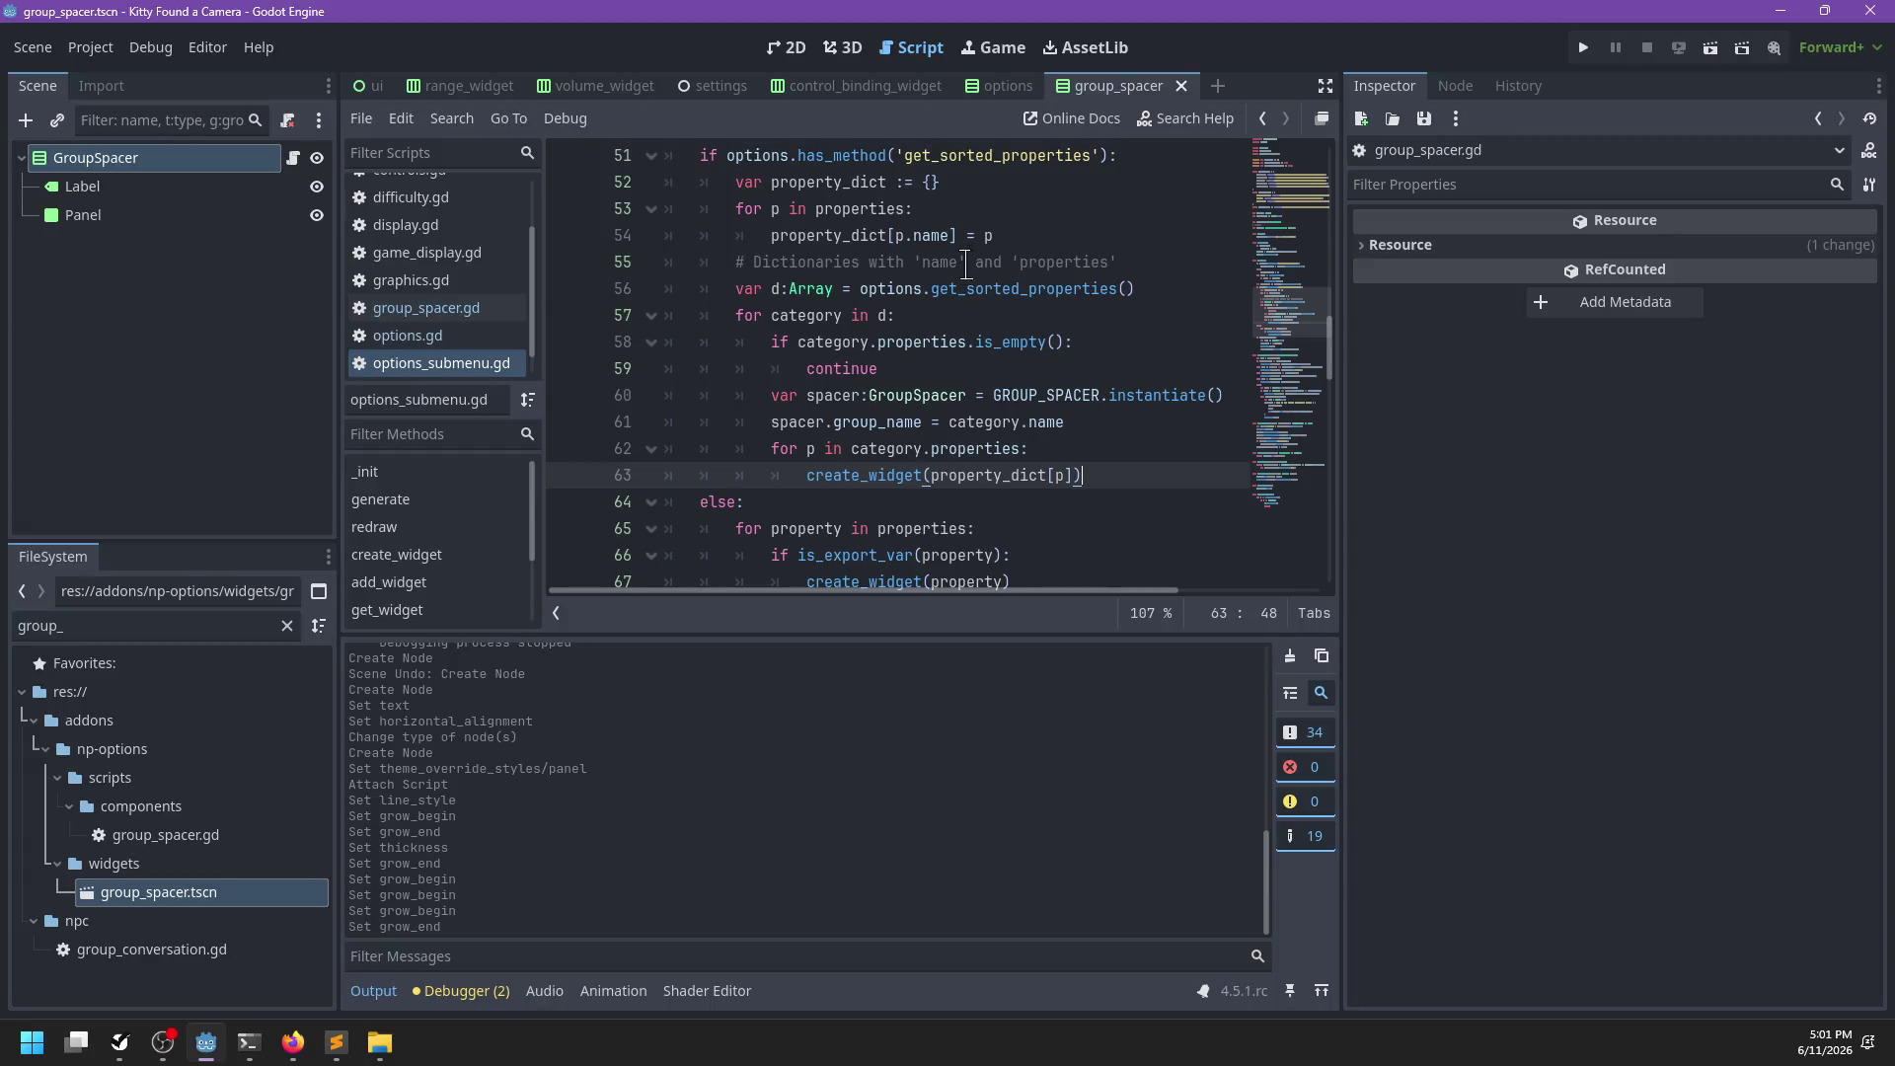
Open controls.gd from the Scripts list
{"action": "double_click", "coordinate": [966, 288]}
{"action": "scroll", "coordinate": [415, 301], "scroll_direction": "up", "scroll_amount": 3}
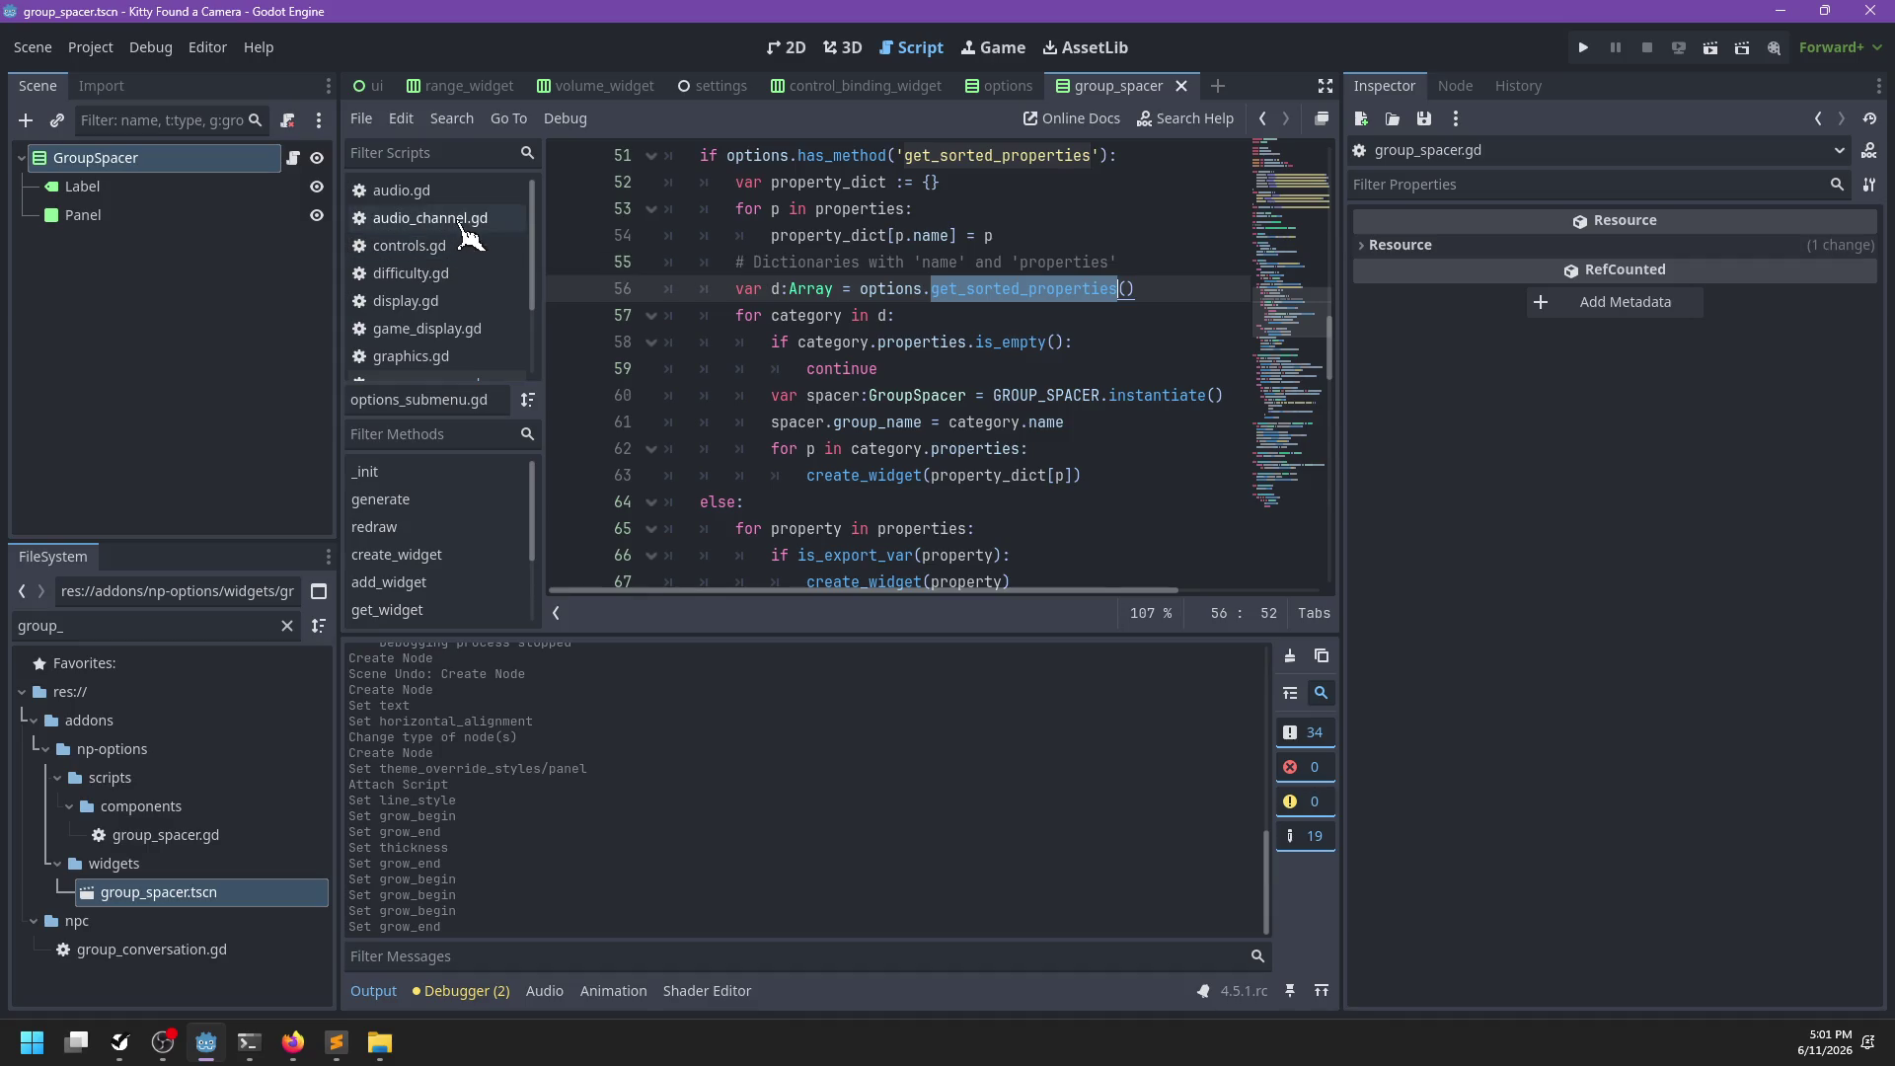
{"action": "left_click", "coordinate": [464, 245]}
{"action": "scroll", "coordinate": [862, 409], "scroll_direction": "down", "scroll_amount": 2}
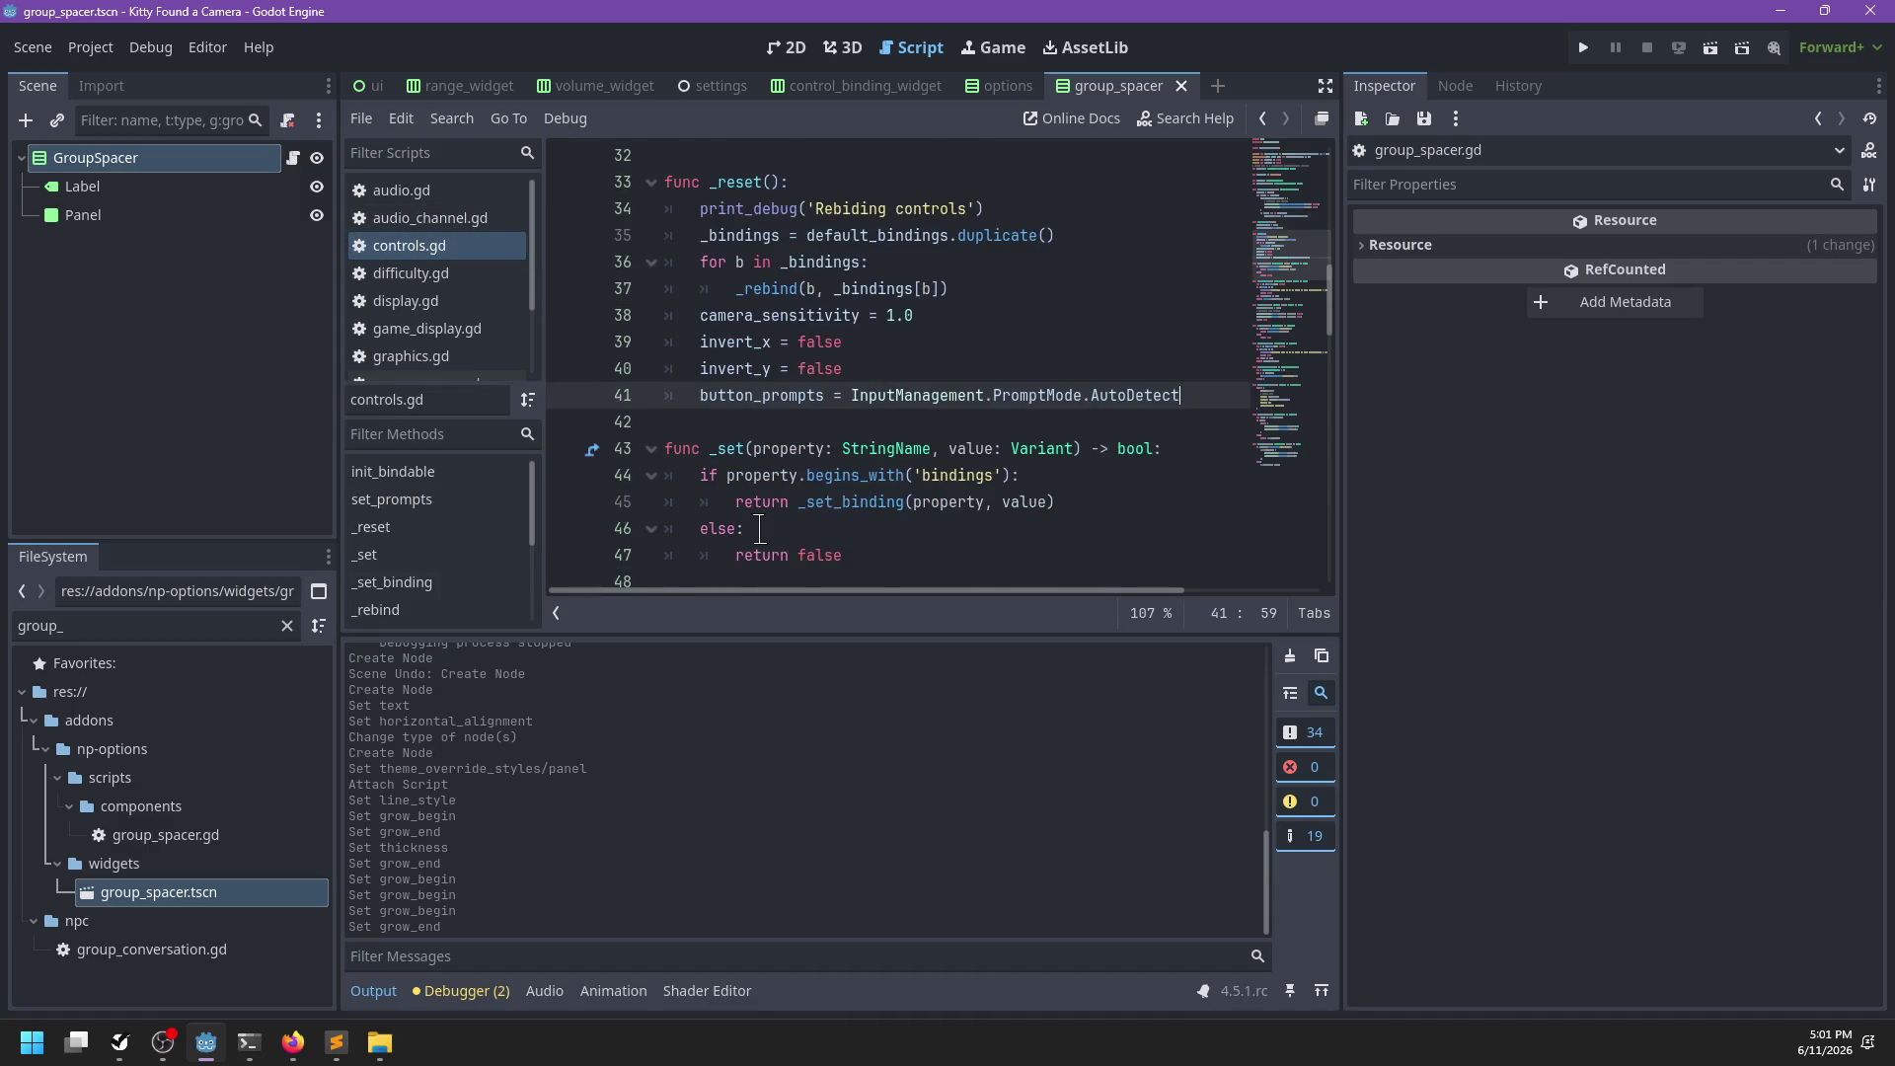
{"action": "scroll", "coordinate": [780, 466], "scroll_direction": "up", "scroll_amount": 4}
Add 'func get_sorted_properties():' above _reset with a body of 'var c := []'
{"action": "left_click", "coordinate": [818, 471]}
{"action": "key", "text": "Return"}
{"action": "key", "text": "Return"}
{"action": "key", "text": "Up"}
{"action": "type", "text": "func get_sorted_properties():"}
{"action": "key", "text": "Return"}
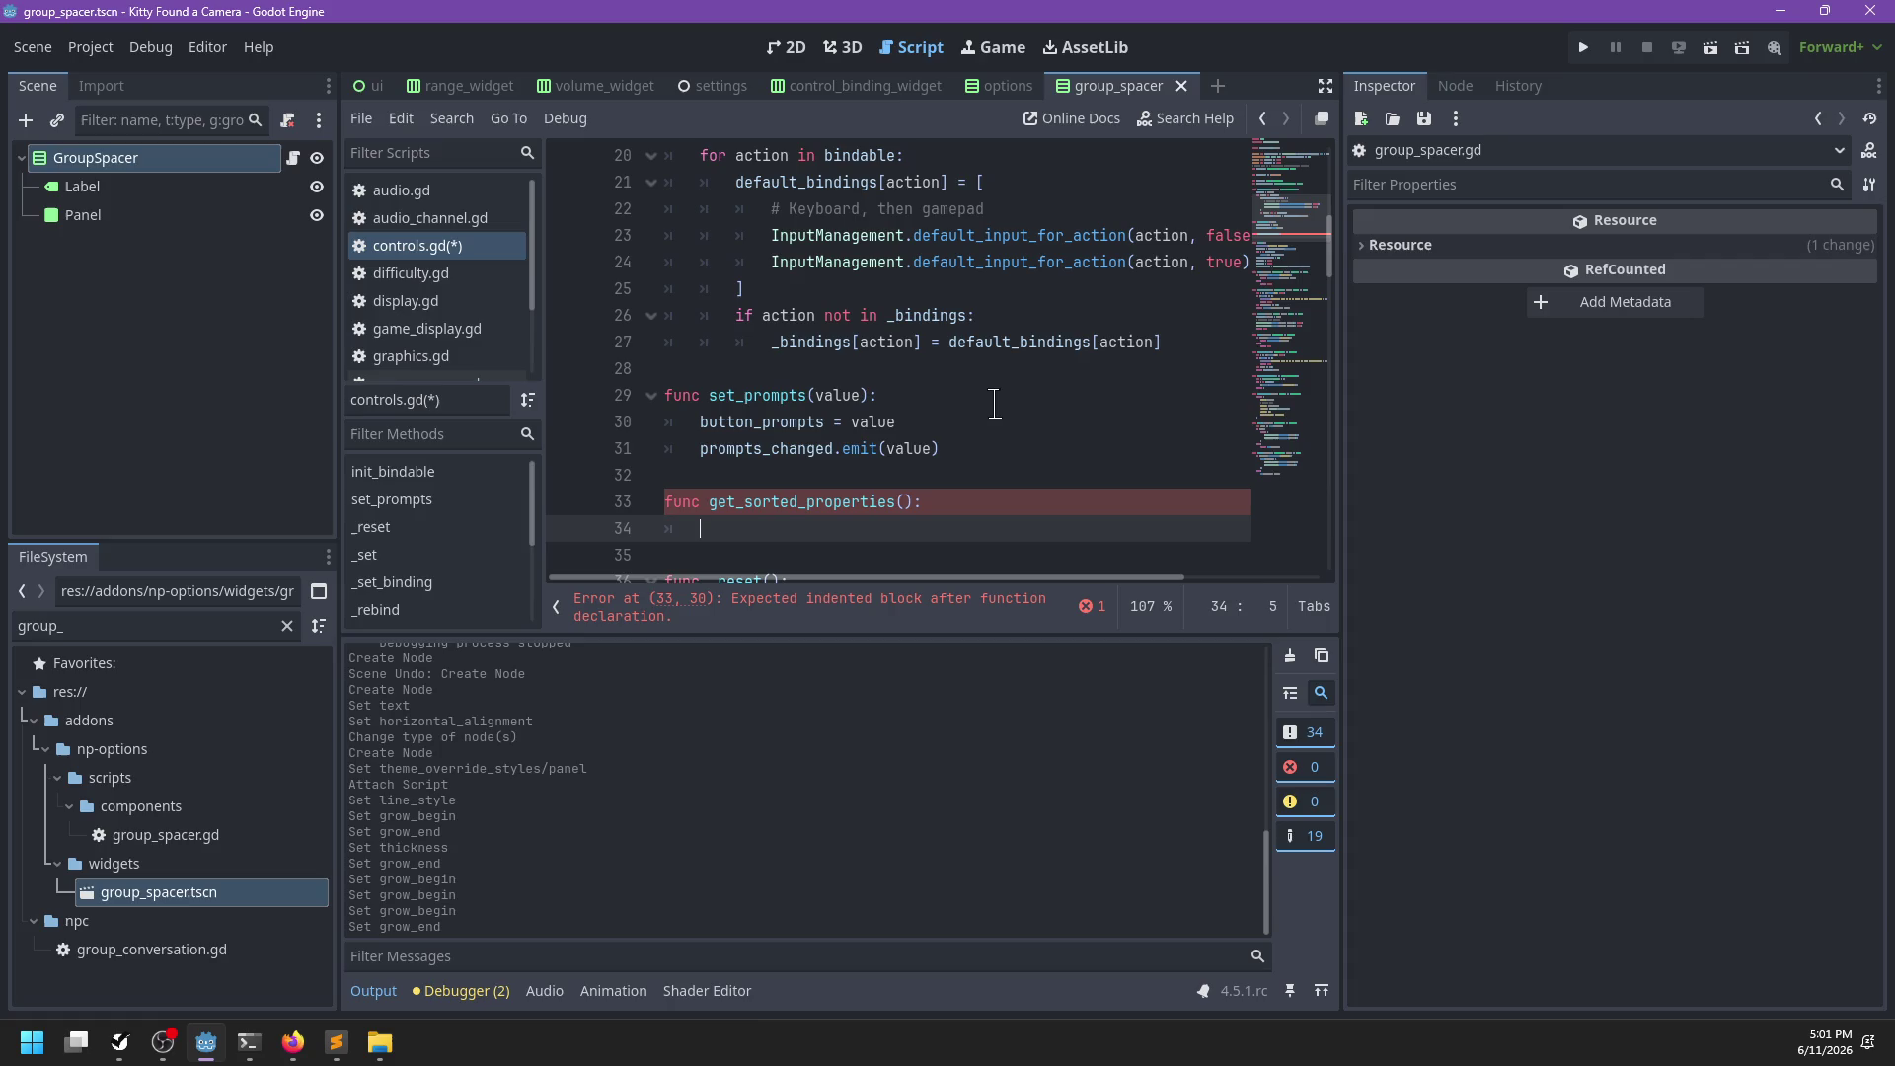
{"action": "left_click", "coordinate": [905, 498]}
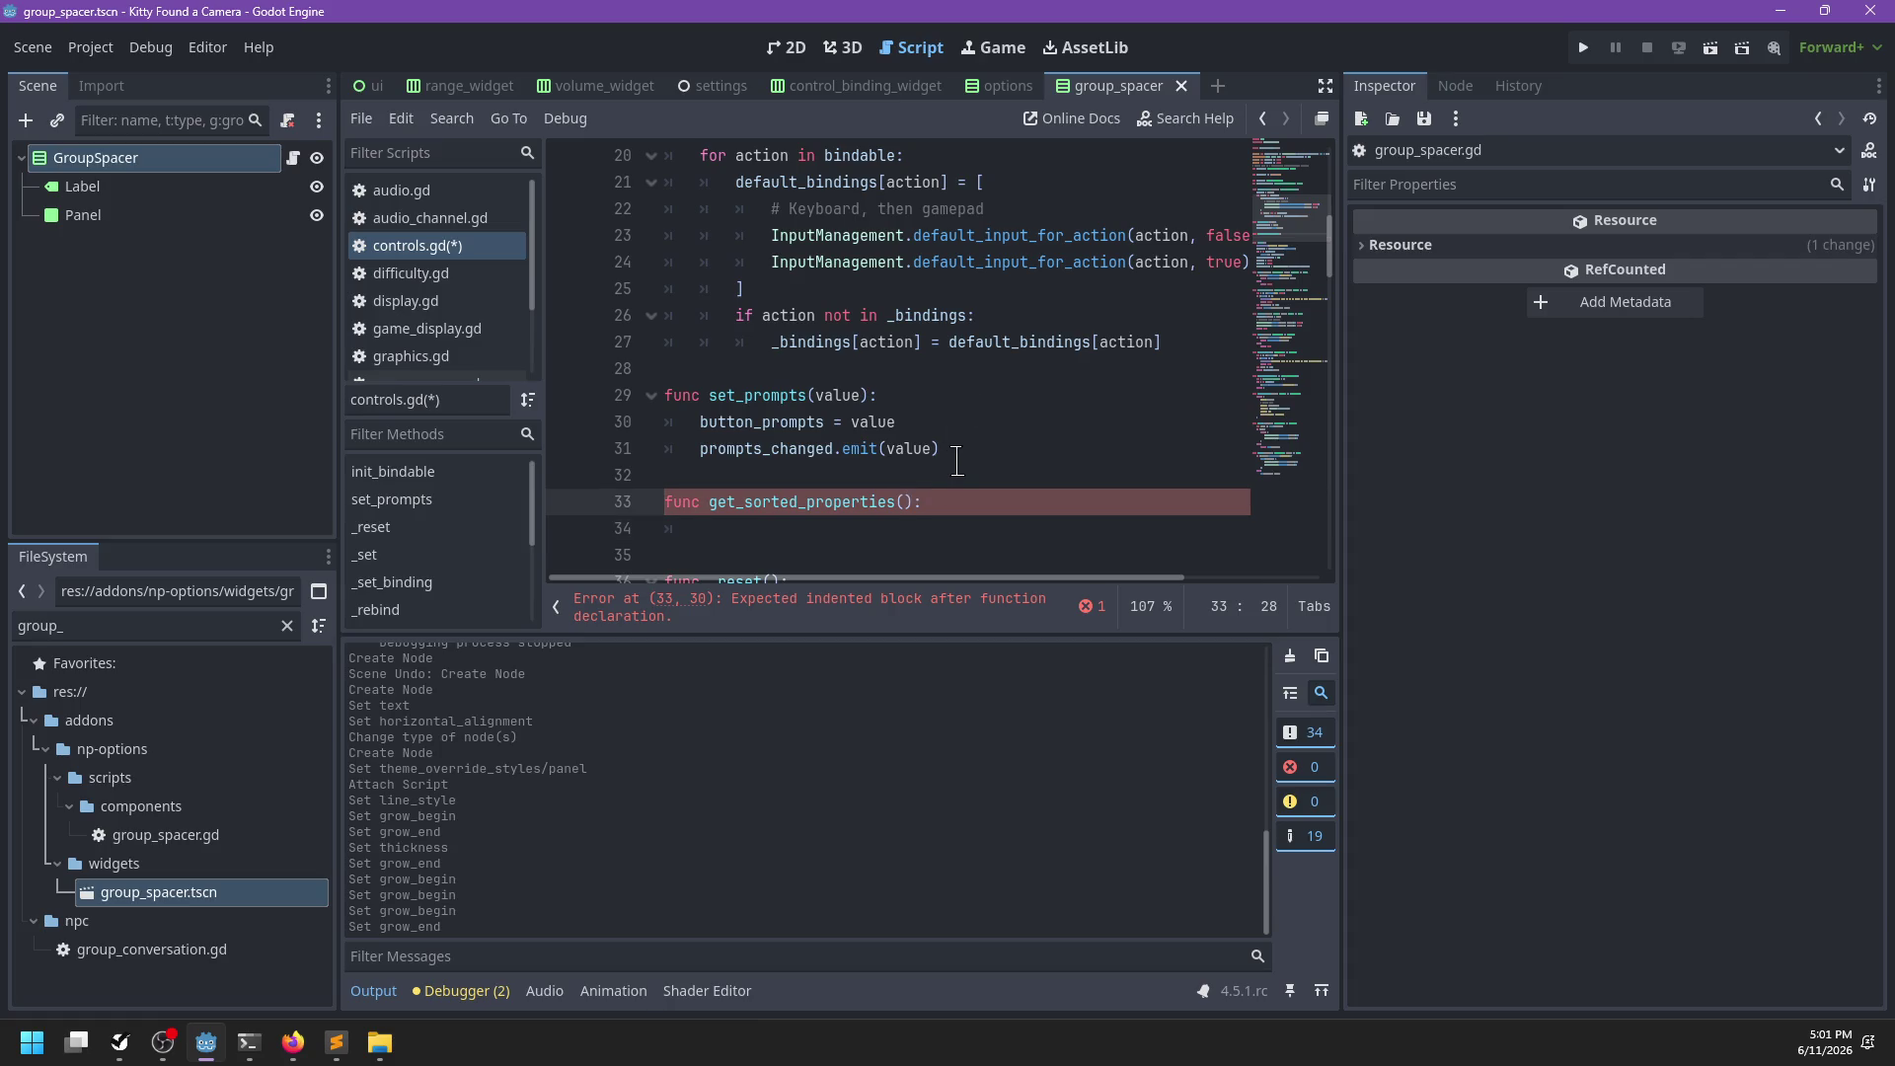
{"action": "left_click", "coordinate": [860, 531]}
{"action": "type", "text": "var c :="}
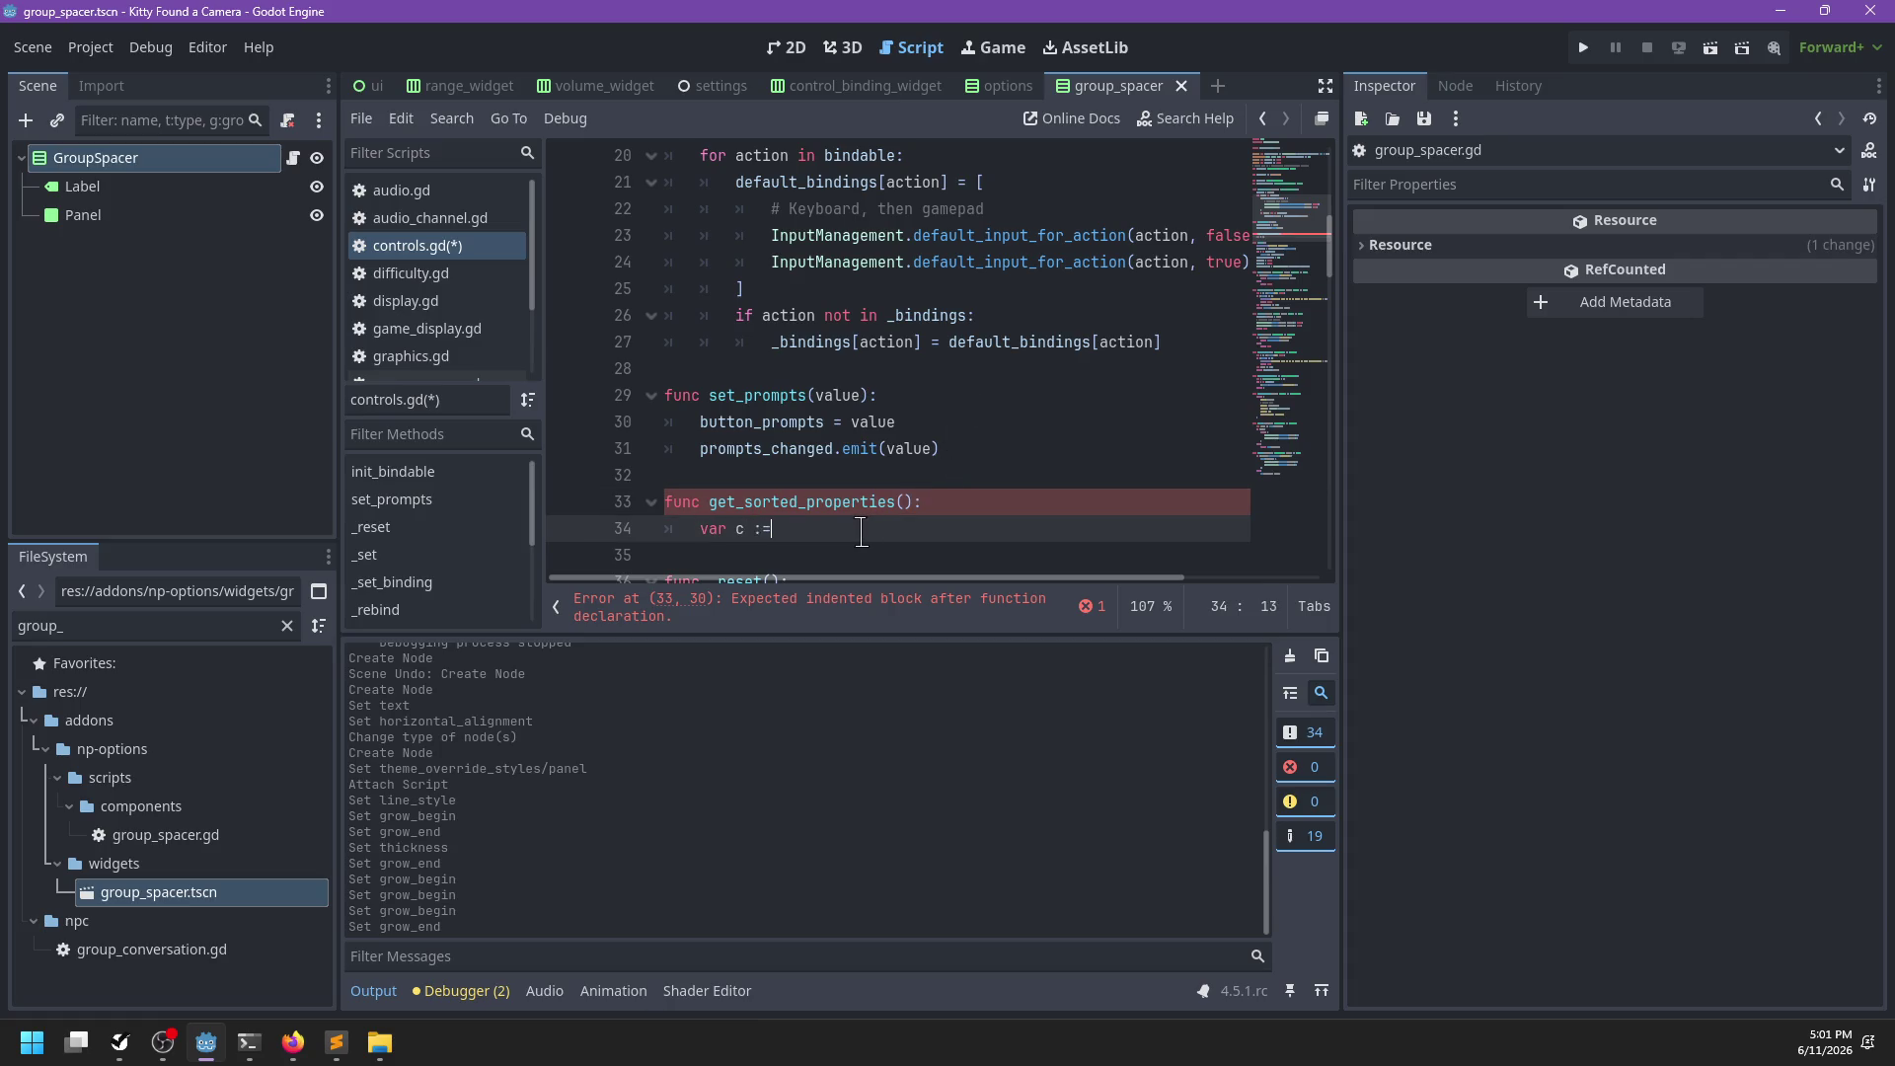
{"action": "type", "text": "]"}
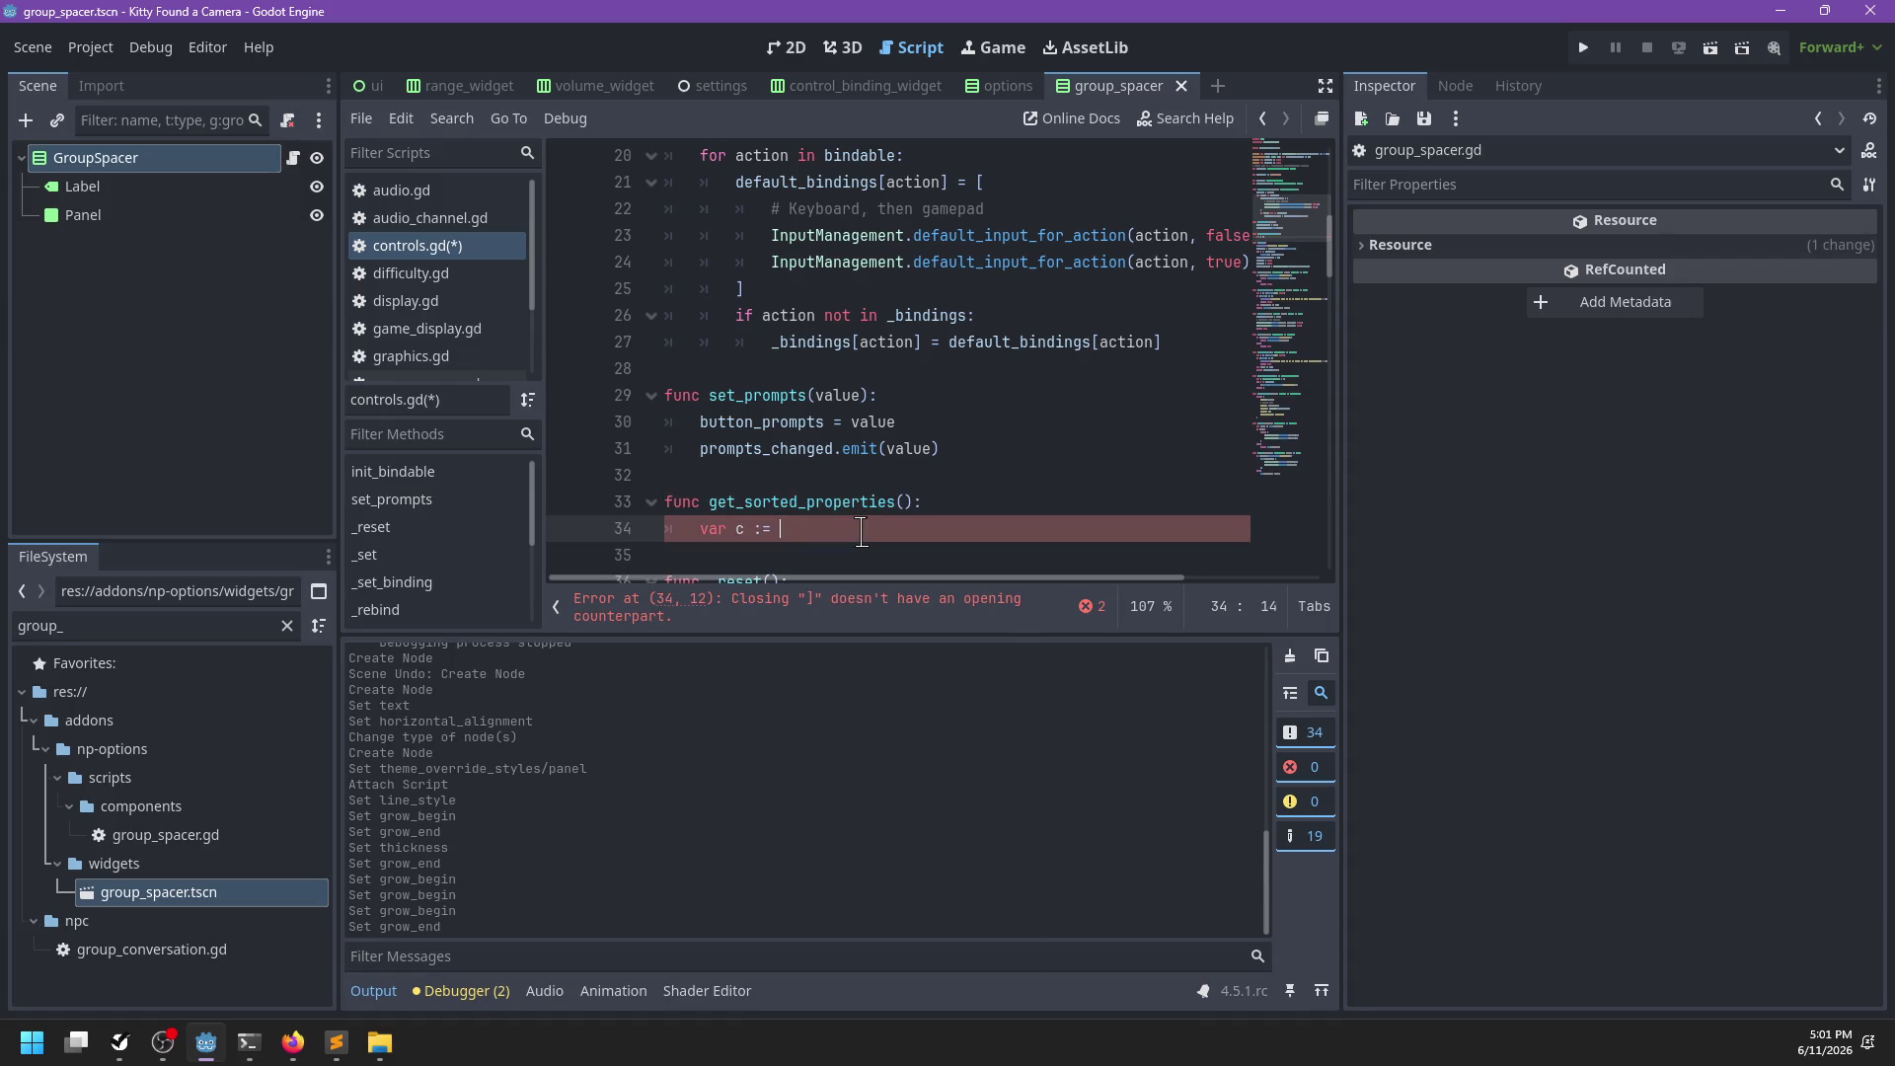
{"action": "key", "text": "Return"}
Look over the group spacer script, then reopen options.gd
{"action": "scroll", "coordinate": [860, 531], "scroll_direction": "up", "scroll_amount": 6}
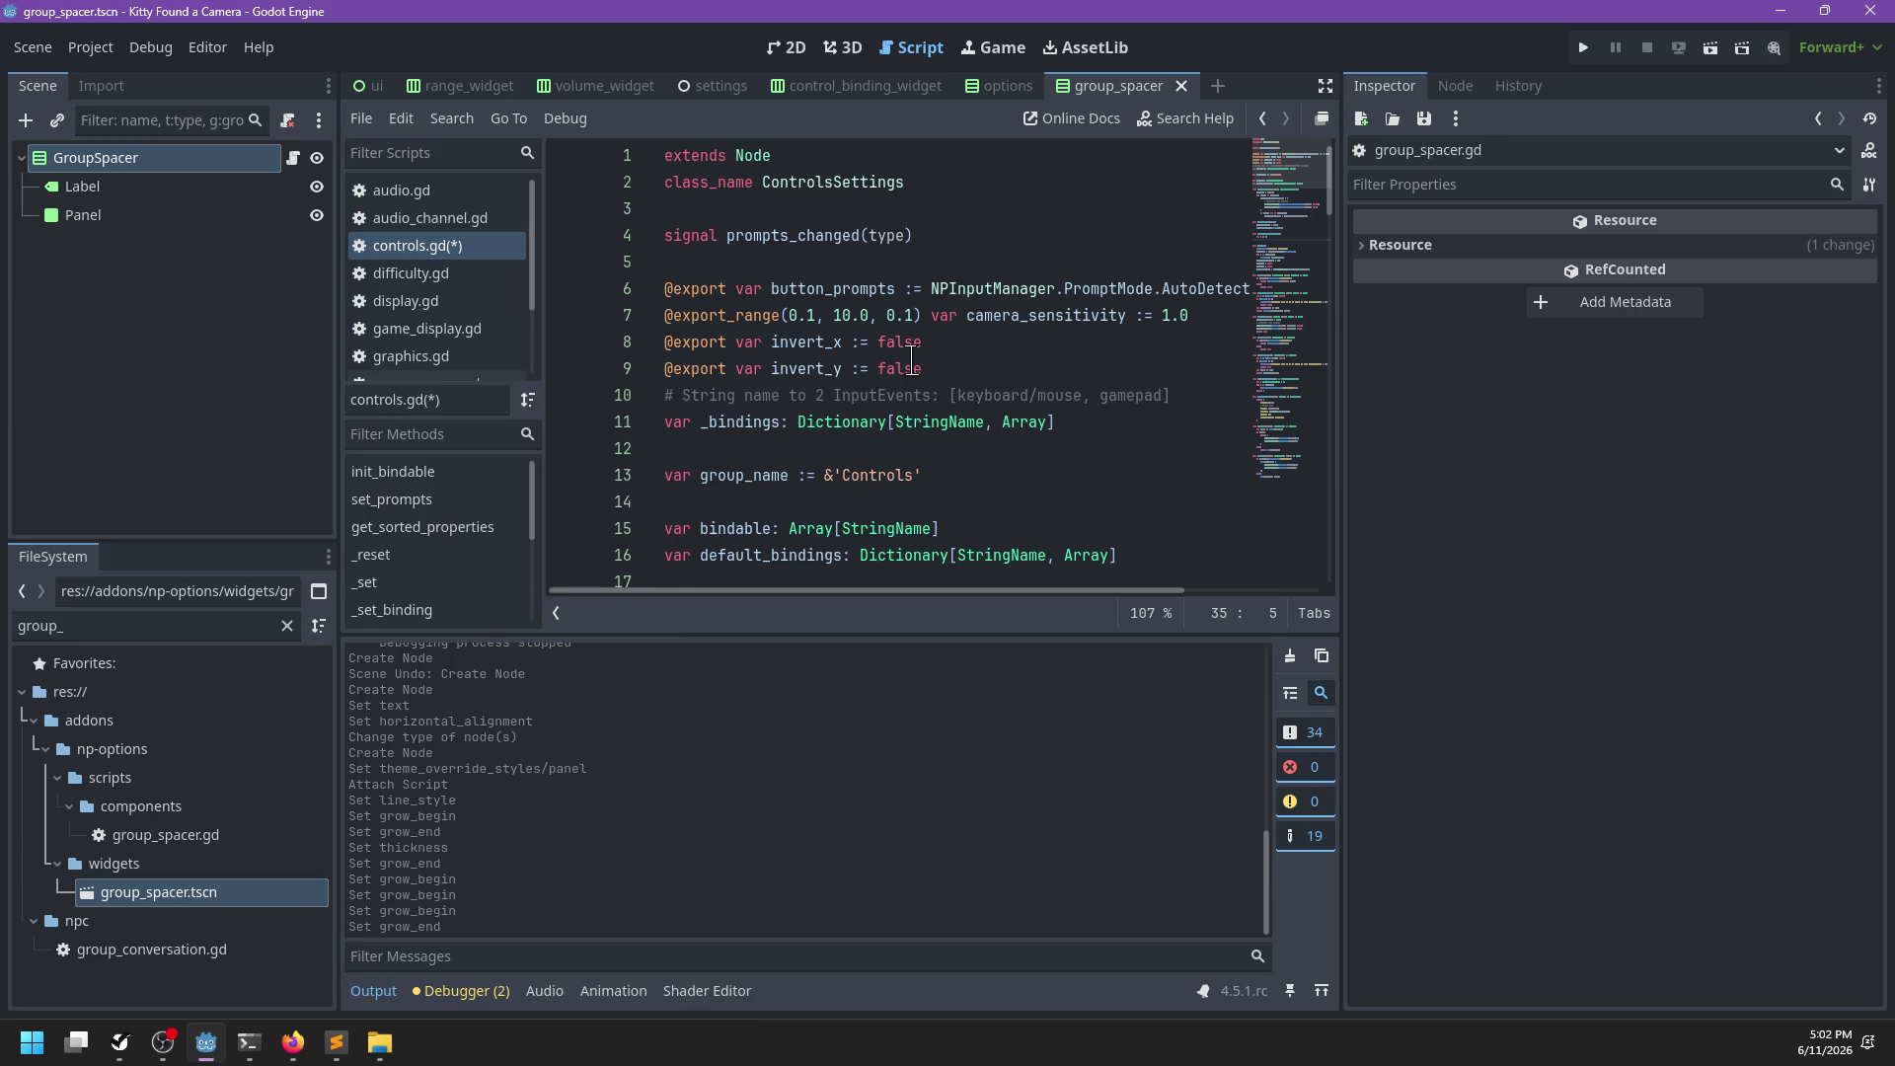
{"action": "left_click", "coordinate": [293, 159]}
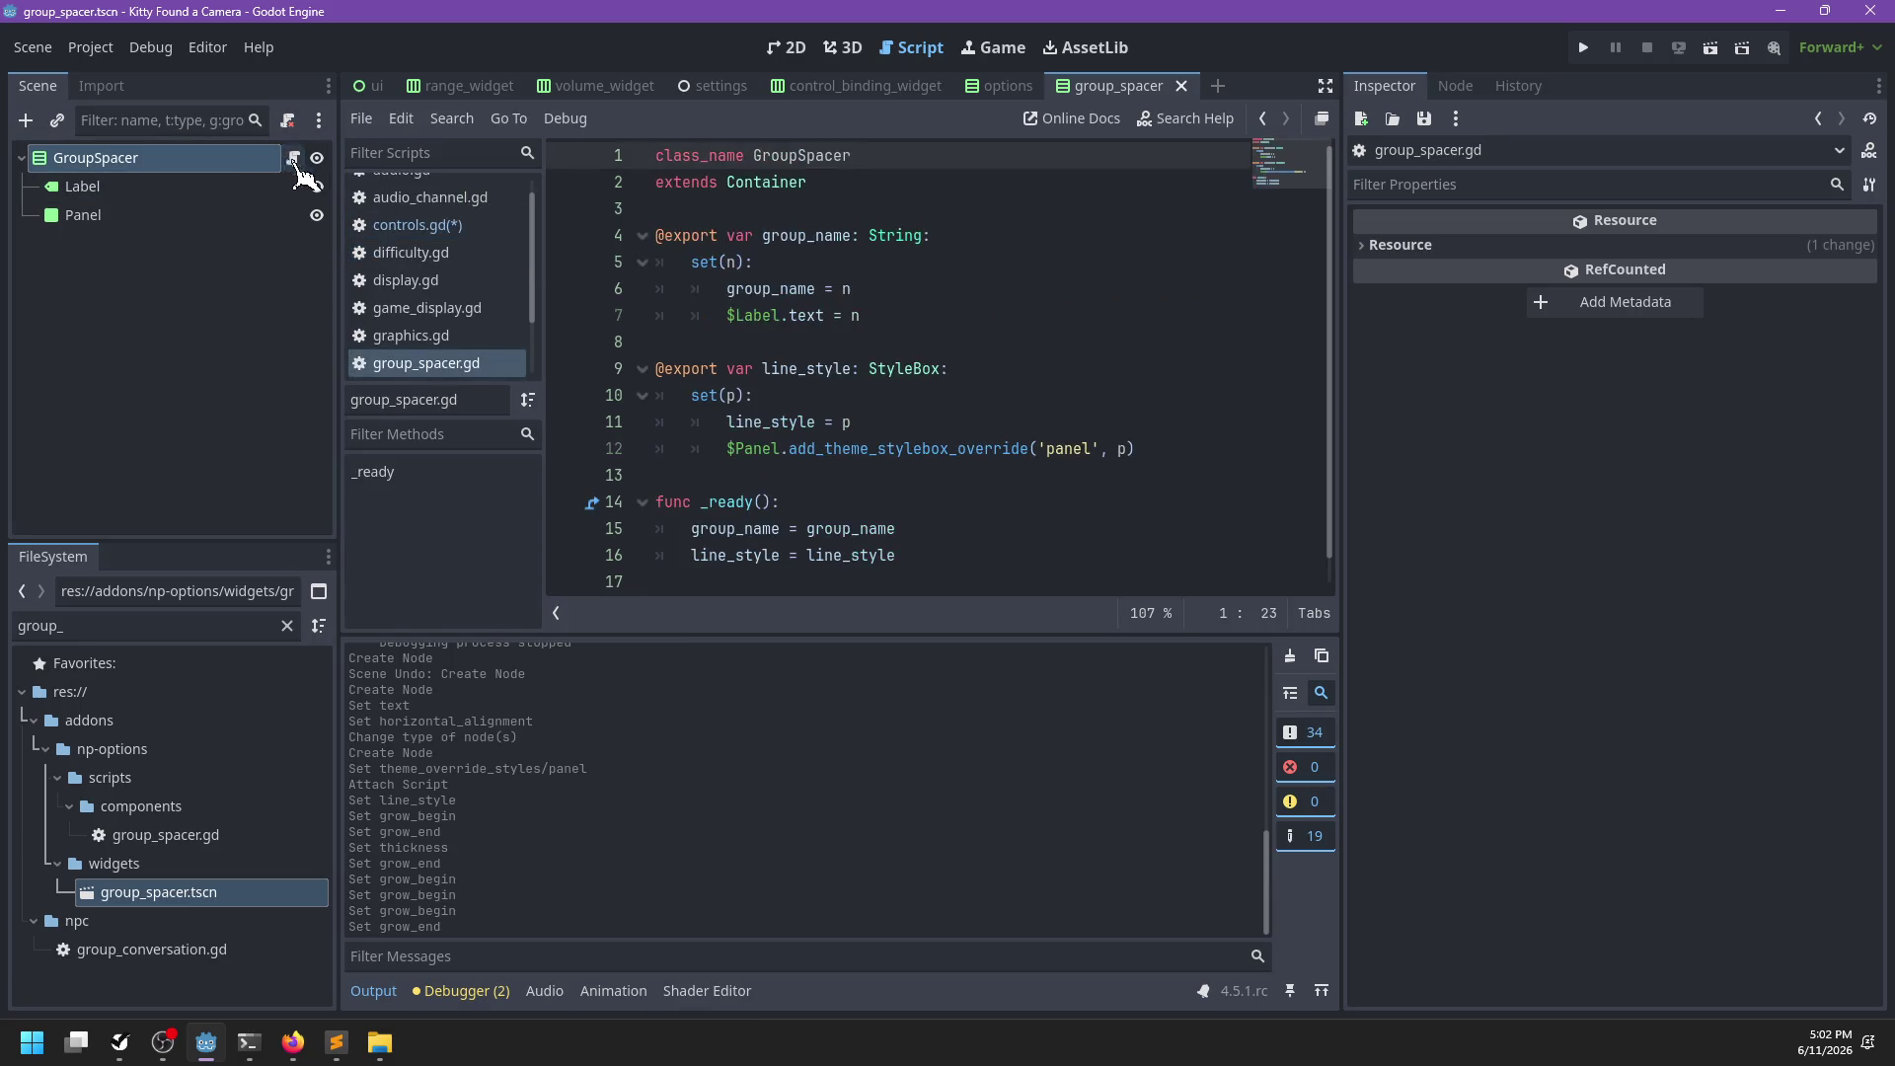
{"action": "left_click", "coordinate": [463, 226]}
{"action": "scroll", "coordinate": [1049, 451], "scroll_direction": "down", "scroll_amount": 10}
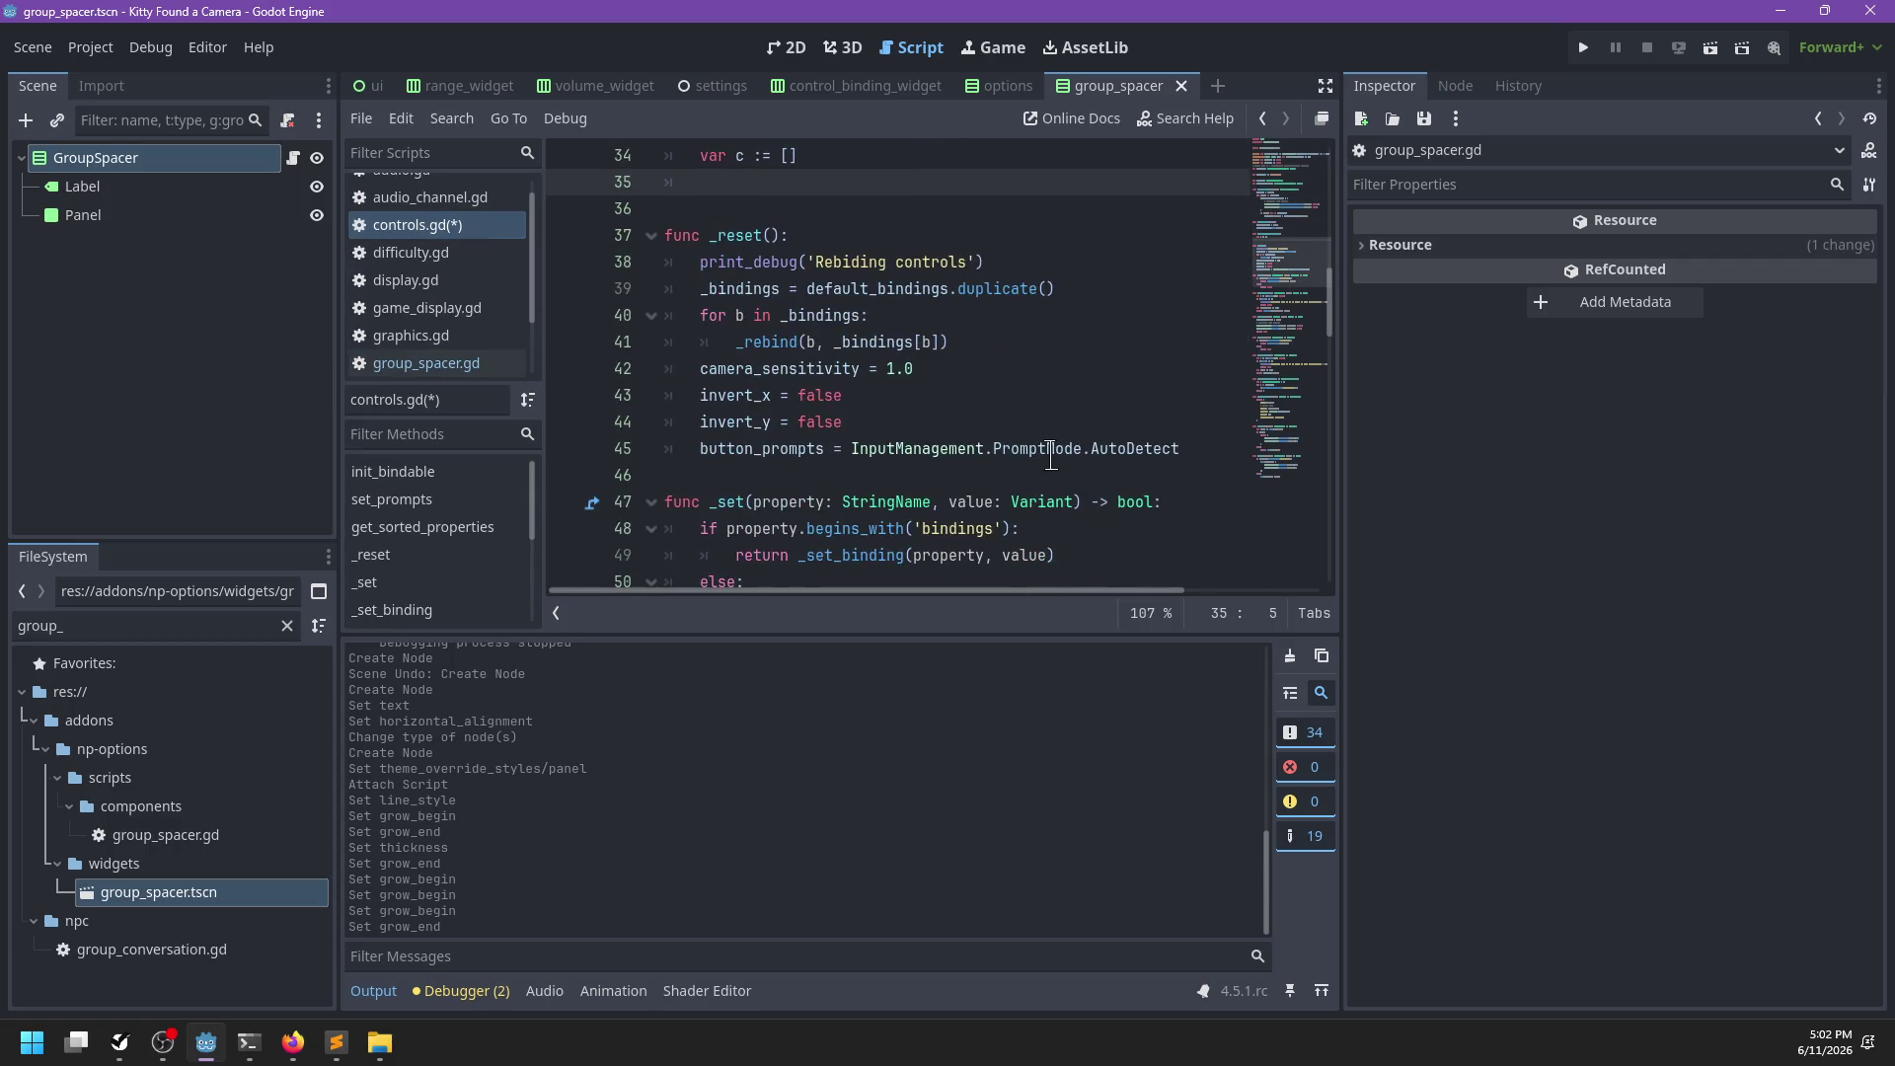
{"action": "scroll", "coordinate": [1048, 451], "scroll_direction": "up", "scroll_amount": 8}
{"action": "scroll", "coordinate": [476, 347], "scroll_direction": "down", "scroll_amount": 2}
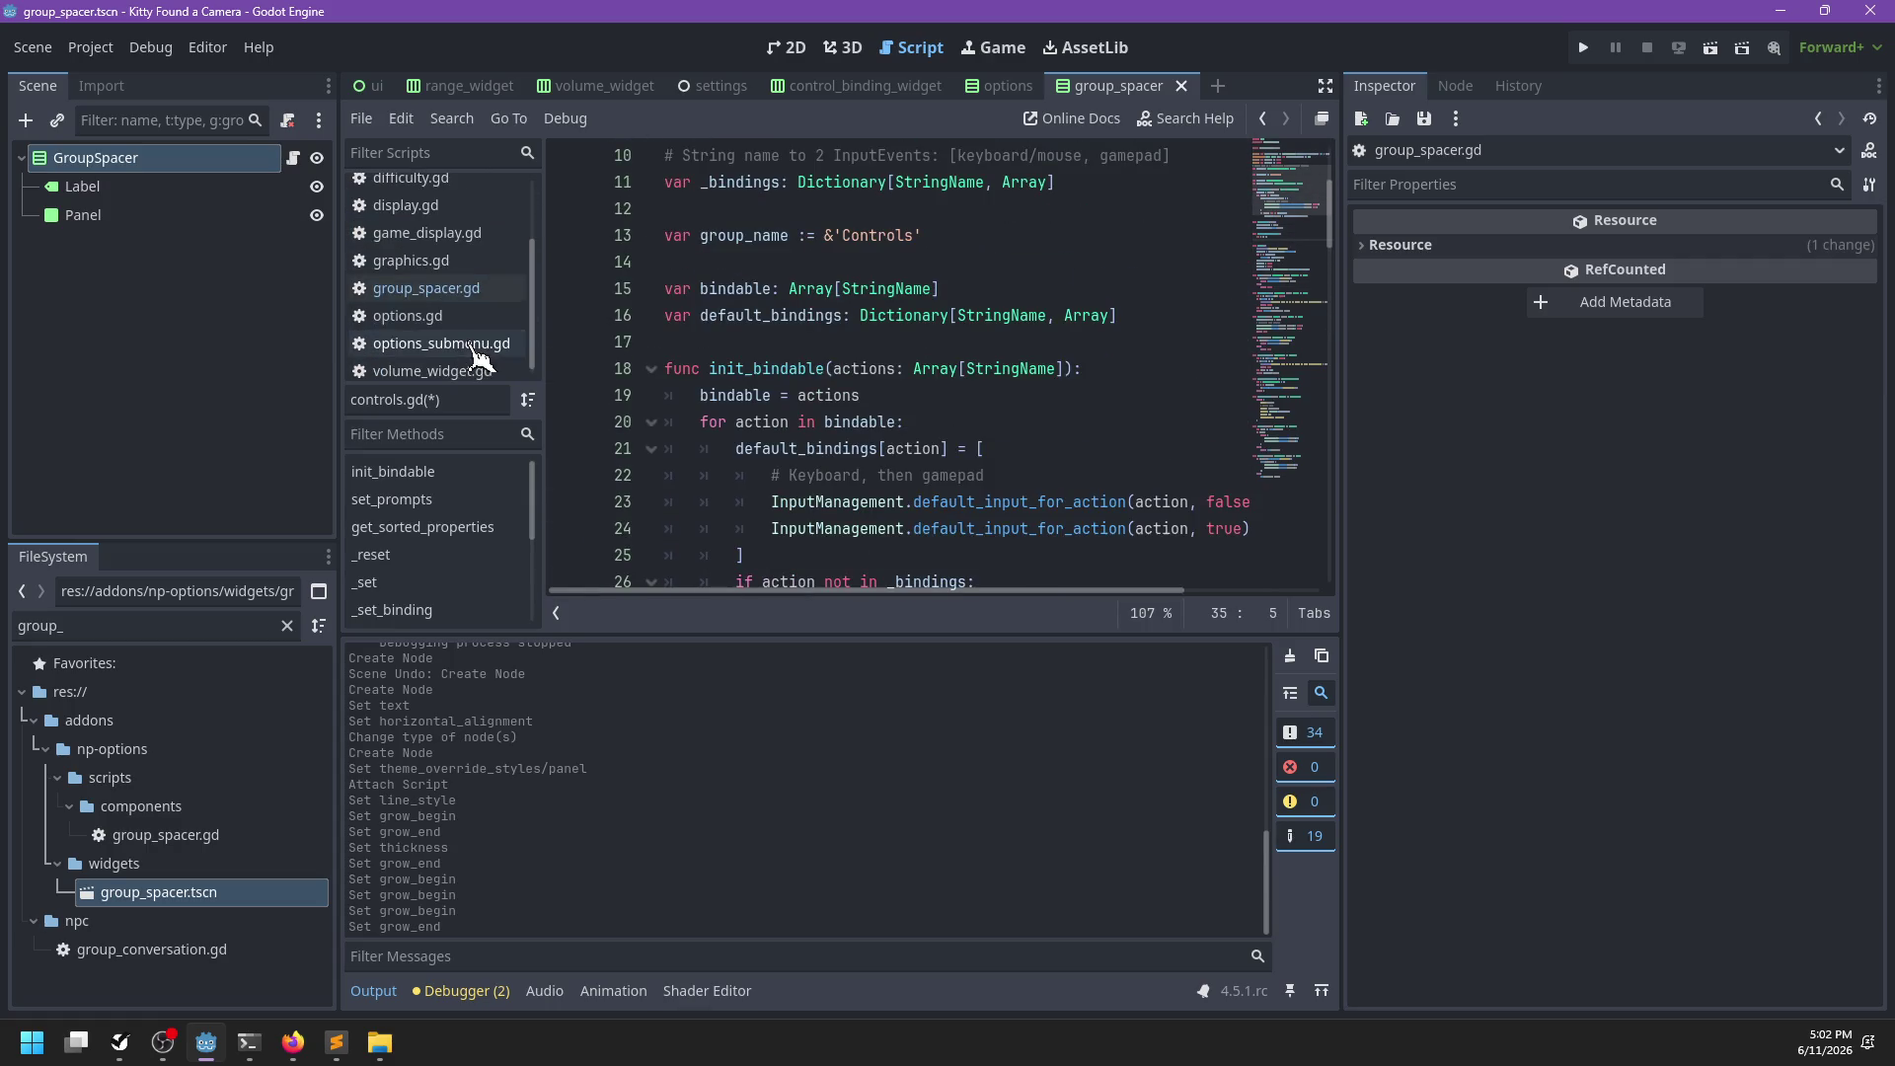
{"action": "left_click", "coordinate": [459, 295]}
{"action": "scroll", "coordinate": [464, 261], "scroll_direction": "up", "scroll_amount": 2}
{"action": "left_click", "coordinate": [434, 247]}
{"action": "scroll", "coordinate": [723, 340], "scroll_direction": "down", "scroll_amount": 2}
{"action": "scroll", "coordinate": [724, 341], "scroll_direction": "down", "scroll_amount": 6}
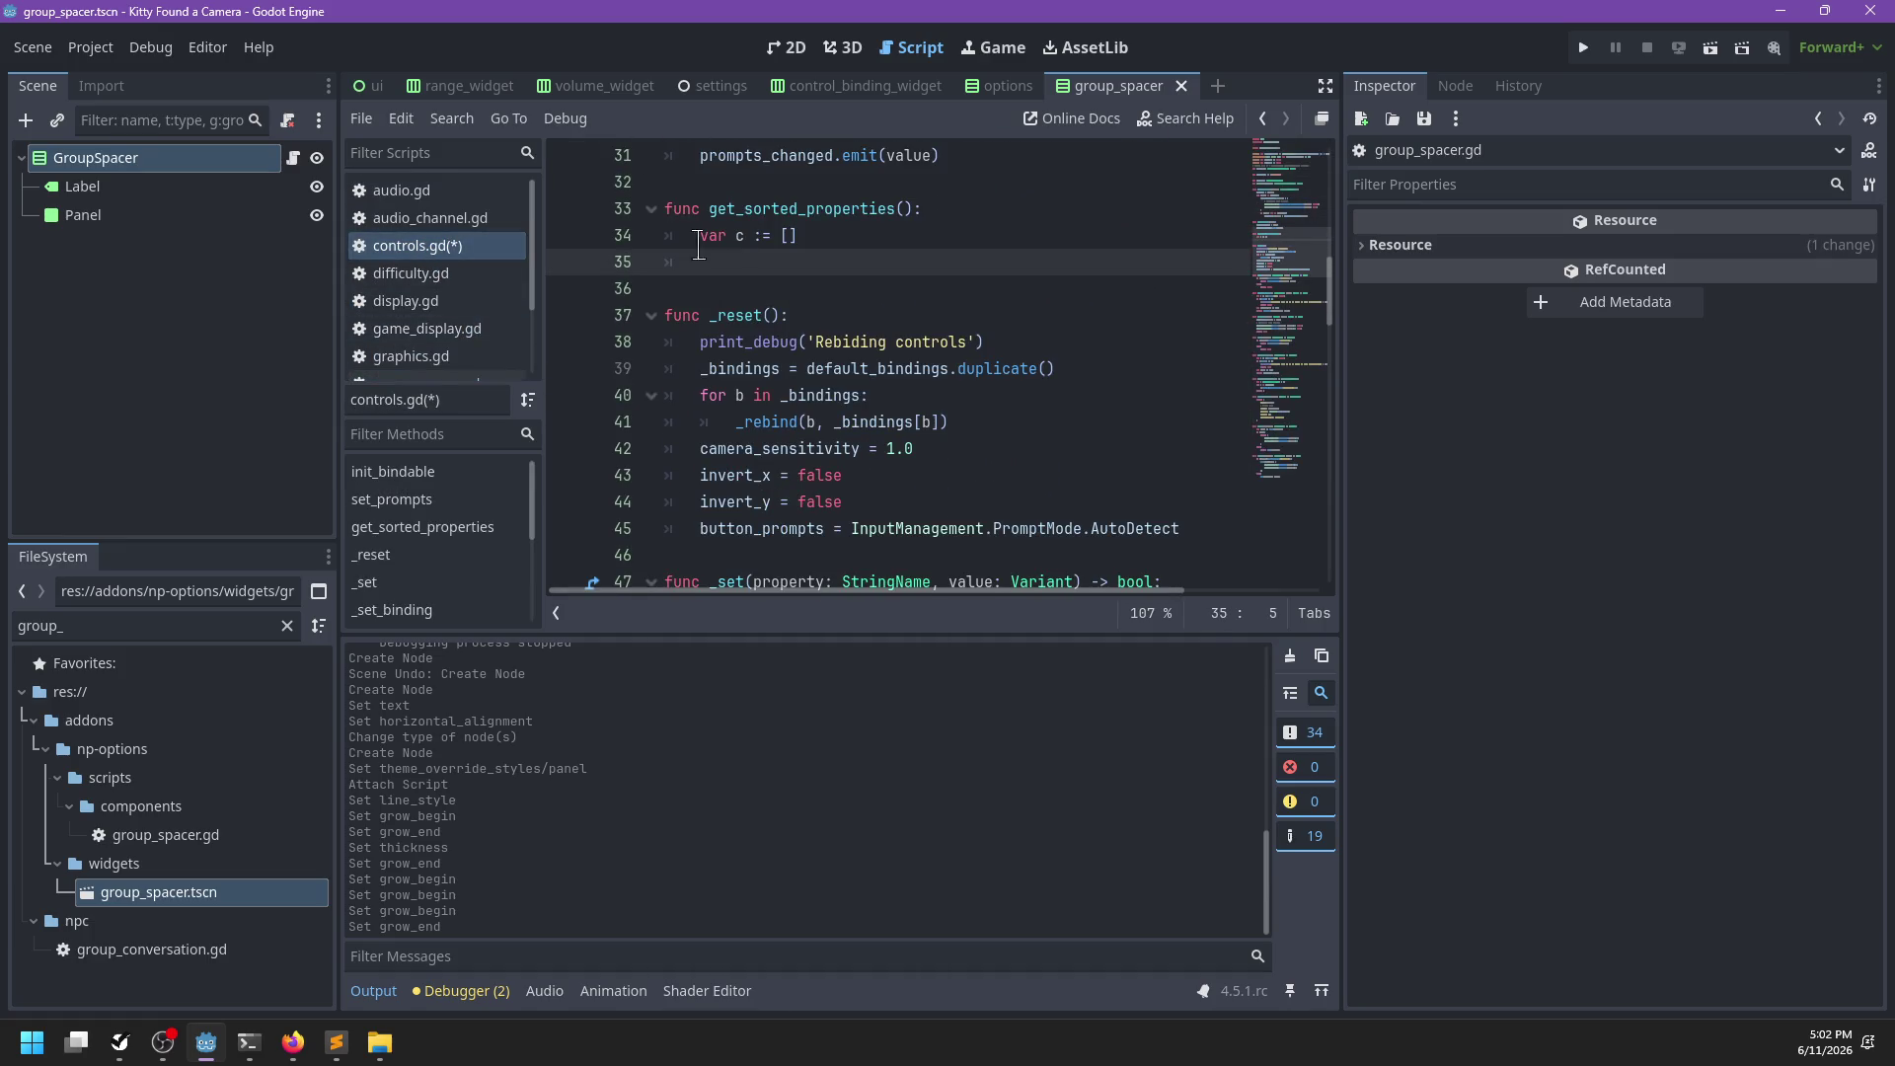
{"action": "scroll", "coordinate": [464, 261], "scroll_direction": "down", "scroll_amount": 3}
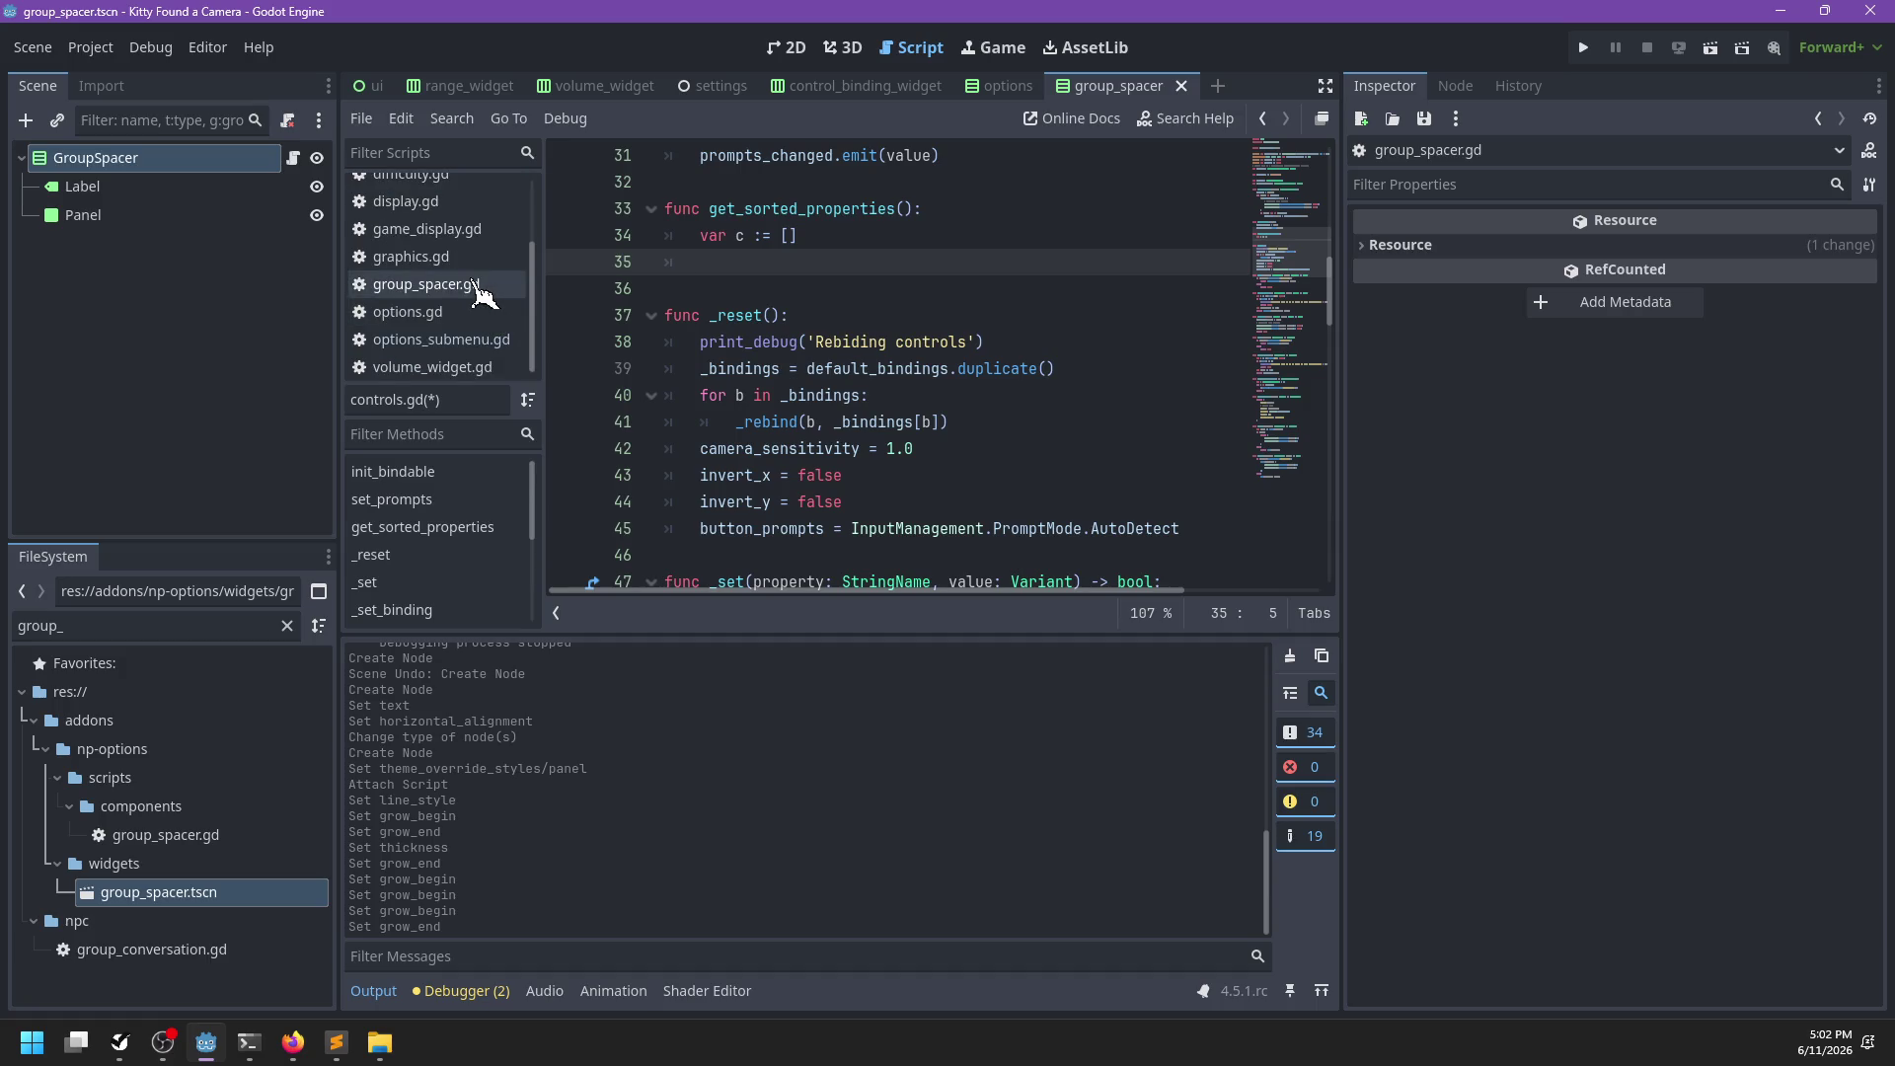
{"action": "left_click", "coordinate": [476, 308]}
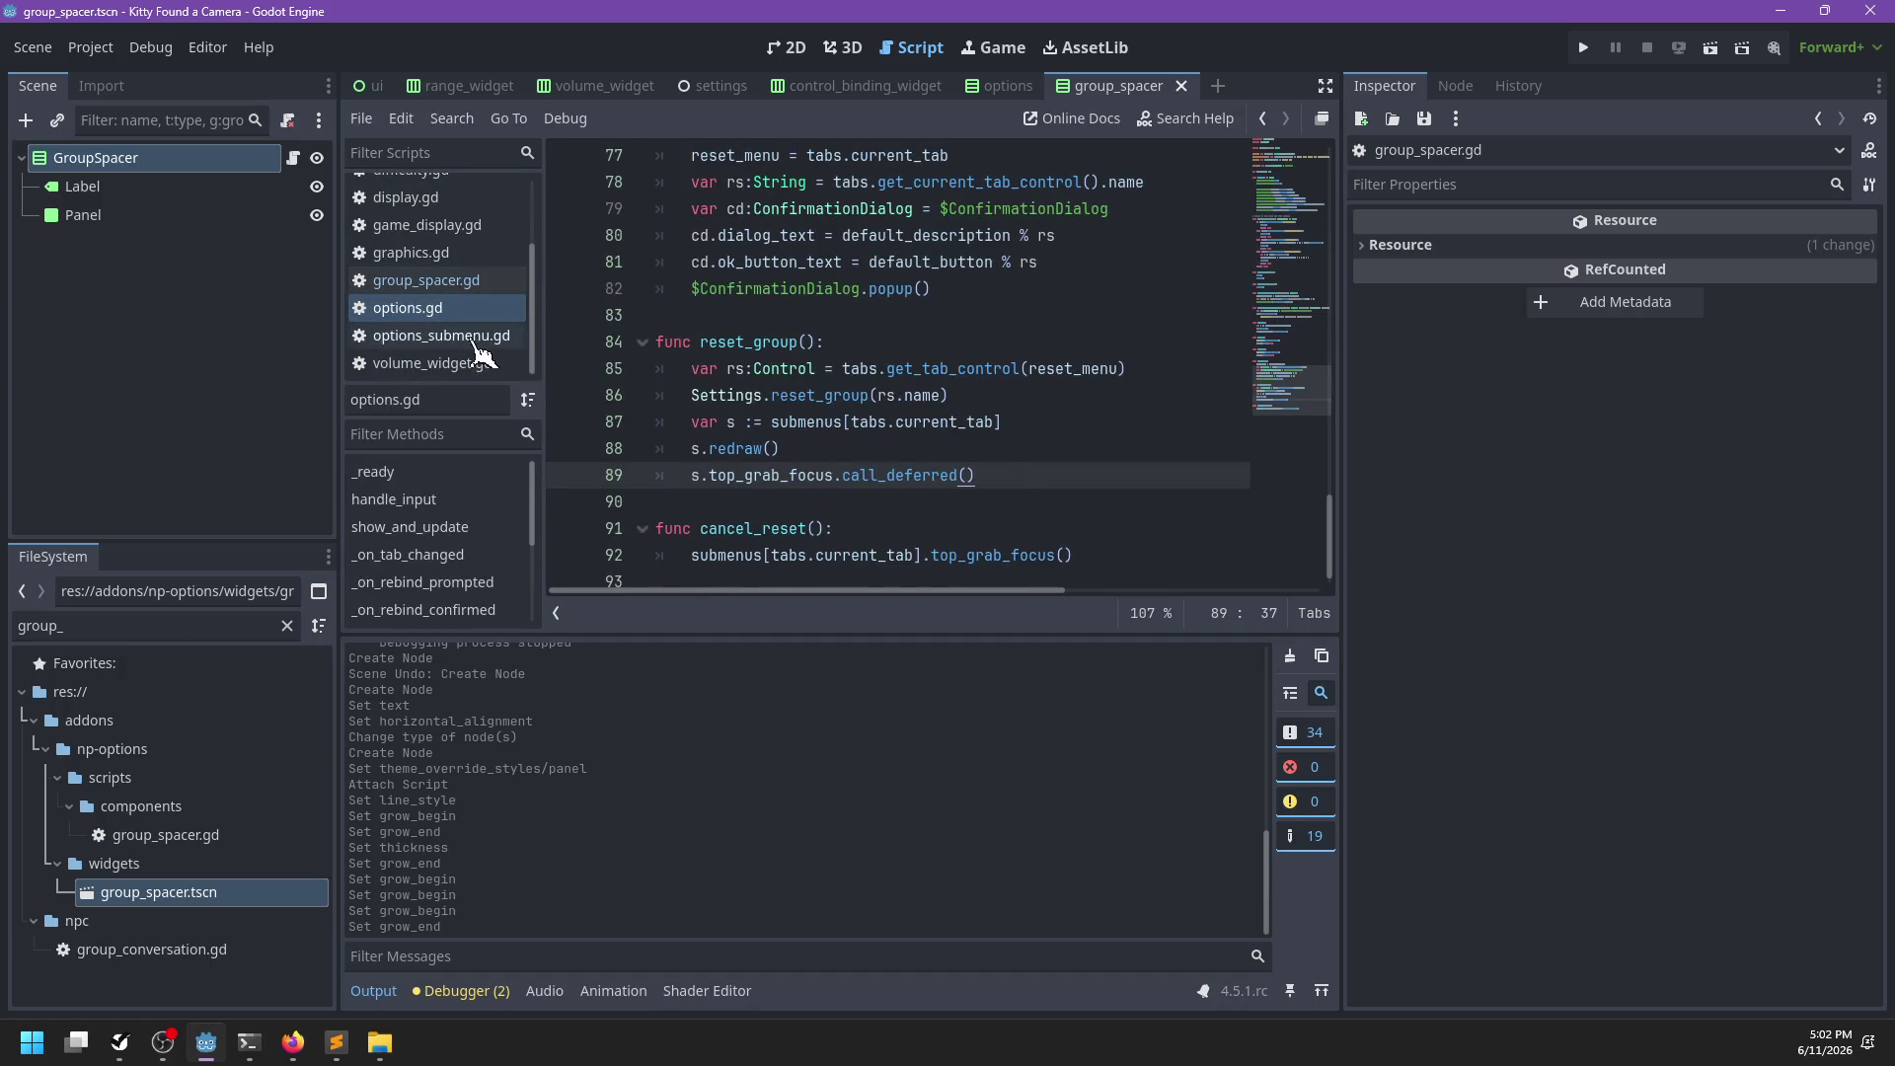
In options_submenu.gd, add an "if category.name != '_default'" line after continue
{"action": "left_click", "coordinate": [477, 337]}
{"action": "left_click", "coordinate": [912, 316]}
{"action": "left_click", "coordinate": [937, 370]}
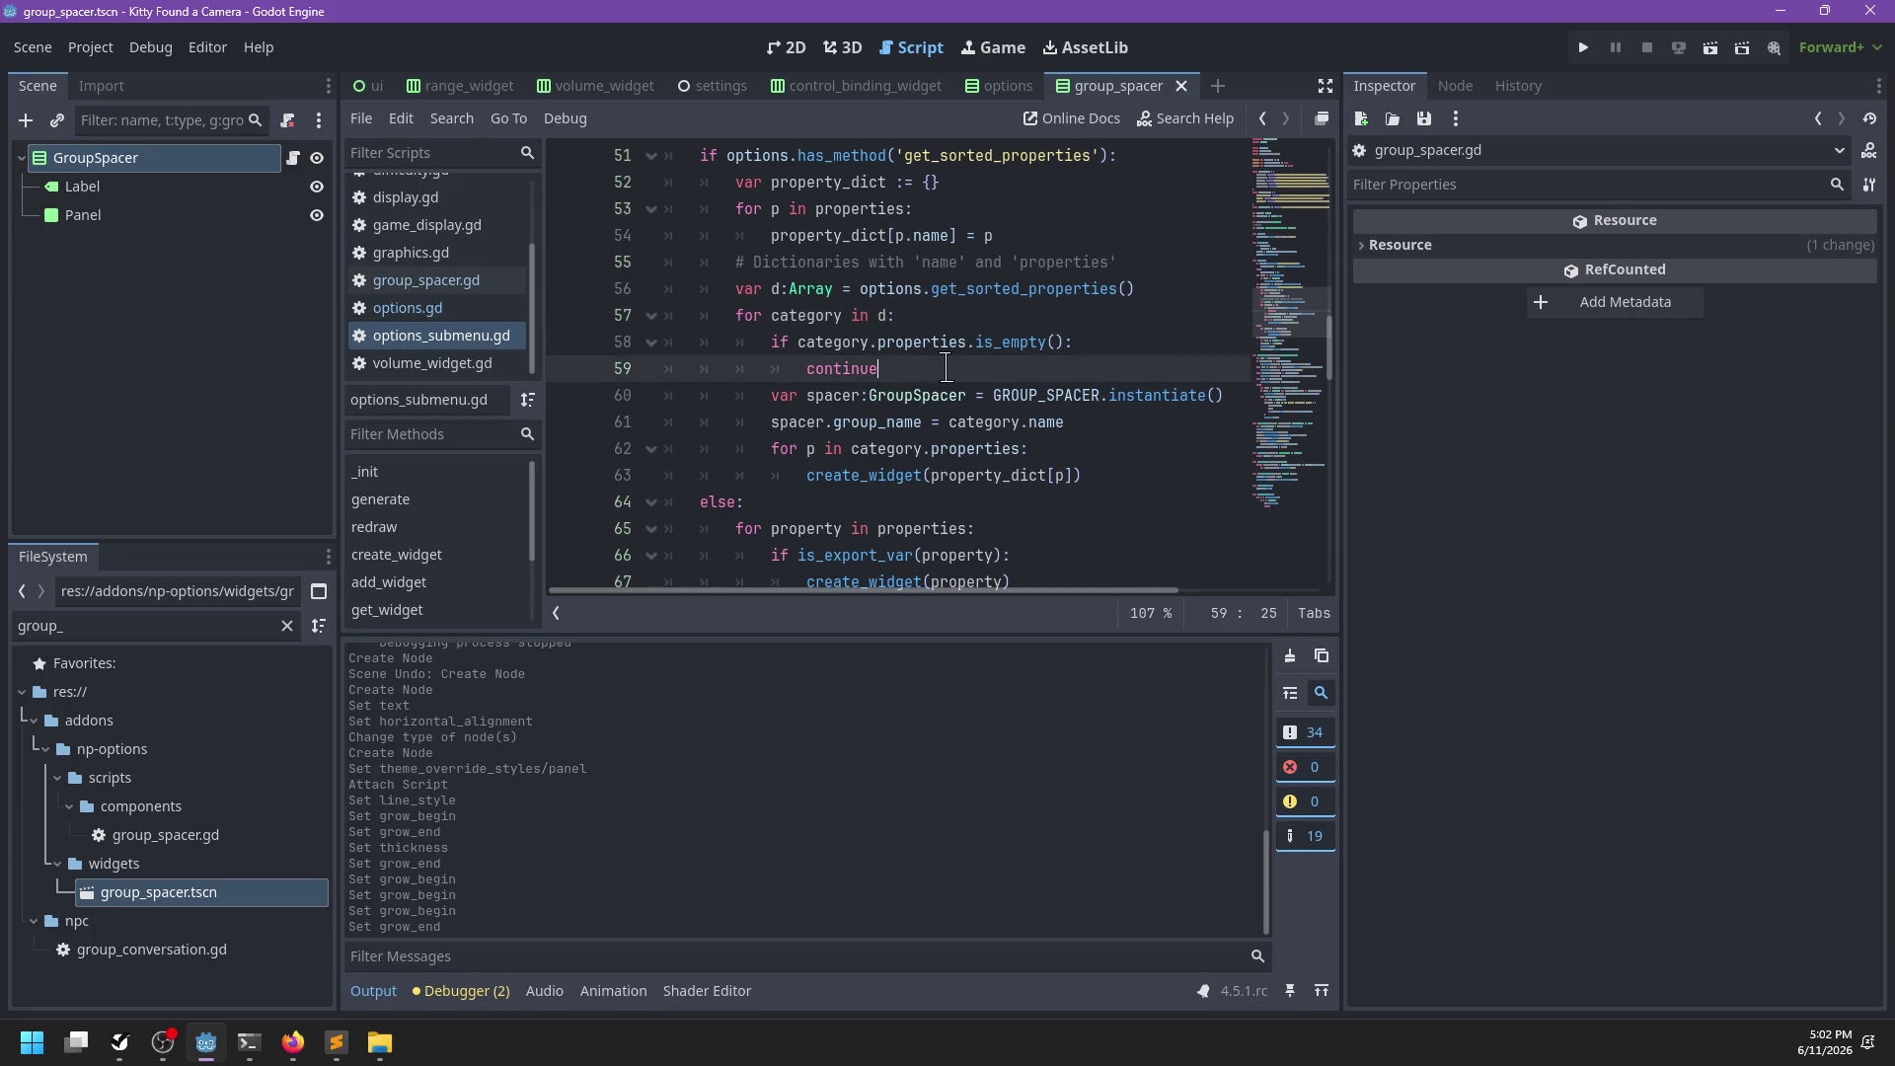
{"action": "key", "text": "Return"}
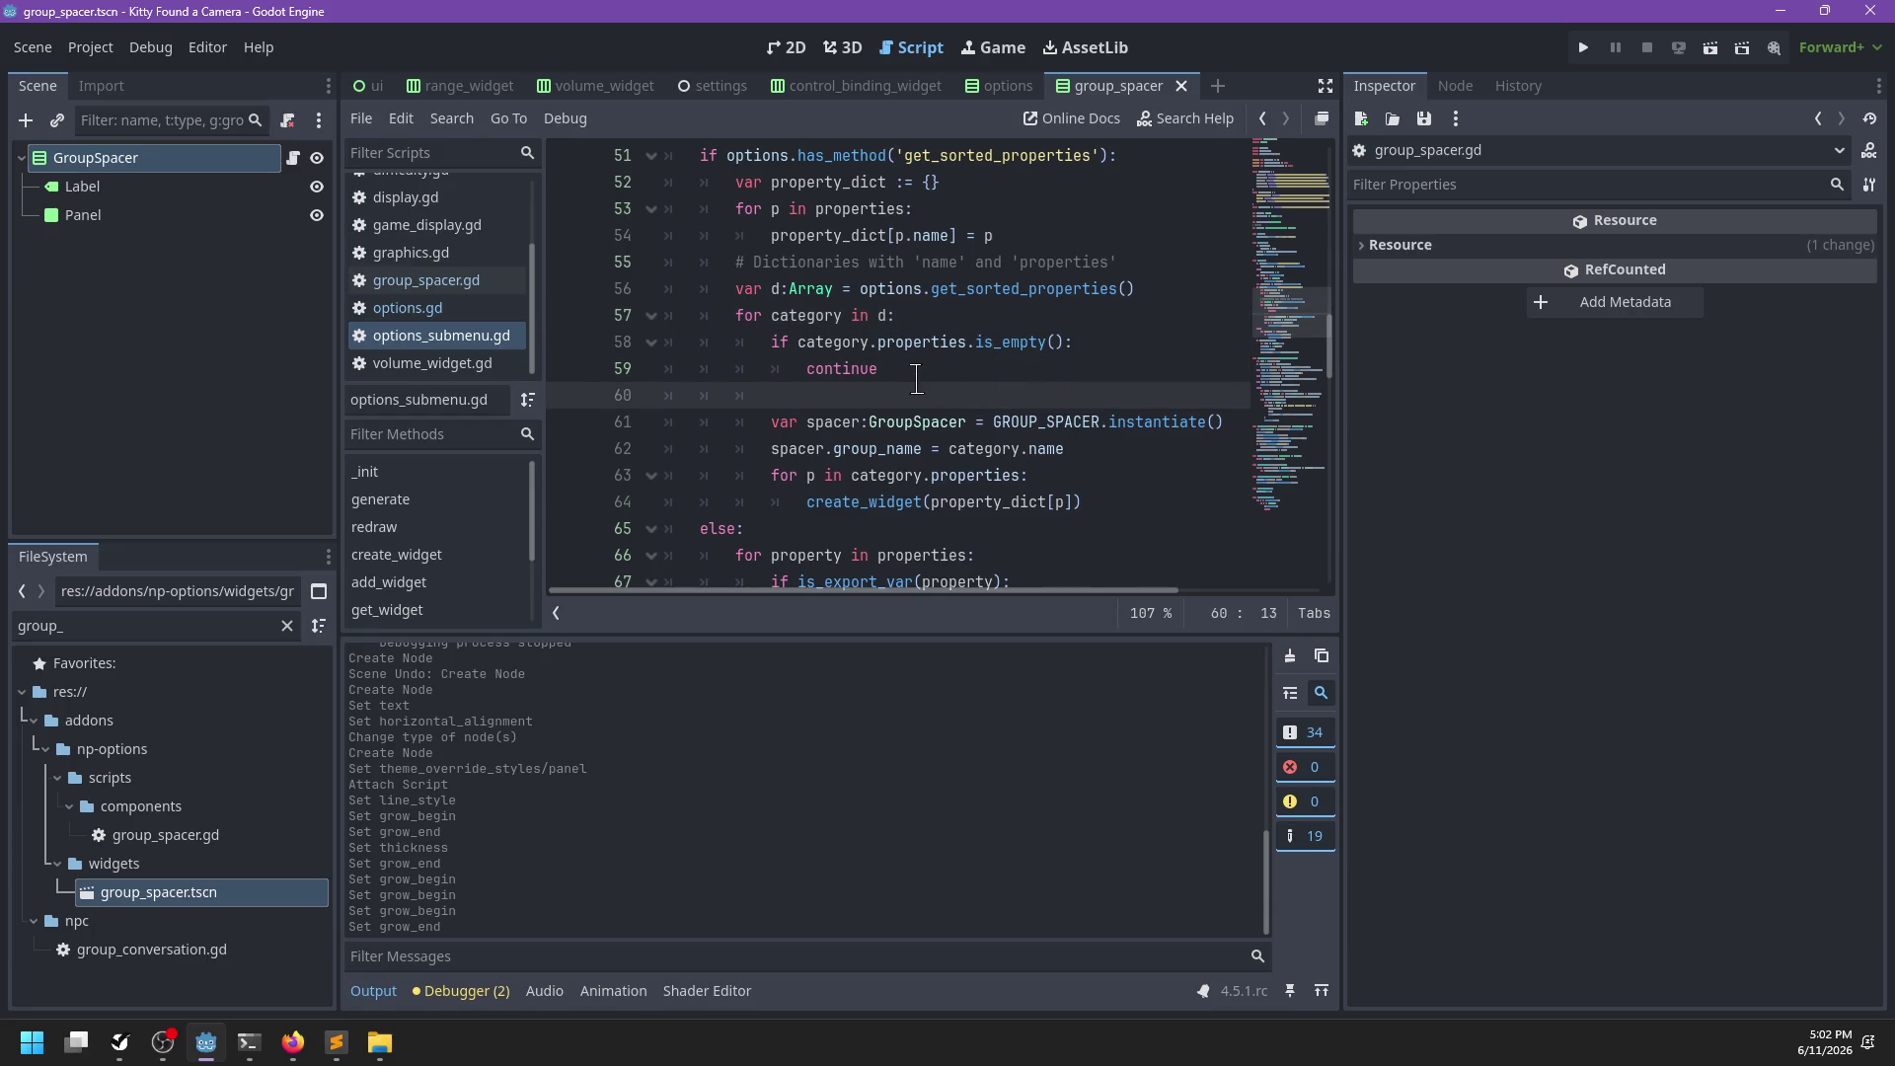
{"action": "type", "text": "ame"}
{"action": "type", "text": " ''"}
{"action": "type", "text": "standard'"}
{"action": "key", "text": "ctrl+BackSpace"}
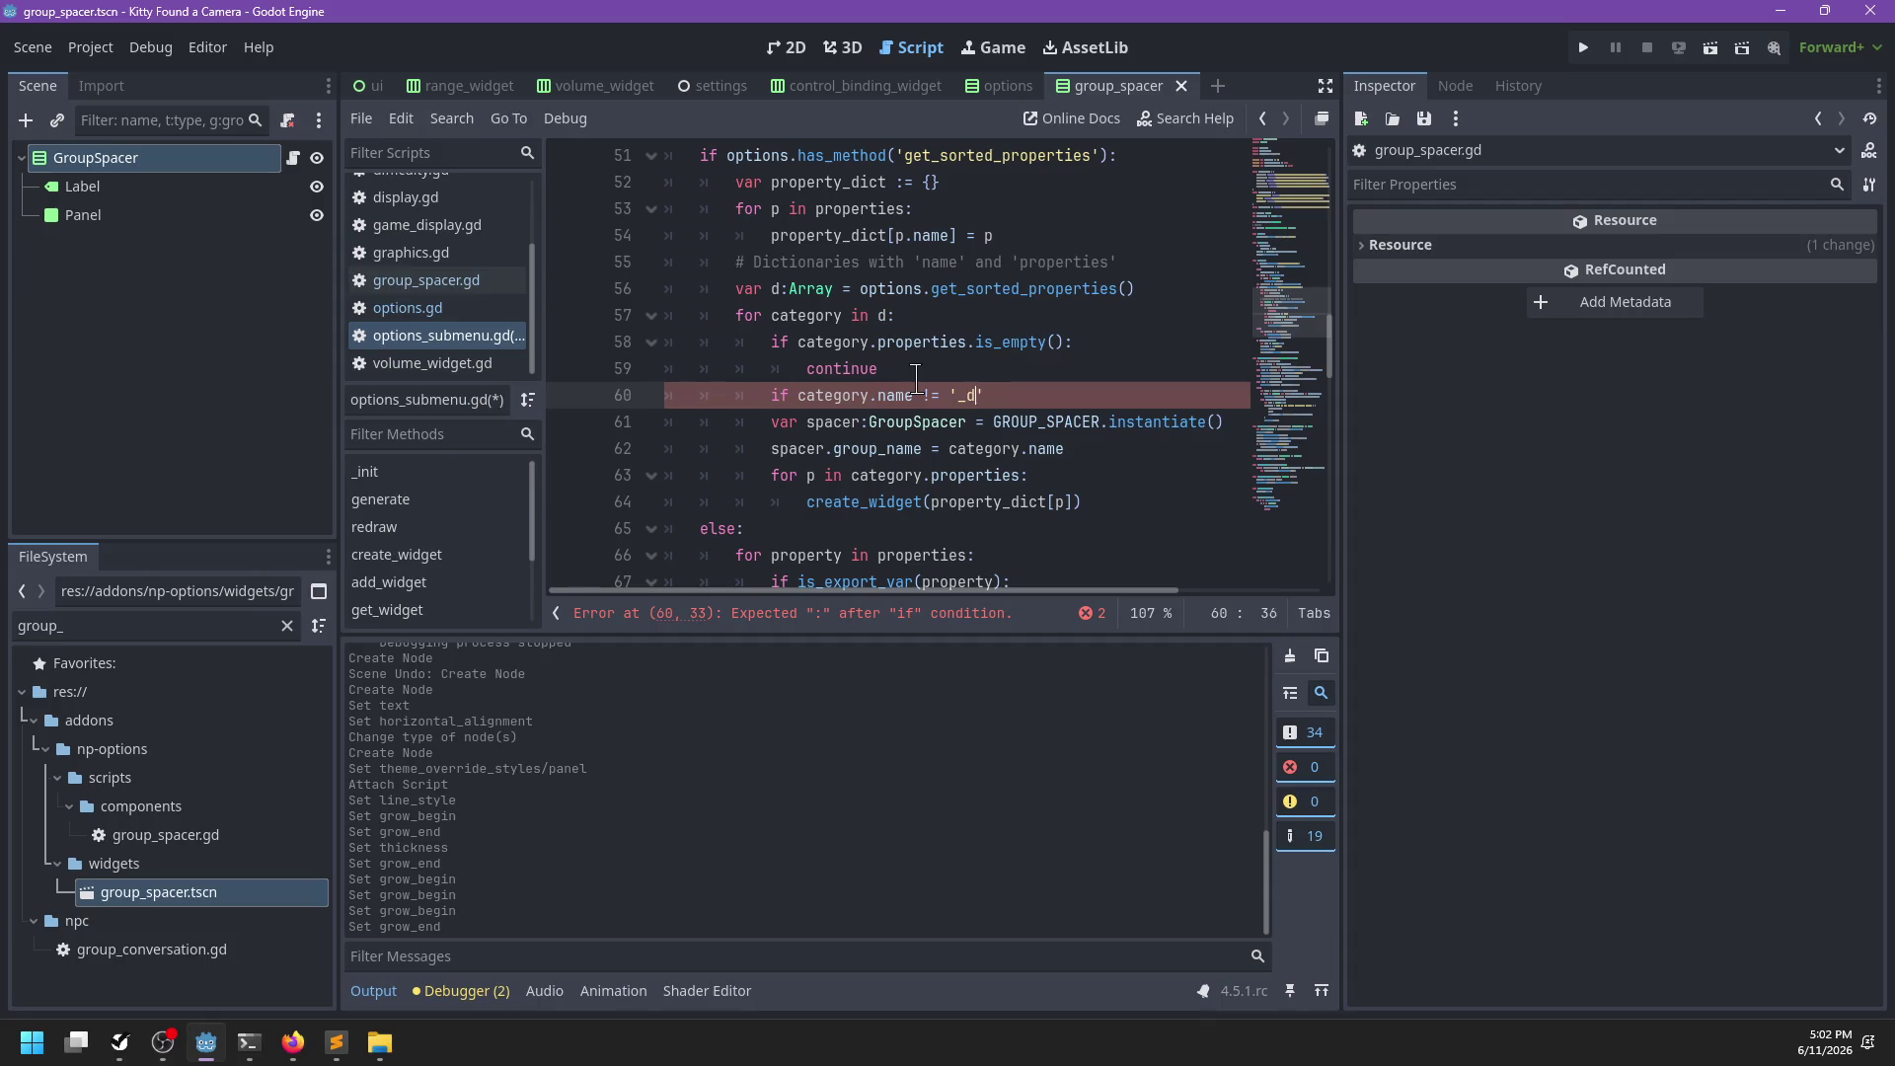
{"action": "type", "text": "ult"}
{"action": "key", "text": "alt+Tab"}
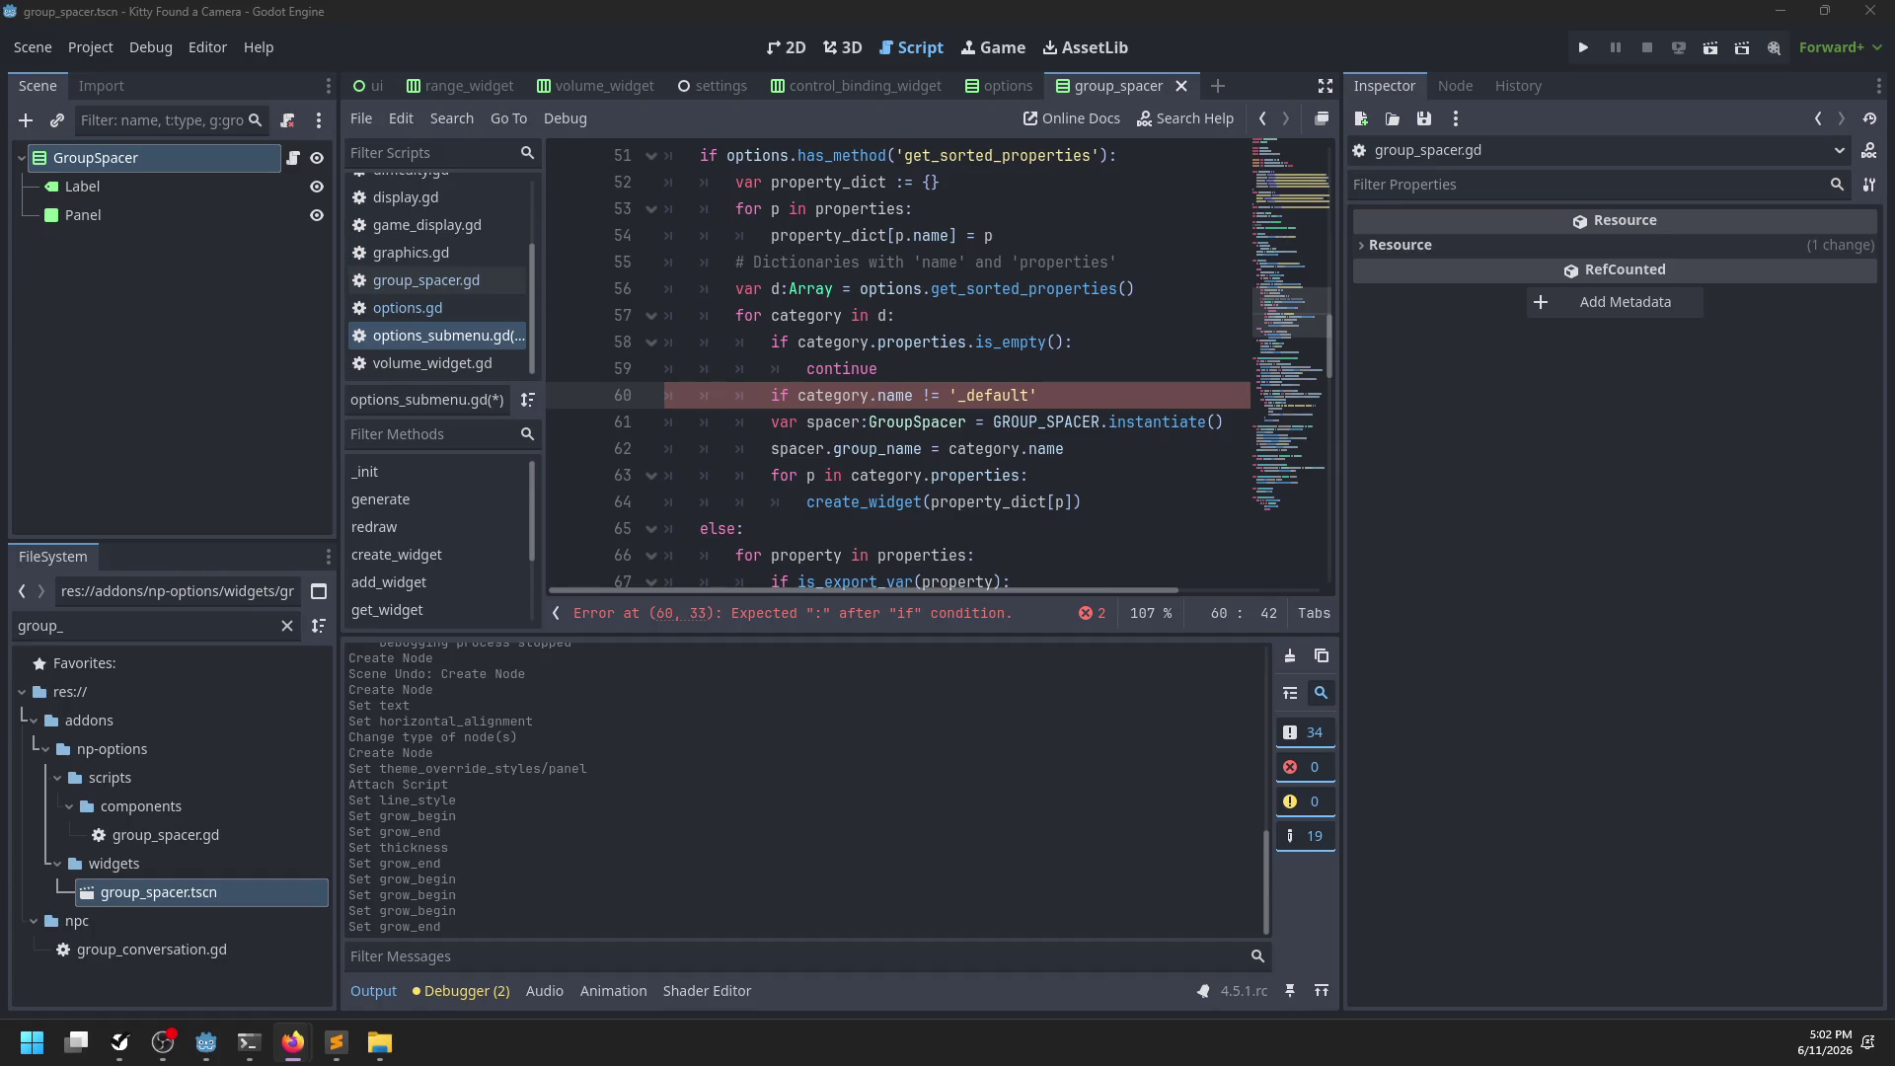
{"action": "key", "text": "alt+Tab"}
End the condition with a colon, indent the spacer lines under it, and save
{"action": "left_click", "coordinate": [1120, 387]}
{"action": "type", "text": ":"}
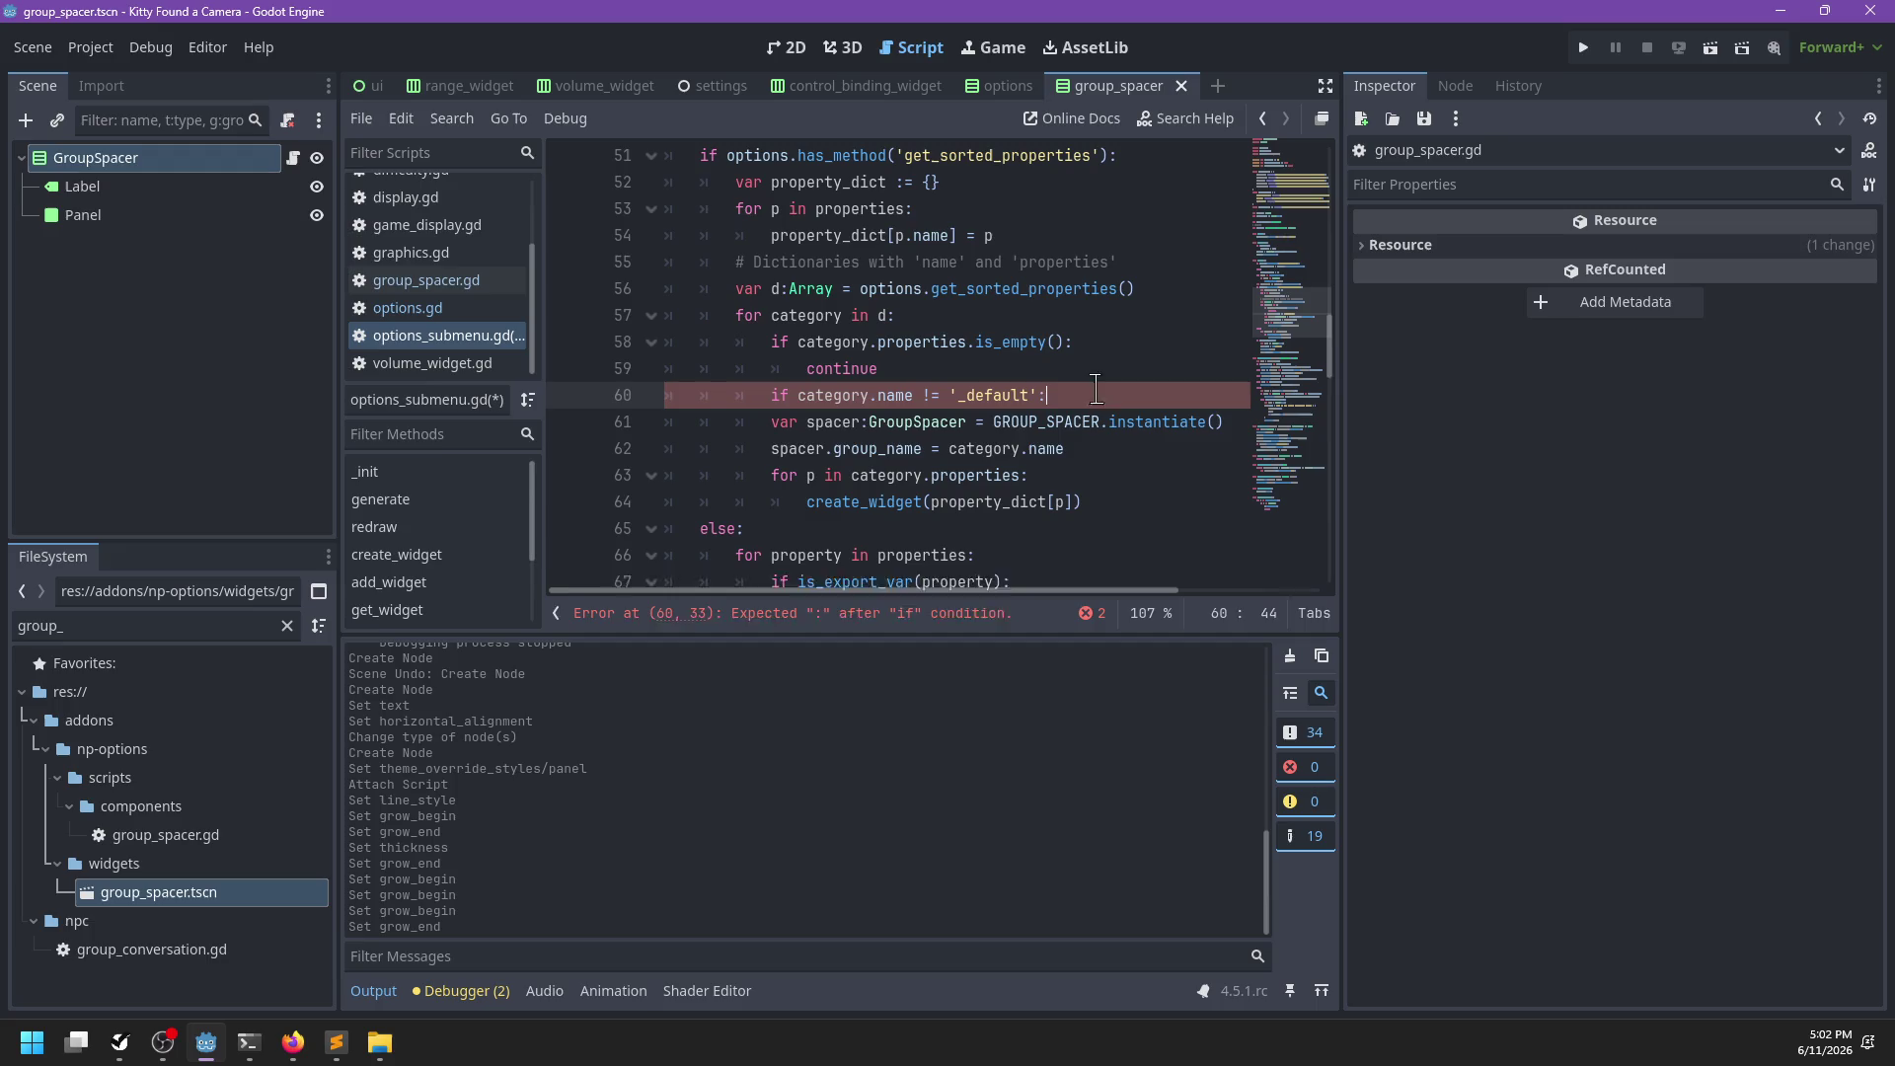
{"action": "left_click_drag", "start_coordinate": [771, 422], "coordinate": [800, 449]}
{"action": "key", "text": "Tab"}
{"action": "left_click", "coordinate": [1203, 448]}
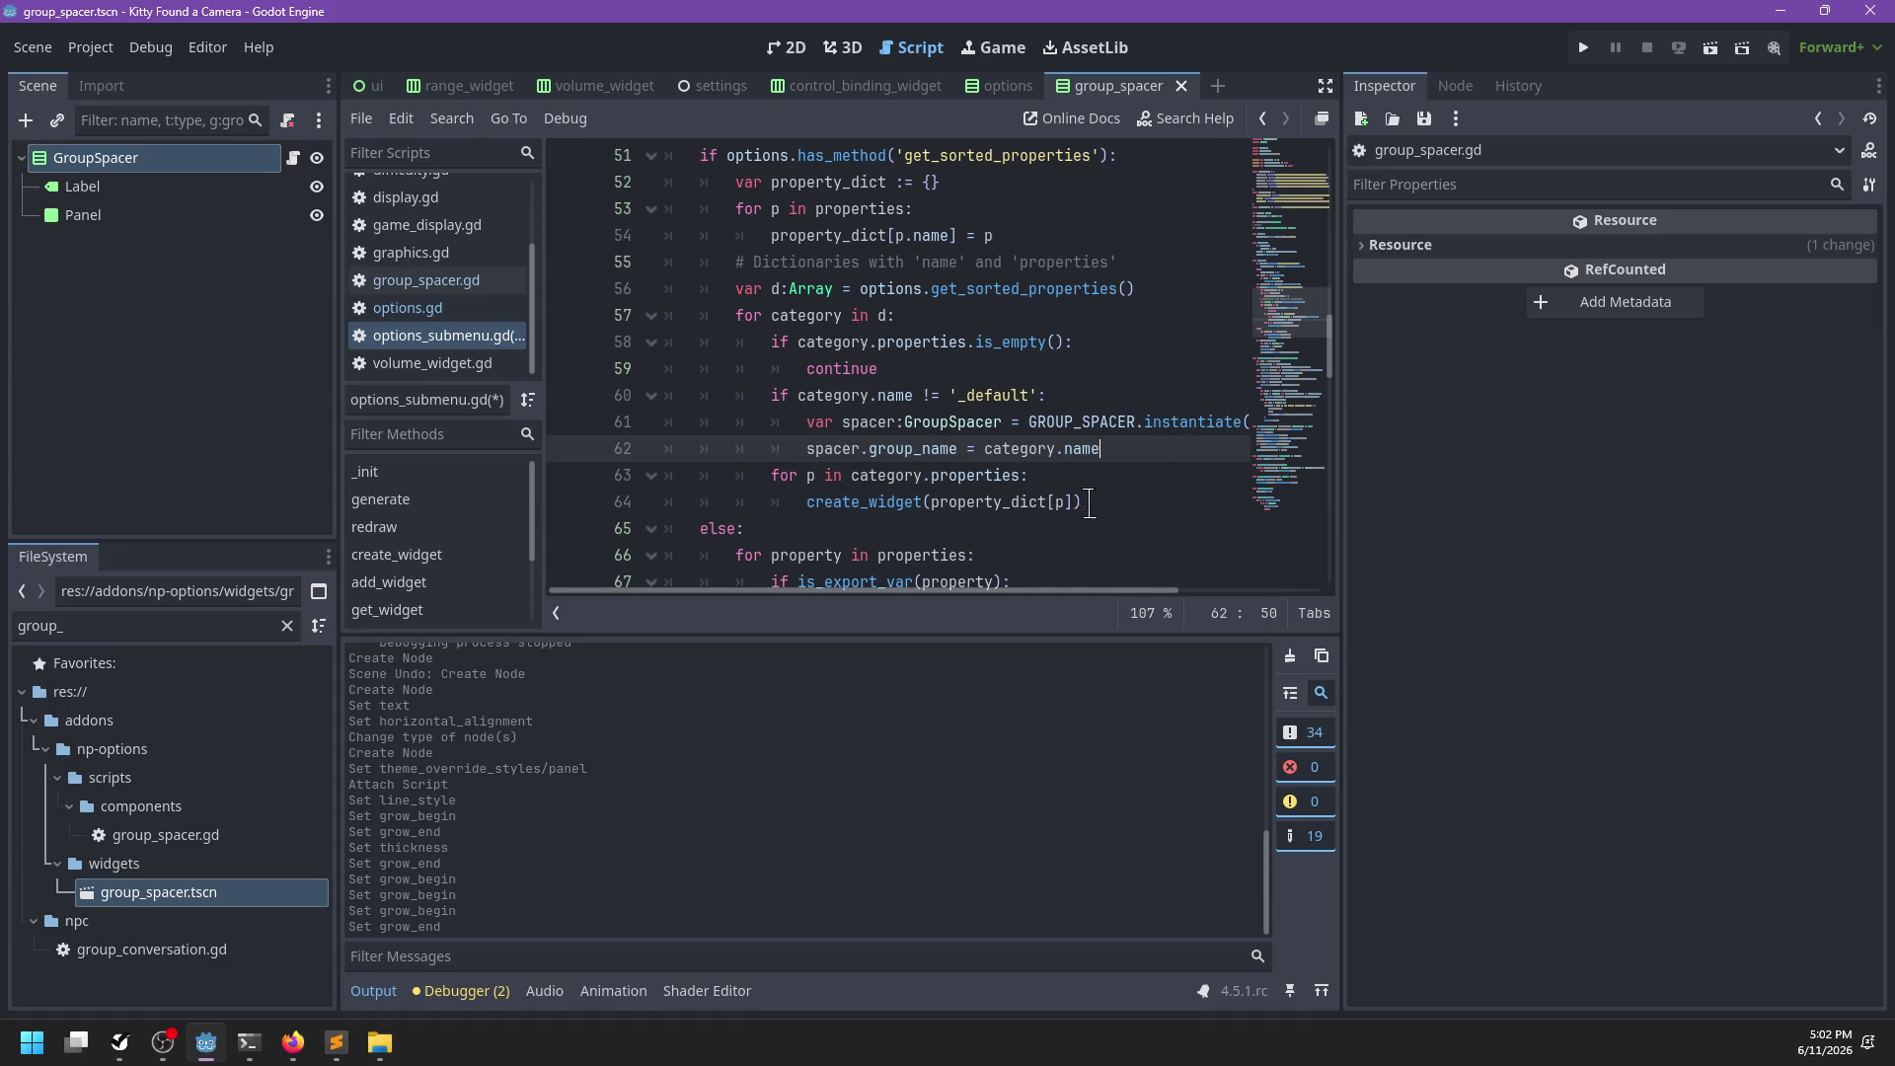
{"action": "key", "text": "ctrl+s"}
{"action": "scroll", "coordinate": [477, 296], "scroll_direction": "up", "scroll_amount": 3}
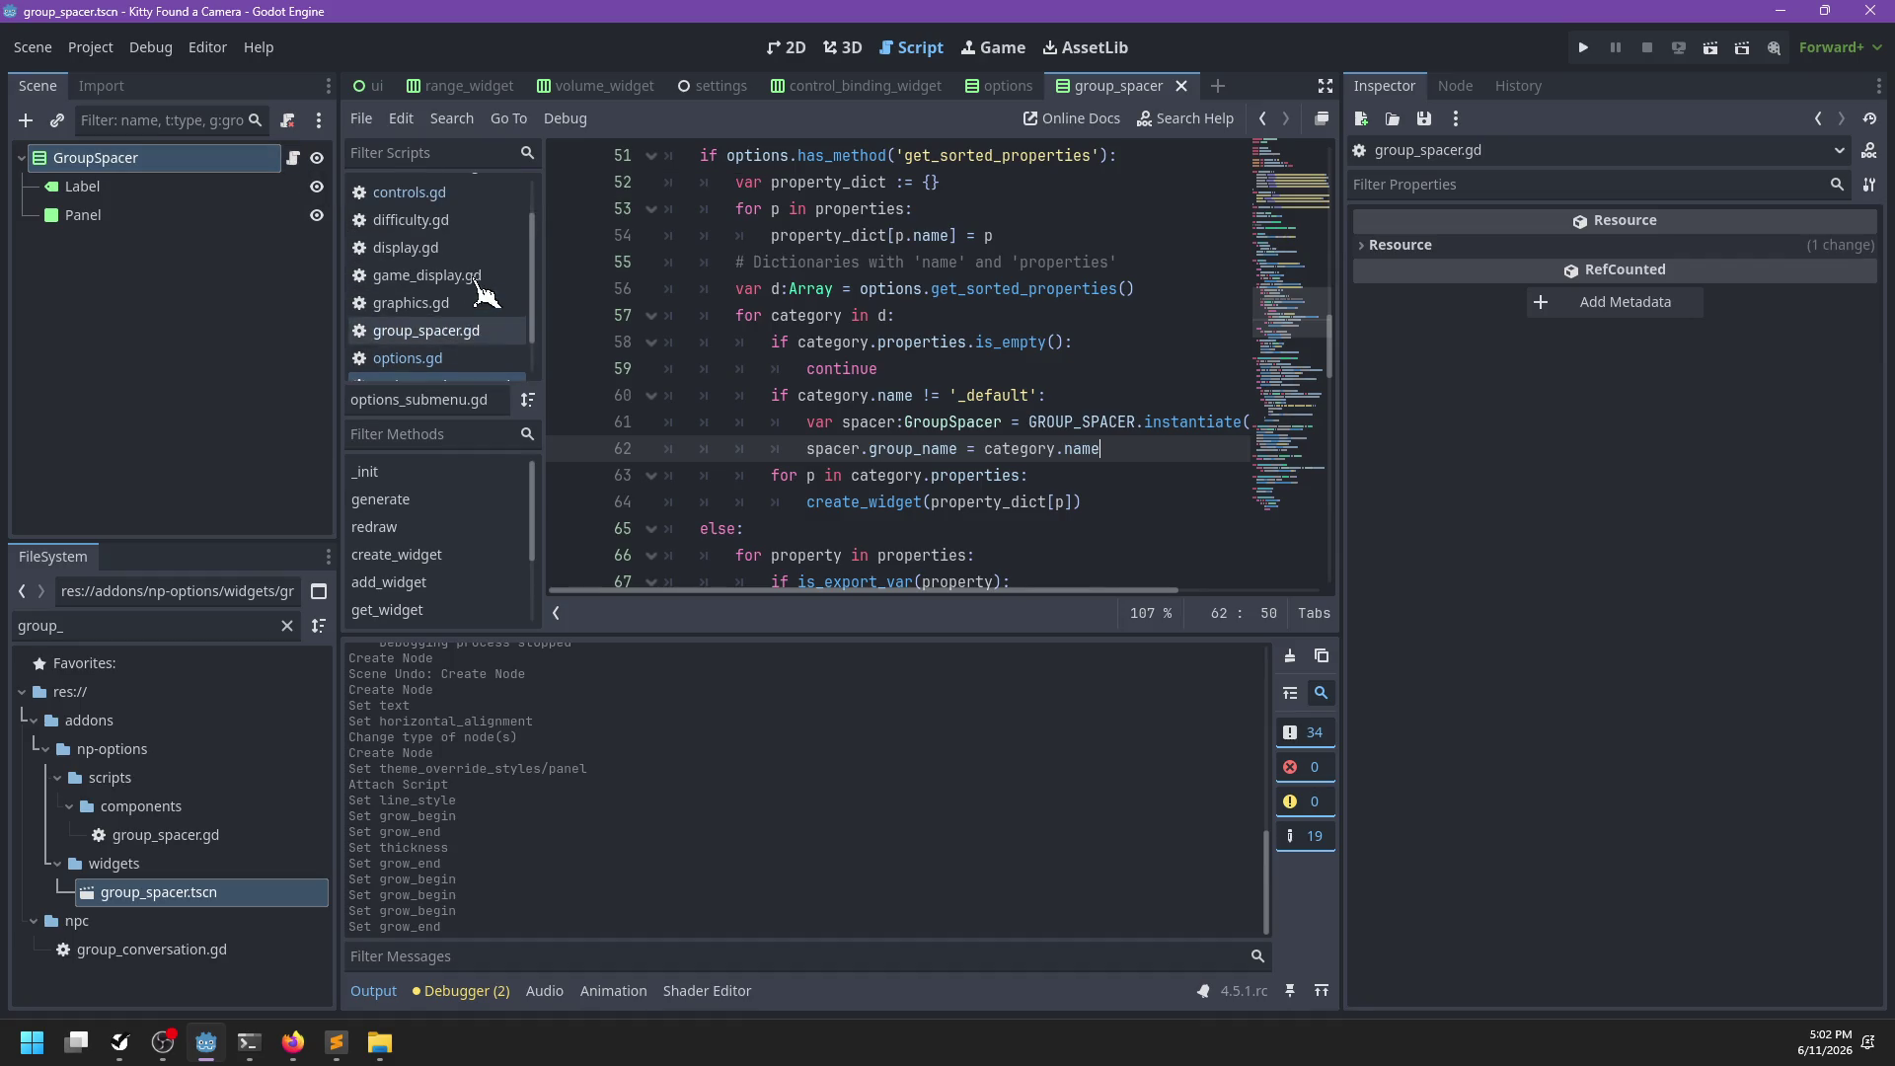
Look through the options, group spacer and volume widget scripts, then return to controls.gd
{"action": "scroll", "coordinate": [484, 293], "scroll_direction": "down", "scroll_amount": 2}
{"action": "left_click", "coordinate": [477, 308]}
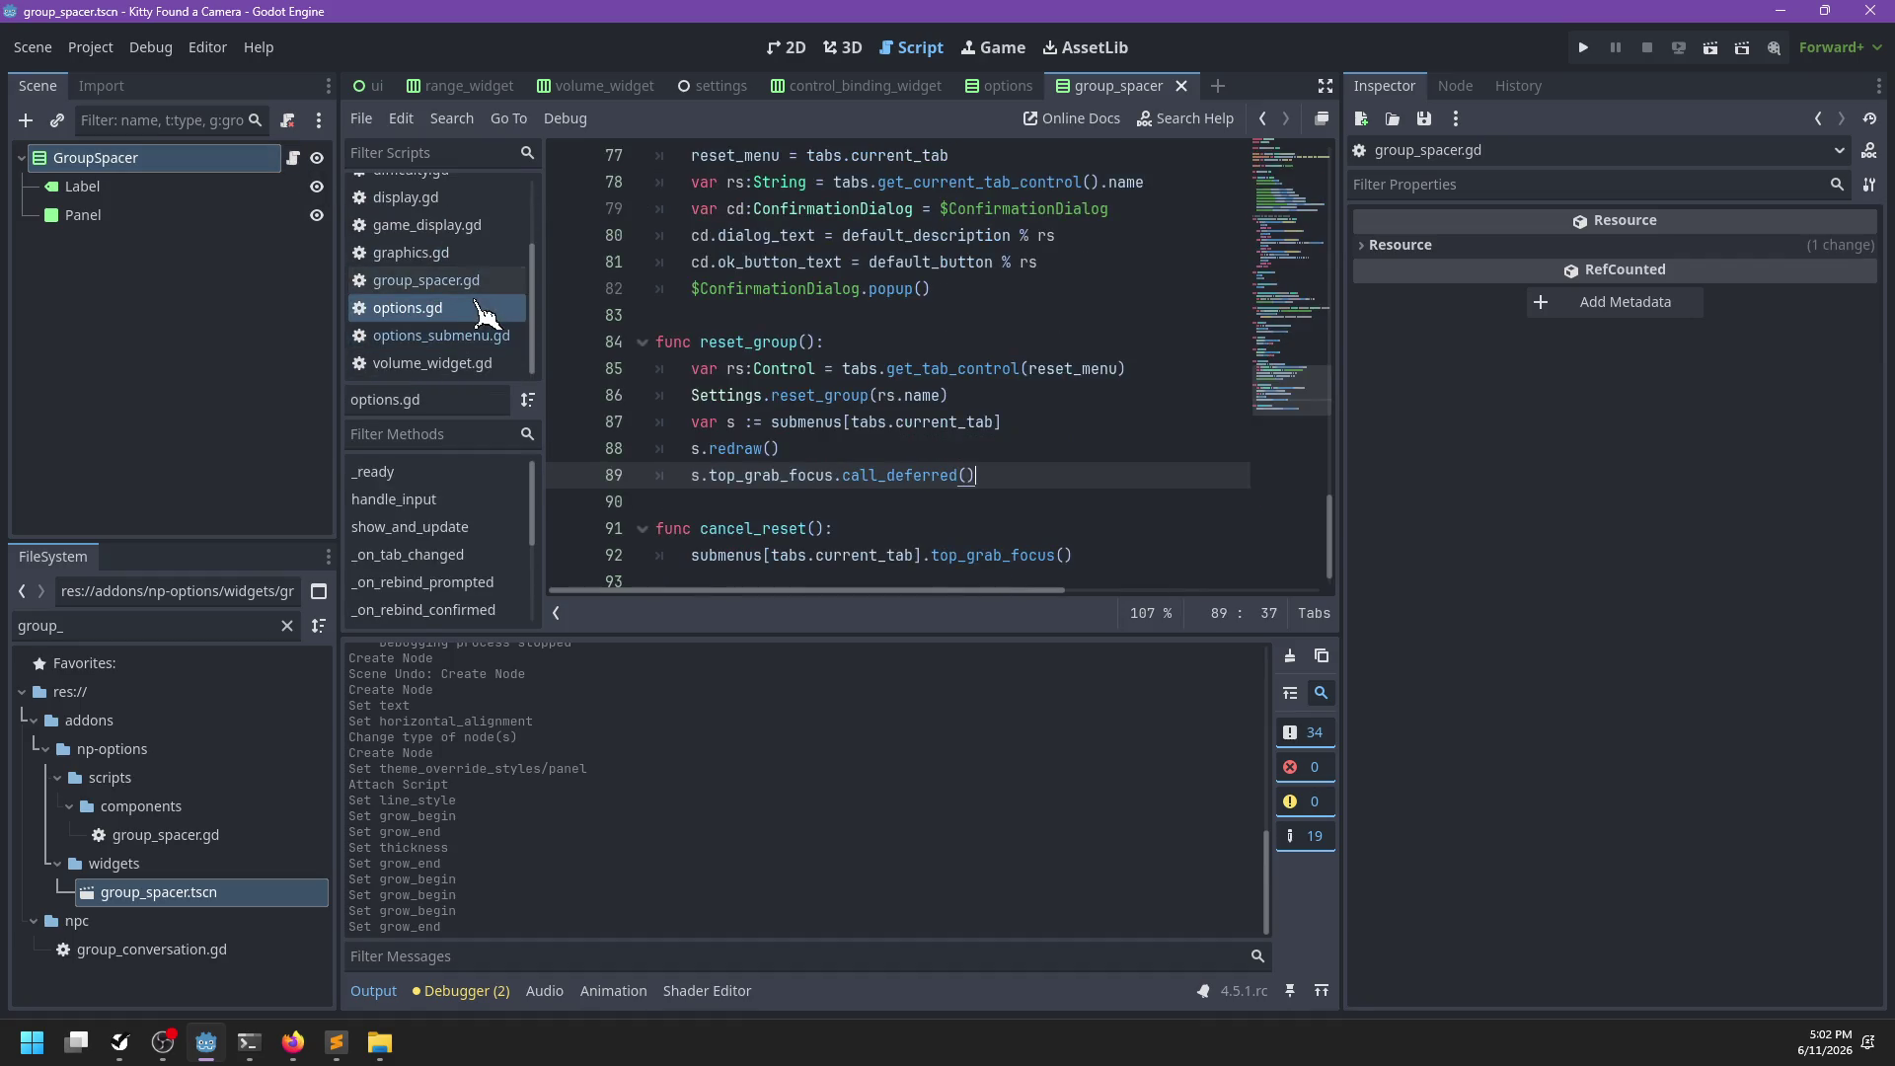
{"action": "left_click", "coordinate": [478, 285]}
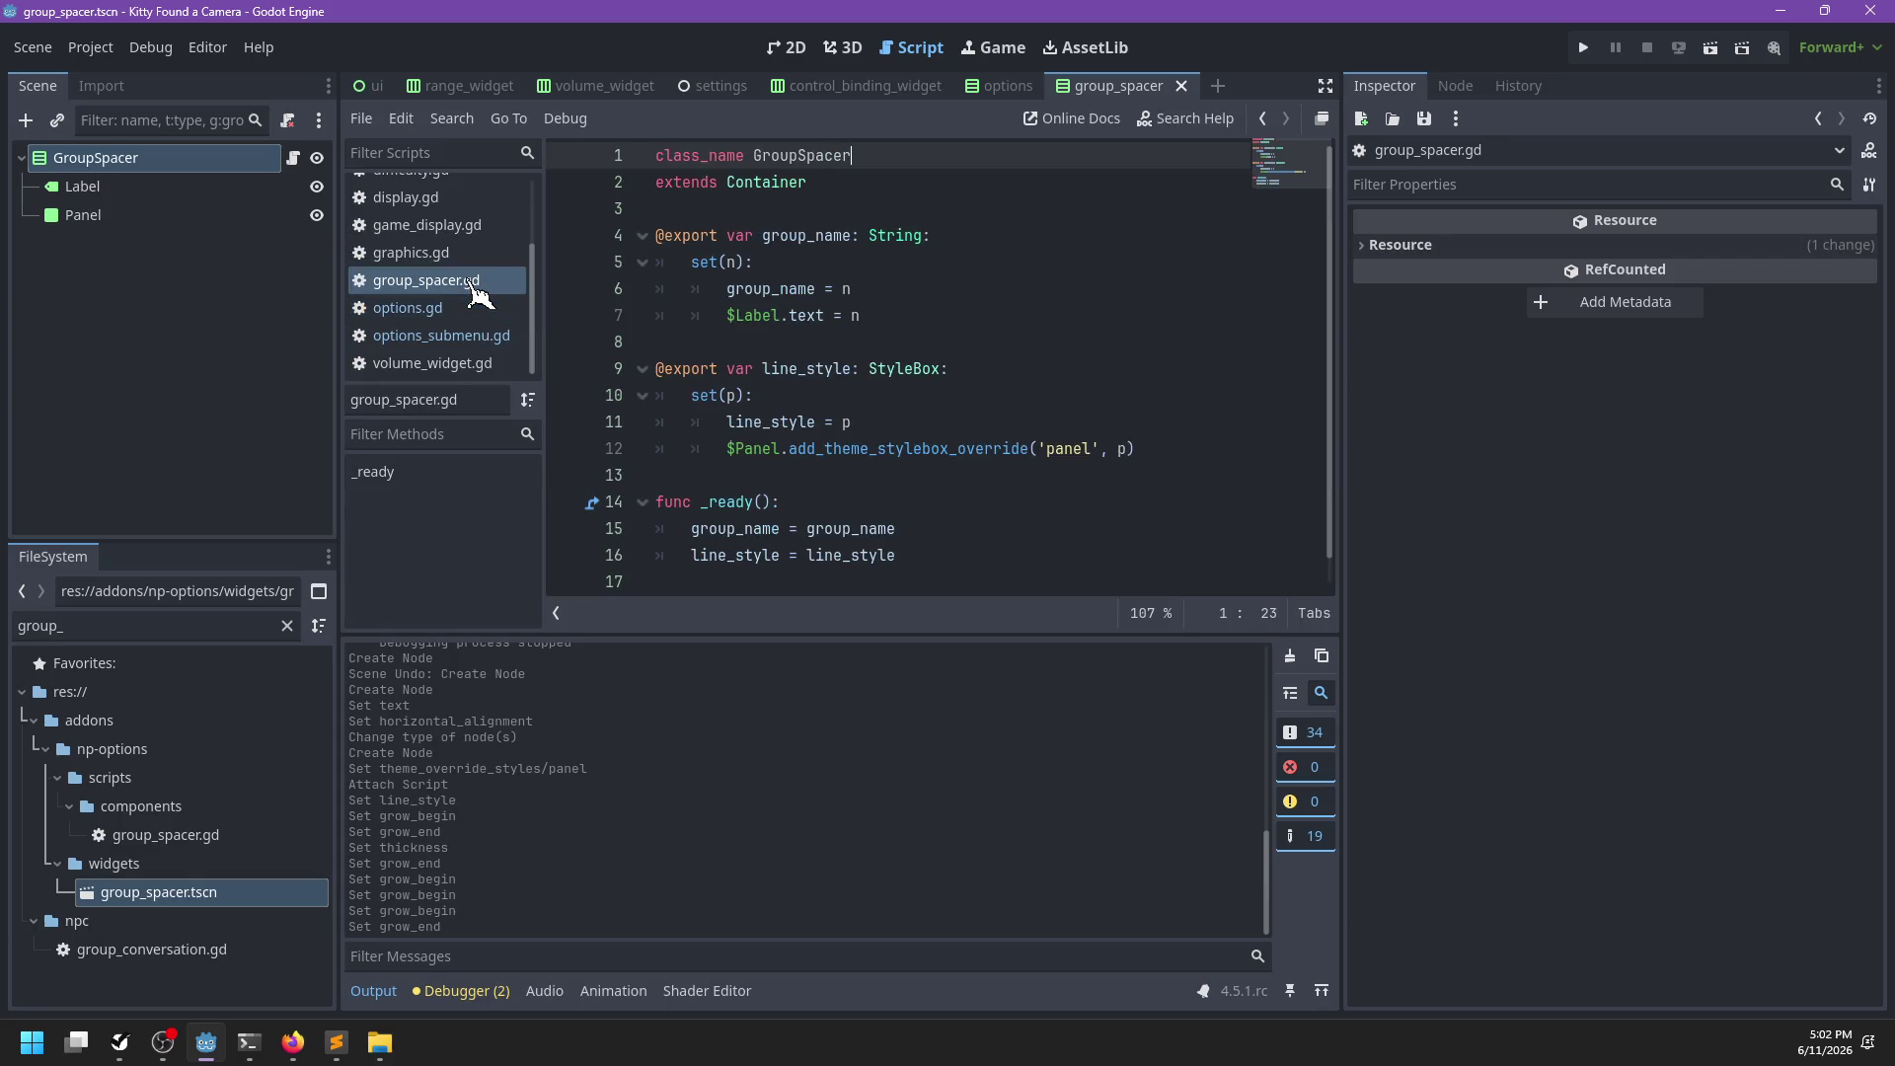
{"action": "left_click", "coordinate": [487, 365]}
{"action": "scroll", "coordinate": [485, 296], "scroll_direction": "up", "scroll_amount": 3}
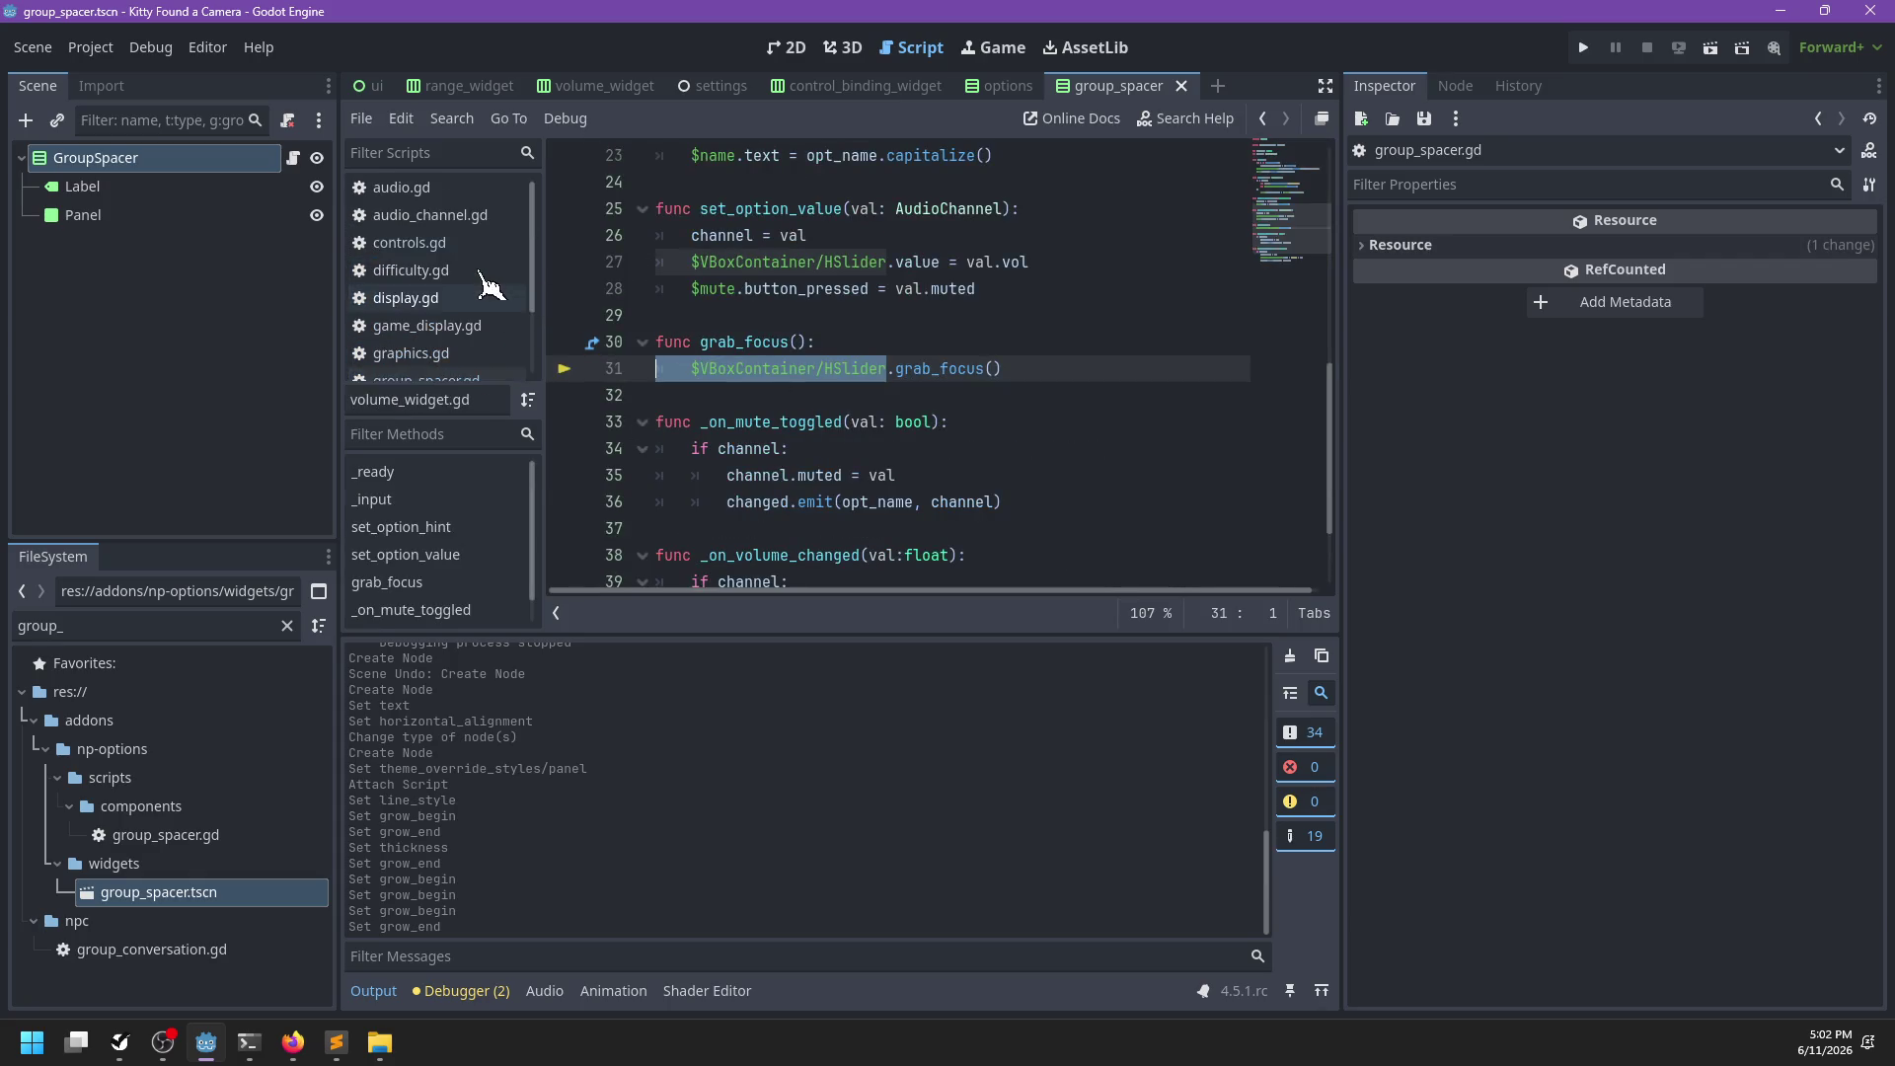
{"action": "left_click", "coordinate": [446, 245]}
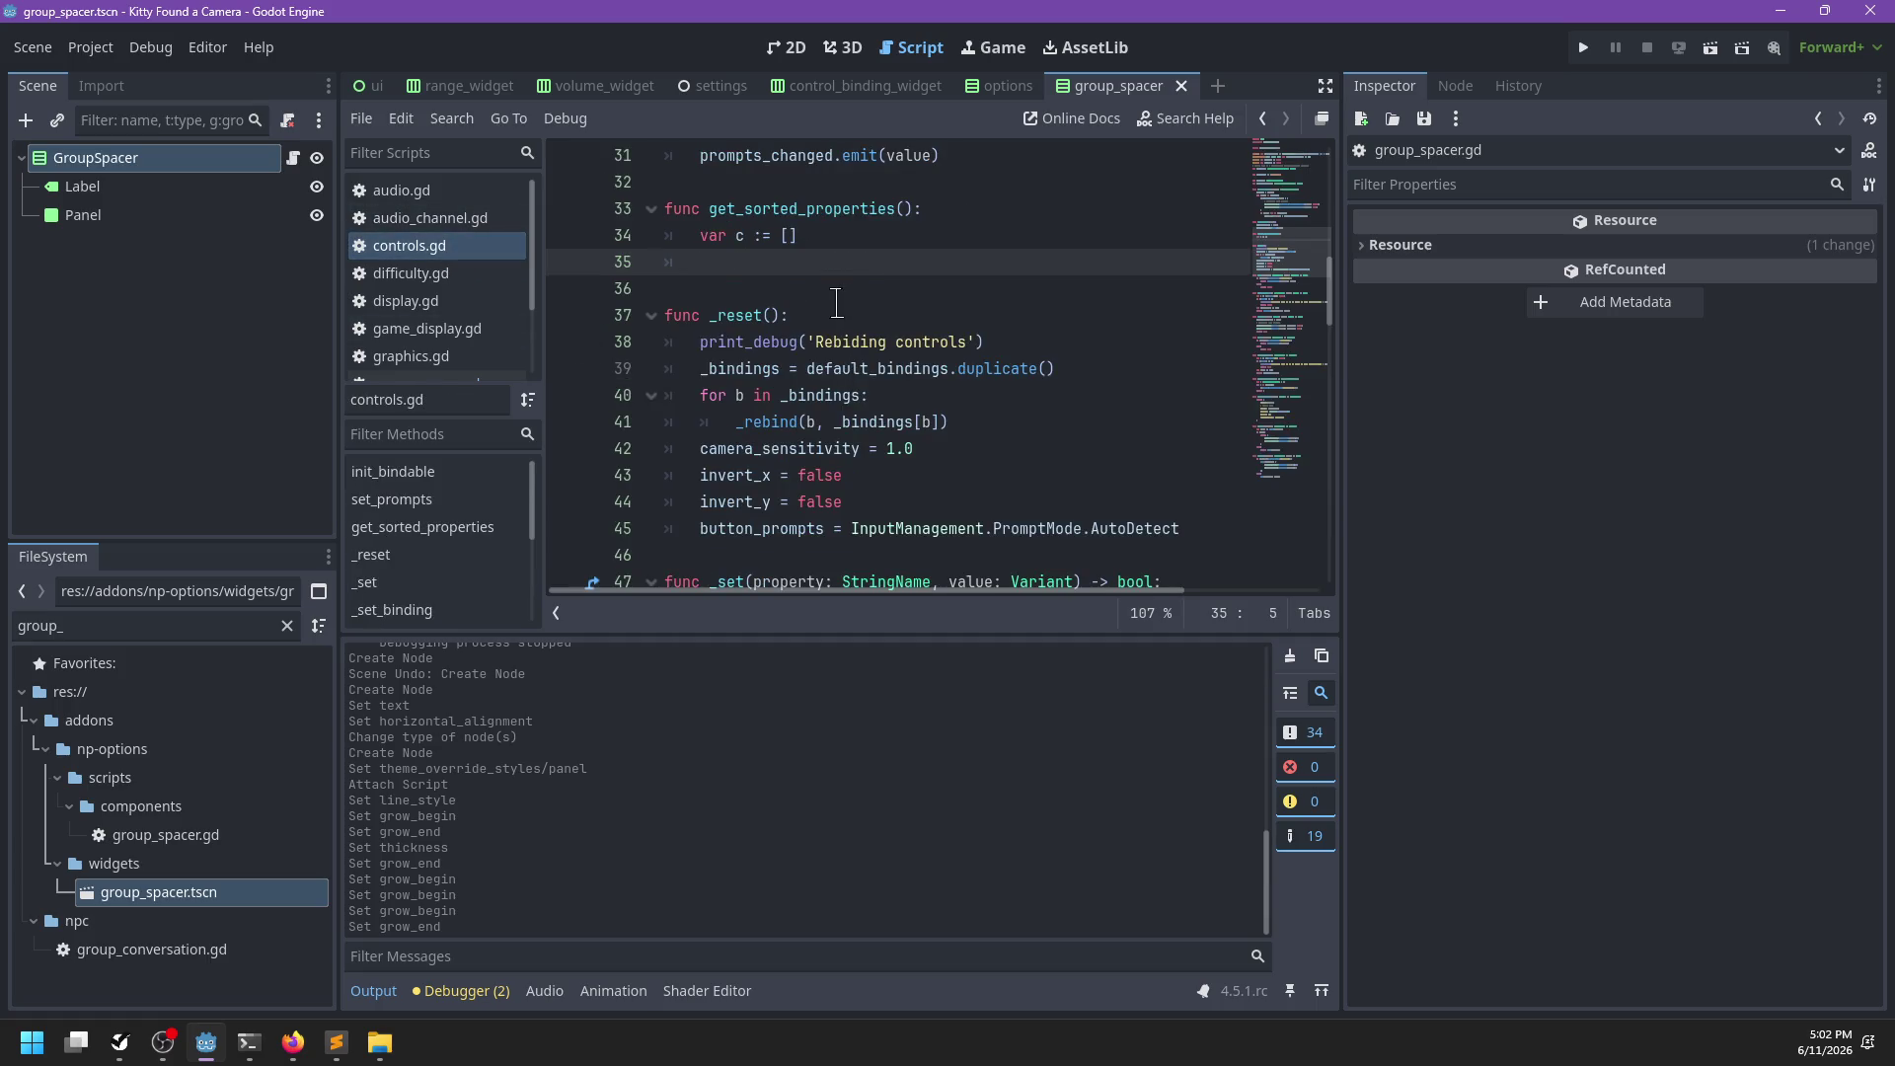
Replace the empty array with a returned group dictionary whose 'name' is '_default'
{"action": "key", "text": "shift+Up"}
{"action": "type", "text": "return"}
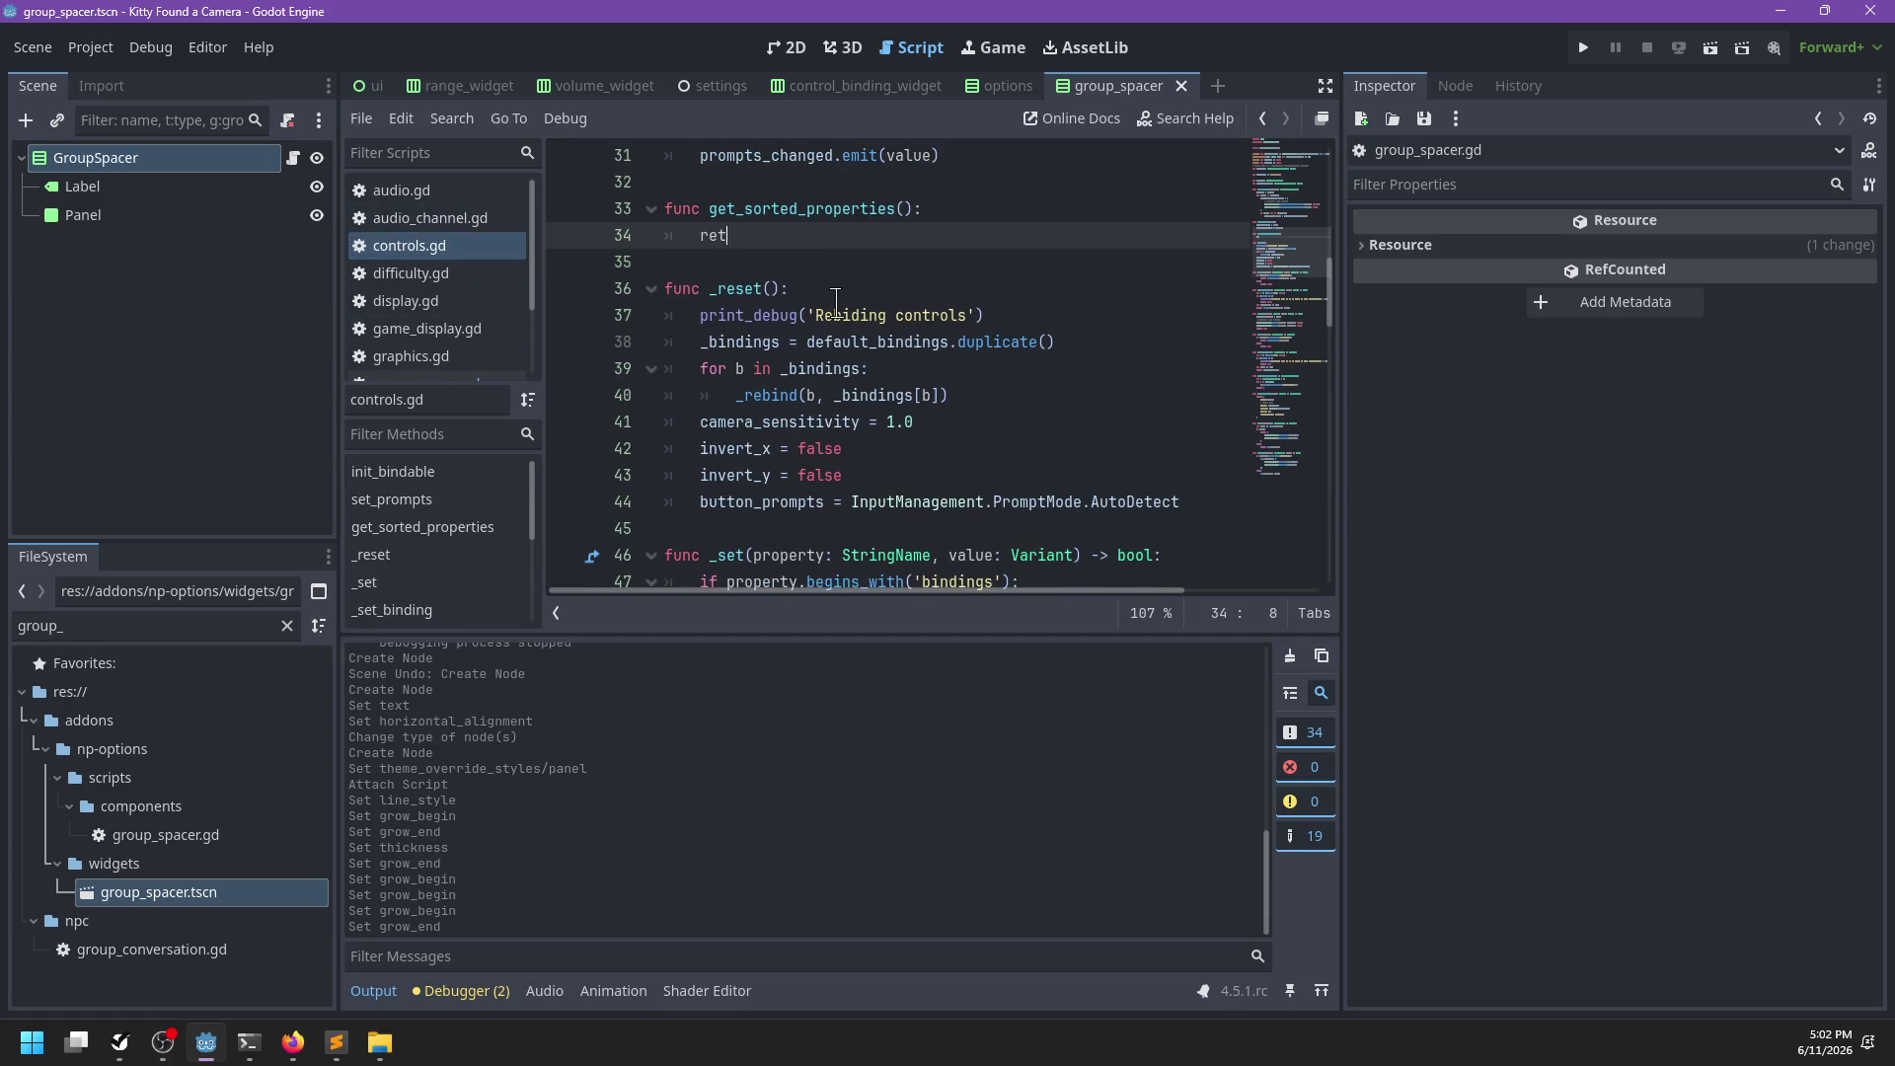
{"action": "key", "text": "Left"}
{"action": "key", "text": "Return"}
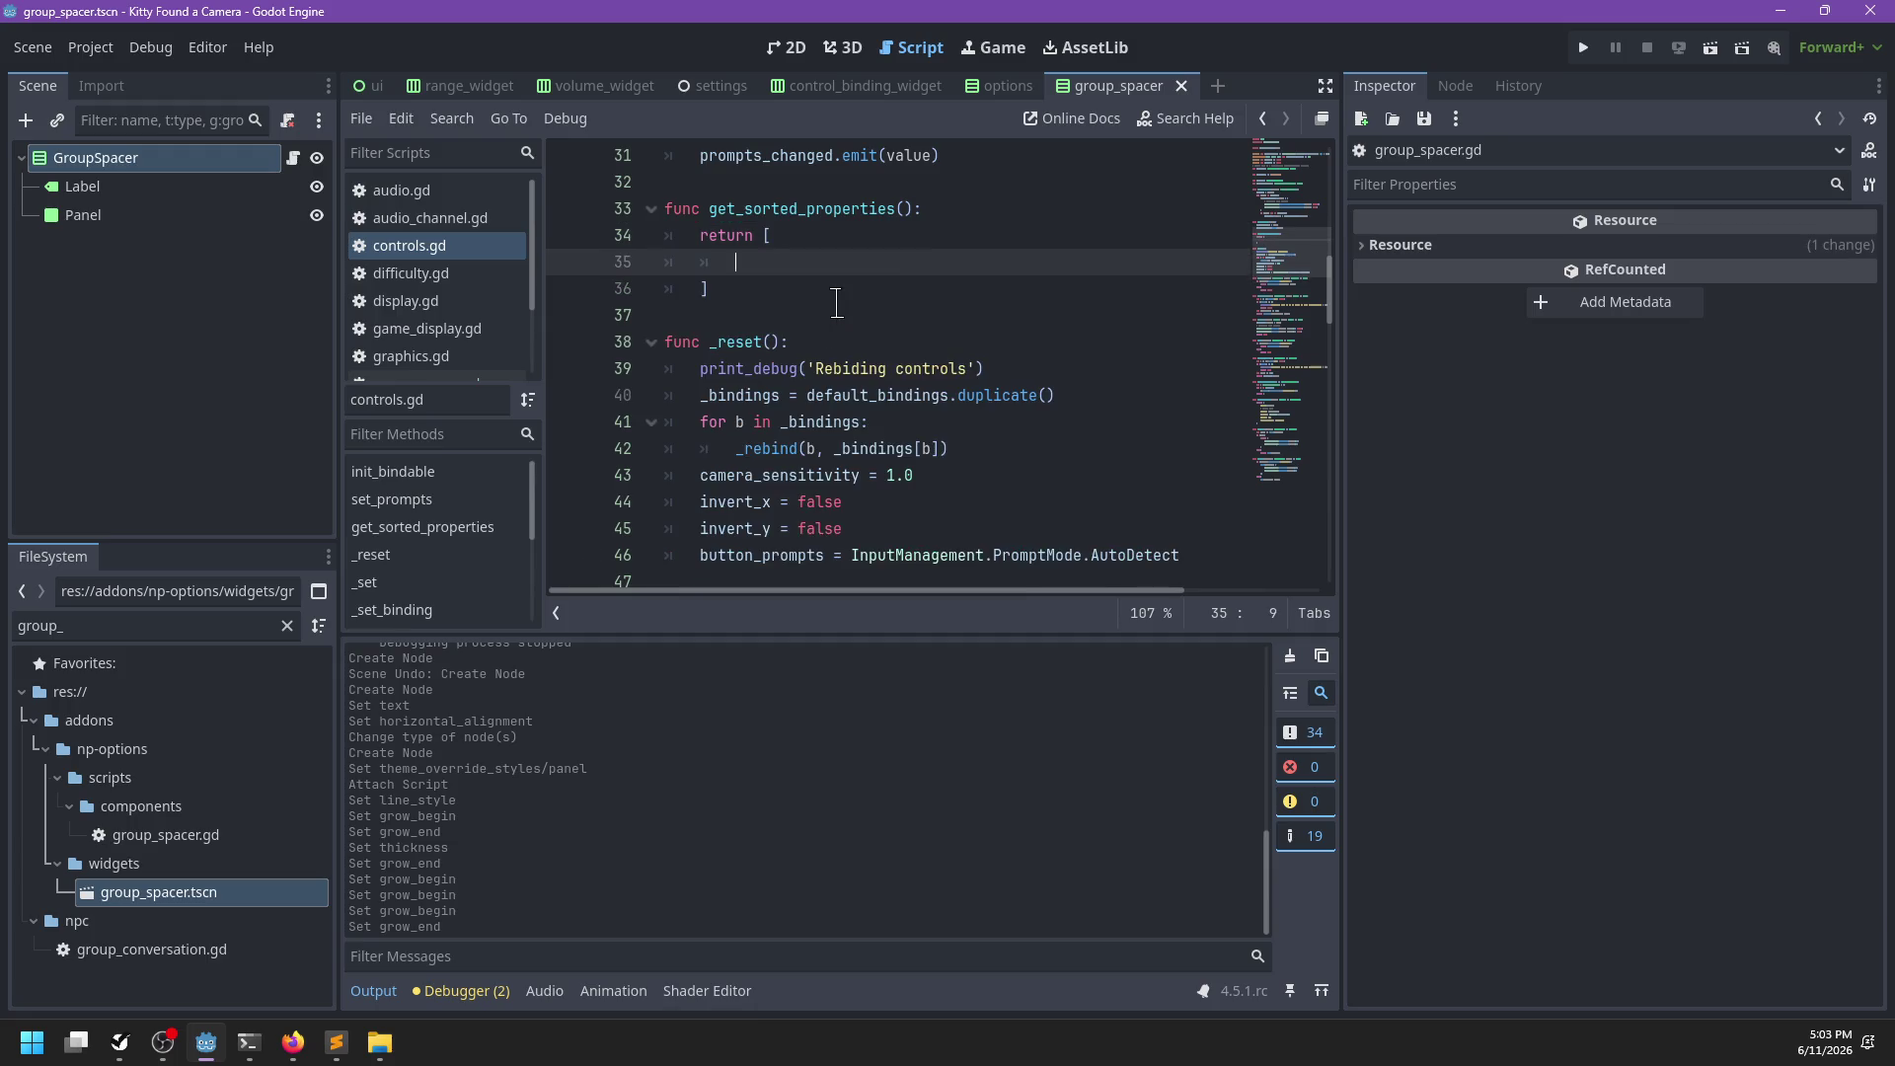
{"action": "key", "text": "Return"}
{"action": "type", "text": "name:"}
{"action": "key", "text": "BackSpace"}
{"action": "key", "text": "BackSpace"}
{"action": "key", "text": "BackSpace"}
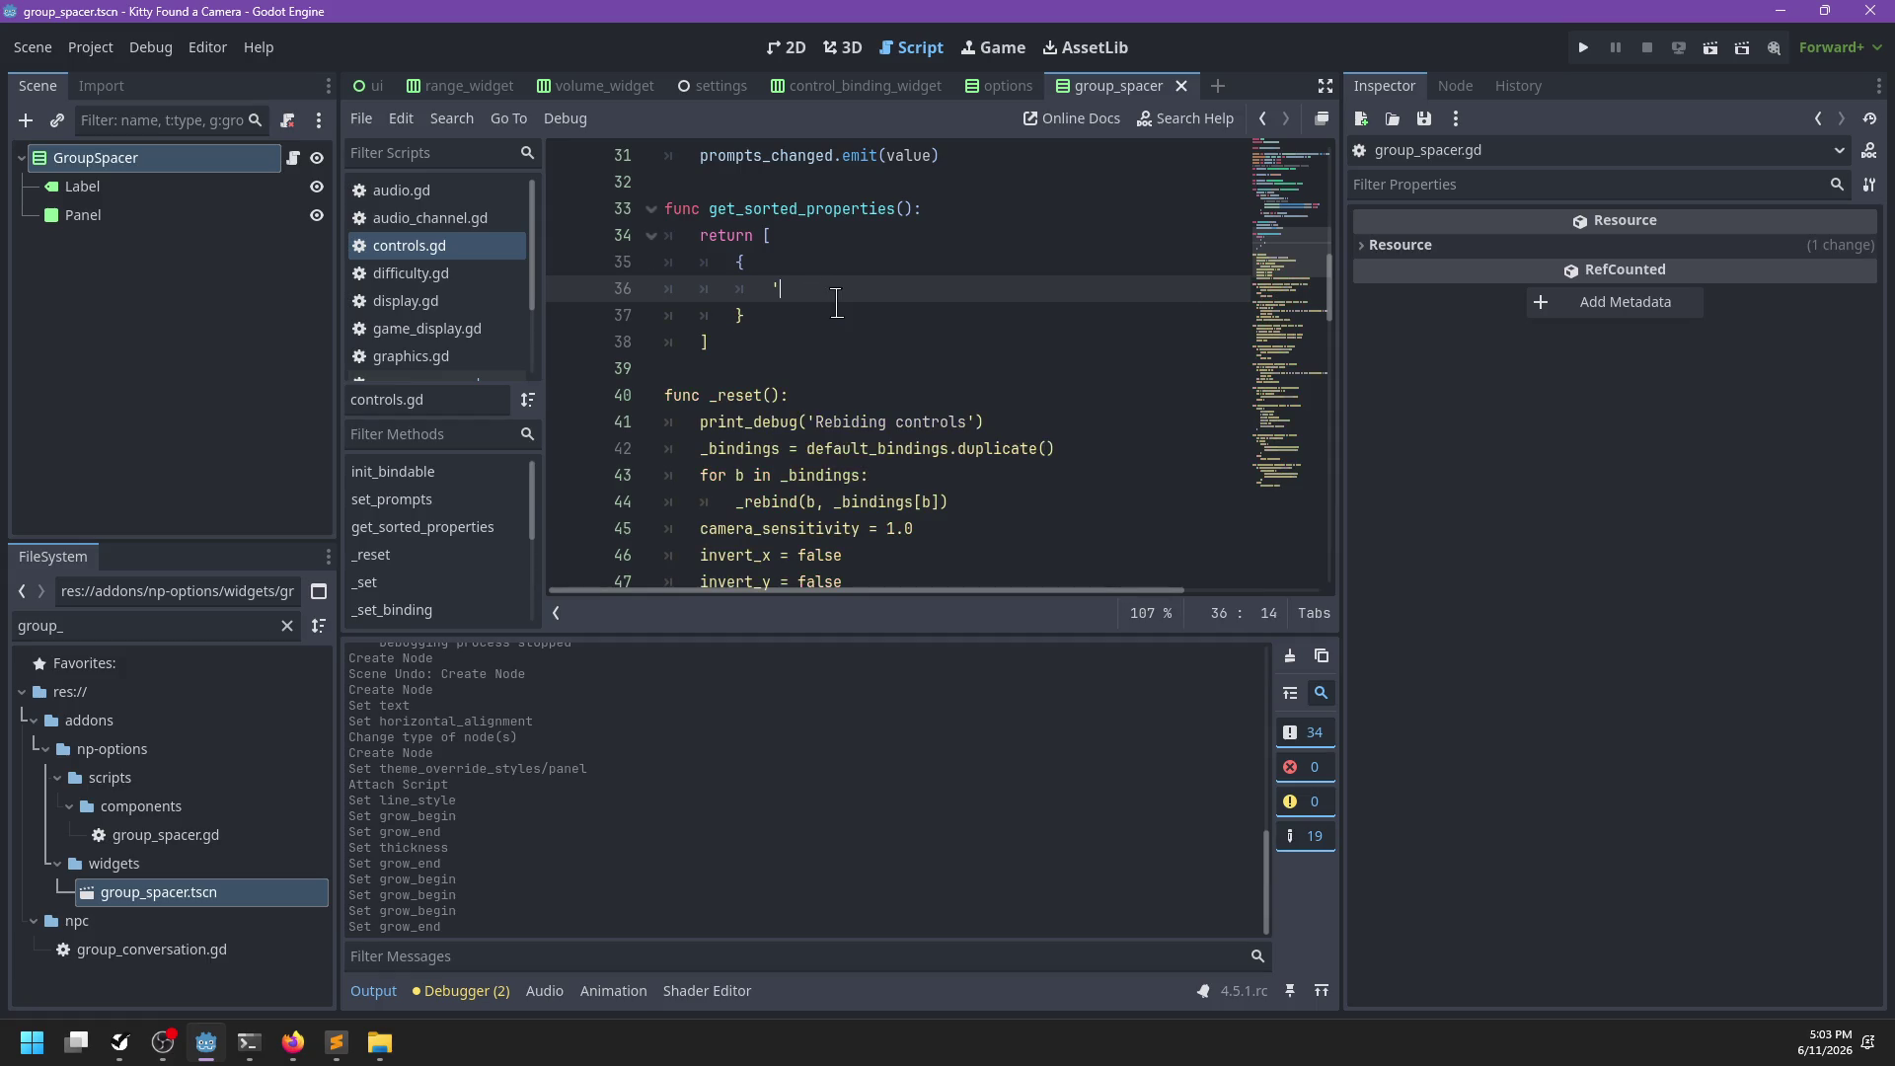
{"action": "type", "text": "'name"}
{"action": "key", "text": "Return"}
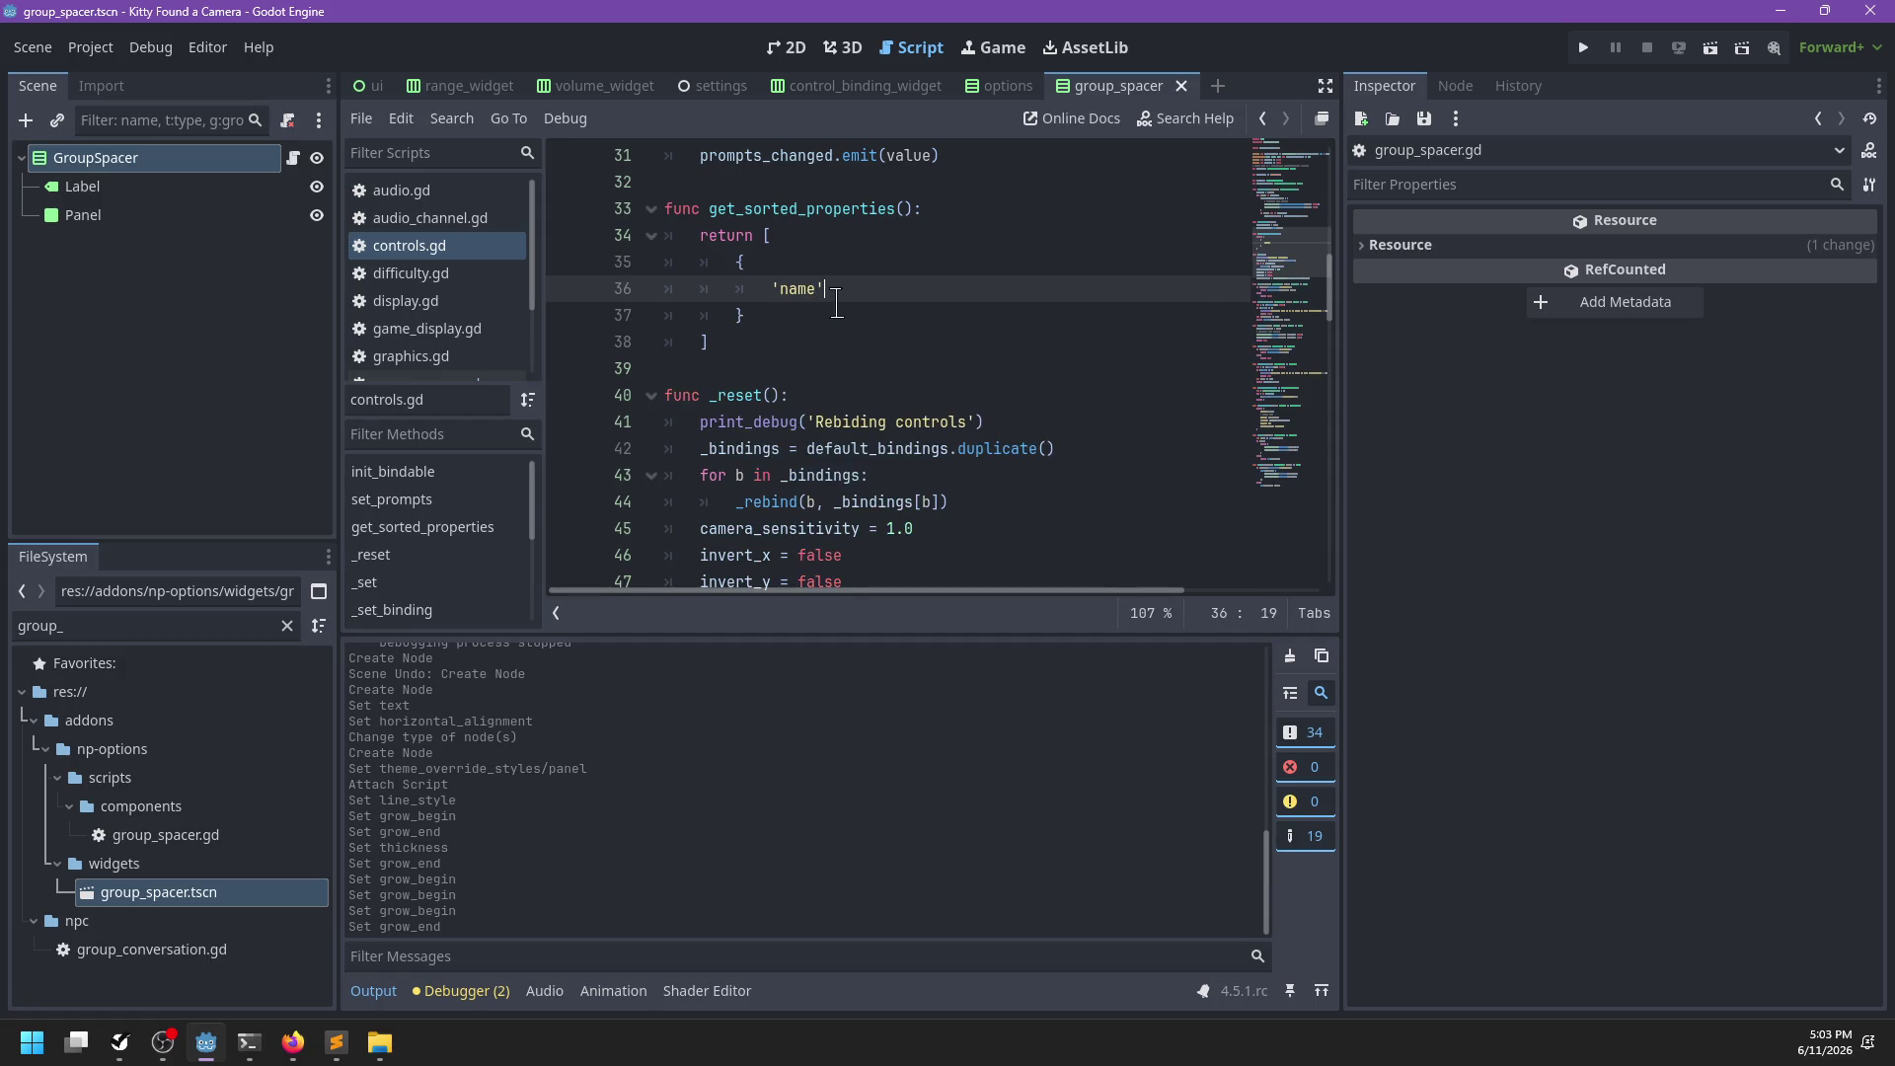
{"action": "type", "text": "'"}
{"action": "type", "text": "fail"}
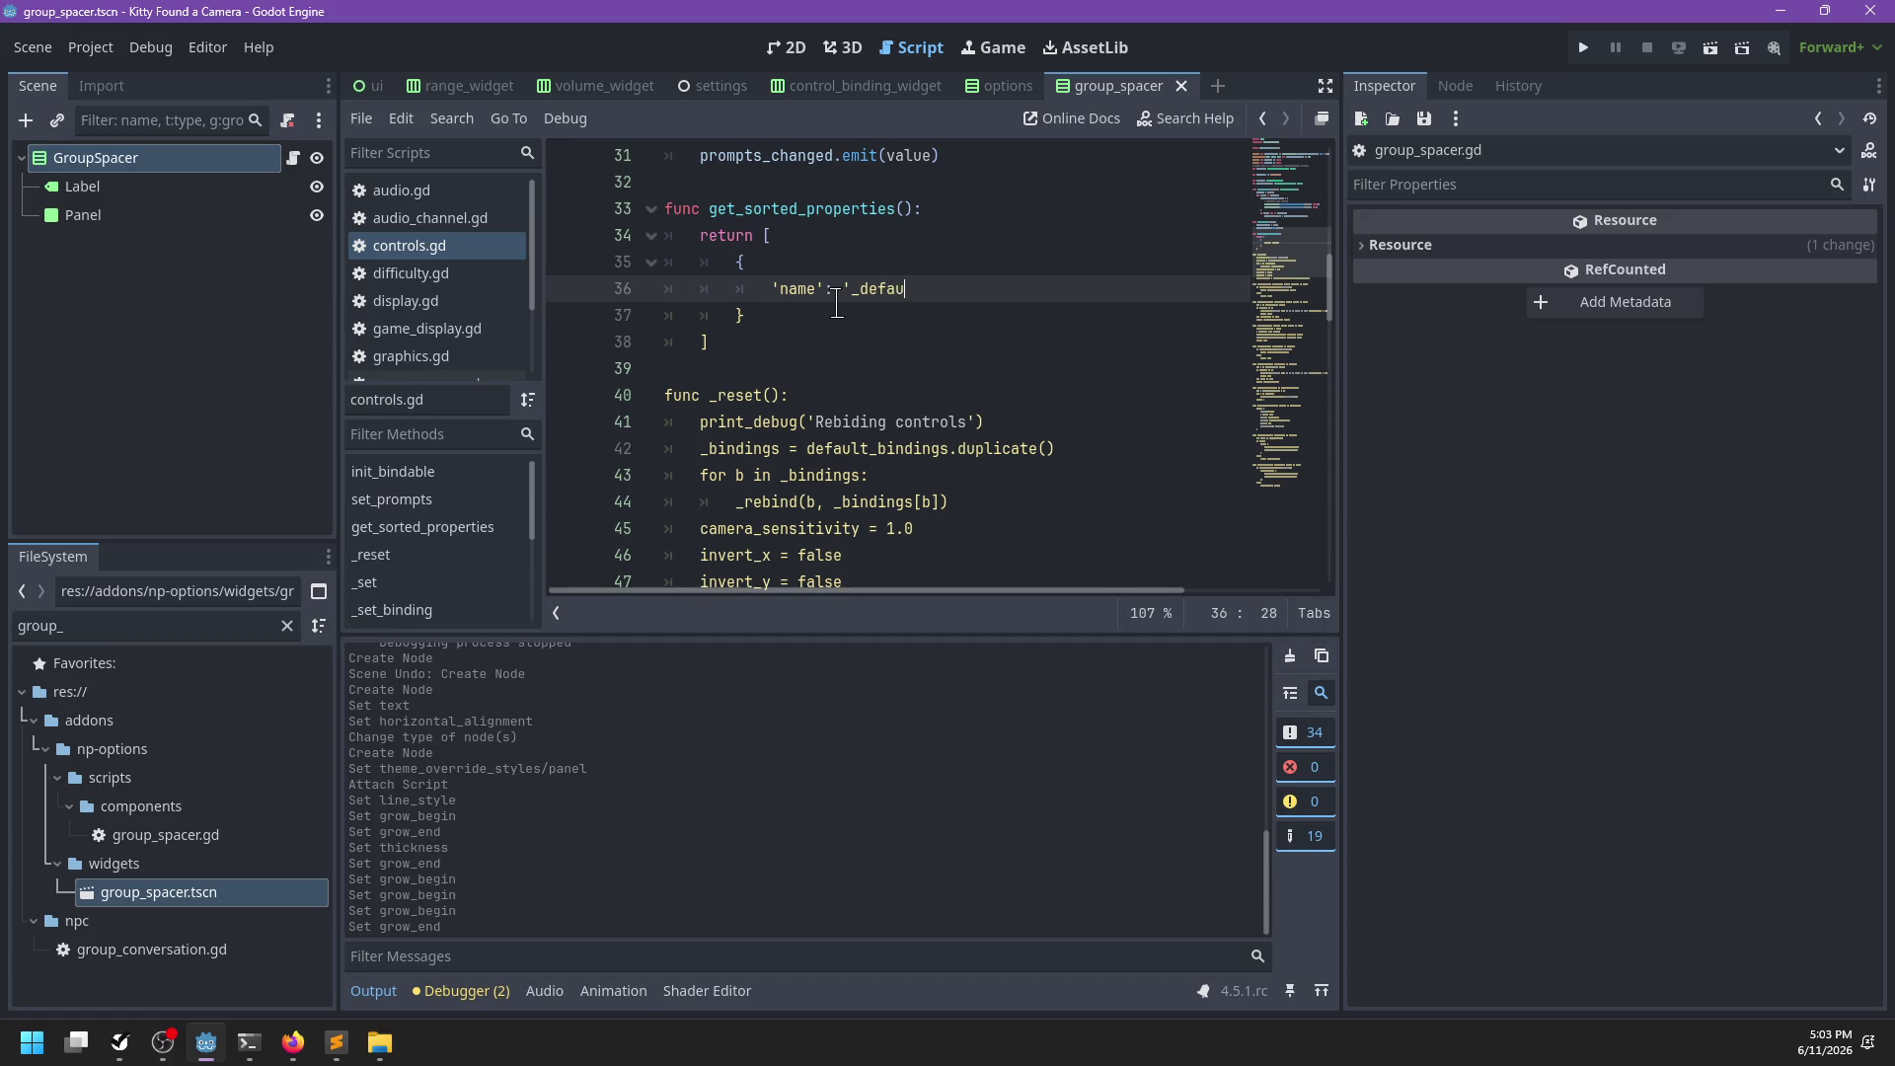
{"action": "type", "text": "':"}
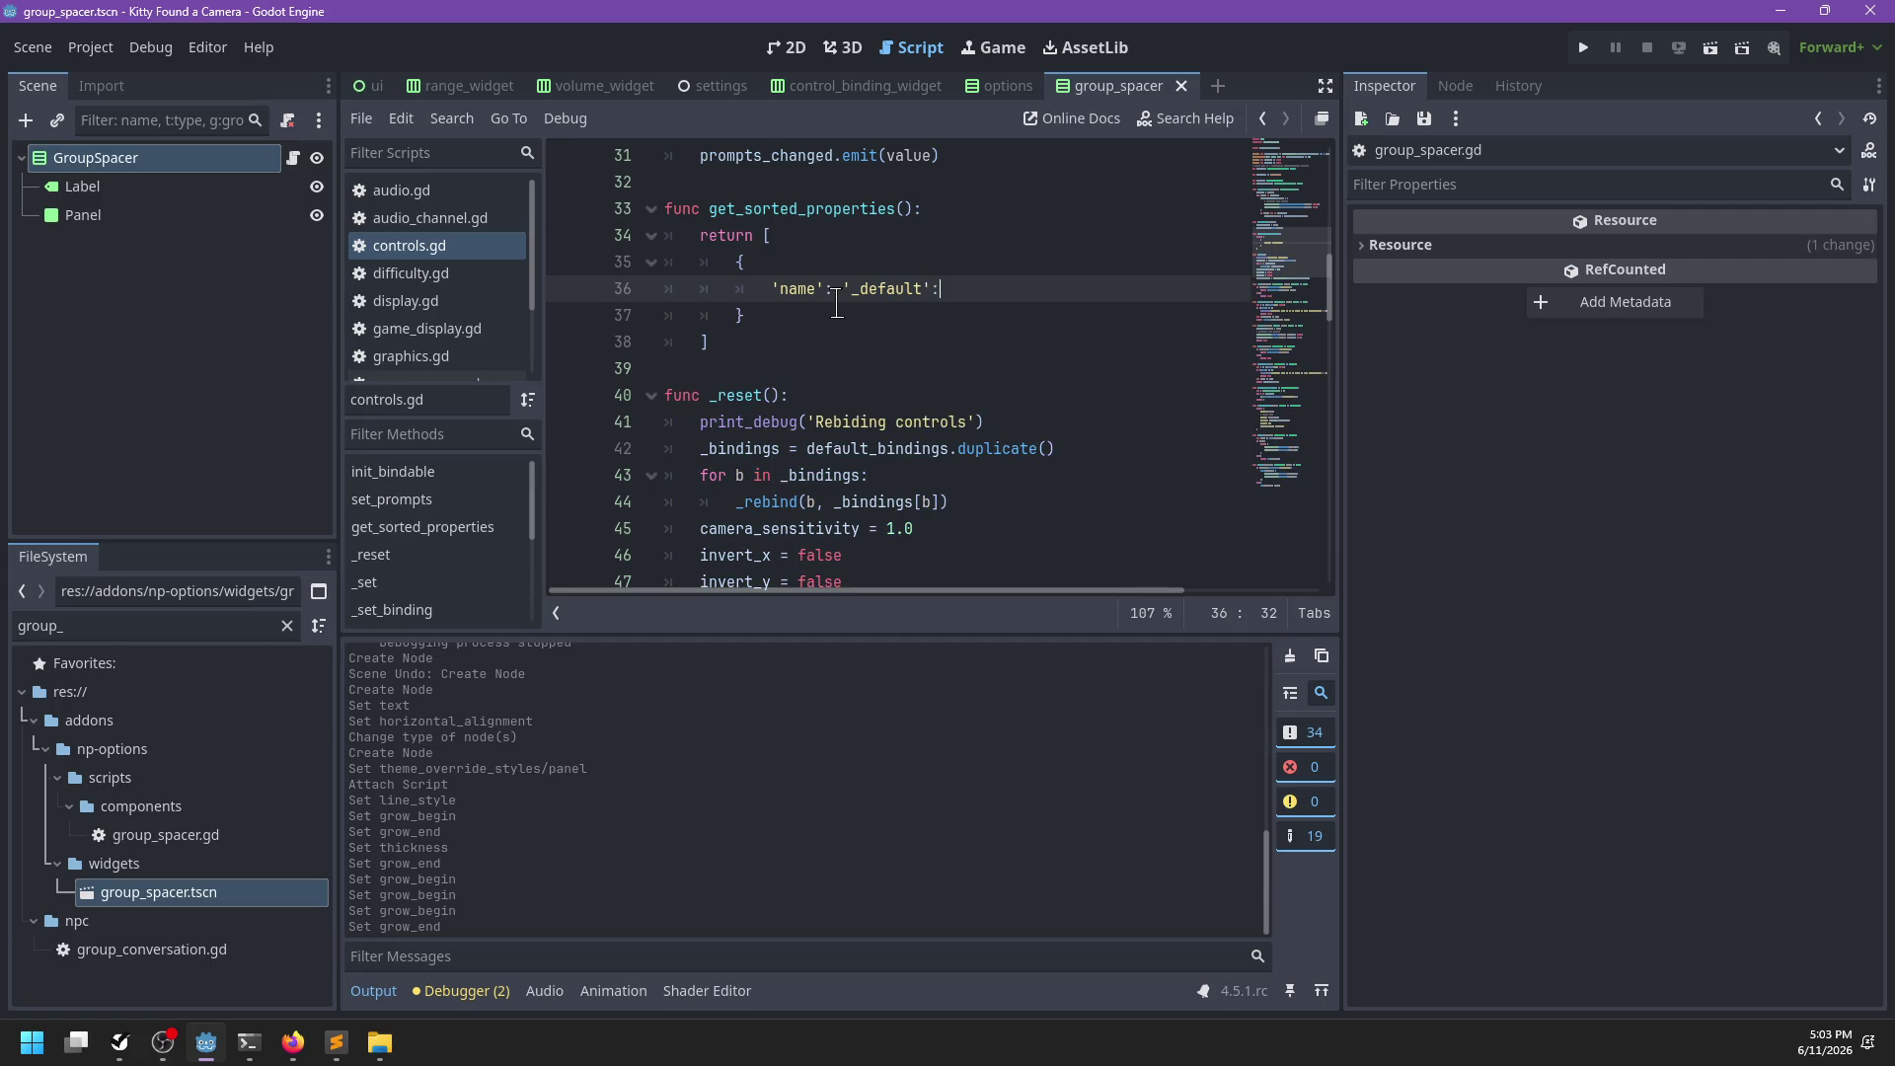
{"action": "key", "text": "Return"}
{"action": "key", "text": "BackSpace"}
{"action": "key", "text": "BackSpace"}
{"action": "type", "text": ","}
{"action": "key", "text": "Return"}
Add 'properties': ['button_prompts'] to the group and save controls.gd
{"action": "type", "text": "'properties"}
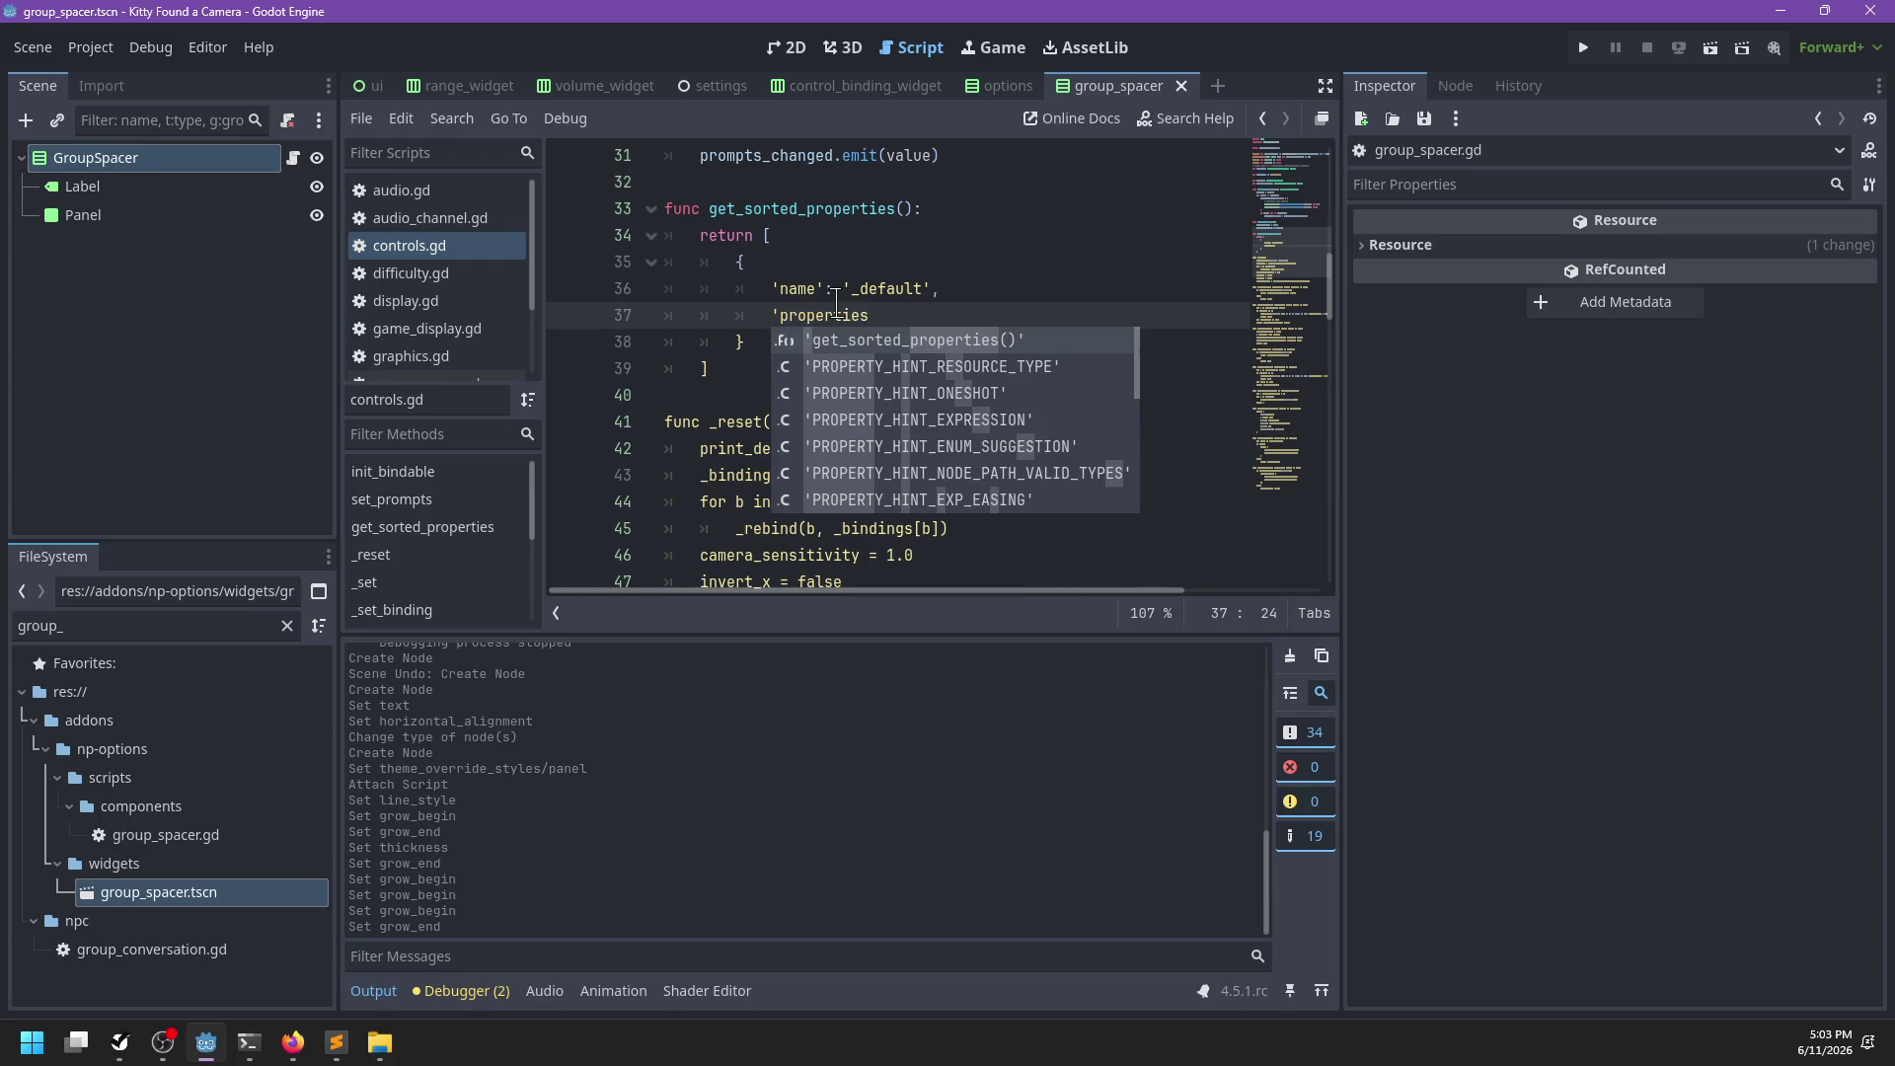
{"action": "type", "text": "\\':["}
{"action": "scroll", "coordinate": [707, 247], "scroll_direction": "up", "scroll_amount": 9}
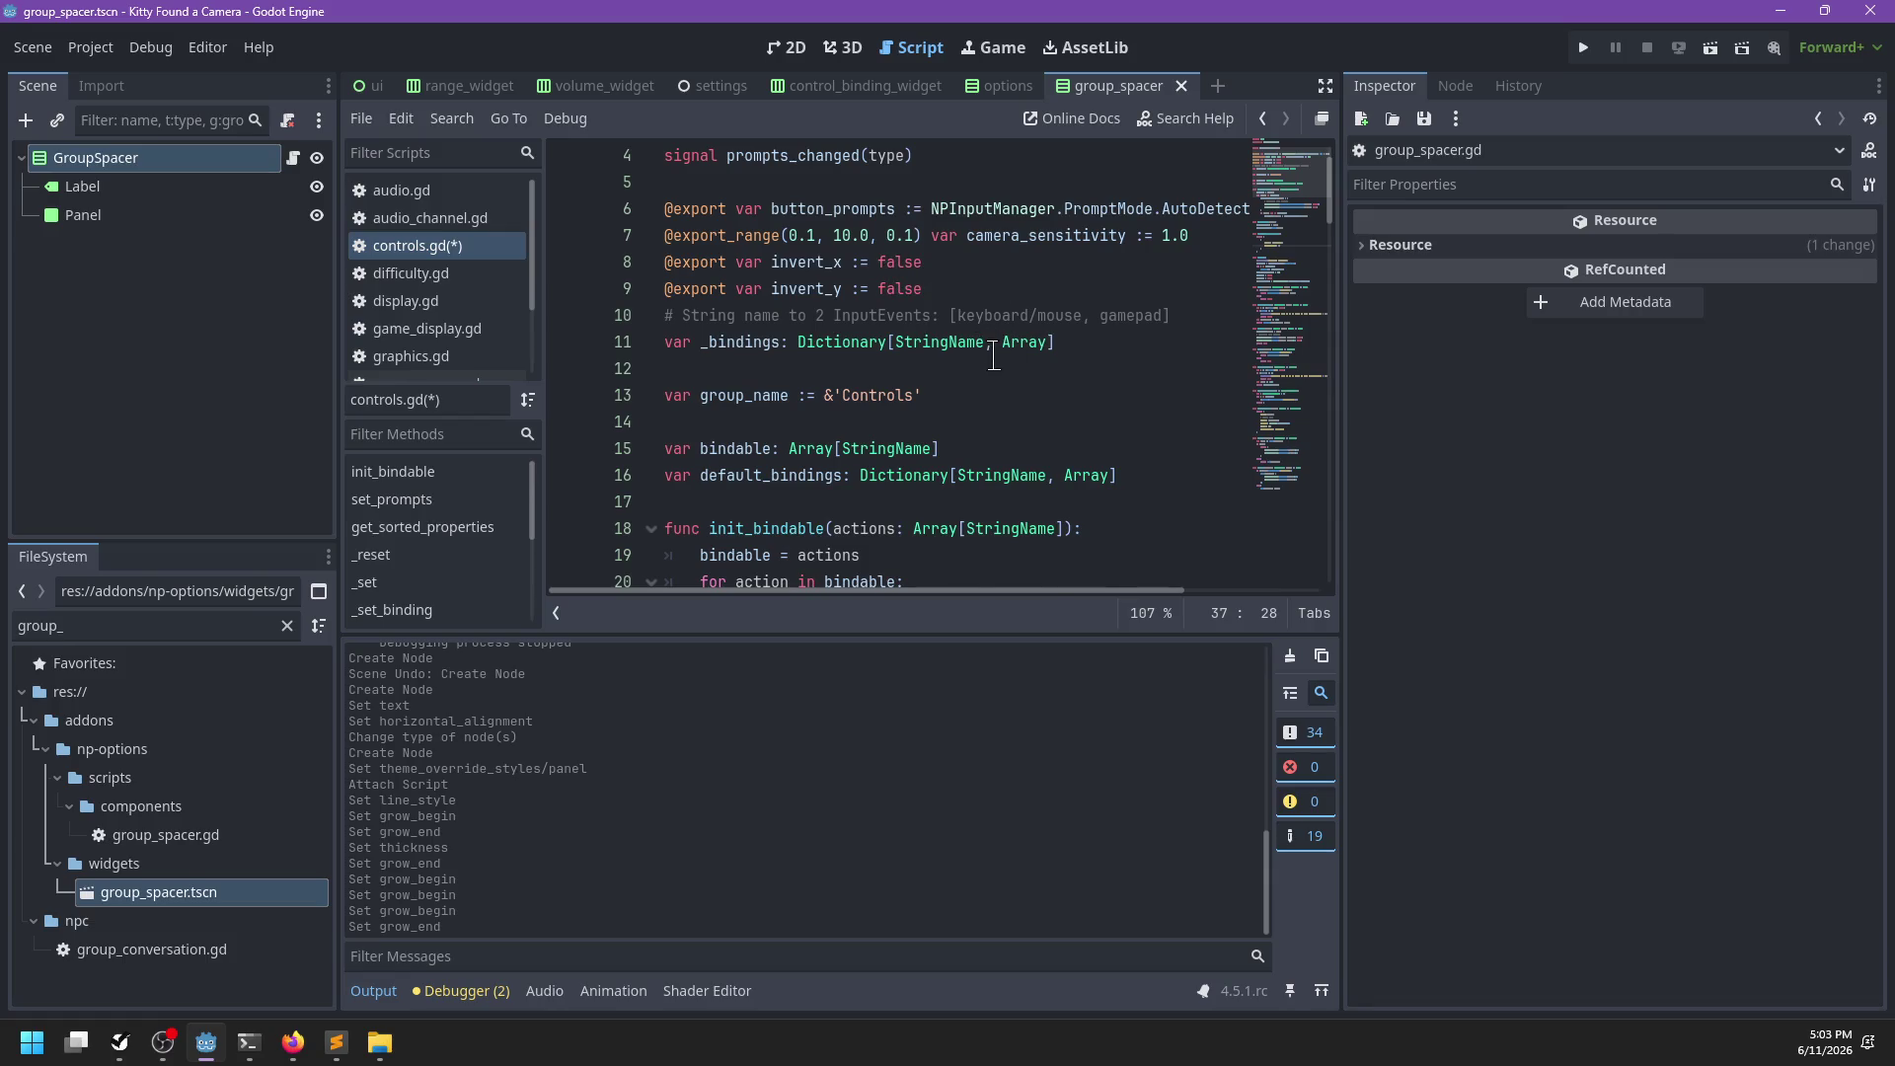
{"action": "scroll", "coordinate": [993, 355], "scroll_direction": "down", "scroll_amount": 1}
{"action": "scroll", "coordinate": [993, 355], "scroll_direction": "up", "scroll_amount": 1}
{"action": "scroll", "coordinate": [993, 355], "scroll_direction": "down", "scroll_amount": 7}
{"action": "type", "text": "'properties': ['button_0p"}
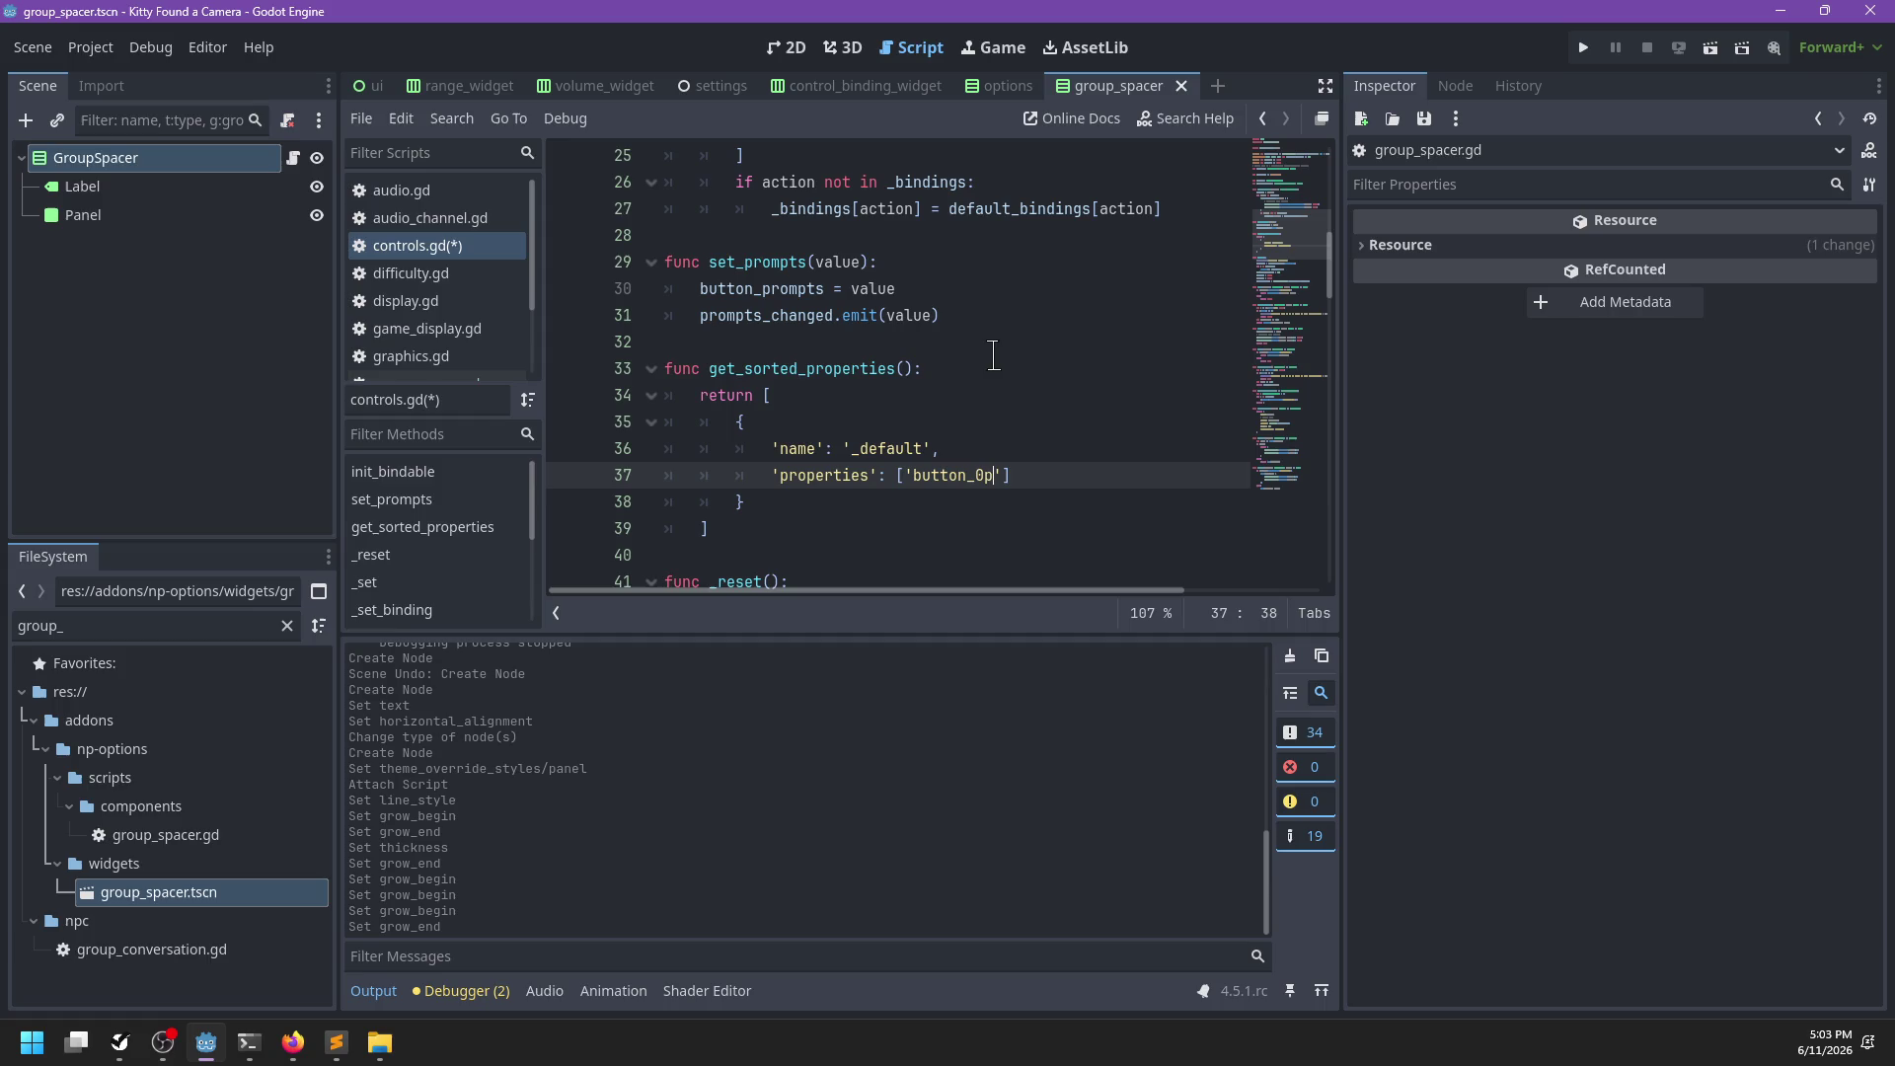
{"action": "key", "text": "BackSpace"}
{"action": "type", "text": "prompts"}
{"action": "key", "text": "ctrl+s"}
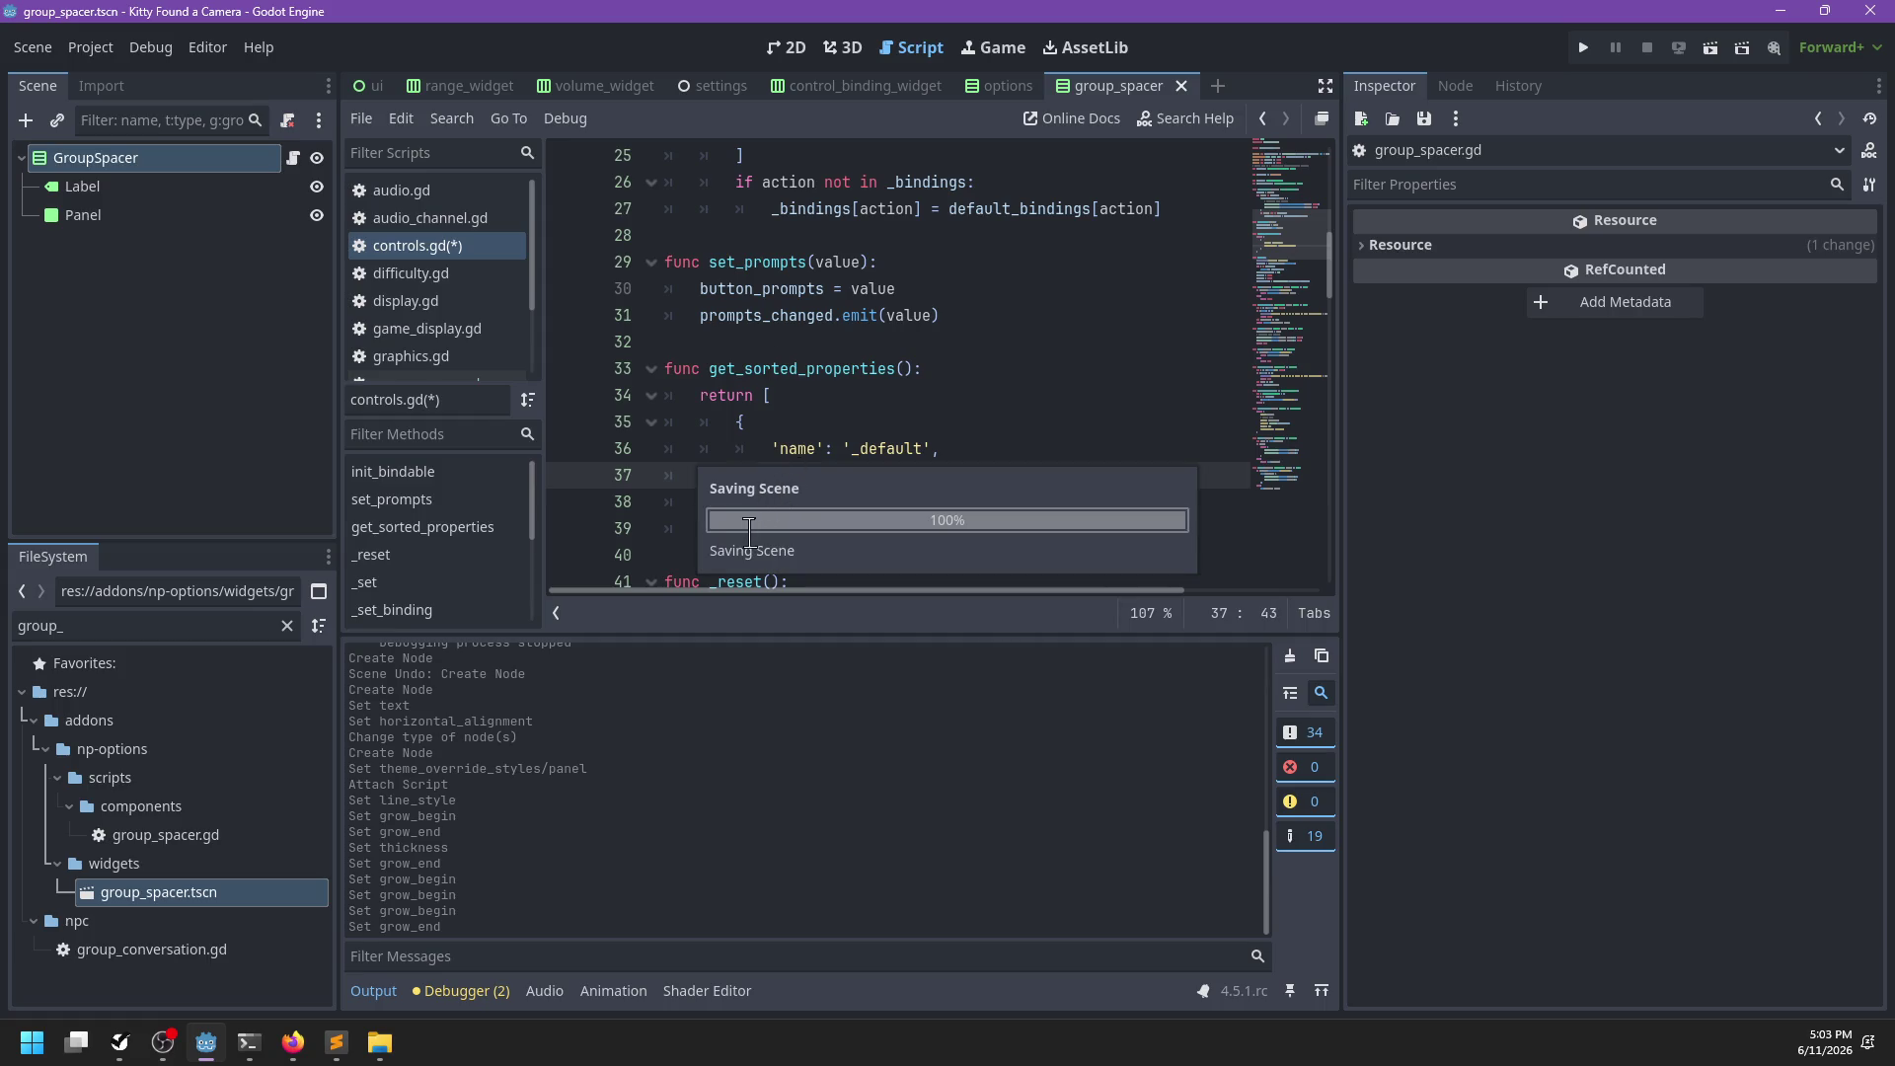
{"action": "left_click_drag", "start_coordinate": [749, 533], "coordinate": [668, 341]}
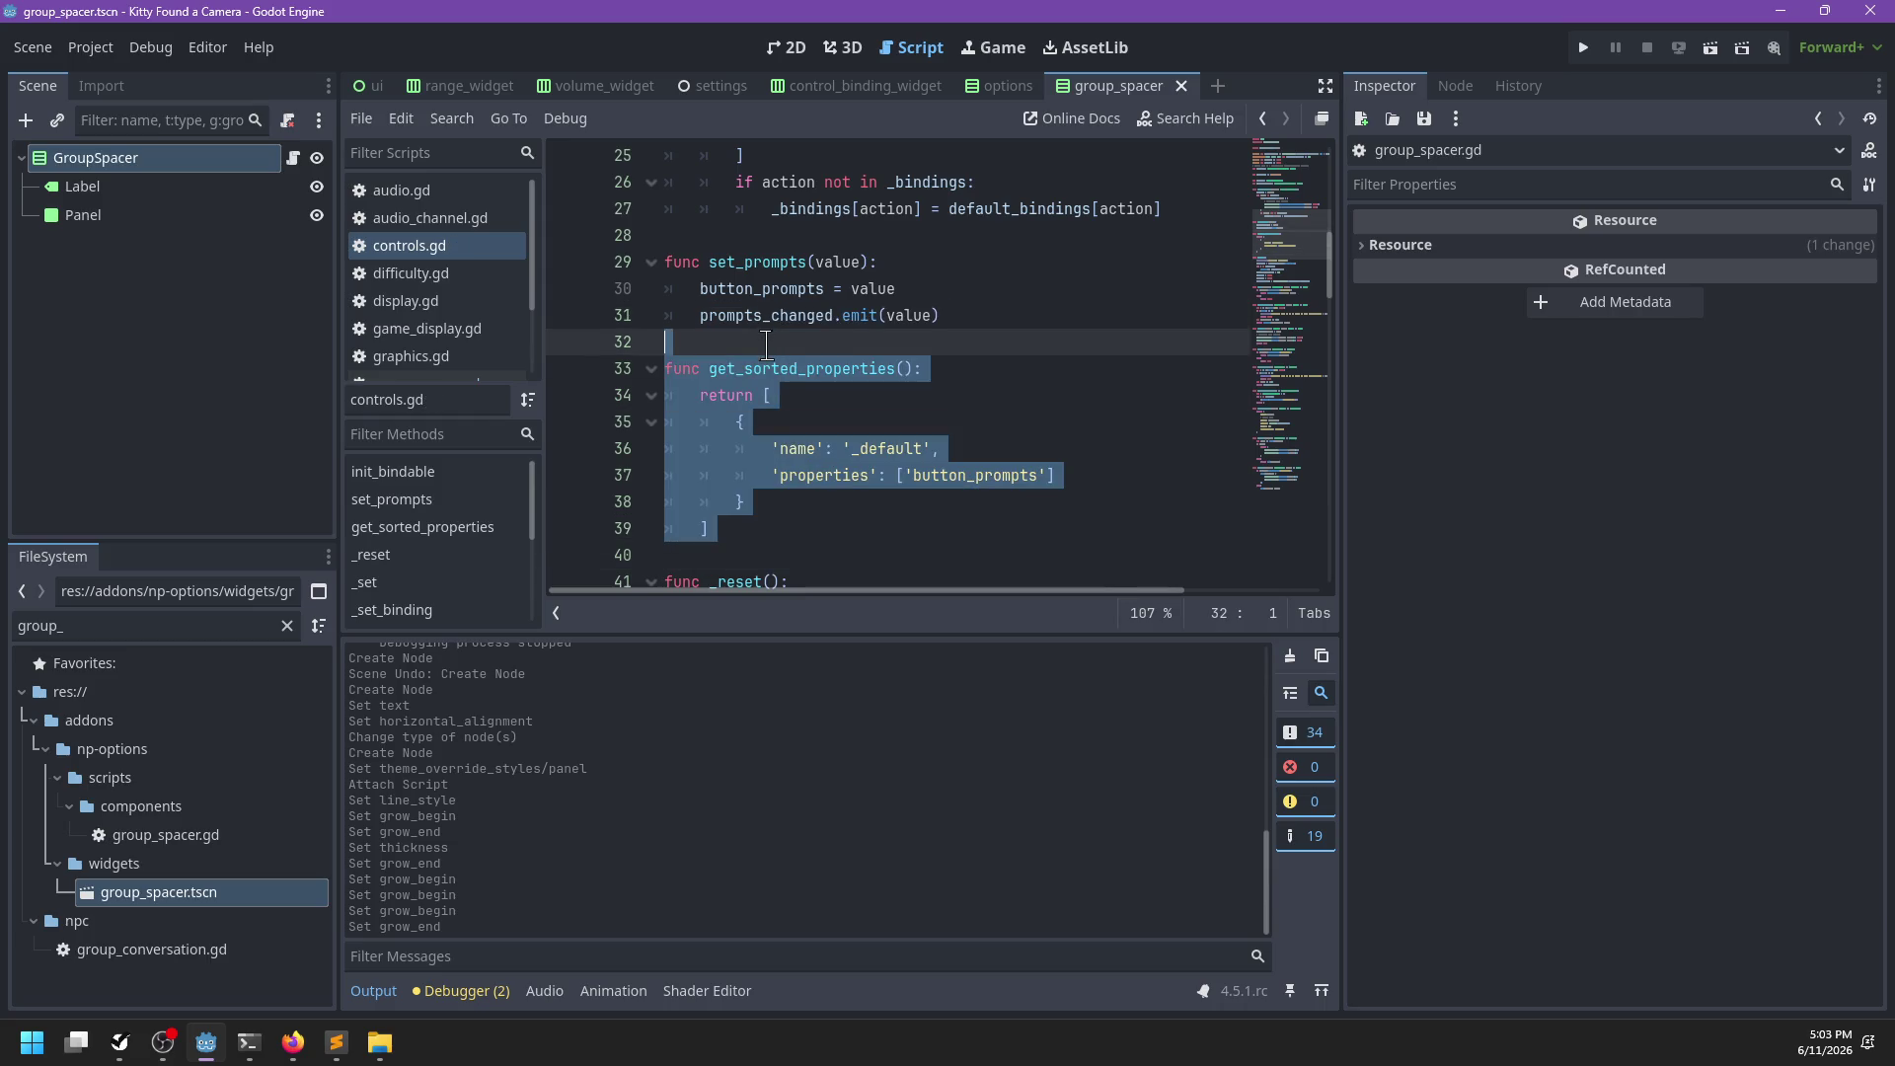
Cut get_sorted_properties out of controls.gd and save it
{"action": "triple_click", "coordinate": [194, 619]}
{"action": "type", "text": "game_con"}
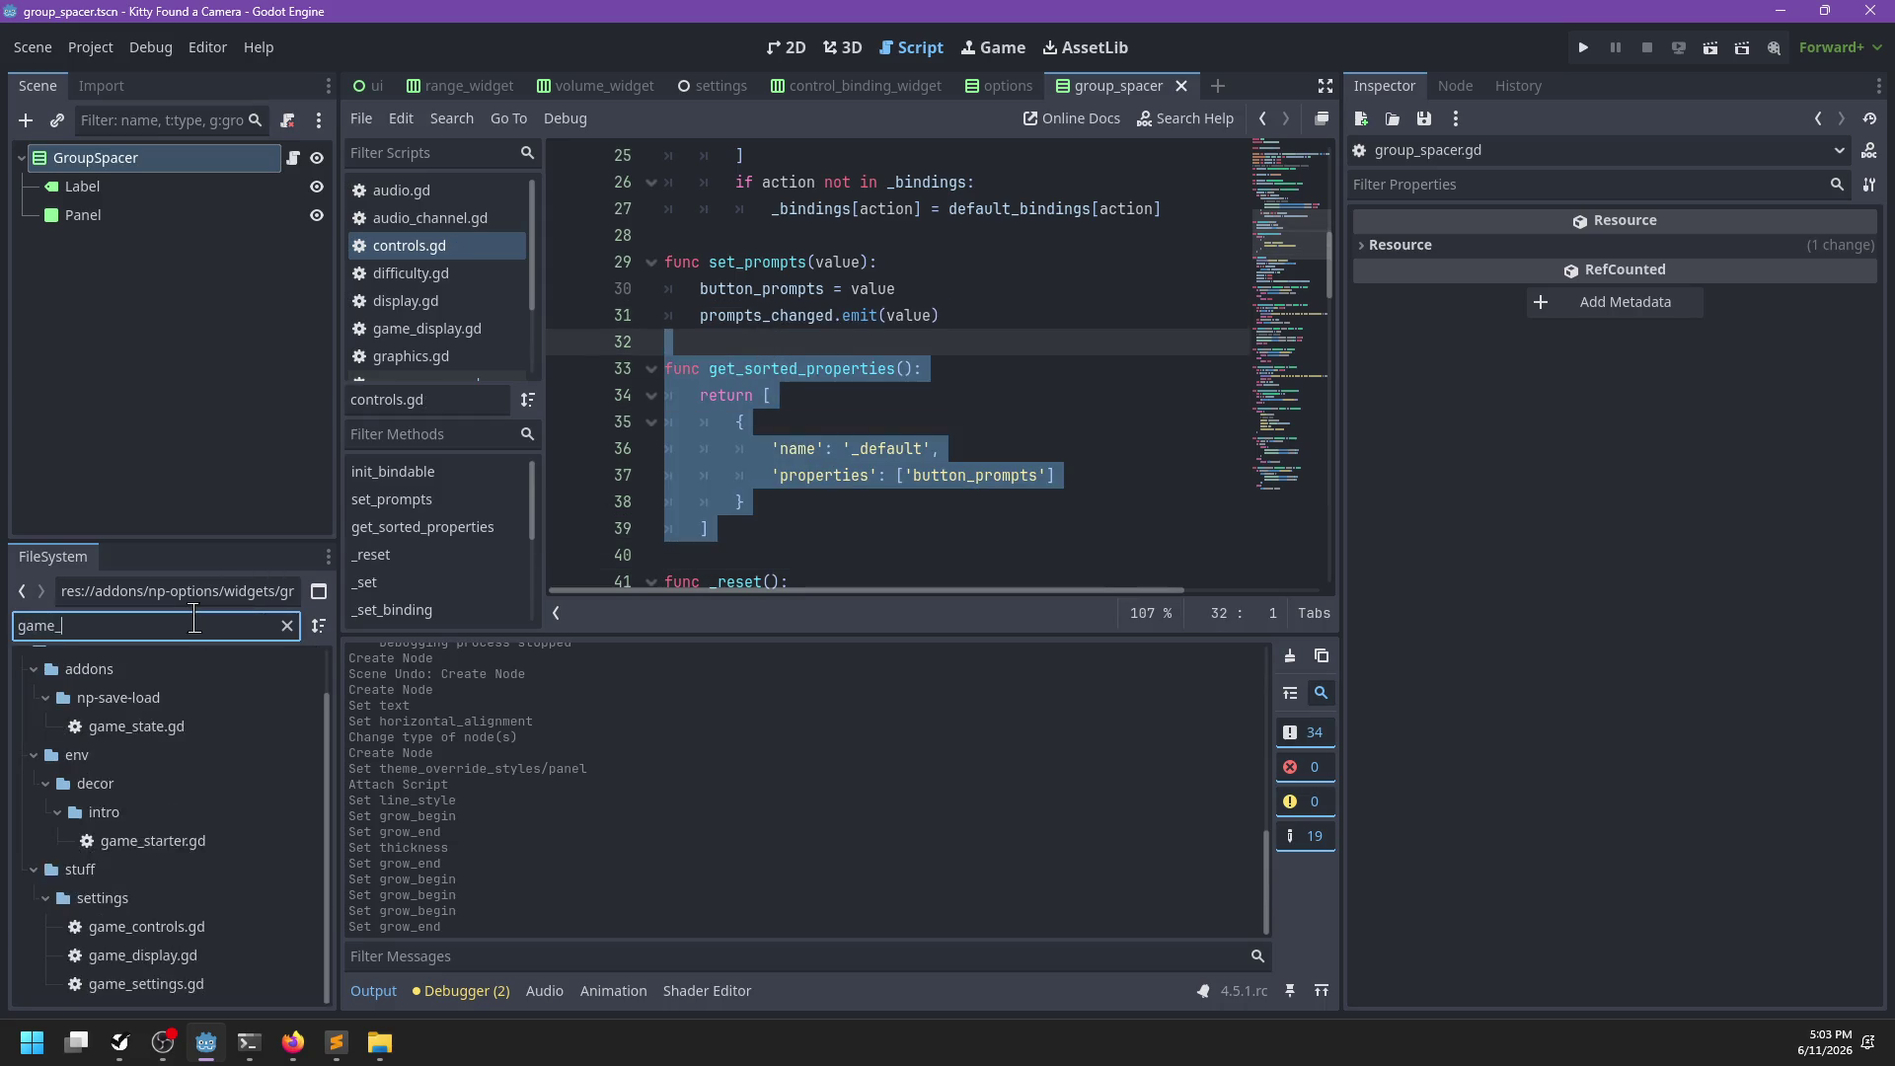
{"action": "mouse_move", "coordinate": [716, 529]}
{"action": "left_mouse_down"}
{"action": "mouse_move", "coordinate": [738, 533]}
{"action": "mouse_move", "coordinate": [666, 341]}
{"action": "left_mouse_up"}
{"action": "key", "text": "ctrl+c"}
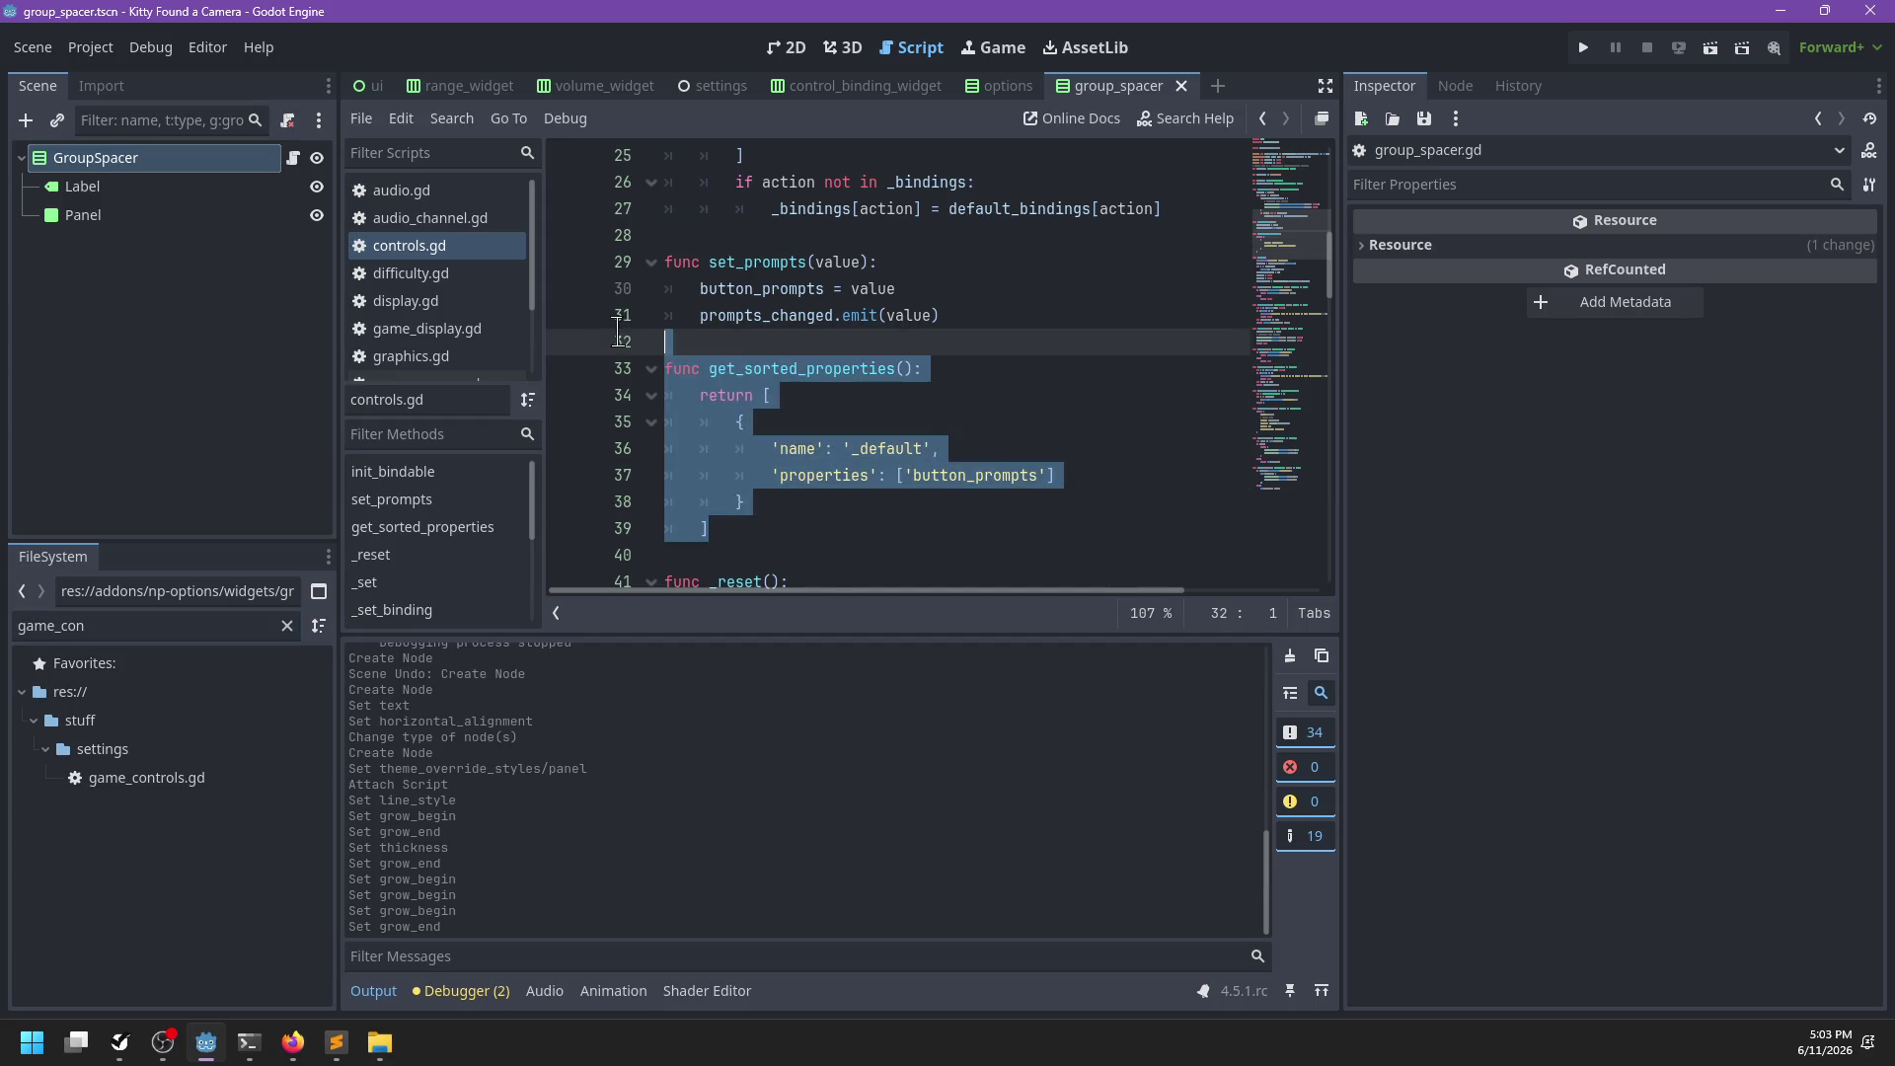
{"action": "key", "text": "Delete"}
{"action": "key", "text": "BackSpace"}
{"action": "key", "text": "ctrl+s"}
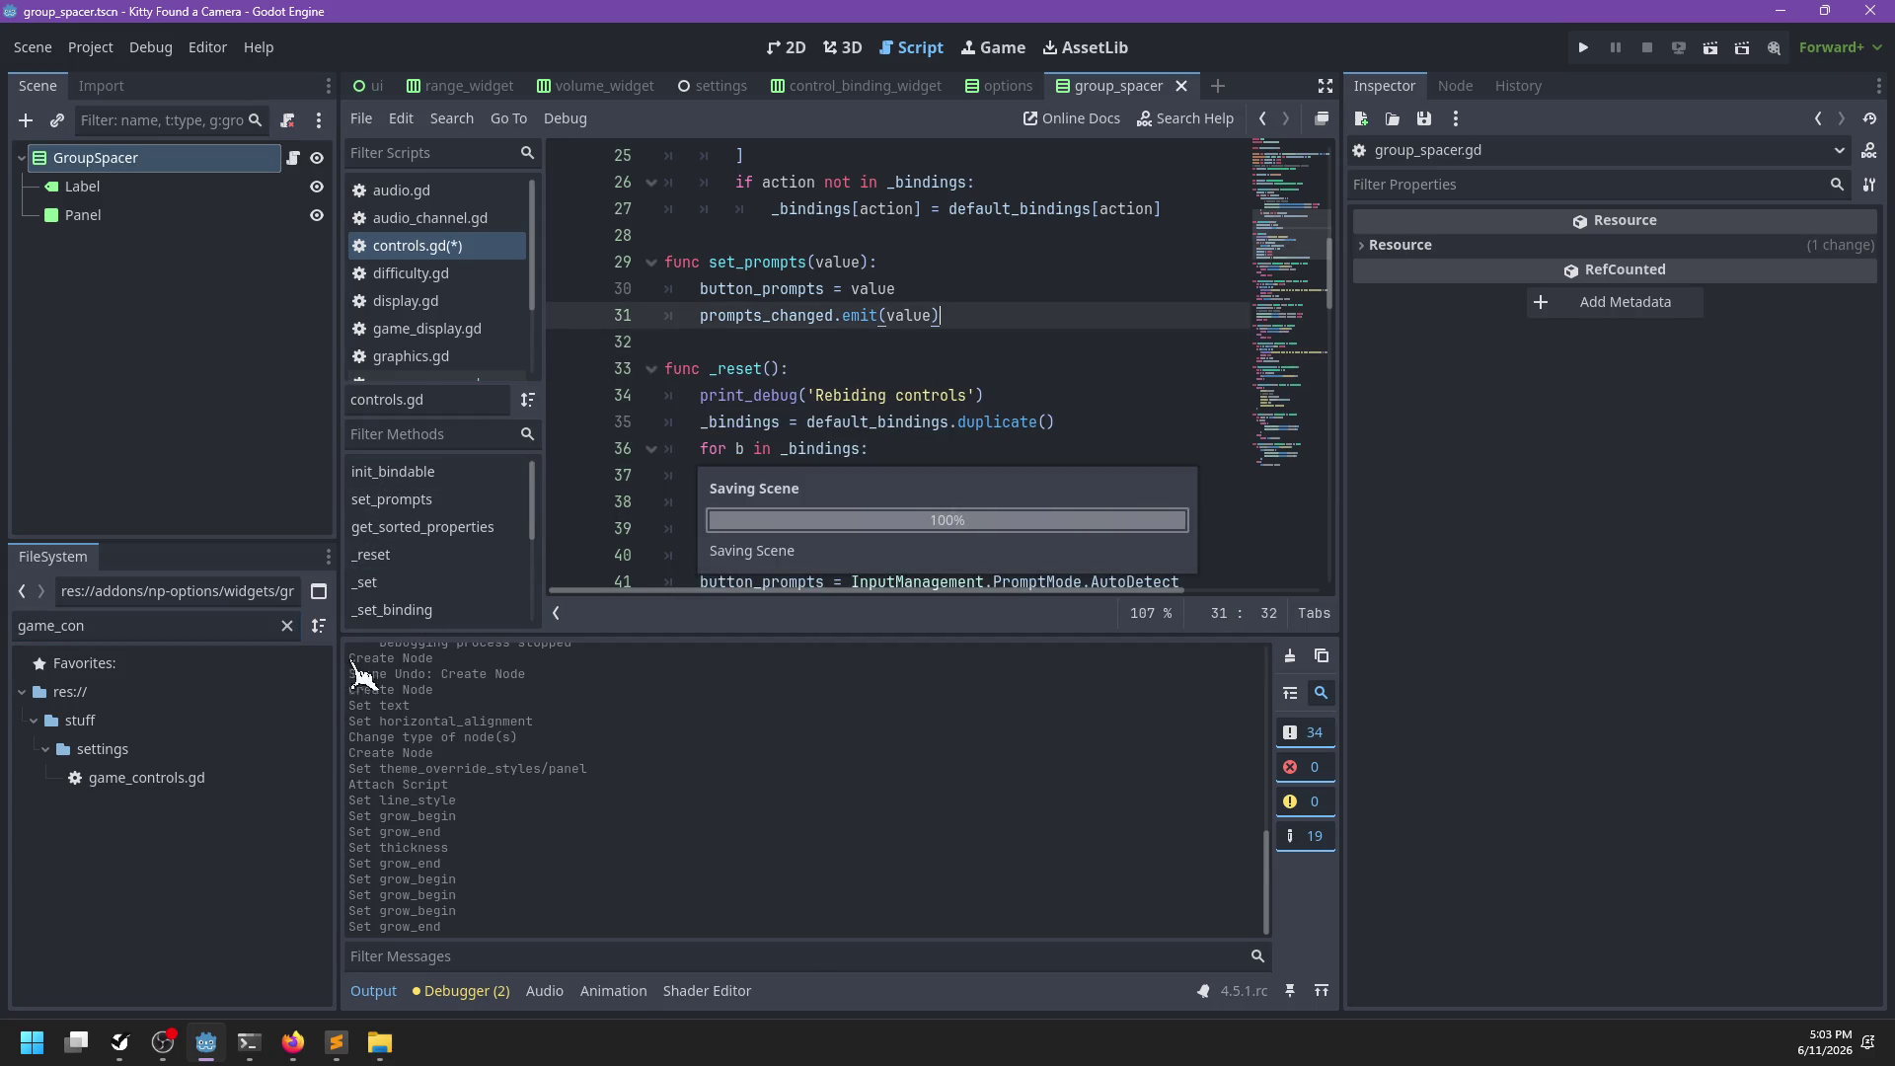
Paste get_sorted_properties after _reset in game_controls.gd and add toggle_zoom and toggle_sticker_mode to its properties
{"action": "double_click", "coordinate": [169, 786]}
{"action": "key", "text": "Return"}
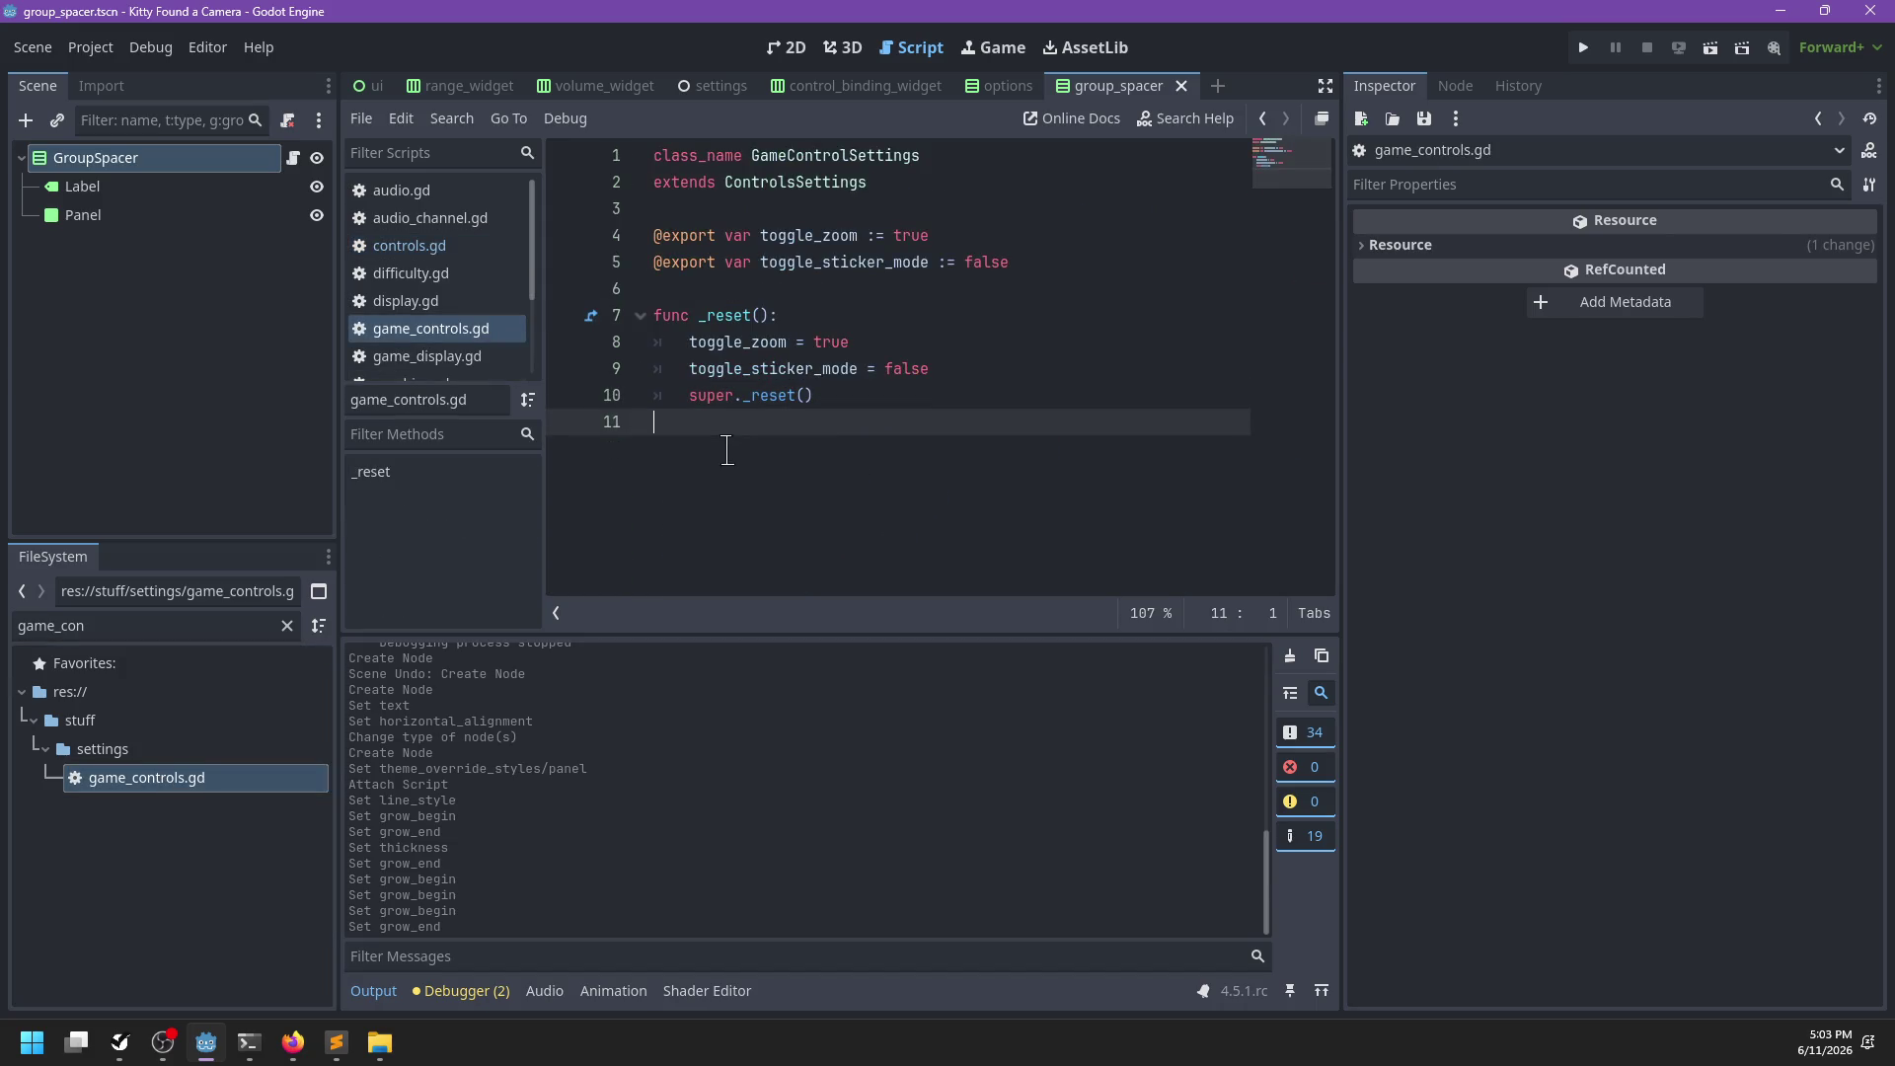
{"action": "key", "text": "ctrl+v"}
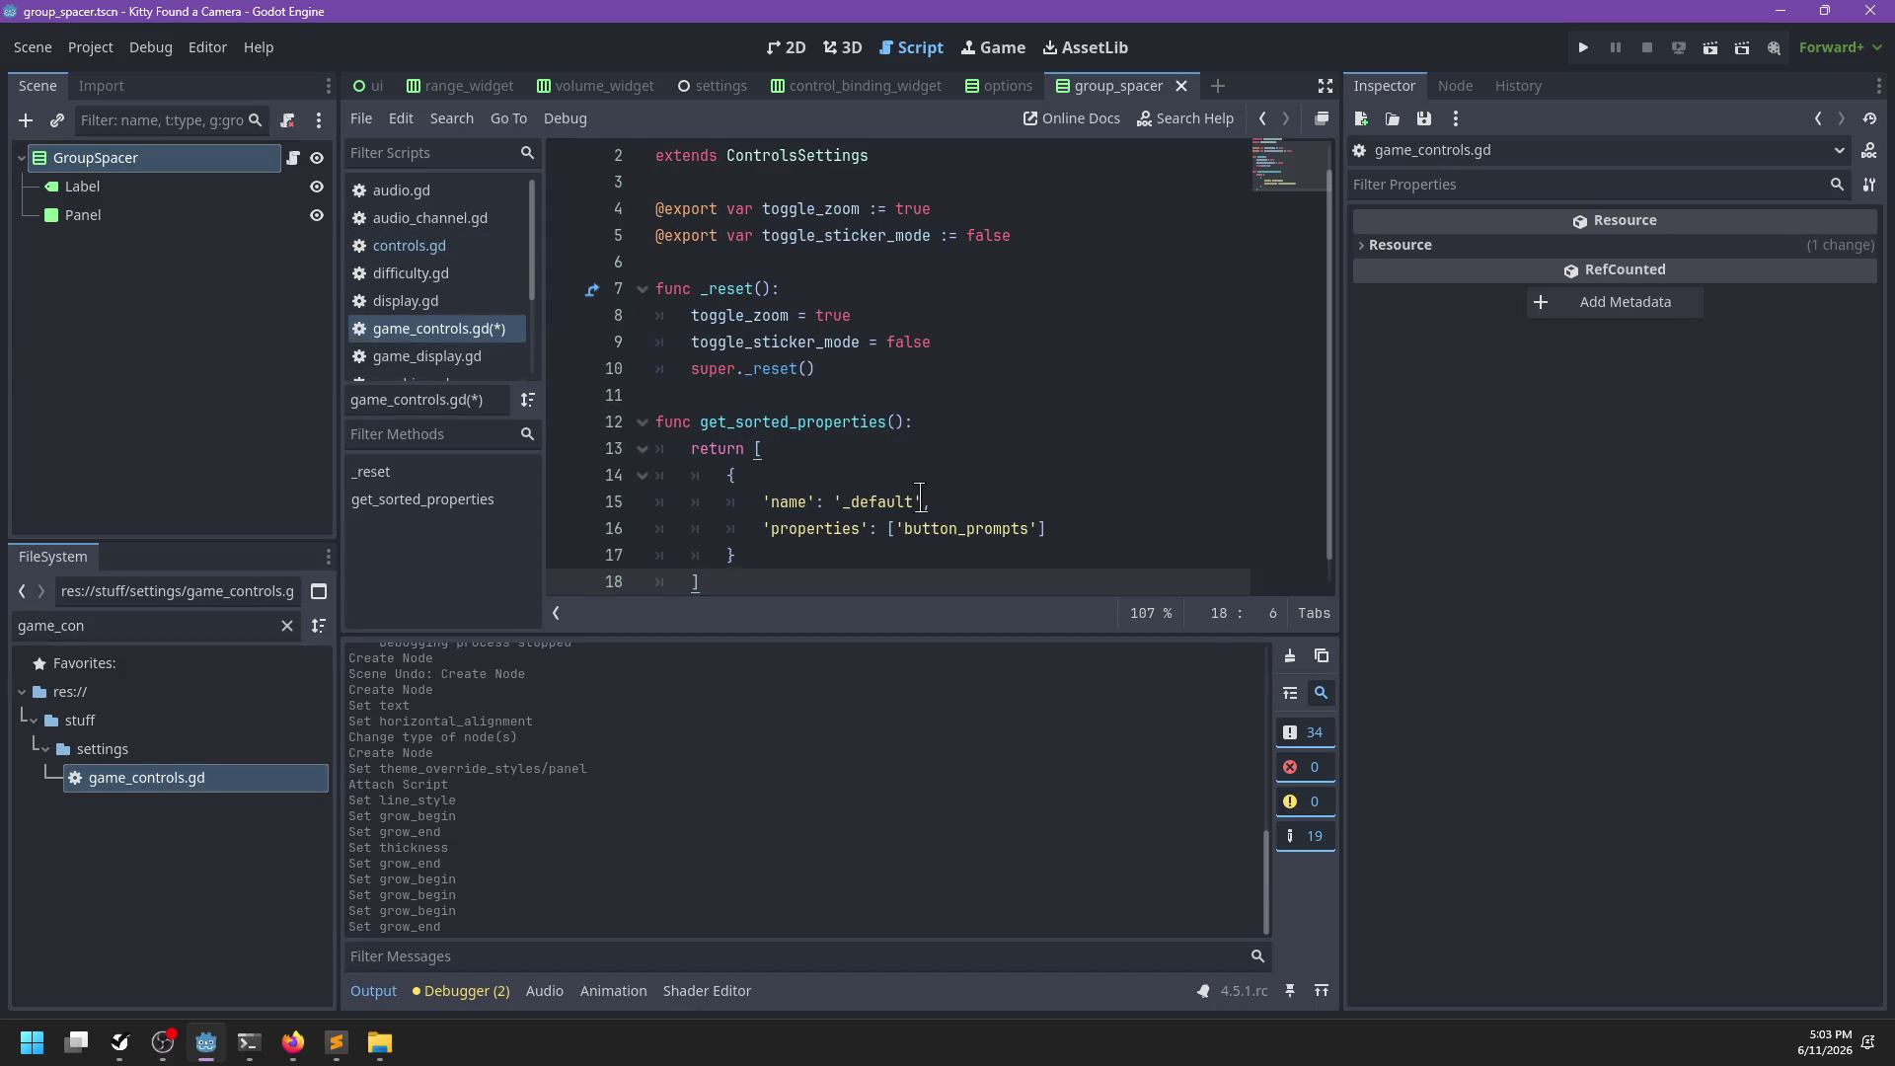
{"action": "left_click", "coordinate": [1058, 529]}
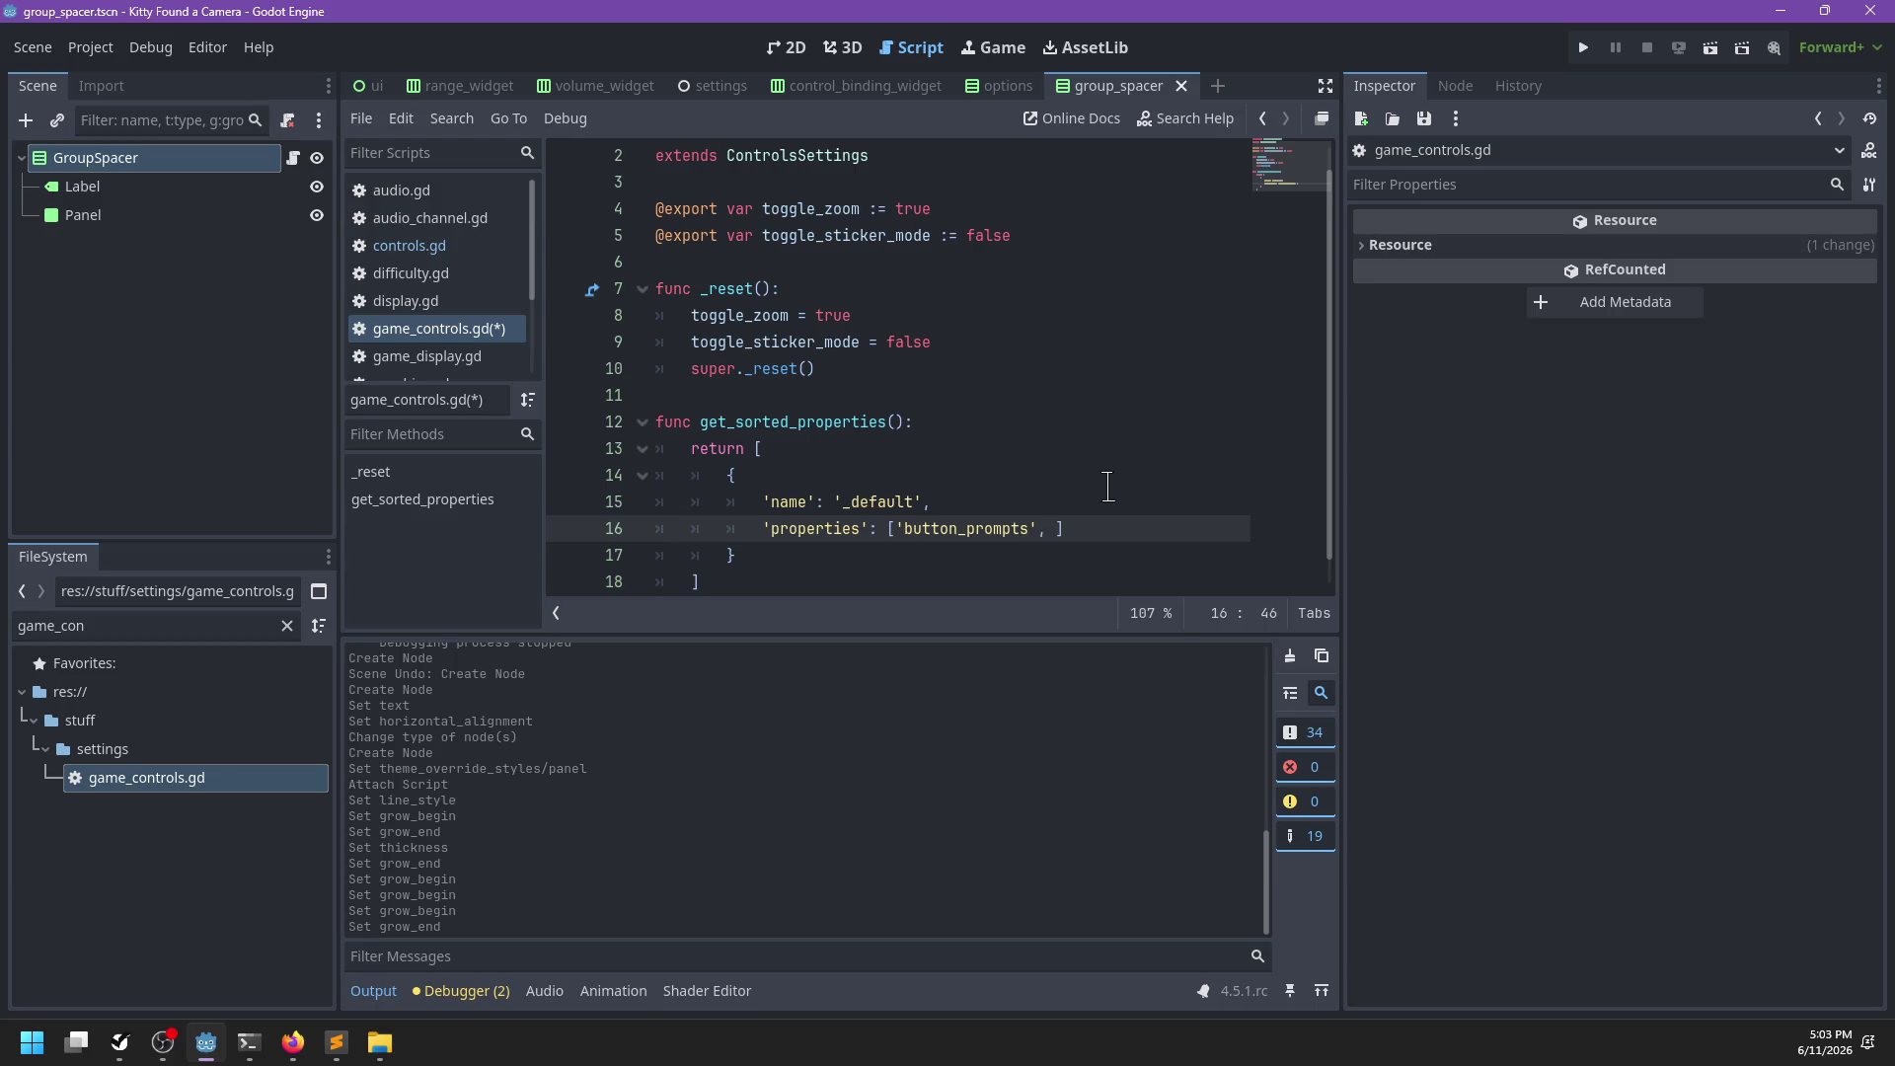
{"action": "type", "text": "toggle_zoom"}
{"action": "type", "text": ", 'toggle_sticker_mode"}
{"action": "scroll", "coordinate": [1073, 477], "scroll_direction": "left", "scroll_amount": 3}
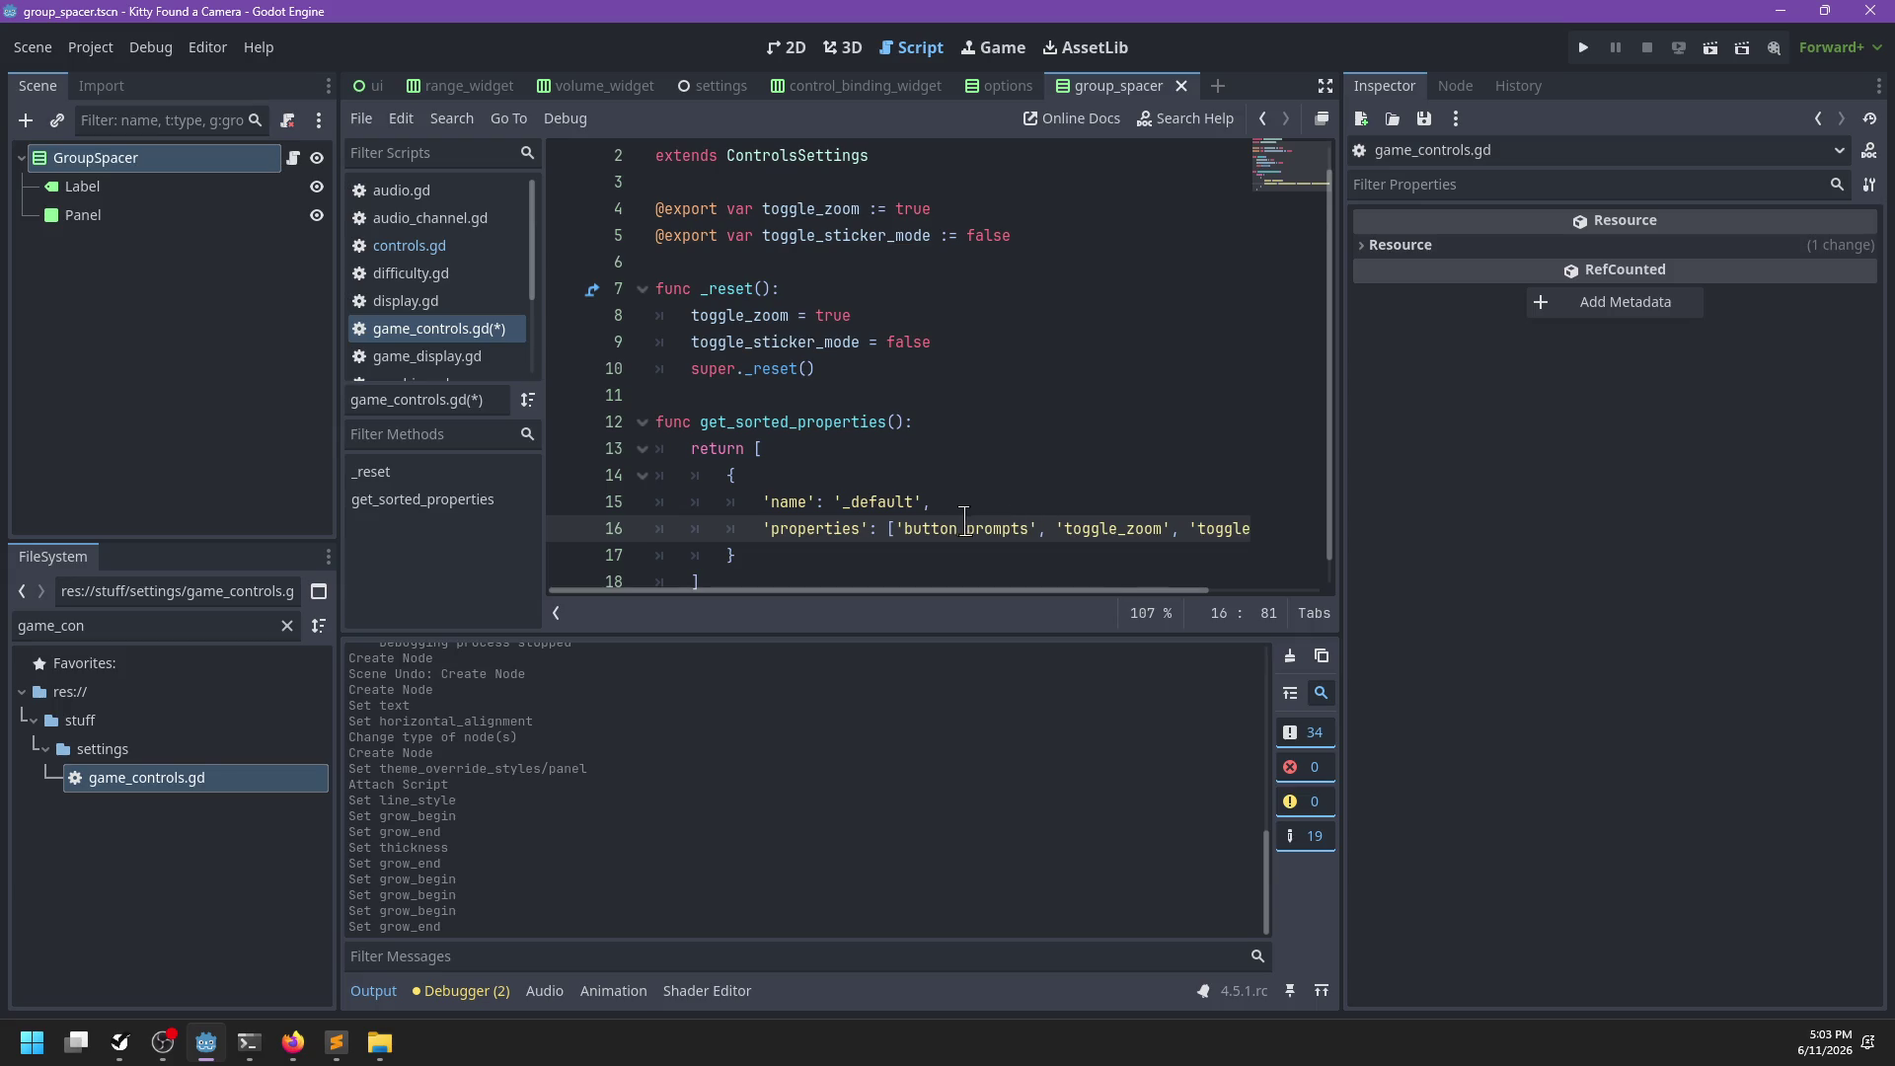
{"action": "left_click_drag", "start_coordinate": [1054, 528], "coordinate": [896, 523]}
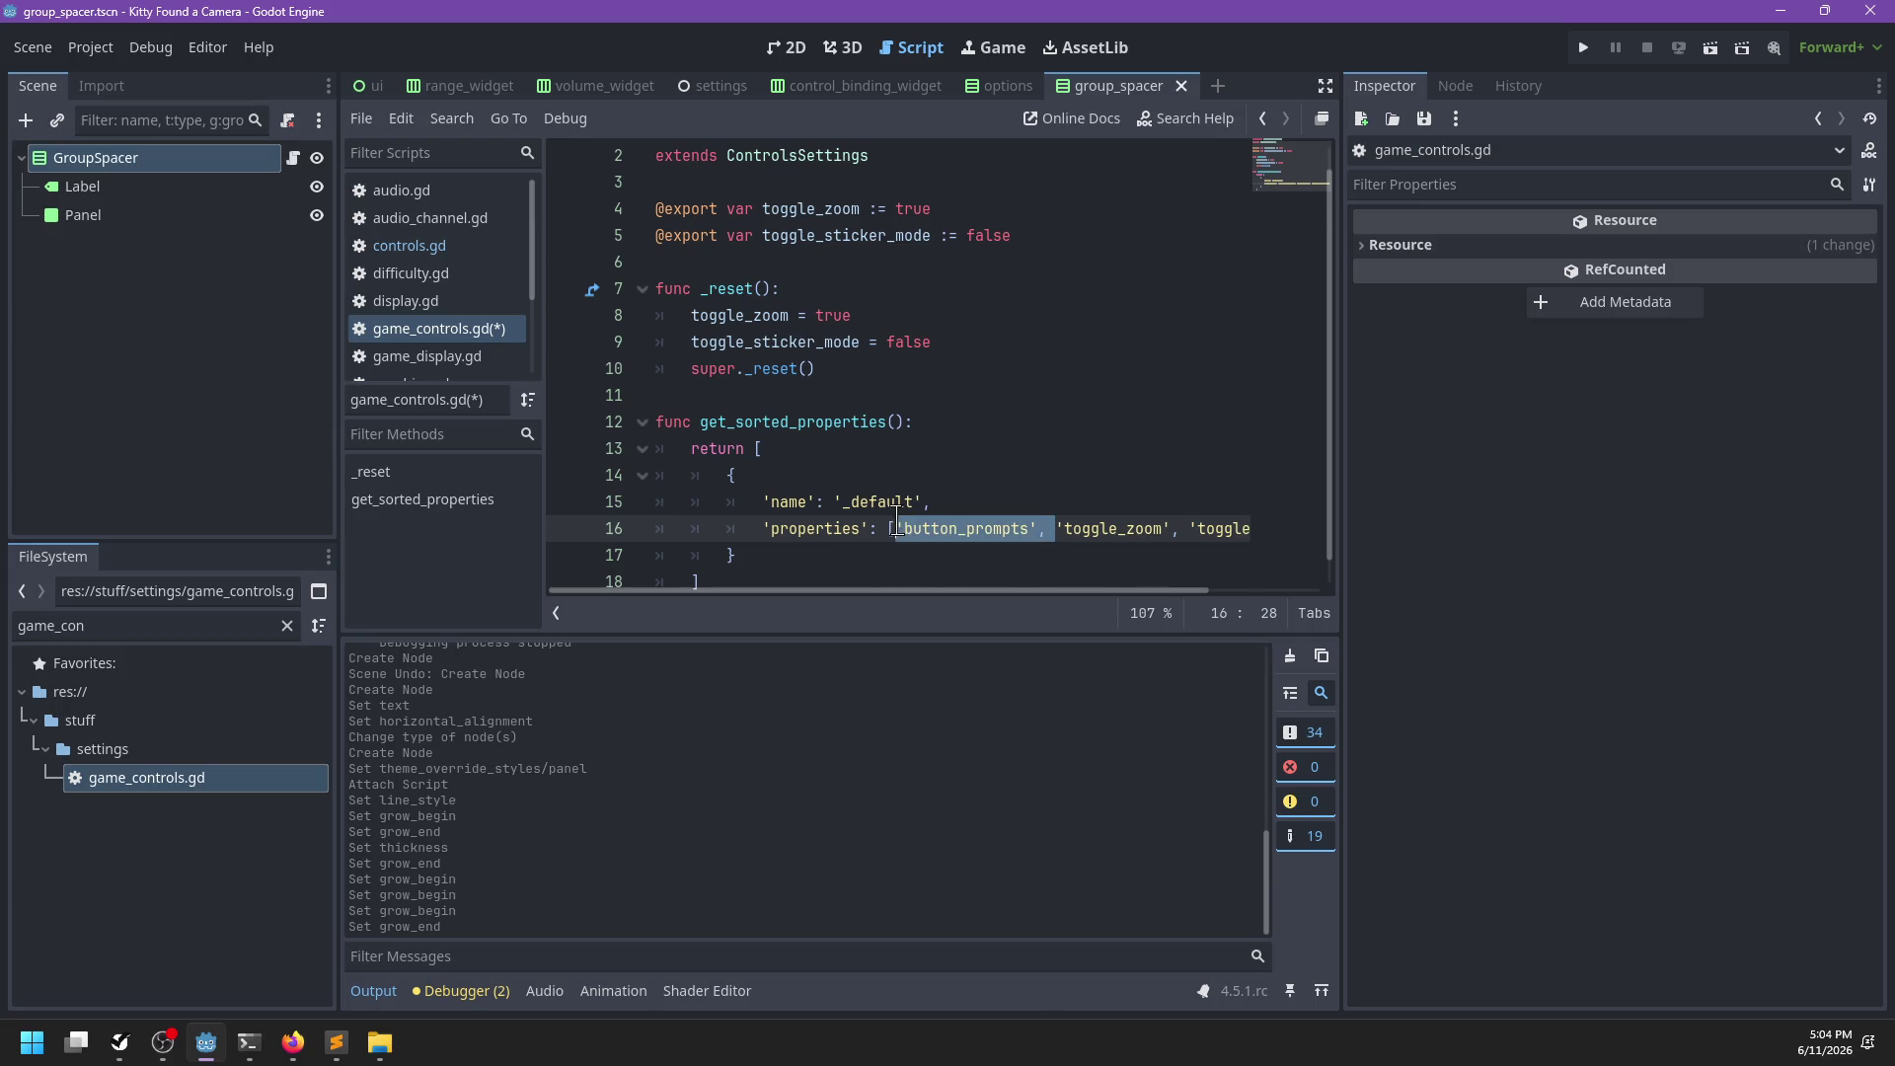
Remove button_prompts from _default and add a second group named 'Camera'
{"action": "key", "text": "BackSpace"}
{"action": "scroll", "coordinate": [962, 551], "scroll_direction": "down", "scroll_amount": 1}
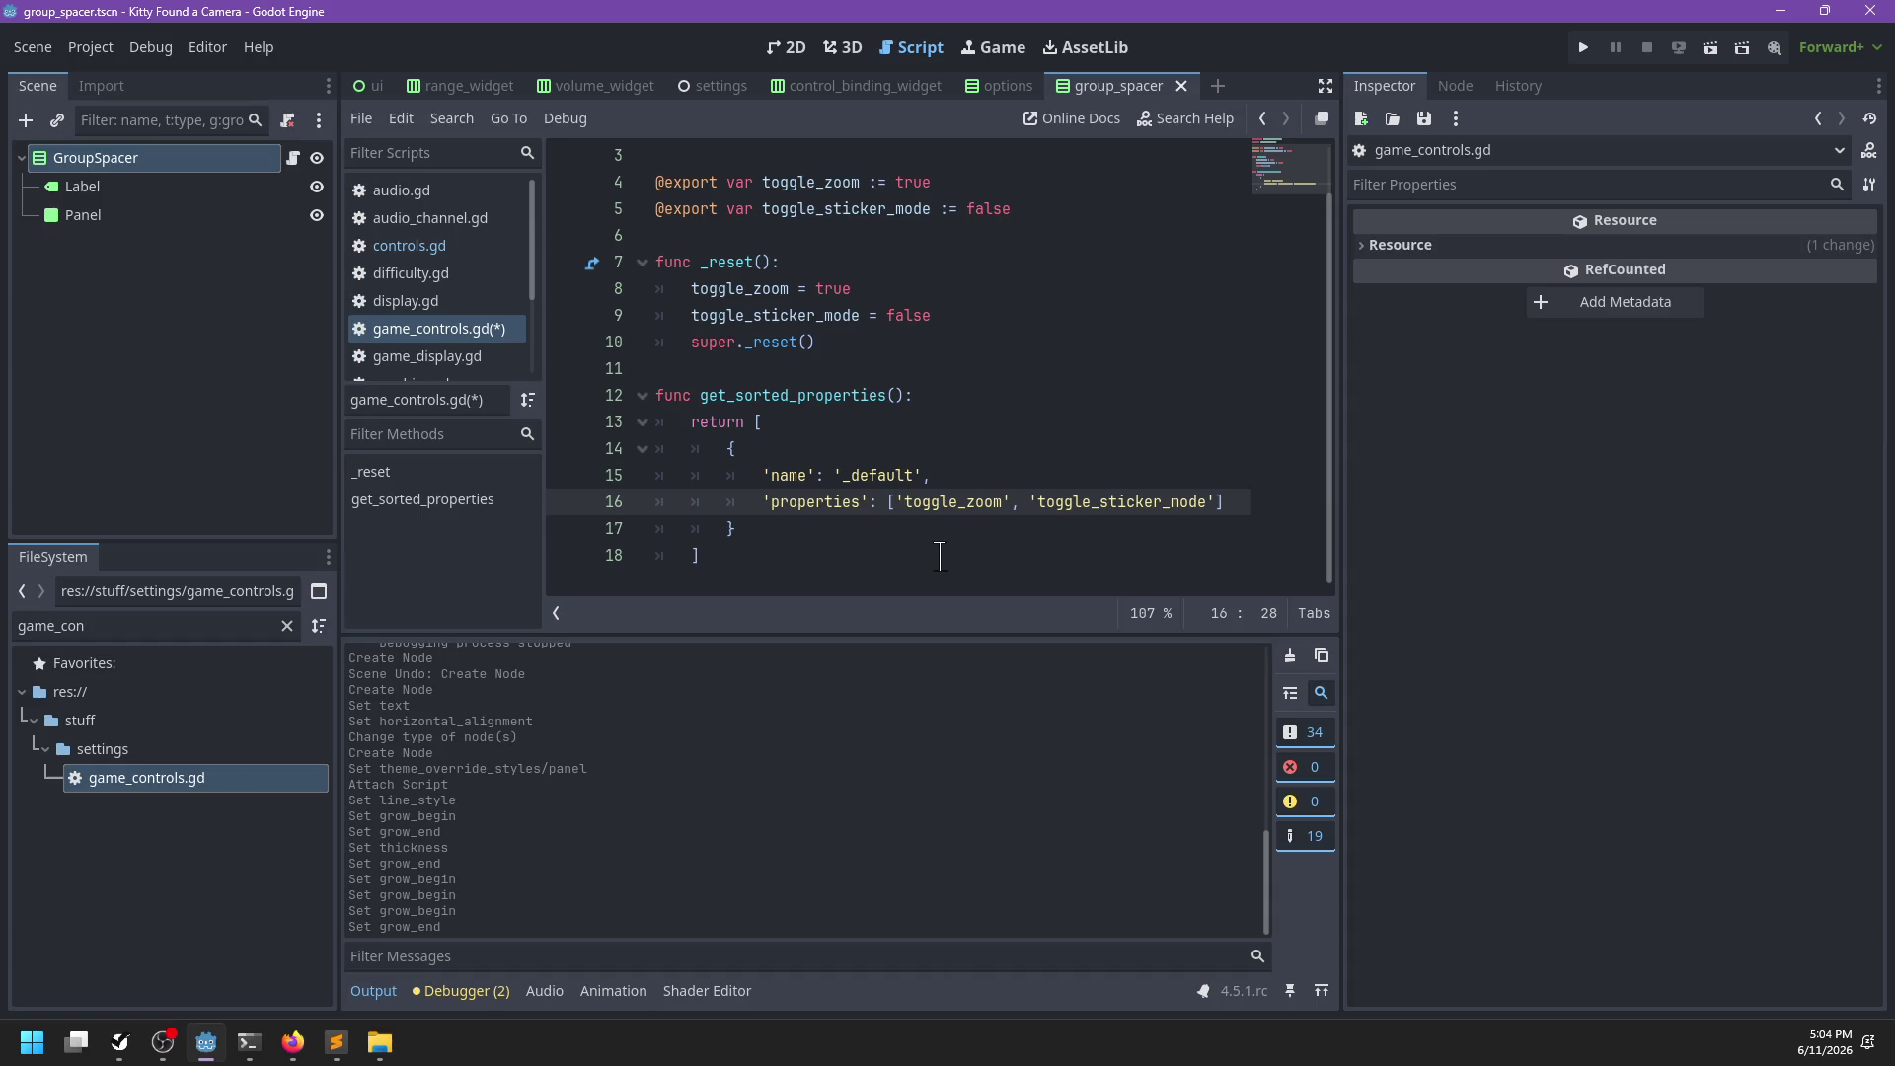
{"action": "left_click", "coordinate": [833, 536]}
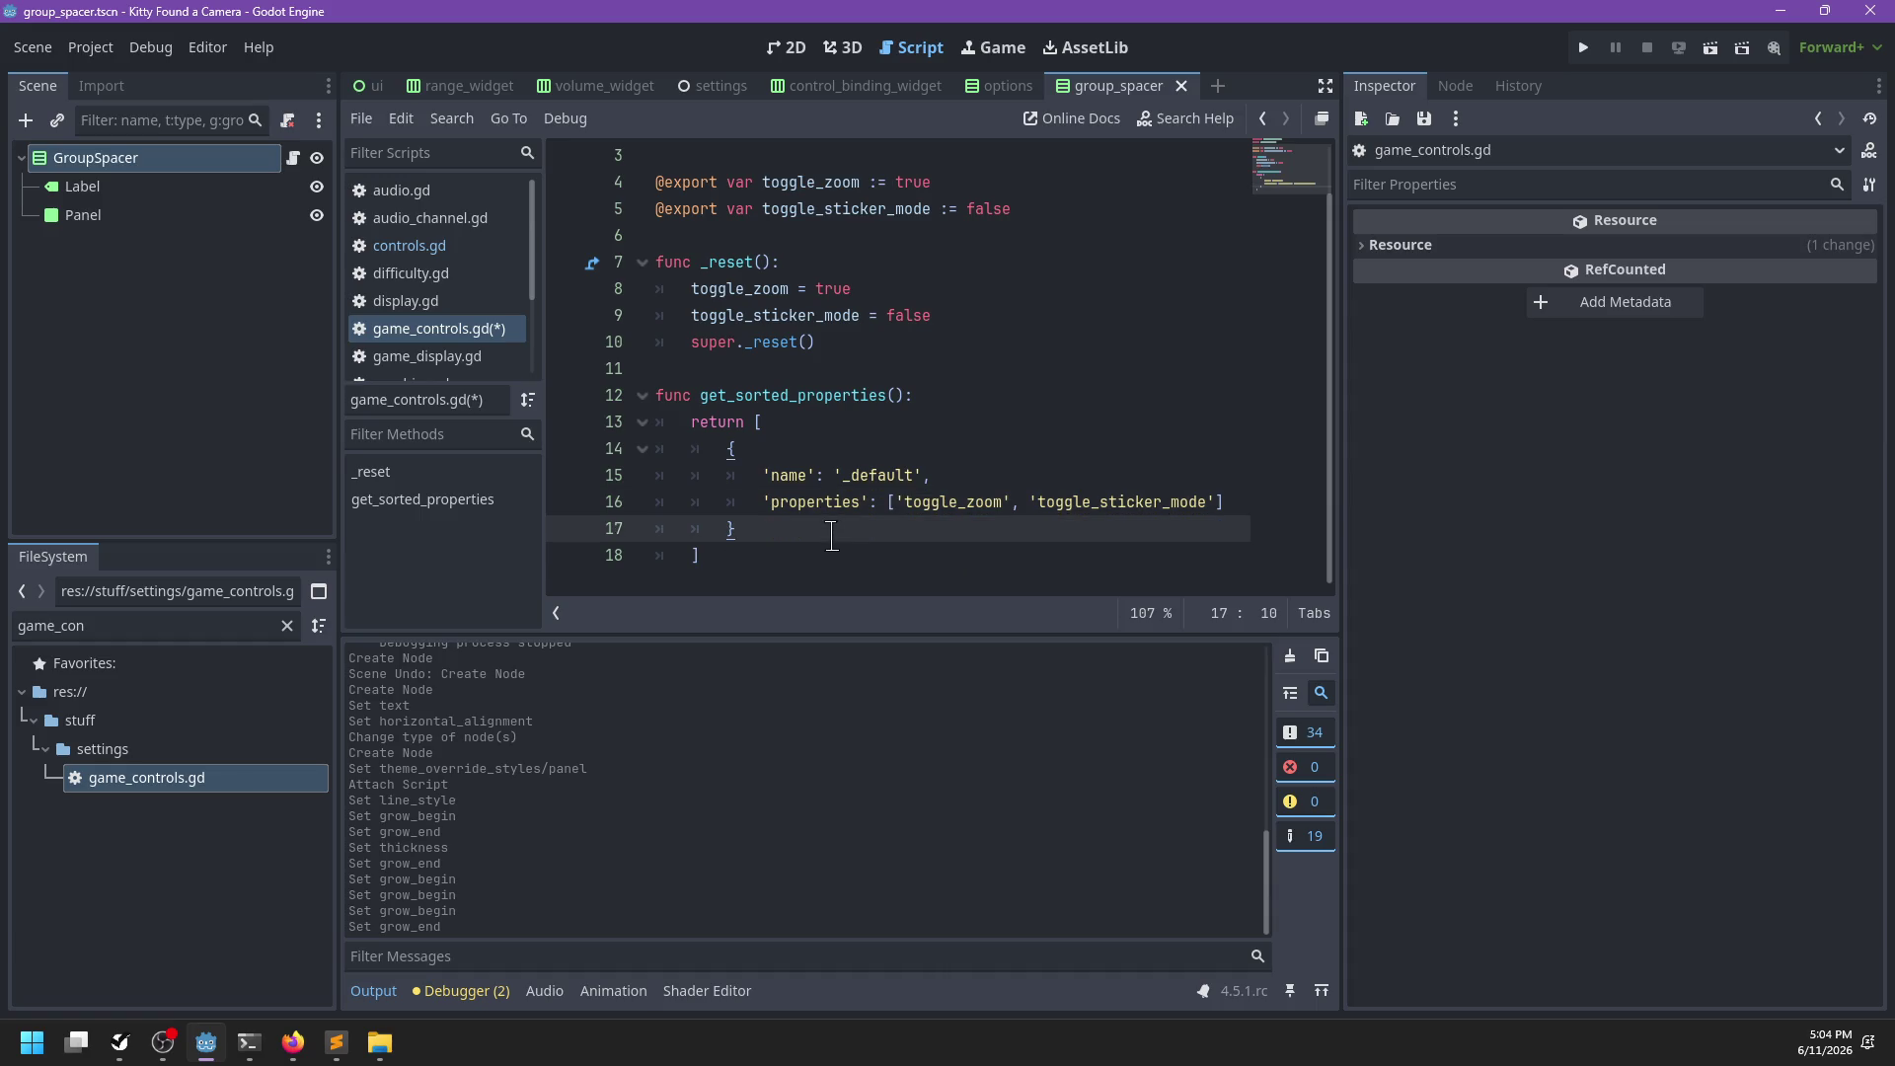
{"action": "type", "text": ","}
{"action": "key", "text": "Return"}
{"action": "type", "text": "{"}
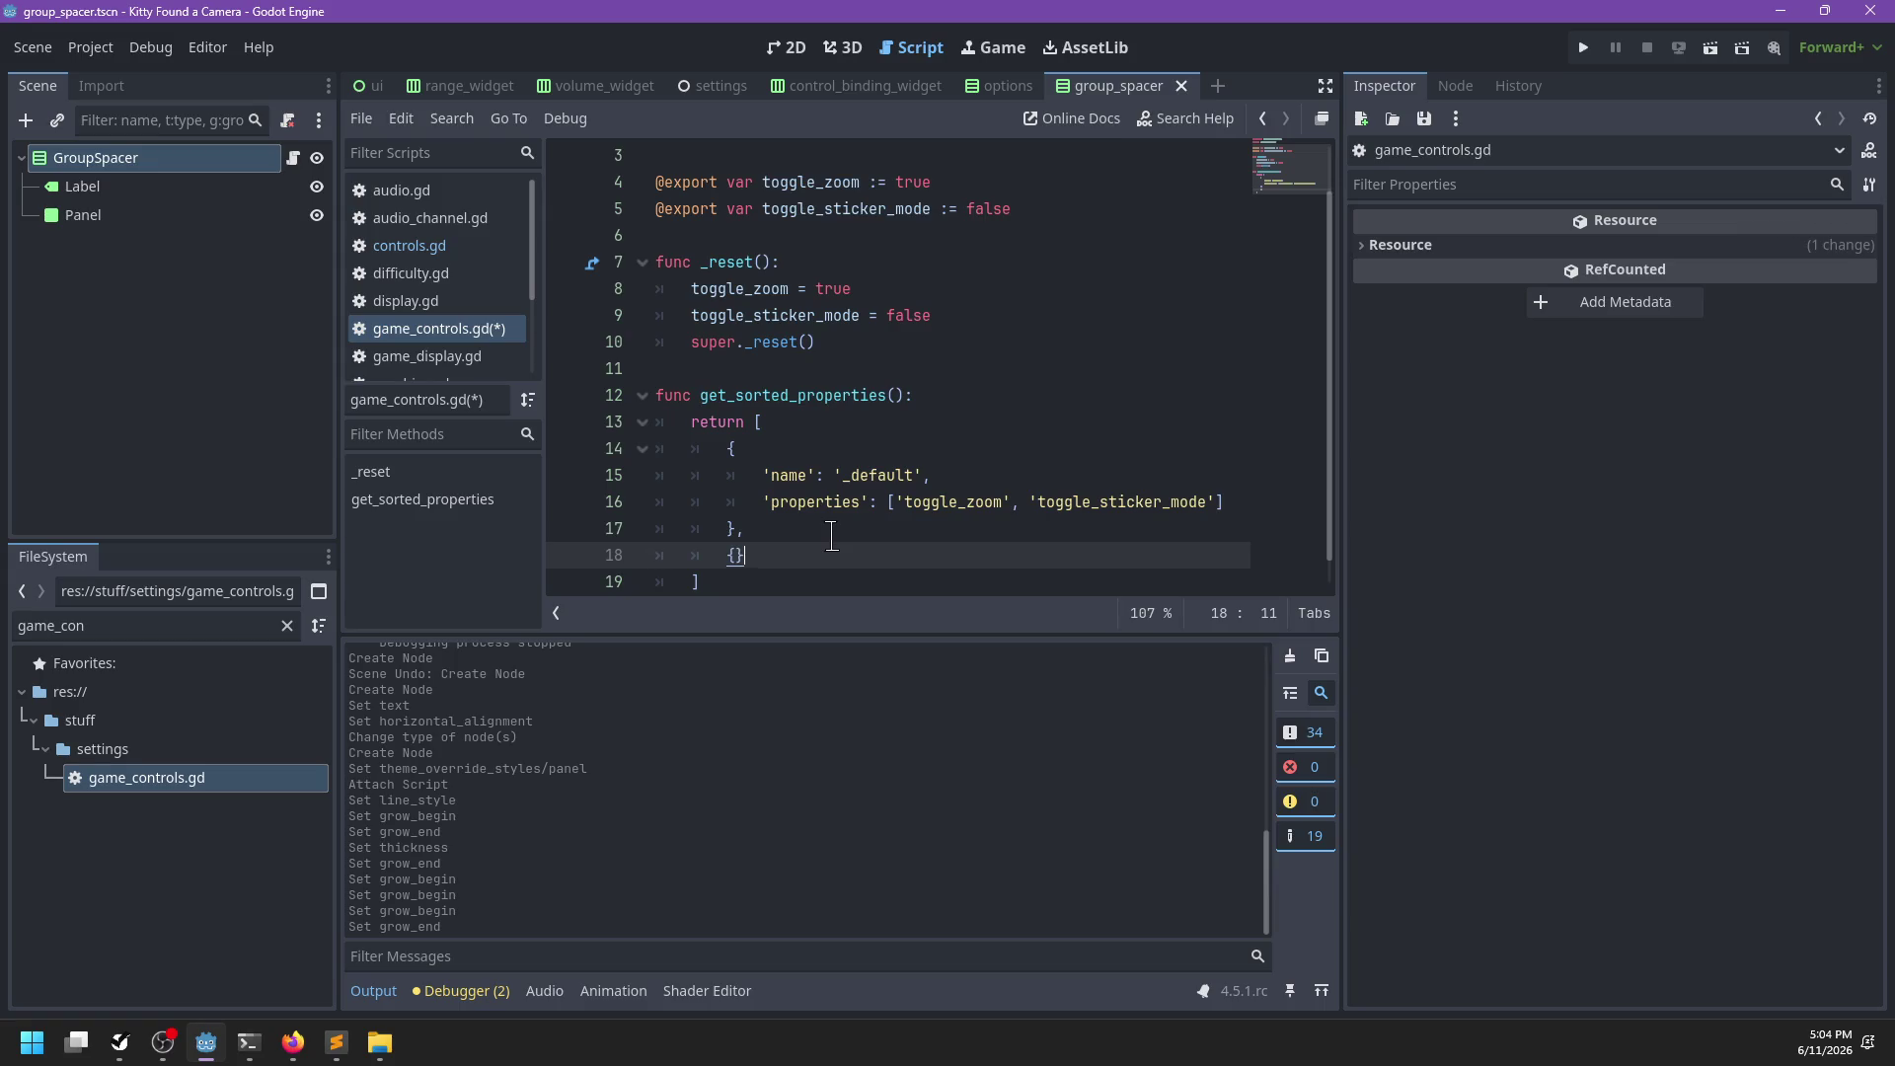
{"action": "key", "text": "Return"}
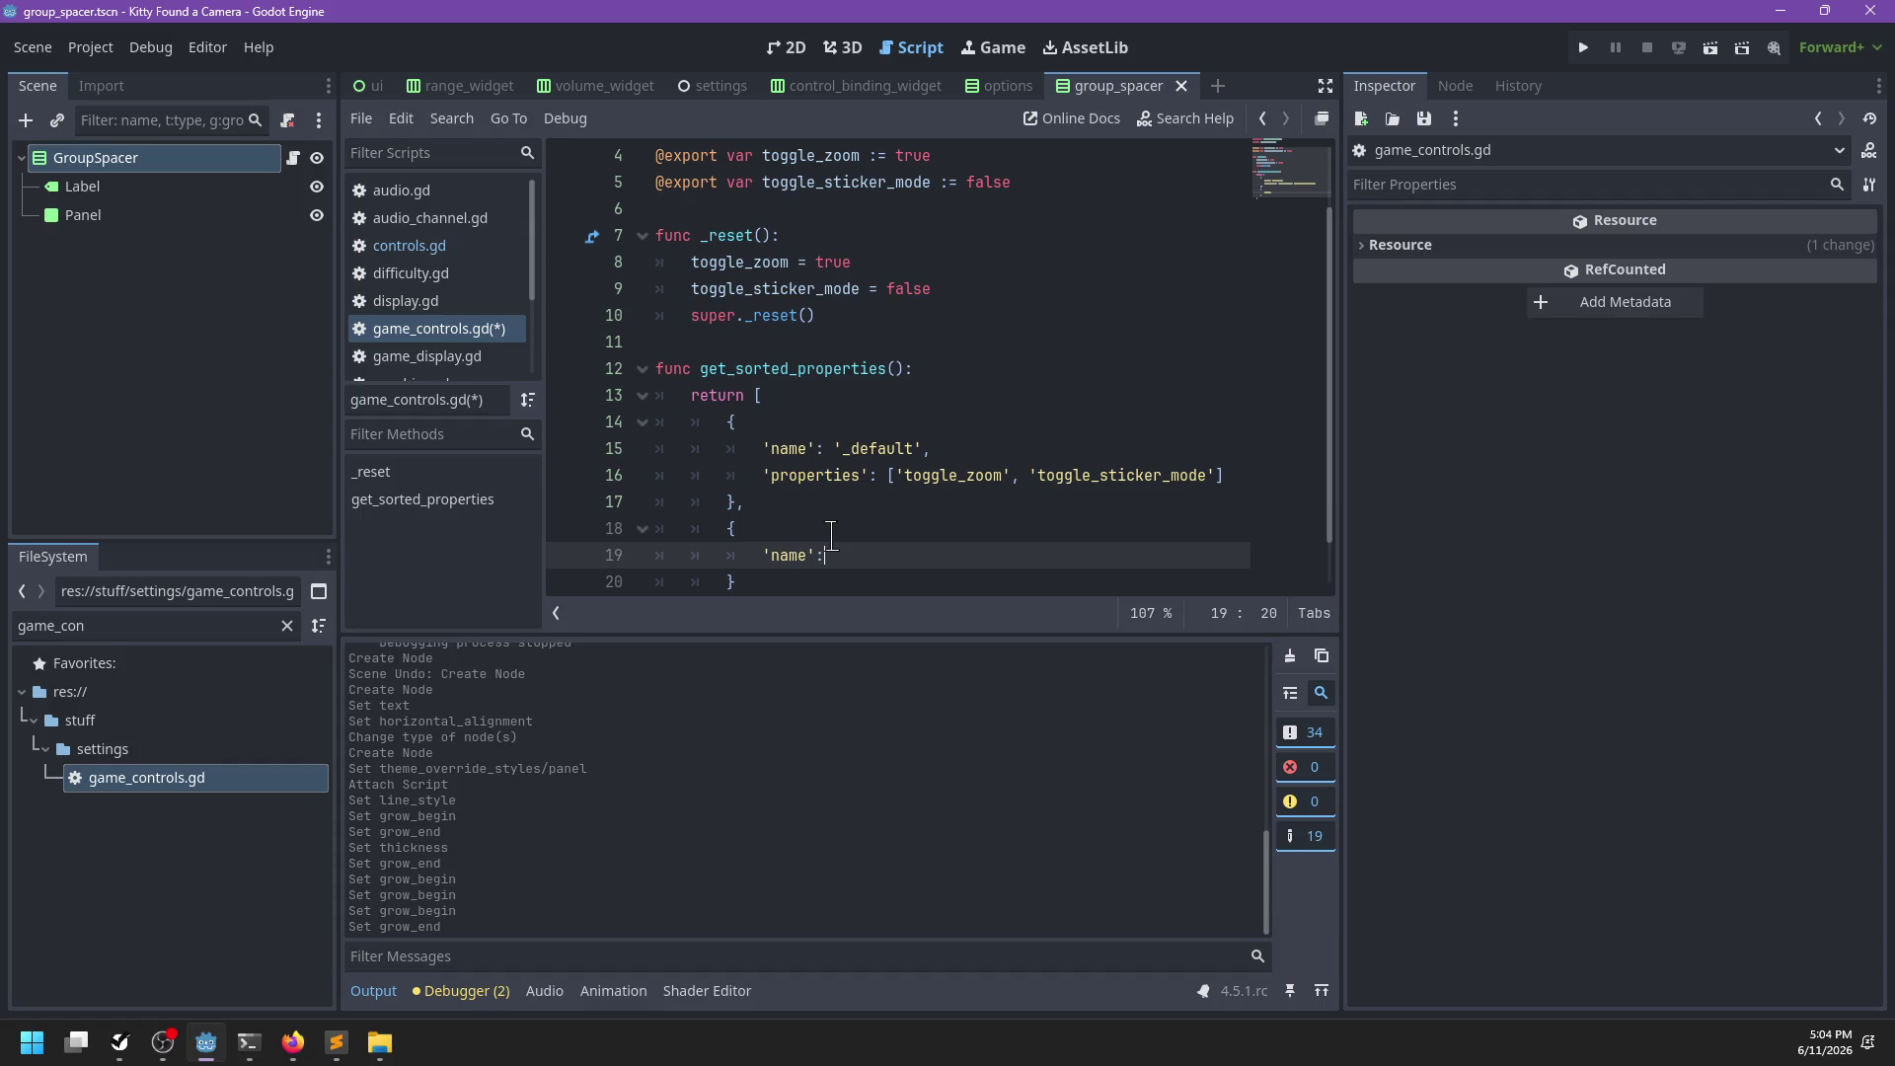
{"action": "type", "text": "camera',"}
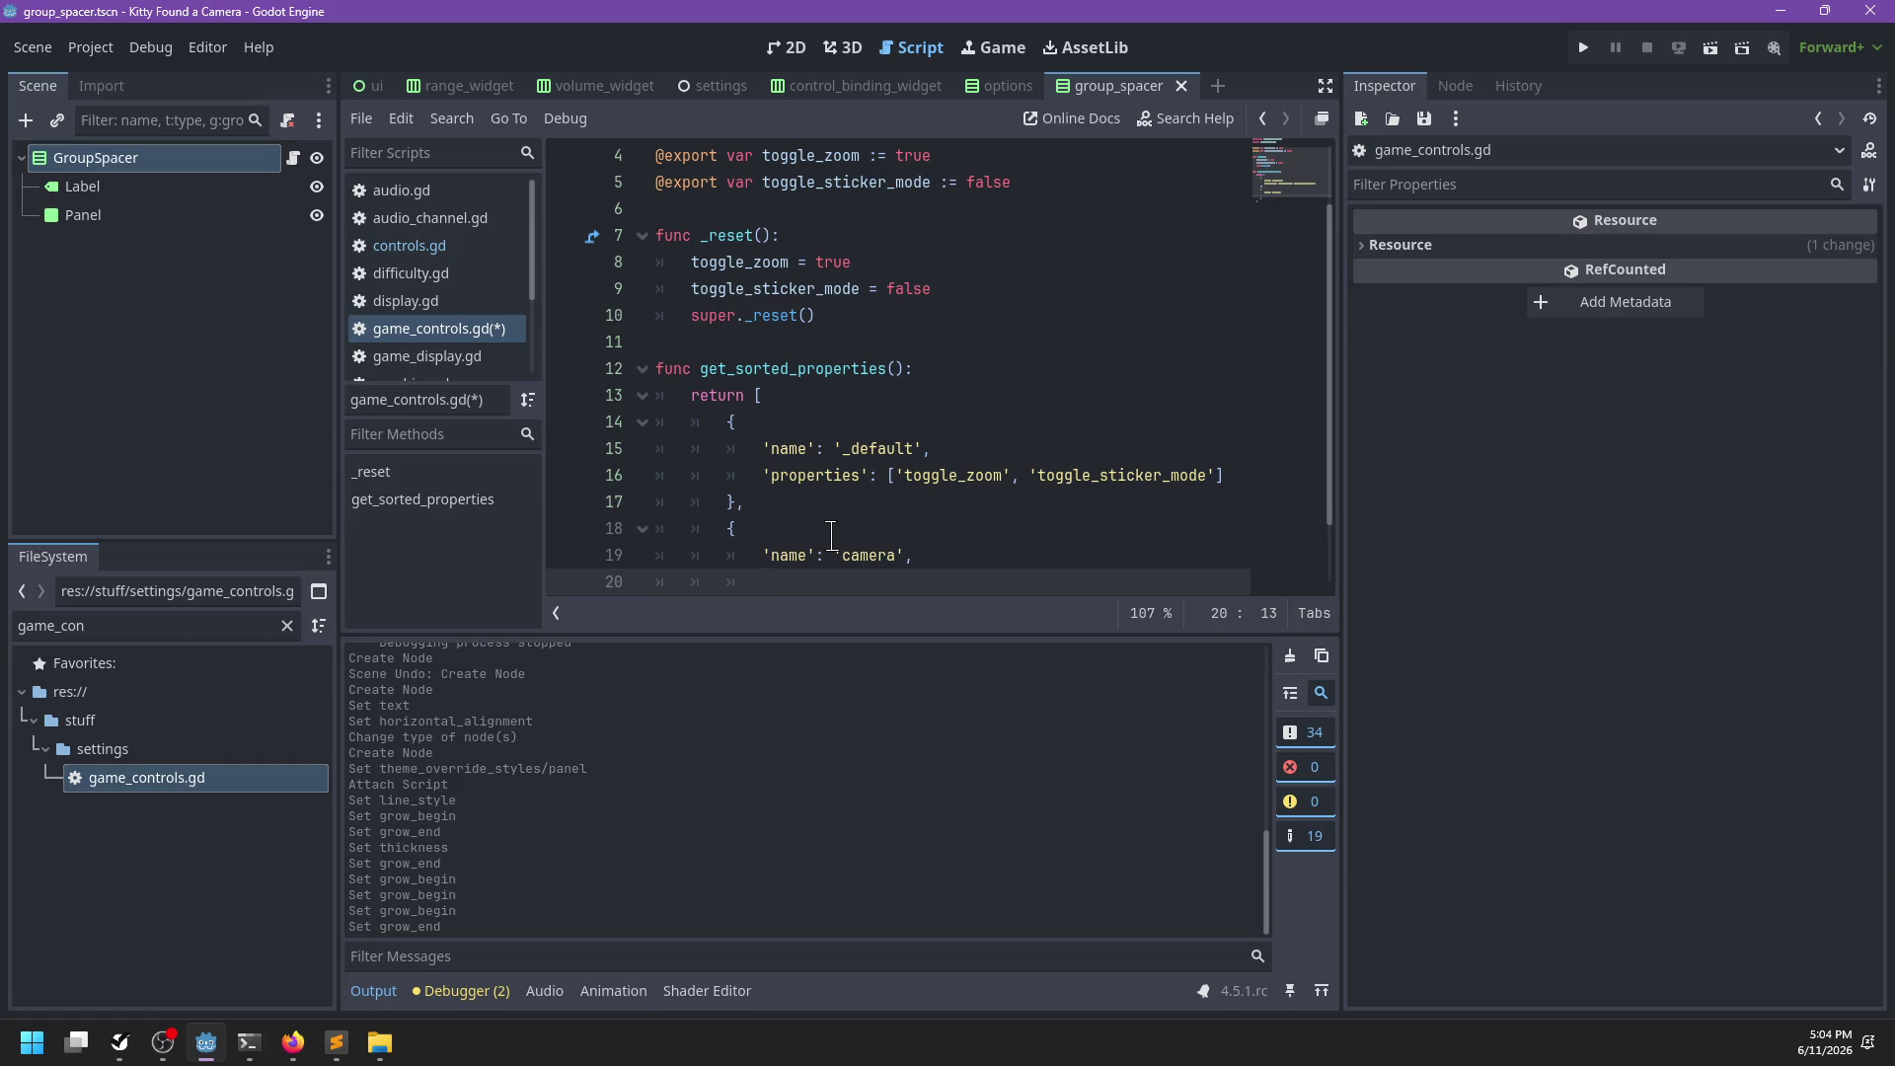
{"action": "left_click", "coordinate": [853, 556]}
{"action": "key", "text": "BackSpace"}
{"action": "type", "text": "C"}
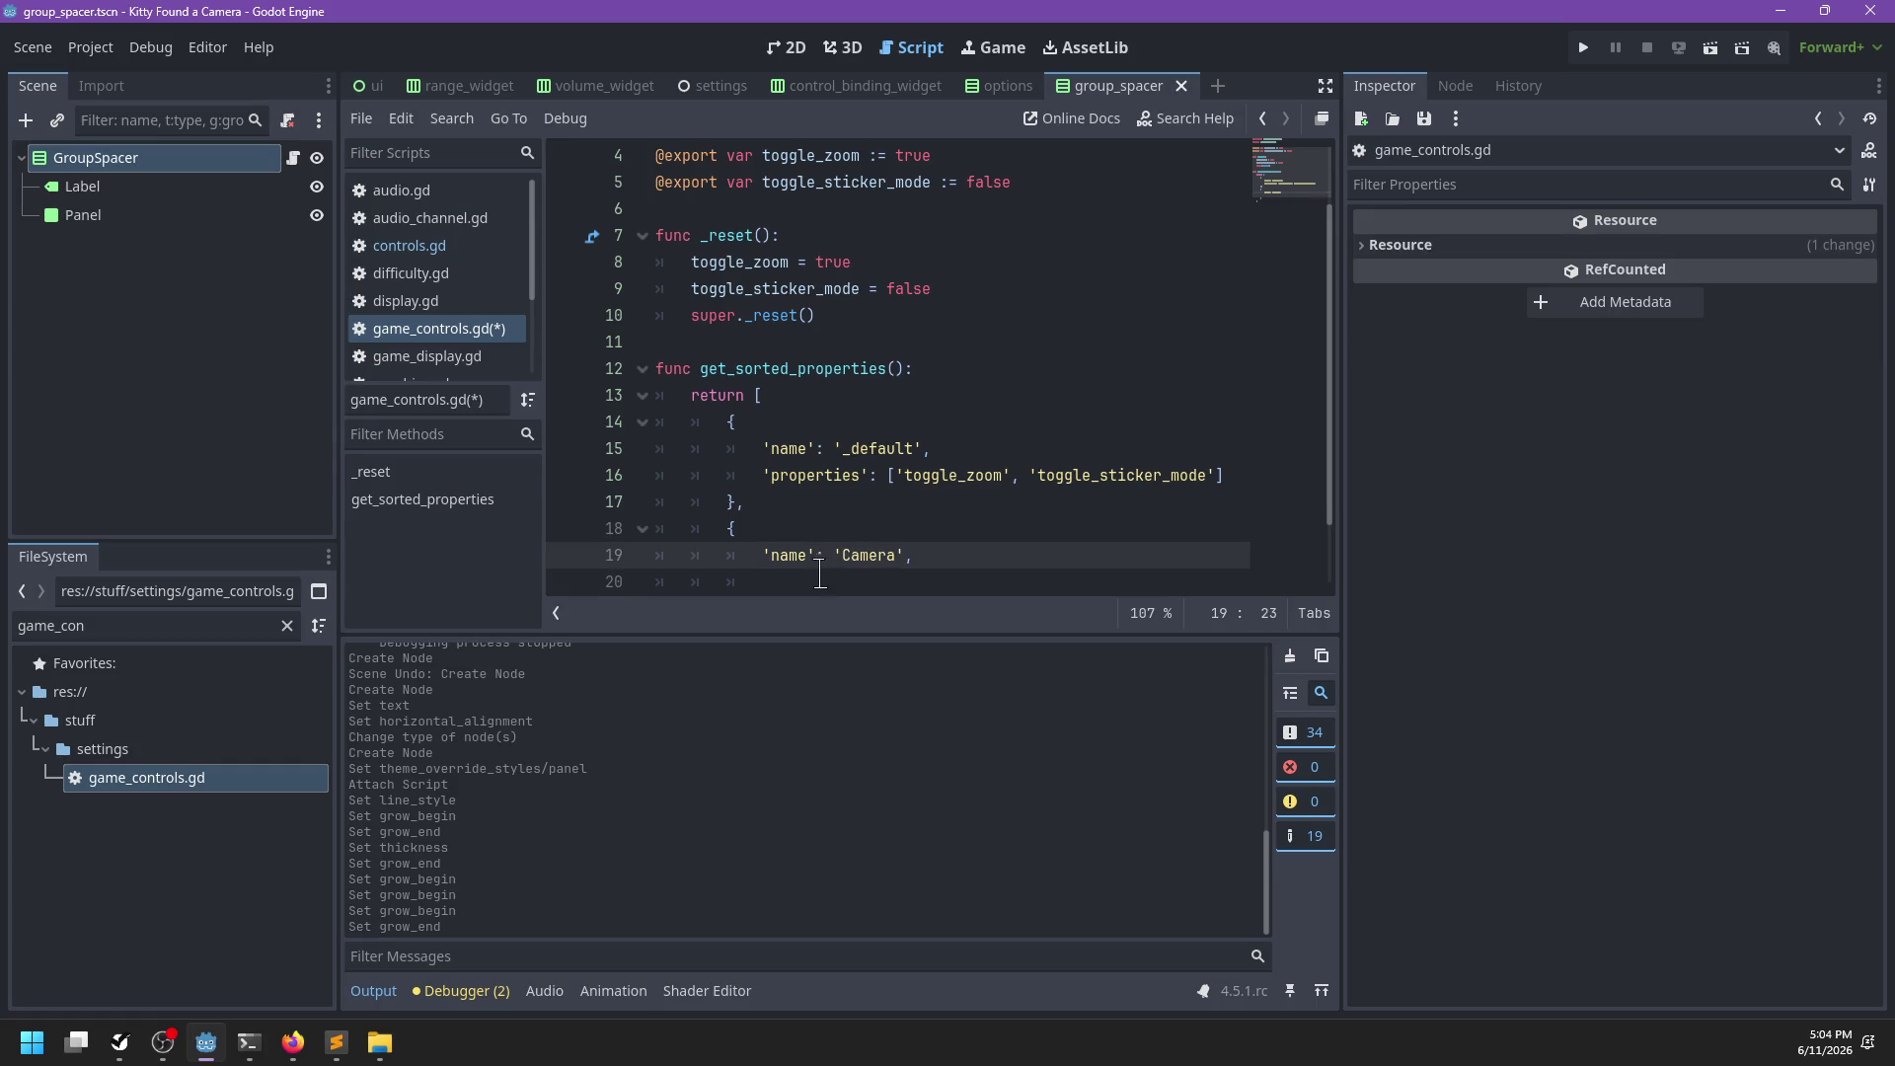
Give the Camera group an empty 'properties' list
{"action": "left_click", "coordinate": [820, 581]}
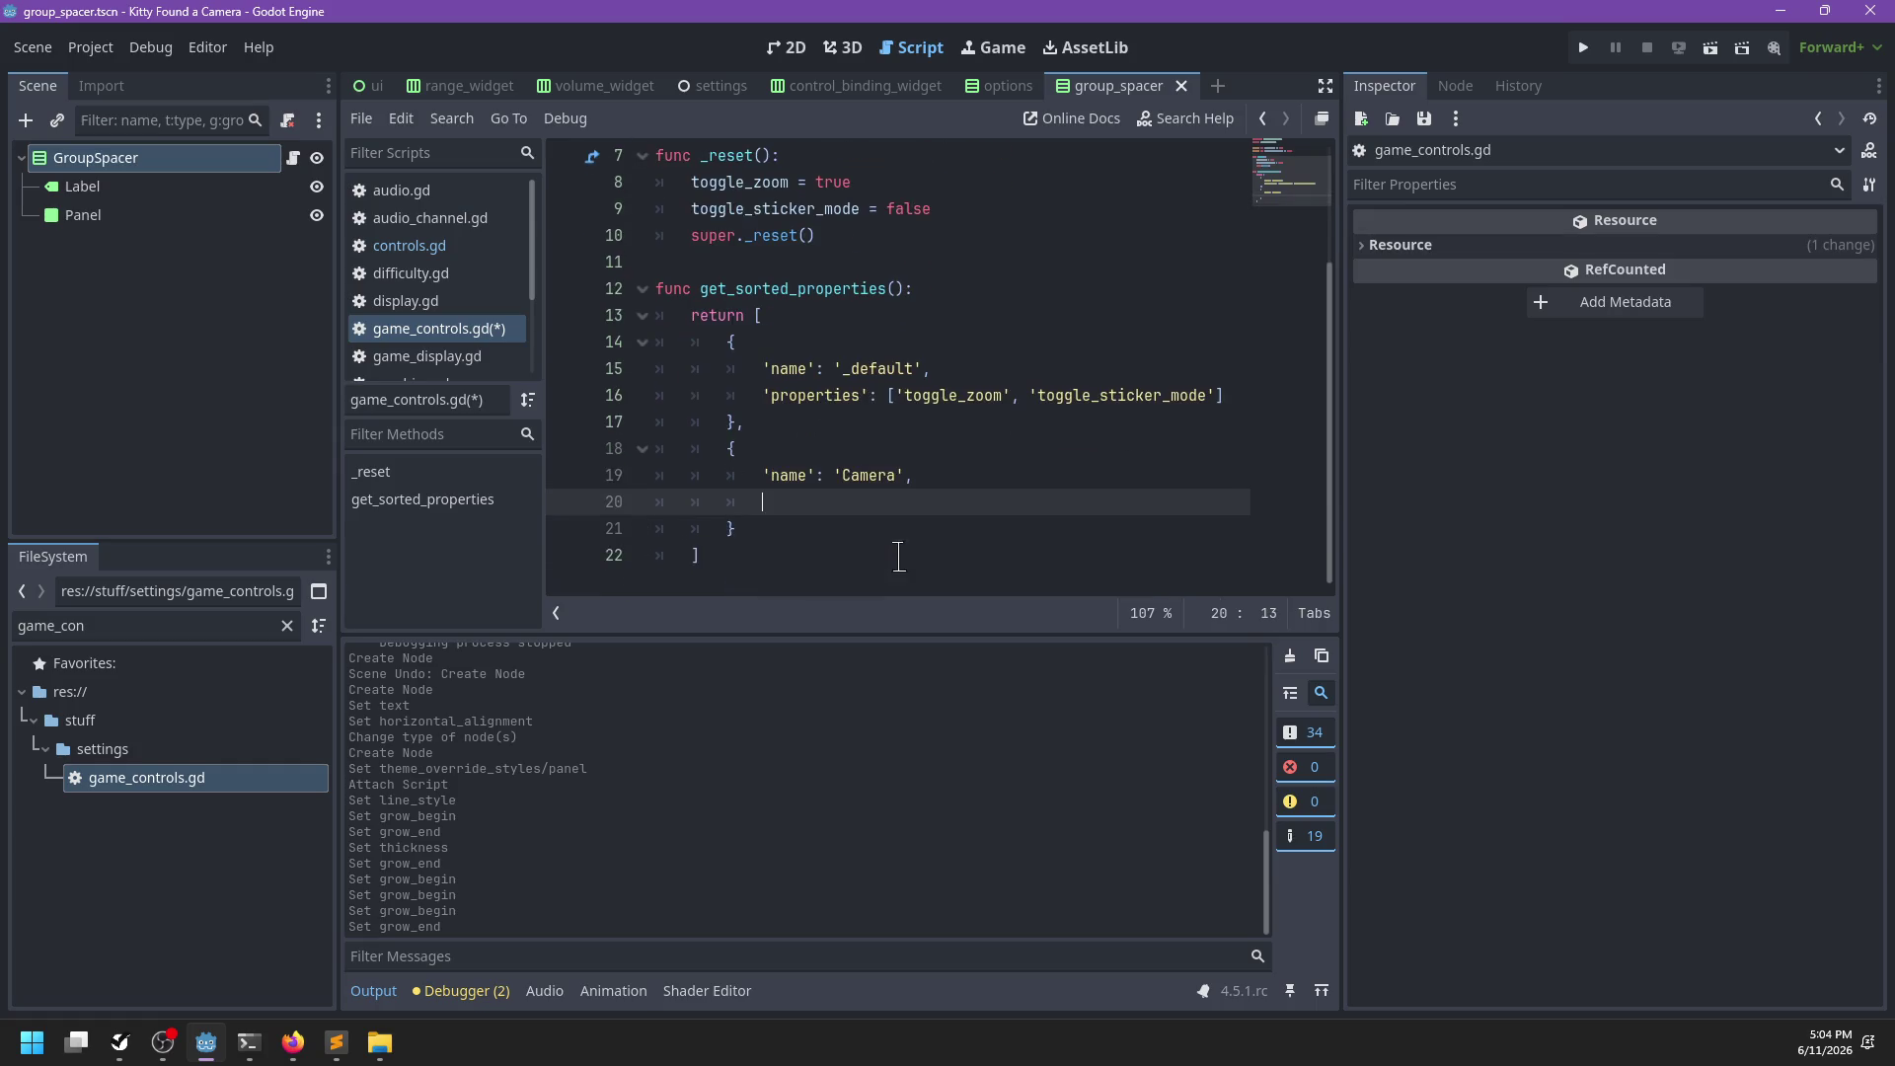
{"action": "left_click", "coordinate": [898, 472]}
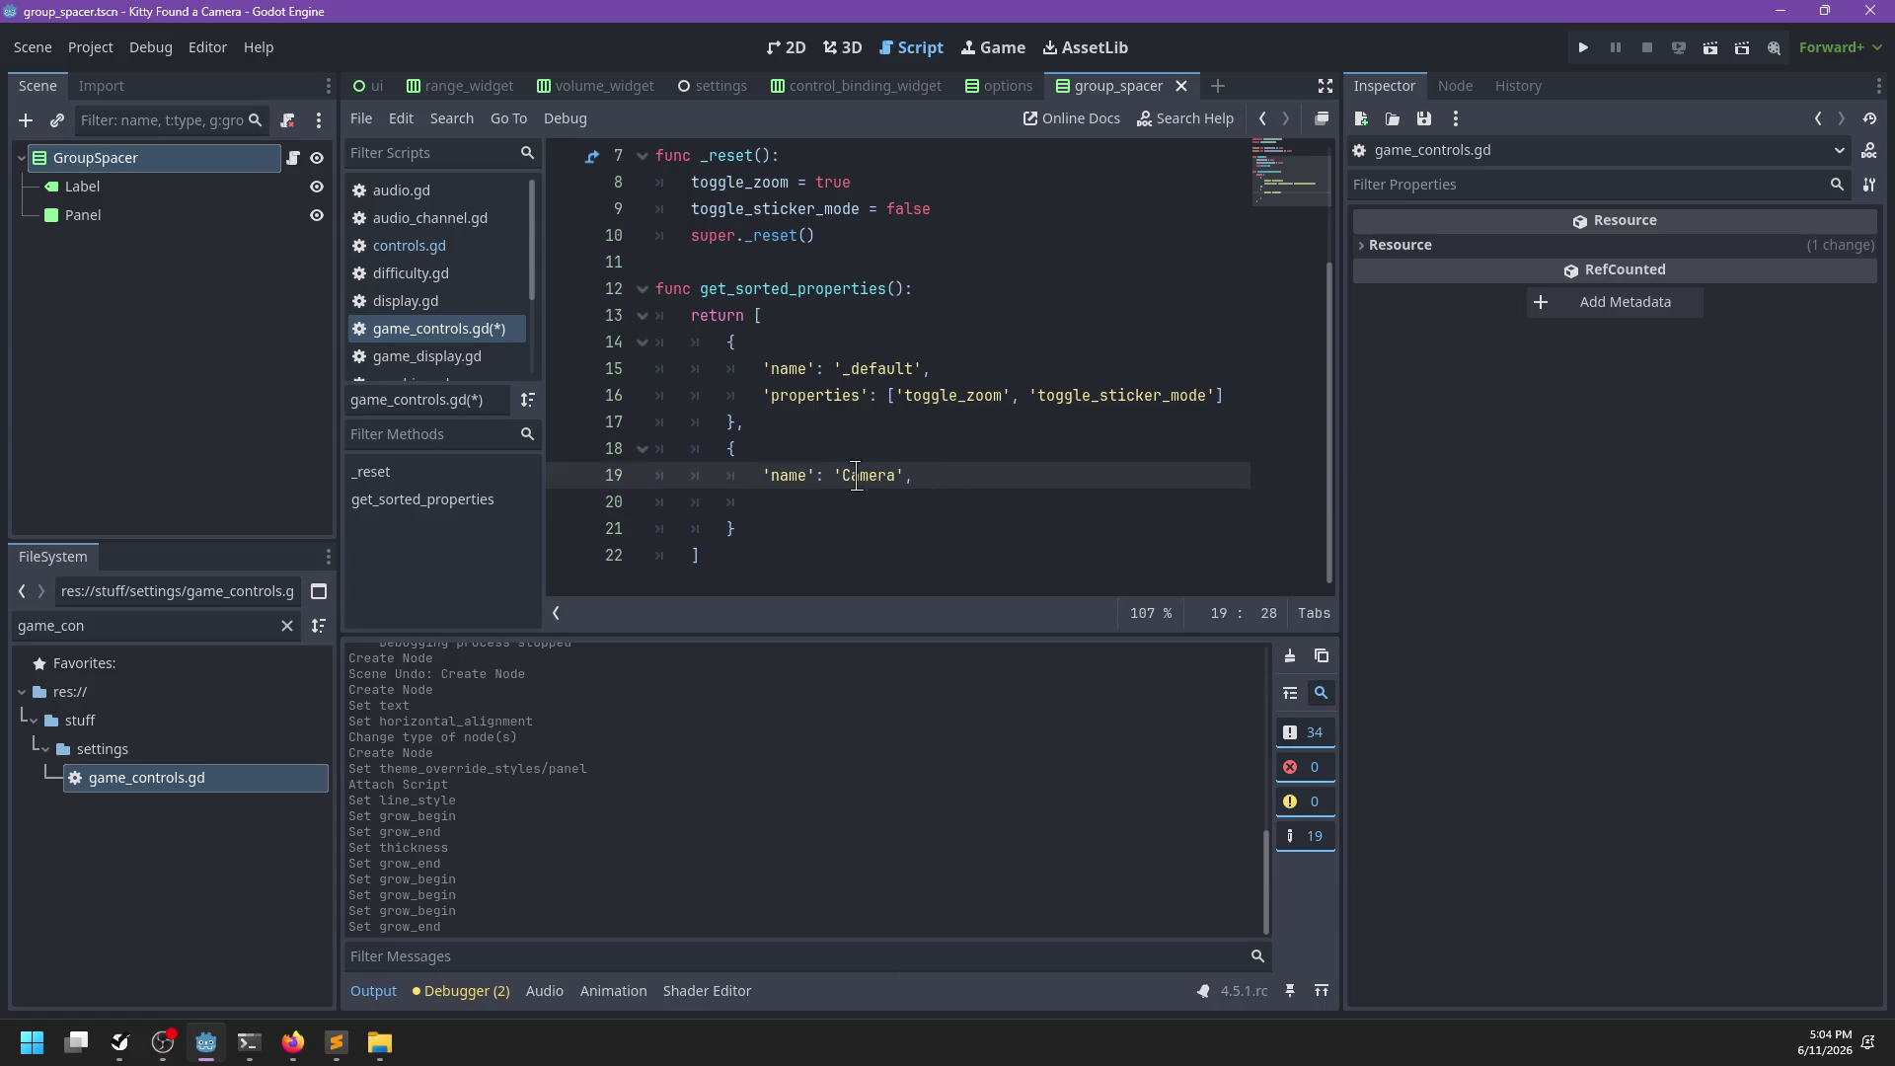
{"action": "left_click", "coordinate": [817, 499]}
{"action": "left_click", "coordinate": [848, 482]}
{"action": "left_click", "coordinate": [824, 505]}
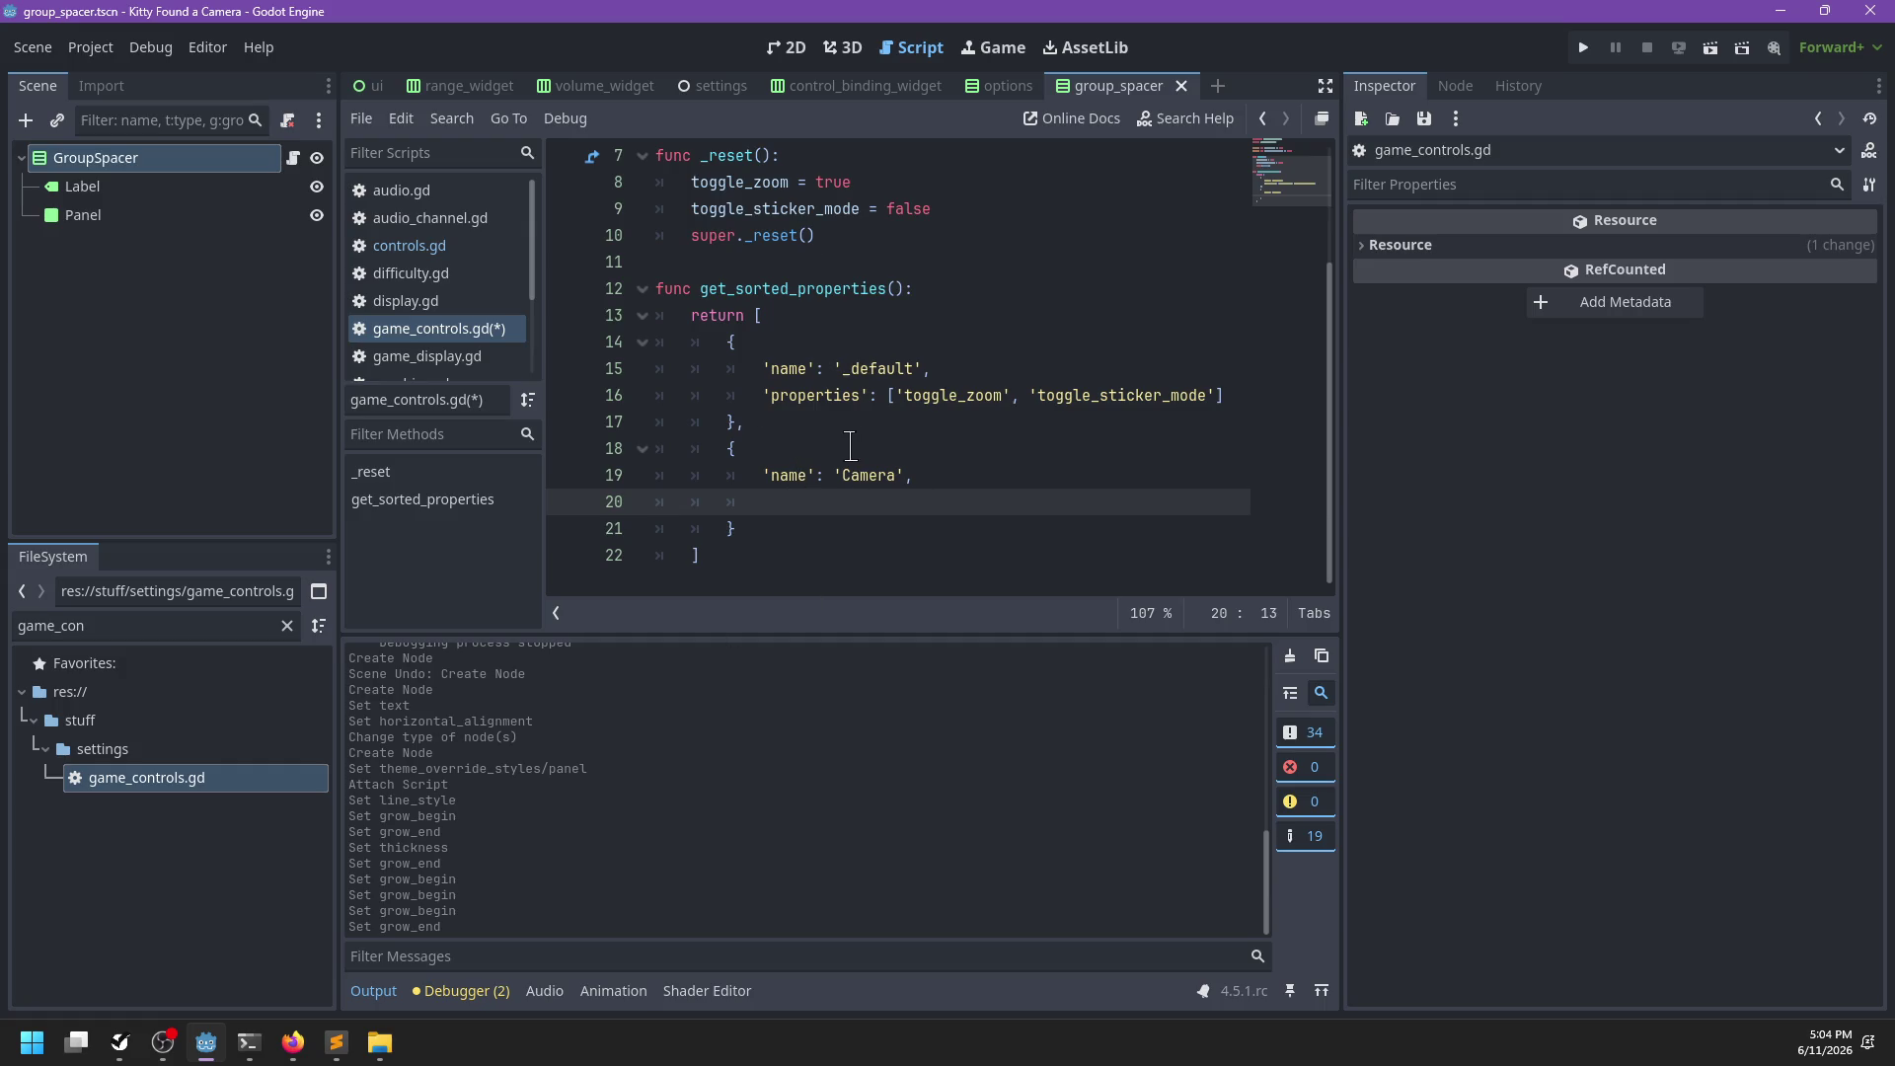
{"action": "type", "text": "ropert"}
{"action": "key", "text": "ctrl+BackSpace"}
{"action": "type", "text": "oper"}
{"action": "key", "text": "BackSpace"}
{"action": "type", "text": "''"}
{"action": "scroll", "coordinate": [854, 485], "scroll_direction": "up", "scroll_amount": 2}
{"action": "scroll", "coordinate": [1025, 434], "scroll_direction": "down", "scroll_amount": 2}
{"action": "left_click", "coordinate": [484, 250]}
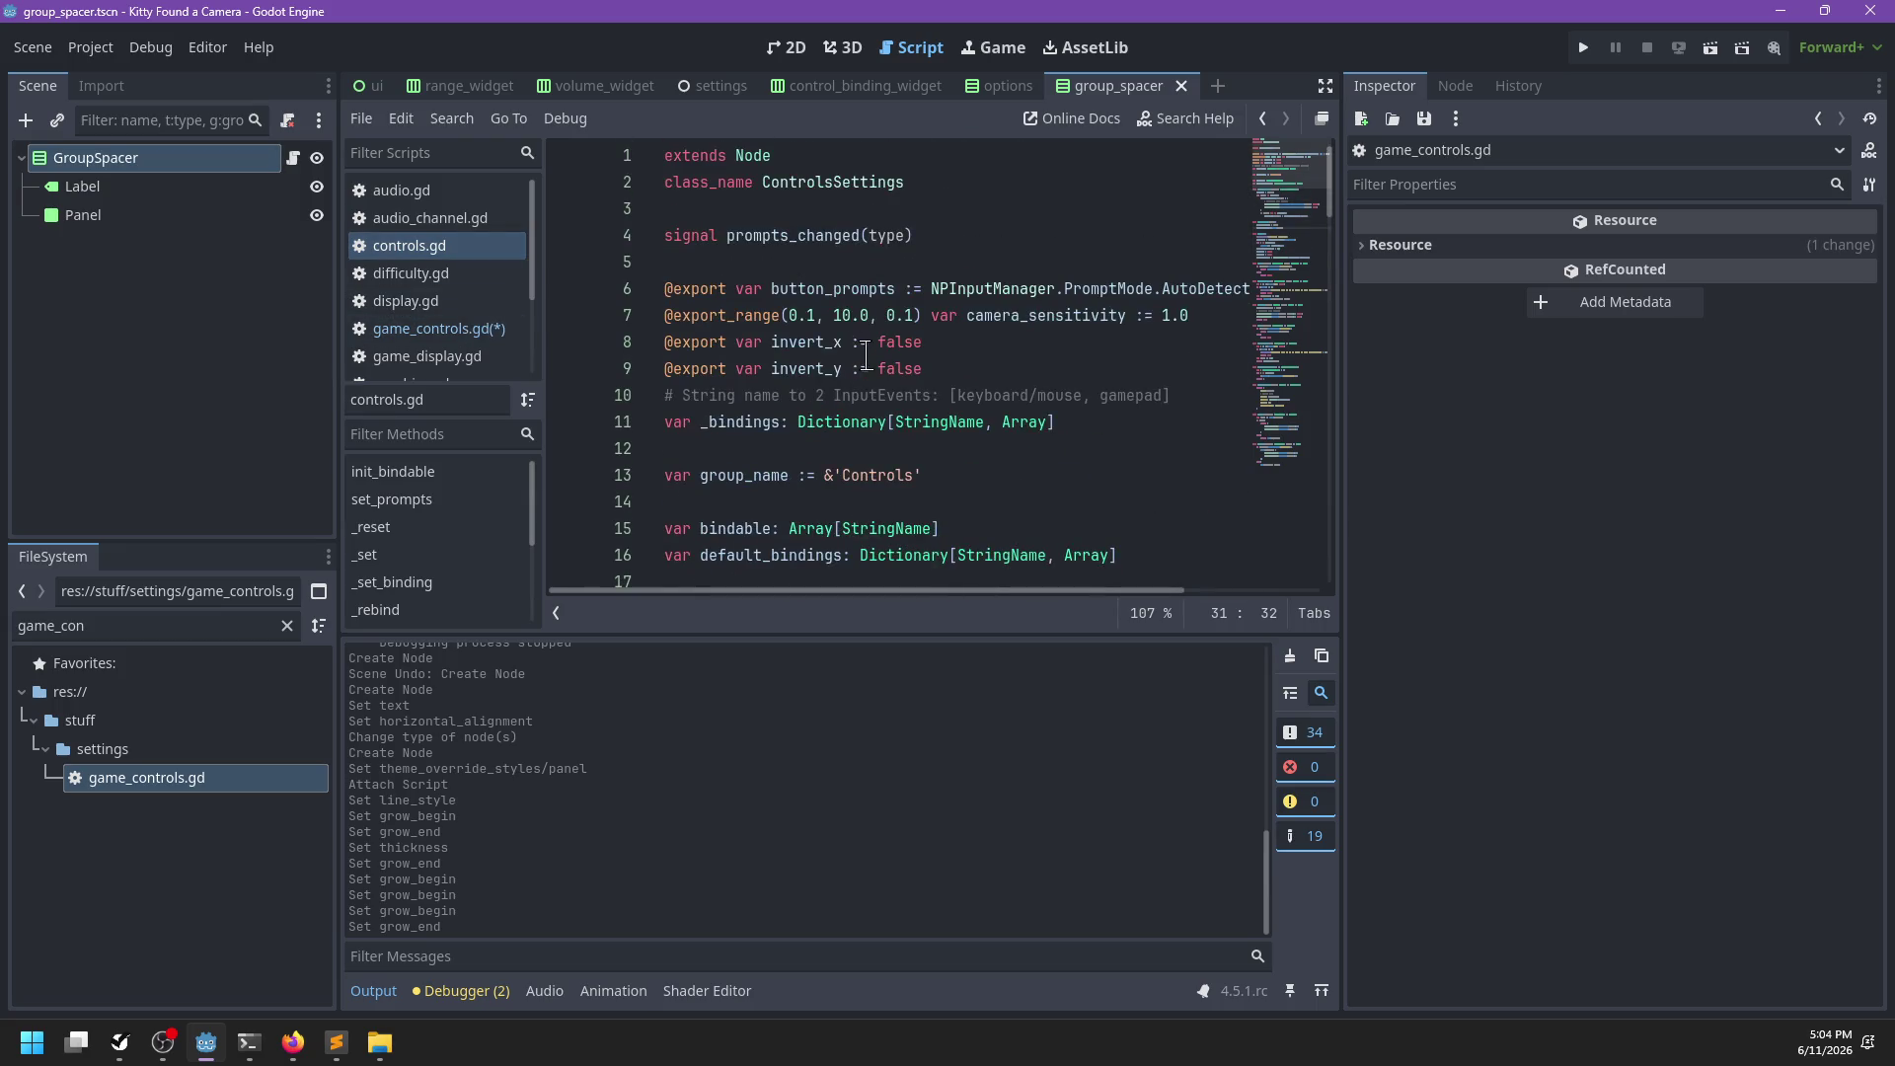
List camera_sensitivity, invert_y and invert_x in the Camera properties and save game_controls.gd
{"action": "left_click", "coordinate": [439, 331]}
{"action": "type", "text": "camera_"}
{"action": "type", "text": "sensitivity'"}
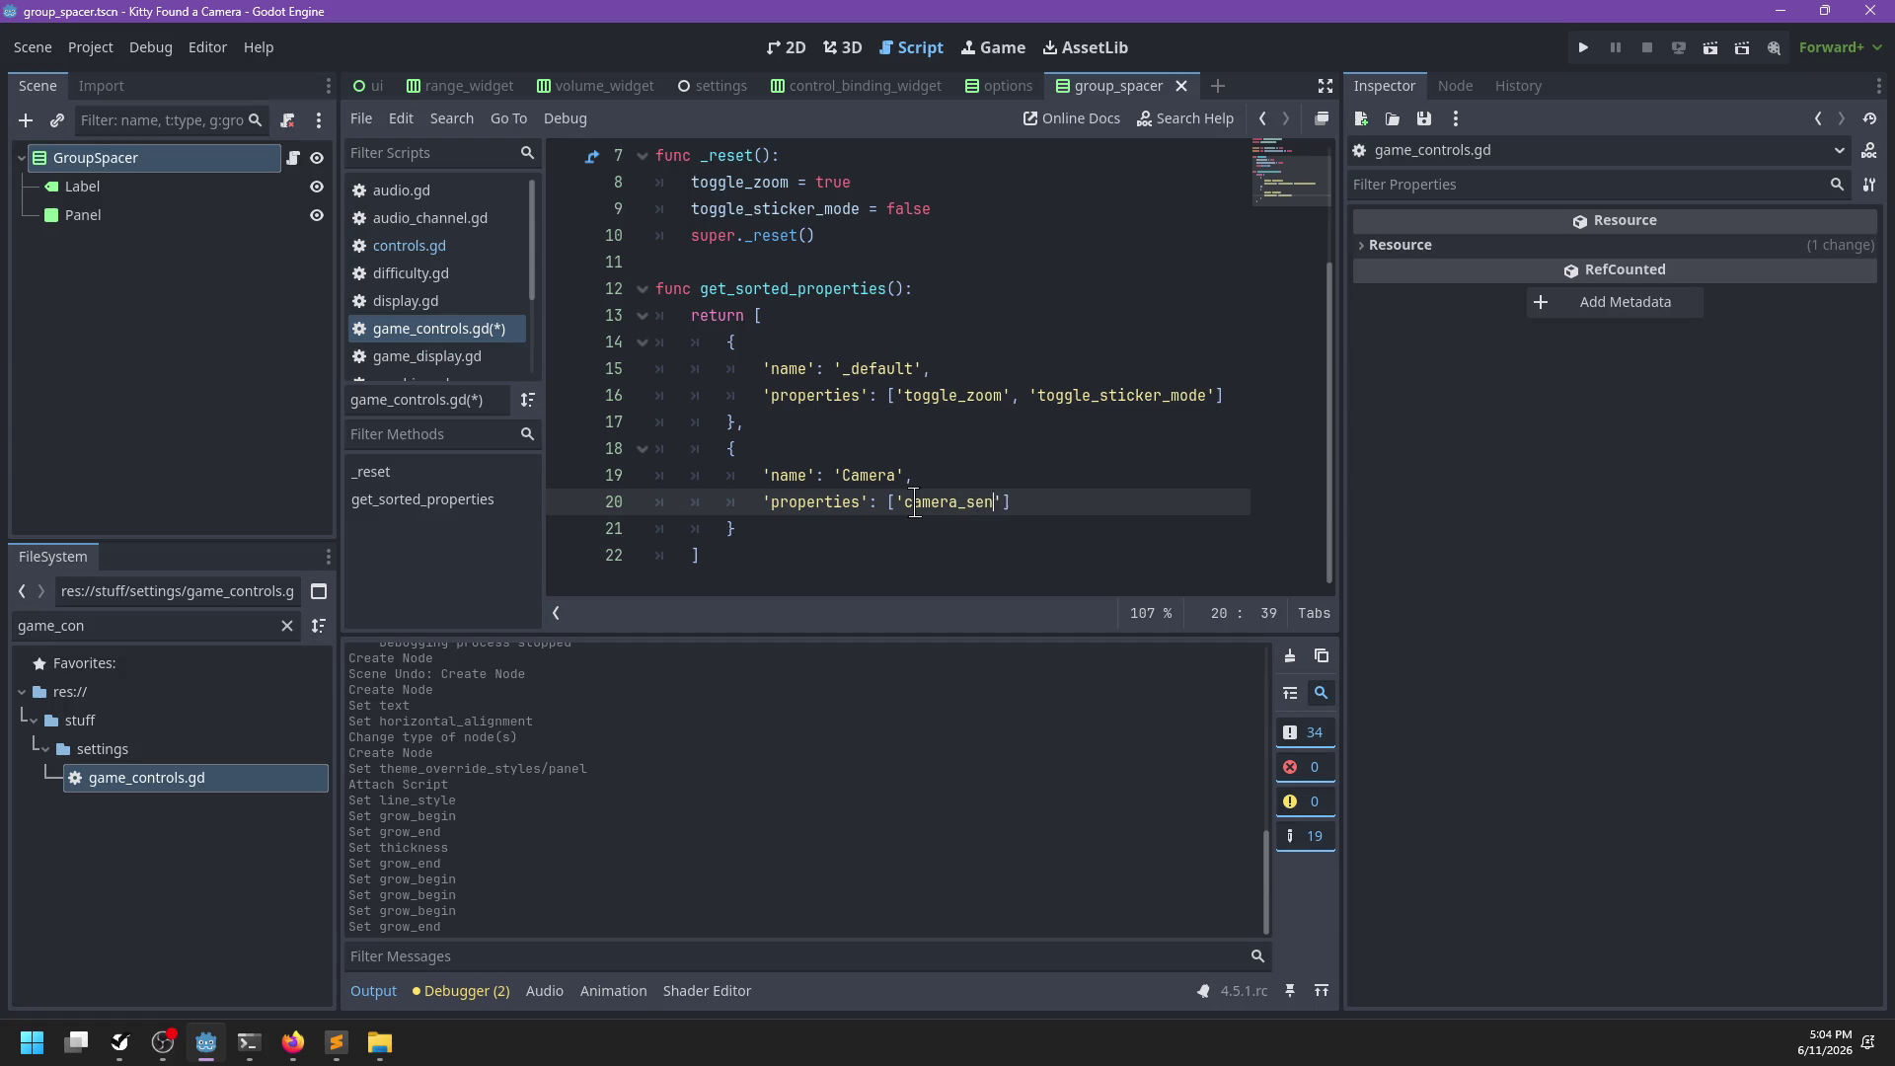
{"action": "type", "text": ", 'invery"}
{"action": "key", "text": "BackSpace"}
{"action": "key", "text": "BackSpace"}
{"action": "type", "text": "t_"}
{"action": "type", "text": "nvert_x"}
{"action": "key", "text": "ctrl+s"}
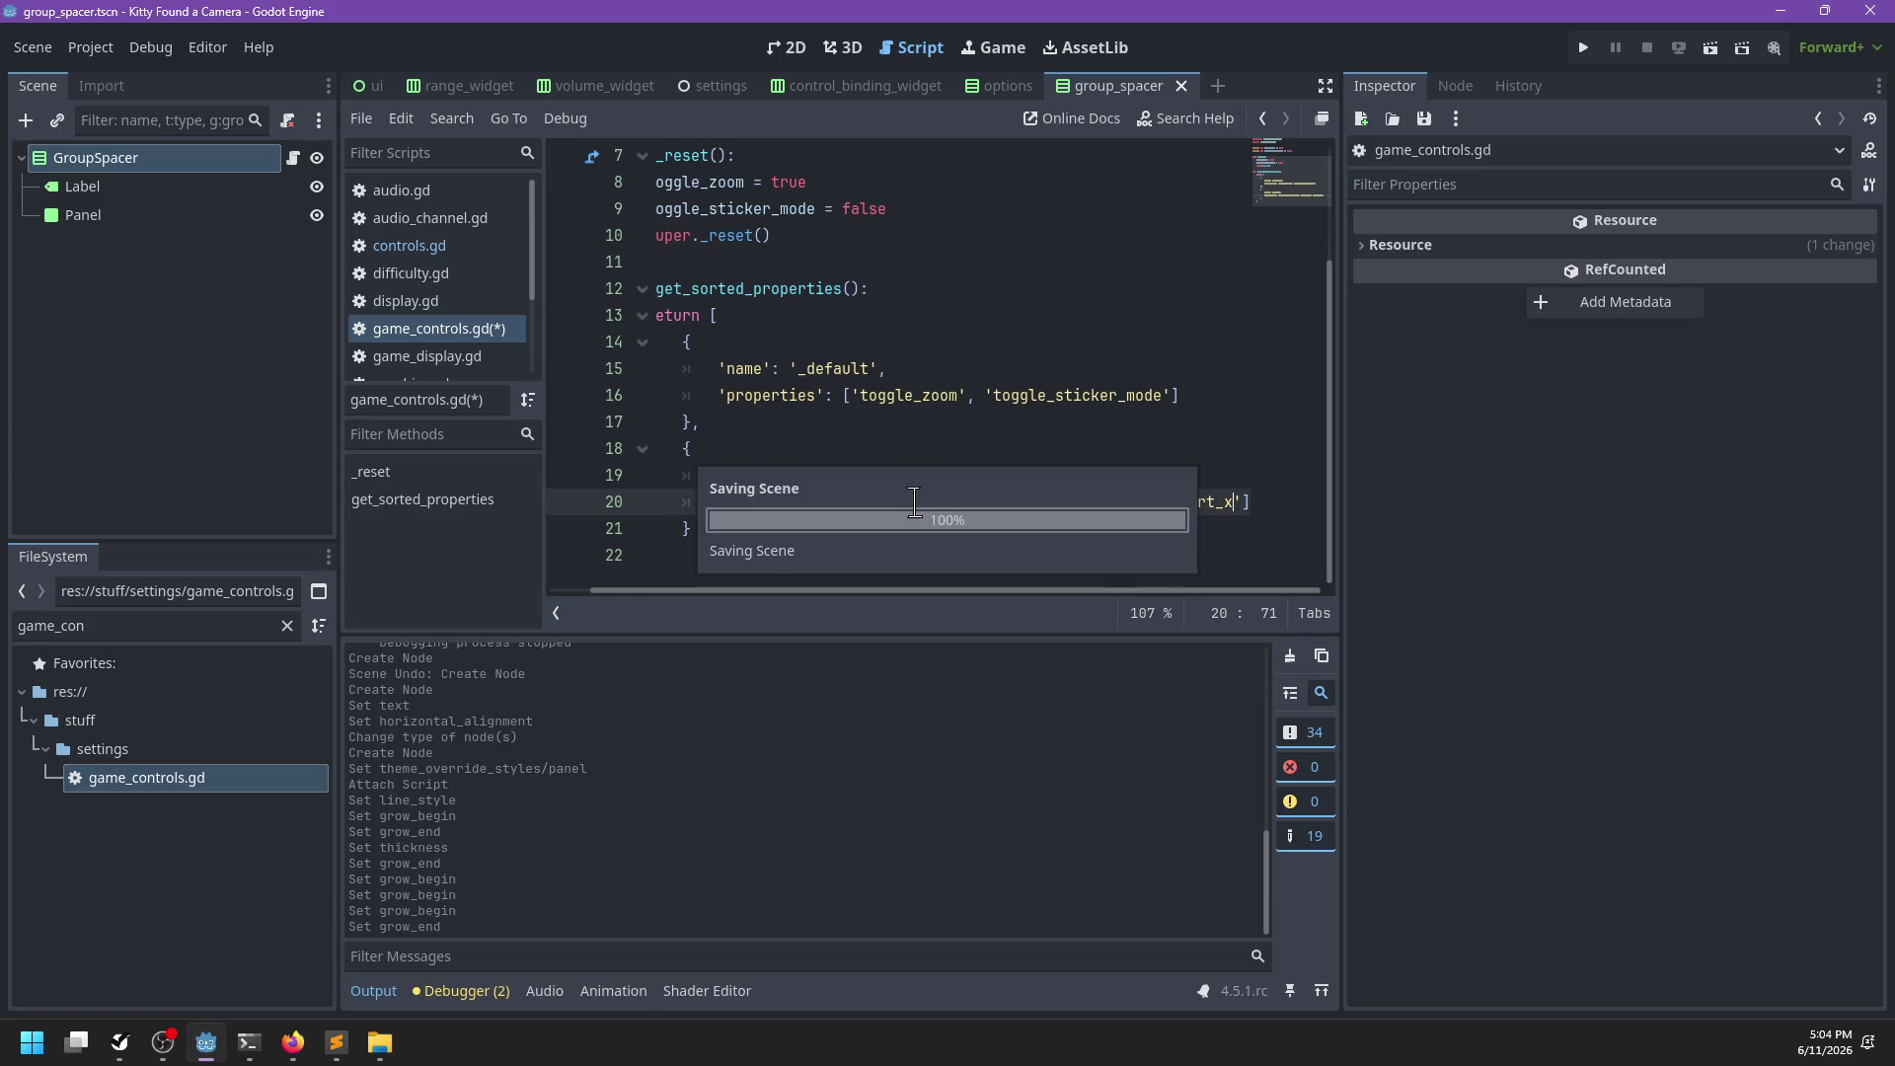
Move invert_y above invert_x in controls.gd and save it
{"action": "left_click", "coordinate": [449, 247]}
{"action": "key", "text": "alt+Up"}
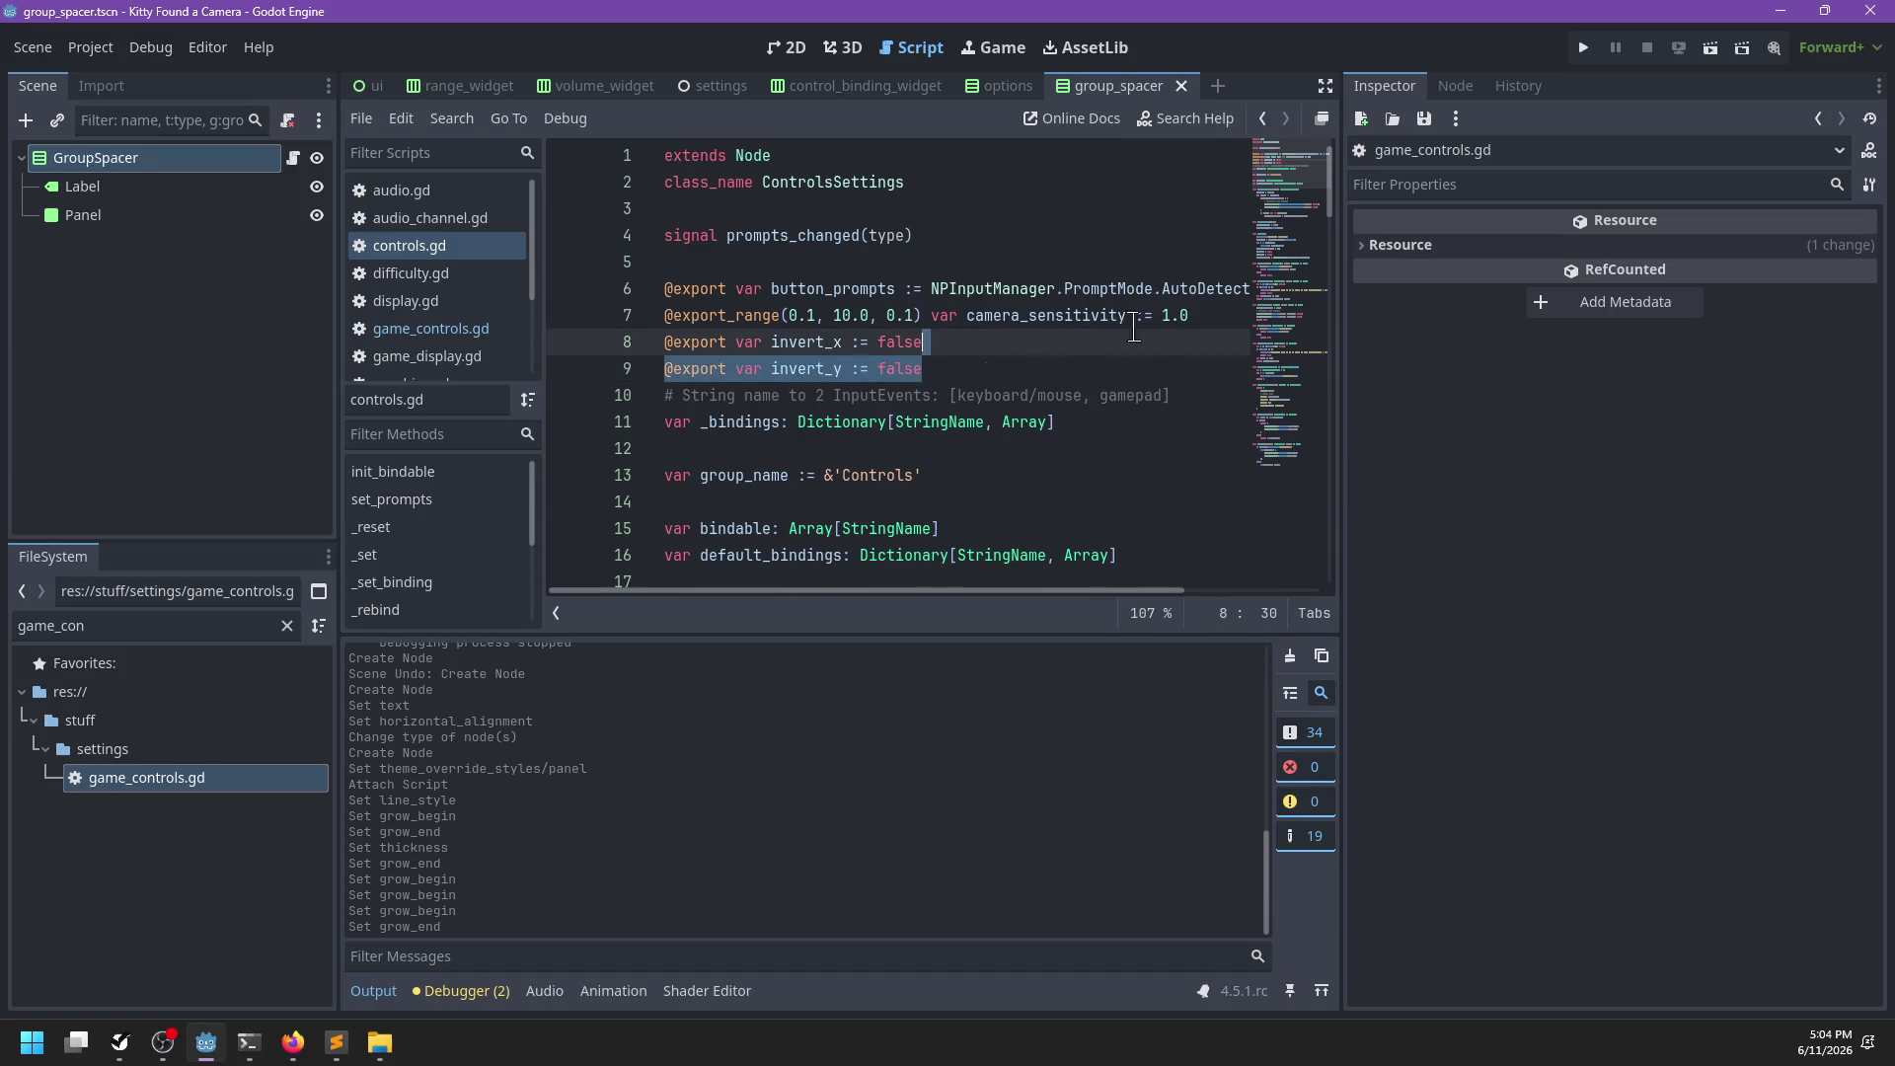
{"action": "key", "text": "ctrl+s"}
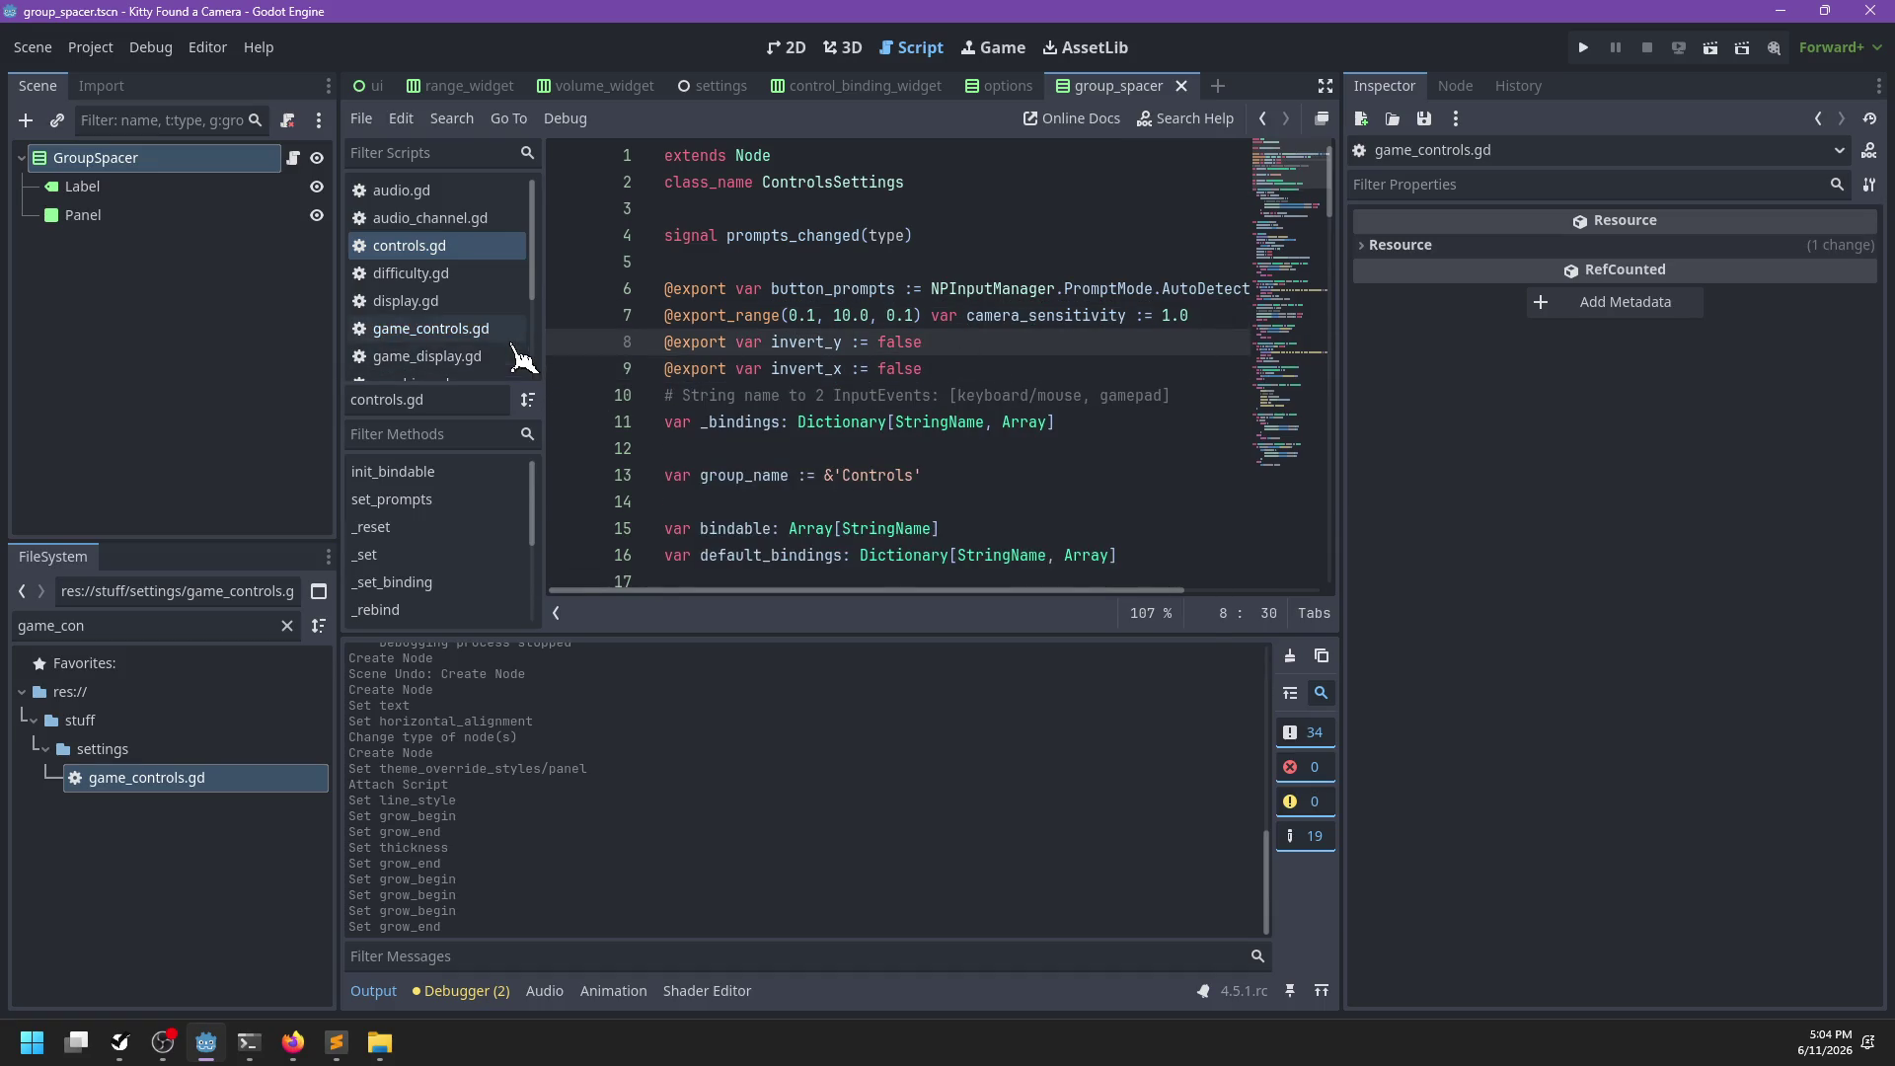
Add a comma after the Camera group and start a new line for a third group
{"action": "left_click", "coordinate": [498, 331]}
{"action": "scroll", "coordinate": [1135, 449], "scroll_direction": "down", "scroll_amount": 1}
{"action": "left_click", "coordinate": [824, 503]}
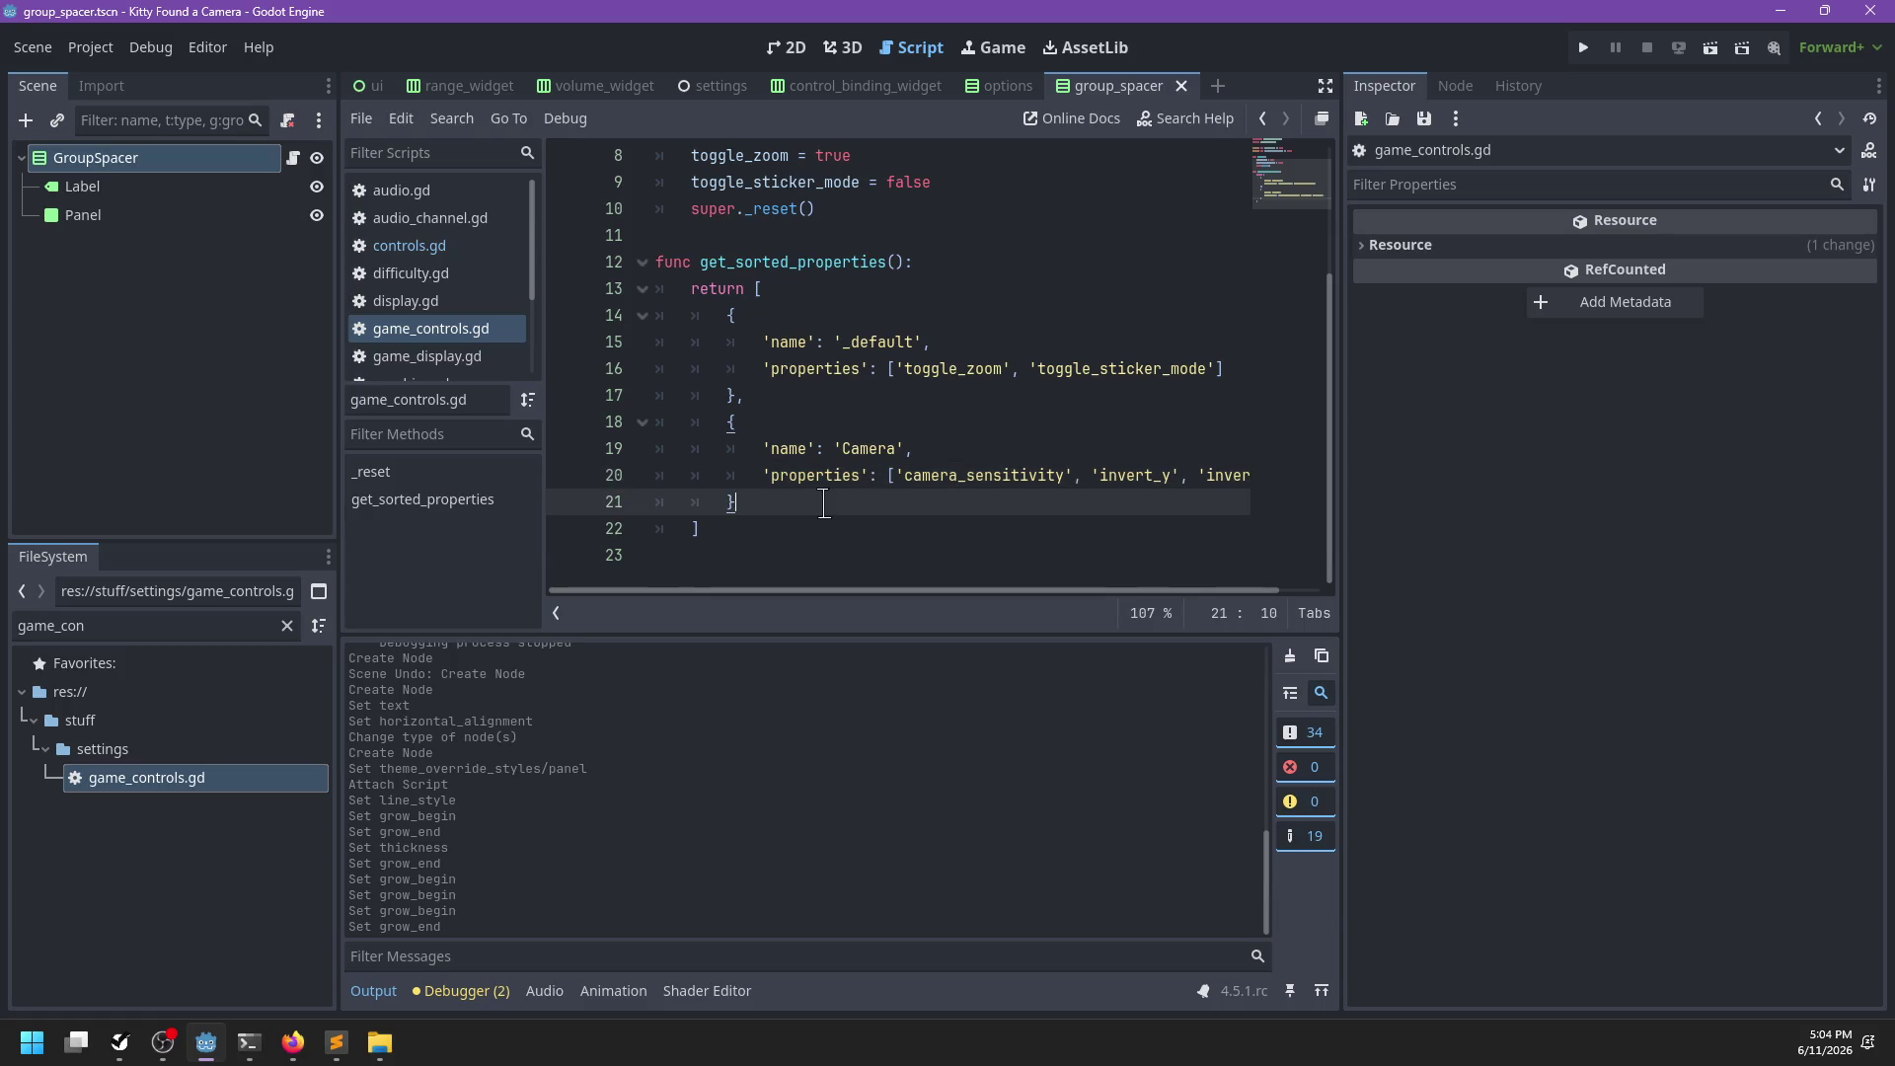
{"action": "type", "text": ","}
{"action": "key", "text": "Return"}
Add a third dictionary named 'Button Mapping' and begin its 'properties' key
{"action": "type", "text": "["}
{"action": "key", "text": "BackSpace"}
{"action": "type", "text": "{"}
{"action": "key", "text": "Return"}
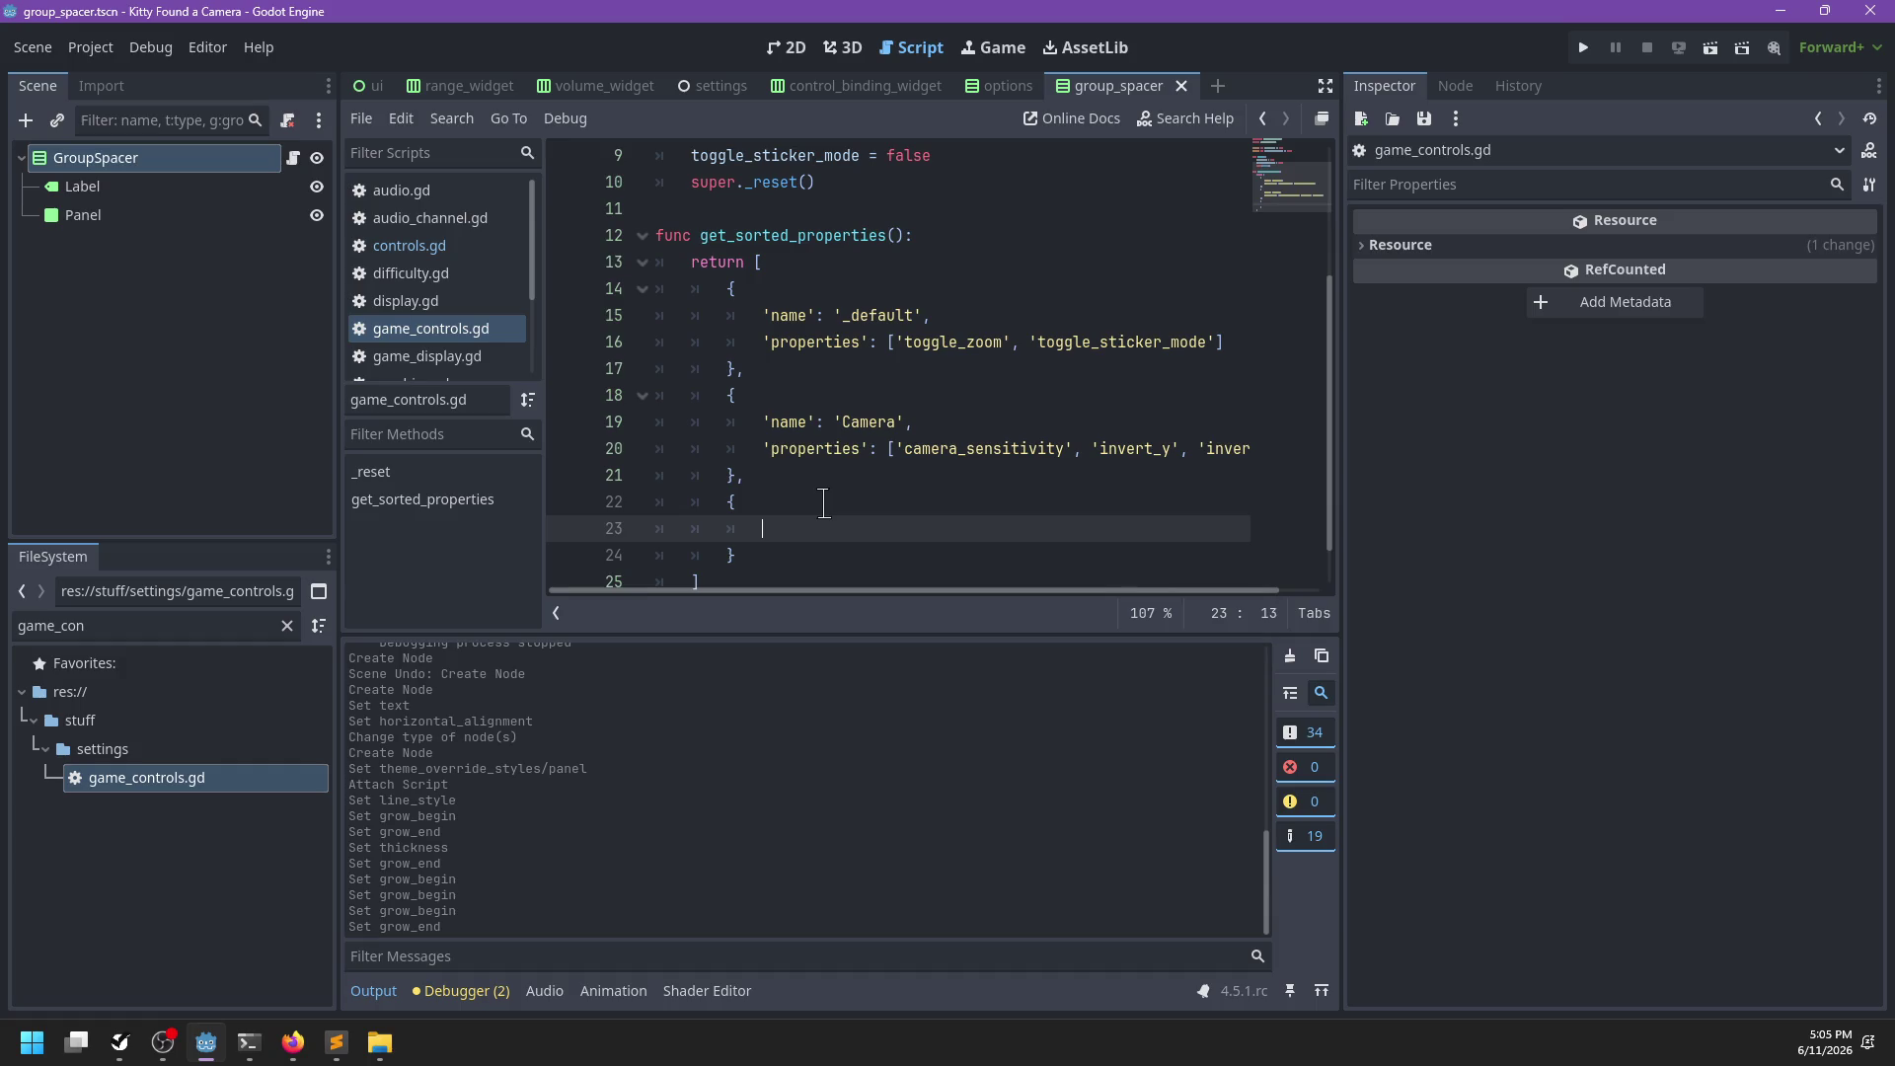
{"action": "type", "text": "nam"}
{"action": "type", "text": "ebinding"}
{"action": "key", "text": "ctrl+BackSpace"}
{"action": "key", "text": "ctrl+BackSpace"}
{"action": "type", "text": "tton Mapping'"}
{"action": "type", "text": ","}
{"action": "key", "text": "Return"}
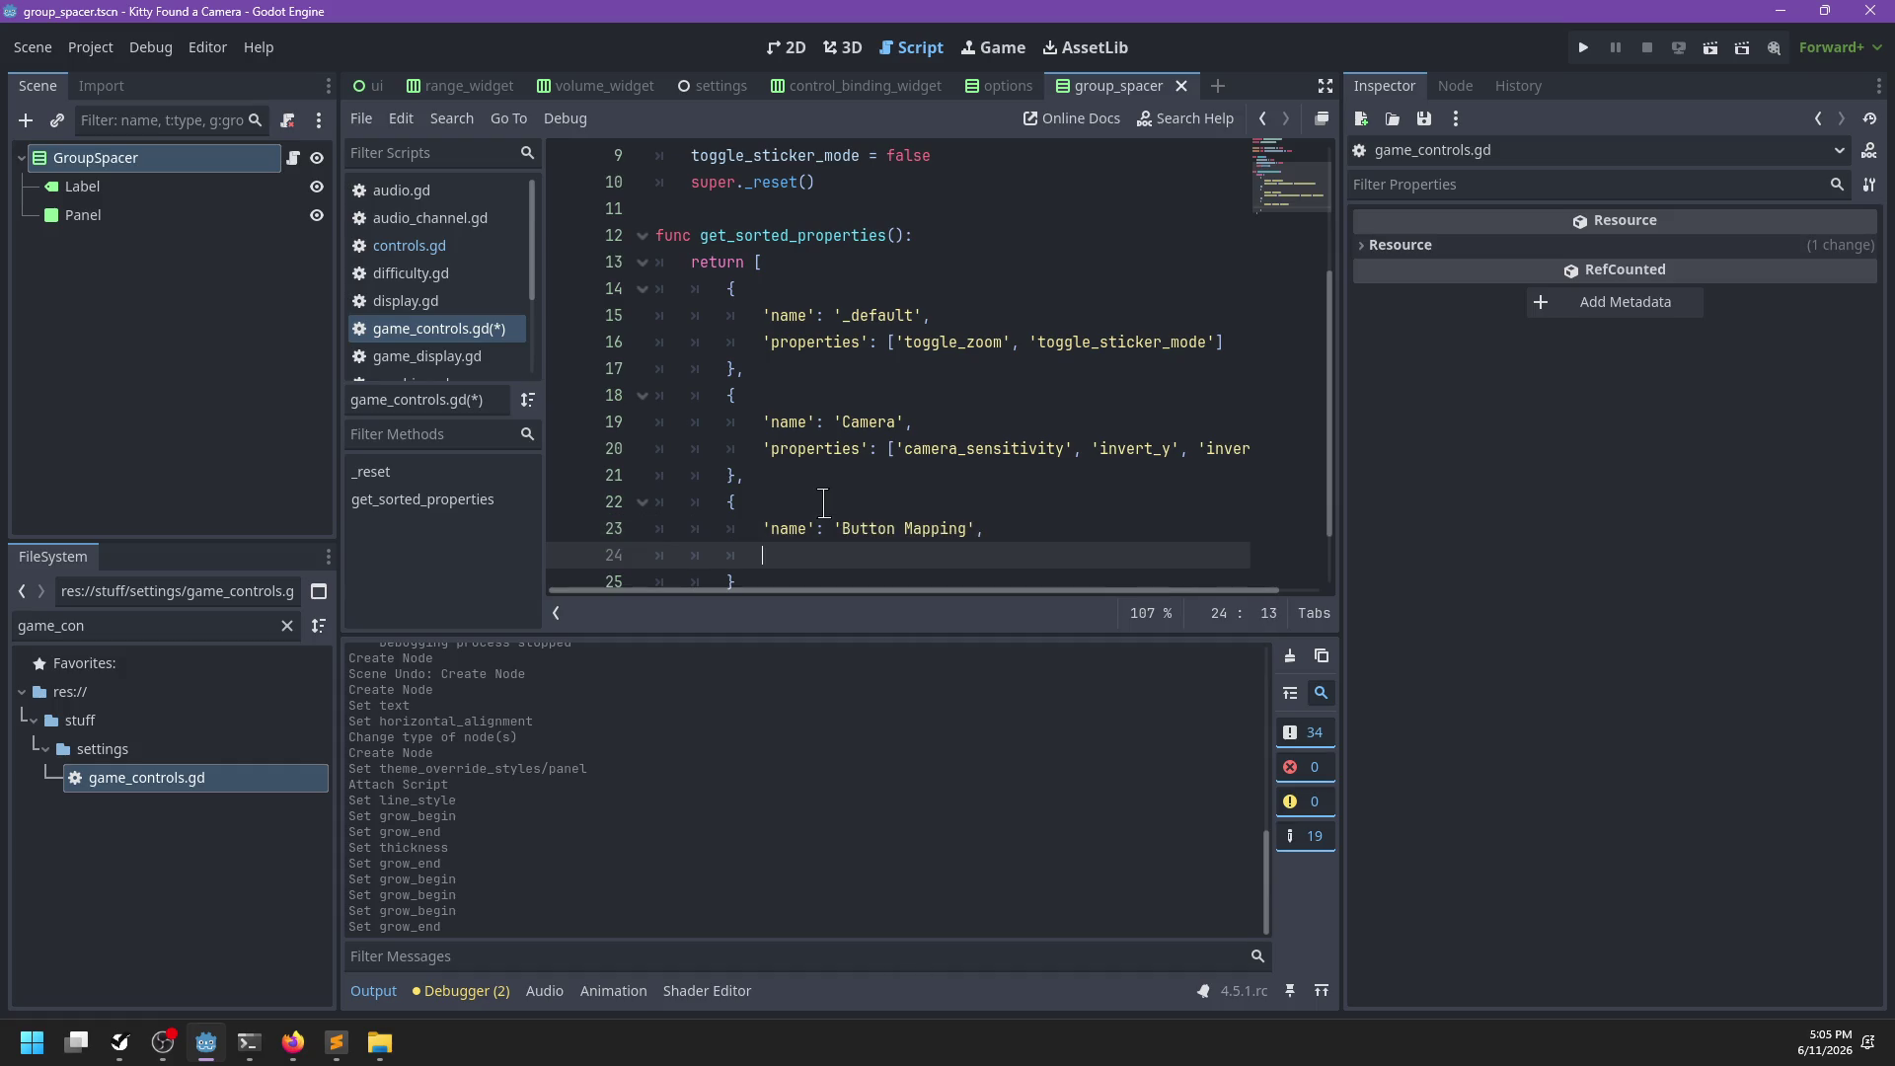
{"action": "type", "text": "roperties"}
{"action": "scroll", "coordinate": [857, 455], "scroll_direction": "up", "scroll_amount": 3}
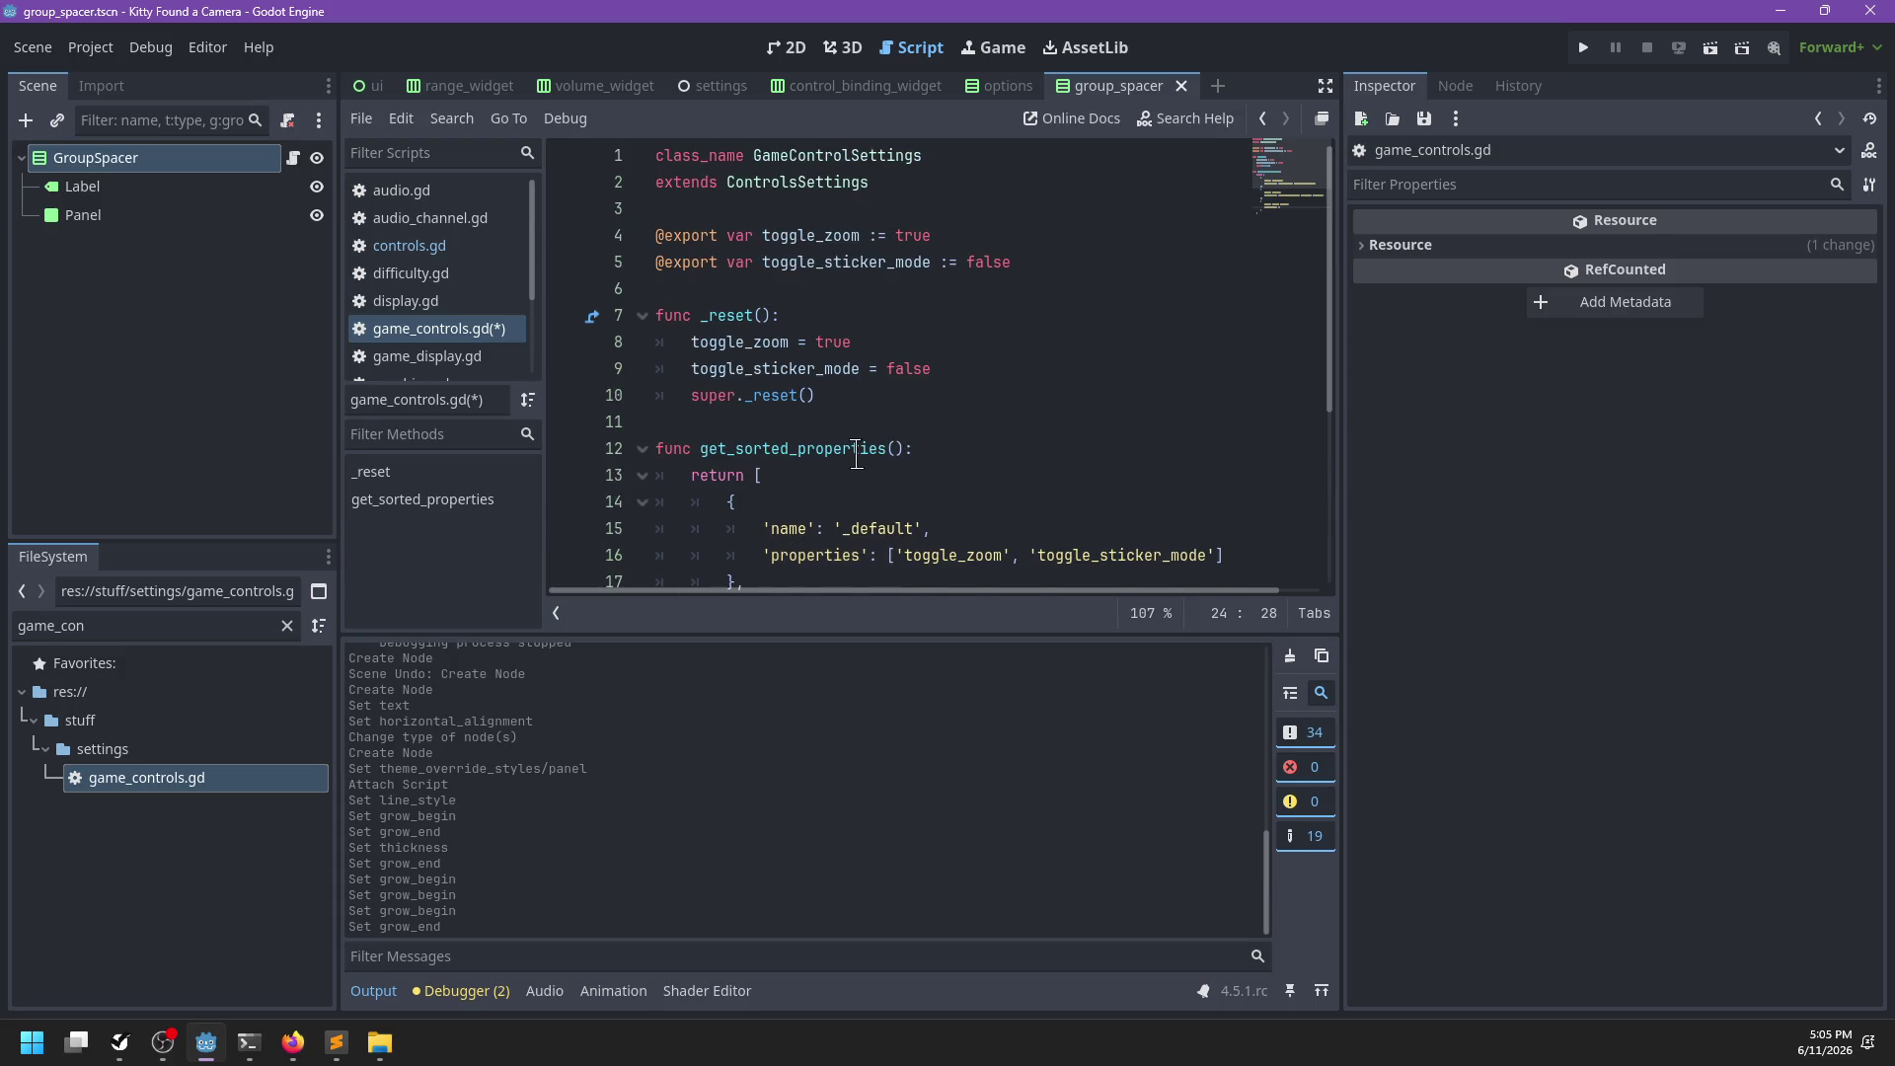
{"action": "scroll", "coordinate": [857, 455], "scroll_direction": "down", "scroll_amount": 1}
{"action": "left_click", "coordinate": [964, 368]}
Start a new var line at the top of the function and check controls.gd's variables
{"action": "key", "text": "Return"}
{"action": "type", "text": "var b :="}
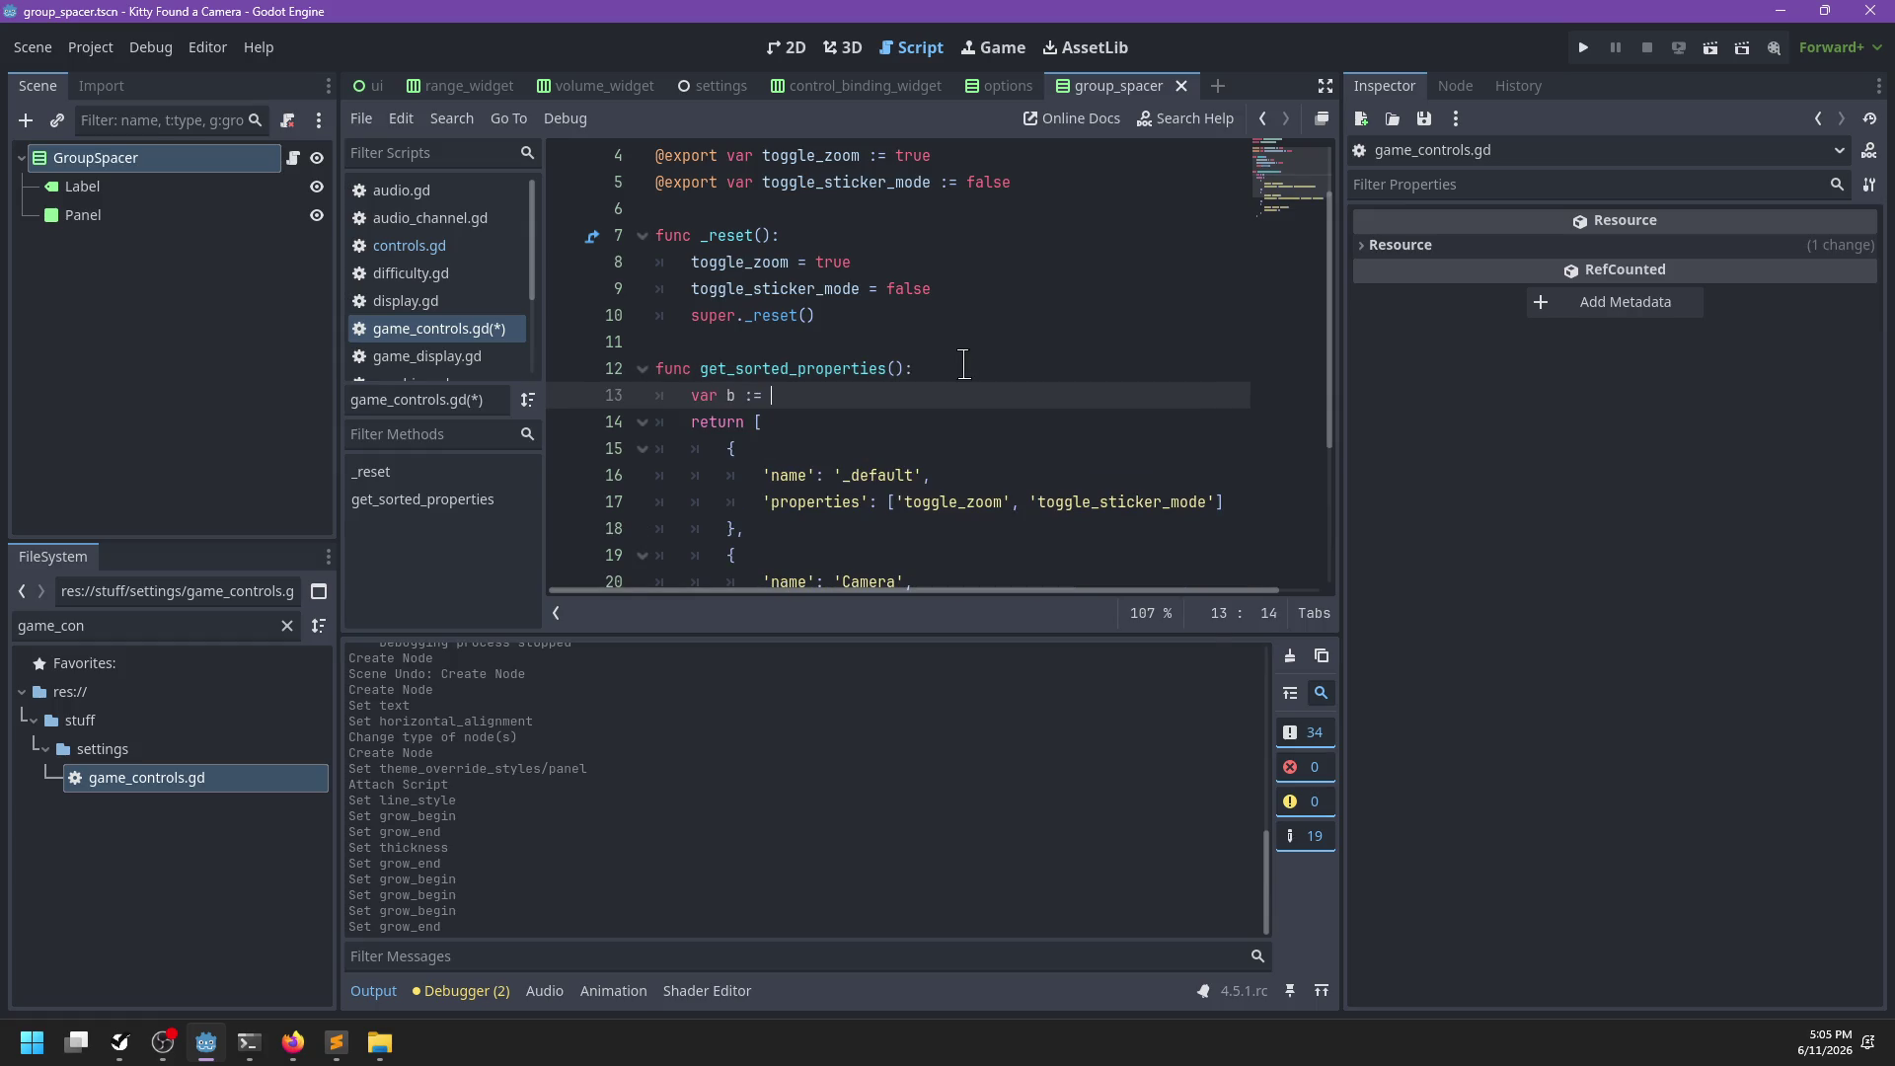
{"action": "key", "text": "ctrl+space"}
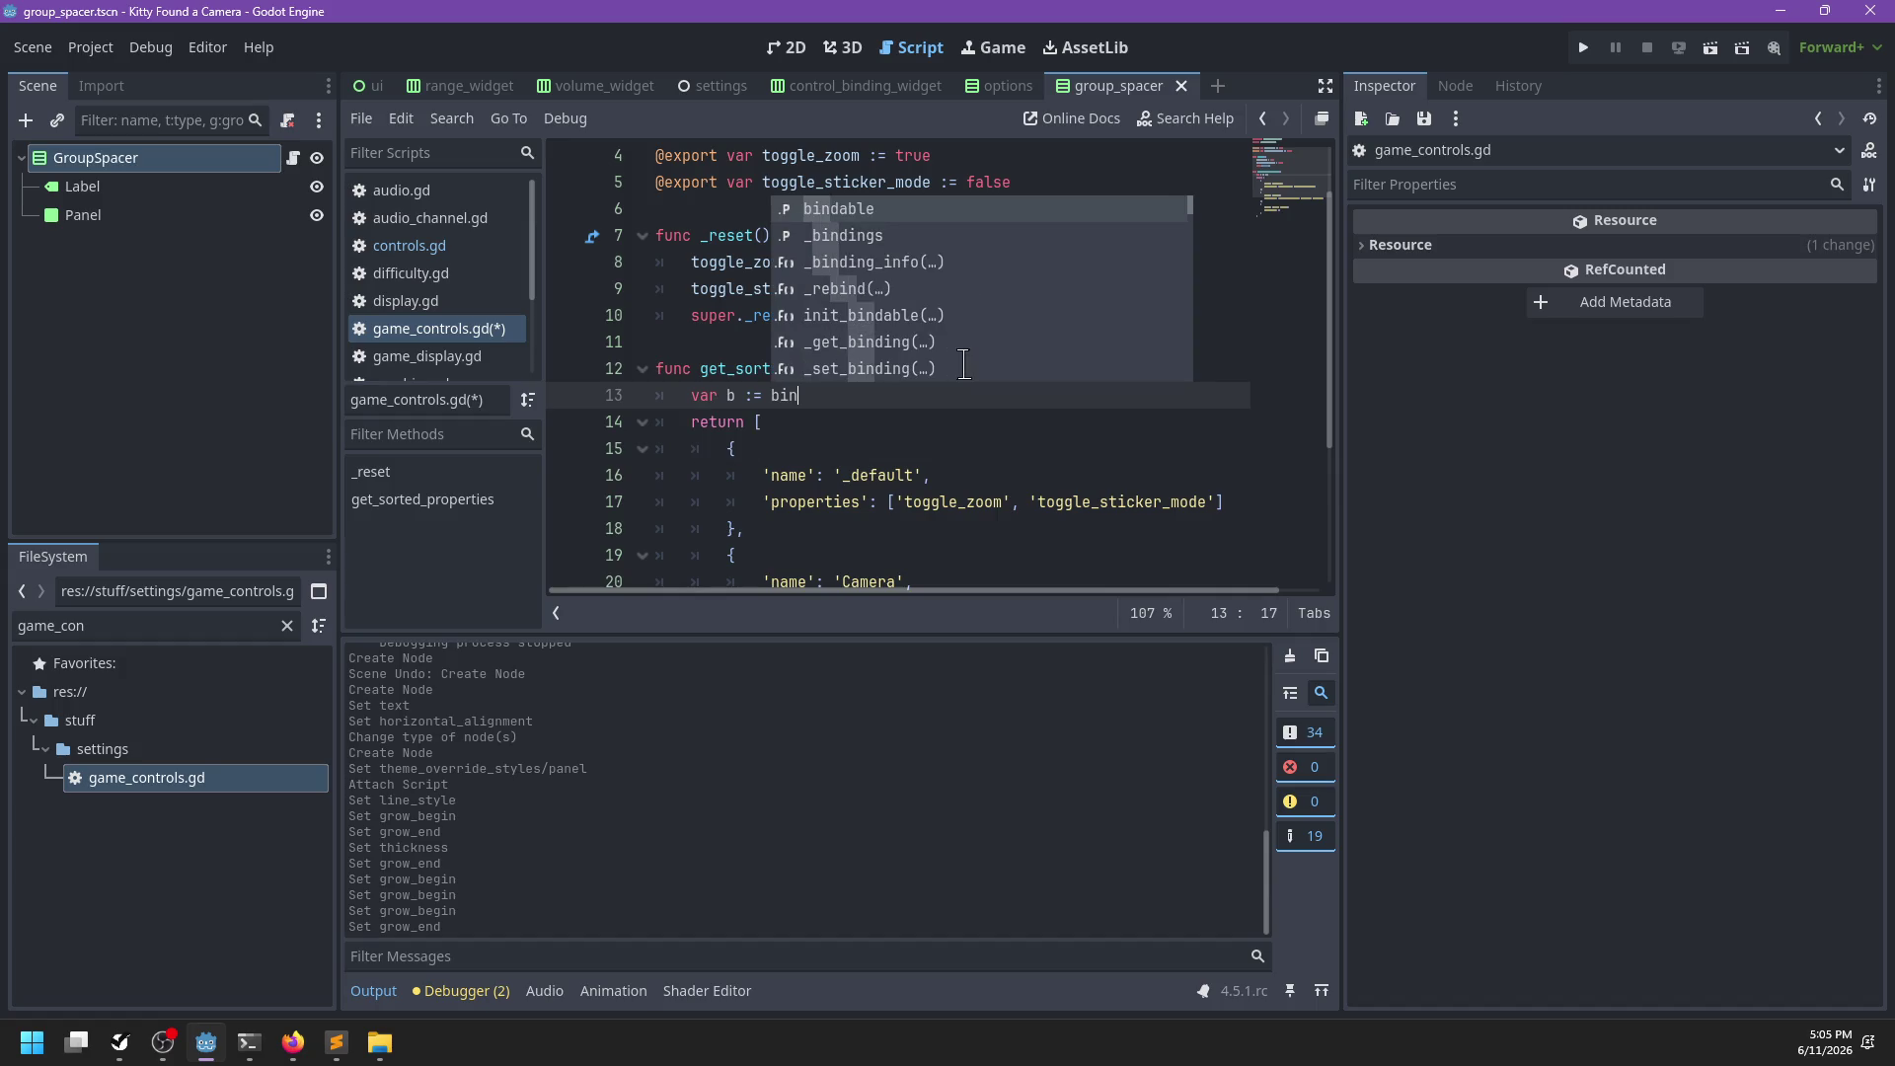
{"action": "type", "text": "bu"}
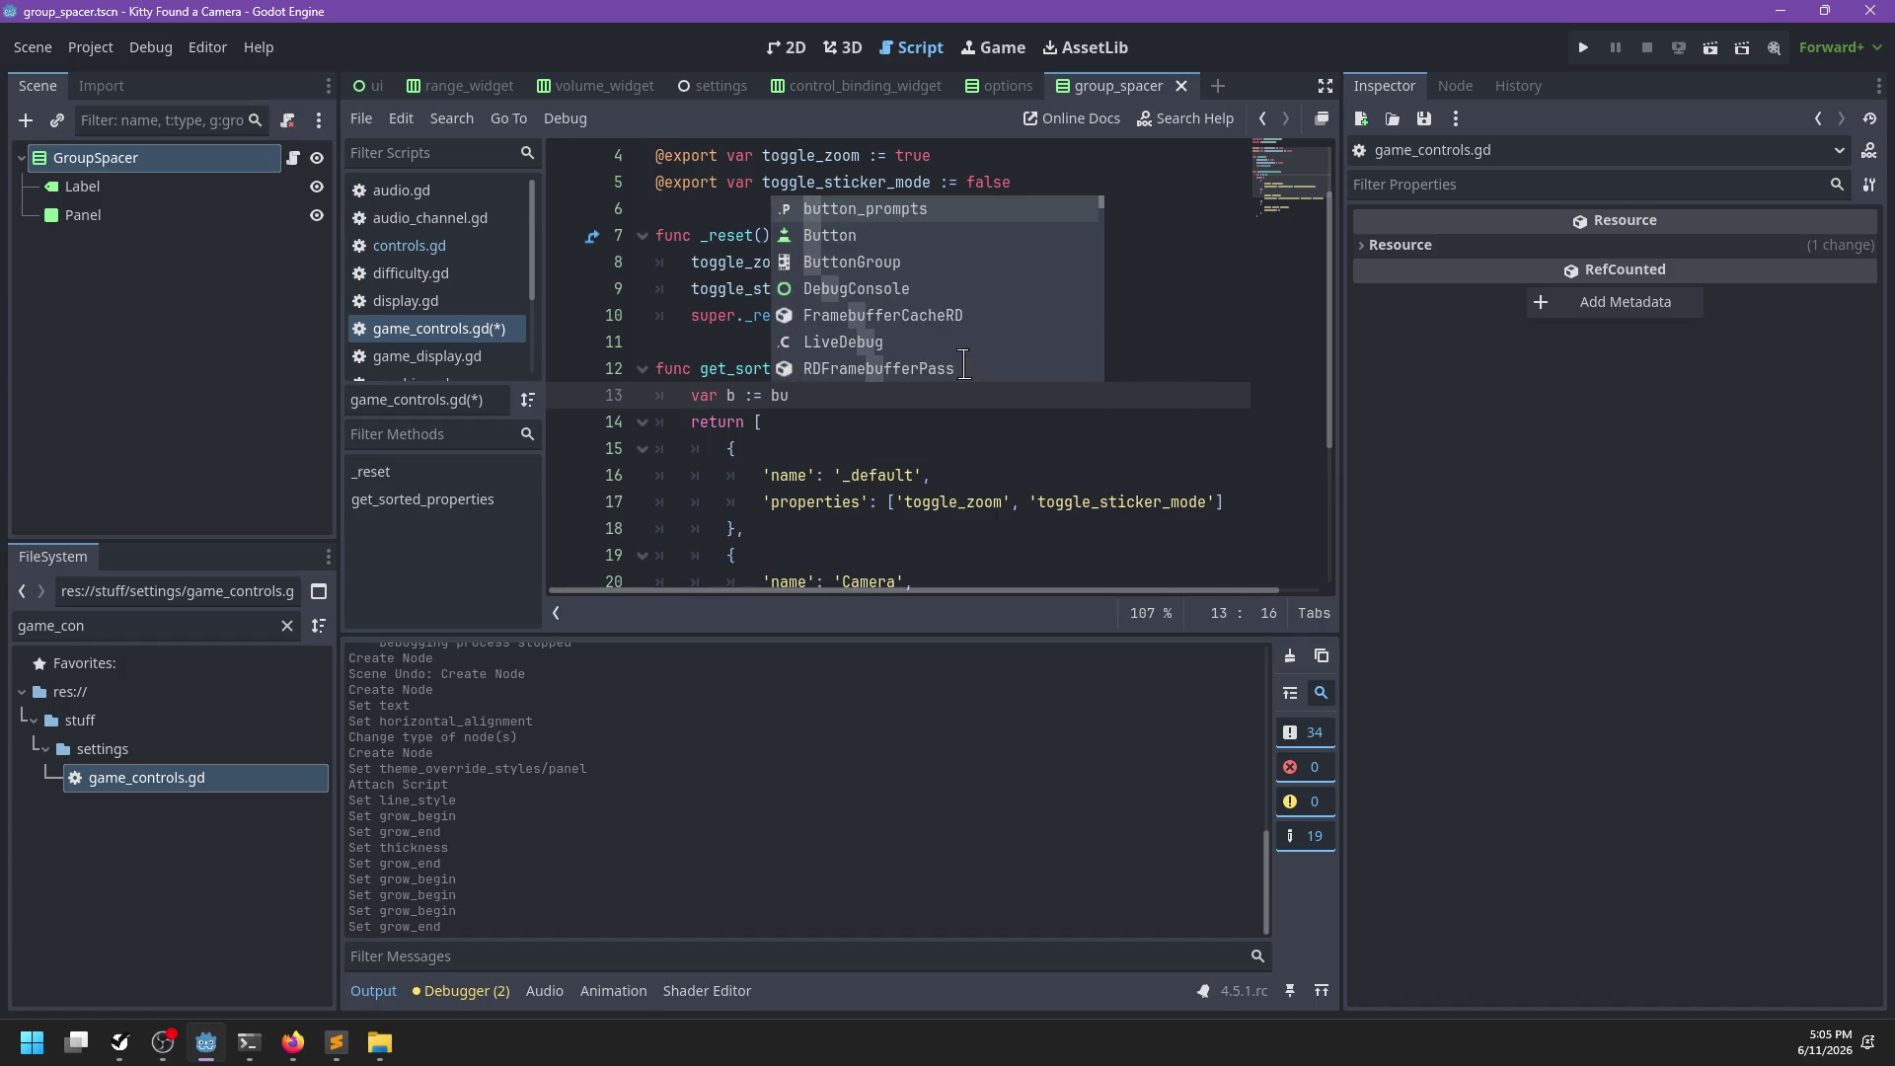
{"action": "key", "text": "Escape"}
{"action": "left_click", "coordinate": [410, 246]}
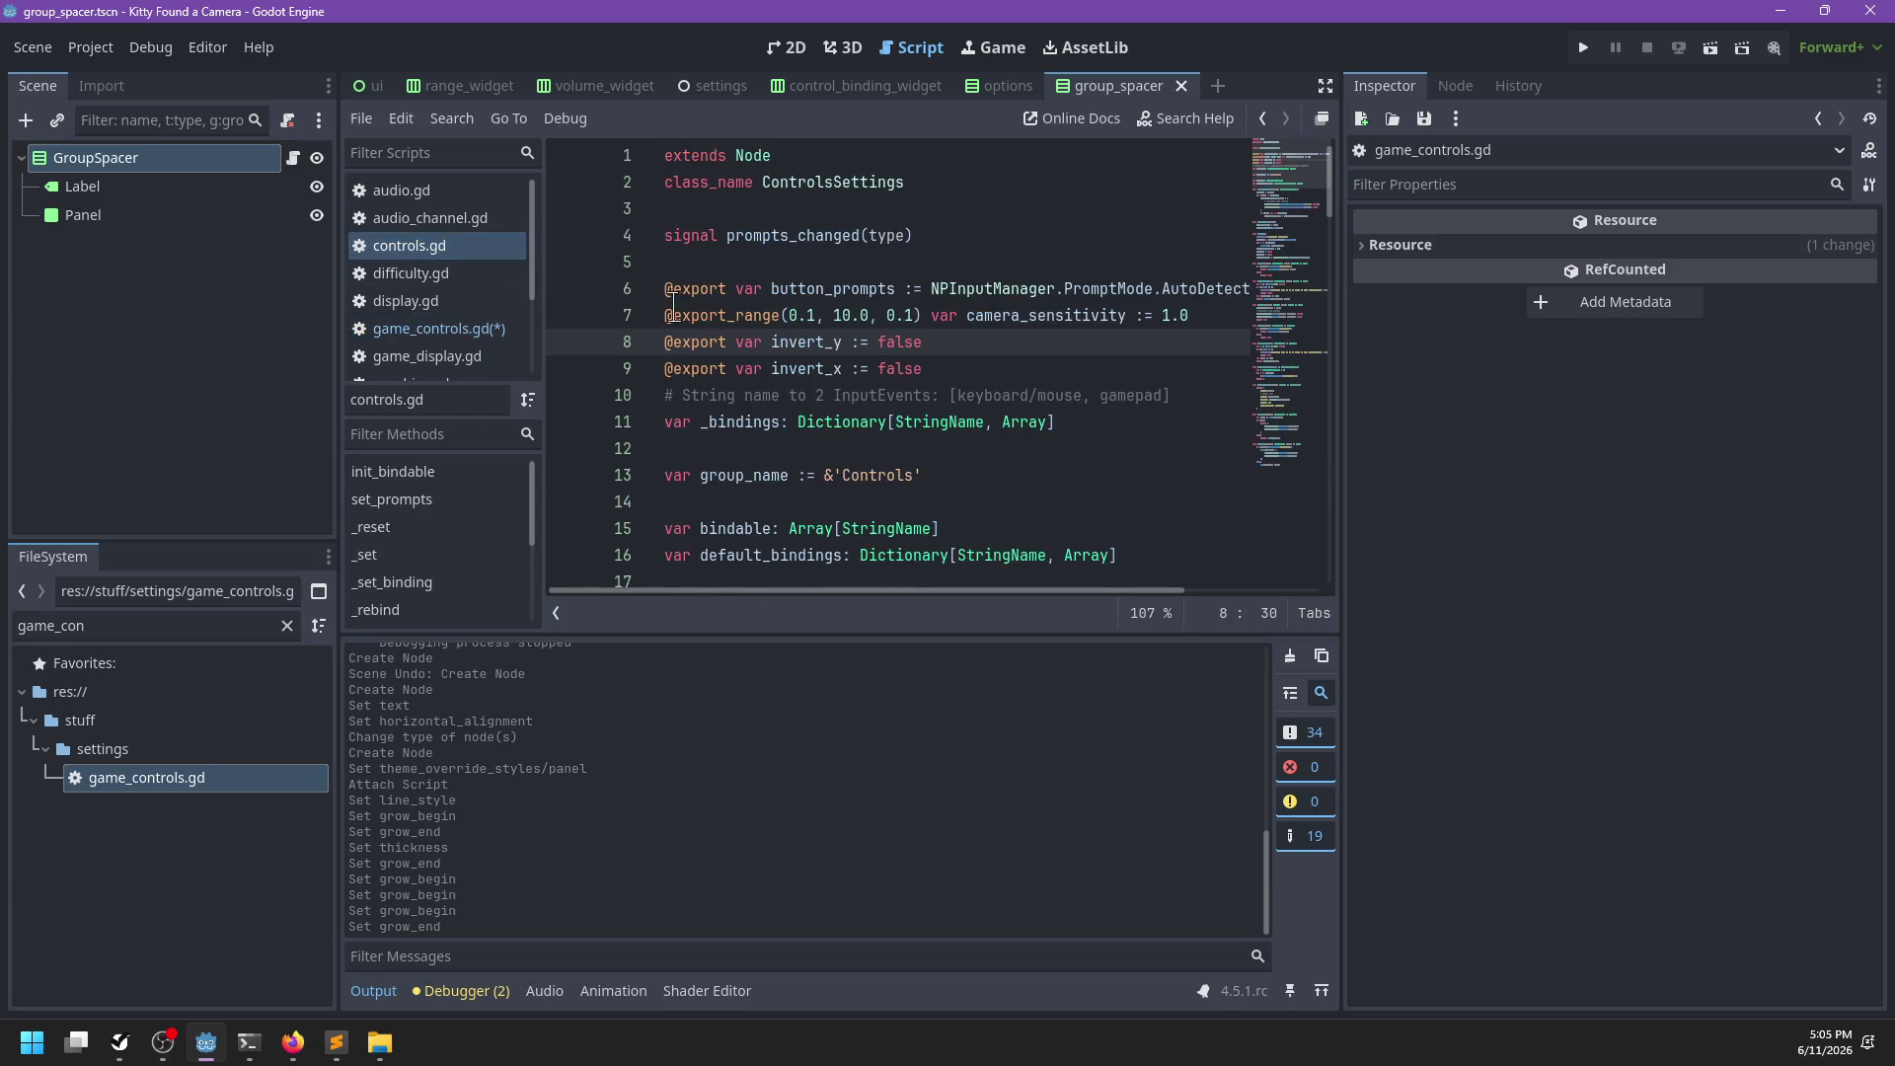
{"action": "scroll", "coordinate": [947, 422], "scroll_direction": "down", "scroll_amount": 3}
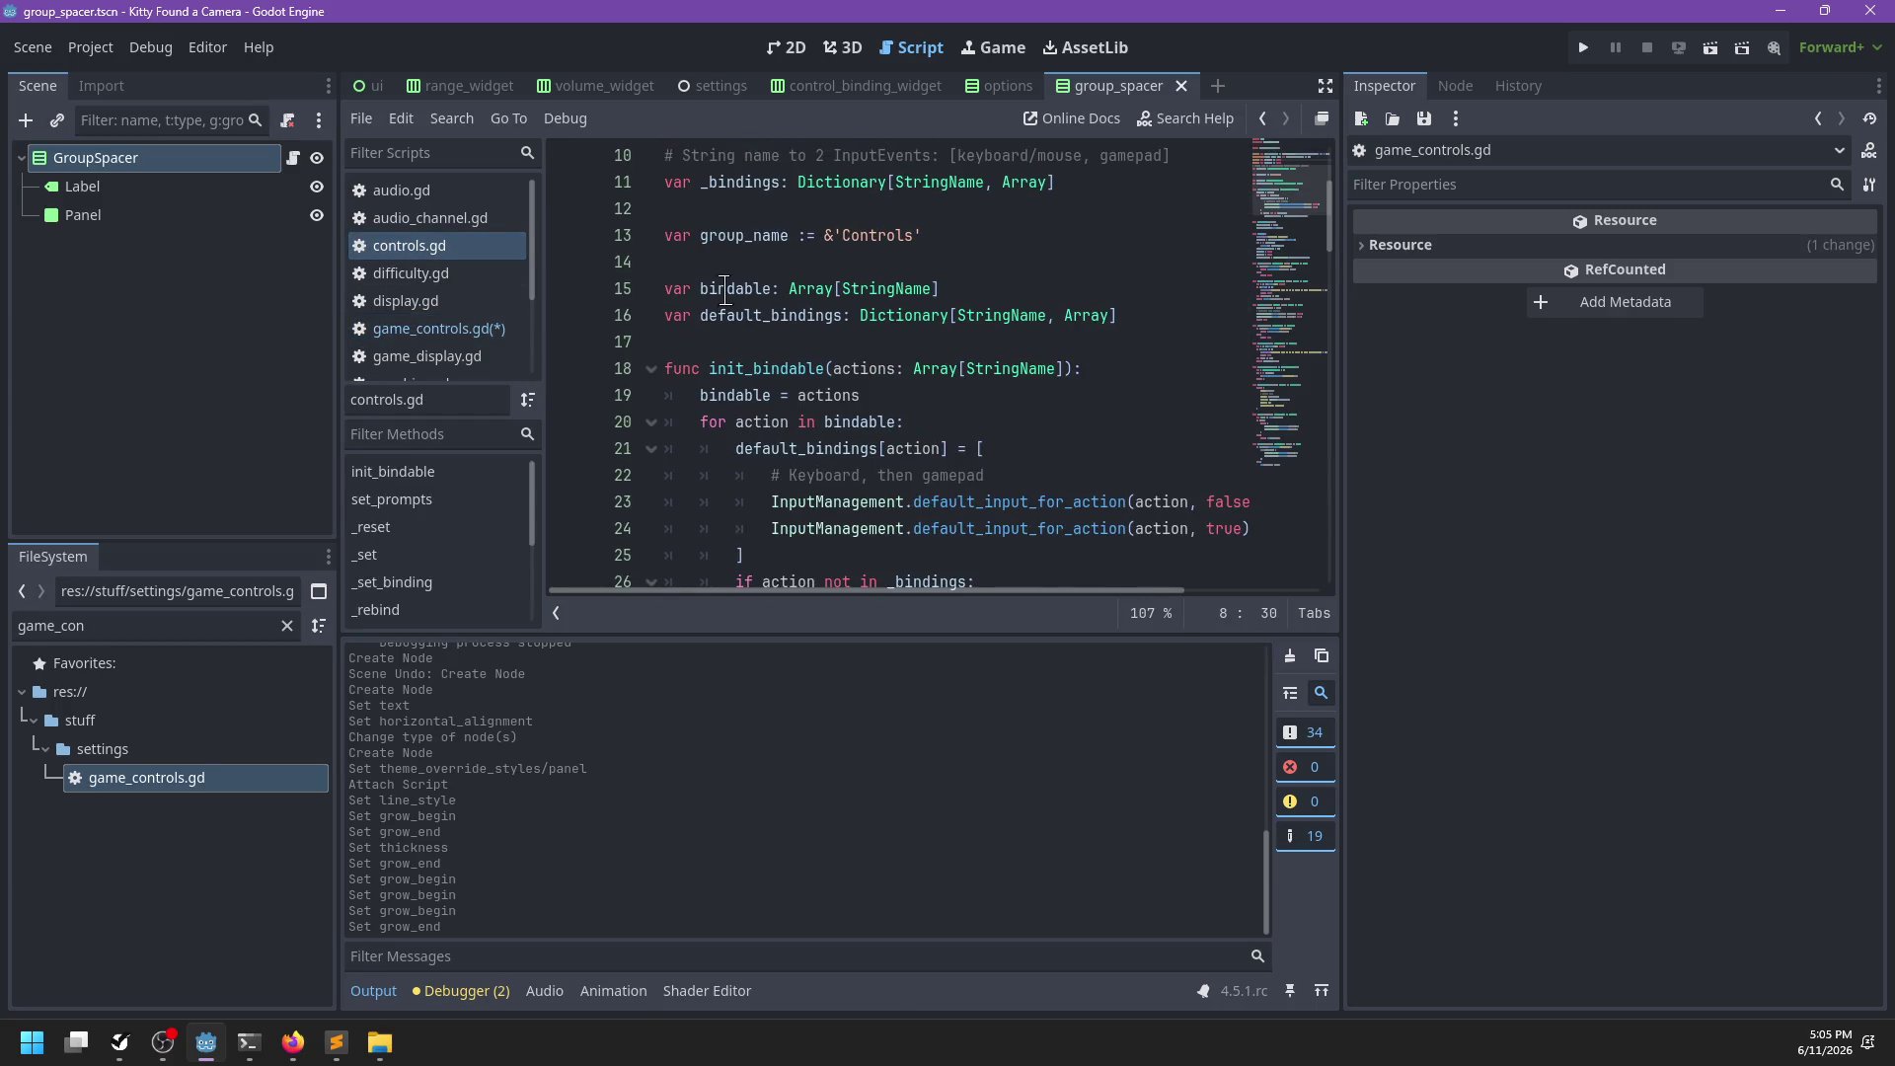
{"action": "left_click", "coordinate": [463, 329]}
Assign bindable.map(func(s): return 'bindings/'+s) to b, use b as Button Mapping's properties, and save
{"action": "left_click", "coordinate": [850, 397]}
{"action": "type", "text": "bin"}
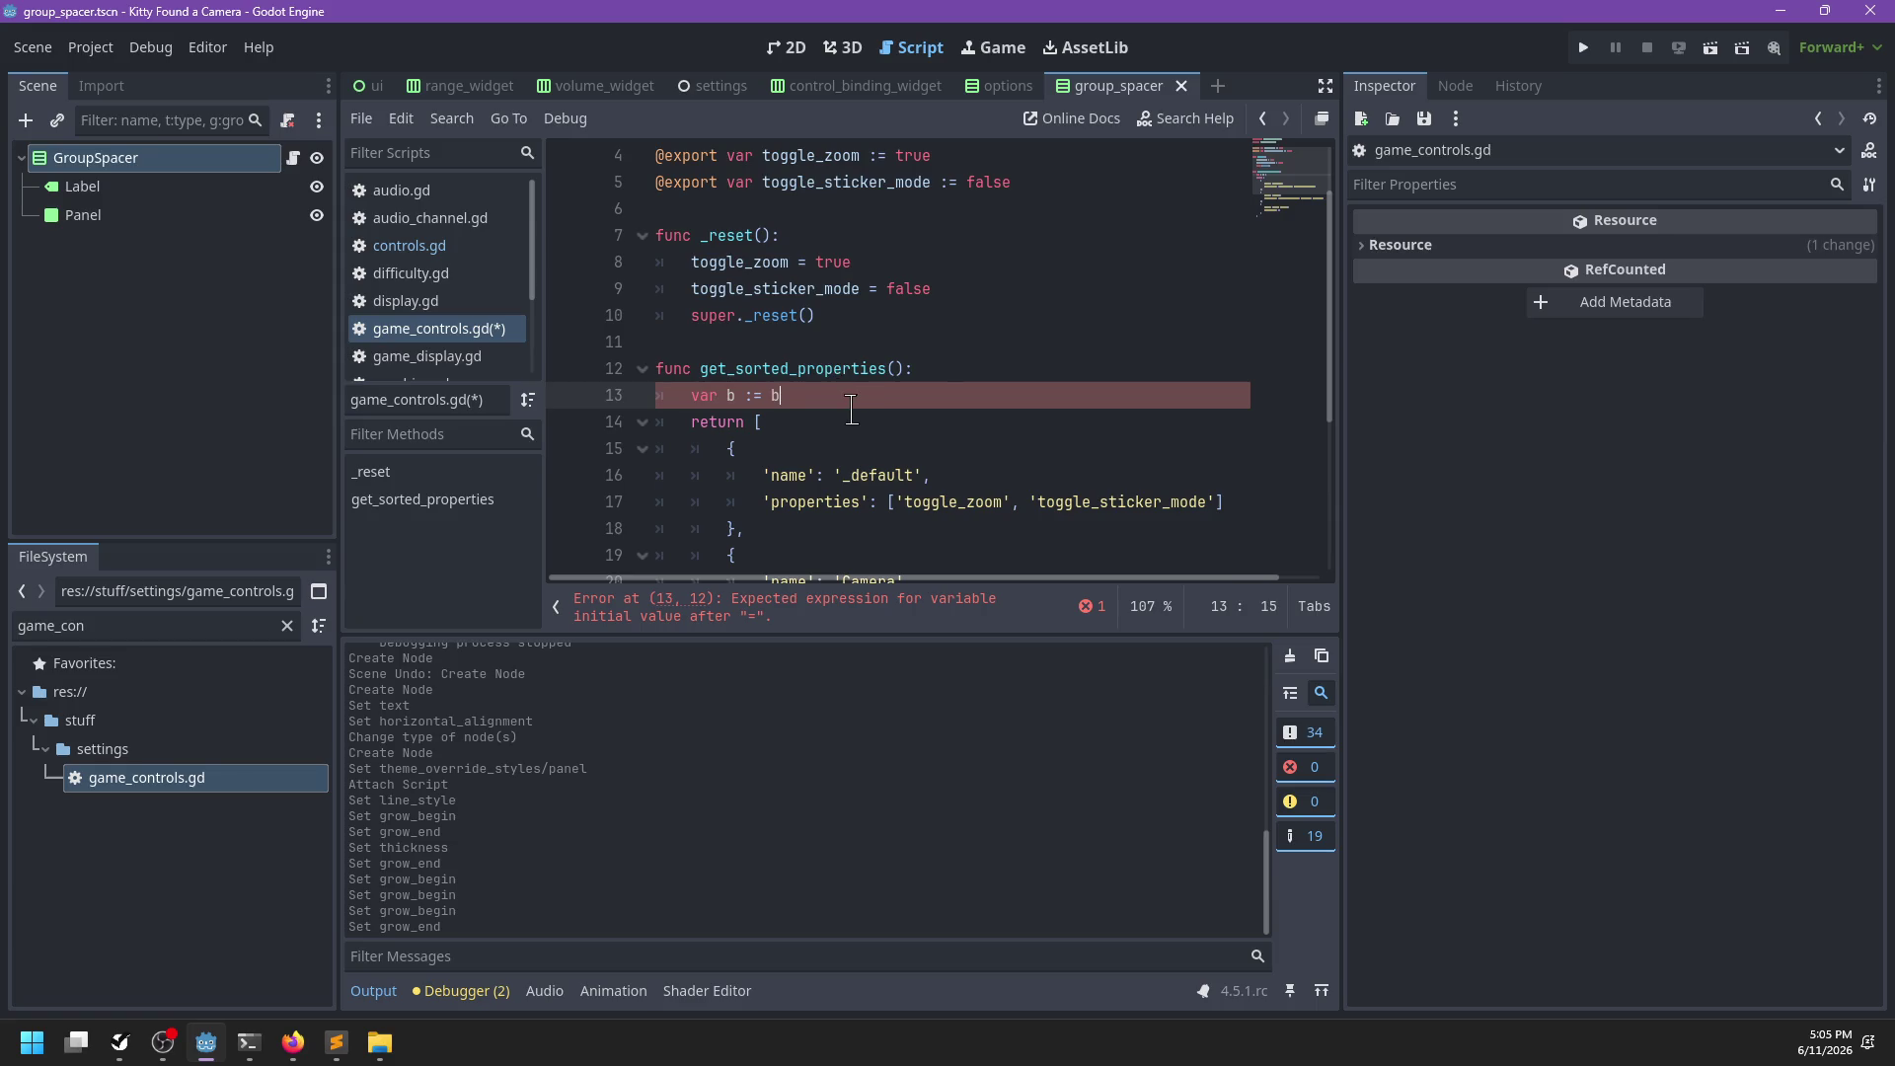
{"action": "type", "text": "dable.ma"}
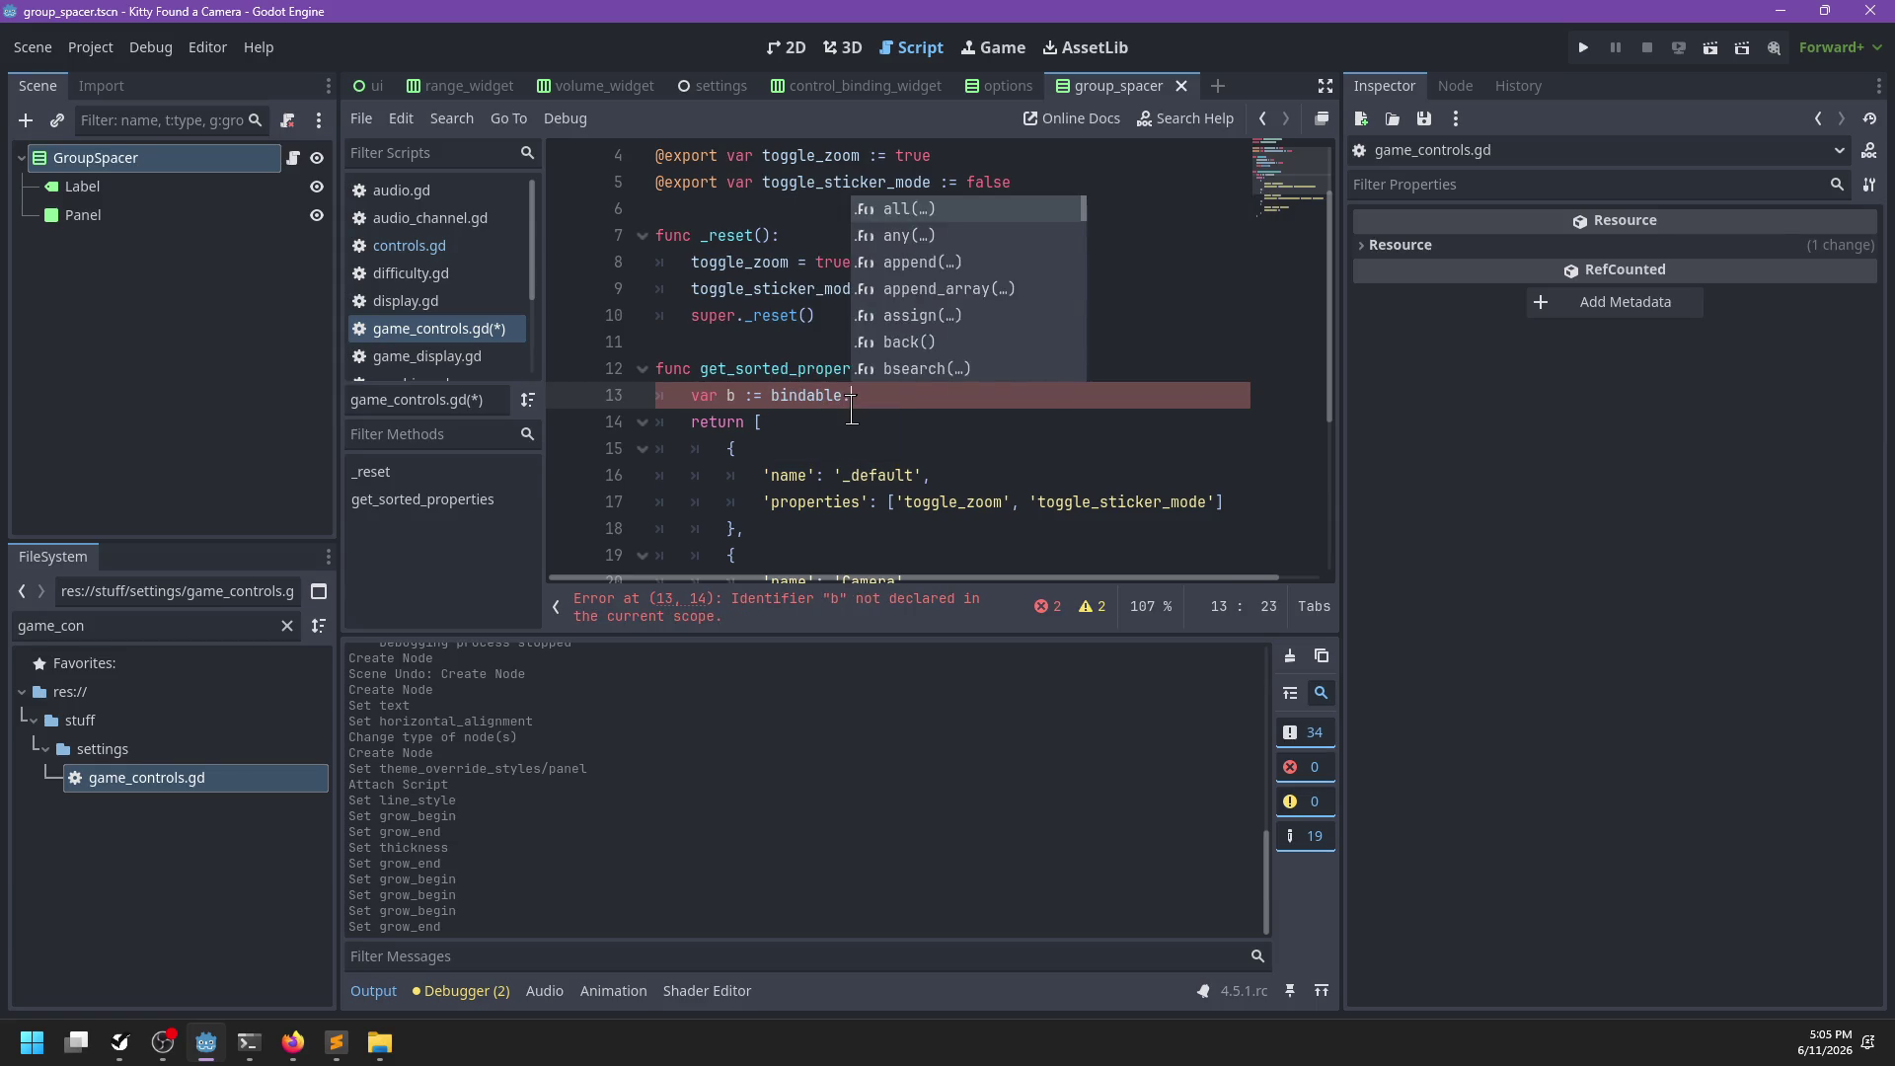
{"action": "type", "text": "p"}
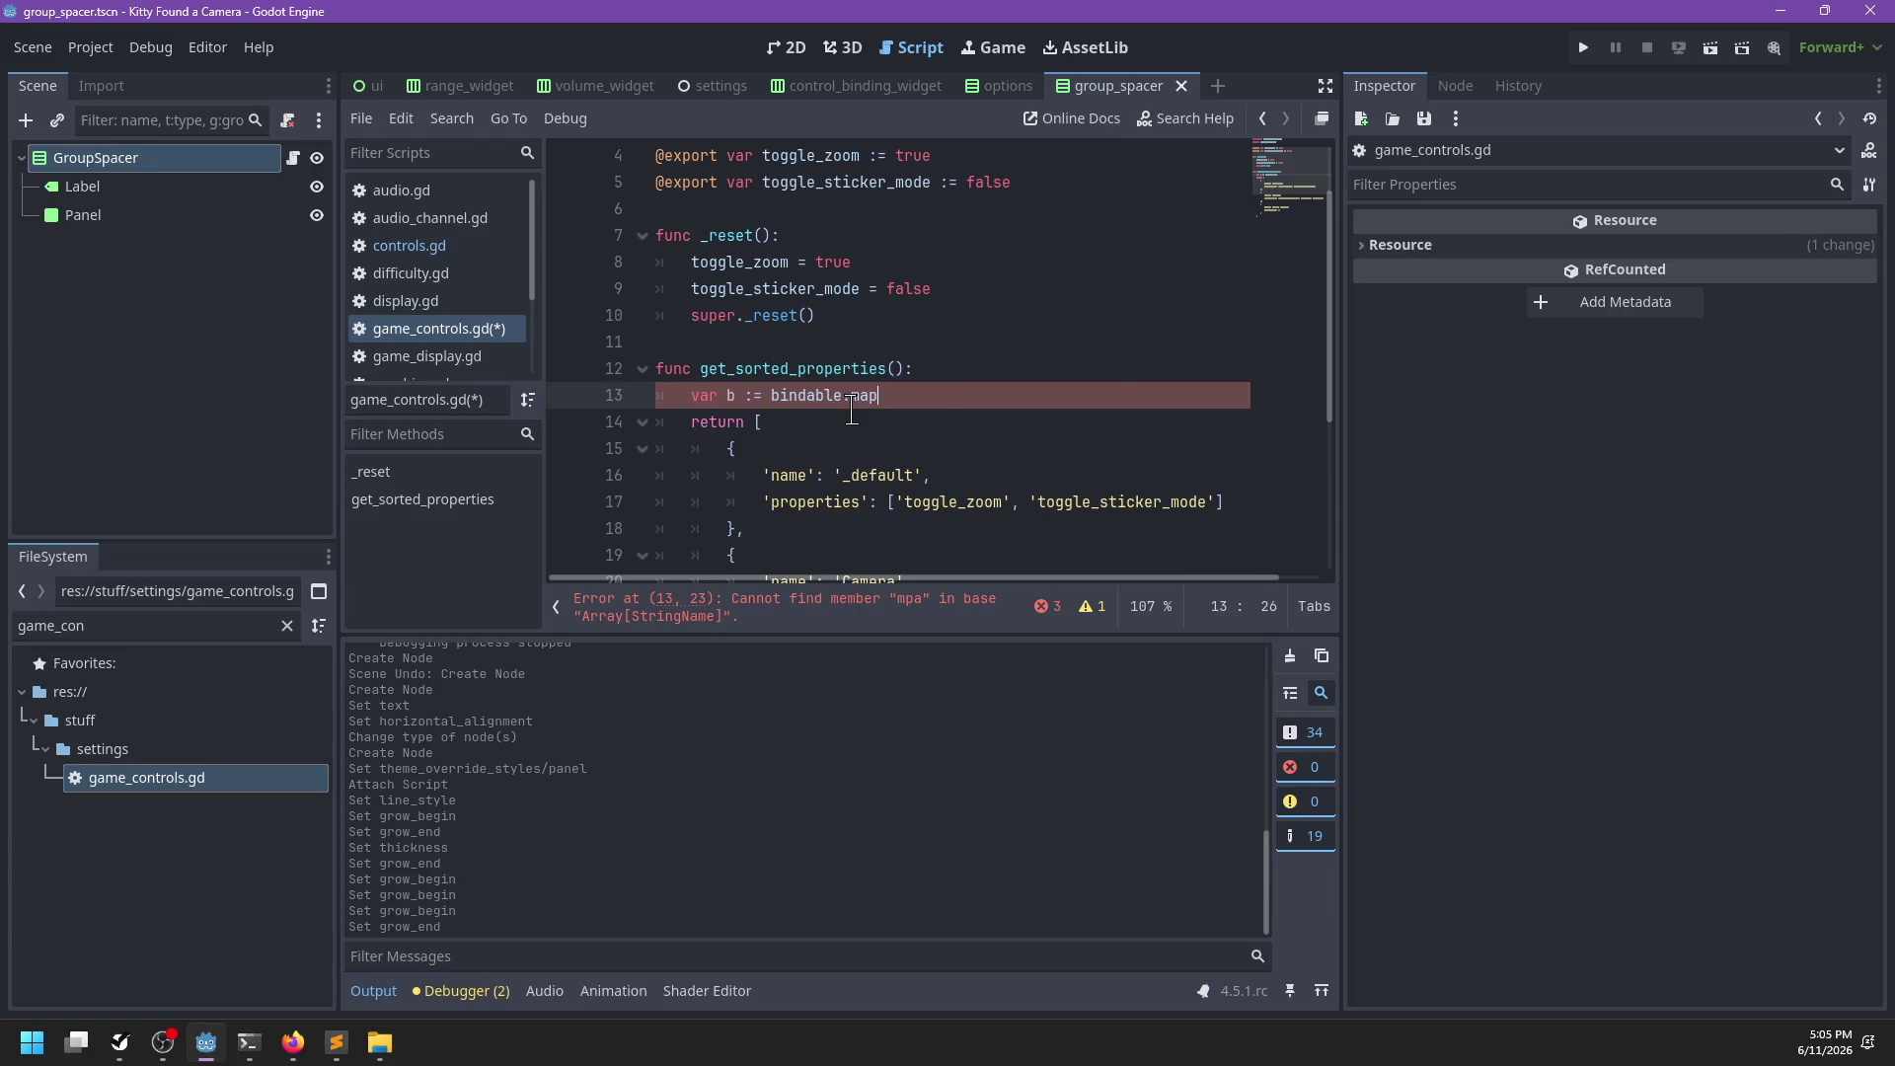
{"action": "type", "text": "("}
{"action": "type", "text": "func"}
{"action": "type", "text": "(s)"}
{"action": "type", "text": ": re"}
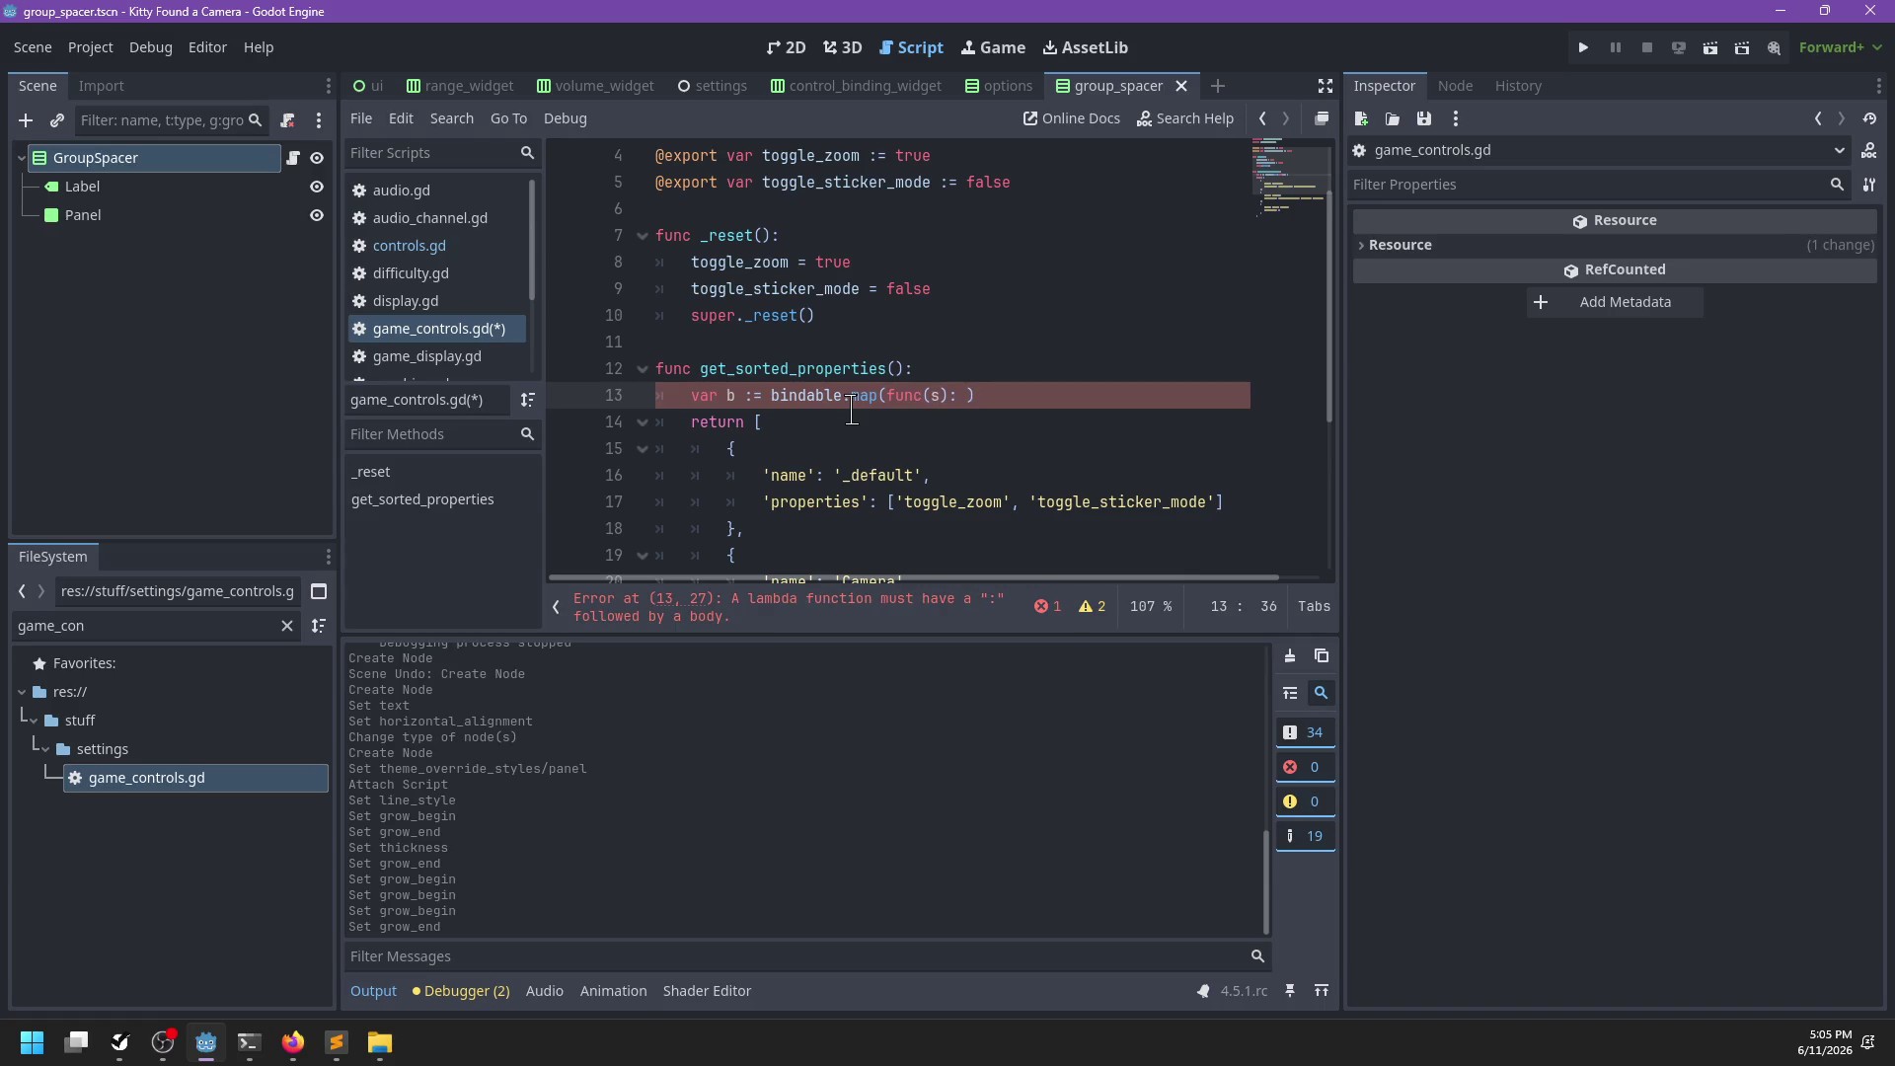
{"action": "type", "text": "turn 'bindings/"}
{"action": "type", "text": "'+s"}
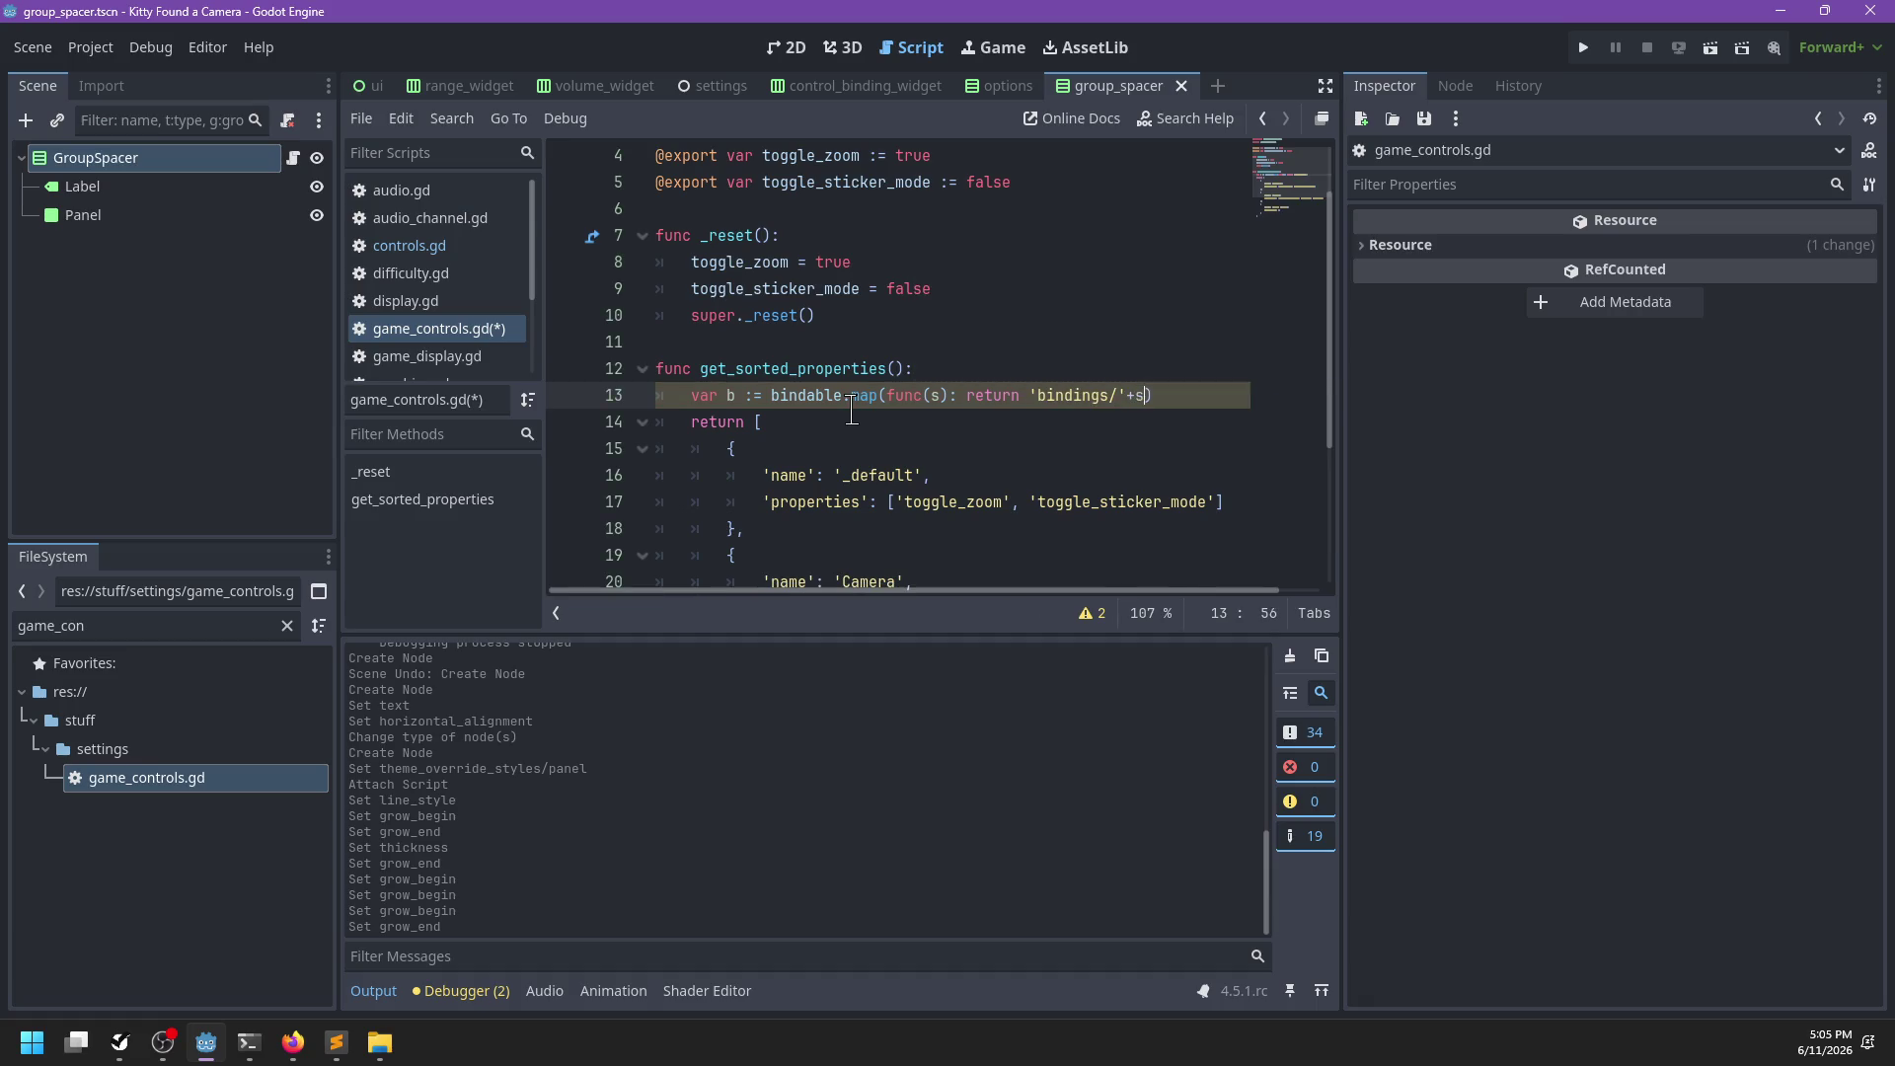
{"action": "scroll", "coordinate": [887, 376], "scroll_direction": "down", "scroll_amount": 3}
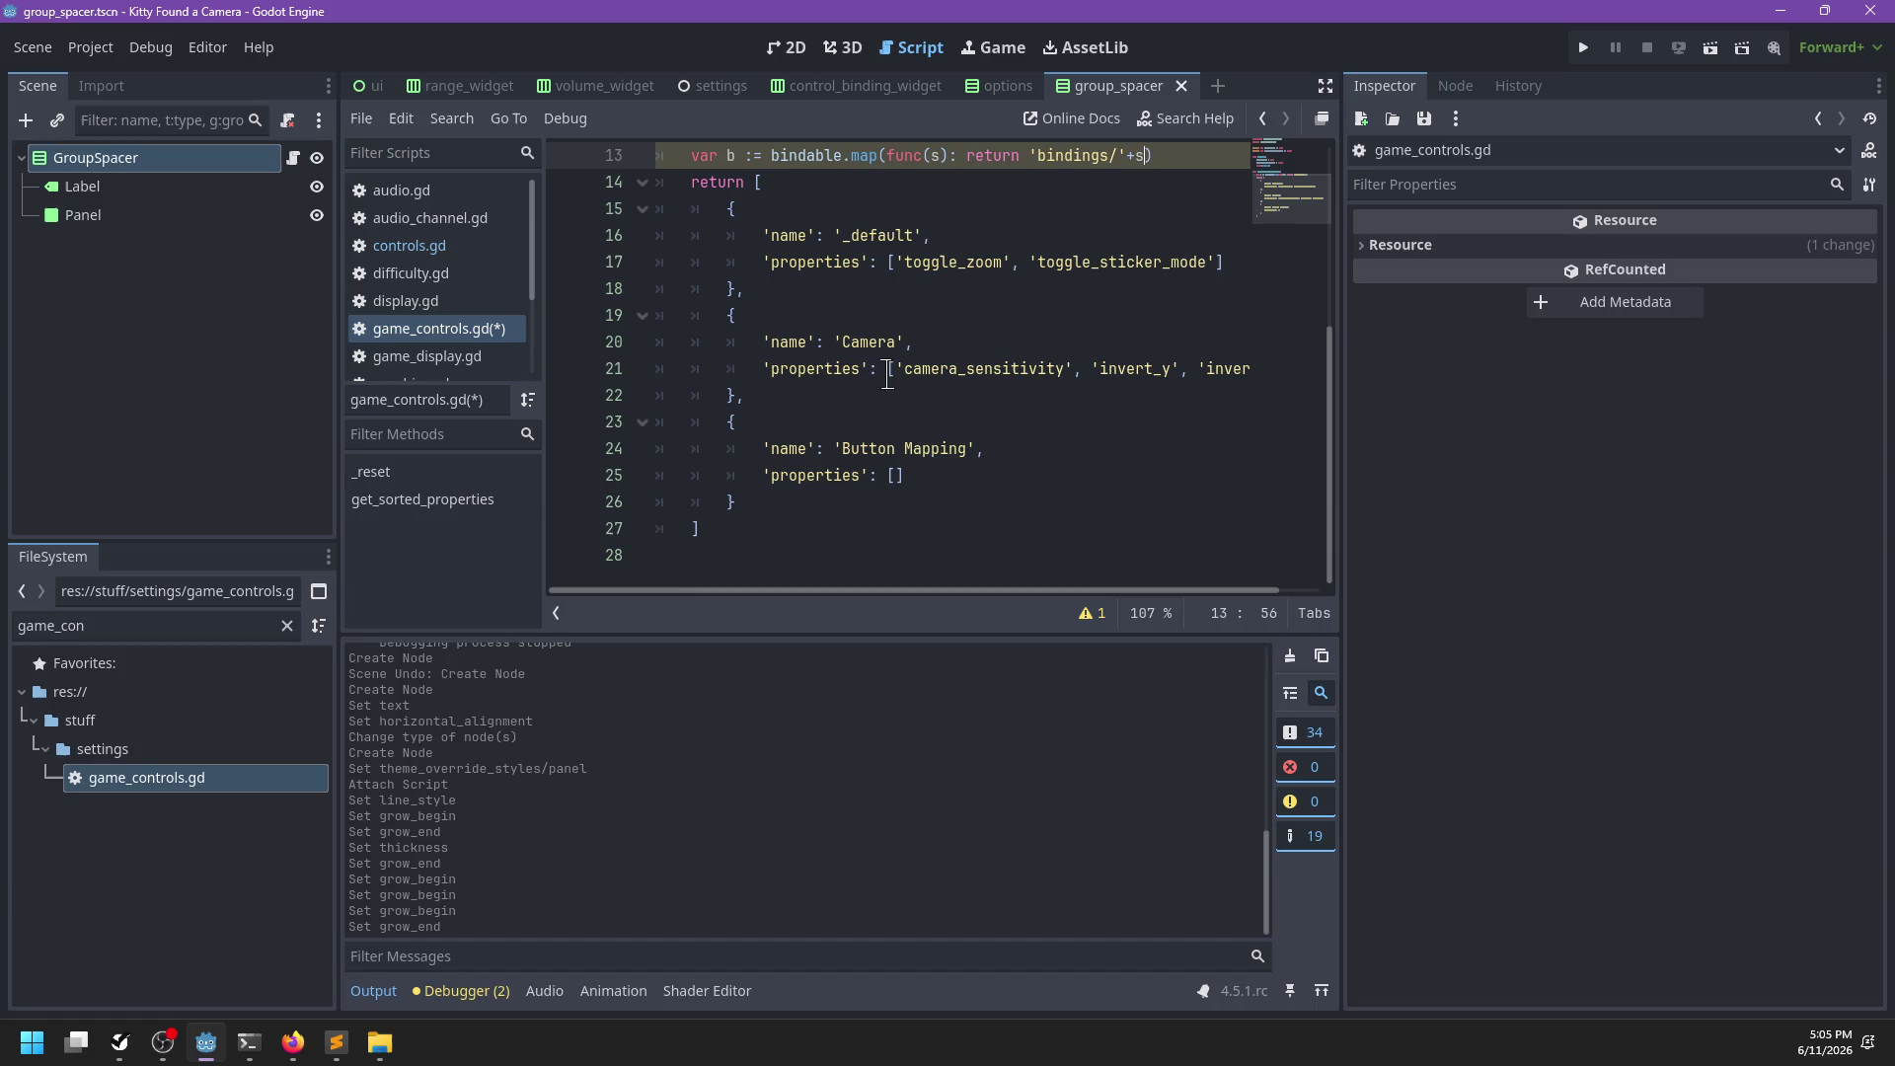
{"action": "left_click", "coordinate": [895, 474]}
{"action": "key", "text": "BackSpace"}
{"action": "type", "text": "b"}
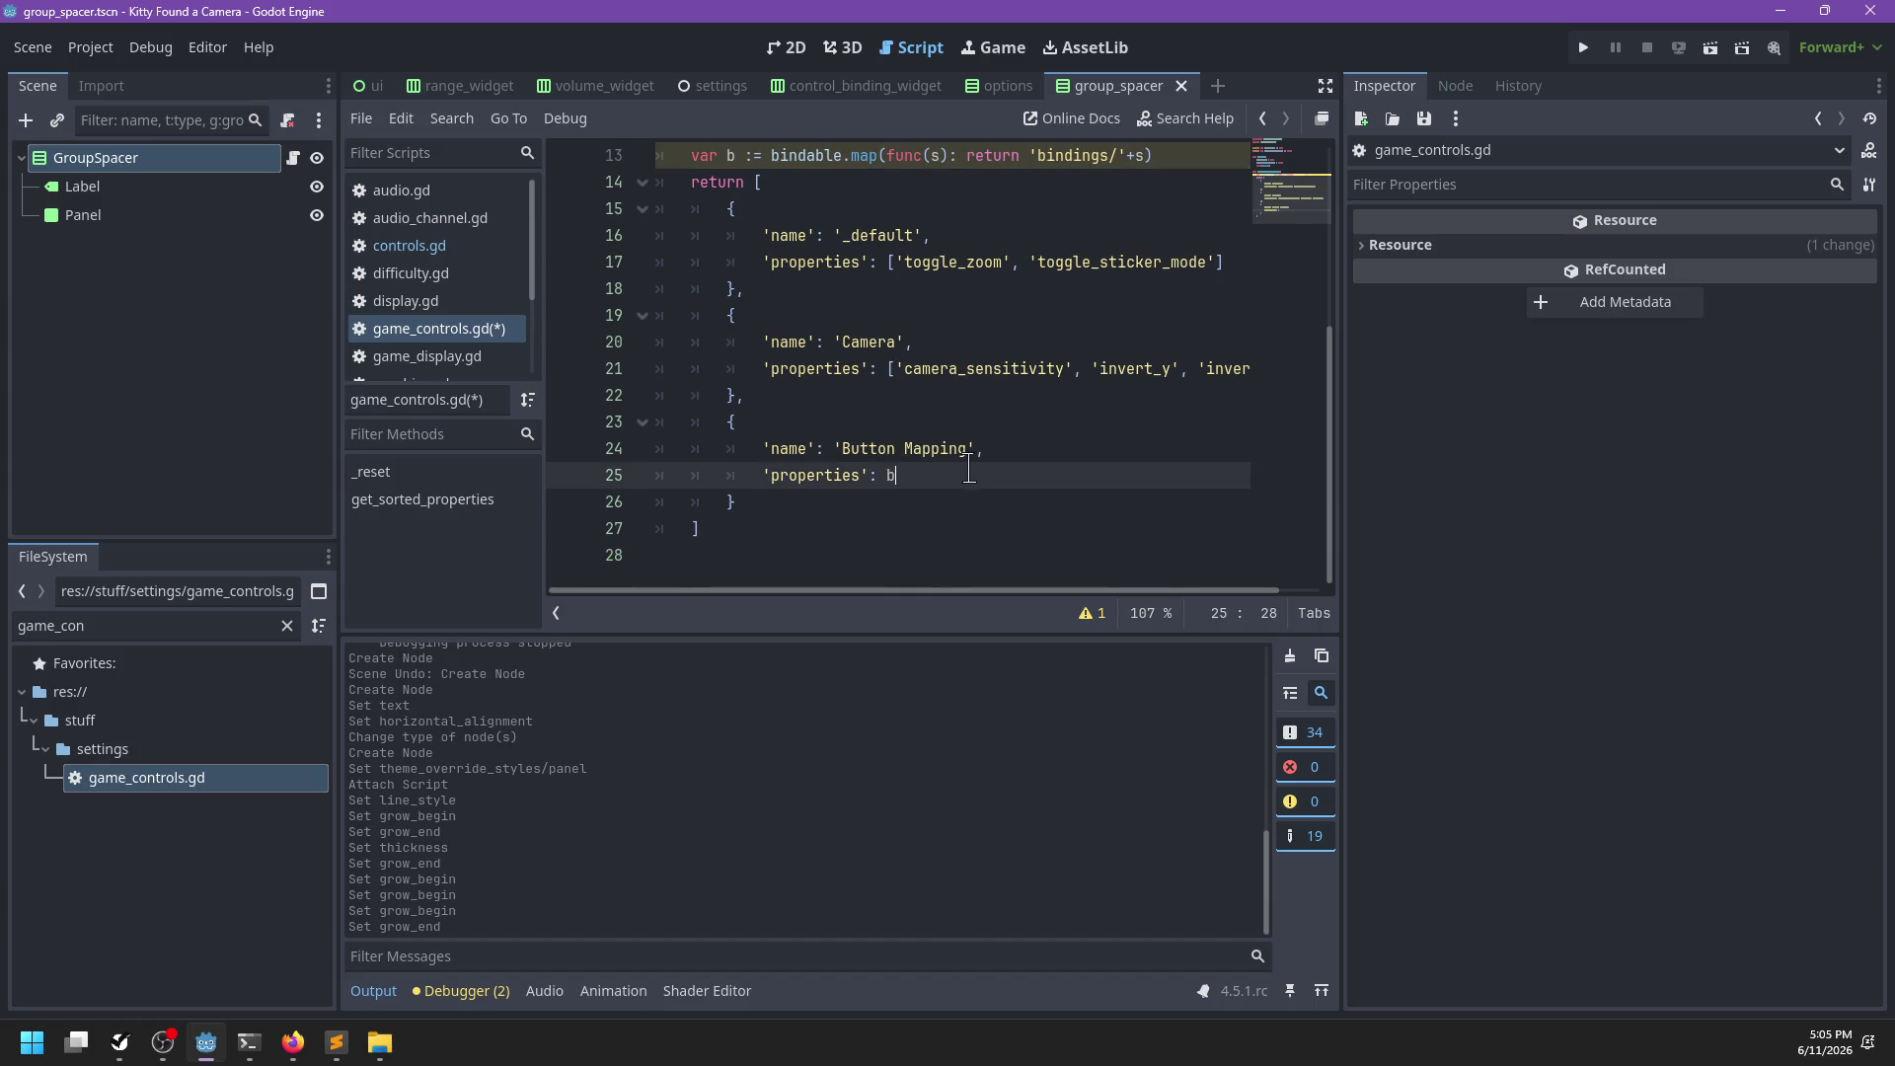
{"action": "scroll", "coordinate": [962, 473], "scroll_direction": "up", "scroll_amount": 1}
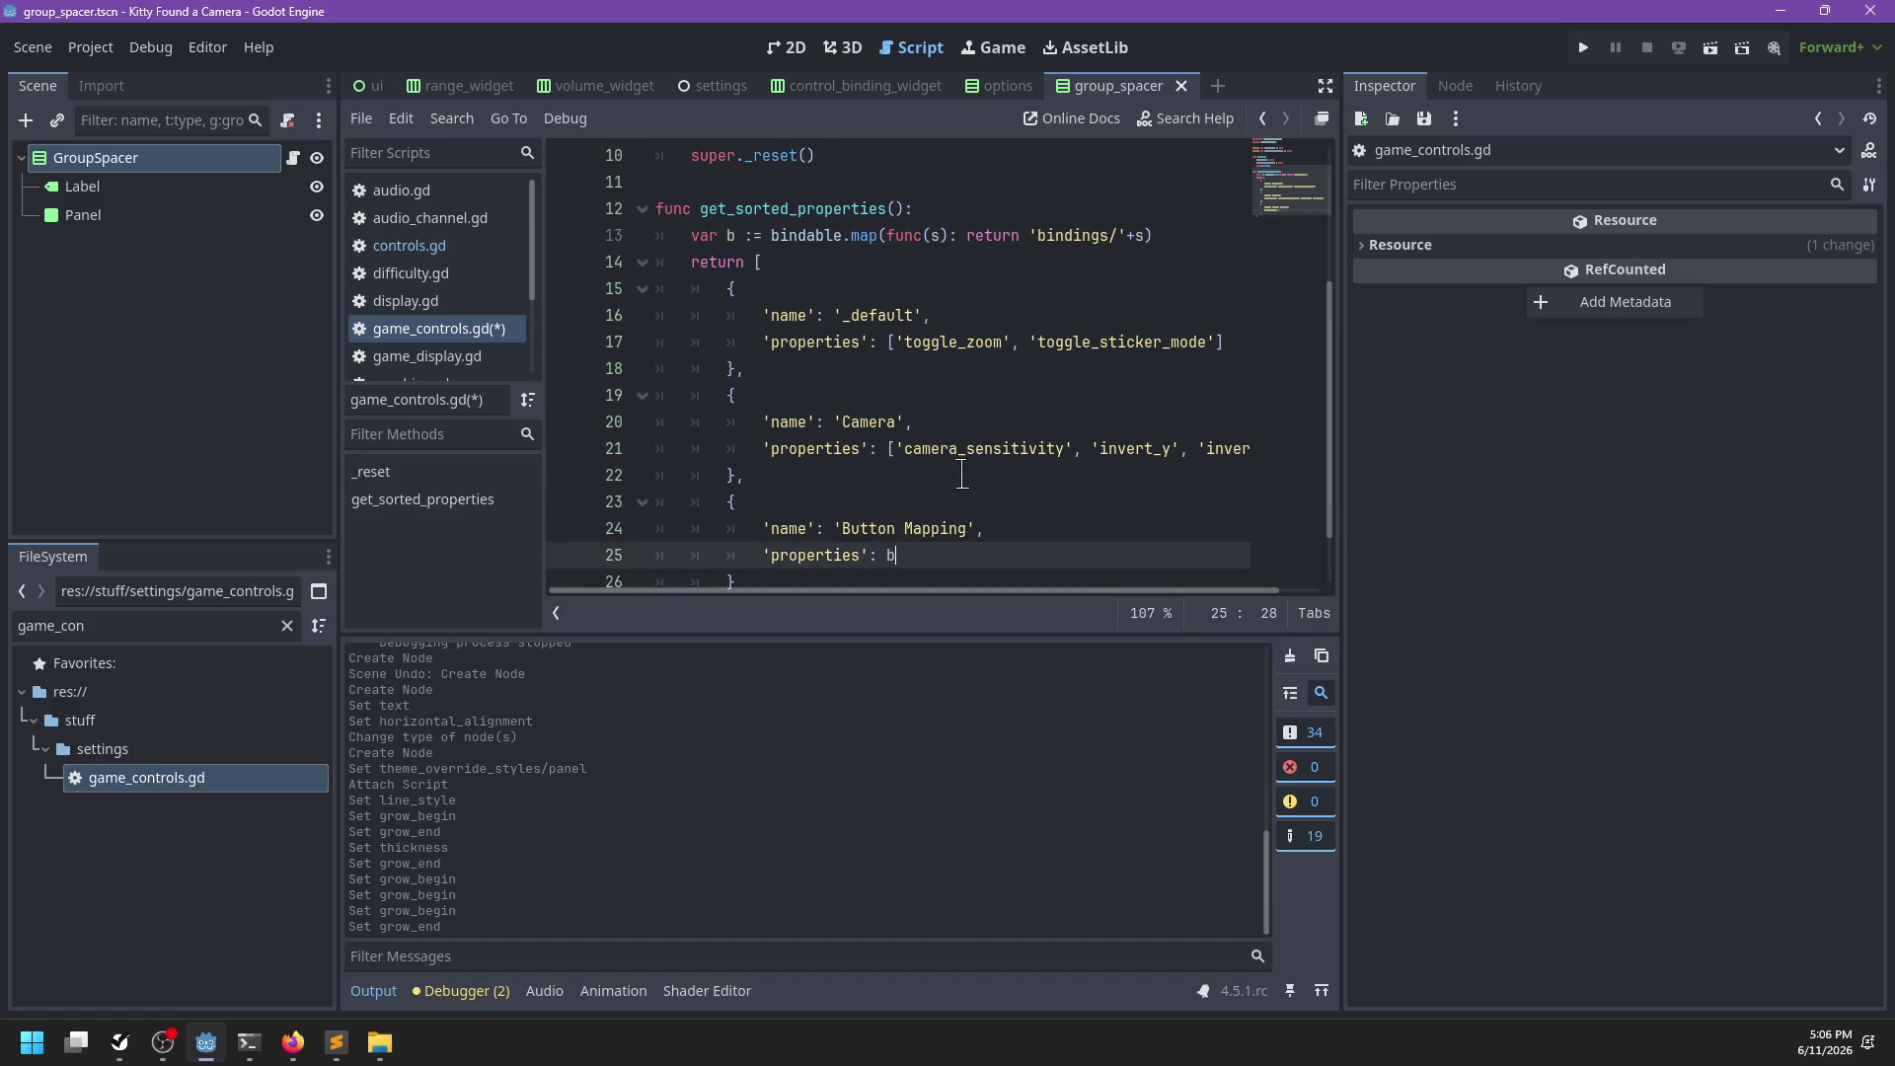
{"action": "key", "text": "ctrl+s"}
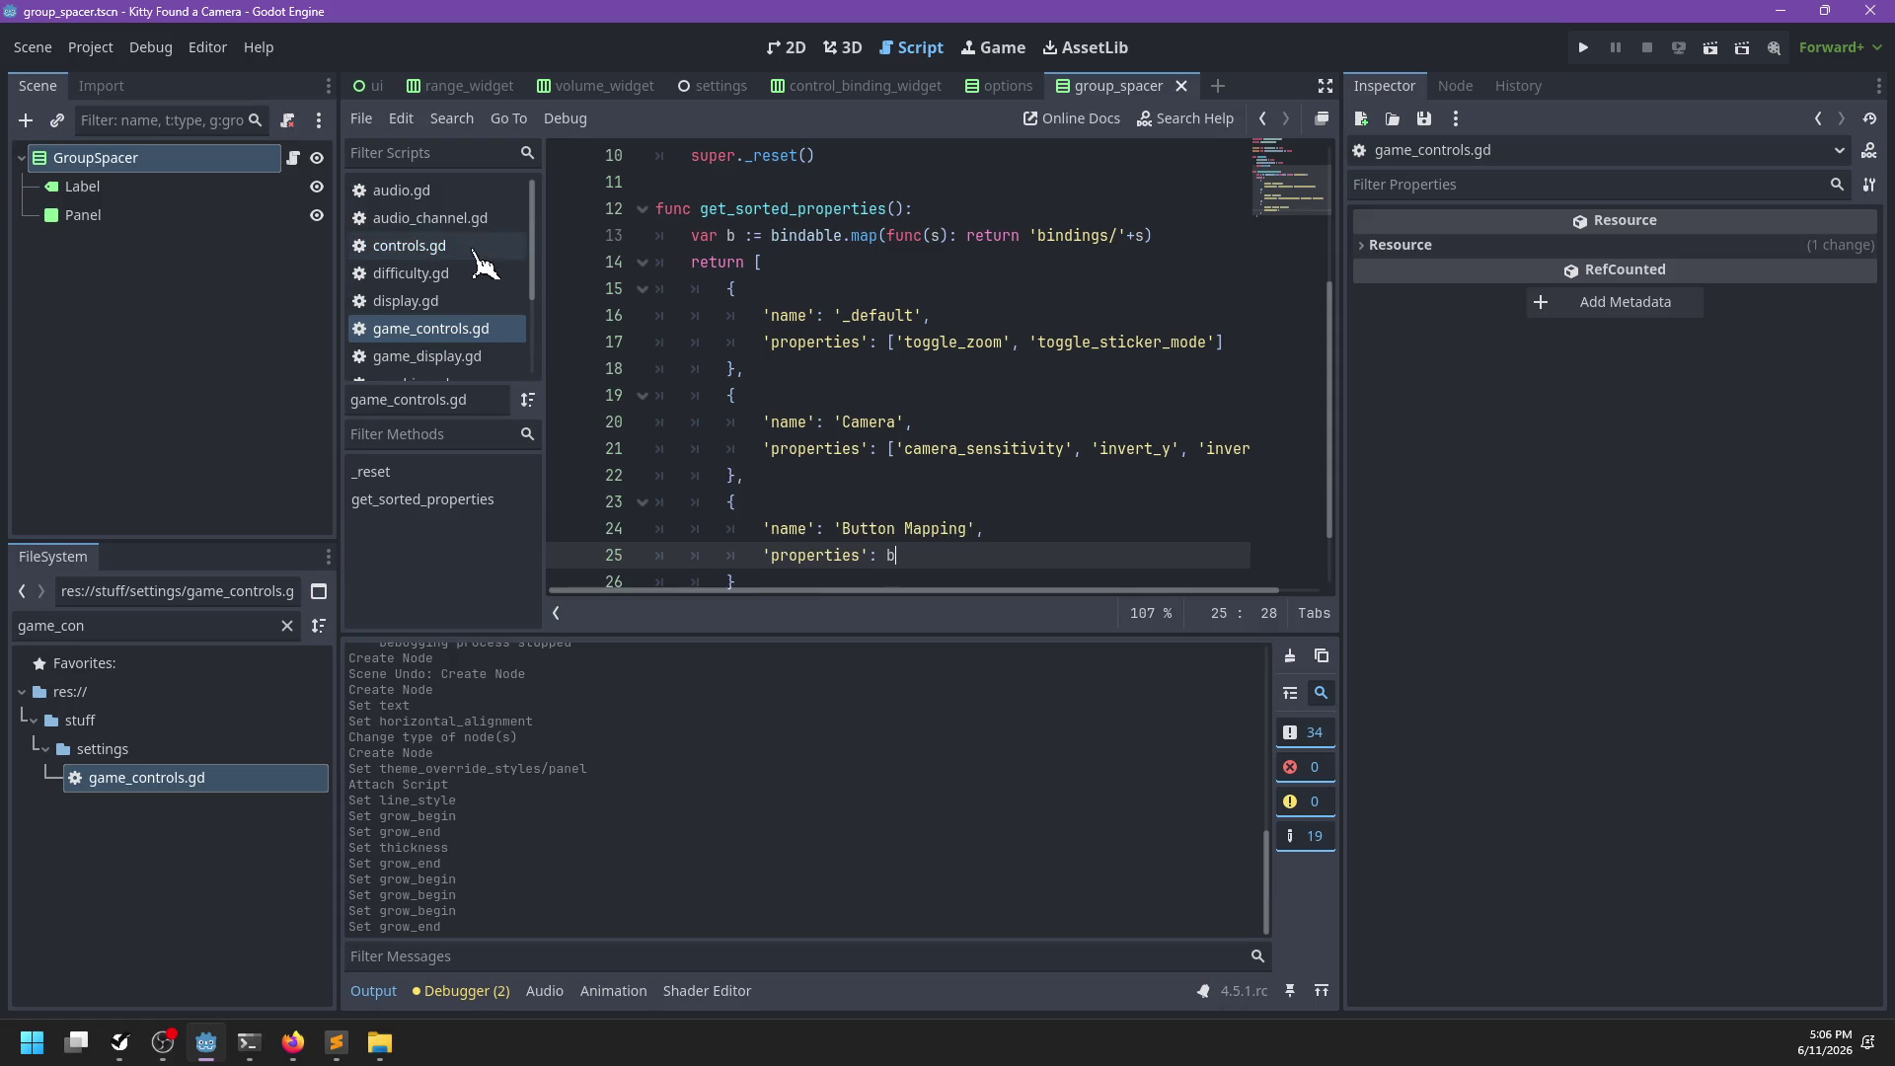
Move the mapping expression into Button Mapping's properties in place of b and delete the var b line
{"action": "mouse_move", "coordinate": [768, 235]}
{"action": "left_mouse_down"}
{"action": "mouse_move", "coordinate": [1198, 207]}
{"action": "mouse_move", "coordinate": [1200, 242]}
{"action": "left_mouse_up"}
{"action": "key", "text": "ctrl+x"}
{"action": "double_click", "coordinate": [890, 555]}
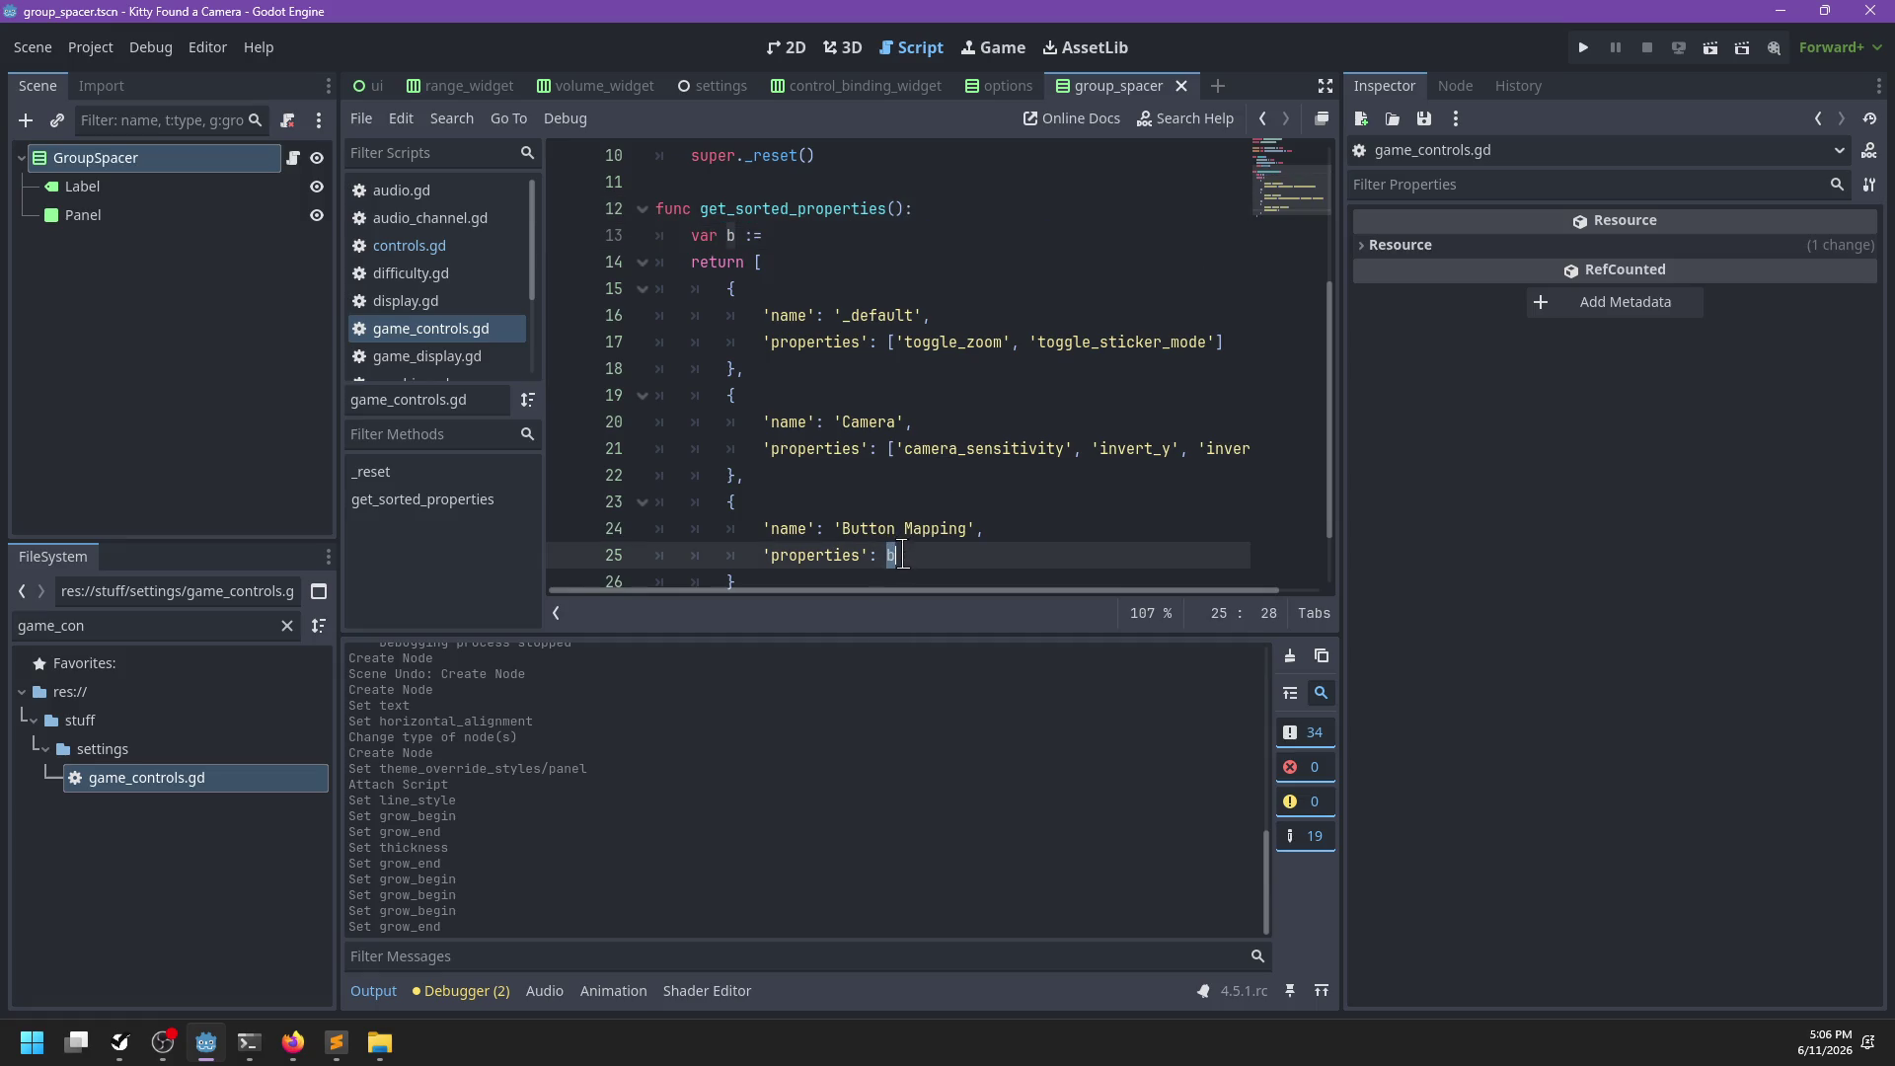
{"action": "key", "text": "ctrl+v"}
{"action": "left_click", "coordinate": [814, 227]}
{"action": "key", "text": "BackSpace"}
{"action": "key", "text": "BackSpace"}
{"action": "key", "text": "BackSpace"}
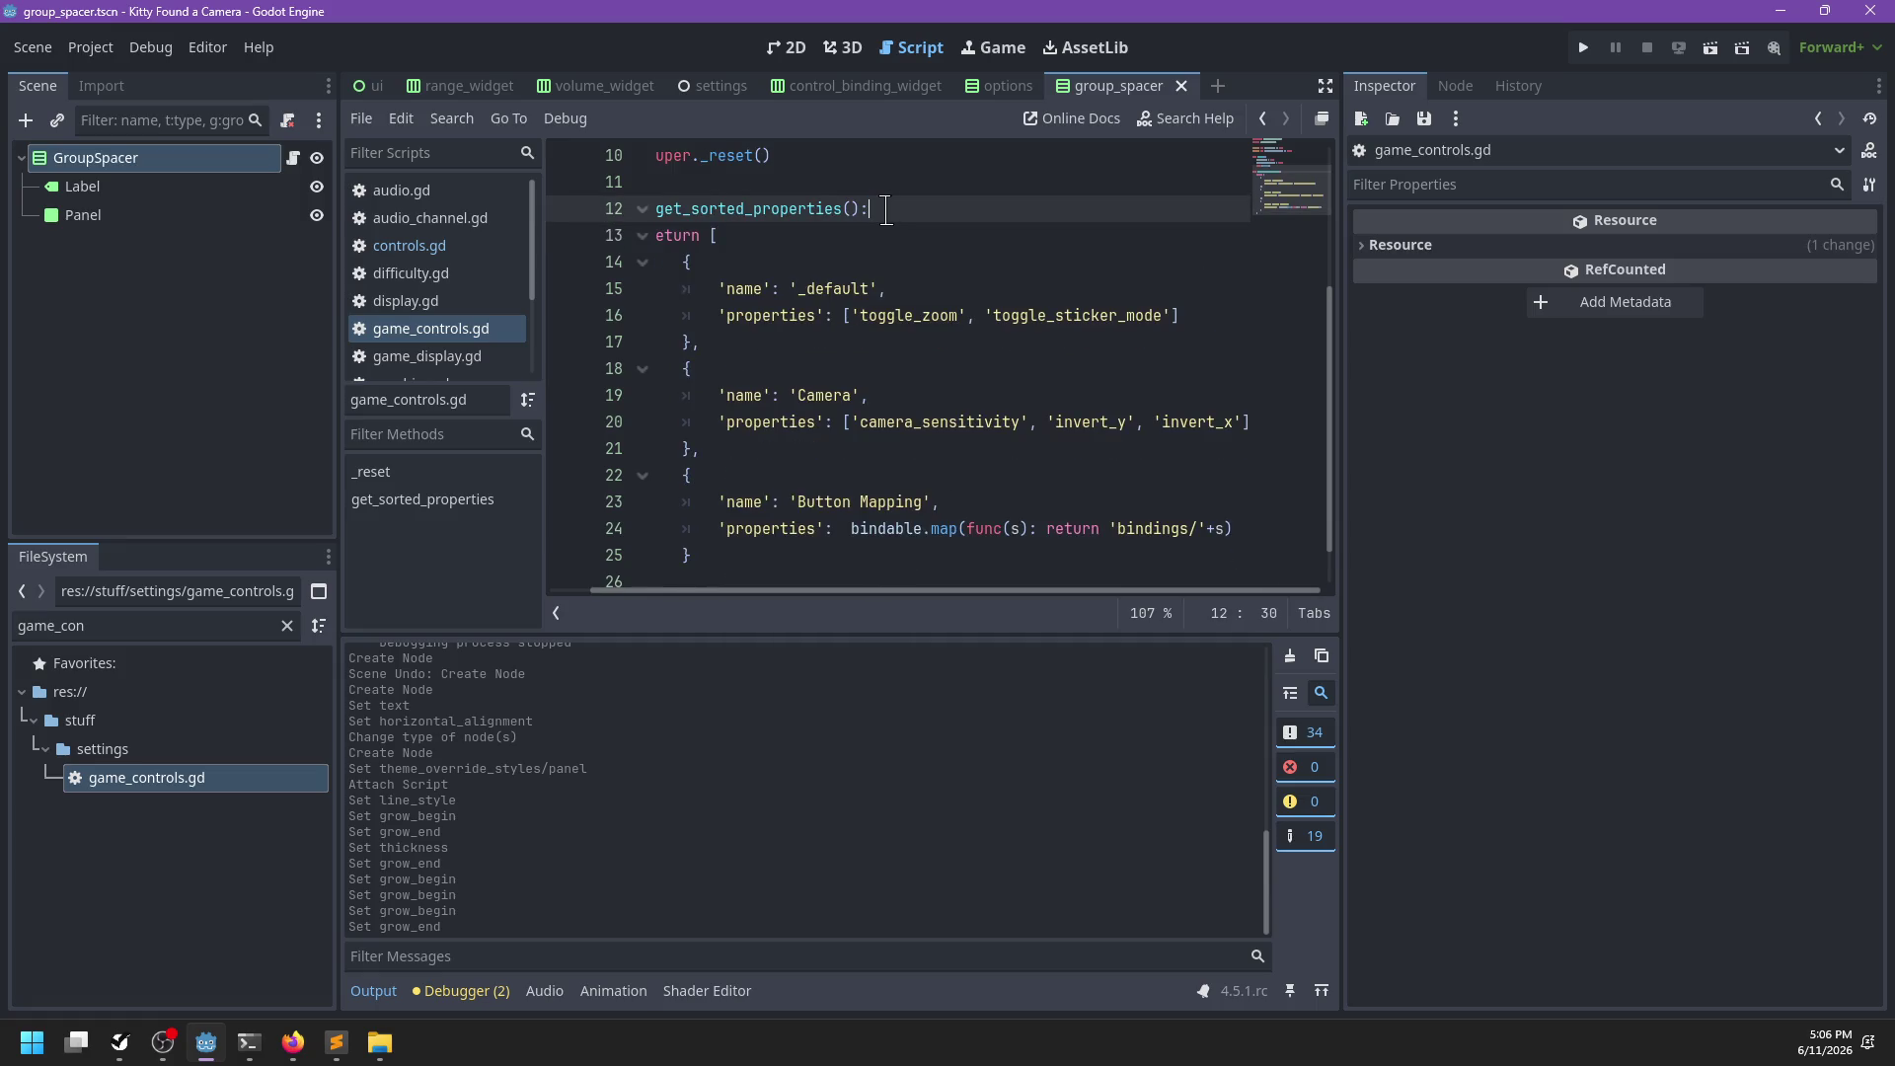
{"action": "scroll", "coordinate": [872, 358], "scroll_direction": "down", "scroll_amount": 1}
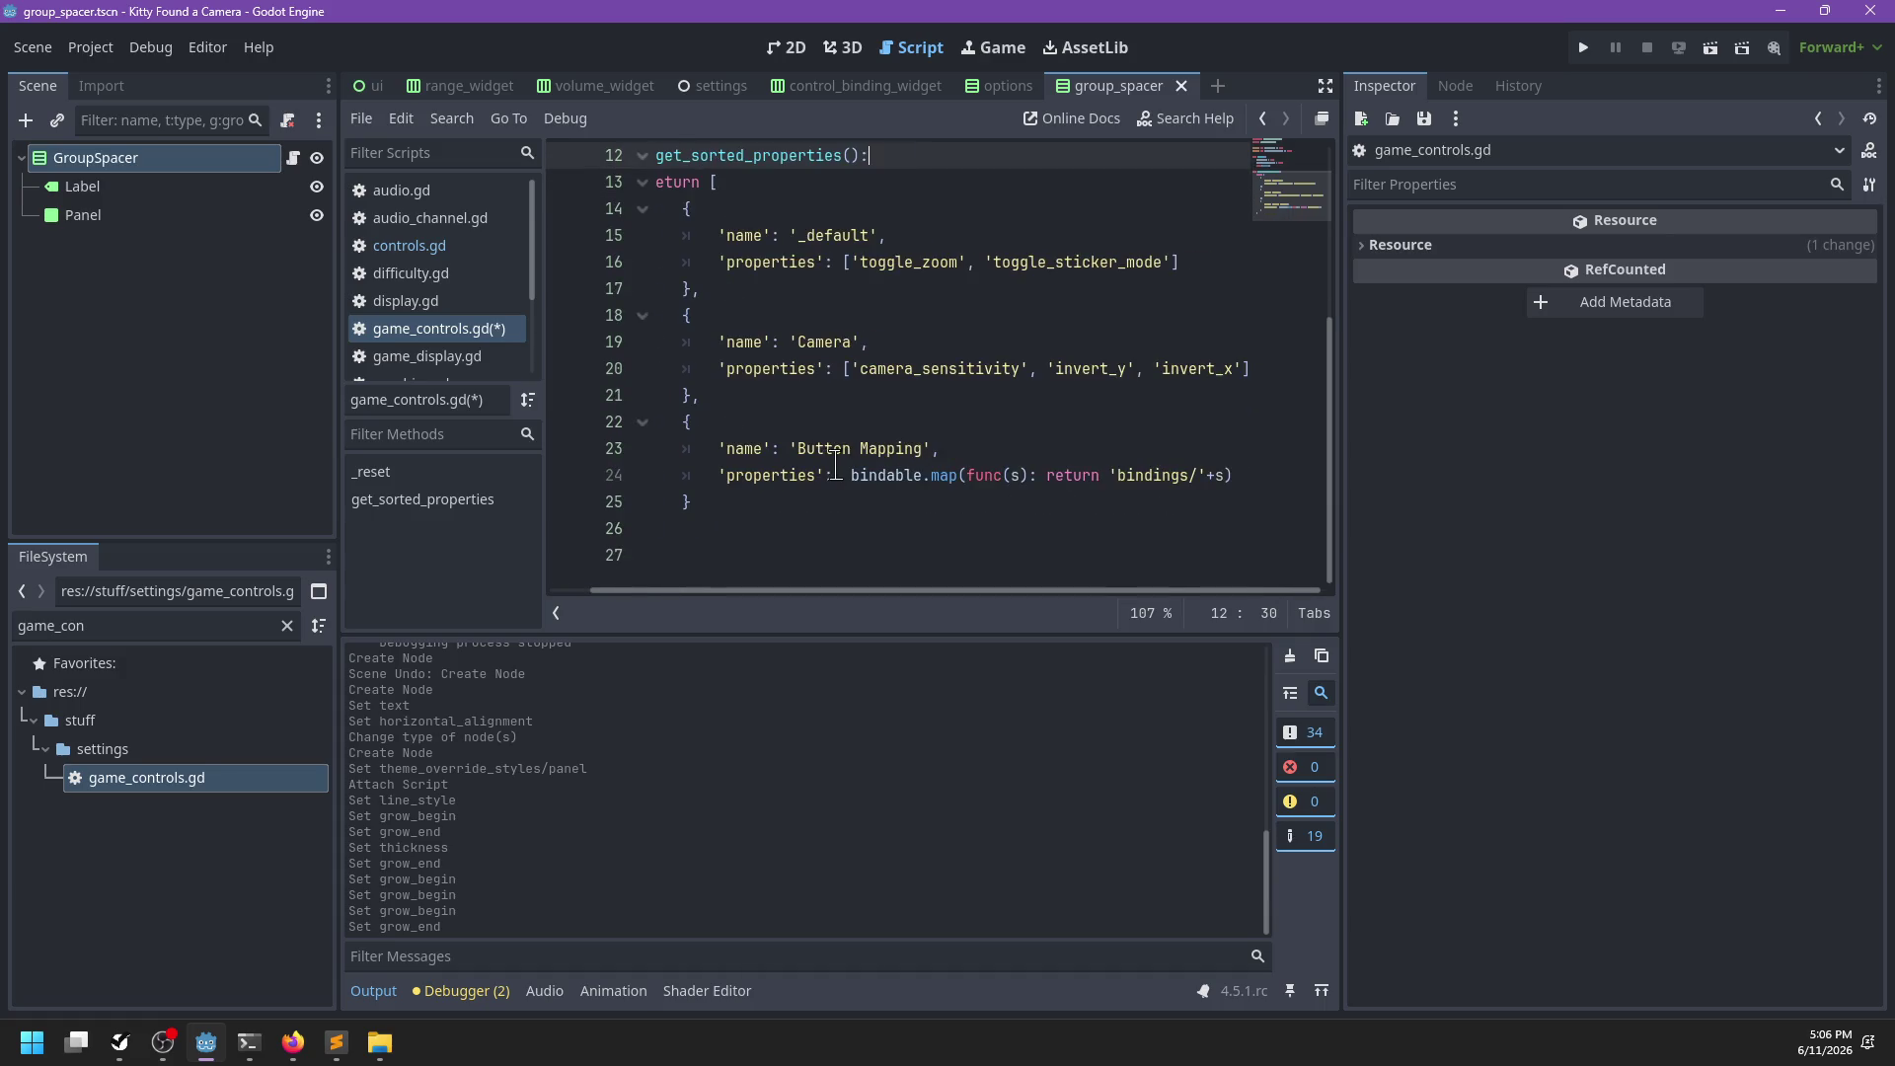
Save, then review bindable in init_bindable and the 'bindings' prefix check in _set in controls.gd
{"action": "key", "text": "ctrl+s"}
{"action": "left_click", "coordinate": [460, 249]}
{"action": "left_click", "coordinate": [1048, 387]}
{"action": "scroll", "coordinate": [1022, 395], "scroll_direction": "down", "scroll_amount": 1}
{"action": "double_click", "coordinate": [859, 341]}
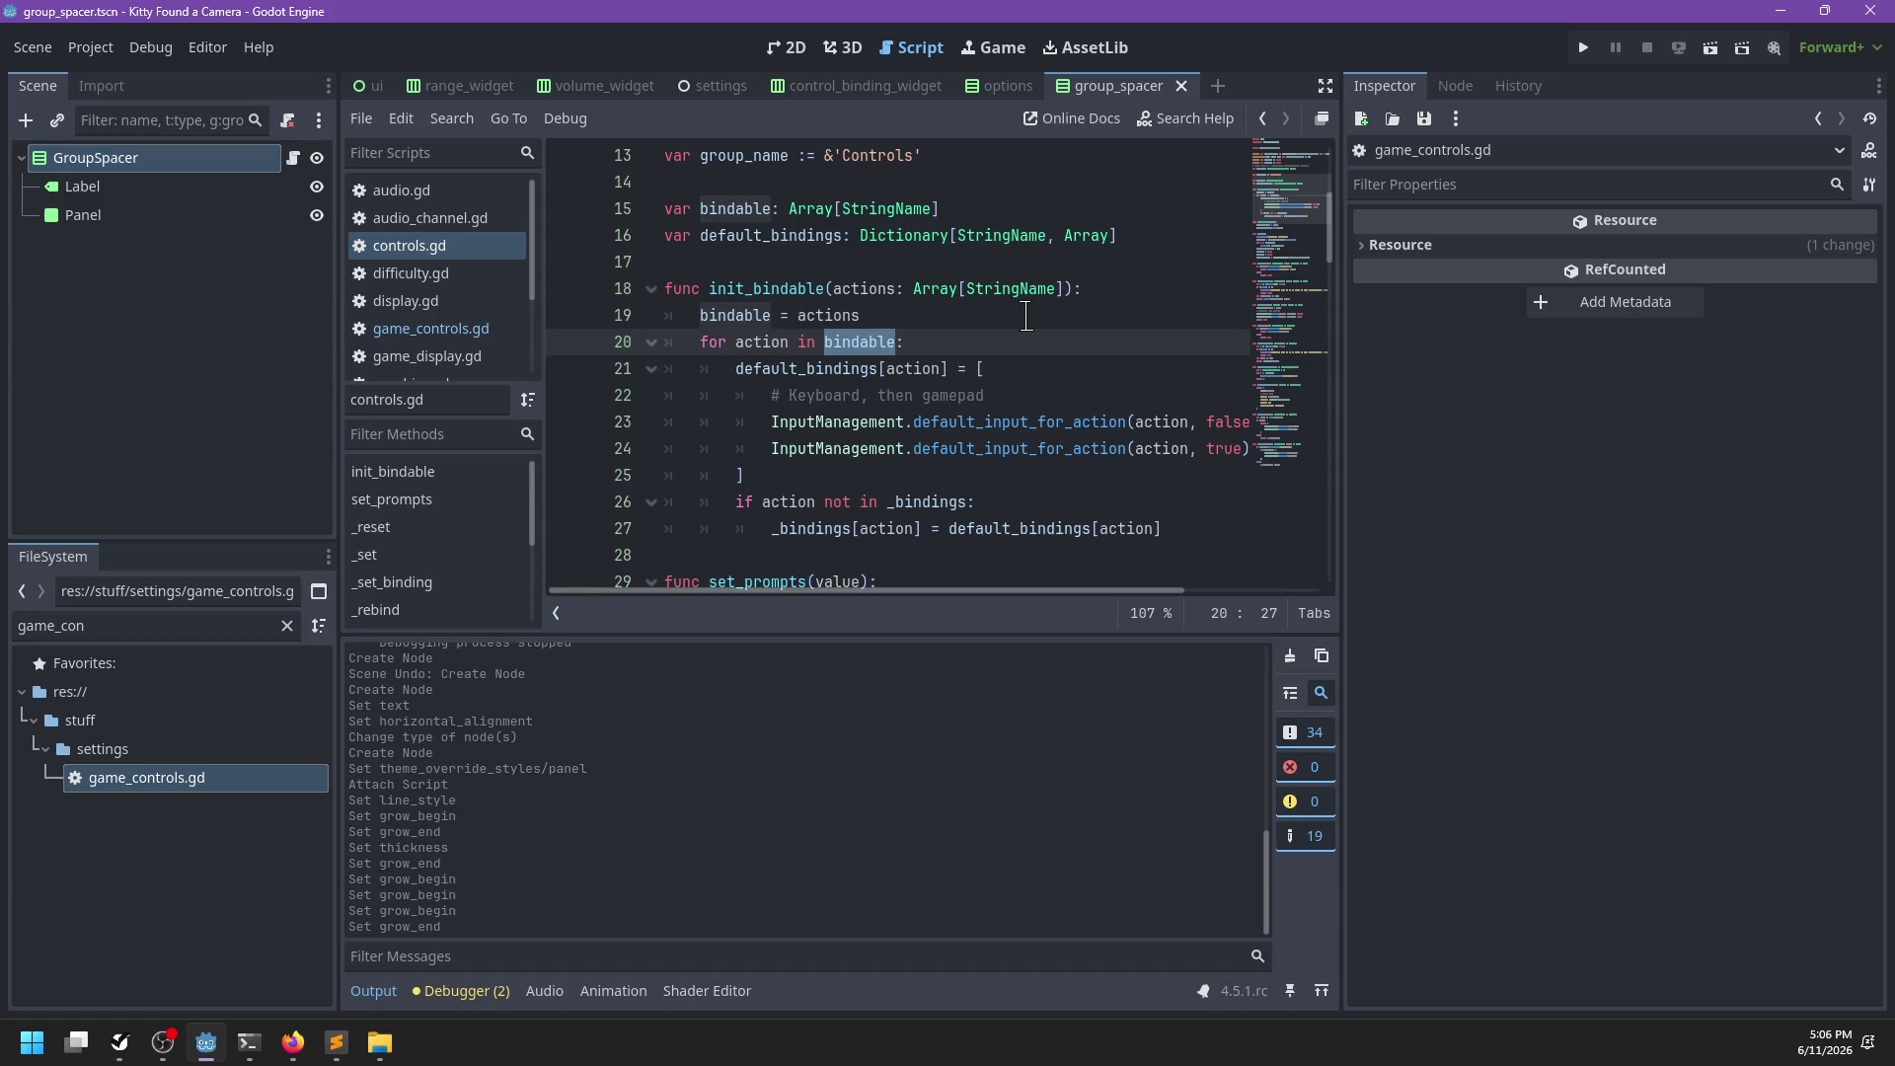
{"action": "scroll", "coordinate": [1025, 316], "scroll_direction": "down", "scroll_amount": 6}
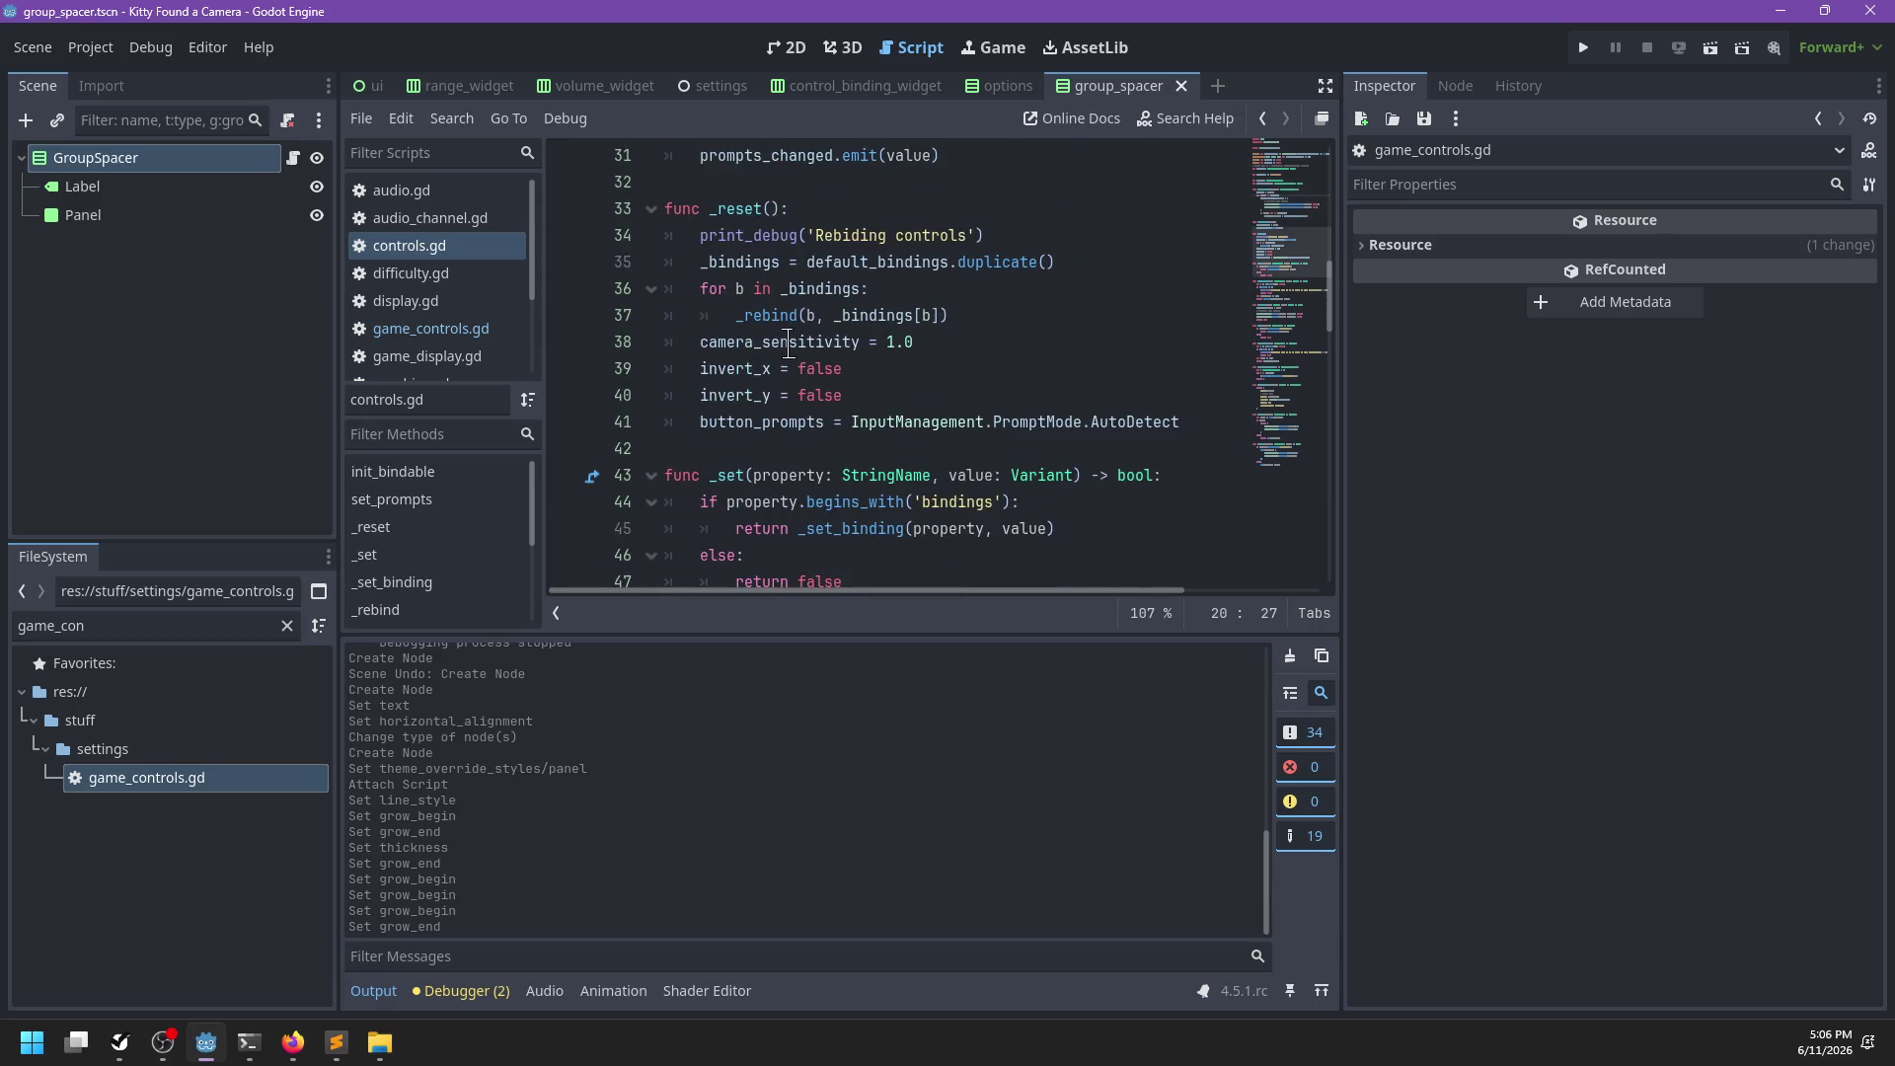
{"action": "double_click", "coordinate": [955, 502]}
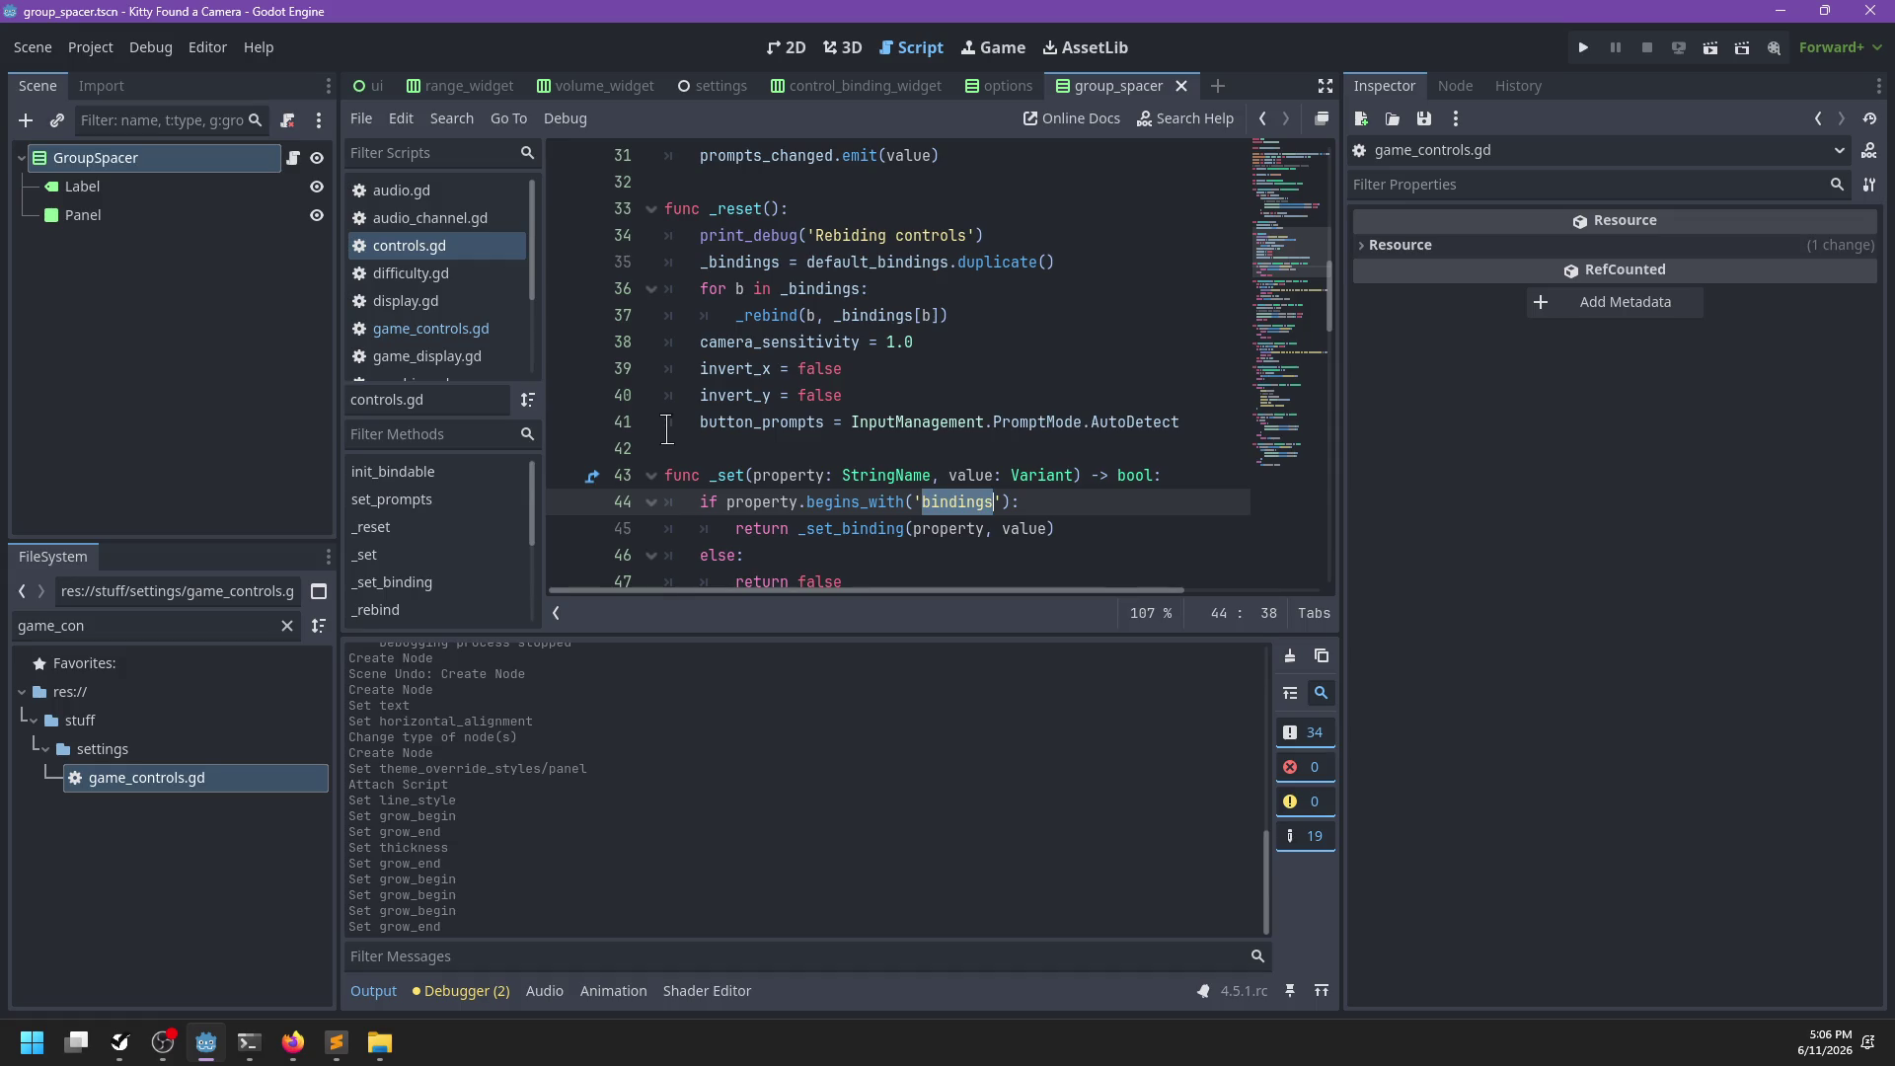
Return to game_controls.gd and run the project with F5
{"action": "left_click", "coordinate": [442, 331]}
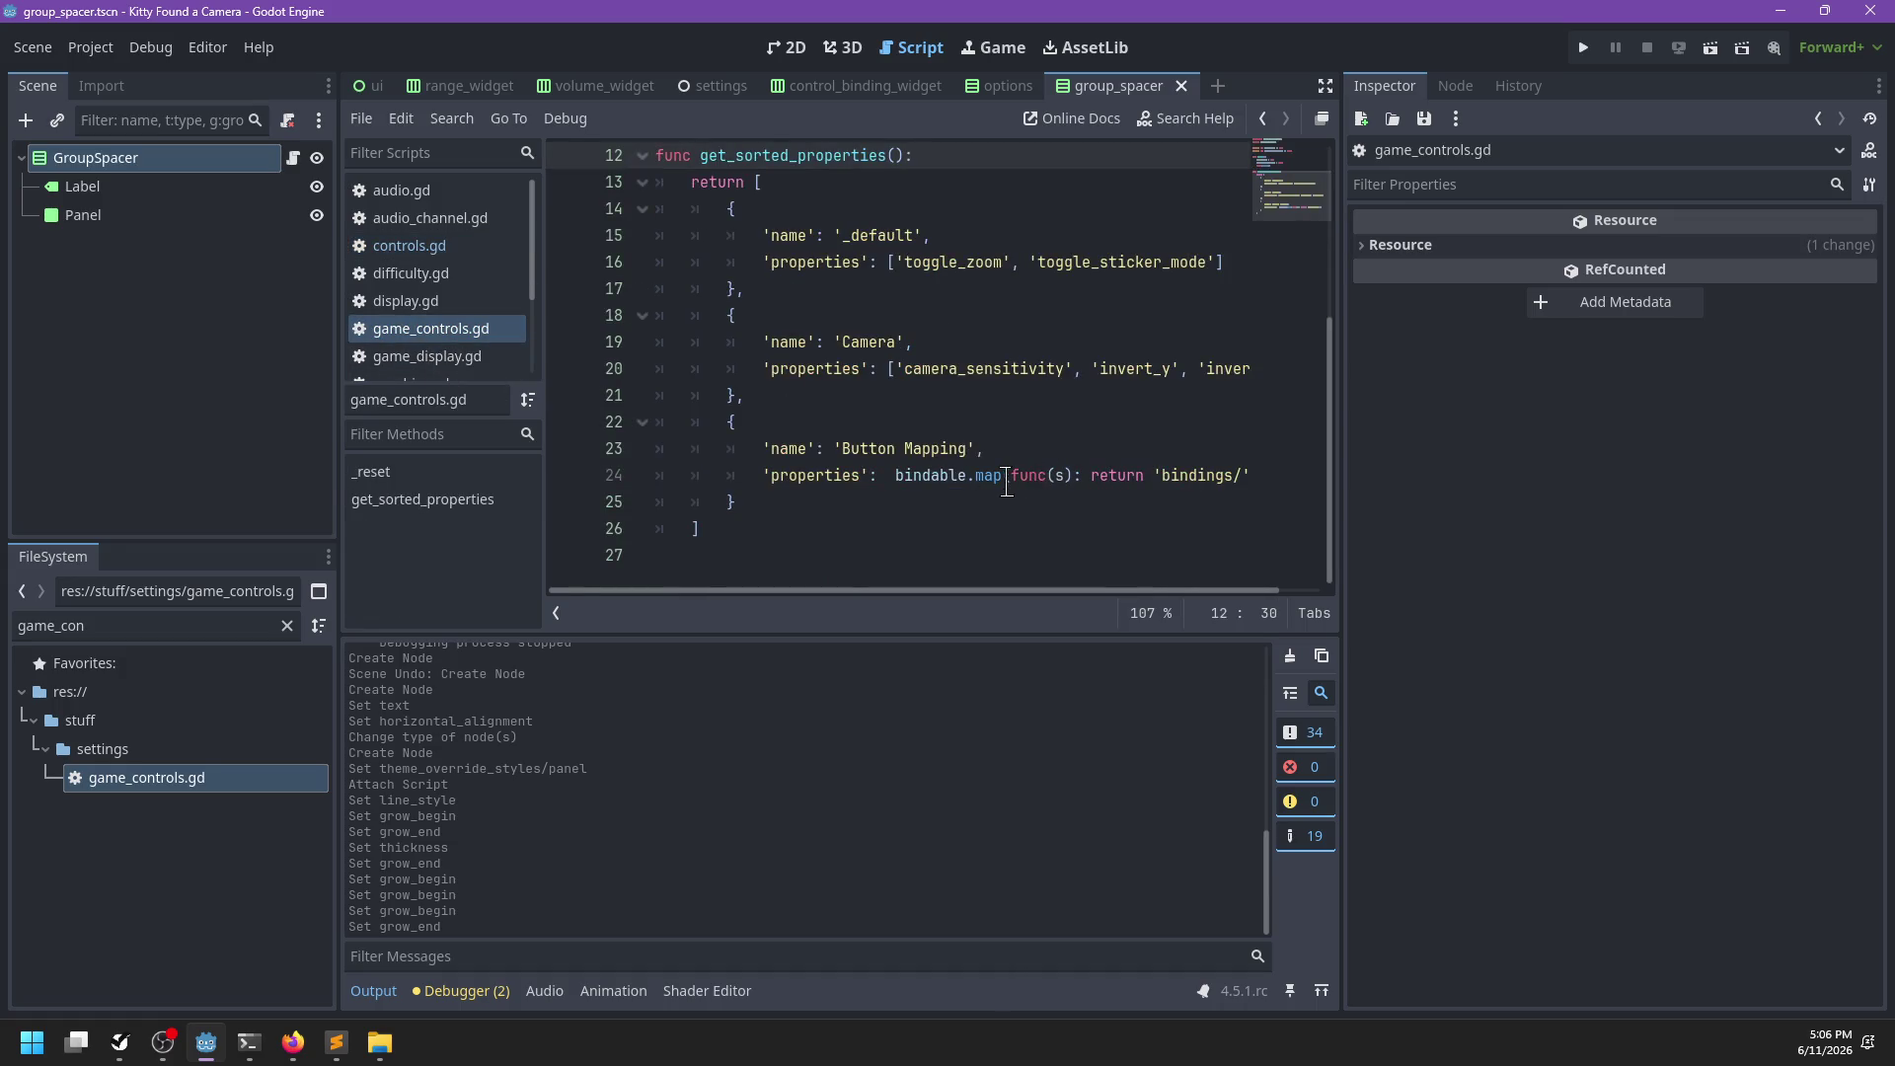
{"action": "scroll", "coordinate": [1007, 483], "scroll_direction": "right", "scroll_amount": 1}
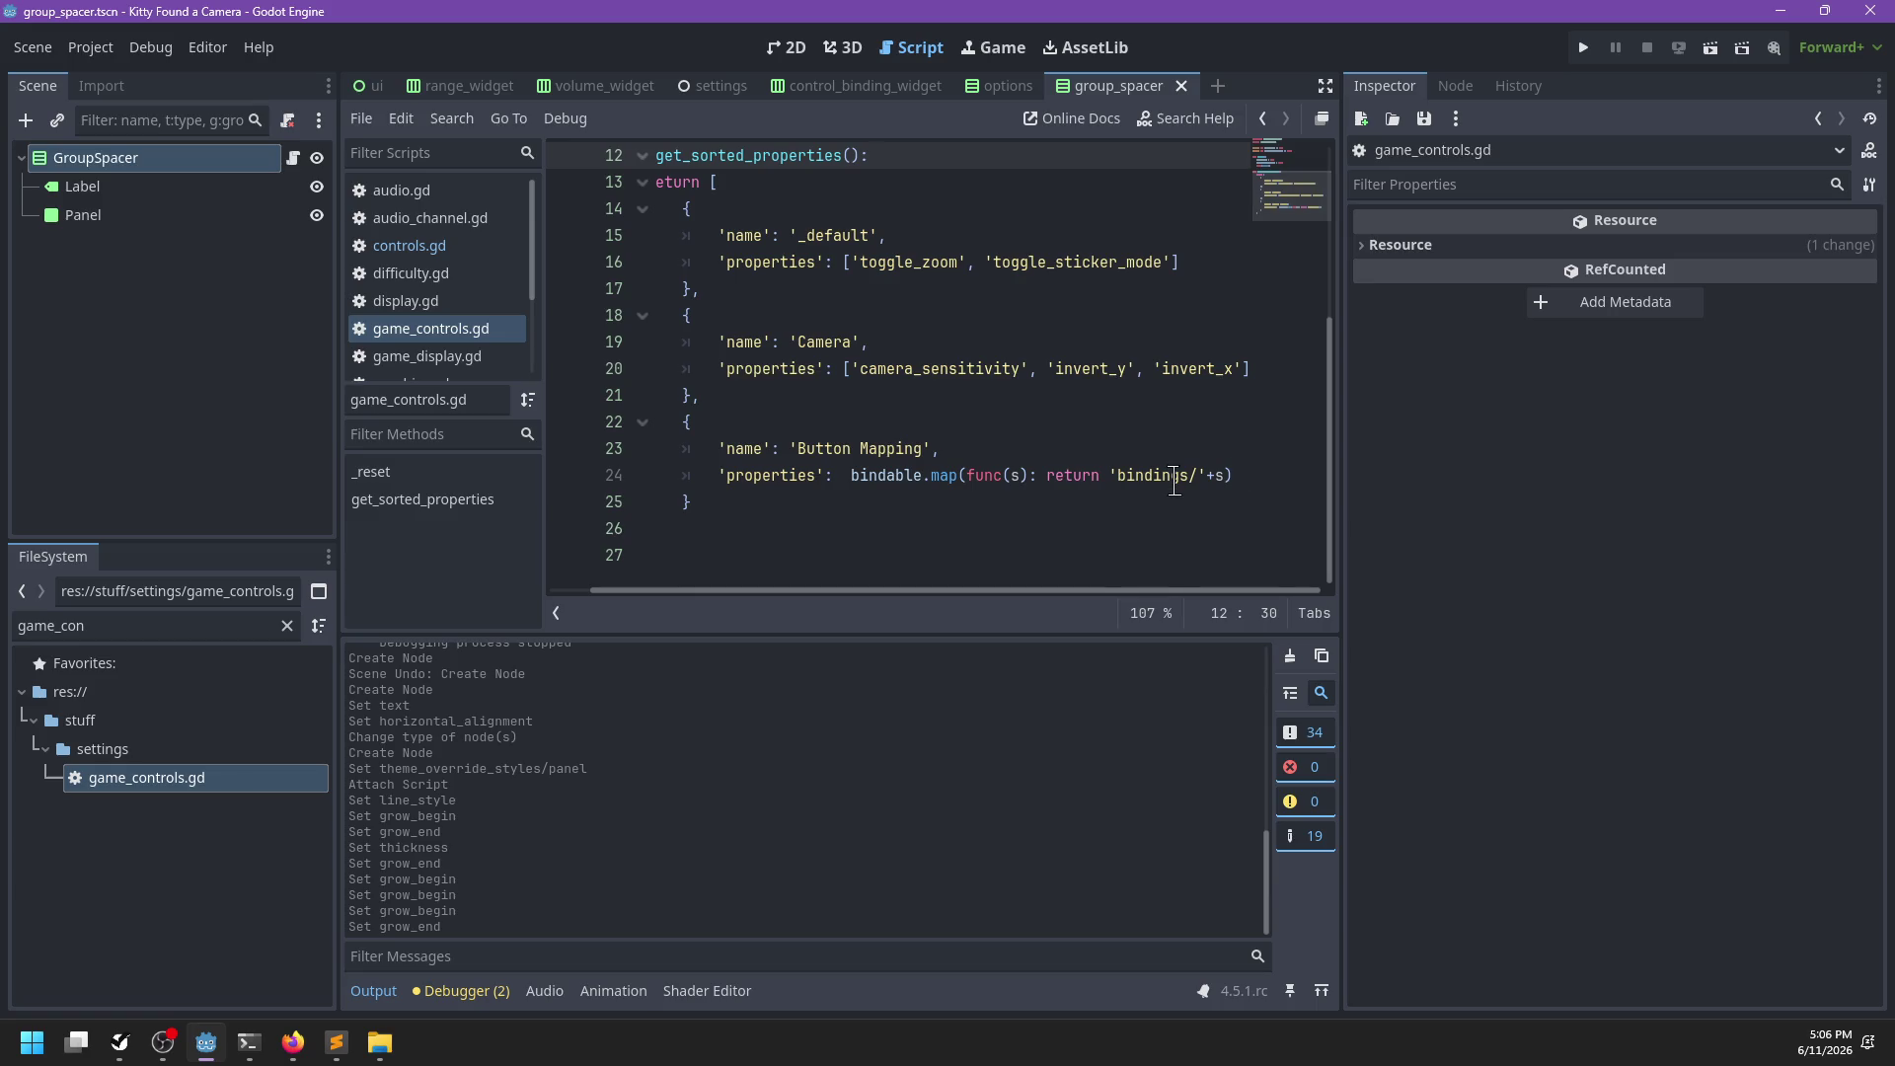
{"action": "scroll", "coordinate": [1148, 483], "scroll_direction": "left", "scroll_amount": 1}
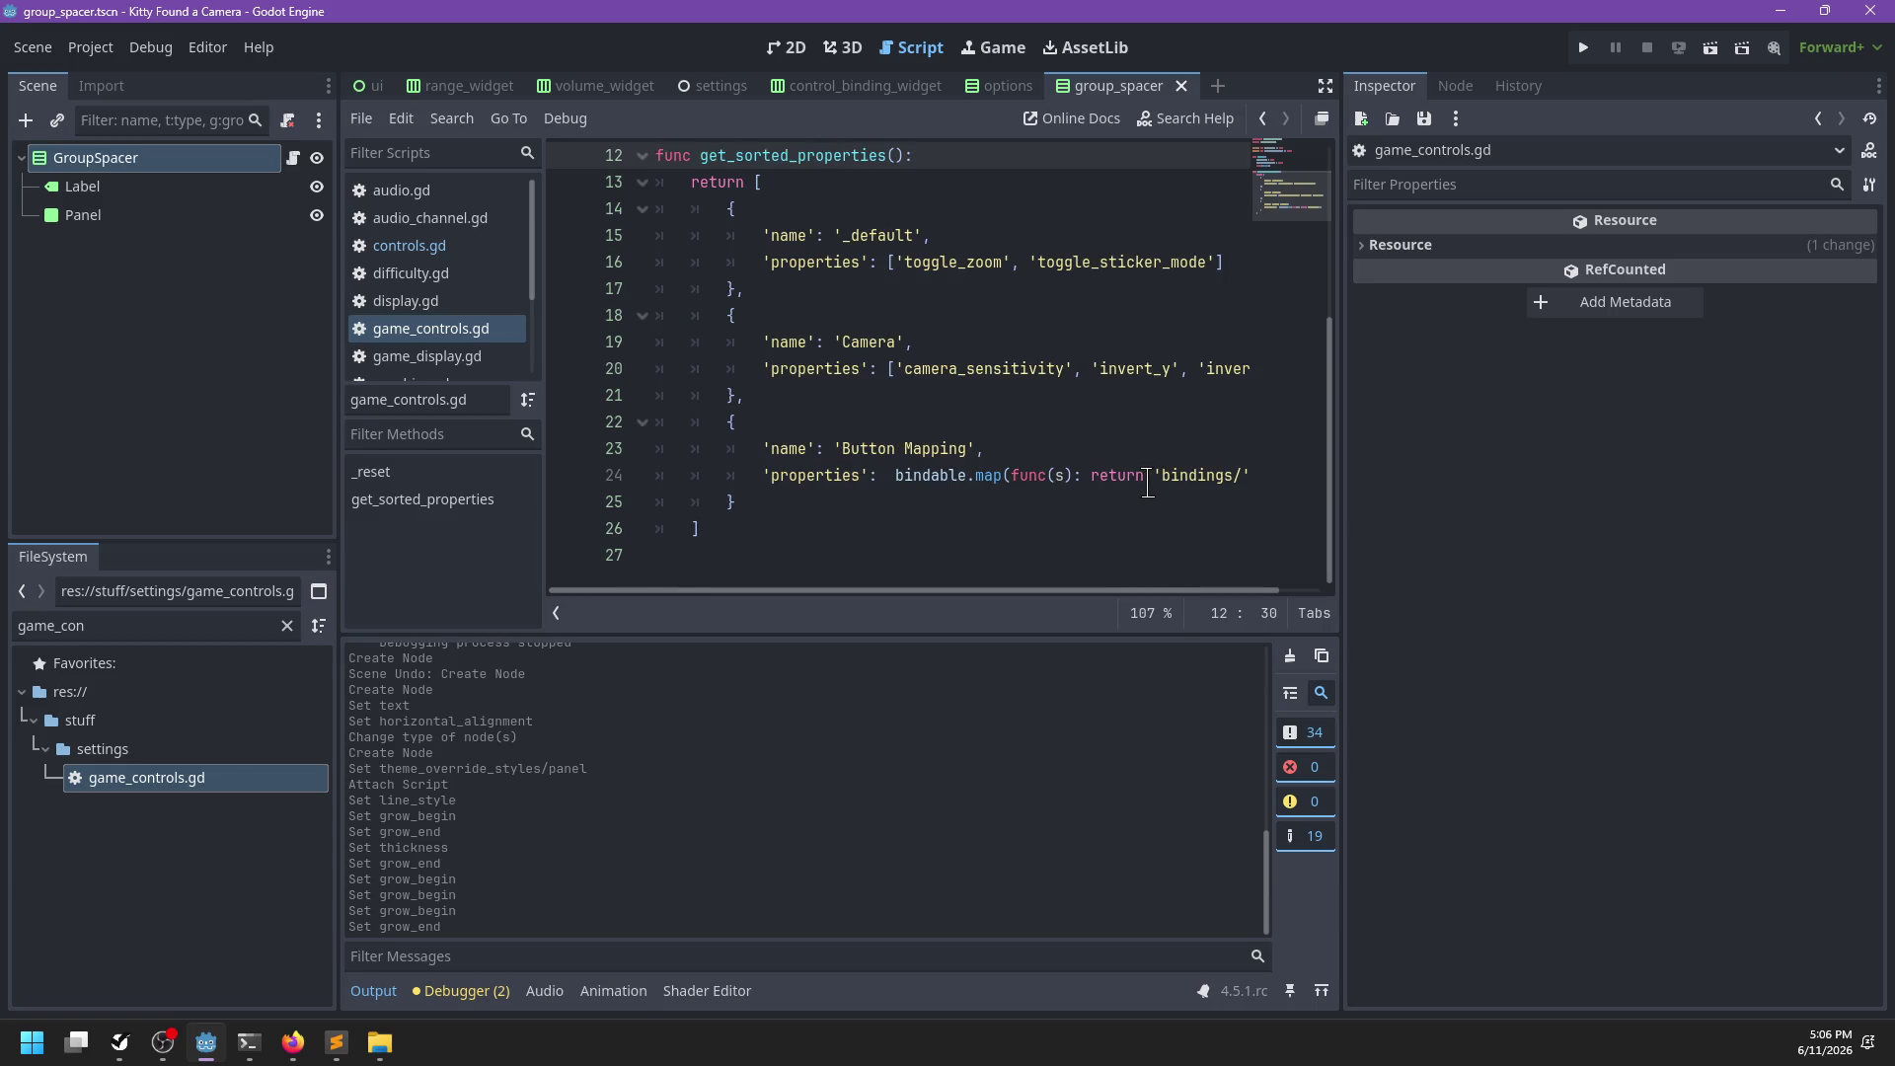
{"action": "scroll", "coordinate": [938, 449], "scroll_direction": "up", "scroll_amount": 2}
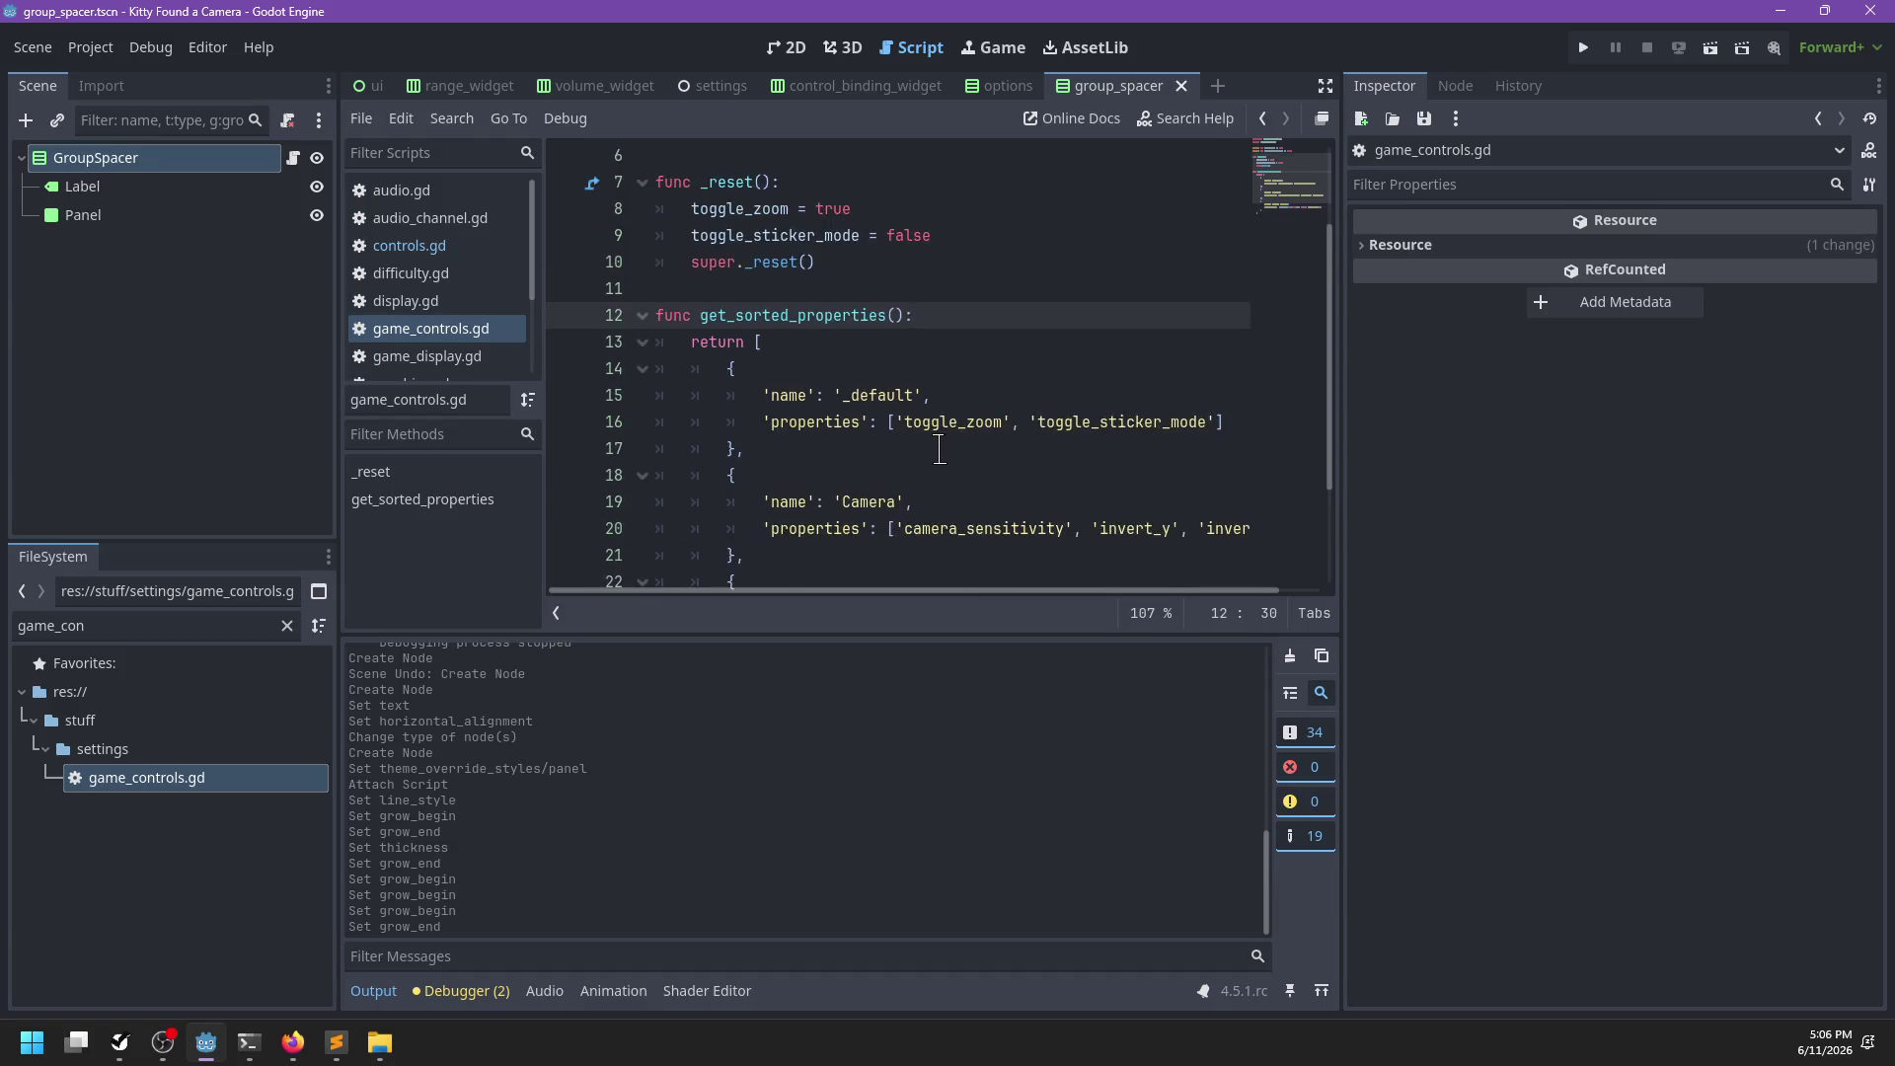
{"action": "scroll", "coordinate": [939, 449], "scroll_direction": "down", "scroll_amount": 2}
{"action": "key", "text": "F5"}
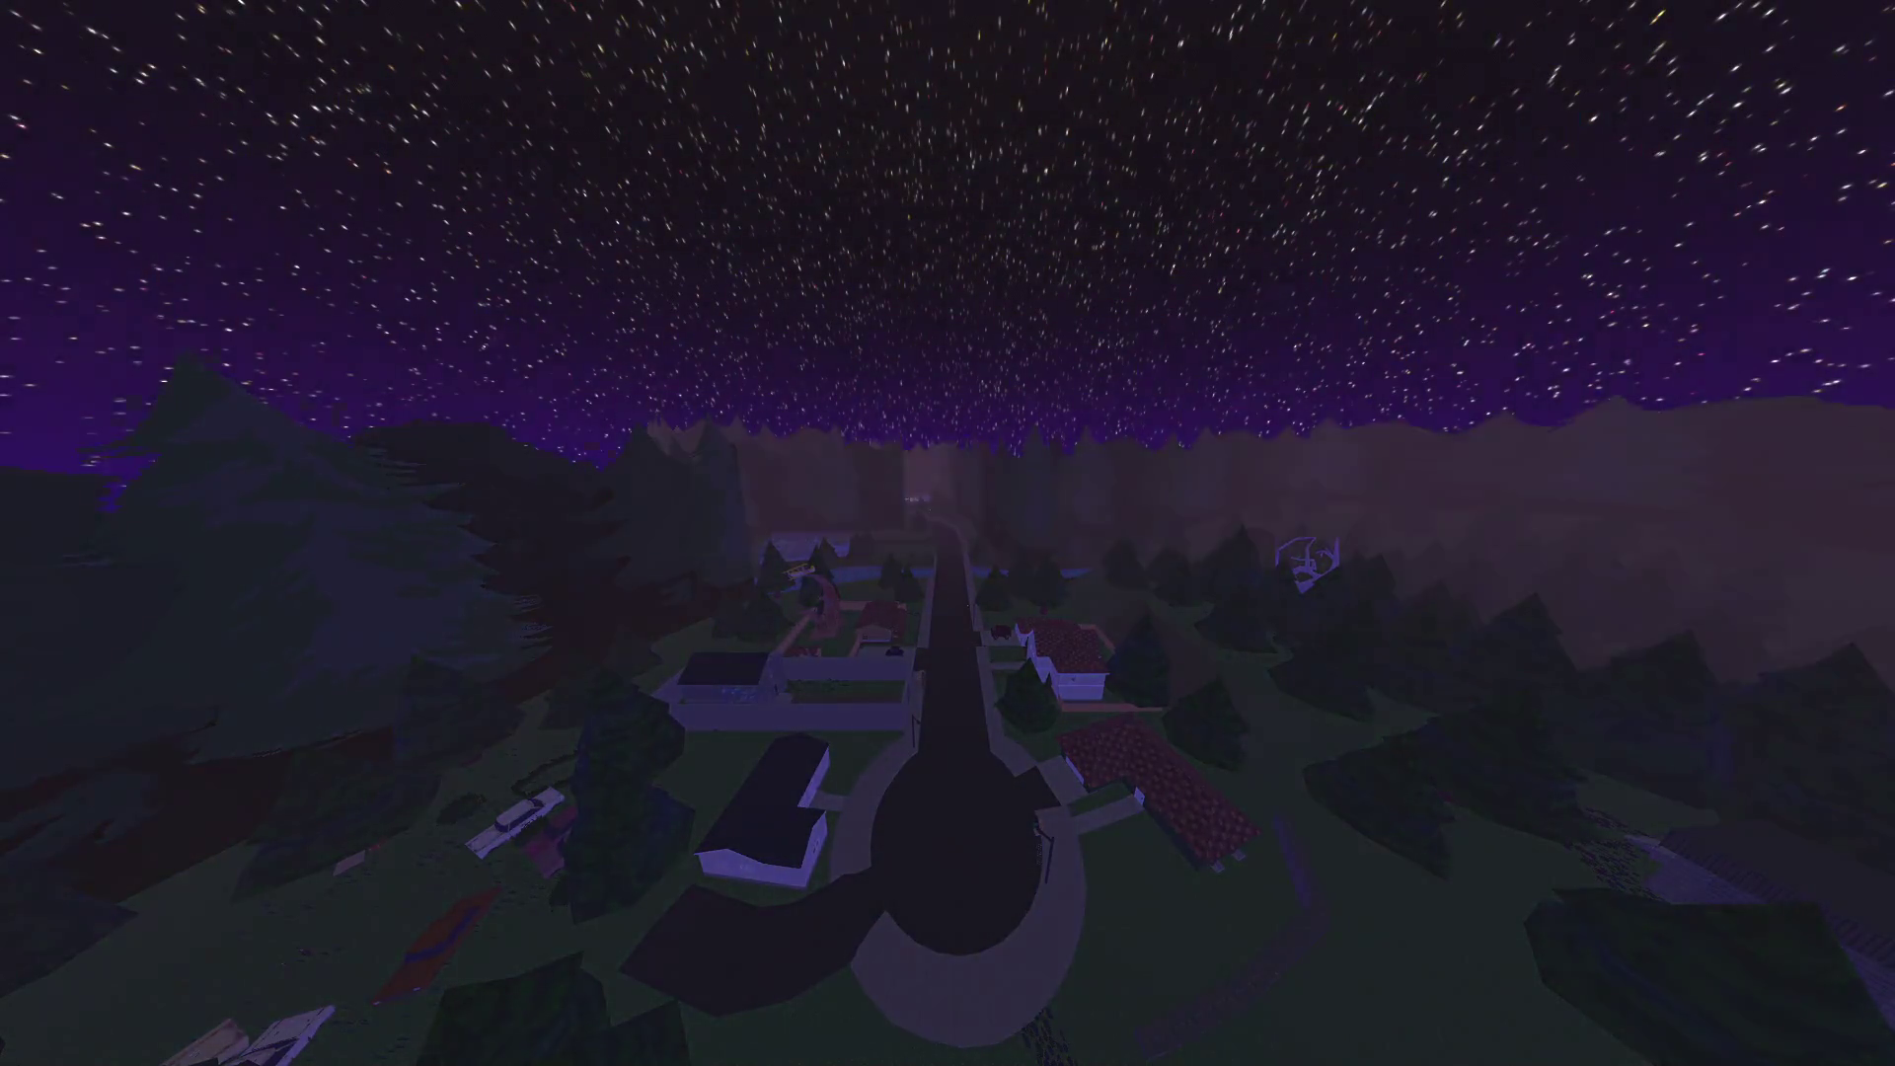
Put away the Kiddo Cam and open Options from the pause menu, triggering the group_spacer.gd error
{"action": "key", "text": "Escape"}
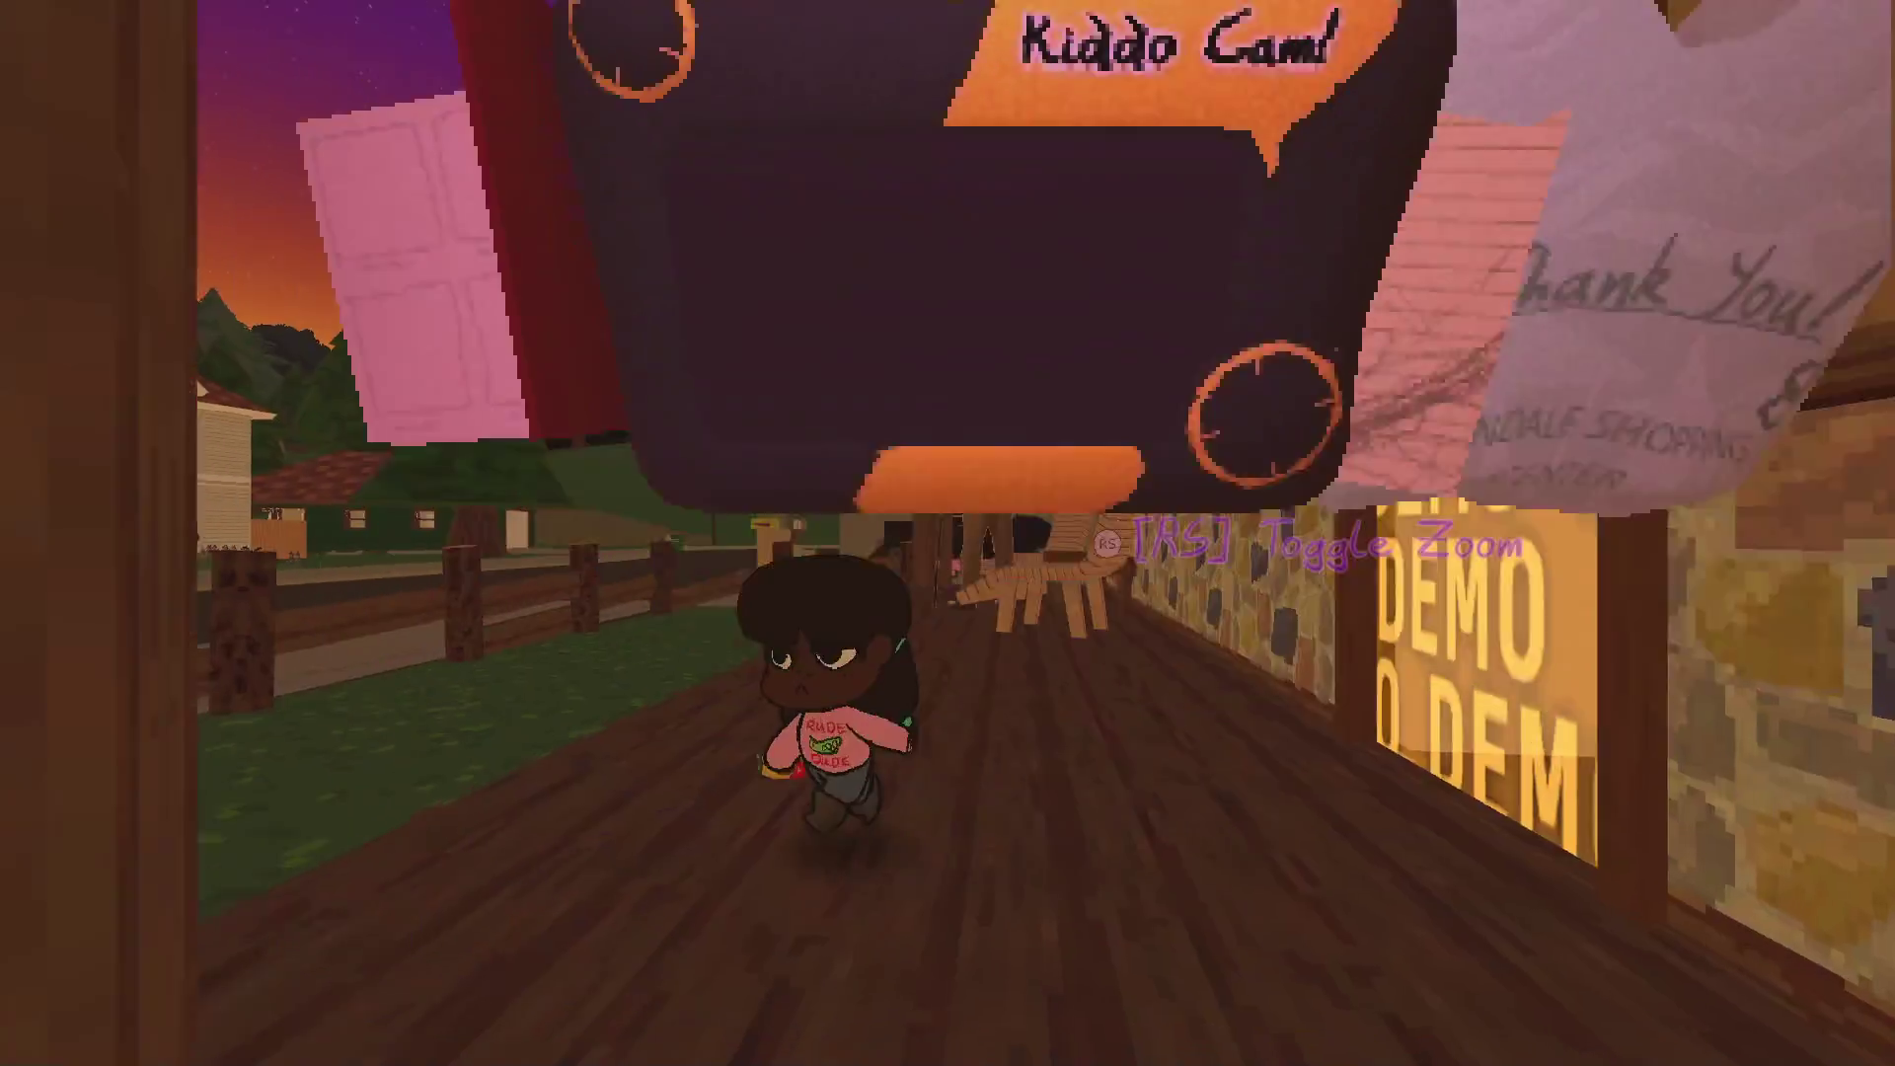
{"action": "key", "text": "Escape"}
{"action": "key", "text": "Down"}
{"action": "key", "text": "Return"}
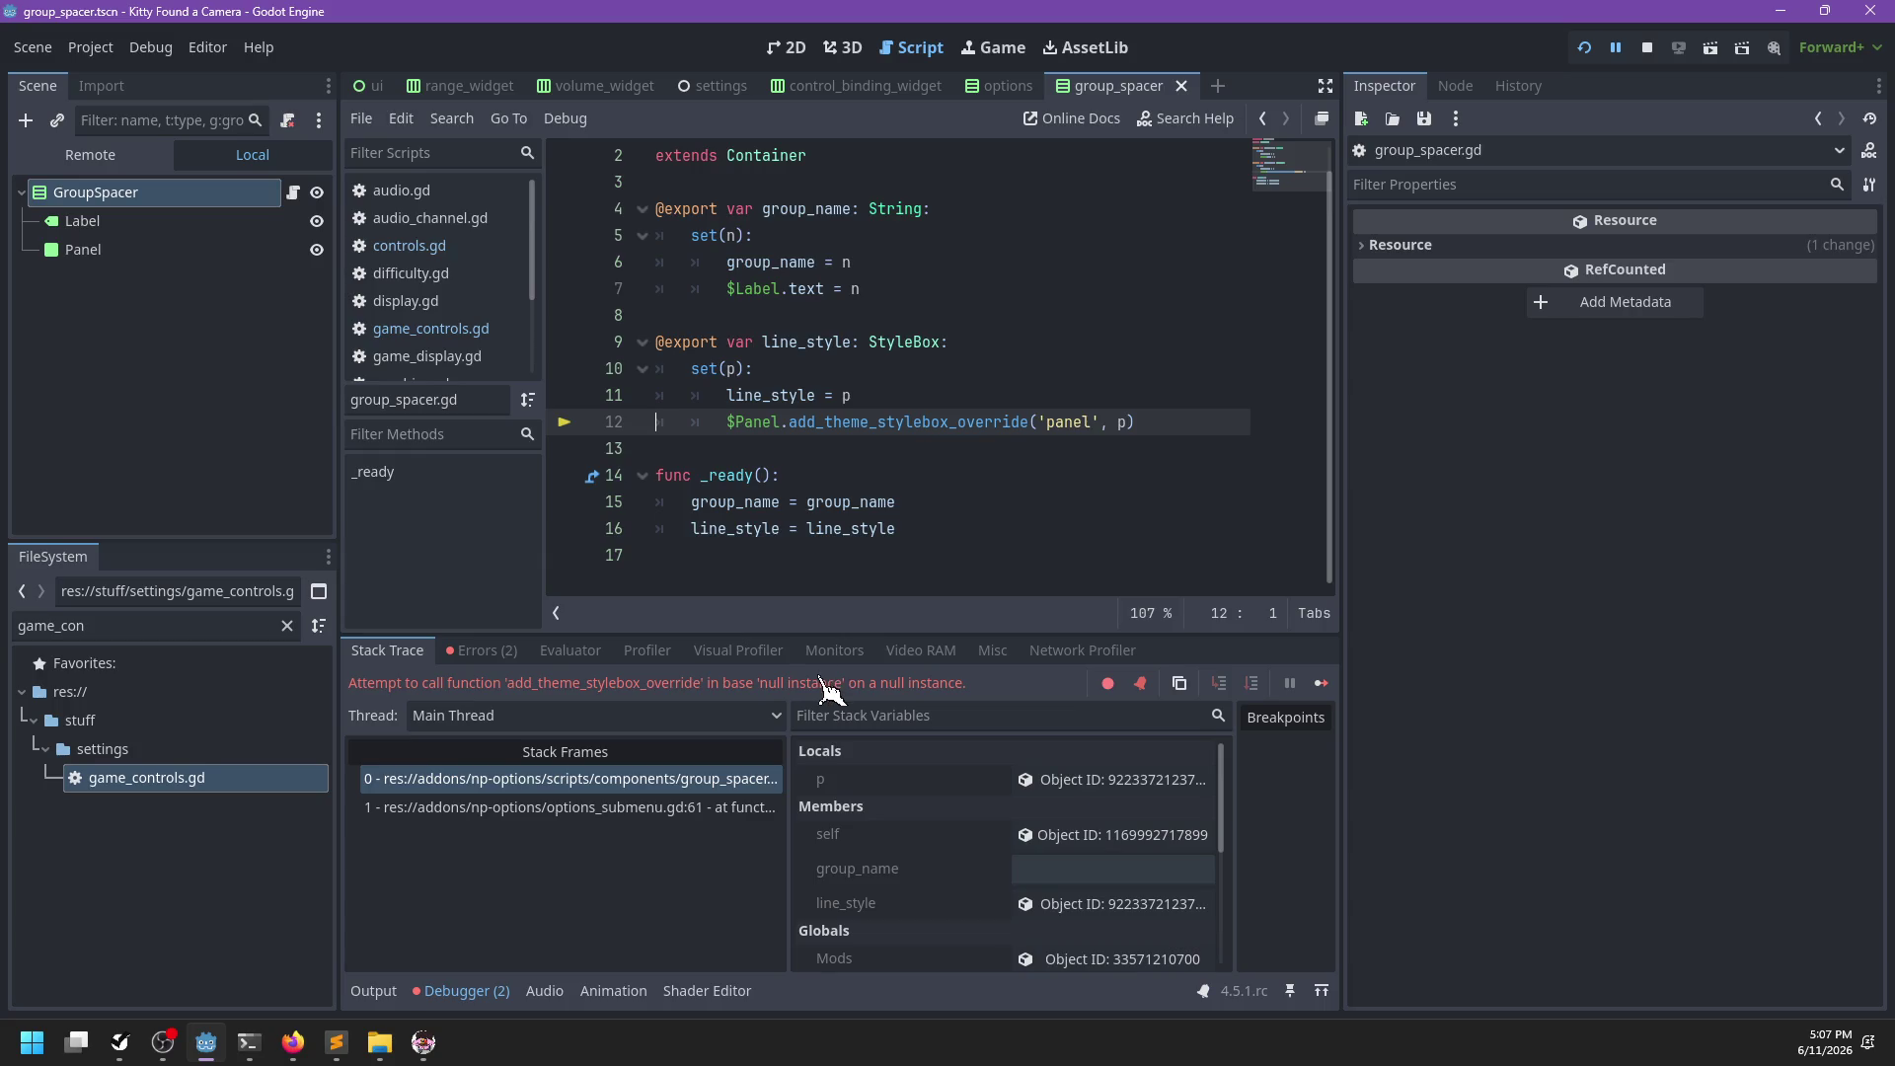
Check the calling frame, then wrap the Panel stylebox override in if p and is_inside_tree():
{"action": "left_click", "coordinate": [691, 808]}
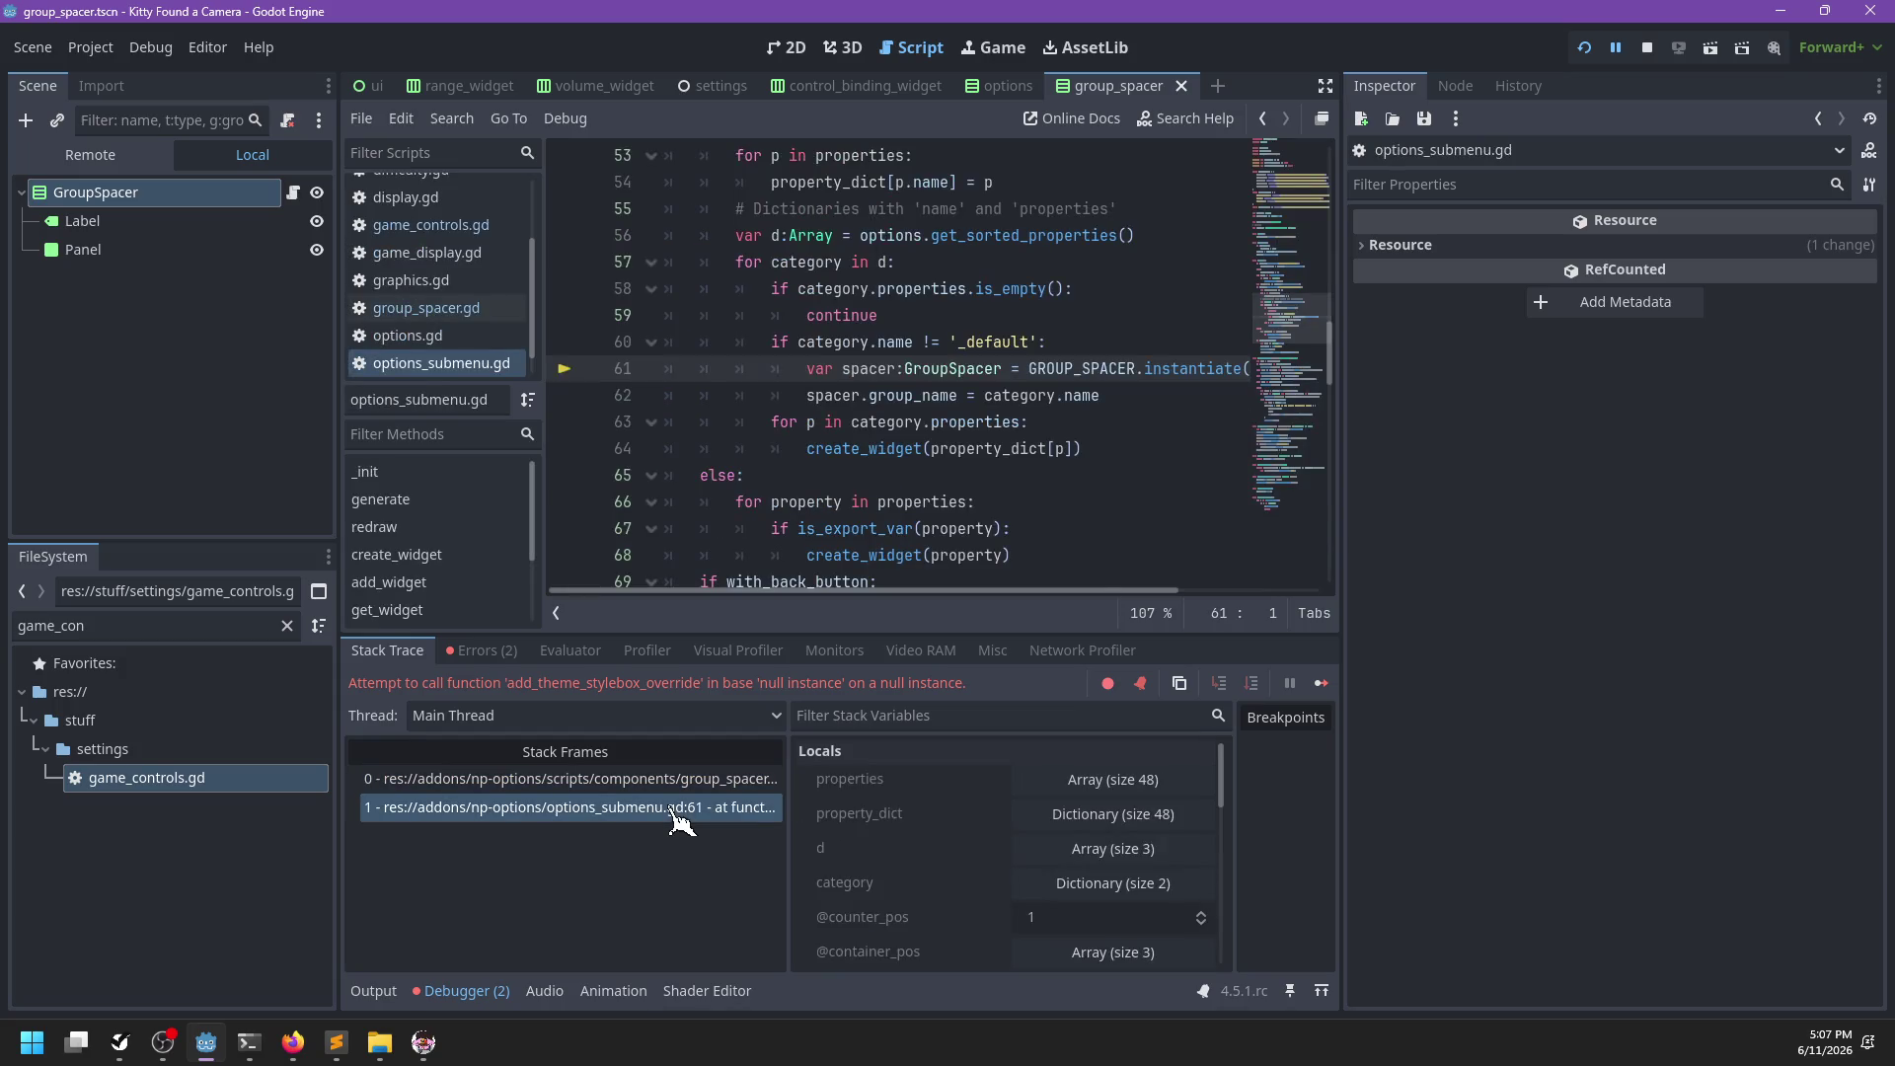
{"action": "left_click", "coordinate": [747, 779]}
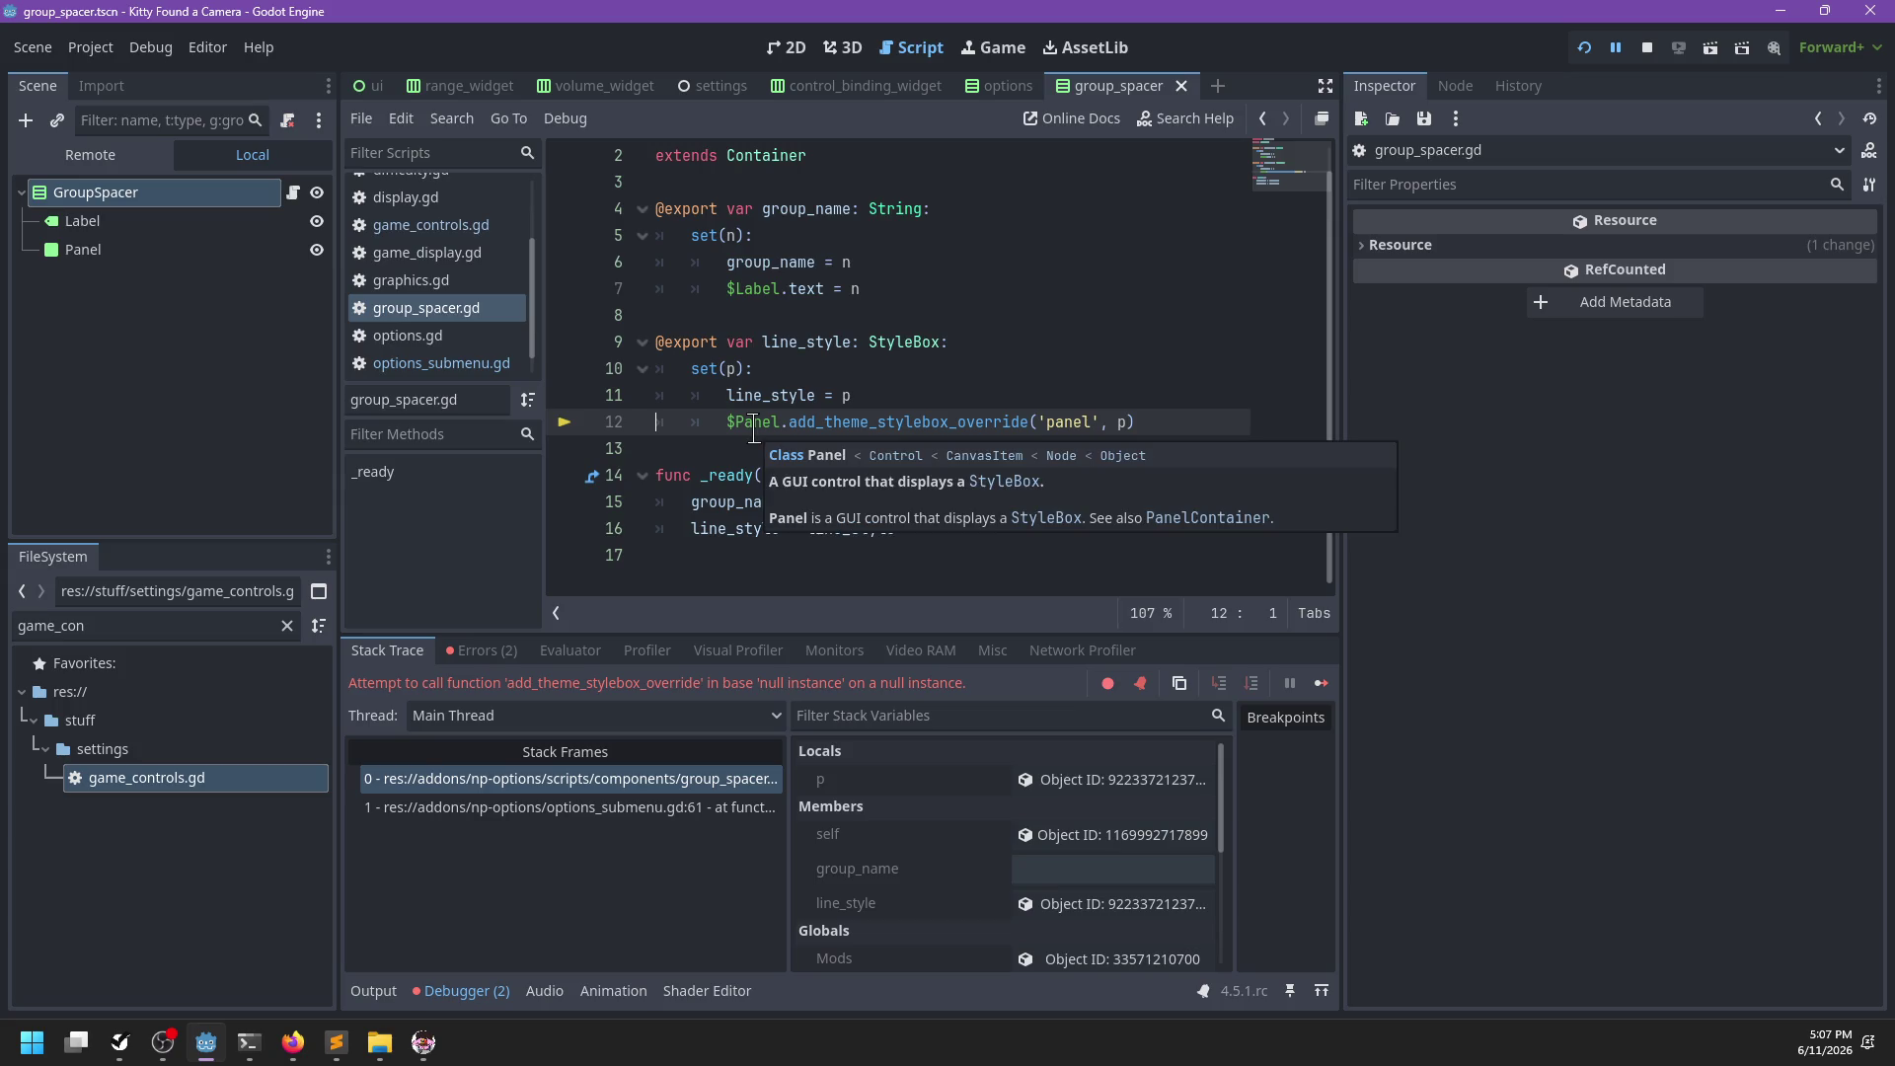
{"action": "left_click", "coordinate": [905, 385]}
{"action": "key", "text": "Return"}
{"action": "type", "text": "if p:"}
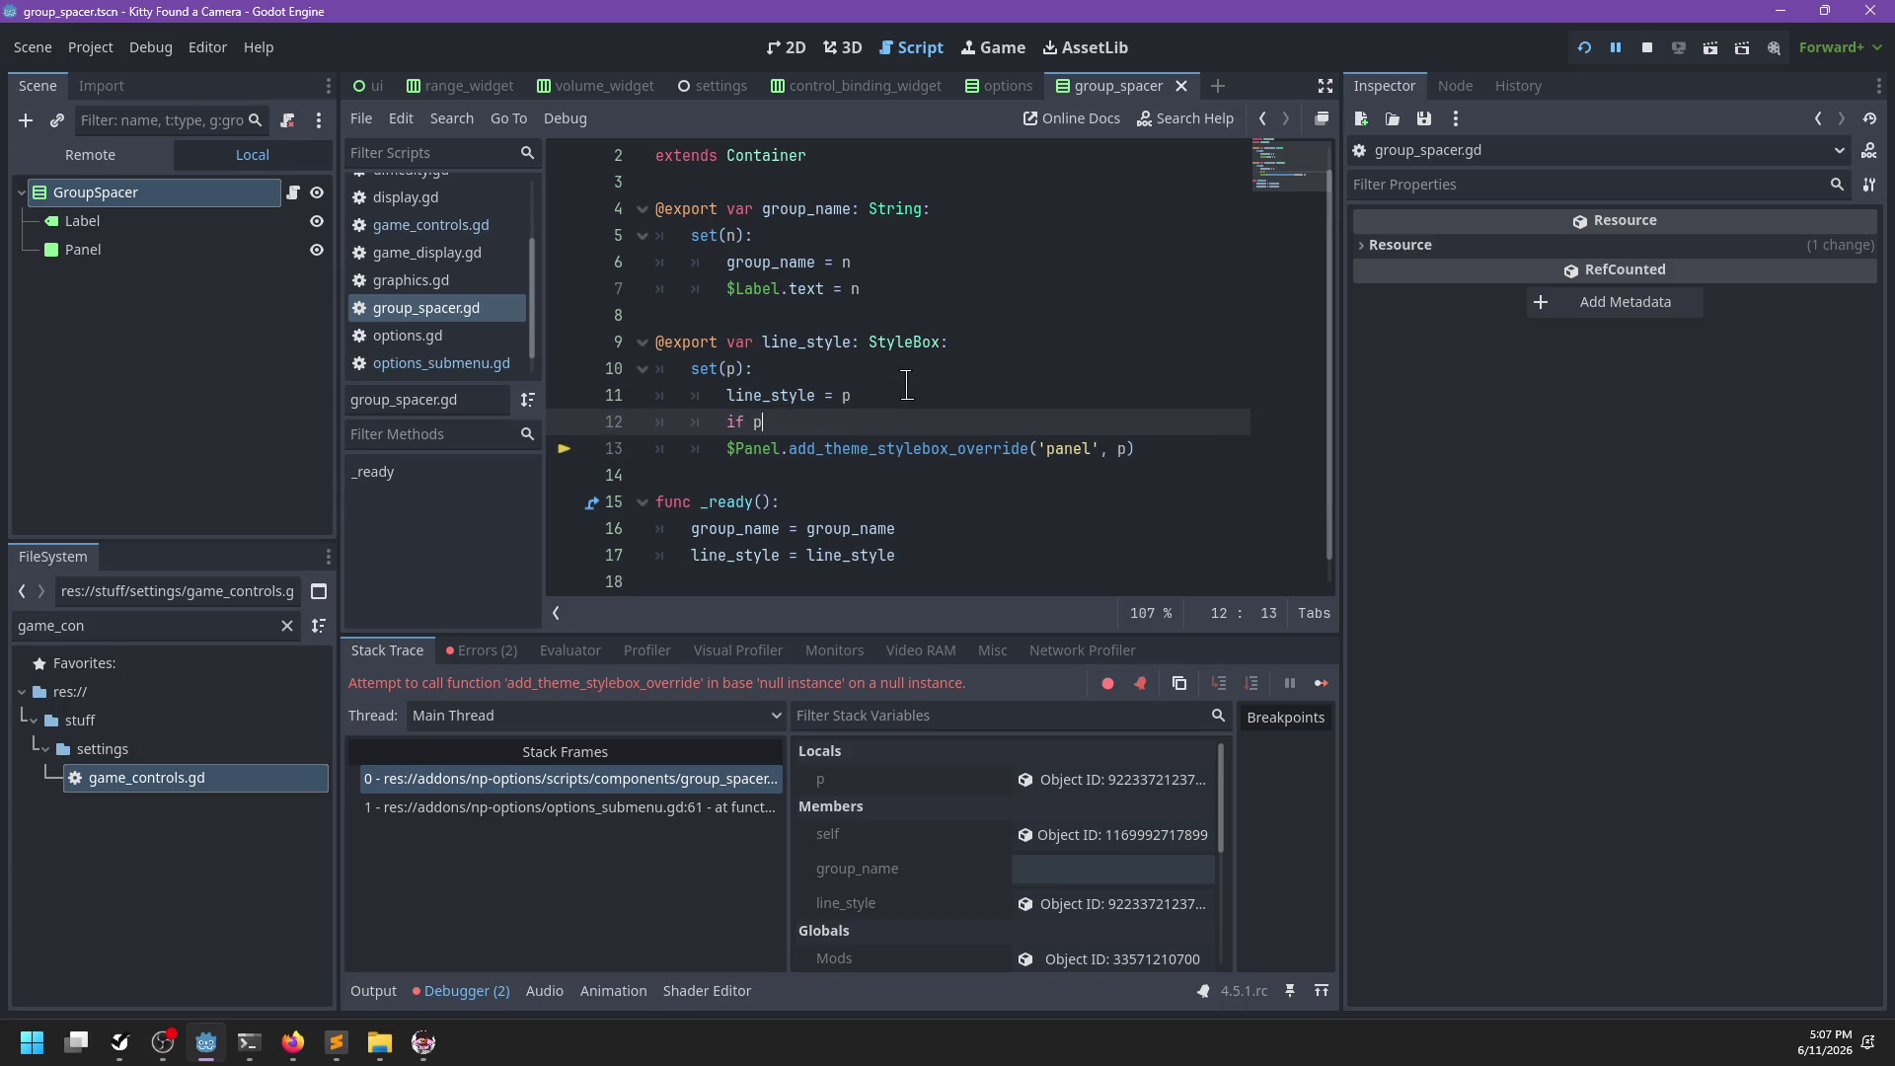
{"action": "key", "text": "Down"}
{"action": "key", "text": "Home"}
{"action": "key", "text": "Tab"}
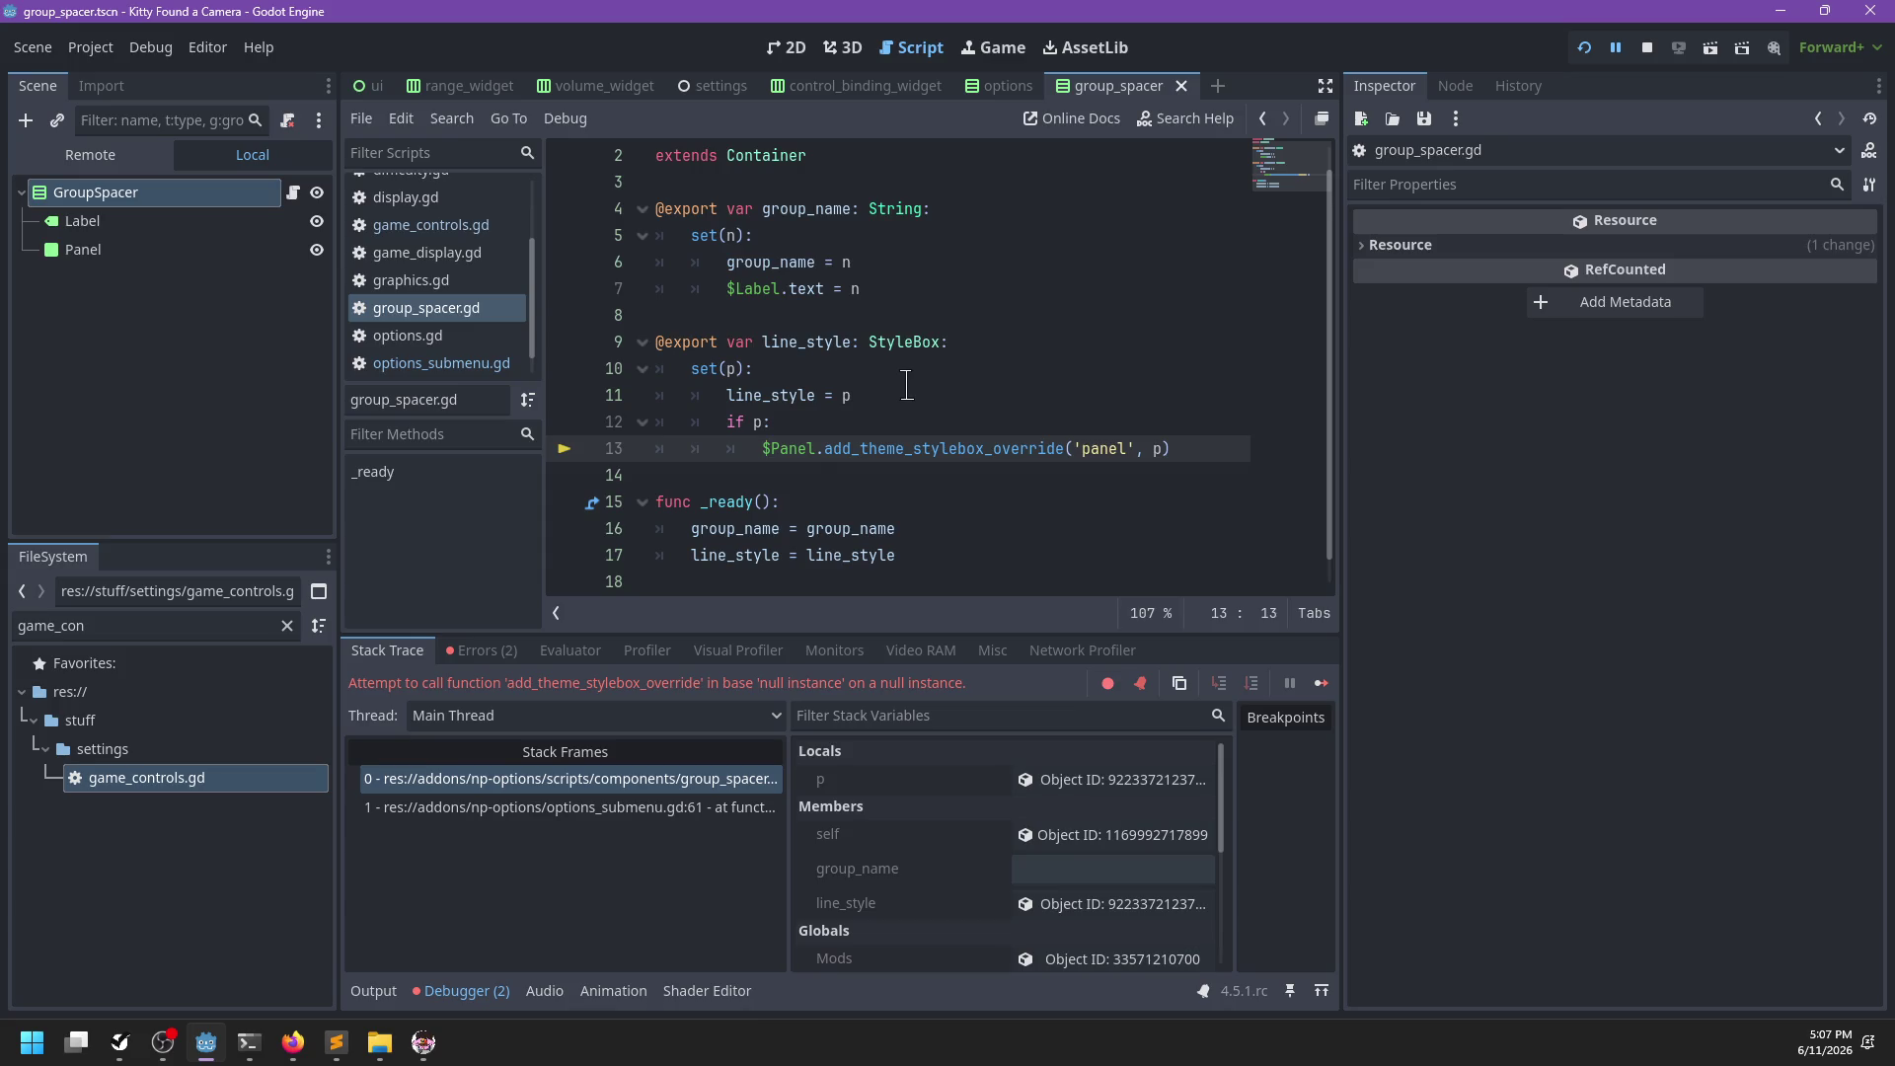
{"action": "key", "text": "Up"}
{"action": "type", "text": "and is_insi"}
{"action": "key", "text": "Return"}
Wrap the $Label.text assignment in if is_inside_tree() and save
{"action": "left_click", "coordinate": [901, 250]}
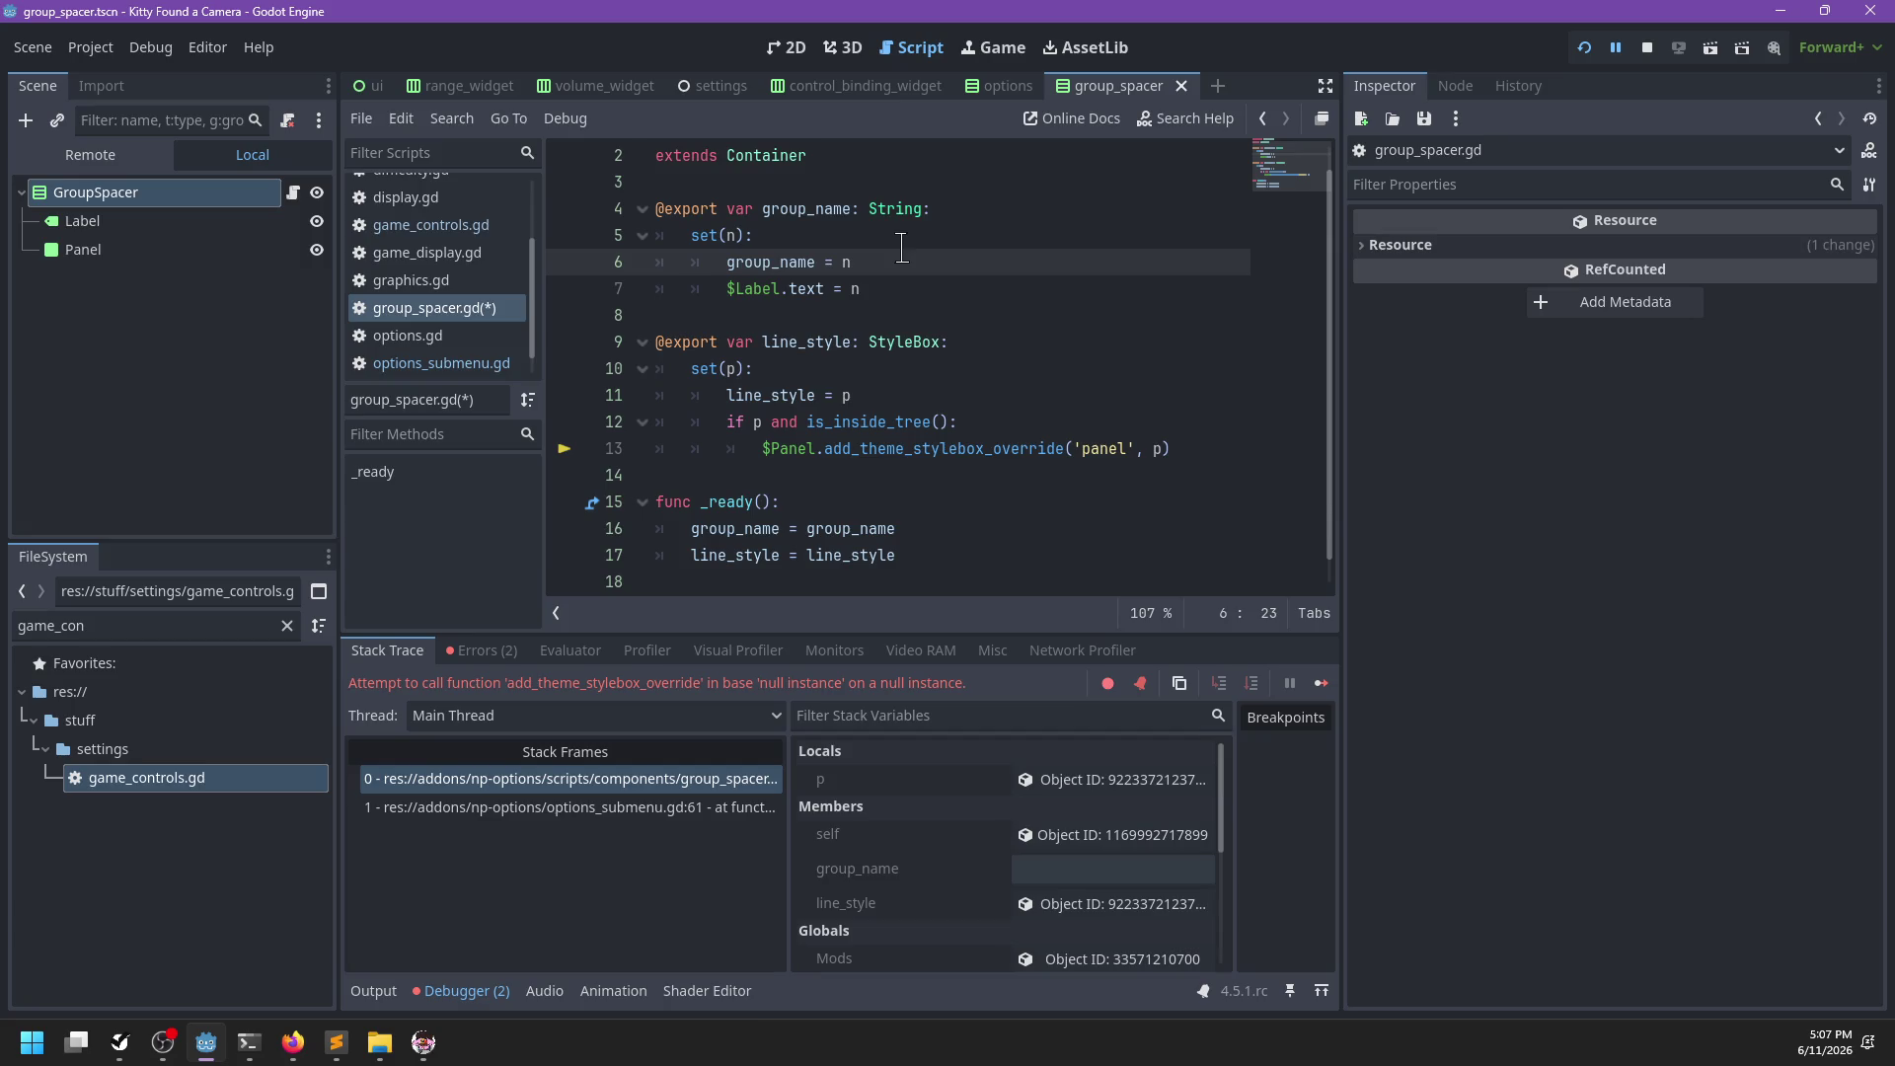
{"action": "key", "text": "Return"}
{"action": "type", "text": "if is_inside_t"}
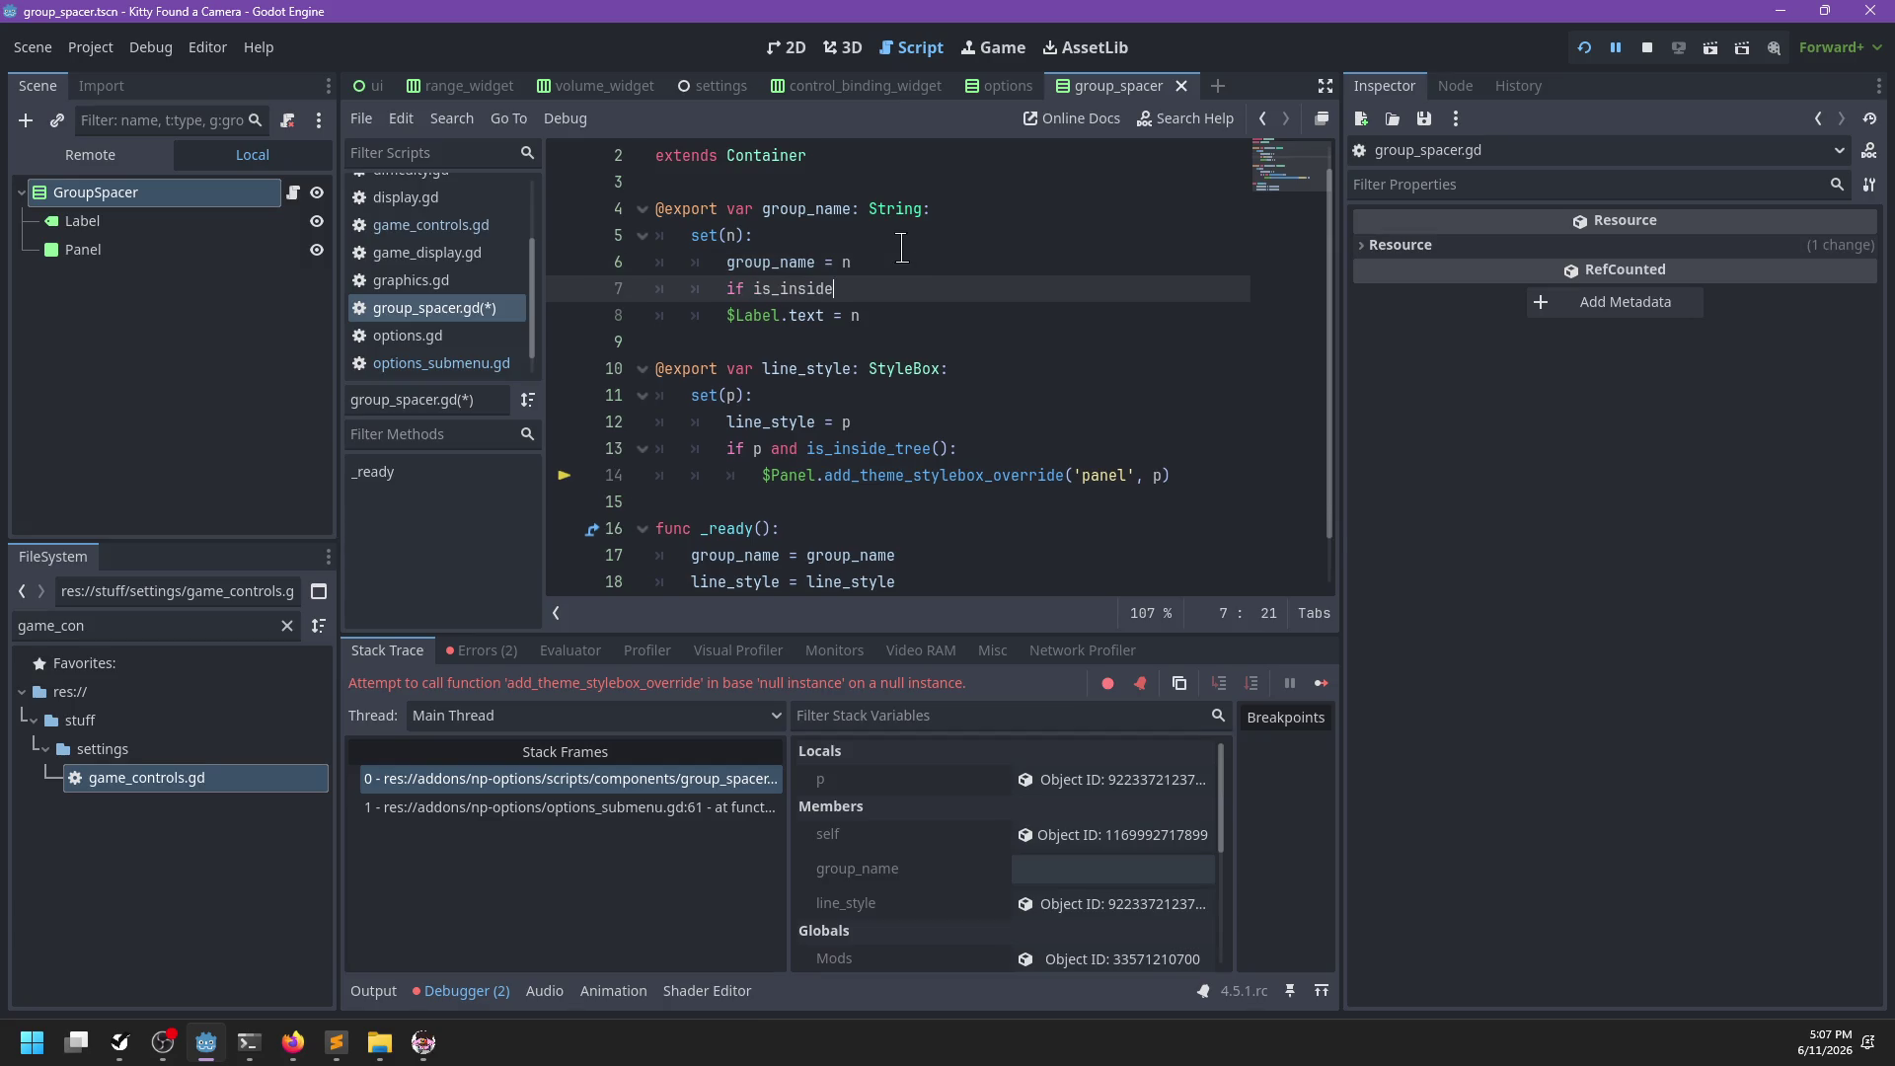
{"action": "type", "text": "ree()"}
{"action": "key", "text": "Down"}
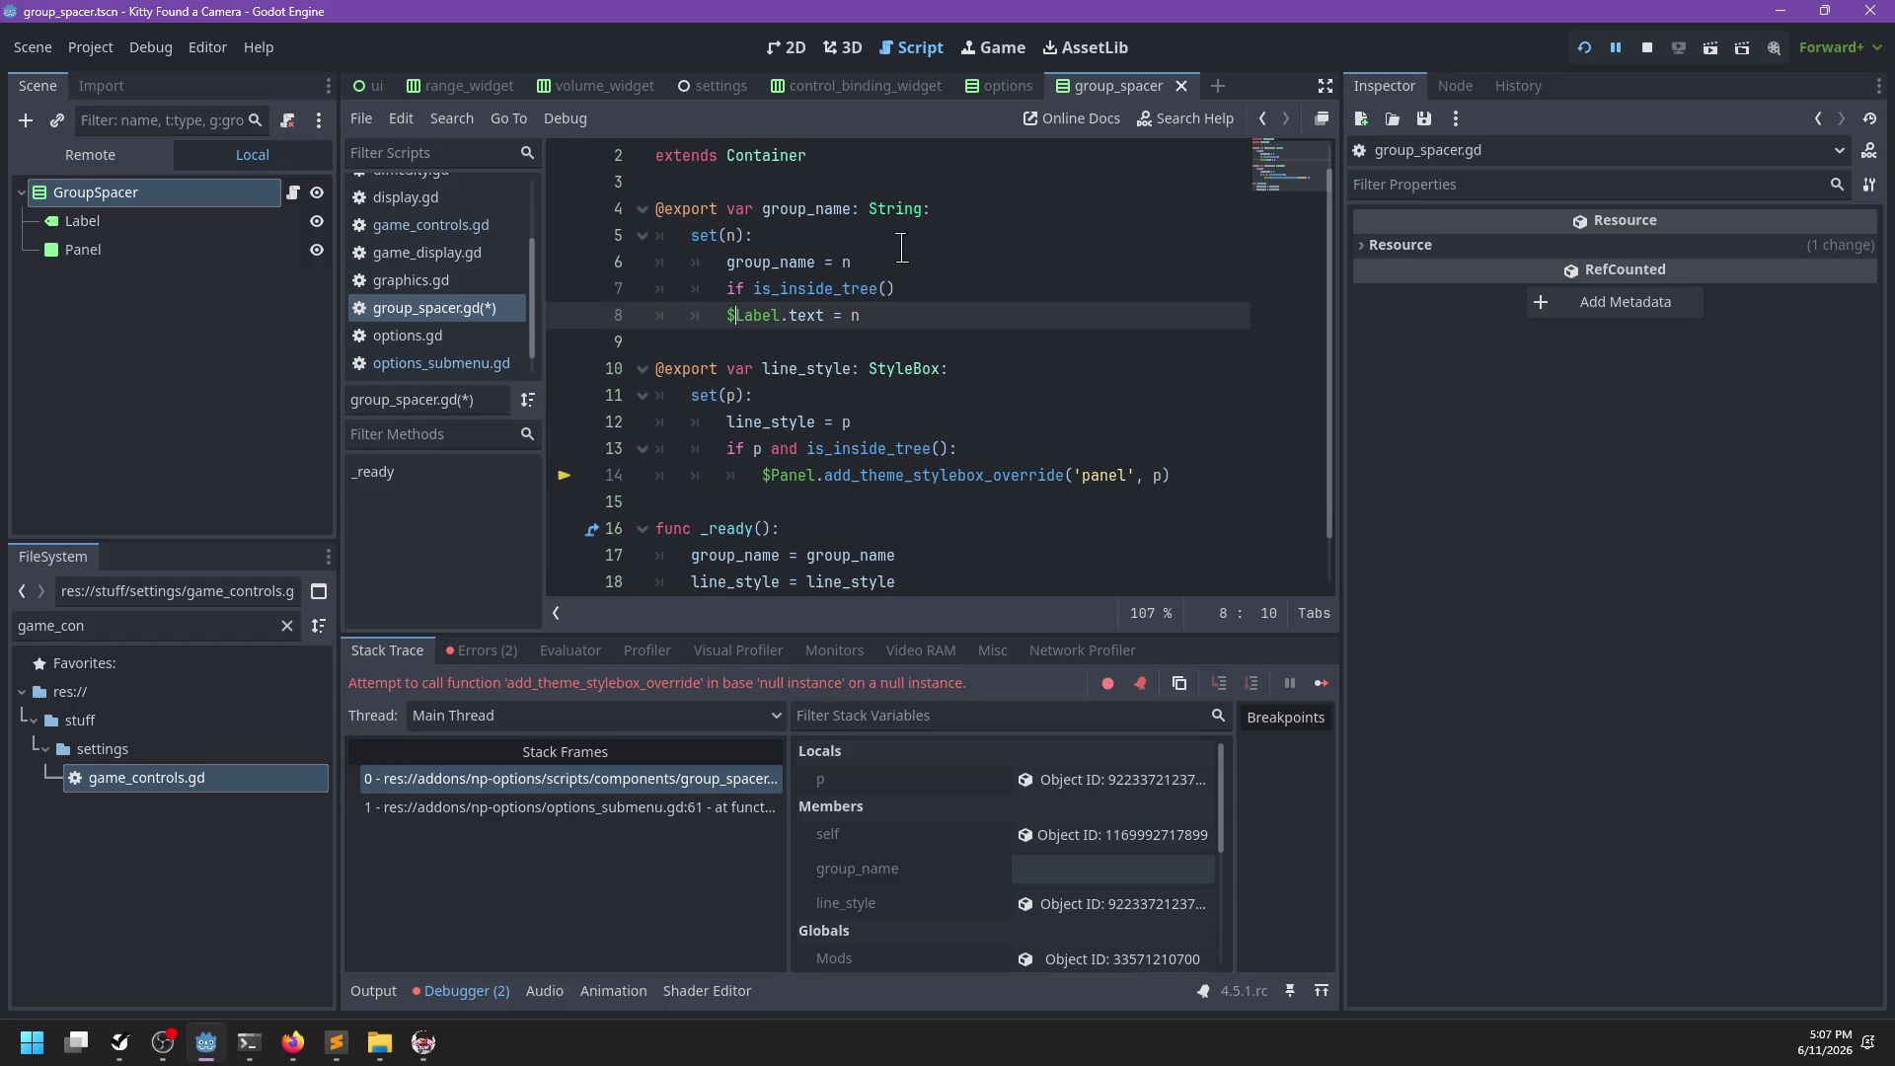
{"action": "key", "text": "Tab"}
{"action": "key", "text": "ctrl+s"}
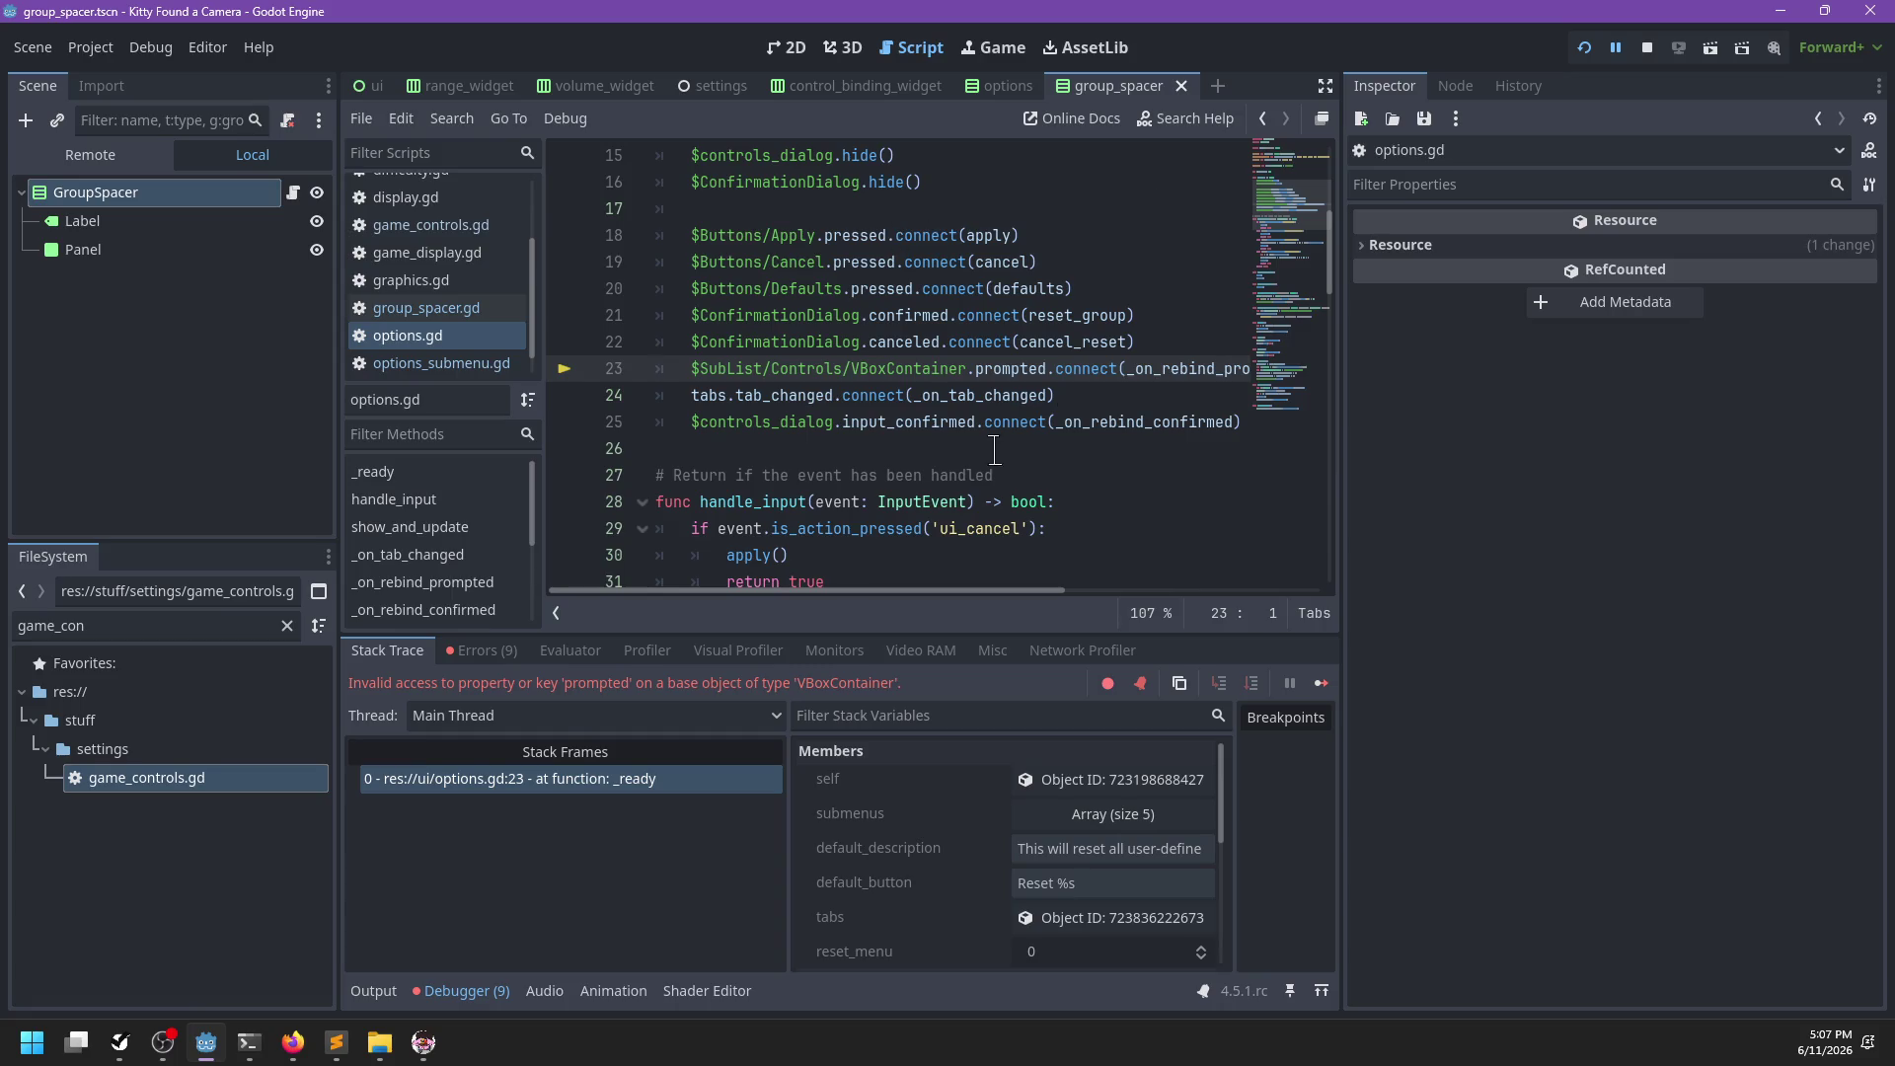
{"action": "scroll", "coordinate": [481, 320], "scroll_direction": "up", "scroll_amount": 3}
{"action": "scroll", "coordinate": [500, 319], "scroll_direction": "down", "scroll_amount": 1}
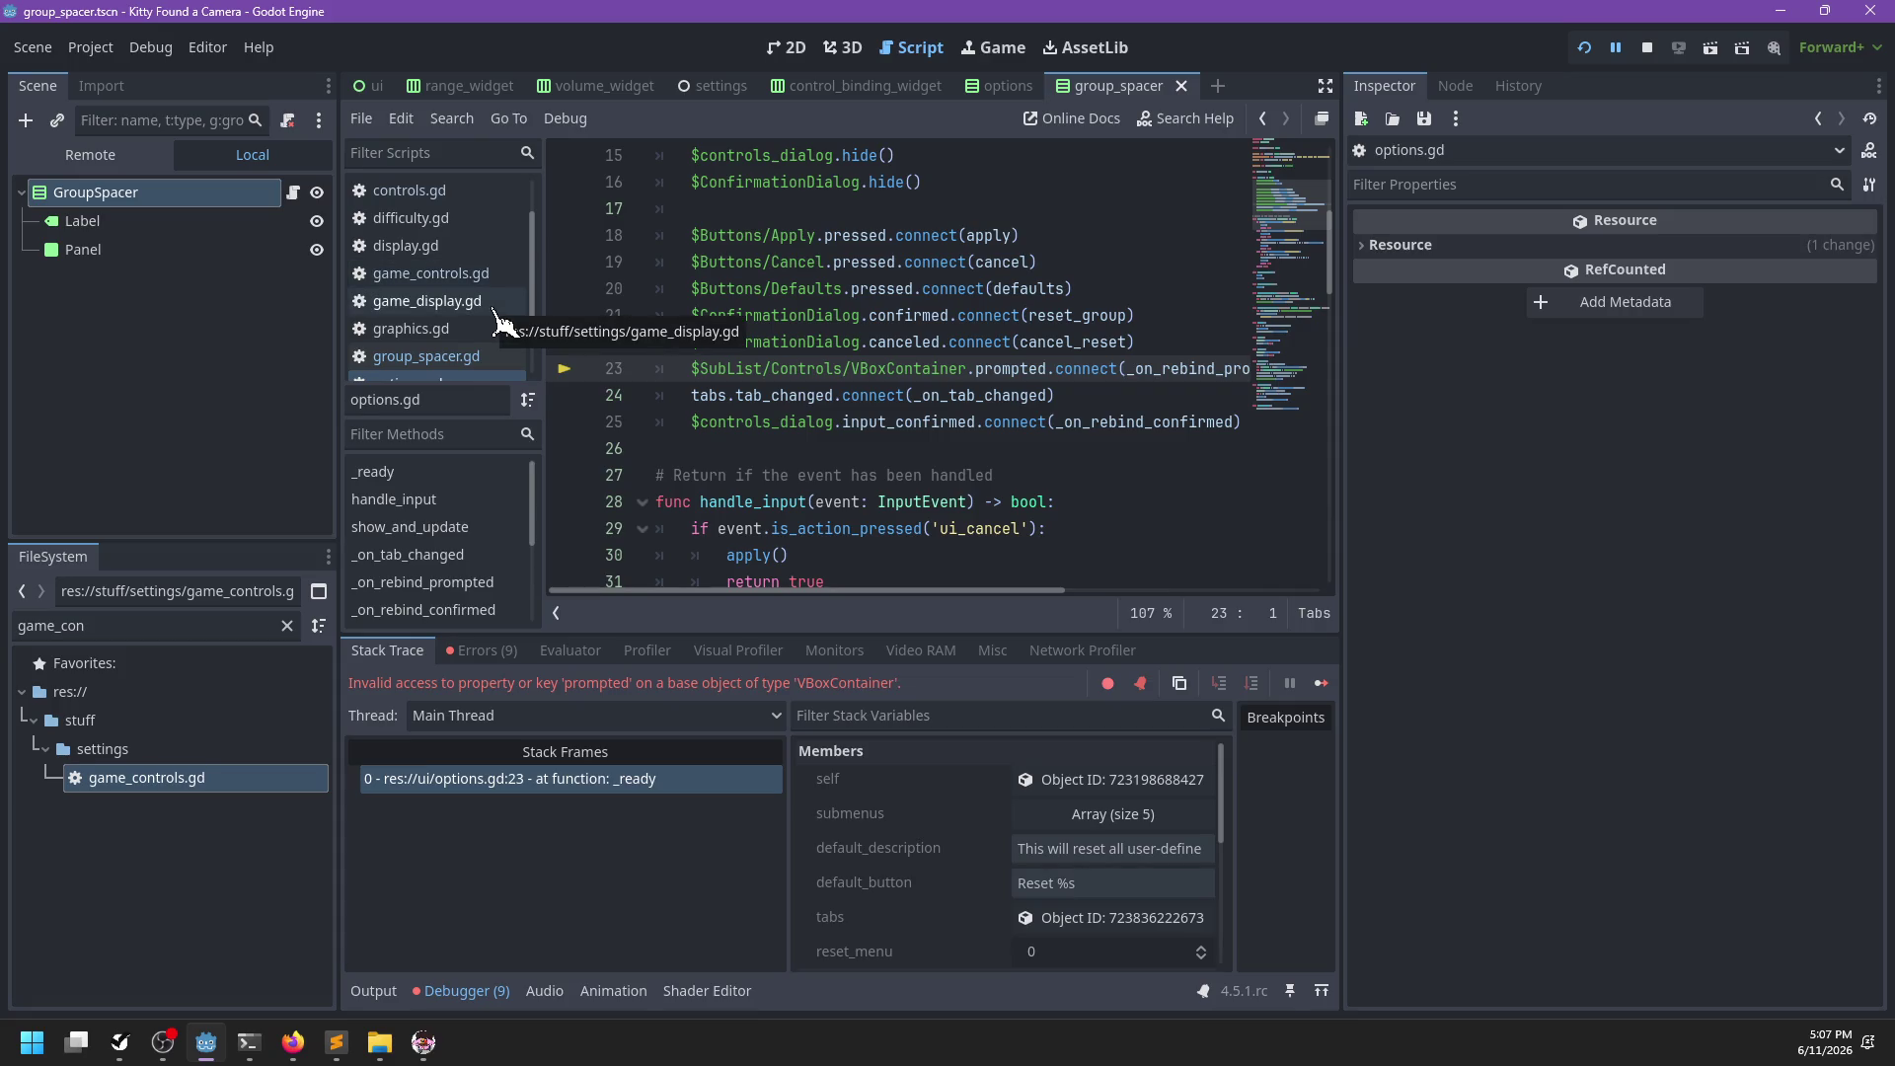
{"action": "scroll", "coordinate": [499, 321], "scroll_direction": "down", "scroll_amount": 2}
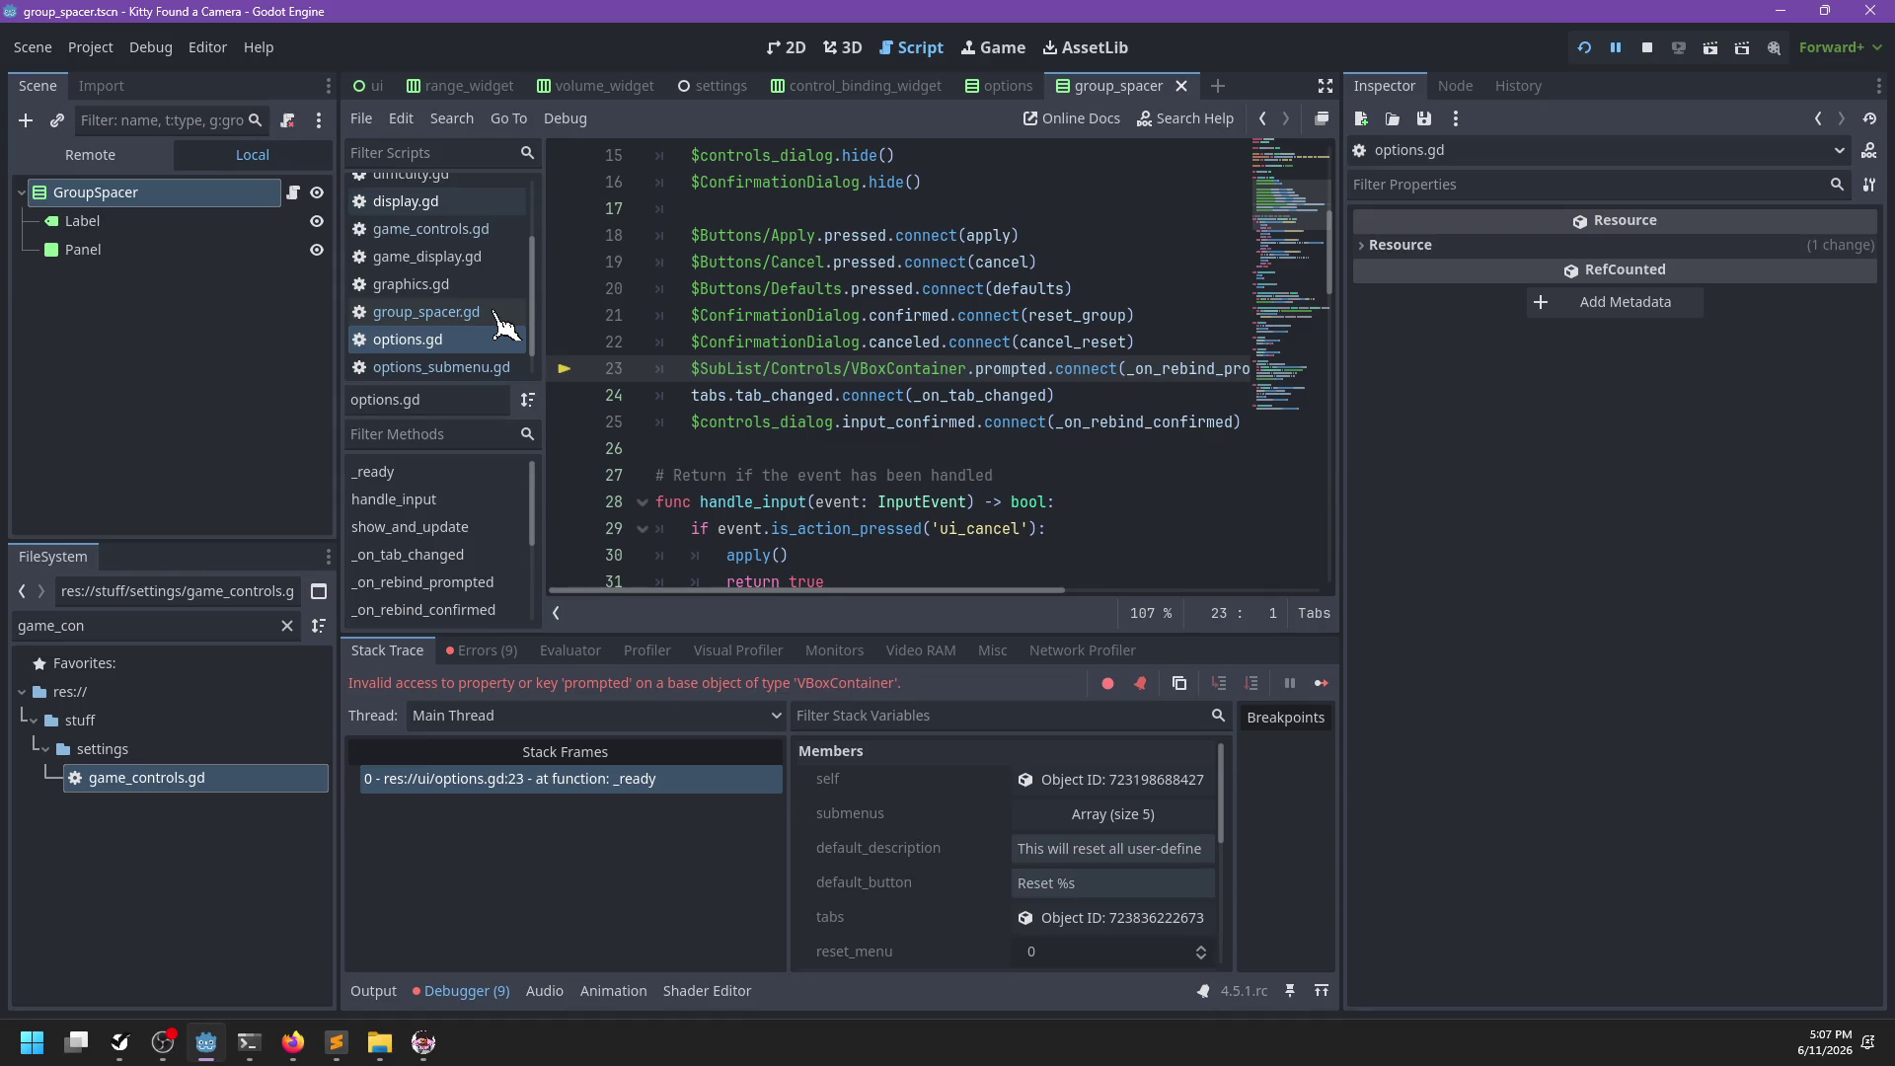
{"action": "left_click_drag", "start_coordinate": [967, 368], "coordinate": [689, 370]}
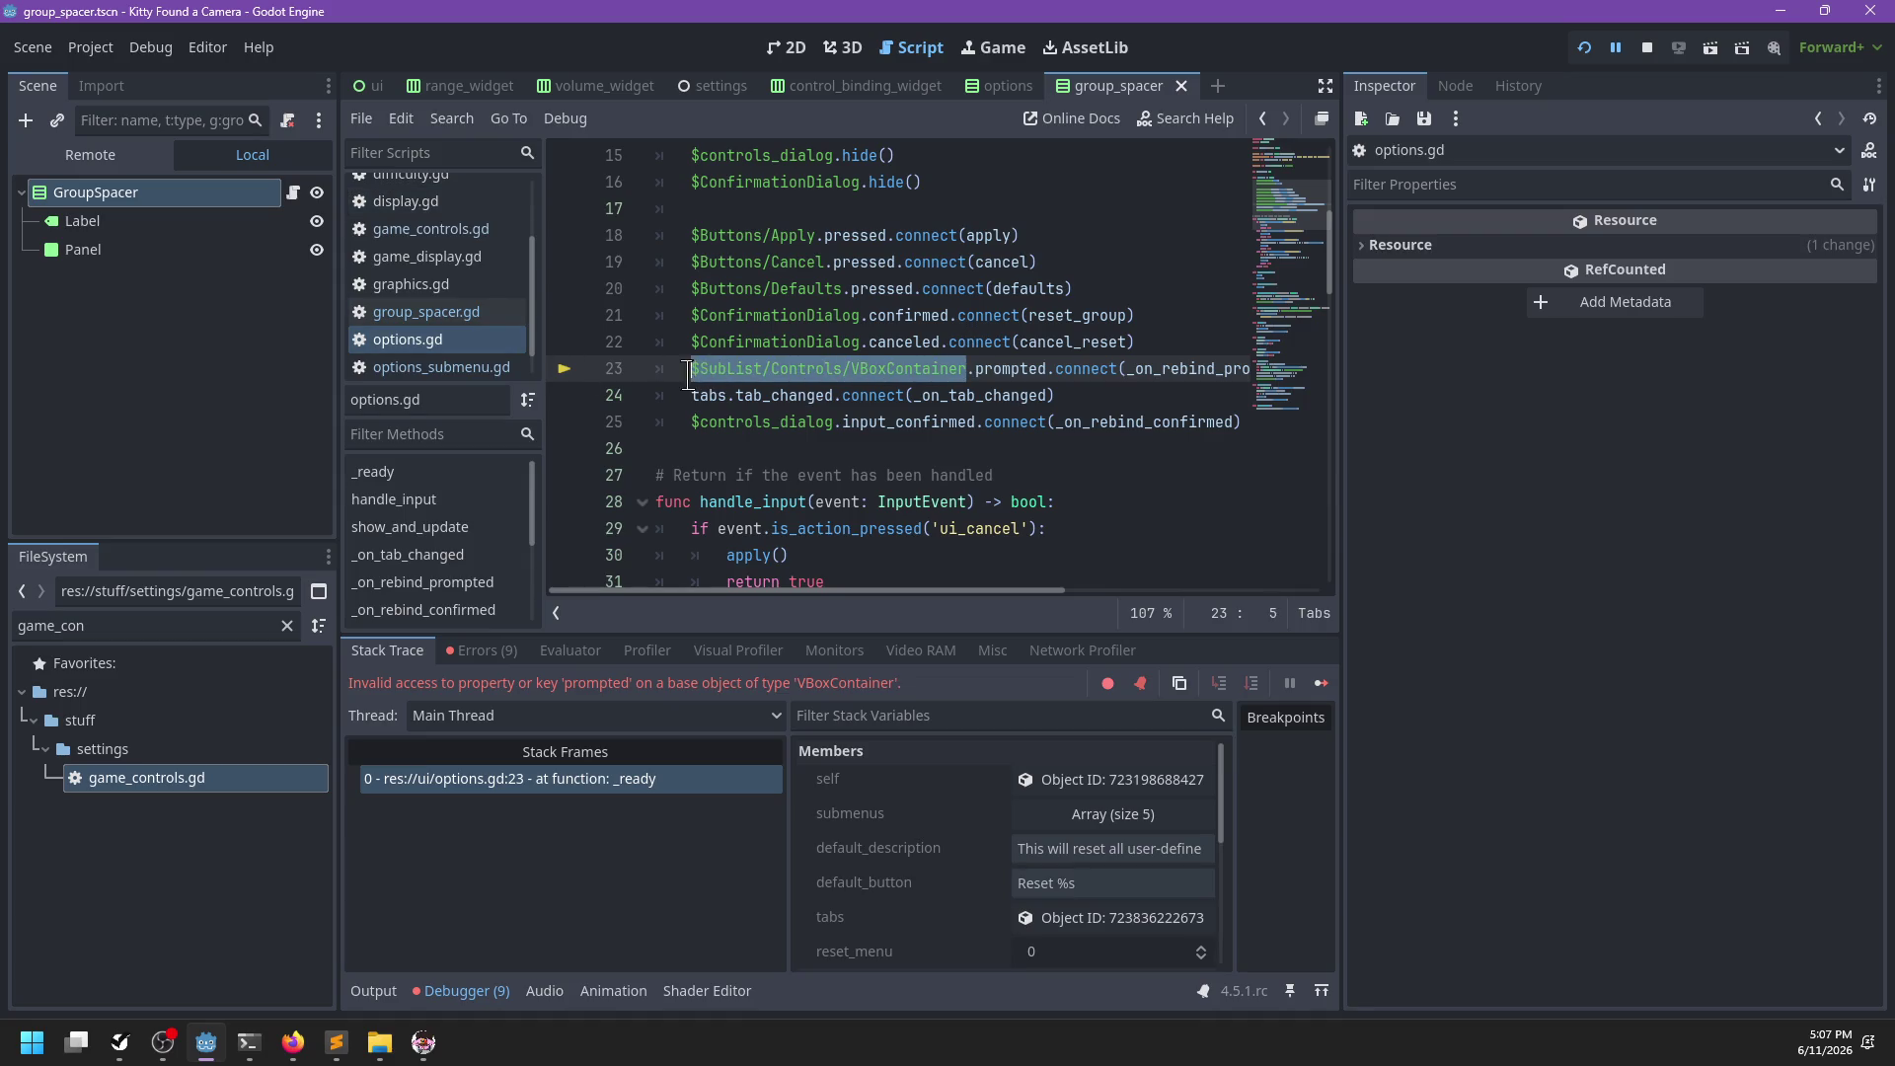
{"action": "scroll", "coordinate": [762, 353], "scroll_direction": "up", "scroll_amount": 5}
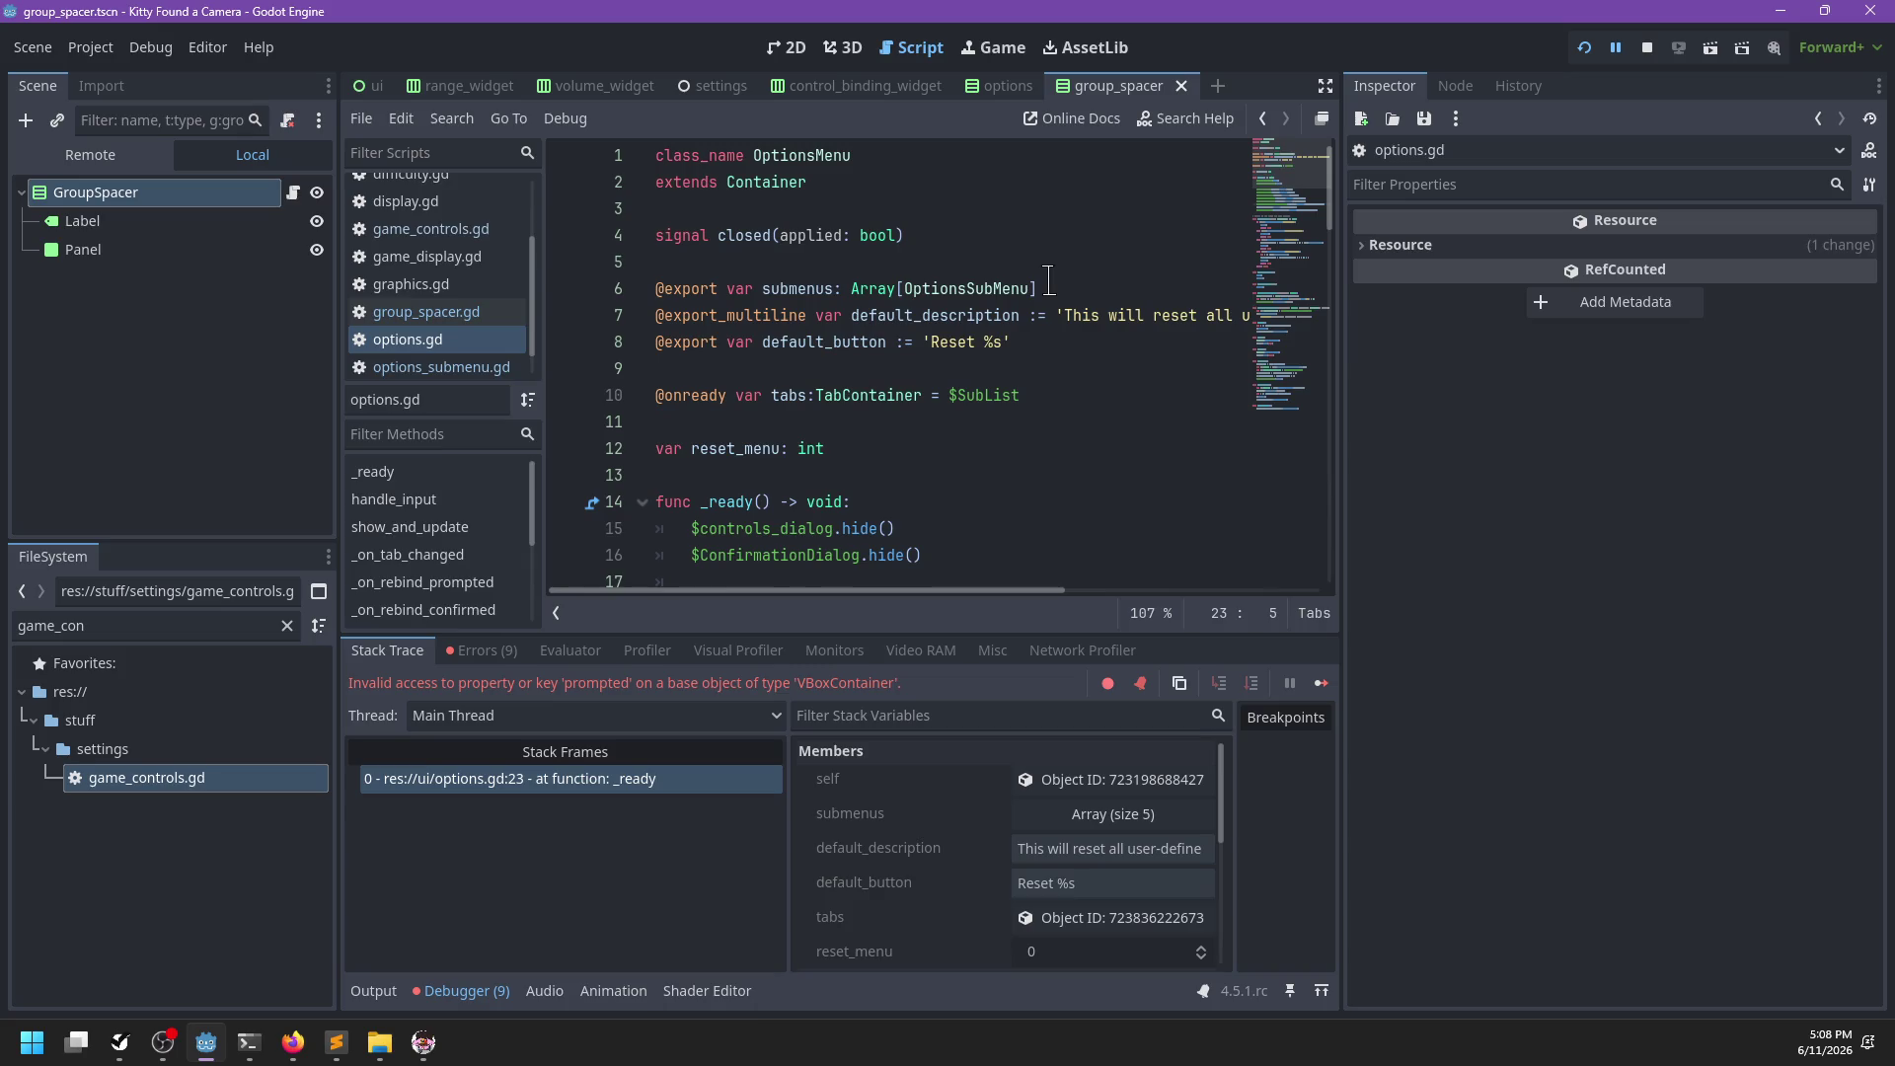
{"action": "scroll", "coordinate": [1050, 281], "scroll_direction": "down", "scroll_amount": 2}
{"action": "scroll", "coordinate": [1052, 288], "scroll_direction": "up", "scroll_amount": 2}
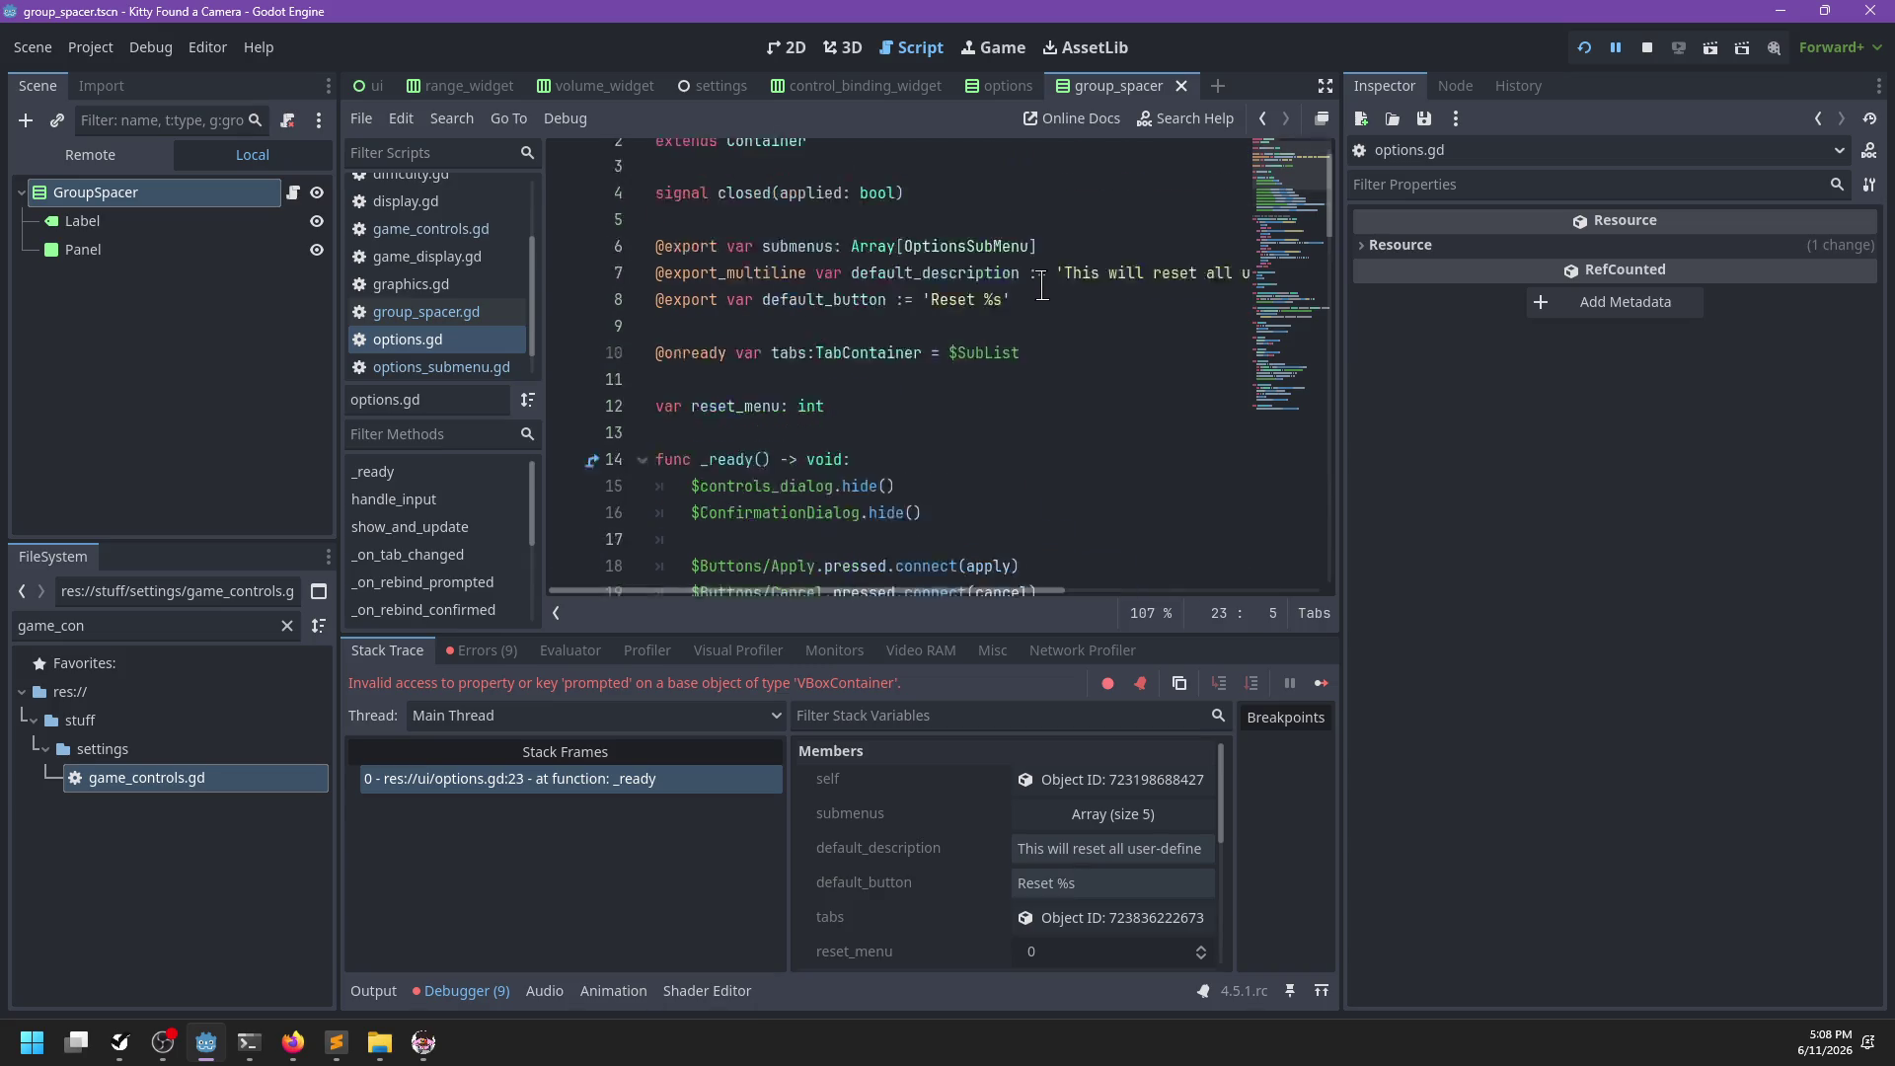
{"action": "type", "text": "submenus"}
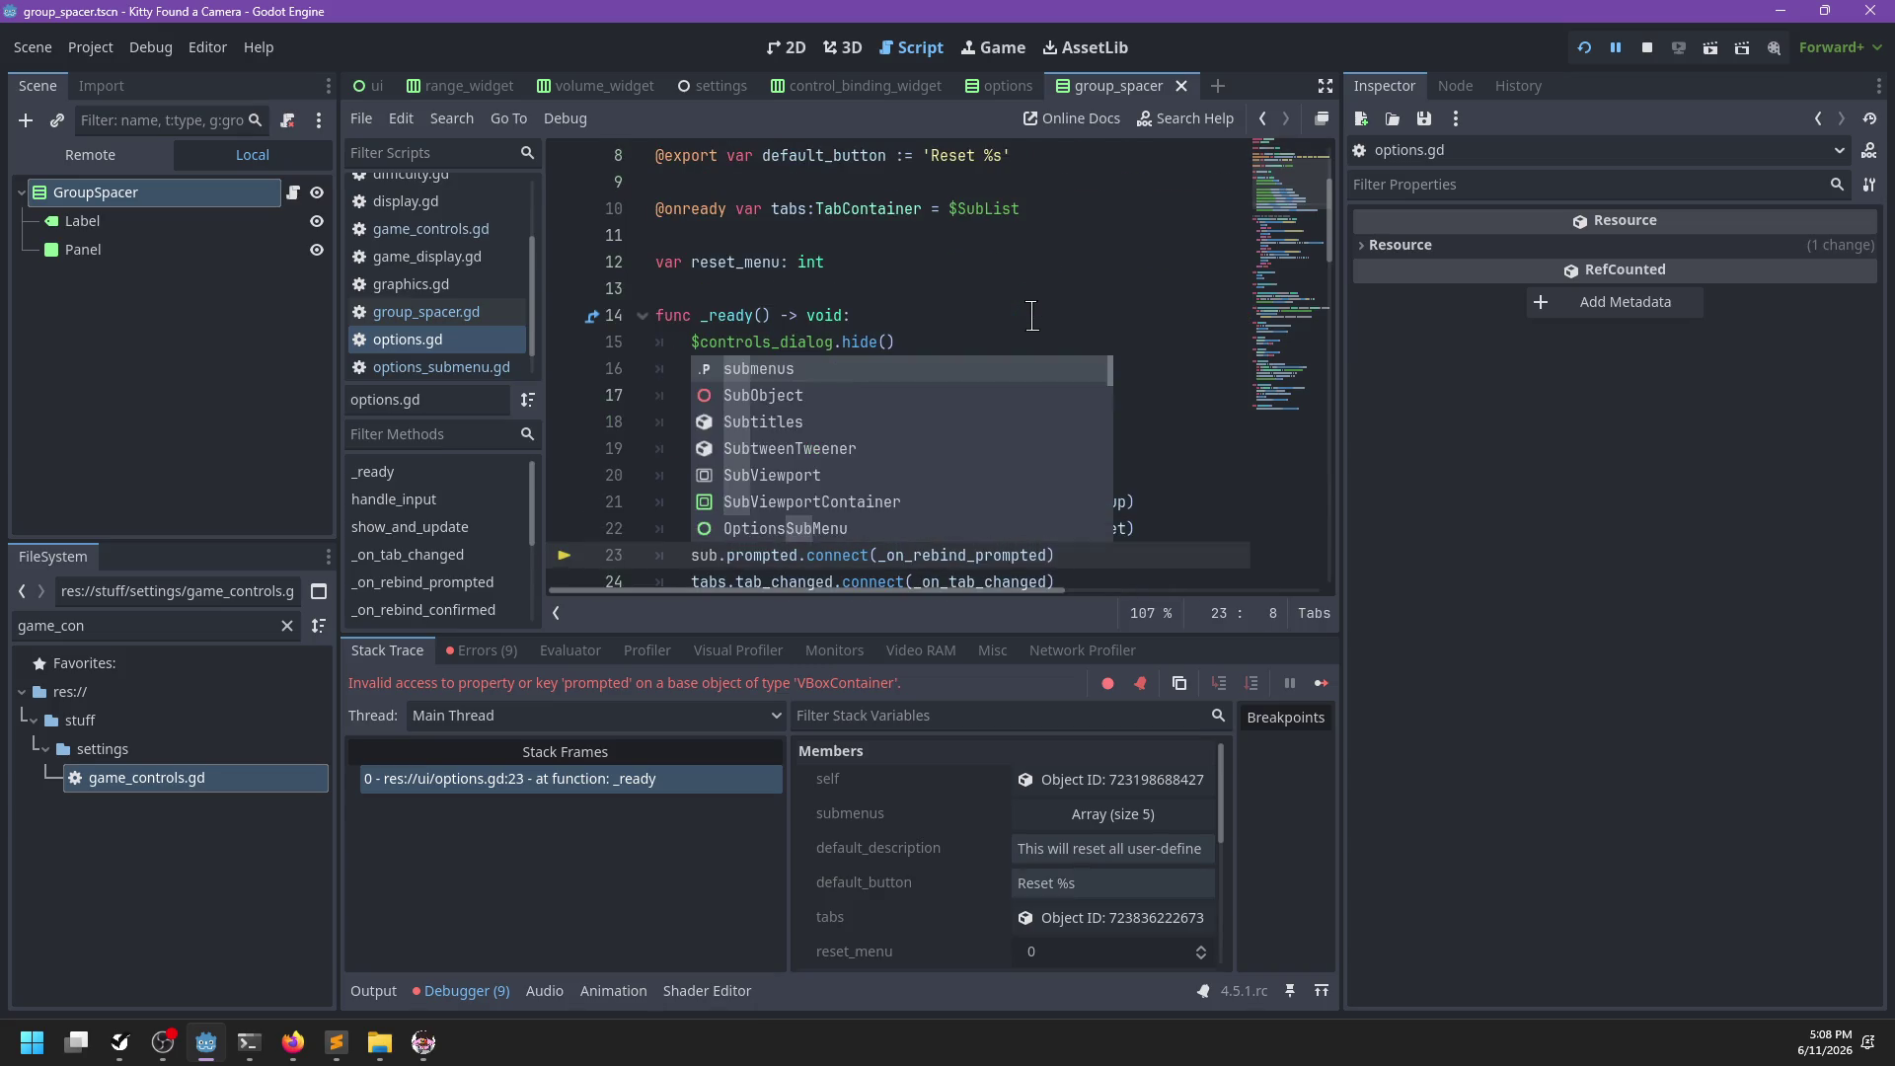
{"action": "type", "text": "[]"}
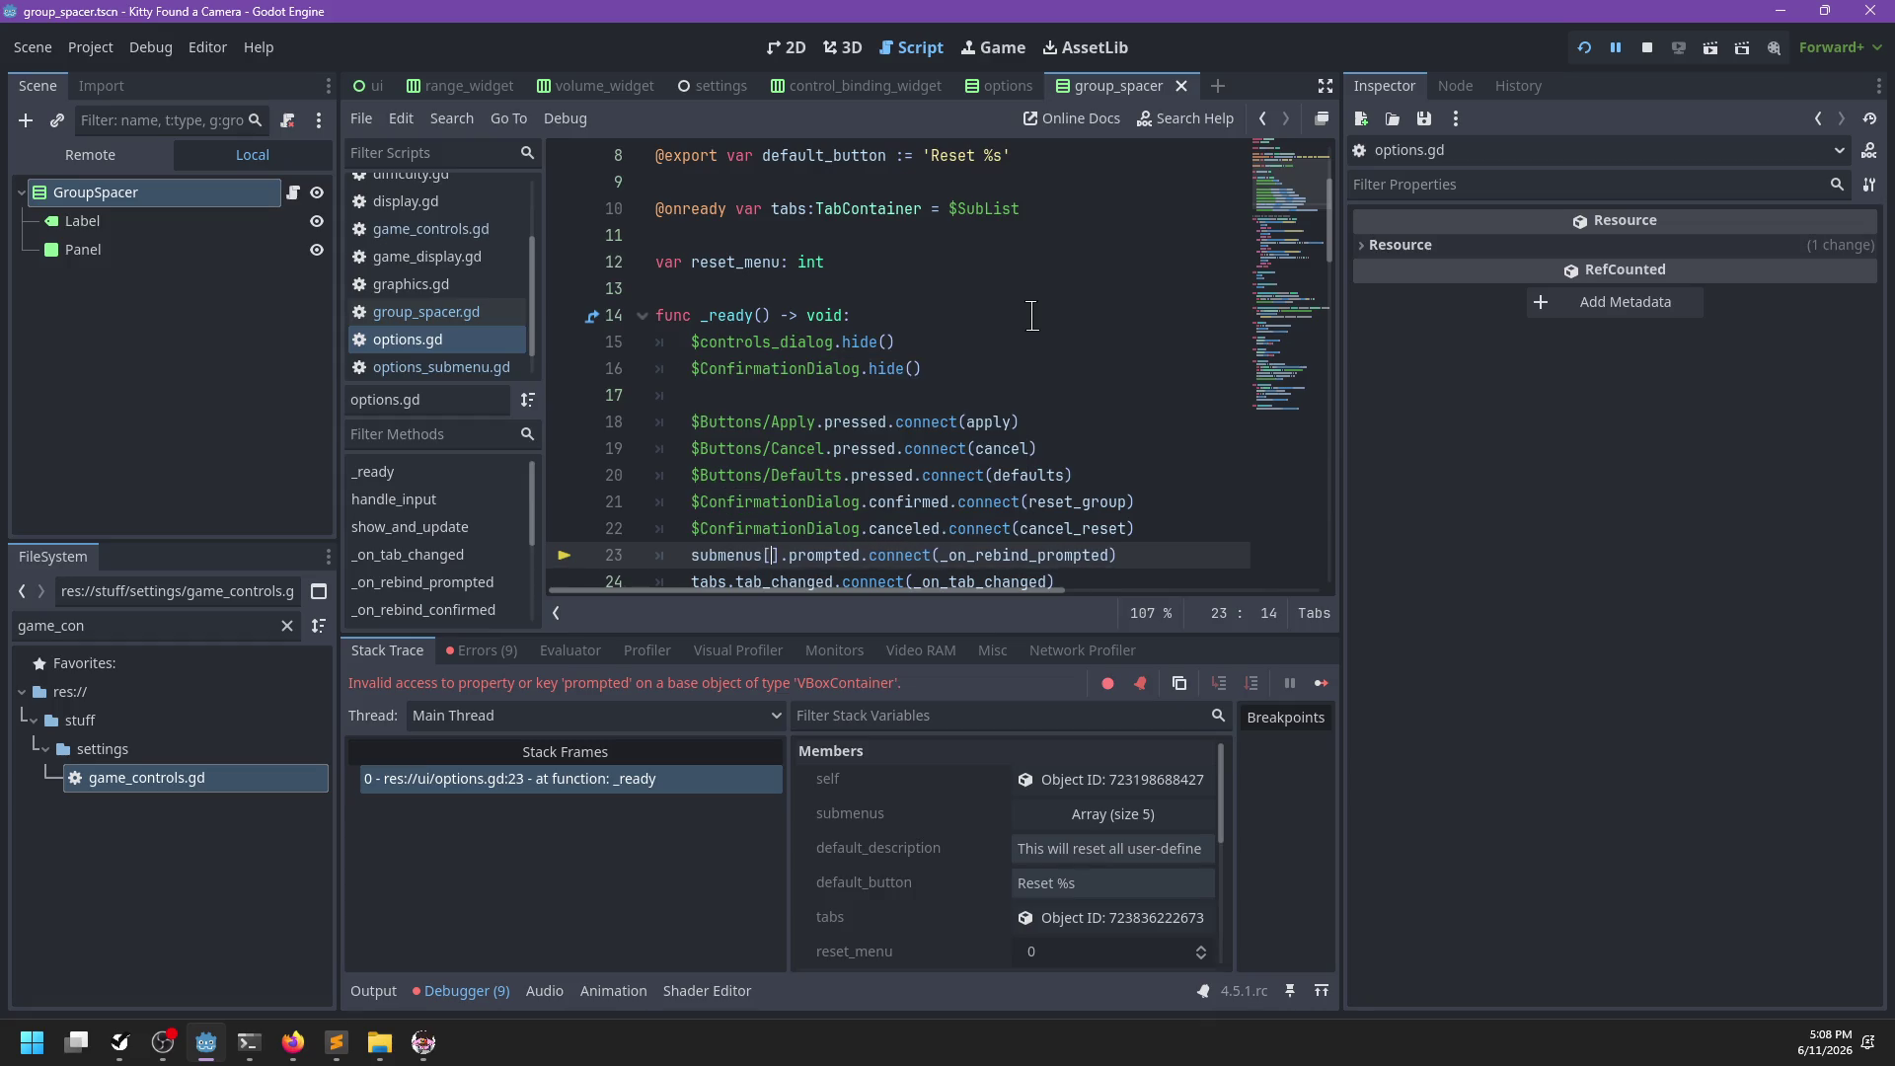
{"action": "scroll", "coordinate": [1032, 316], "scroll_direction": "up", "scroll_amount": 2}
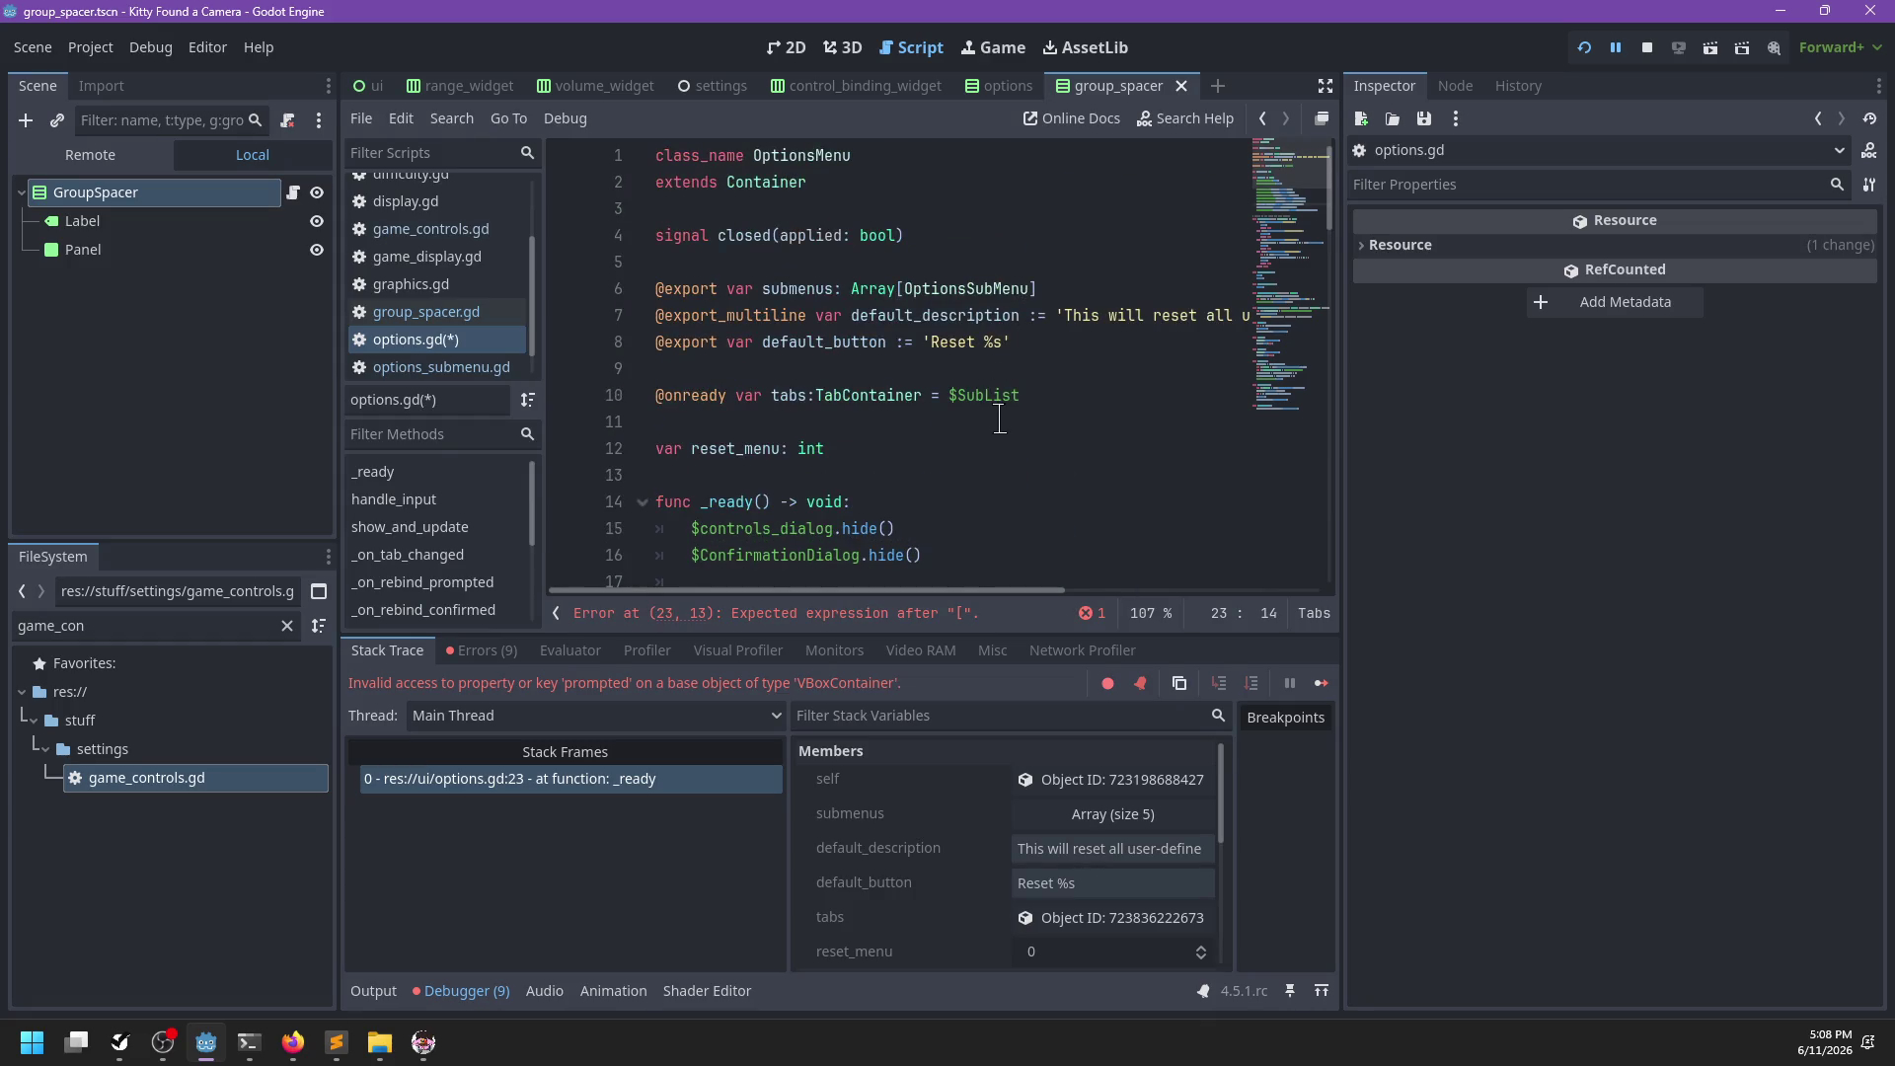
{"action": "scroll", "coordinate": [999, 418], "scroll_direction": "down", "scroll_amount": 3}
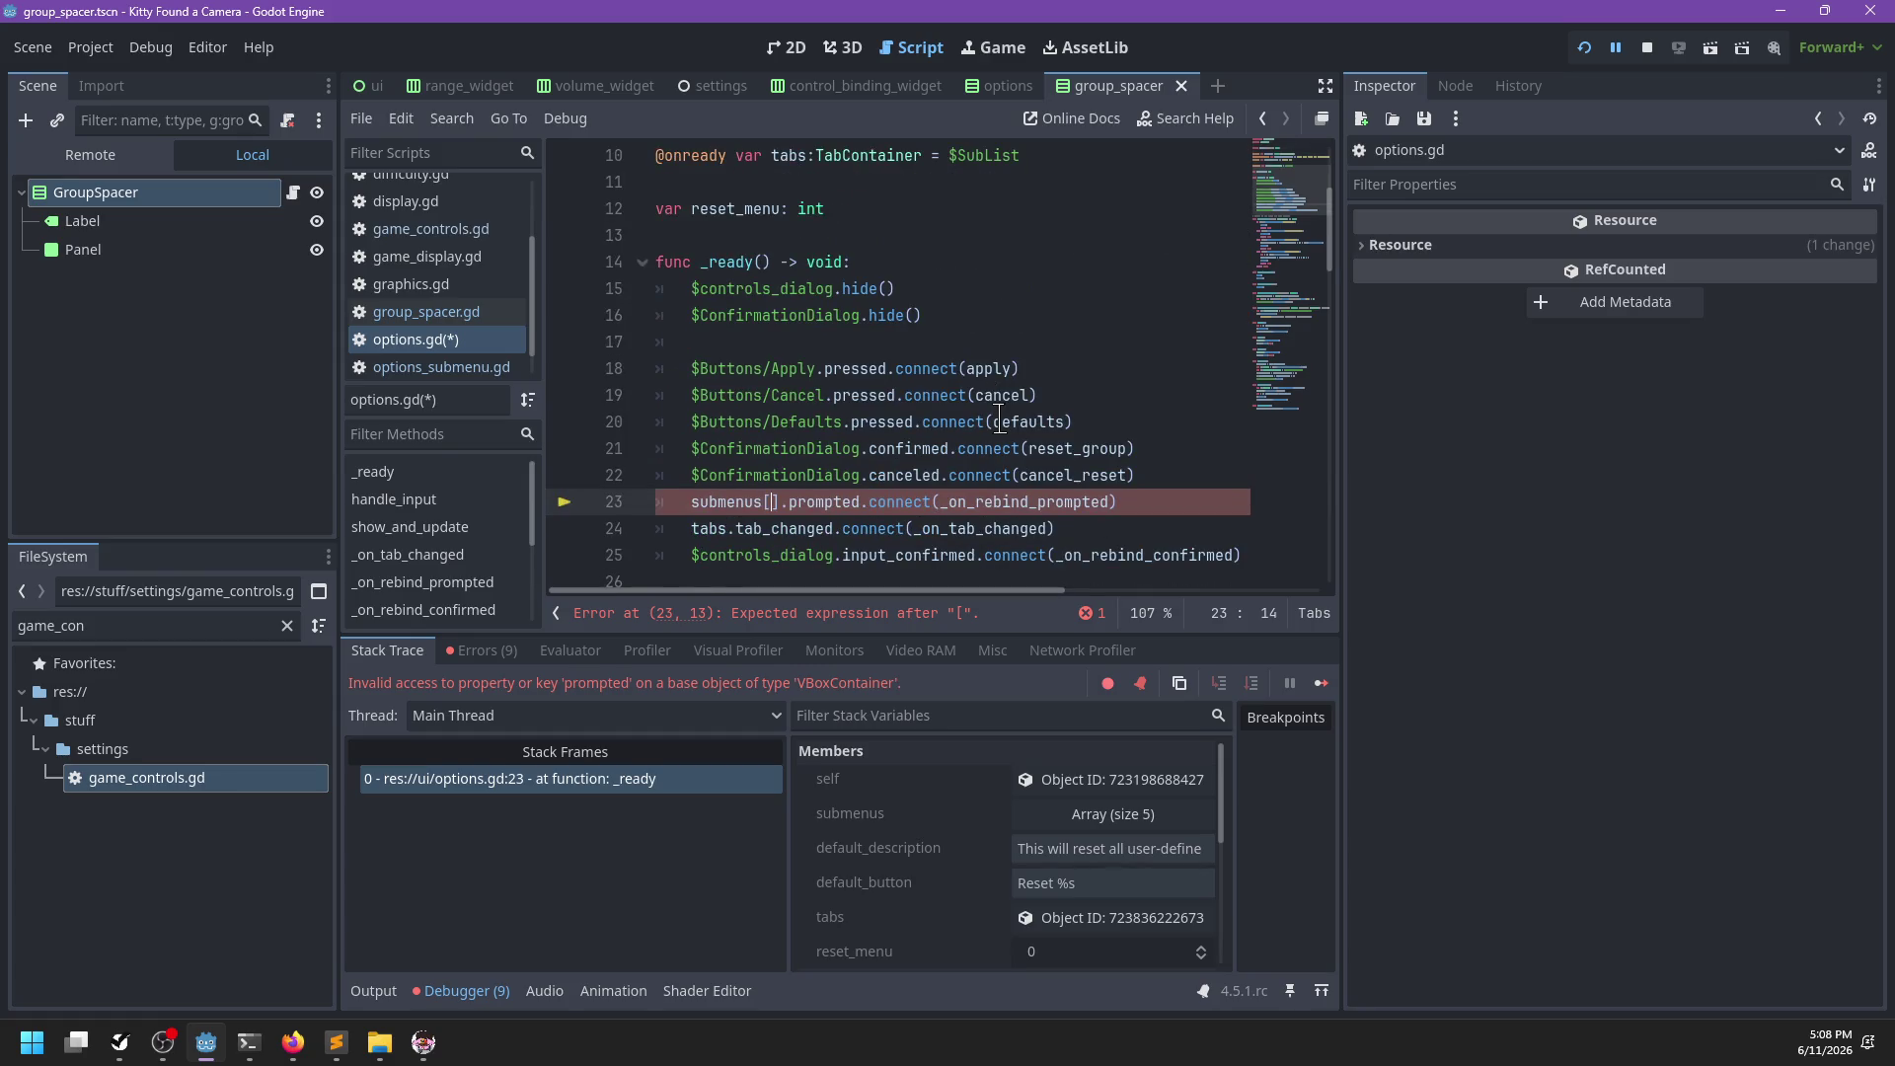
{"action": "key", "text": "ctrl+z"}
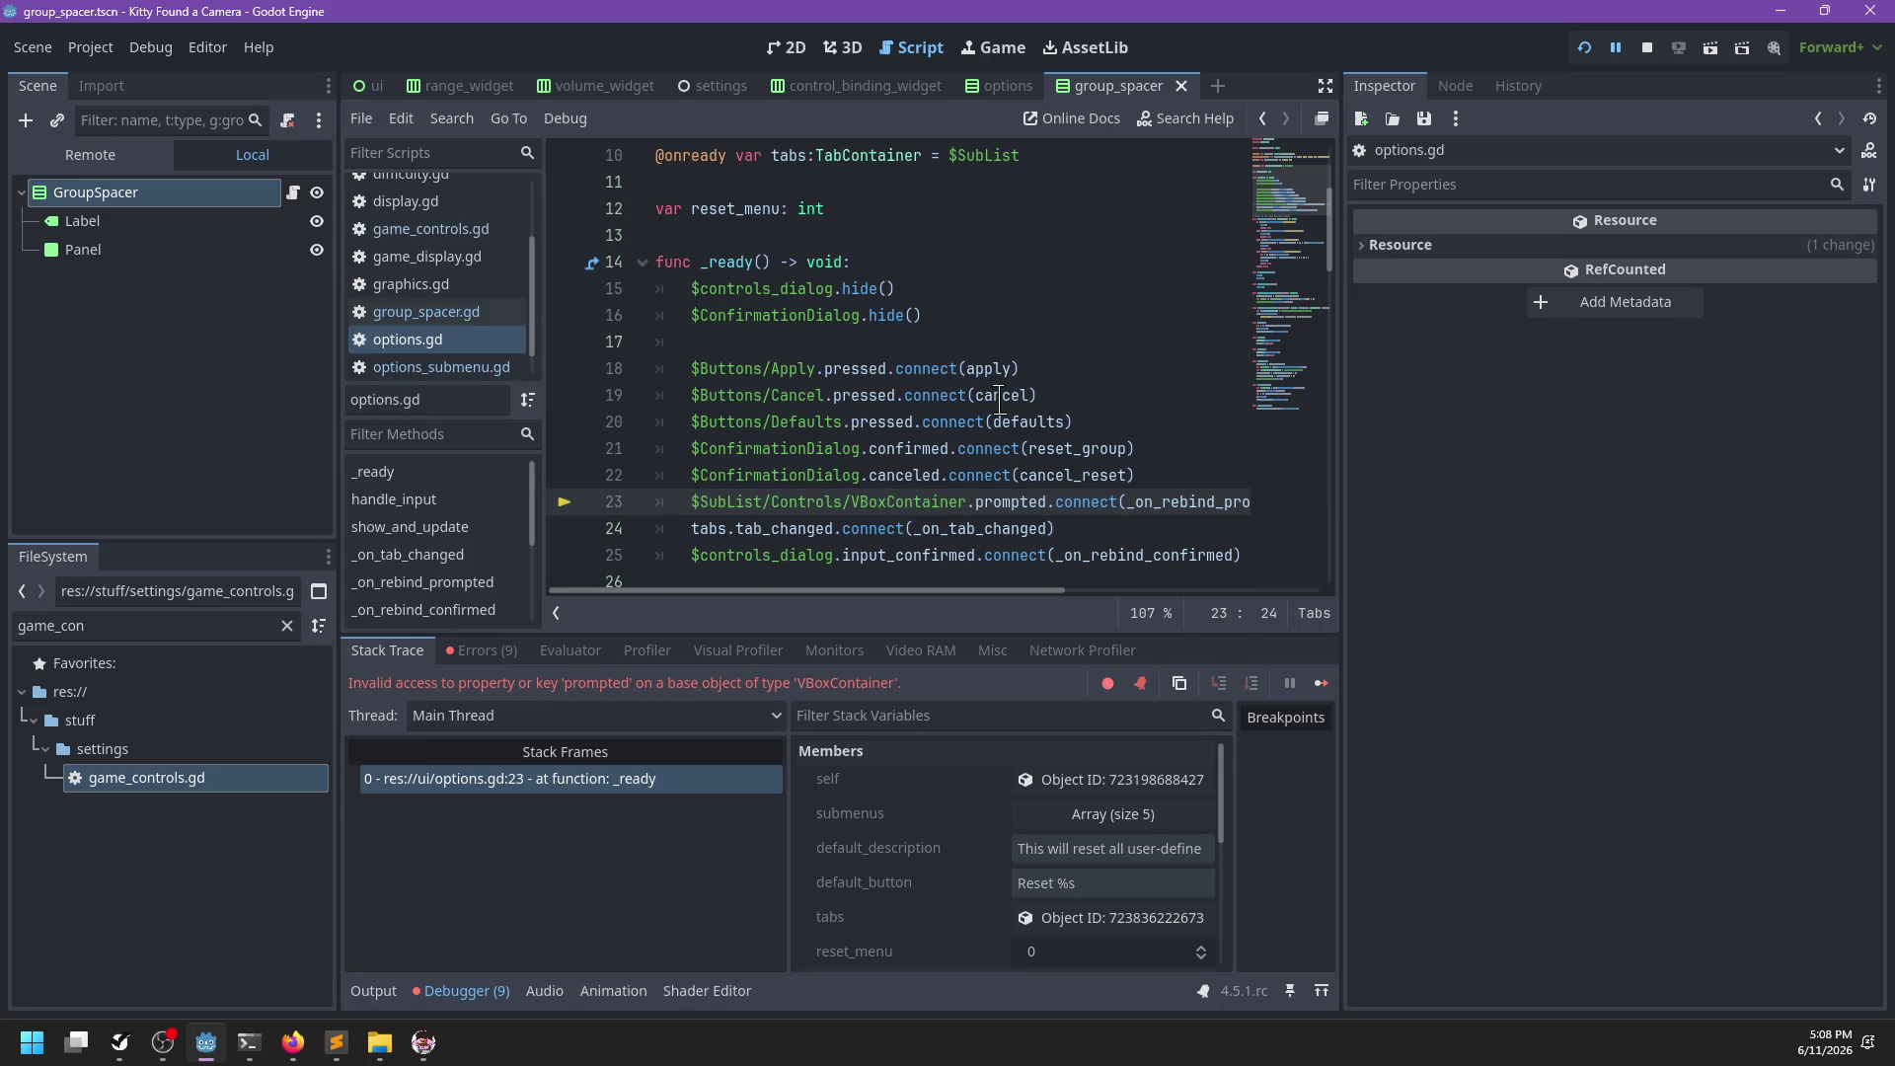
{"action": "scroll", "coordinate": [999, 400], "scroll_direction": "down", "scroll_amount": 3}
{"action": "mouse_move", "coordinate": [924, 410]}
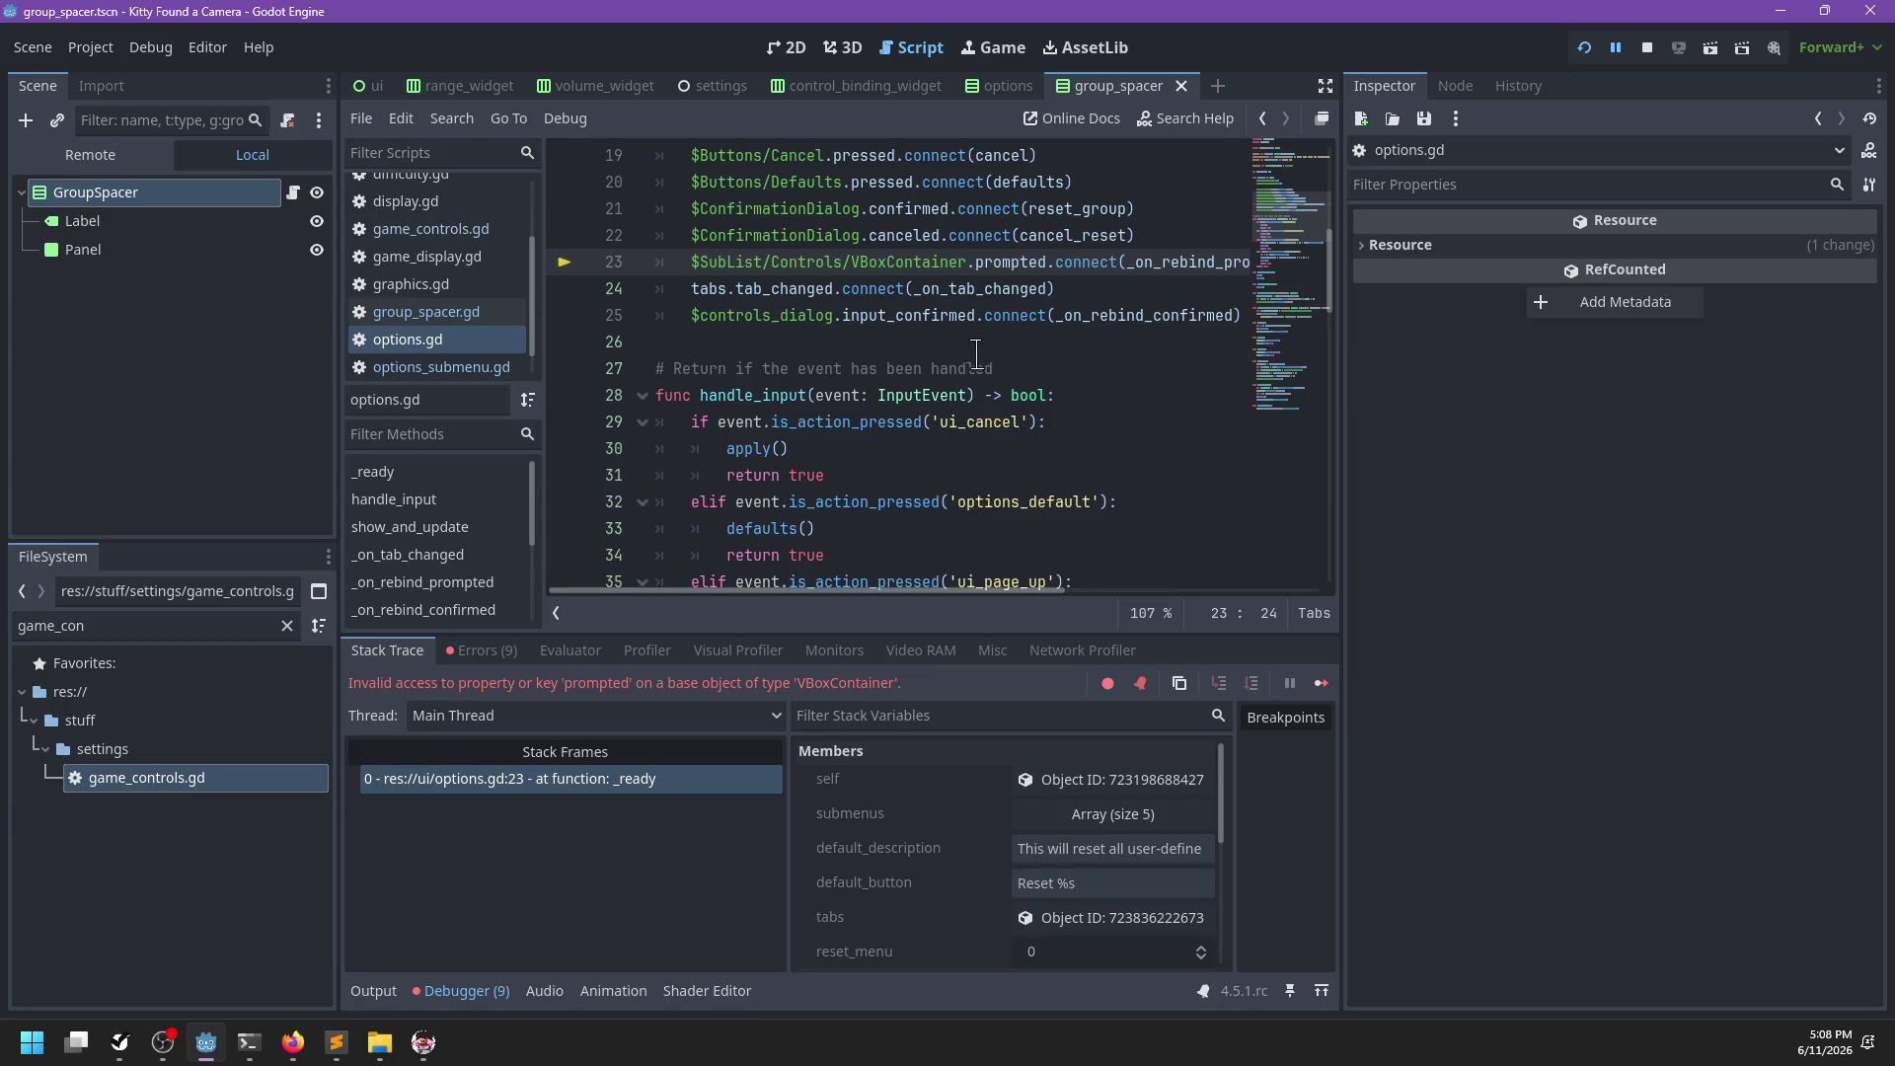
In options.gd, add a new line 23 declaring var controls typed OptionsSubMenu
{"action": "left_click", "coordinate": [1002, 86]}
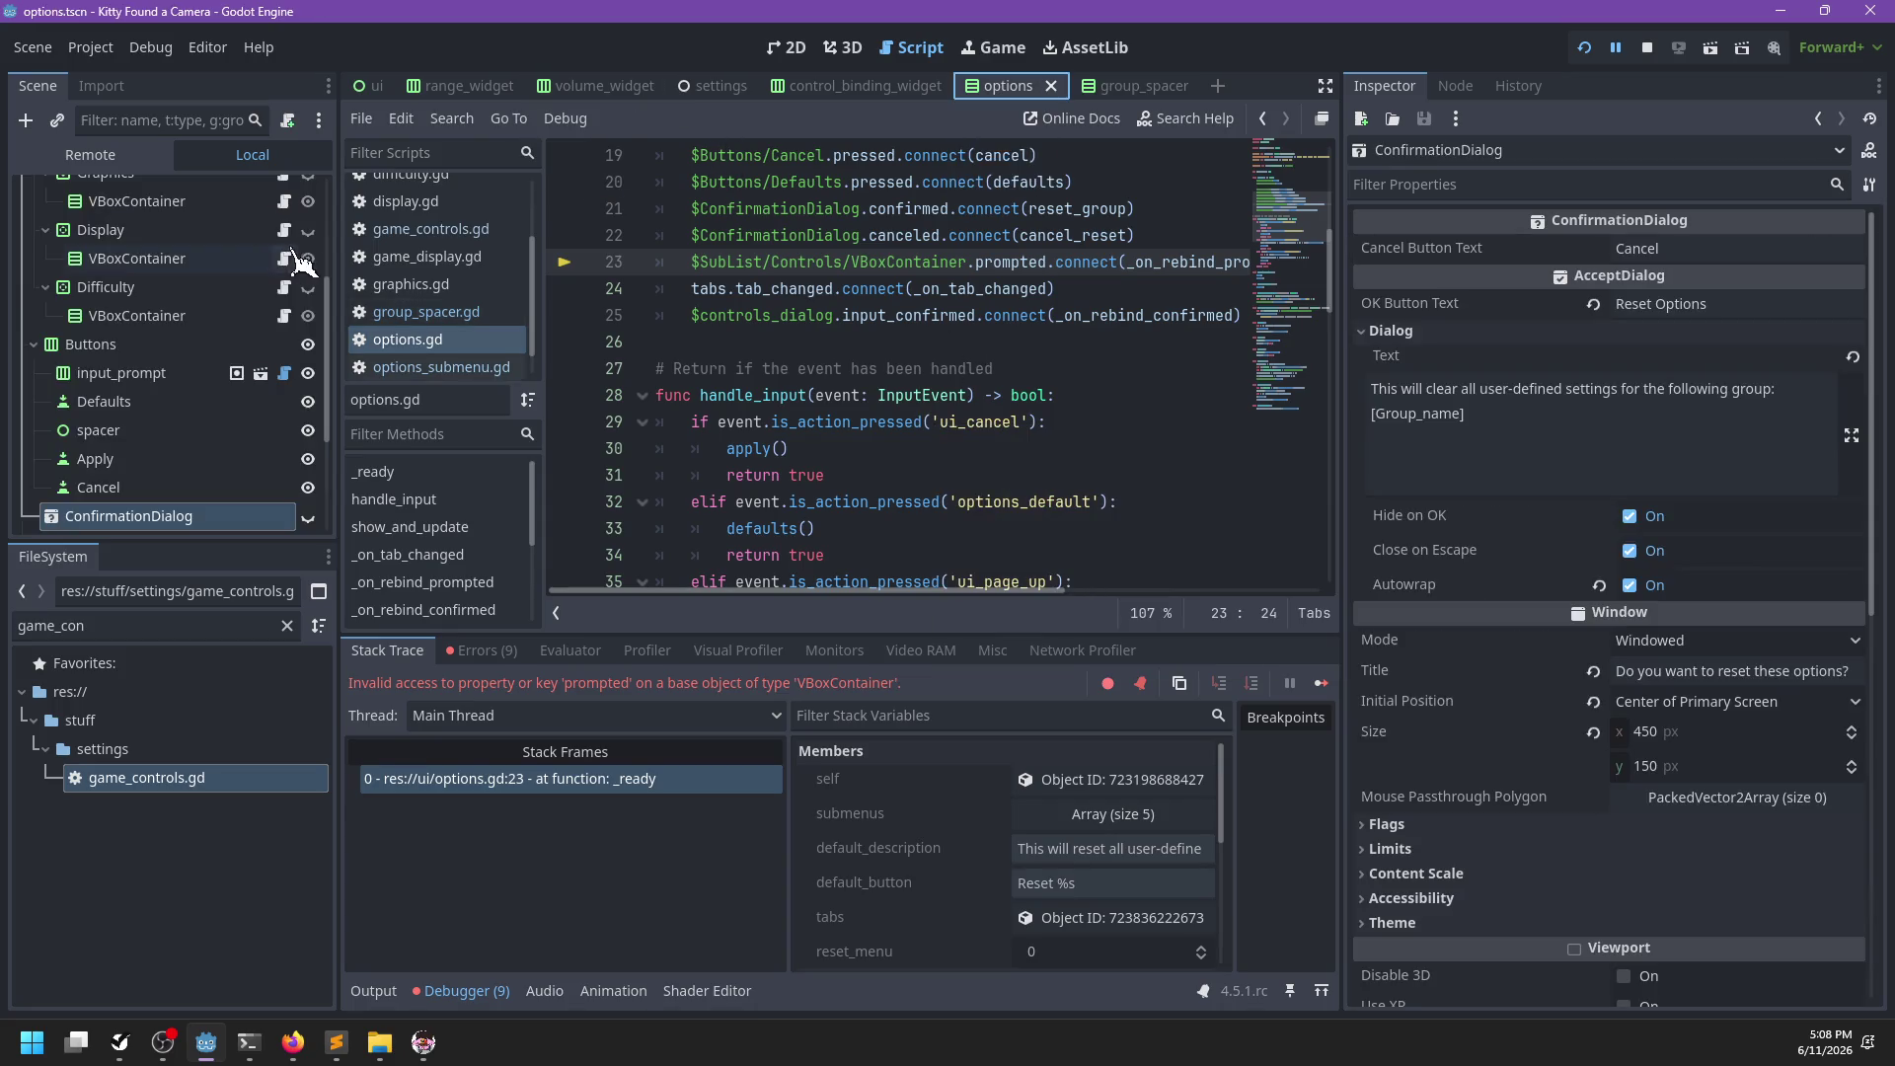
{"action": "left_click", "coordinate": [138, 365]}
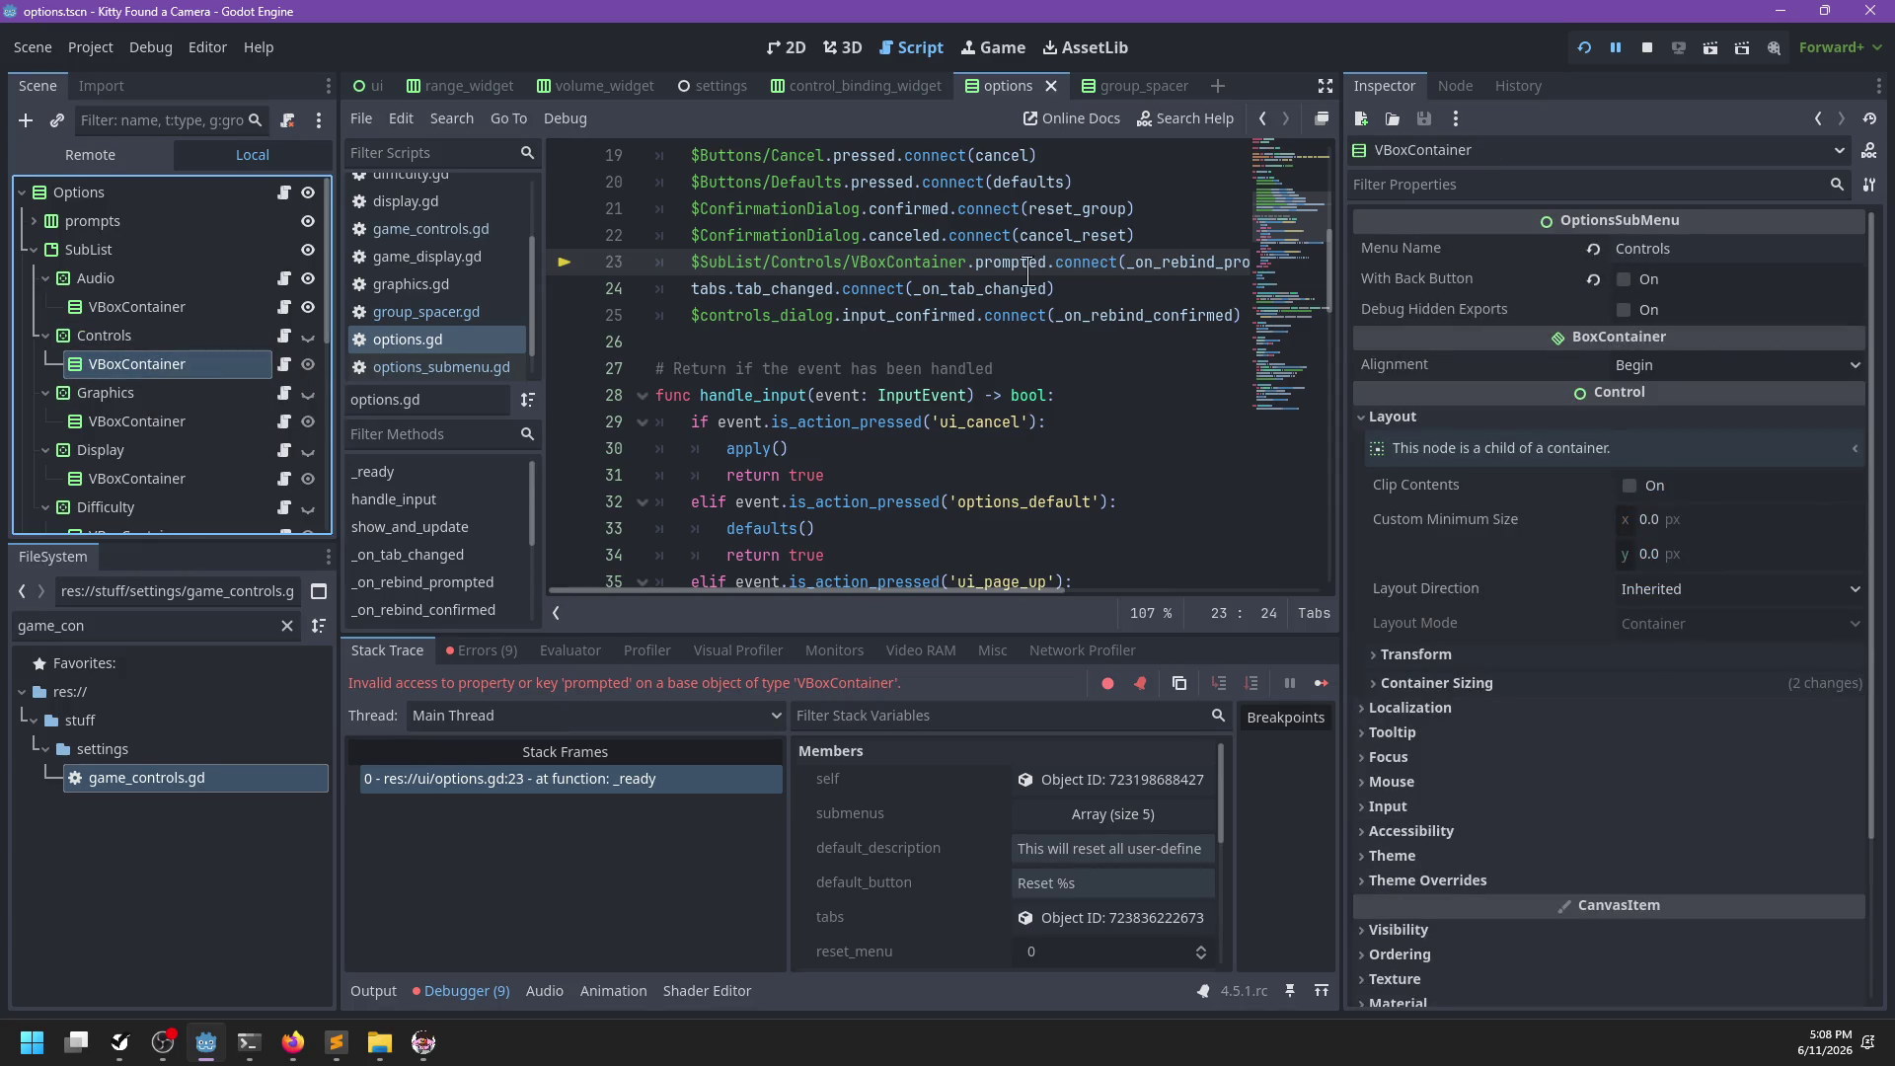
{"action": "left_click", "coordinate": [1145, 242]}
{"action": "key", "text": "Return"}
{"action": "type", "text": "var controls :"}
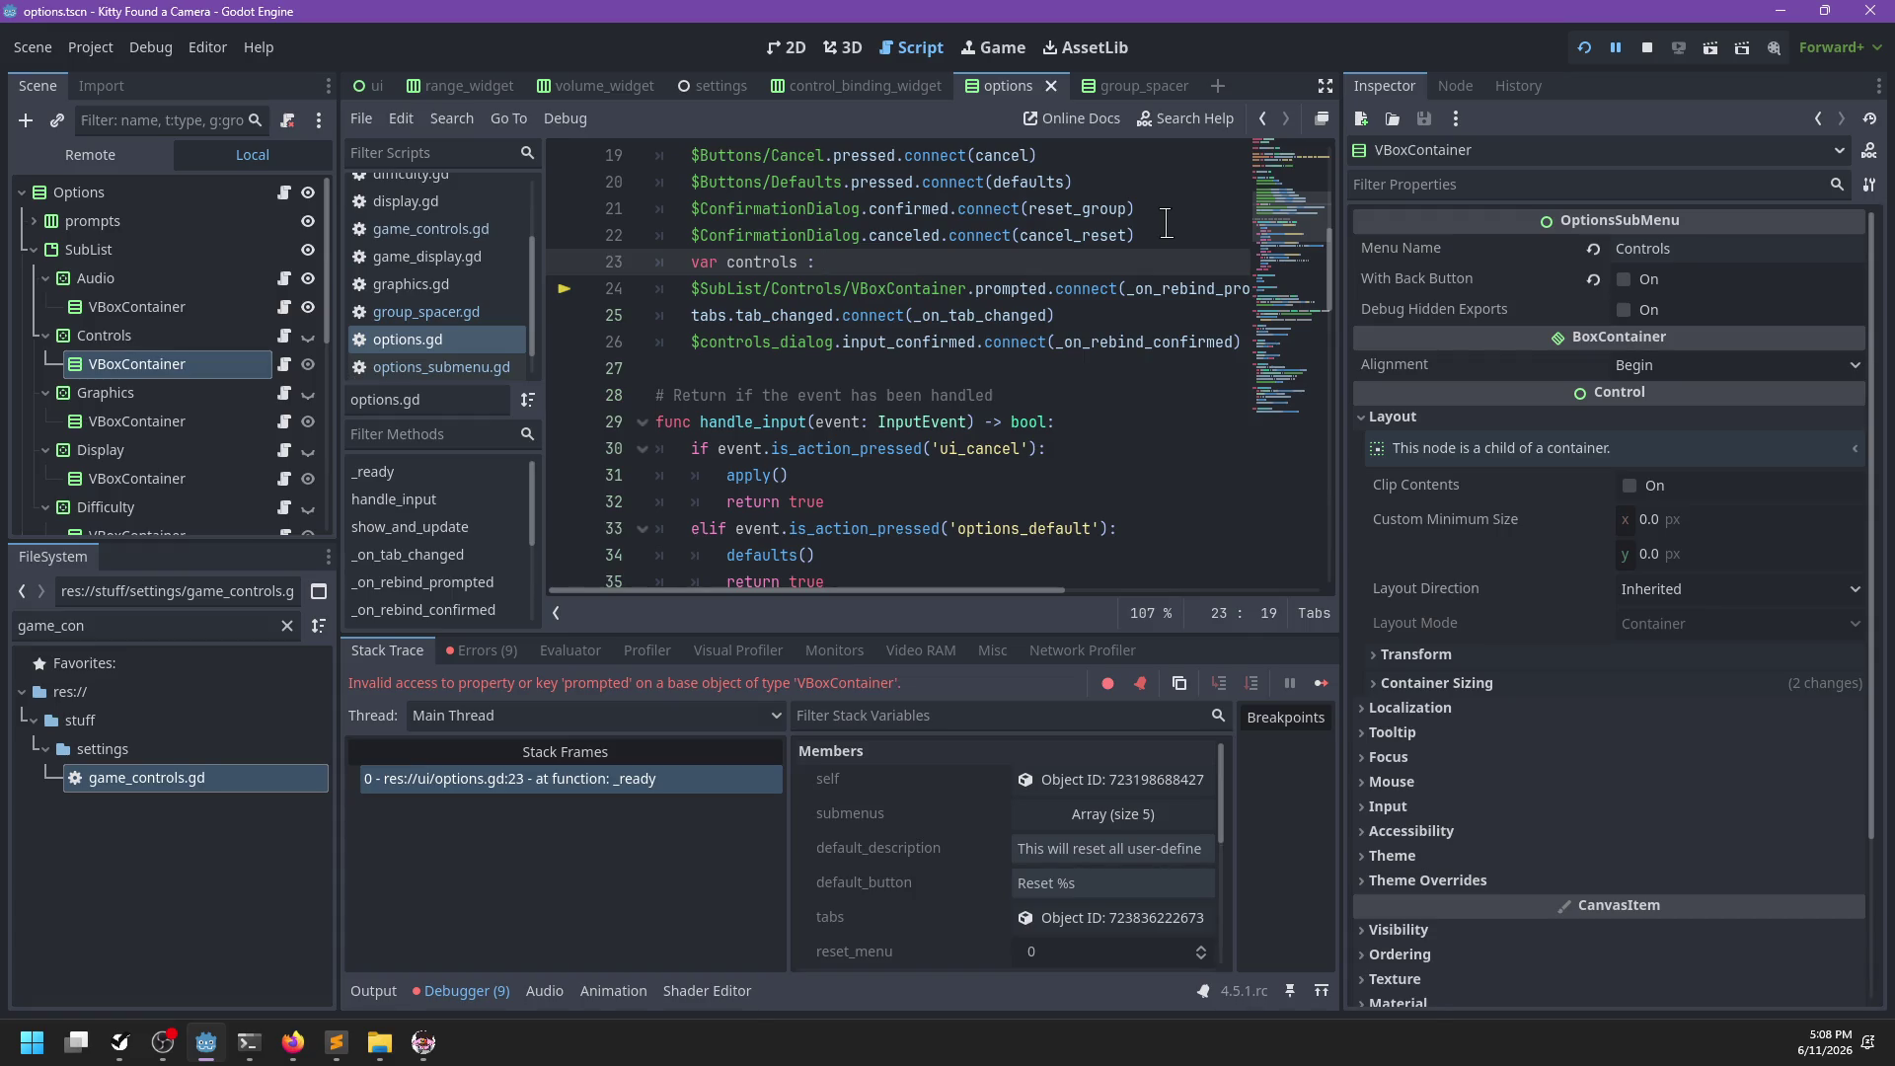
{"action": "type", "text": "ption"}
{"action": "key", "text": "Down"}
{"action": "key", "text": "Return"}
Set controls to $SubList/Controls/VBoxContainer, connect prompted through controls on line 24, and save
{"action": "left_click_drag", "start_coordinate": [965, 288], "coordinate": [663, 286]}
{"action": "key", "text": "ctrl+c"}
{"action": "type", "text": "controls"}
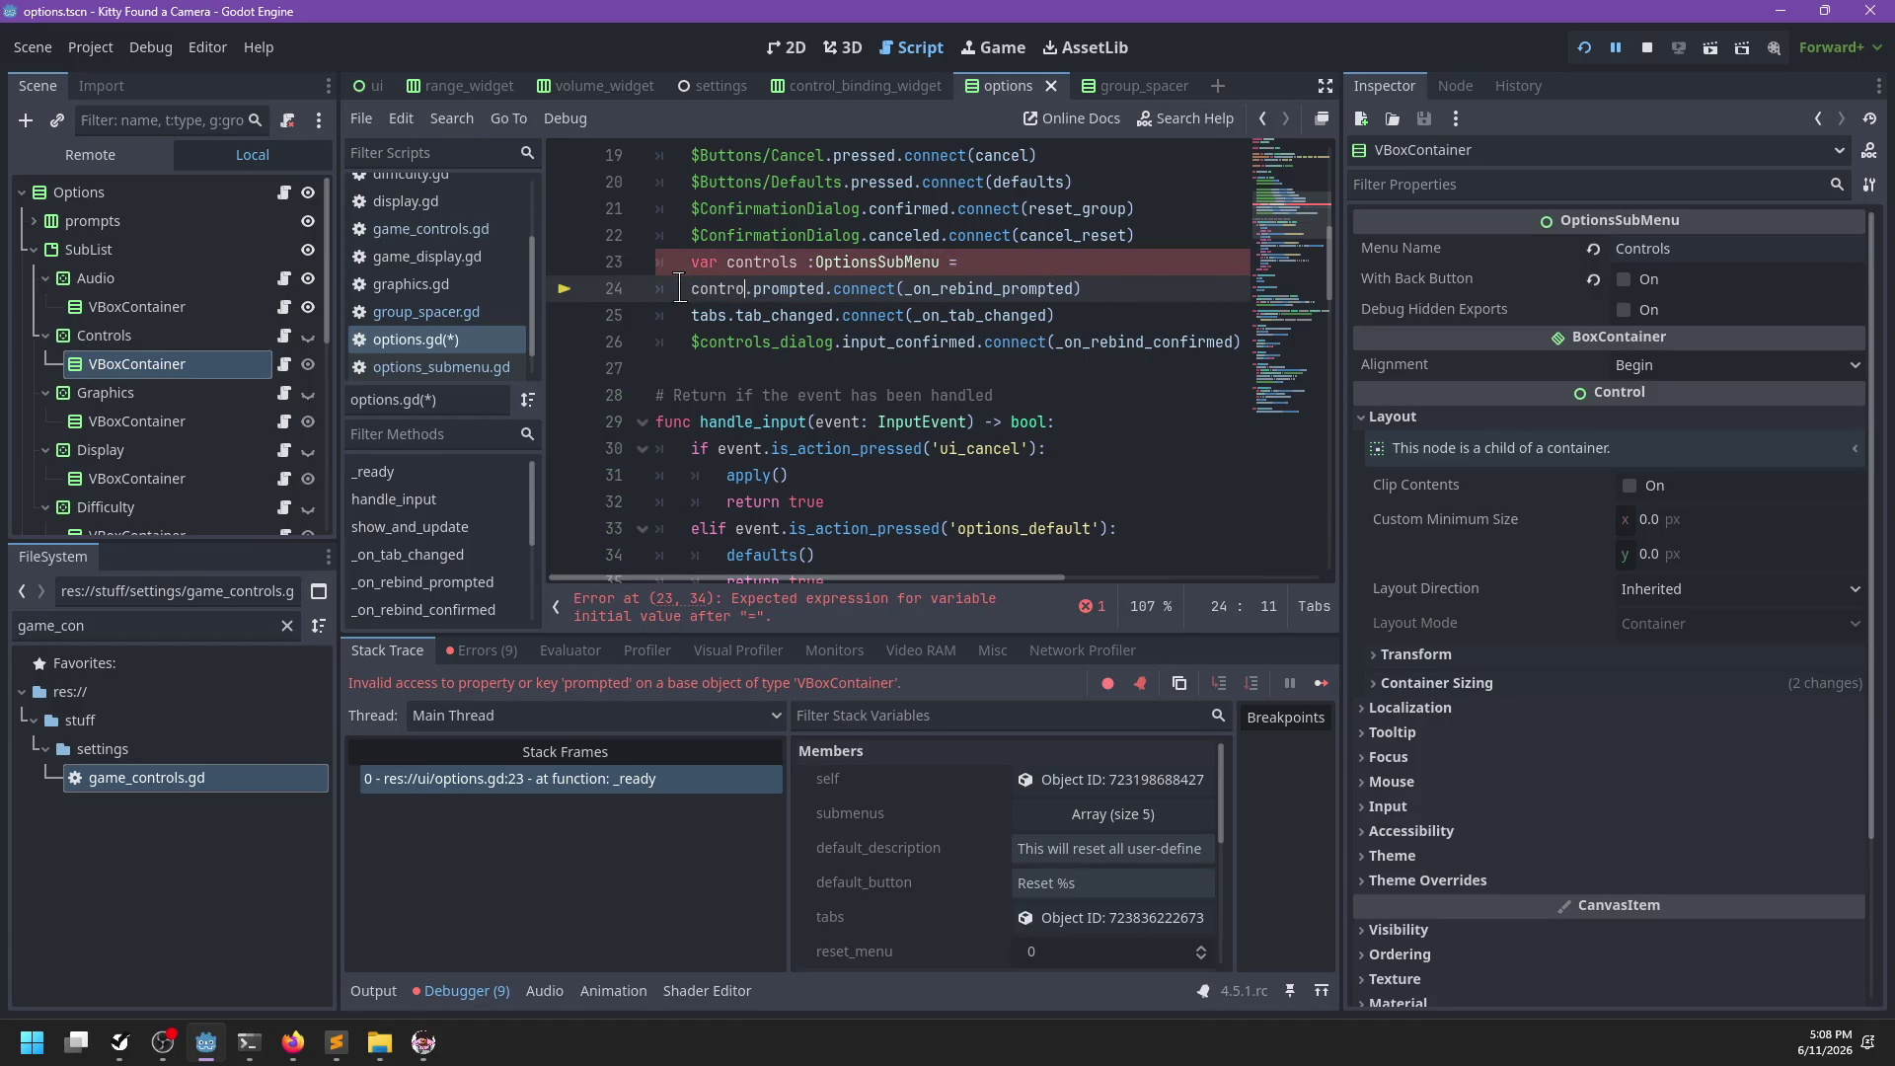
{"action": "left_click", "coordinate": [1112, 259]}
{"action": "key", "text": "ctrl+v"}
{"action": "left_click", "coordinate": [784, 265]}
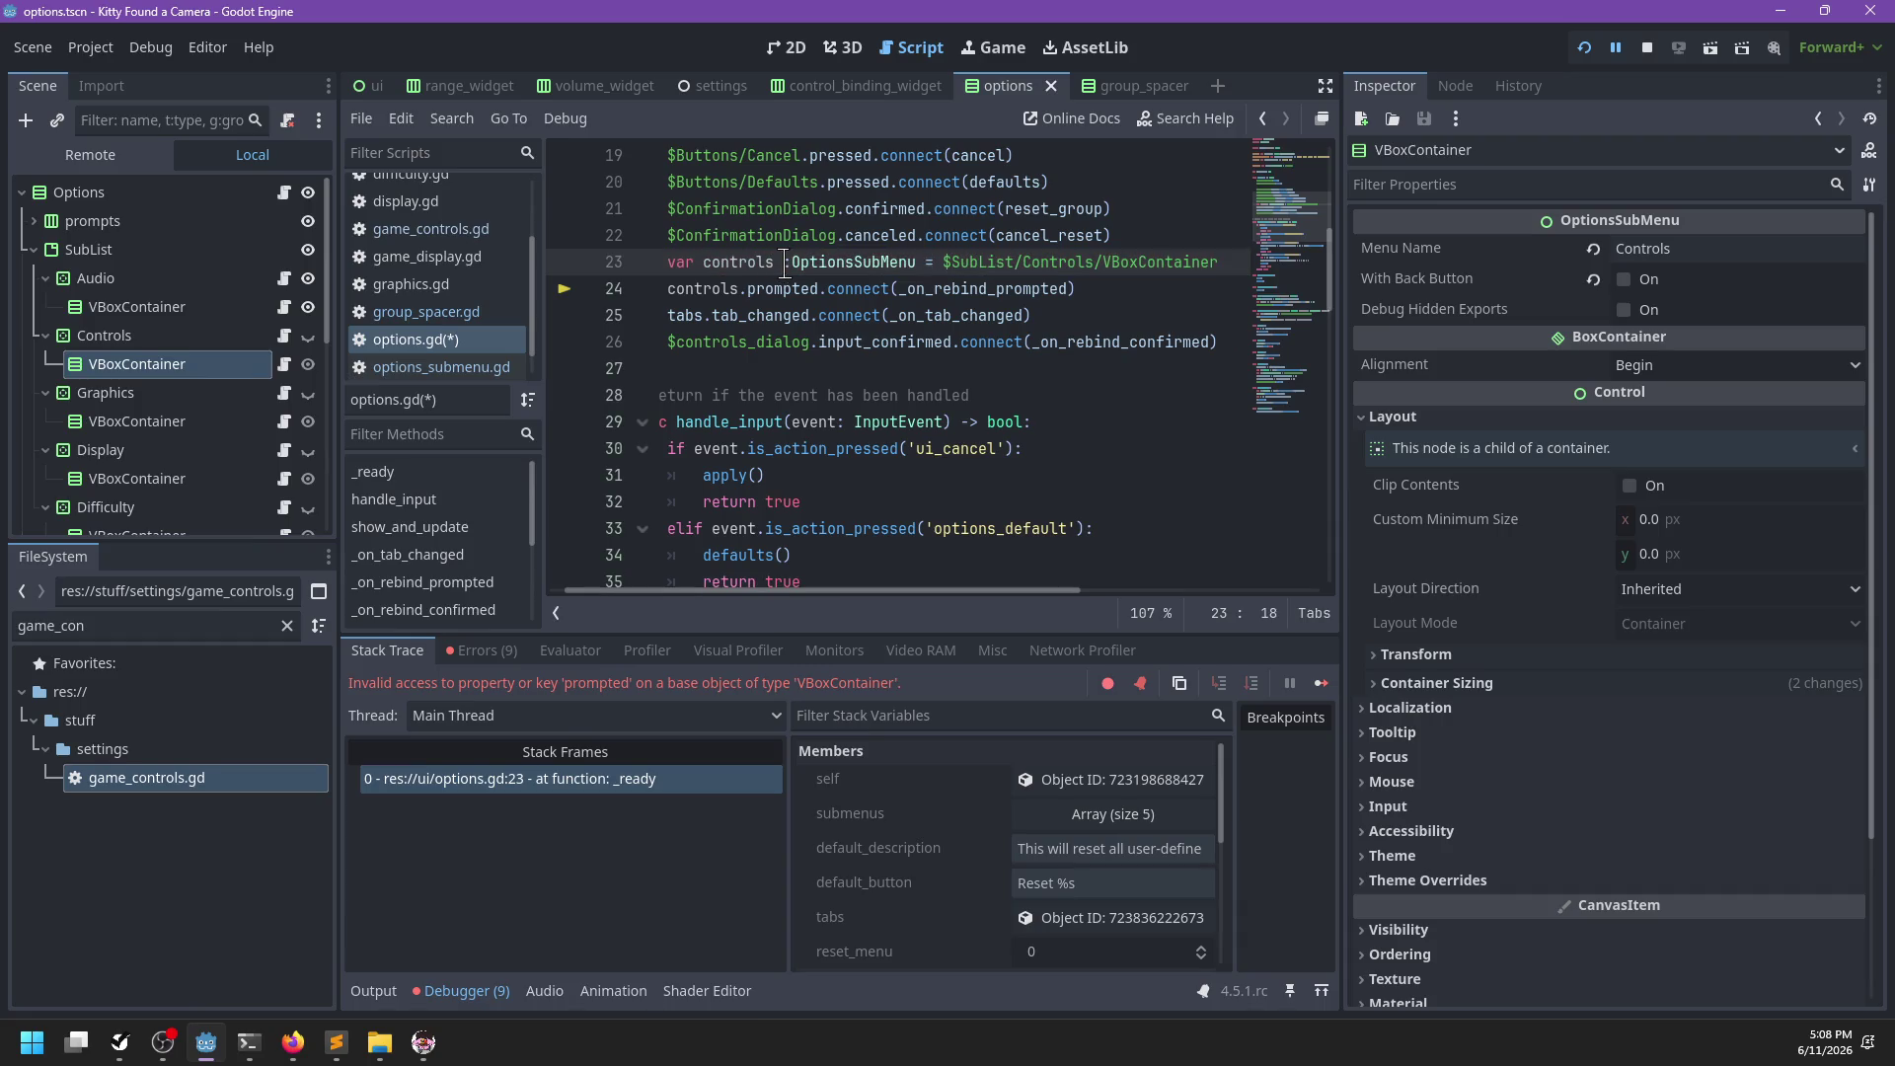
{"action": "key", "text": "BackSpace"}
{"action": "key", "text": "ctrl+s"}
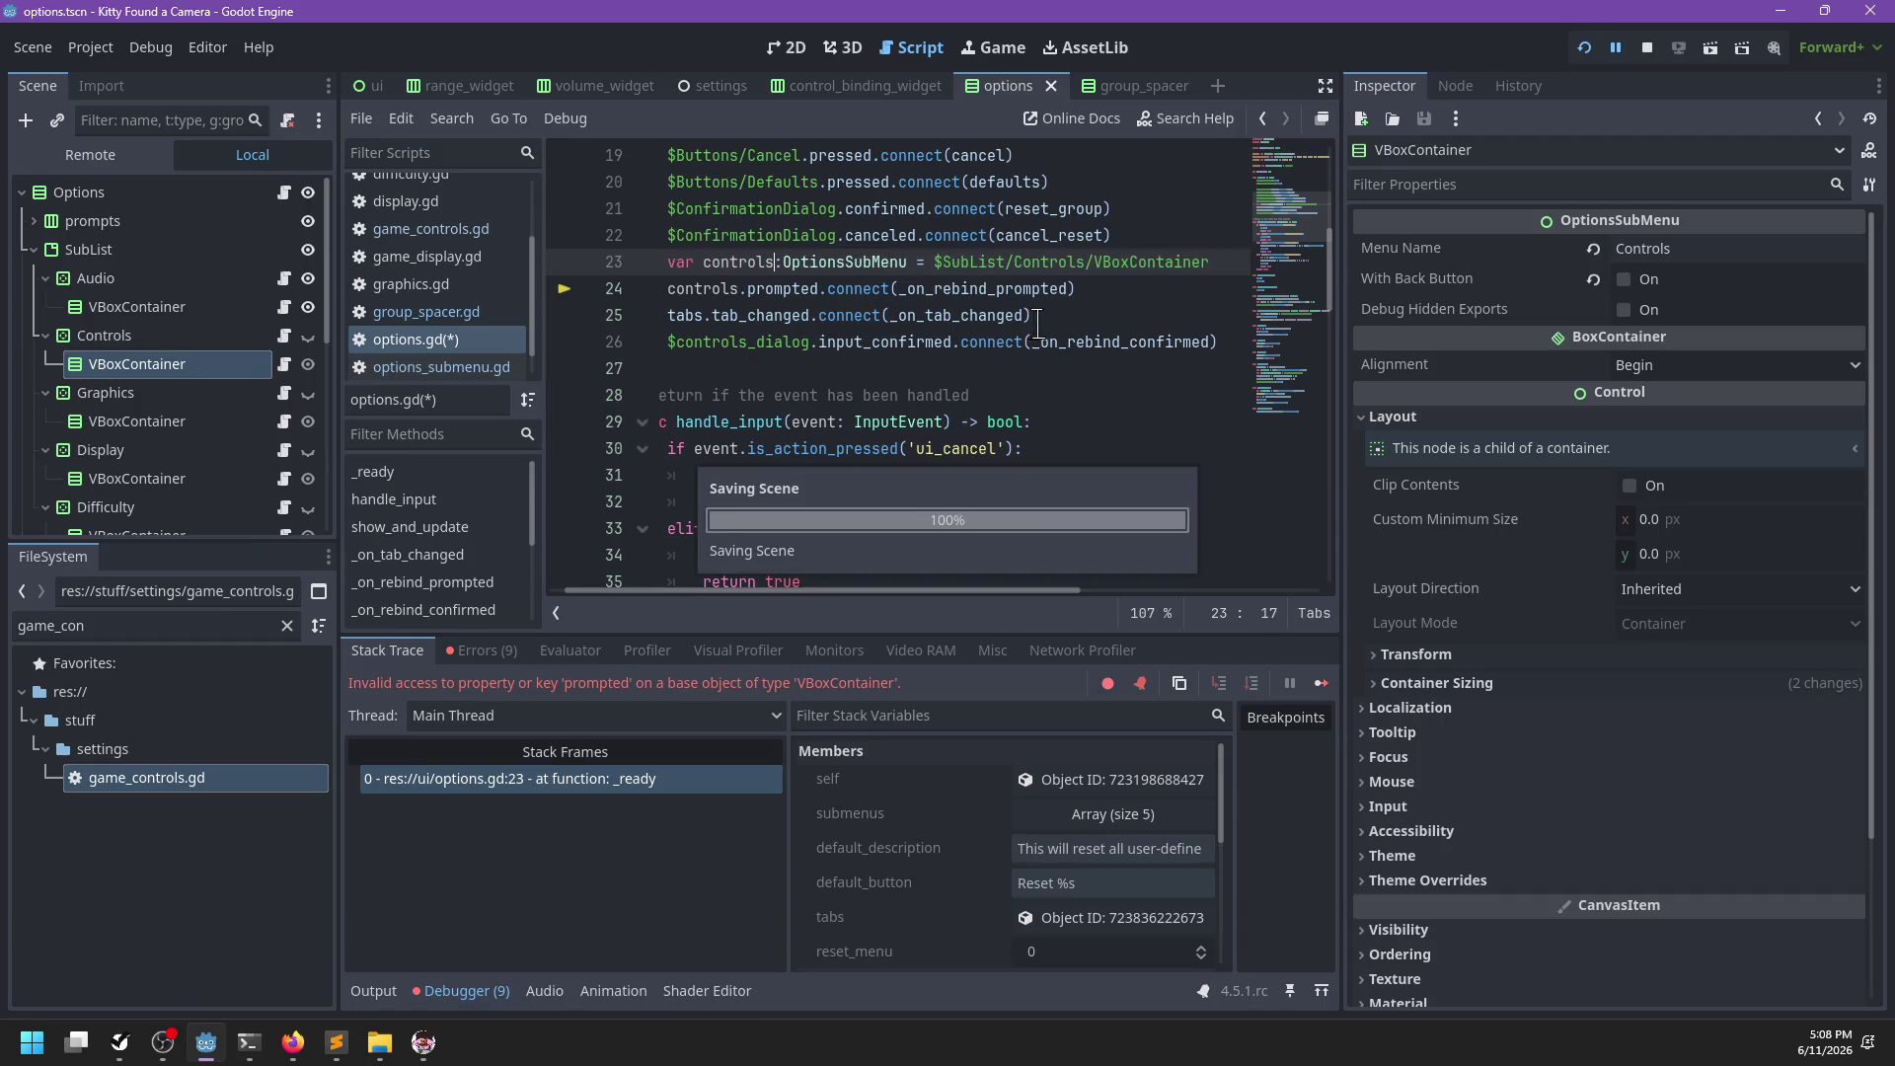
Stop the running game and relaunch it with F5
{"action": "left_click", "coordinate": [1081, 315]}
{"action": "key", "text": "F8"}
{"action": "key", "text": "F5"}
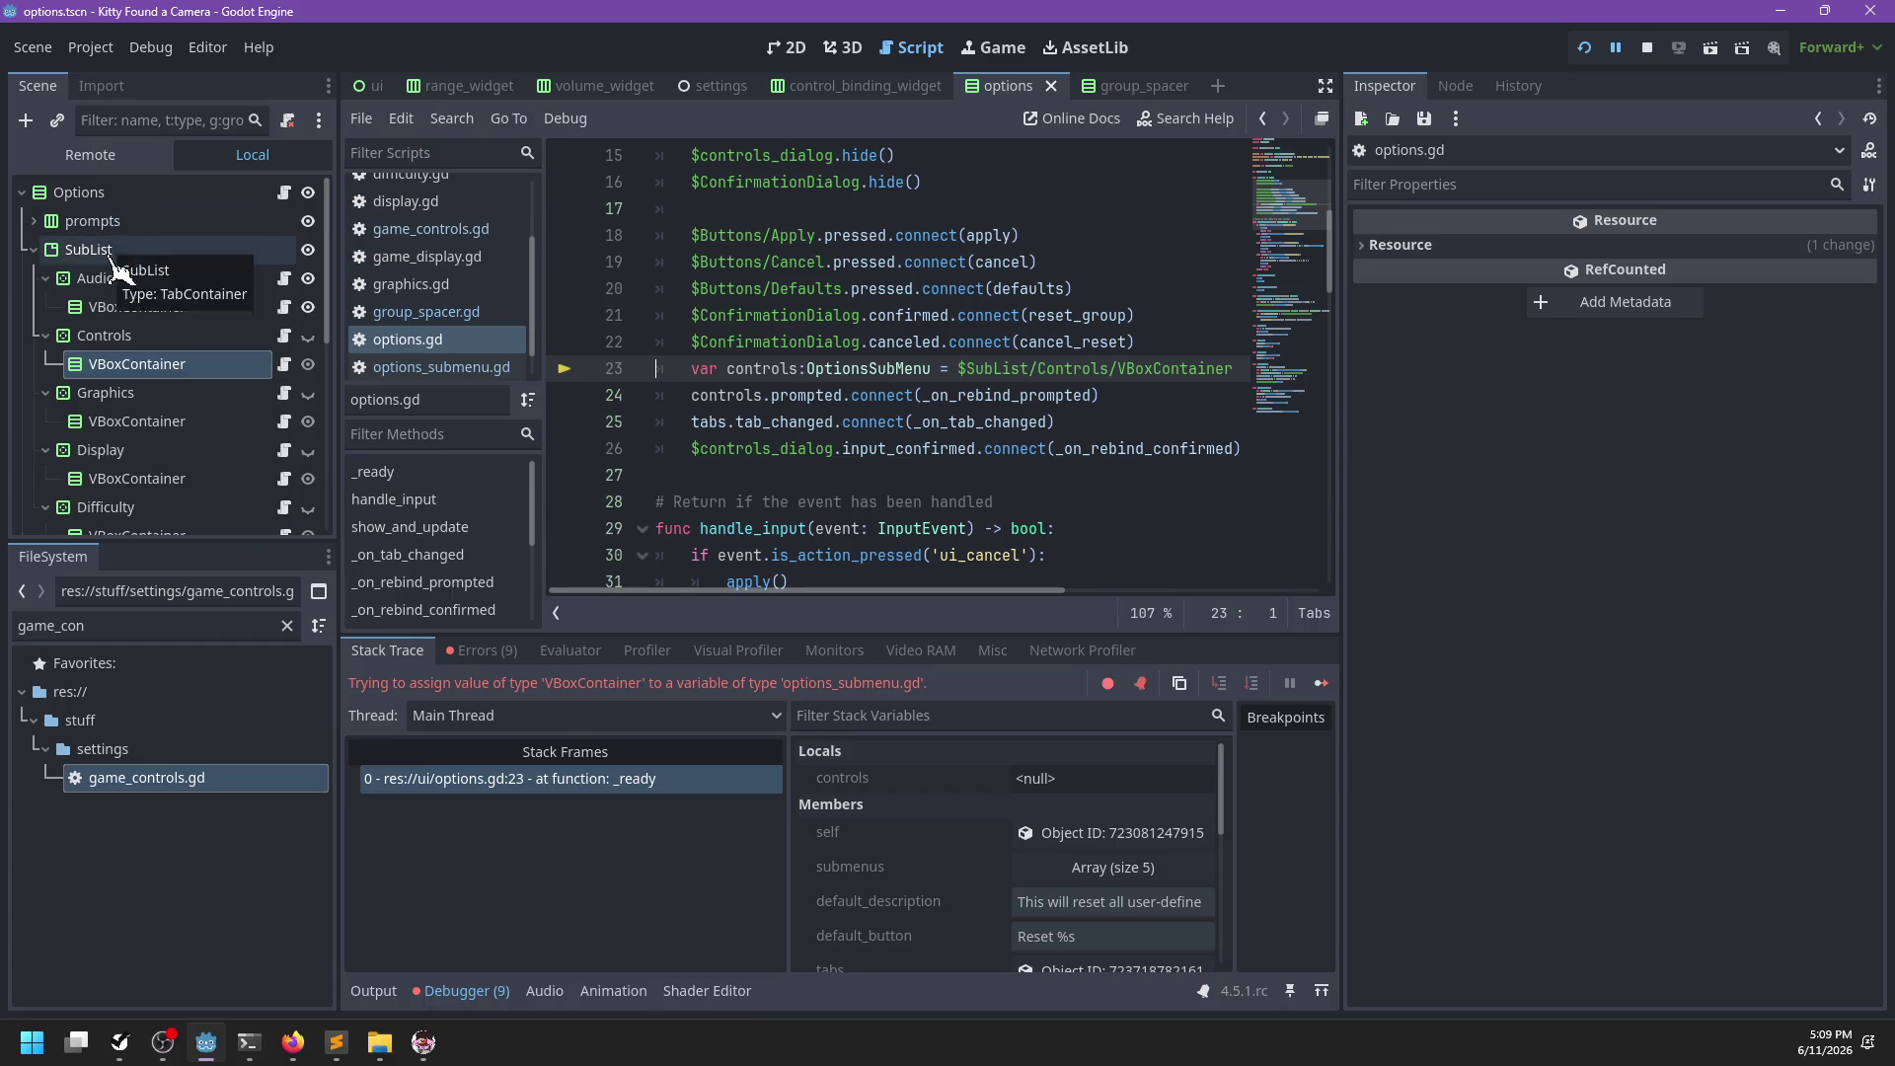
Trace the error from options_submenu.gd line 61 into group_spacer.gd, add line 7's missing colon, and save
{"action": "left_click", "coordinate": [285, 364]}
{"action": "left_click", "coordinate": [799, 519]}
{"action": "scroll", "coordinate": [805, 513], "scroll_direction": "up", "scroll_amount": 1}
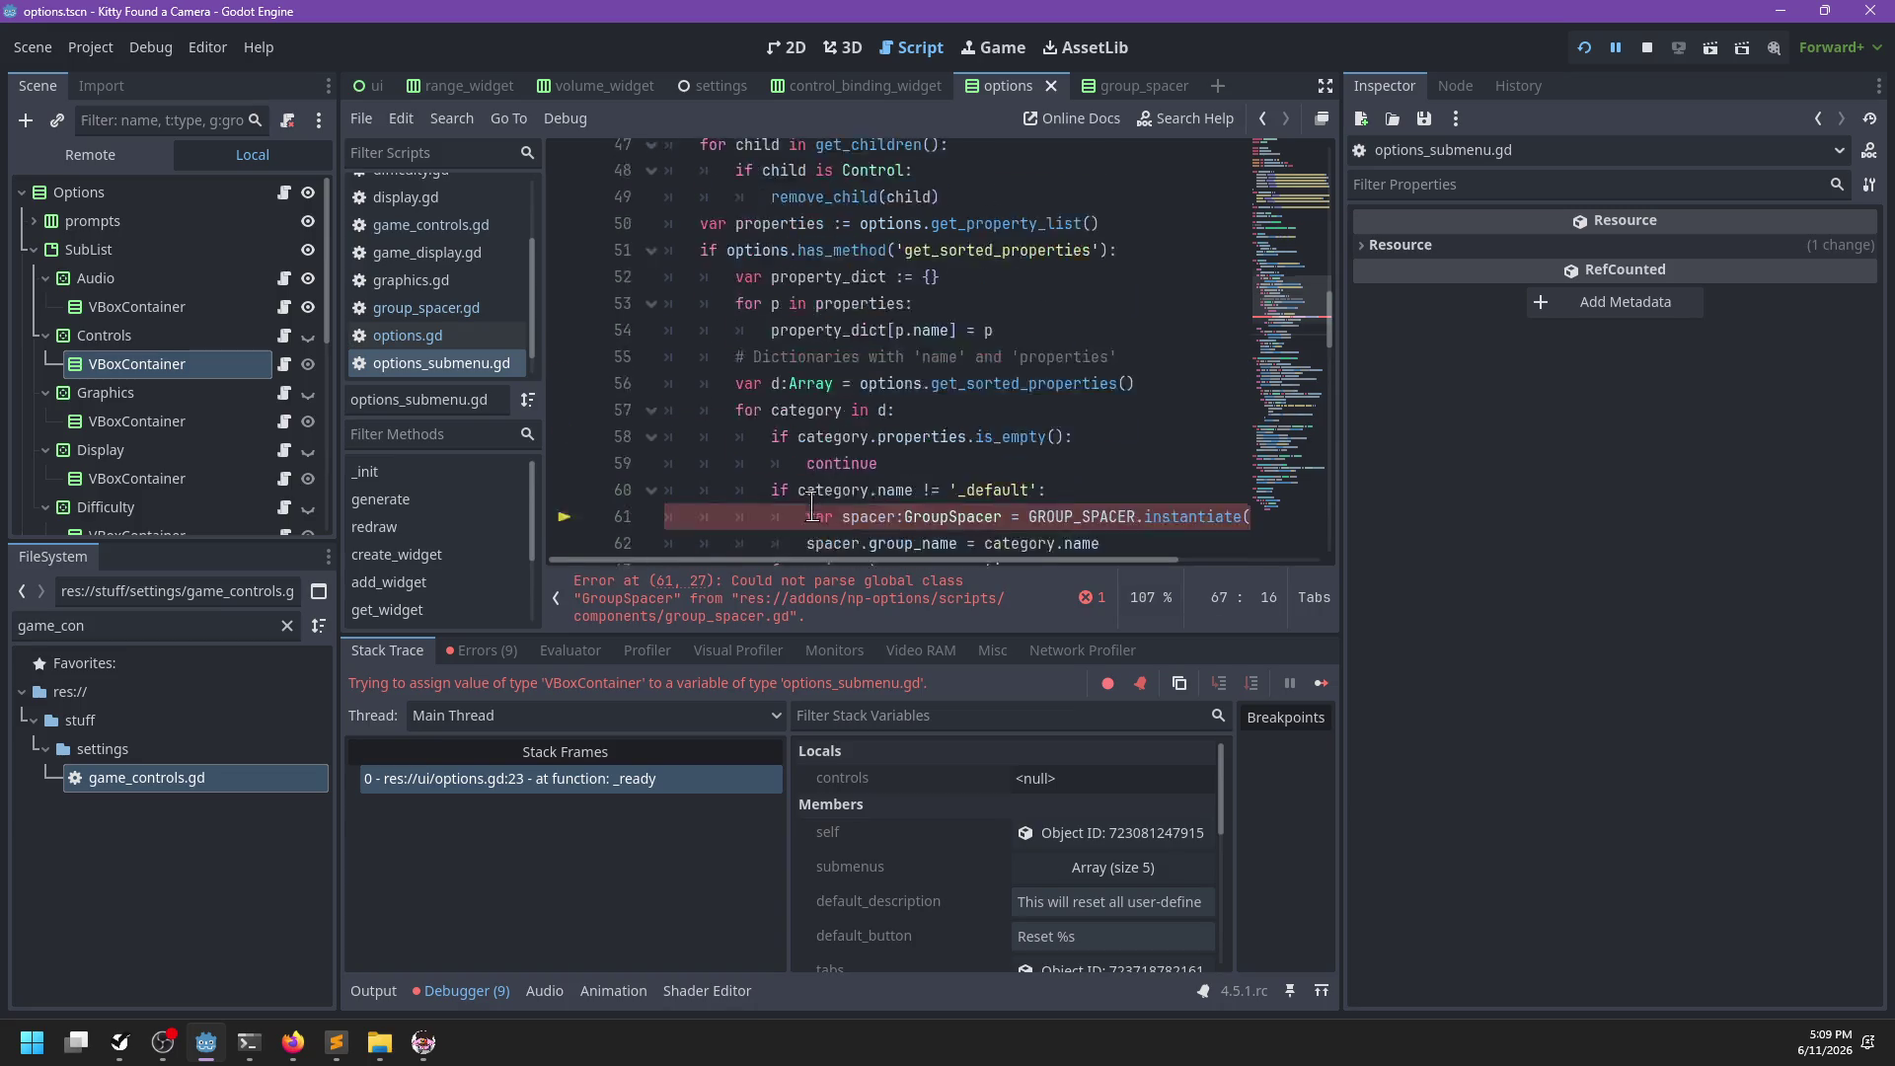
{"action": "scroll", "coordinate": [819, 498], "scroll_direction": "right", "scroll_amount": 3}
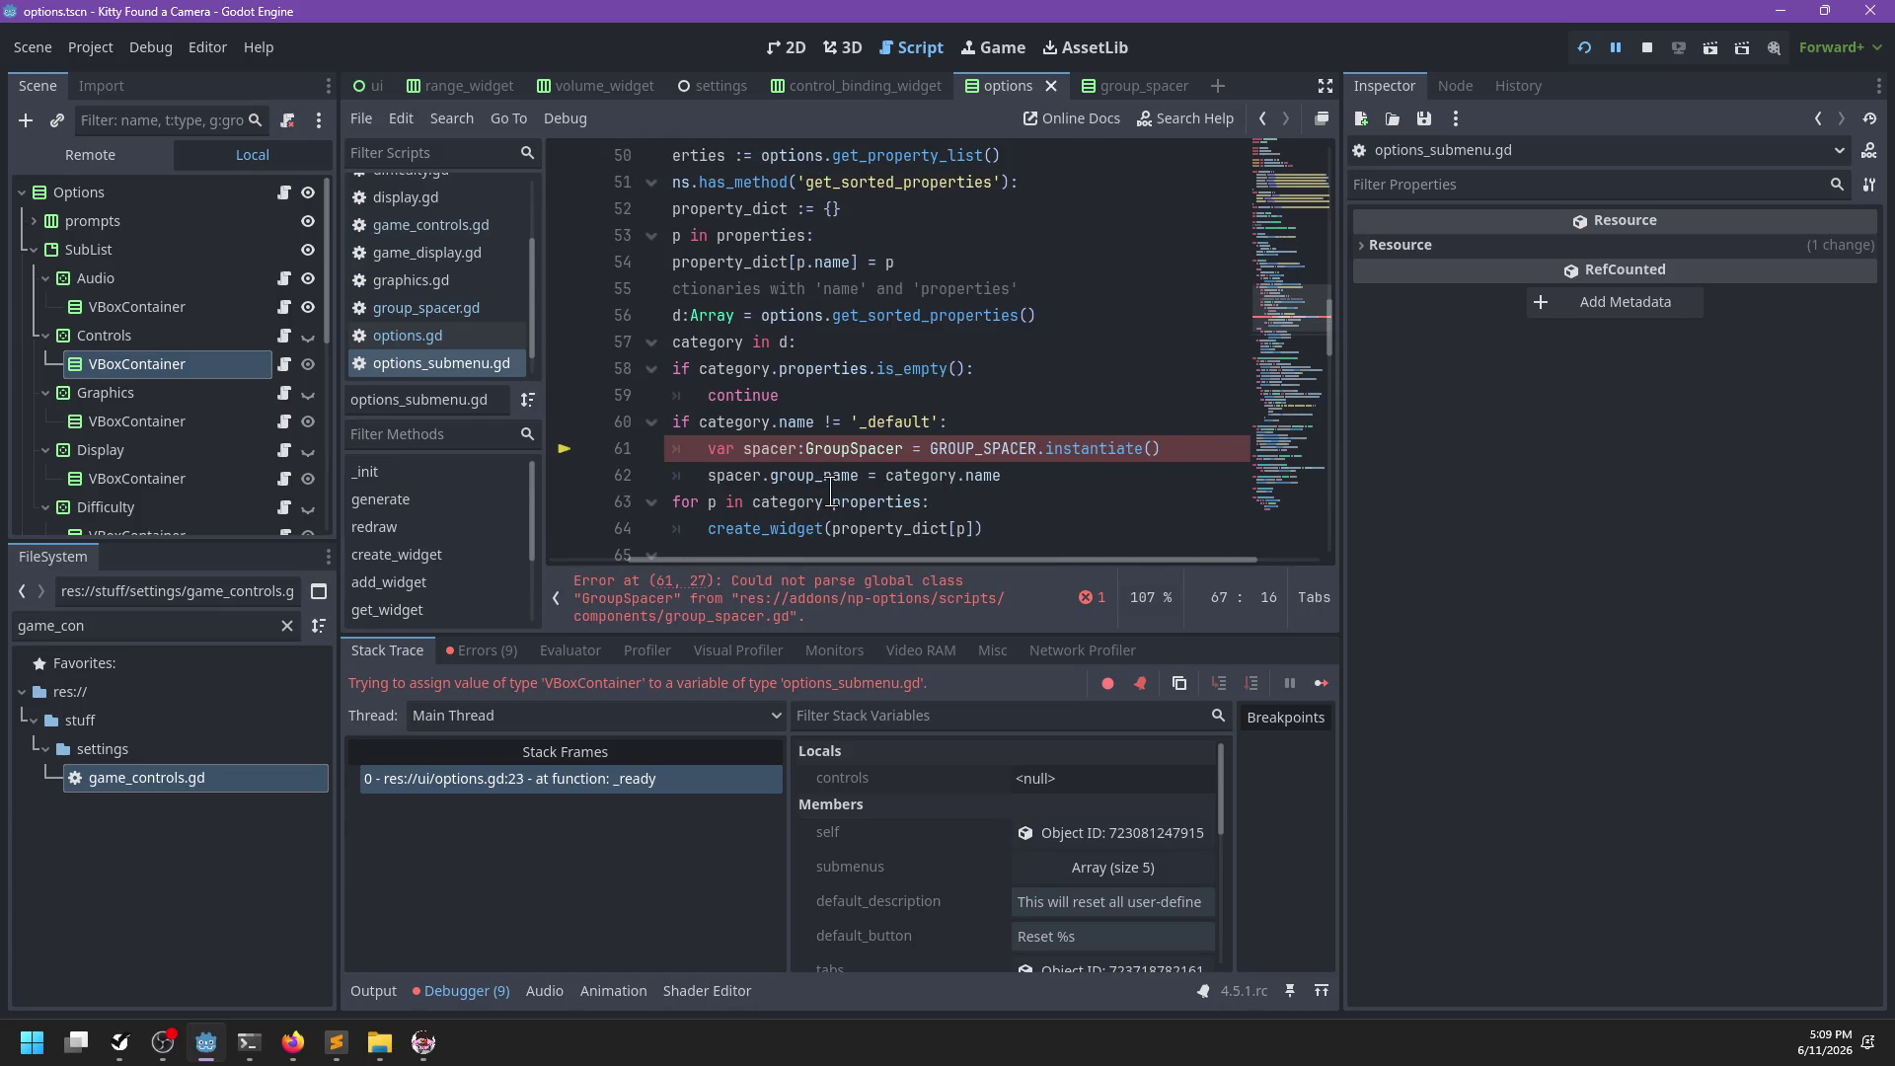
{"action": "left_click", "coordinate": [856, 449], "text": "ctrl"}
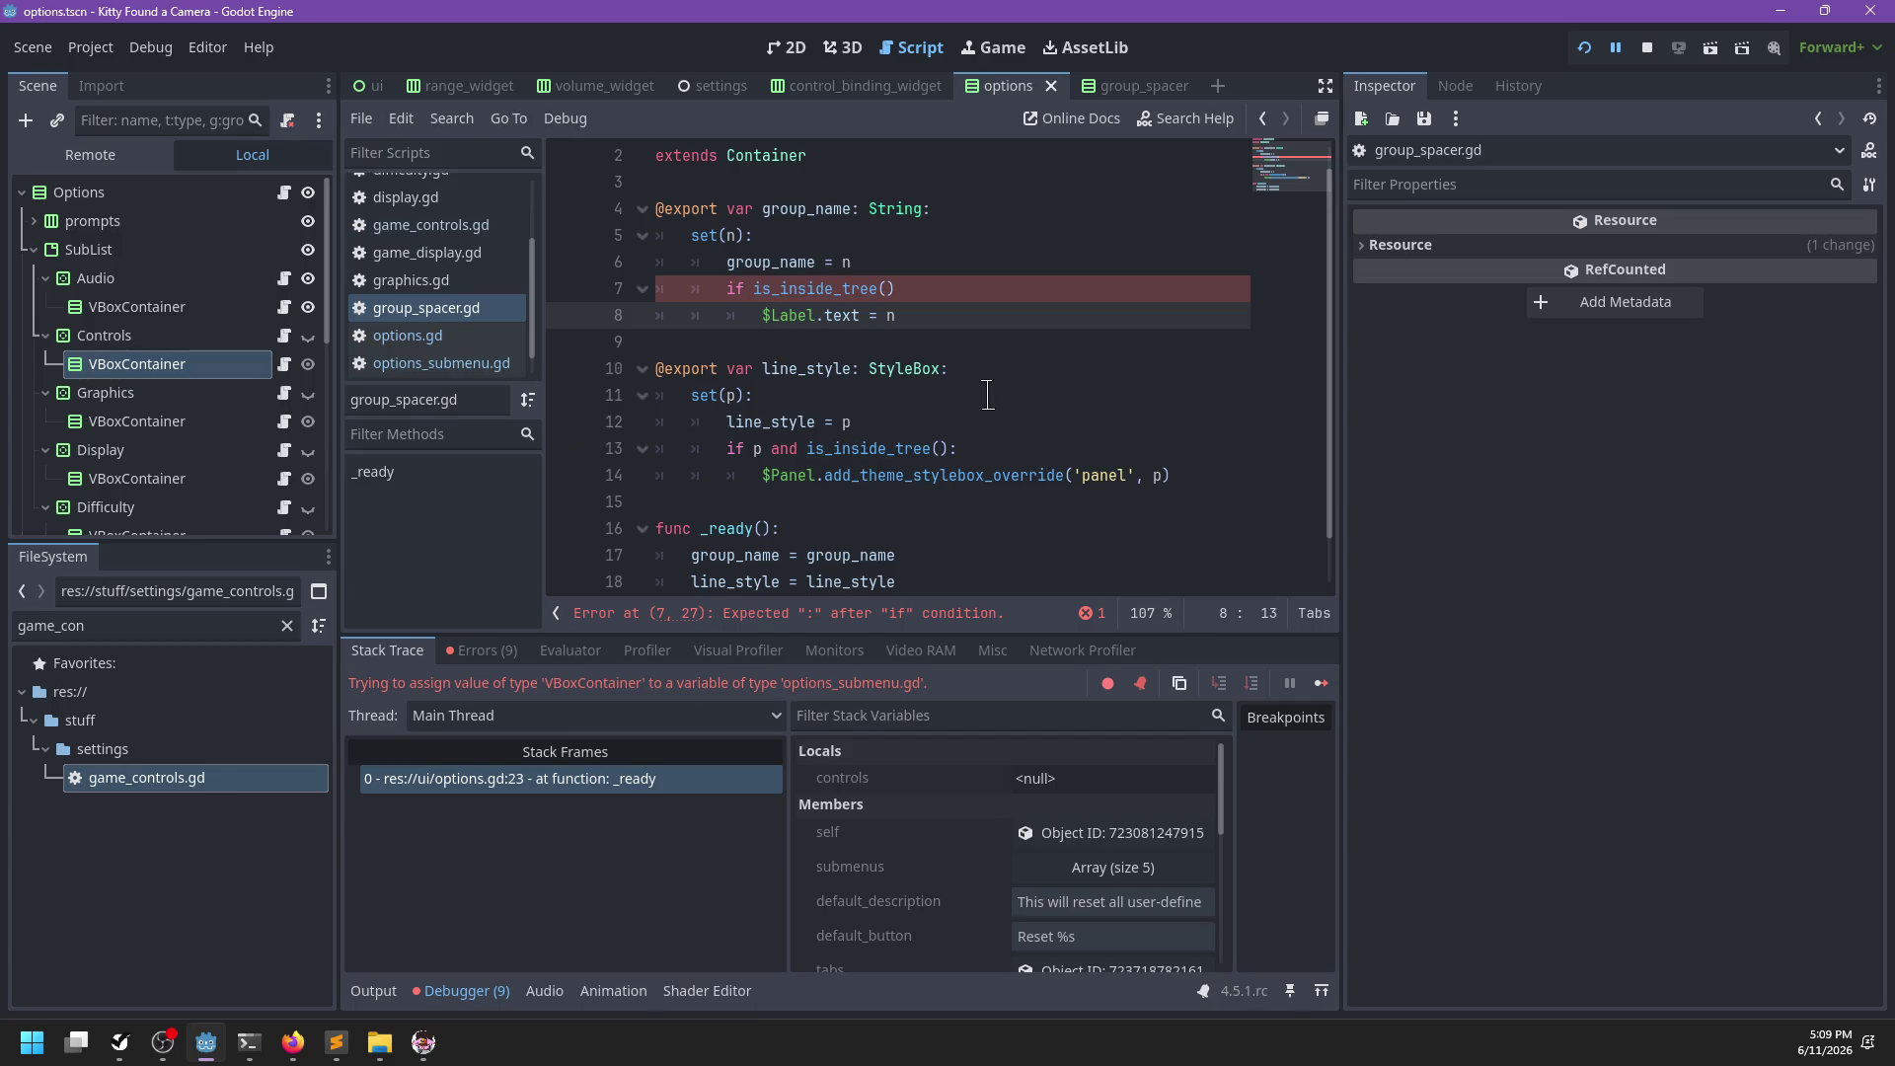
{"action": "left_click", "coordinate": [926, 288]}
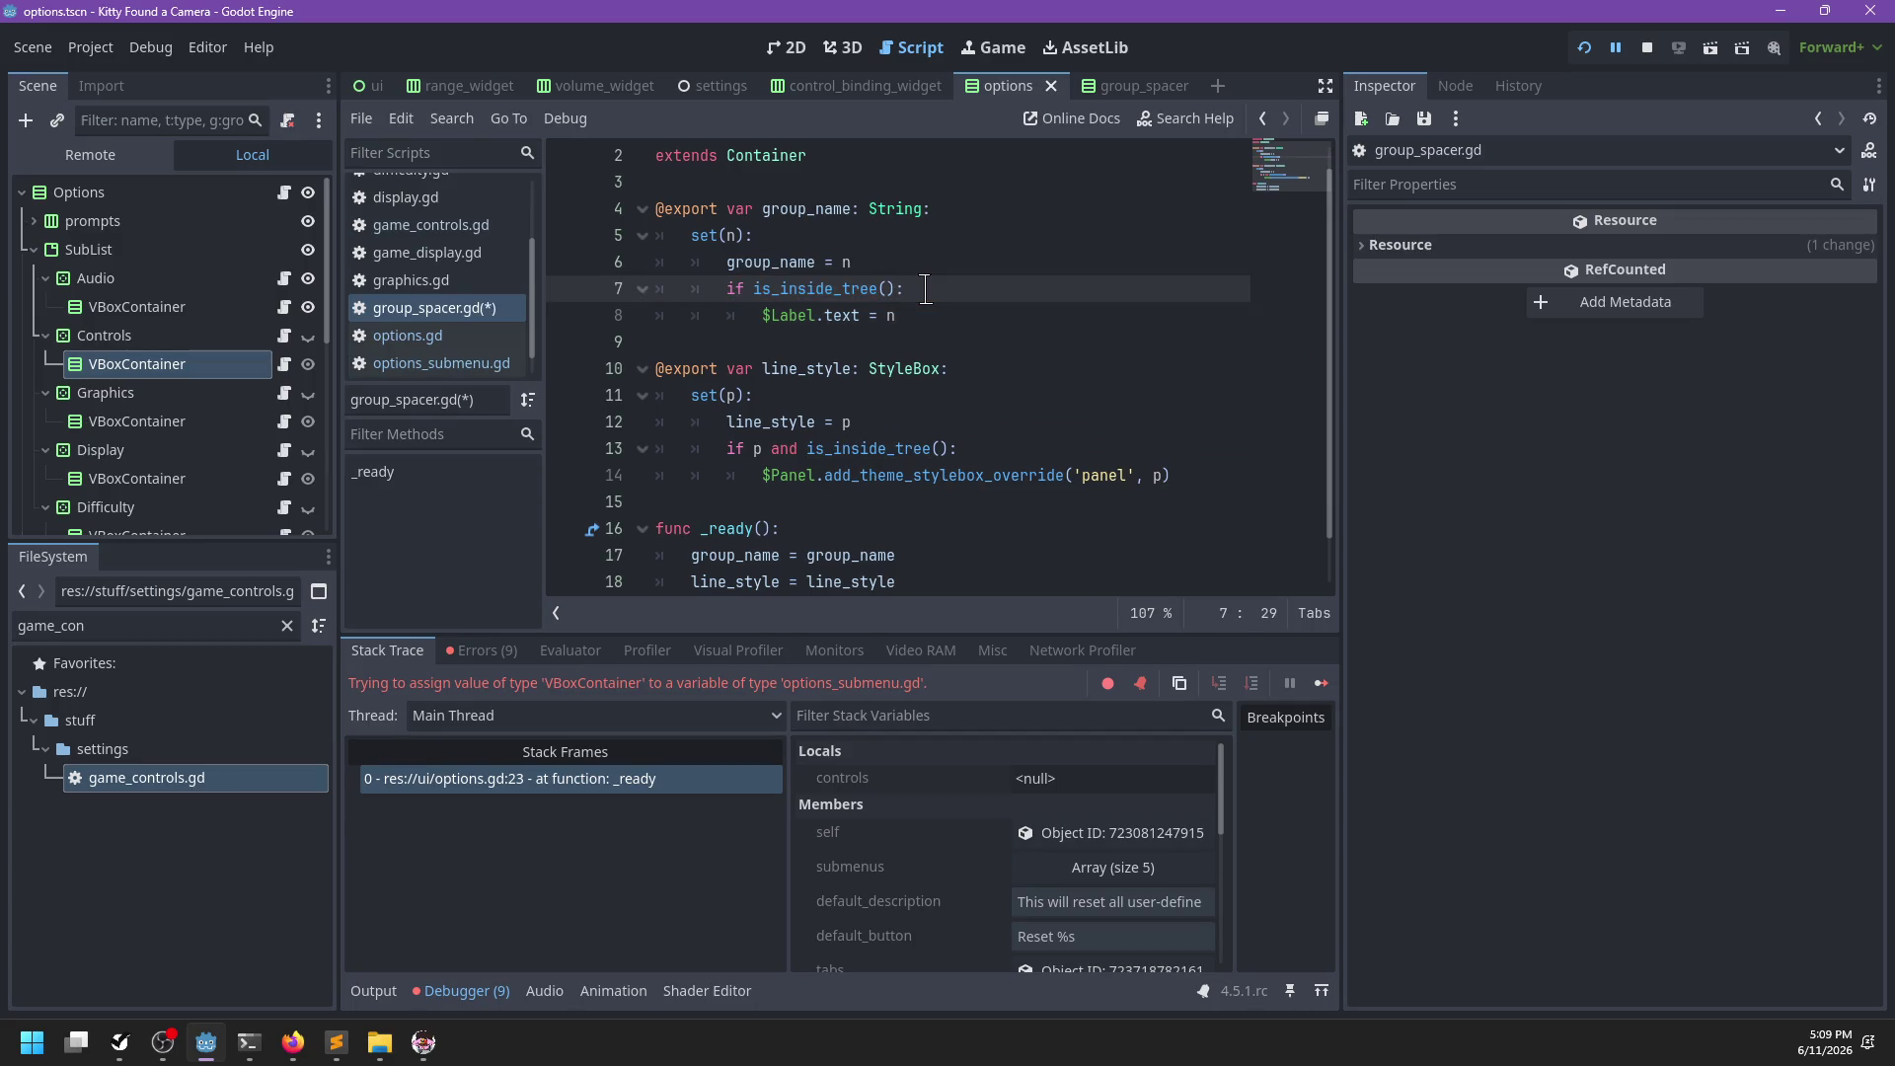
{"action": "key", "text": "ctrl+s"}
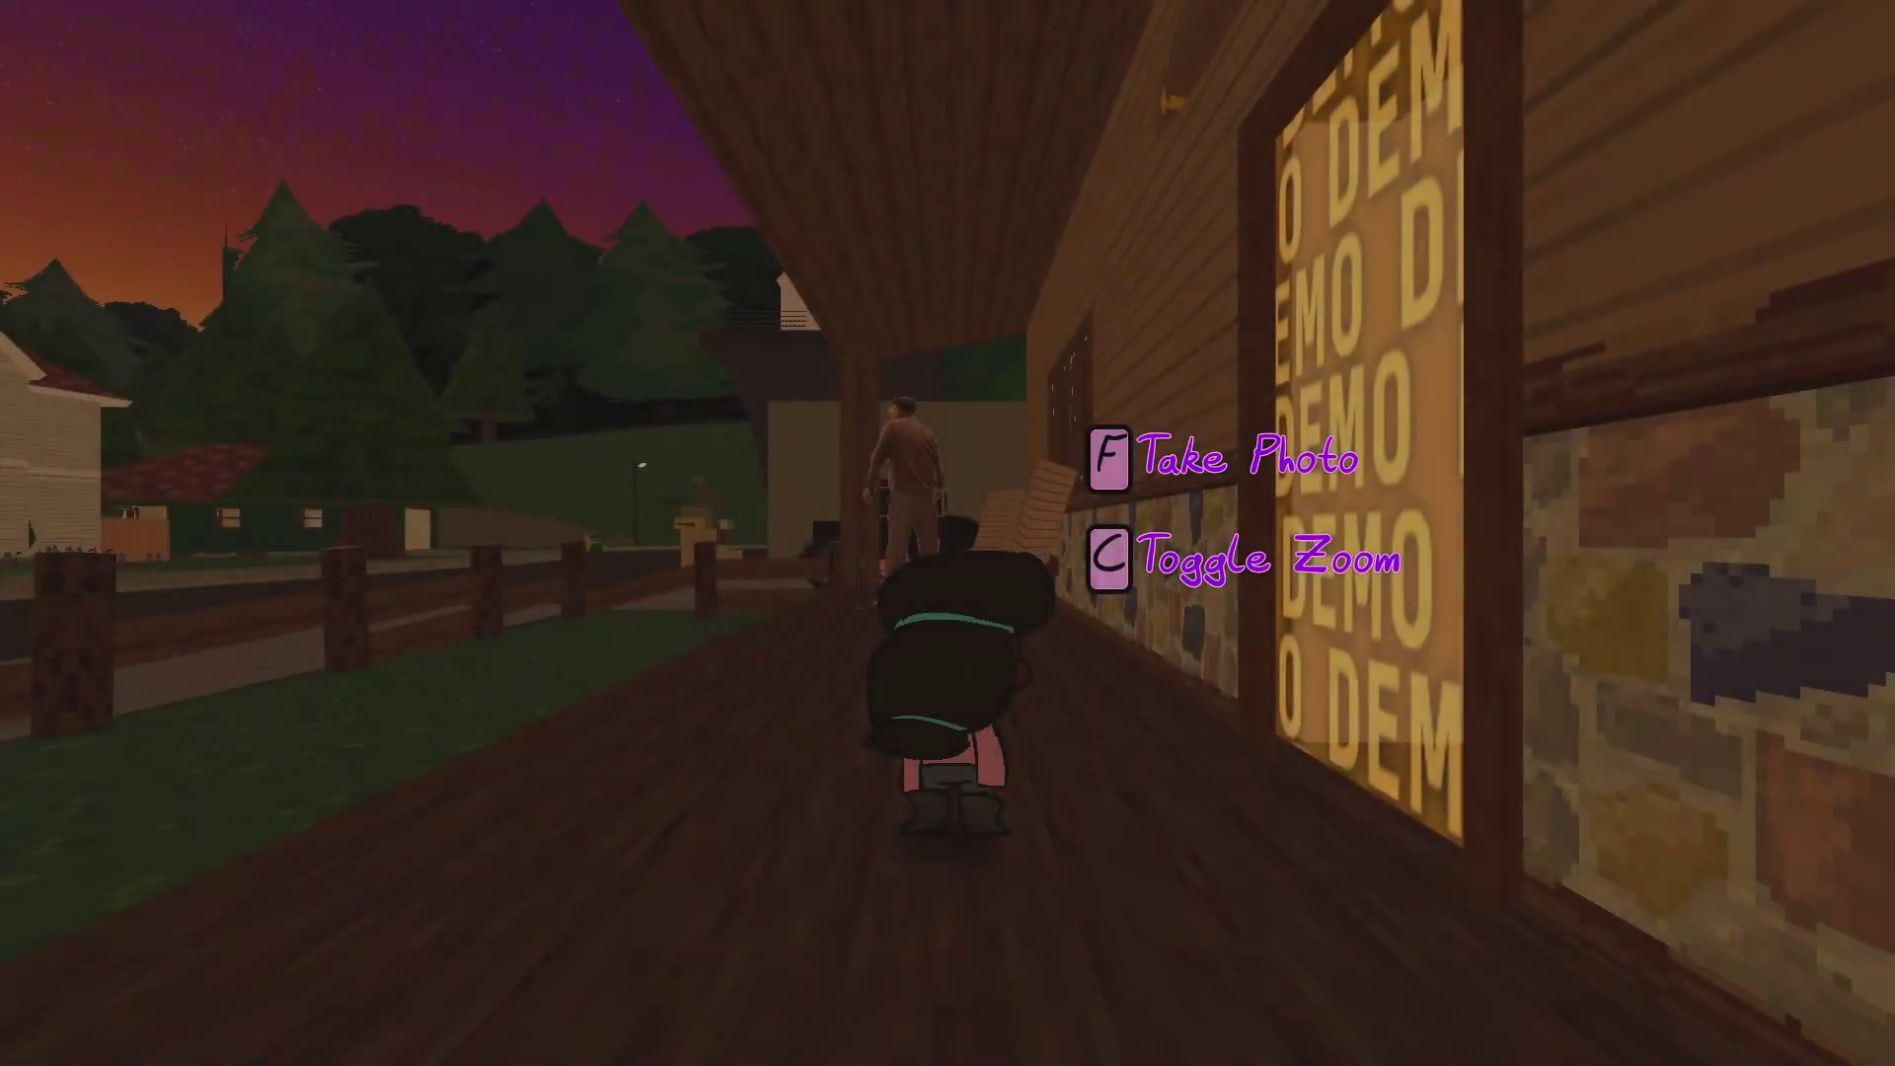
Open Options in the game, switch to the Controls page, scroll its list, then return to the editor
{"action": "key", "text": "Escape"}
{"action": "key", "text": "Down"}
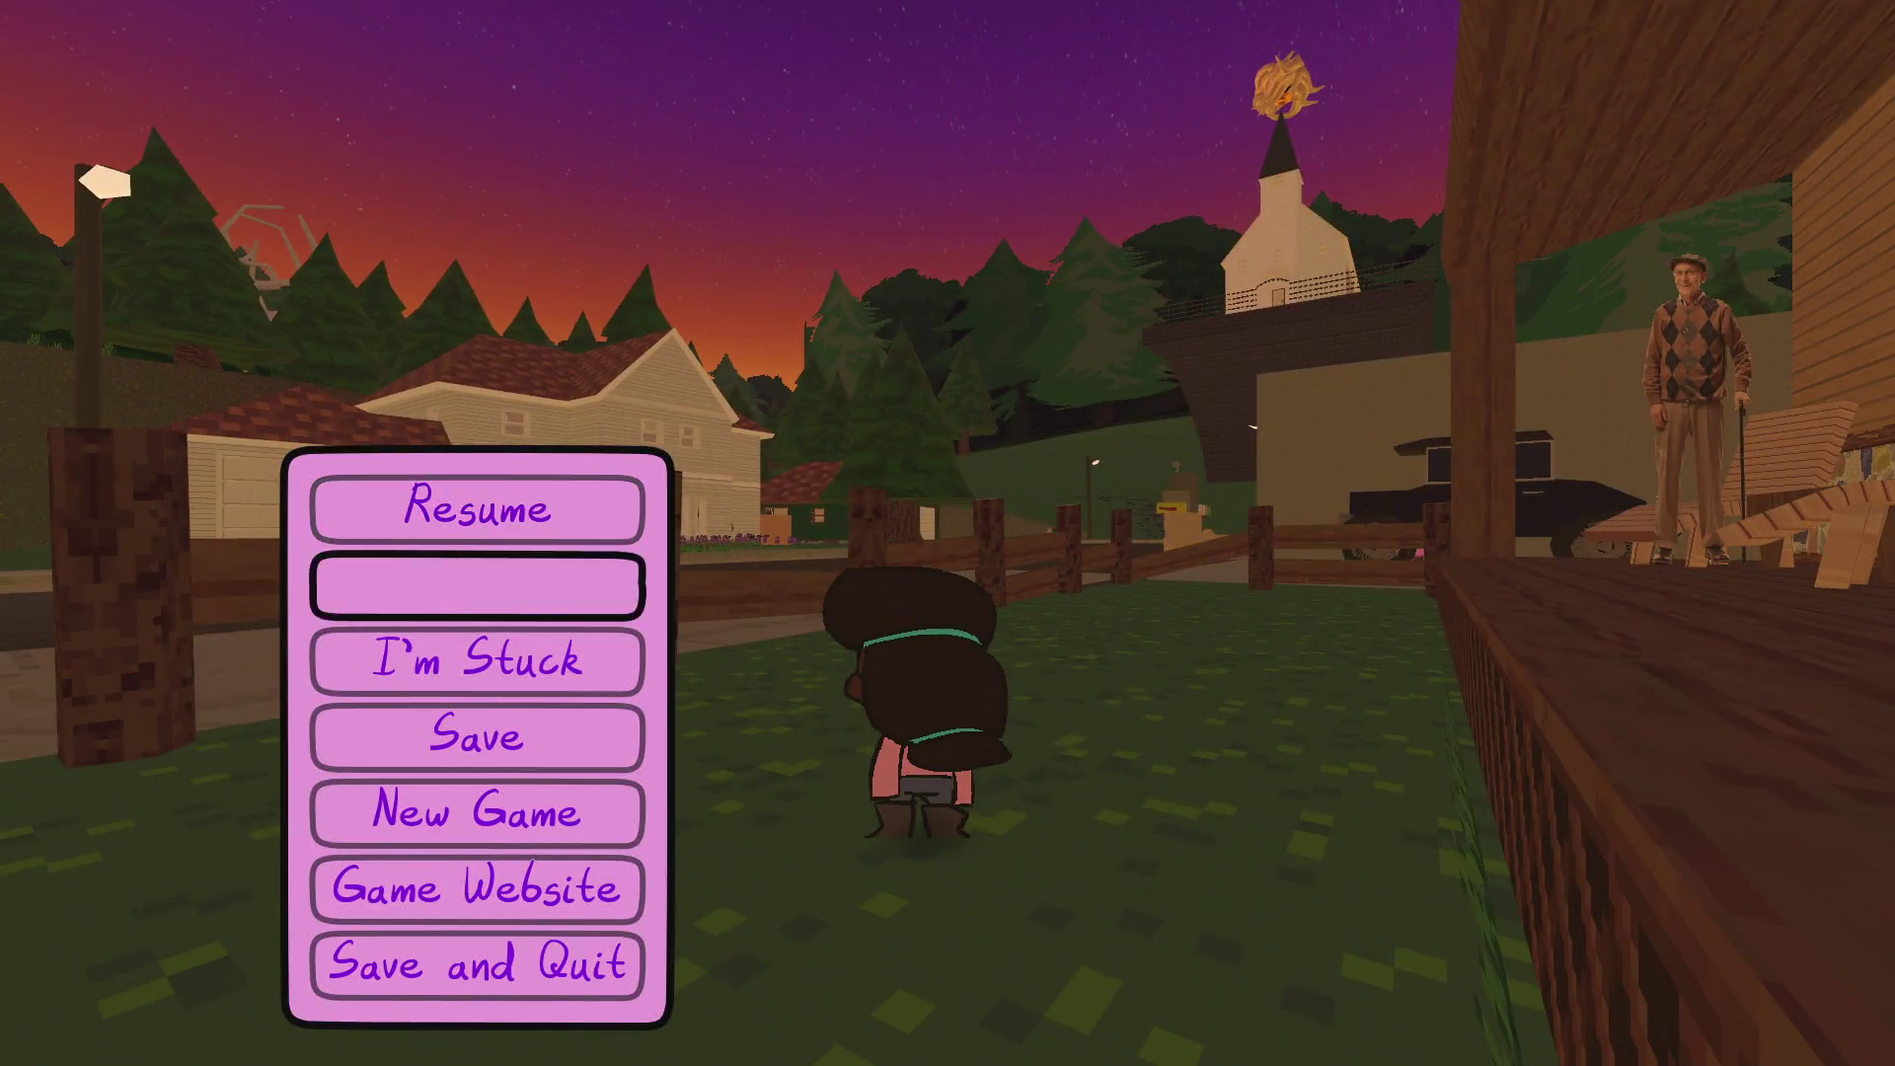
{"action": "key", "text": "Return"}
{"action": "key", "text": "Right"}
{"action": "scroll", "coordinate": [935, 521], "scroll_direction": "down", "scroll_amount": 5}
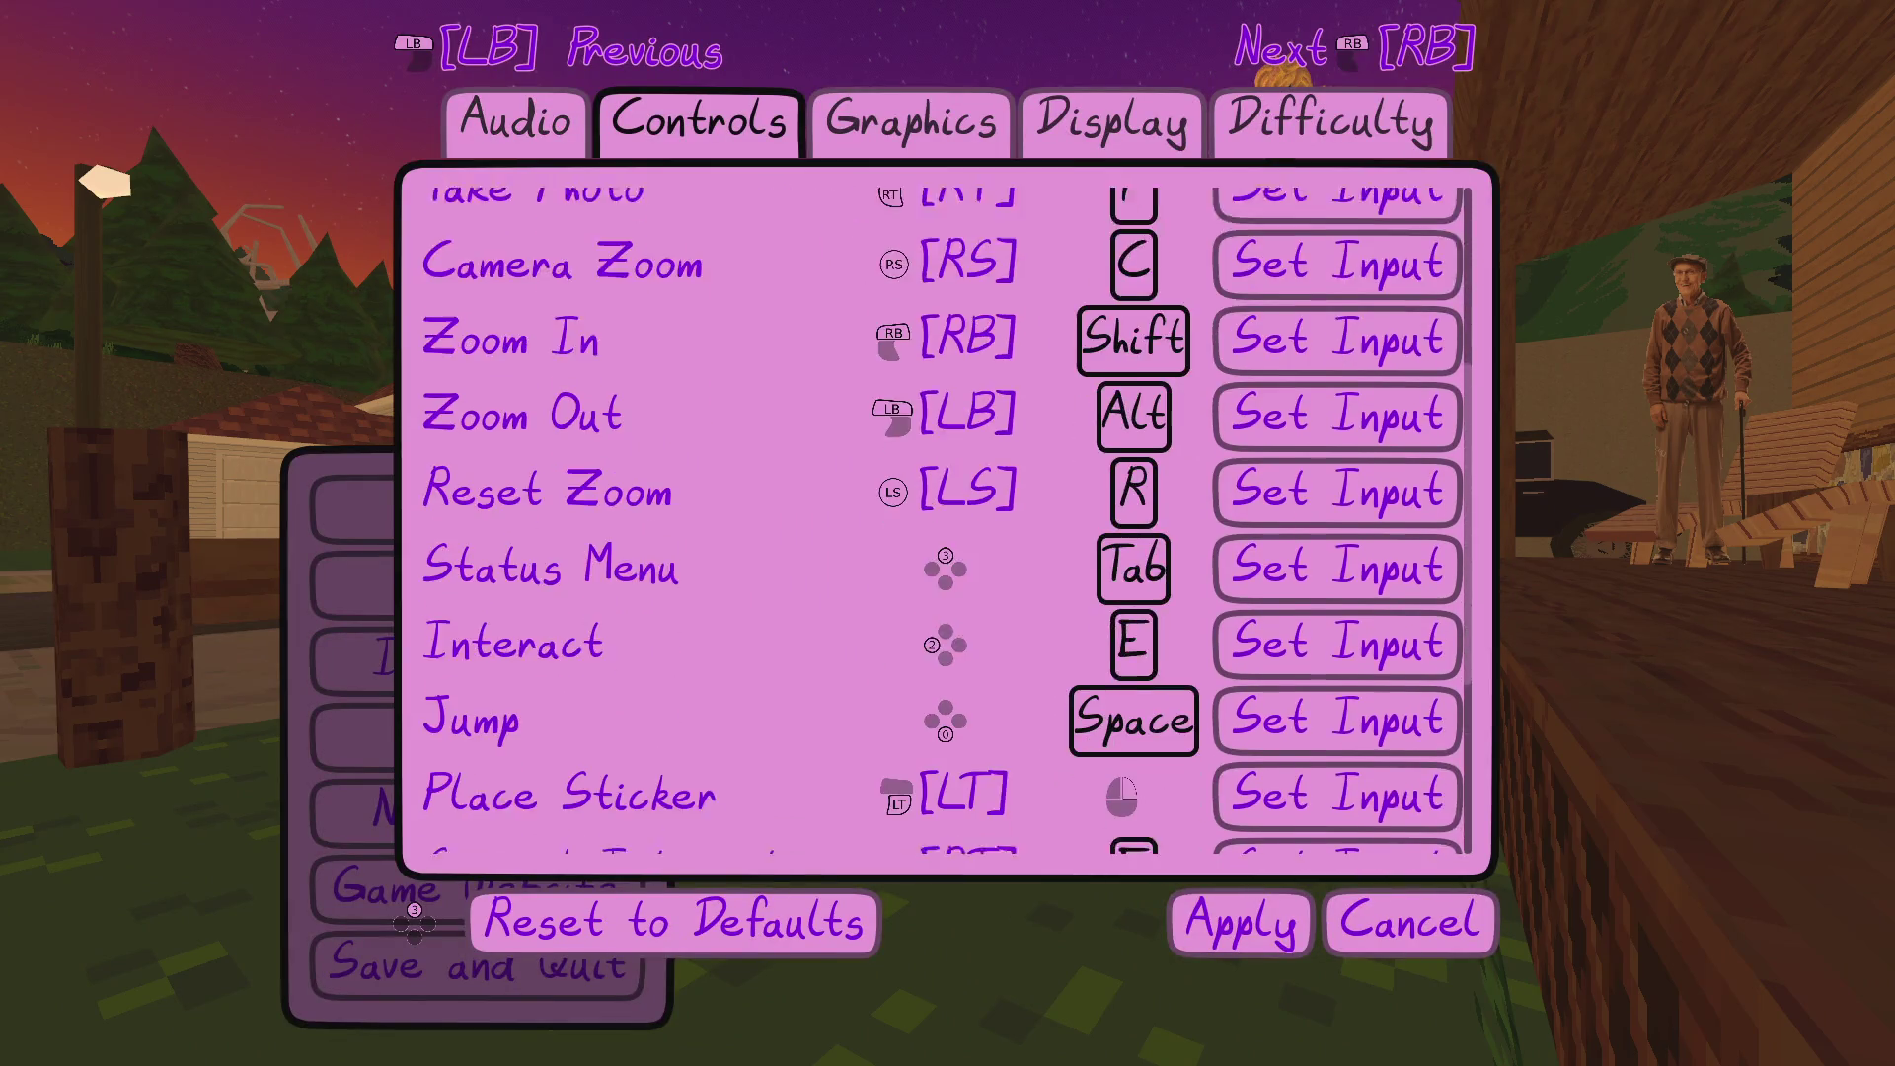
{"action": "scroll", "coordinate": [935, 521], "scroll_direction": "up", "scroll_amount": 5}
{"action": "scroll", "coordinate": [947, 530], "scroll_direction": "up", "scroll_amount": 1}
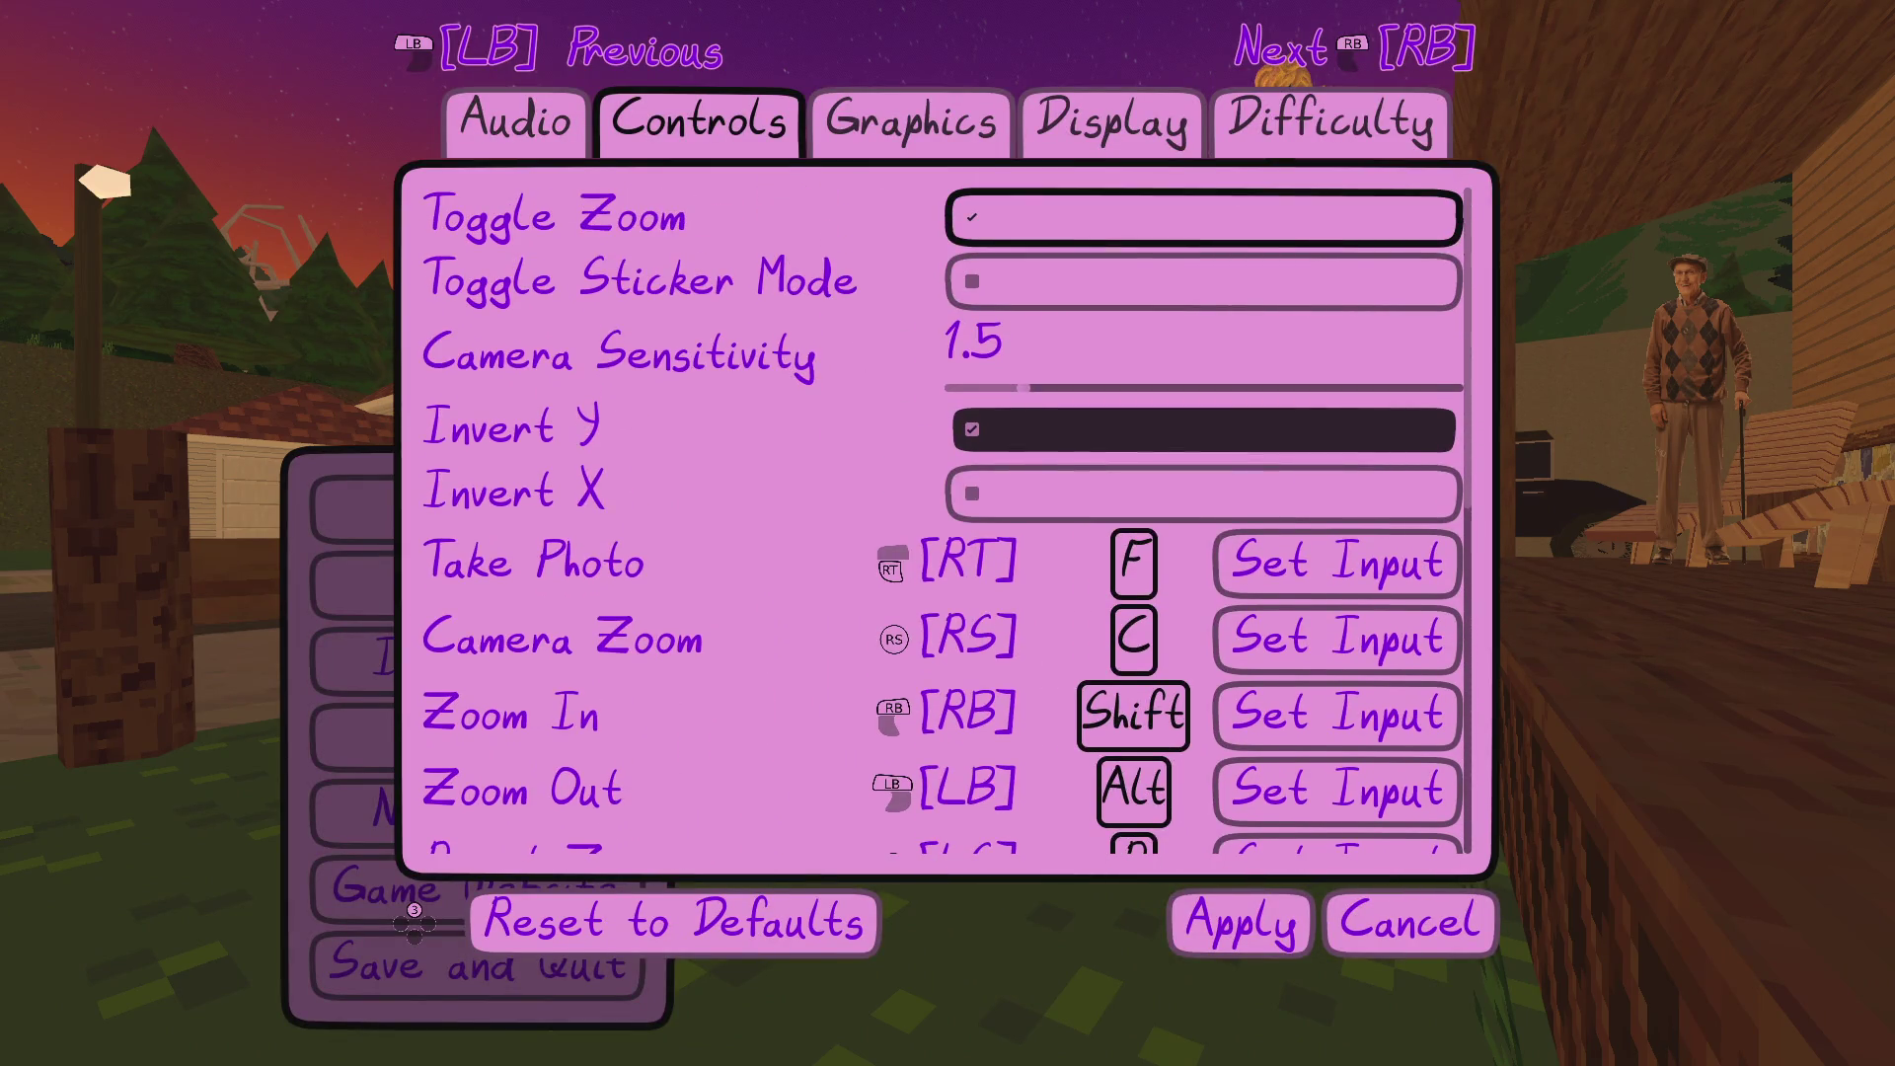
{"action": "key", "text": "alt+Tab"}
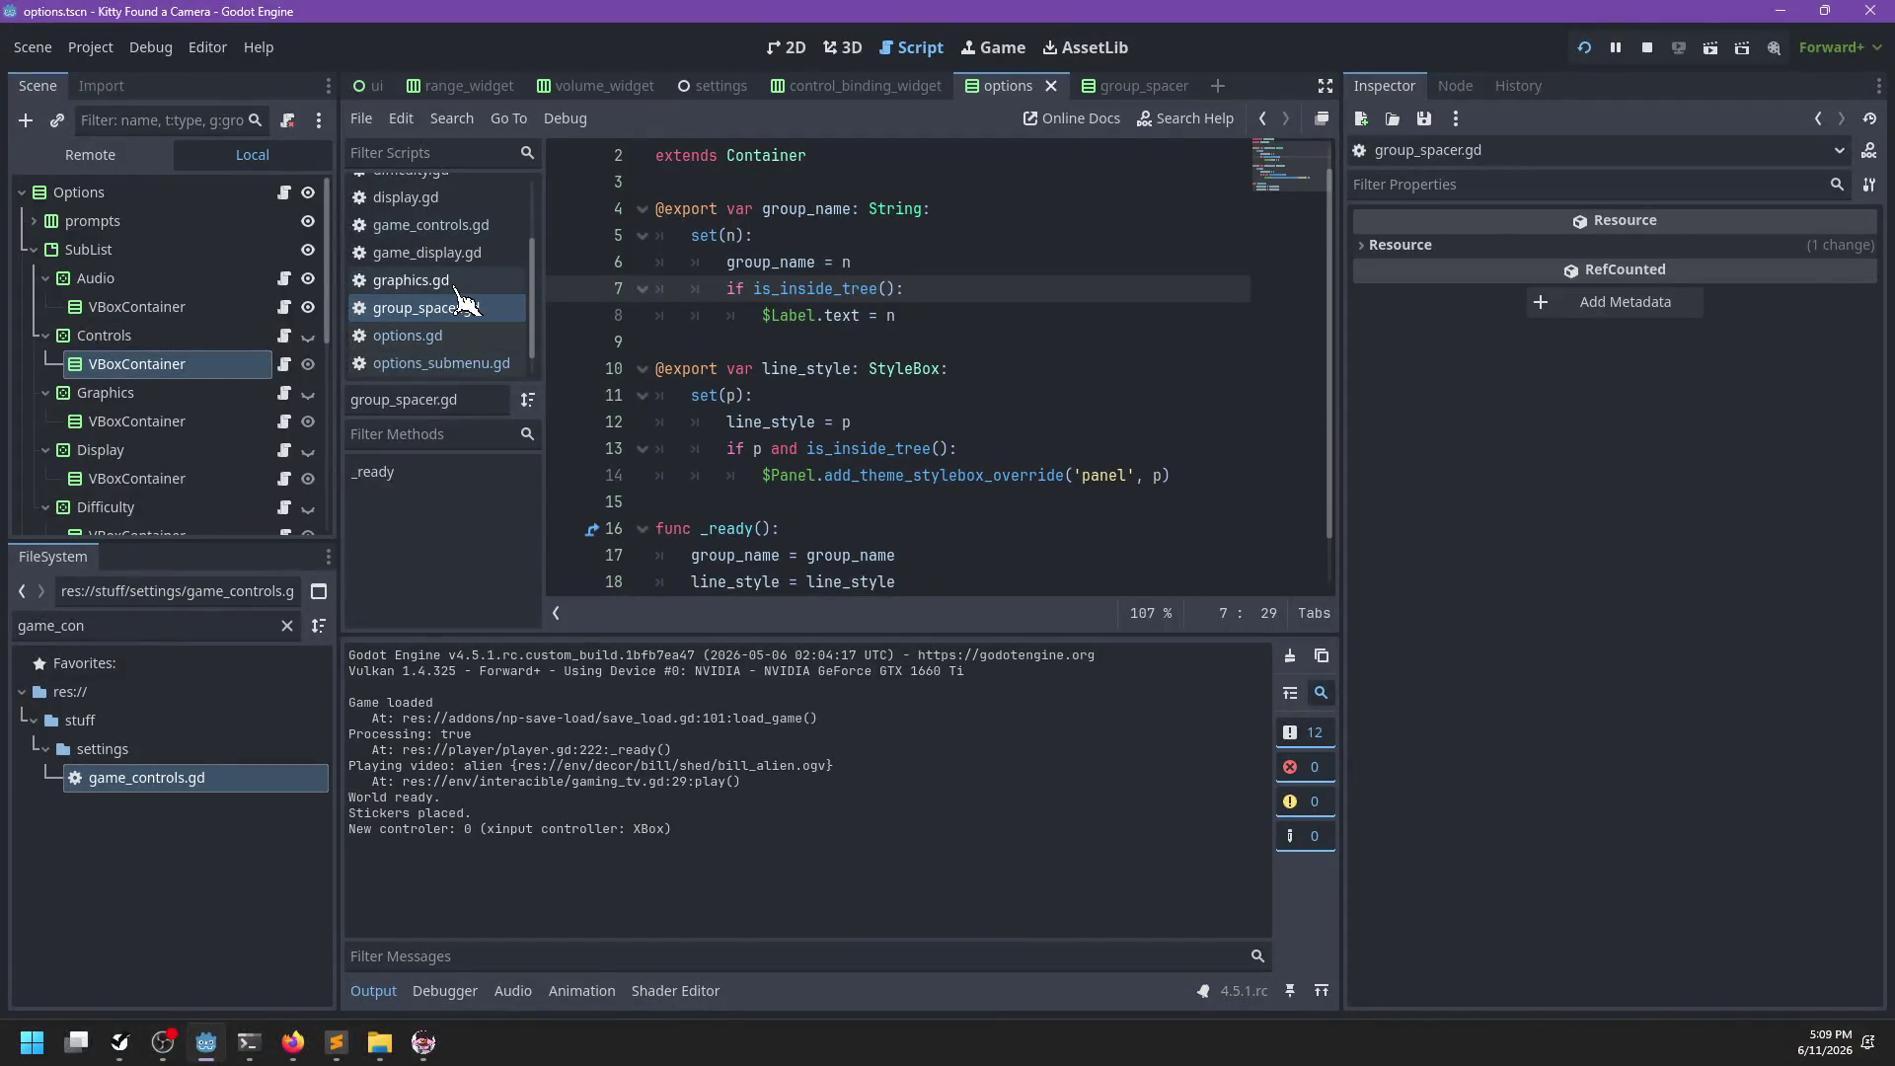
Set a breakpoint on line 56 of options_submenu.gd at the get_sorted_properties call
{"action": "scroll", "coordinate": [473, 296], "scroll_direction": "down", "scroll_amount": 1}
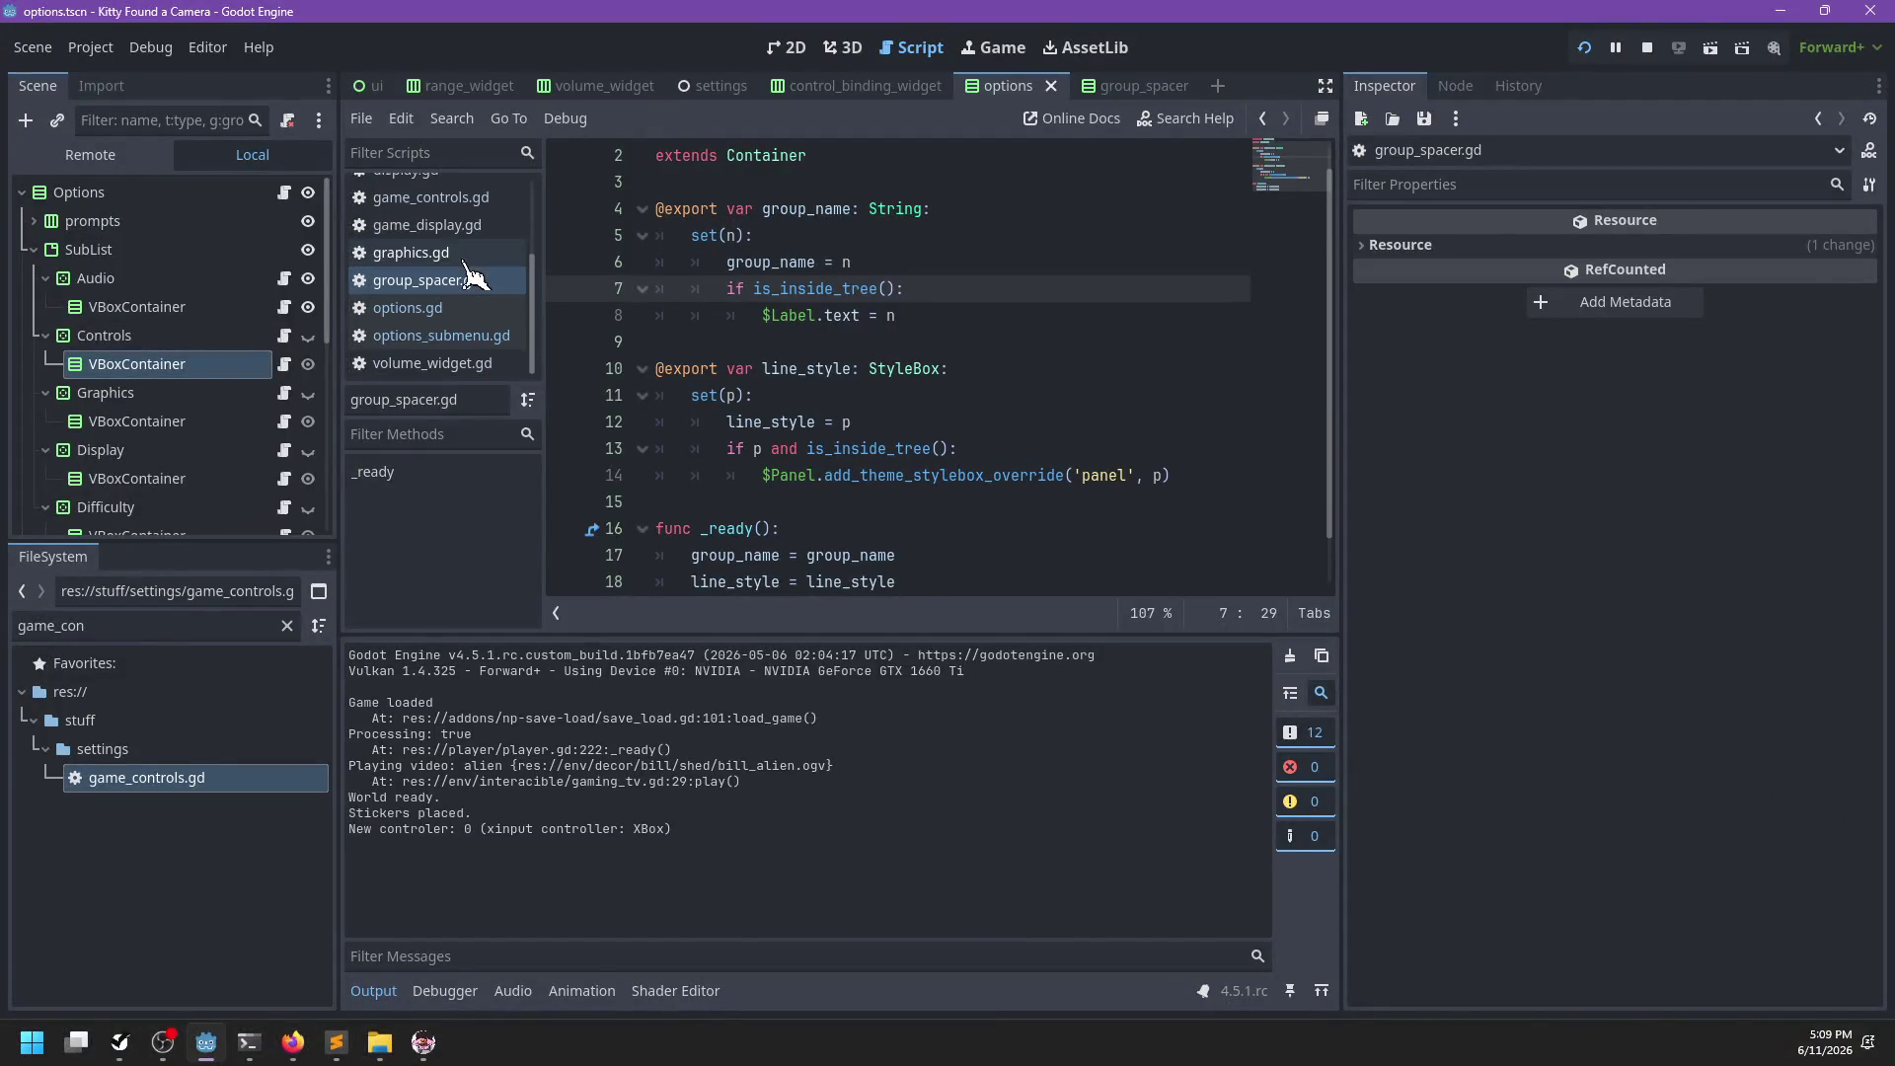
{"action": "left_click", "coordinate": [464, 336]}
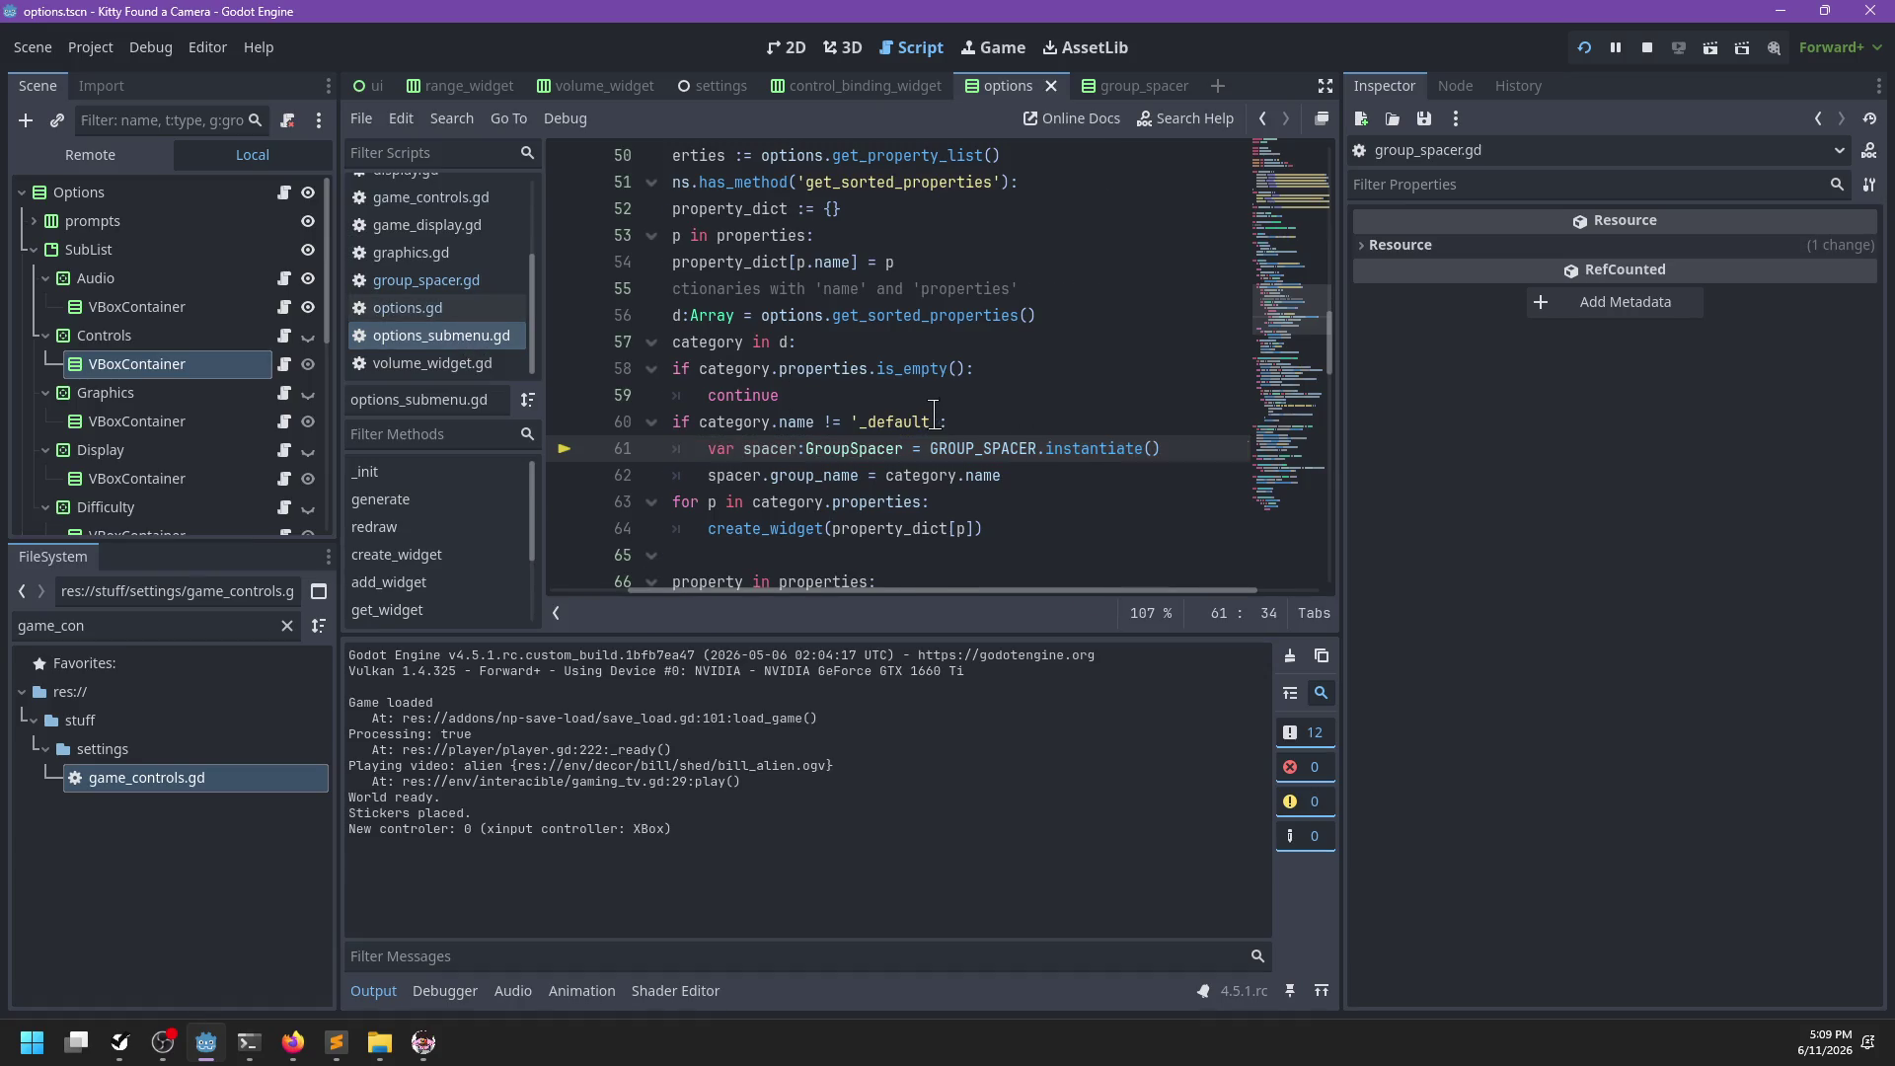
{"action": "double_click", "coordinate": [974, 316]}
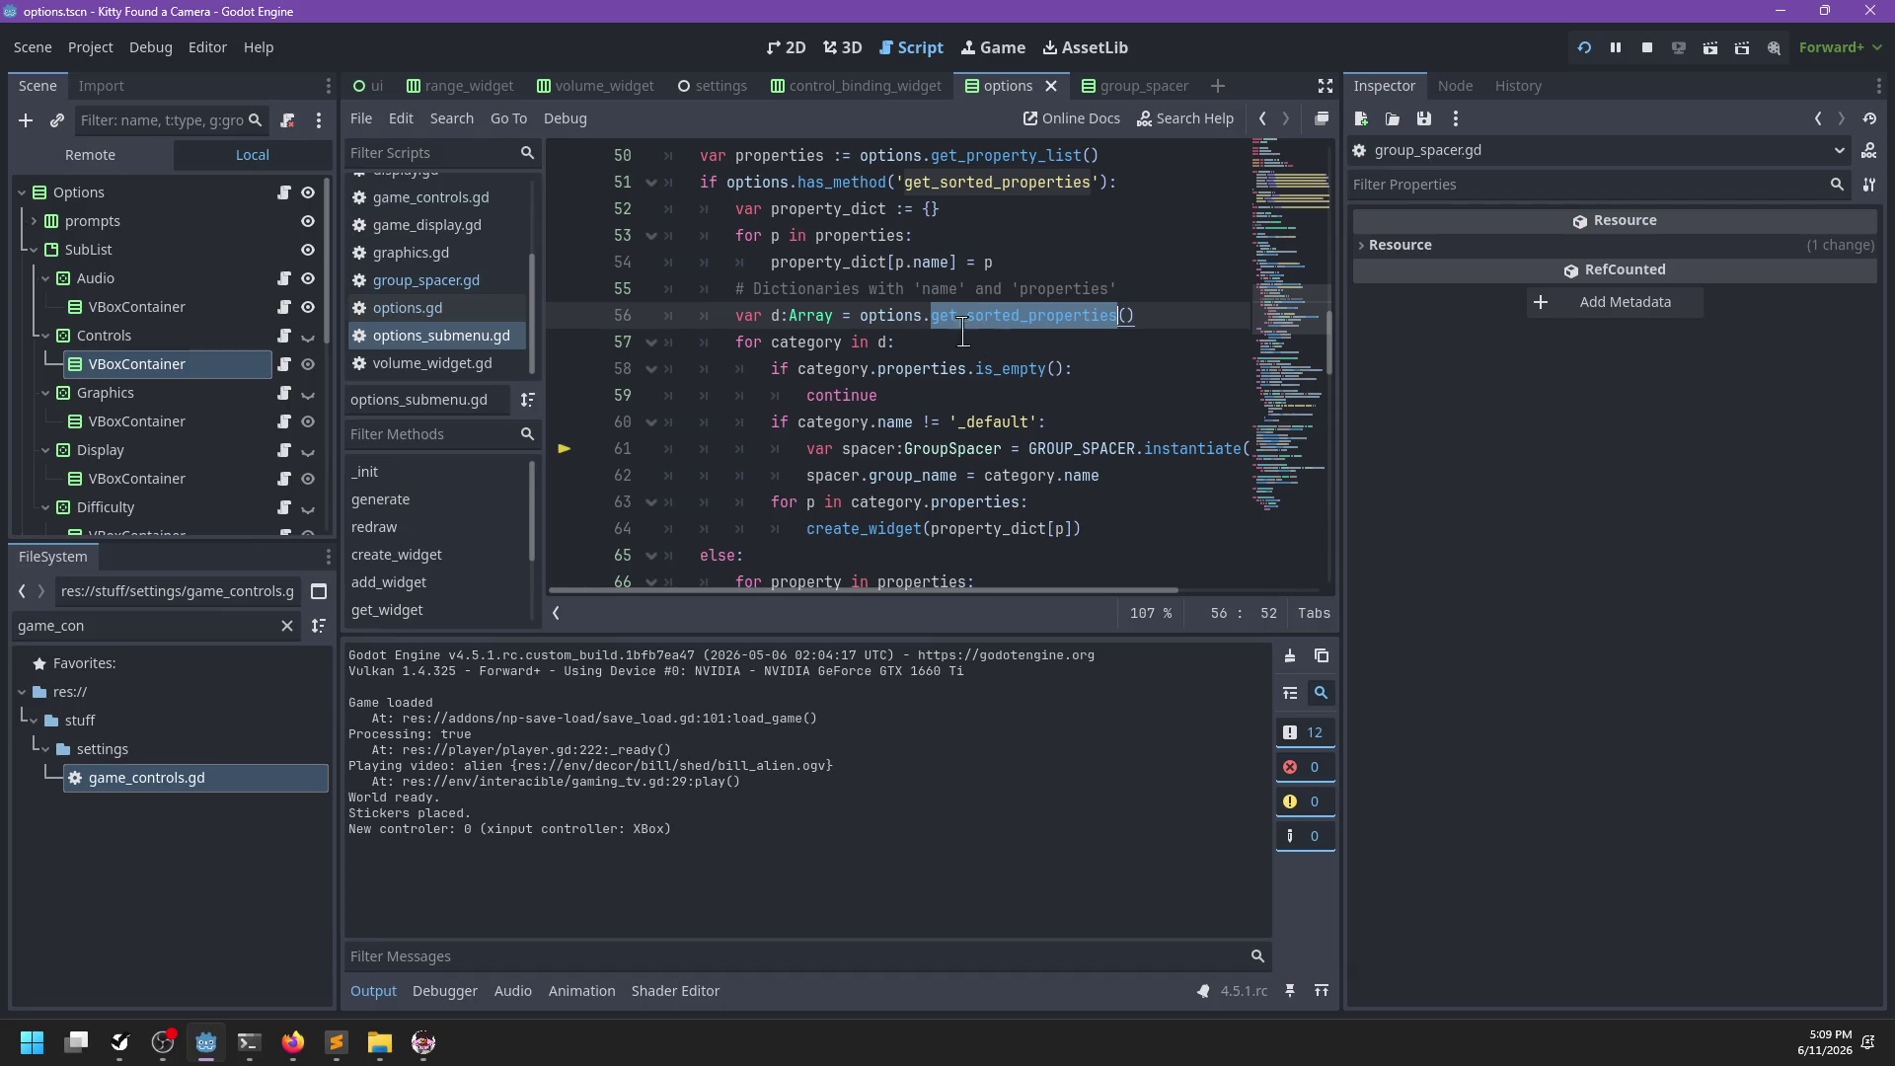
{"action": "left_click", "coordinate": [564, 315]}
{"action": "left_click", "coordinate": [1031, 318]}
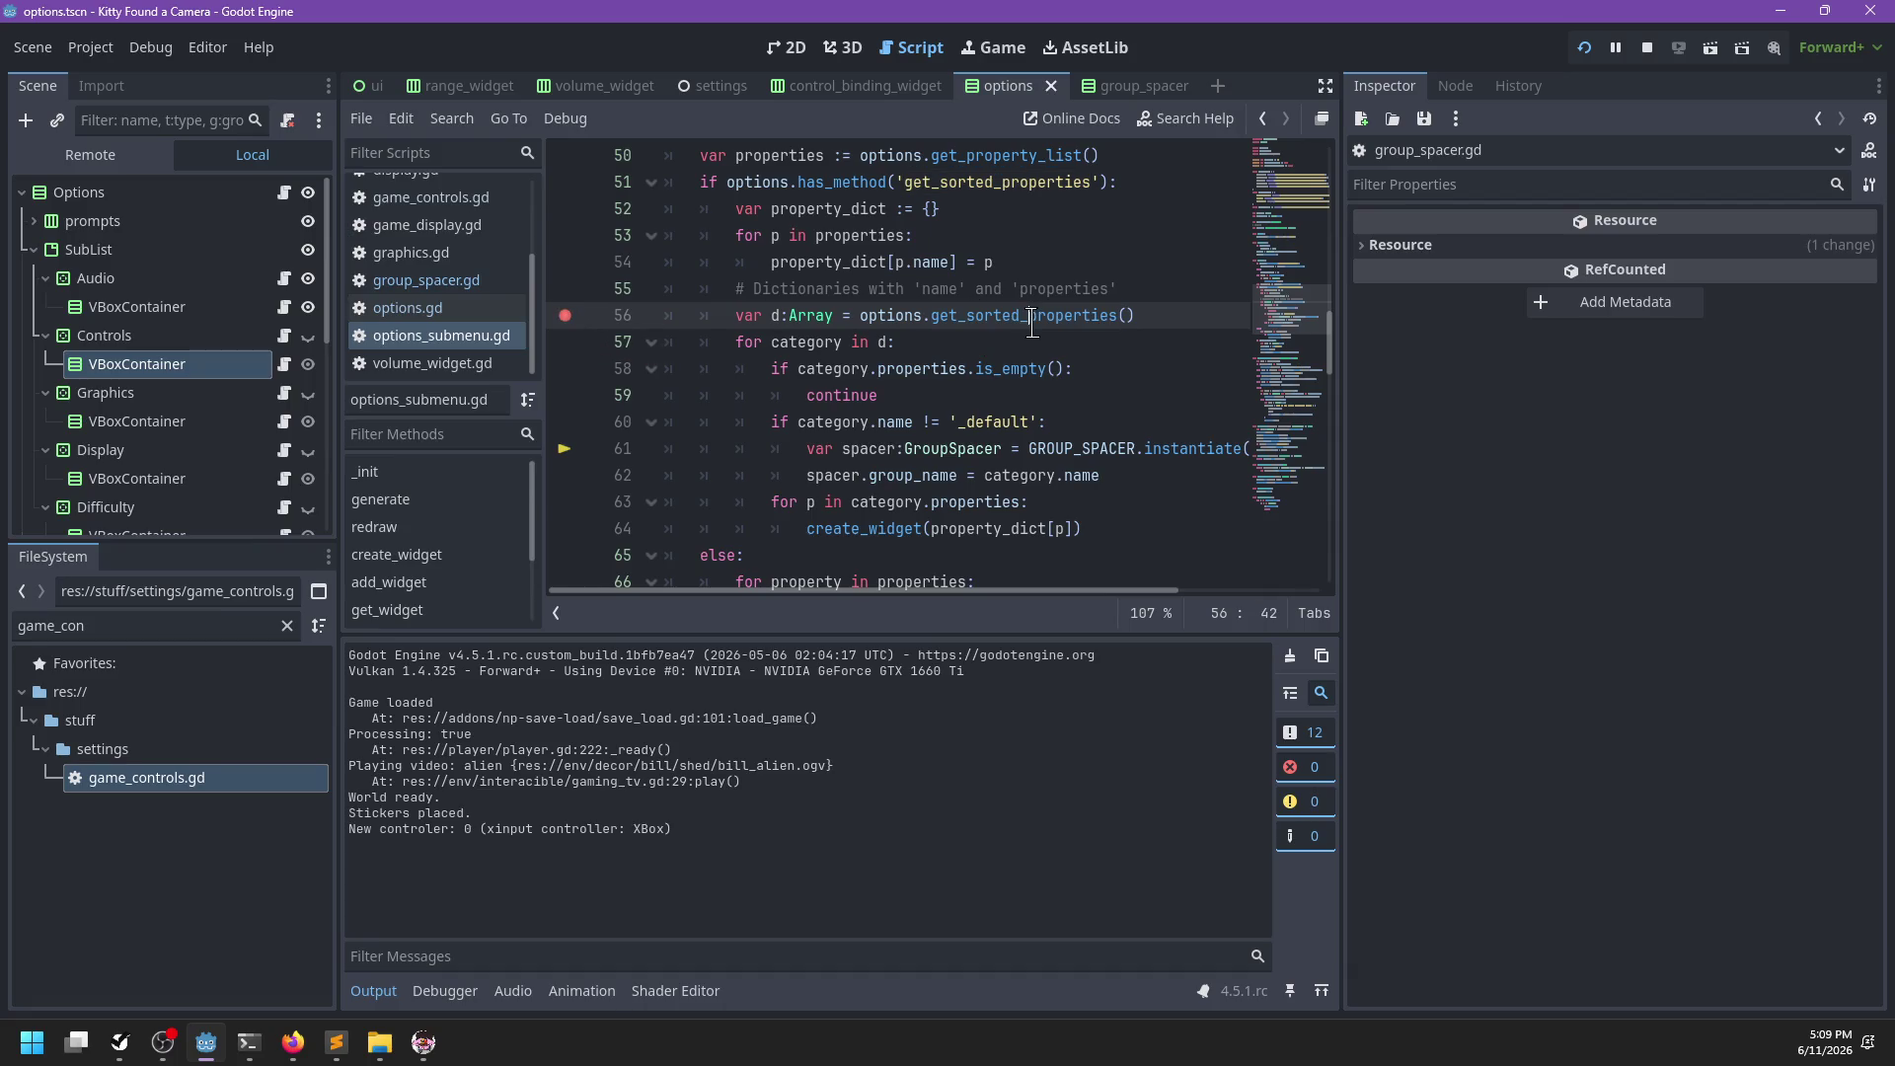
{"action": "key", "text": "ctrl+shift+Right"}
{"action": "key", "text": "ctrl+c"}
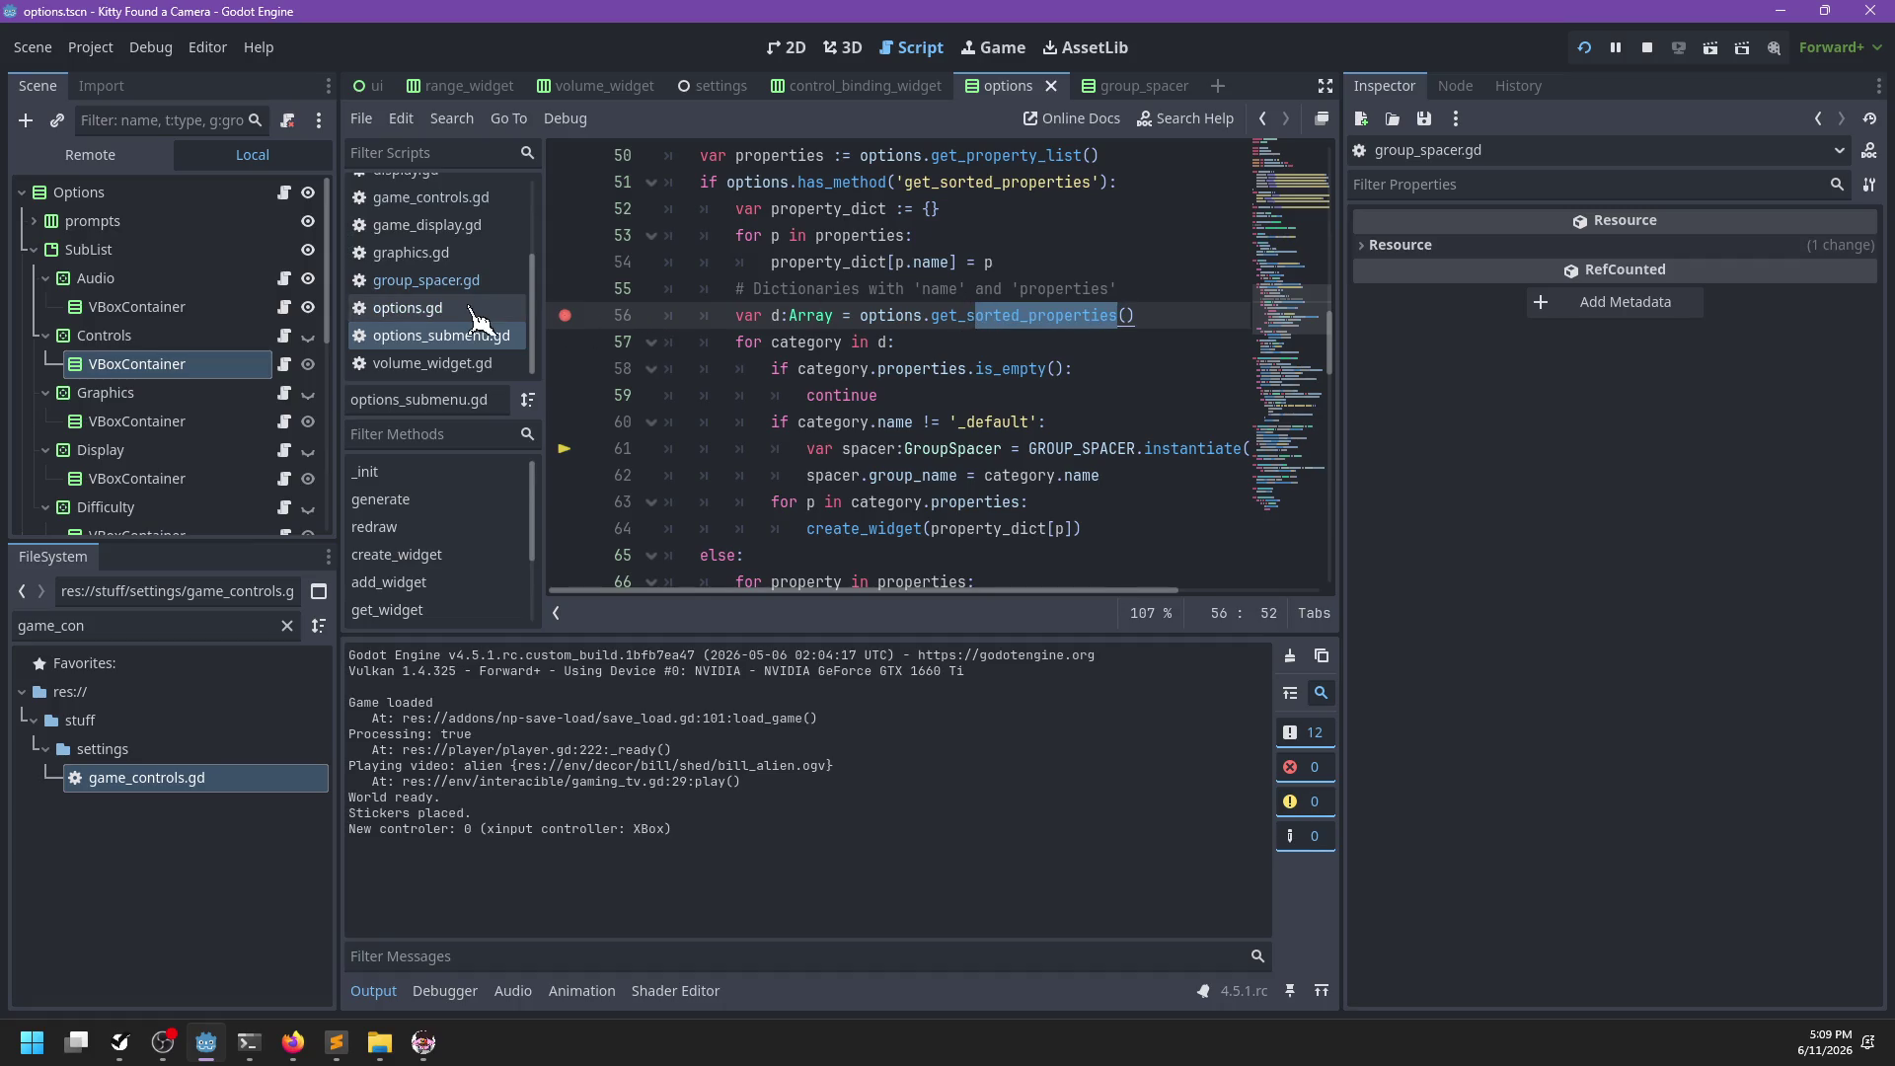
{"action": "scroll", "coordinate": [472, 321], "scroll_direction": "up", "scroll_amount": 3}
Compare get_sorted_properties in game_controls.gd, undoing an accidental paste on line 12
{"action": "left_click", "coordinate": [466, 255]}
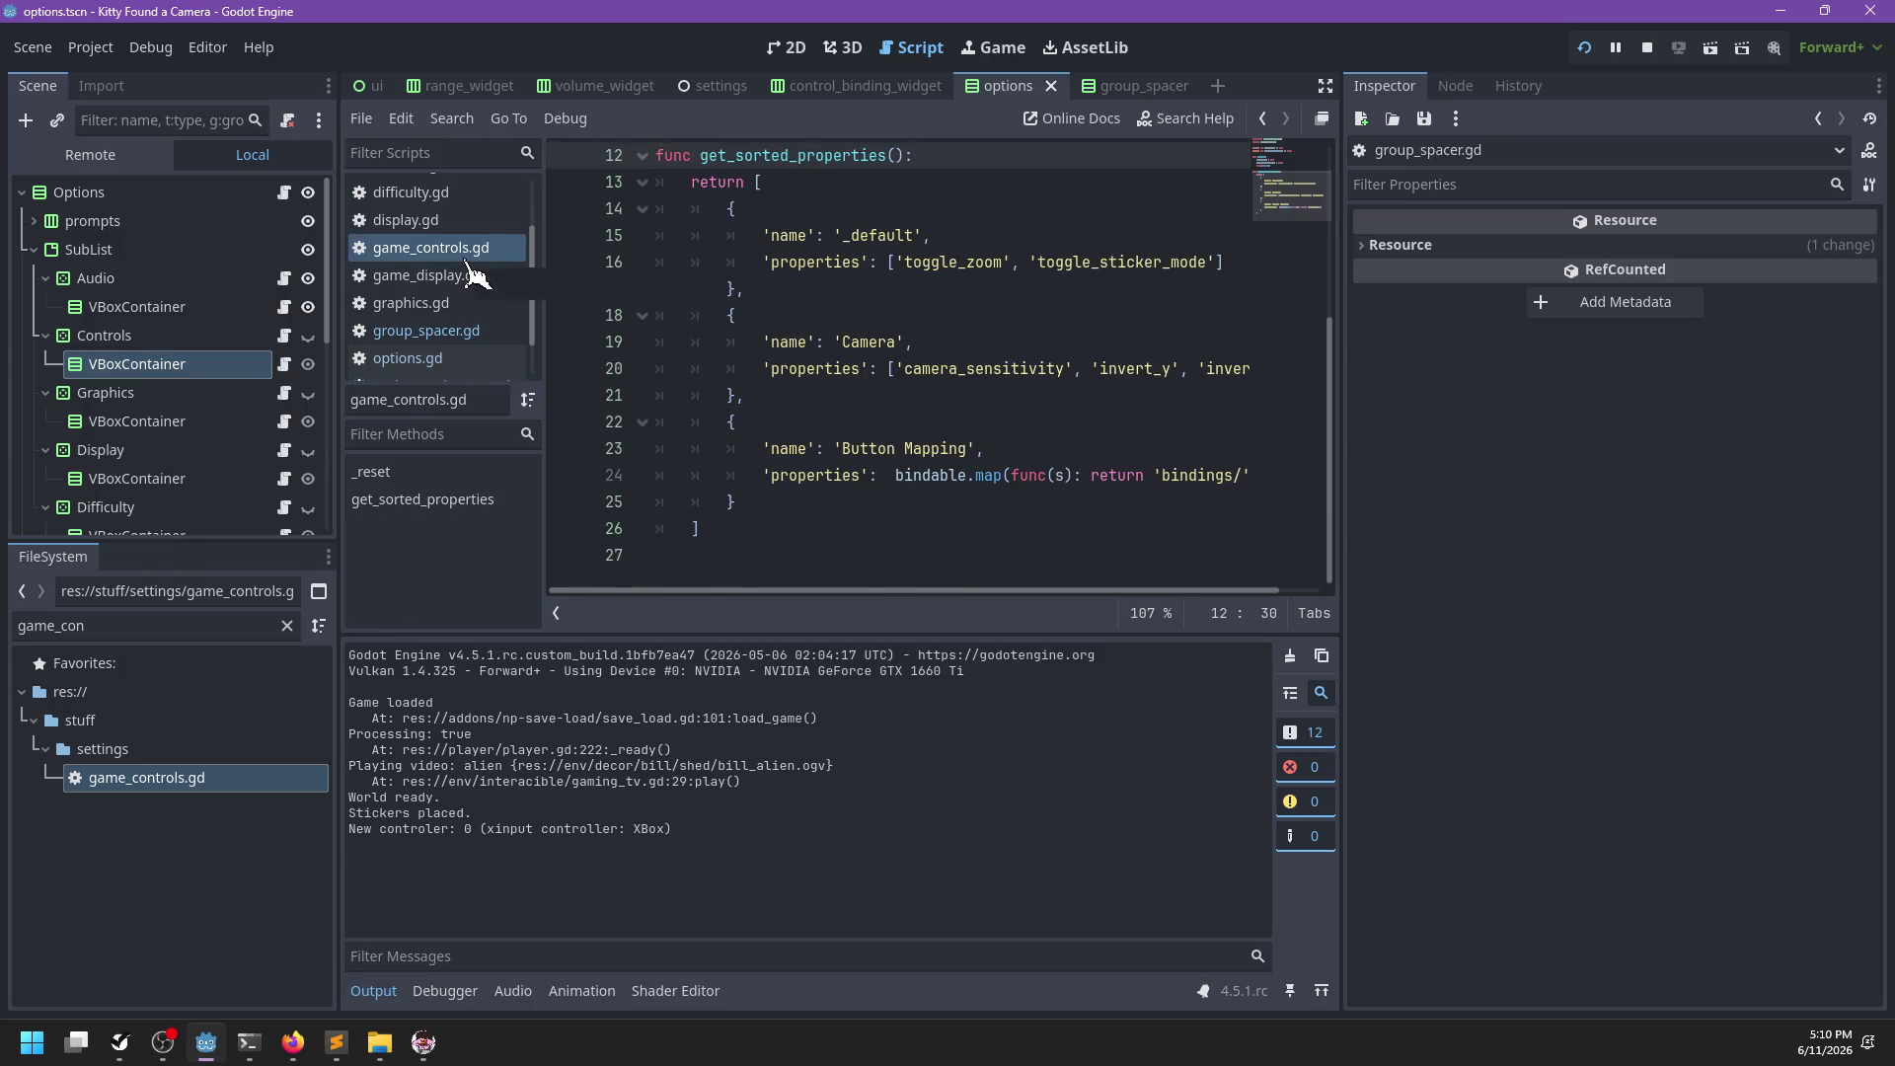
{"action": "scroll", "coordinate": [791, 258], "scroll_direction": "up", "scroll_amount": 3}
{"action": "double_click", "coordinate": [796, 395]}
{"action": "key", "text": "ctrl+v"}
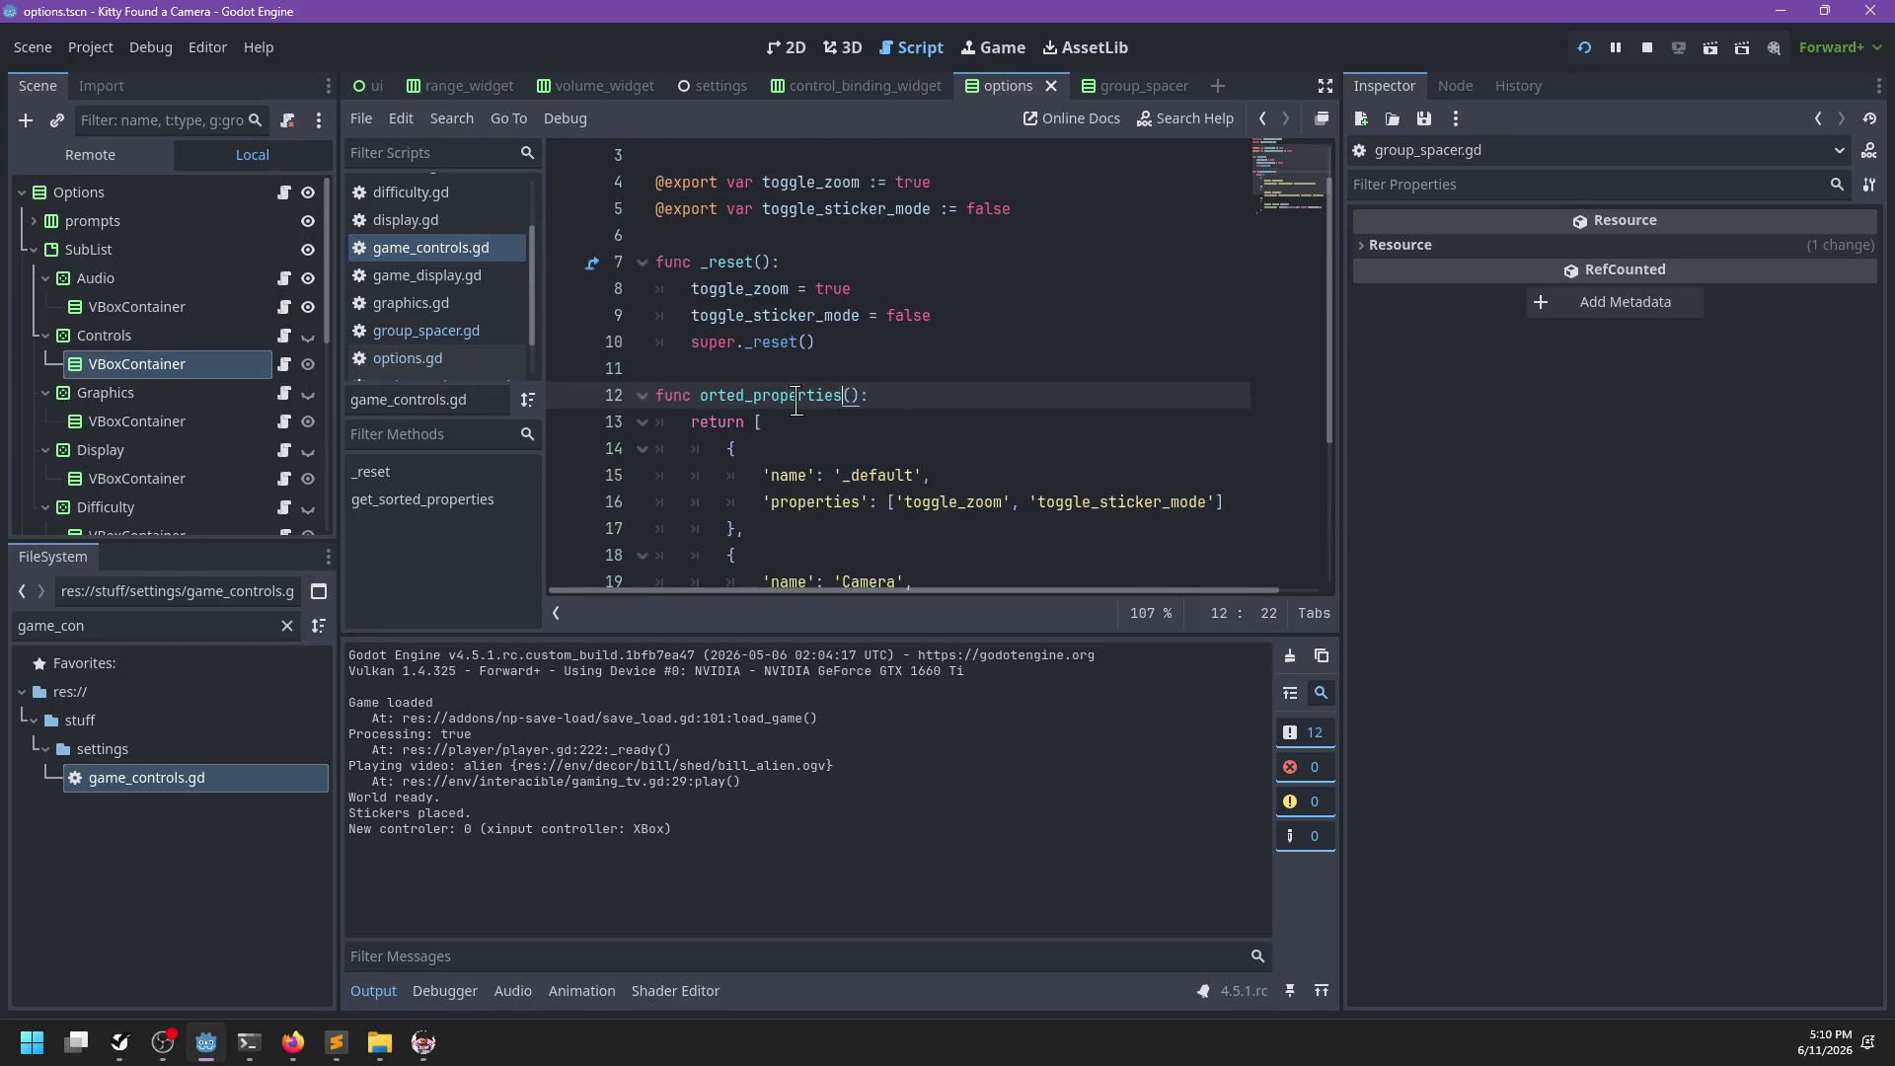
{"action": "key", "text": "ctrl+z"}
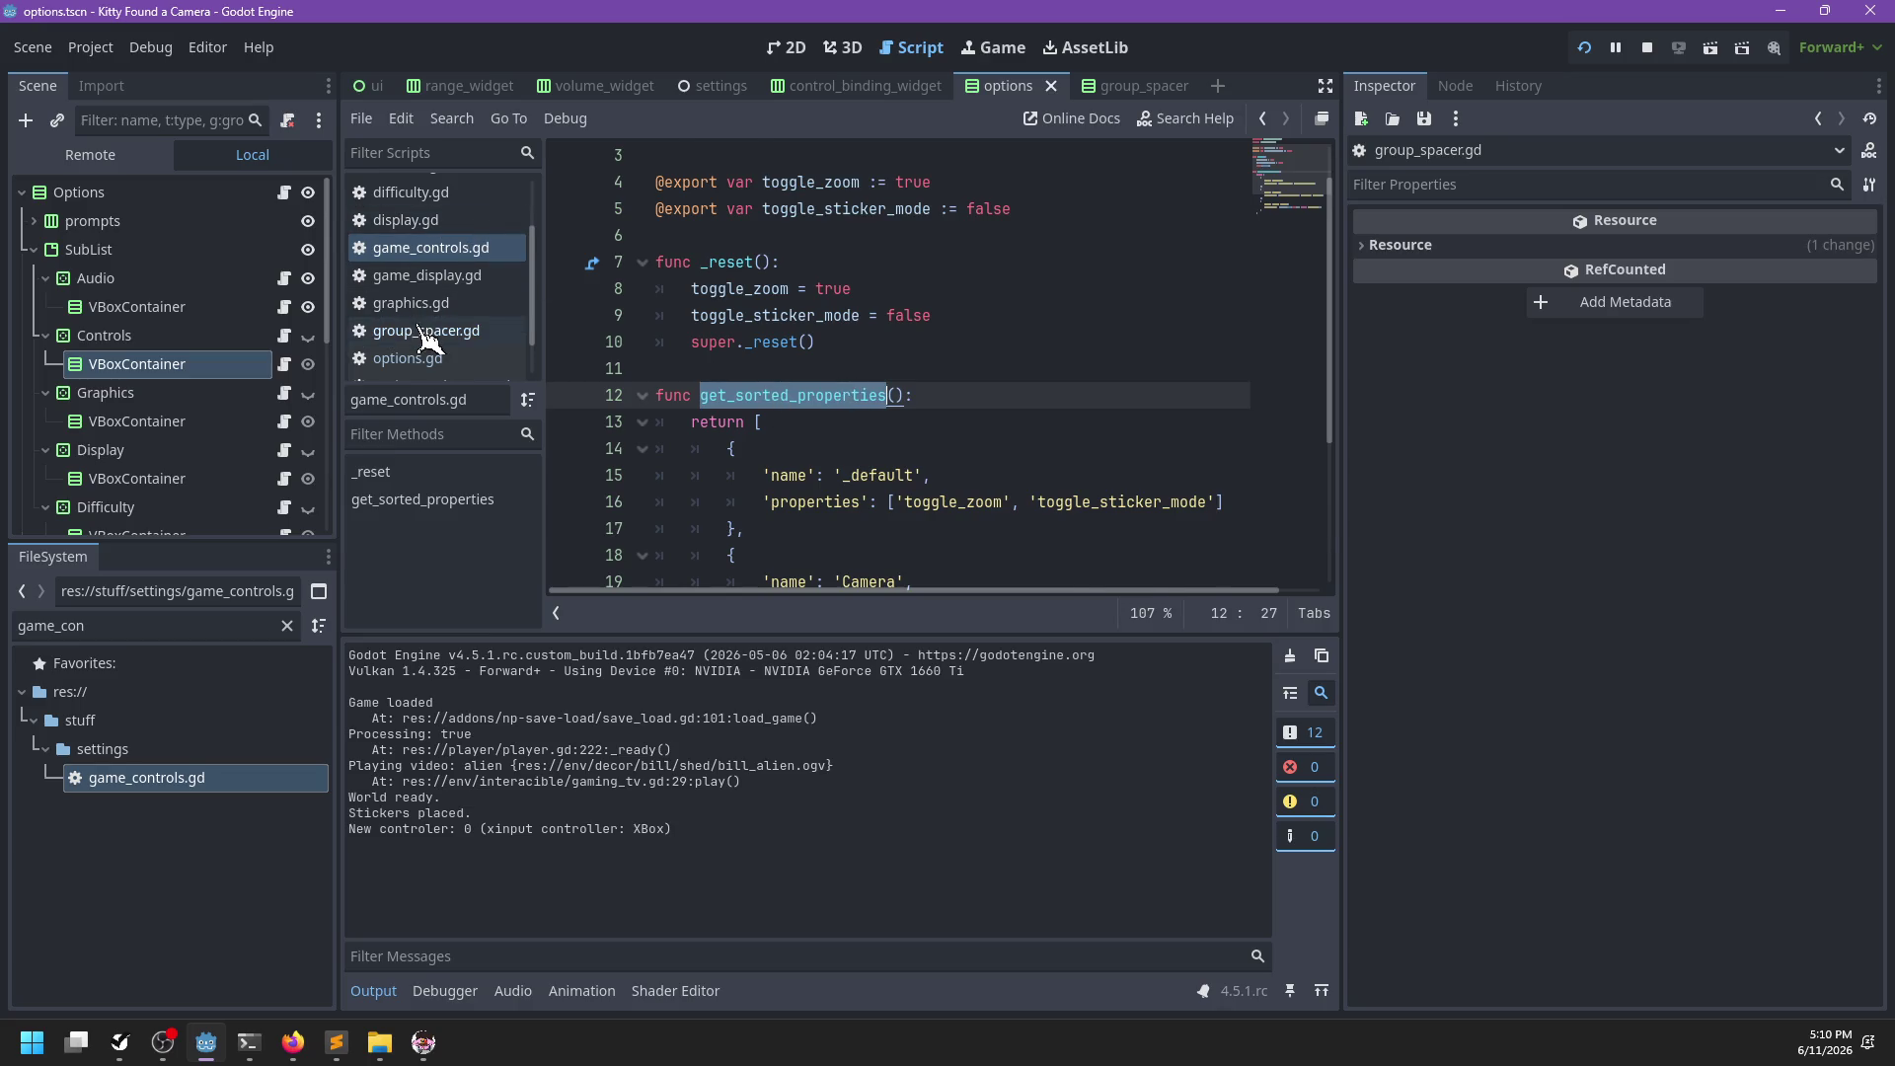
{"action": "left_click", "coordinate": [424, 330]}
{"action": "left_click", "coordinate": [432, 247]}
{"action": "left_click", "coordinate": [441, 362]}
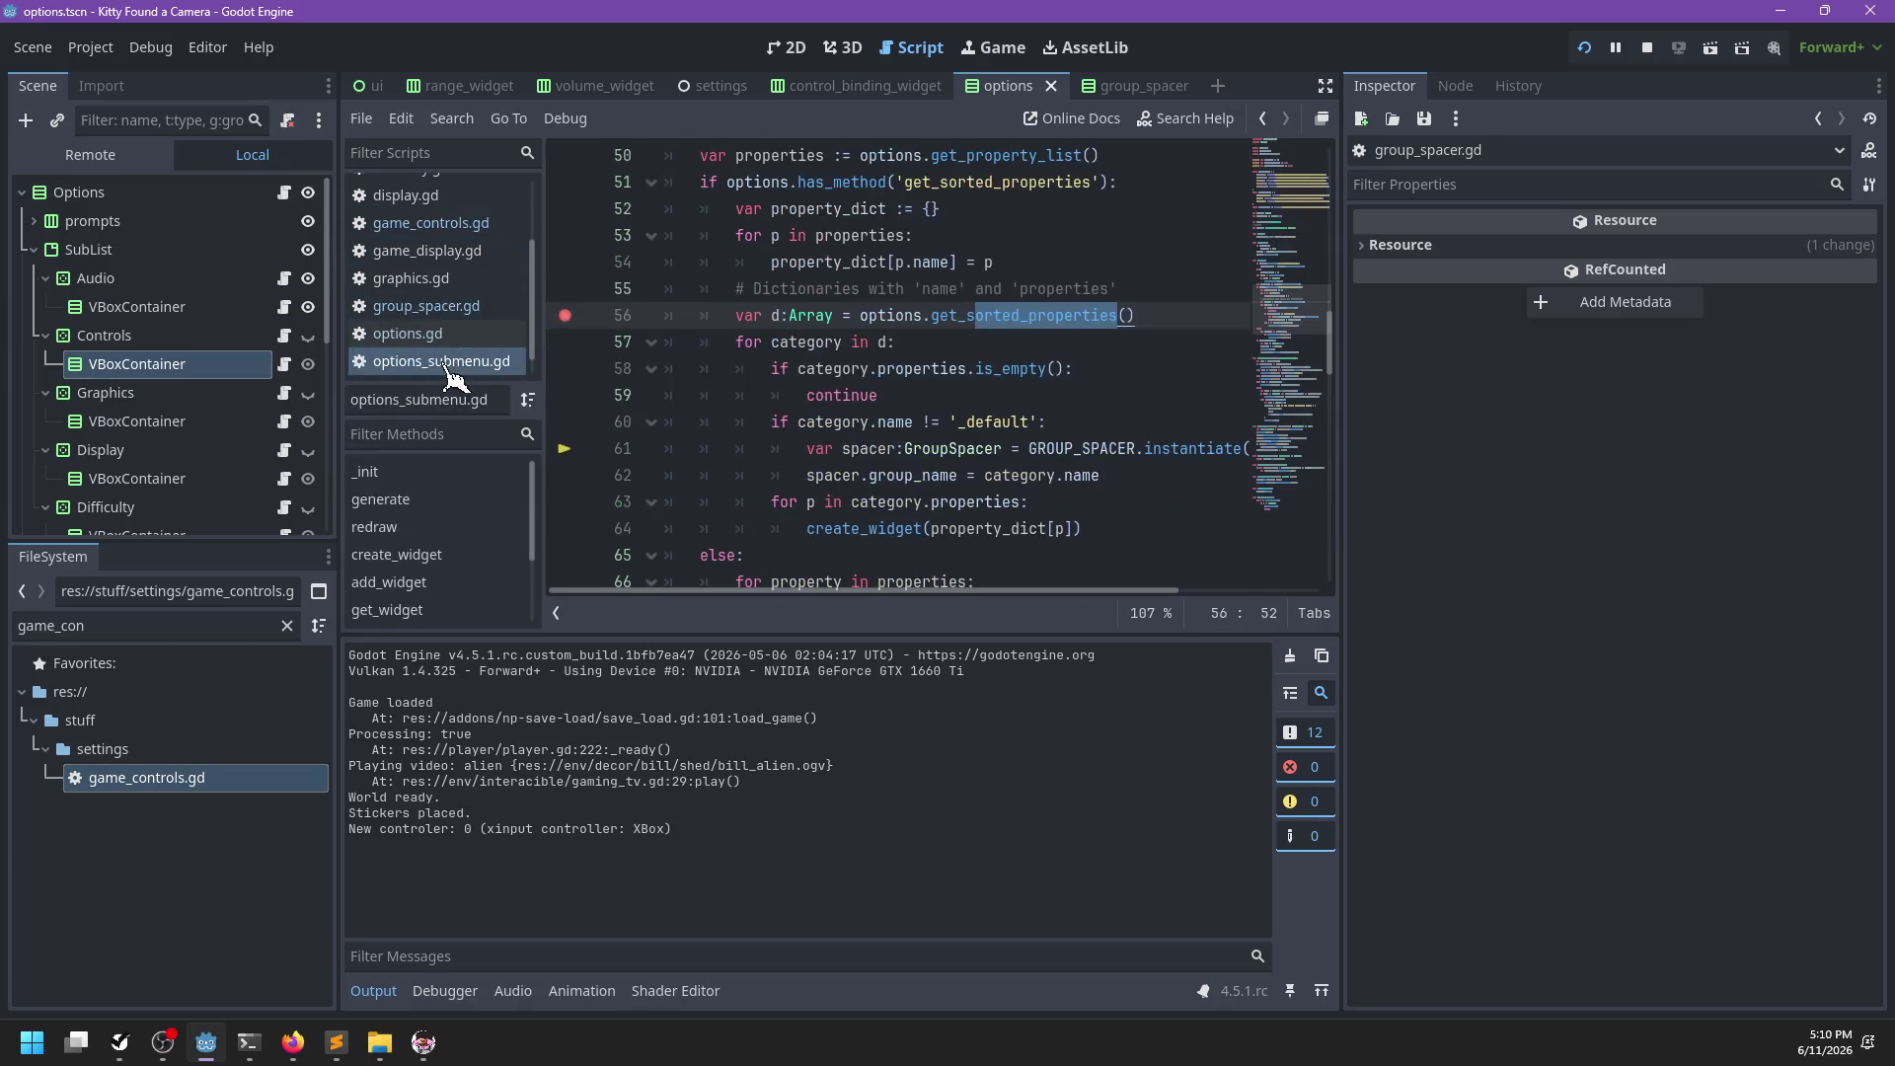
{"action": "double_click", "coordinate": [992, 315]}
{"action": "left_click", "coordinate": [432, 225]}
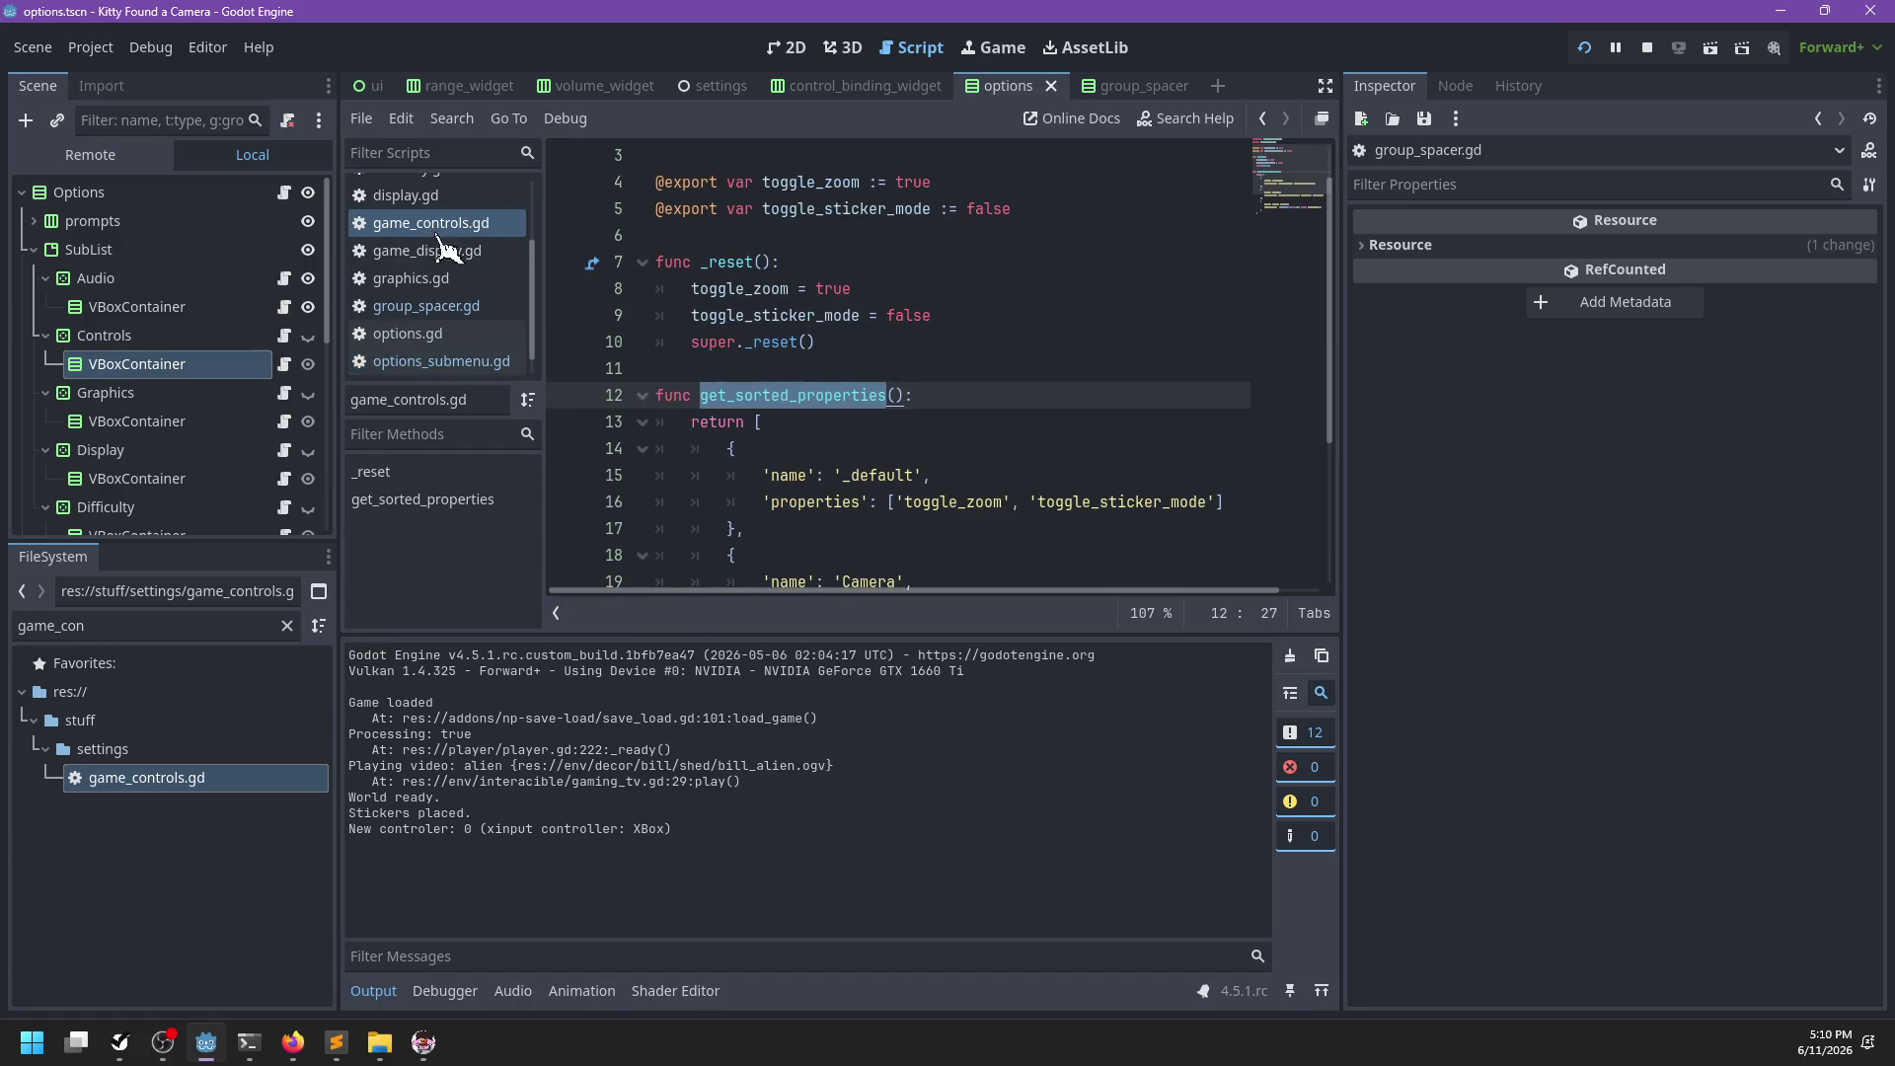
{"action": "key", "text": "Right"}
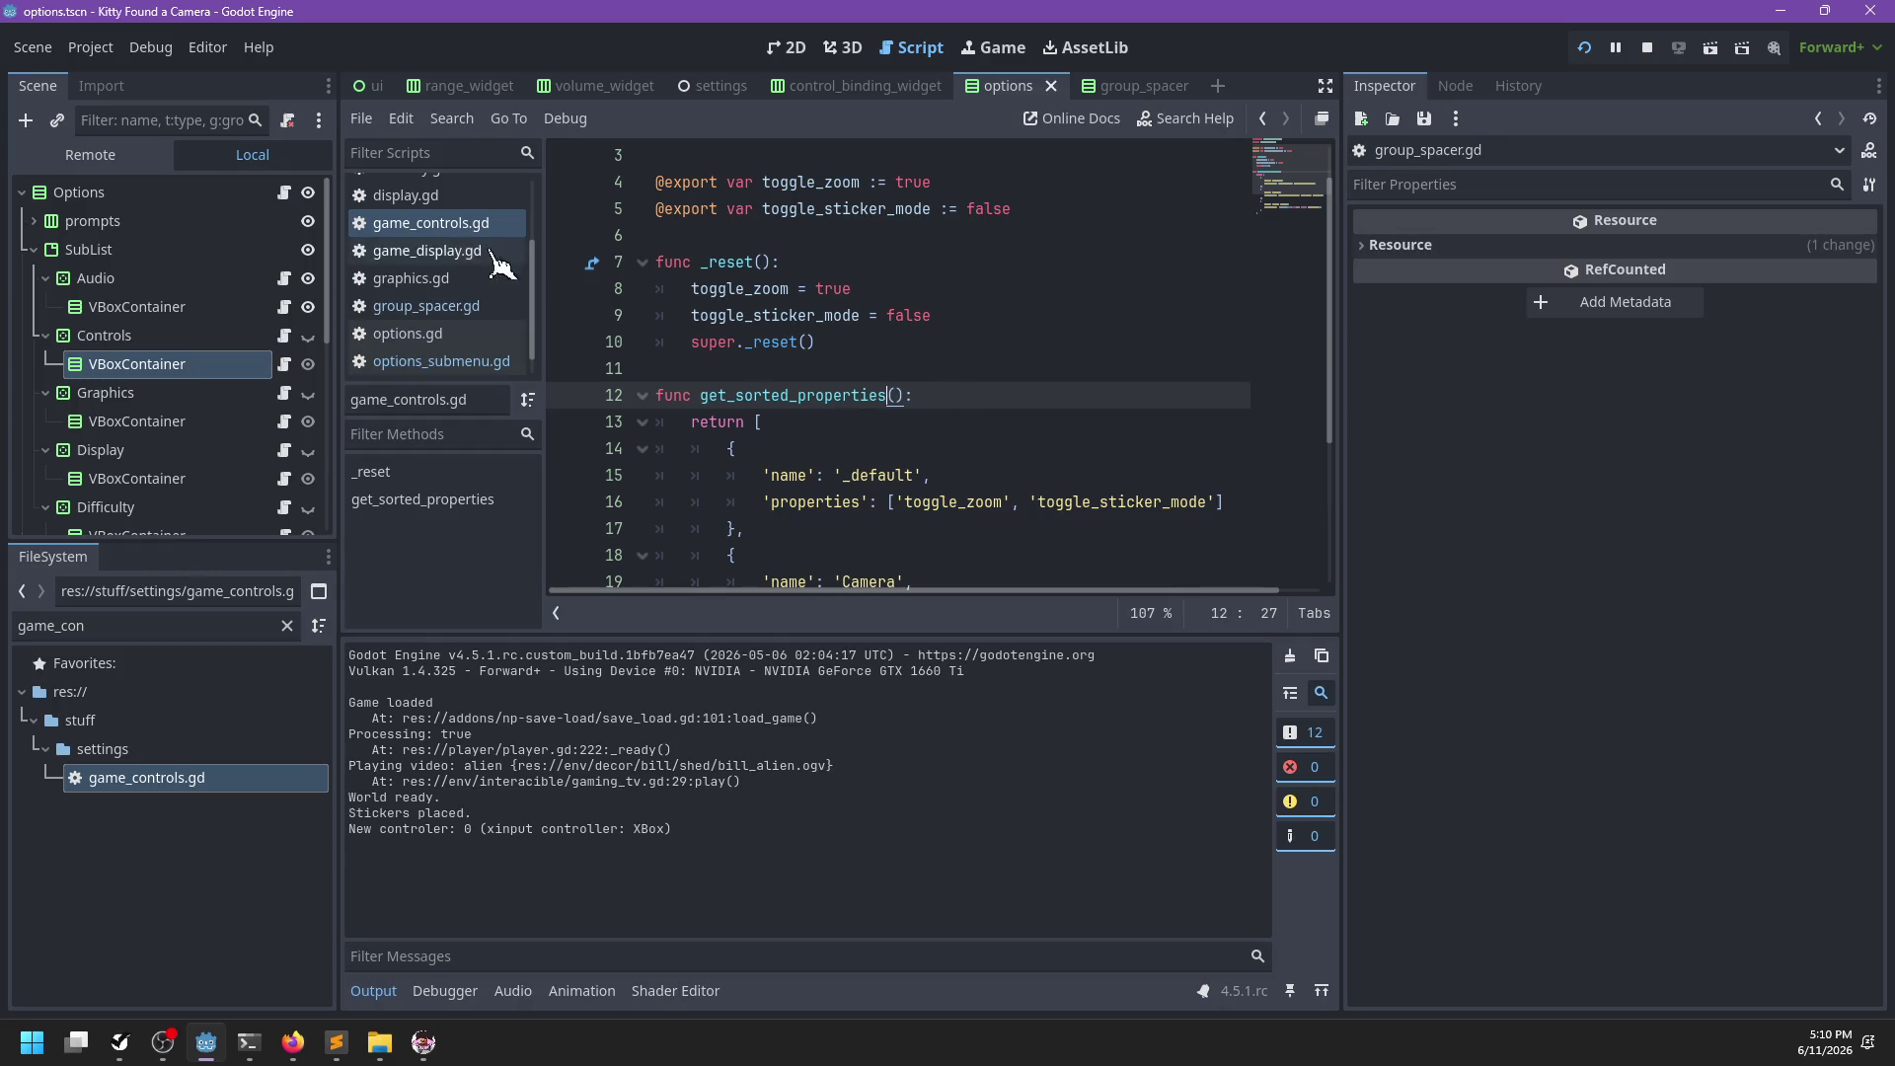
Trial-edit options on line 51 of options_submenu.gd, then revert the change
{"action": "left_click", "coordinate": [441, 361]}
{"action": "left_click", "coordinate": [913, 340]}
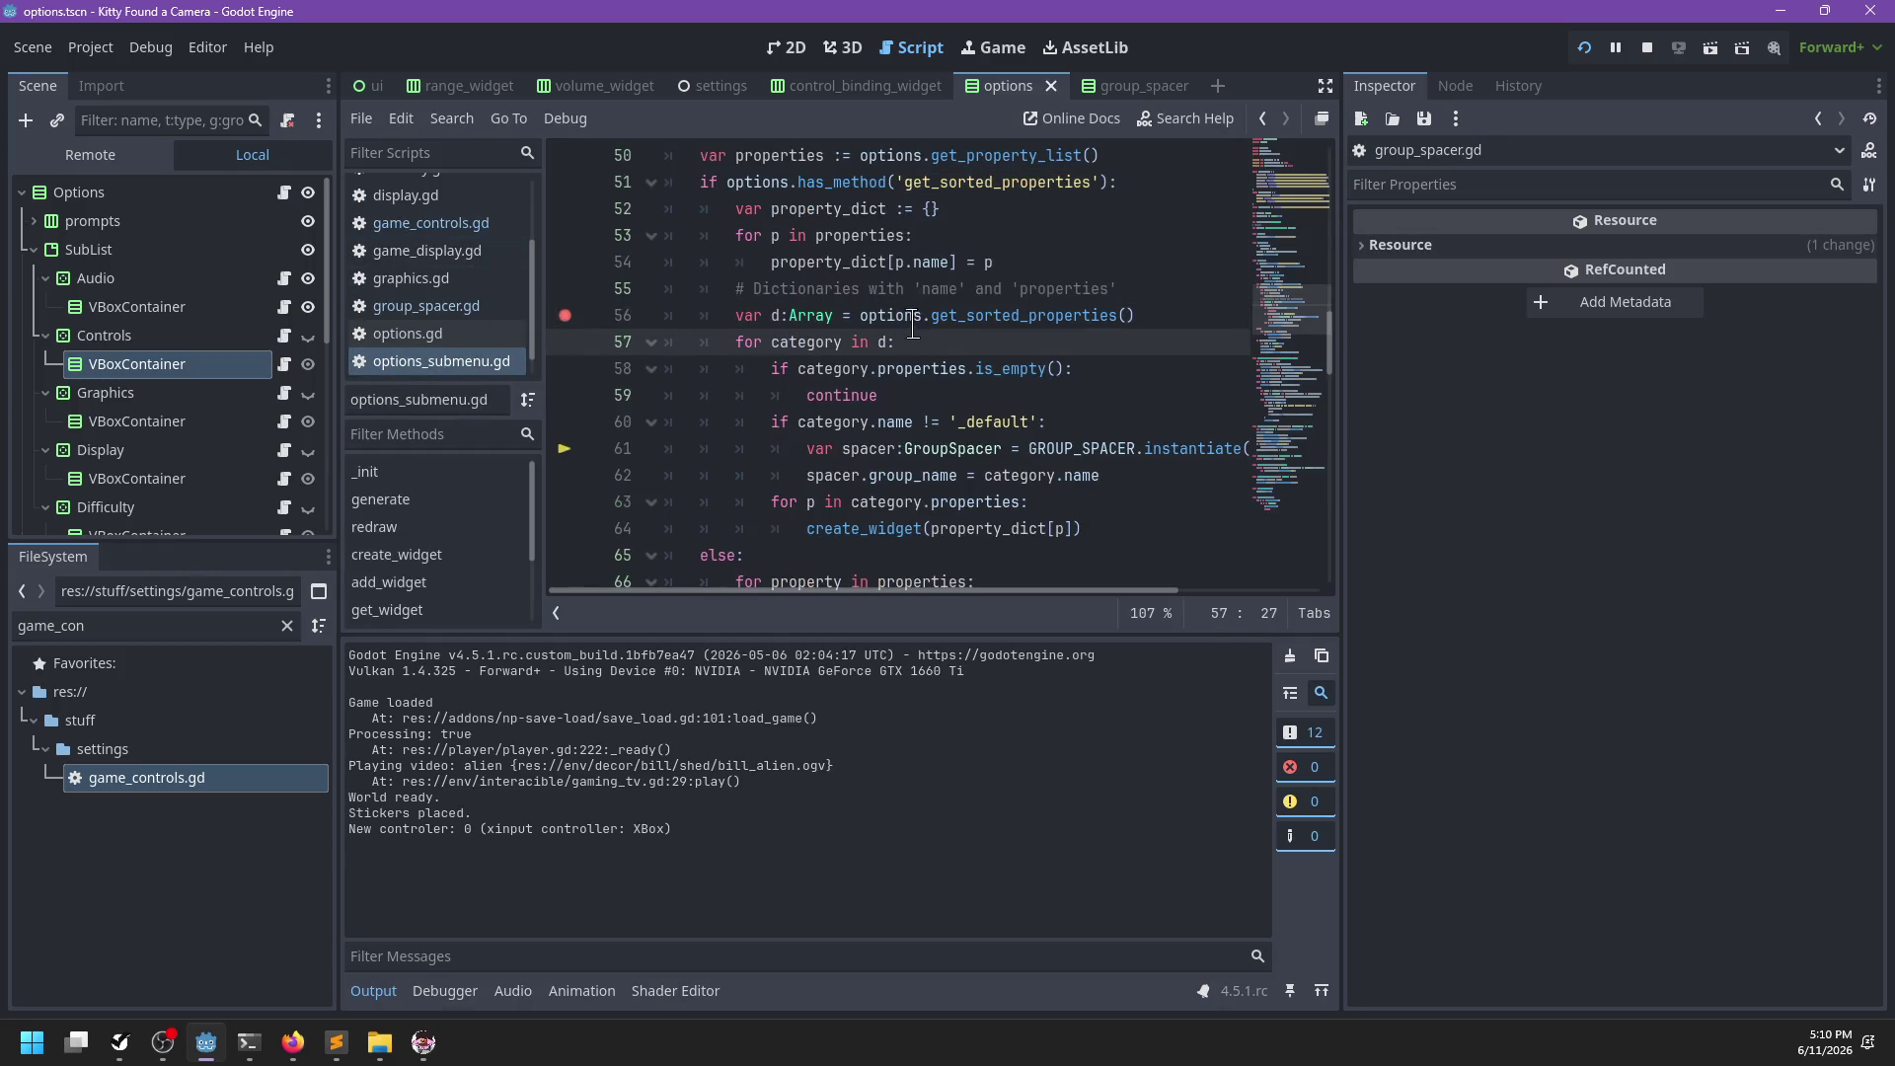
{"action": "double_click", "coordinate": [755, 182]}
{"action": "scroll", "coordinate": [942, 289], "scroll_direction": "up", "scroll_amount": 1}
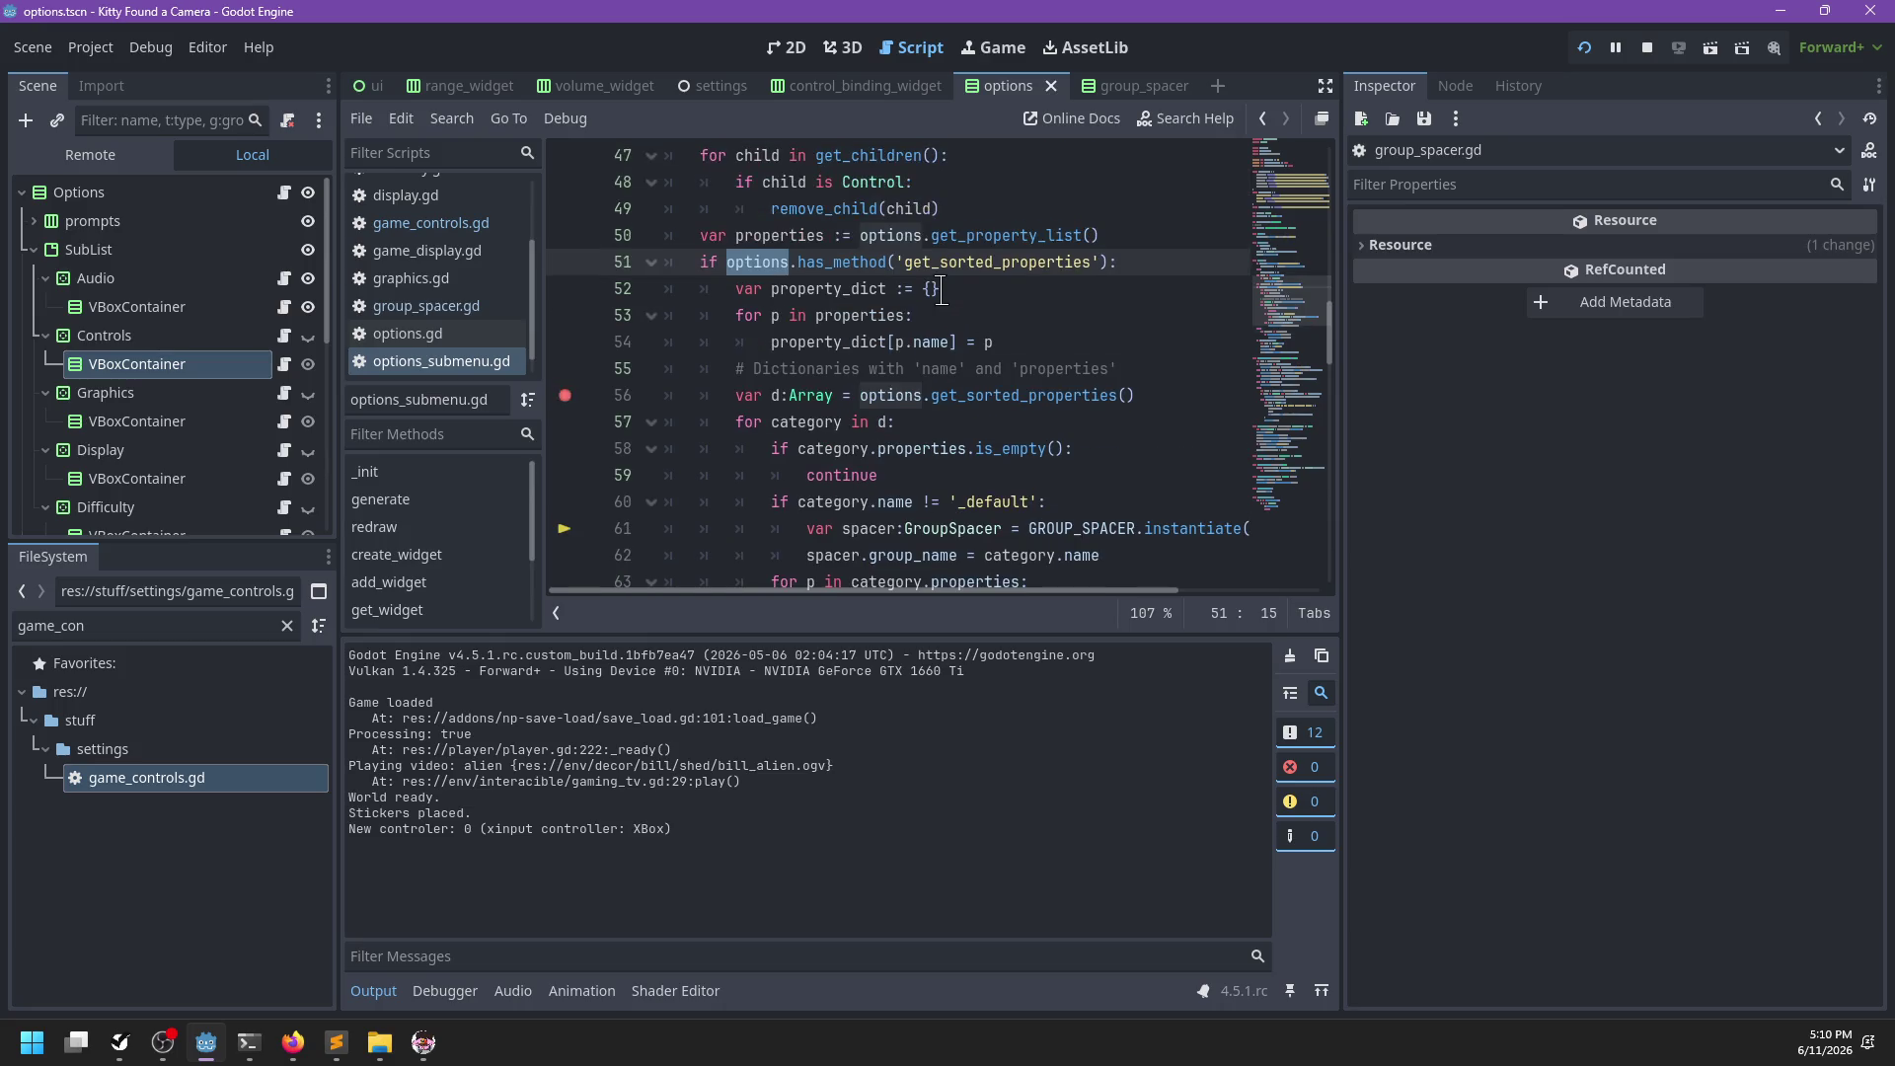
{"action": "type", "text": "prop"}
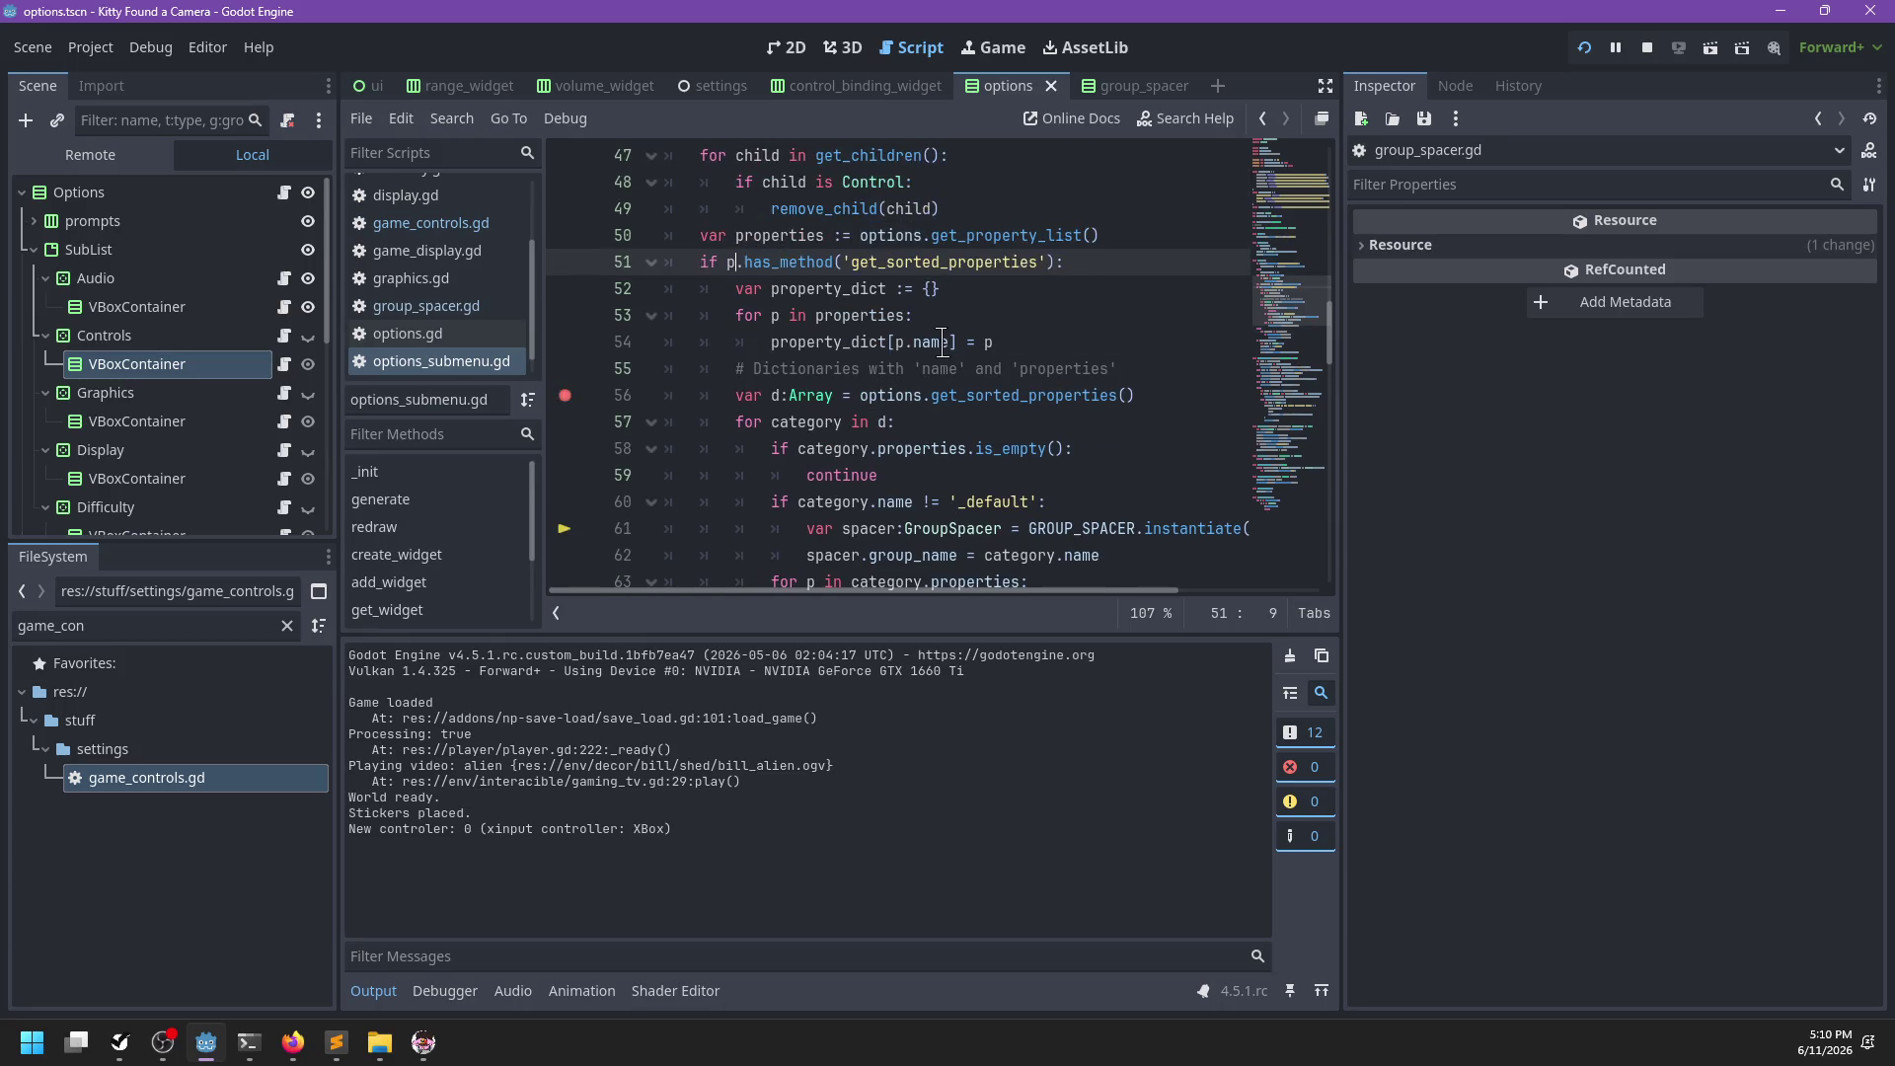
{"action": "key", "text": "ctrl+z"}
{"action": "key", "text": "Escape"}
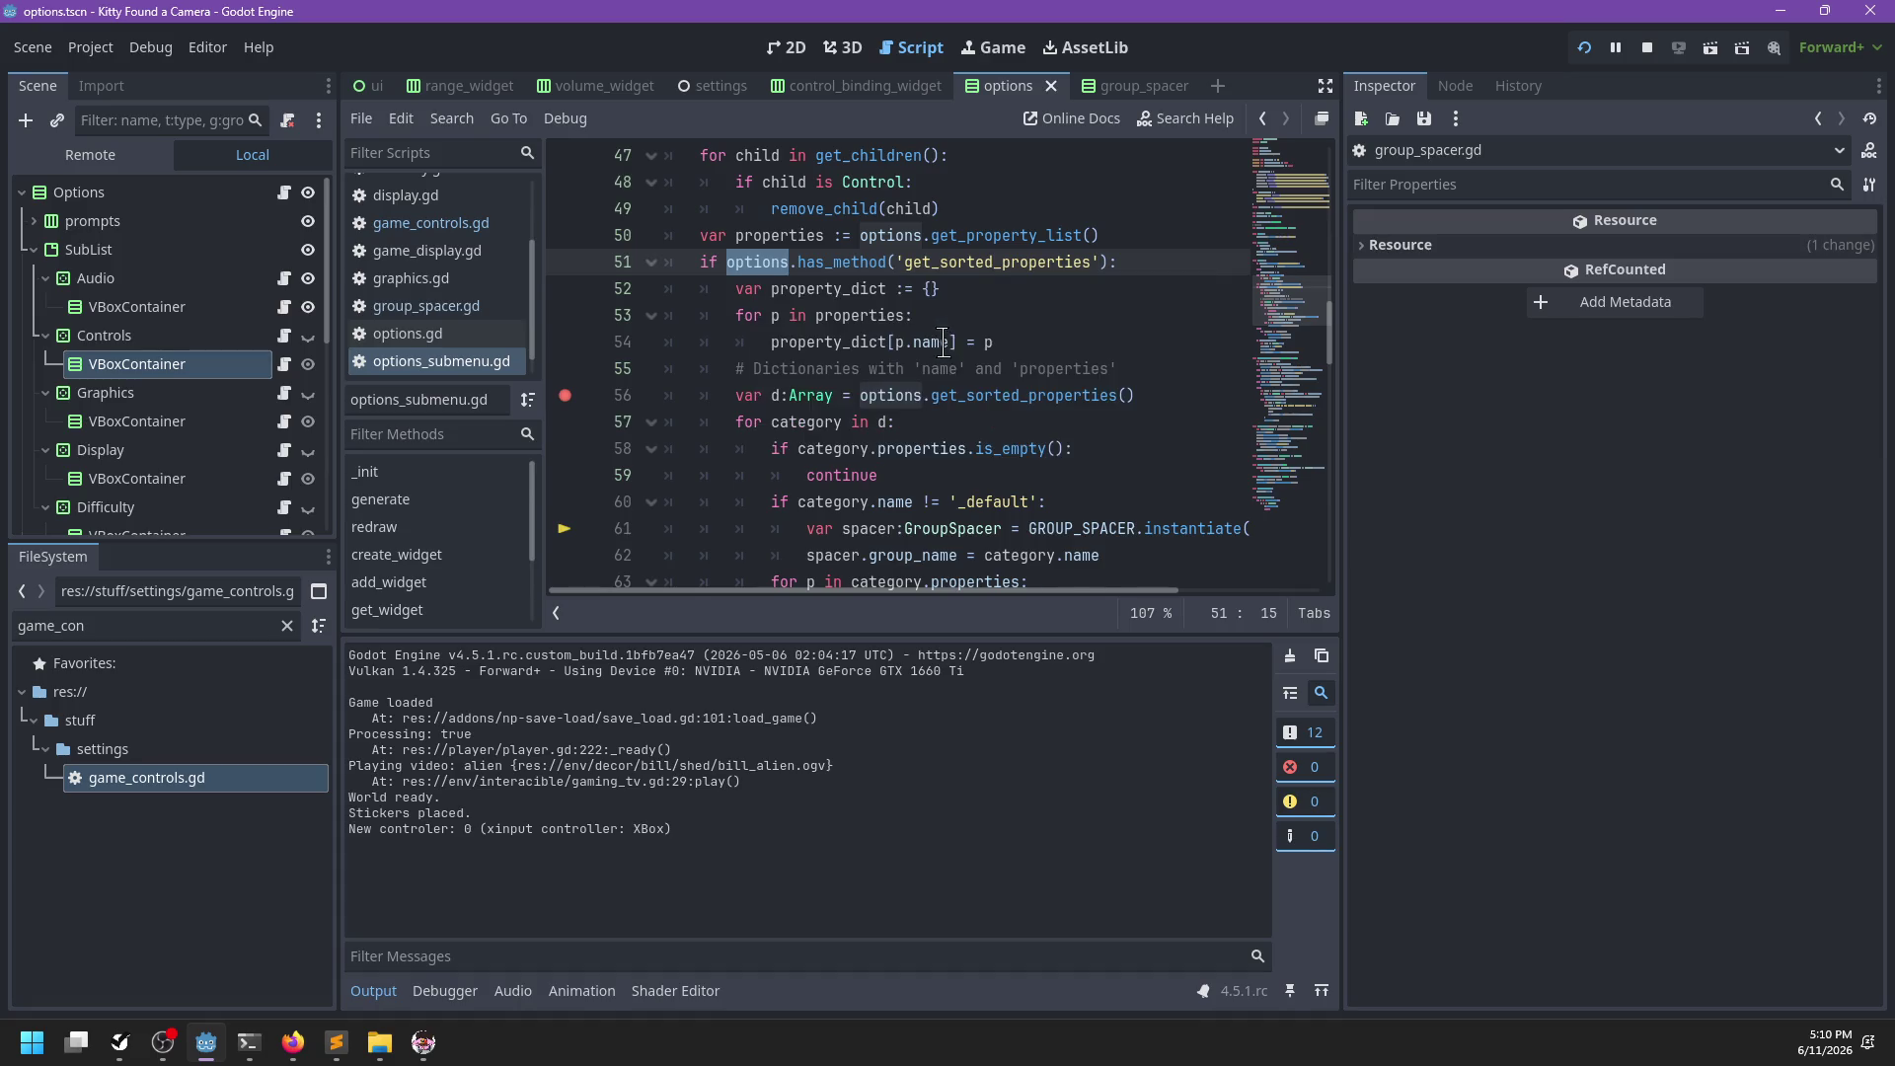
{"action": "scroll", "coordinate": [958, 365], "scroll_direction": "up", "scroll_amount": 2}
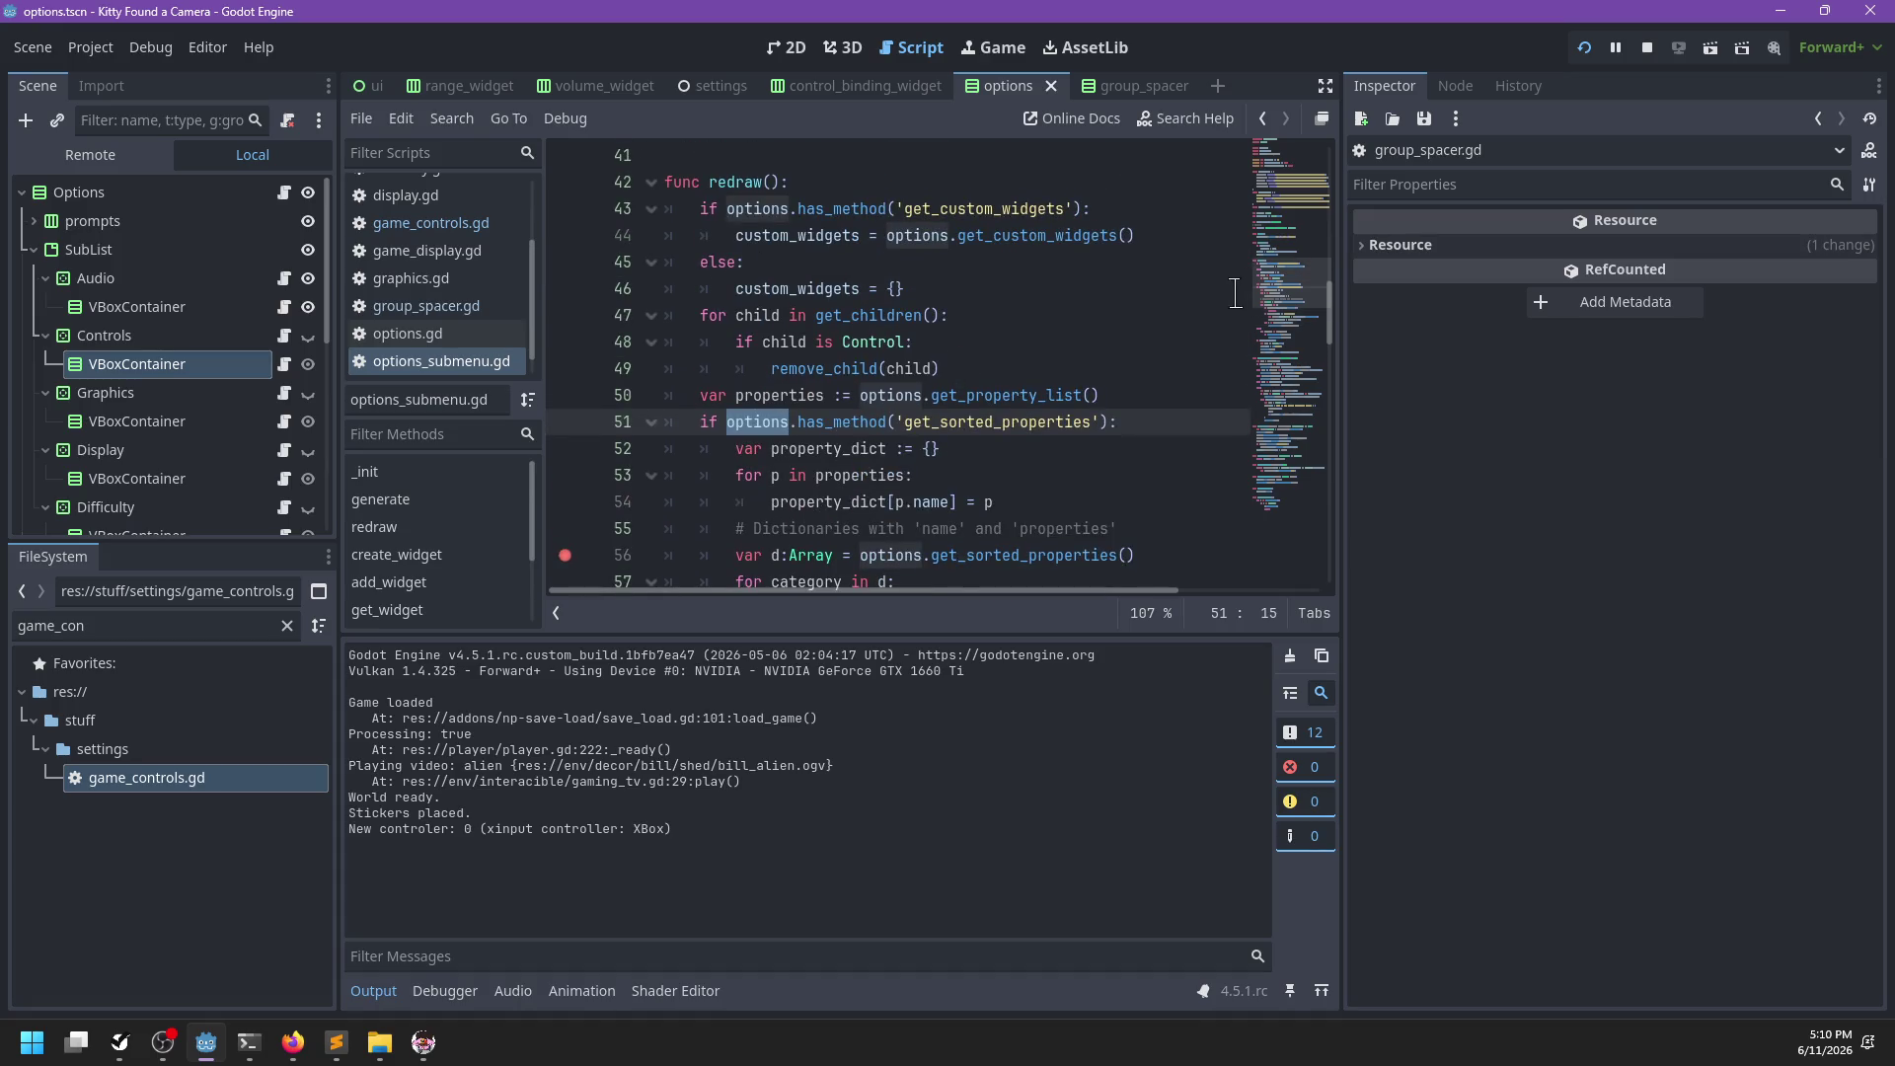
{"action": "left_click", "coordinate": [1029, 293]}
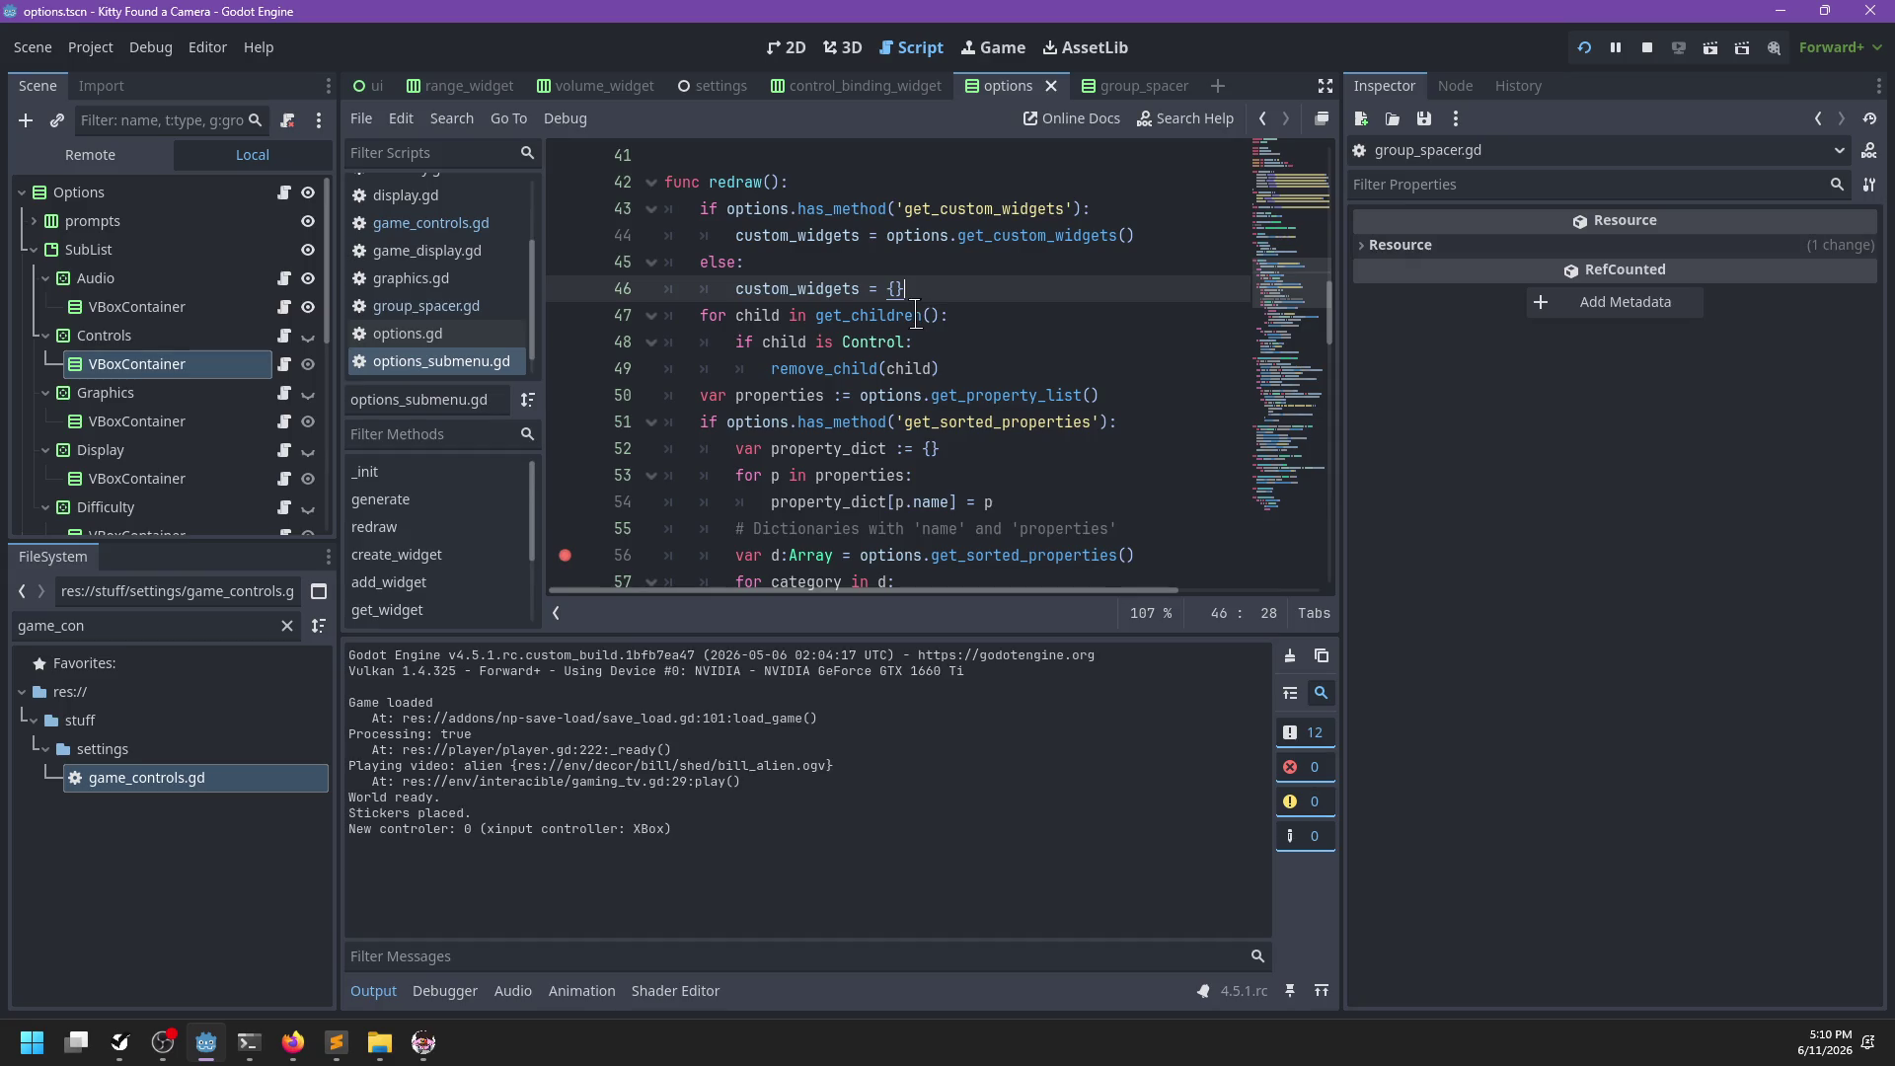
Move the breakpoint from line 56 to line 51
{"action": "mouse_move", "coordinate": [916, 316]}
{"action": "left_click", "coordinate": [565, 422]}
{"action": "left_click", "coordinate": [997, 464]}
{"action": "left_click", "coordinate": [564, 555]}
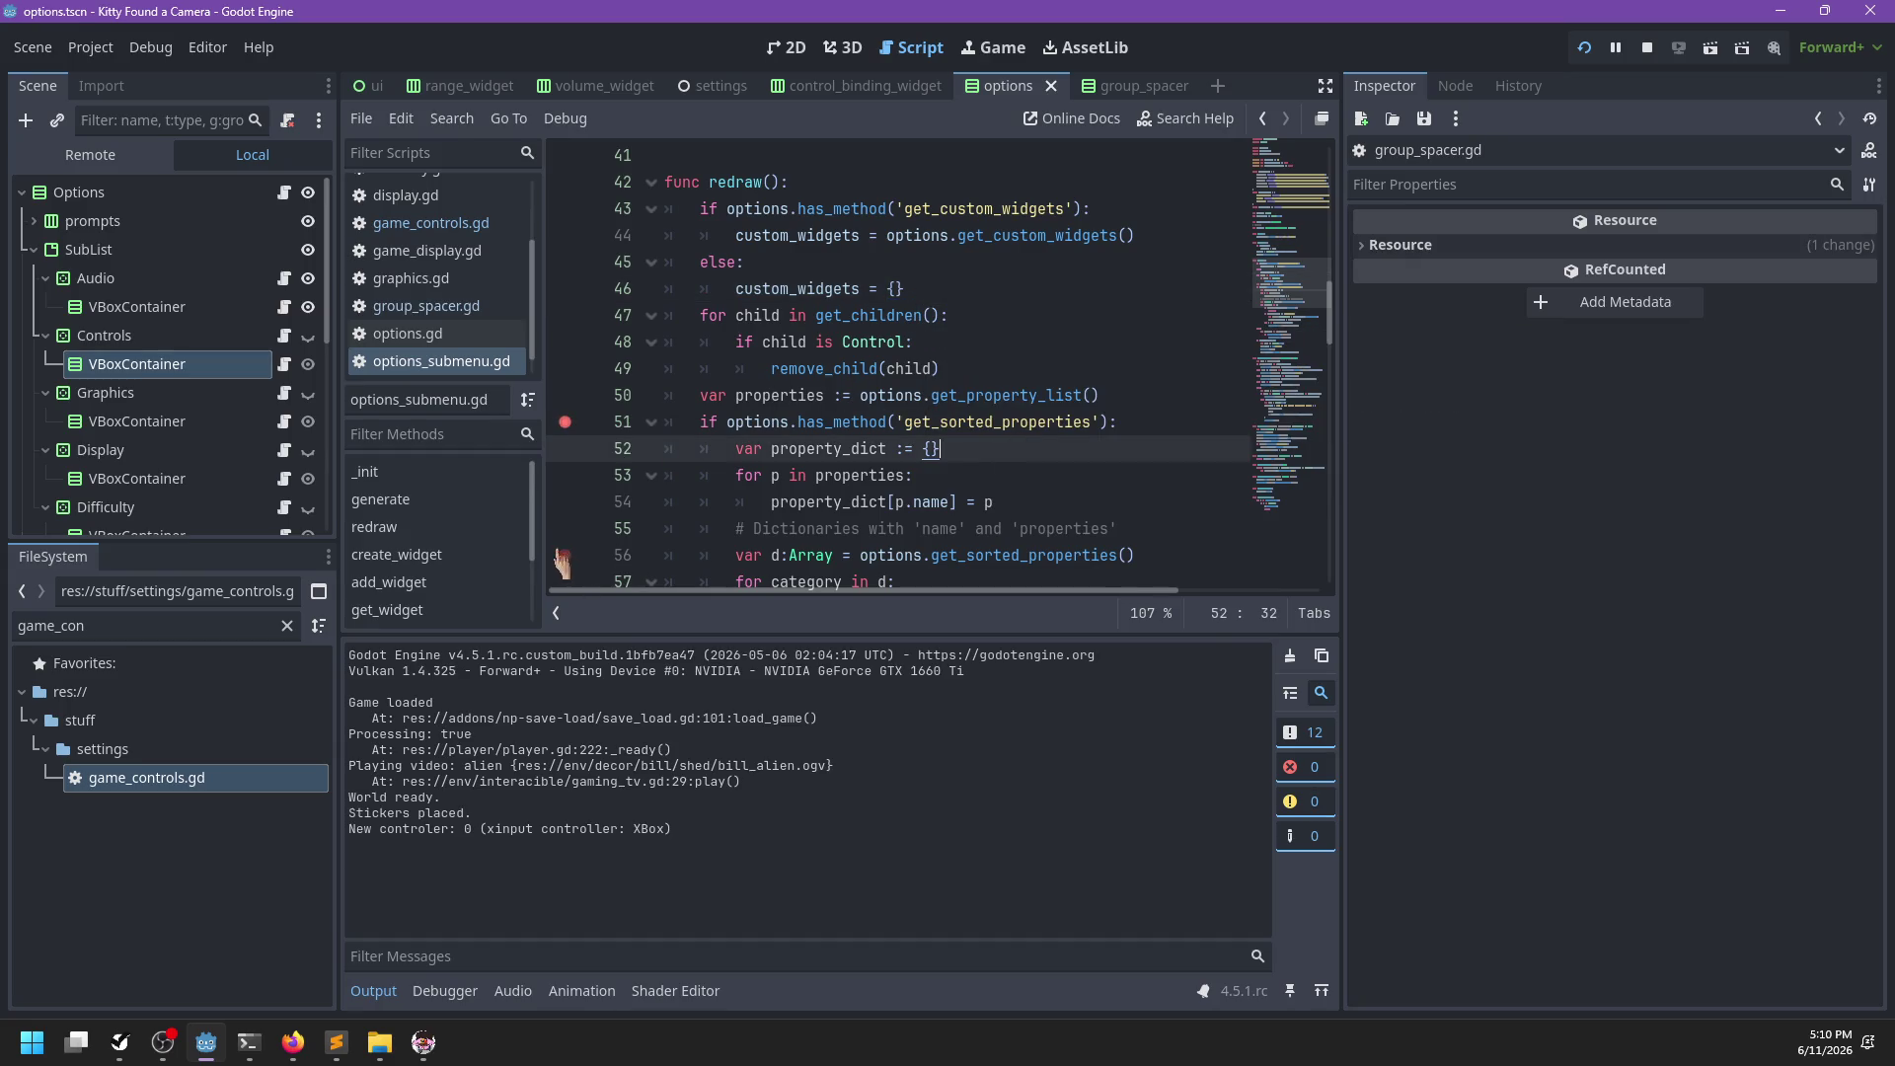
{"action": "left_click_drag", "start_coordinate": [593, 568], "coordinate": [1066, 464]}
{"action": "left_click", "coordinate": [1082, 473]}
In the running game, reopen Options to hit the breakpoint
{"action": "key", "text": "alt+Tab"}
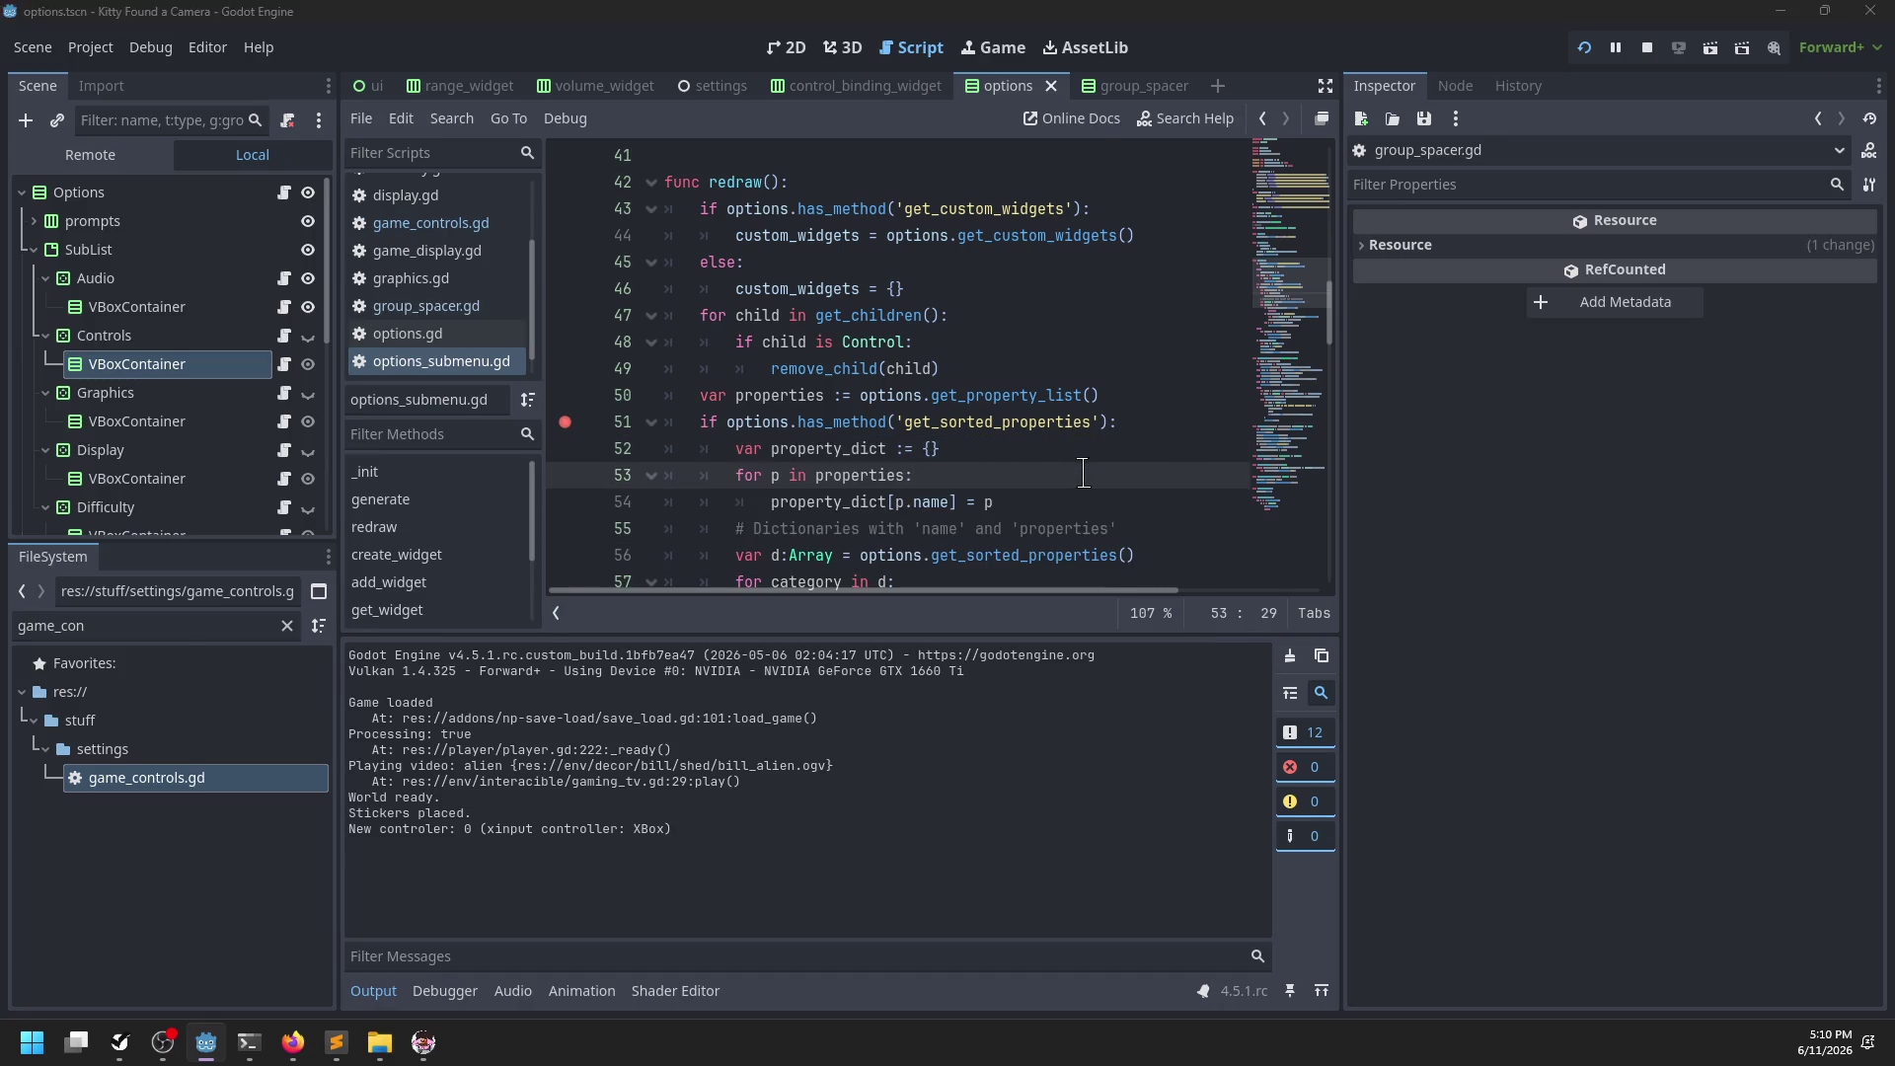
{"action": "key", "text": "Escape"}
{"action": "key", "text": "Return"}
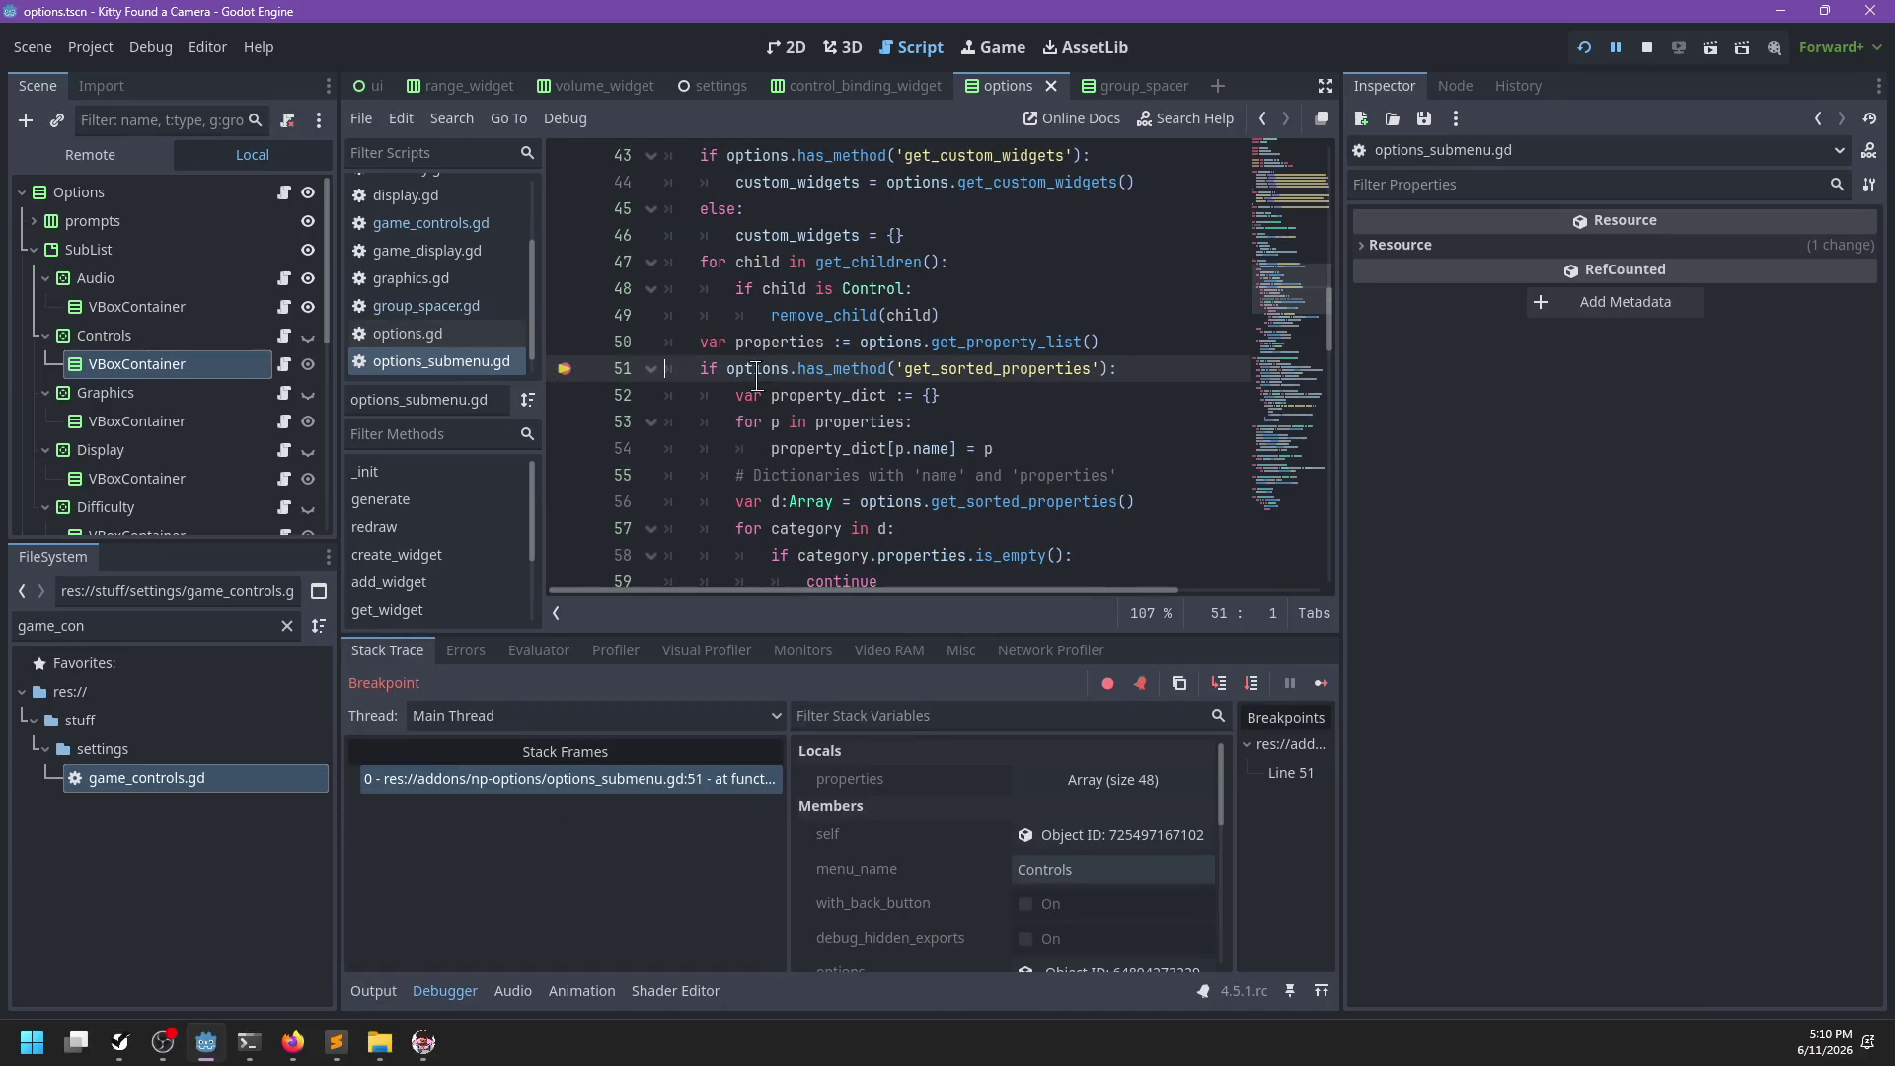
Inspect the options object, step to line 54, then continue to a new line-56 breakpoint
{"action": "scroll", "coordinate": [1113, 790], "scroll_direction": "down", "scroll_amount": 5}
{"action": "left_click", "coordinate": [1113, 831]}
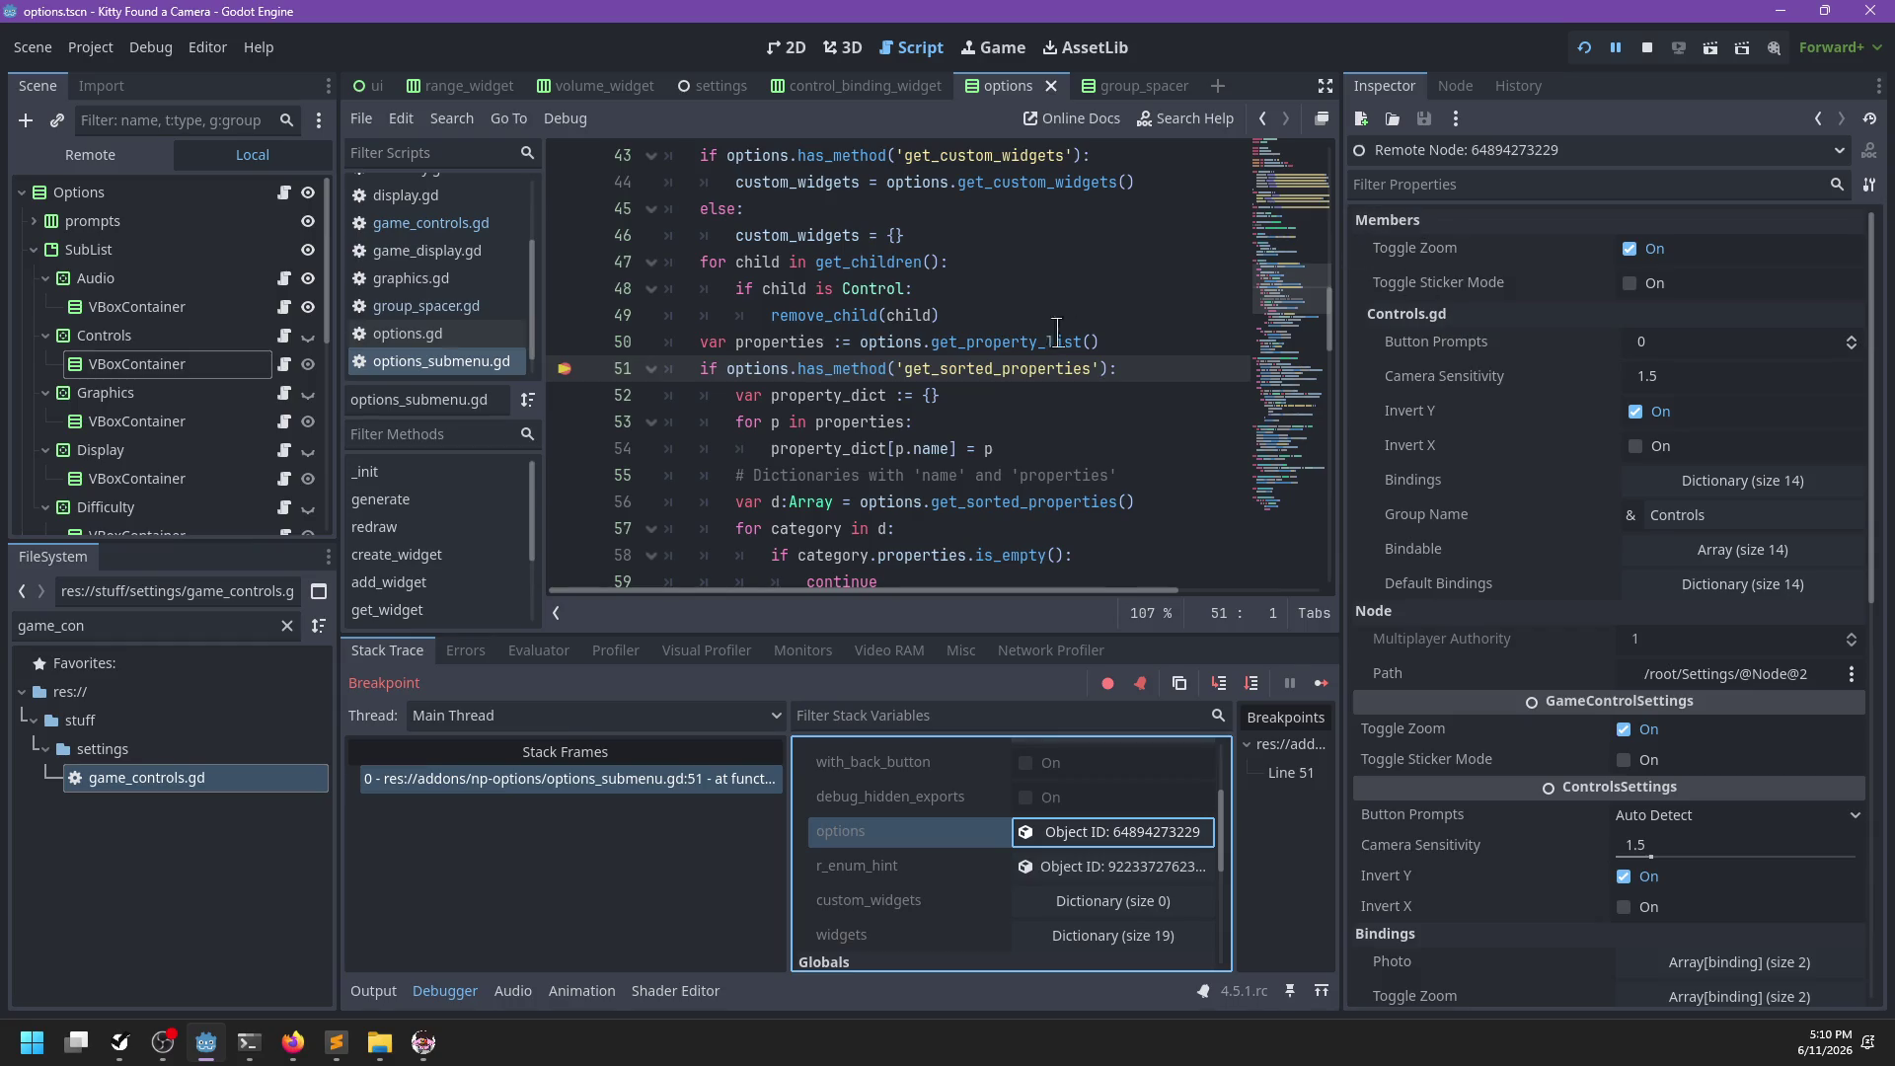
{"action": "key", "text": "F10"}
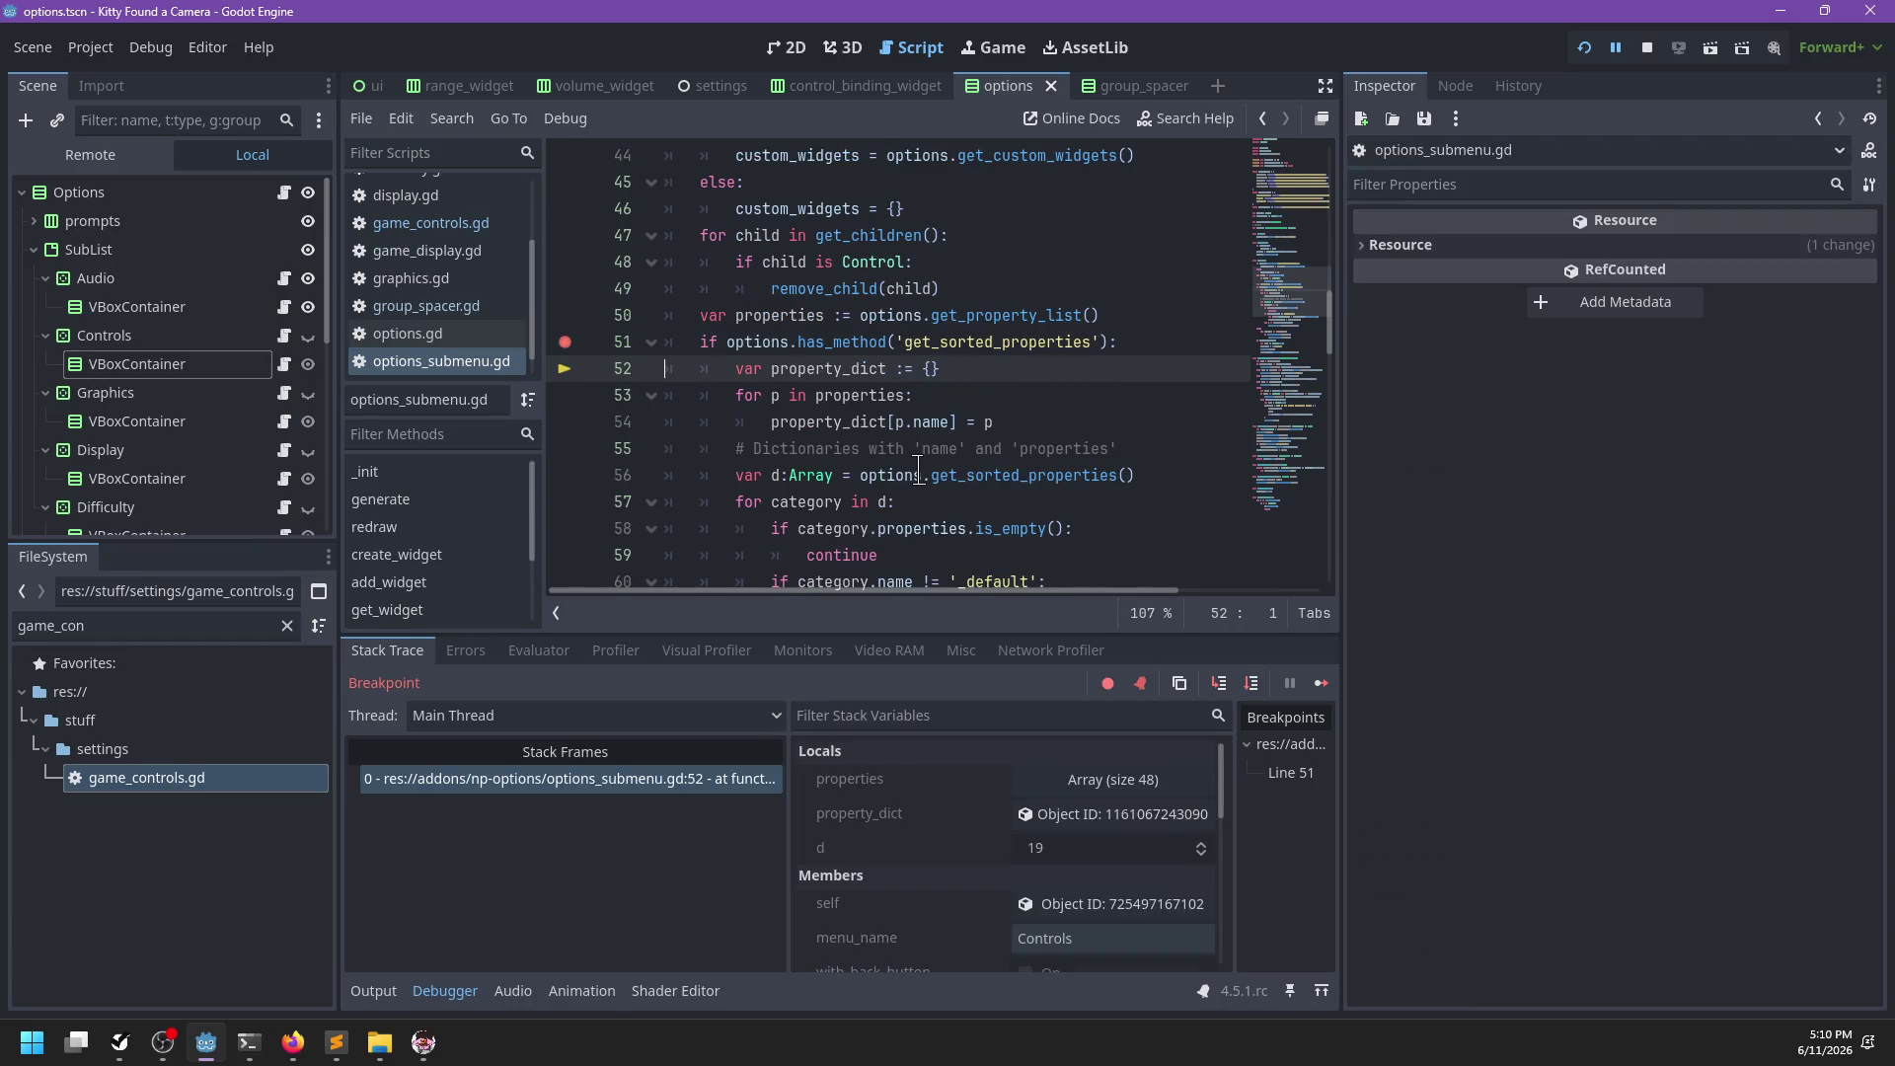
{"action": "key", "text": "F10"}
{"action": "key", "text": "F10"}
{"action": "key", "text": "F10"}
{"action": "key", "text": "F10"}
{"action": "key", "text": "F10"}
{"action": "key", "text": "F10"}
{"action": "key", "text": "F10"}
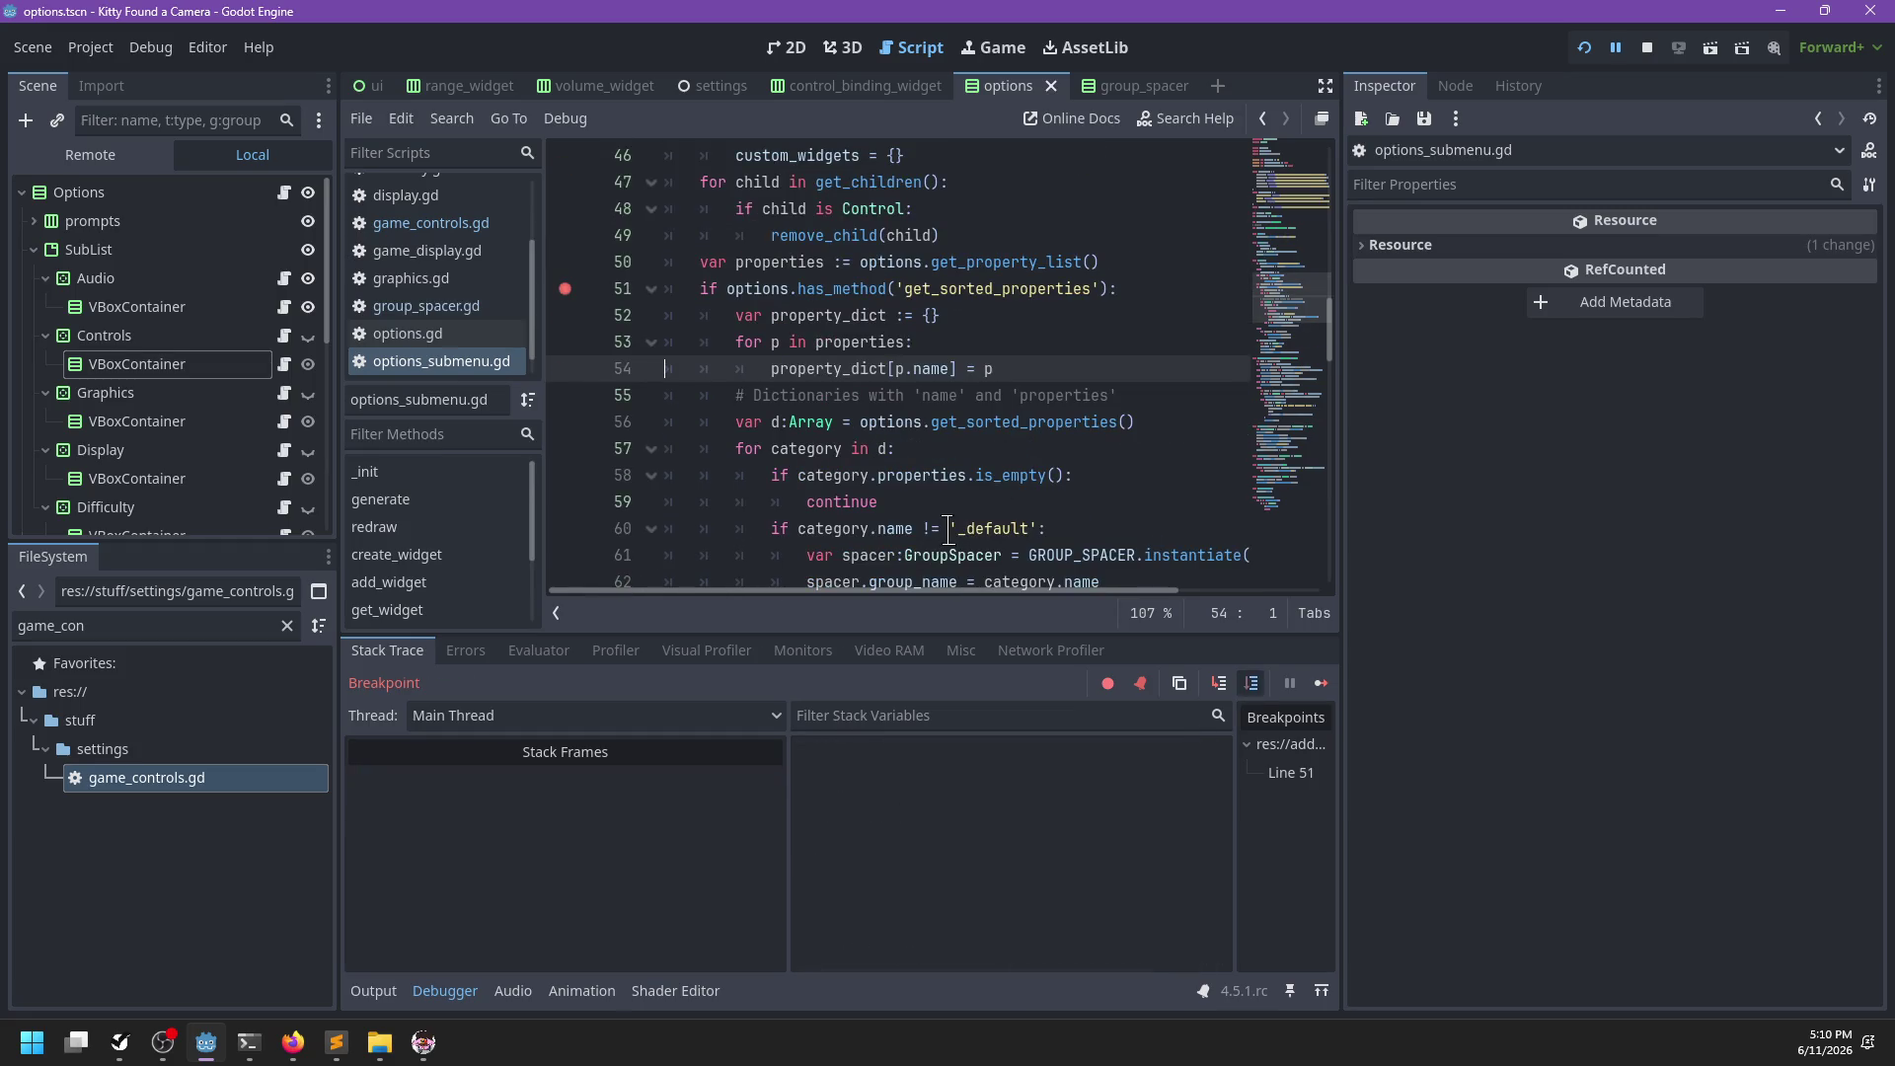
{"action": "left_click", "coordinate": [564, 421]}
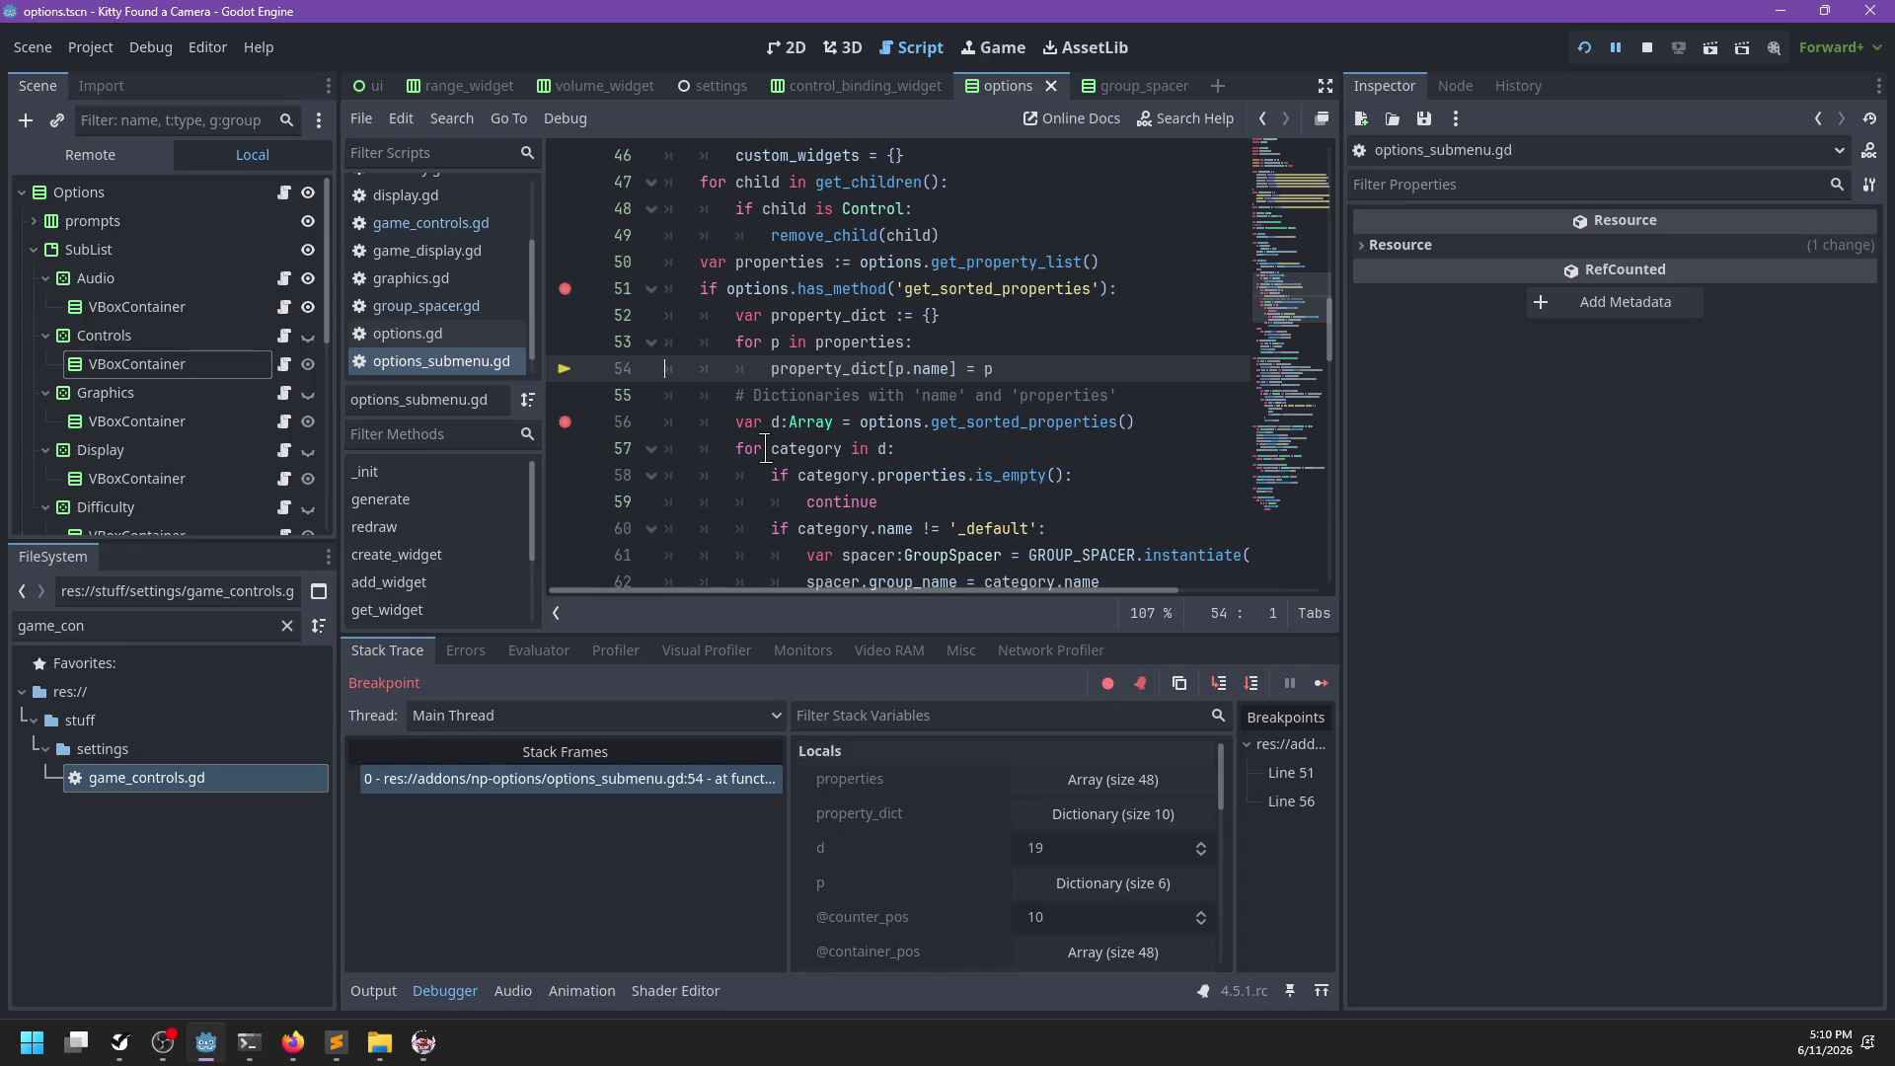
{"action": "key", "text": "F12"}
{"action": "left_click", "coordinate": [564, 235]}
Step through the category loop from line 57 to line 64, then resume the game
{"action": "key", "text": "F10"}
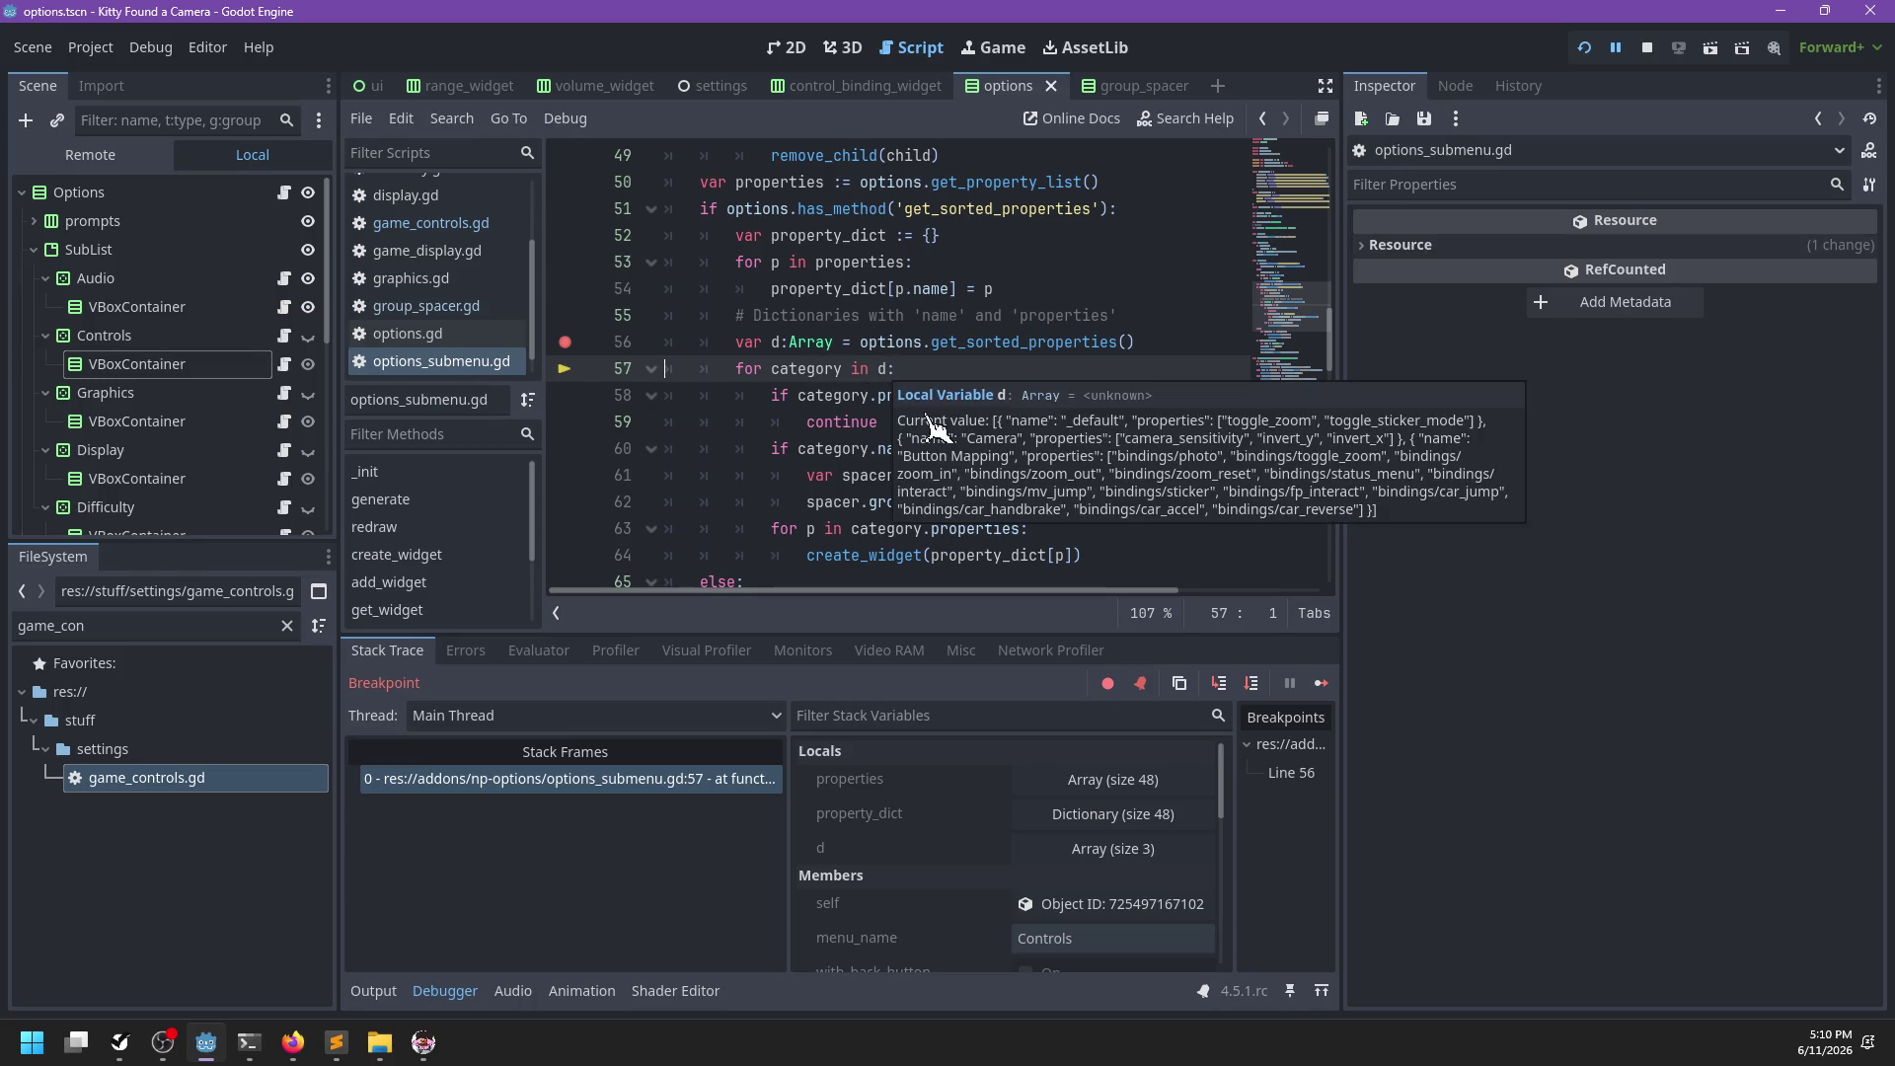
{"action": "key", "text": "F10"}
{"action": "key", "text": "F10"}
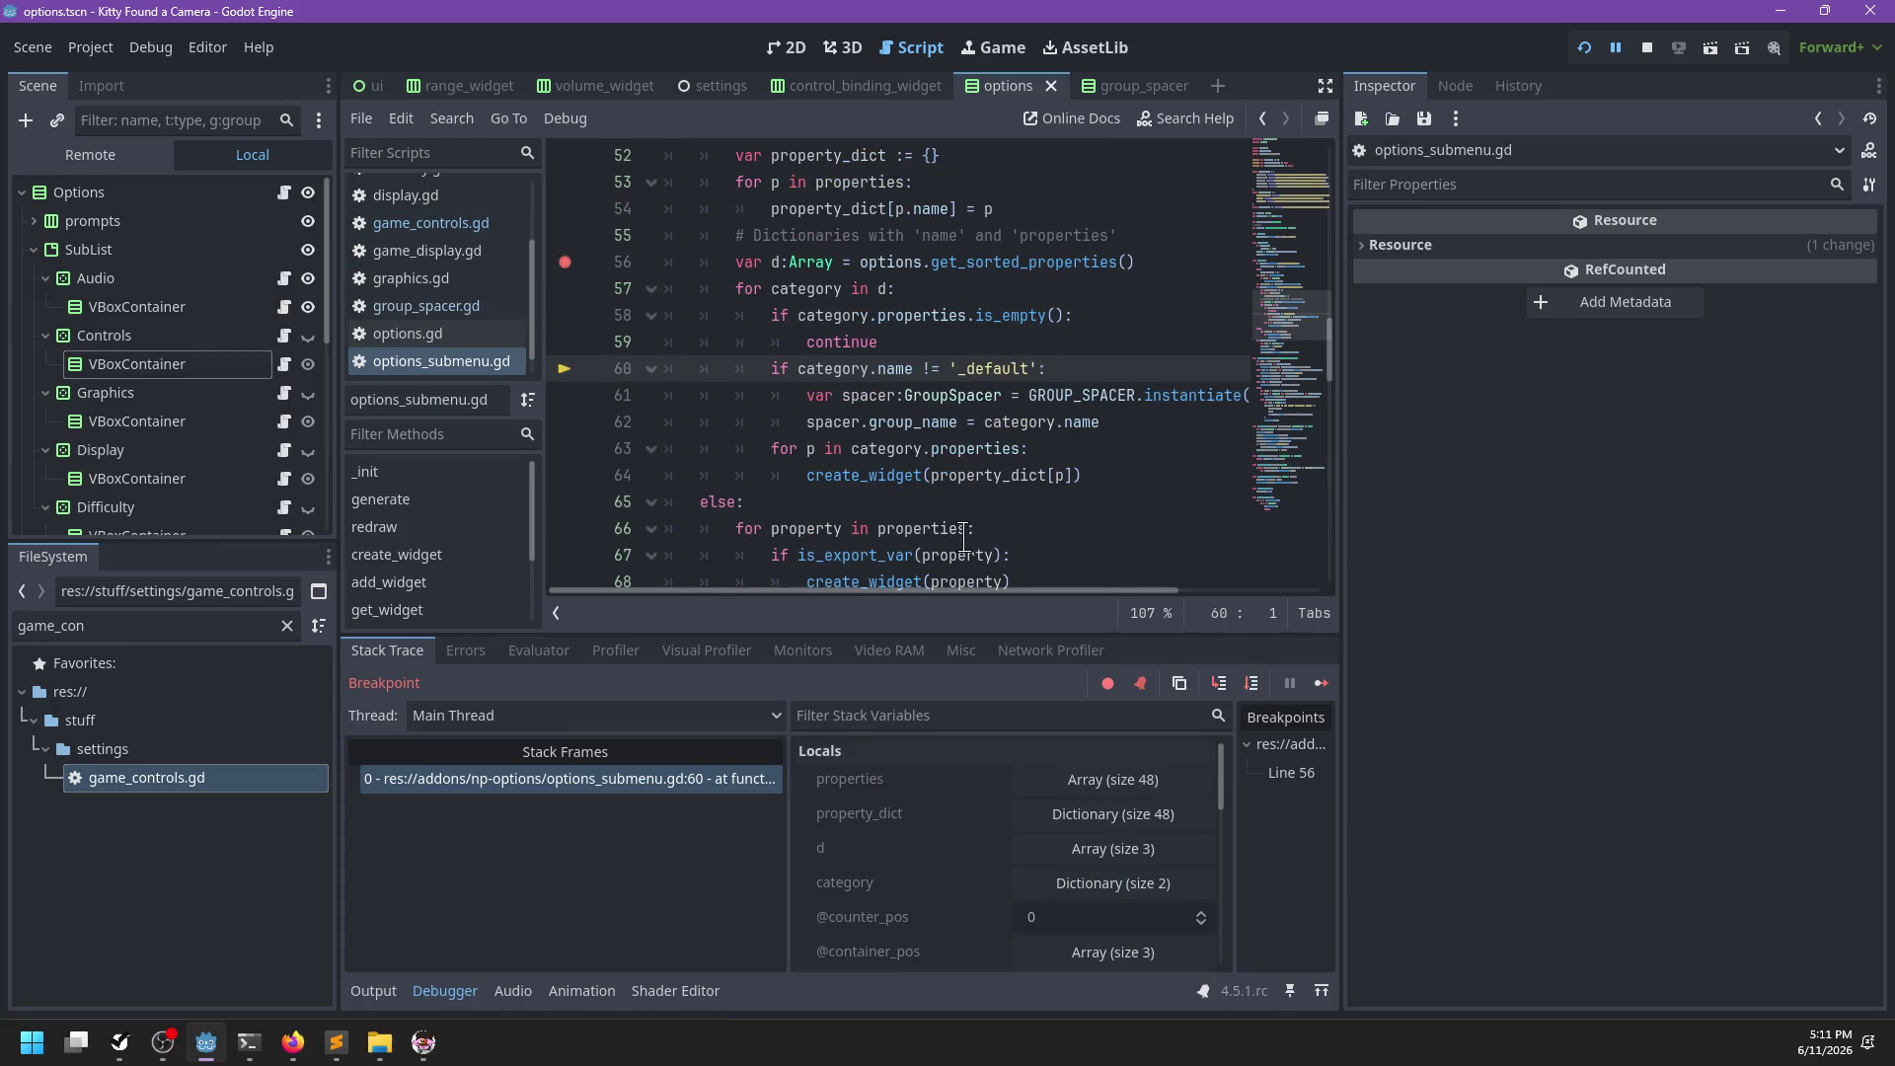
{"action": "key", "text": "F10"}
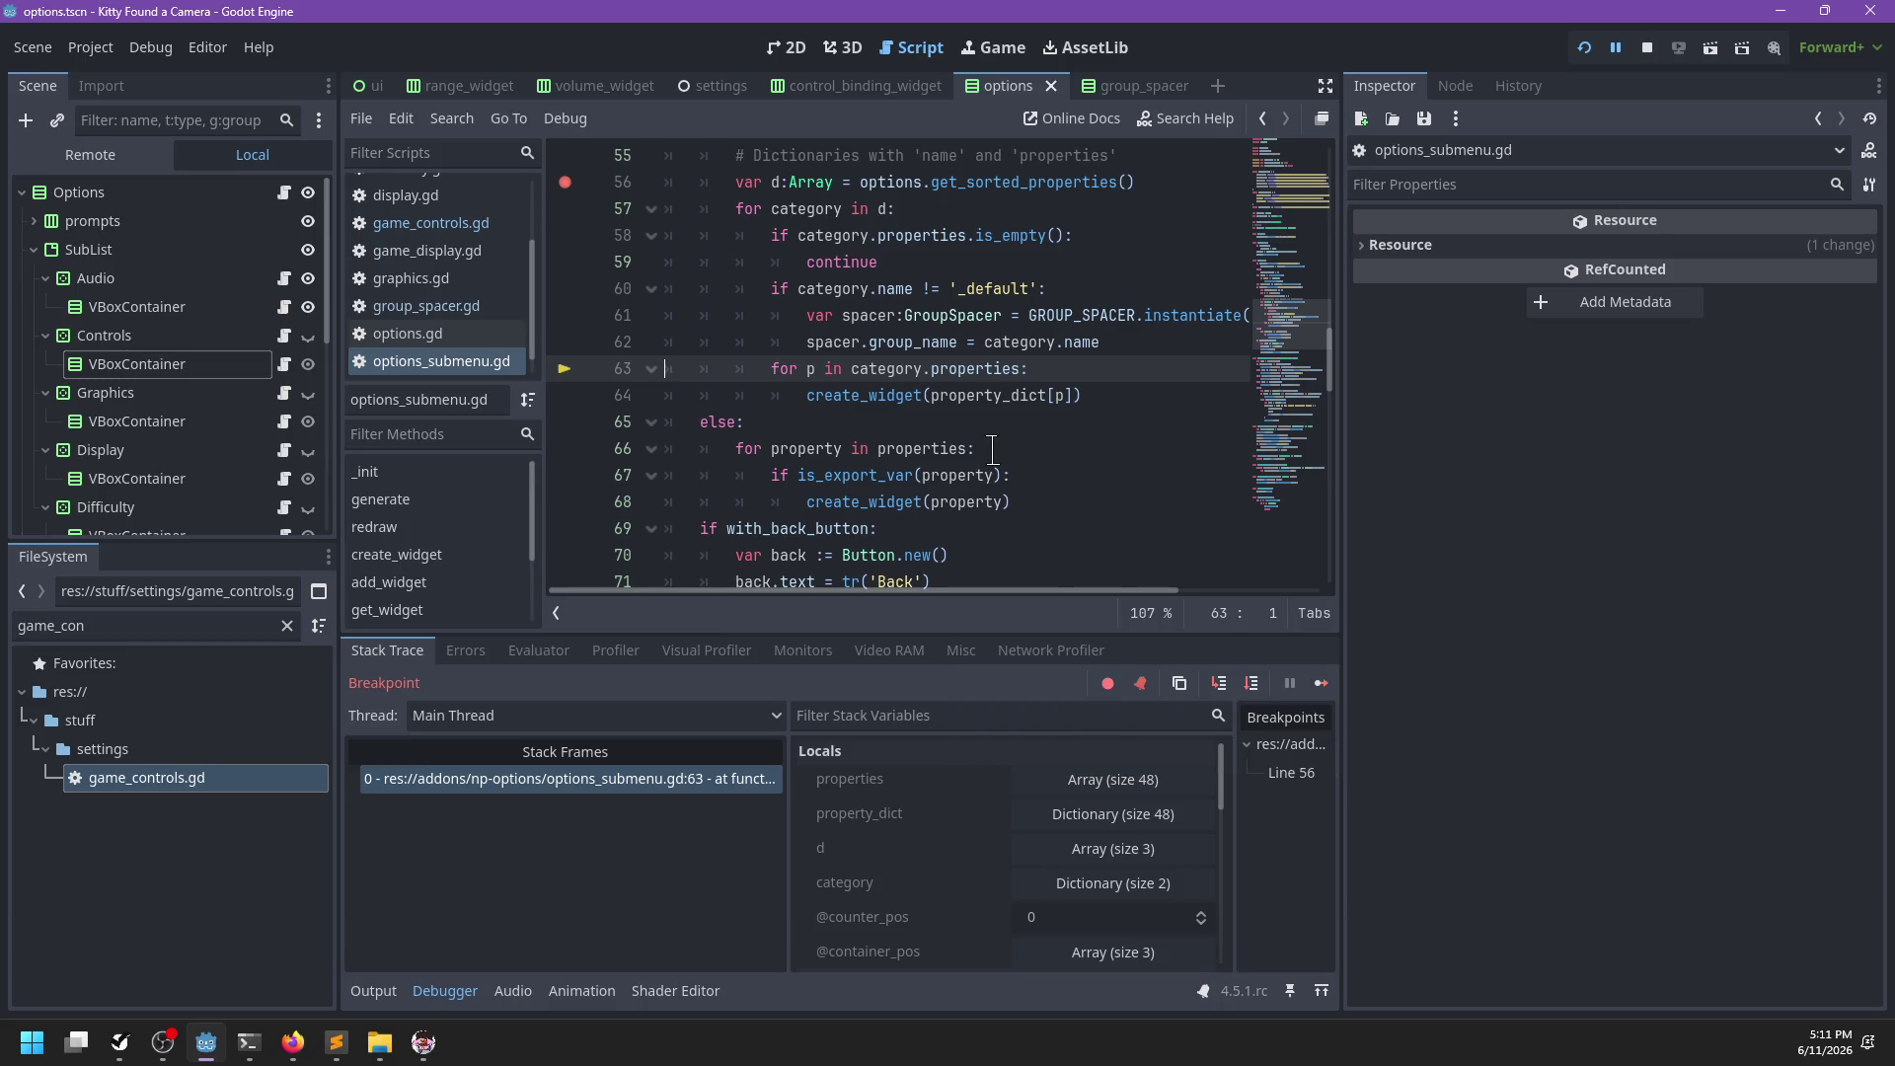
{"action": "key", "text": "F10"}
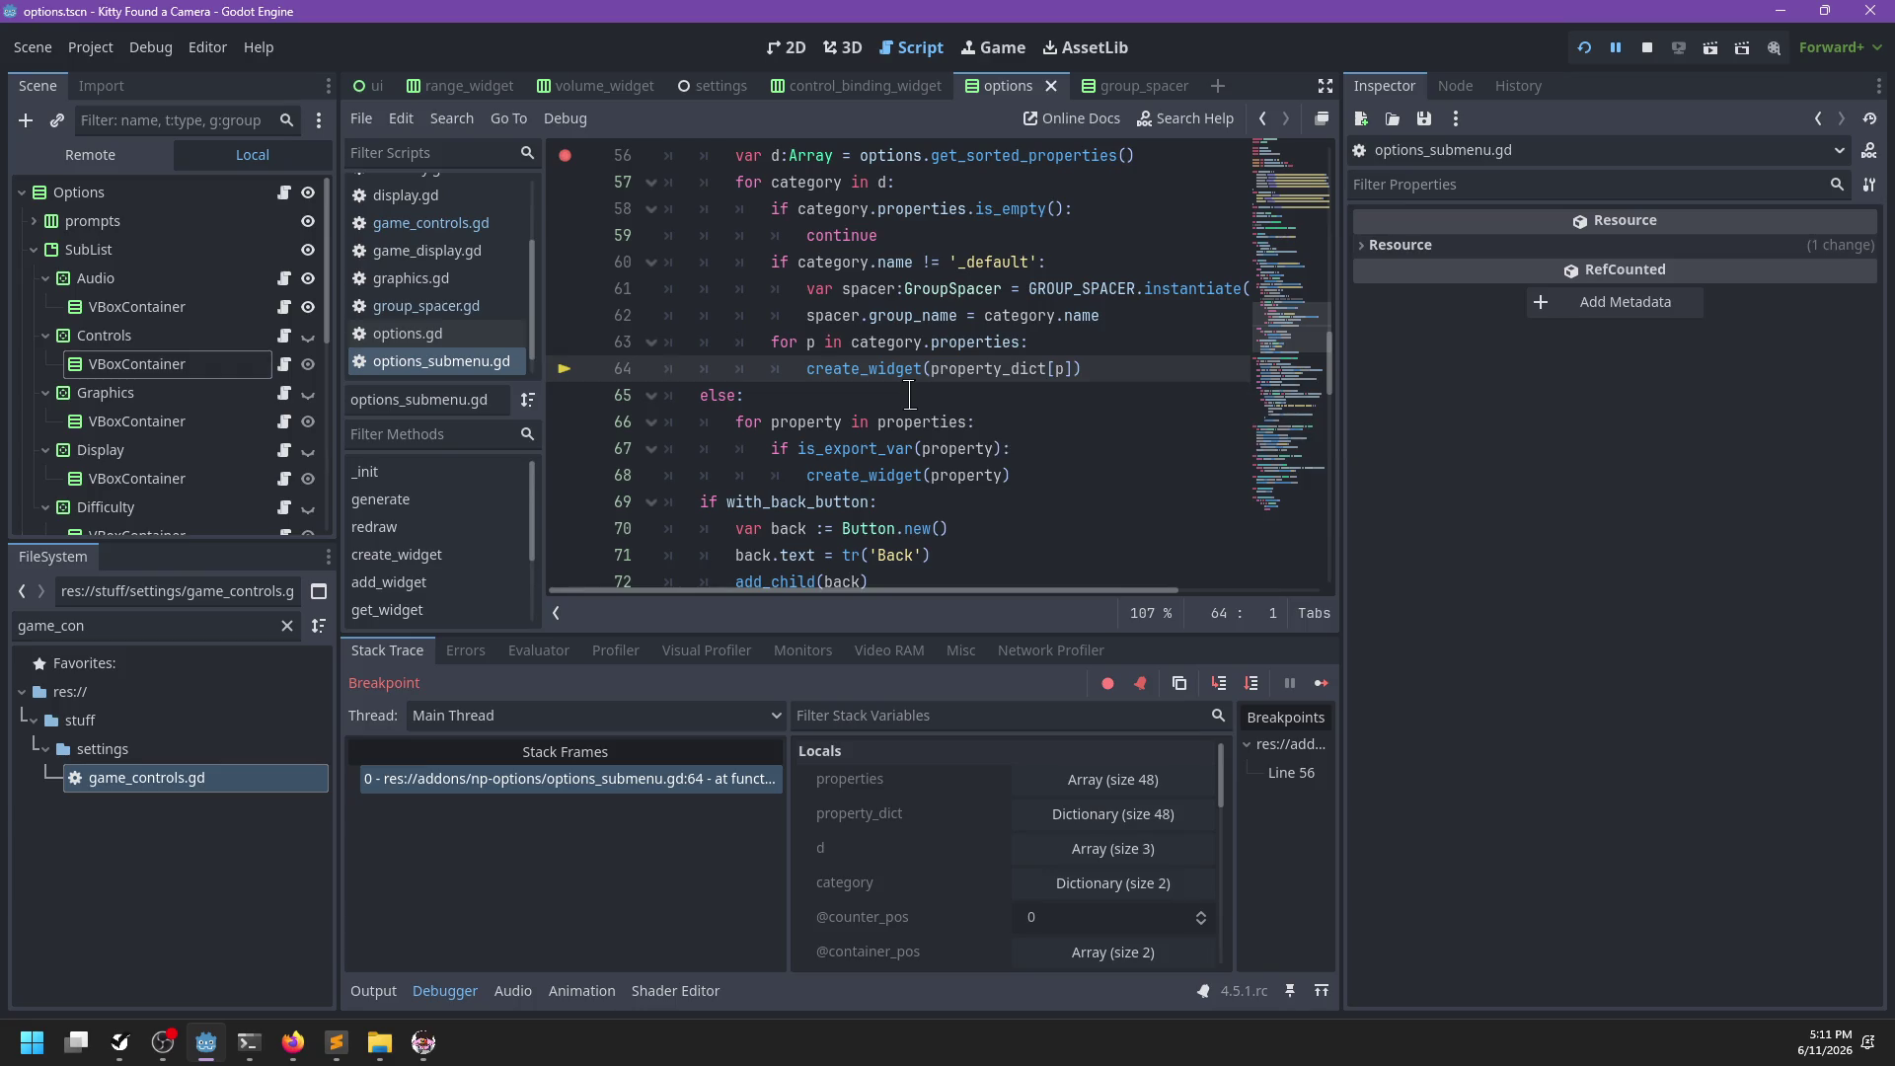
{"action": "key", "text": "F12"}
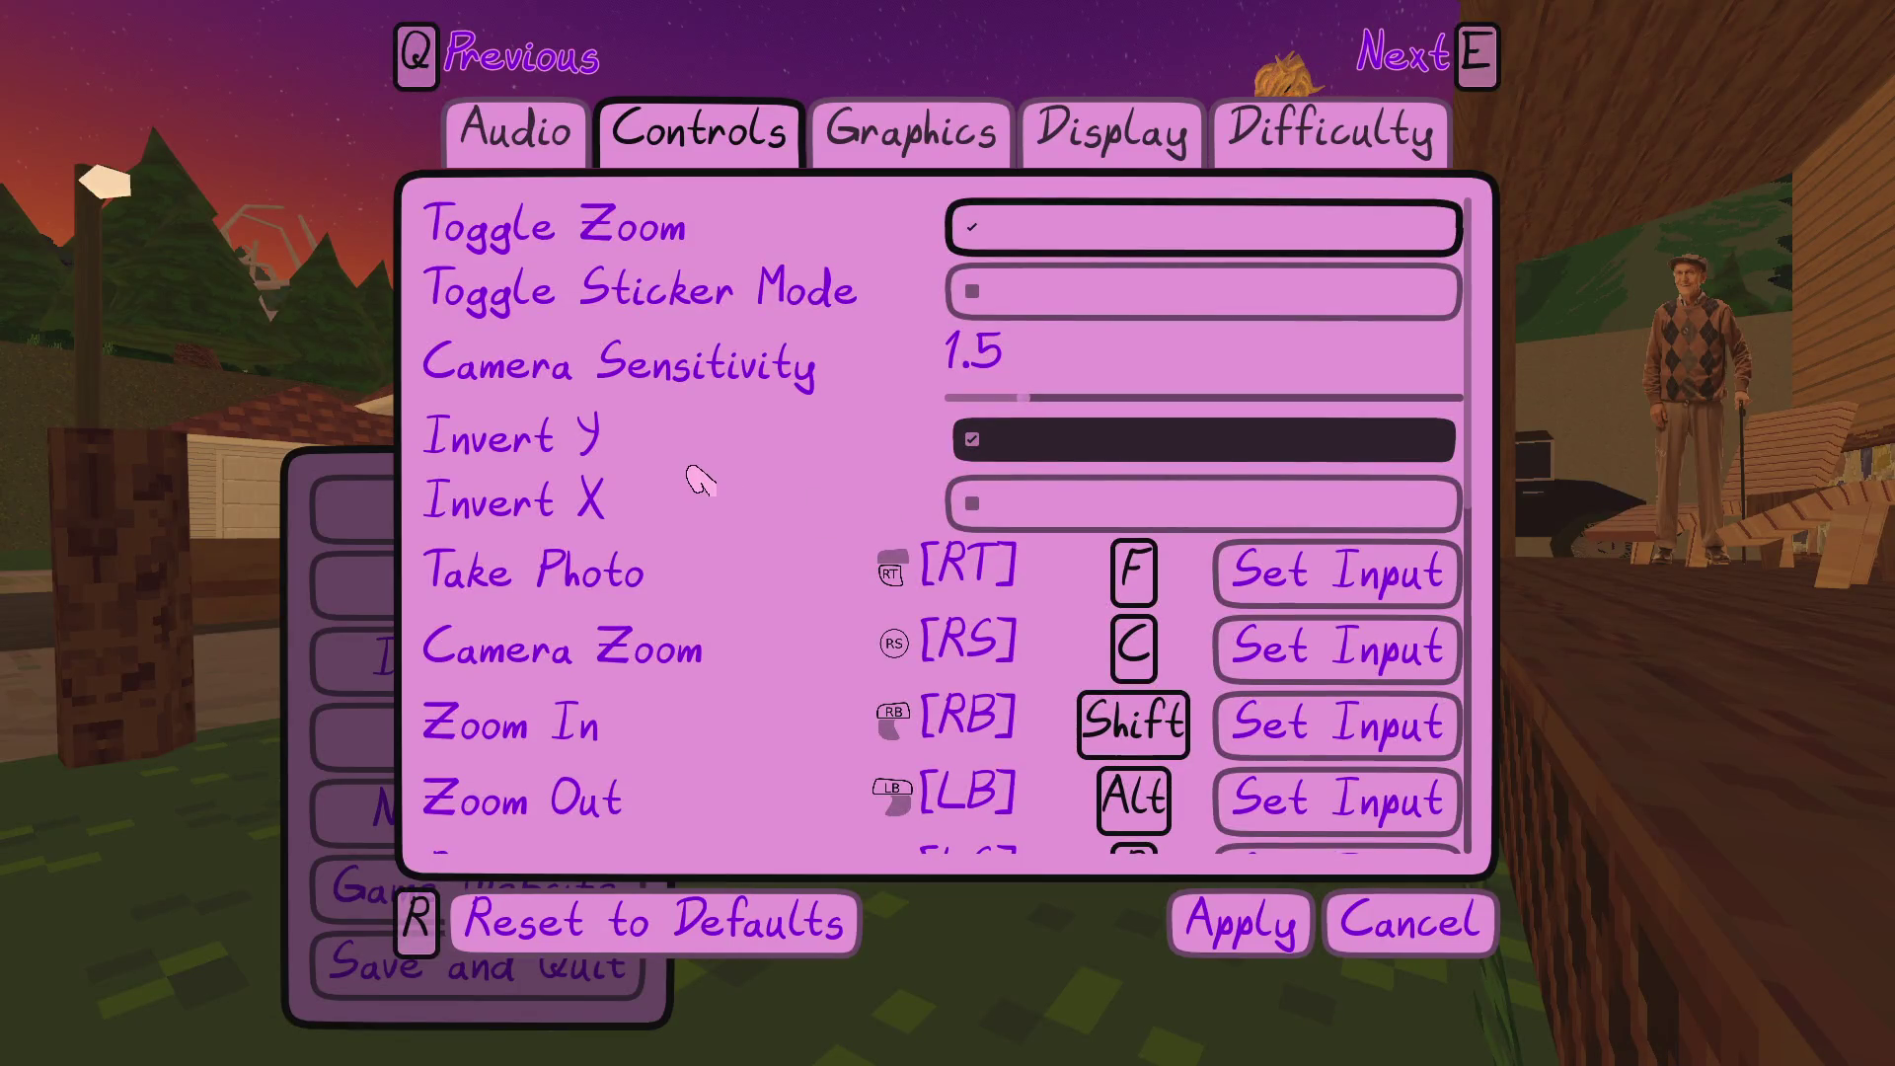
Add add_child(spacer) on a new line 63 of options_submenu.gd
{"action": "scroll", "coordinate": [701, 479], "scroll_direction": "down", "scroll_amount": 1}
{"action": "scroll", "coordinate": [775, 560], "scroll_direction": "down", "scroll_amount": 9}
{"action": "scroll", "coordinate": [780, 563], "scroll_direction": "up", "scroll_amount": 10}
{"action": "key", "text": "alt+Tab"}
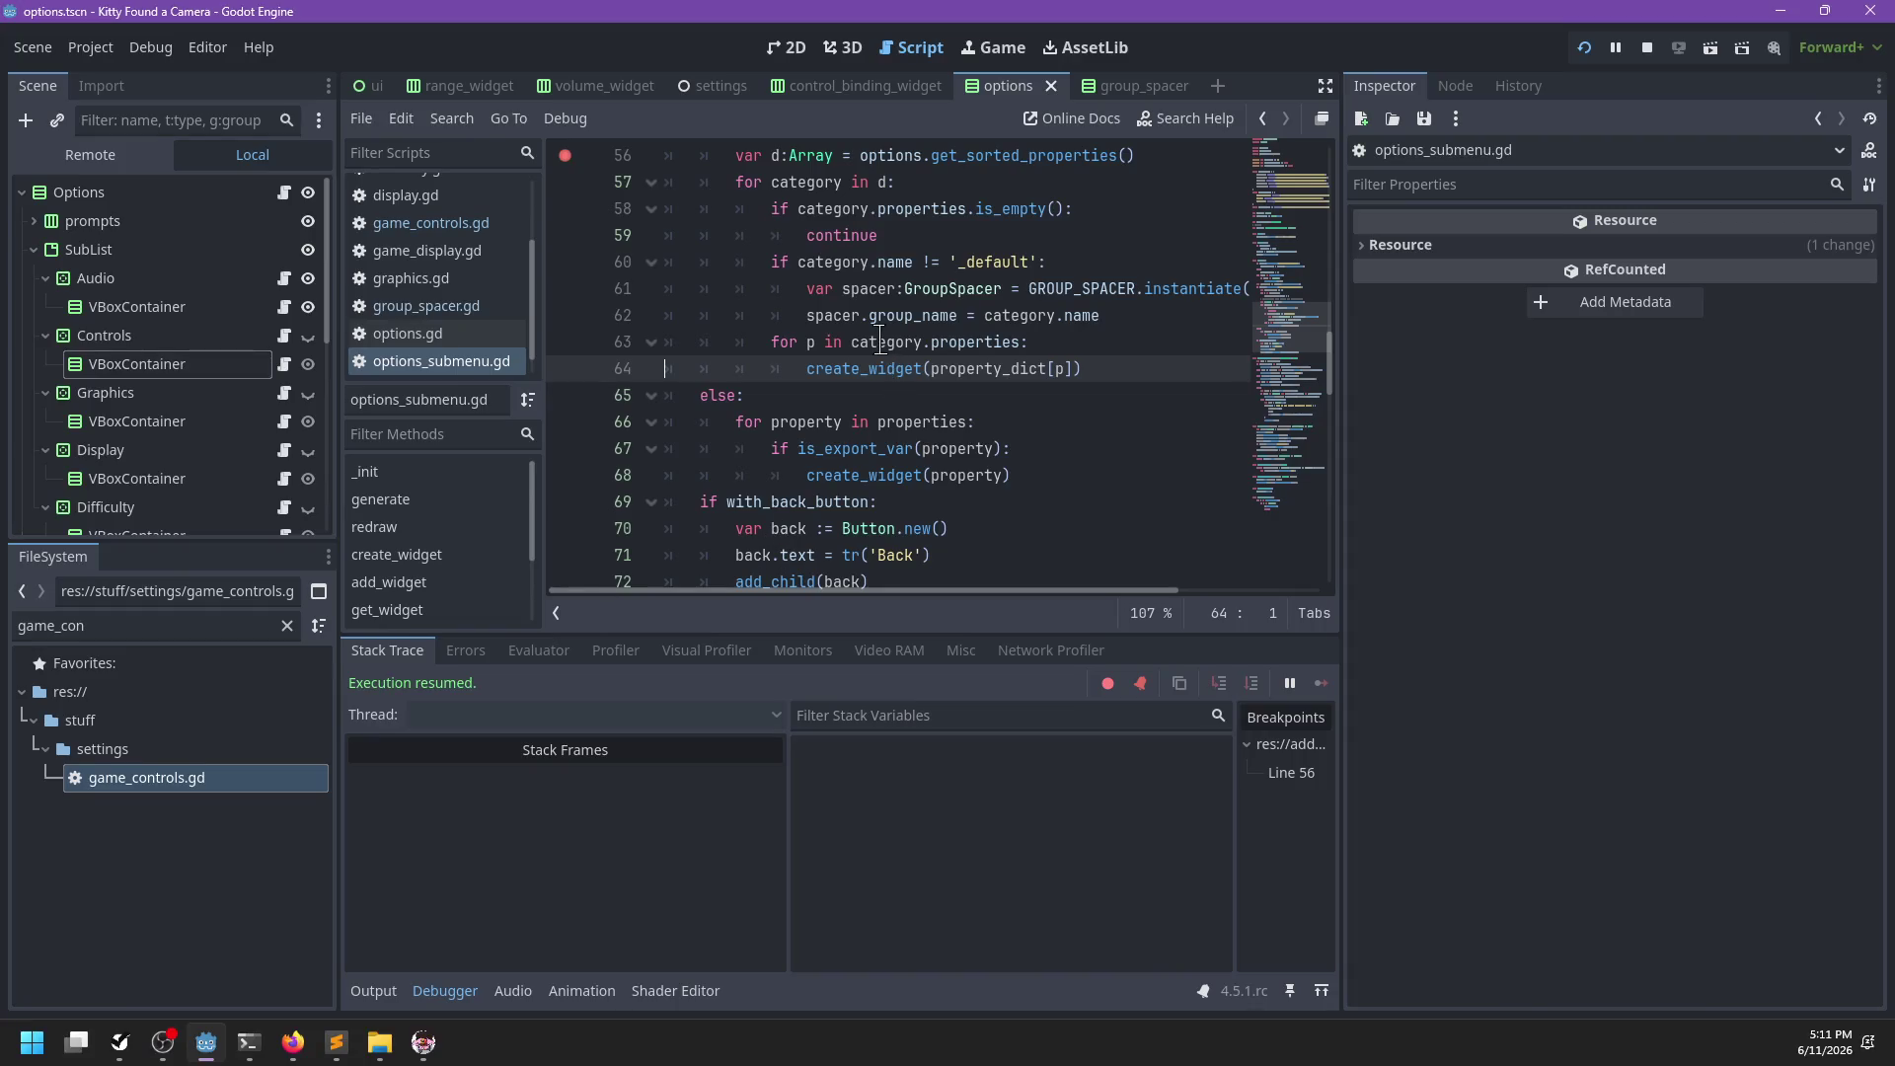
{"action": "left_click", "coordinate": [1131, 312]}
{"action": "key", "text": "Return"}
{"action": "type", "text": "_chil"}
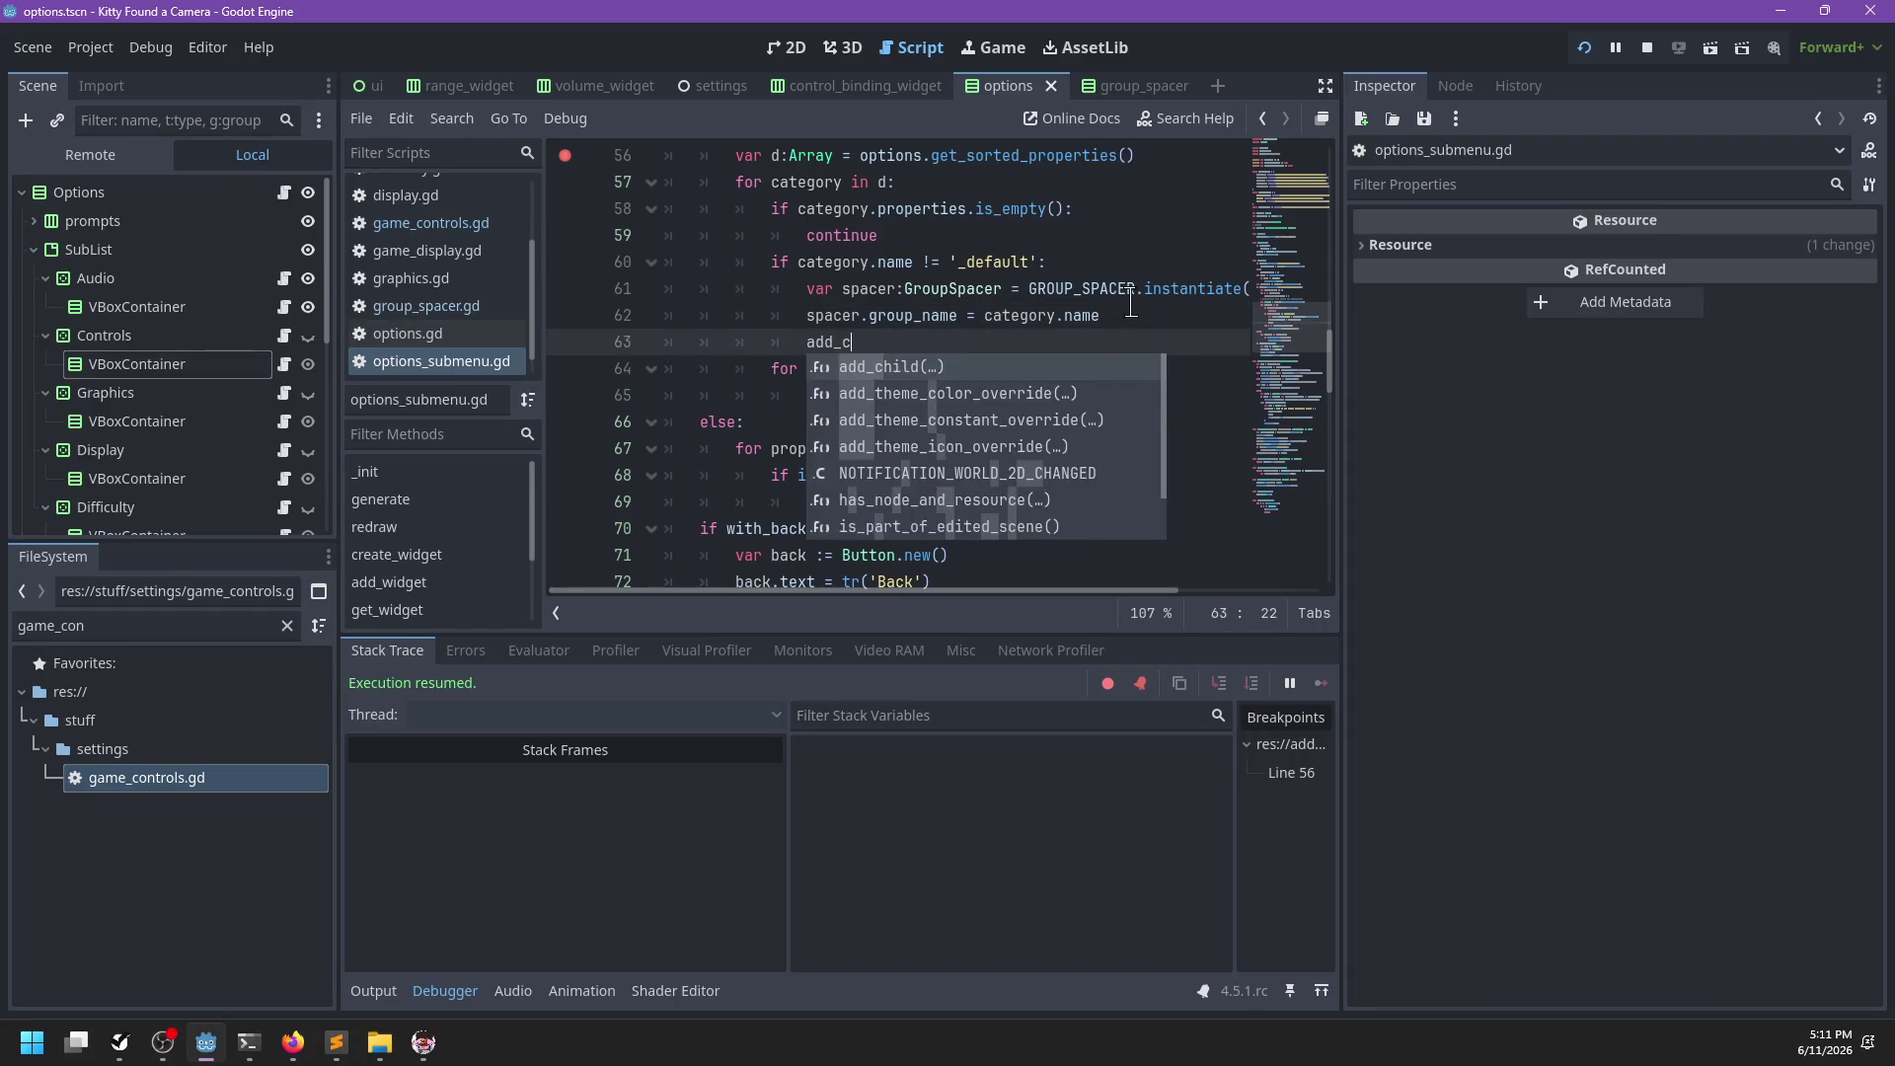
{"action": "key", "text": "Return"}
{"action": "type", "text": "r)"}
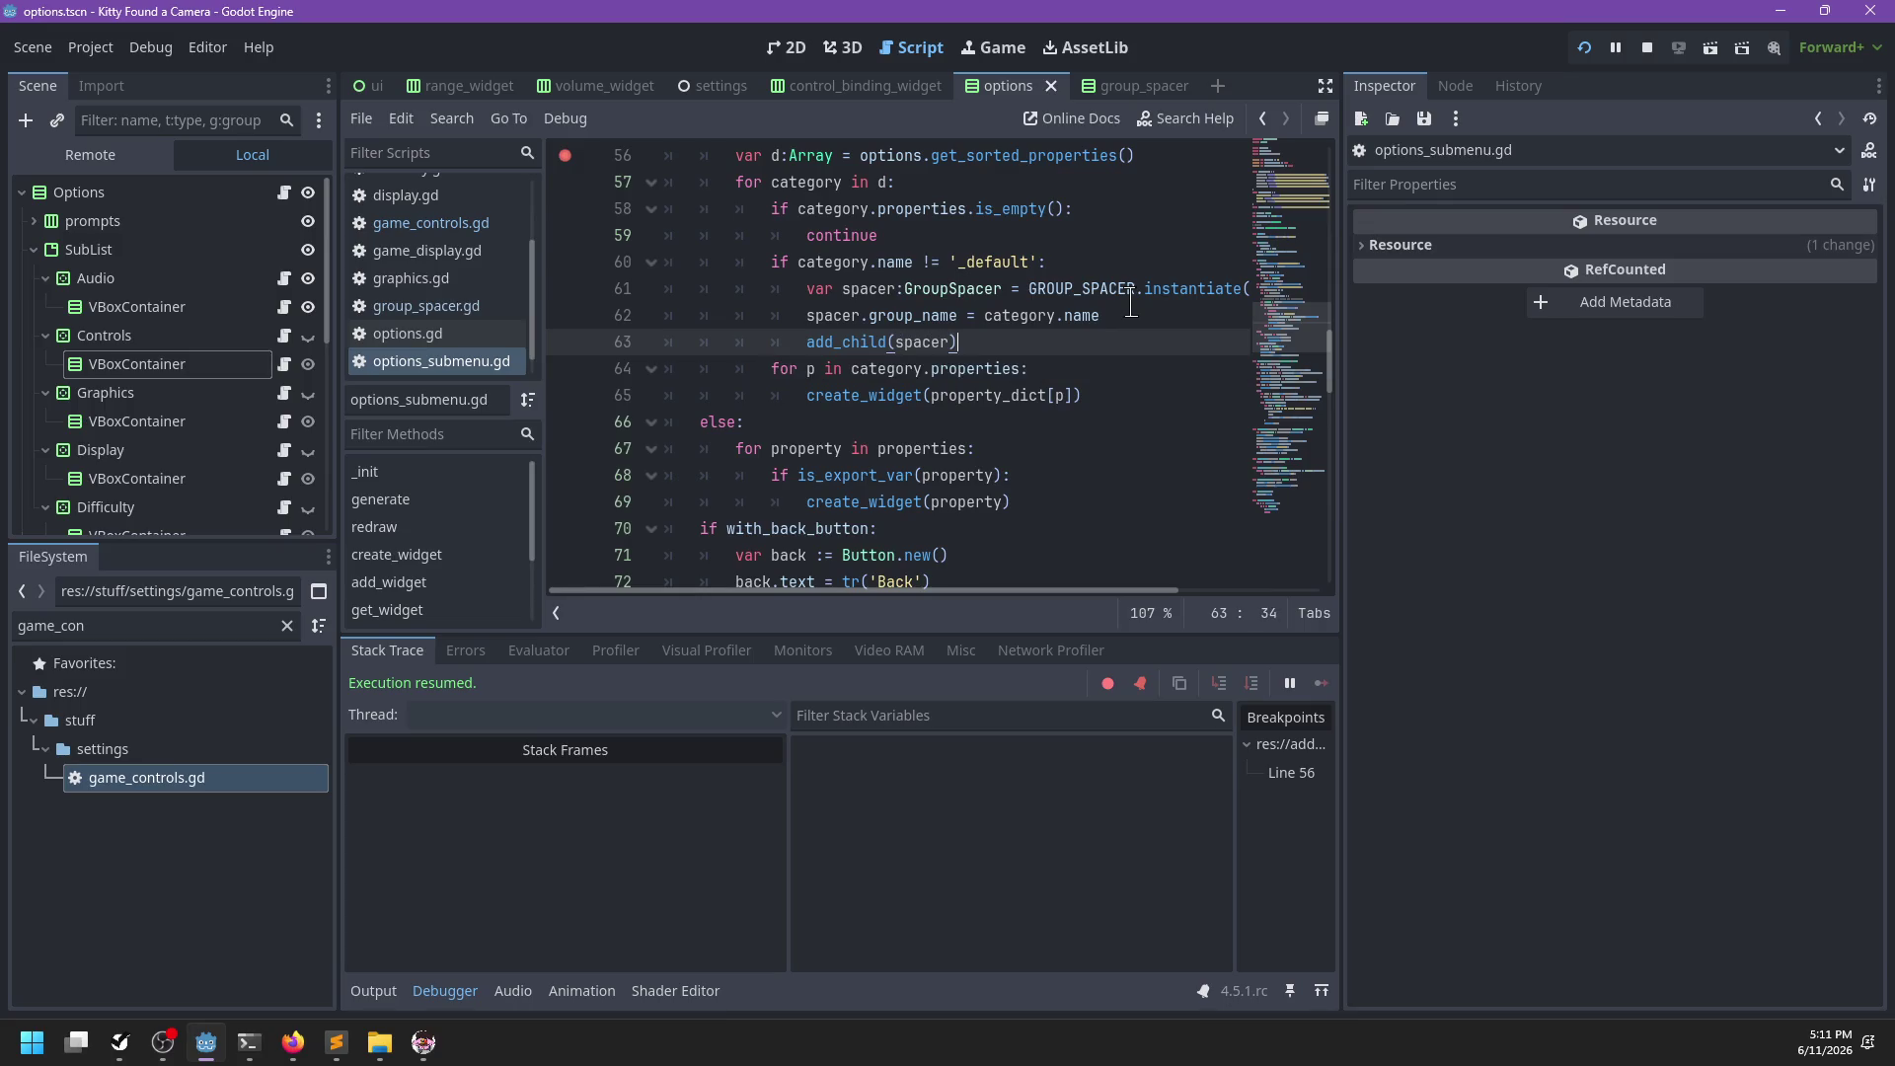
{"action": "scroll", "coordinate": [1115, 314], "scroll_direction": "up", "scroll_amount": 2}
Clear the breakpoint on line 56, stop the game and run the project again
{"action": "left_click", "coordinate": [564, 315]}
{"action": "key", "text": "F8"}
{"action": "key", "text": "F5"}
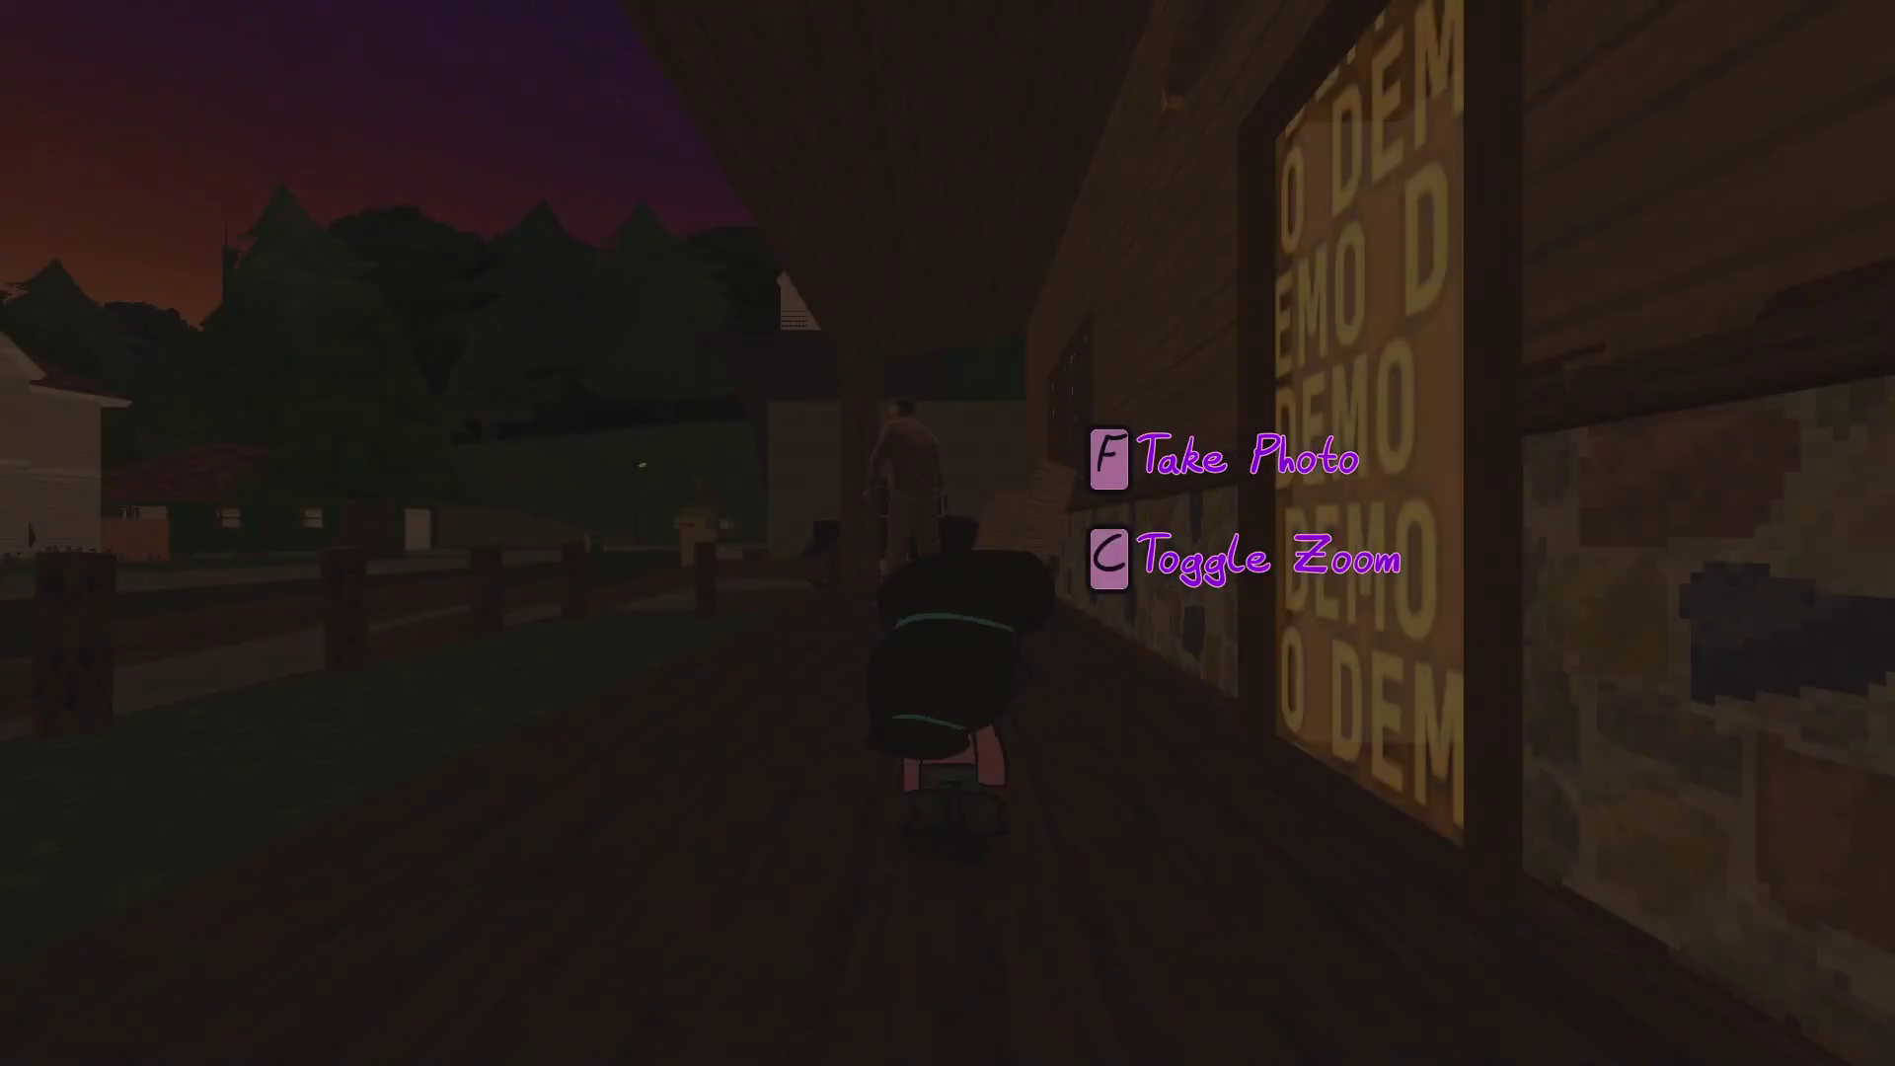
Check the Camera and Button Mapping headings in the game's Controls options, then open the group_spacer scene
{"action": "key", "text": "Escape"}
{"action": "key", "text": "Down"}
{"action": "key", "text": "Return"}
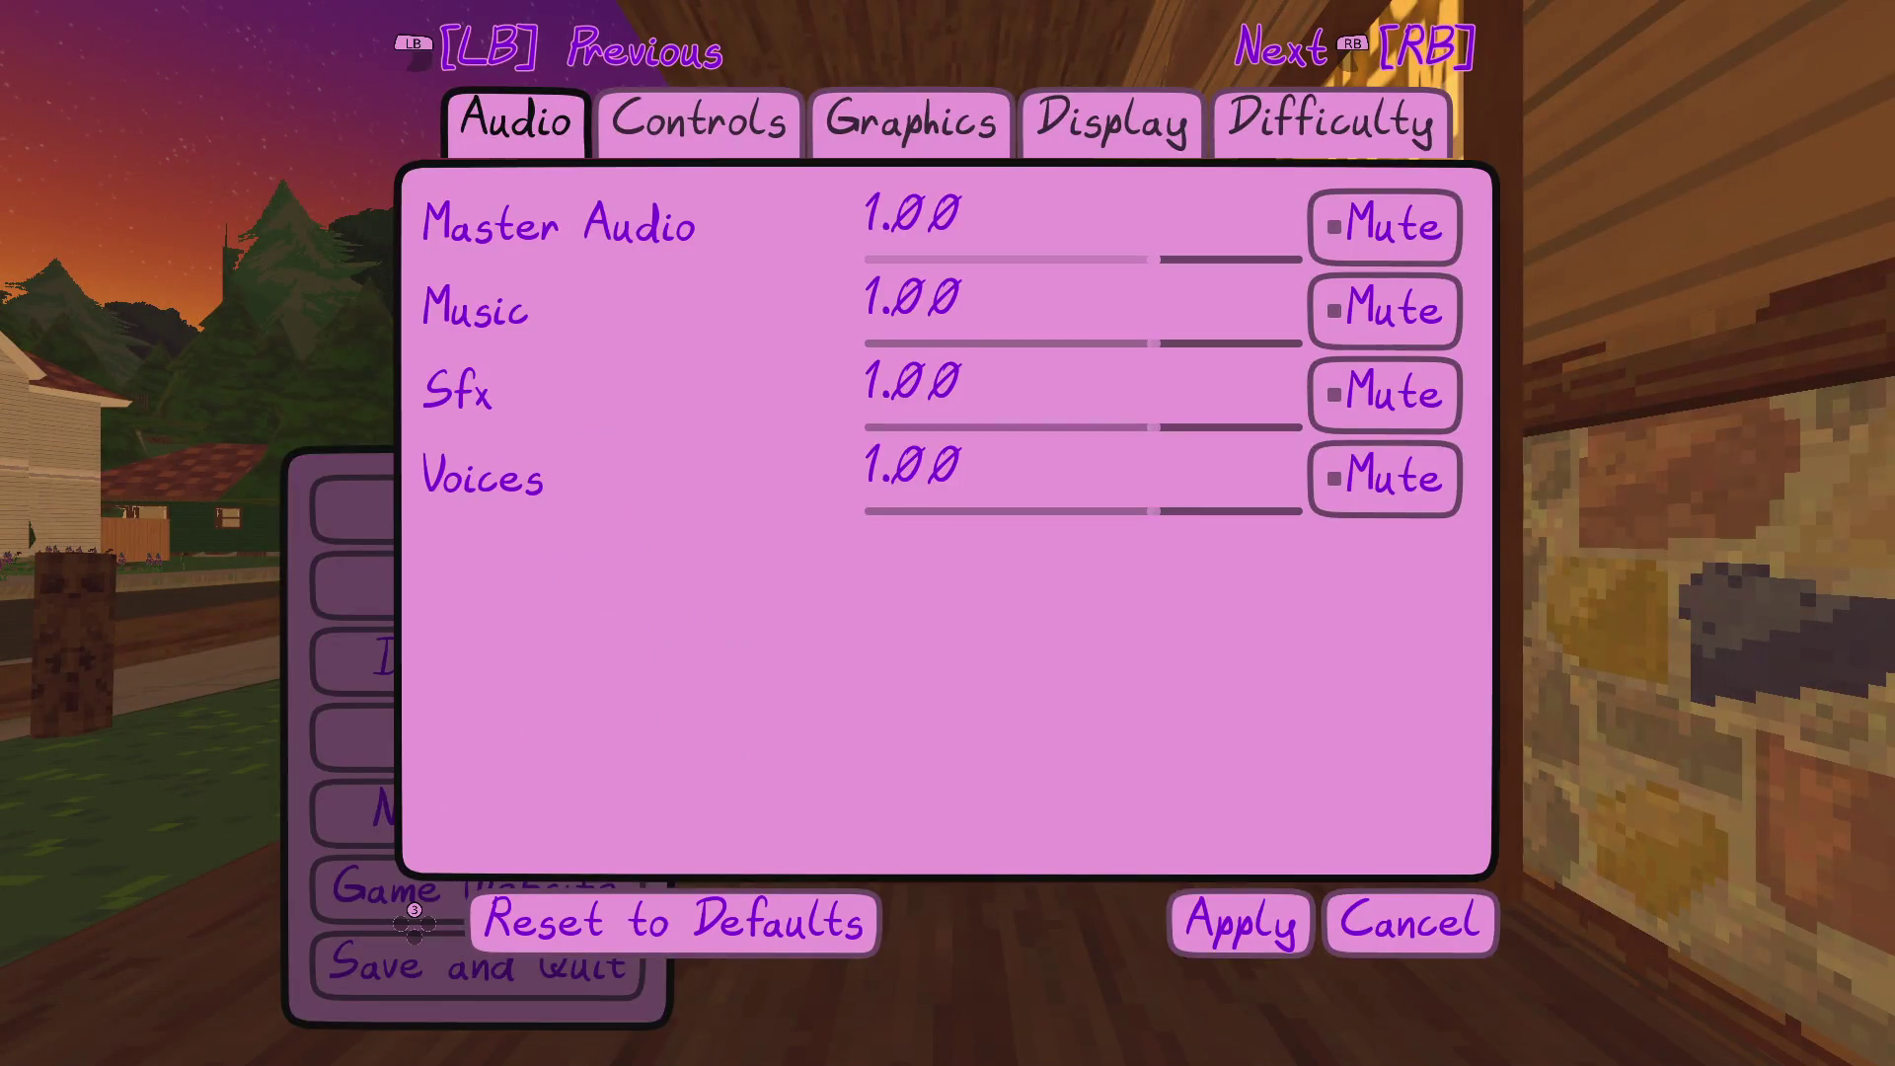
{"action": "key", "text": "e"}
{"action": "scroll", "coordinate": [948, 522], "scroll_direction": "down", "scroll_amount": 10}
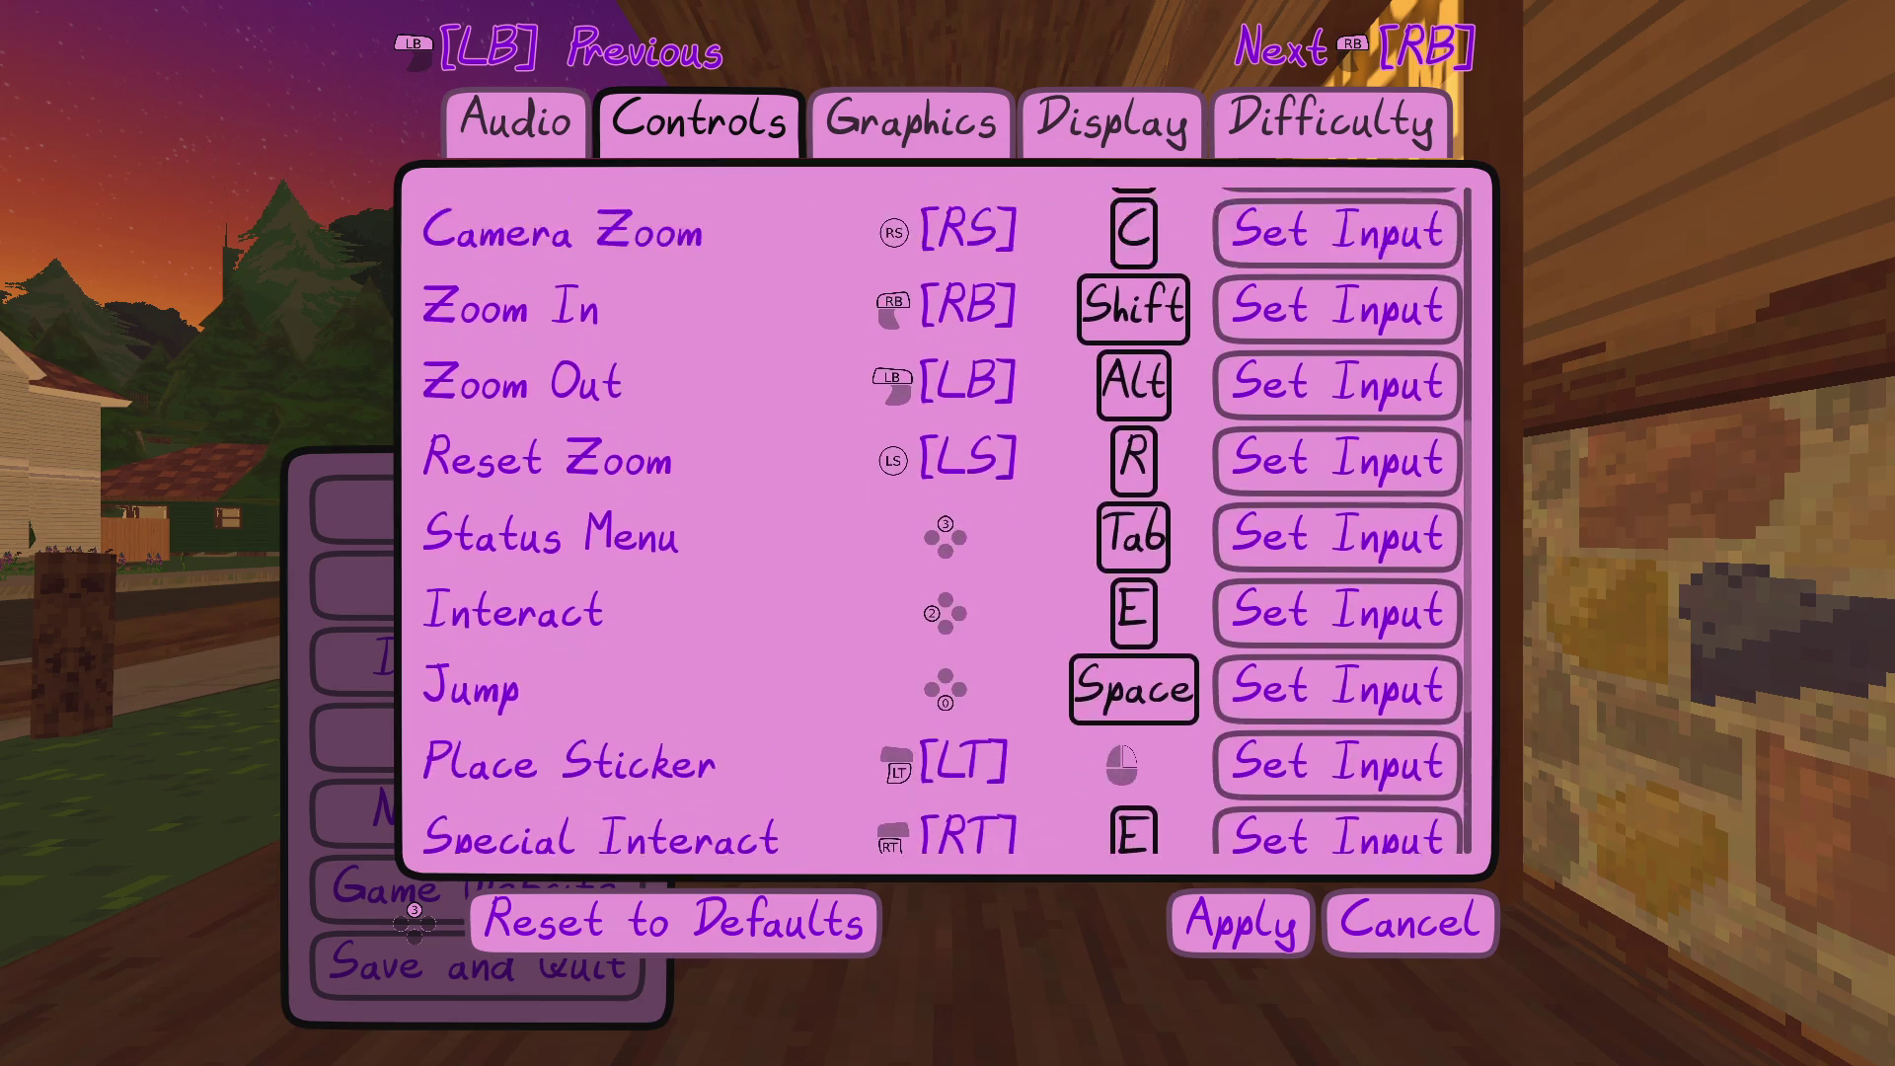
{"action": "scroll", "coordinate": [947, 521], "scroll_direction": "up", "scroll_amount": 10}
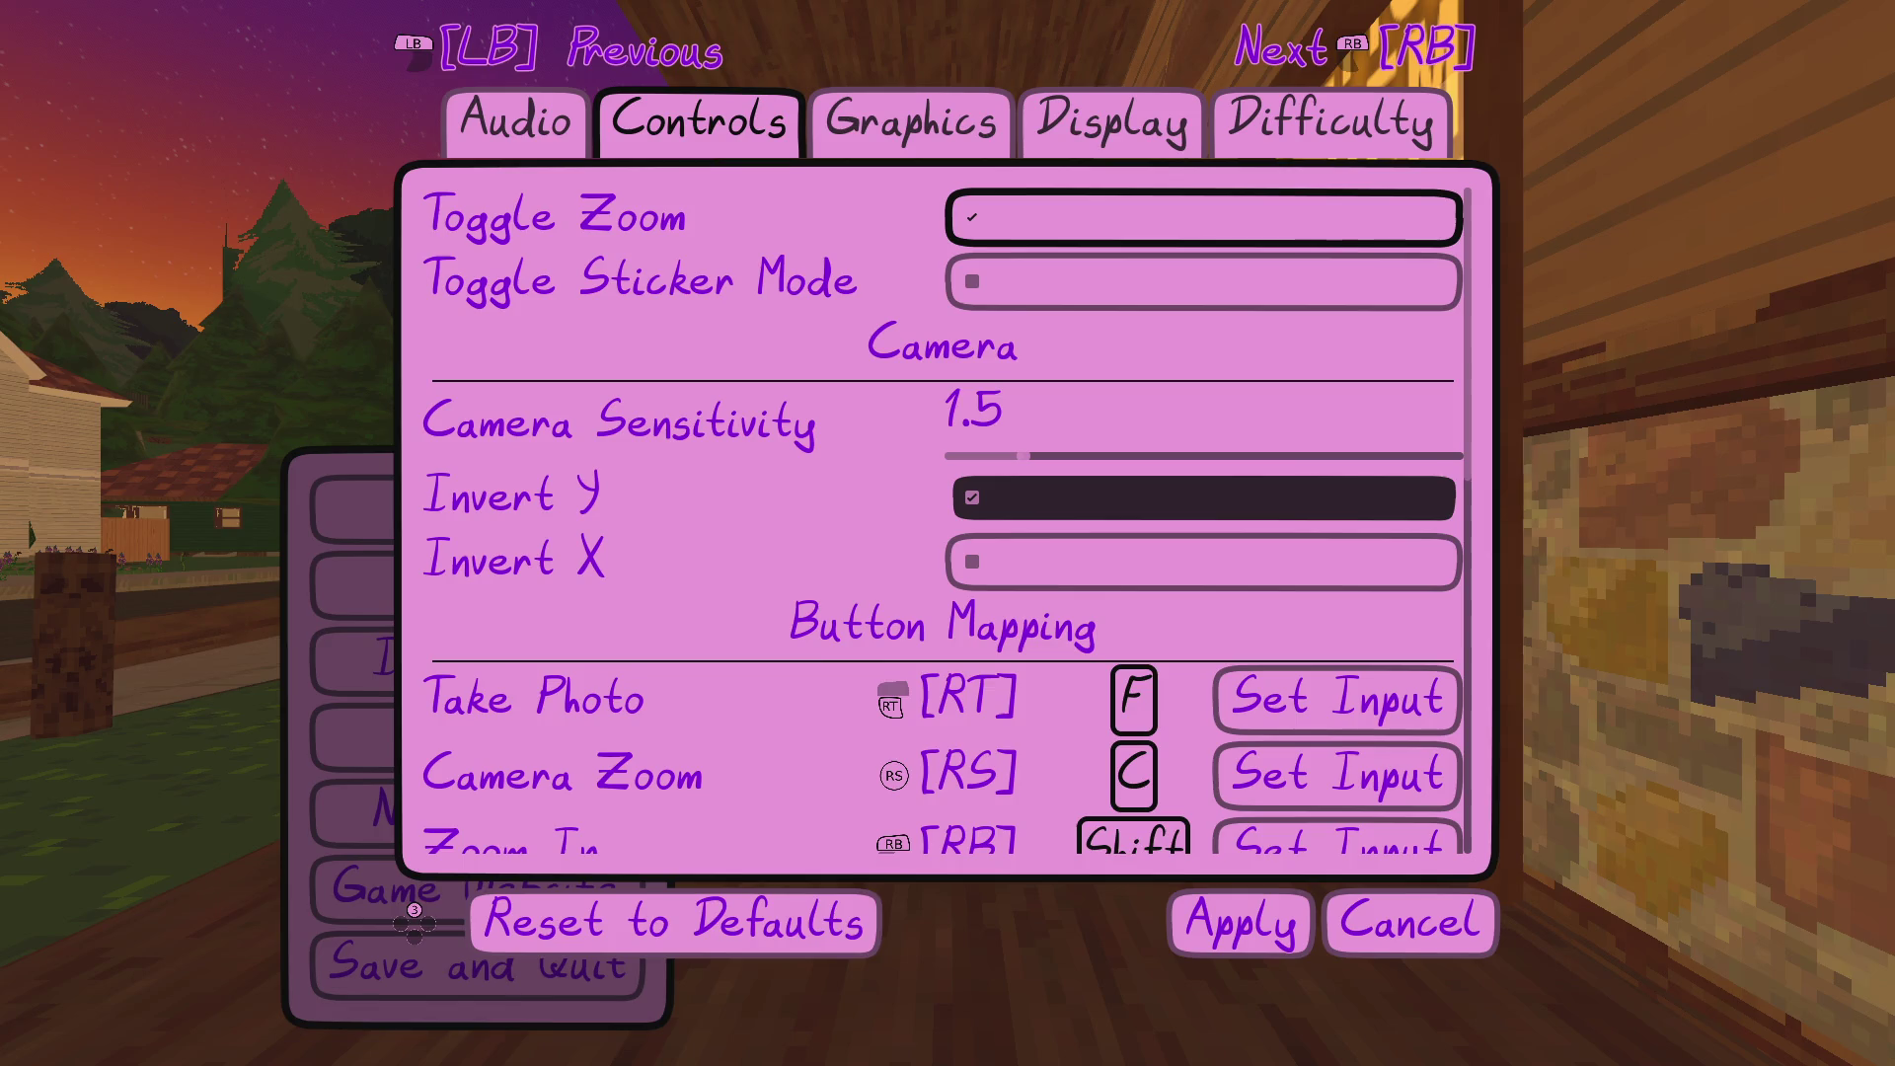
{"action": "key", "text": "alt+Tab"}
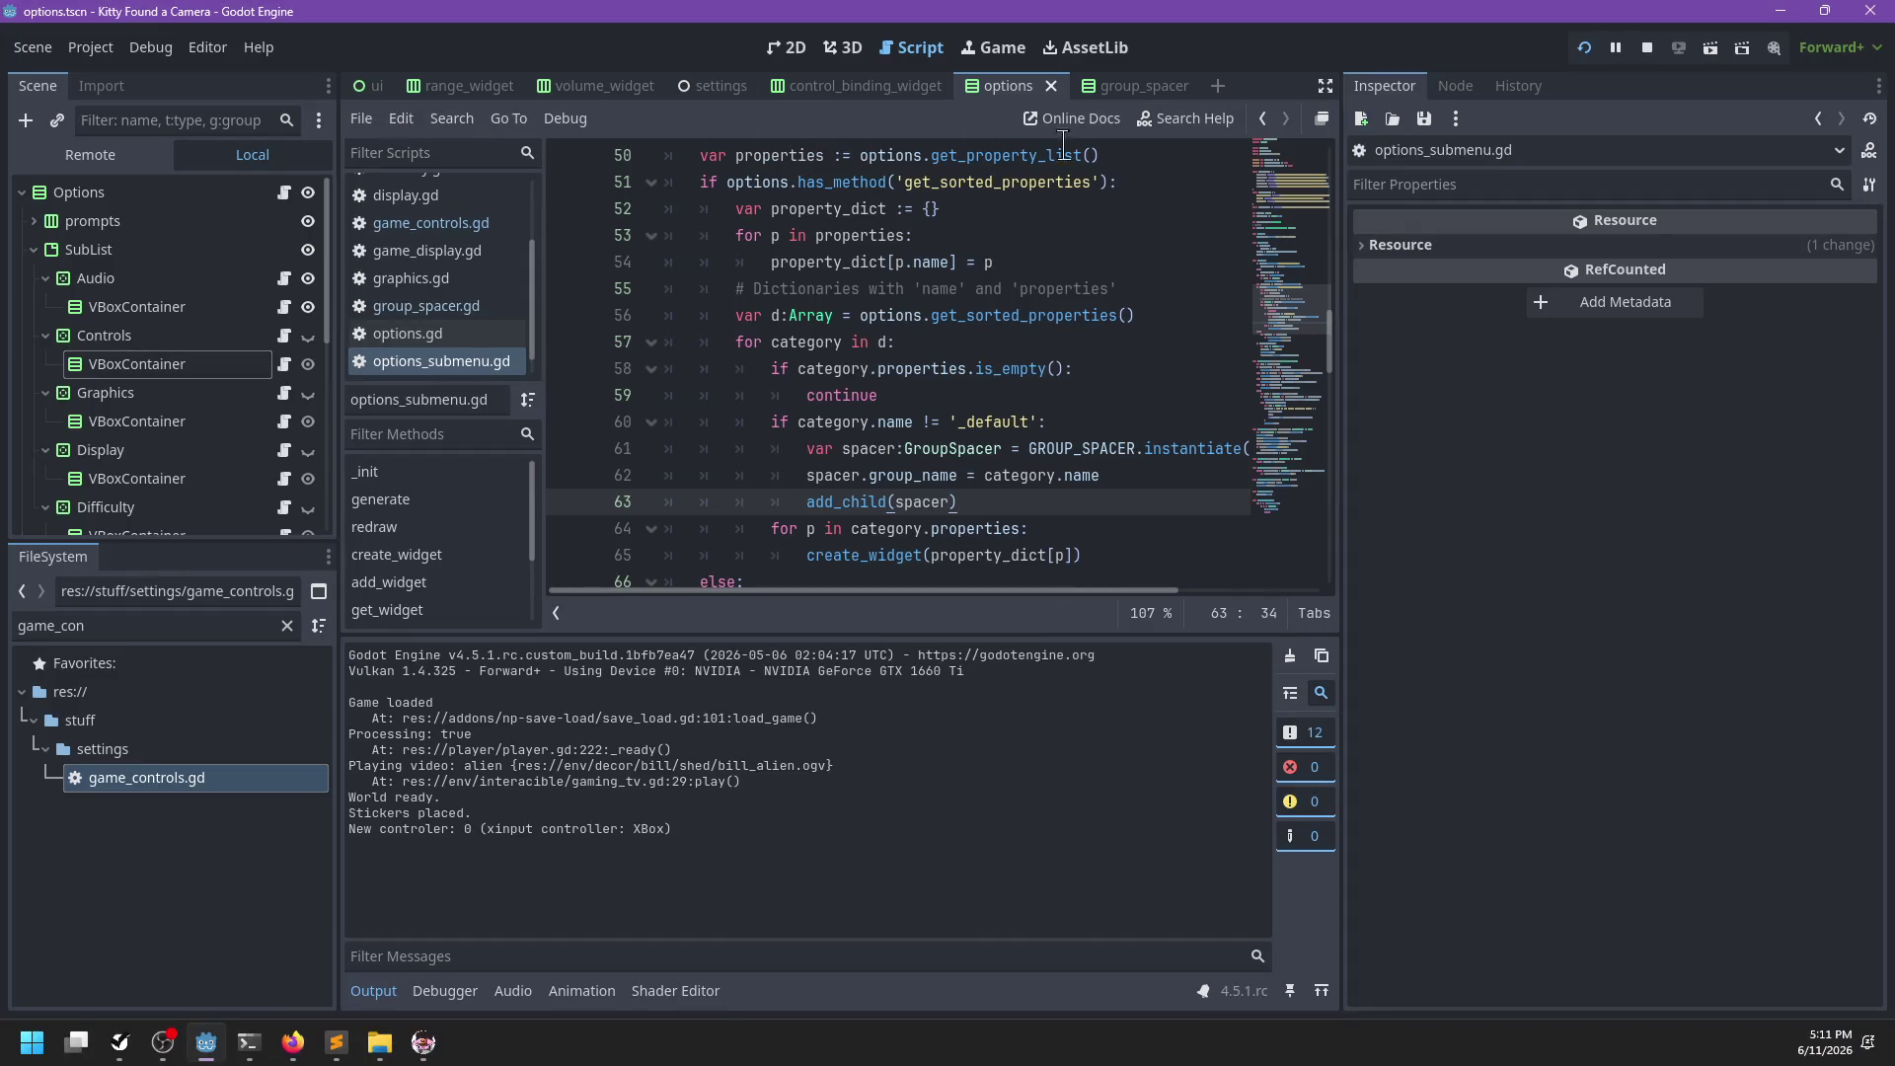
{"action": "left_click", "coordinate": [1125, 91]}
Select the spacer's Panel node in the 2D view and browse its Inspector sections
{"action": "left_click", "coordinate": [841, 48]}
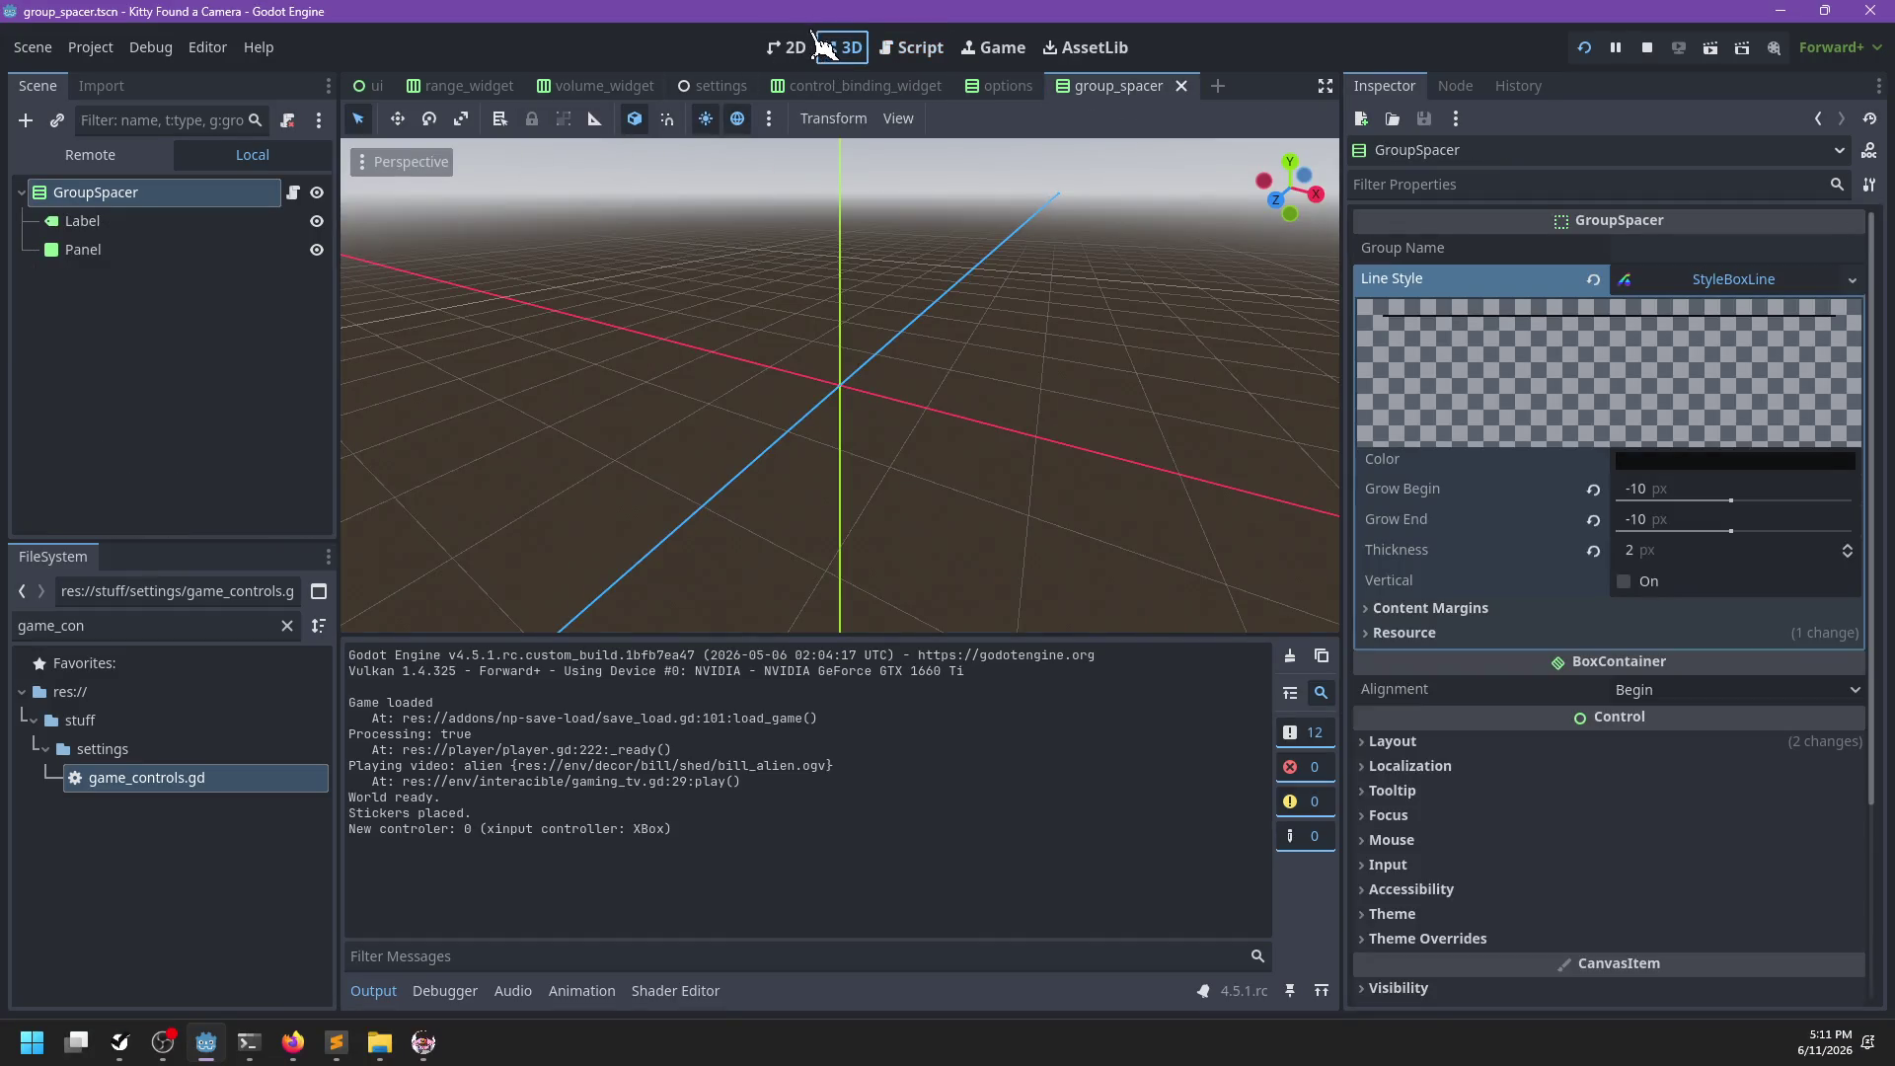
{"action": "left_click", "coordinate": [790, 47]}
{"action": "left_click", "coordinate": [148, 252]}
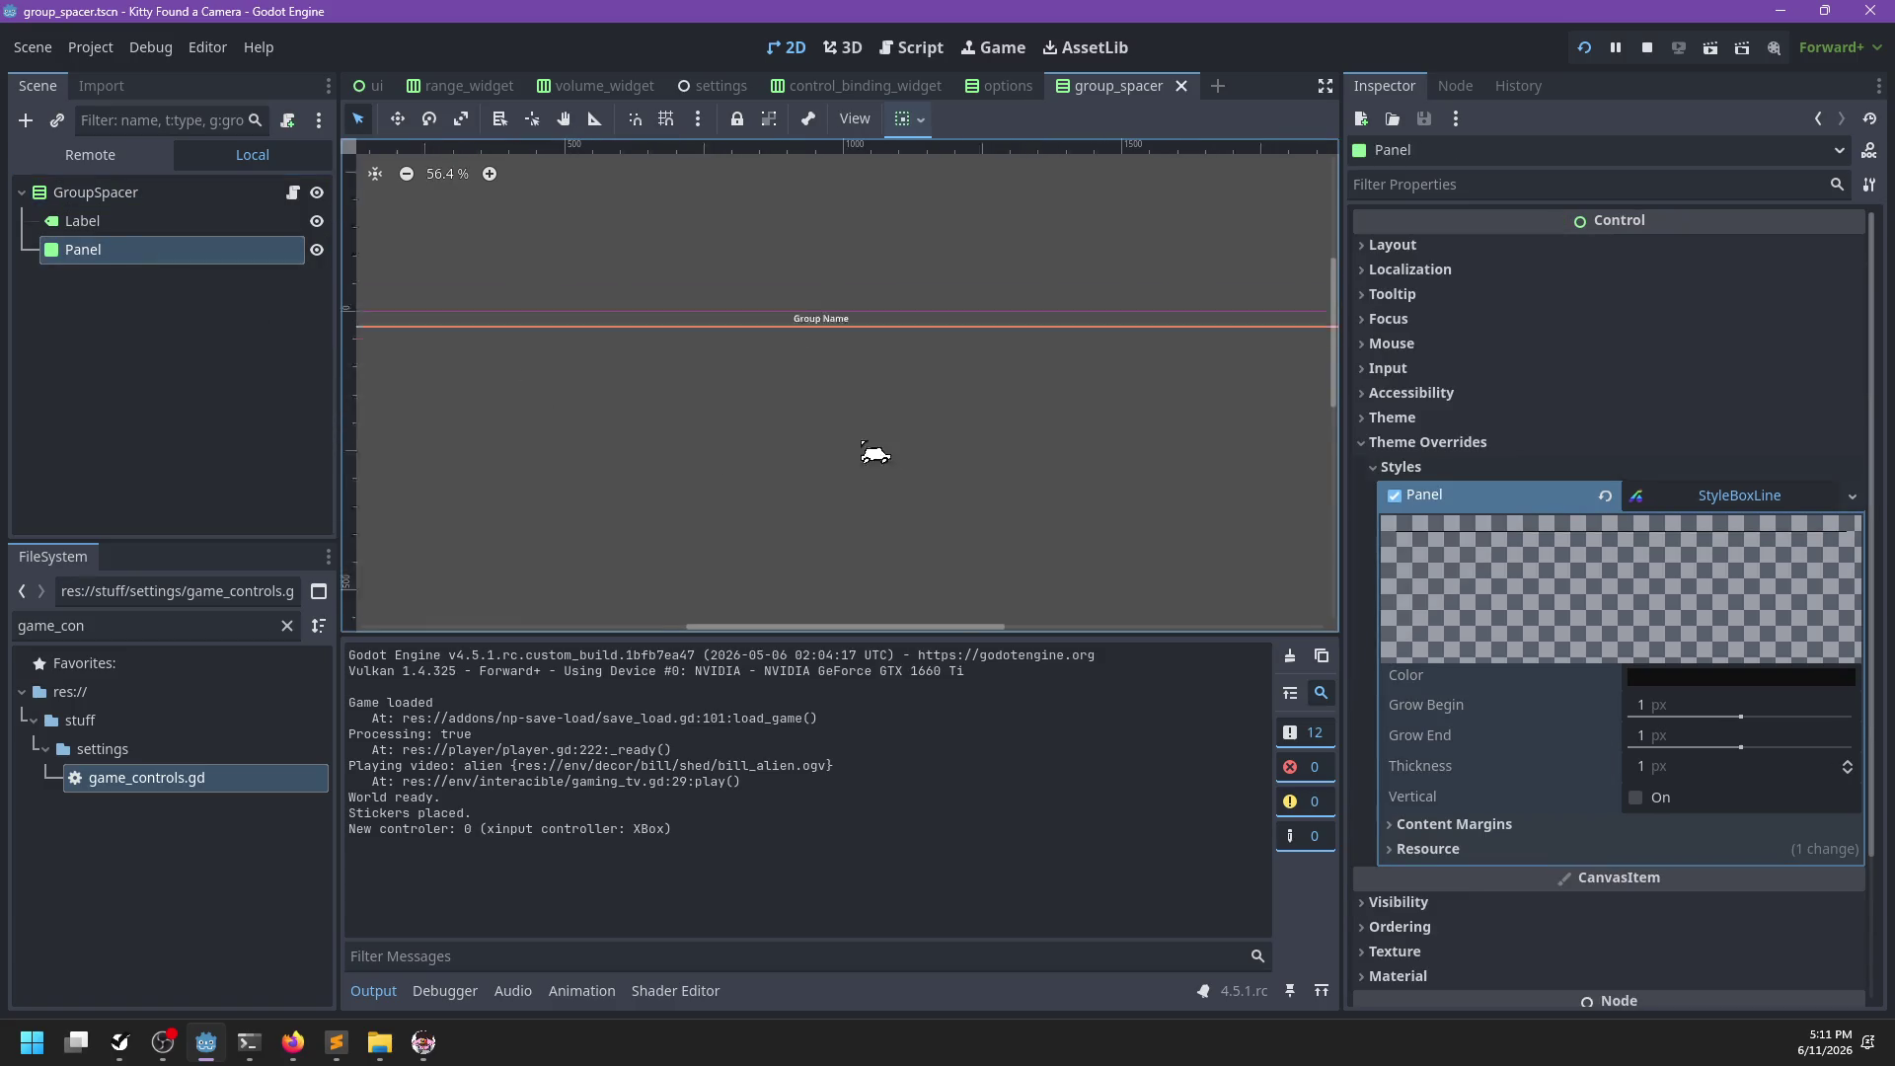
{"action": "left_click", "coordinate": [1421, 444]}
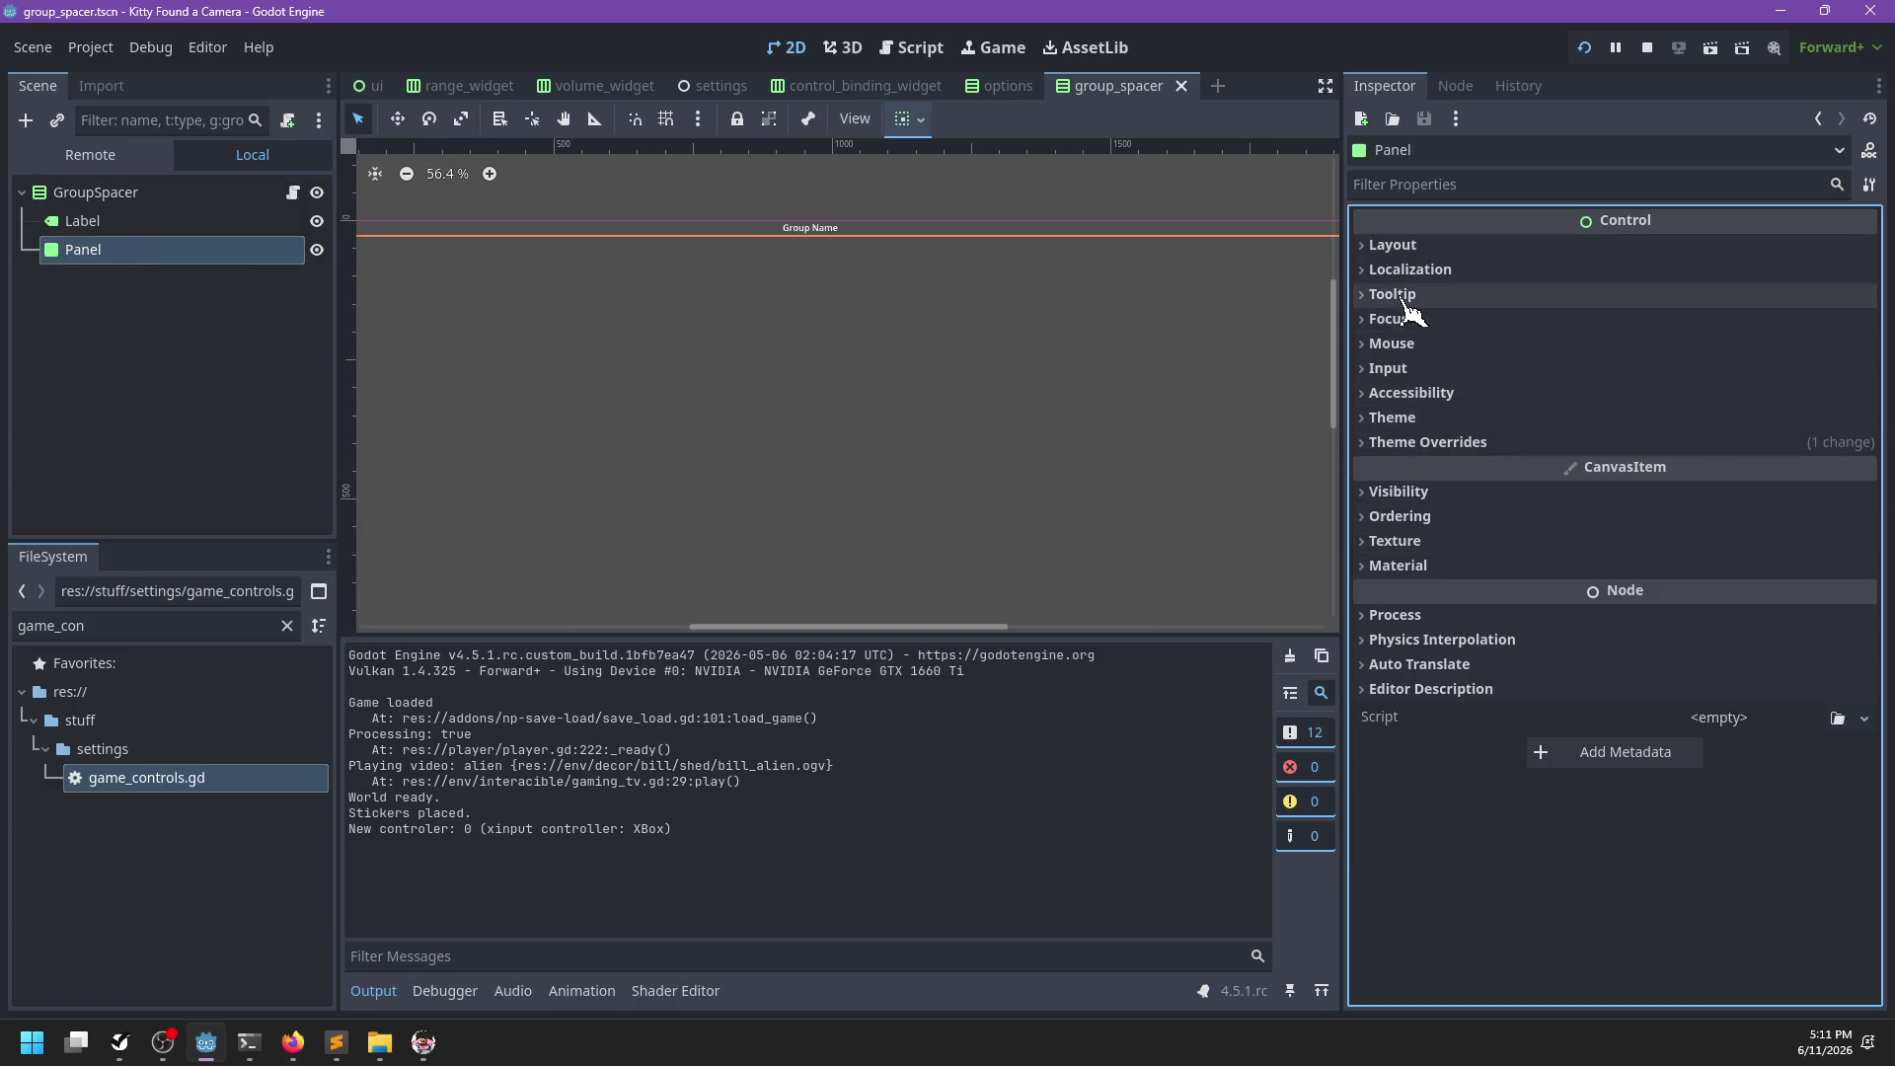
{"action": "left_click", "coordinate": [1397, 245]}
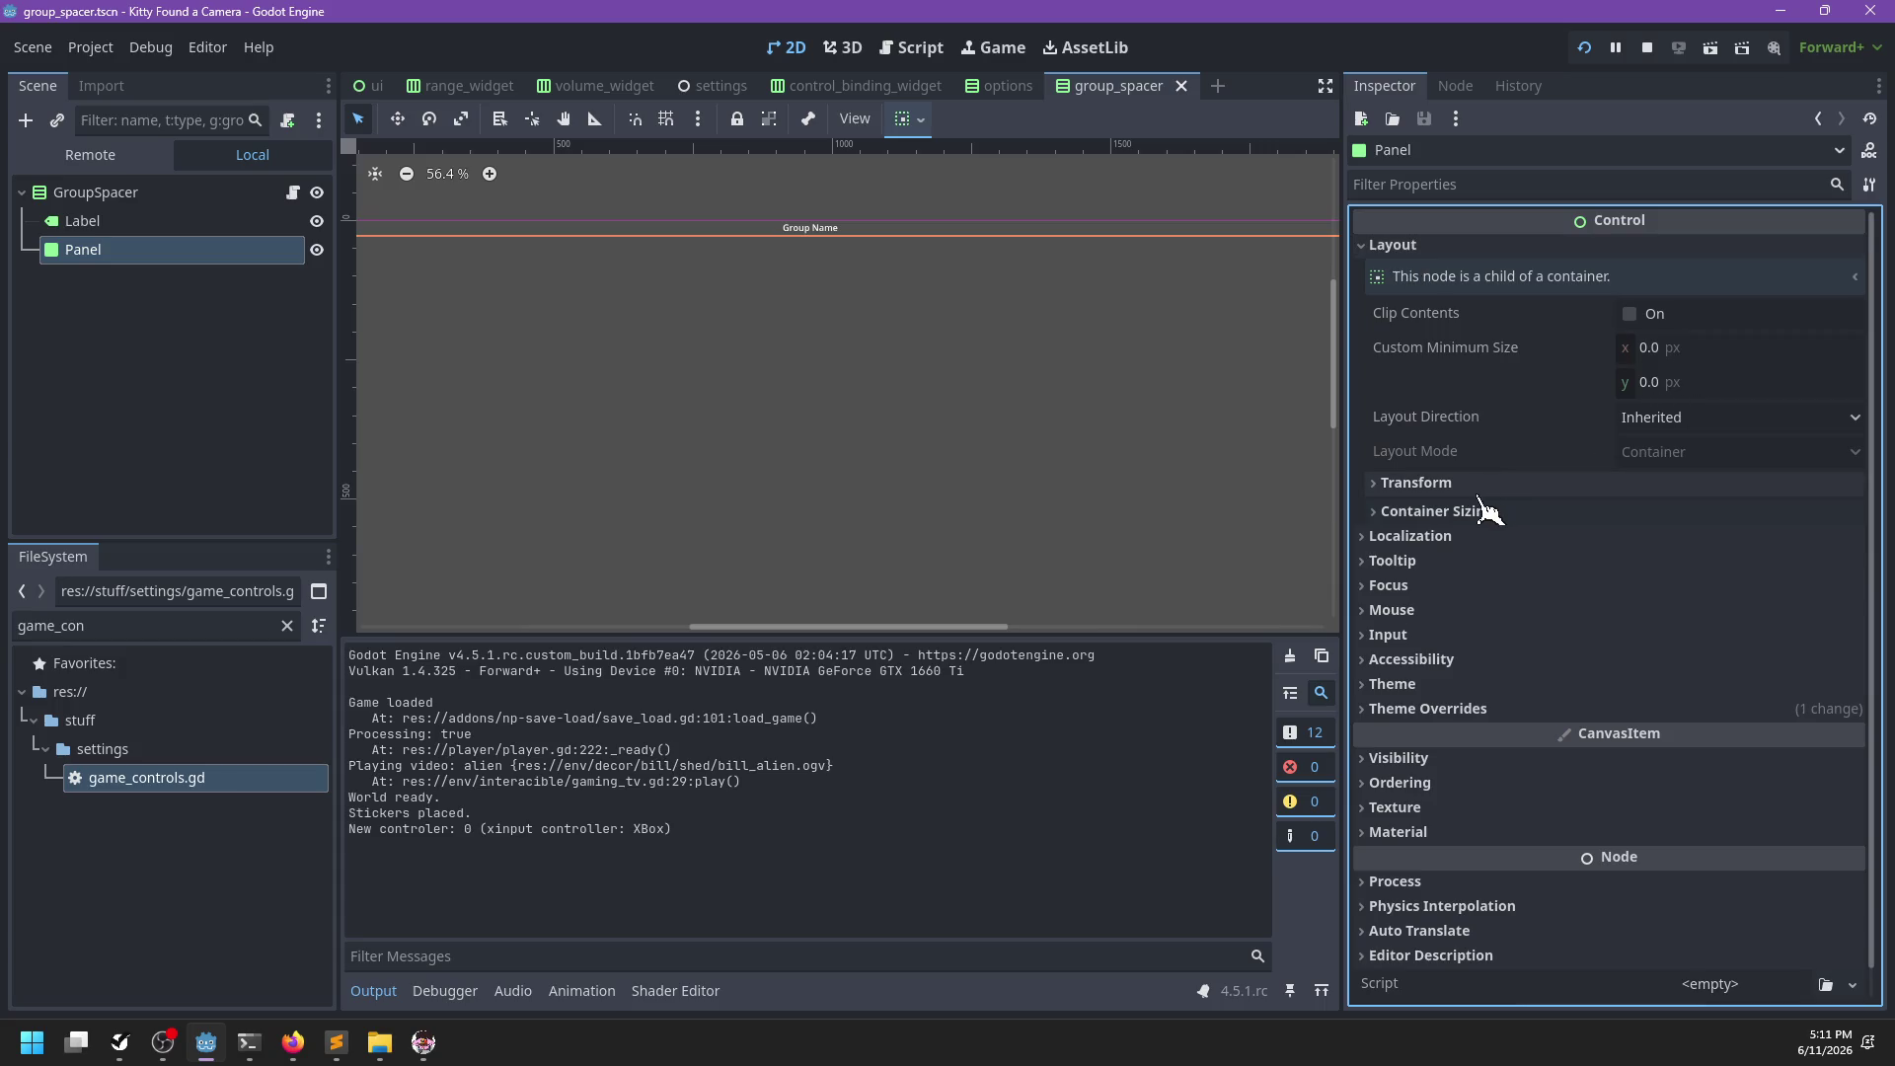
{"action": "left_click", "coordinate": [1473, 486]}
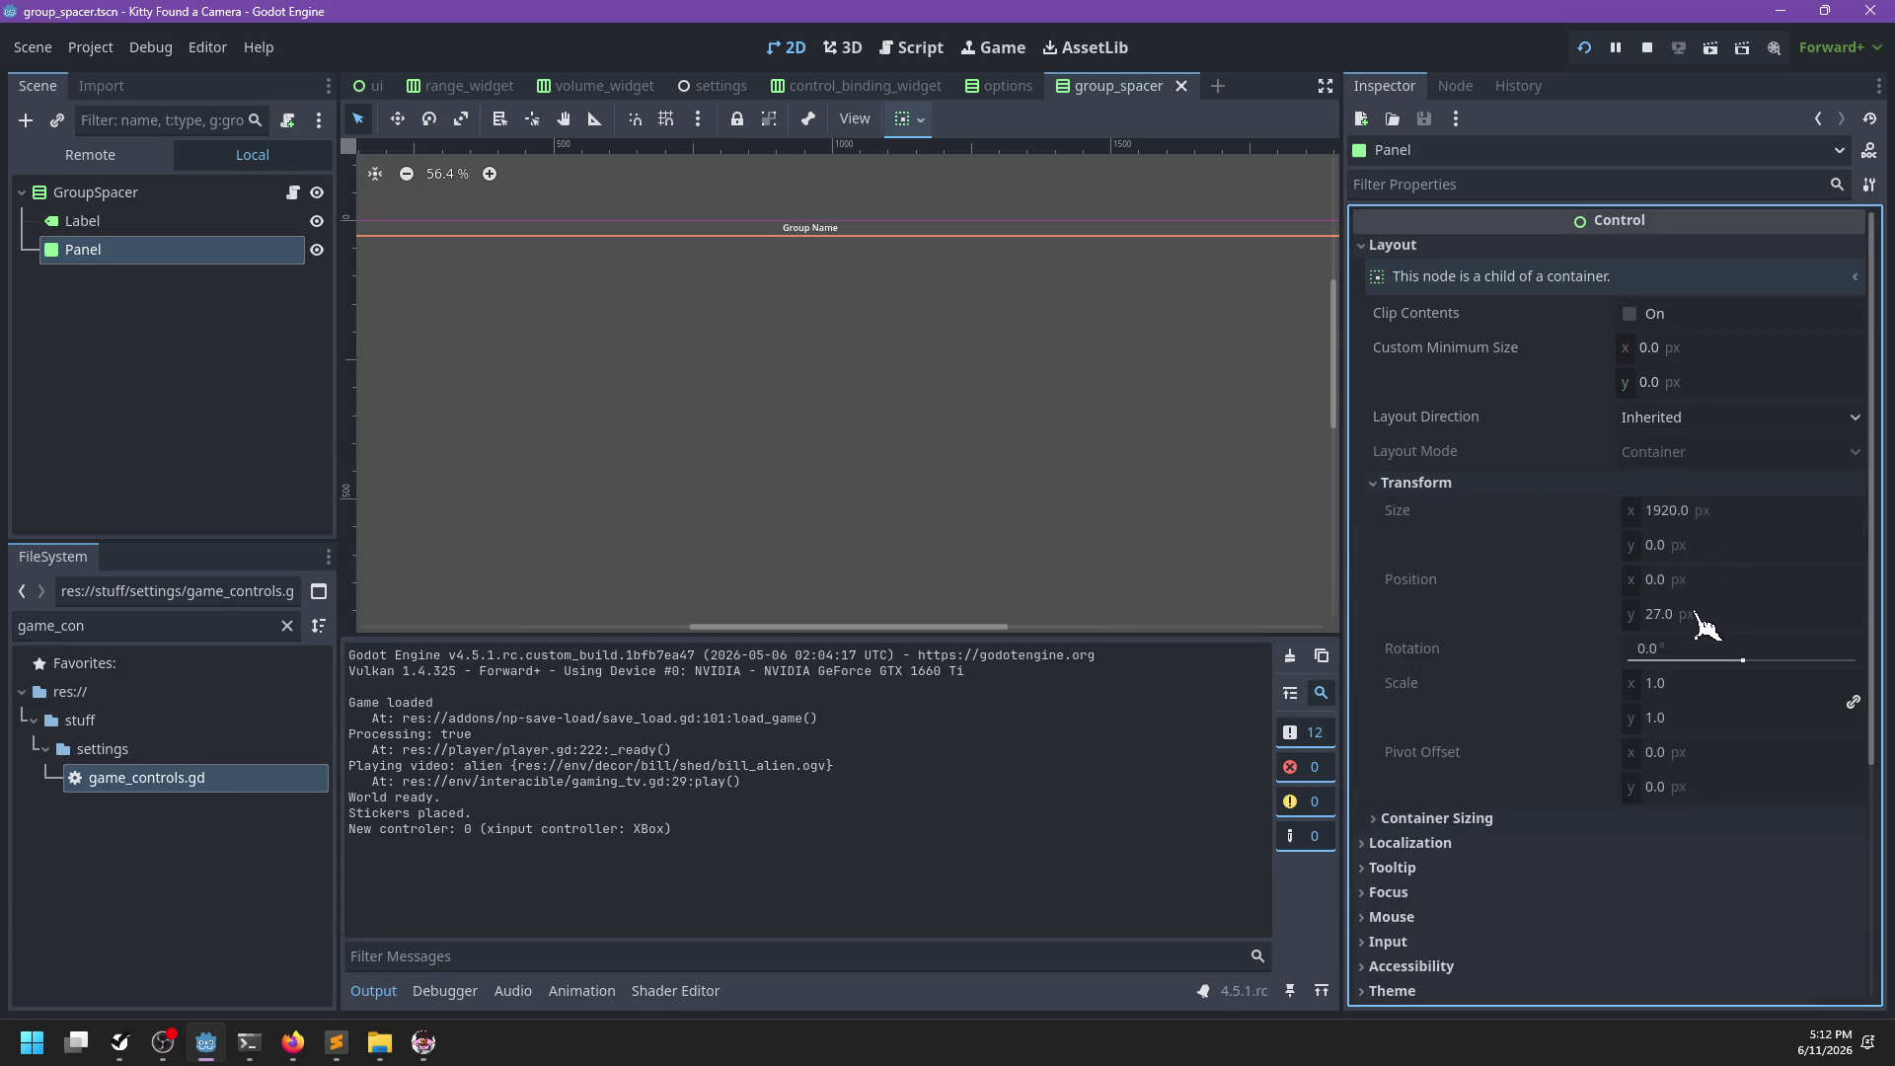
{"action": "left_click", "coordinate": [1453, 483]}
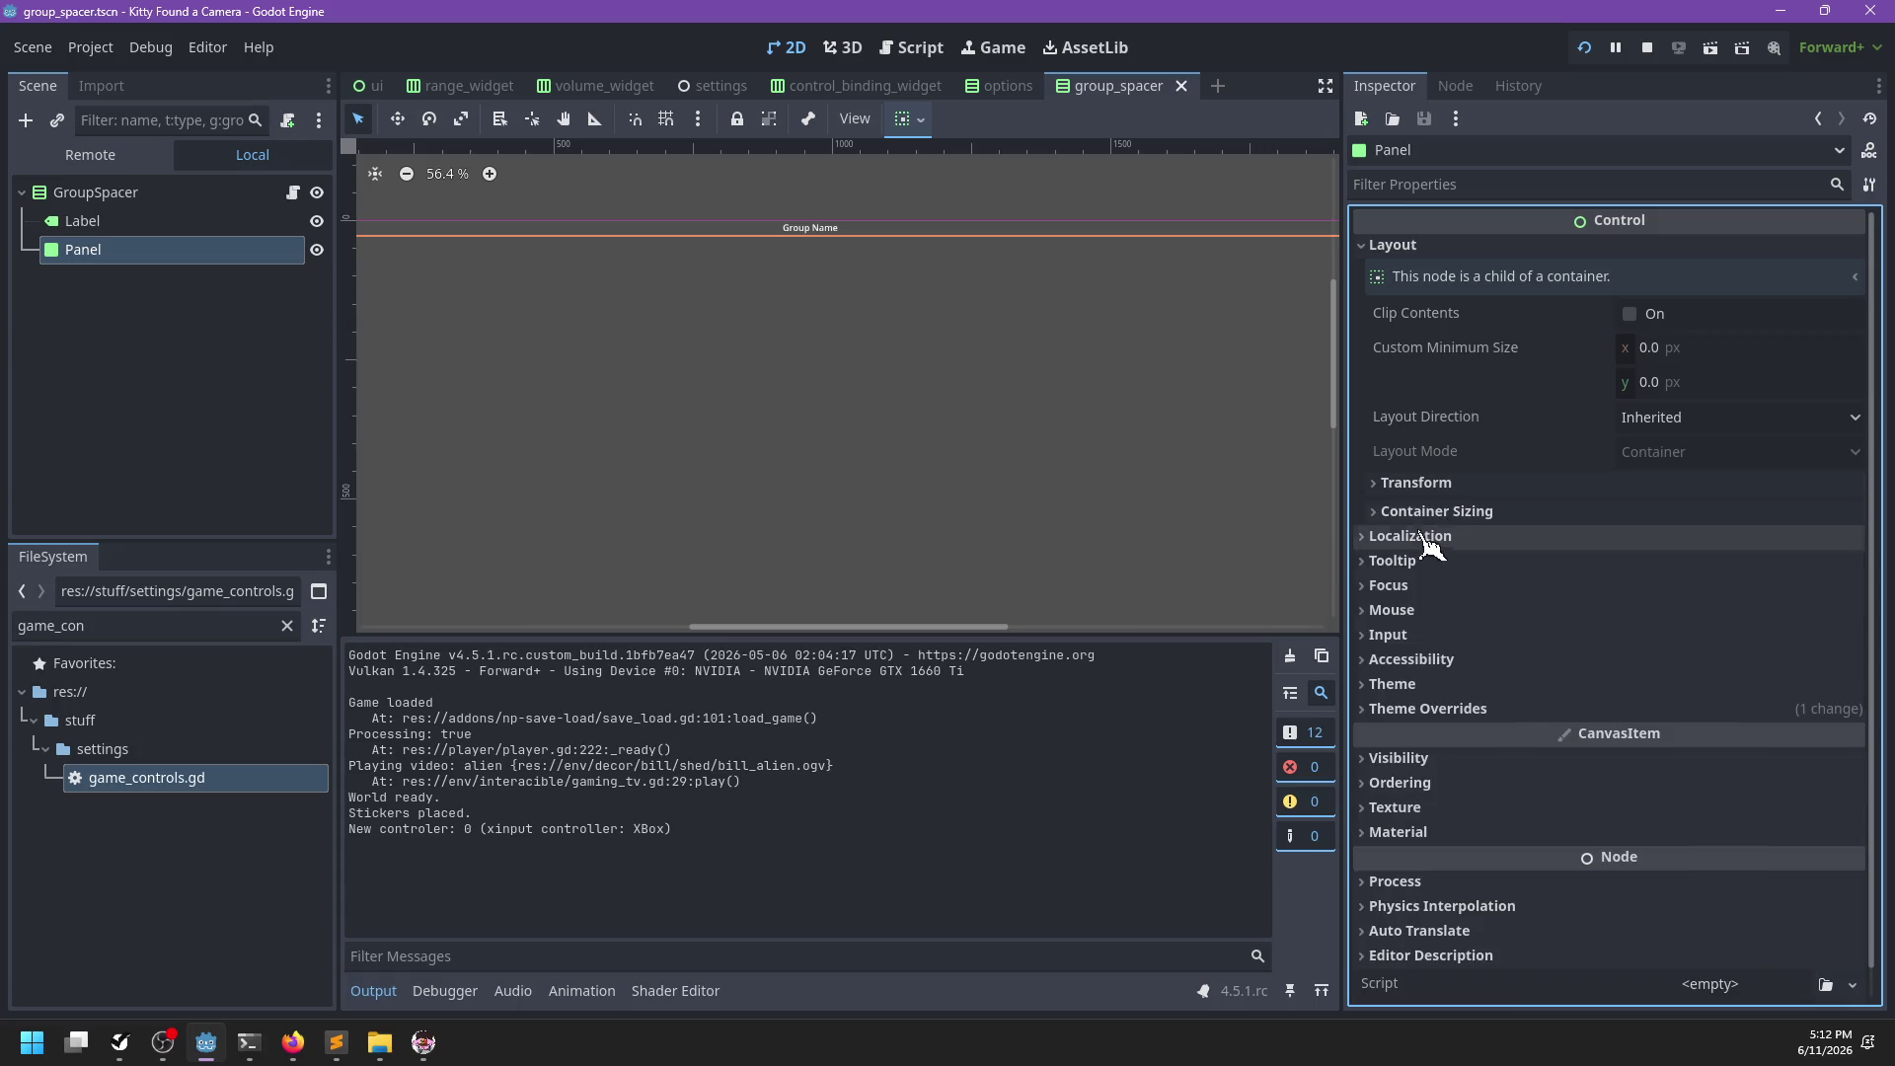
{"action": "left_click", "coordinate": [1422, 531]}
{"action": "left_click", "coordinate": [1422, 531]}
{"action": "left_click", "coordinate": [1422, 521]}
{"action": "left_click", "coordinate": [1422, 521]}
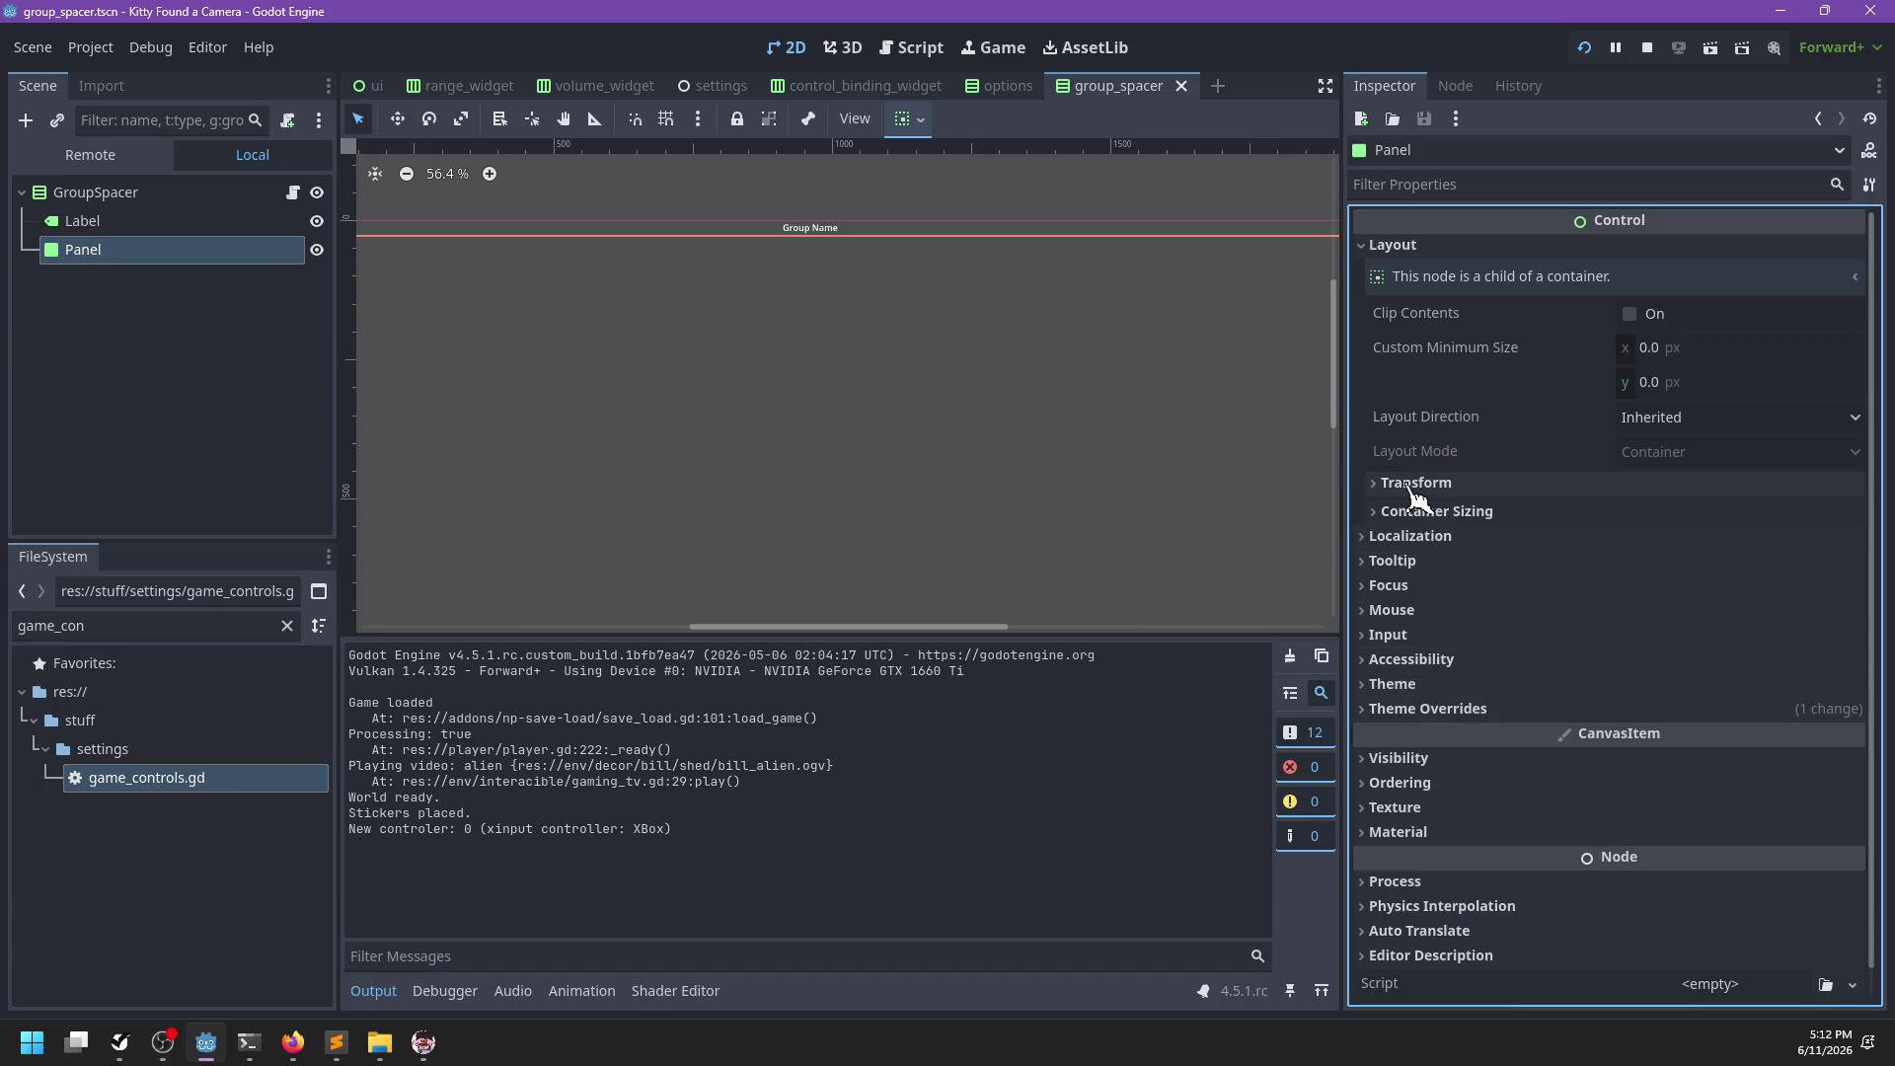
{"action": "left_click", "coordinate": [1417, 484]}
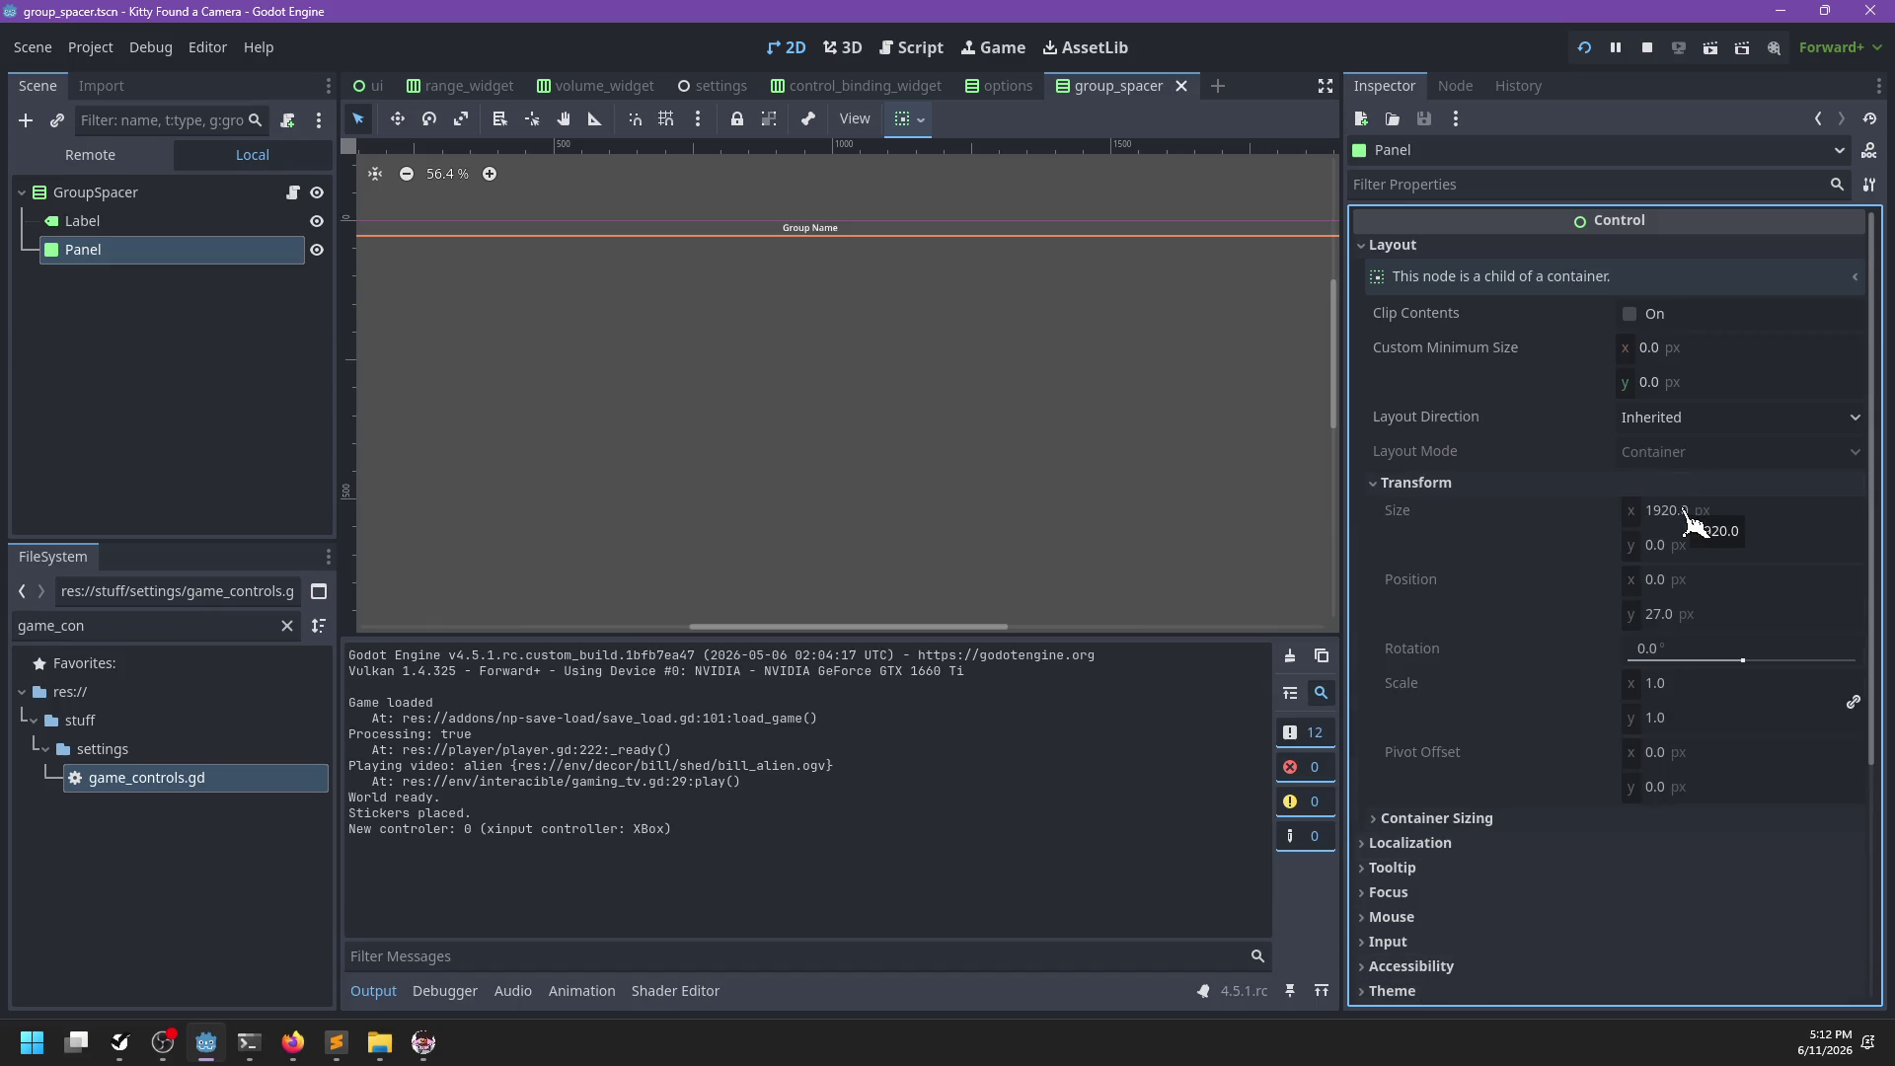
Filter the Inspector by 'min' and set the Panel's Custom Minimum Size y to 25
{"action": "left_click", "coordinate": [1472, 186]}
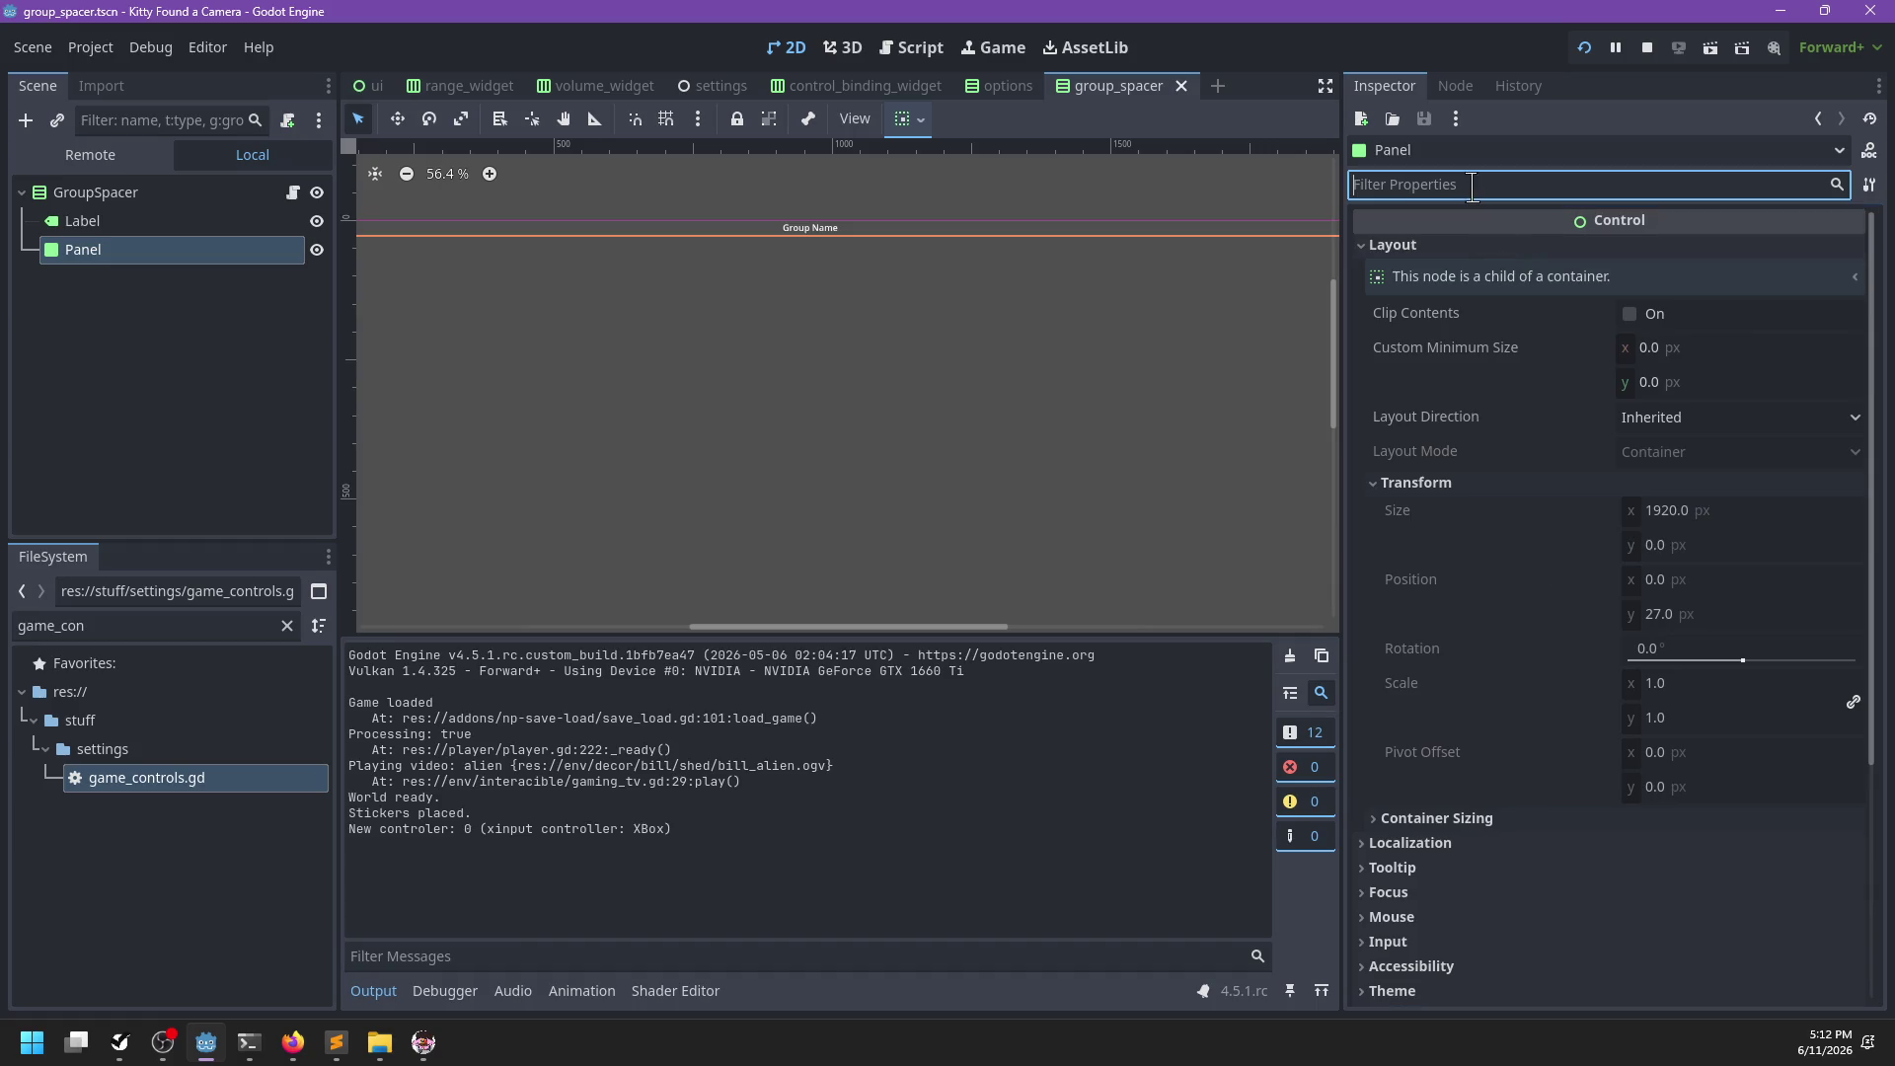
{"action": "type", "text": "min"}
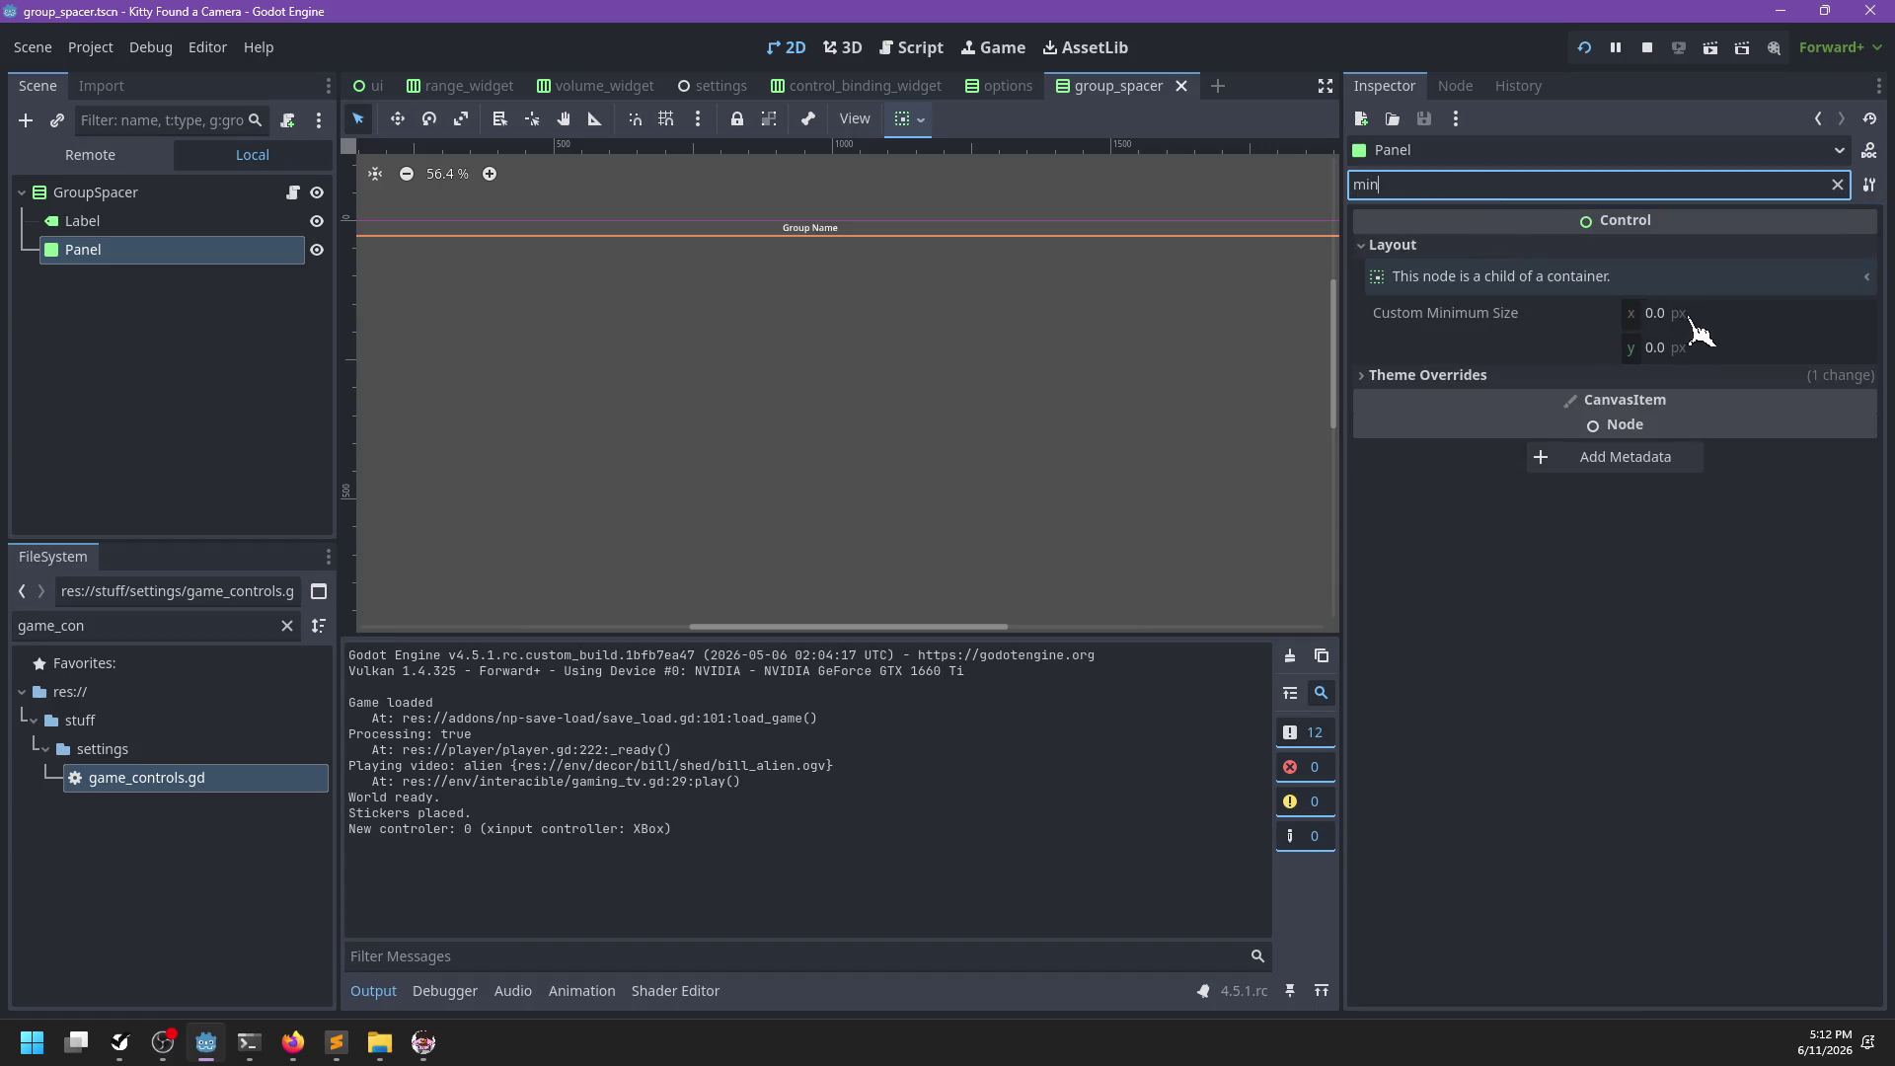
{"action": "left_click", "coordinate": [1689, 311]}
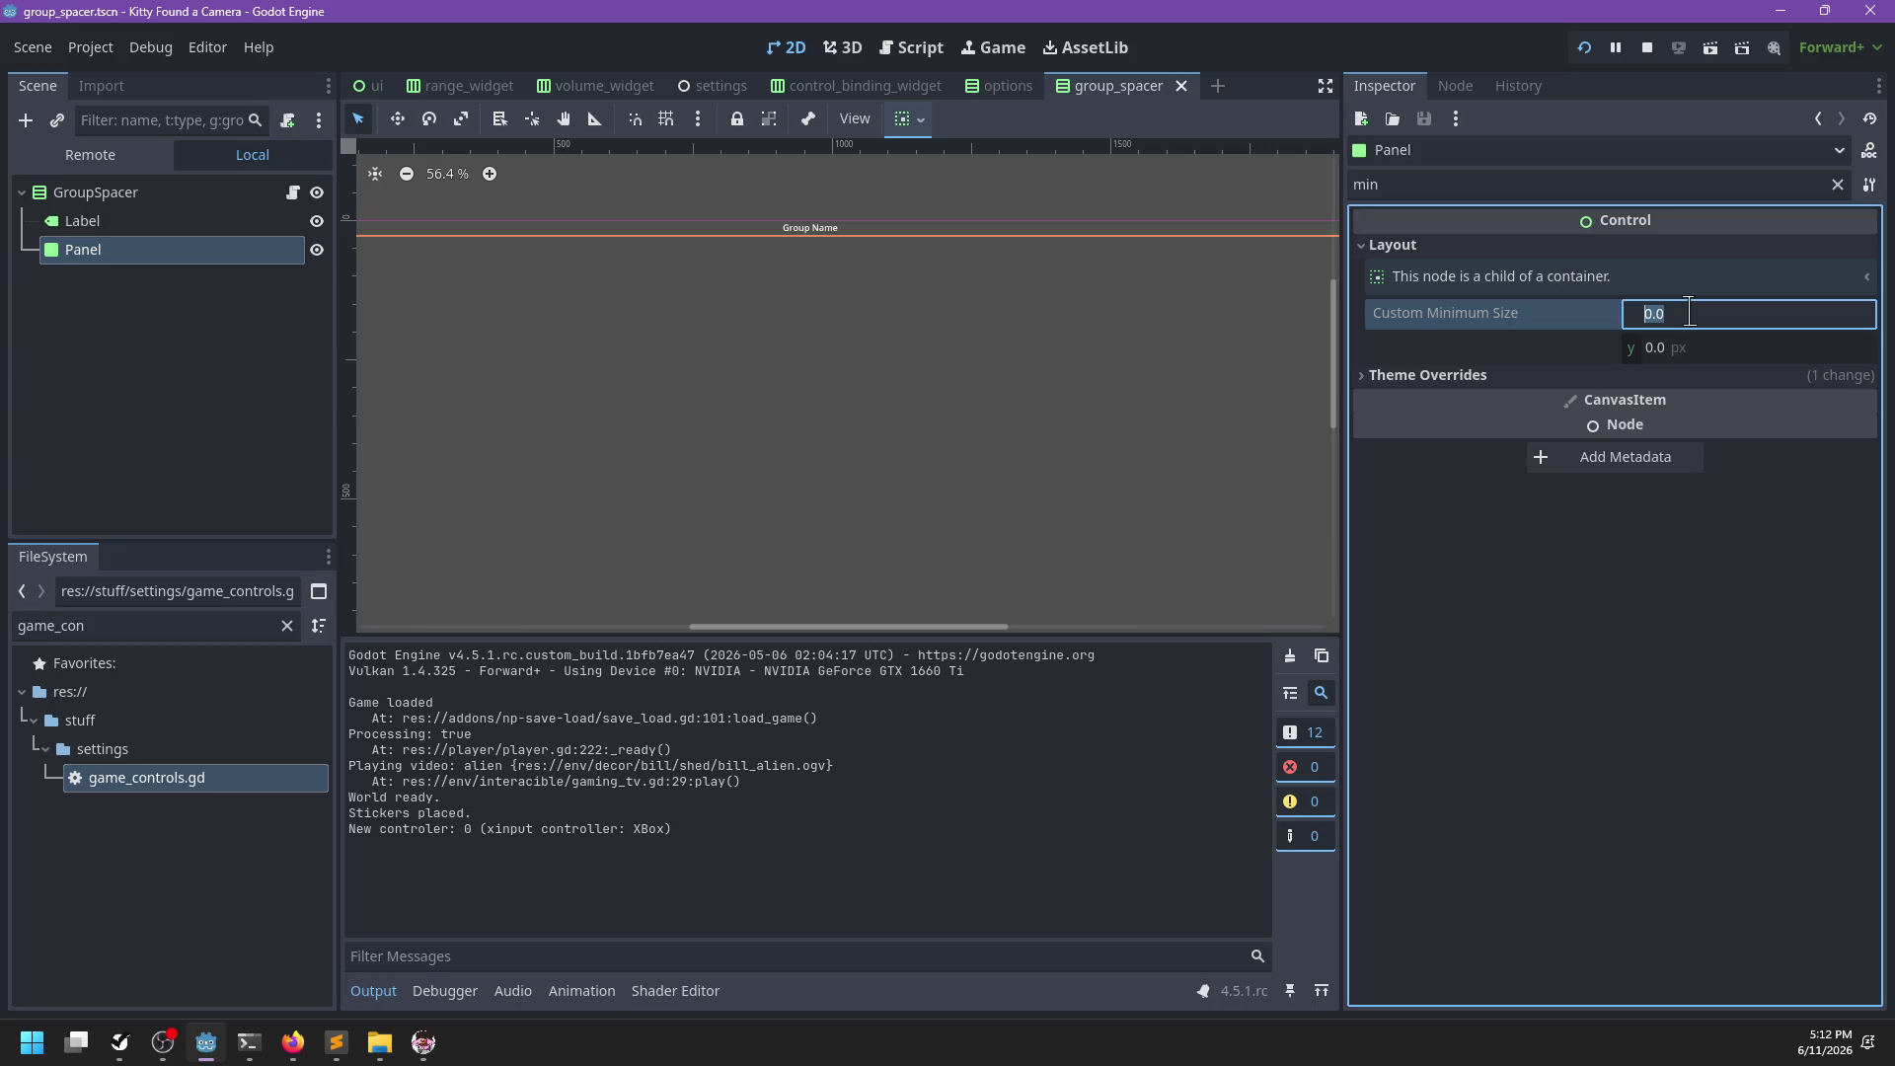
{"action": "left_click", "coordinate": [1687, 352]}
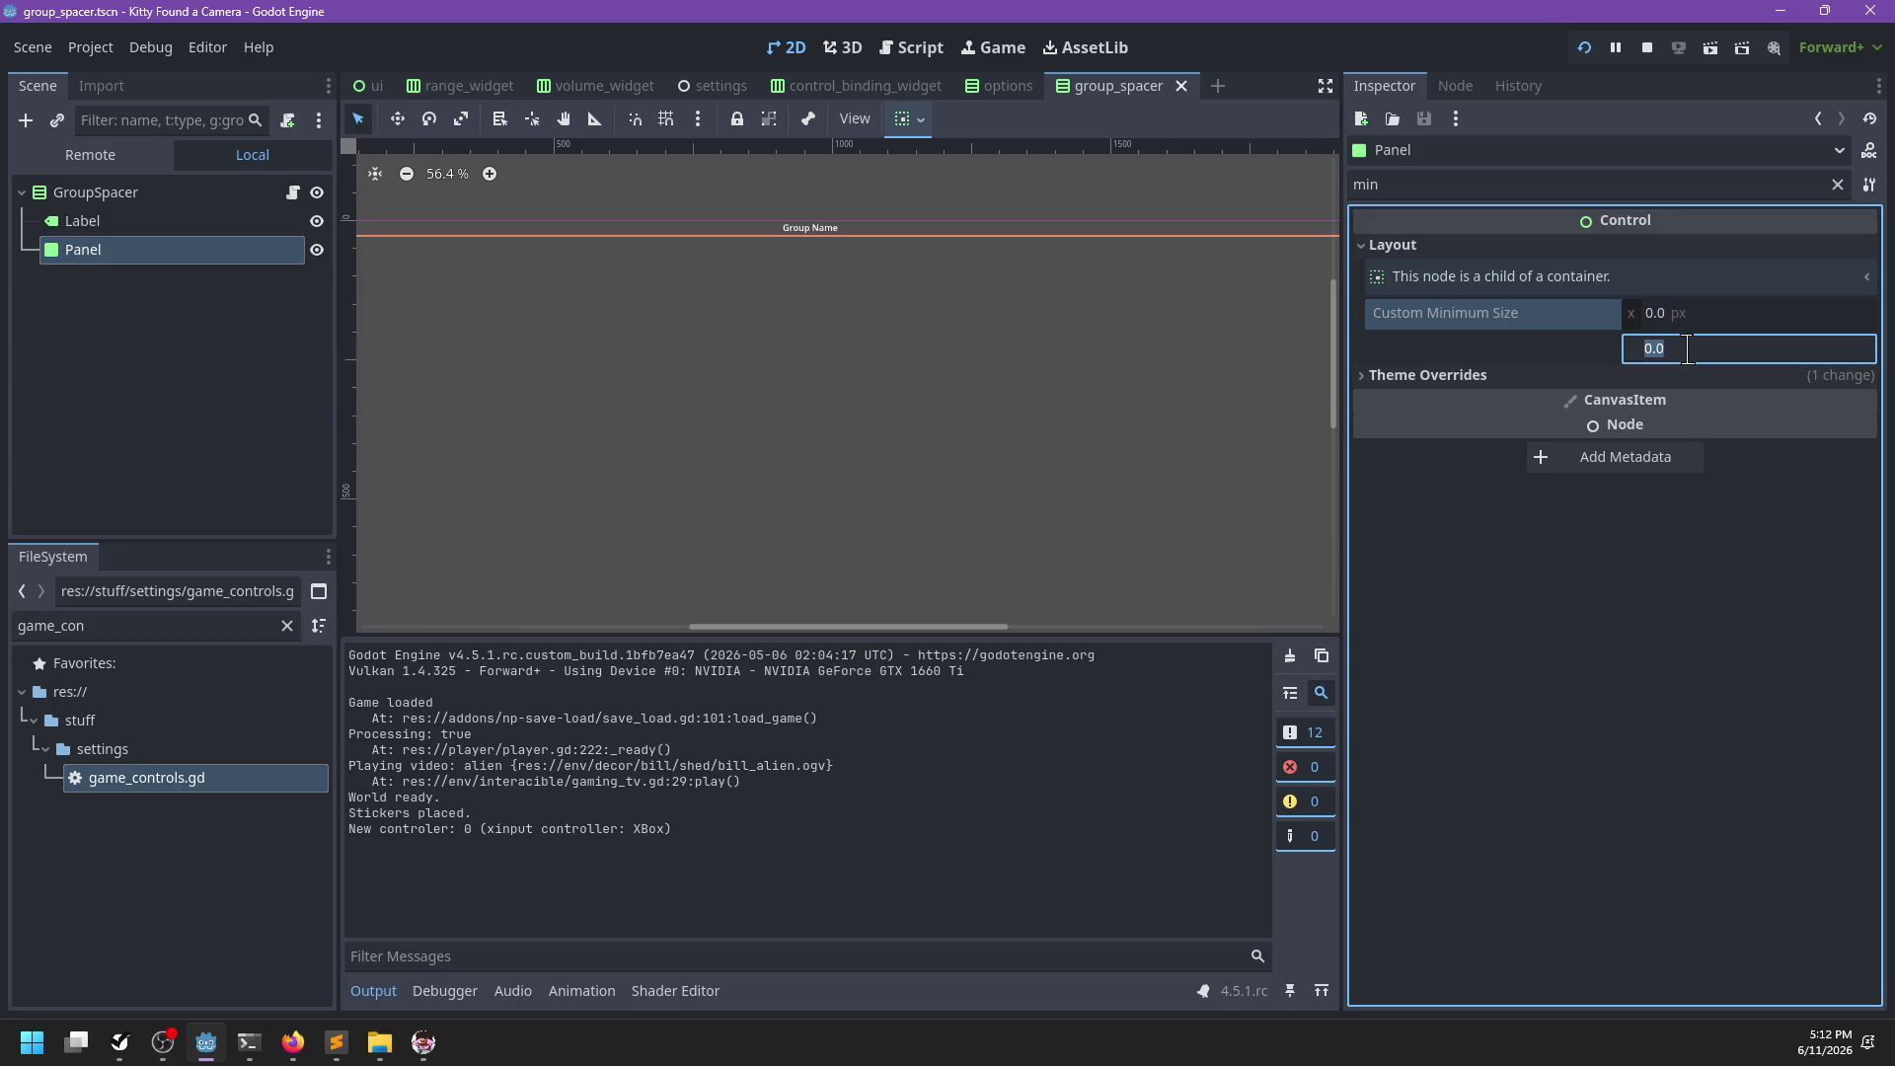
{"action": "type", "text": "25"}
{"action": "key", "text": "Return"}
{"action": "scroll", "coordinate": [824, 259], "scroll_direction": "up", "scroll_amount": 5}
Save, run the game to test Toggle Zoom and Invert Y in Controls, then stop it
{"action": "key", "text": "ctrl+s"}
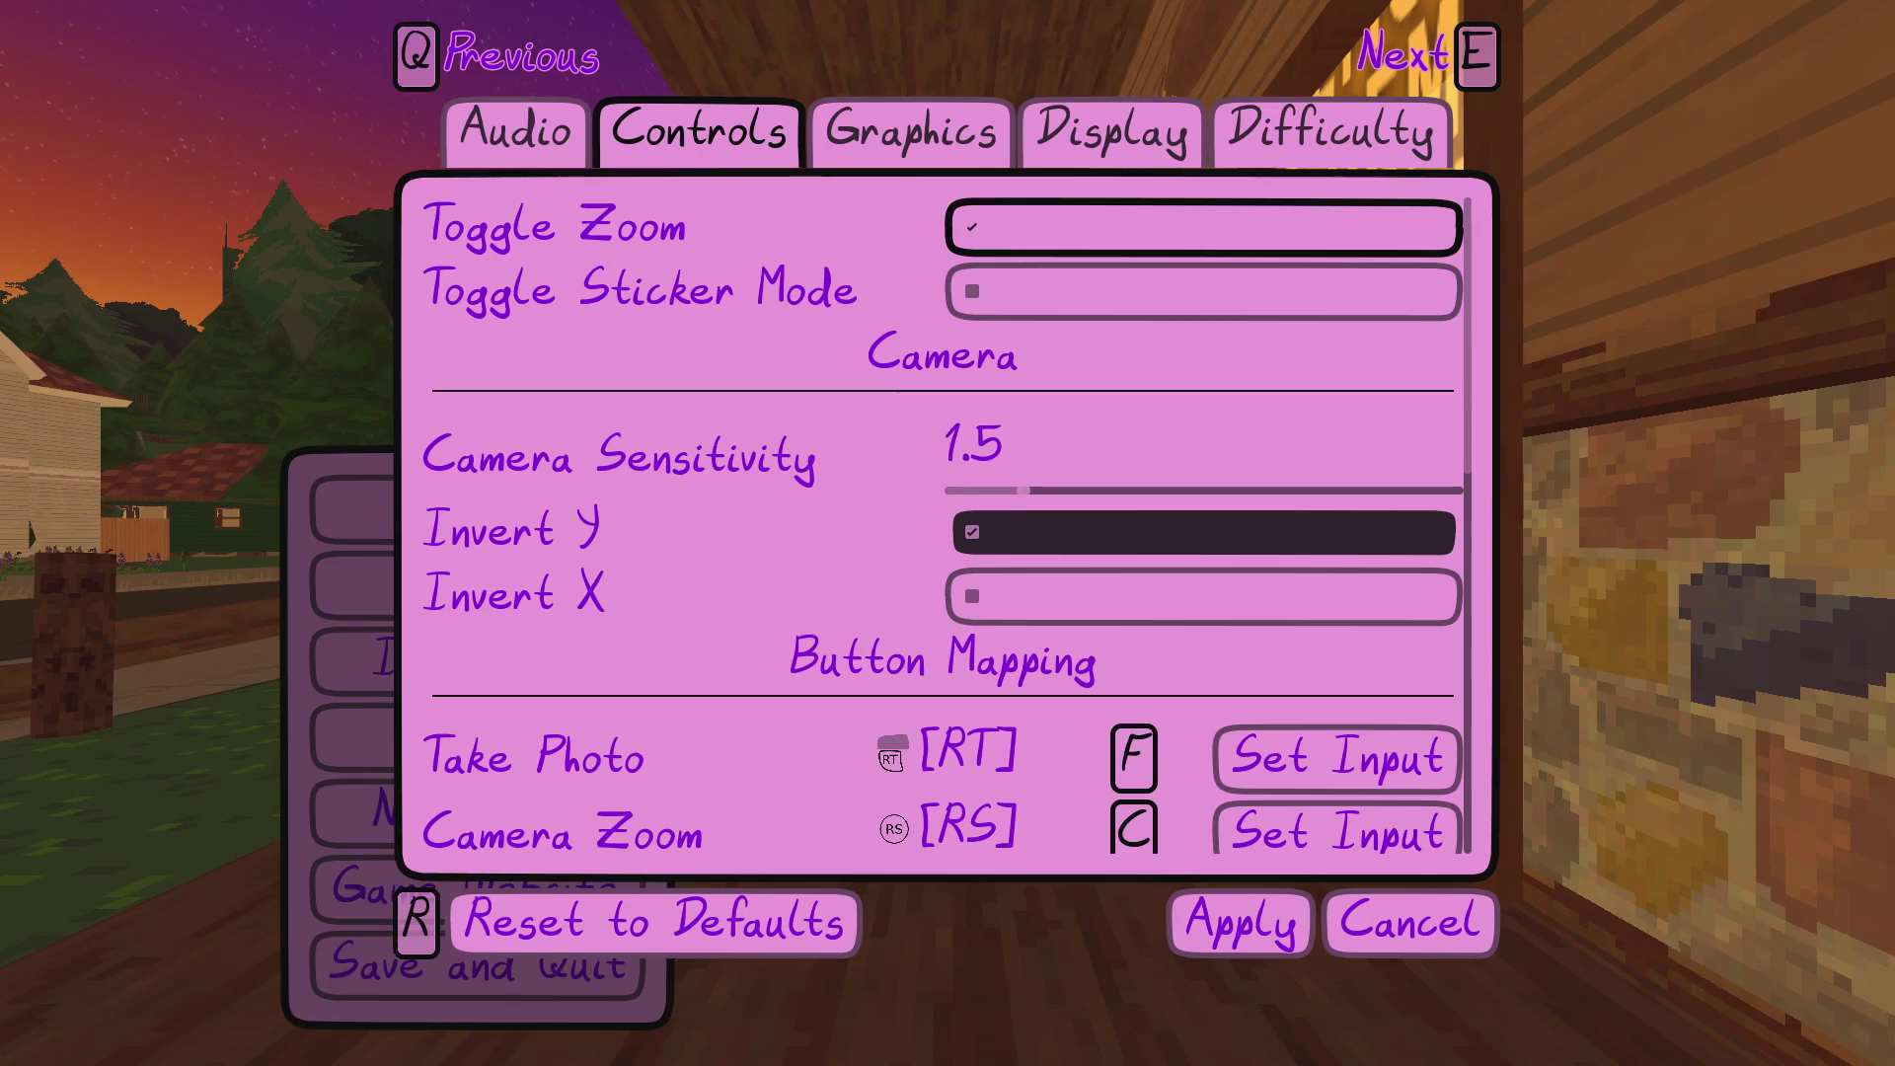
{"action": "key", "text": "Down"}
{"action": "key", "text": "Down"}
{"action": "key", "text": "Up"}
{"action": "key", "text": "Up"}
{"action": "key", "text": "Up"}
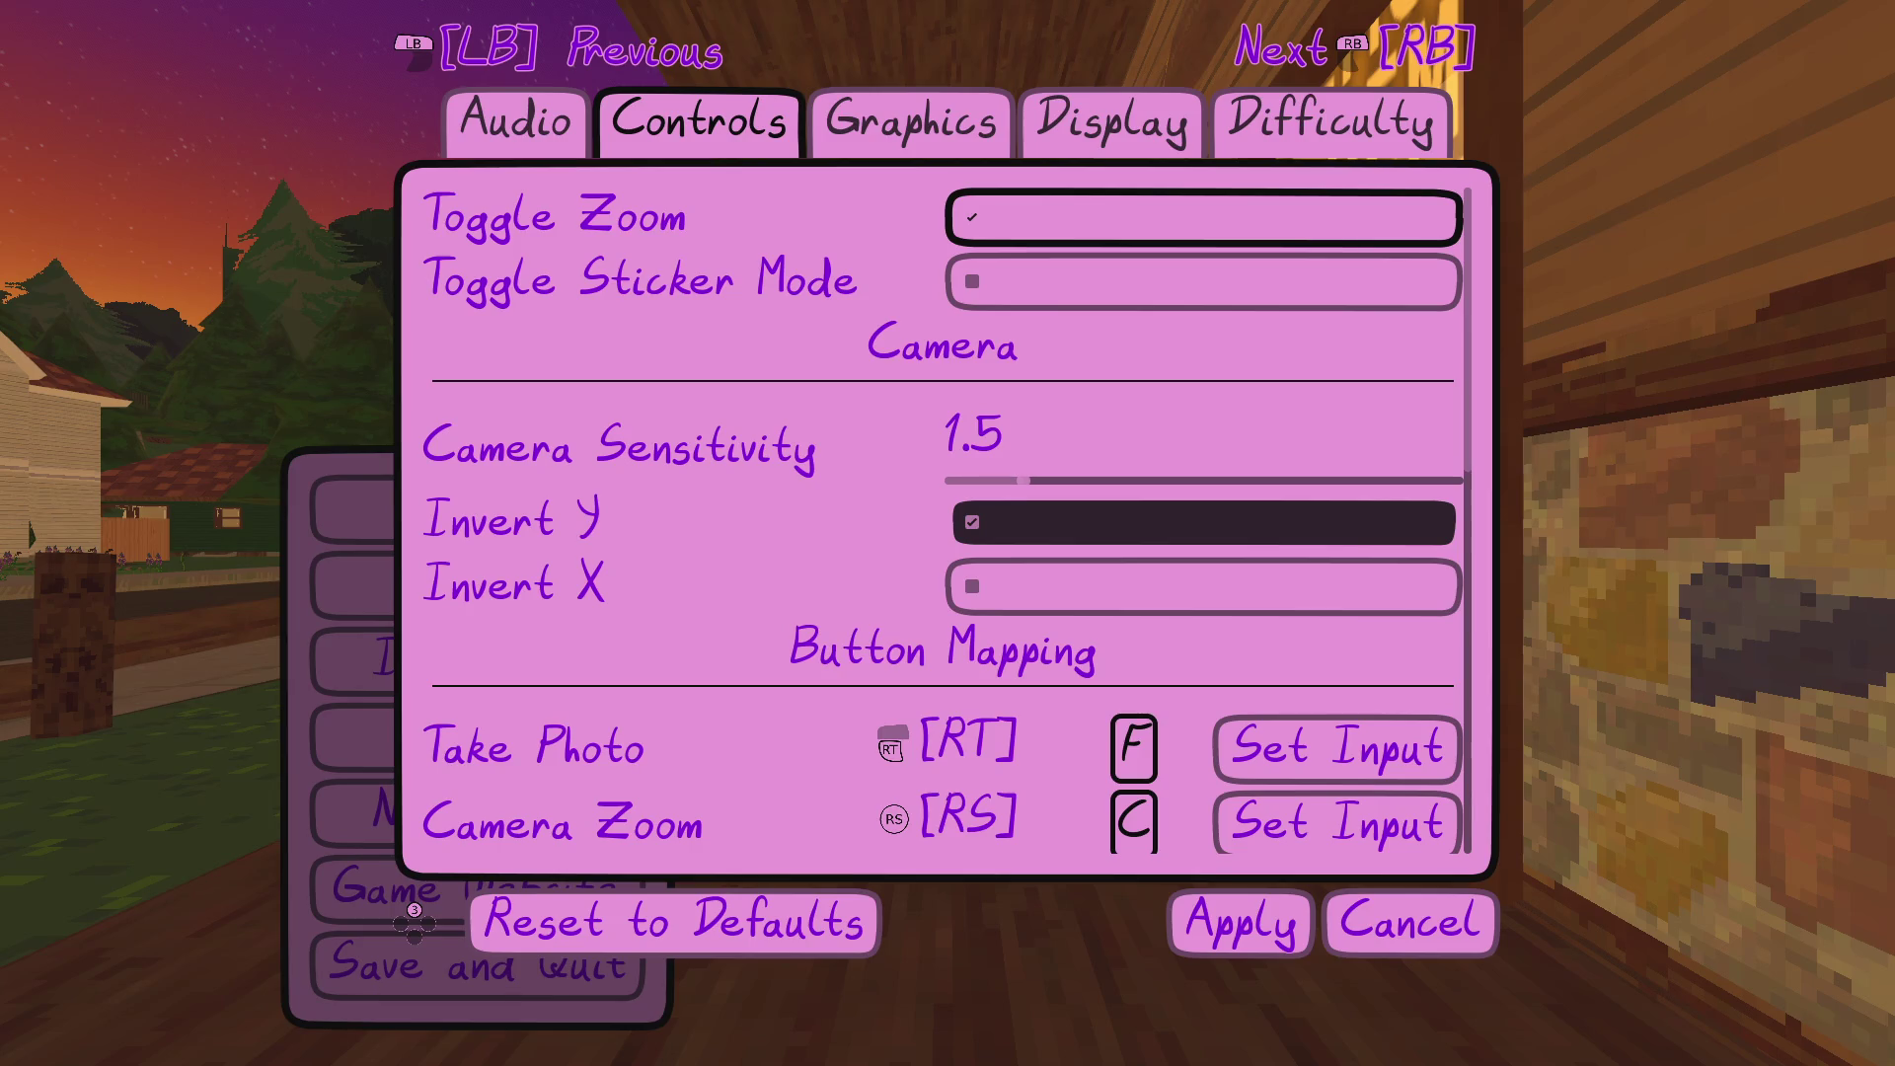
{"action": "key", "text": "Return"}
{"action": "key", "text": "Down"}
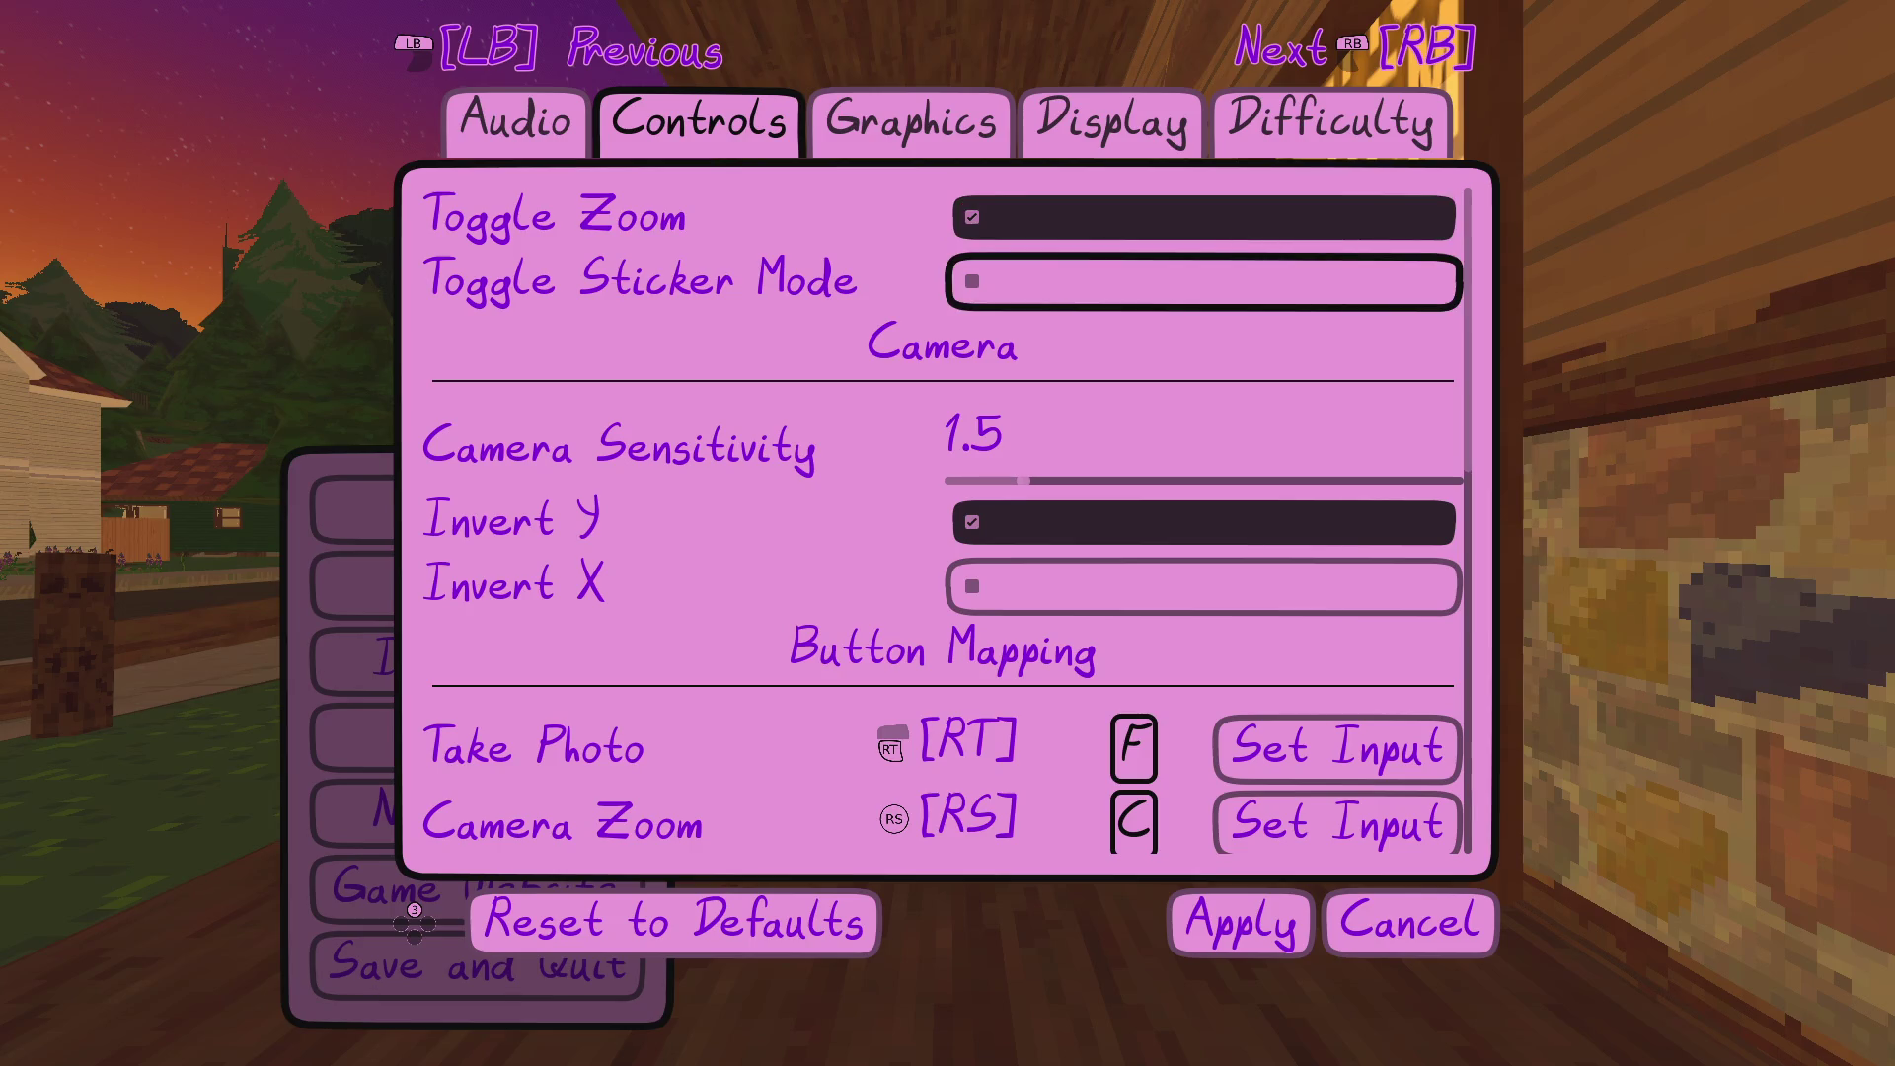
{"action": "key", "text": "Up"}
{"action": "key", "text": "Down"}
{"action": "key", "text": "Down"}
{"action": "key", "text": "Down"}
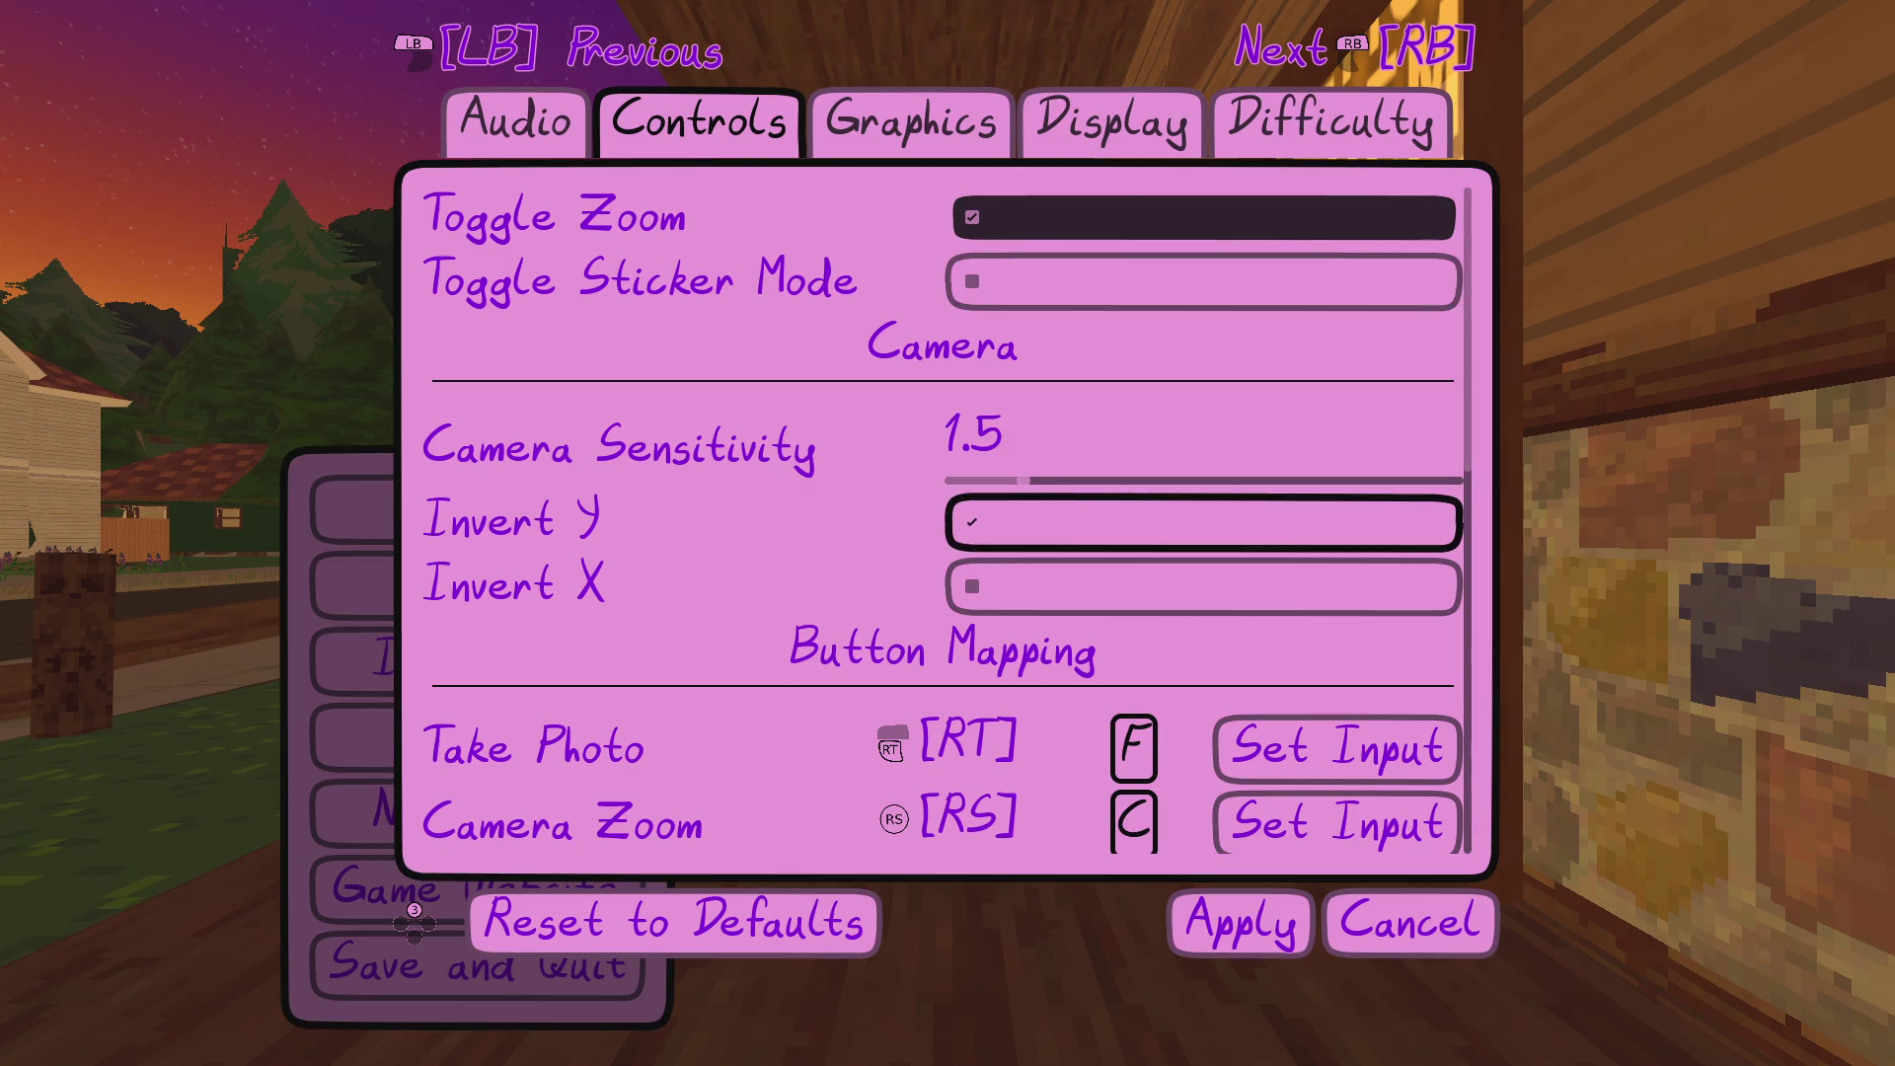
{"action": "scroll", "coordinate": [948, 523], "scroll_direction": "down", "scroll_amount": 2}
{"action": "key", "text": "F8"}
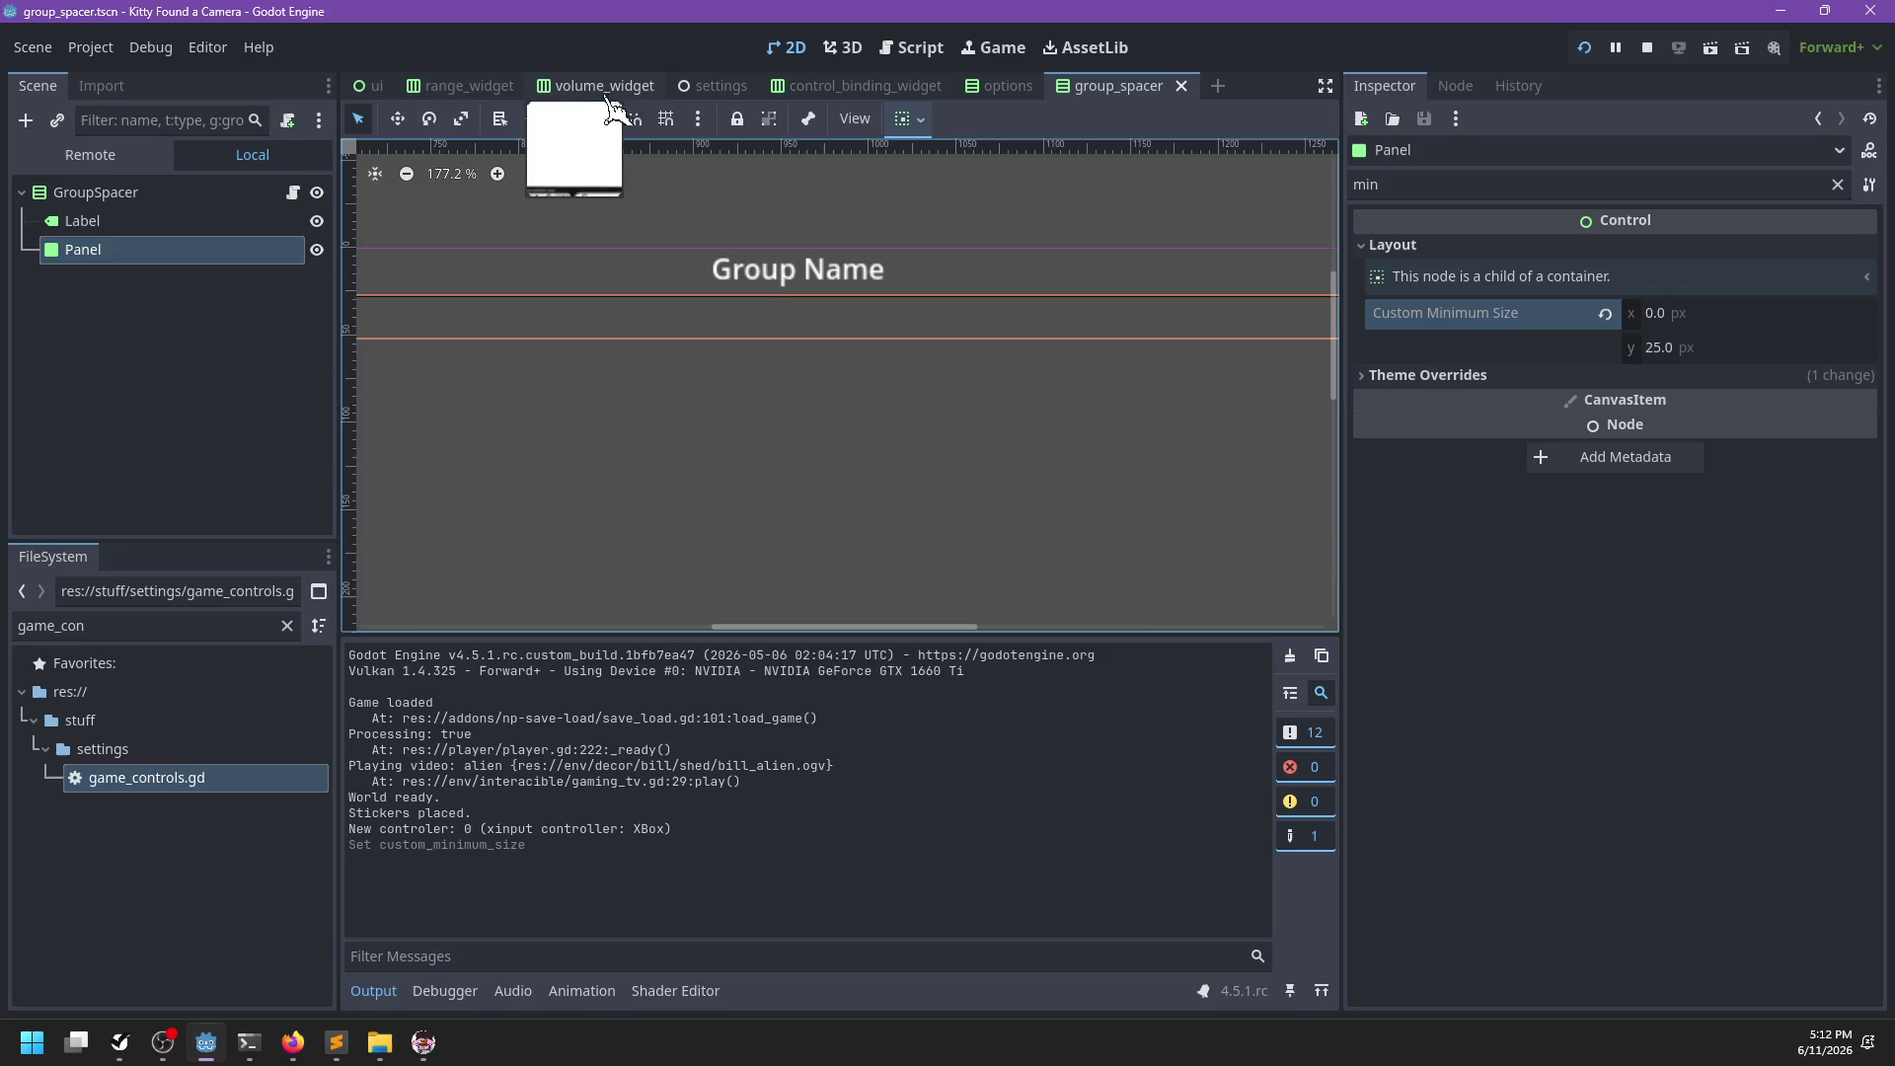
Open the game_controls.gd script in the Script editor
{"action": "left_click", "coordinate": [1011, 89]}
{"action": "left_click", "coordinate": [898, 88]}
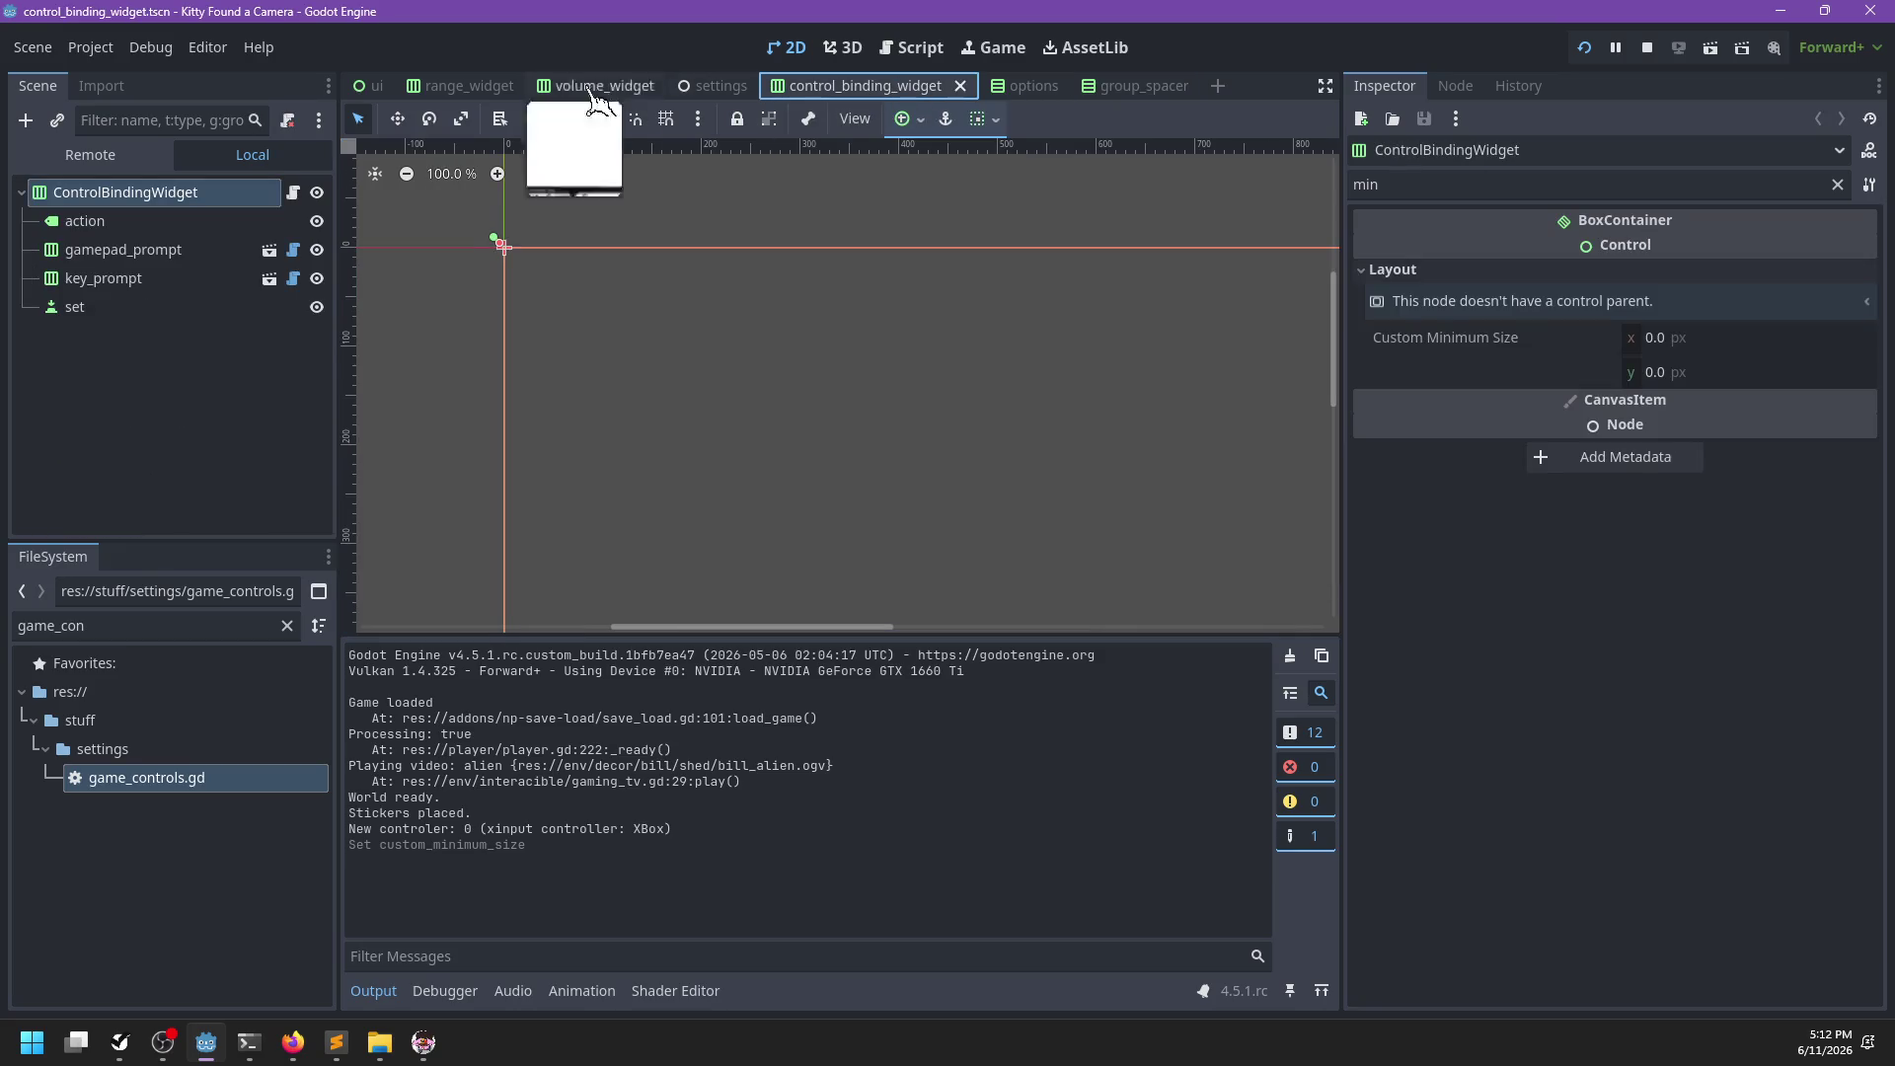
{"action": "left_click", "coordinate": [898, 47]}
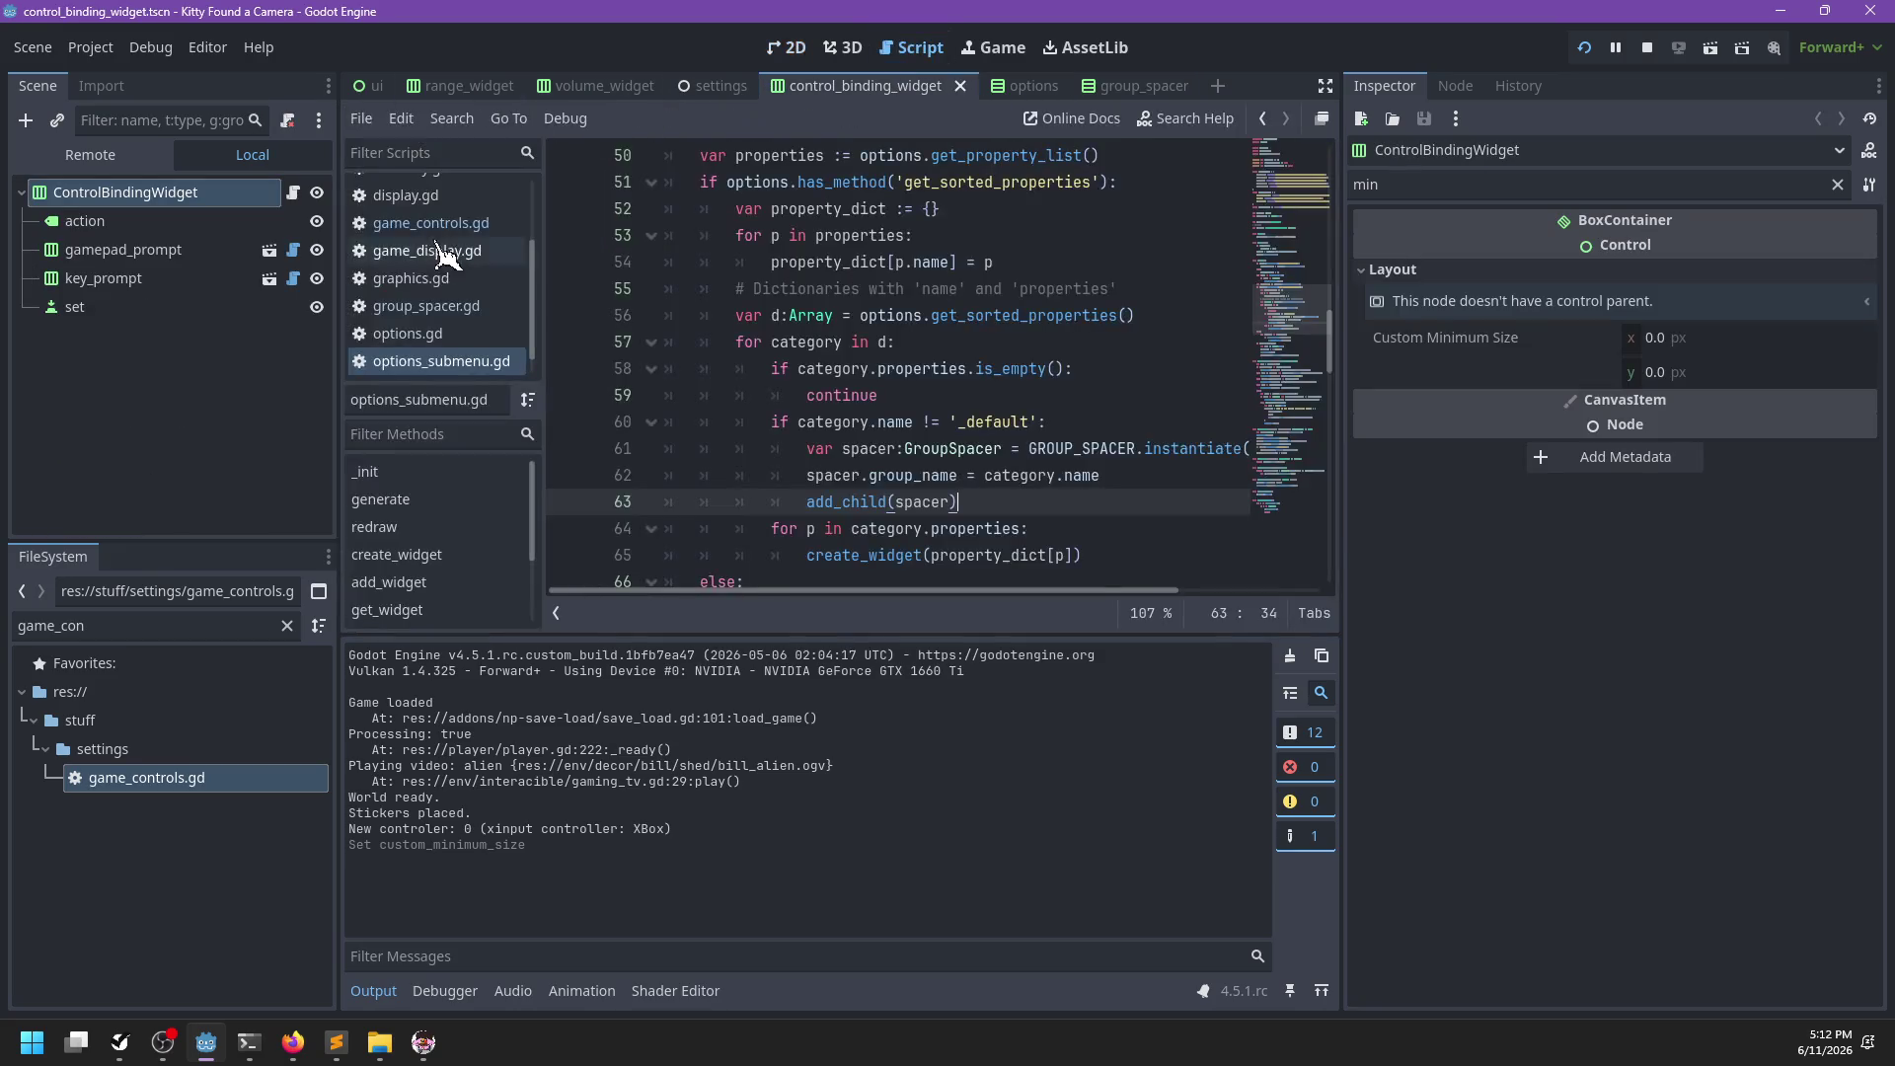
{"action": "left_click", "coordinate": [431, 223]}
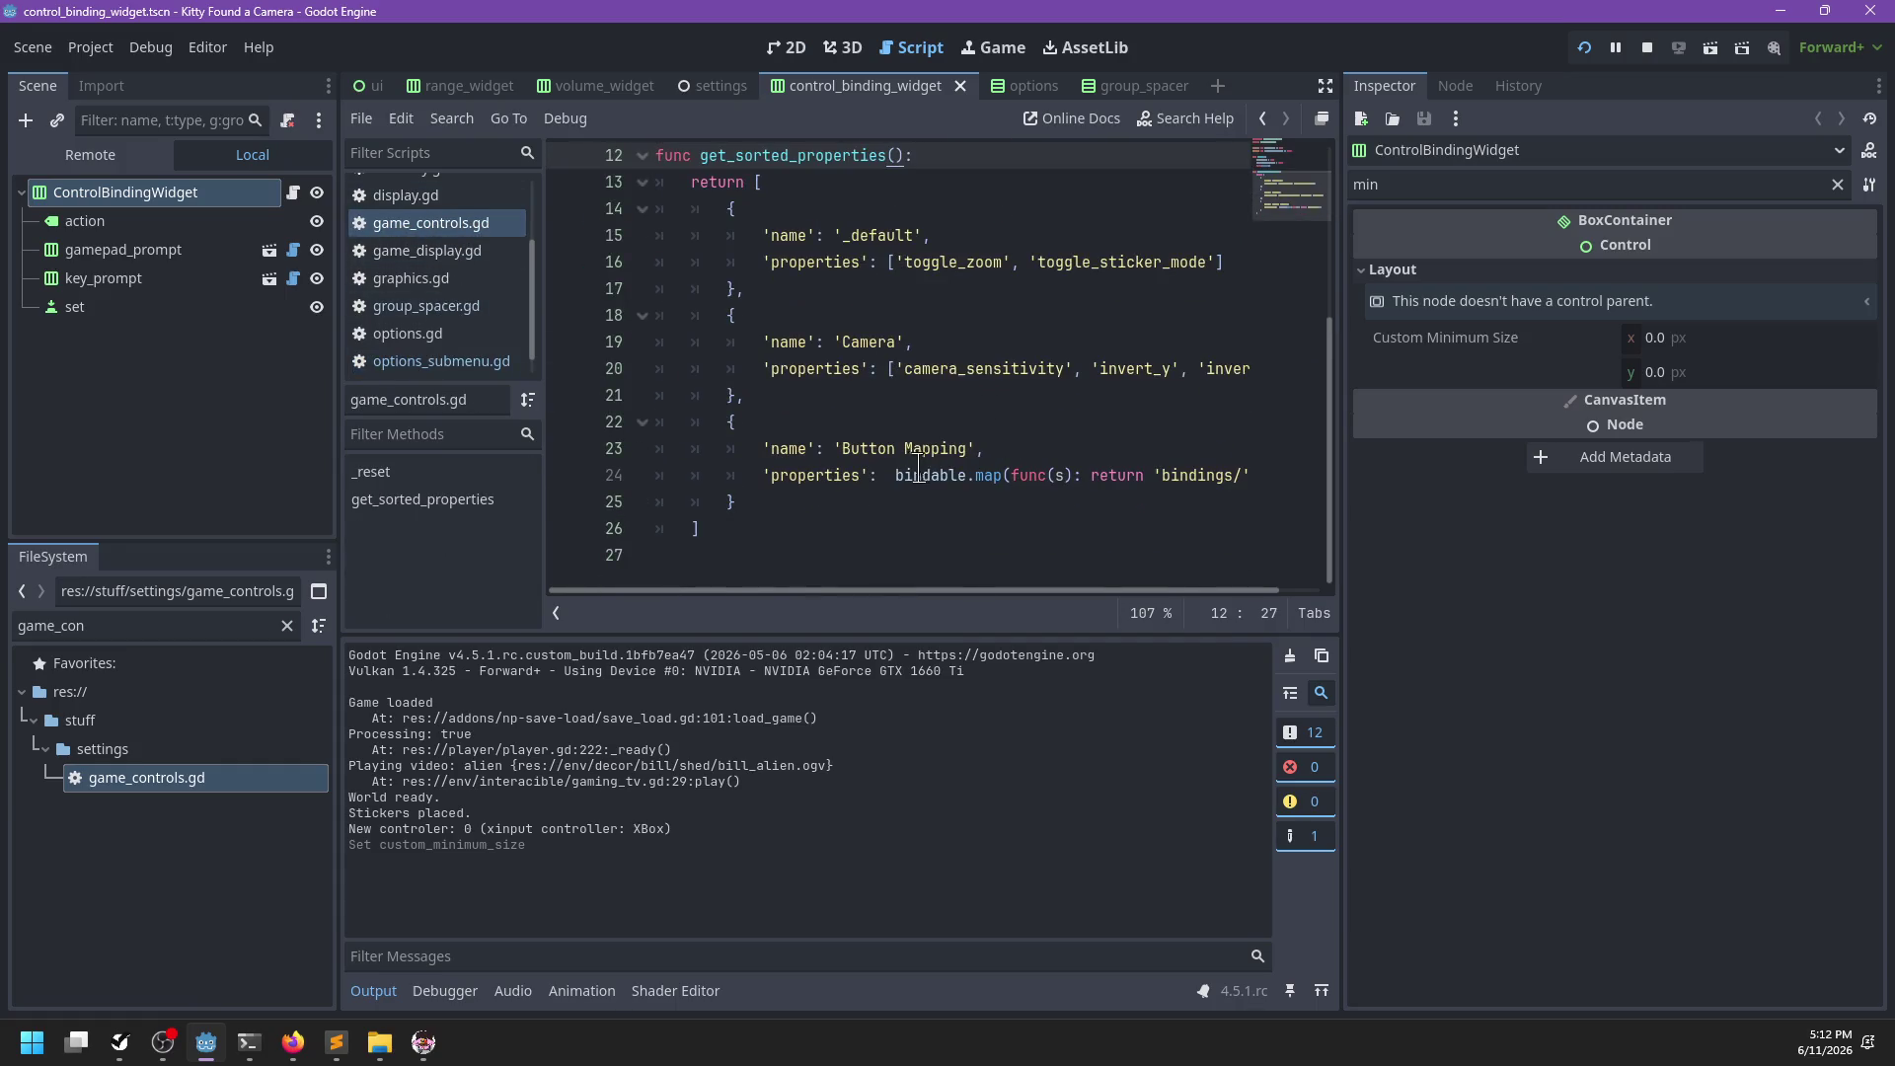
Start line 24's Button Mapping list with ['button_prompts'], checking the name in controls.gd
{"action": "left_click", "coordinate": [893, 477]}
{"action": "type", "text": "[]"}
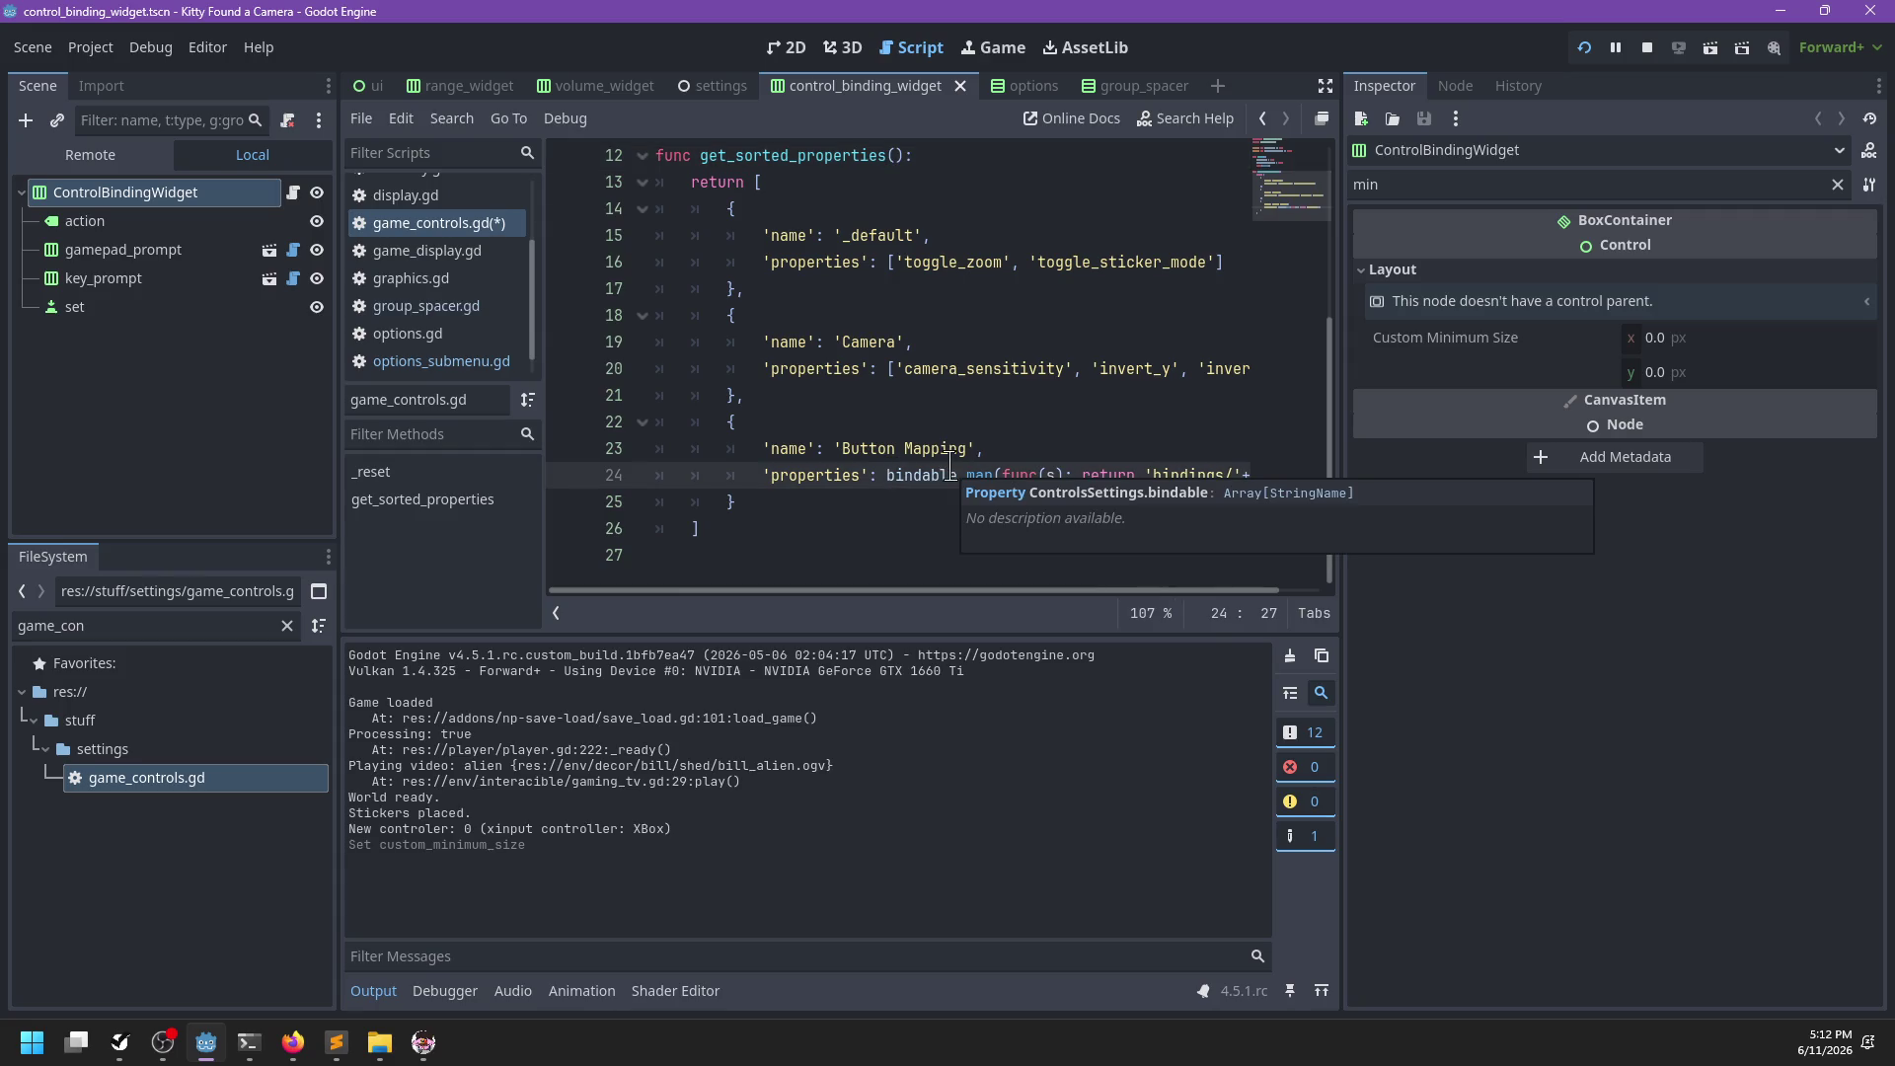
{"action": "key", "text": "Escape"}
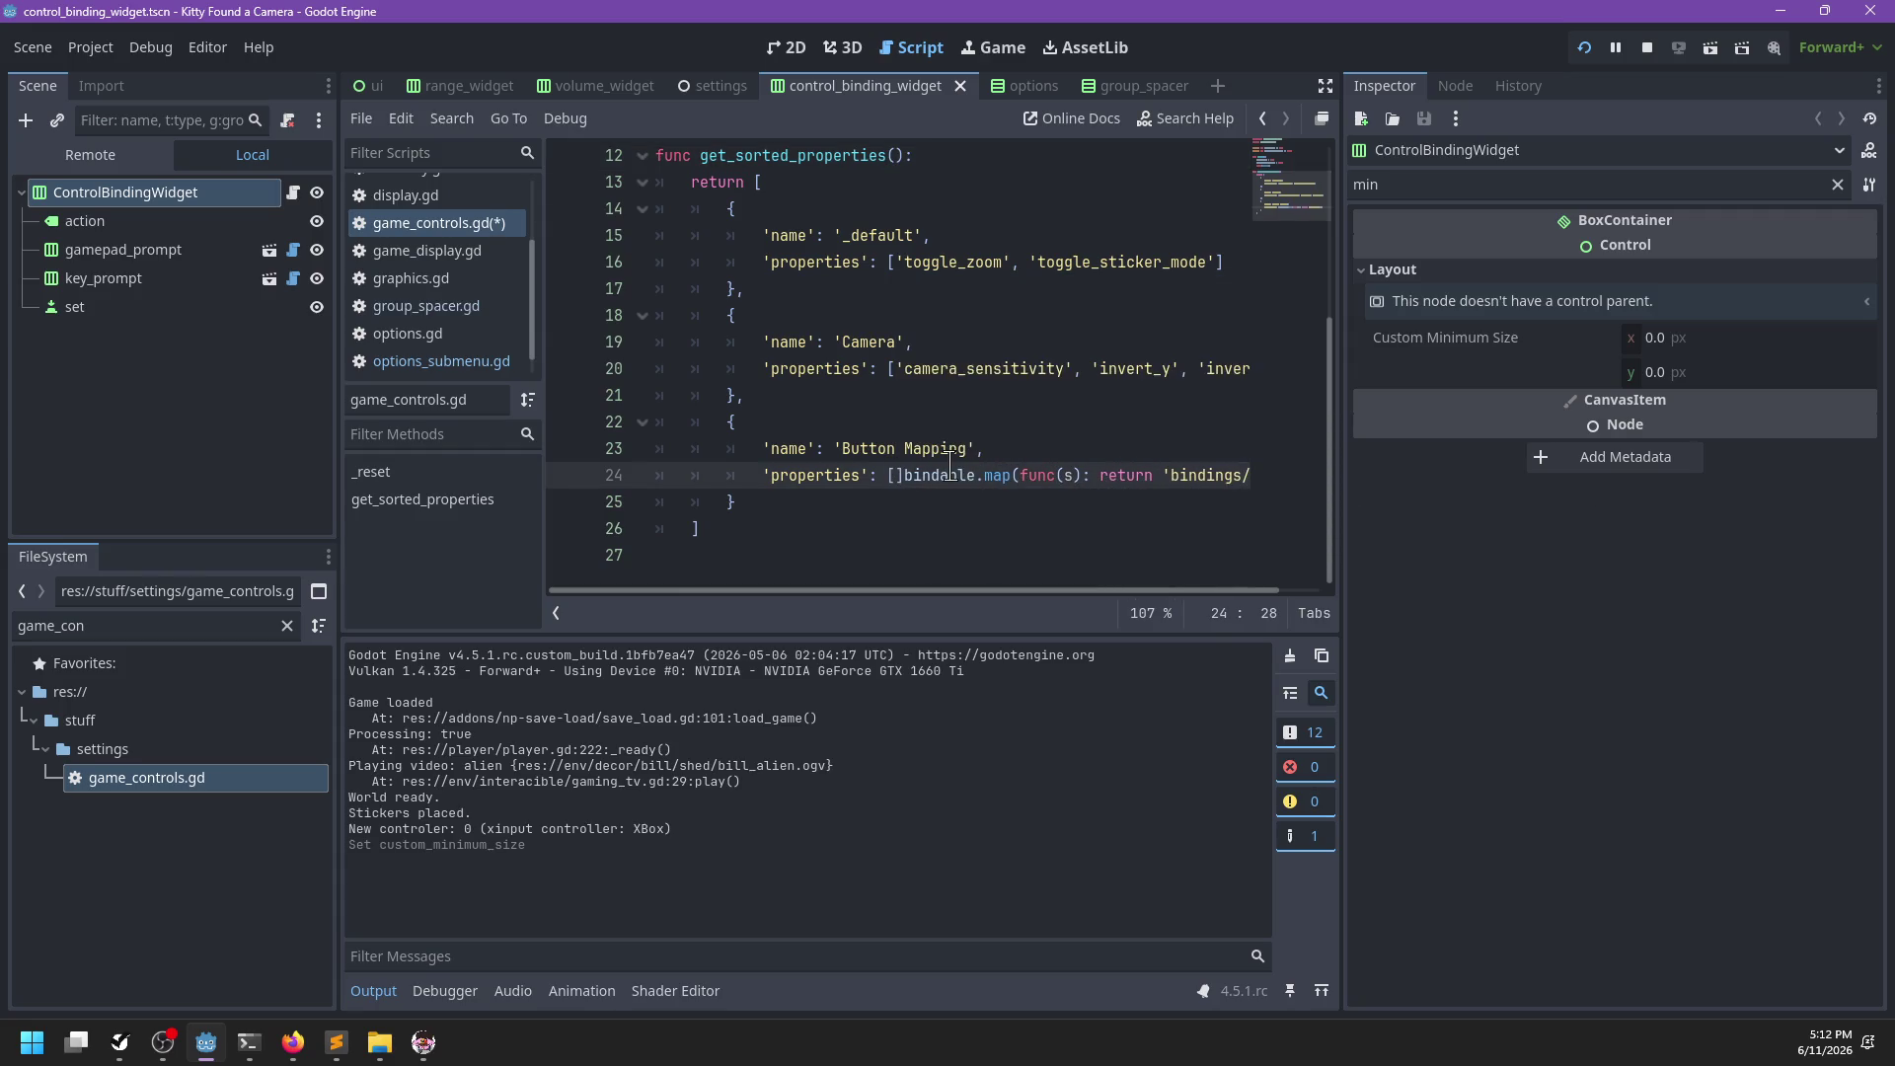
{"action": "type", "text": "'"}
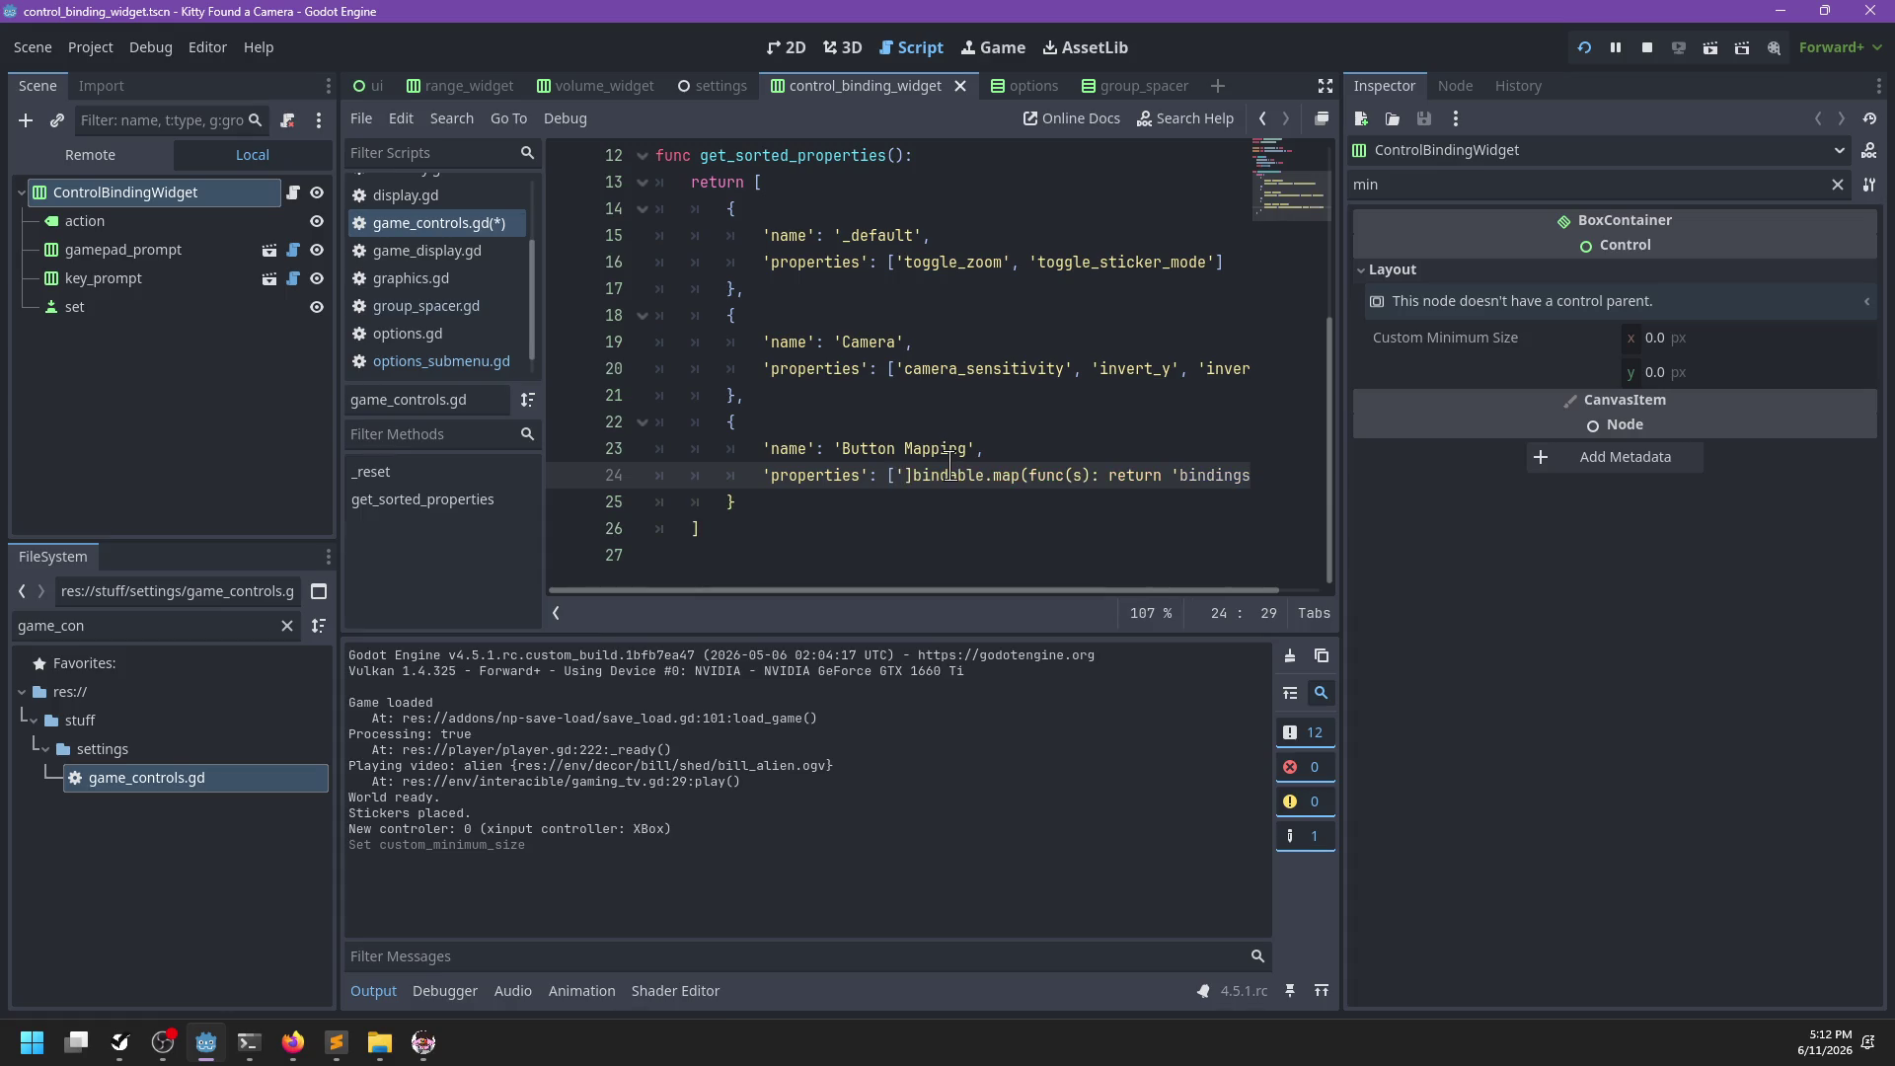
{"action": "type", "text": "prompt_mode"}
{"action": "scroll", "coordinate": [881, 157], "scroll_direction": "up", "scroll_amount": 4}
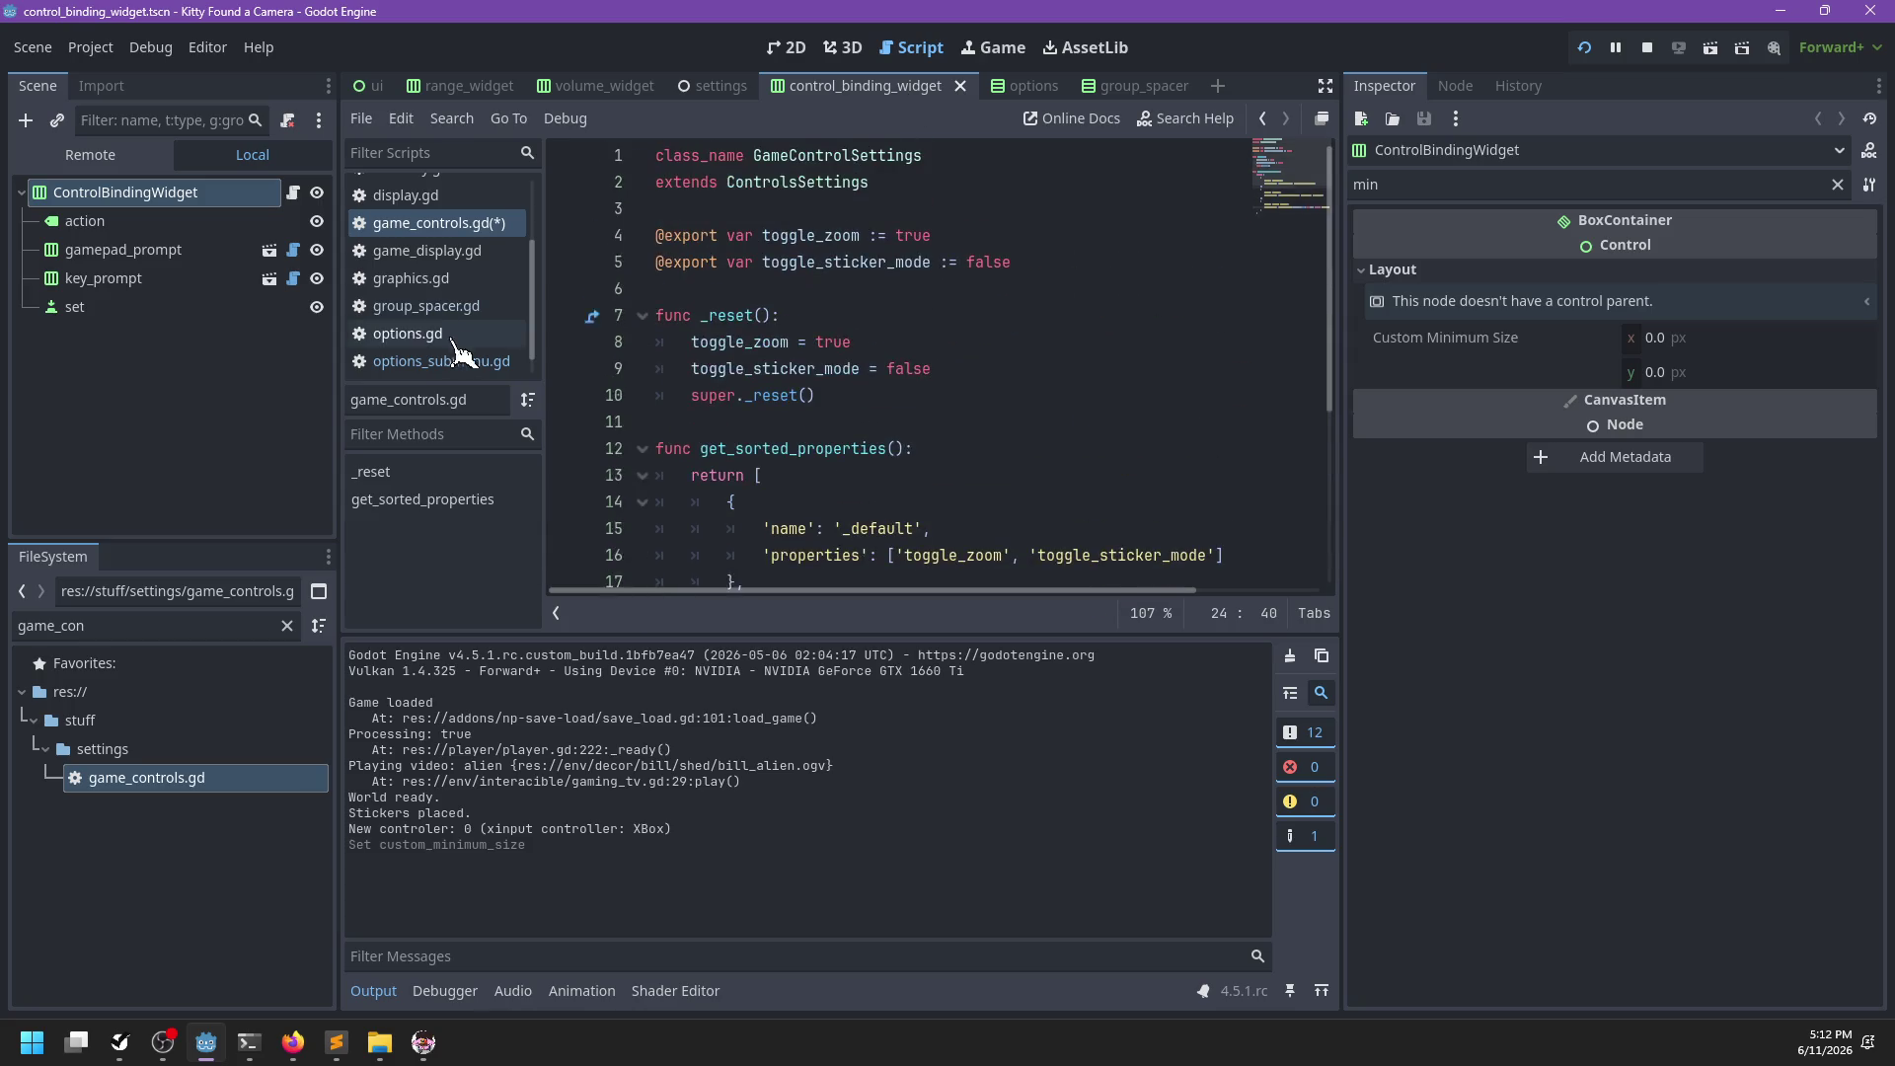
{"action": "scroll", "coordinate": [444, 251], "scroll_direction": "up", "scroll_amount": 3}
{"action": "left_click", "coordinate": [441, 247]}
{"action": "scroll", "coordinate": [807, 296], "scroll_direction": "up", "scroll_amount": 8}
{"action": "scroll", "coordinate": [807, 296], "scroll_direction": "up", "scroll_amount": 3}
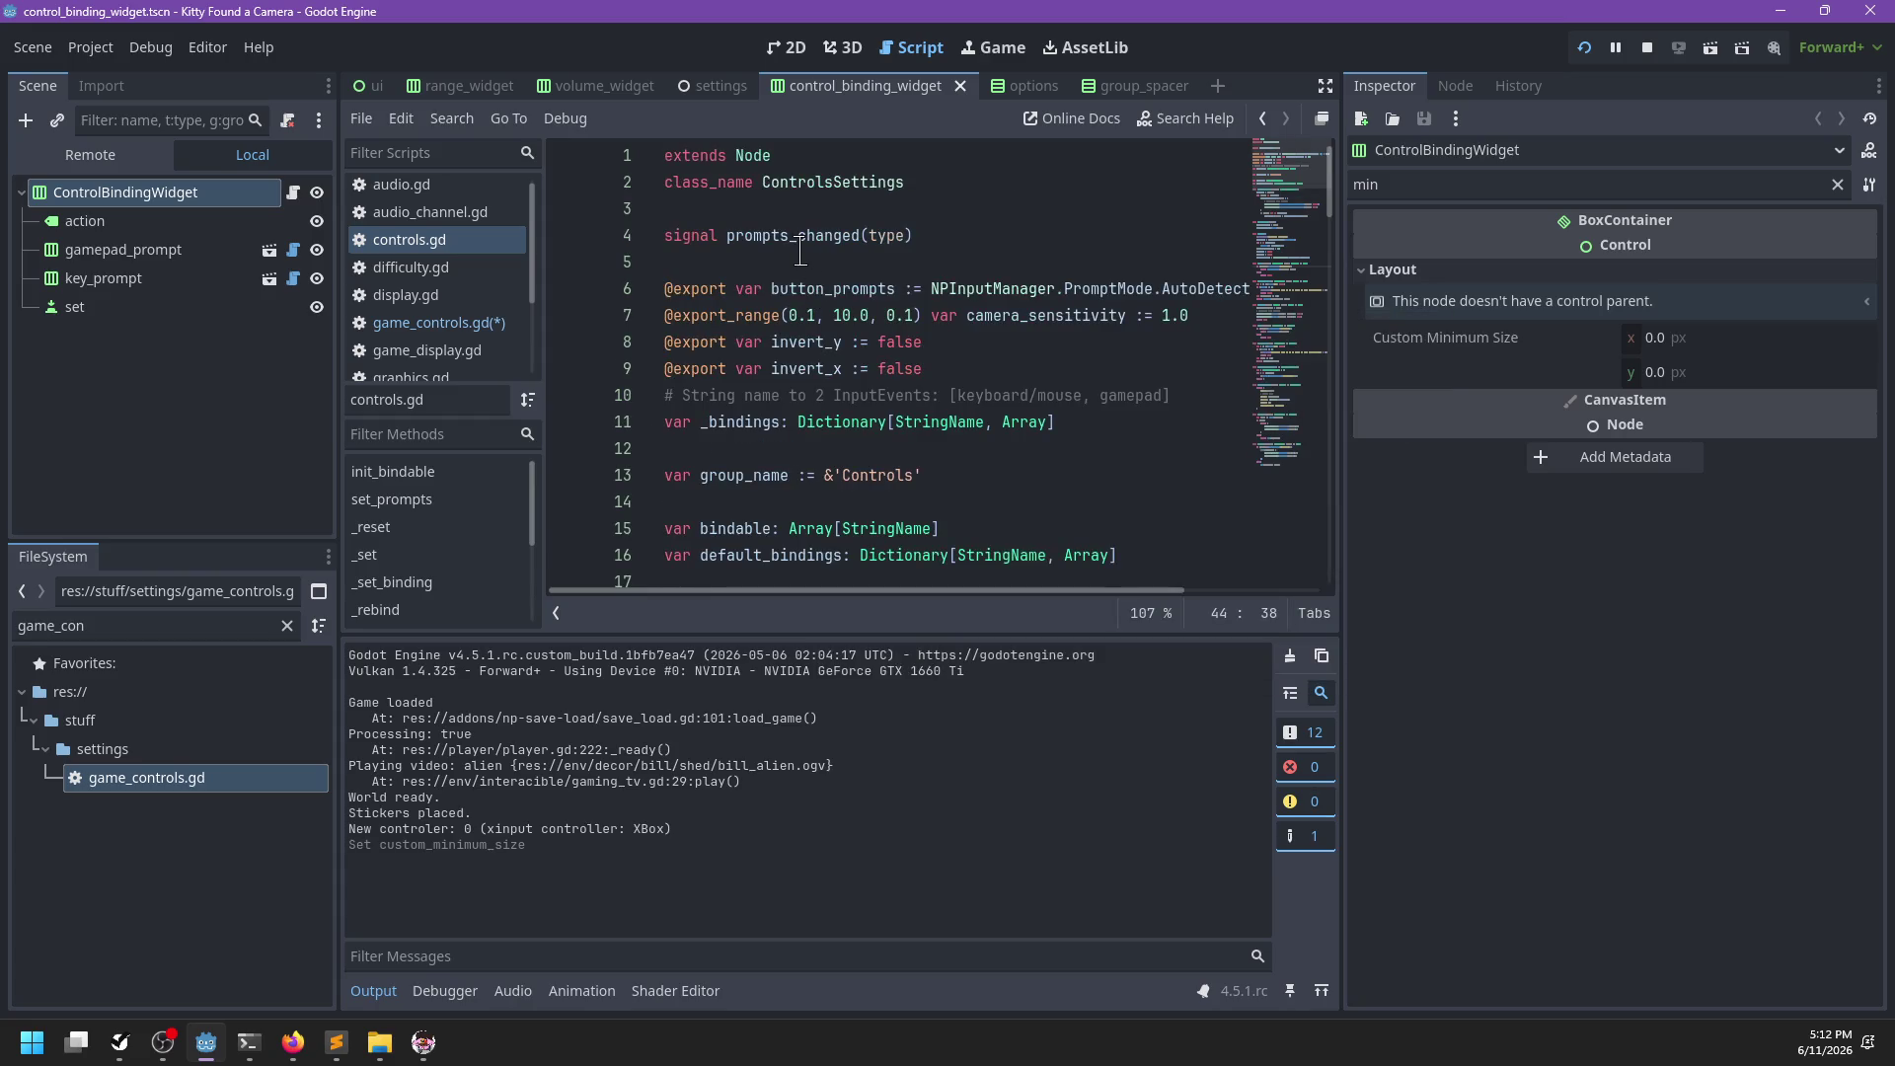
{"action": "double_click", "coordinate": [829, 288]}
{"action": "key", "text": "ctrl+c"}
{"action": "left_click", "coordinate": [439, 323]}
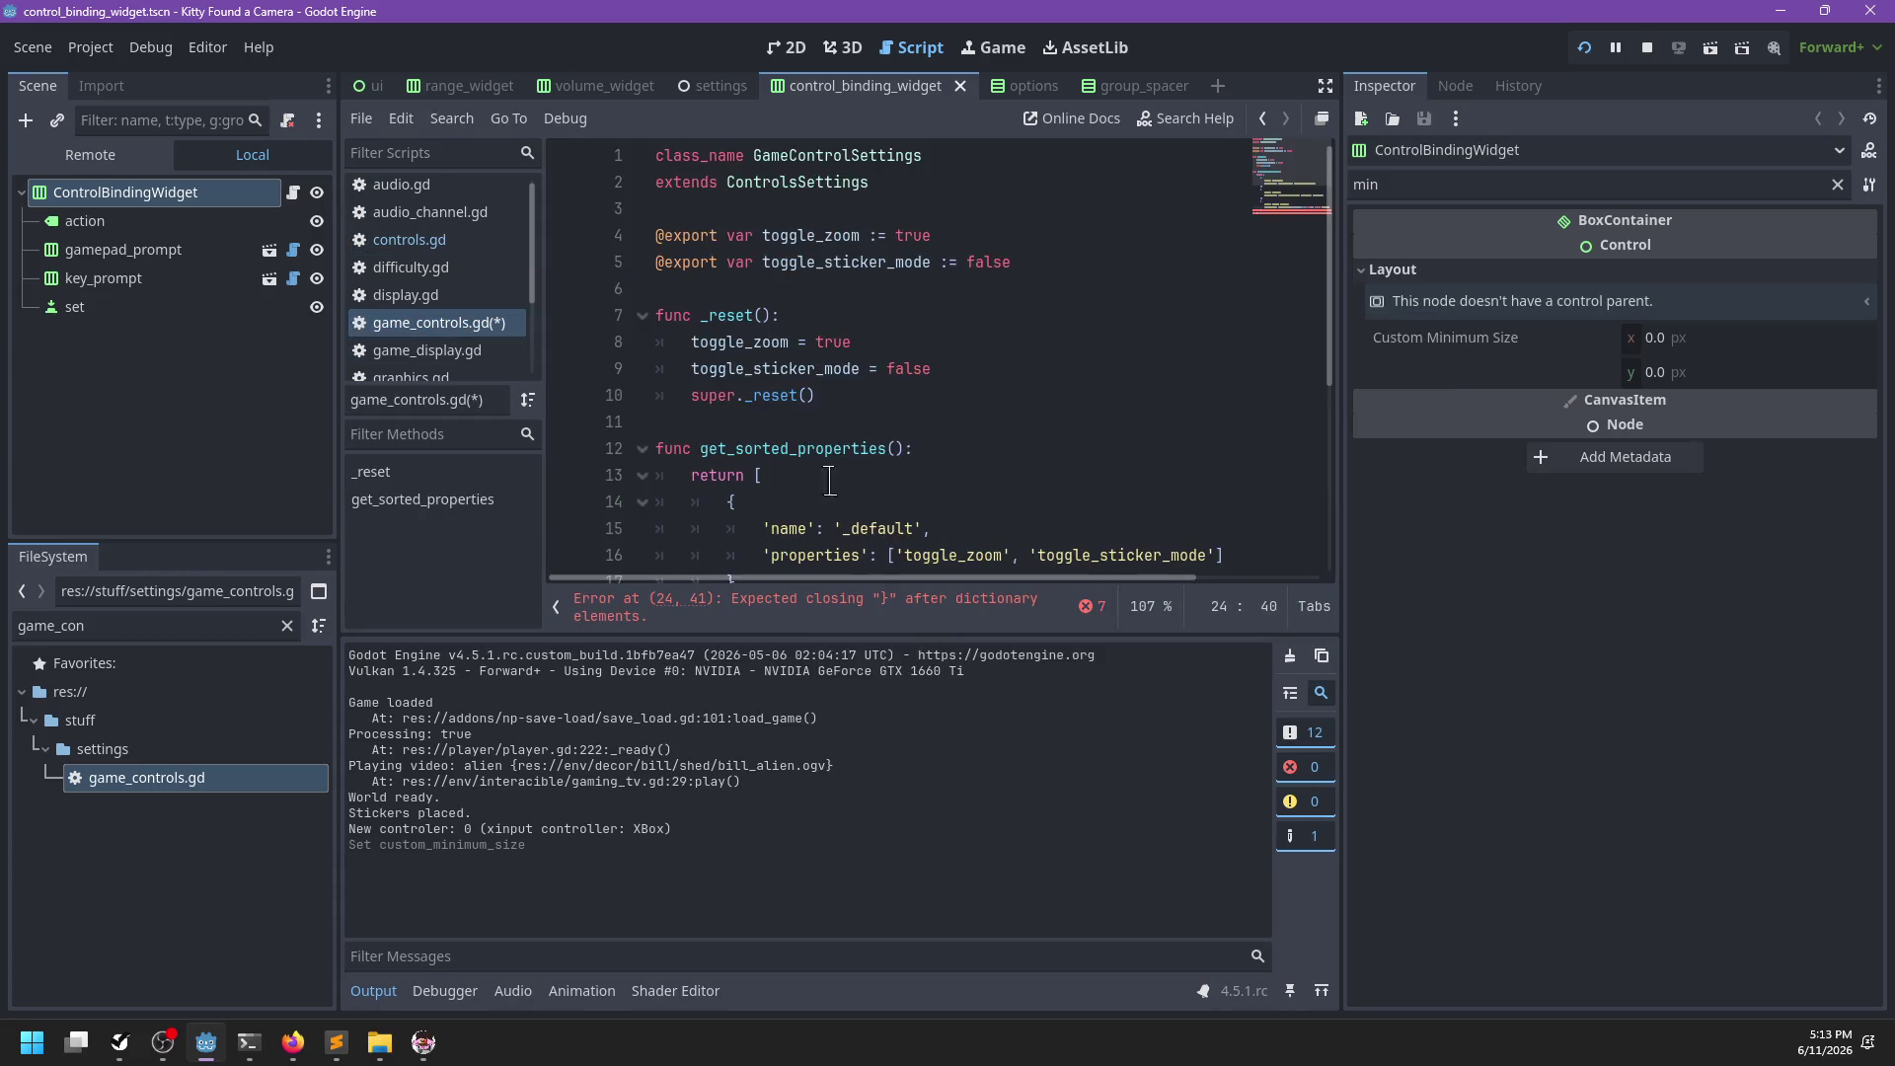
{"action": "scroll", "coordinate": [885, 493], "scroll_direction": "down", "scroll_amount": 4}
{"action": "key", "text": "ctrl+v"}
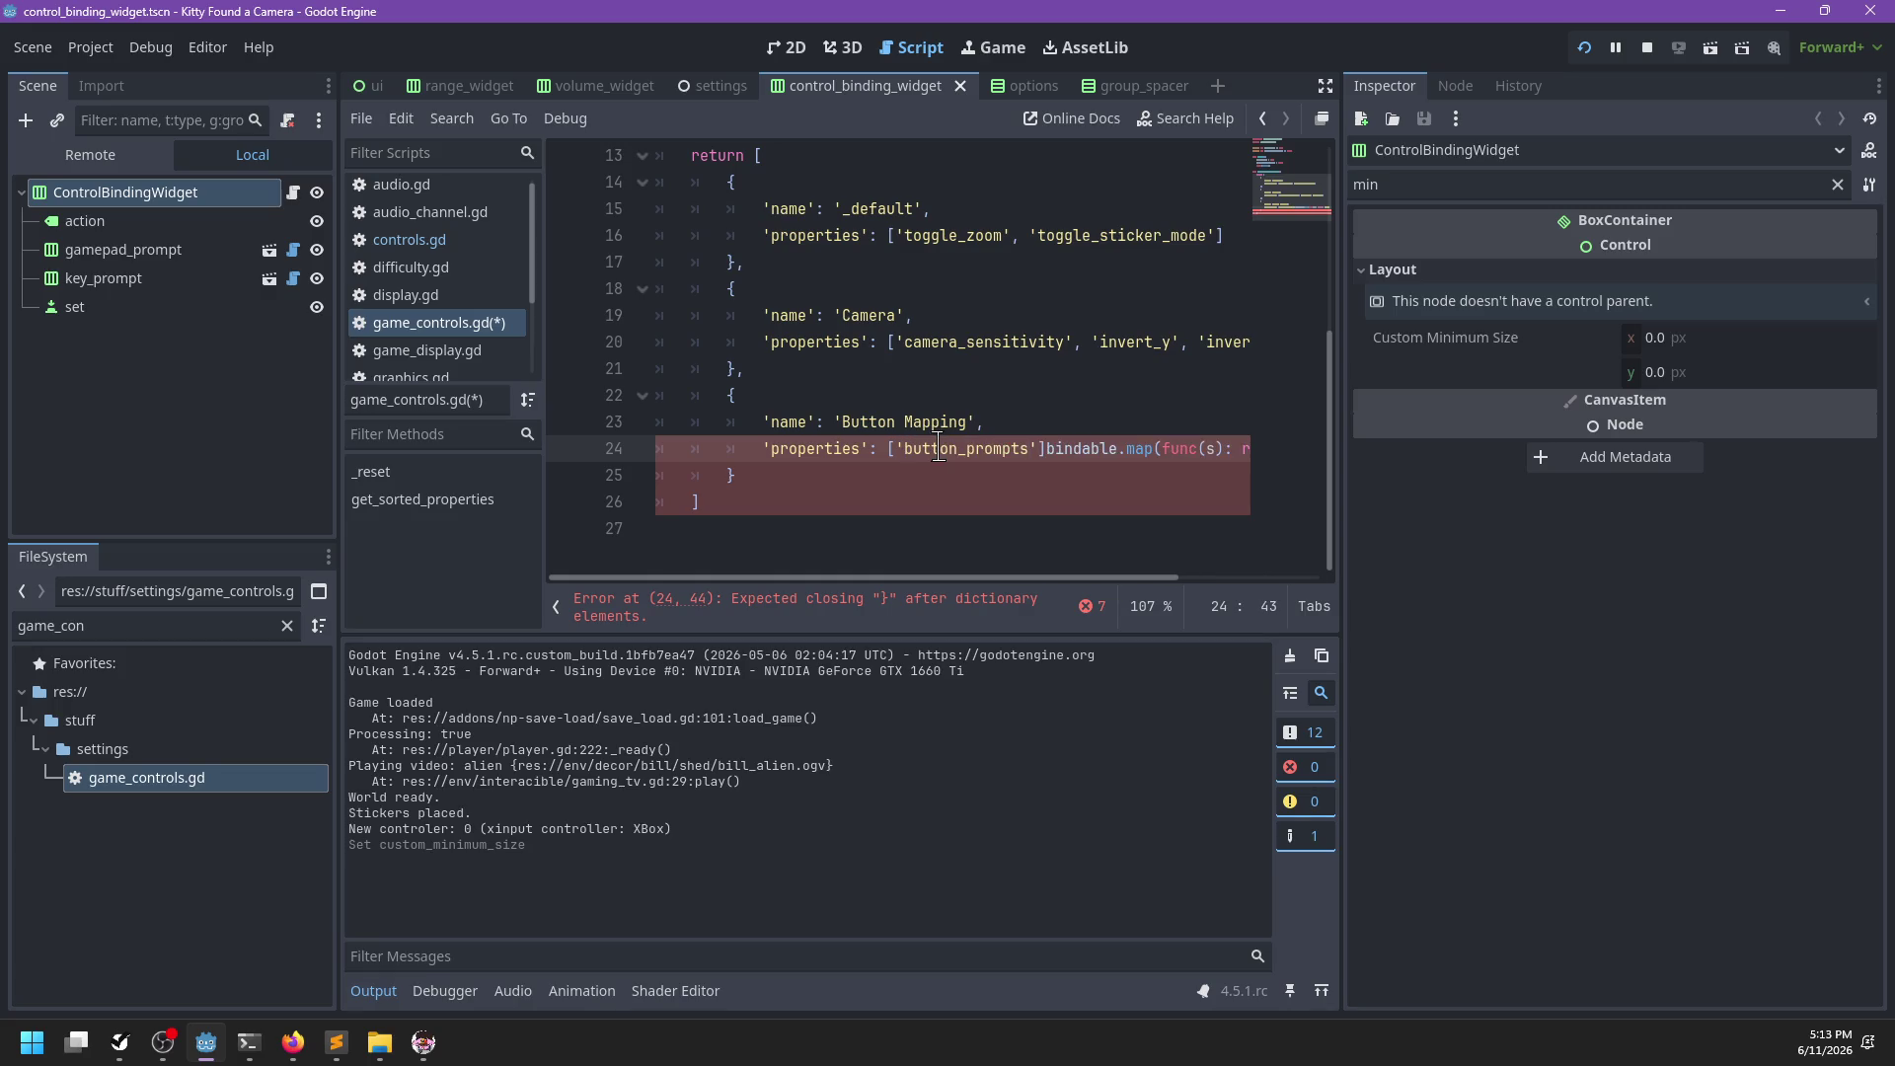
Append the bindable names mapped with 'bindings/'+s using append_array
{"action": "type", "text": ".append"}
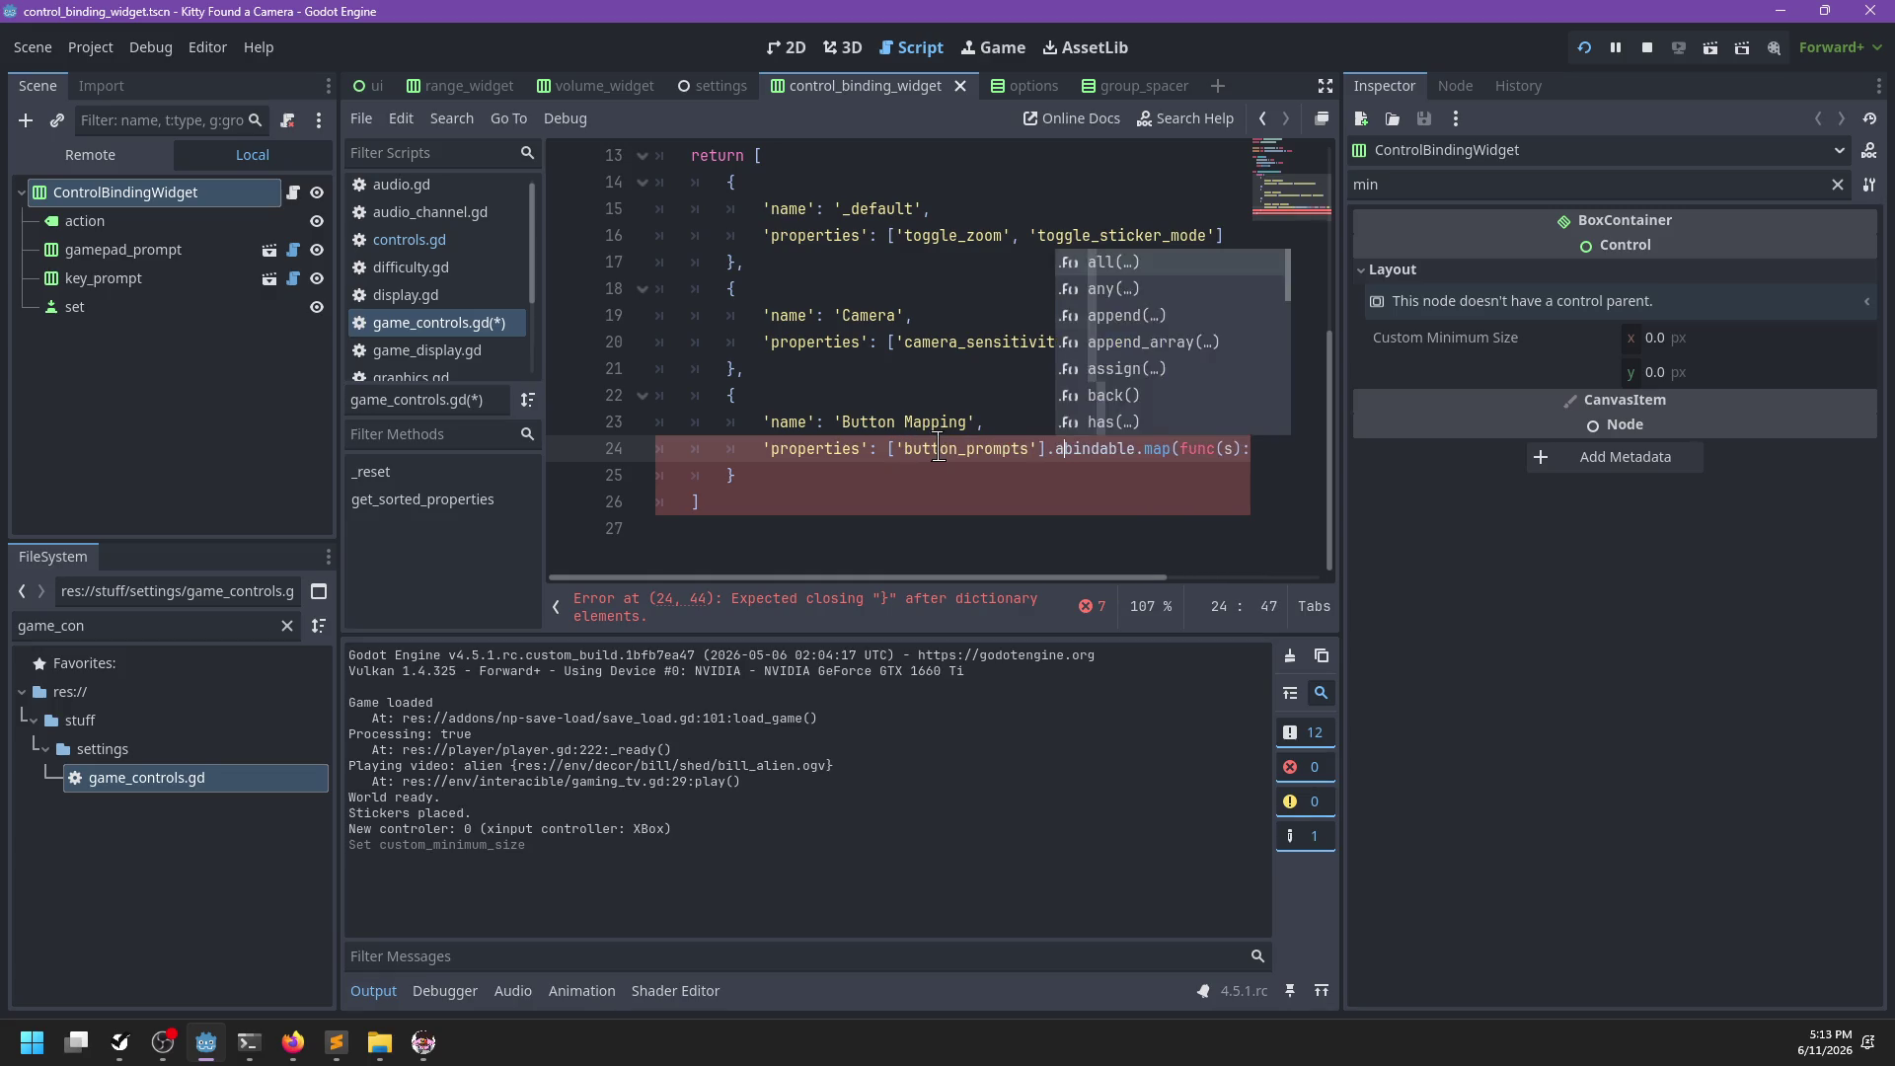
{"action": "type", "text": "_array("}
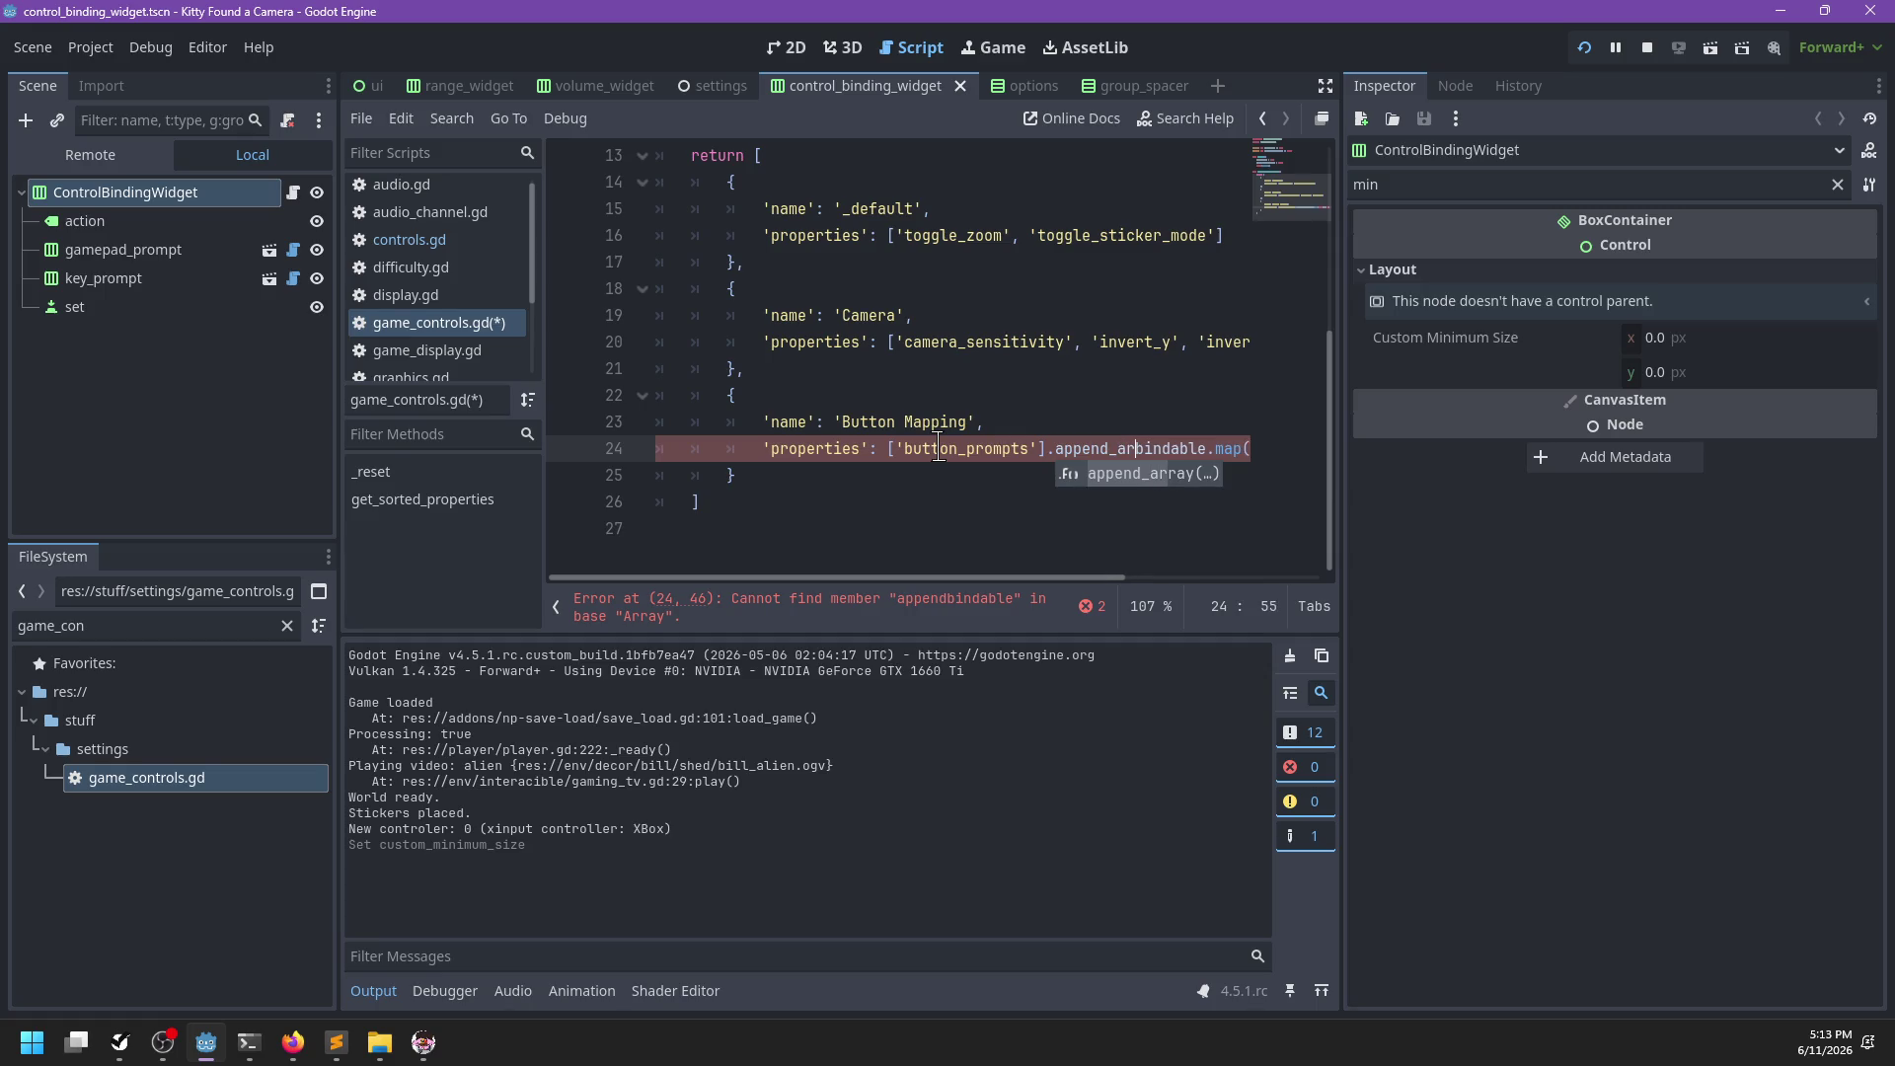
{"action": "key", "text": "End"}
{"action": "type", "text": "map(func(s): return 'bindings/'+s"}
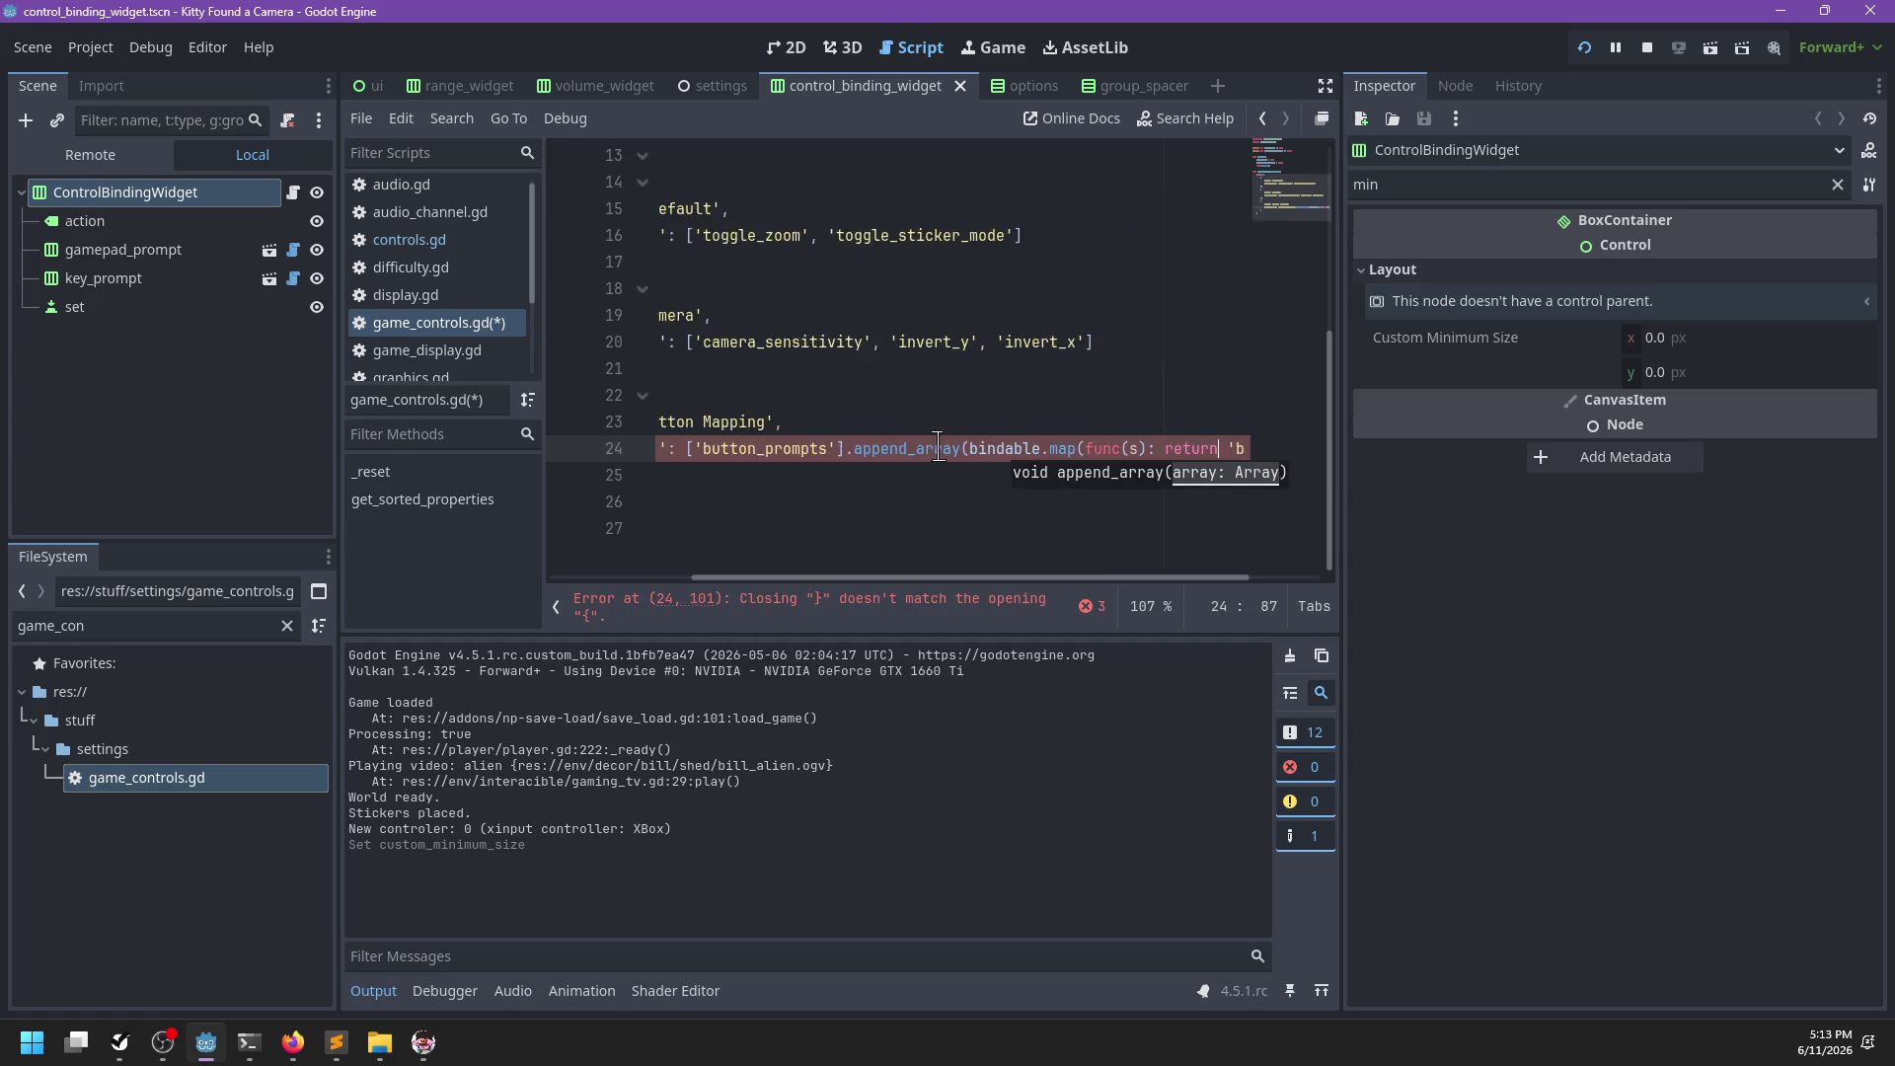
{"action": "type", "text": ")"}
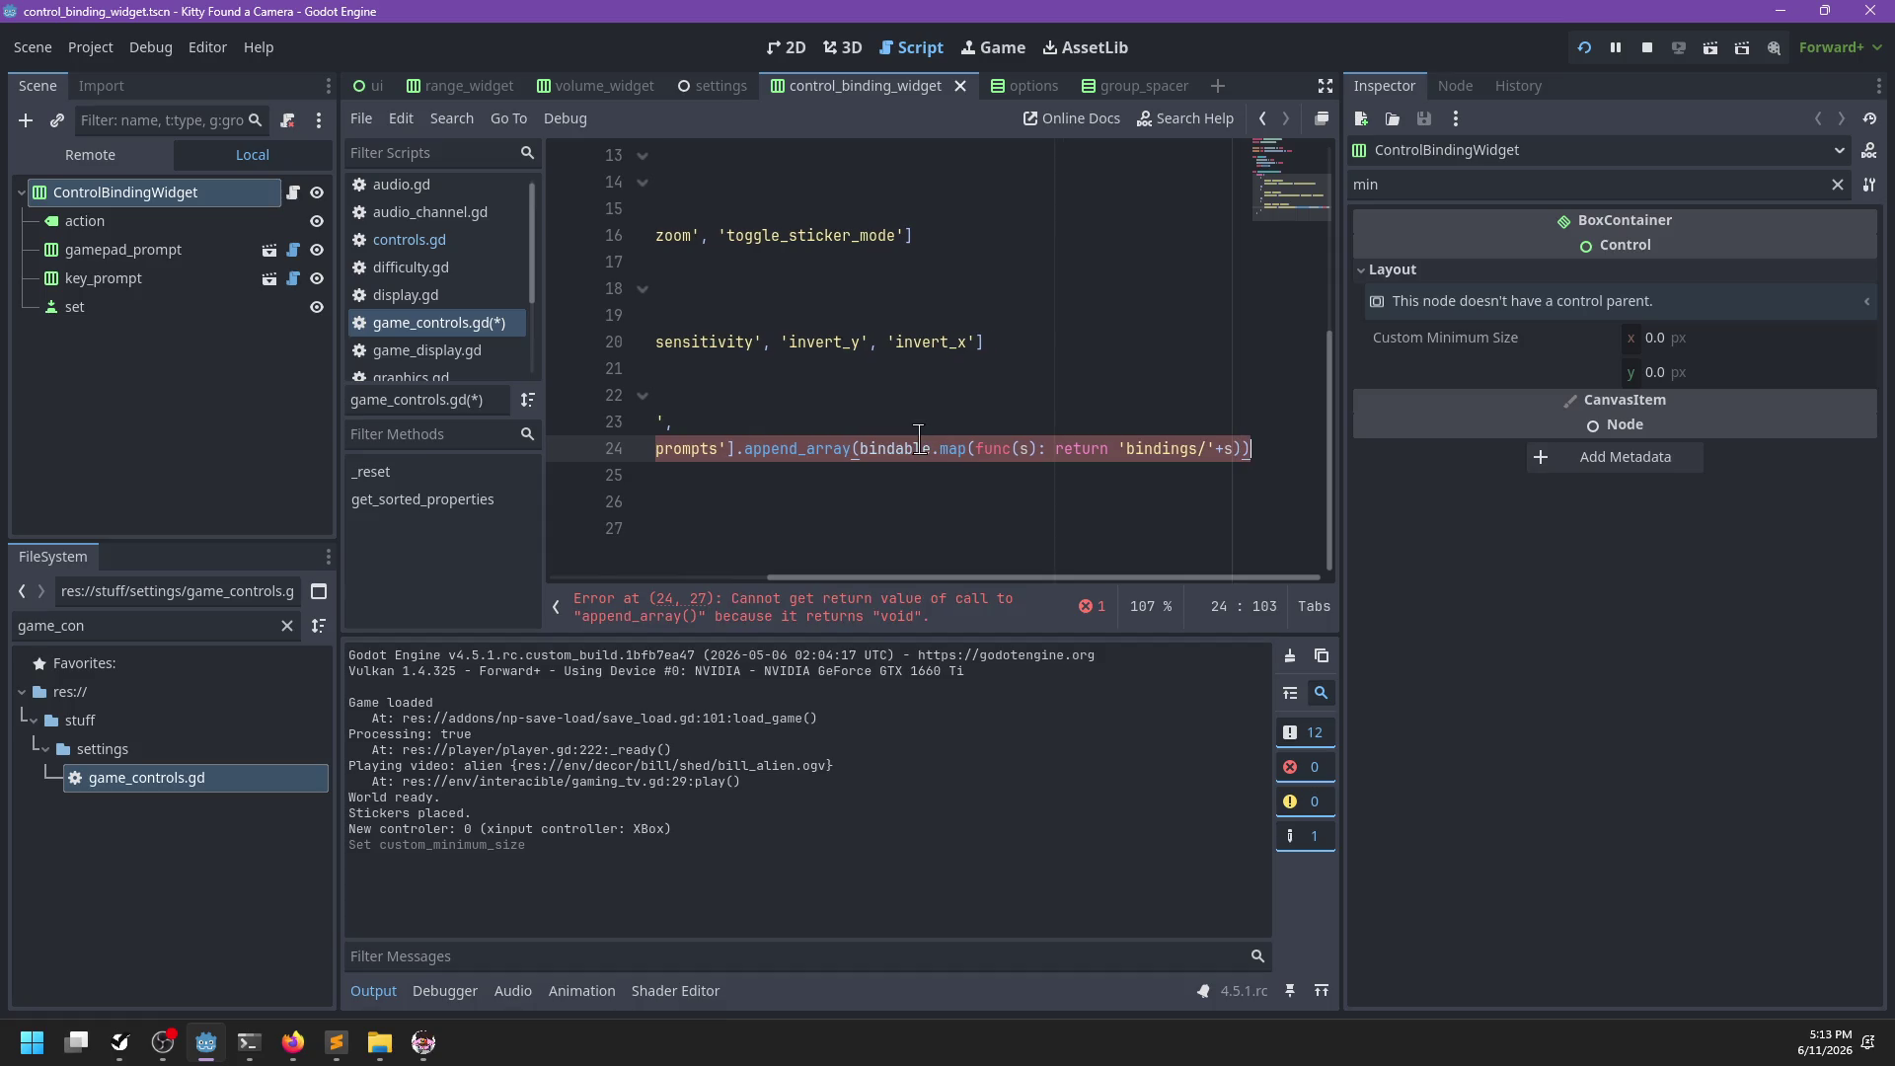
{"action": "scroll", "coordinate": [918, 439], "scroll_direction": "left", "scroll_amount": 5}
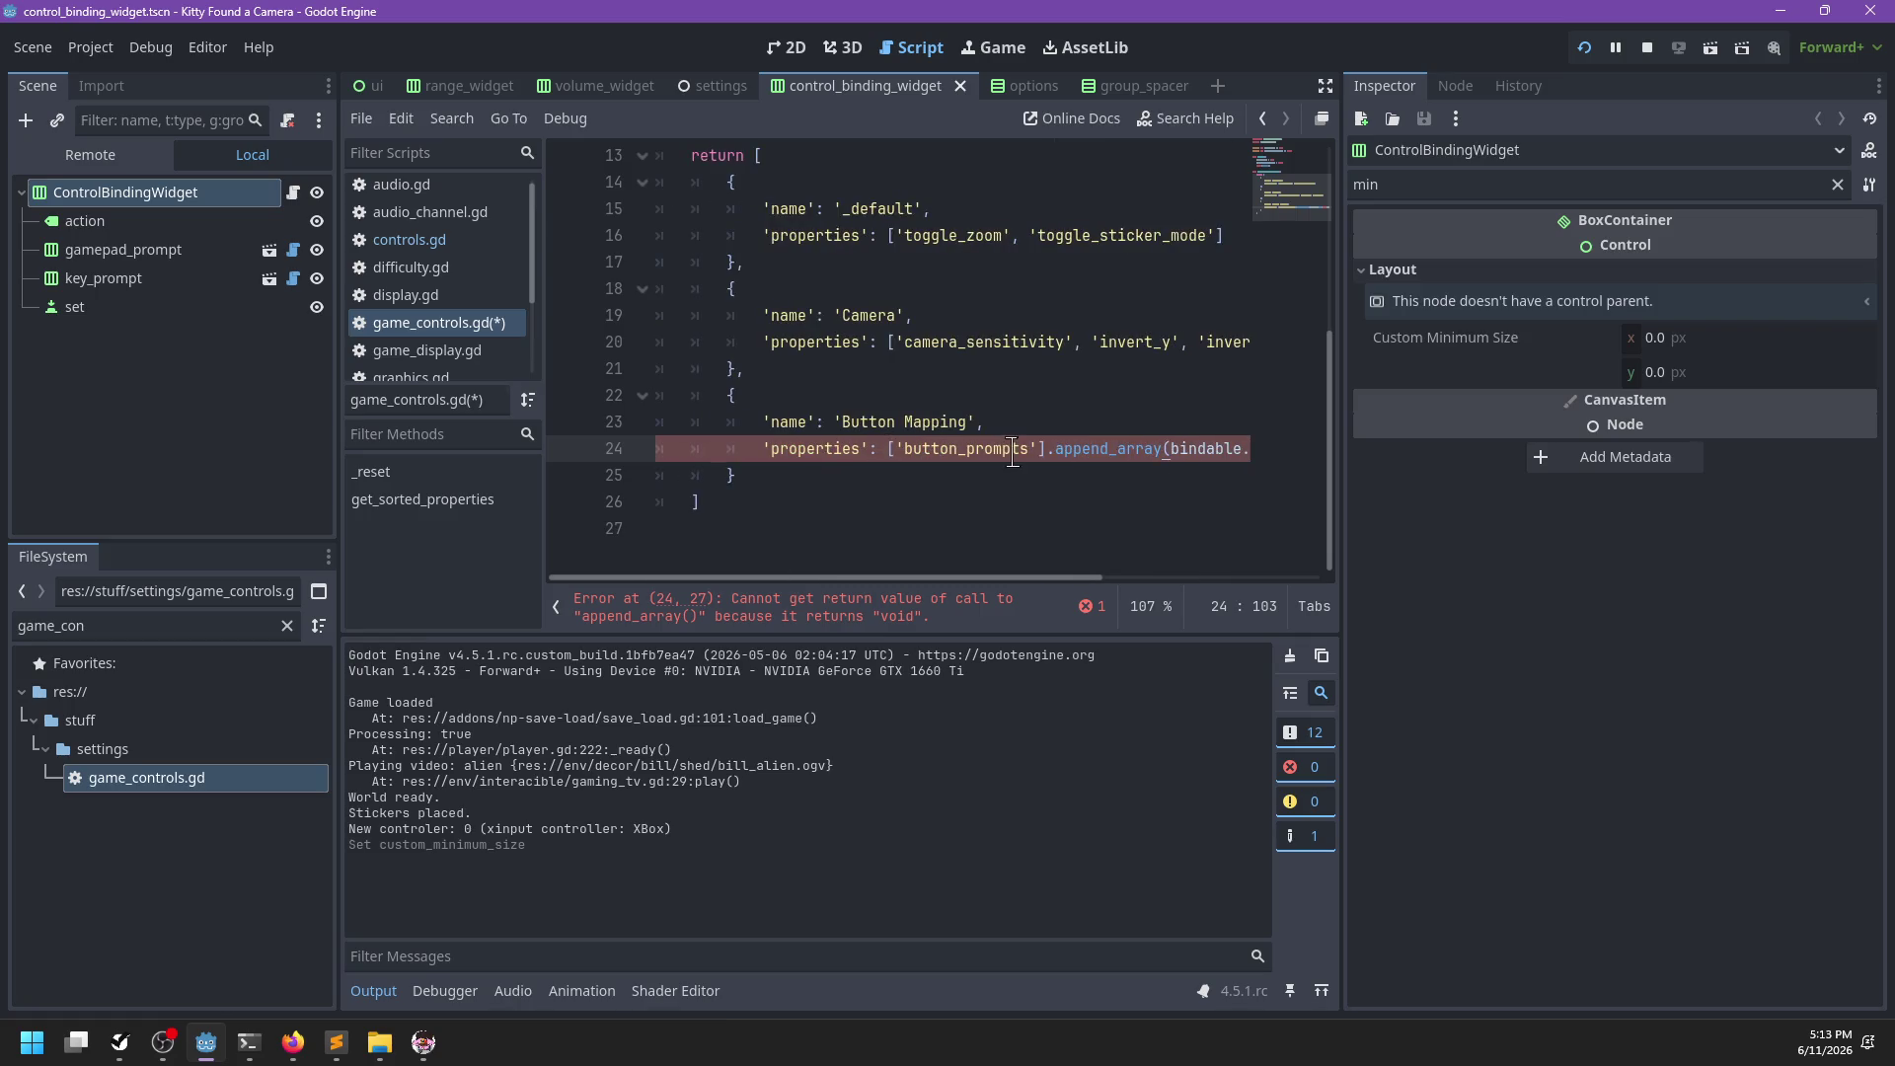
Move that expression into a new 'var b :=' line with b.append_array(...) below it
{"action": "left_click", "coordinate": [882, 448], "text": "shift"}
{"action": "key", "text": "BackSpace"}
{"action": "scroll", "coordinate": [980, 324], "scroll_direction": "up", "scroll_amount": 5}
{"action": "left_click", "coordinate": [975, 392]}
{"action": "key", "text": "Return"}
{"action": "type", "text": "var"}
{"action": "key", "text": "ctrl+v"}
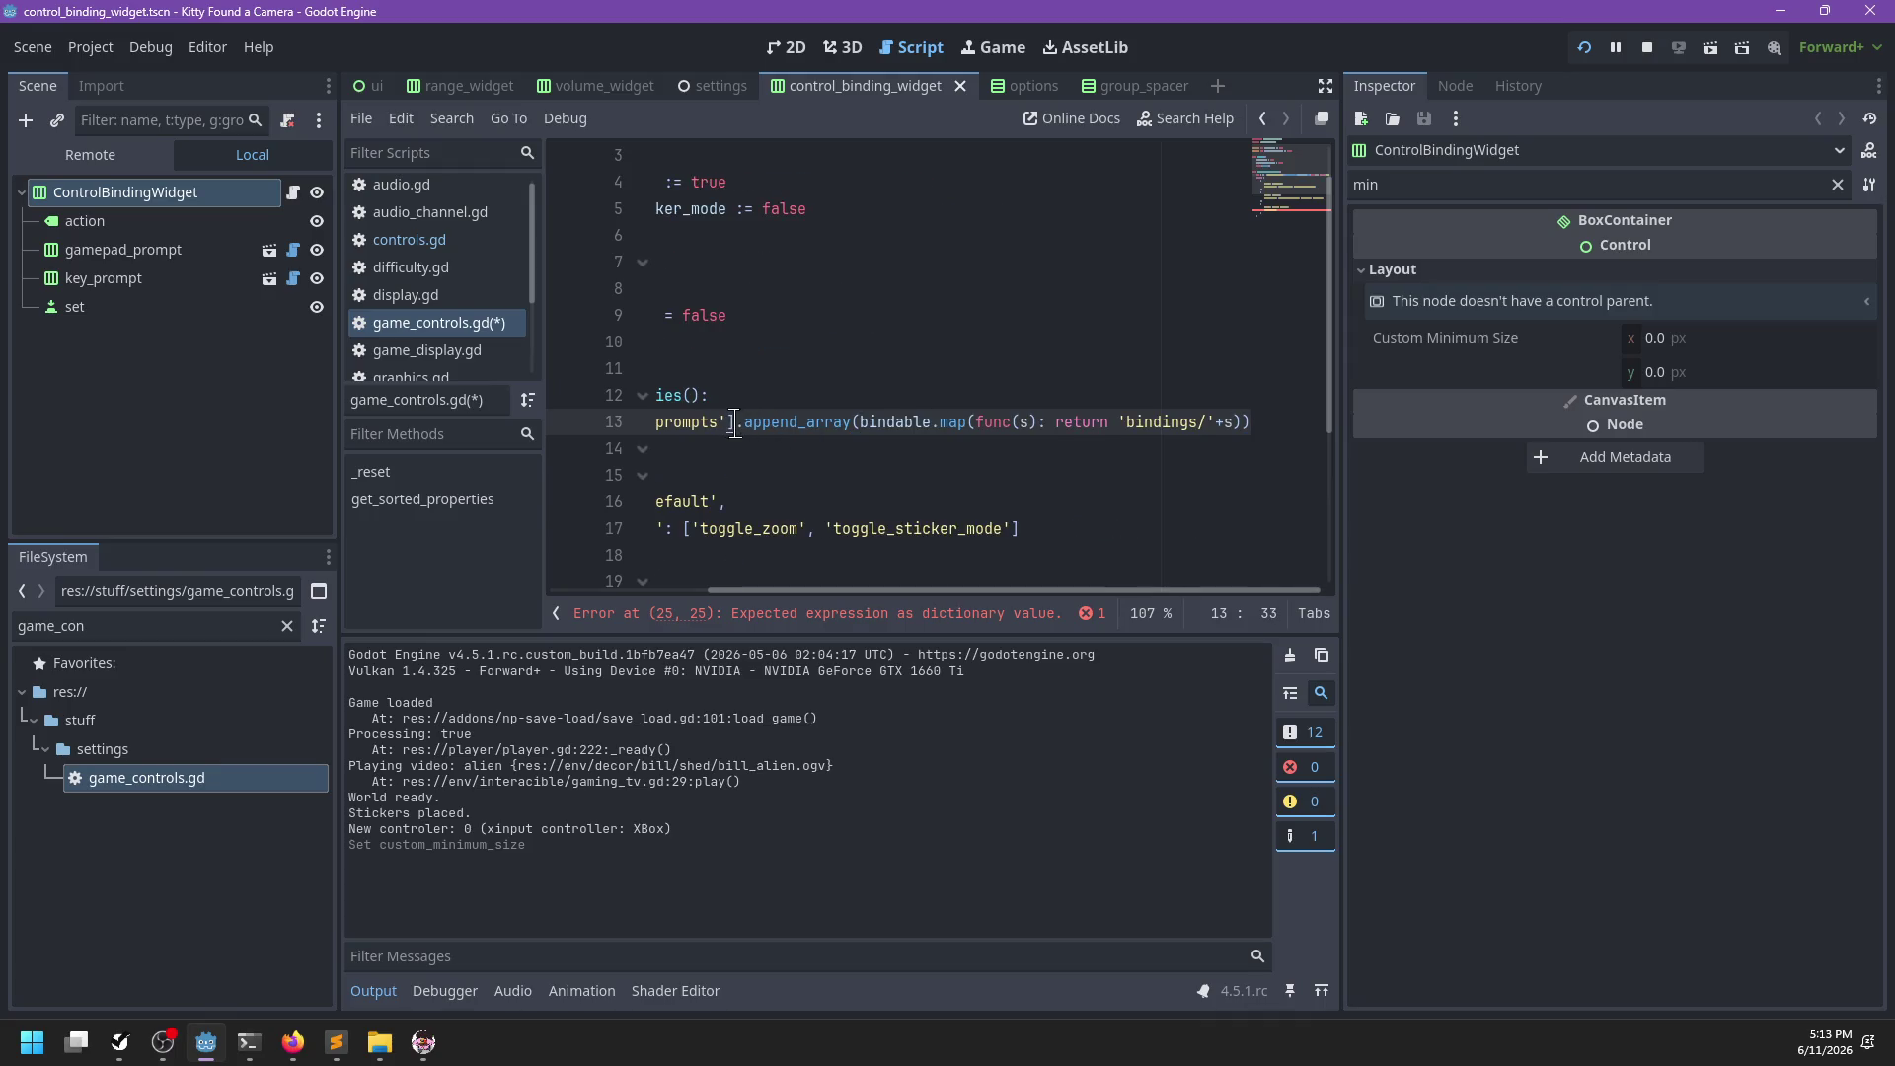
{"action": "key", "text": "Return"}
{"action": "type", "text": "b."}
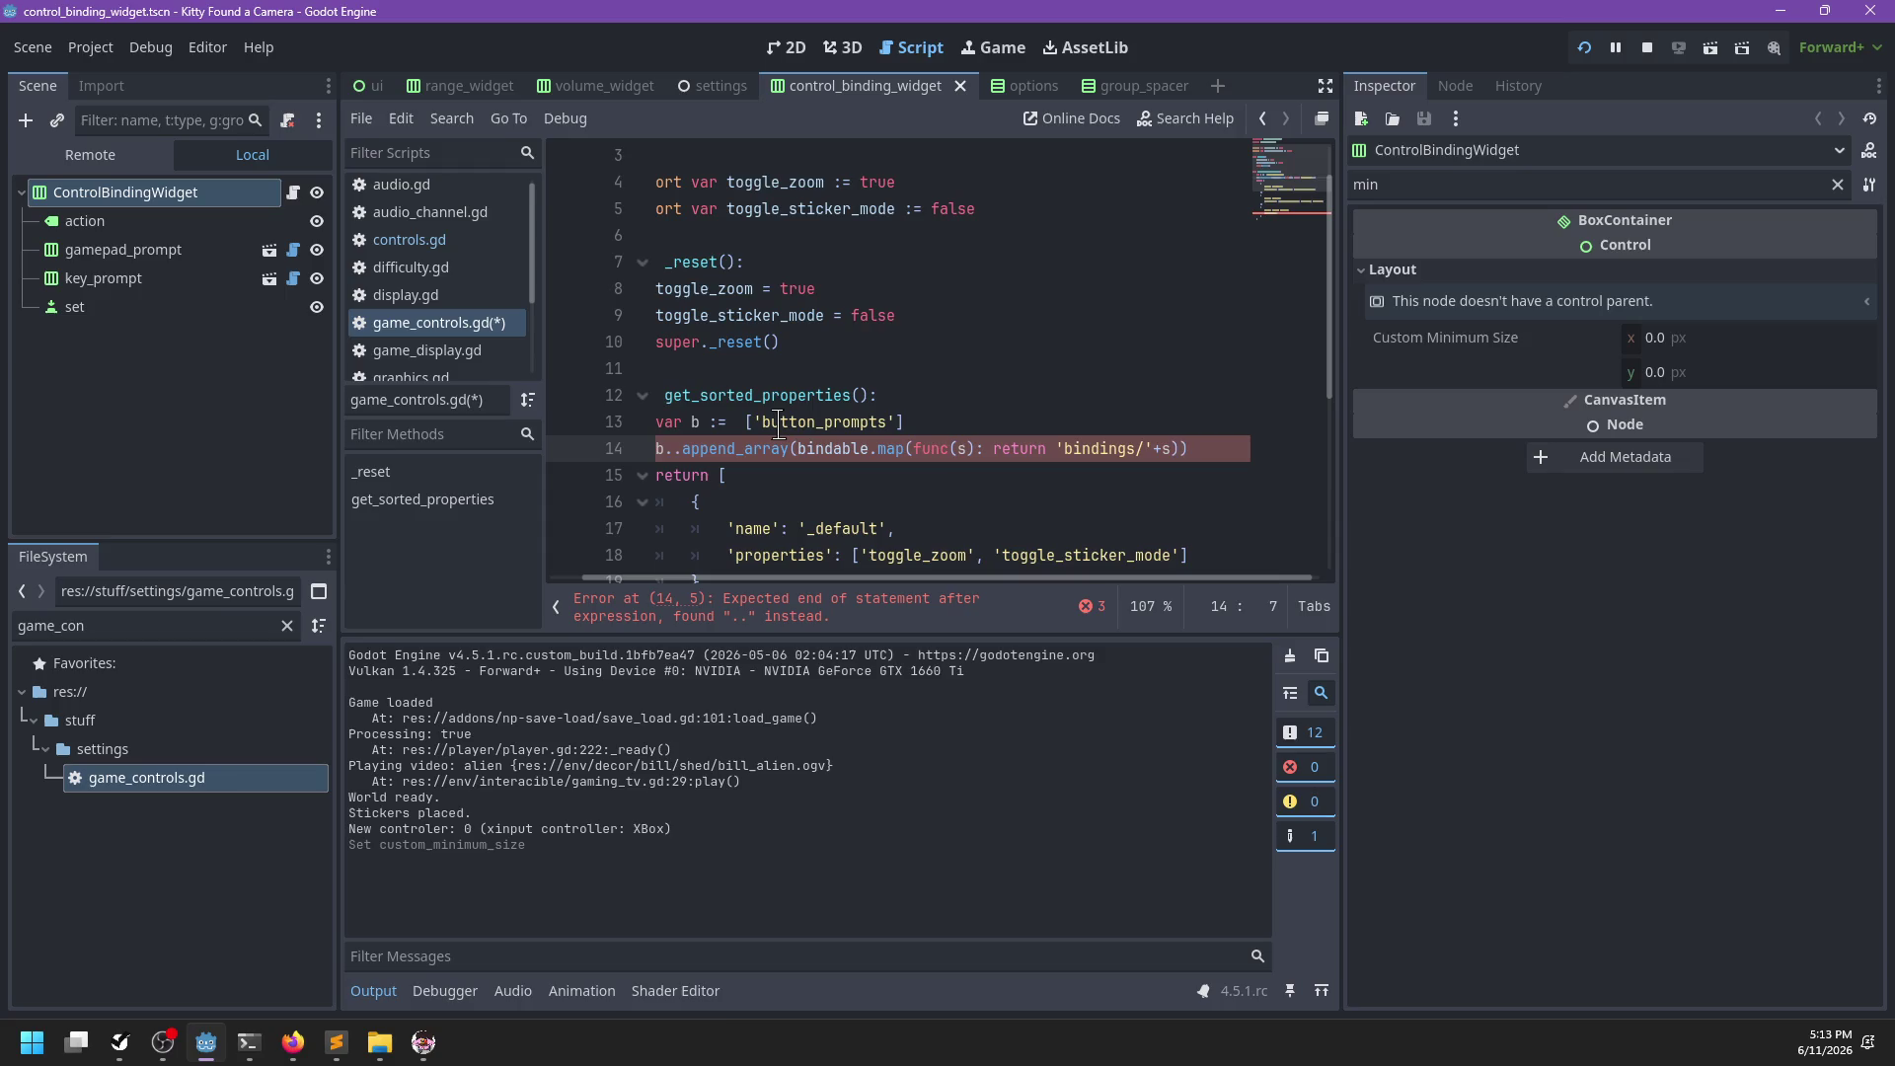
{"action": "key", "text": "BackSpace"}
{"action": "left_click", "coordinate": [747, 421]}
{"action": "key", "text": "BackSpace"}
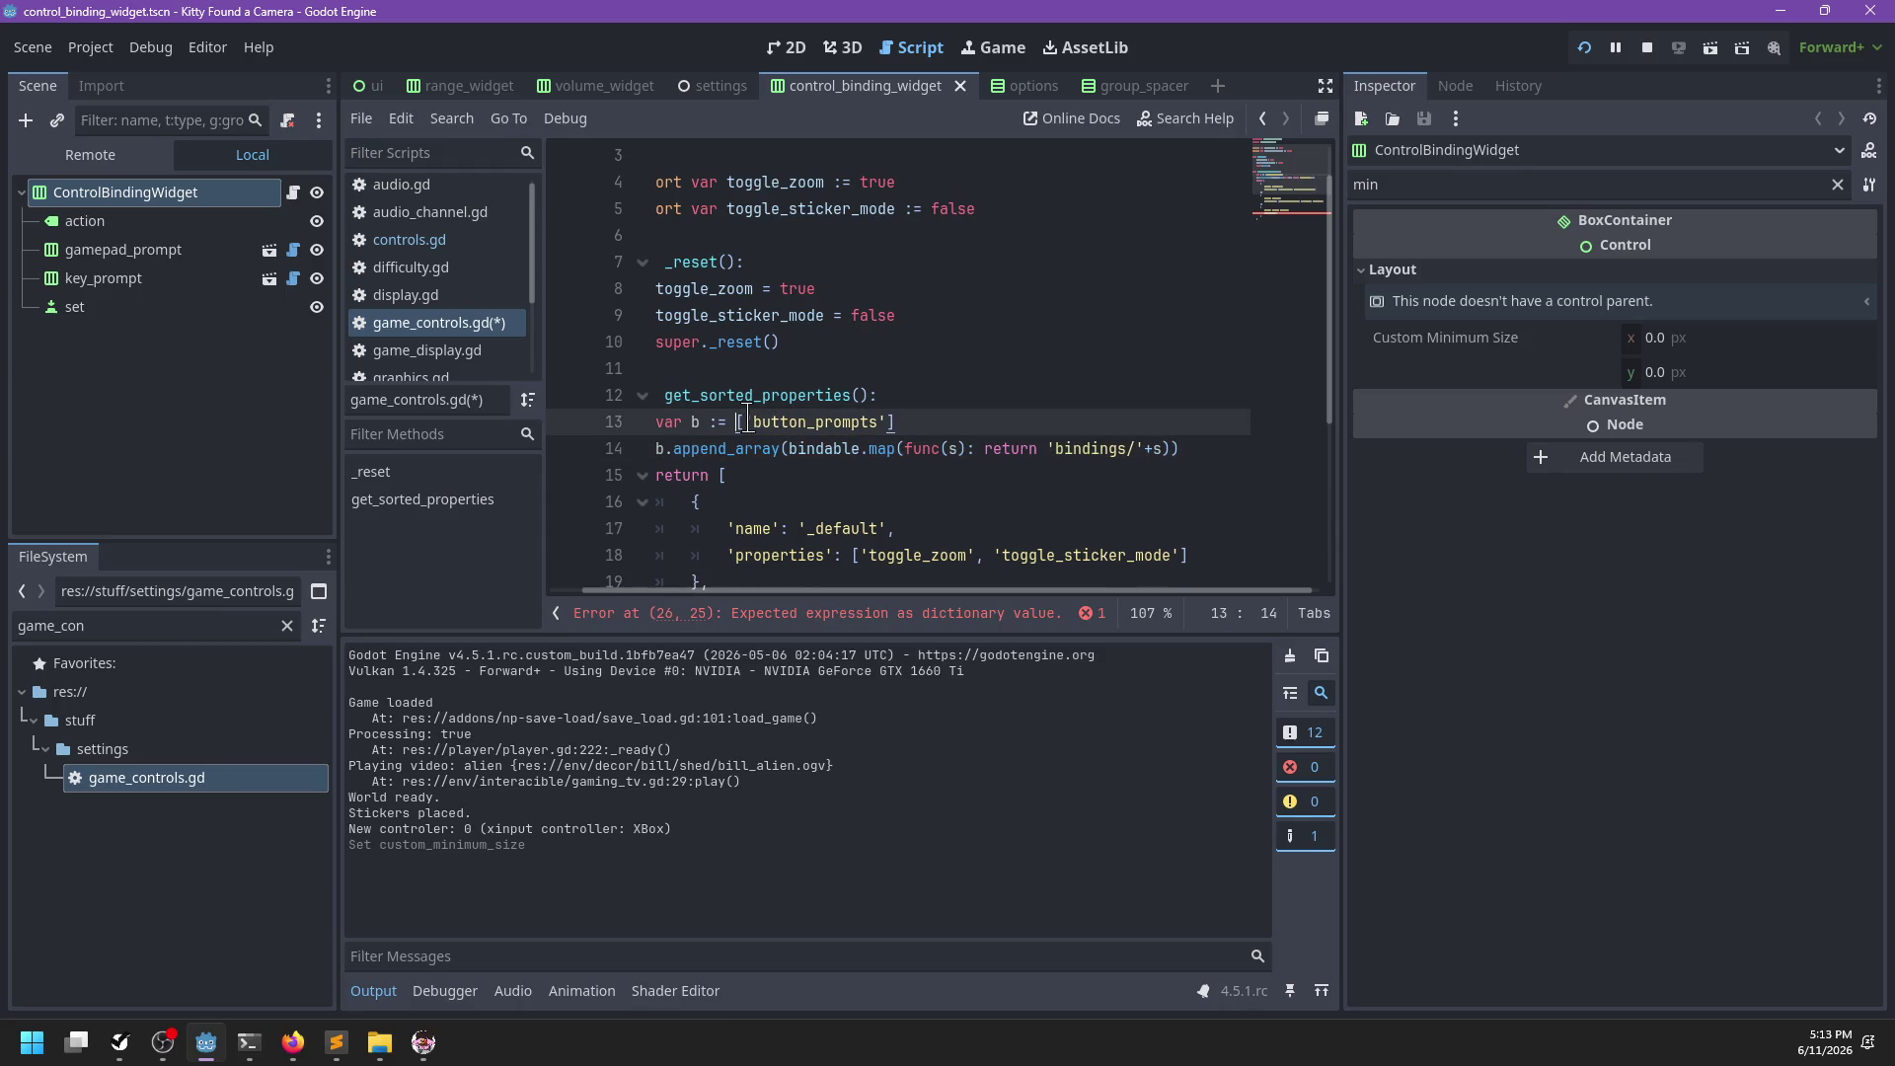
Set the Button Mapping 'properties' to b and save the script
{"action": "scroll", "coordinate": [849, 405], "scroll_direction": "down", "scroll_amount": 4}
{"action": "left_click", "coordinate": [903, 475]}
{"action": "type", "text": "b"}
{"action": "key", "text": "Escape"}
{"action": "key", "text": "ctrl+s"}
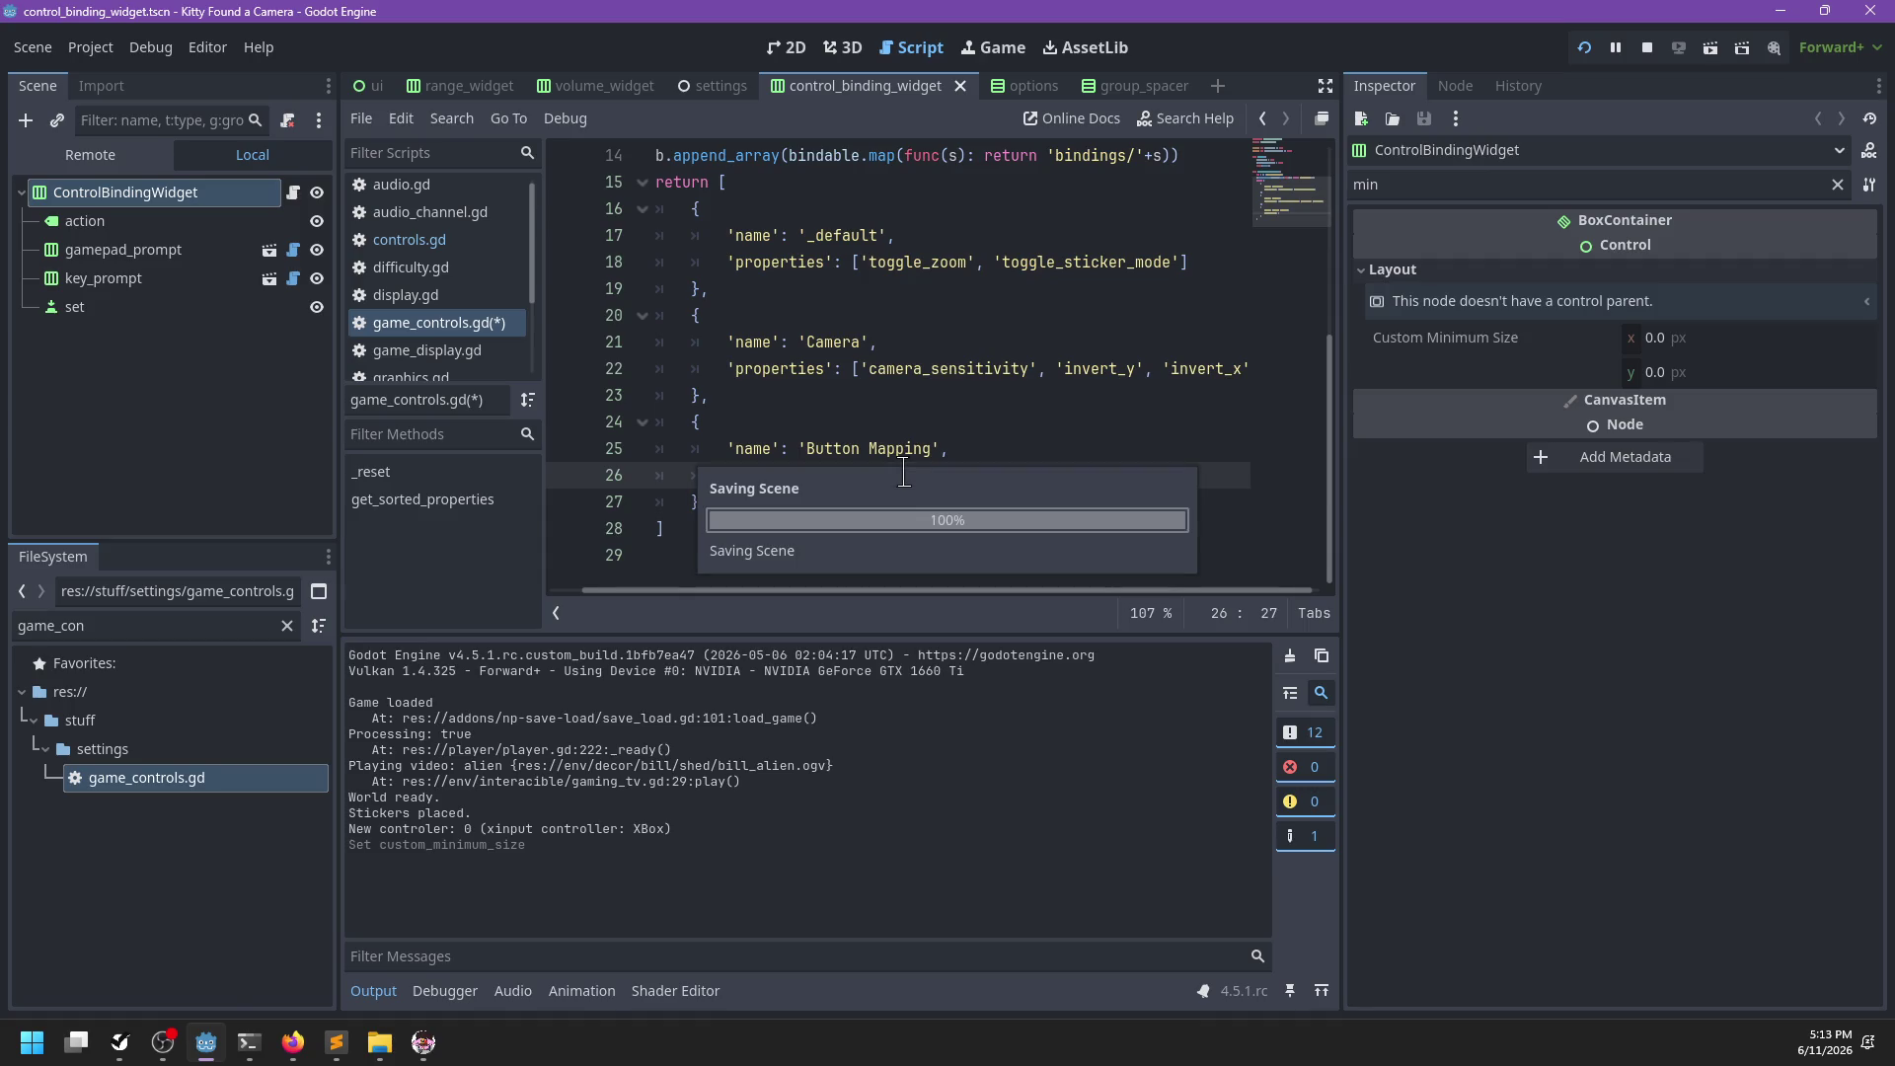
{"action": "key", "text": "alt+Tab"}
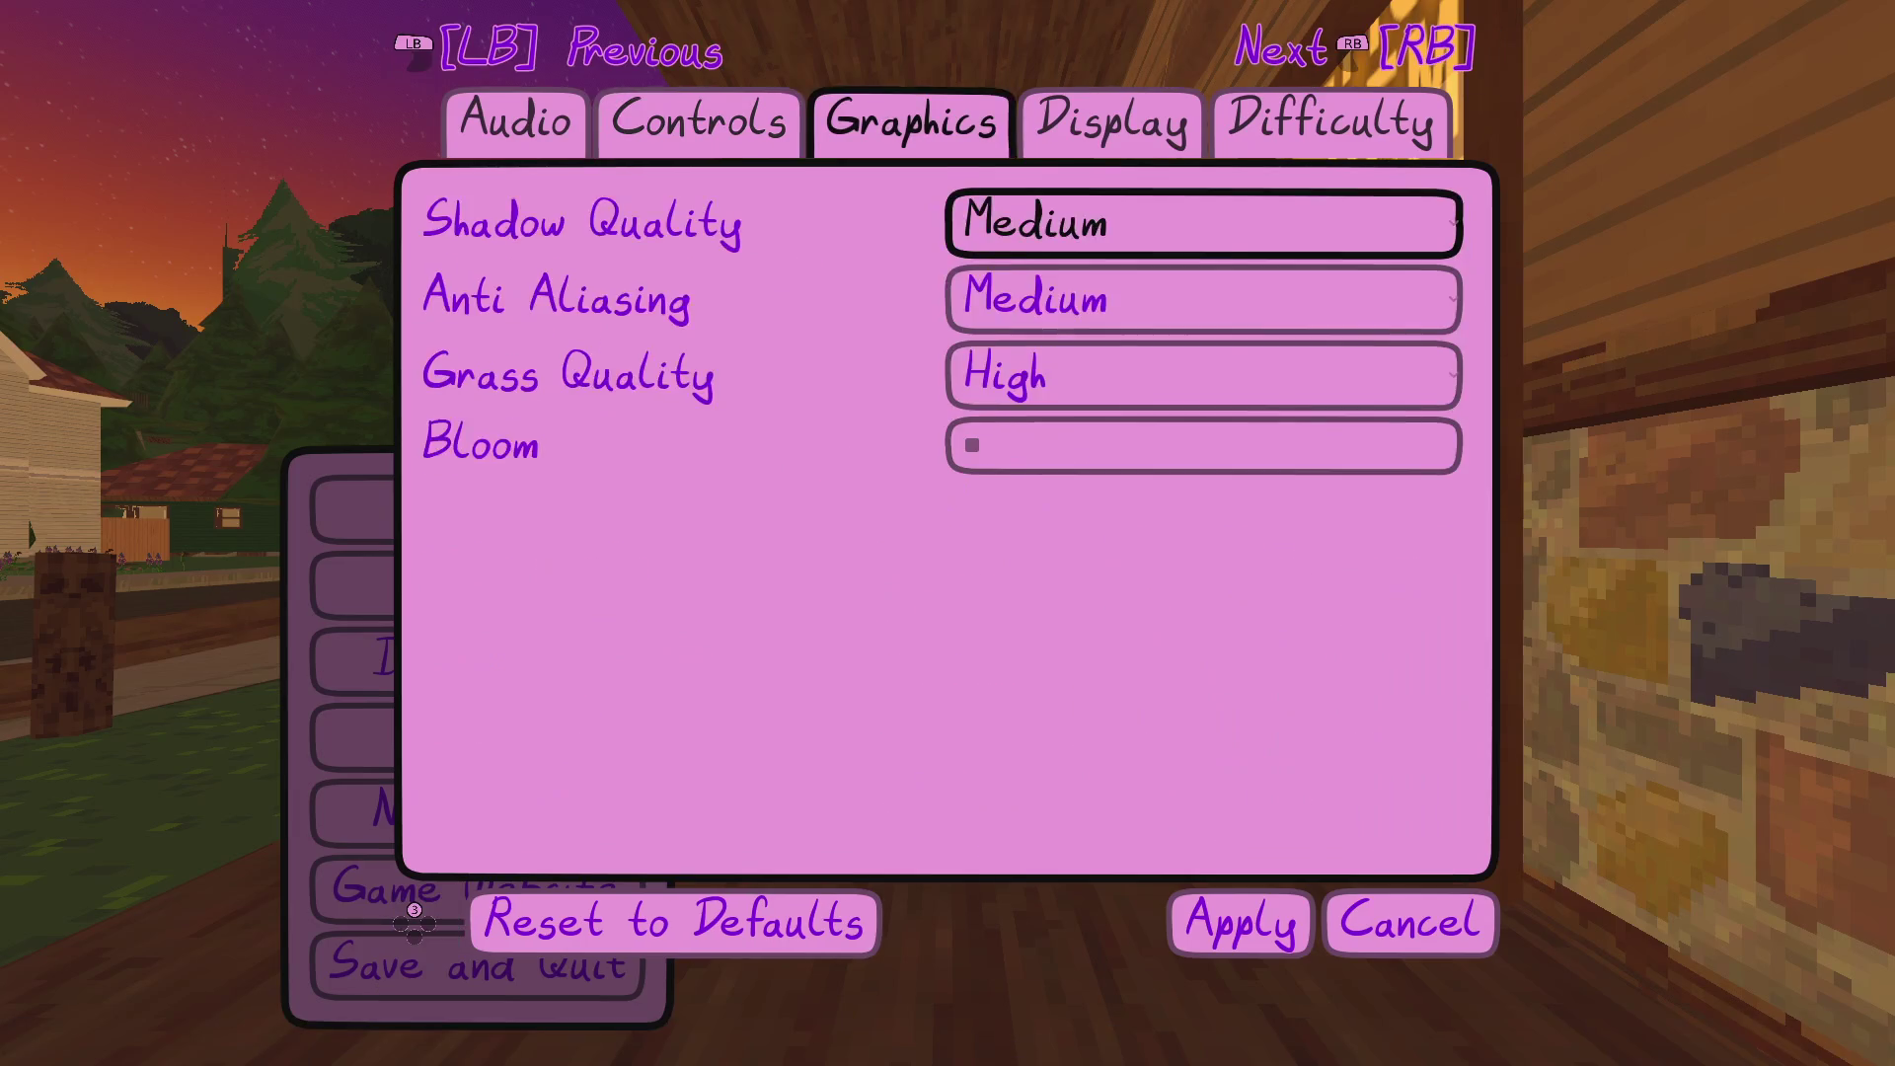
Try Keyboard, Generic Gamepad, X Box, Playstation and Nintendo prompts, return to Auto Detect, and enable Invert Y
{"action": "scroll", "coordinate": [948, 523], "scroll_direction": "down", "scroll_amount": 4}
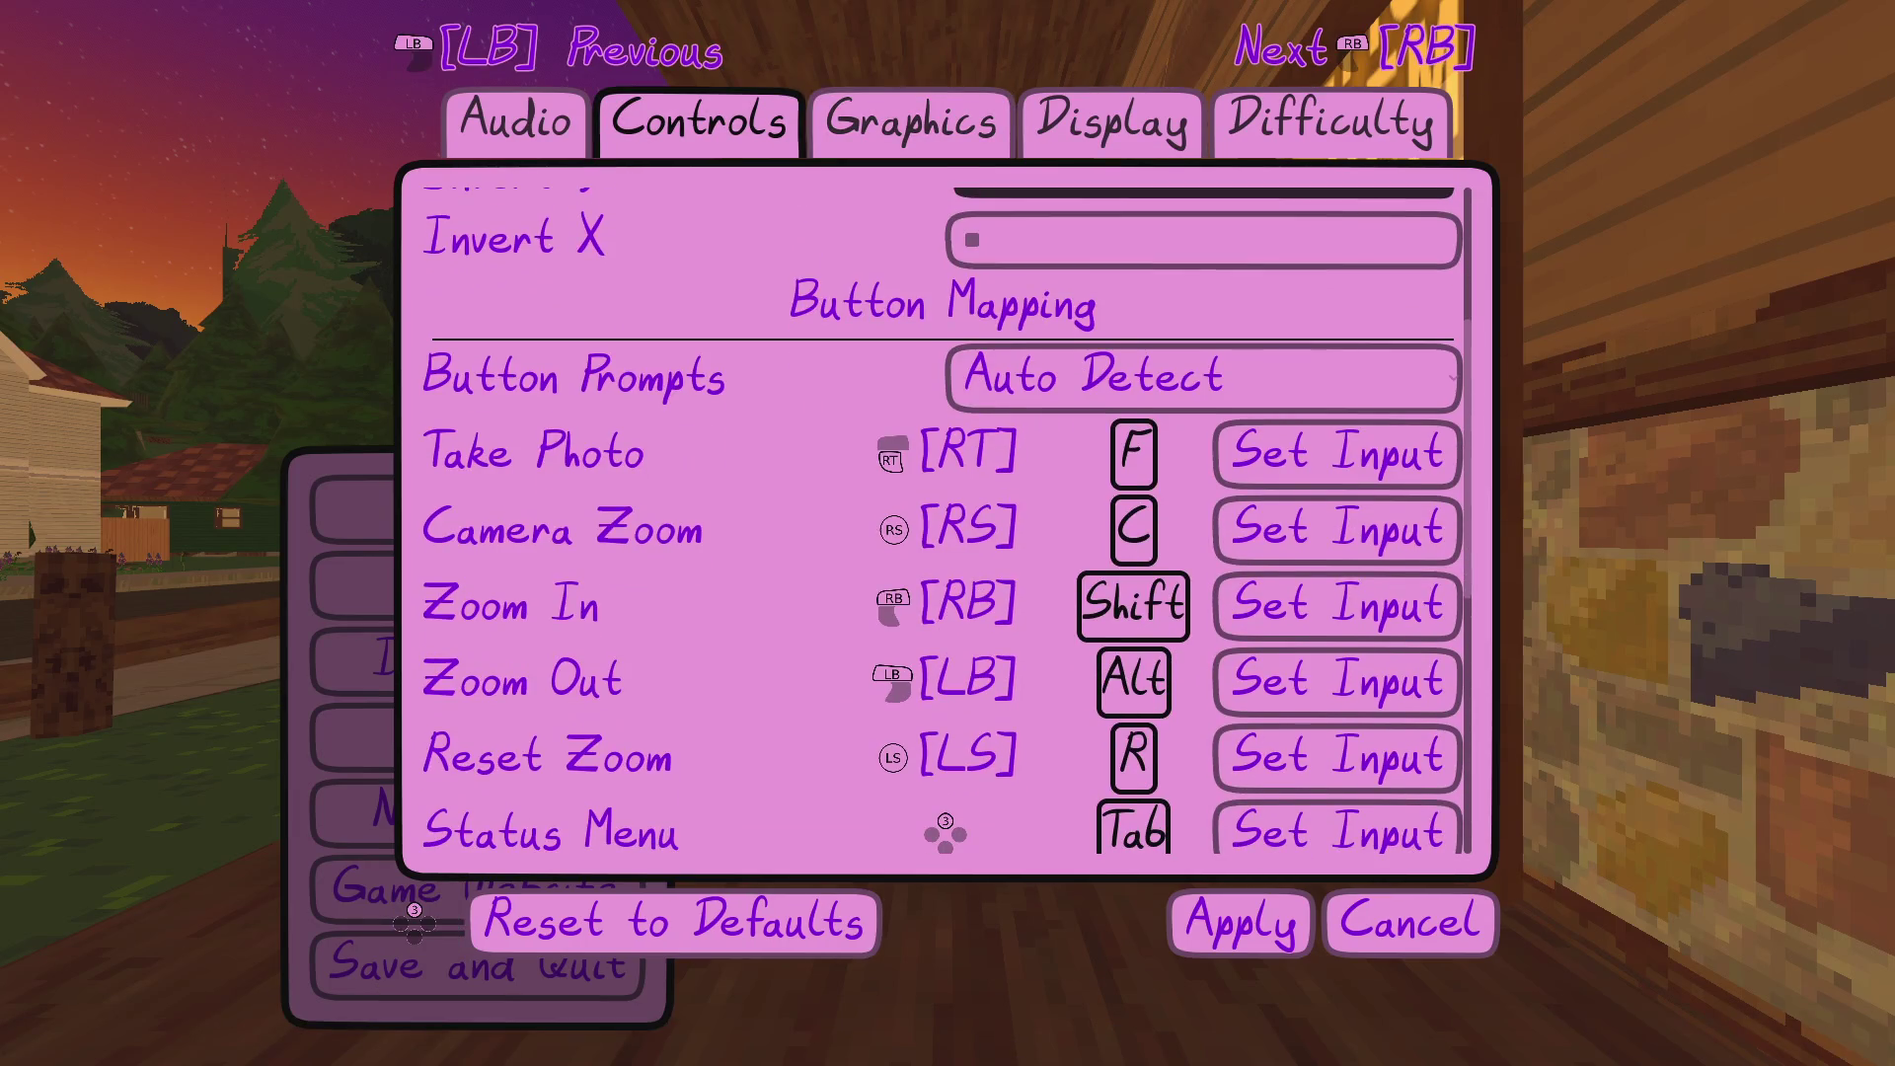
{"action": "left_click", "coordinate": [1121, 370]}
{"action": "left_click", "coordinate": [1066, 548]}
{"action": "left_click", "coordinate": [1041, 385]}
{"action": "left_click", "coordinate": [1061, 637]}
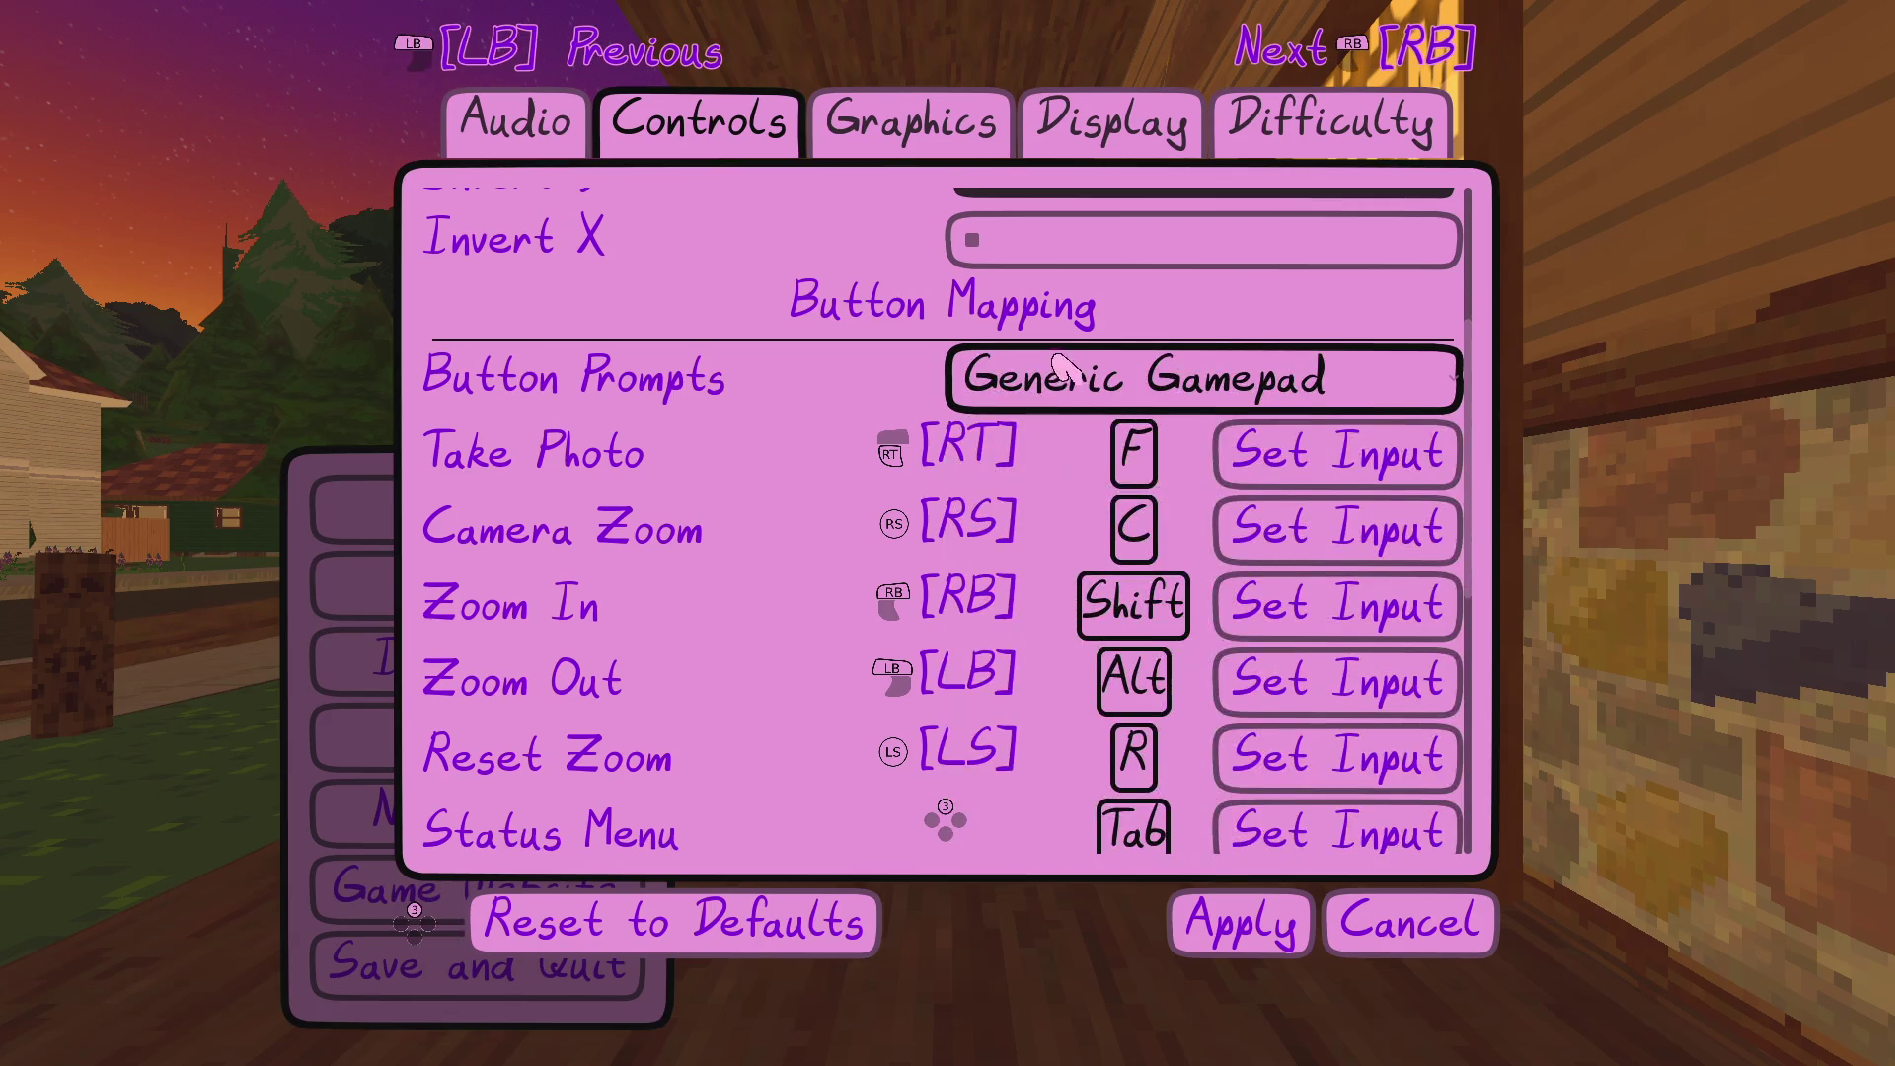
{"action": "left_click", "coordinate": [1066, 375]}
{"action": "left_click", "coordinate": [1075, 679]}
{"action": "left_click", "coordinate": [1108, 370]}
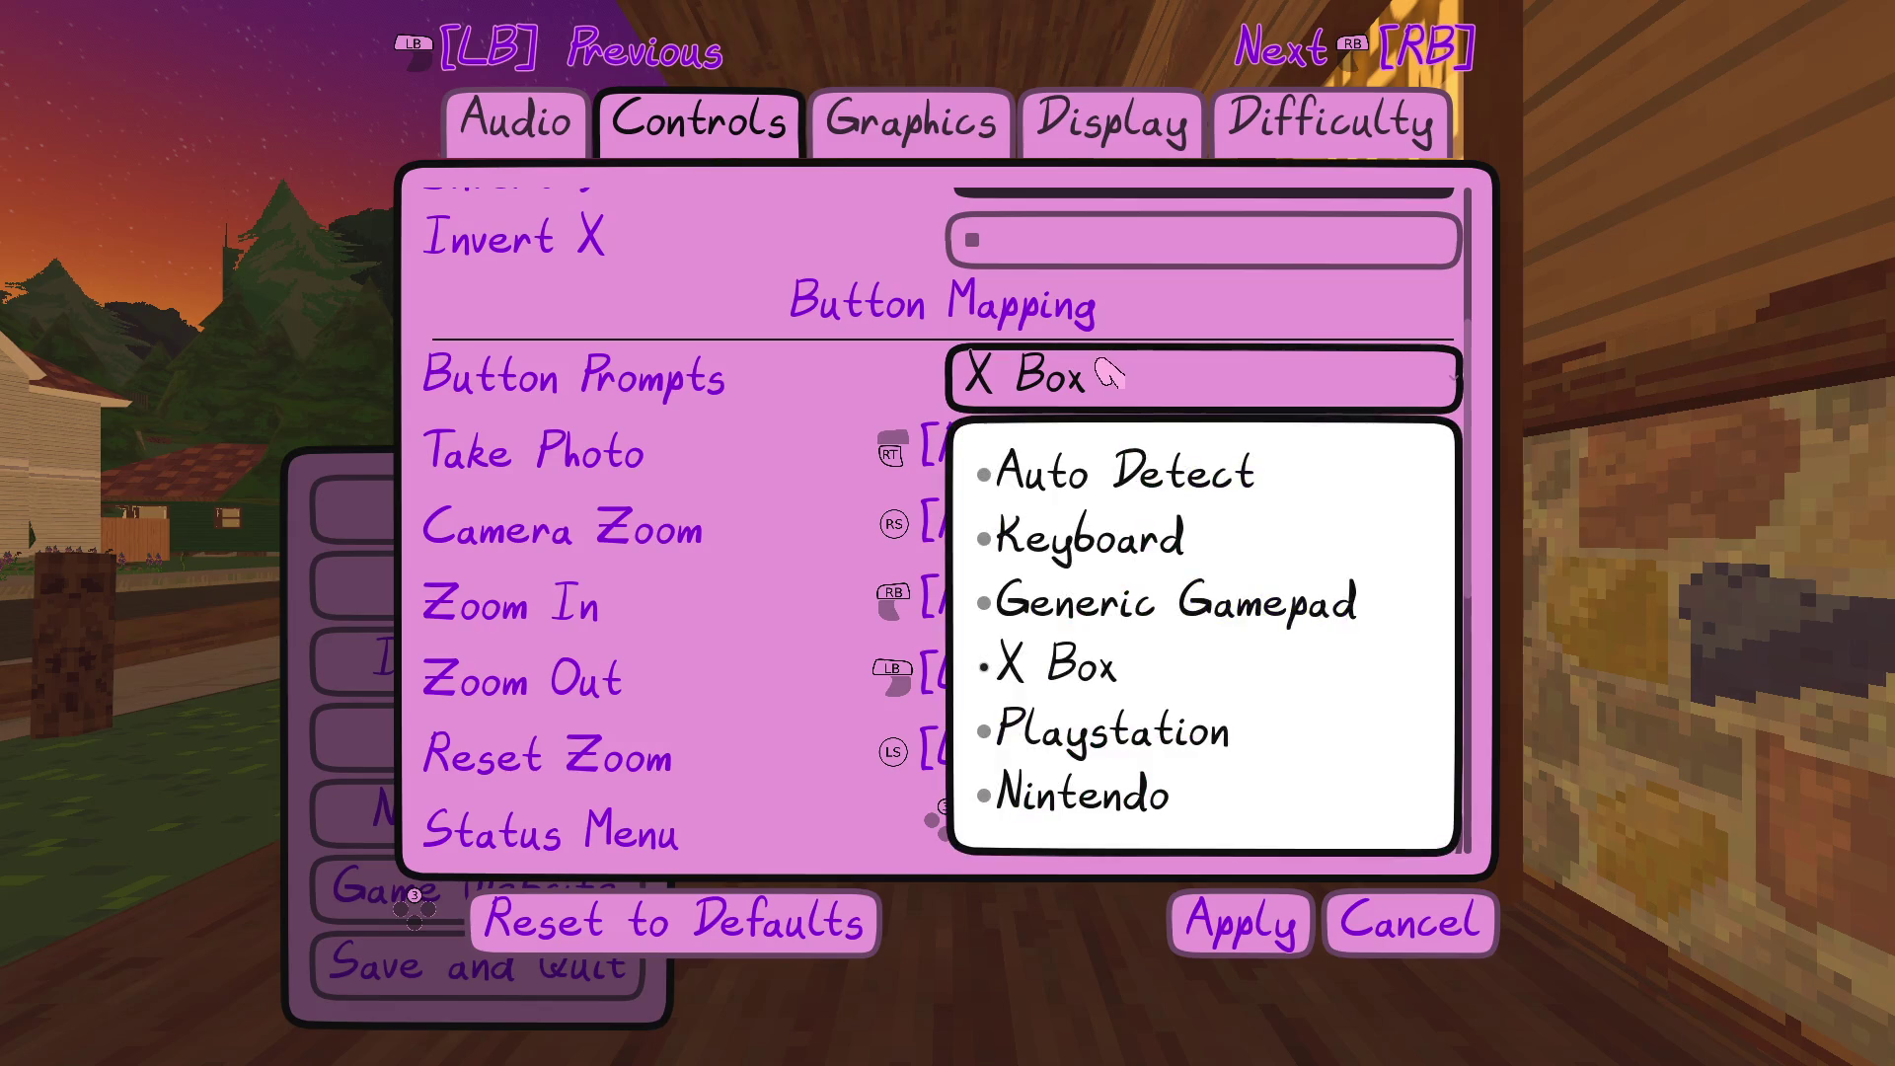
{"action": "left_click", "coordinate": [1060, 730]}
{"action": "left_click", "coordinate": [1081, 375]}
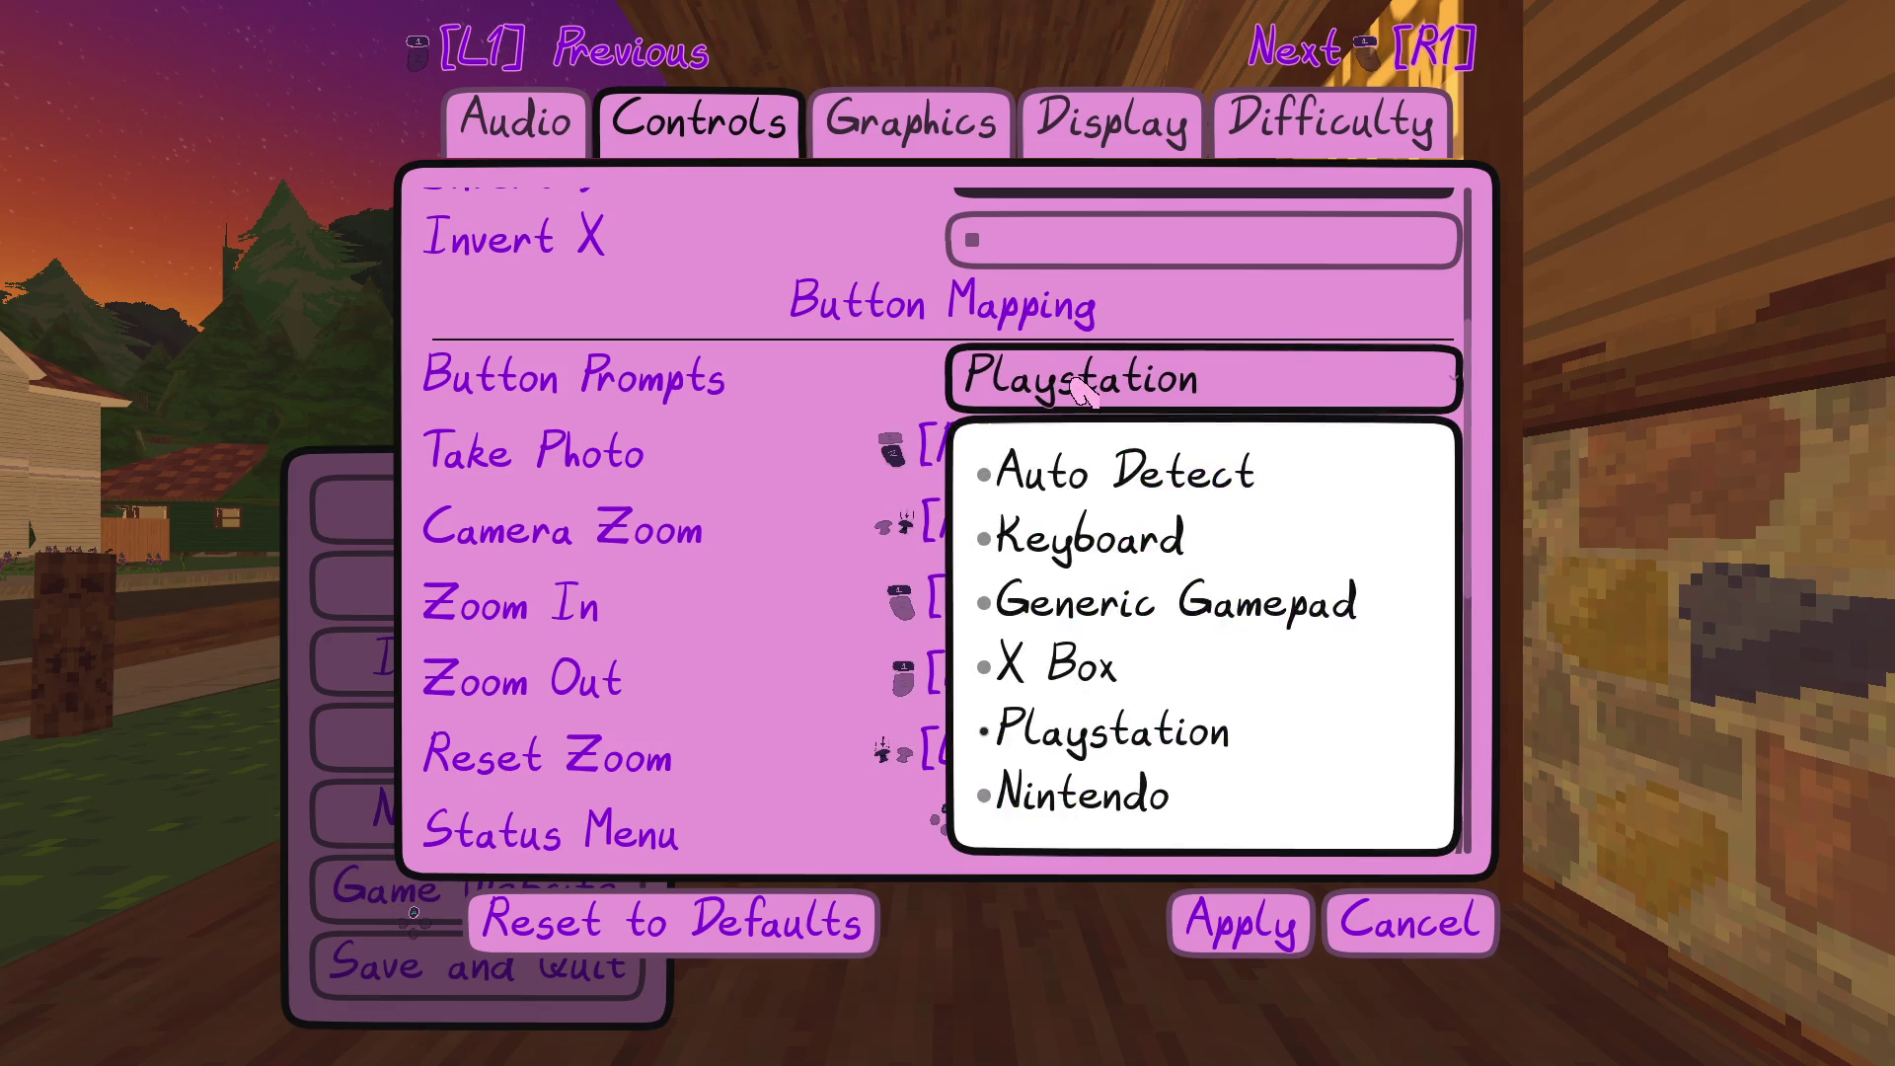
{"action": "left_click", "coordinate": [1081, 797]}
{"action": "left_click", "coordinate": [1119, 367]}
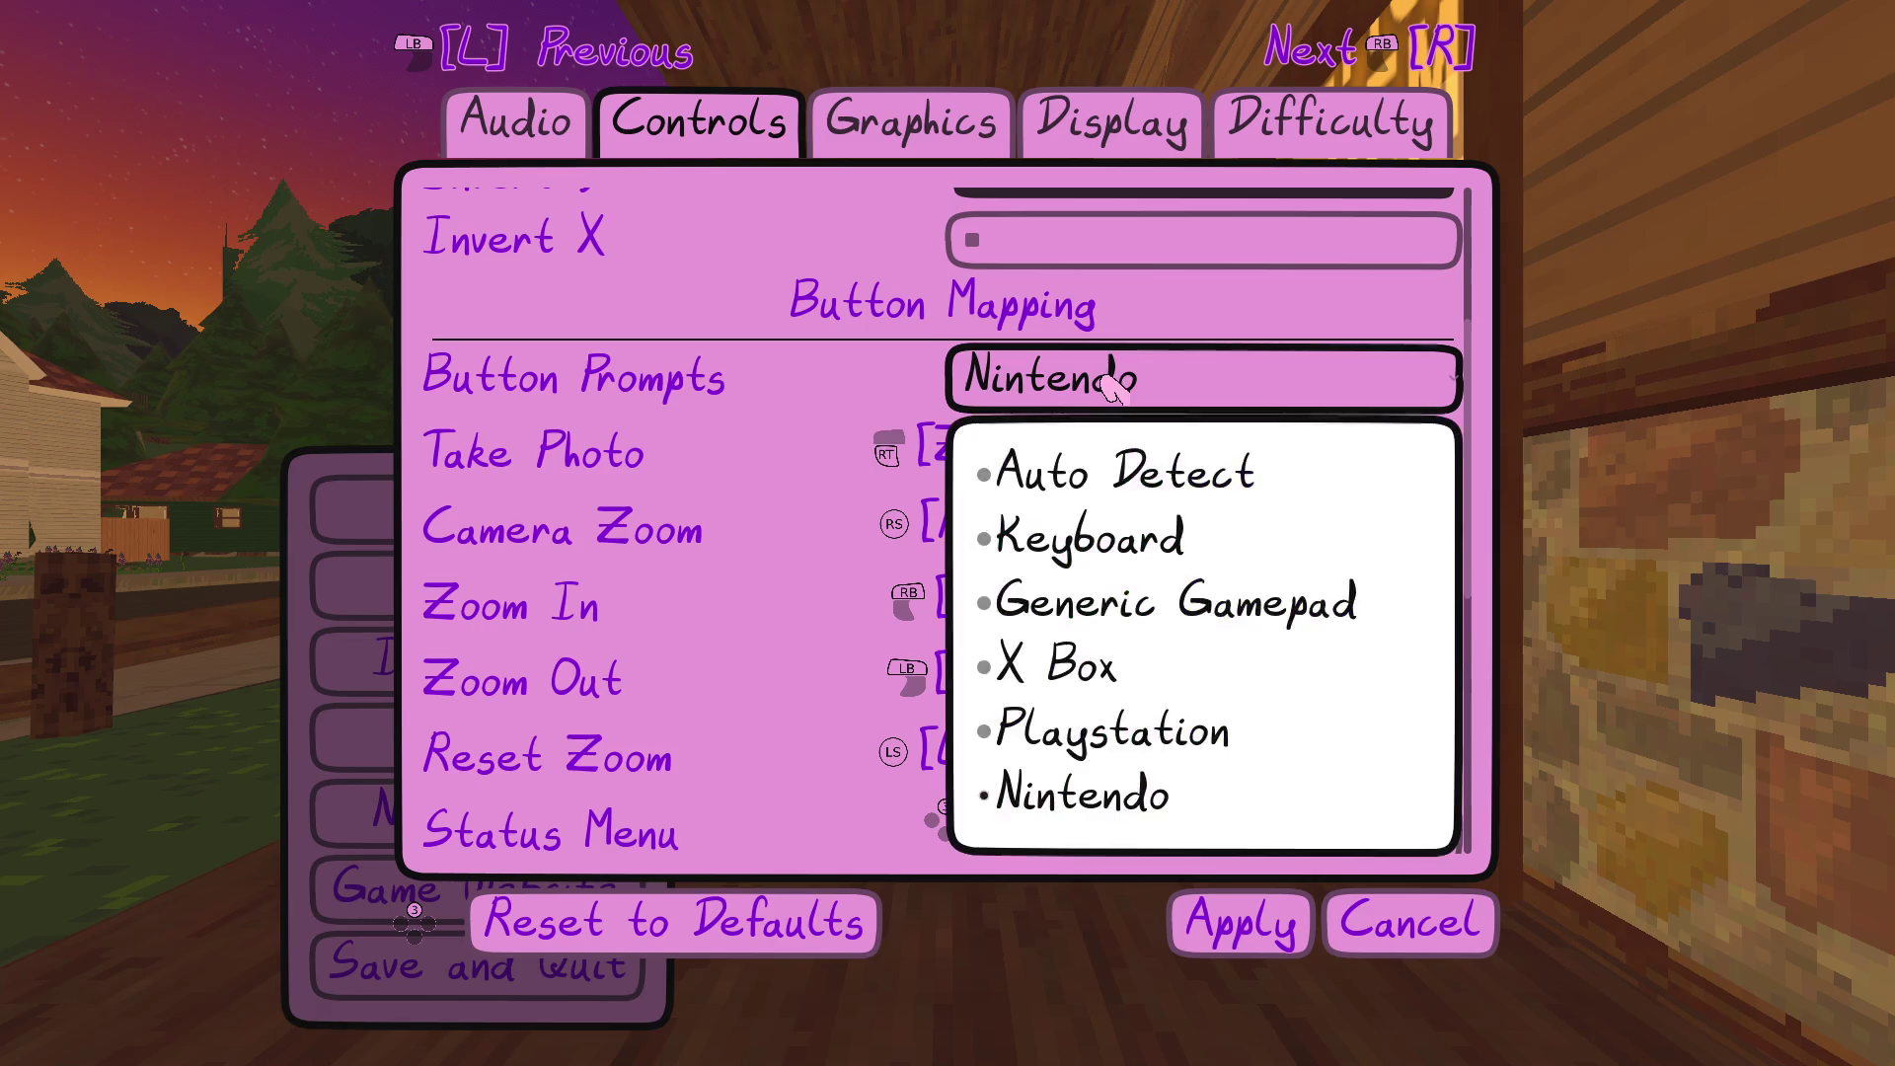
{"action": "left_click", "coordinate": [1098, 481]}
{"action": "scroll", "coordinate": [1036, 523], "scroll_direction": "up", "scroll_amount": 3}
{"action": "left_click", "coordinate": [1031, 511]}
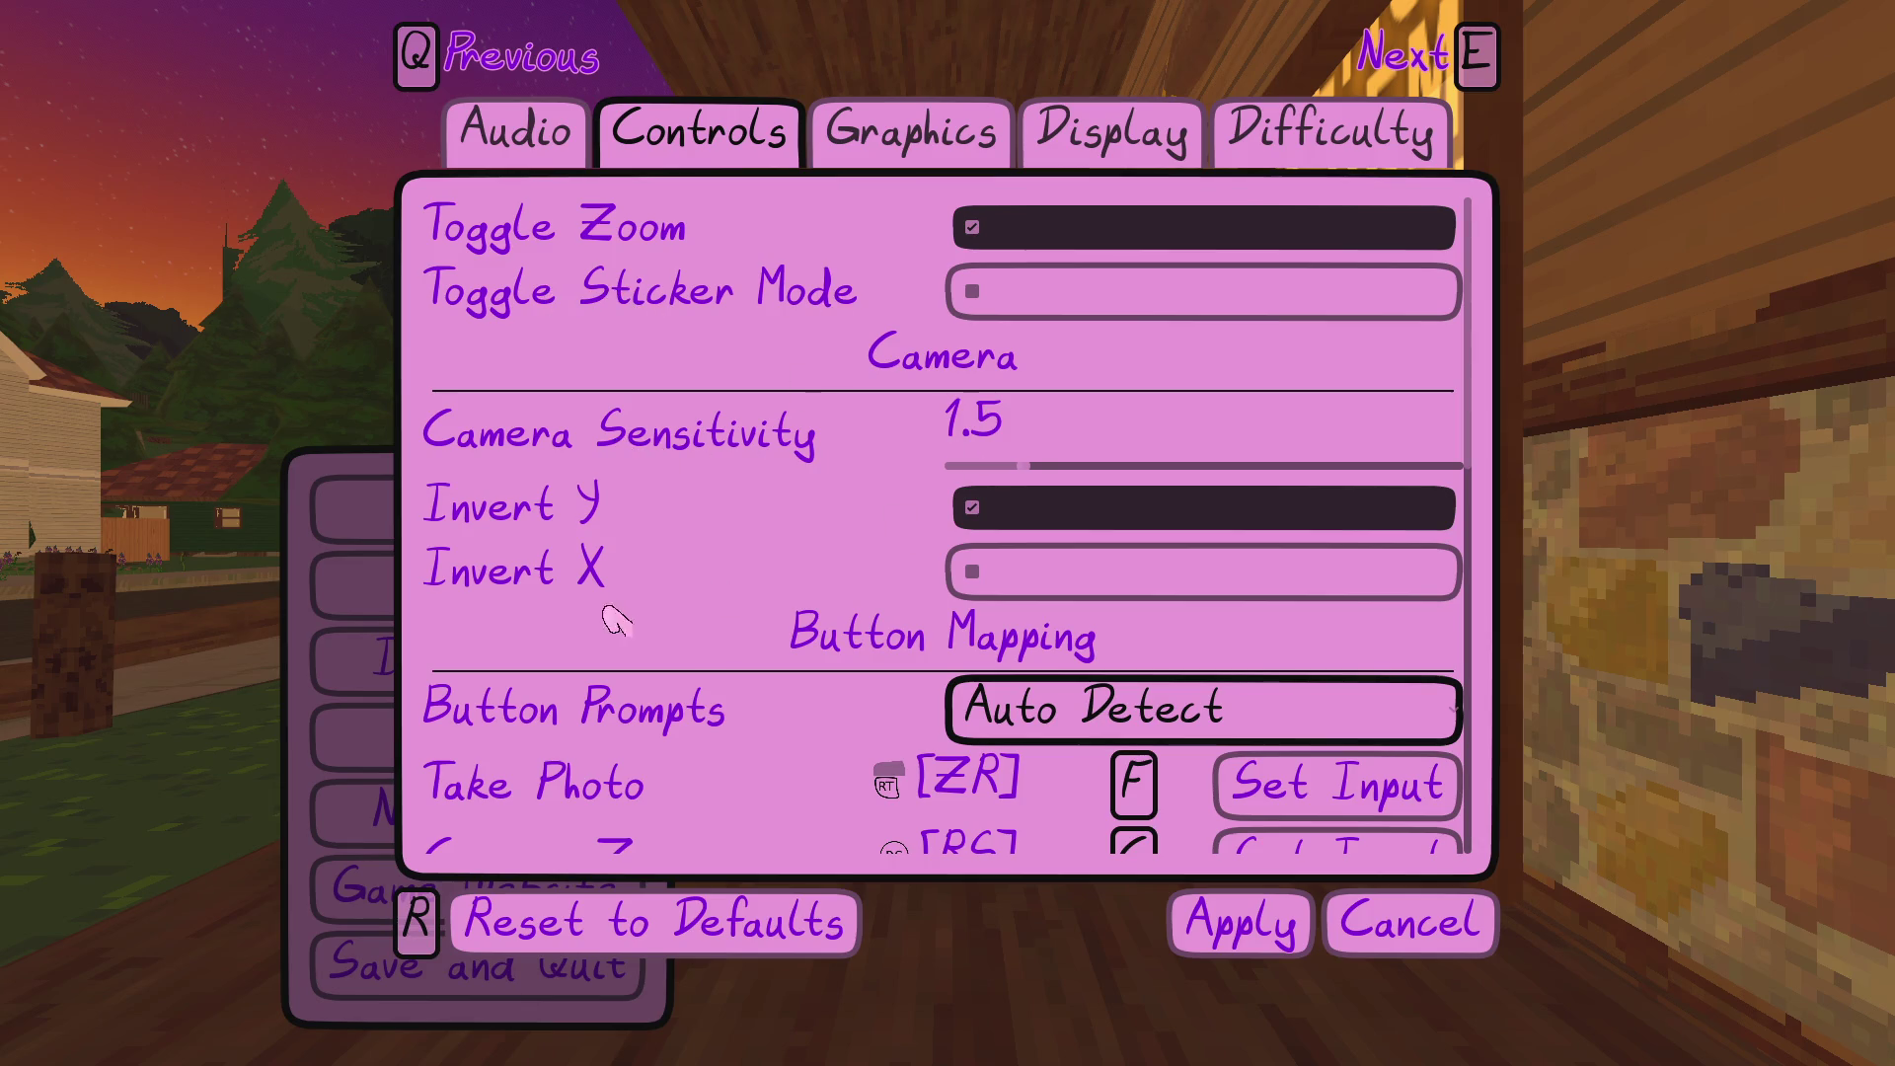
Cycle Button Prompts through Nintendo, Playstation, X Box, Generic Gamepad and Keyboard
{"action": "scroll", "coordinate": [839, 594], "scroll_direction": "down", "scroll_amount": 1}
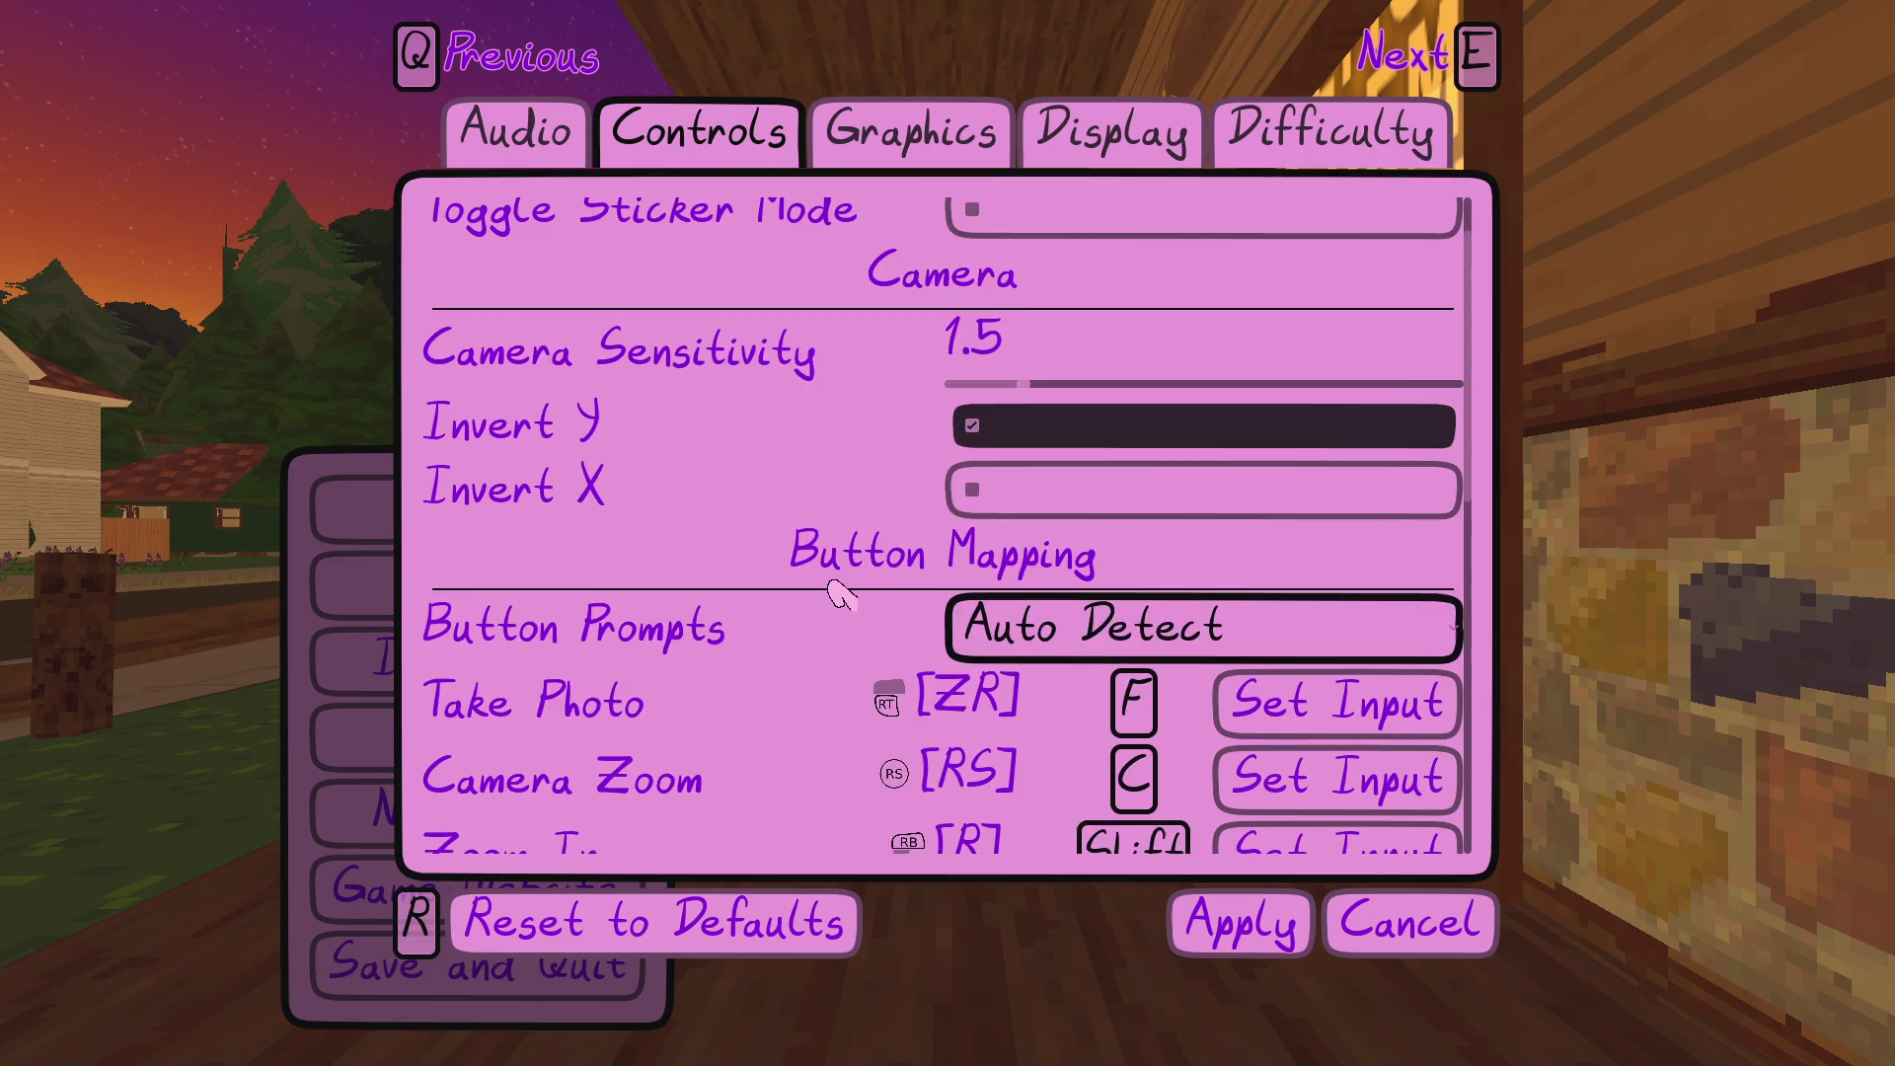
{"action": "scroll", "coordinate": [839, 594], "scroll_direction": "down", "scroll_amount": 3}
{"action": "left_click", "coordinate": [1054, 381]}
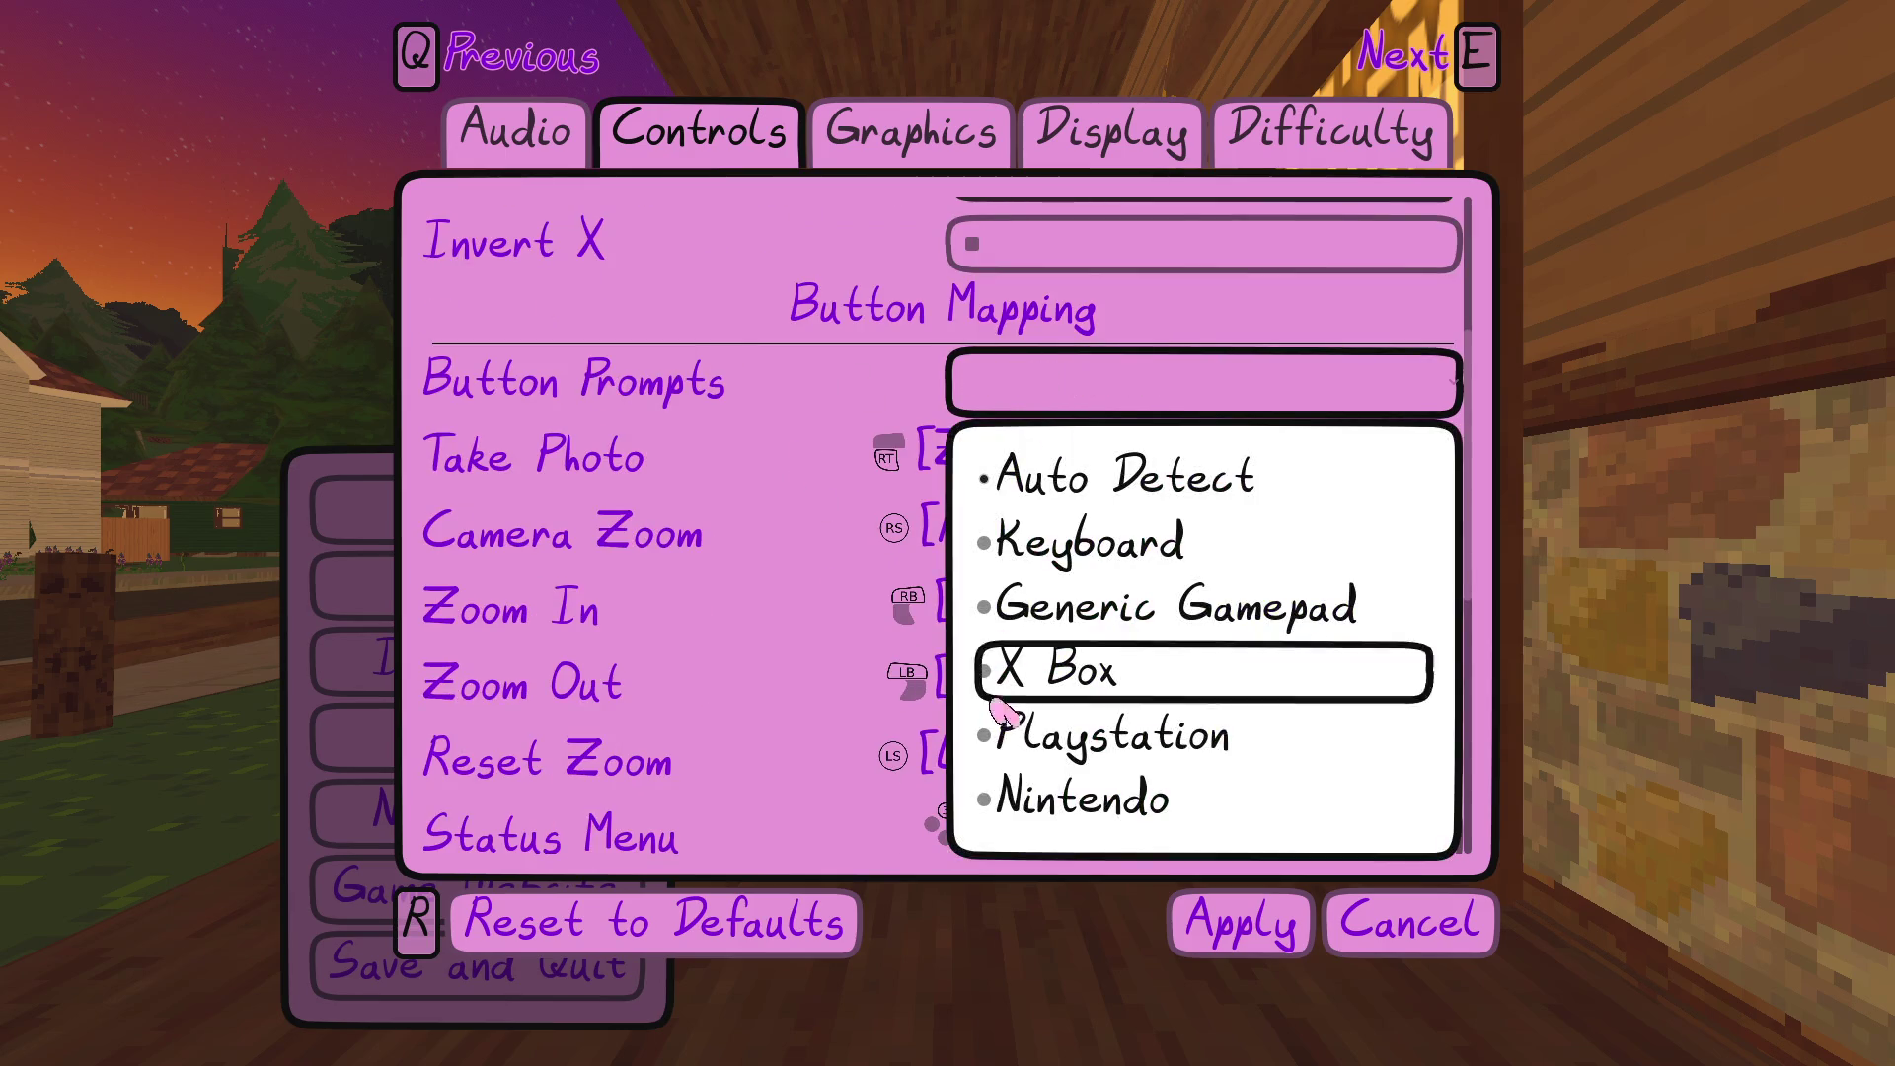
{"action": "left_click", "coordinate": [1021, 804]}
{"action": "left_click", "coordinate": [1051, 380]}
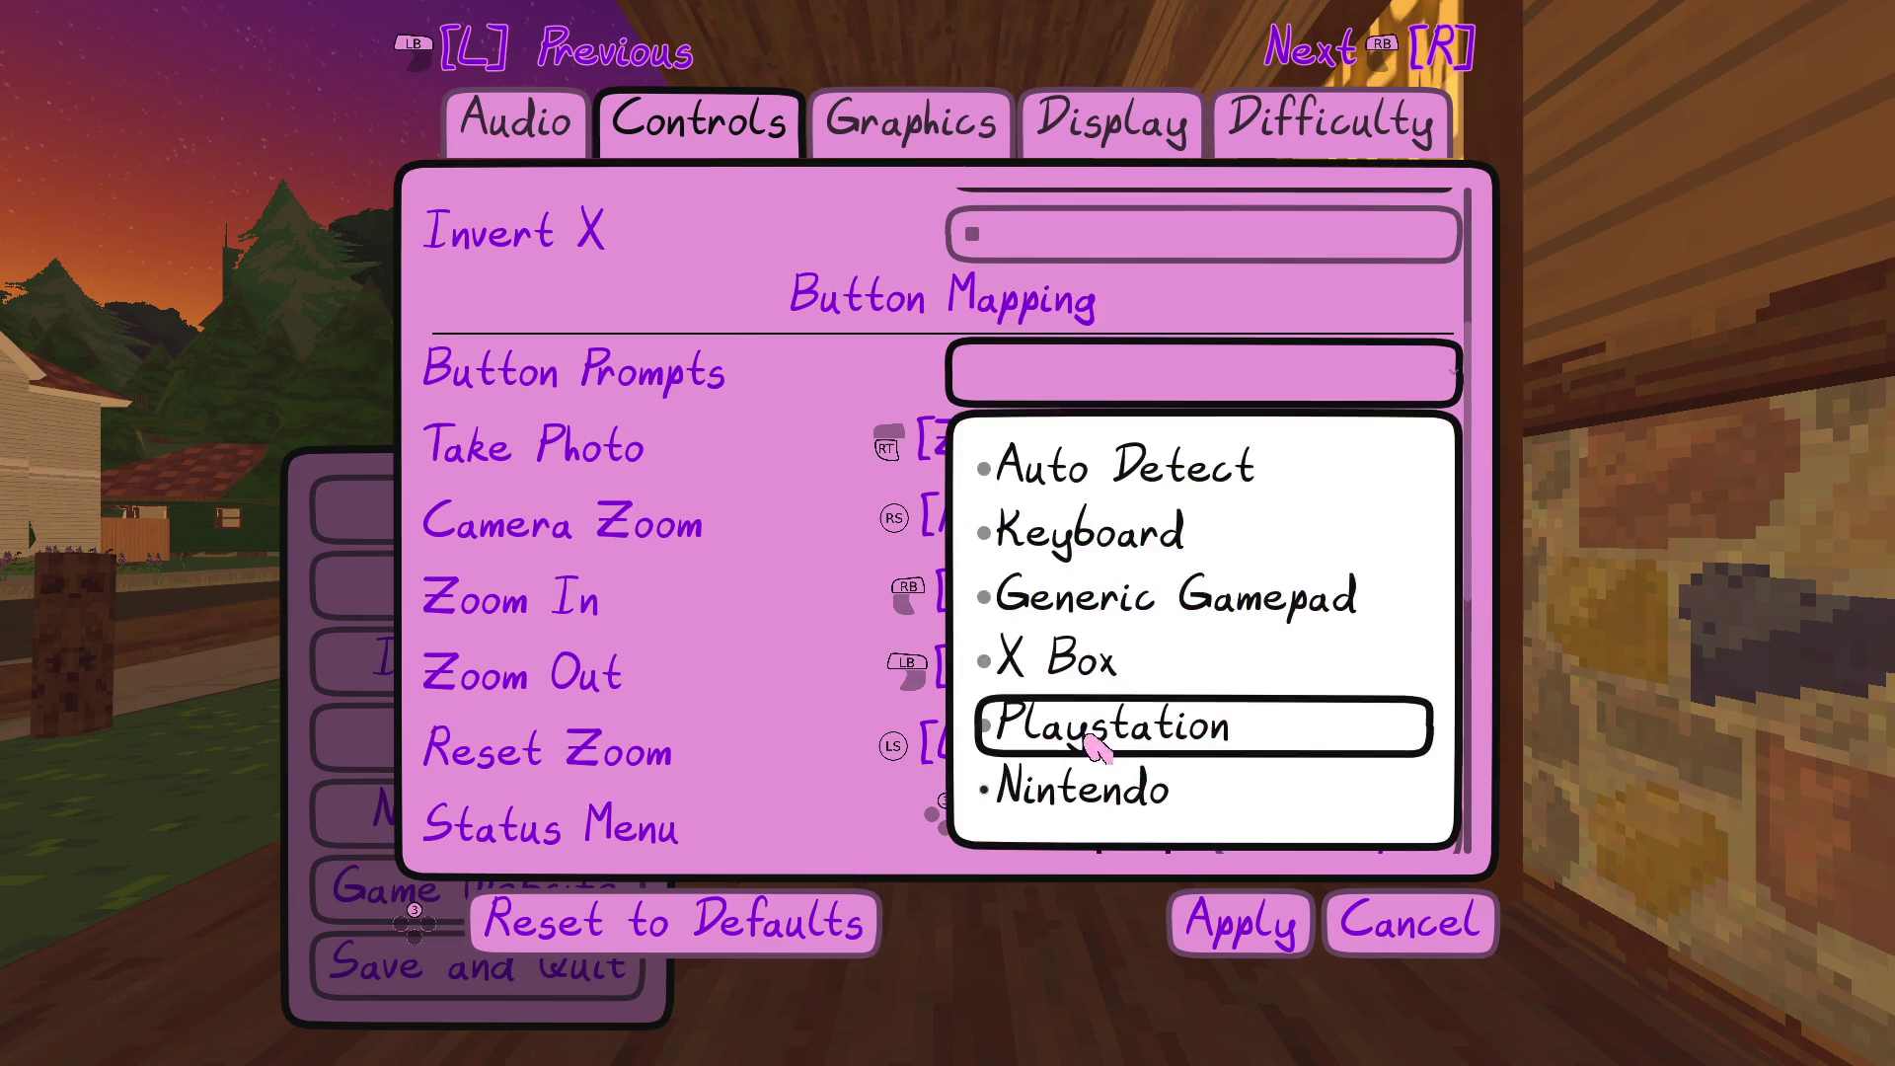
{"action": "left_click", "coordinate": [1095, 750]}
{"action": "left_click", "coordinate": [1061, 380]}
{"action": "left_click", "coordinate": [1070, 662]}
{"action": "left_click", "coordinate": [1066, 385]}
{"action": "left_click", "coordinate": [1064, 607]}
{"action": "left_click", "coordinate": [1064, 379]}
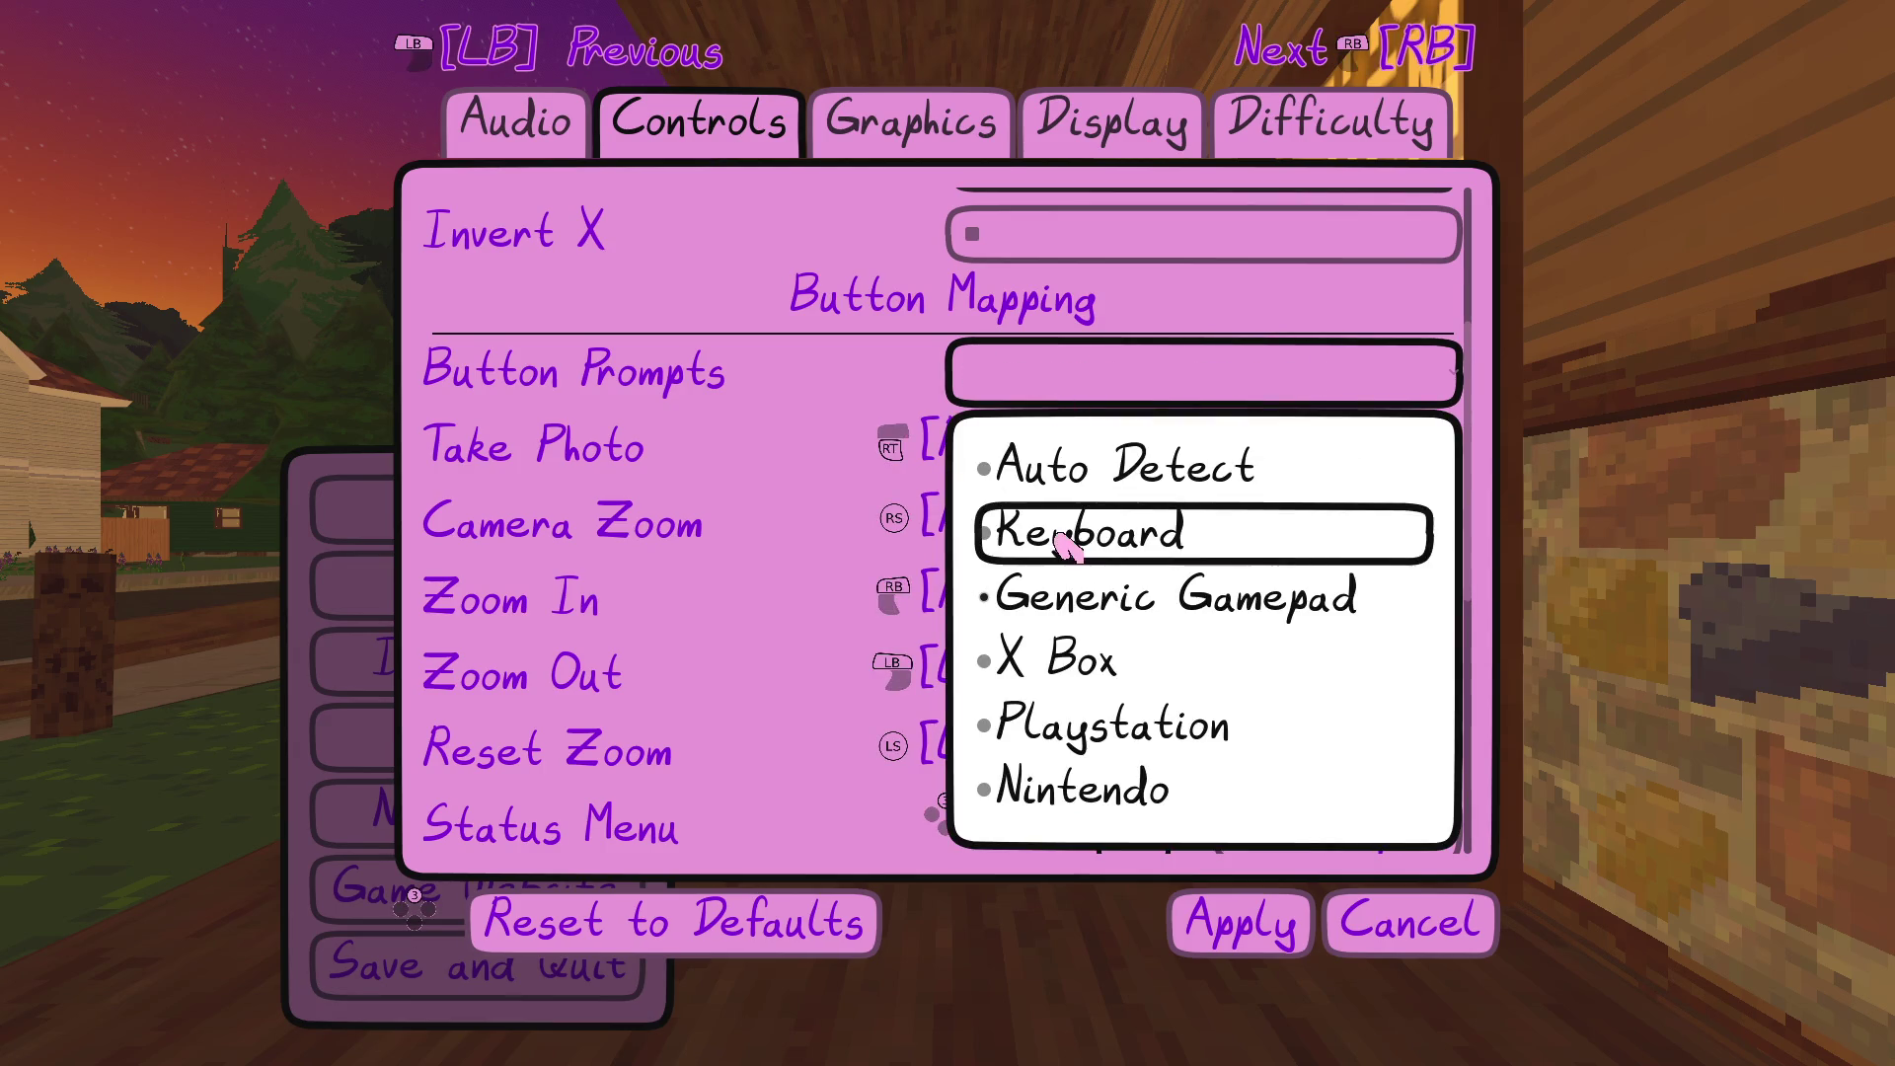
{"action": "left_click", "coordinate": [1063, 542]}
Try X Box, Playstation and Nintendo prompts again, ending on Auto Detect
{"action": "left_click", "coordinate": [1071, 393]}
{"action": "left_click", "coordinate": [1068, 387]}
{"action": "left_click", "coordinate": [1065, 383]}
{"action": "left_click", "coordinate": [1056, 667]}
{"action": "left_click", "coordinate": [1065, 383]}
{"action": "left_click", "coordinate": [1044, 718]}
{"action": "left_click", "coordinate": [1065, 385]}
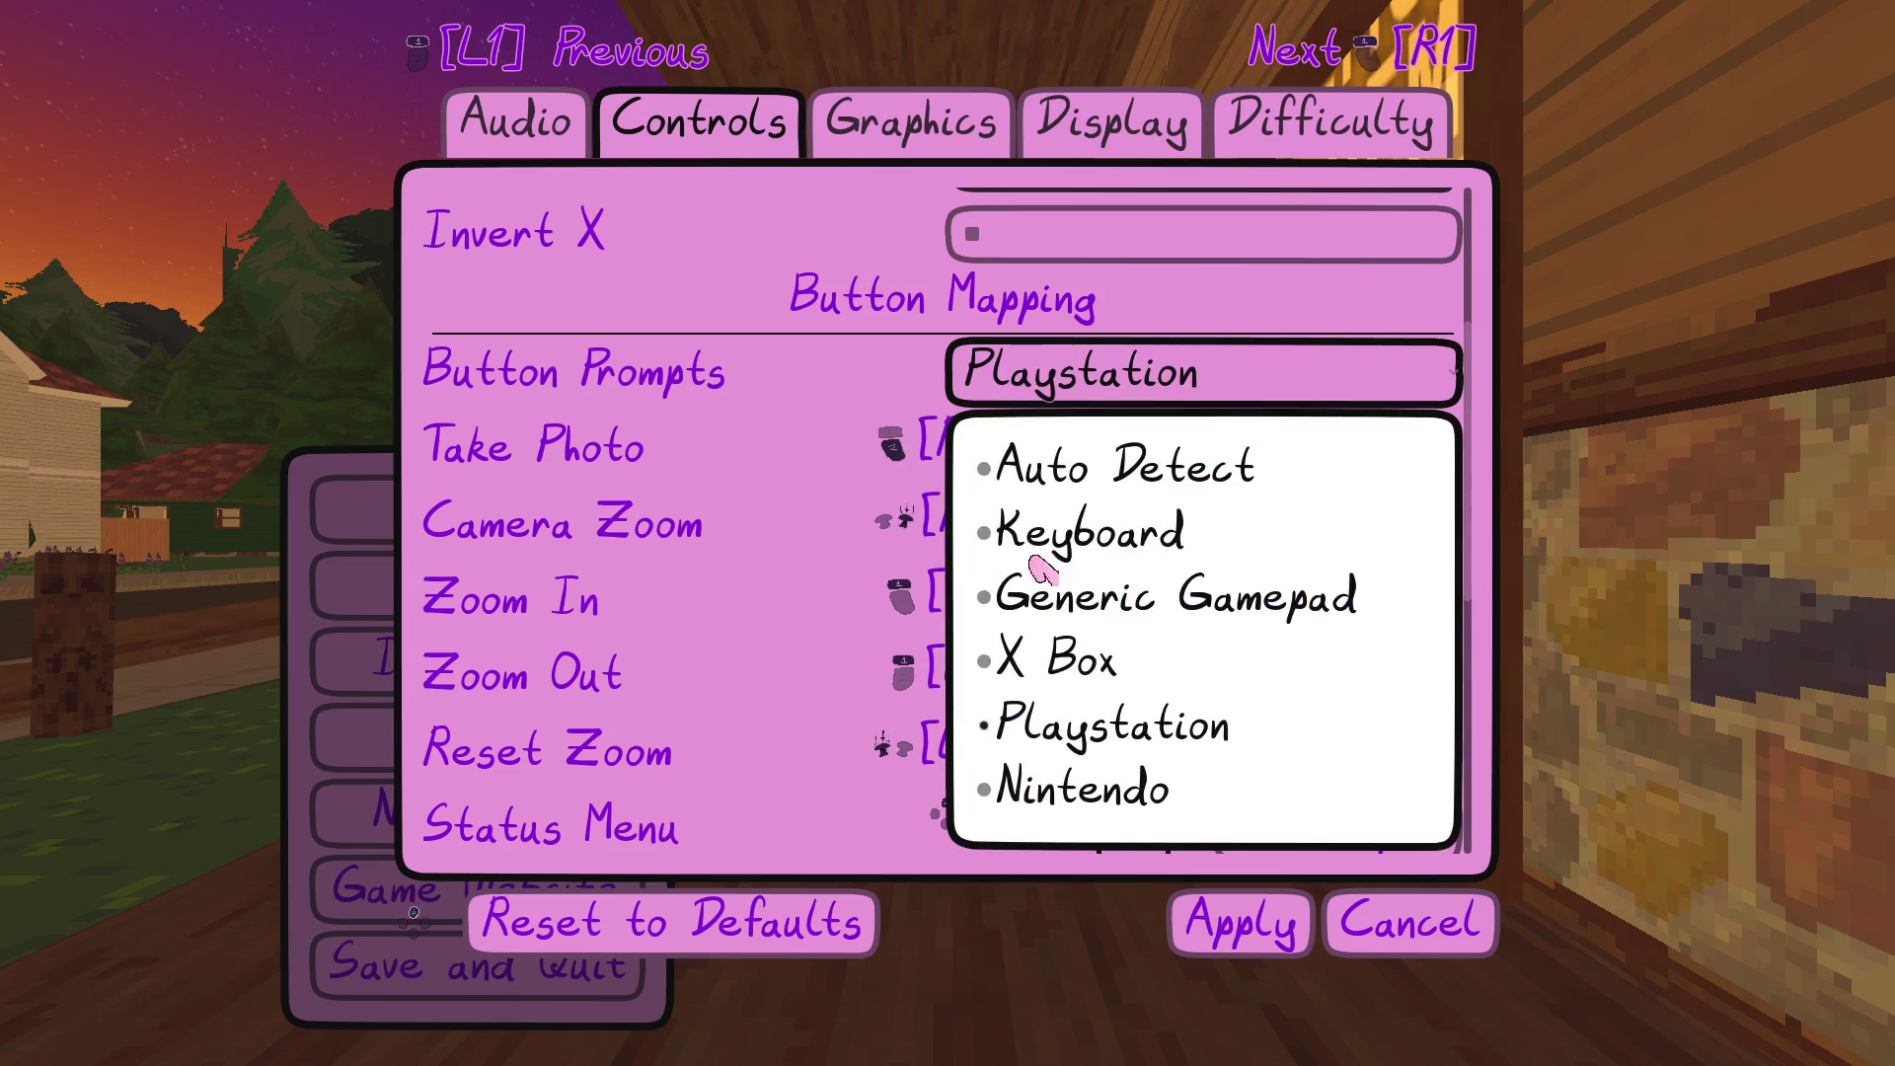
{"action": "left_click", "coordinate": [1021, 795]}
{"action": "left_click", "coordinate": [1011, 375]}
{"action": "left_click", "coordinate": [1037, 469]}
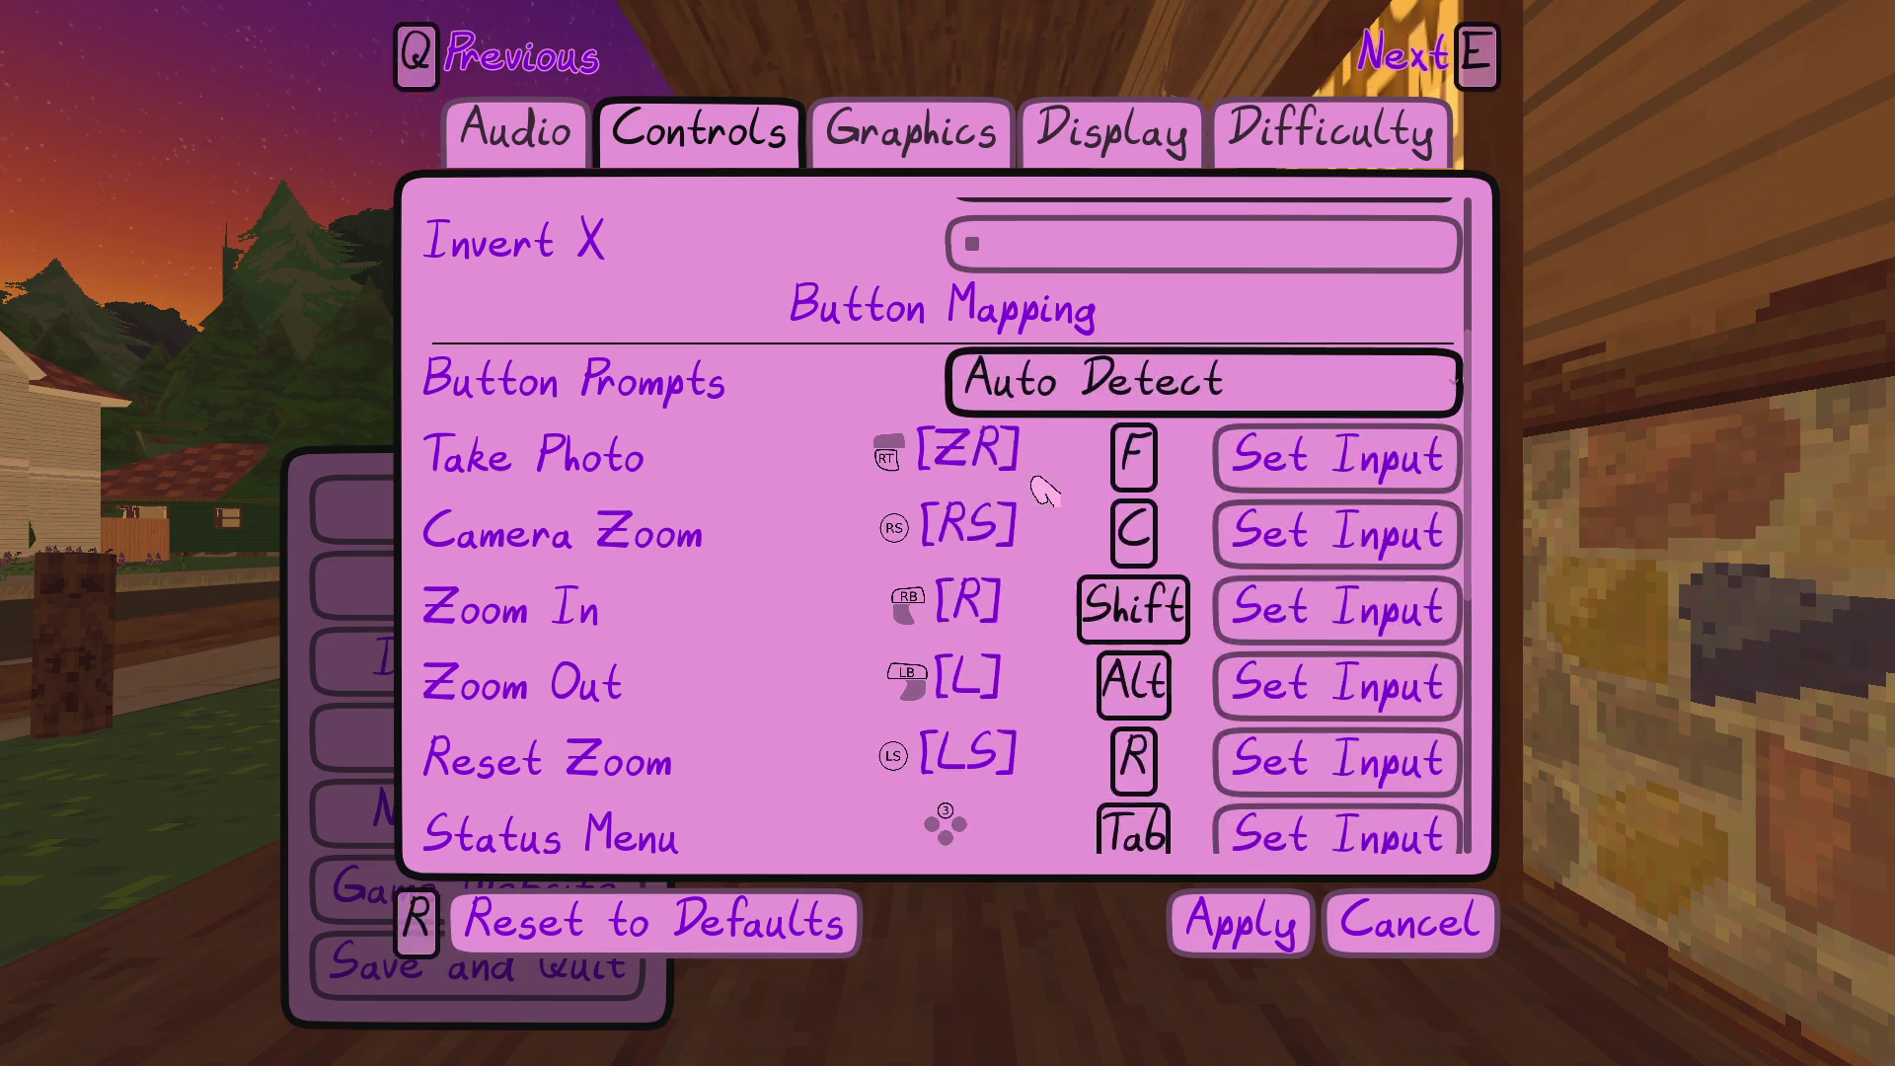
Apply the options, resume, then reopen Options and arrow through the Controls rows
{"action": "left_click", "coordinate": [1240, 926]}
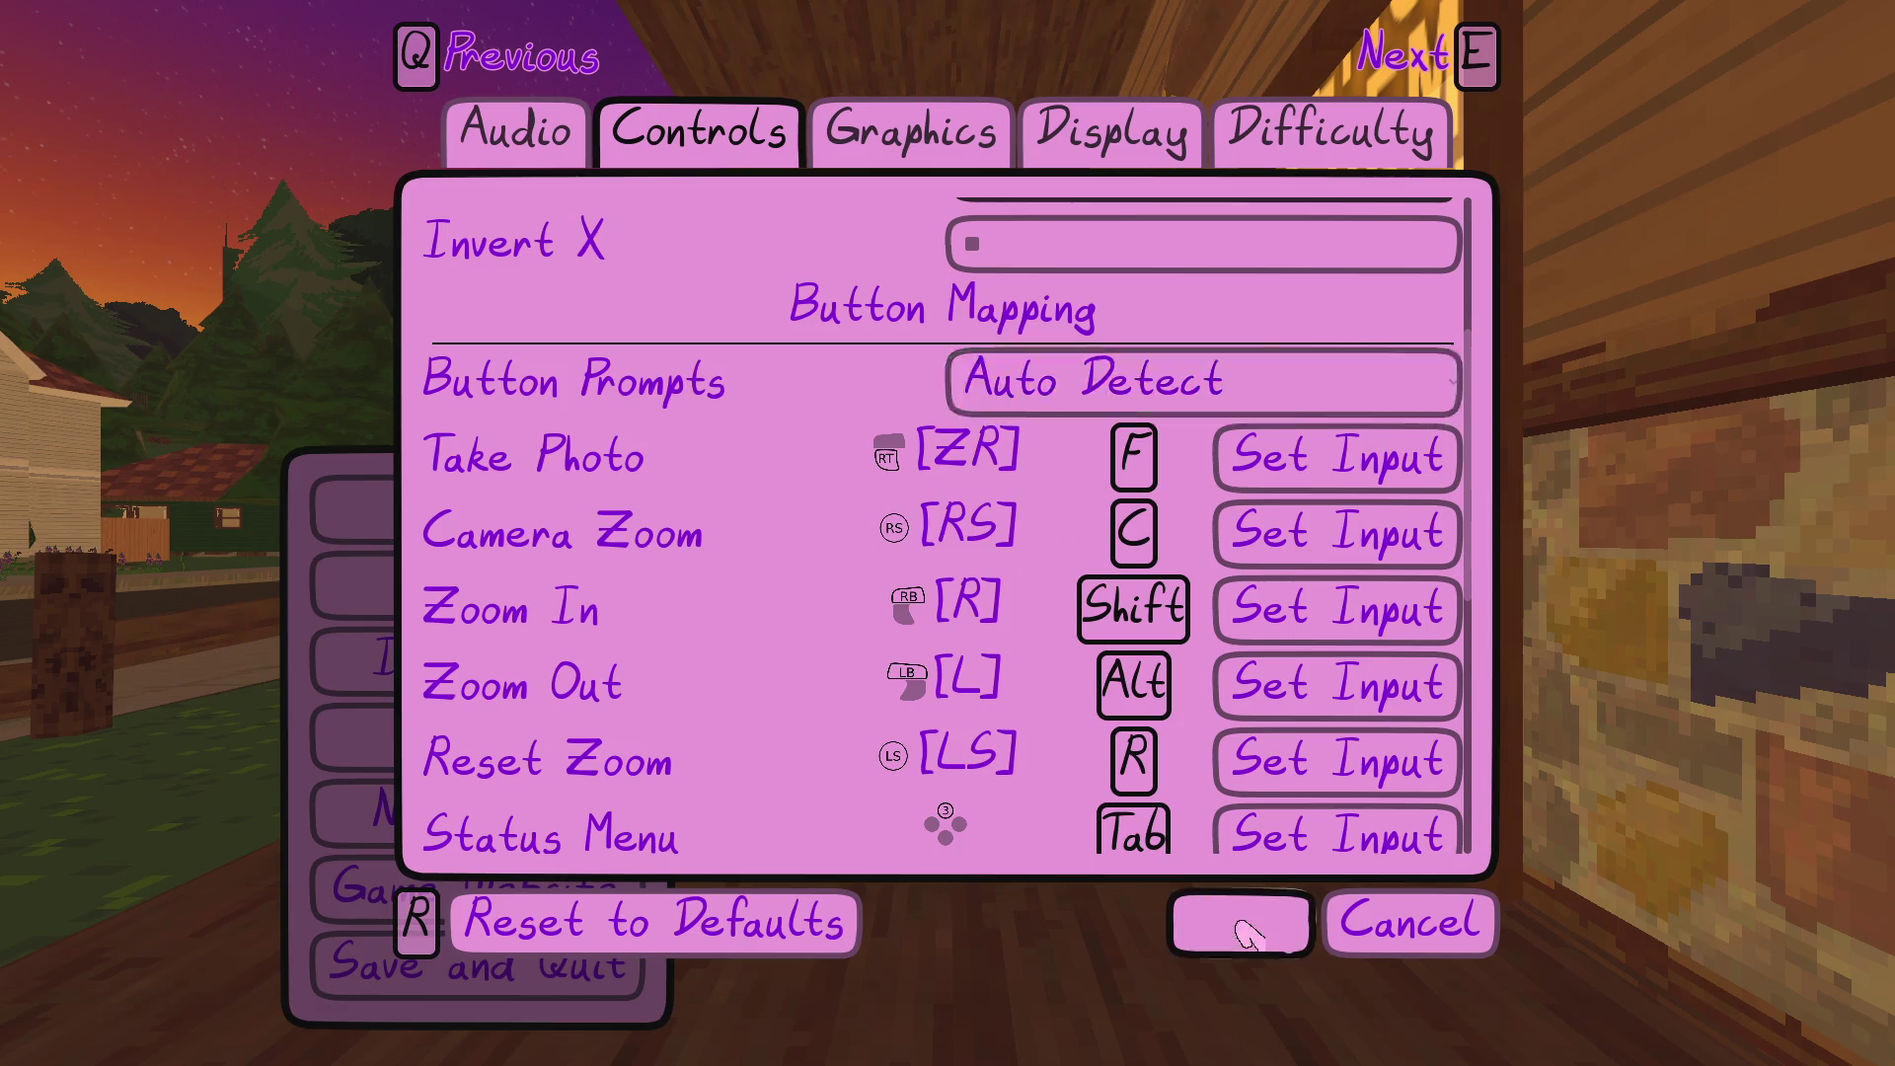
{"action": "left_click", "coordinate": [538, 502]}
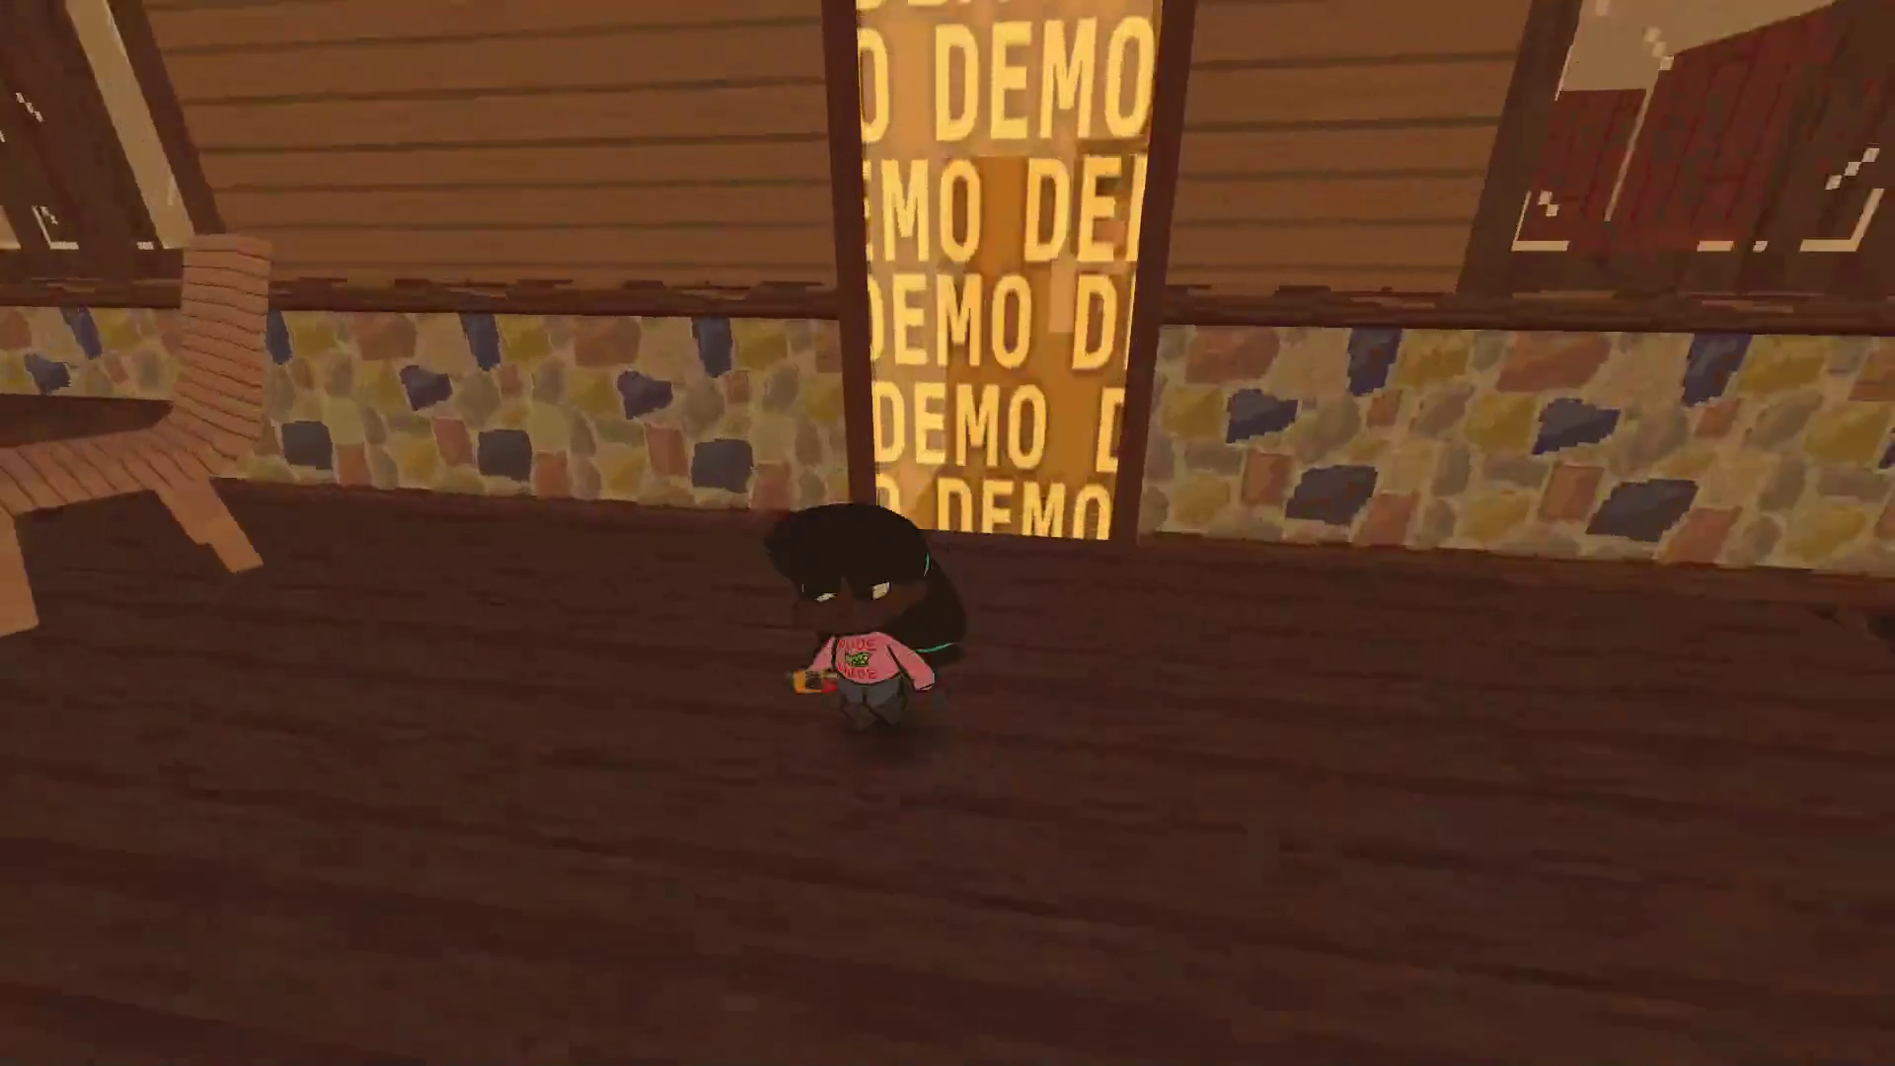
{"action": "key", "text": "Escape"}
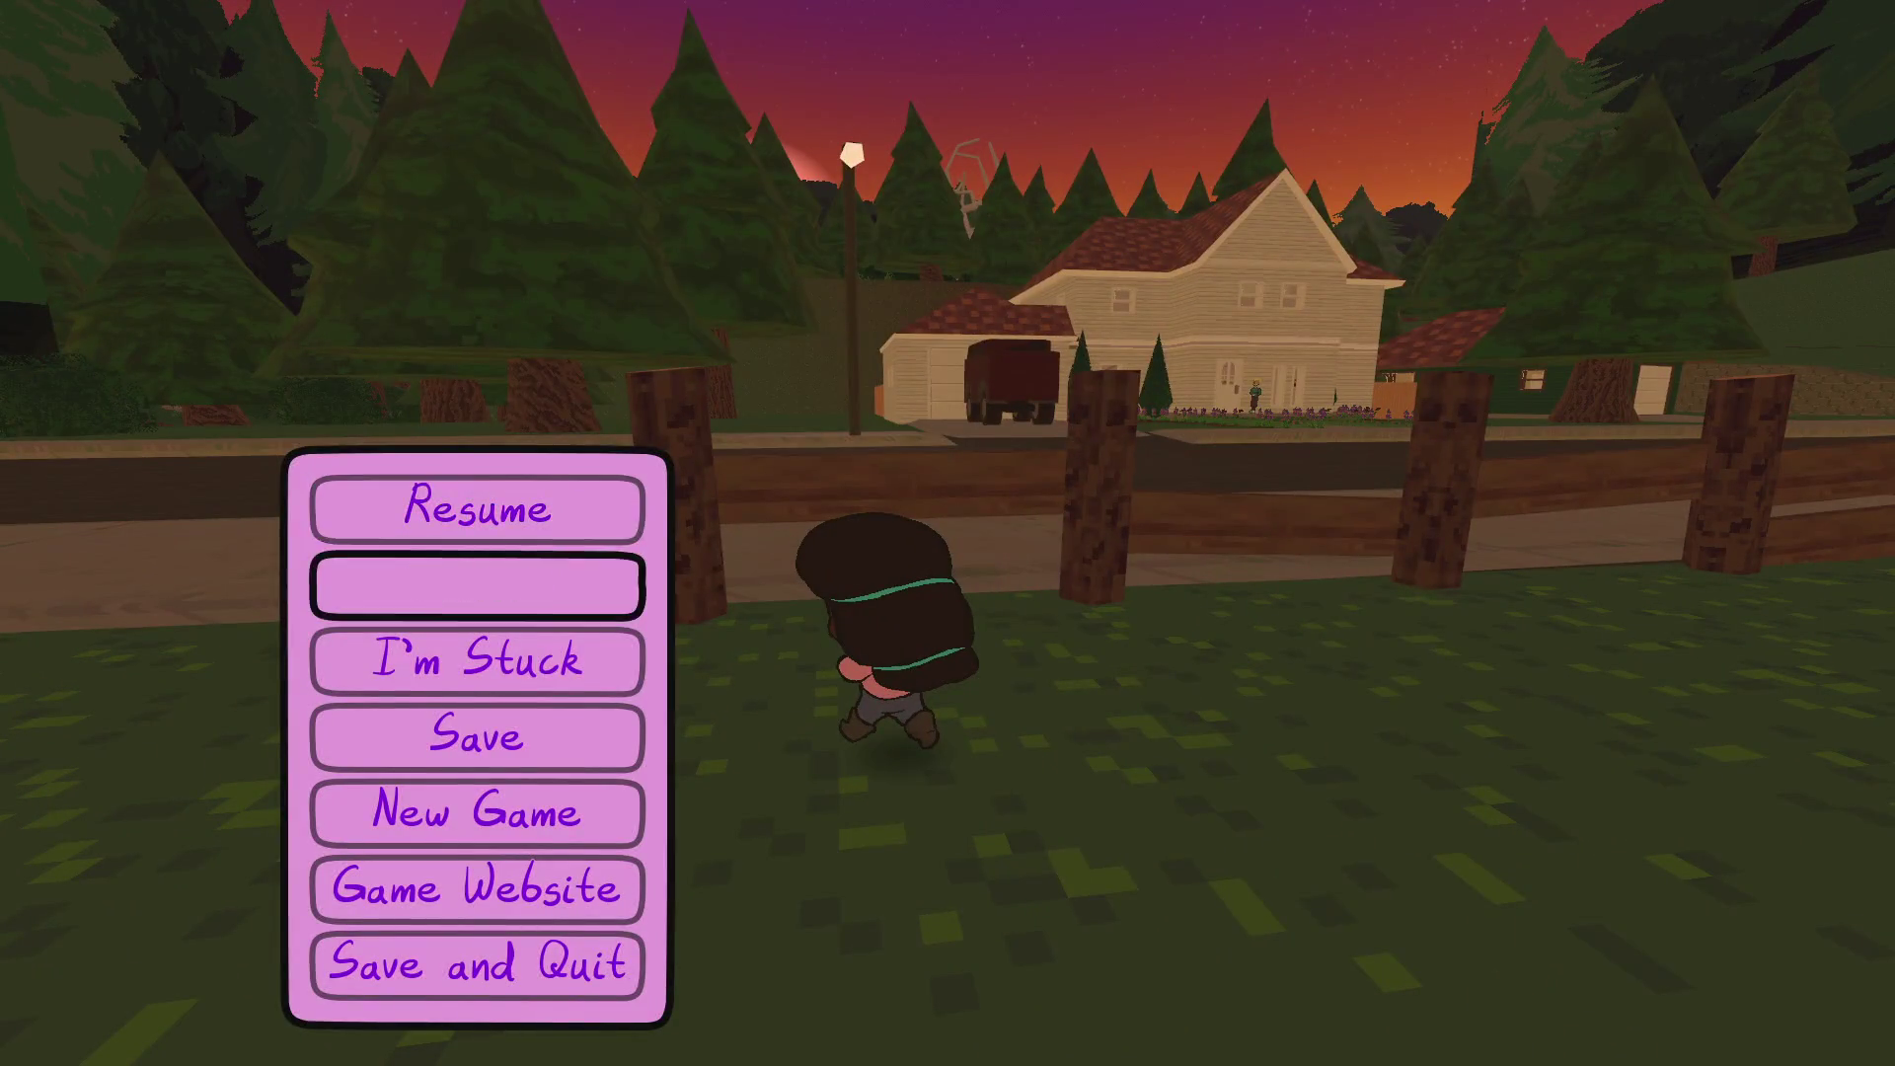
{"action": "key", "text": "Return"}
{"action": "key", "text": "Down"}
{"action": "key", "text": "Down"}
{"action": "key", "text": "Down"}
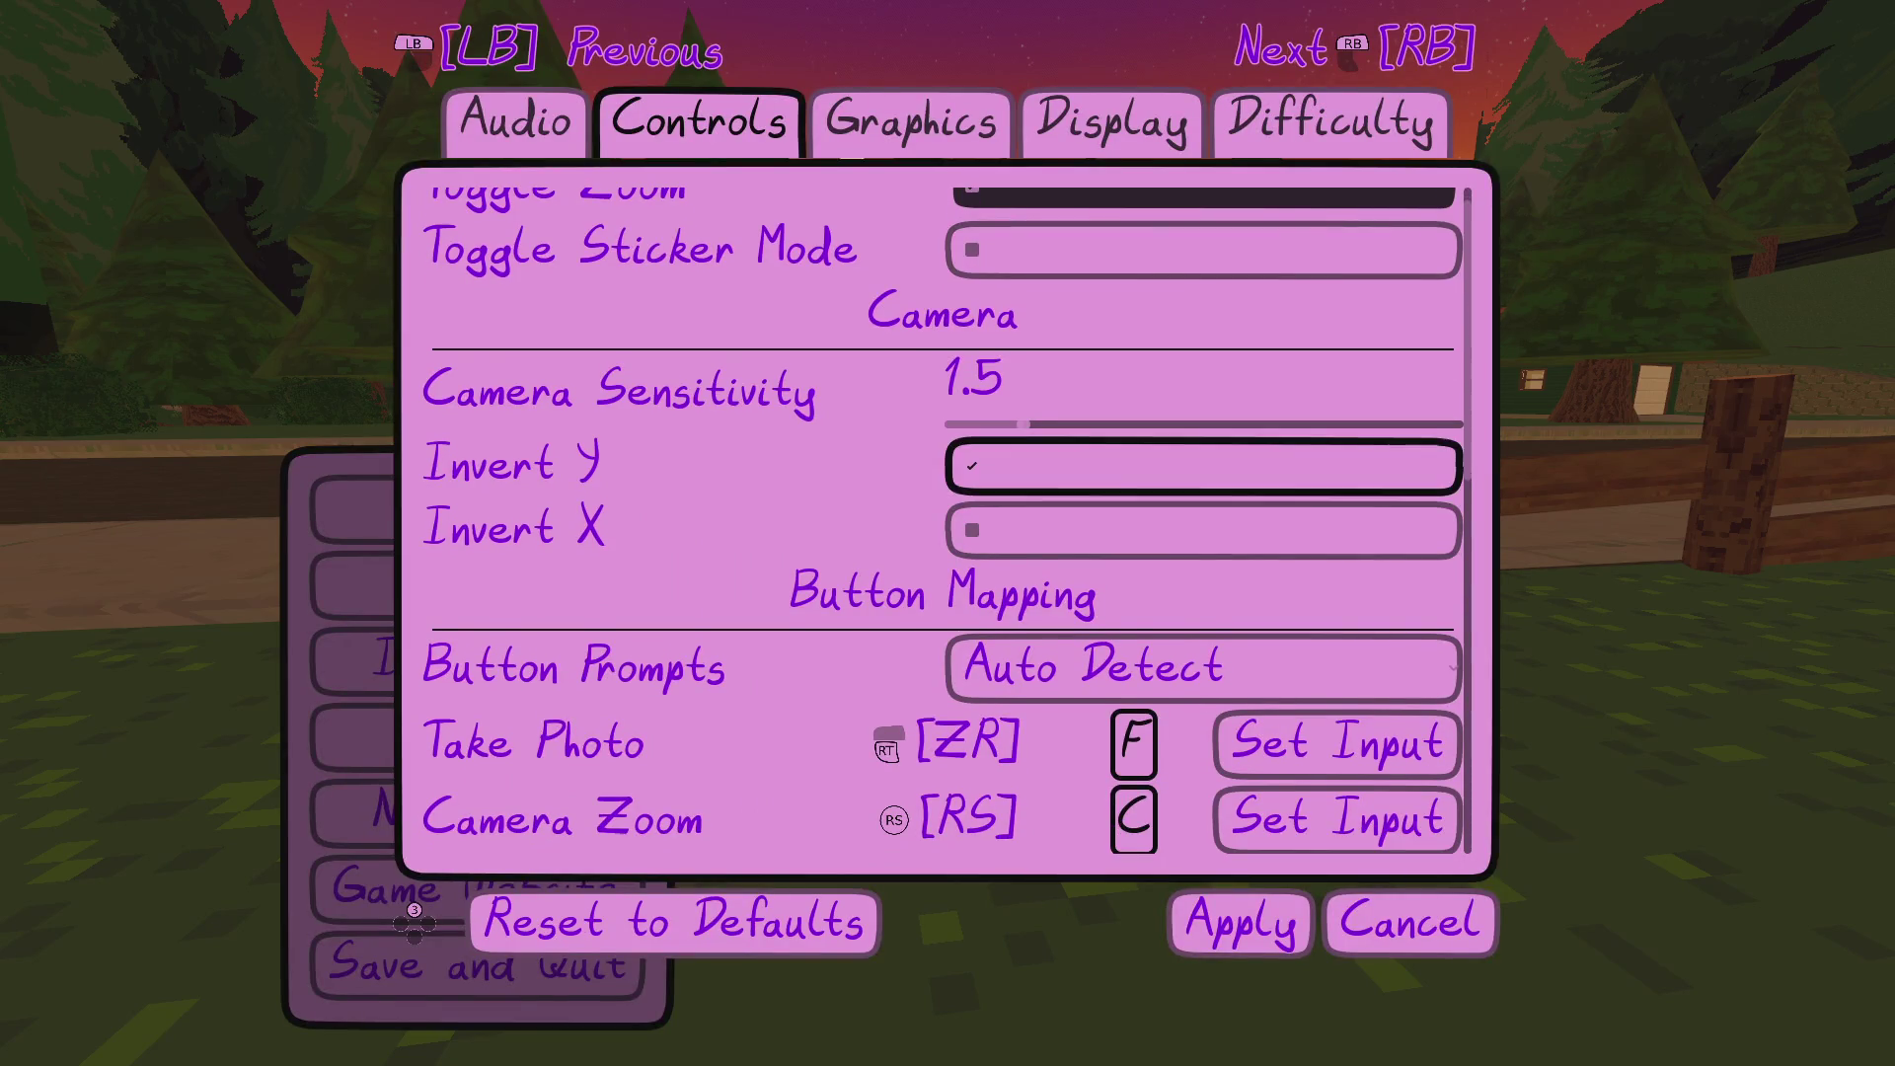
{"action": "key", "text": "Down"}
{"action": "key", "text": "Down"}
{"action": "key", "text": "Down"}
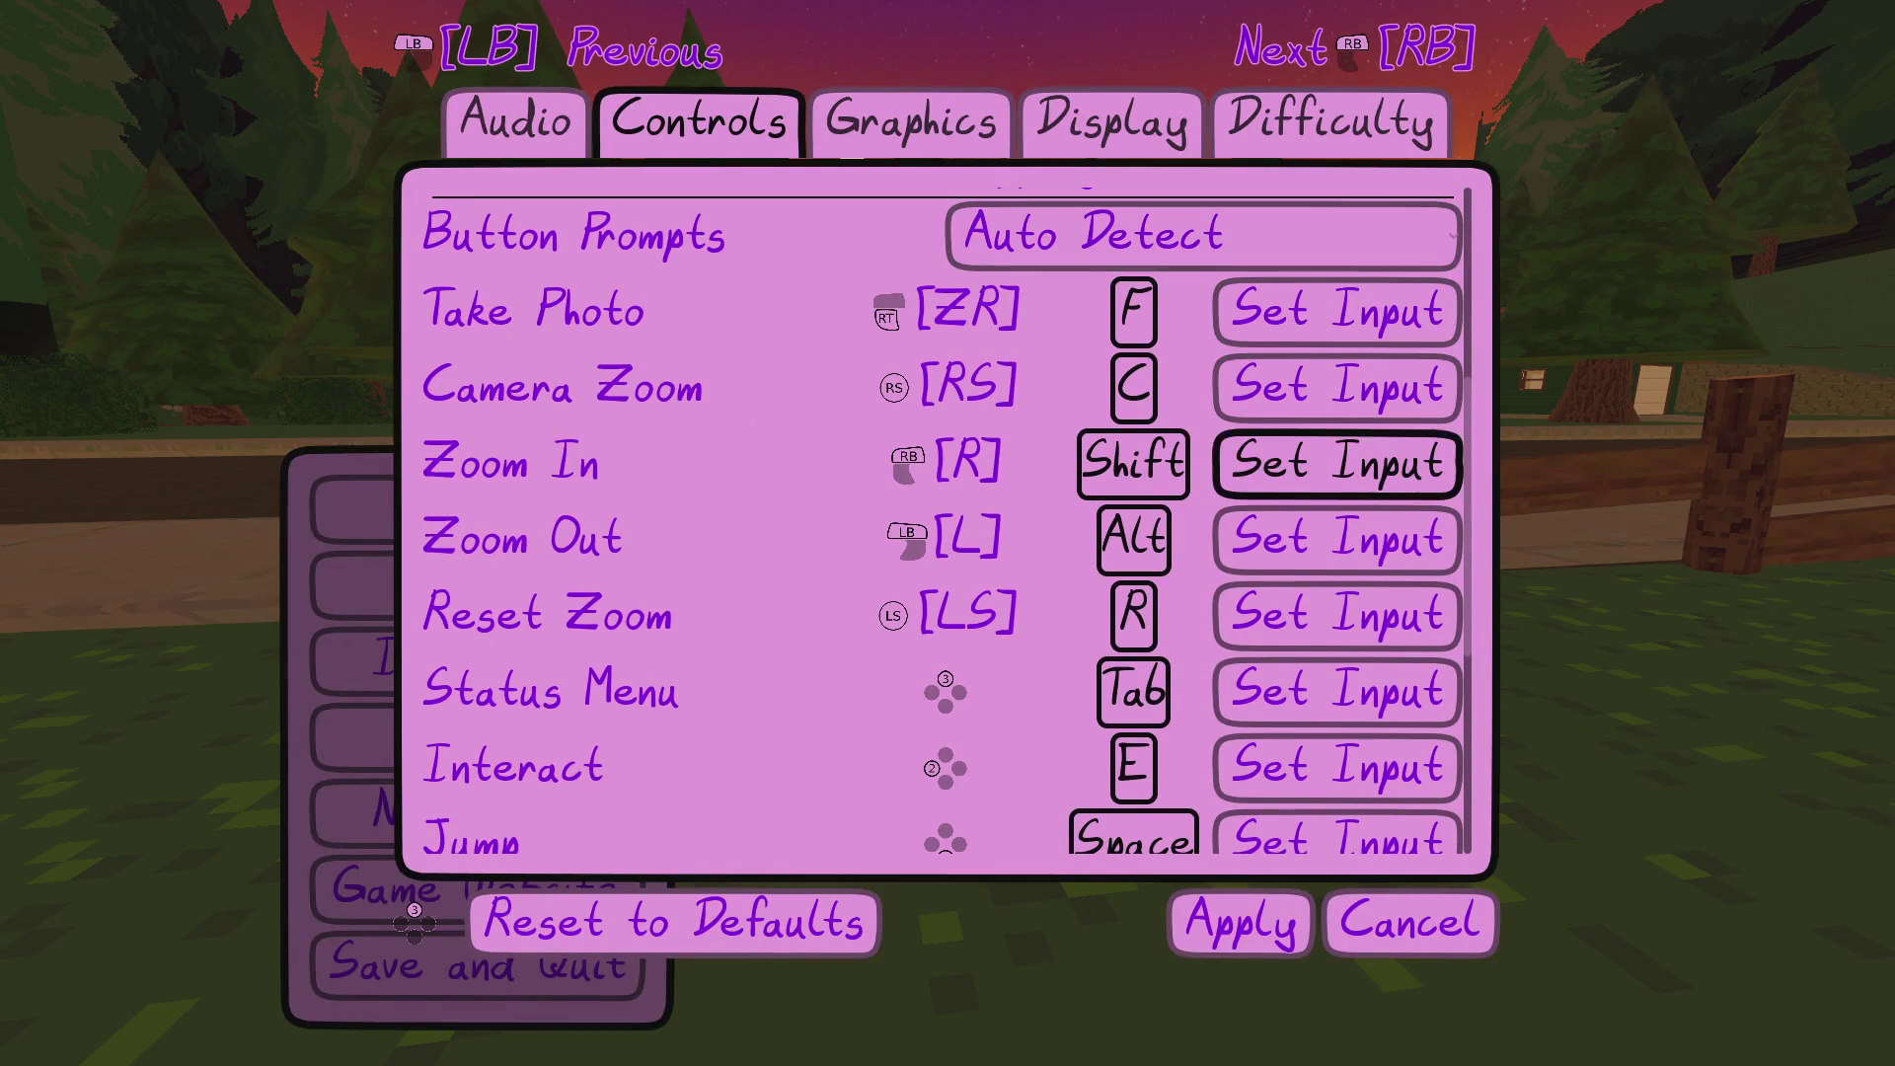
{"action": "scroll", "coordinate": [947, 521], "scroll_direction": "up", "scroll_amount": 3}
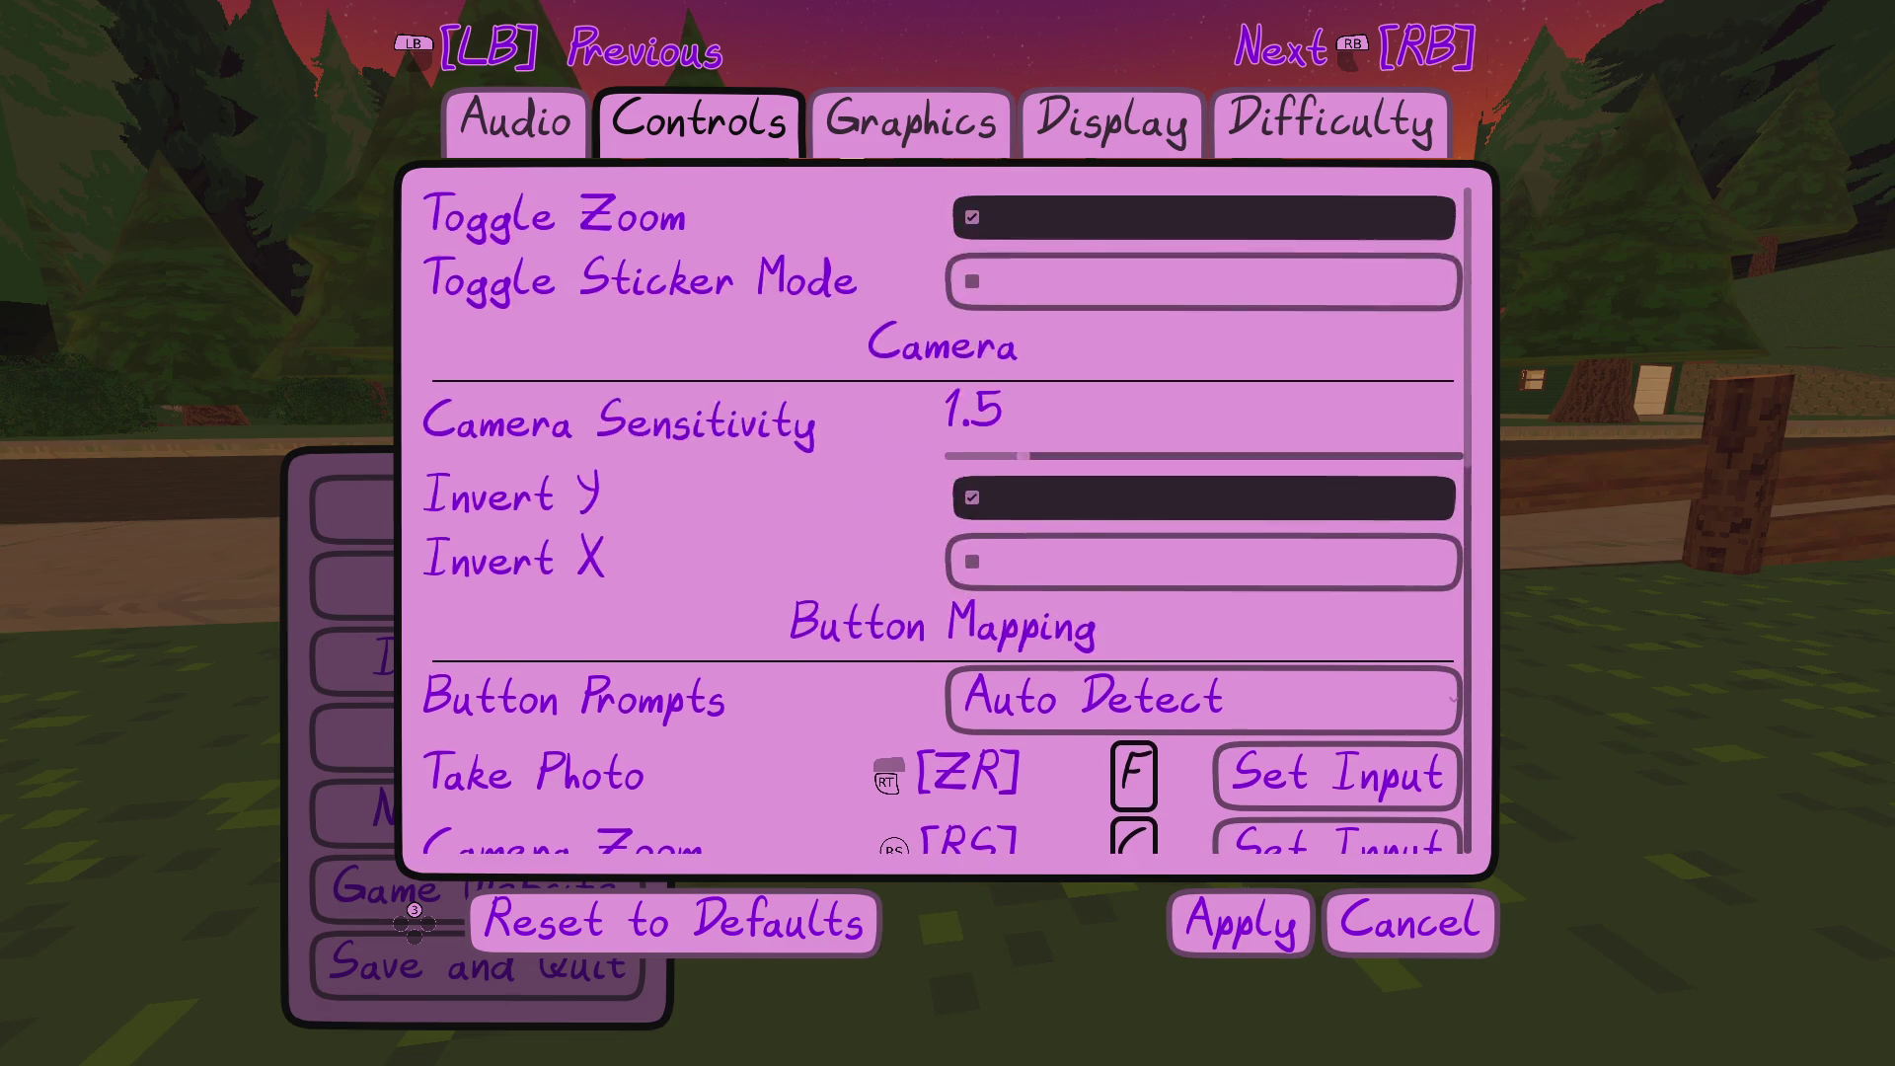
{"action": "key", "text": "Up"}
{"action": "key", "text": "Up"}
{"action": "key", "text": "Up"}
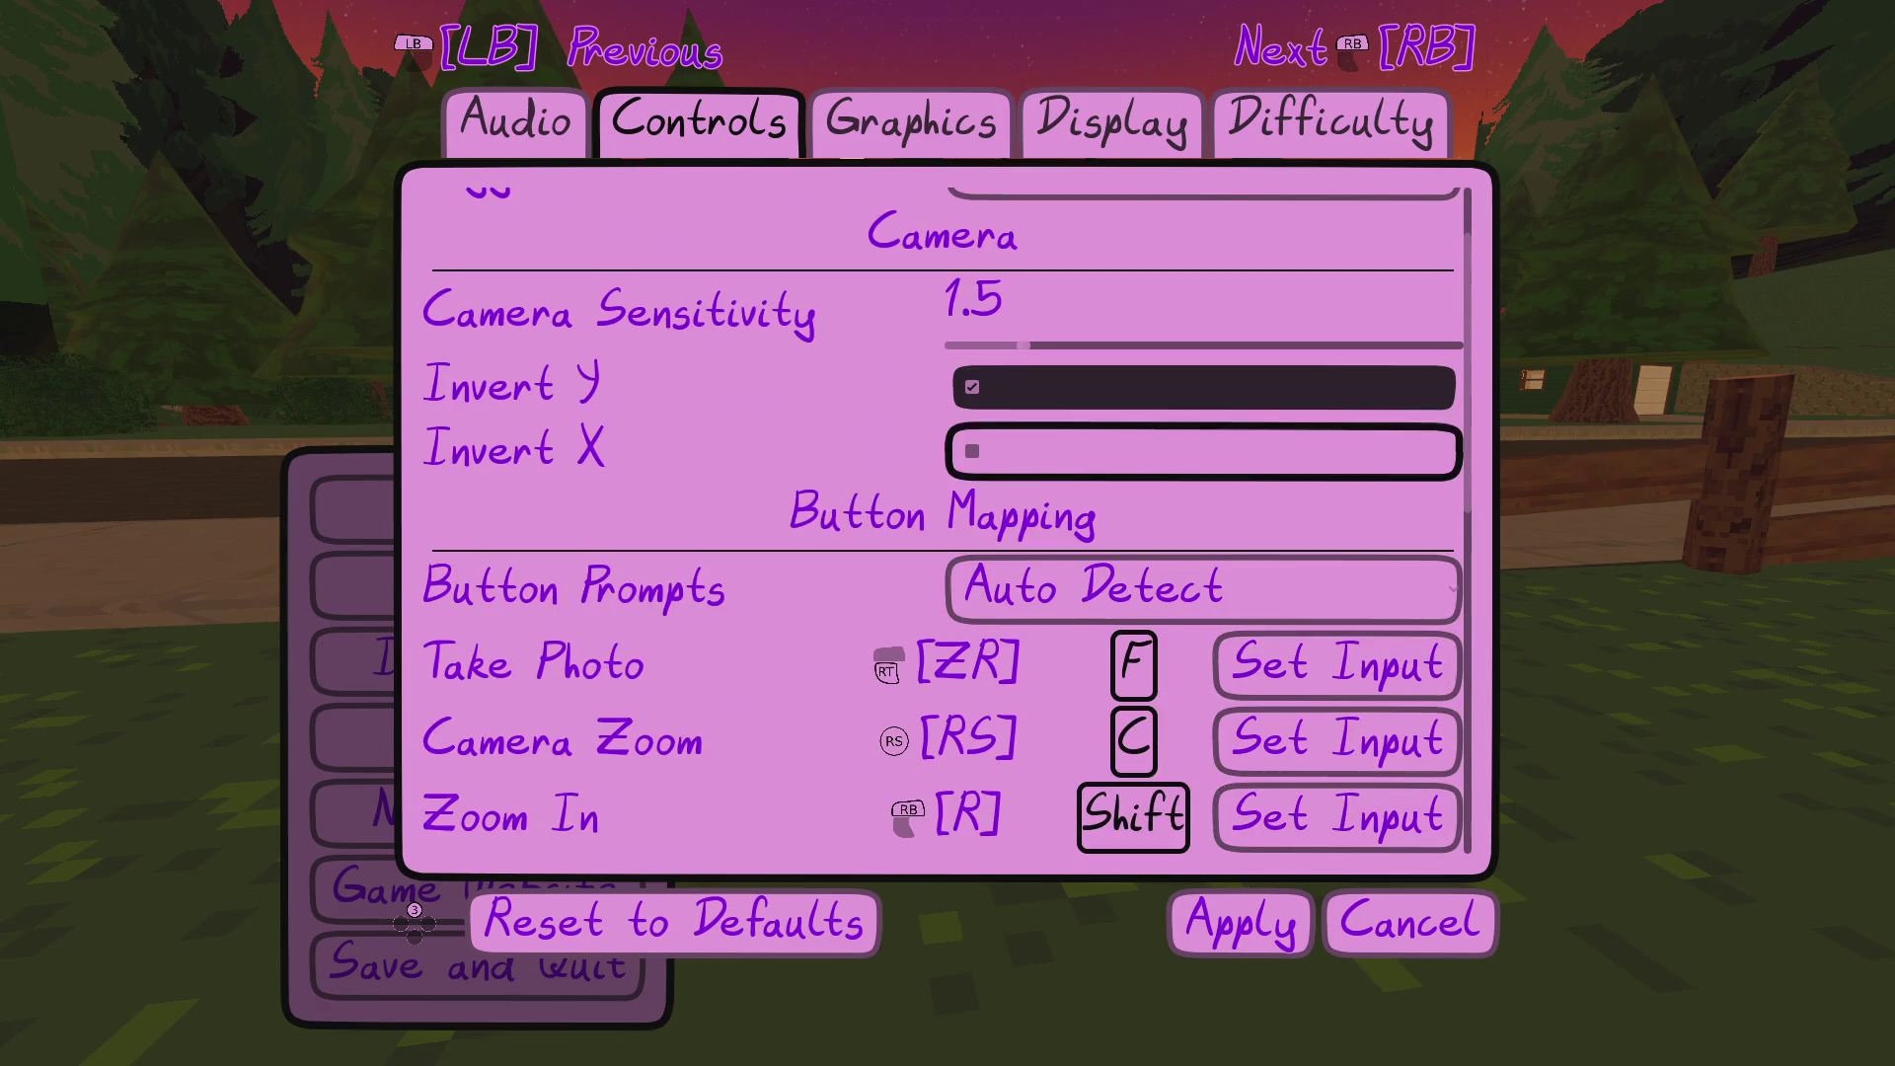
Browse the Graphics, Display and Difficulty options, go back to Display, and return to the editor
{"action": "key", "text": "e"}
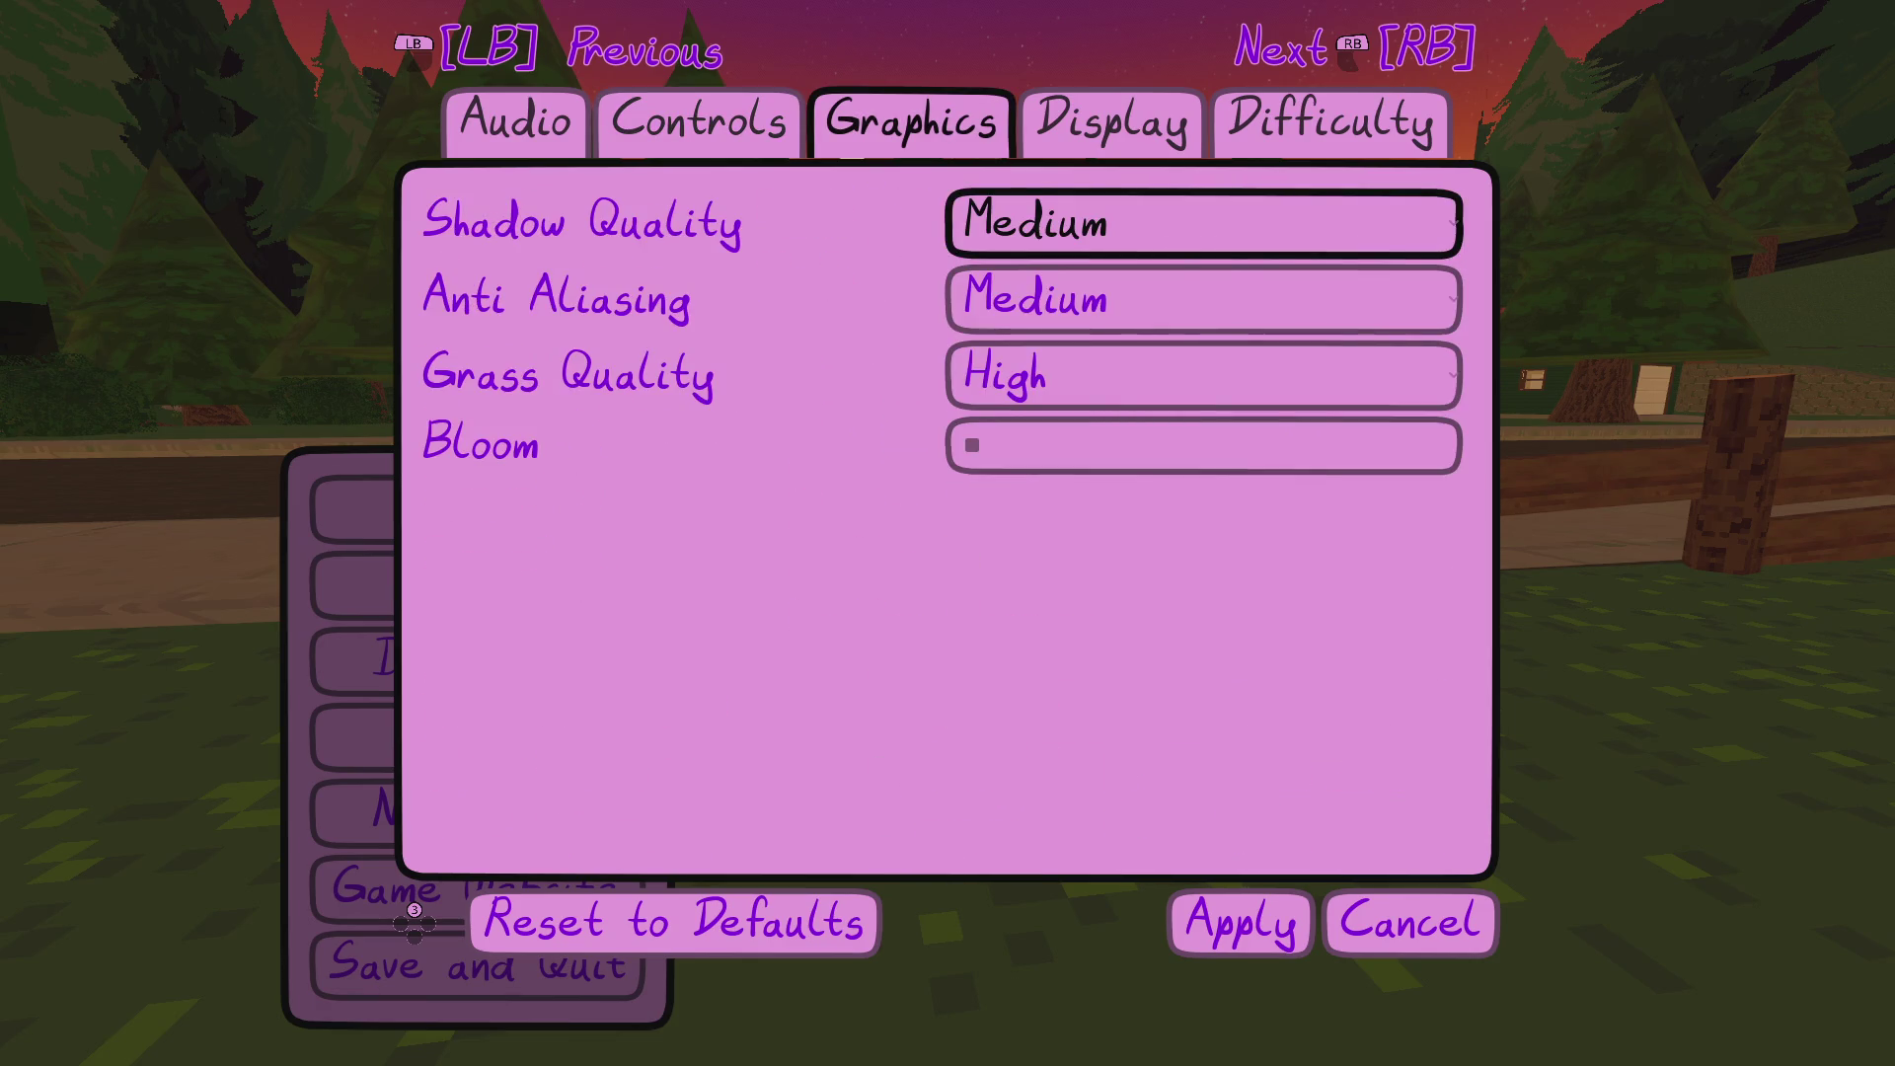
{"action": "key", "text": "e"}
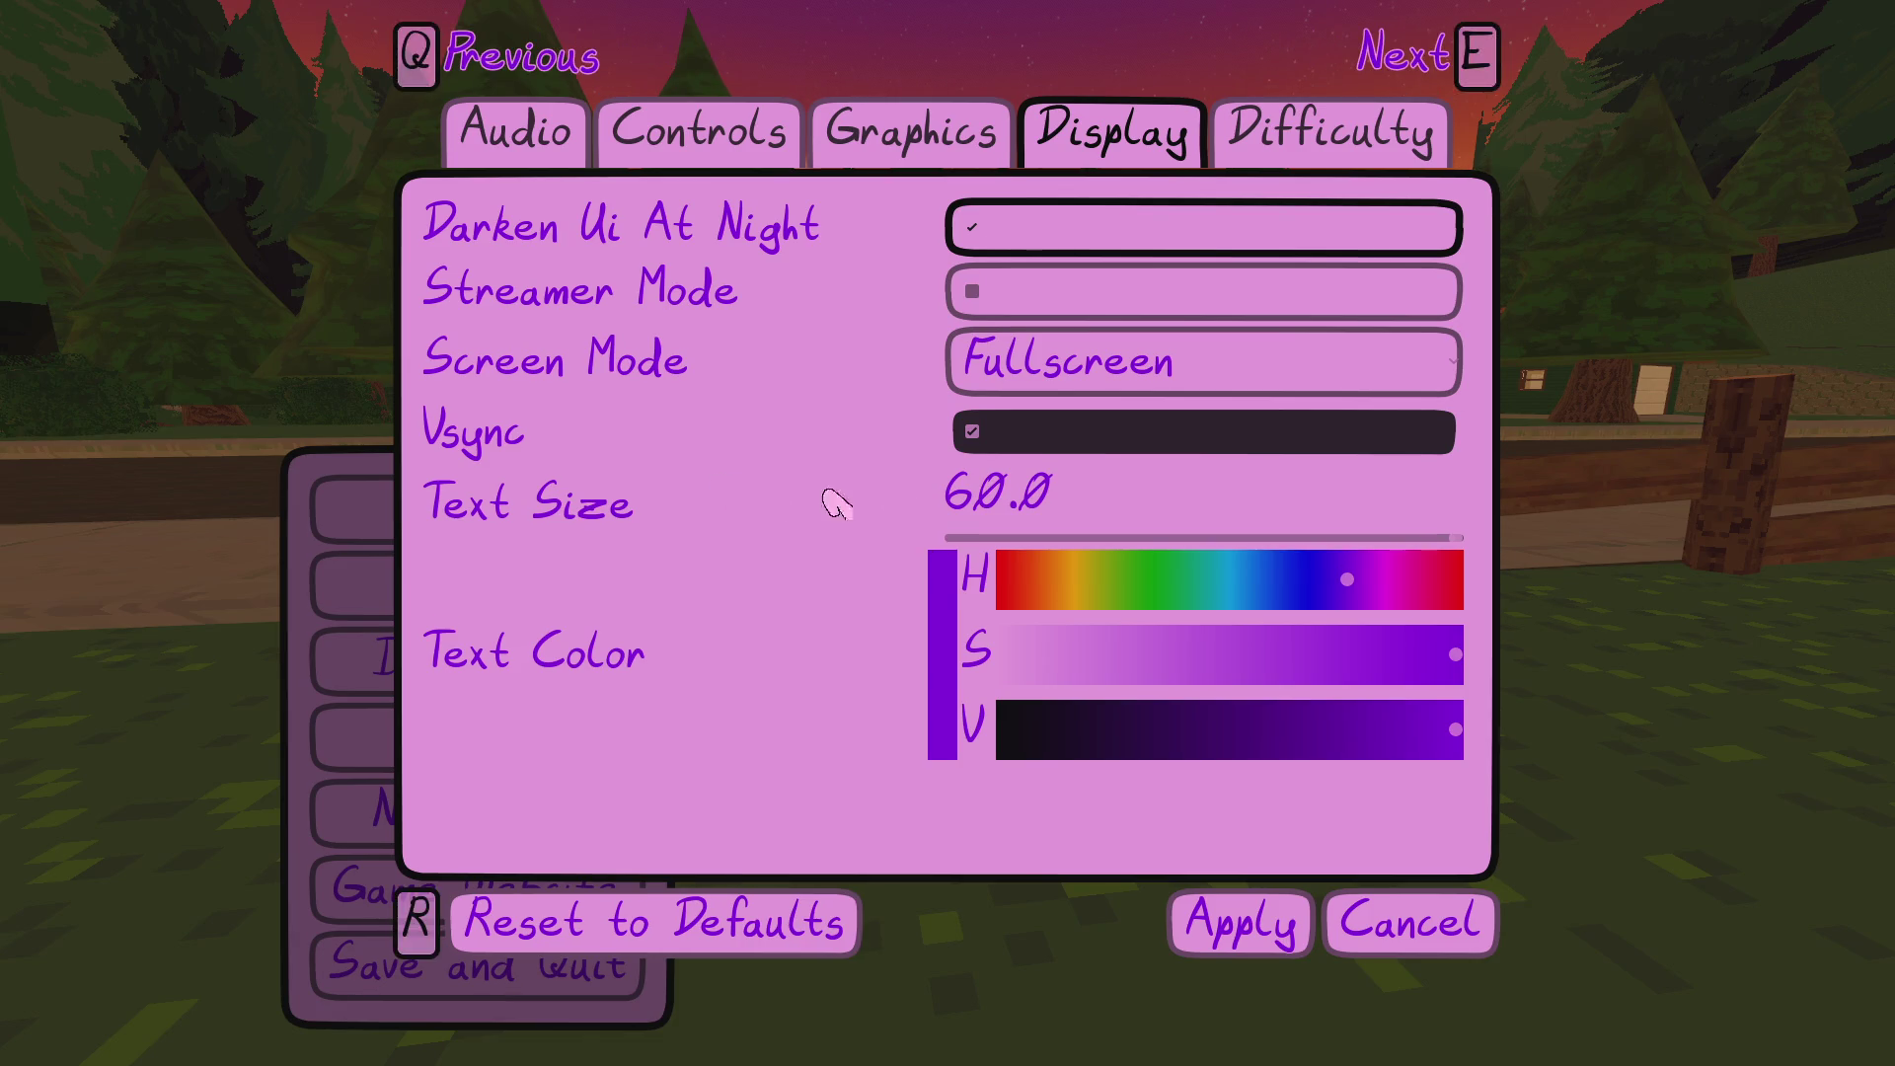
{"action": "key", "text": "e"}
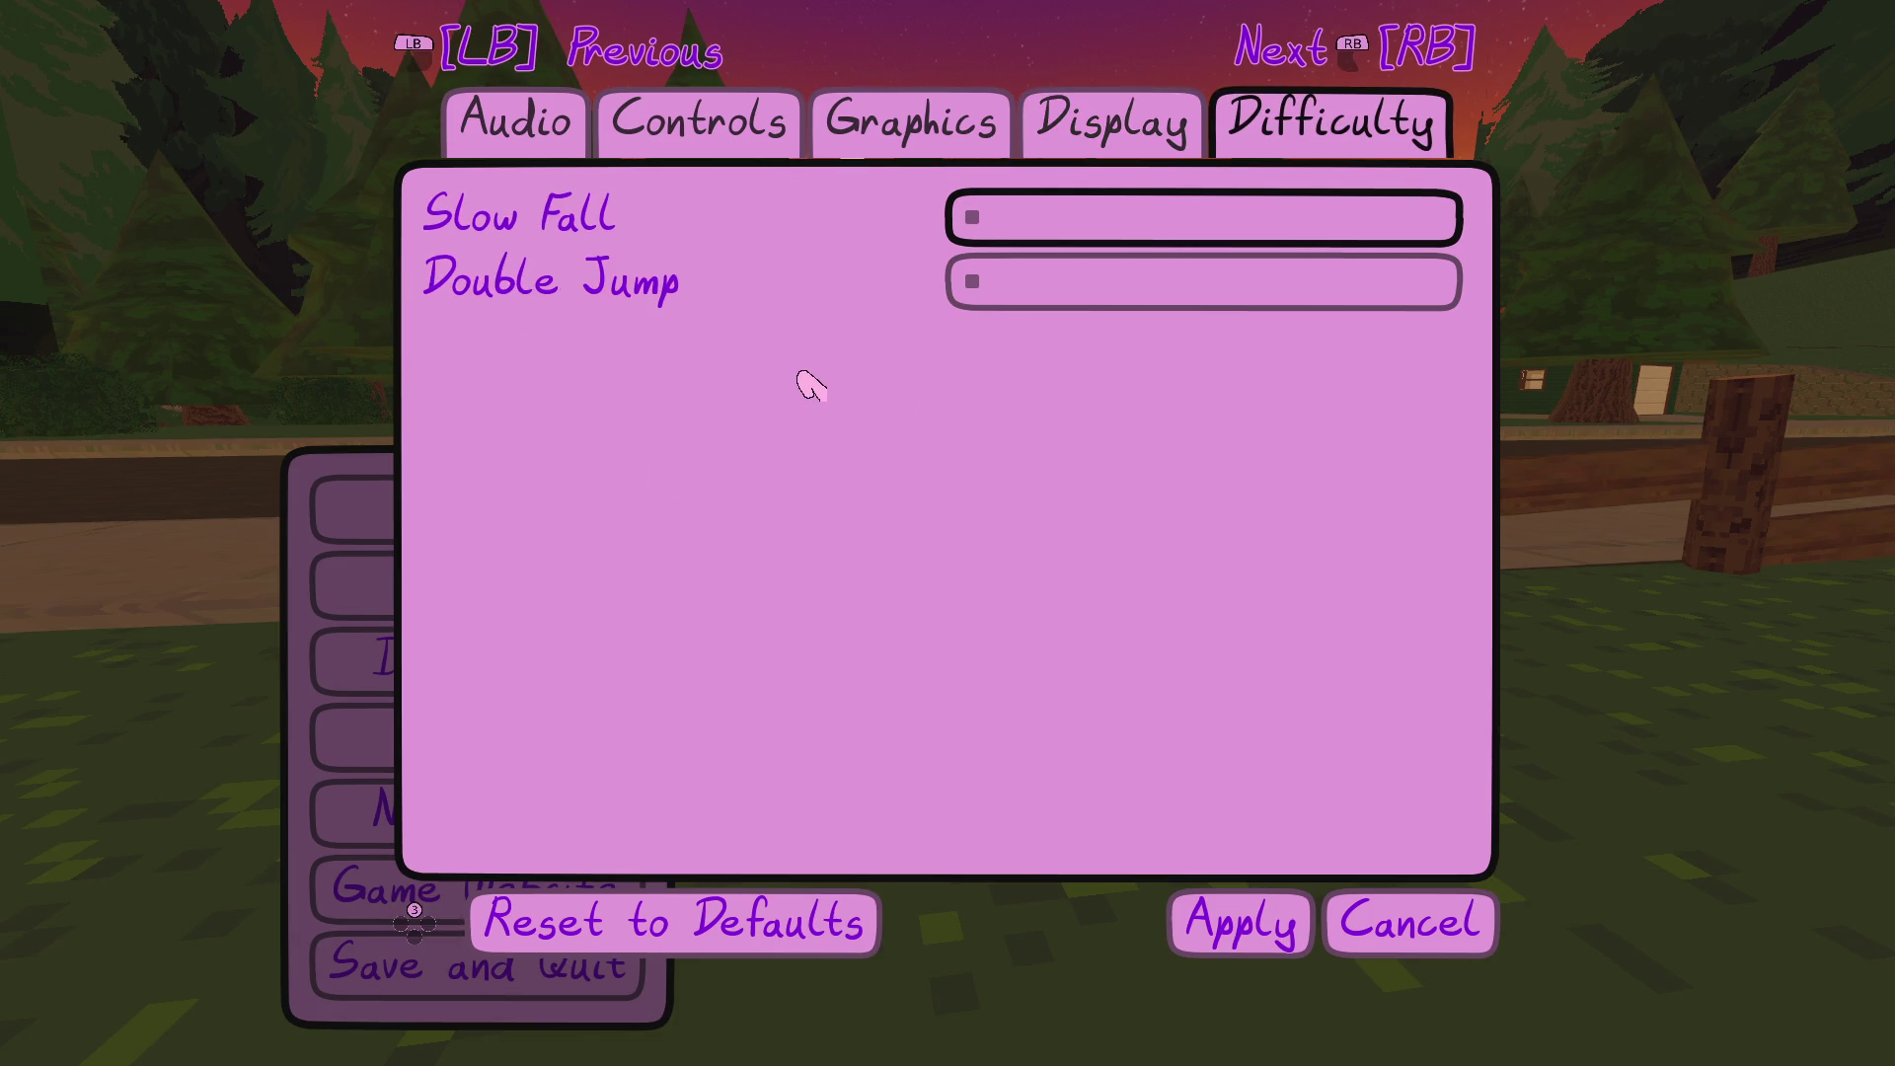
{"action": "key", "text": "q"}
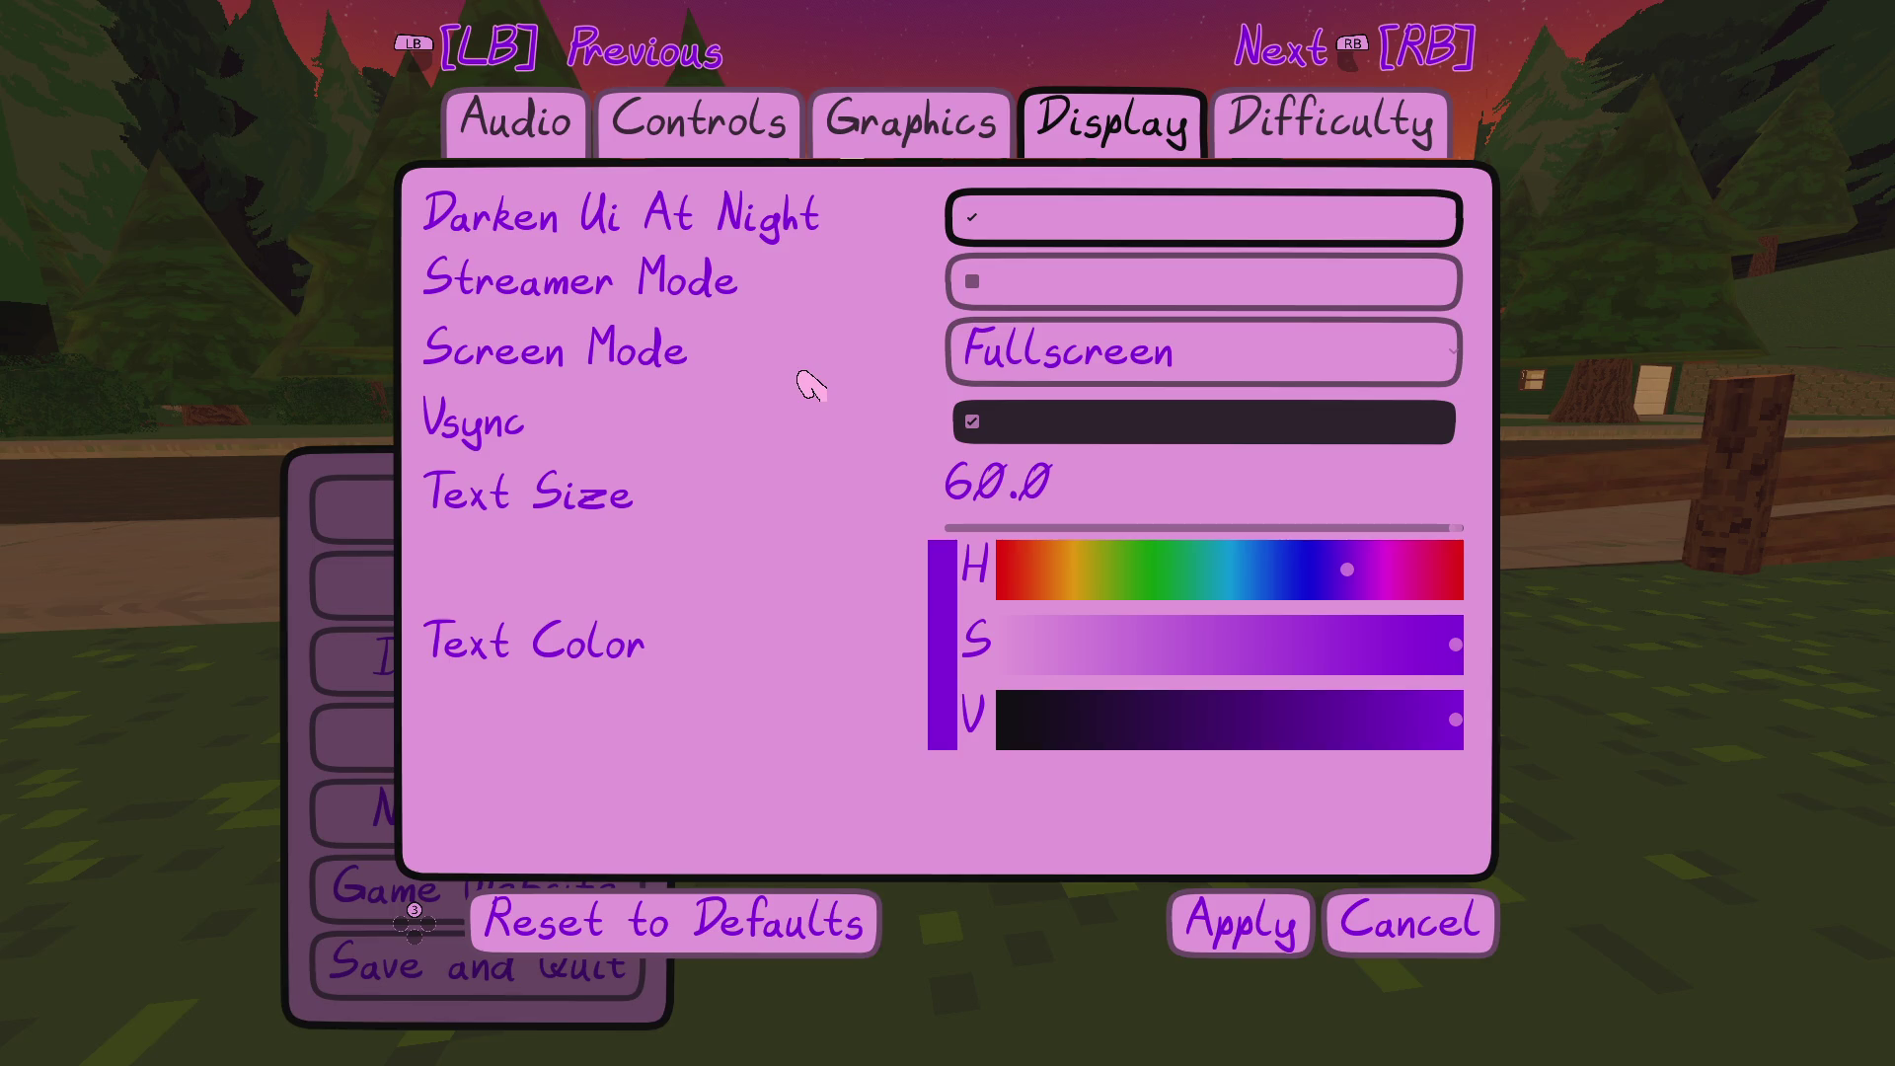
{"action": "key", "text": "alt+Tab"}
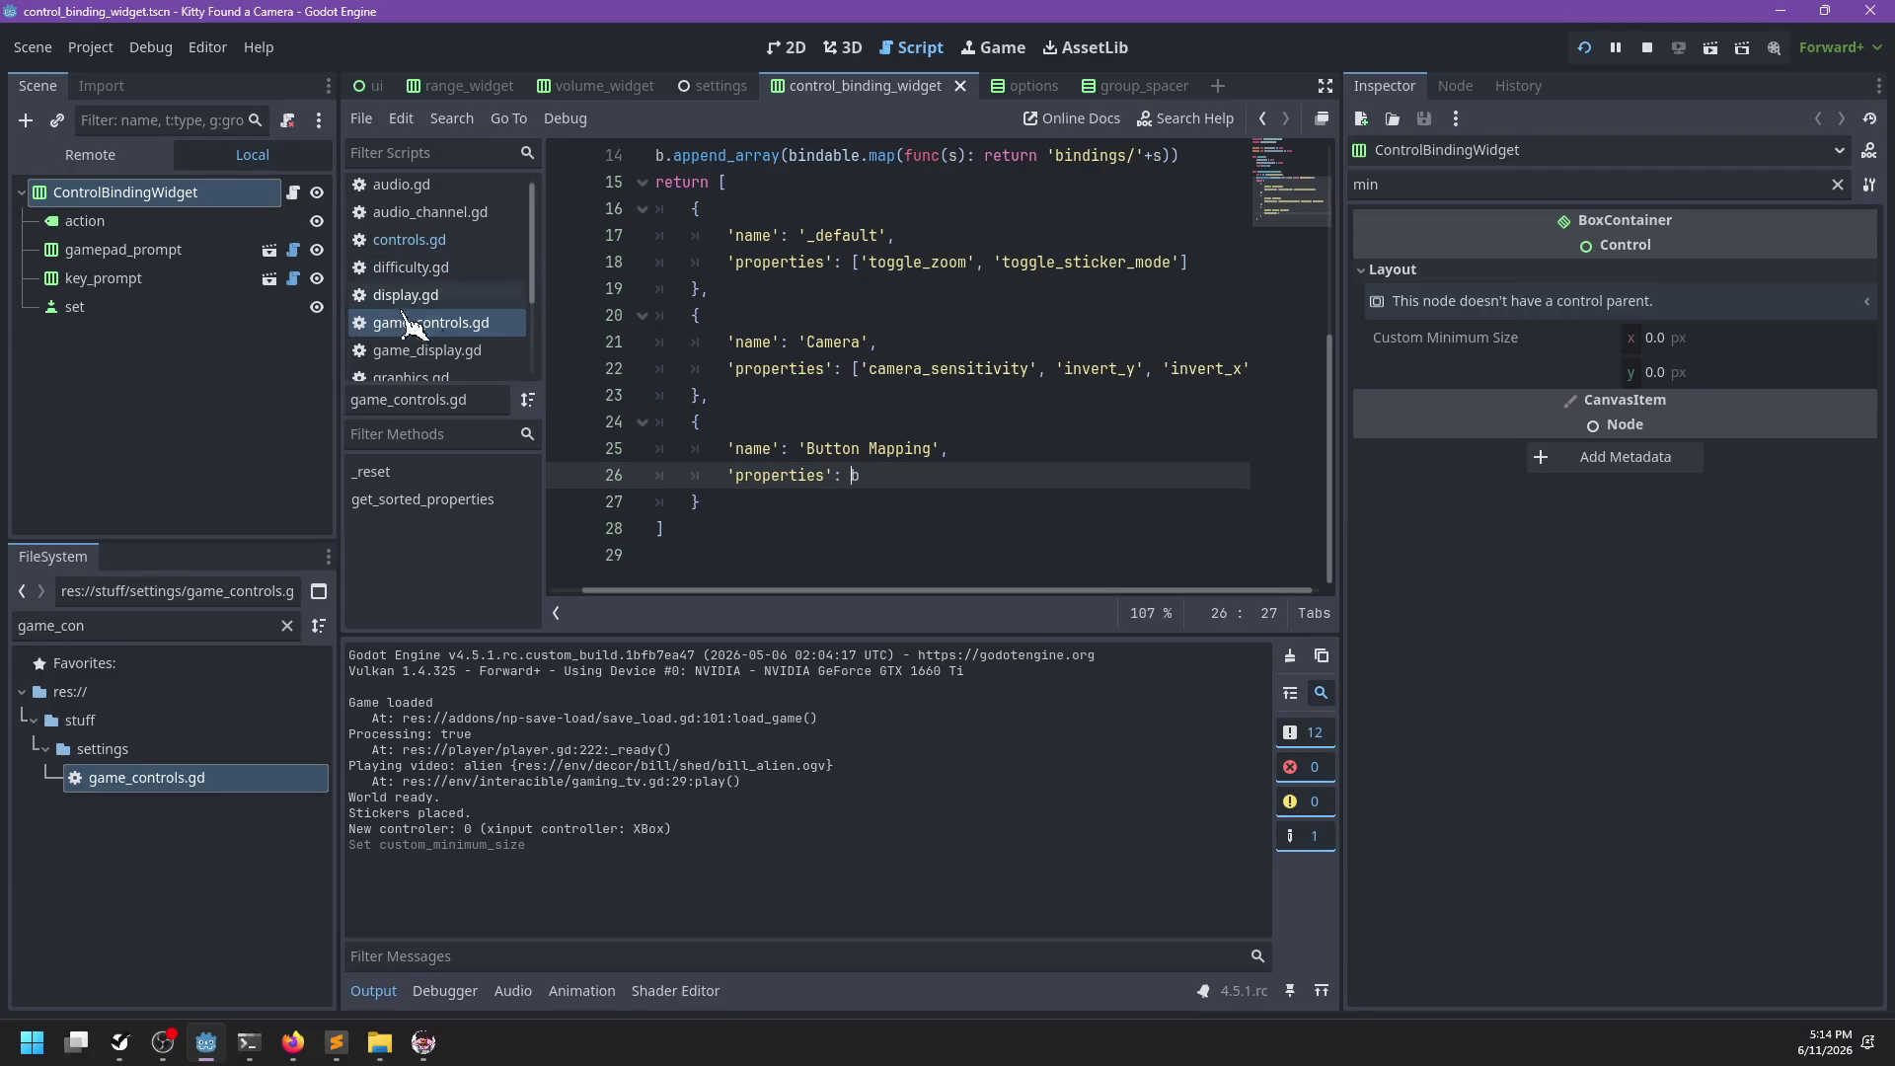
Open game_display.gd and paste a get_sorted_properties function header at the end of the script
{"action": "scroll", "coordinate": [827, 288], "scroll_direction": "up", "scroll_amount": 2}
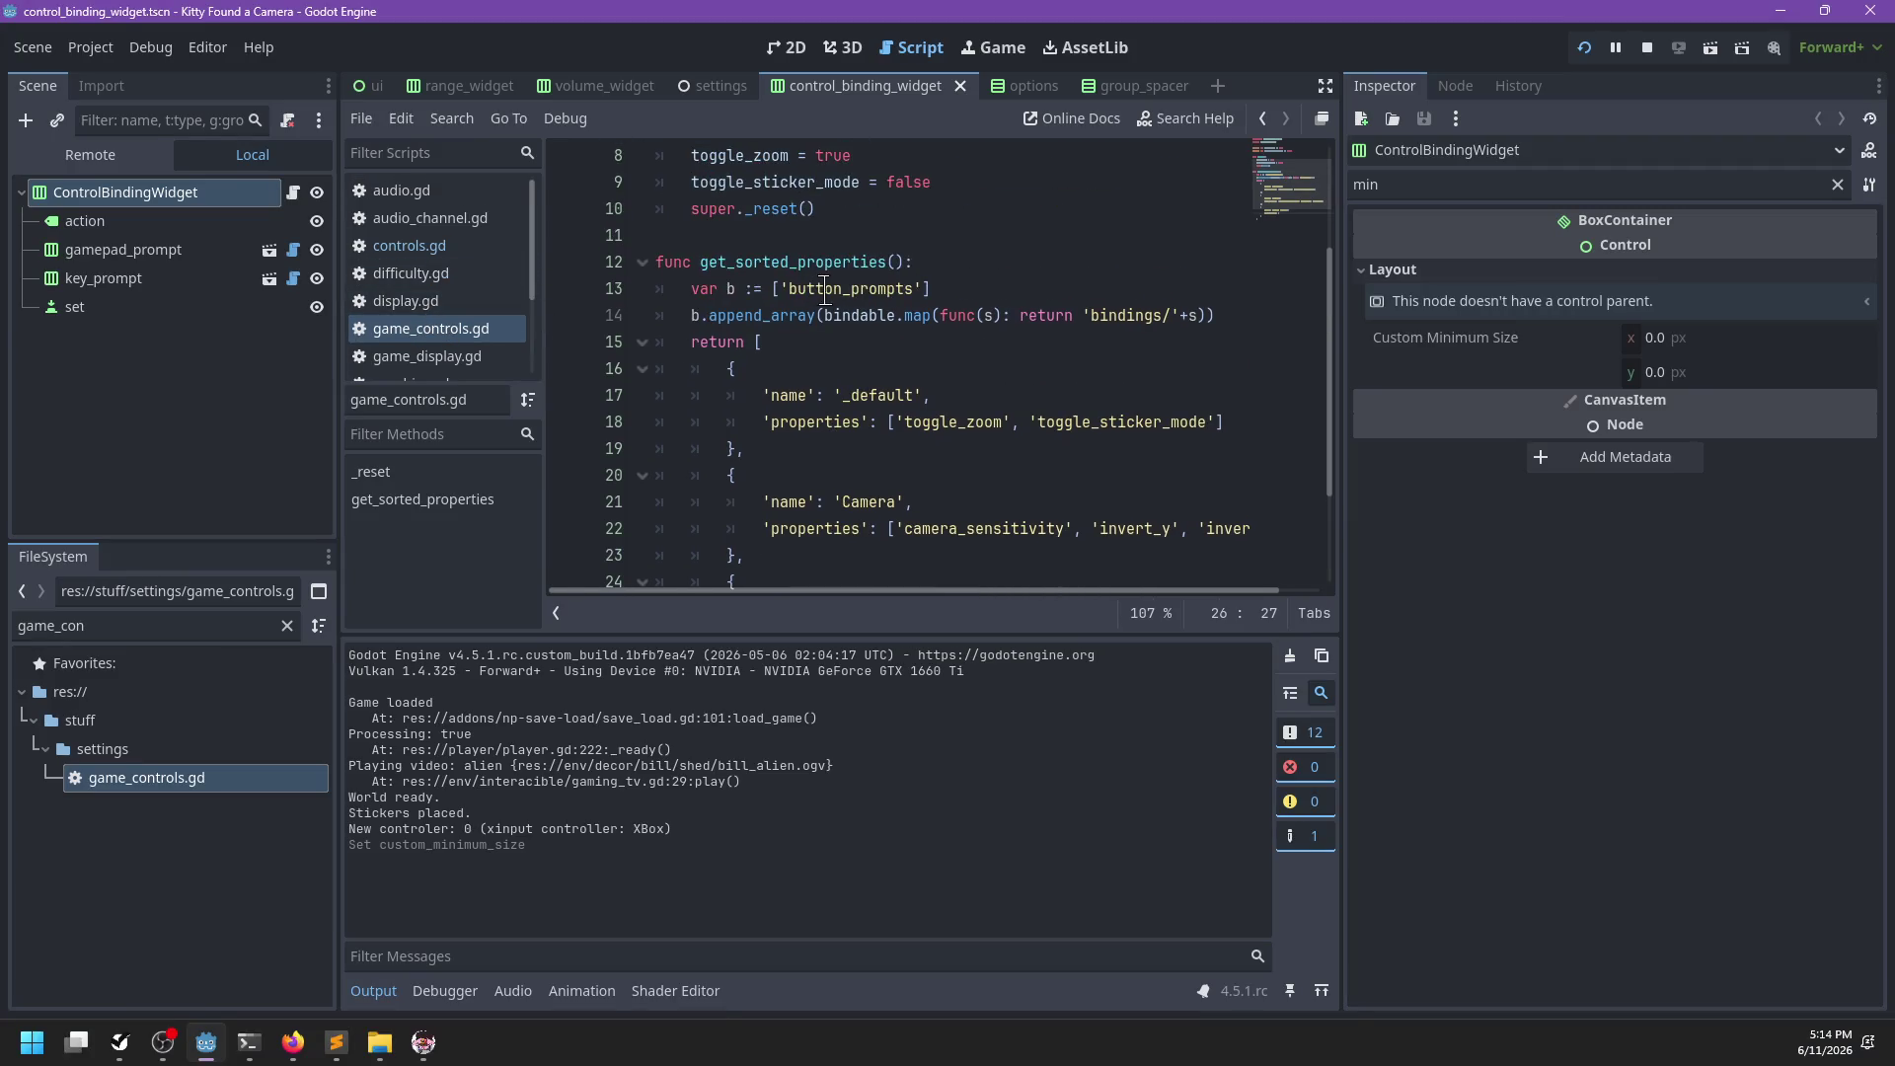
{"action": "scroll", "coordinate": [804, 294], "scroll_direction": "down", "scroll_amount": 1}
{"action": "left_click_drag", "start_coordinate": [918, 182], "coordinate": [656, 182]}
{"action": "key", "text": "ctrl+c"}
{"action": "left_click", "coordinate": [427, 356]}
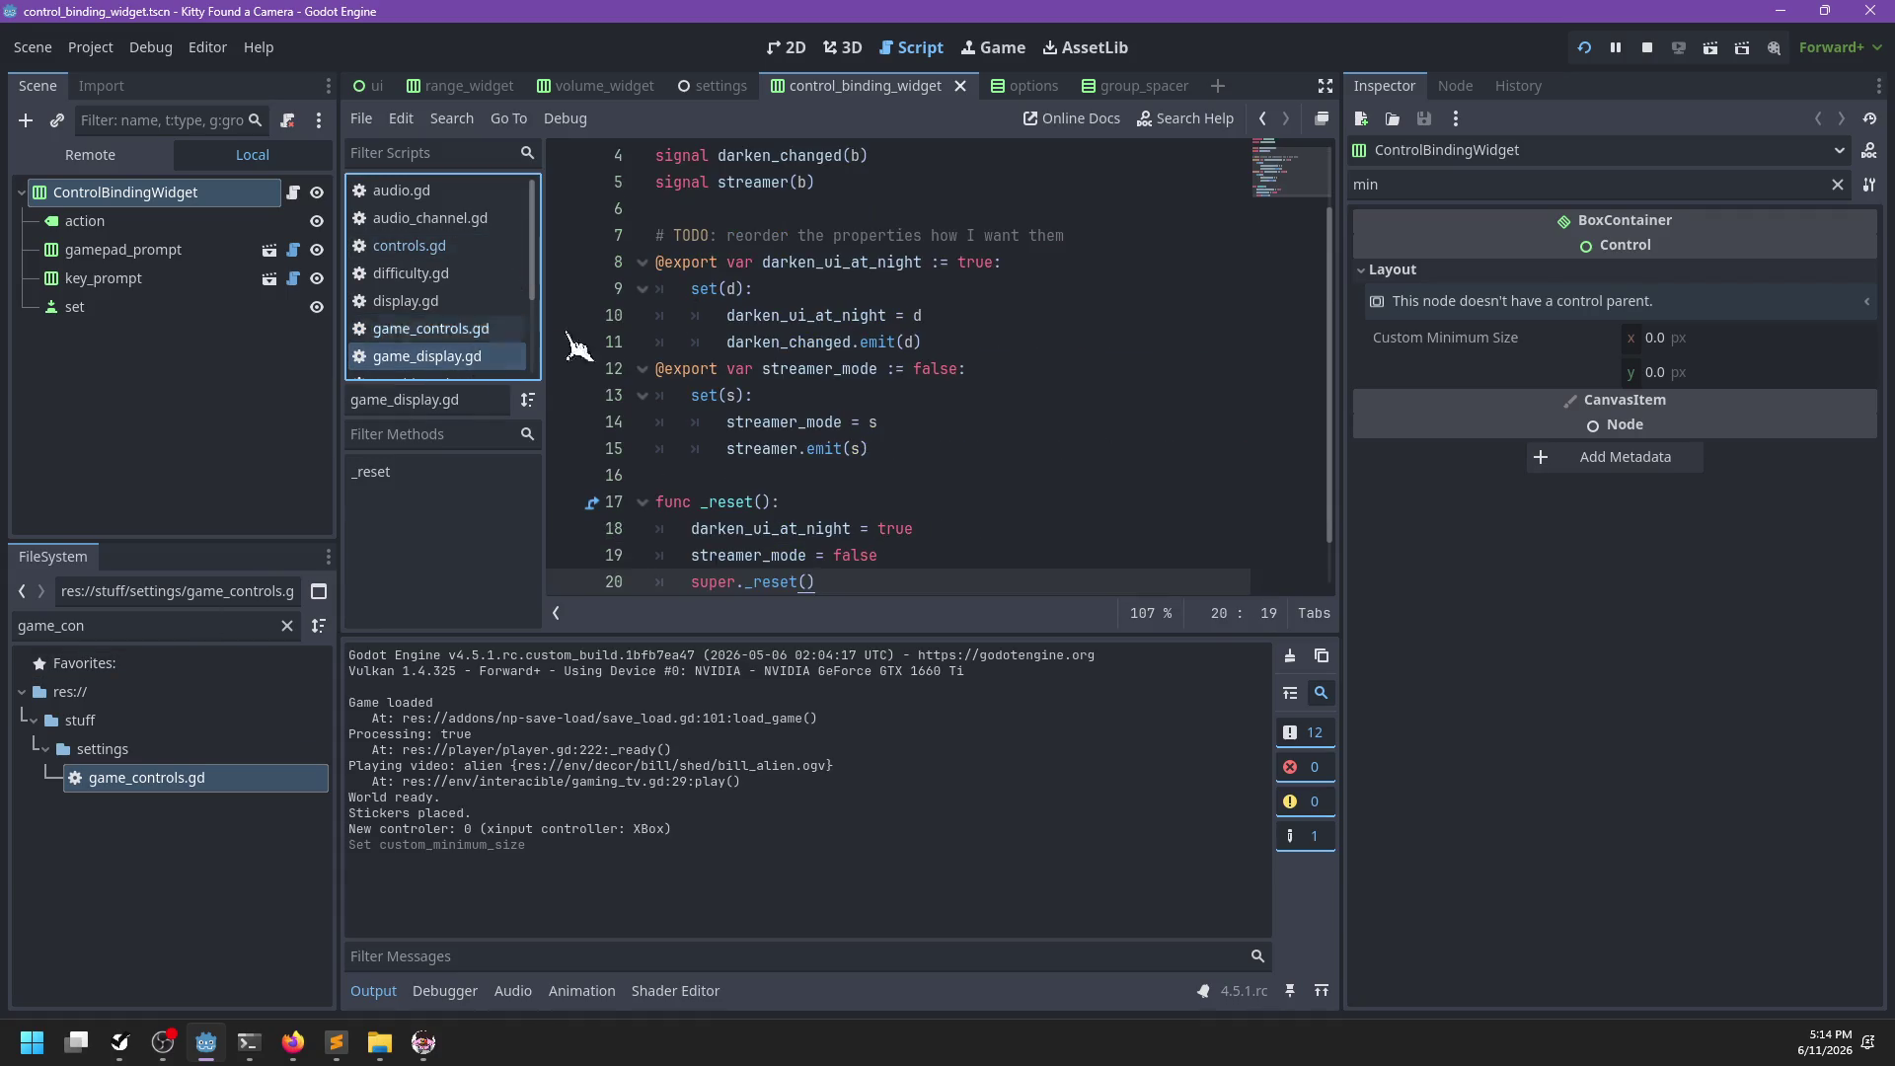
{"action": "scroll", "coordinate": [835, 432], "scroll_direction": "down", "scroll_amount": 2}
{"action": "left_click", "coordinate": [704, 562]}
{"action": "key", "text": "ctrl+v"}
{"action": "left_click", "coordinate": [902, 528]}
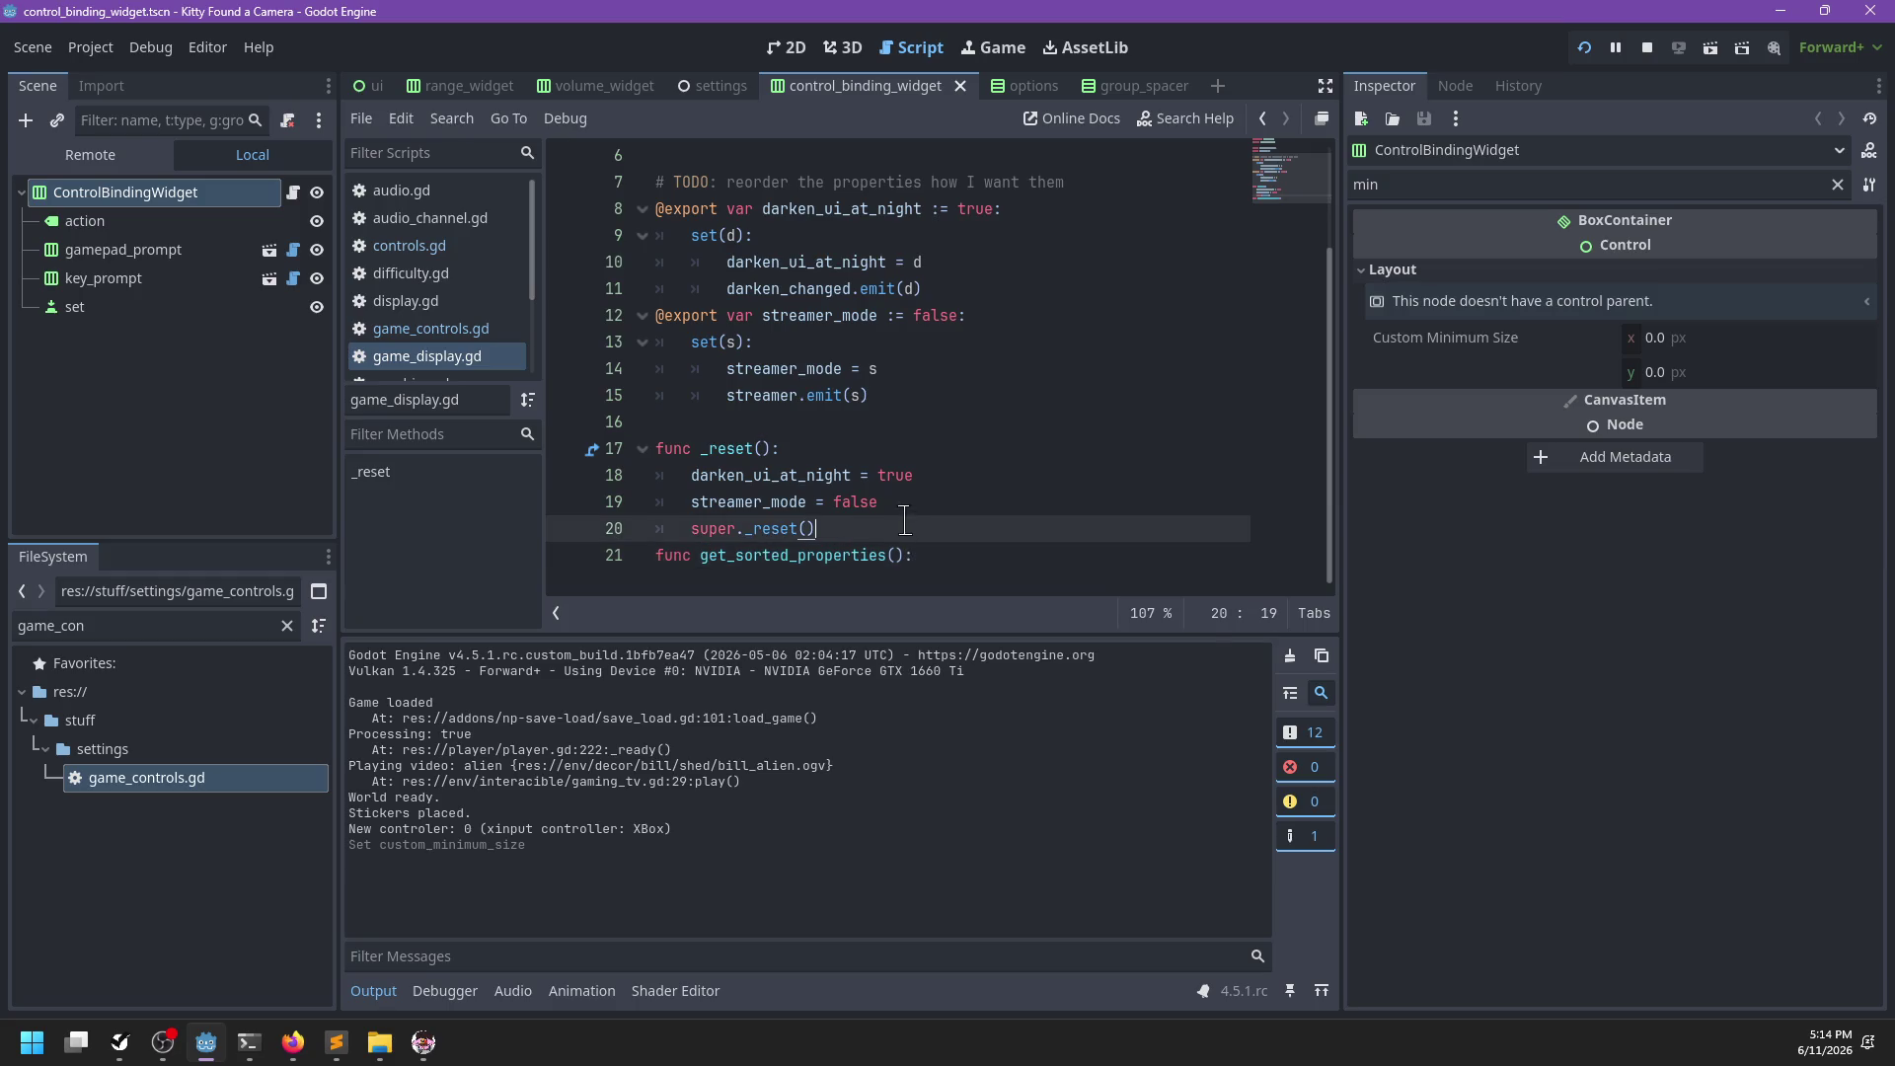
{"action": "key", "text": "Return"}
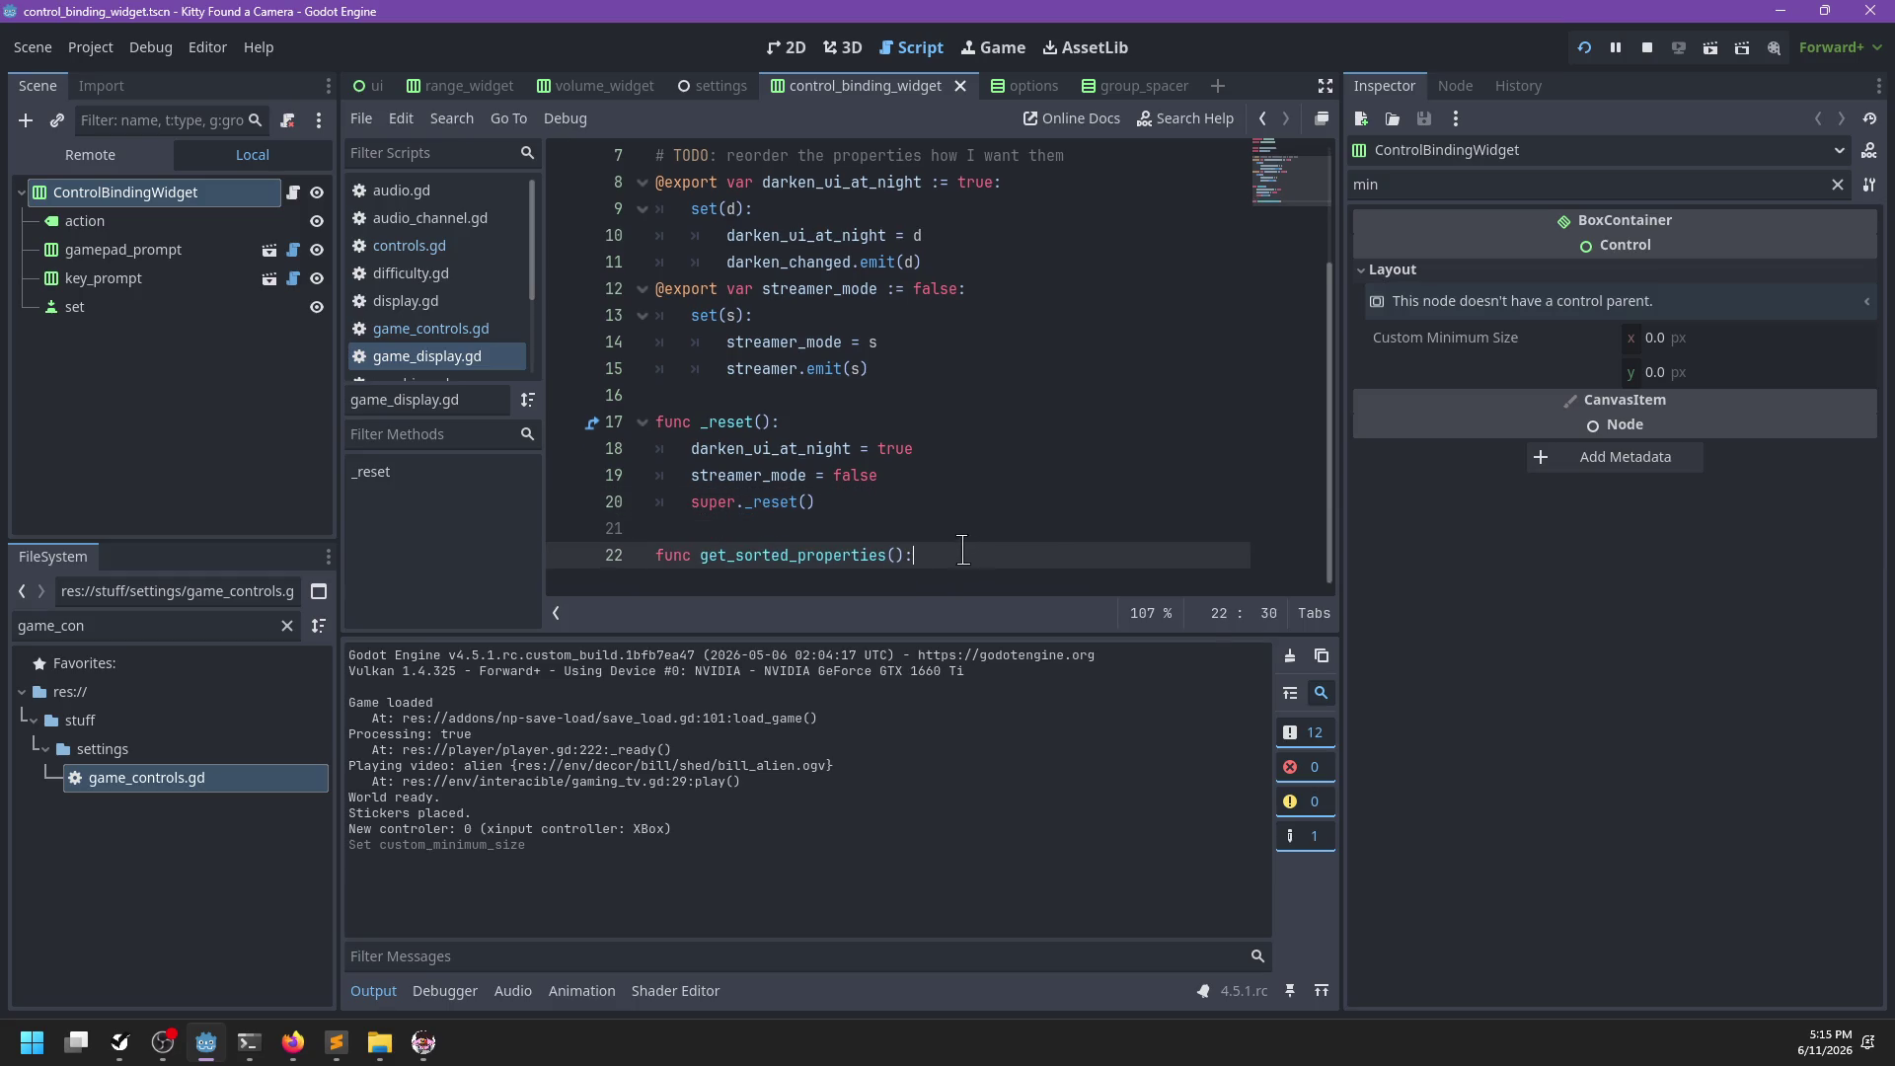
Make the function body return a list holding a dictionary with name 'default'
{"action": "left_click", "coordinate": [963, 553]}
{"action": "key", "text": "Return"}
{"action": "type", "text": "return "}
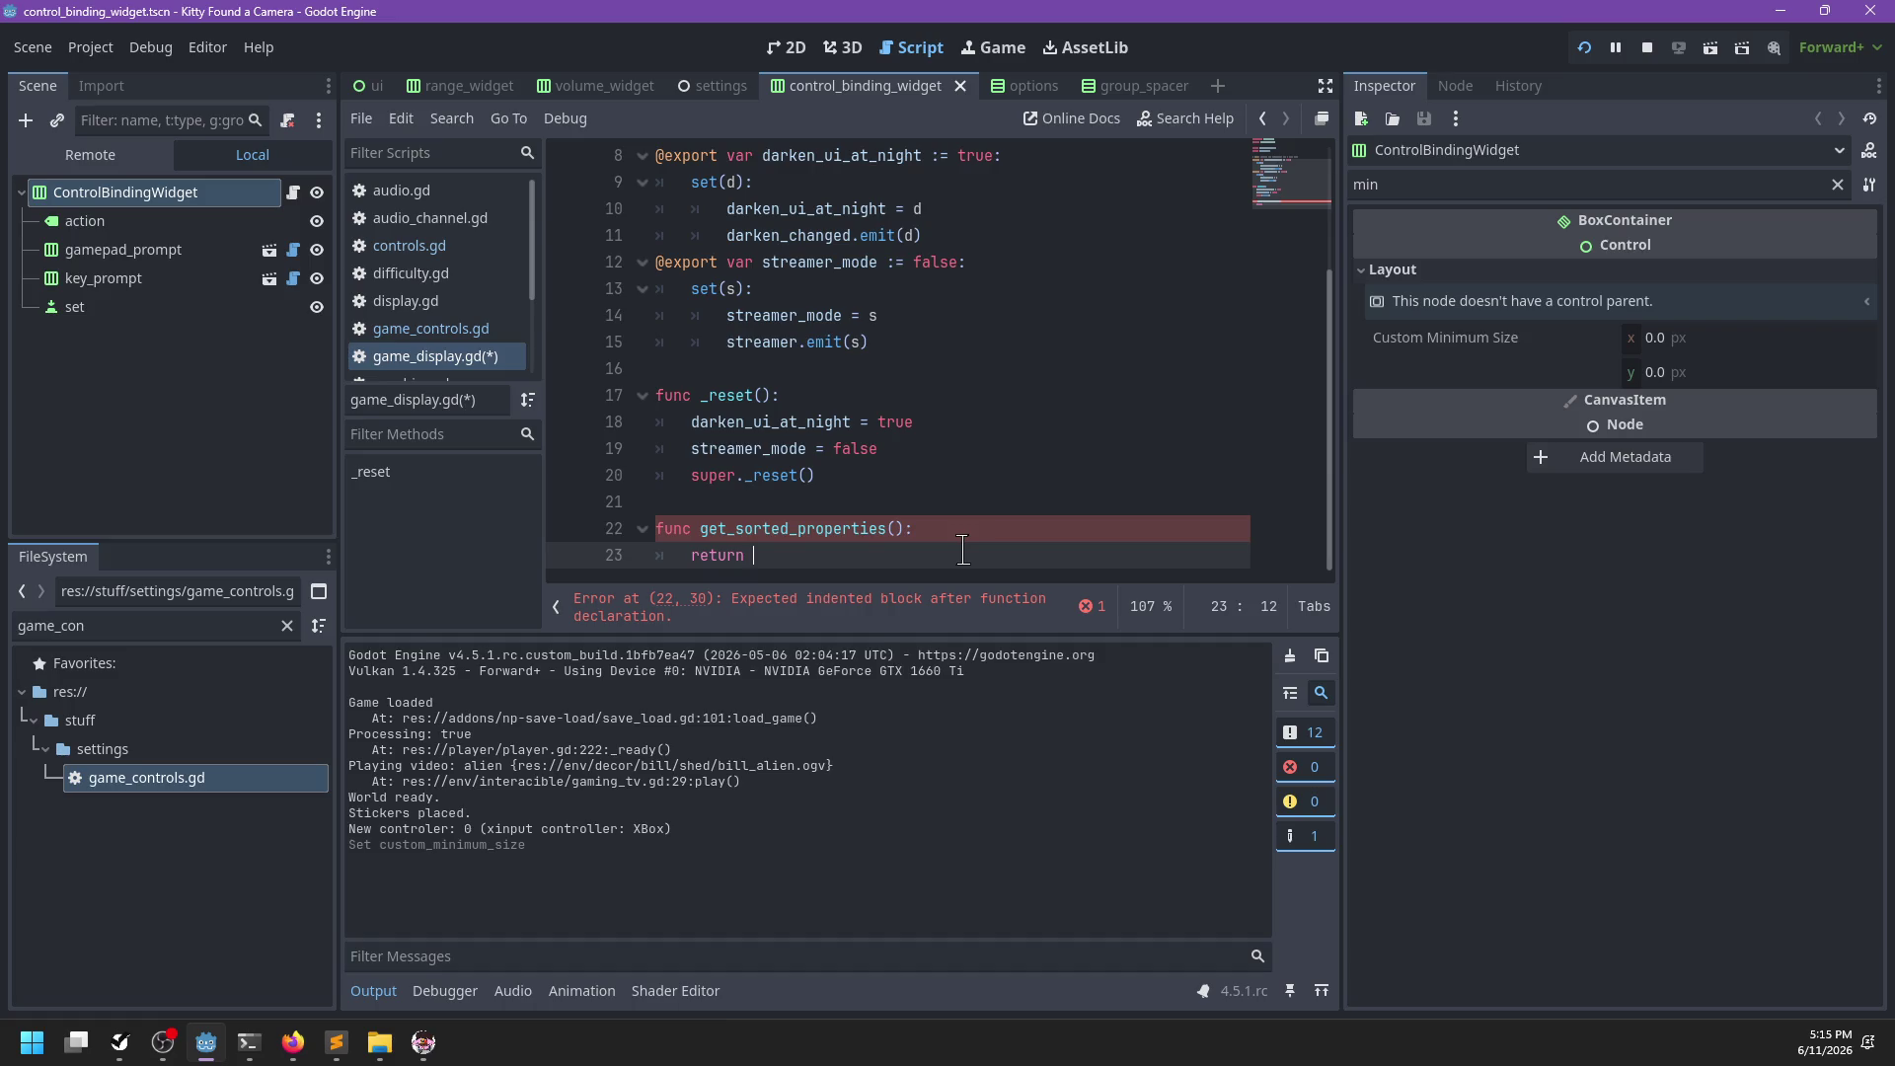
{"action": "type", "text": "{}"}
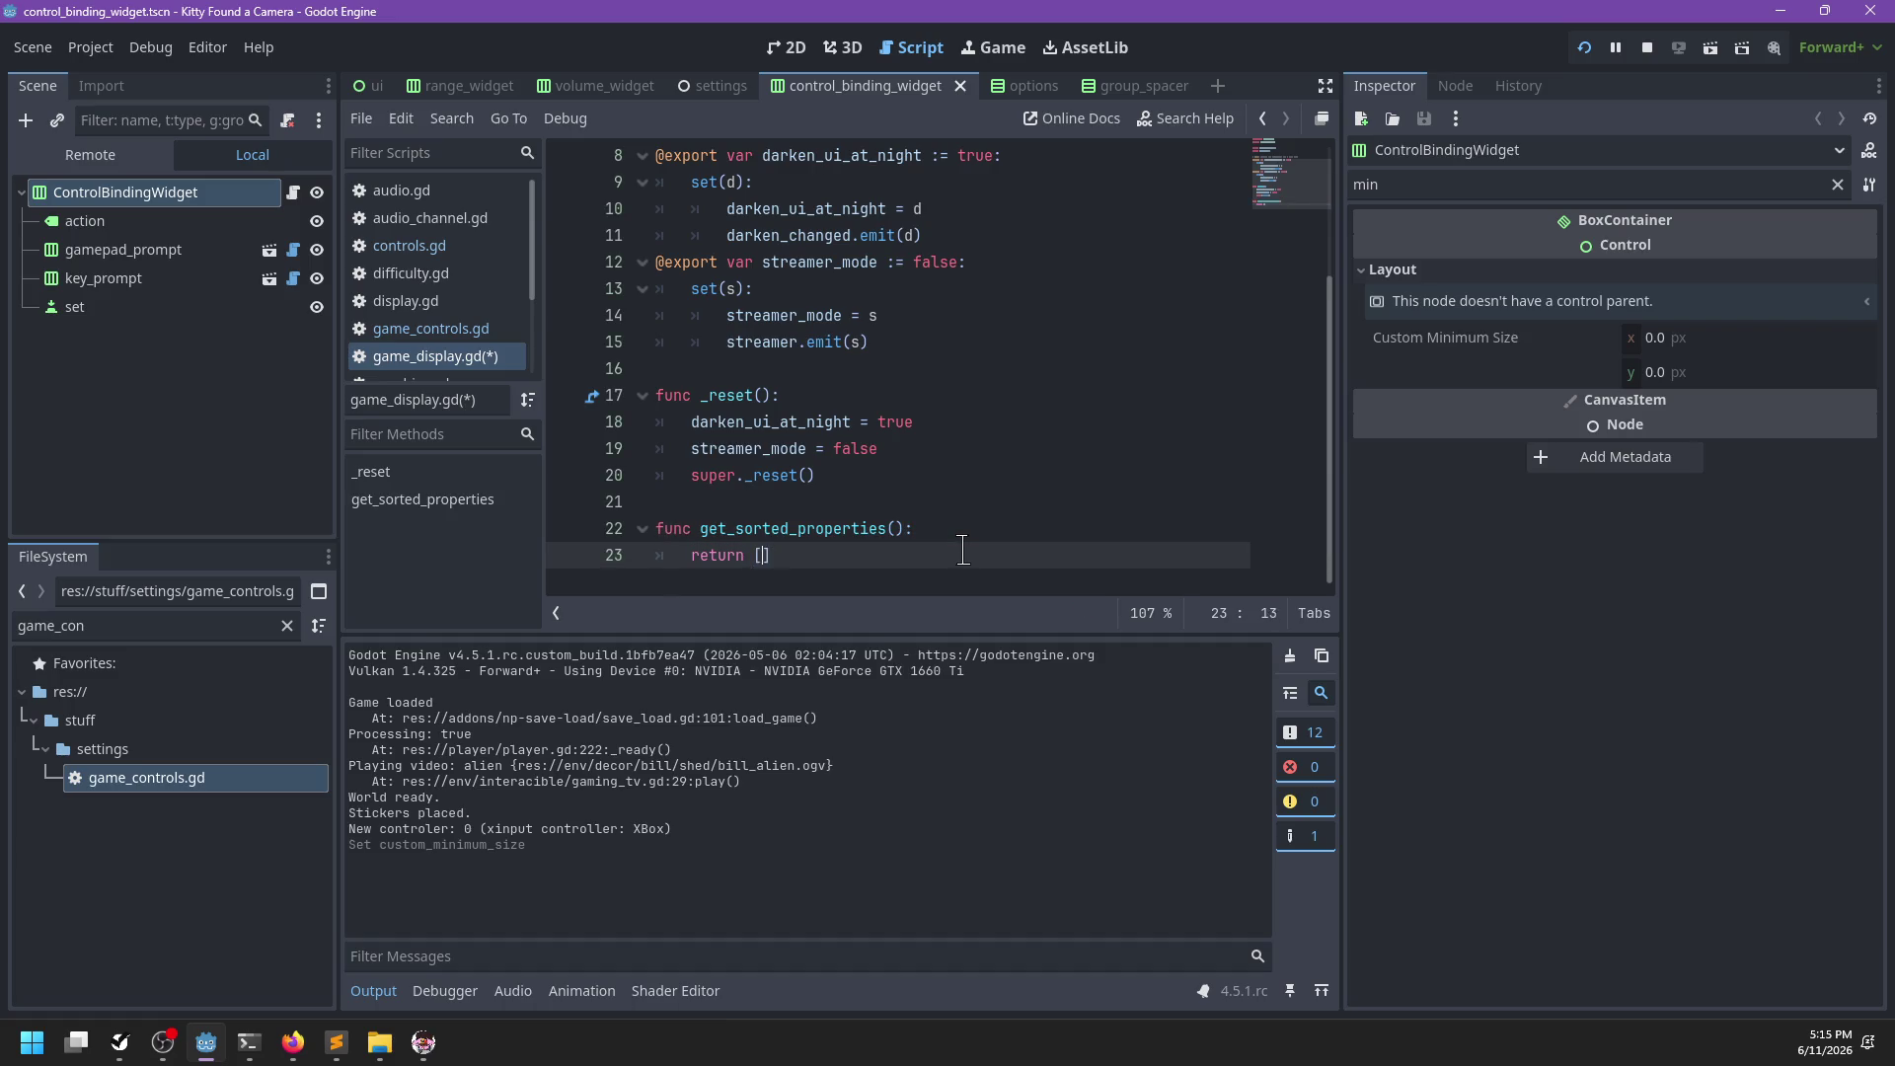
{"action": "key", "text": "shift+Left"}
{"action": "key", "text": "shift+Left"}
{"action": "key", "text": "ctrl+x"}
{"action": "type", "text": "["}
{"action": "key", "text": "Return"}
{"action": "key", "text": "ctrl+v"}
{"action": "key", "text": "Return"}
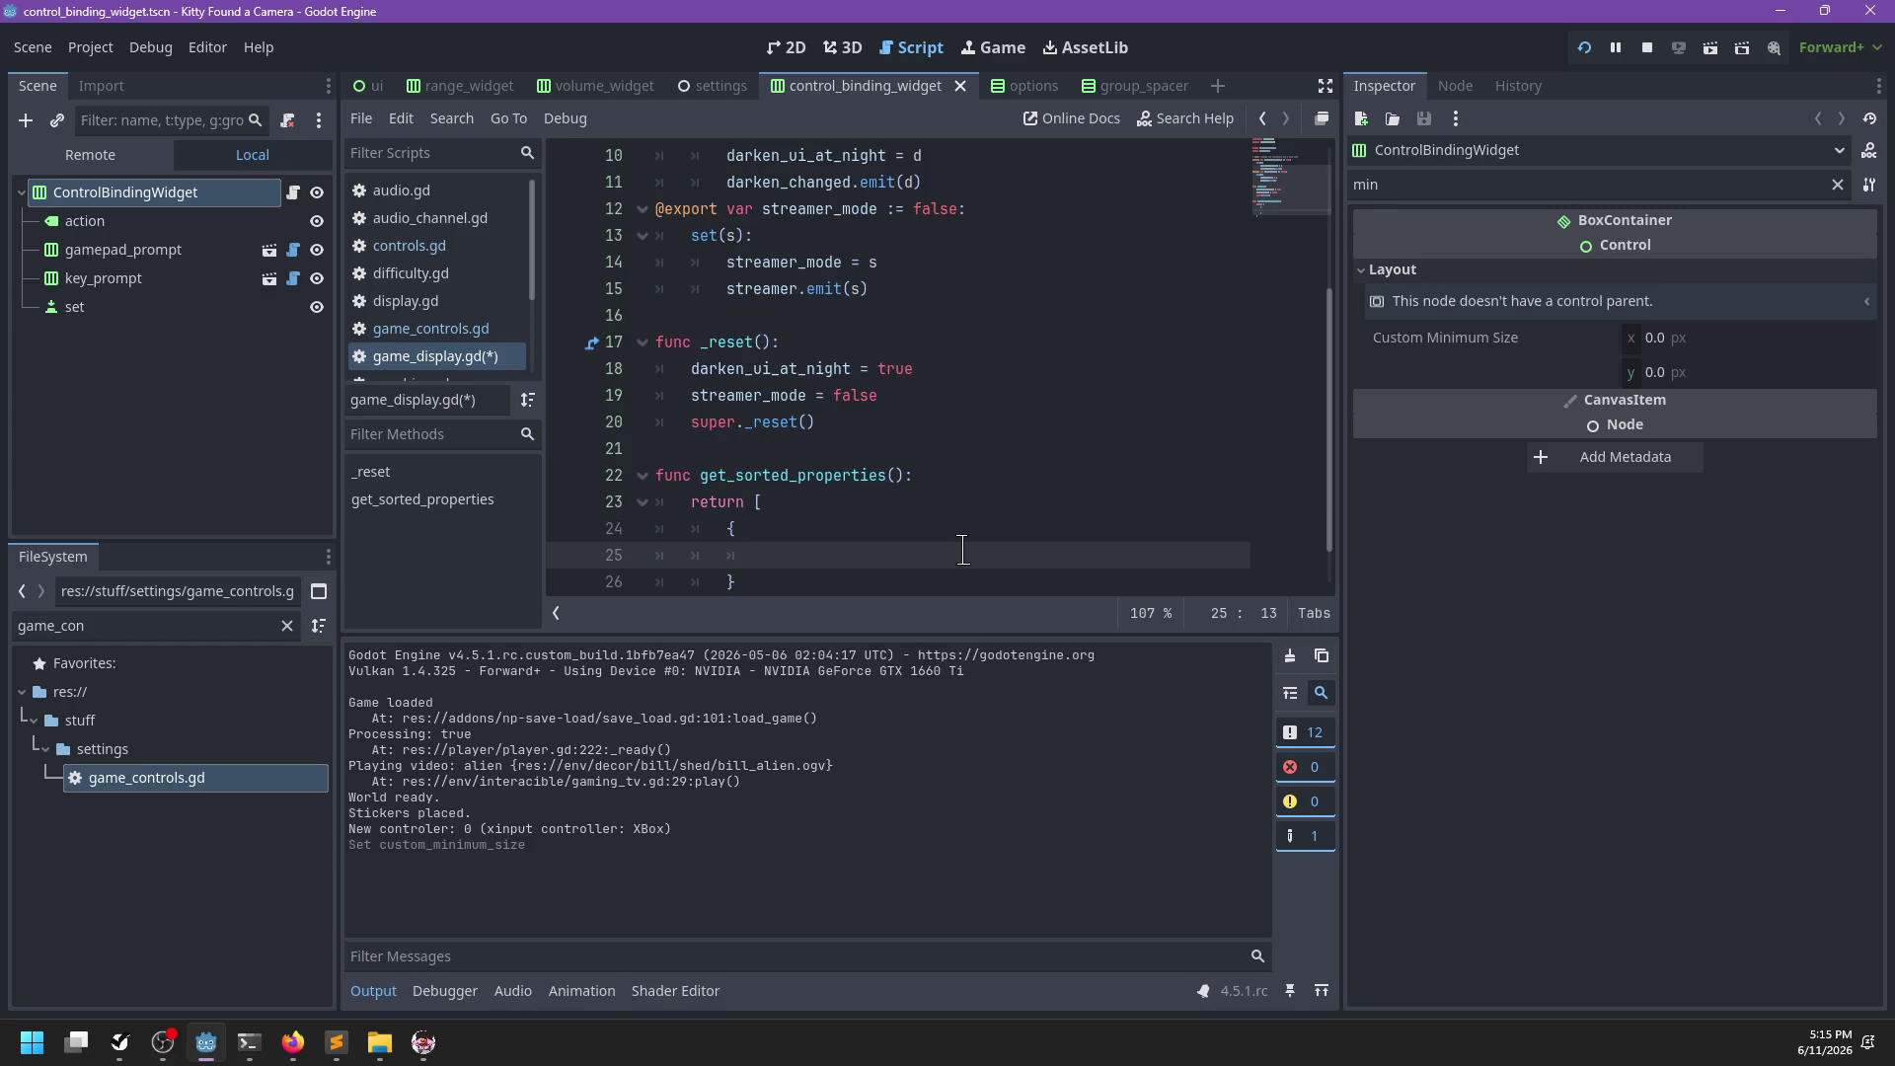
{"action": "type", "text": "name"}
{"action": "type", "text": "':'default"}
{"action": "key", "text": "Return"}
Add an empty 'properties' list, rename the group to '_default', and view the game's Display settings
{"action": "type", "text": "roperties':"}
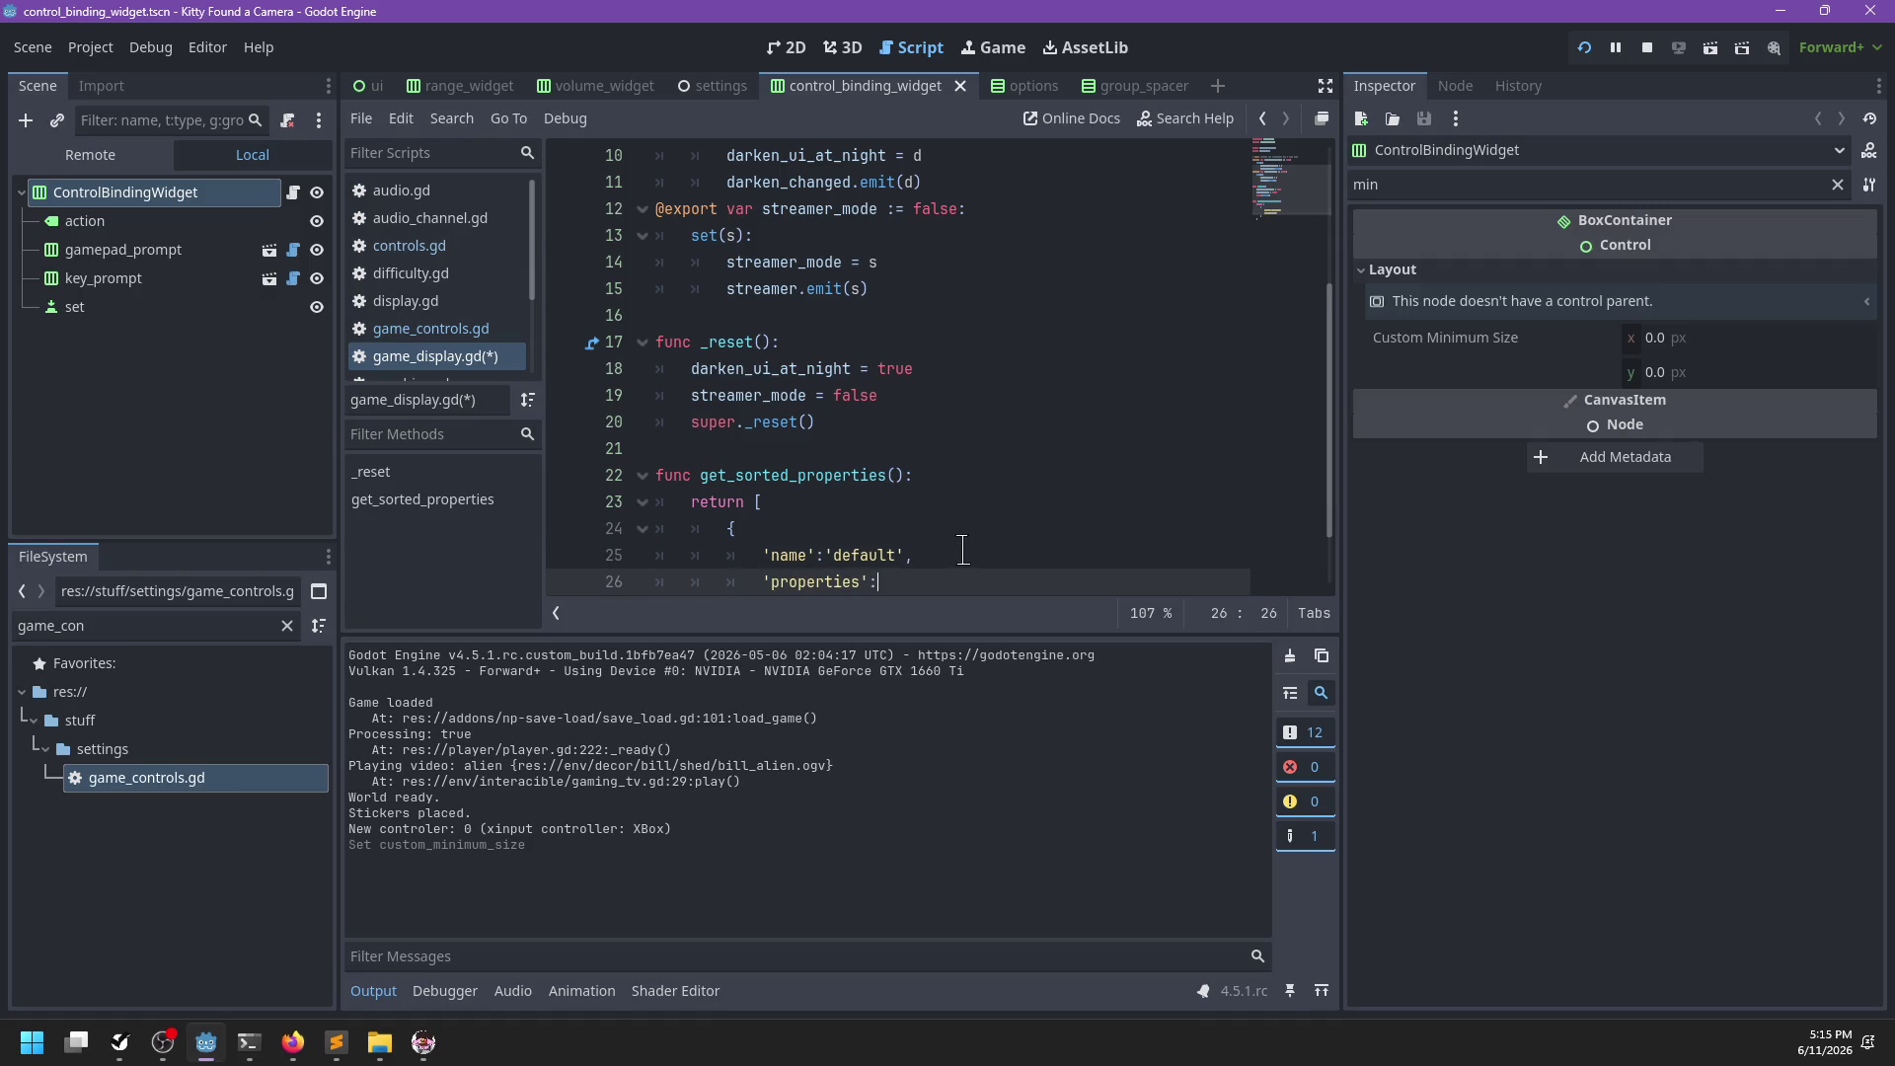
{"action": "key", "text": "Up"}
{"action": "key", "text": "ctrl+Left"}
{"action": "type", "text": "_"}
{"action": "key", "text": "Down"}
{"action": "type", "text": "["}
{"action": "key", "text": "Return"}
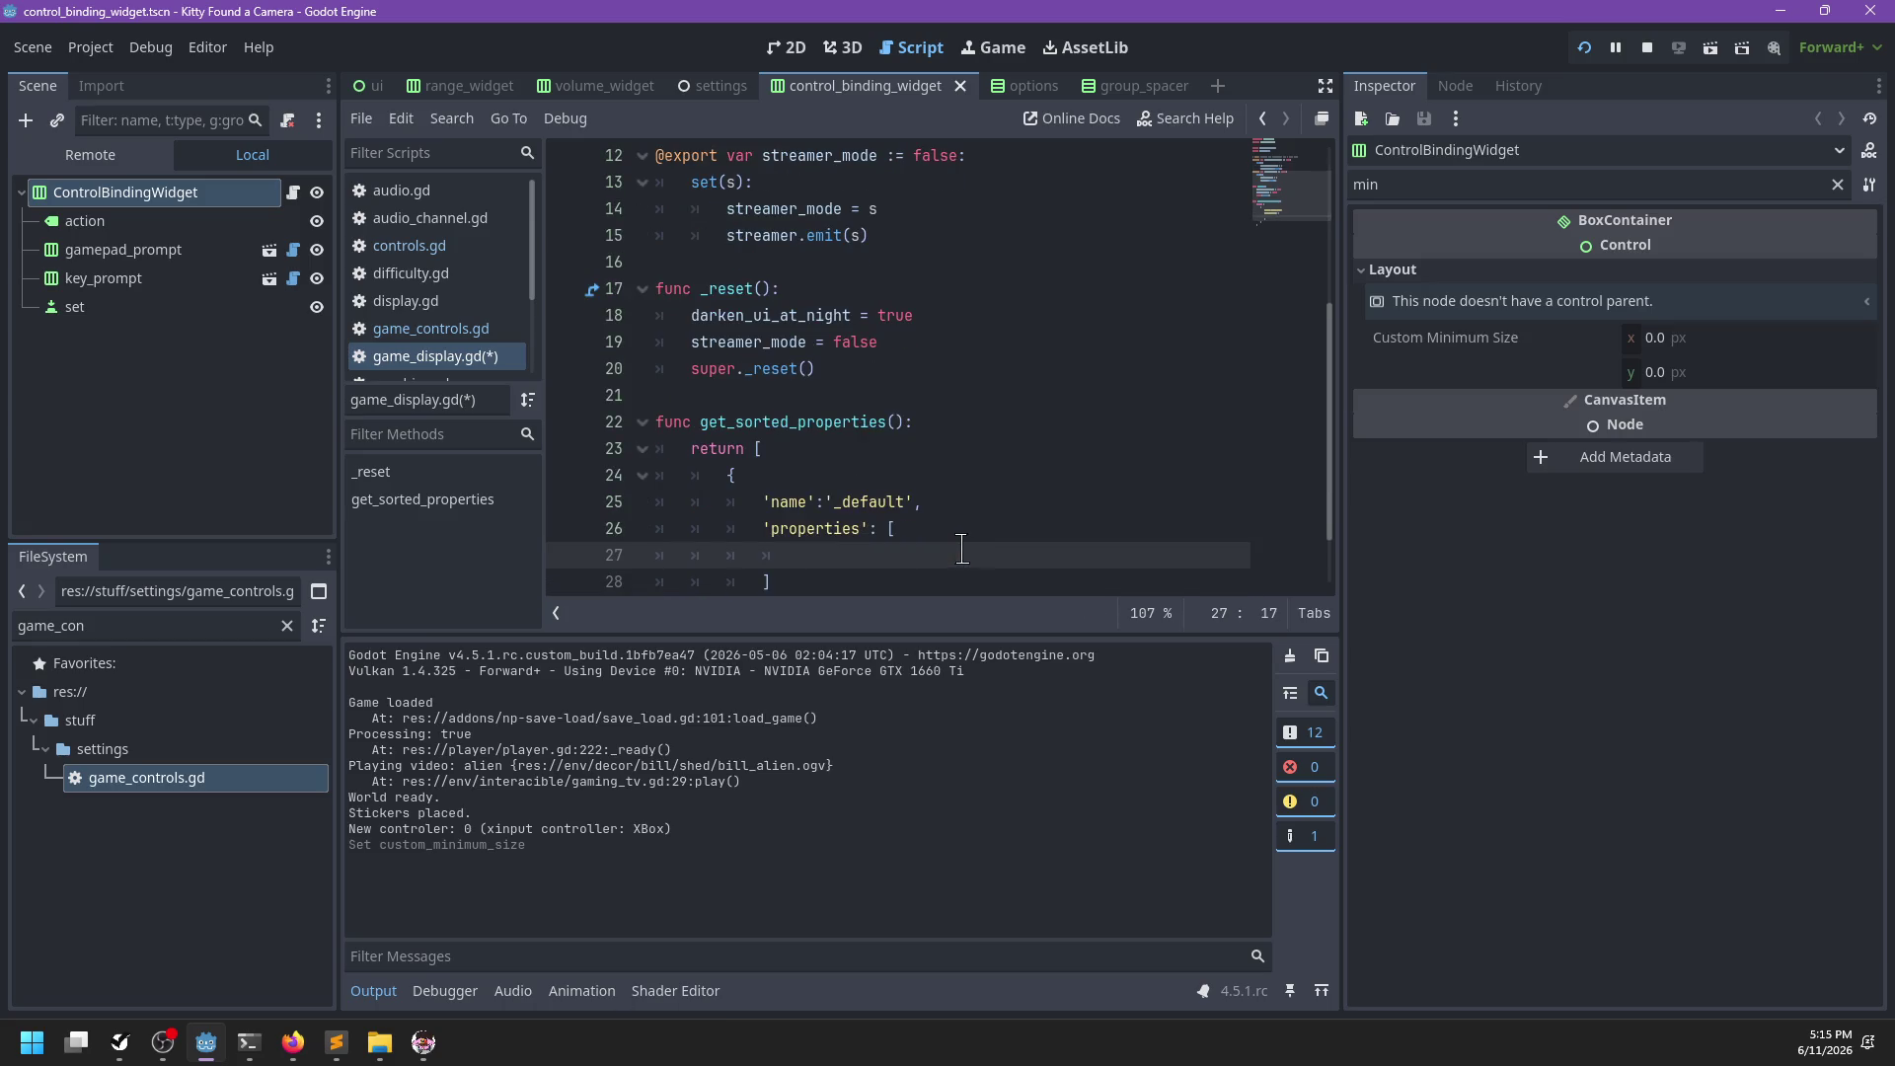
{"action": "key", "text": "alt+Tab"}
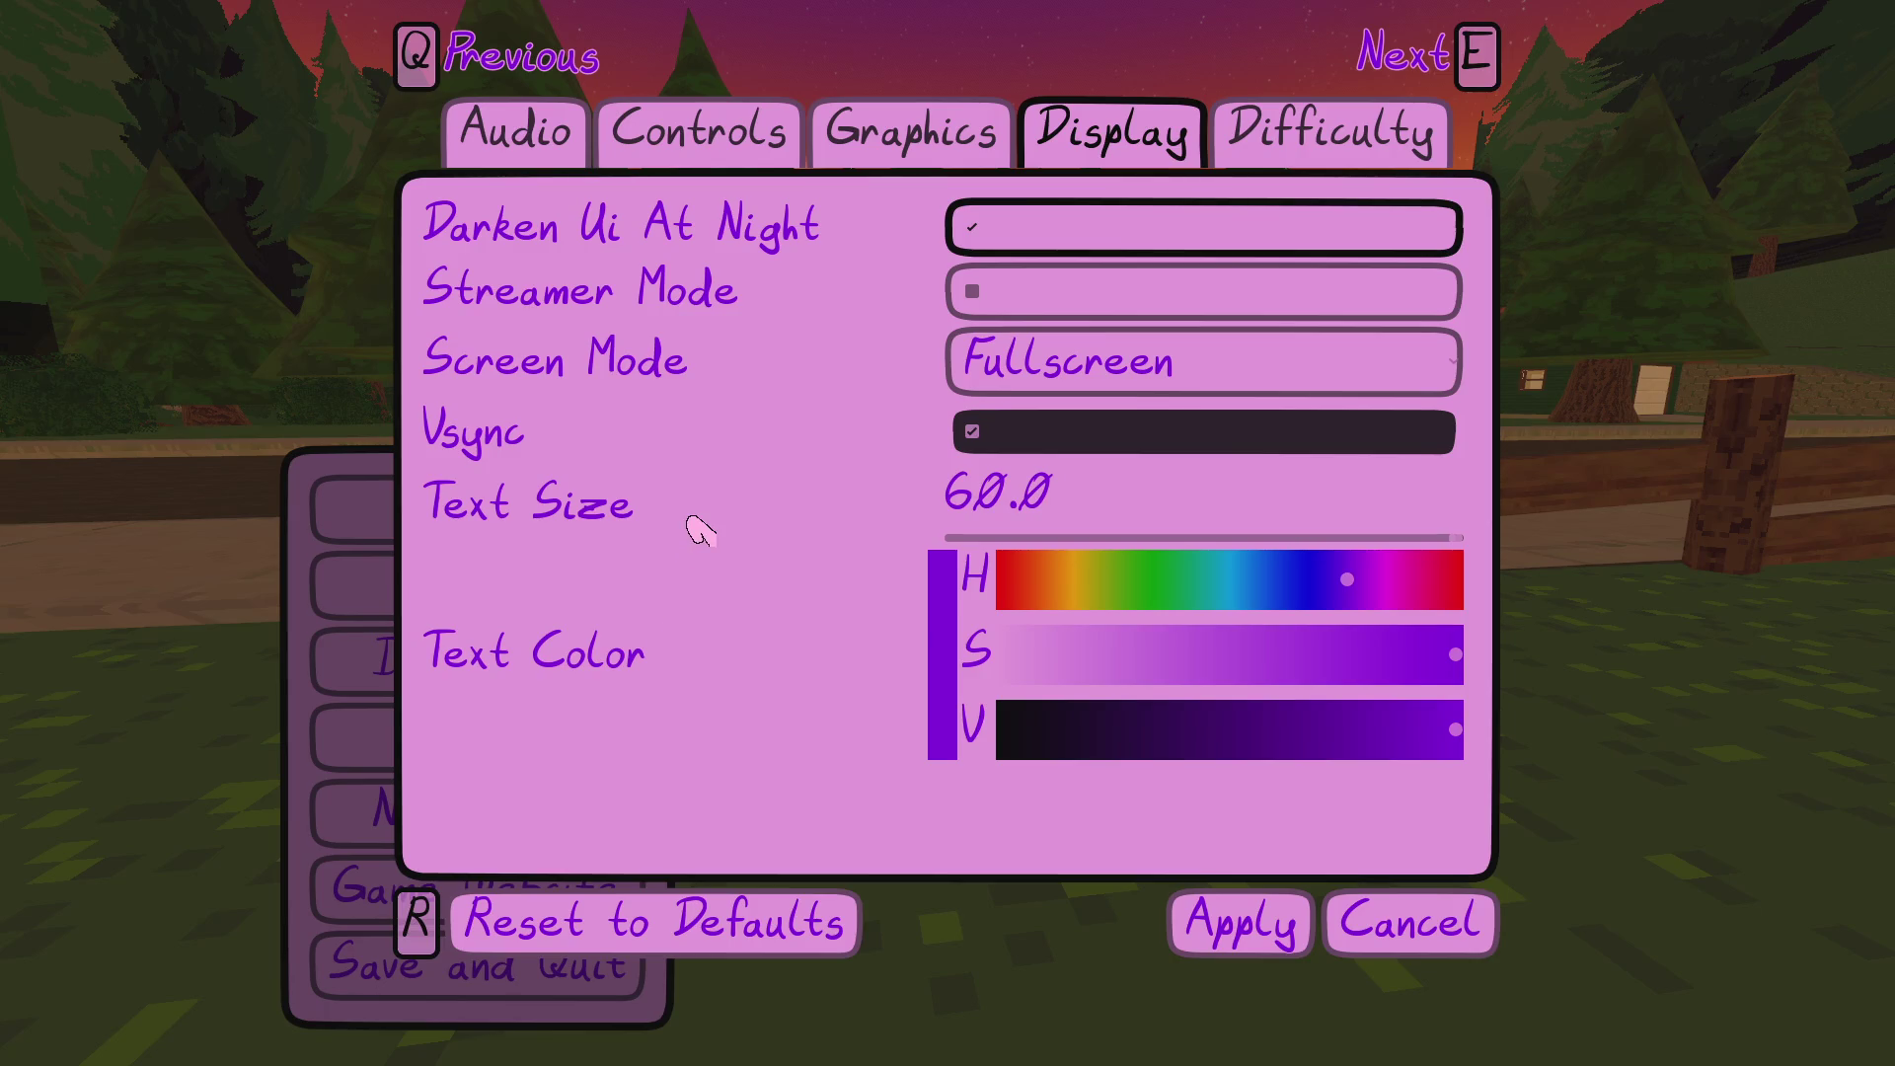
Add 'screen_mode' and 'vsync' to the '_default' properties, save, and check the names in the game
{"action": "key", "text": "alt+Tab"}
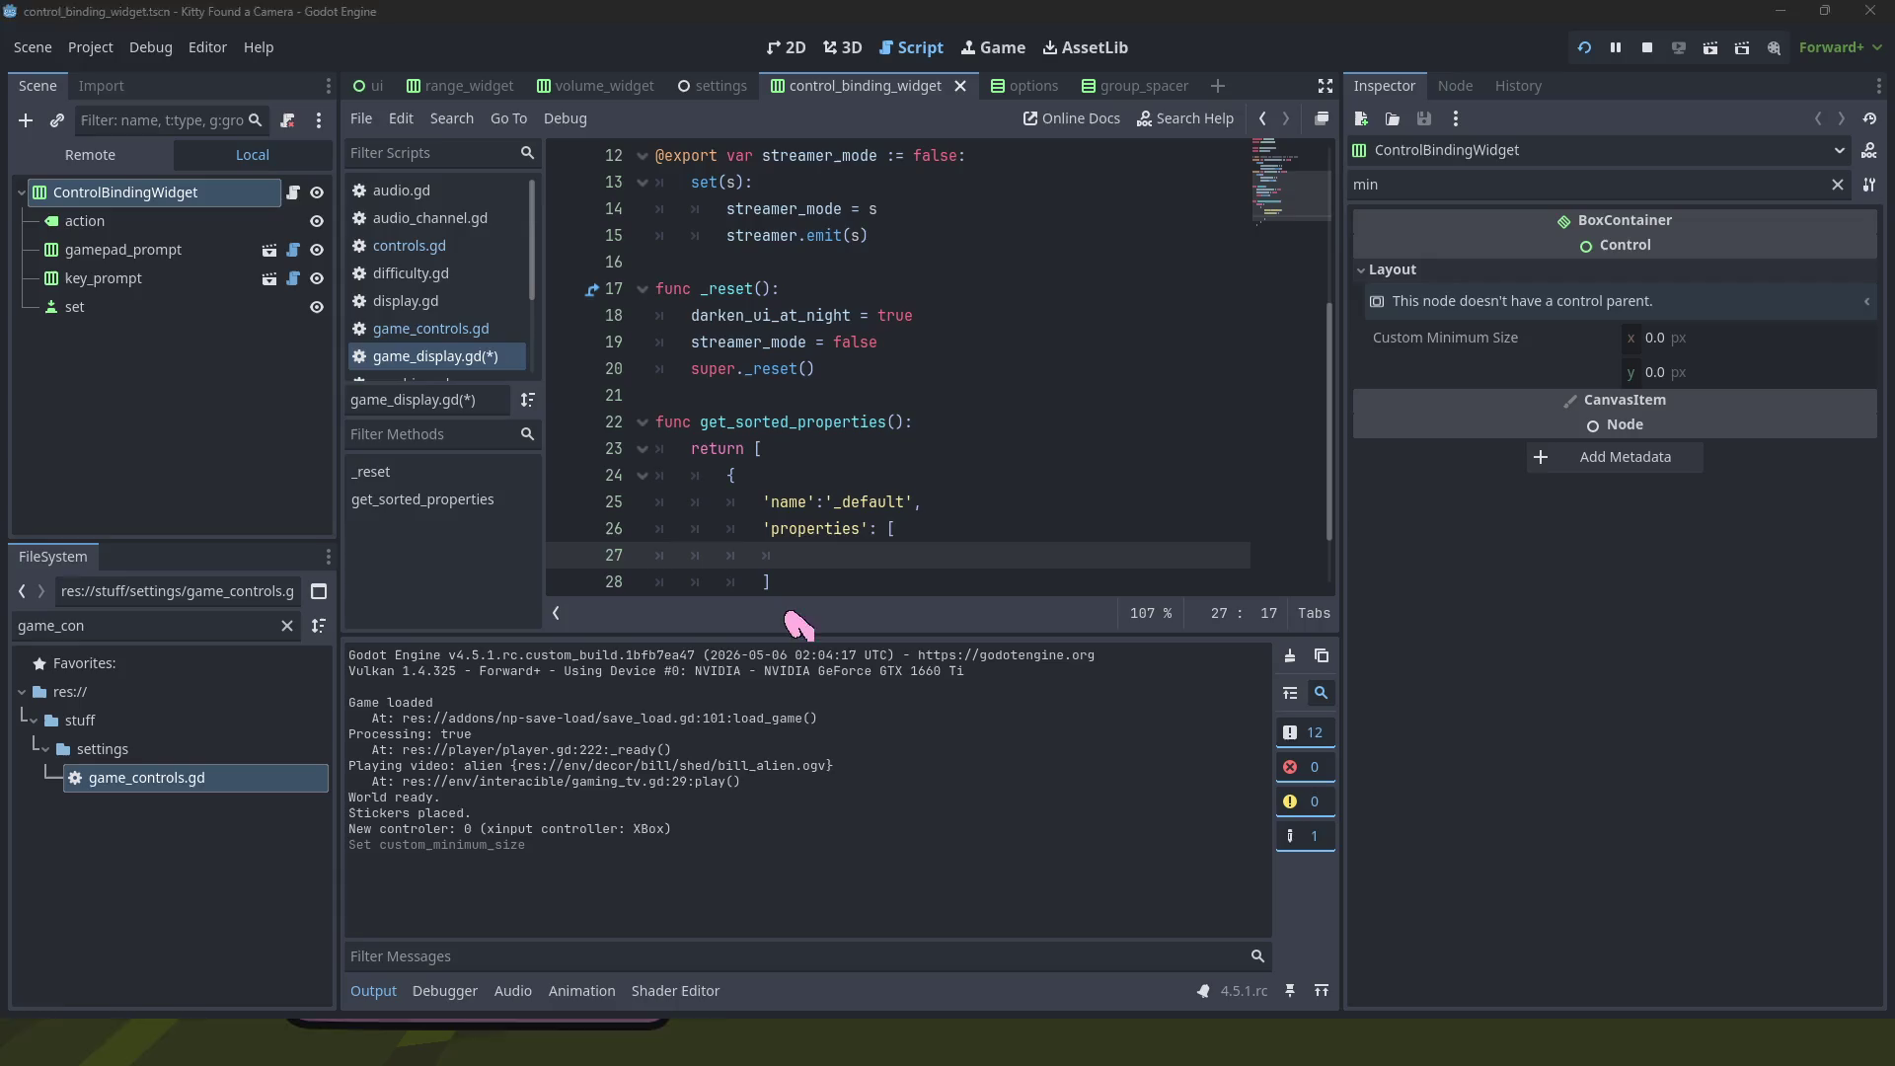
{"action": "type", "text": "creen_mode',"}
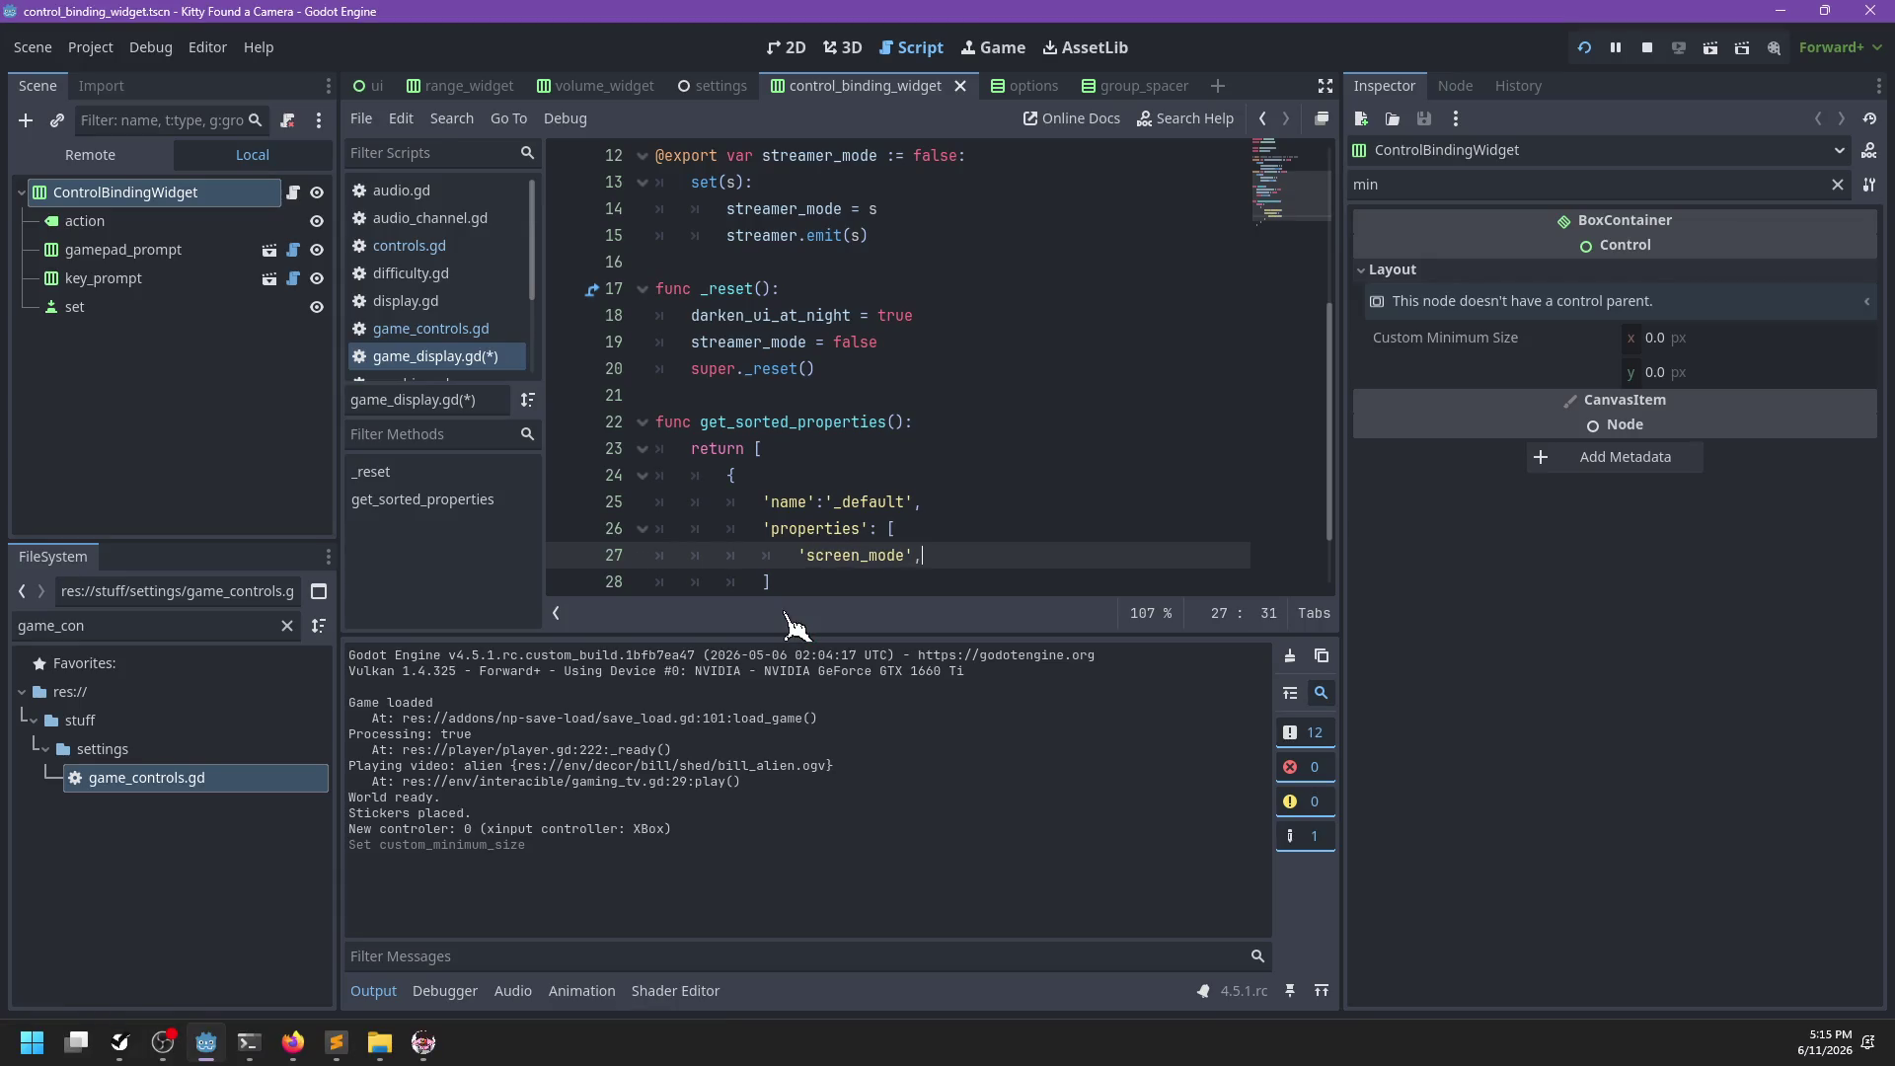
{"action": "key", "text": "Return"}
{"action": "type", "text": "'v"}
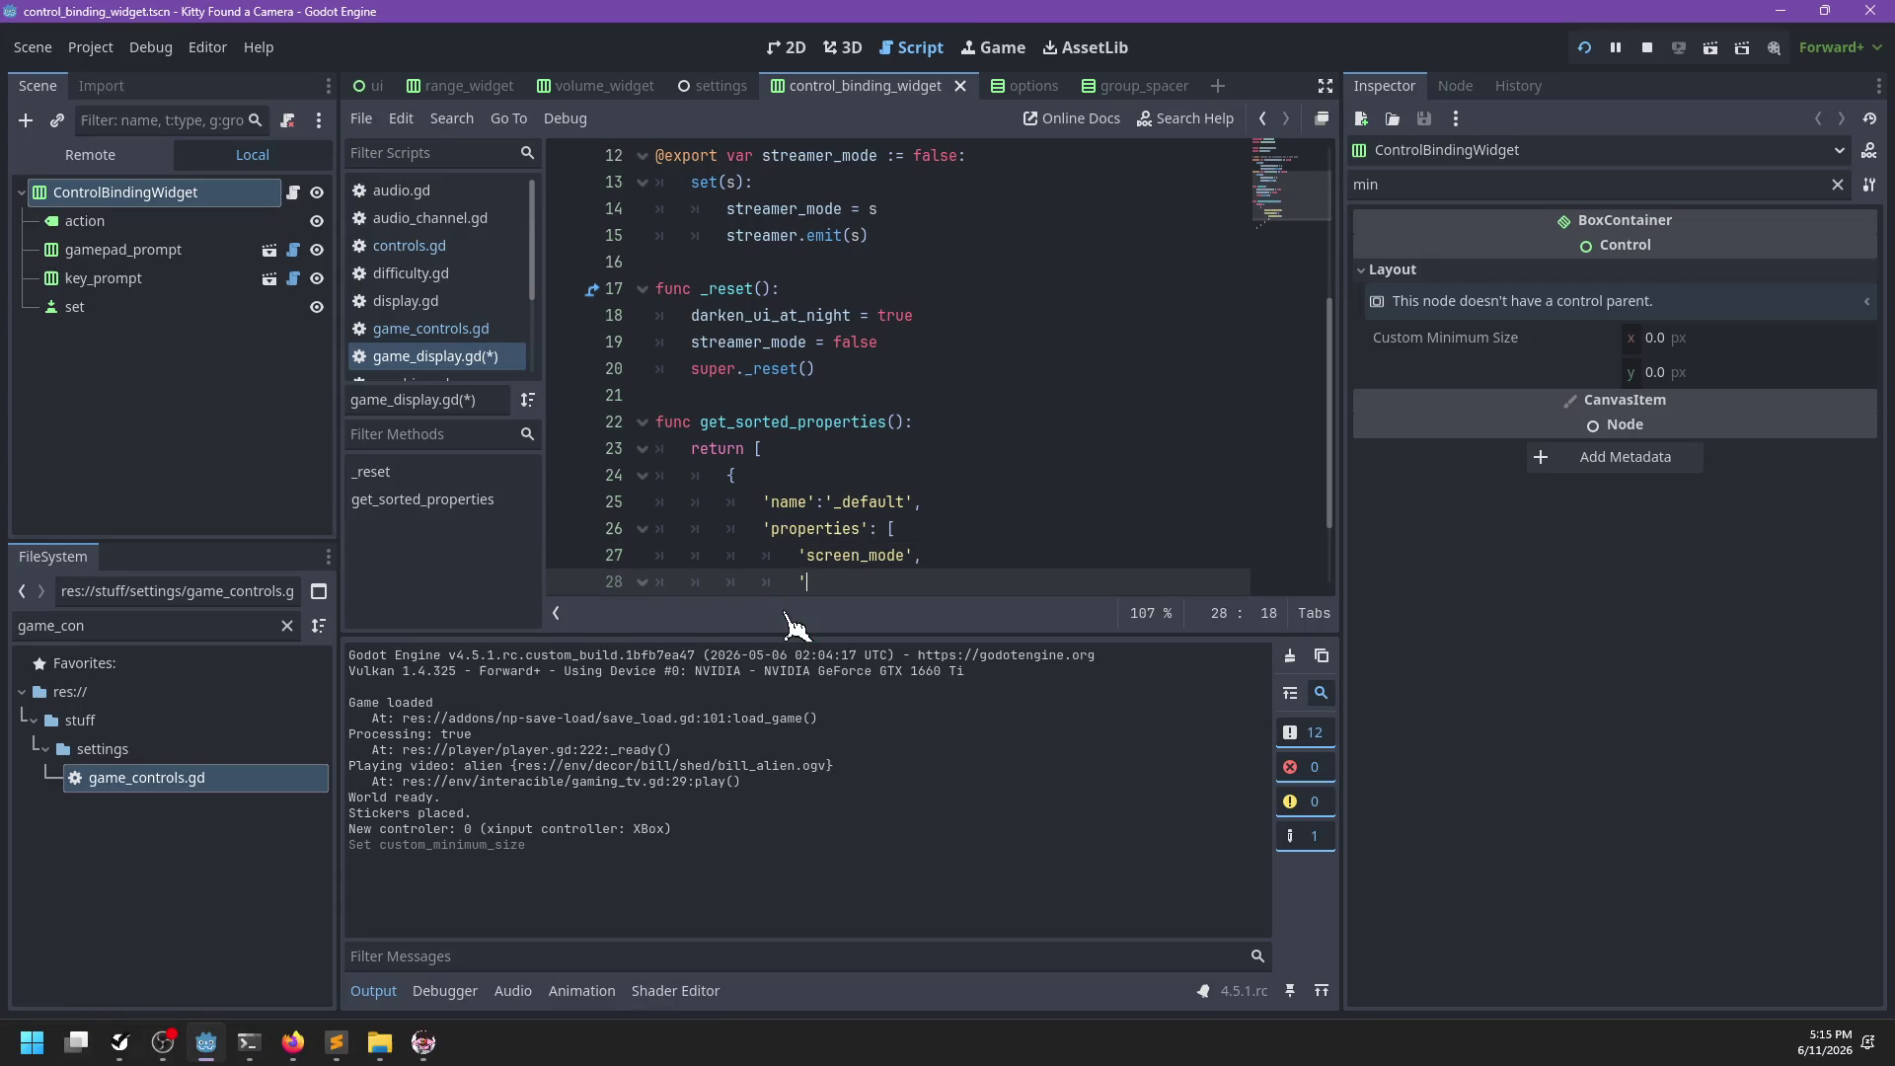
{"action": "type", "text": "sync',"}
{"action": "key", "text": "ctrl+s"}
{"action": "key", "text": "alt+Tab"}
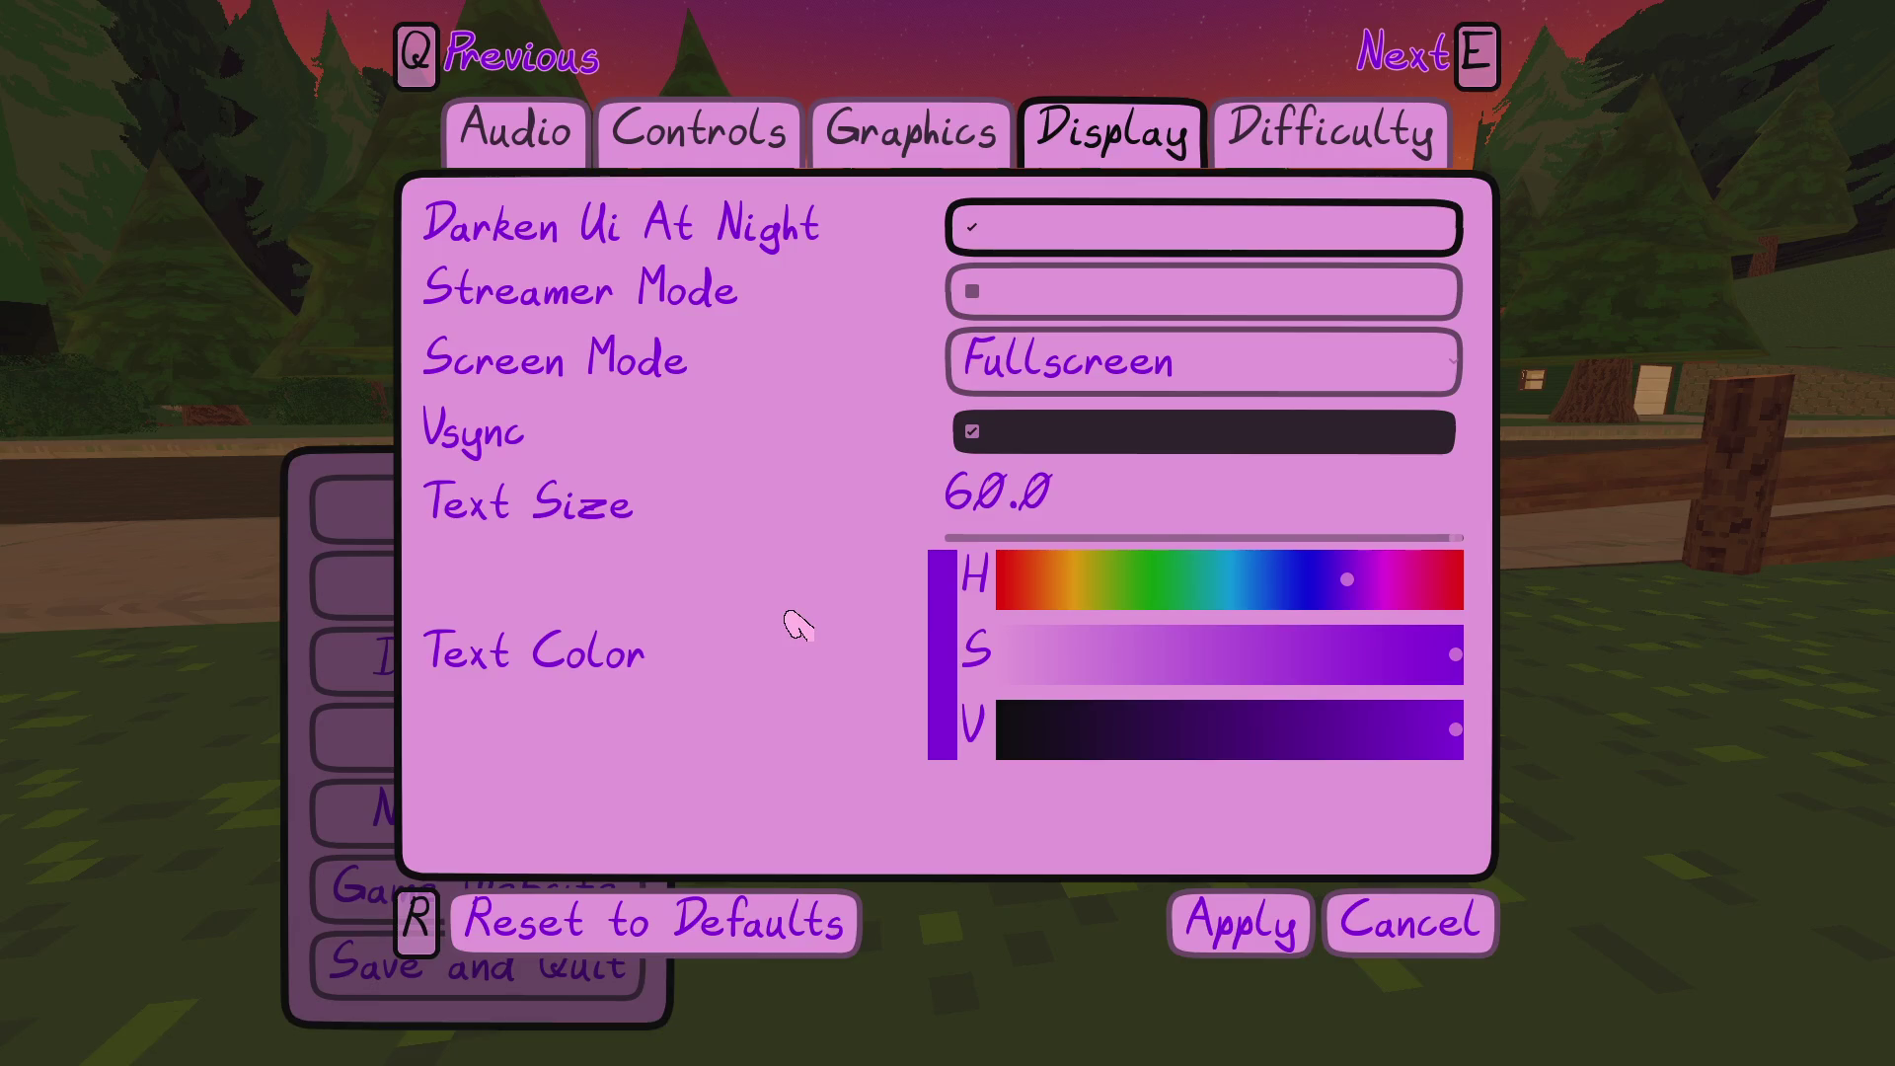
{"action": "key", "text": "alt+Tab"}
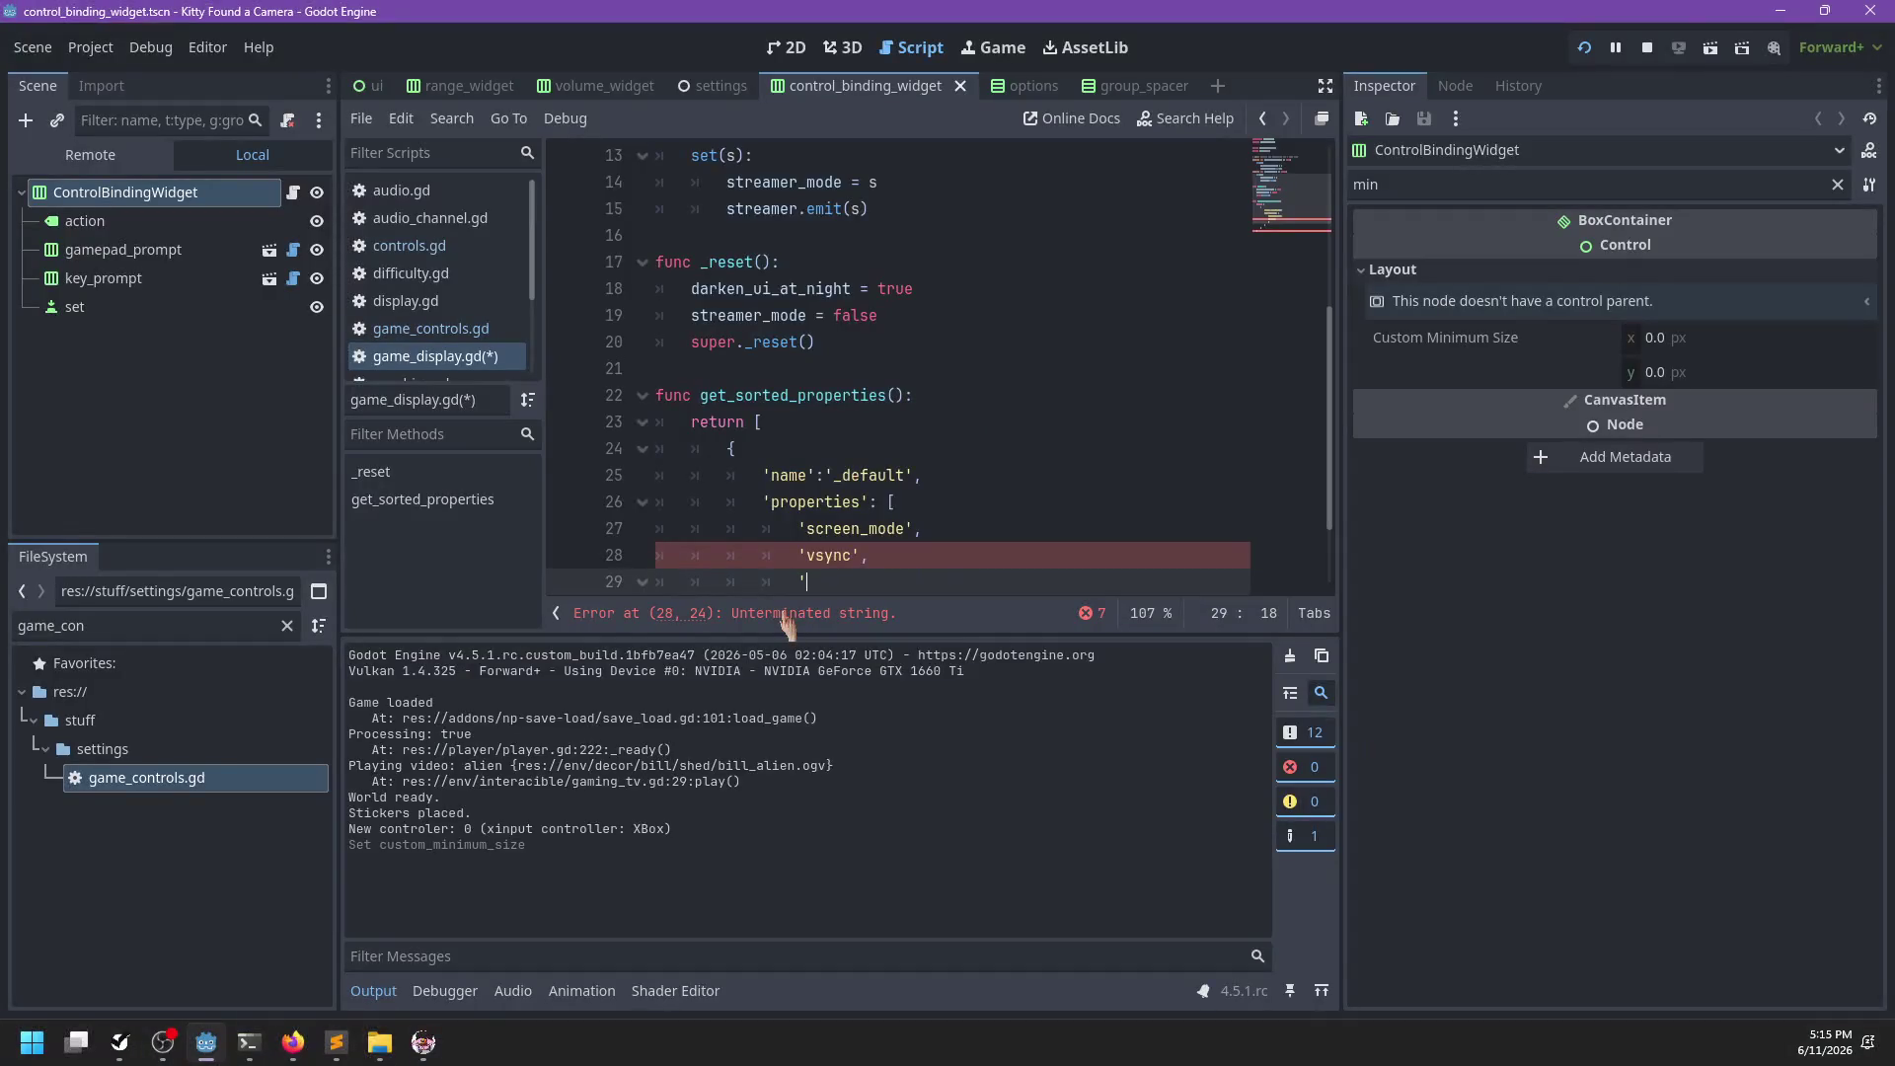
Add 'text_size' and insert 'darken_ui_at_night' above it in the '_default' list
{"action": "type", "text": "text_size',"}
{"action": "key", "text": "Return"}
{"action": "key", "text": "ctrl+s"}
{"action": "key", "text": "alt+Tab"}
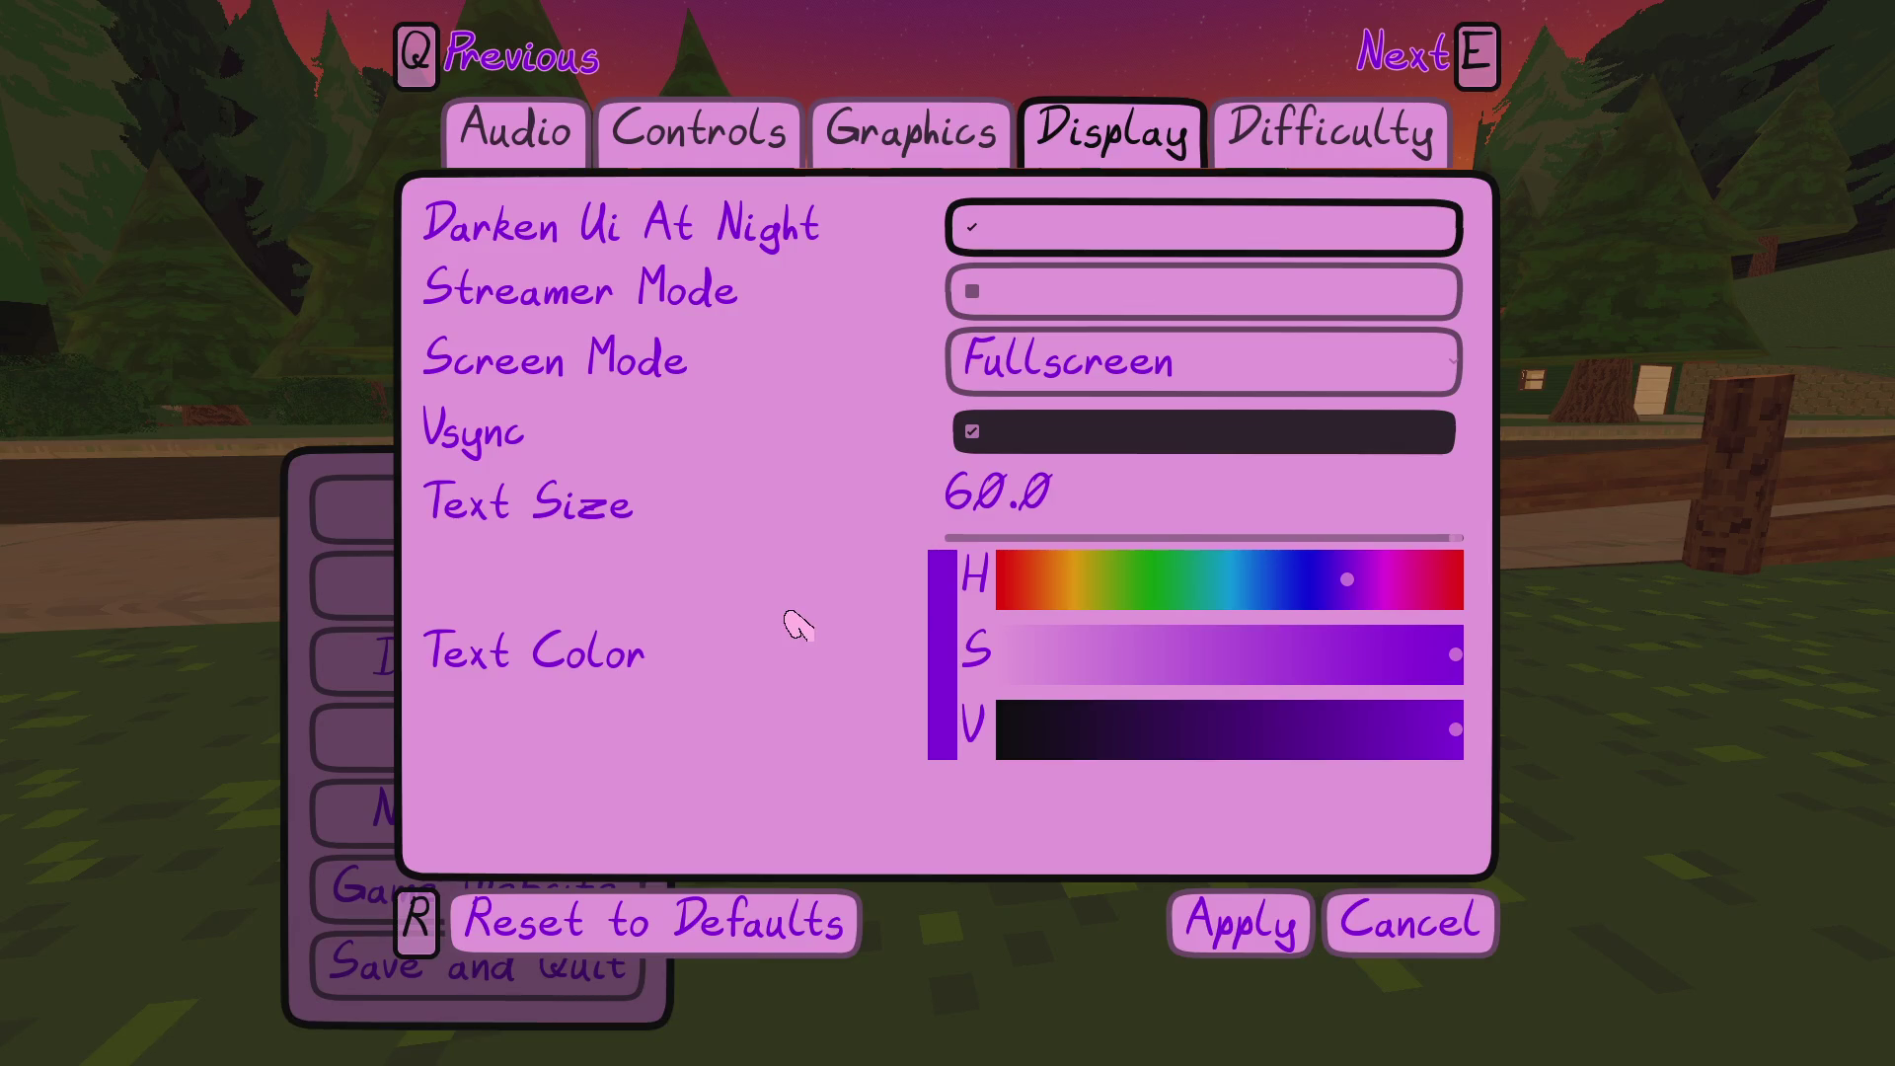
{"action": "key", "text": "alt+Tab"}
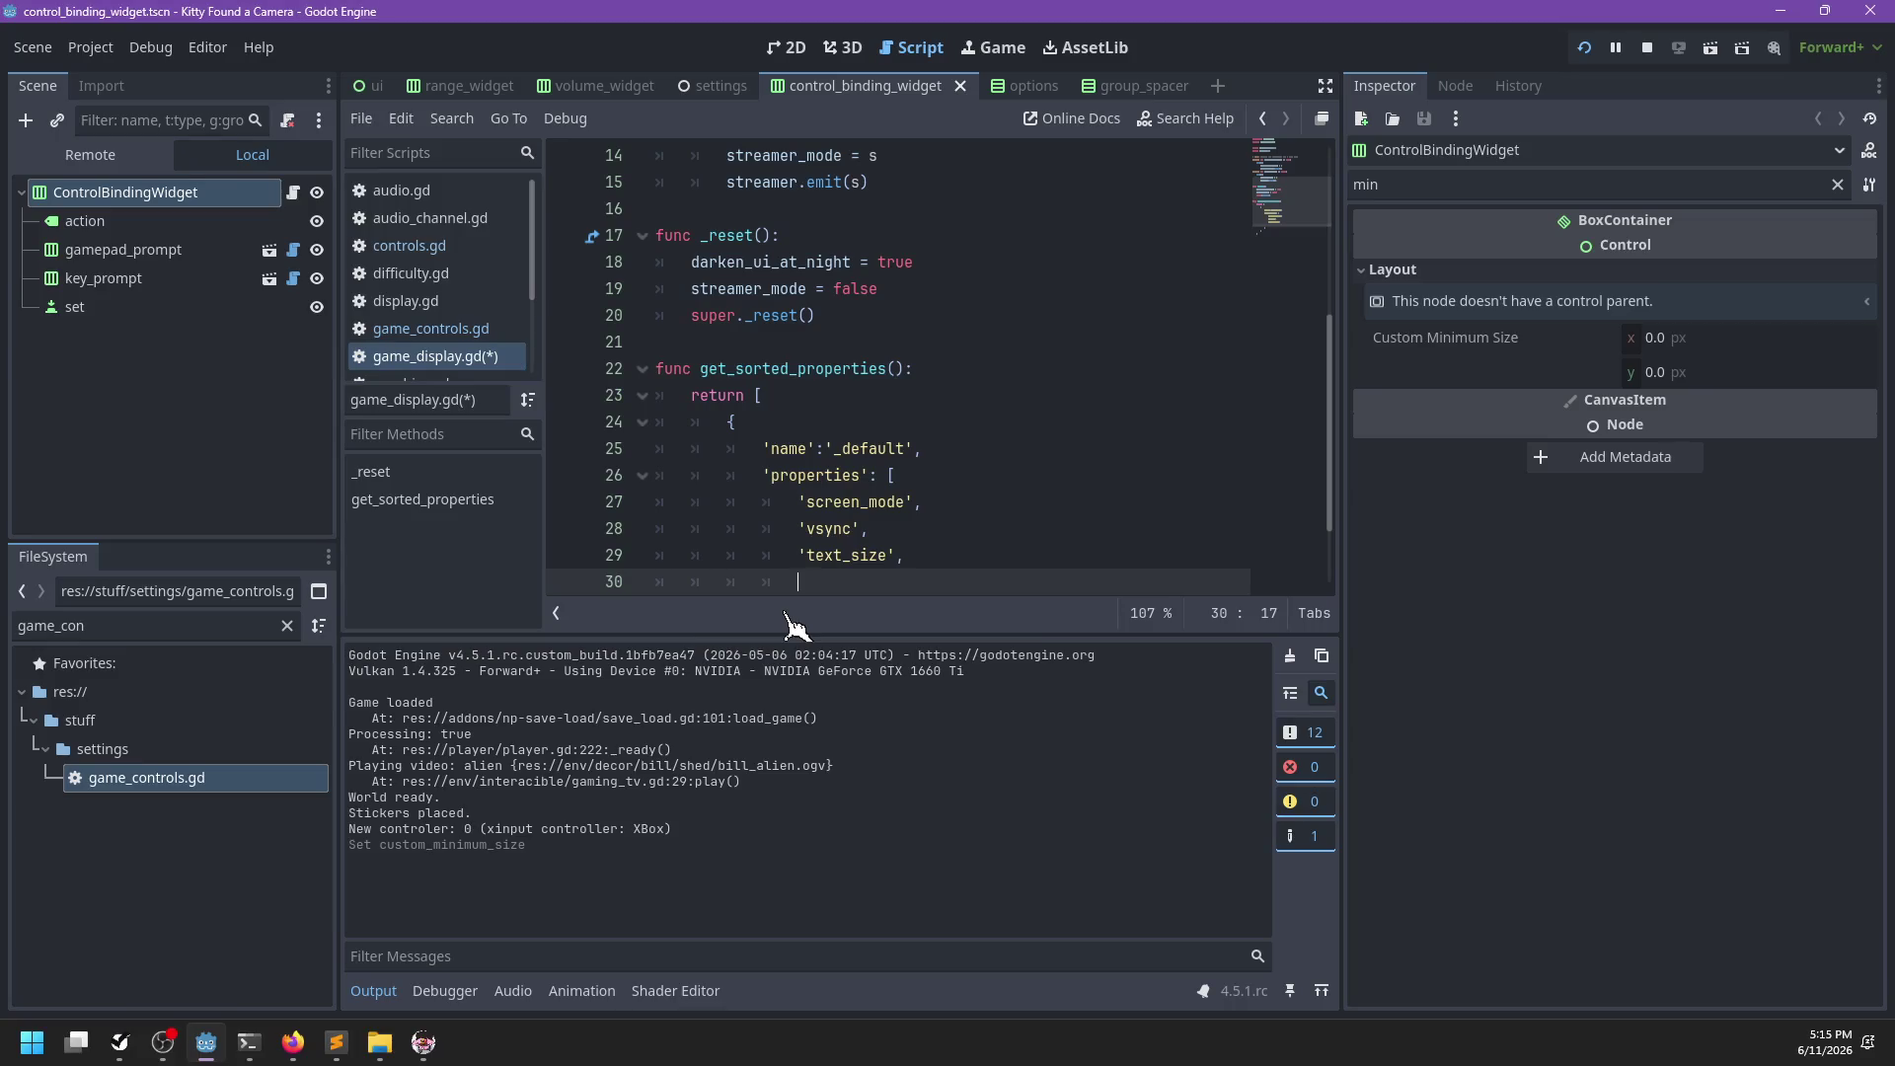
{"action": "key", "text": "alt+Up"}
{"action": "type", "text": "'"}
{"action": "type", "text": "darken"}
{"action": "type", "text": "_ui_at_night'"}
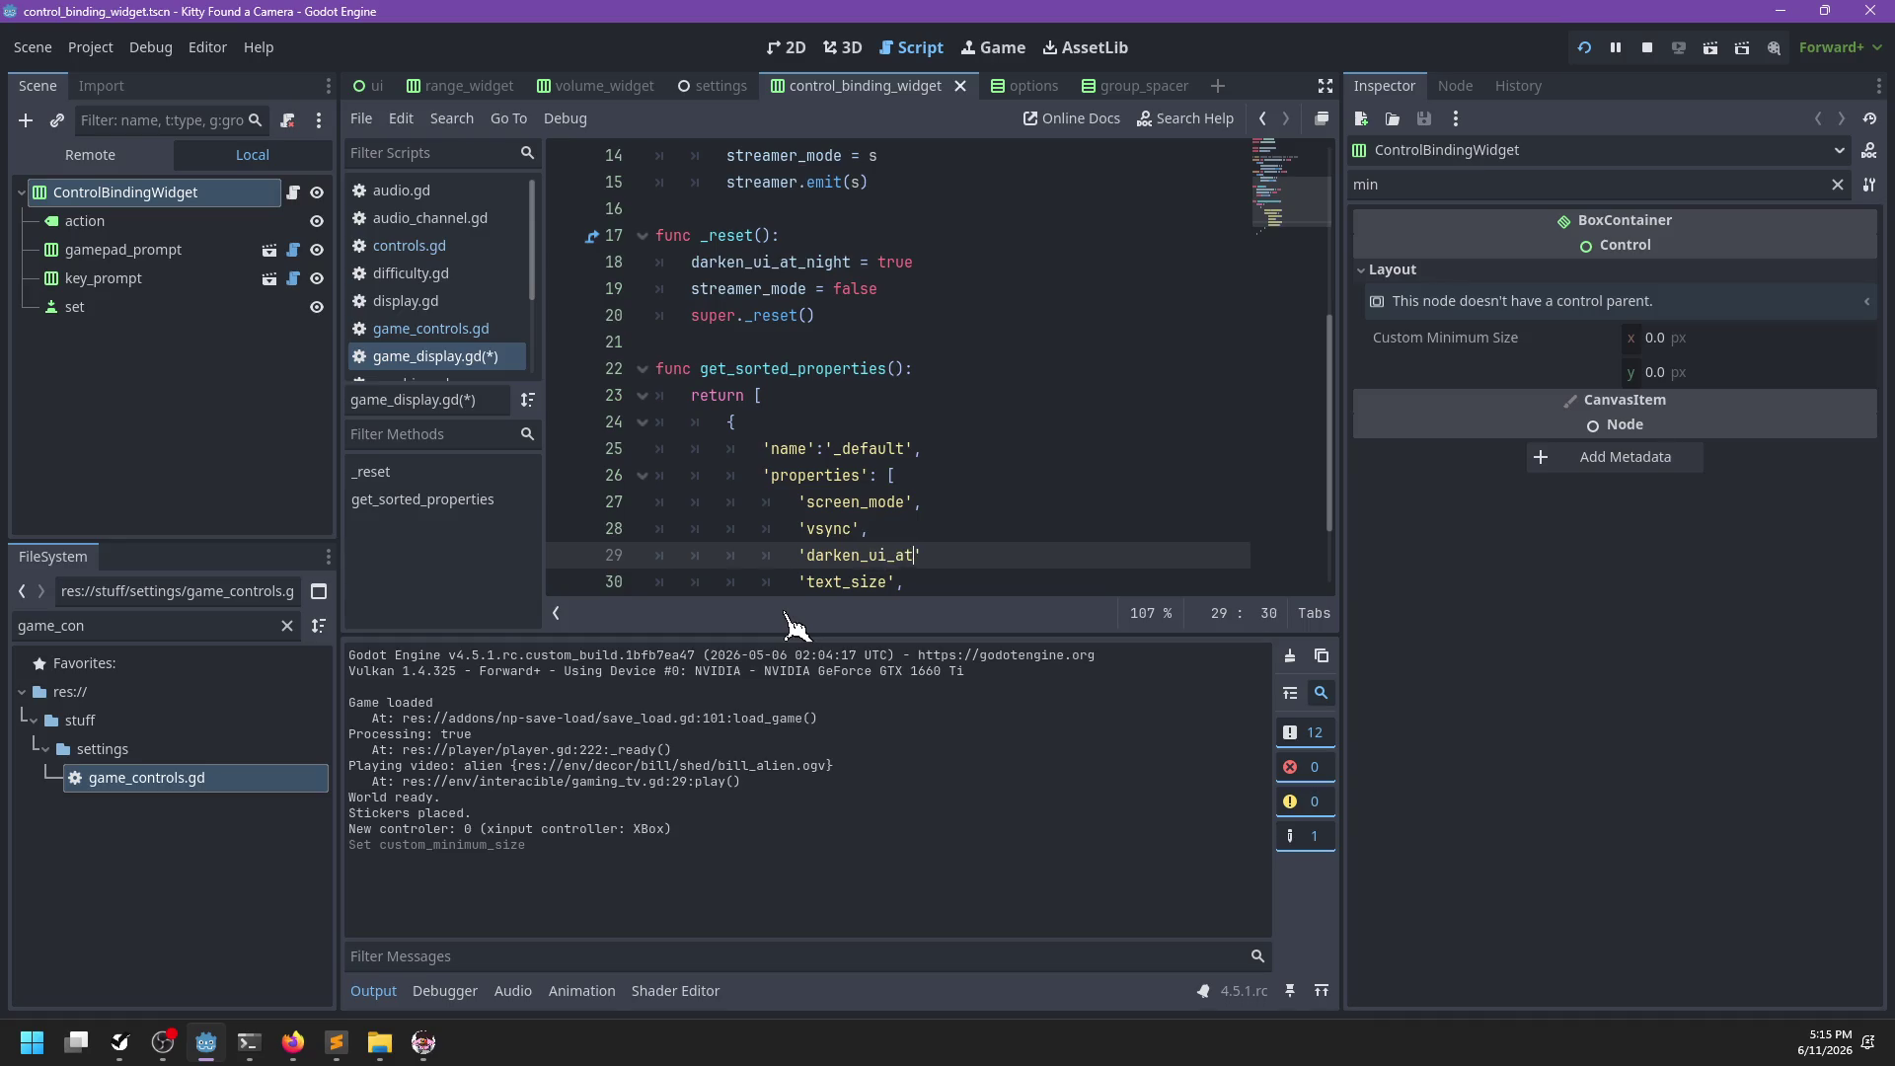
{"action": "key", "text": "Escape"}
{"action": "scroll", "coordinate": [868, 523], "scroll_direction": "down", "scroll_amount": 1}
{"action": "left_click", "coordinate": [966, 502]}
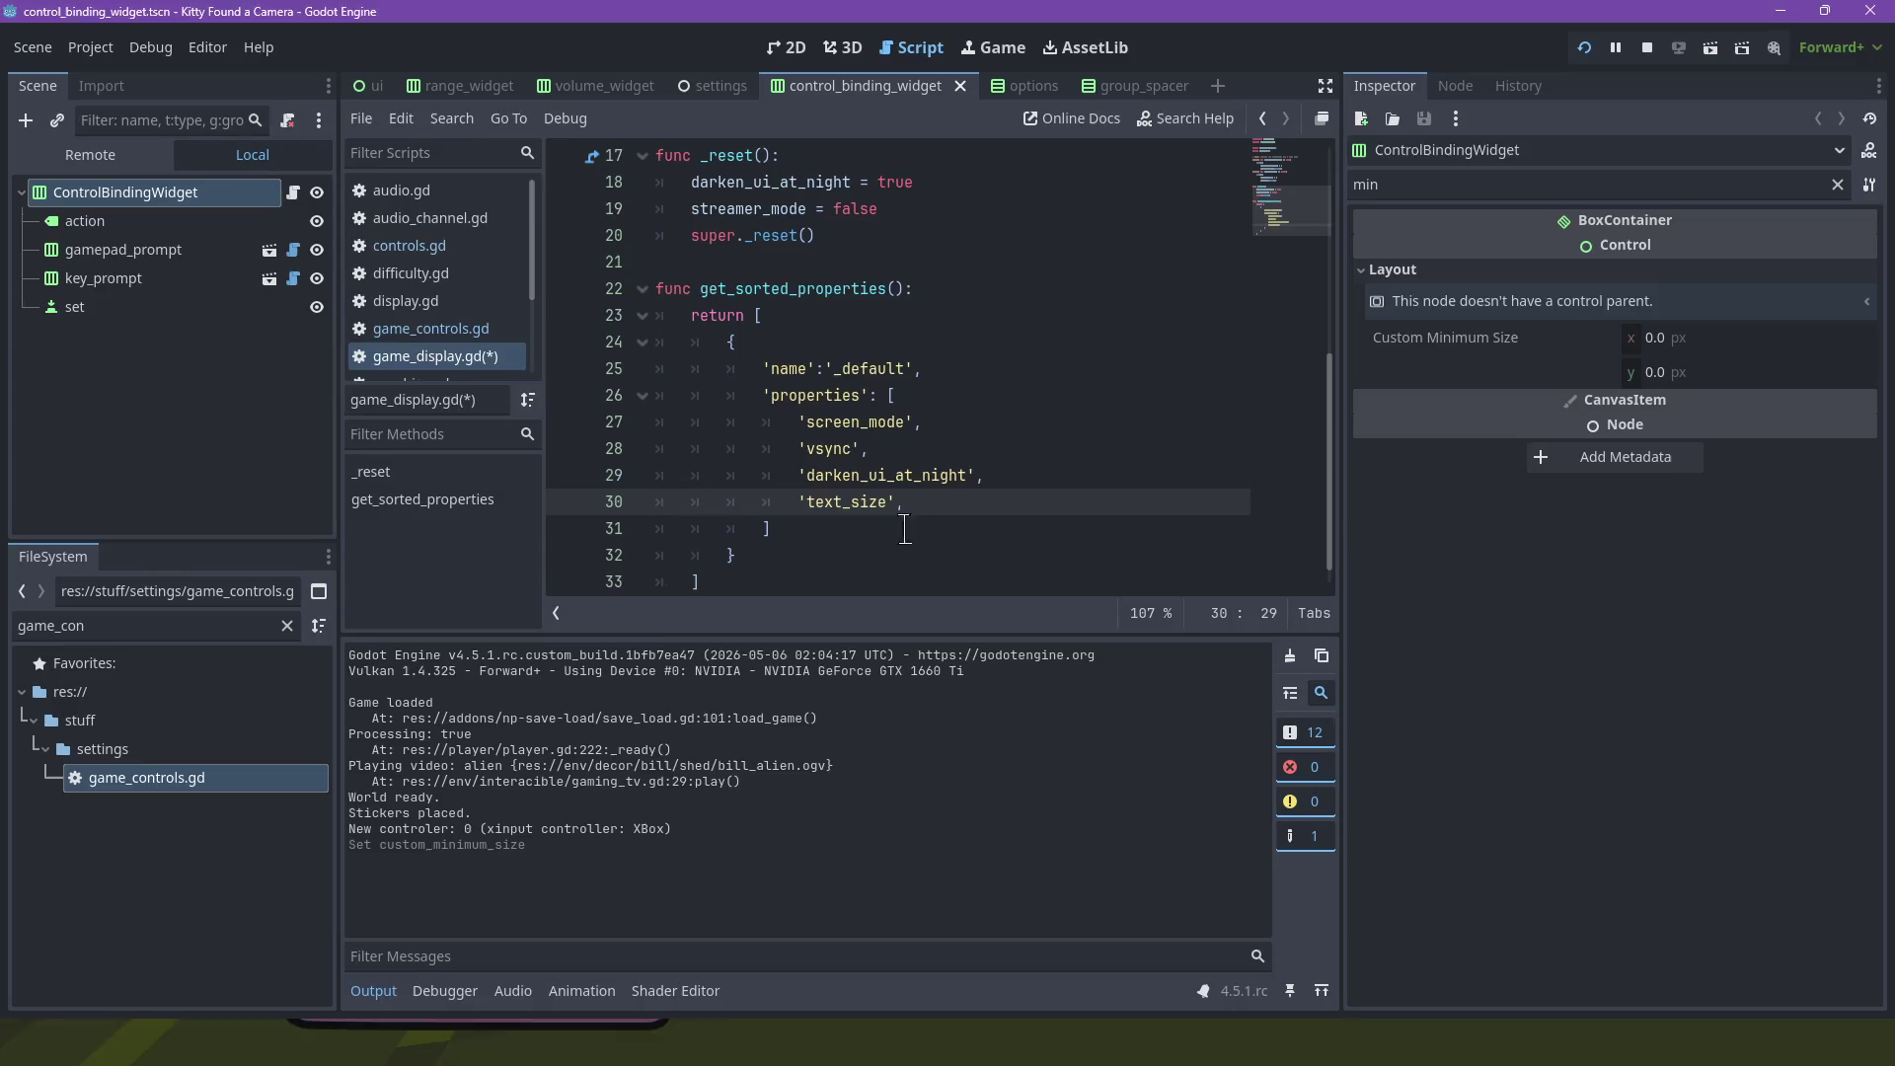
{"action": "left_click", "coordinate": [816, 534]}
{"action": "left_click", "coordinate": [796, 553]}
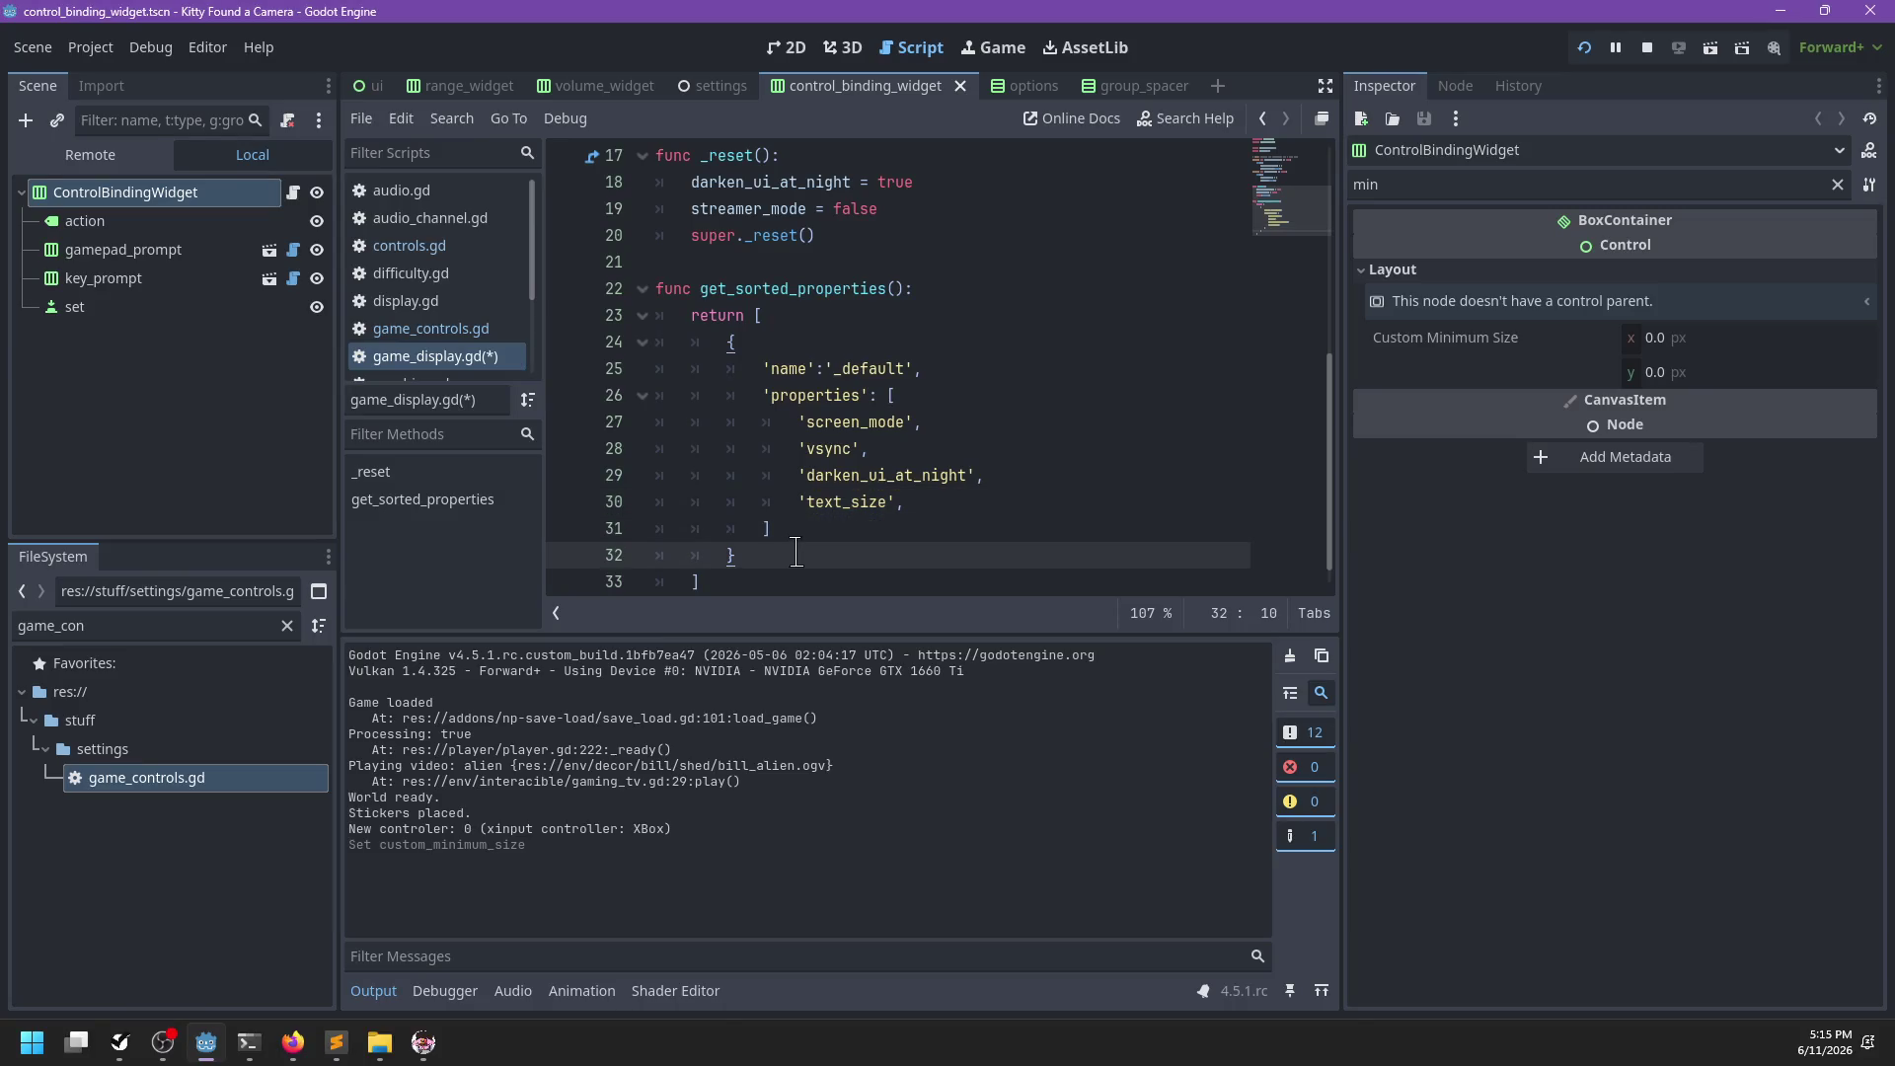
Add a second group dictionary named 'Advanced' after the '_default' group
{"action": "type", "text": ","}
{"action": "key", "text": "Return"}
{"action": "key", "text": "Return"}
{"action": "type", "text": "}"}
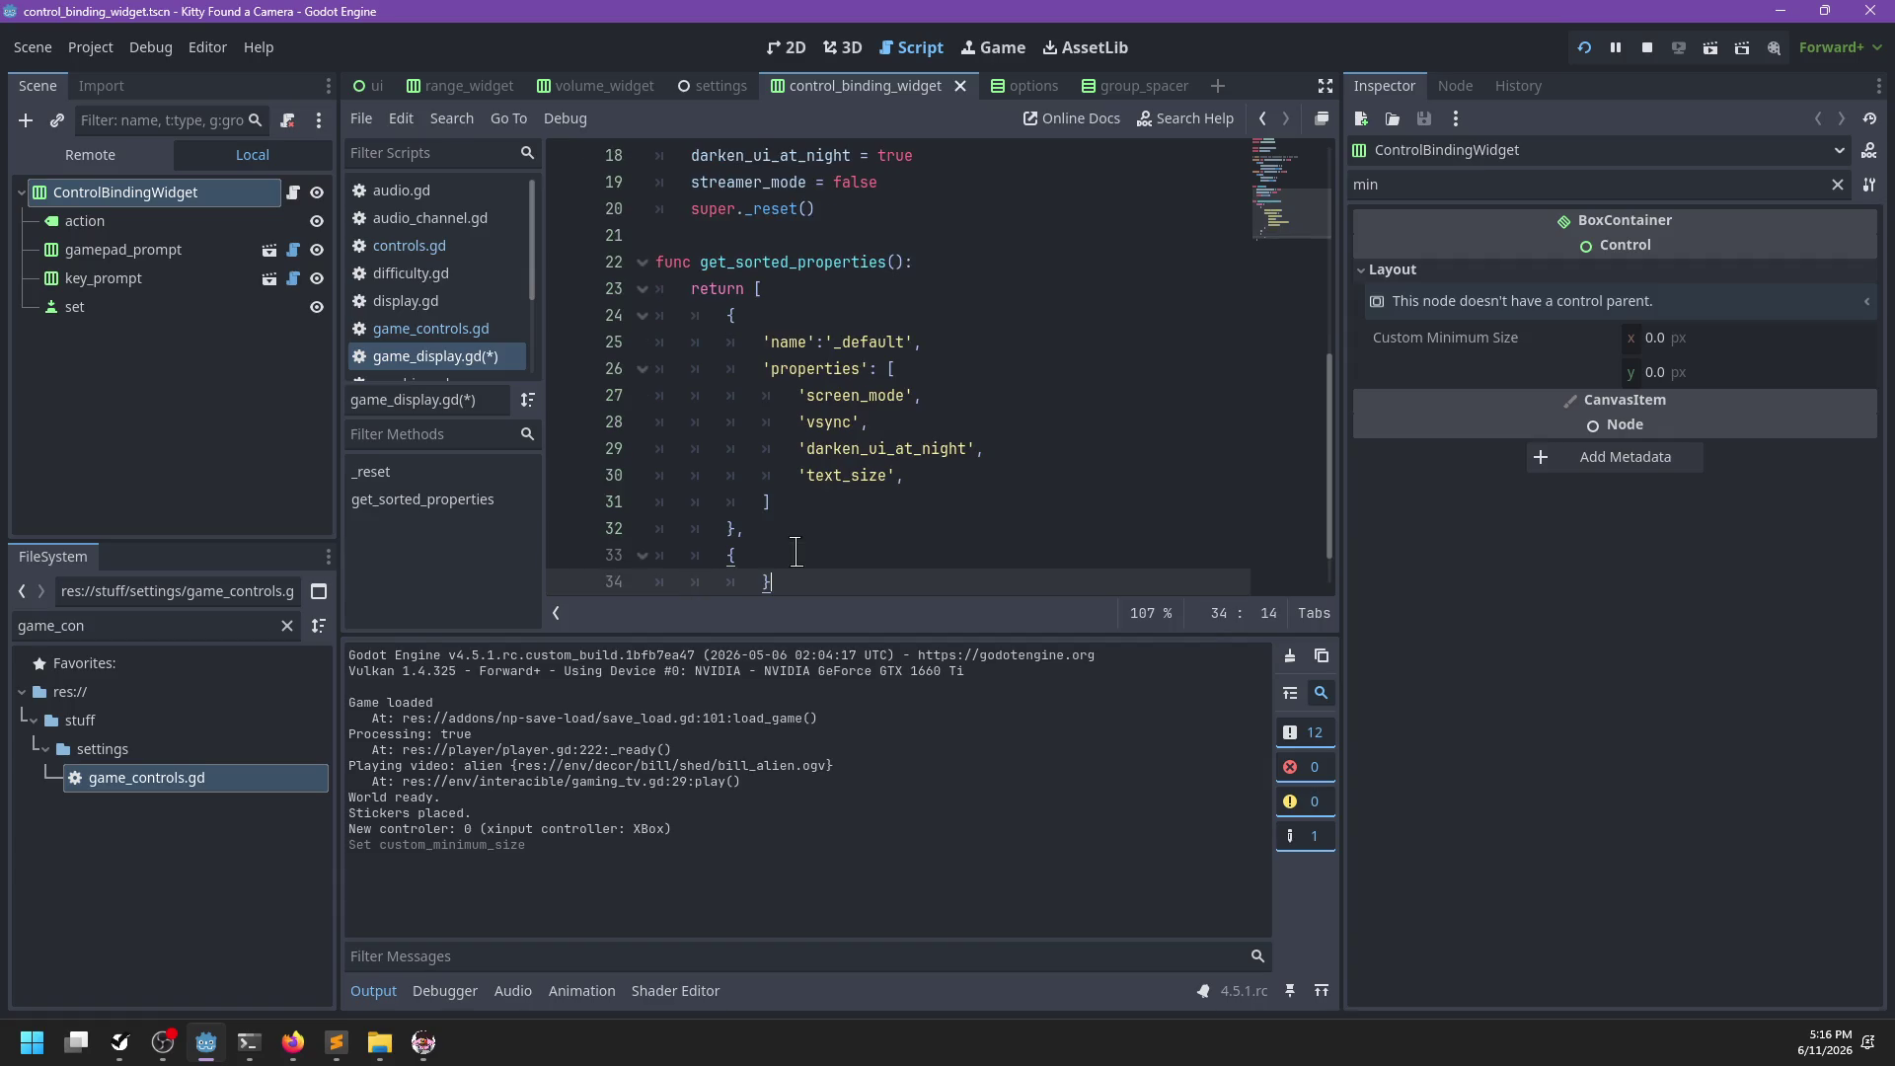
{"action": "key", "text": "Up"}
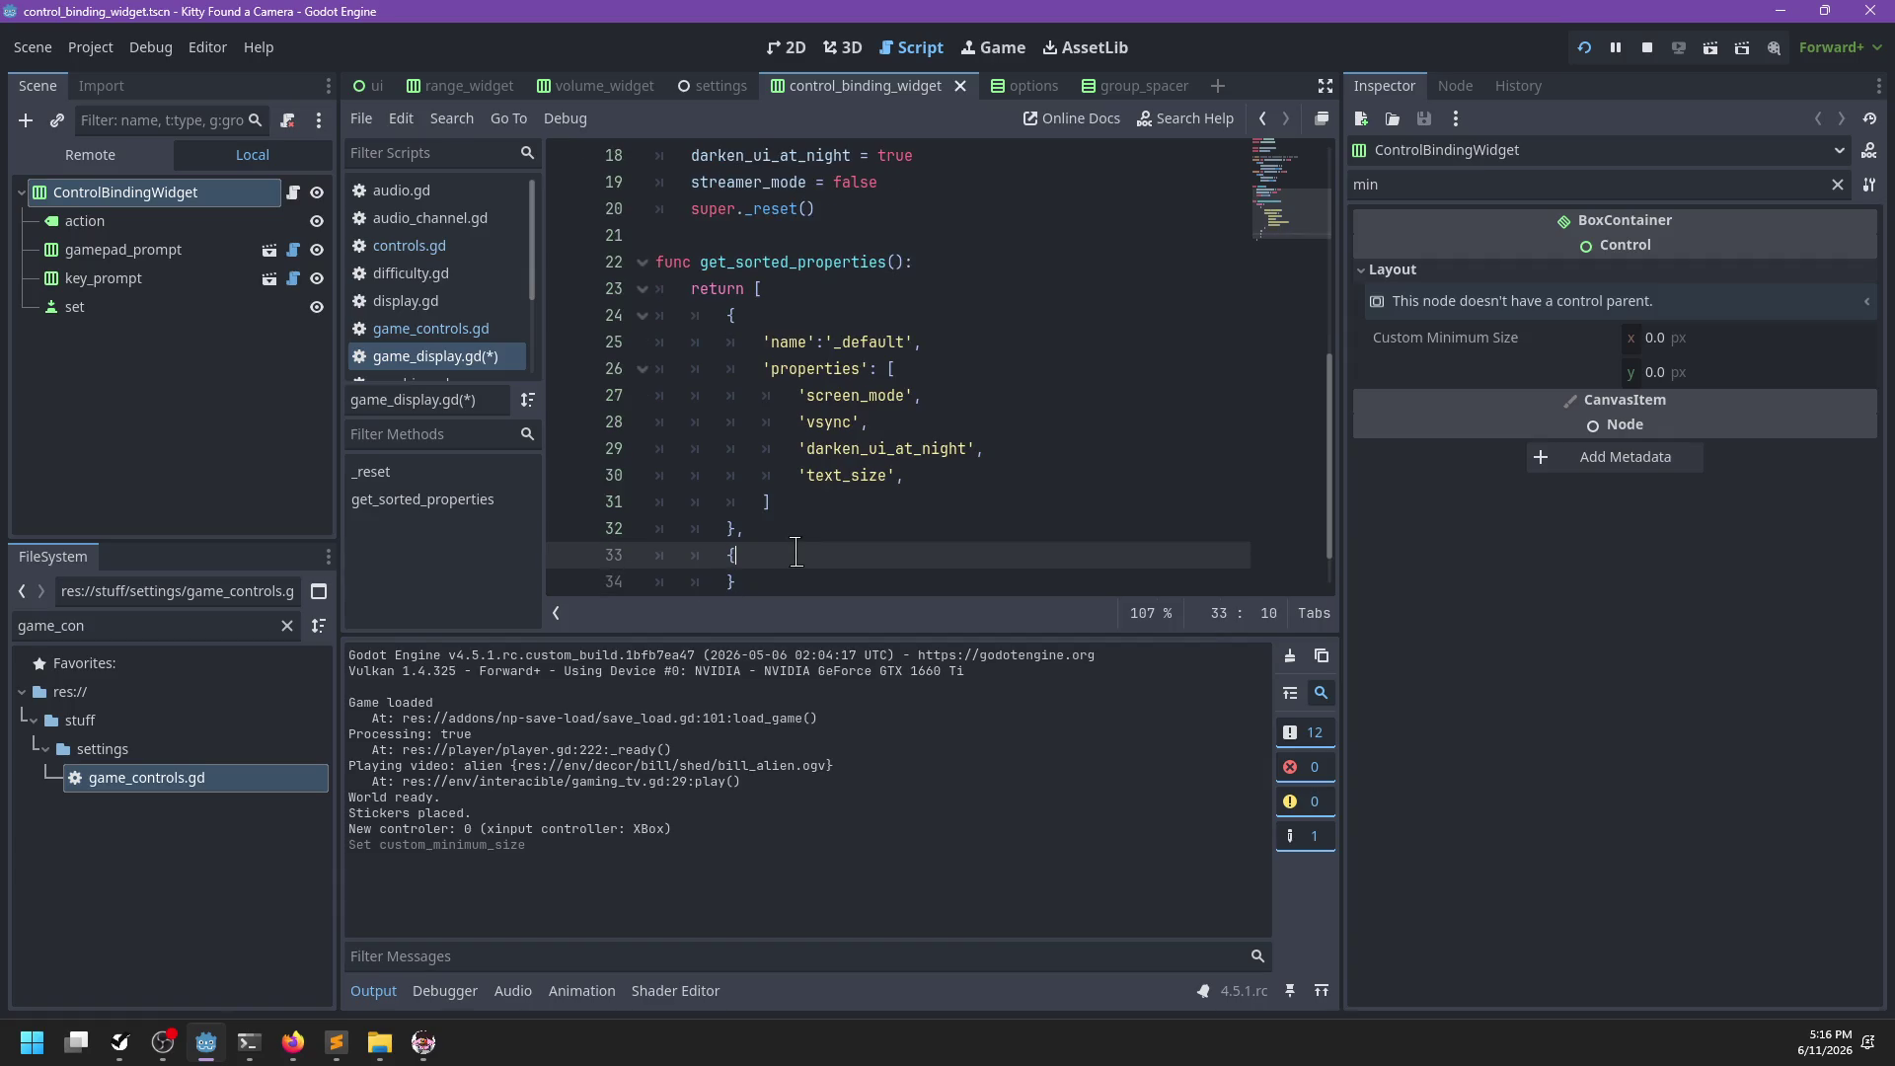
{"action": "key", "text": "Return"}
{"action": "type", "text": "'"}
{"action": "key", "text": "BackSpace"}
{"action": "type", "text": "name': 'Ad"}
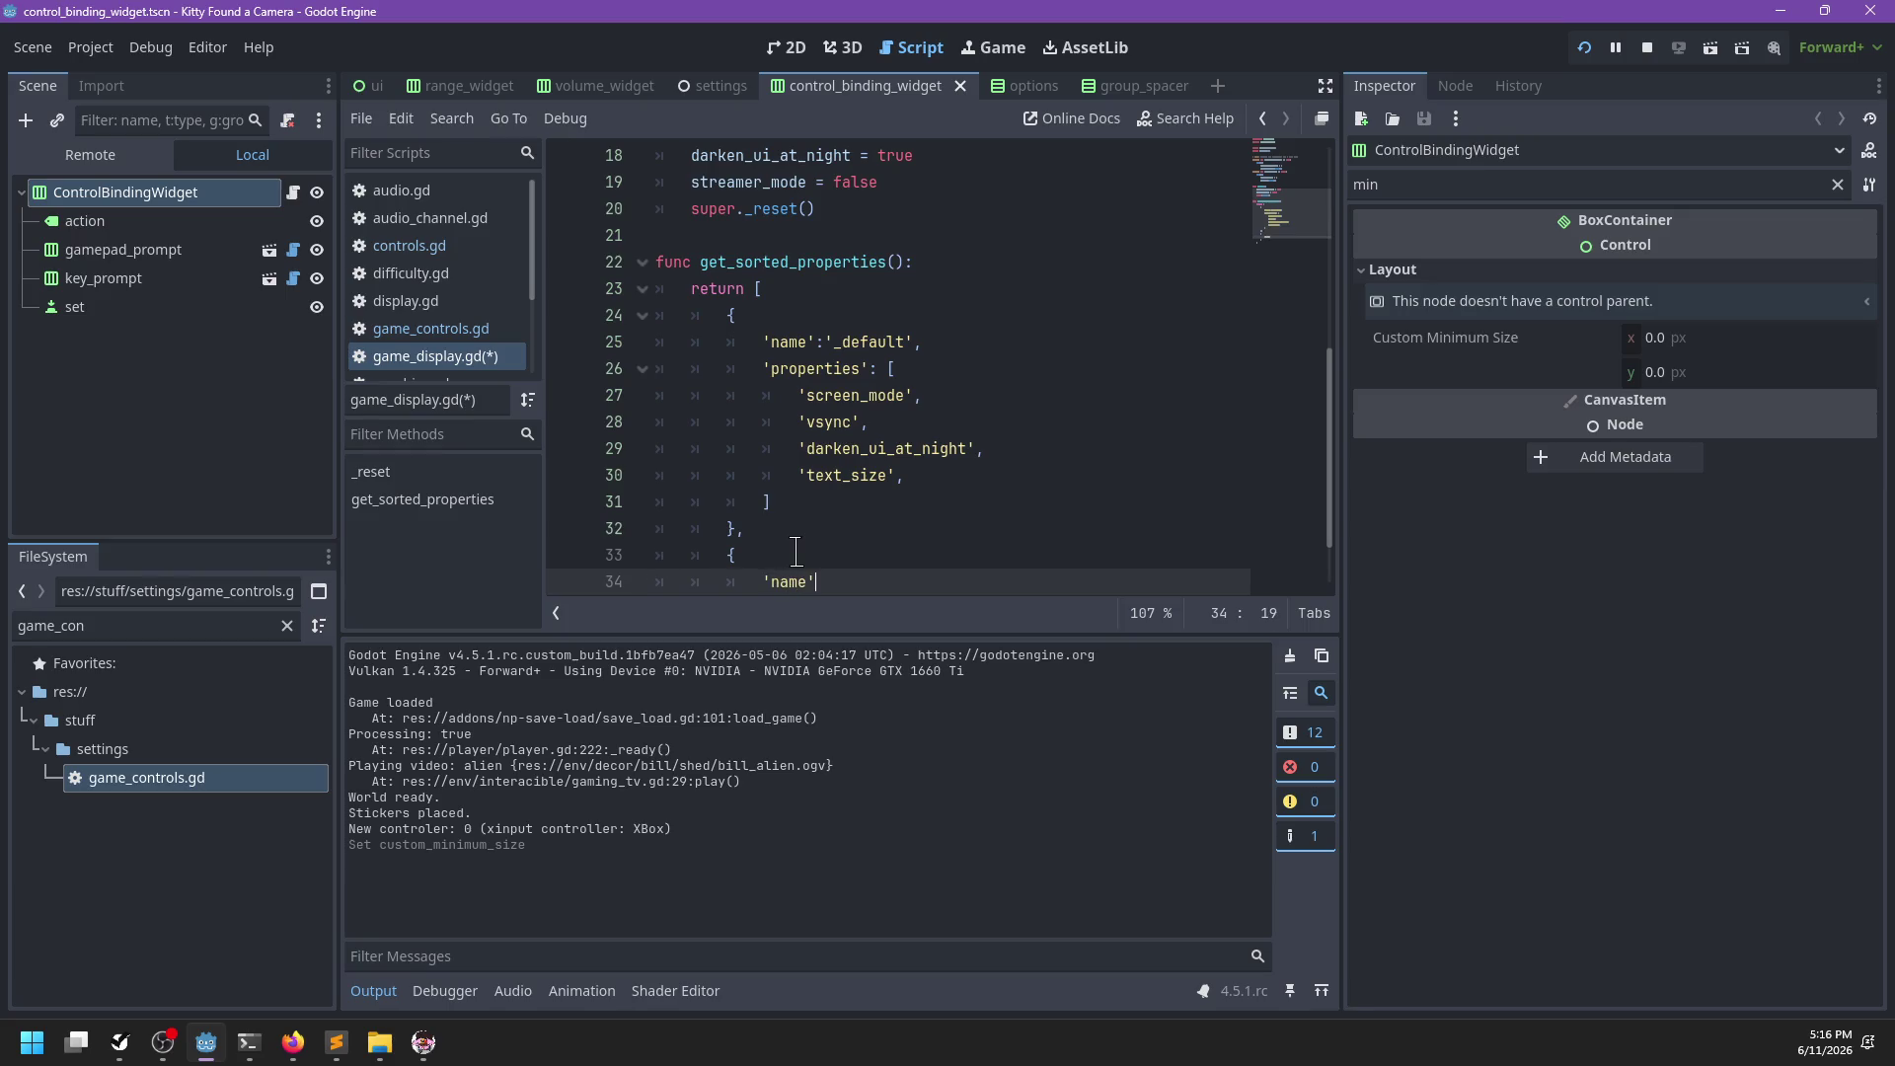
{"action": "type", "text": "vanced',"}
{"action": "key", "text": "Return"}
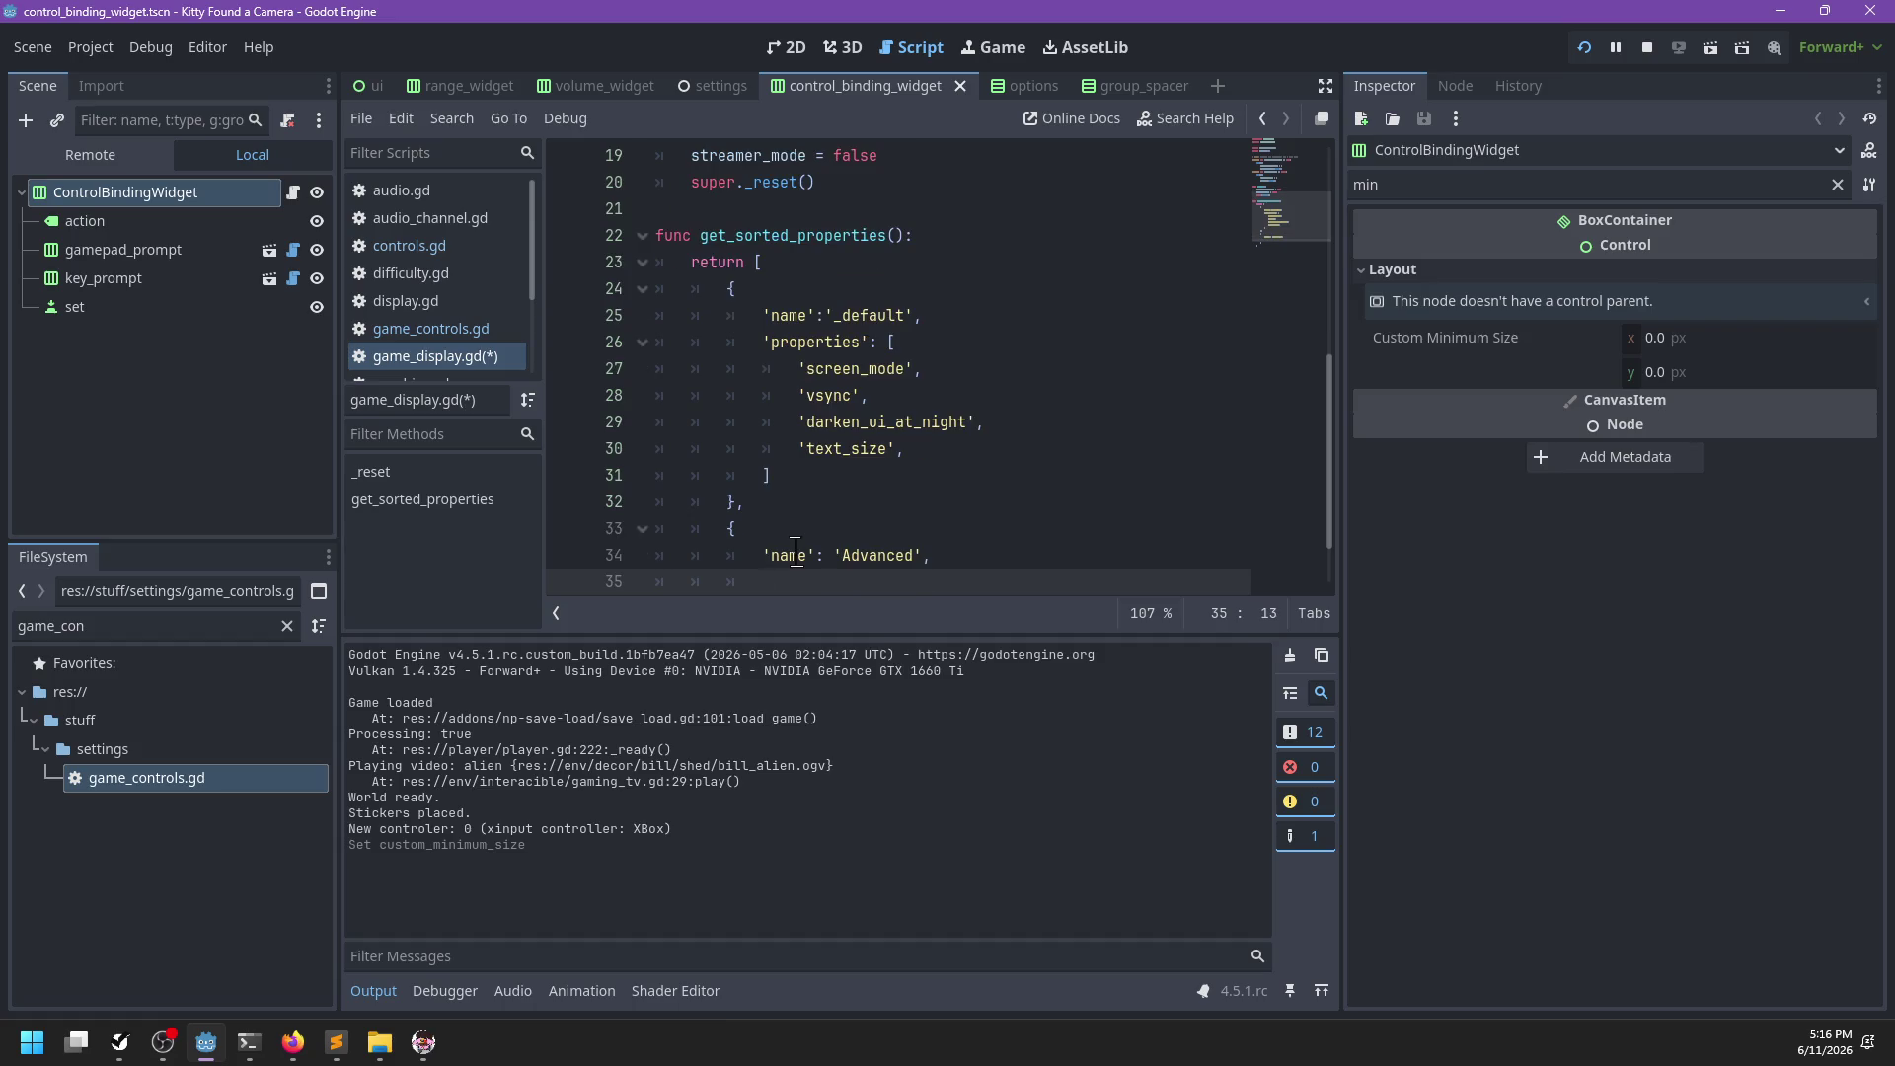
Give the Advanced group a properties list of 'text_color' followed by 'streamer_mode'
{"action": "type", "text": "properties"}
{"action": "key", "text": "Return"}
{"action": "key", "text": "Return"}
{"action": "key", "text": "ctrl+z"}
{"action": "key", "text": "ctrl+z"}
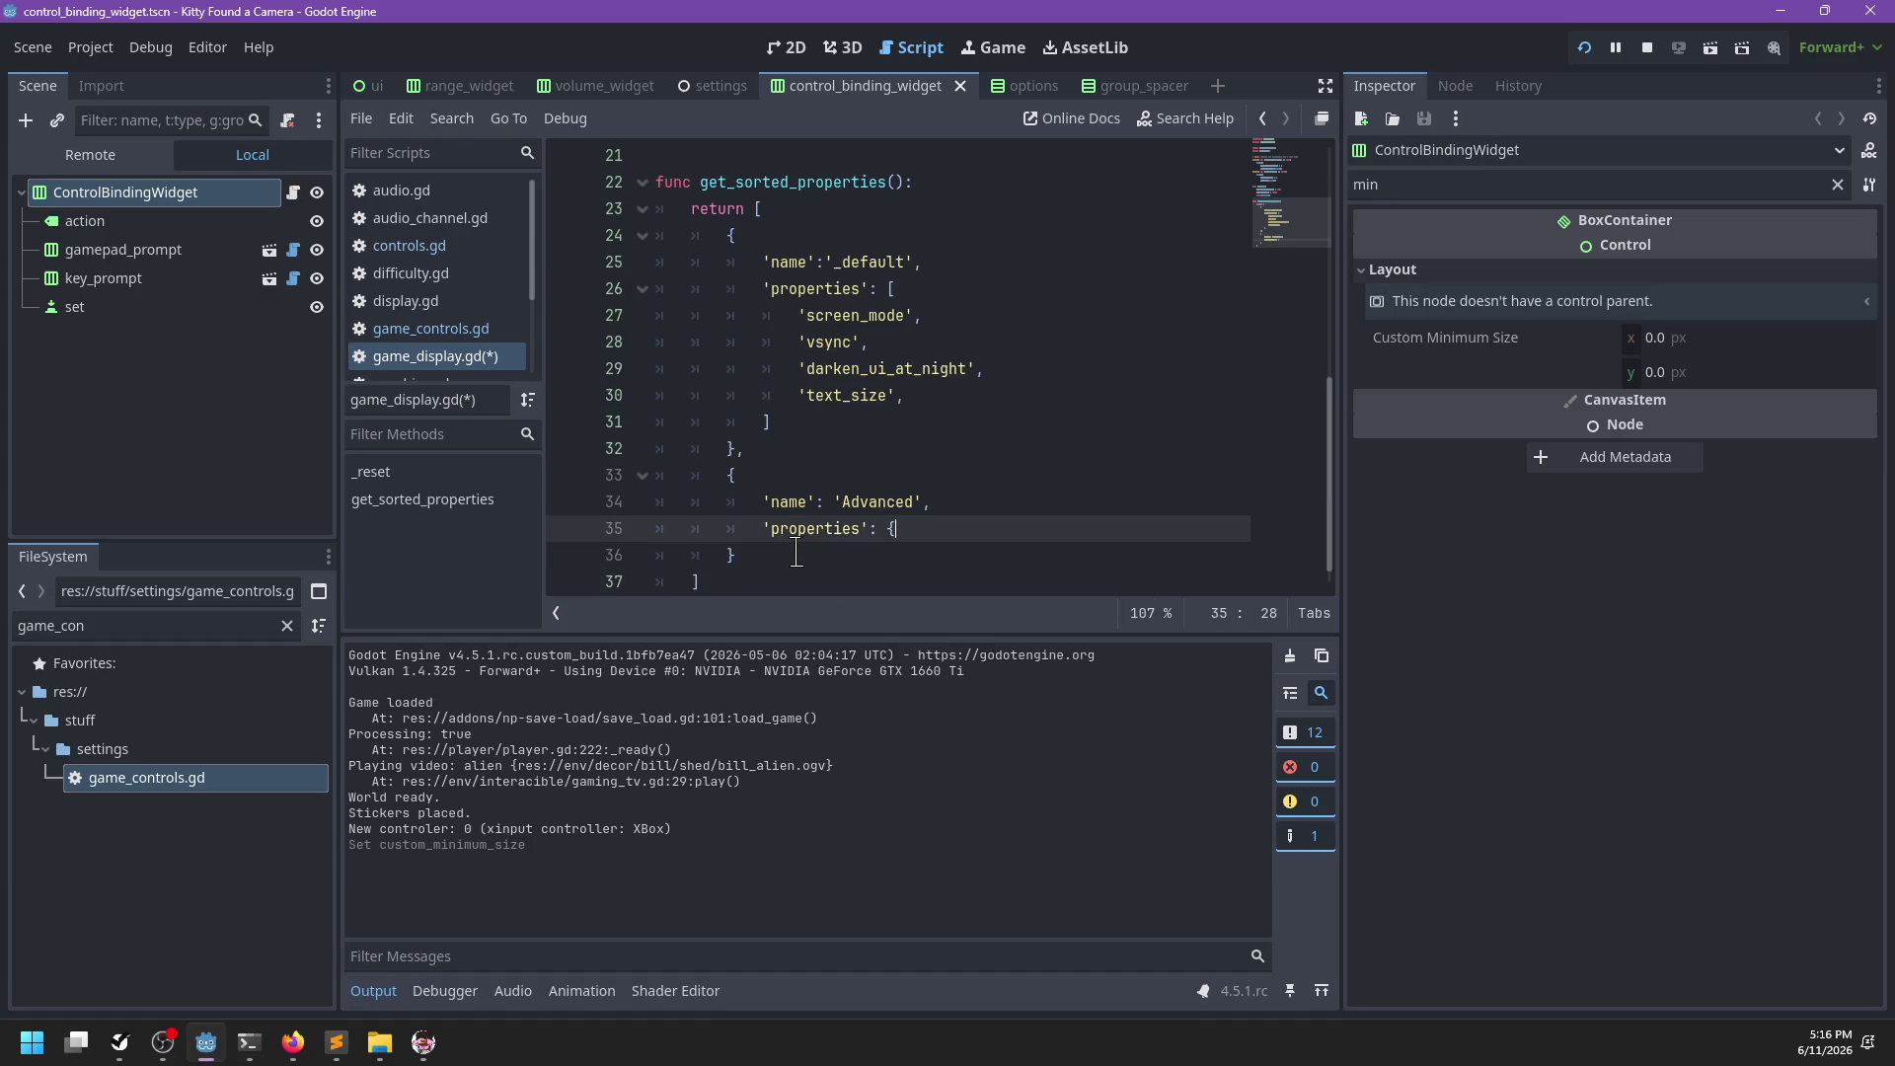
{"action": "type", "text": "[]"}
{"action": "type", "text": "["}
{"action": "key", "text": "Return"}
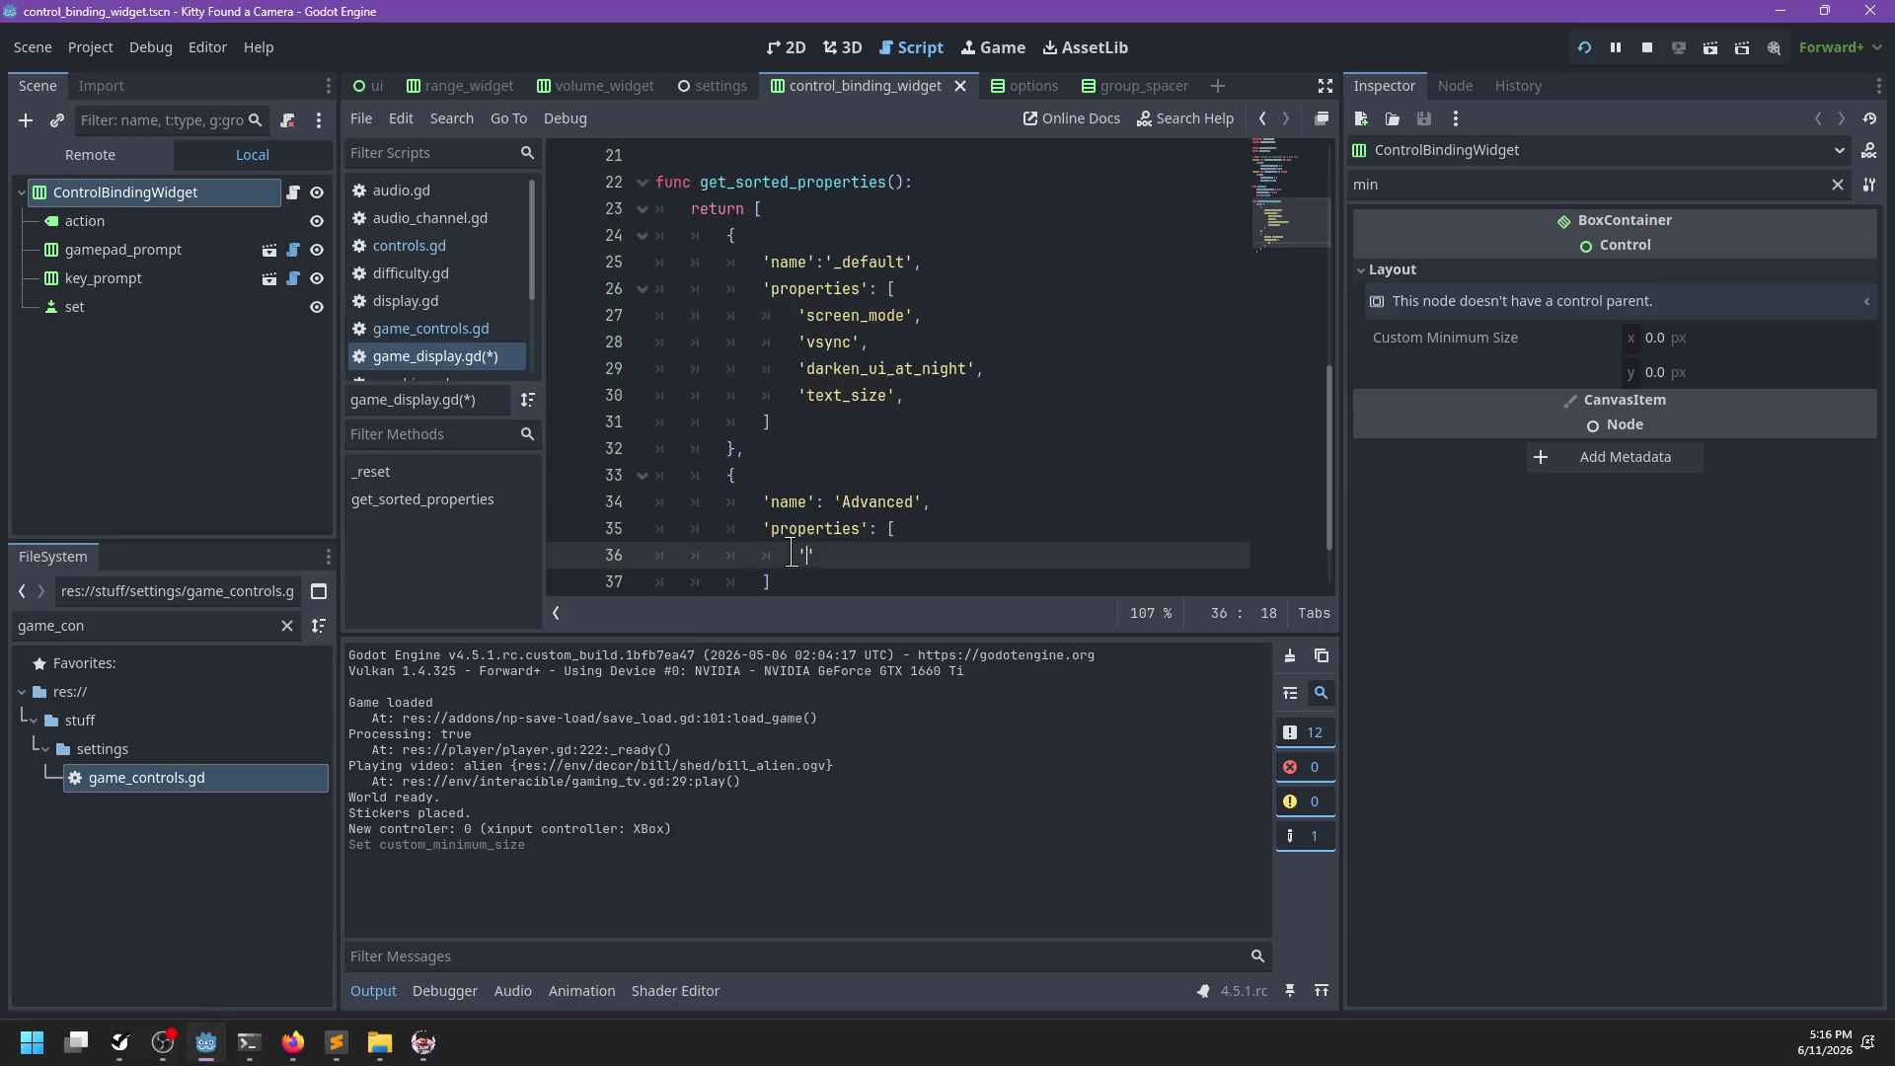
{"action": "type", "text": "'streamer_mode"}
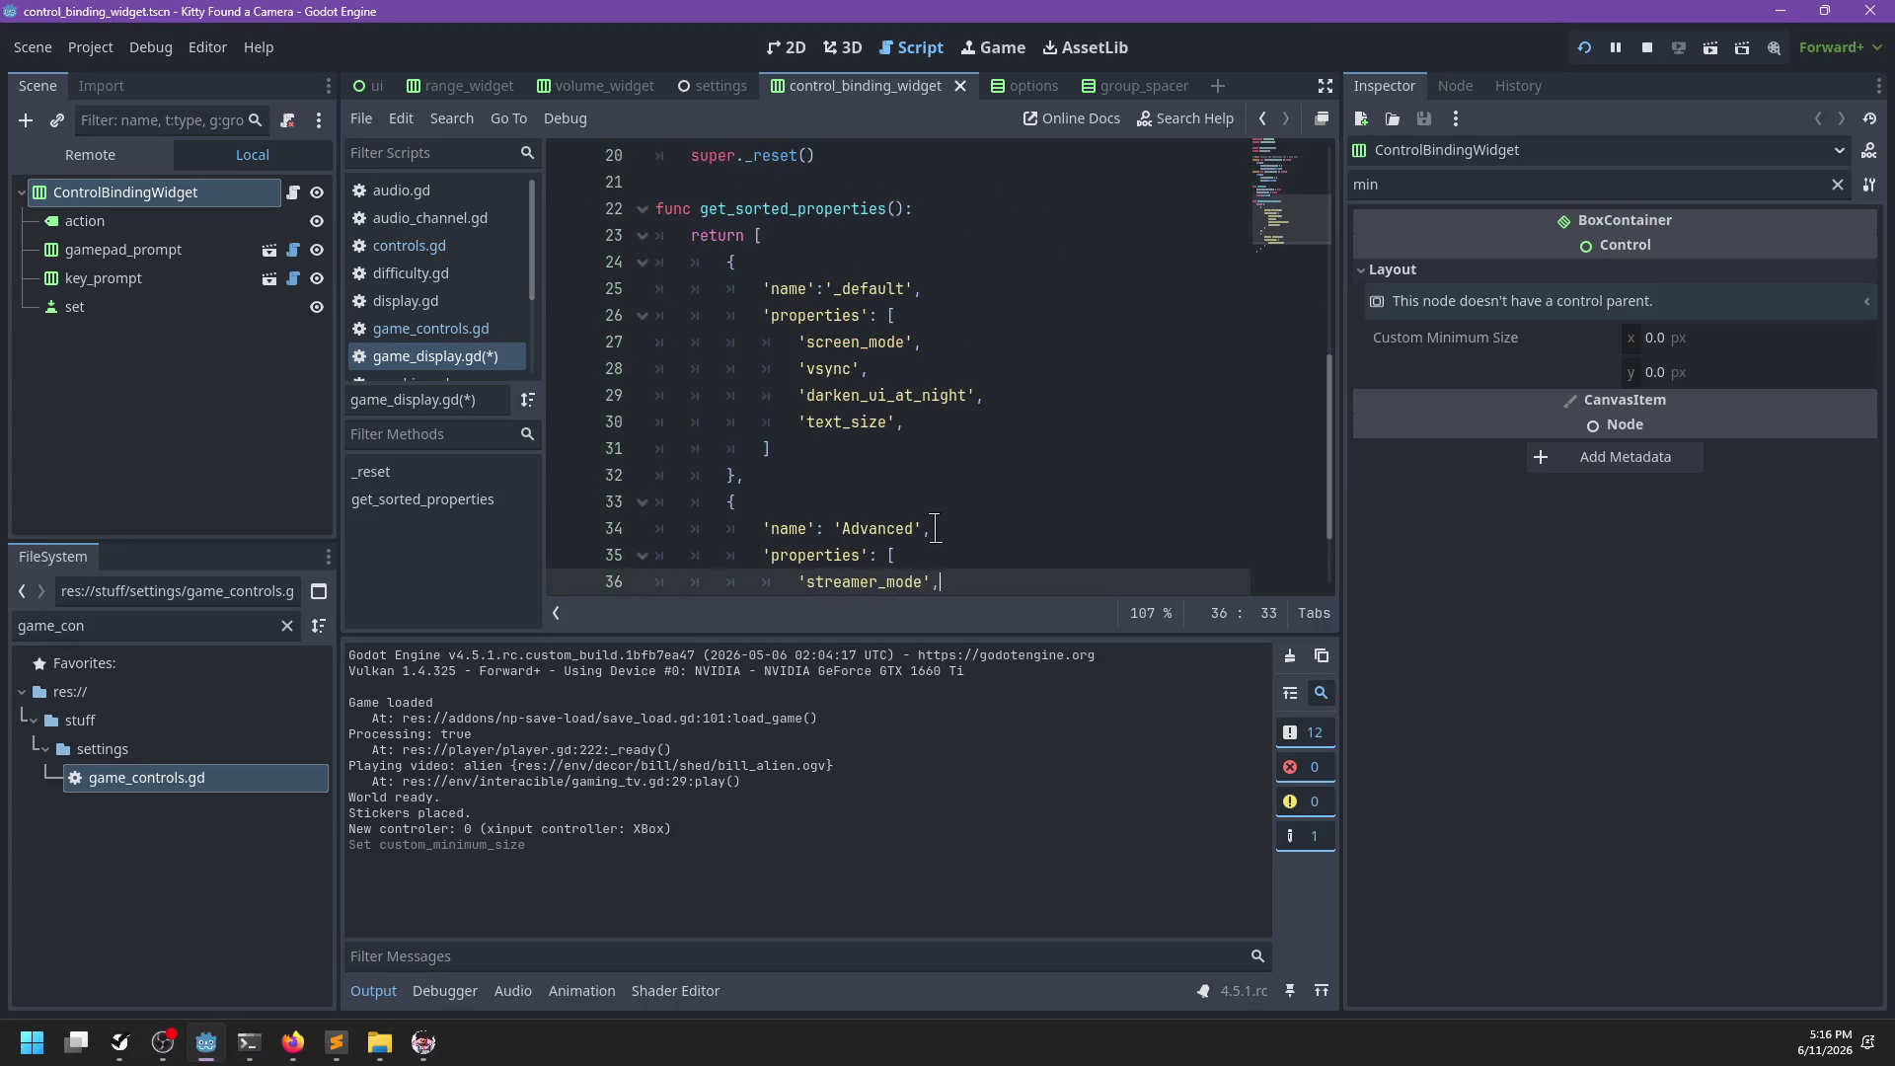
{"action": "key", "text": "Return"}
{"action": "type", "text": "'text_color"}
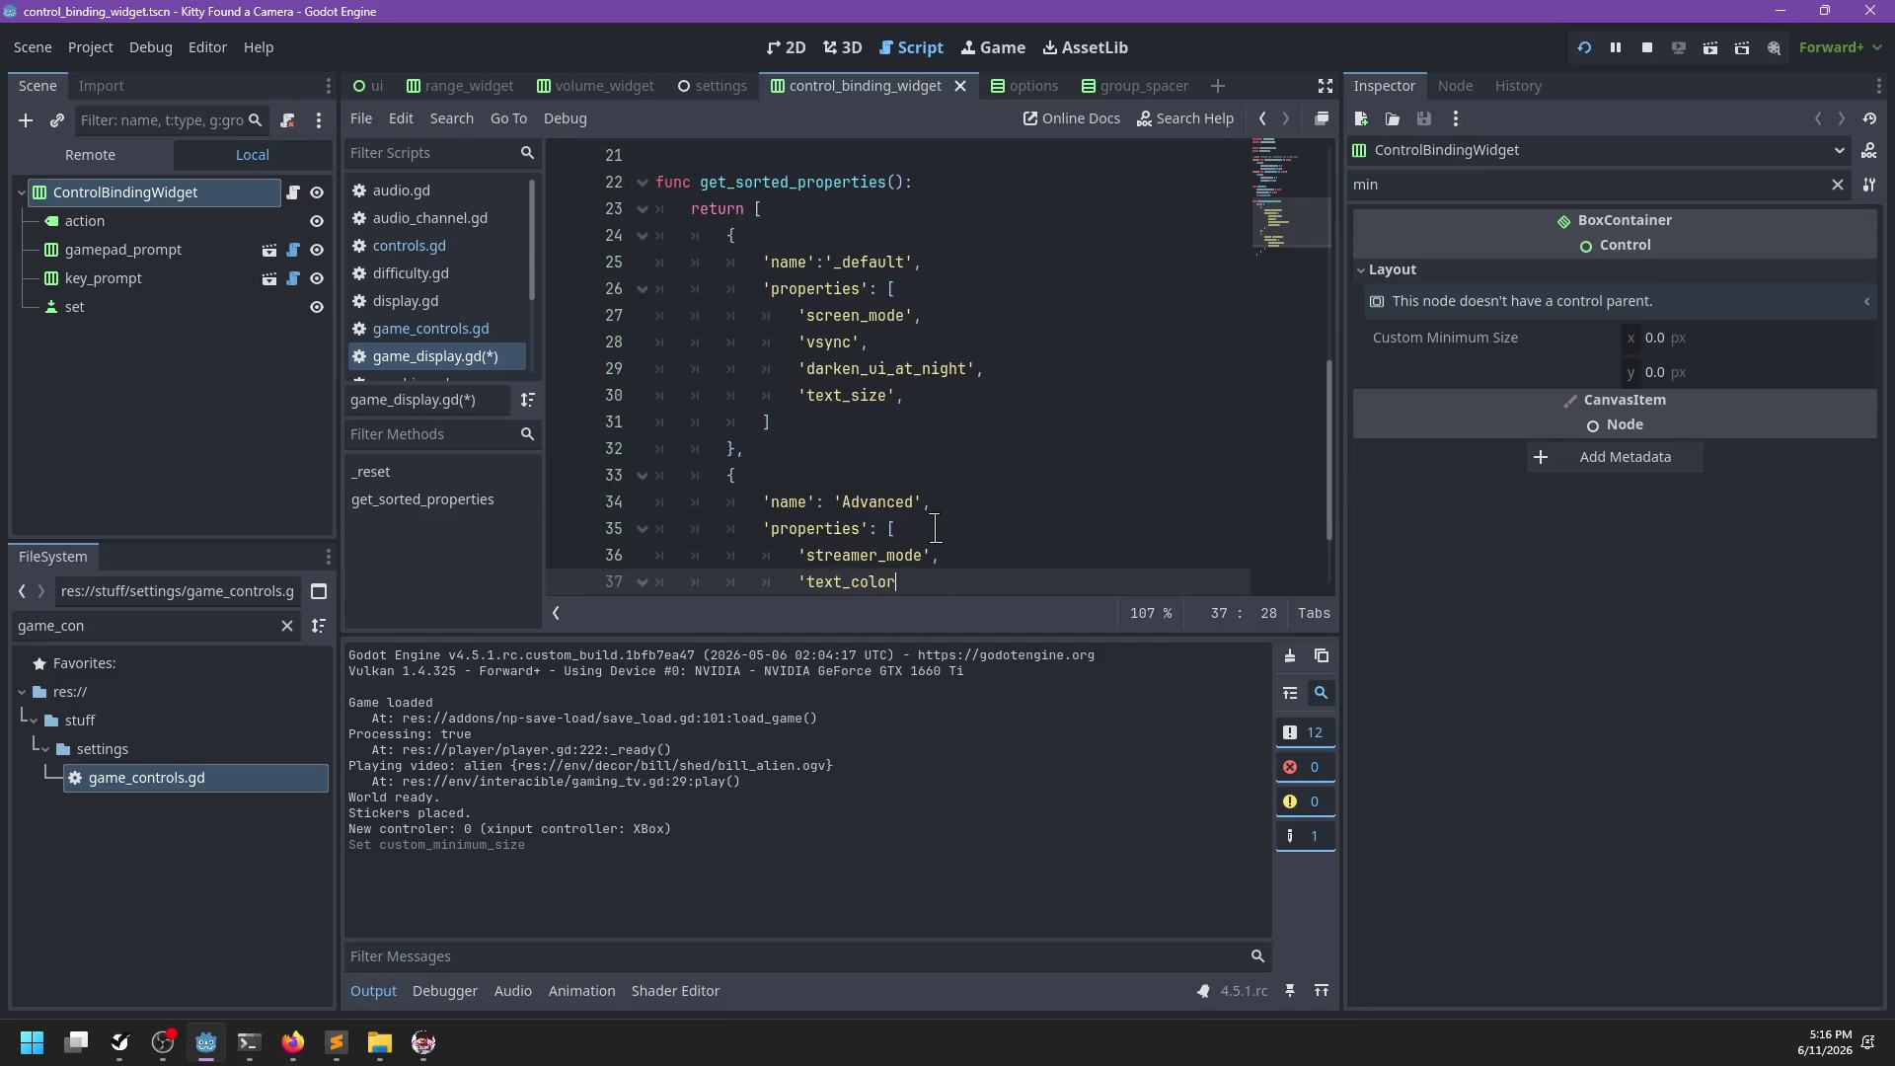
{"action": "key", "text": "alt+Up"}
{"action": "type", "text": ","}
{"action": "key", "text": "Escape"}
{"action": "left_click", "coordinate": [962, 570]}
{"action": "key", "text": "BackSpace"}
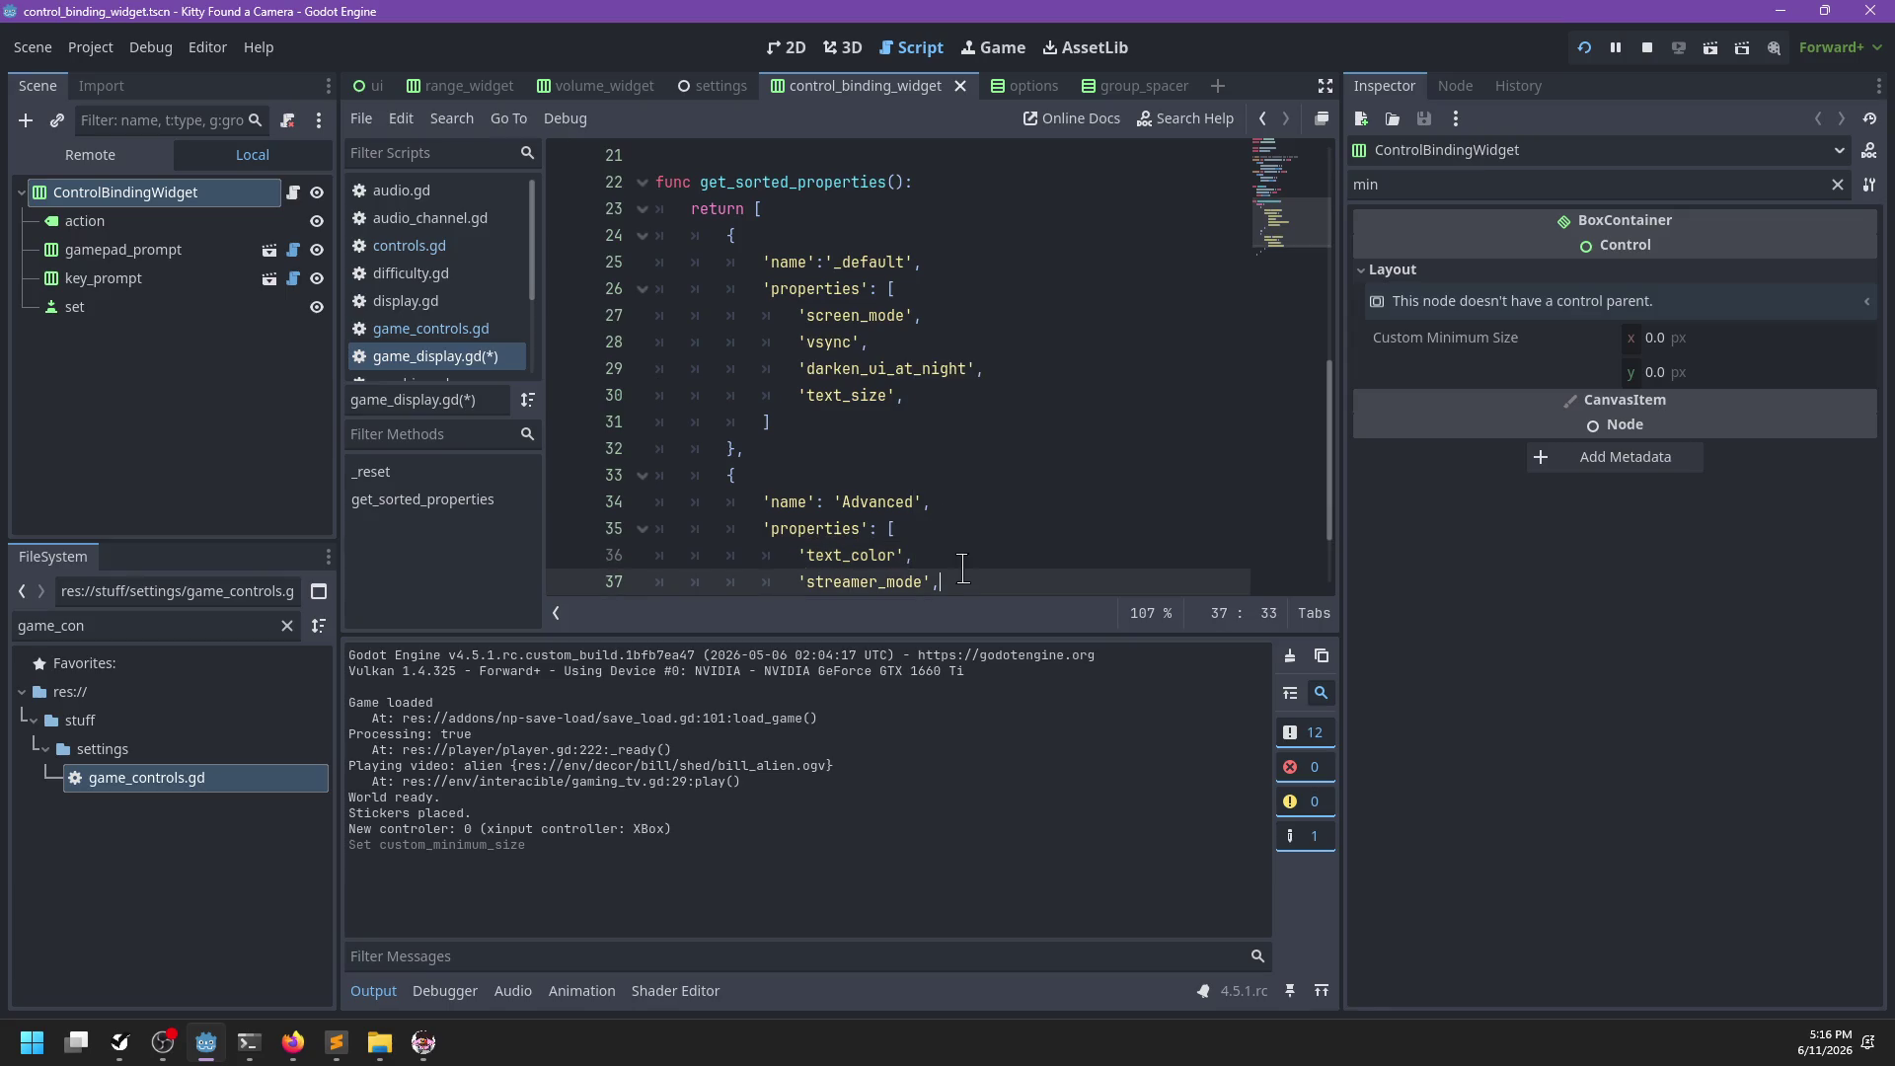
Save the script, Save and Quit the running game, and relaunch it with F5
{"action": "key", "text": "ctrl+s"}
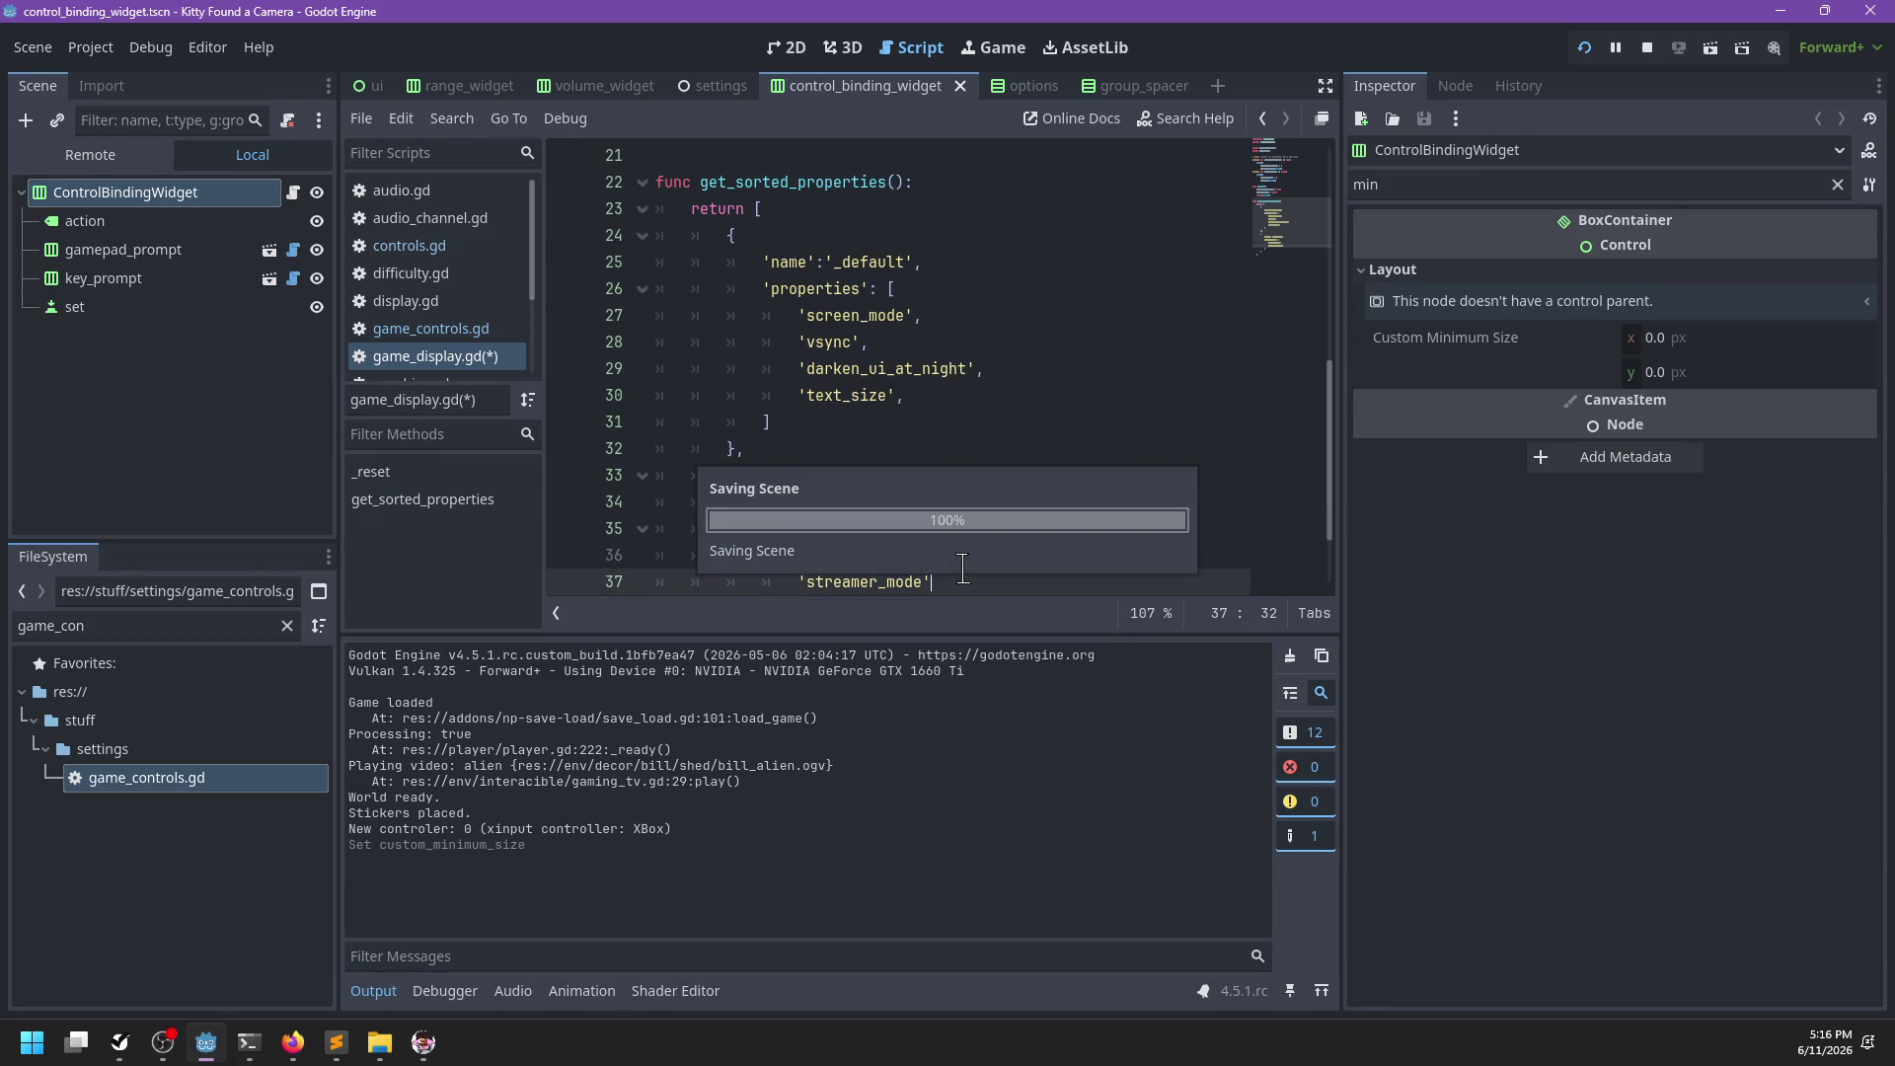
{"action": "key", "text": "alt+Tab"}
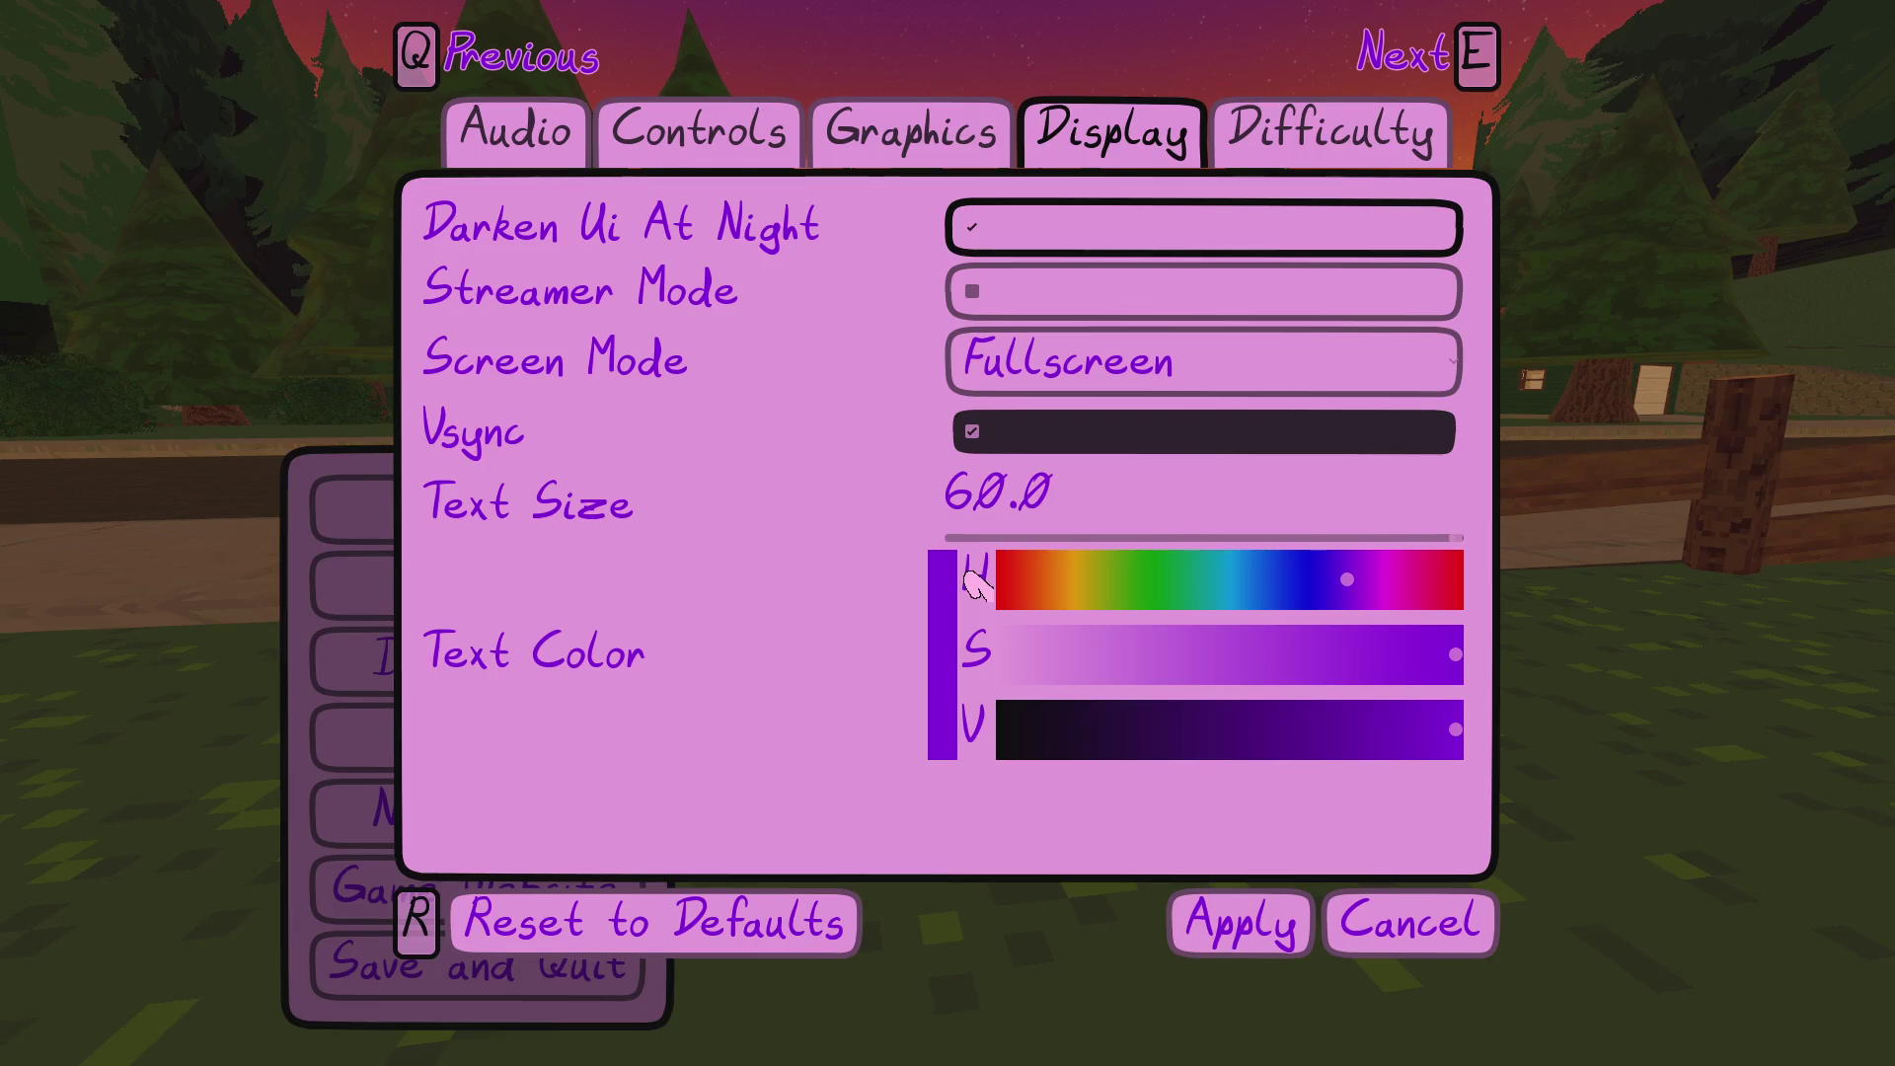
{"action": "key", "text": "Escape"}
{"action": "key", "text": "Down"}
{"action": "key", "text": "Down"}
{"action": "key", "text": "Down"}
{"action": "key", "text": "Down"}
{"action": "key", "text": "Down"}
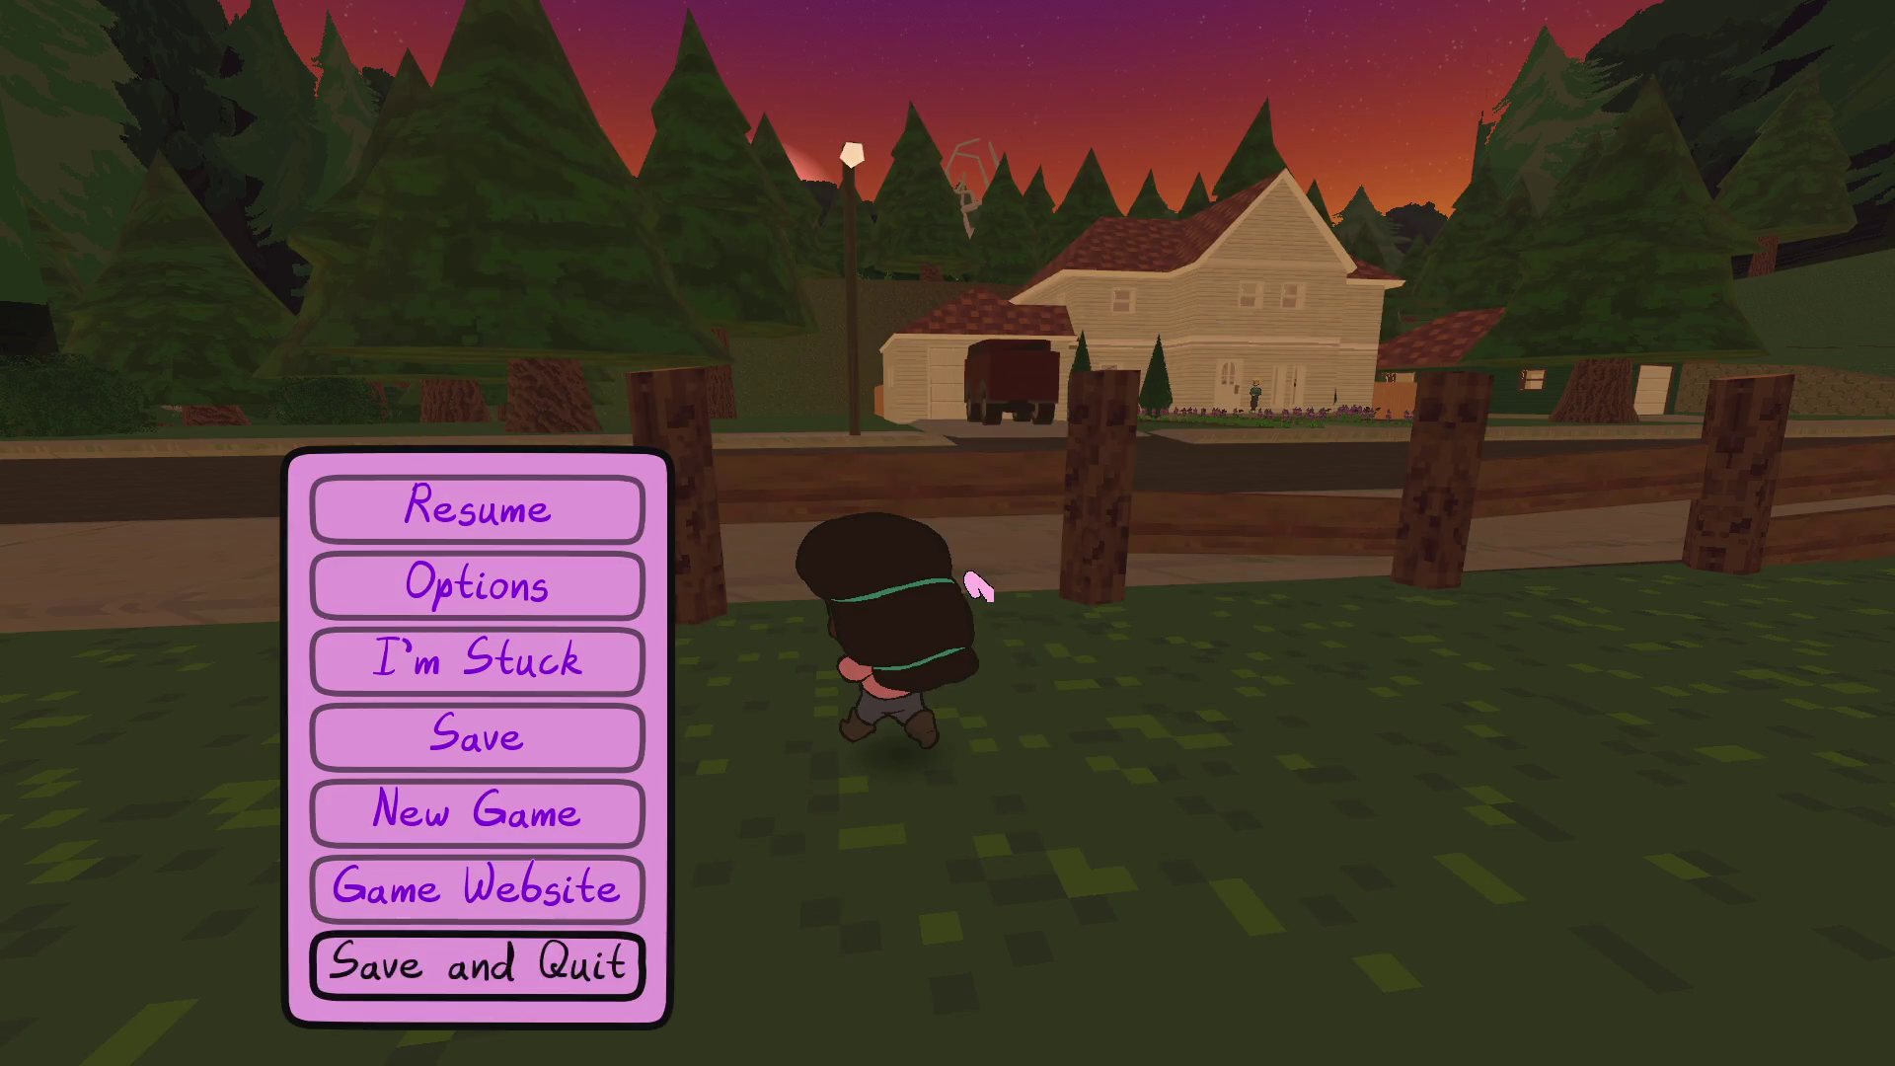
{"action": "key", "text": "Return"}
{"action": "key", "text": "F5"}
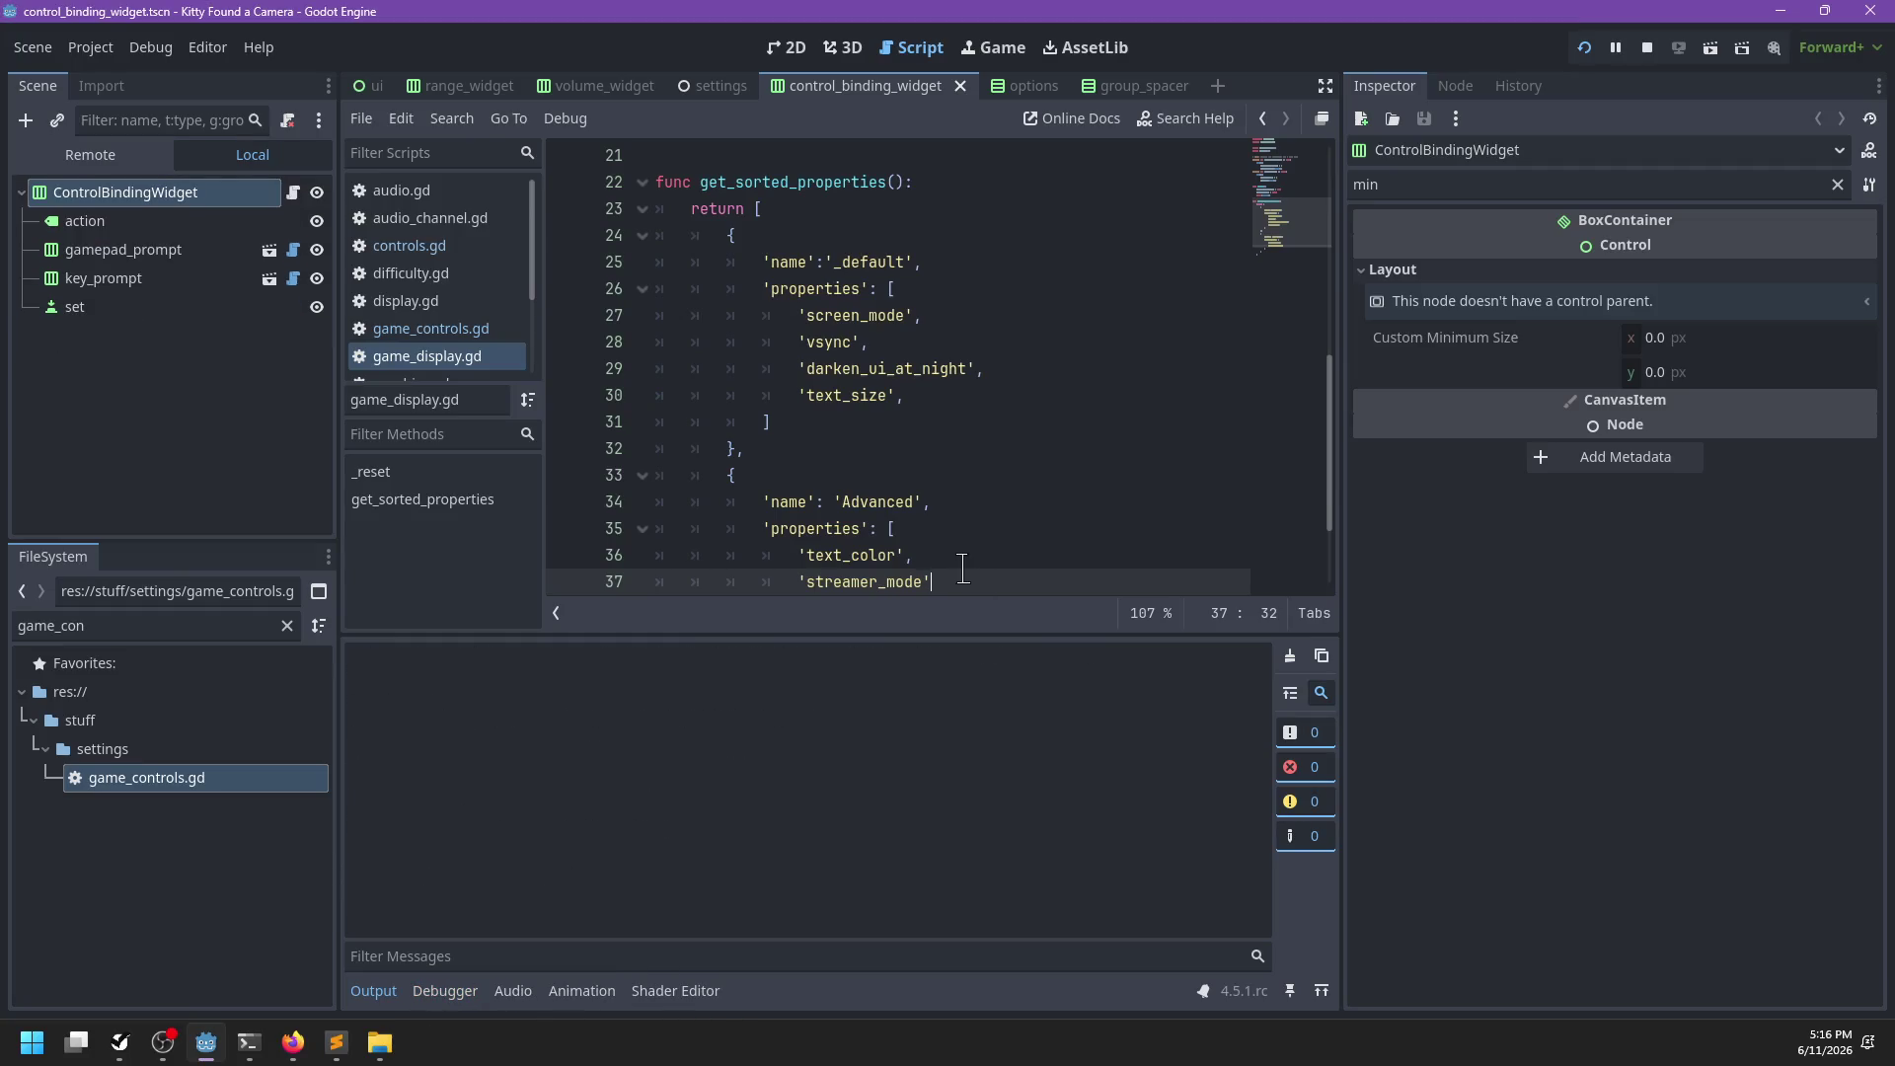
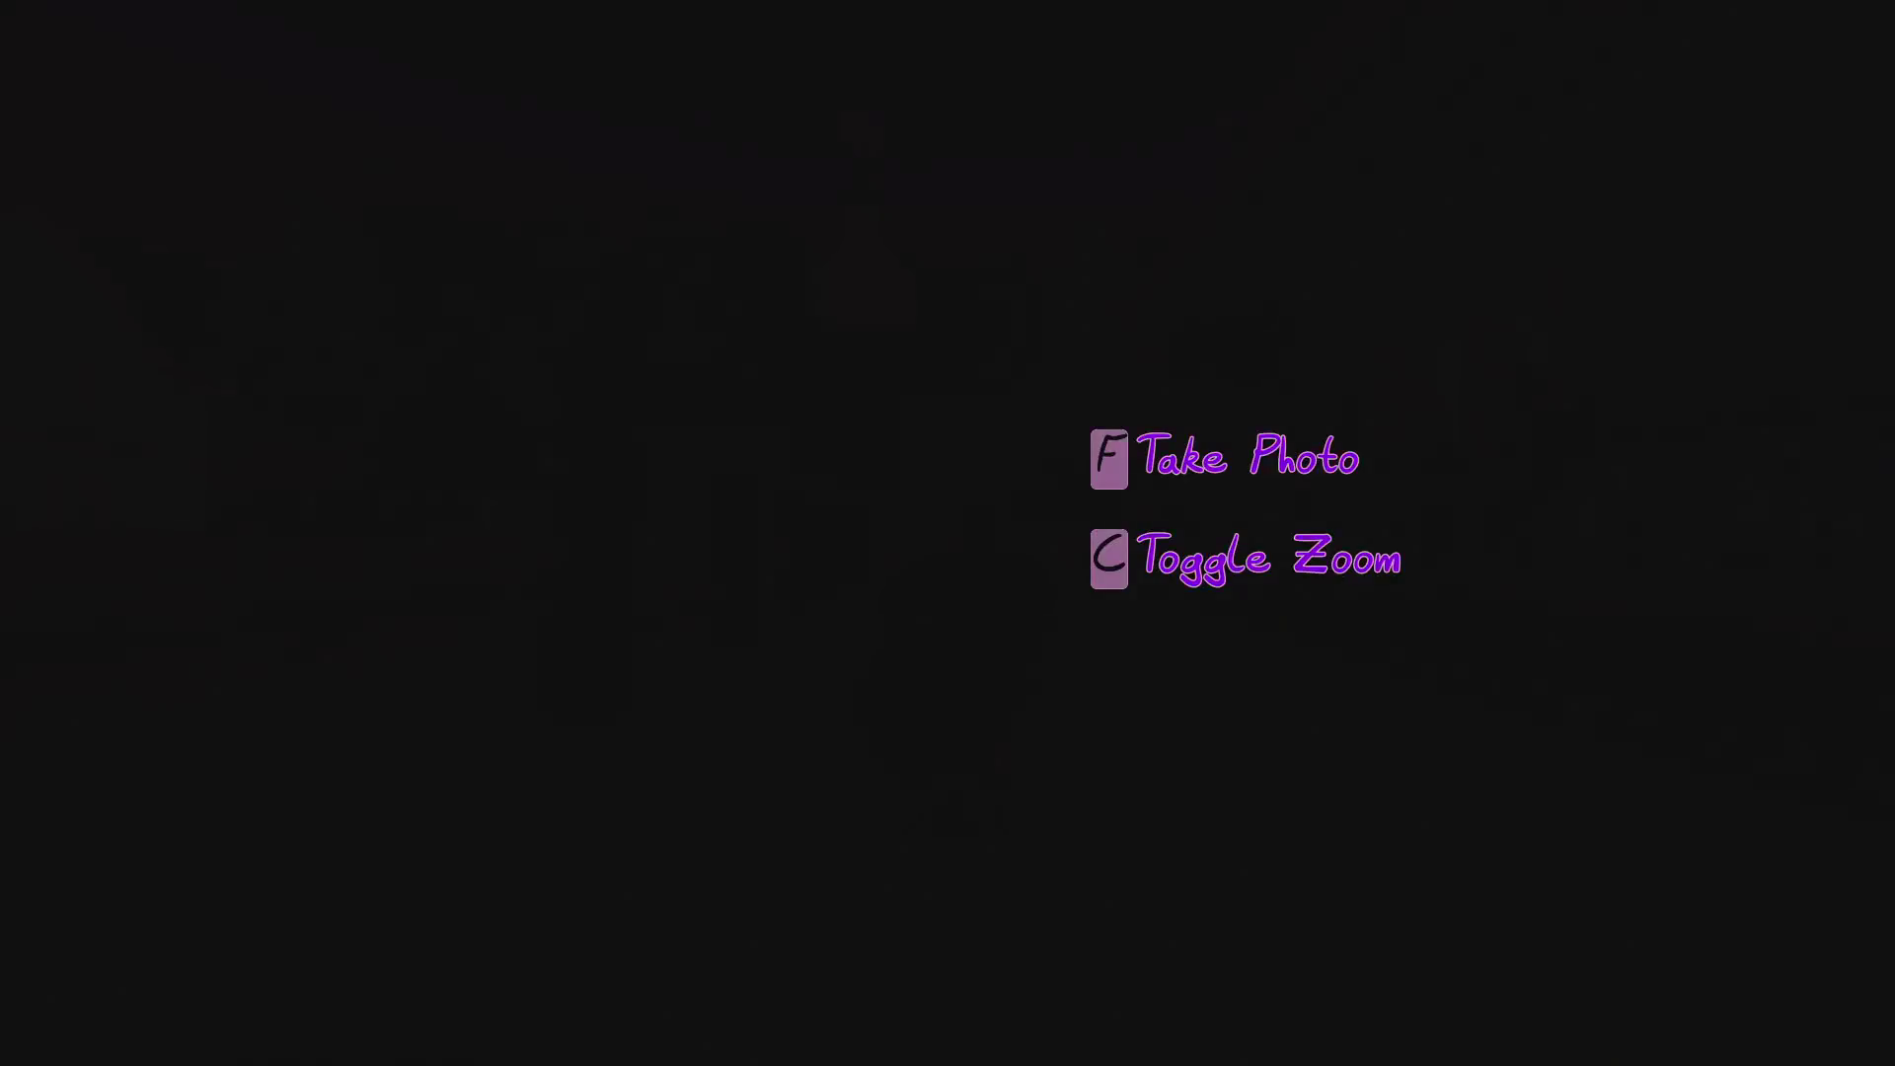
Pause the game, open Options and scroll through the Controls settings
{"action": "key", "text": "Escape"}
{"action": "key", "text": "Down"}
{"action": "key", "text": "Return"}
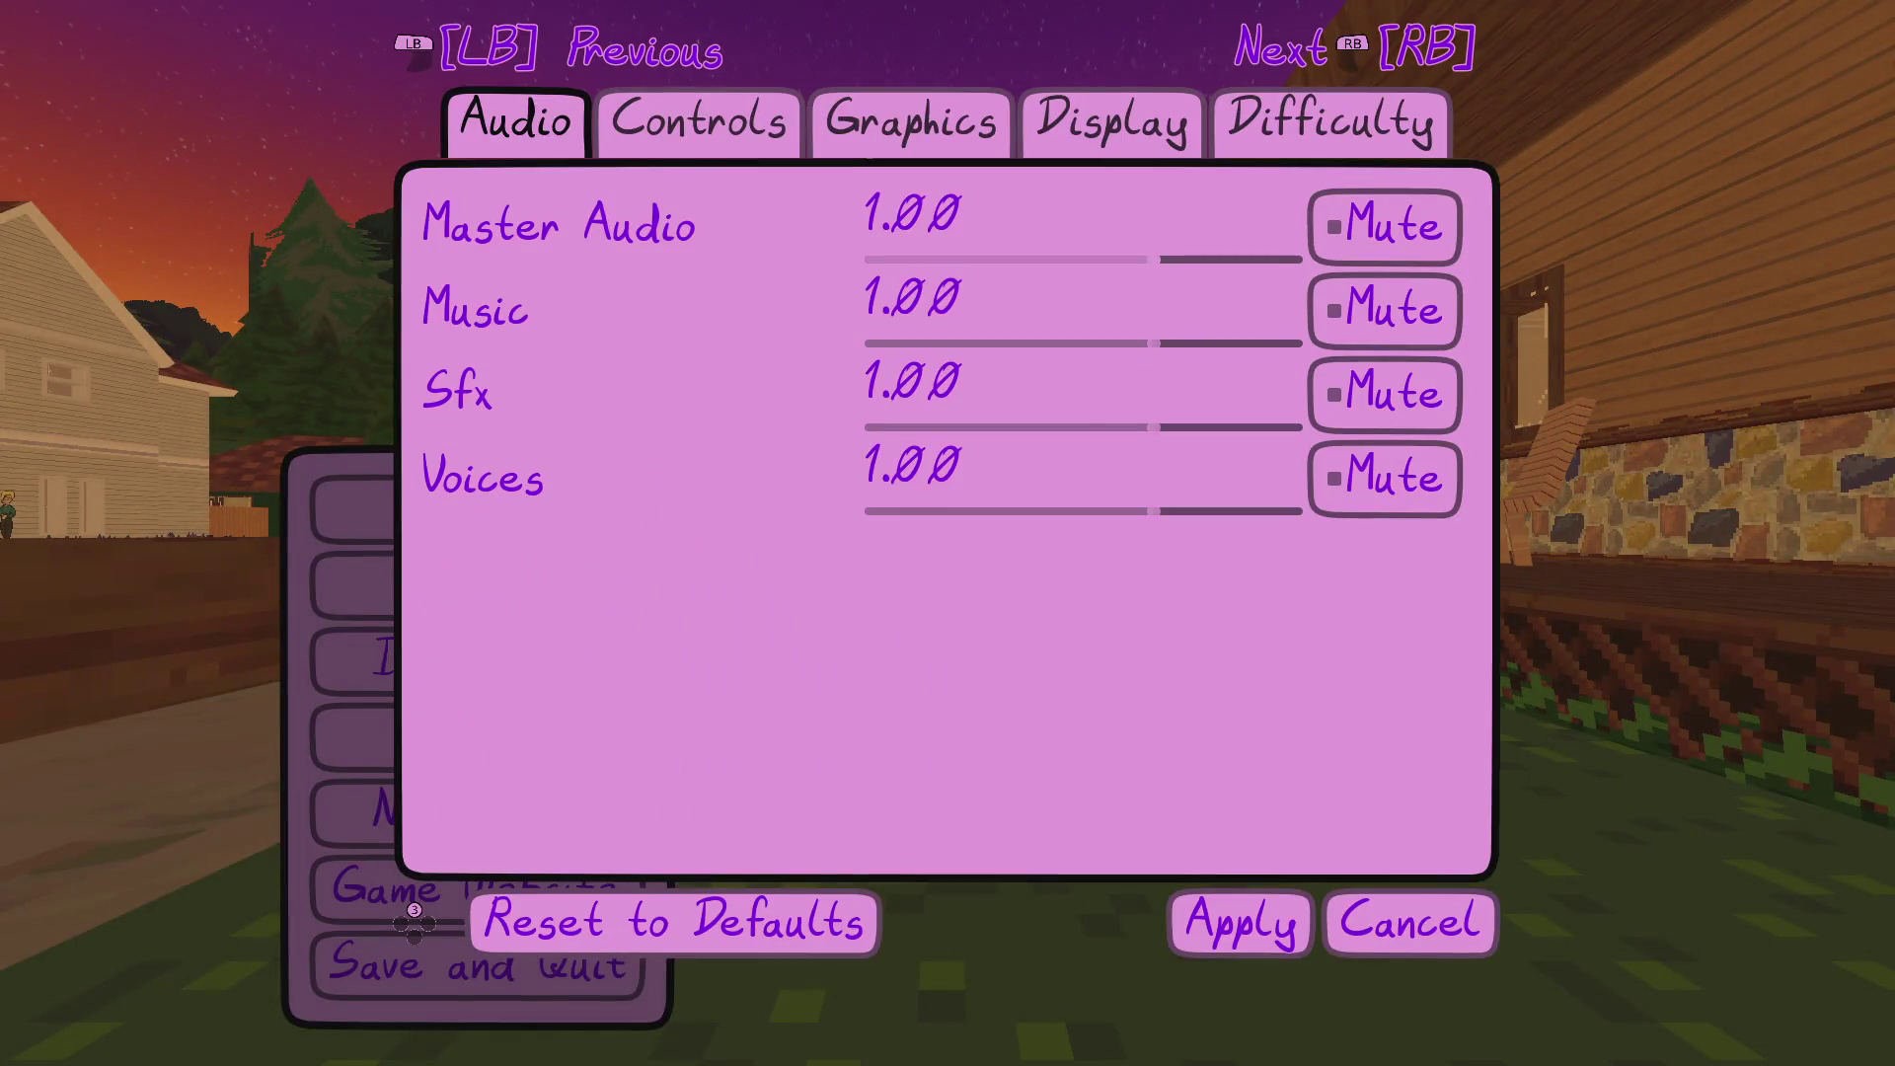
{"action": "key", "text": "e"}
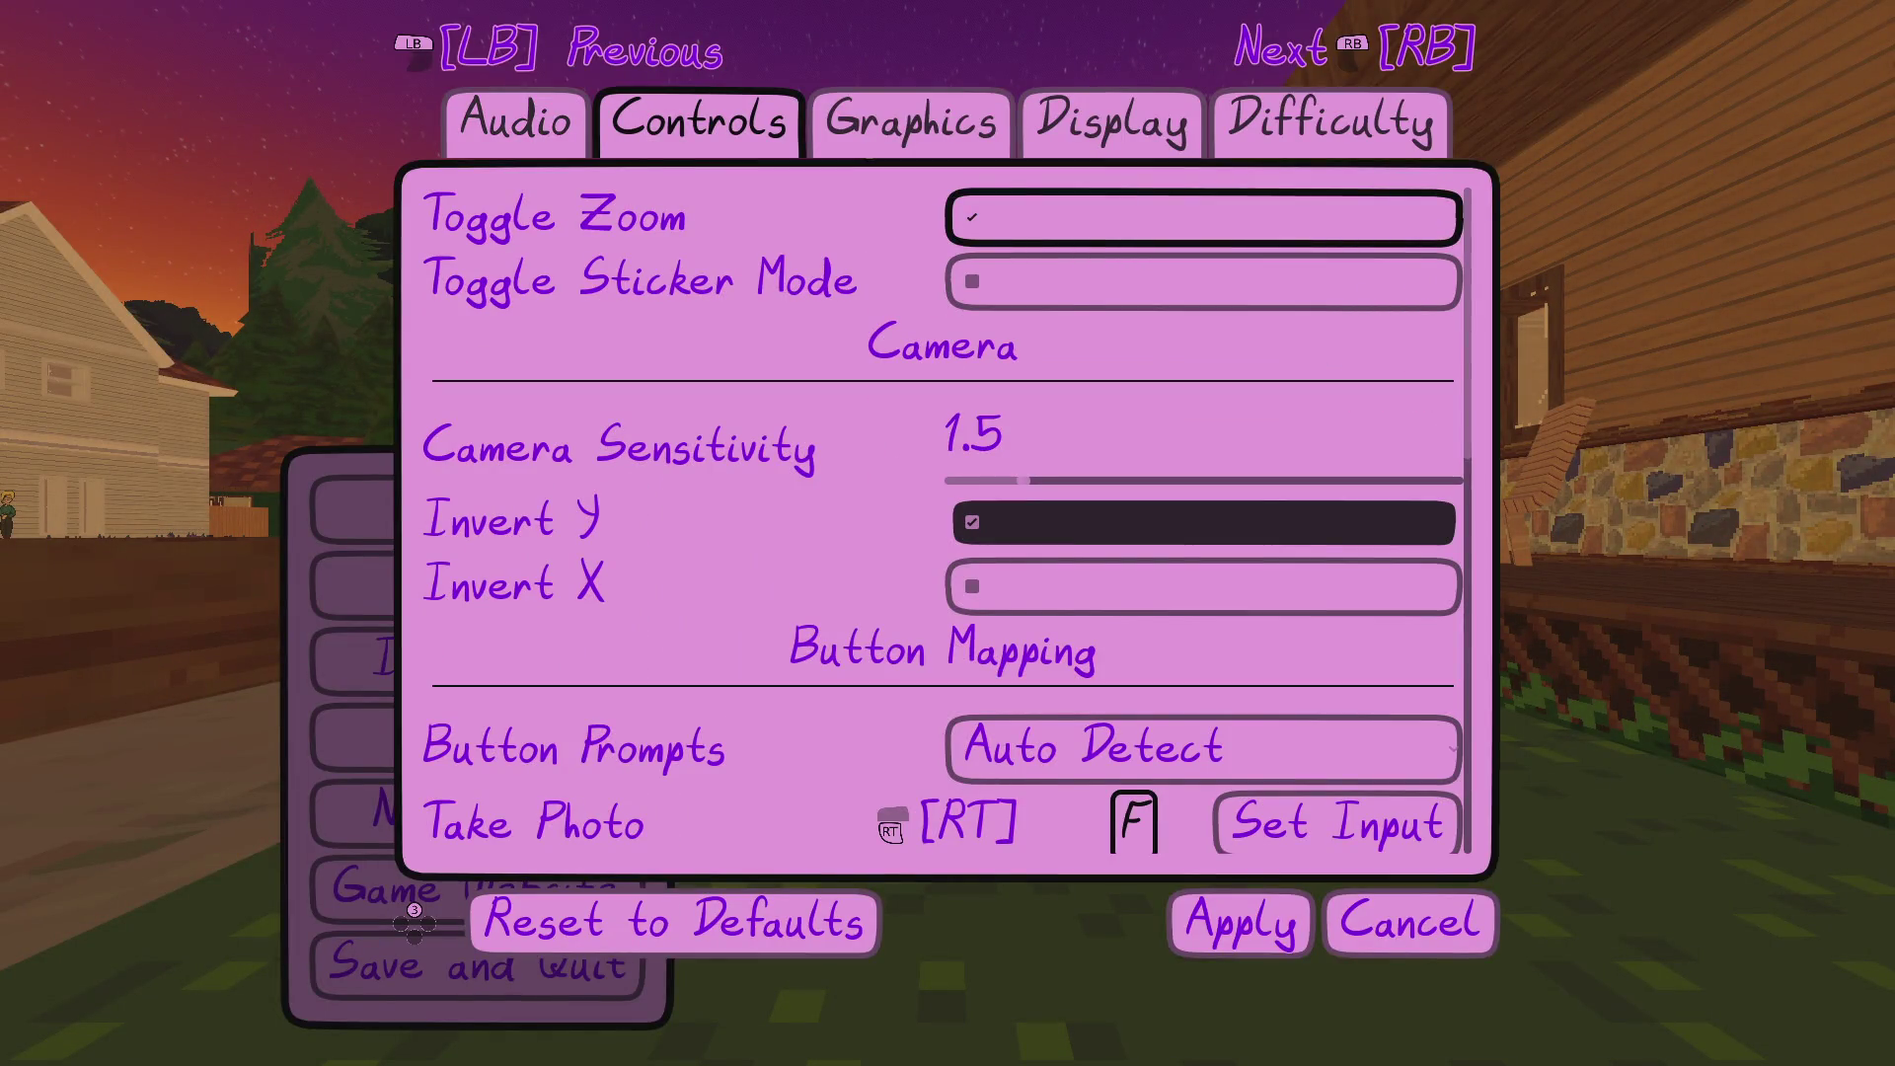
{"action": "scroll", "coordinate": [947, 521], "scroll_direction": "down", "scroll_amount": 5}
{"action": "scroll", "coordinate": [948, 521], "scroll_direction": "down", "scroll_amount": 3}
{"action": "scroll", "coordinate": [947, 521], "scroll_direction": "up", "scroll_amount": 7}
{"action": "scroll", "coordinate": [947, 521], "scroll_direction": "up", "scroll_amount": 2}
Browse Graphics and Display, trying Darken Ui At Night and adjusting text size
{"action": "key", "text": "e"}
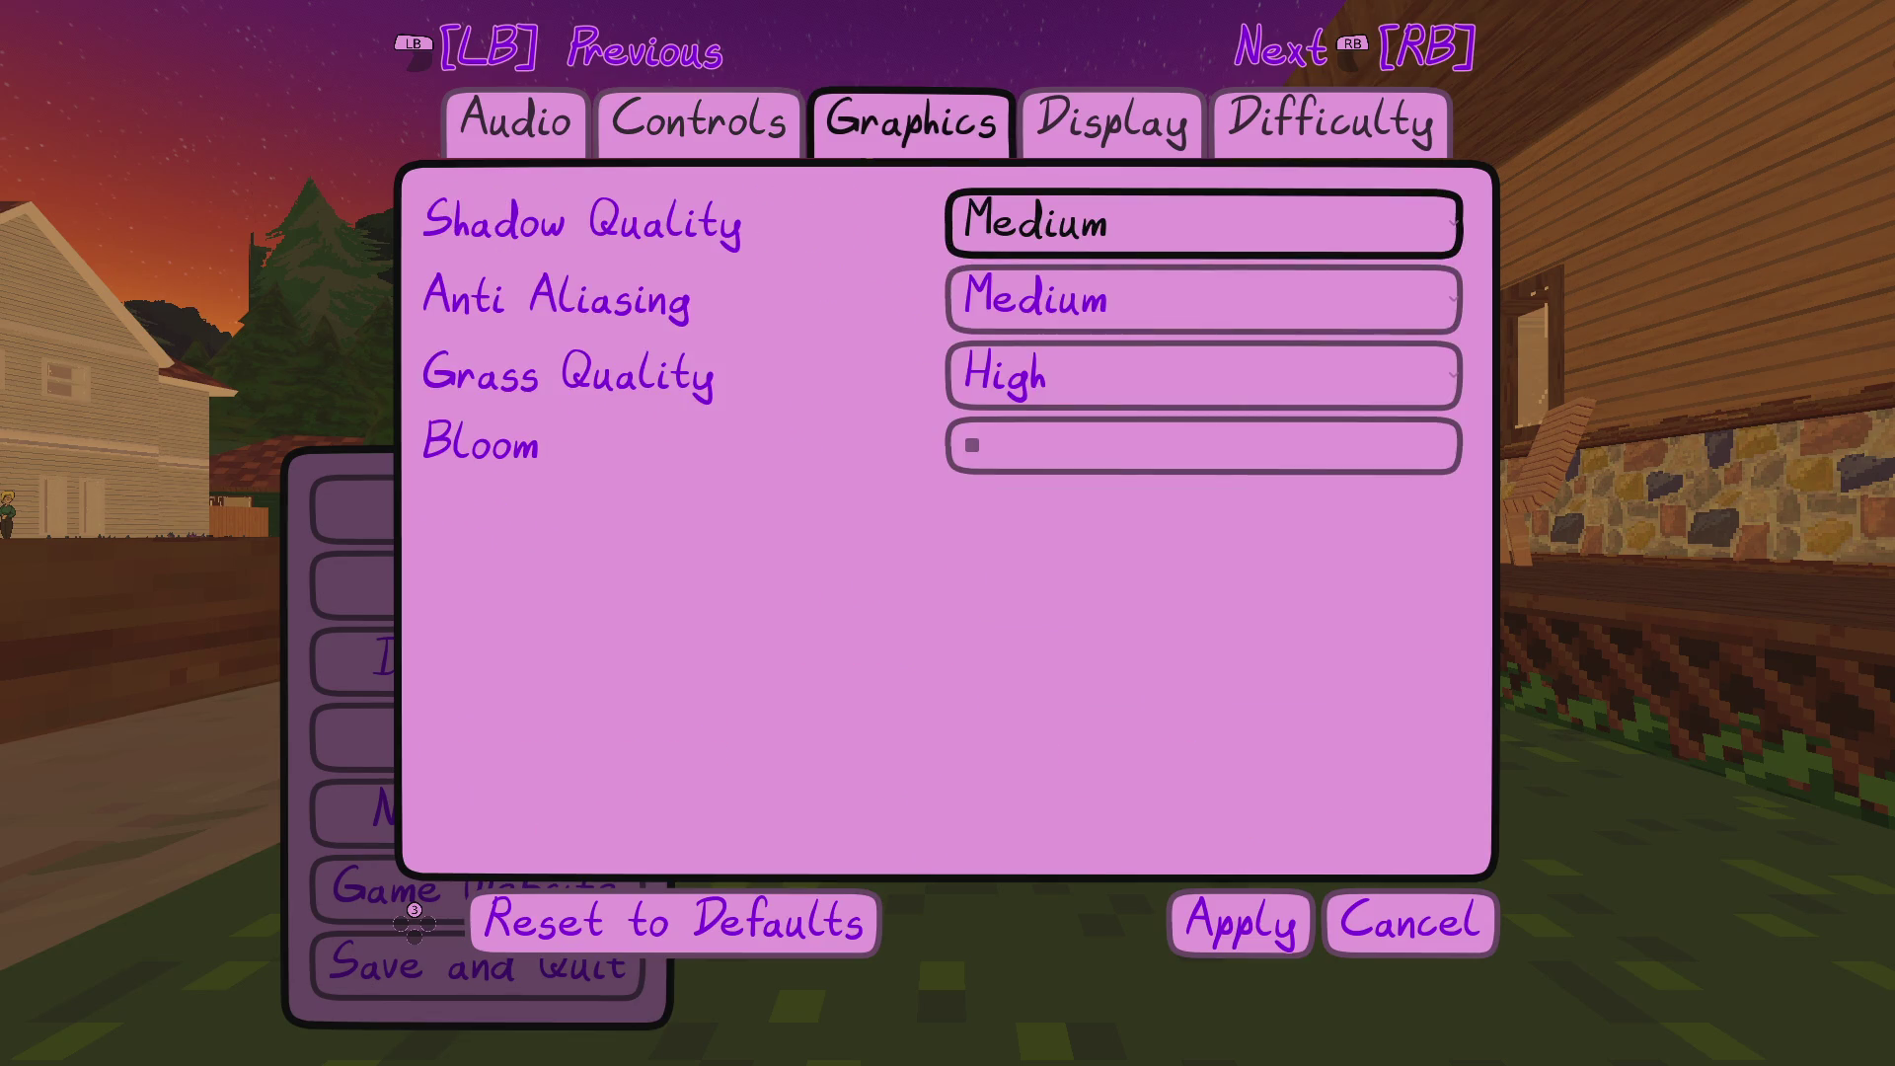
{"action": "key", "text": "e"}
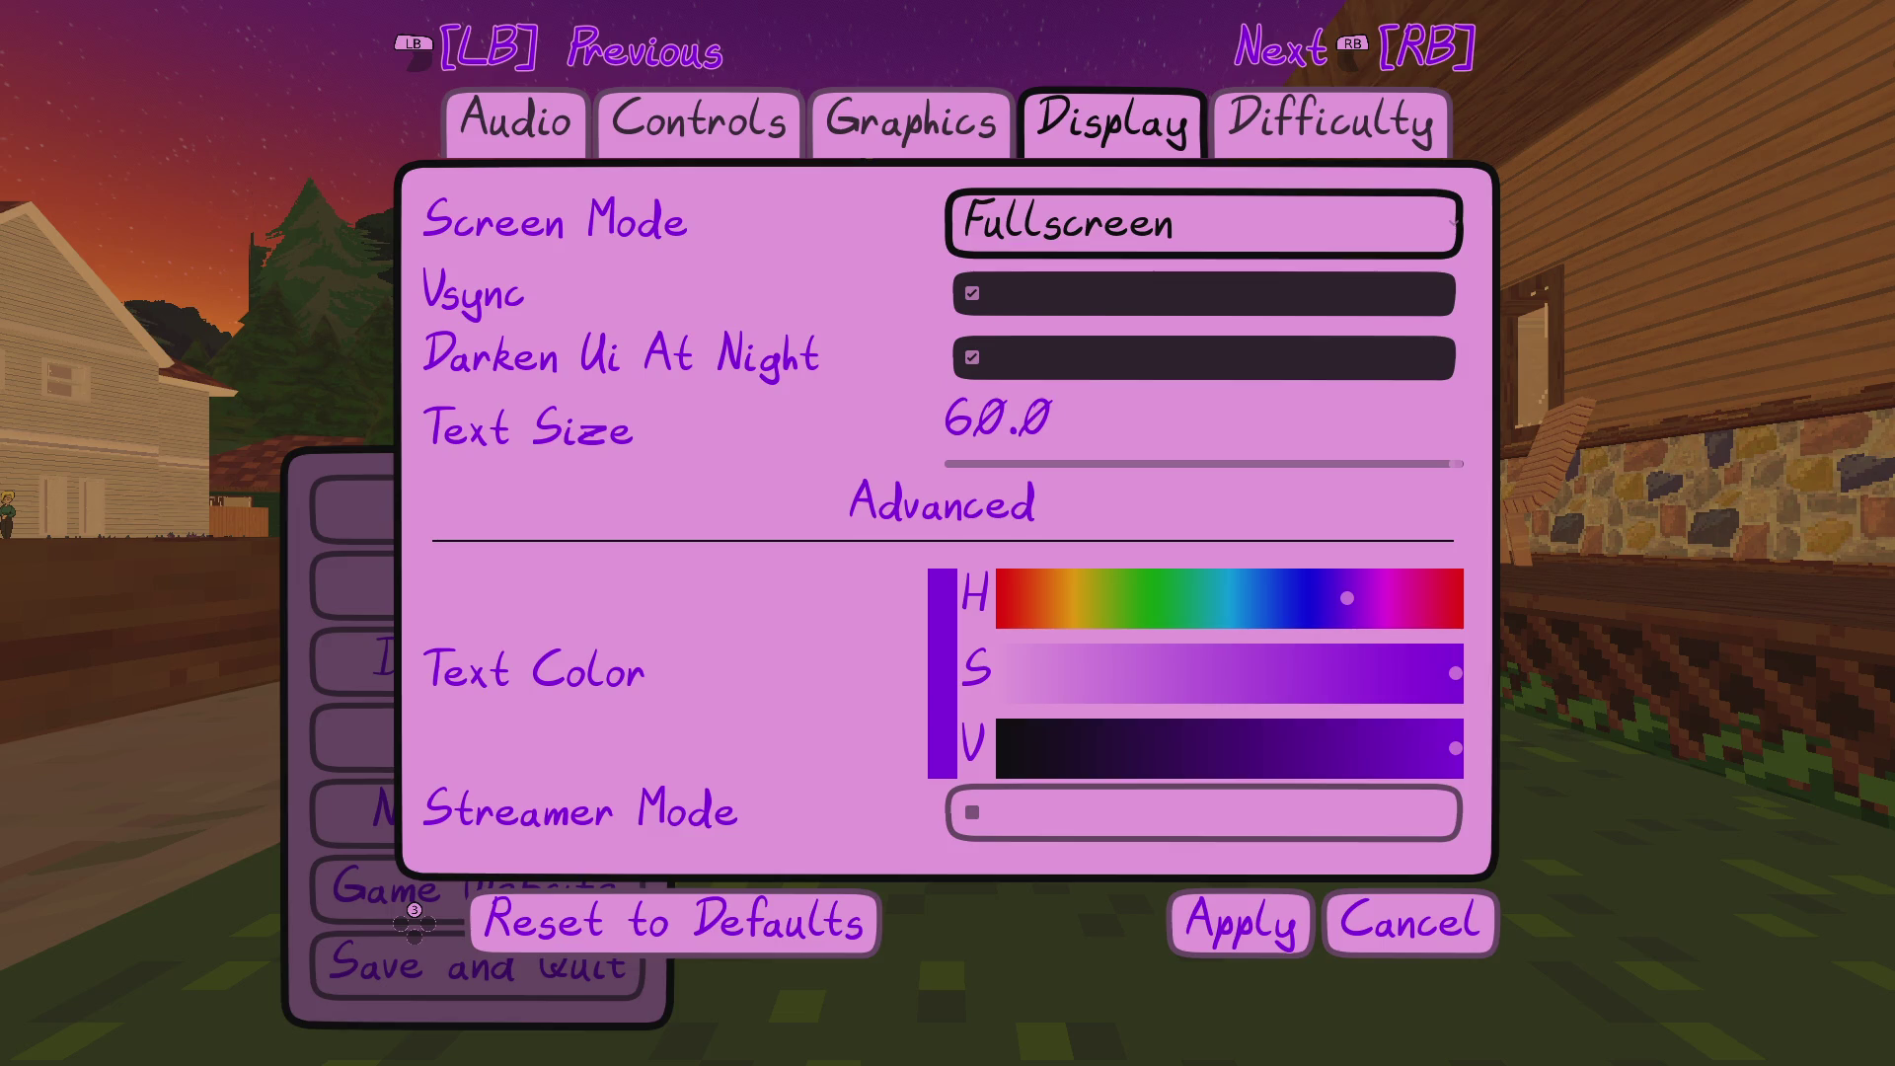
{"action": "key", "text": "Down"}
{"action": "key", "text": "Down"}
{"action": "key", "text": "Down"}
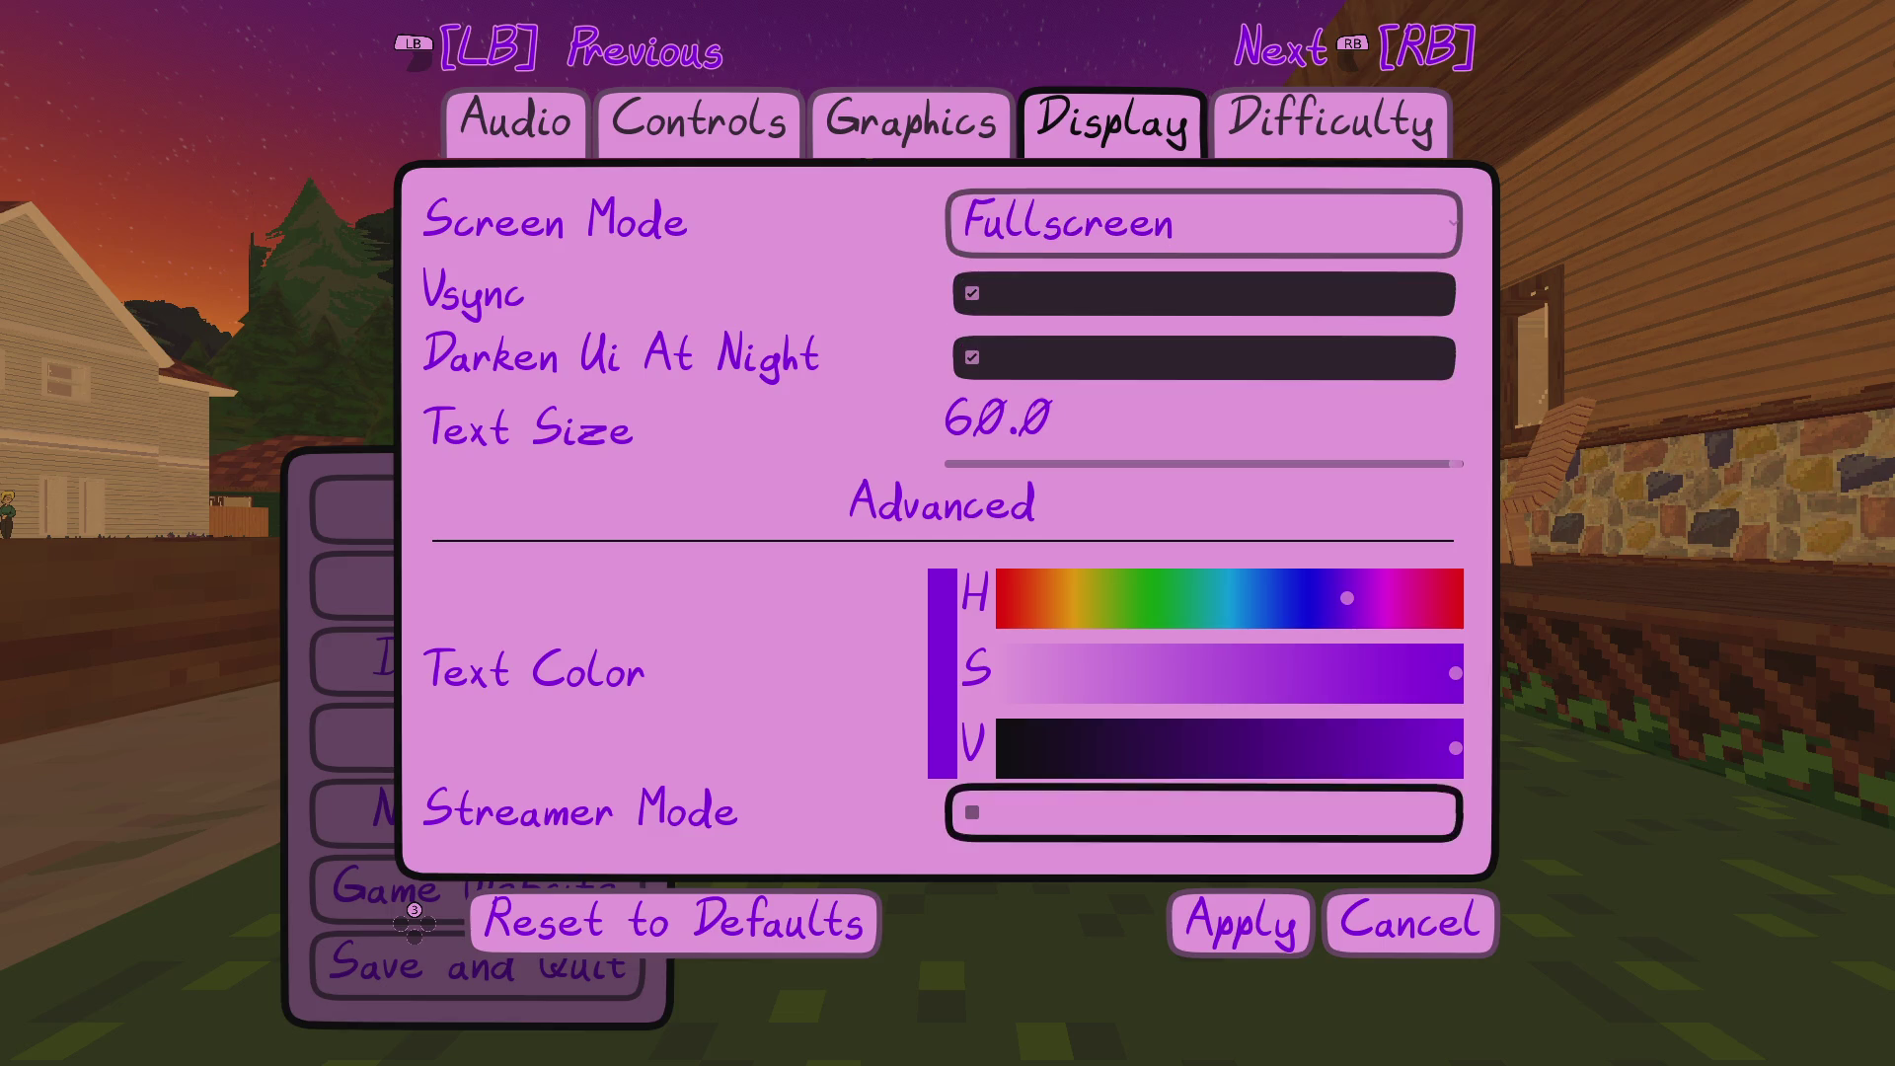
{"action": "key", "text": "Up"}
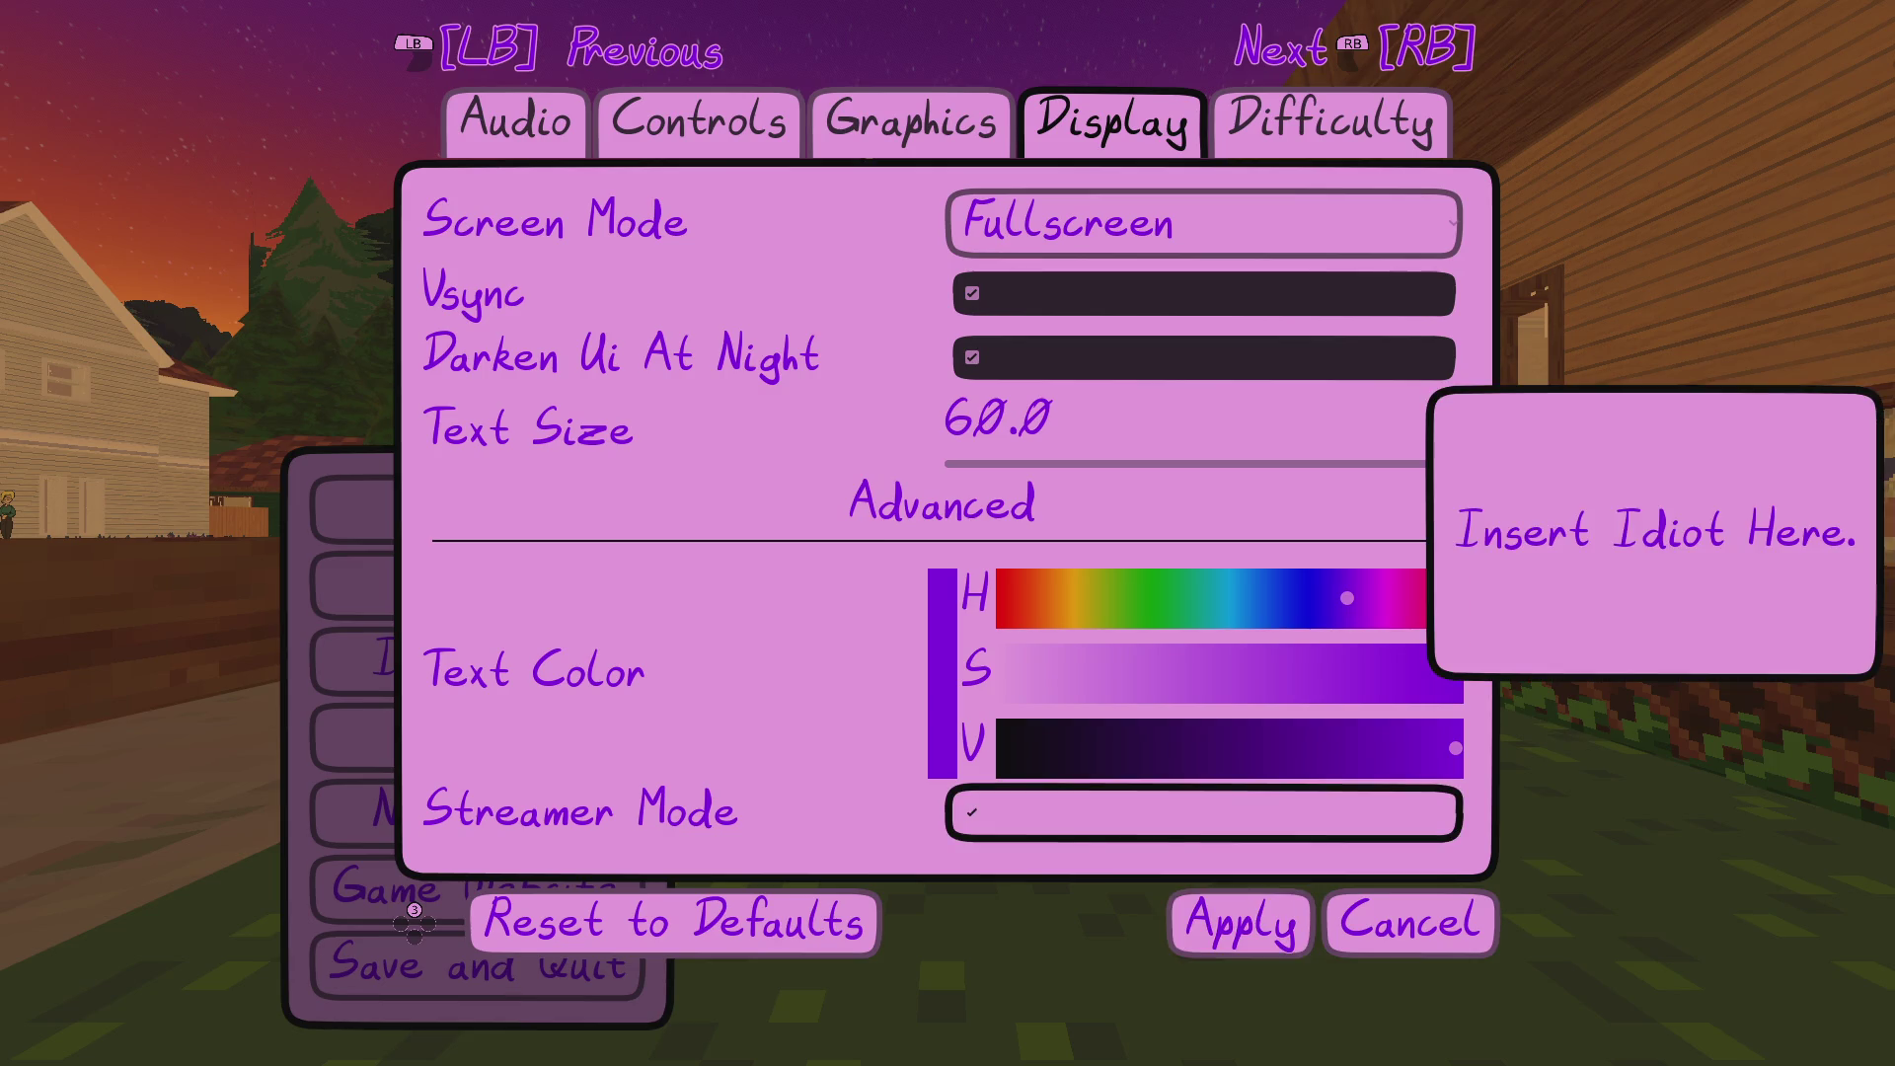
{"action": "key", "text": "Up"}
{"action": "key", "text": "Up"}
{"action": "key", "text": "Up"}
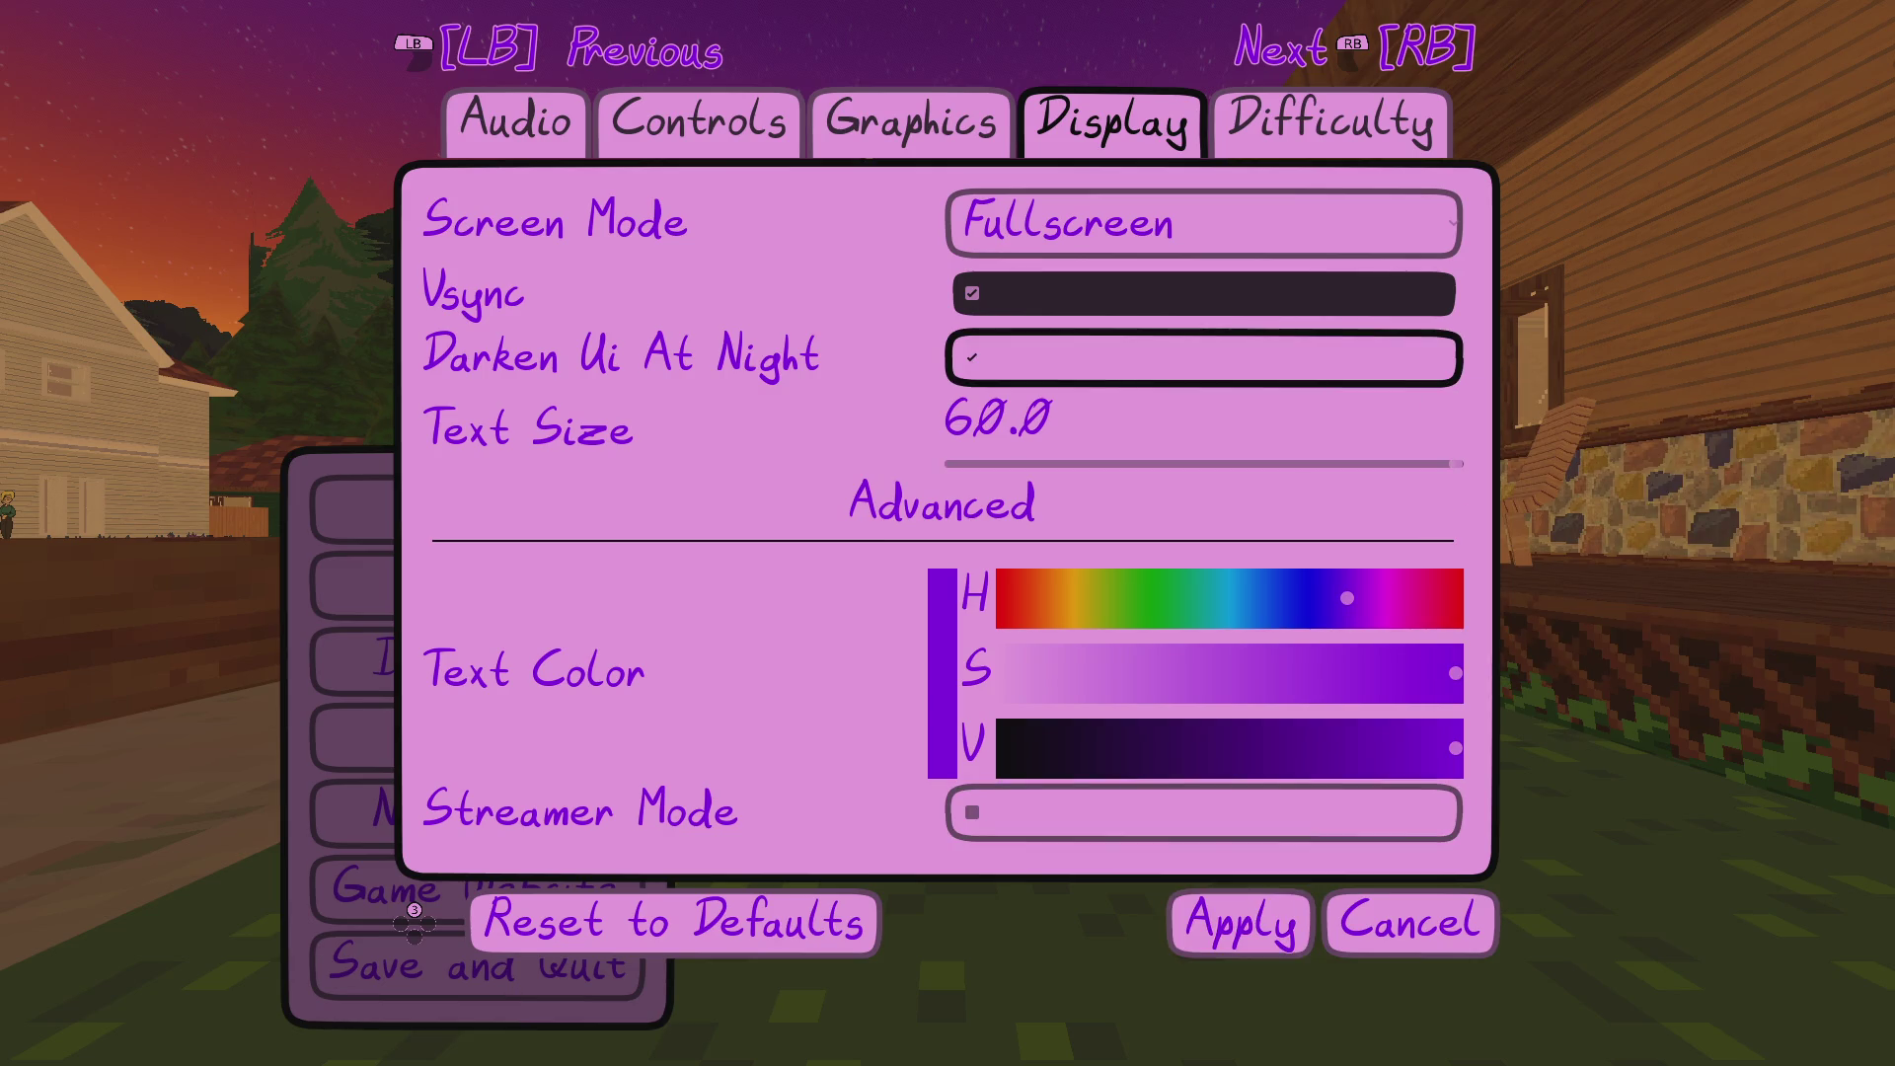
{"action": "key", "text": "Return"}
{"action": "key", "text": "Up"}
{"action": "key", "text": "Up"}
{"action": "key", "text": "Down"}
{"action": "key", "text": "Down"}
{"action": "key", "text": "Down"}
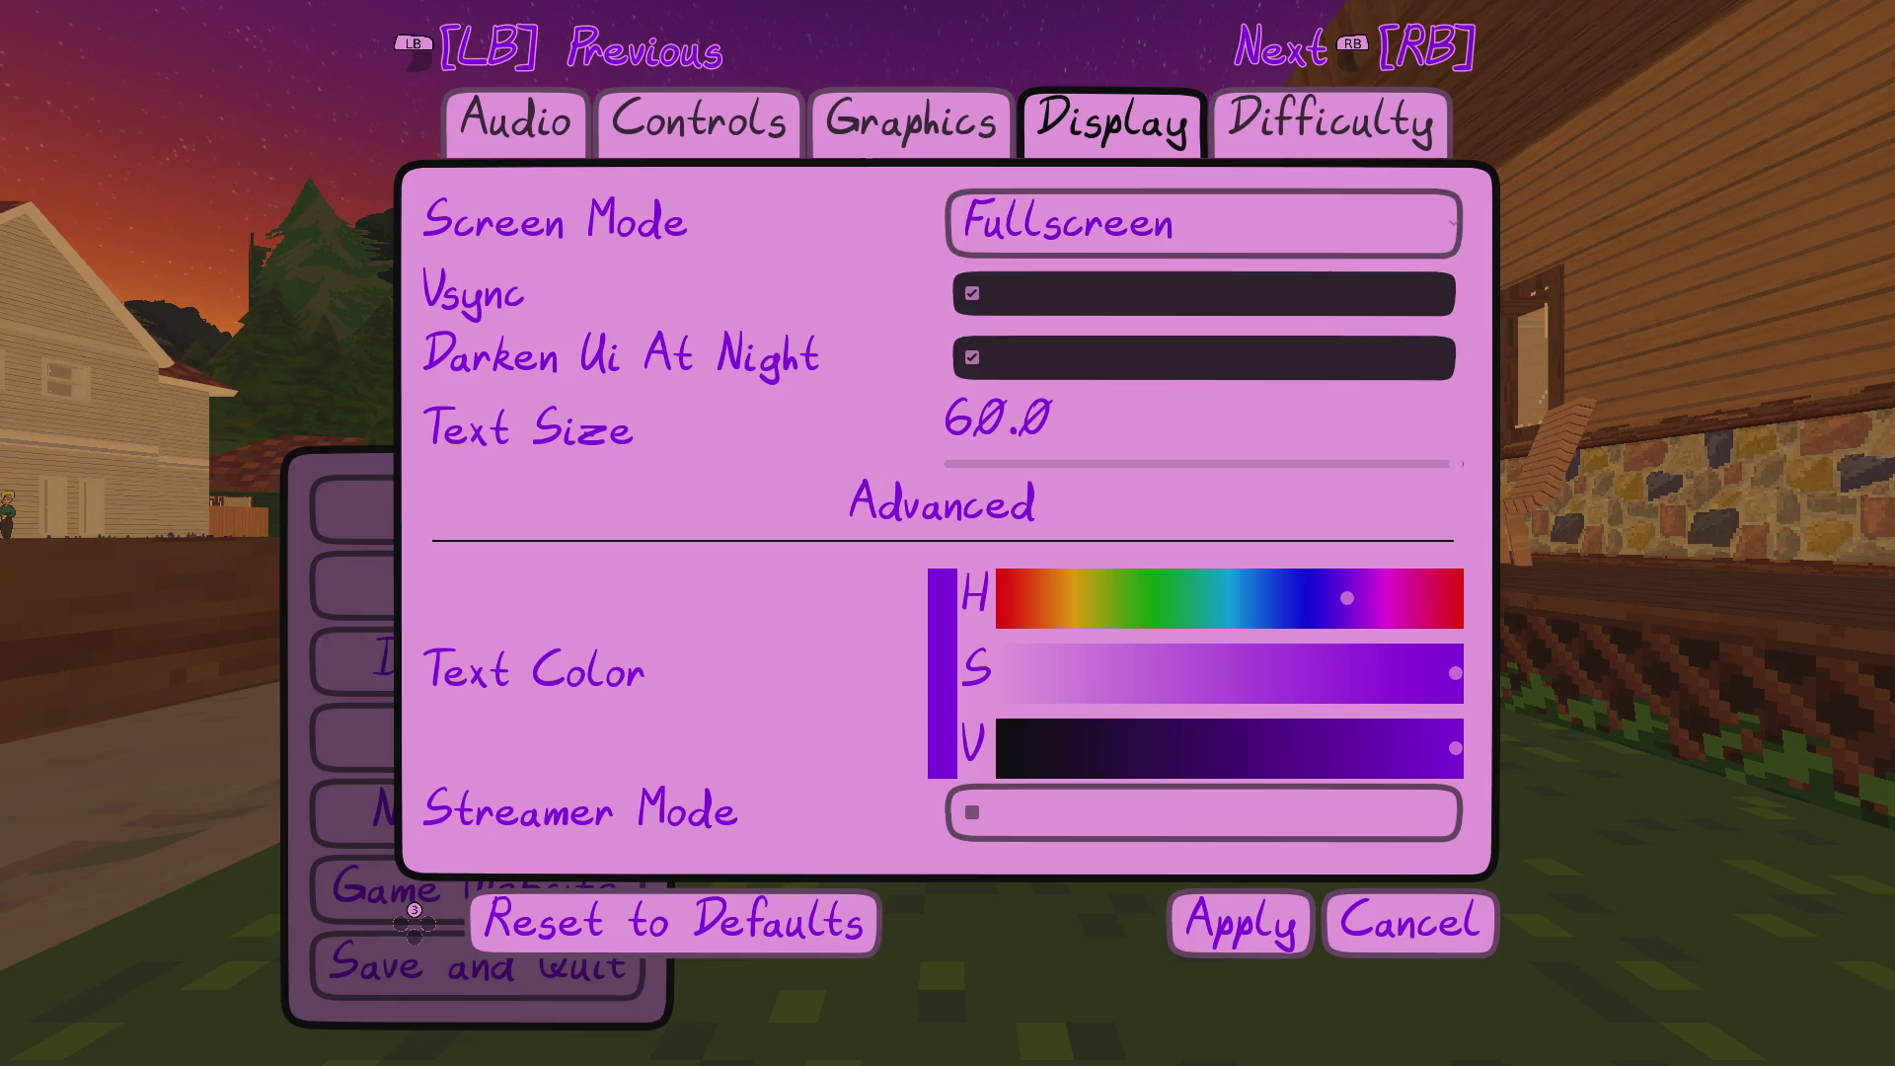
{"action": "key", "text": "Left"}
{"action": "key", "text": "Left"}
{"action": "key", "text": "Left"}
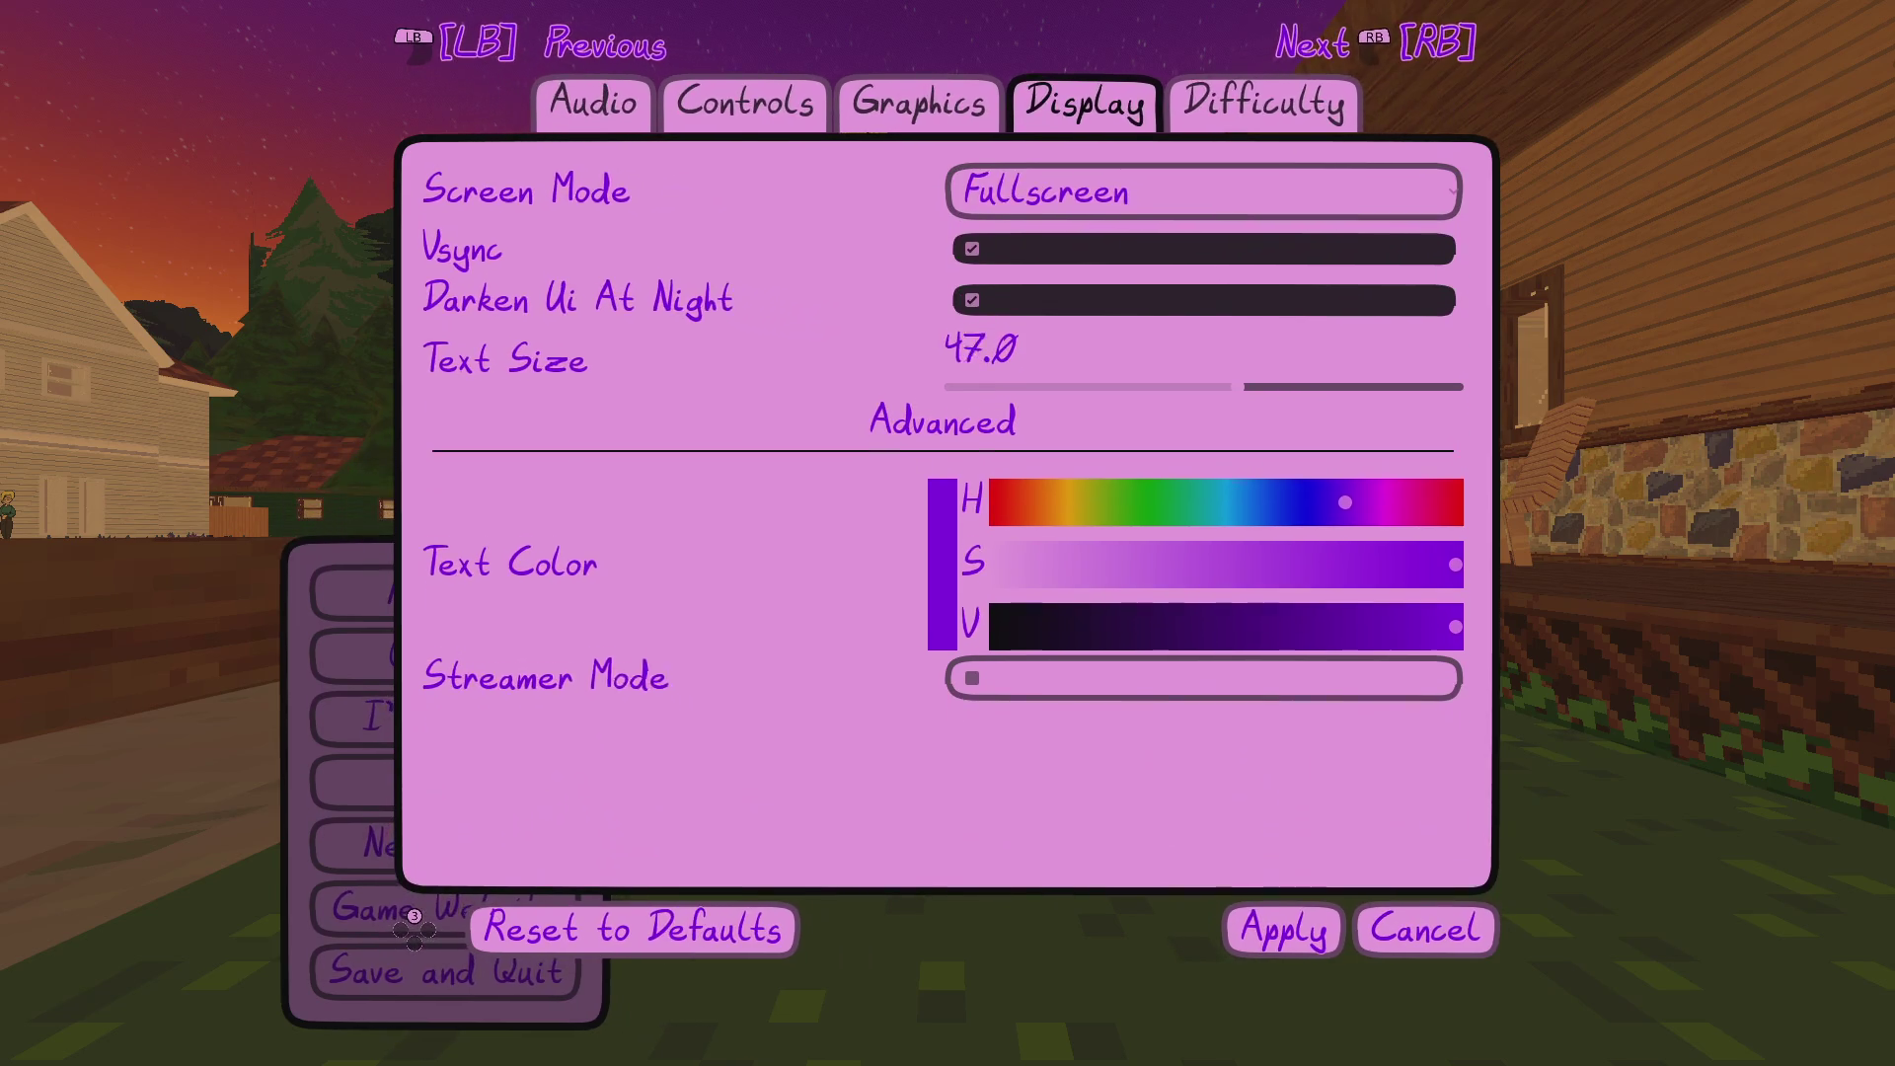
{"action": "key", "text": "Right"}
{"action": "key", "text": "Right"}
{"action": "key", "text": "Right"}
Reset Display settings to defaults, then move back to Audio with all volumes at 1.00
{"action": "key", "text": "r"}
{"action": "key", "text": "Return"}
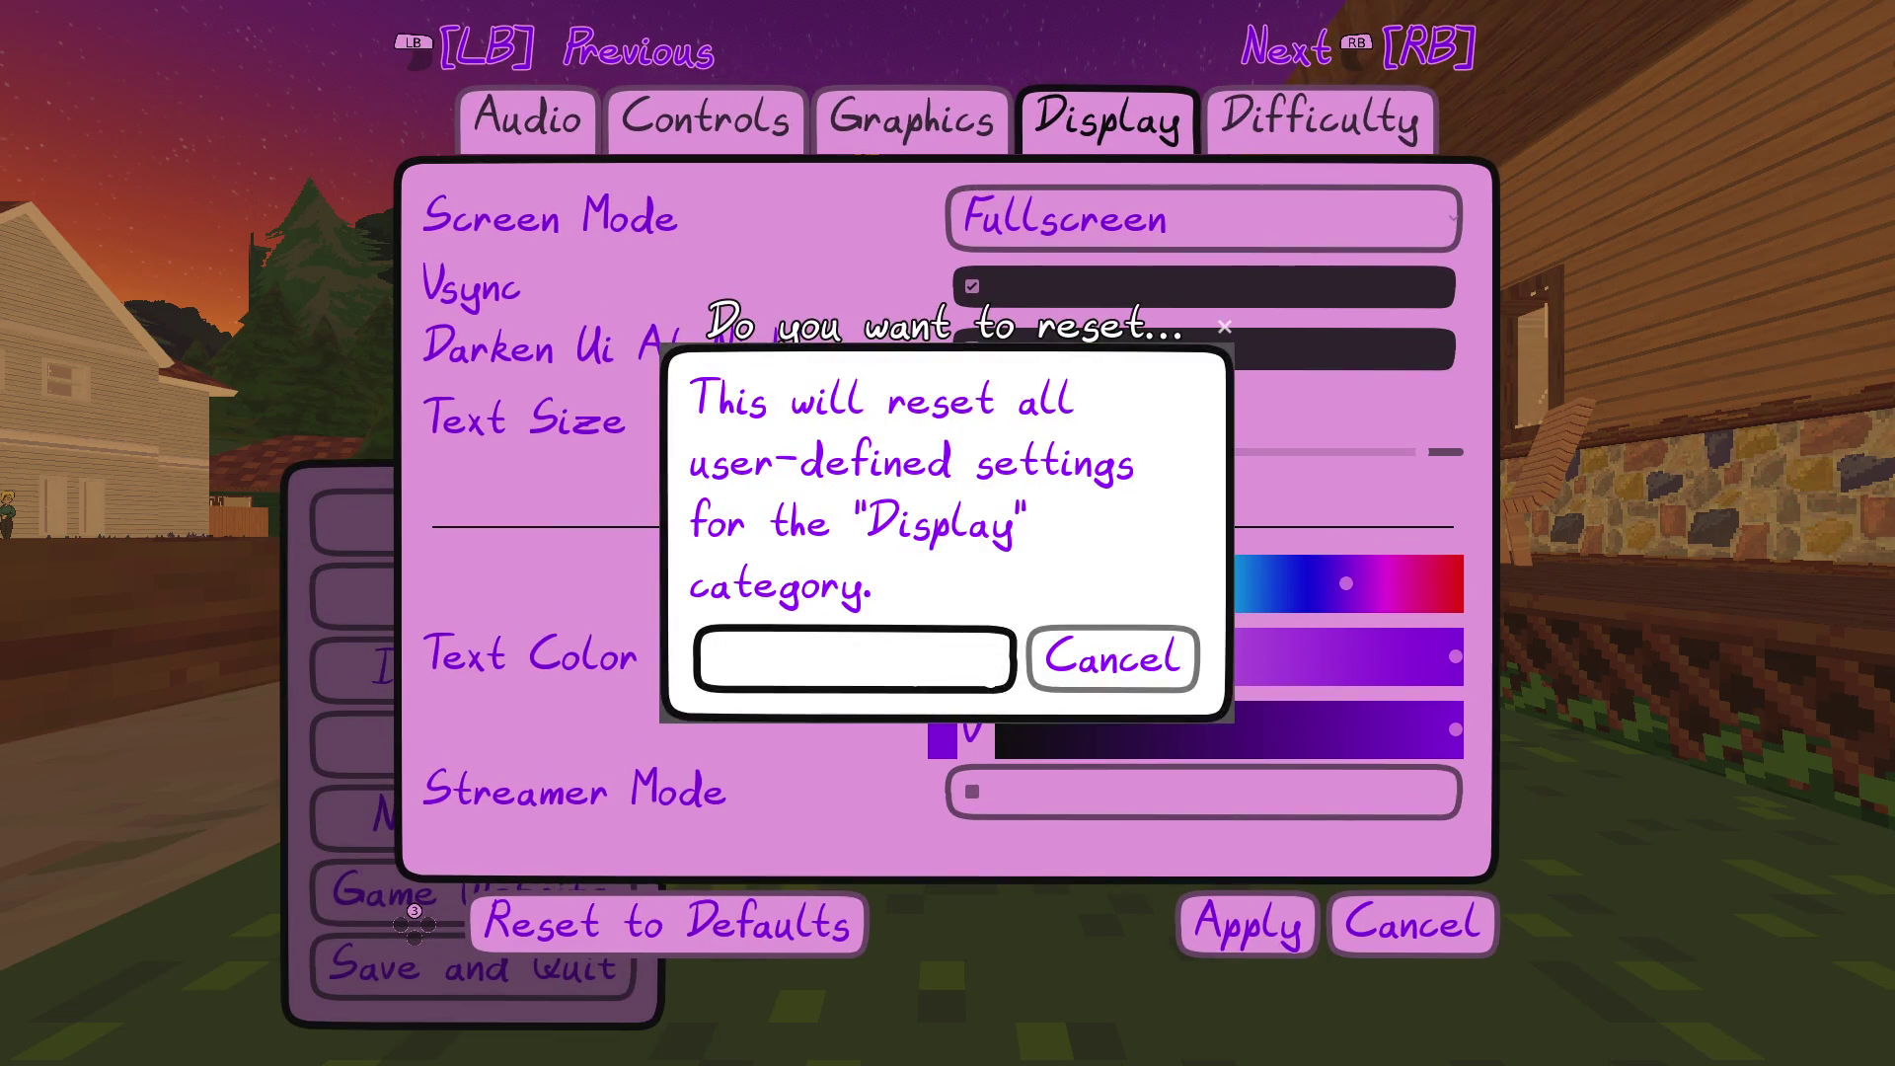
{"action": "key", "text": "e"}
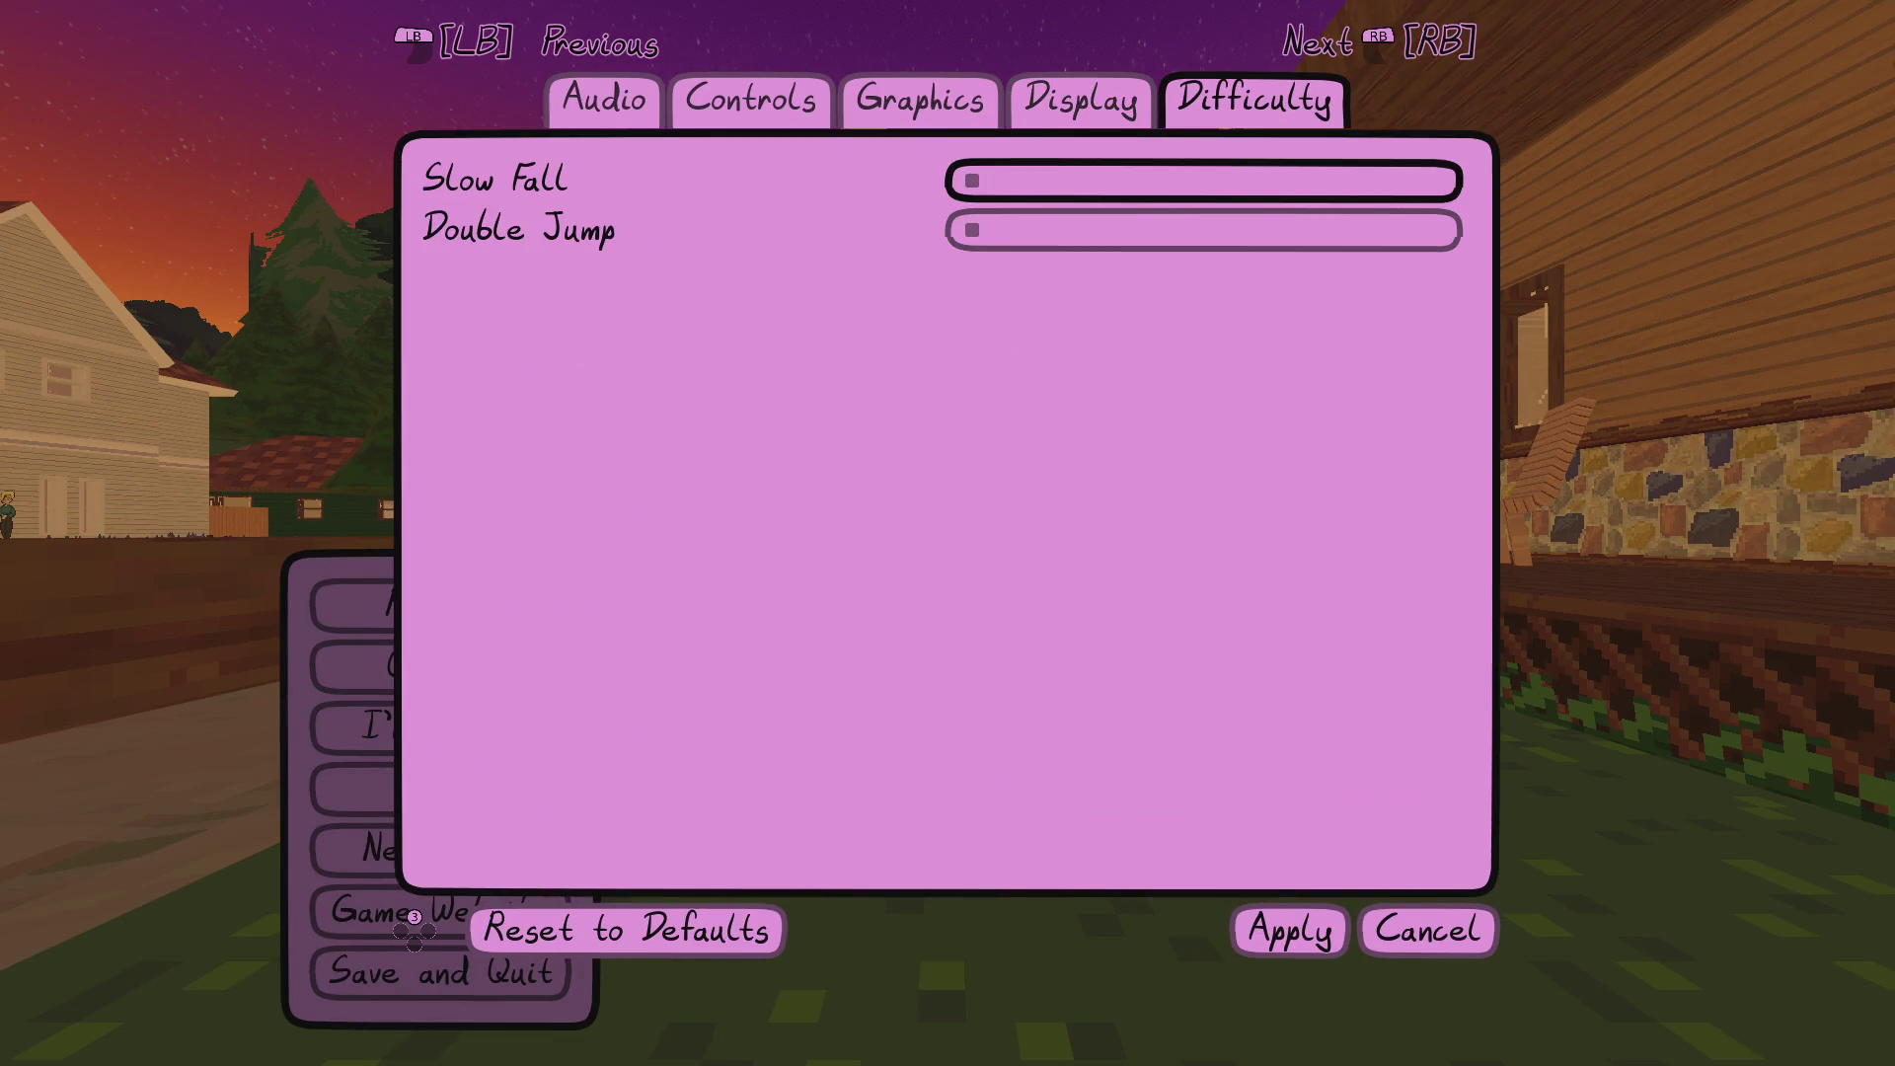
{"action": "key", "text": "q"}
{"action": "key", "text": "q"}
{"action": "key", "text": "q"}
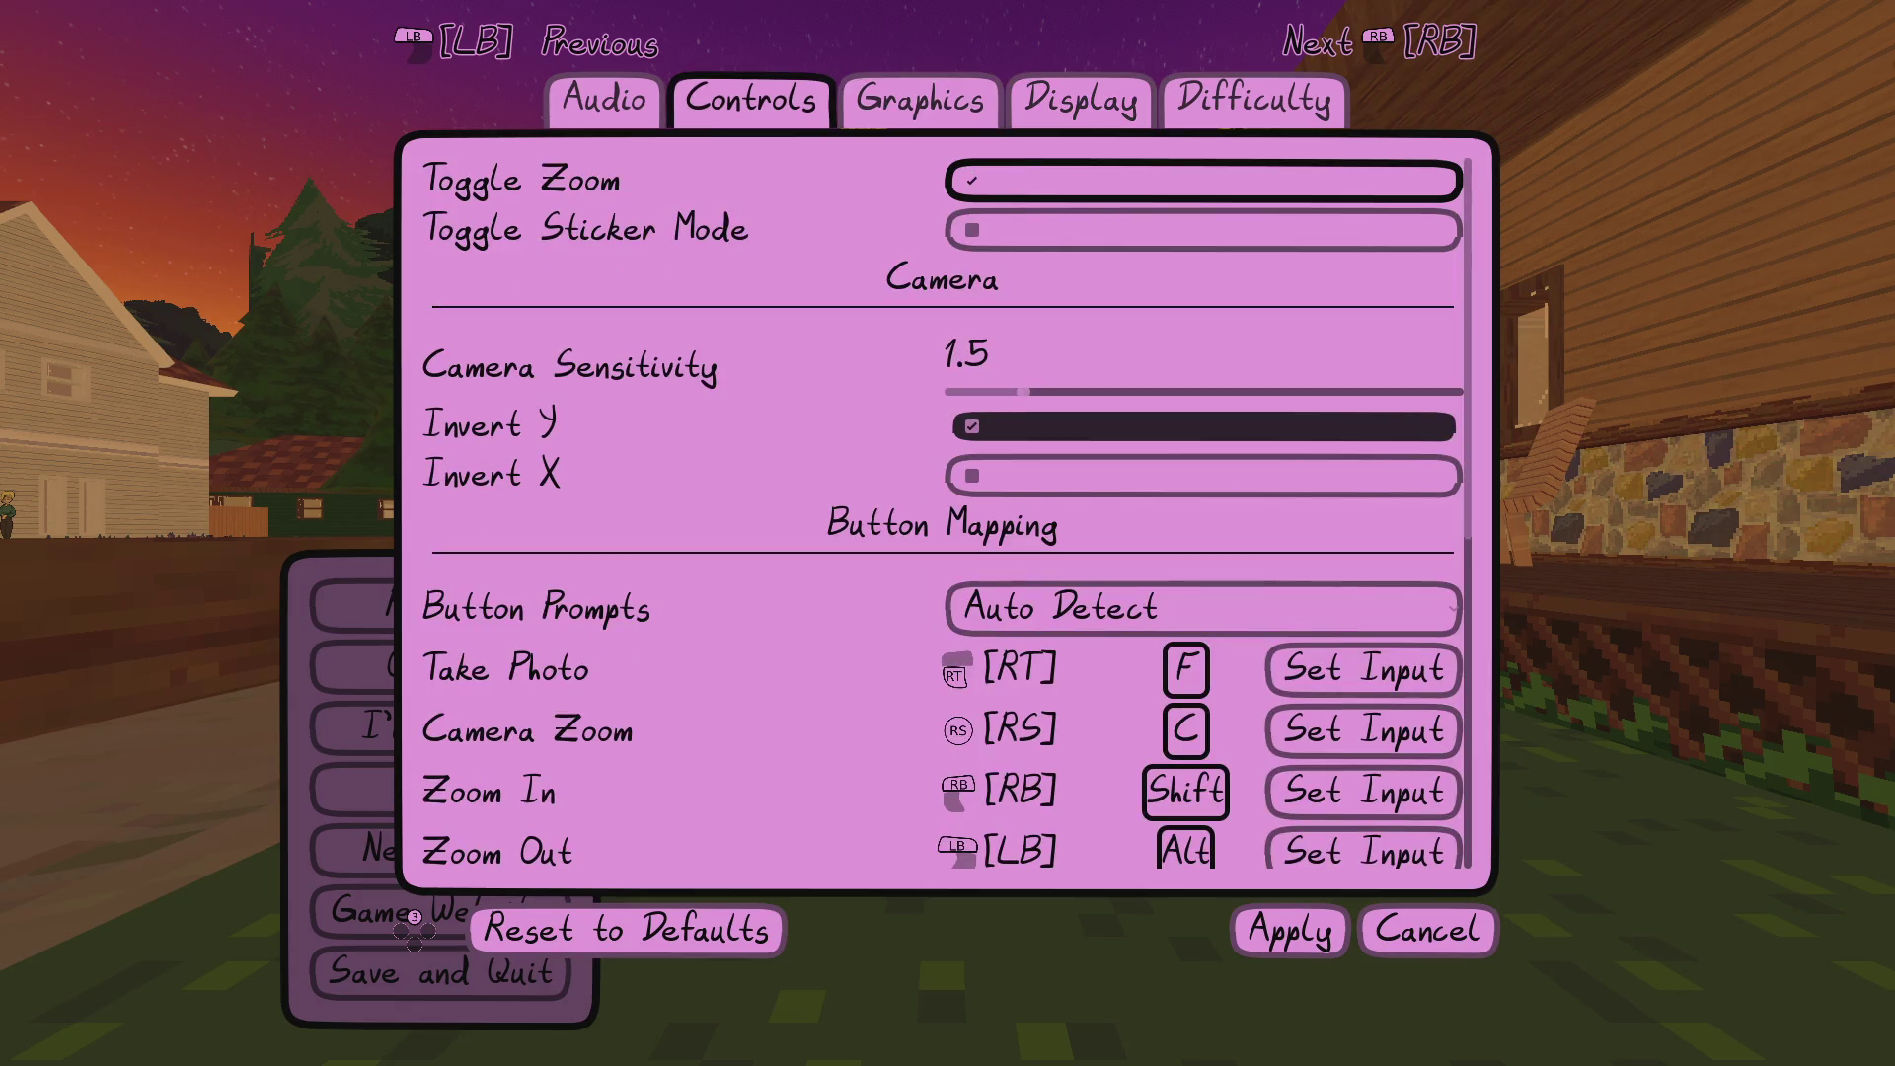
{"action": "scroll", "coordinate": [945, 513], "scroll_direction": "down", "scroll_amount": 10}
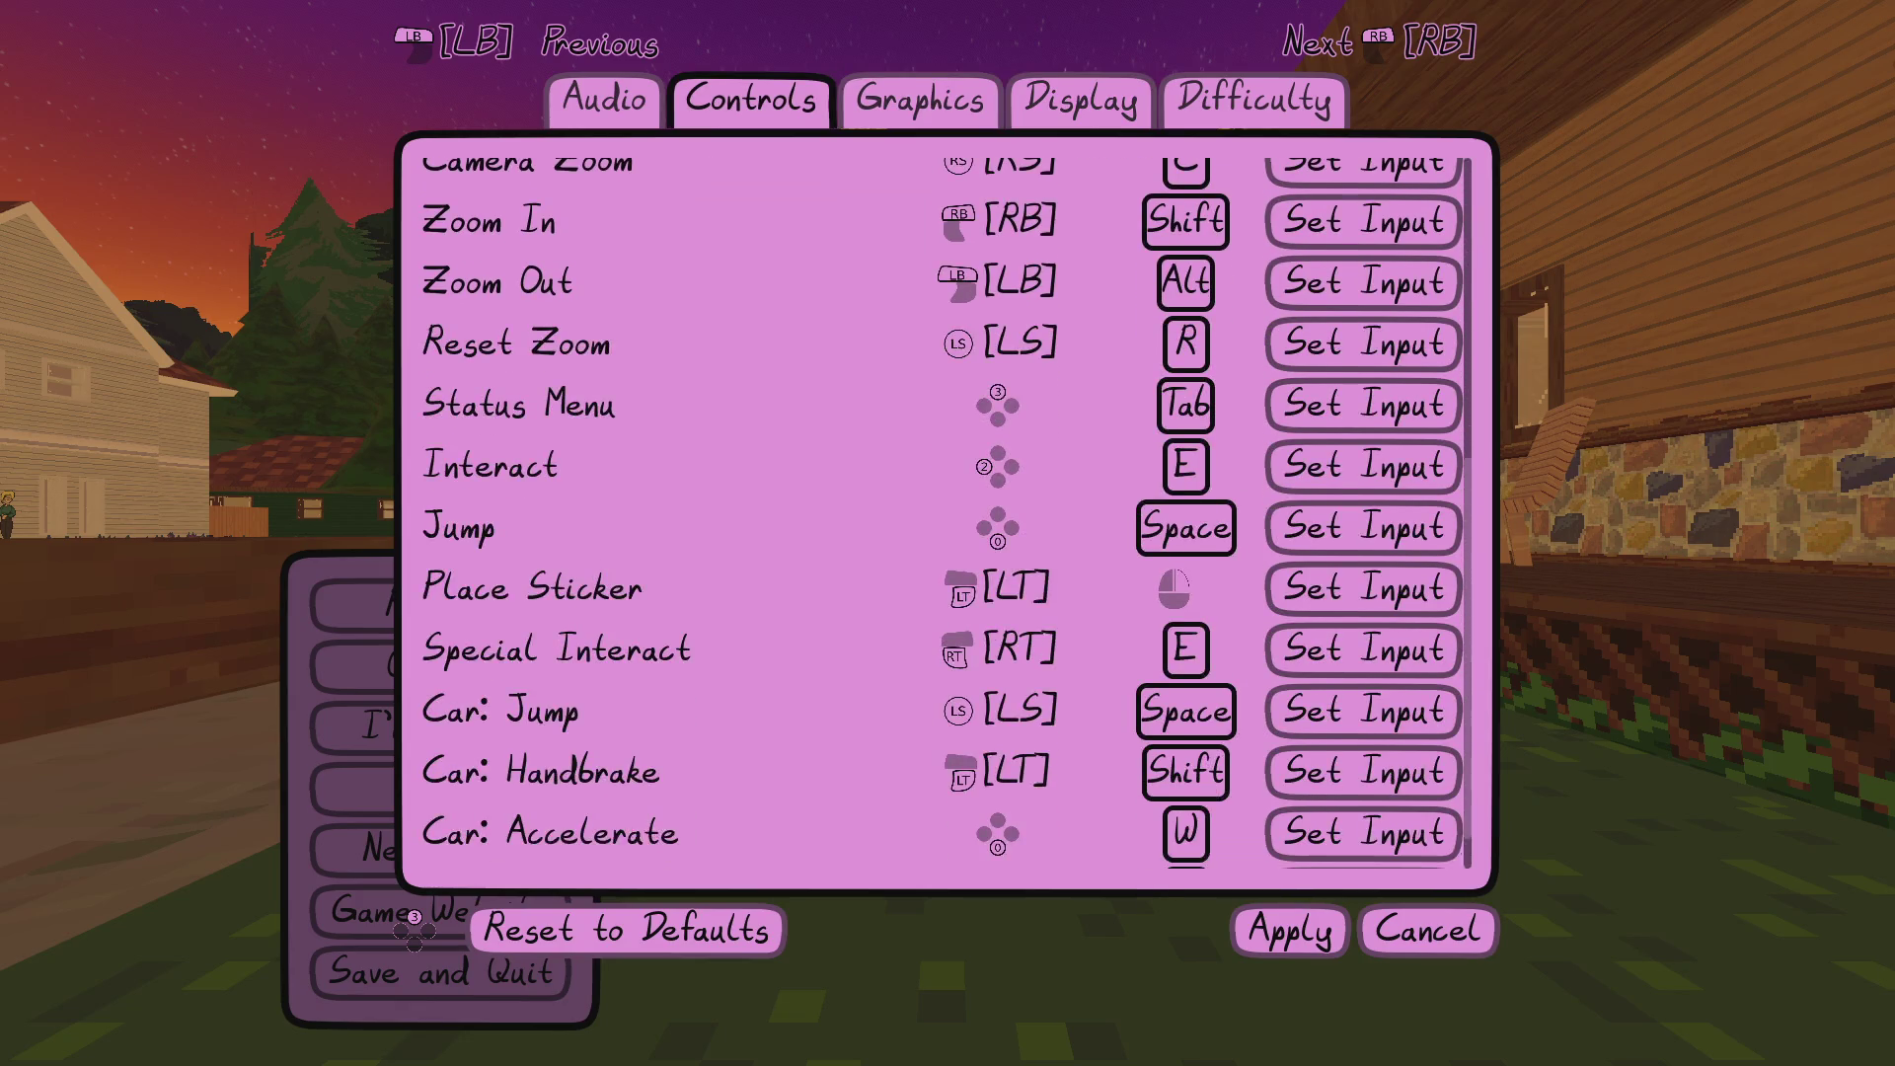
{"action": "scroll", "coordinate": [946, 513], "scroll_direction": "up", "scroll_amount": 10}
Test the Master and Music mute toggles on the Audio page
{"action": "key", "text": "q"}
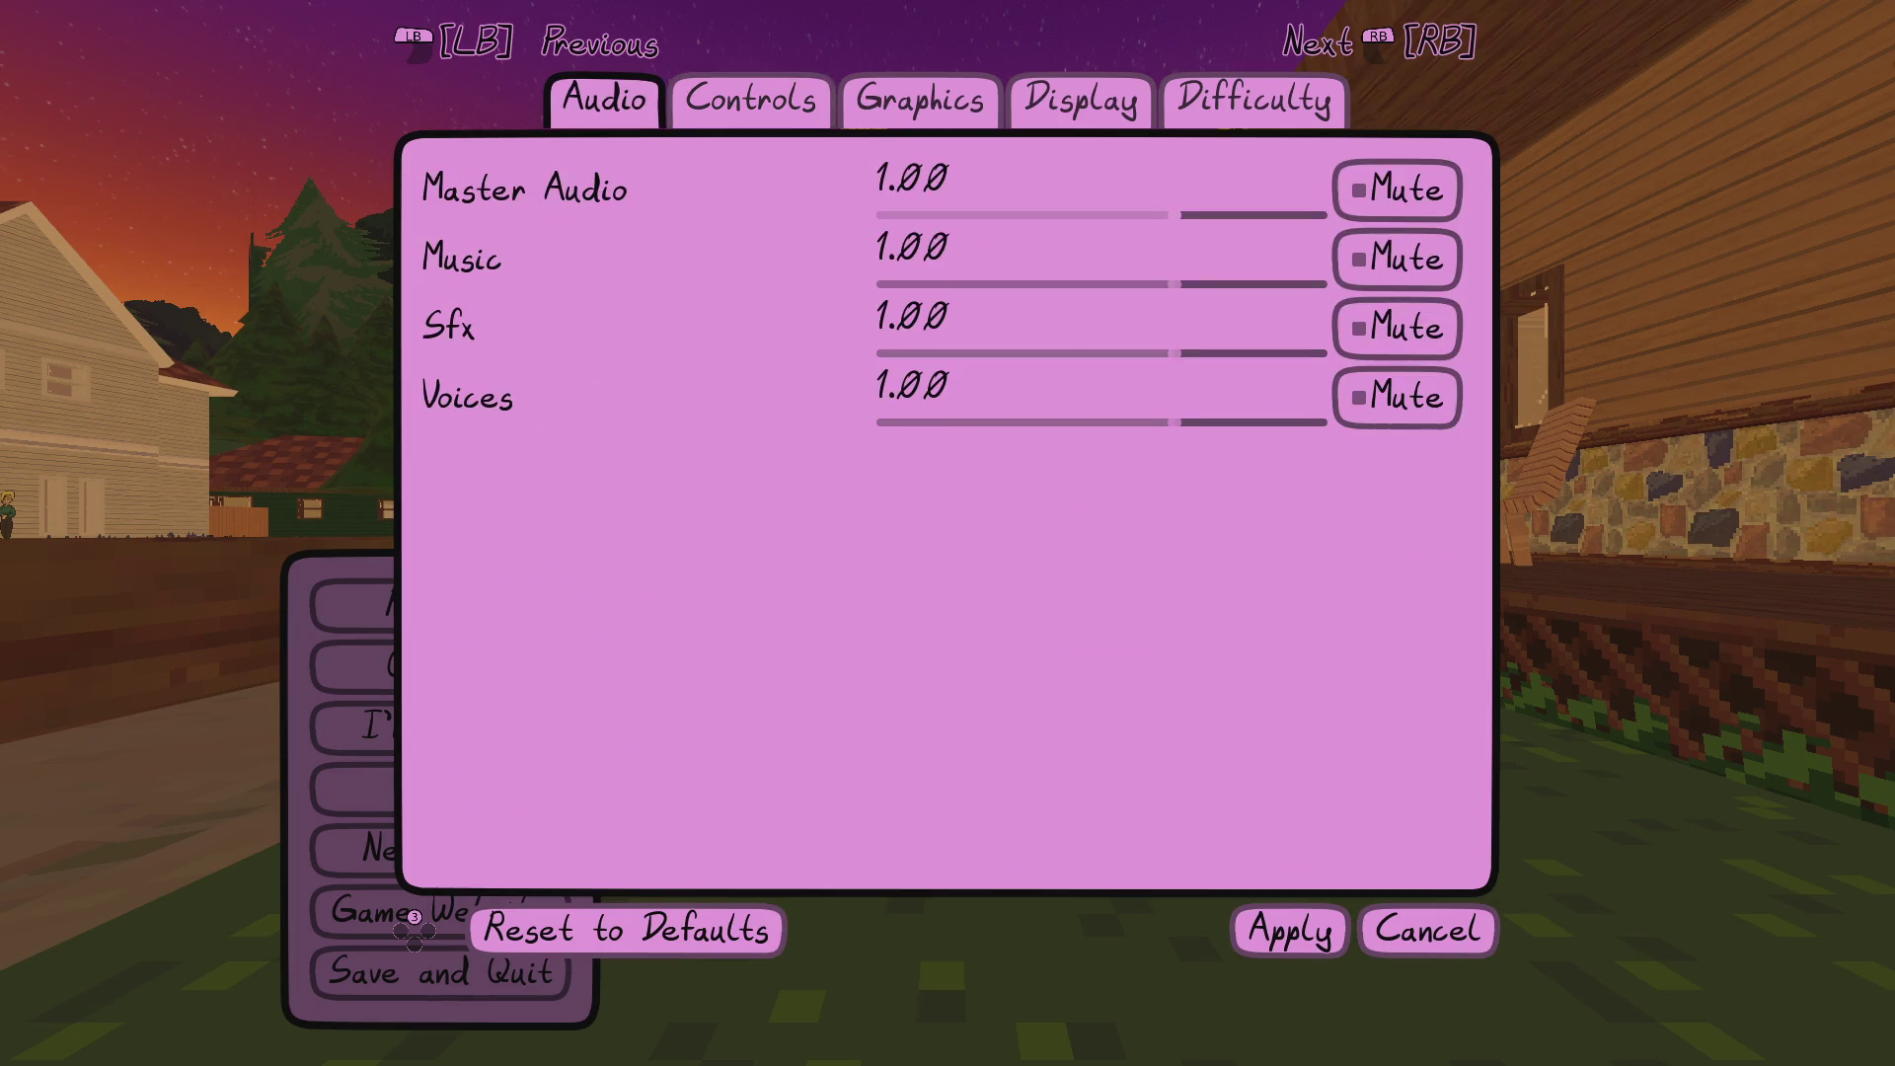
{"action": "key", "text": "Down"}
{"action": "key", "text": "Down"}
{"action": "key", "text": "Down"}
{"action": "key", "text": "Up"}
{"action": "key", "text": "Up"}
{"action": "key", "text": "Up"}
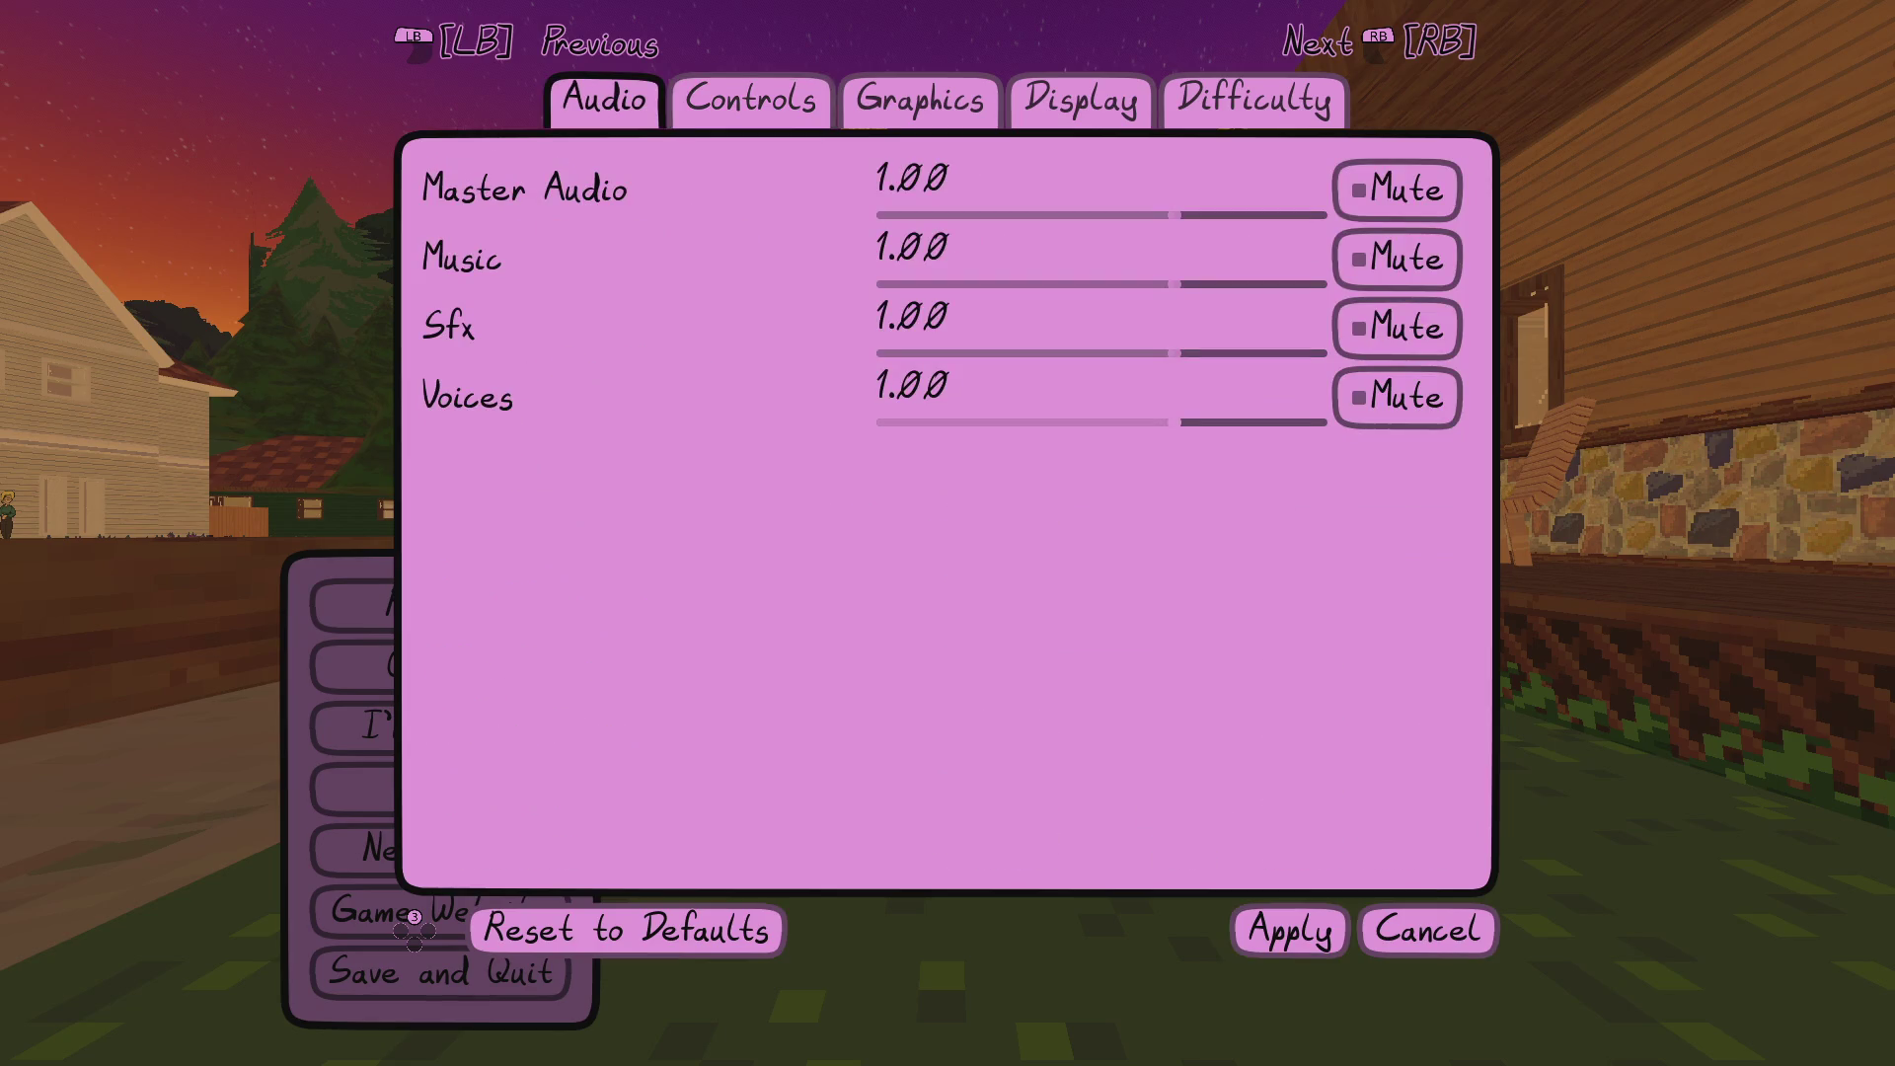
{"action": "key", "text": "Up"}
{"action": "key", "text": "Right"}
{"action": "key", "text": "Down"}
{"action": "key", "text": "Right"}
{"action": "key", "text": "Return"}
{"action": "key", "text": "Down"}
{"action": "key", "text": "Down"}
{"action": "key", "text": "Left"}
{"action": "key", "text": "Up"}
{"action": "key", "text": "Right"}
{"action": "key", "text": "Left"}
{"action": "key", "text": "Down"}
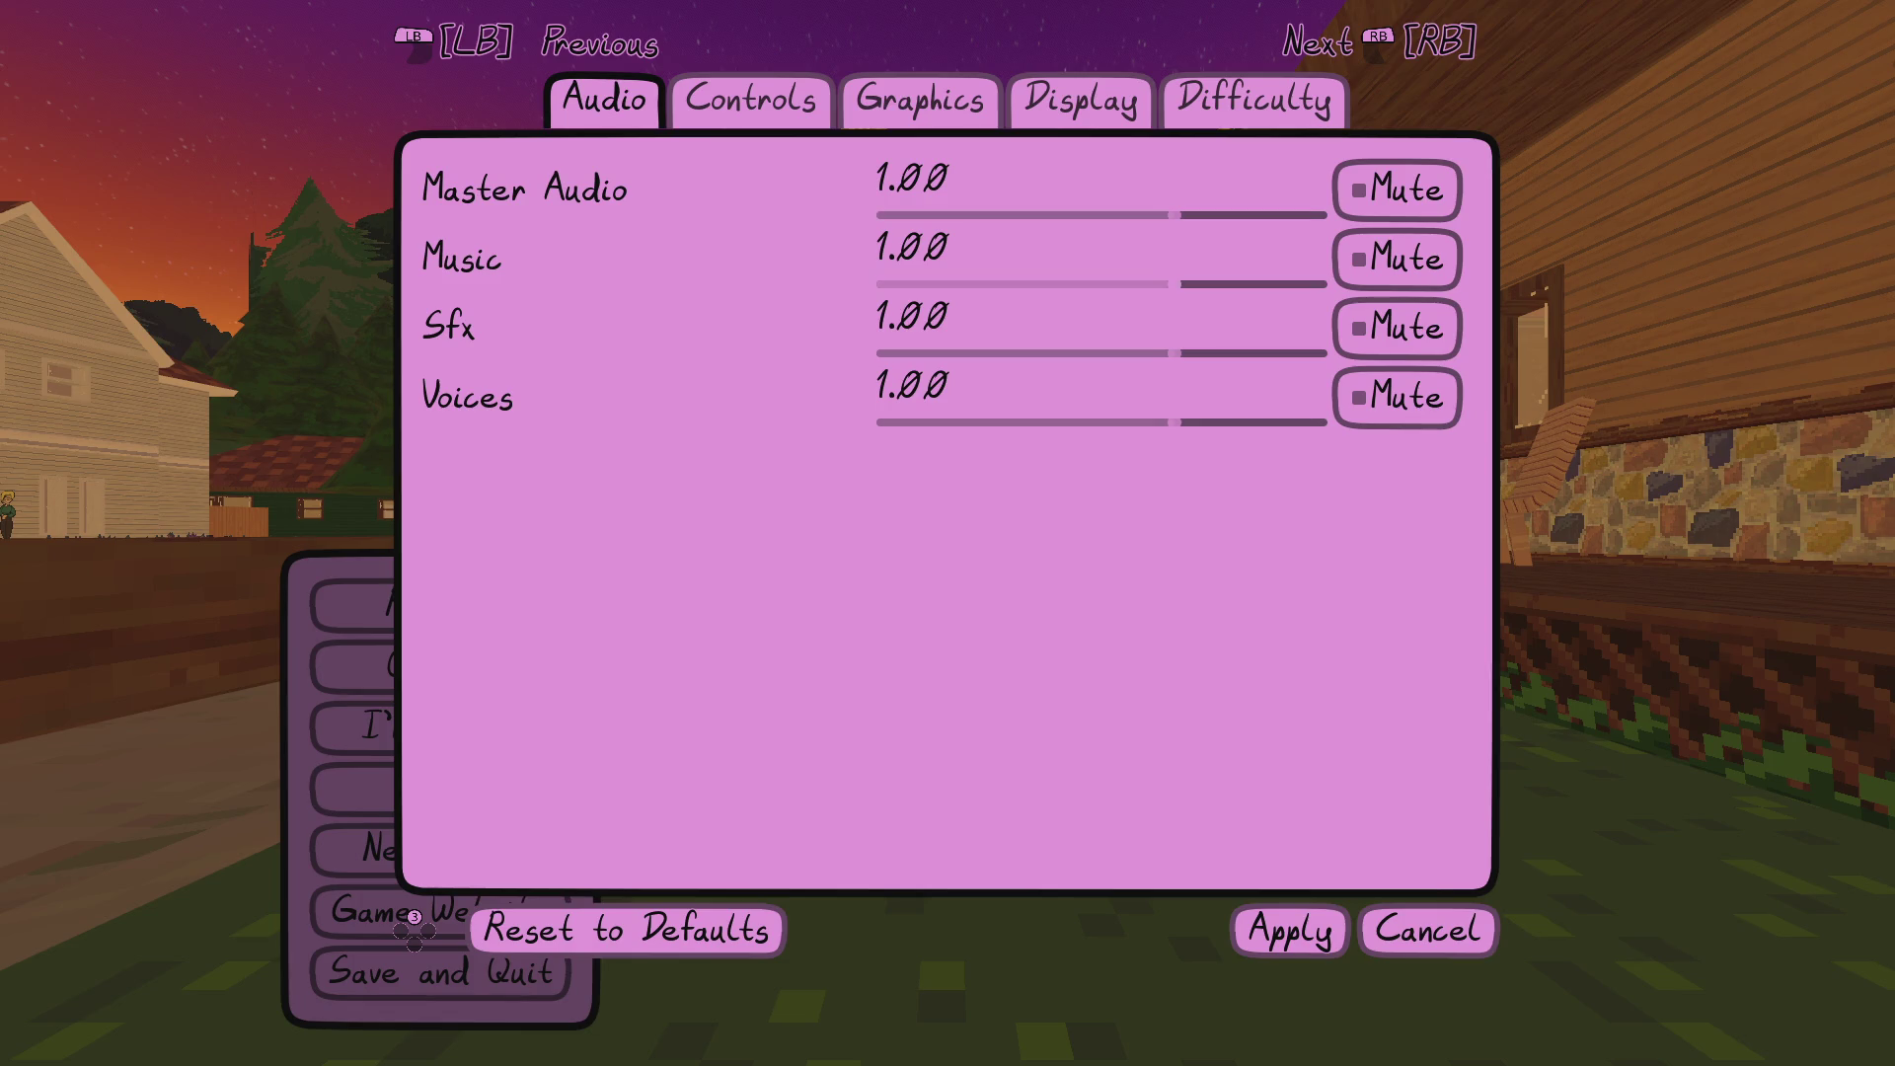
{"action": "key", "text": "Down"}
{"action": "key", "text": "Down"}
{"action": "key", "text": "Down"}
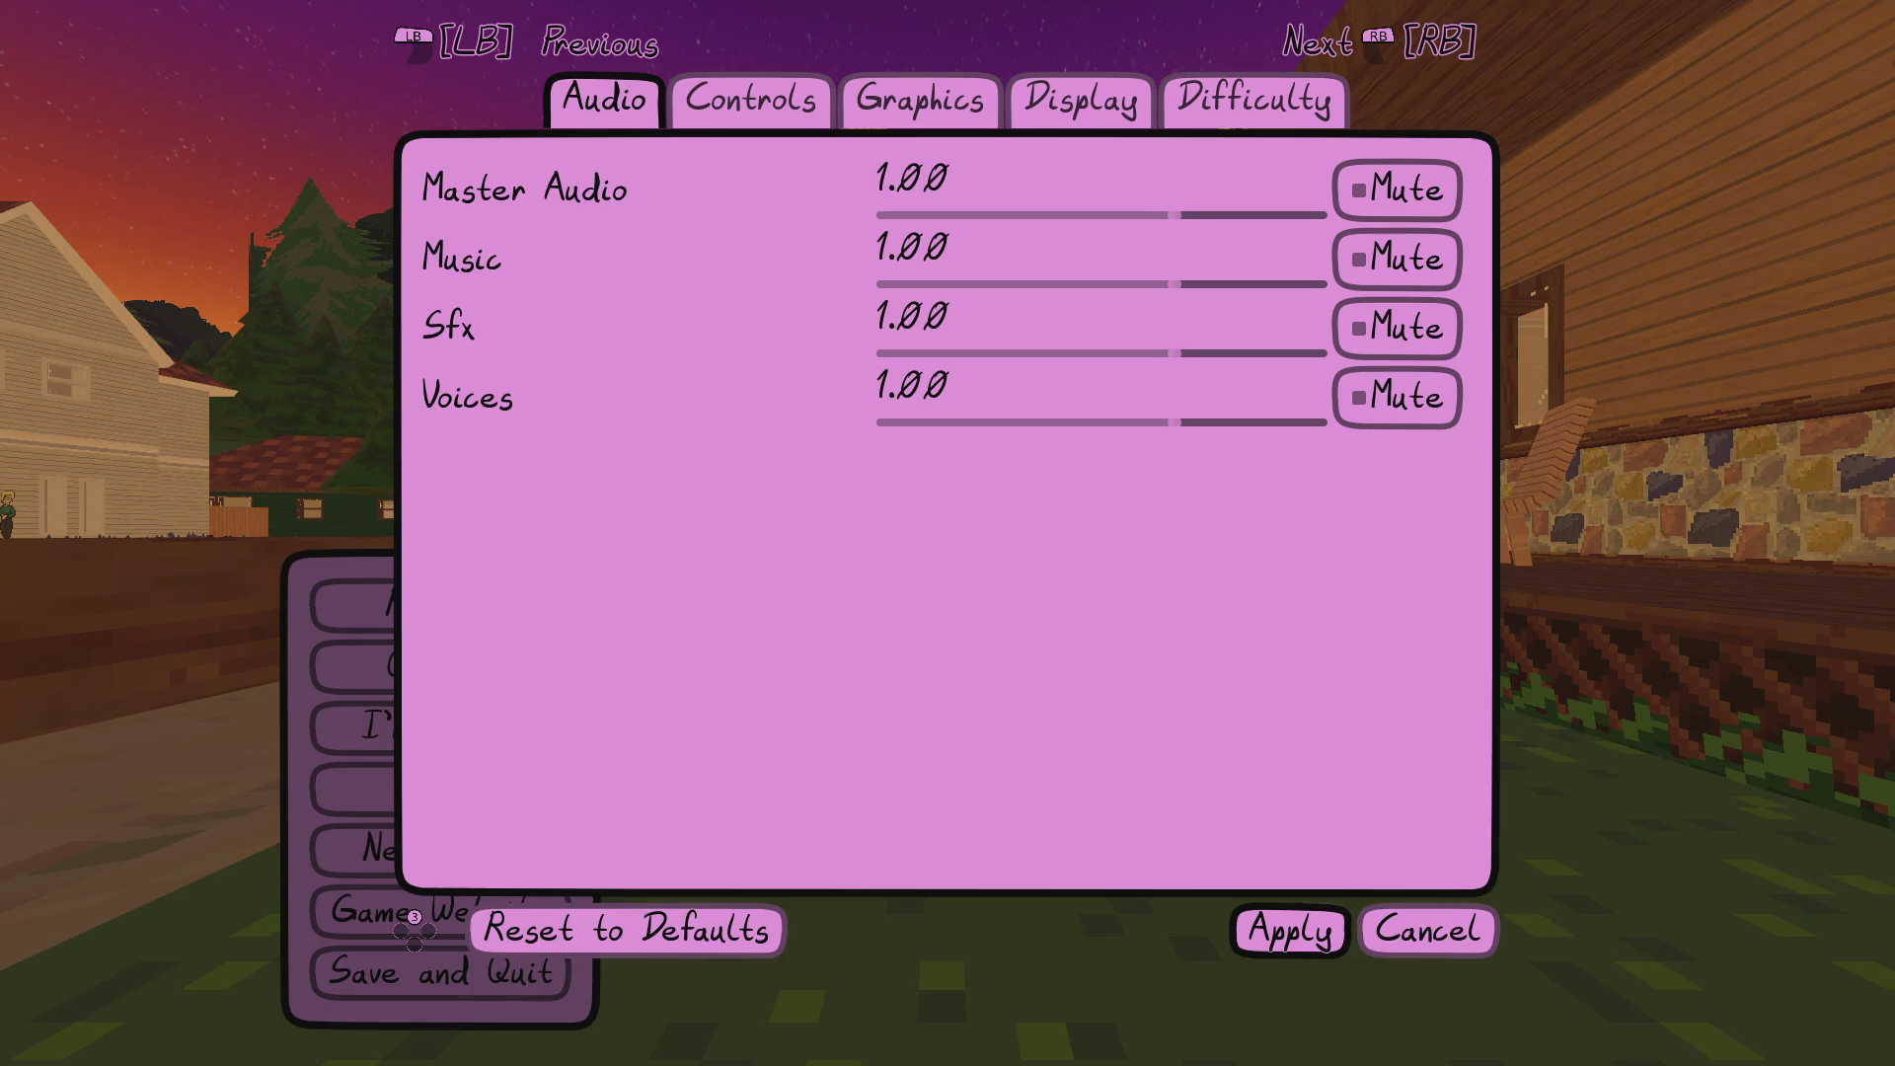
Toggle Slow Fall and Double Jump on and off in Difficulty, then apply settings
{"action": "key", "text": "e"}
{"action": "key", "text": "e"}
{"action": "key", "text": "e"}
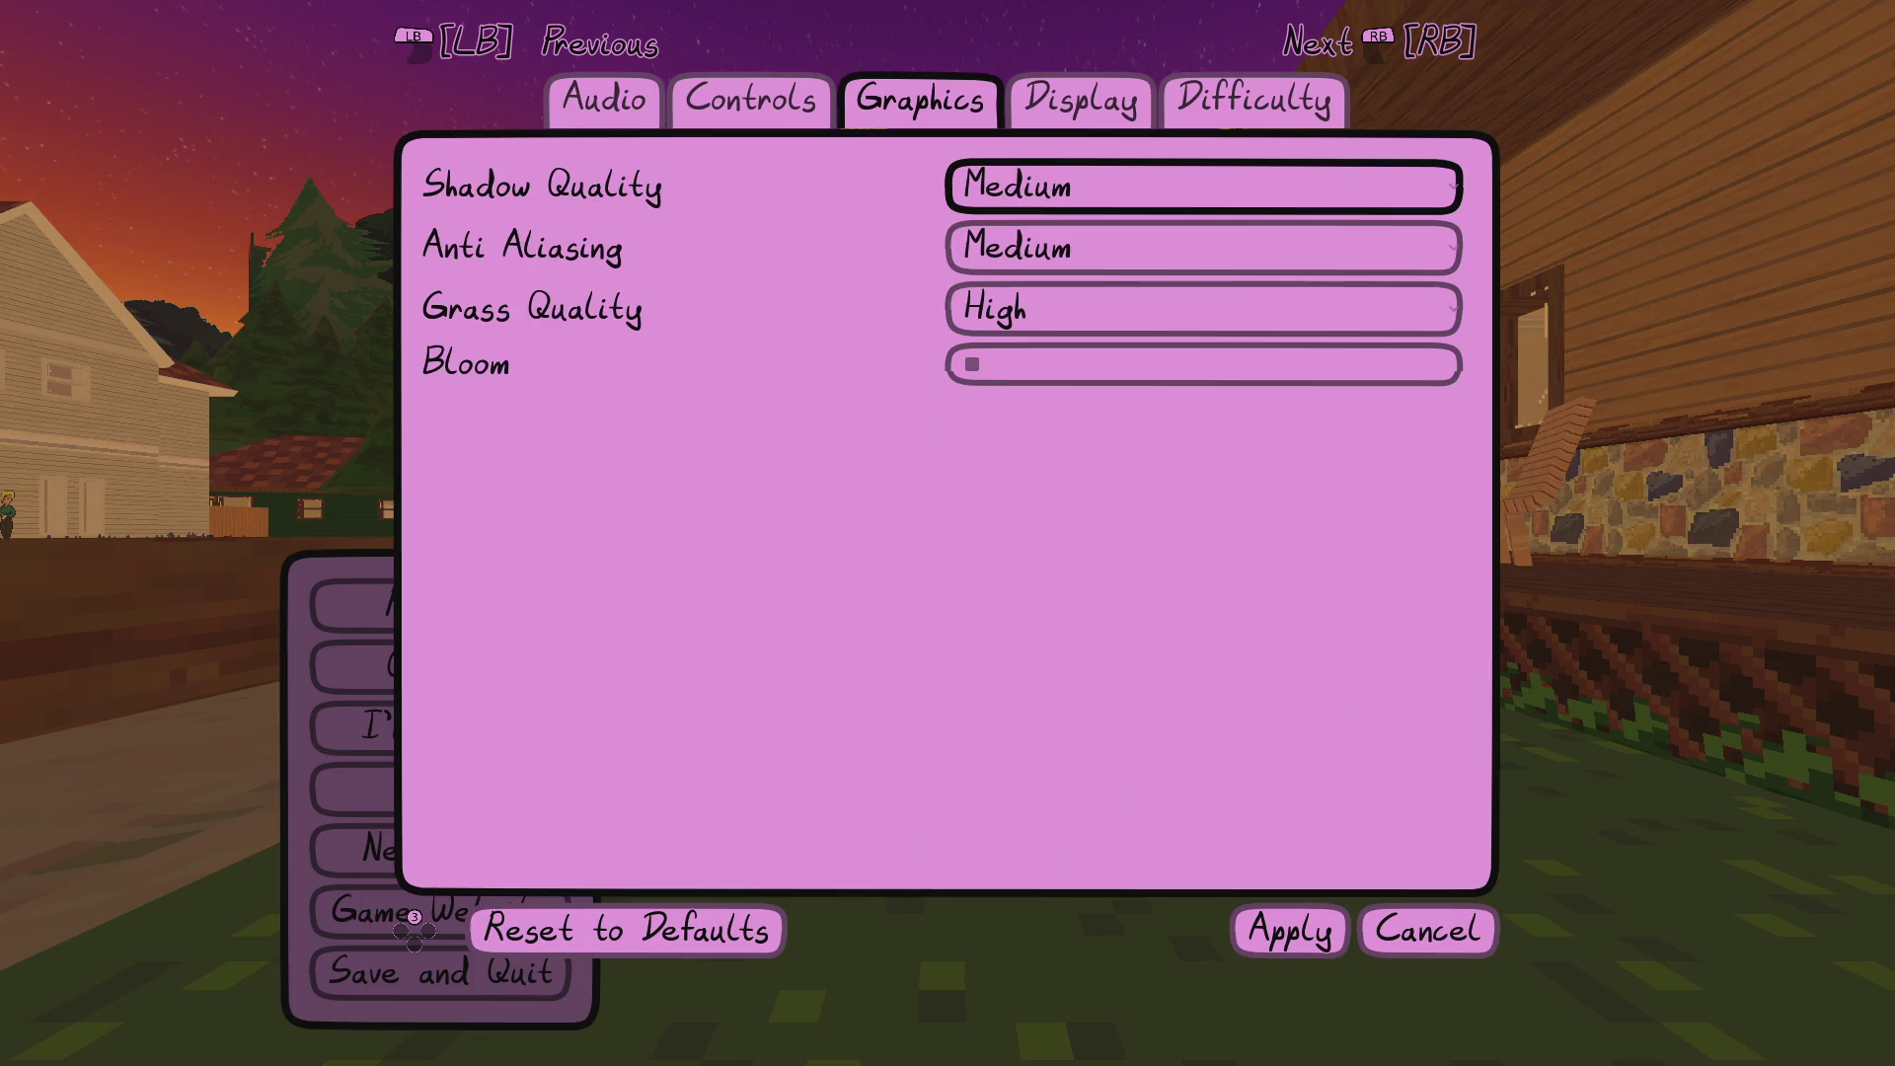
{"action": "key", "text": "e"}
{"action": "key", "text": "Down"}
{"action": "key", "text": "Up"}
{"action": "key", "text": "Return"}
{"action": "key", "text": "Return"}
{"action": "key", "text": "Down"}
{"action": "key", "text": "Return"}
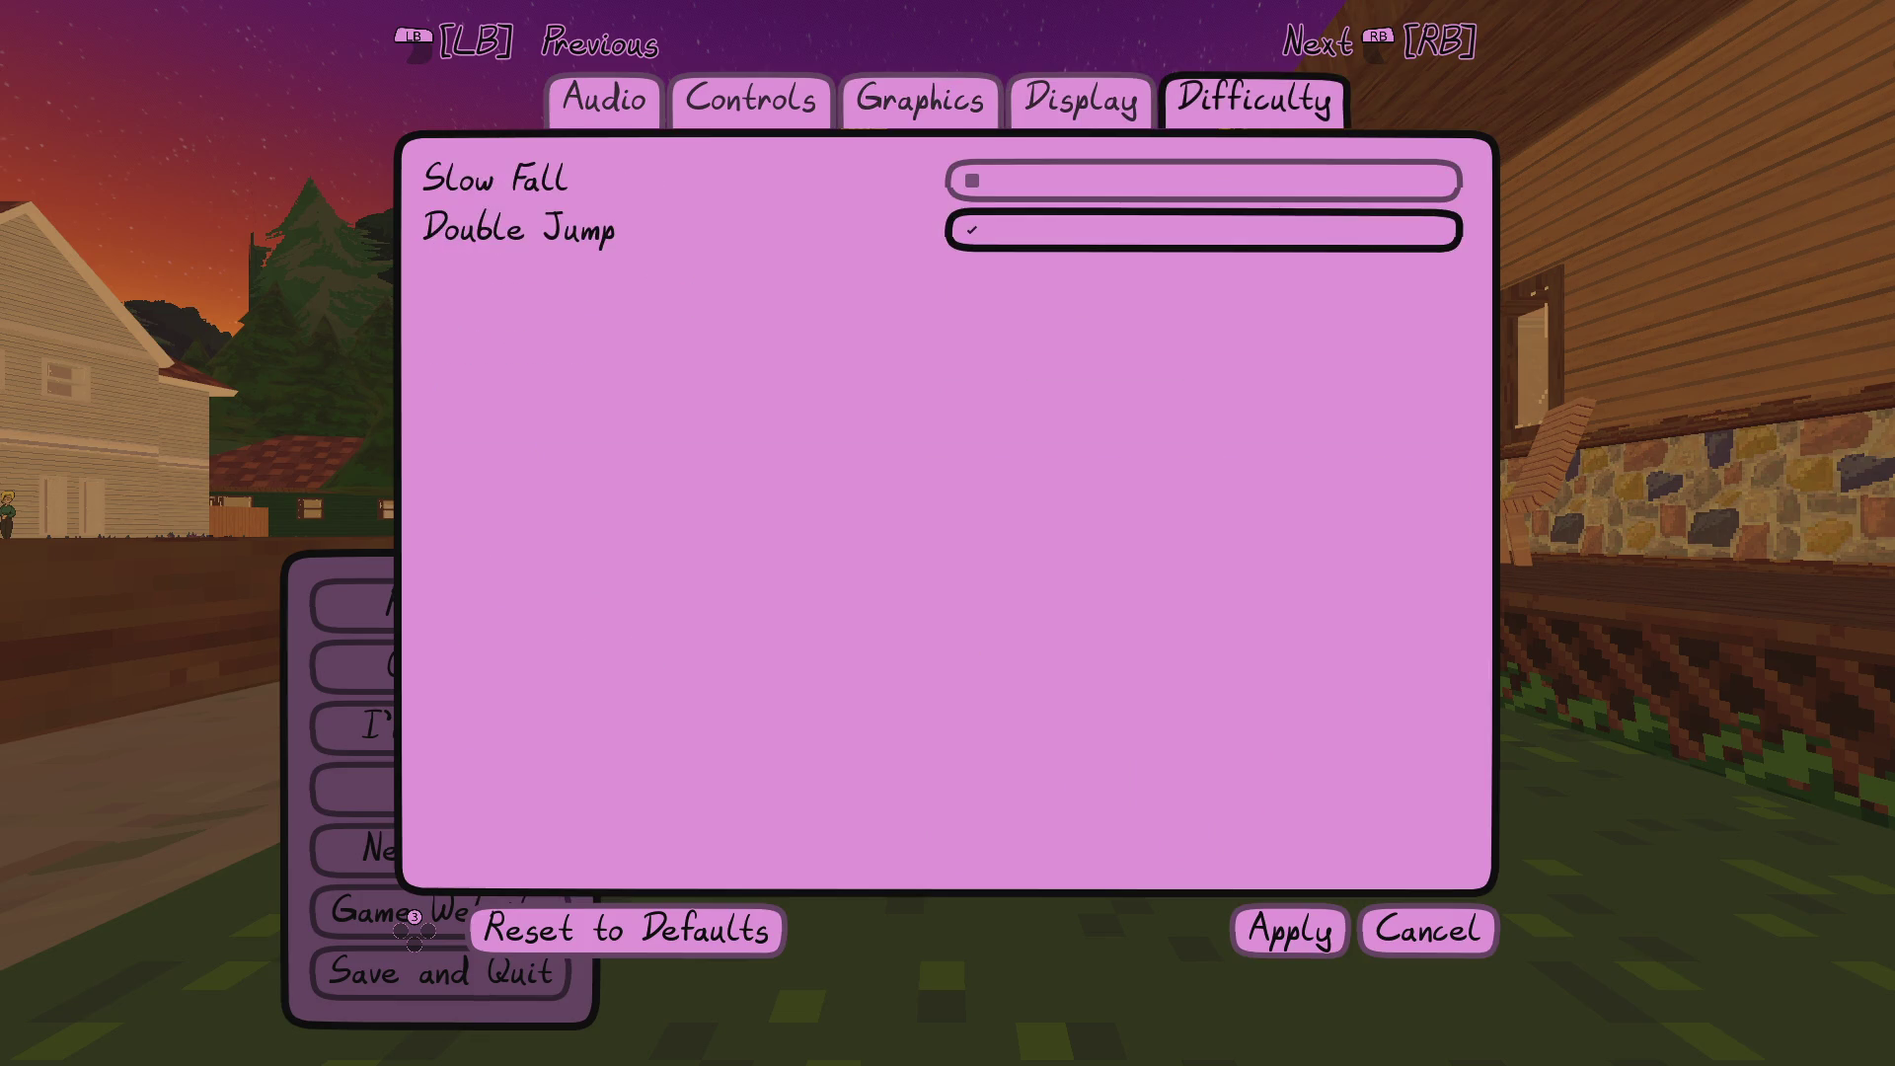
{"action": "key", "text": "Return"}
{"action": "key", "text": "Up"}
{"action": "key", "text": "q"}
{"action": "key", "text": "e"}
{"action": "key", "text": "Down"}
{"action": "key", "text": "Down"}
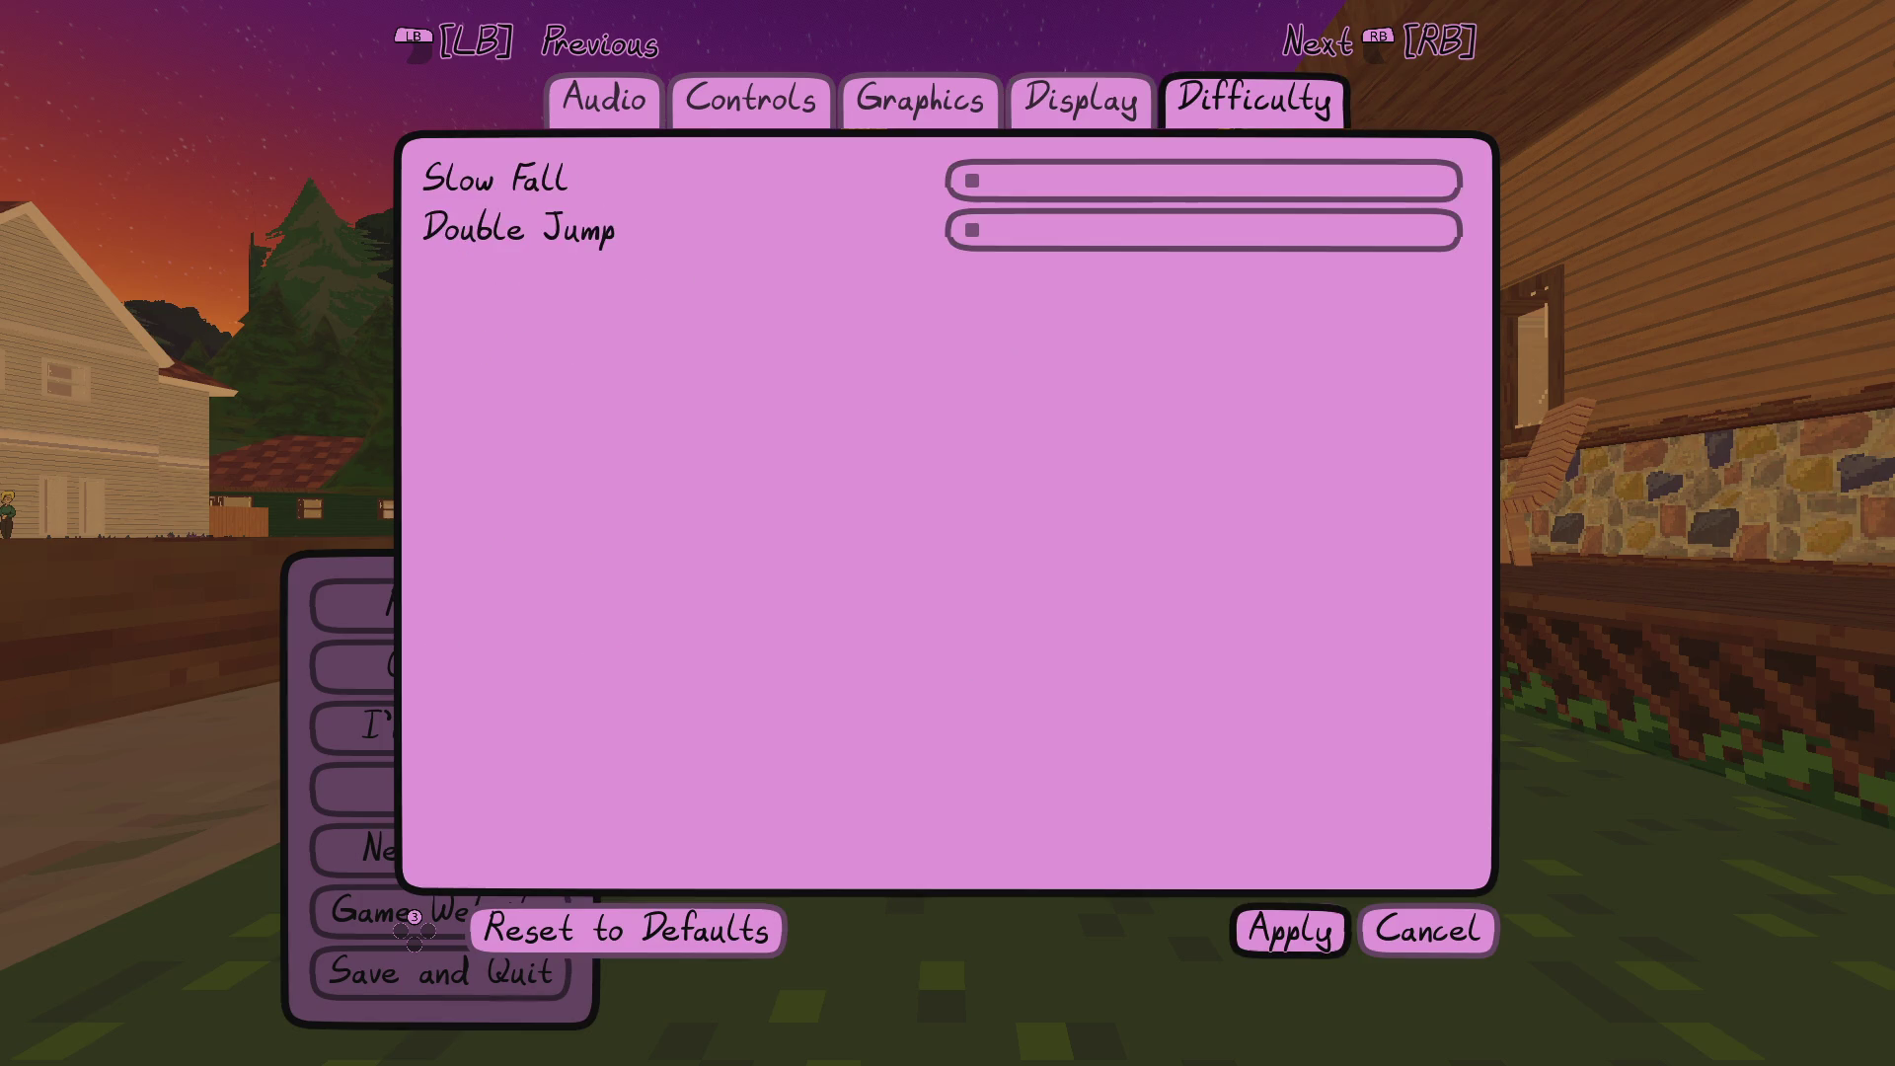
{"action": "key", "text": "Return"}
{"action": "key", "text": "Return"}
Resume, walk onto the road, then pause and Save and Quit
{"action": "key", "text": "w"}
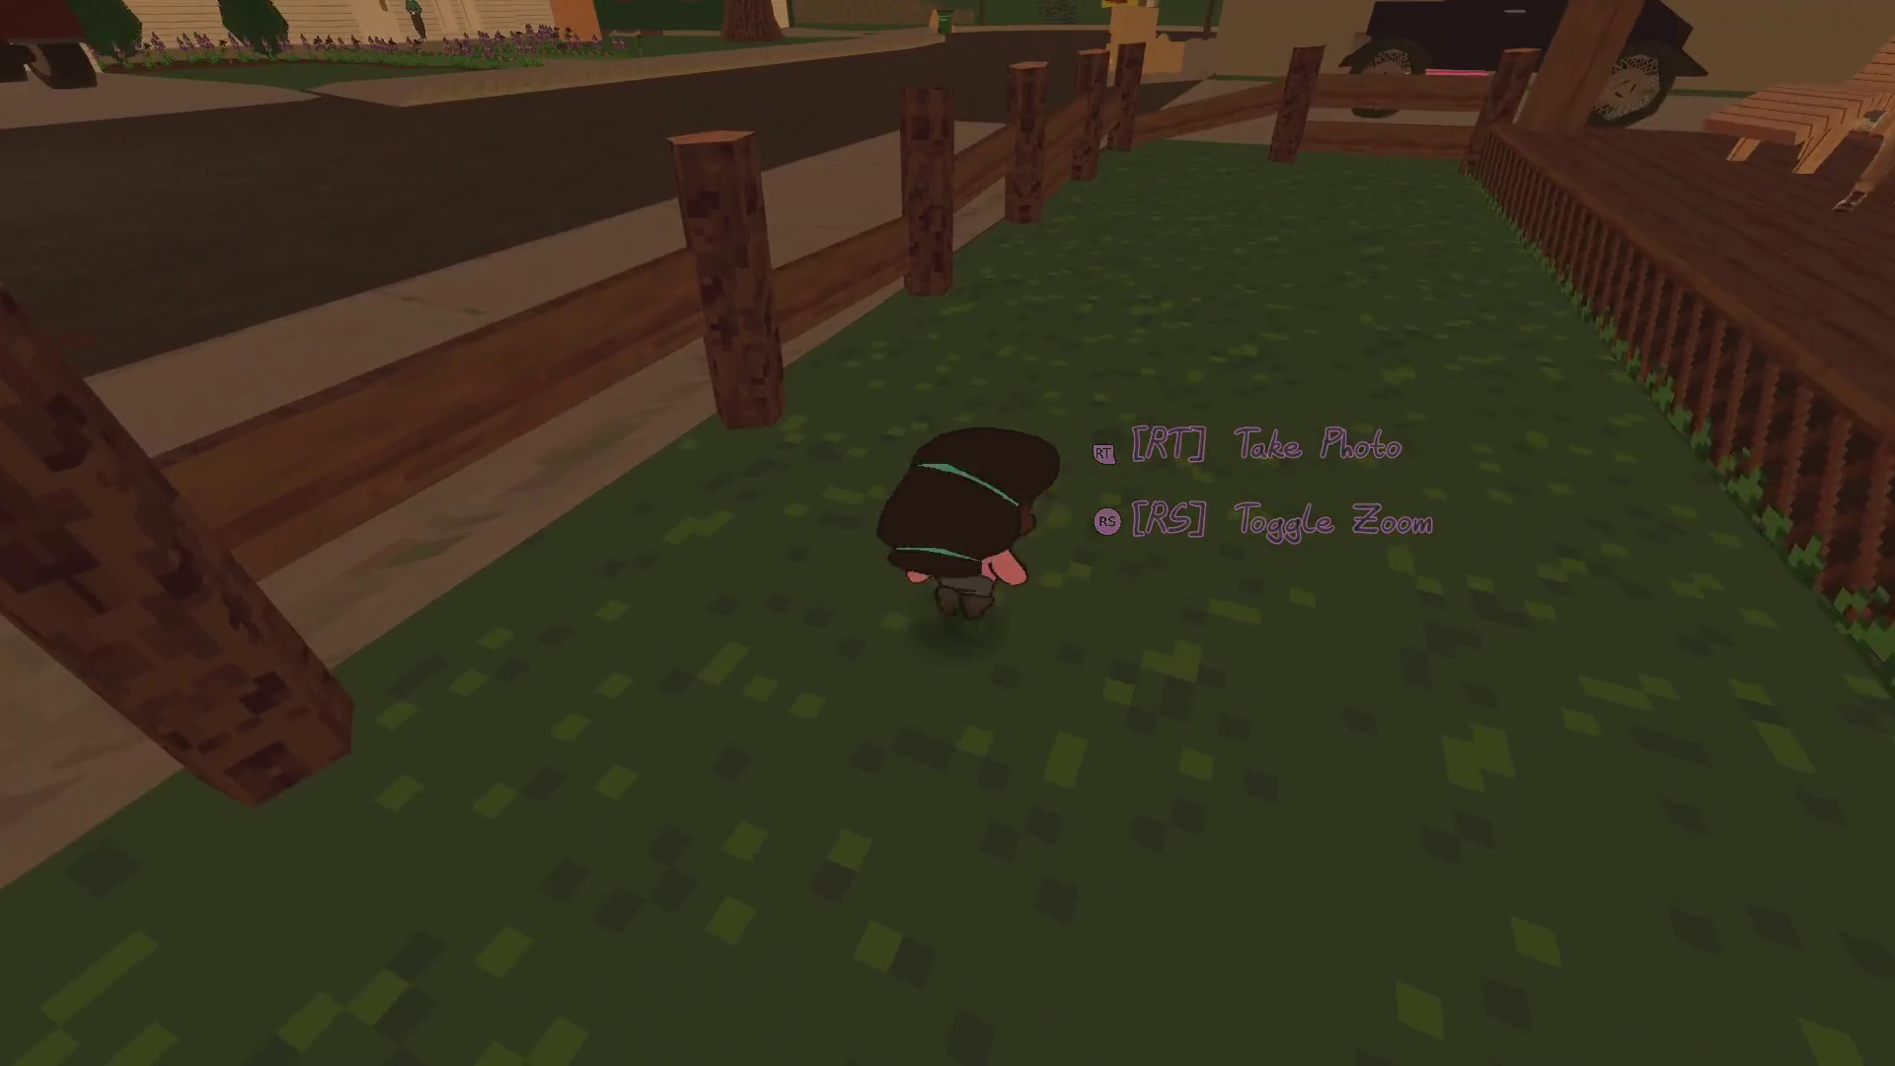
{"action": "key", "text": "space"}
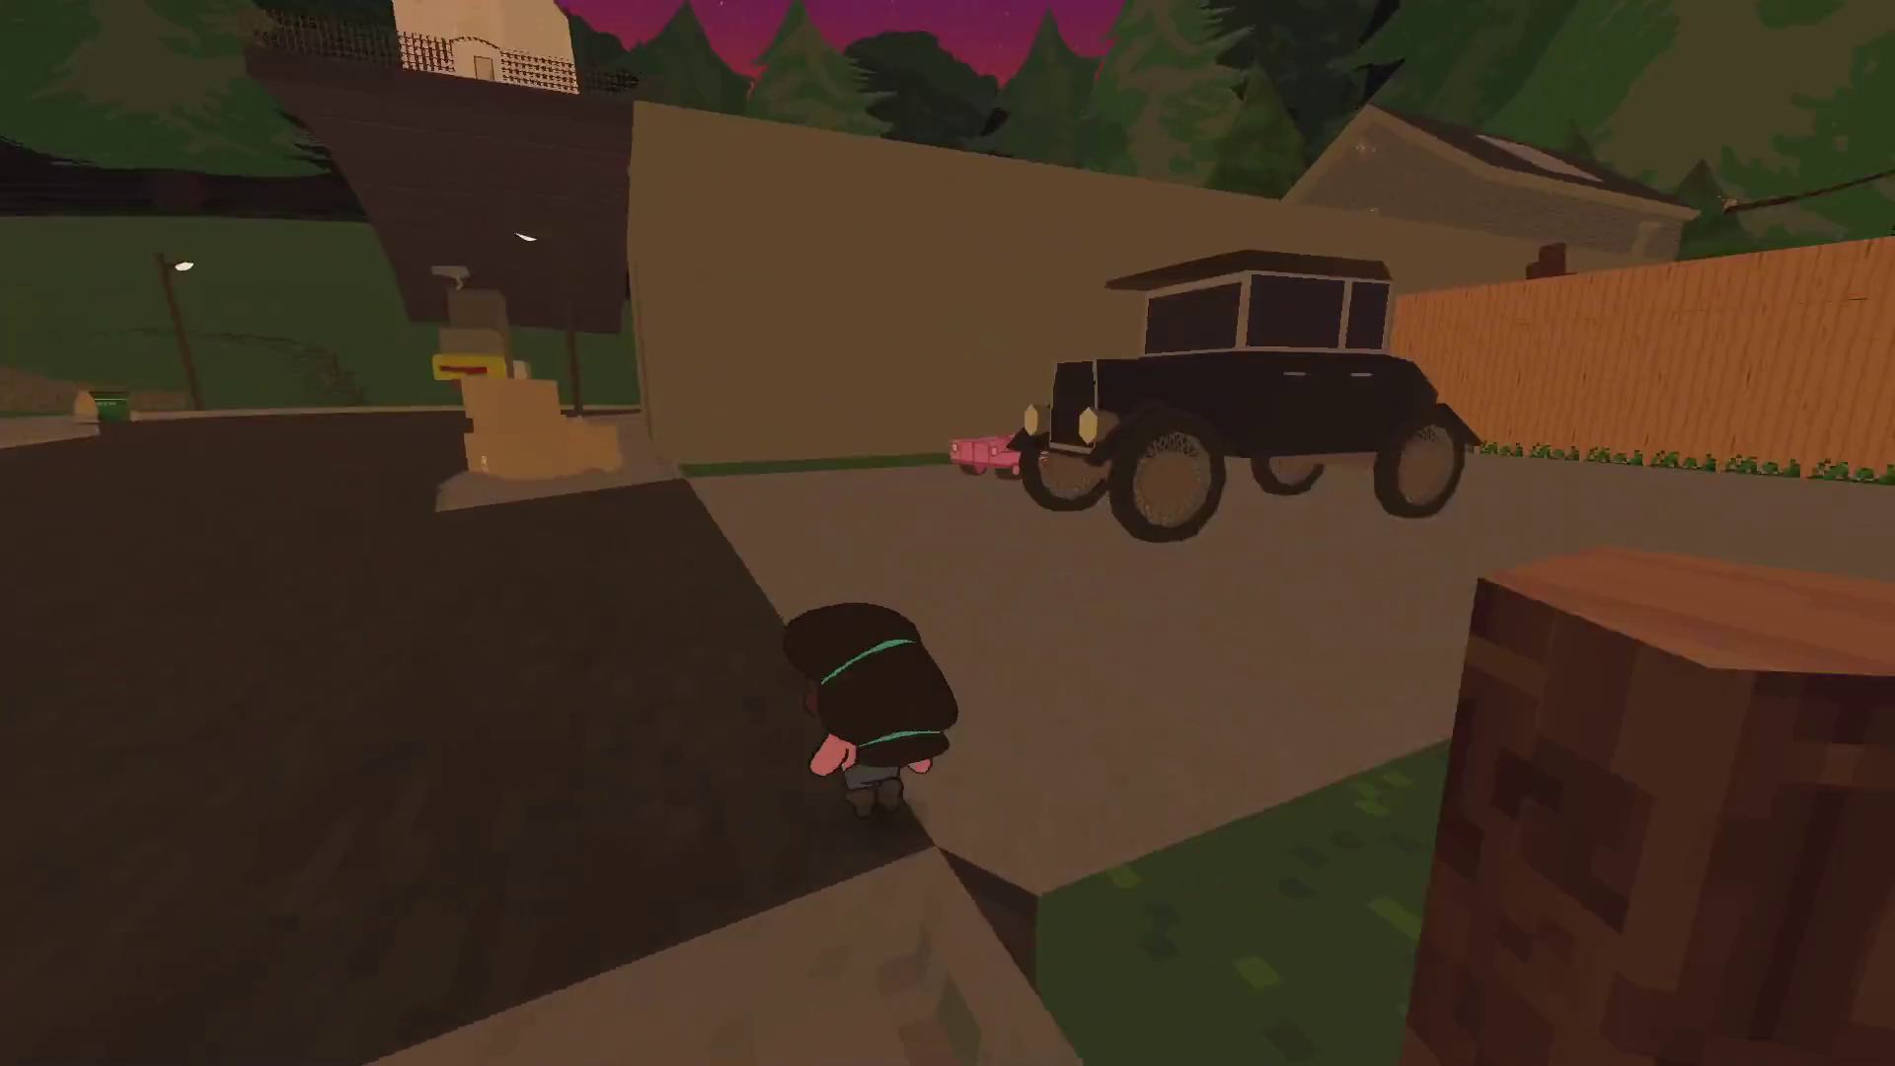
{"action": "key", "text": "Escape"}
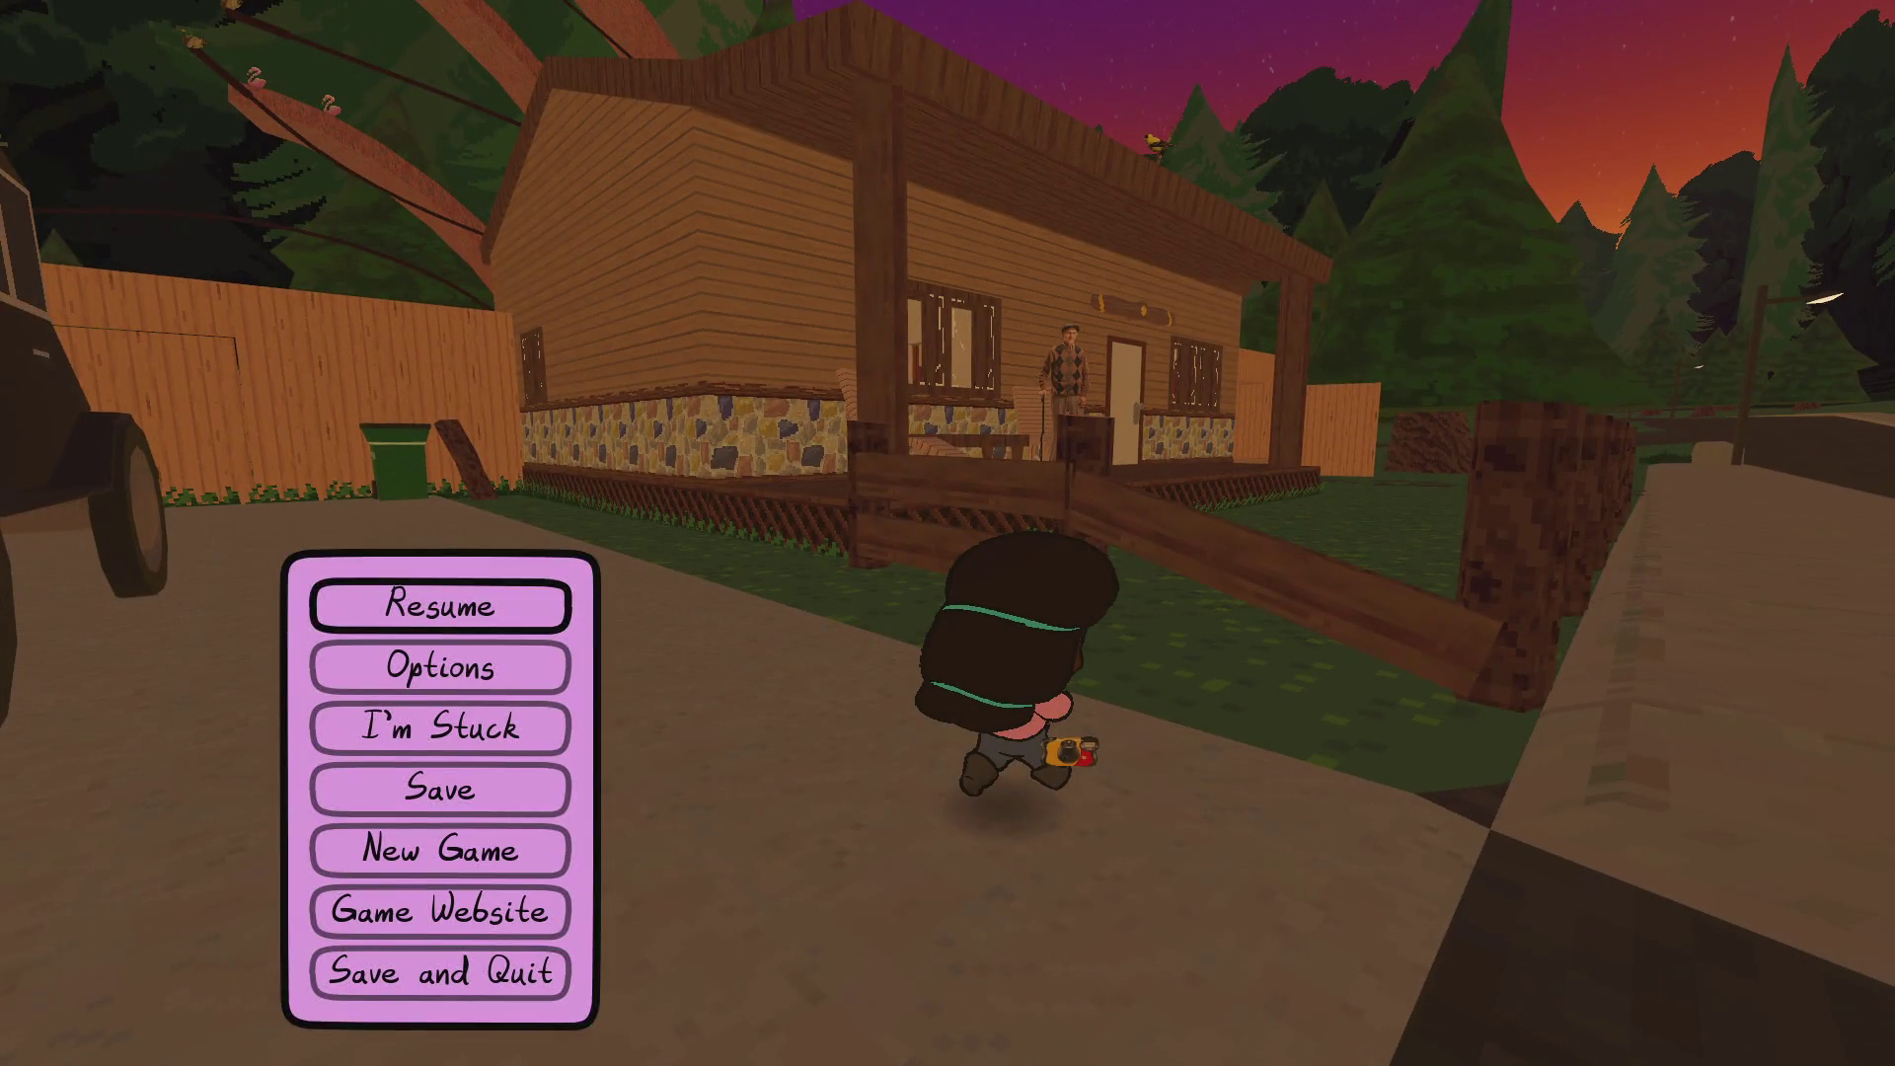
{"action": "key", "text": "Down"}
{"action": "key", "text": "Down"}
{"action": "key", "text": "Down"}
{"action": "key", "text": "Return"}
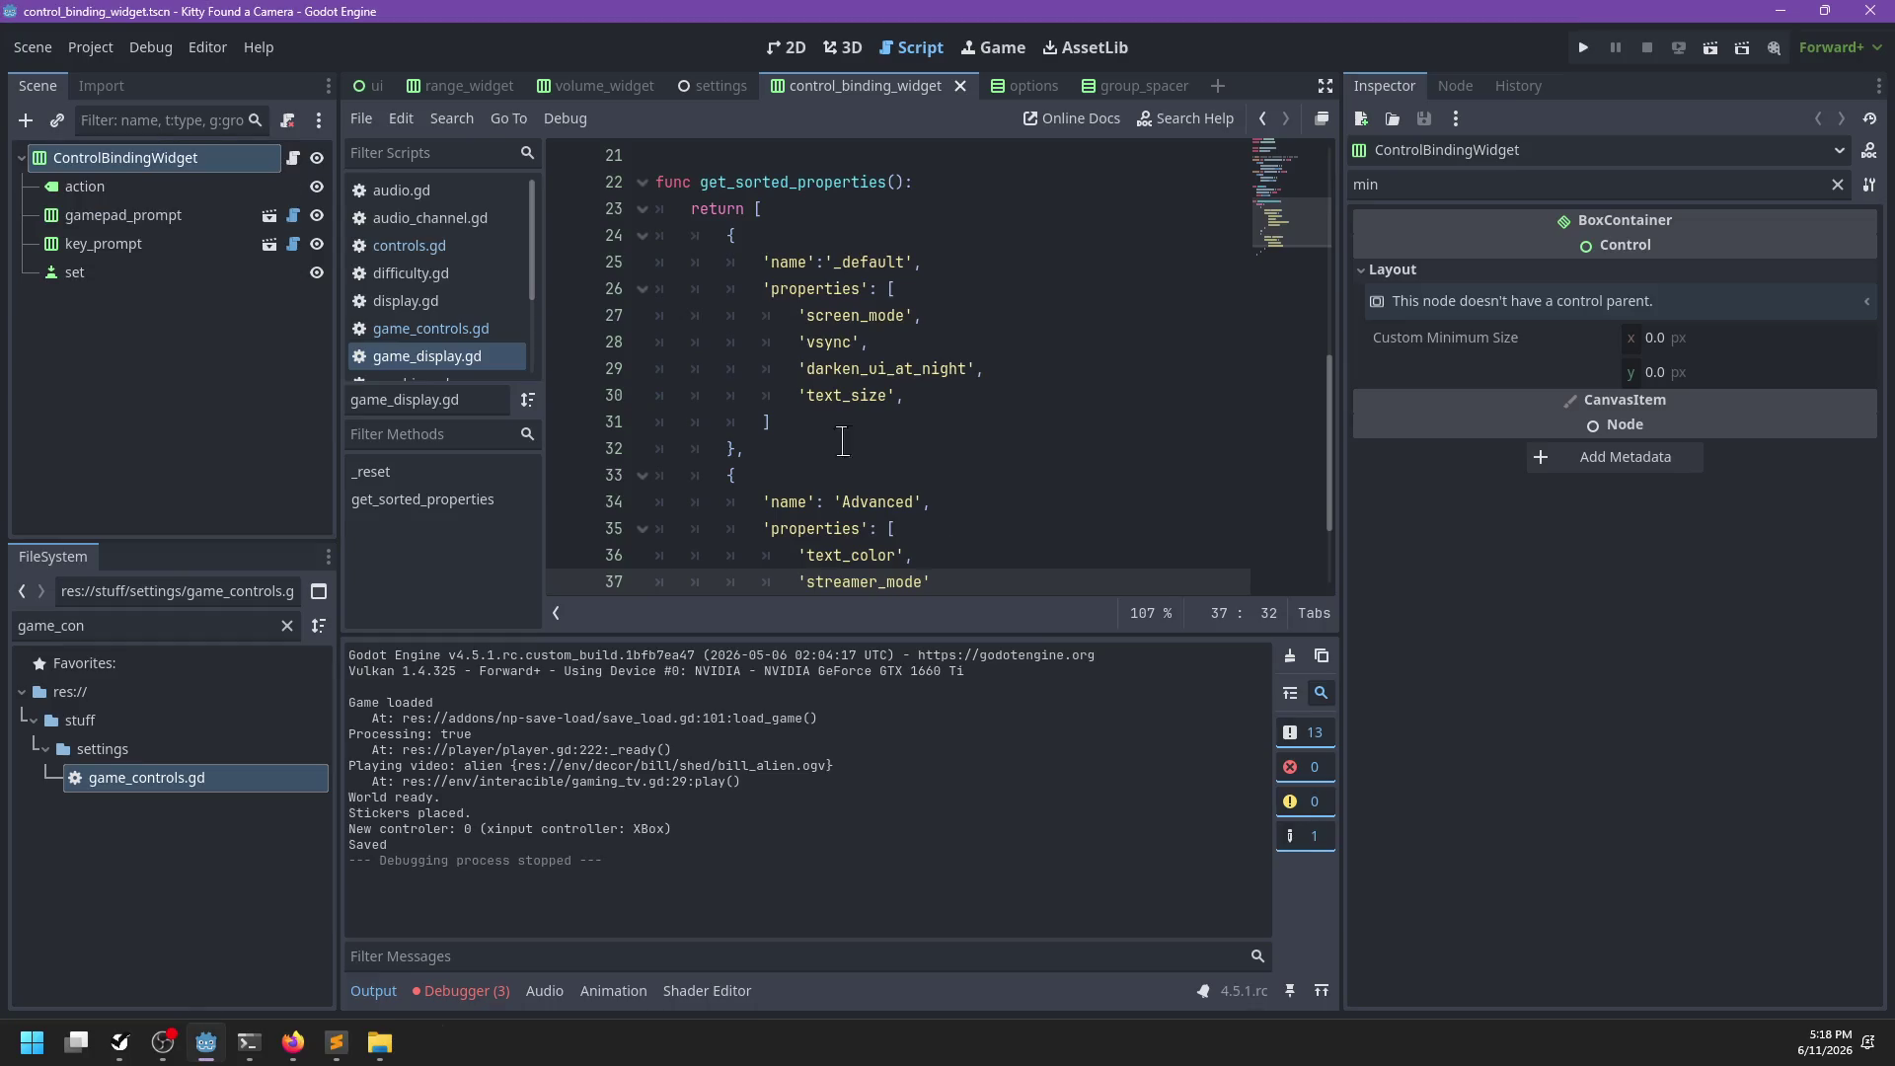
Mark the NP-ToDo task 'Grouping and spacers for settings' as Completed
{"action": "left_click", "coordinate": [119, 1042]}
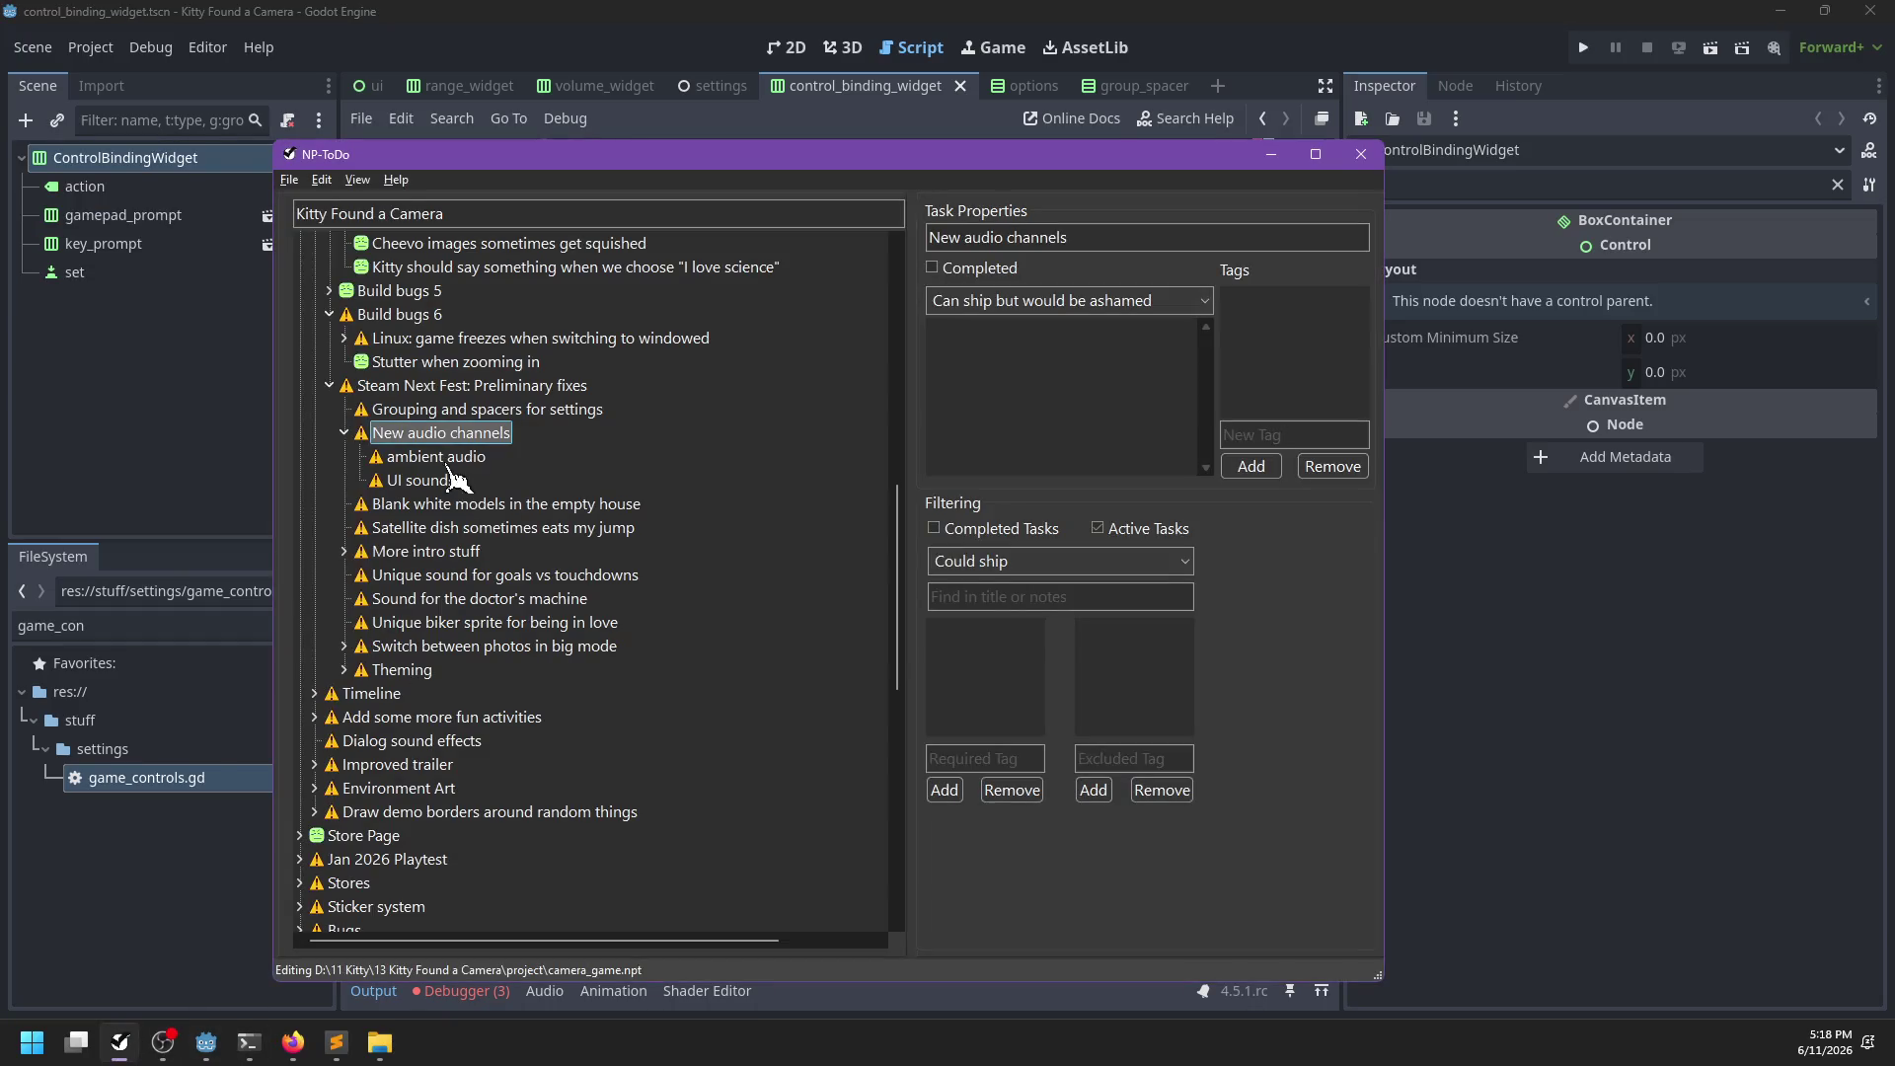
{"action": "right_click", "coordinate": [375, 405]}
{"action": "left_click", "coordinate": [414, 410]}
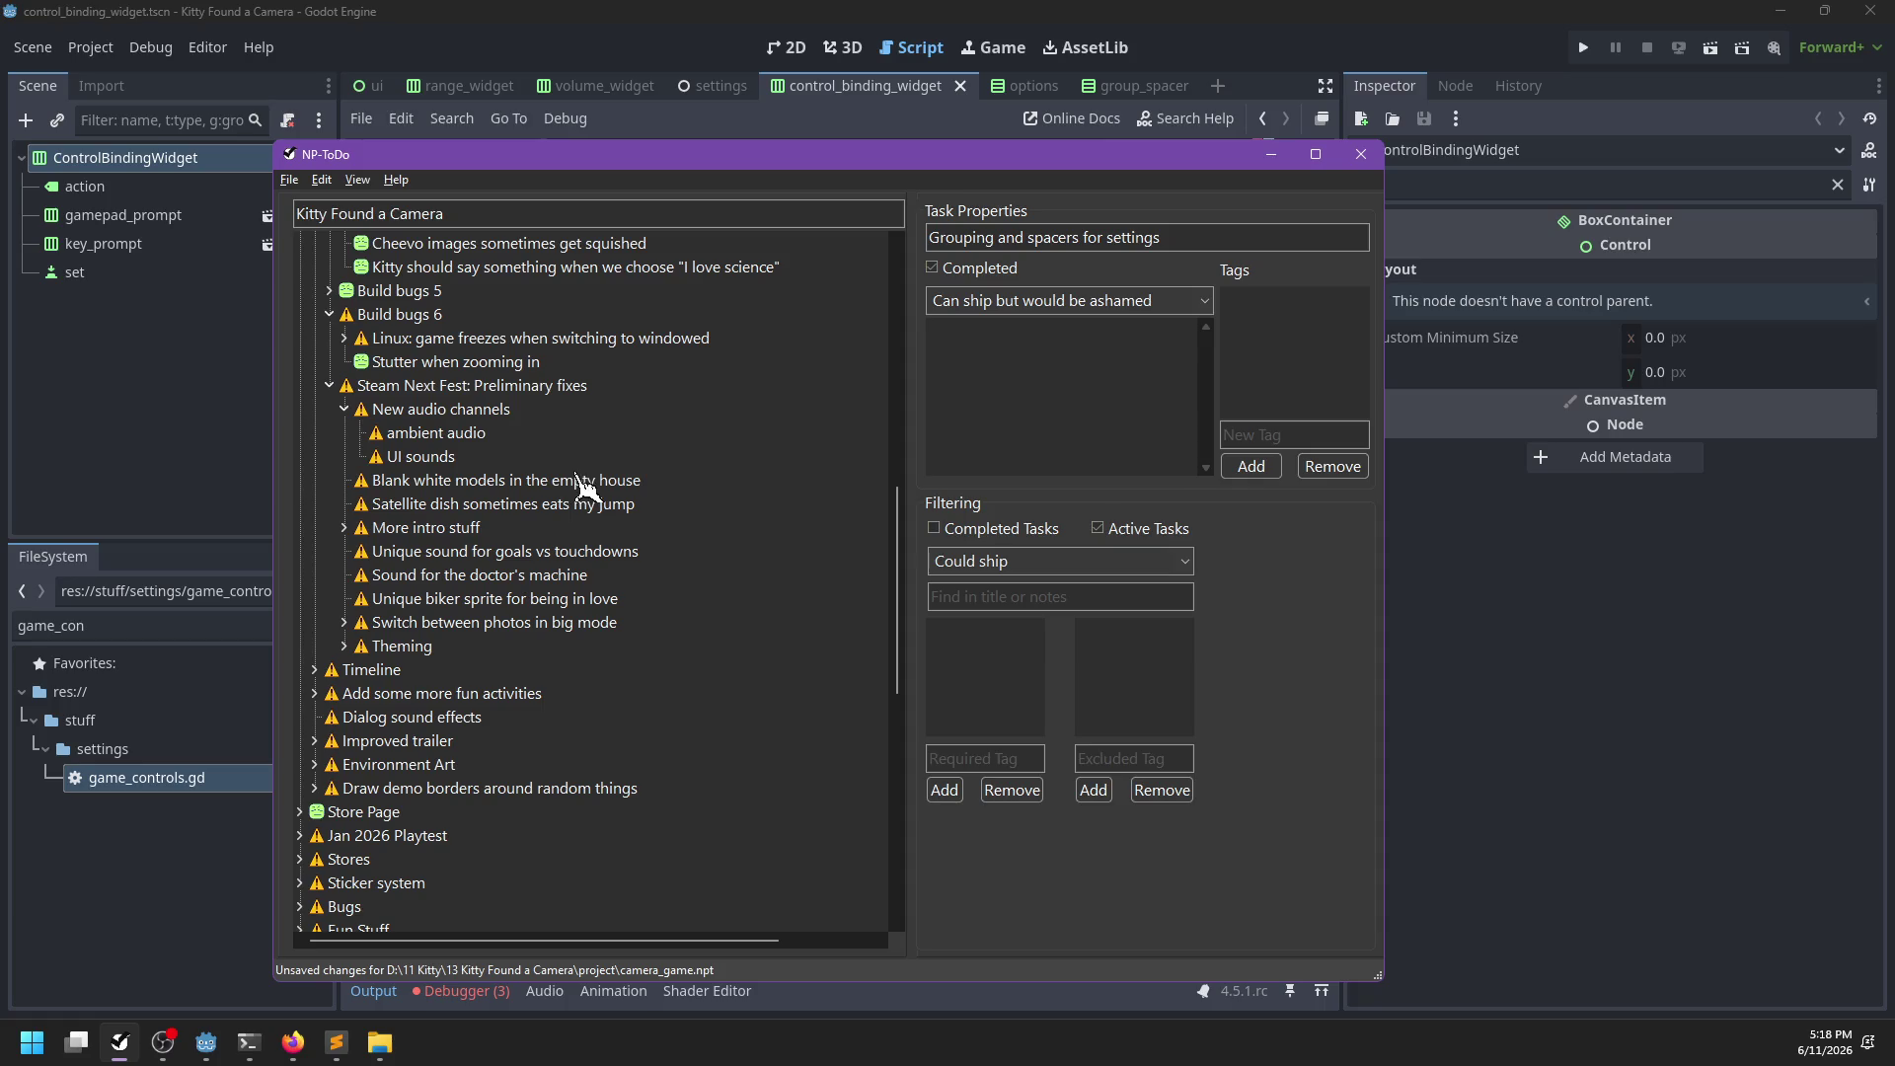
Filter Godot's FileSystem for 'audio' and show the audio bus mixer
{"action": "left_click", "coordinate": [173, 572]}
{"action": "double_click", "coordinate": [139, 625]}
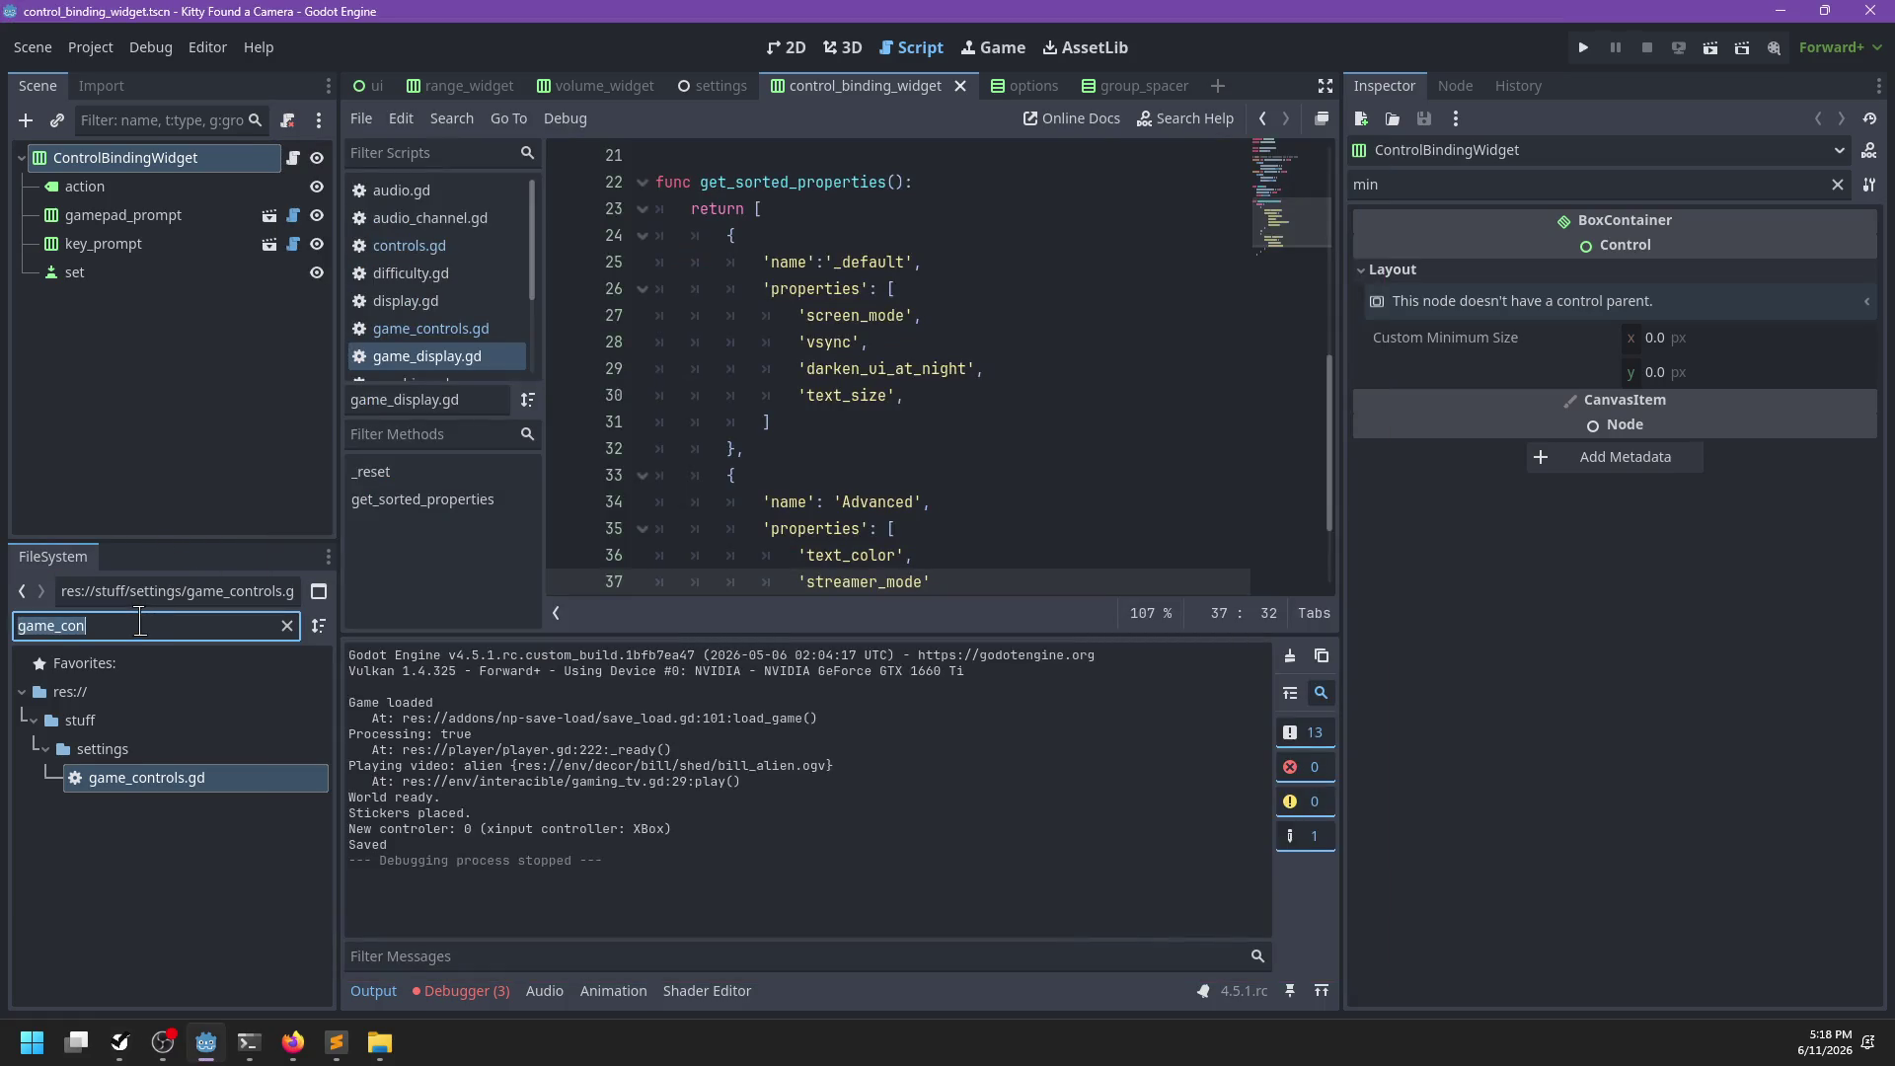
{"action": "type", "text": "audio"}
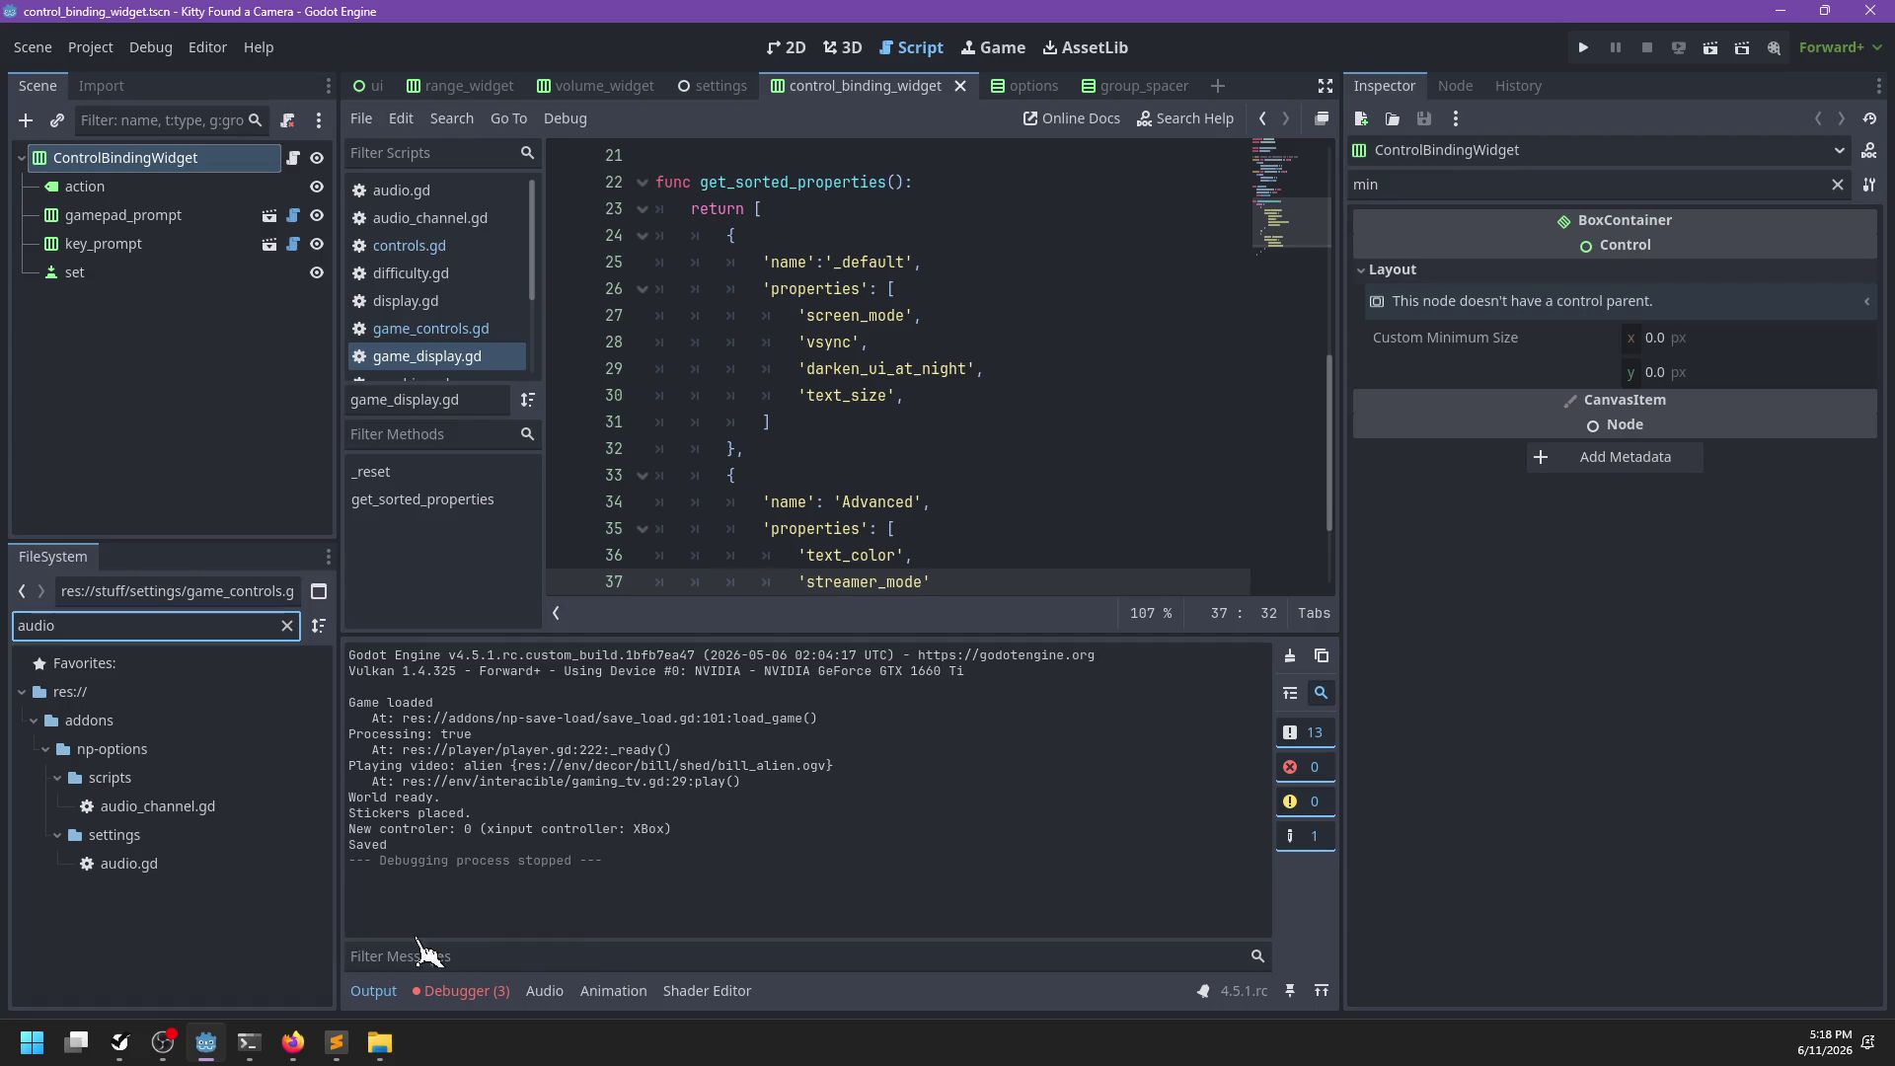
{"action": "left_click", "coordinate": [554, 991]}
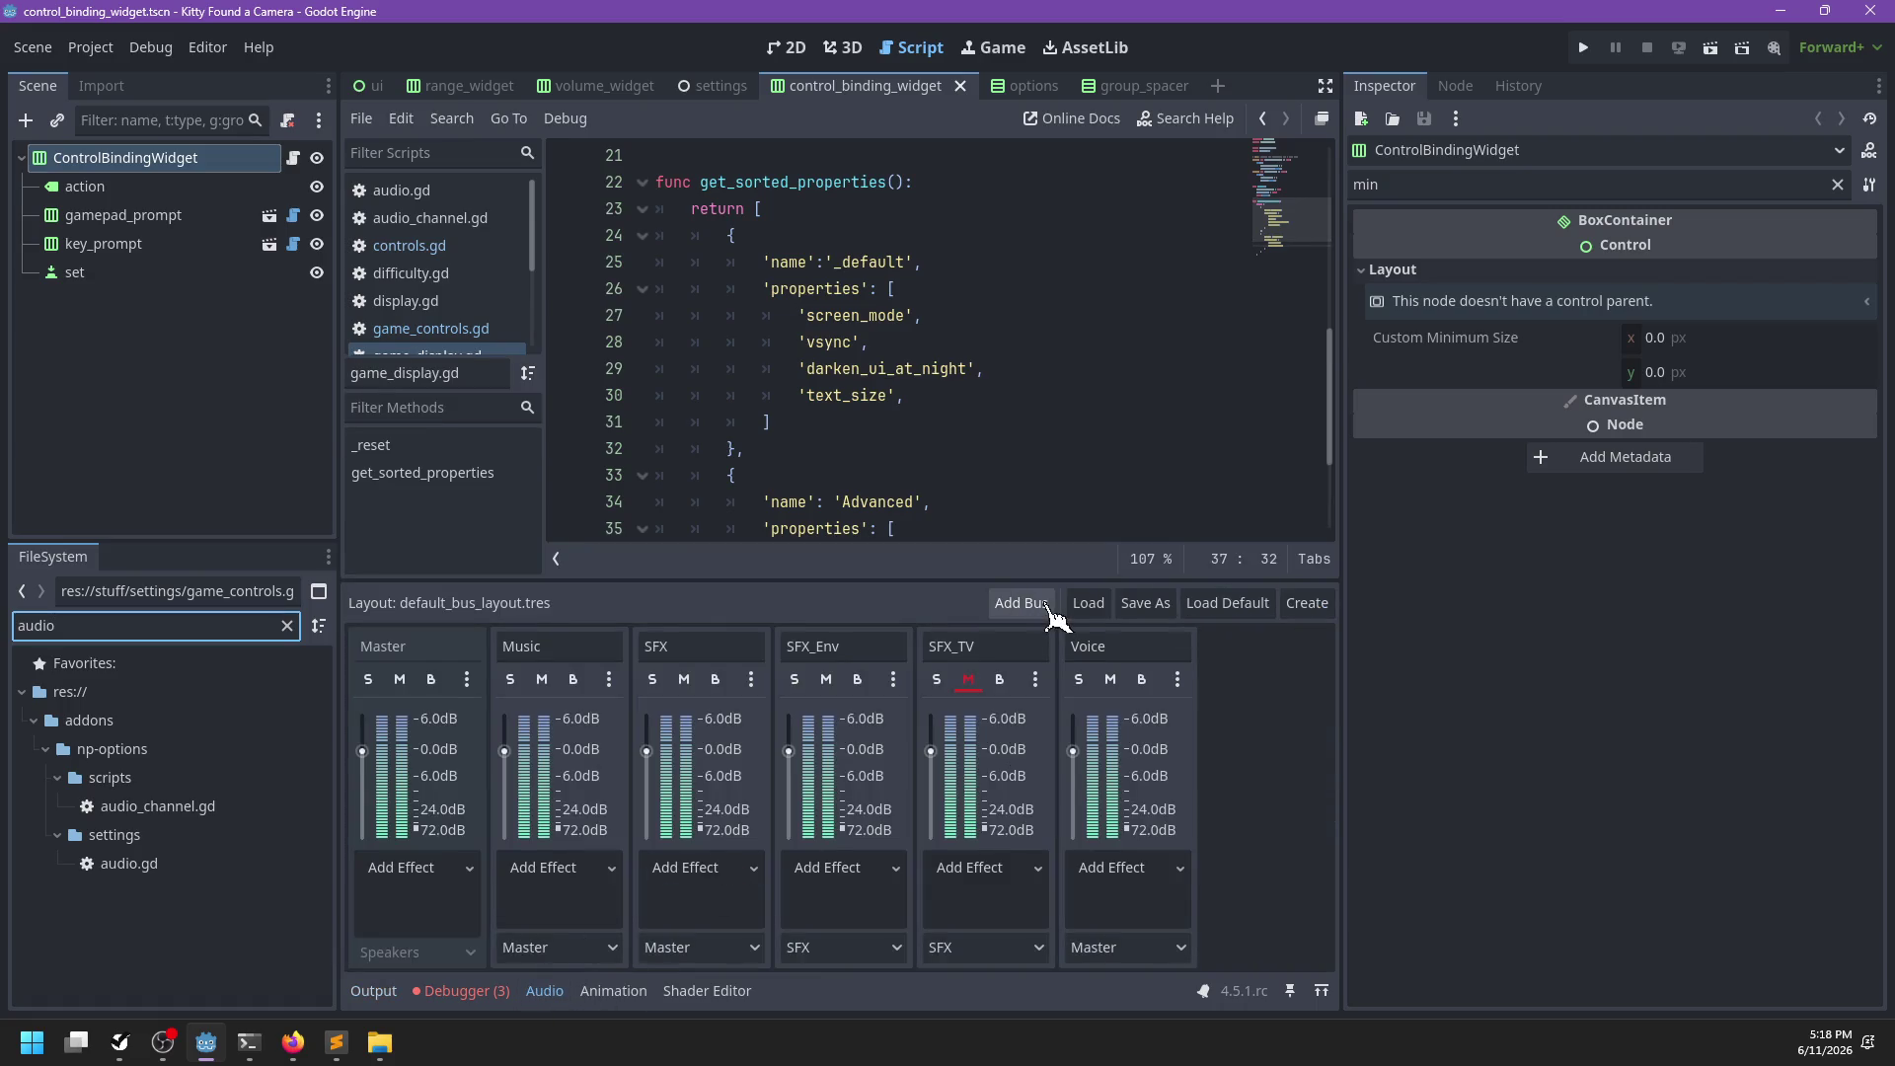
Add an Ambient Sounds bus and a new bus named UI after it
{"action": "left_click", "coordinate": [1147, 603]}
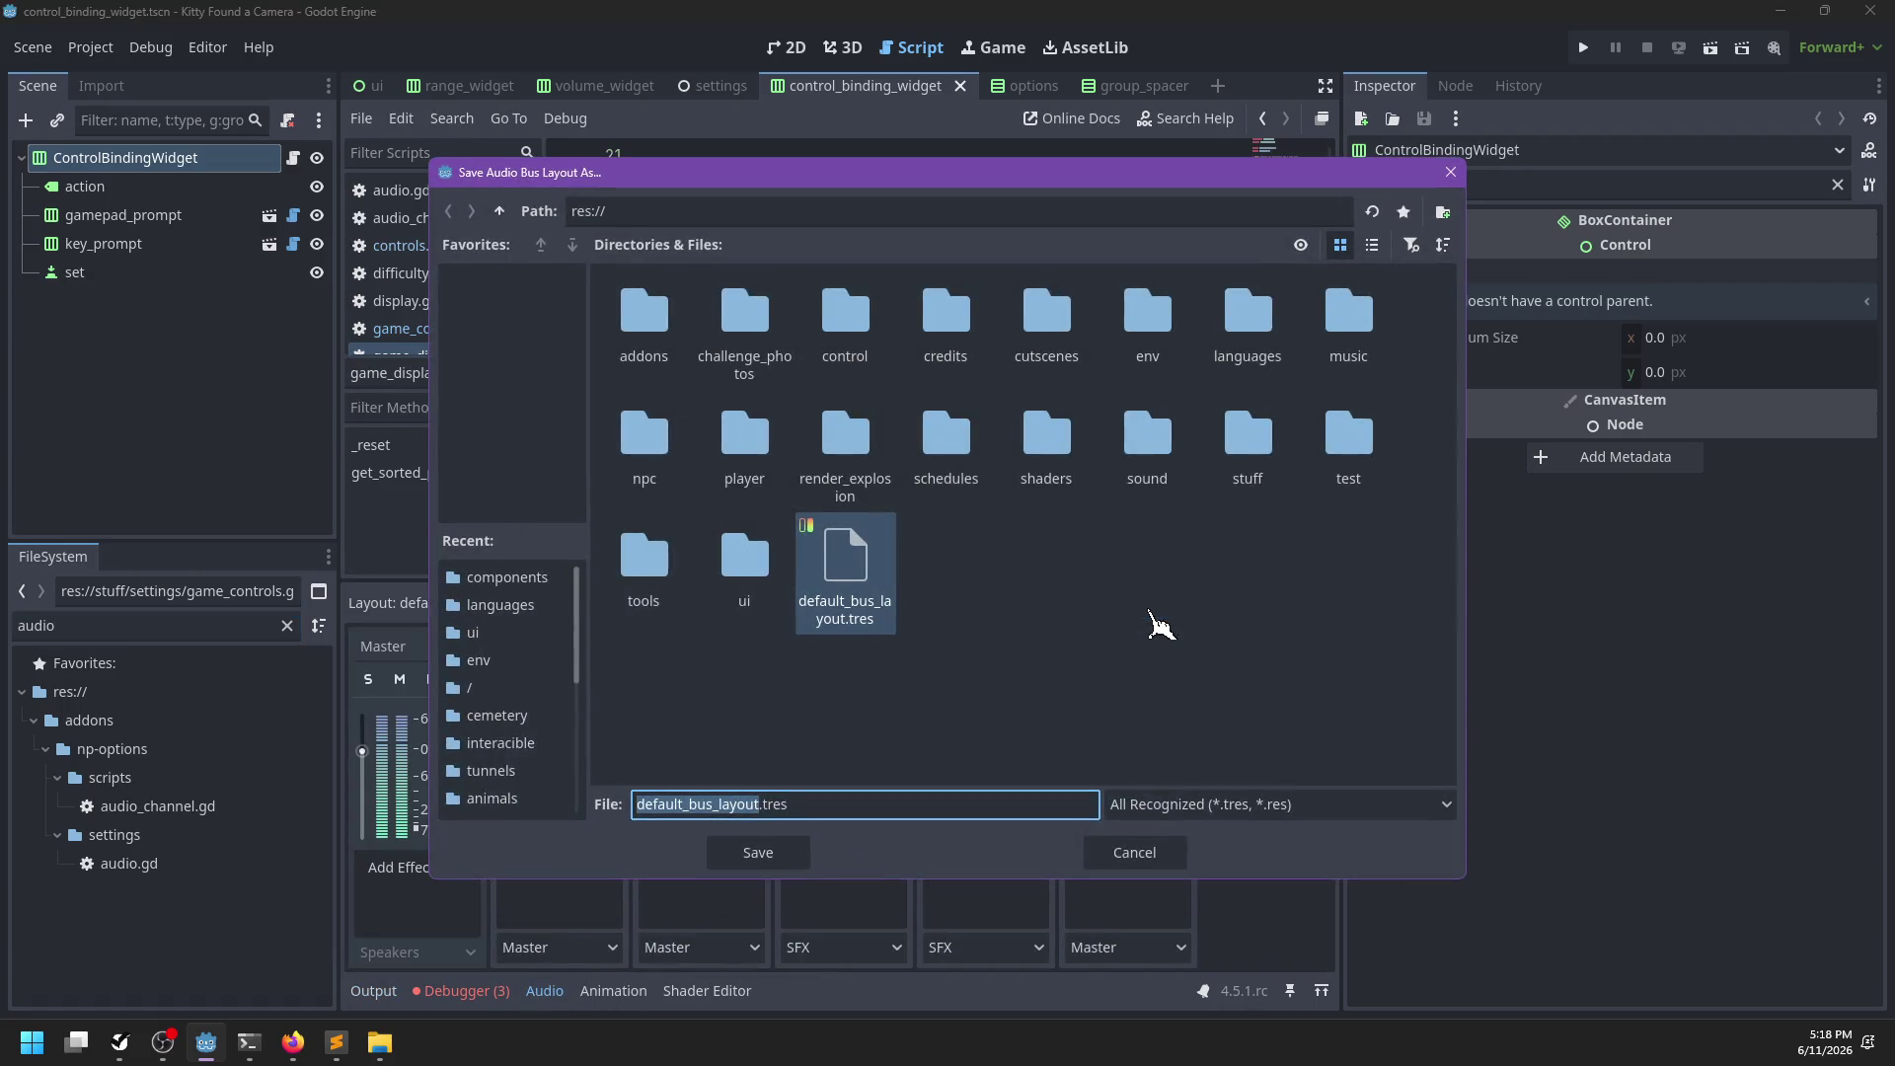
{"action": "key", "text": "Escape"}
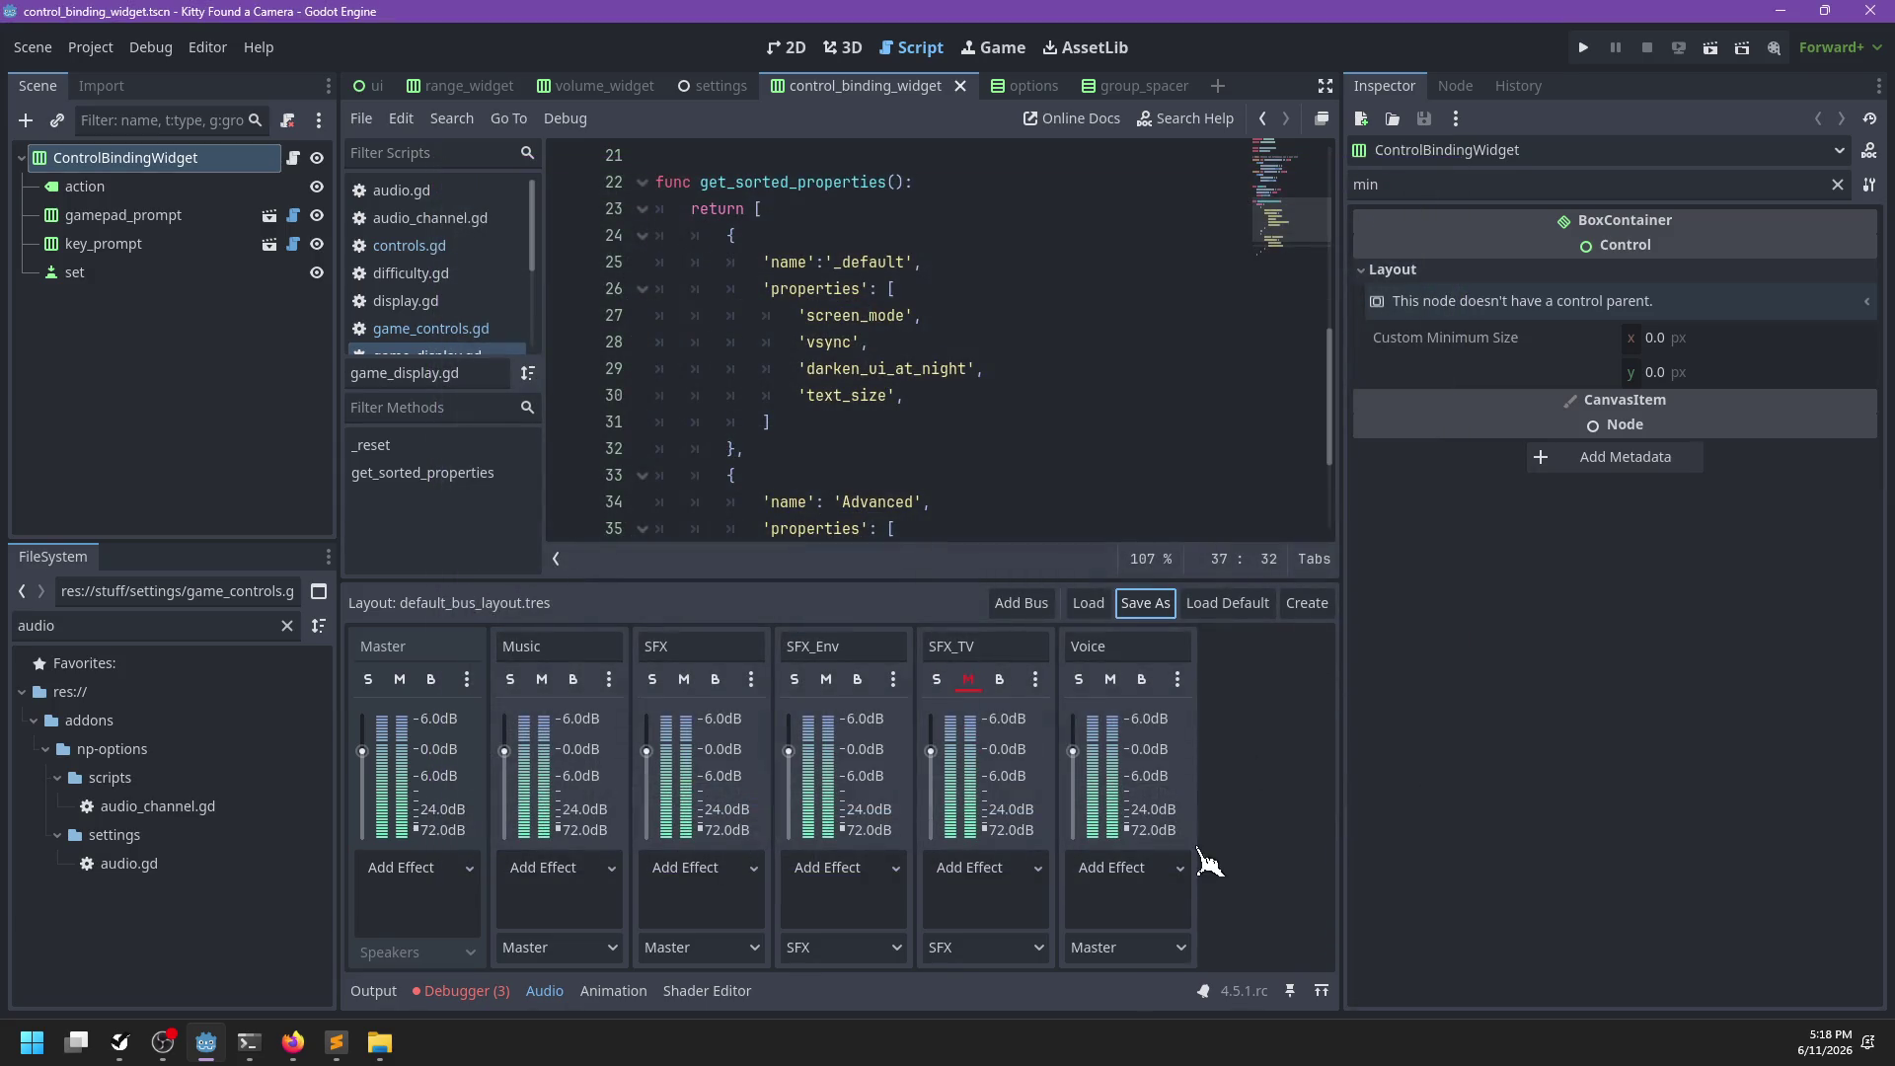
{"action": "left_click", "coordinate": [1031, 607]}
{"action": "left_click", "coordinate": [1216, 659]}
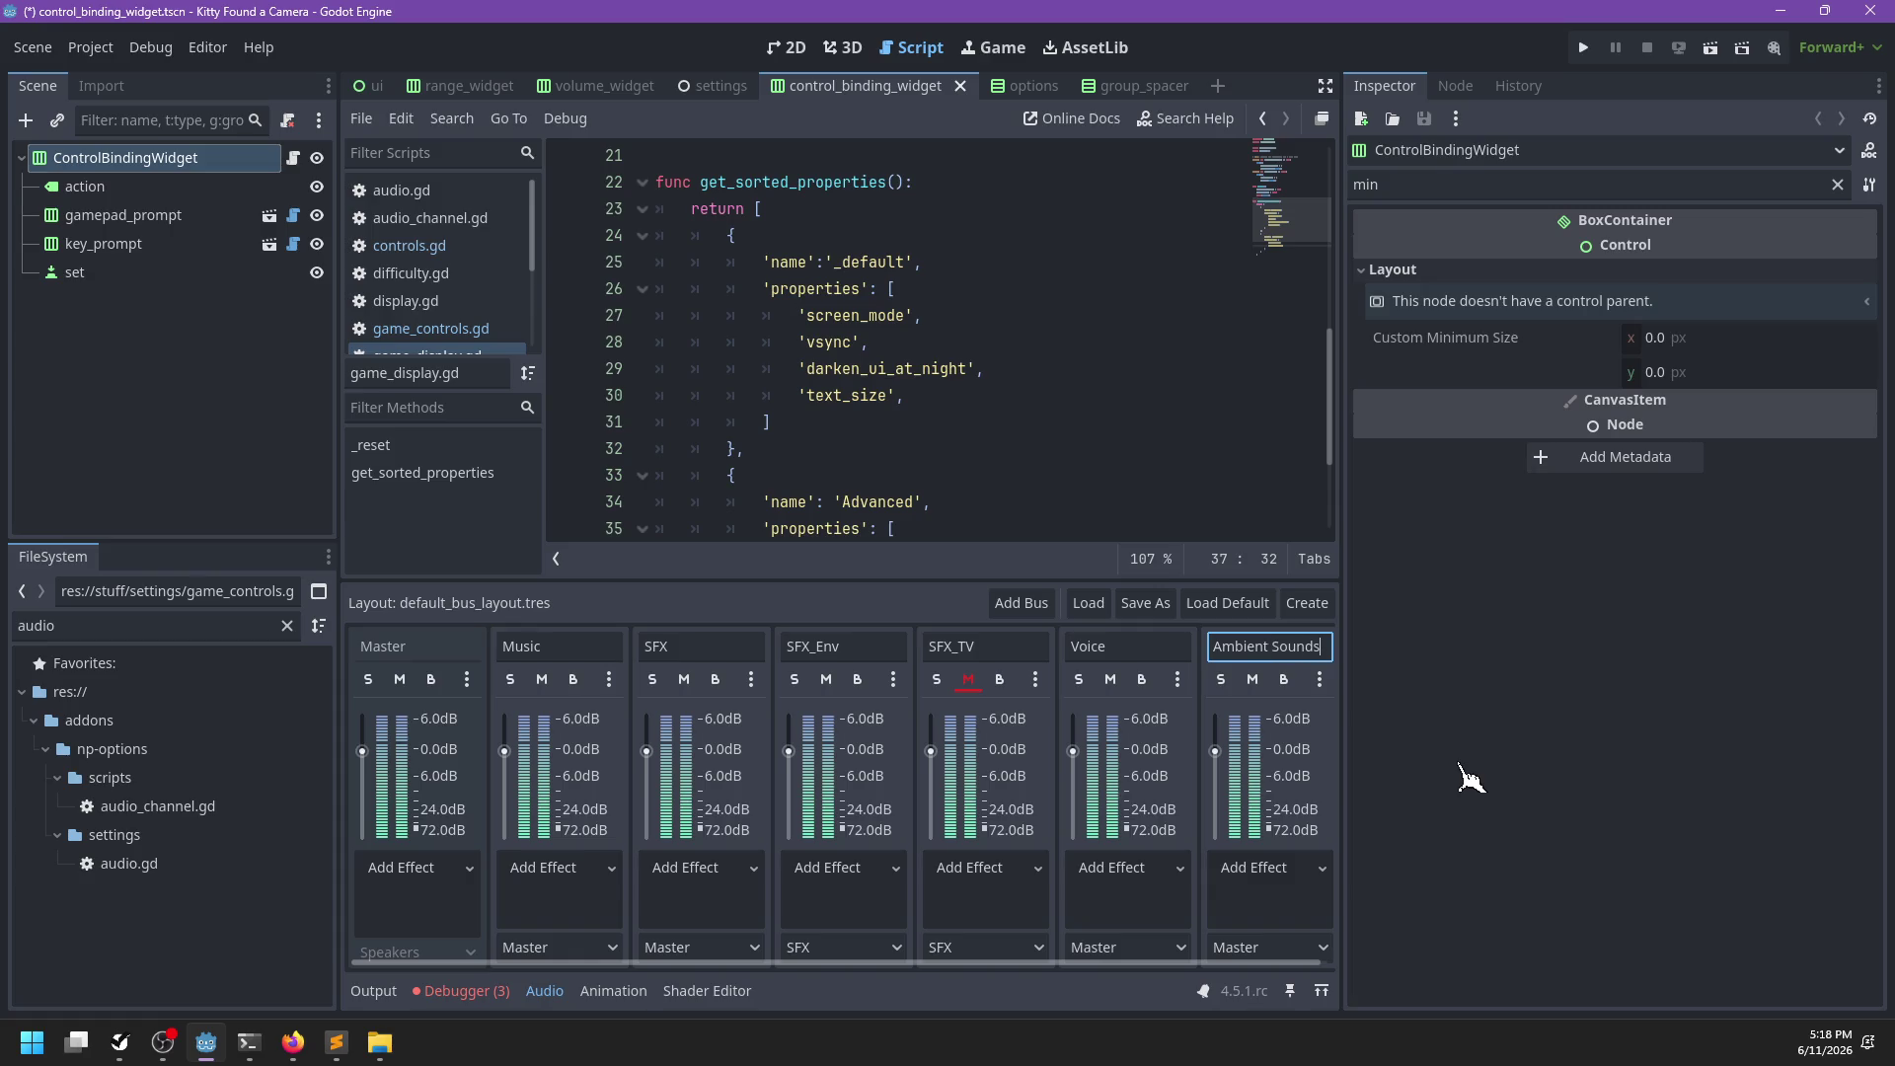
{"action": "left_click", "coordinate": [1021, 603]}
{"action": "left_click", "coordinate": [1285, 634]}
{"action": "type", "text": "UI"}
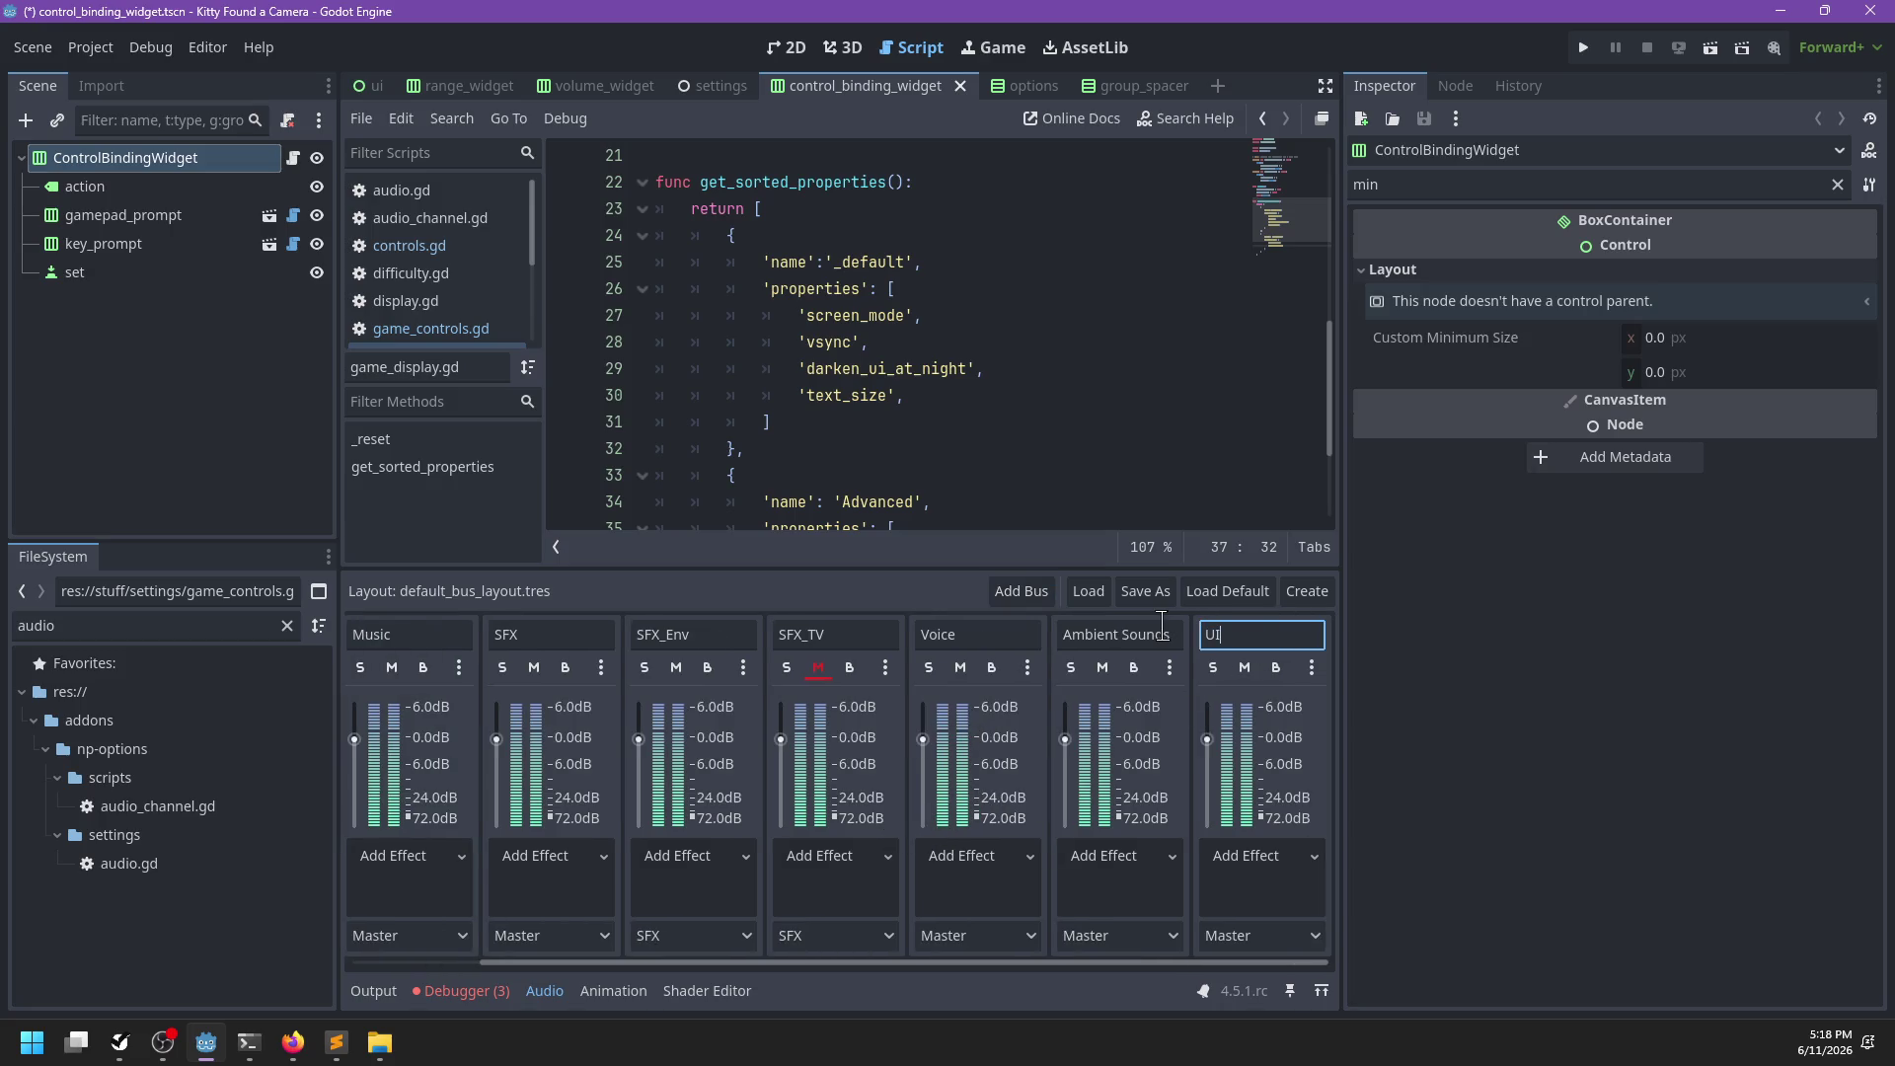
{"action": "left_click", "coordinate": [688, 634]}
Delete the SFX_Env bus from its options menu
{"action": "left_click", "coordinate": [742, 667]}
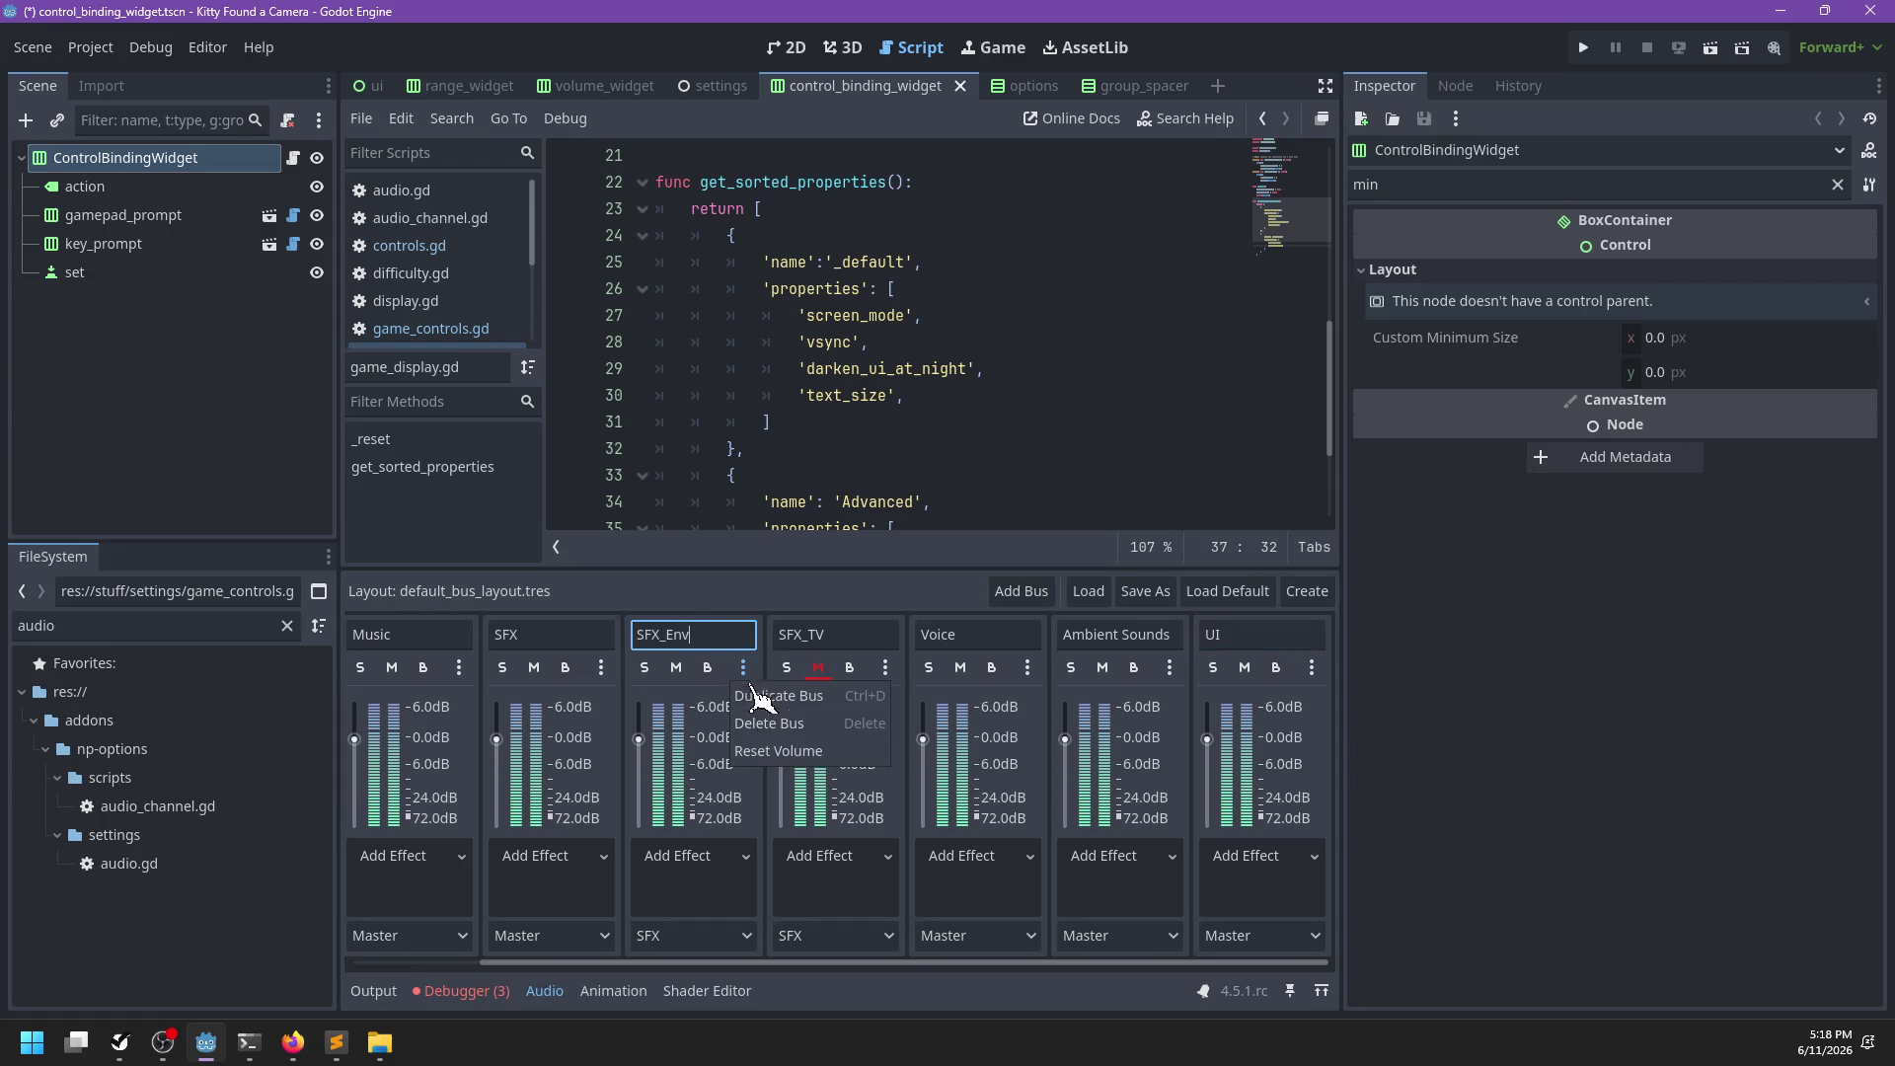
{"action": "left_click", "coordinate": [770, 723]}
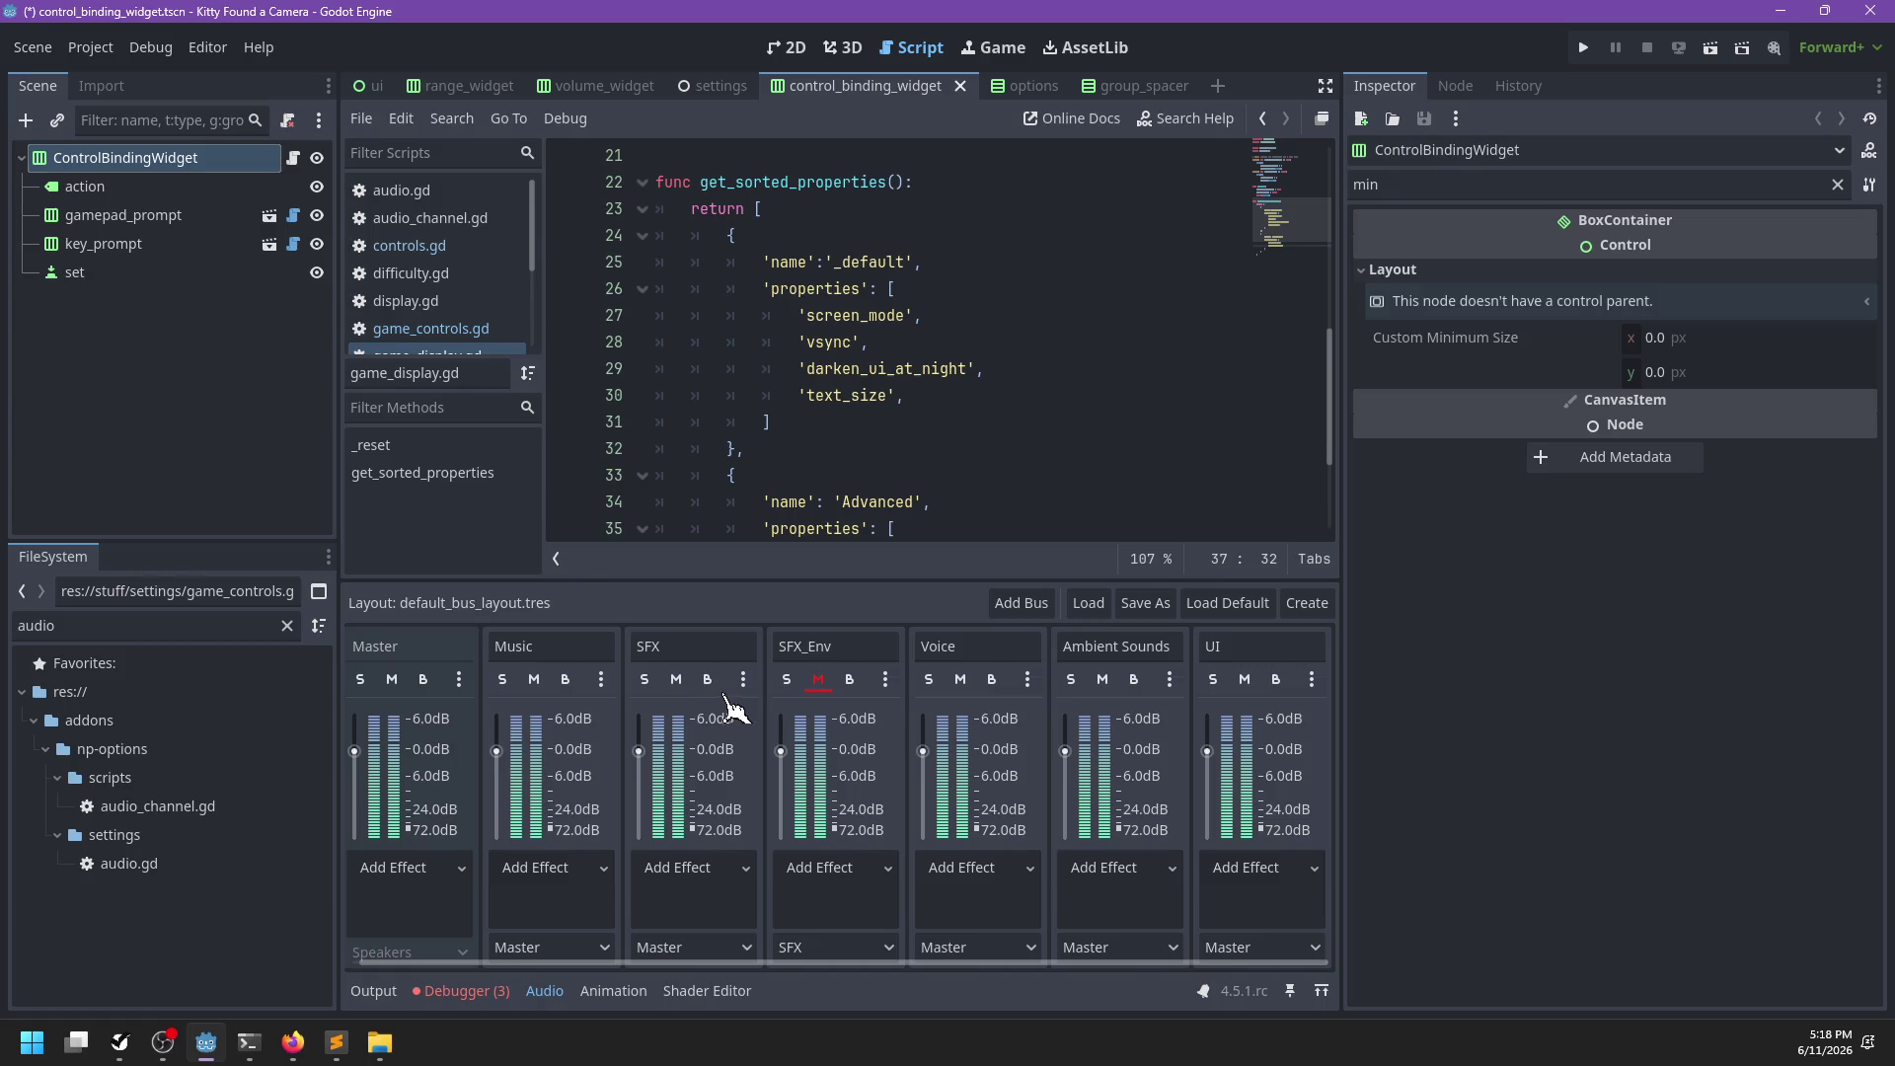
{"action": "left_click", "coordinate": [336, 1042]}
Set up Find in Files for SFX_Env in tscn files, replacing with SFX
{"action": "key", "text": "ctrl+shift+f"}
{"action": "type", "text": "s"}
{"action": "key", "text": "BackSpace"}
{"action": "type", "text": "SFX_Env"}
{"action": "key", "text": "Tab"}
{"action": "key", "text": "BackSpace"}
{"action": "key", "text": "BackSpace"}
{"action": "type", "text": "tscn"}
{"action": "key", "text": "Tab"}
{"action": "type", "text": "s"}
{"action": "key", "text": "BackSpace"}
{"action": "type", "text": "SFX"}
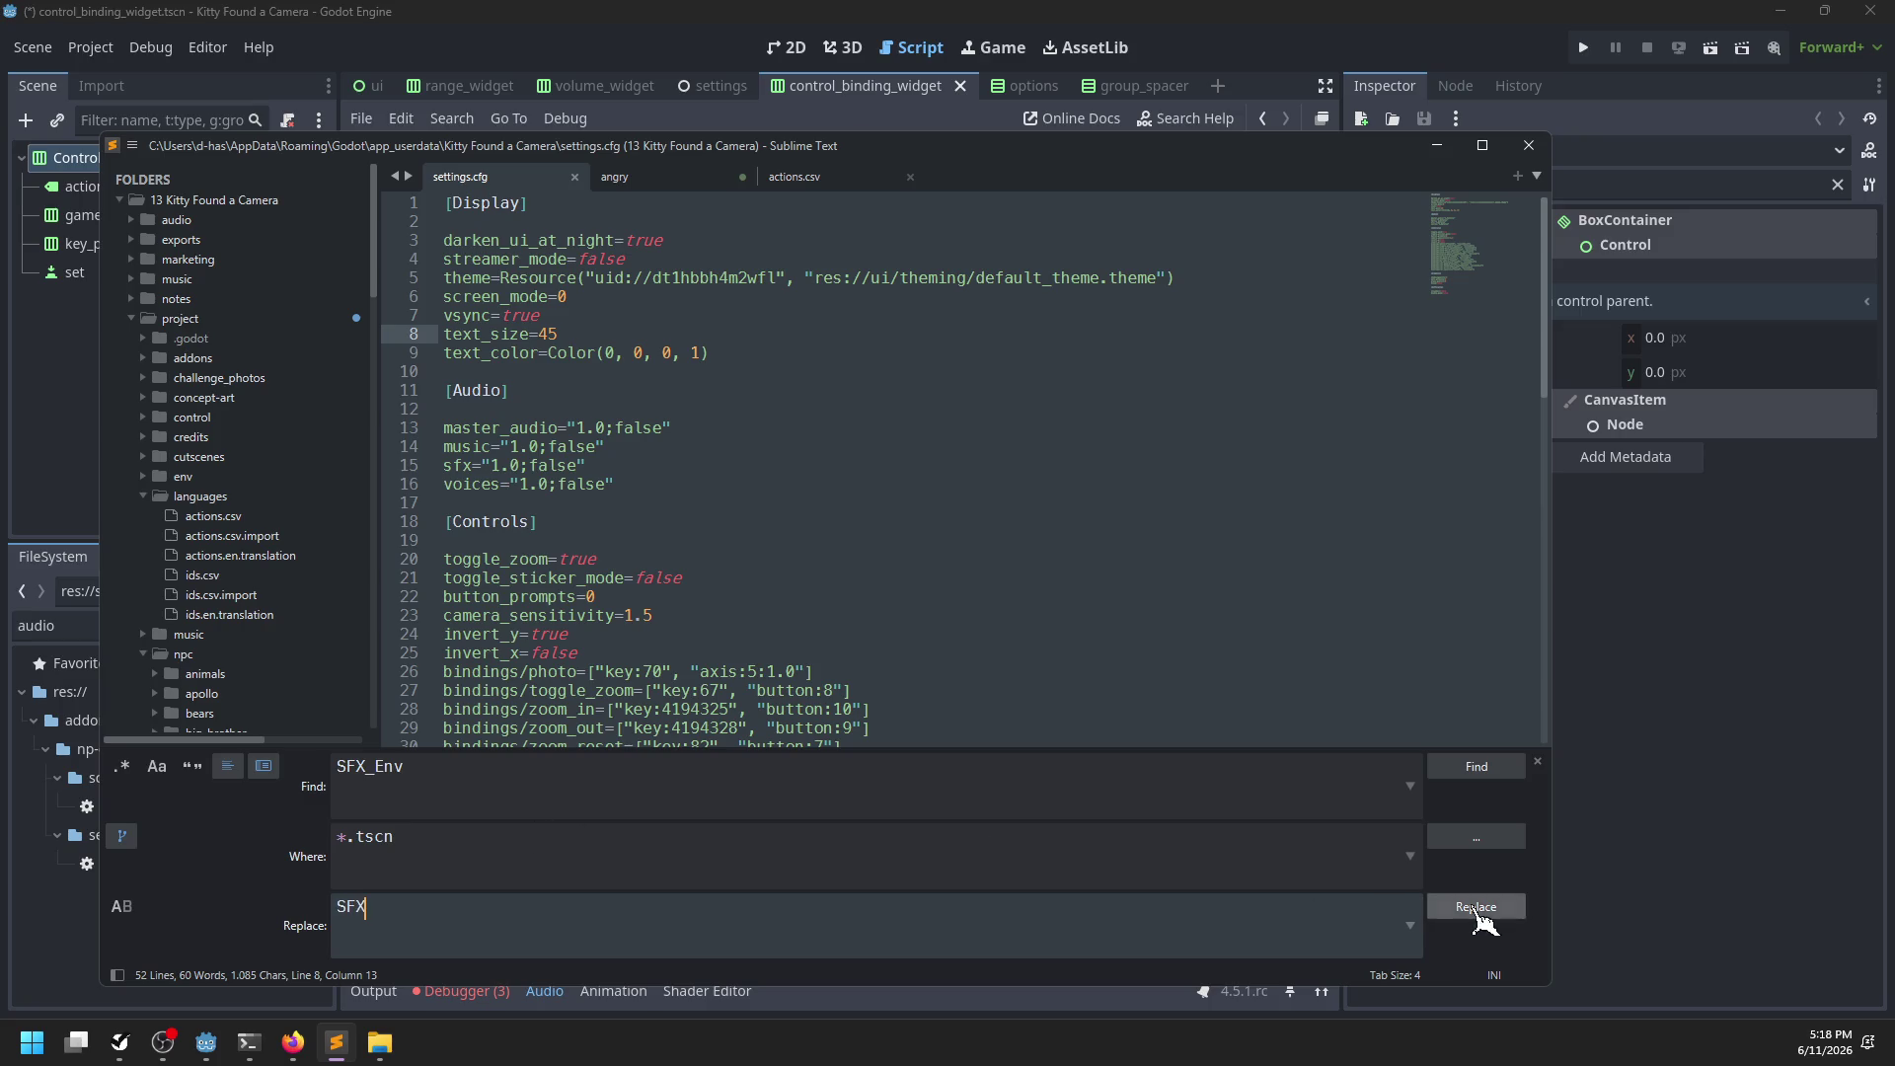
Replace all 86 occurrences and Save All, skipping the untitled emotions note
{"action": "left_click", "coordinate": [1477, 910]}
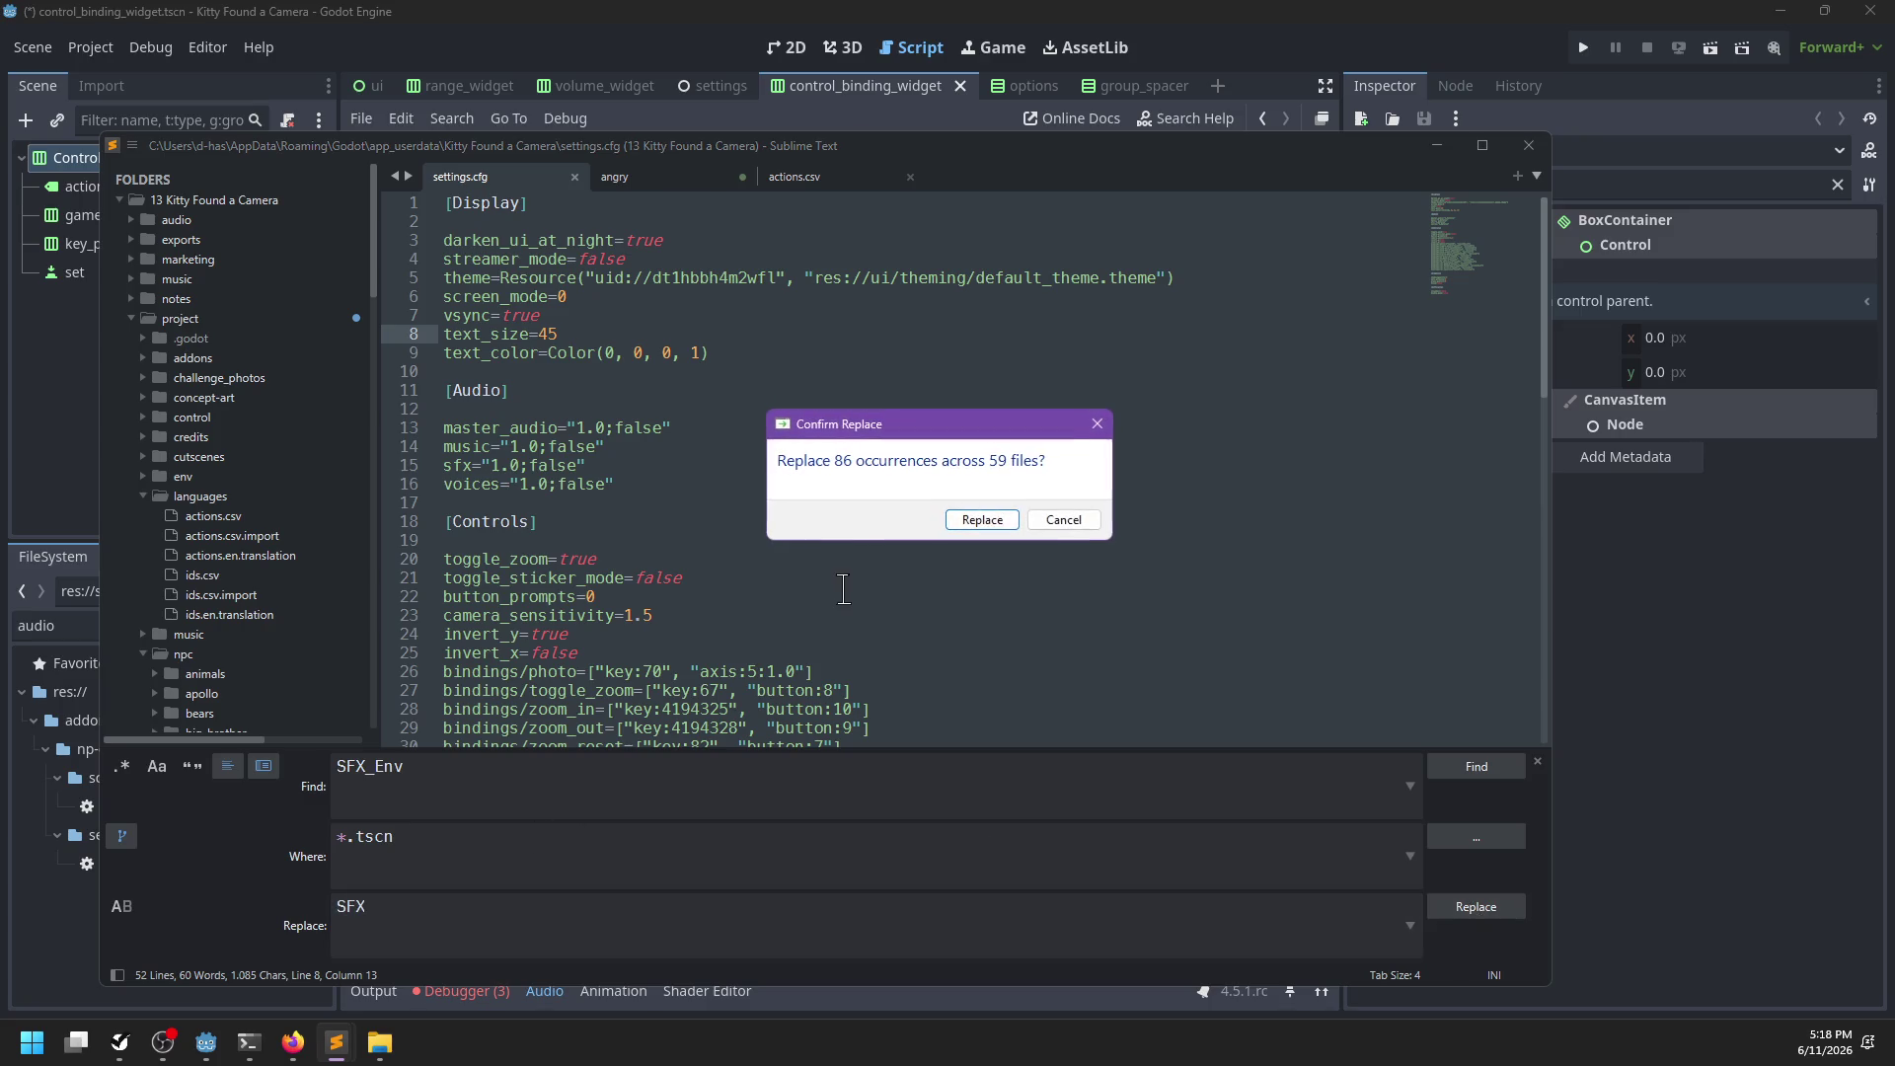
{"action": "left_click", "coordinate": [990, 523]}
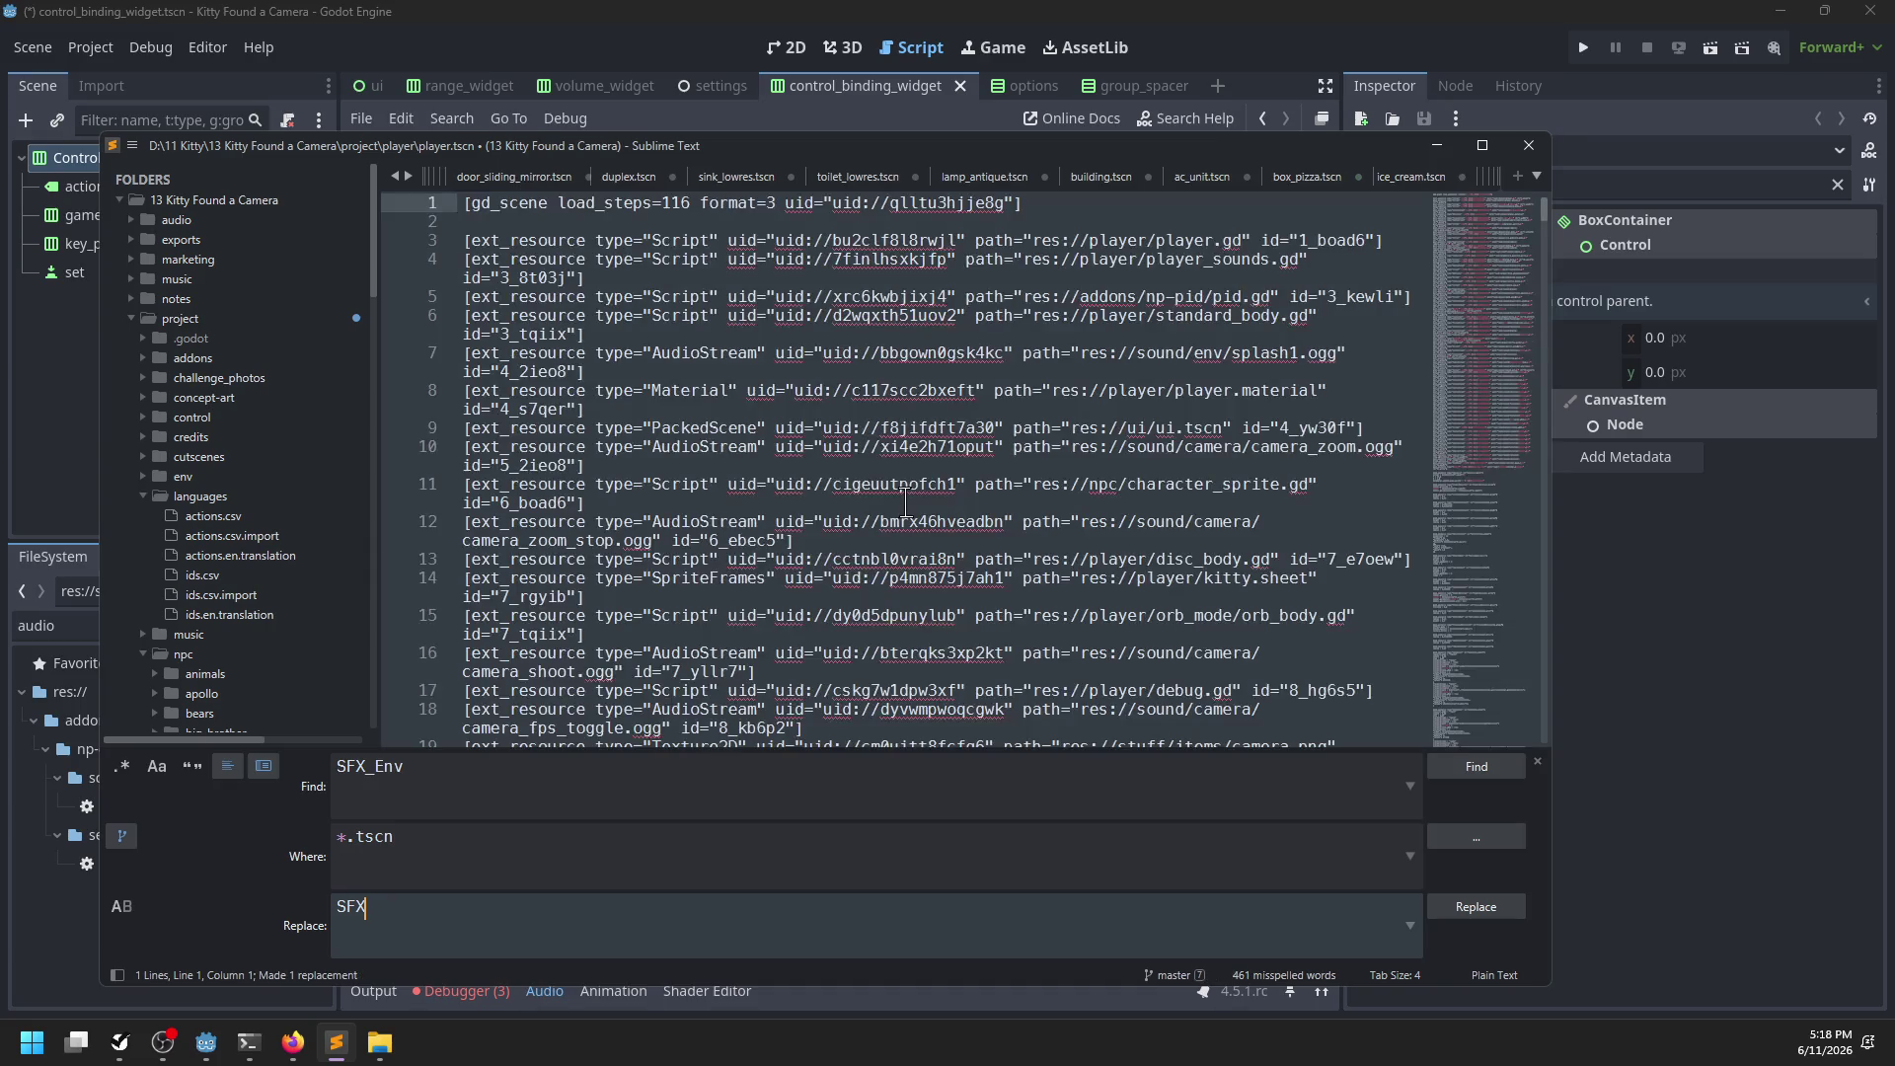
{"action": "key", "text": "alt+f"}
{"action": "key", "text": "l"}
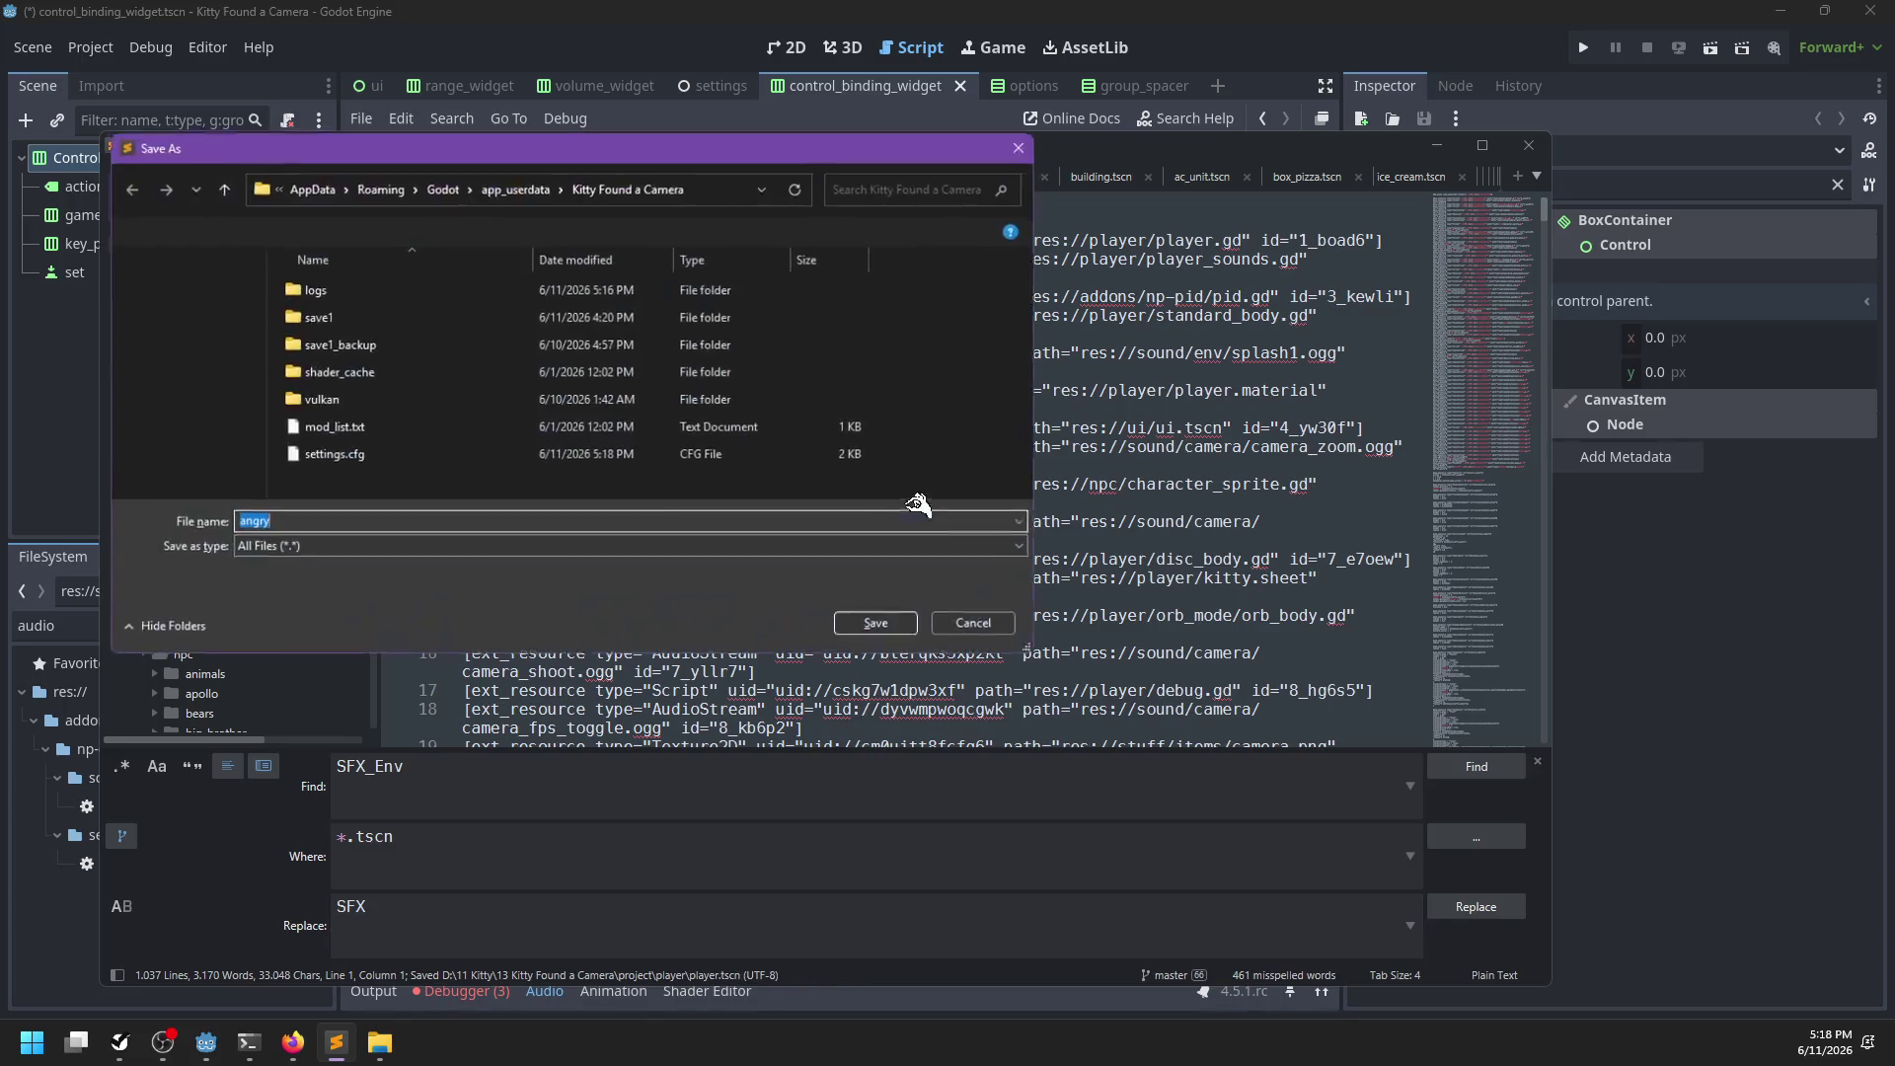
{"action": "left_click", "coordinate": [994, 627]}
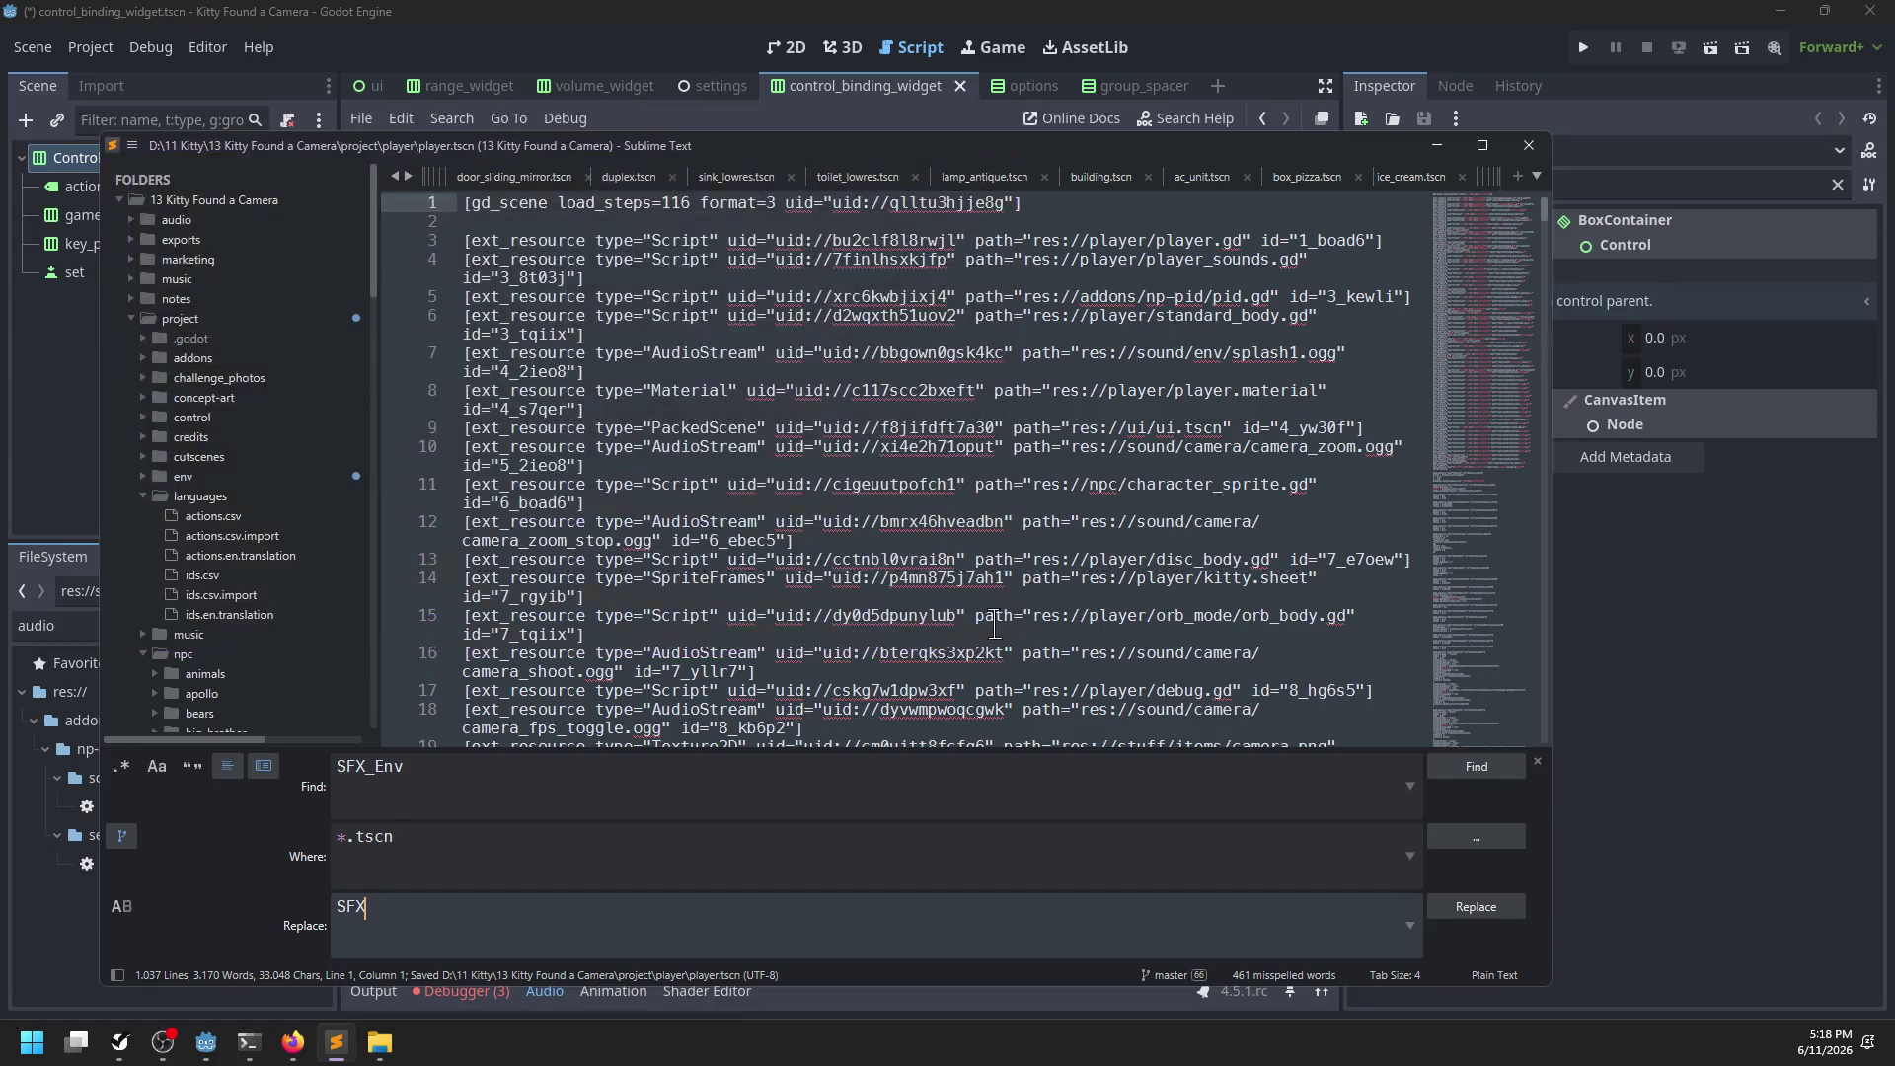
Close the opened scene tabs from the tab context menu and start naming the note alphabetical_emotions
{"action": "scroll", "coordinate": [1129, 172], "scroll_direction": "down", "scroll_amount": 10}
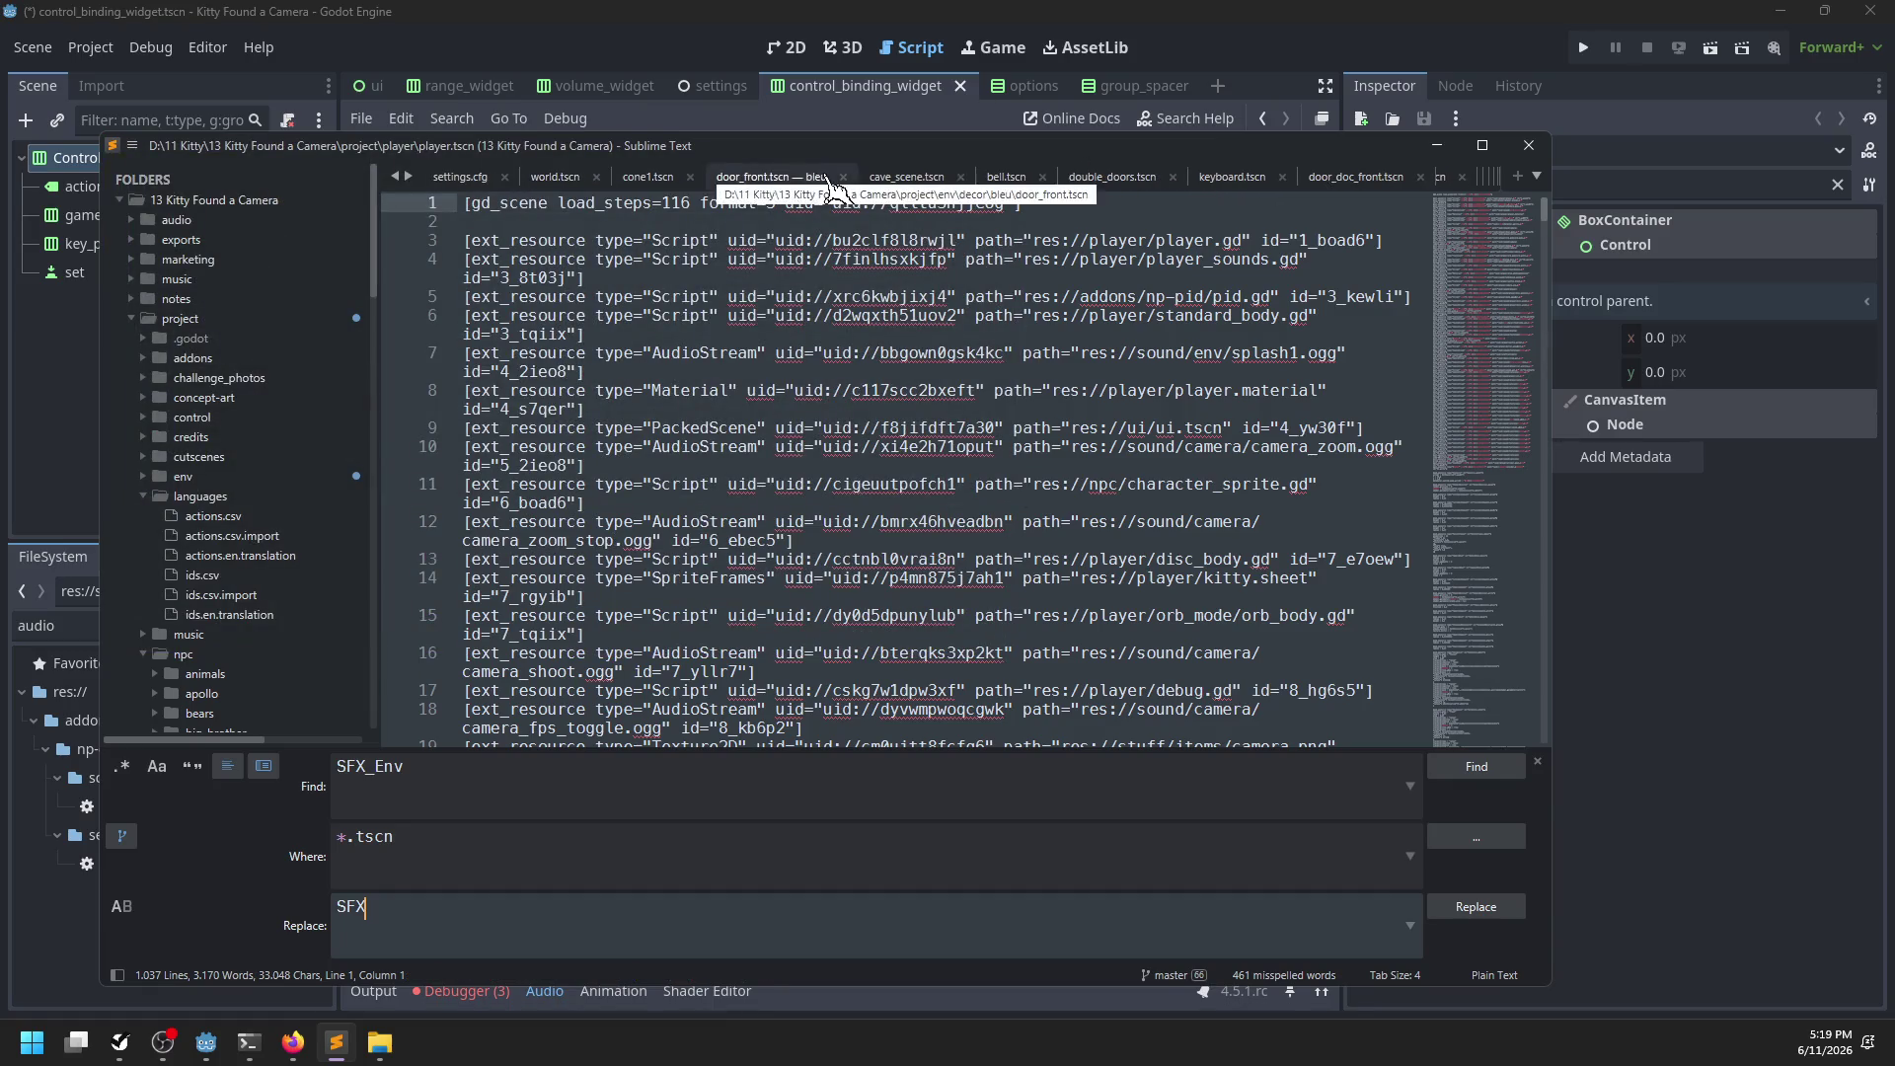
{"action": "scroll", "coordinate": [921, 178], "scroll_direction": "down", "scroll_amount": 5}
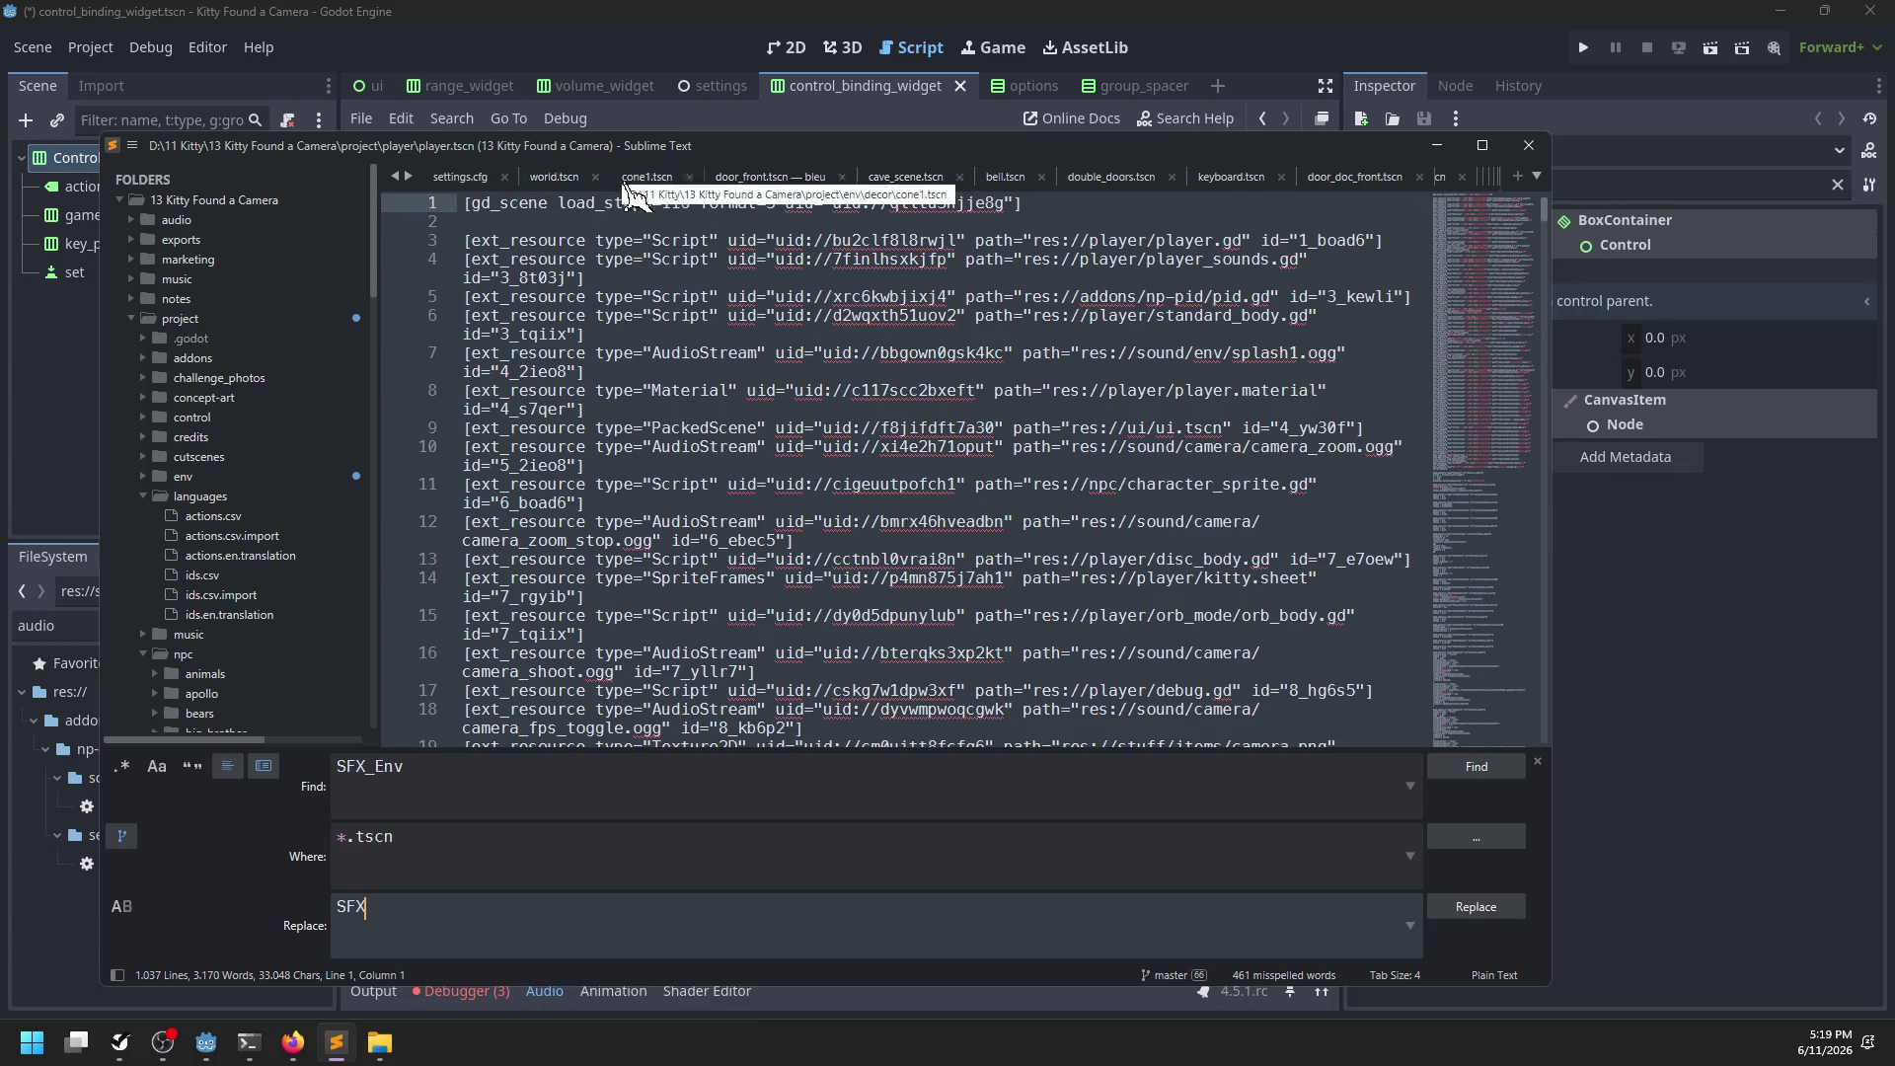
{"action": "scroll", "coordinate": [789, 188], "scroll_direction": "down", "scroll_amount": 10}
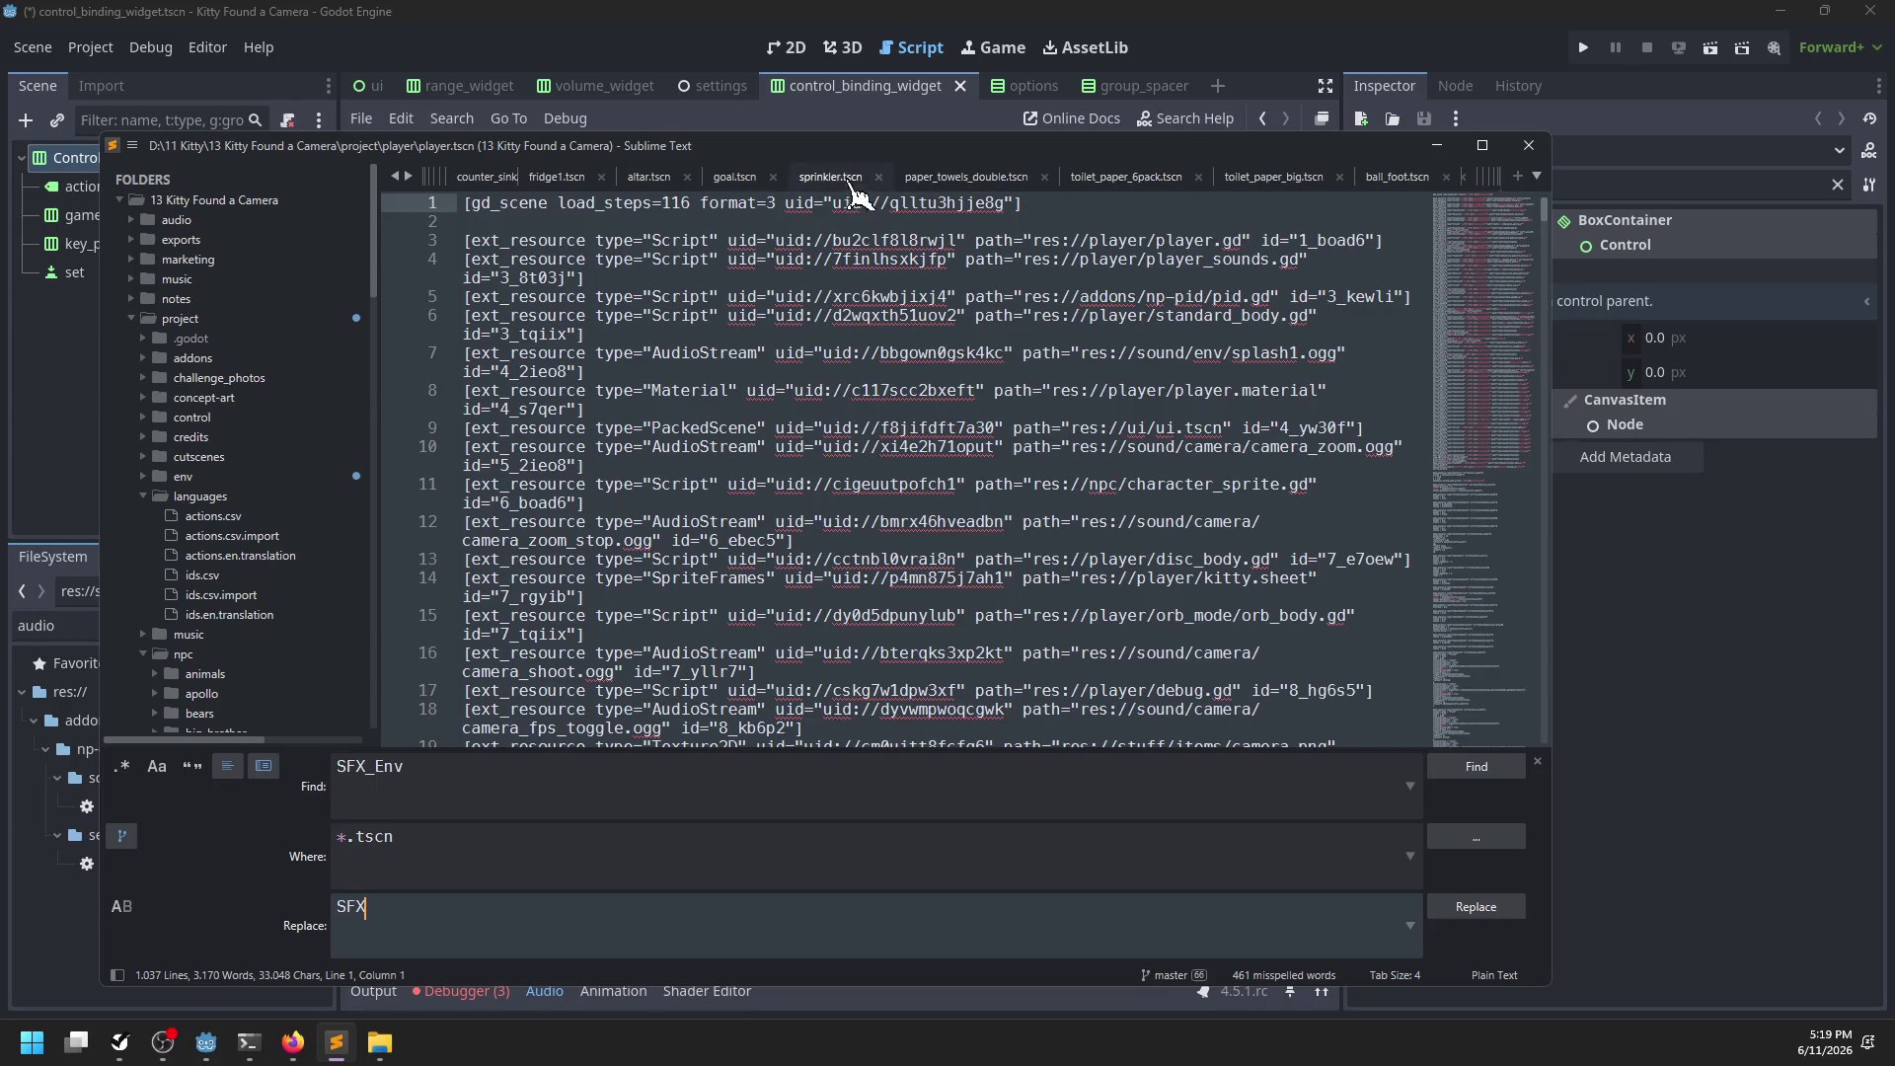
{"action": "scroll", "coordinate": [696, 187], "scroll_direction": "up", "scroll_amount": 2}
{"action": "scroll", "coordinate": [696, 188], "scroll_direction": "up", "scroll_amount": 5}
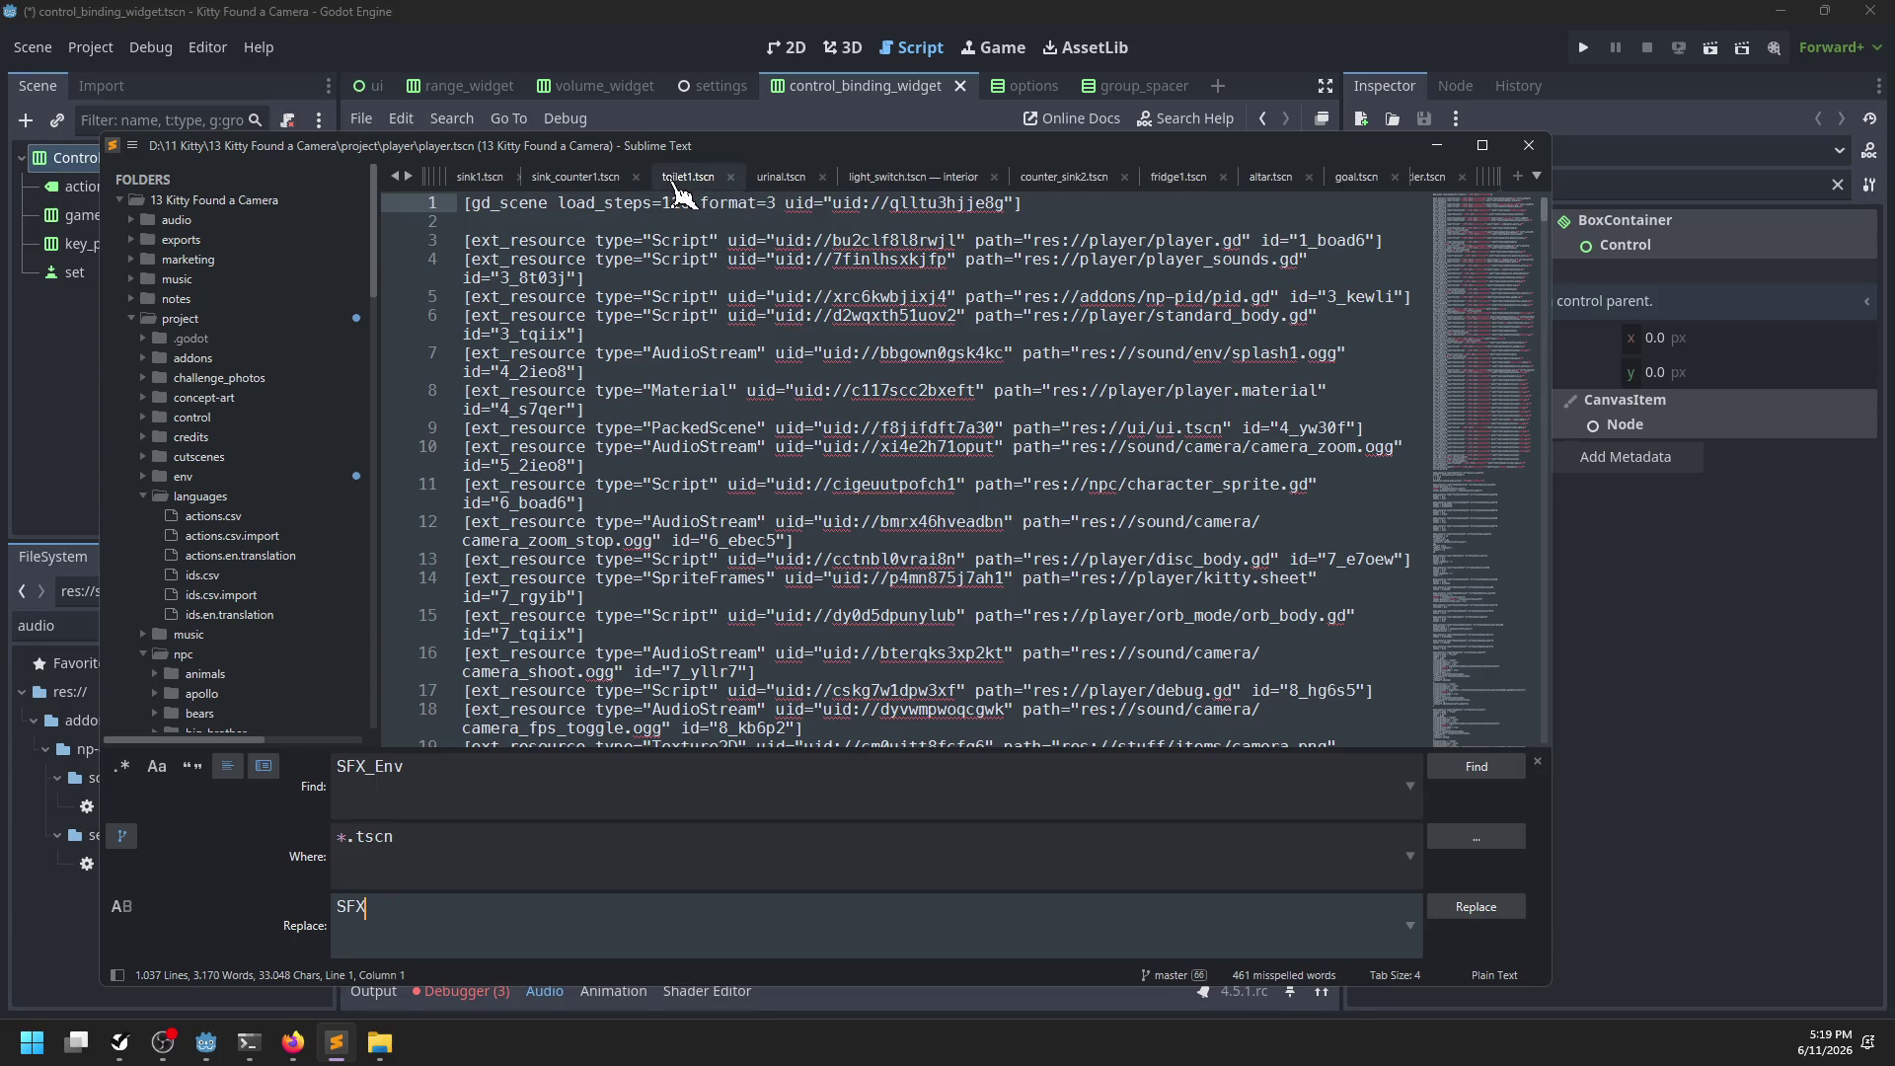
{"action": "right_click", "coordinate": [704, 182]}
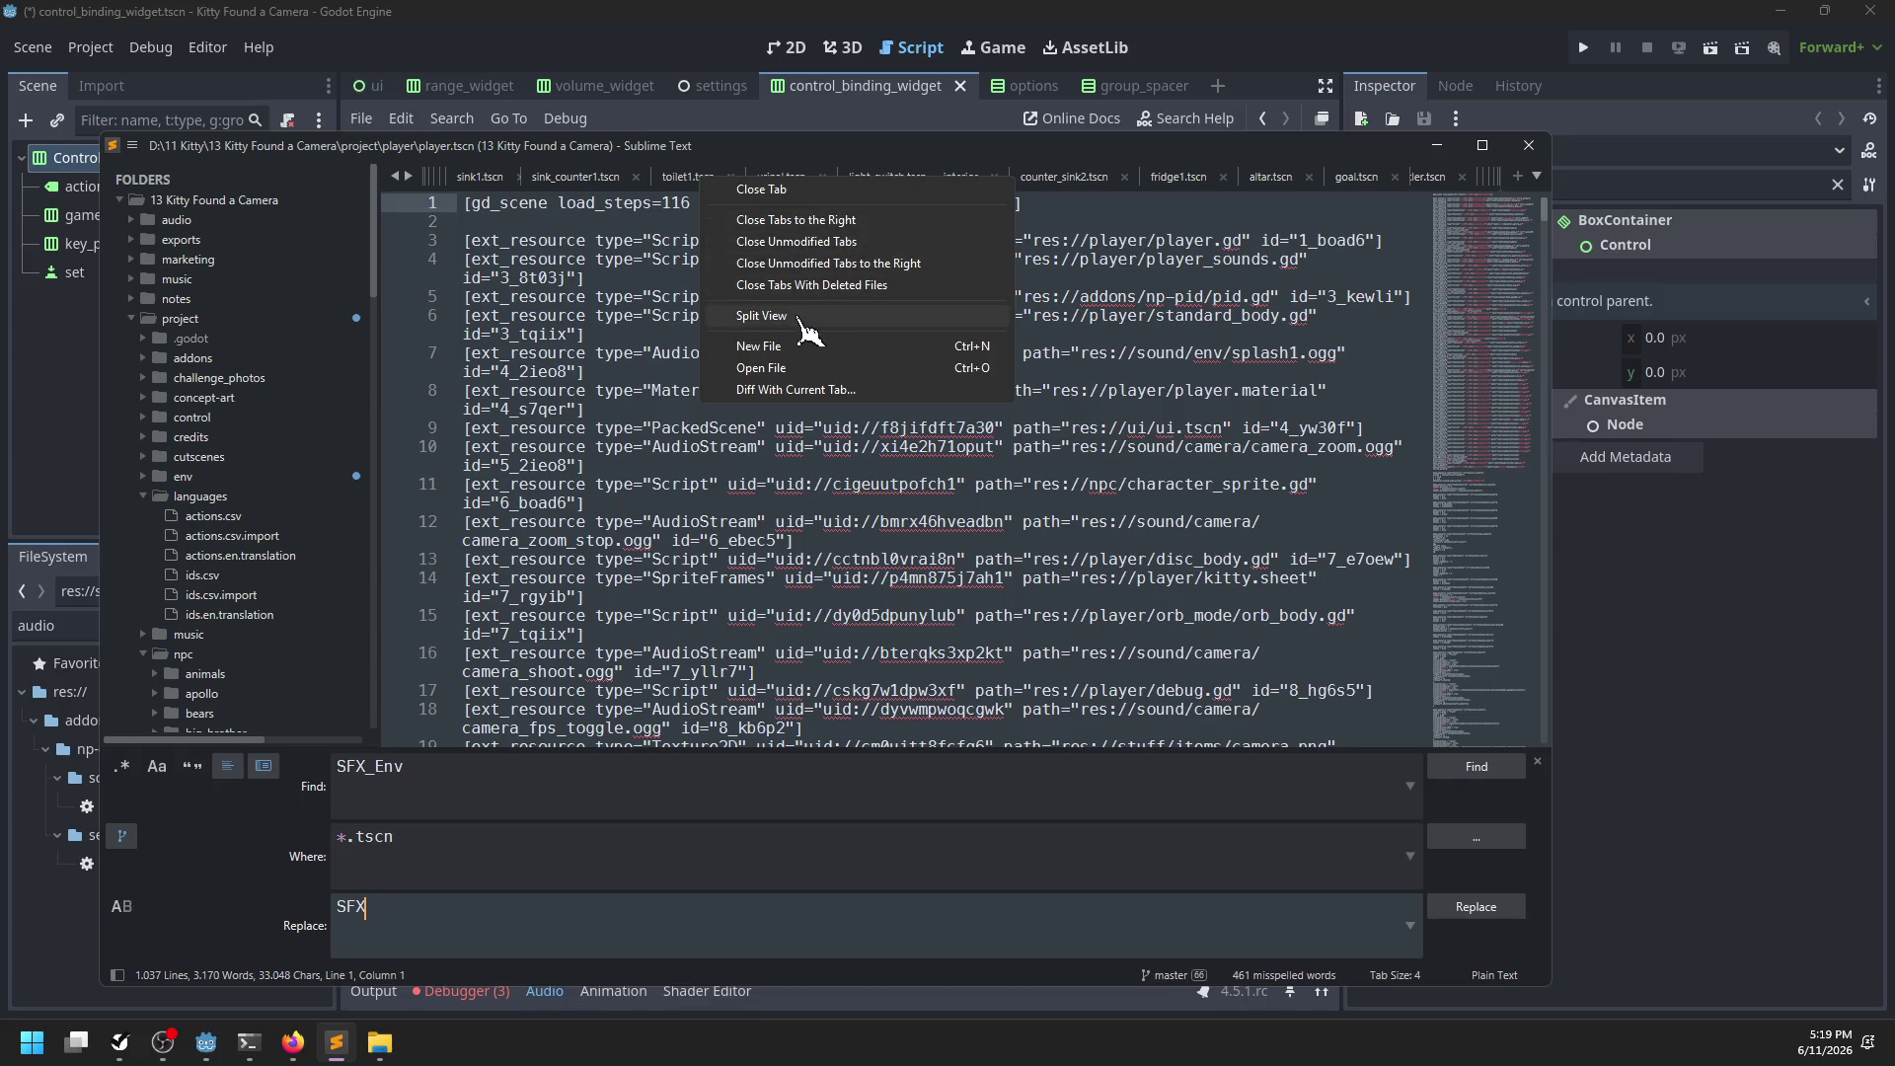
{"action": "left_click", "coordinate": [802, 286]}
{"action": "type", "text": "alphabetical_emotions."}
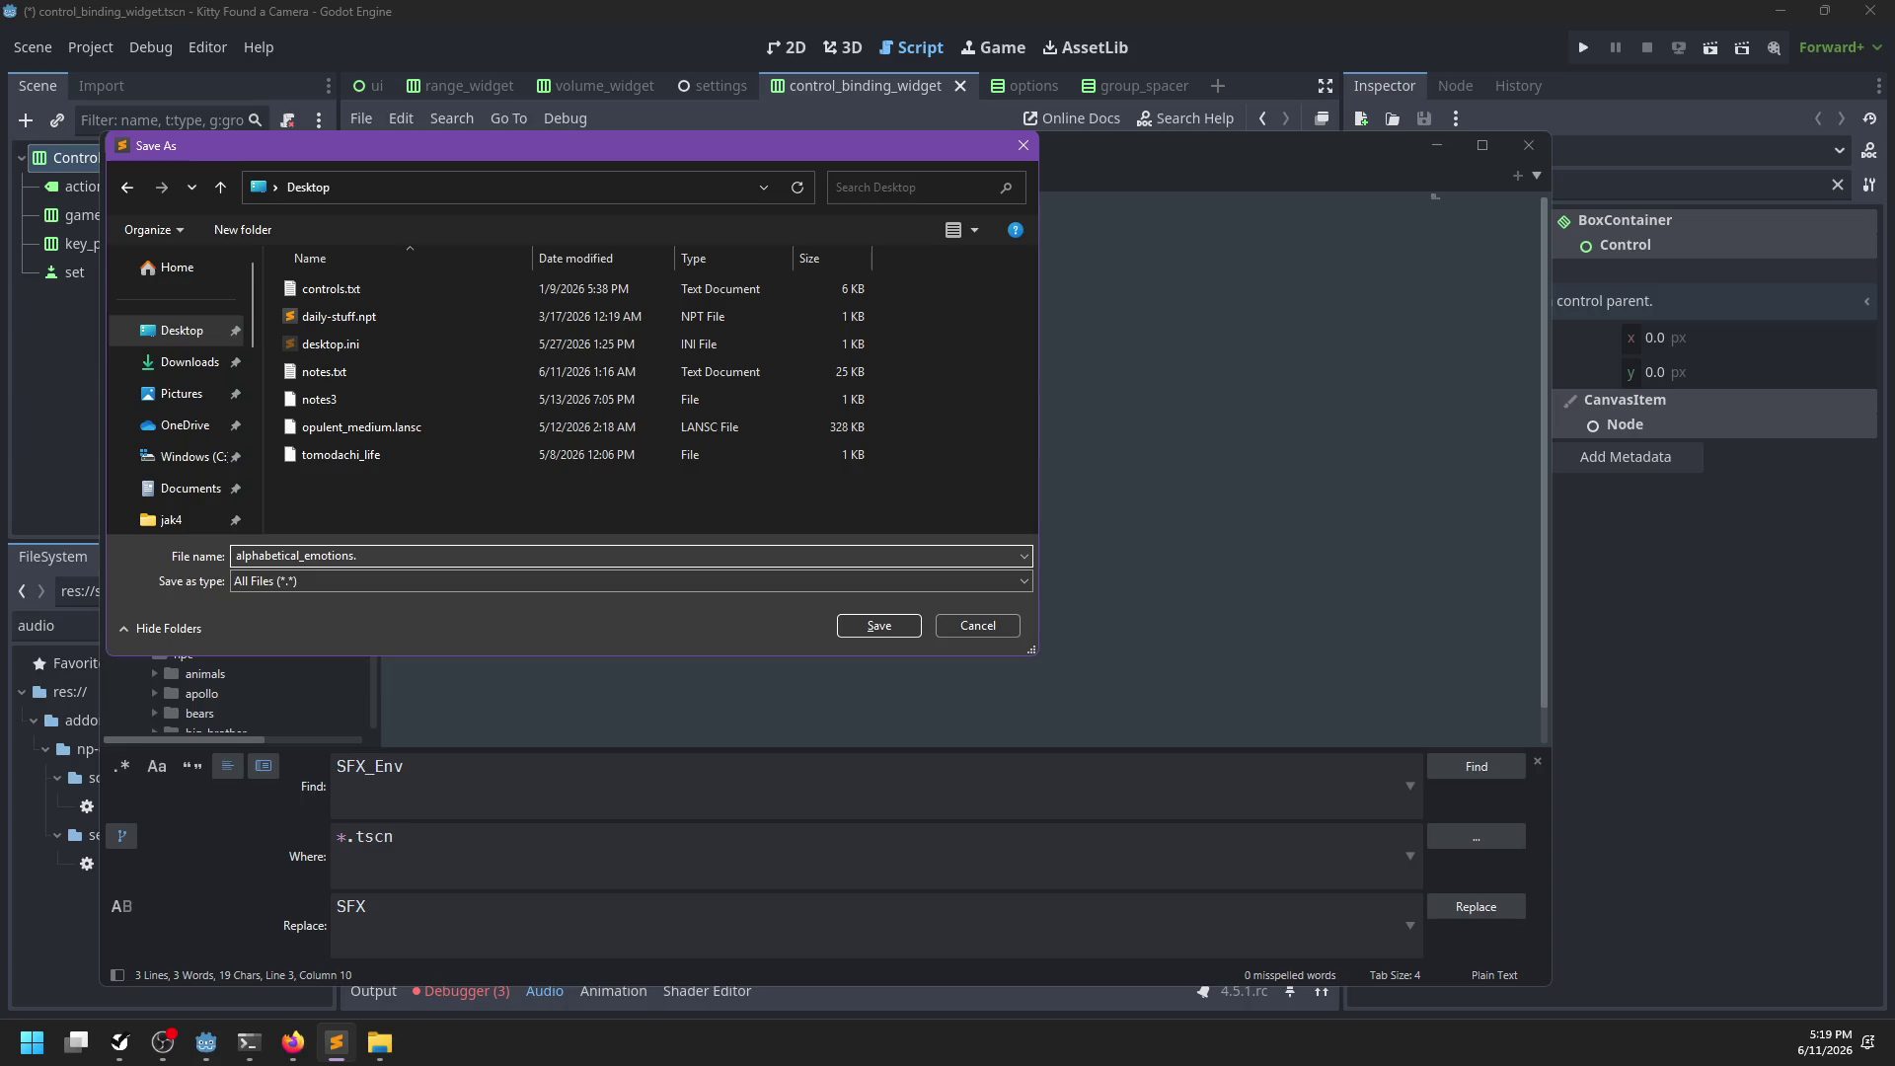
{"action": "type", "text": "xt"}
Save the note as alphabetical_emotions.txt and add dazed and energize lines
{"action": "key", "text": "Return"}
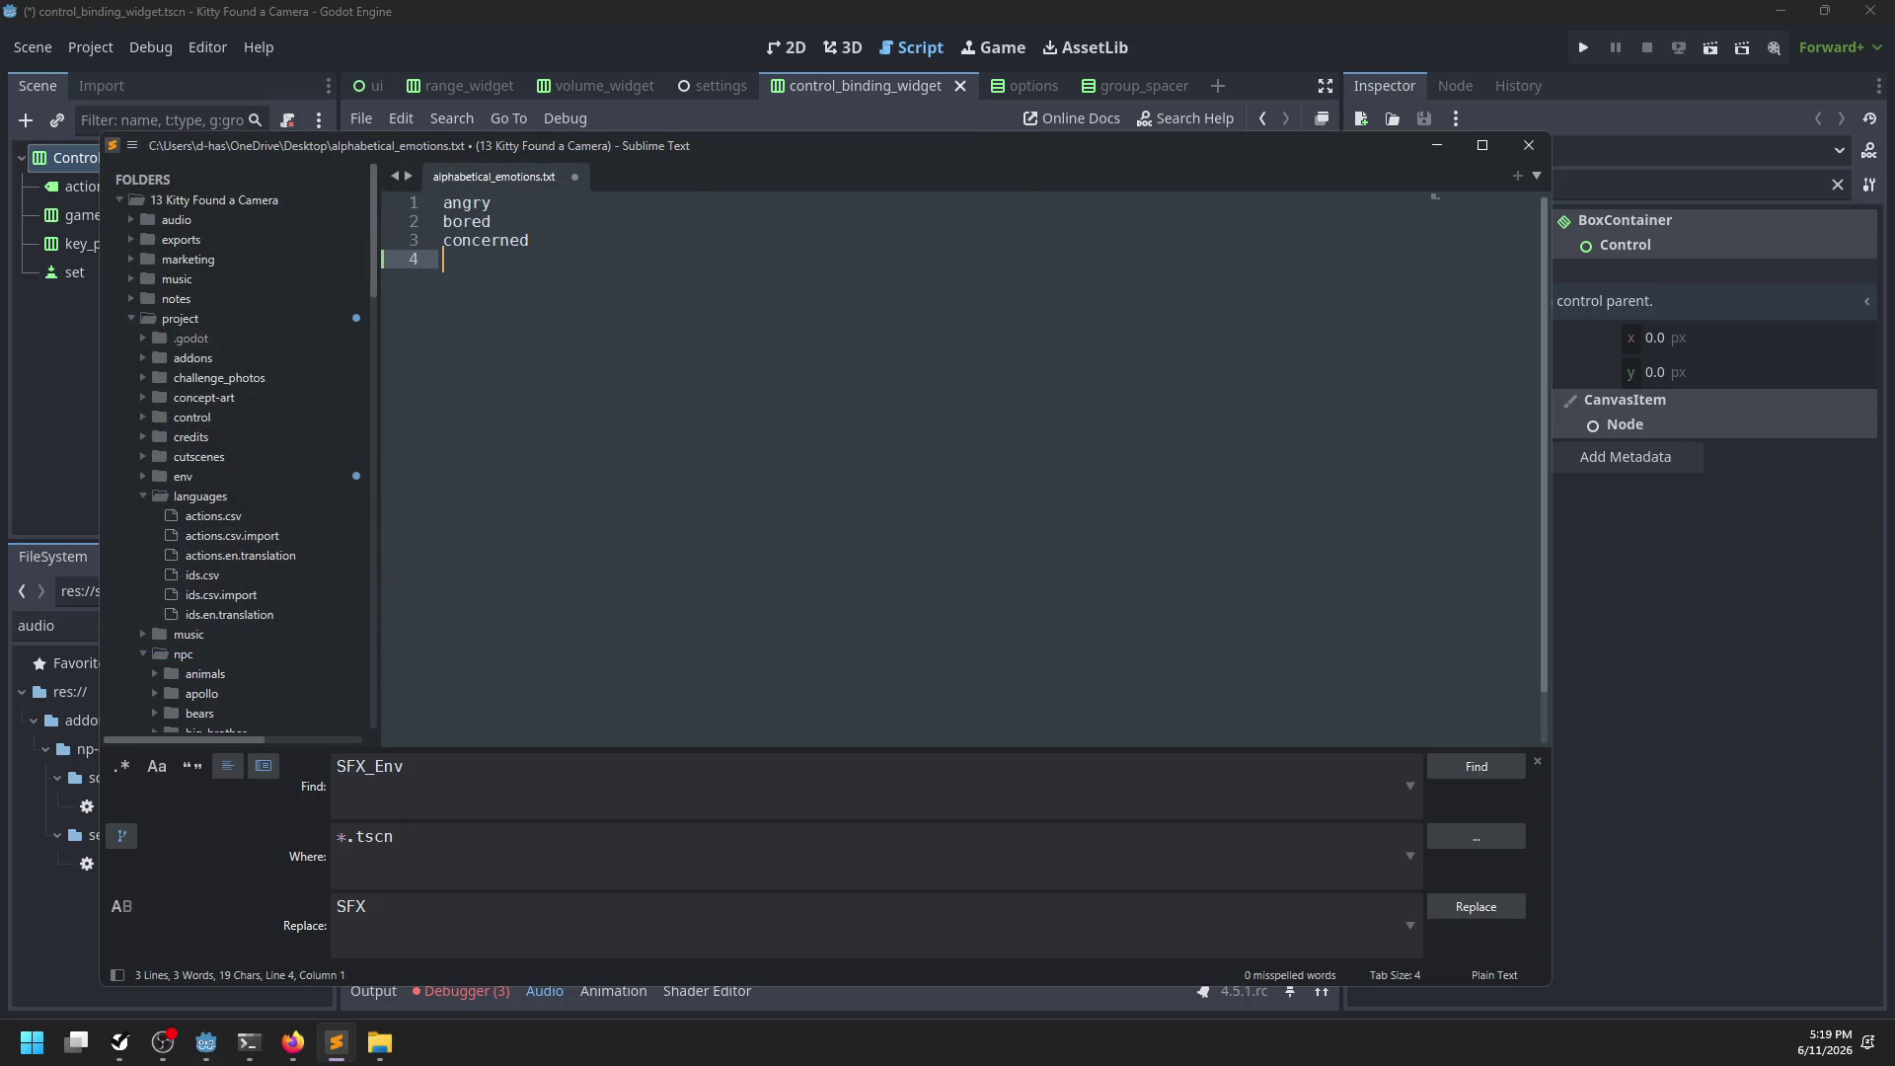
{"action": "type", "text": "azed"}
{"action": "key", "text": "Return"}
{"action": "type", "text": "energetic"}
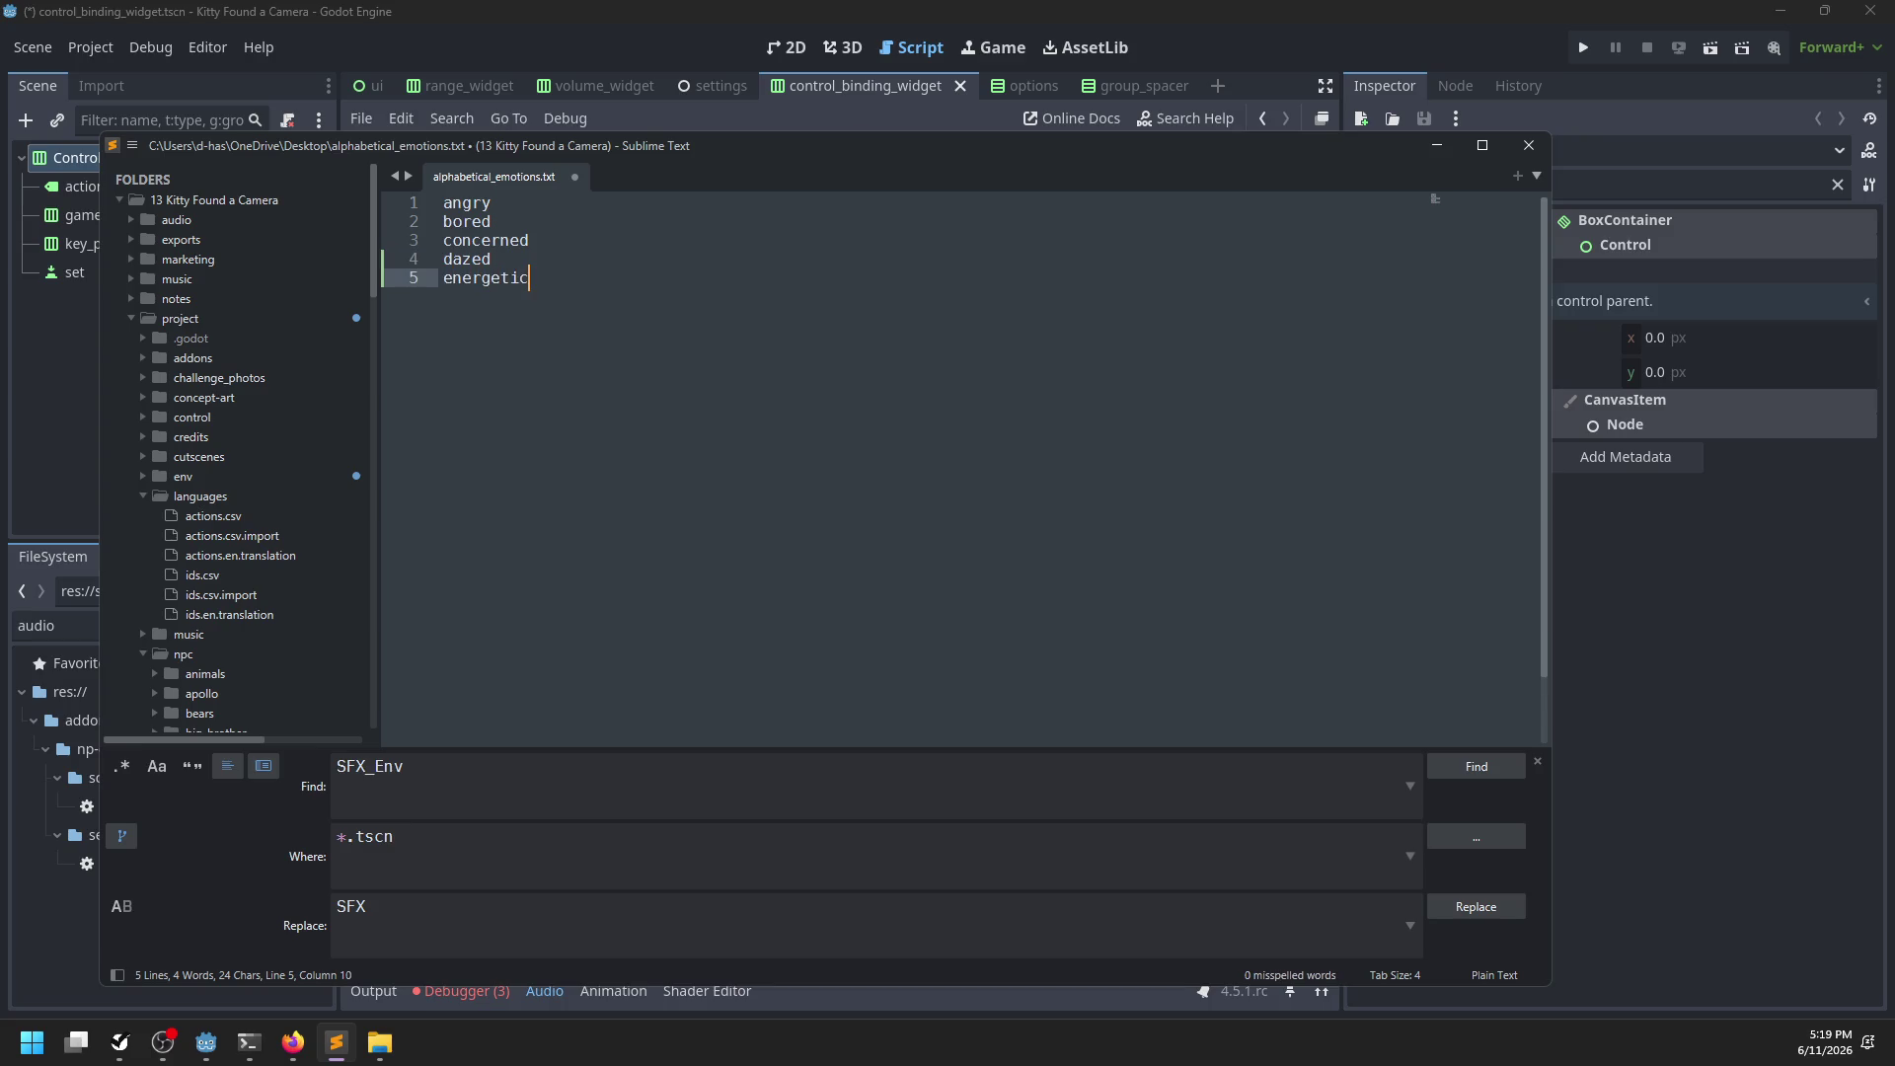
{"action": "key", "text": "BackSpace"}
{"action": "type", "text": "ed"}
{"action": "key", "text": "alt+Tab"}
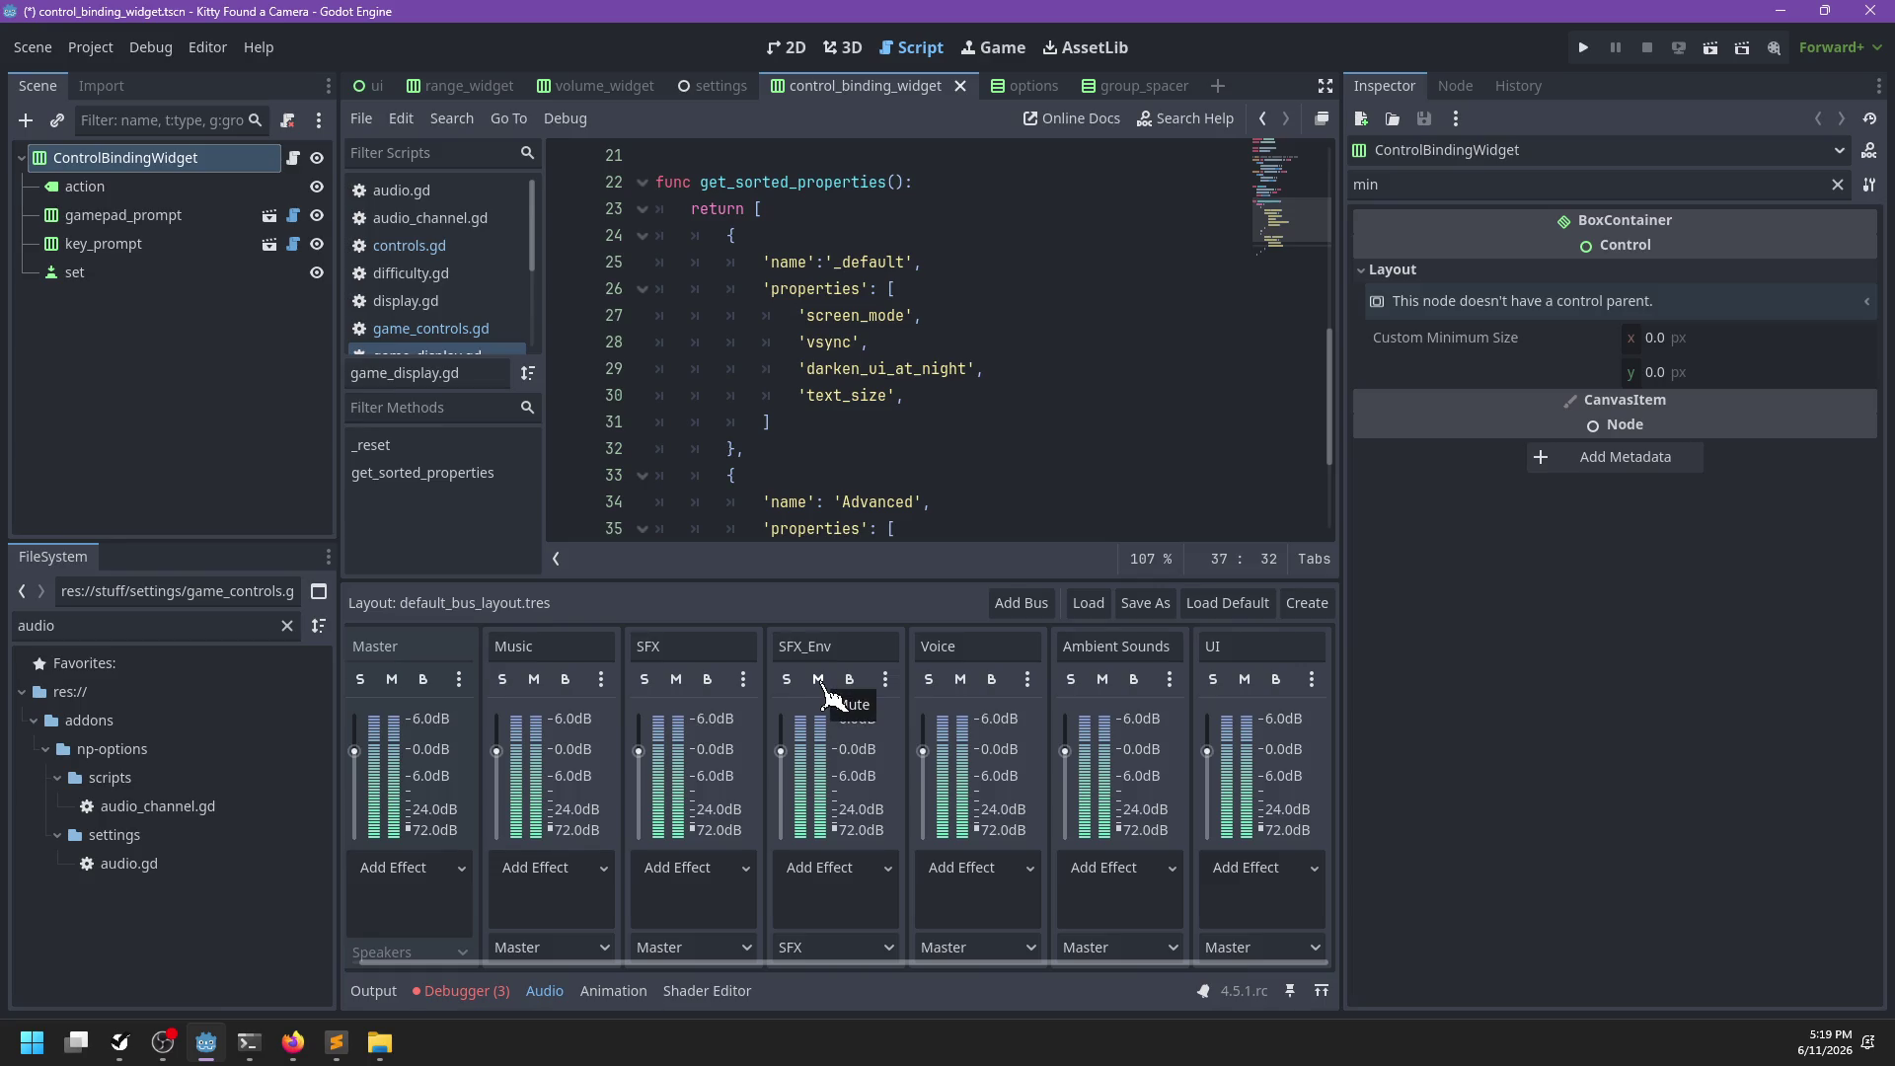
Delete the SFX_Env bus, undo the deletion, and save the scene
{"action": "left_click", "coordinate": [886, 679]}
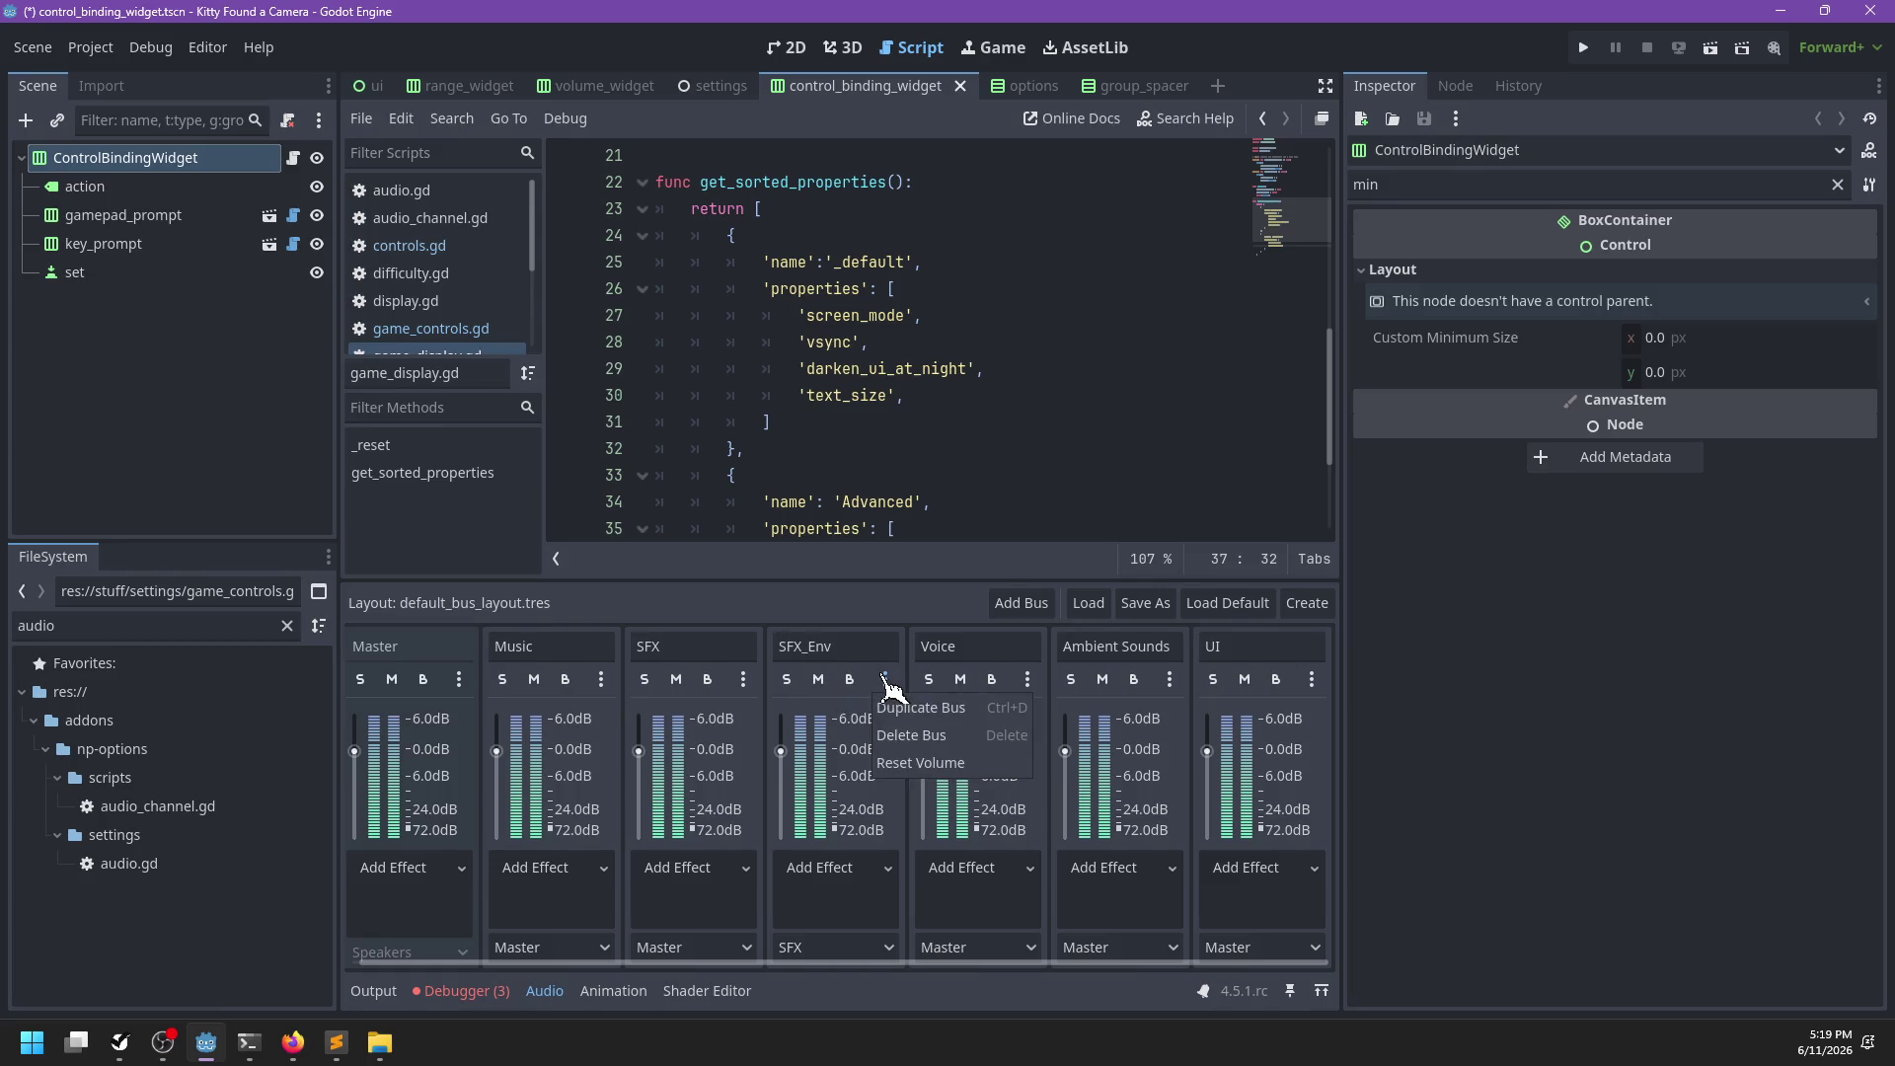
{"action": "left_click", "coordinate": [901, 738]}
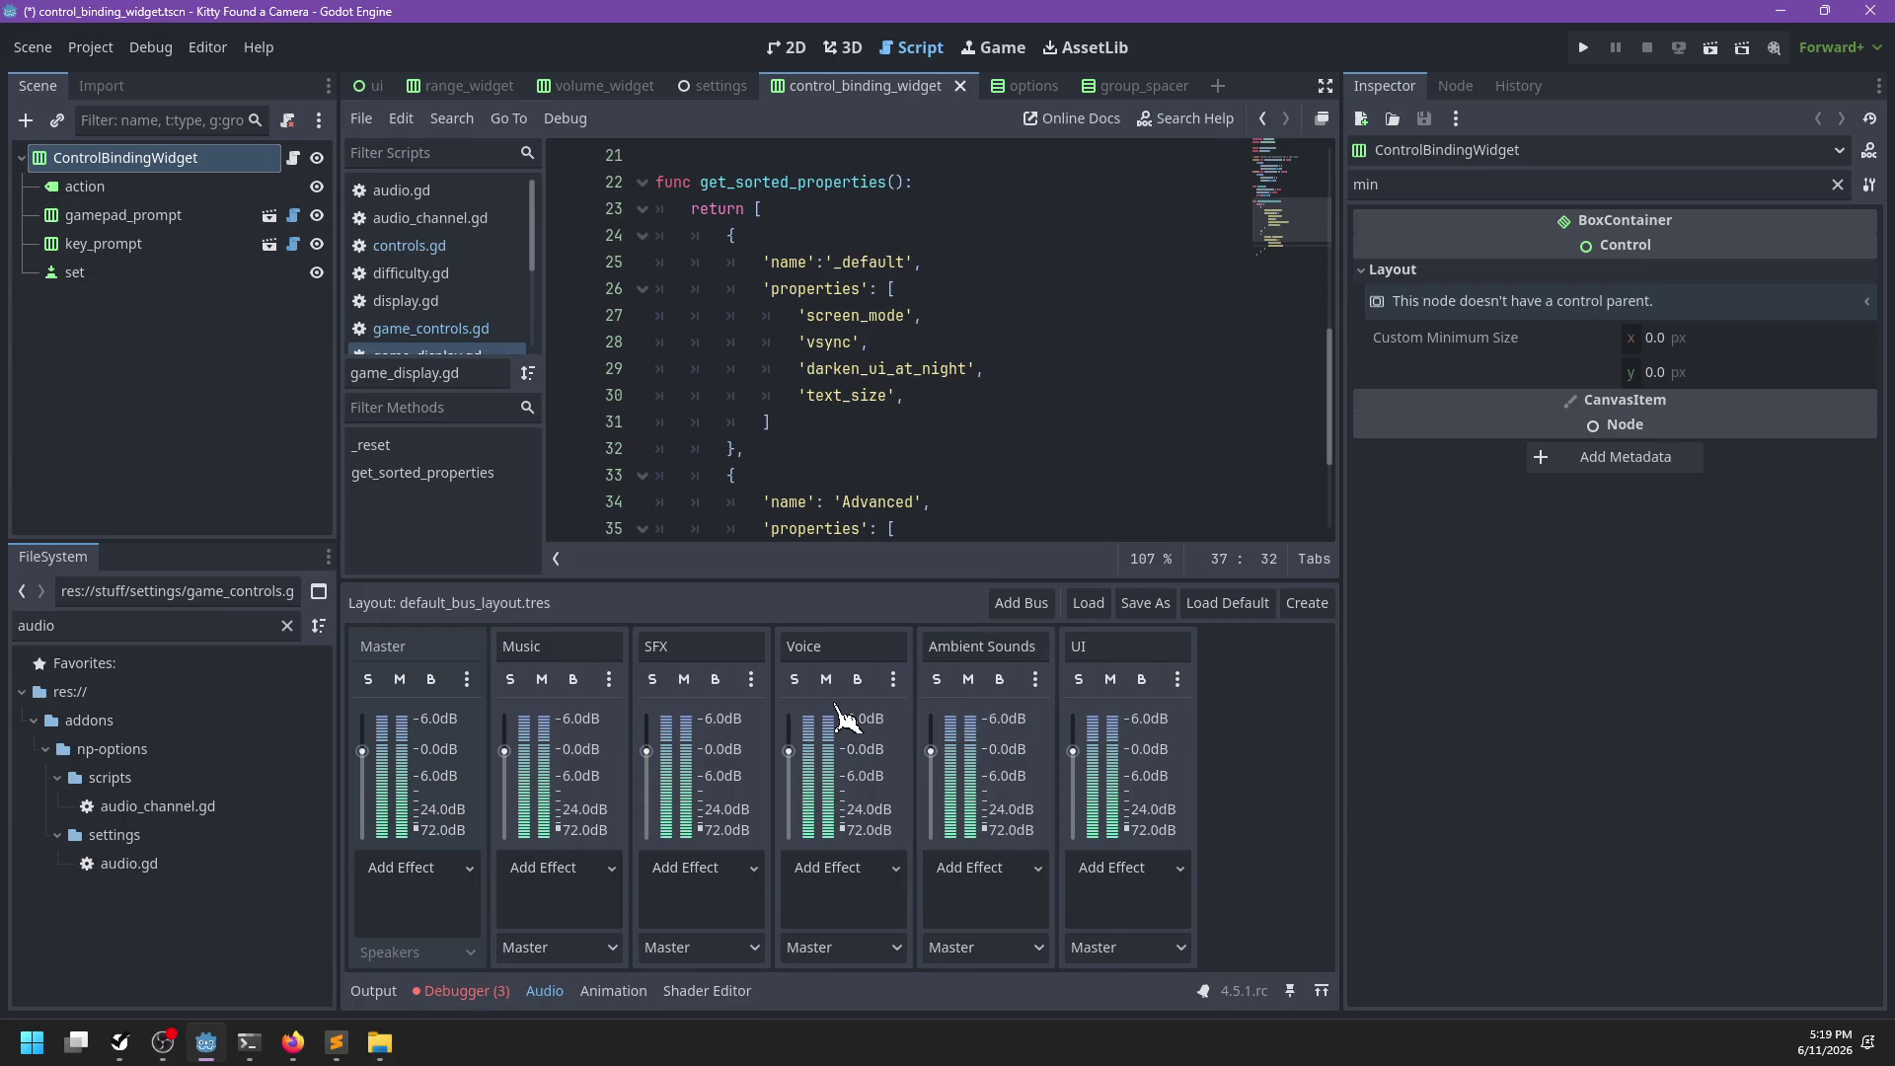
{"action": "key", "text": "ctrl+z"}
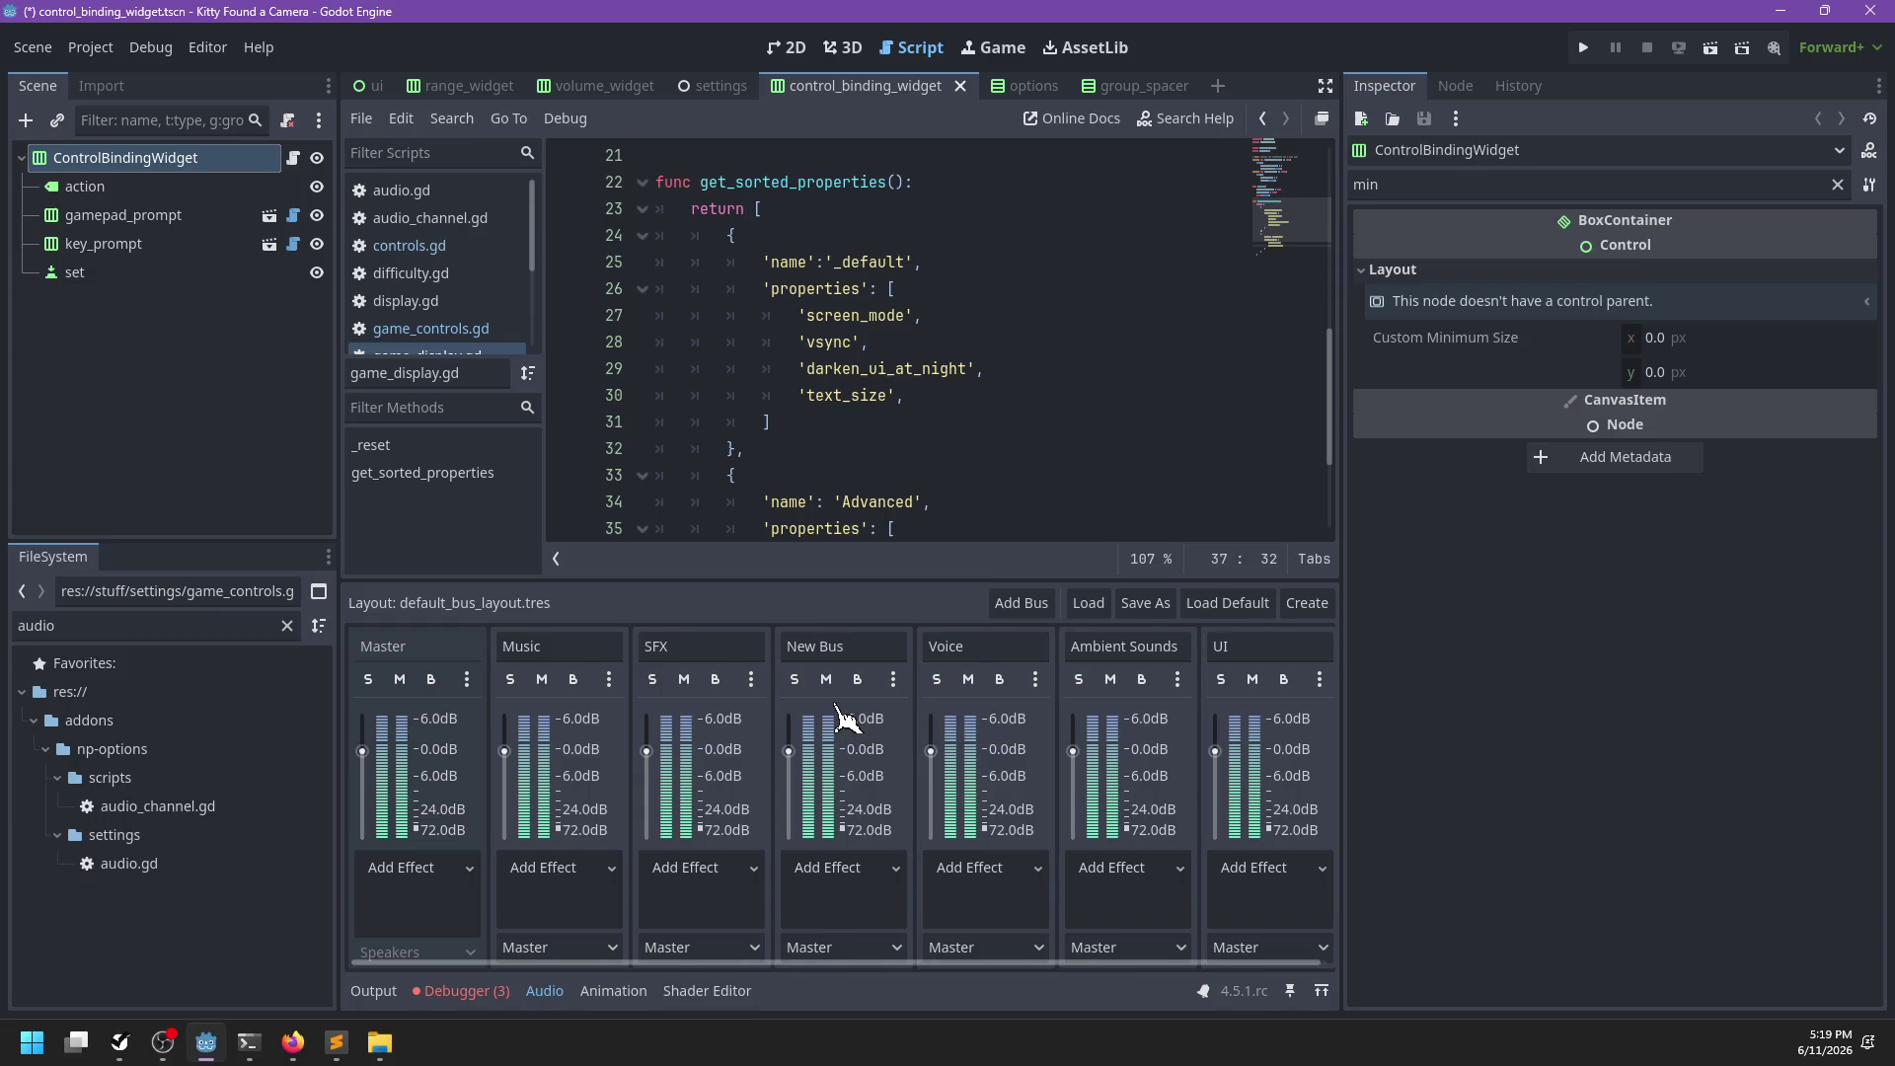
{"action": "key", "text": "ctrl+s"}
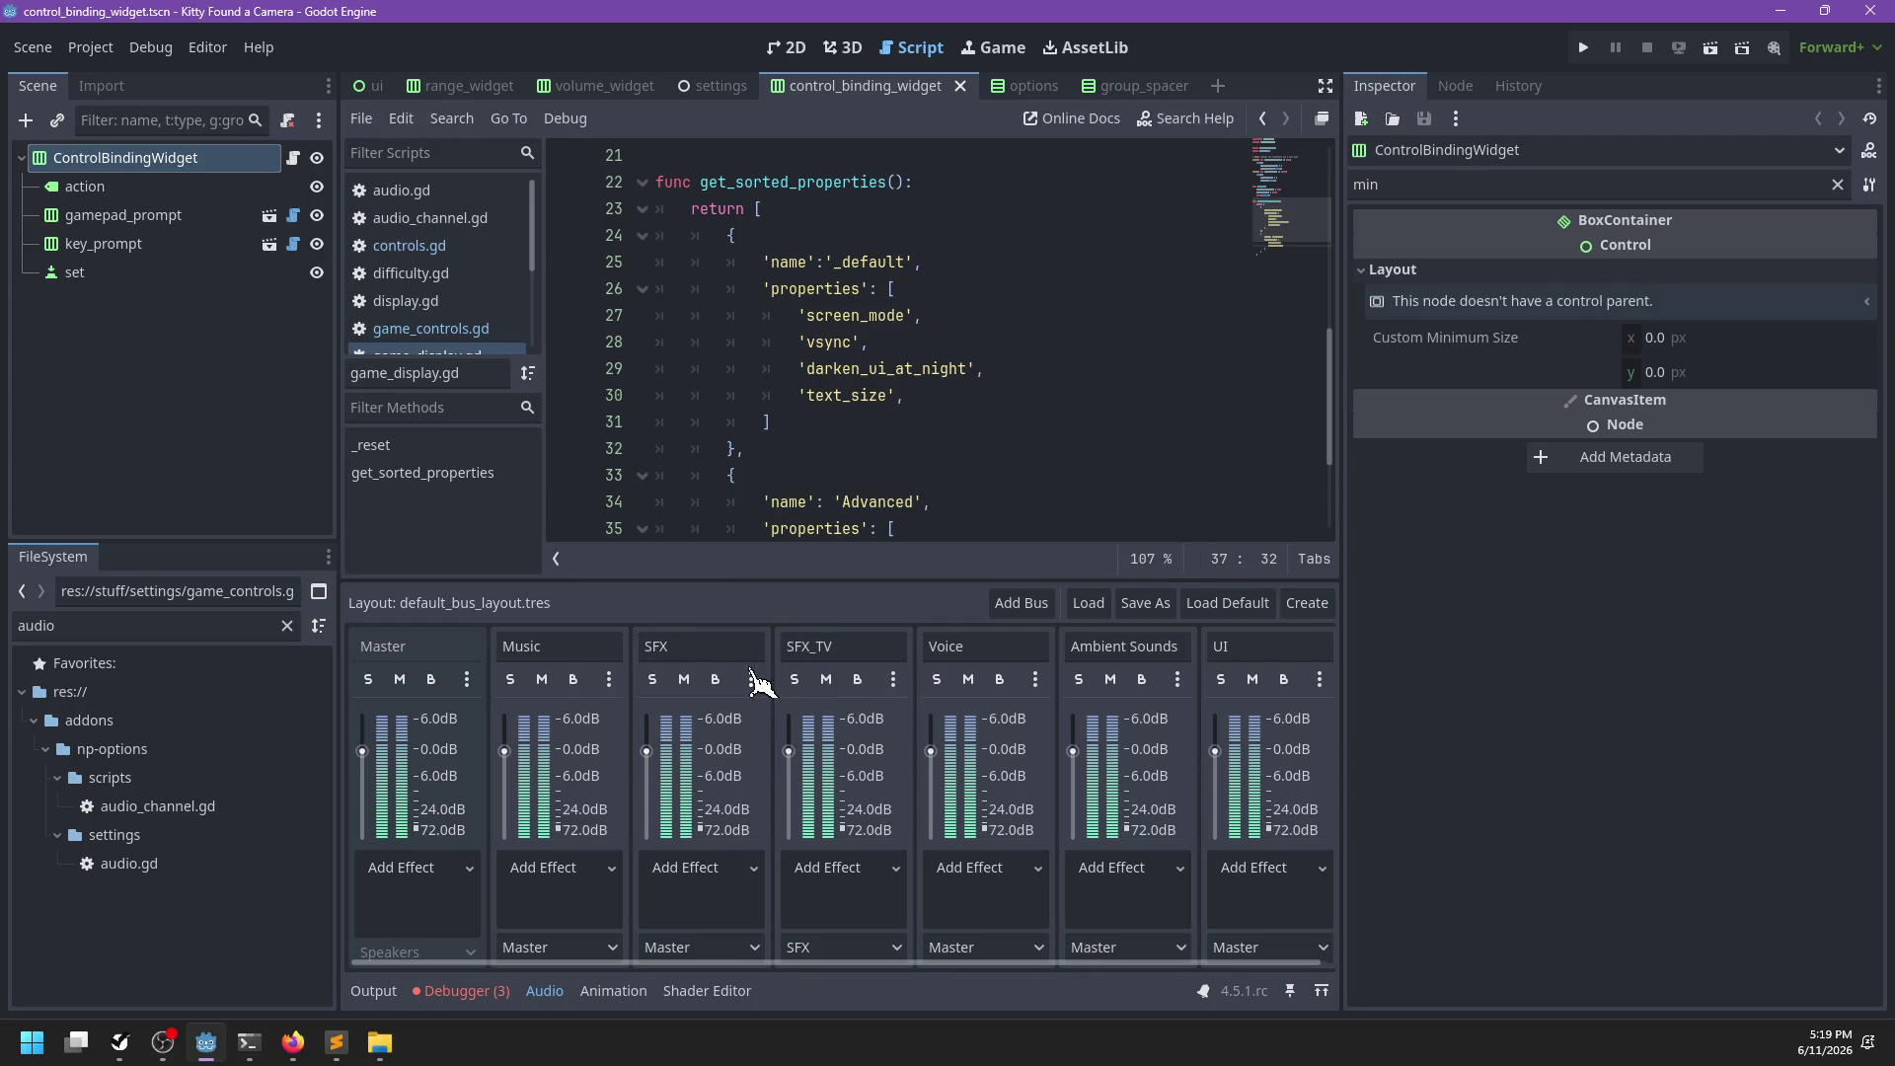
Rename the SFX_Env bus to SFX_TV
{"action": "left_click", "coordinate": [840, 646]}
{"action": "key", "text": "alt+Tab"}
{"action": "key", "text": "alt+Tab"}
{"action": "key", "text": "alt+Tab"}
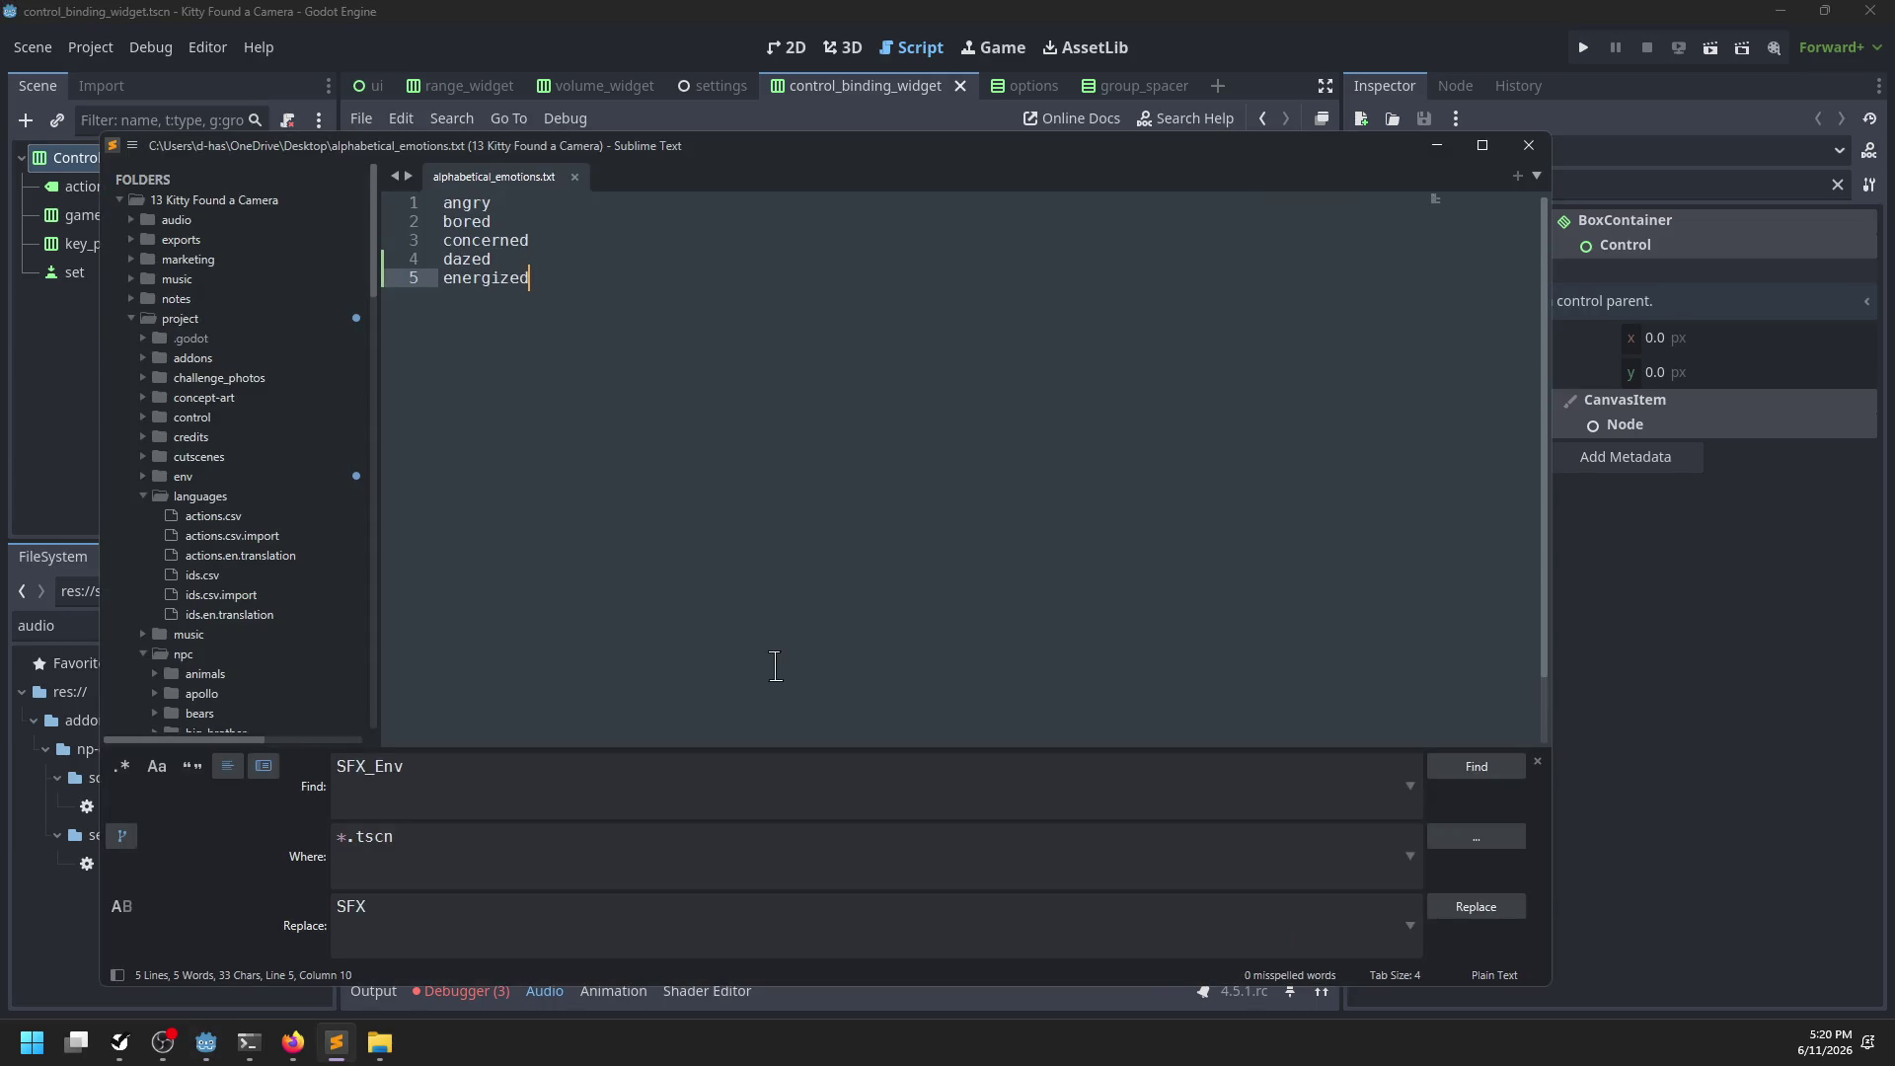
{"action": "key", "text": "alt+Tab"}
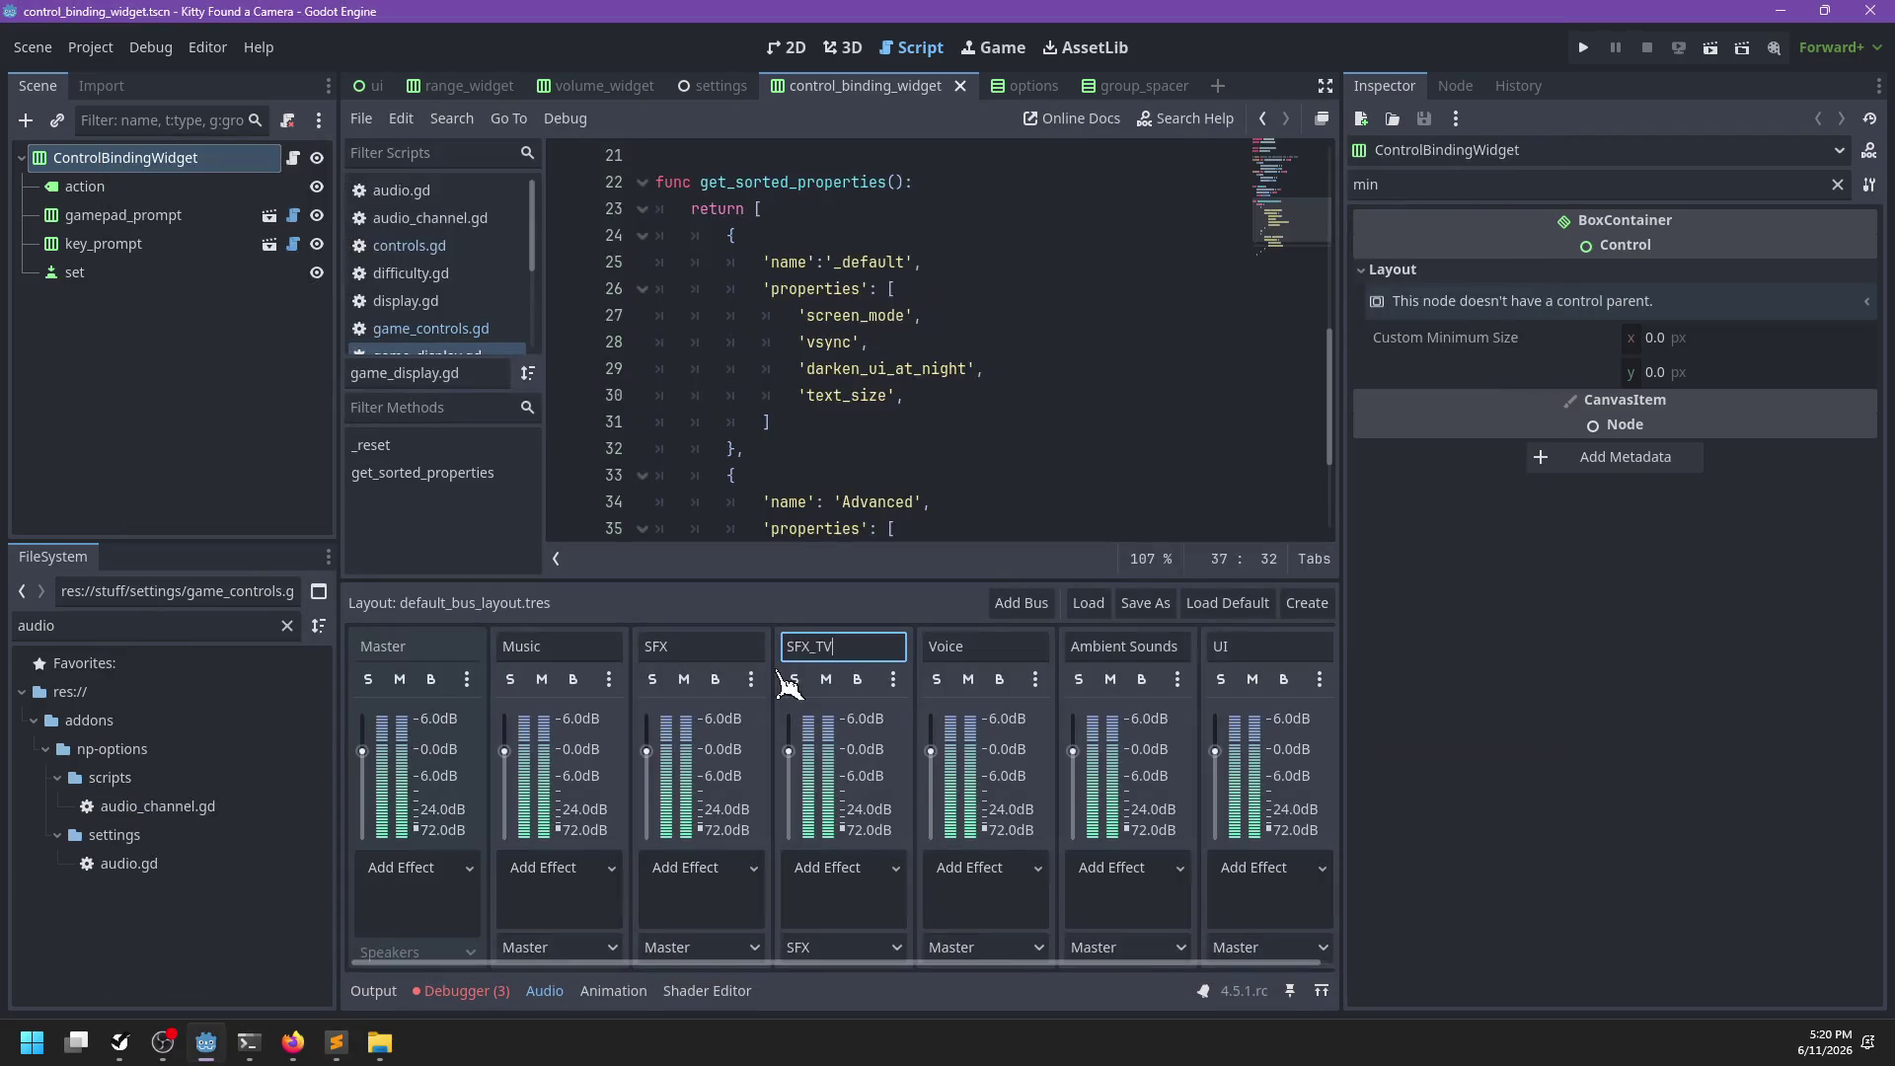
{"action": "left_click", "coordinate": [989, 643]}
{"action": "scroll", "coordinate": [491, 251], "scroll_direction": "down", "scroll_amount": 2}
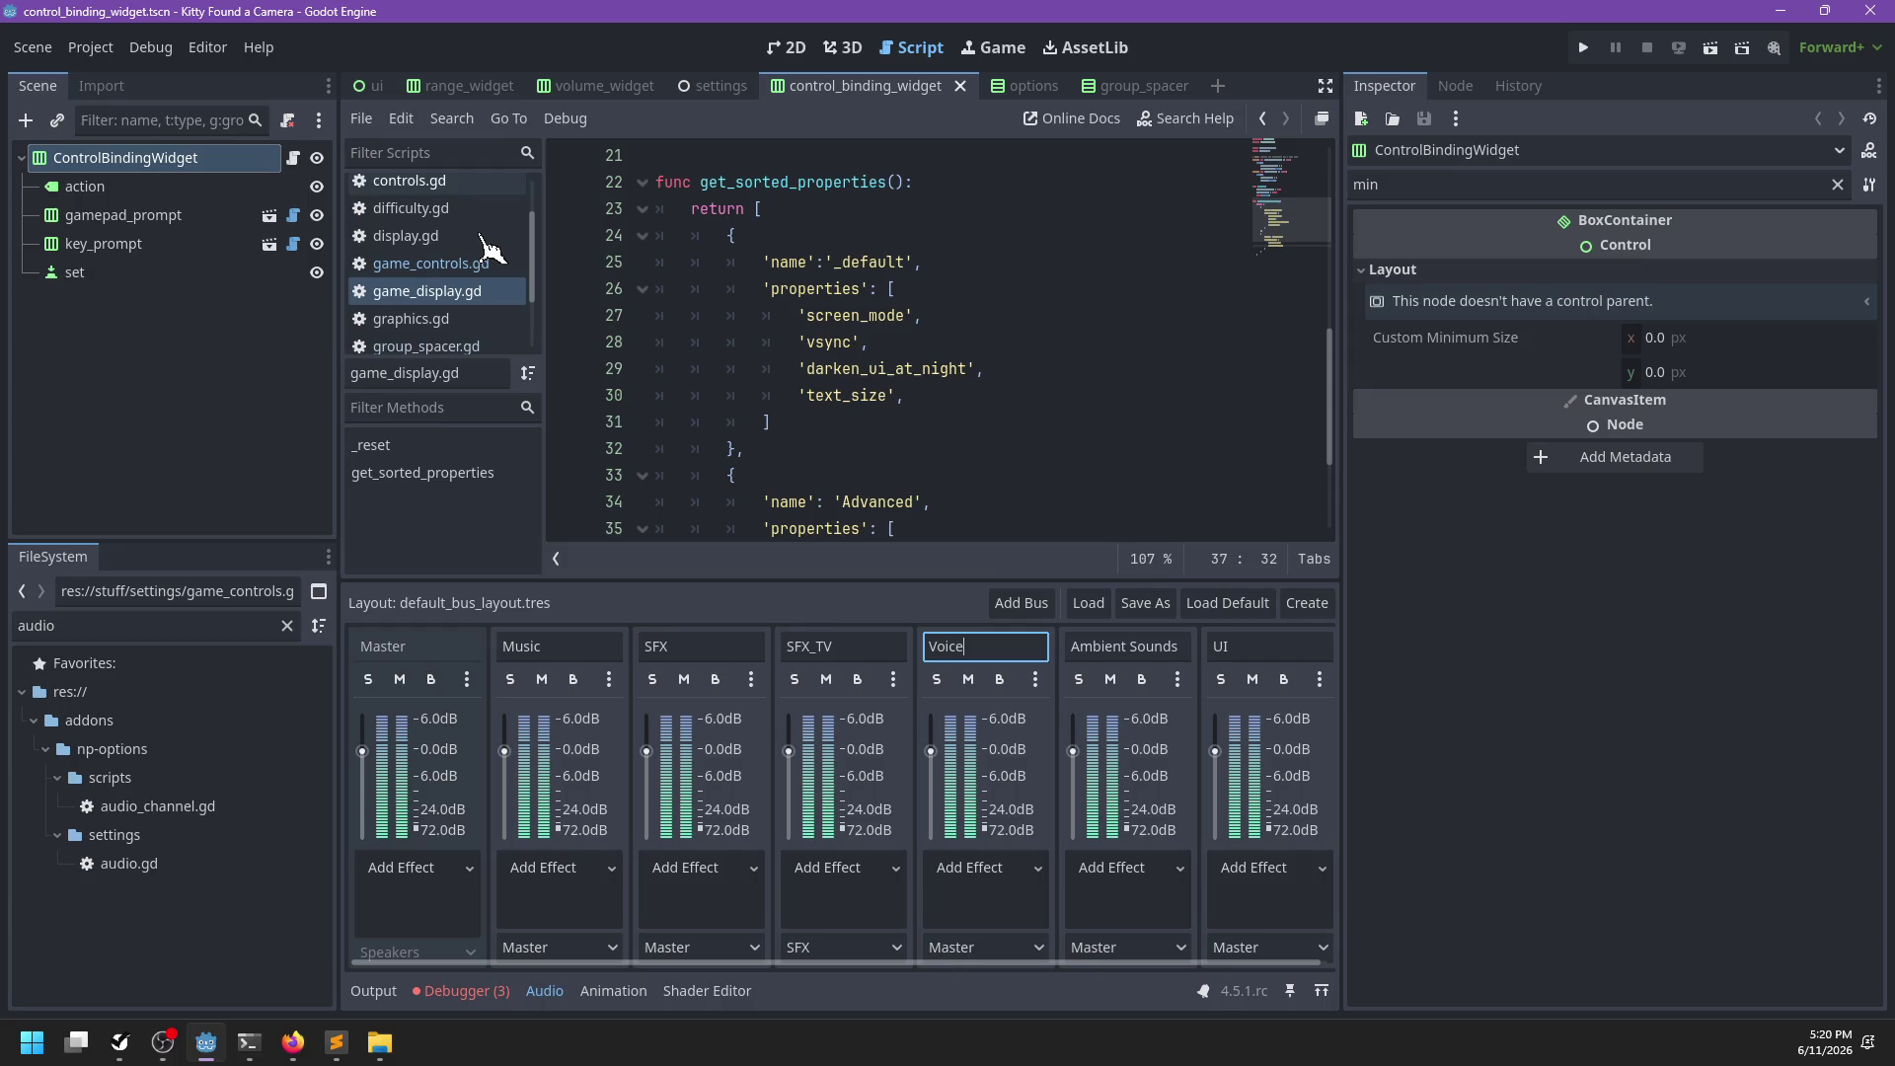
{"action": "scroll", "coordinate": [490, 252], "scroll_direction": "down", "scroll_amount": 1}
{"action": "double_click", "coordinate": [198, 628]}
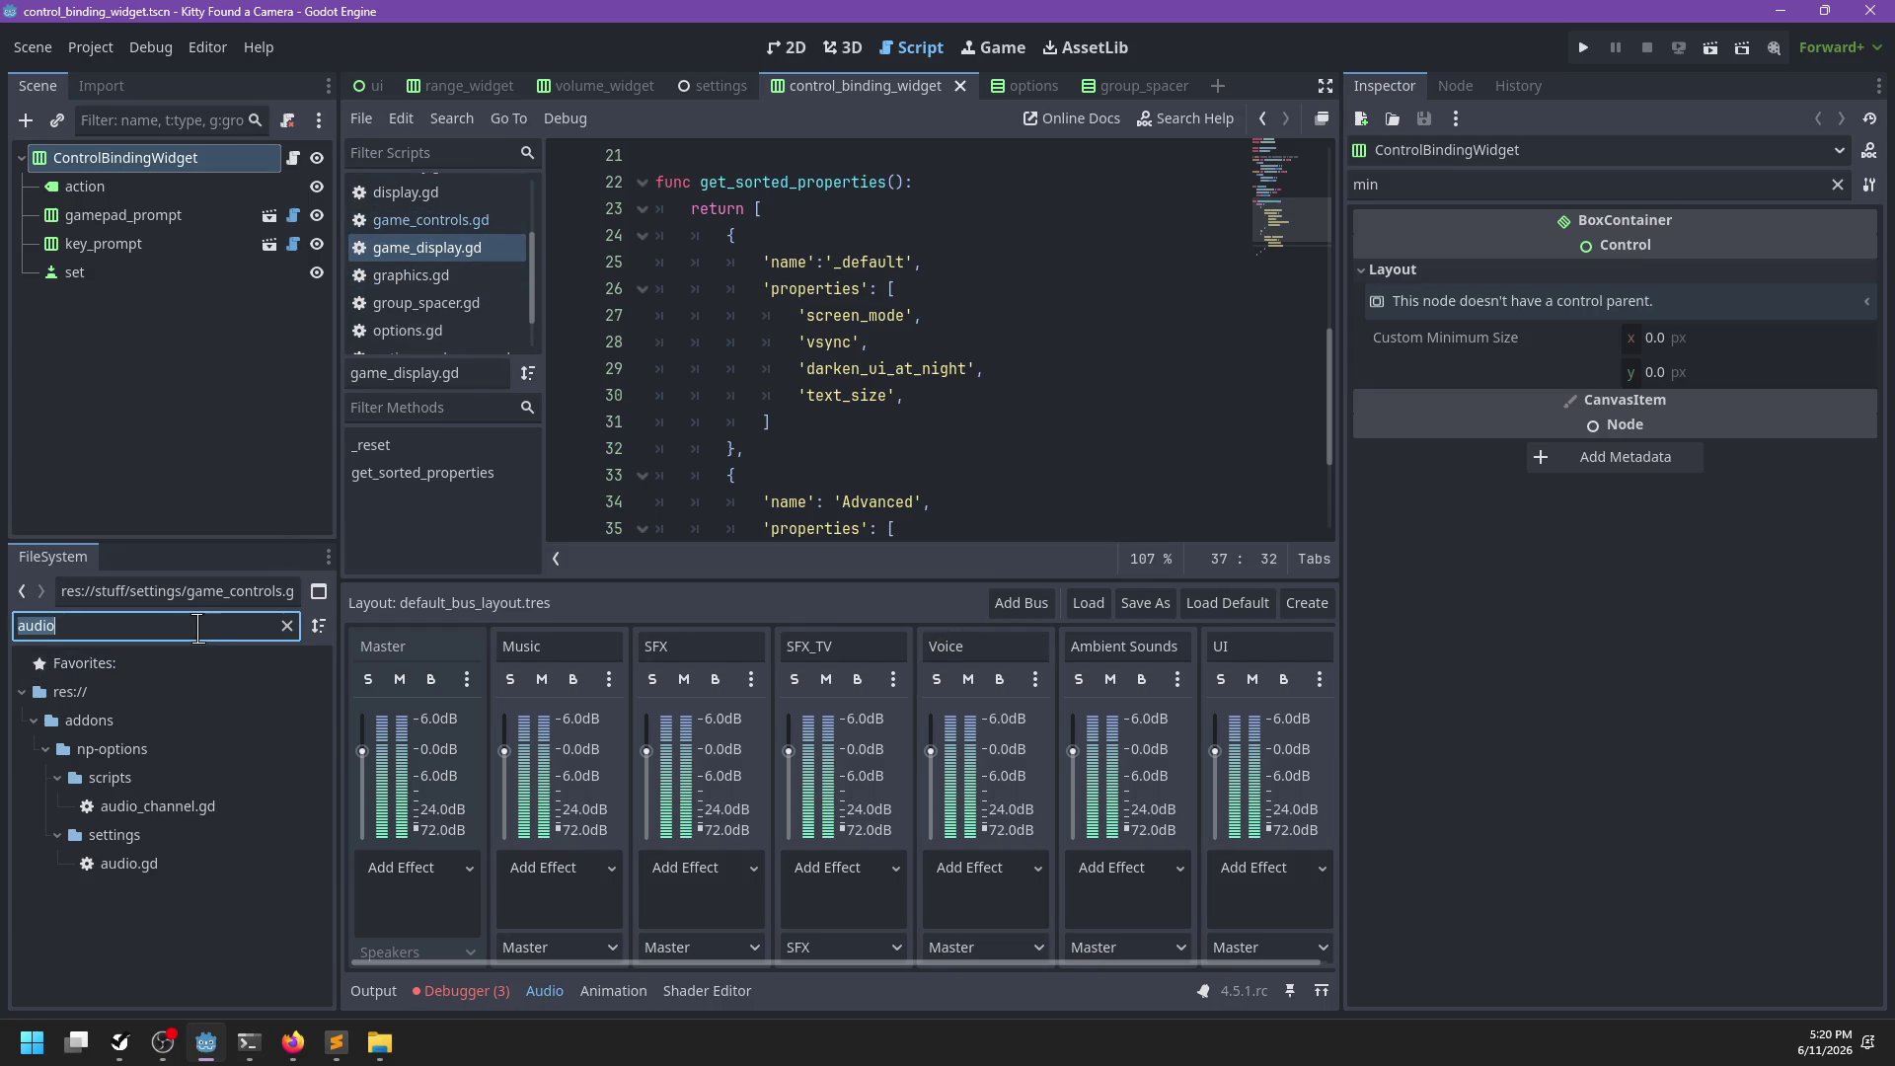
Delete the voices channel export and the voices.reset() call from audio.gd
{"action": "double_click", "coordinate": [148, 864]}
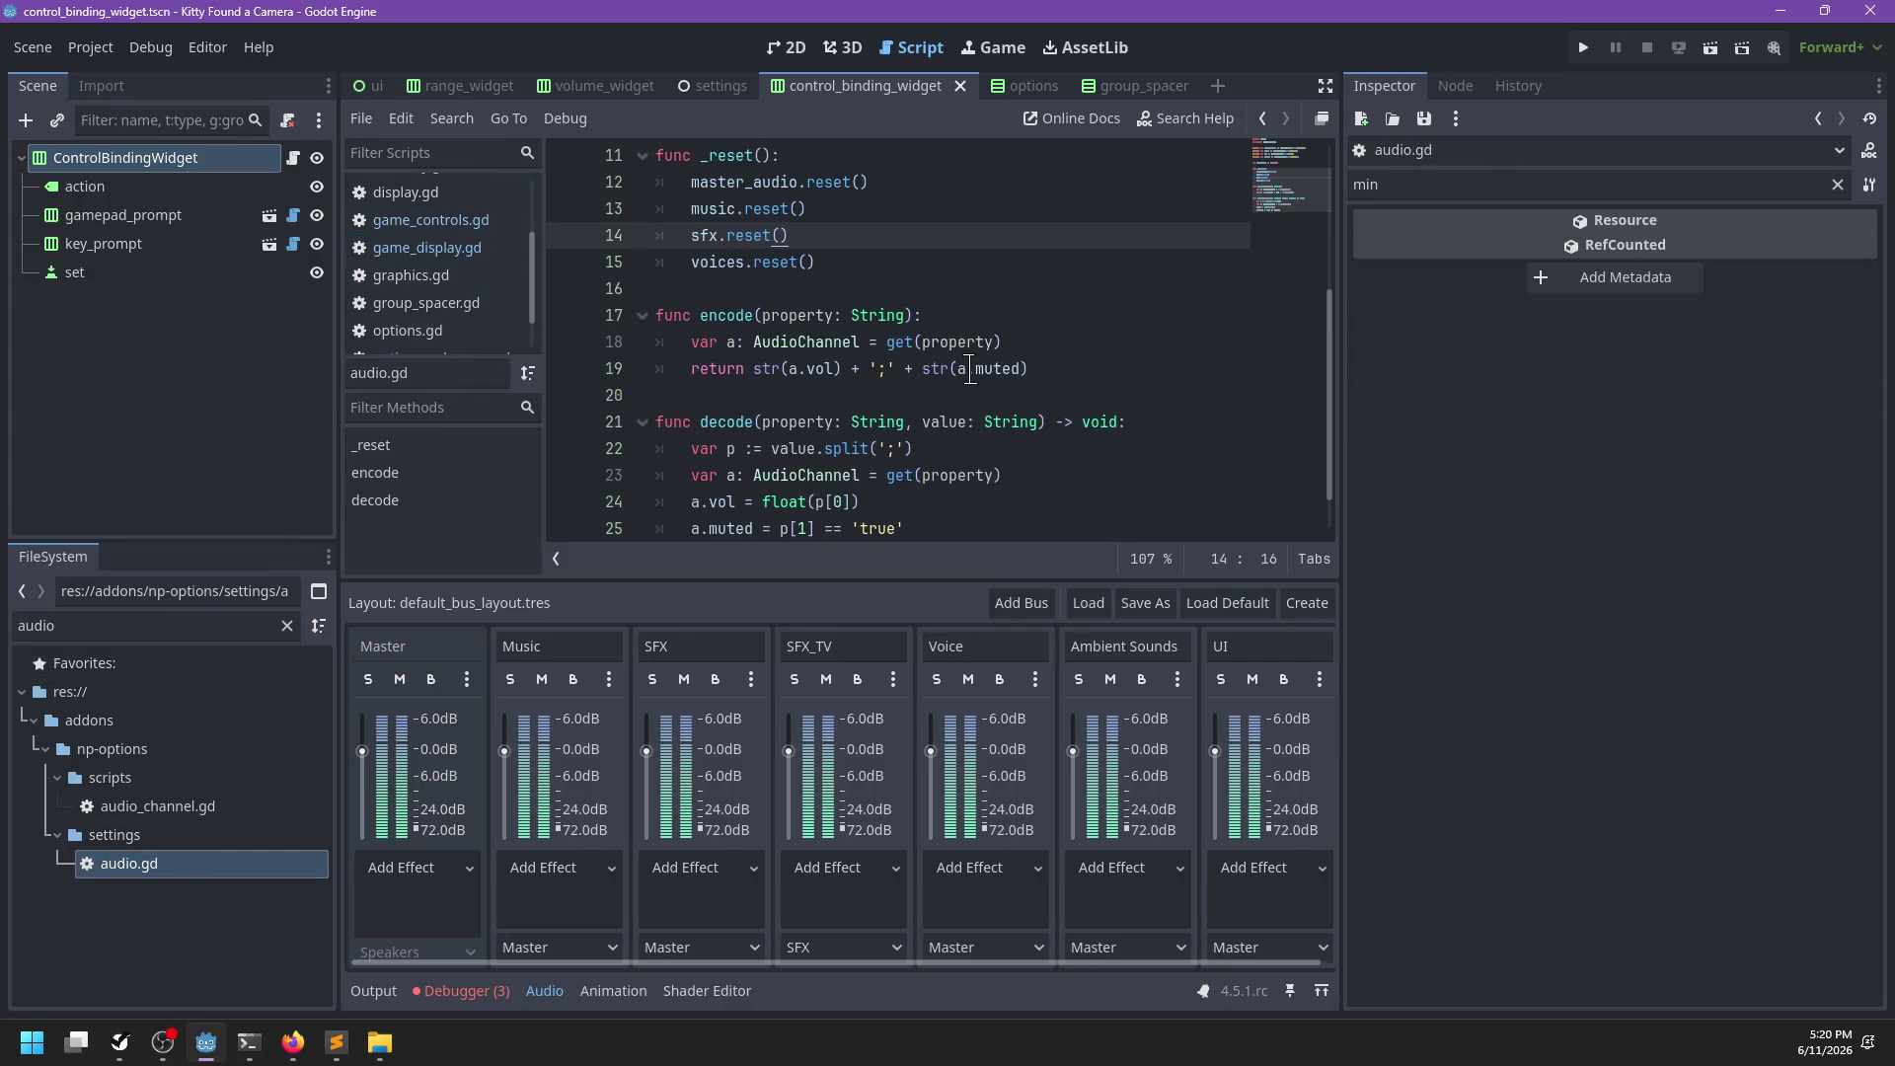
{"action": "scroll", "coordinate": [972, 370], "scroll_direction": "up", "scroll_amount": 3}
{"action": "left_click_drag", "start_coordinate": [1122, 326], "coordinate": [1122, 299]}
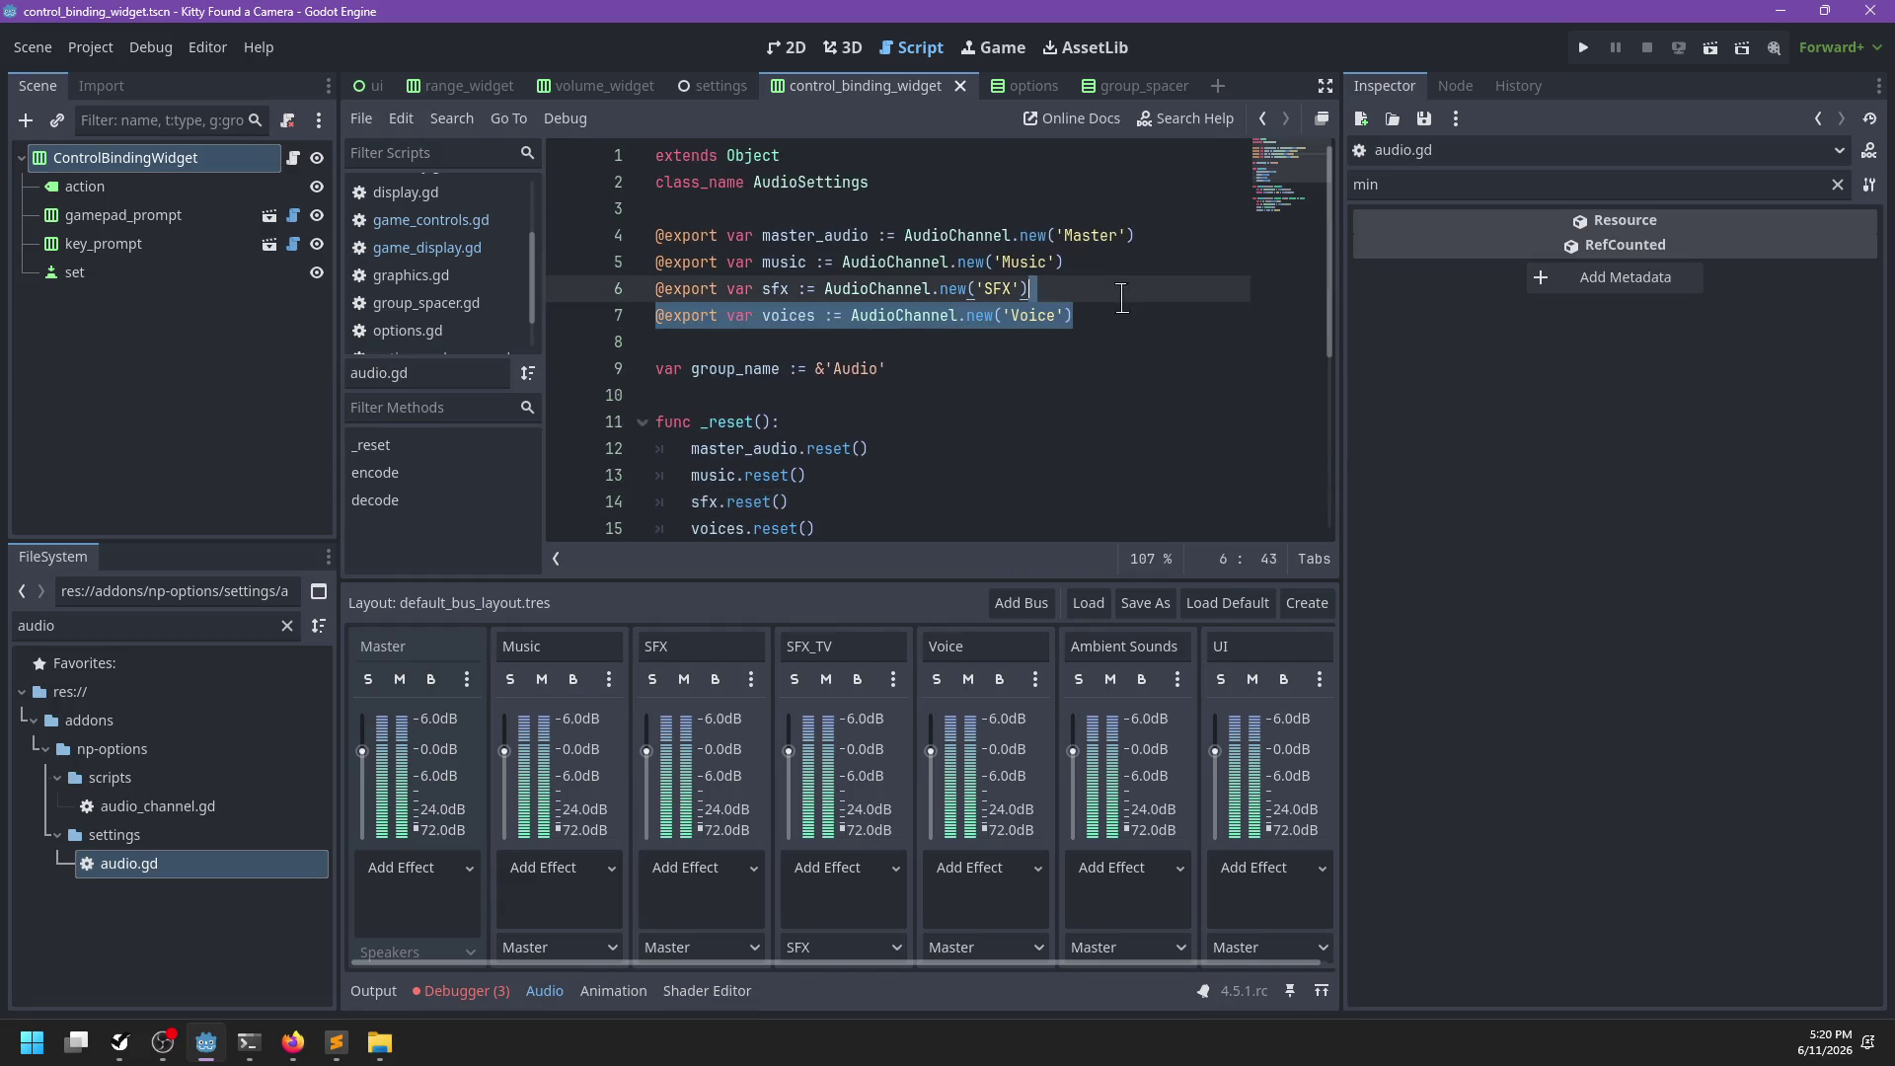
{"action": "key", "text": "BackSpace"}
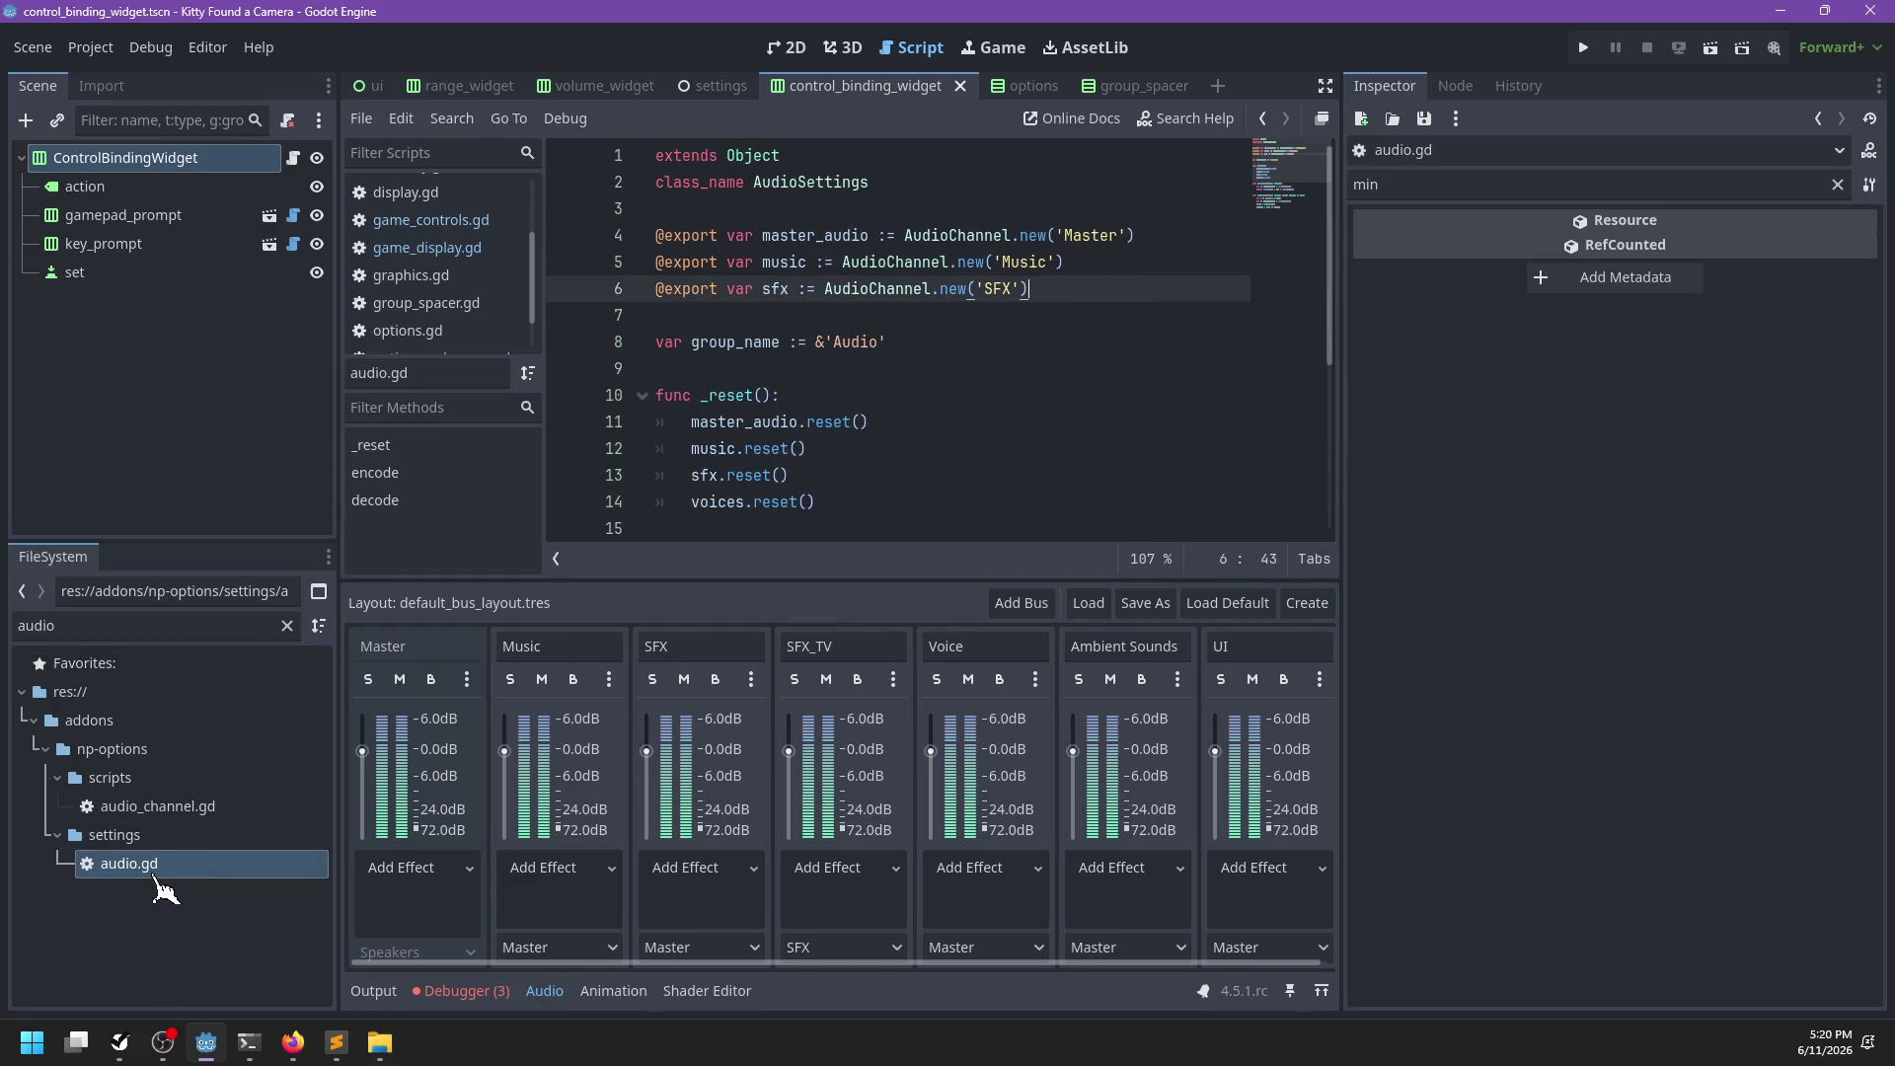
{"action": "right_click", "coordinate": [156, 868]}
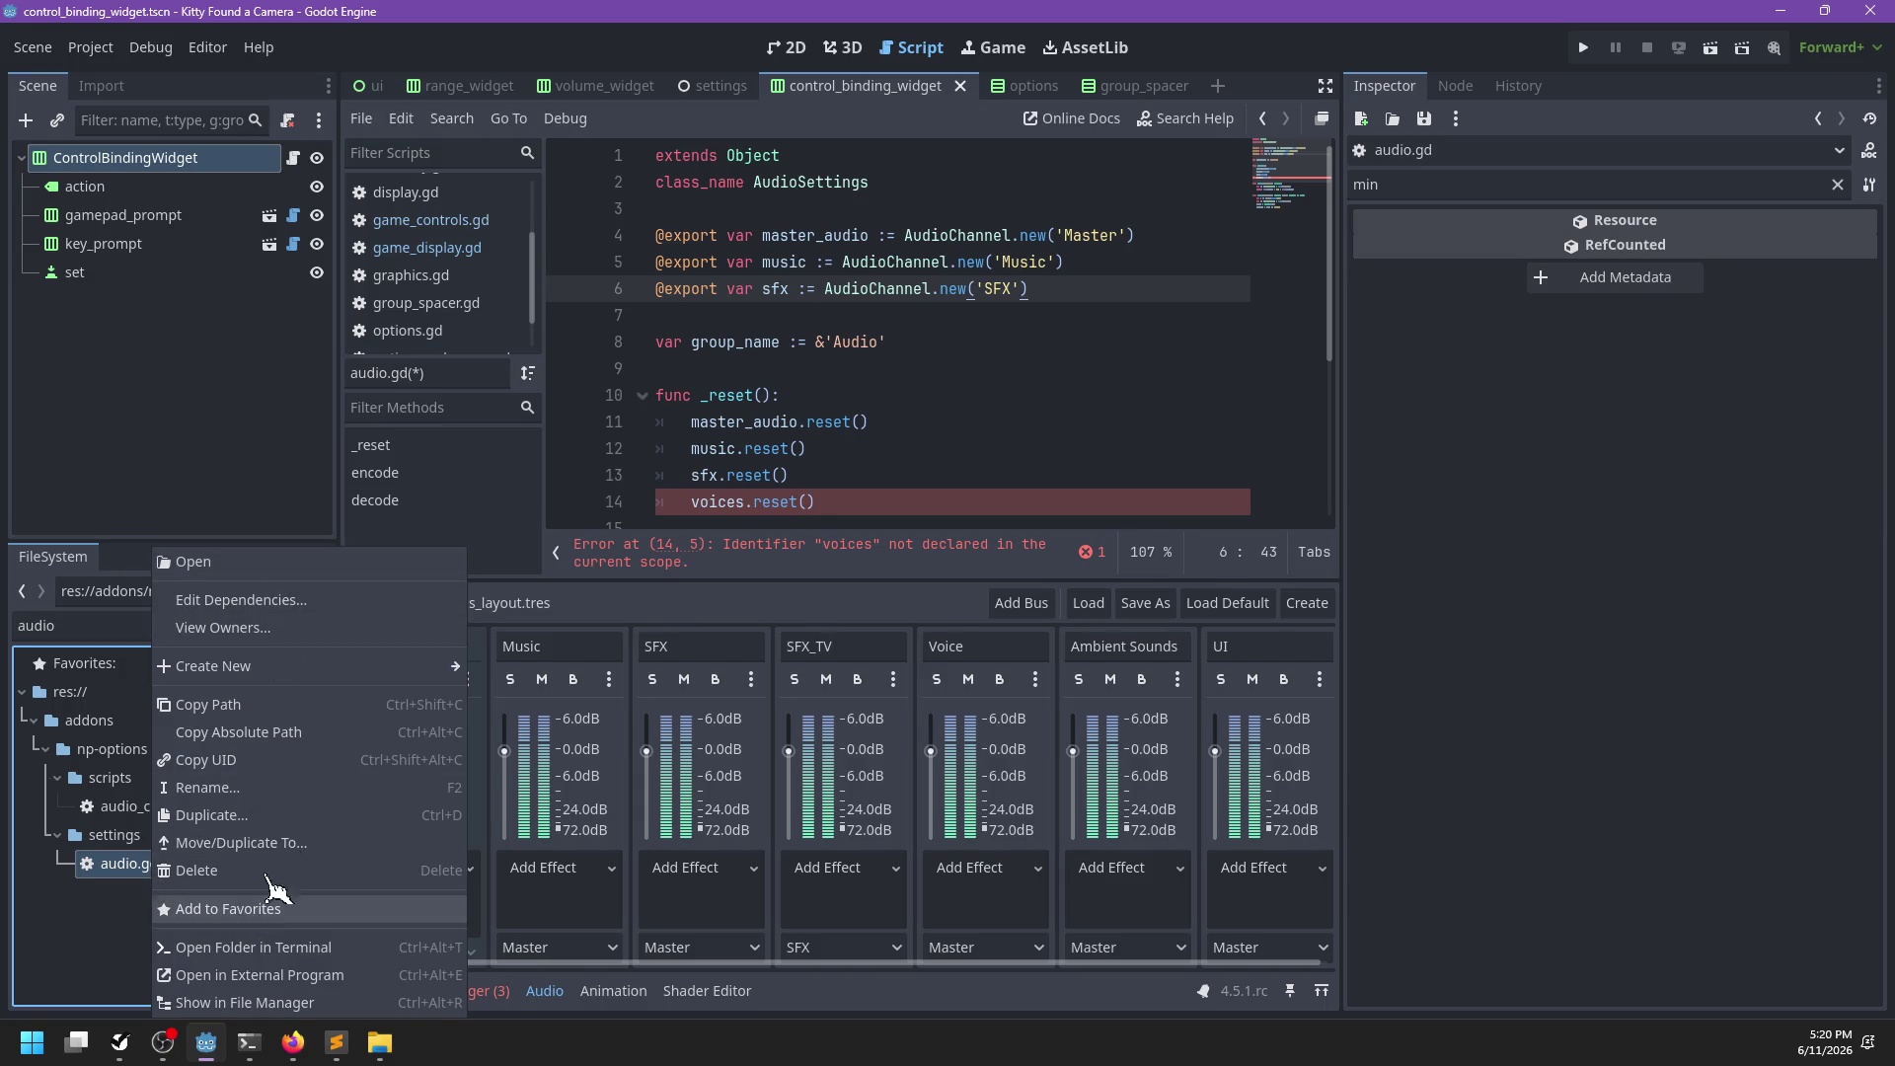
{"action": "left_click", "coordinate": [877, 480]}
{"action": "left_click_drag", "start_coordinate": [877, 498], "coordinate": [876, 468]}
{"action": "key", "text": "BackSpace"}
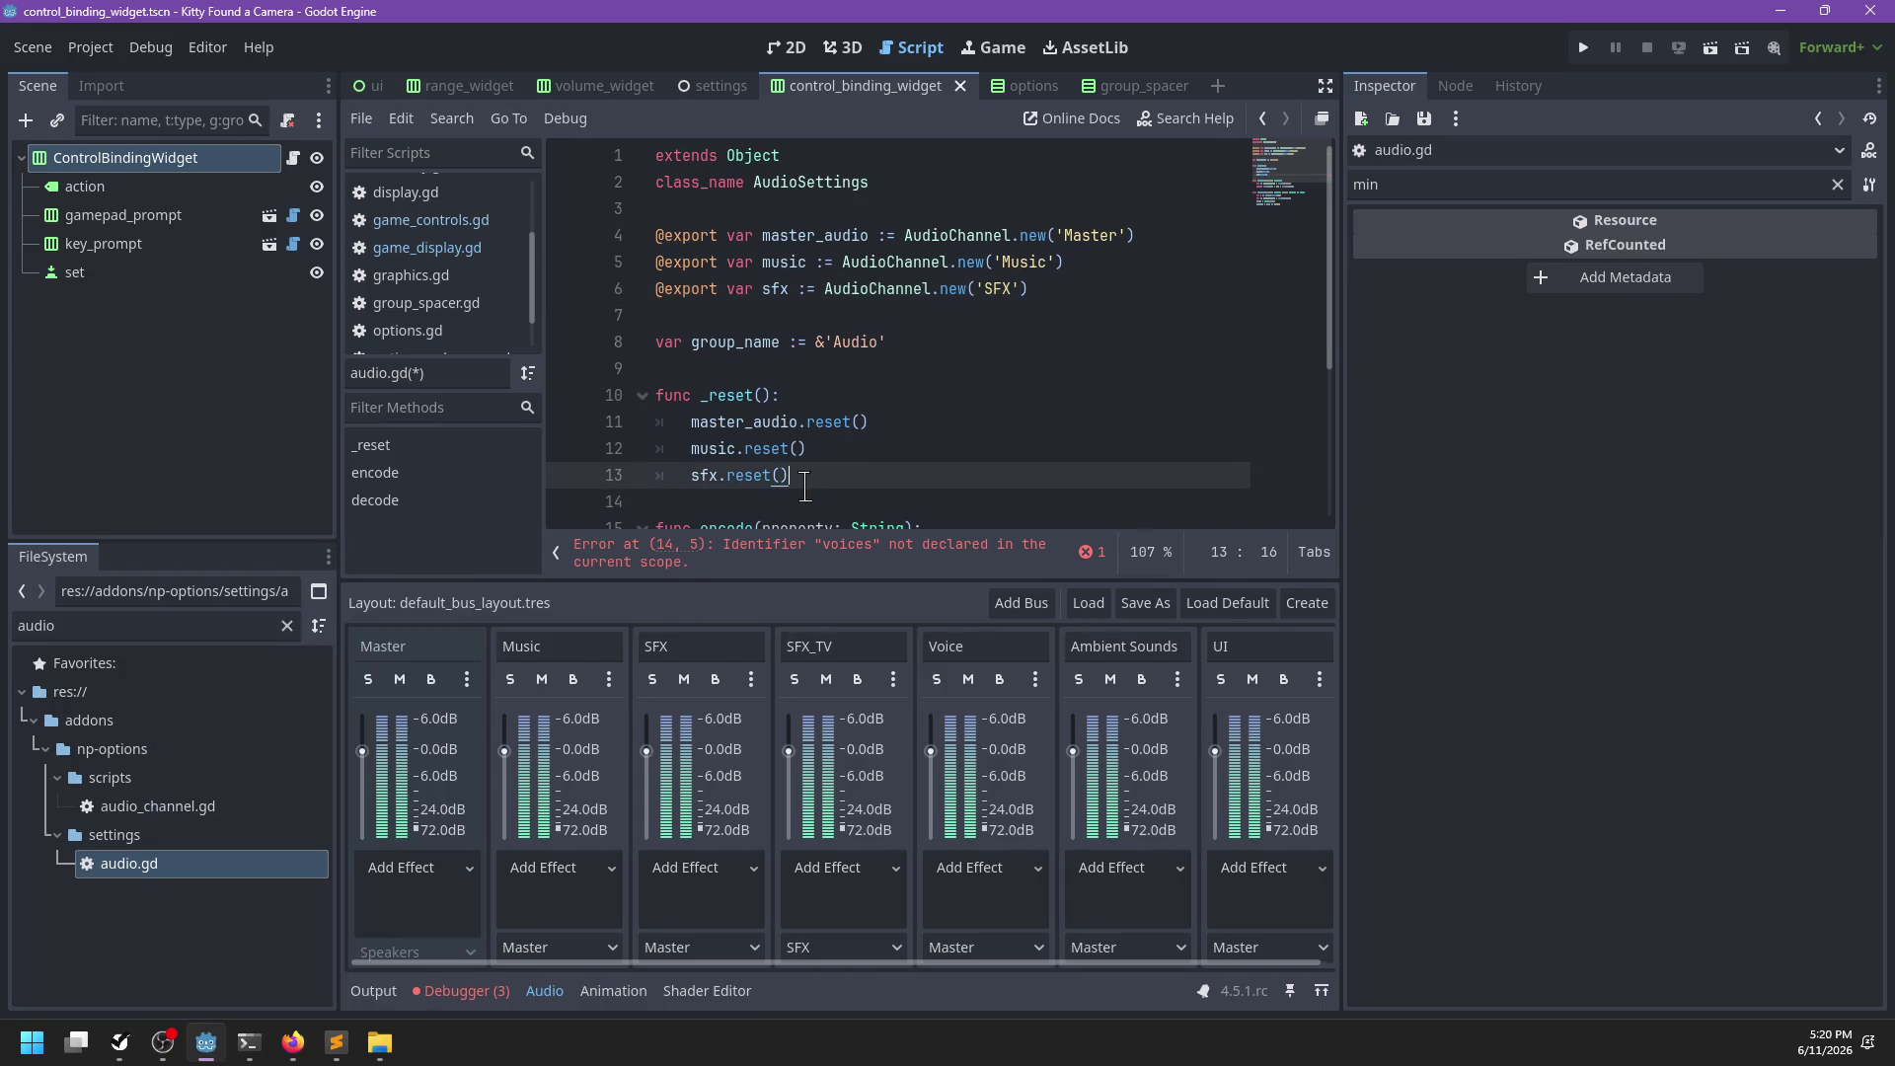
{"action": "right_click", "coordinate": [215, 868]}
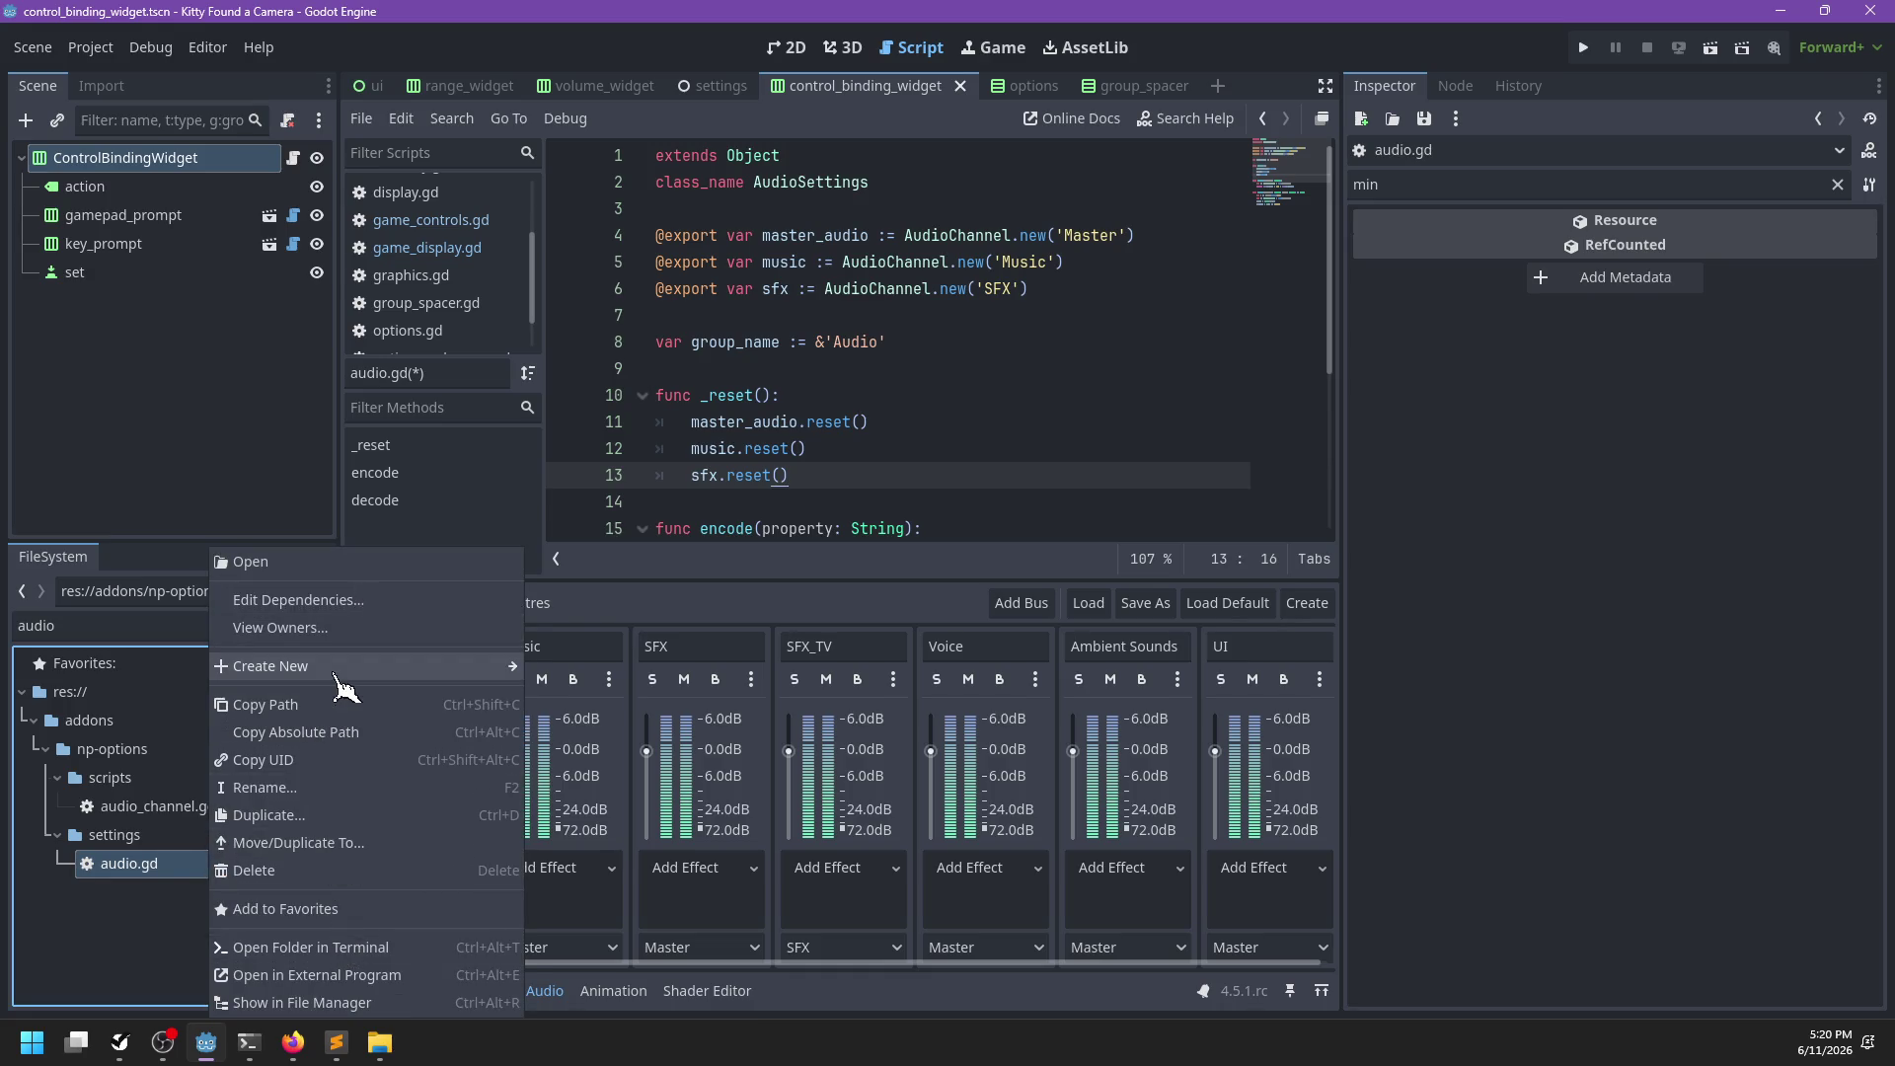
{"action": "key", "text": "Escape"}
Clear the audio file filter and collapse the theming and prompts folders
{"action": "left_click", "coordinate": [287, 628]}
{"action": "scroll", "coordinate": [227, 833], "scroll_direction": "down", "scroll_amount": 10}
{"action": "scroll", "coordinate": [95, 794], "scroll_direction": "down", "scroll_amount": 15}
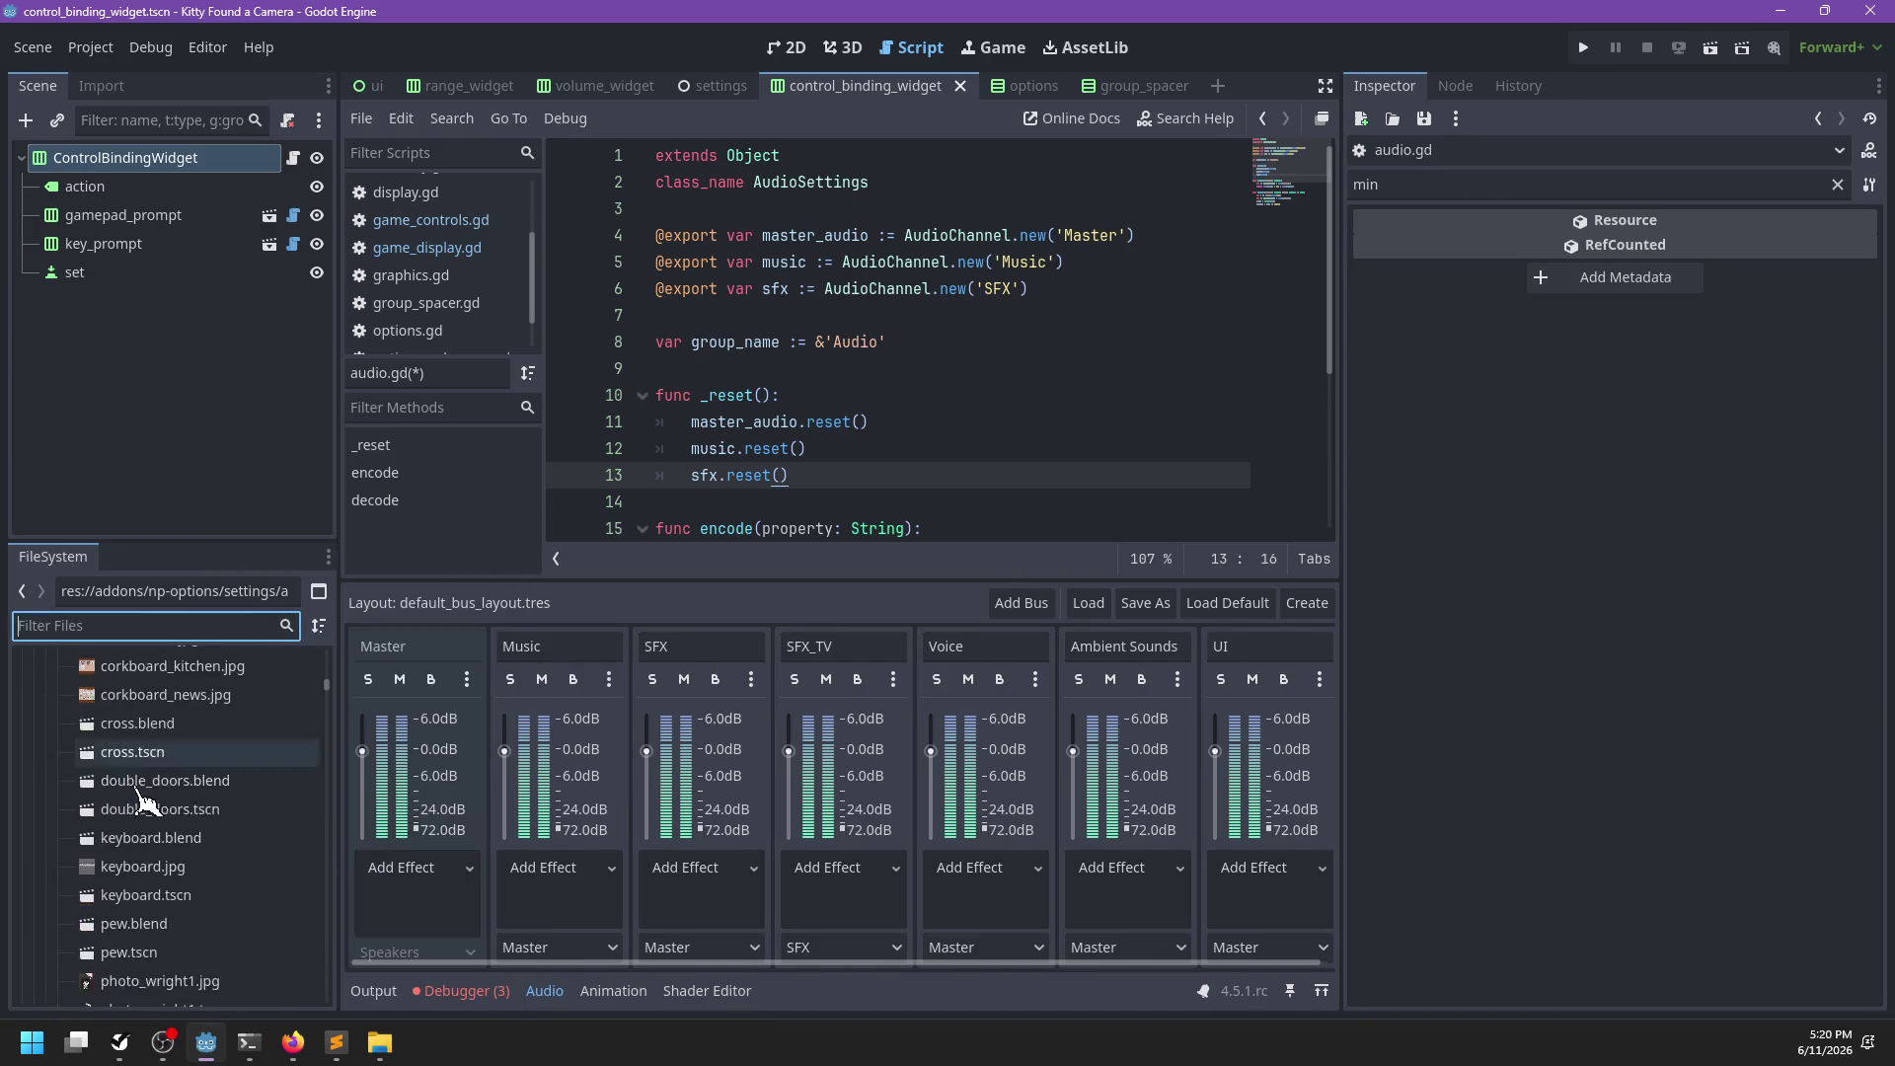
{"action": "scroll", "coordinate": [192, 843], "scroll_direction": "up", "scroll_amount": 15}
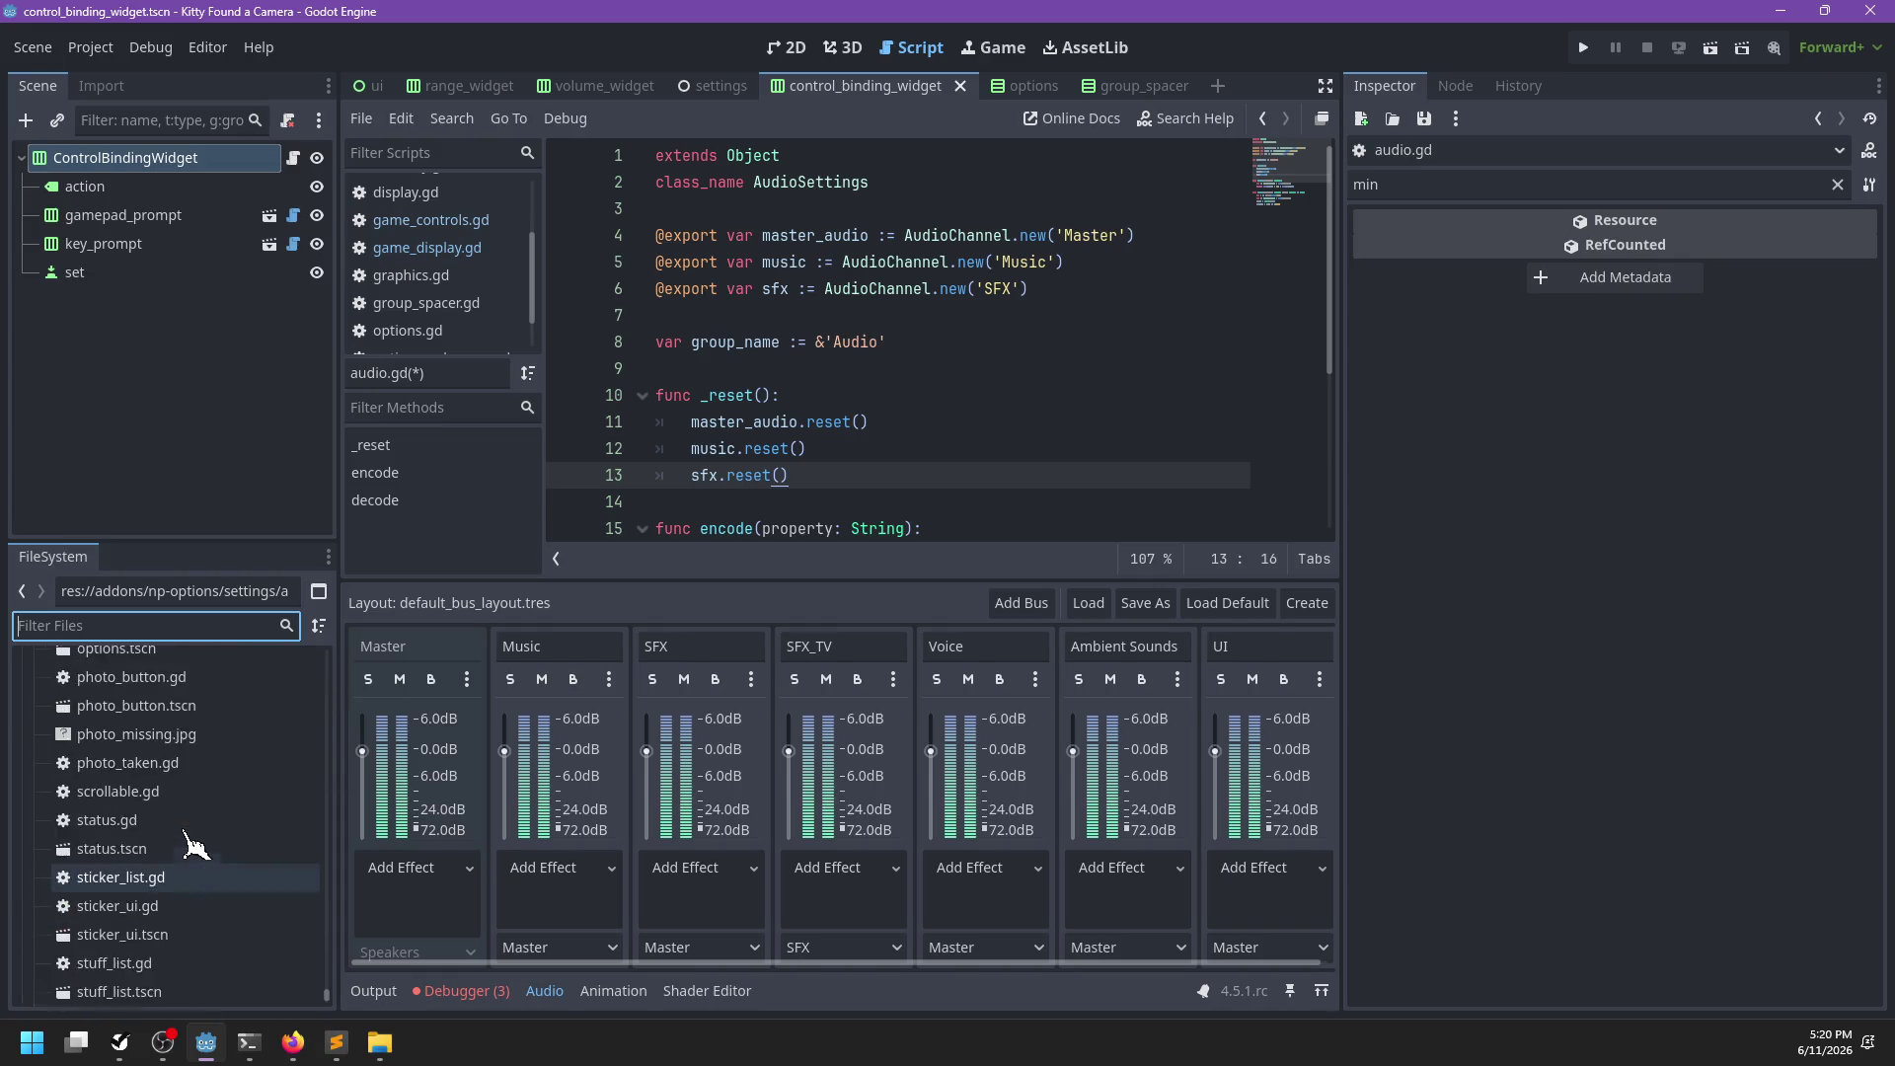
{"action": "scroll", "coordinate": [187, 849], "scroll_direction": "up", "scroll_amount": 5}
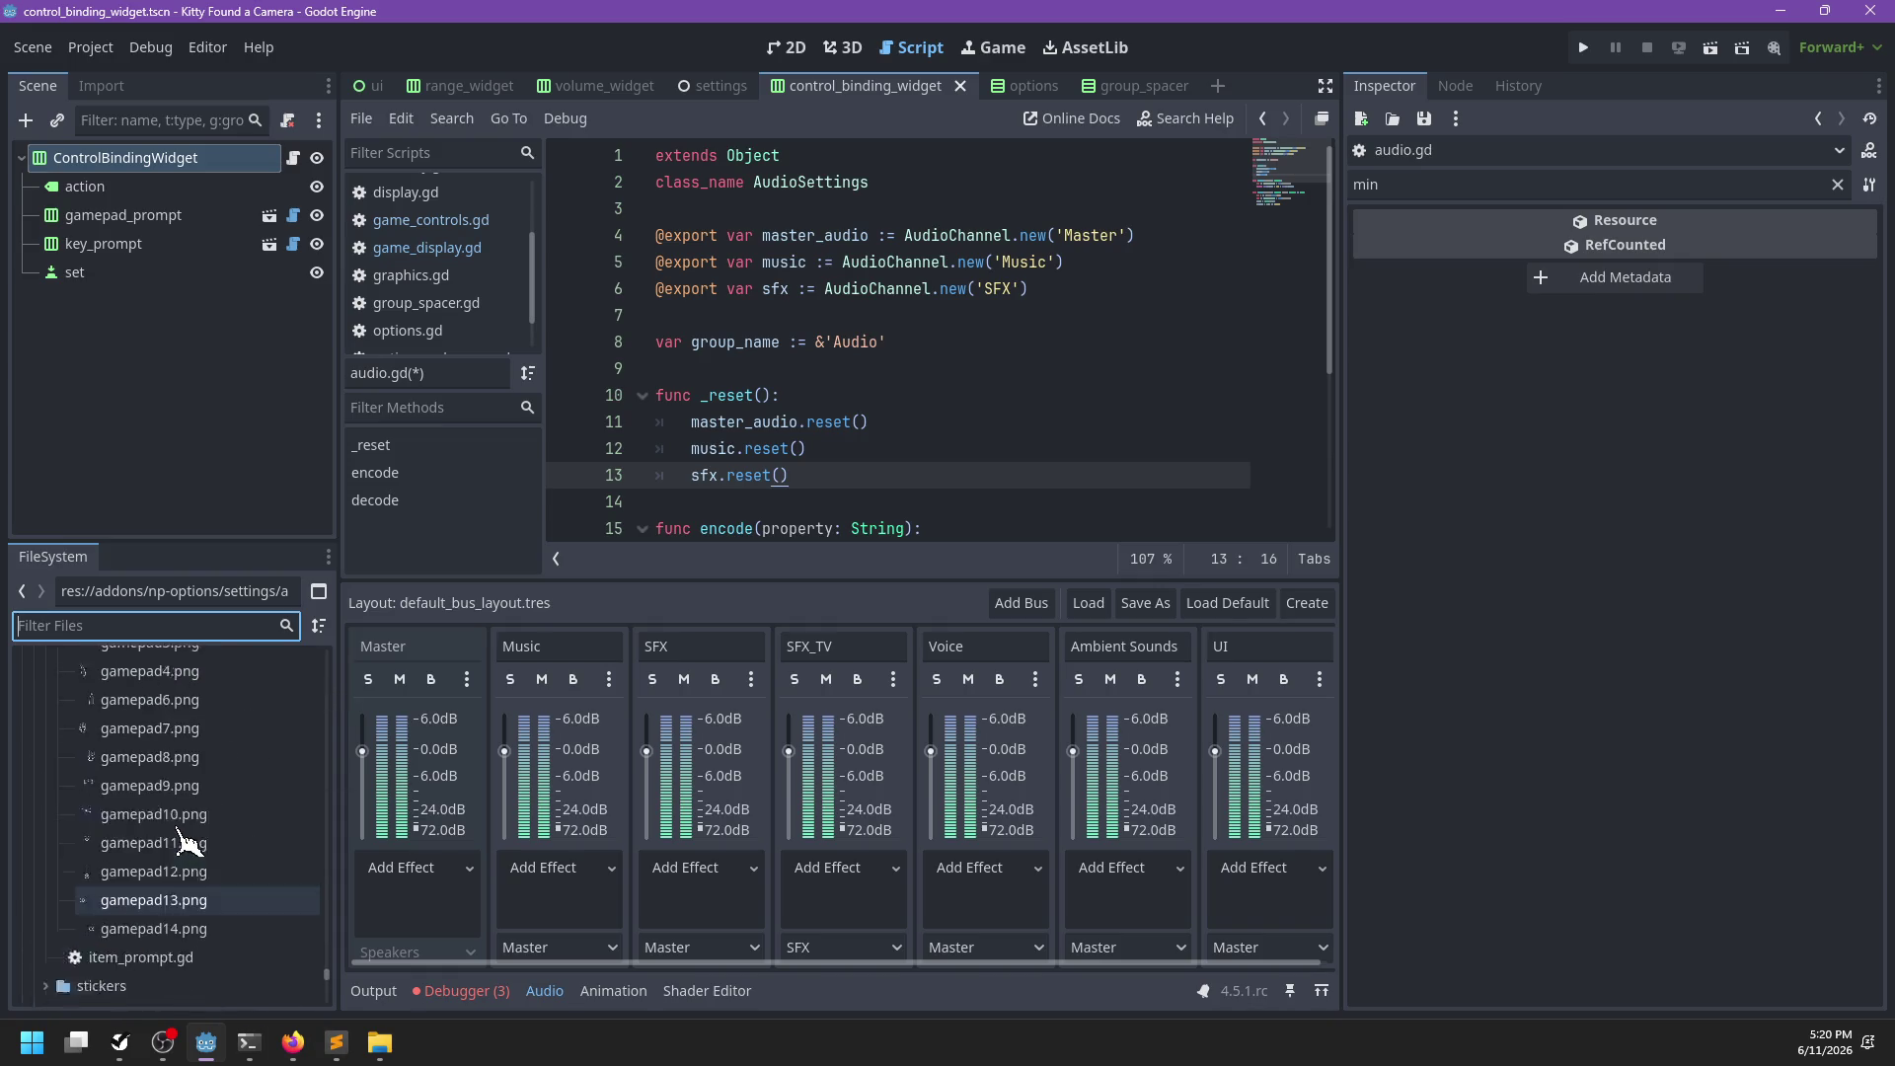
{"action": "left_click", "coordinate": [46, 882]}
{"action": "scroll", "coordinate": [67, 881], "scroll_direction": "up", "scroll_amount": 6}
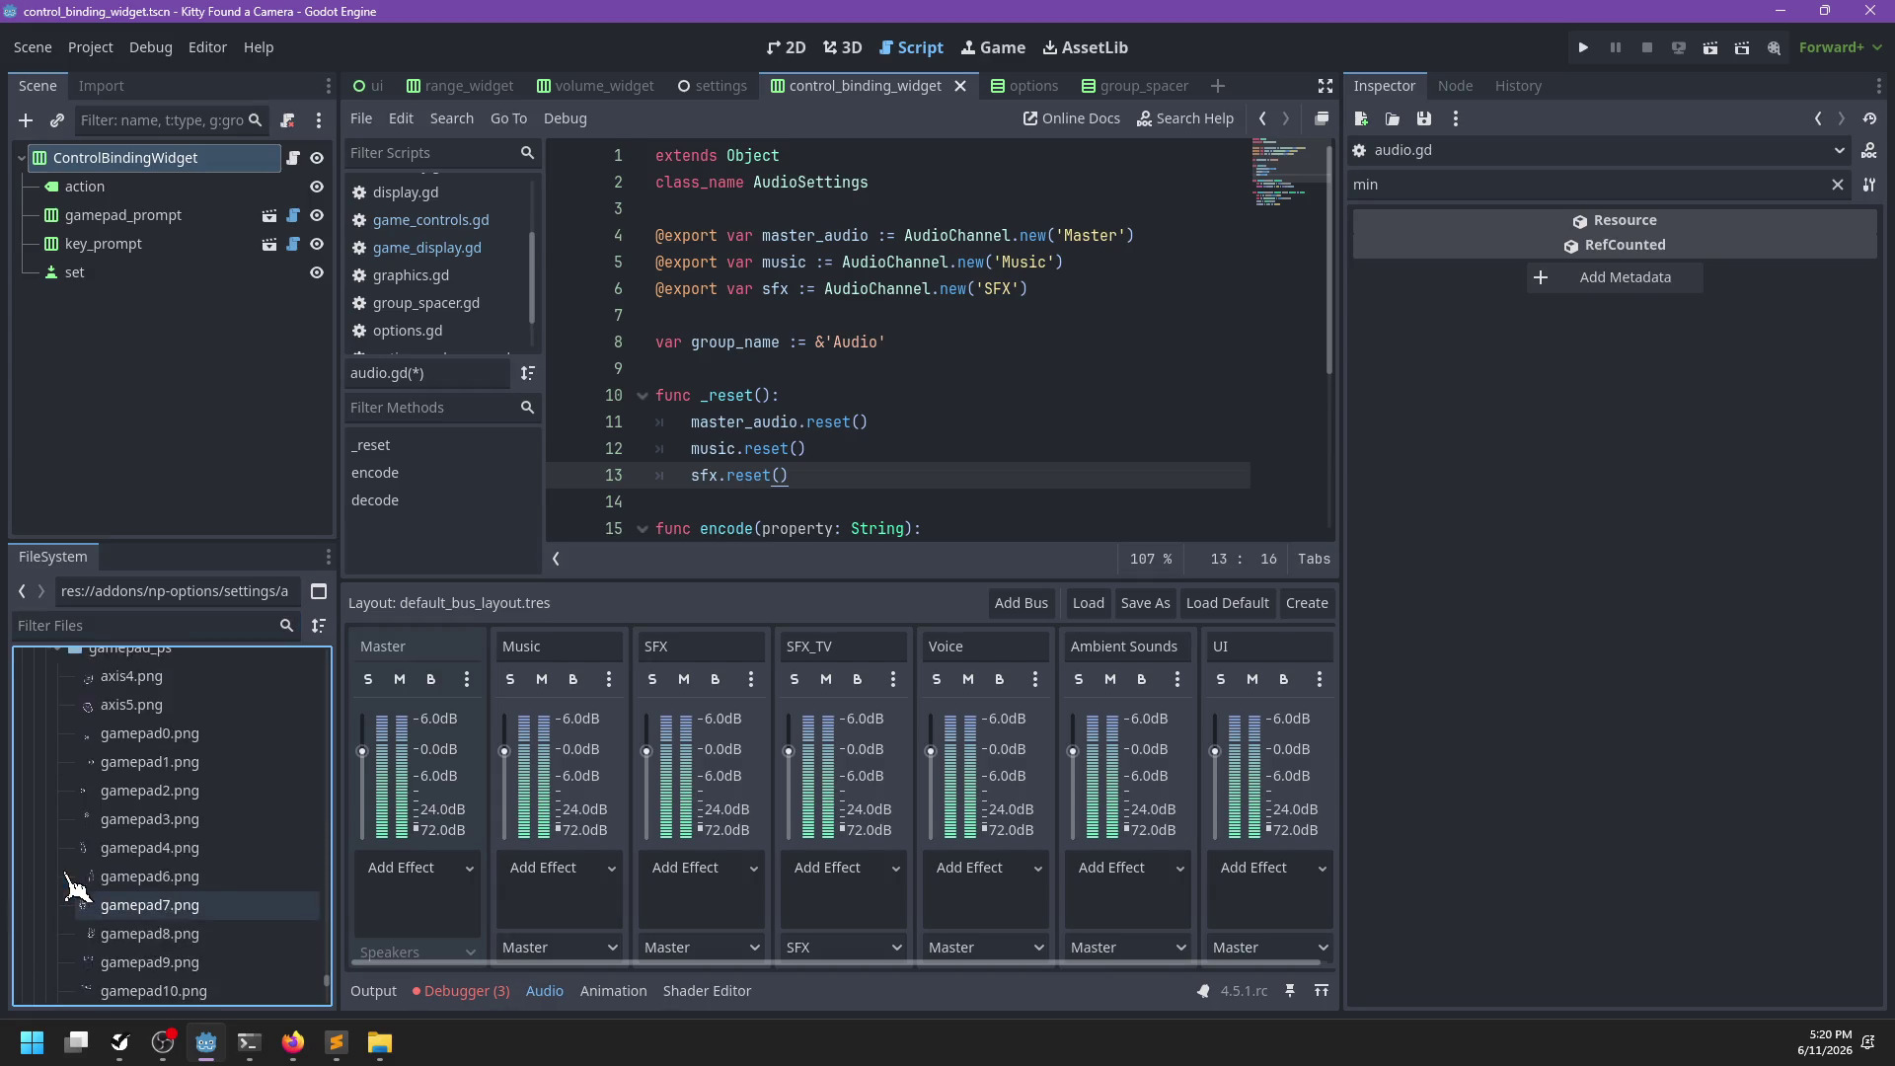
{"action": "left_click", "coordinate": [47, 841]}
Collapse the ui and achievements folders so the stuff/settings folder is visible
{"action": "scroll", "coordinate": [60, 854], "scroll_direction": "up", "scroll_amount": 5}
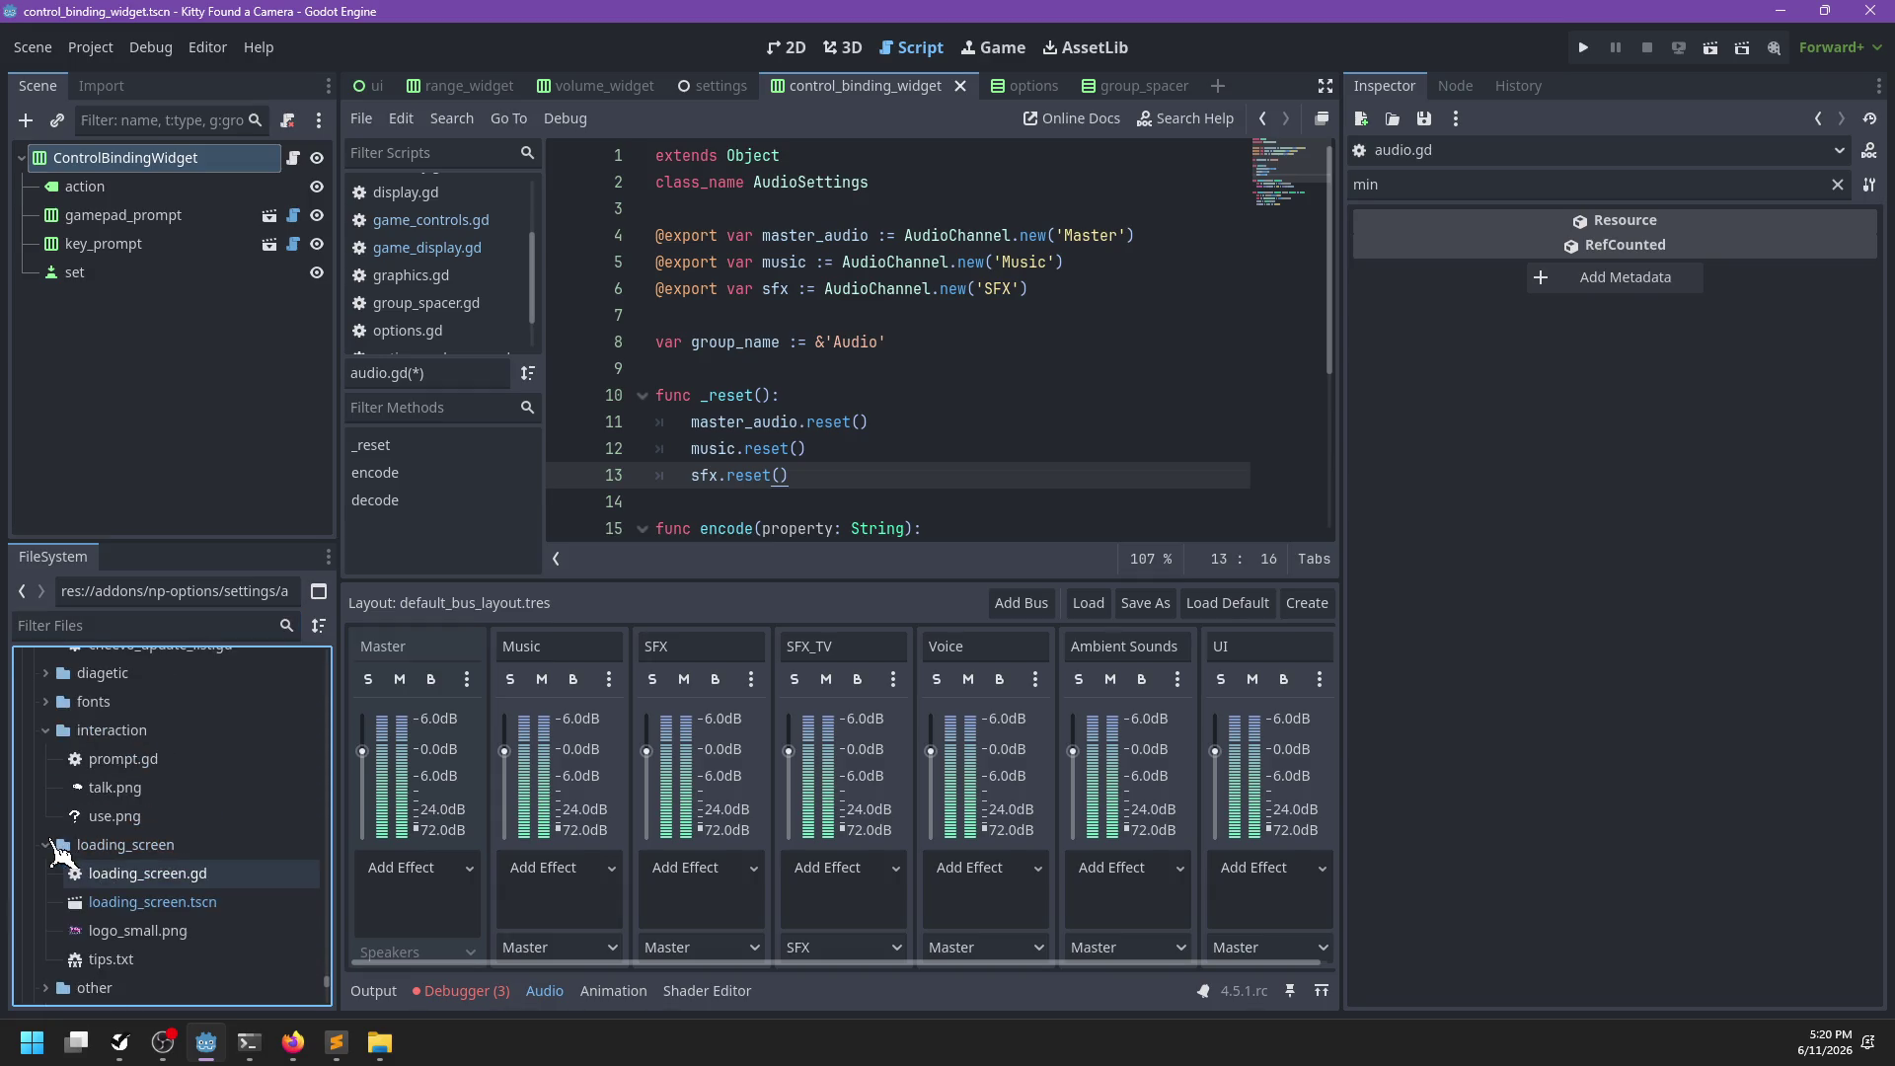
{"action": "scroll", "coordinate": [59, 780], "scroll_direction": "down", "scroll_amount": 1}
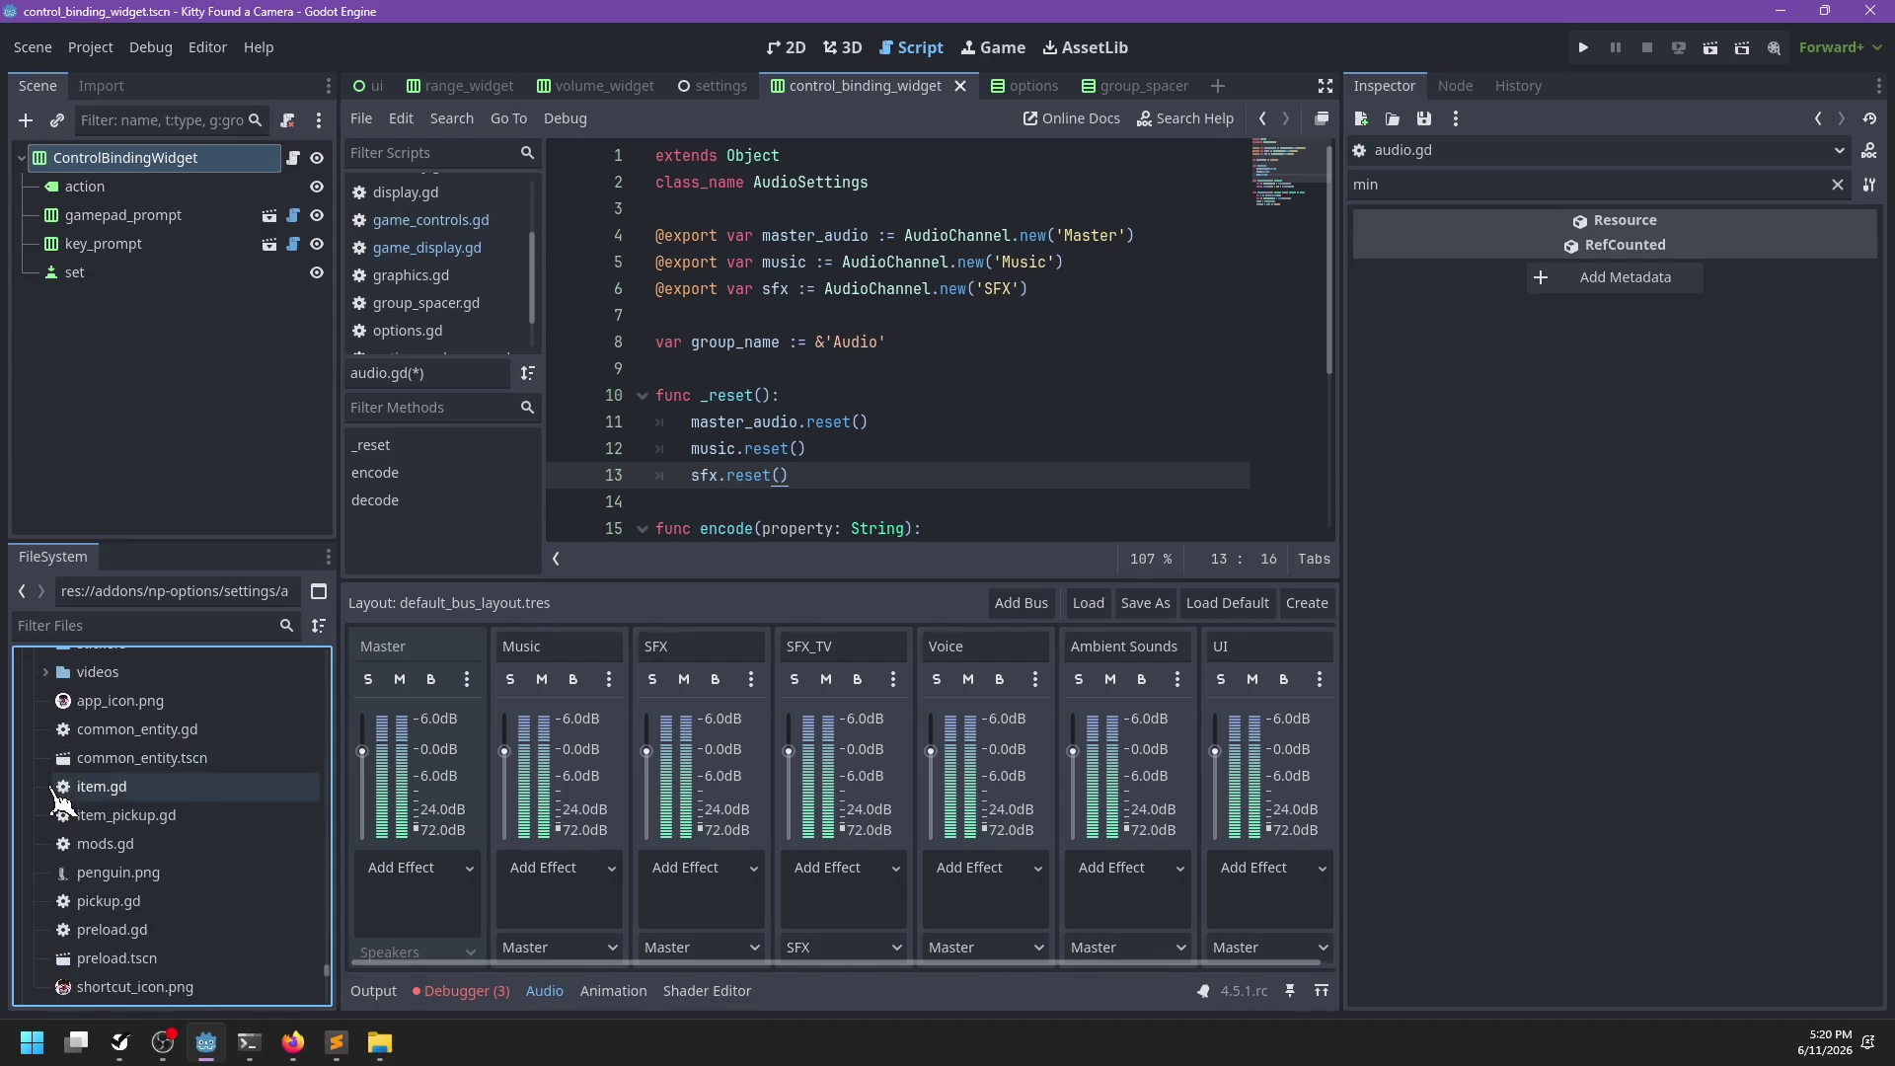
{"action": "left_click", "coordinate": [36, 852]}
{"action": "scroll", "coordinate": [265, 837], "scroll_direction": "up", "scroll_amount": 6}
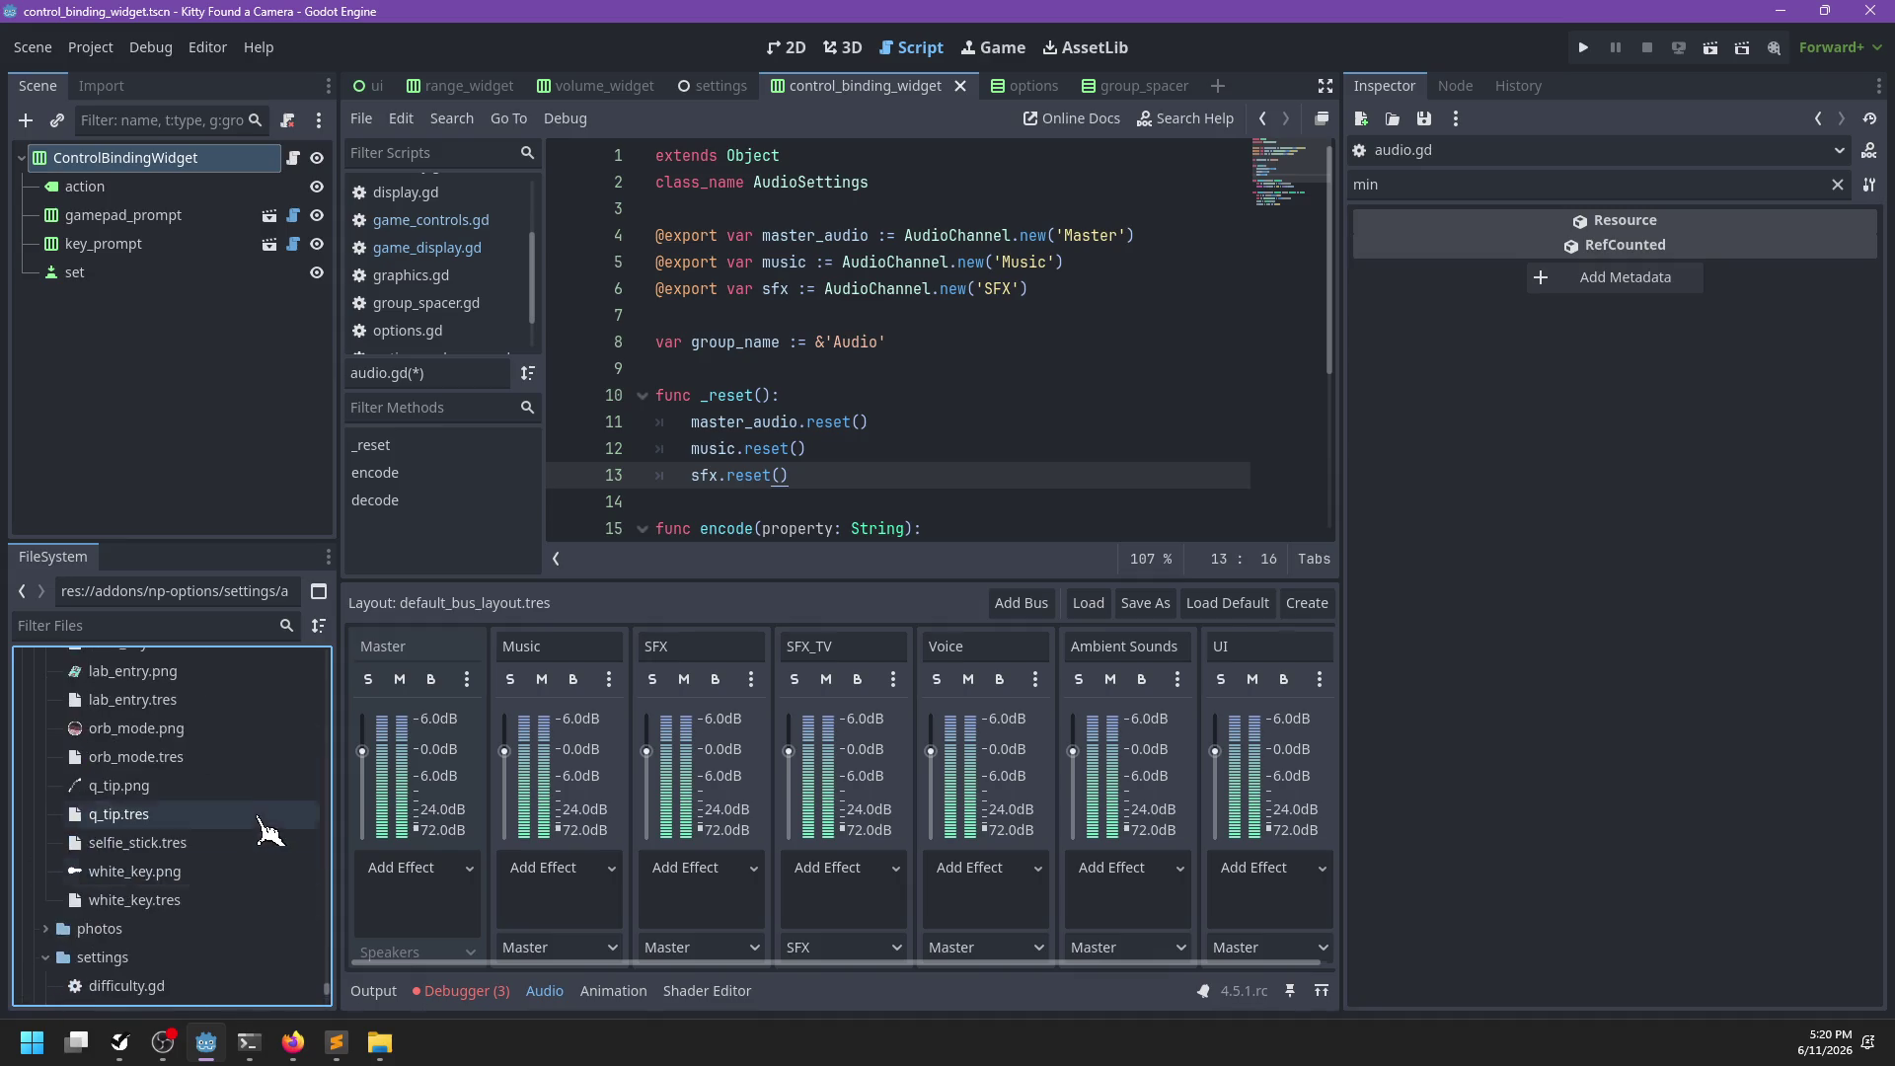
{"action": "scroll", "coordinate": [252, 834], "scroll_direction": "down", "scroll_amount": 2}
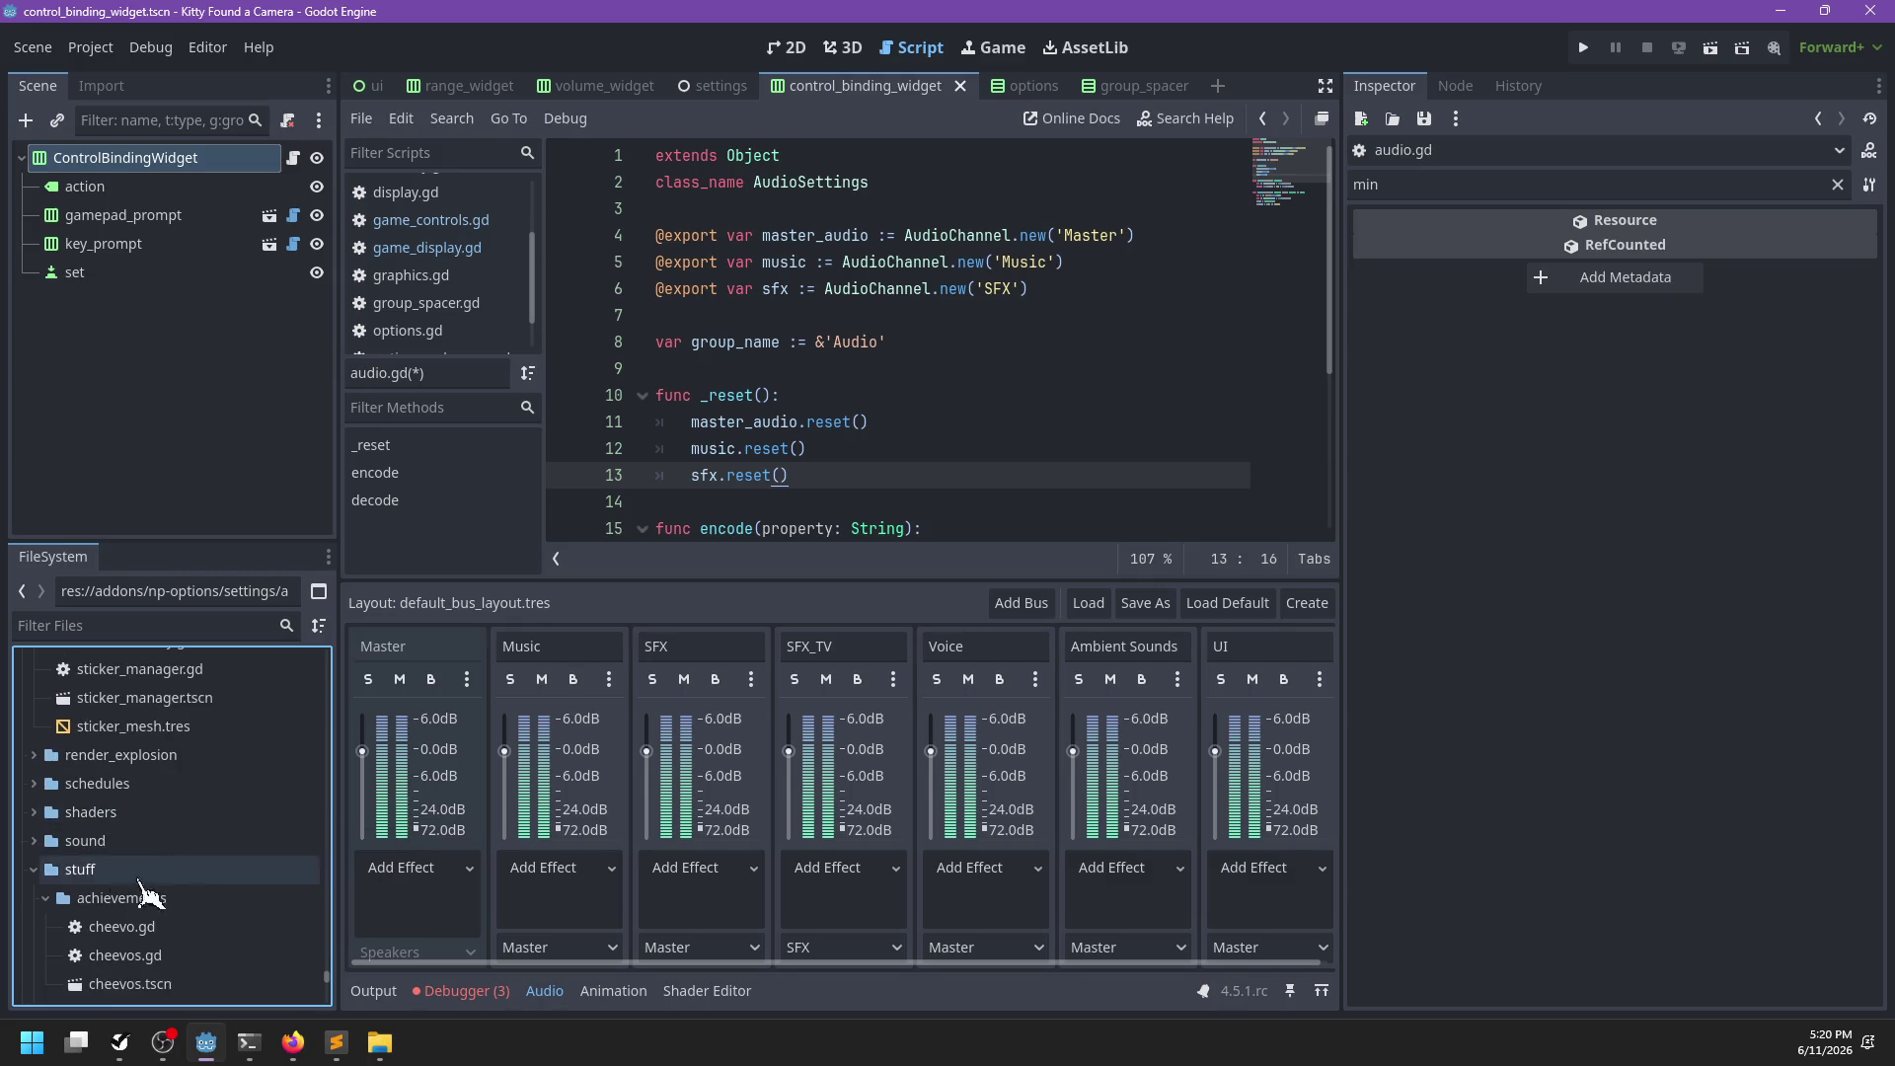
{"action": "left_click", "coordinate": [54, 928]}
{"action": "scroll", "coordinate": [56, 942], "scroll_direction": "down", "scroll_amount": 3}
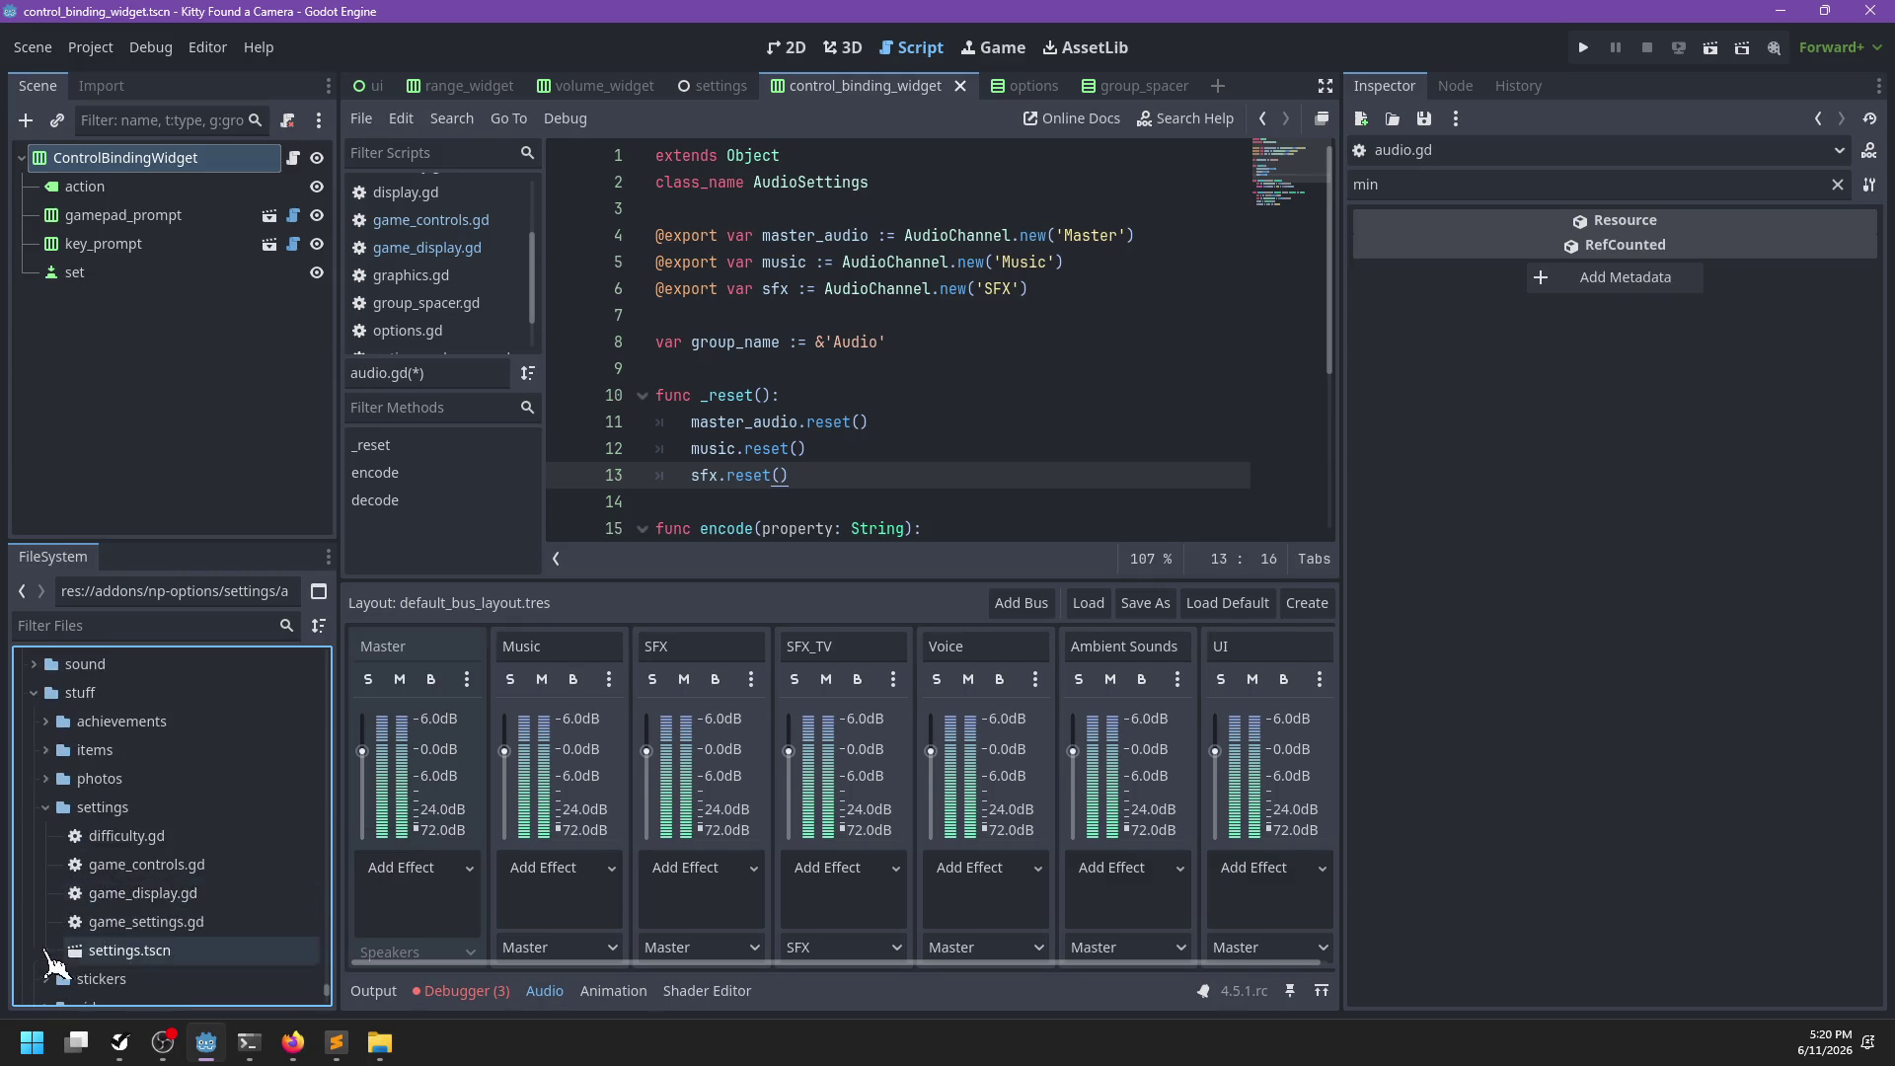
{"action": "right_click", "coordinate": [99, 807]}
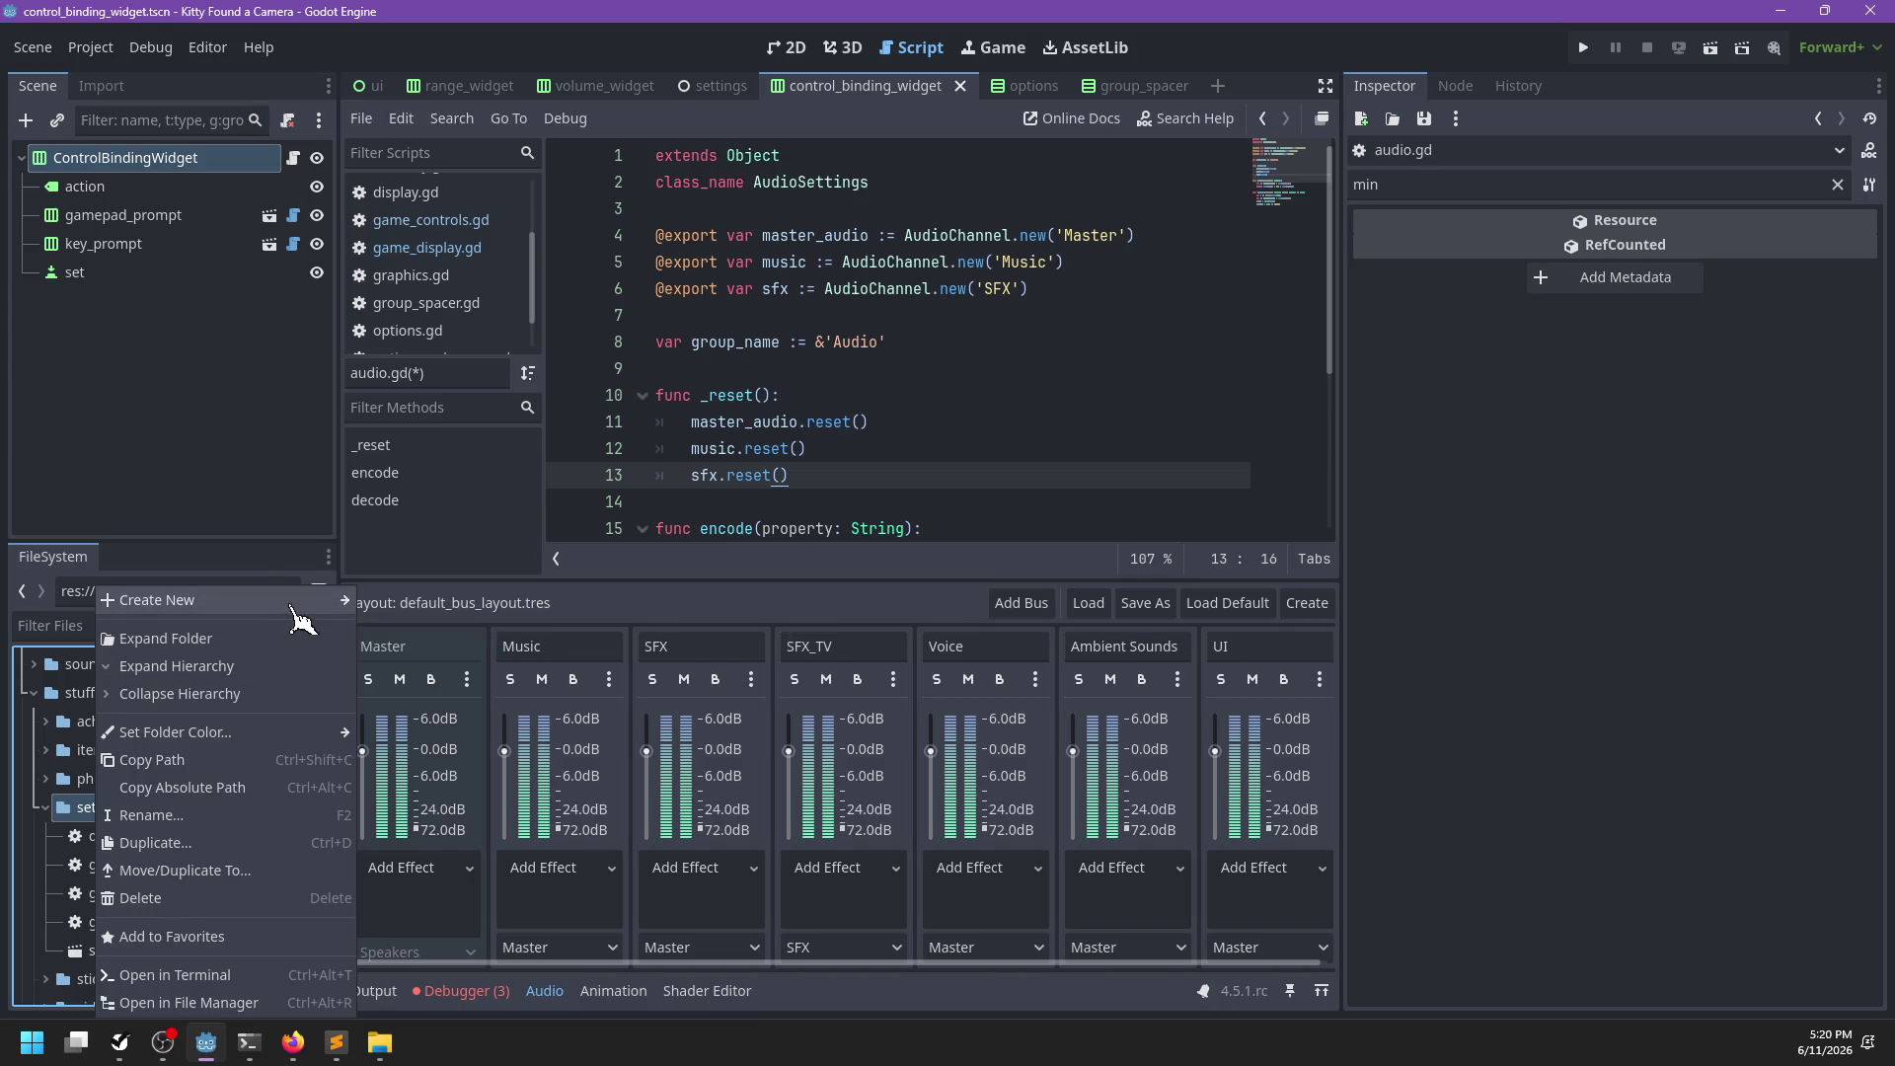
Create a new script game_audio.gd in stuff/settings and open it
{"action": "mouse_move", "coordinate": [301, 602]}
{"action": "left_click", "coordinate": [435, 663]}
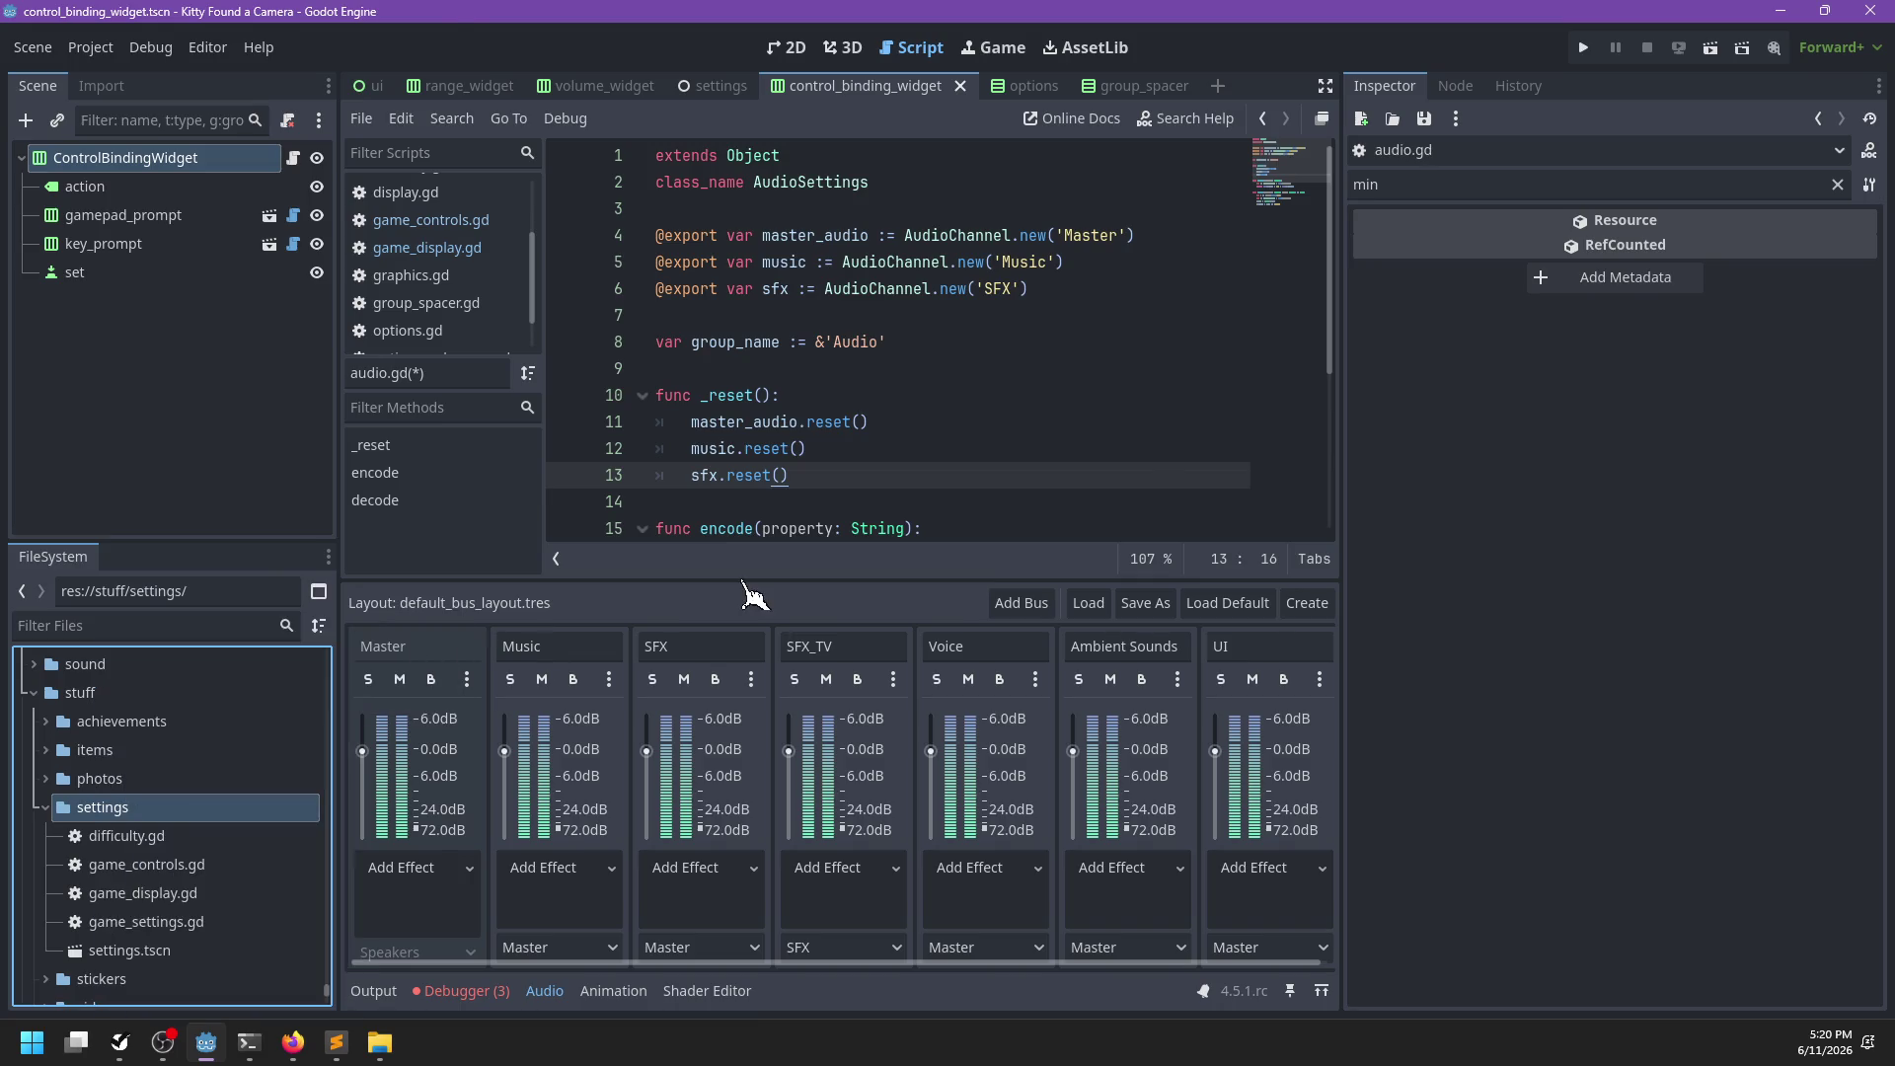
{"action": "type", "text": "game_audio.gd"}
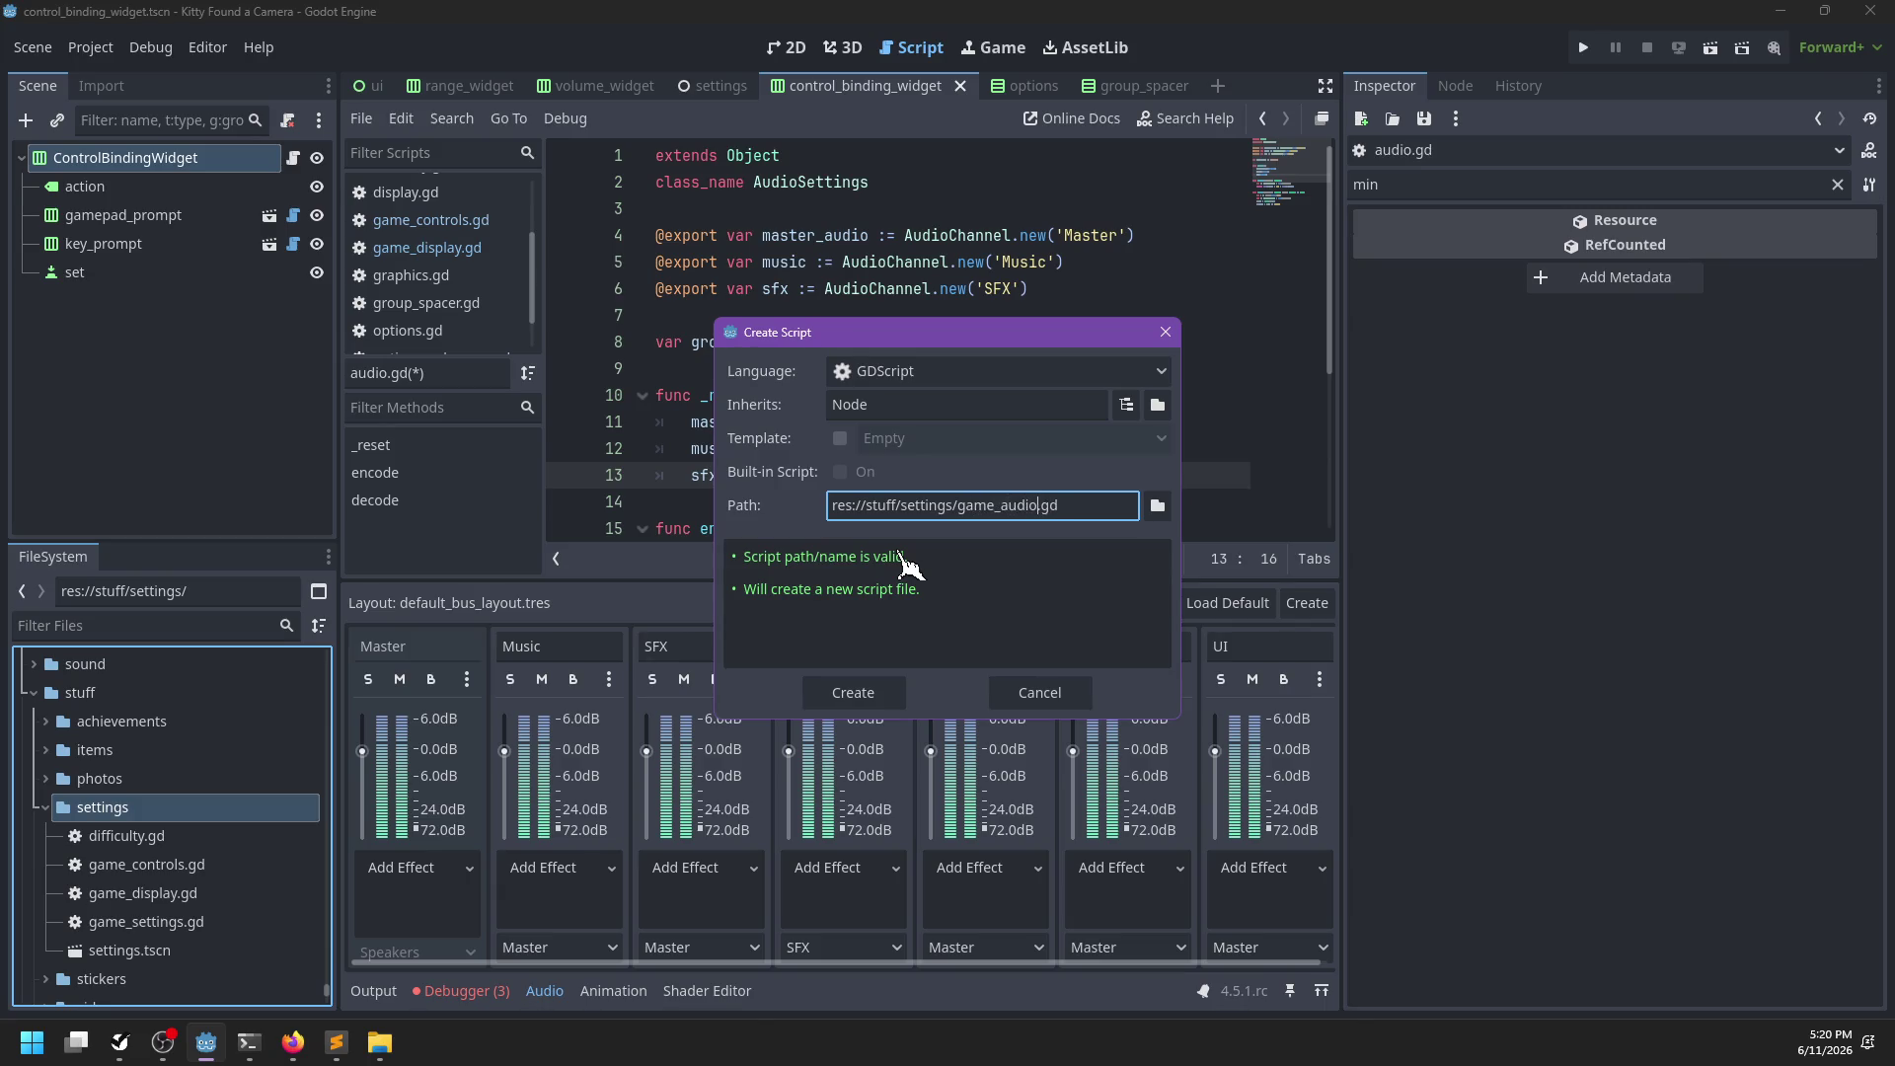
{"action": "left_click", "coordinate": [829, 692]}
{"action": "double_click", "coordinate": [212, 869]}
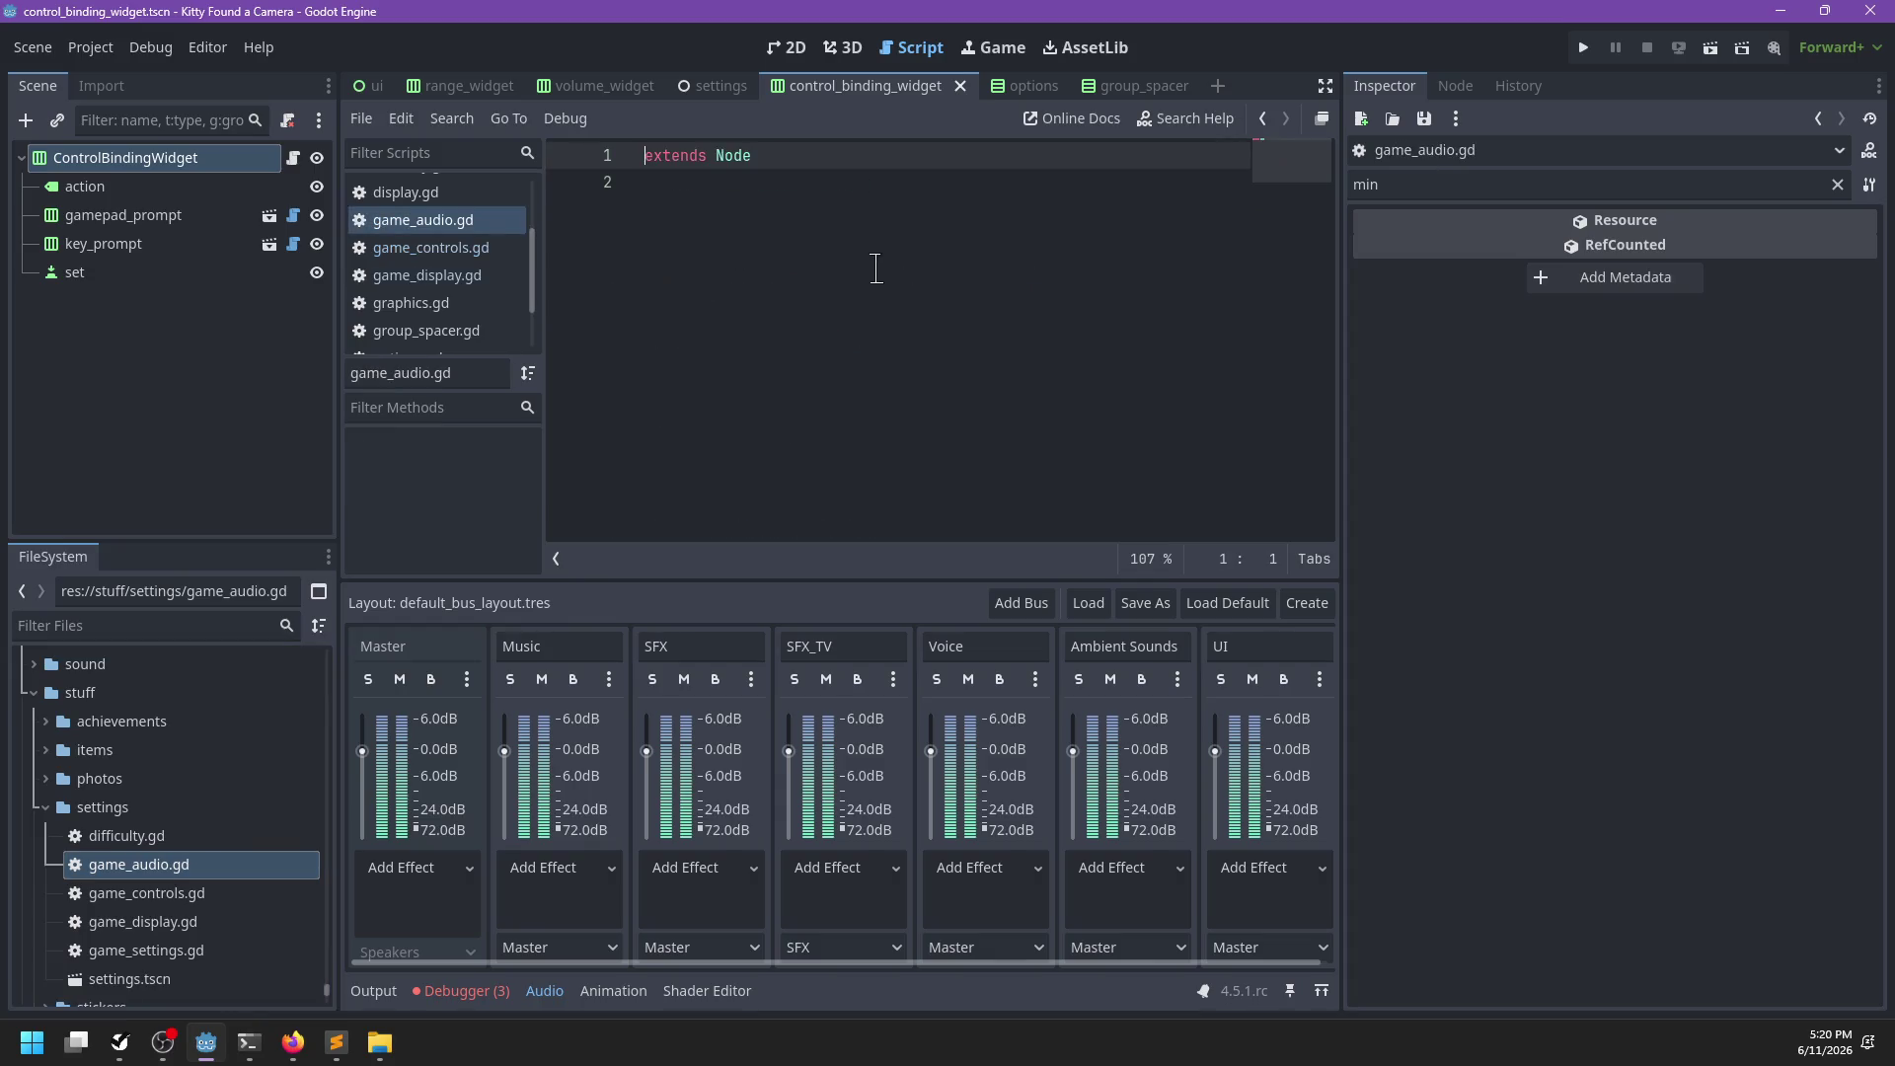
Make the script declare class_name GameAudioSettings and extend AudioSettings
{"action": "left_click", "coordinate": [865, 195]}
{"action": "key", "text": "BackSpace"}
{"action": "key", "text": "BackSpace"}
{"action": "key", "text": "BackSpace"}
{"action": "type", "text": "Aud"}
{"action": "type", "text": "ioS"}
{"action": "key", "text": "Return"}
{"action": "key", "text": "ctrl+Left"}
{"action": "key", "text": "ctrl+shift+Return"}
{"action": "type", "text": "class_name"}
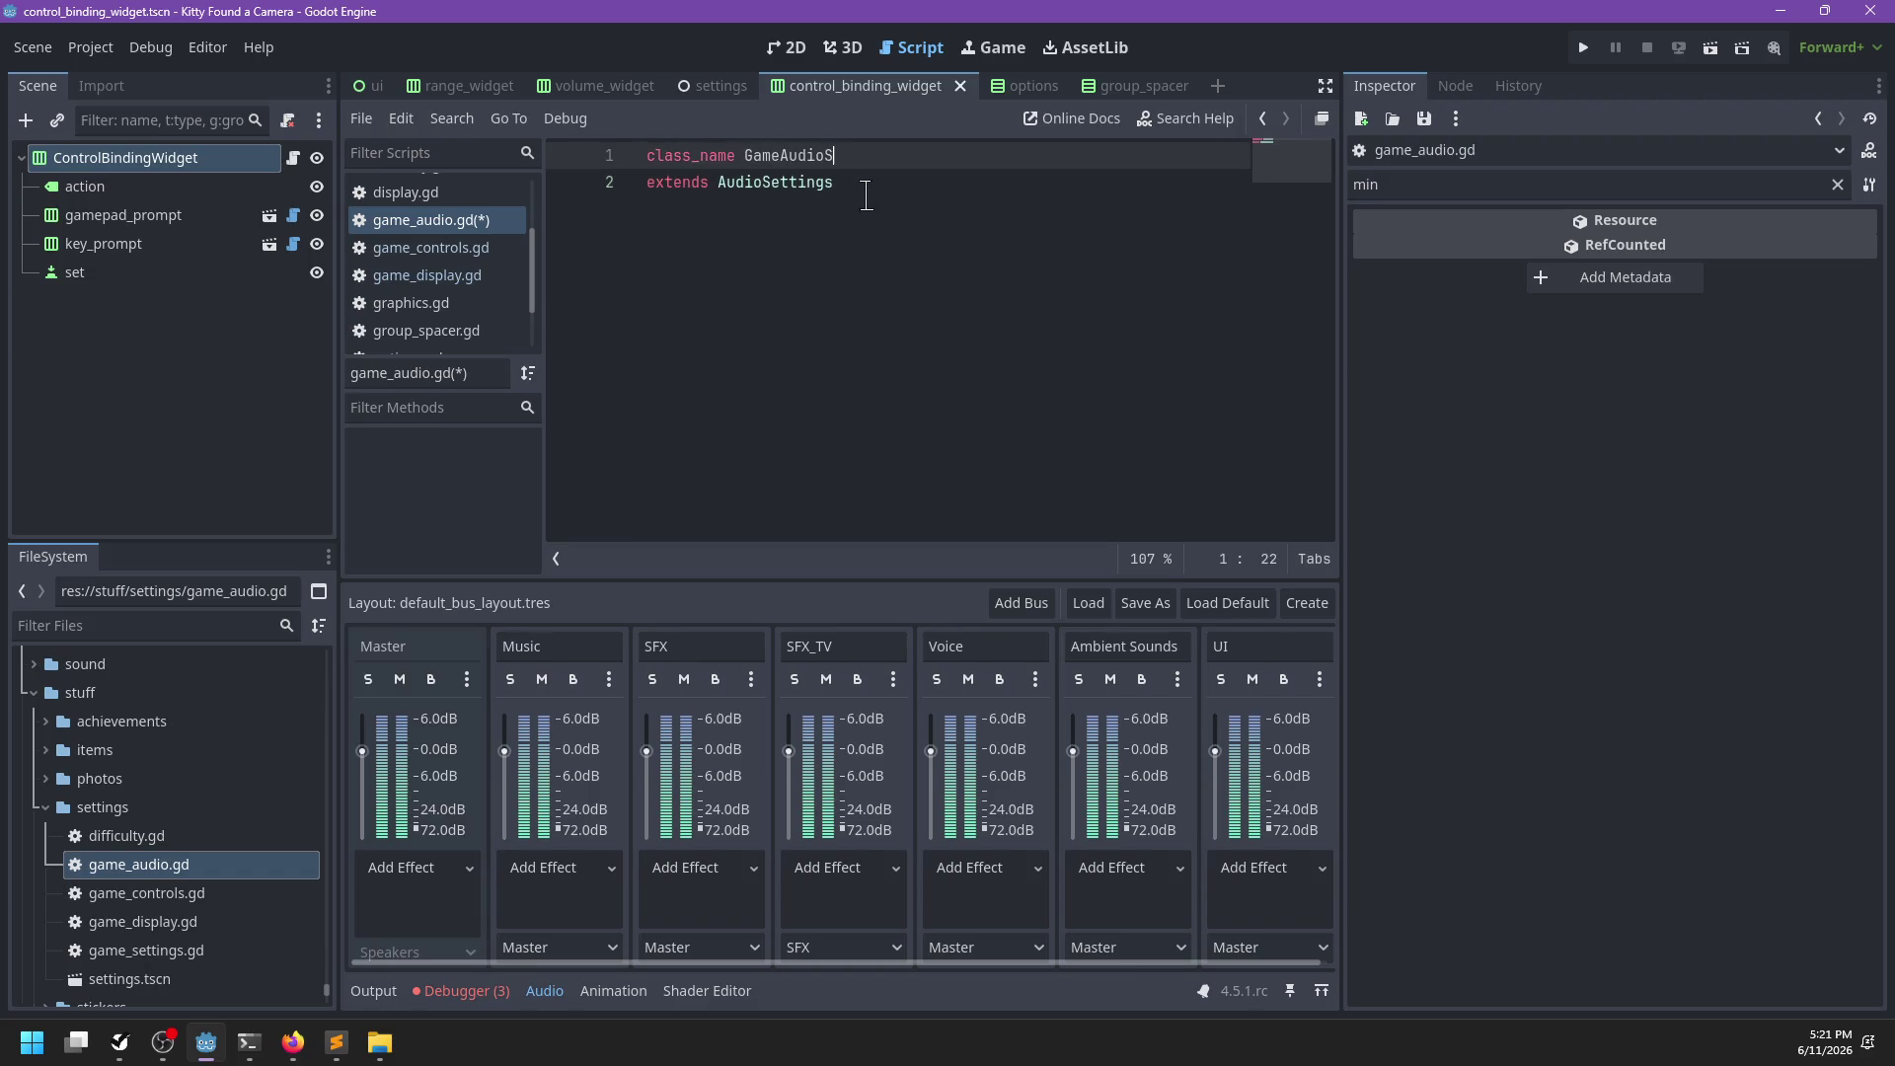
{"action": "key", "text": "Down"}
Add an exported voices AudioChannel 'Voice' and a _reset() calling super._reset() and voices.reset()
{"action": "key", "text": "Return"}
{"action": "key", "text": "Return"}
{"action": "type", "text": "@export var voices := AudioChannel.new('Voice')"}
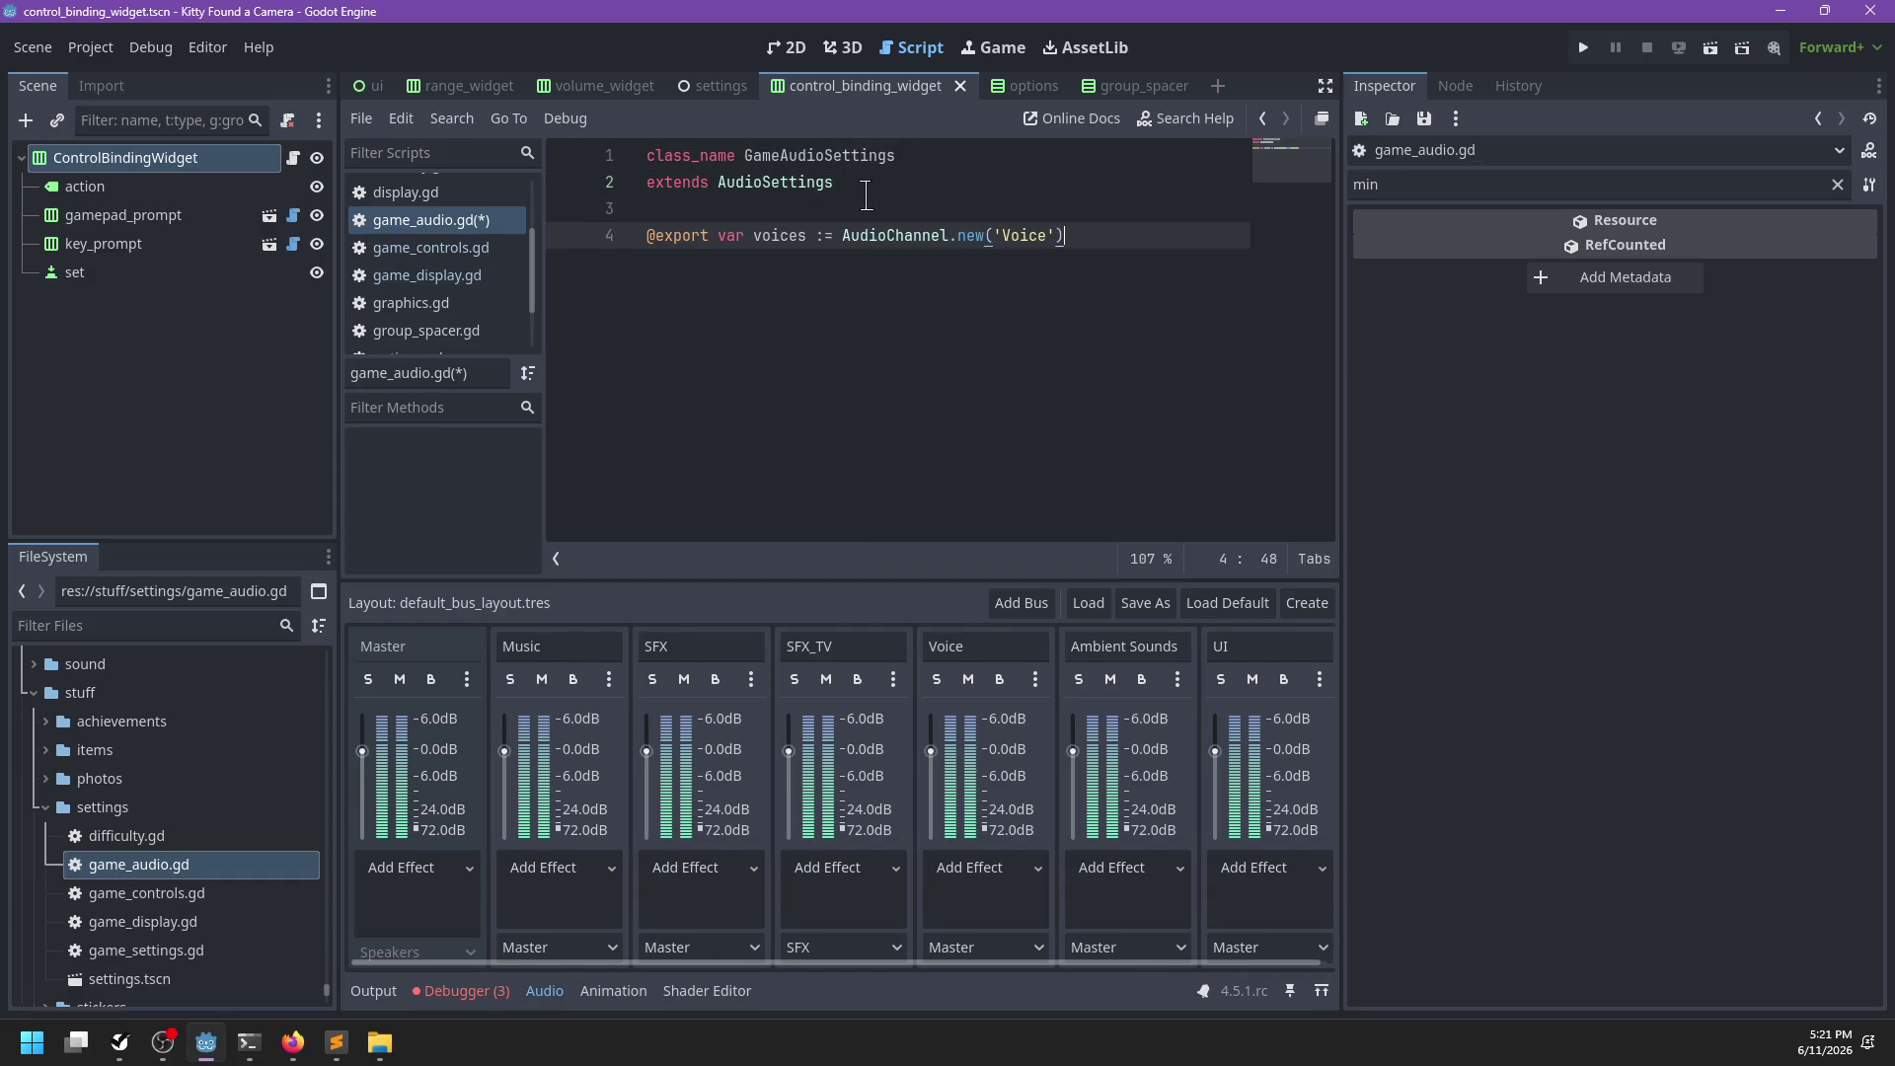
{"action": "key", "text": "Return"}
{"action": "key", "text": "Return"}
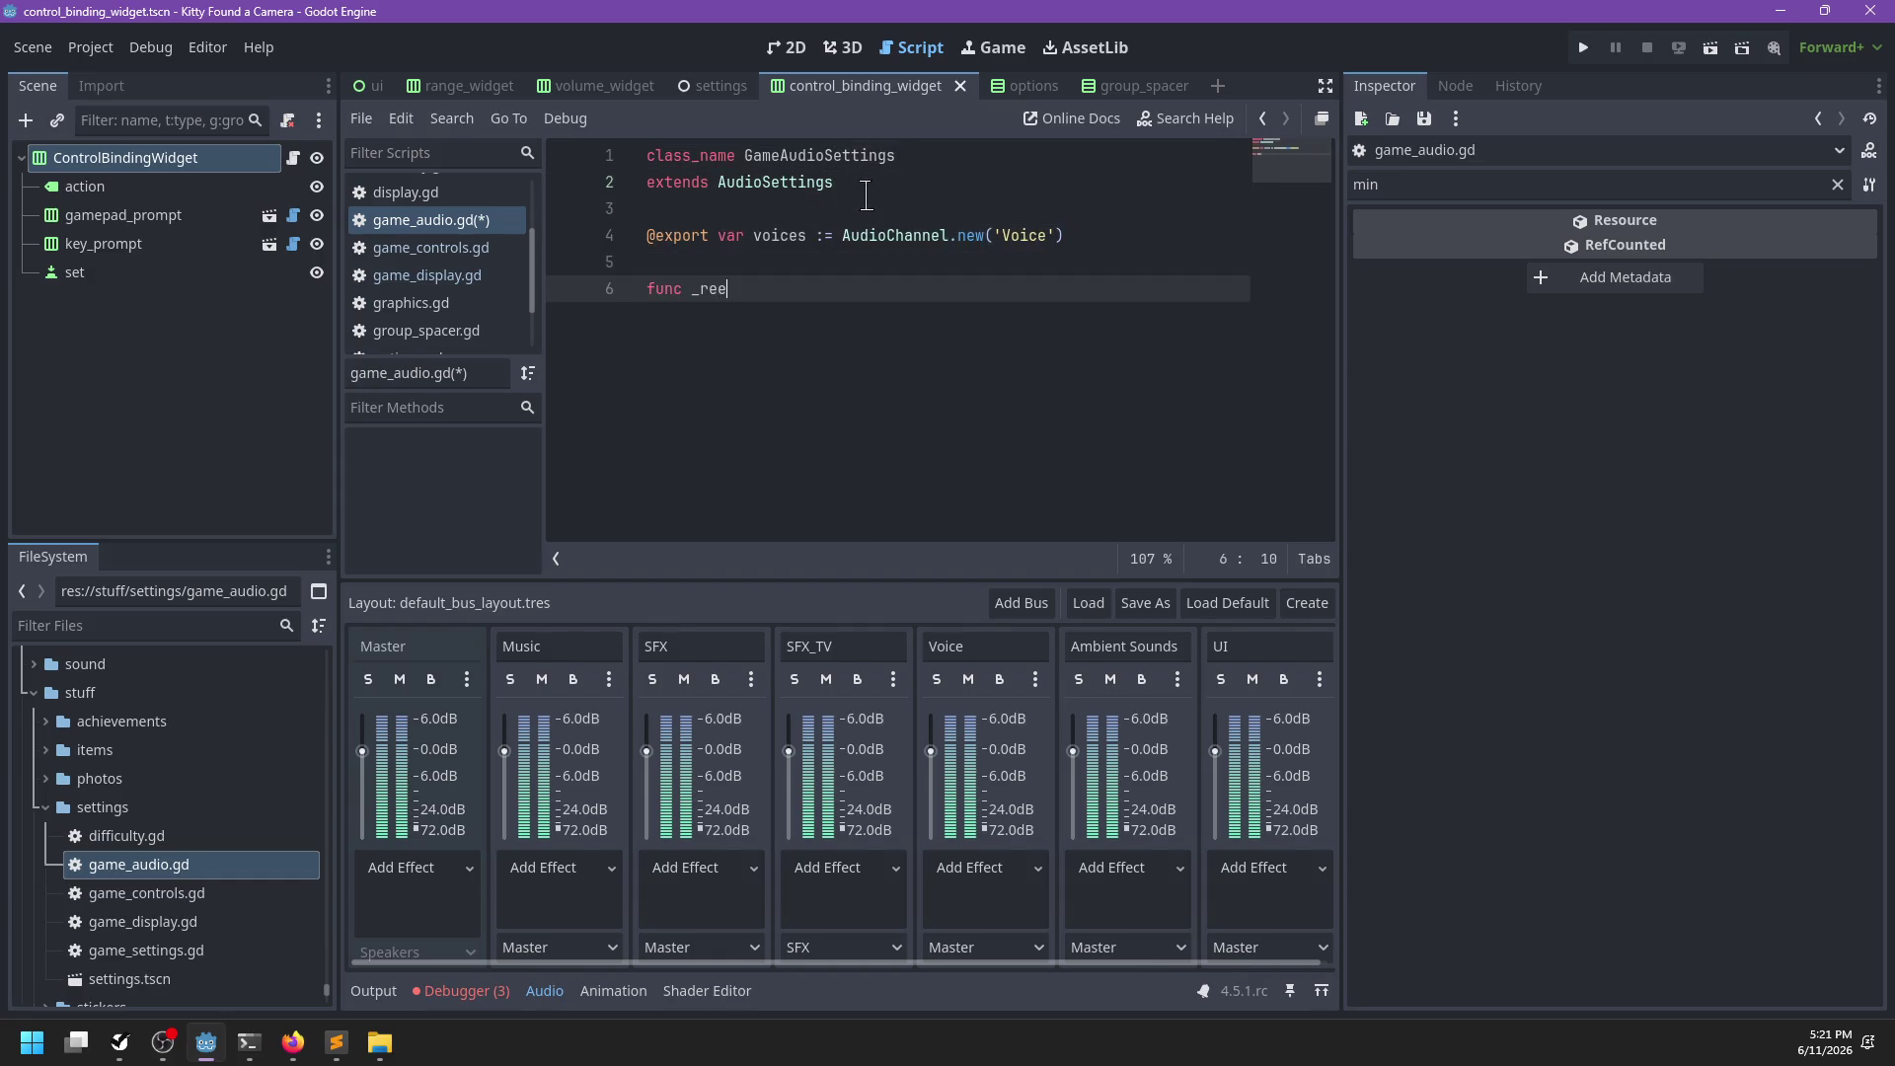
{"action": "key", "text": "Return"}
{"action": "key", "text": "Return"}
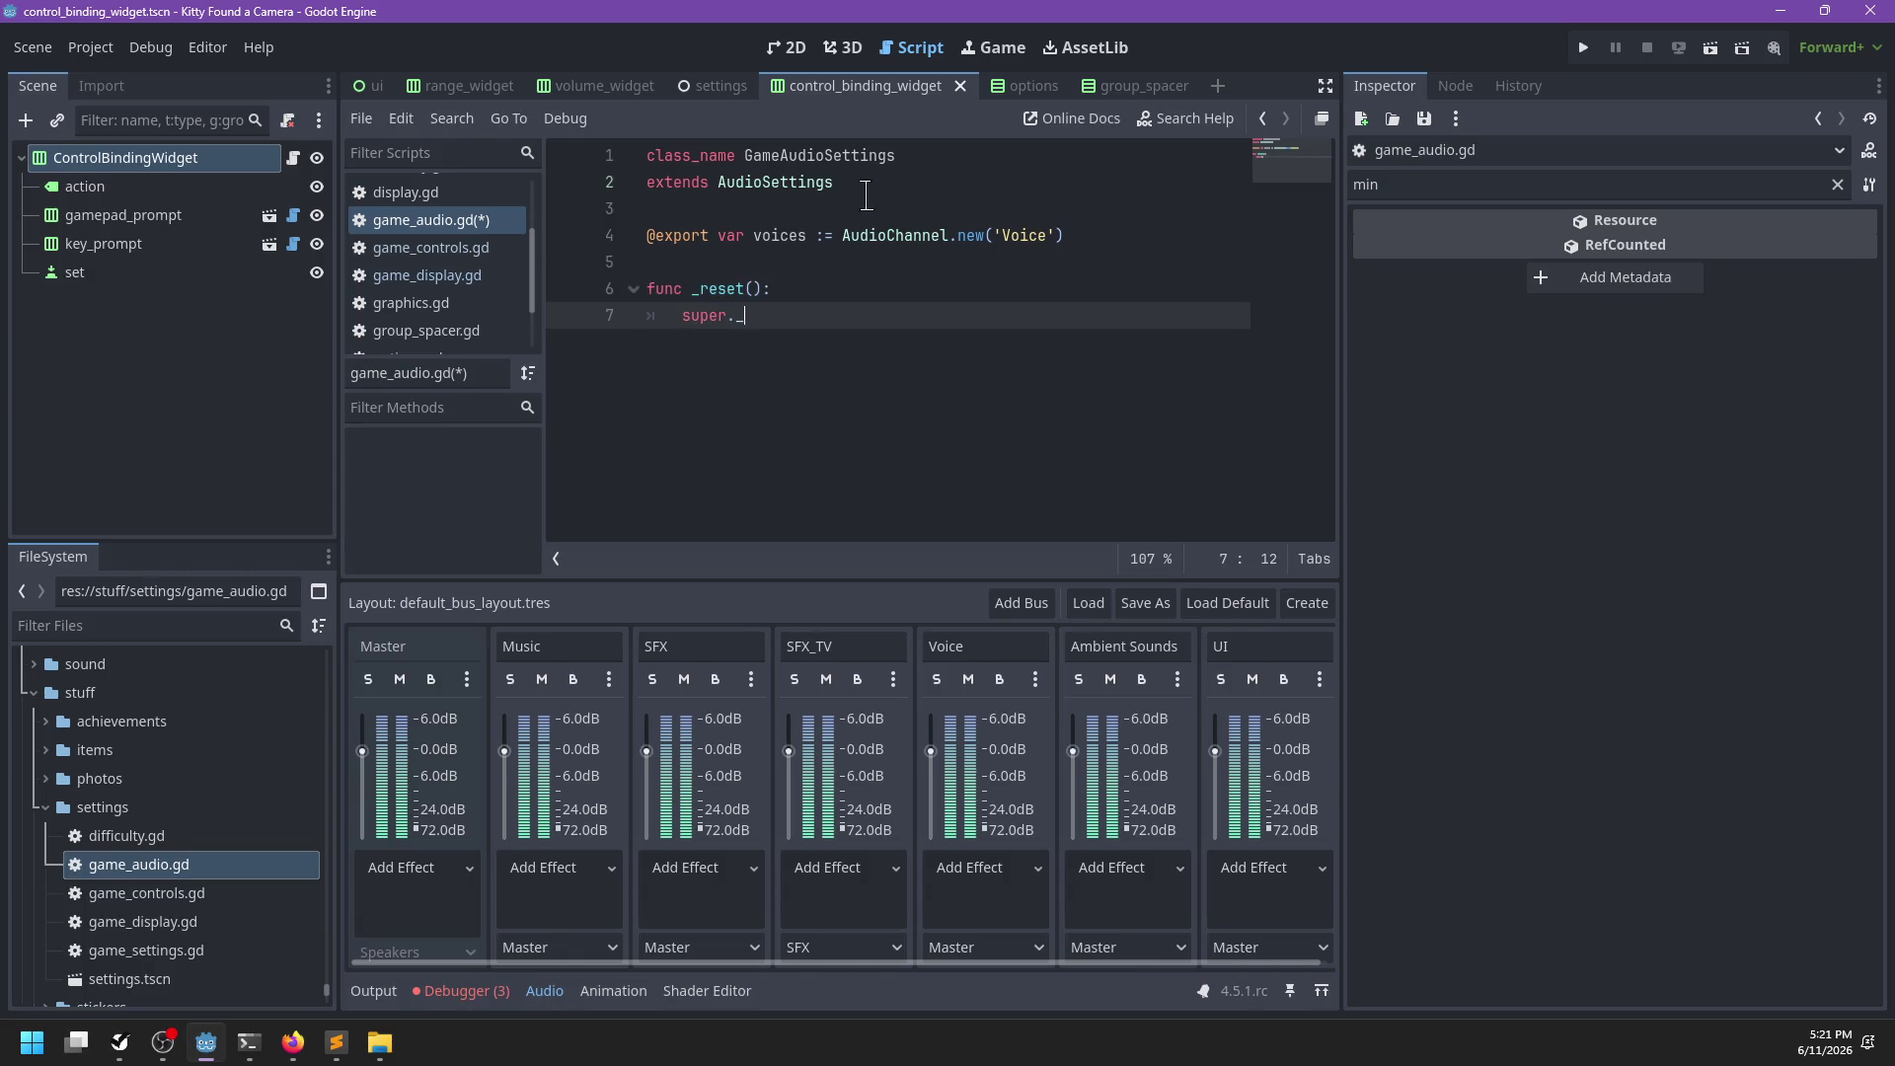
{"action": "type", "text": "()"}
{"action": "key", "text": "Return"}
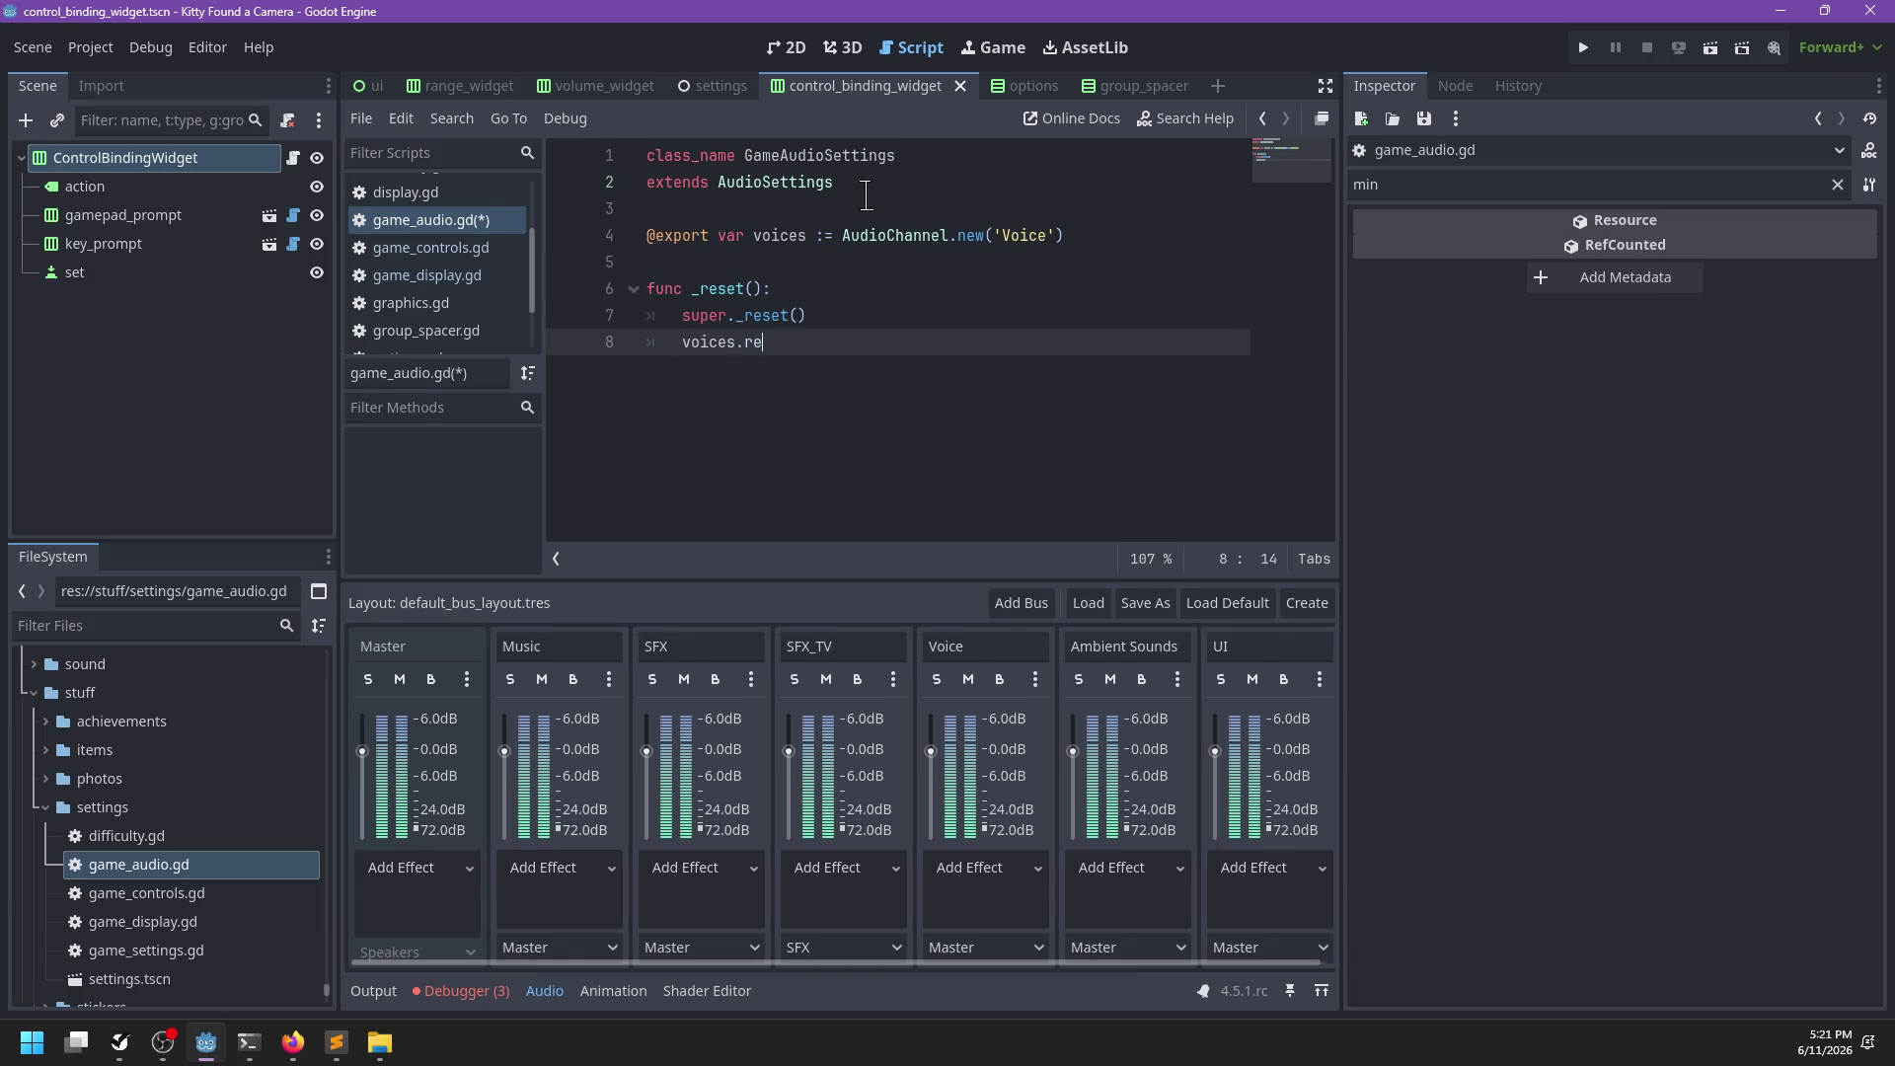
{"action": "type", "text": "()"}
{"action": "left_click", "coordinate": [1125, 235]}
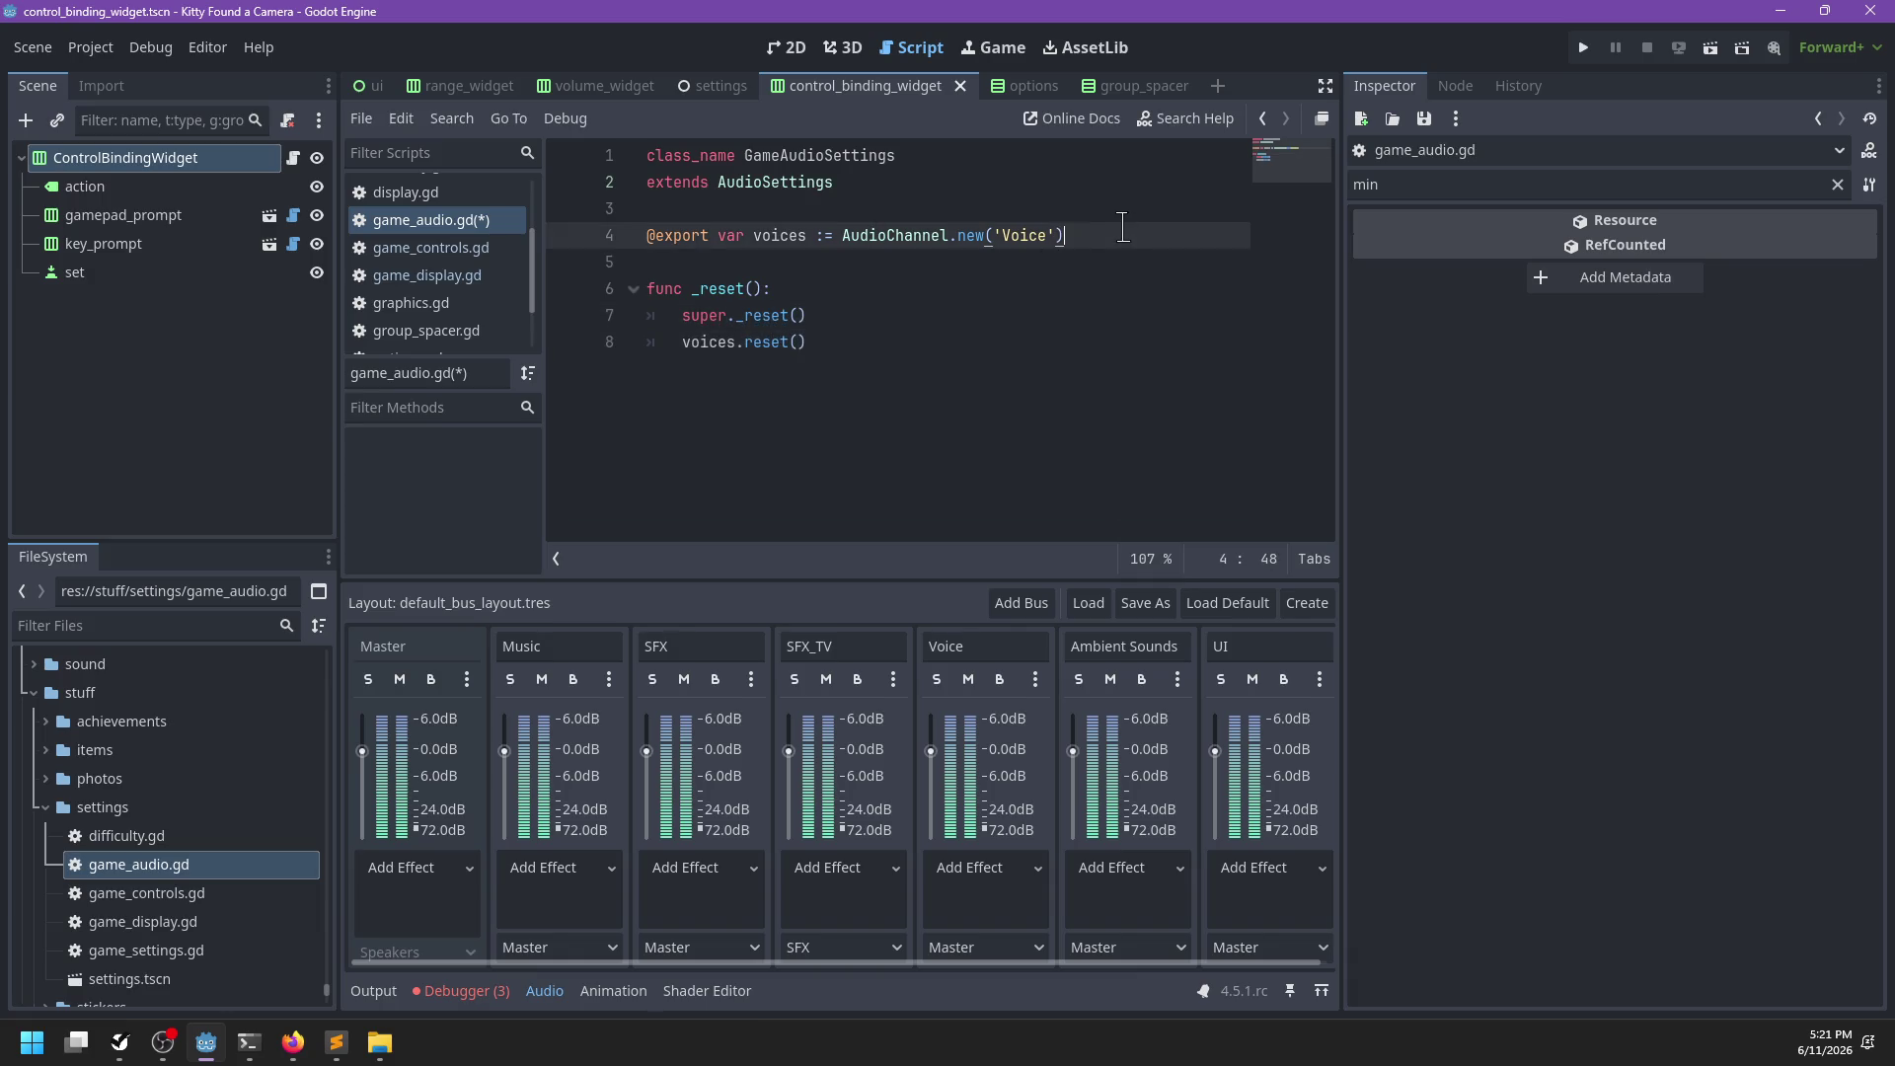
Add an ambient_sounds export on an Ambient channel, rename the Ambient Sounds bus to Ambient, and save
{"action": "key", "text": "ctrl+shift+d"}
{"action": "double_click", "coordinate": [1032, 265]}
{"action": "type", "text": "A"}
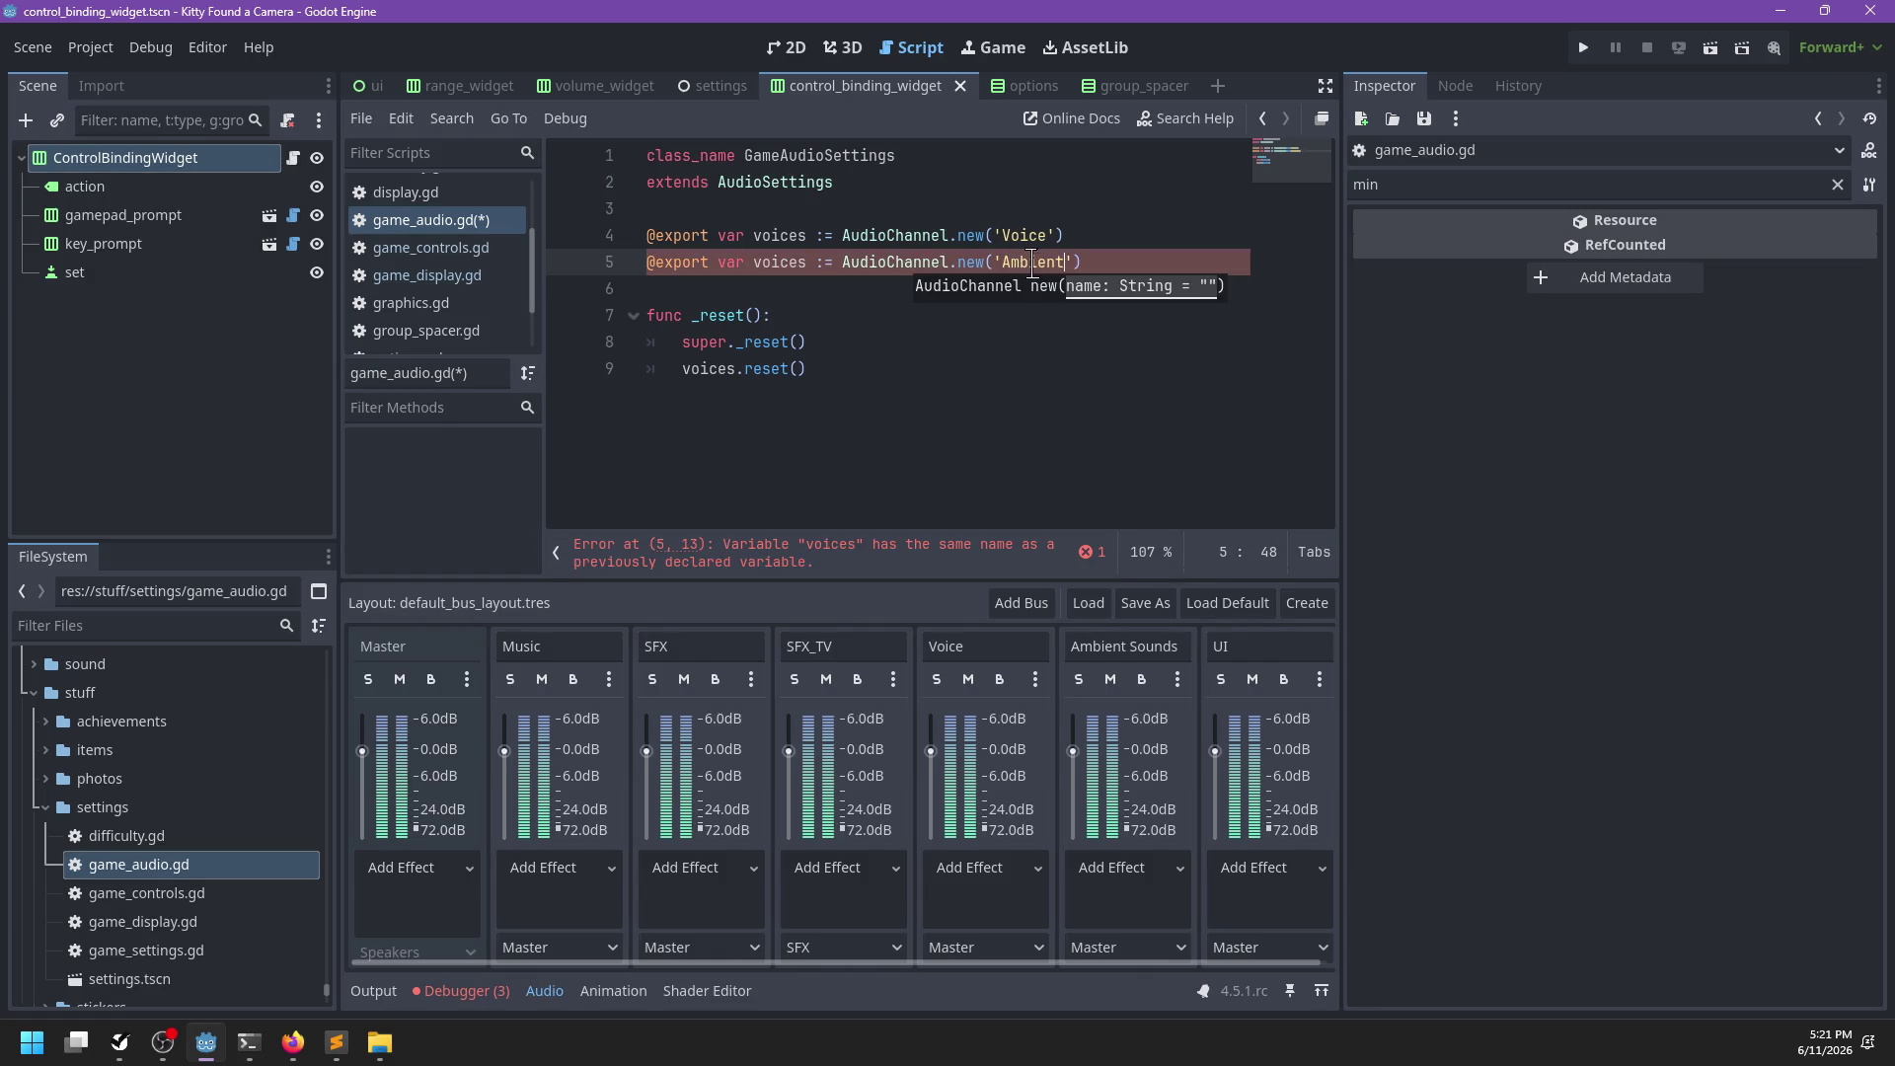
{"action": "double_click", "coordinate": [1149, 648]}
{"action": "key", "text": "BackSpace"}
{"action": "key", "text": "BackSpace"}
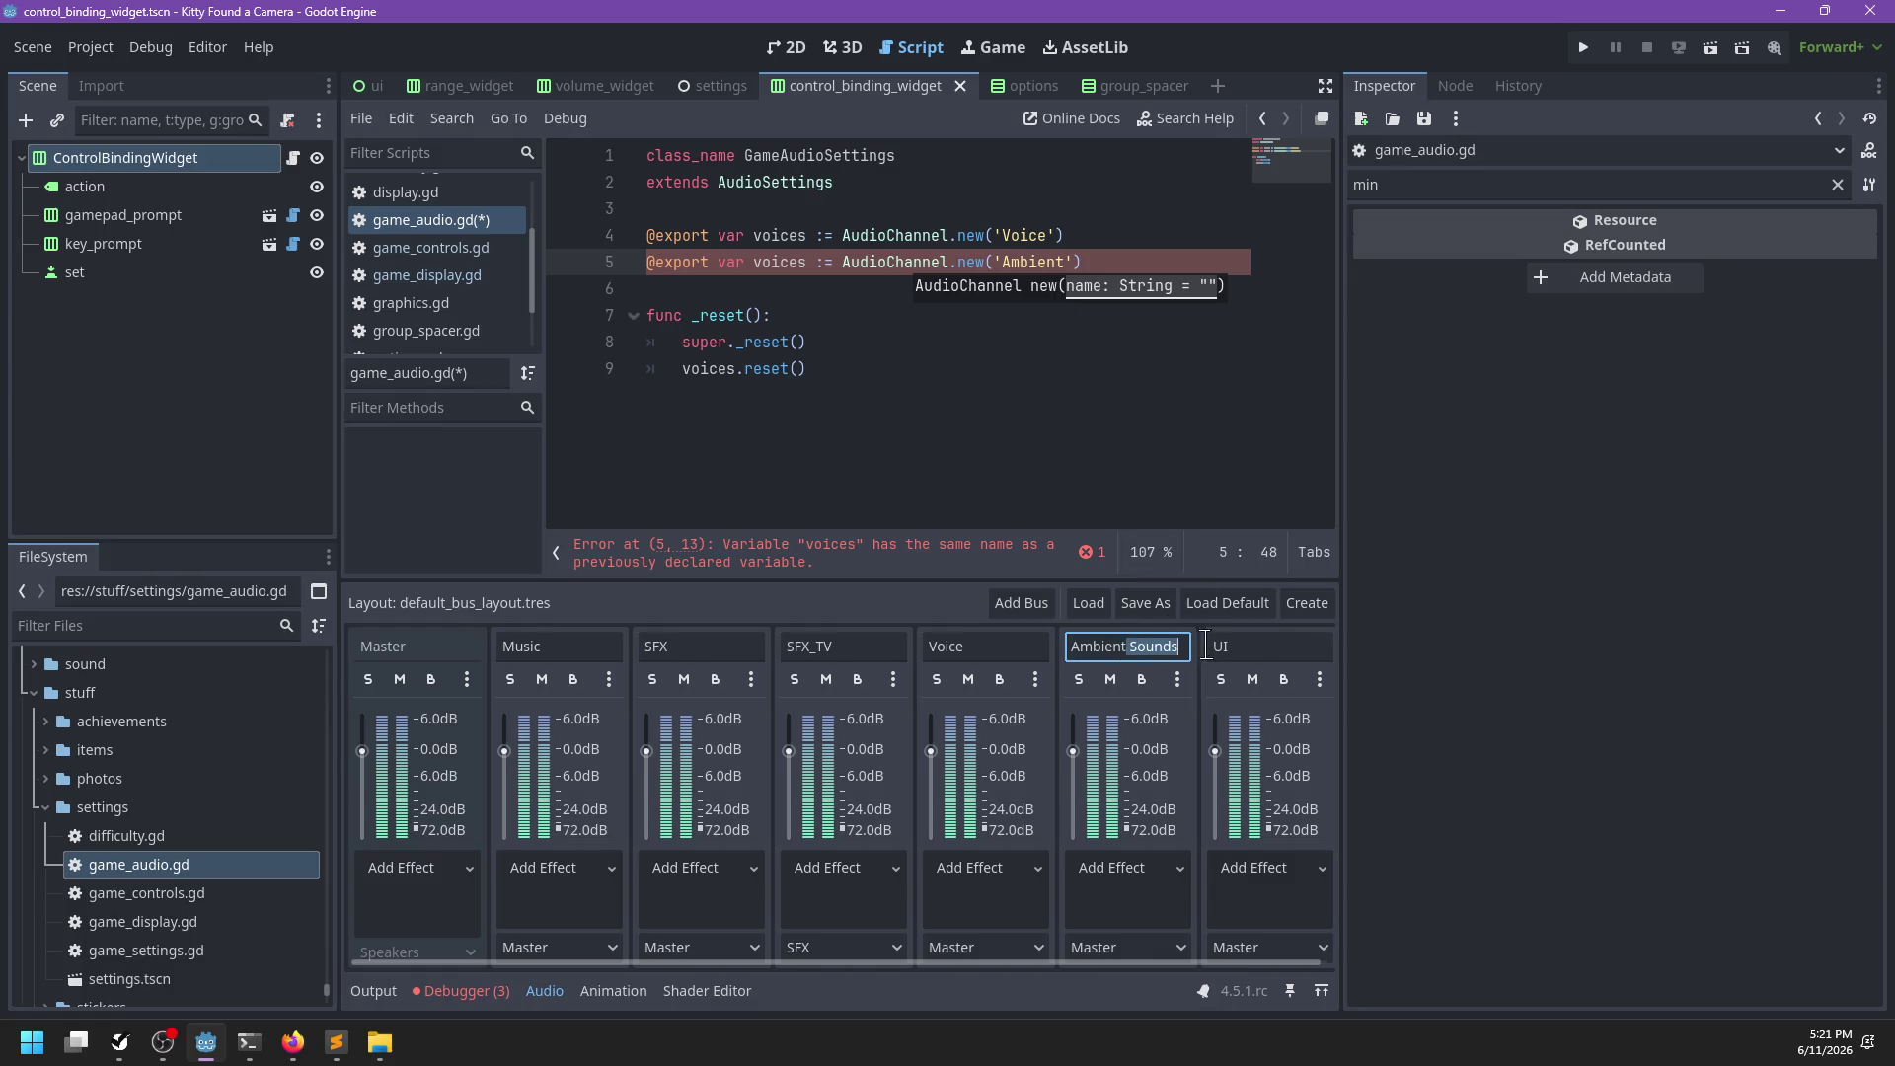
{"action": "double_click", "coordinate": [762, 262]}
{"action": "type", "text": "ambient_sounds"}
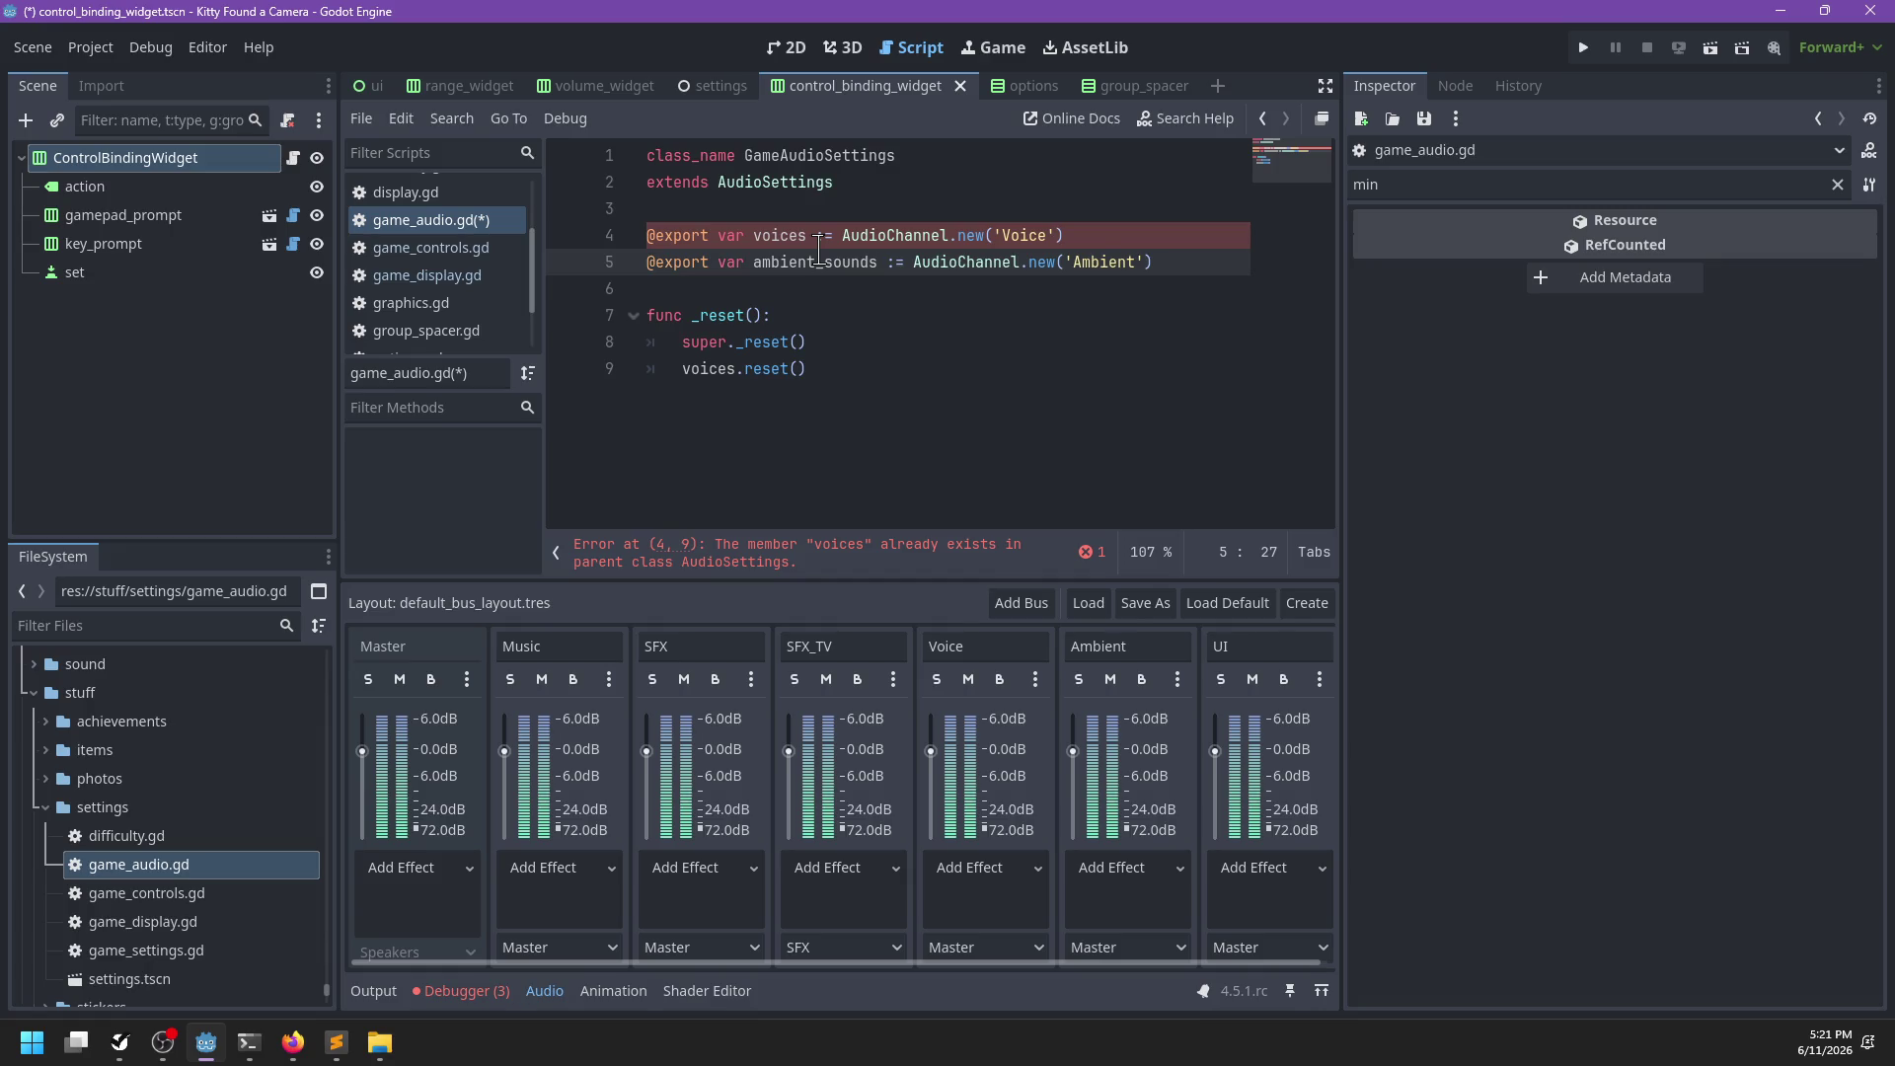
{"action": "key", "text": "ctrl+s"}
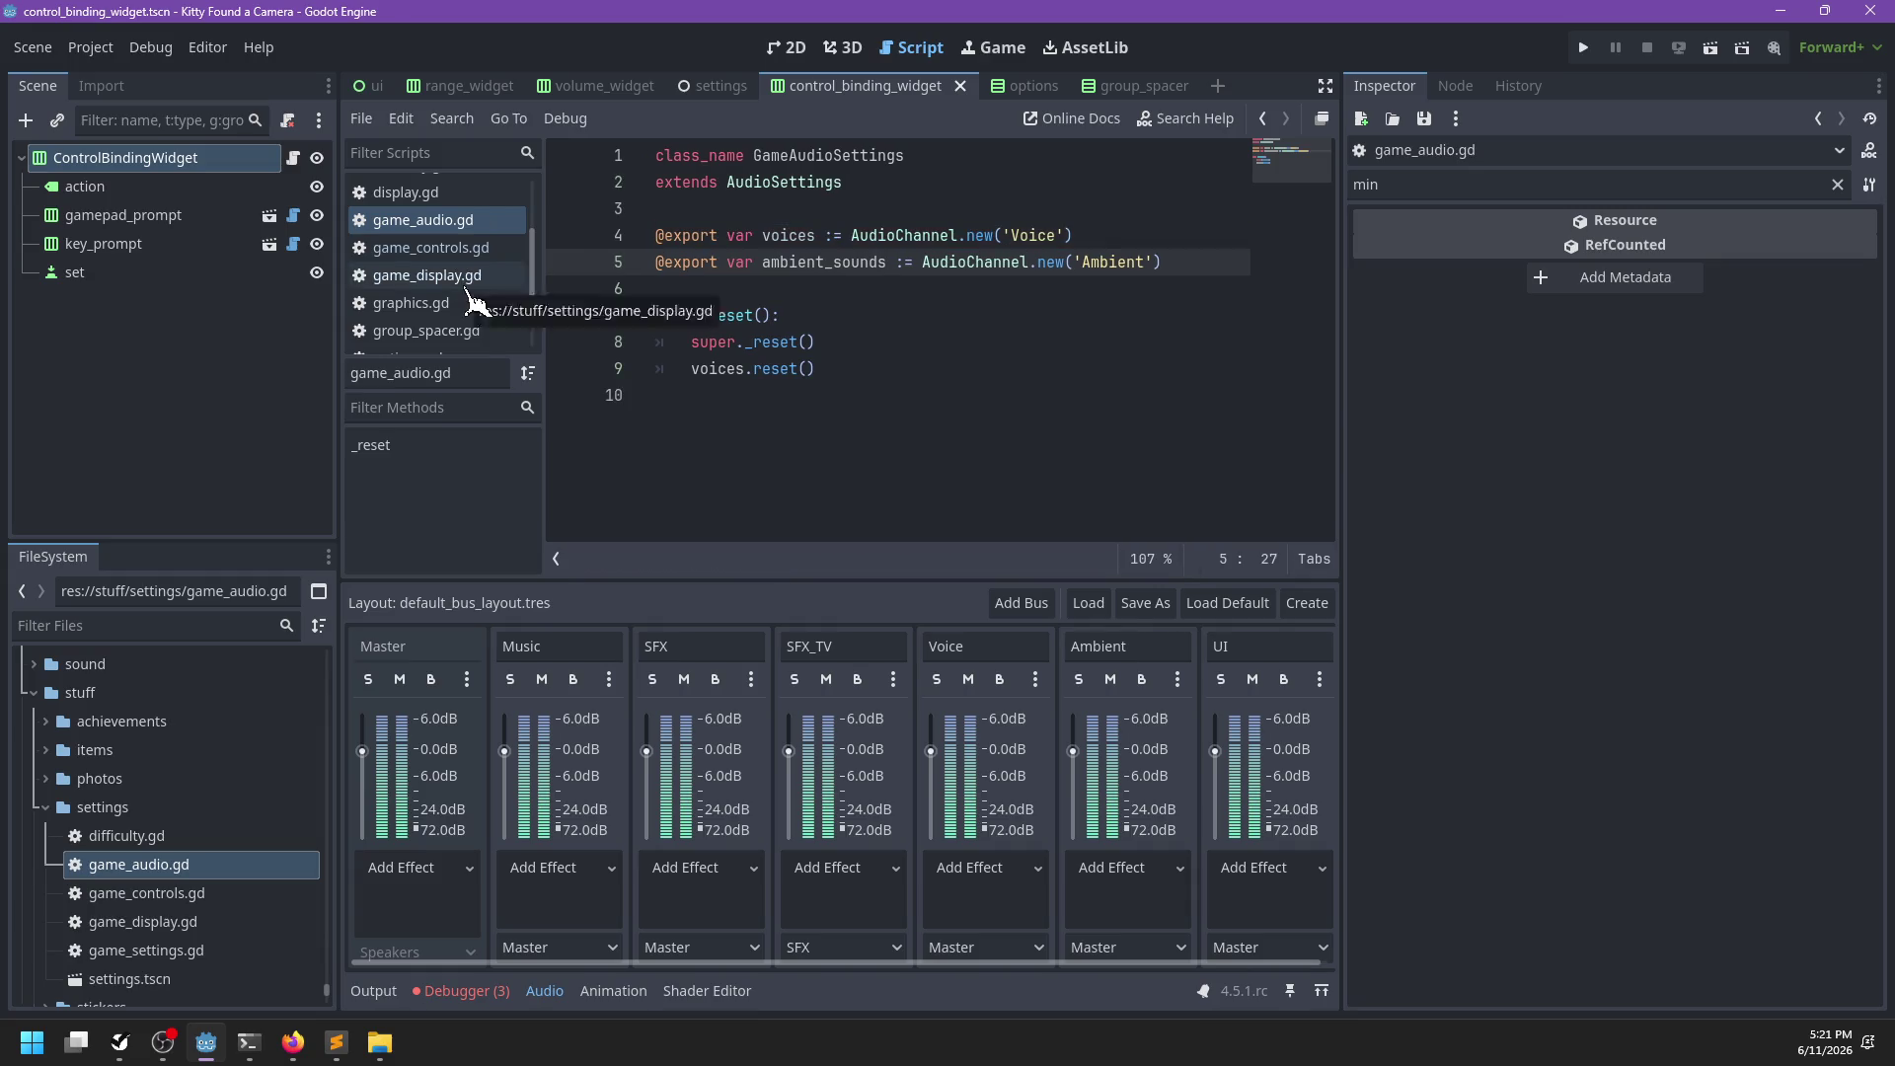
Add a ui_sounds export using a UI AudioChannel
{"action": "left_click", "coordinate": [1232, 237]}
{"action": "left_click", "coordinate": [1209, 264]}
{"action": "key", "text": "ctrl+shift+d"}
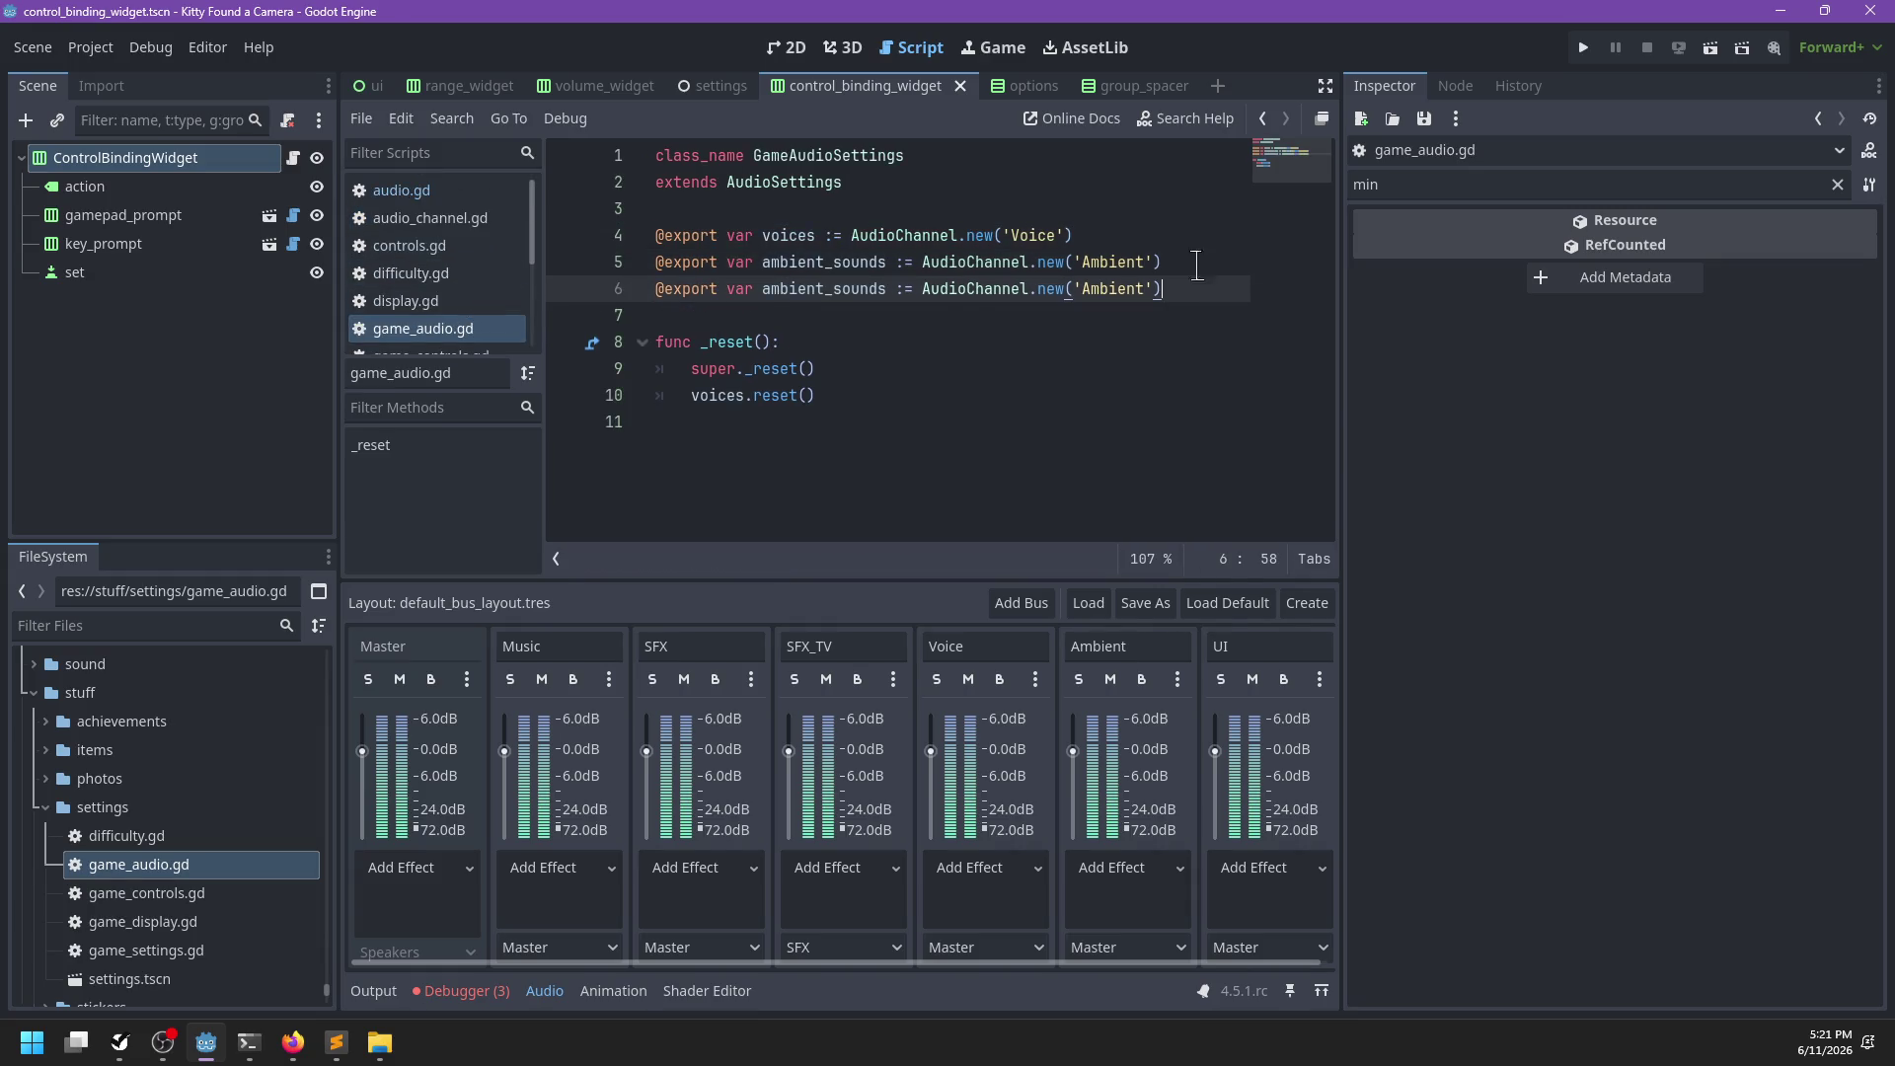
{"action": "double_click", "coordinate": [840, 288]}
{"action": "type", "text": "ui_sounds"}
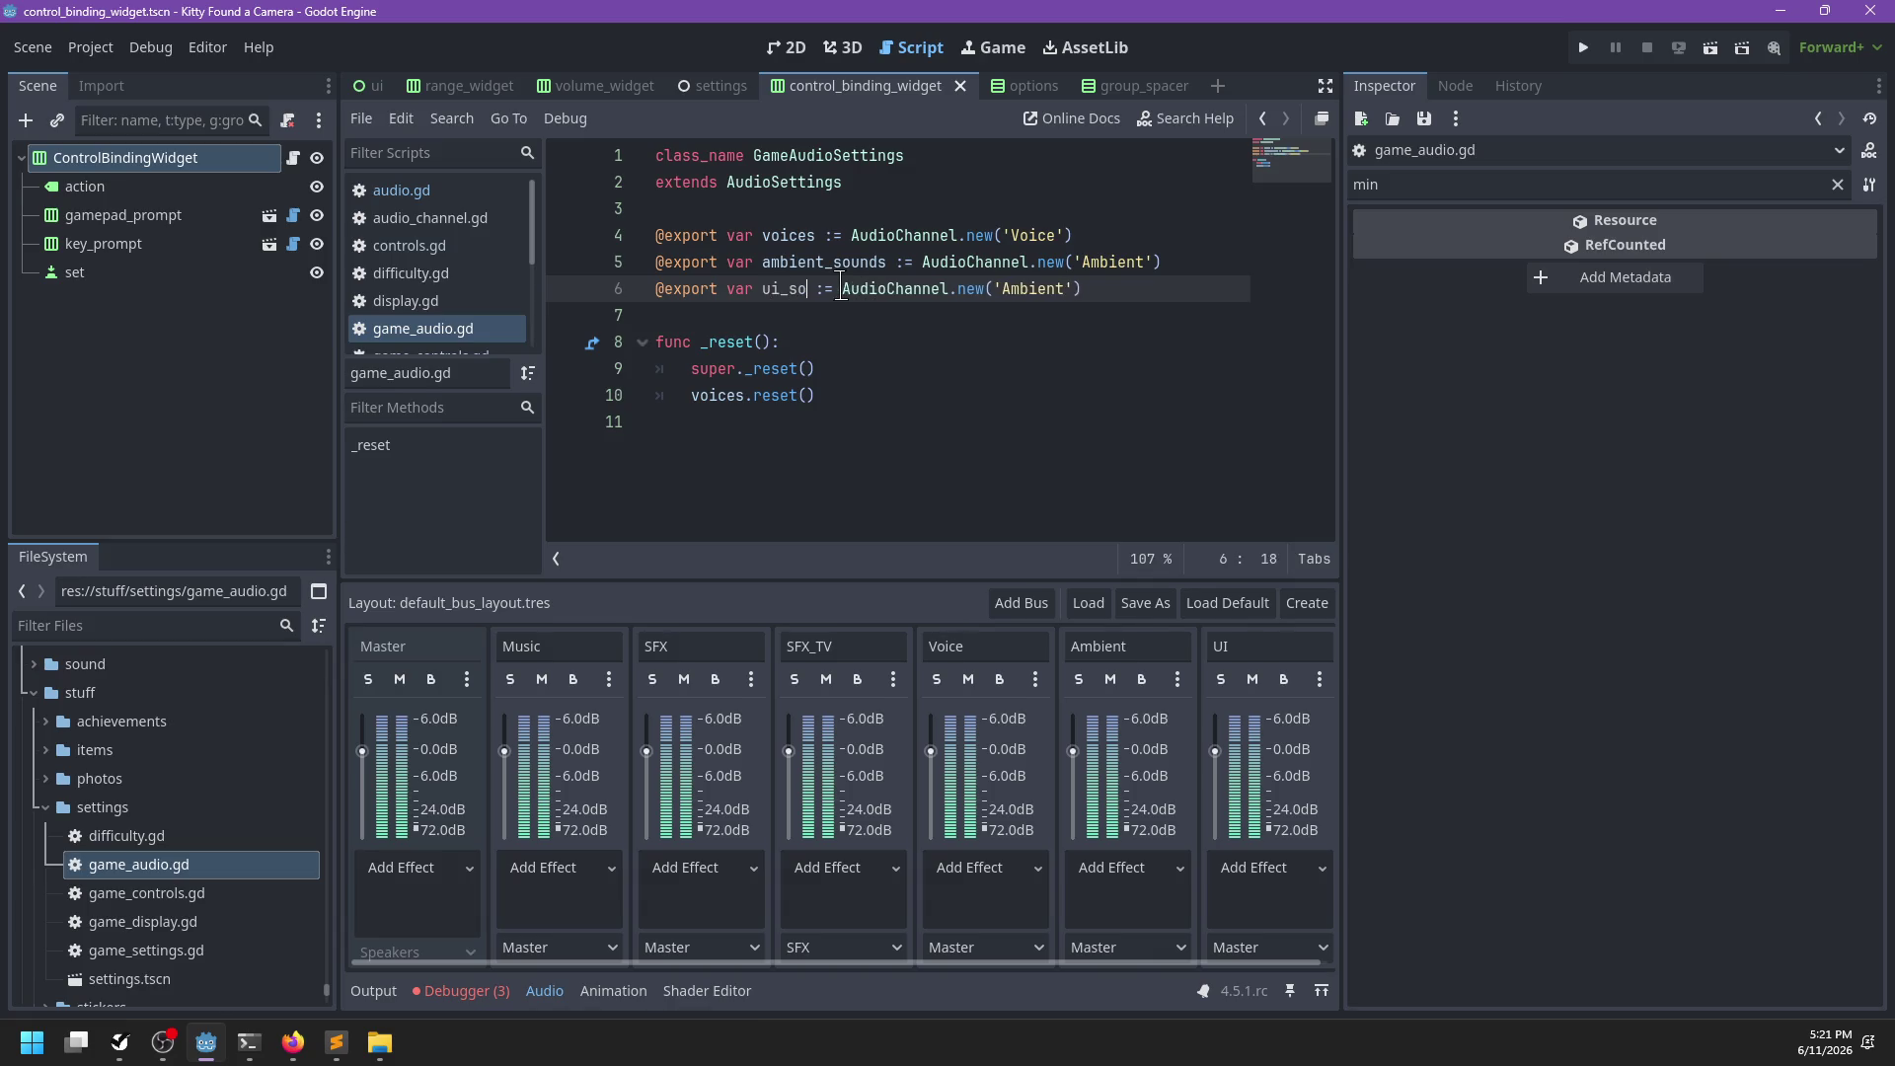
{"action": "double_click", "coordinate": [1048, 289]}
{"action": "type", "text": "UI"}
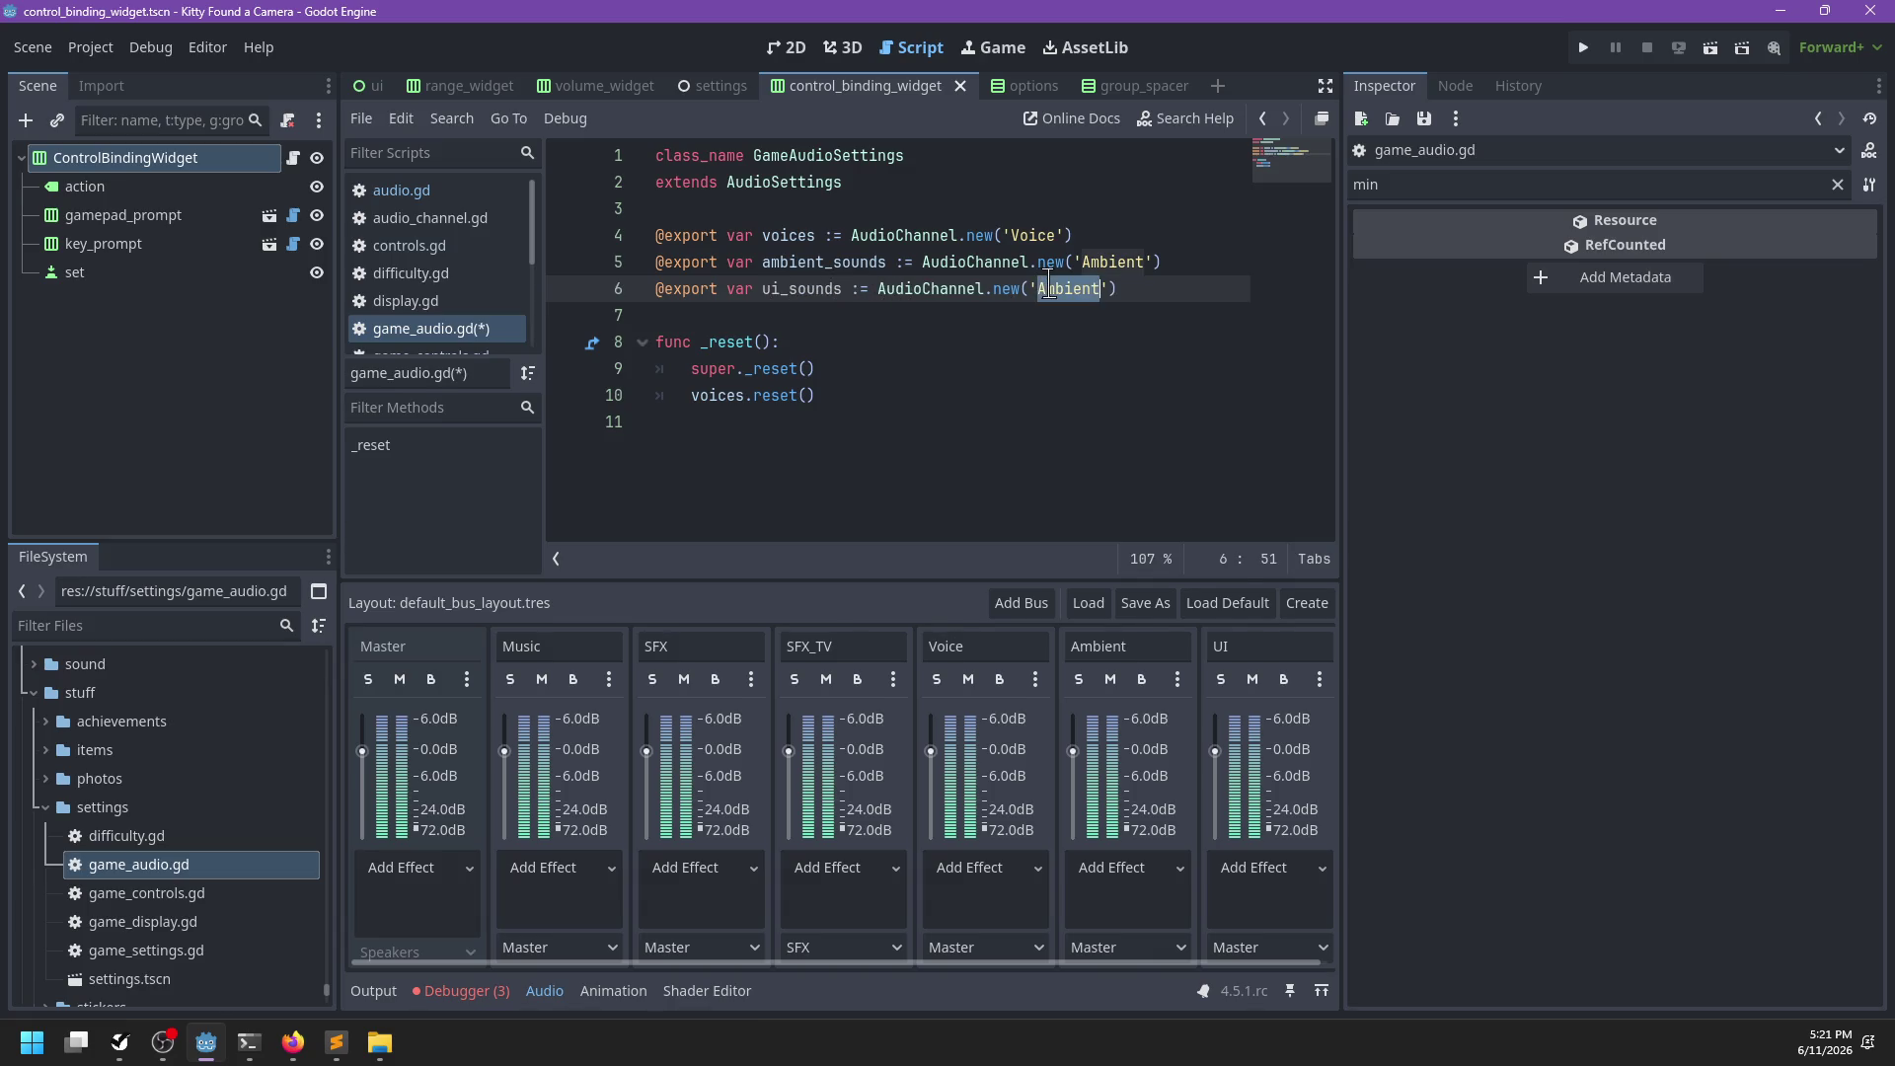
Add ambient_sounds.reset() and ui_sounds.reset() calls to _reset()
{"action": "left_click", "coordinate": [893, 396]}
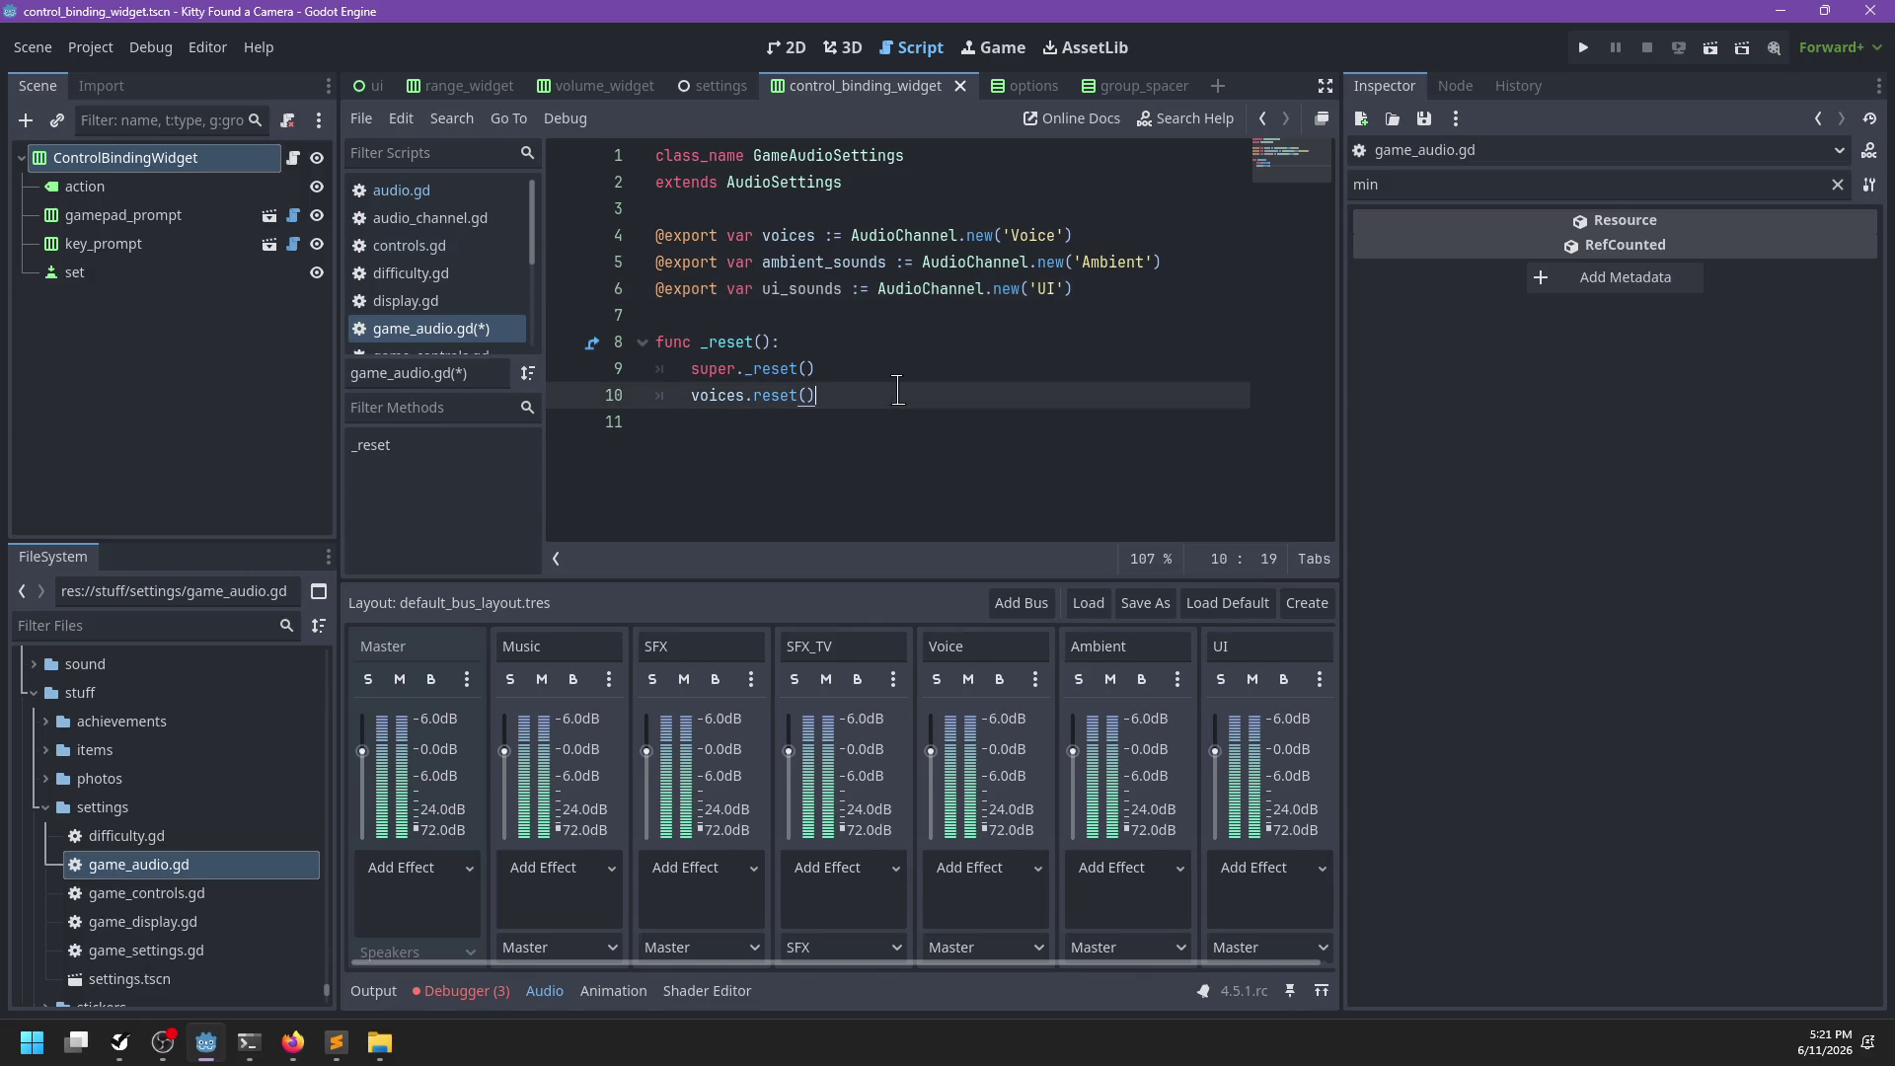
{"action": "key", "text": "ctrl+shift+d"}
{"action": "double_click", "coordinate": [725, 422]}
{"action": "type", "text": "ambient_sound"}
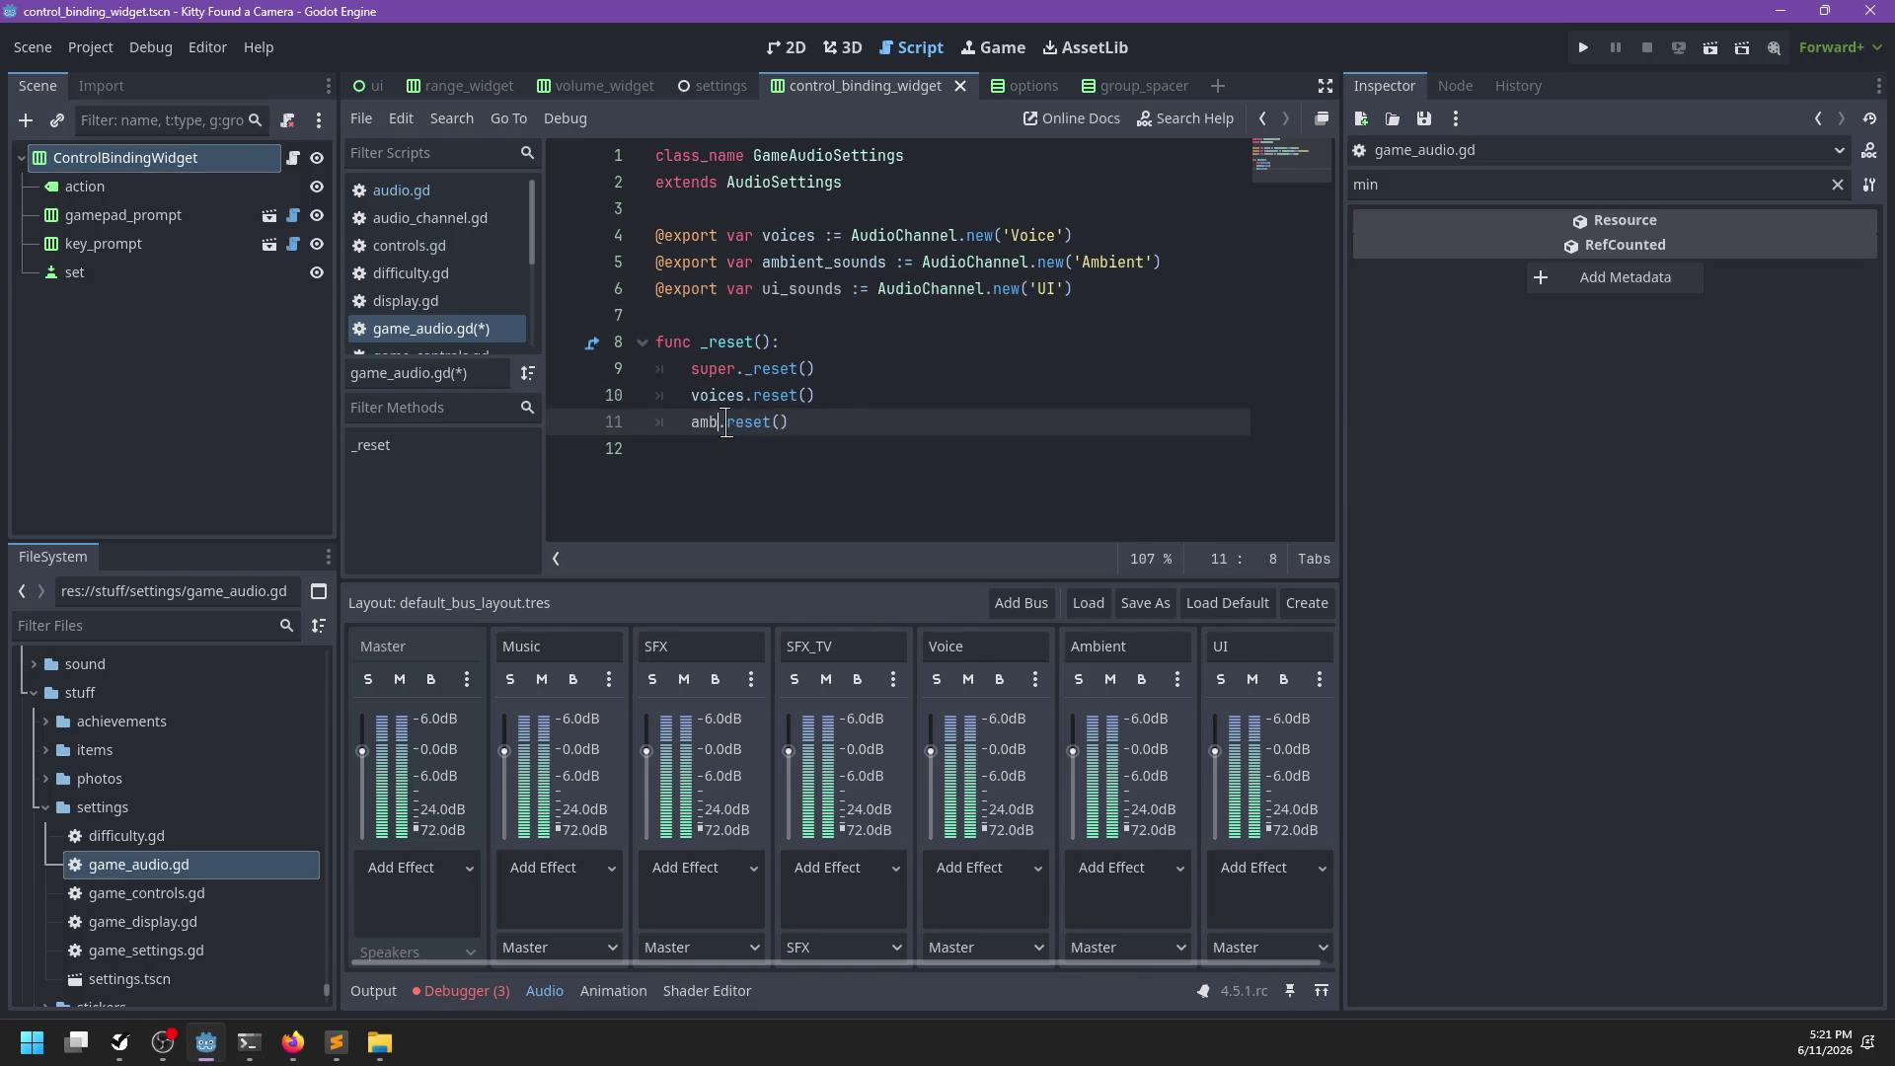
{"action": "type", "text": "s"}
{"action": "key", "text": "ctrl+shift+d"}
{"action": "double_click", "coordinate": [734, 449]}
{"action": "type", "text": "ui_sounds"}
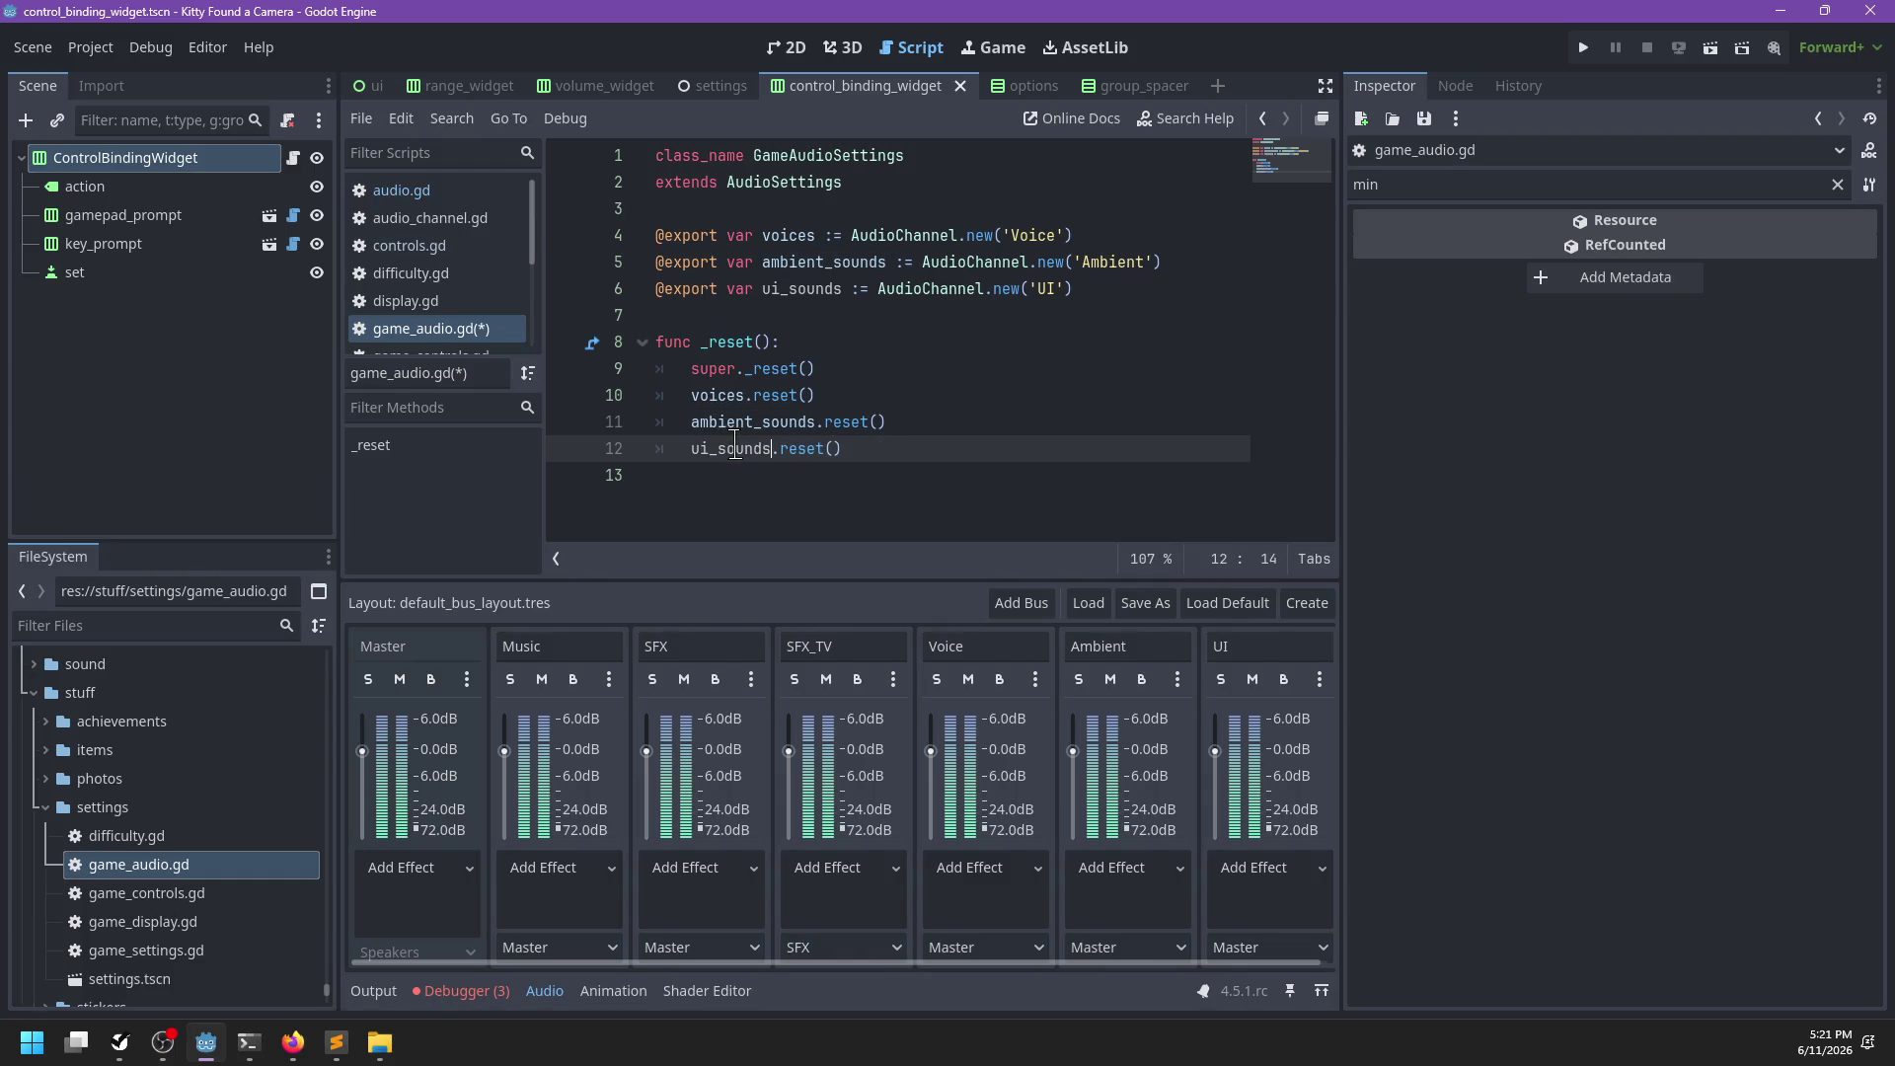
{"action": "left_click", "coordinate": [762, 469]}
Add get_sorted_properties returning a '_default' dictionary with a properties list
{"action": "key", "text": "Return"}
{"action": "type", "text": "func get_so"}
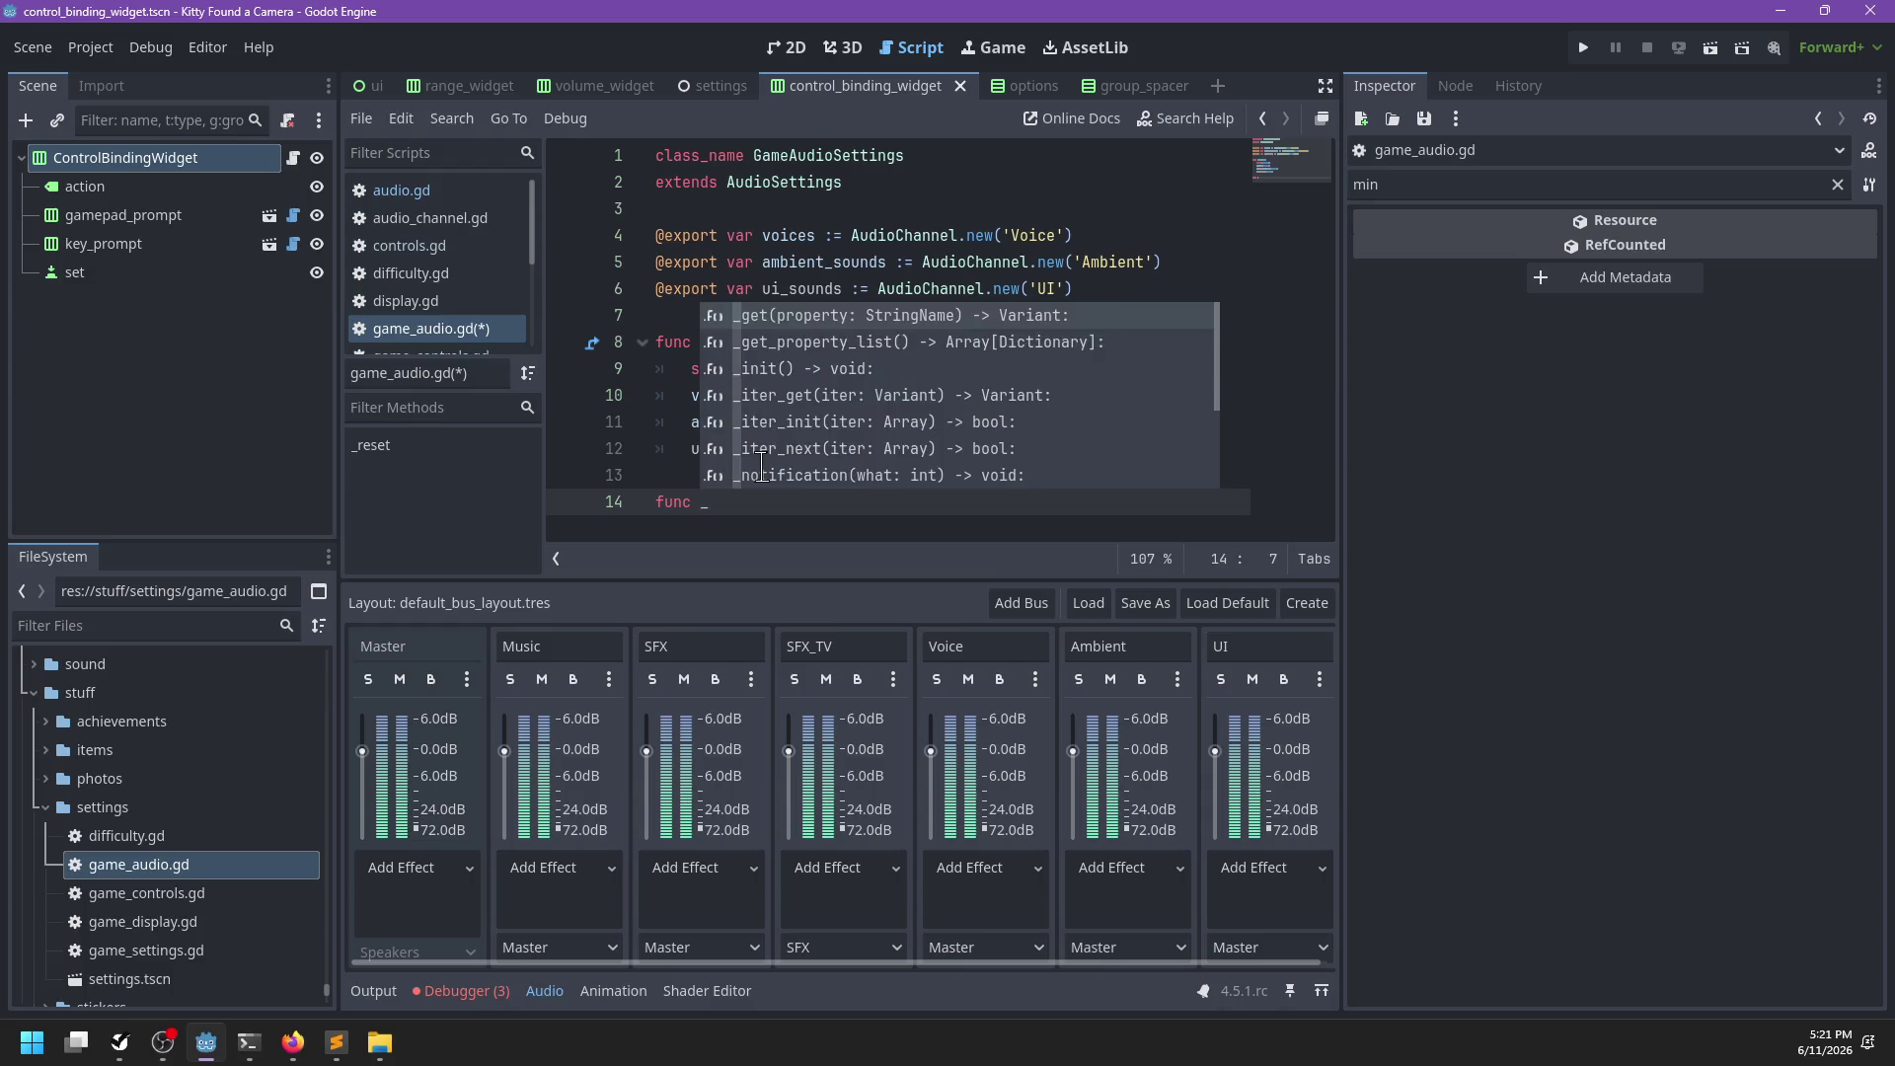
{"action": "type", "text": "rted_properties"}
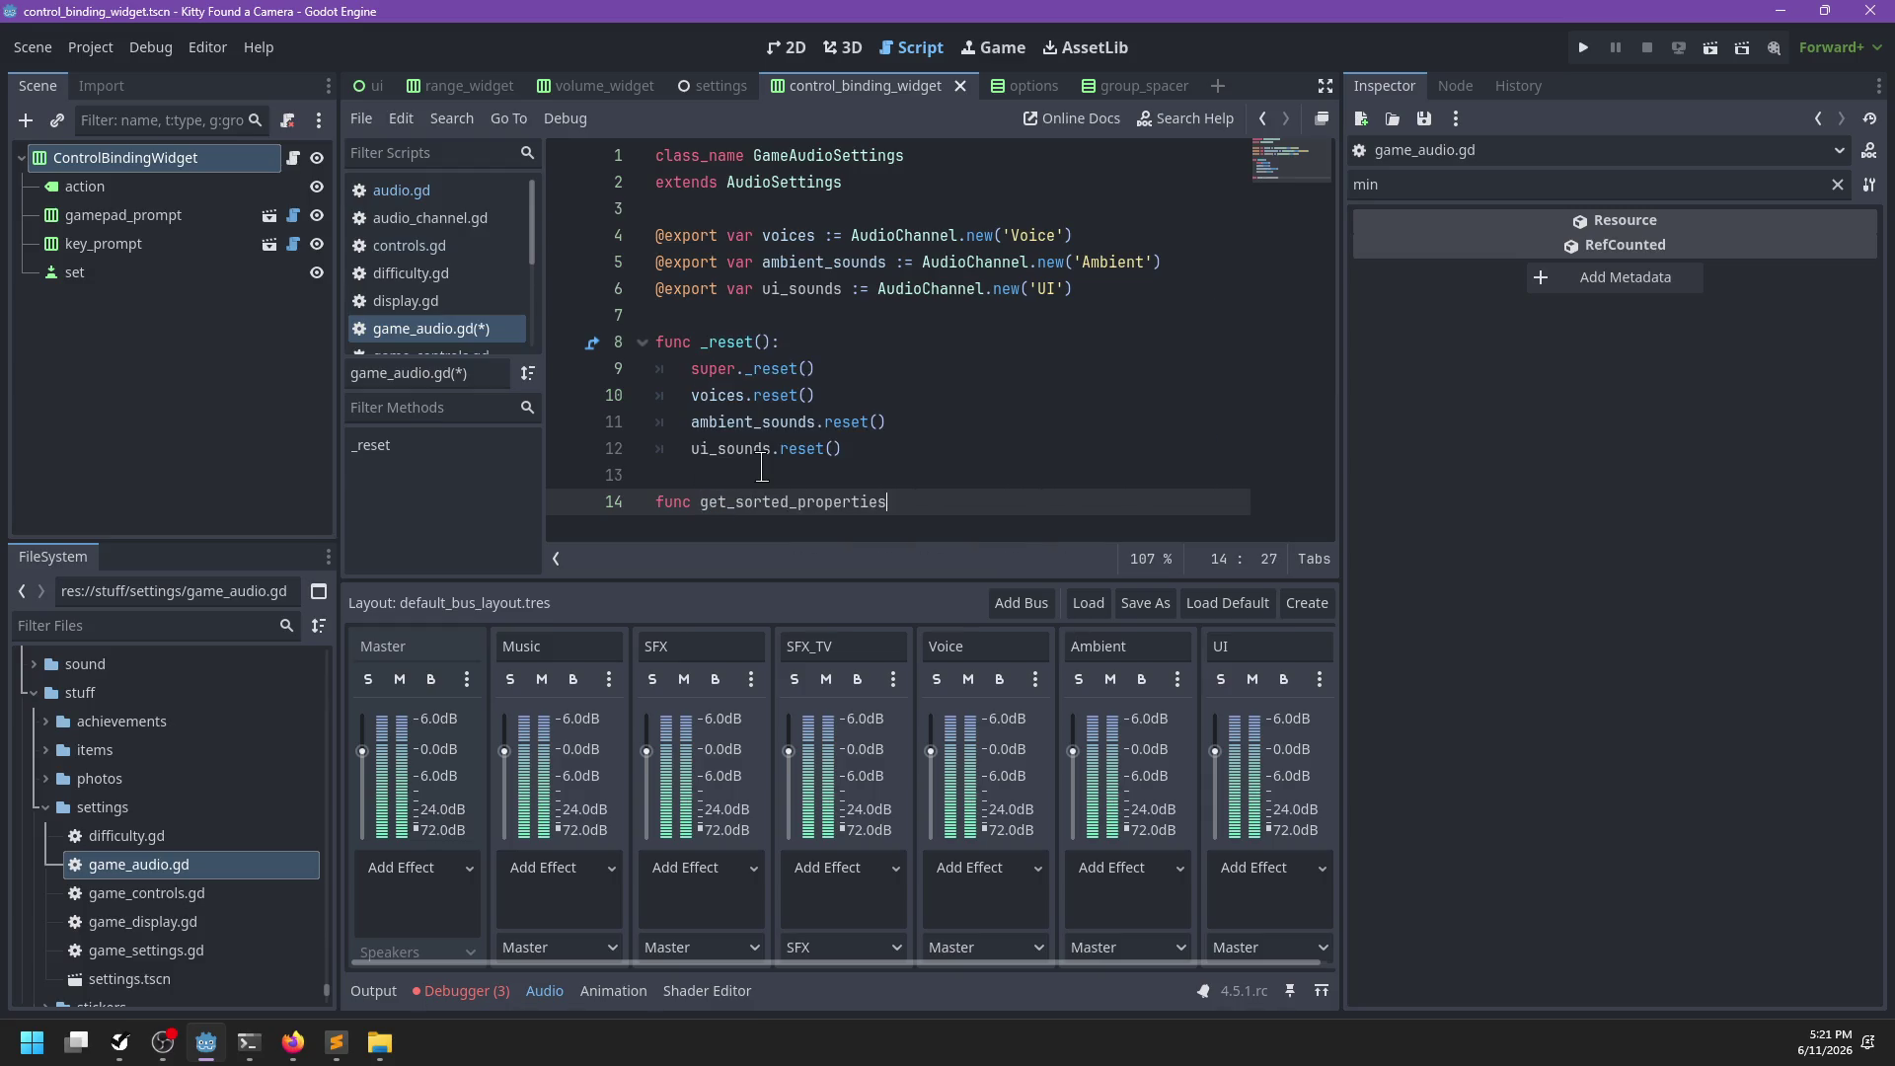
{"action": "key", "text": "Return"}
{"action": "type", "text": "eturn ["}
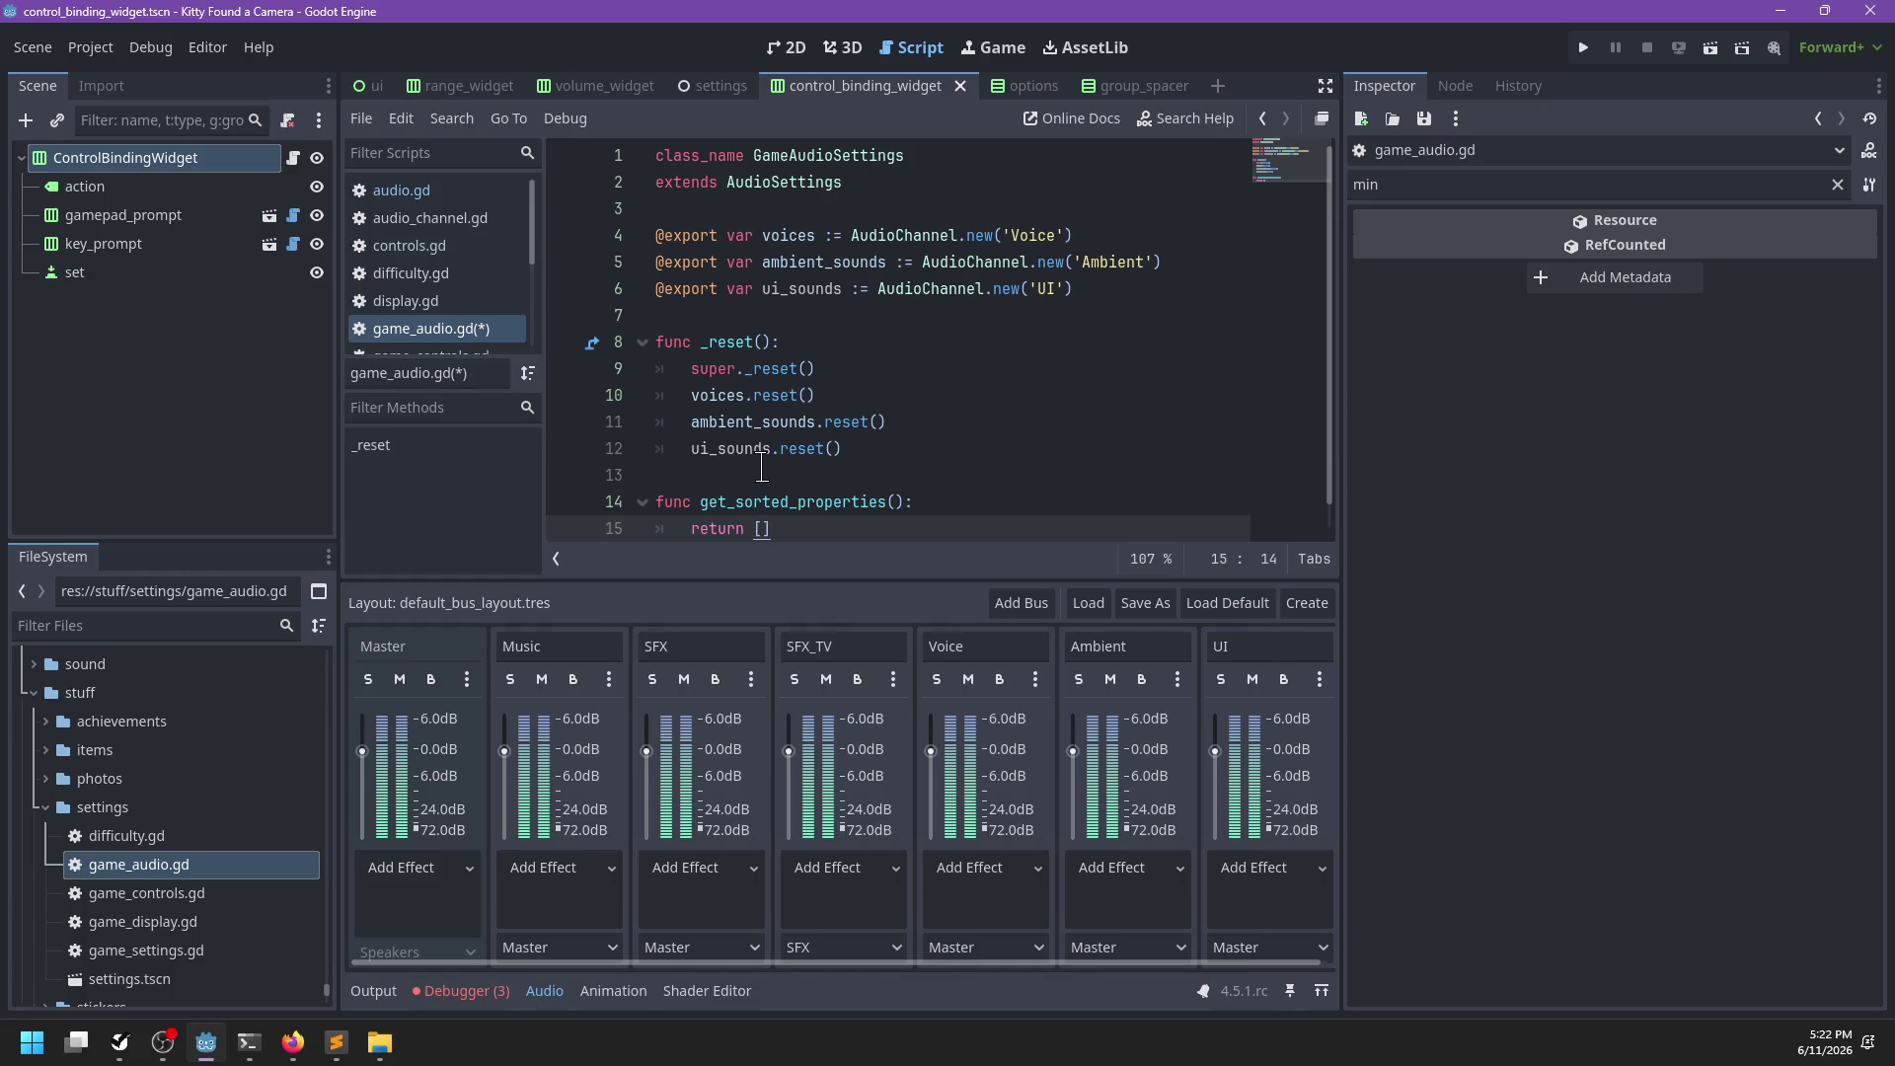
{"action": "key", "text": "Return"}
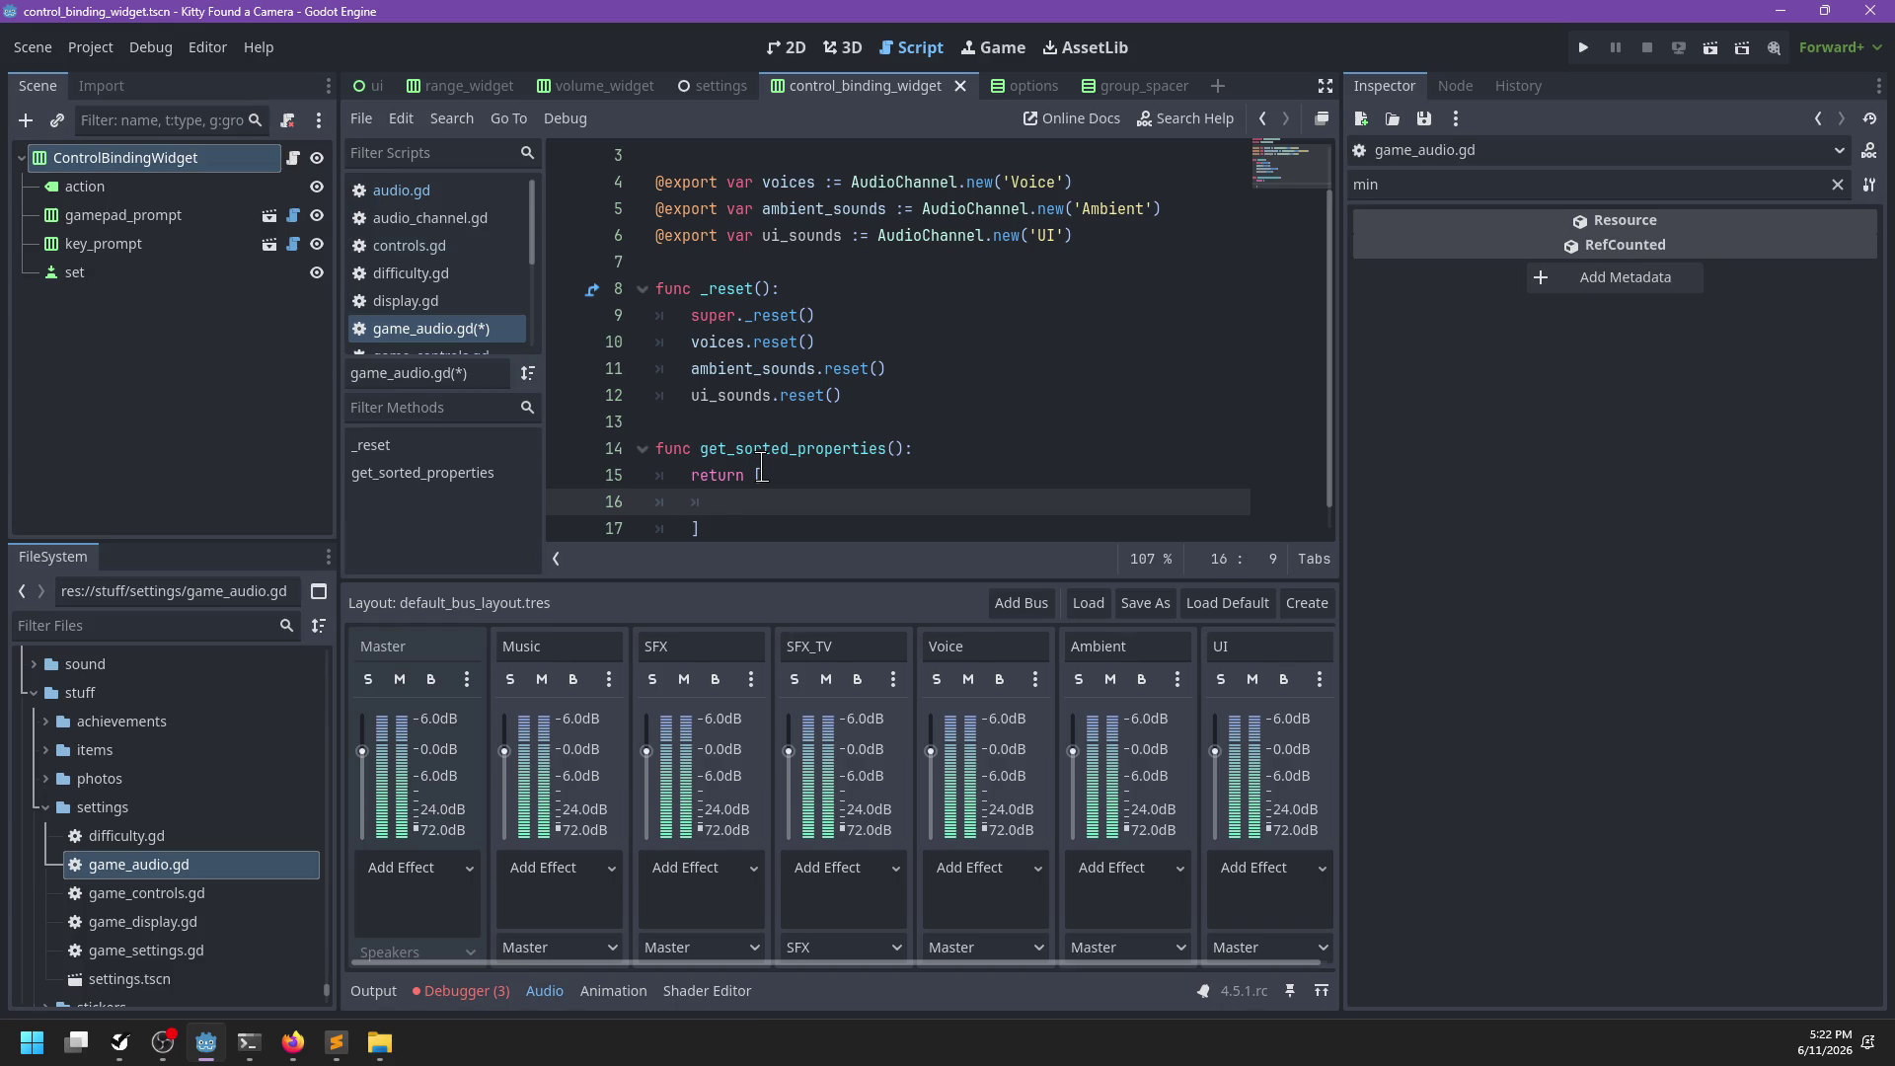
{"action": "key", "text": "Return"}
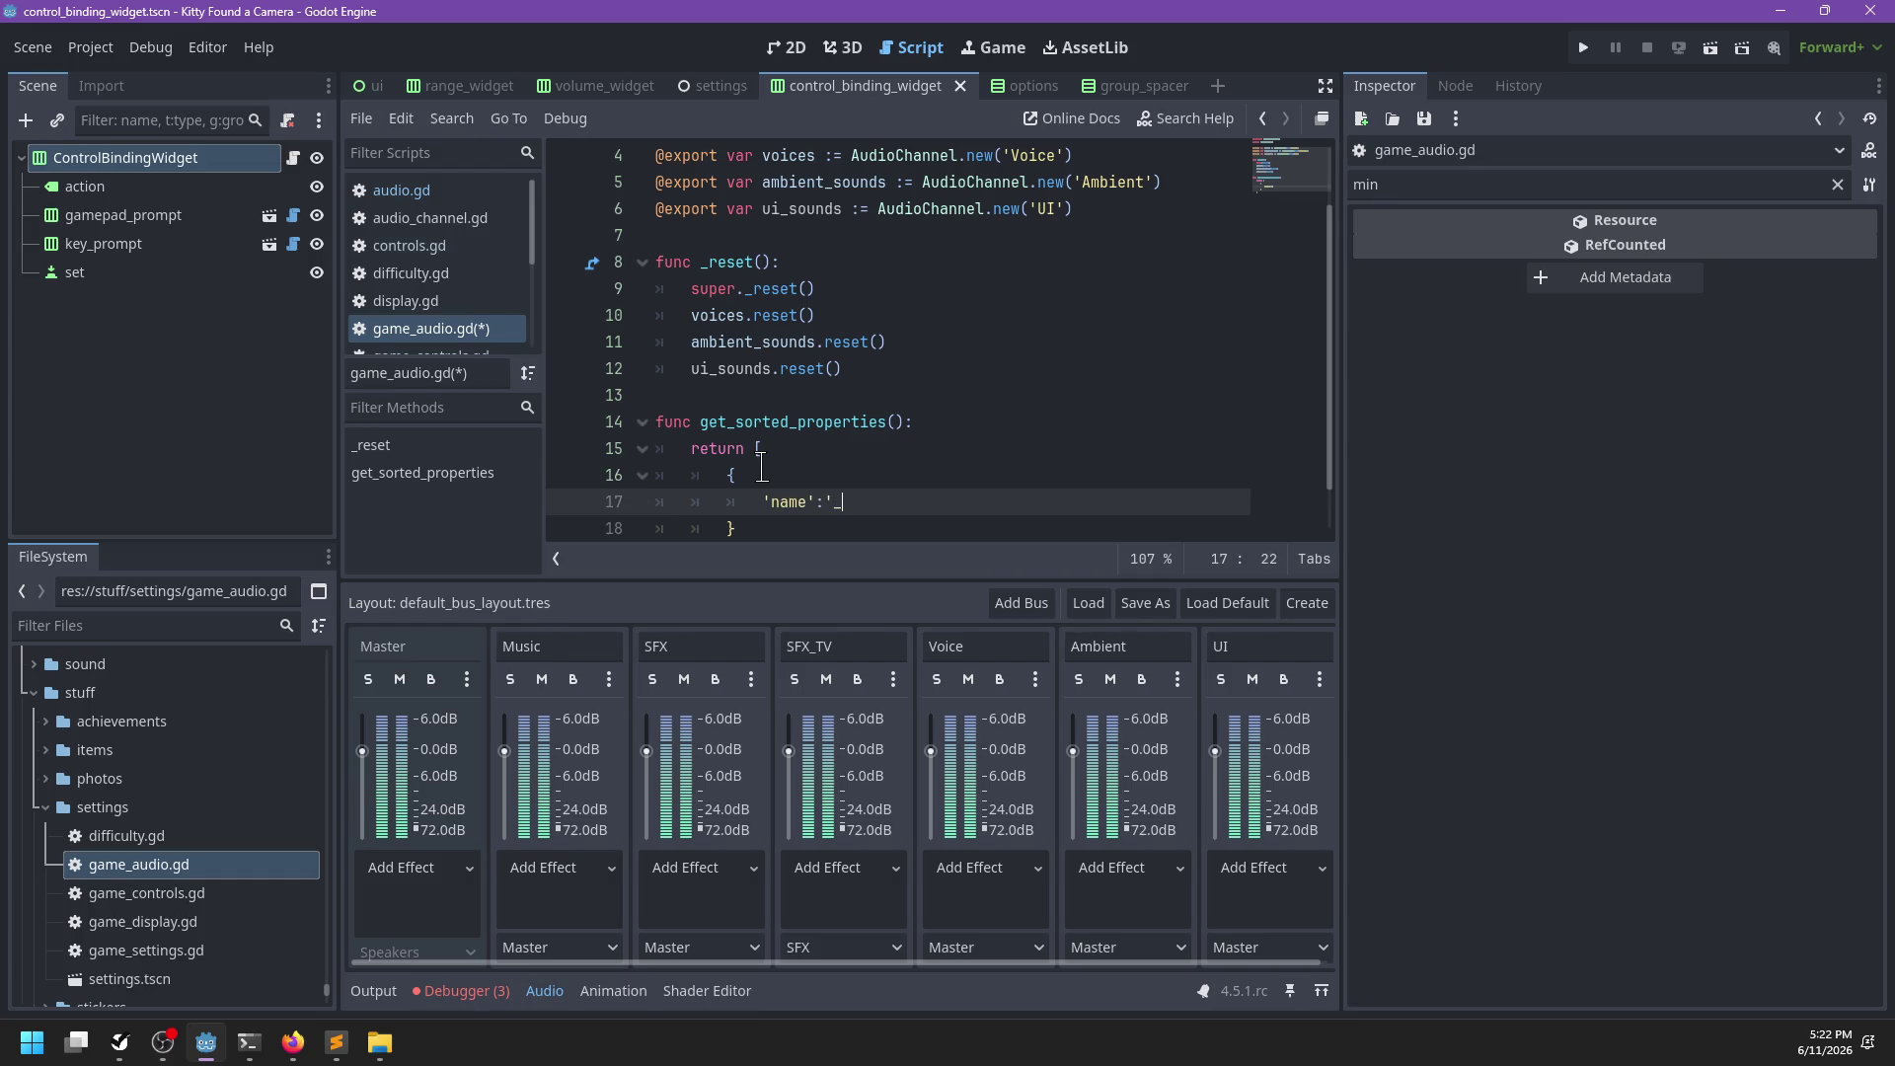
{"action": "type", "text": "fault'"}
{"action": "type", "text": ","}
{"action": "key", "text": "Return"}
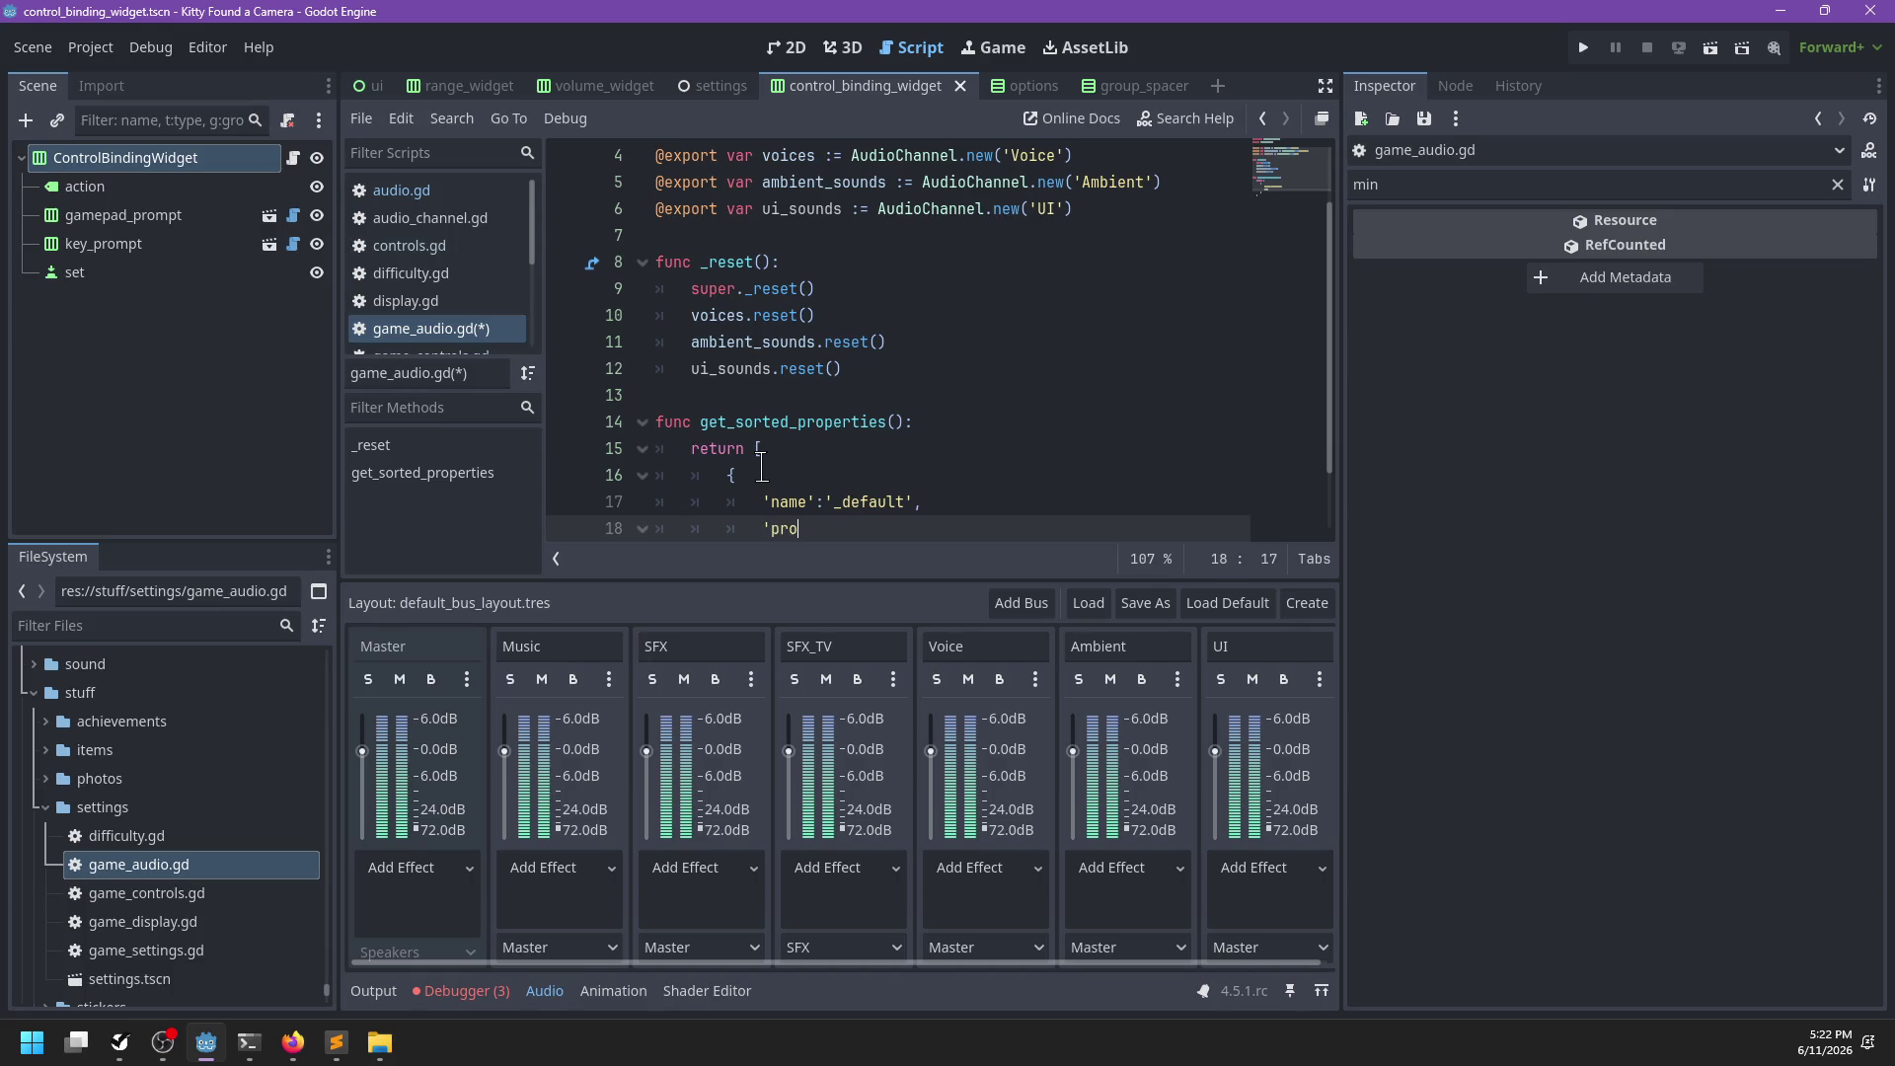
{"action": "type", "text": "ties':["}
{"action": "key", "text": "Return"}
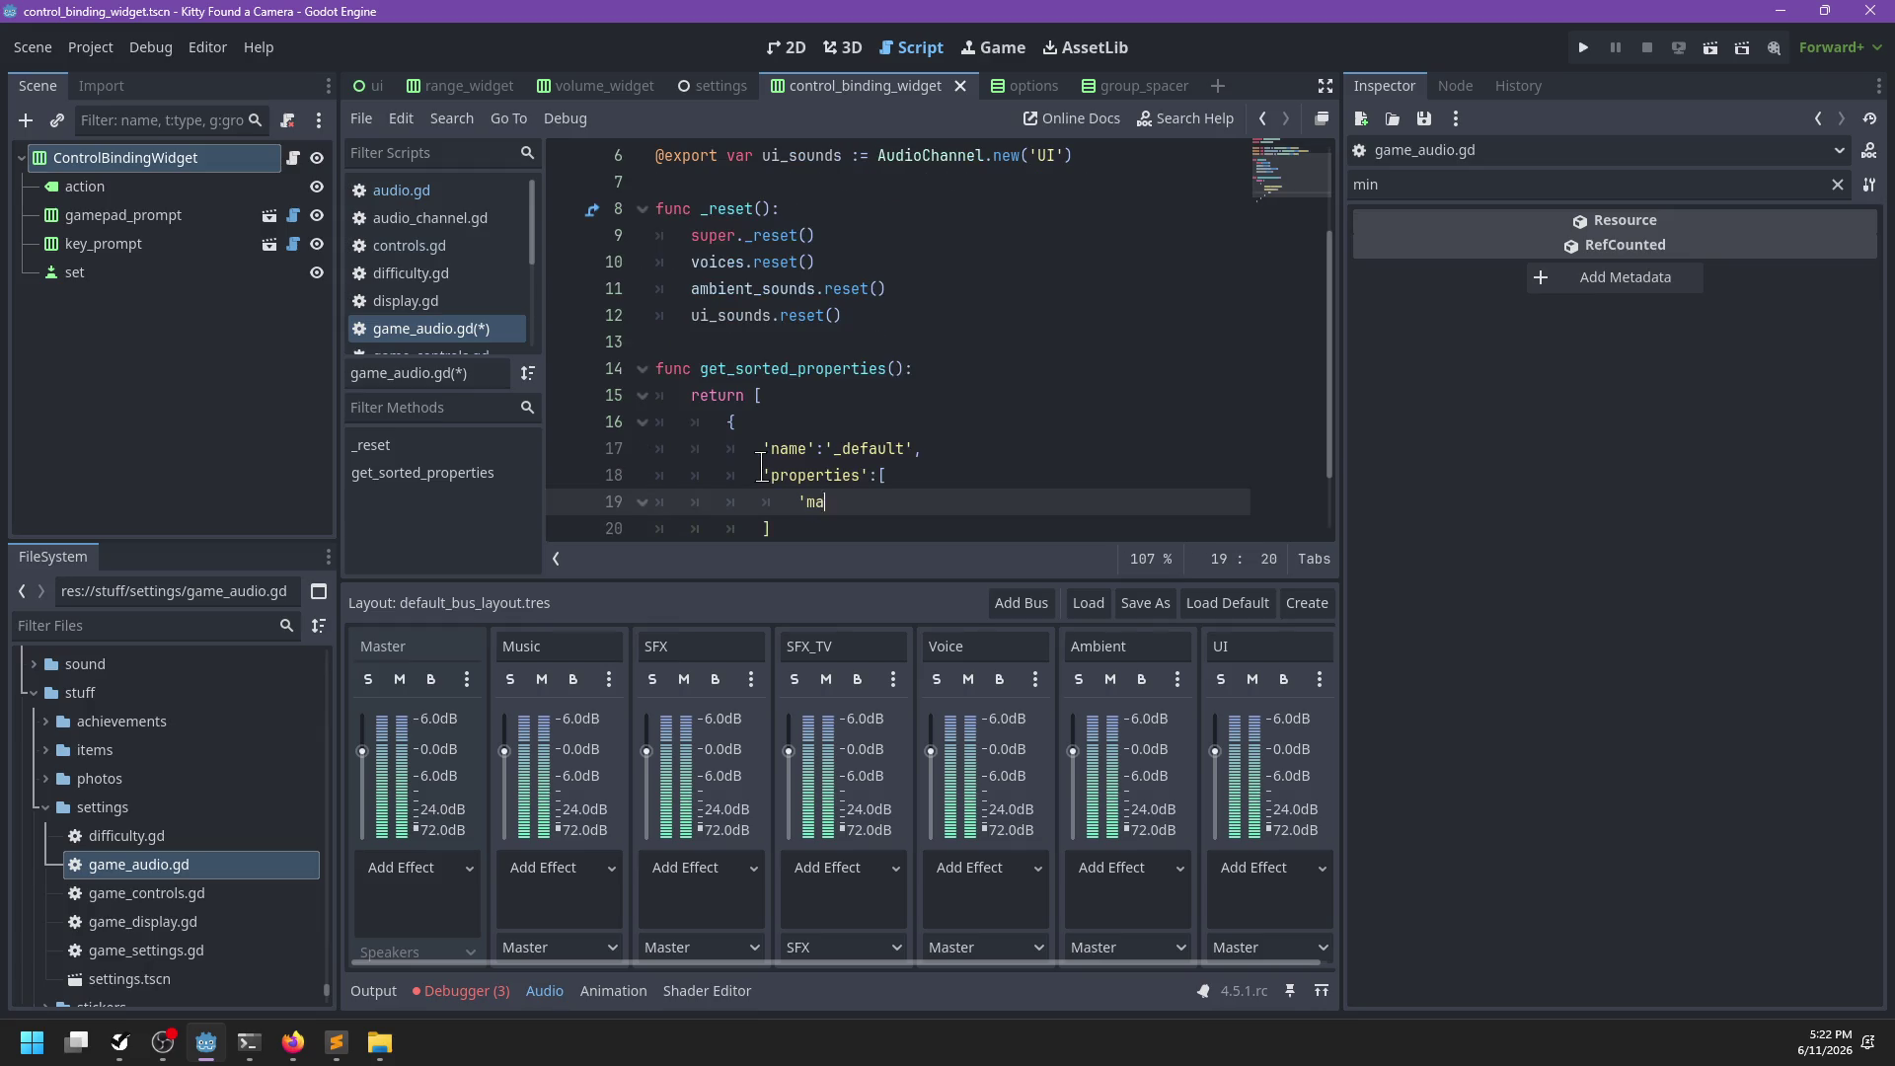
List master_audio, sfx and voices in the properties array
{"action": "type", "text": "audio'"}
{"action": "type", "text": ","}
{"action": "key", "text": "Return"}
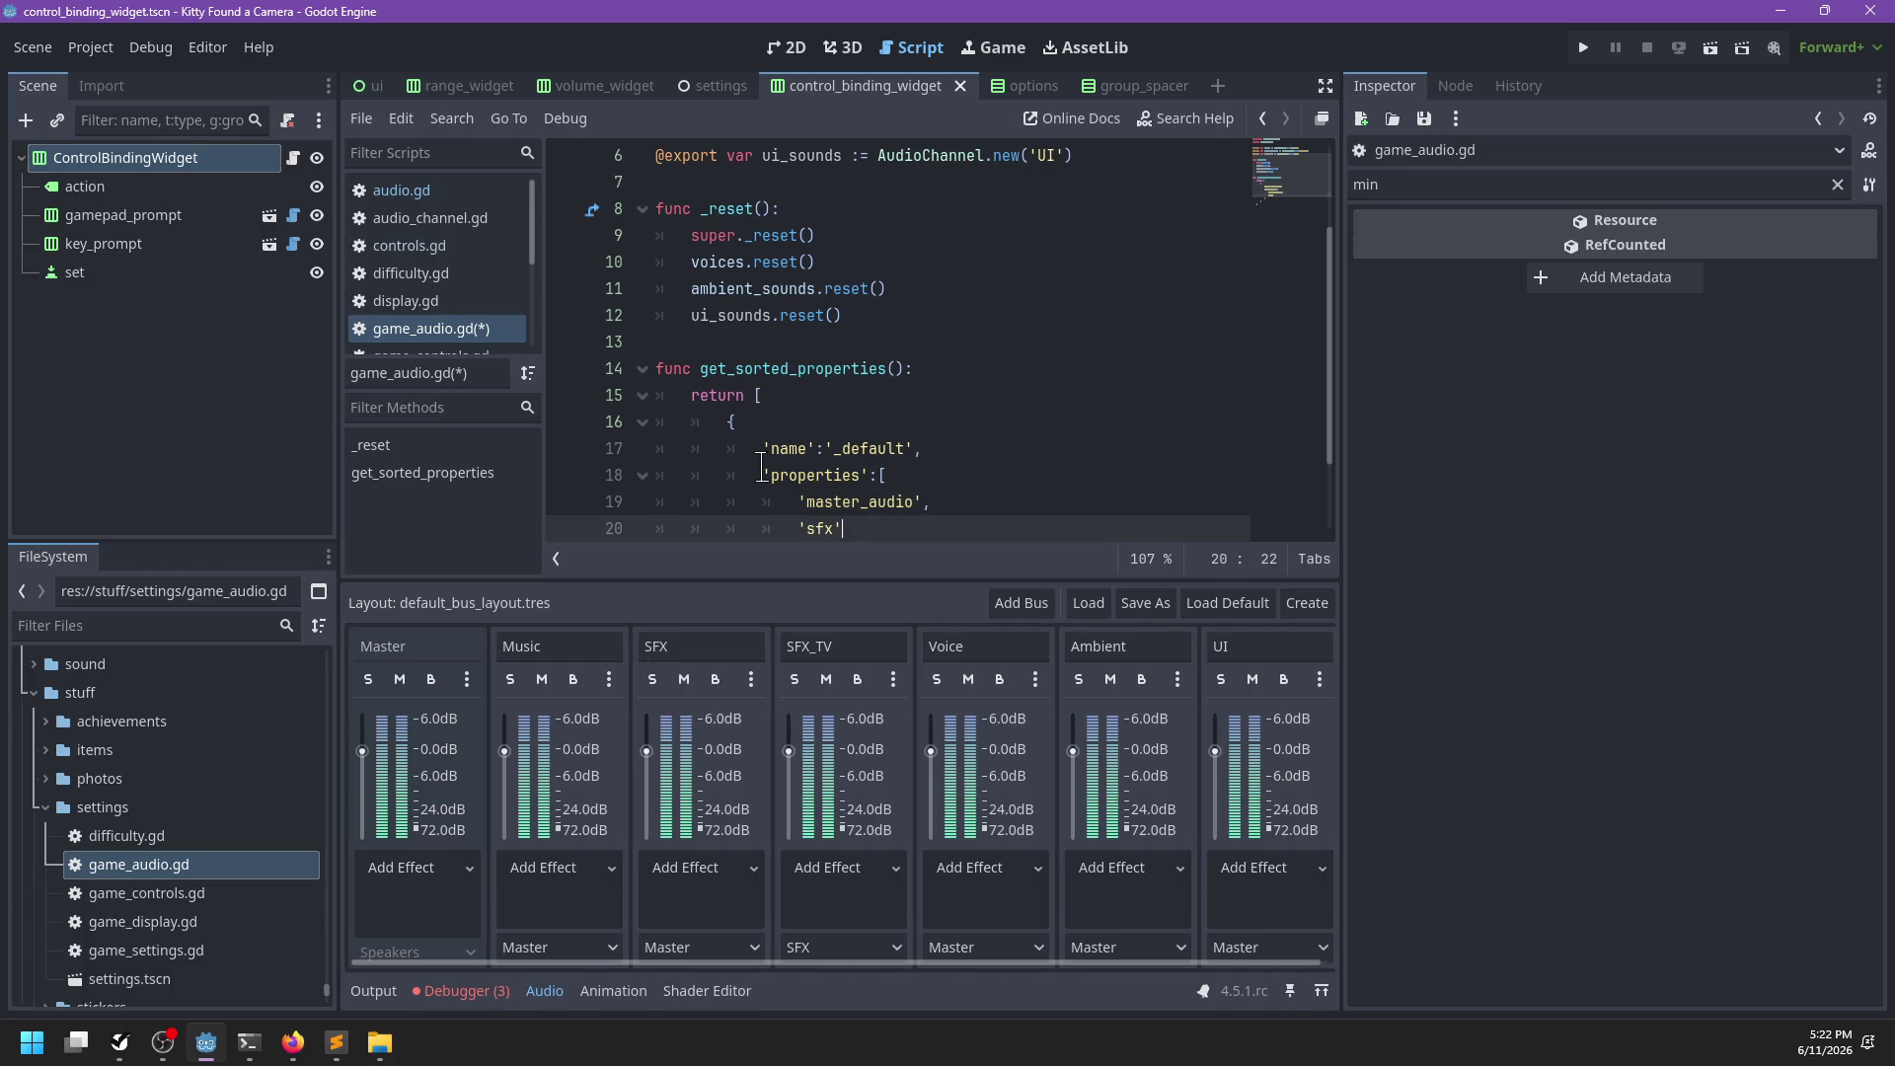
{"action": "type", "text": ","}
{"action": "key", "text": "Return"}
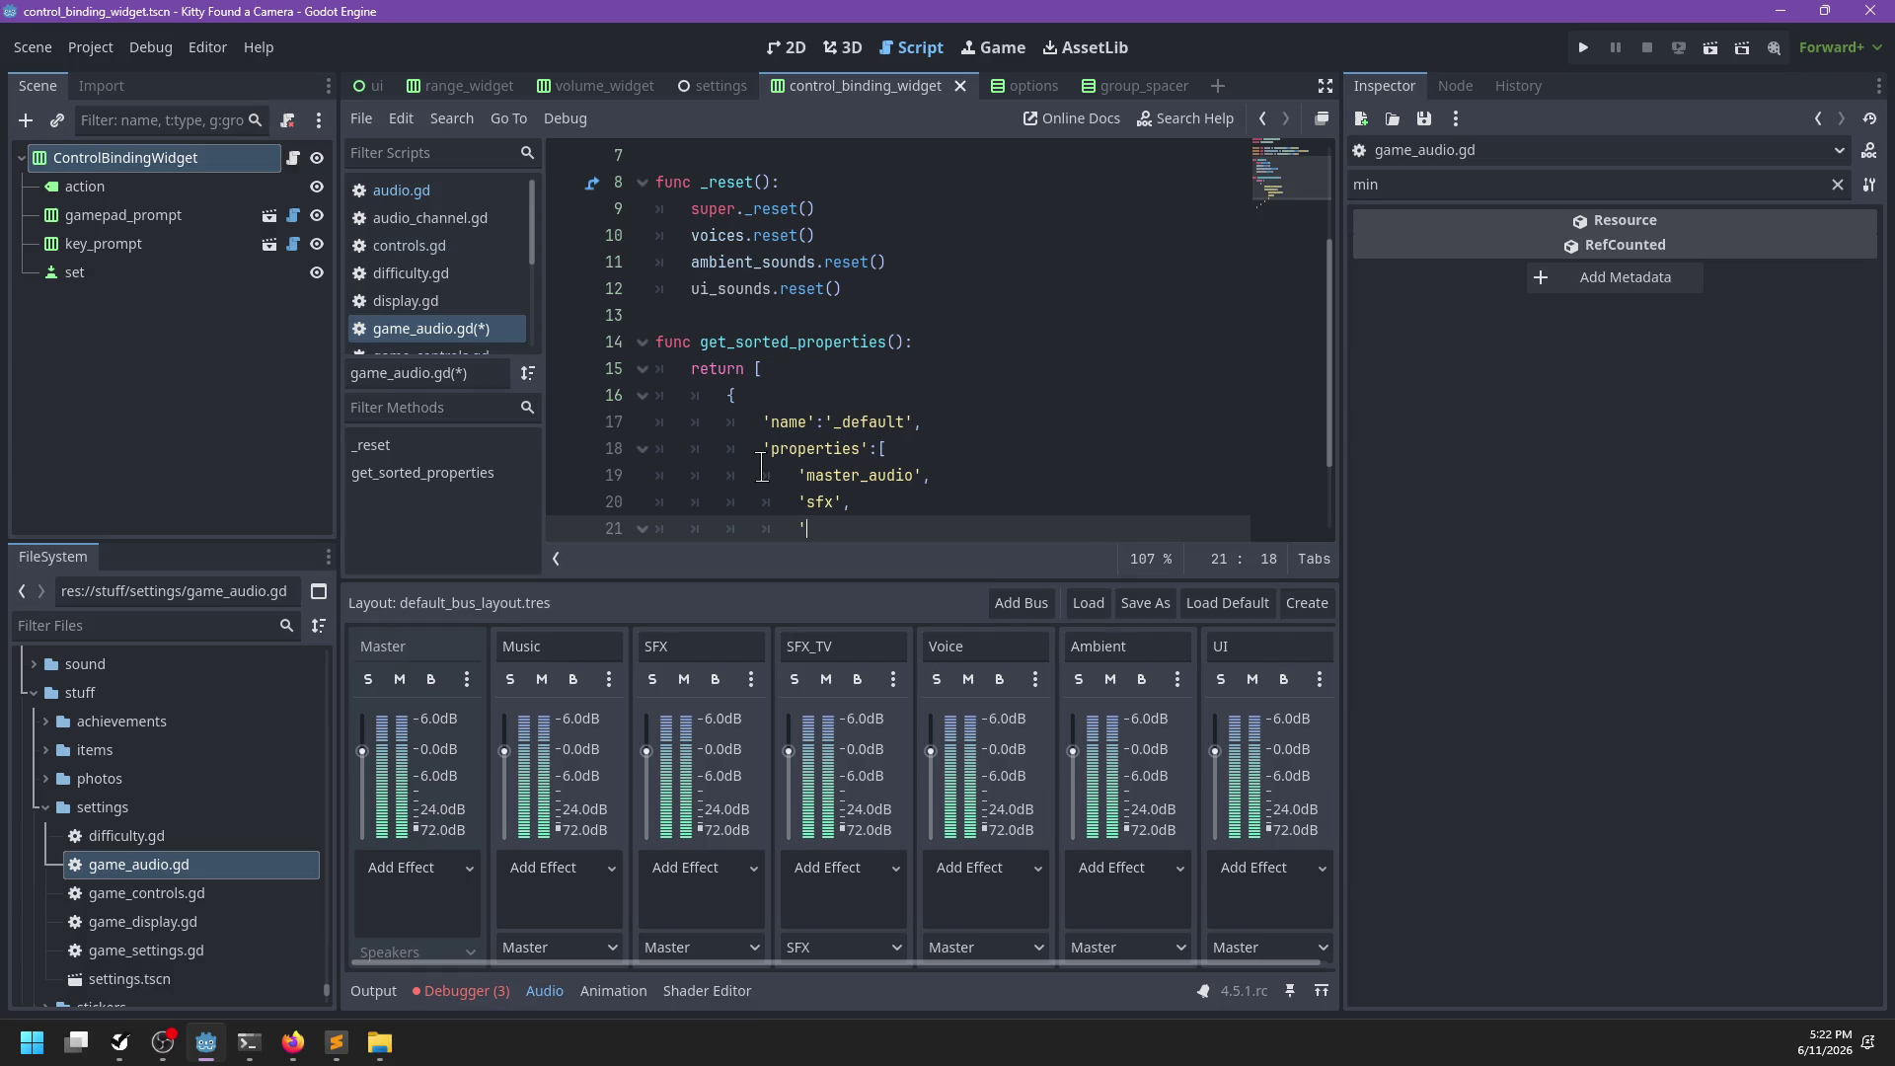
{"action": "type", "text": "voices',"}
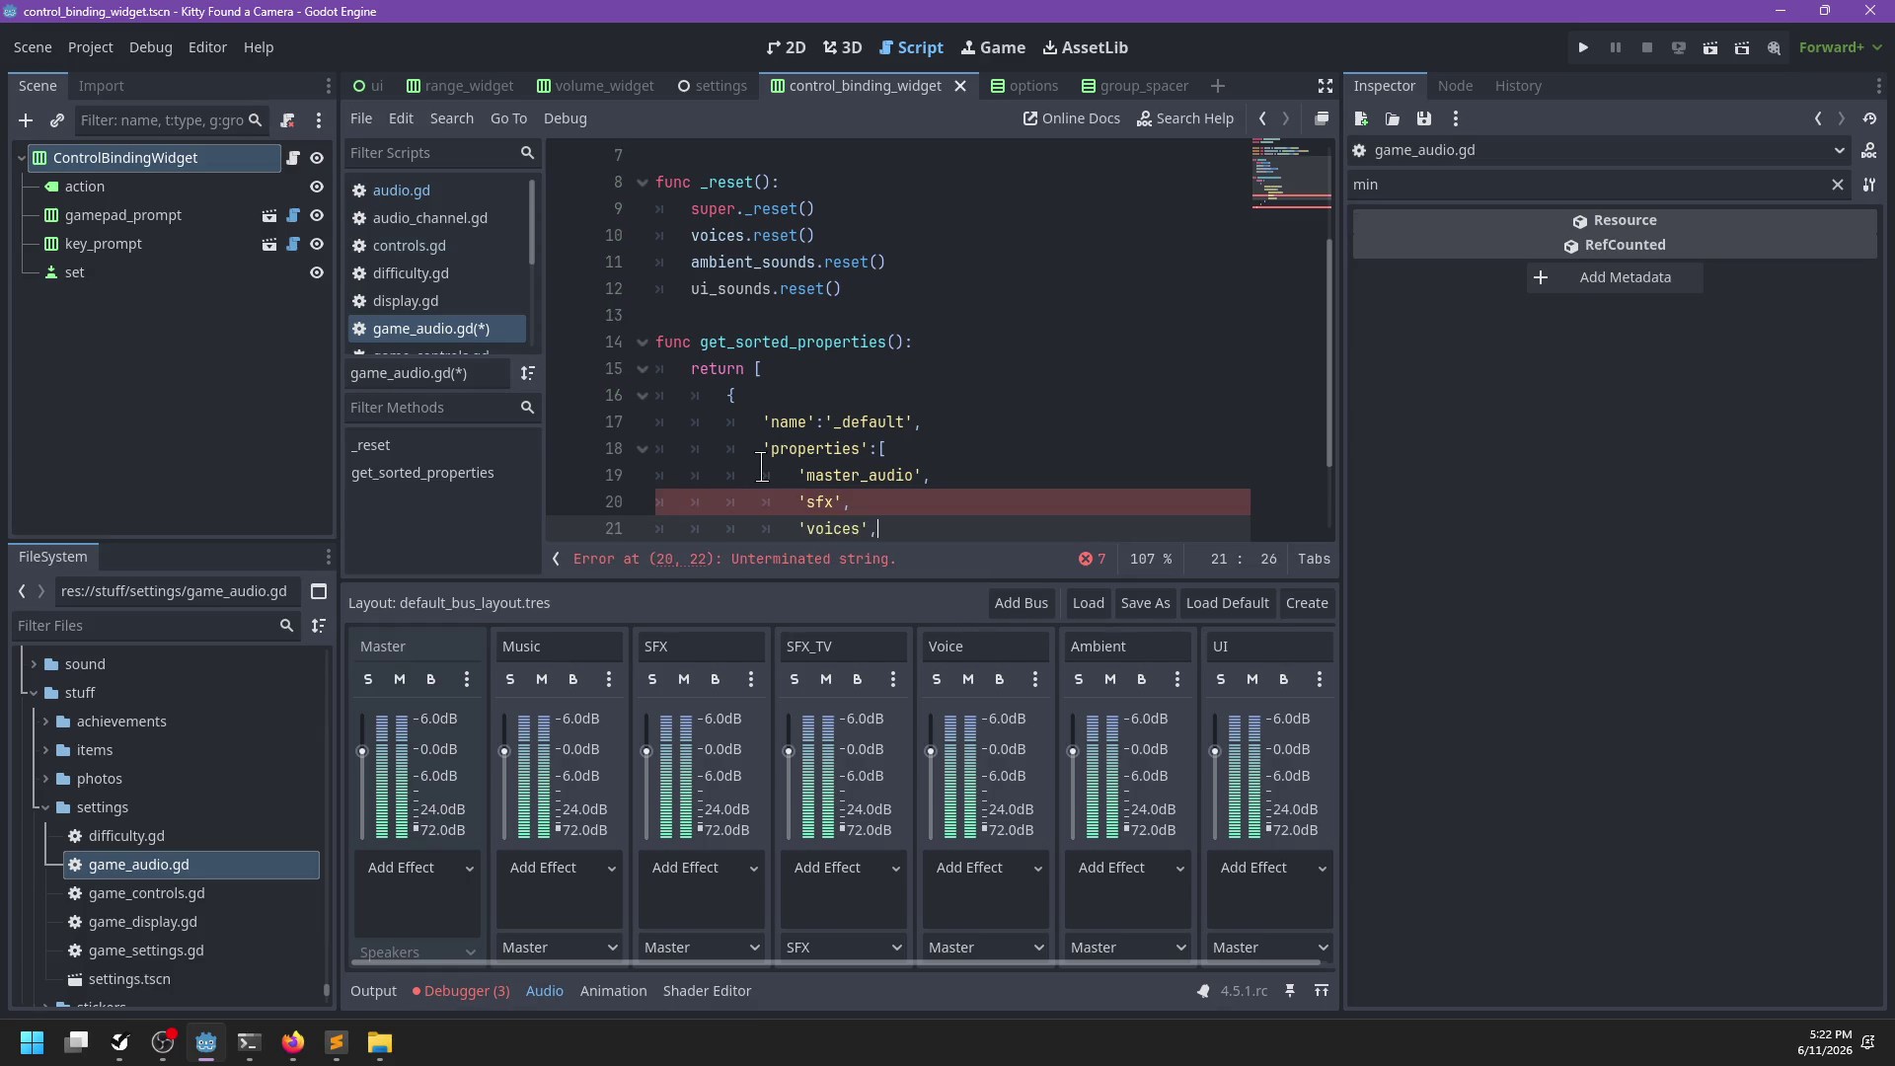
{"action": "scroll", "coordinate": [1007, 372], "scroll_direction": "up", "scroll_amount": 2}
{"action": "scroll", "coordinate": [1134, 347], "scroll_direction": "down", "scroll_amount": 2}
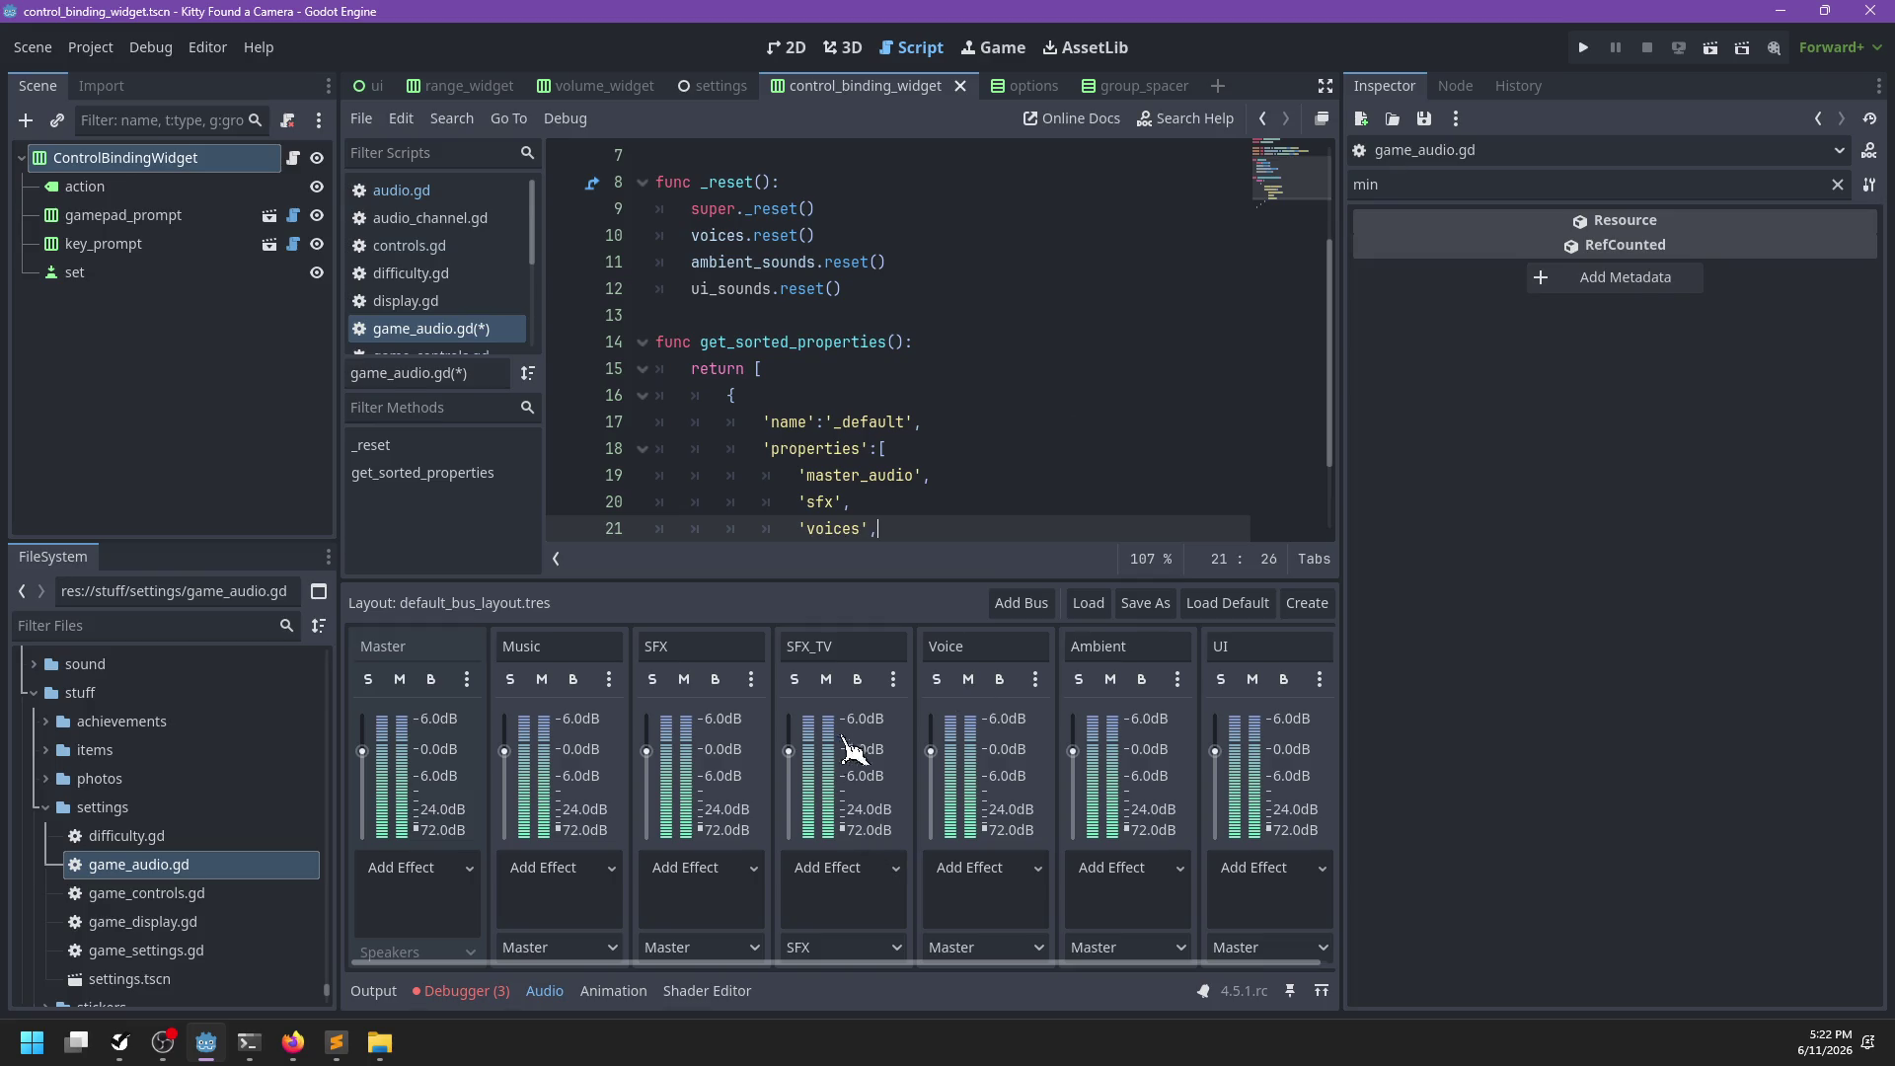
{"action": "scroll", "coordinate": [900, 422], "scroll_direction": "down", "scroll_amount": 2}
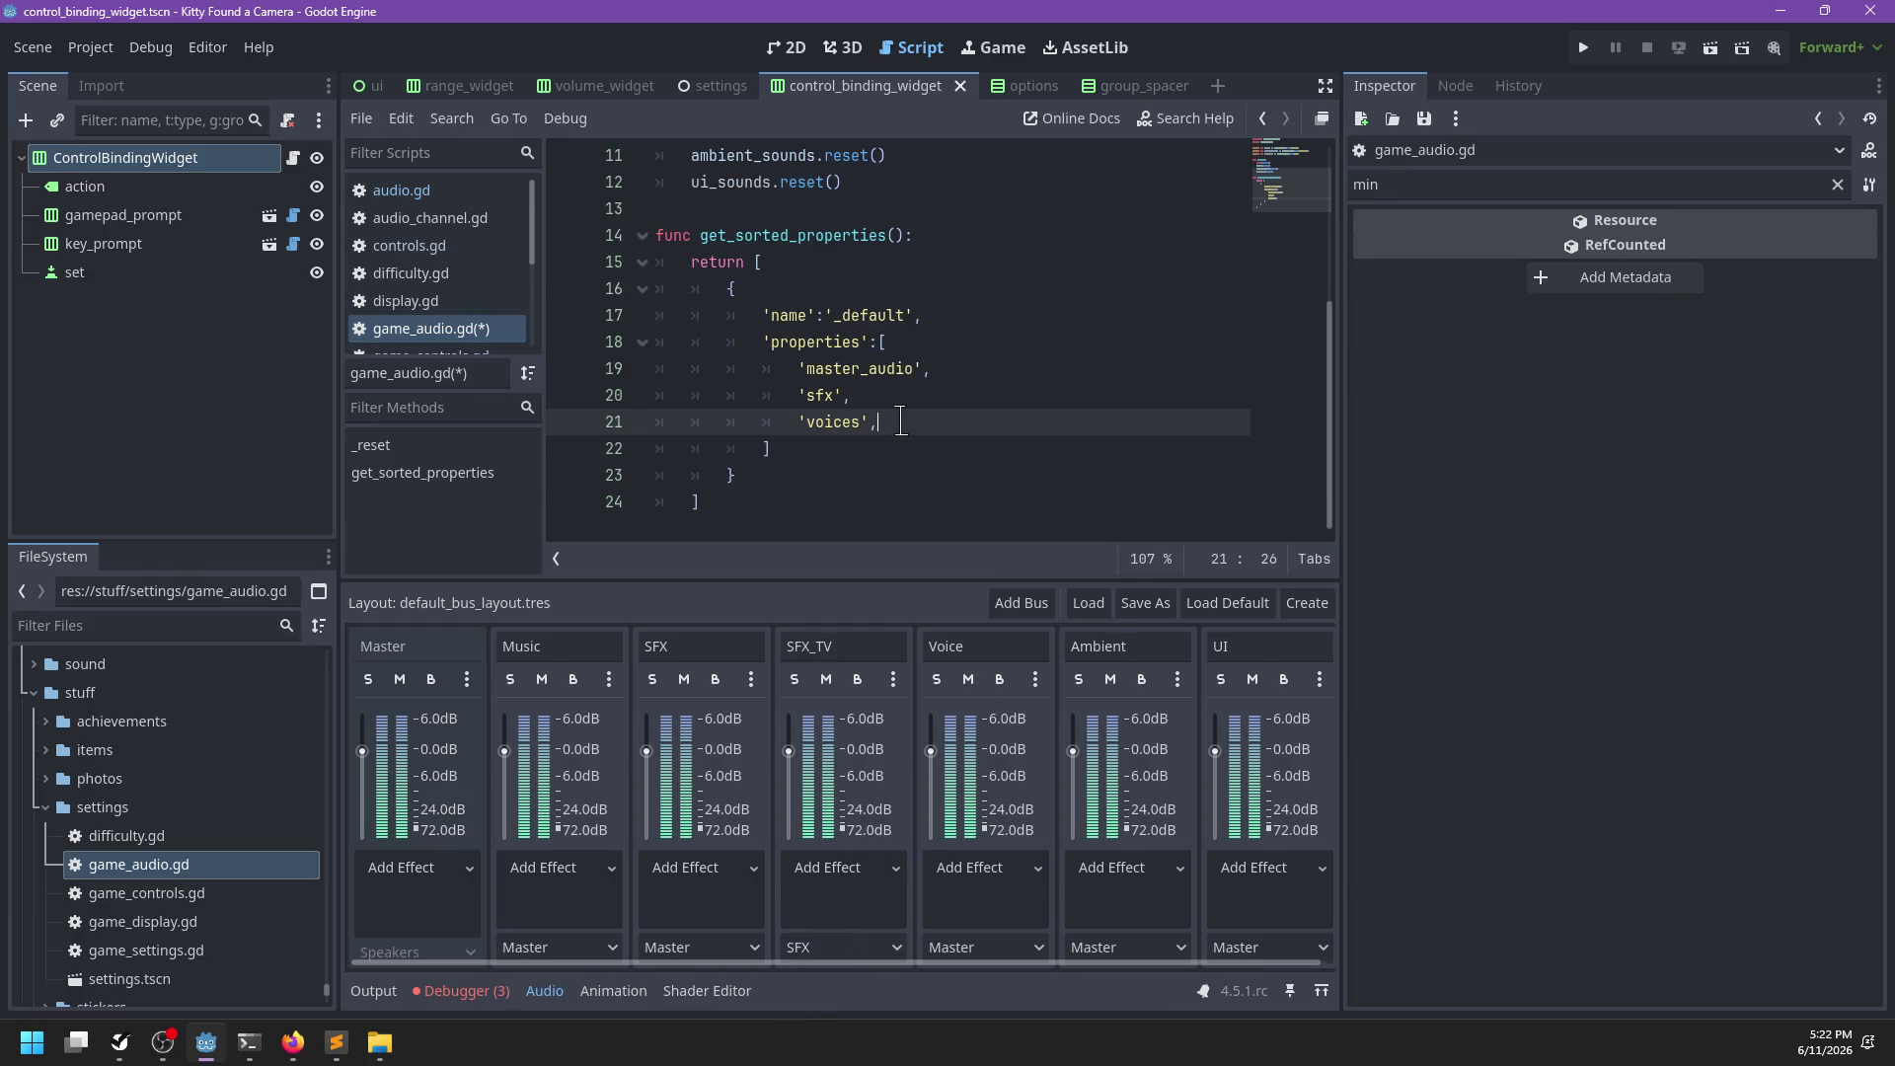
Add ambient_sounds and ui_sounds to the properties list and save game_audio.gd
{"action": "key", "text": "Return"}
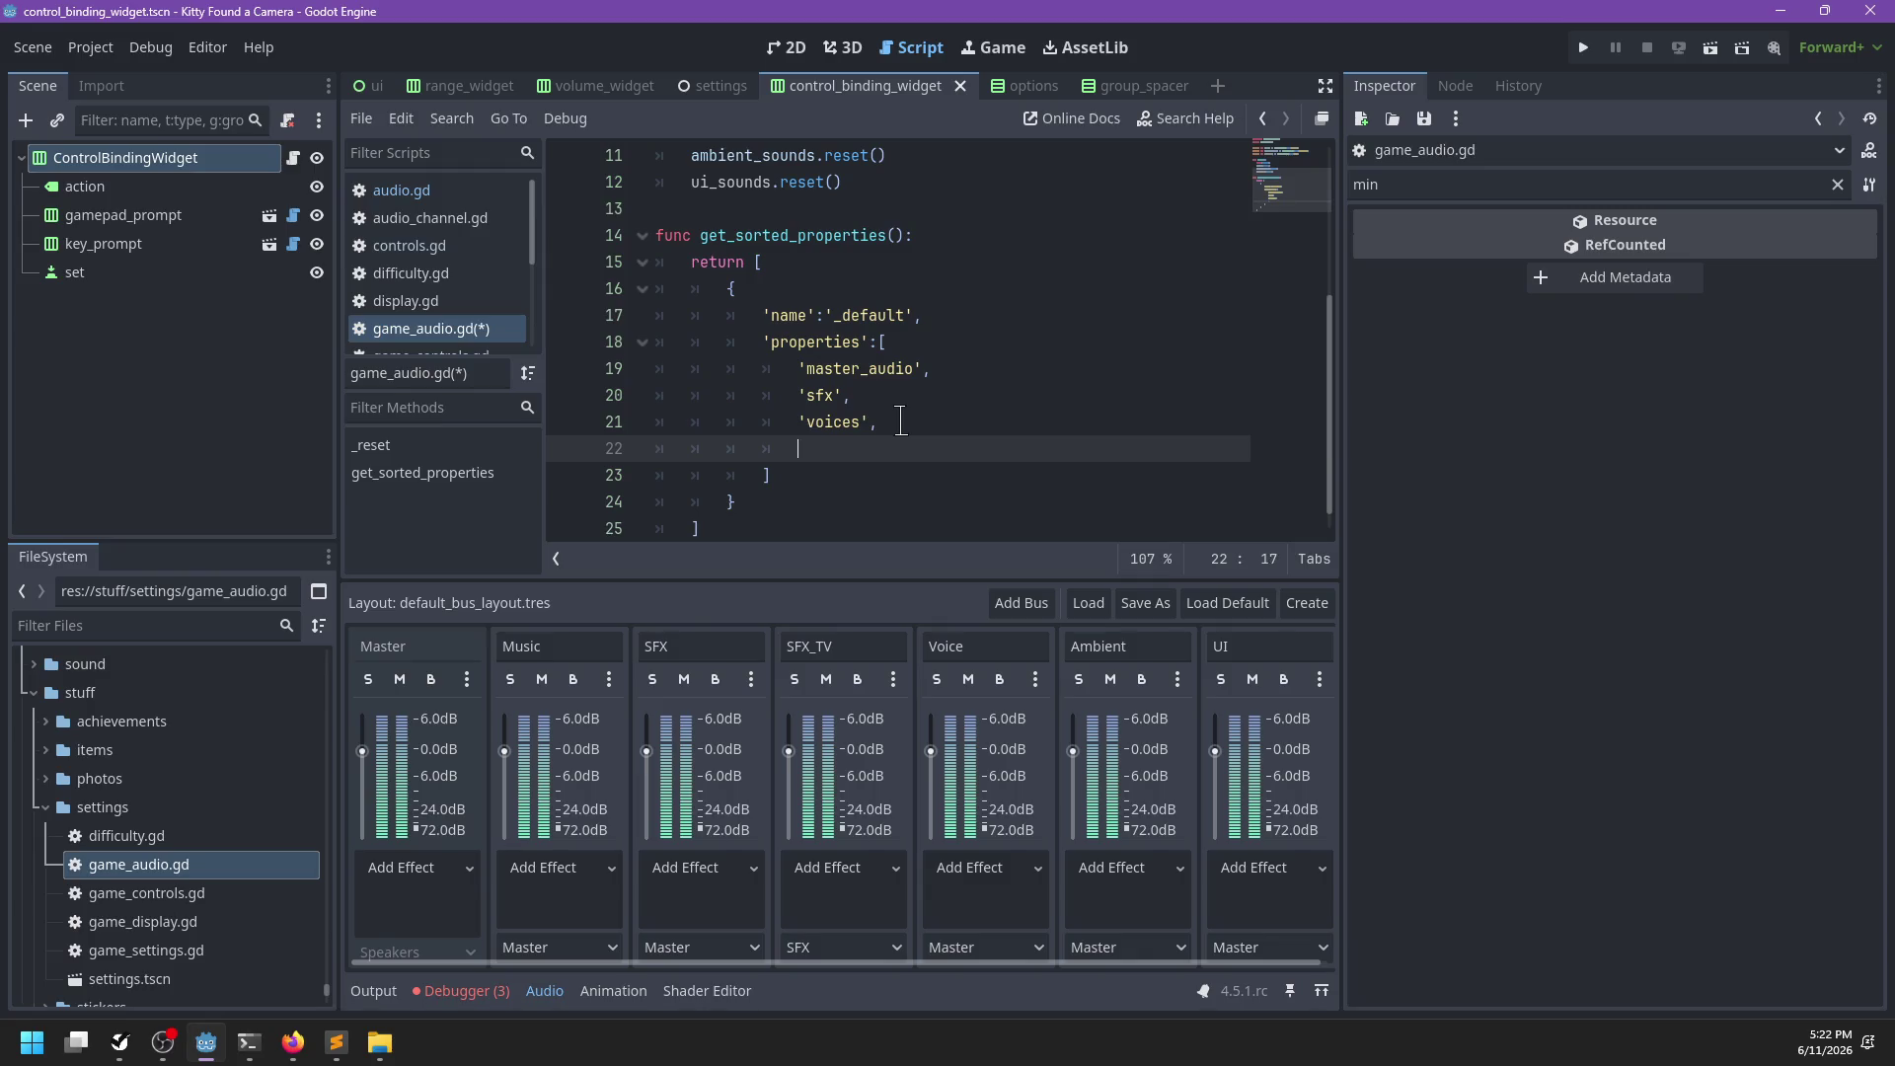
{"action": "type", "text": "bient_"}
{"action": "scroll", "coordinate": [914, 410], "scroll_direction": "up", "scroll_amount": 5}
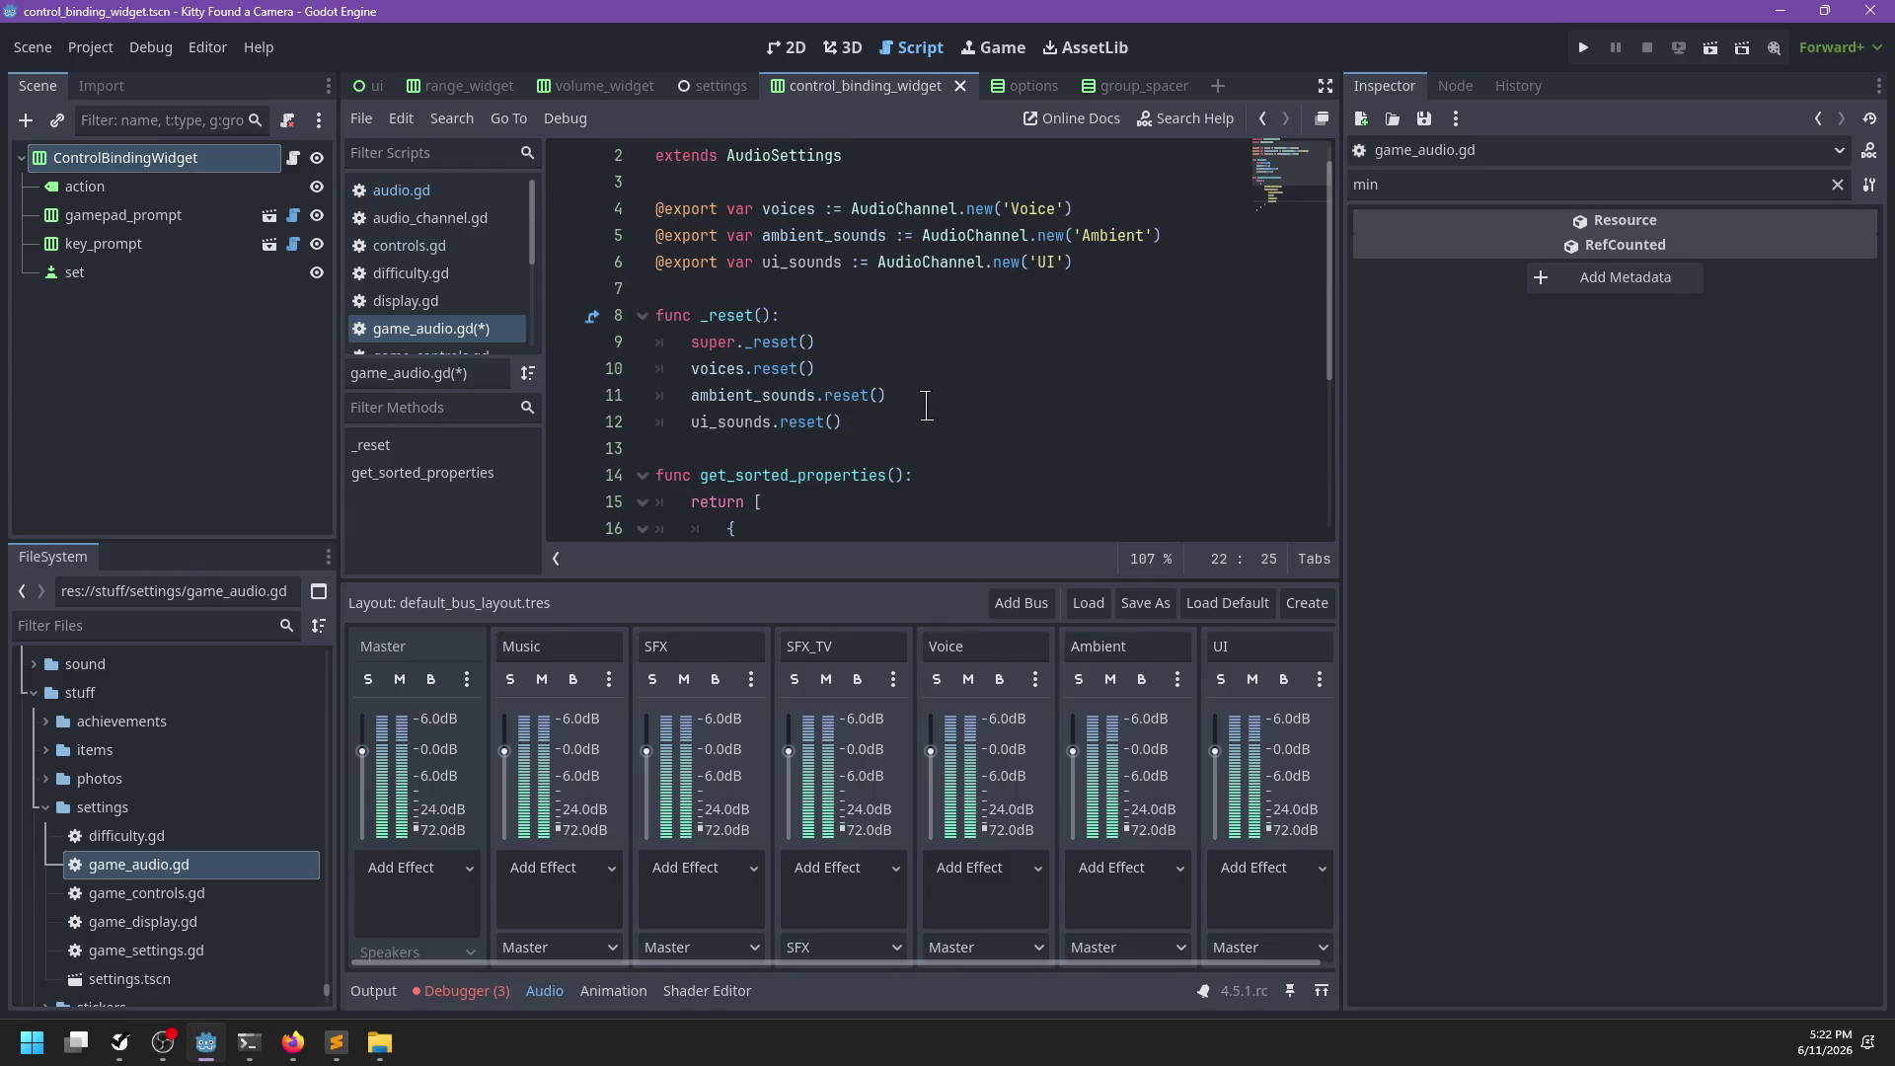
{"action": "scroll", "coordinate": [925, 406], "scroll_direction": "down", "scroll_amount": 4}
{"action": "type", "text": "nds;,"}
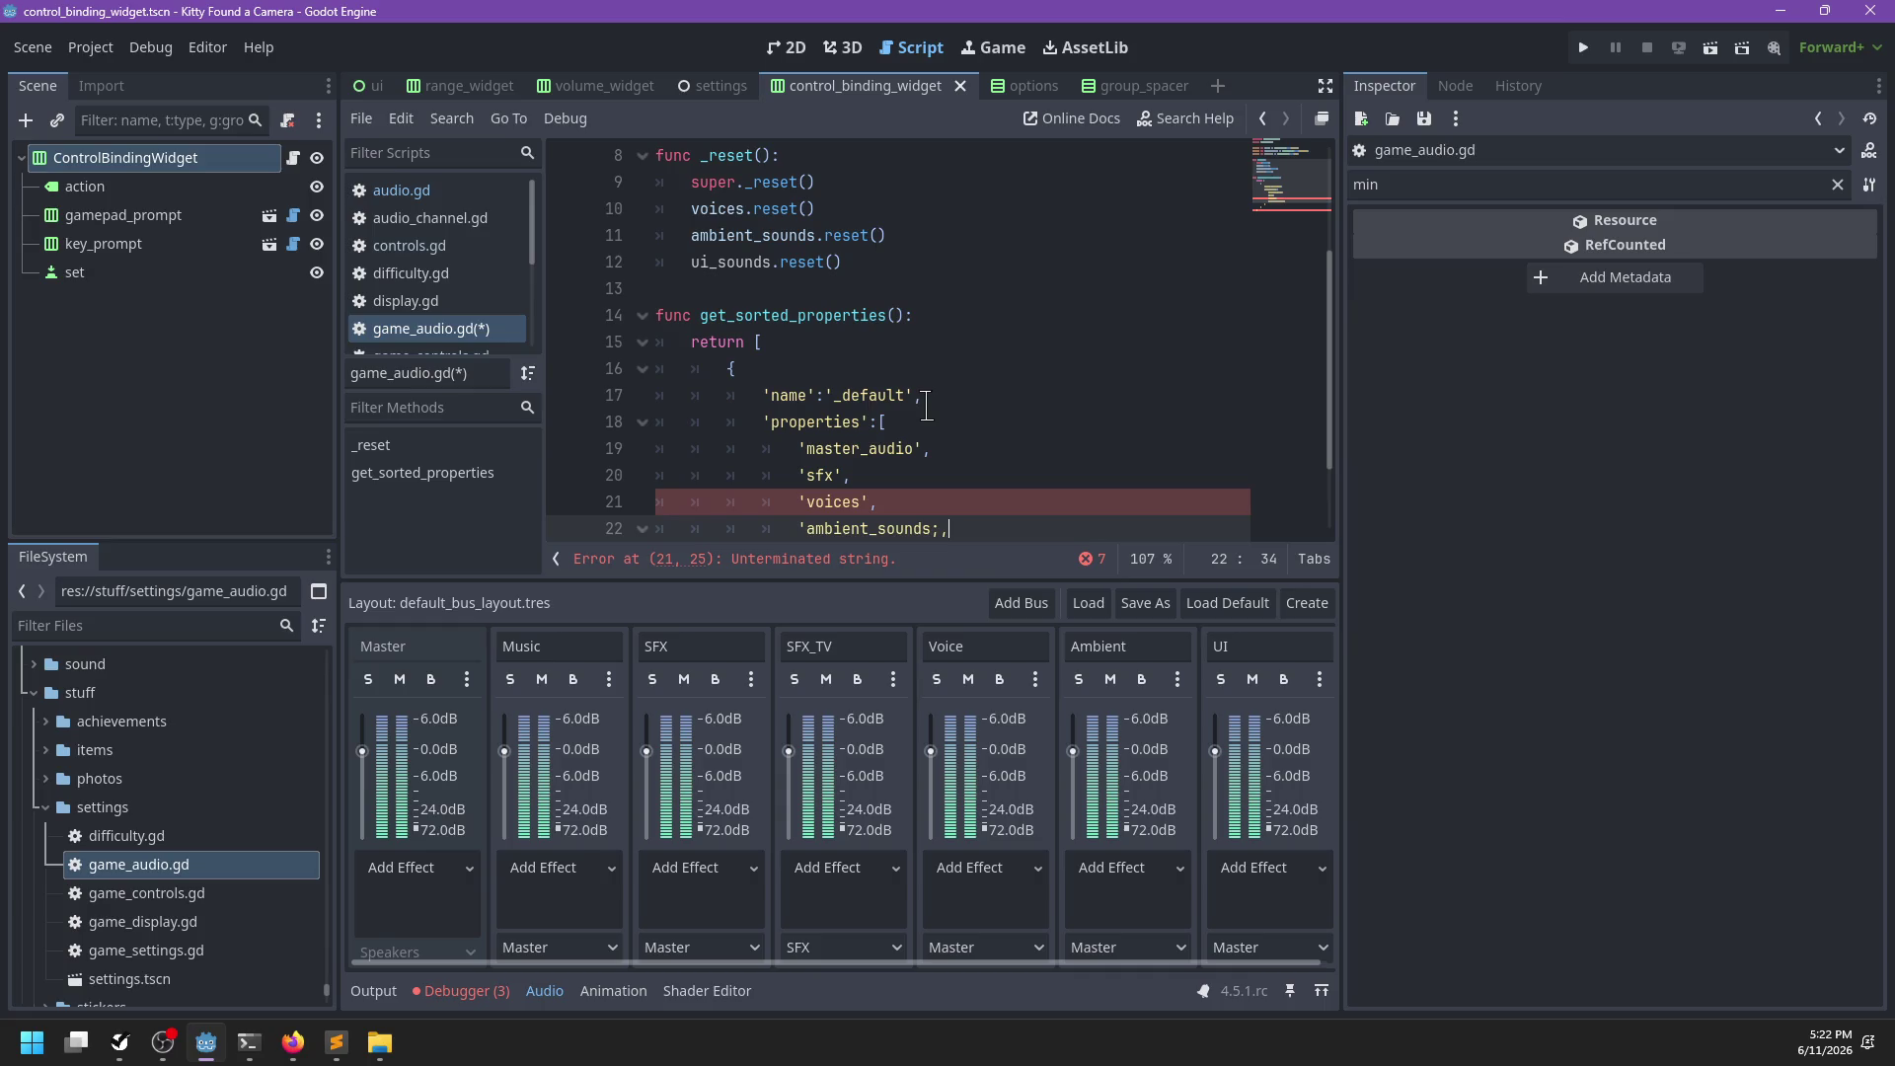
{"action": "key", "text": "Return"}
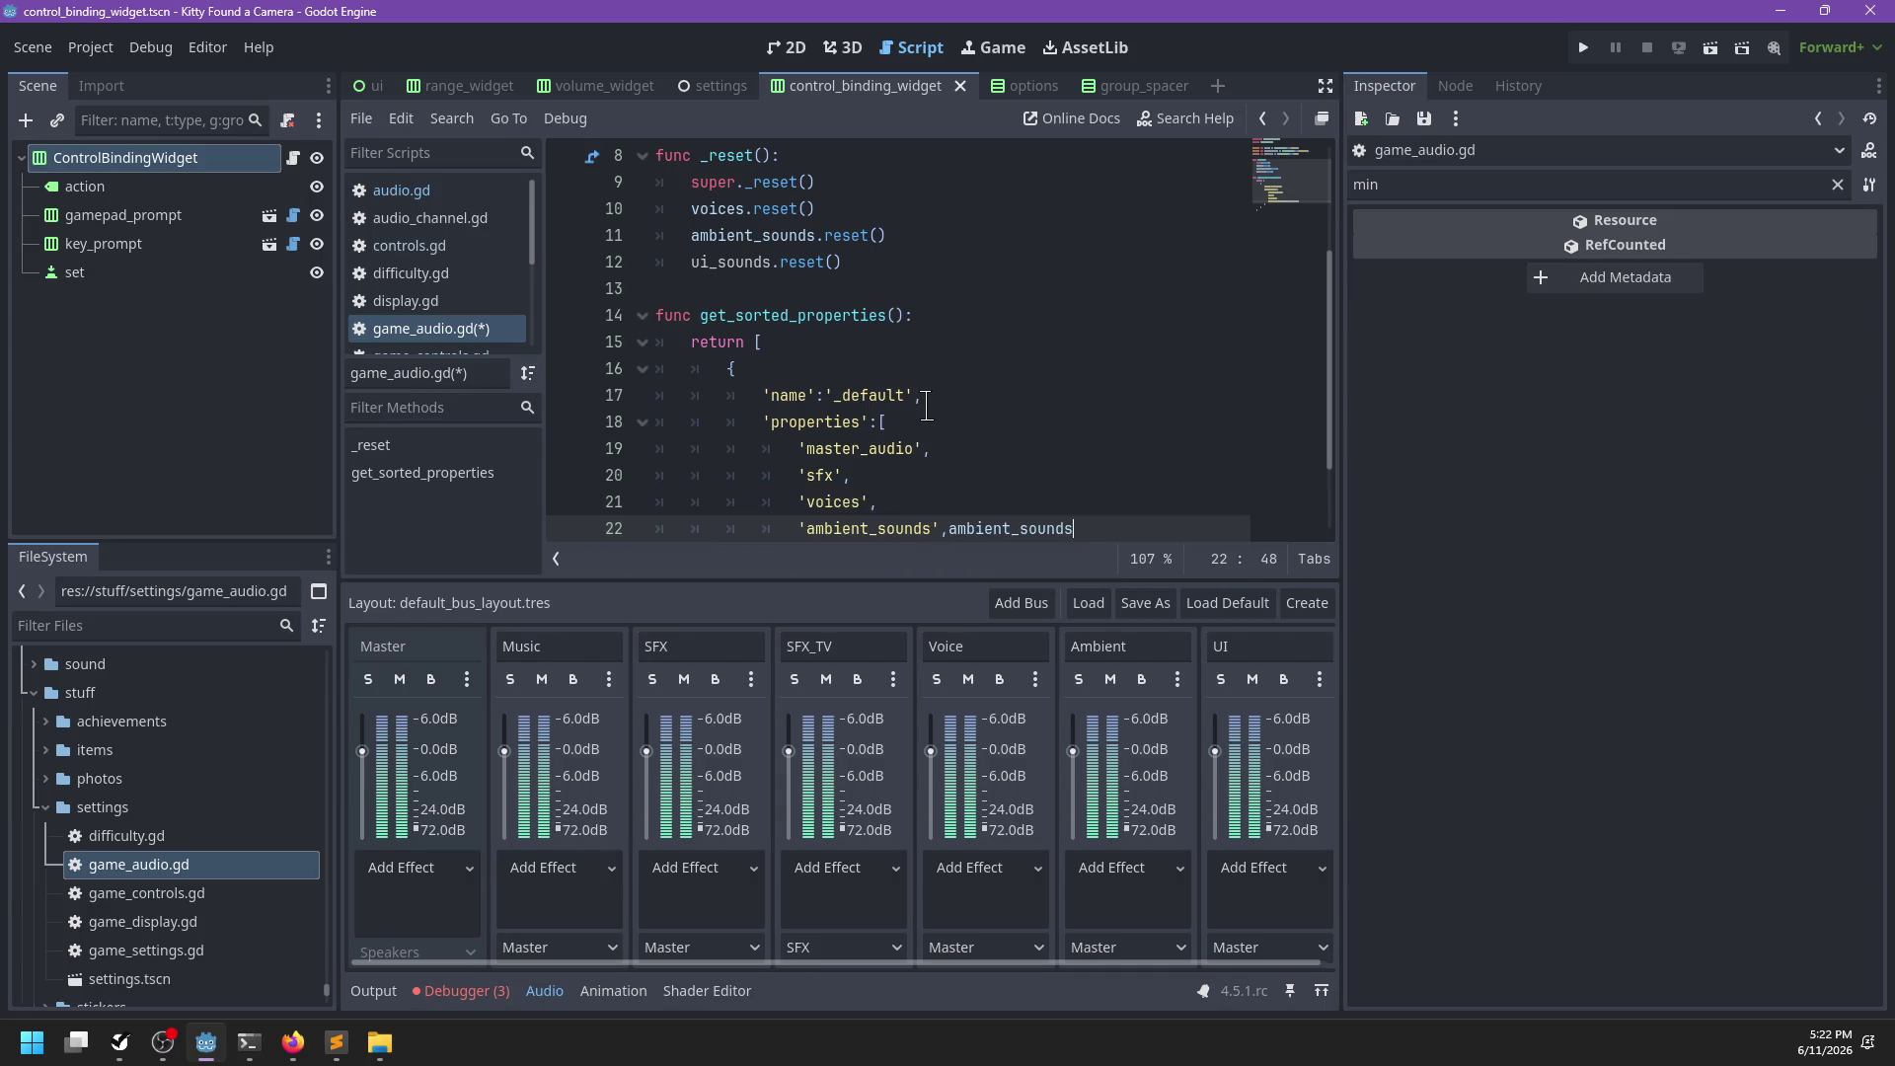
{"action": "key", "text": "ctrl+BackSpace"}
{"action": "key", "text": "Return"}
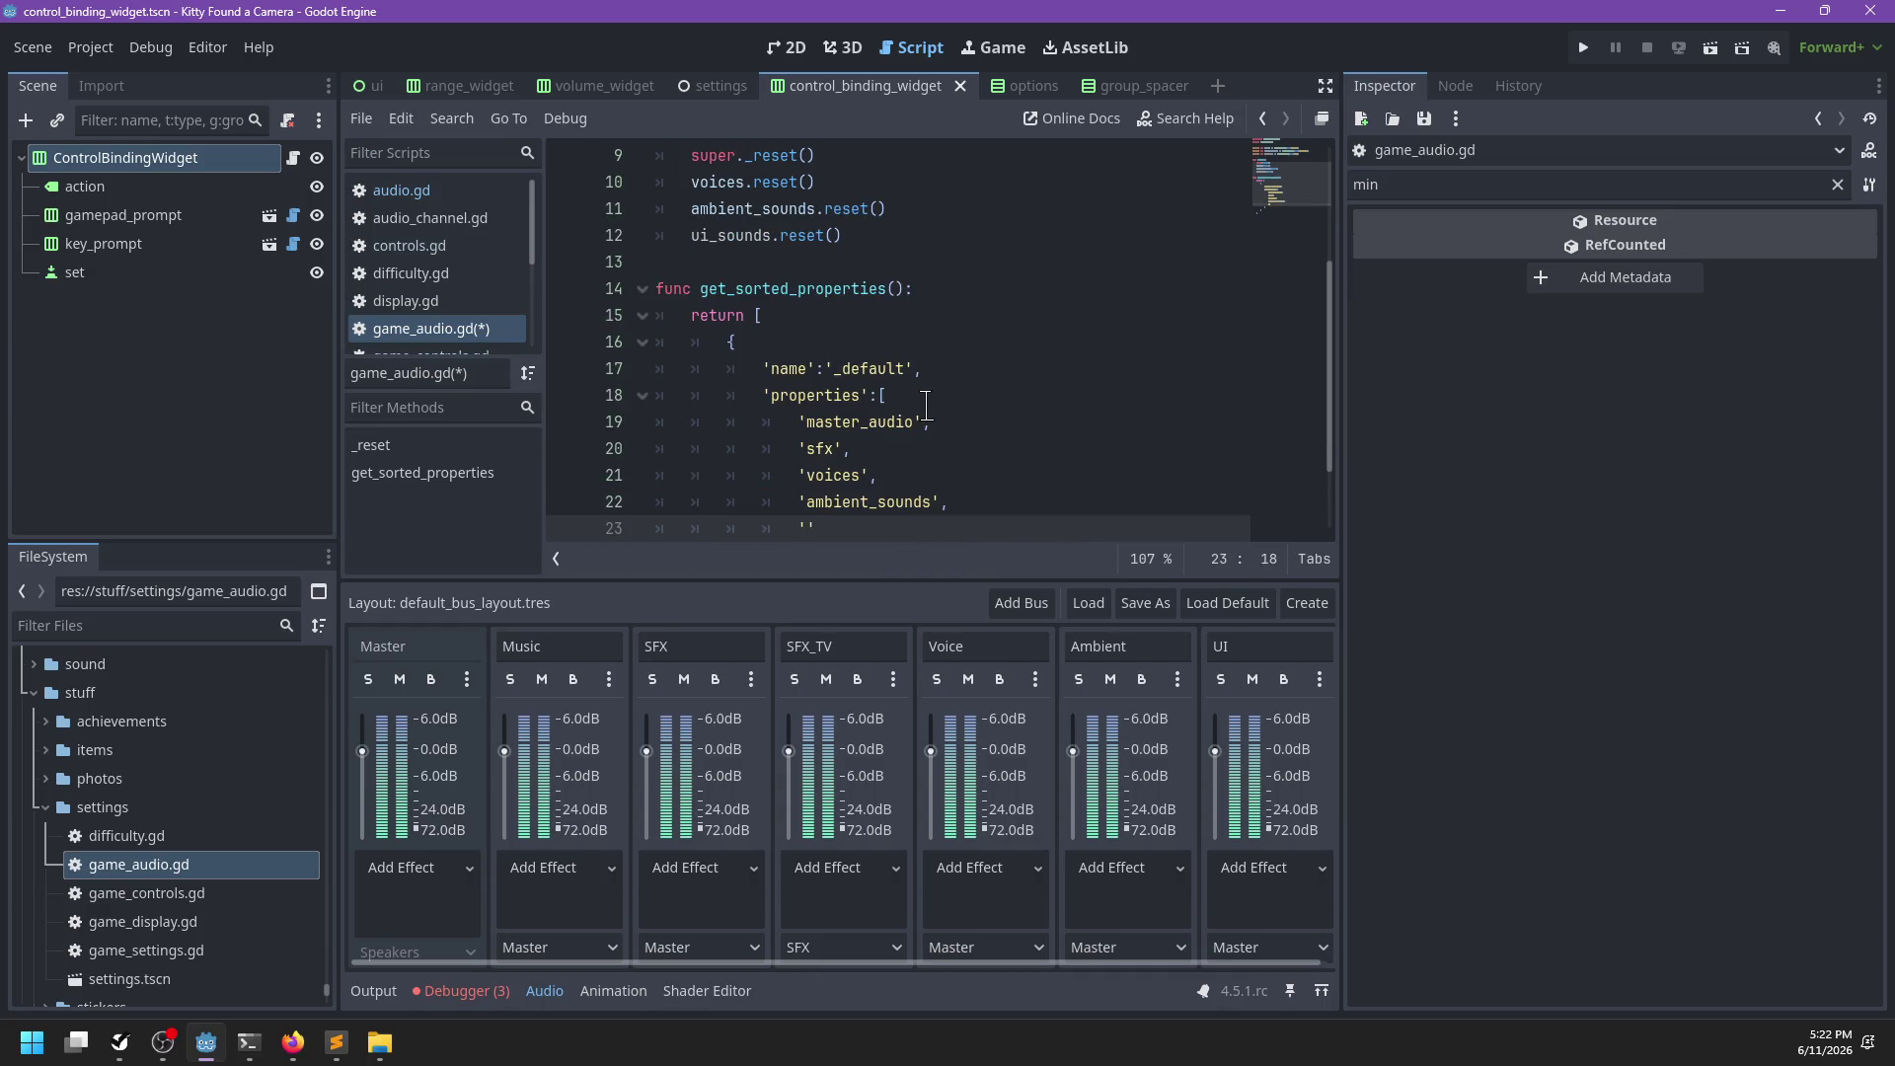
{"action": "type", "text": "_sounds"}
{"action": "scroll", "coordinate": [926, 407], "scroll_direction": "up", "scroll_amount": 3}
{"action": "scroll", "coordinate": [925, 394], "scroll_direction": "down", "scroll_amount": 4}
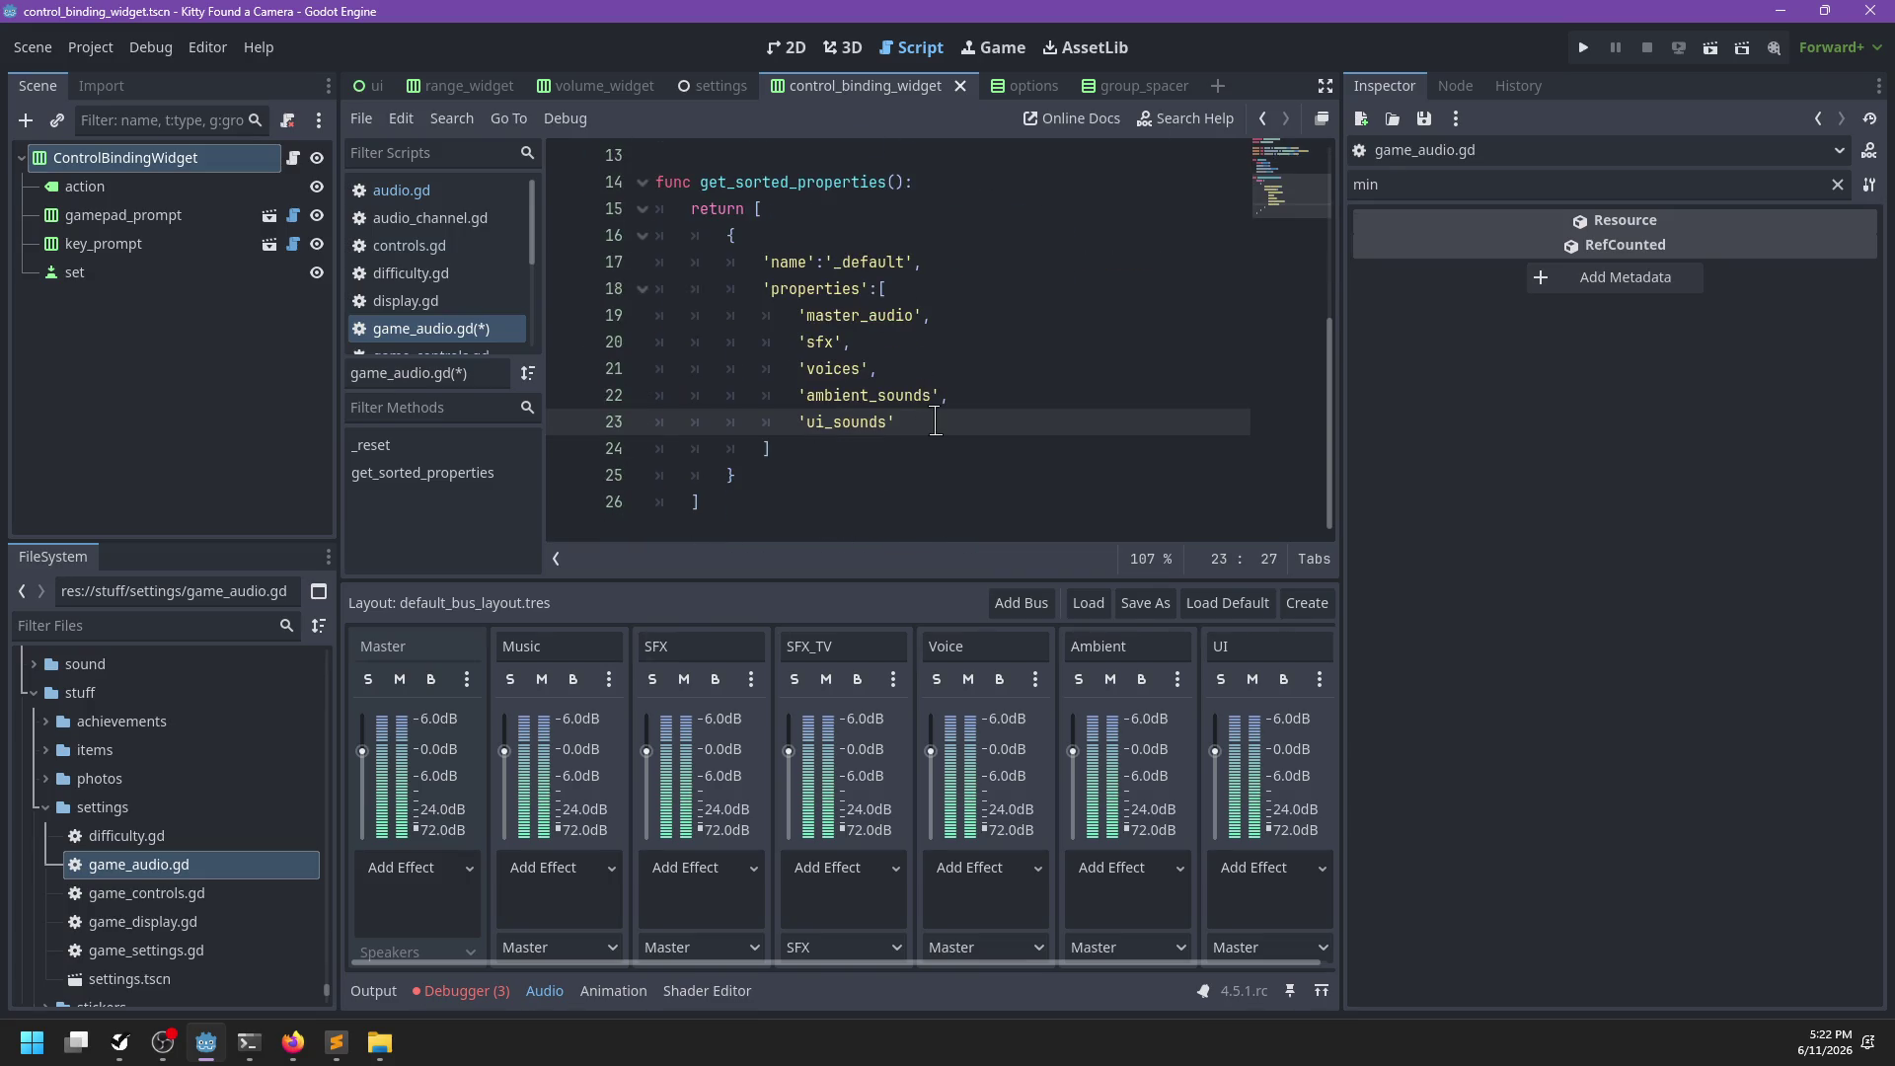
{"action": "key", "text": "ctrl+s"}
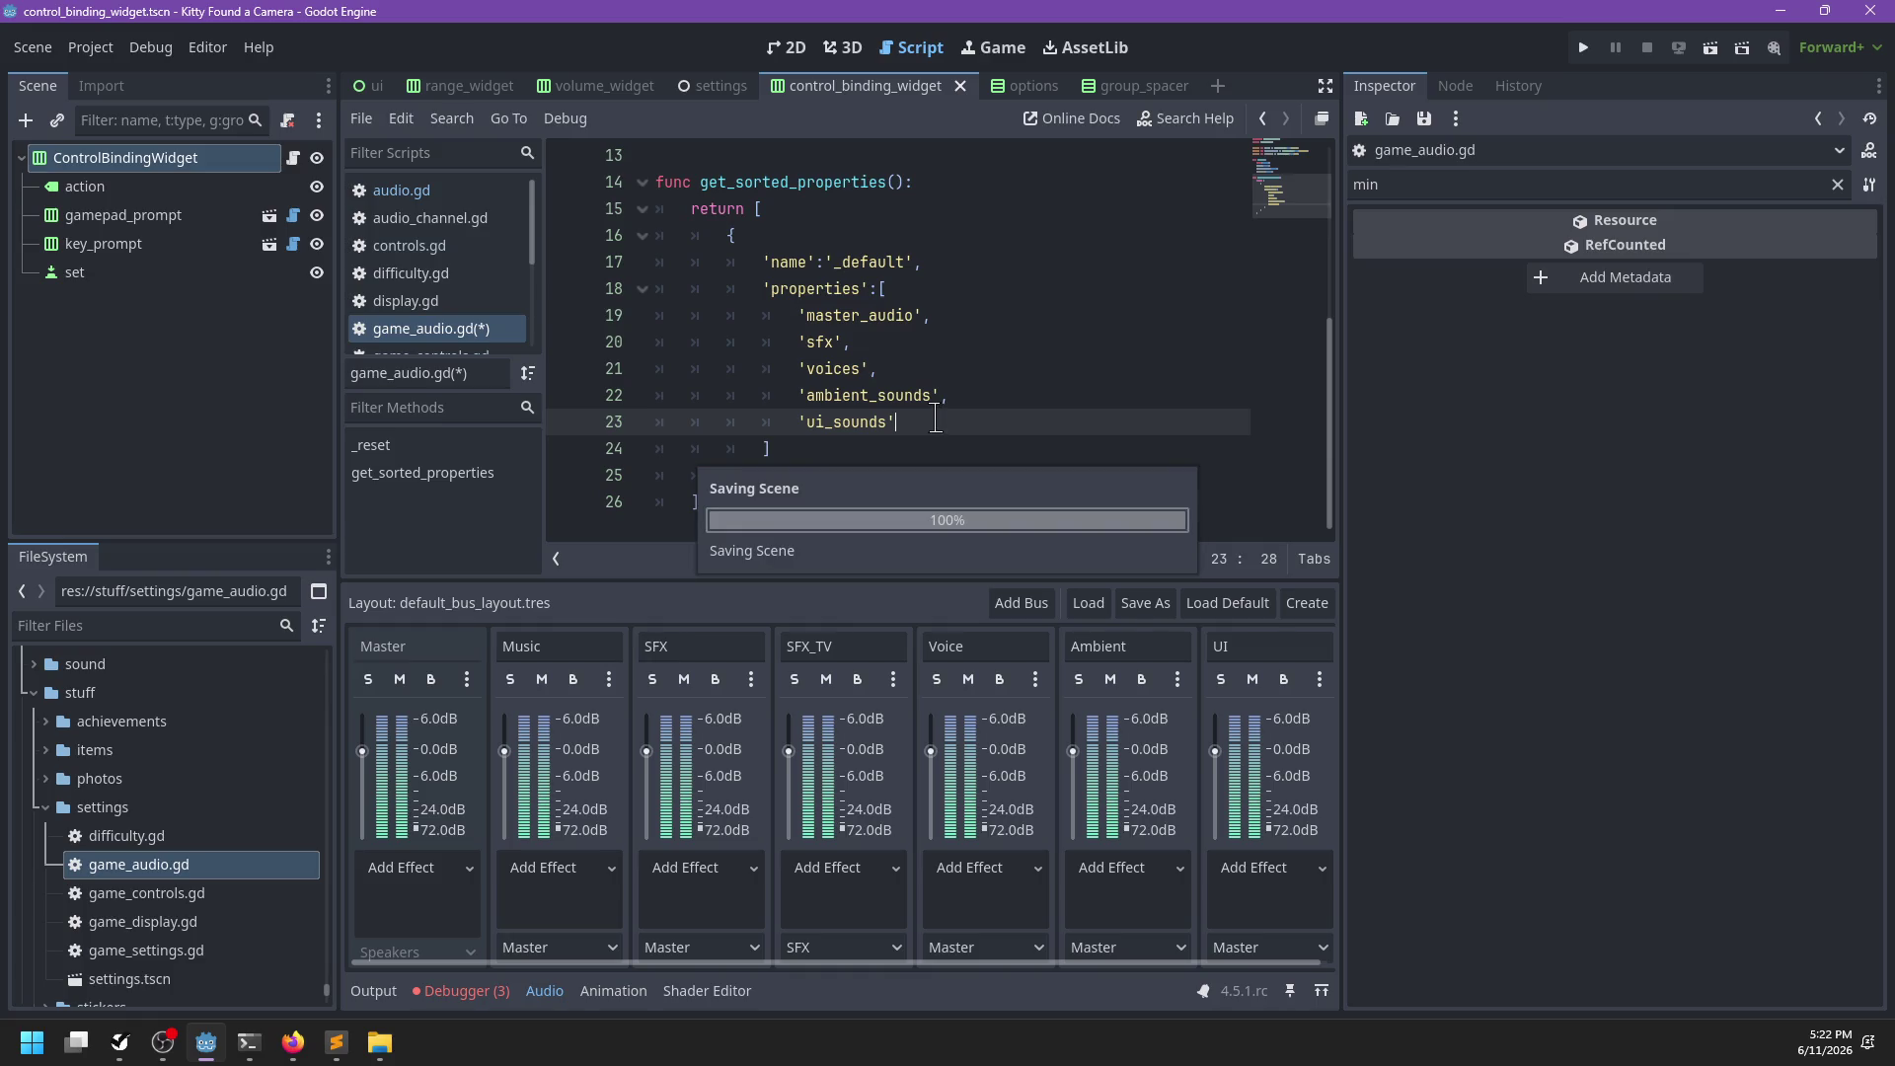
{"action": "scroll", "coordinate": [459, 296], "scroll_direction": "down", "scroll_amount": 3}
{"action": "scroll", "coordinate": [464, 314], "scroll_direction": "up", "scroll_amount": 3}
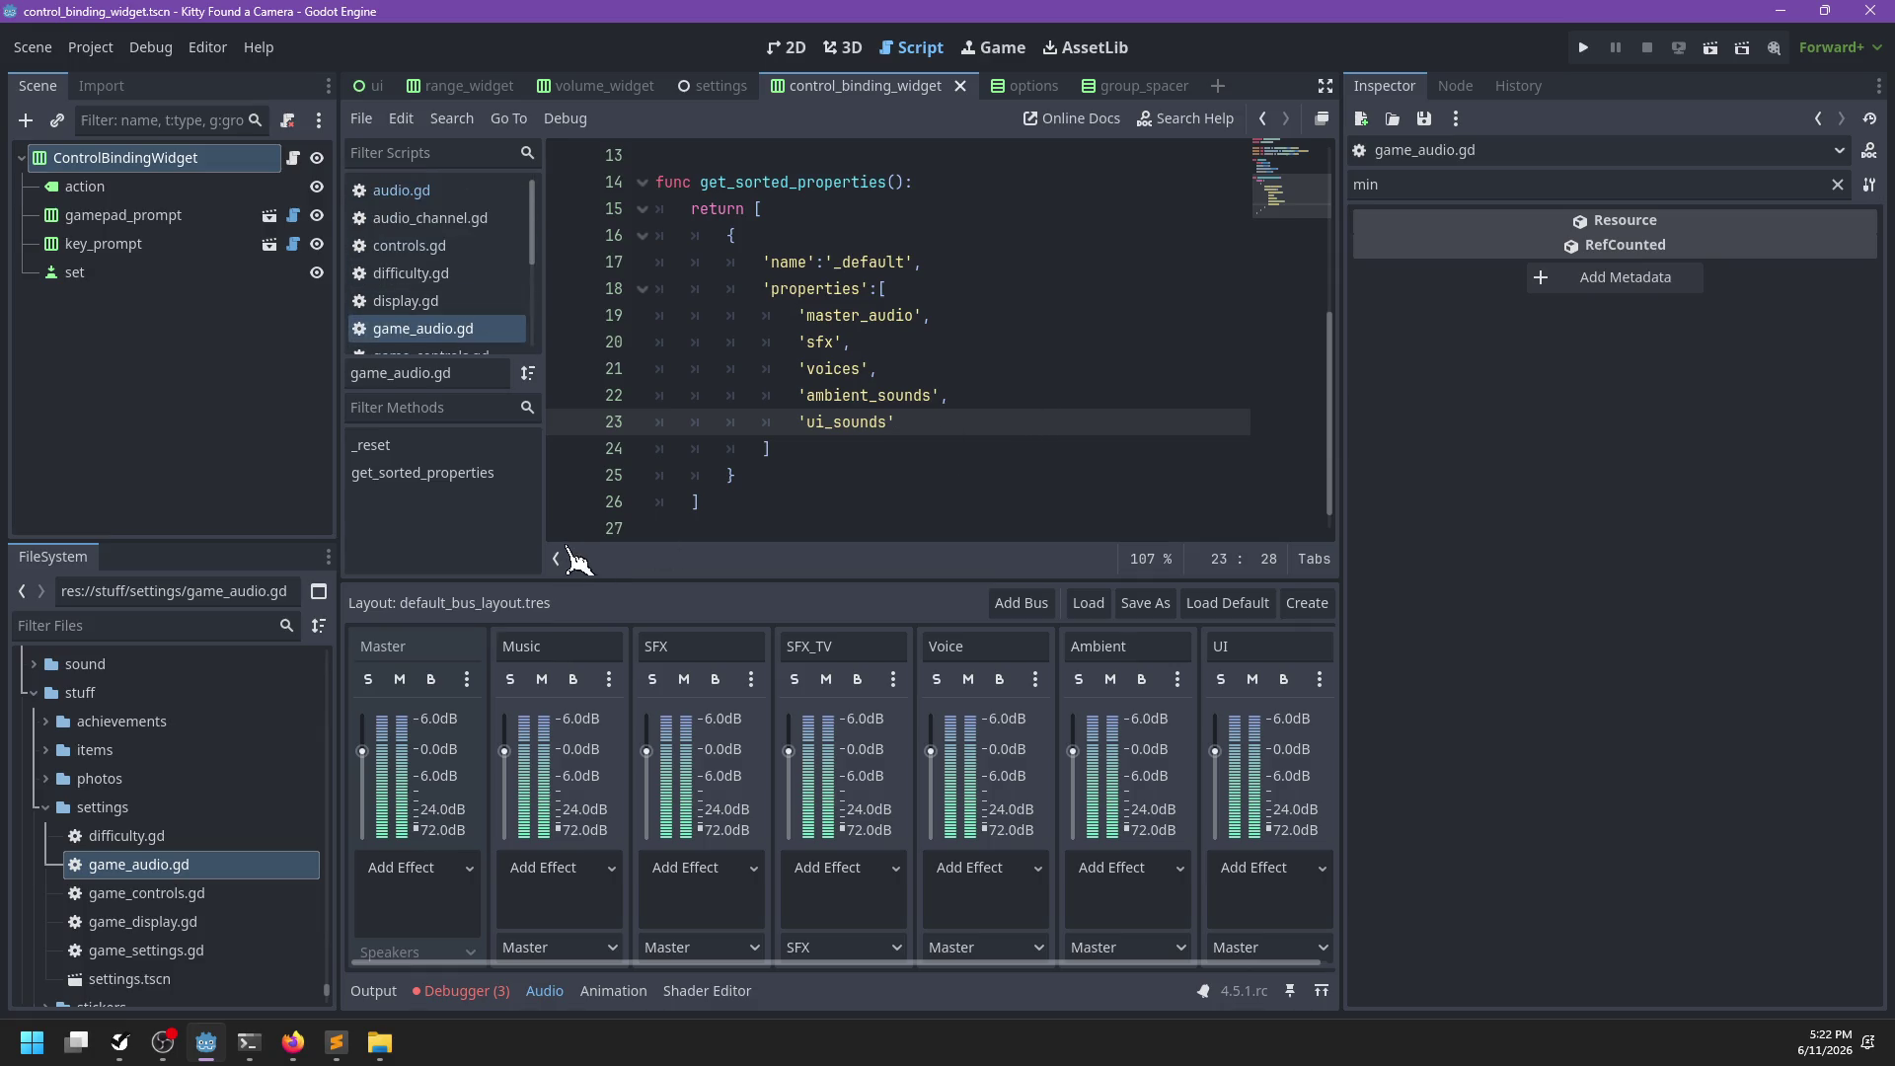
{"action": "left_click", "coordinate": [215, 624]}
Filter the project files for 'ui' and open ui.tscn
{"action": "type", "text": "dialog"}
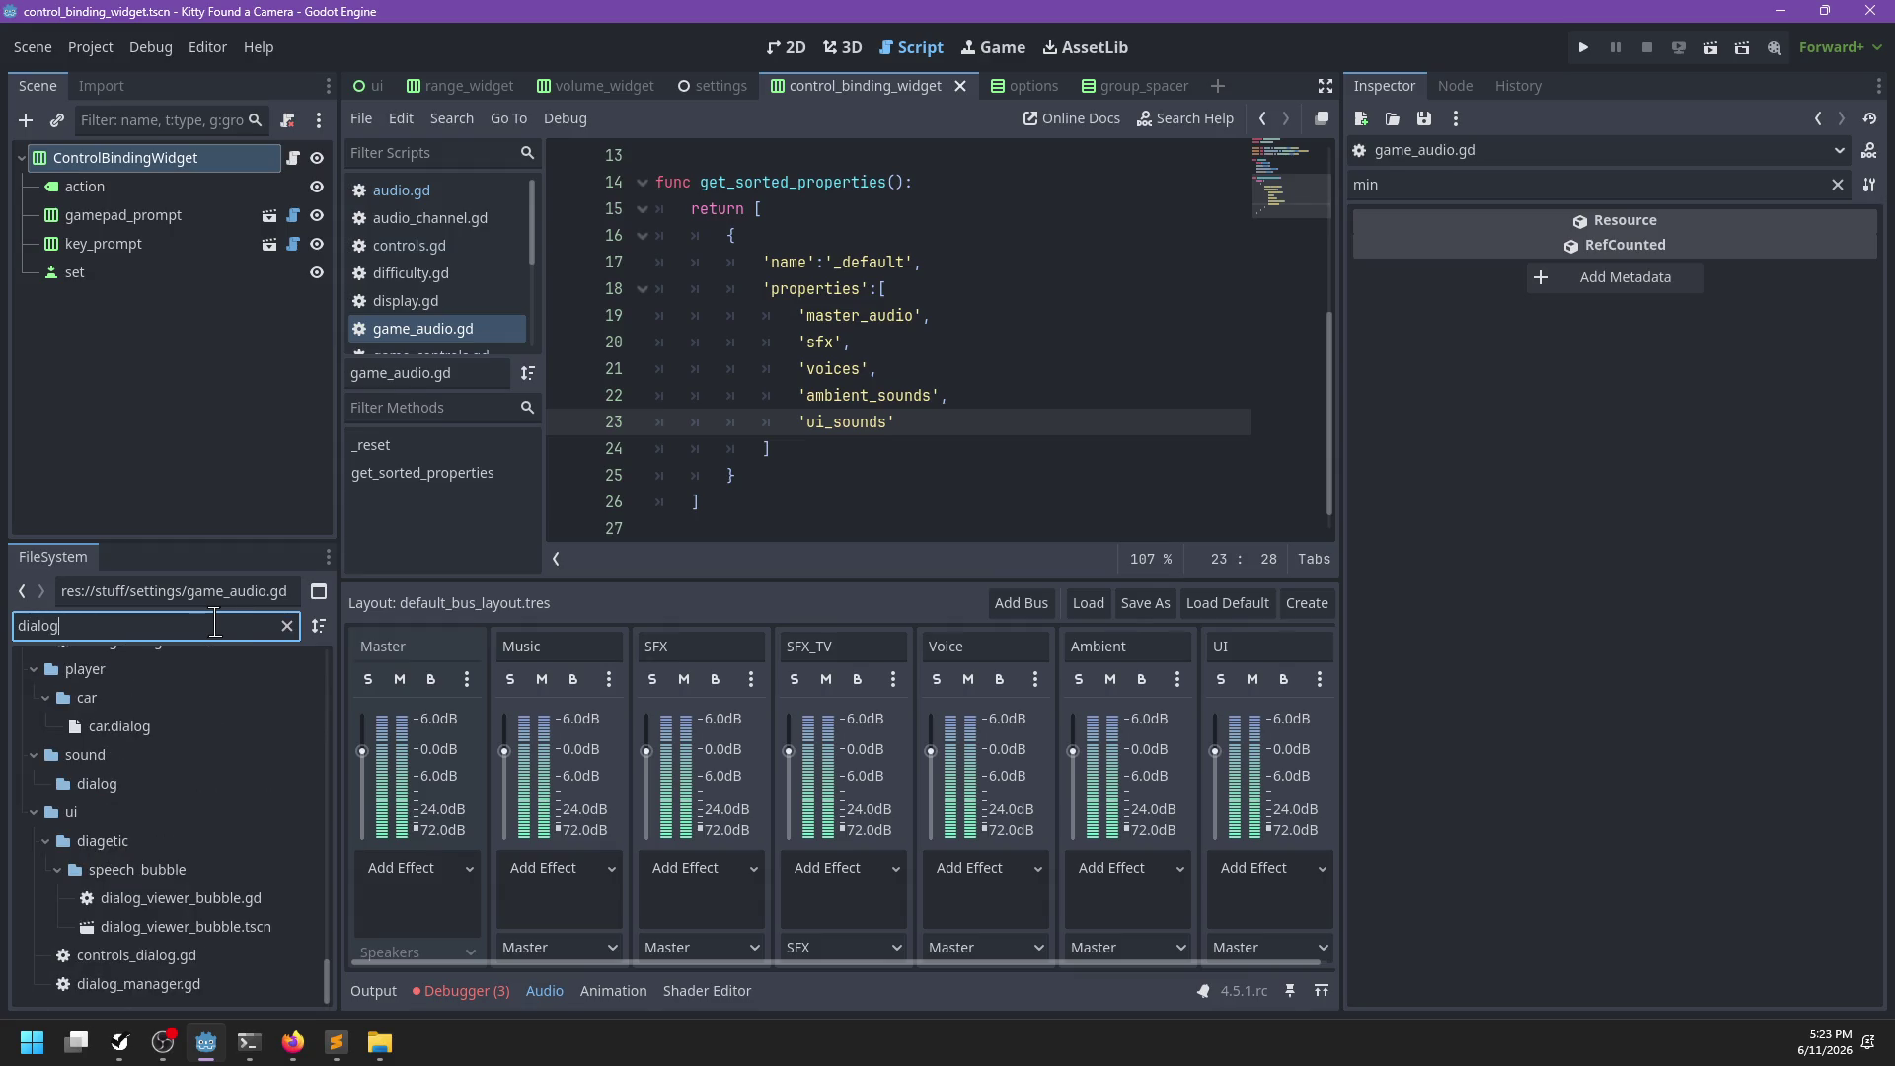
{"action": "scroll", "coordinate": [211, 977], "scroll_direction": "up", "scroll_amount": 4}
{"action": "key", "text": "BackSpace"}
{"action": "key", "text": "BackSpace"}
{"action": "key", "text": "BackSpace"}
{"action": "type", "text": "ui"}
{"action": "double_click", "coordinate": [98, 983]}
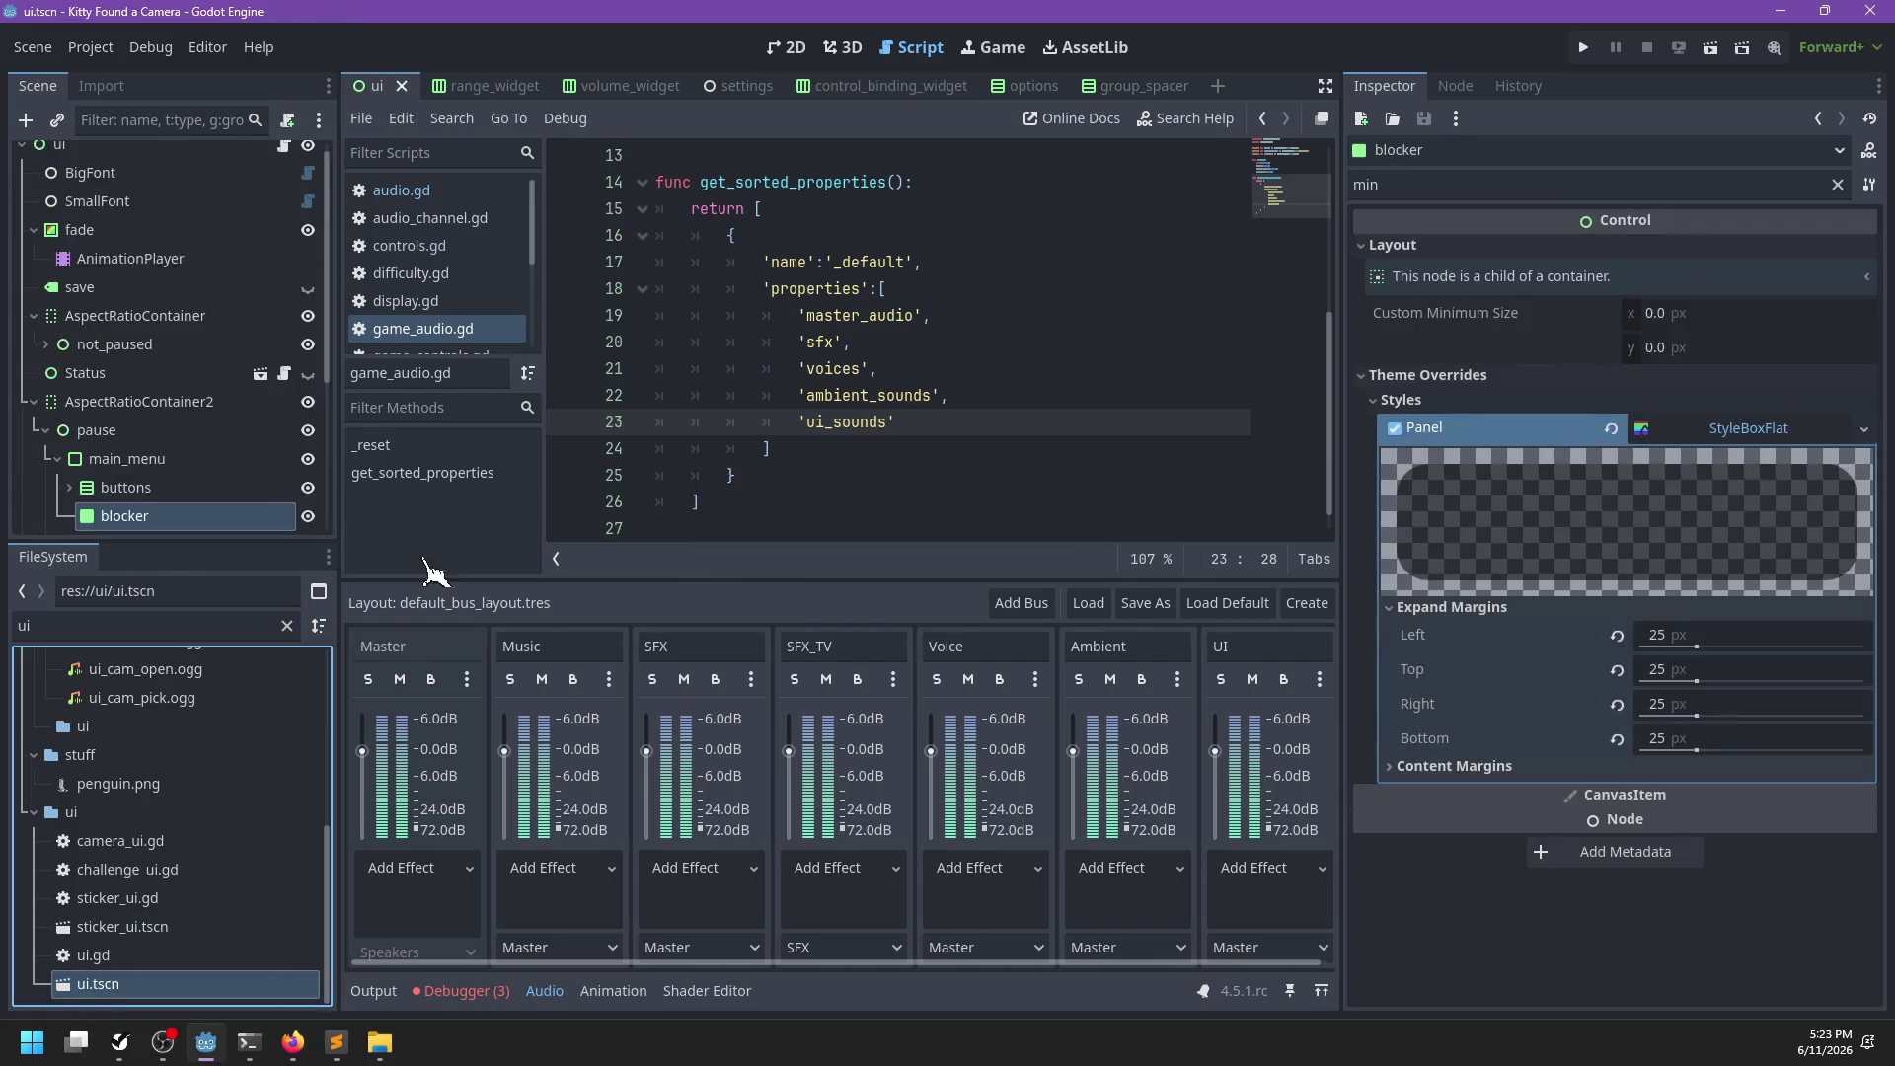
Set the Bus of the small and large sound players to UI and save the scene
{"action": "scroll", "coordinate": [280, 465], "scroll_direction": "down", "scroll_amount": 3}
{"action": "scroll", "coordinate": [182, 444], "scroll_direction": "up", "scroll_amount": 2}
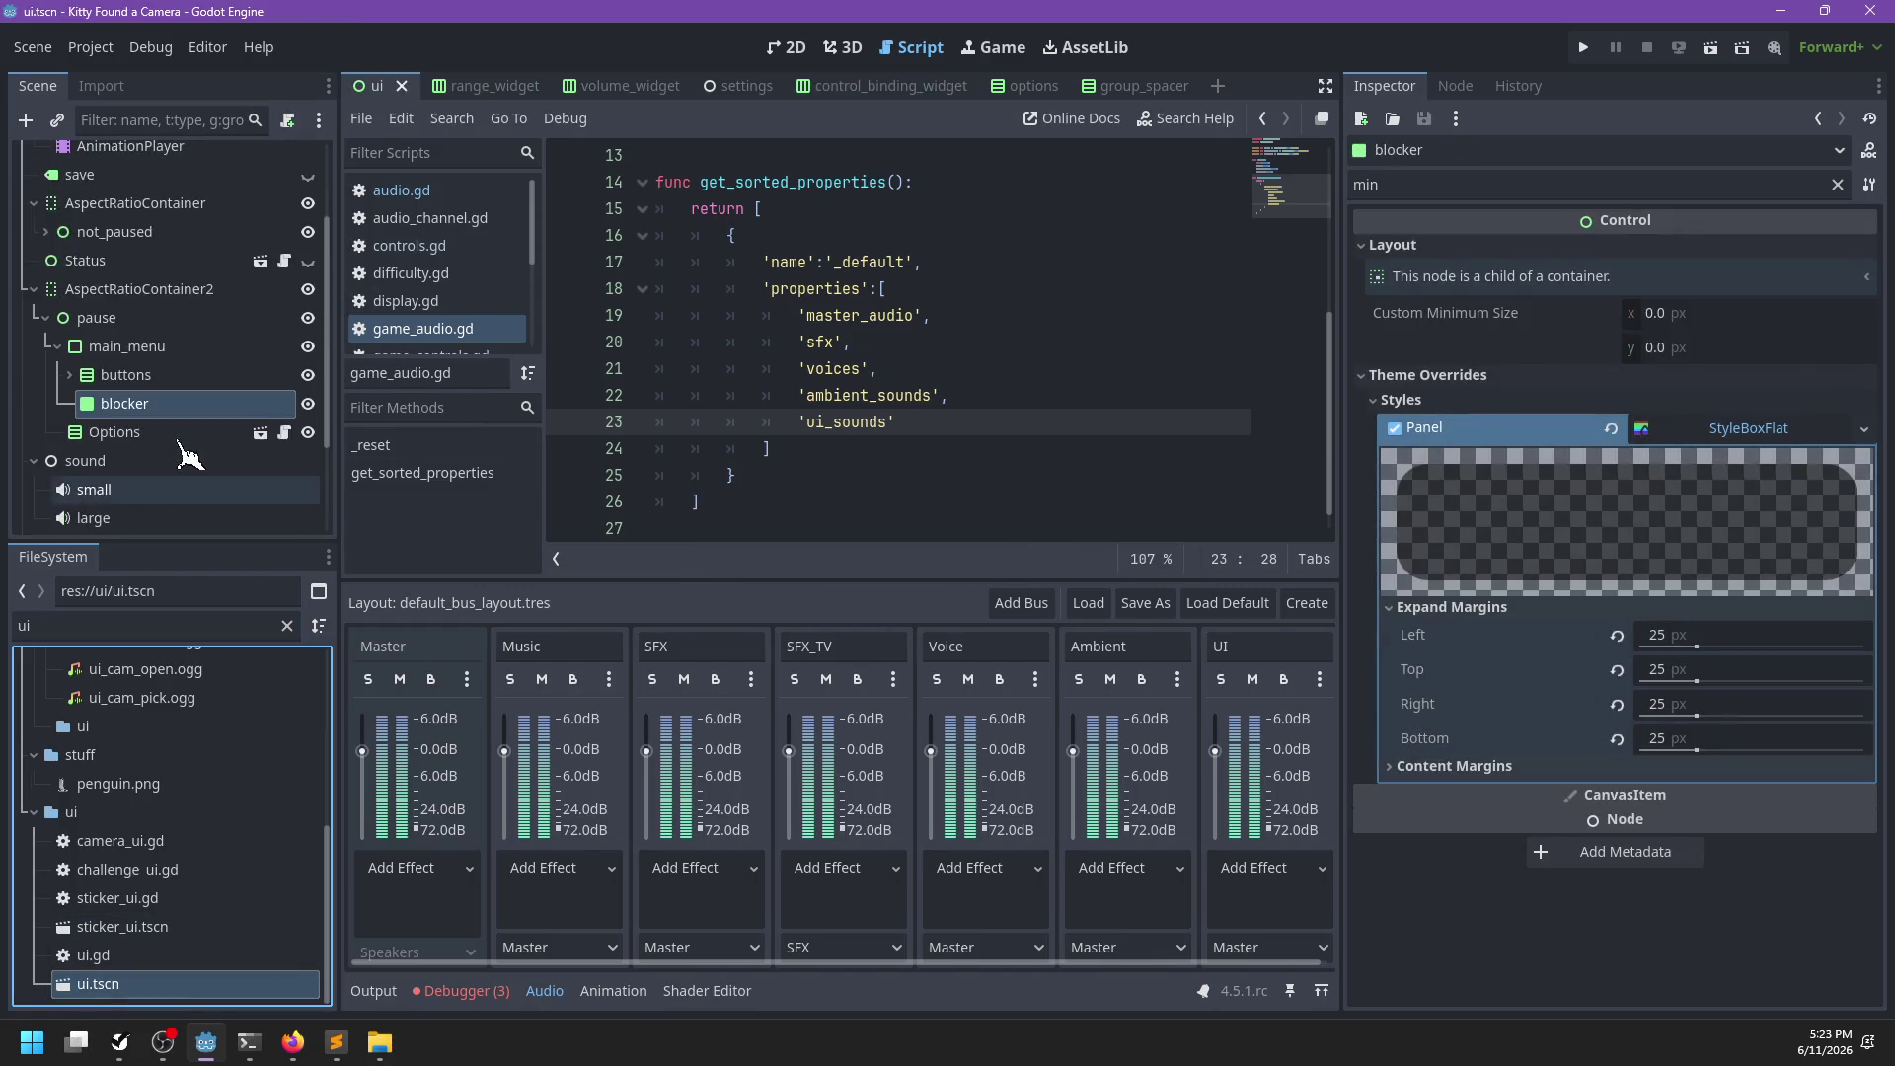
{"action": "scroll", "coordinate": [188, 456], "scroll_direction": "down", "scroll_amount": 2}
{"action": "left_click", "coordinate": [143, 441]}
{"action": "left_click", "coordinate": [138, 470], "text": "shift"}
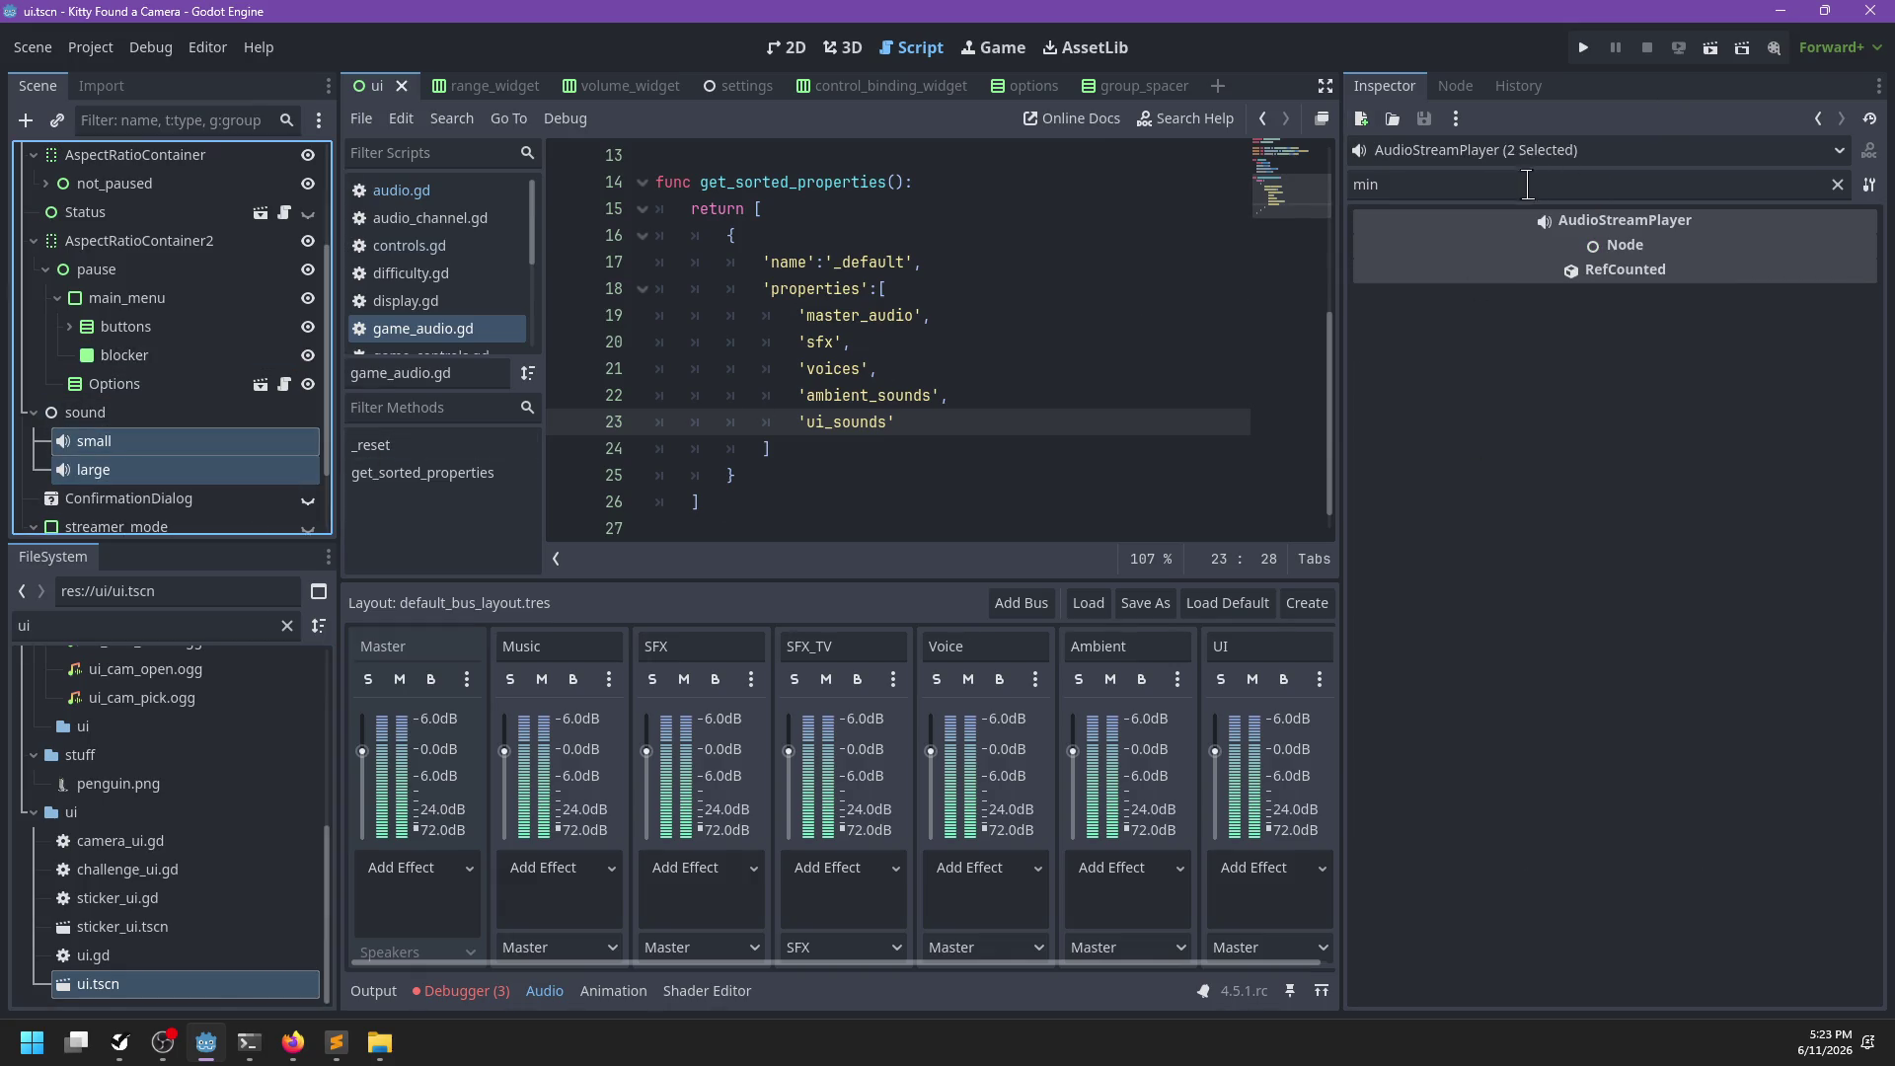
{"action": "left_click", "coordinate": [1836, 184]}
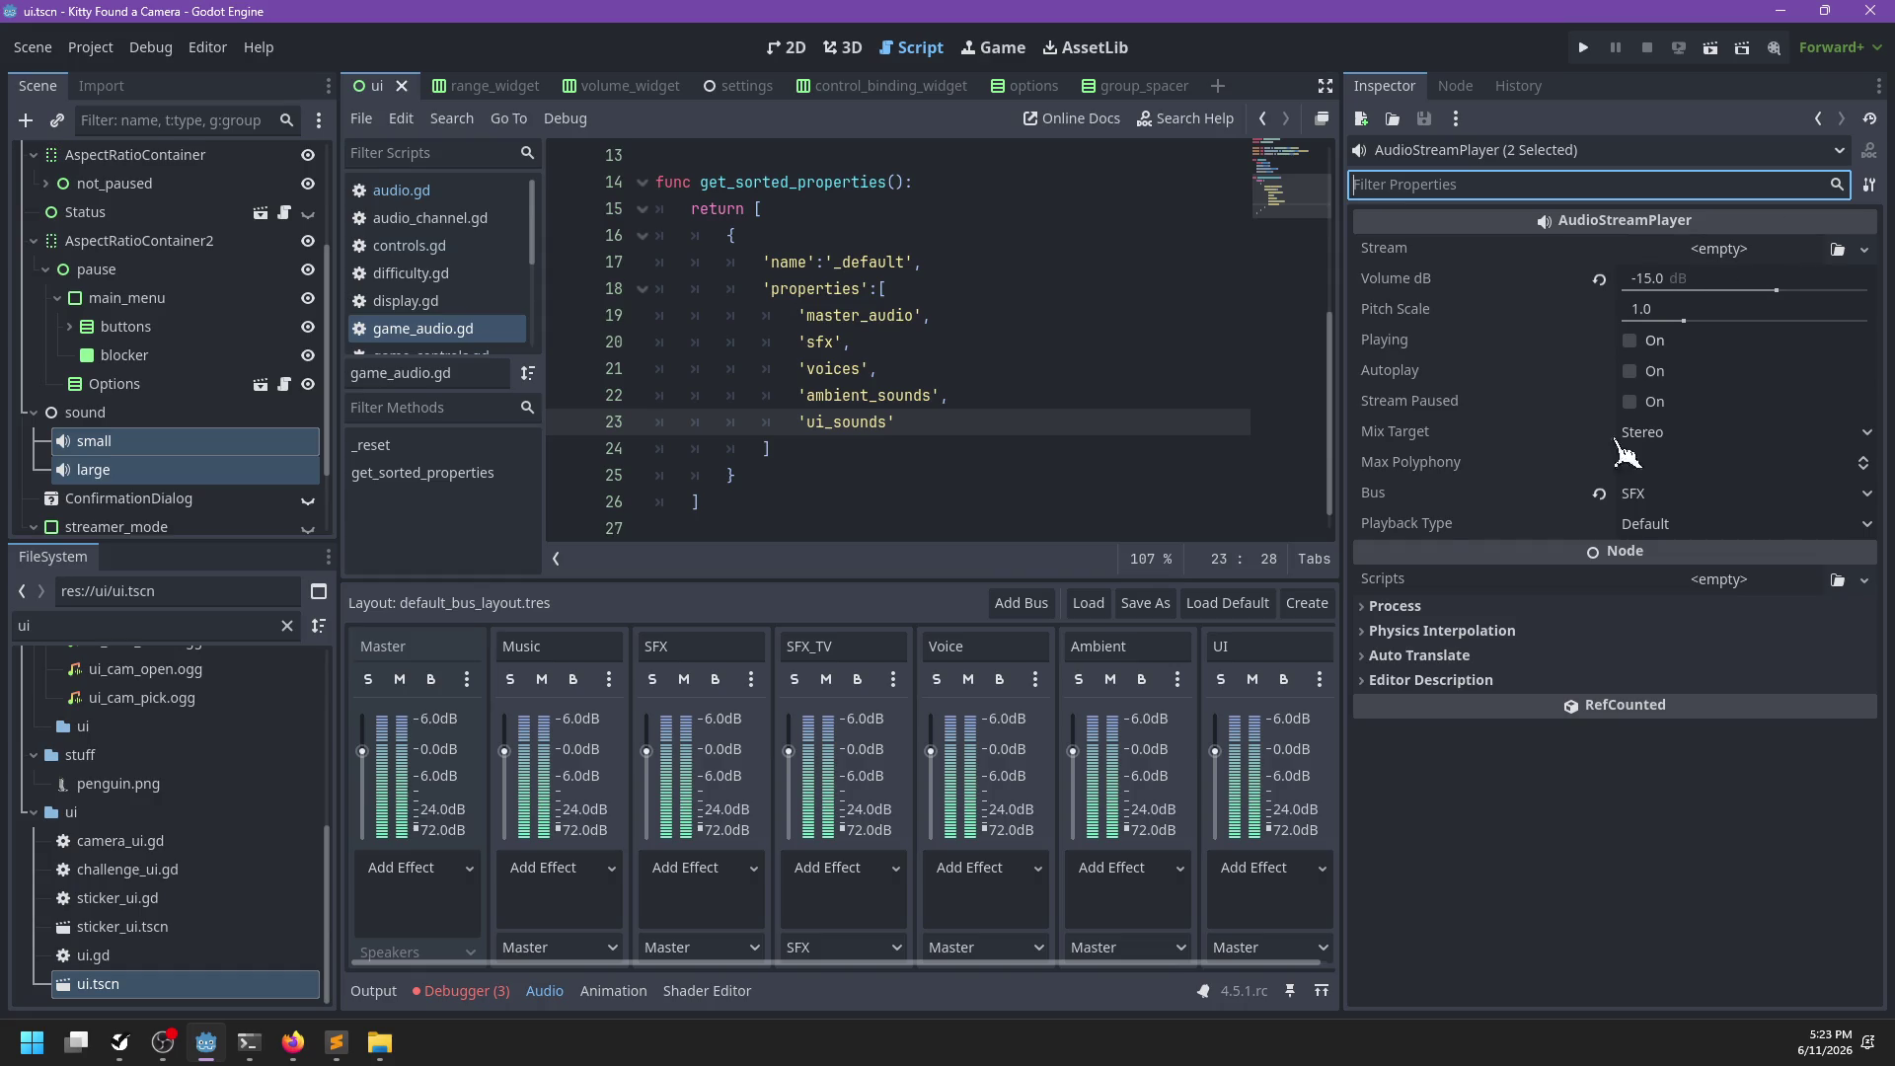
{"action": "left_click", "coordinate": [1668, 499]}
{"action": "left_click", "coordinate": [1678, 700]}
{"action": "key", "text": "ctrl+s"}
Search the files for 'dialog_v' and open dialog_viewer_bubble.tscn
{"action": "scroll", "coordinate": [263, 436], "scroll_direction": "up", "scroll_amount": 3}
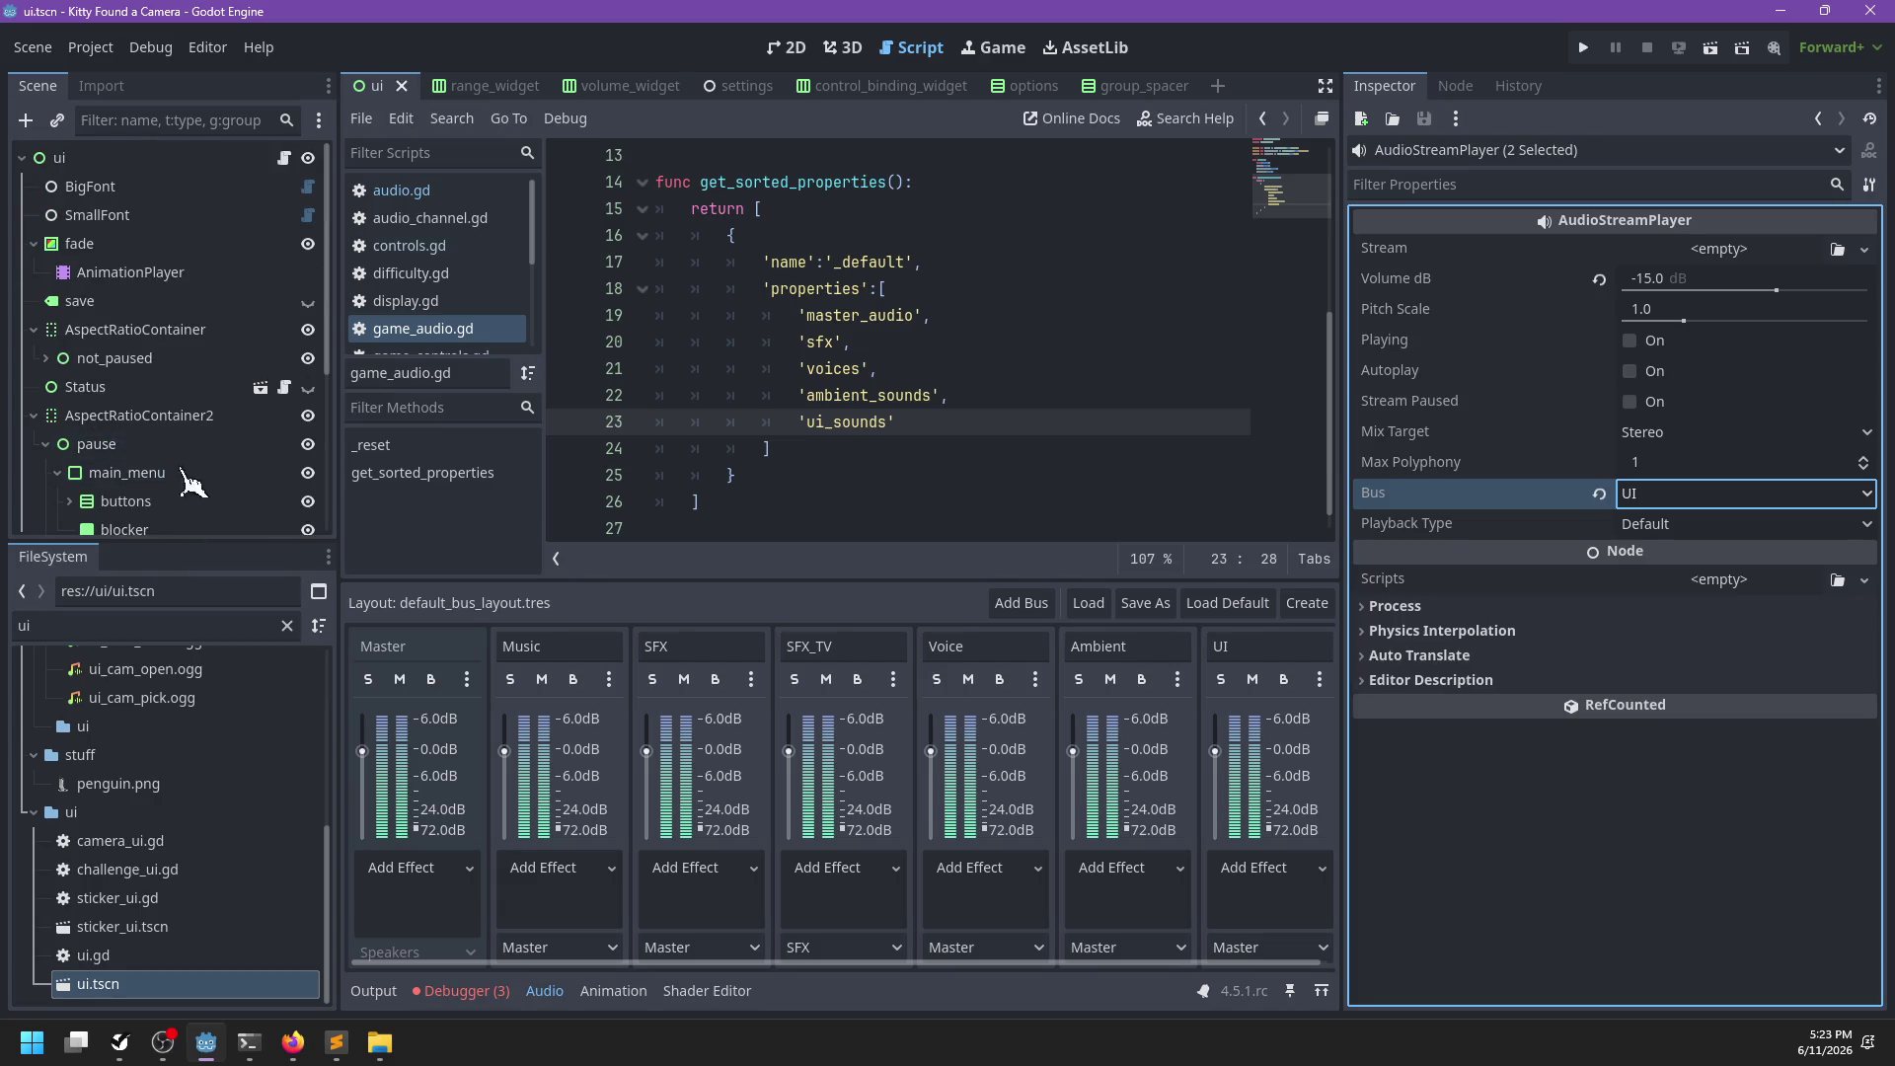
{"action": "scroll", "coordinate": [183, 515], "scroll_direction": "down", "scroll_amount": 3}
{"action": "double_click", "coordinate": [138, 624]}
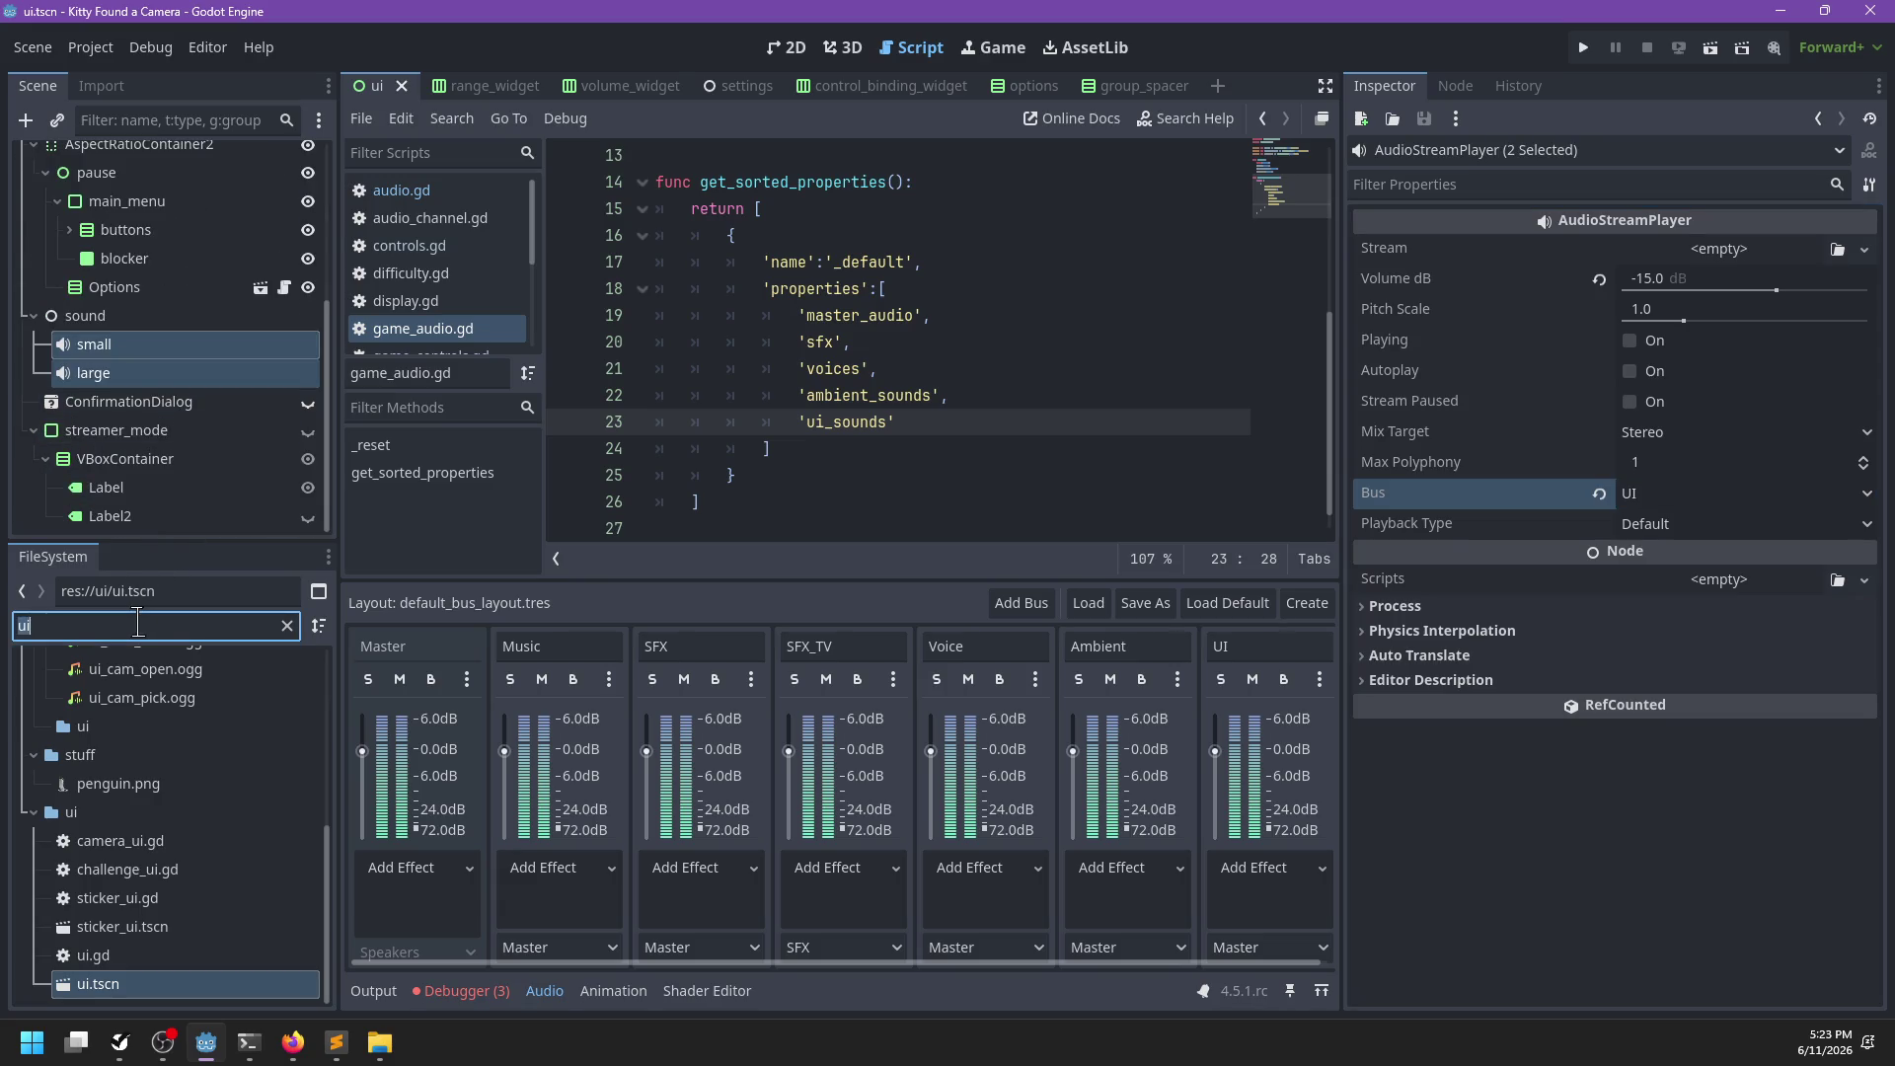
{"action": "type", "text": "dialog_v"}
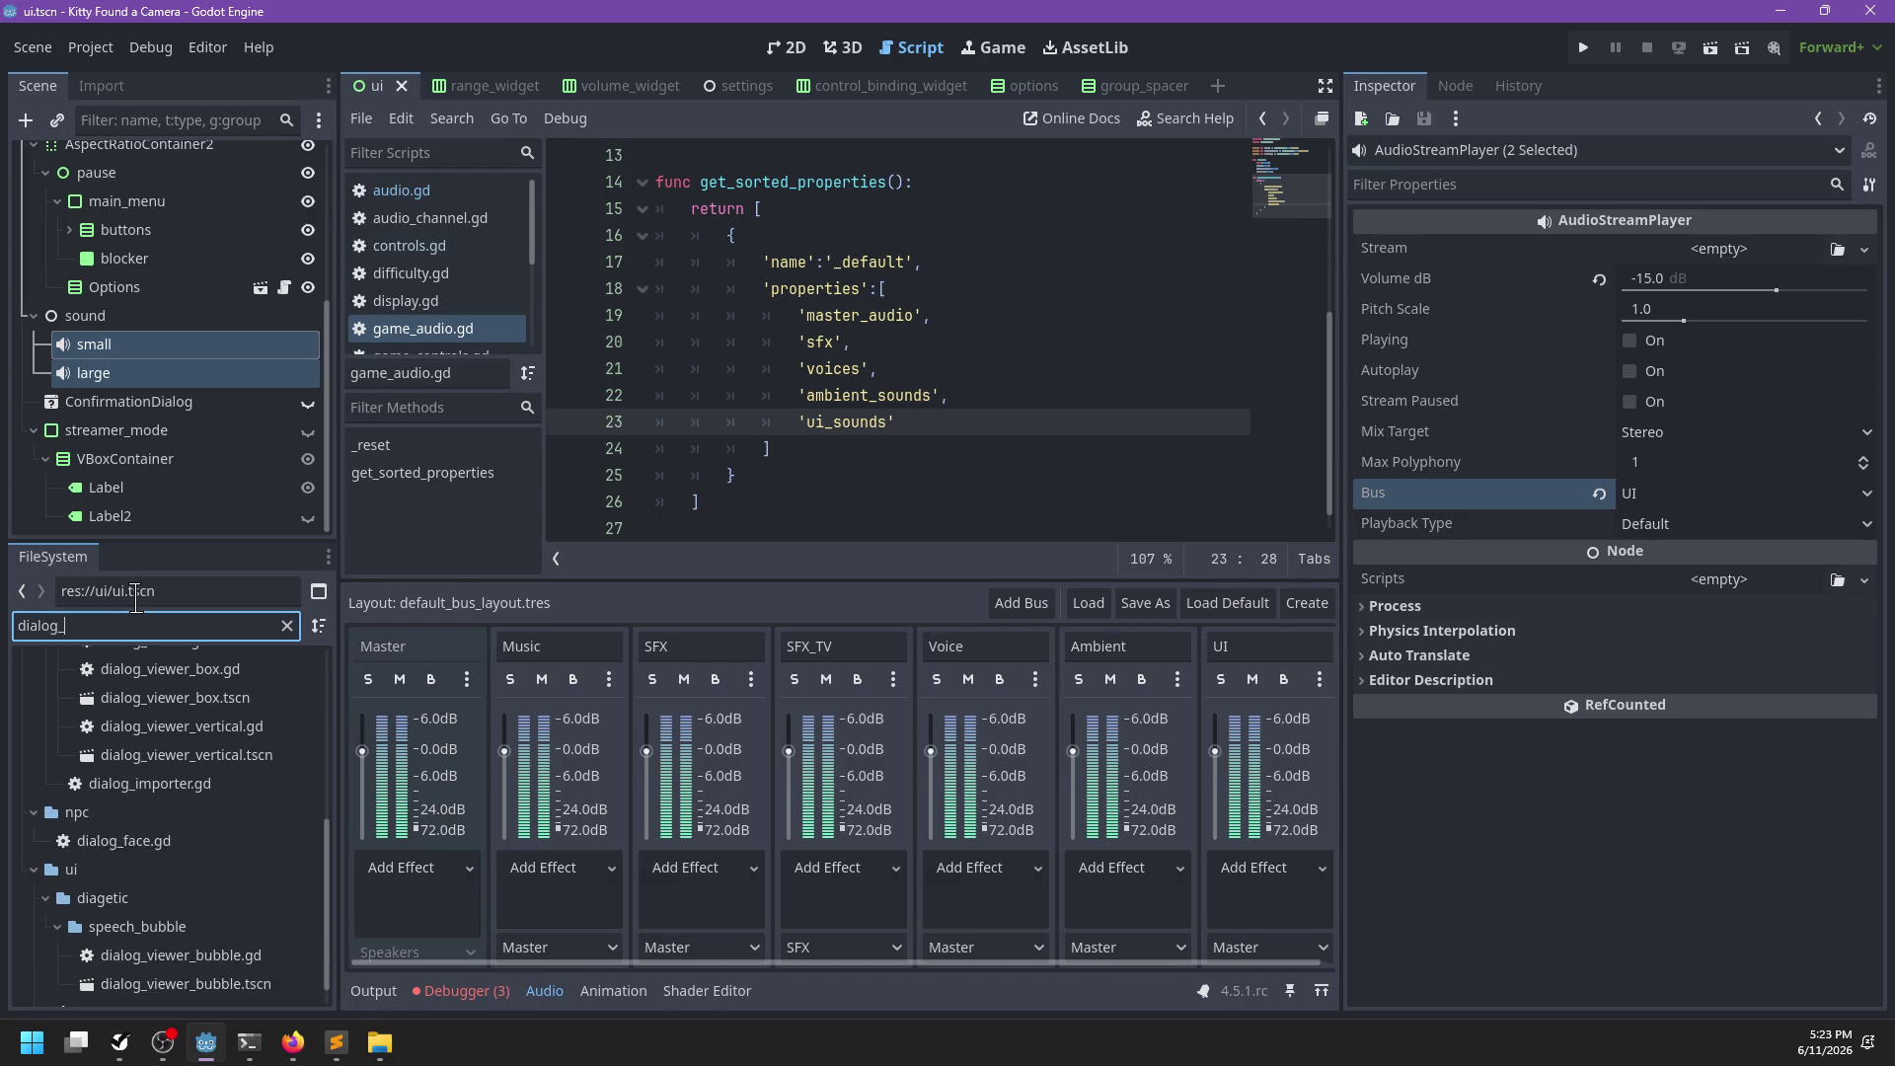
{"action": "double_click", "coordinate": [201, 991]}
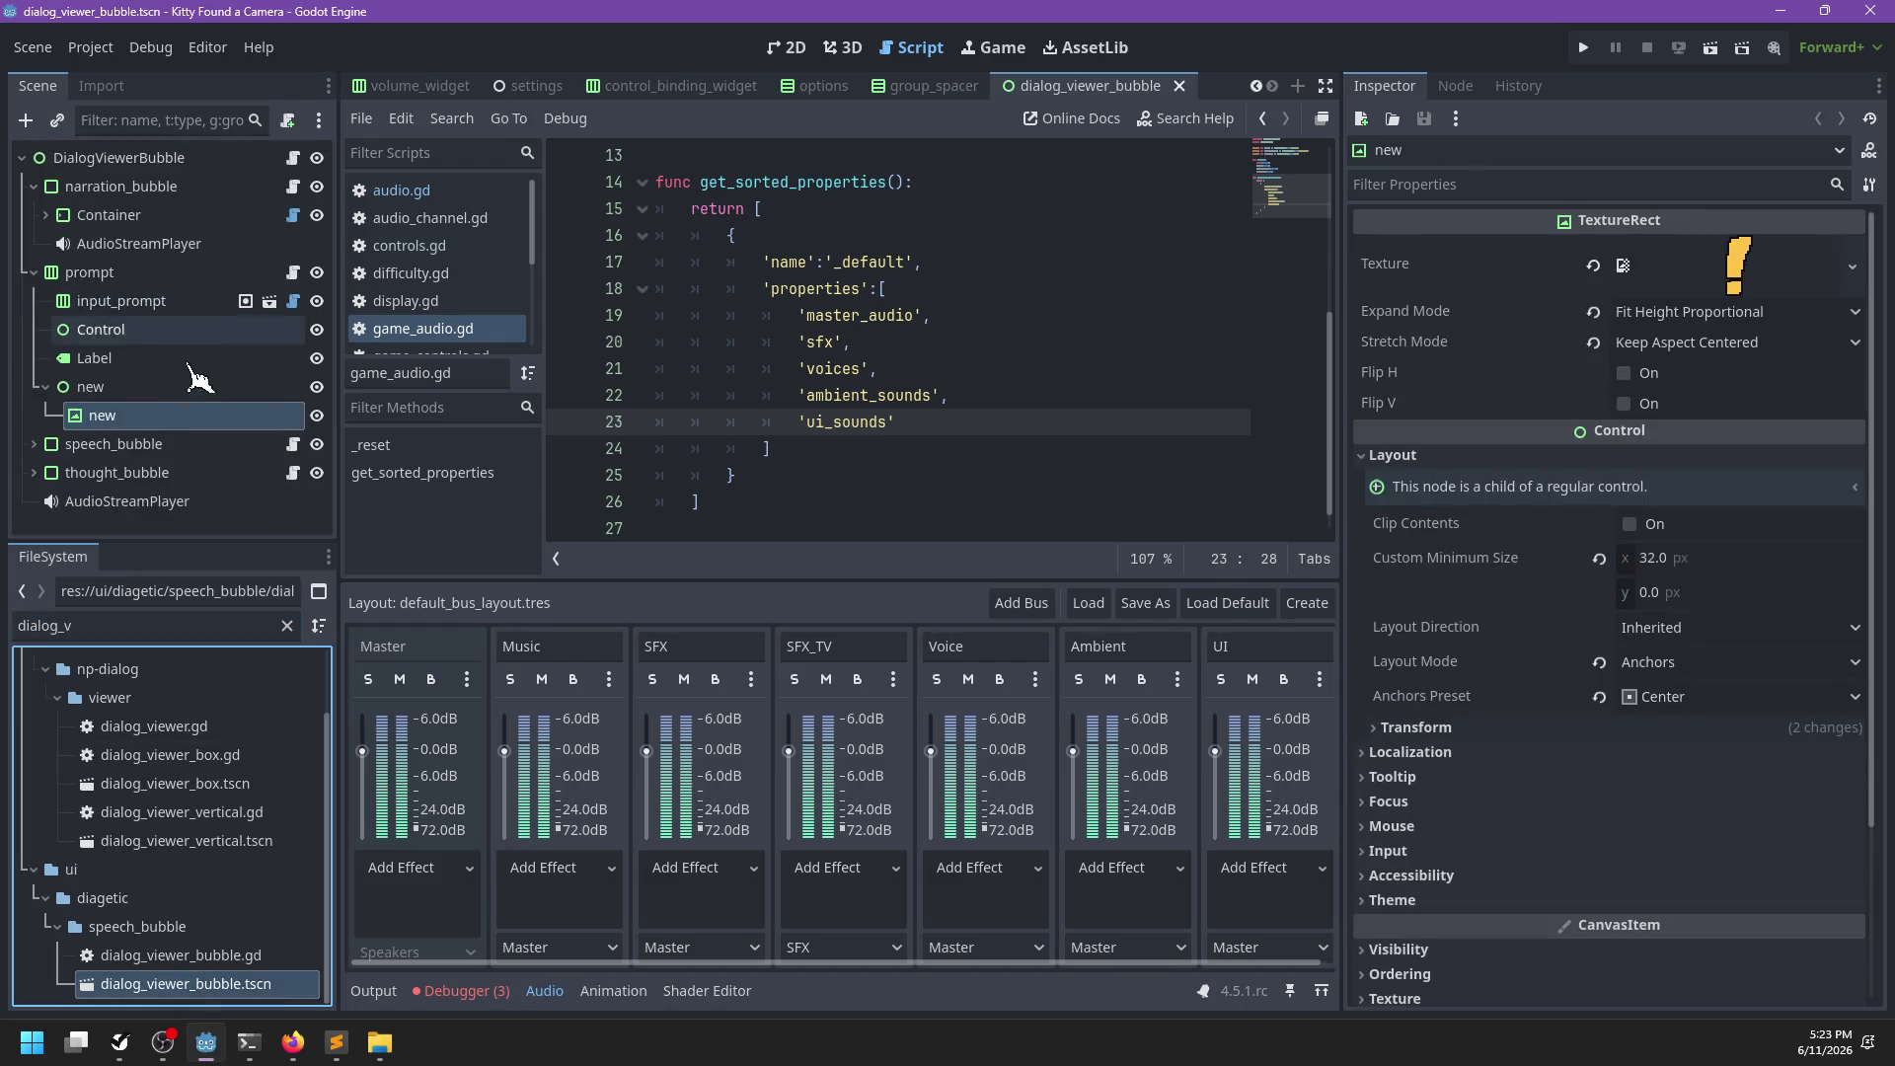
Set the thought_bubble AudioStreamPlayer's Bus to UI
{"action": "left_click", "coordinate": [33, 473]}
{"action": "scroll", "coordinate": [251, 423], "scroll_direction": "down", "scroll_amount": 5}
{"action": "left_click", "coordinate": [128, 516]}
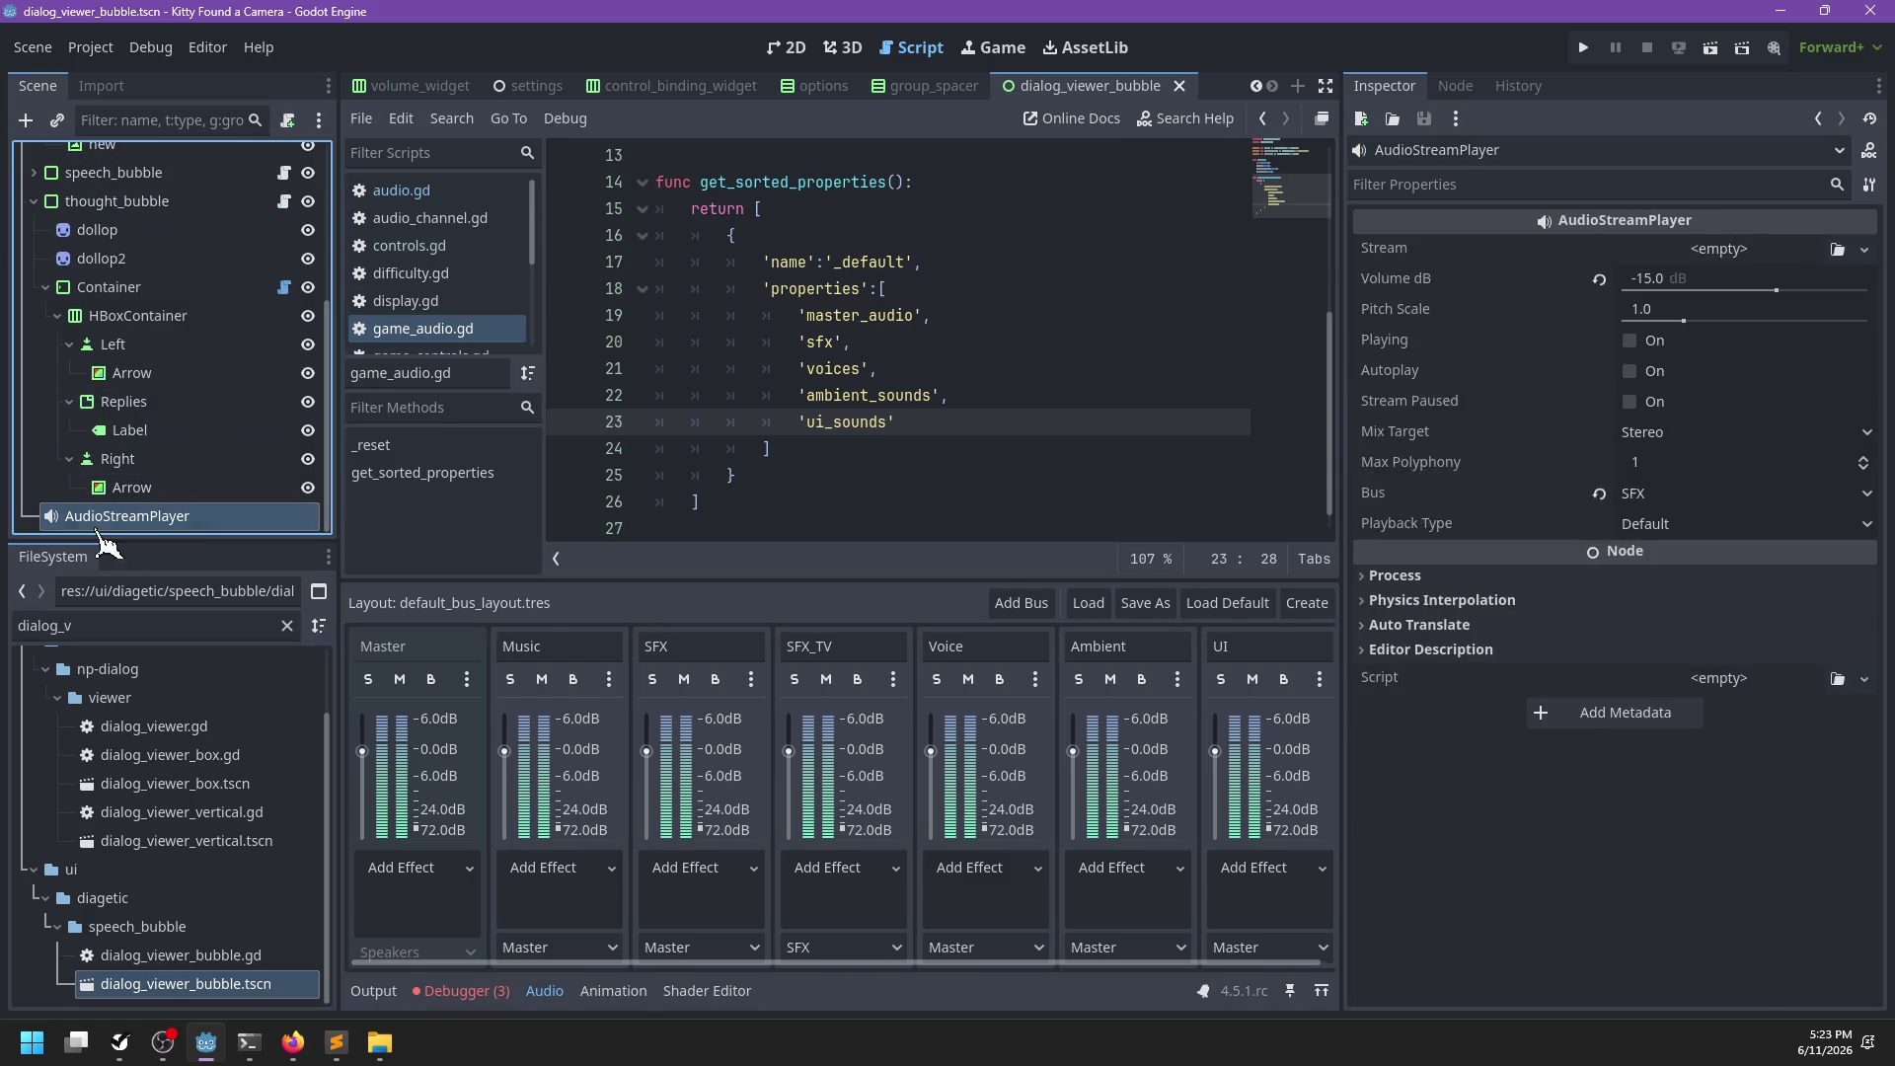
{"action": "left_click", "coordinate": [1667, 495]}
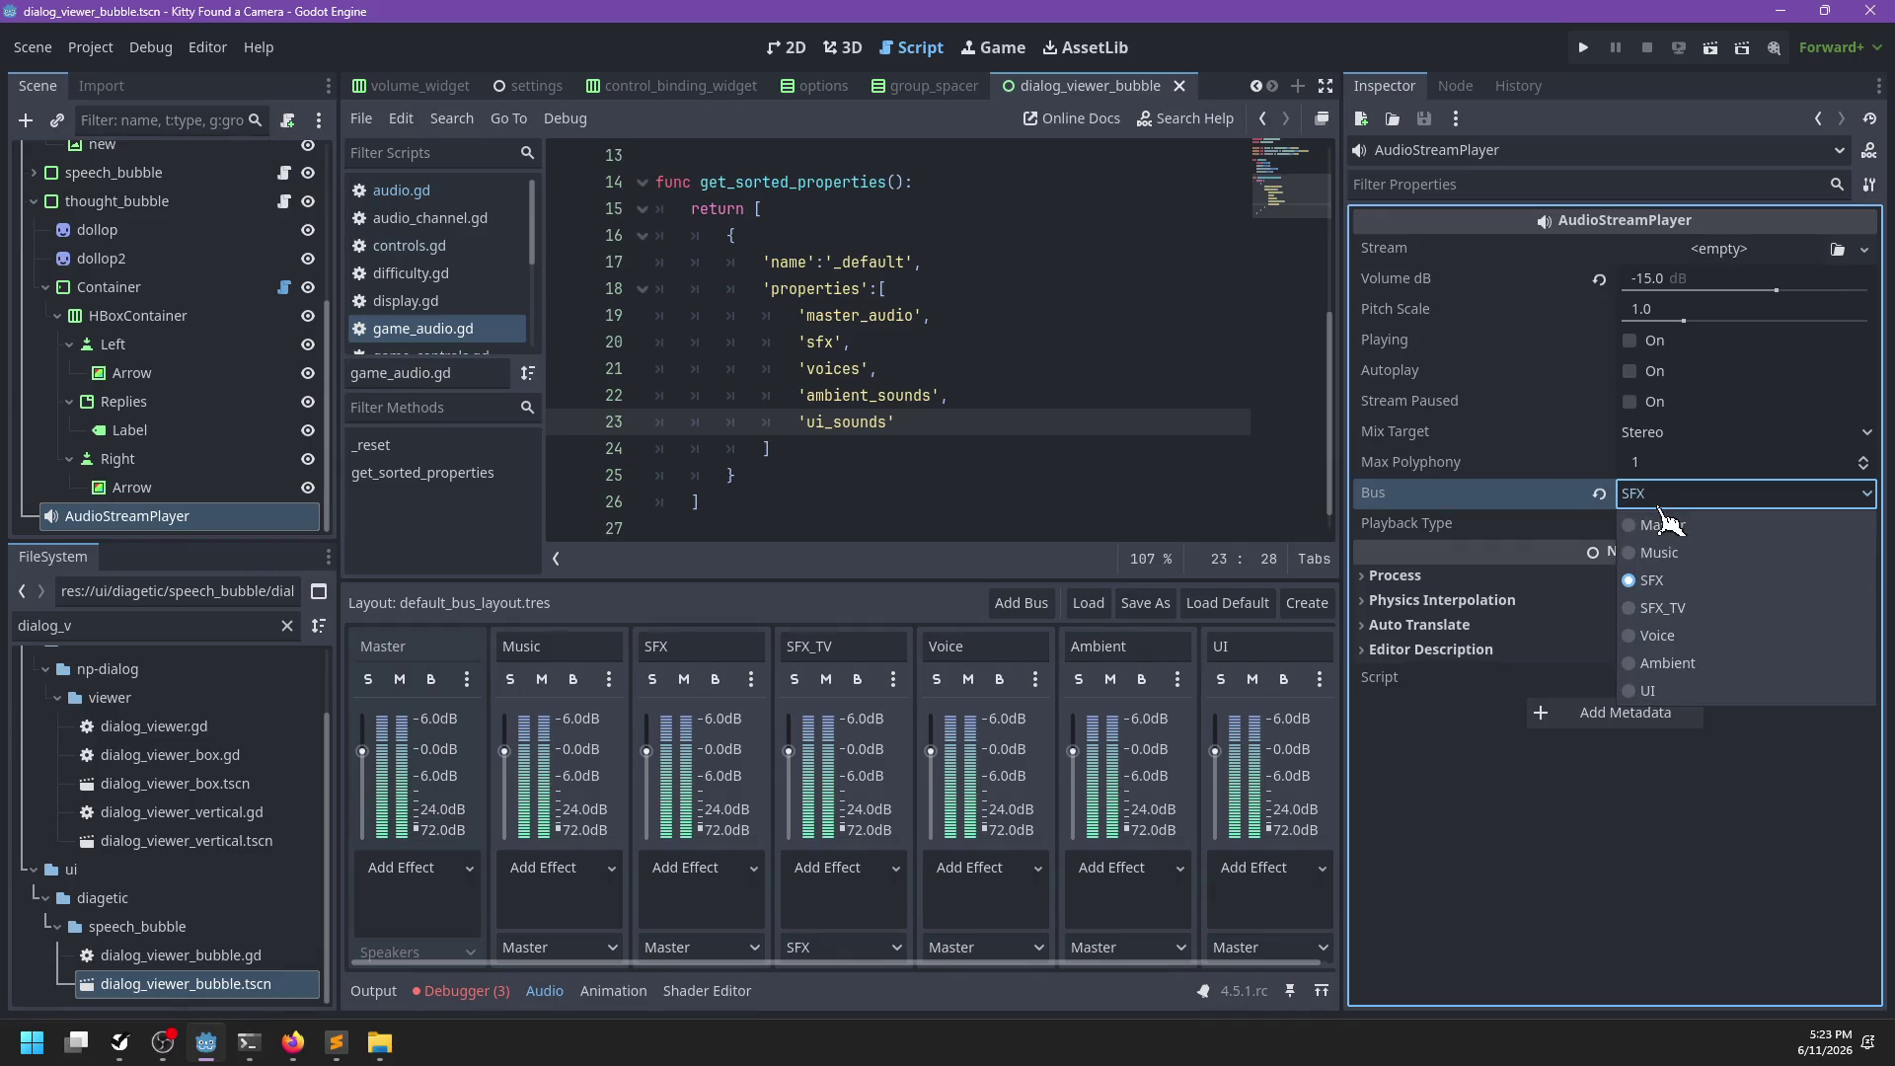
{"action": "left_click", "coordinate": [1690, 692]}
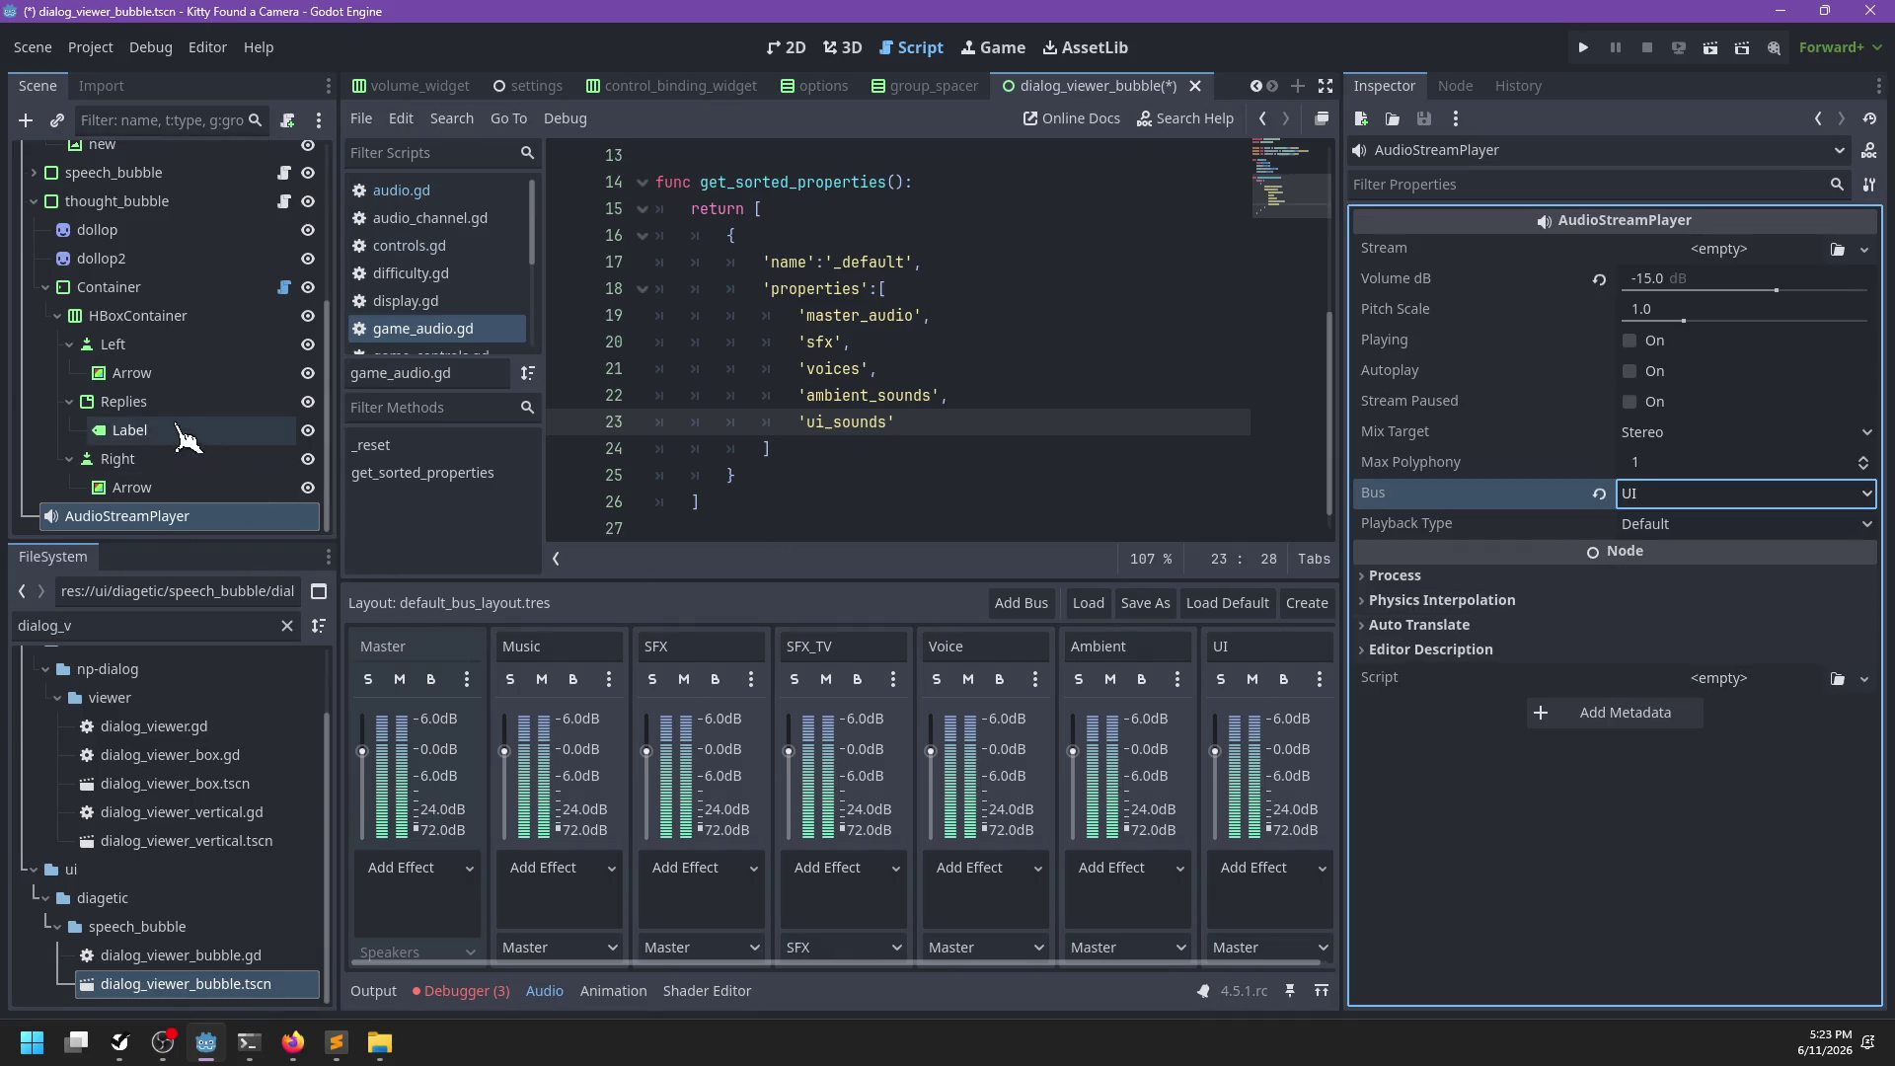
Check the speech and narration bubble sound players' buses and save the scene
{"action": "scroll", "coordinate": [111, 303], "scroll_direction": "up", "scroll_amount": 2}
{"action": "scroll", "coordinate": [111, 303], "scroll_direction": "up", "scroll_amount": 3}
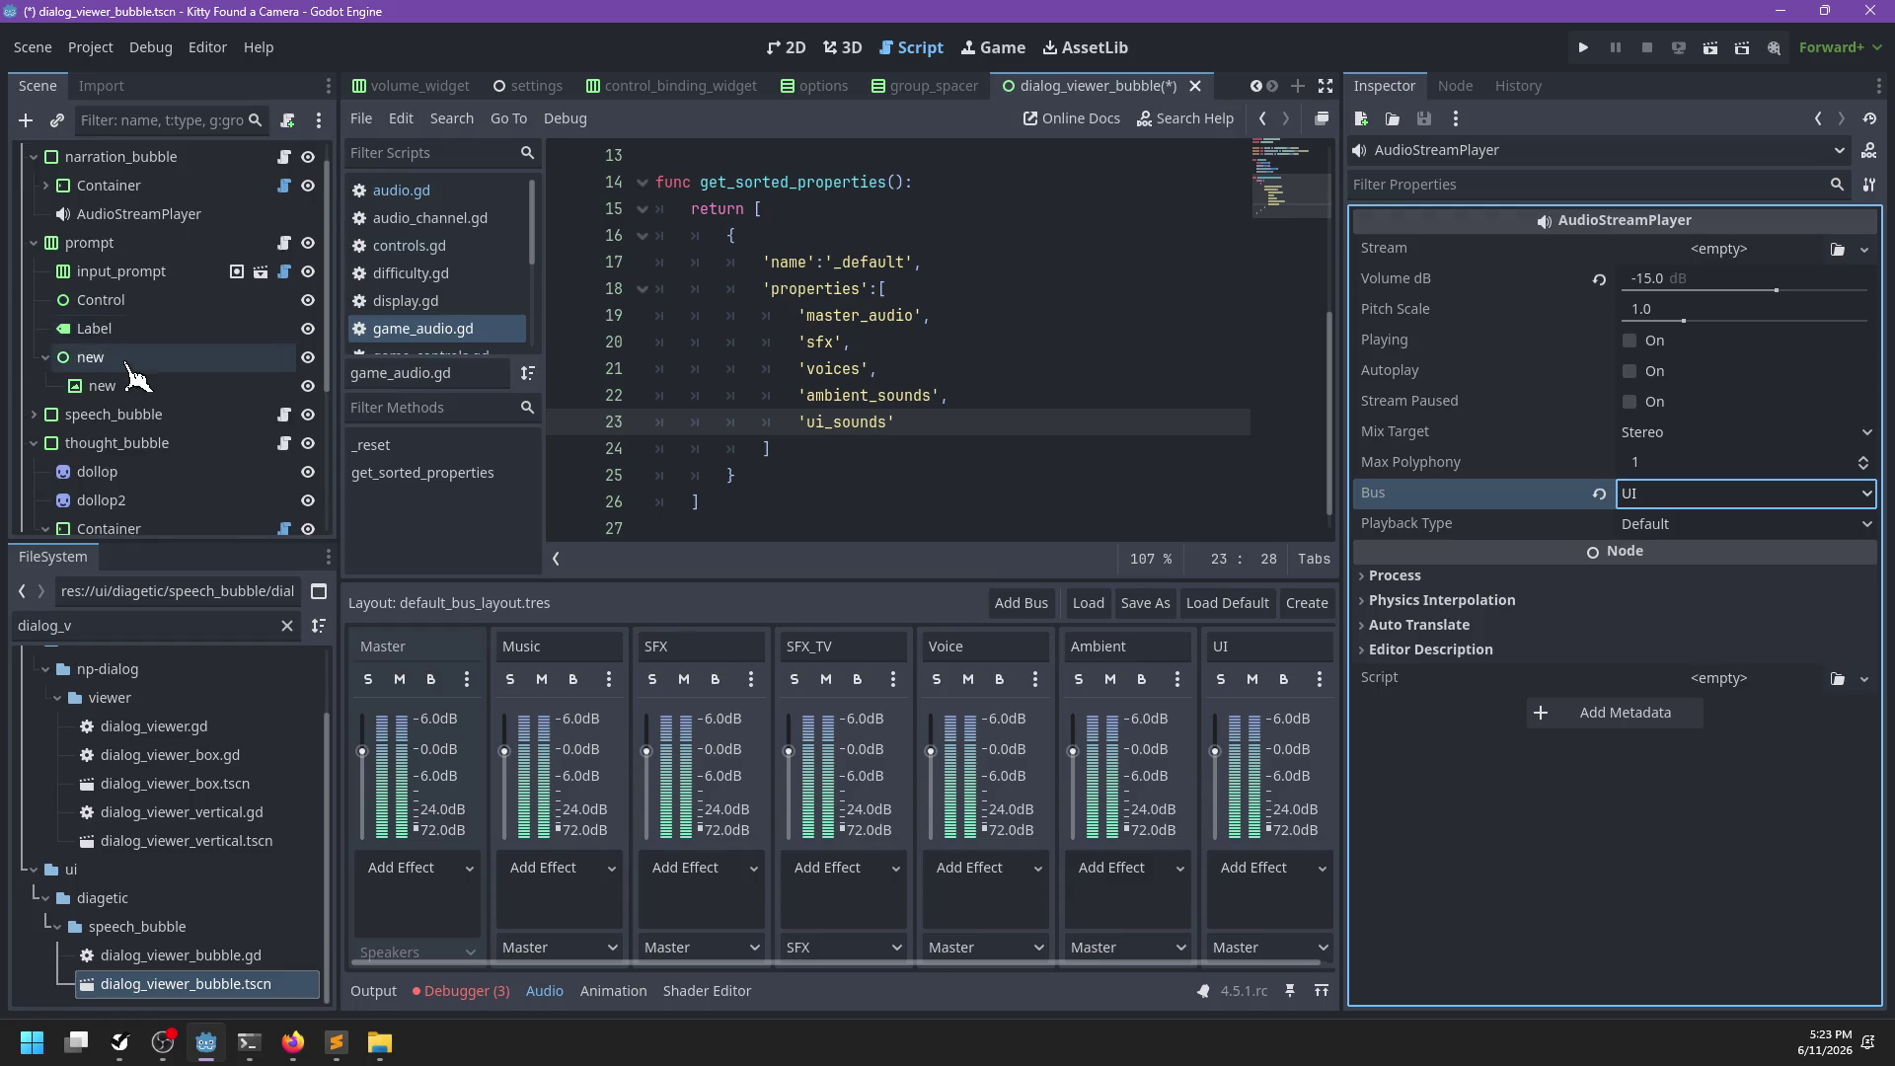
{"action": "scroll", "coordinate": [138, 375], "scroll_direction": "down", "scroll_amount": 1}
{"action": "left_click", "coordinate": [146, 400]}
{"action": "left_click", "coordinate": [144, 397]}
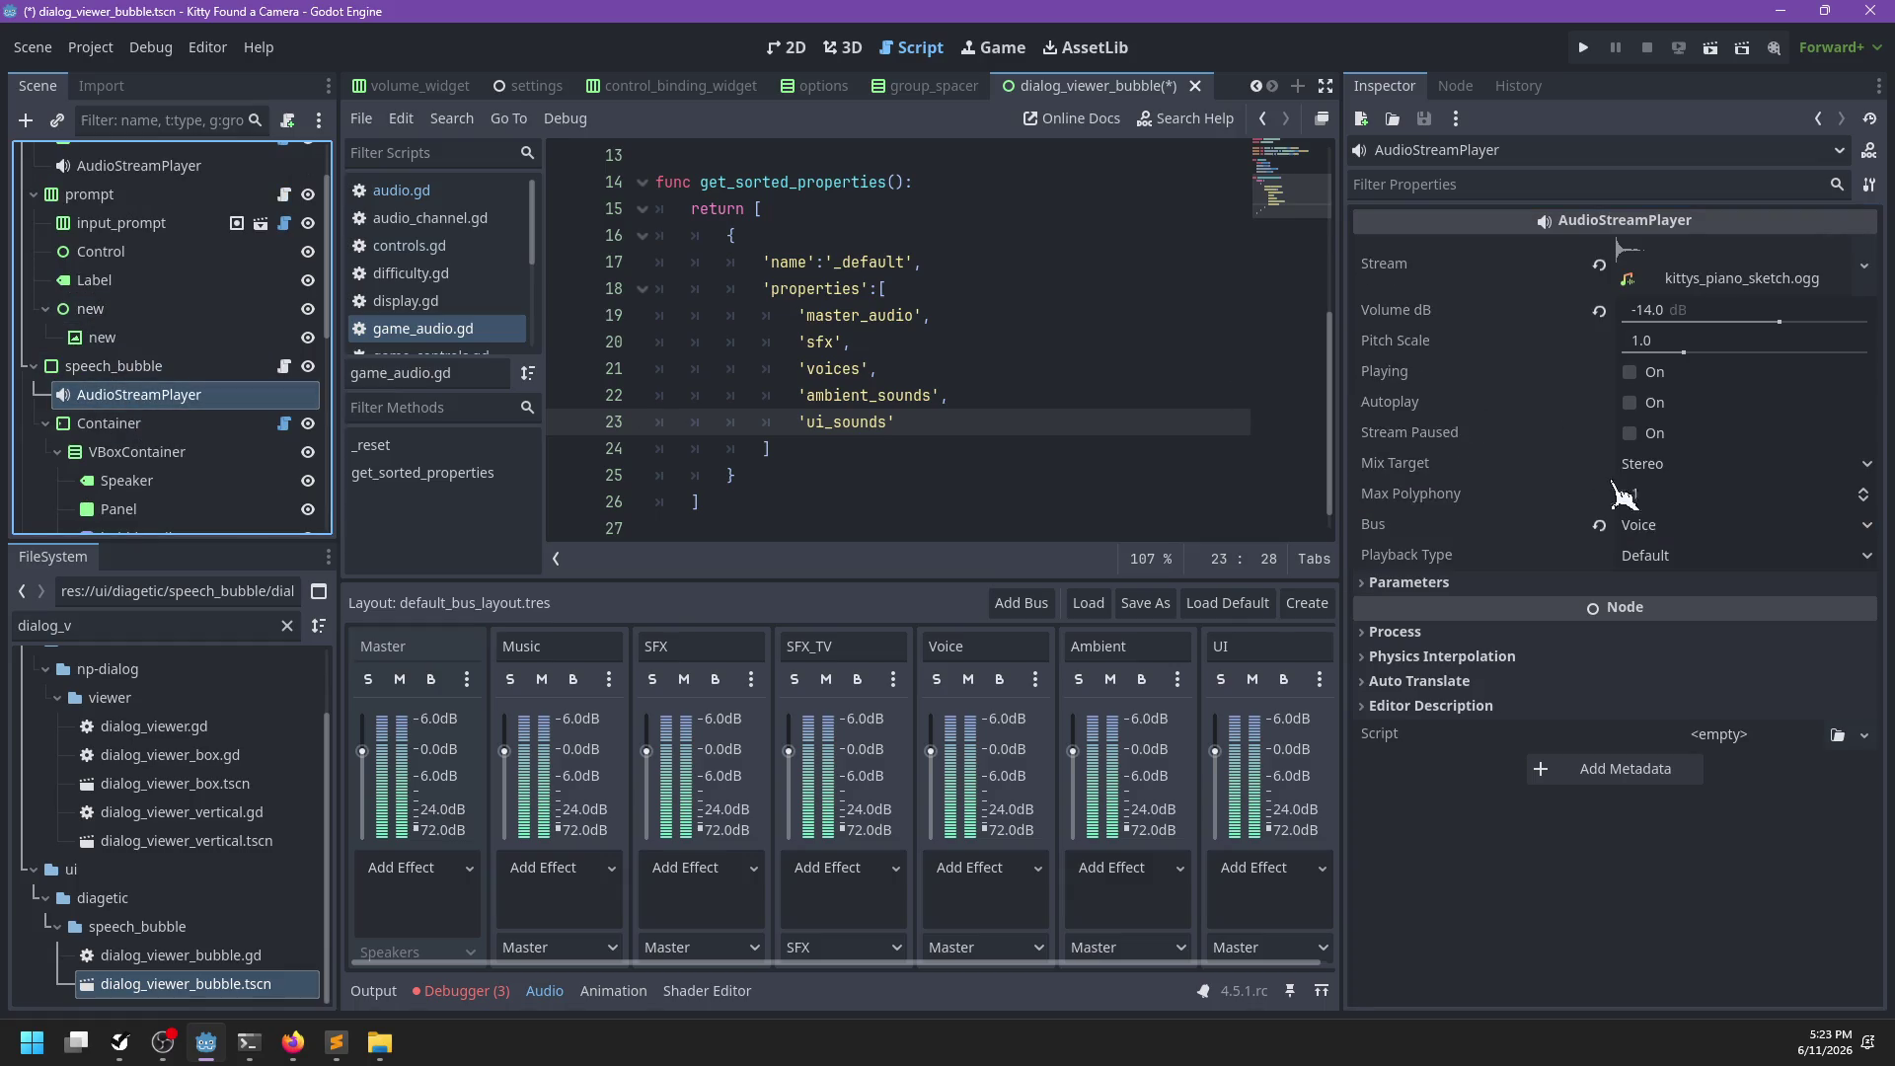
{"action": "scroll", "coordinate": [177, 301], "scroll_direction": "up", "scroll_amount": 2}
{"action": "left_click", "coordinate": [148, 244]}
{"action": "key", "text": "ctrl+s"}
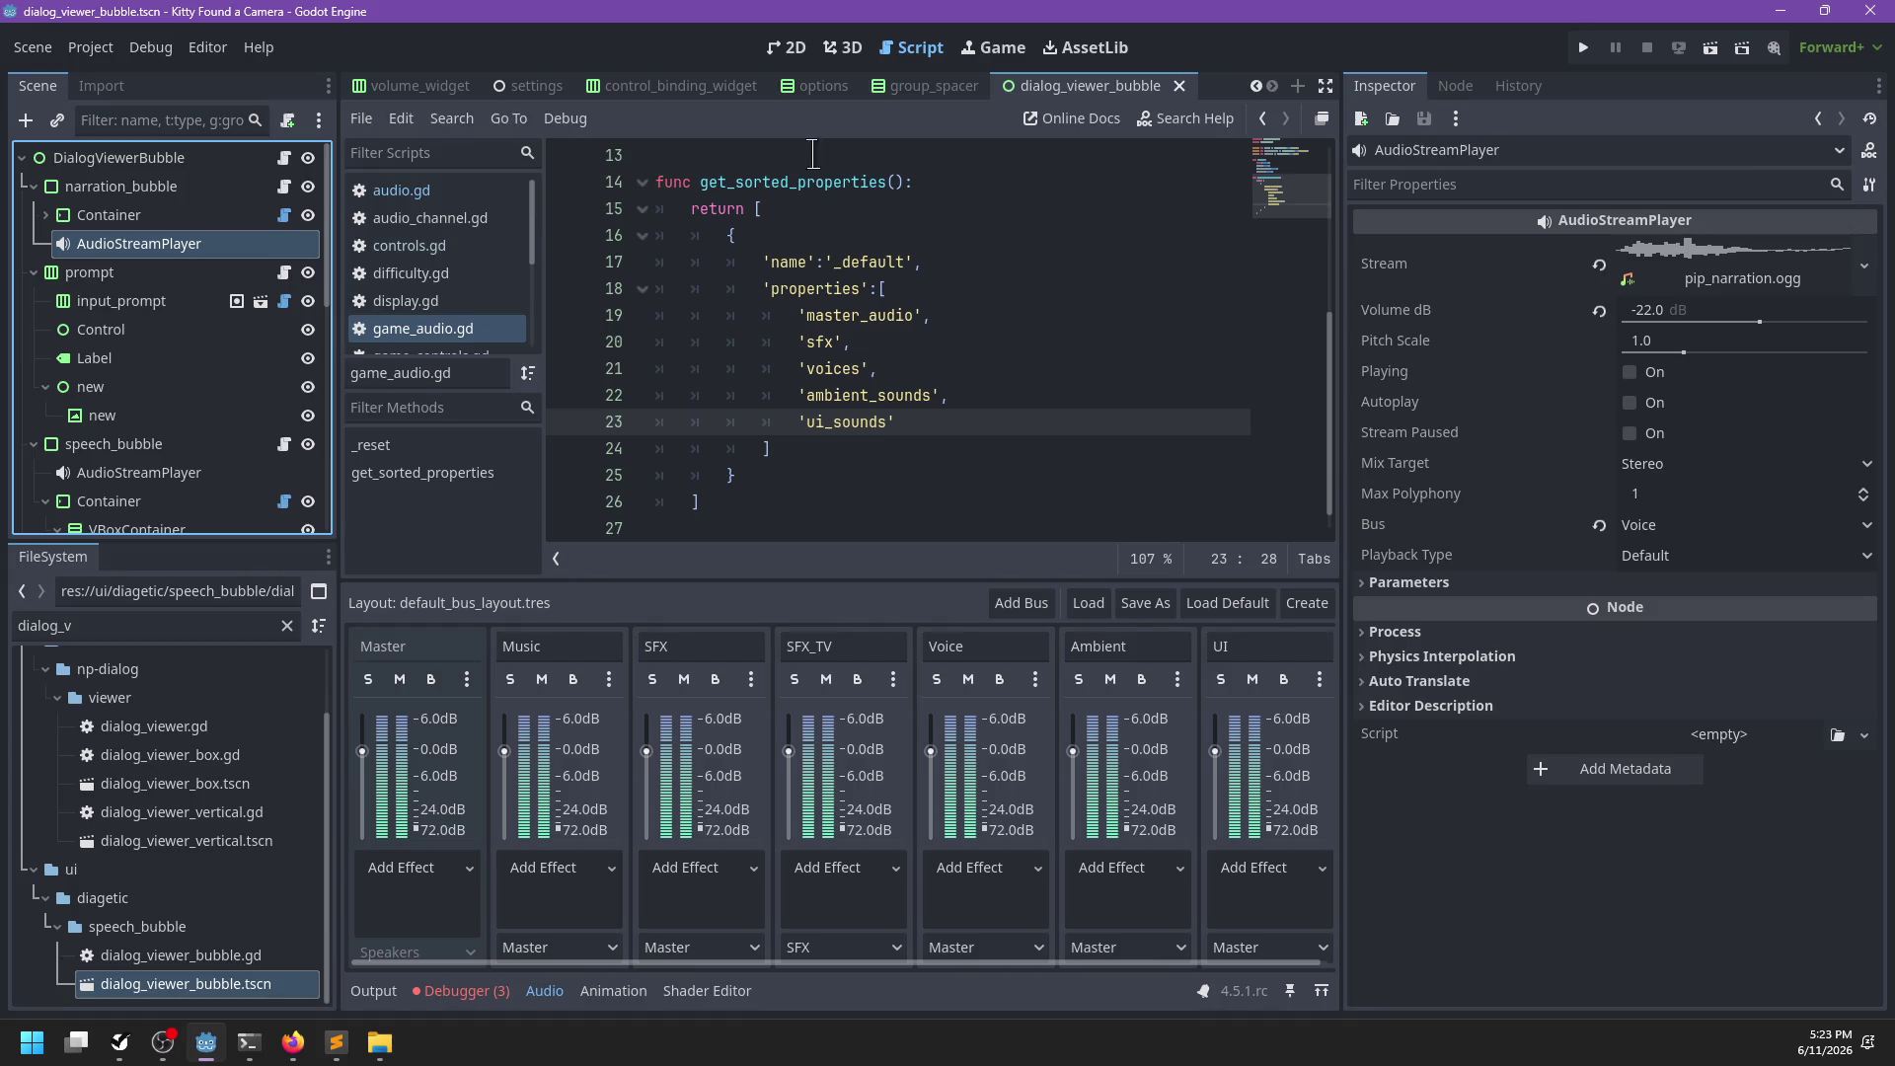
Search the files for 'world' and open world.tscn
{"action": "scroll", "coordinate": [769, 87], "scroll_direction": "up", "scroll_amount": 2}
{"action": "left_click", "coordinate": [193, 626]}
{"action": "type", "text": "world"}
{"action": "left_click", "coordinate": [145, 984]}
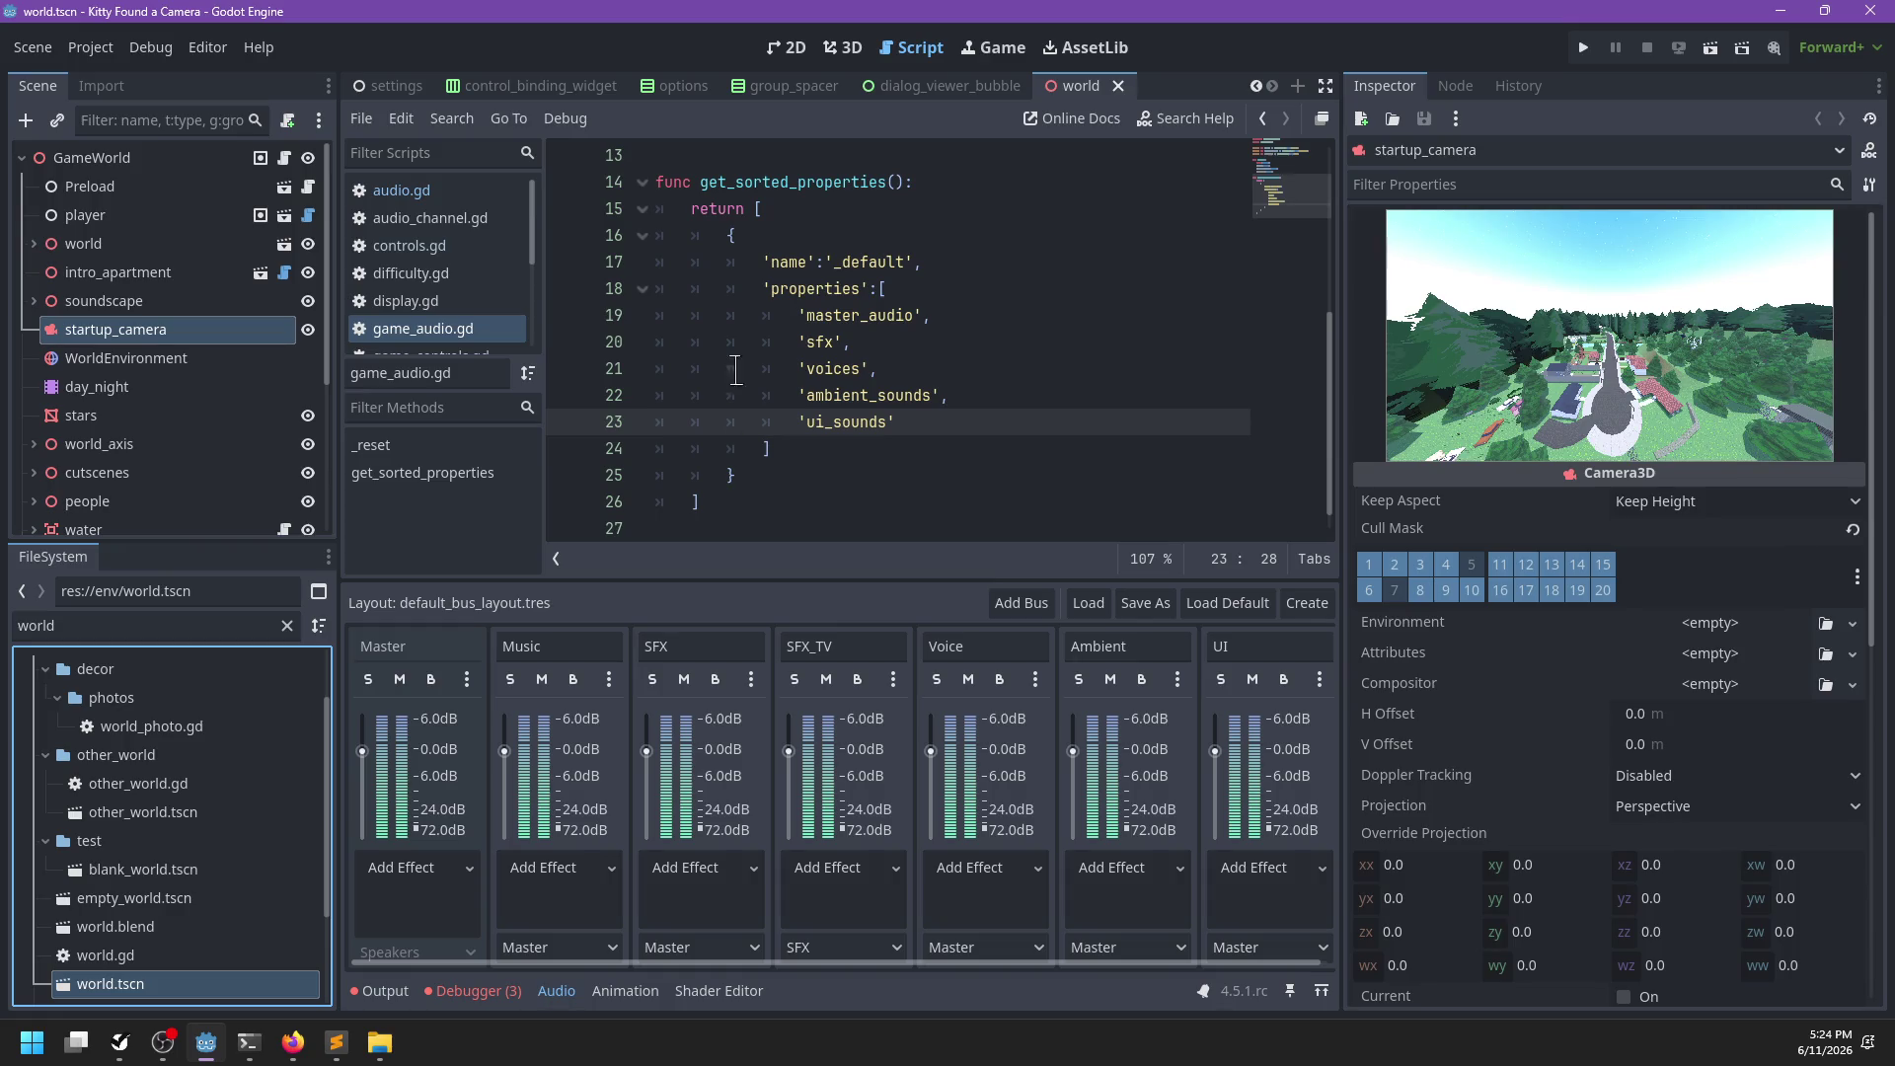
In the settings scene, replace audio.gd with game_audio.gd in Option Scripts element 0 and save
{"action": "scroll", "coordinate": [719, 86], "scroll_direction": "up", "scroll_amount": 3}
{"action": "left_click", "coordinate": [720, 86]}
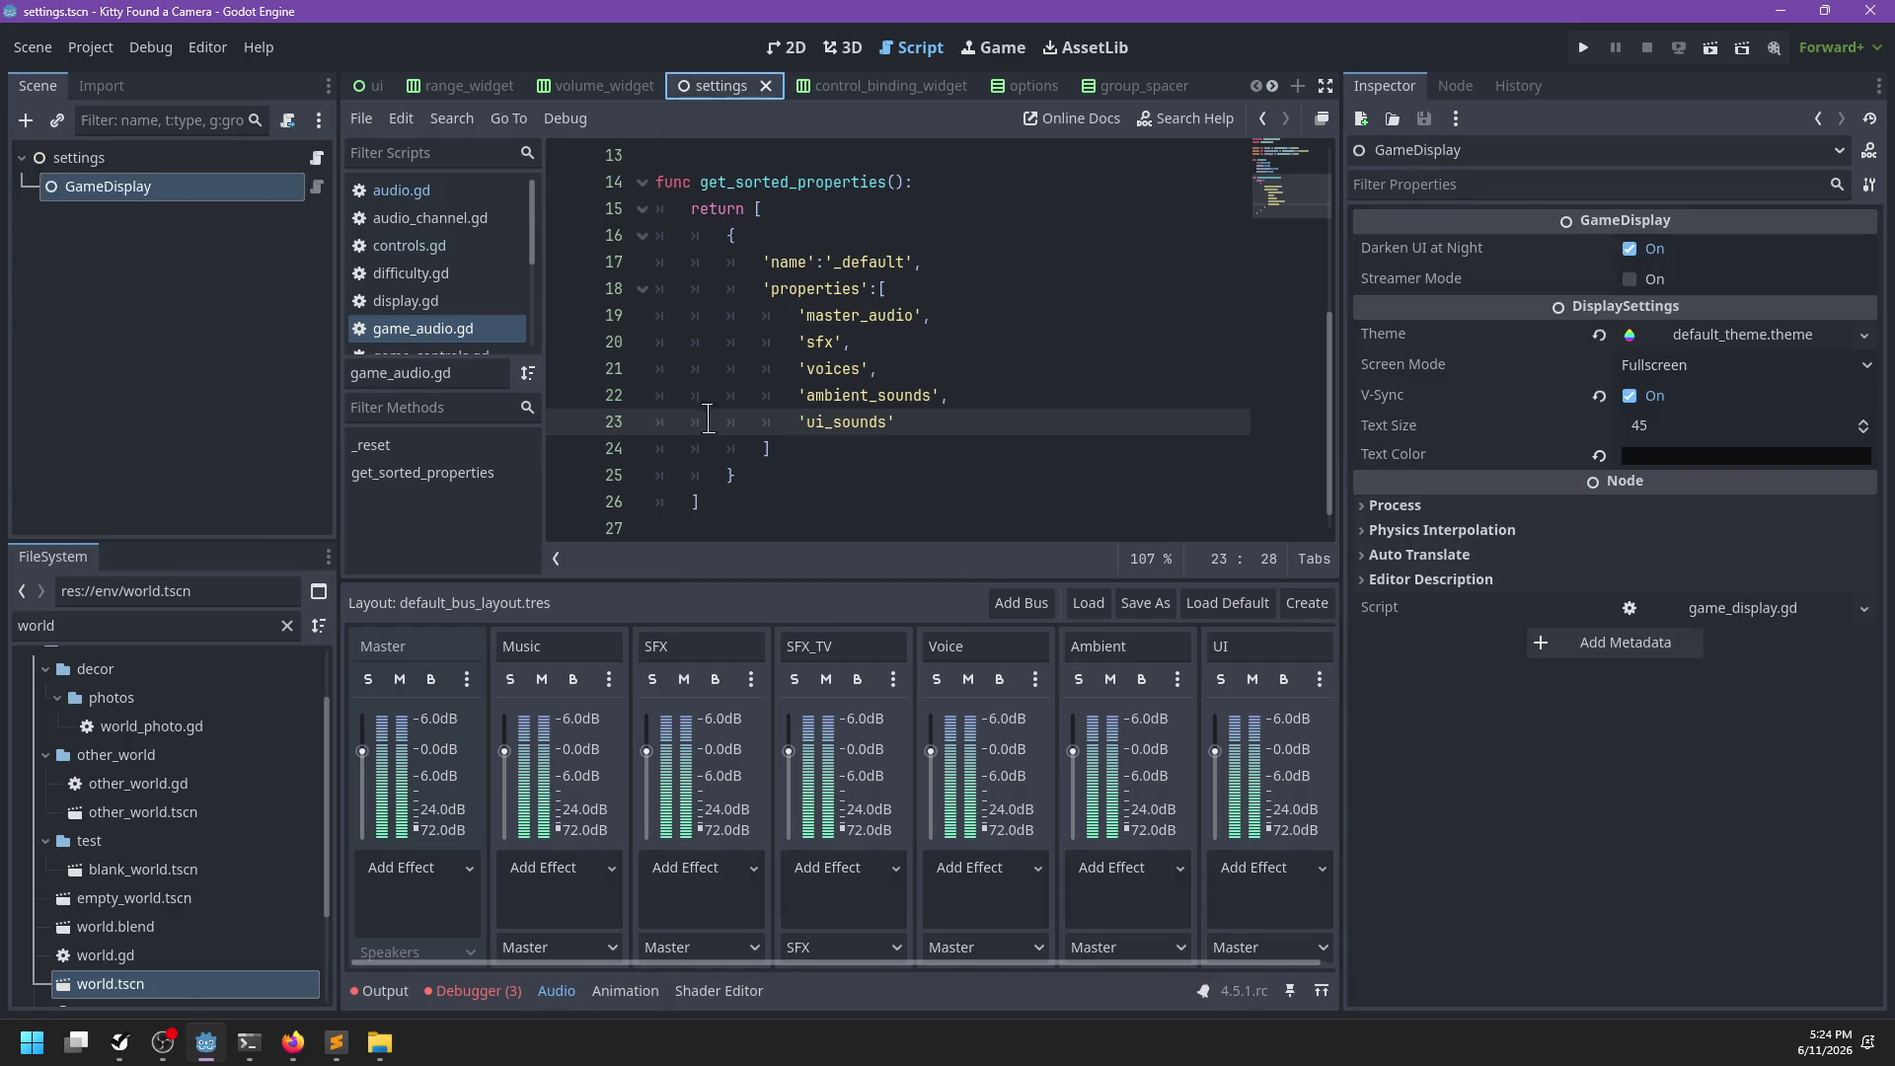
{"action": "left_click", "coordinate": [194, 158]}
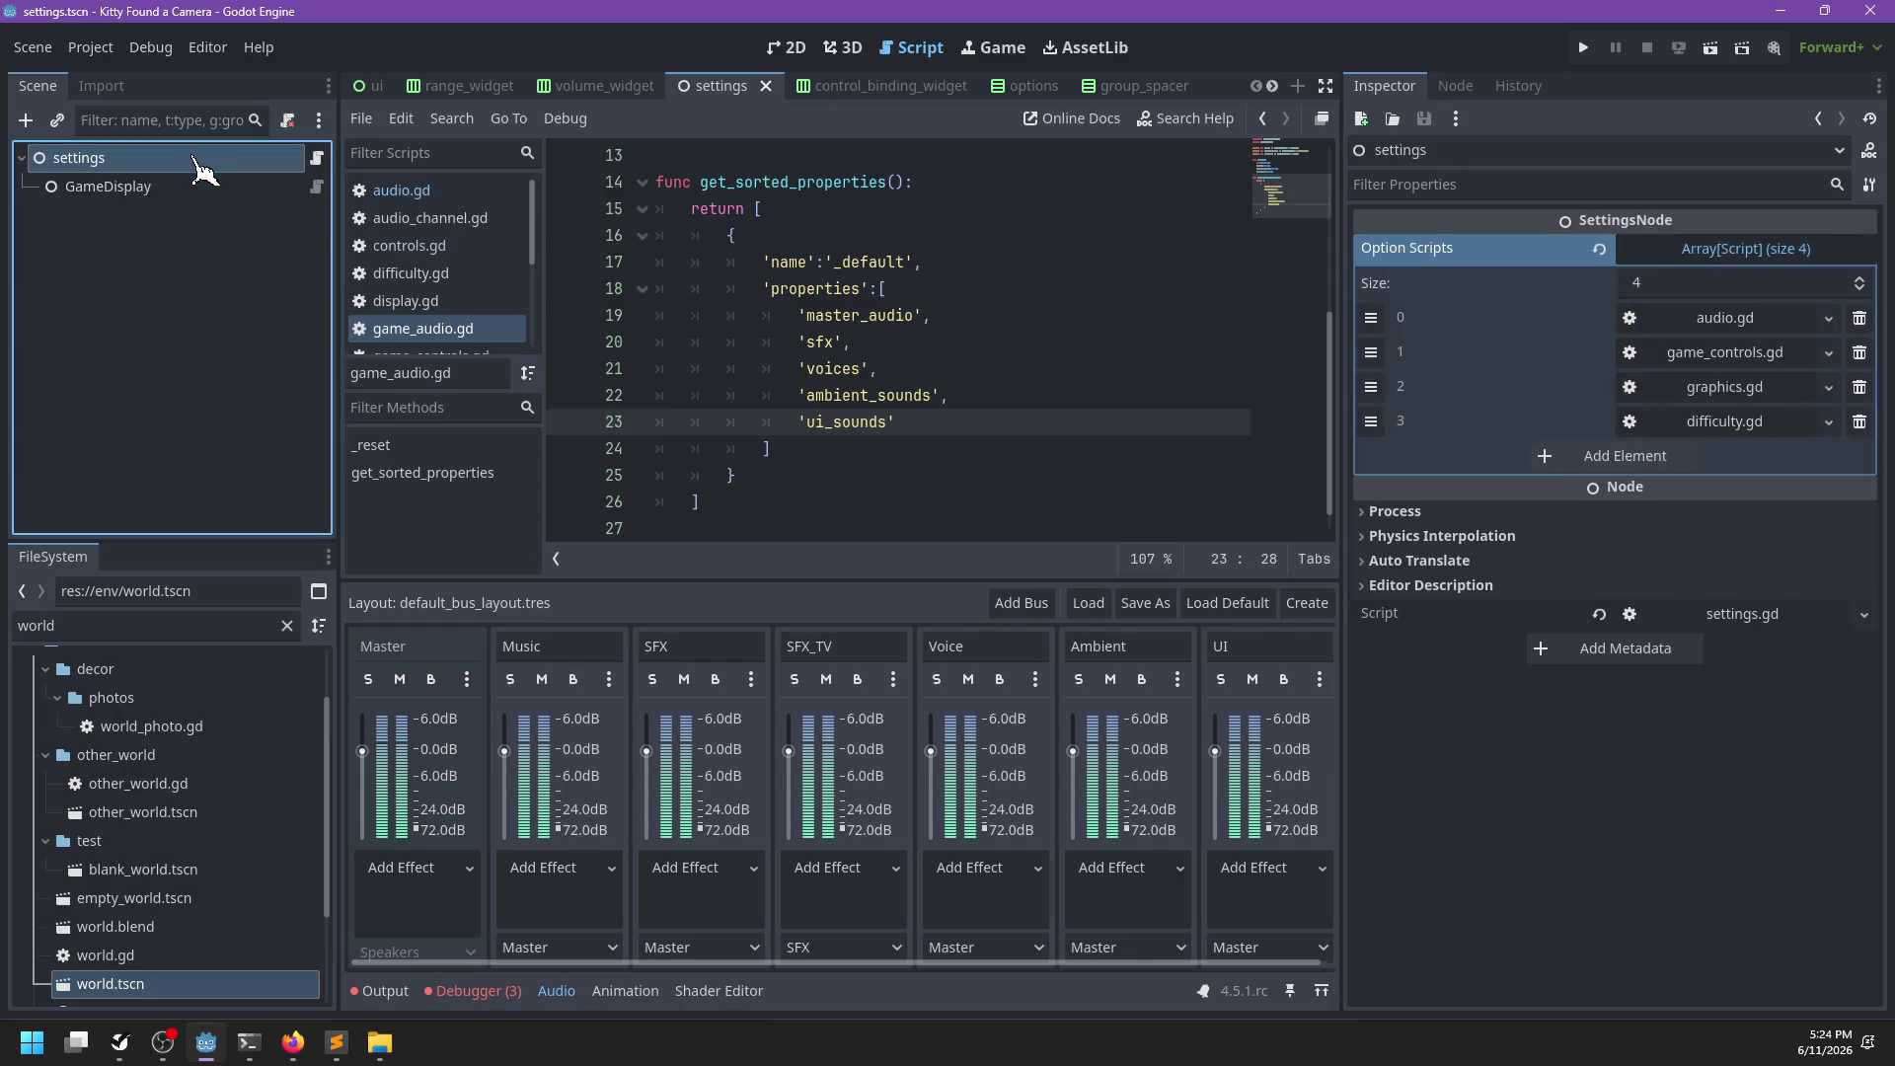
{"action": "double_click", "coordinate": [204, 625]}
{"action": "type", "text": "game_au"}
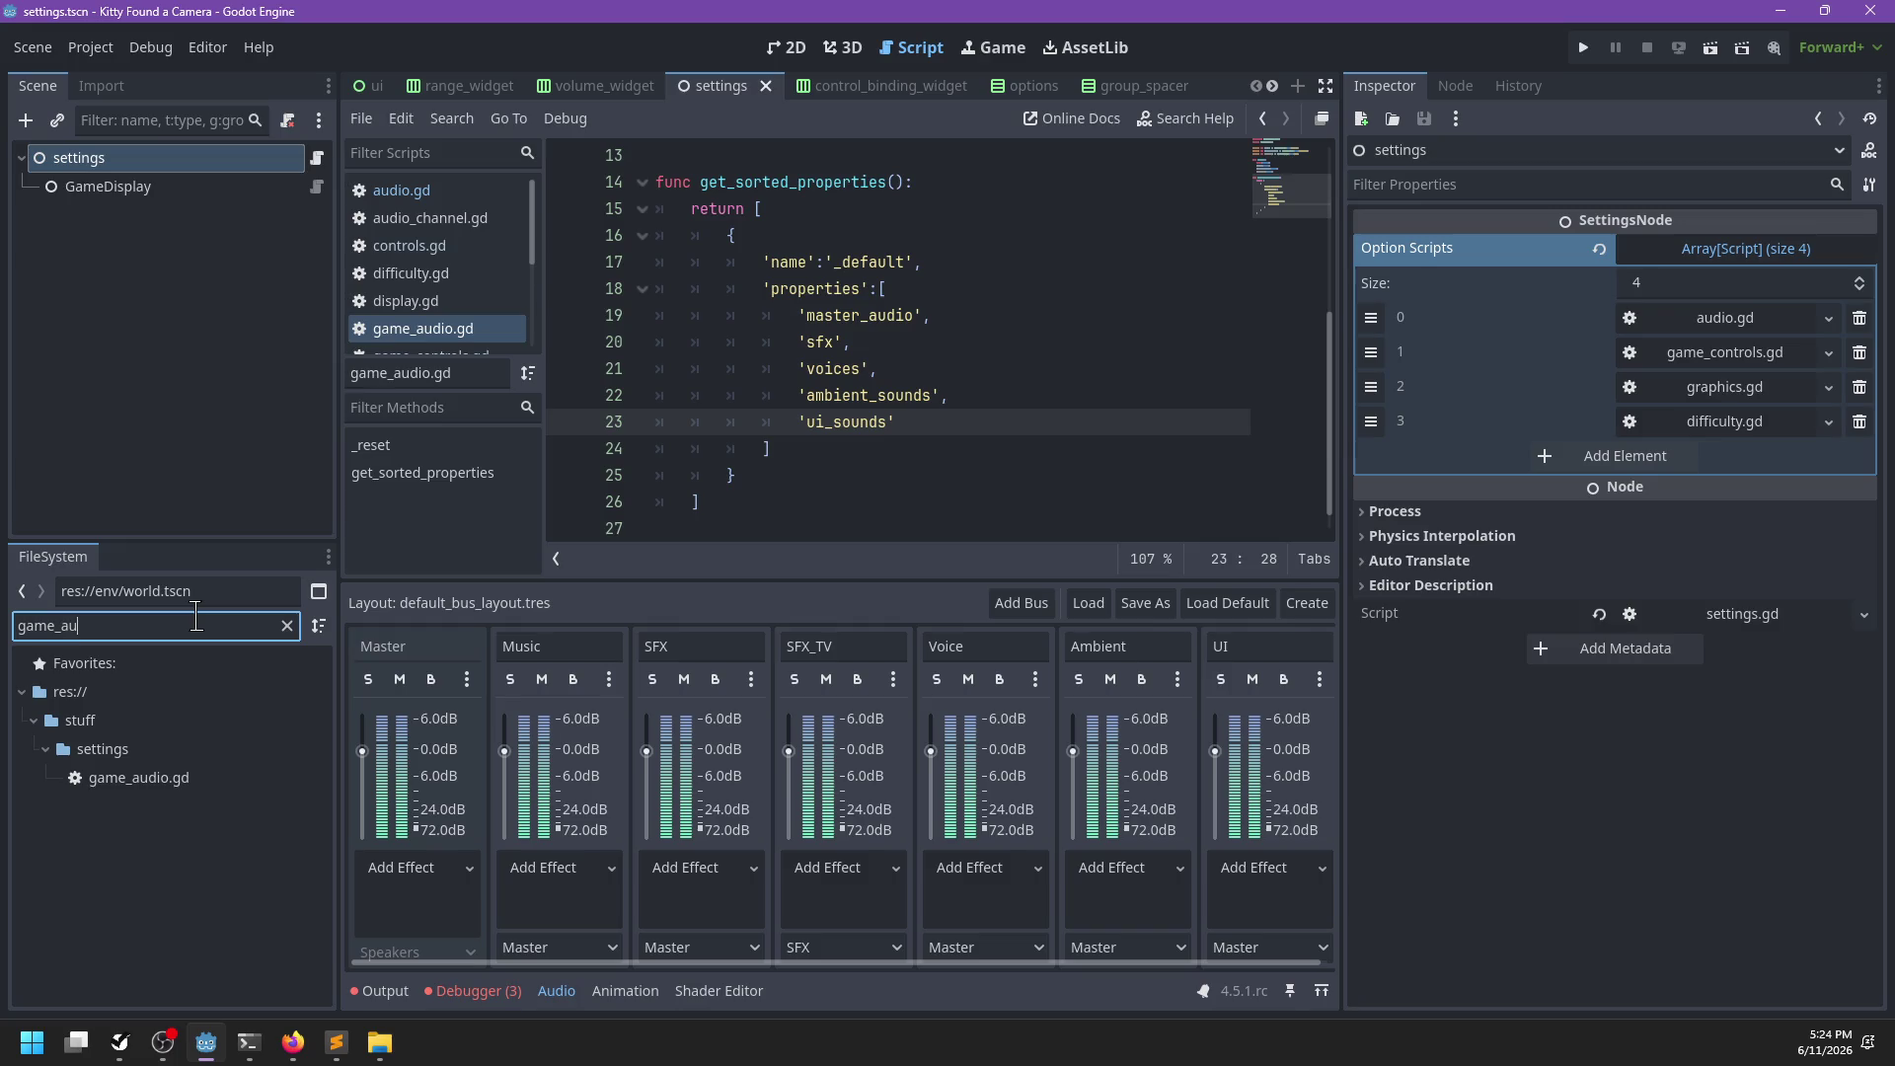
{"action": "mouse_move", "coordinate": [188, 780]}
{"action": "left_mouse_down"}
{"action": "mouse_move", "coordinate": [1608, 309]}
{"action": "mouse_move", "coordinate": [1717, 333]}
{"action": "left_mouse_up"}
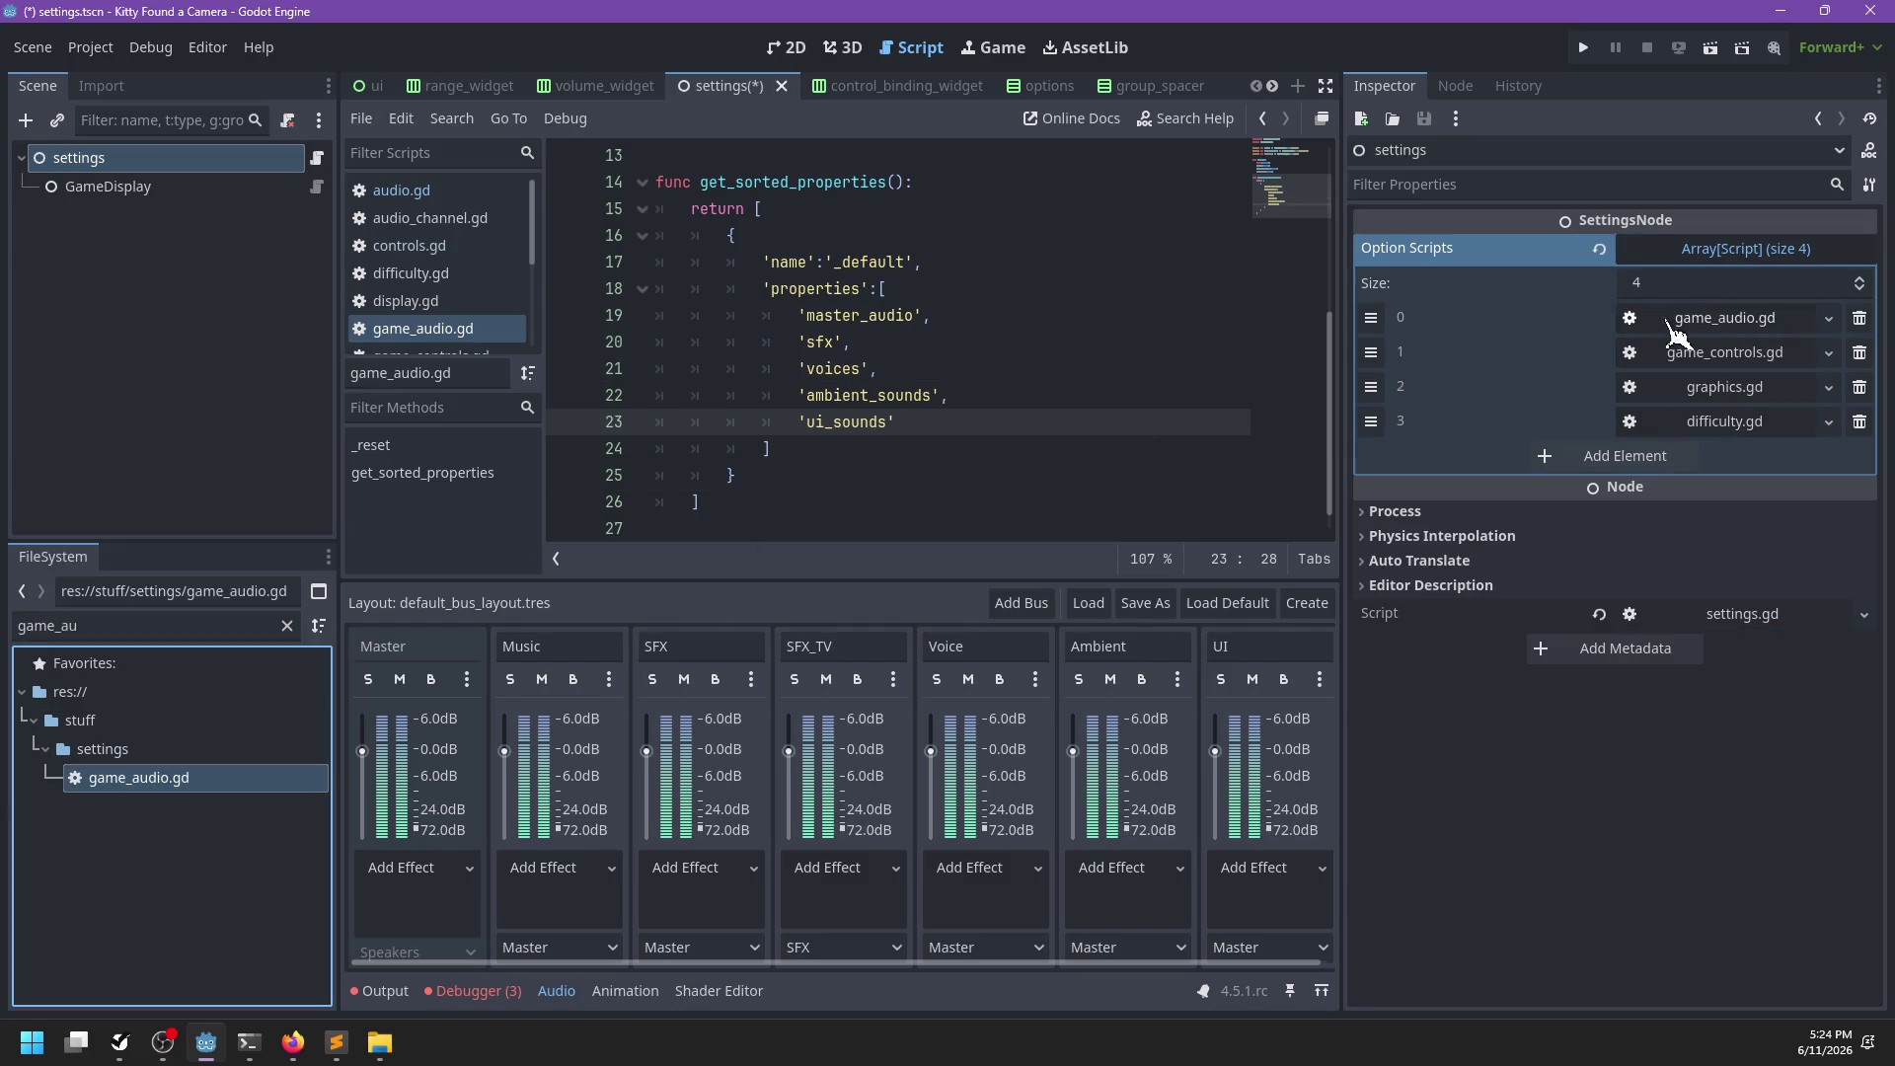
{"action": "key", "text": "ctrl+s"}
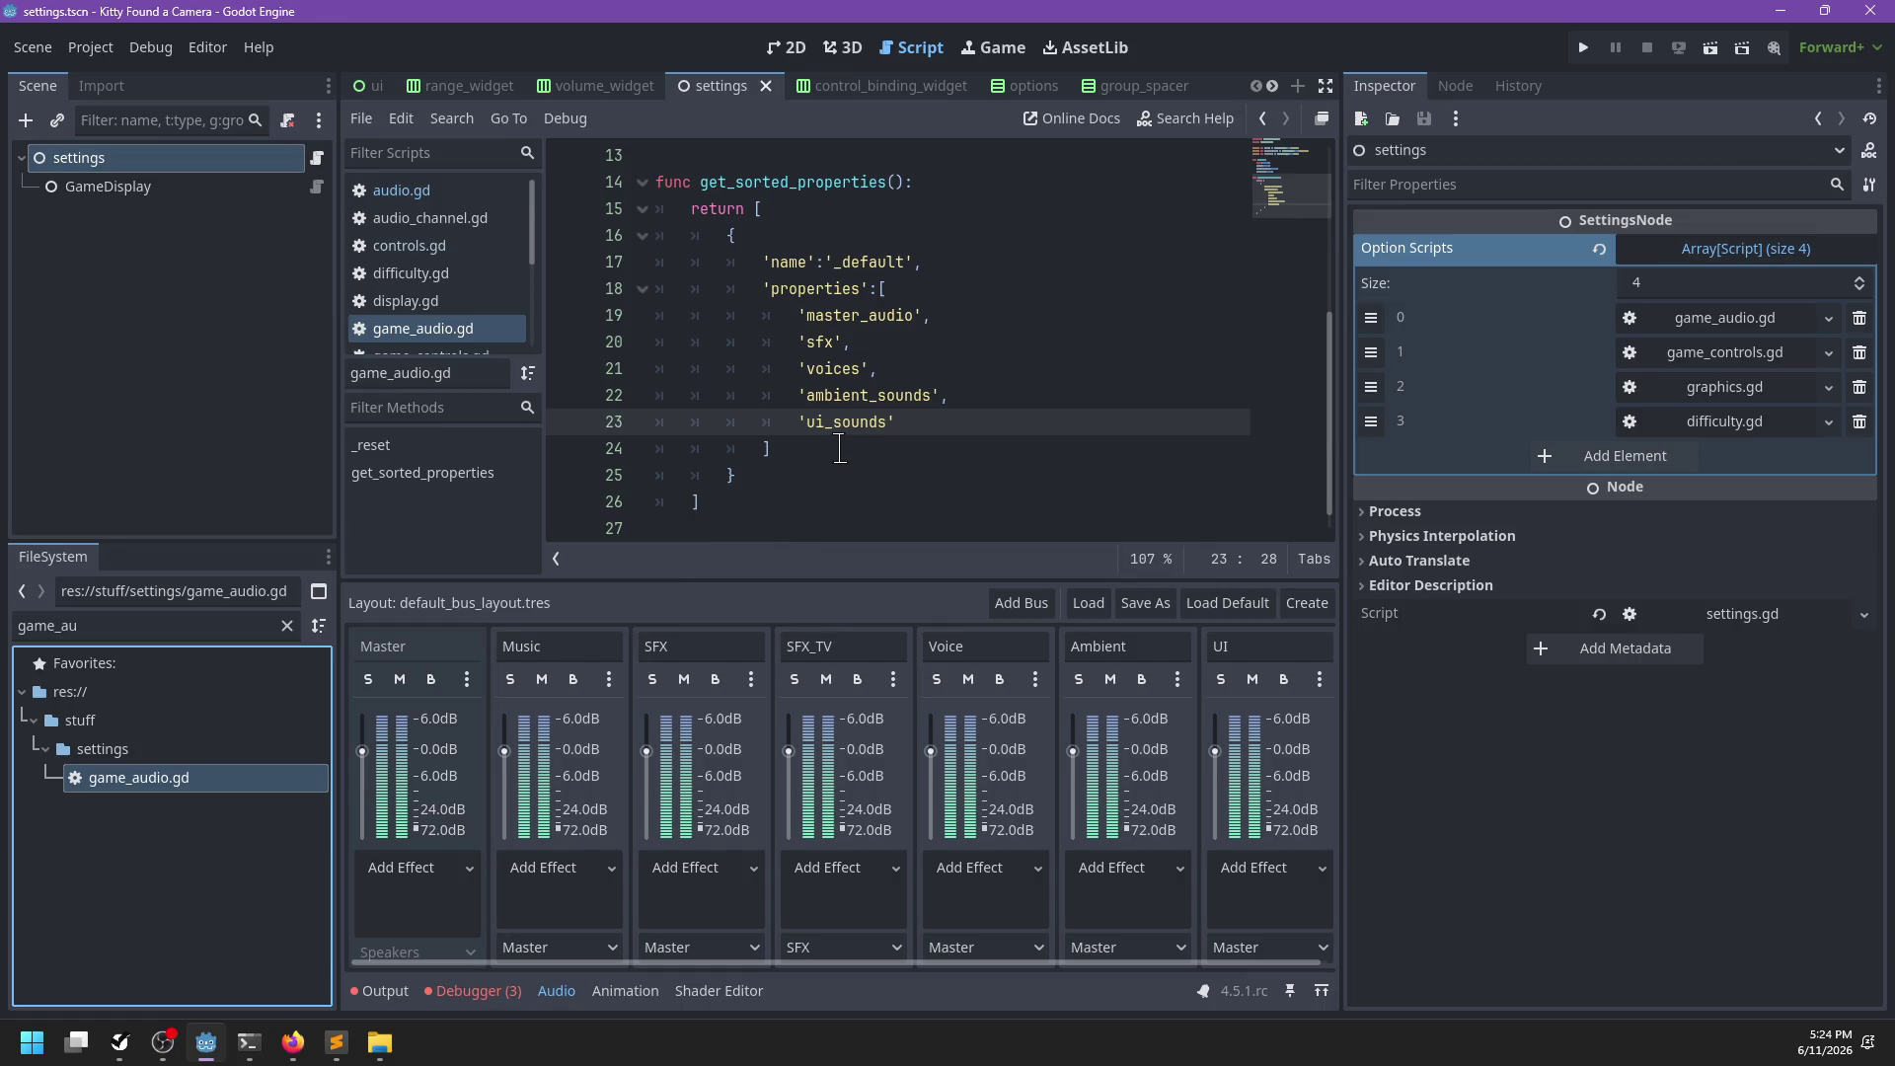
Run the game with F5 to playtest the audio settings
{"action": "left_click", "coordinate": [839, 449]}
{"action": "scroll", "coordinate": [878, 441], "scroll_direction": "up", "scroll_amount": 4}
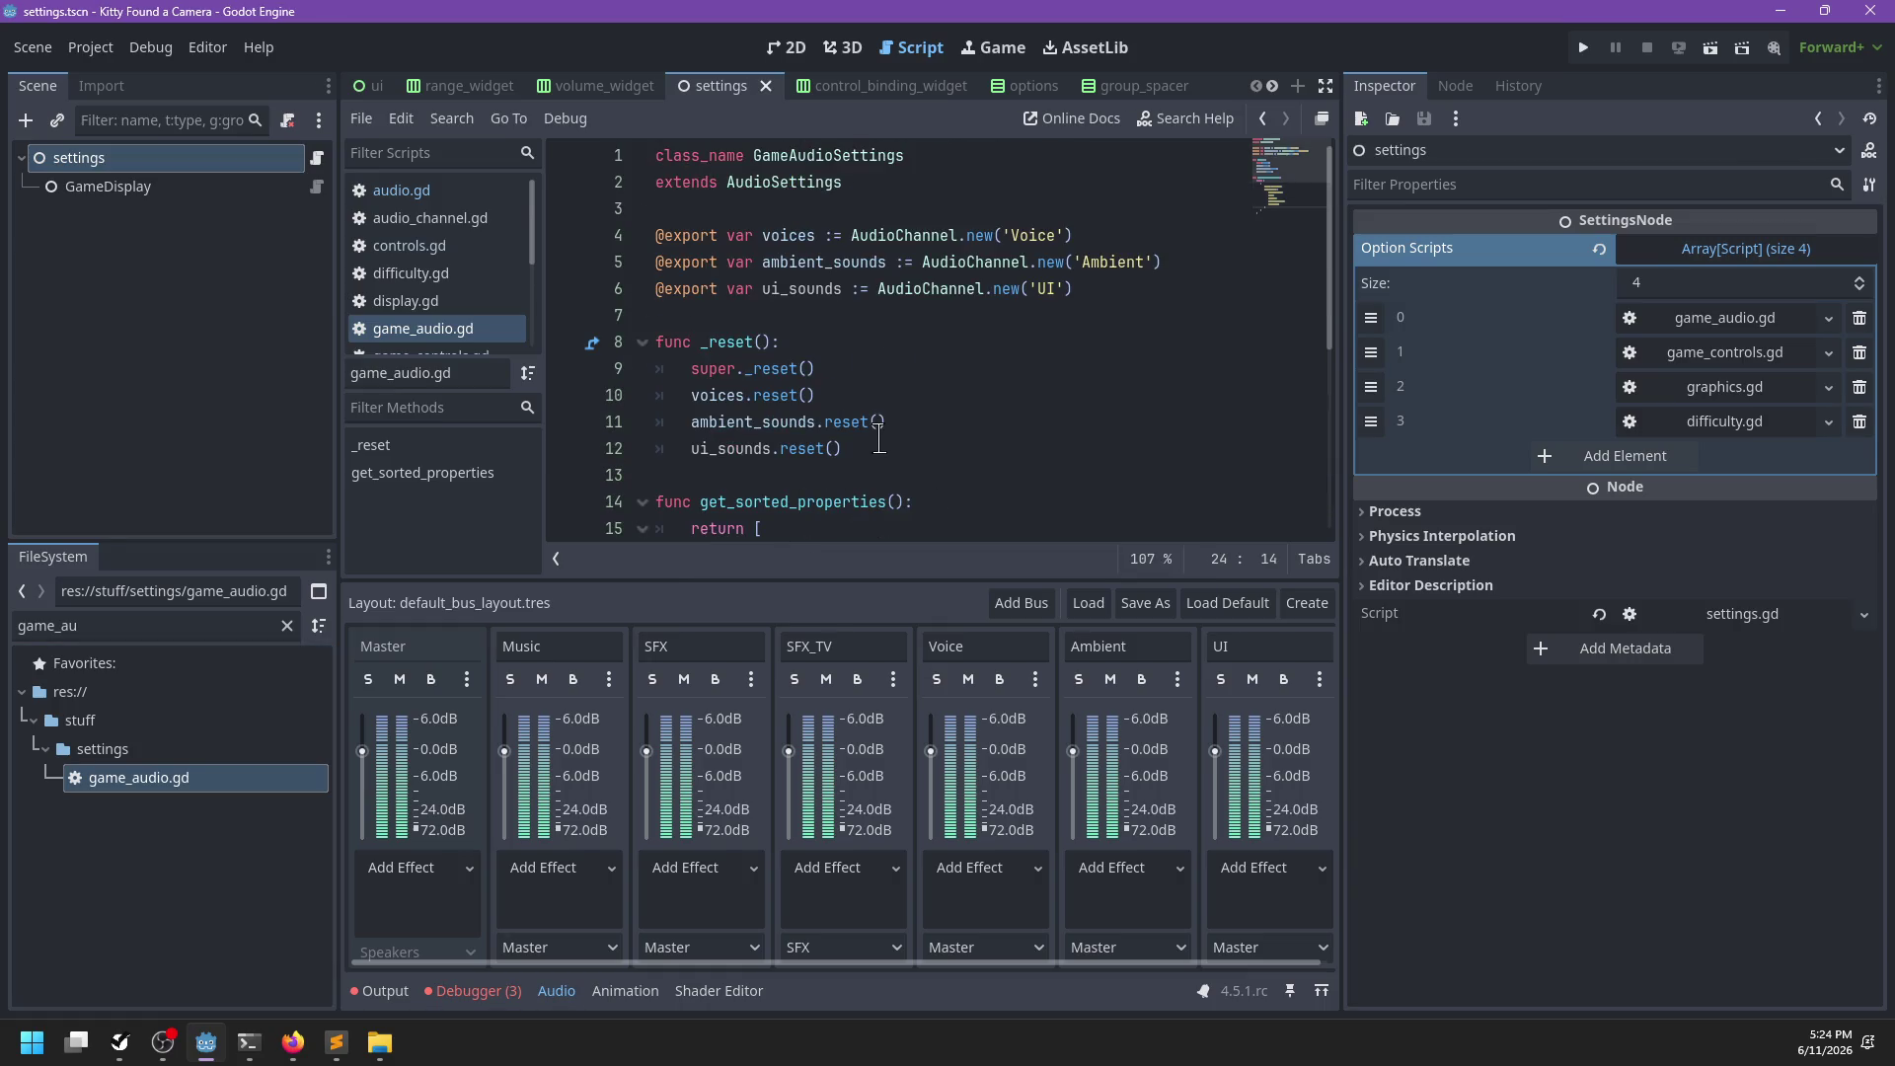
{"action": "scroll", "coordinate": [878, 440], "scroll_direction": "down", "scroll_amount": 4}
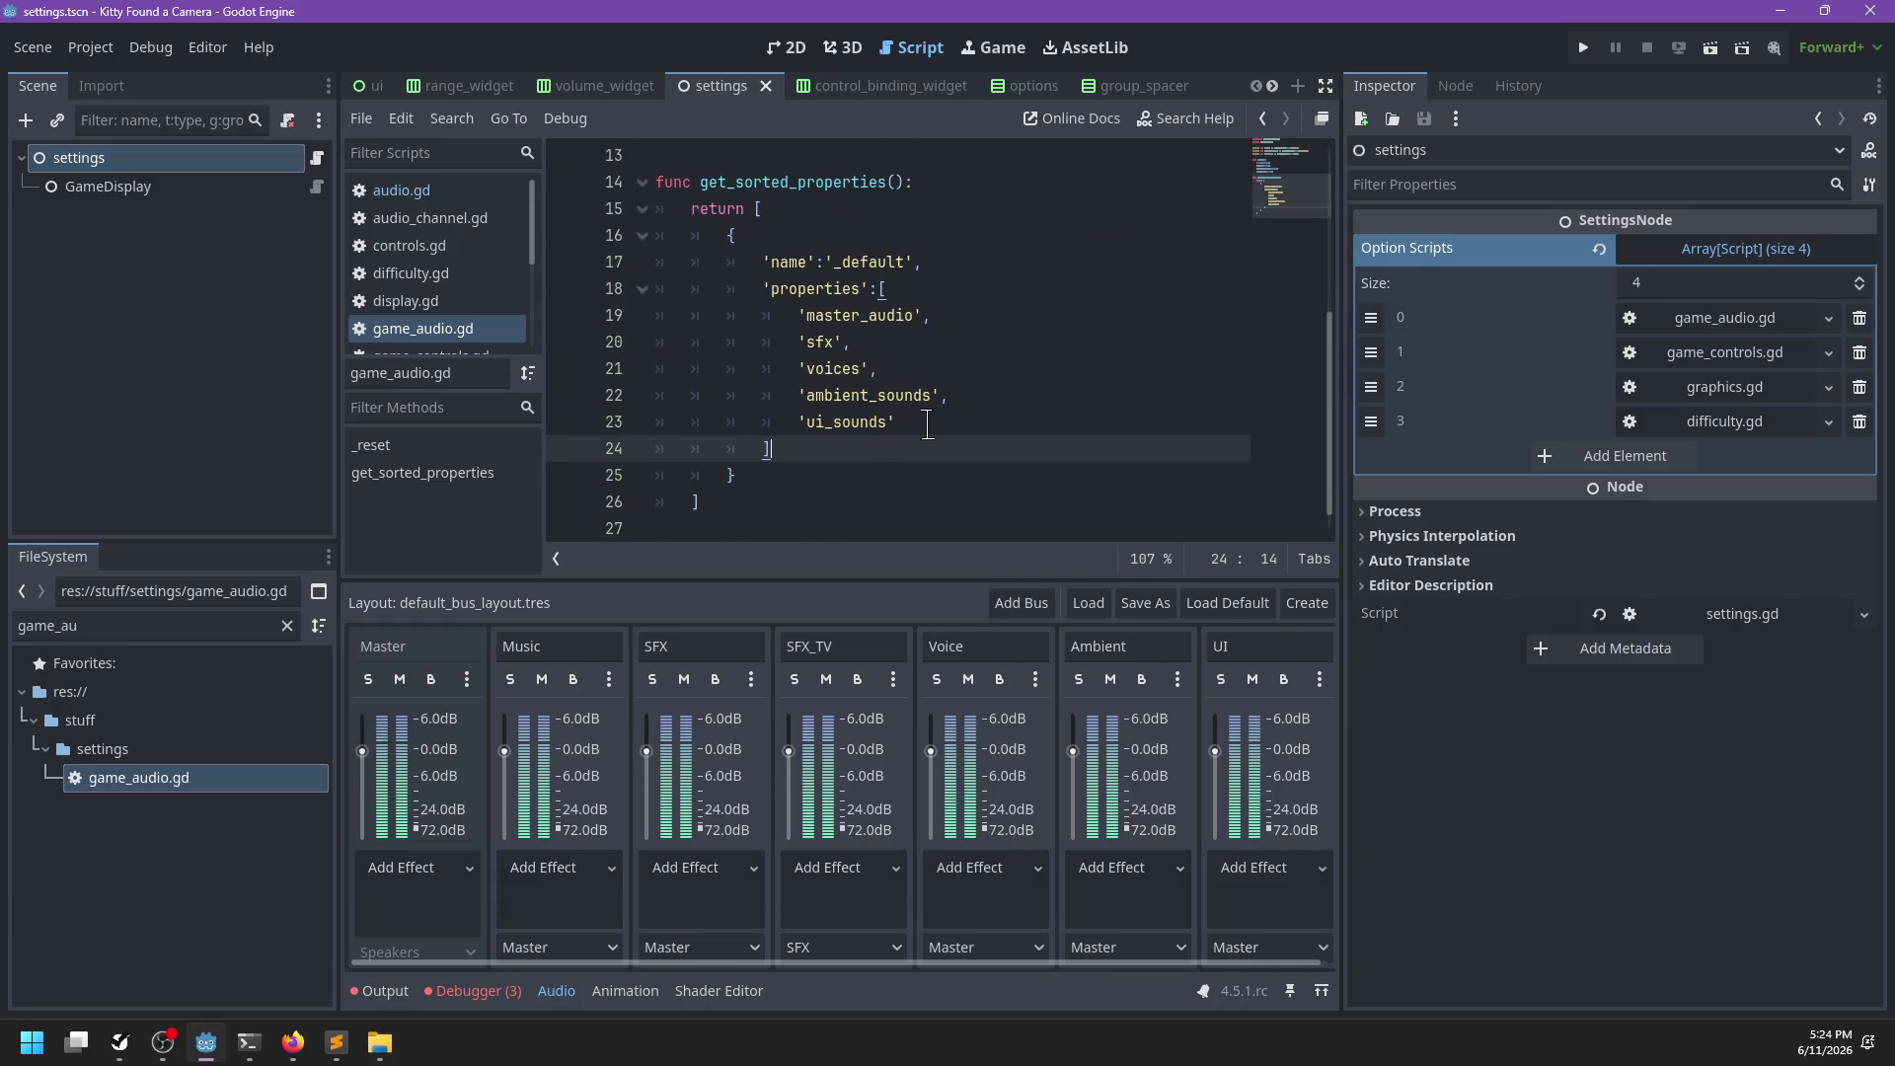
{"action": "left_click", "coordinate": [789, 748]}
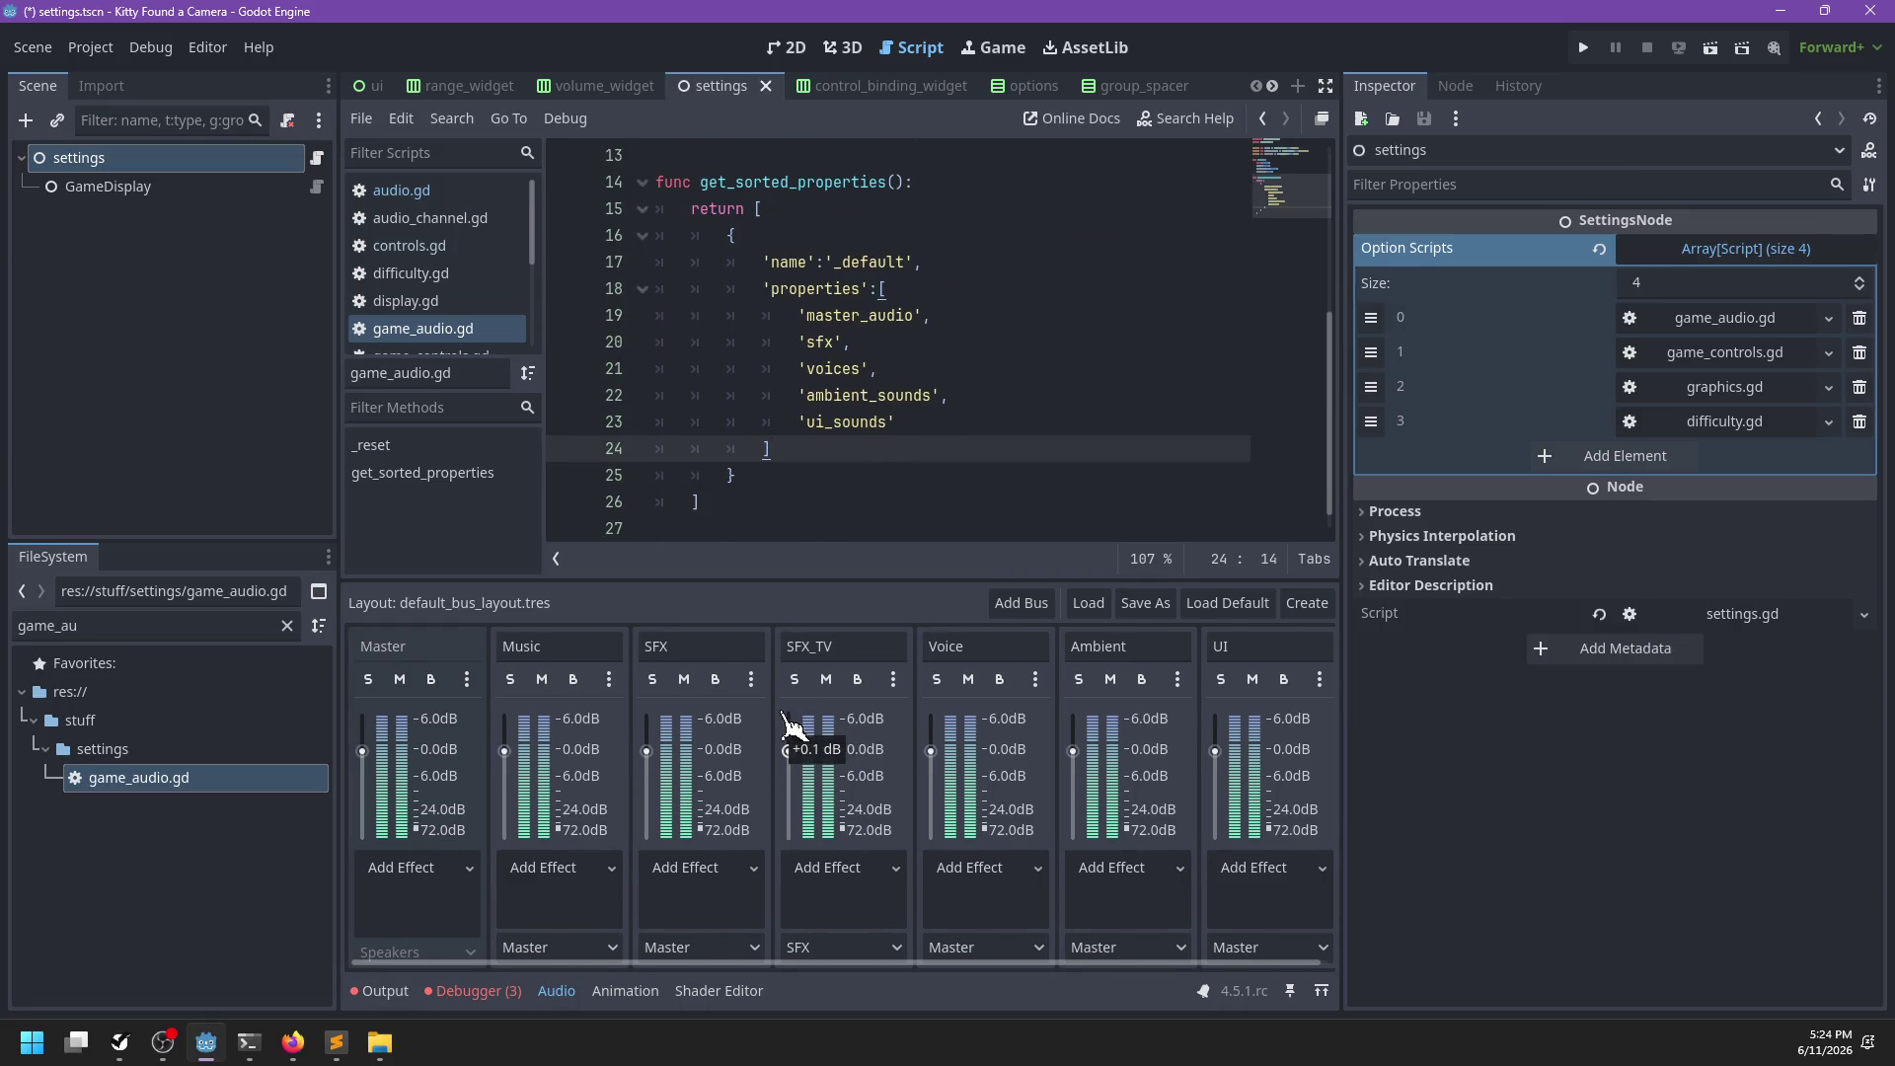
{"action": "scroll", "coordinate": [995, 385], "scroll_direction": "up", "scroll_amount": 1}
{"action": "scroll", "coordinate": [994, 385], "scroll_direction": "up", "scroll_amount": 4}
{"action": "scroll", "coordinate": [995, 385], "scroll_direction": "down", "scroll_amount": 4}
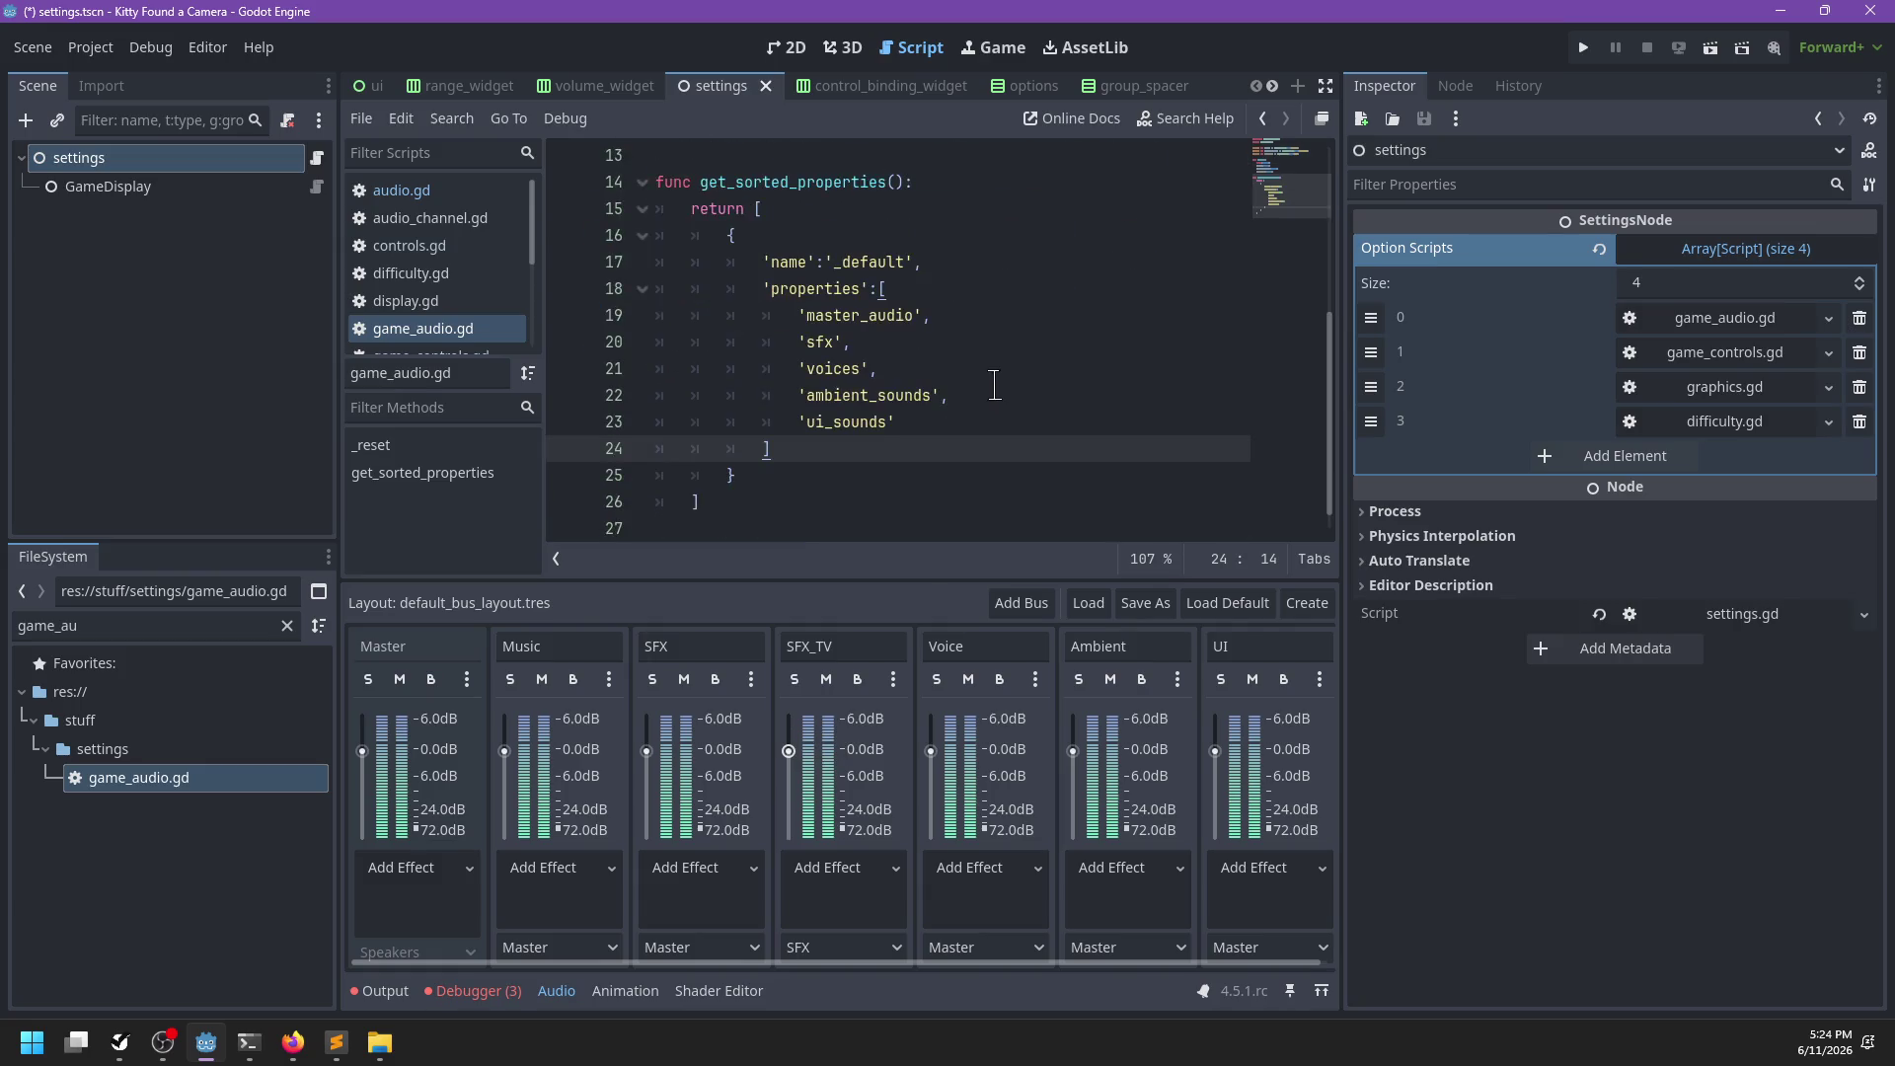
{"action": "key", "text": "F5"}
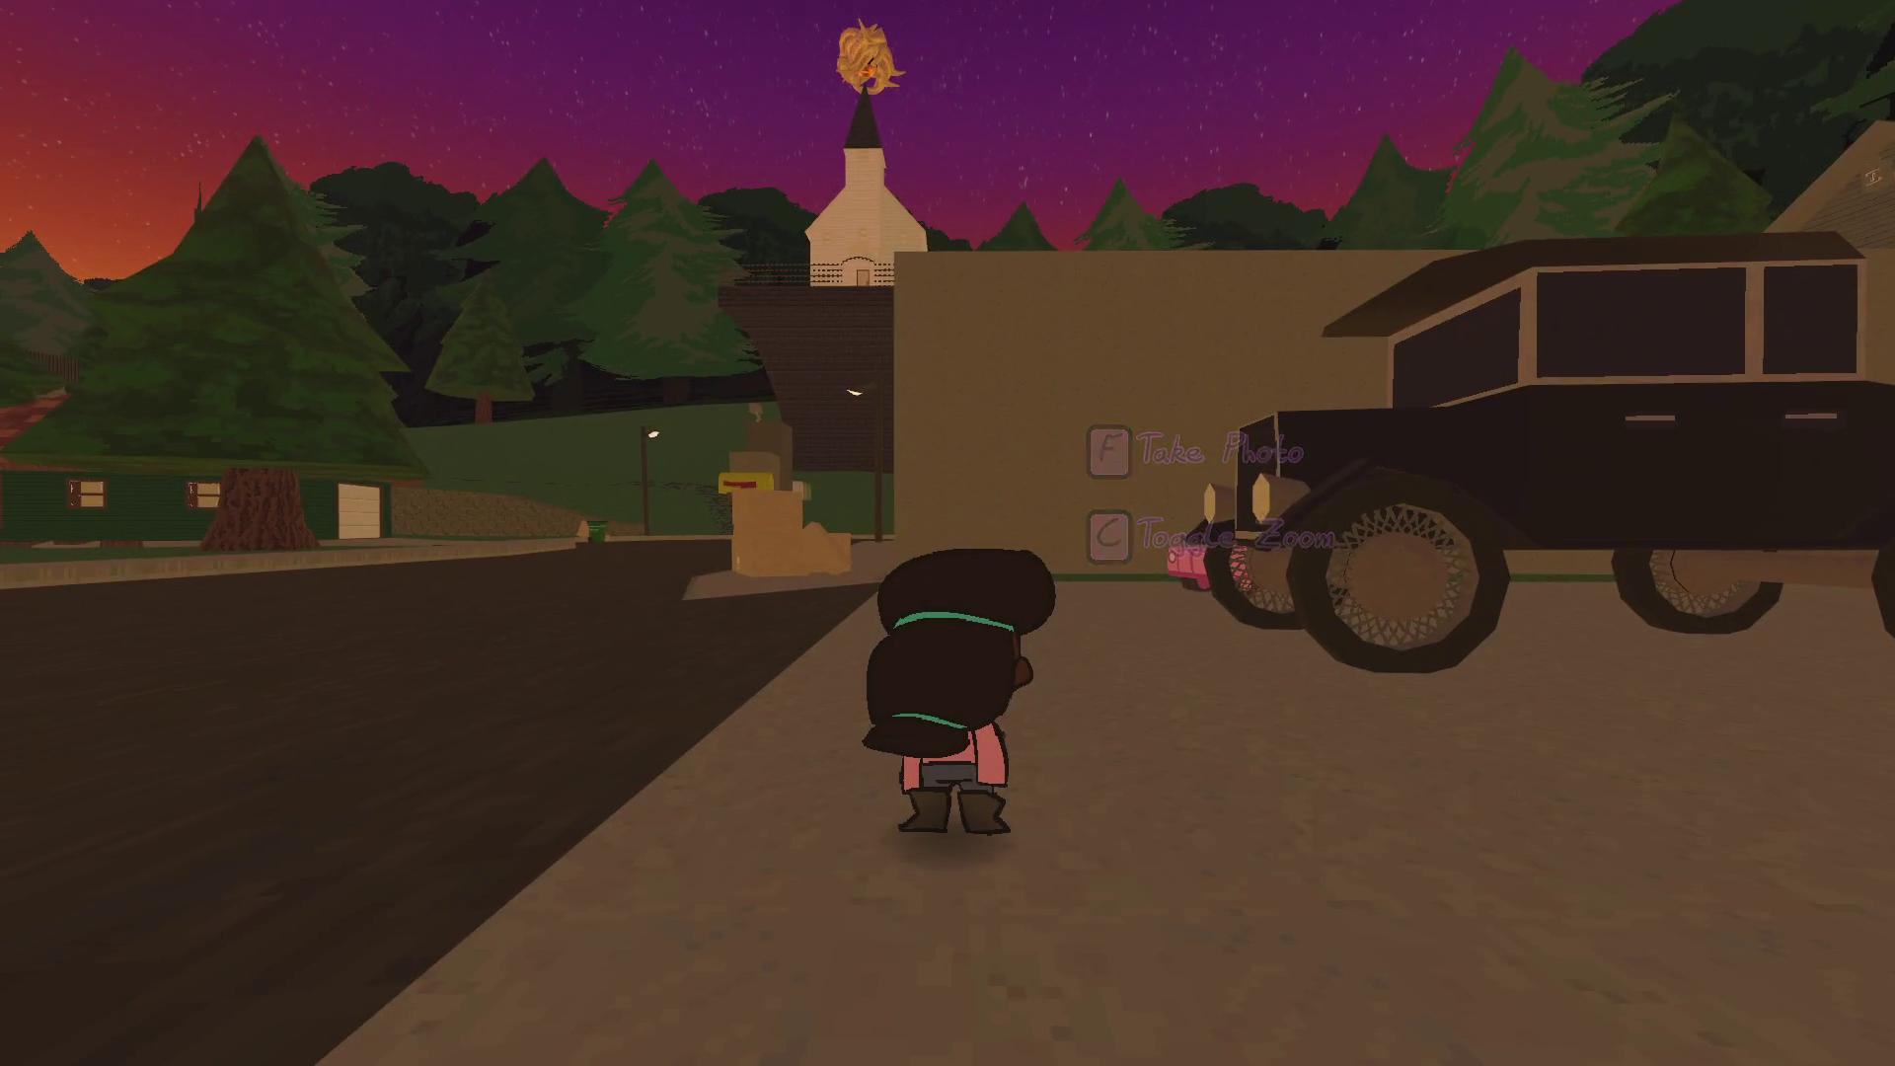
Browse the photo book's challenge photos, stickers and achievements pages, then close it
{"action": "key", "text": "Tab"}
{"action": "key", "text": "e"}
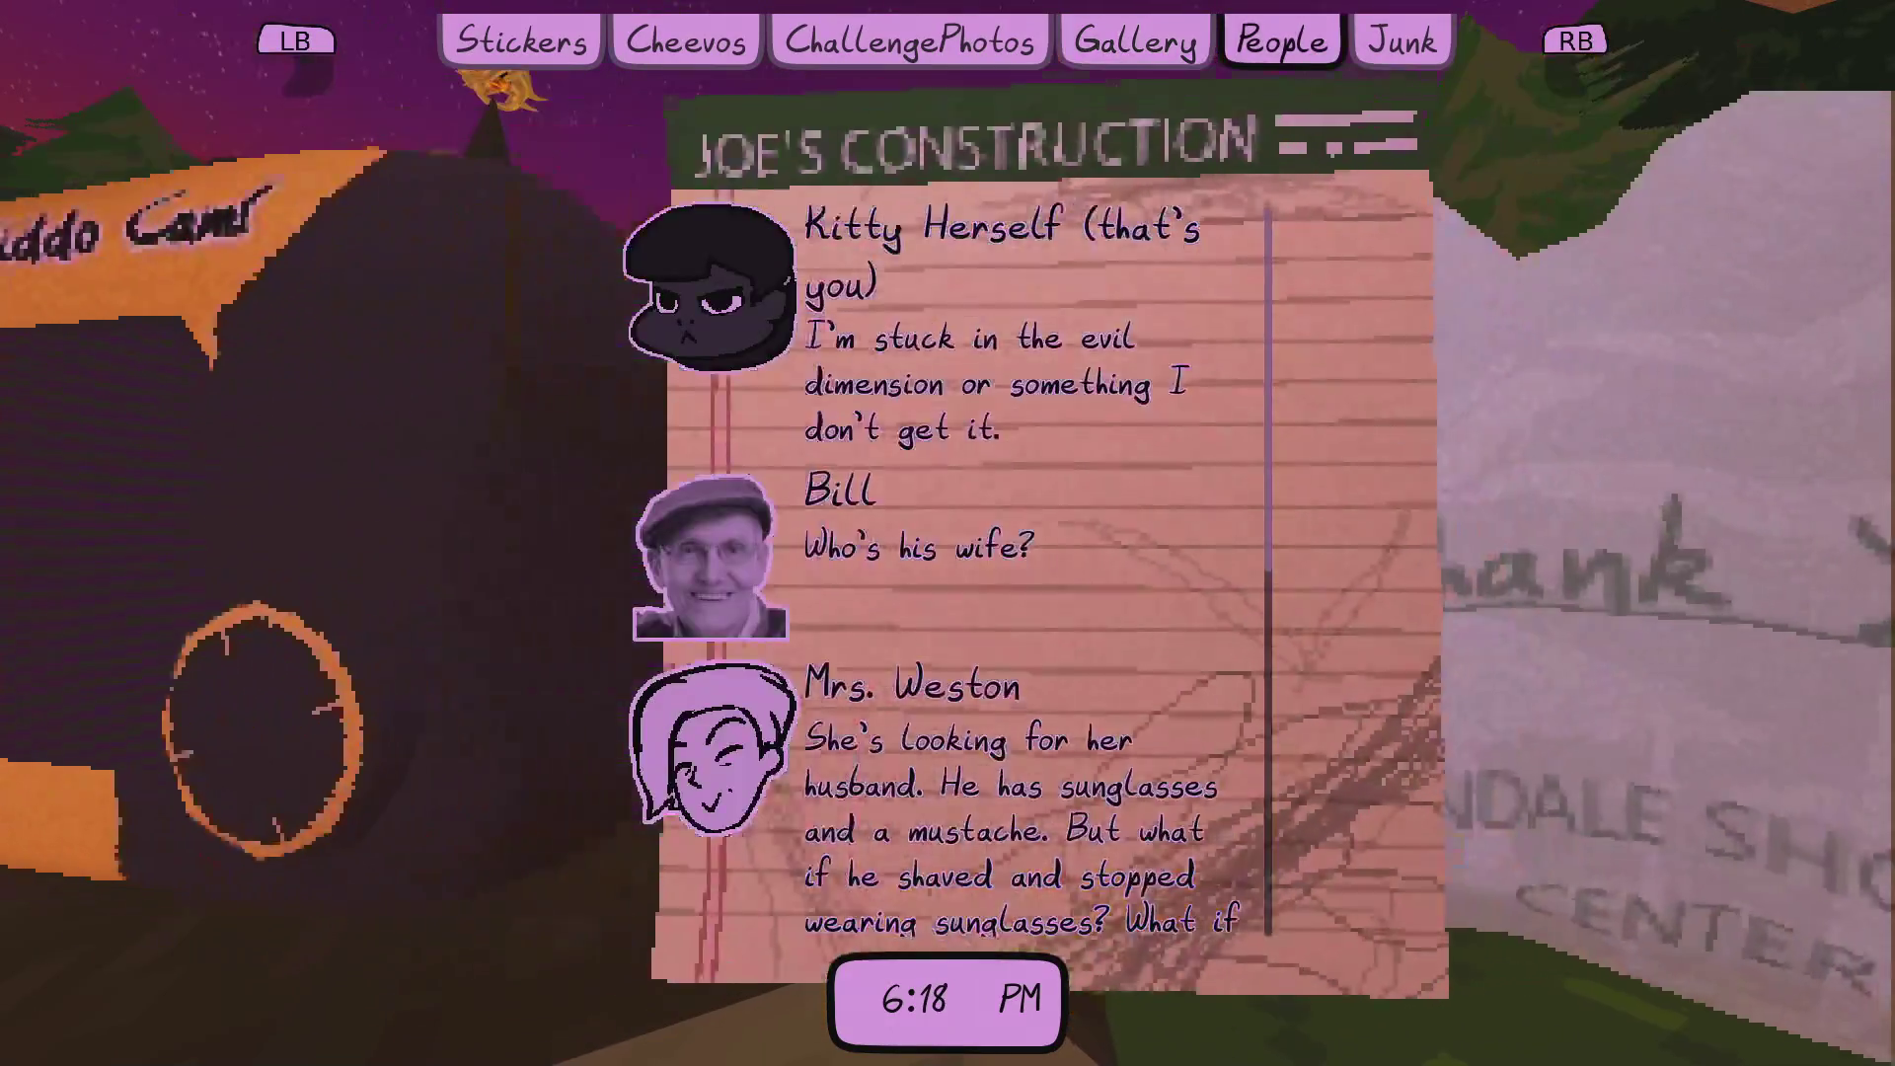
{"action": "key", "text": "q"}
{"action": "key", "text": "q"}
{"action": "key", "text": "q"}
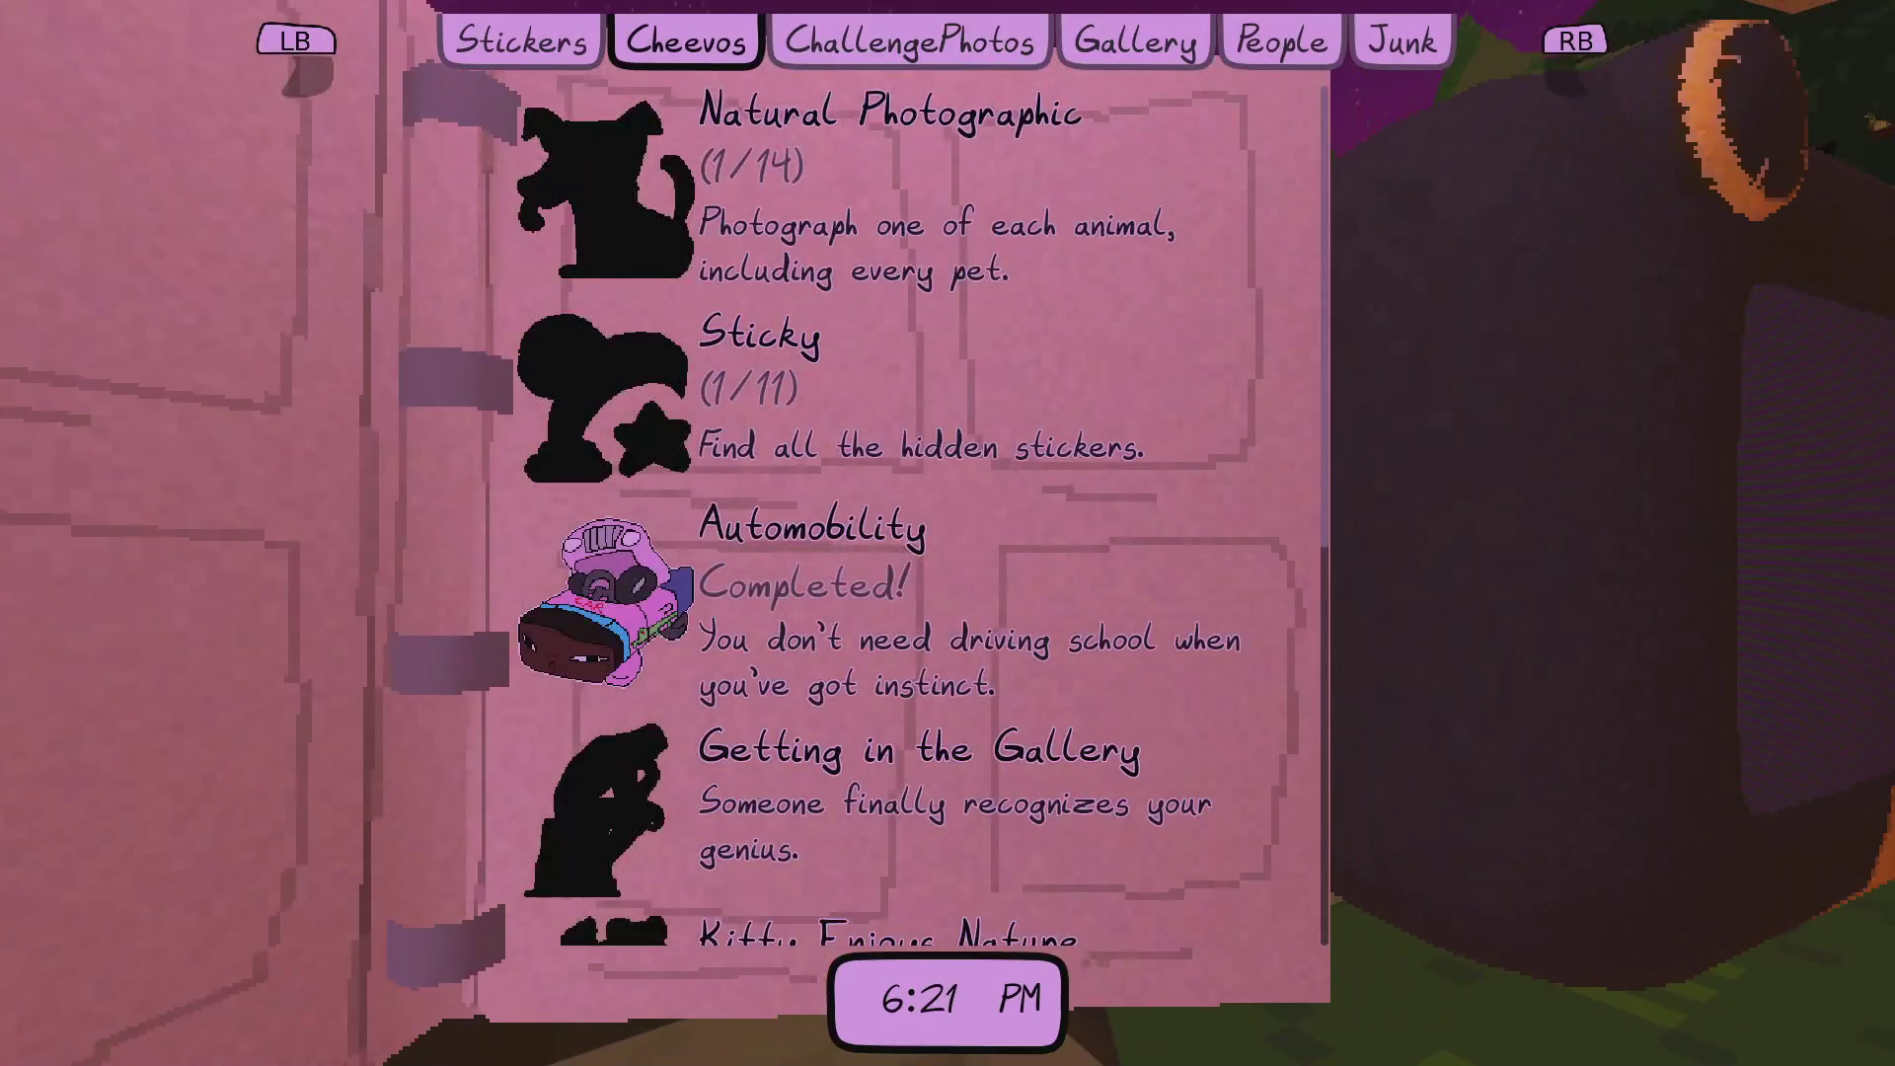
{"action": "key", "text": "q"}
{"action": "key", "text": "e"}
{"action": "key", "text": "Tab"}
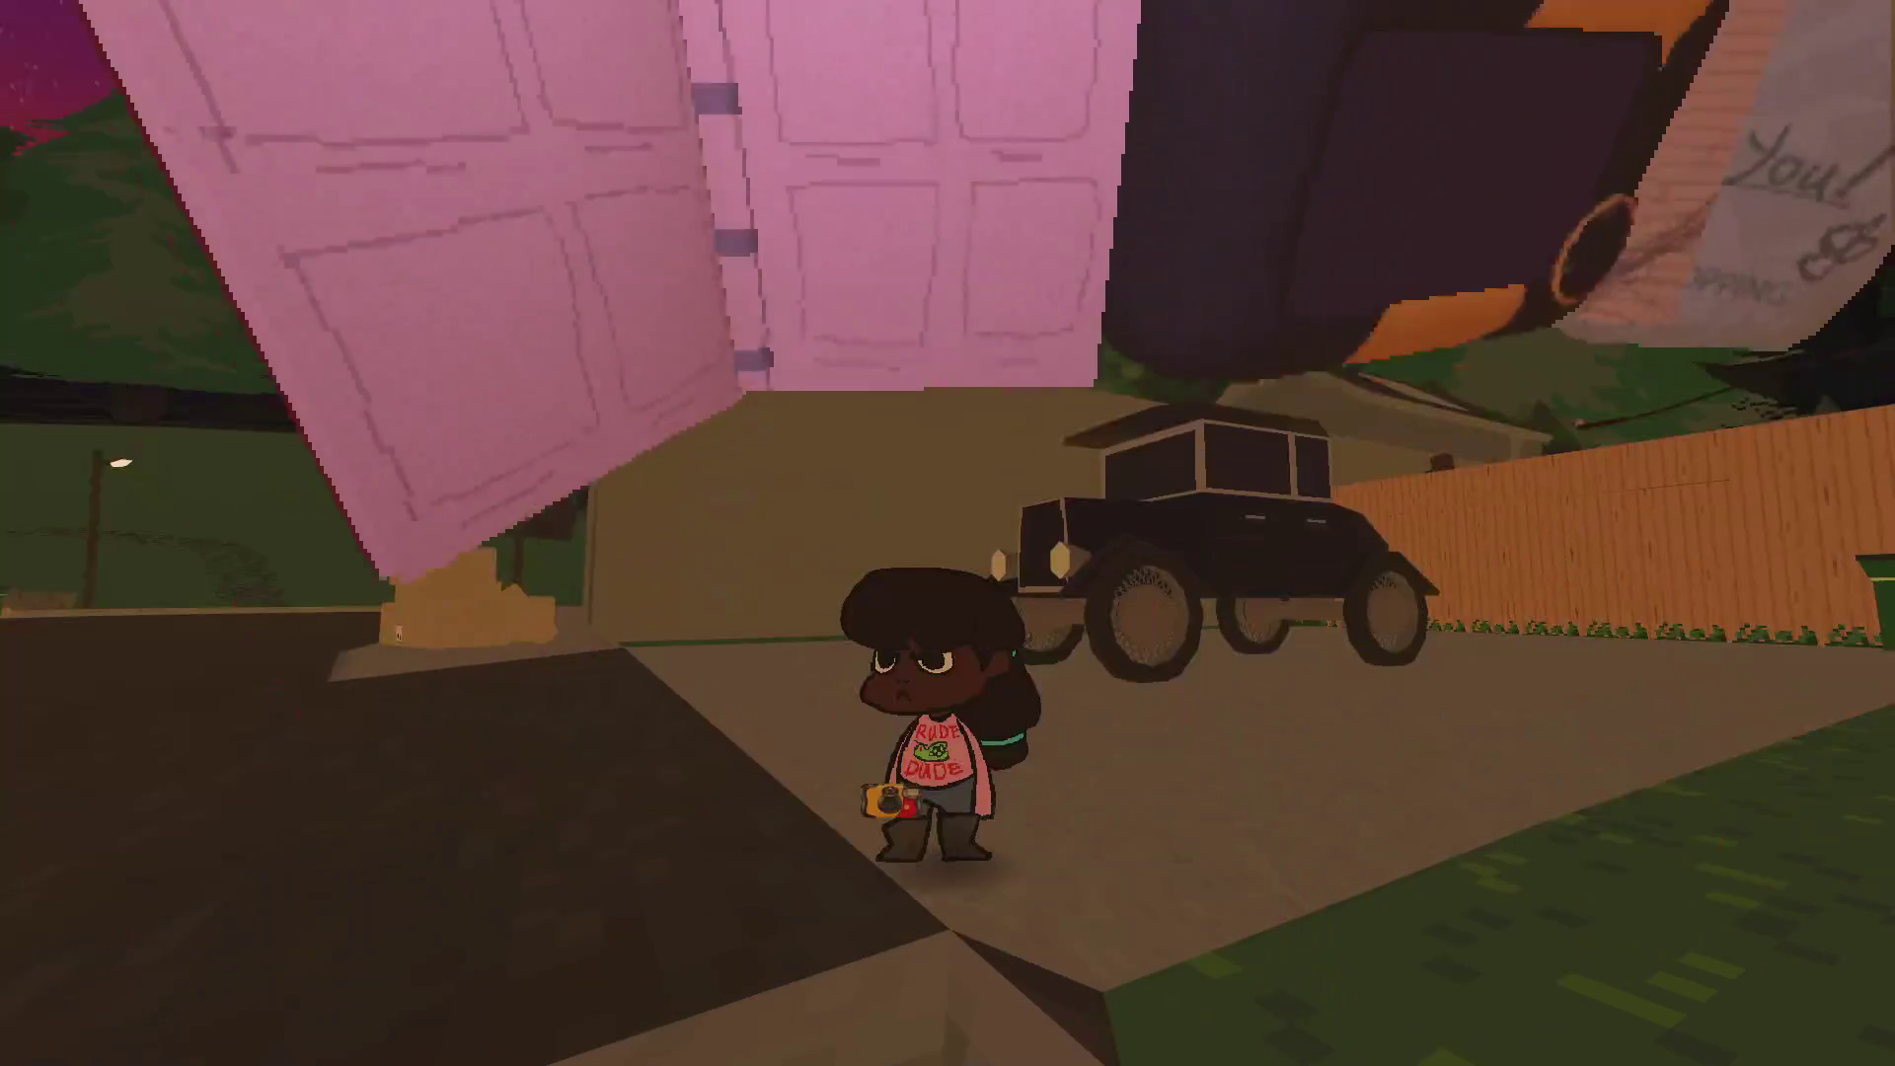
In Pause > Options > Audio, test the Ui Sounds and Sfx mute toggles, then resume and quit
{"action": "key", "text": "Escape"}
{"action": "key", "text": "Return"}
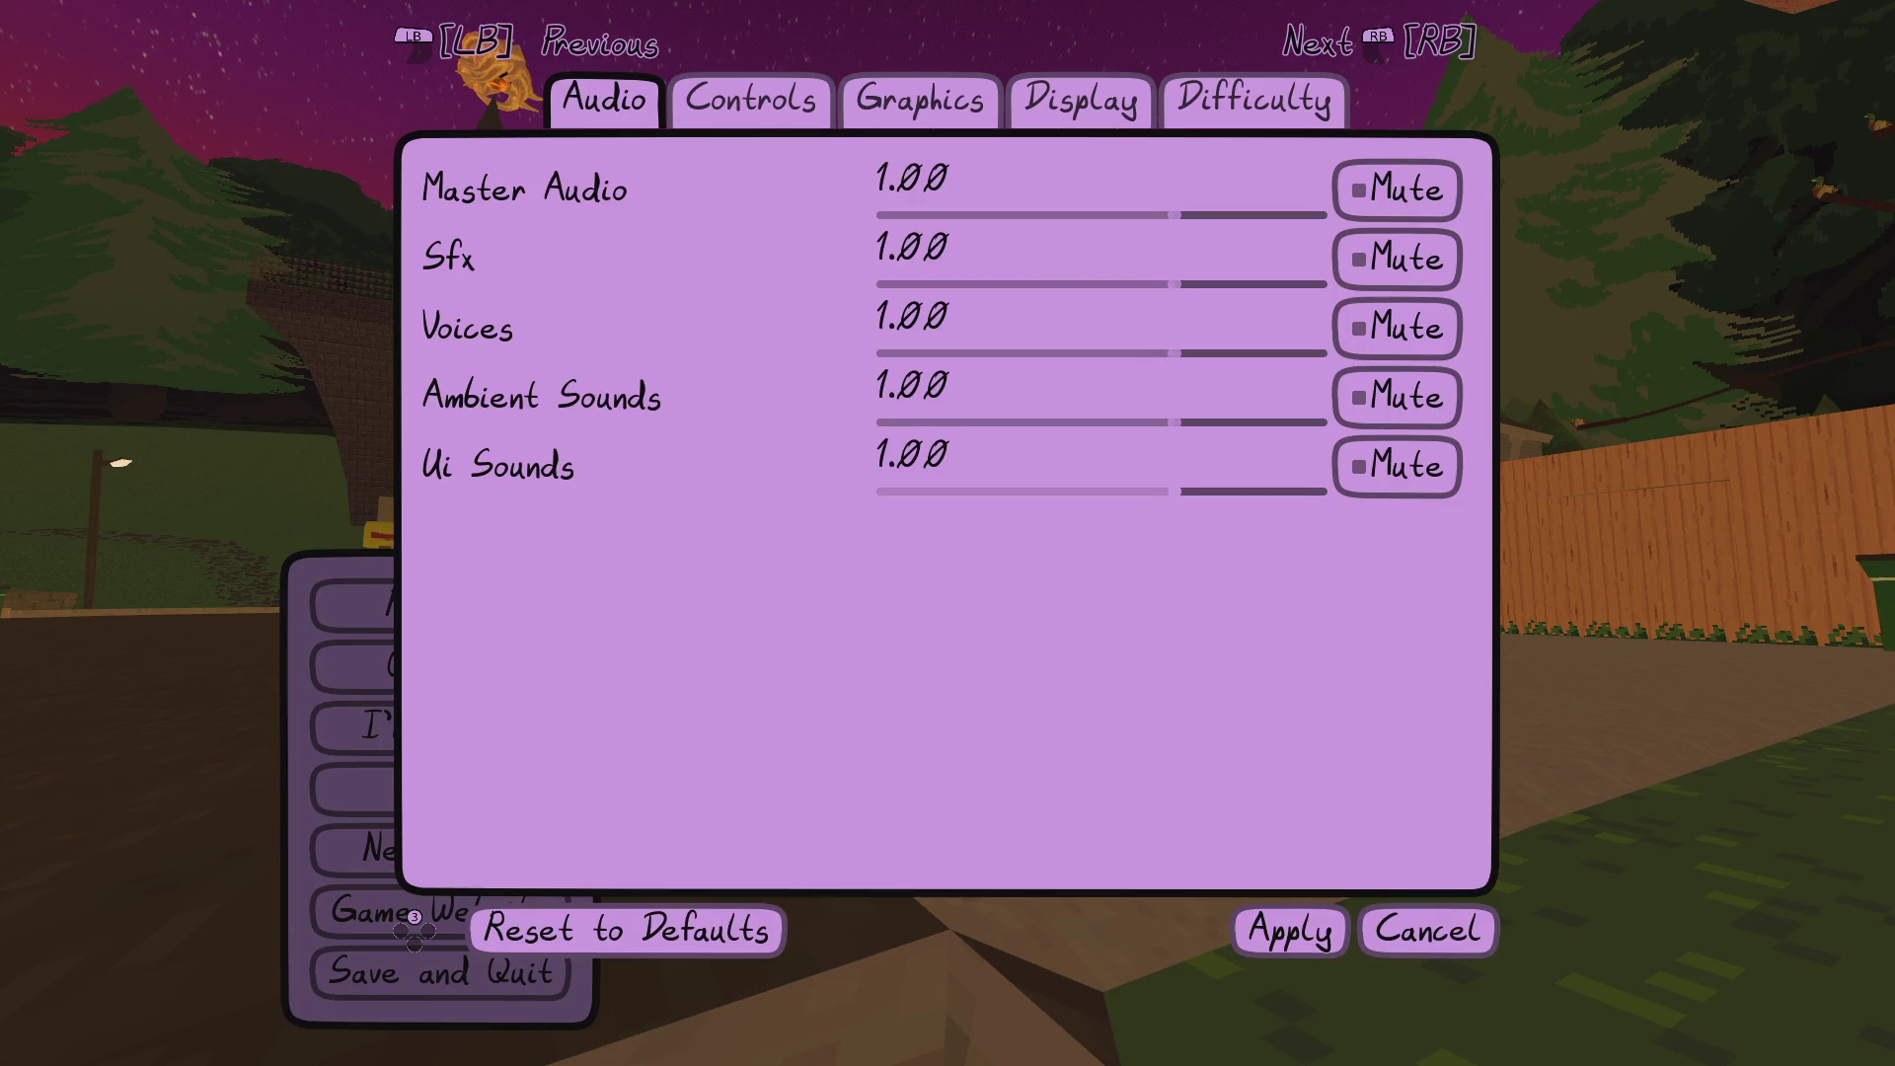
{"action": "key", "text": "Down"}
{"action": "key", "text": "Right"}
{"action": "key", "text": "Return"}
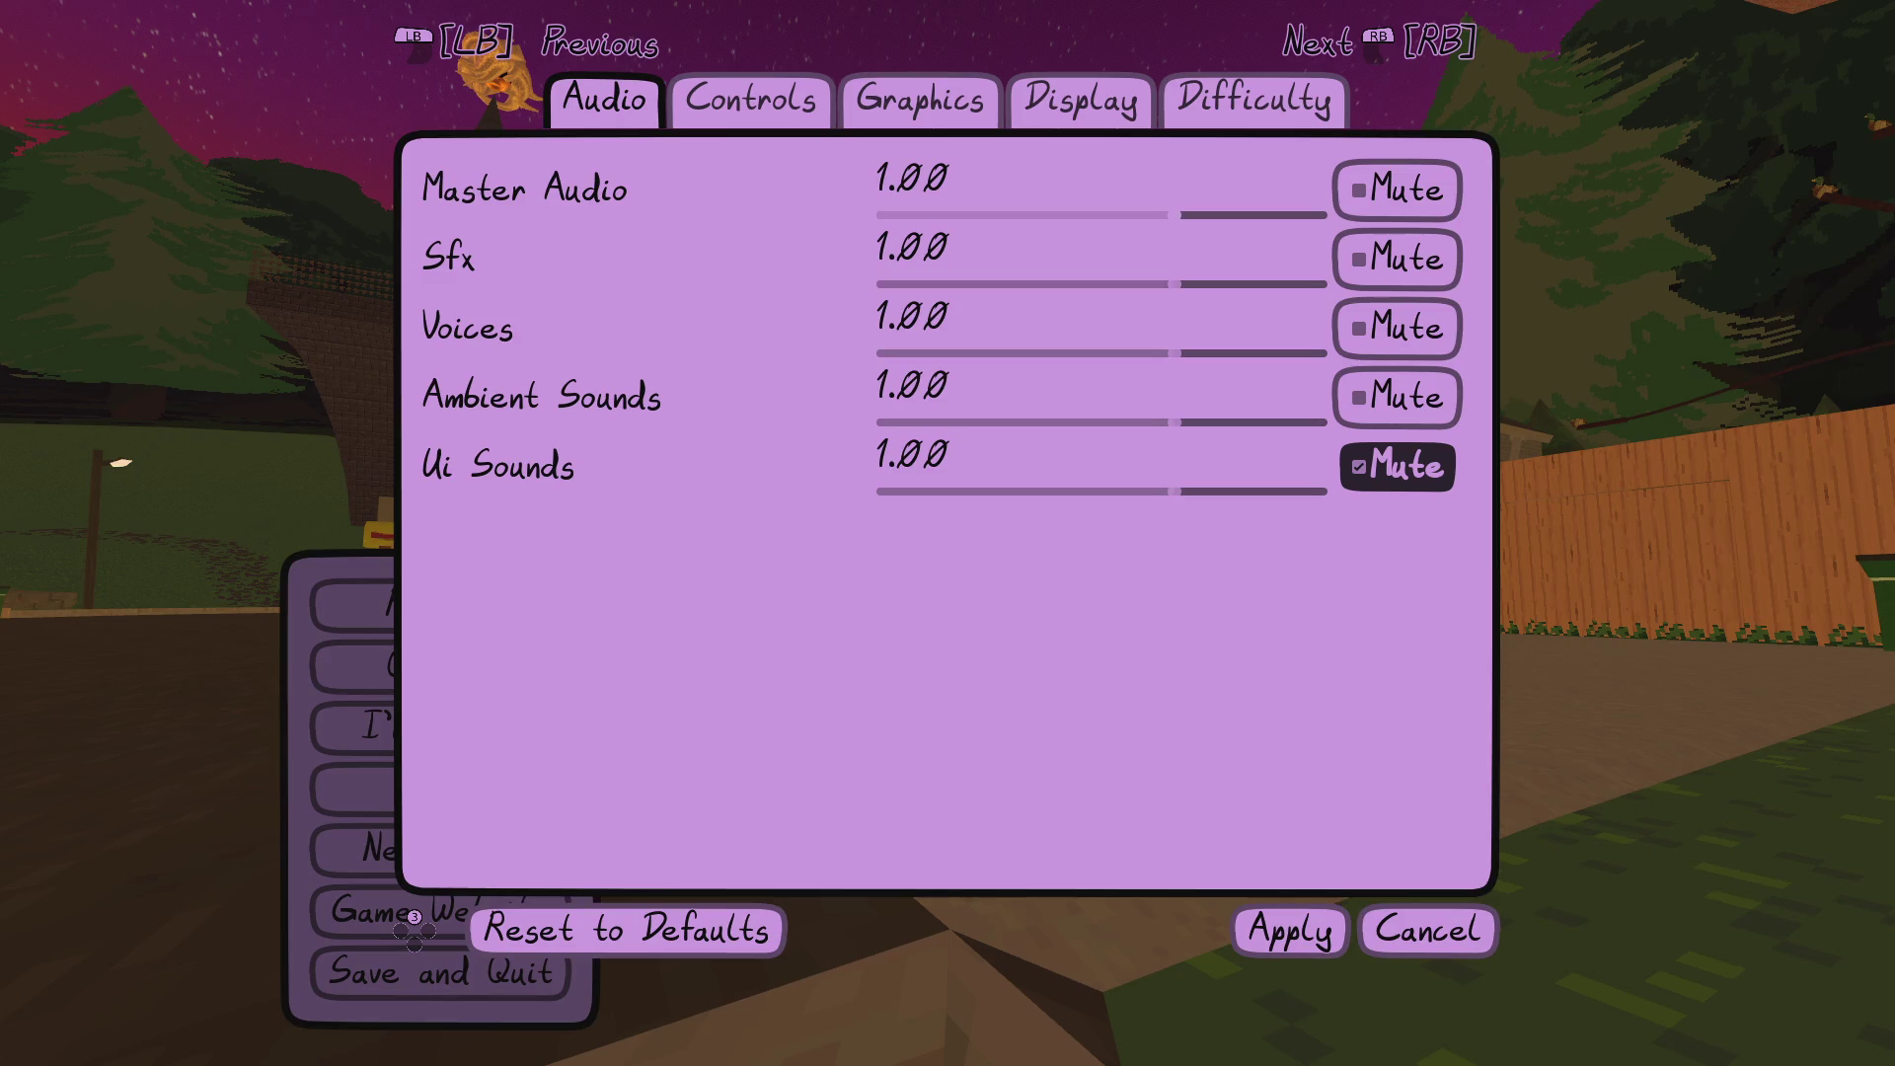
{"action": "key", "text": "Left"}
{"action": "key", "text": "Left"}
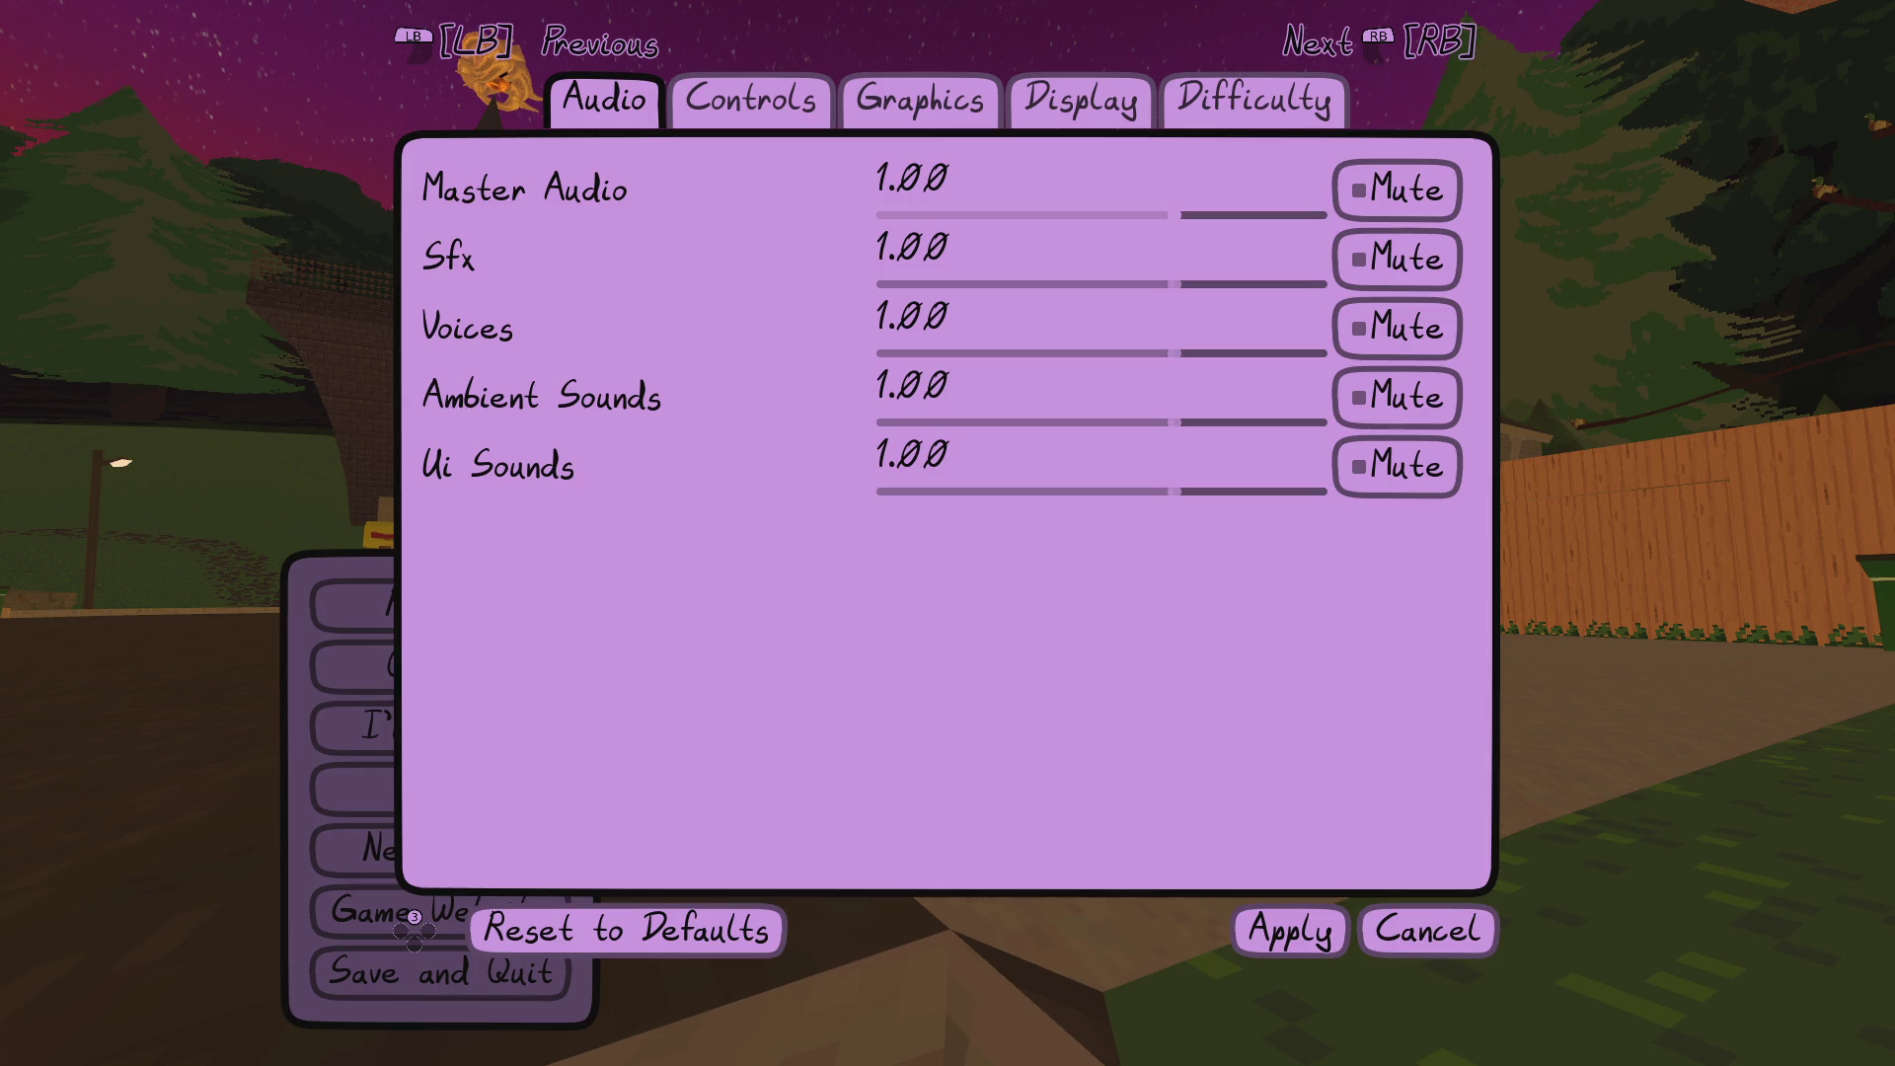
{"action": "key", "text": "Down"}
{"action": "key", "text": "Return"}
{"action": "key", "text": "Return"}
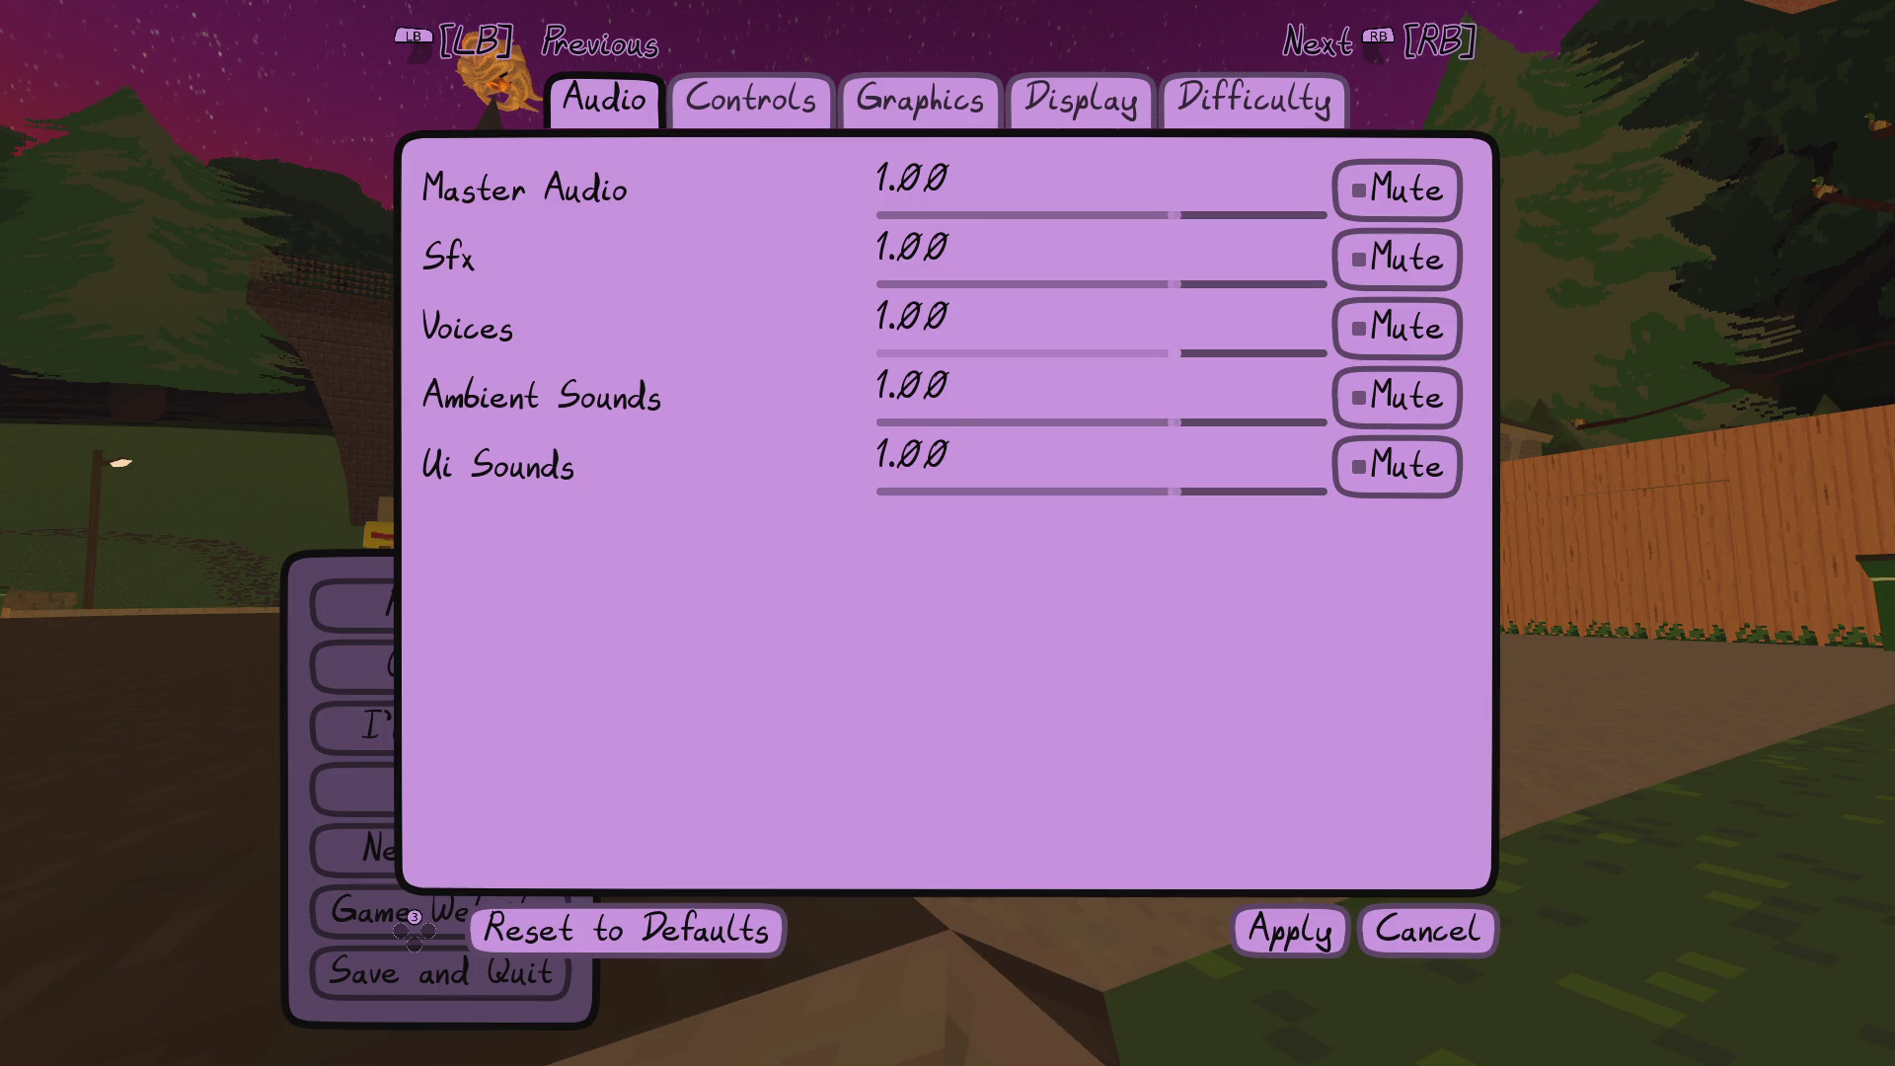
{"action": "key", "text": "Return"}
{"action": "key", "text": "Return"}
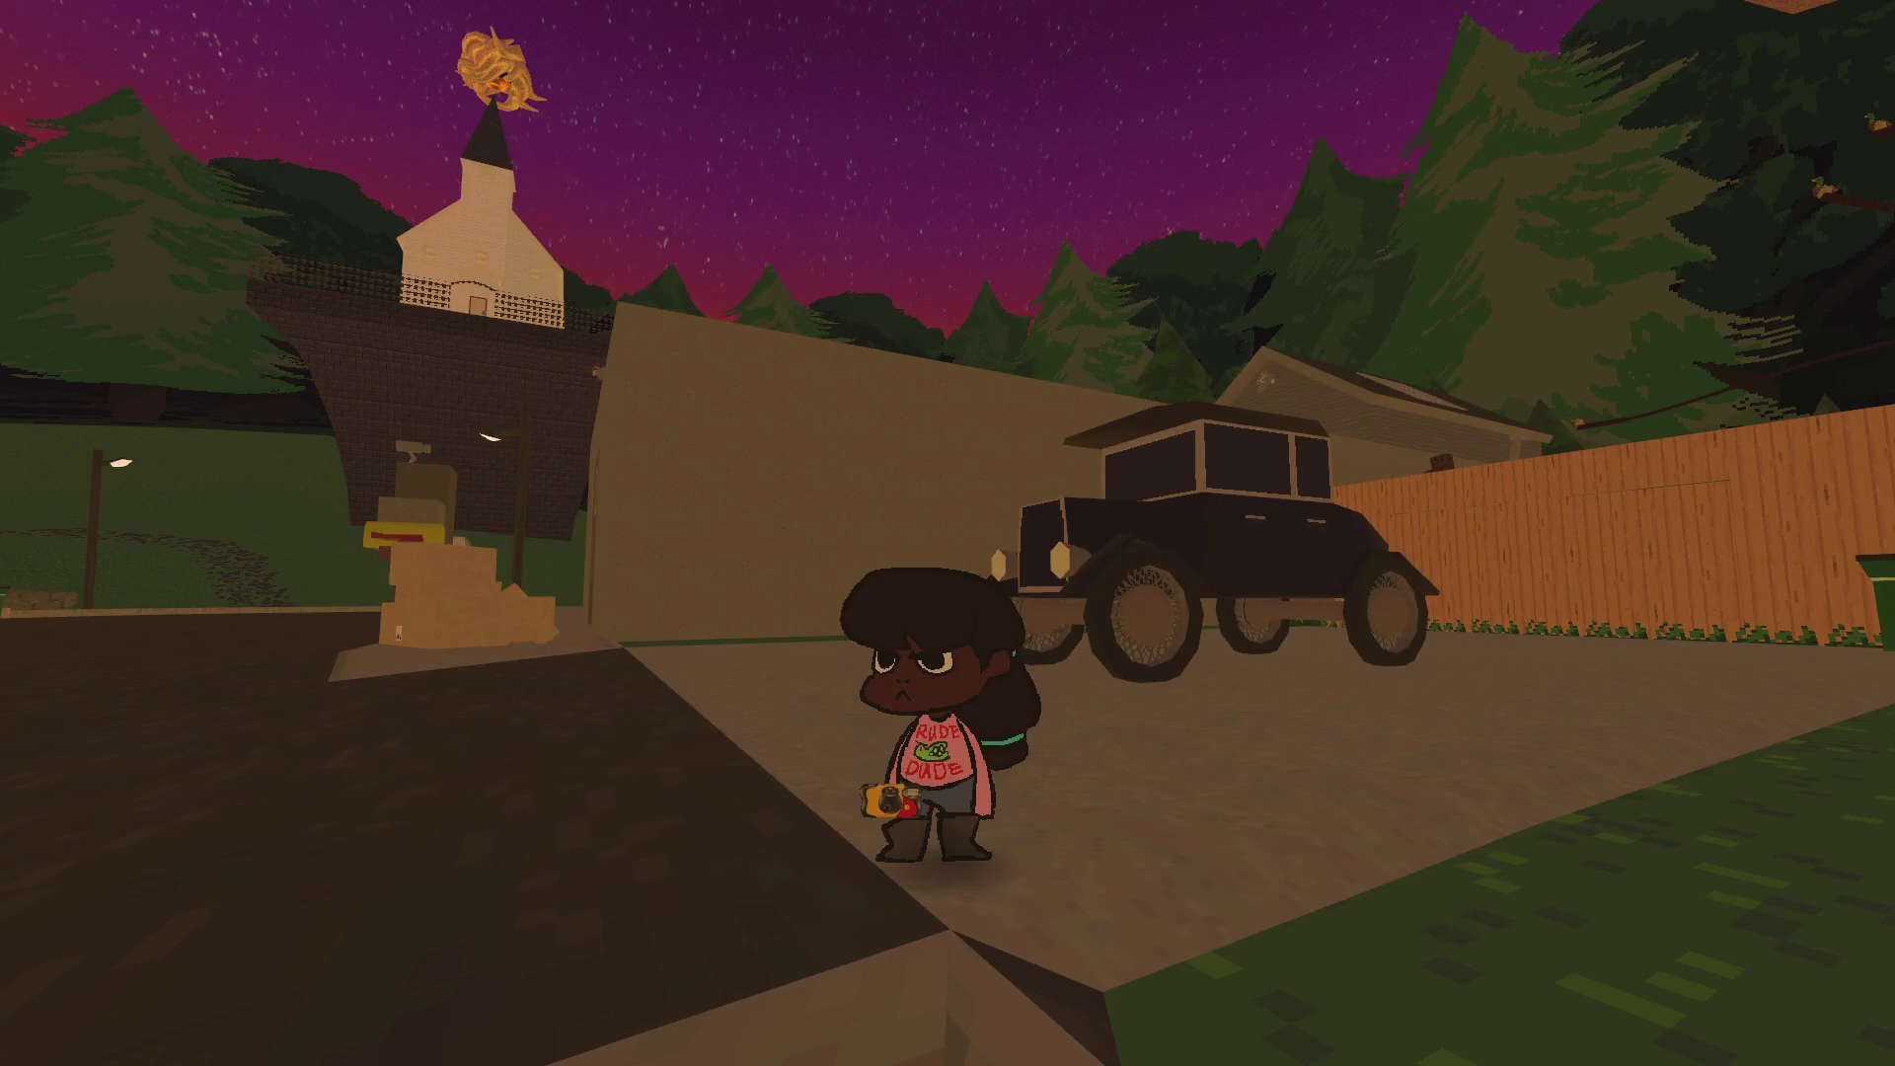
{"action": "key", "text": "Escape"}
{"action": "key", "text": "alt+F4"}
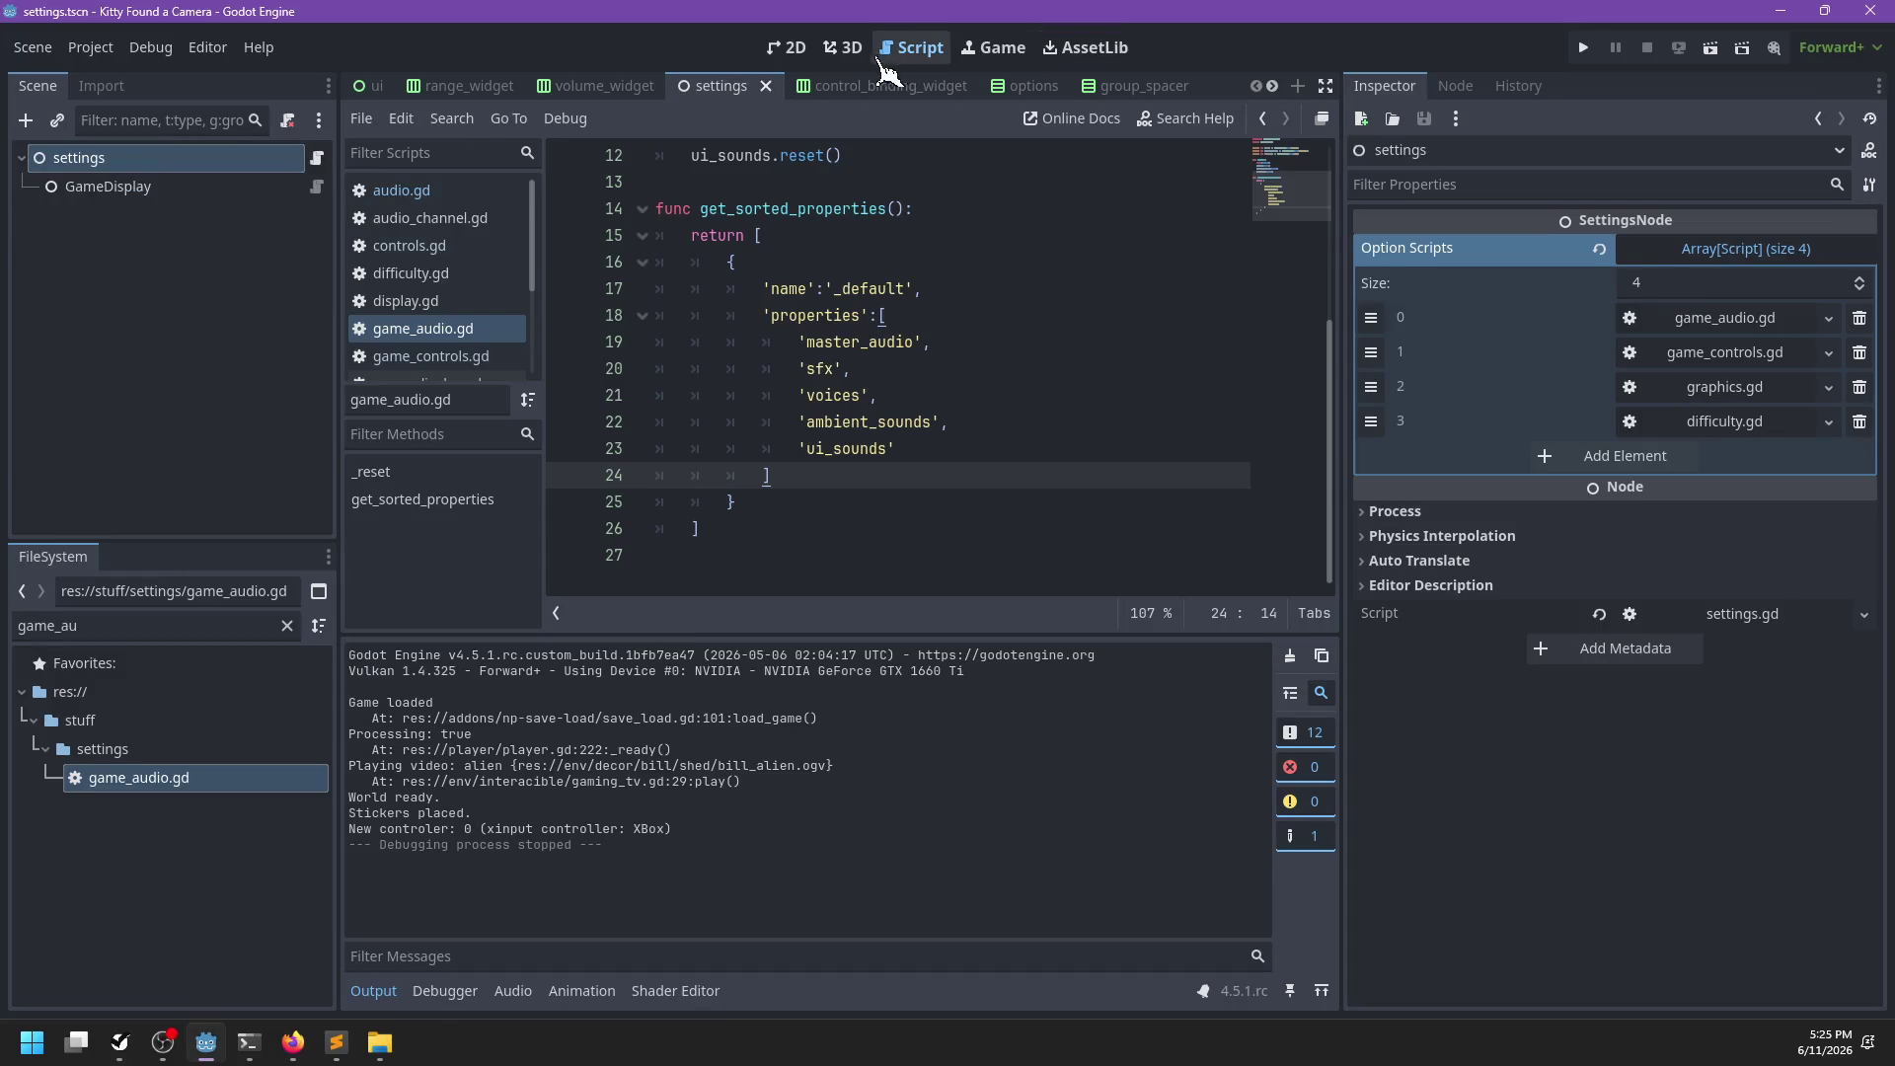
In the 3D world scene, route sound_outer_forest to the Ambient bus and save
{"action": "scroll", "coordinate": [632, 89], "scroll_direction": "down", "scroll_amount": 3}
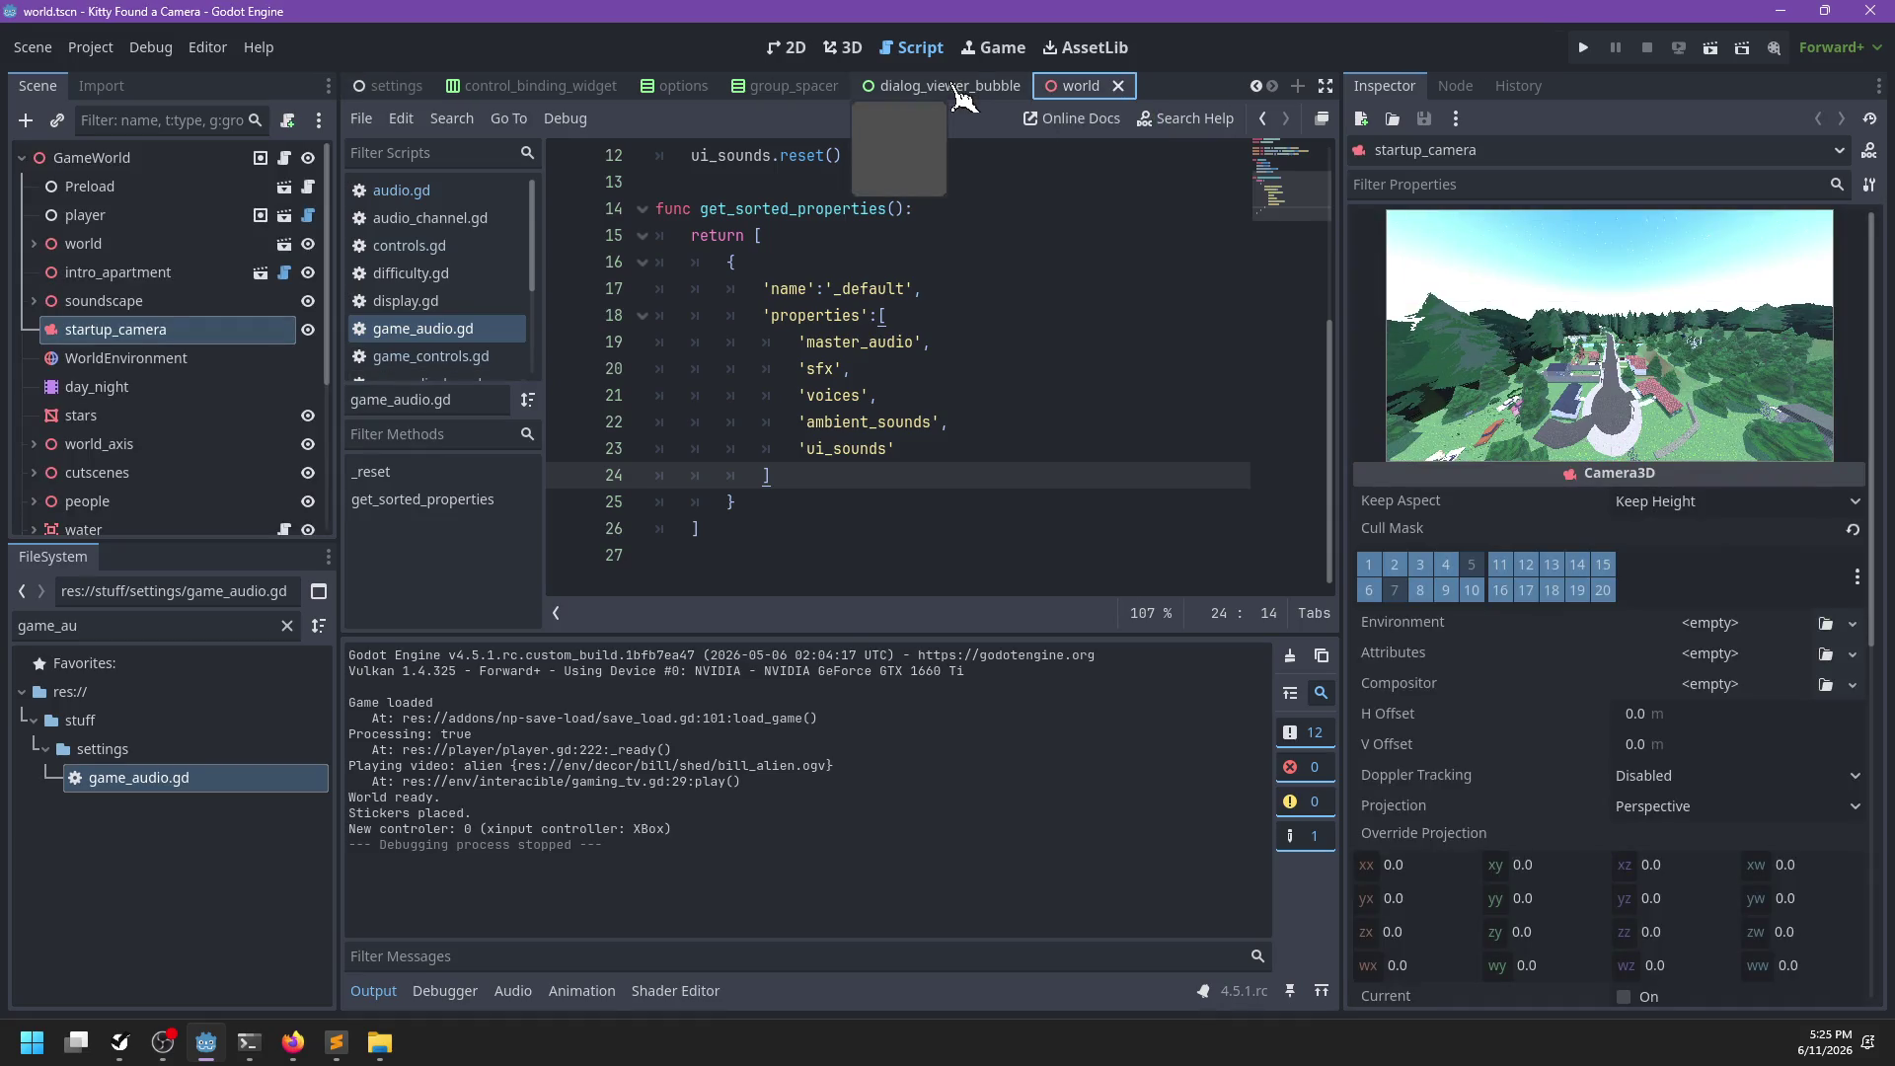
{"action": "left_click", "coordinate": [847, 47]}
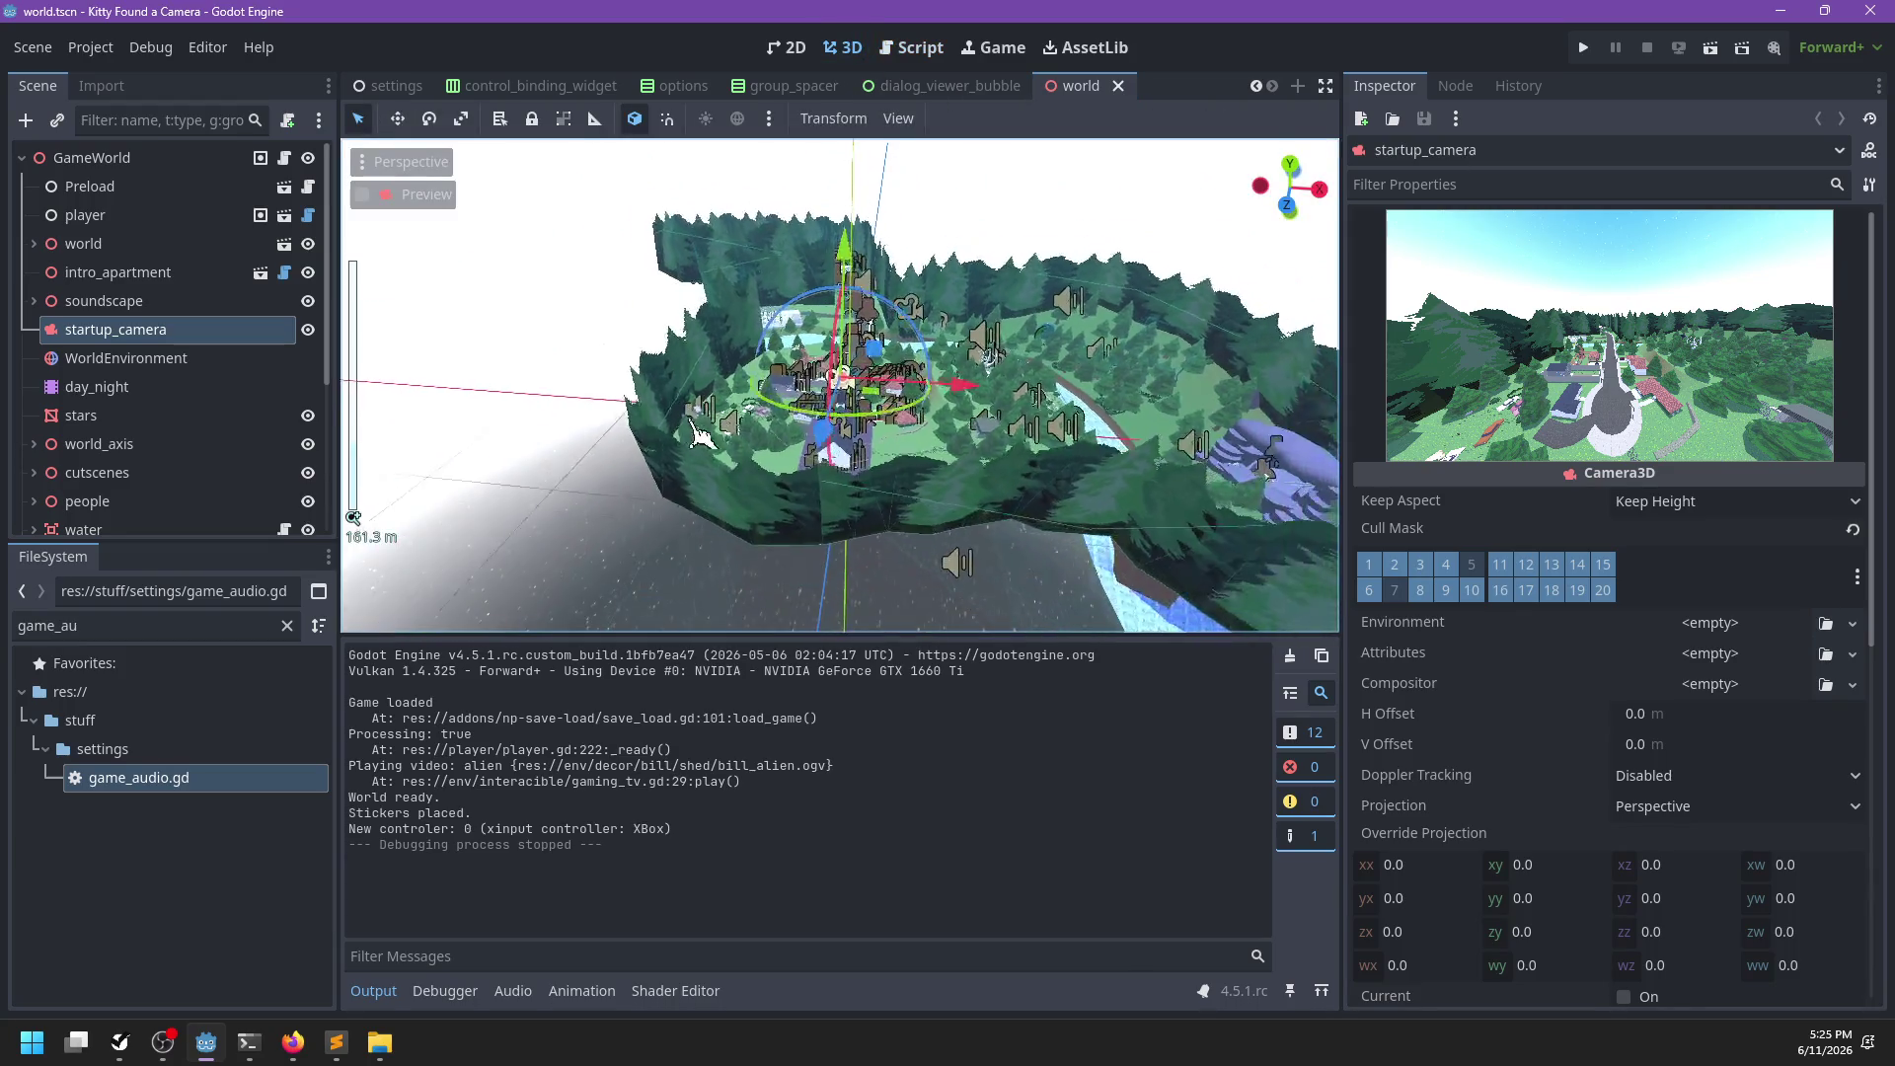
{"action": "left_click", "coordinate": [1023, 513]}
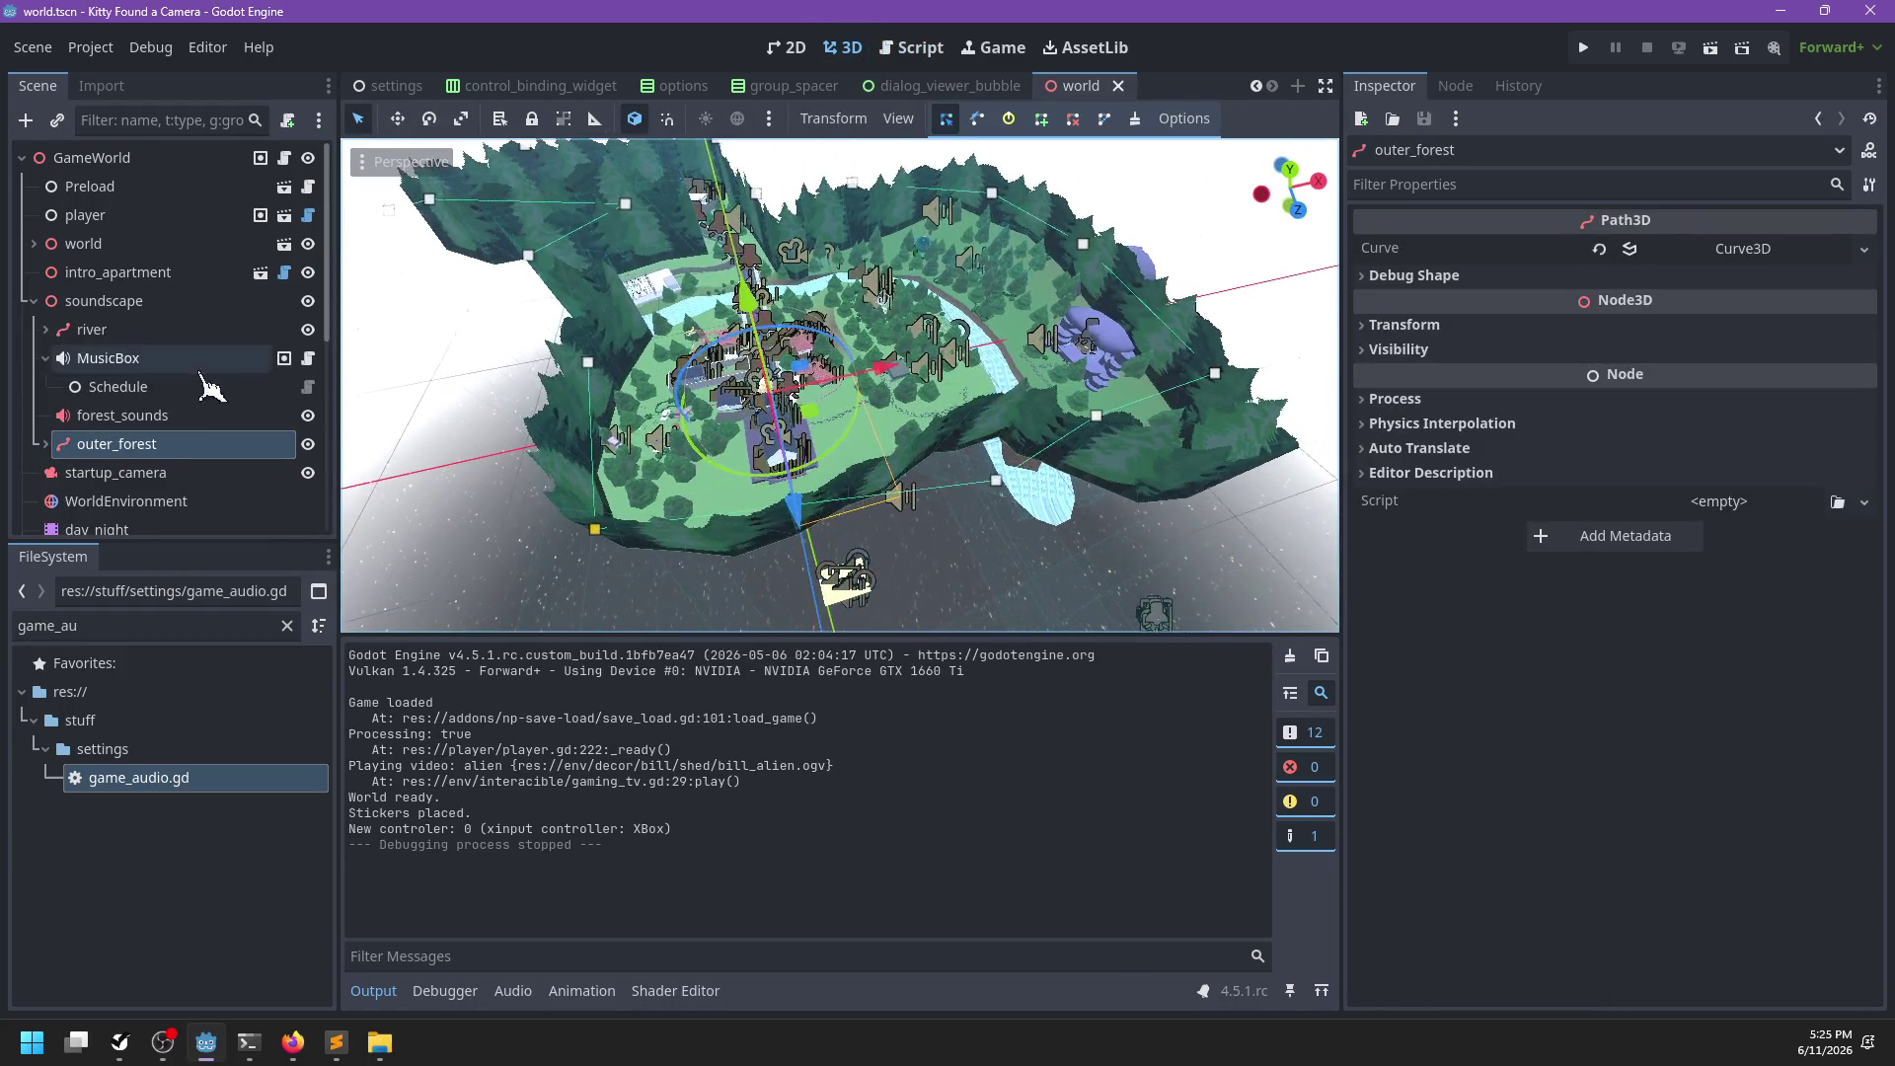
{"action": "left_click", "coordinate": [46, 444]}
{"action": "left_click", "coordinate": [148, 423]}
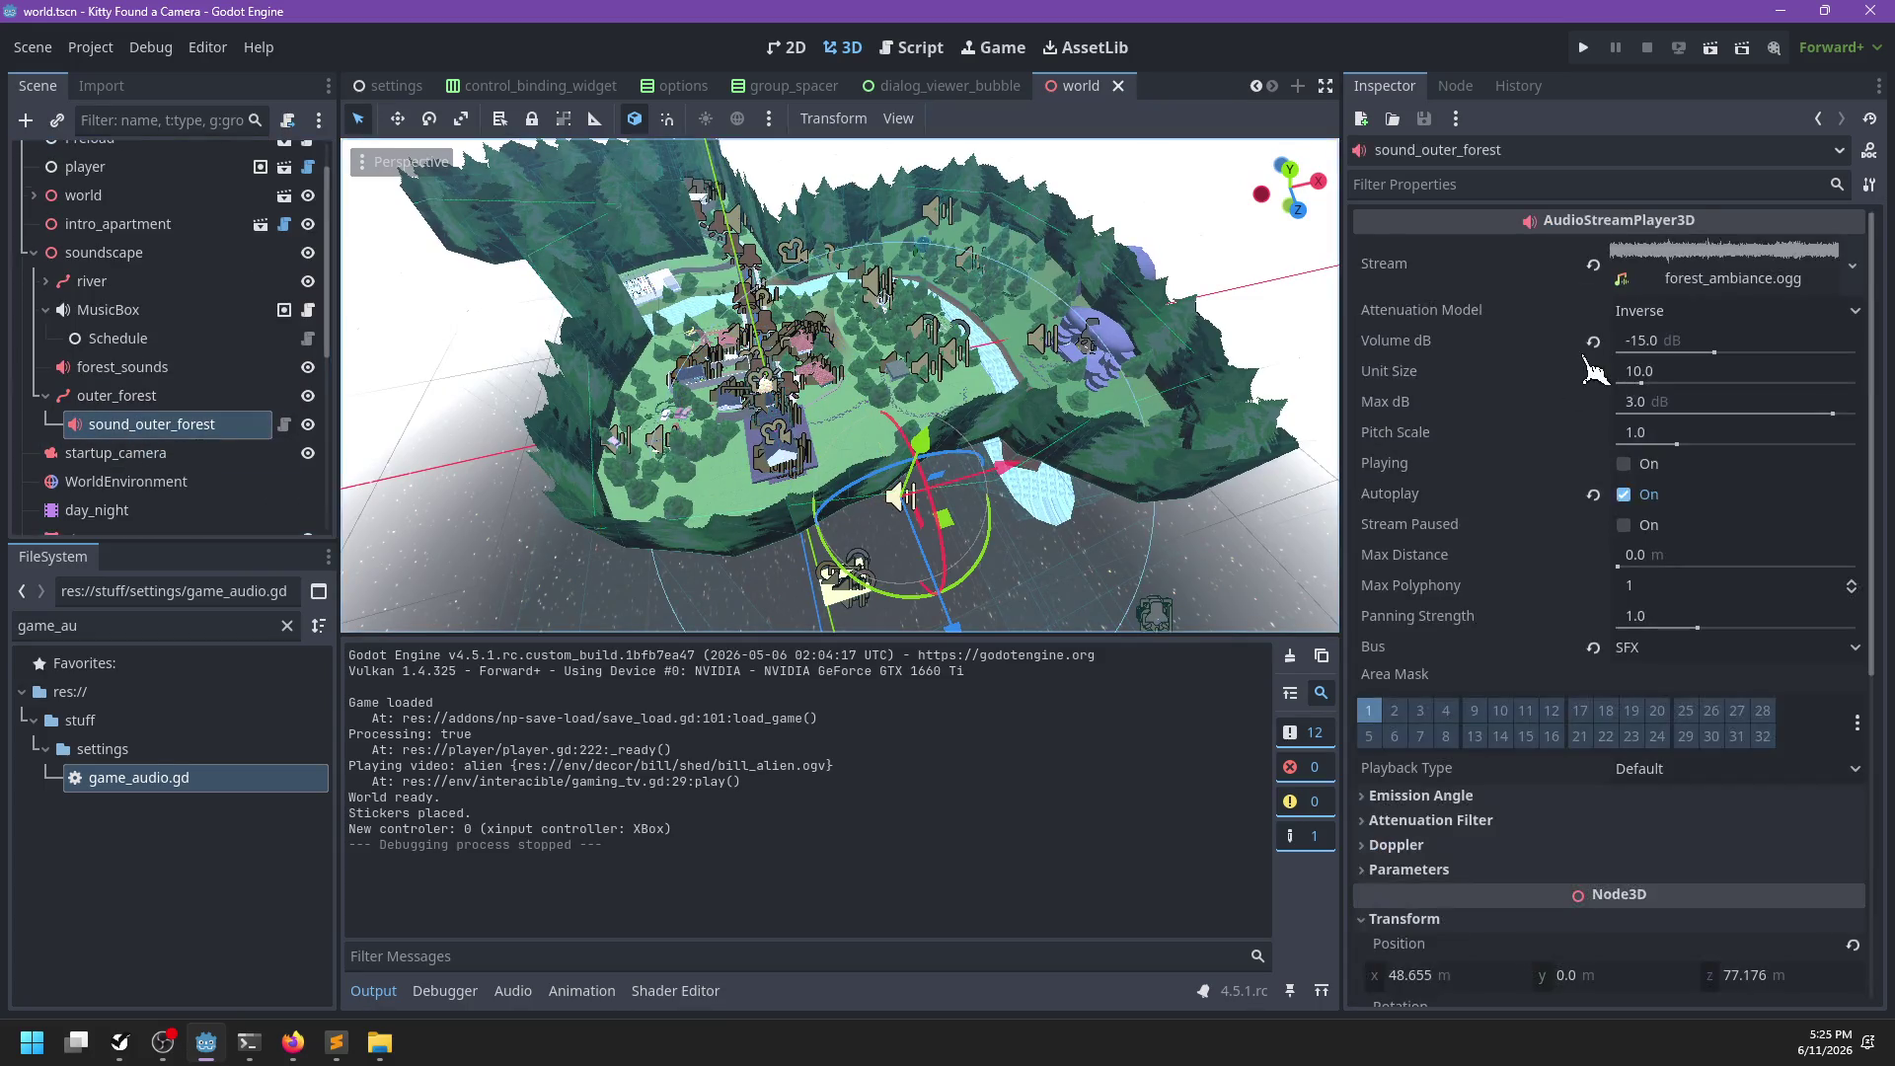
{"action": "left_click", "coordinate": [1666, 654]}
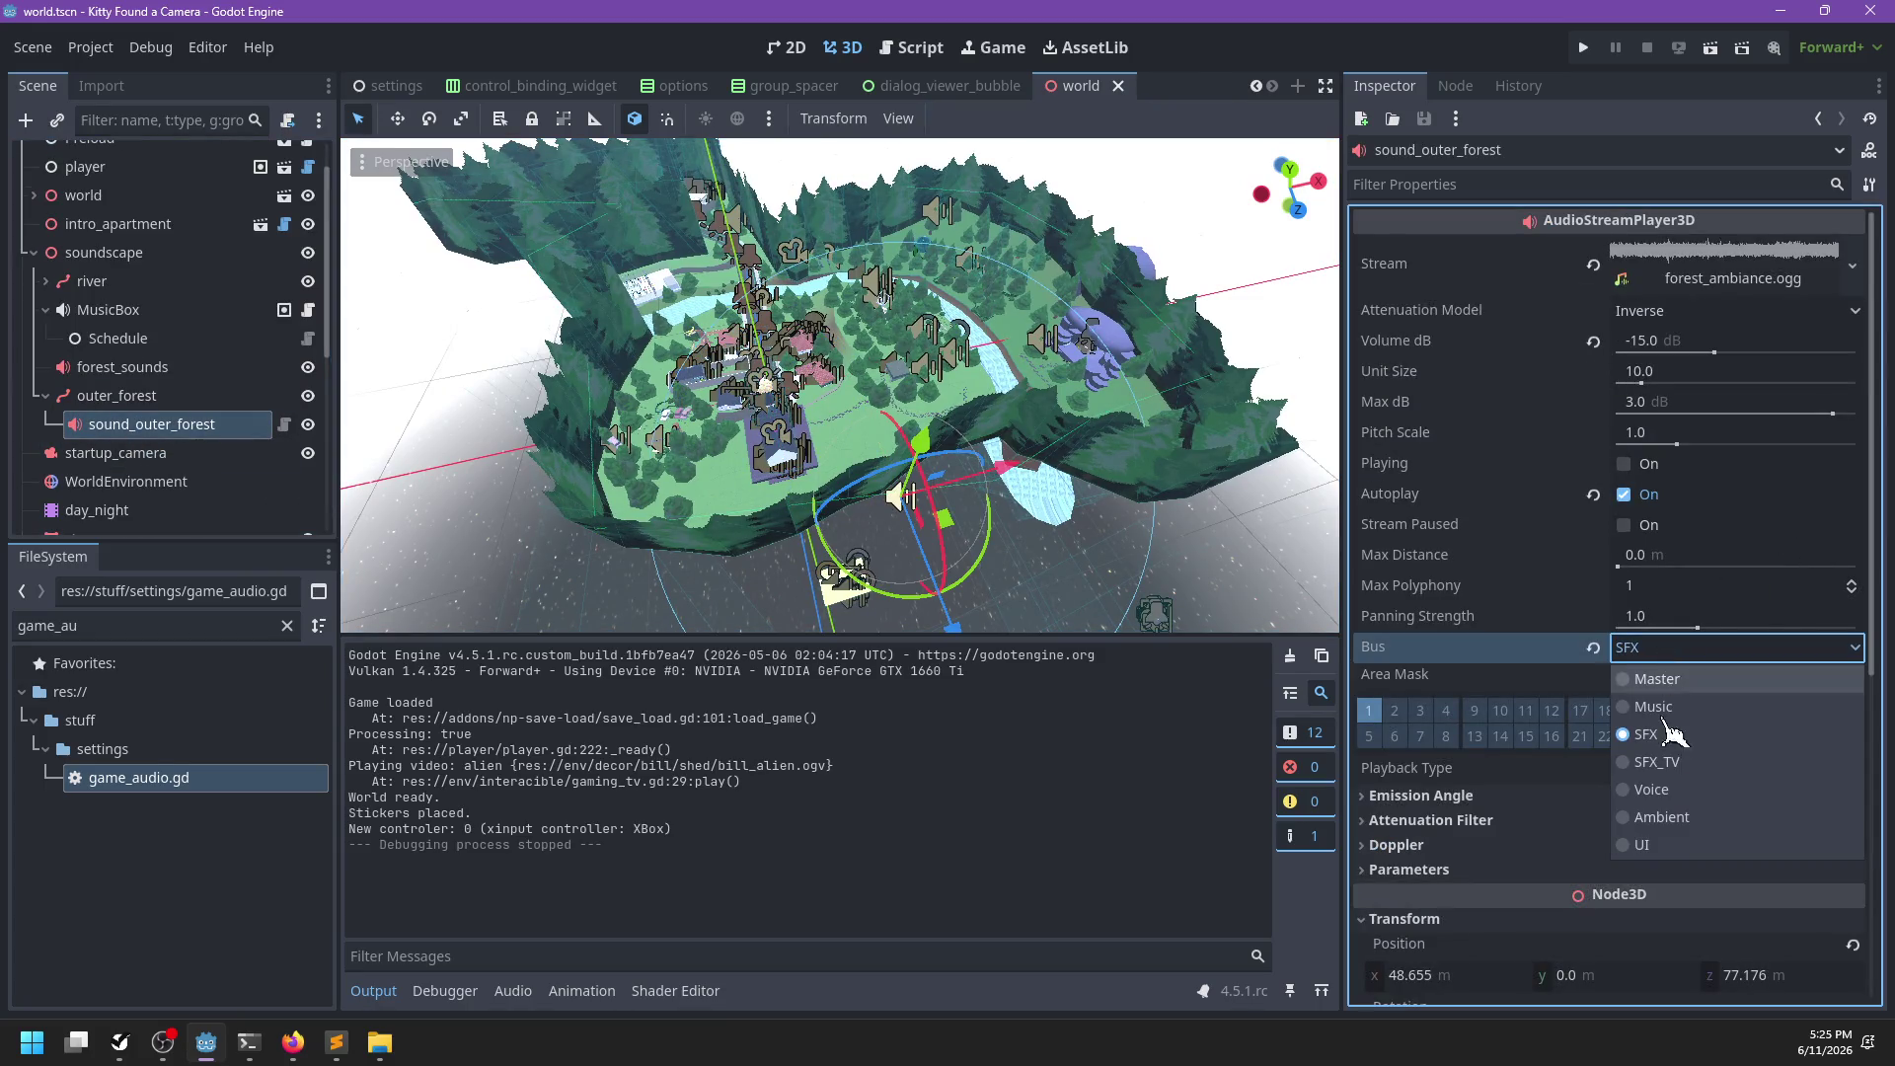
{"action": "left_click", "coordinate": [1678, 822]}
{"action": "key", "text": "ctrl+s"}
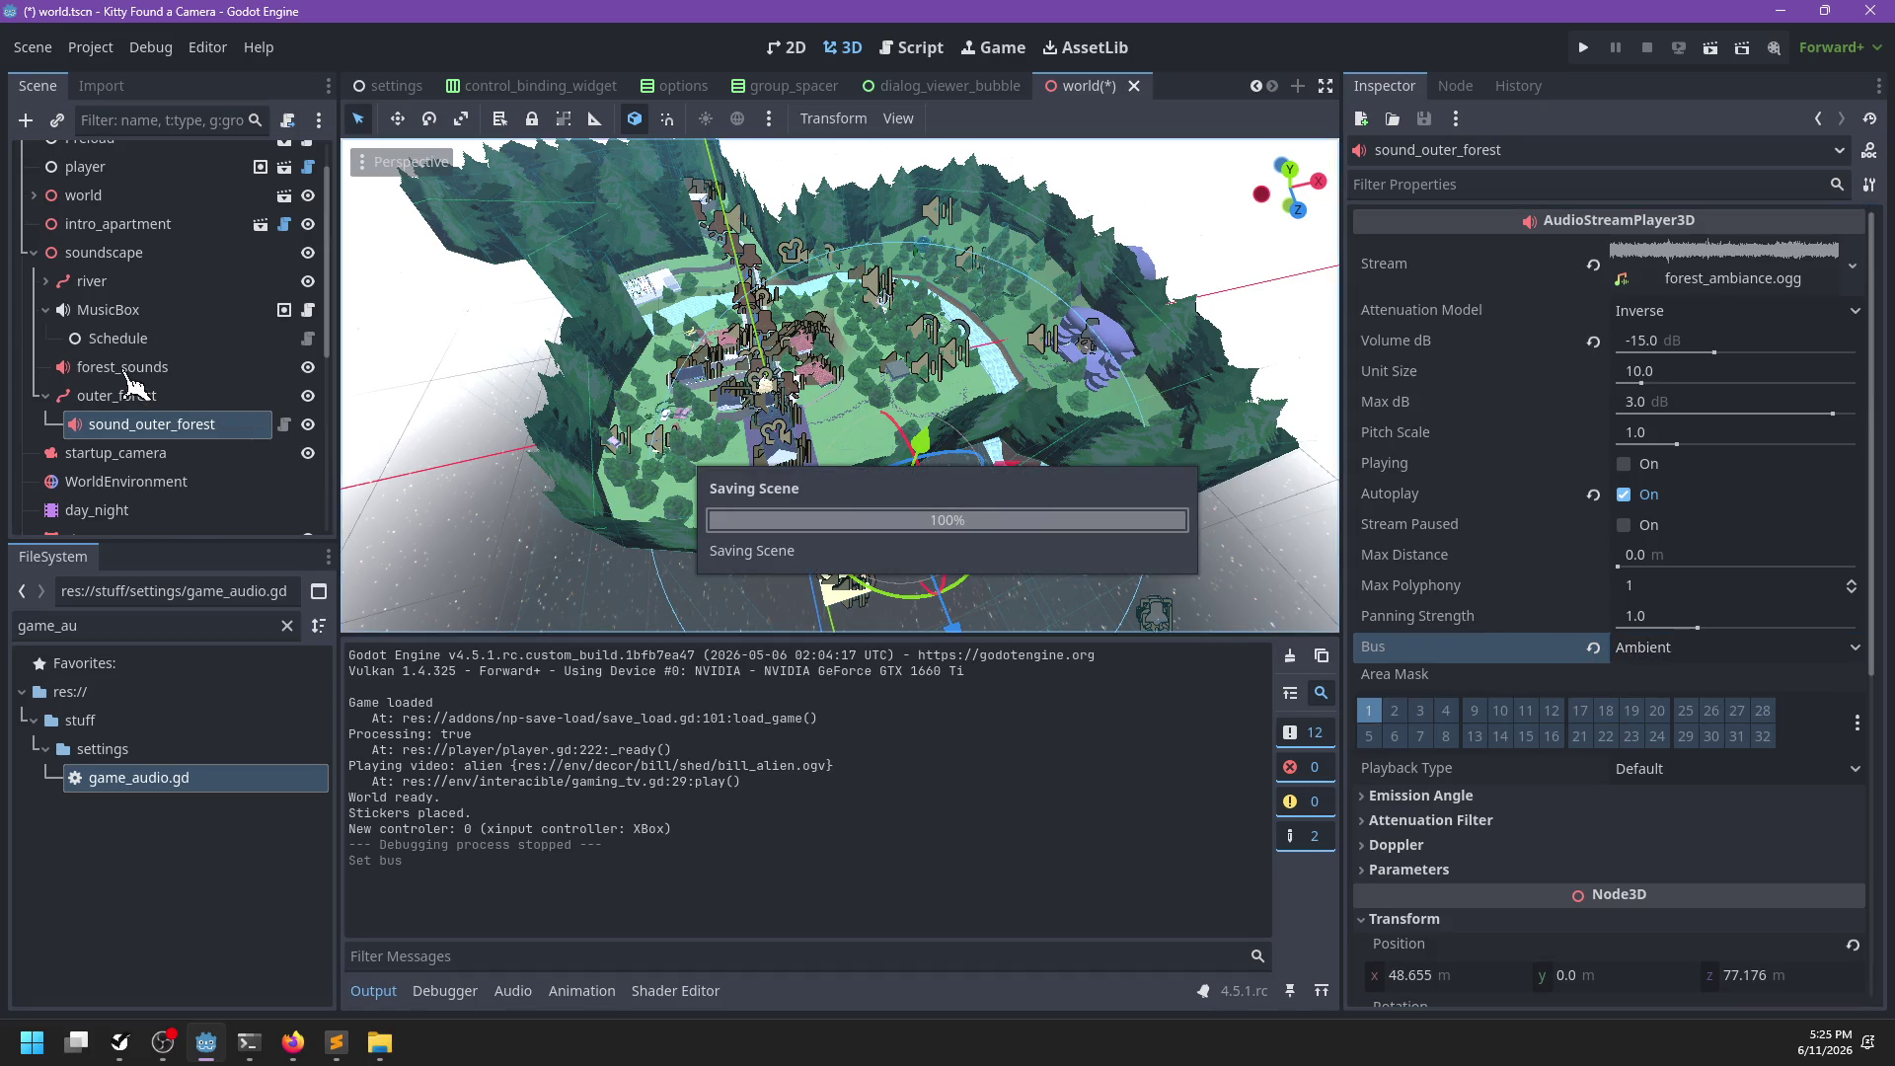
Route forest_sounds to the Ambient bus and save the world scene
{"action": "left_click", "coordinate": [126, 370]}
{"action": "left_click", "coordinate": [1699, 652]}
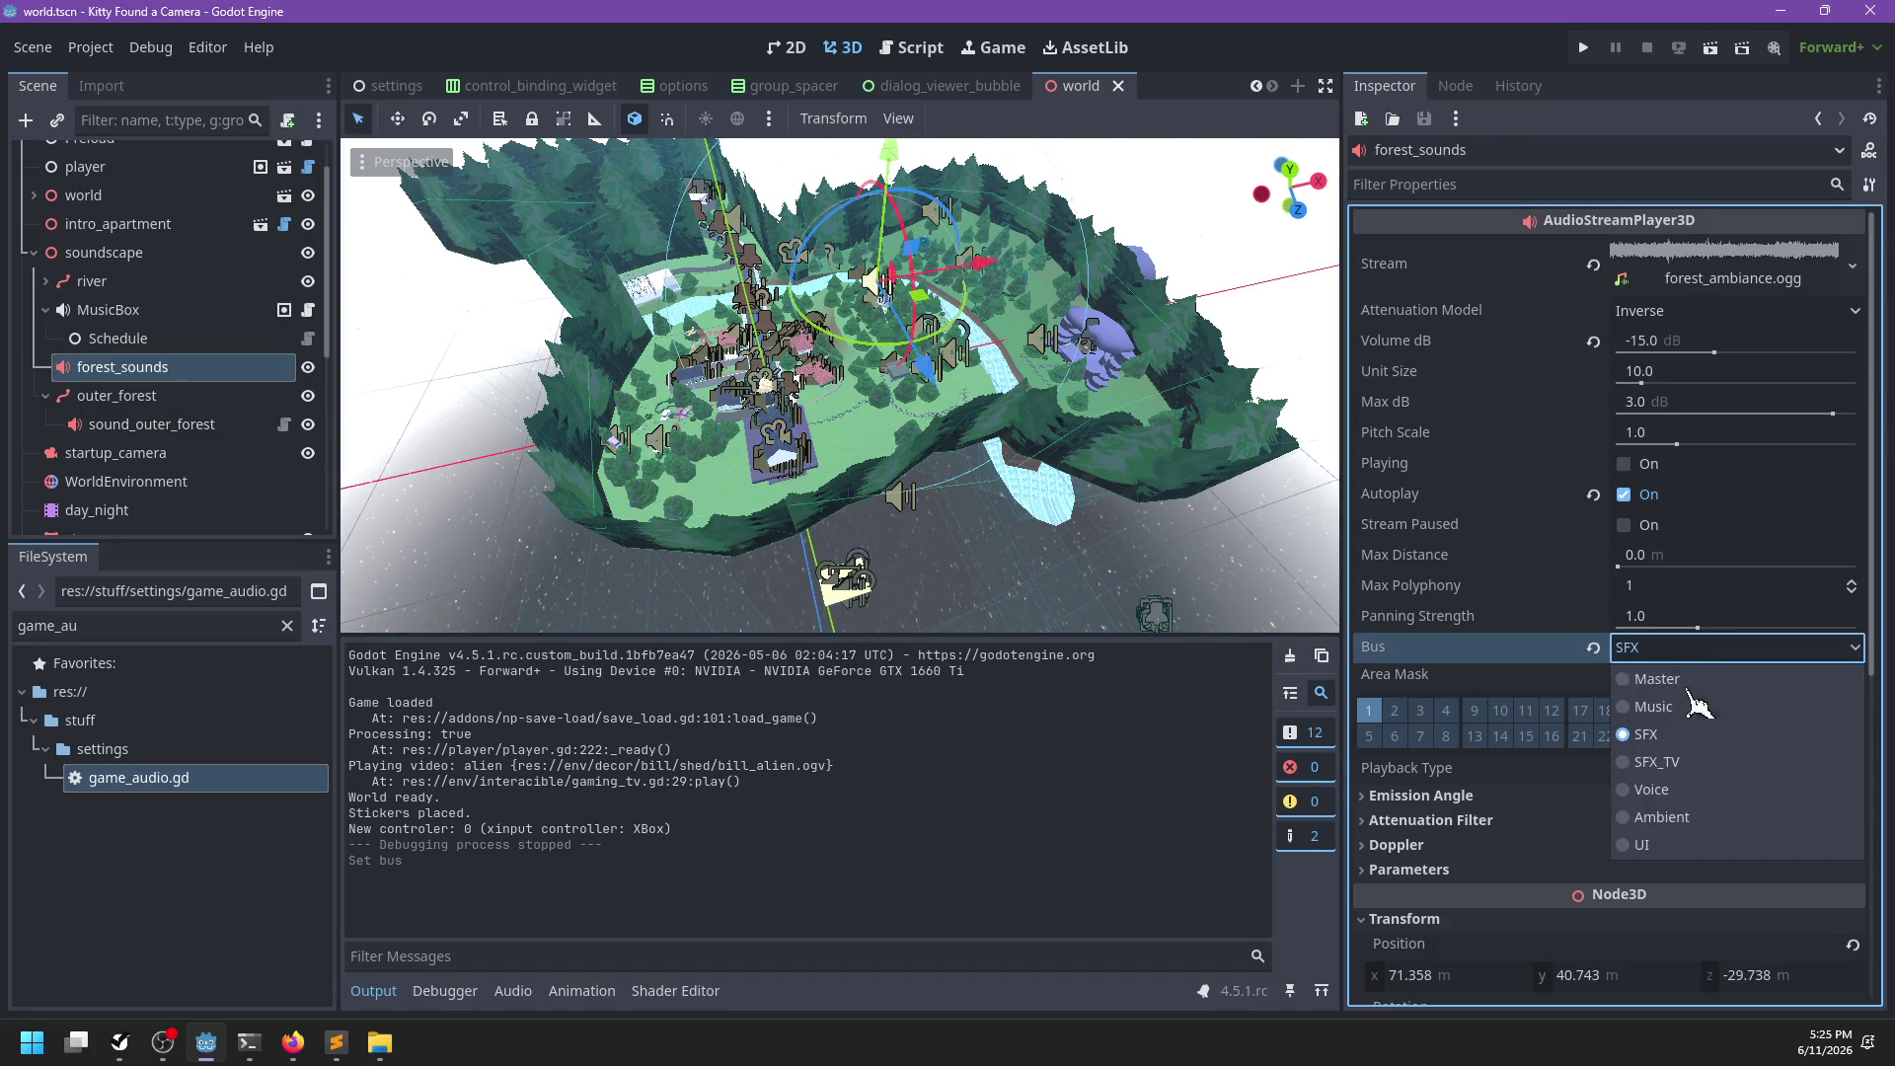
{"action": "left_click", "coordinate": [1672, 819]}
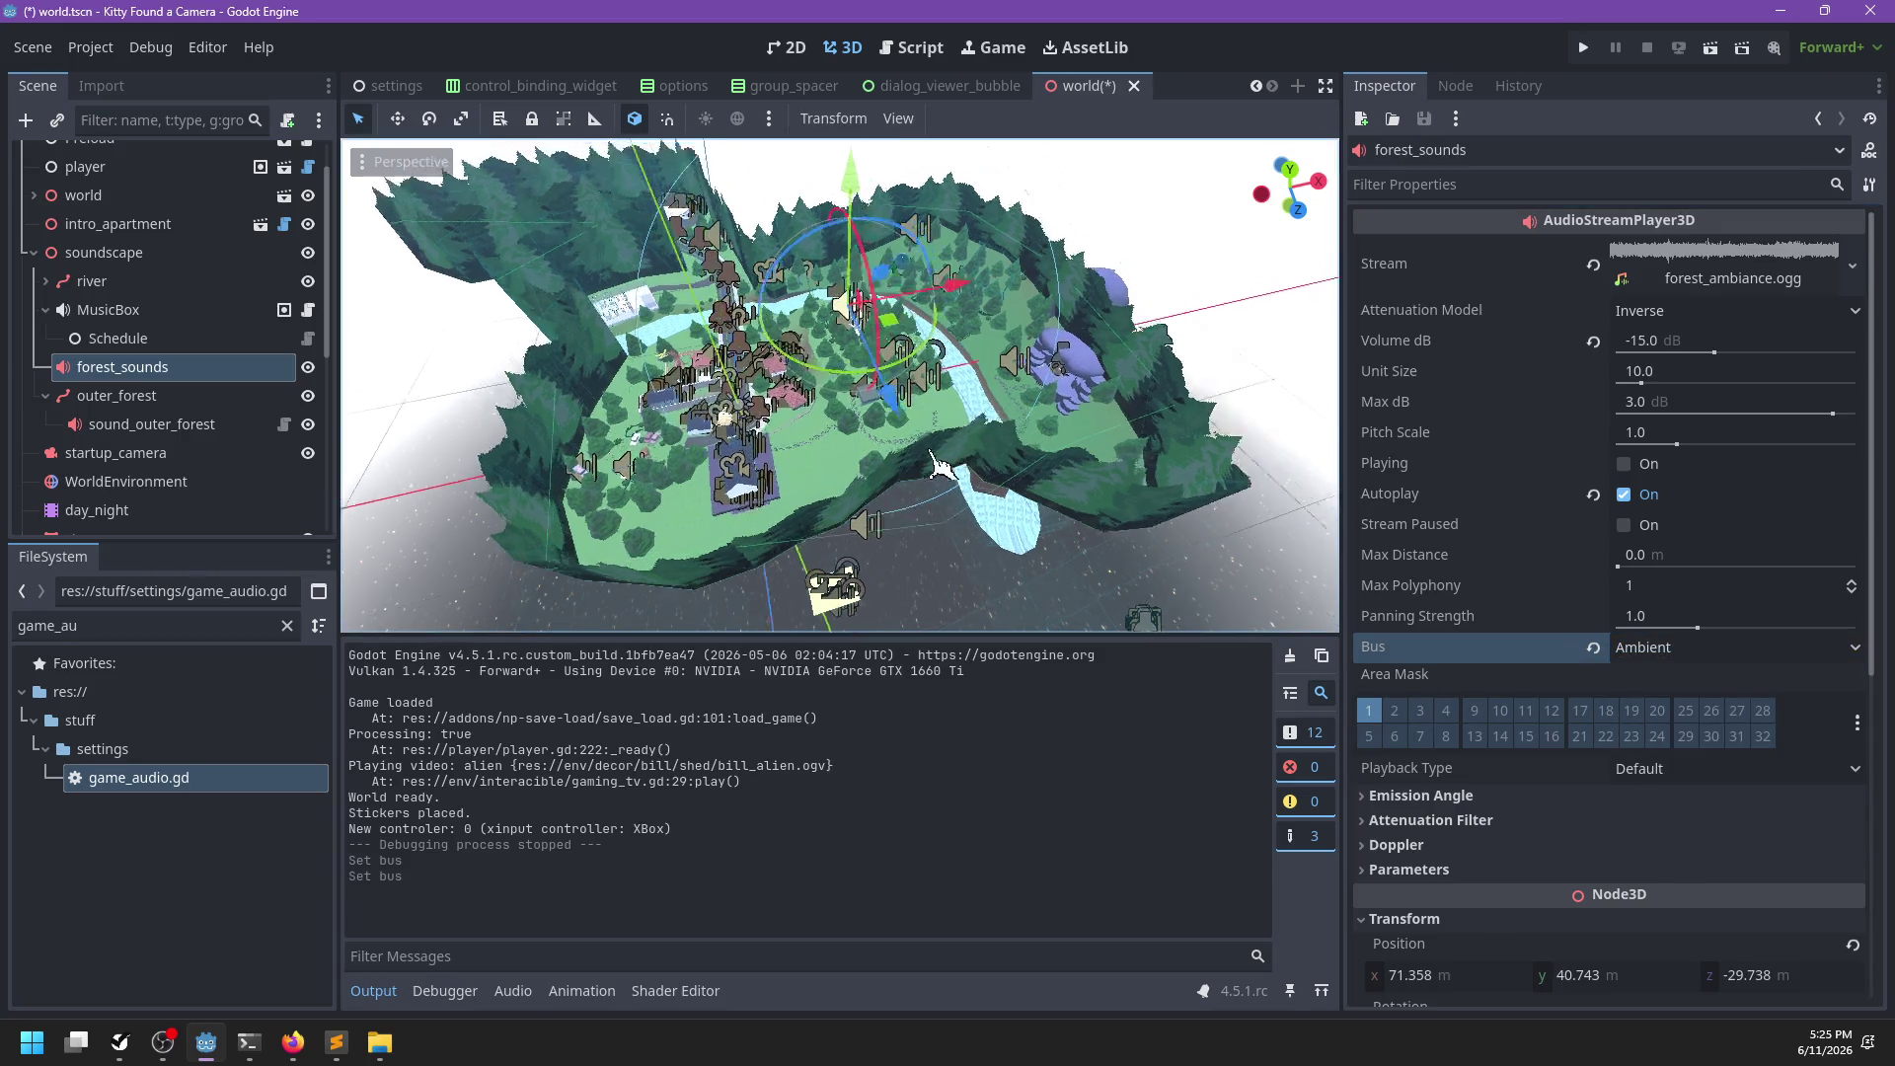
{"action": "scroll", "coordinate": [947, 454], "scroll_direction": "up", "scroll_amount": 5}
{"action": "key", "text": "ctrl+s"}
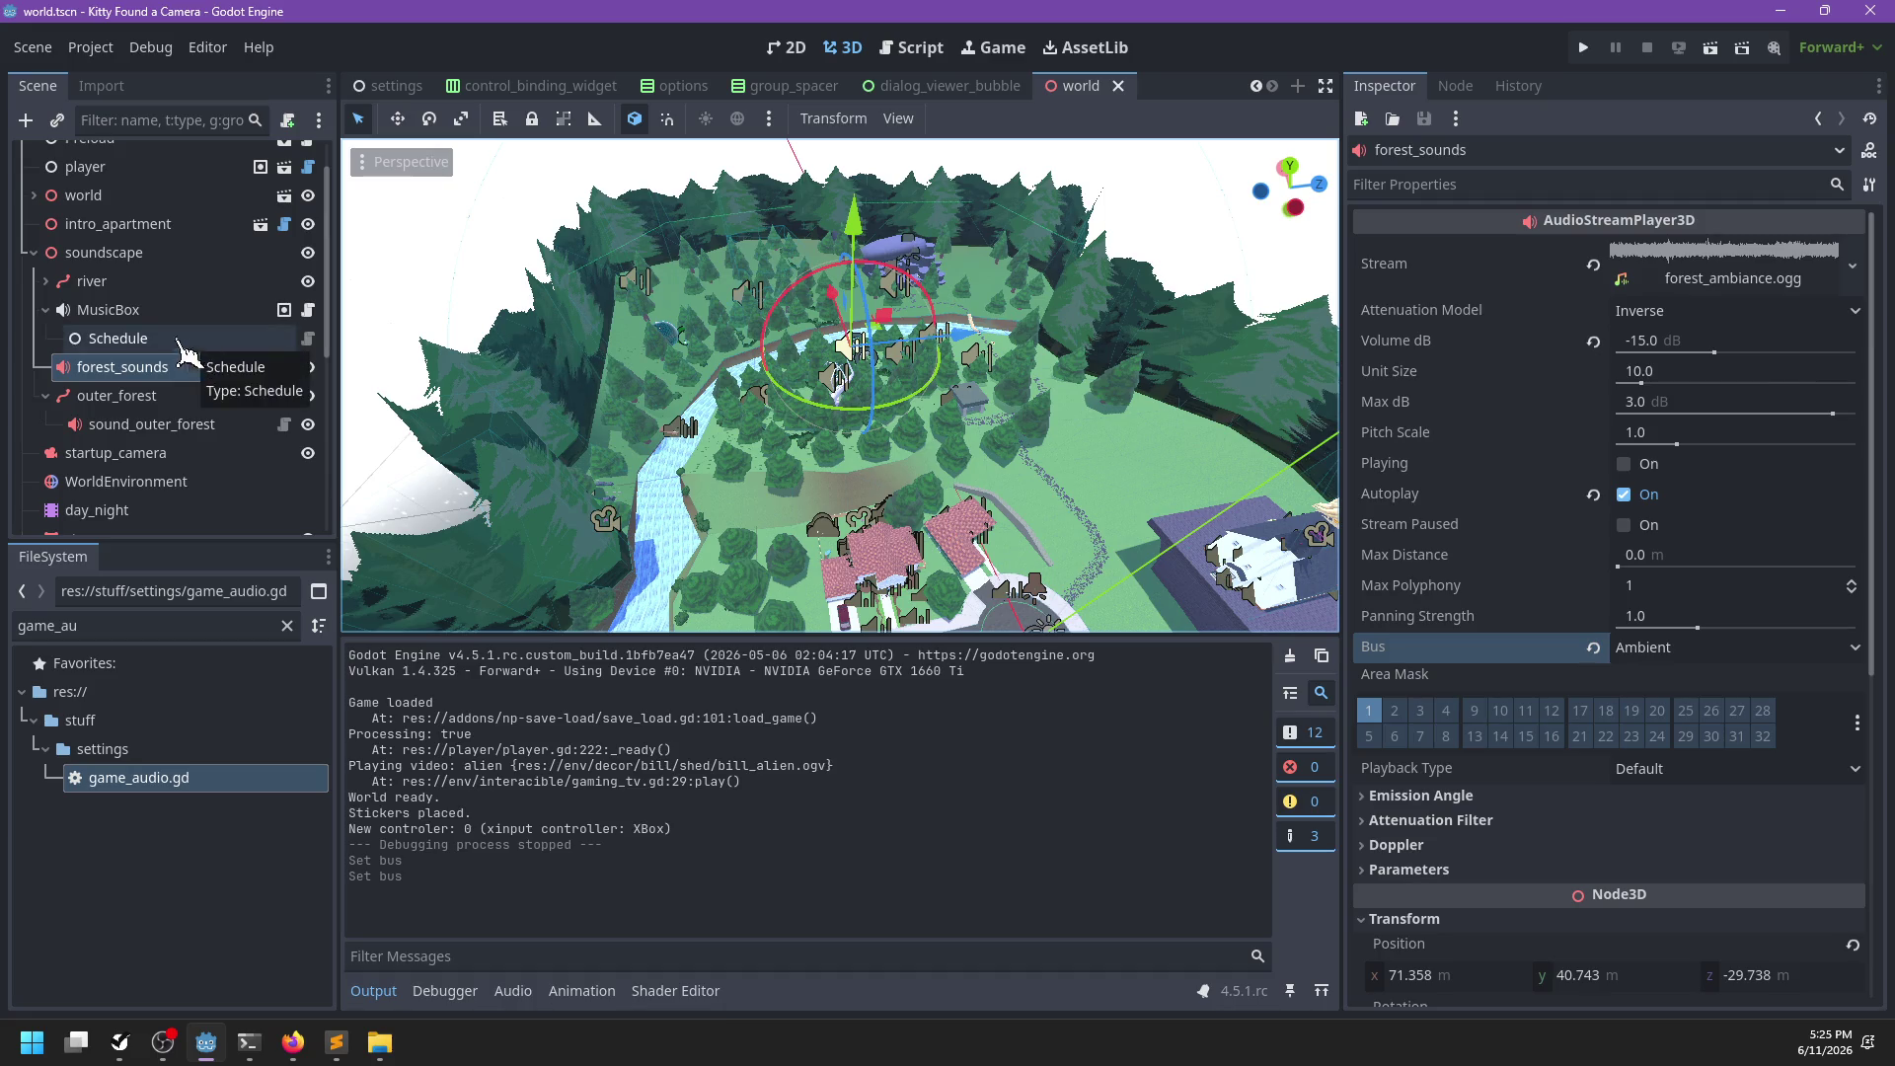
{"action": "scroll", "coordinate": [967, 405], "scroll_direction": "up", "scroll_amount": 5}
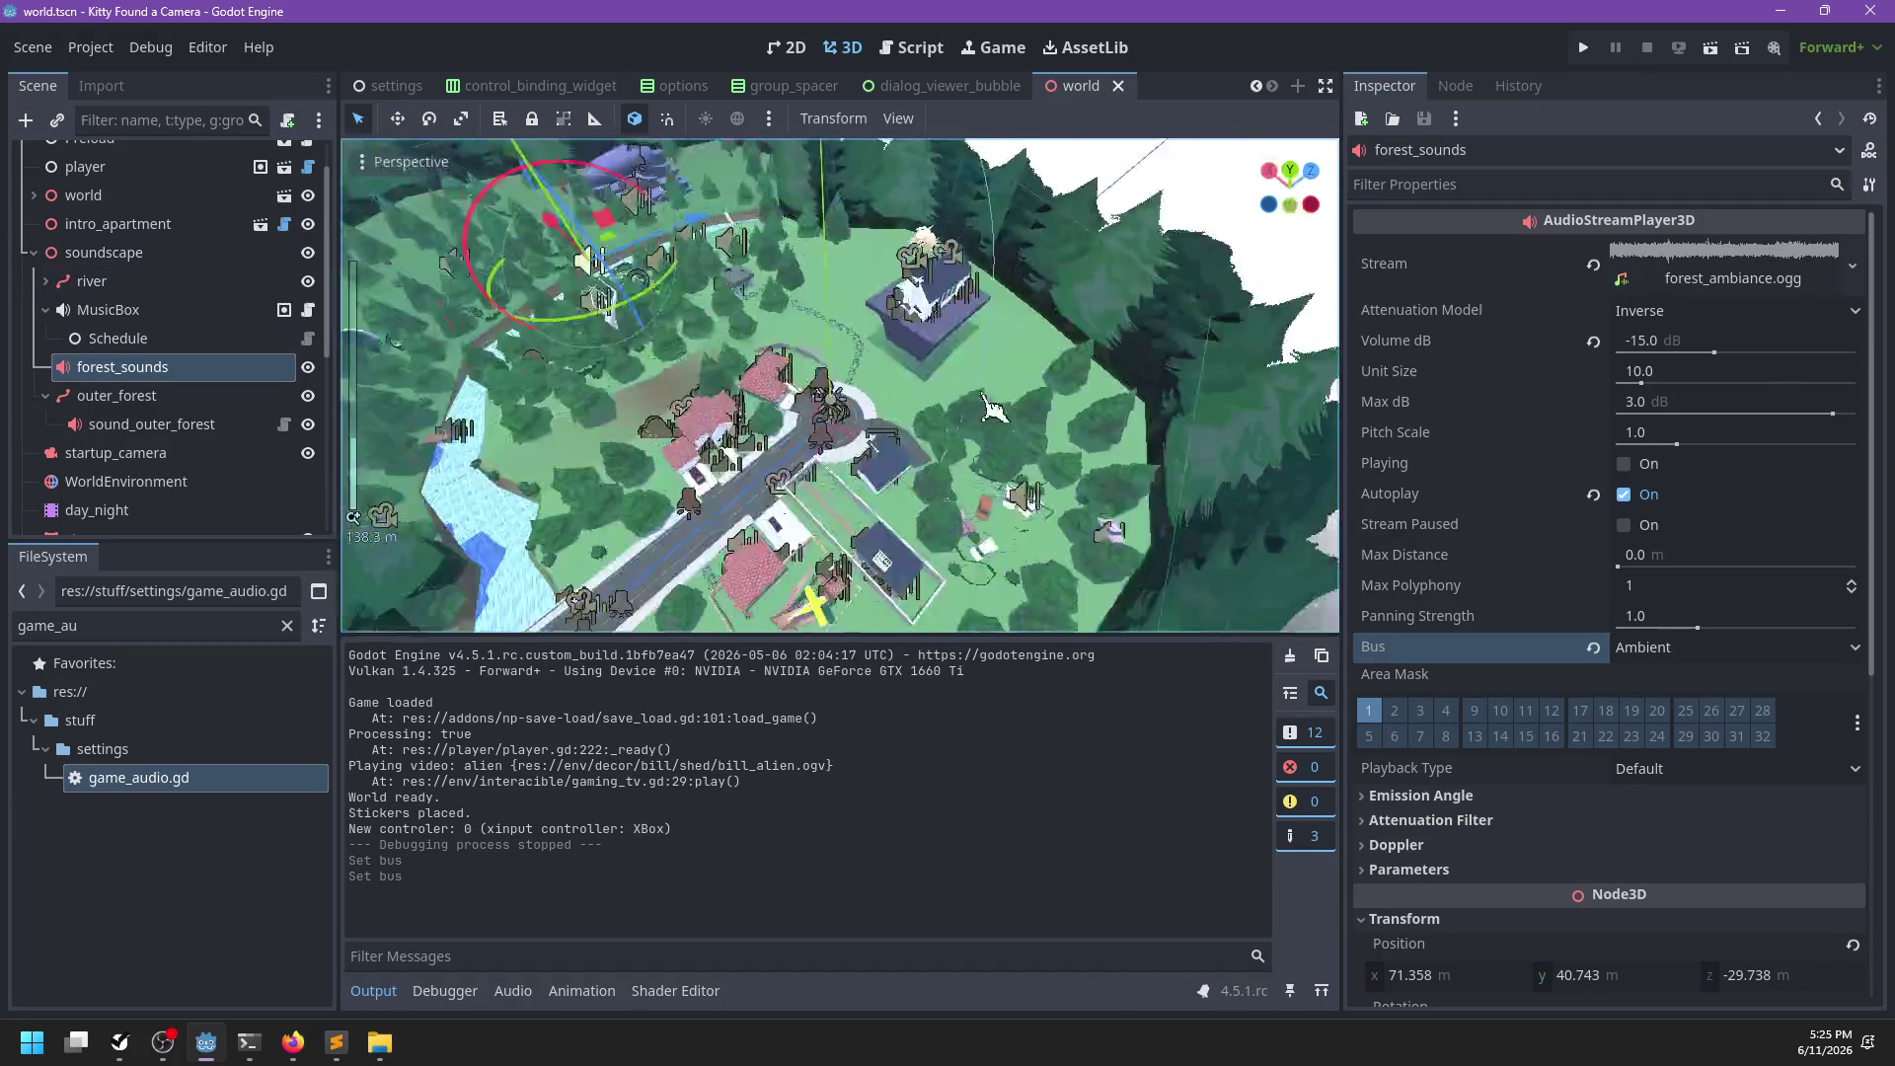
{"action": "scroll", "coordinate": [967, 404], "scroll_direction": "up", "scroll_amount": 8}
{"action": "scroll", "coordinate": [746, 404], "scroll_direction": "up", "scroll_amount": 4}
{"action": "left_click", "coordinate": [753, 351]}
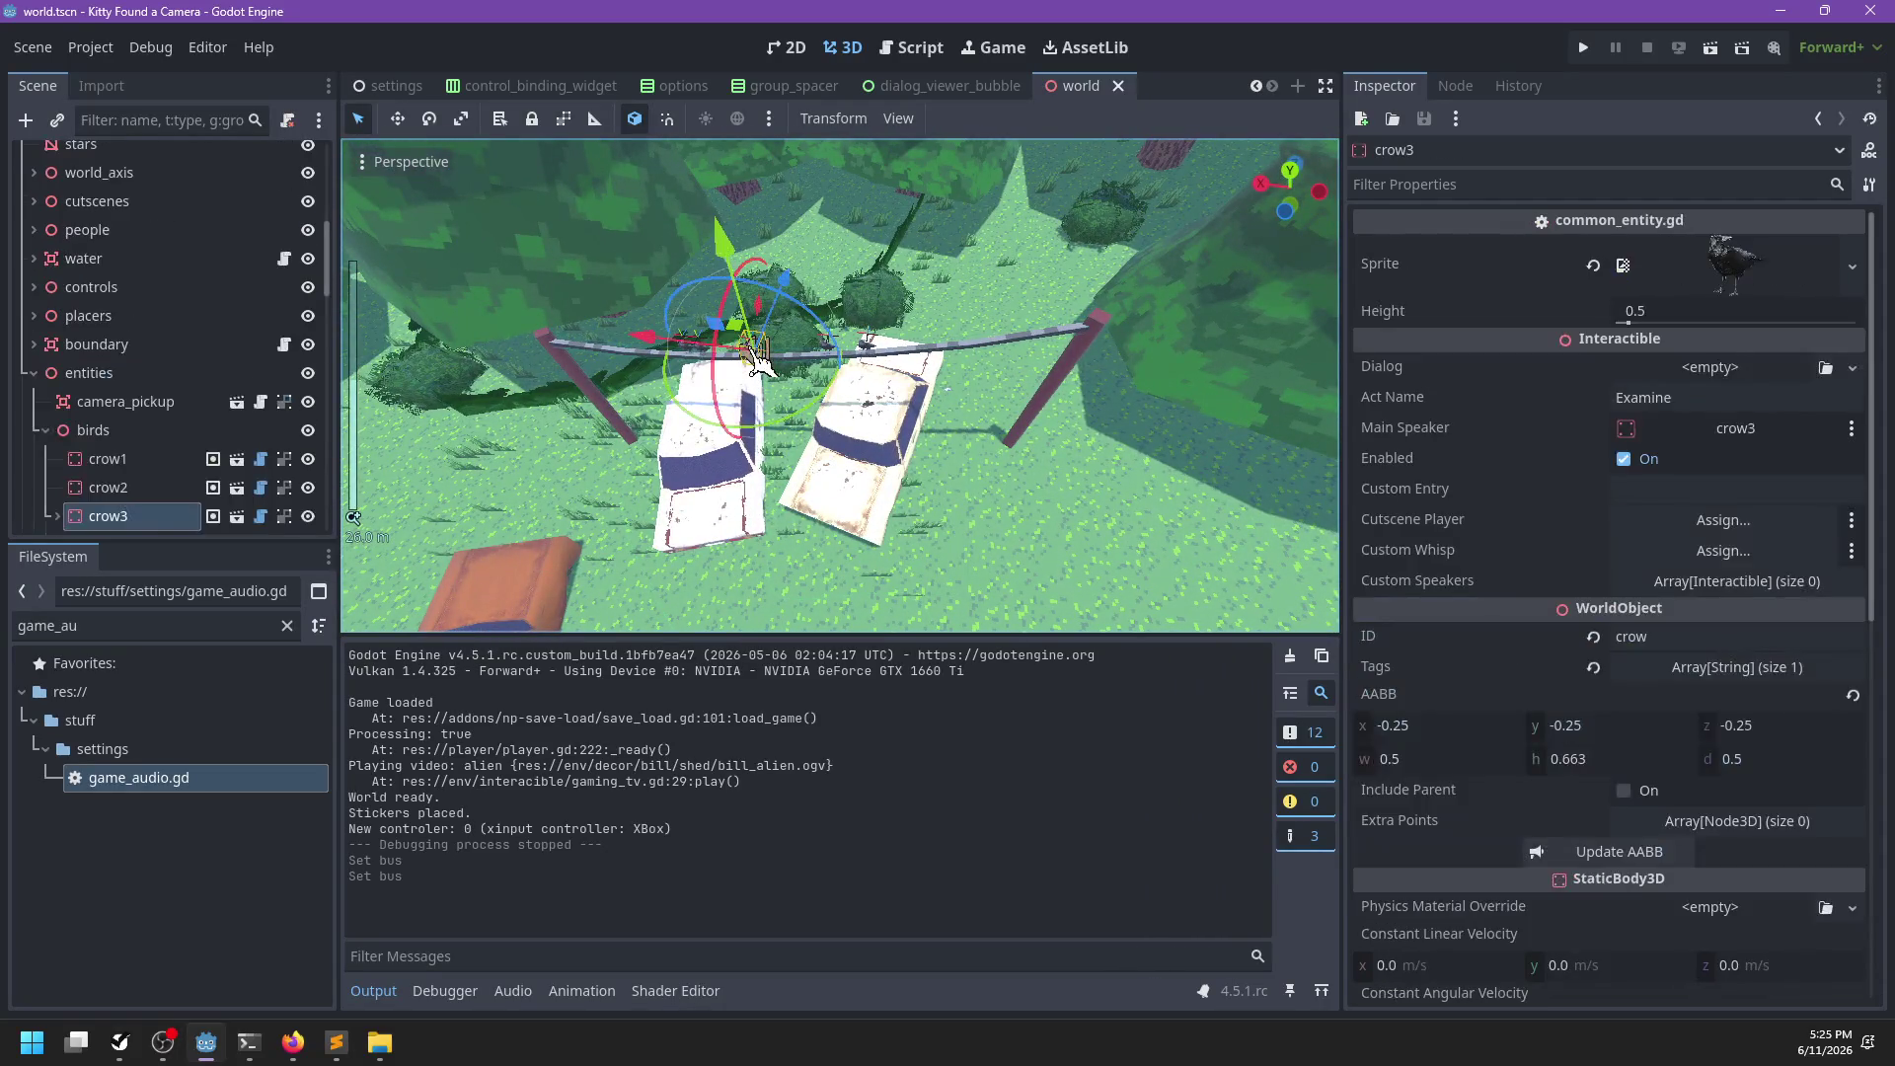
Filter the Scene tree for 'crow', route crow3's audio_crows to the Ambient bus, and save
{"action": "scroll", "coordinate": [217, 426], "scroll_direction": "down", "scroll_amount": 3}
{"action": "scroll", "coordinate": [118, 375], "scroll_direction": "down", "scroll_amount": 5}
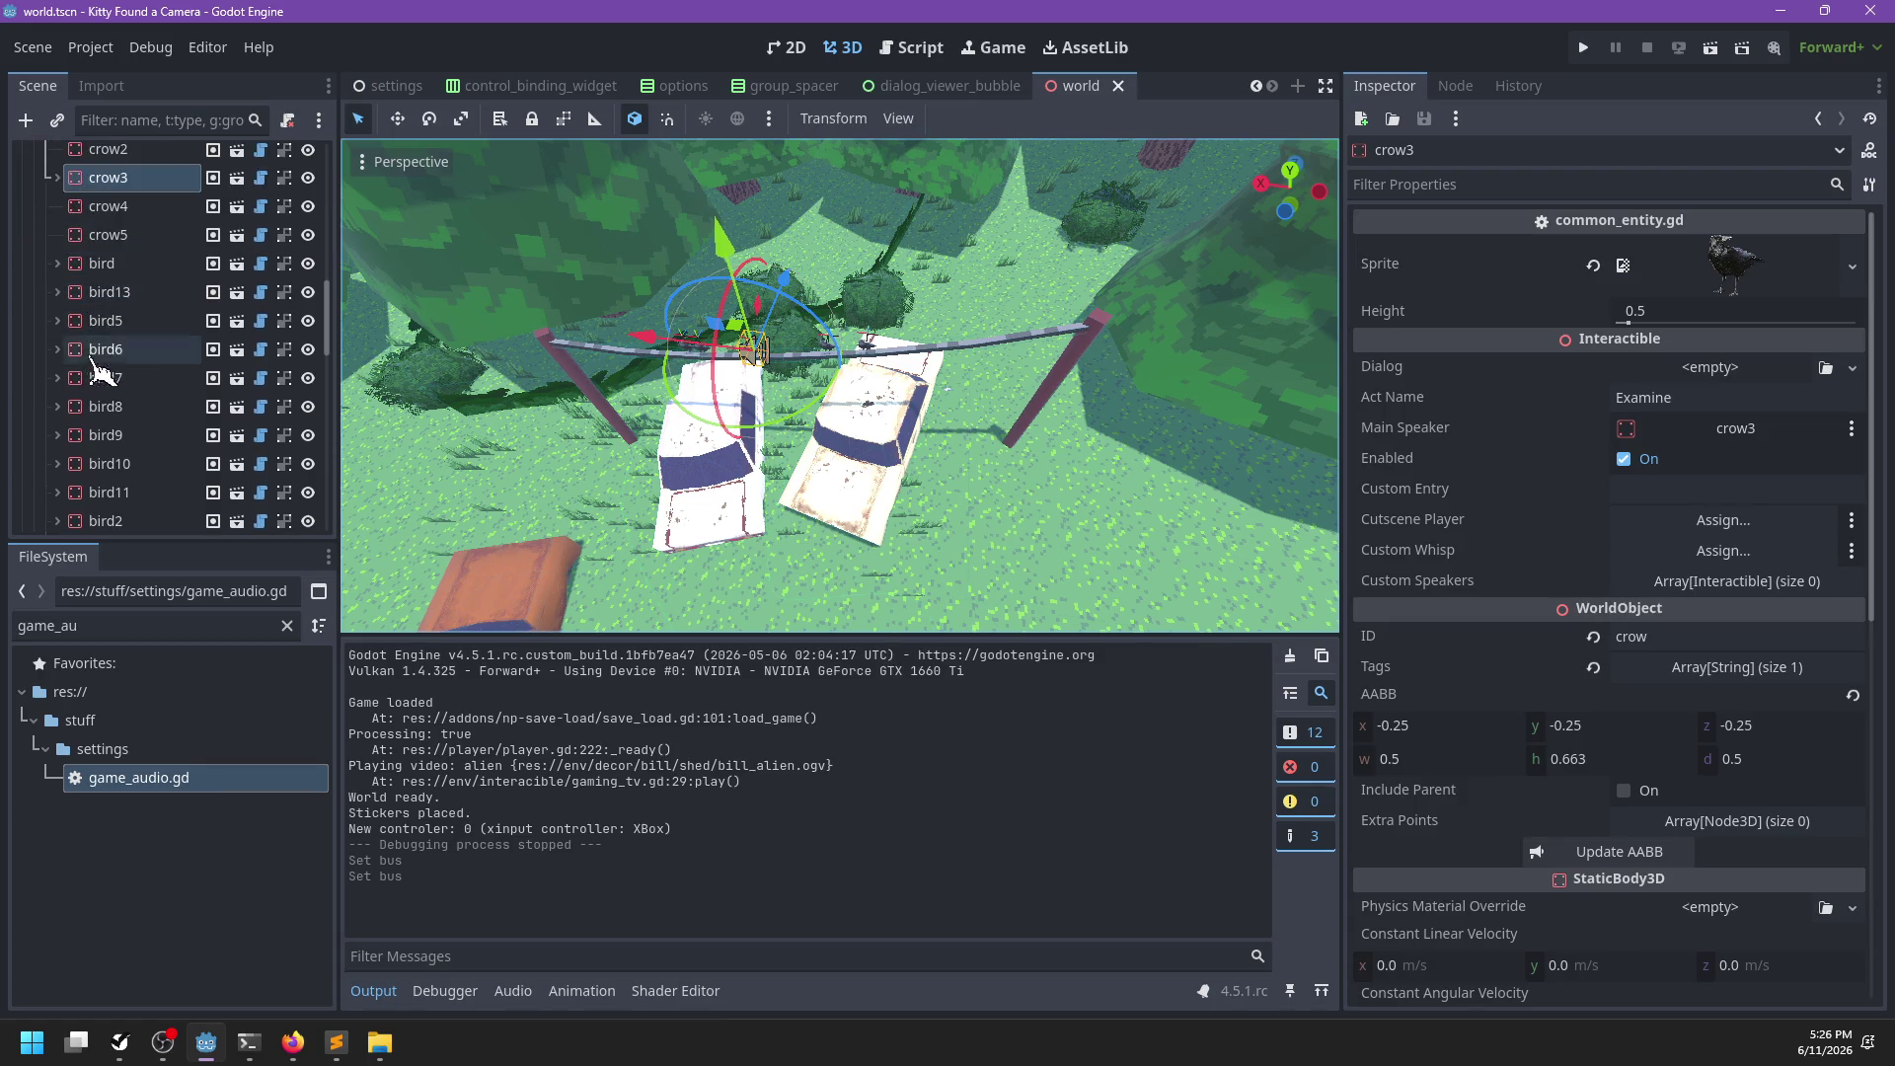
{"action": "scroll", "coordinate": [156, 361], "scroll_direction": "up", "scroll_amount": 2}
{"action": "scroll", "coordinate": [726, 352], "scroll_direction": "up", "scroll_amount": 3}
{"action": "scroll", "coordinate": [725, 352], "scroll_direction": "down", "scroll_amount": 3}
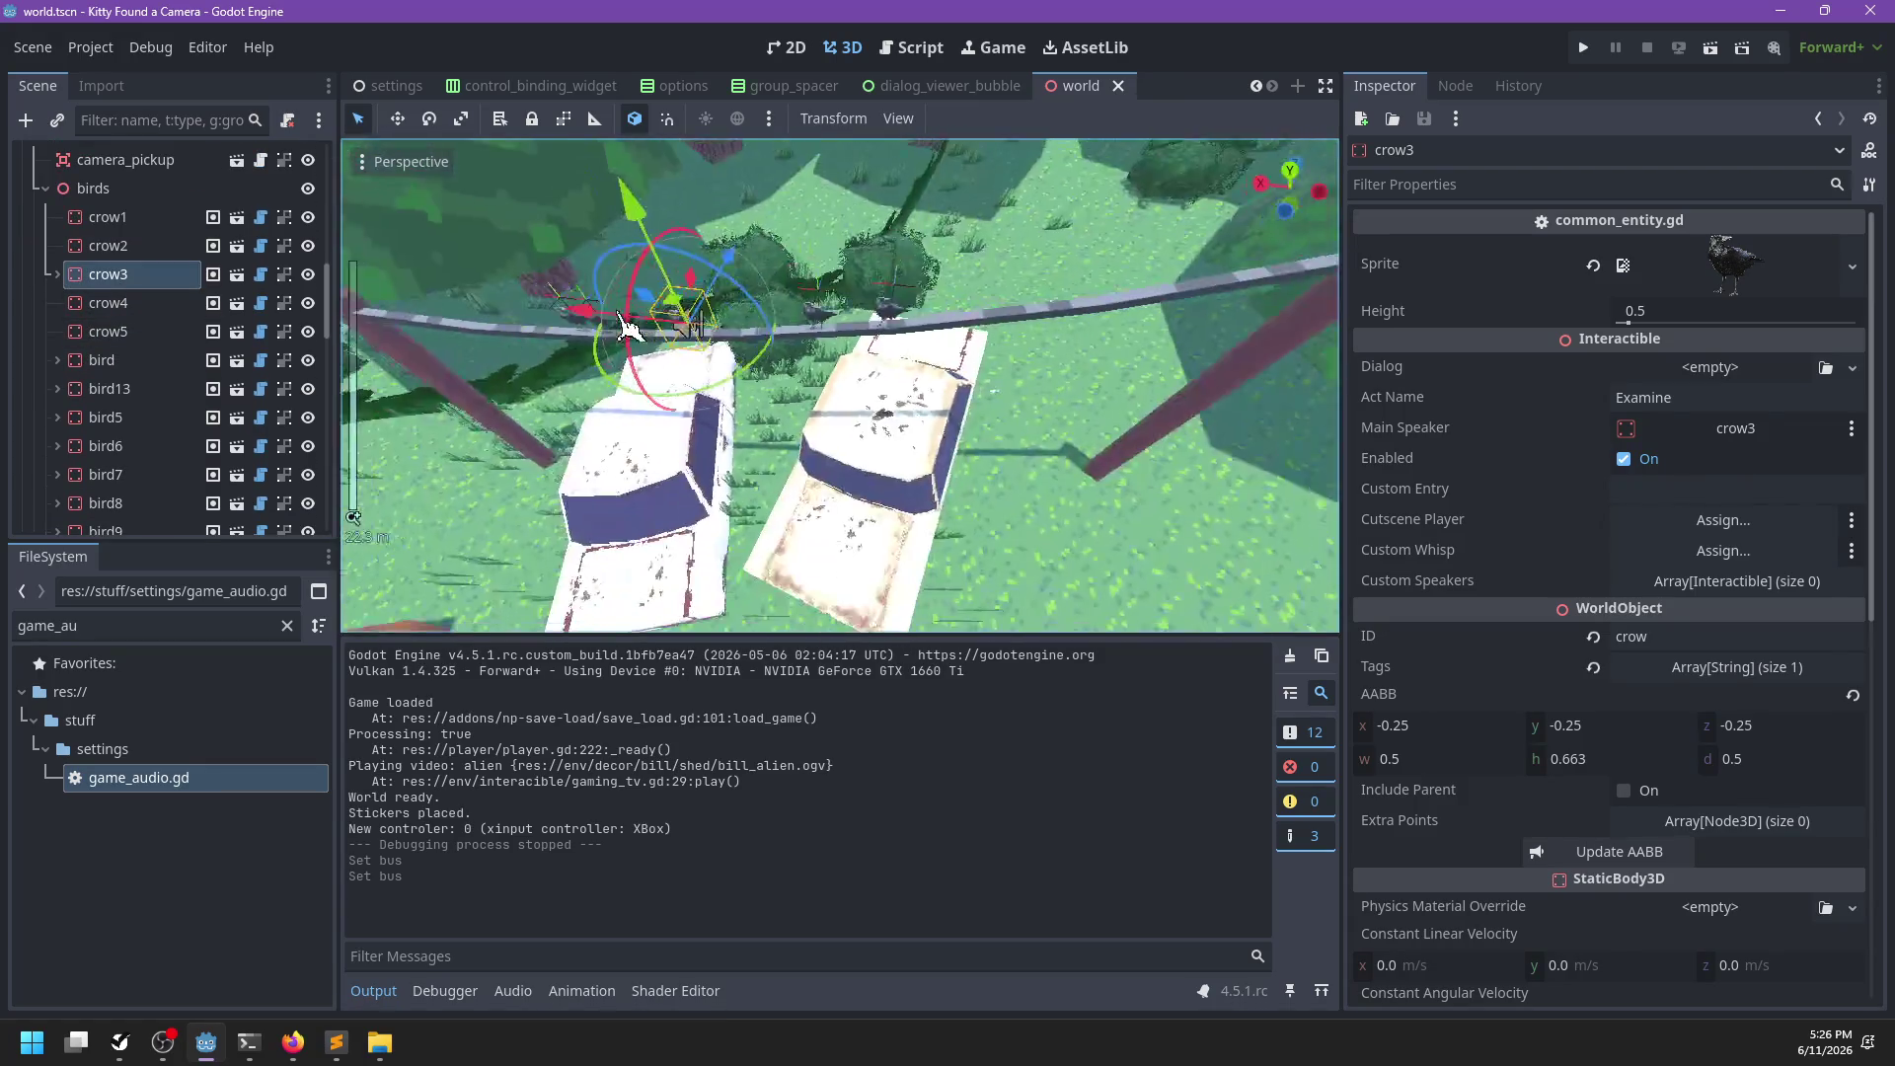
{"action": "left_click", "coordinate": [125, 120]}
{"action": "type", "text": "crow"}
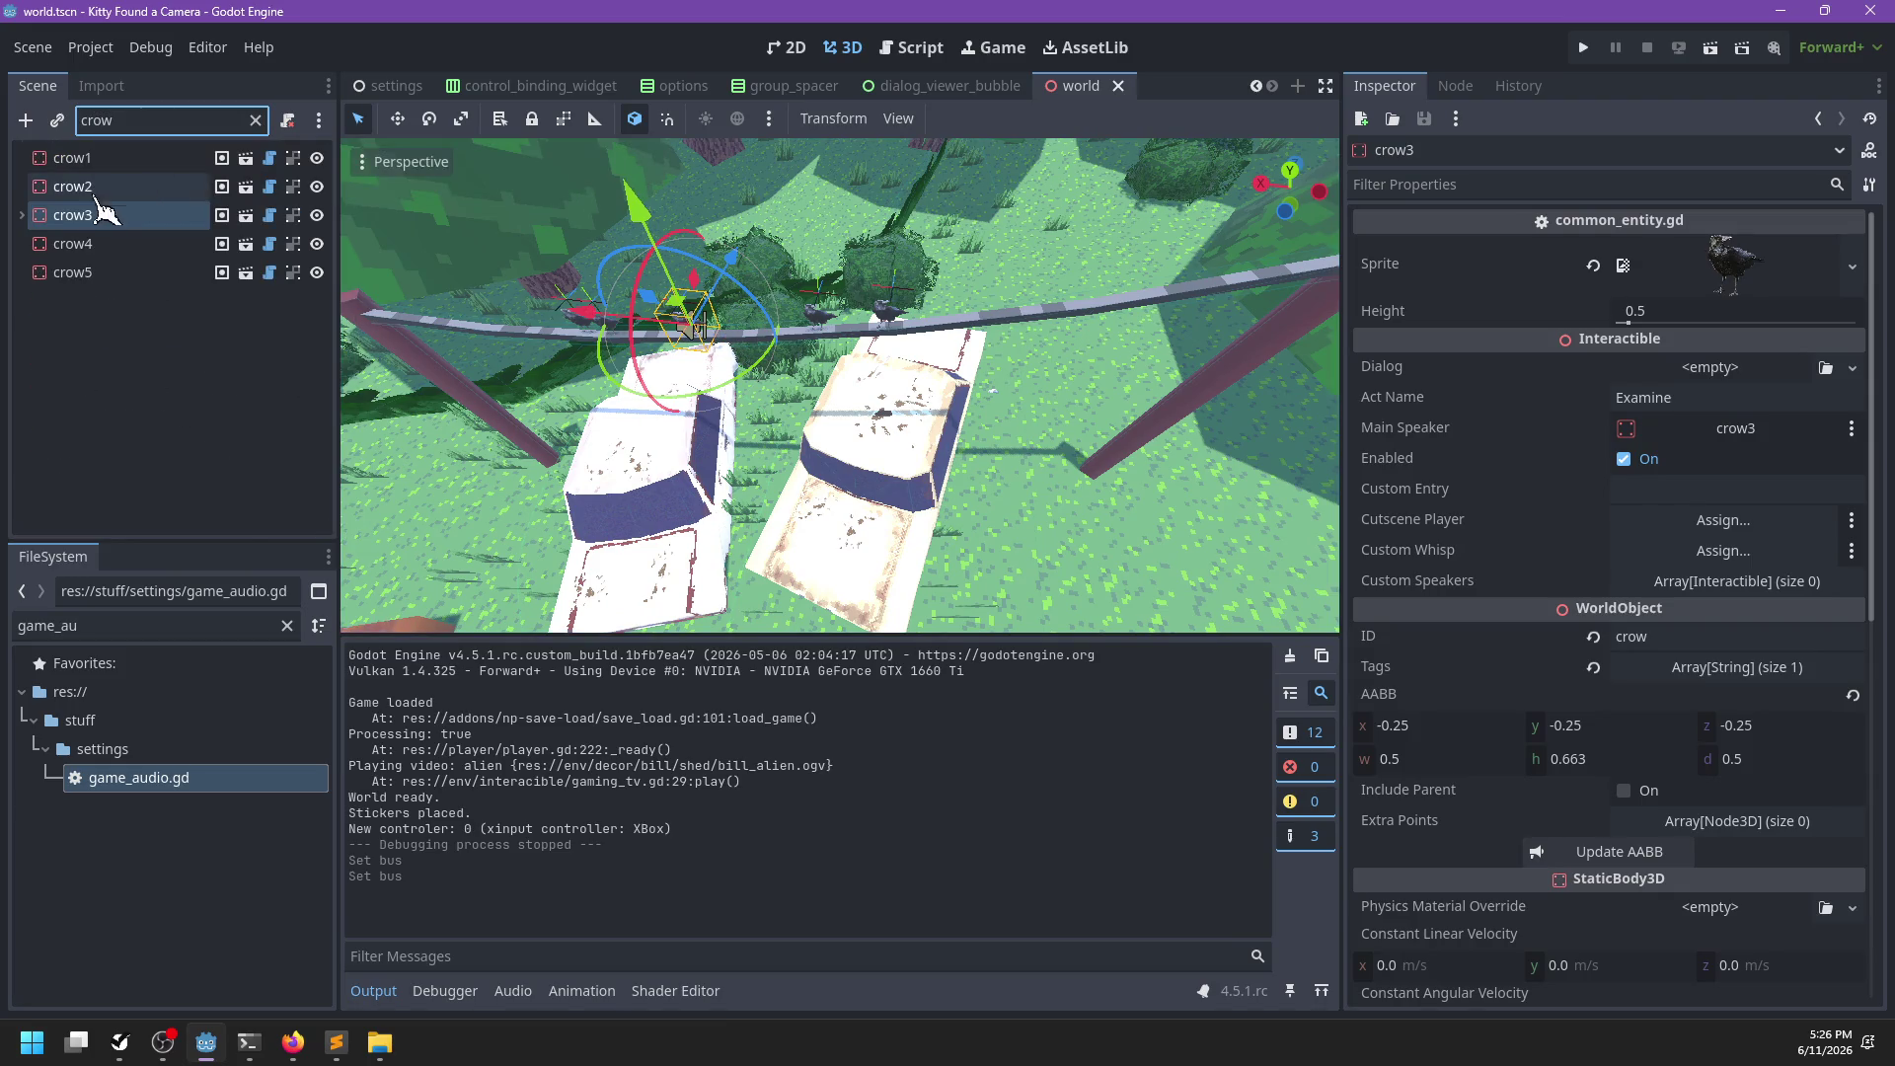
{"action": "left_click", "coordinate": [22, 215]}
{"action": "left_click", "coordinate": [98, 244]}
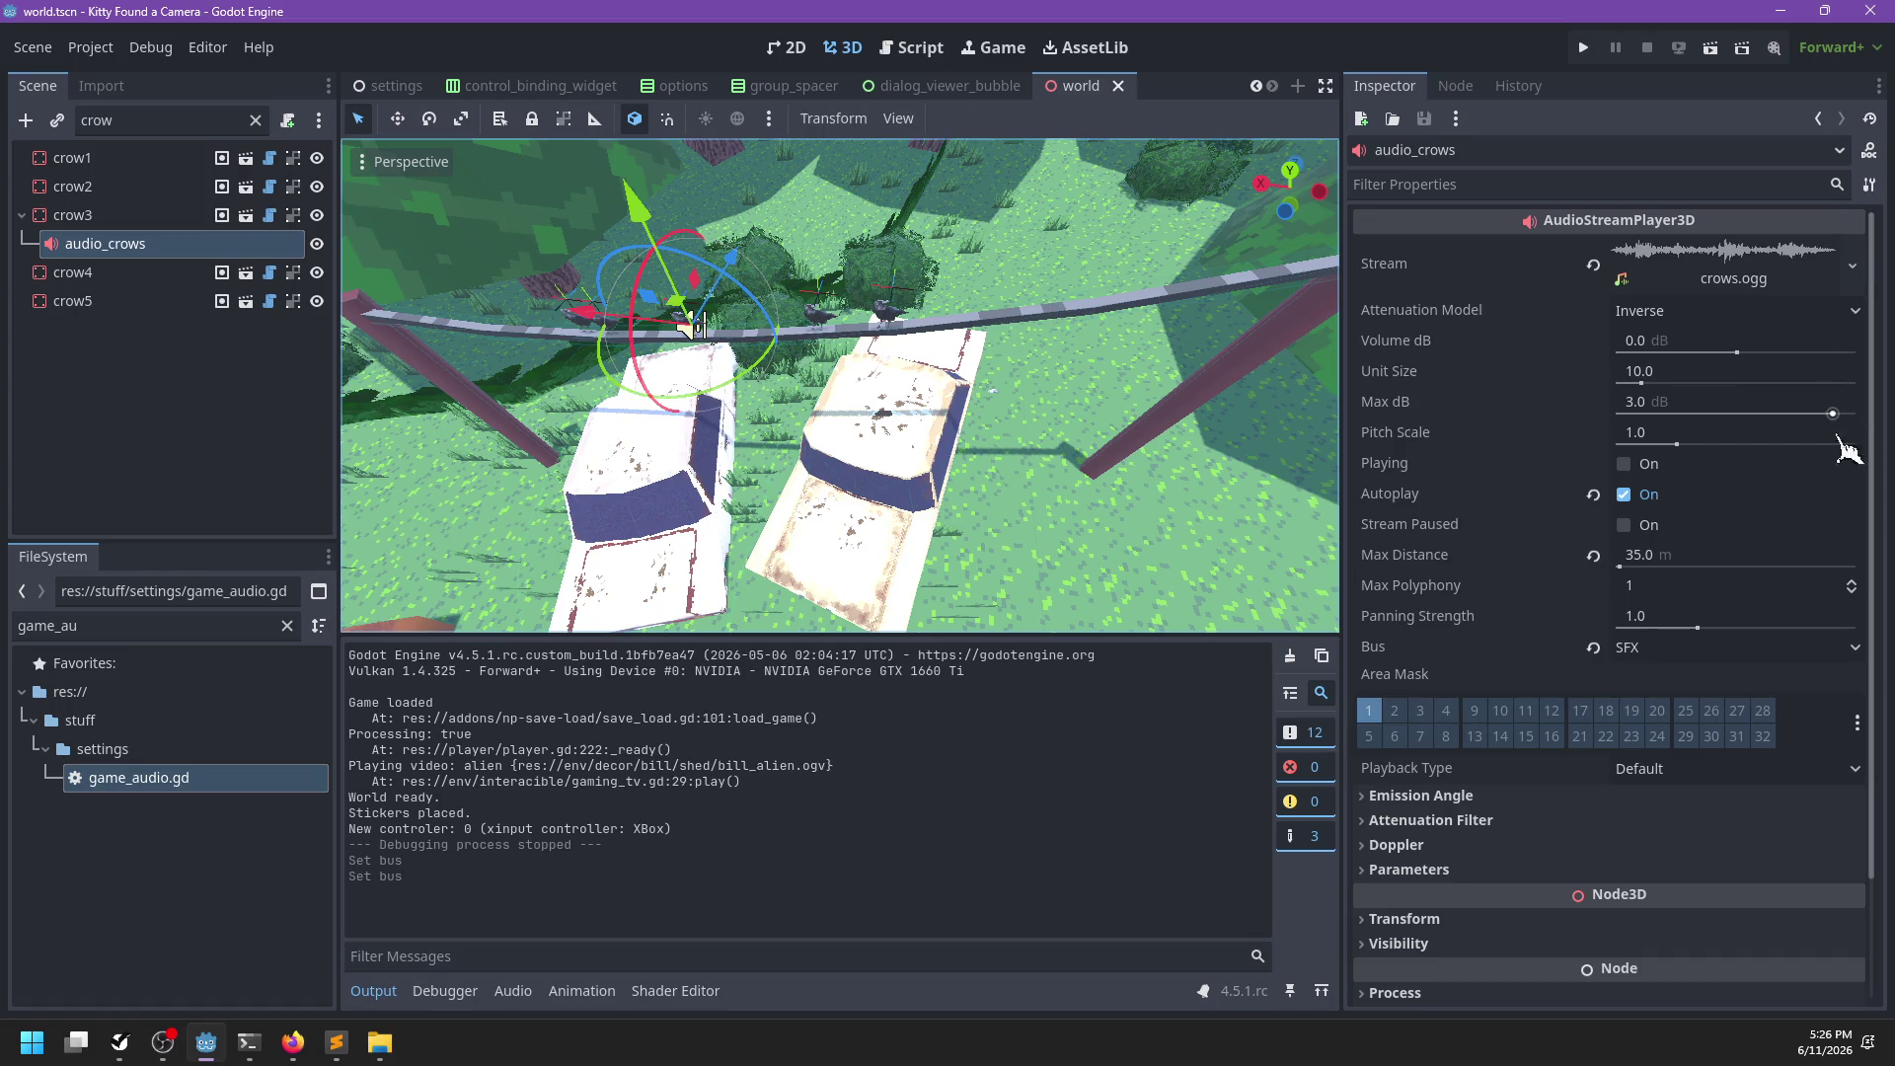
{"action": "left_click", "coordinate": [1660, 644]}
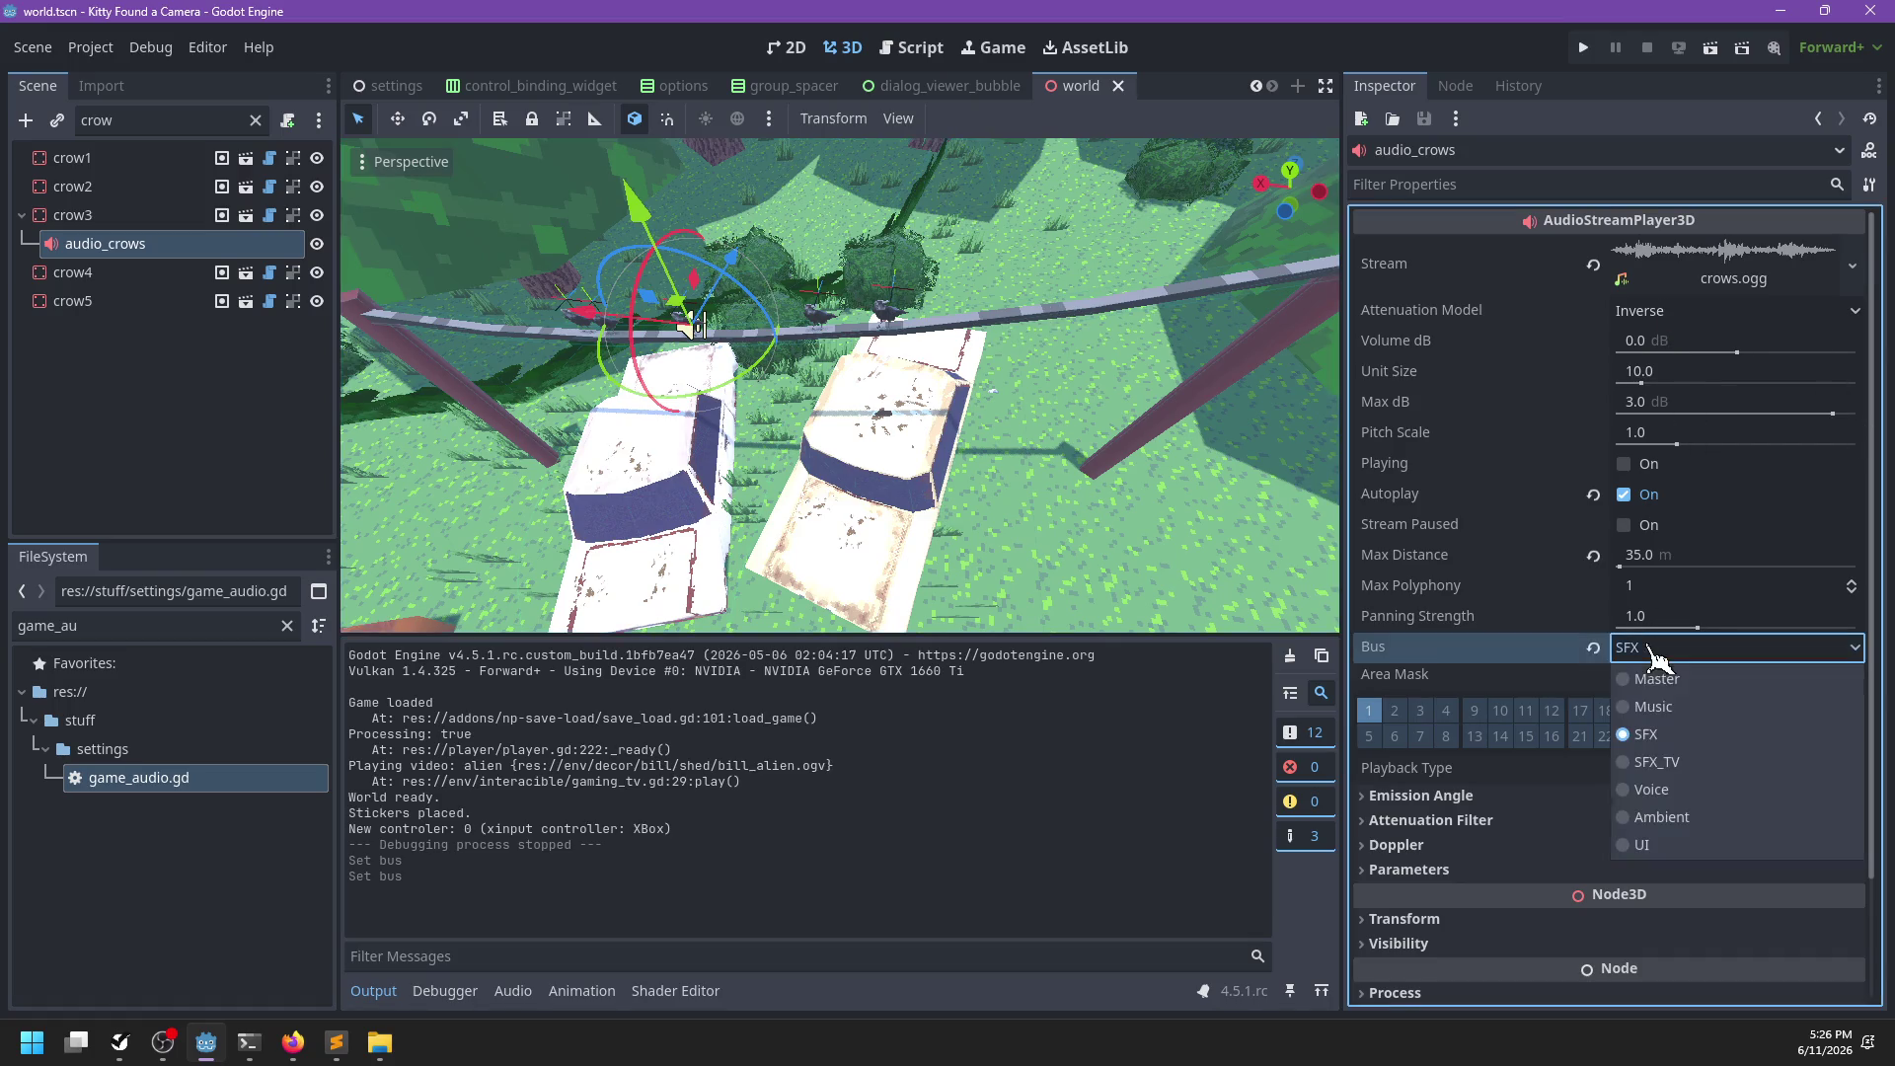
{"action": "left_click", "coordinate": [1668, 807]}
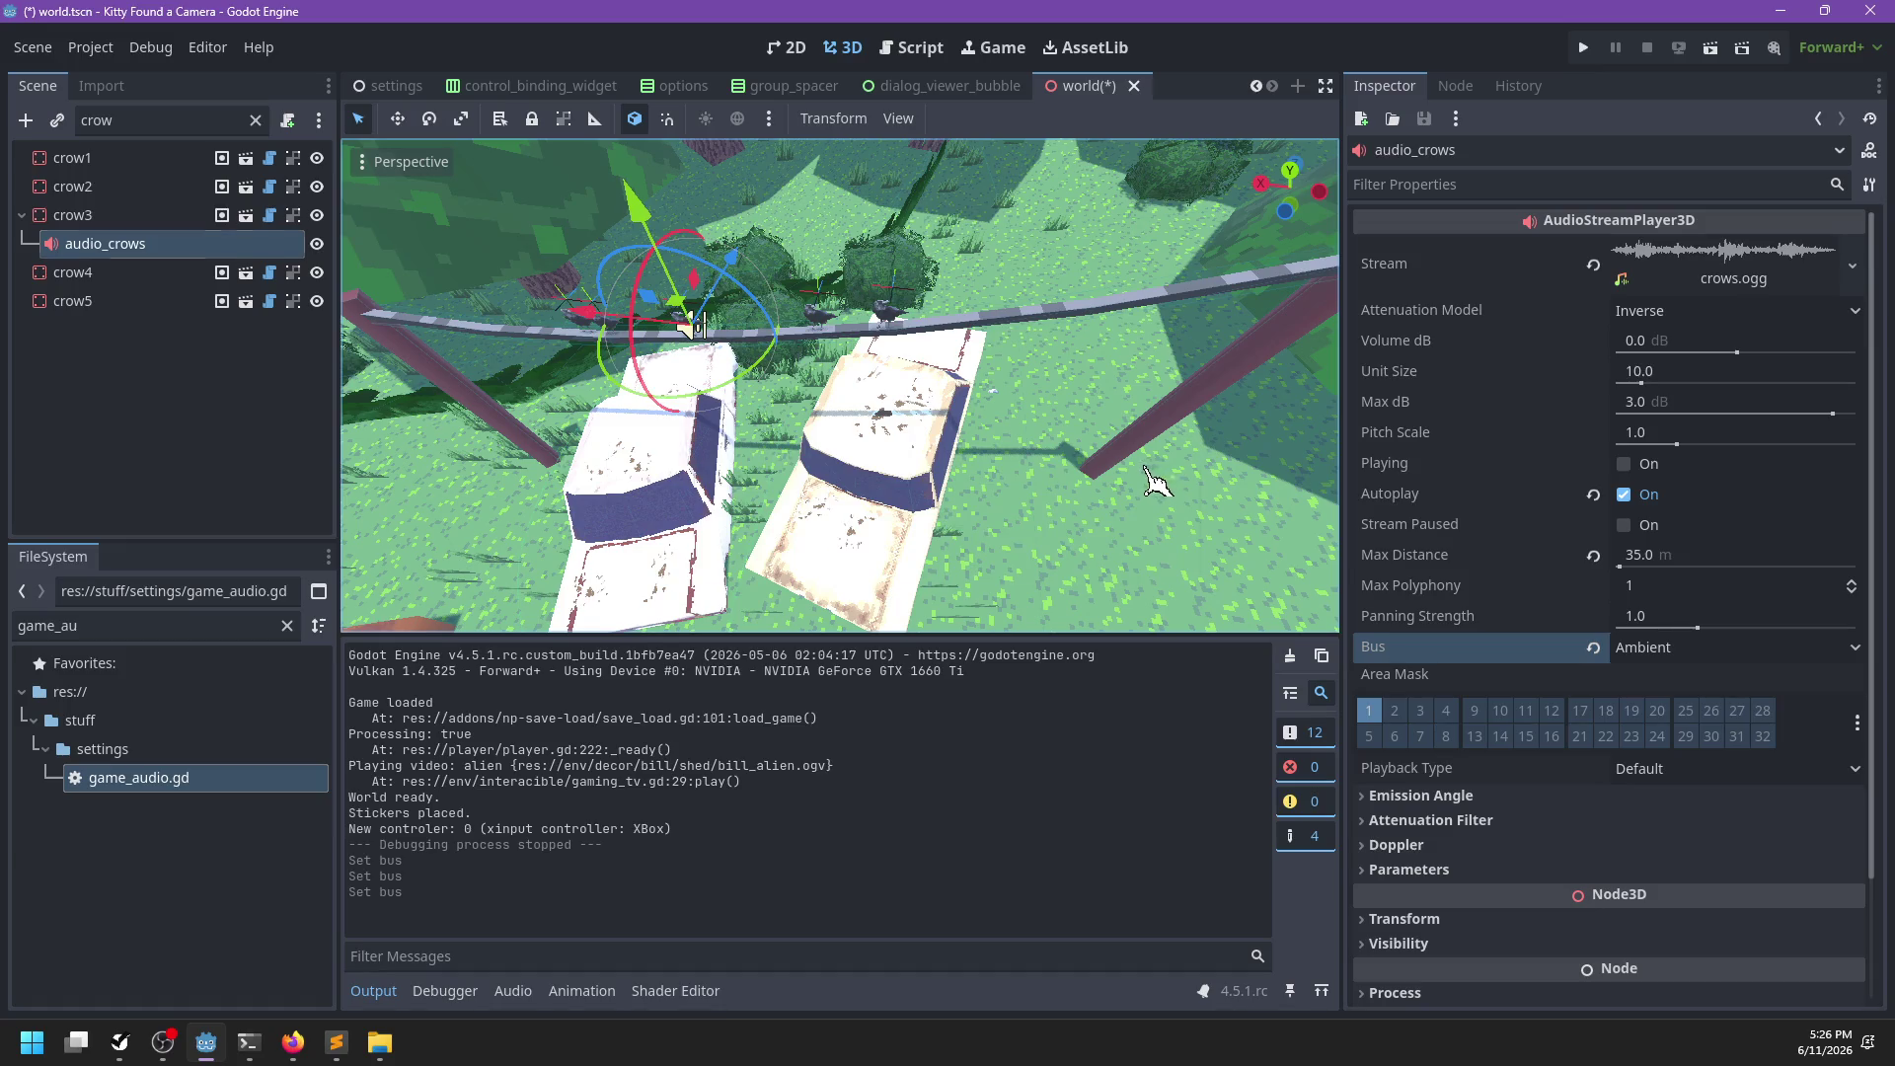
{"action": "key", "text": "ctrl+s"}
Filter for 'water' and route audio_rolling_water to the Ambient bus
{"action": "left_click", "coordinate": [256, 121]}
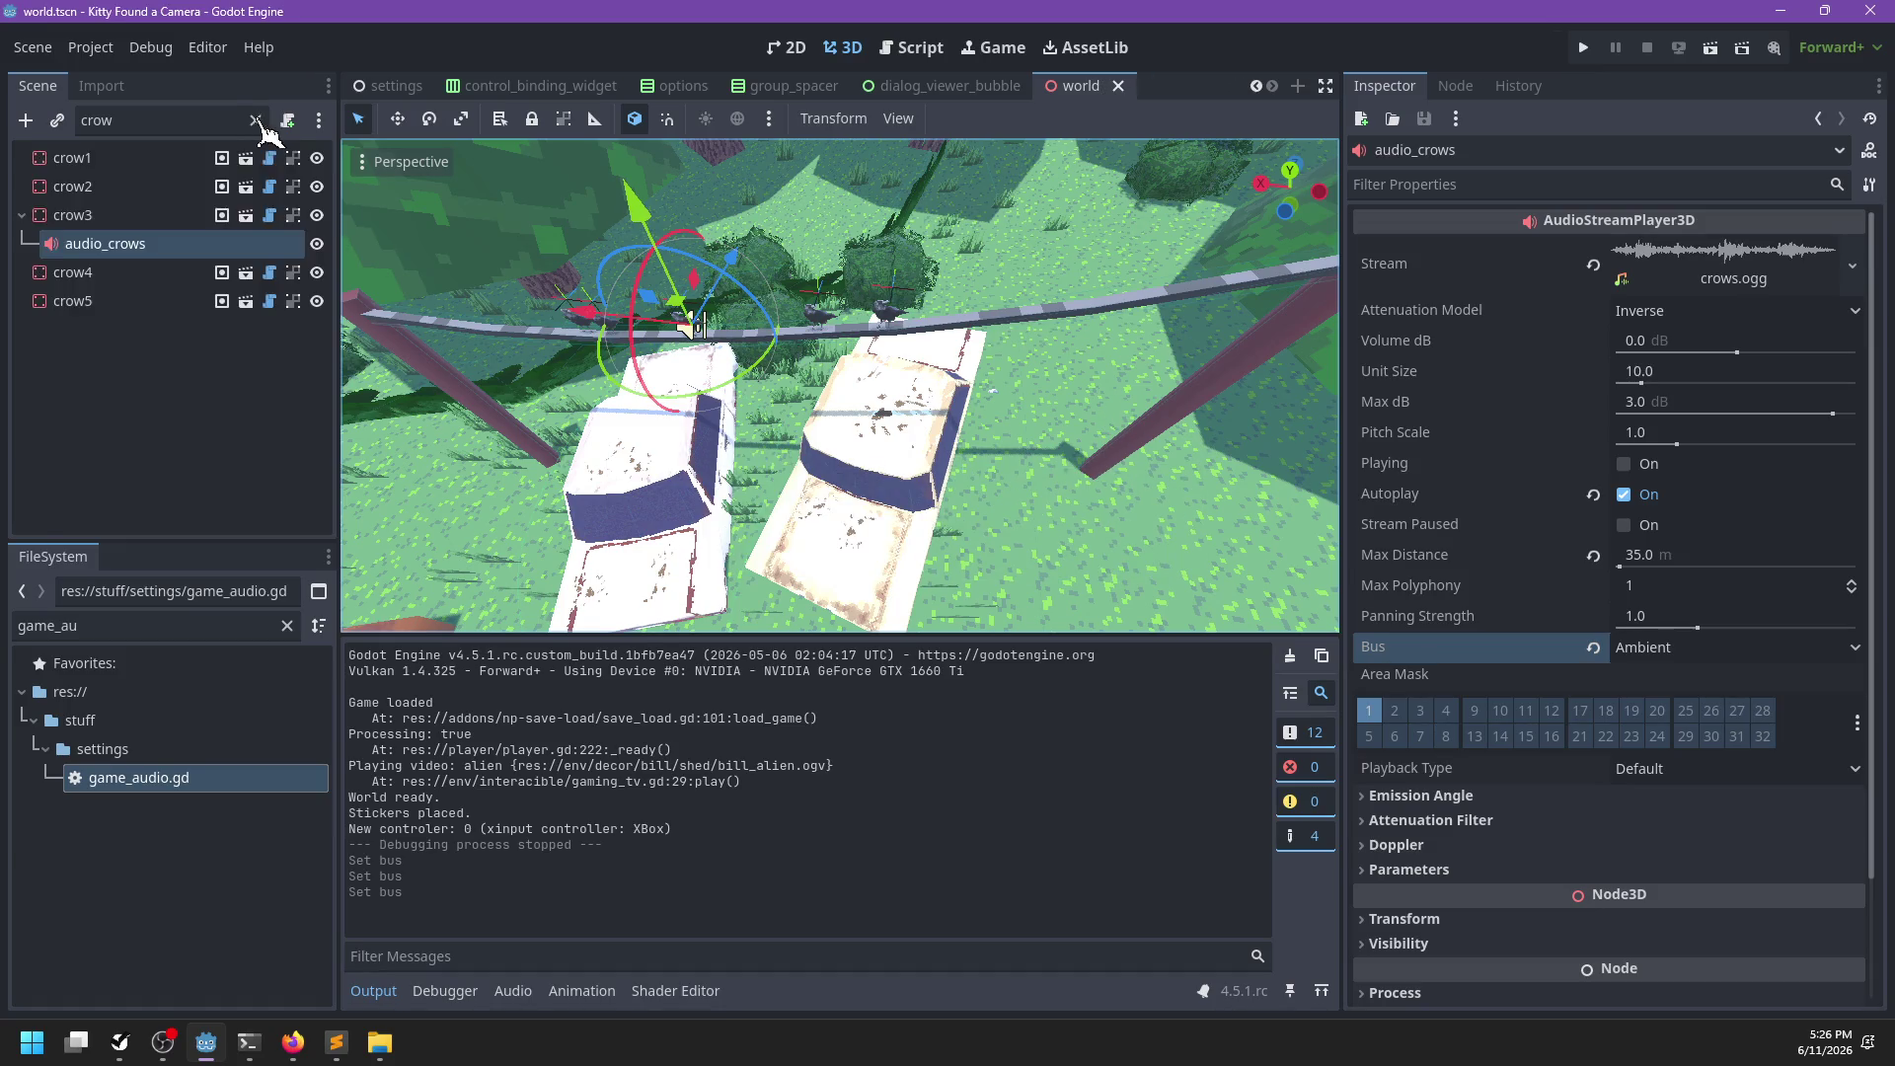
{"action": "scroll", "coordinate": [878, 405], "scroll_direction": "down", "scroll_amount": 5}
{"action": "scroll", "coordinate": [878, 404], "scroll_direction": "down", "scroll_amount": 5}
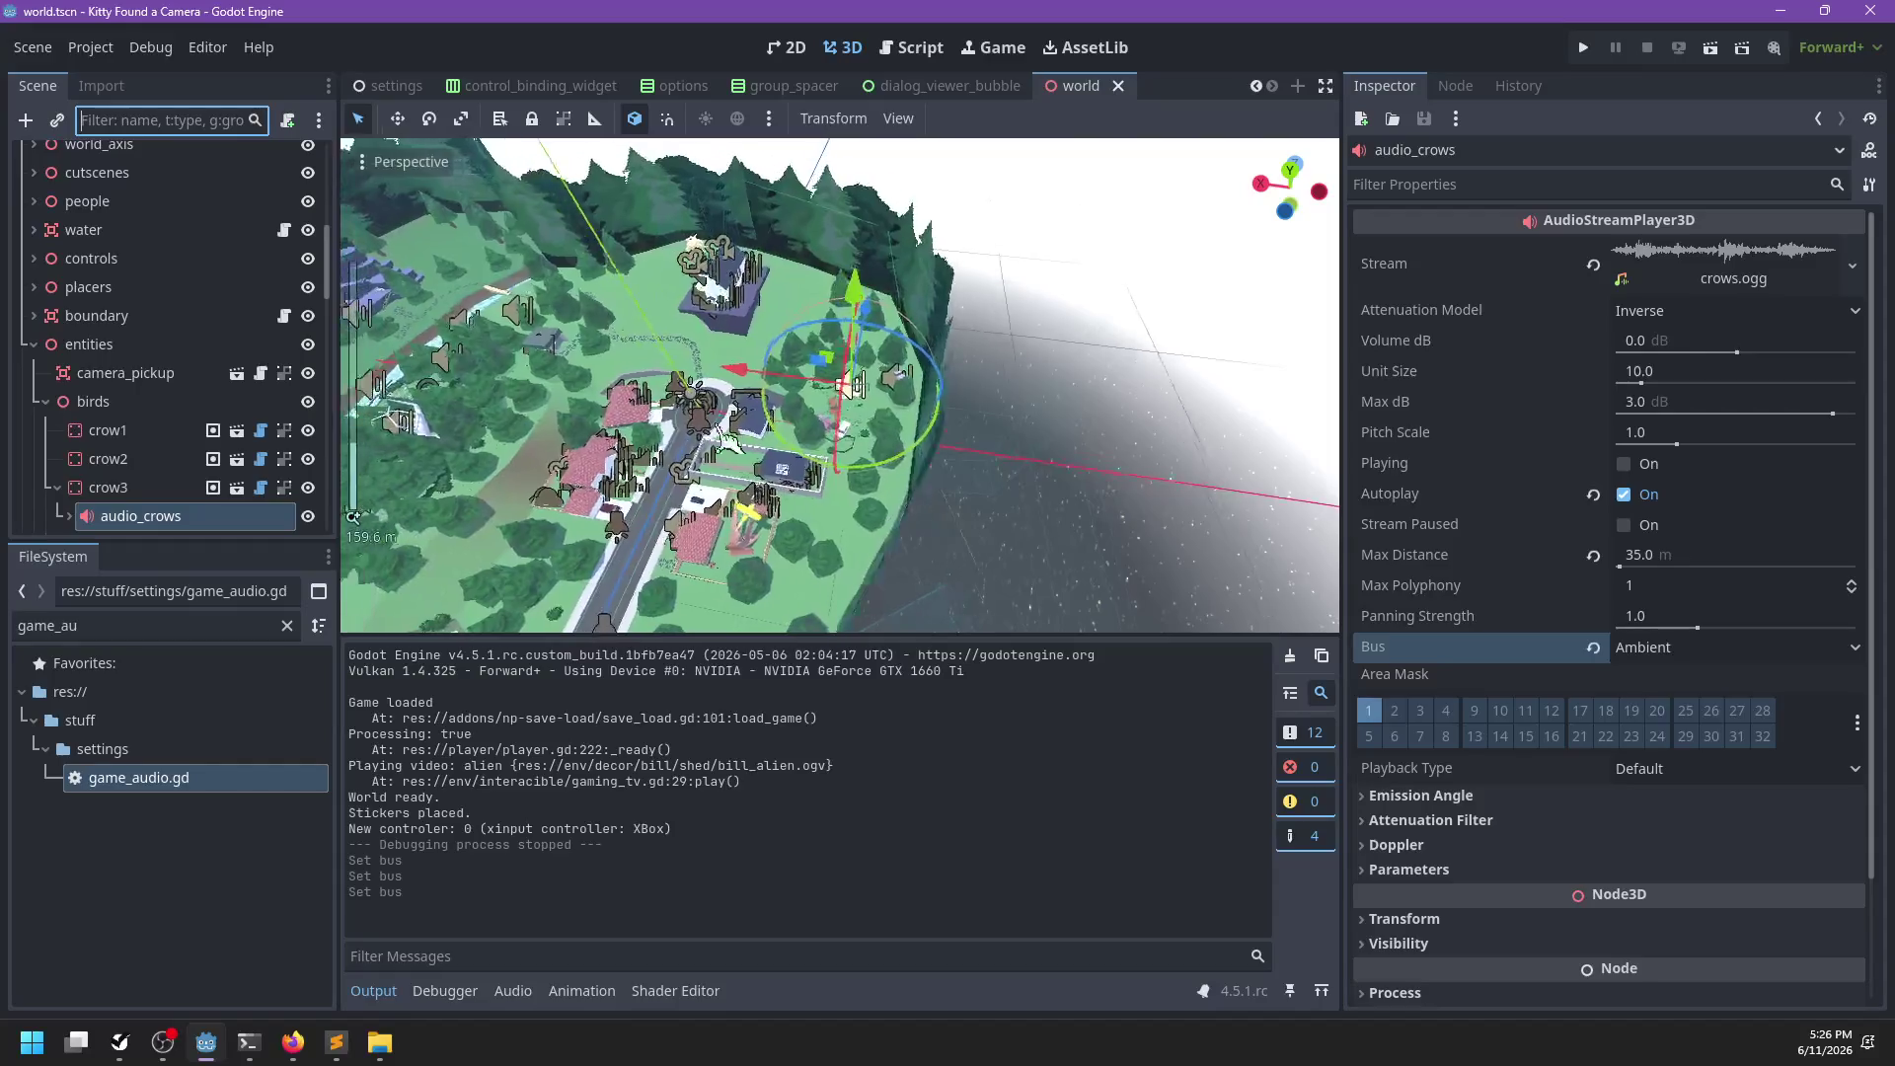
{"action": "scroll", "coordinate": [878, 405], "scroll_direction": "up", "scroll_amount": 3}
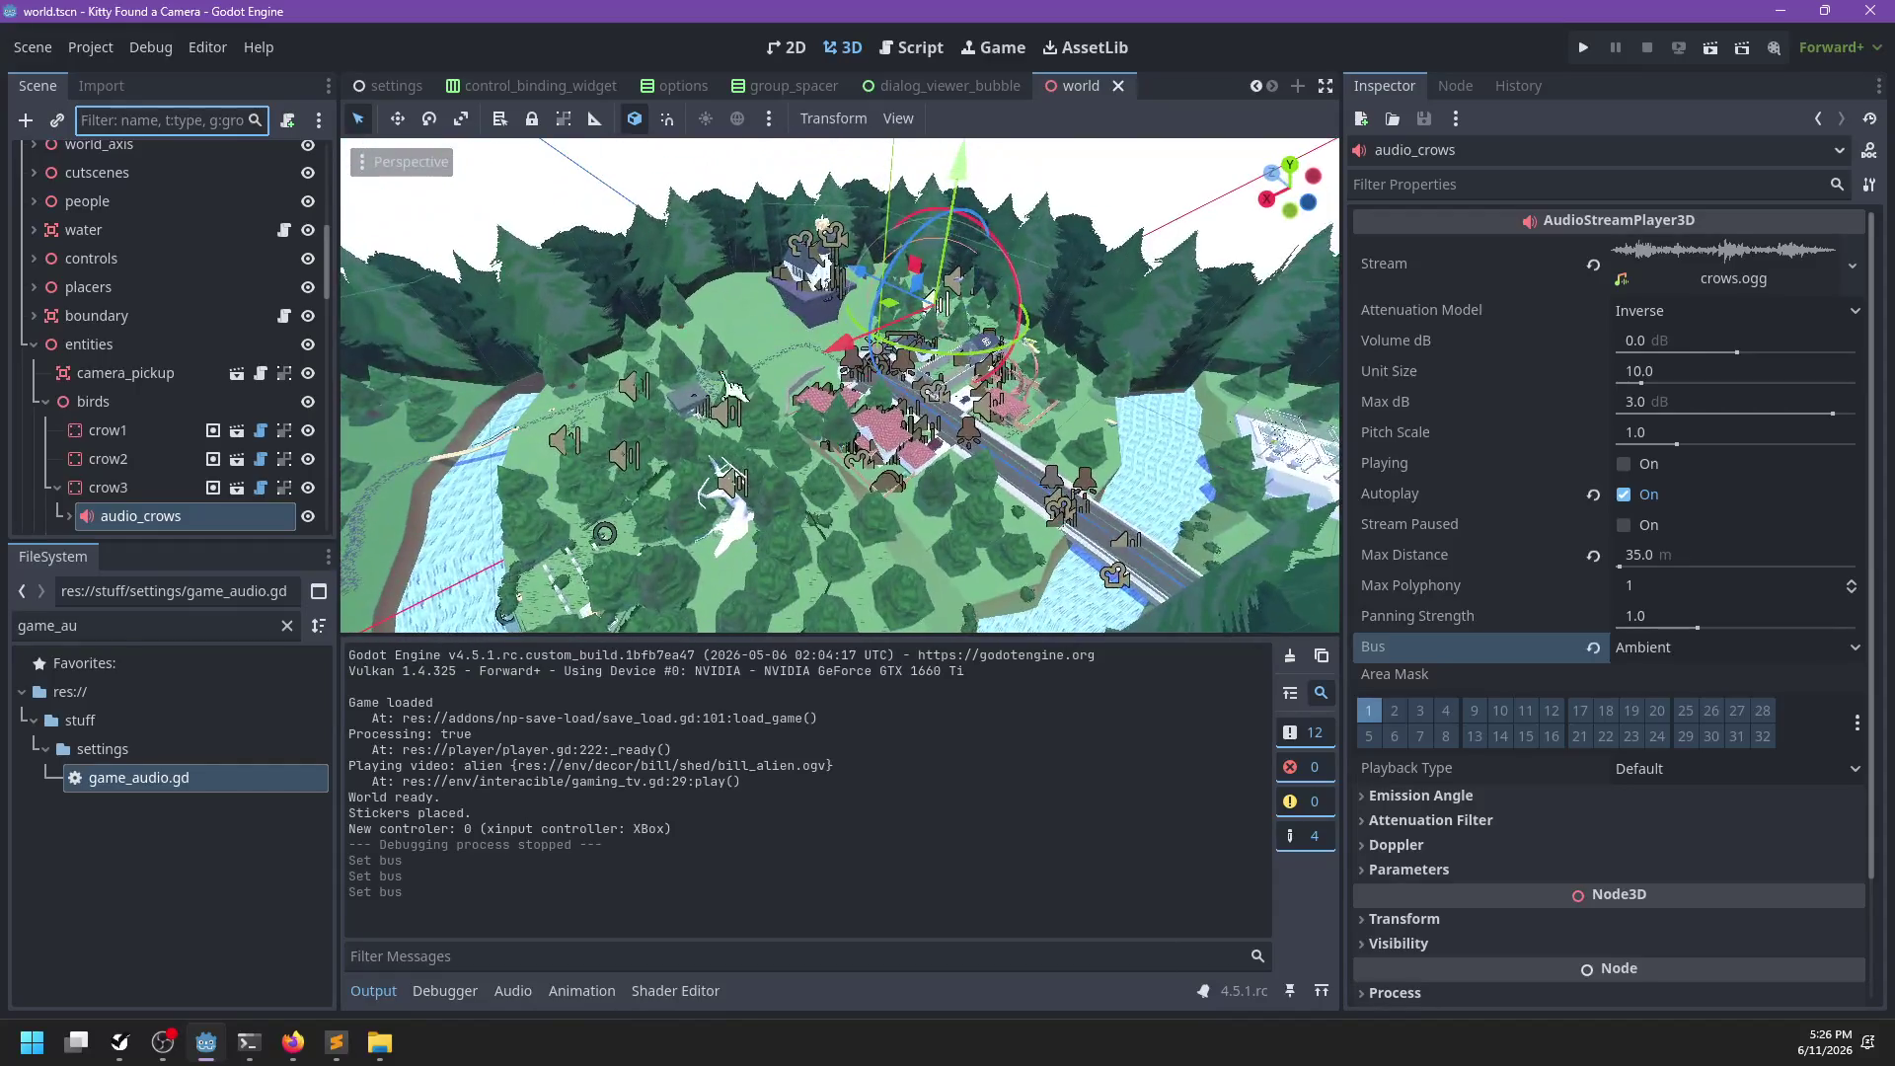
{"action": "scroll", "coordinate": [1025, 348], "scroll_direction": "up", "scroll_amount": 5}
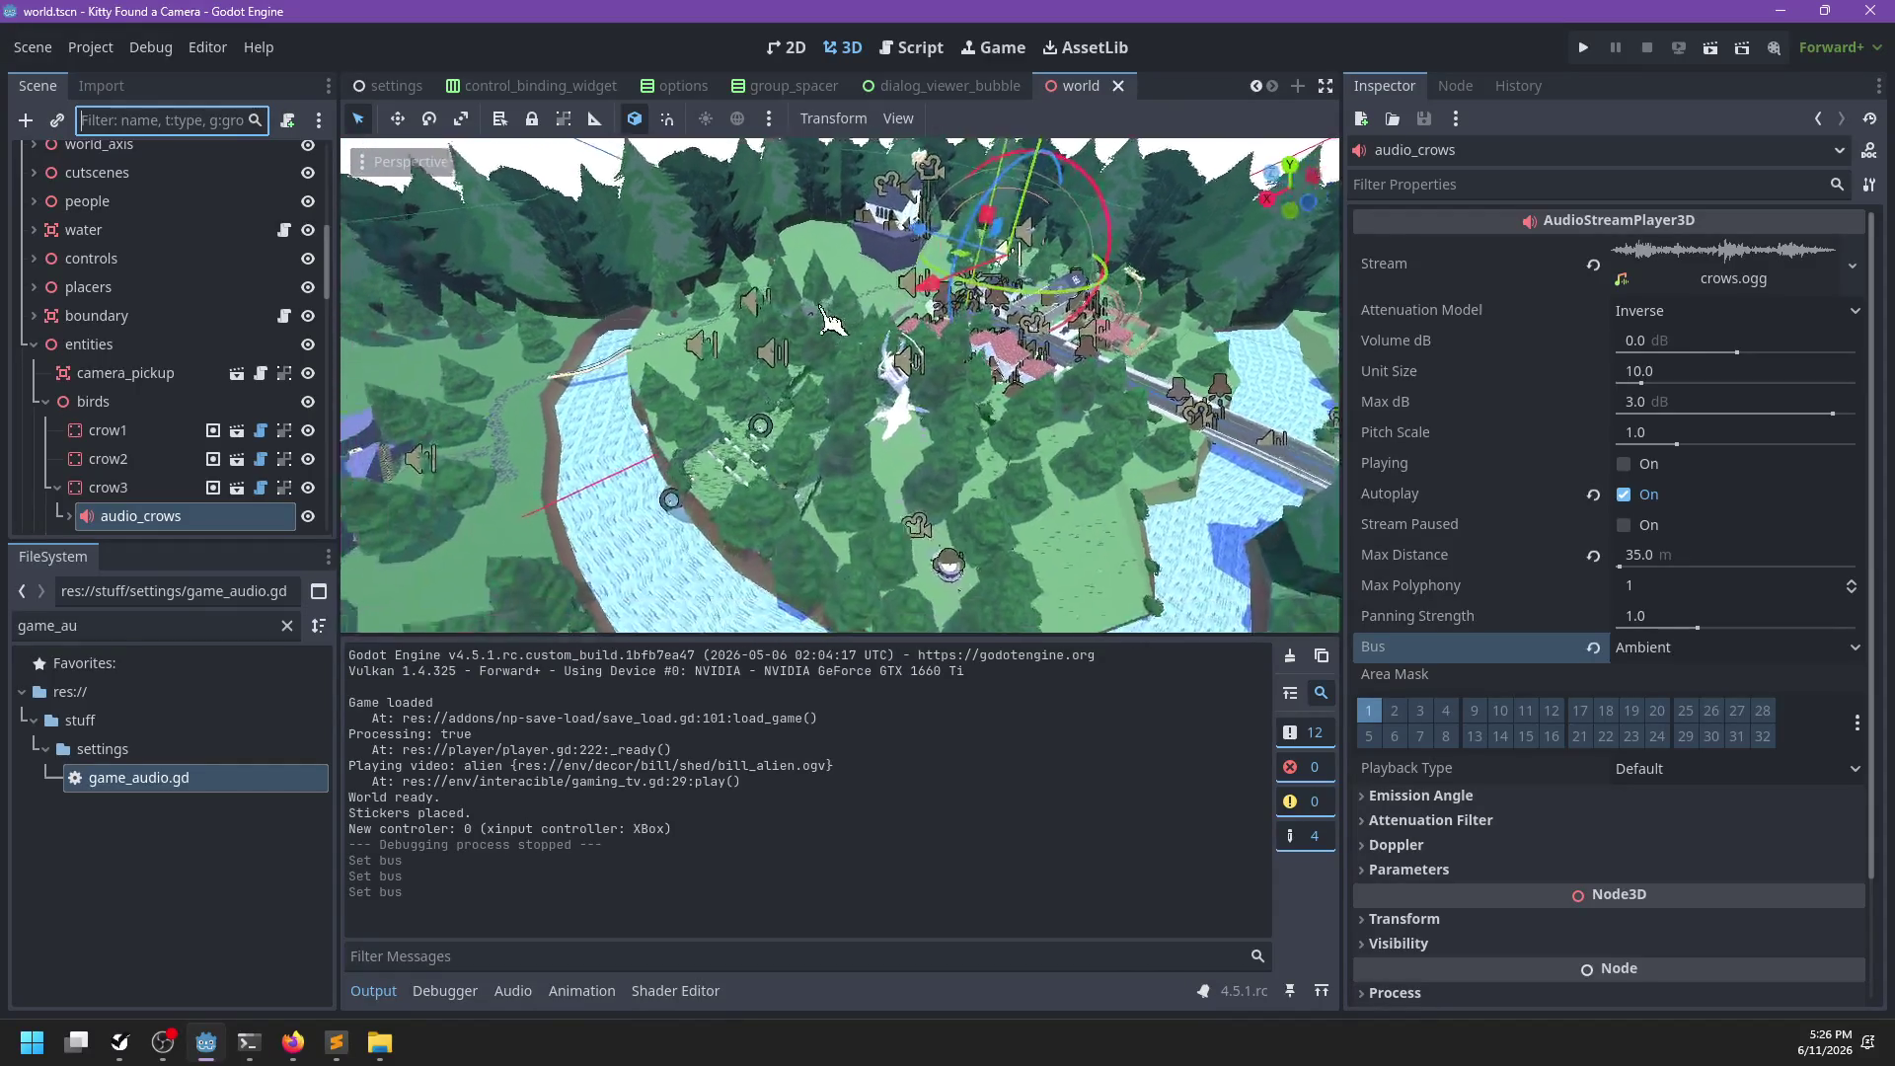
{"action": "mouse_move", "coordinate": [1024, 347]}
{"action": "left_mouse_down"}
{"action": "mouse_move", "coordinate": [704, 464]}
{"action": "mouse_move", "coordinate": [794, 298]}
{"action": "mouse_move", "coordinate": [770, 297]}
{"action": "left_mouse_up"}
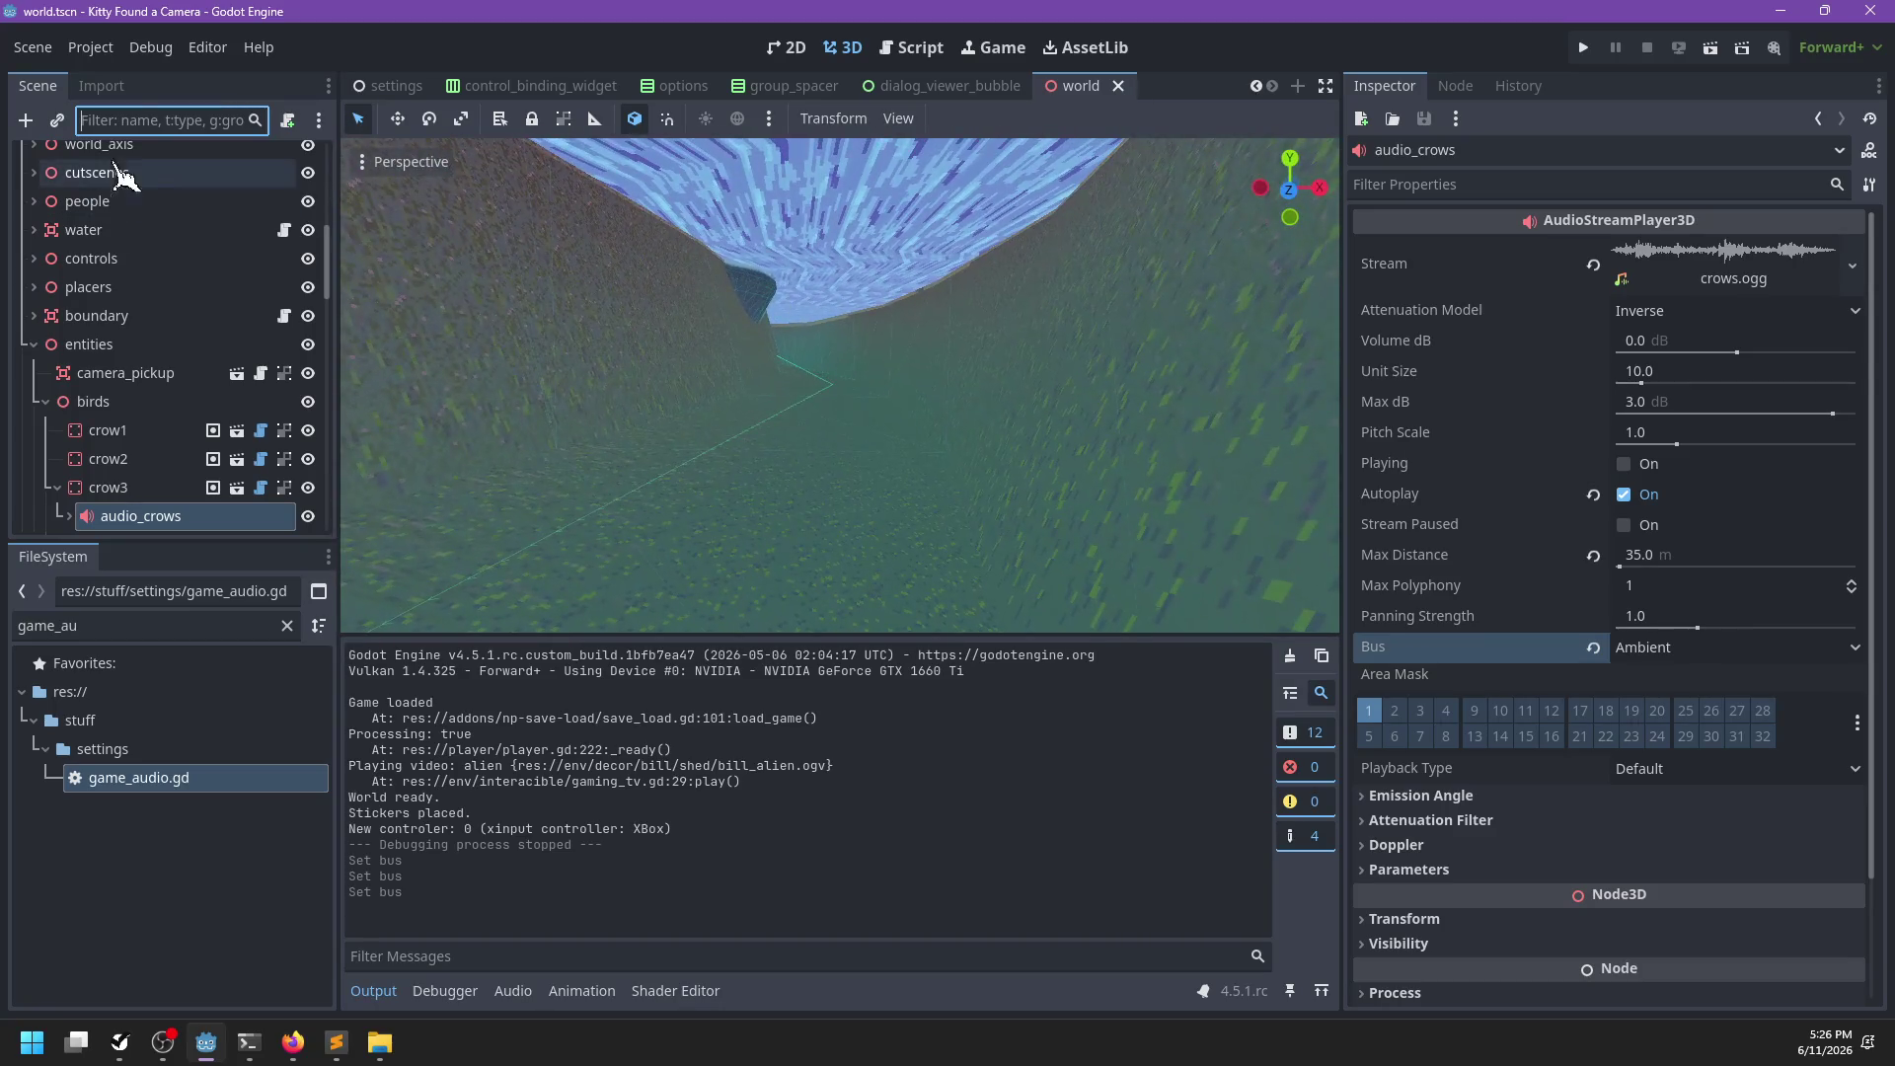
{"action": "type", "text": "water"}
{"action": "left_click", "coordinate": [150, 219]}
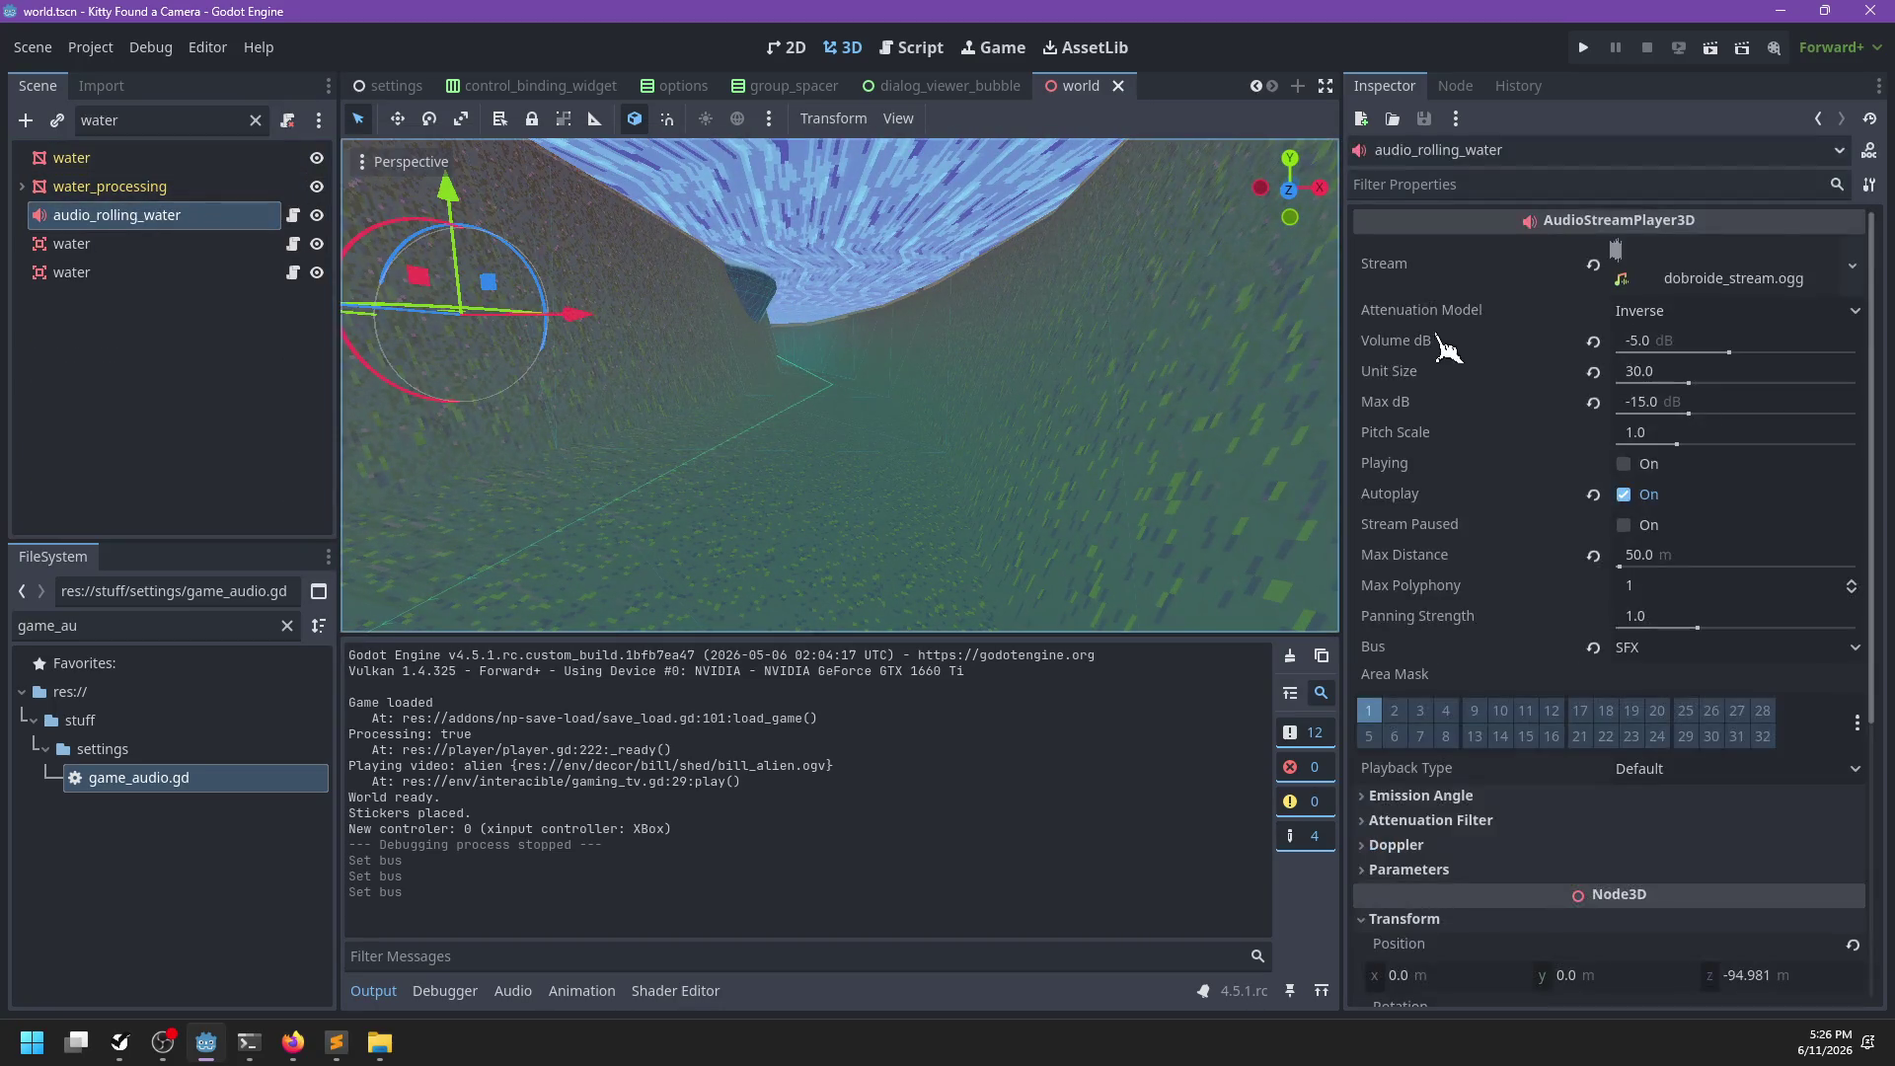
{"action": "left_click", "coordinate": [1656, 655]}
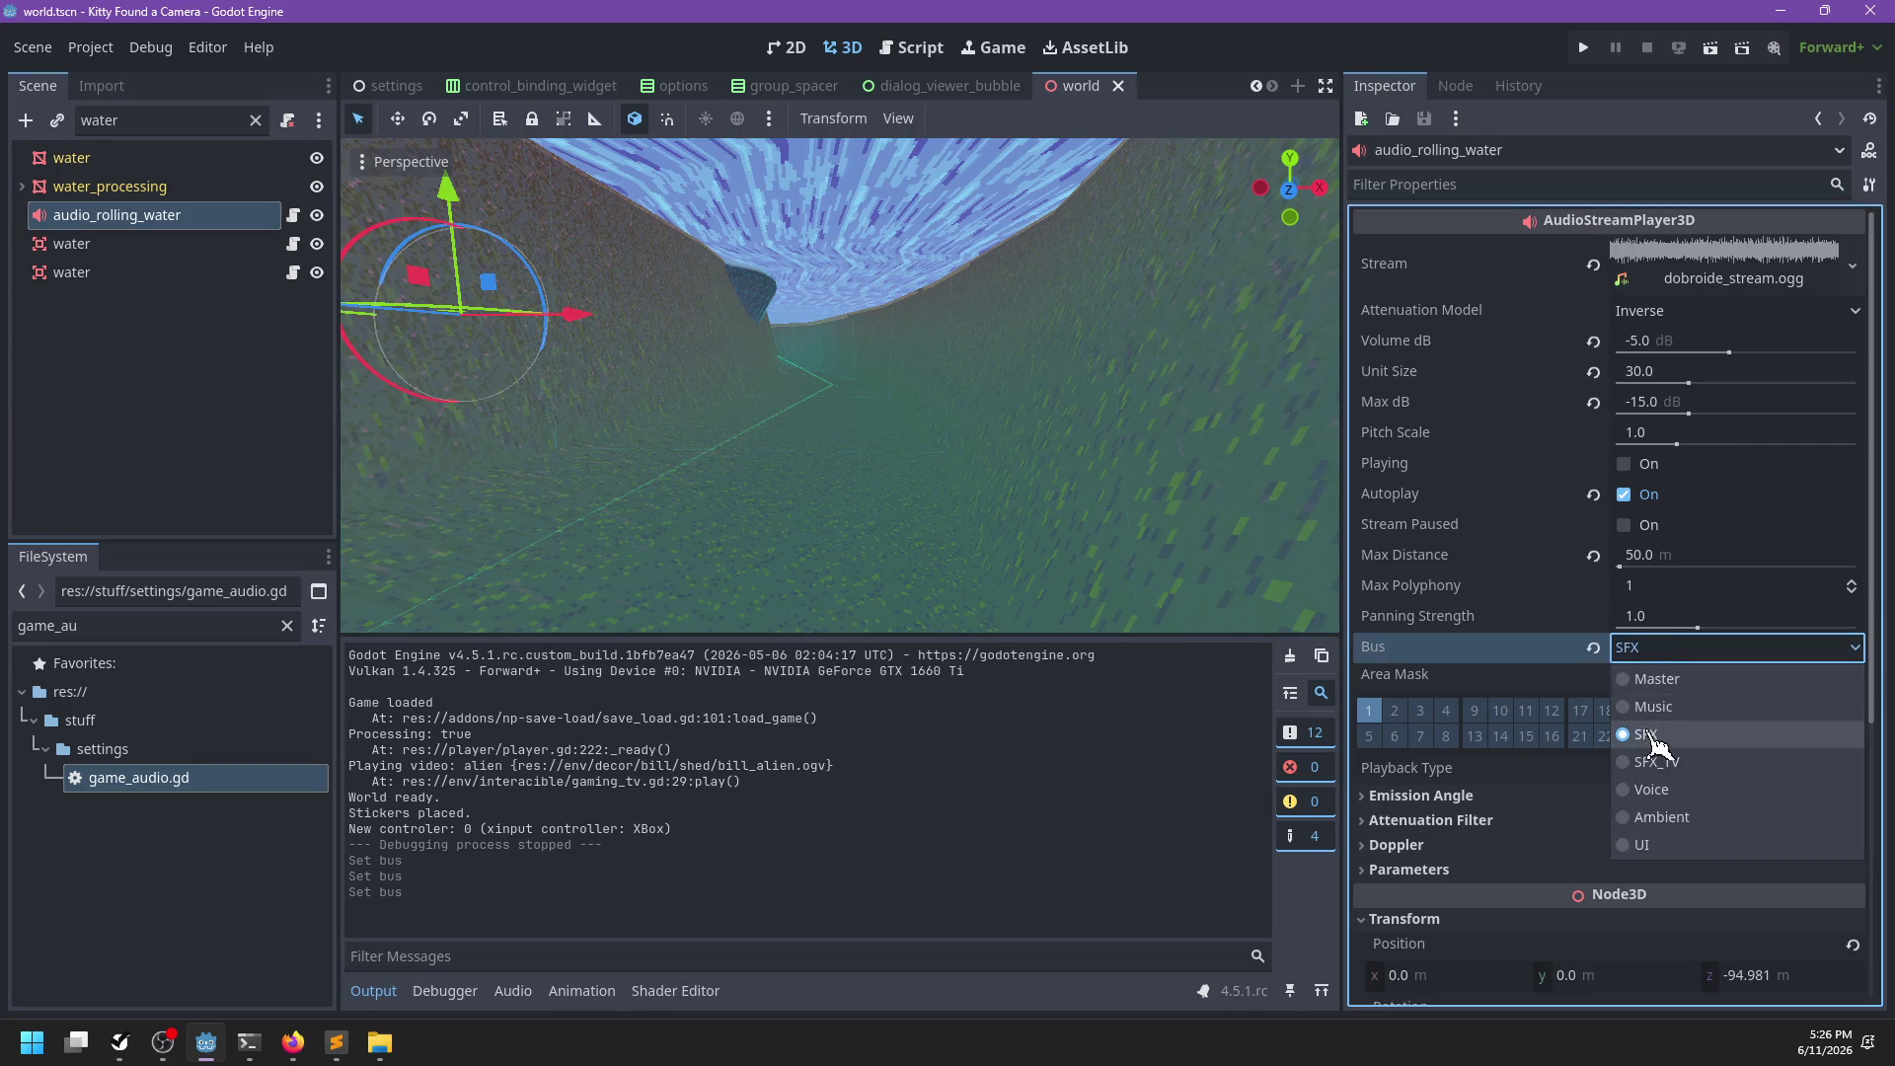
{"action": "left_click", "coordinate": [1663, 827]}
Frame audio_rolling_water in the viewport and save the world scene
{"action": "left_click_drag", "start_coordinate": [105, 249], "coordinate": [39, 207]}
{"action": "left_click", "coordinate": [22, 187]}
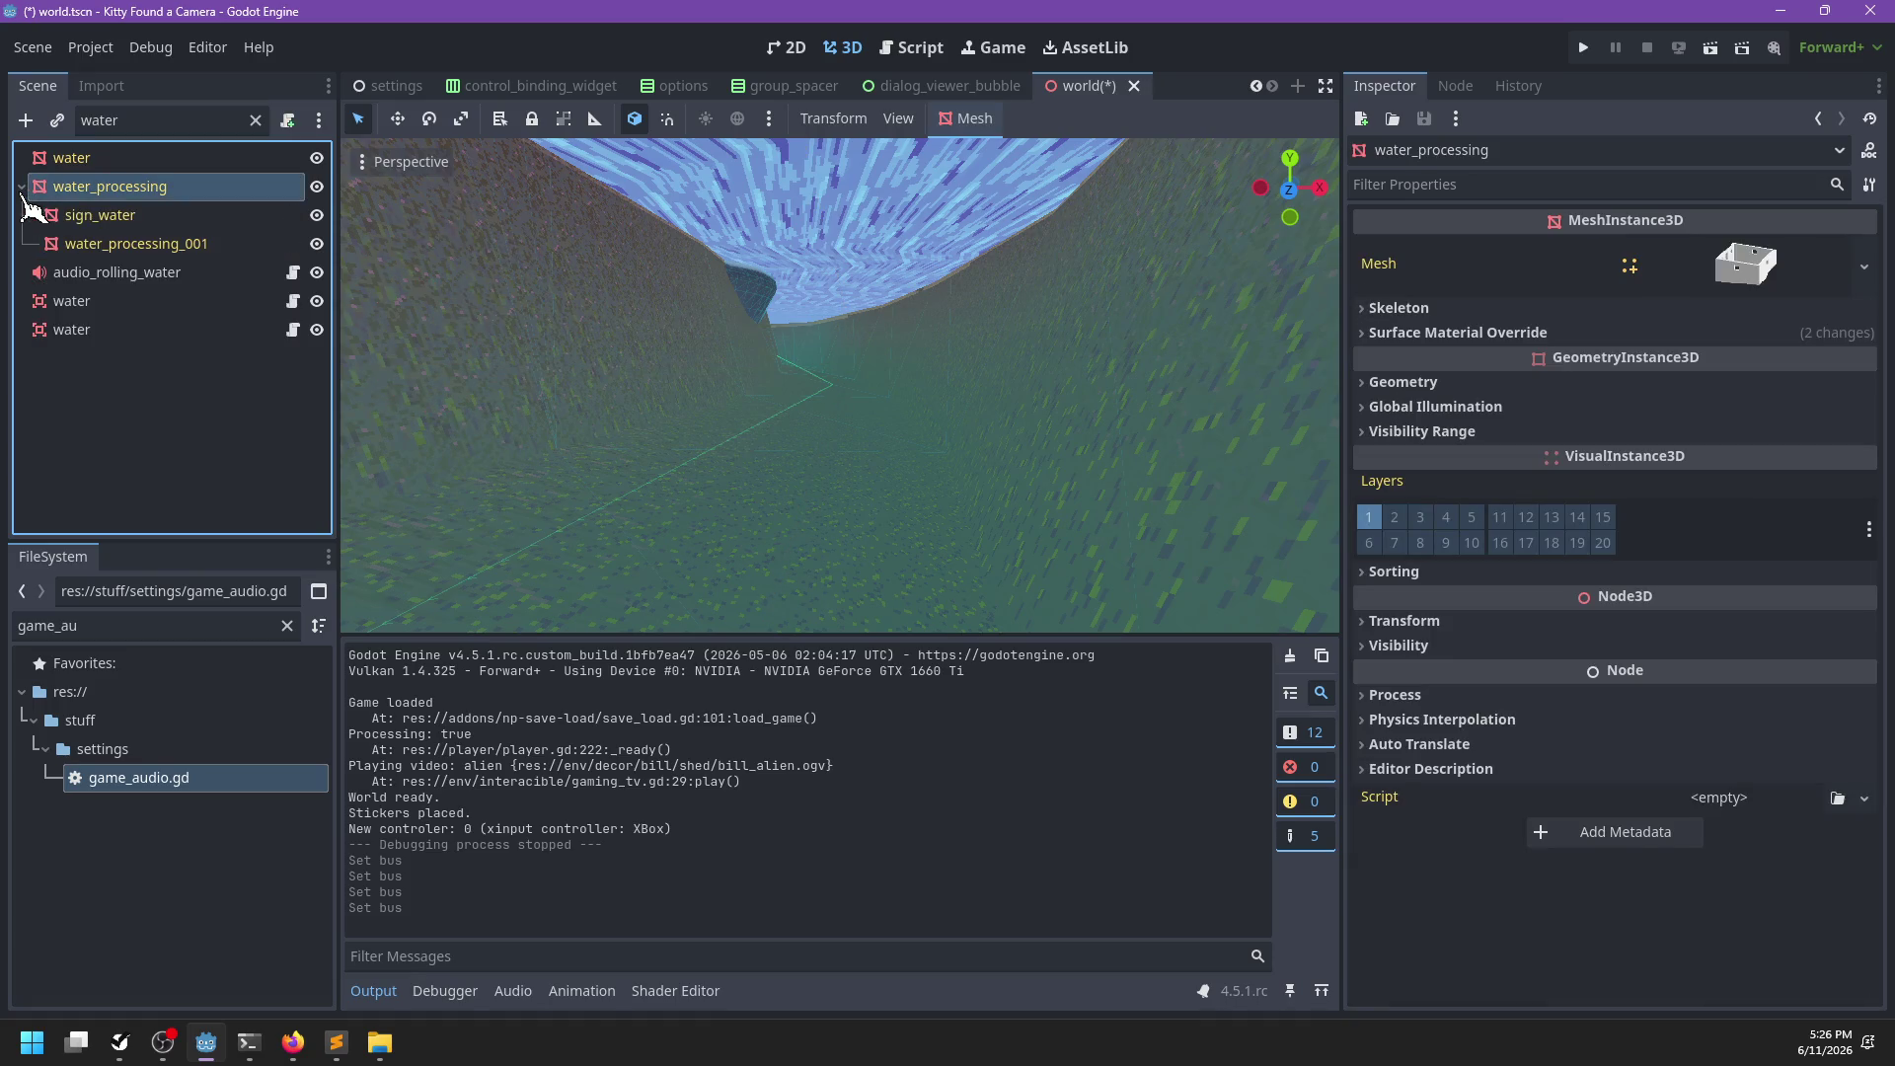
{"action": "left_click", "coordinate": [22, 188]}
{"action": "left_click", "coordinate": [39, 215]}
{"action": "key", "text": "f"}
{"action": "key", "text": "ctrl+s"}
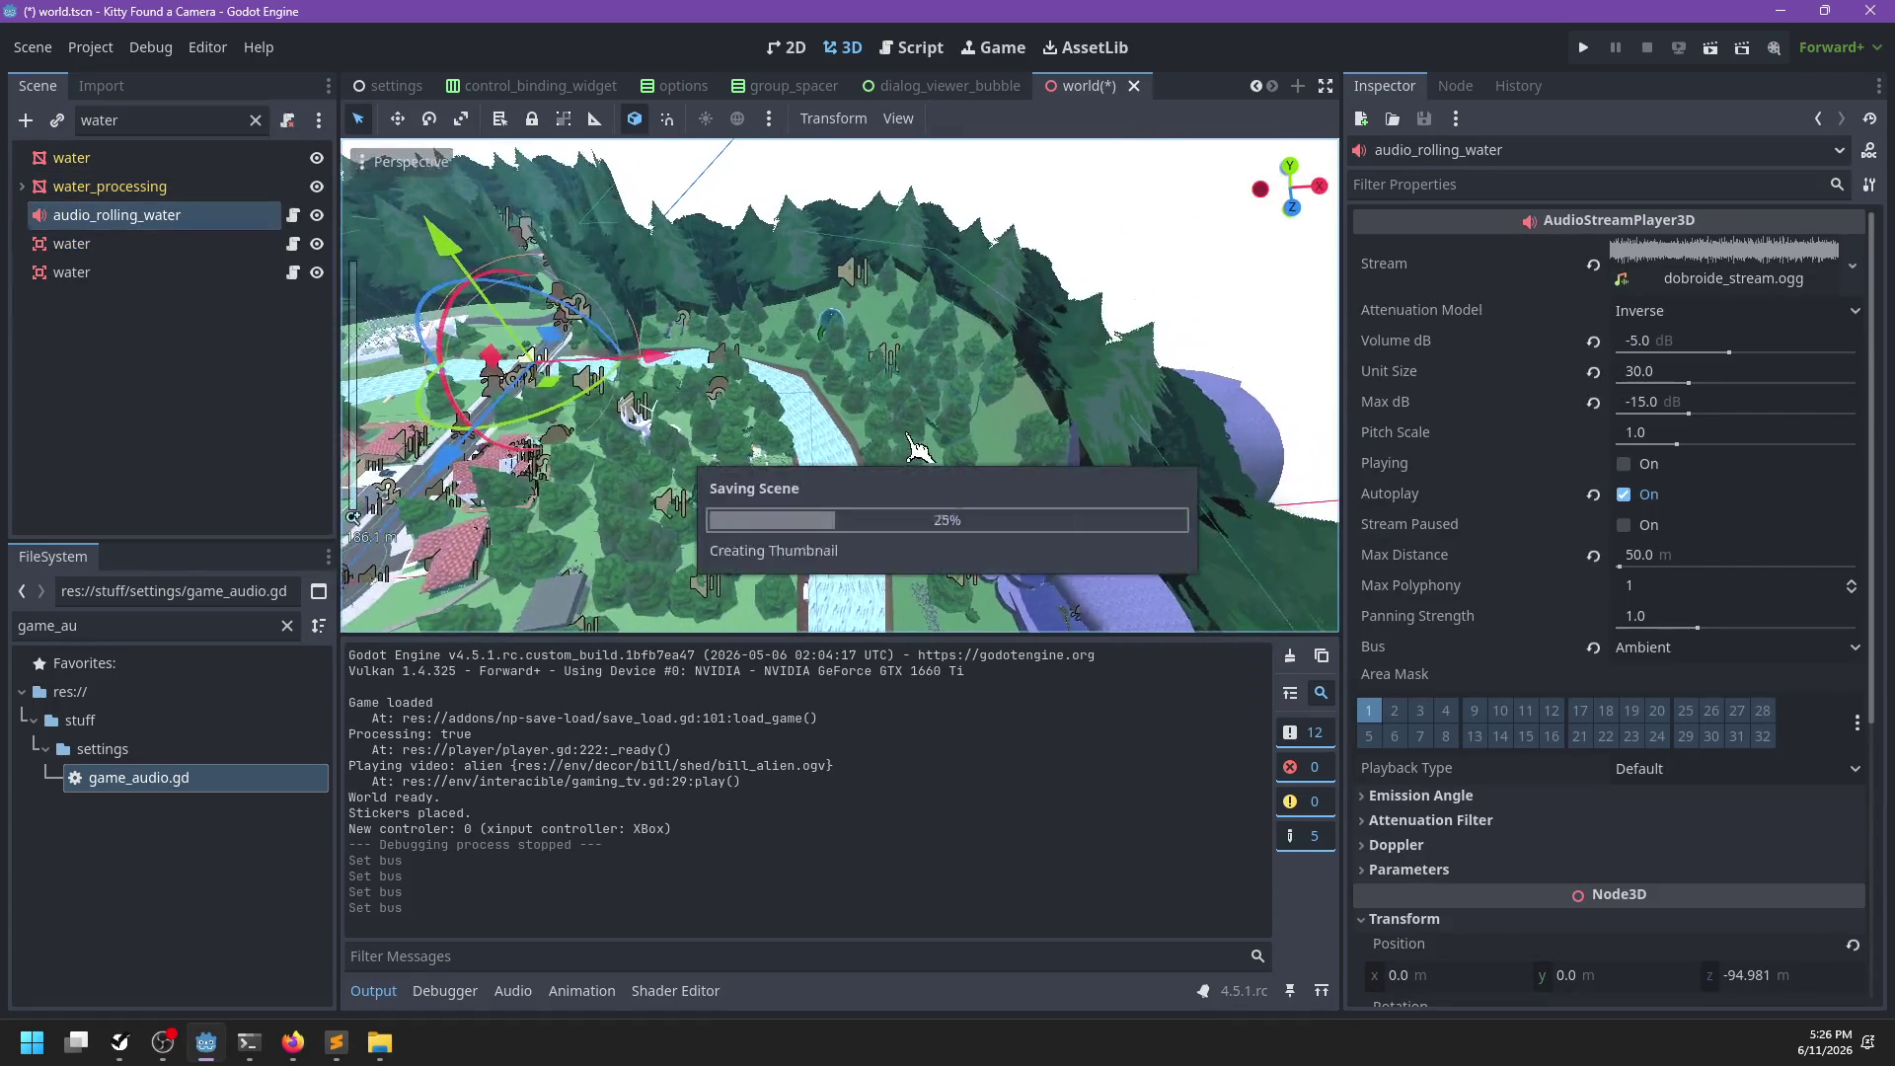
{"action": "double_click", "coordinate": [158, 626]}
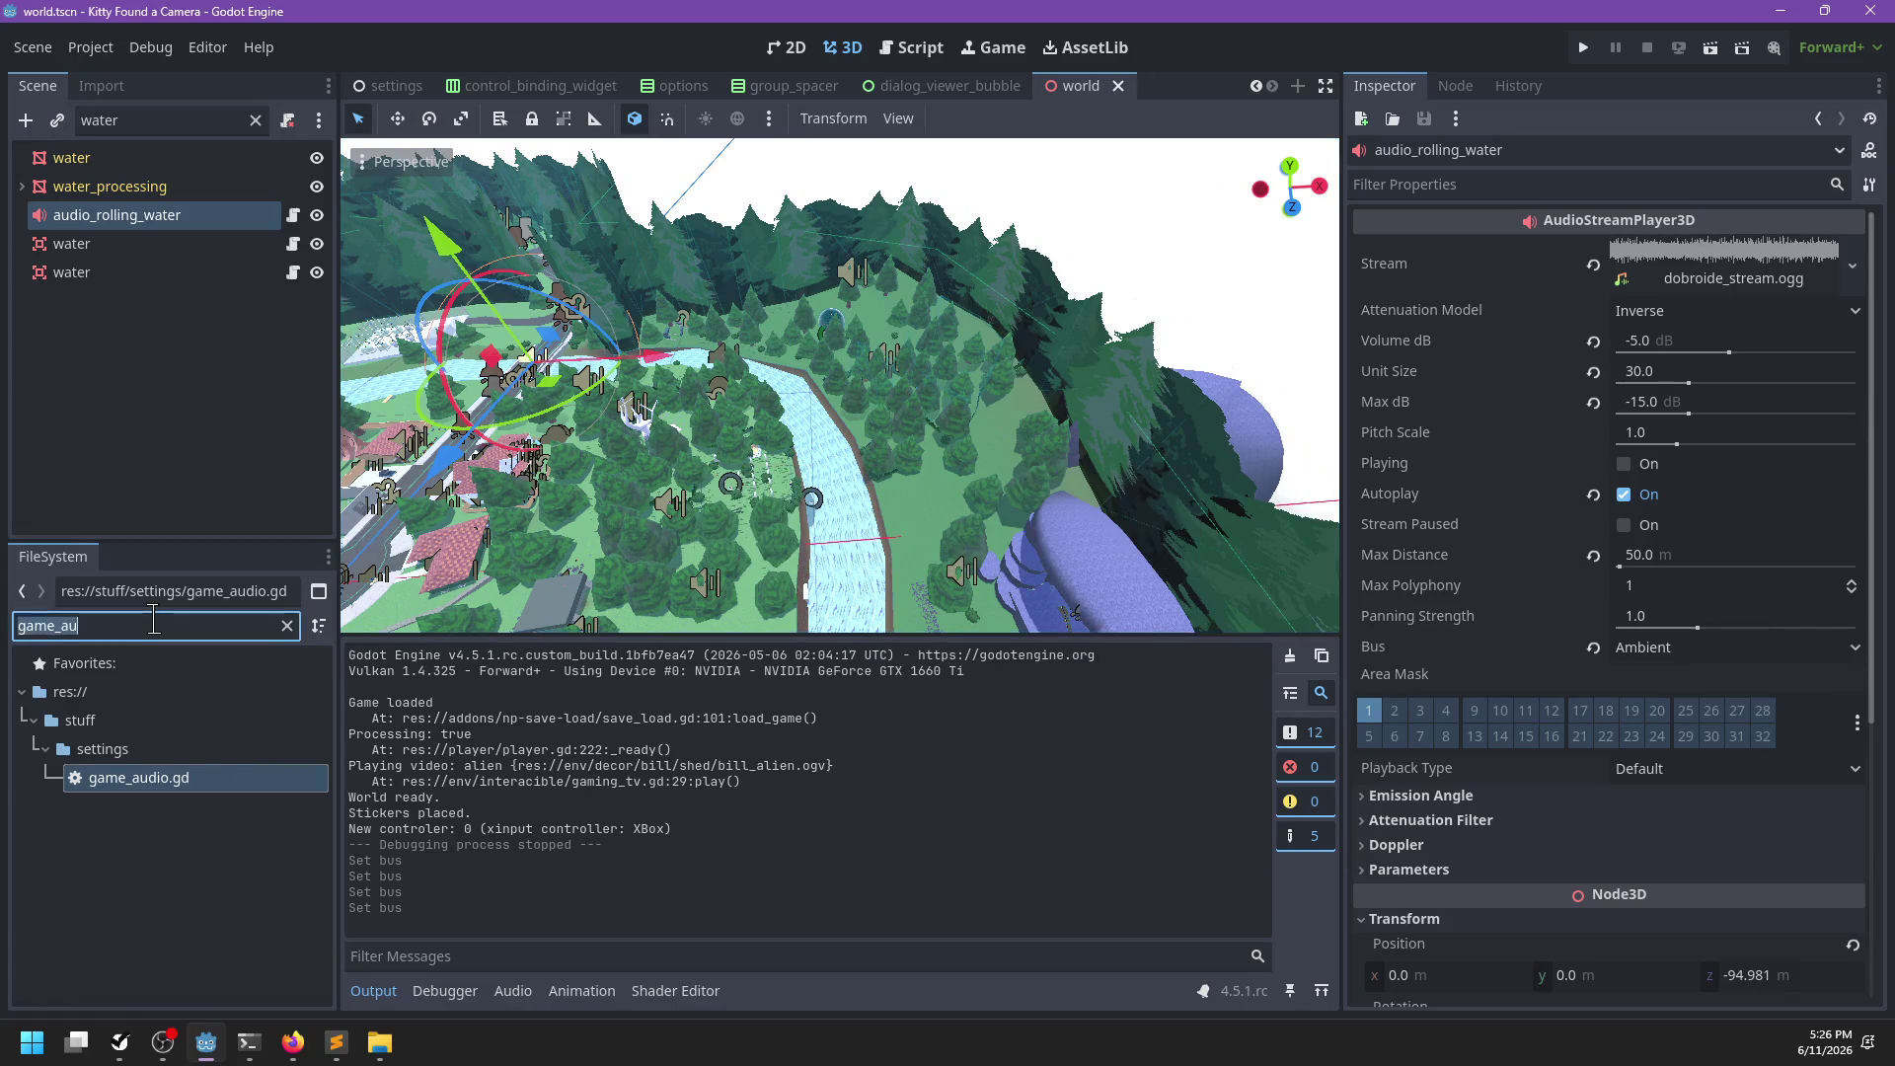
Open cave_scene.tscn, route its water sound to the Ambient bus, and save
{"action": "type", "text": "cave"}
{"action": "left_click", "coordinate": [163, 860]}
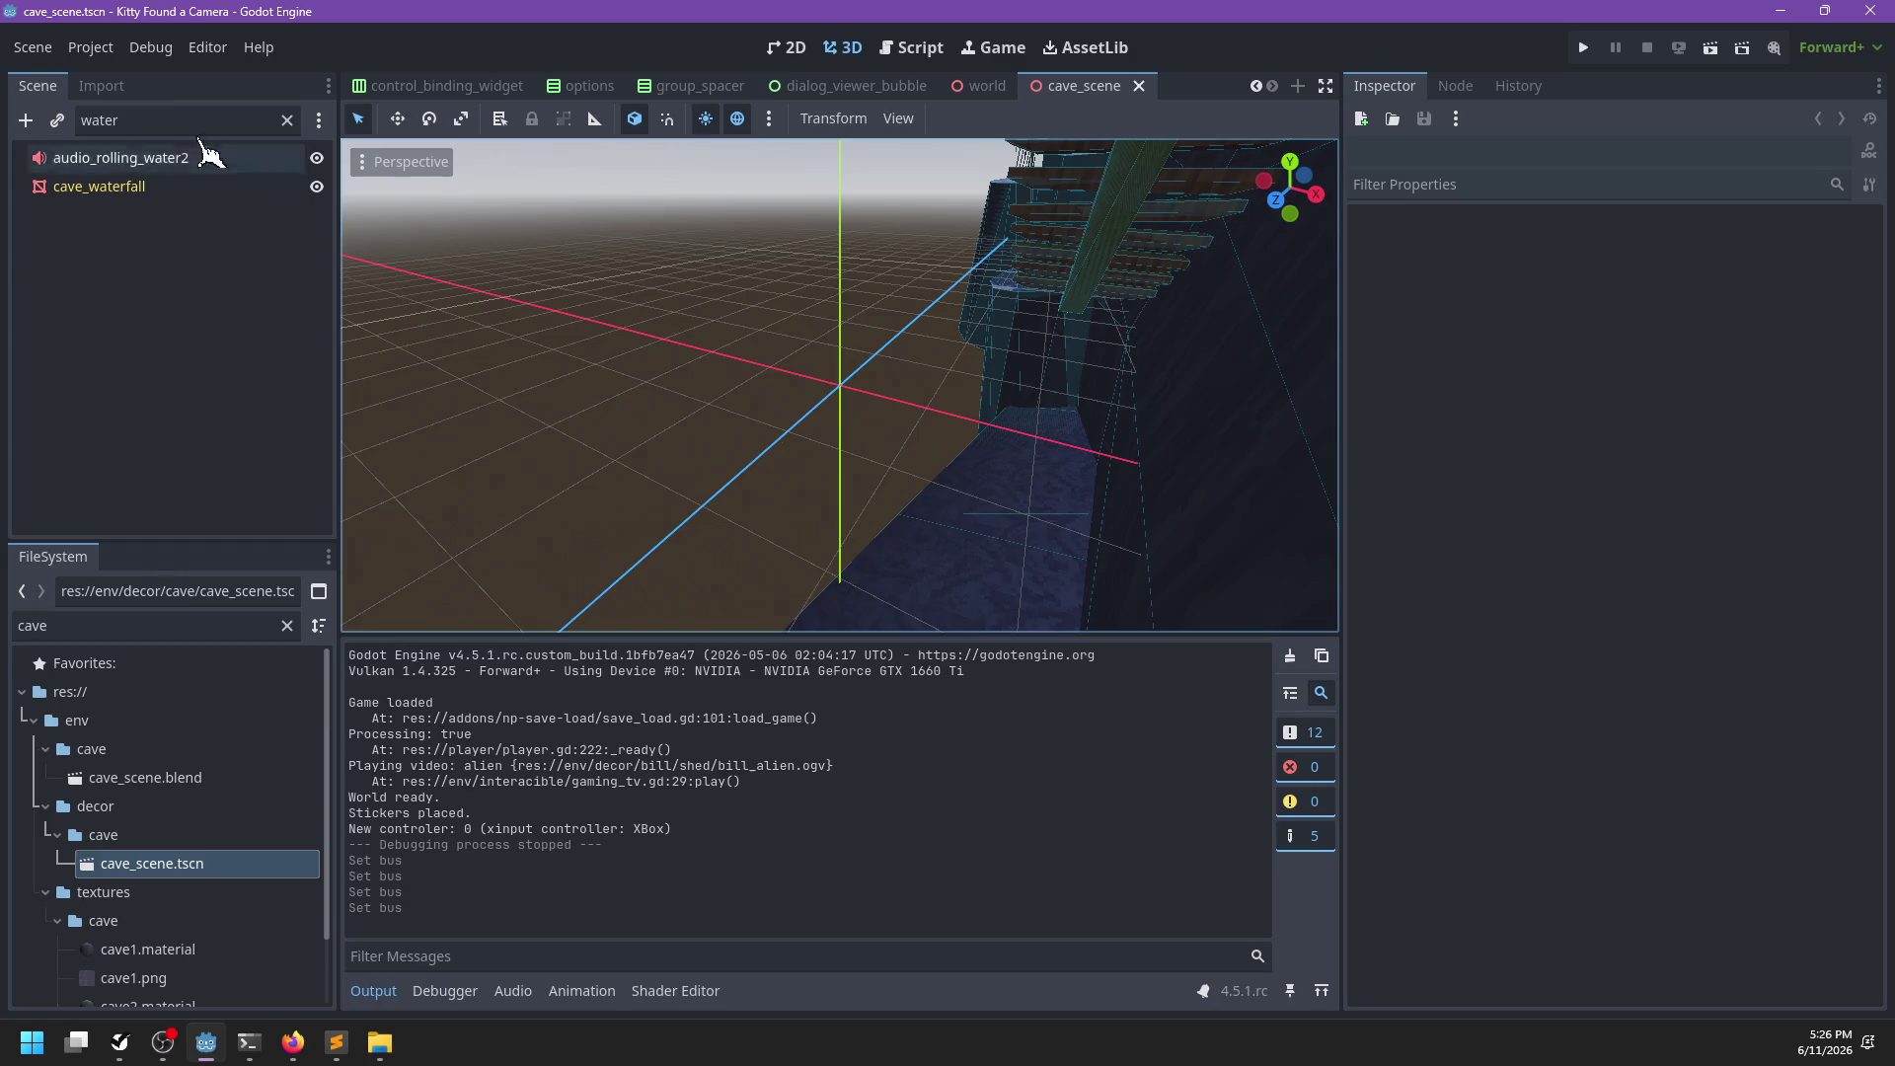
{"action": "left_click", "coordinate": [192, 158]}
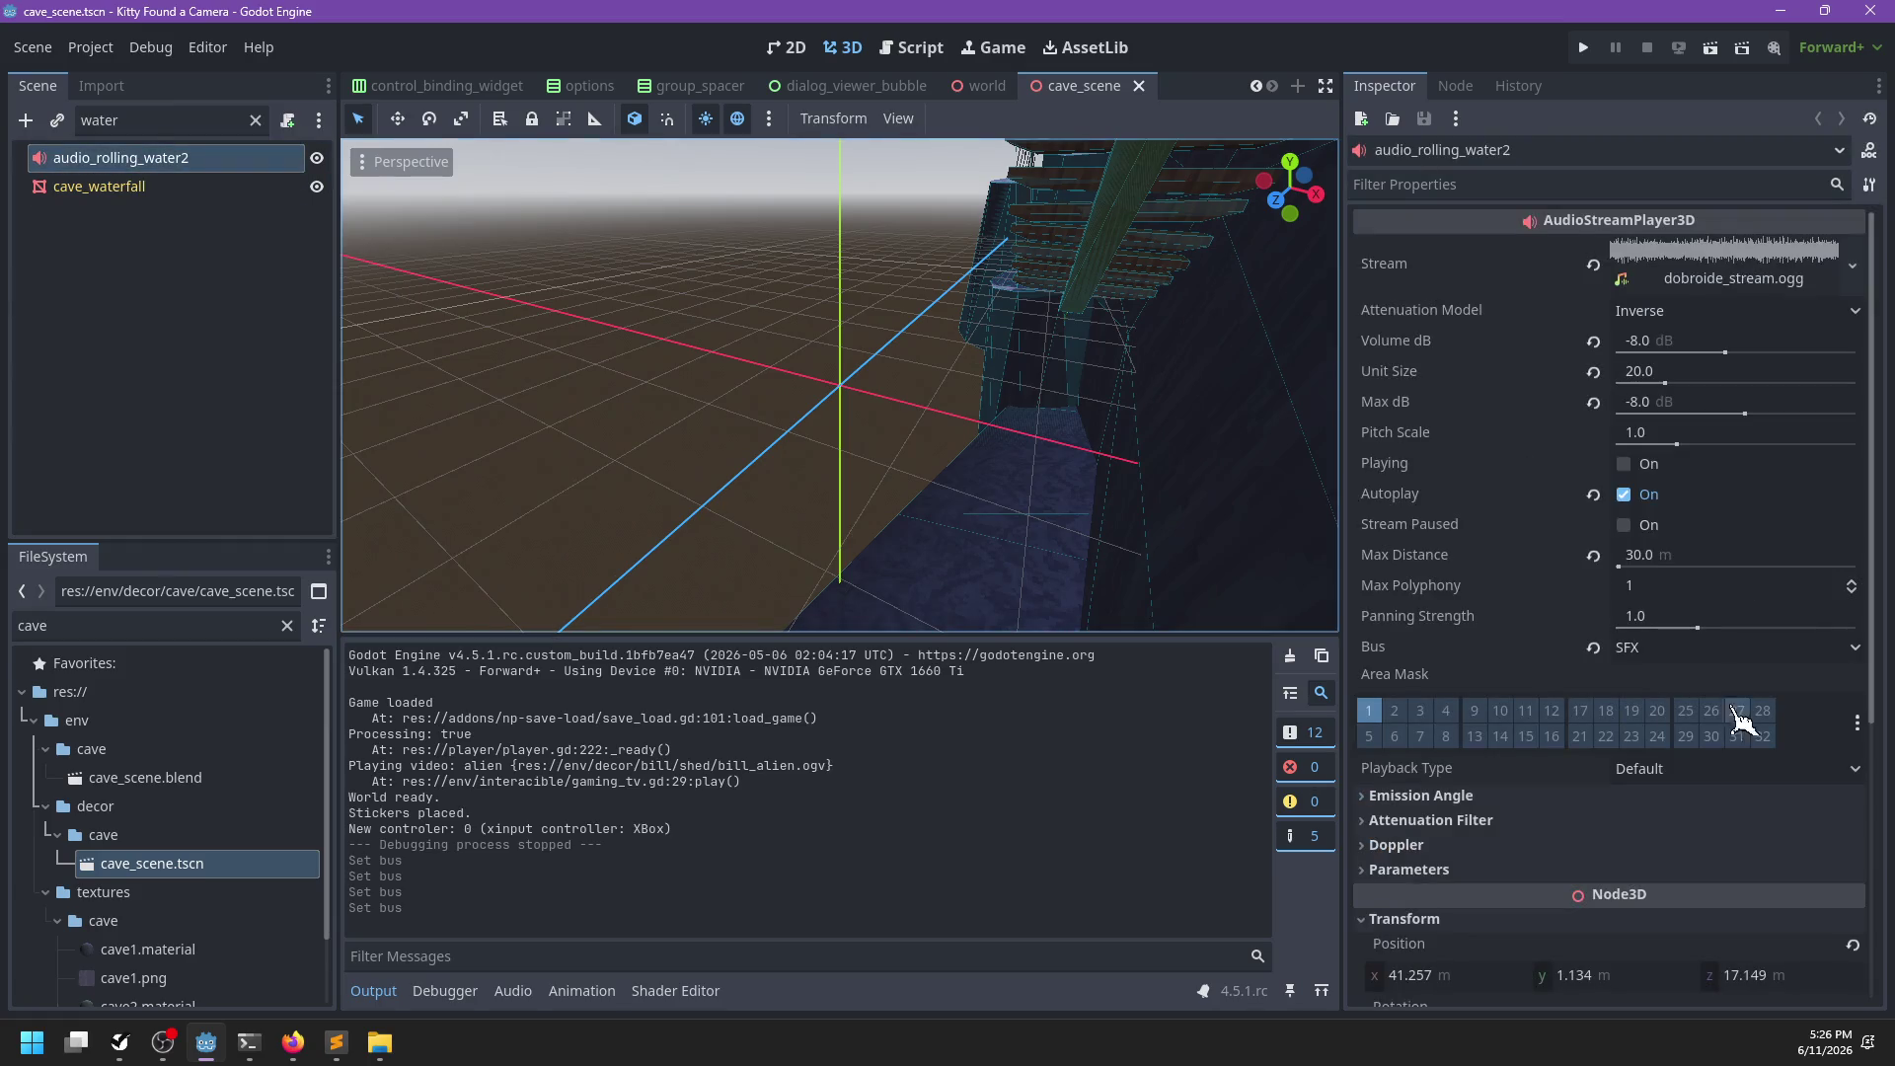
{"action": "left_click", "coordinate": [1661, 647]}
{"action": "left_click", "coordinate": [1696, 820]}
{"action": "scroll", "coordinate": [947, 457], "scroll_direction": "up", "scroll_amount": 3}
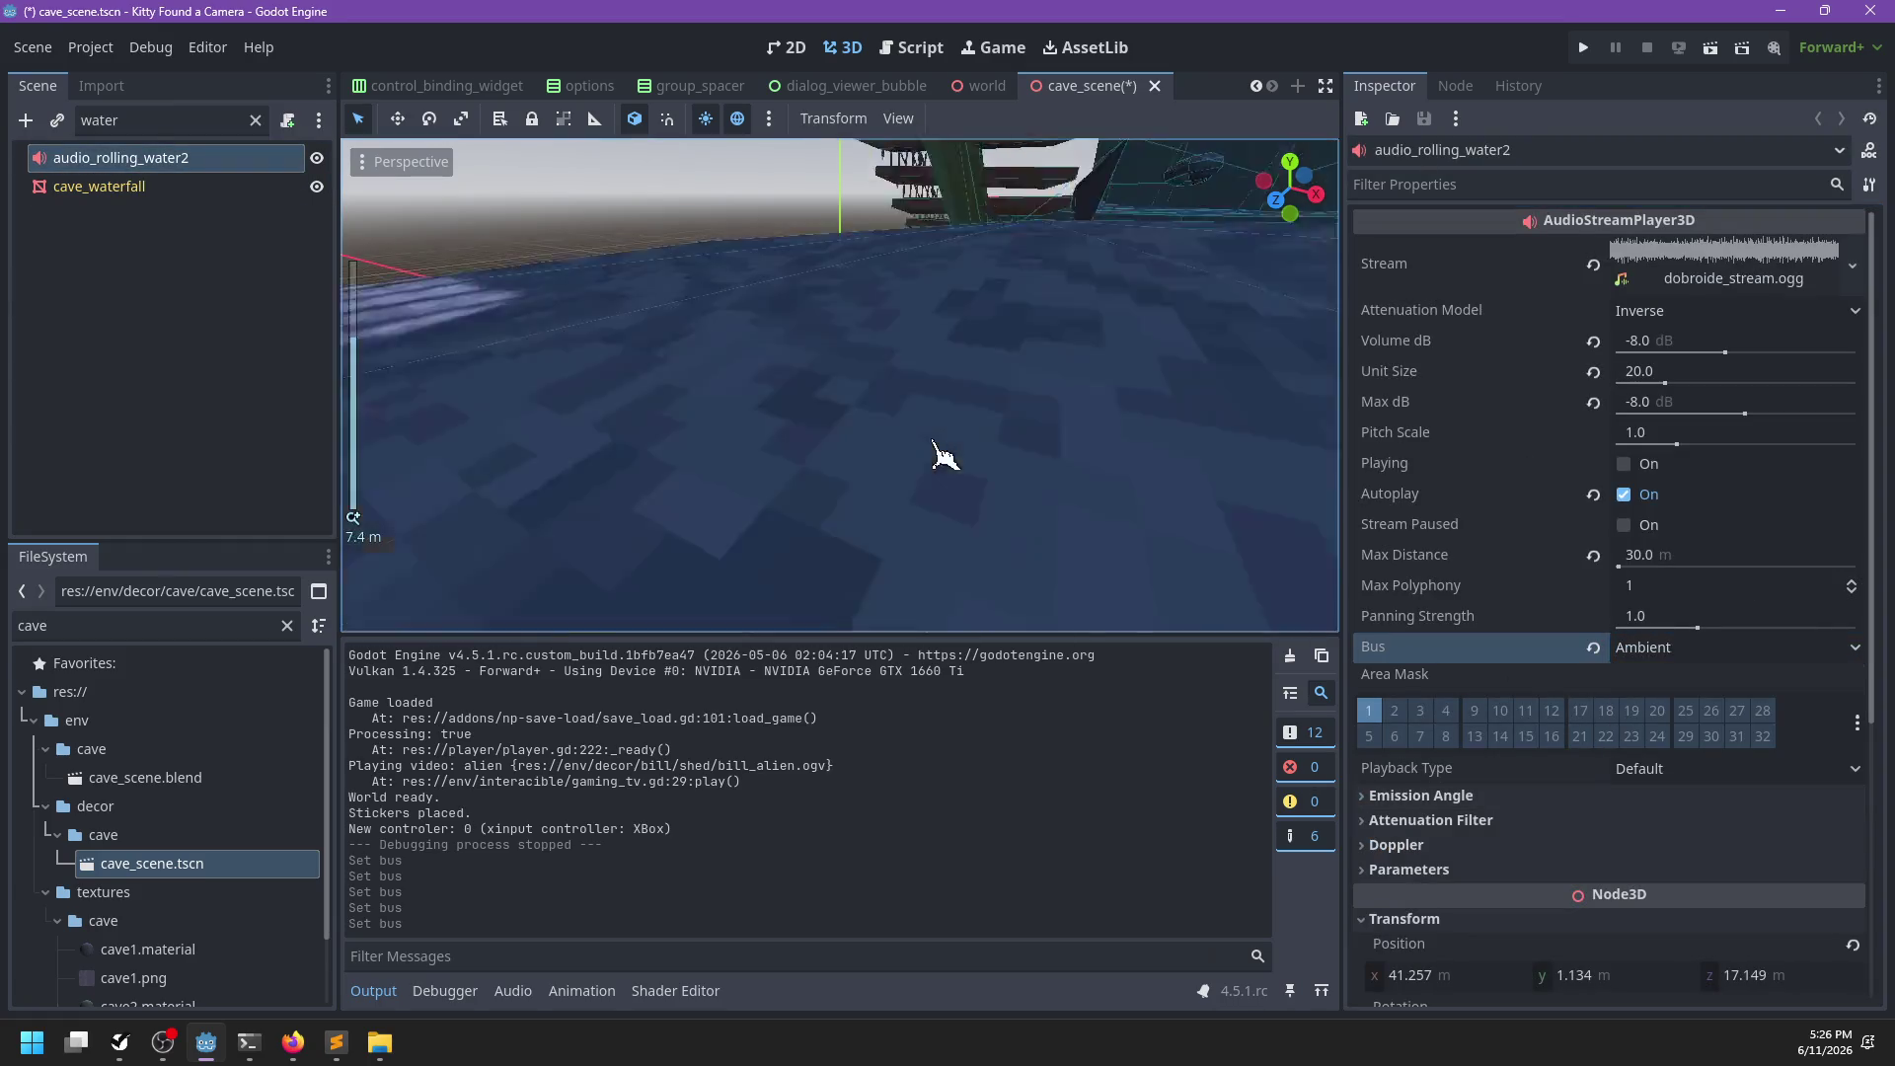
{"action": "scroll", "coordinate": [860, 496], "scroll_direction": "down", "scroll_amount": 3}
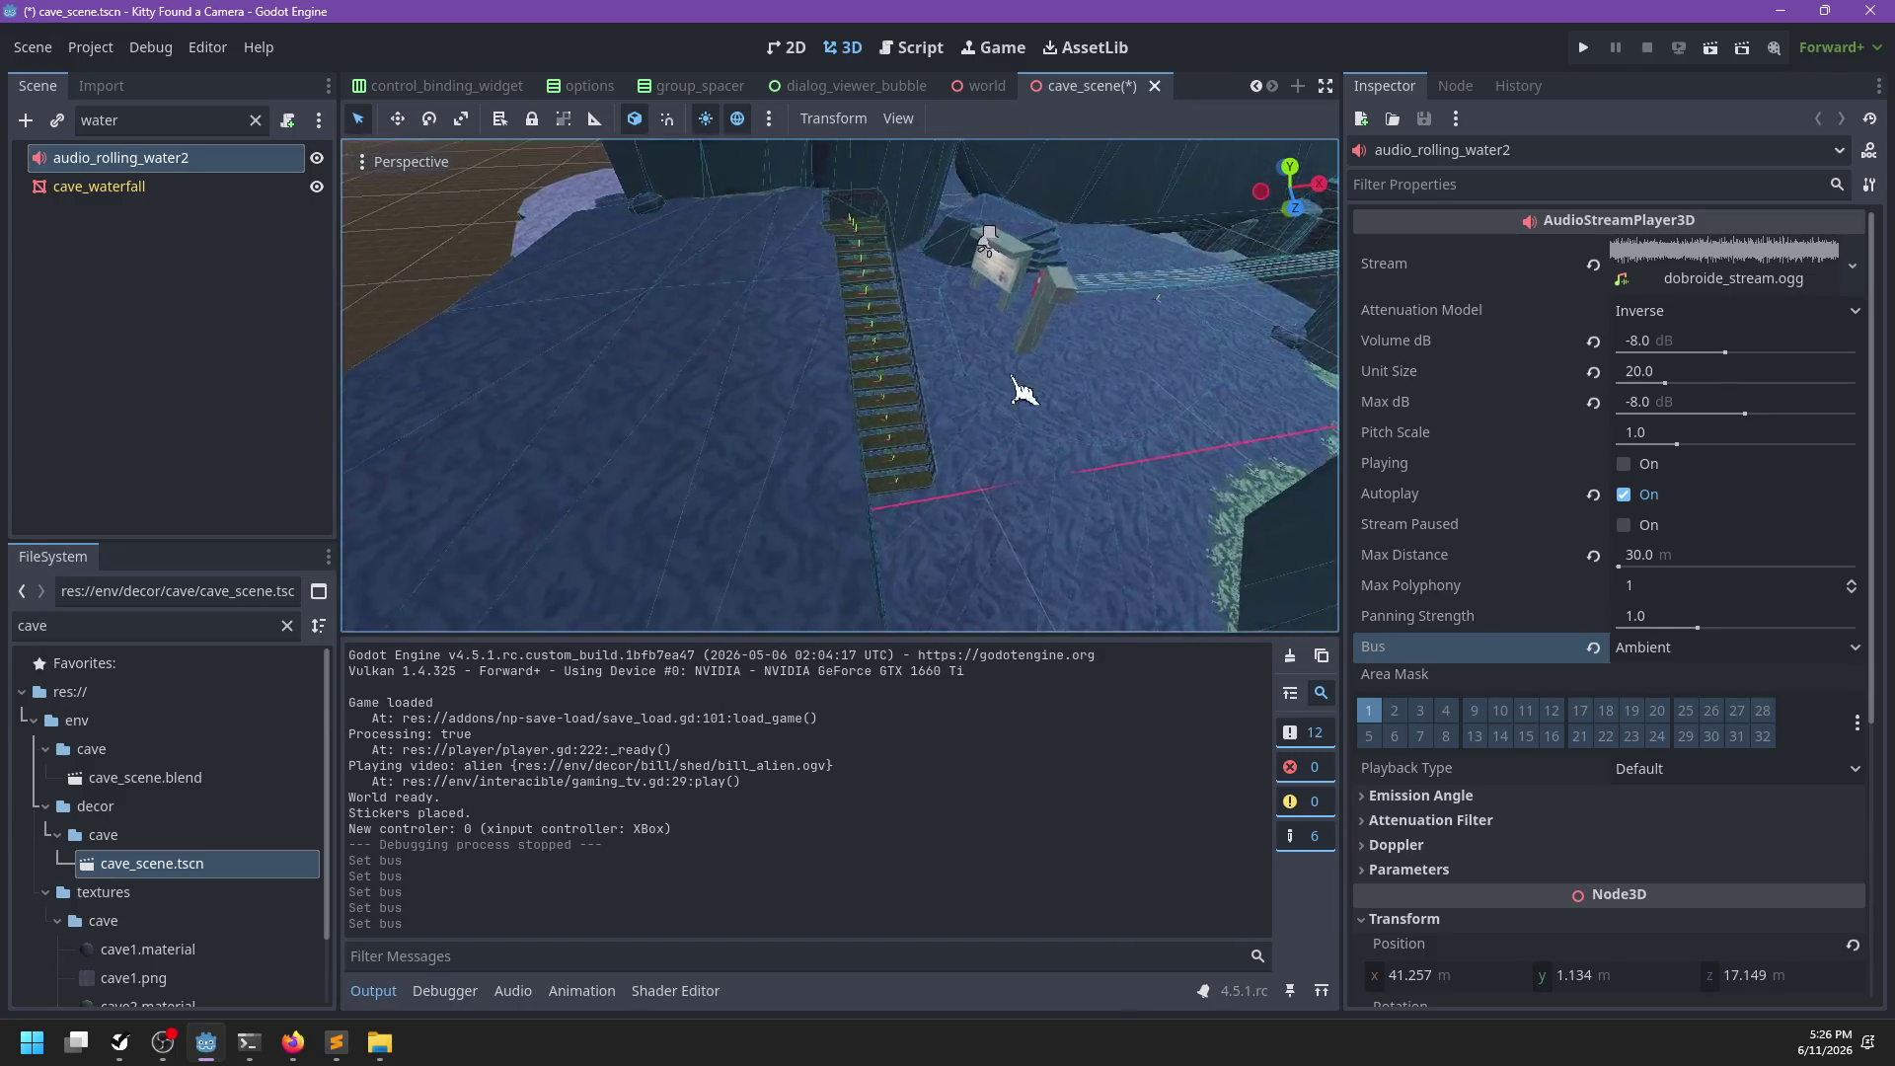
{"action": "mouse_move", "coordinate": [681, 431]}
{"action": "left_mouse_down"}
{"action": "mouse_move", "coordinate": [892, 431]}
{"action": "mouse_move", "coordinate": [1049, 381]}
{"action": "mouse_move", "coordinate": [761, 435]}
{"action": "mouse_move", "coordinate": [1065, 363]}
{"action": "left_mouse_up"}
{"action": "key", "text": "ctrl+s"}
Open other_world.tscn, route OminousHum to the Ambient bus, and save
{"action": "double_click", "coordinate": [216, 626]}
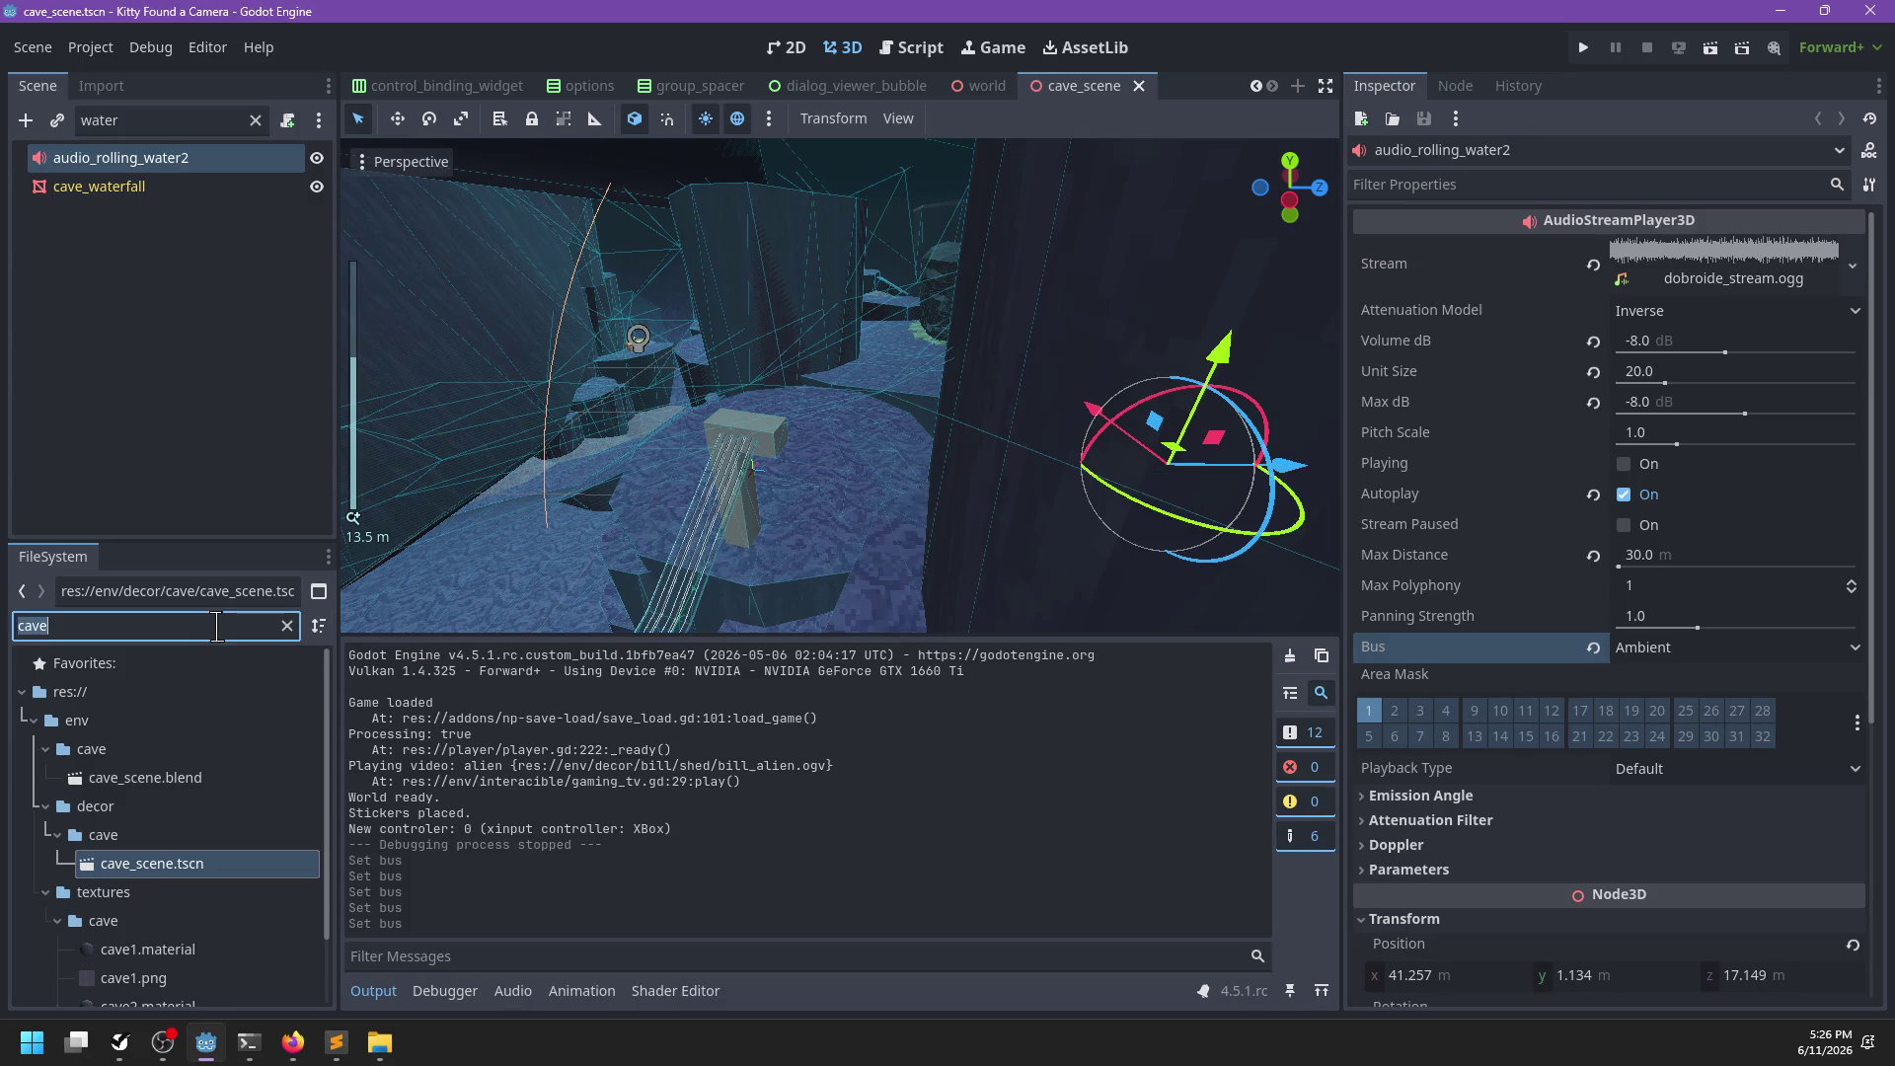
{"action": "type", "text": "other"}
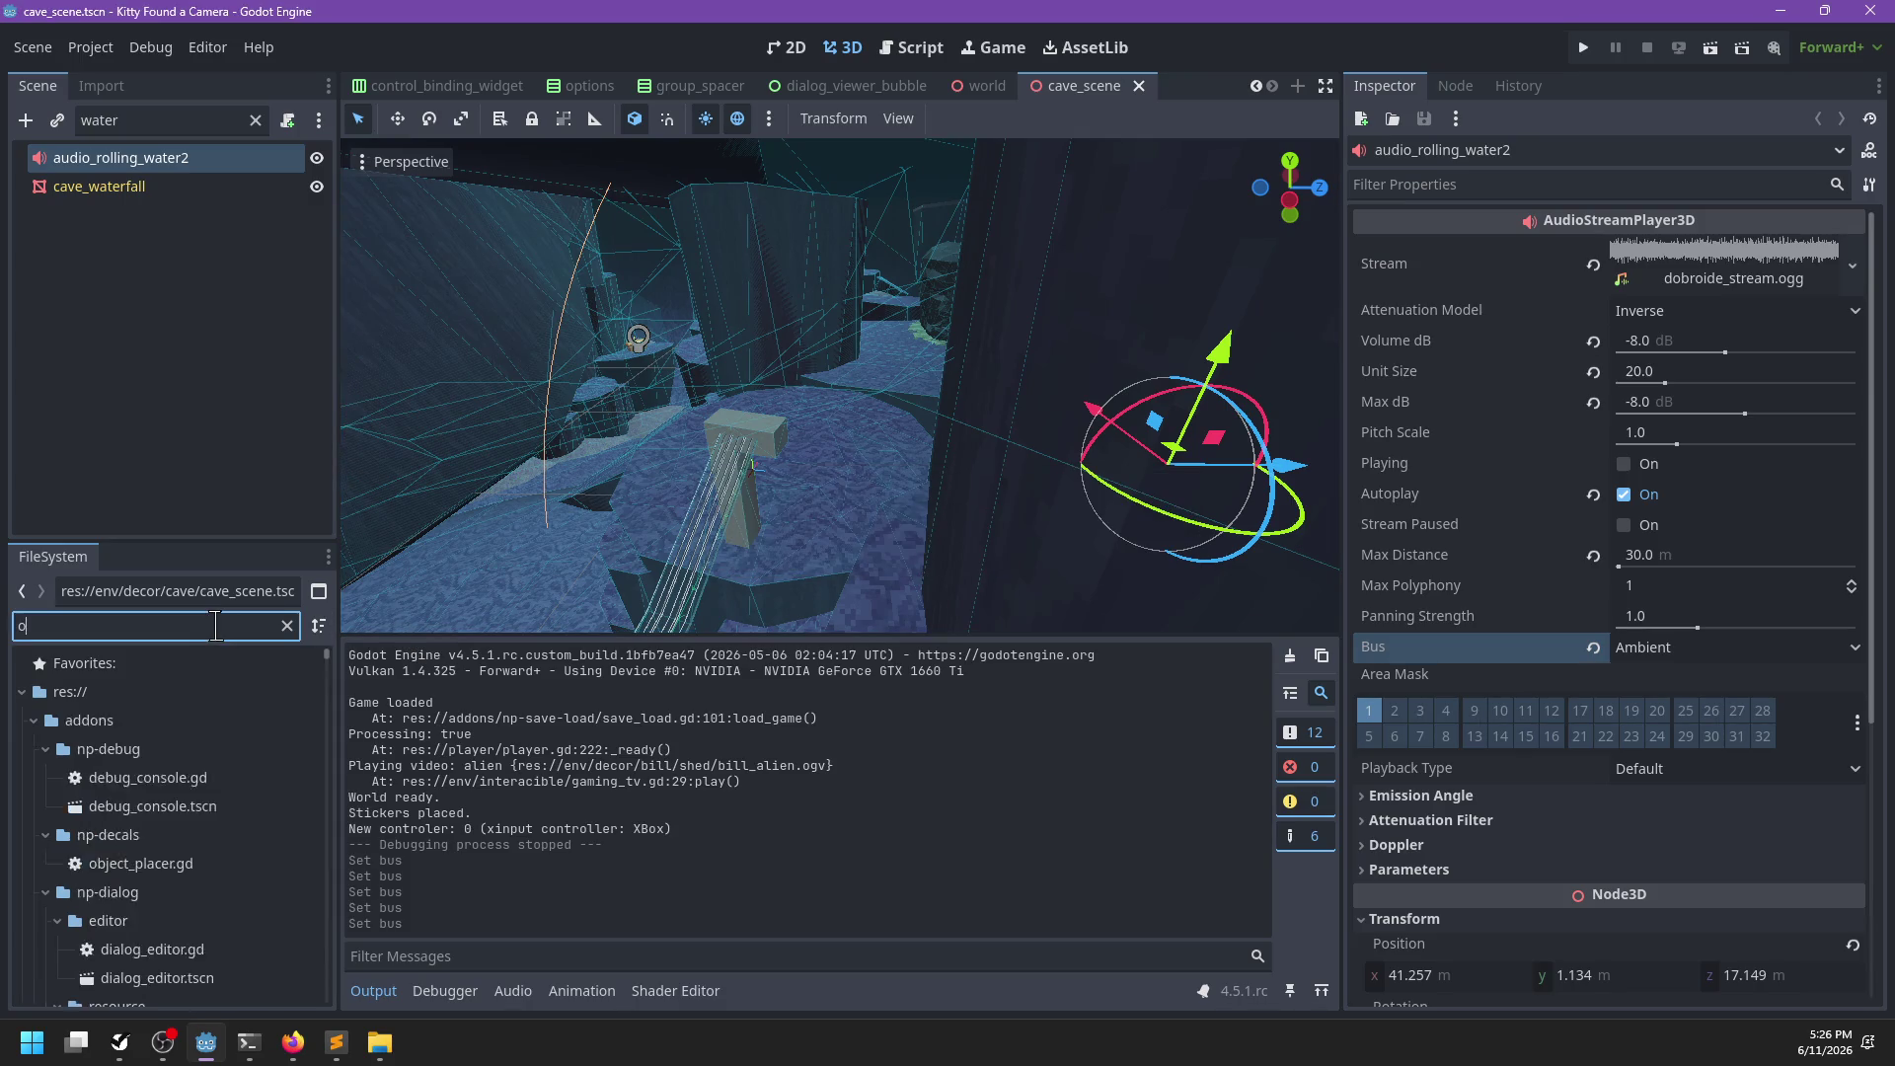
{"action": "double_click", "coordinate": [207, 868]}
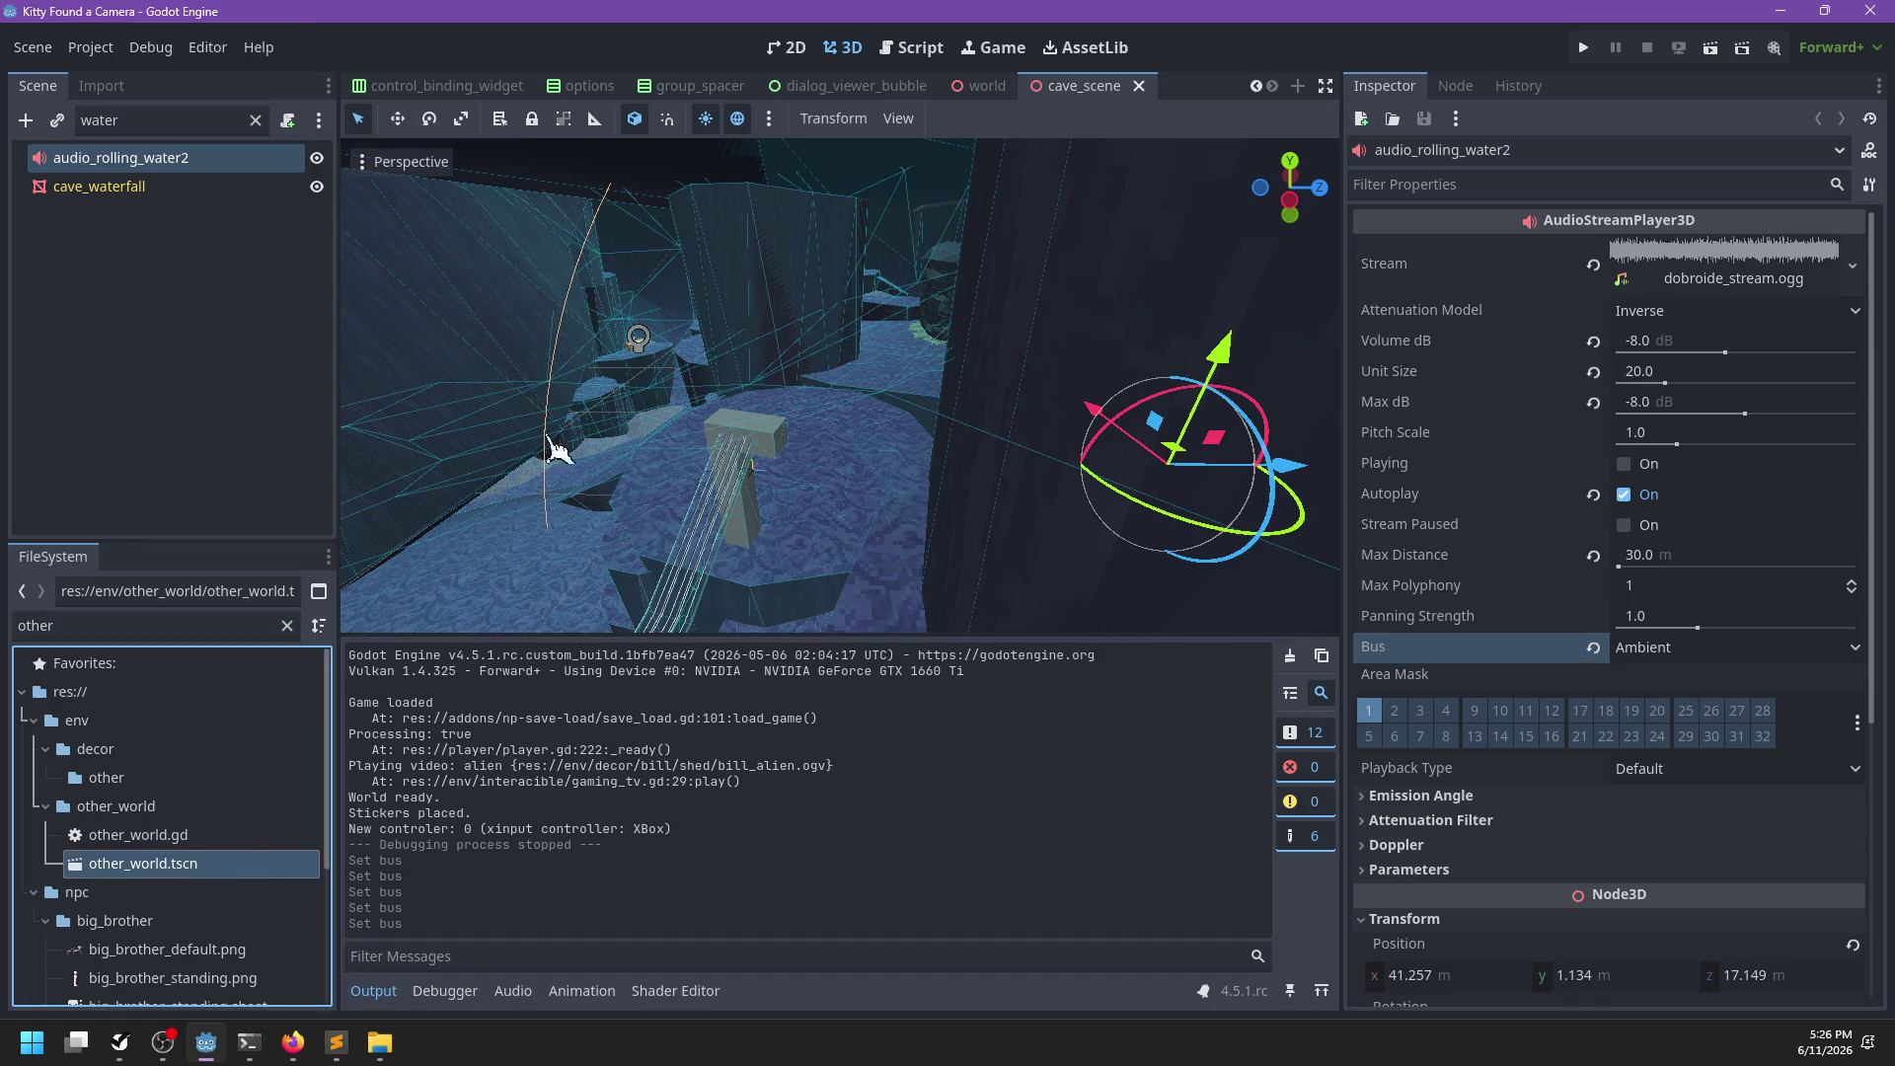
{"action": "left_click", "coordinate": [287, 120]}
{"action": "scroll", "coordinate": [188, 240], "scroll_direction": "up", "scroll_amount": 3}
{"action": "scroll", "coordinate": [148, 231], "scroll_direction": "down", "scroll_amount": 3}
{"action": "scroll", "coordinate": [118, 232], "scroll_direction": "down", "scroll_amount": 10}
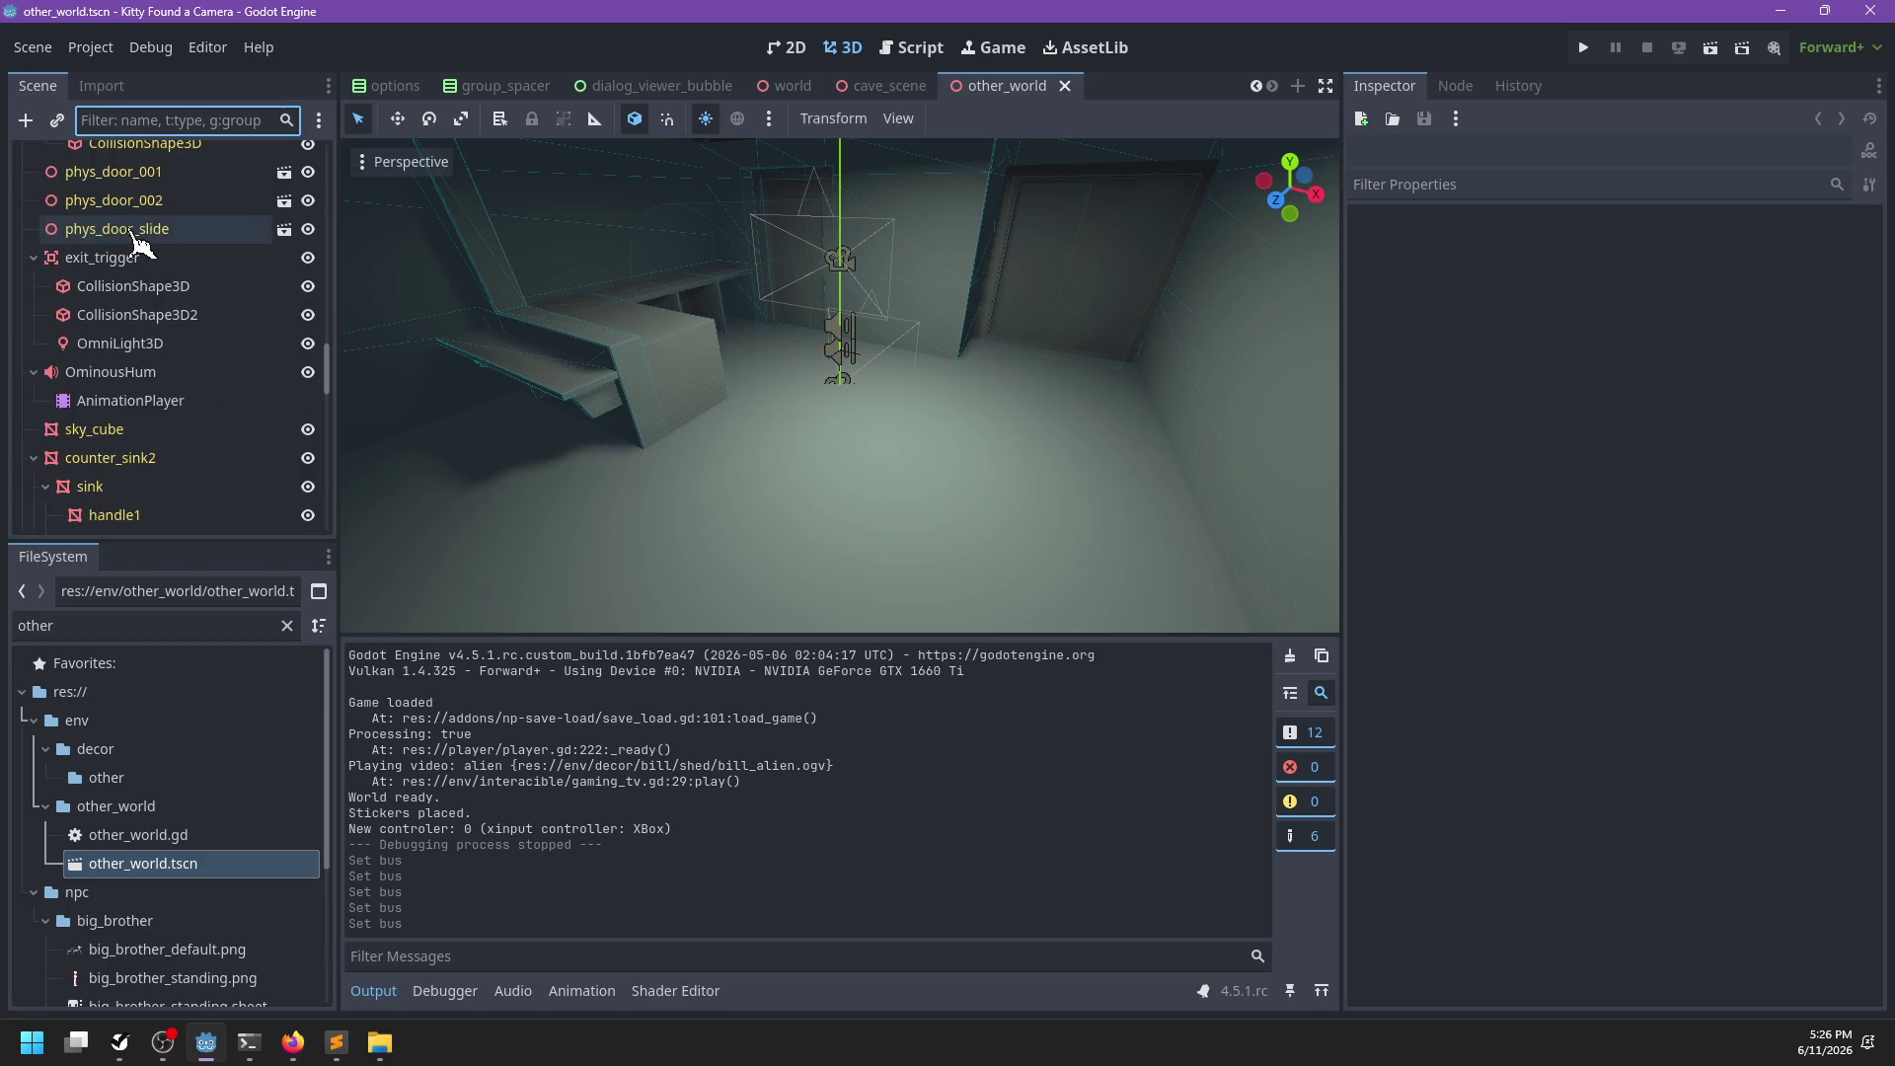
{"action": "left_click", "coordinate": [153, 472]}
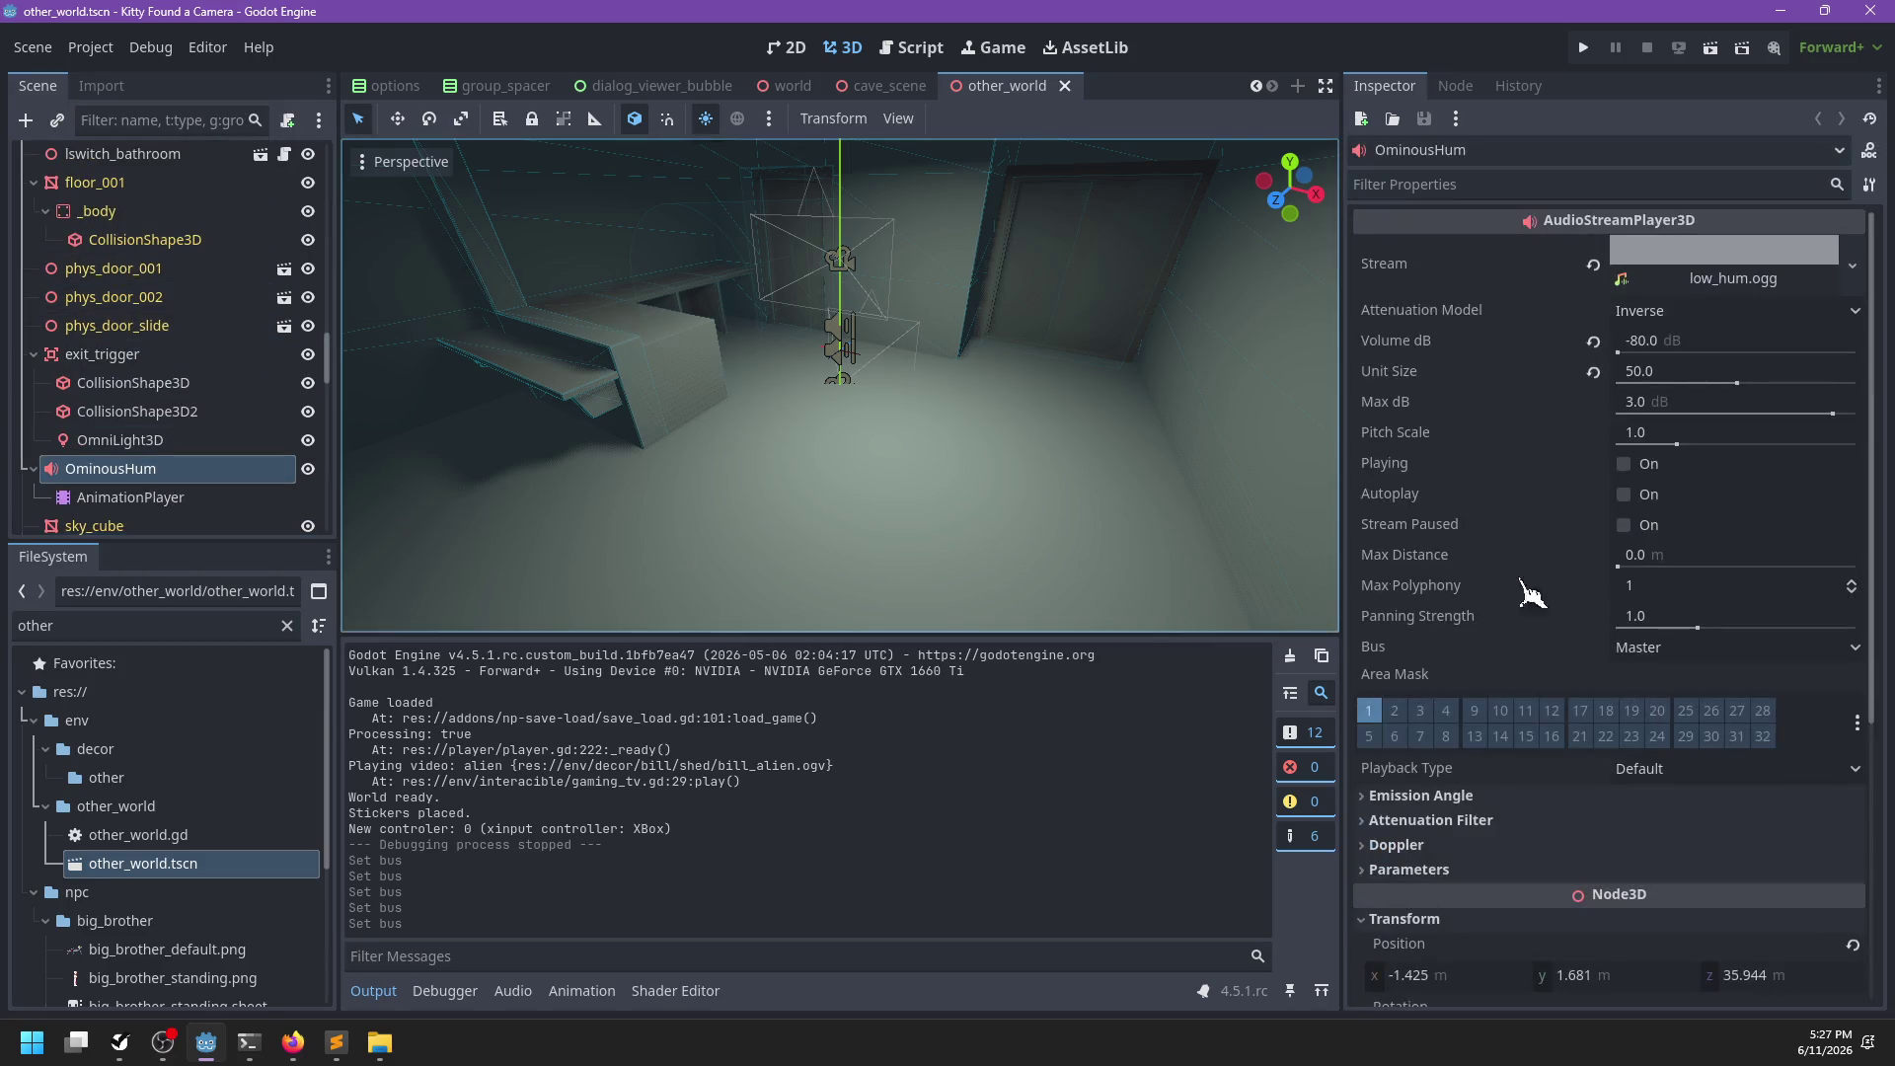
{"action": "left_click", "coordinate": [1668, 649]}
{"action": "left_click", "coordinate": [1697, 819]}
{"action": "scroll", "coordinate": [198, 420], "scroll_direction": "down", "scroll_amount": 10}
{"action": "scroll", "coordinate": [202, 421], "scroll_direction": "down", "scroll_amount": 5}
{"action": "scroll", "coordinate": [207, 424], "scroll_direction": "up", "scroll_amount": 10}
{"action": "scroll", "coordinate": [209, 426], "scroll_direction": "down", "scroll_amount": 3}
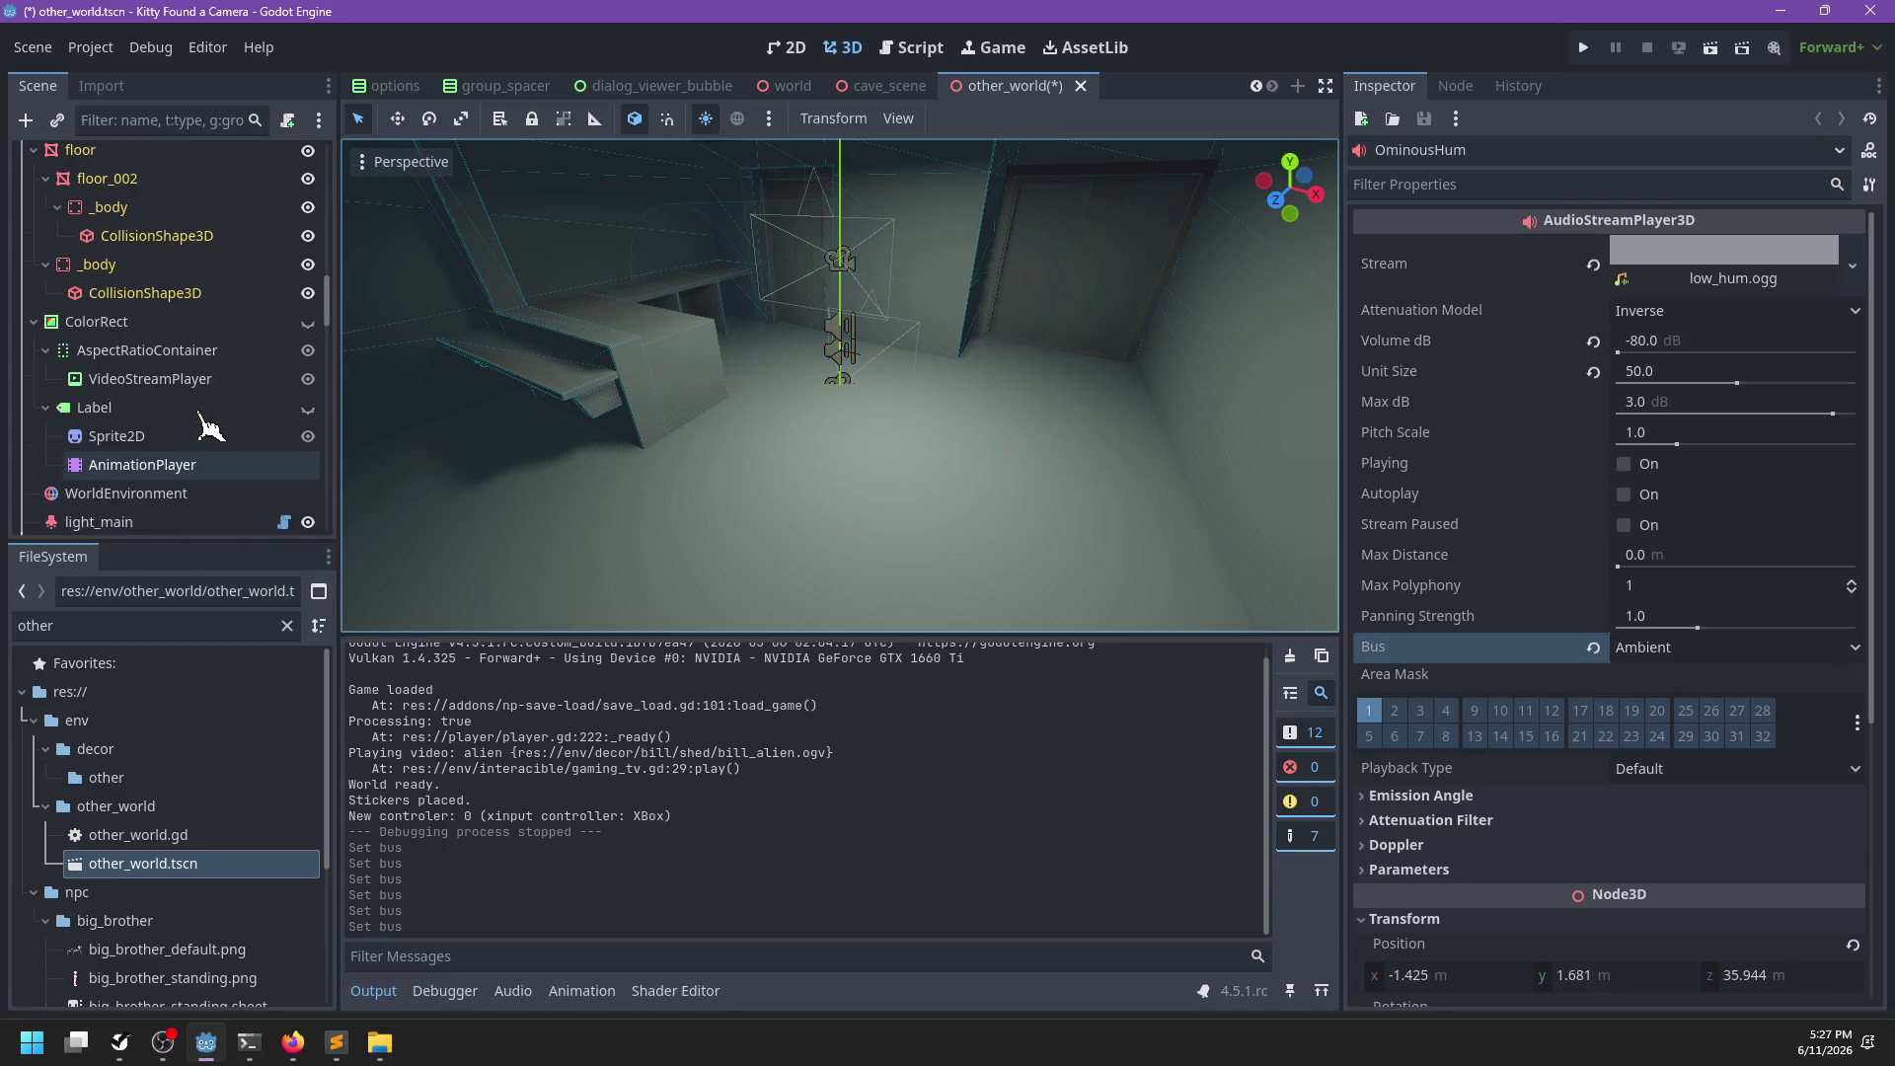
{"action": "key", "text": "ctrl+s"}
Close all open scene tabs
{"action": "scroll", "coordinate": [210, 427], "scroll_direction": "down", "scroll_amount": 5}
{"action": "scroll", "coordinate": [209, 427], "scroll_direction": "up", "scroll_amount": 10}
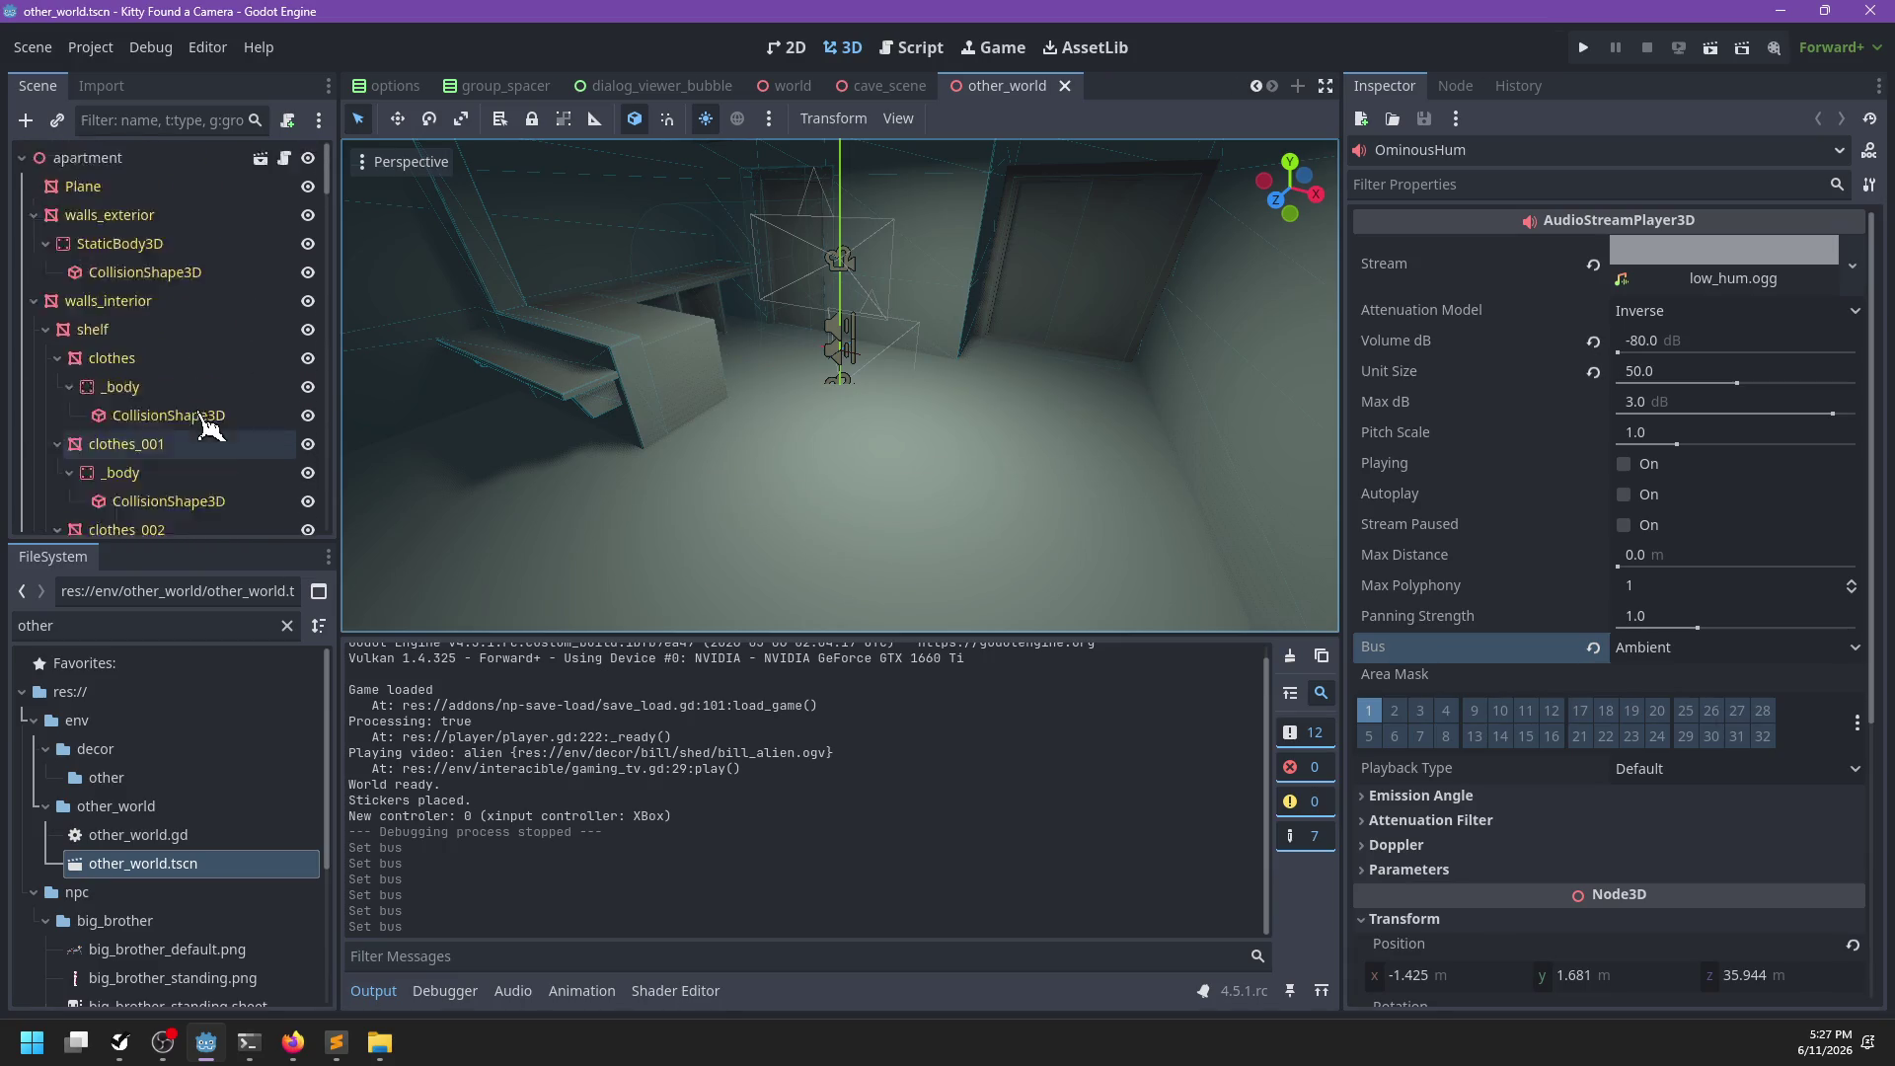
{"action": "right_click", "coordinate": [1001, 89]}
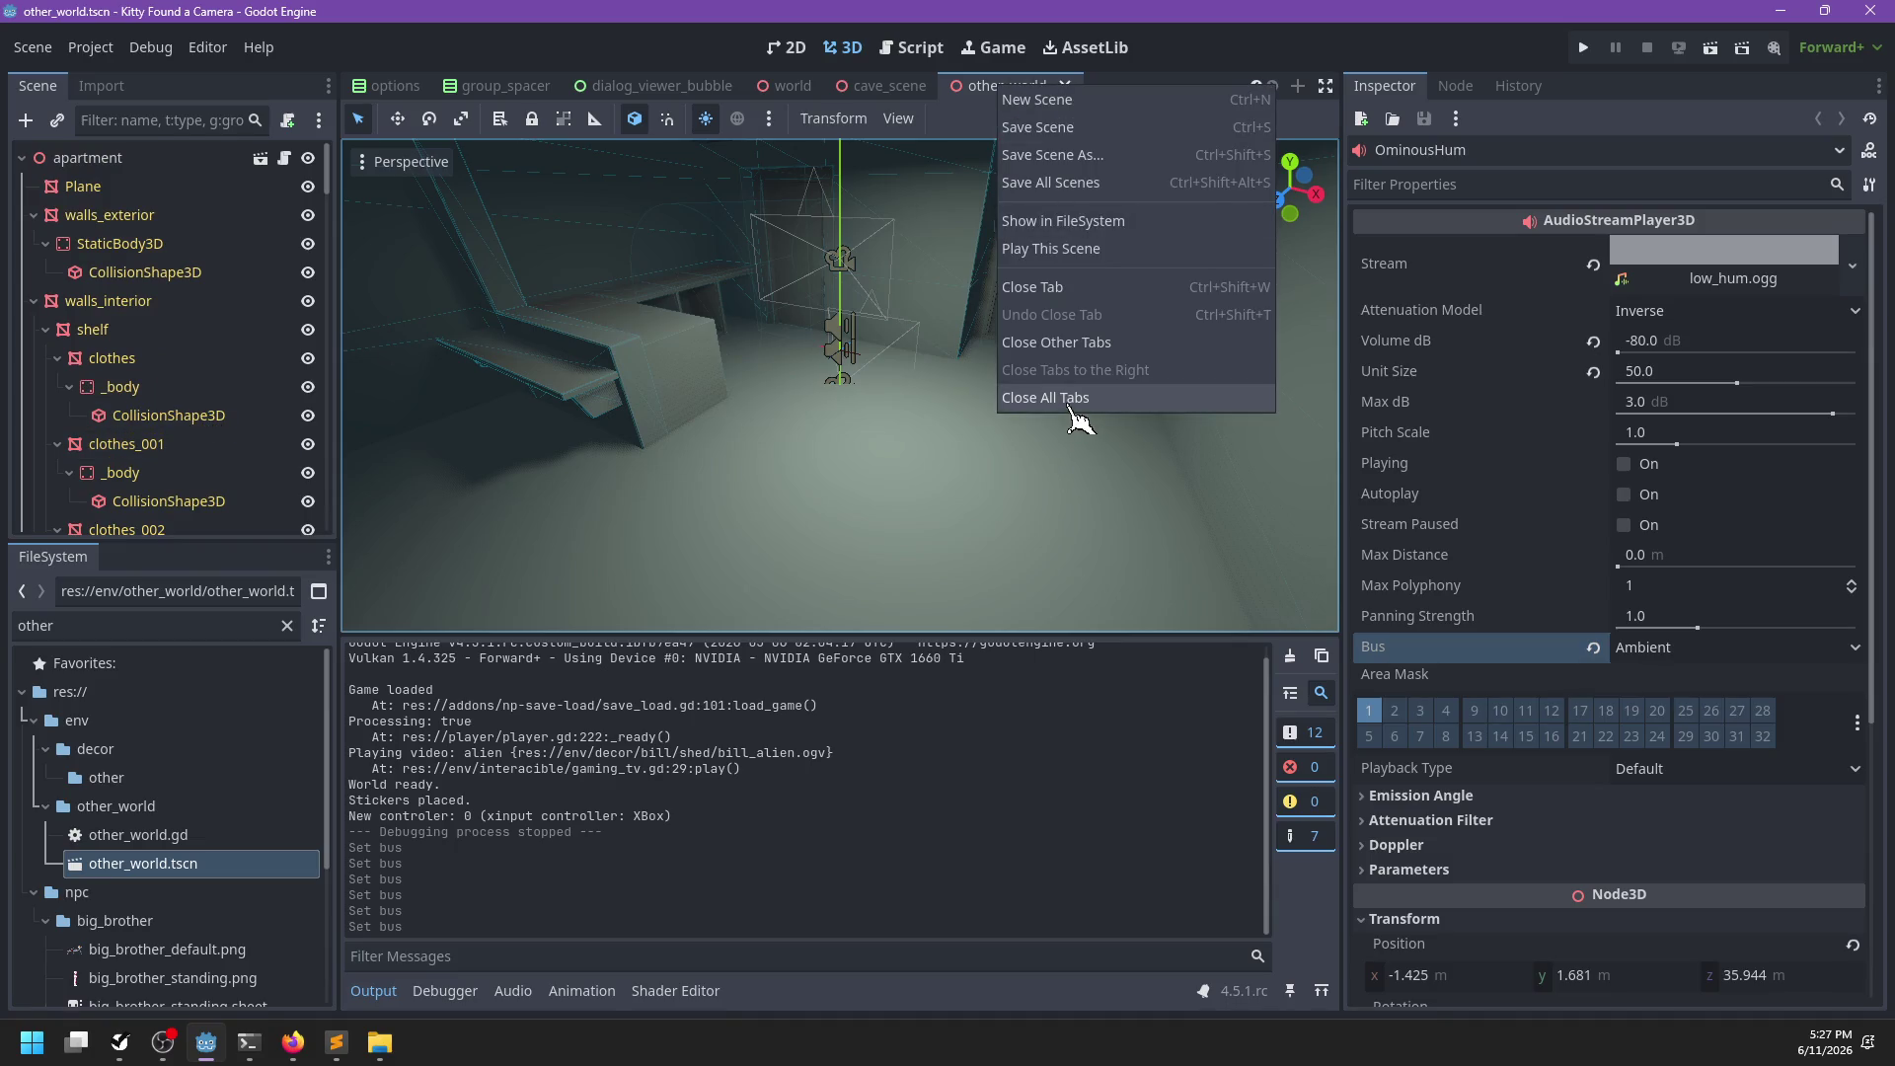
{"action": "left_click", "coordinate": [1046, 397]}
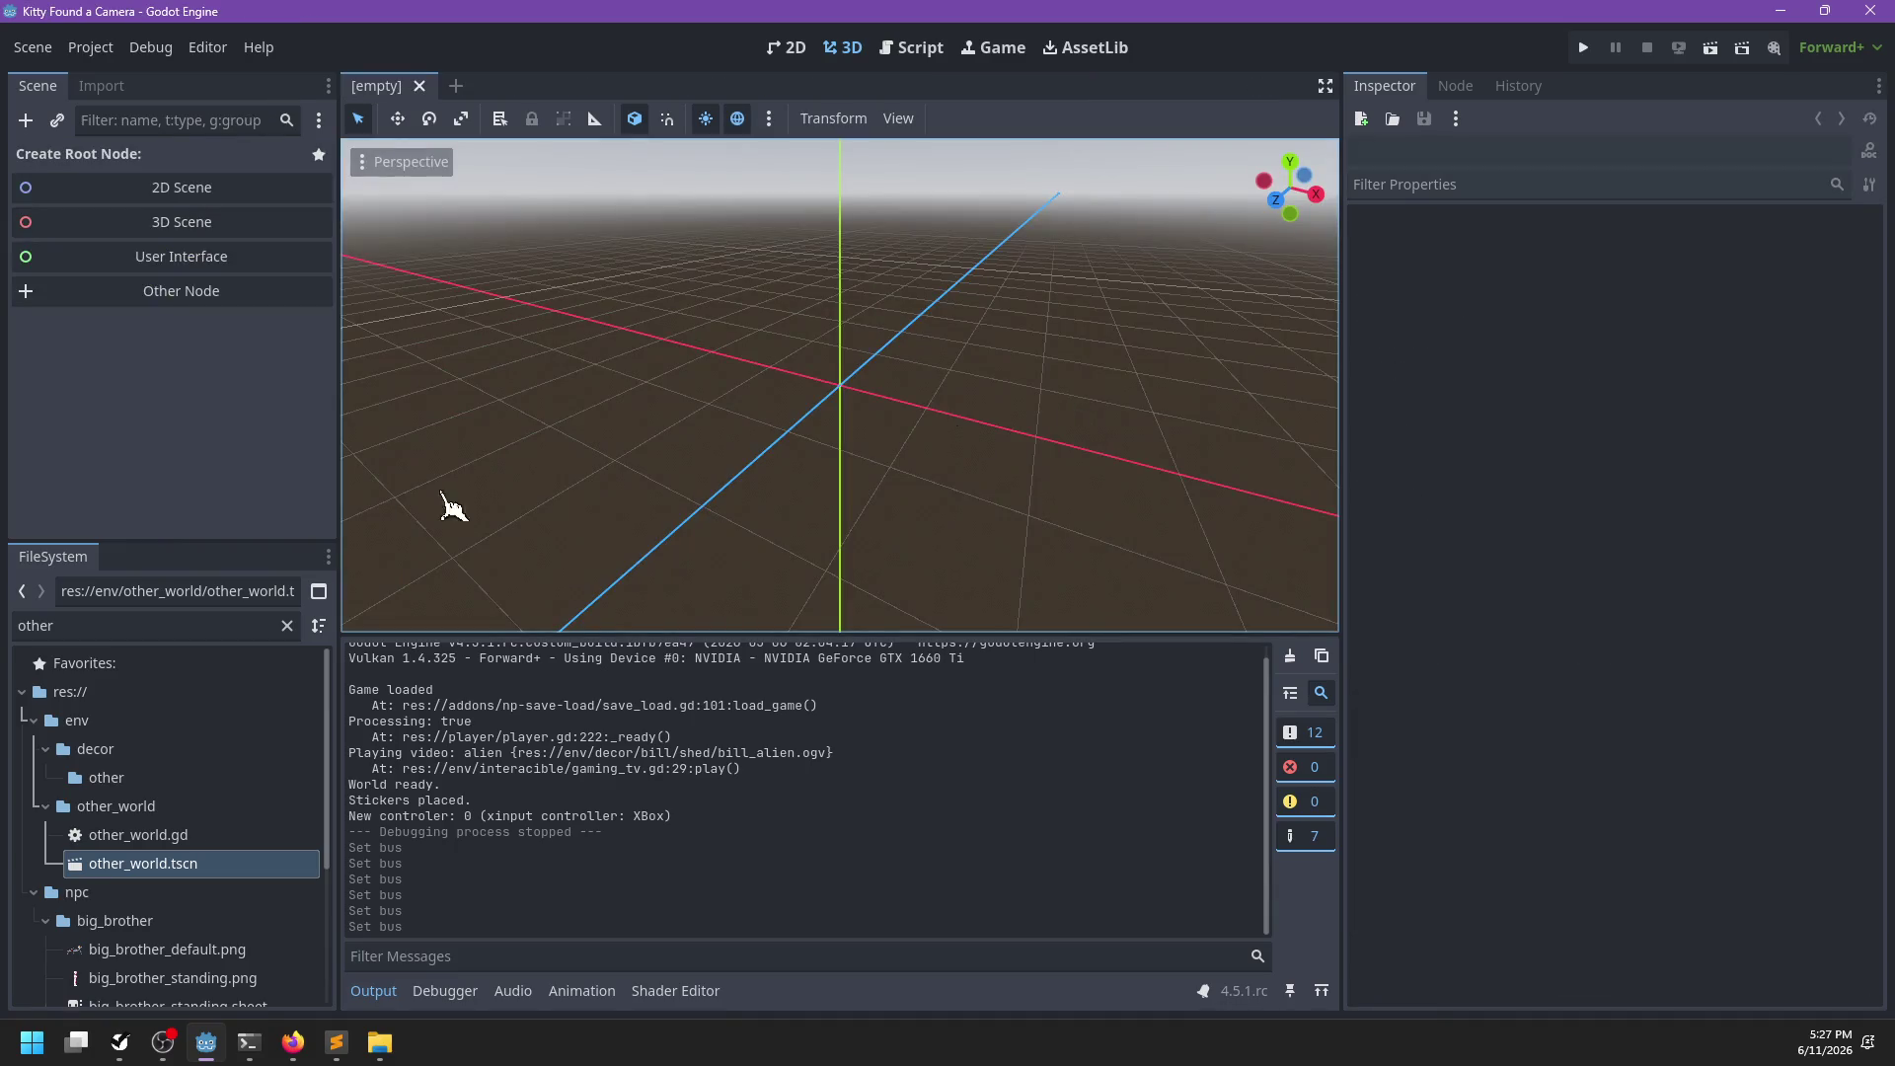
Find and open the bill_house scene, framing its RandomizedSound node
{"action": "left_click", "coordinate": [173, 624]}
{"action": "key", "text": "ctrl+a"}
{"action": "key", "text": "BackSpace"}
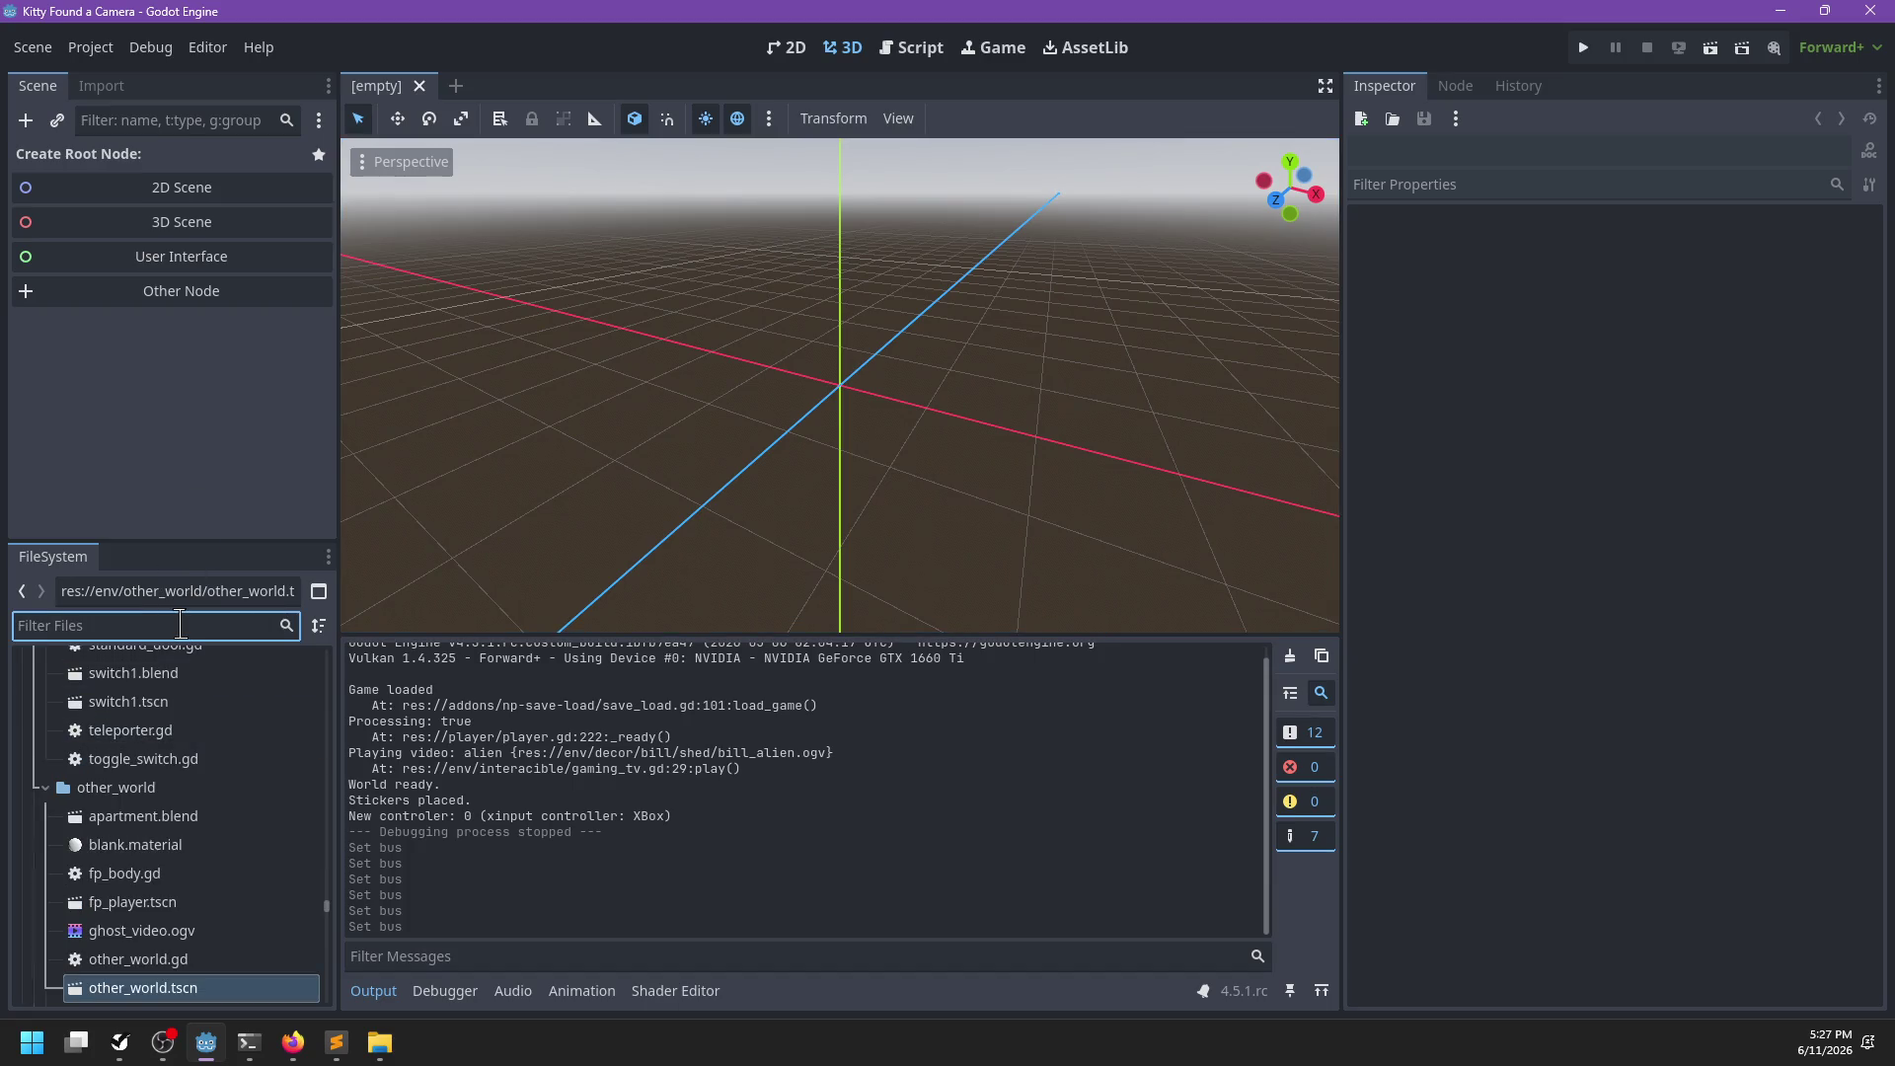
{"action": "type", "text": "bill"}
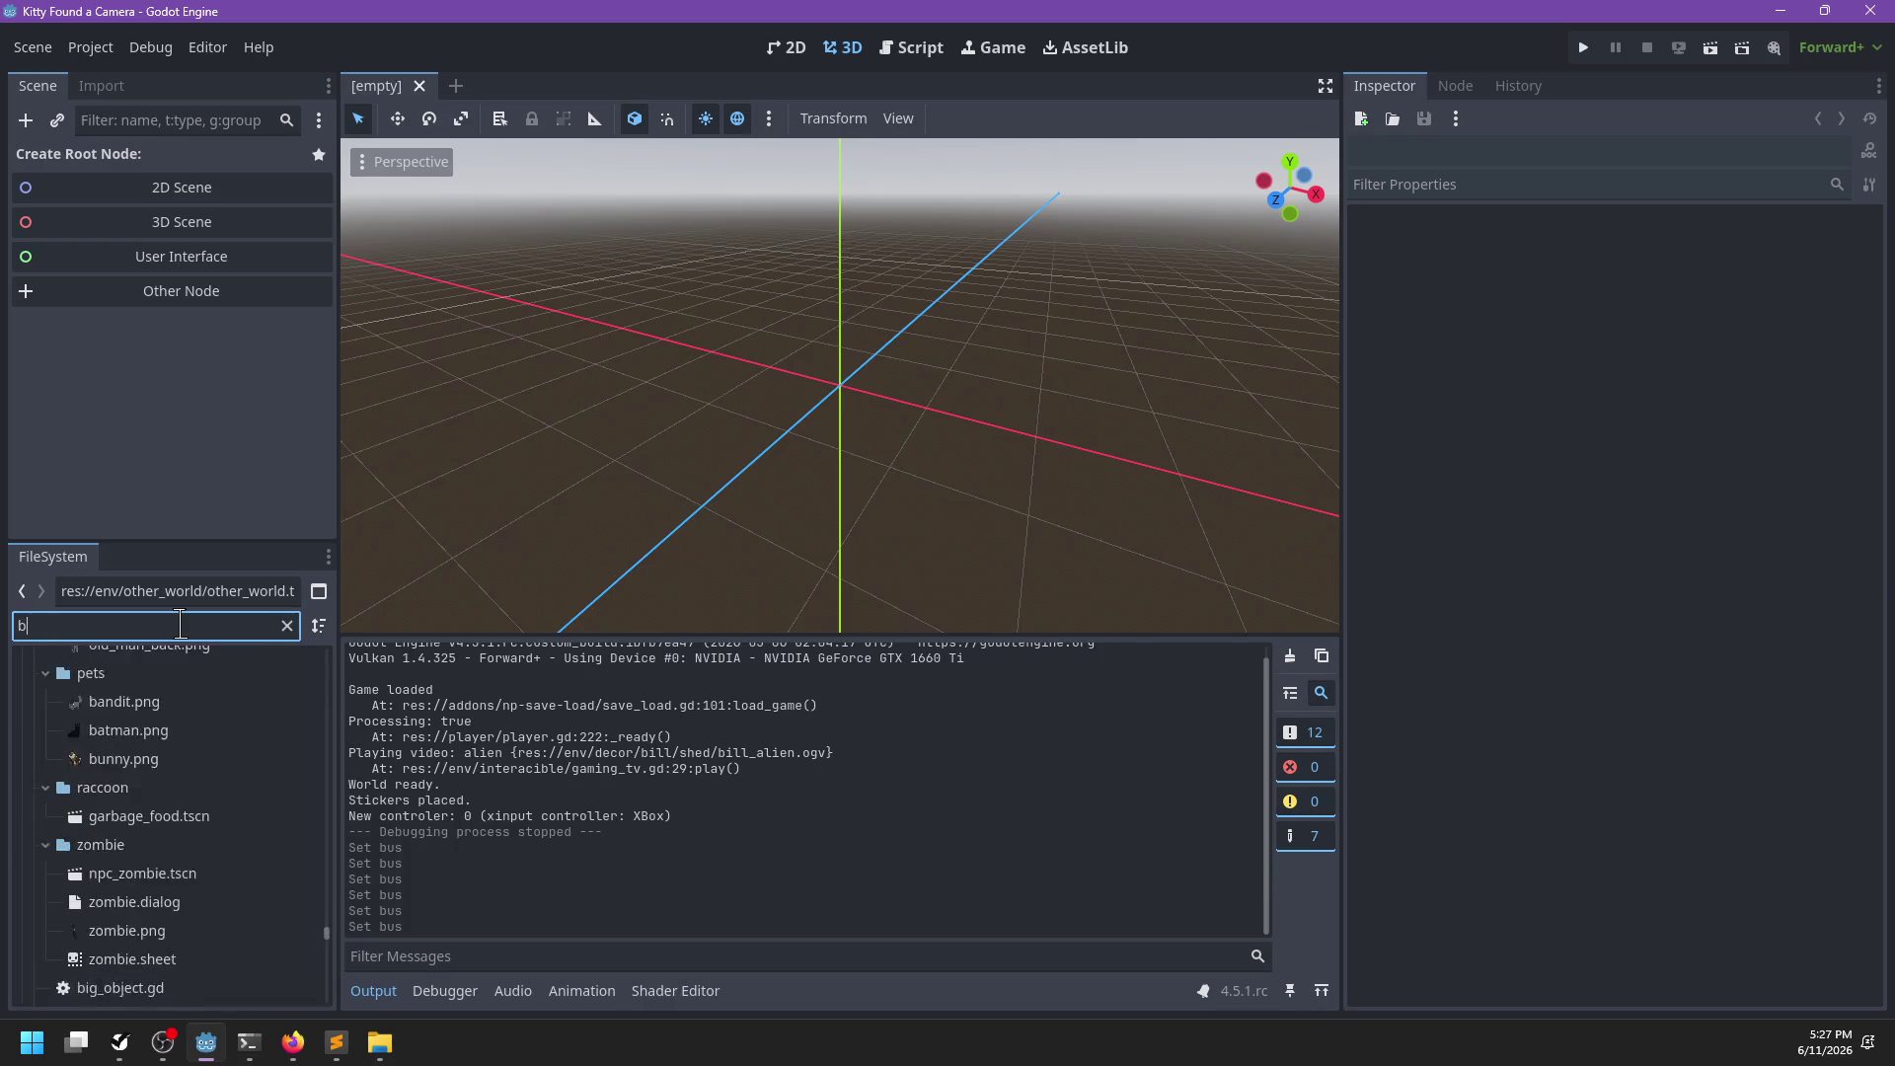
{"action": "type", "text": "_hou"}
{"action": "double_click", "coordinate": [221, 838]}
{"action": "key", "text": "f"}
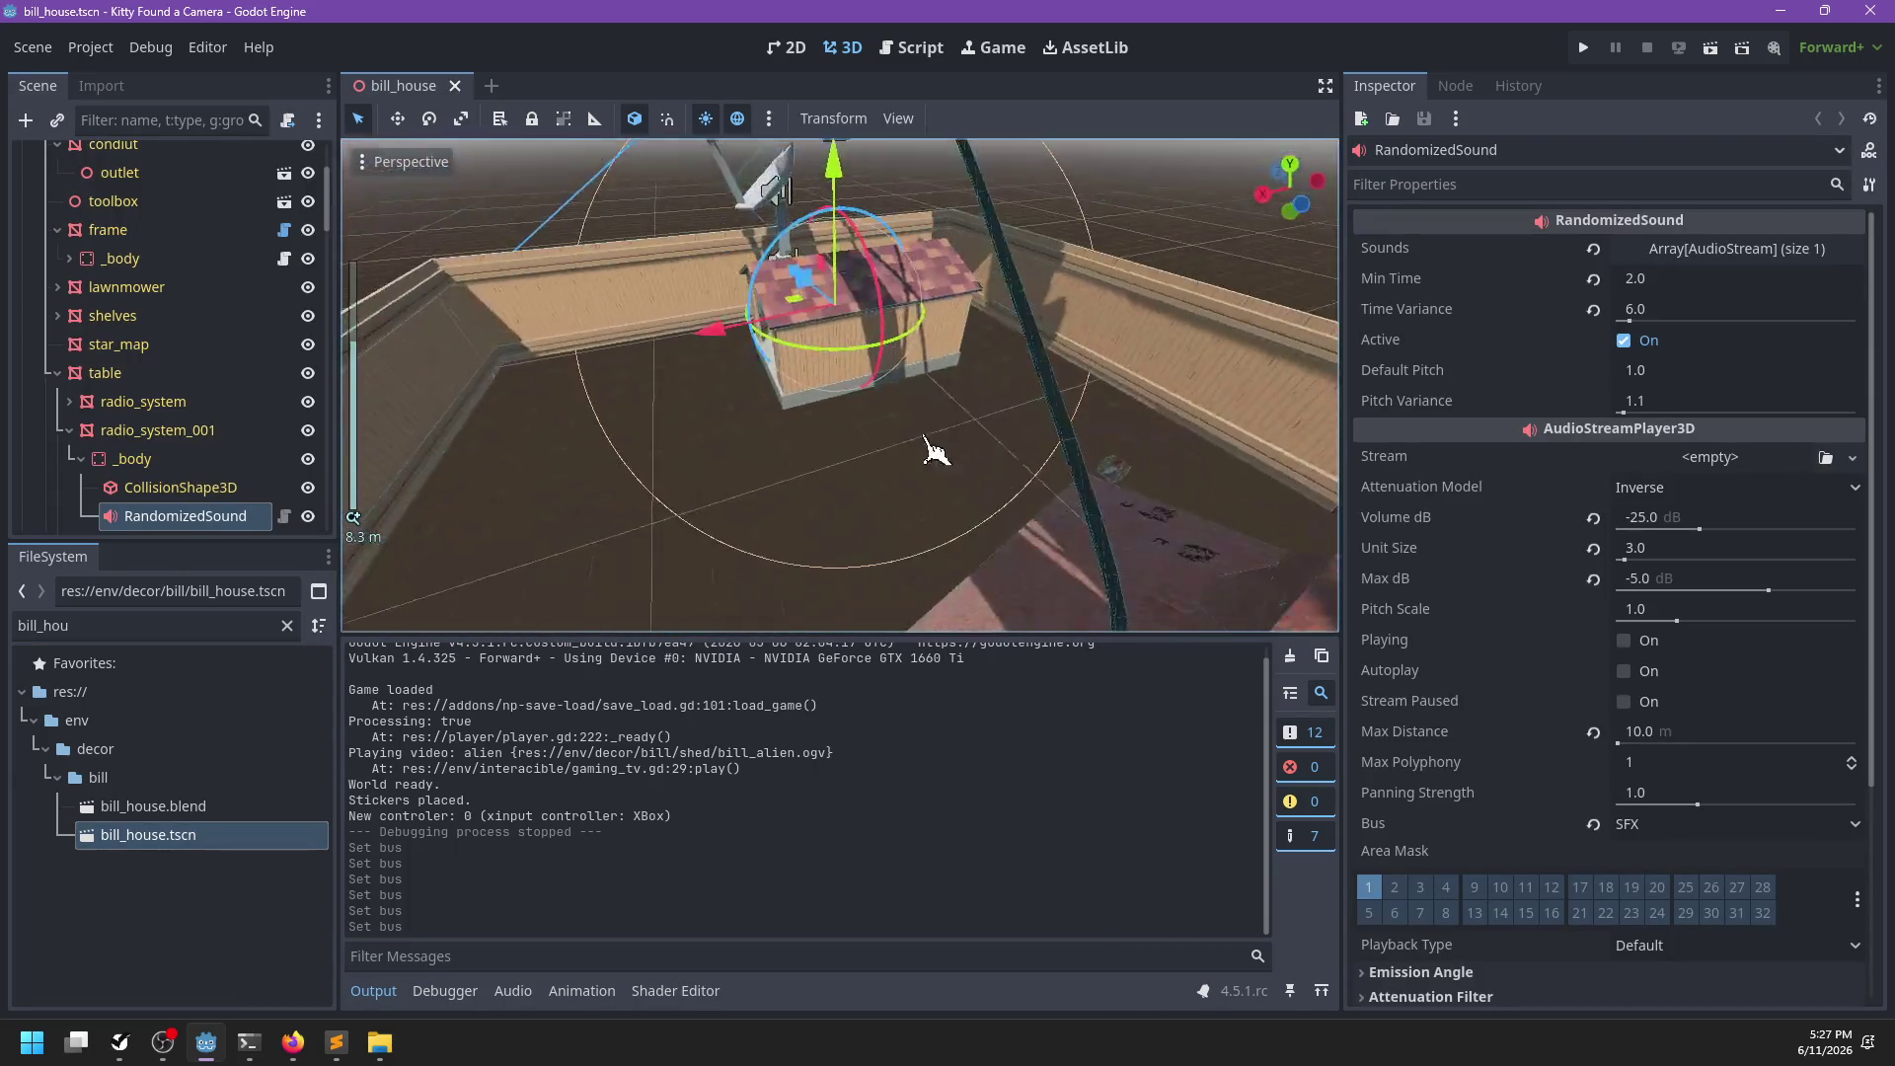
{"action": "left_click_drag", "start_coordinate": [937, 456], "coordinate": [339, 494]}
{"action": "scroll", "coordinate": [197, 464], "scroll_direction": "down", "scroll_amount": 5}
{"action": "scroll", "coordinate": [204, 464], "scroll_direction": "up", "scroll_amount": 5}
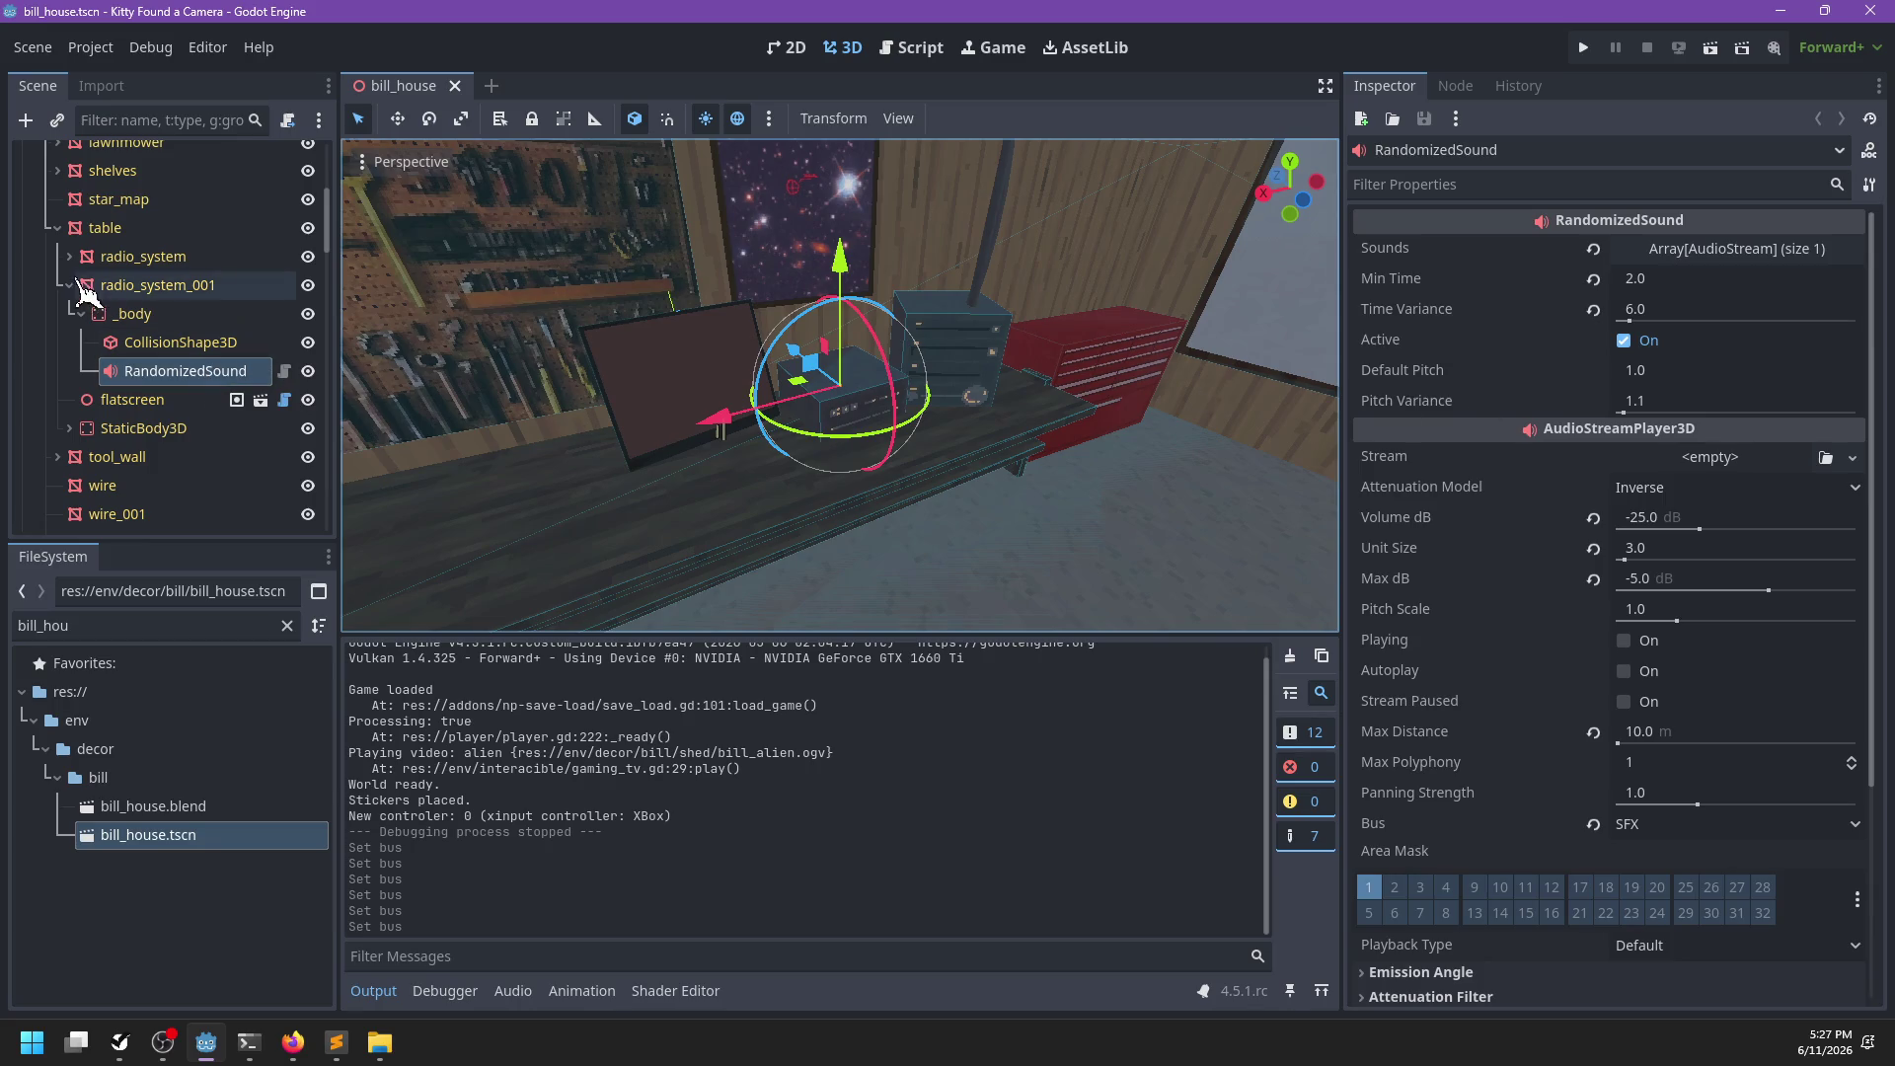
Route both radio_system RandomizedSound players to the Ambient bus, save bill_house, and run the game
{"action": "left_click", "coordinate": [69, 256]}
{"action": "left_click", "coordinate": [178, 285]}
{"action": "left_click", "coordinate": [221, 433], "text": "ctrl"}
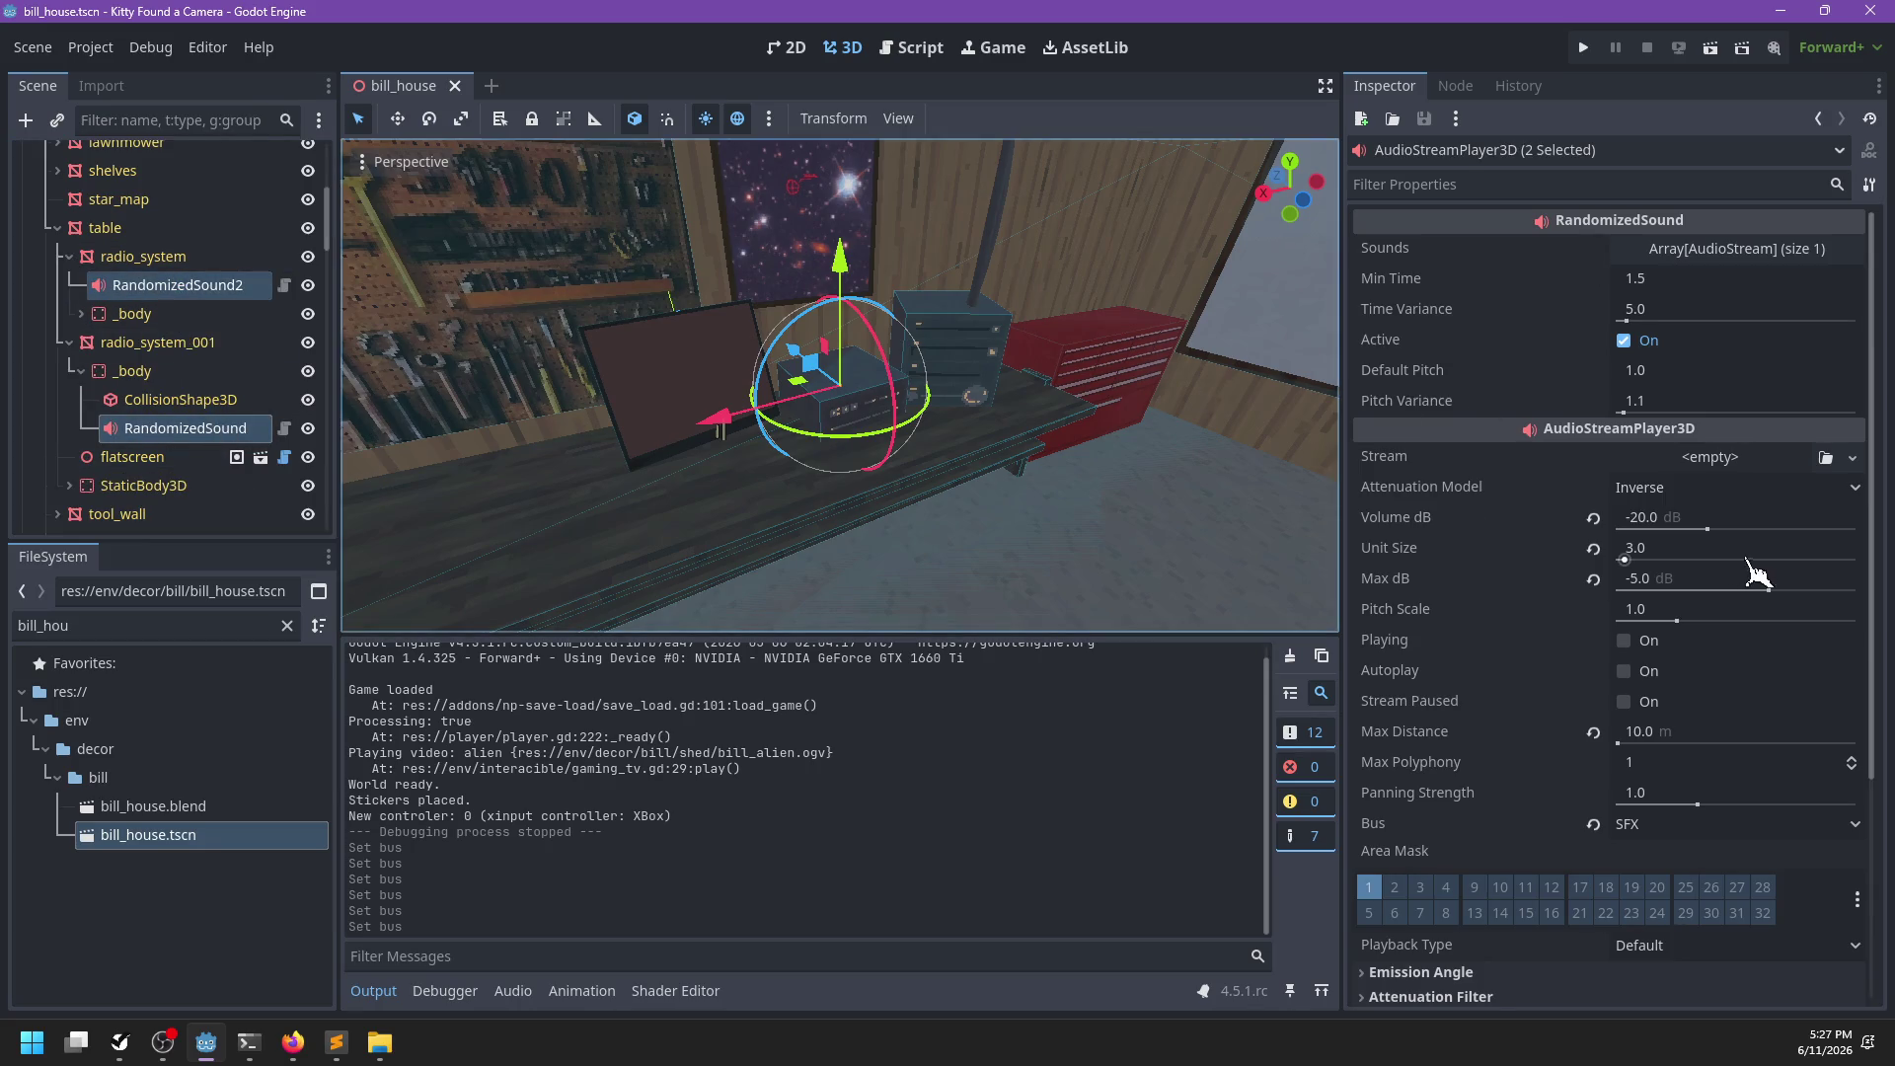
{"action": "left_click", "coordinate": [1682, 825]}
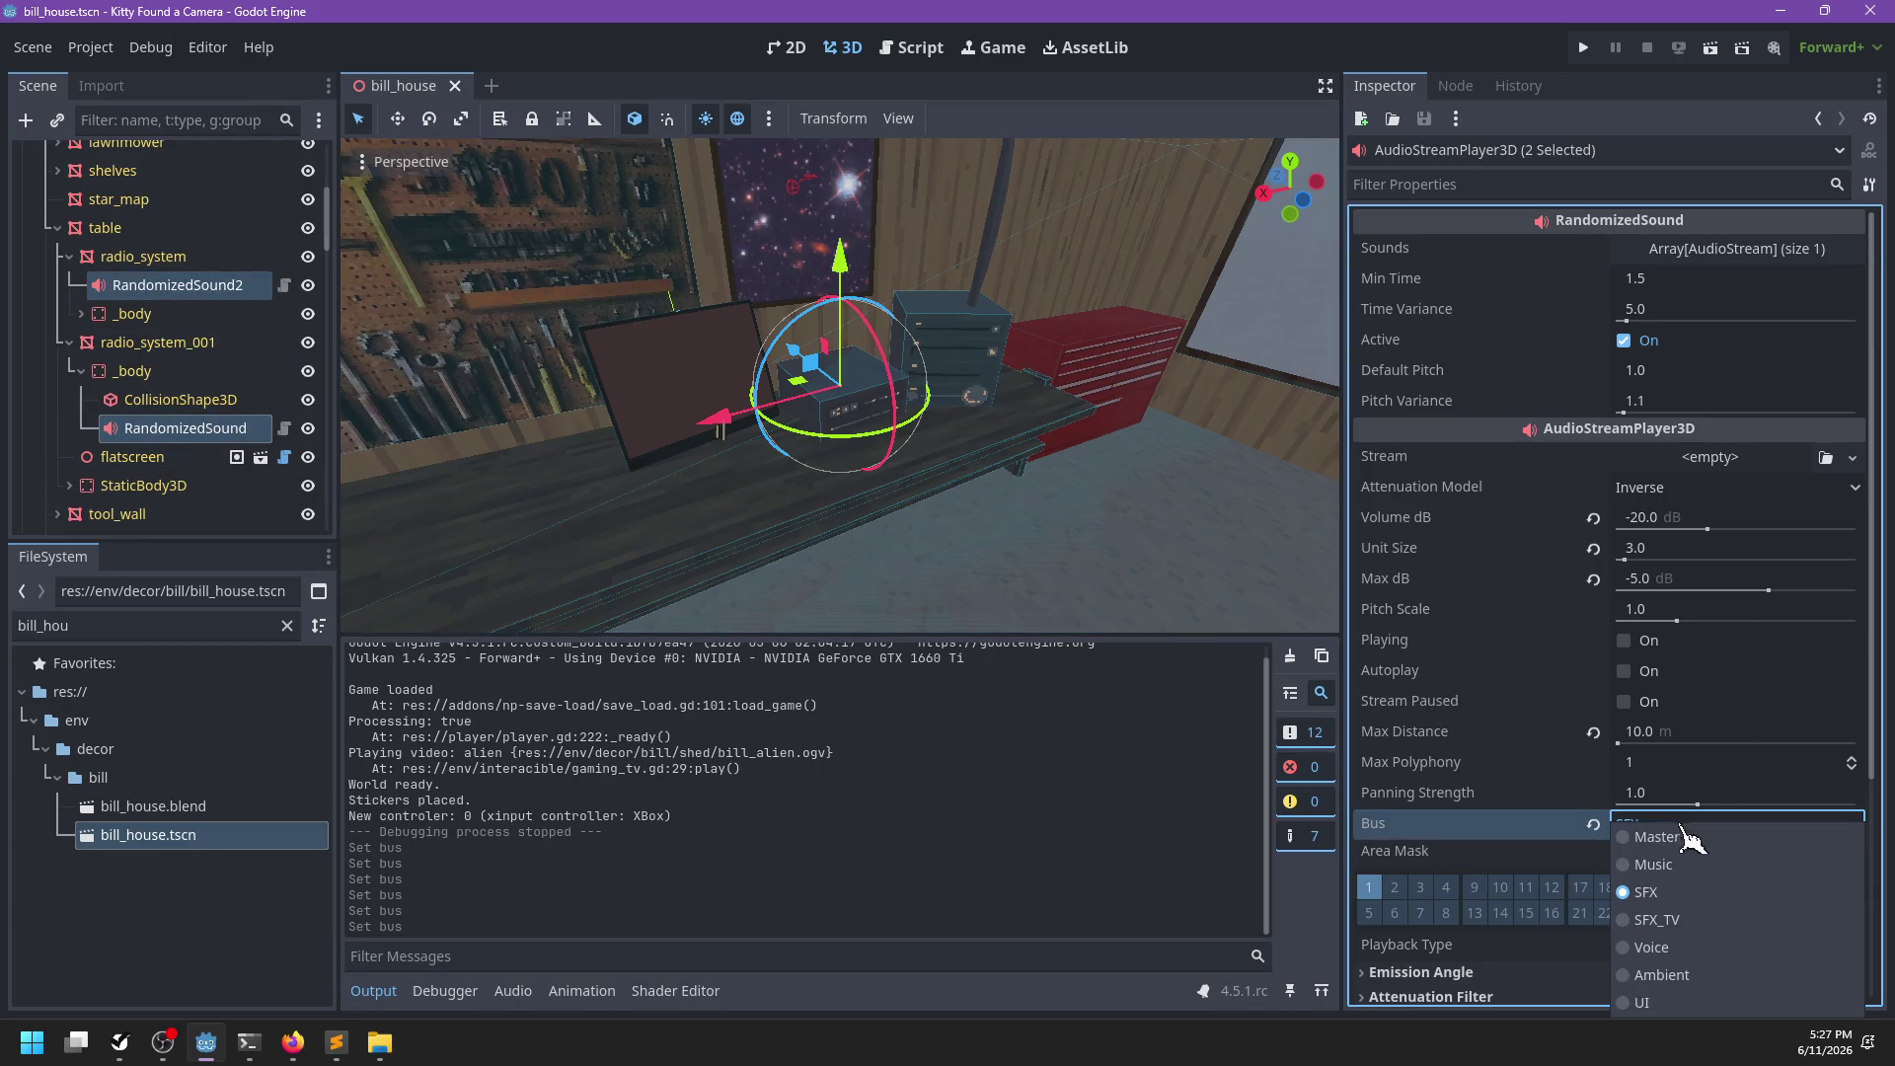
{"action": "left_click", "coordinate": [1661, 987]}
{"action": "key", "text": "ctrl+s"}
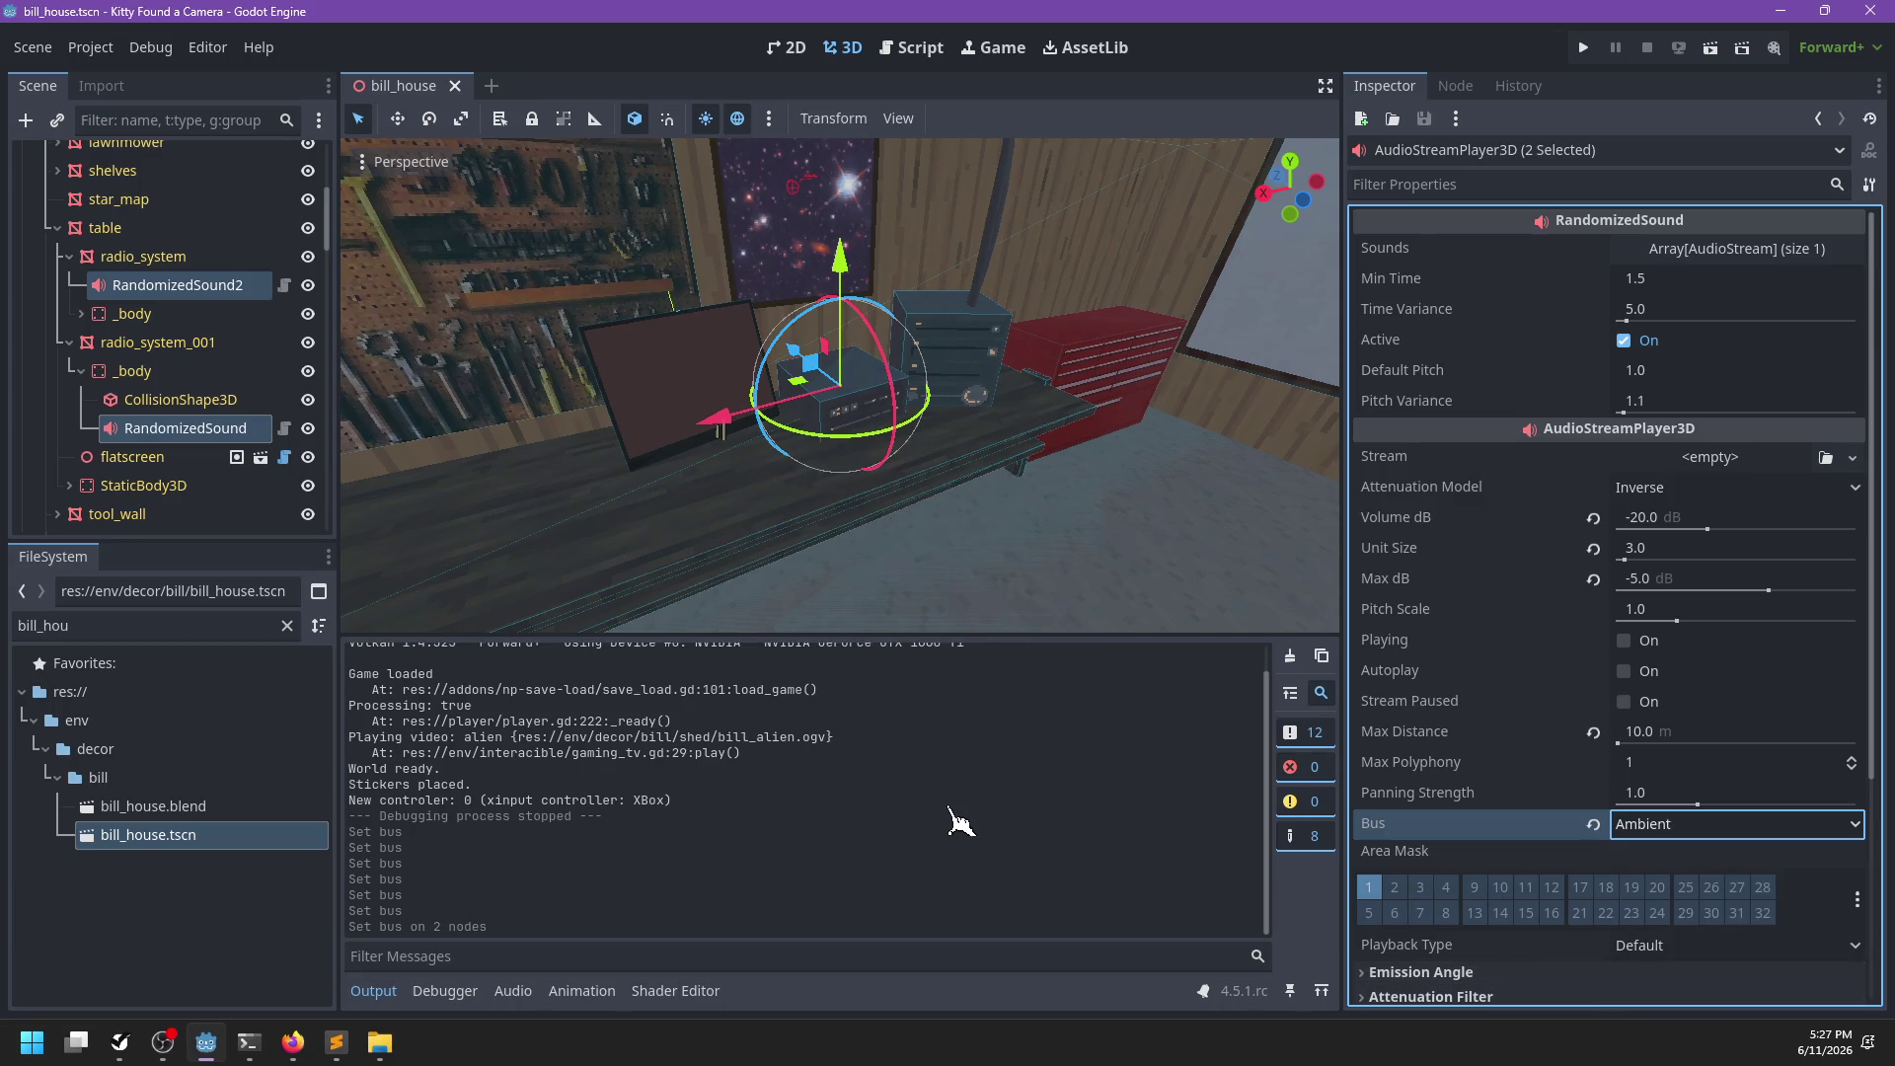
{"action": "key", "text": "F5"}
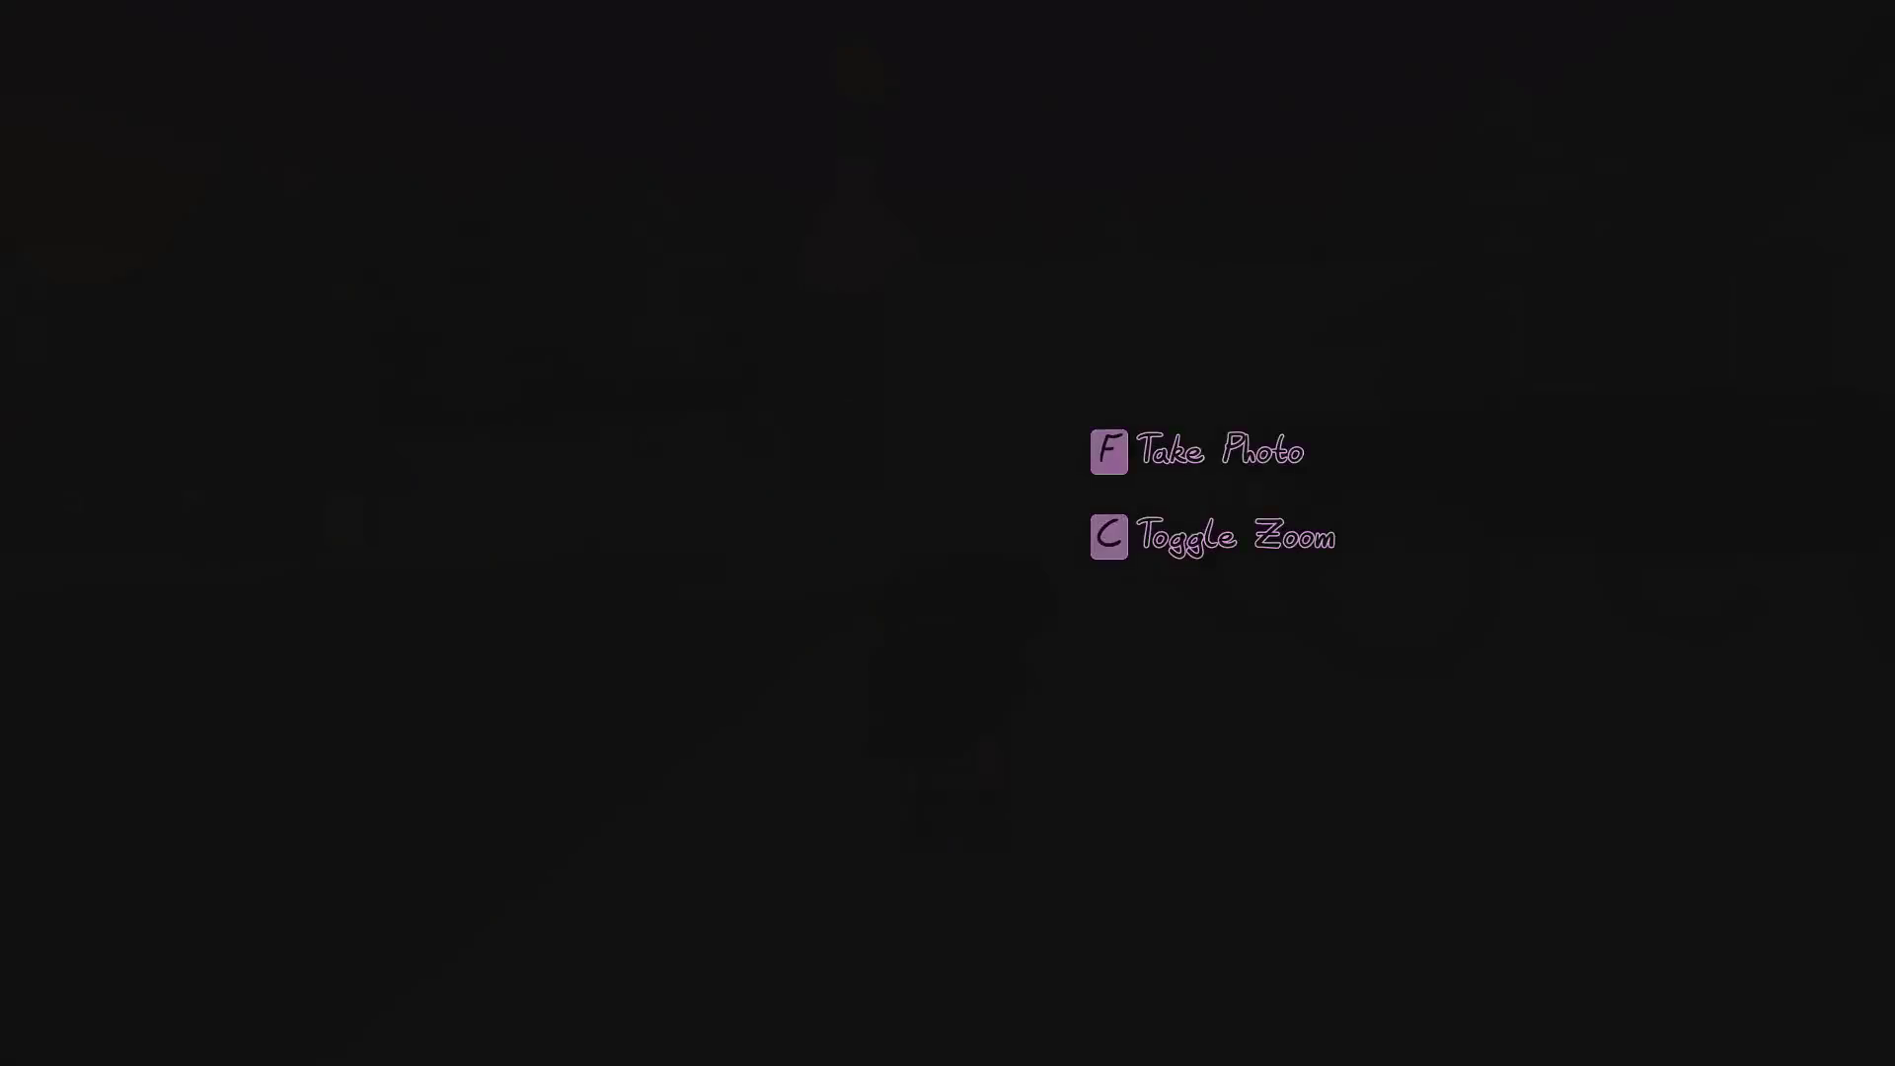
Run past the cabin and through the village to the driveway, then climb into the pink toy car
{"action": "key", "text": "w"}
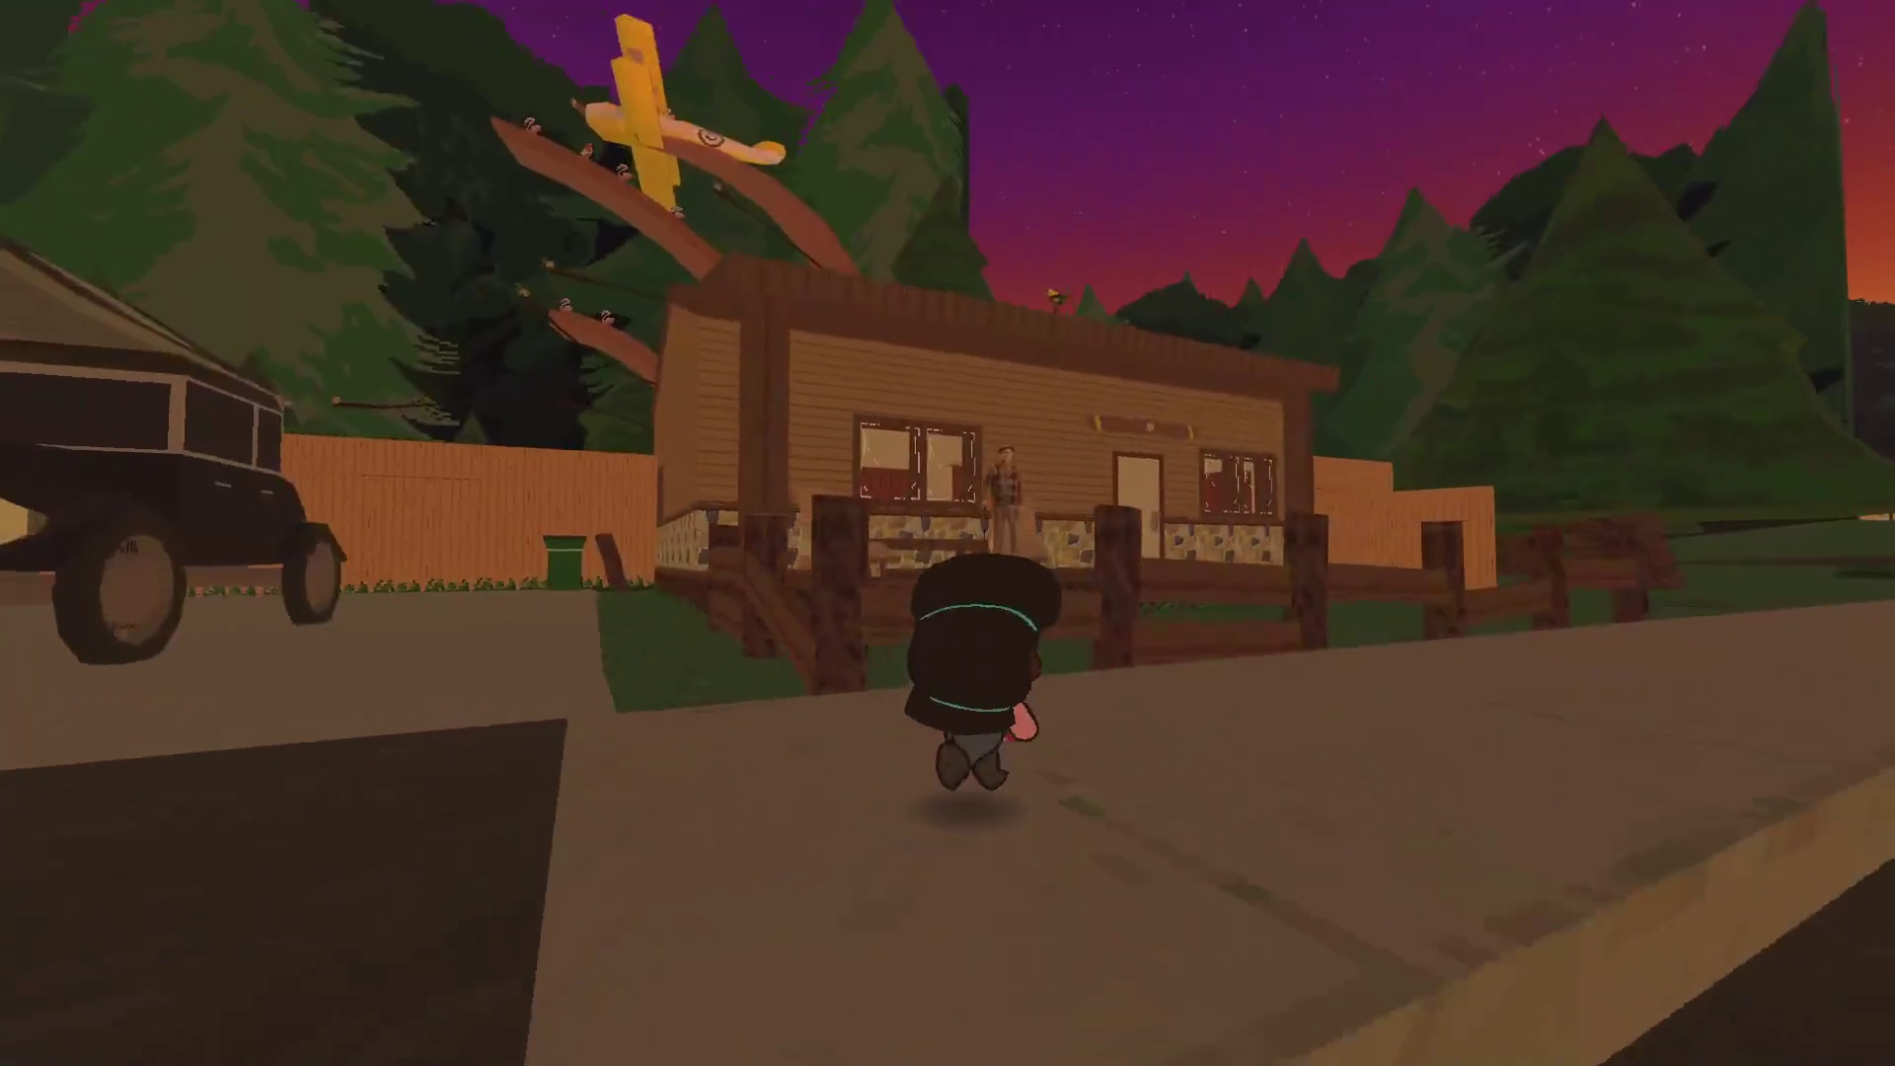
{"action": "key", "text": "w"}
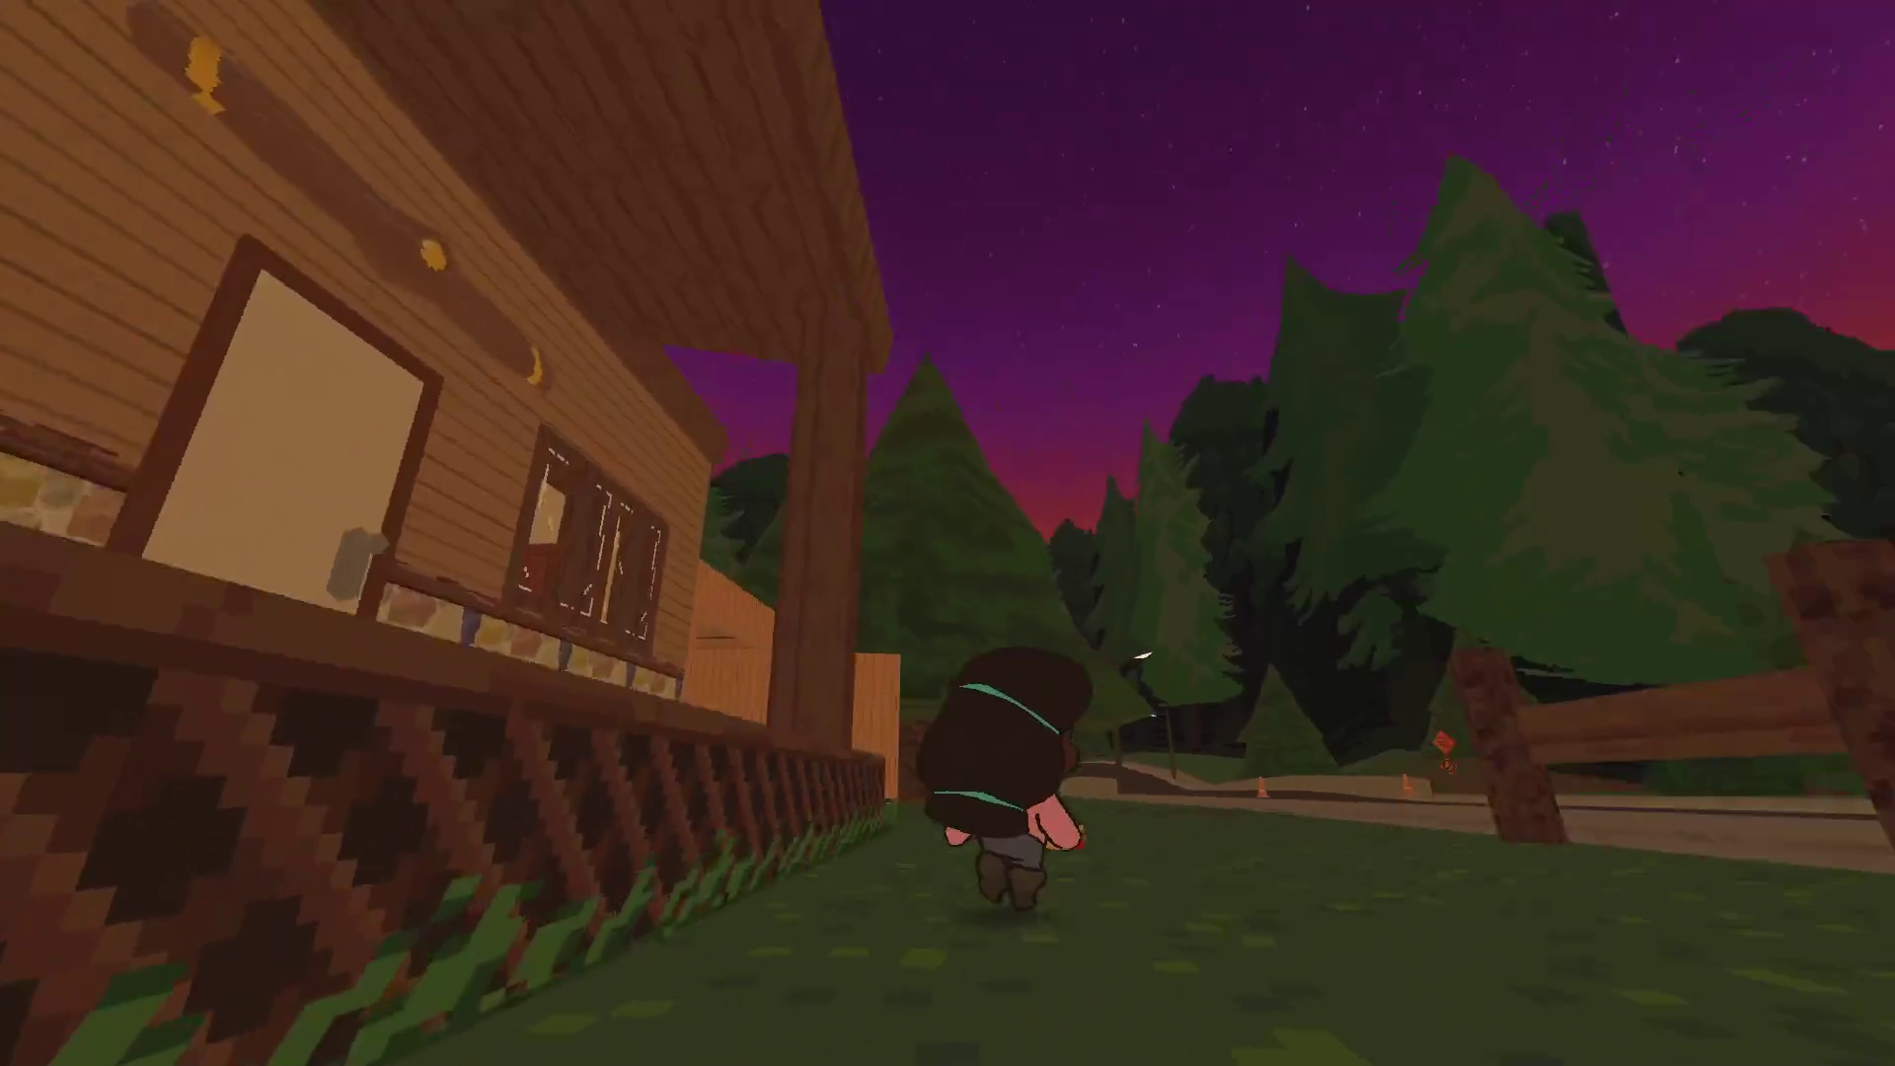
{"action": "key", "text": "w"}
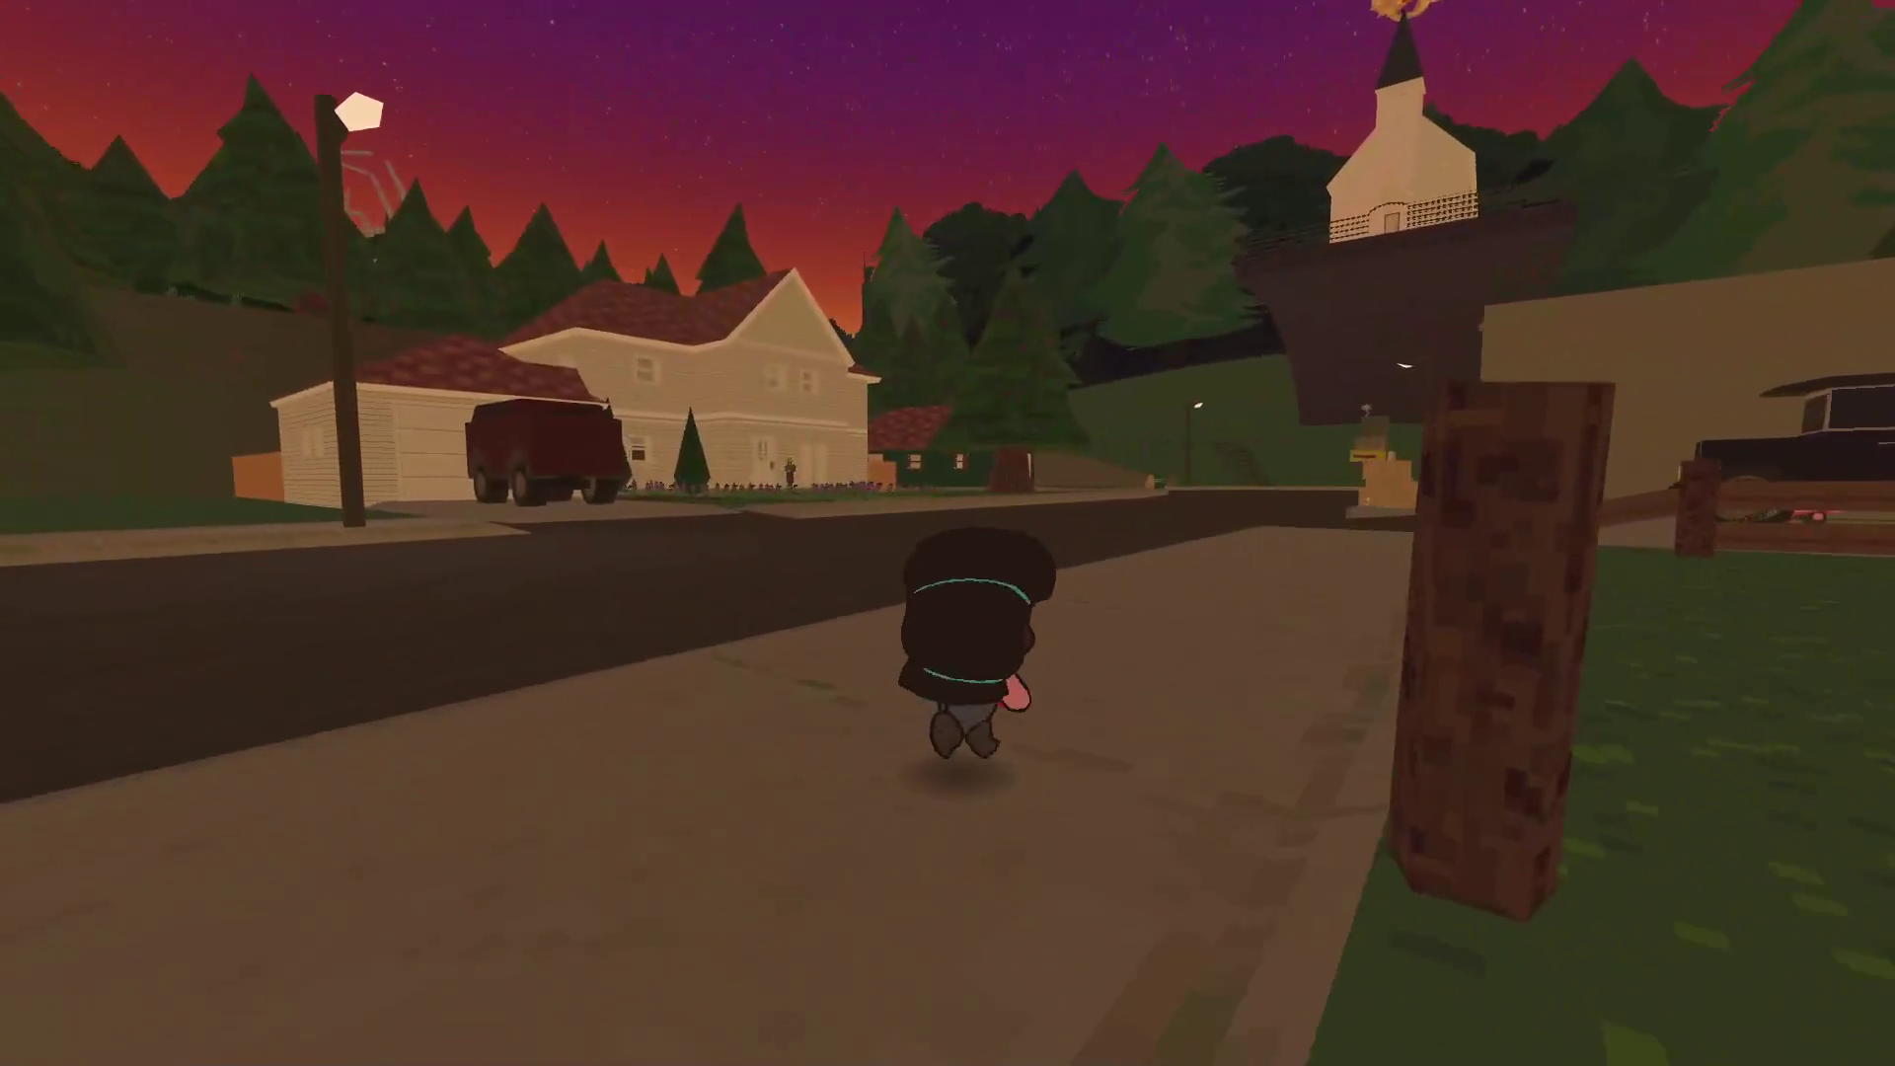
{"action": "key", "text": "w"}
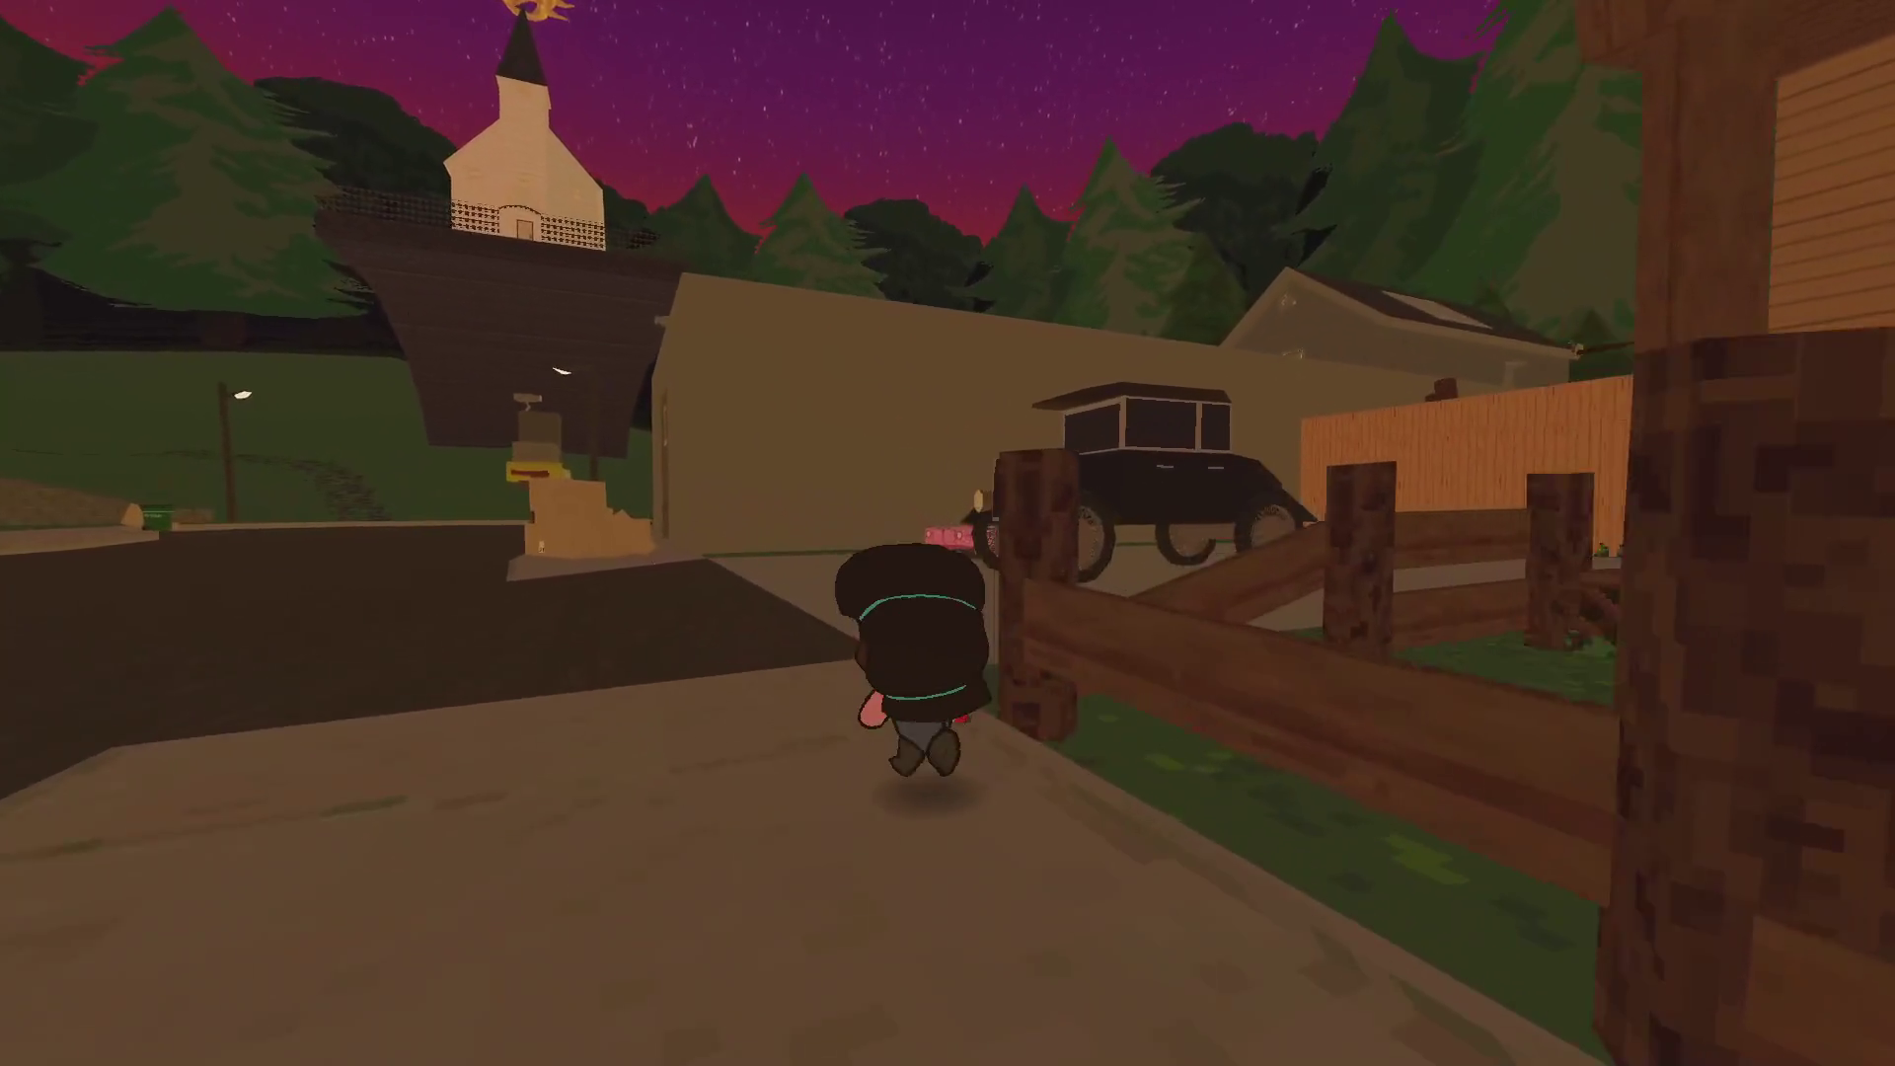
{"action": "key", "text": "w"}
{"action": "key", "text": "e"}
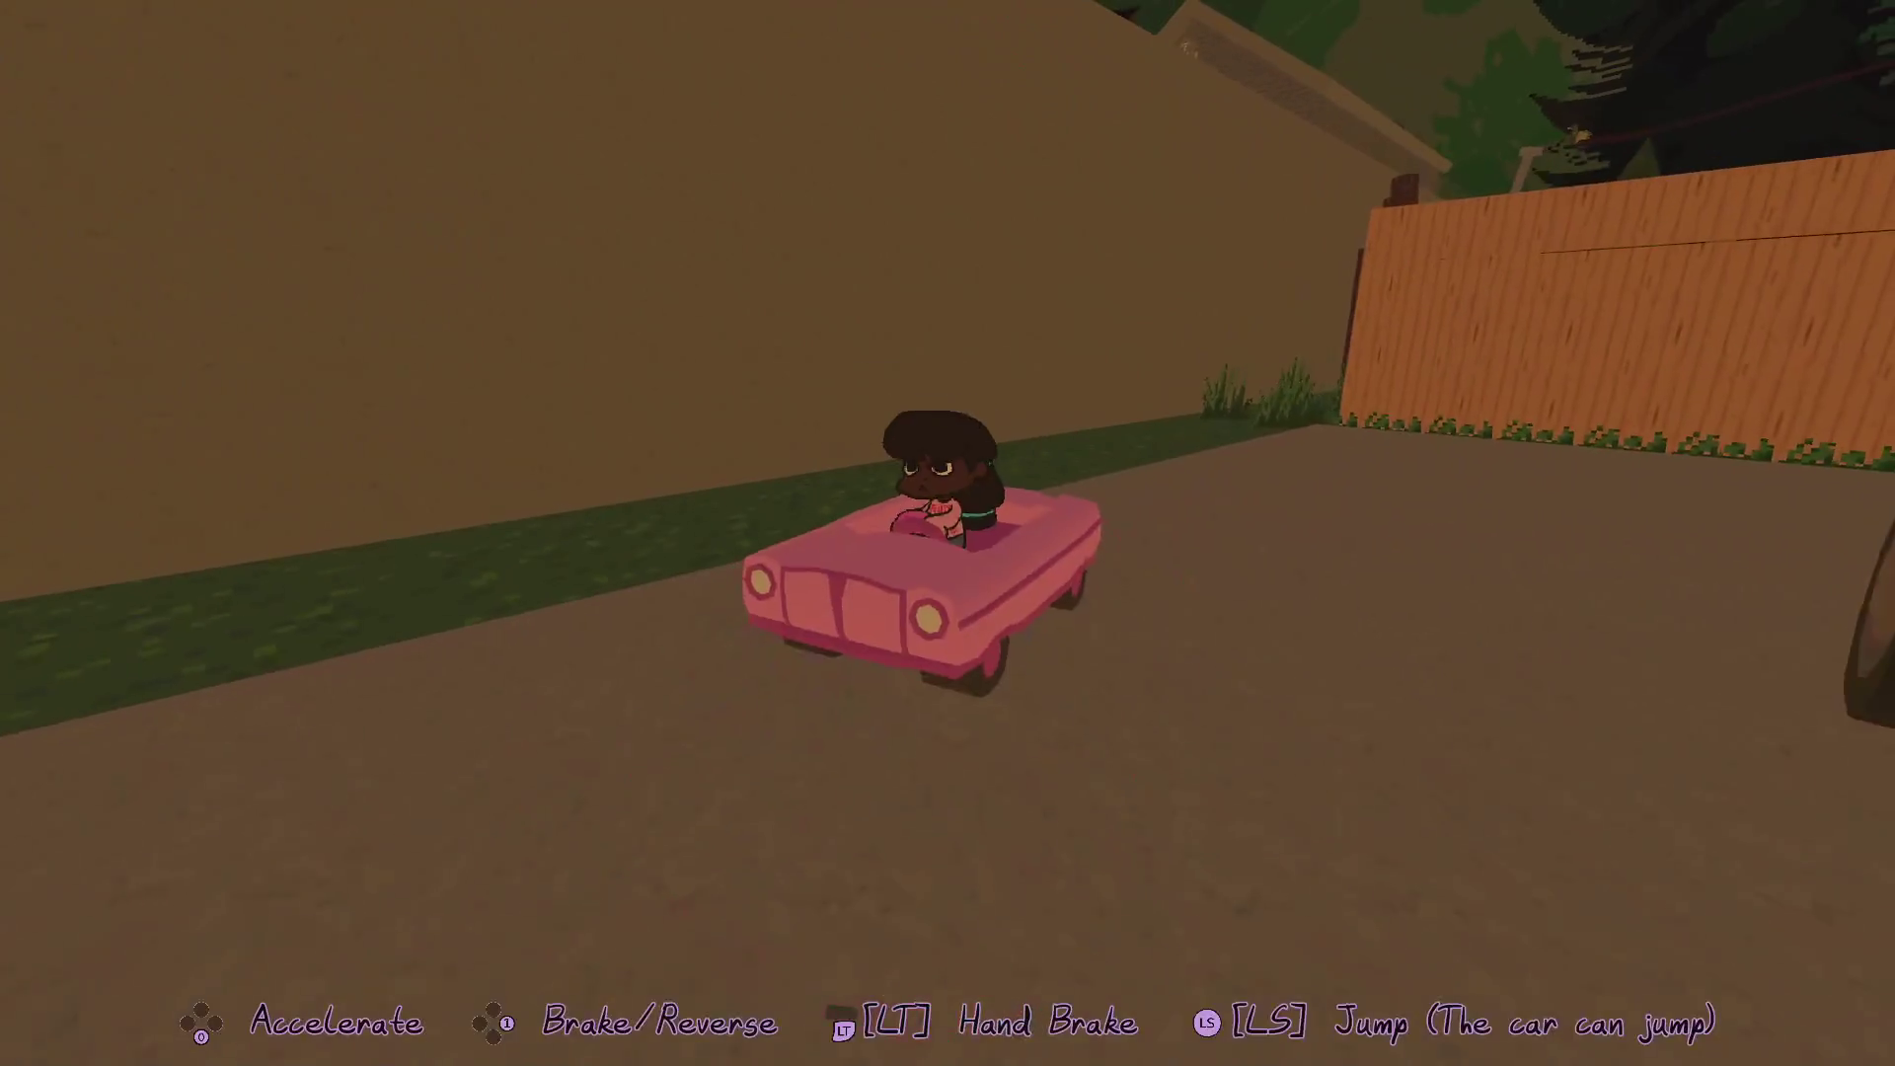
Check the Audio options from the pause menu, then resume driving the pink car
{"action": "key", "text": "Escape"}
{"action": "key", "text": "Down"}
{"action": "key", "text": "Return"}
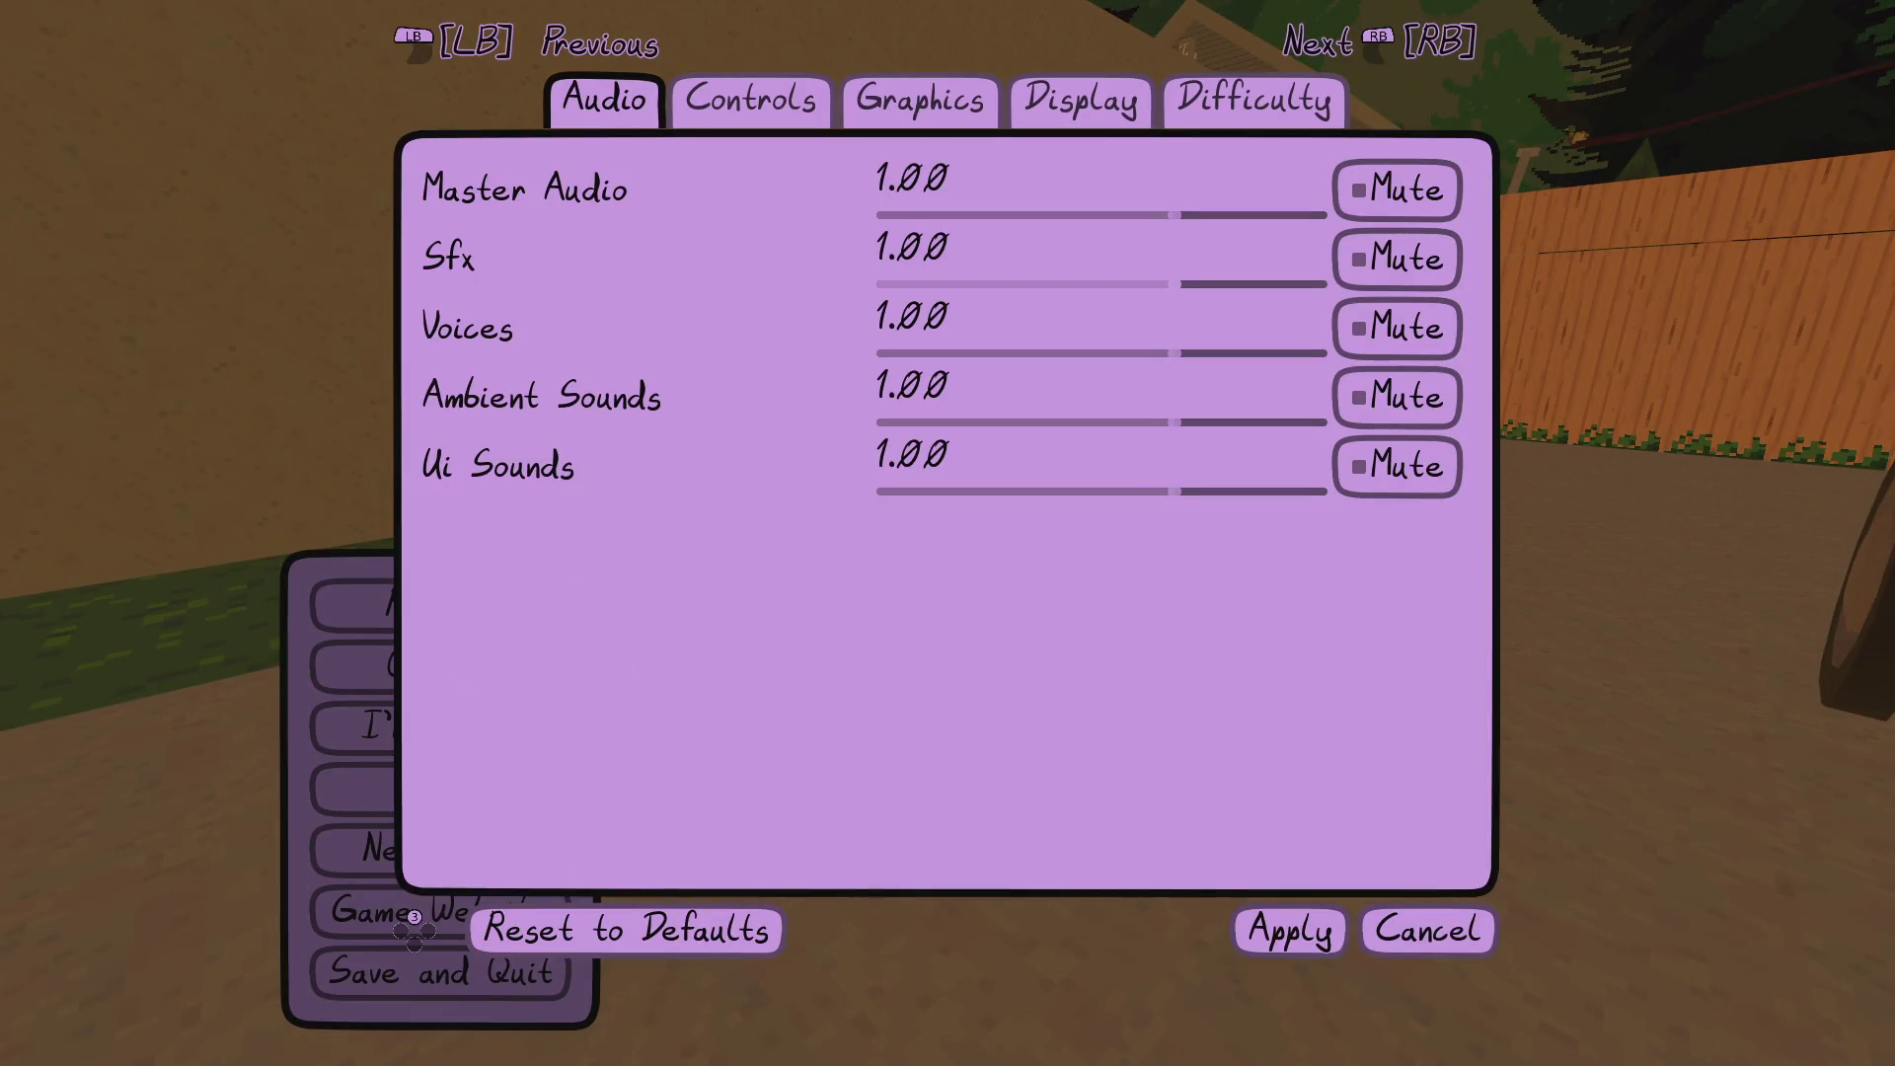
{"action": "key", "text": "Escape"}
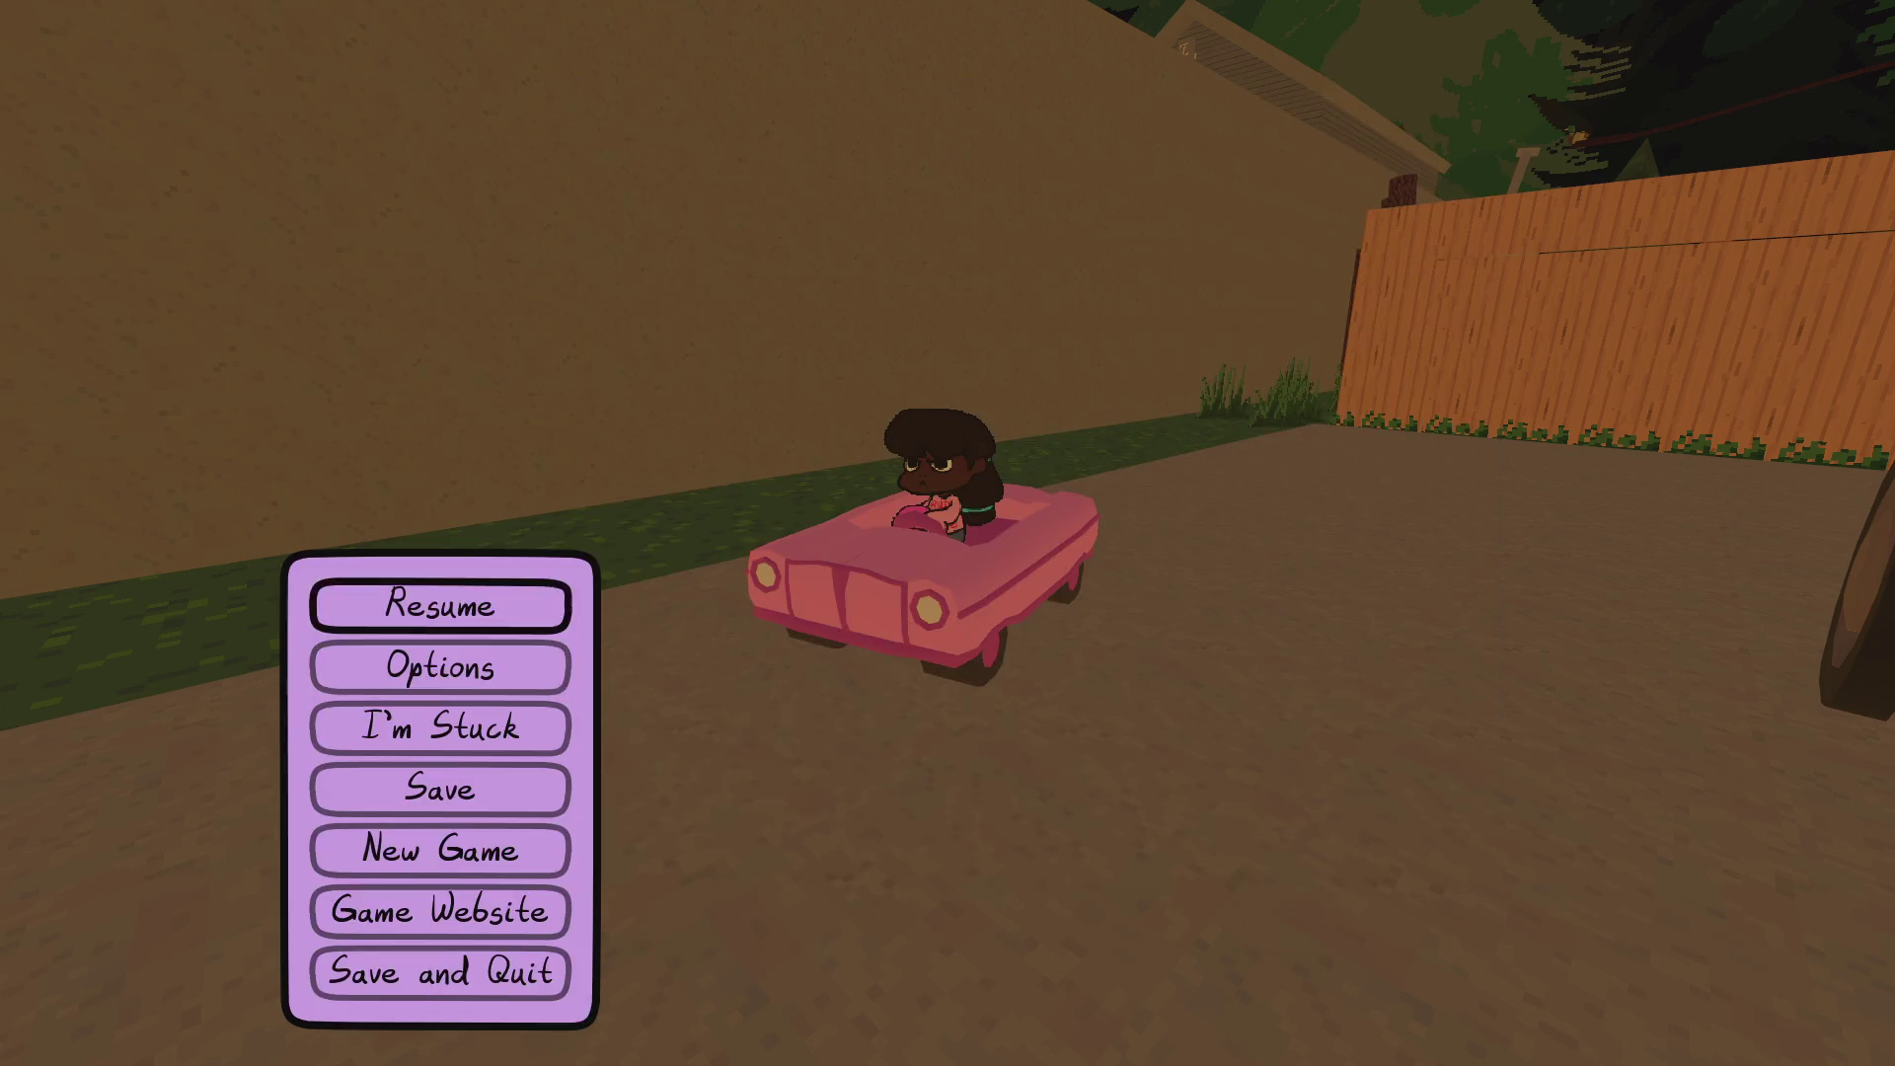
{"action": "key", "text": "Escape"}
{"action": "key", "text": "w"}
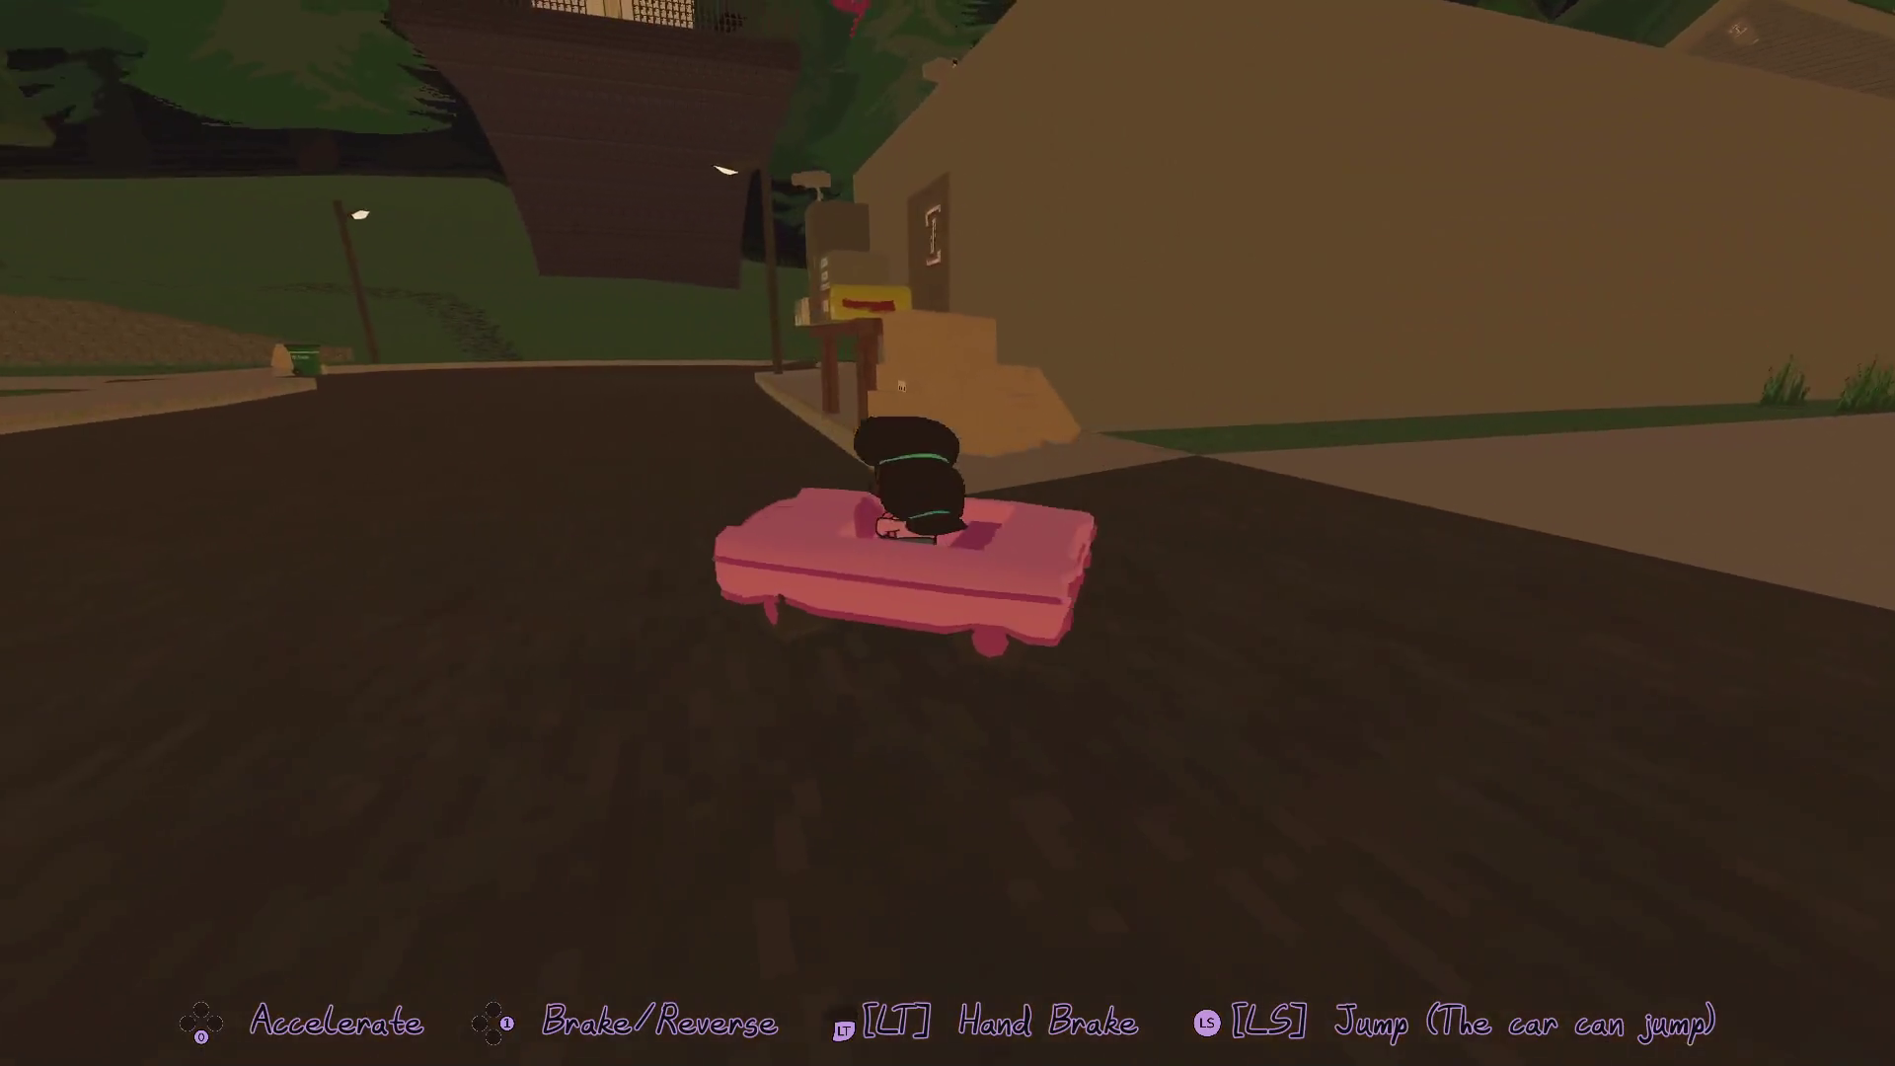
{"action": "key", "text": "Escape"}
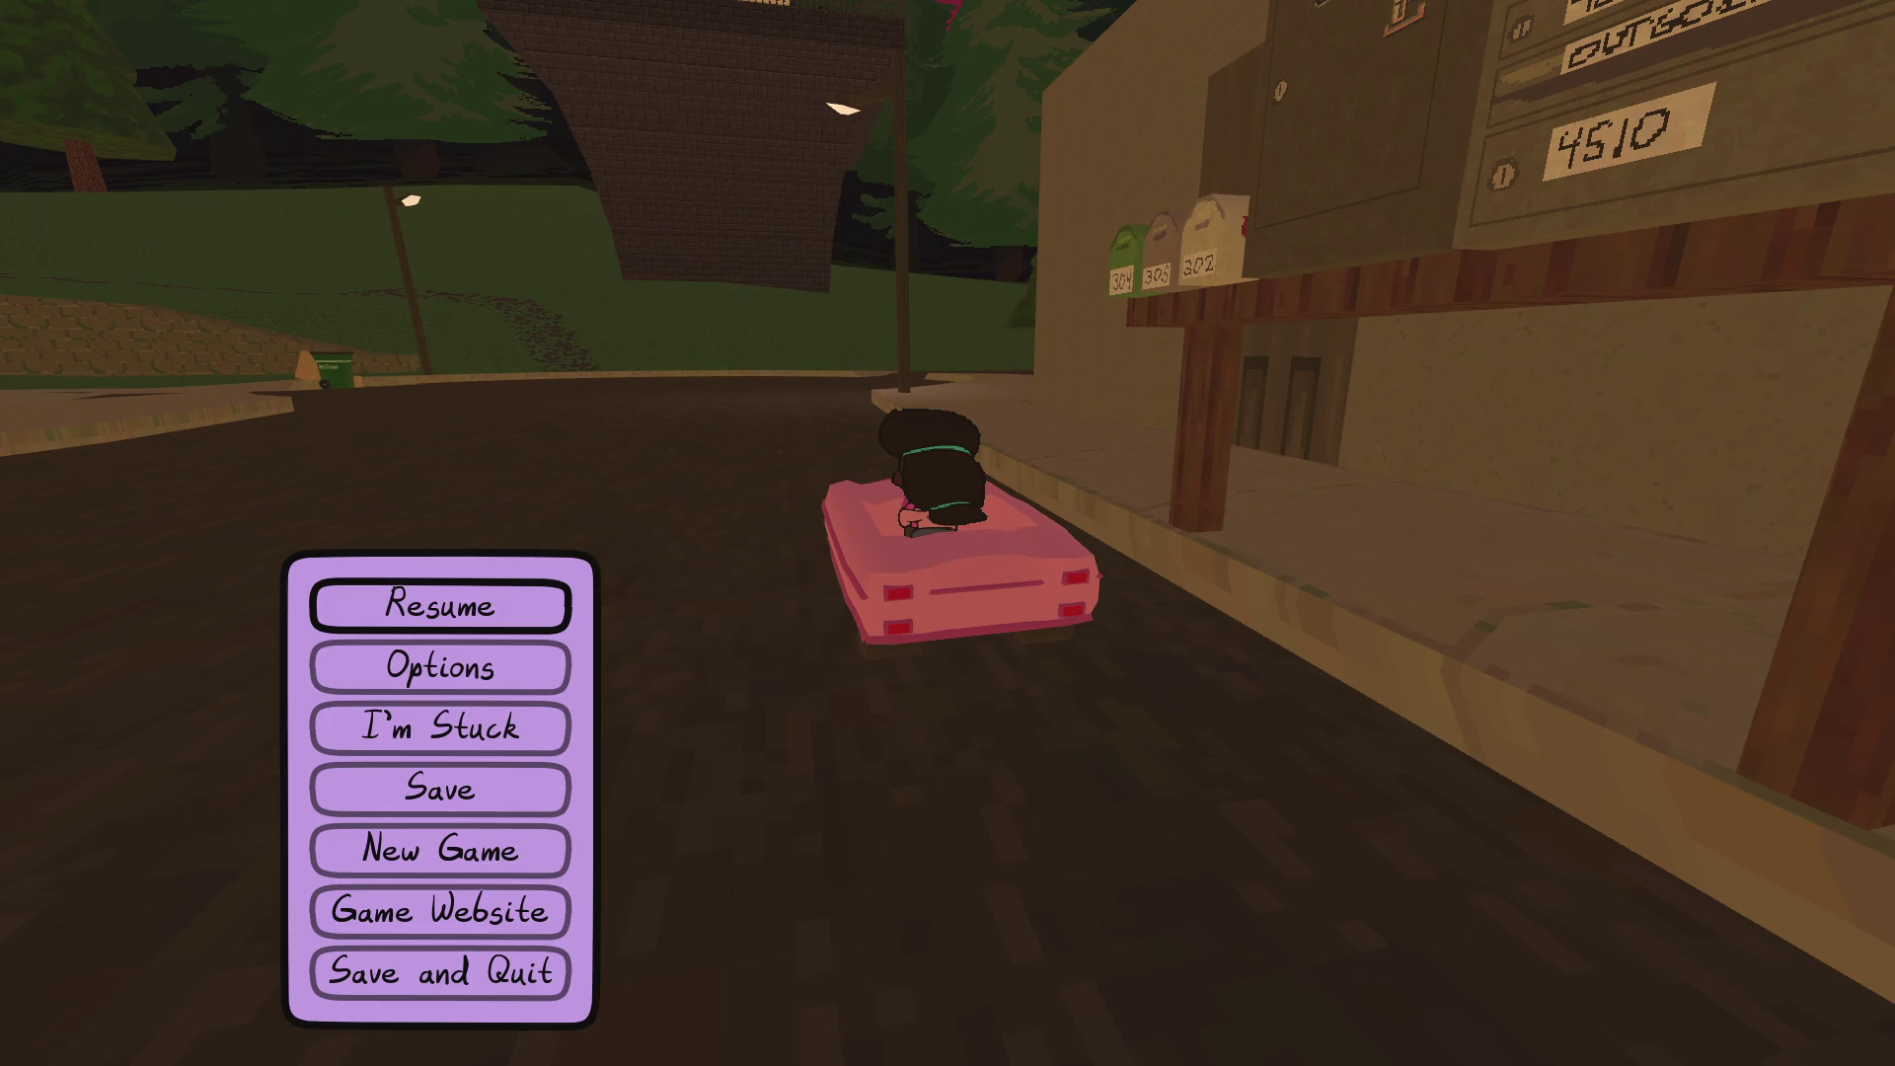
{"action": "left_click", "coordinate": [398, 620]}
Drive the pink car past the house and onto the grass between the junked cars
{"action": "key", "text": "w"}
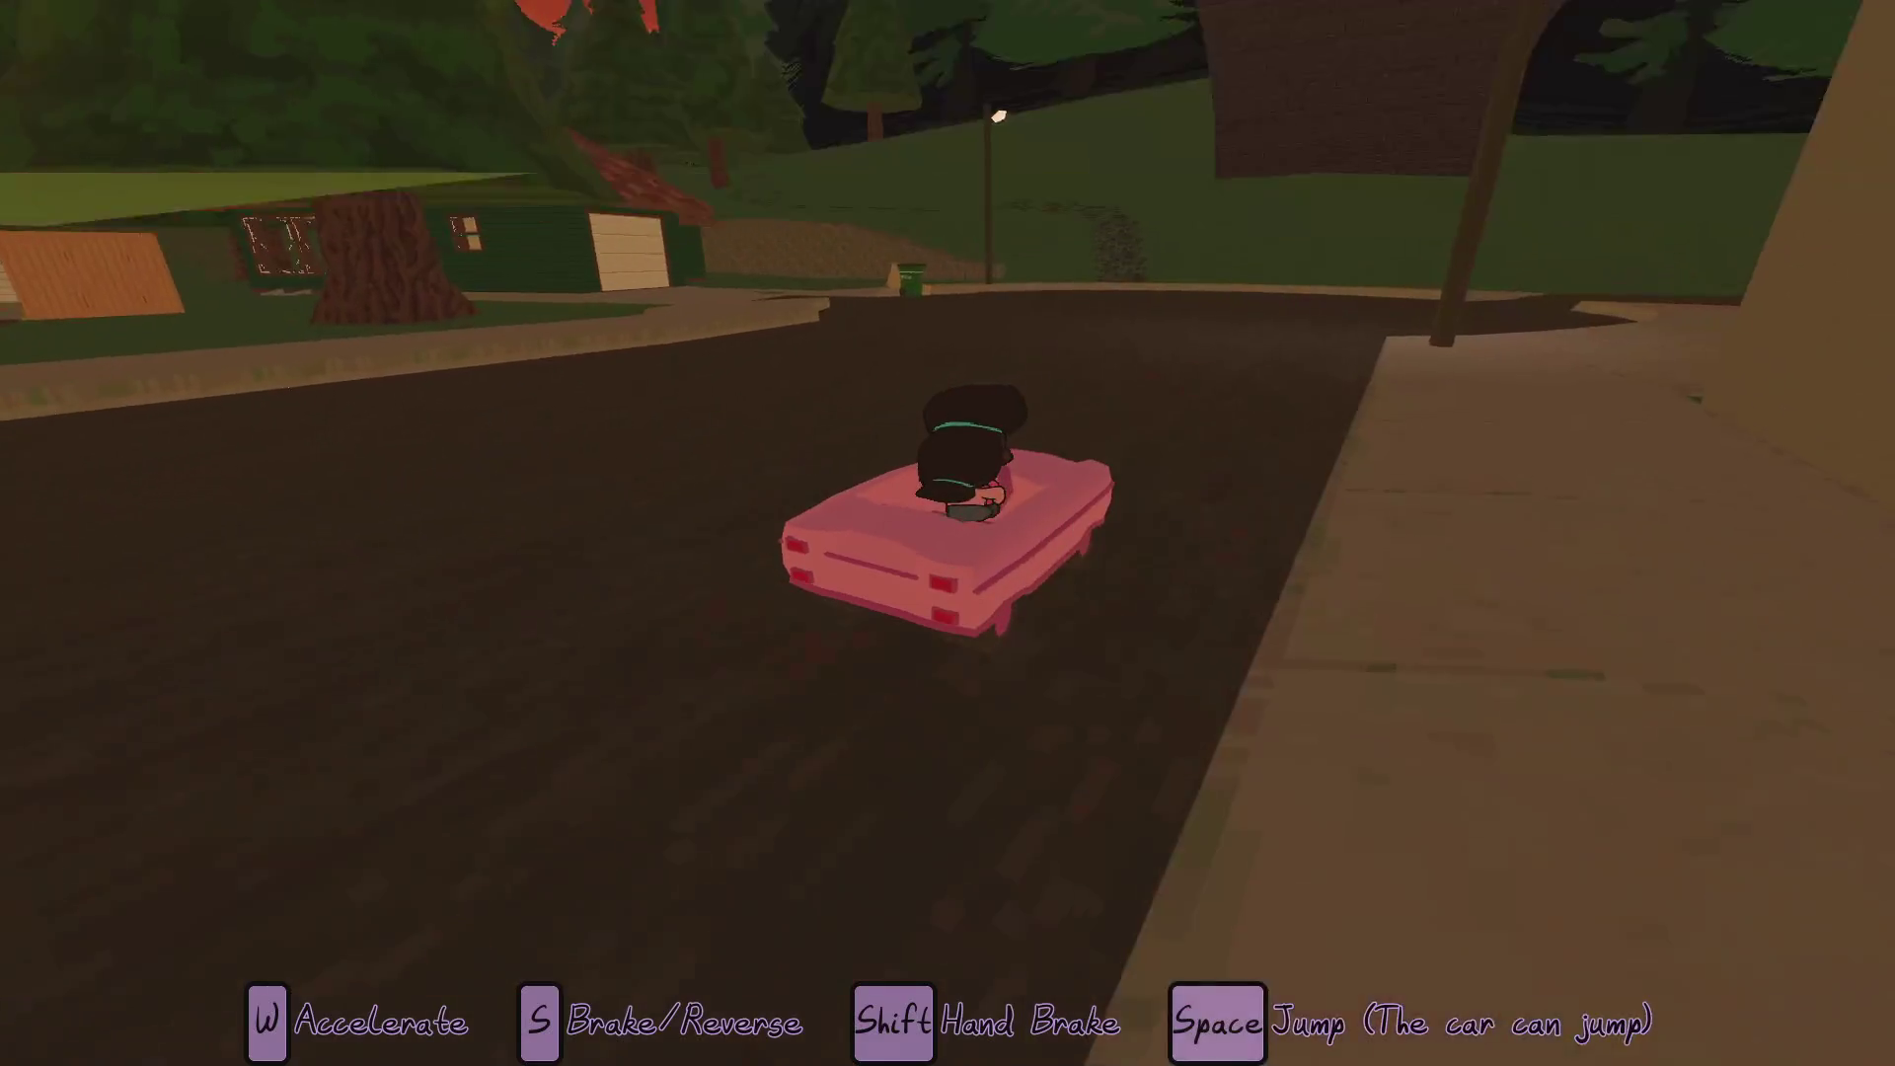
{"action": "key", "text": "a"}
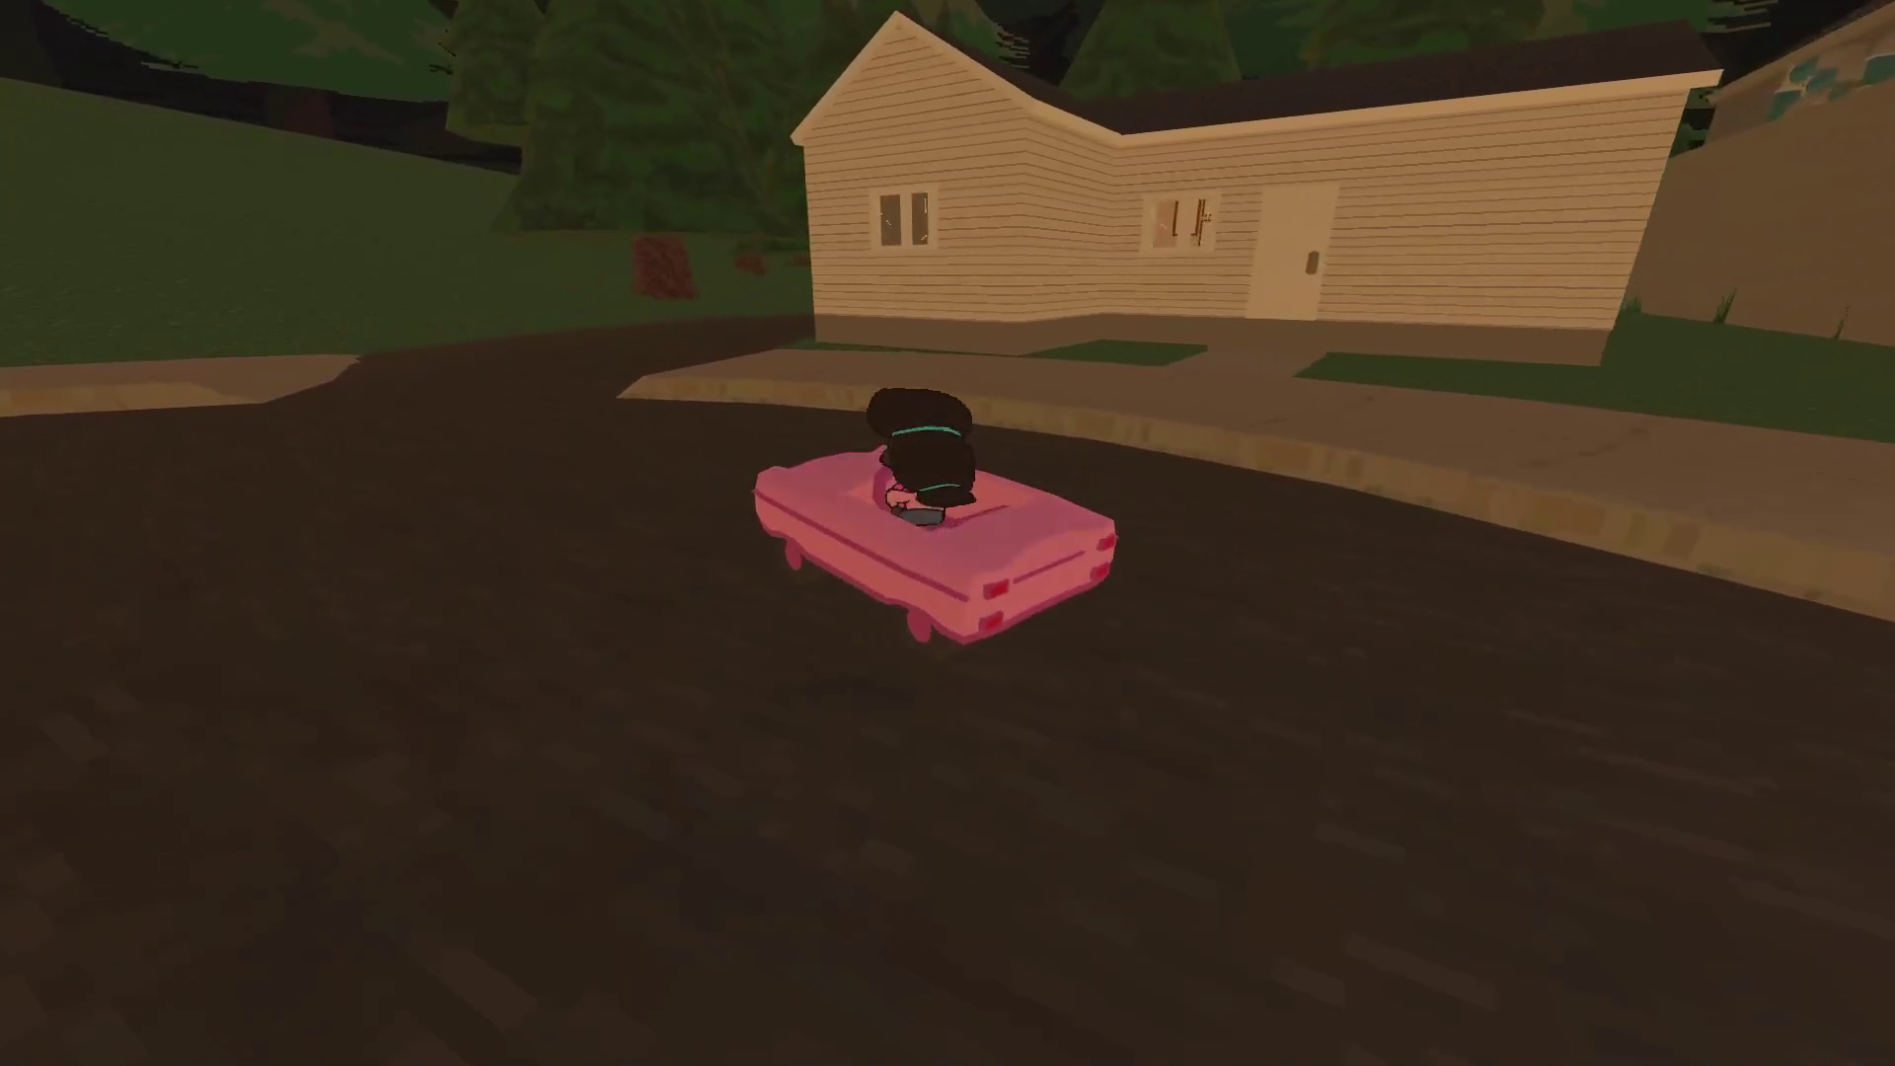
{"action": "key", "text": "w"}
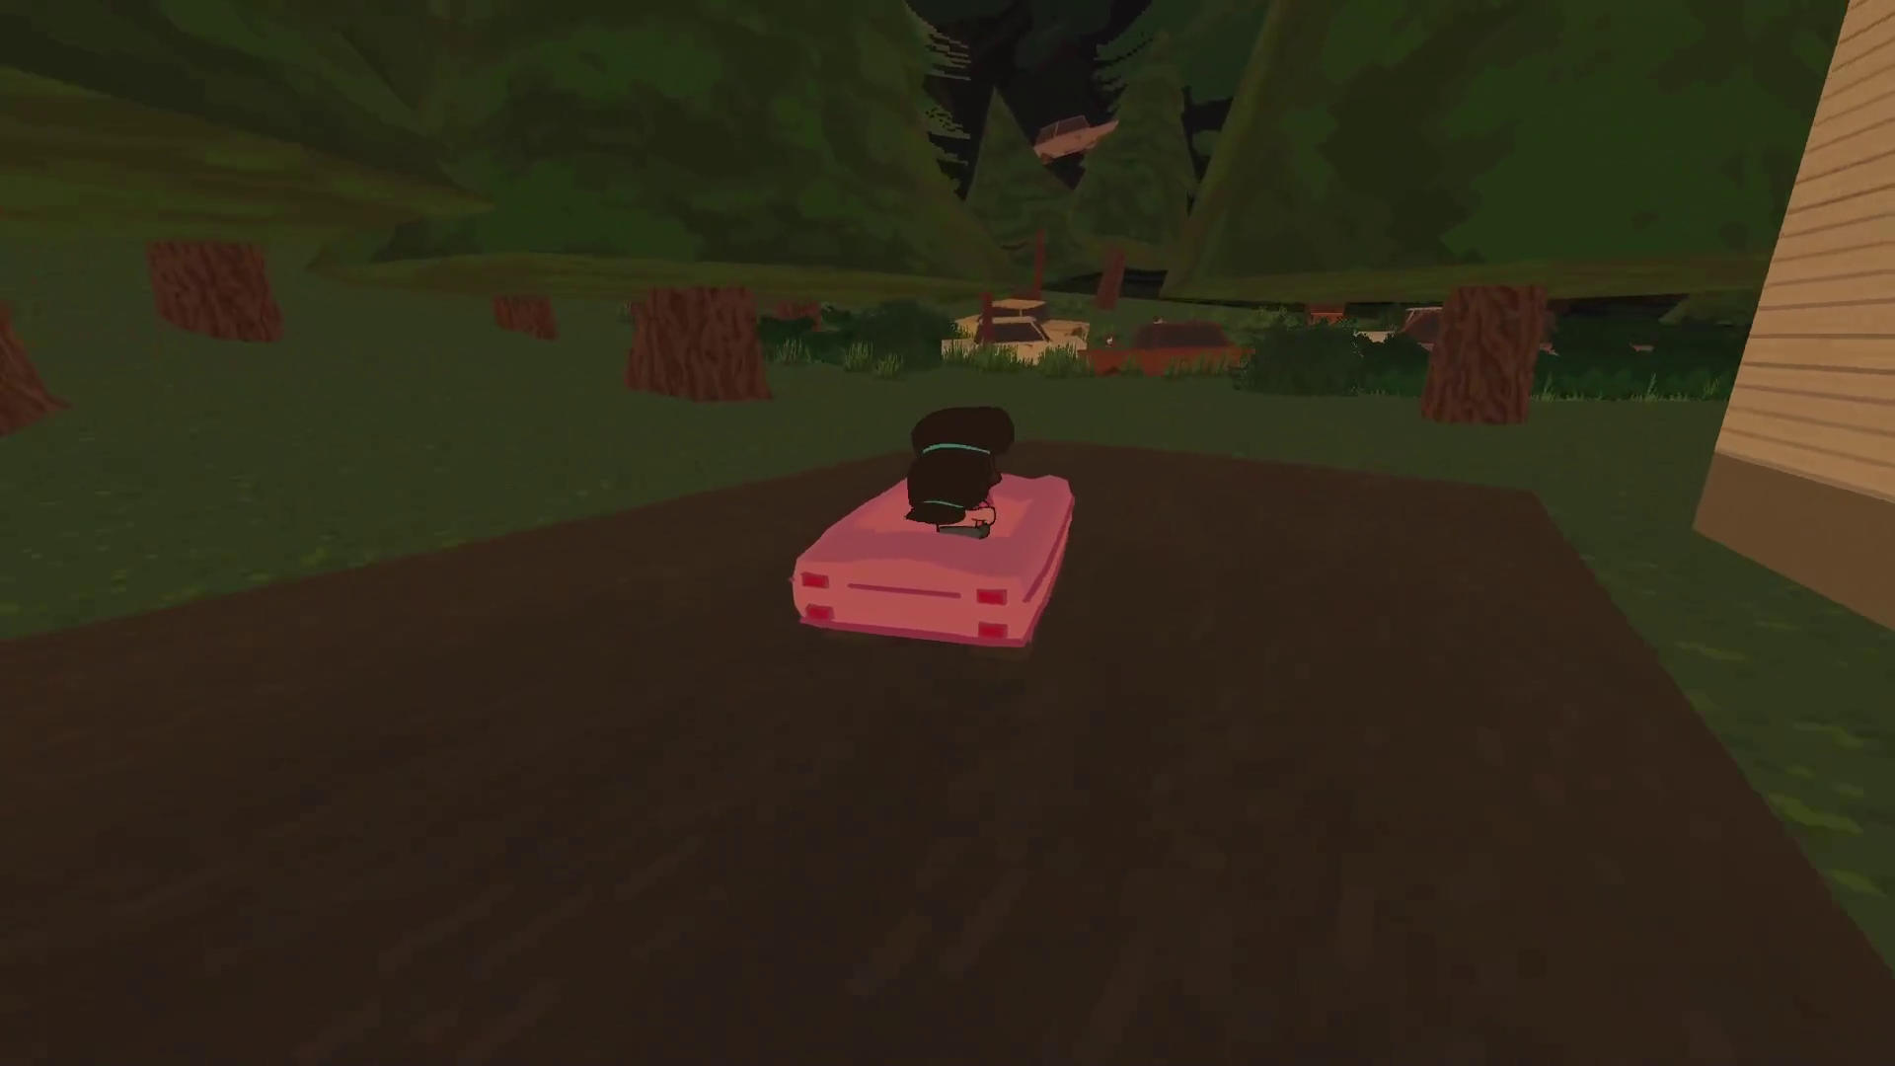
{"action": "key", "text": "w"}
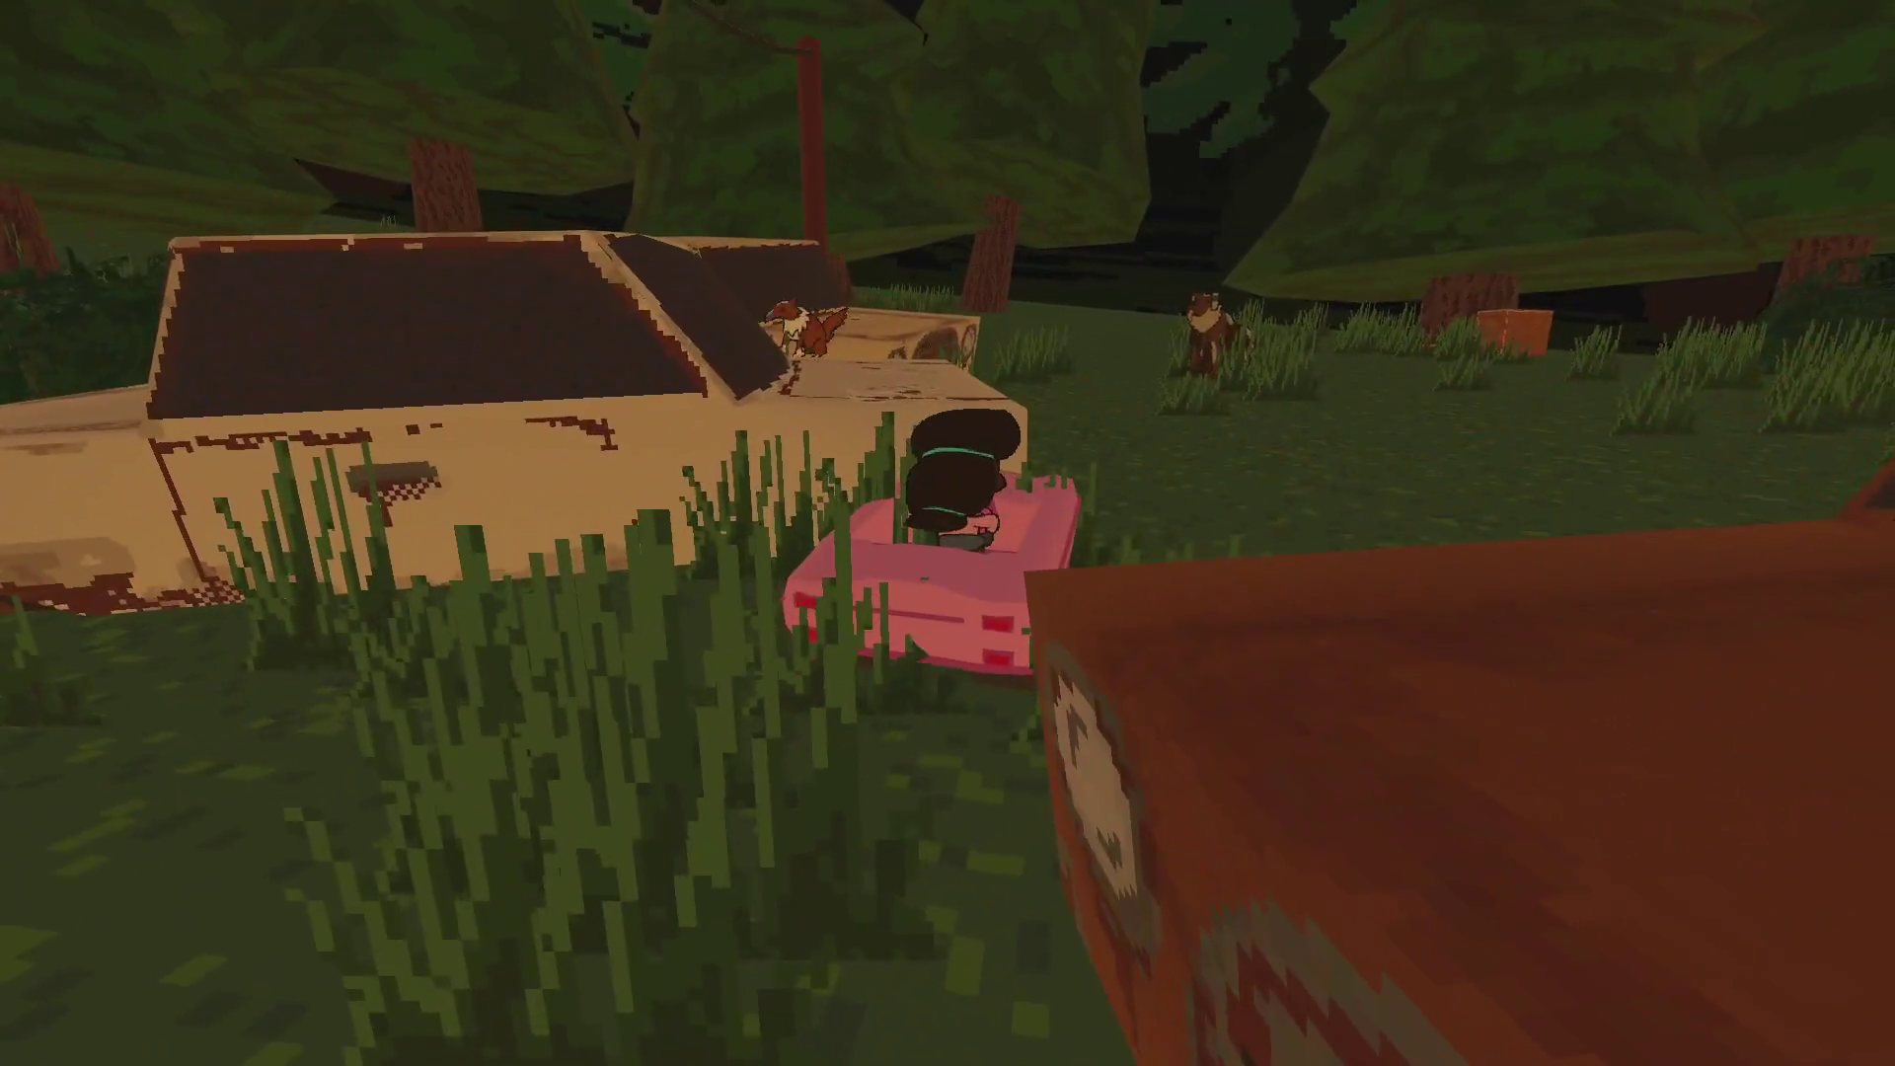
{"action": "key", "text": "w"}
{"action": "key", "text": "w"}
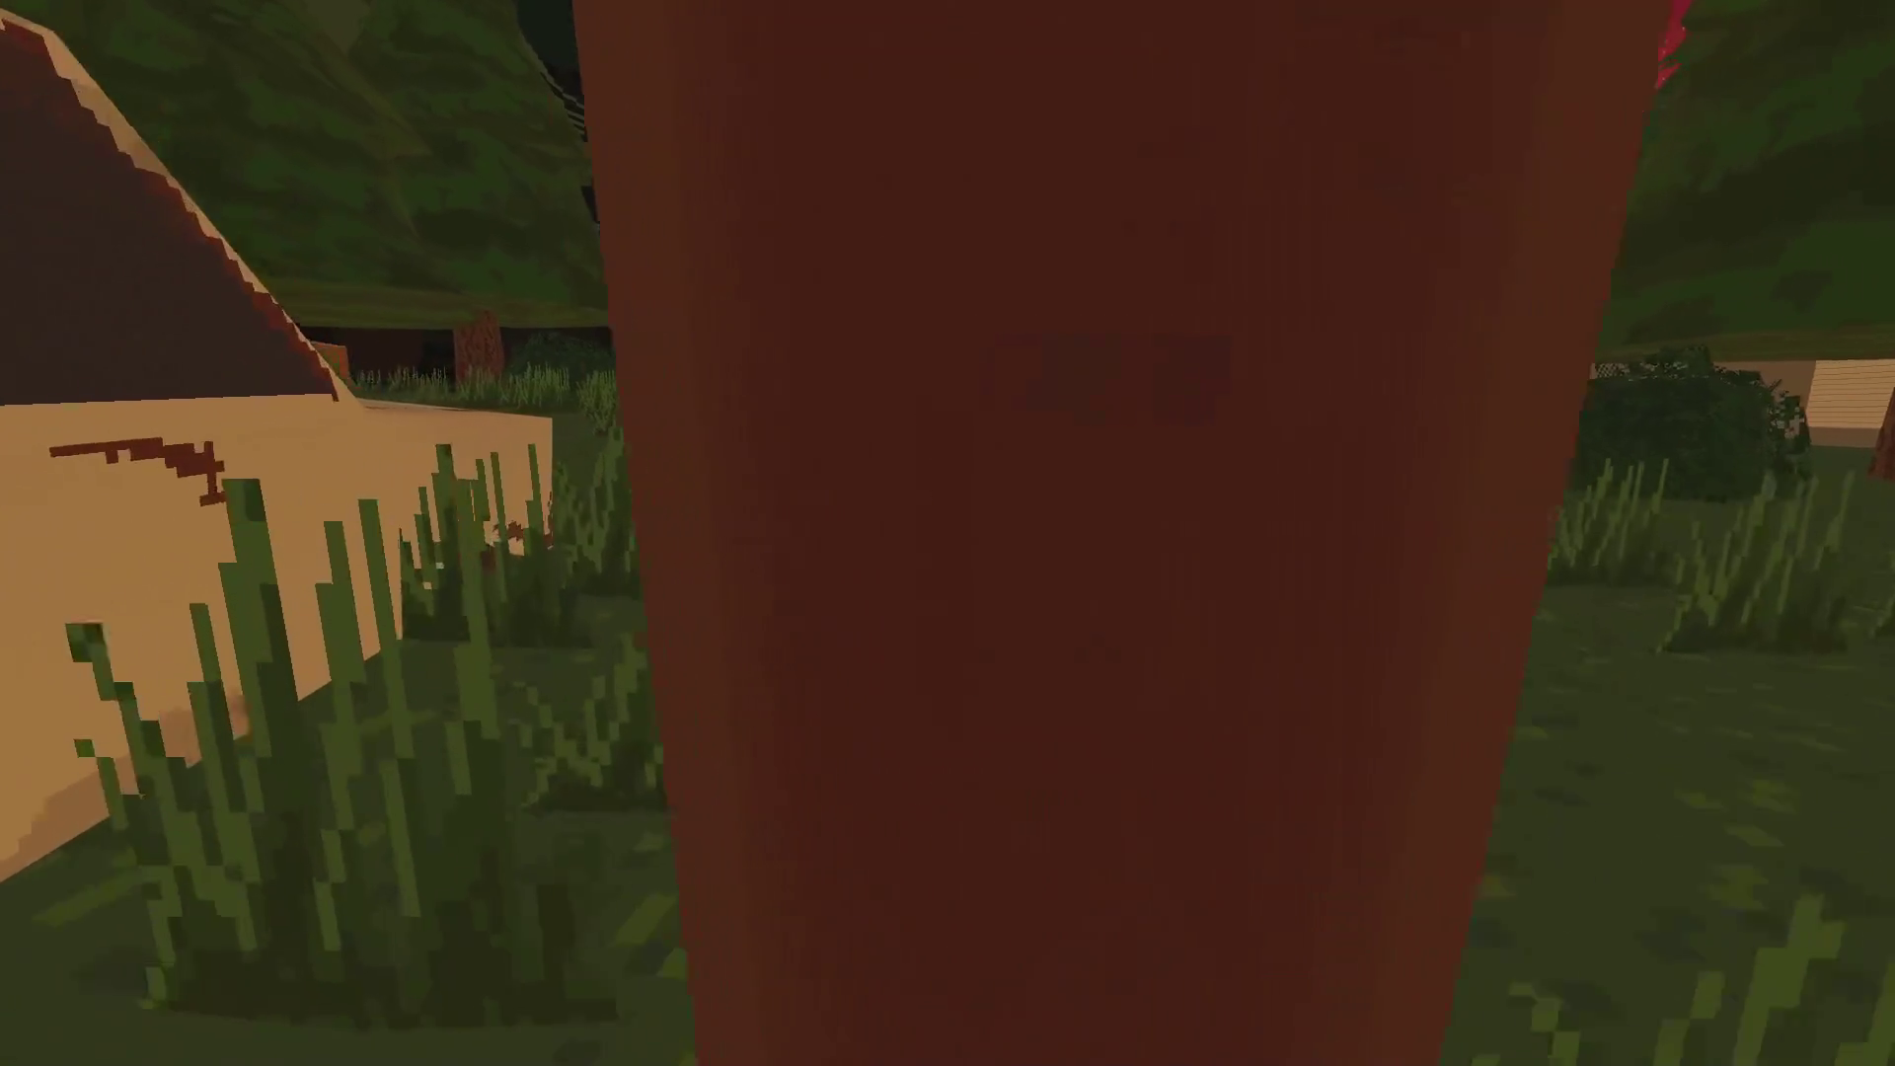
{"action": "key", "text": "w"}
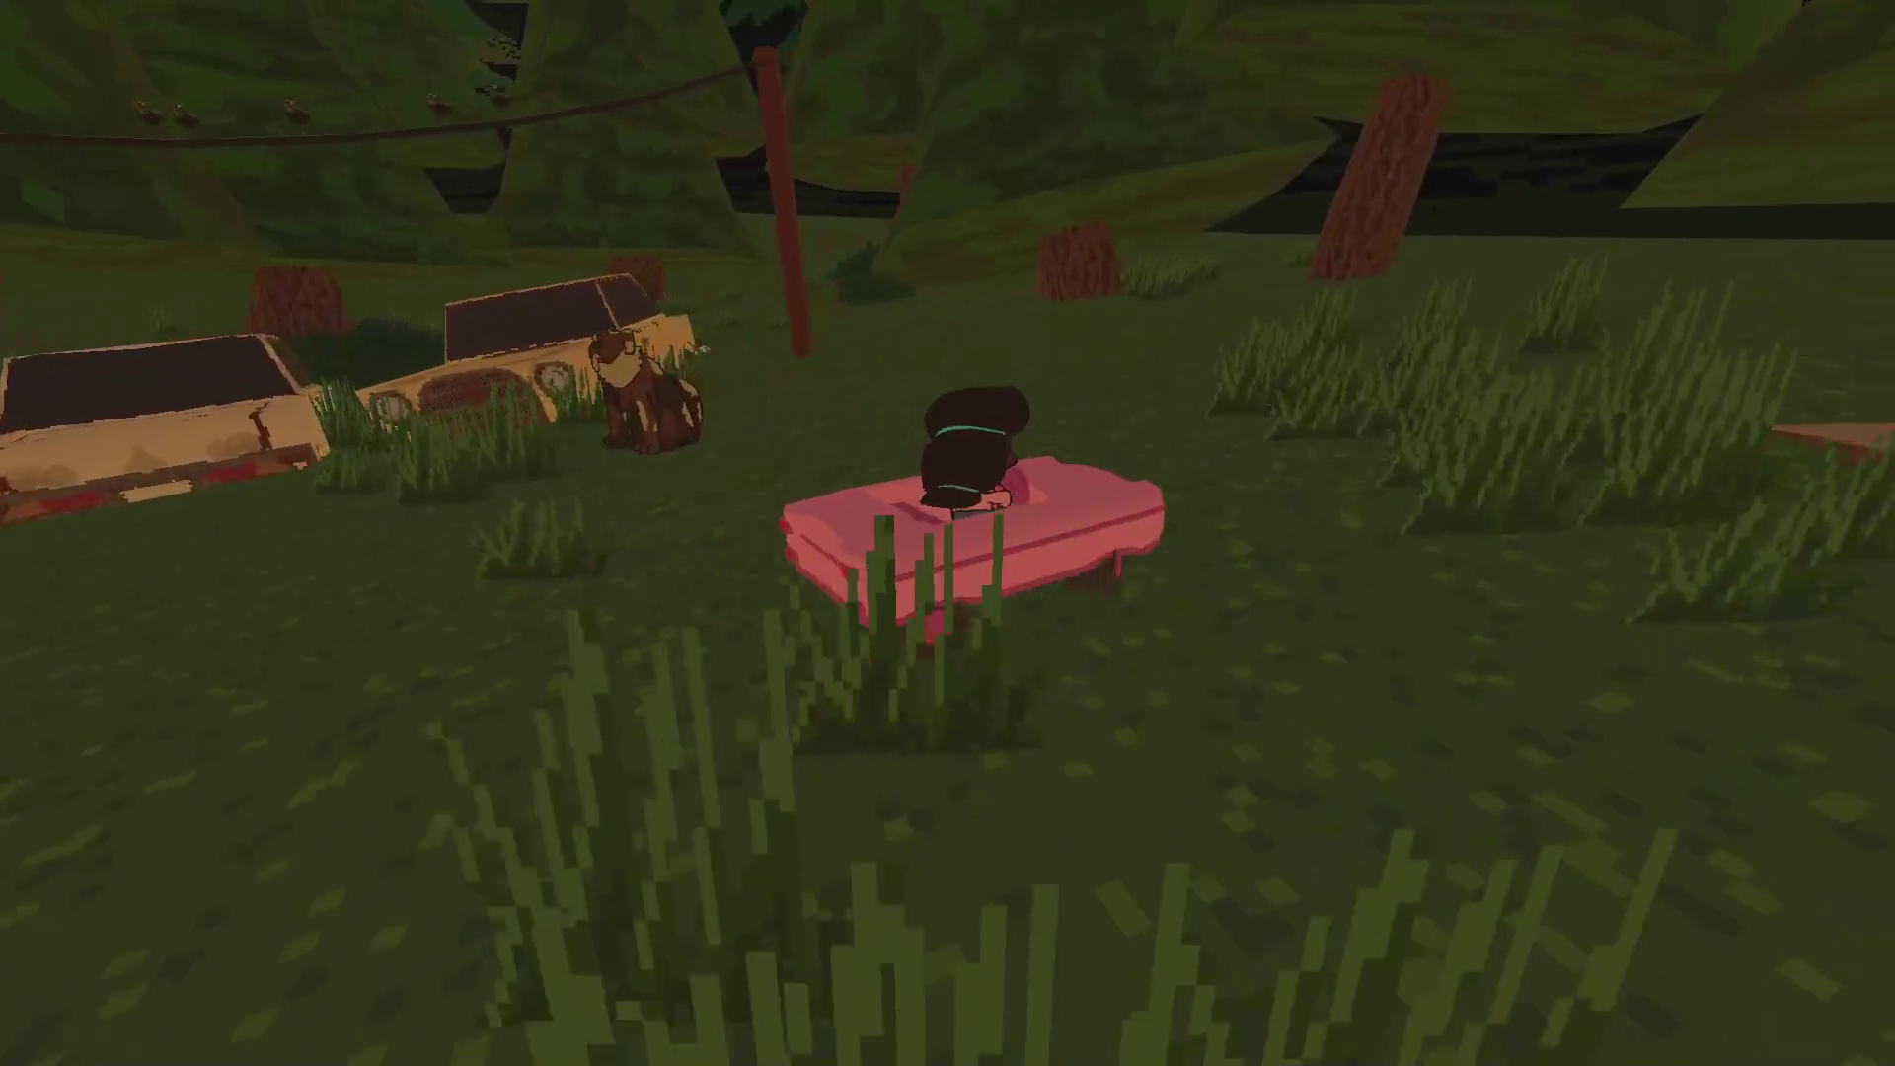
Get out near the dogs, walk up to the big dog and pet it
{"action": "key", "text": "space"}
{"action": "key", "text": "w"}
{"action": "key", "text": "w"}
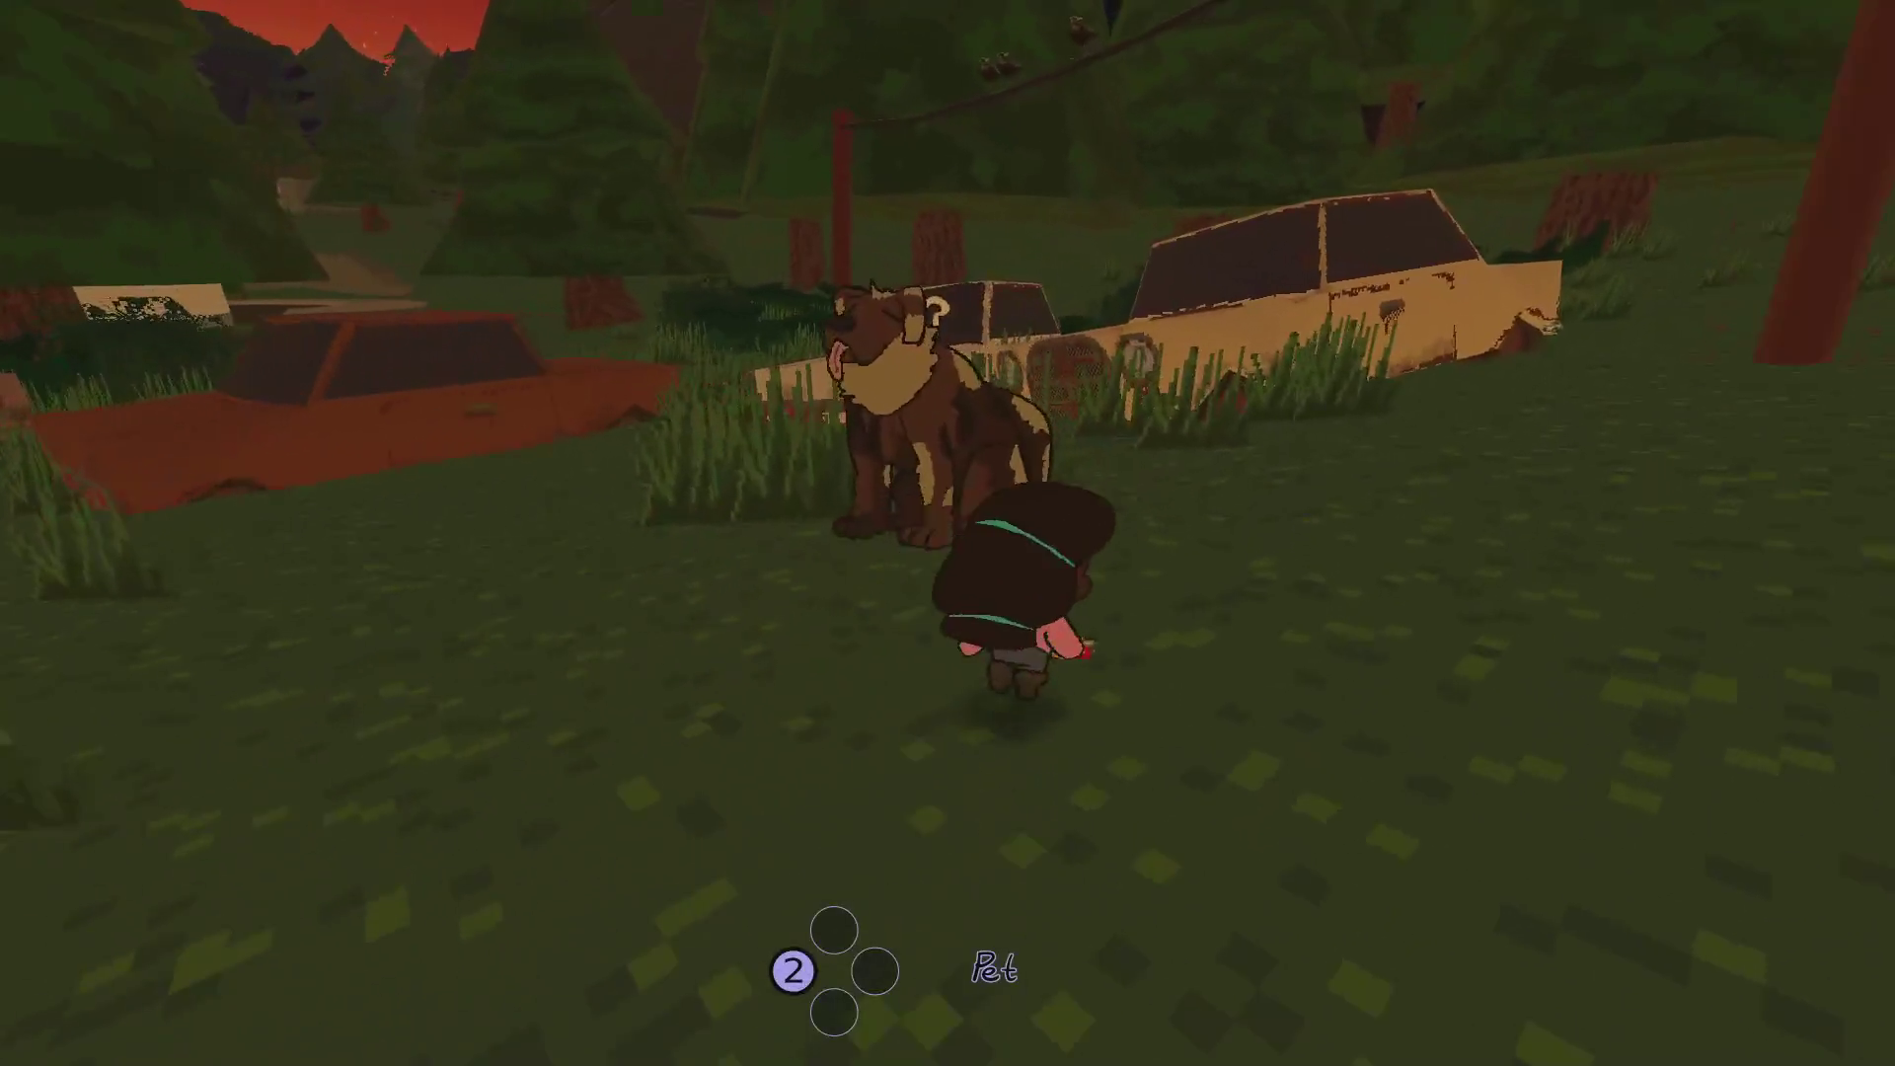
{"action": "key", "text": "w"}
{"action": "key", "text": "space"}
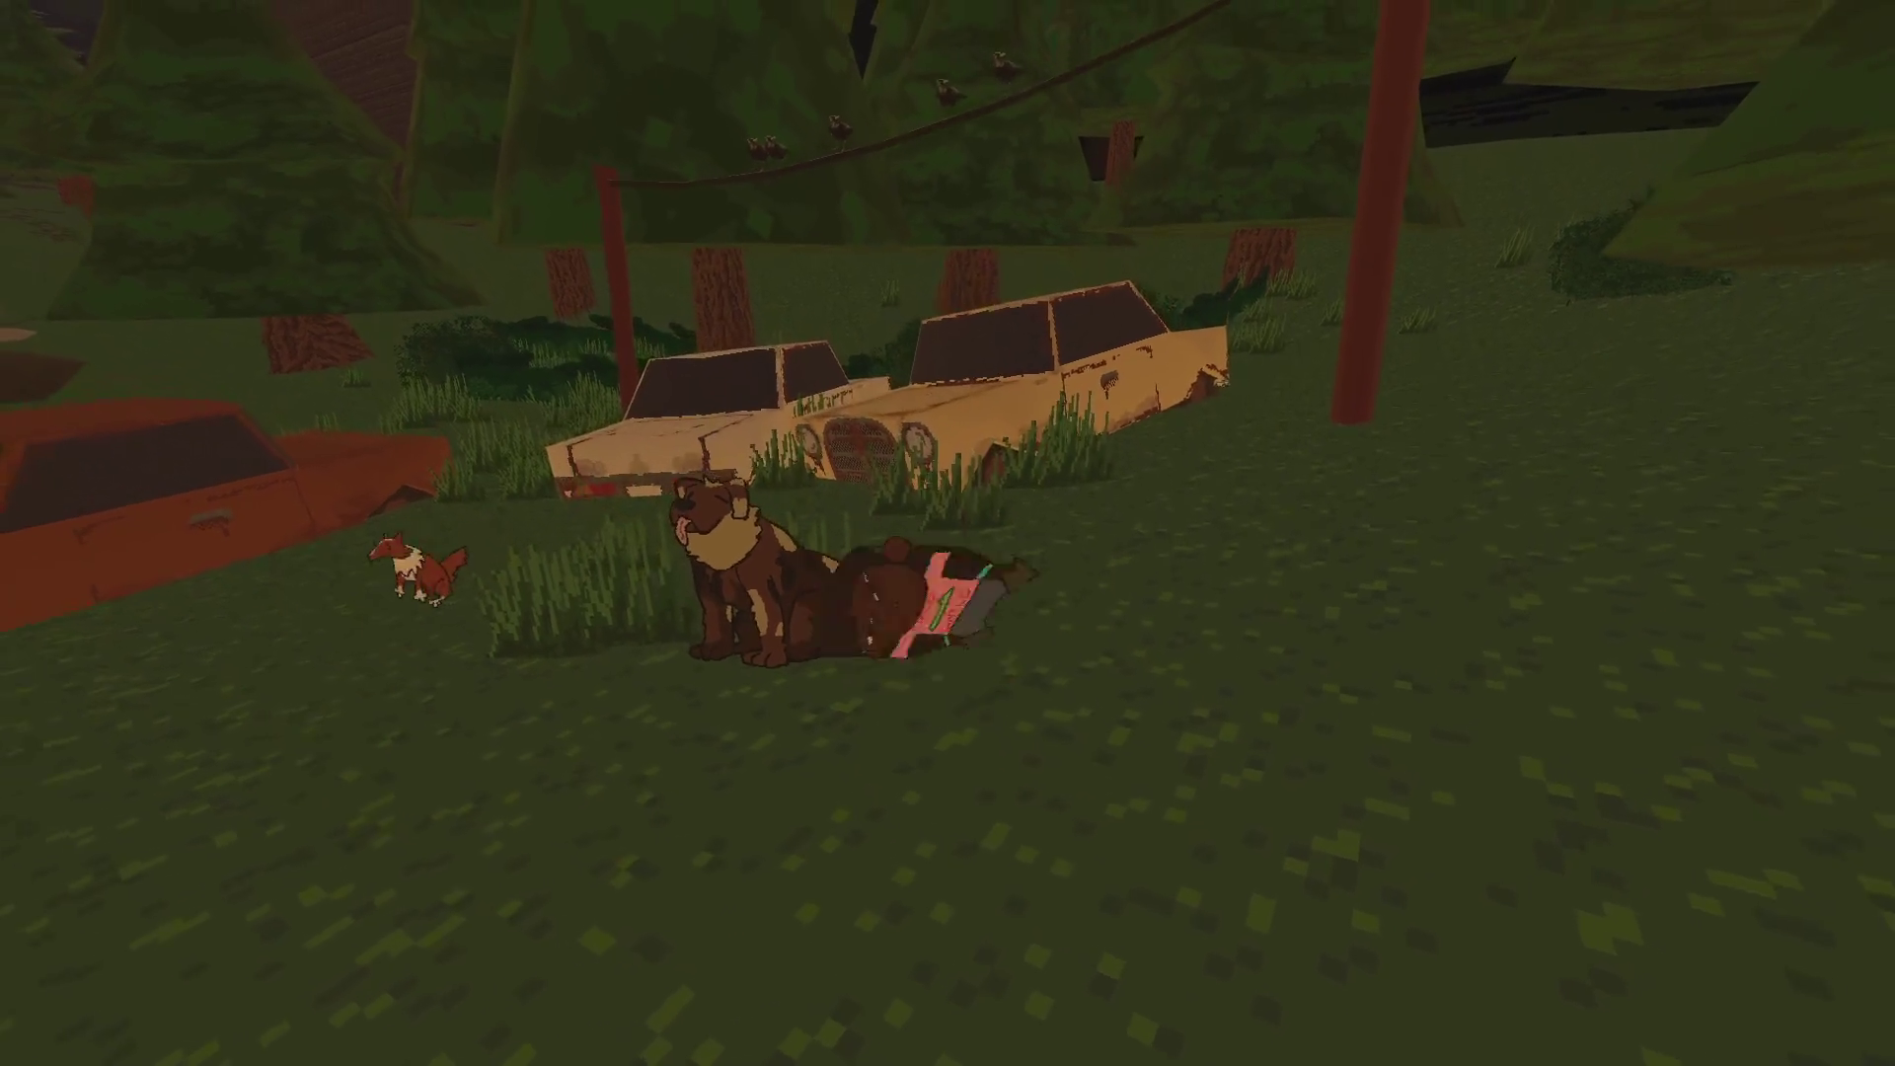
Check the Audio options, resume so the game saves, then reopen Options from the pause menu
{"action": "key", "text": "Return"}
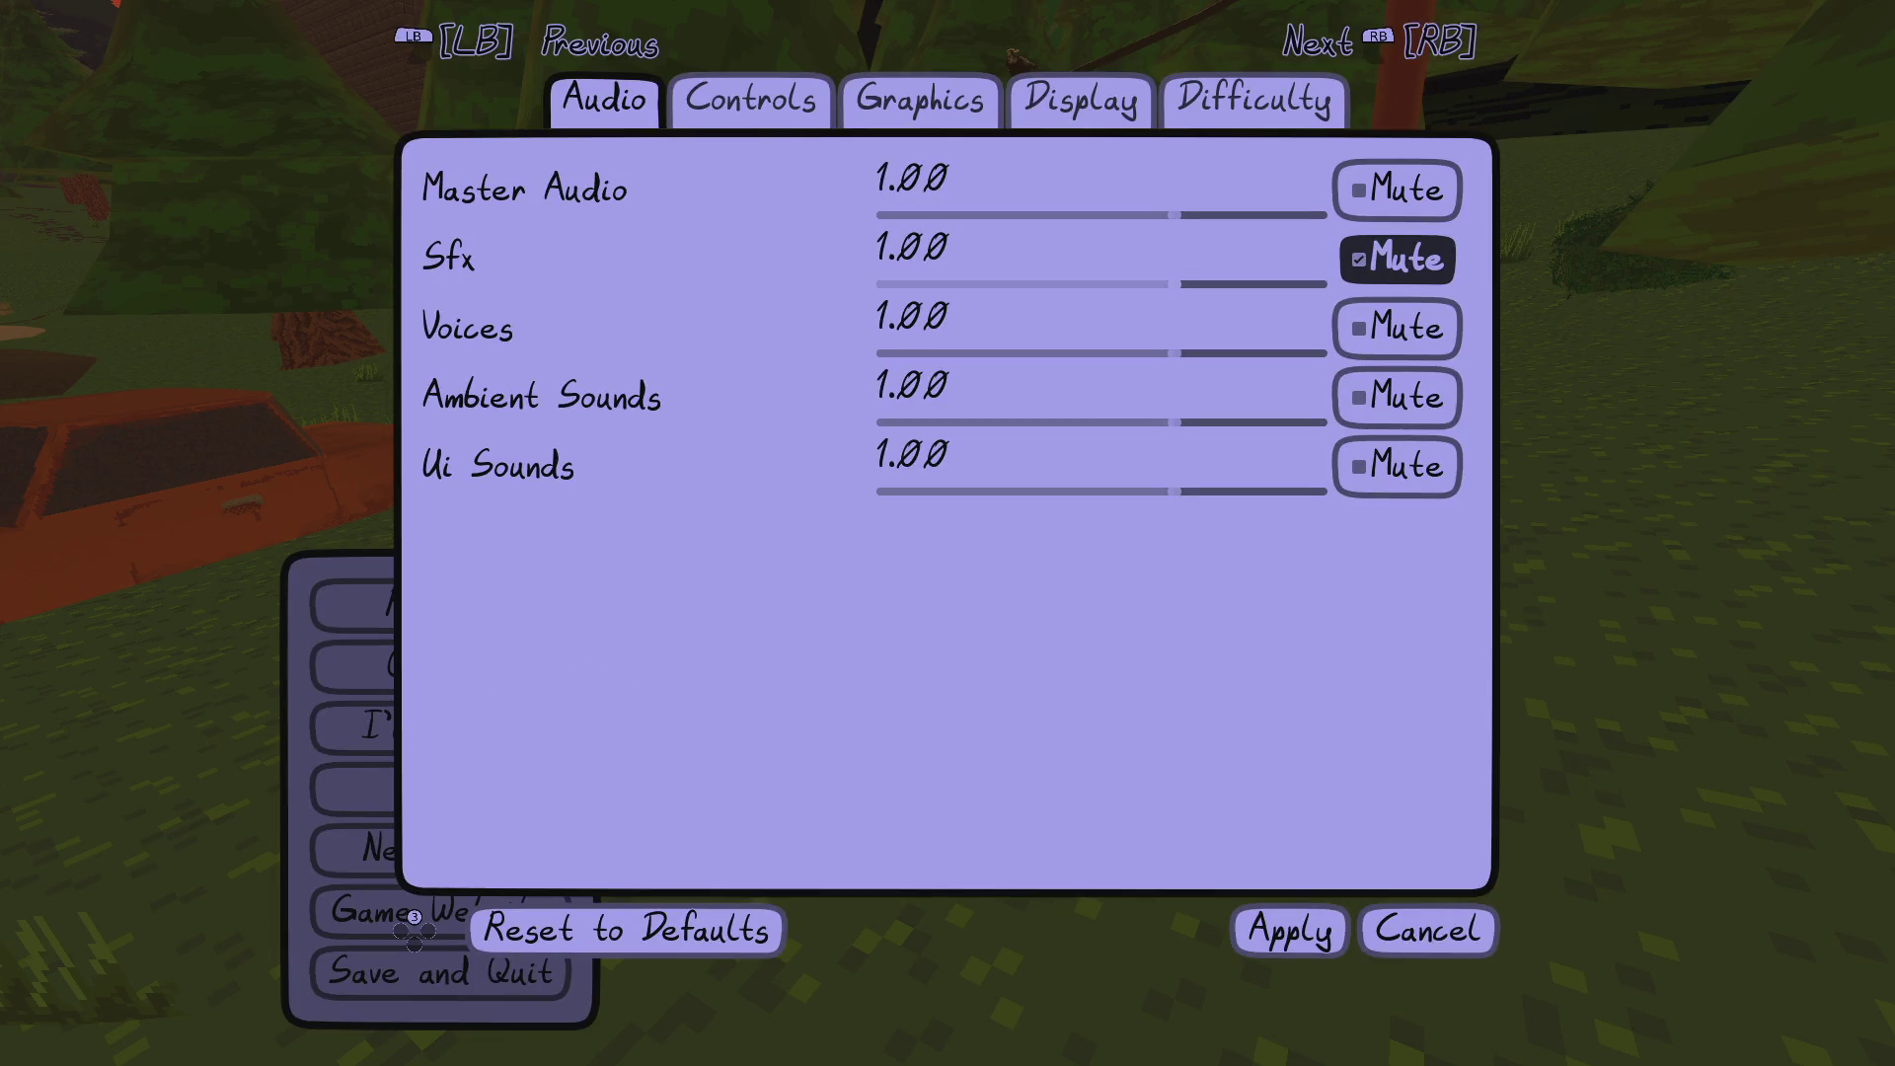
{"action": "key", "text": "Escape"}
{"action": "key", "text": "Escape"}
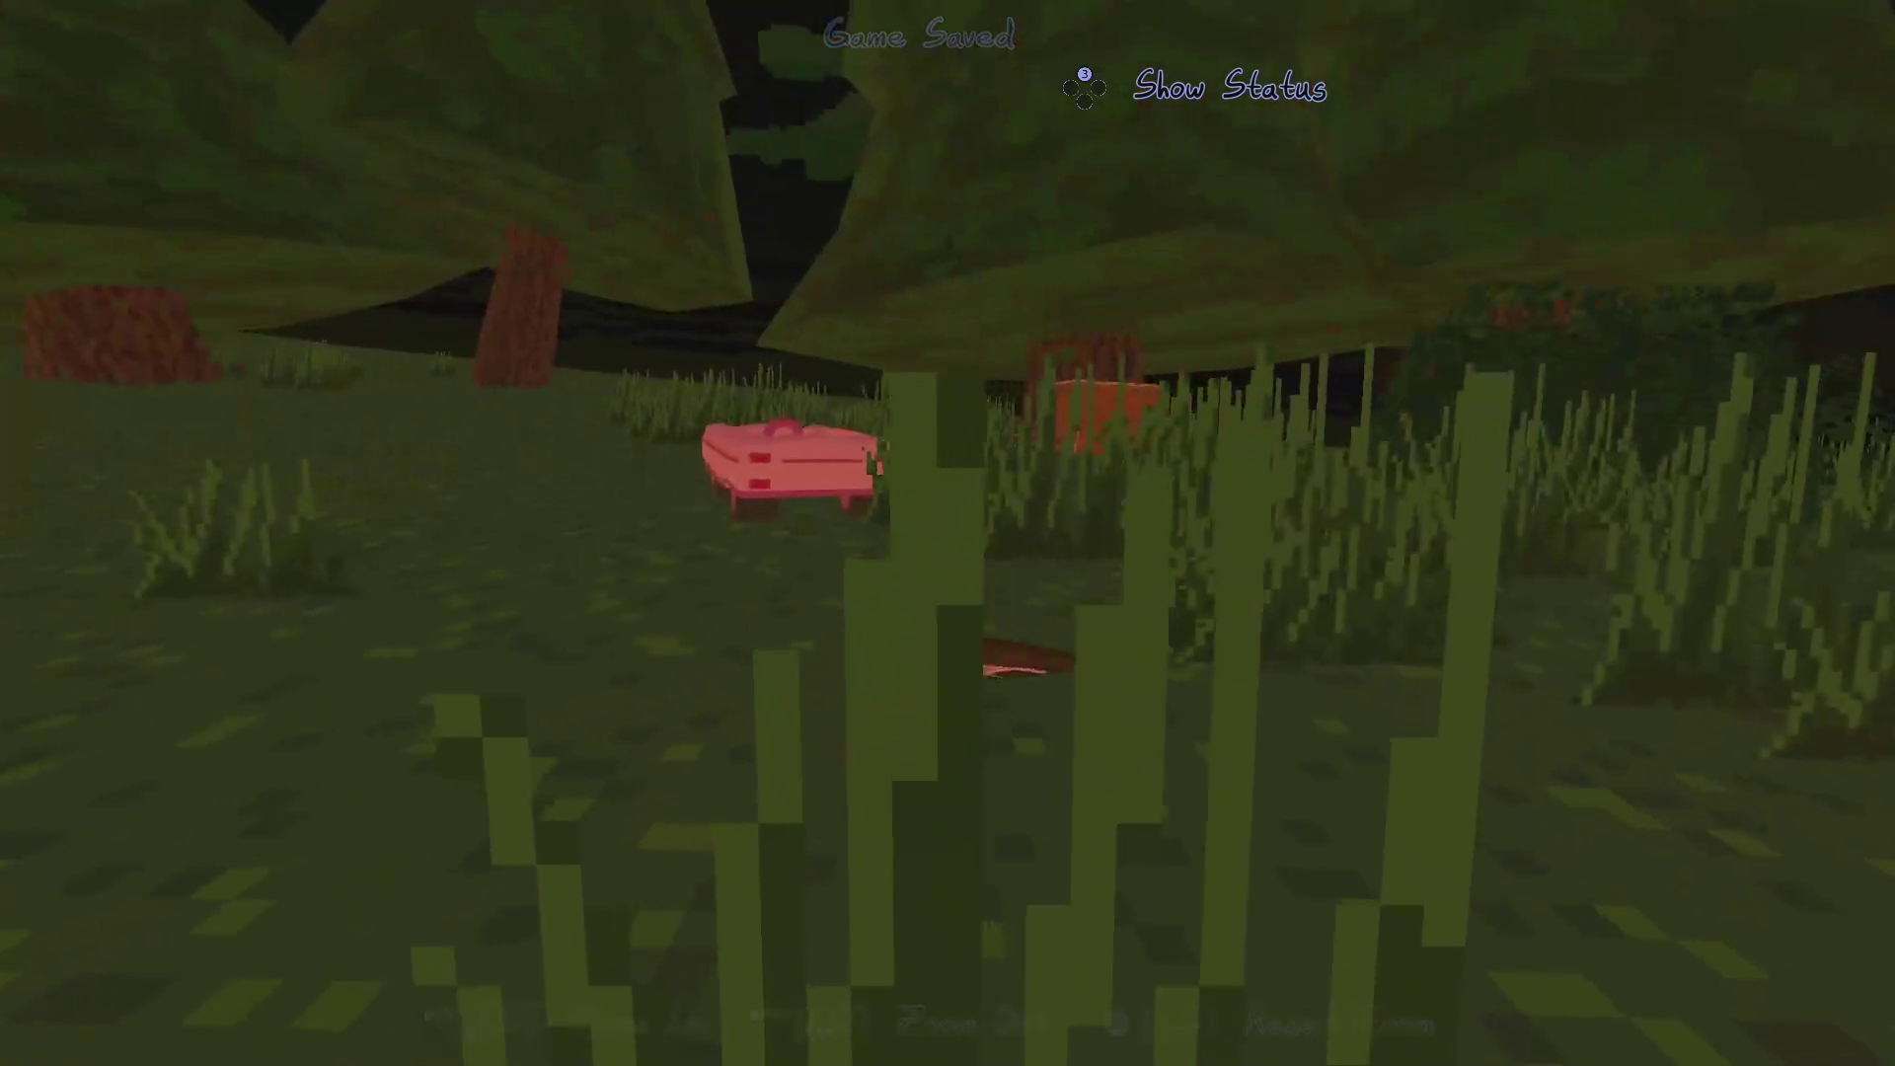
{"action": "key", "text": "Escape"}
{"action": "key", "text": "Down"}
{"action": "key", "text": "Return"}
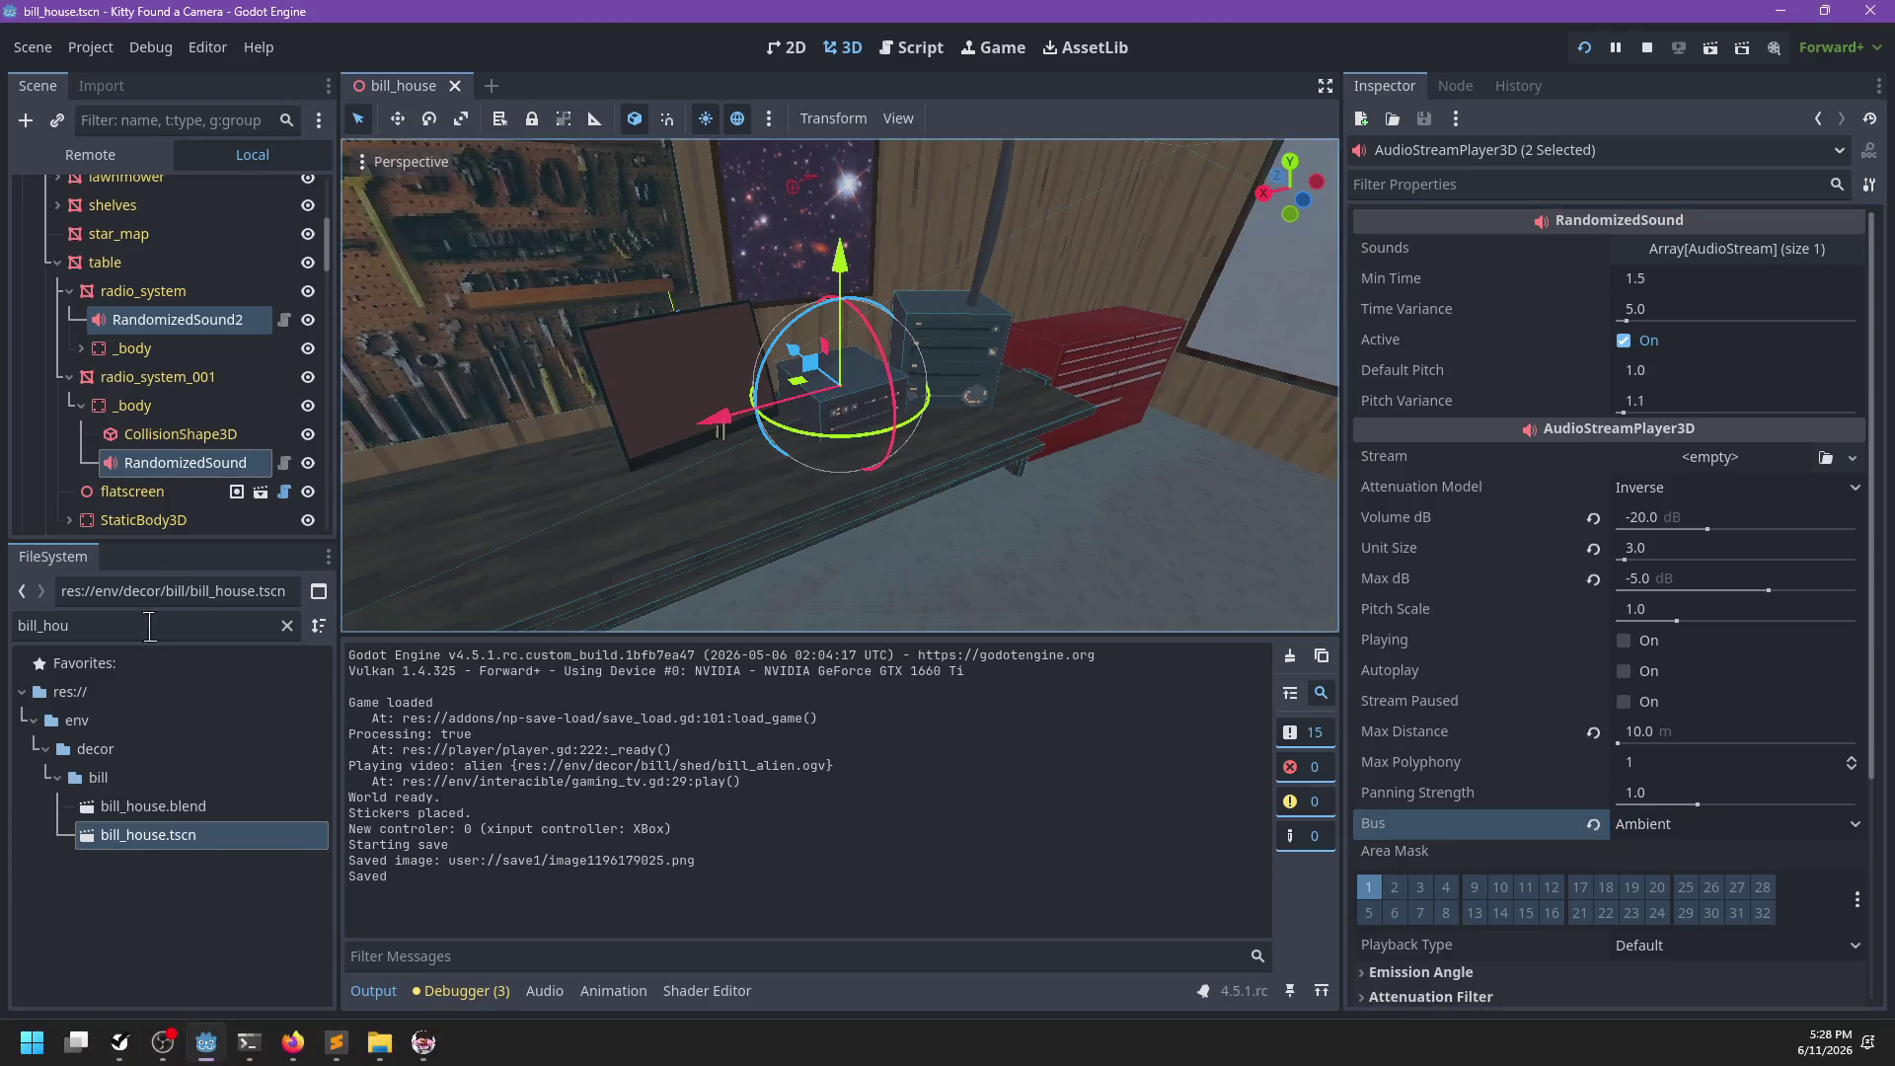
Filter the FileSystem for the camera player and open player.tscn
{"action": "type", "text": "camera"}
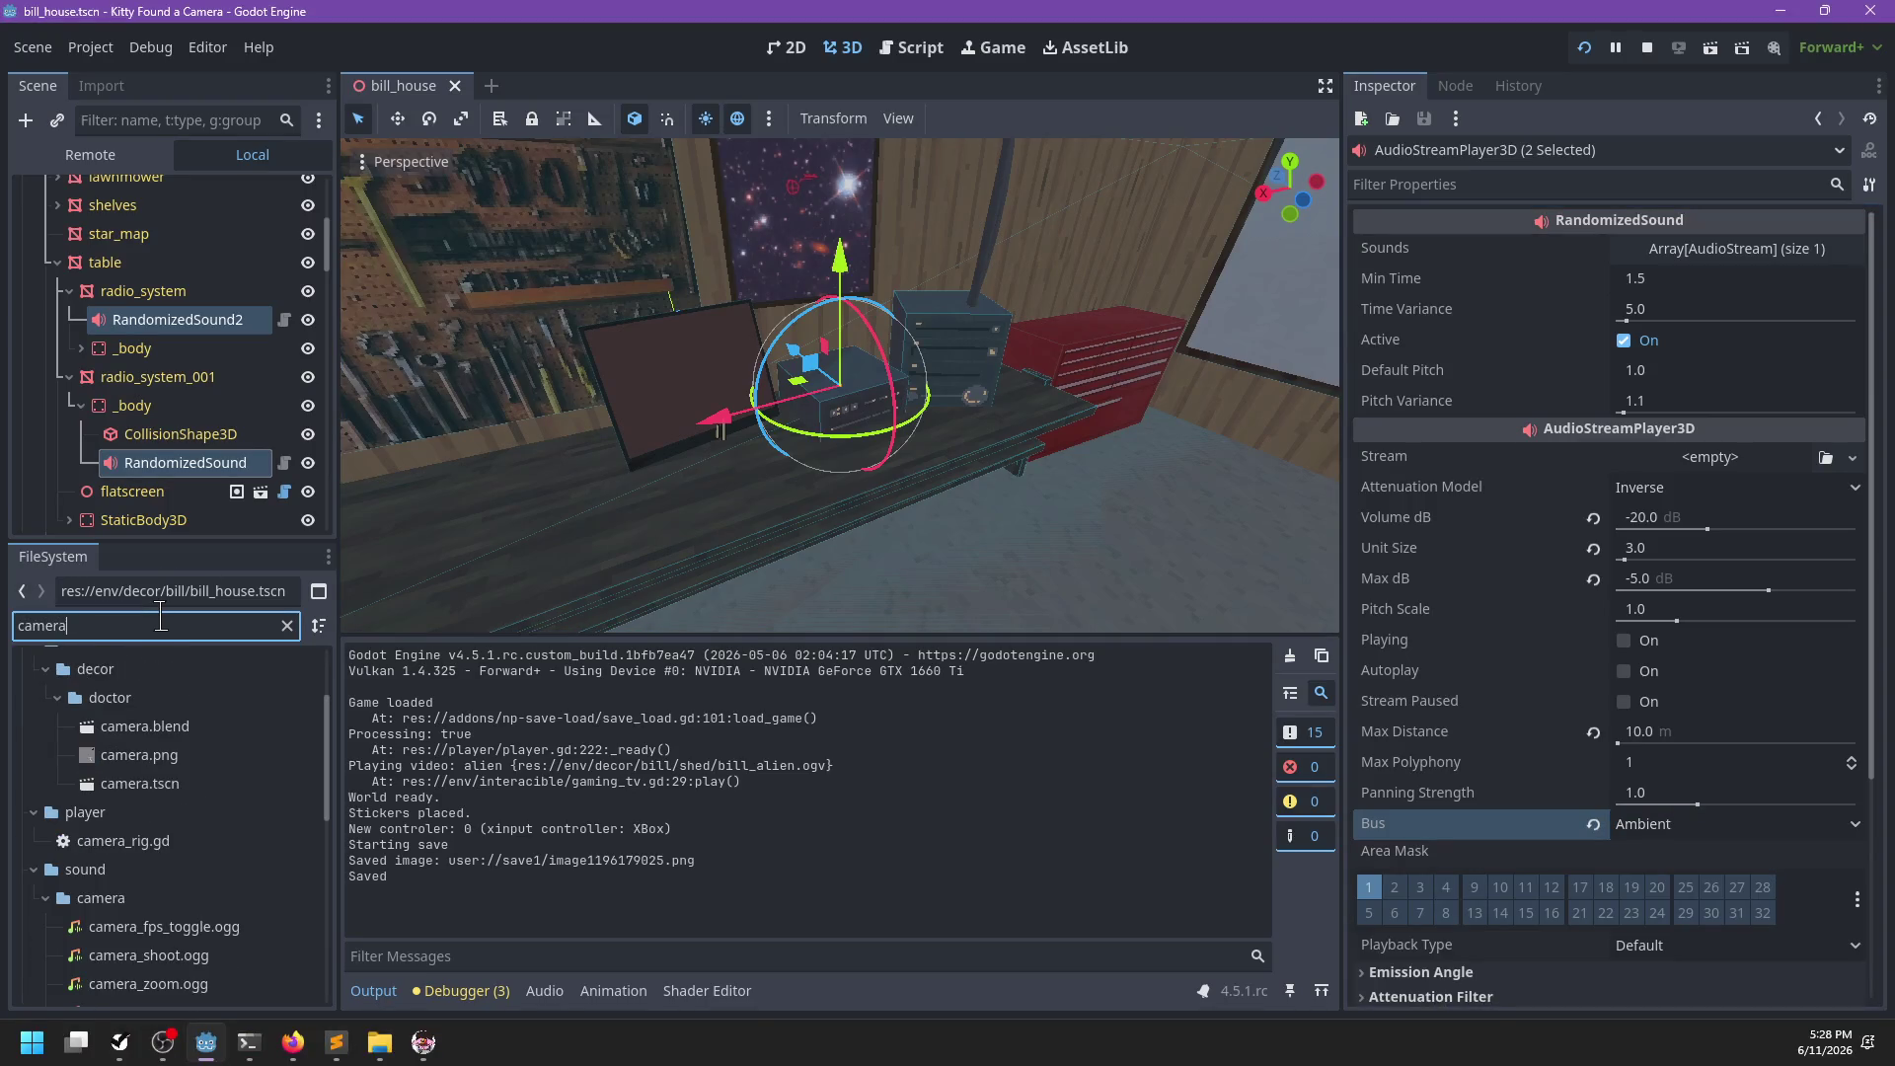
{"action": "scroll", "coordinate": [187, 893], "scroll_direction": "up", "scroll_amount": 3}
{"action": "key", "text": "BackSpace"}
{"action": "key", "text": "BackSpace"}
{"action": "key", "text": "BackSpace"}
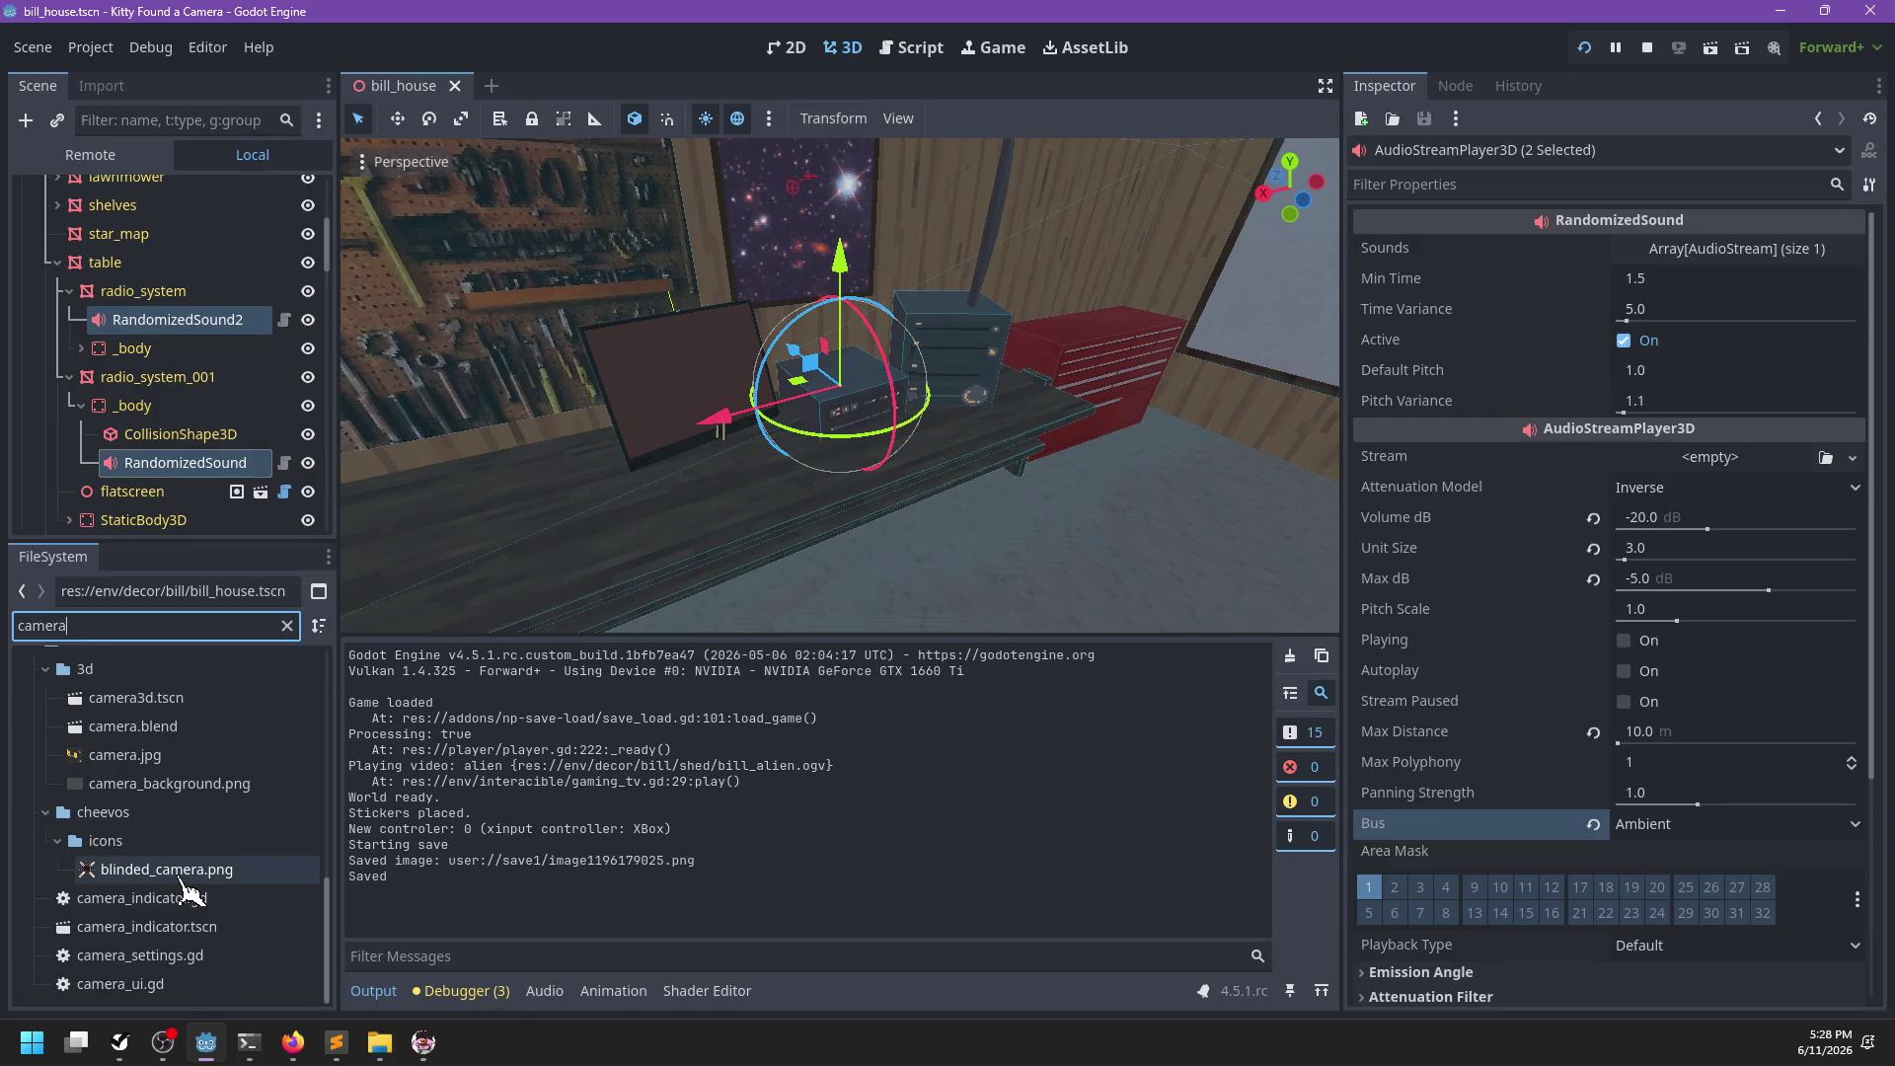
{"action": "type", "text": "ui"}
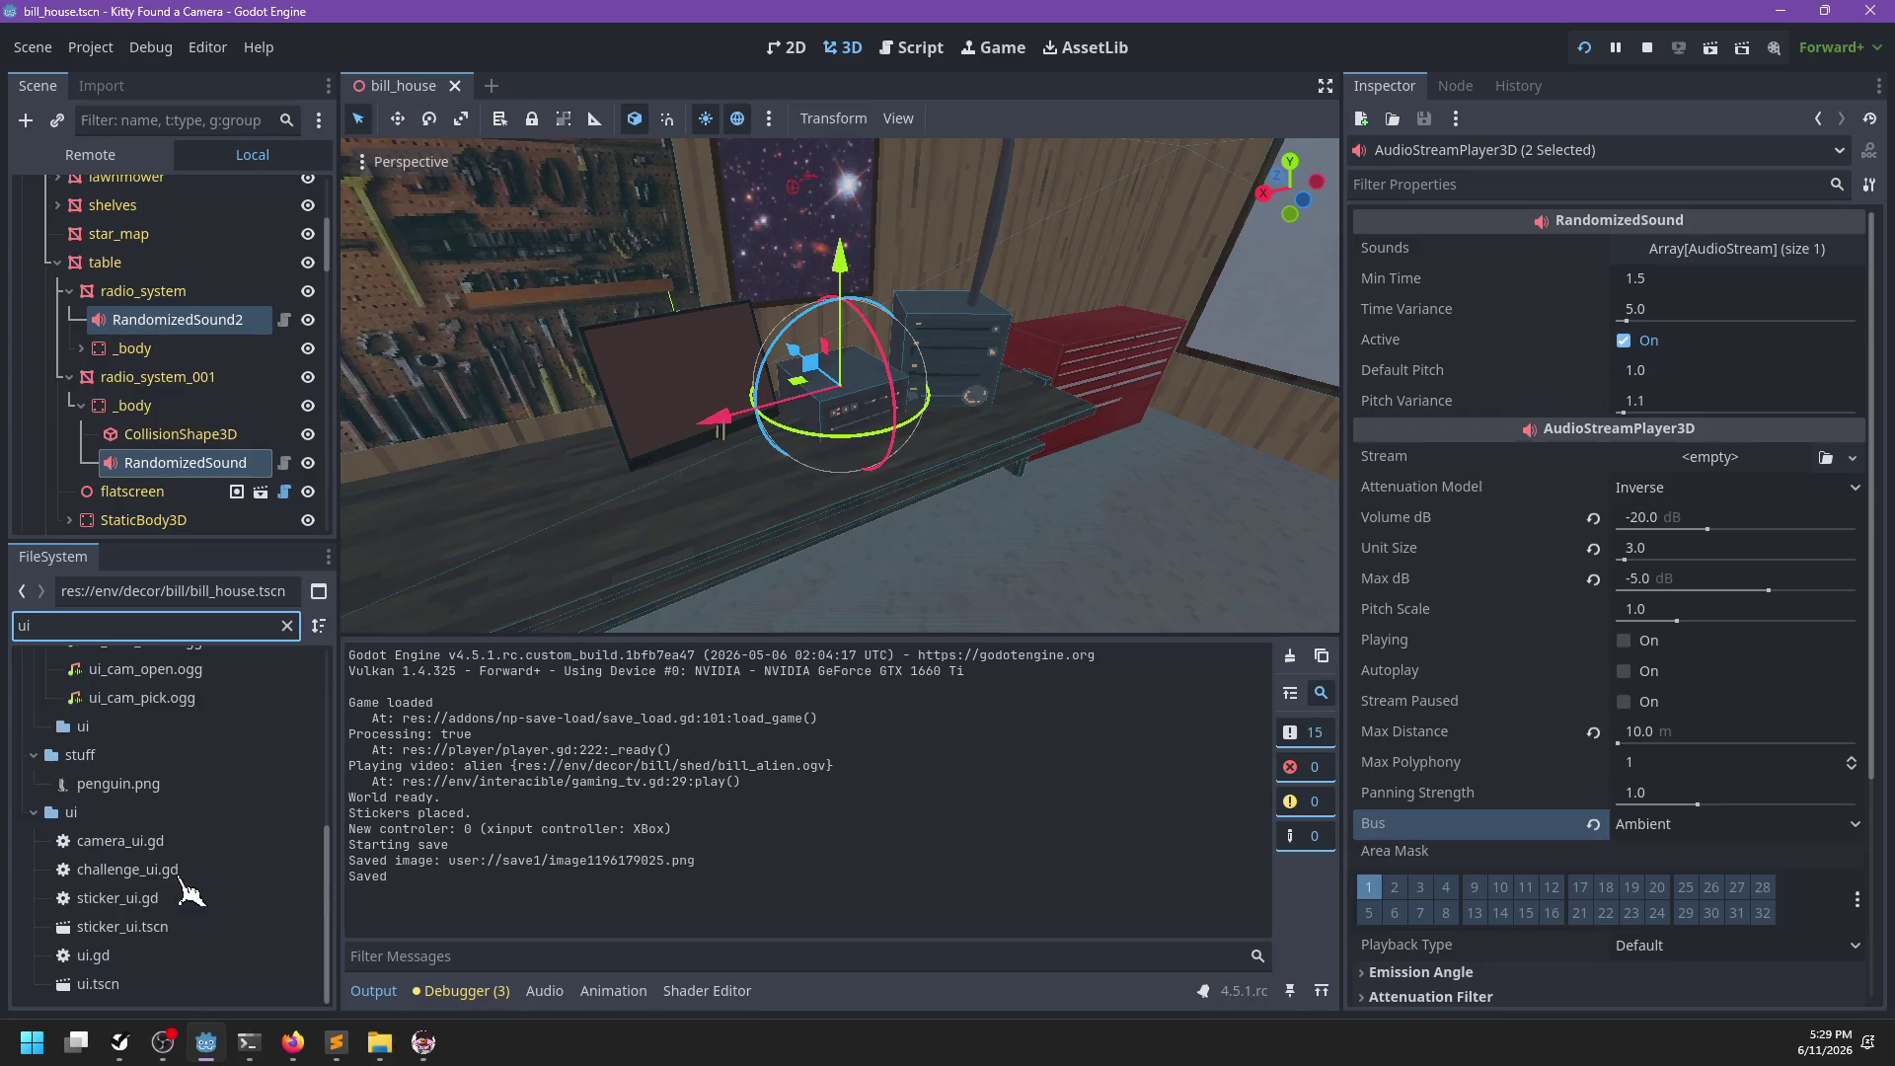
{"action": "left_click", "coordinate": [214, 122]}
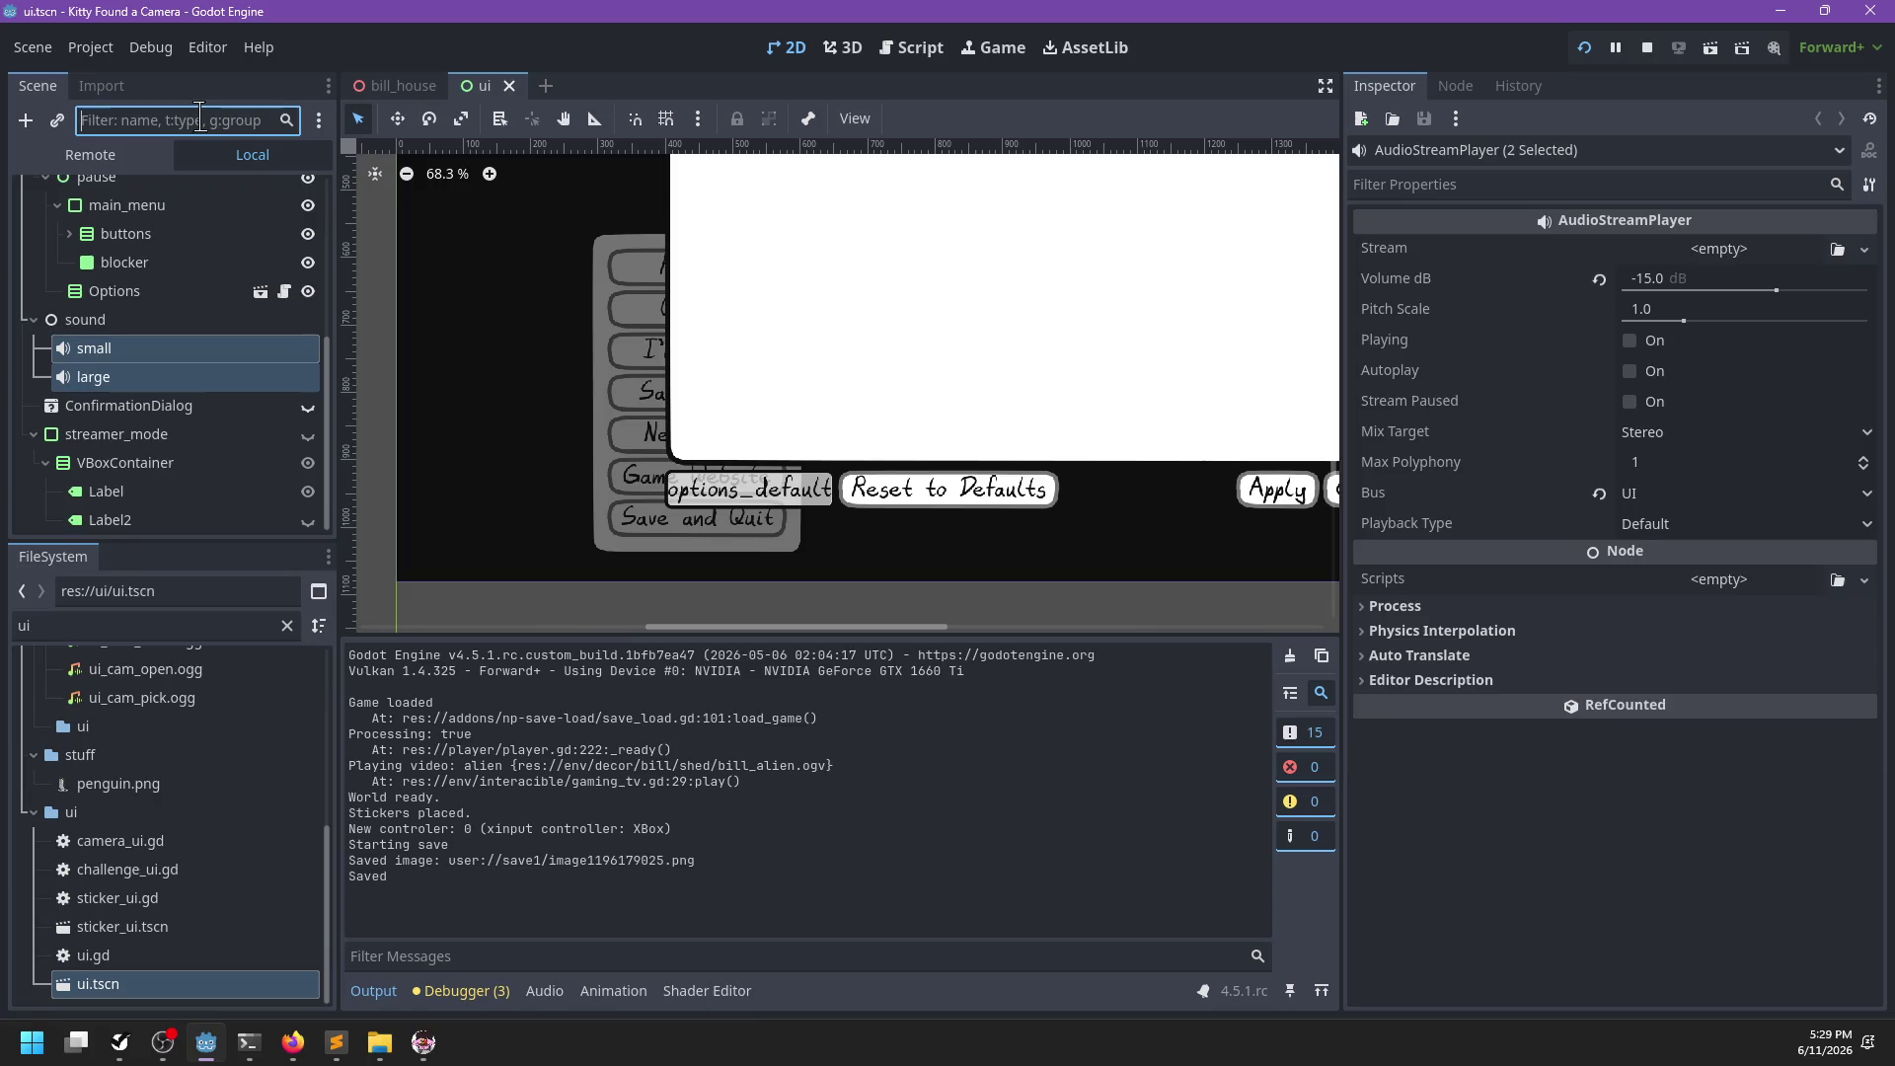
{"action": "type", "text": "camera"}
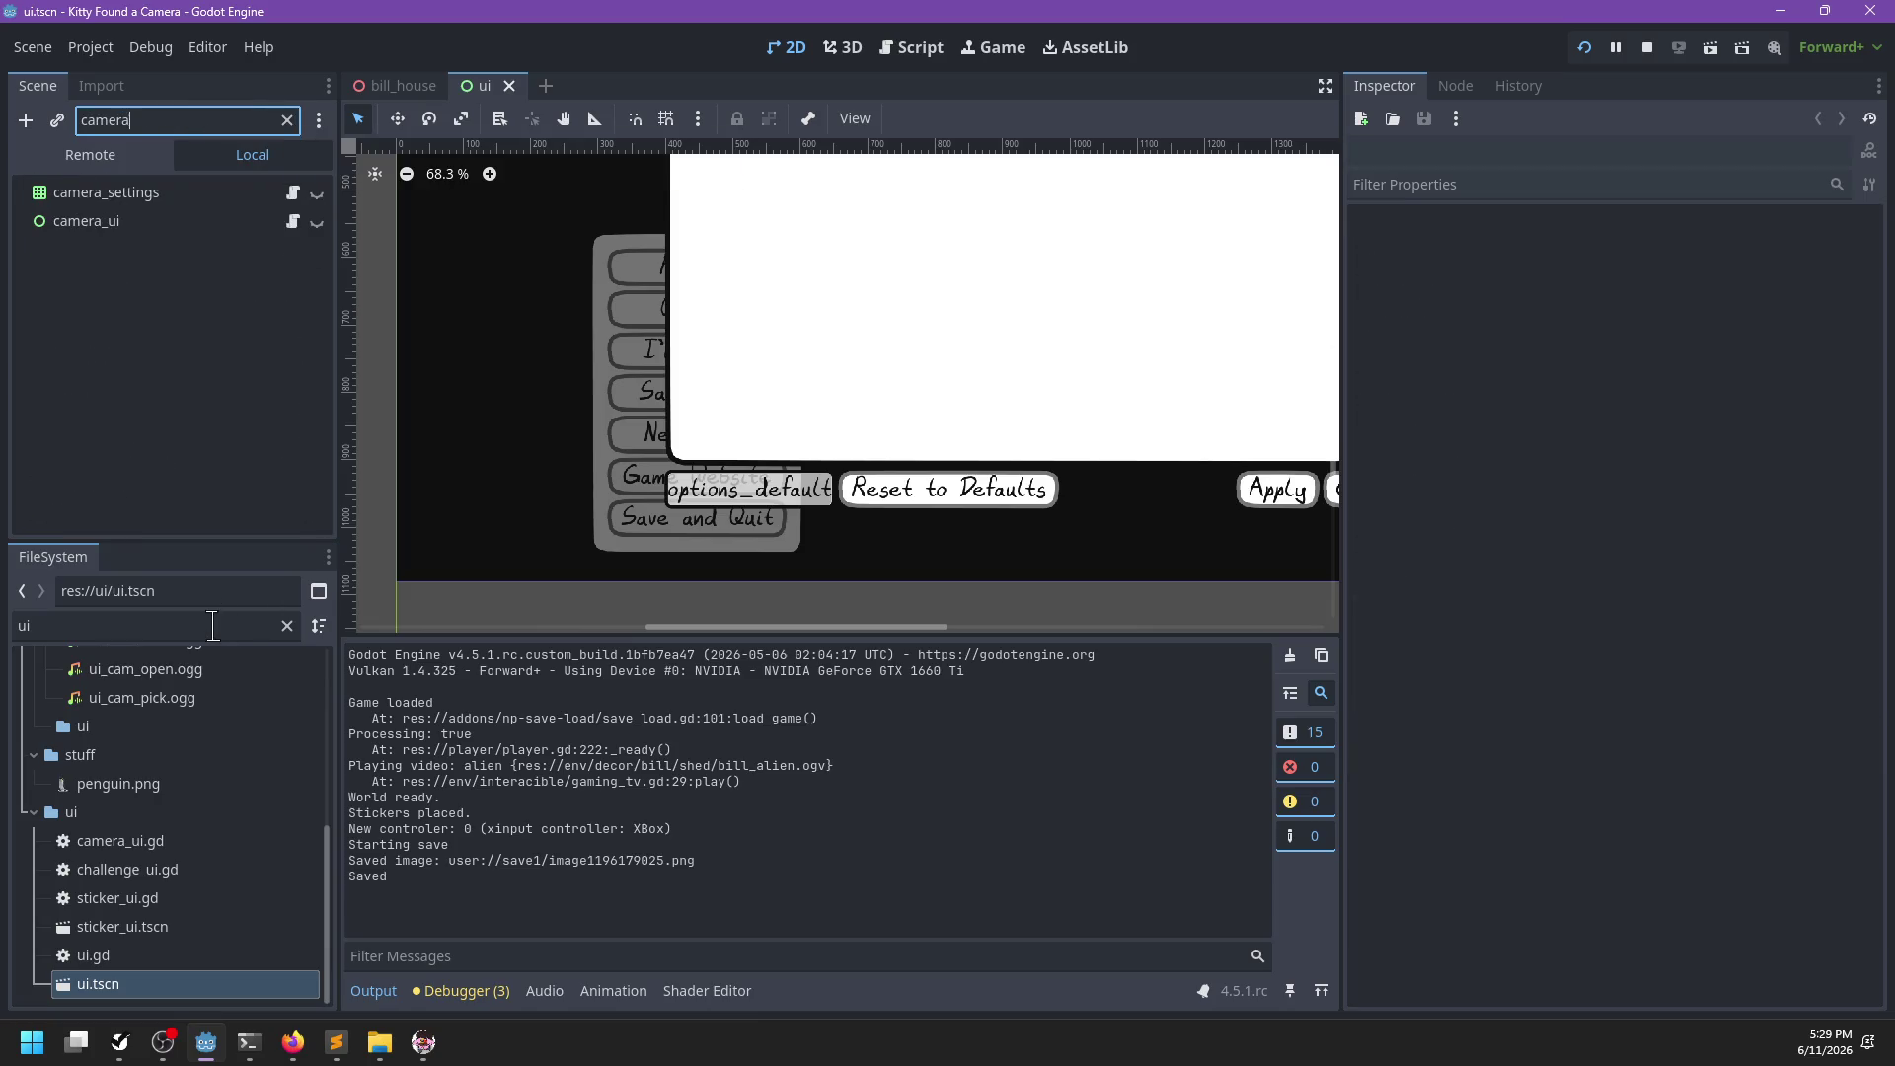
{"action": "type", "text": "player"}
{"action": "scroll", "coordinate": [234, 917], "scroll_direction": "down", "scroll_amount": 2}
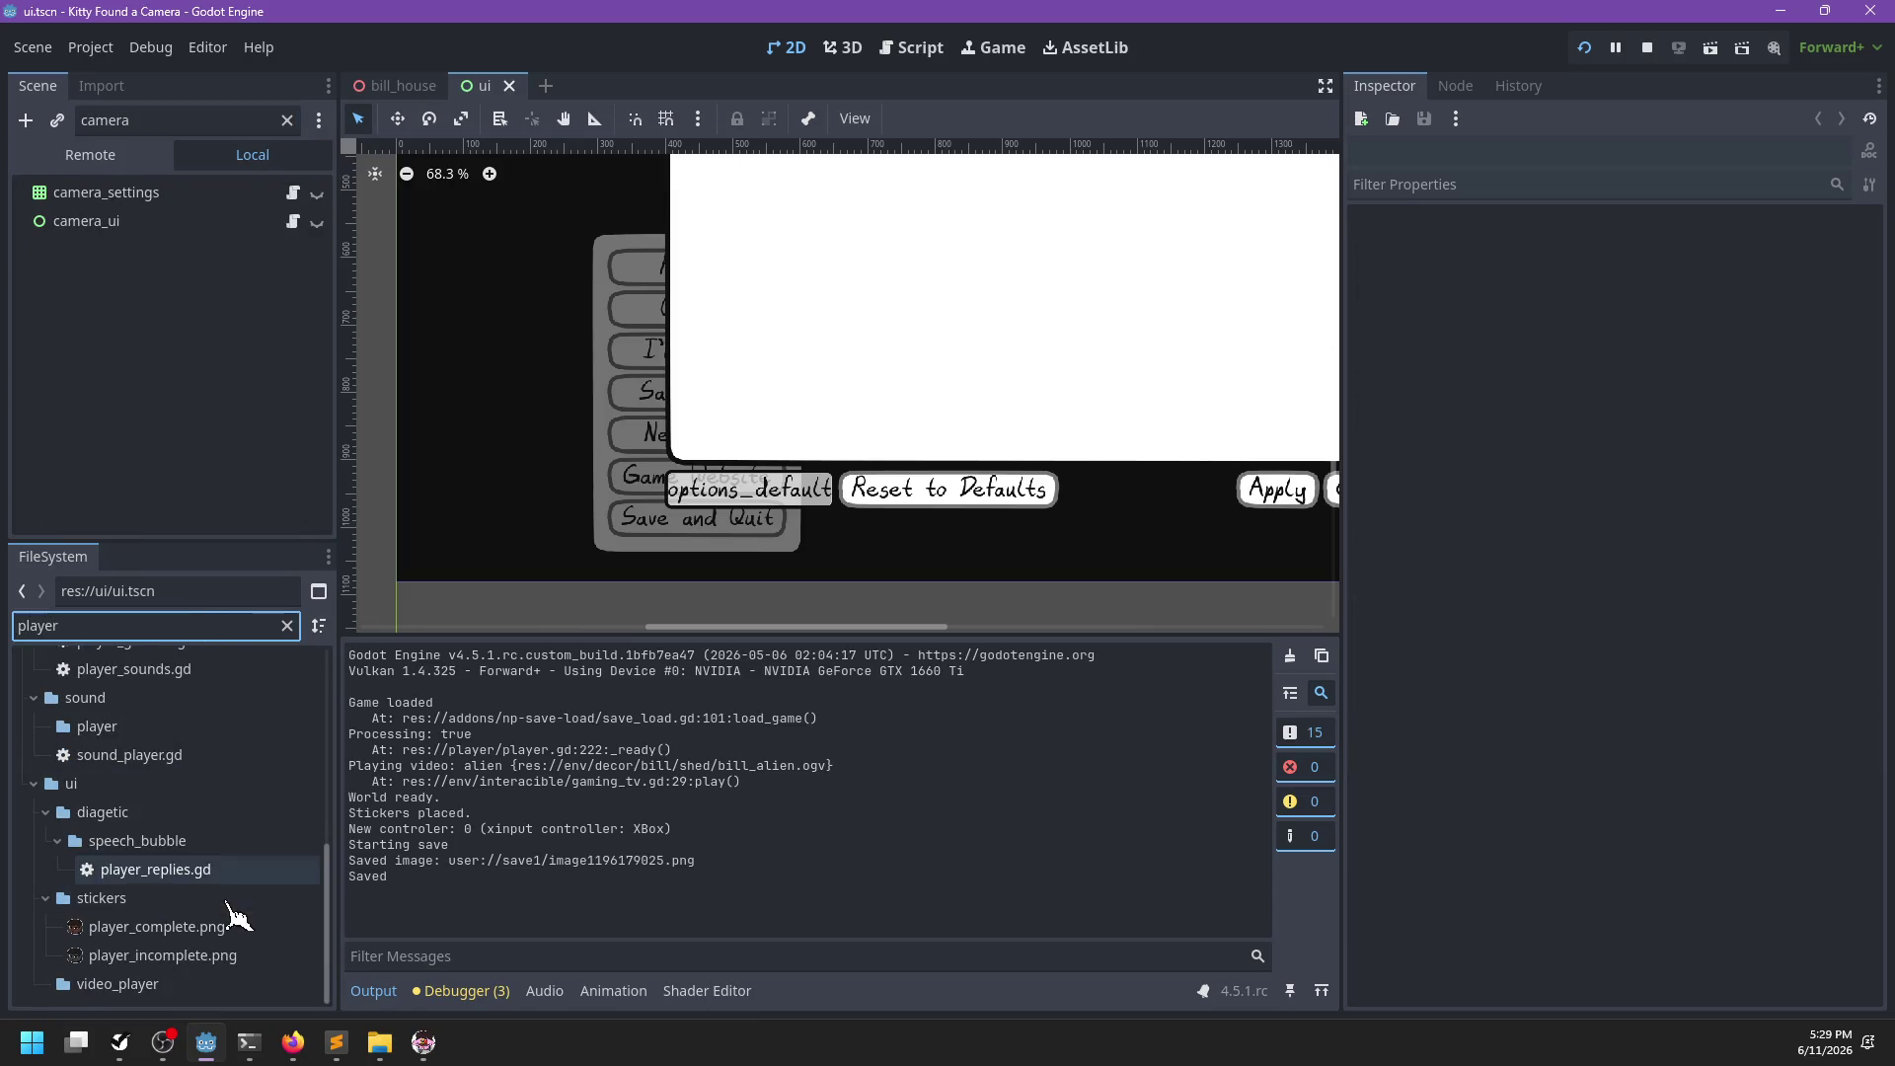
{"action": "scroll", "coordinate": [172, 868], "scroll_direction": "up", "scroll_amount": 5}
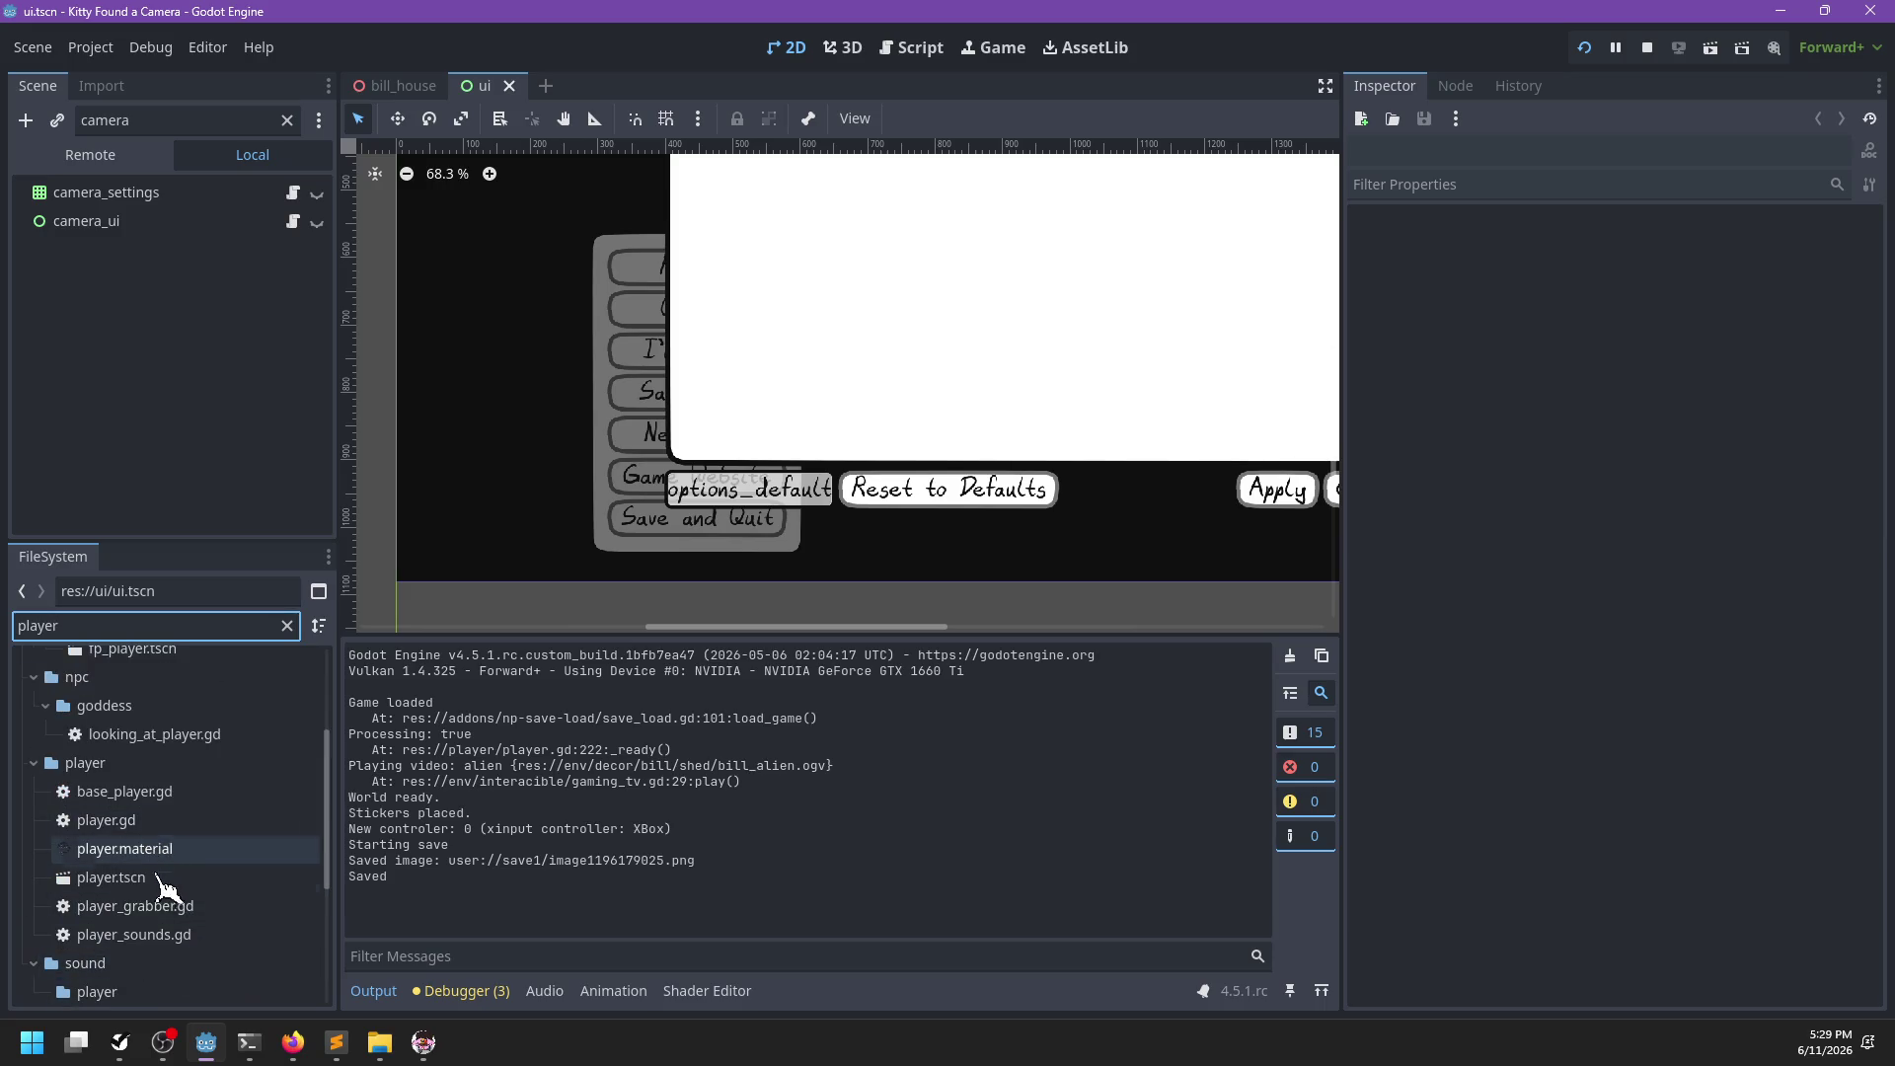
{"action": "double_click", "coordinate": [160, 878]}
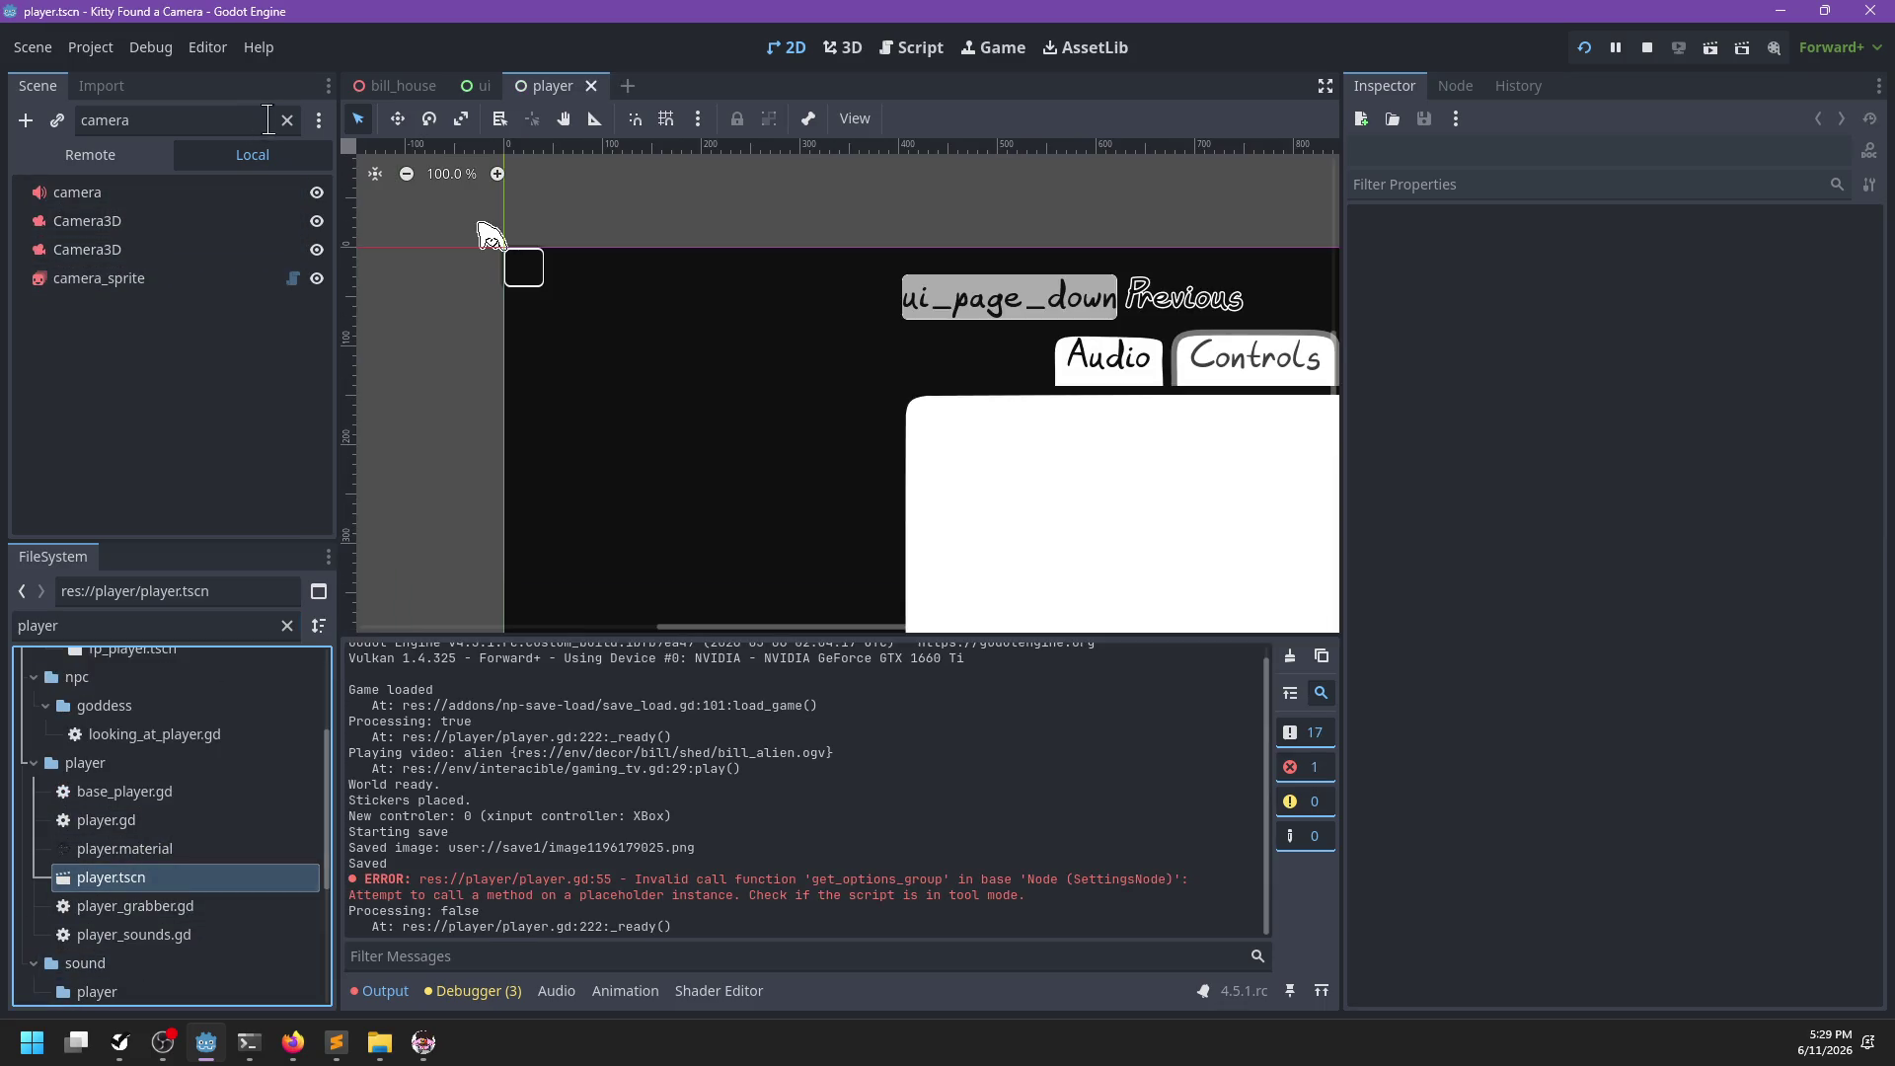
Route the ui_action sound player to the UI audio bus
{"action": "scroll", "coordinate": [187, 453], "scroll_direction": "down", "scroll_amount": 4}
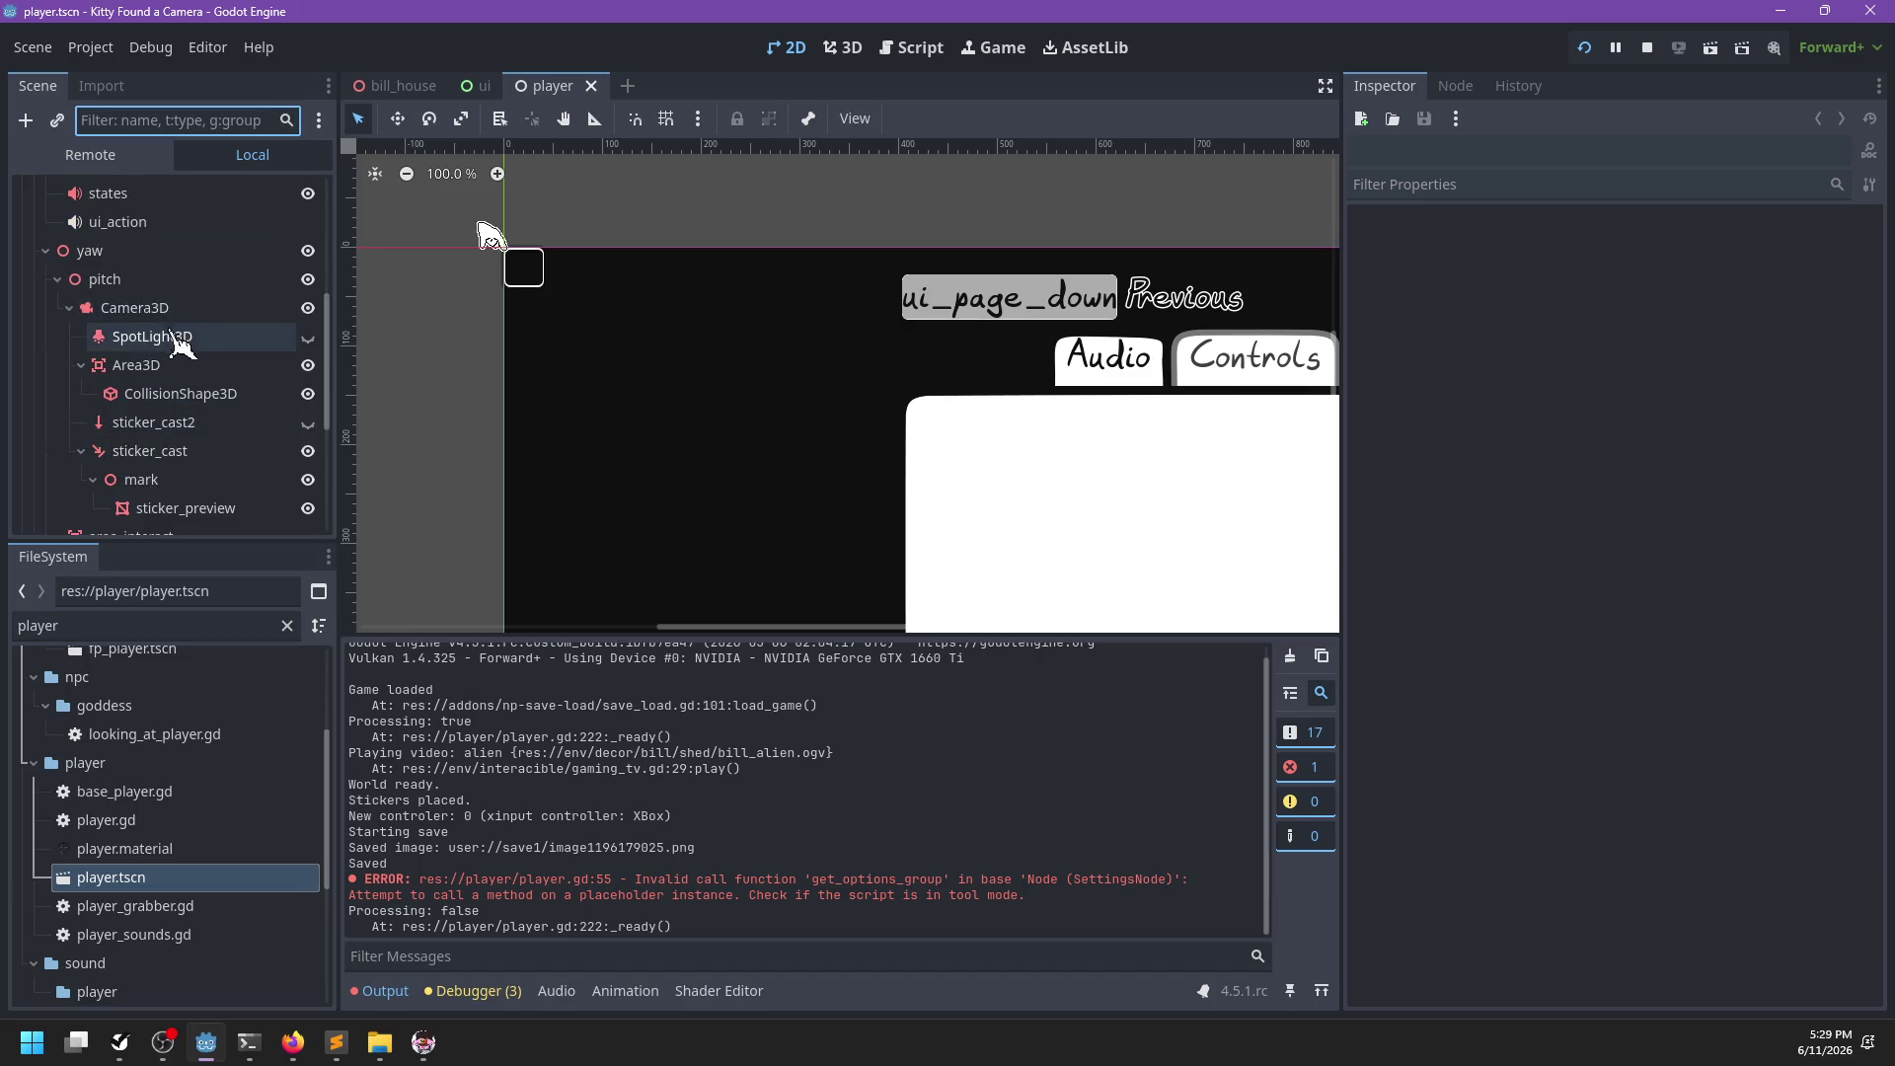
{"action": "scroll", "coordinate": [188, 347], "scroll_direction": "up", "scroll_amount": 2}
{"action": "scroll", "coordinate": [146, 314], "scroll_direction": "up", "scroll_amount": 2}
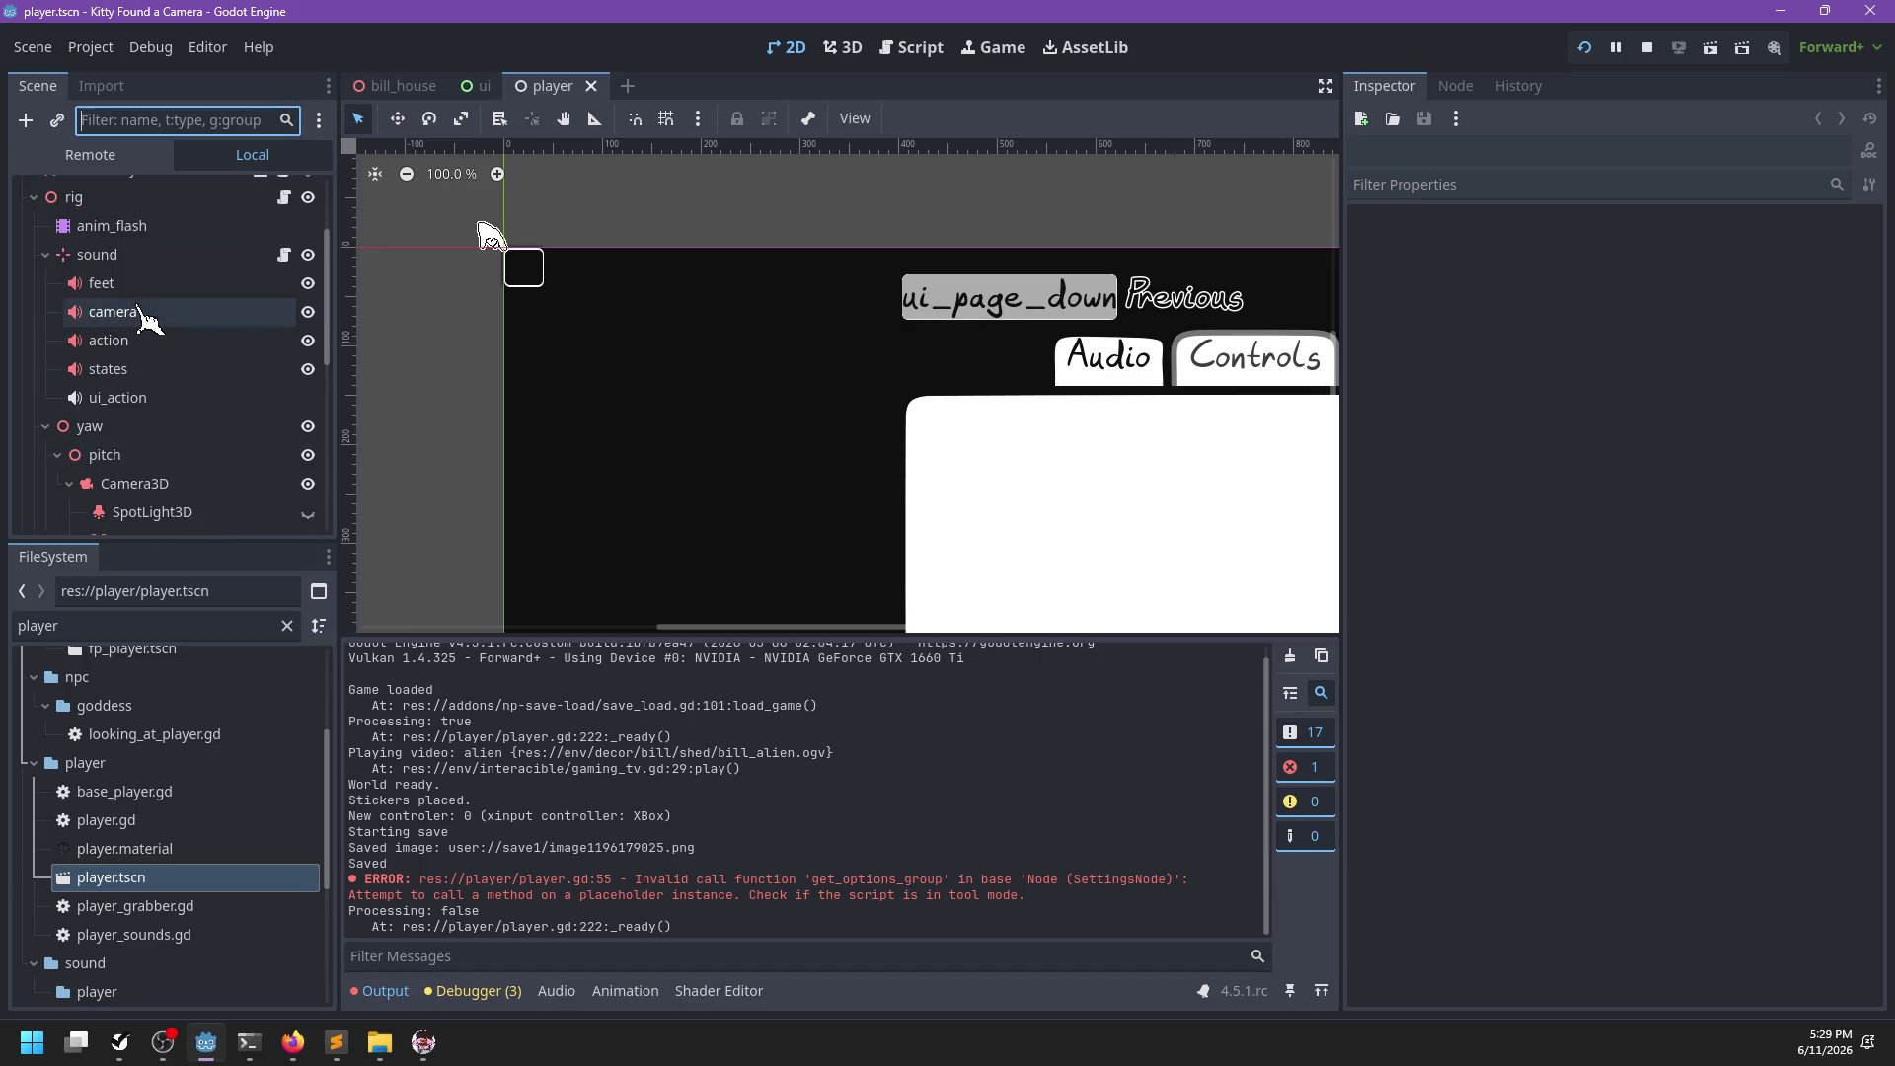
{"action": "left_click", "coordinate": [141, 314]}
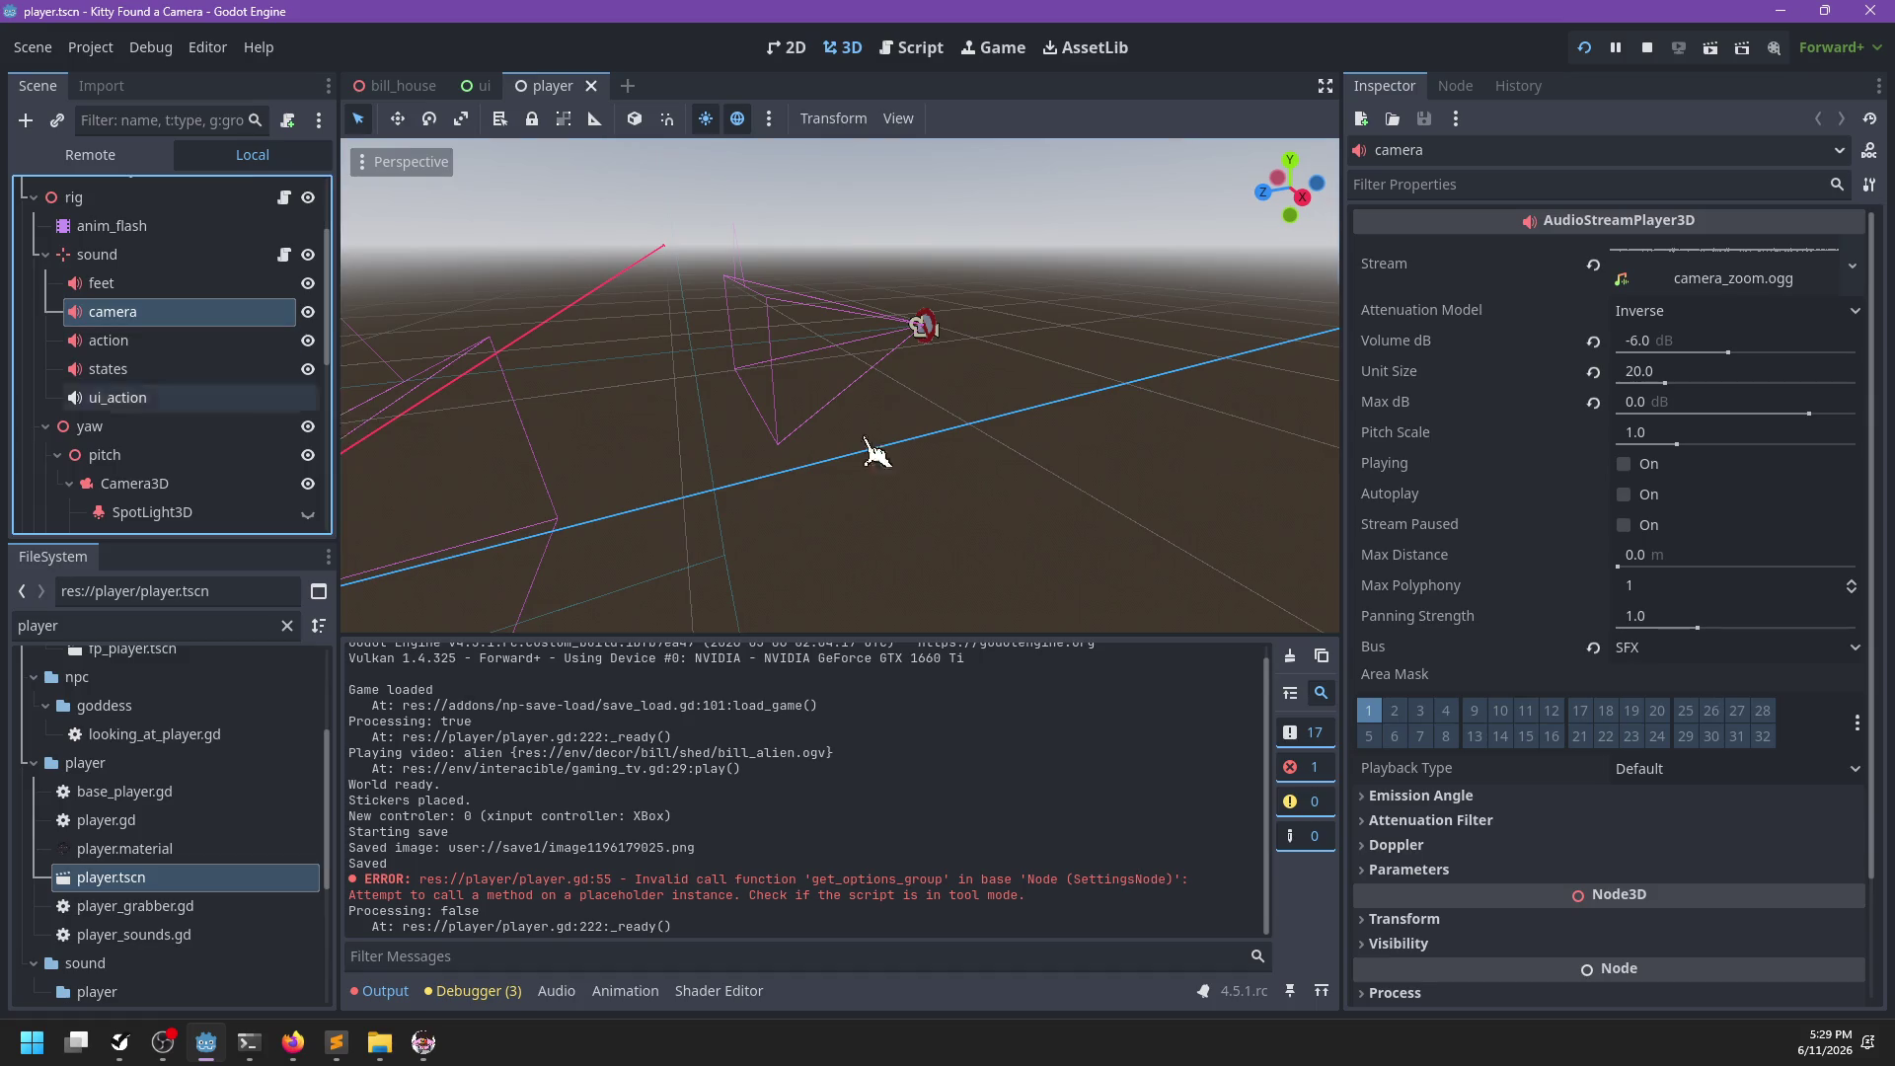
{"action": "left_click", "coordinate": [192, 396]}
{"action": "left_click", "coordinate": [1648, 503]}
{"action": "left_click", "coordinate": [1658, 691]}
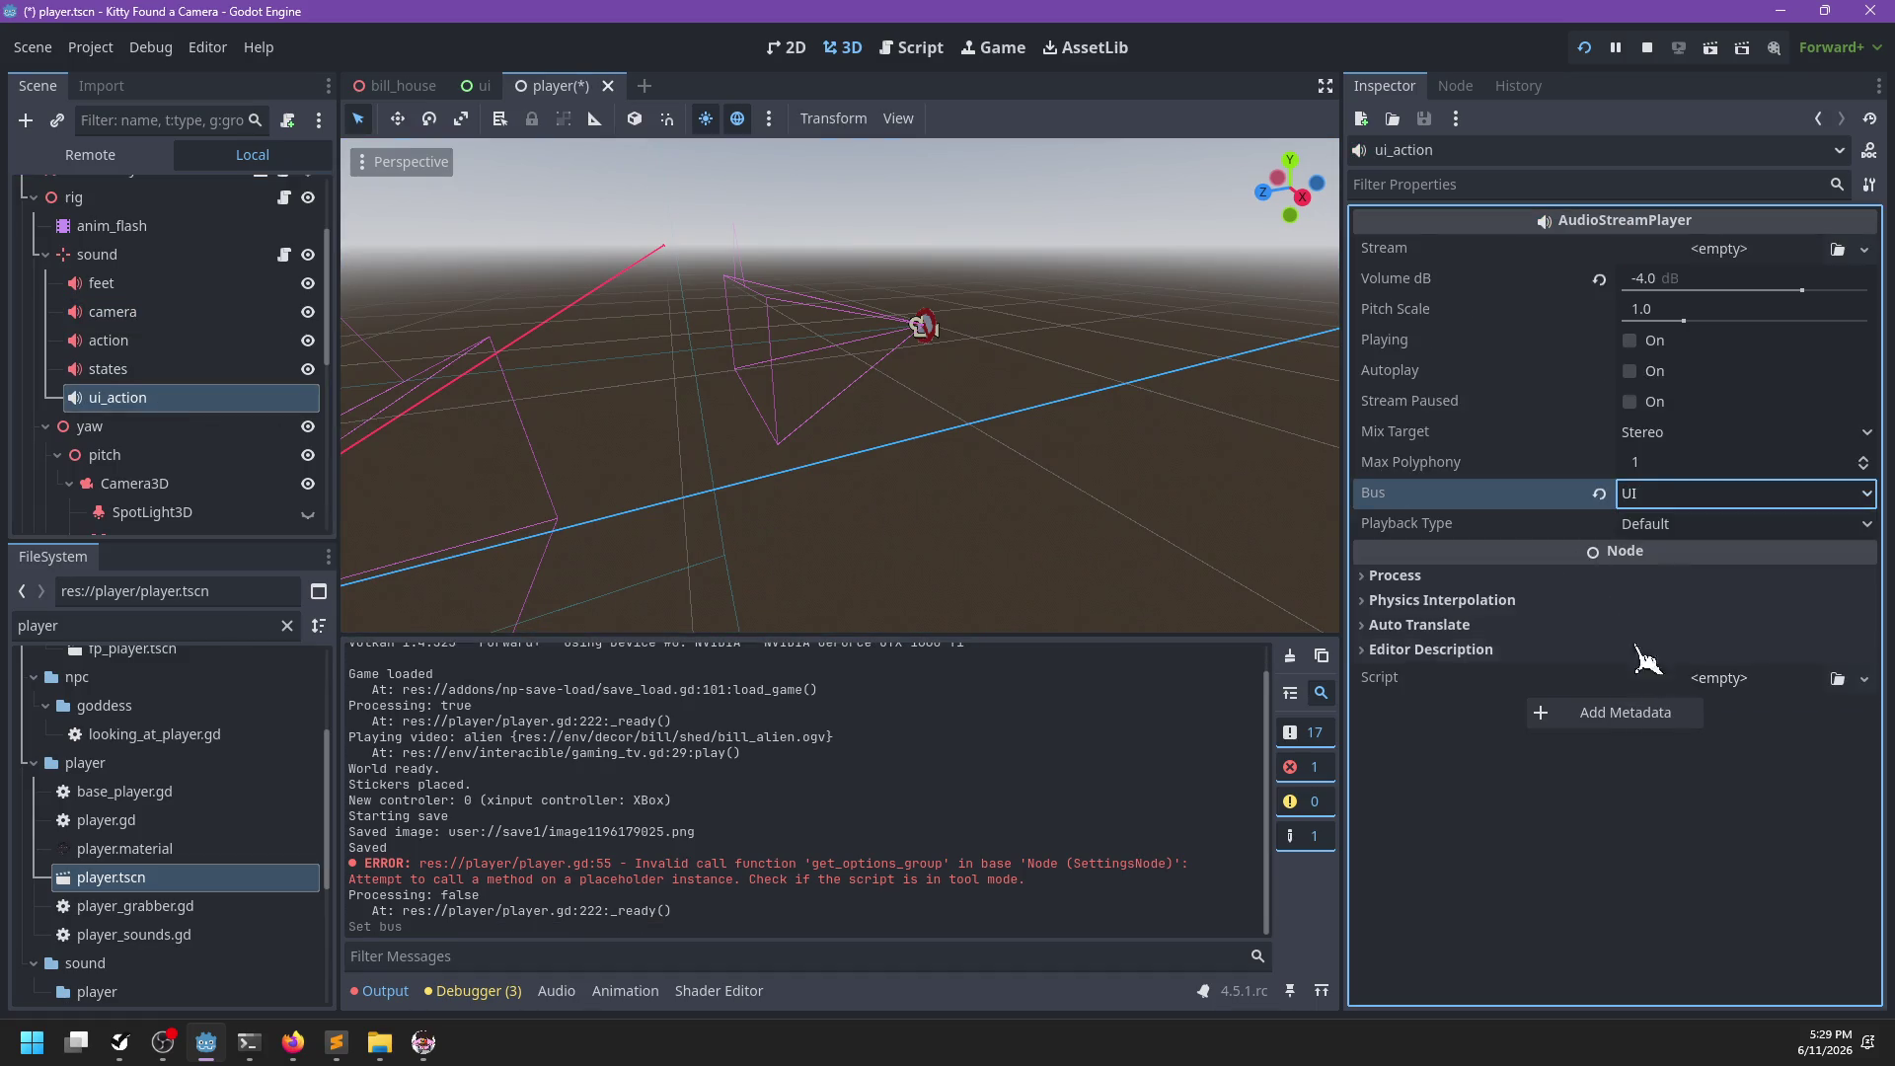
Route the camera sound player to the UI bus as well and save player.tscn
{"action": "left_click", "coordinate": [138, 314]}
{"action": "left_click", "coordinate": [1671, 650]}
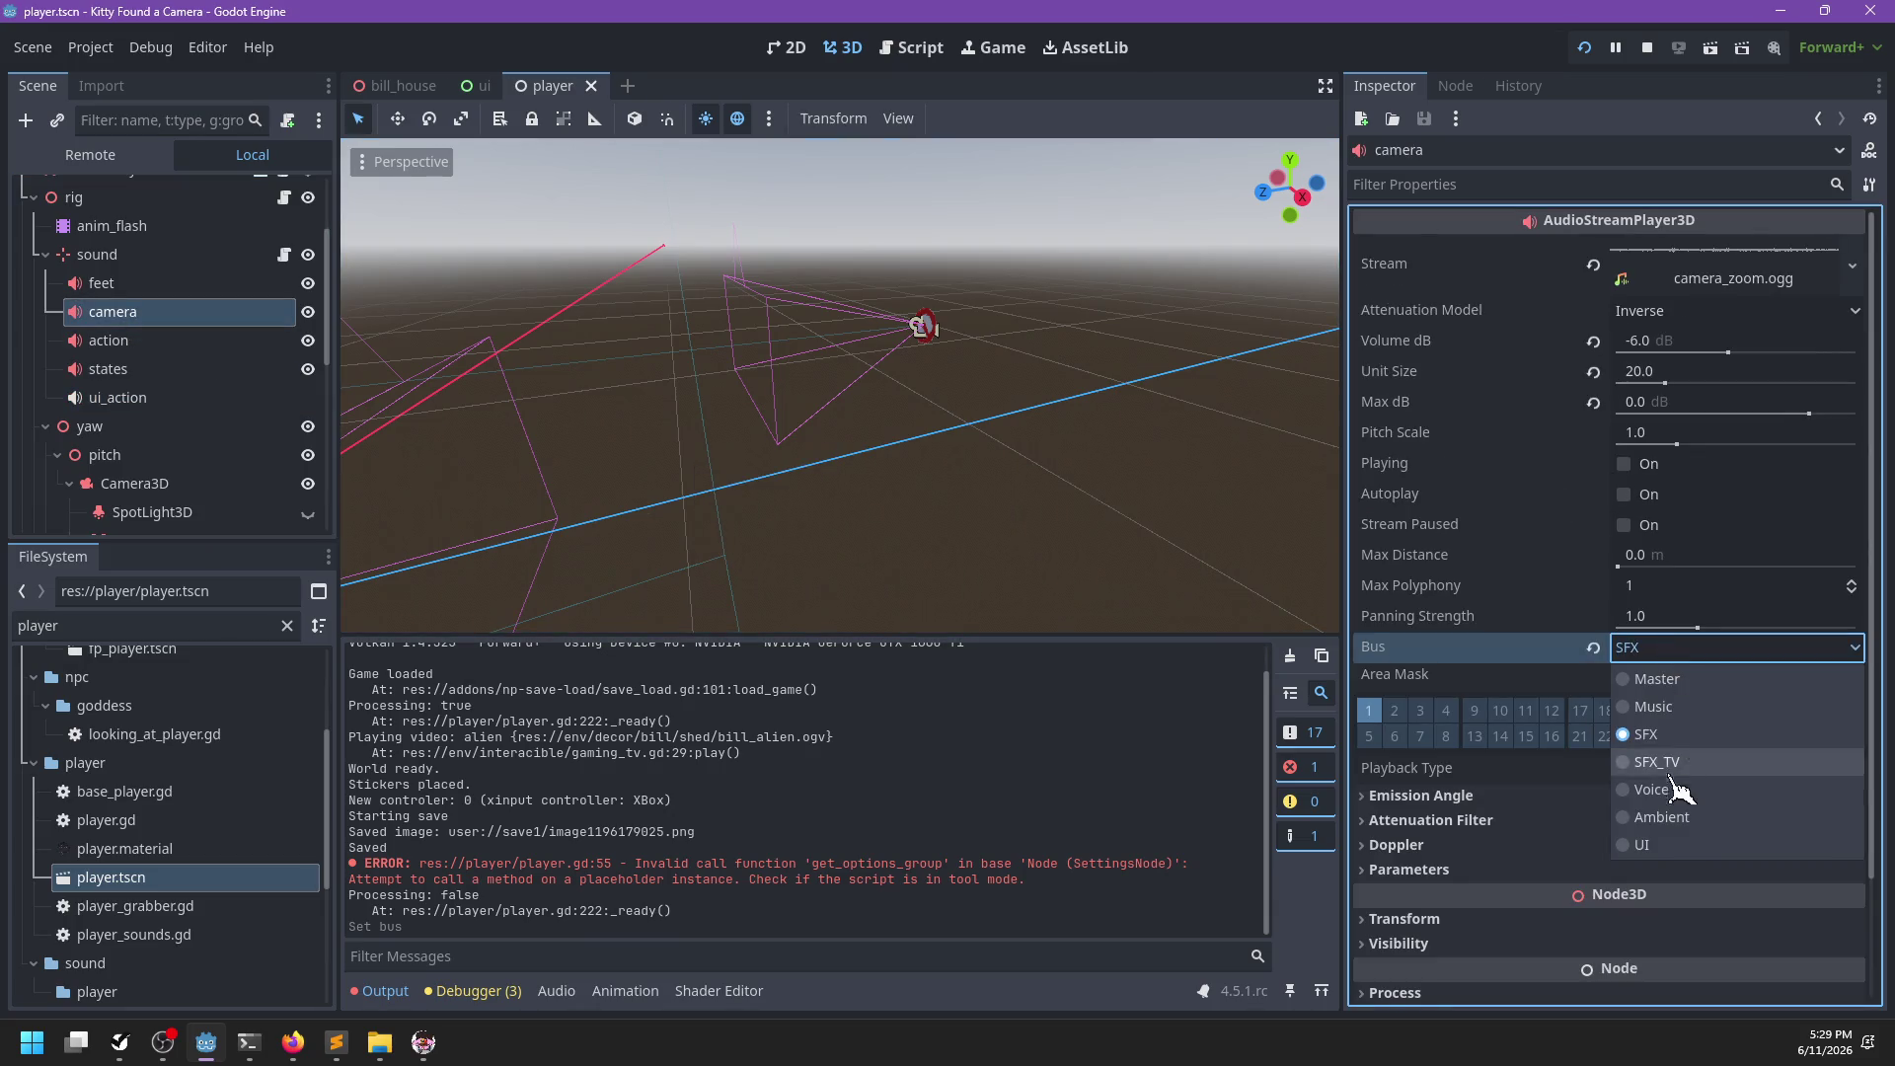
{"action": "left_click", "coordinate": [1643, 845]}
{"action": "key", "text": "ctrl+s"}
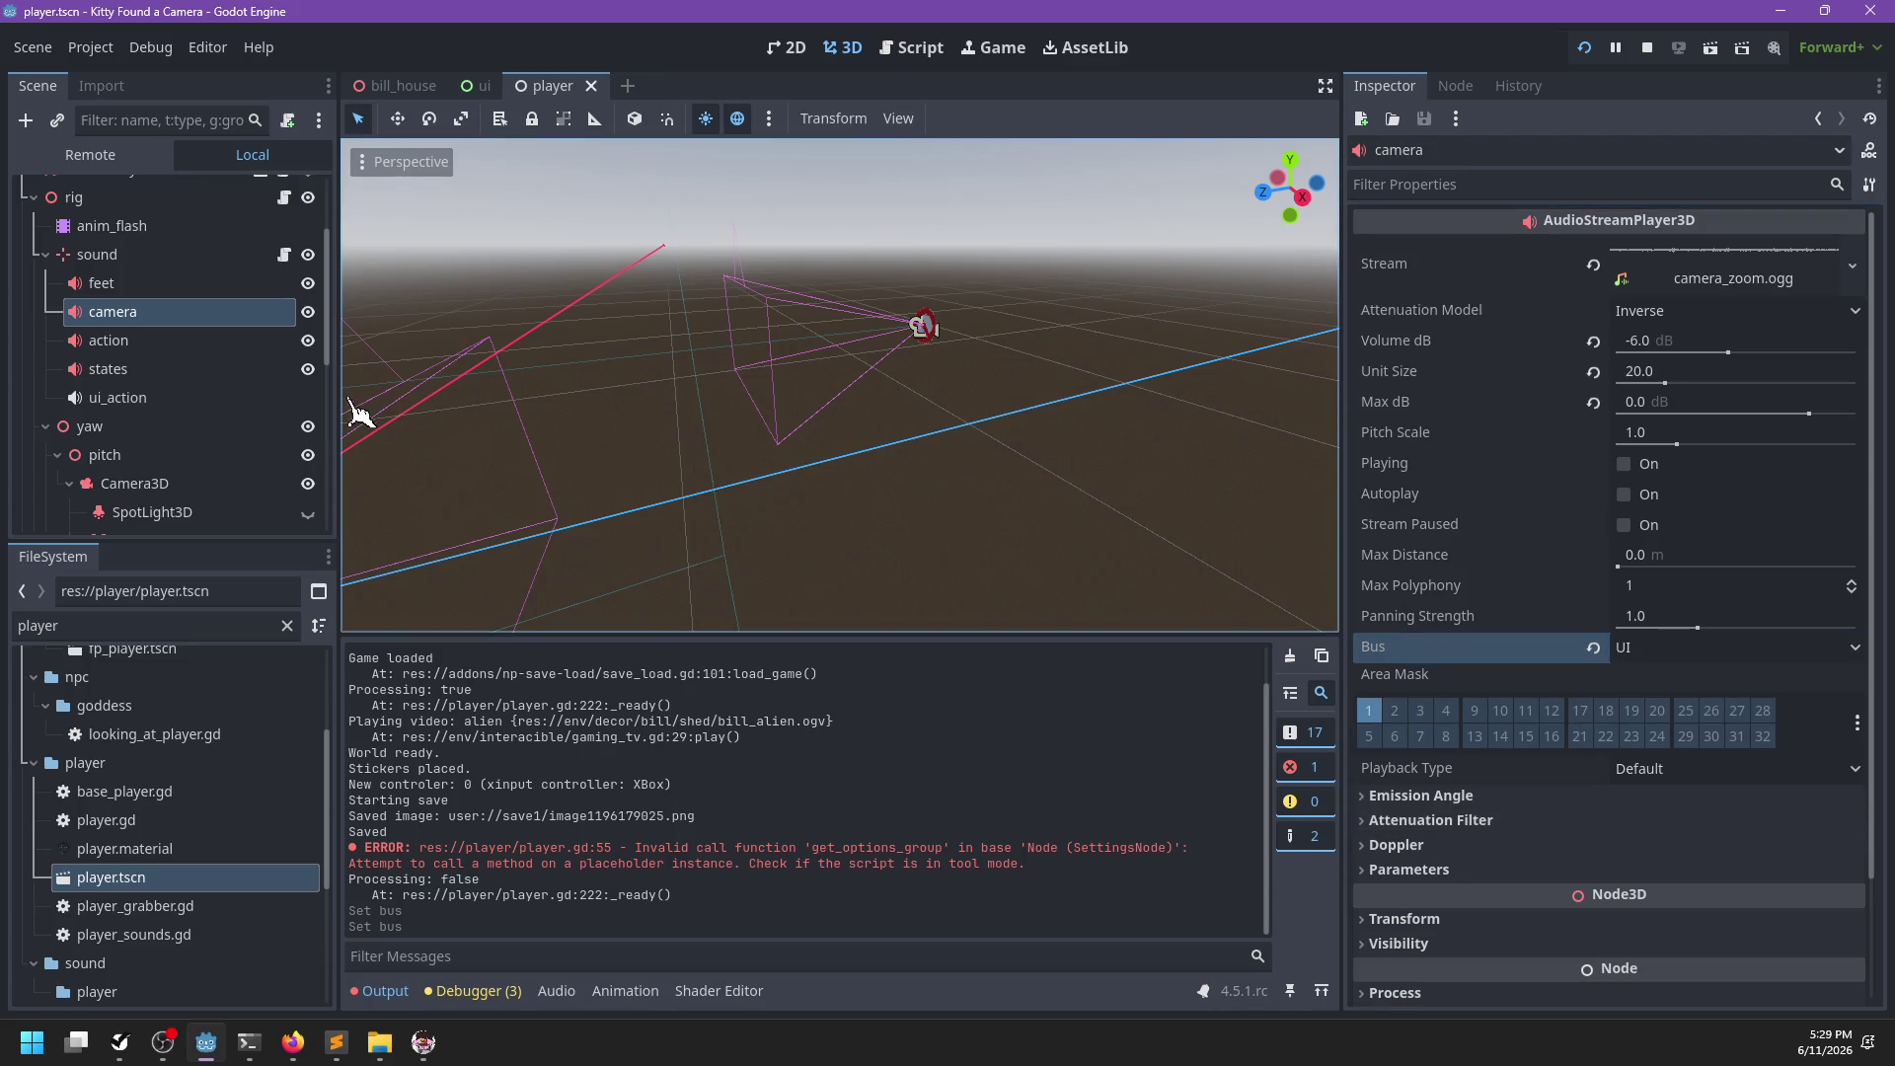
{"action": "key", "text": "alt+Tab"}
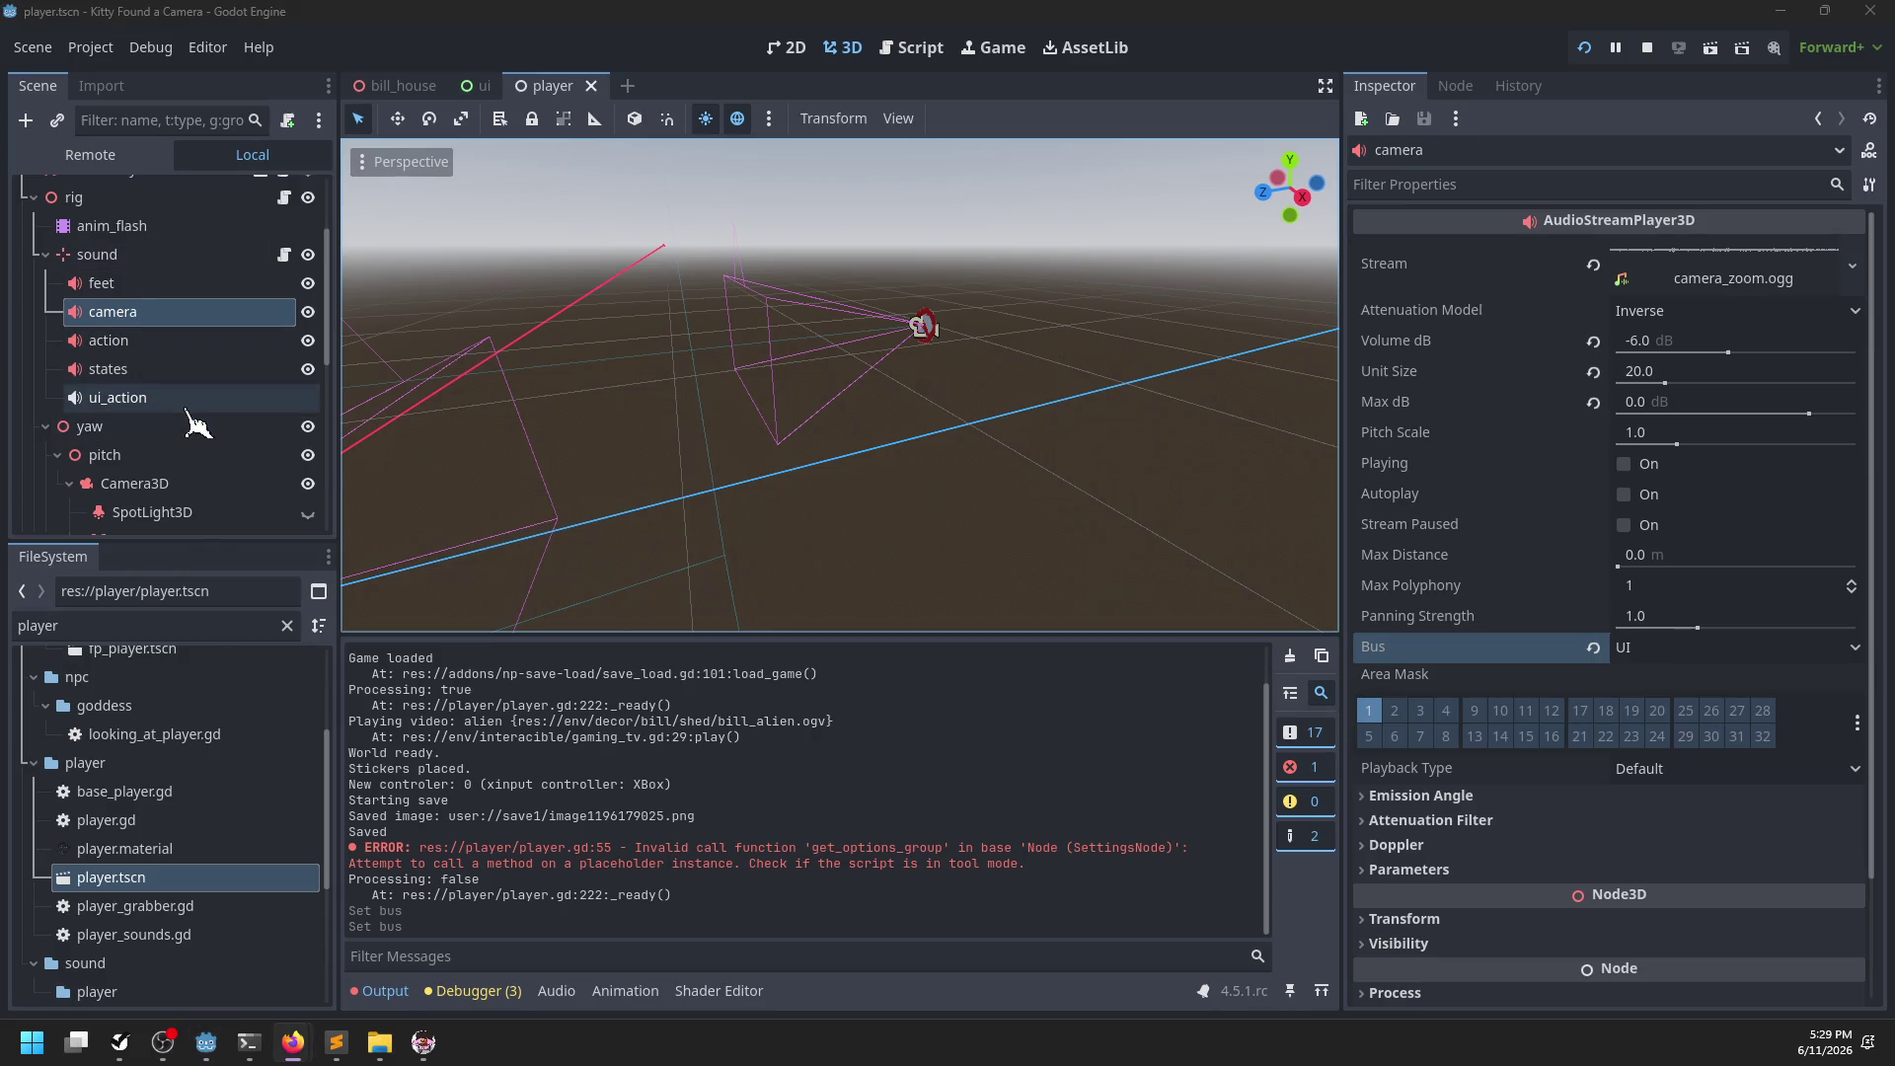
Back in the game, nudge the Voices volume up slightly and resume play
{"action": "key", "text": "alt+Tab"}
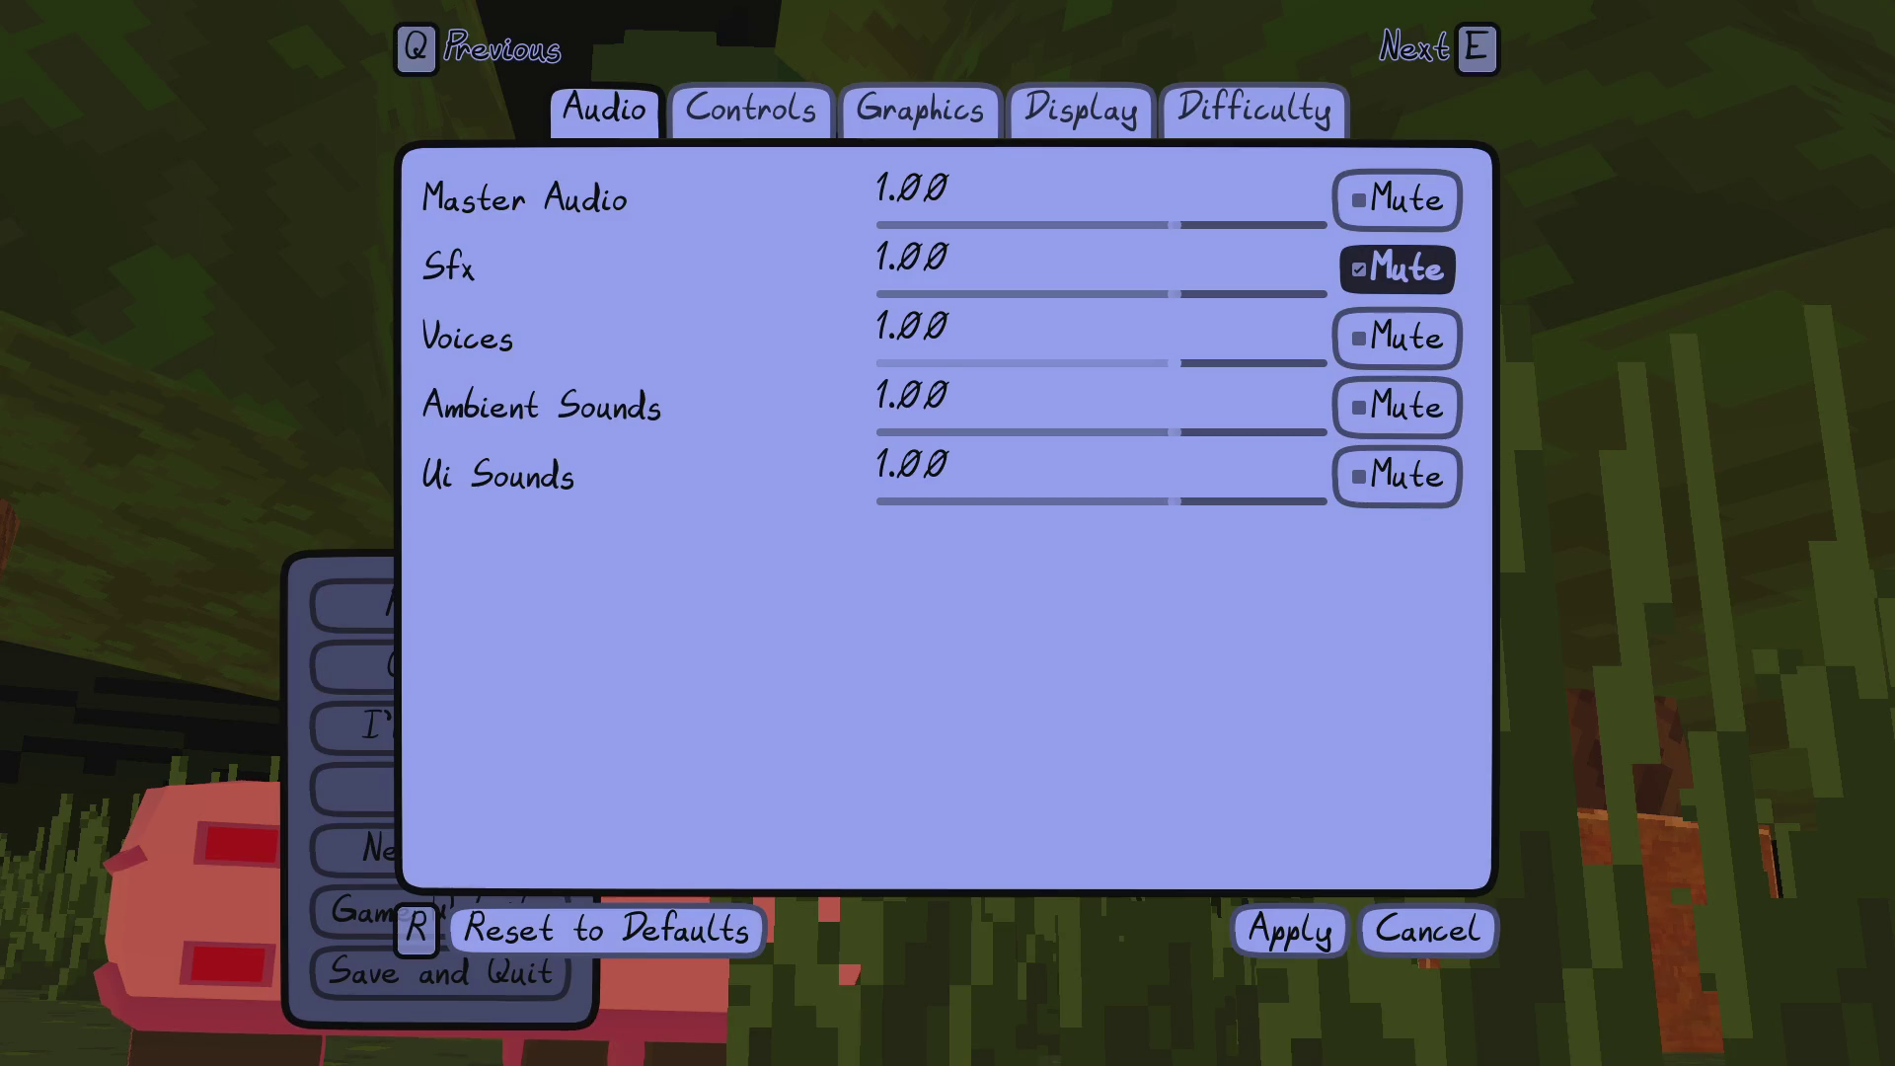
{"action": "key", "text": "Right"}
{"action": "key", "text": "Escape"}
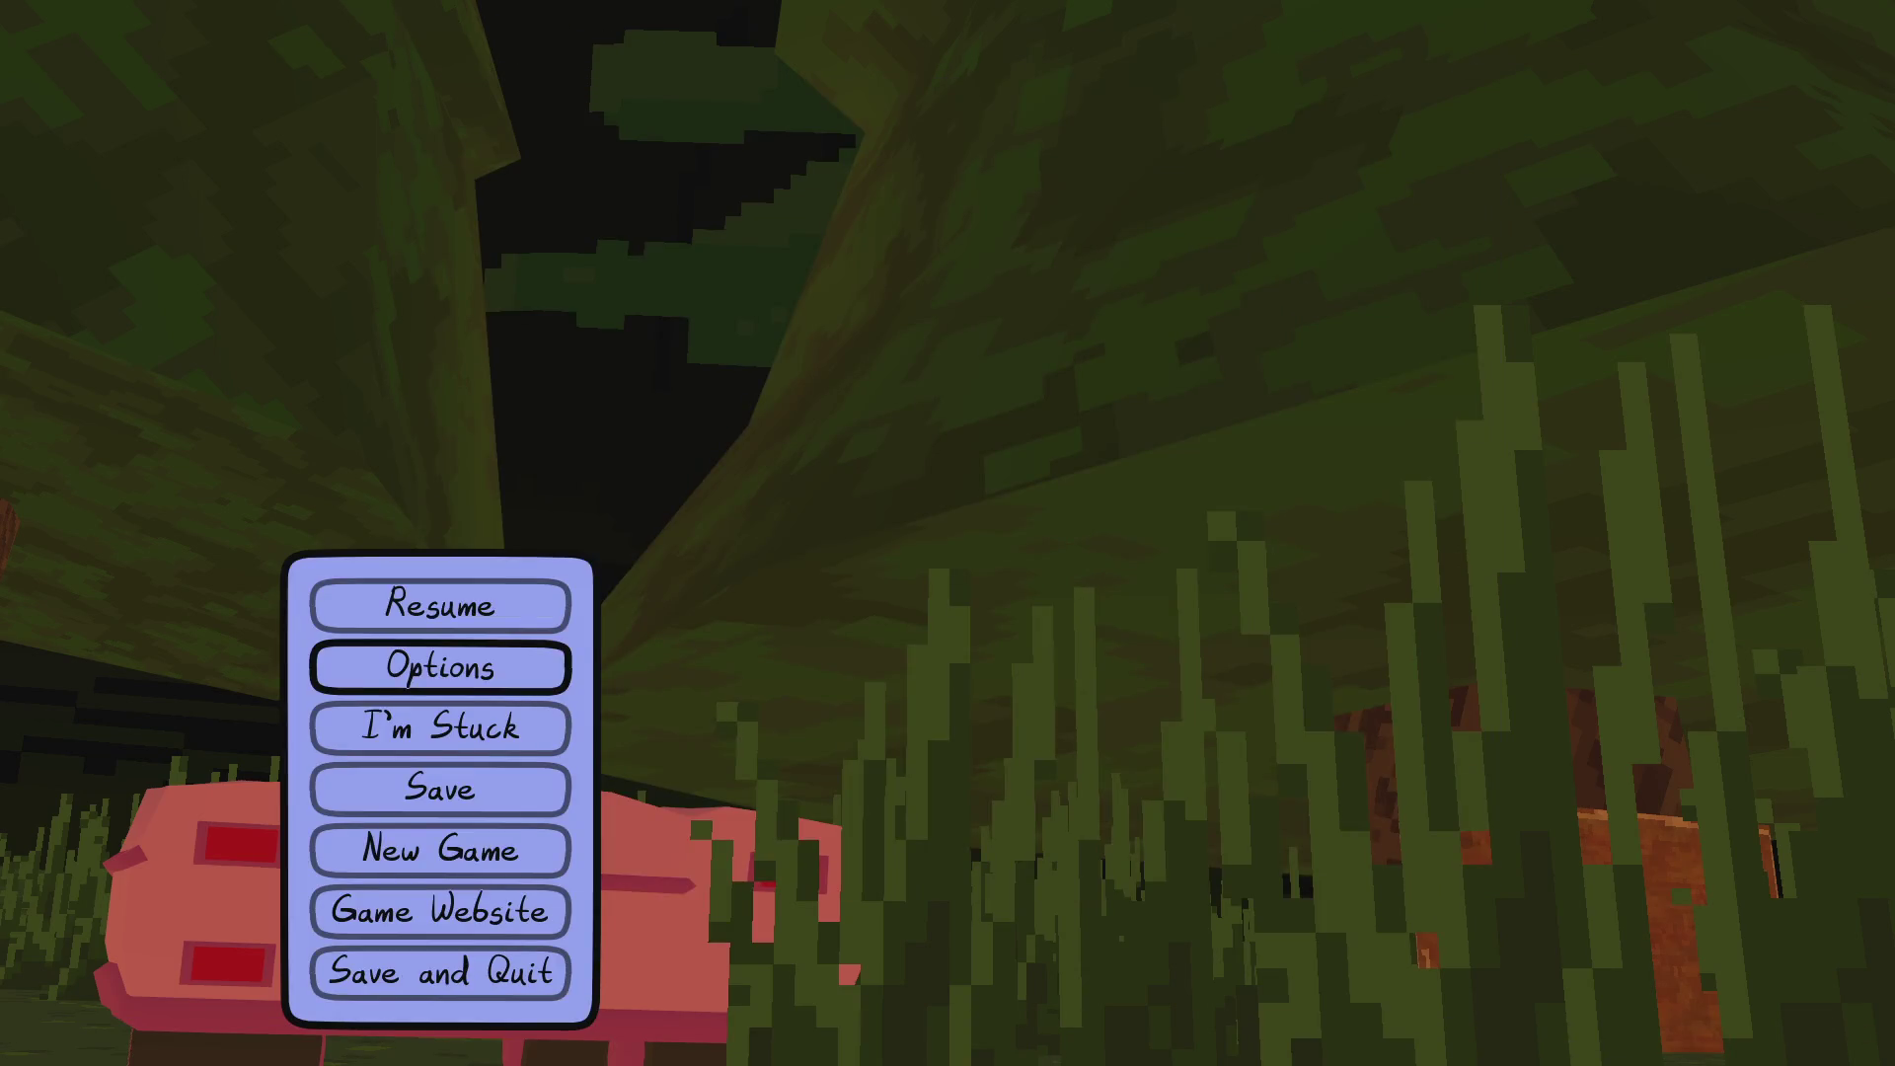
{"action": "key", "text": "Escape"}
Browse the camera gallery's Junk and ChallengePhotos pages, then put the camera away
{"action": "key", "text": "Tab"}
{"action": "key", "text": "e"}
{"action": "key", "text": "e"}
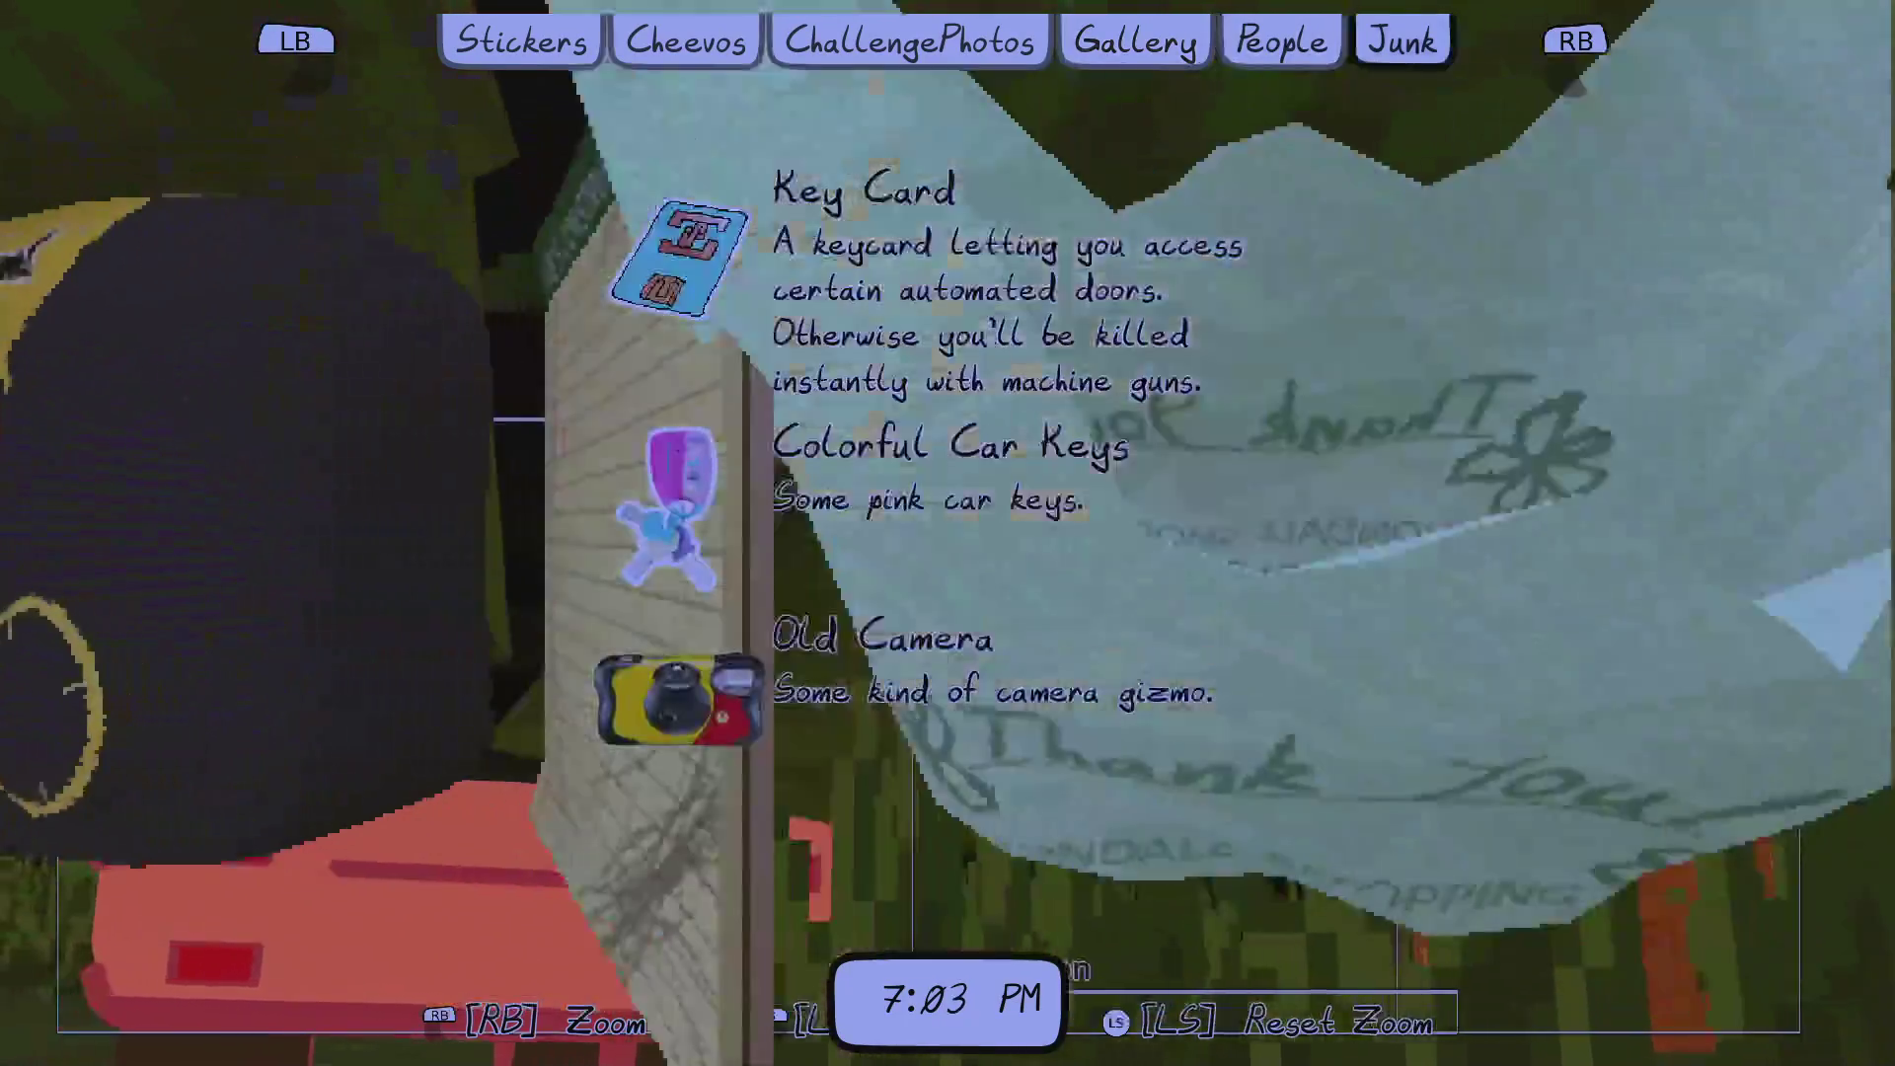
{"action": "key", "text": "q"}
{"action": "key", "text": "q"}
{"action": "key", "text": "q"}
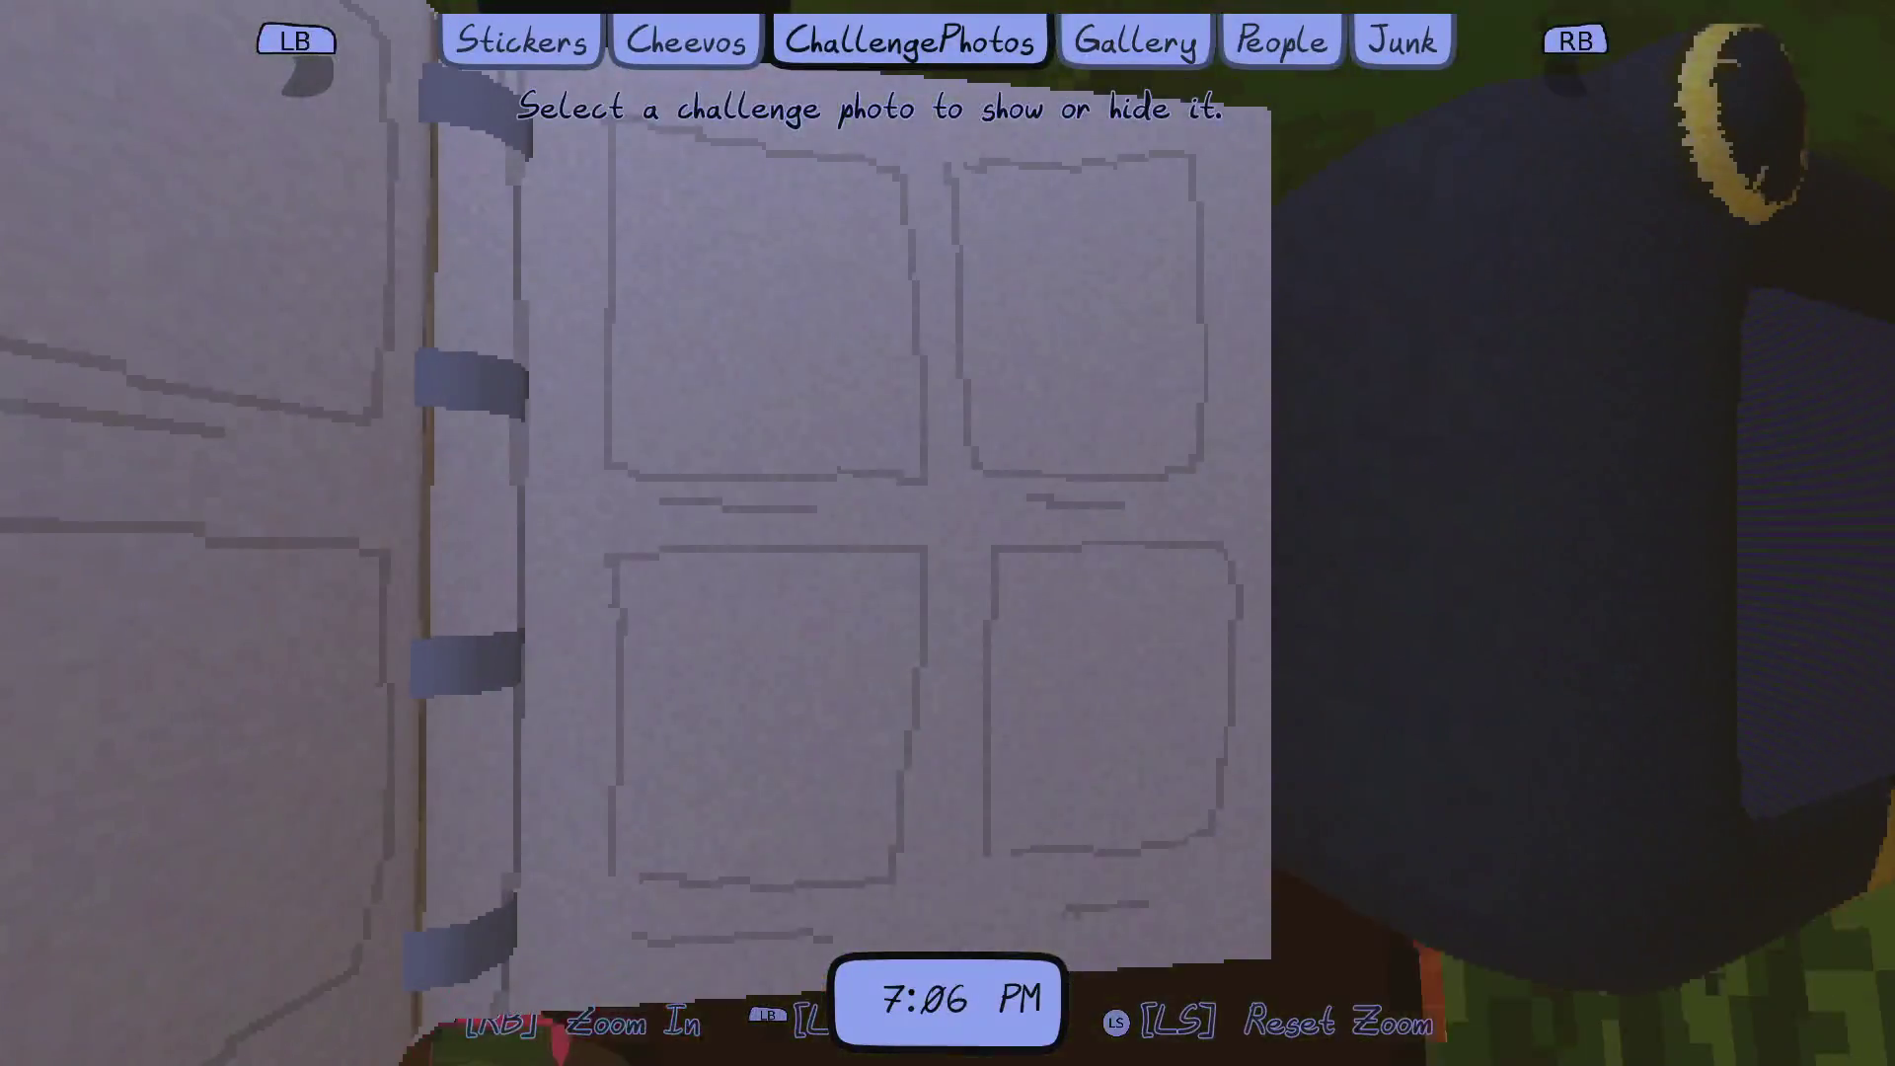
{"action": "key", "text": "Tab"}
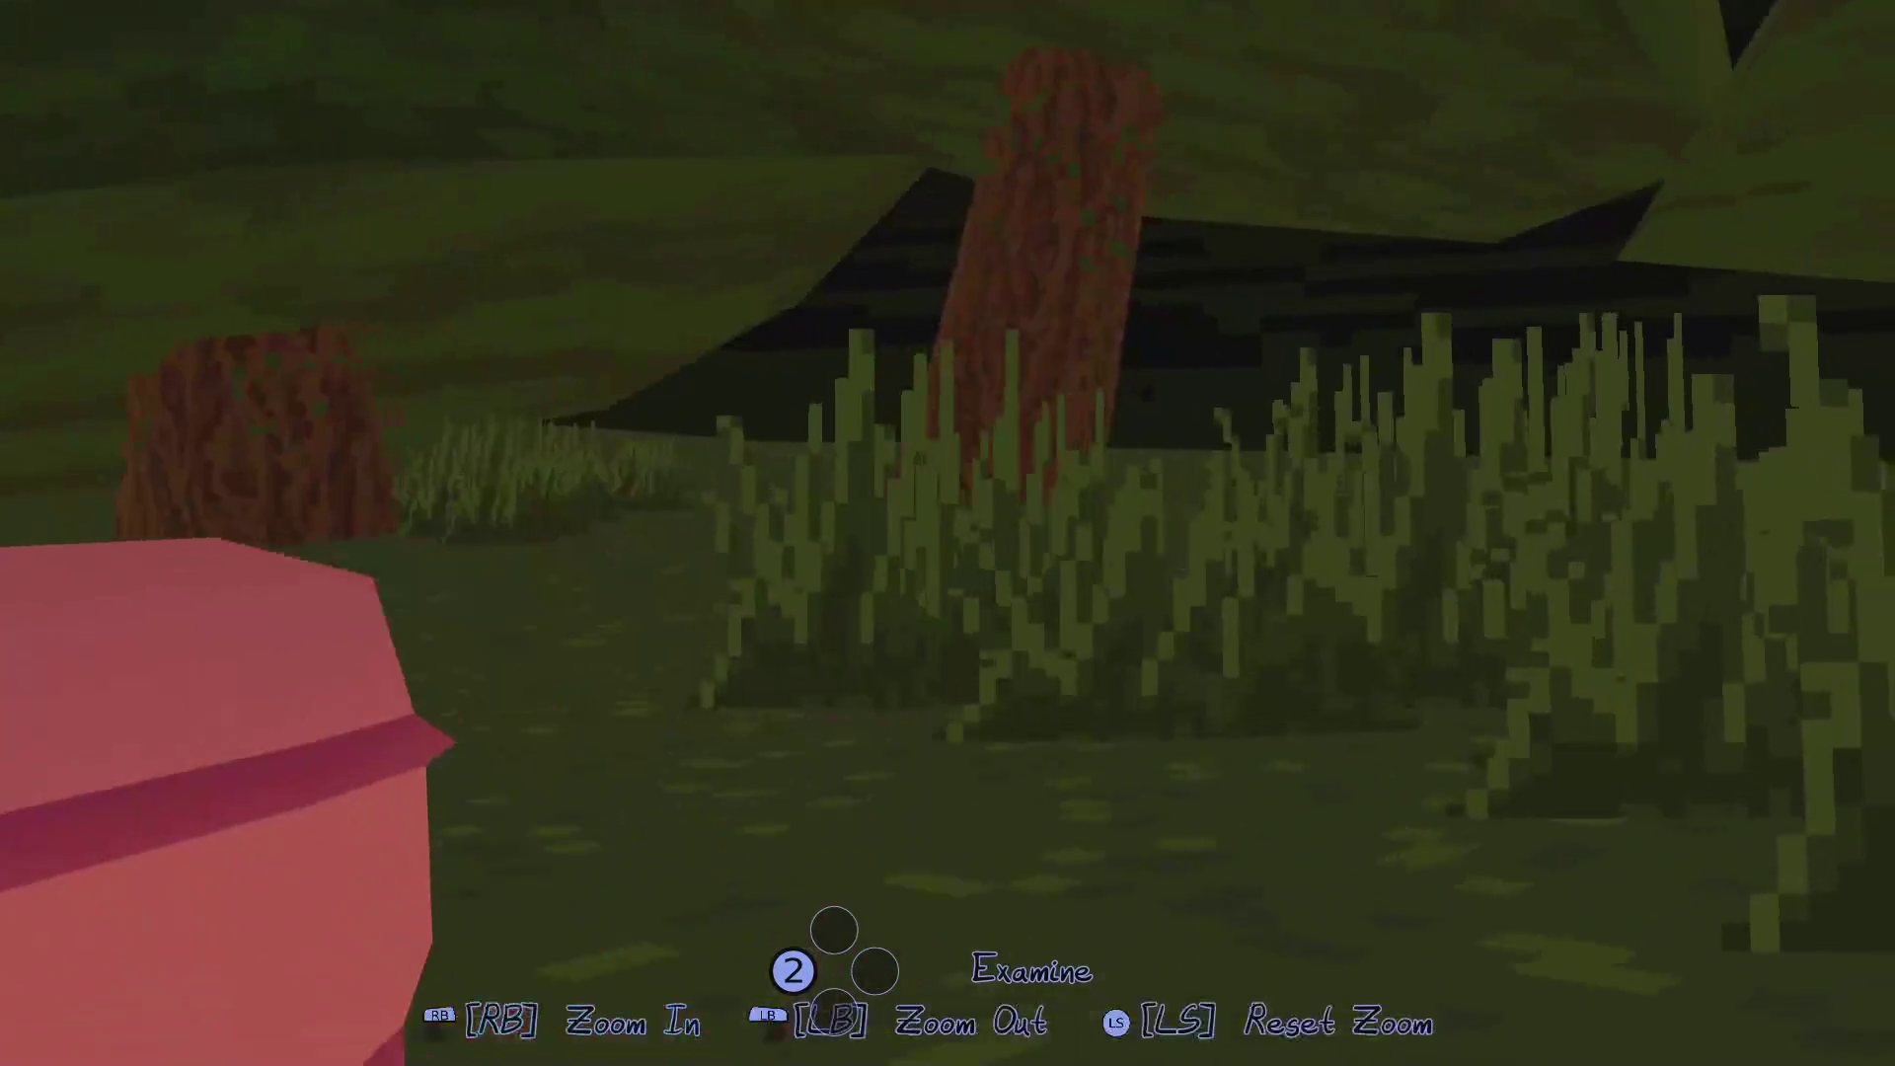
{"action": "scroll", "coordinate": [947, 533], "scroll_direction": "up", "scroll_amount": 3}
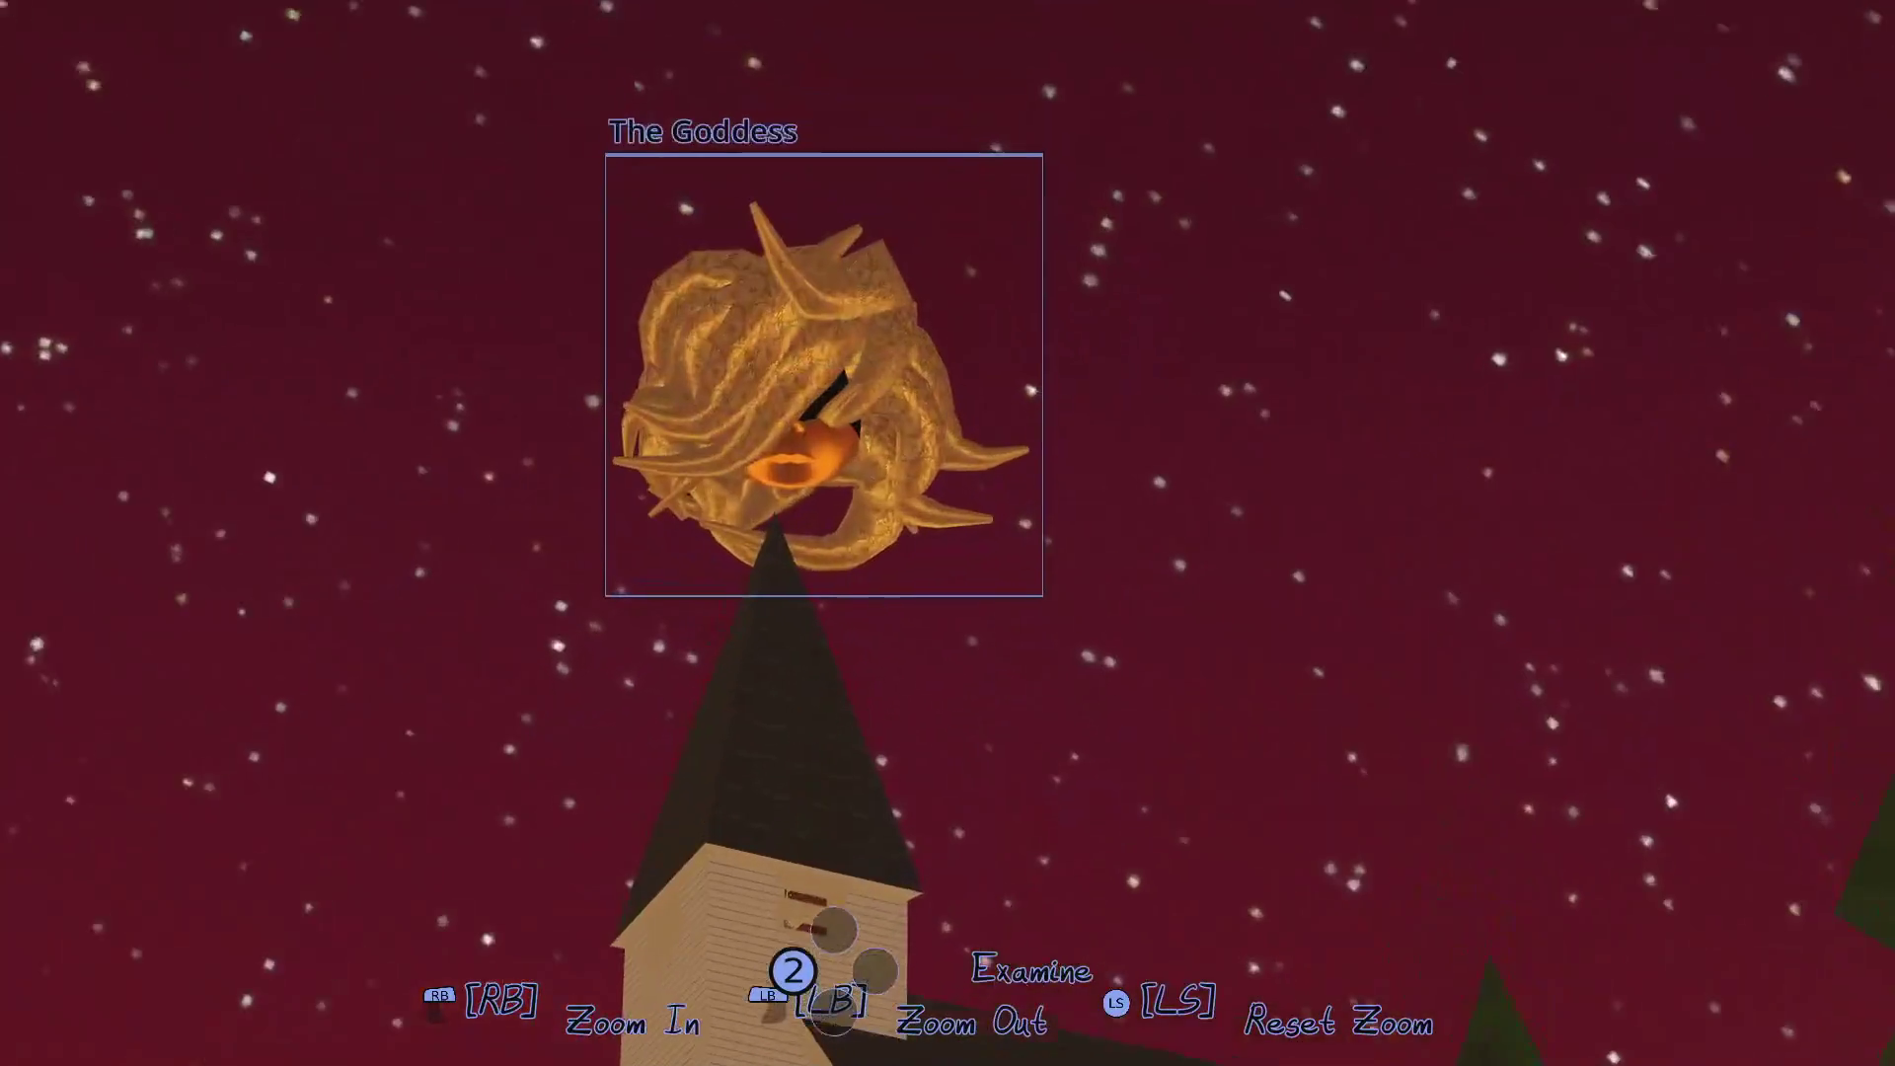
{"action": "scroll", "coordinate": [948, 533], "scroll_direction": "down", "scroll_amount": 2}
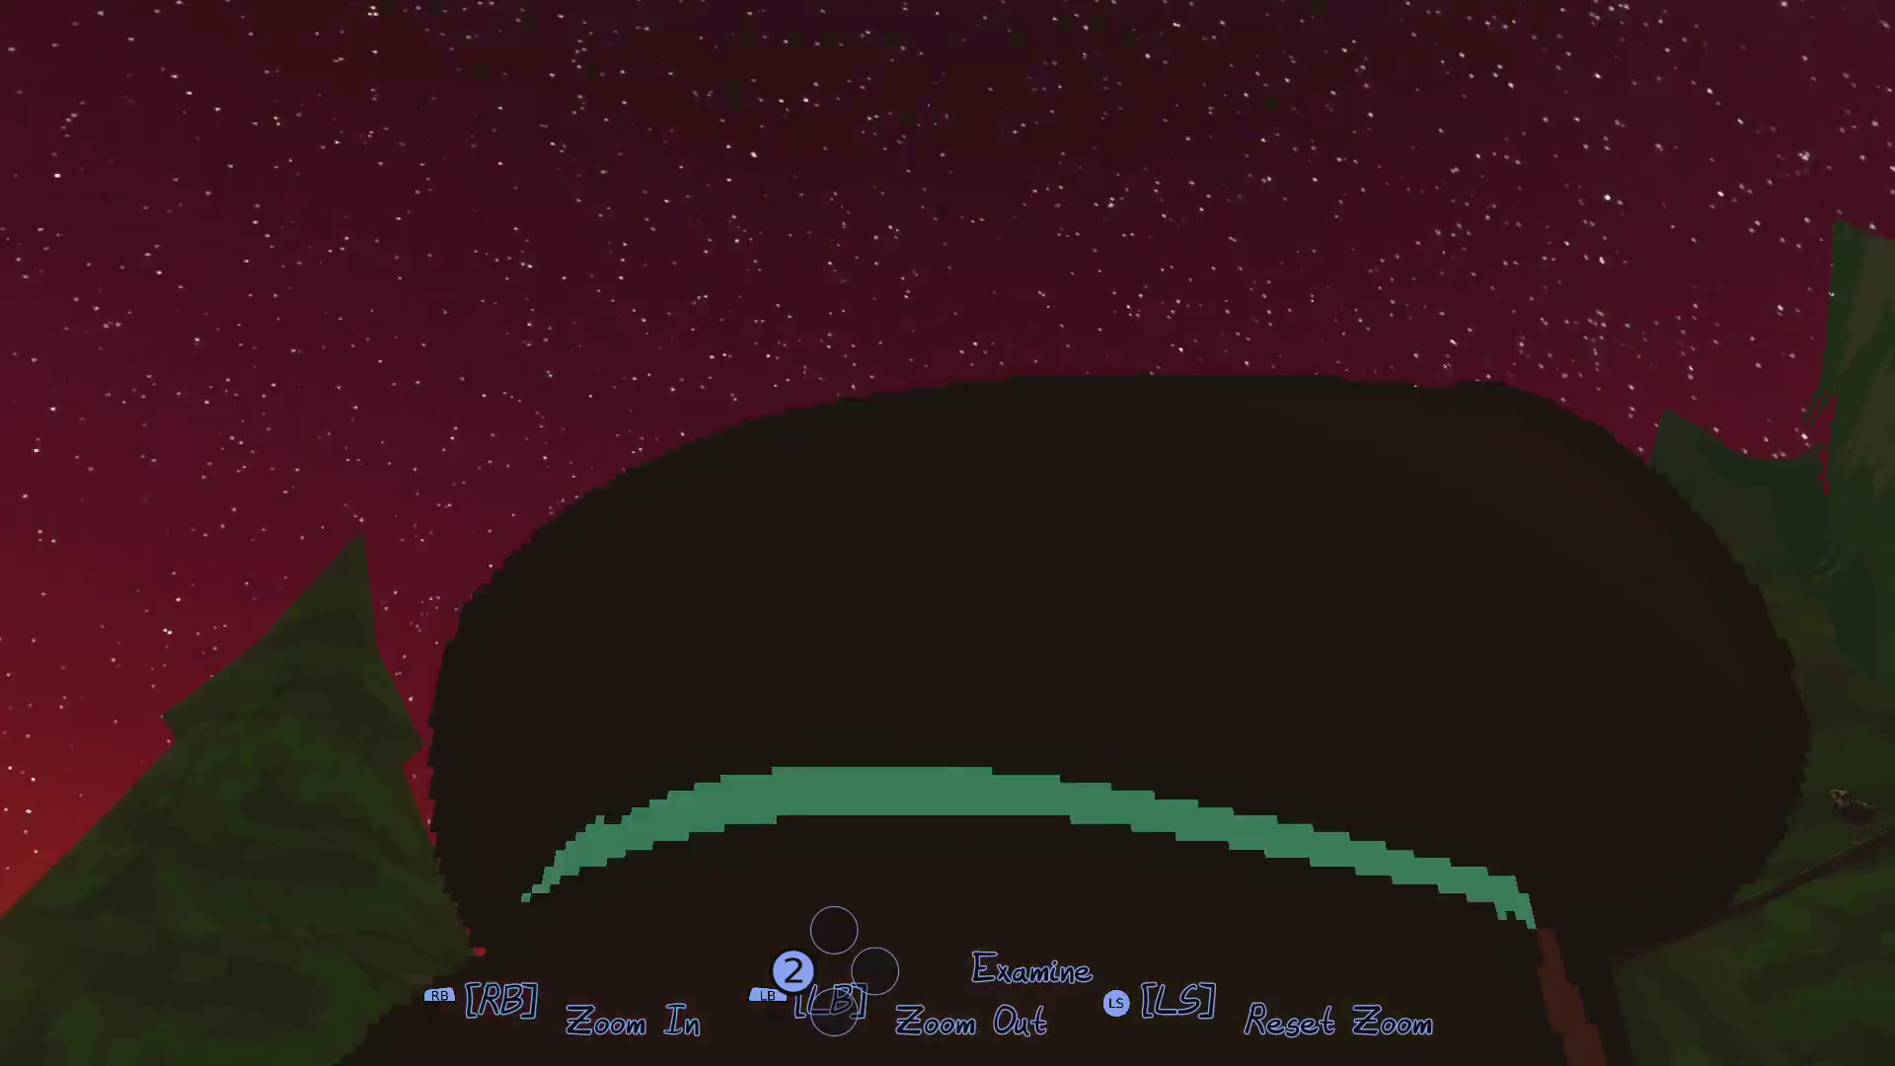
{"action": "key", "text": "Escape"}
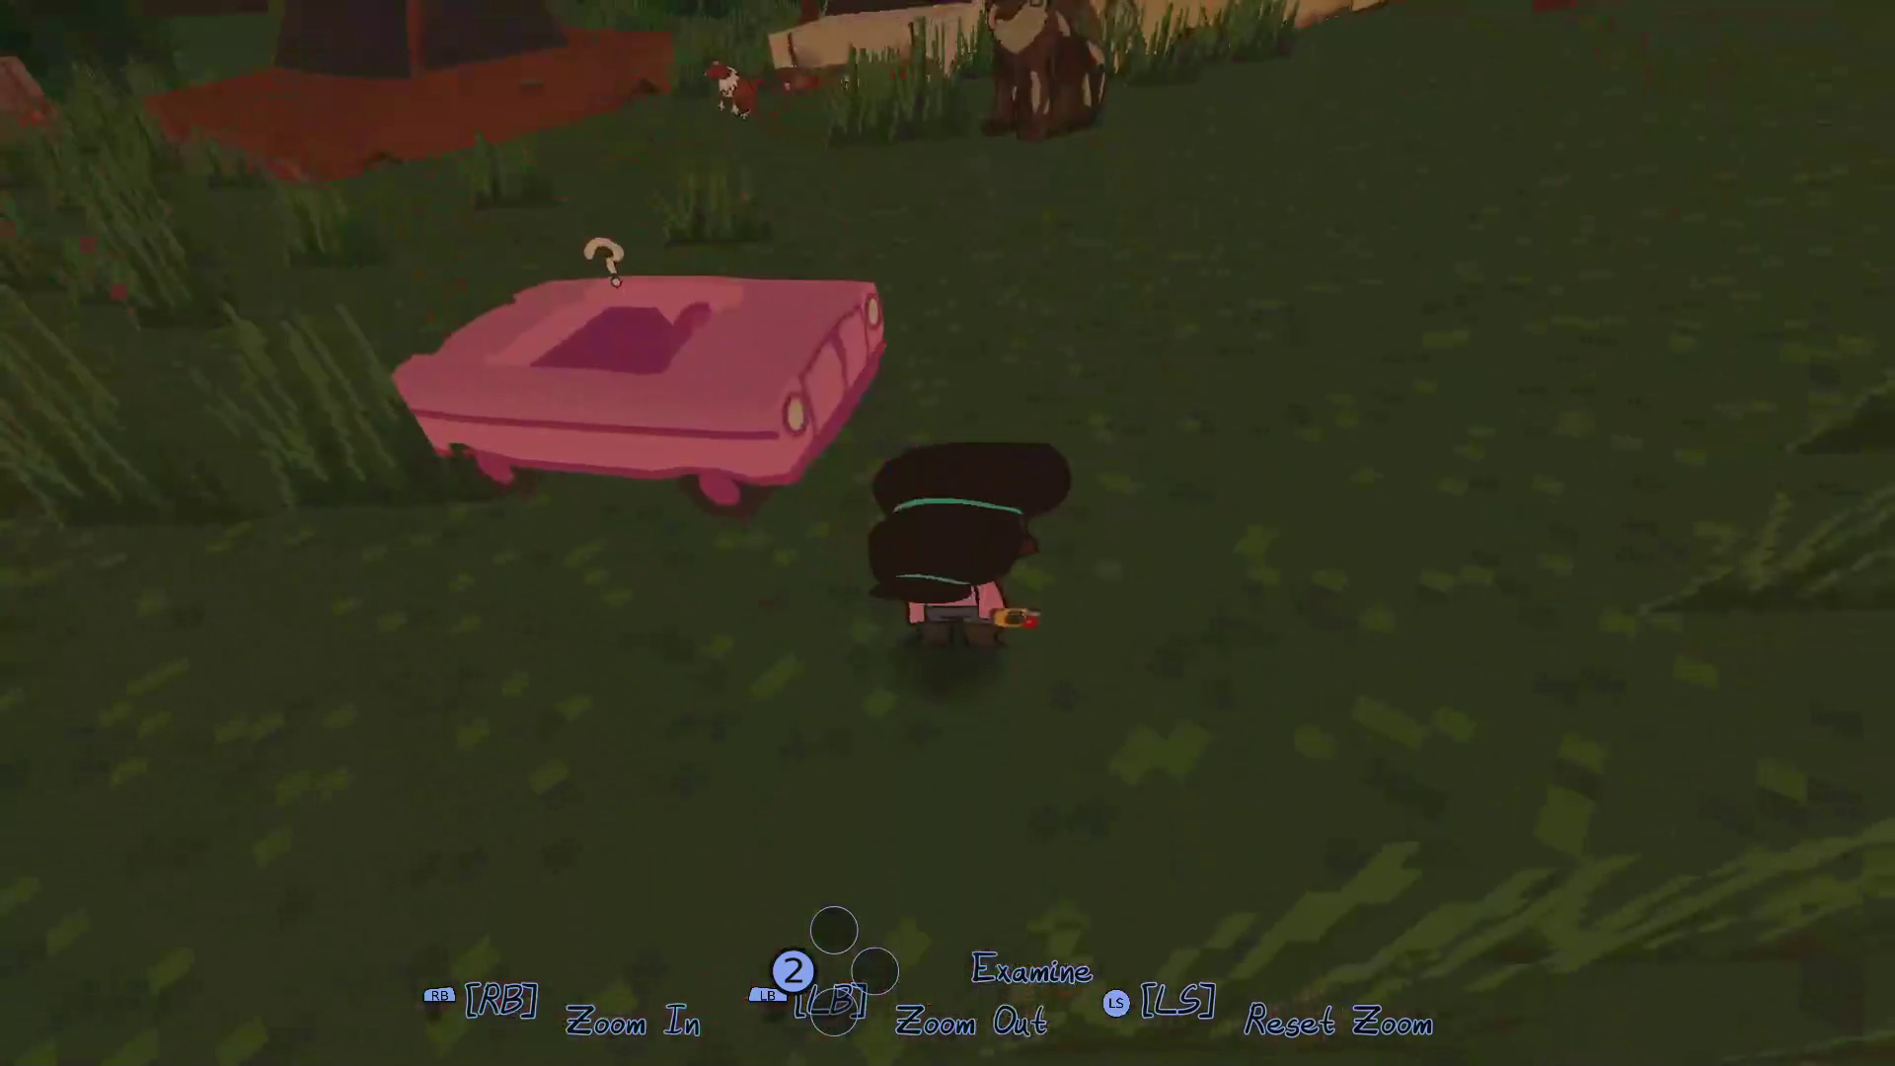
Get into the pink car, drive toward the red cars, and recheck the Audio options
{"action": "key", "text": "e"}
{"action": "key", "text": "w"}
{"action": "key", "text": "w"}
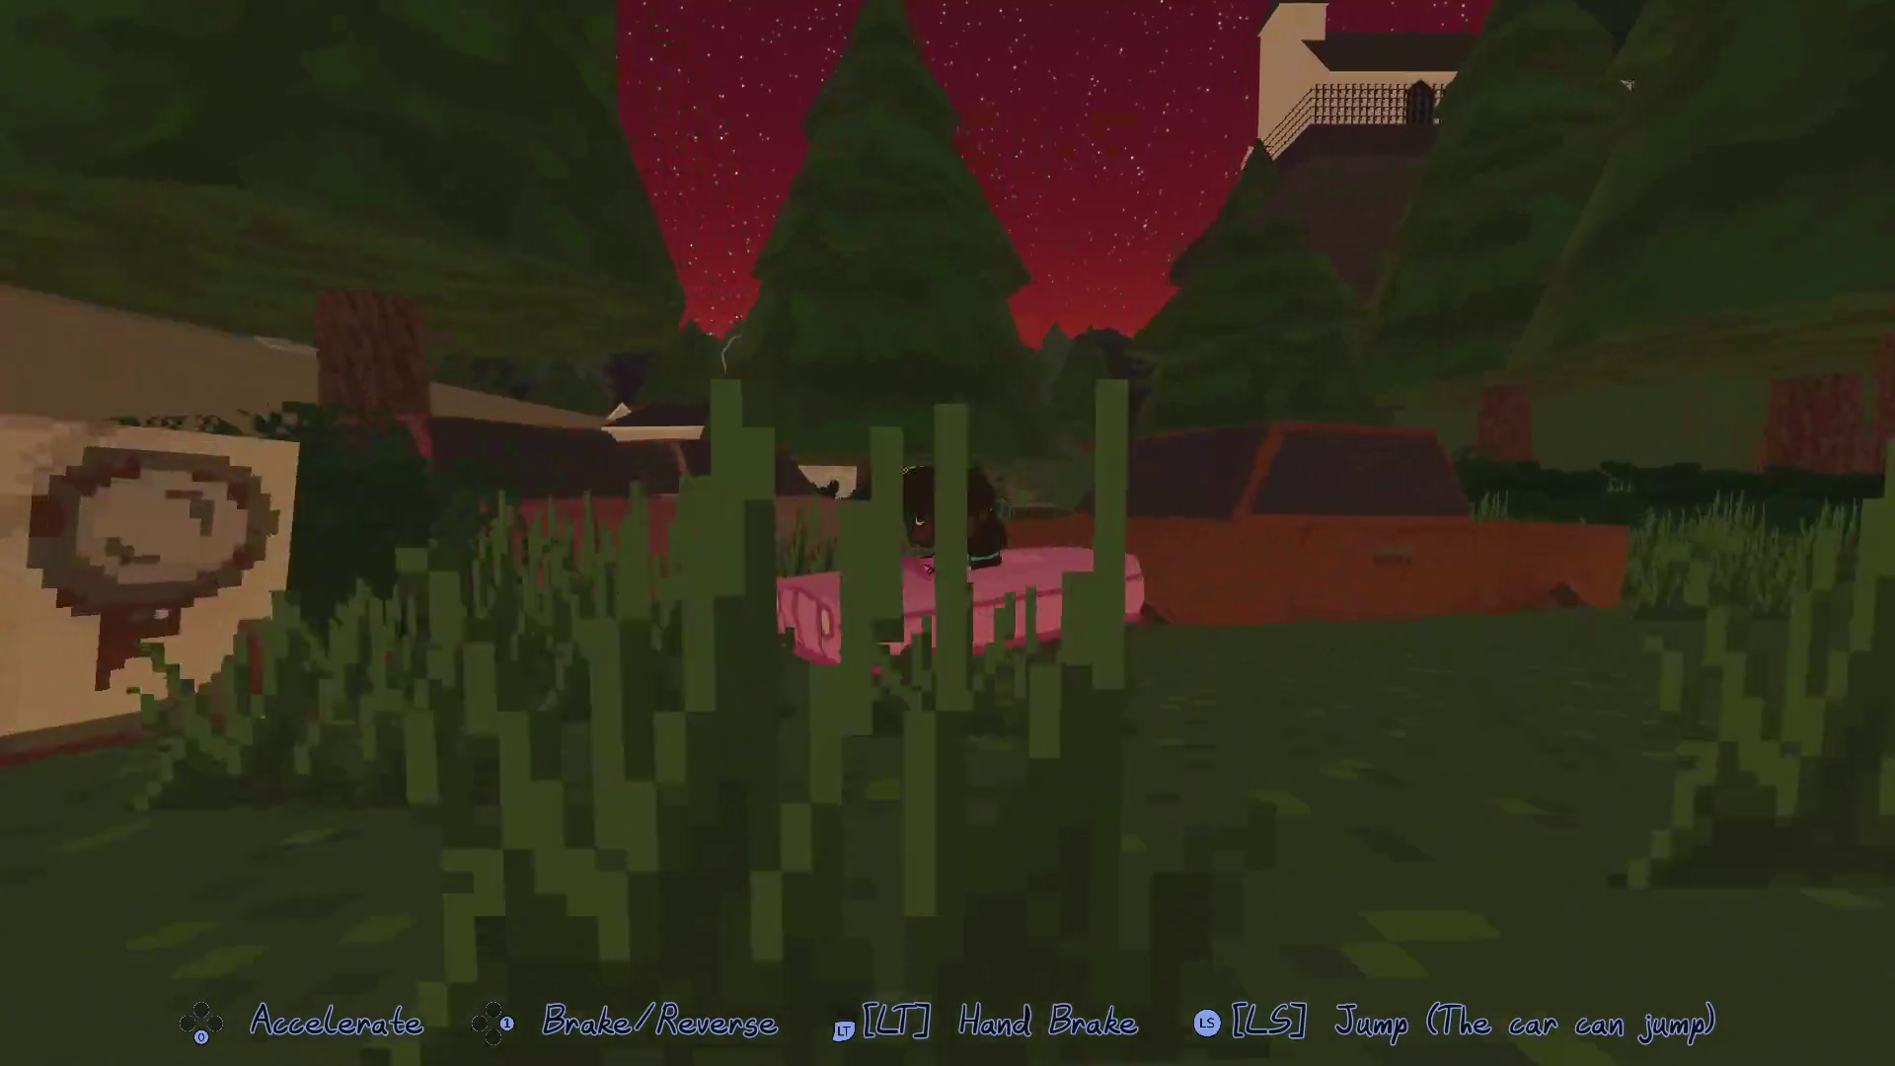
{"action": "key", "text": "w"}
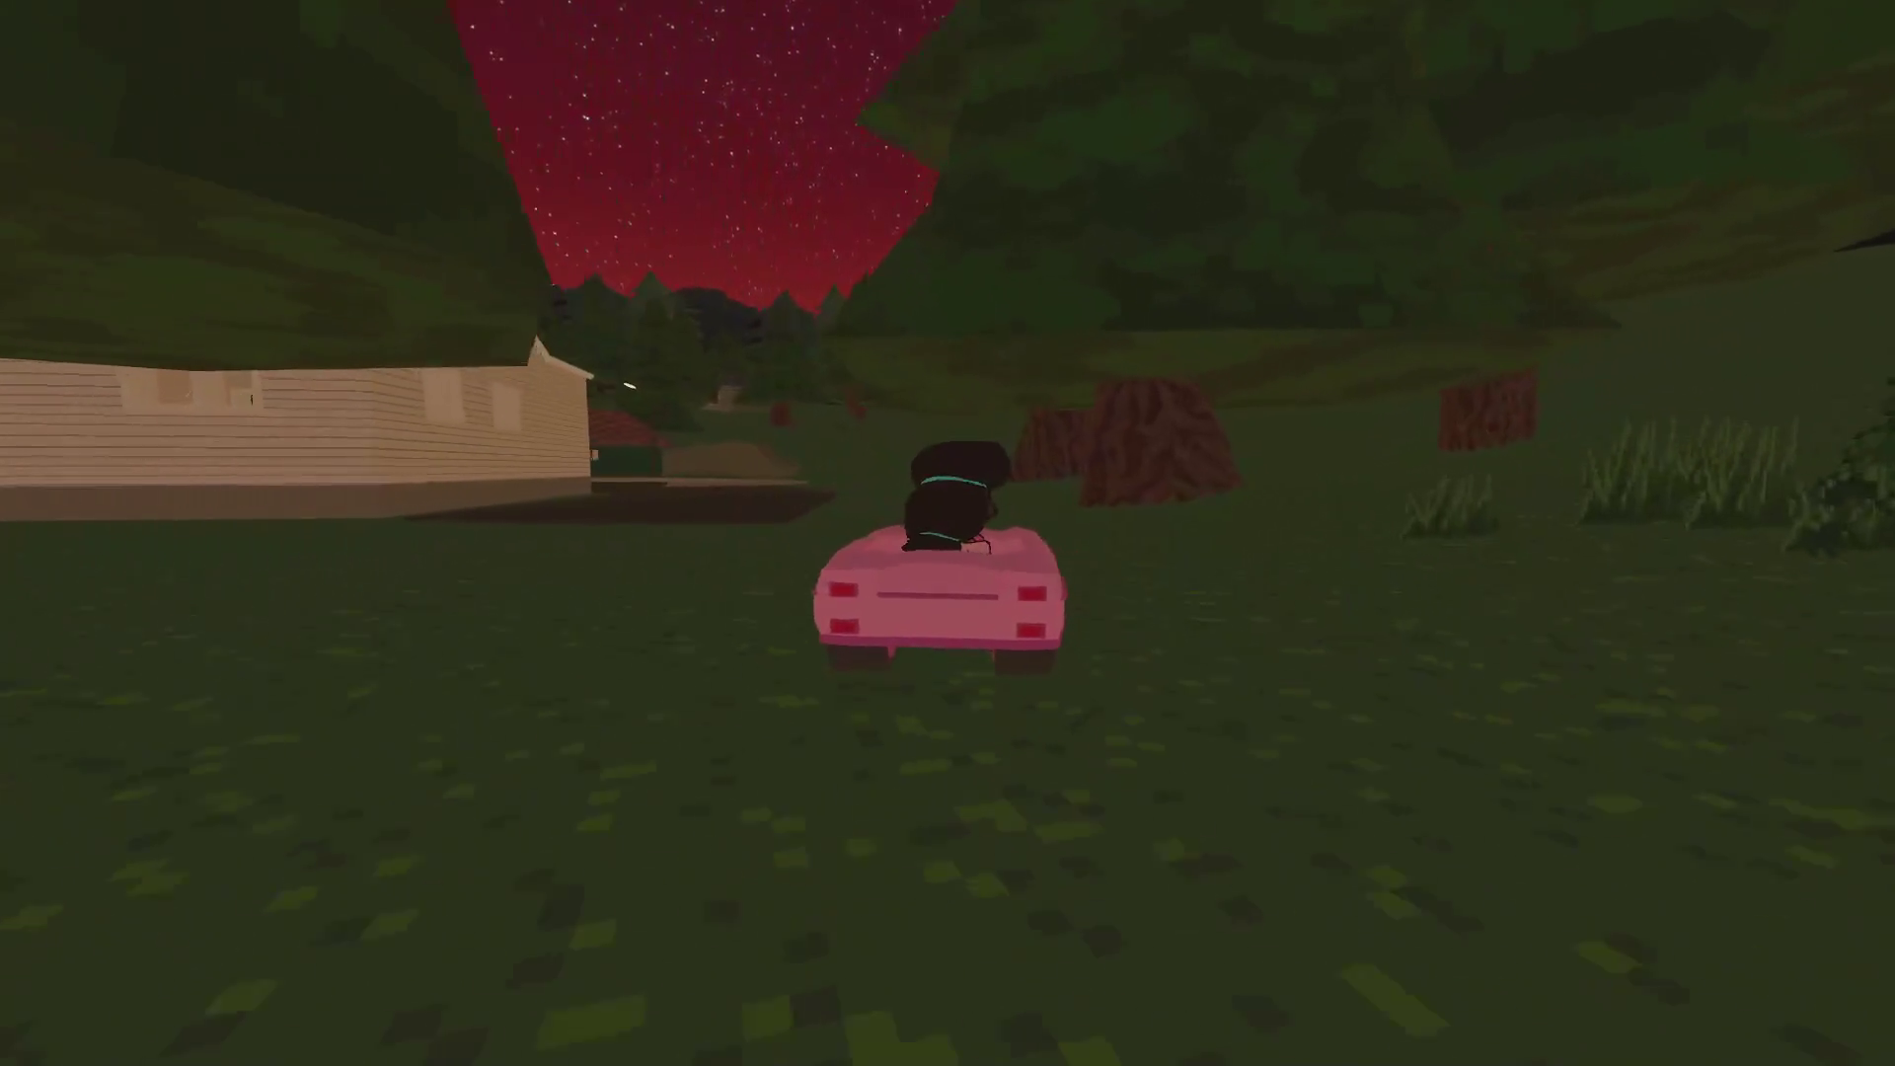
{"action": "key", "text": "Escape"}
{"action": "key", "text": "Down"}
{"action": "key", "text": "Return"}
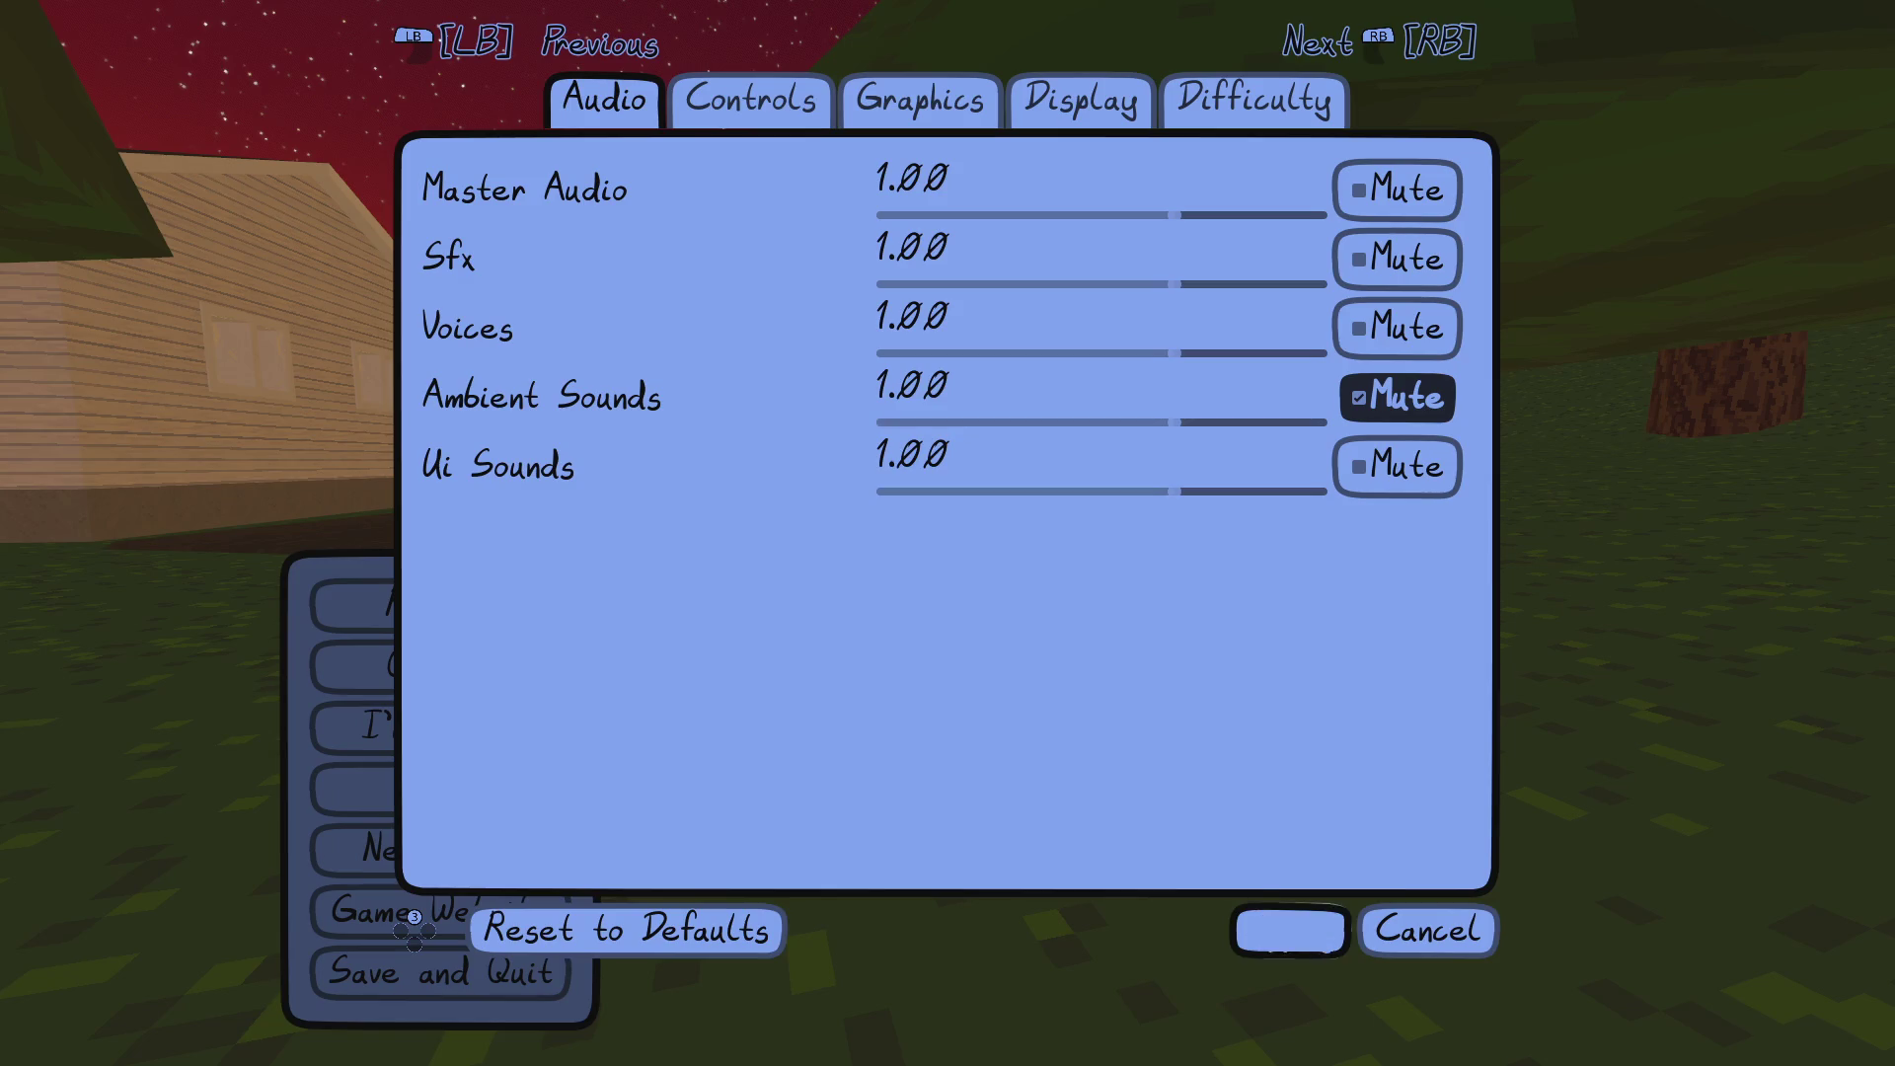
{"action": "key", "text": "Escape"}
{"action": "key", "text": "Escape"}
{"action": "key", "text": "w"}
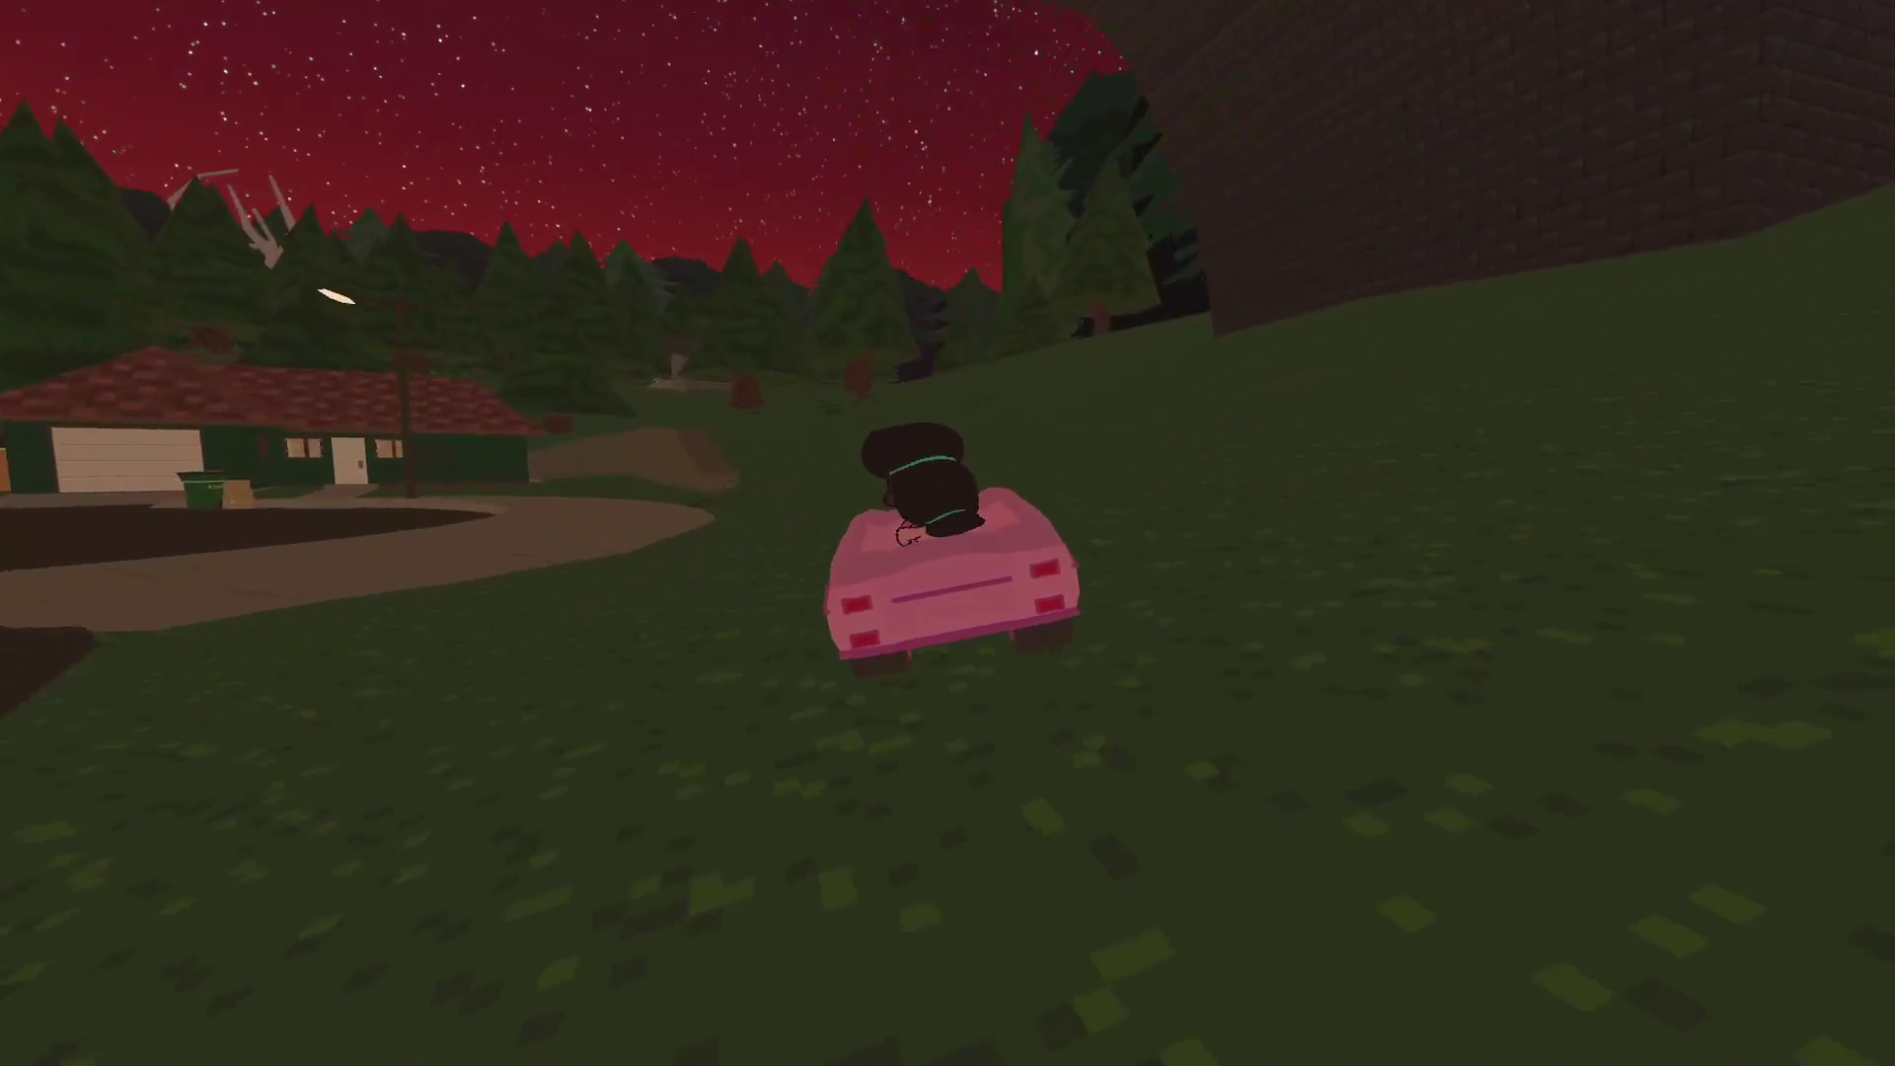
Drive the pink car up and across the grassy slope and back between the parked cars
{"action": "key", "text": "d"}
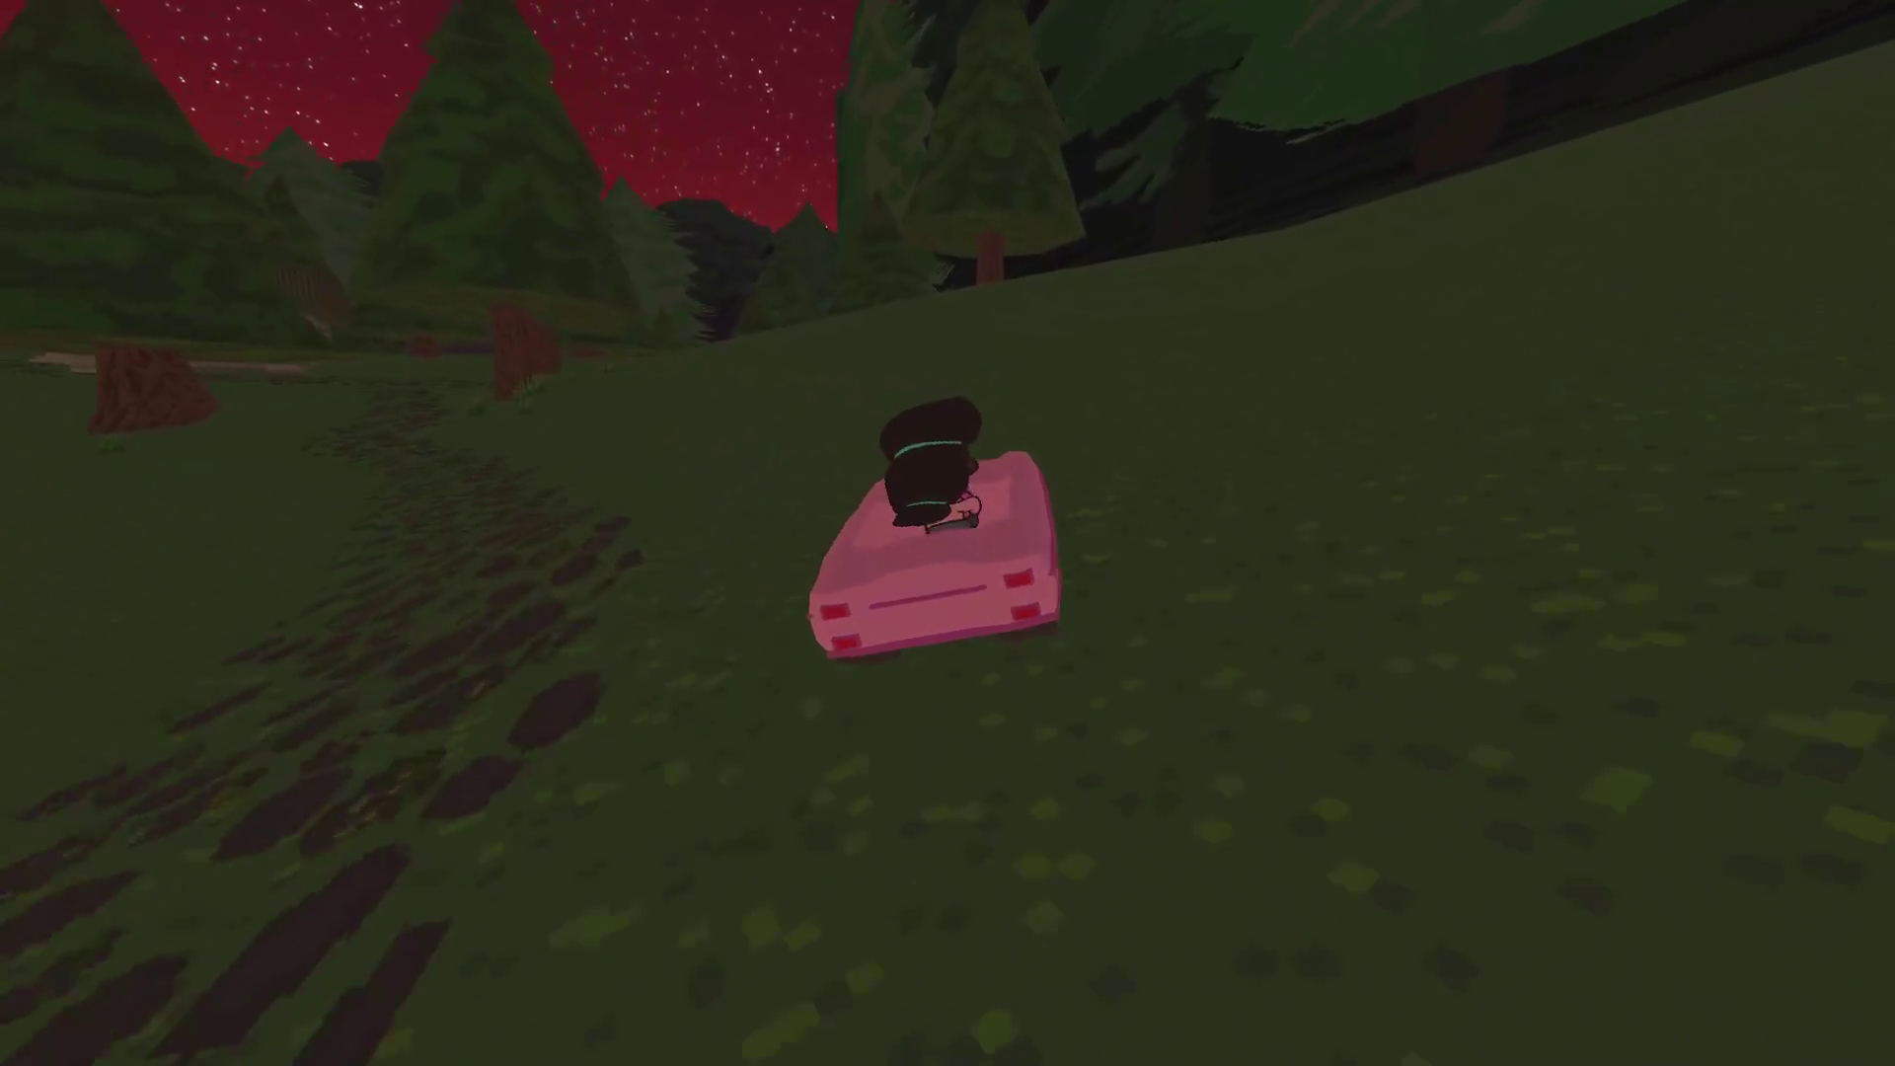
{"action": "key", "text": "w"}
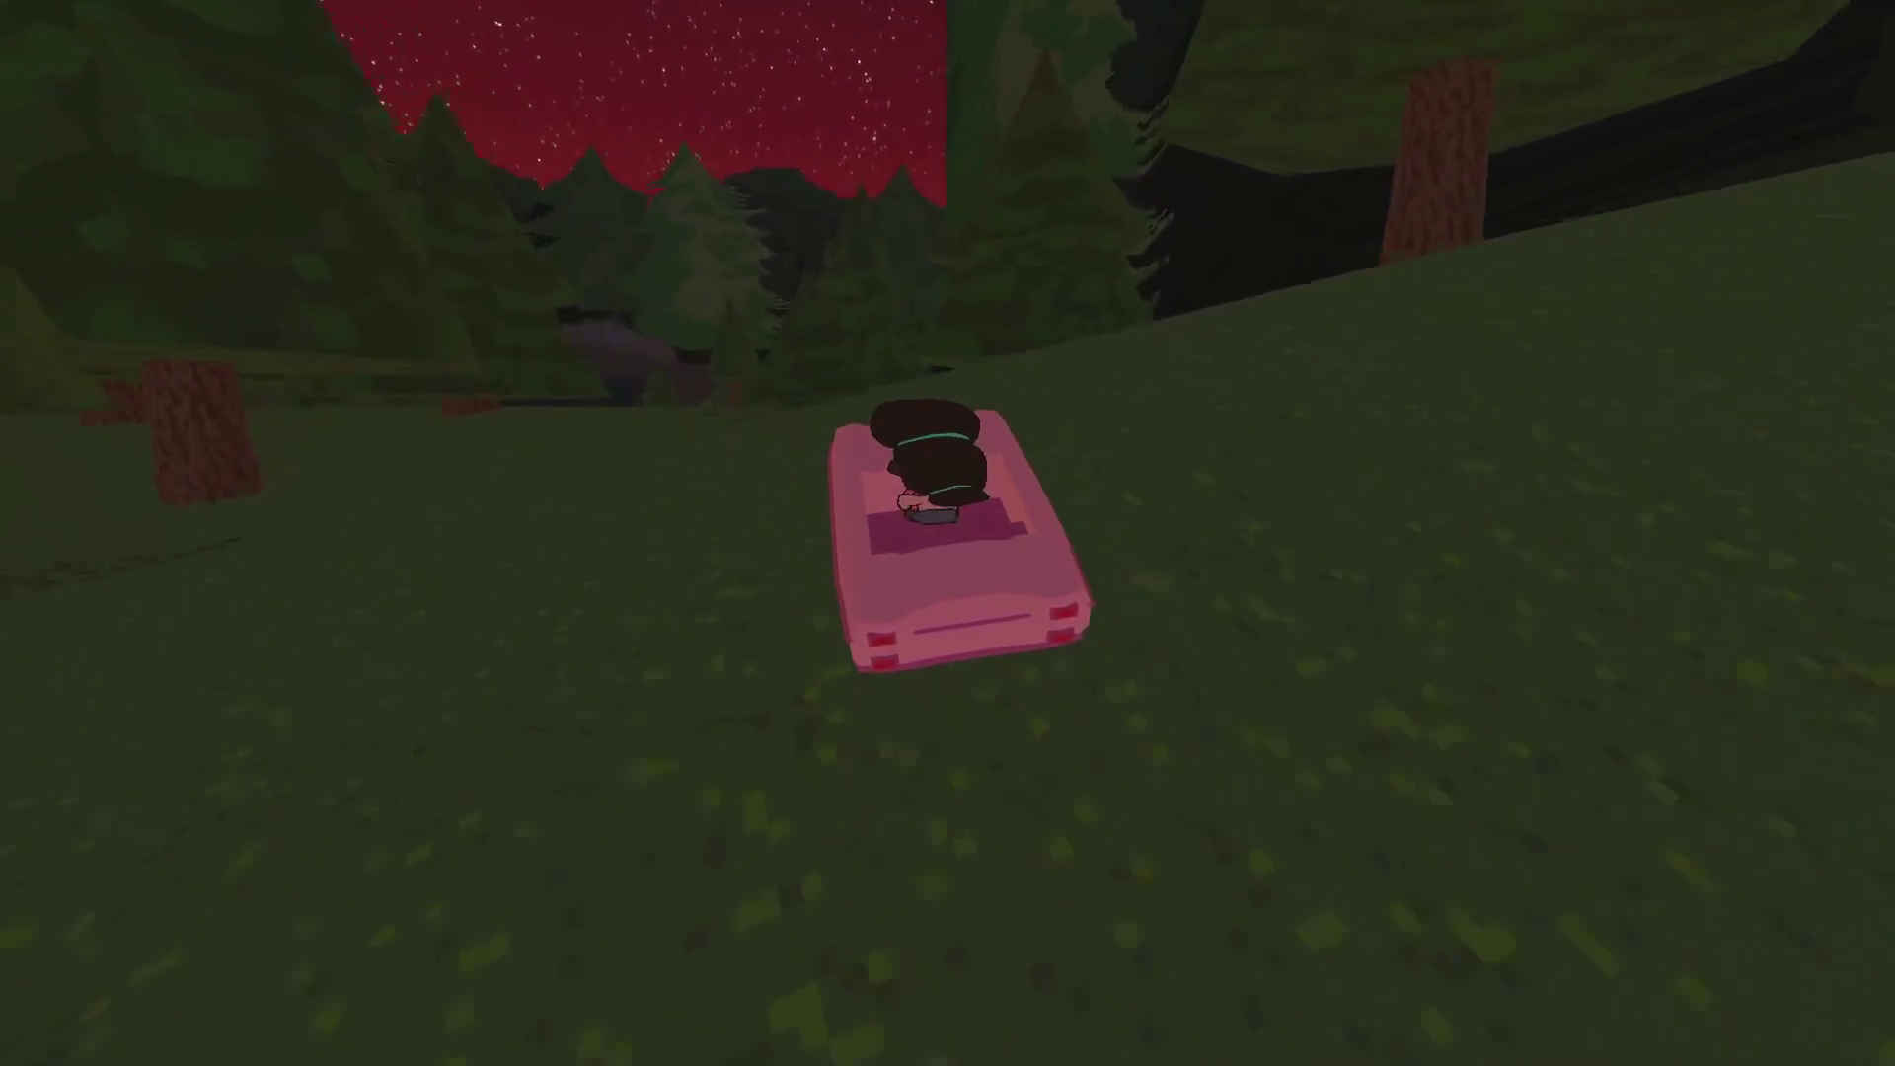
{"action": "key", "text": "a"}
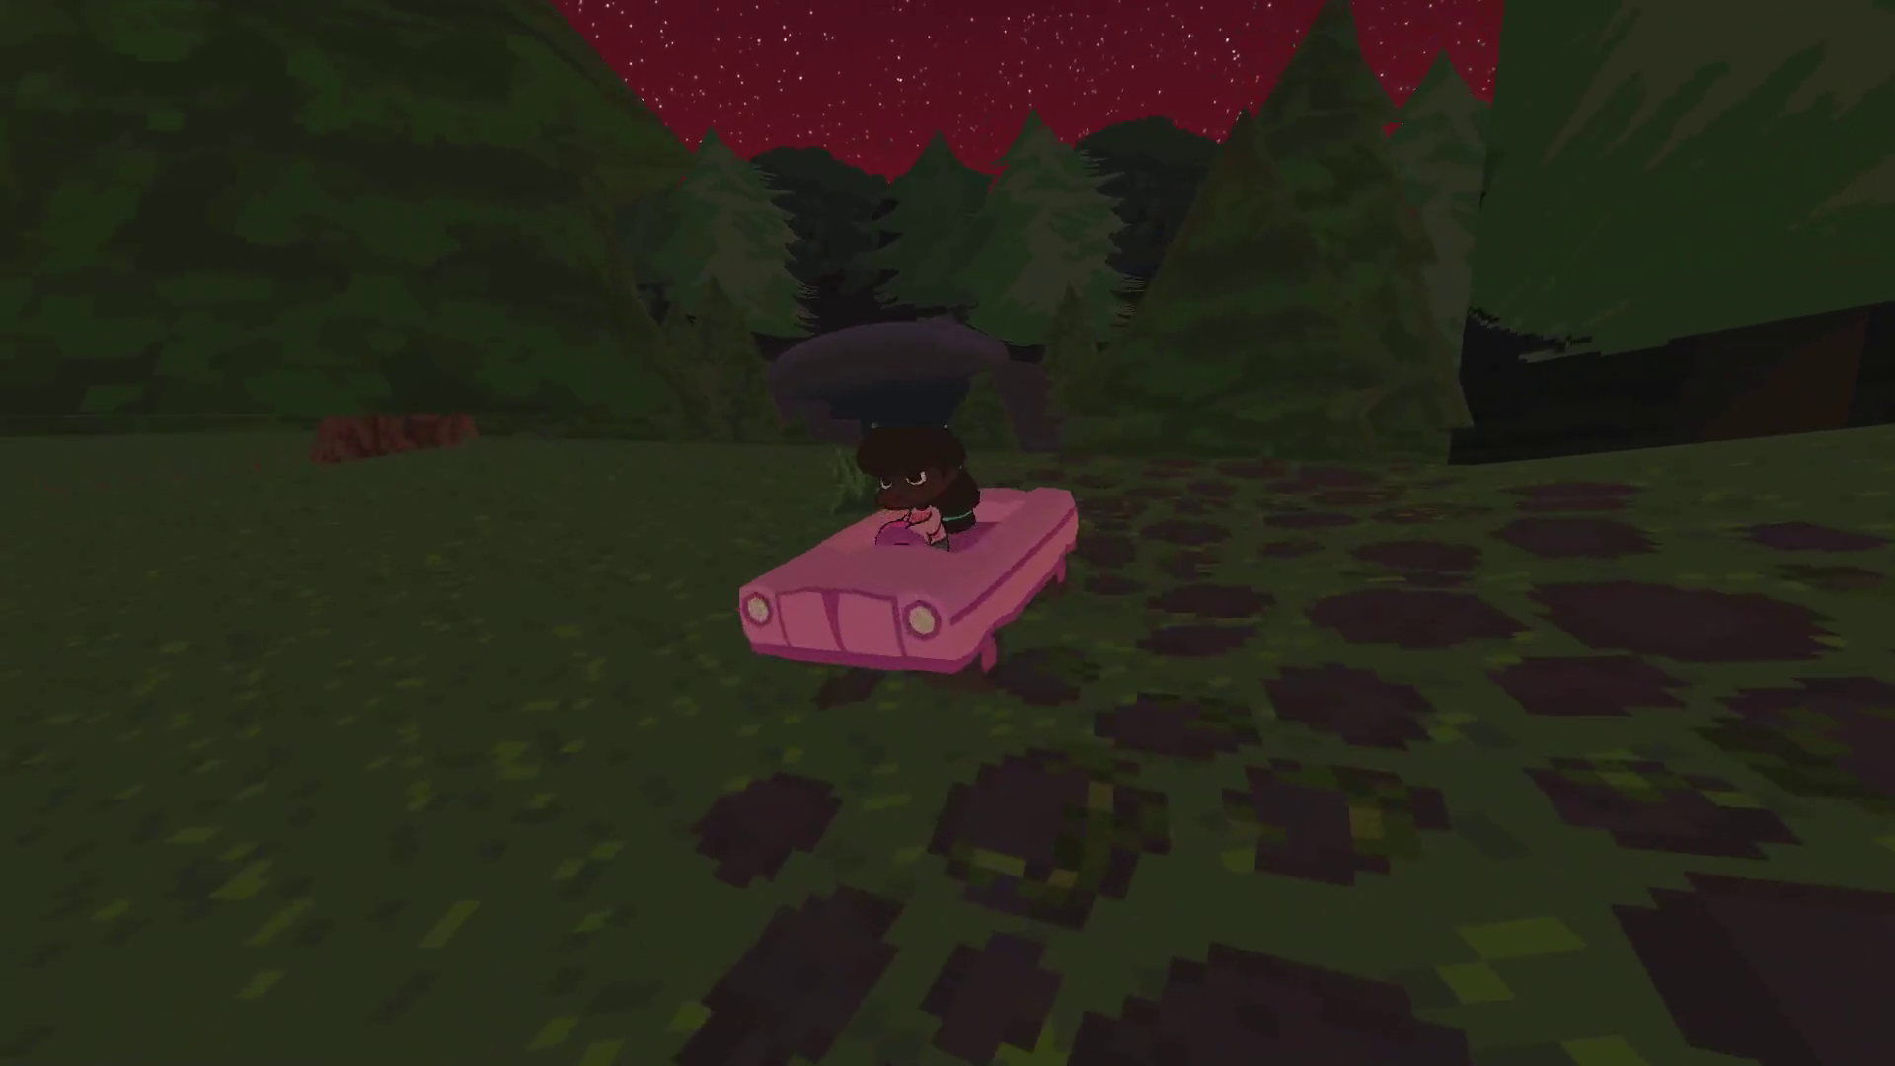
{"action": "key", "text": "w"}
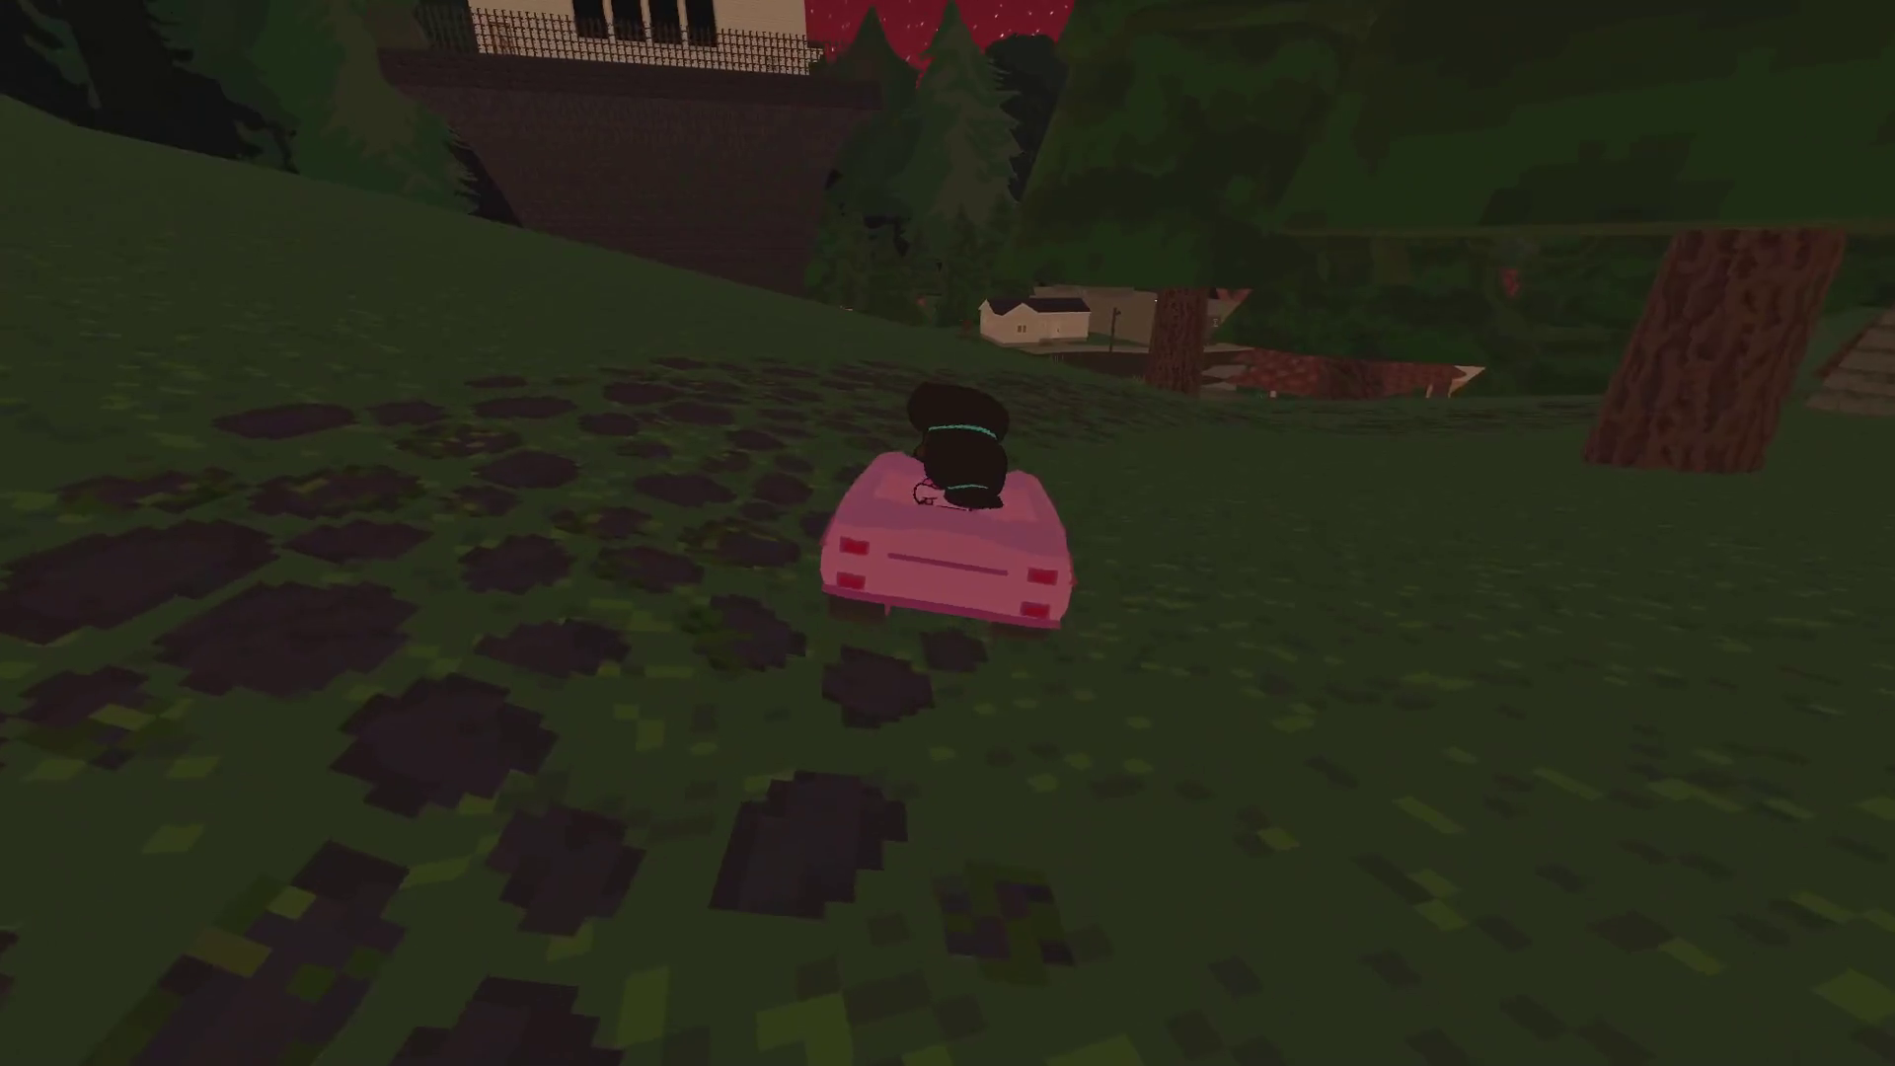
{"action": "key", "text": "w"}
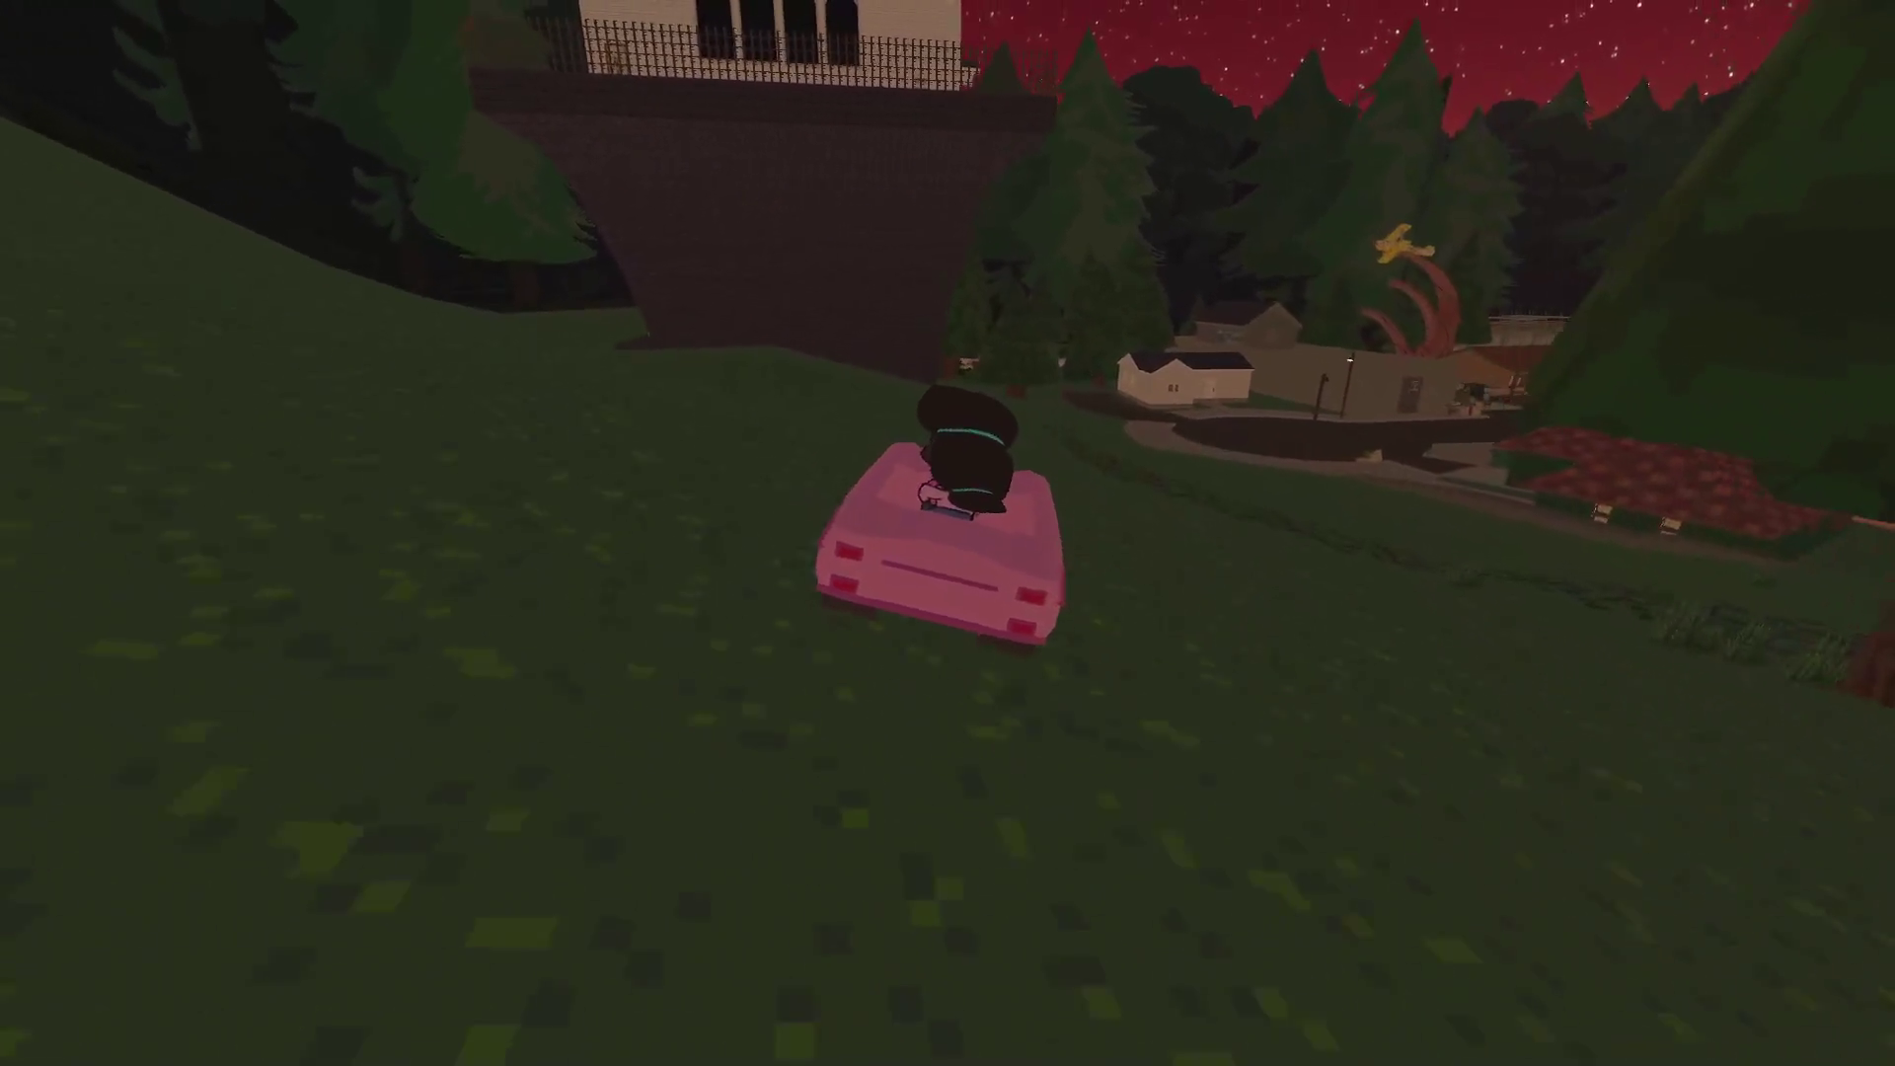
{"action": "key", "text": "w"}
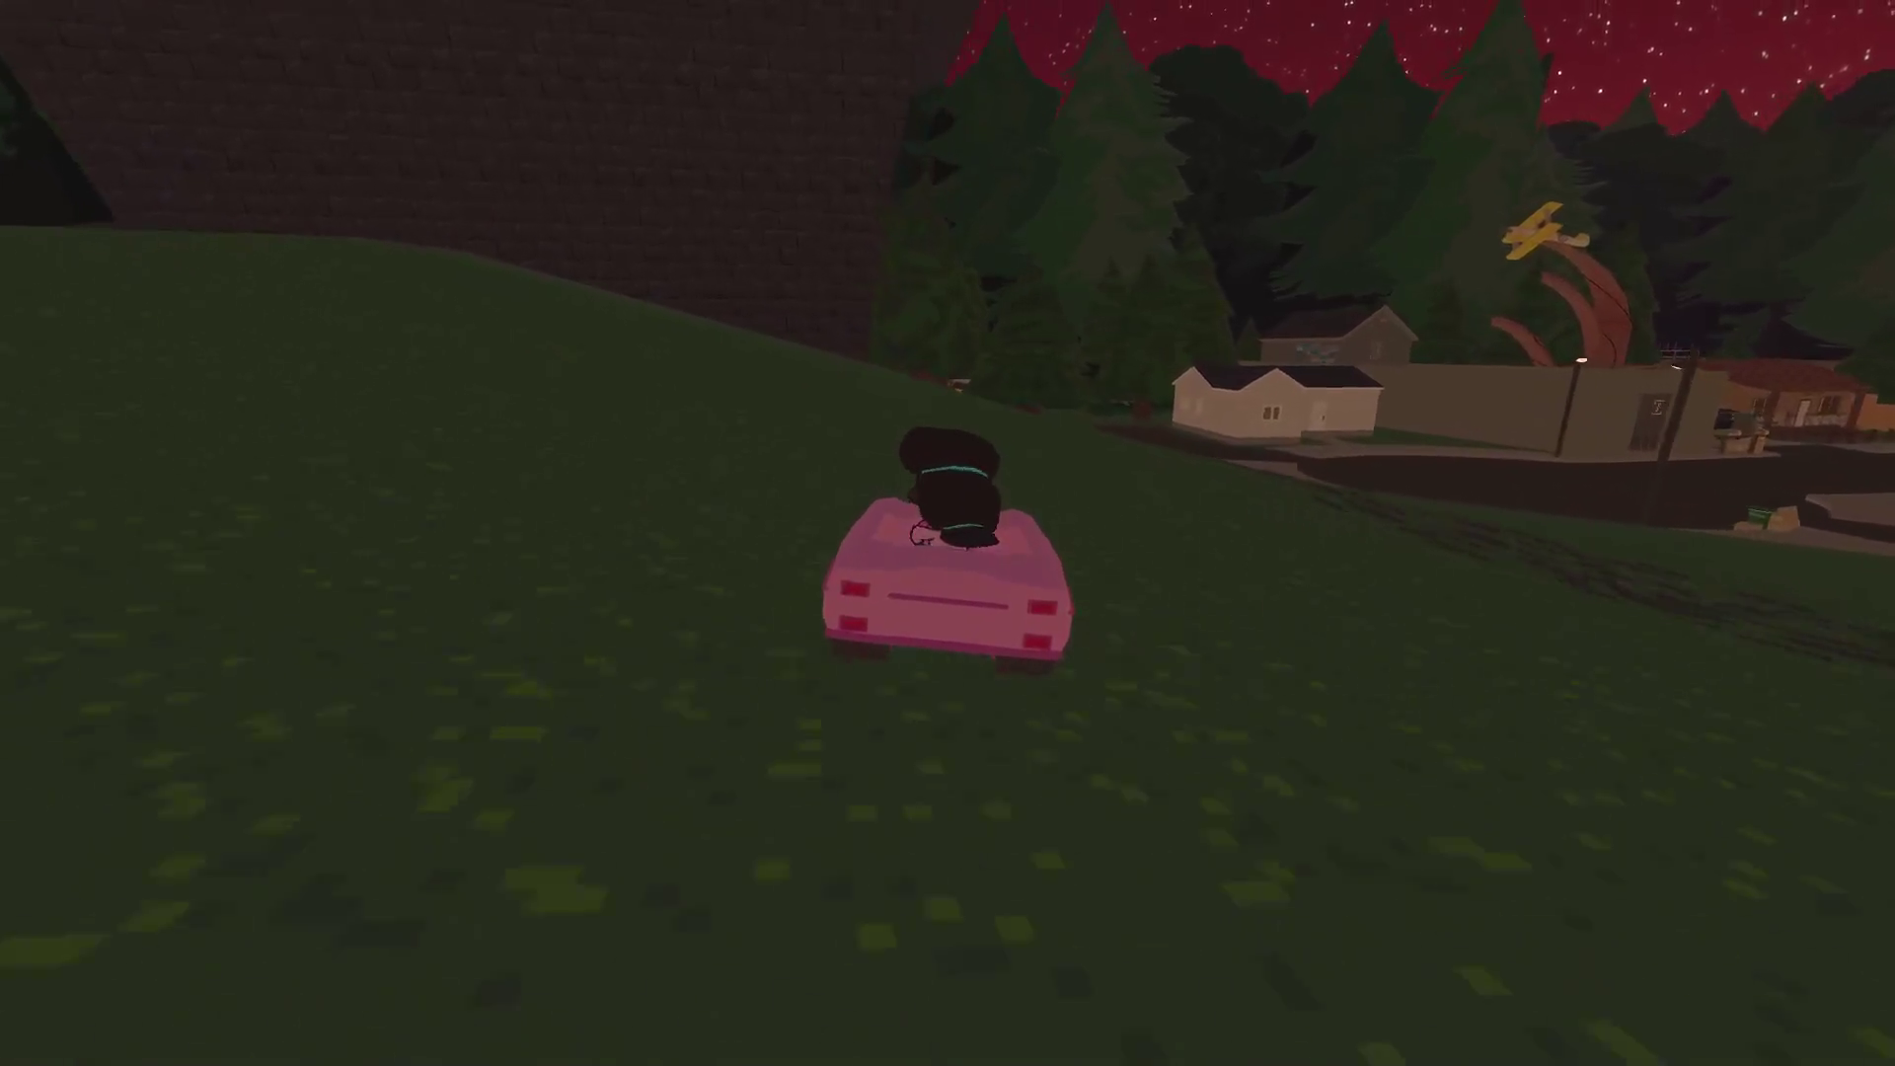
{"action": "key", "text": "w"}
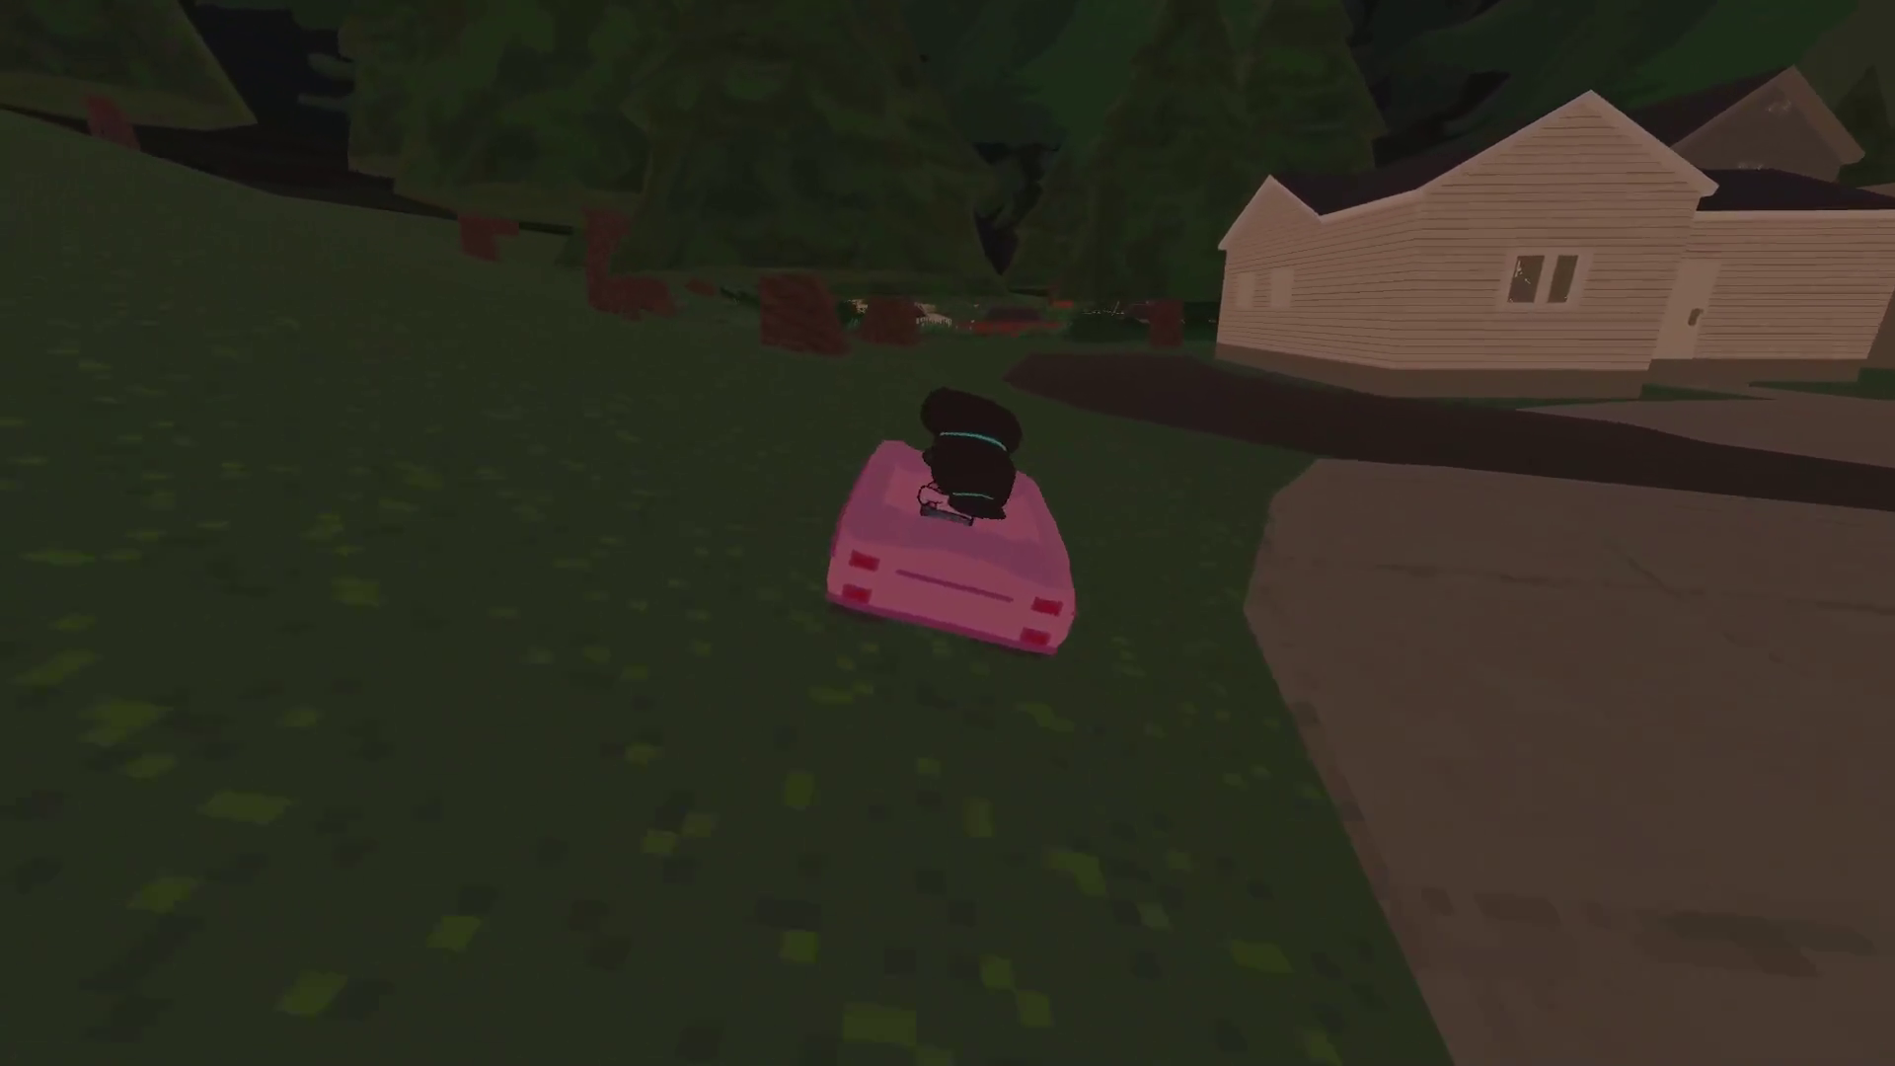
{"action": "key", "text": "w"}
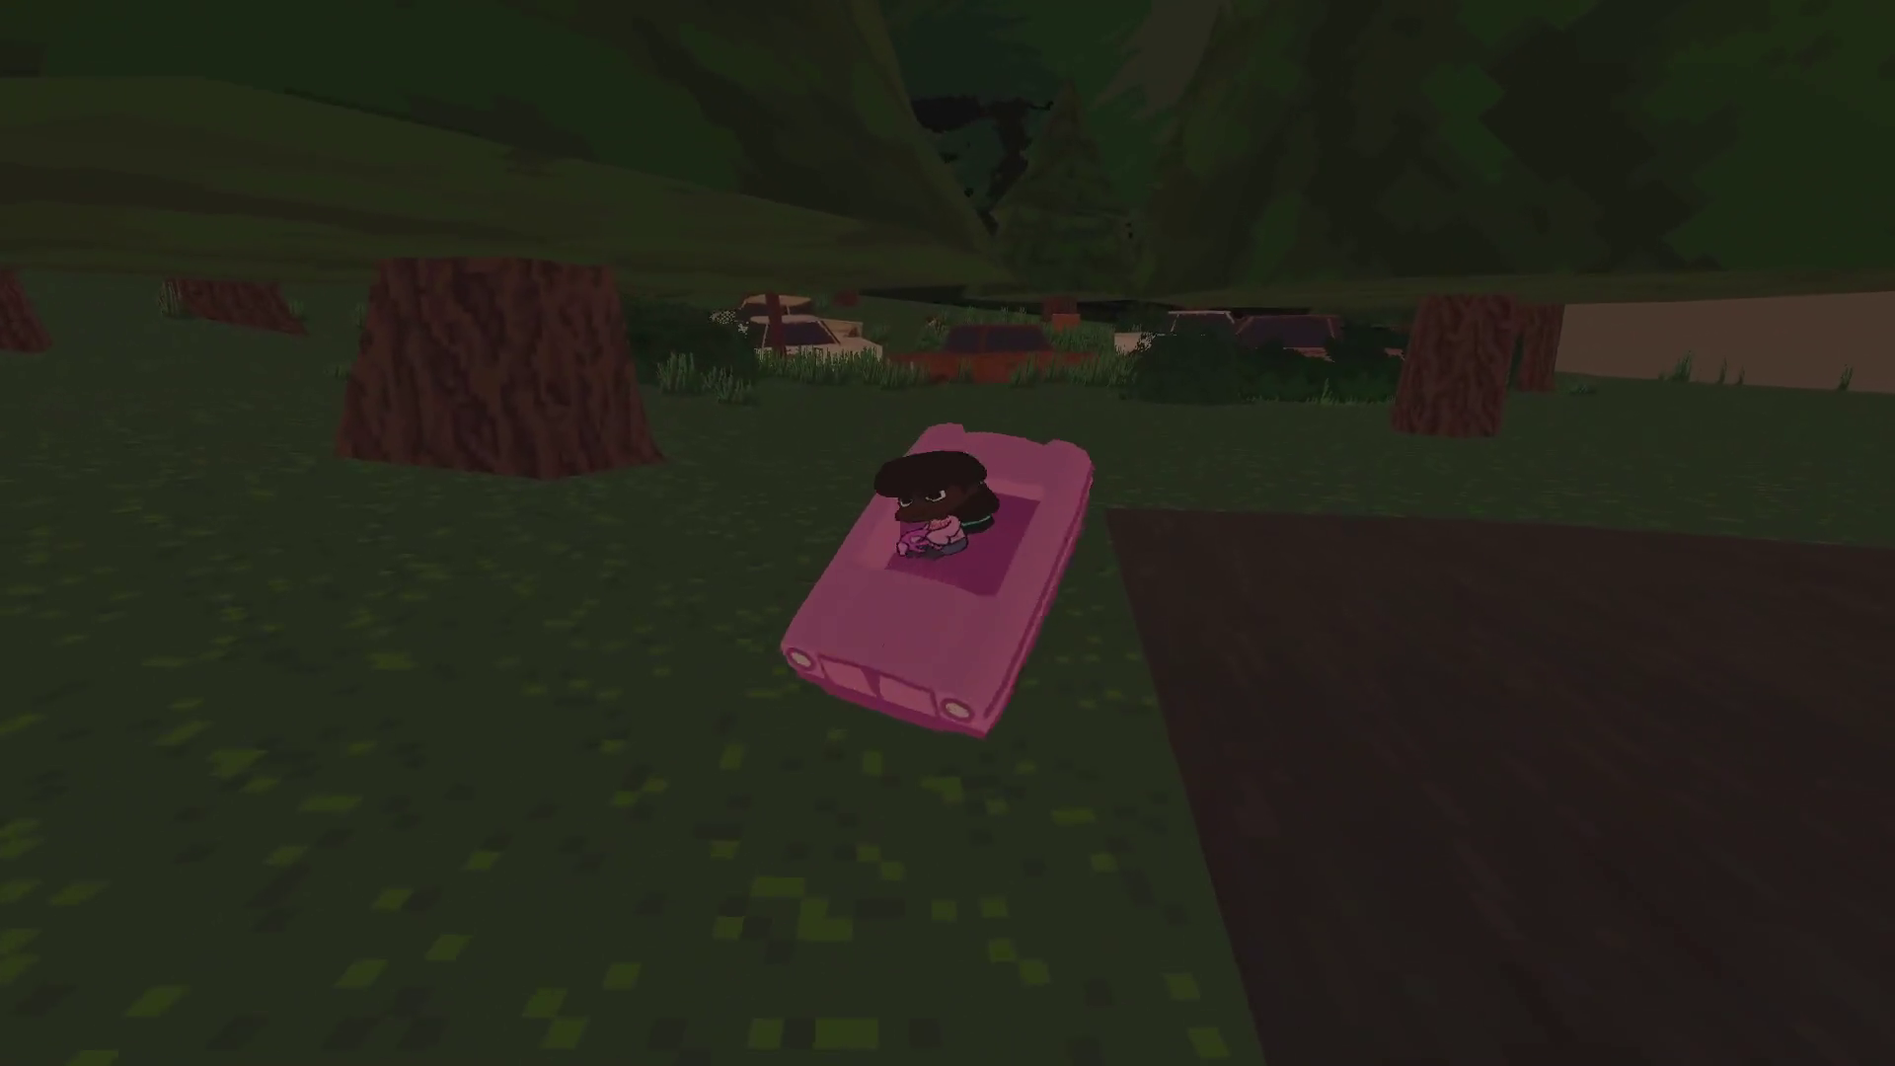
{"action": "key", "text": "w"}
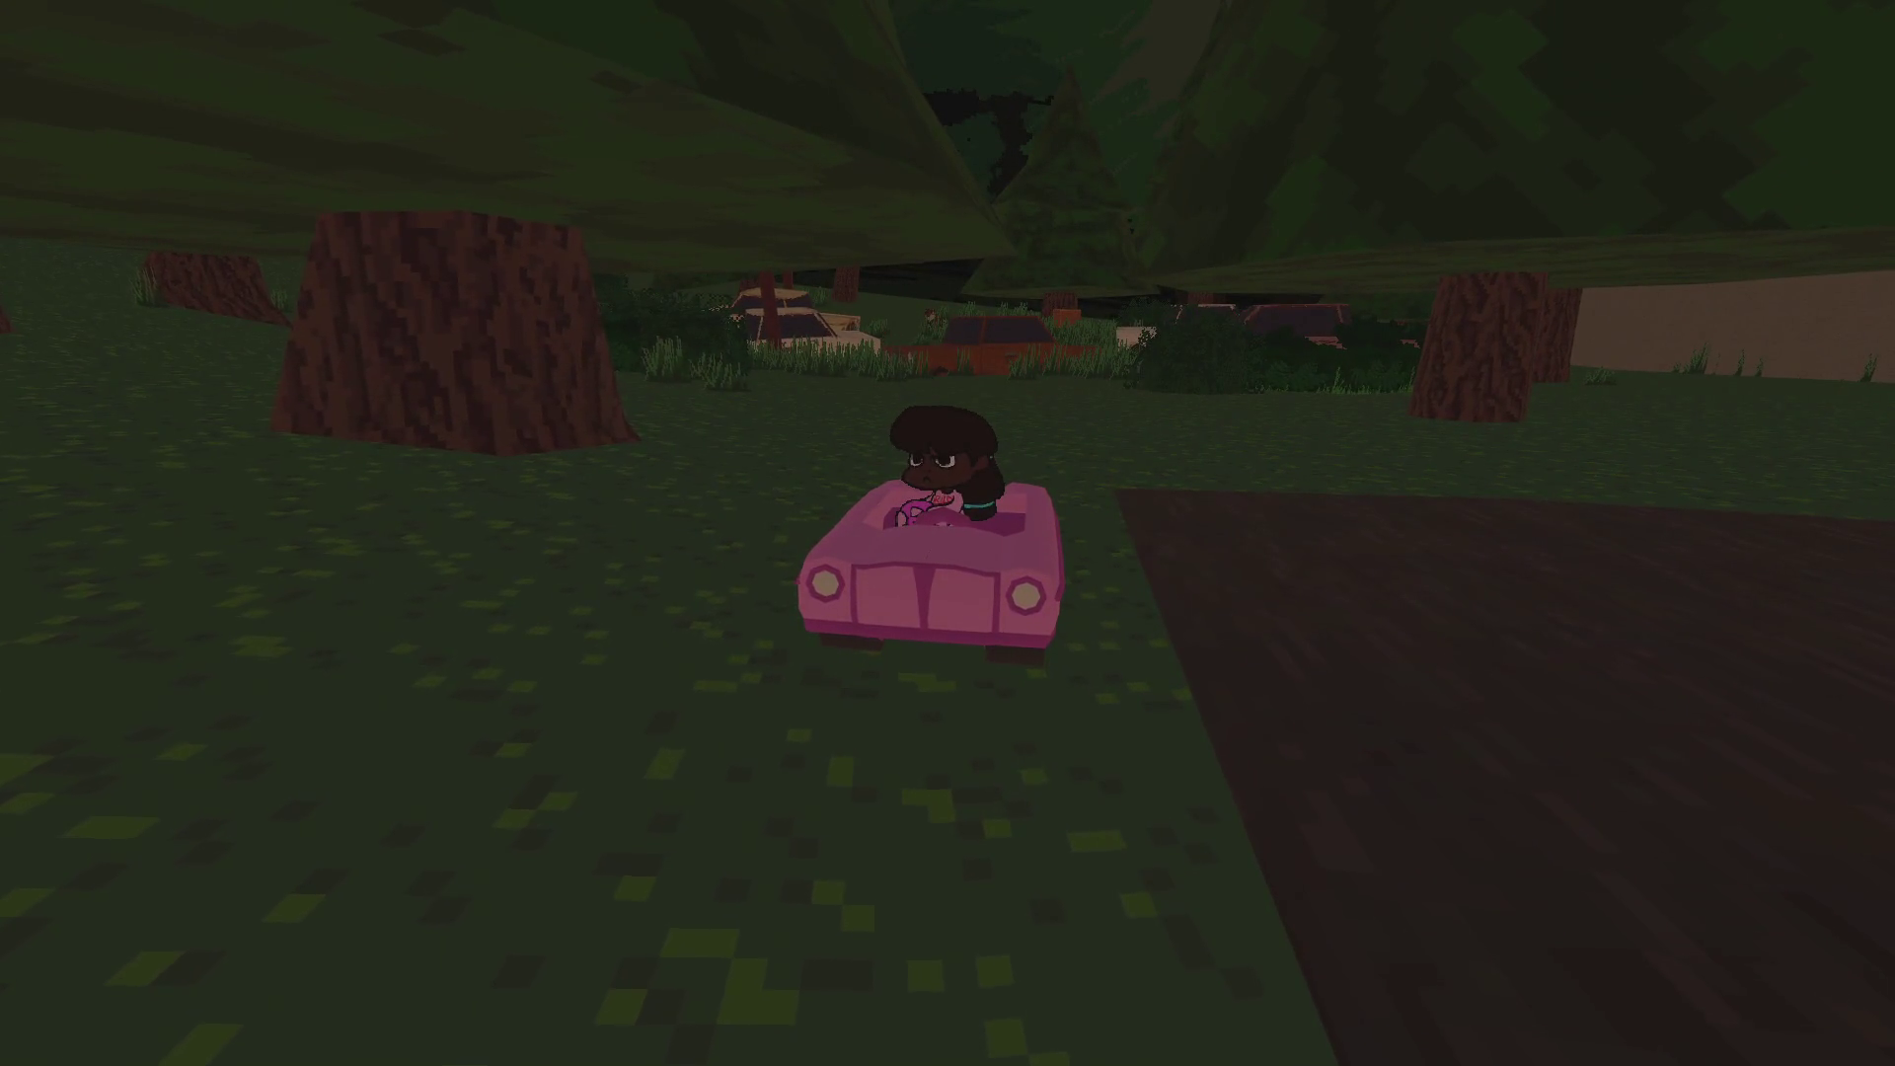
{"action": "key", "text": "w"}
{"action": "key", "text": "a"}
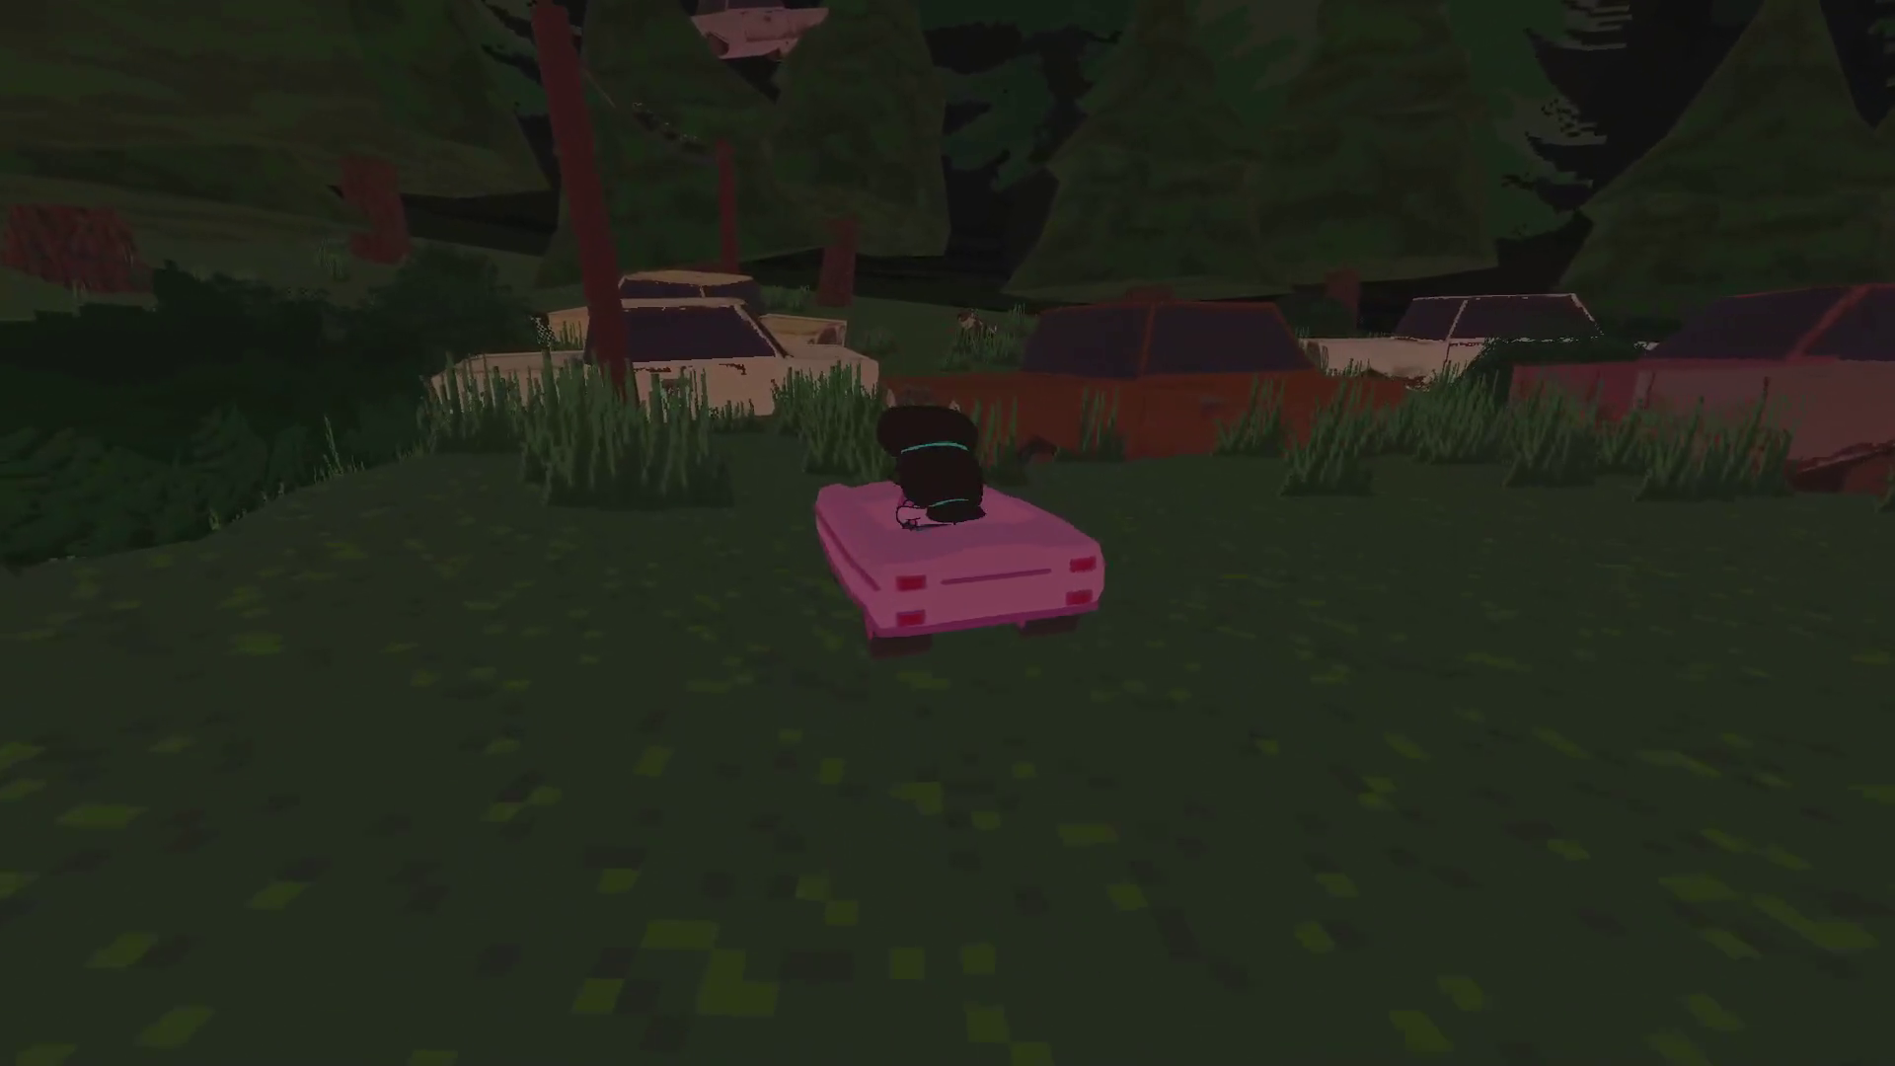
{"action": "key", "text": "w"}
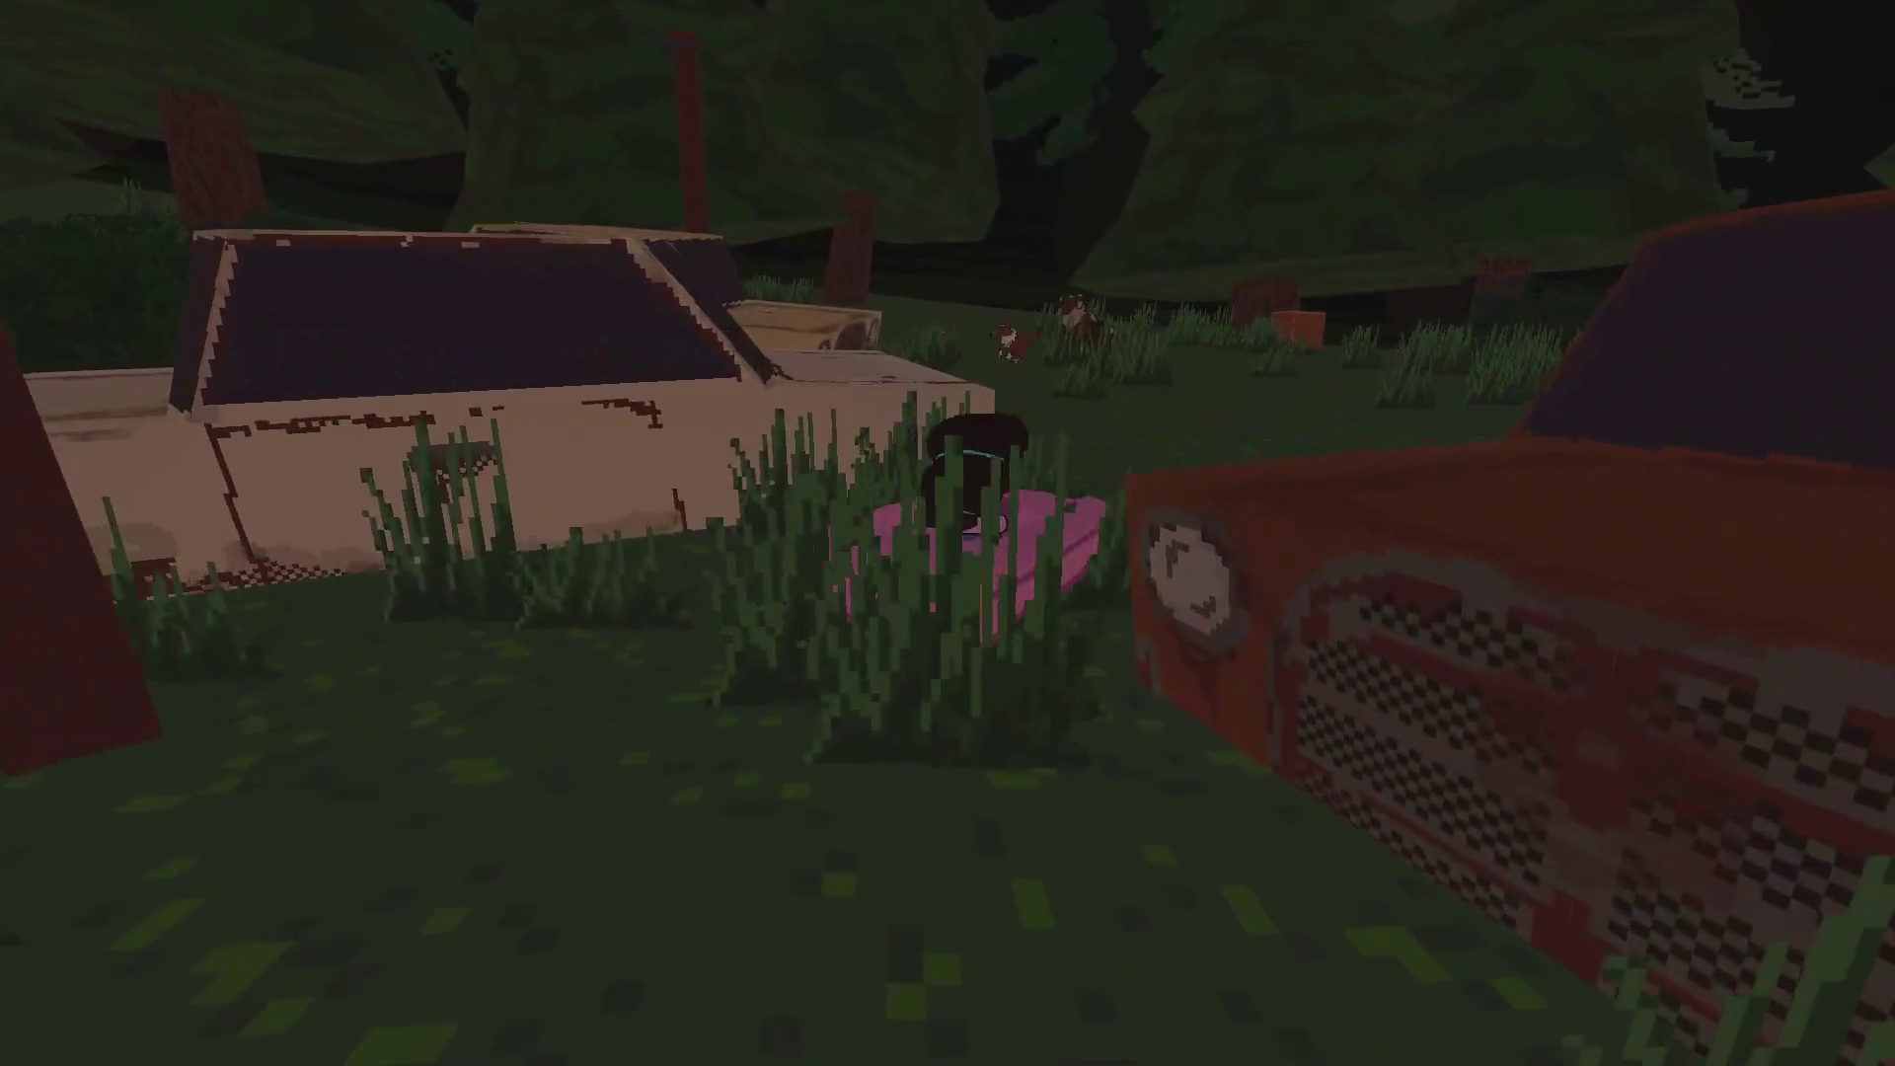
Drive across the lawn, up the slope and along the dark path to the chair near the cave, then pause
{"action": "key", "text": "w"}
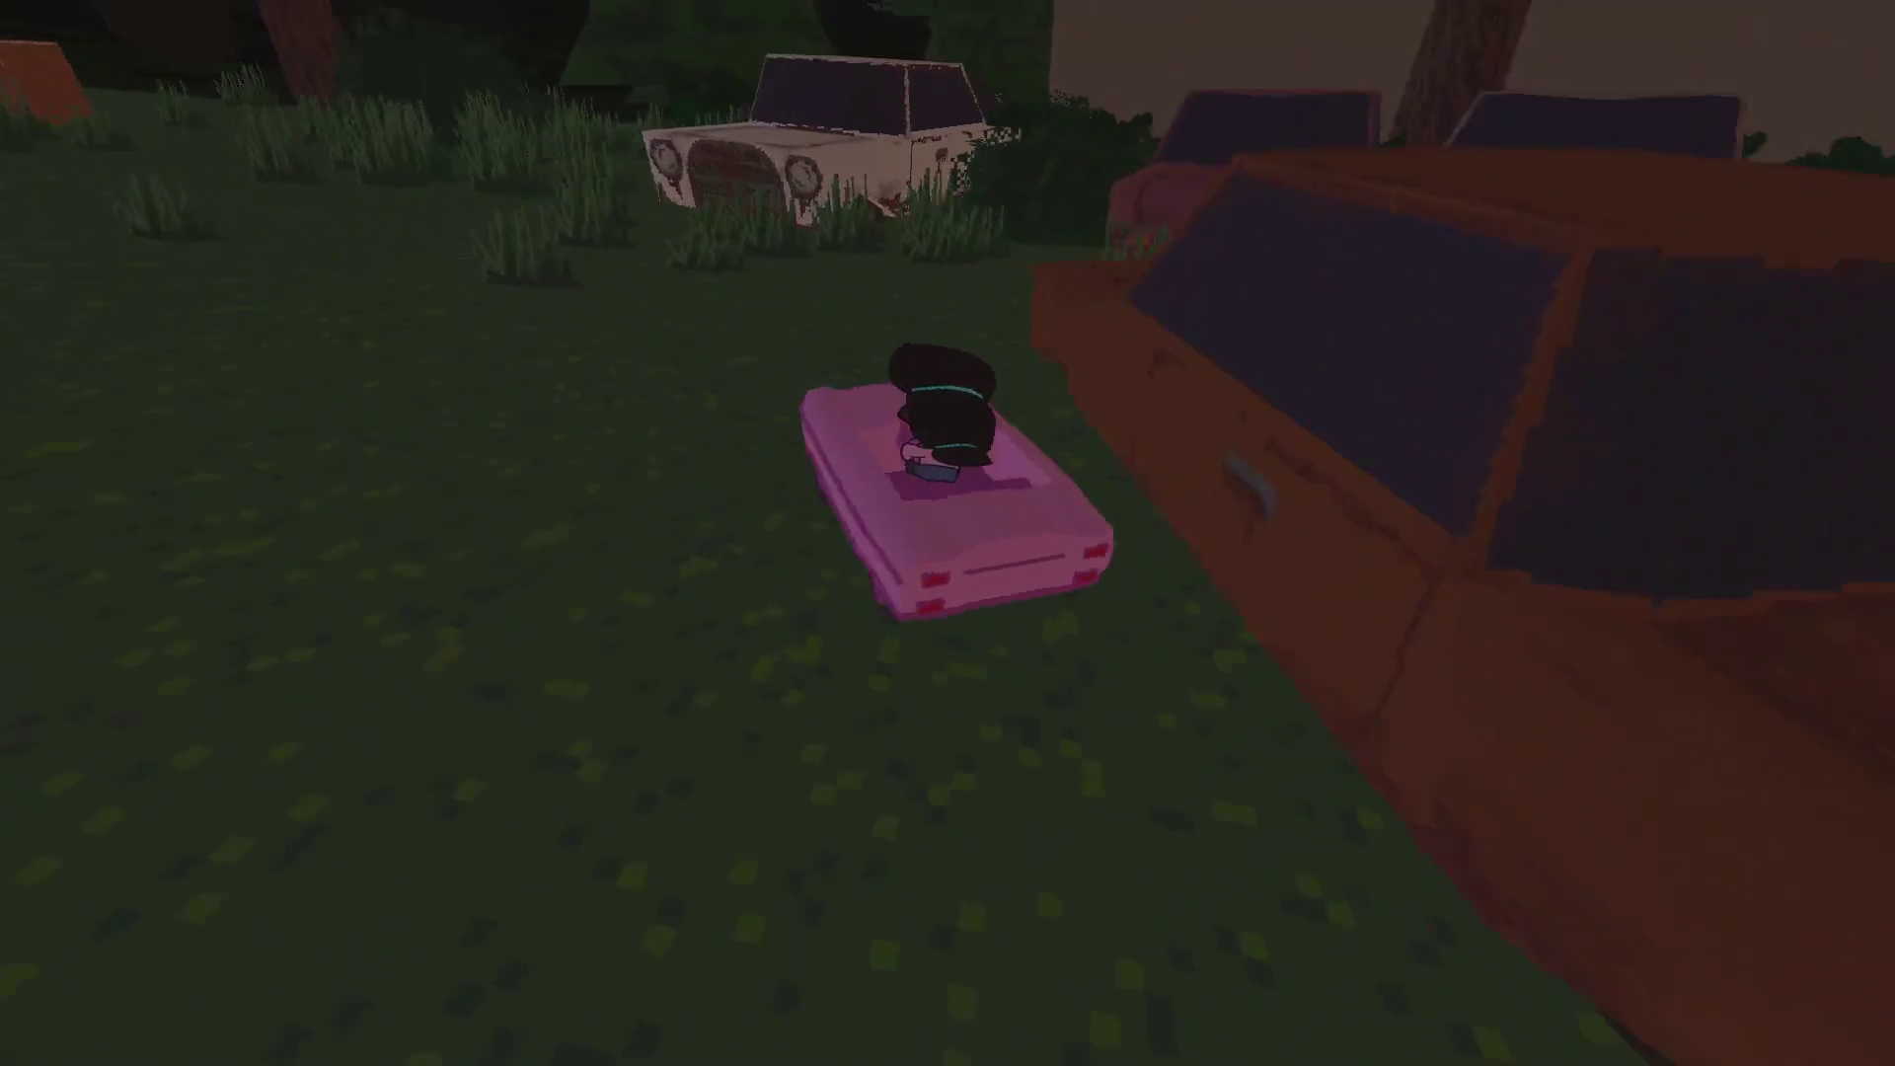
{"action": "key", "text": "a"}
{"action": "key", "text": "a"}
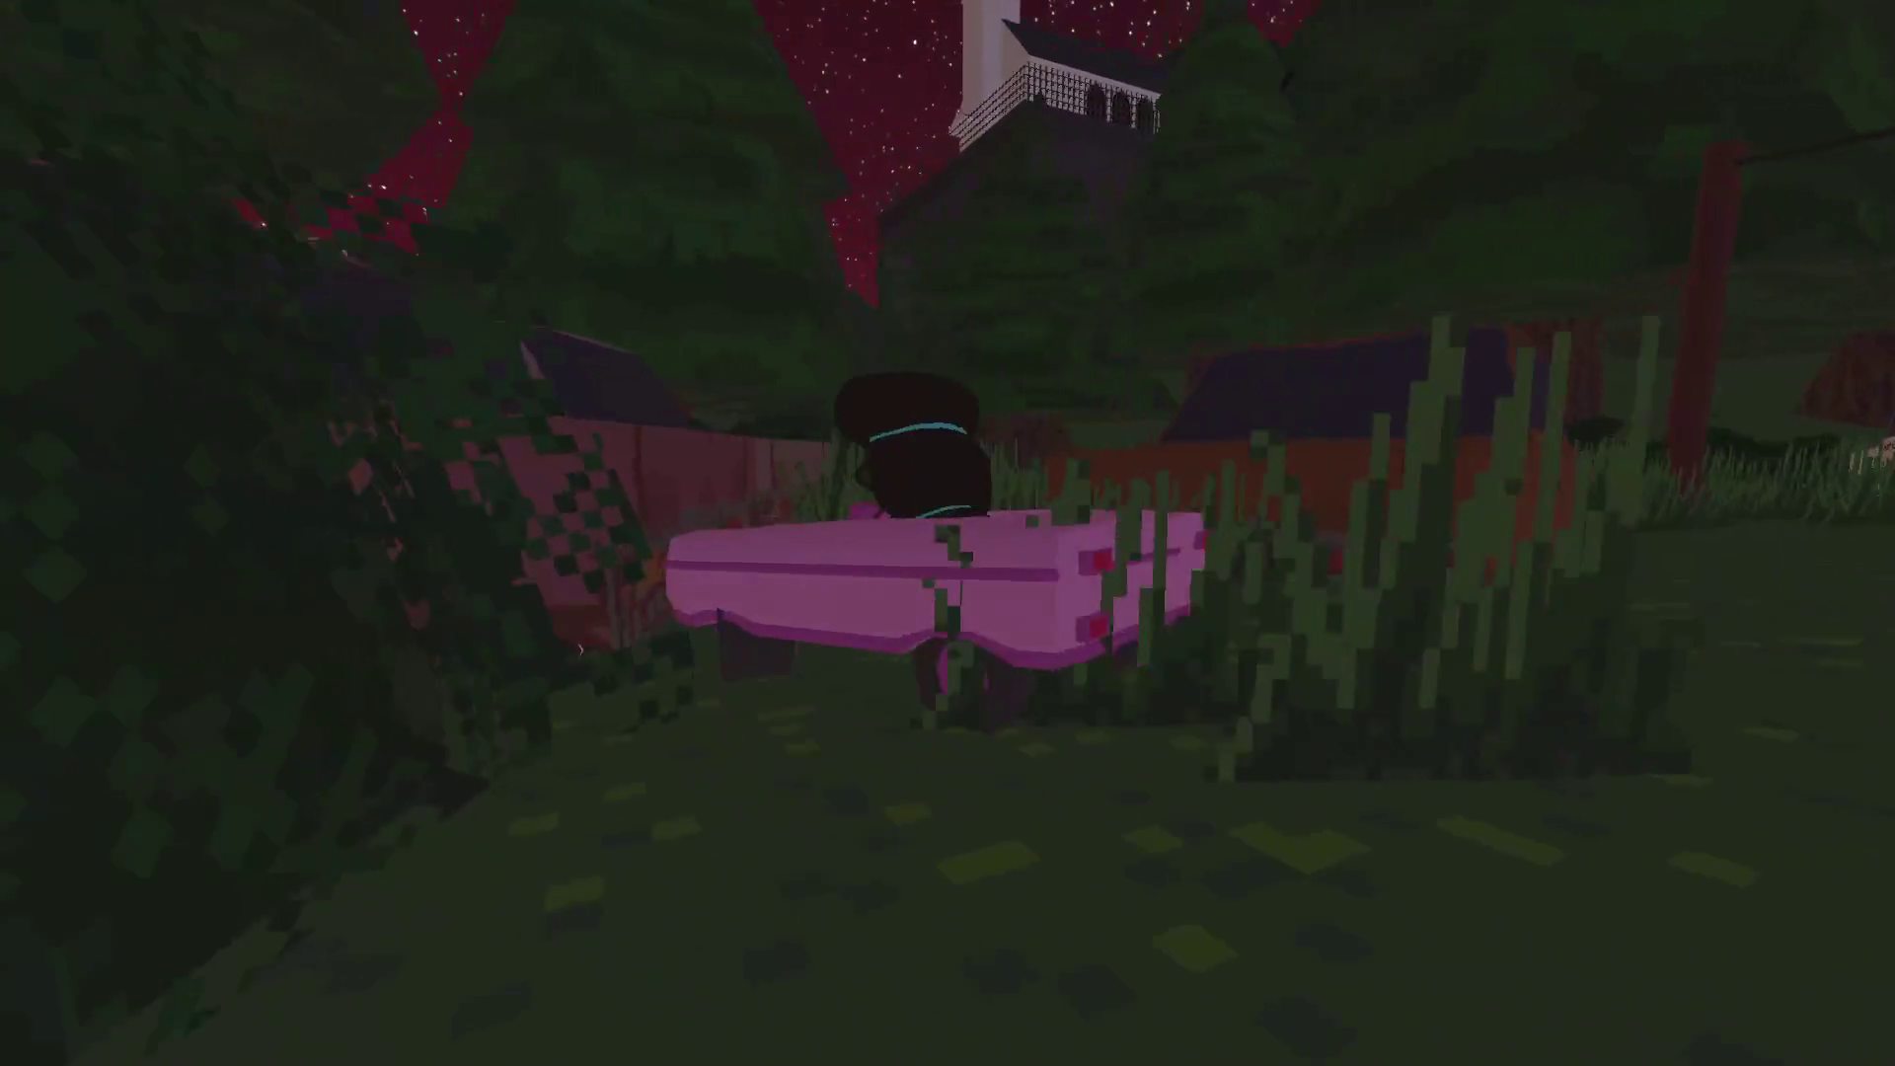
{"action": "key", "text": "w"}
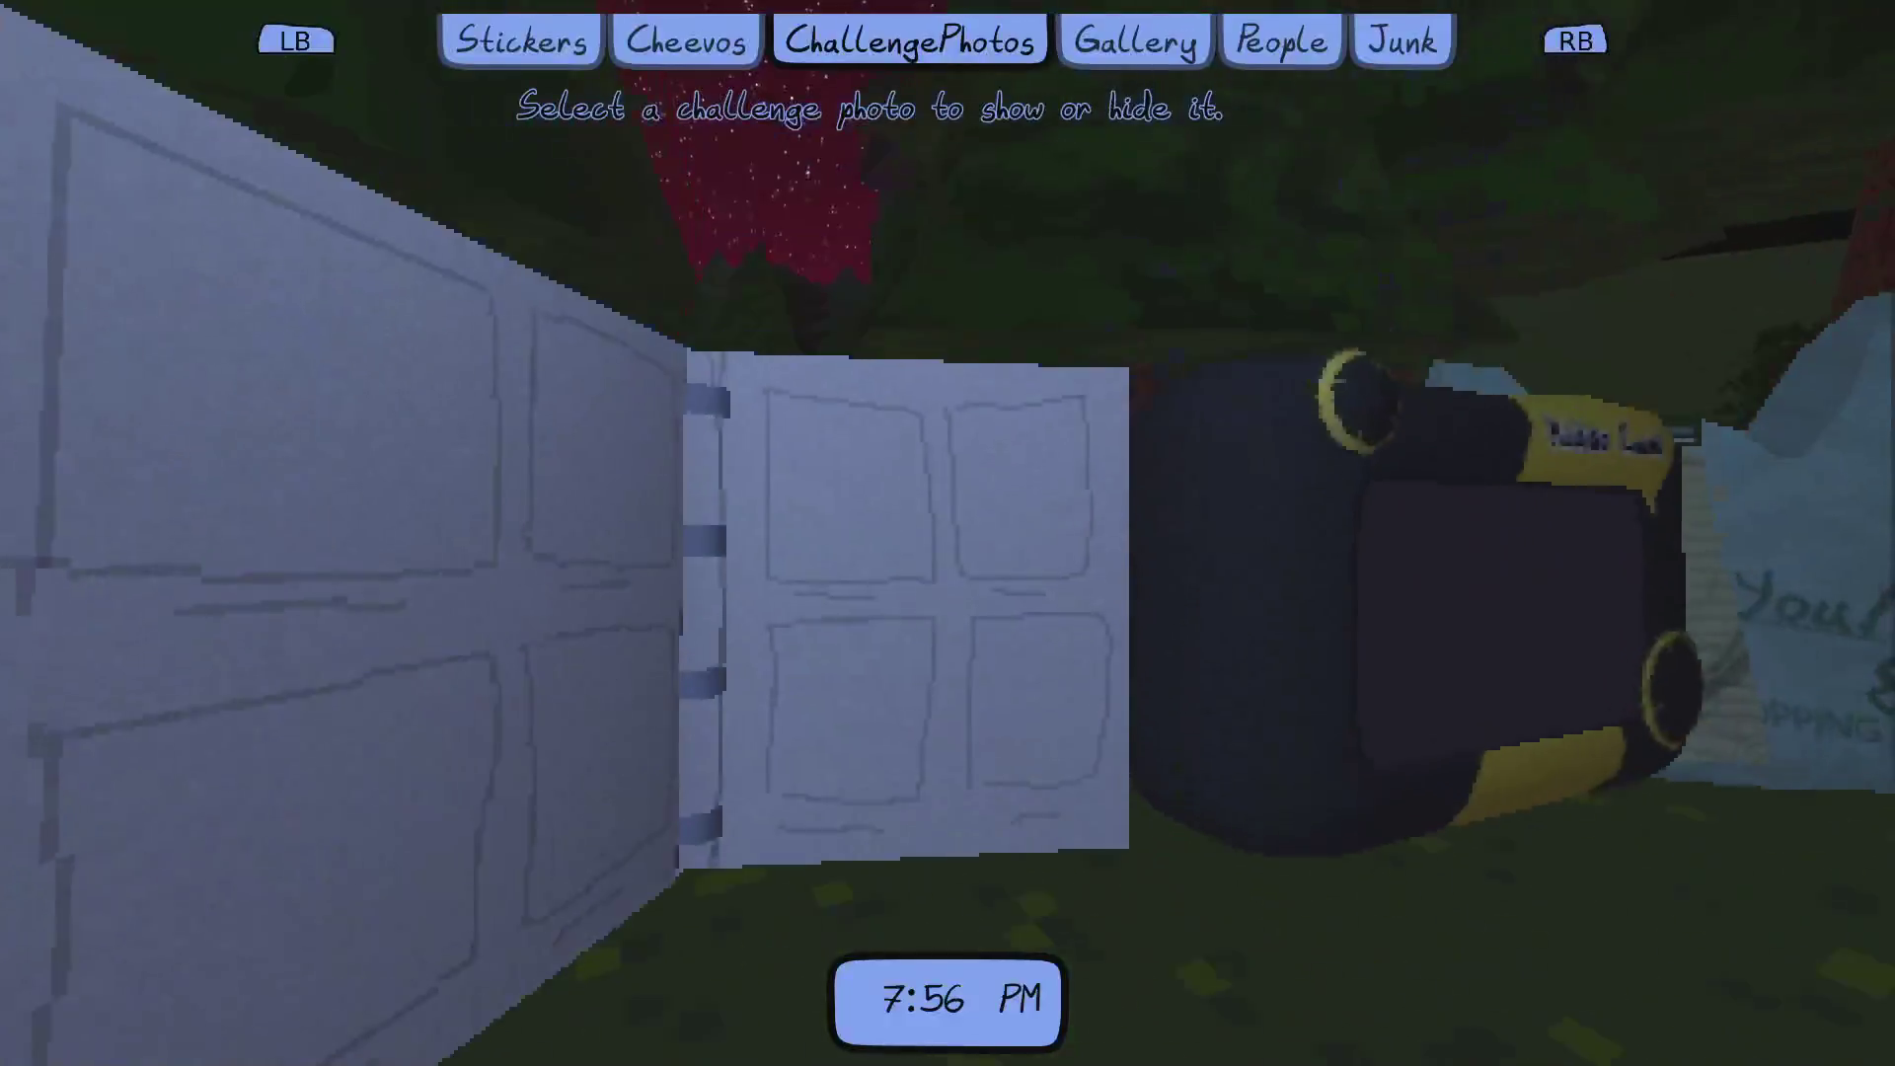
{"action": "key", "text": "w"}
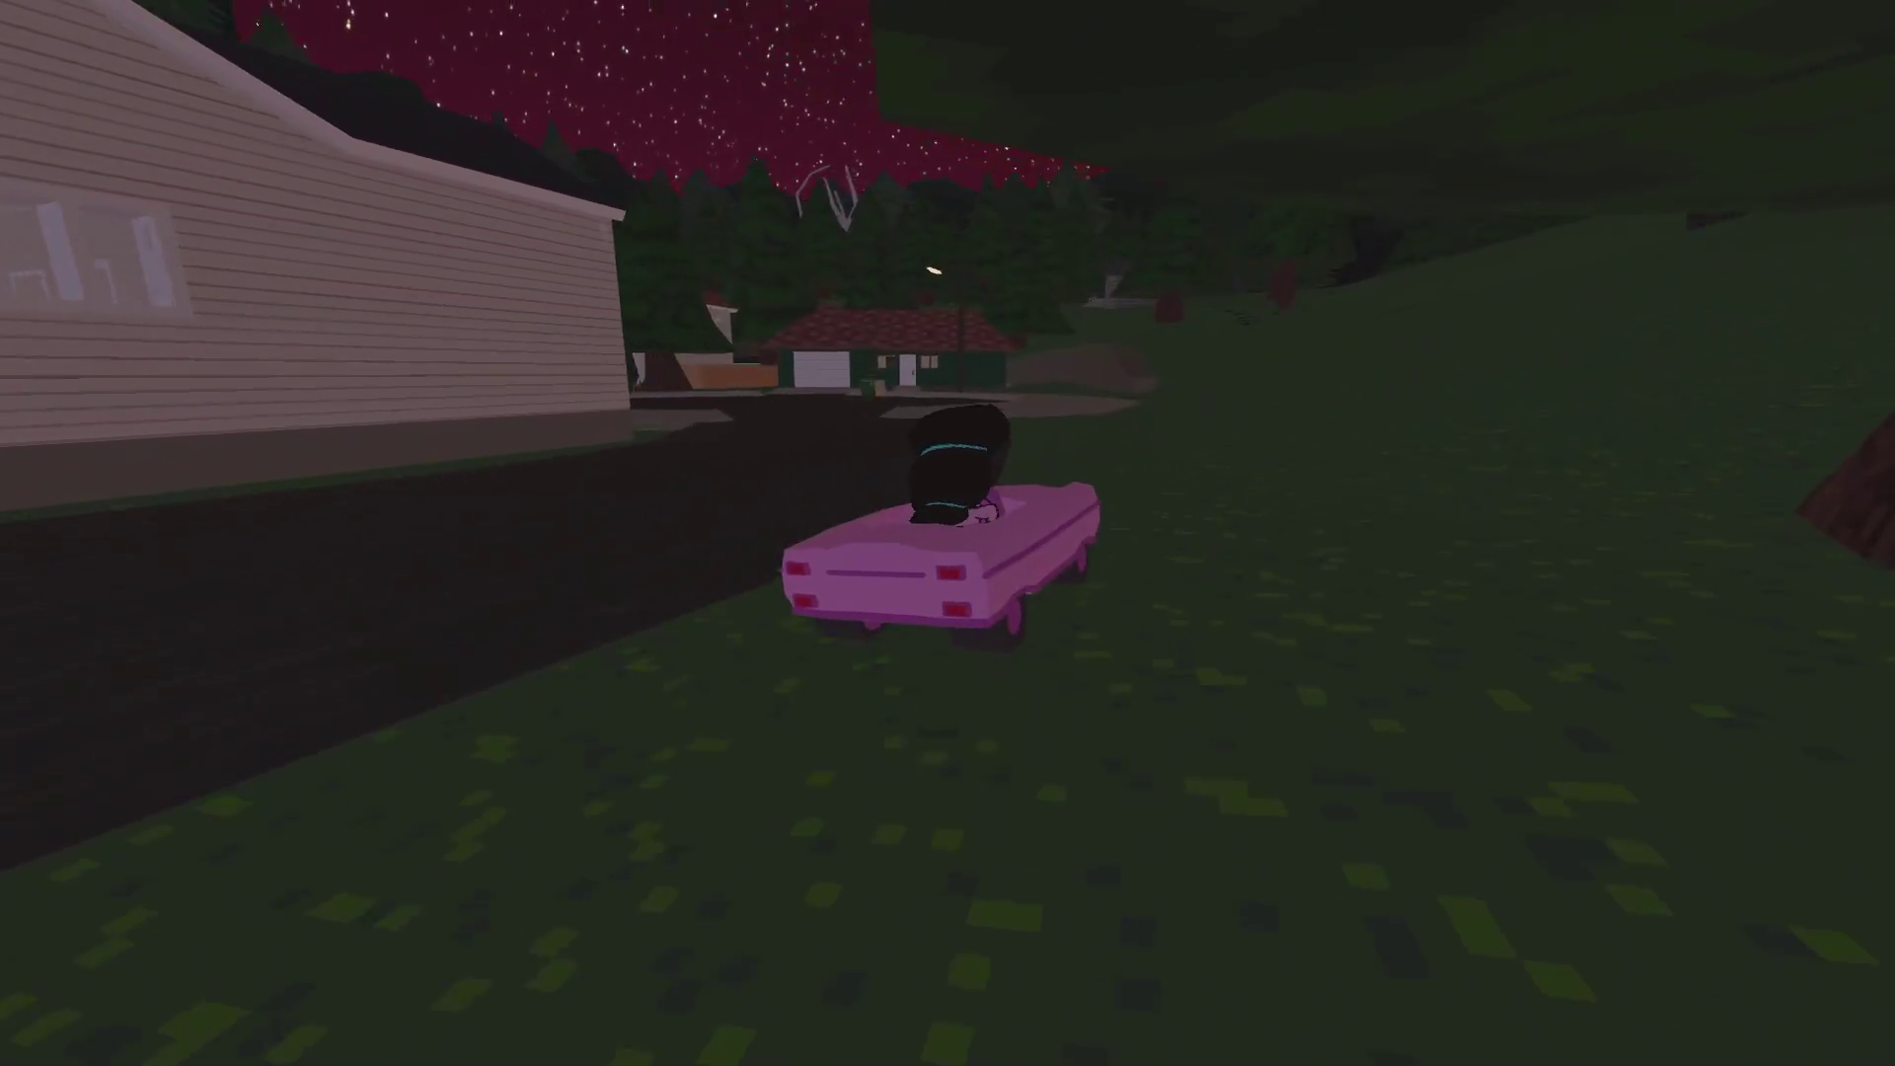
{"action": "key", "text": "w"}
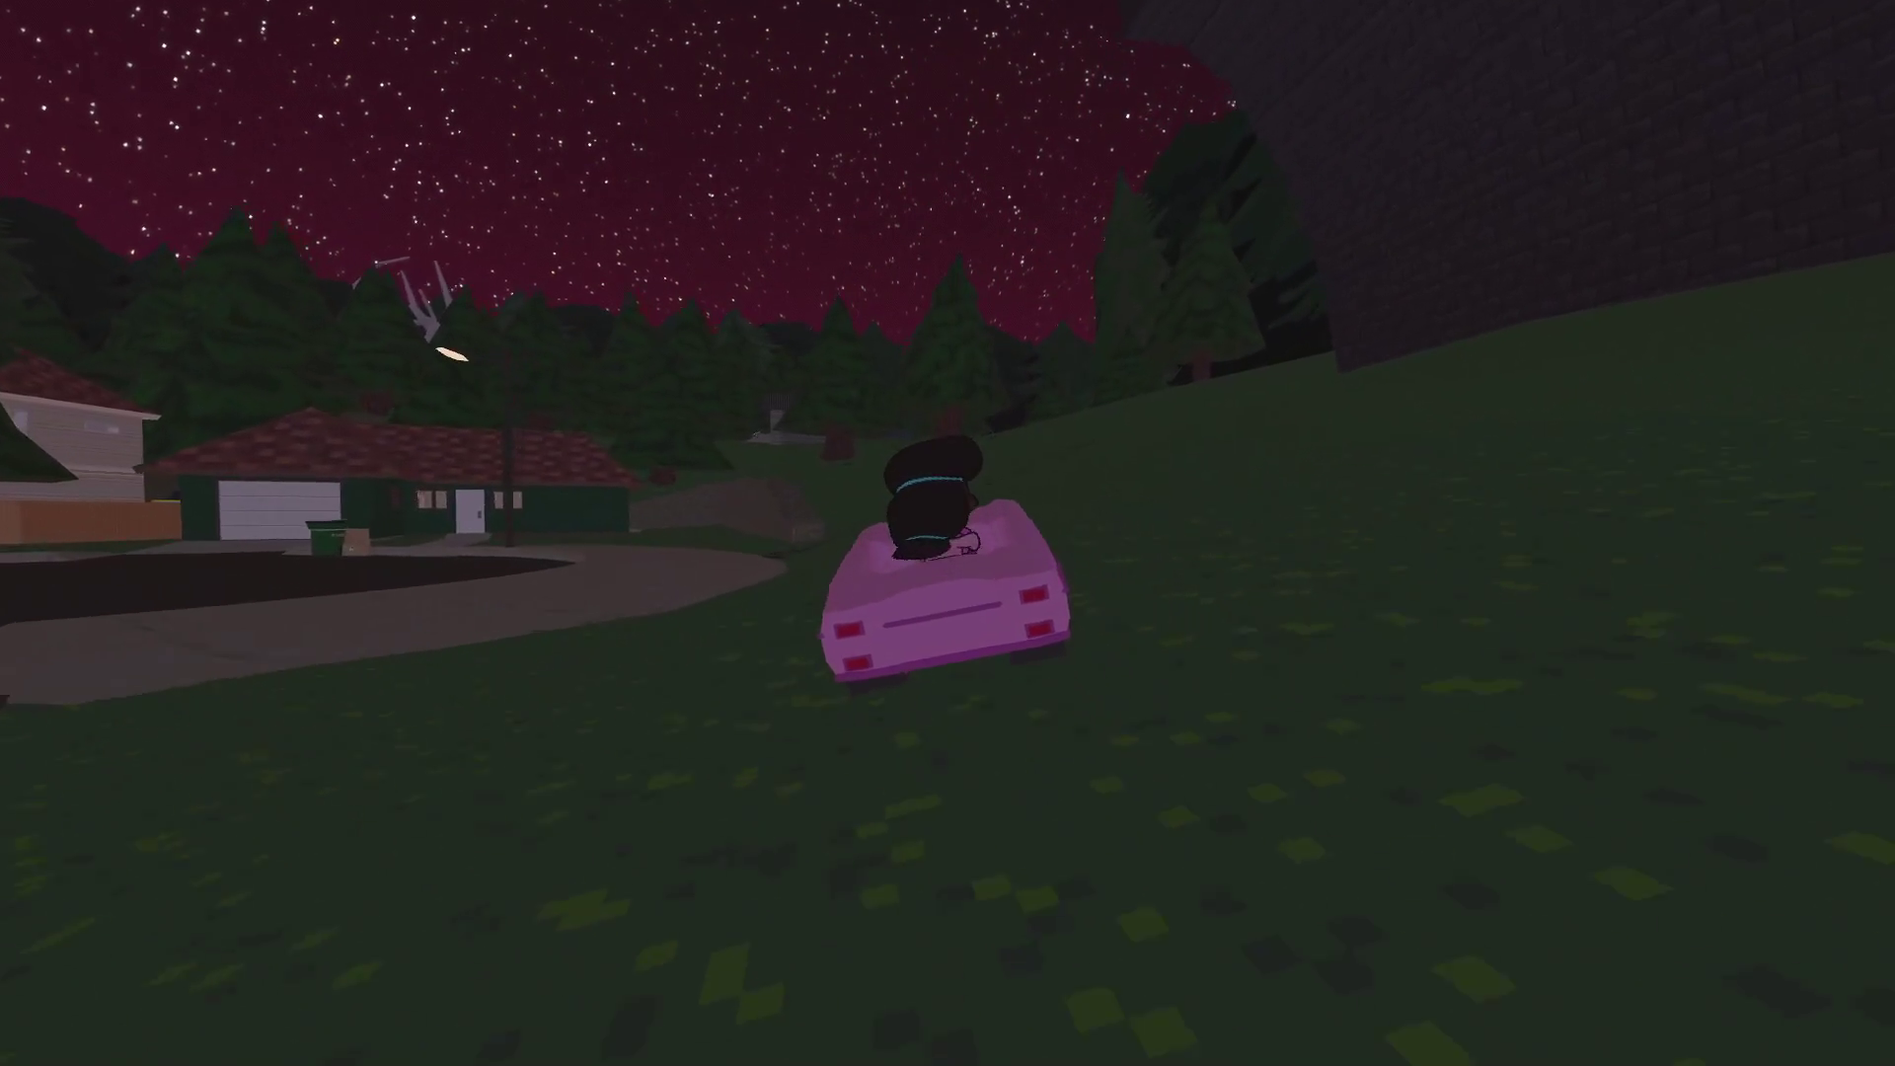
{"action": "key", "text": "w"}
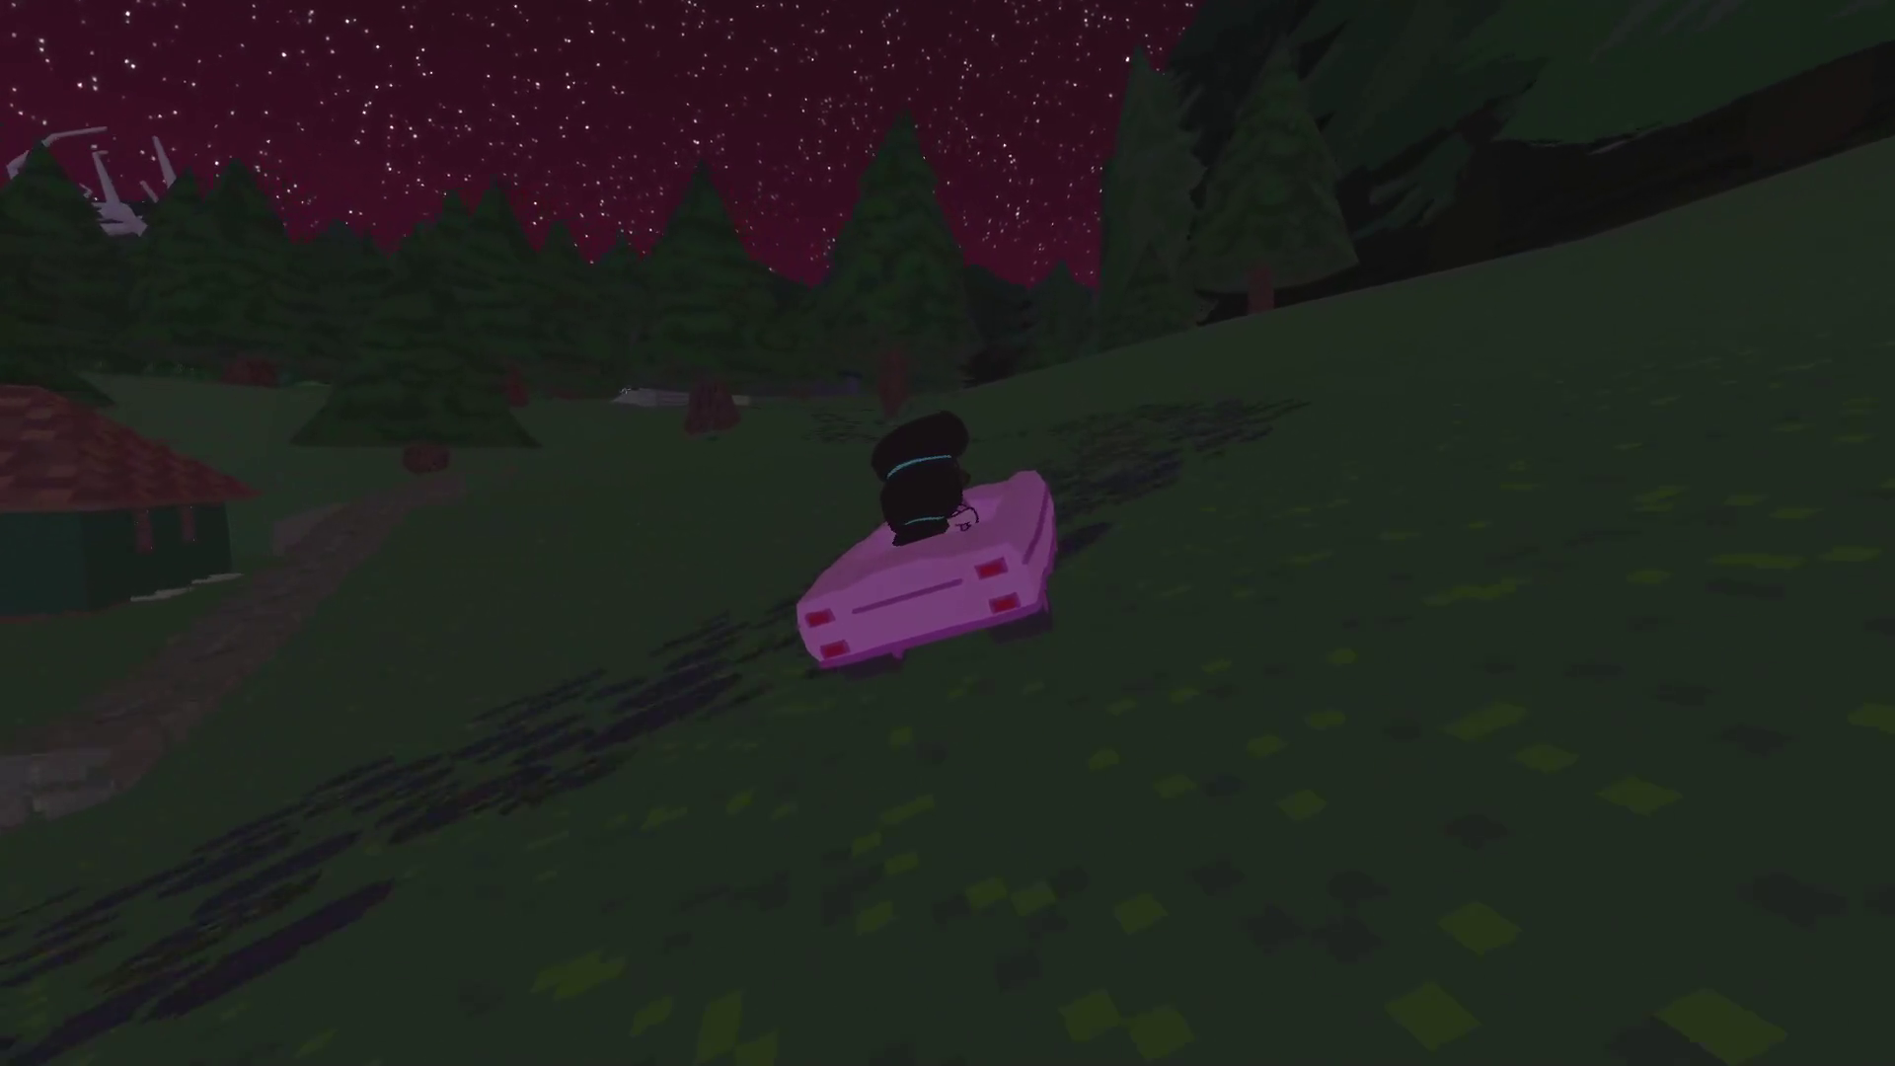
{"action": "key", "text": "w"}
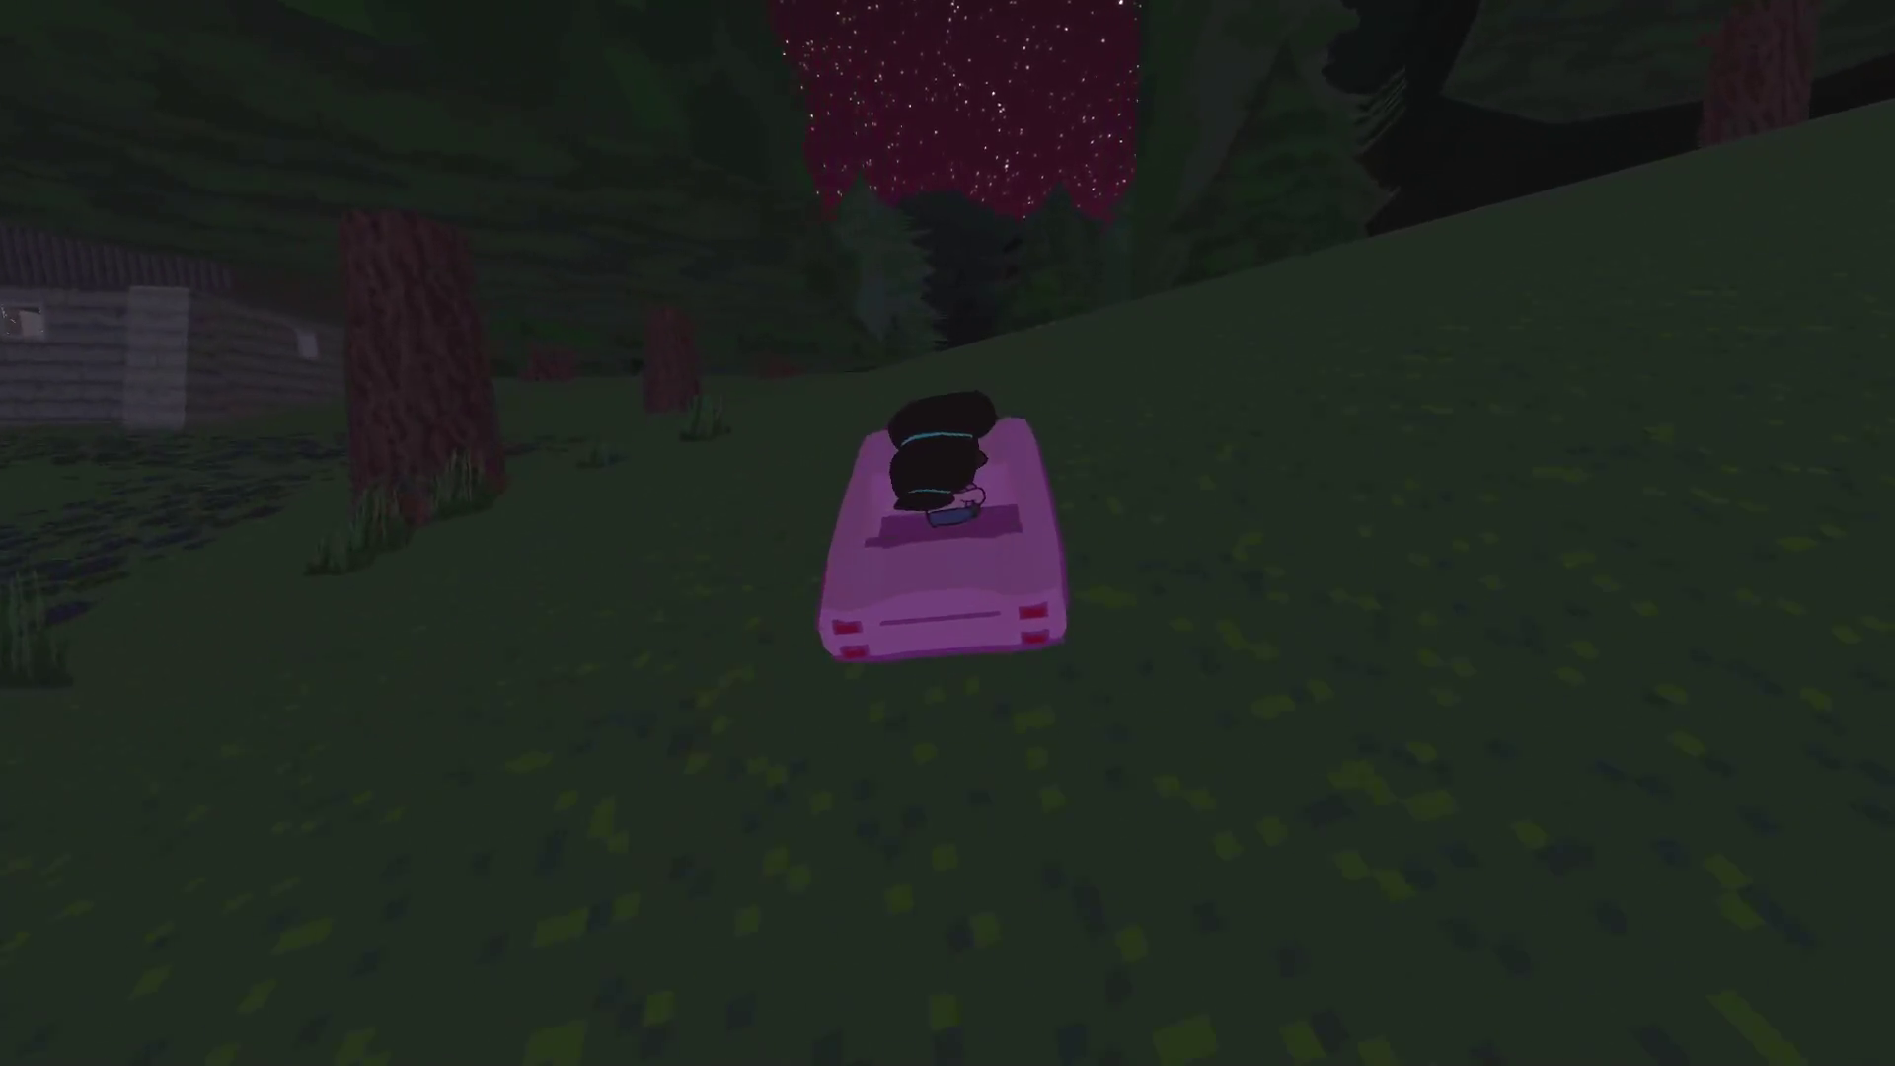
{"action": "key", "text": "w"}
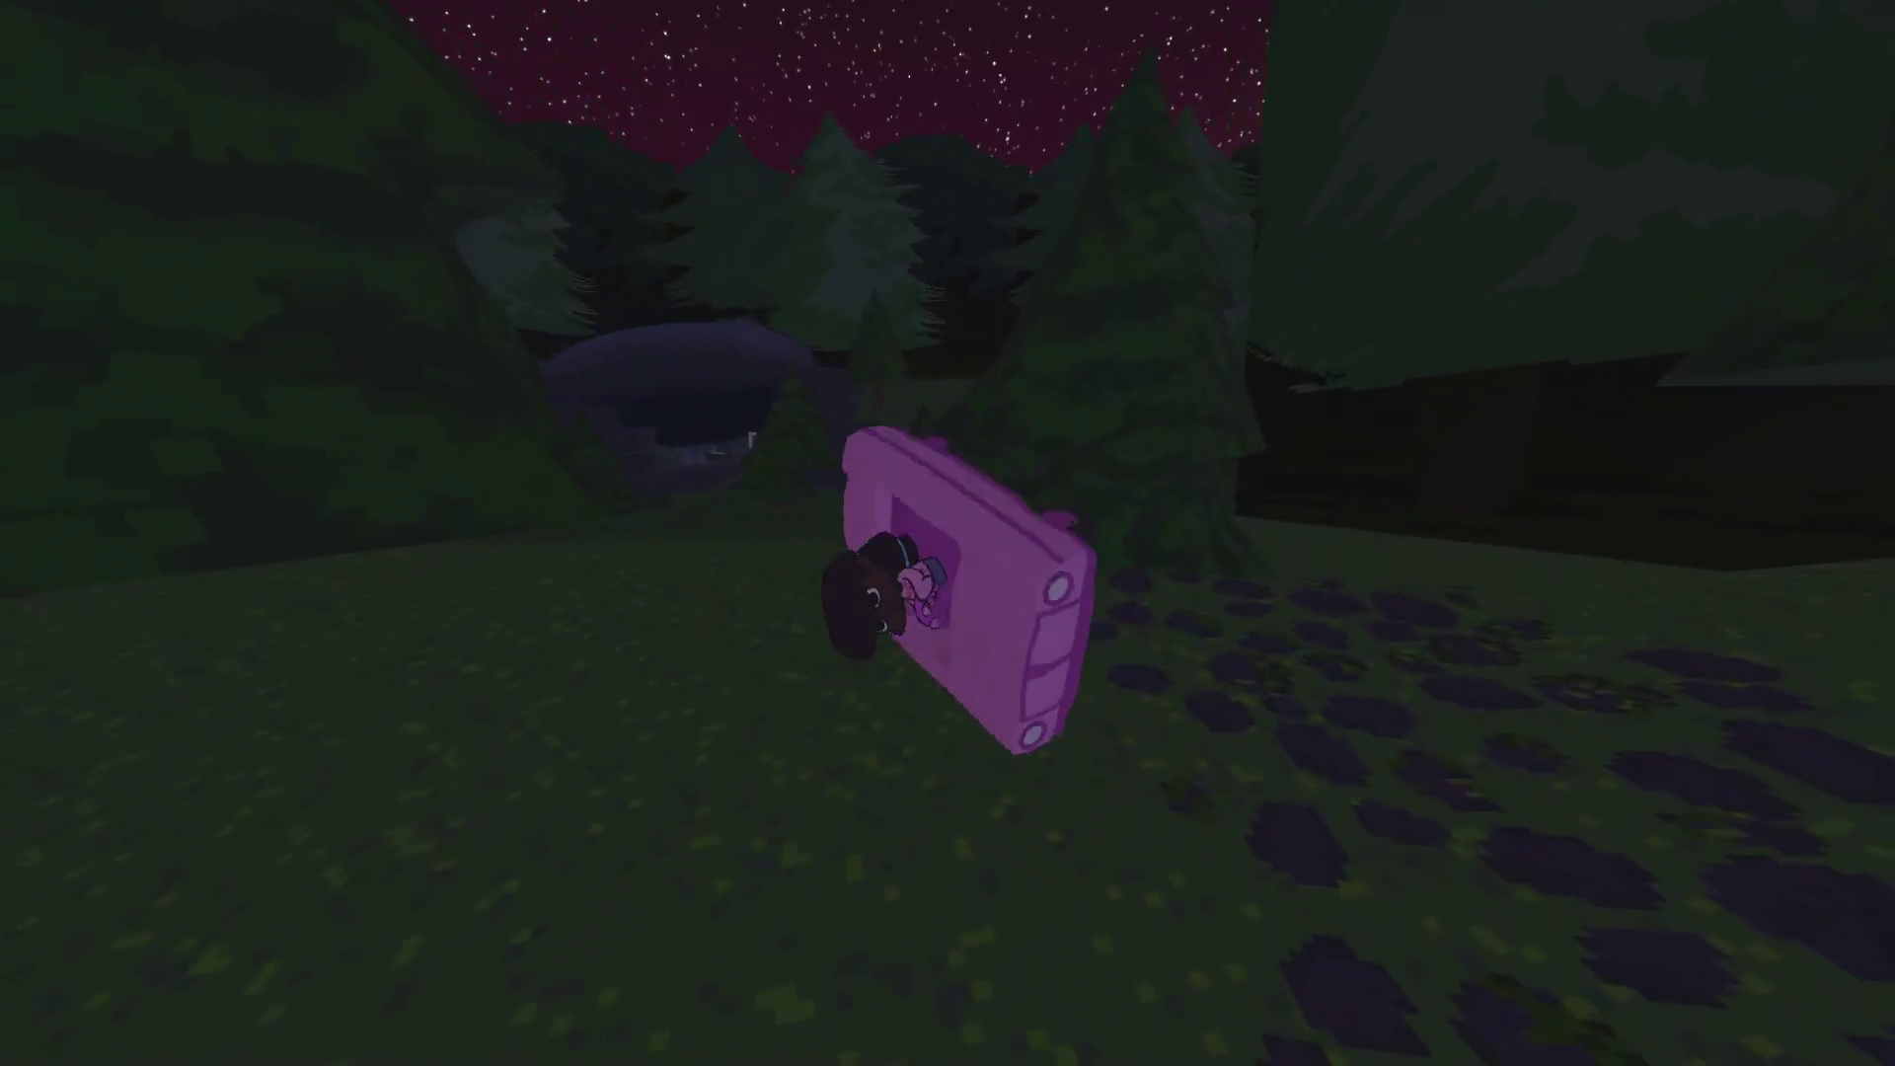
{"action": "key", "text": "w"}
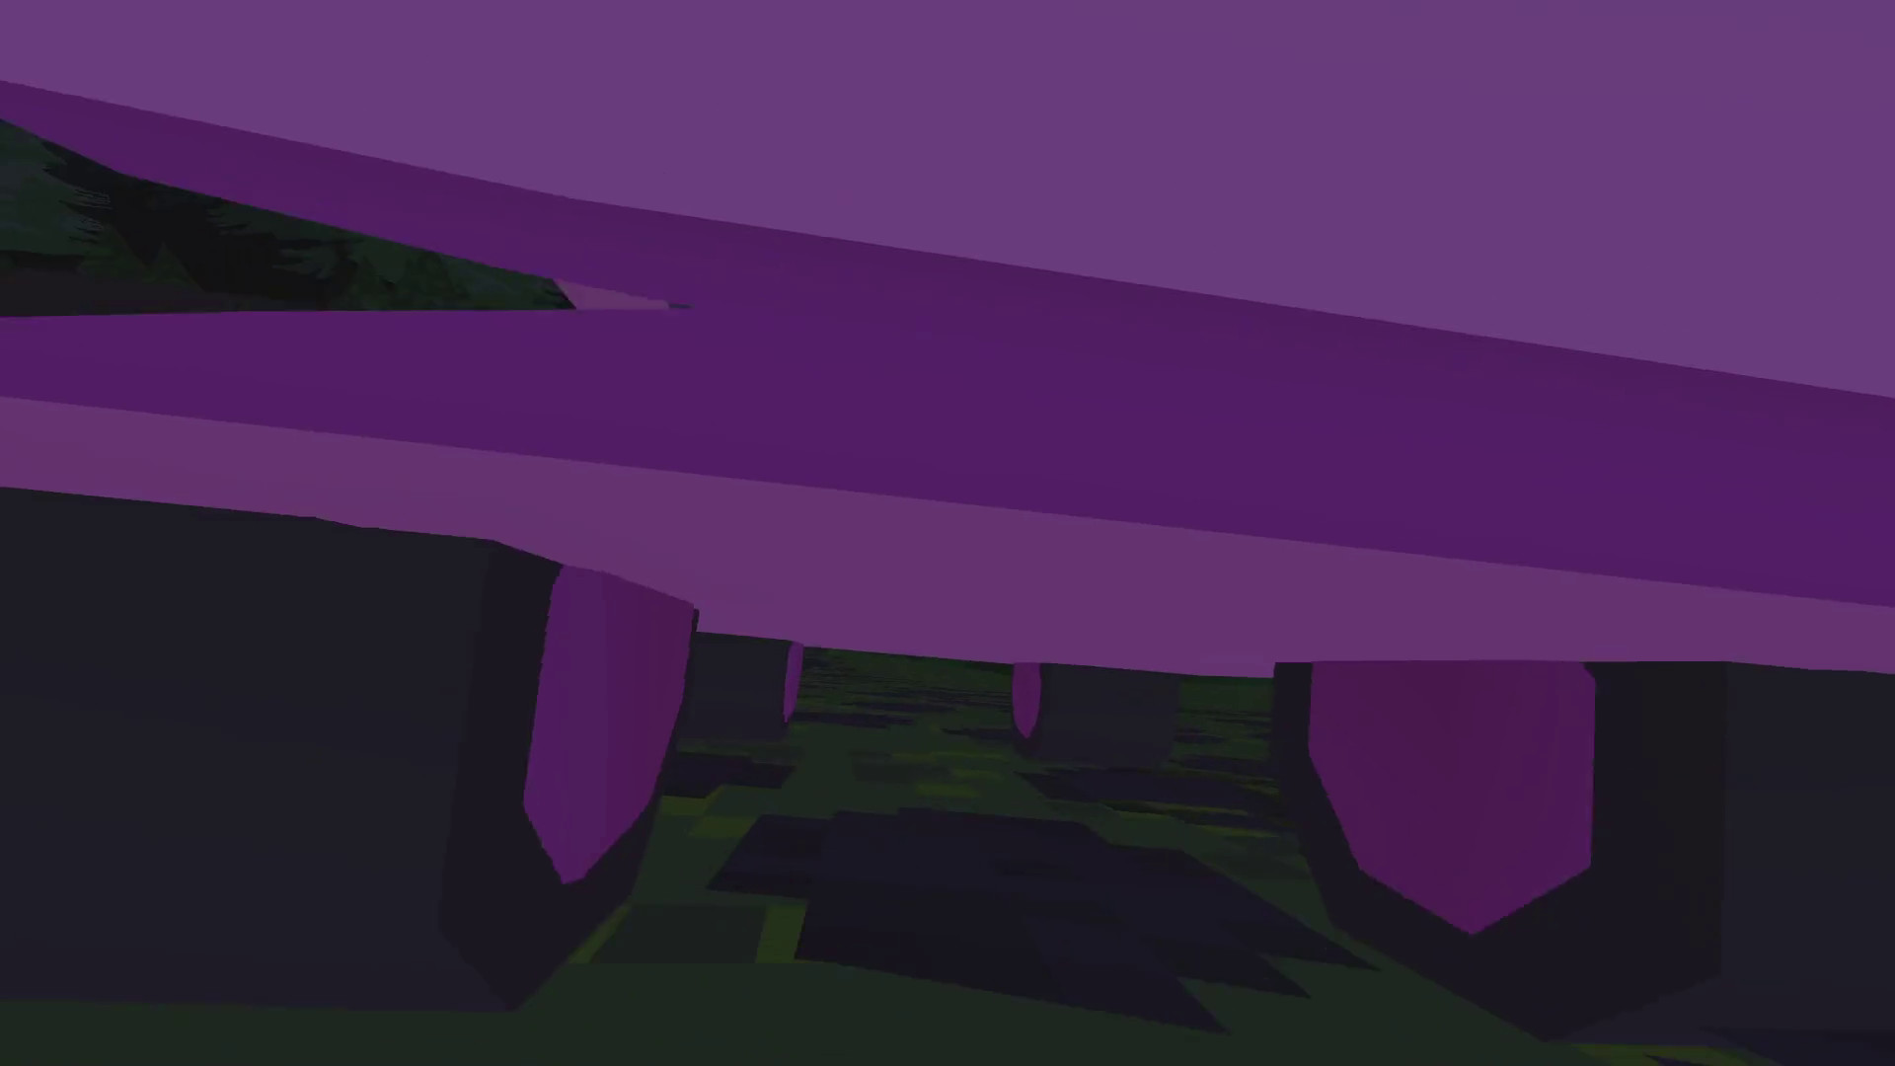
{"action": "key", "text": "w"}
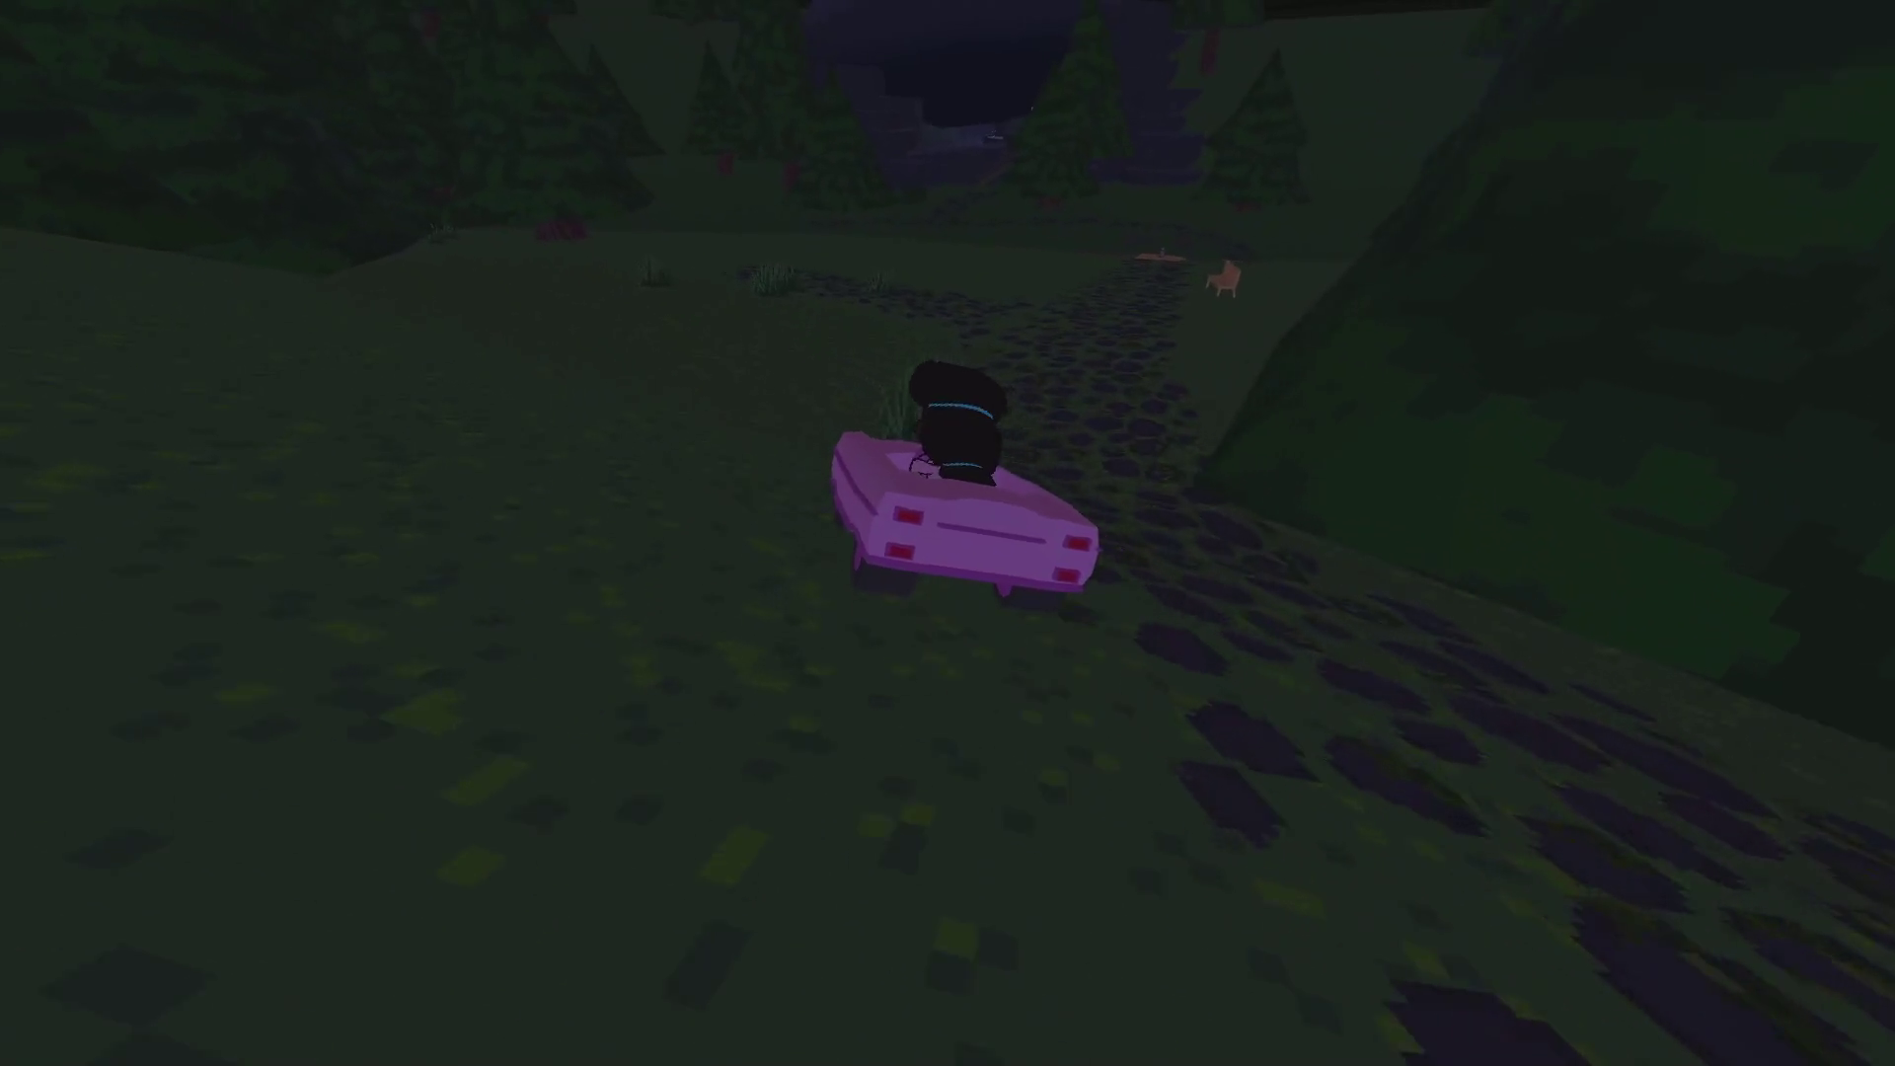
{"action": "key", "text": "w"}
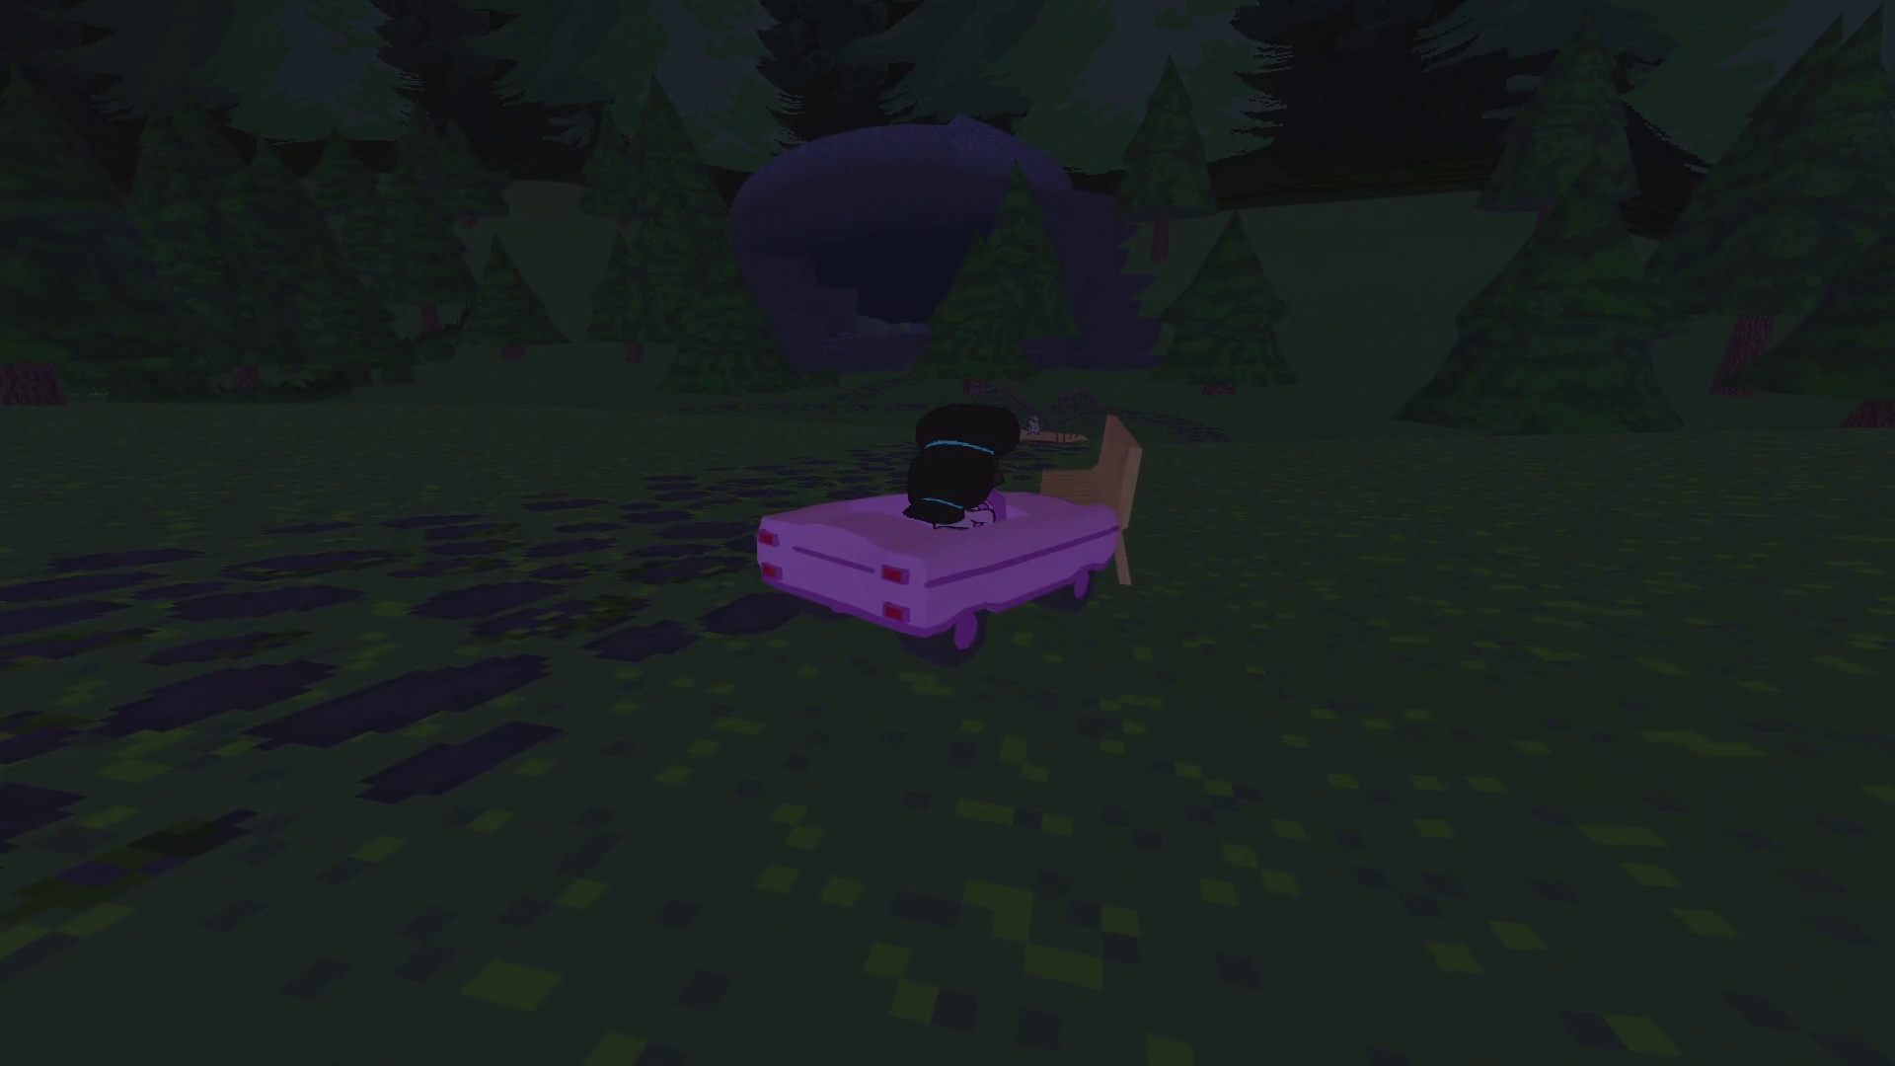
{"action": "key", "text": "Escape"}
Check the audio settings twice, leaving the car and resuming play beside the river
{"action": "key", "text": "Return"}
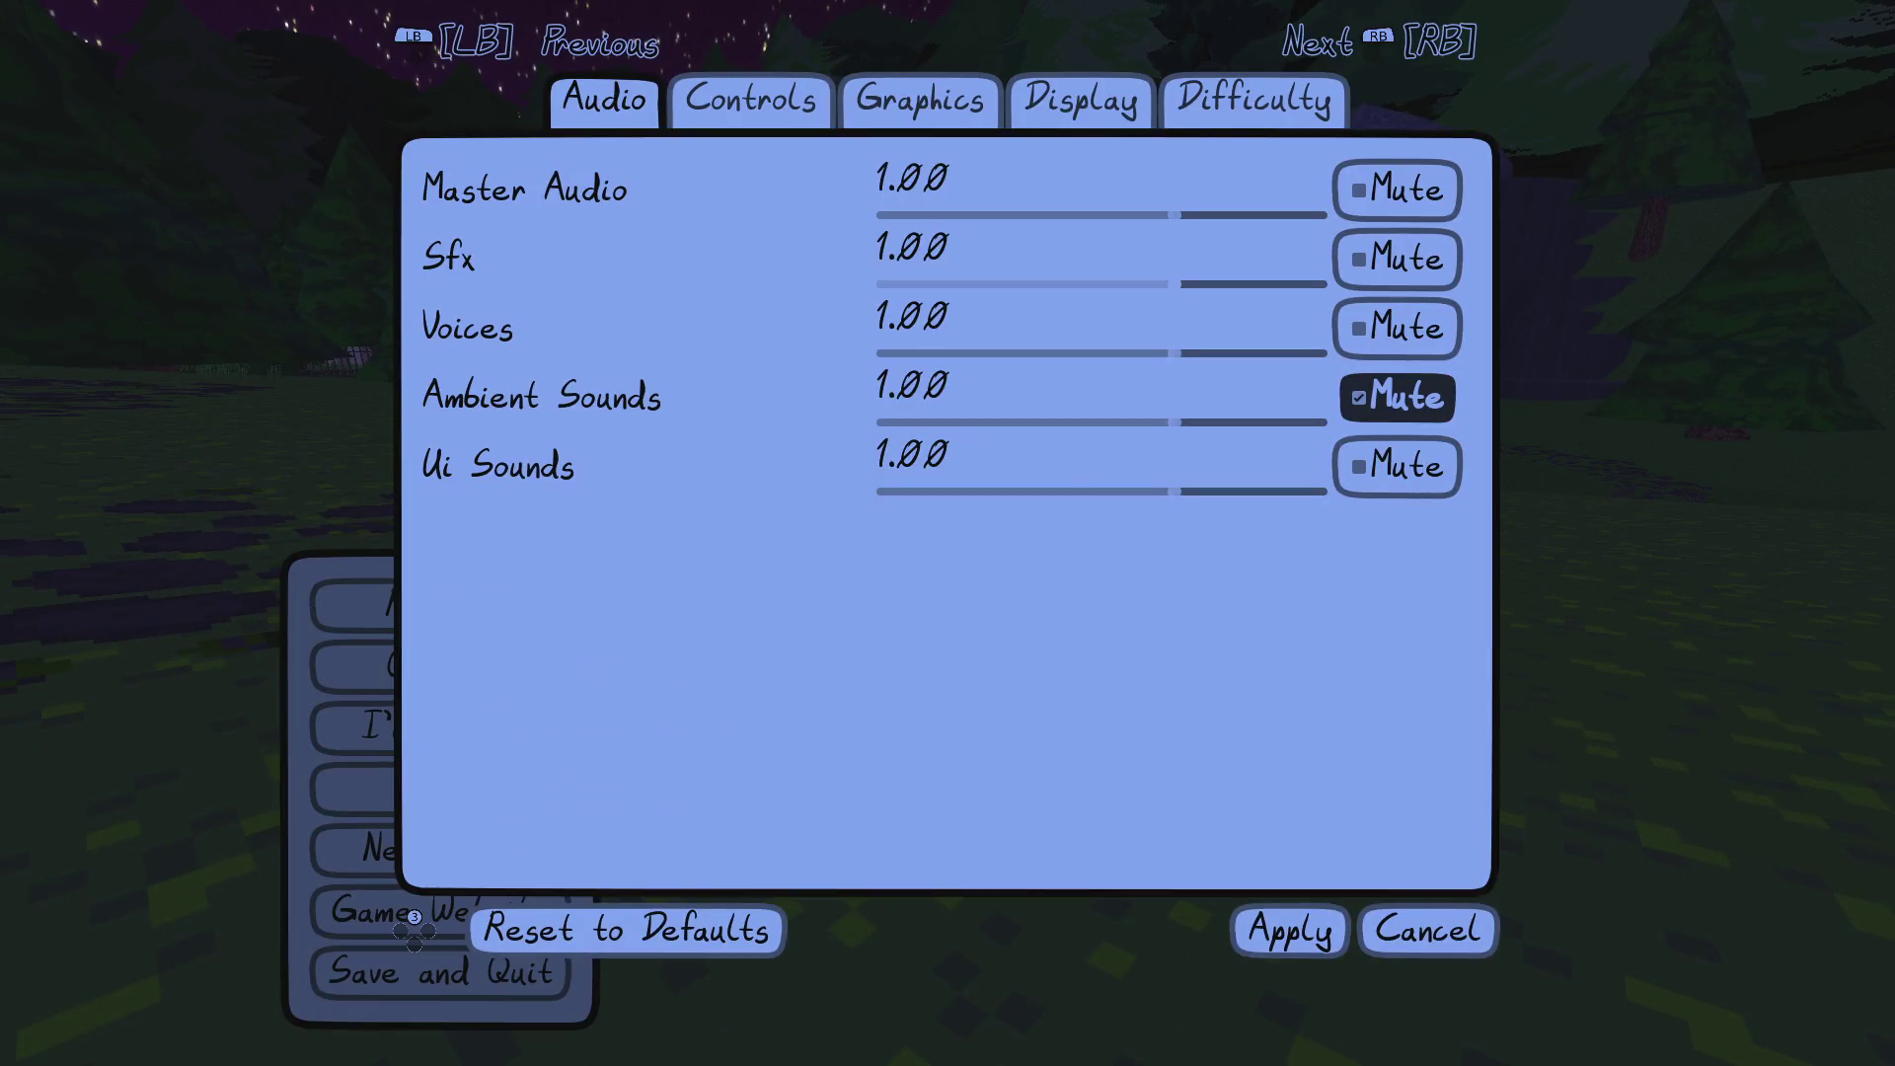
{"action": "key", "text": "Escape"}
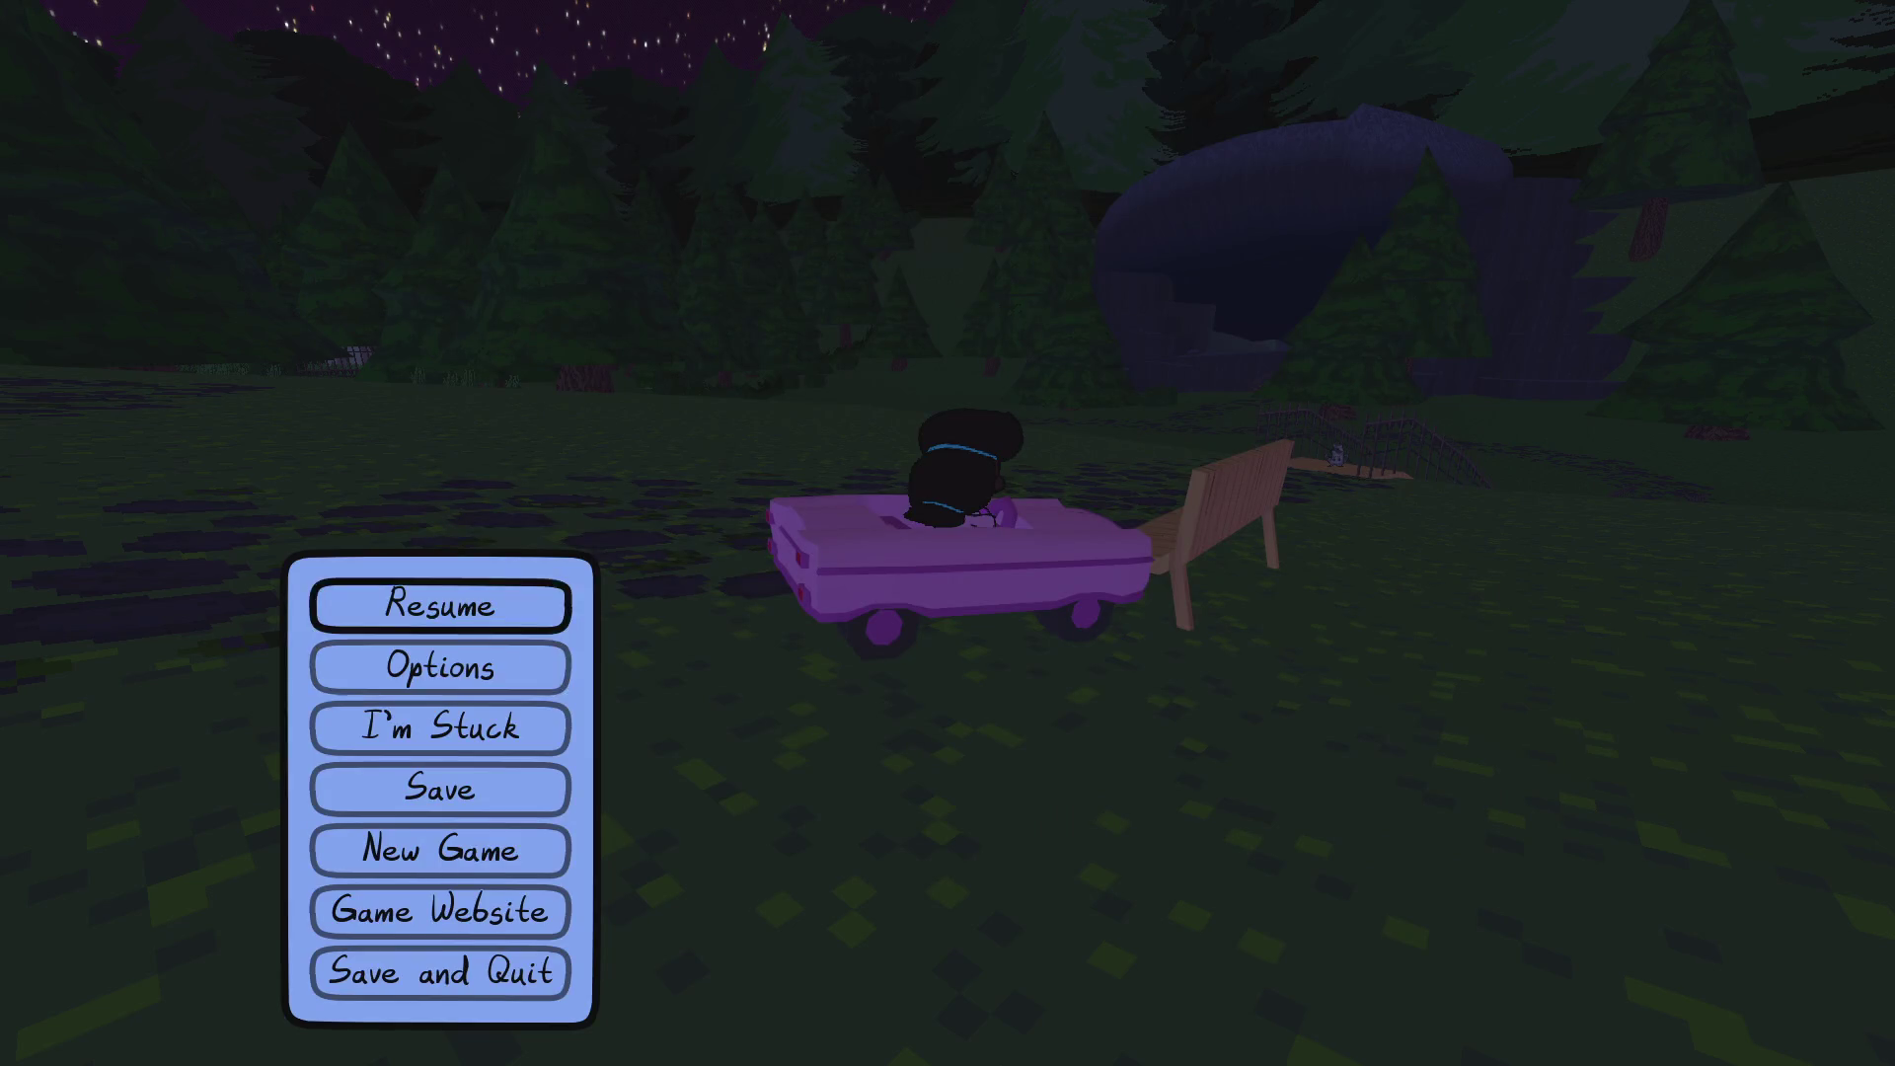
{"action": "key", "text": "Escape"}
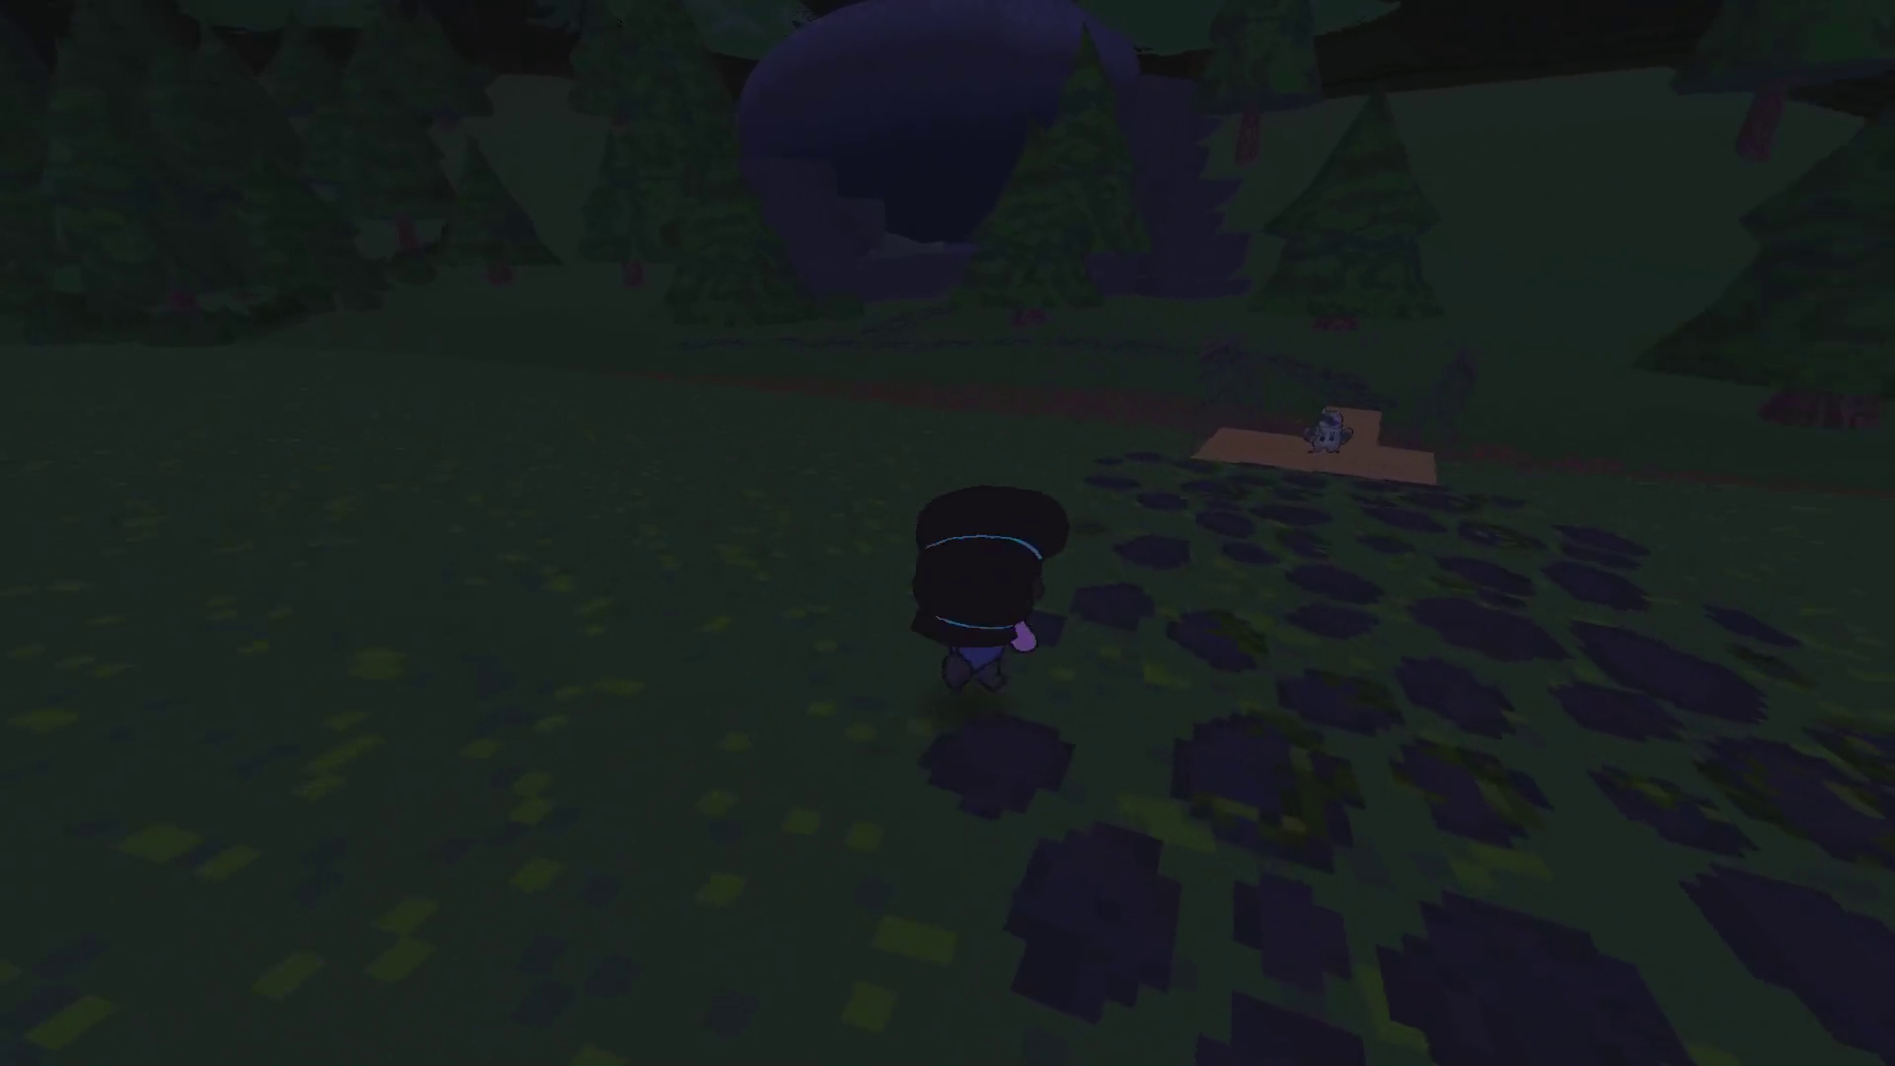
{"action": "key", "text": "Escape"}
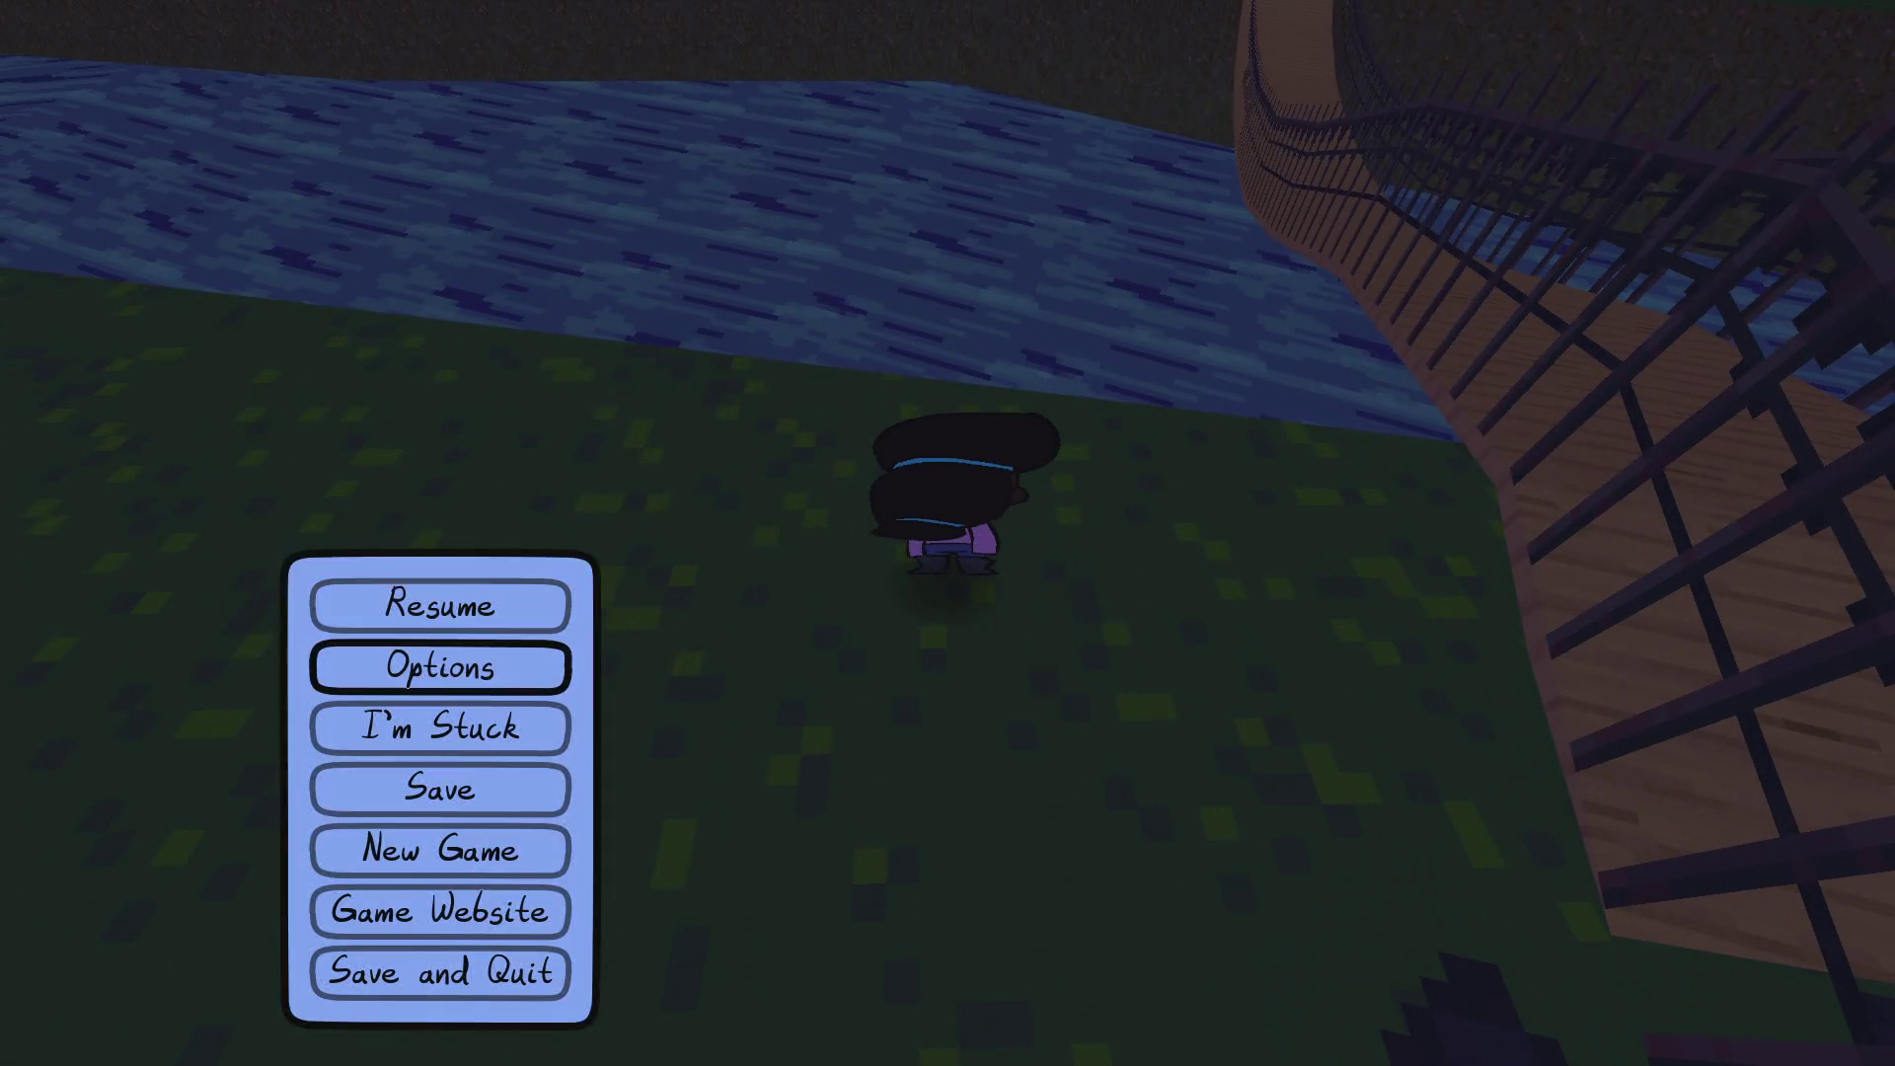
{"action": "key", "text": "Return"}
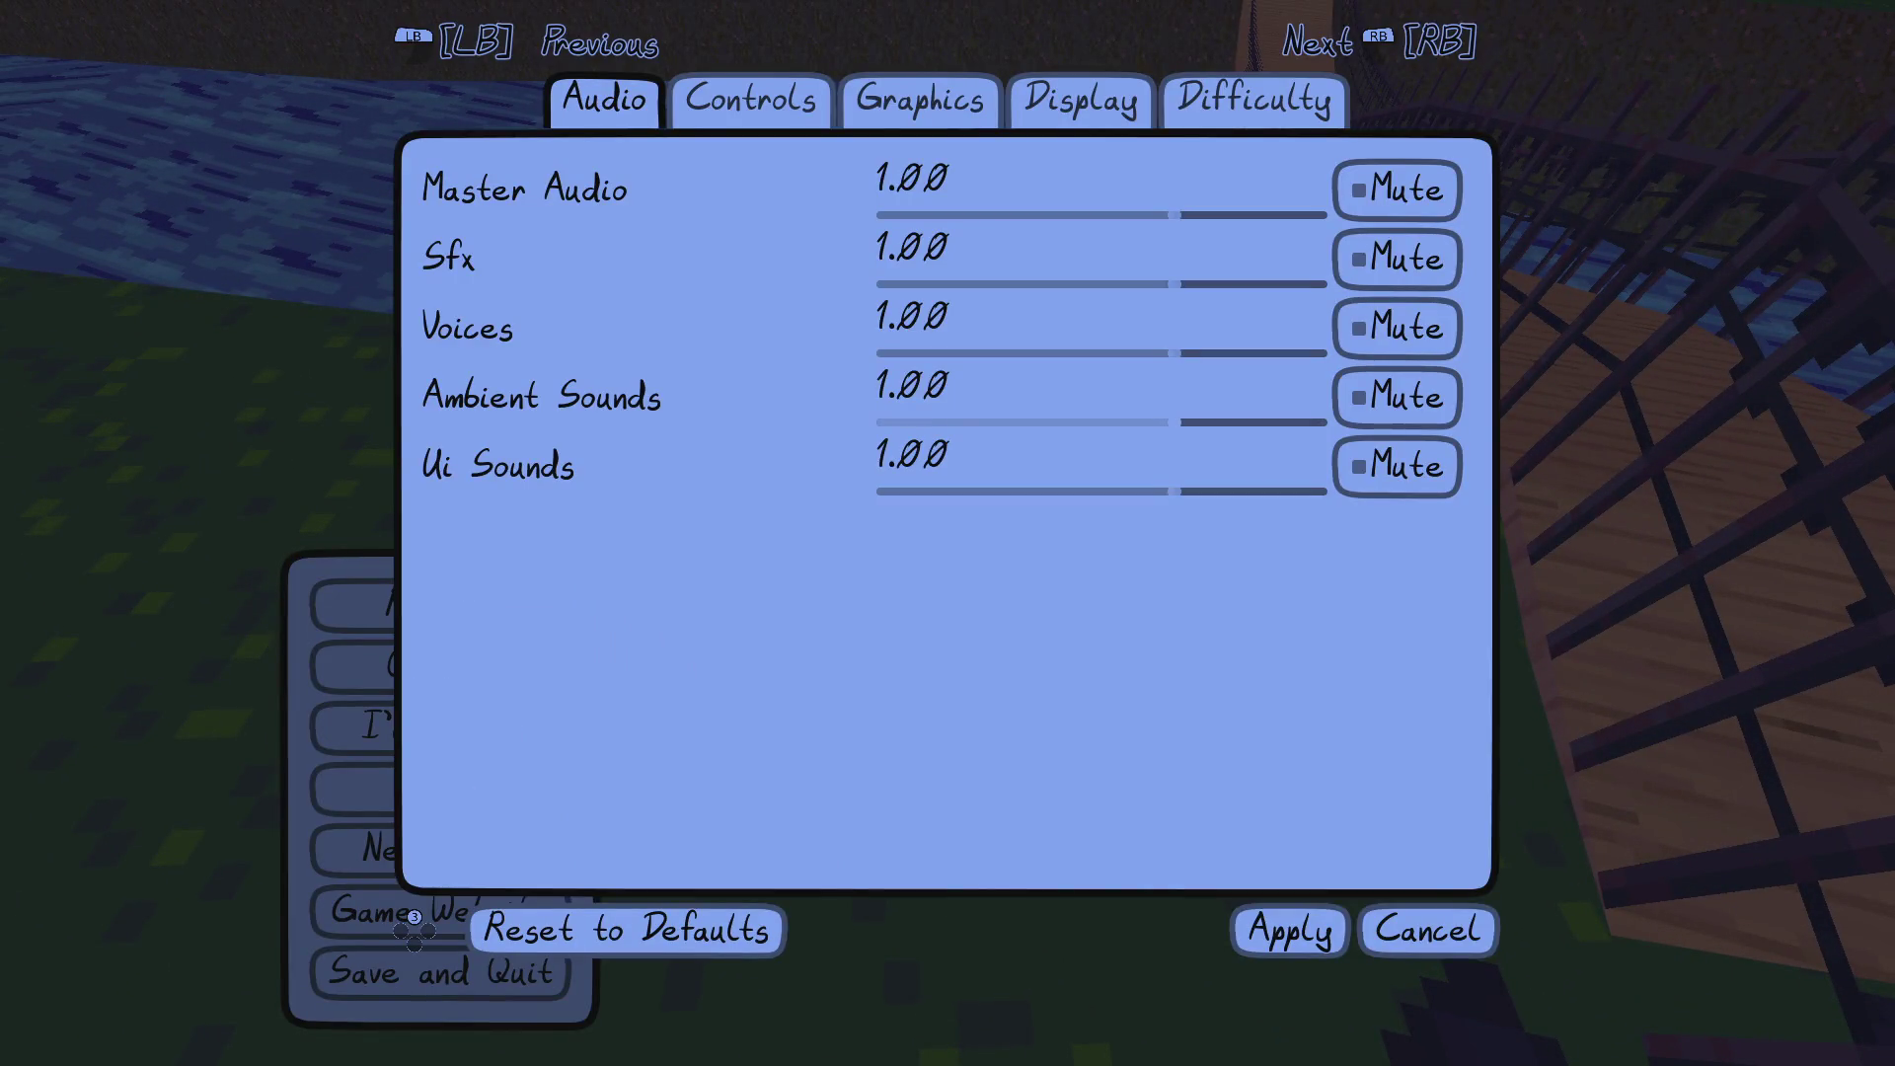
{"action": "key", "text": "Escape"}
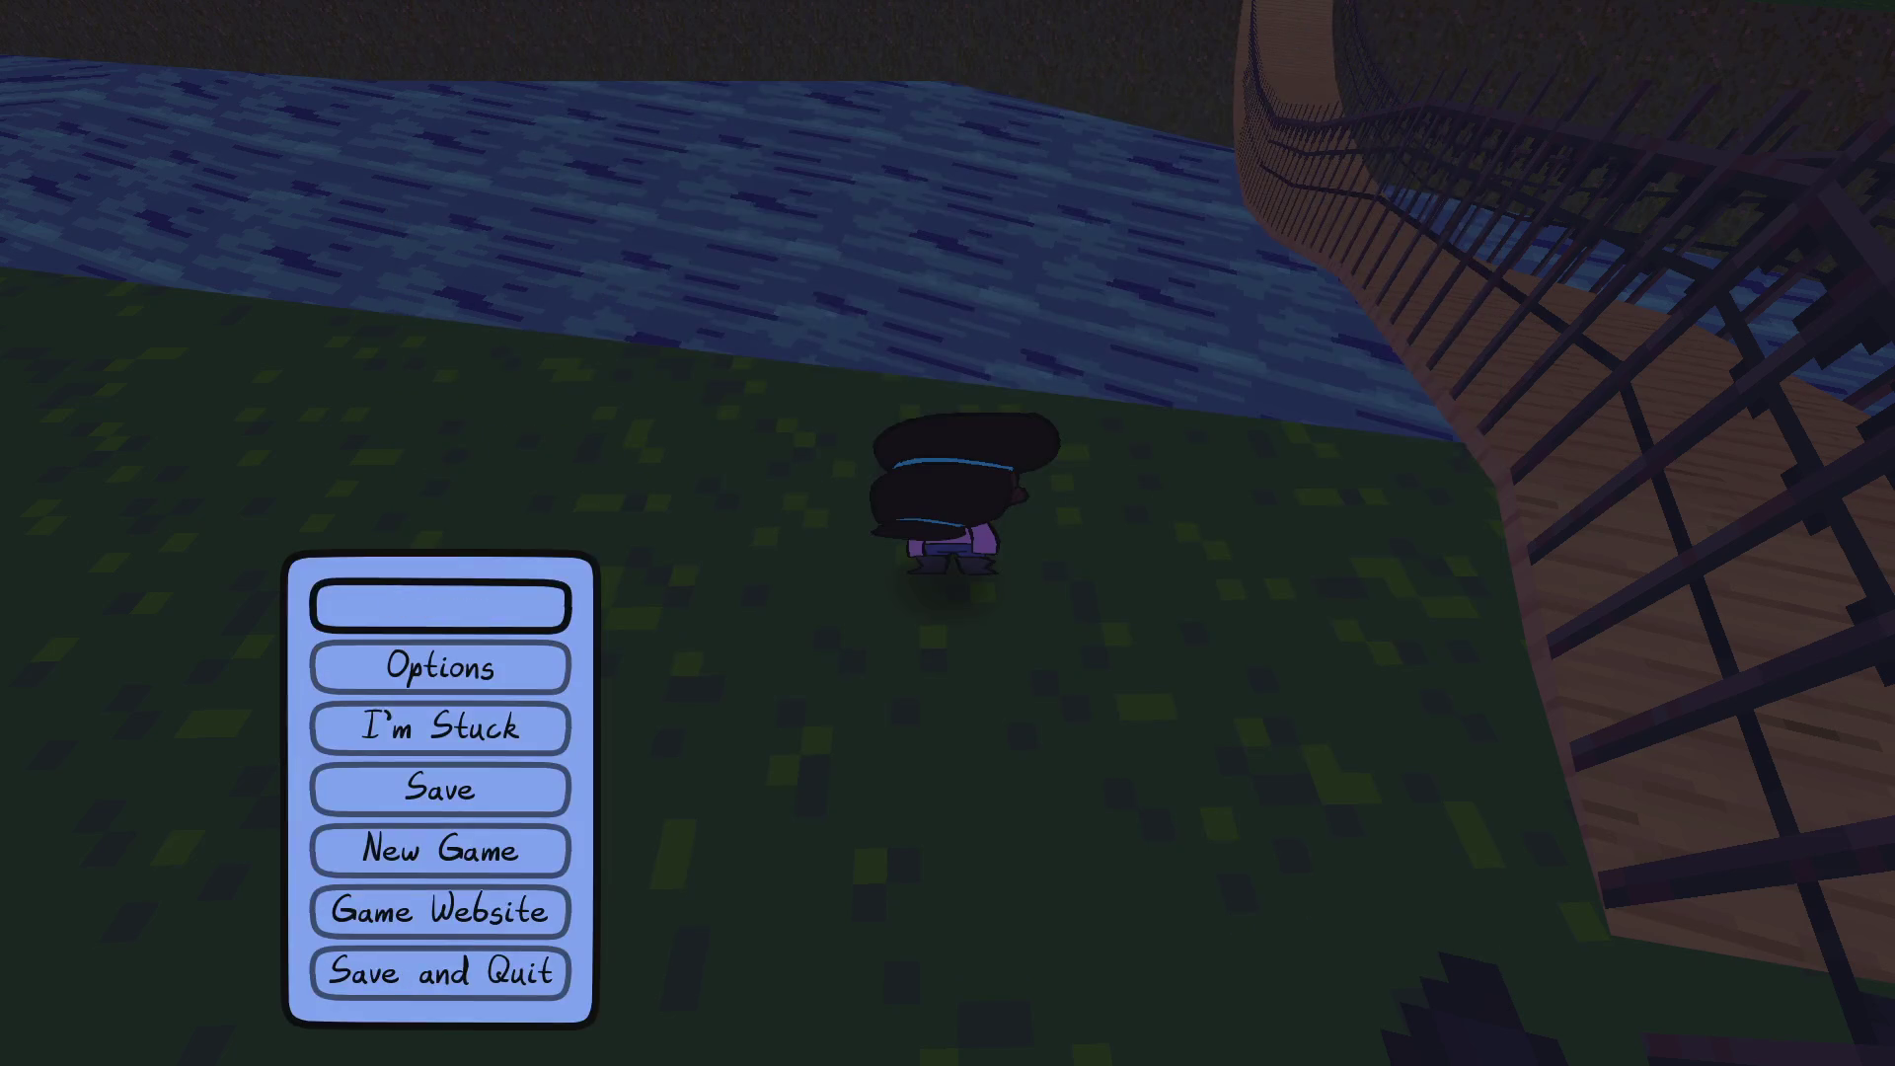
{"action": "key", "text": "Escape"}
Look around and walk the character along the river toward the fence
{"action": "key", "text": "s"}
{"action": "key", "text": "w"}
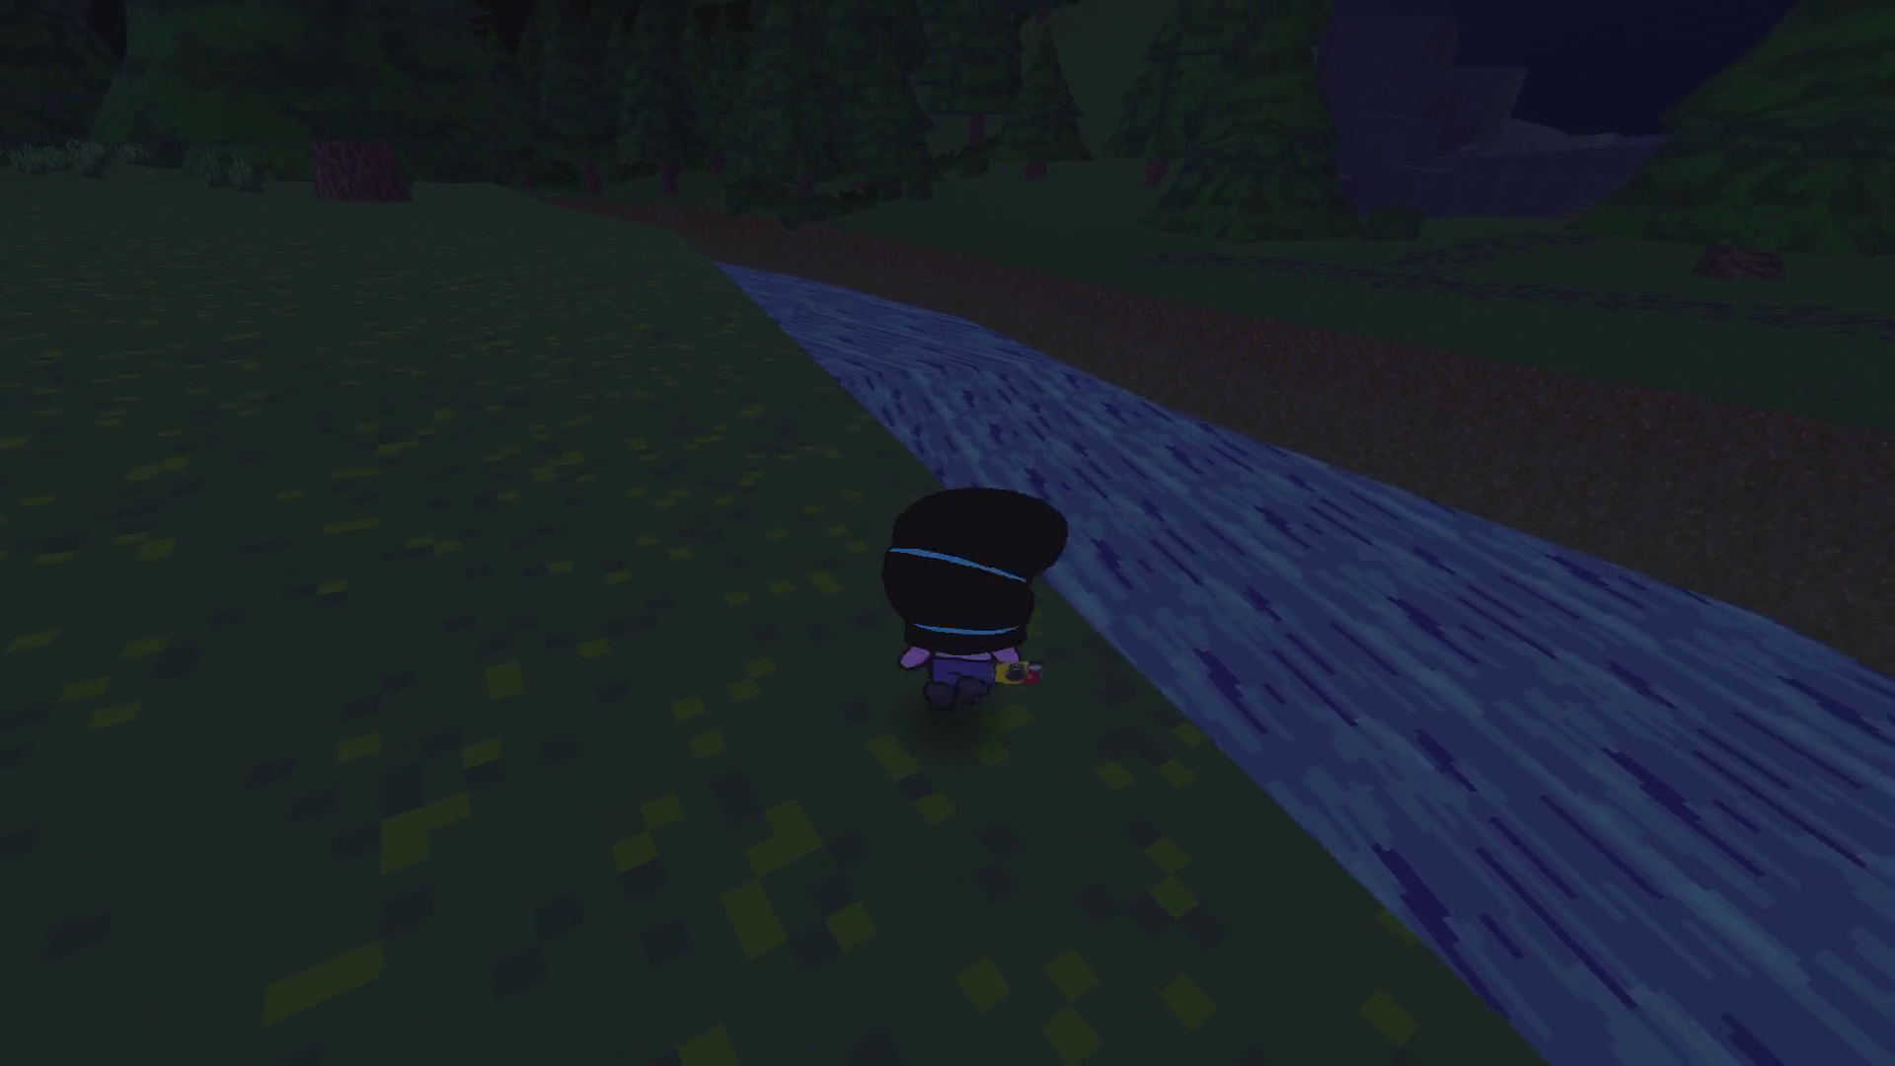
{"action": "key", "text": "d"}
{"action": "key", "text": "w"}
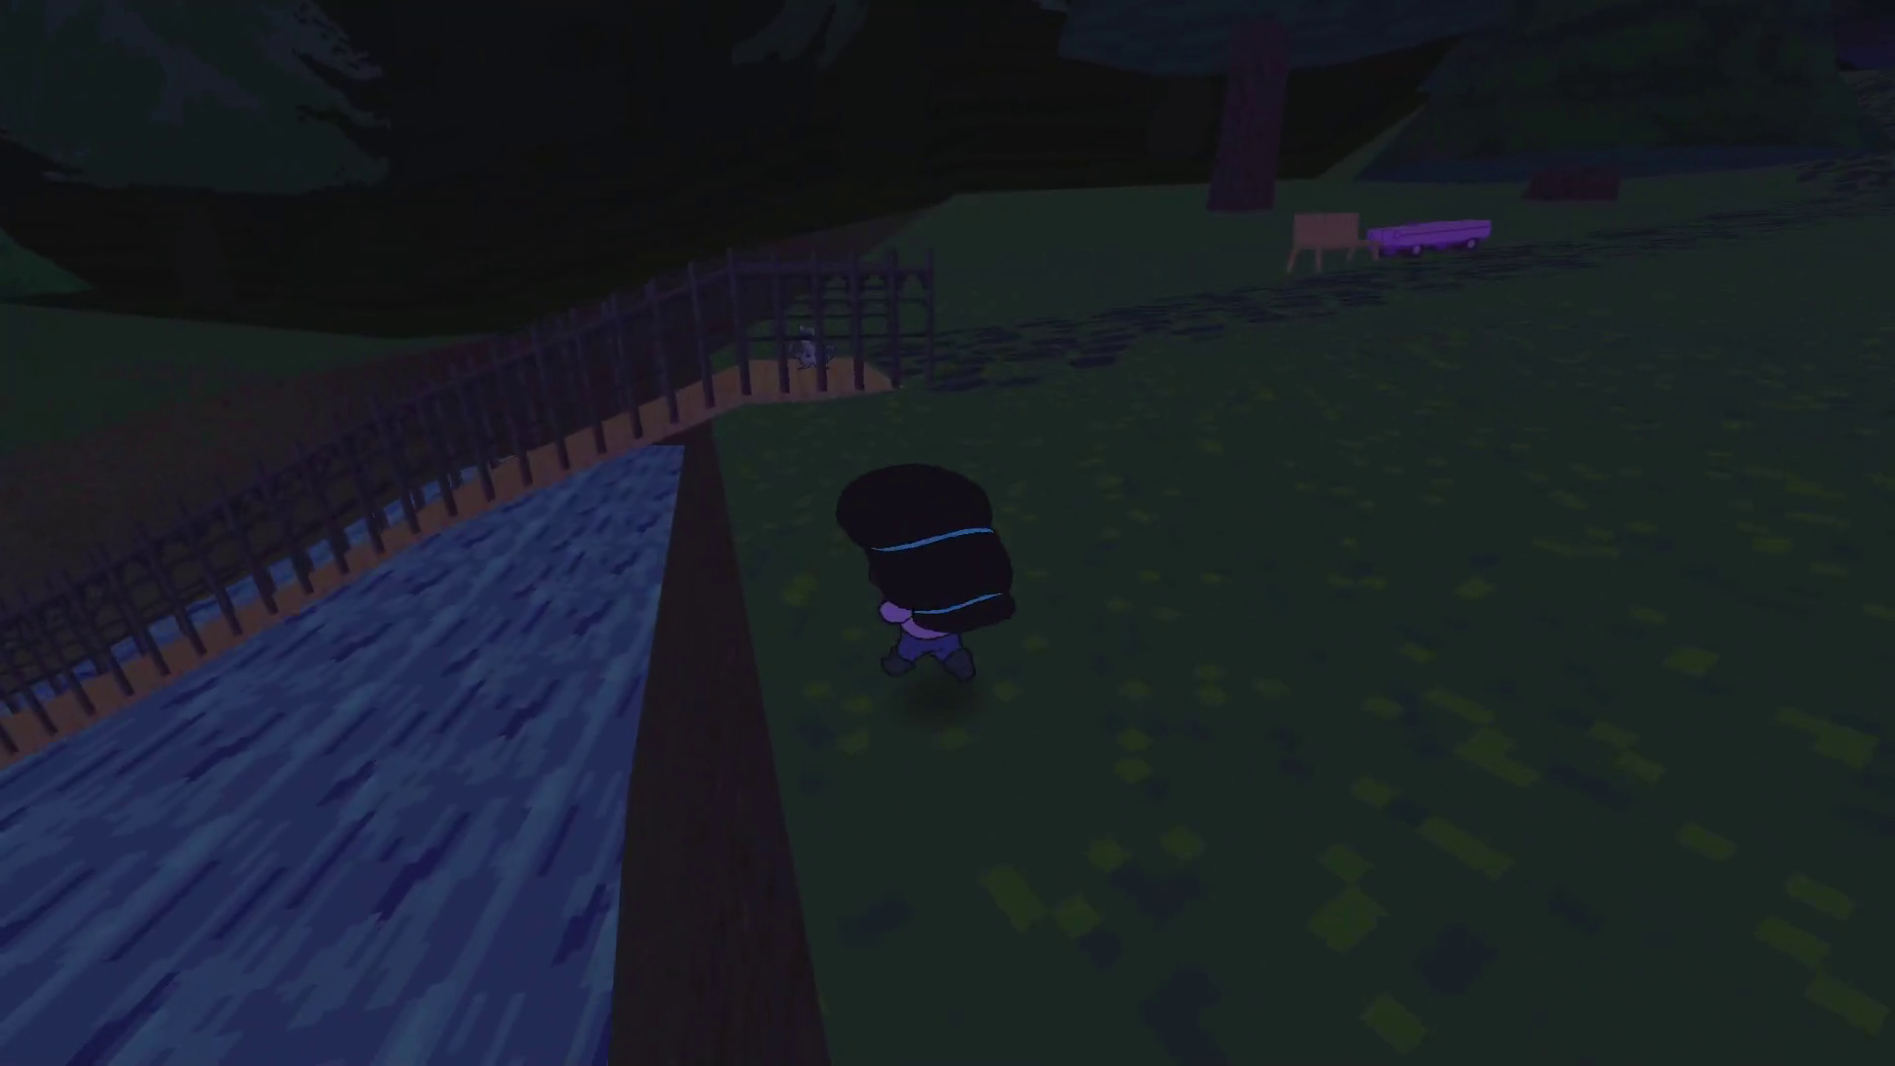
{"action": "key", "text": "s"}
{"action": "key", "text": "w"}
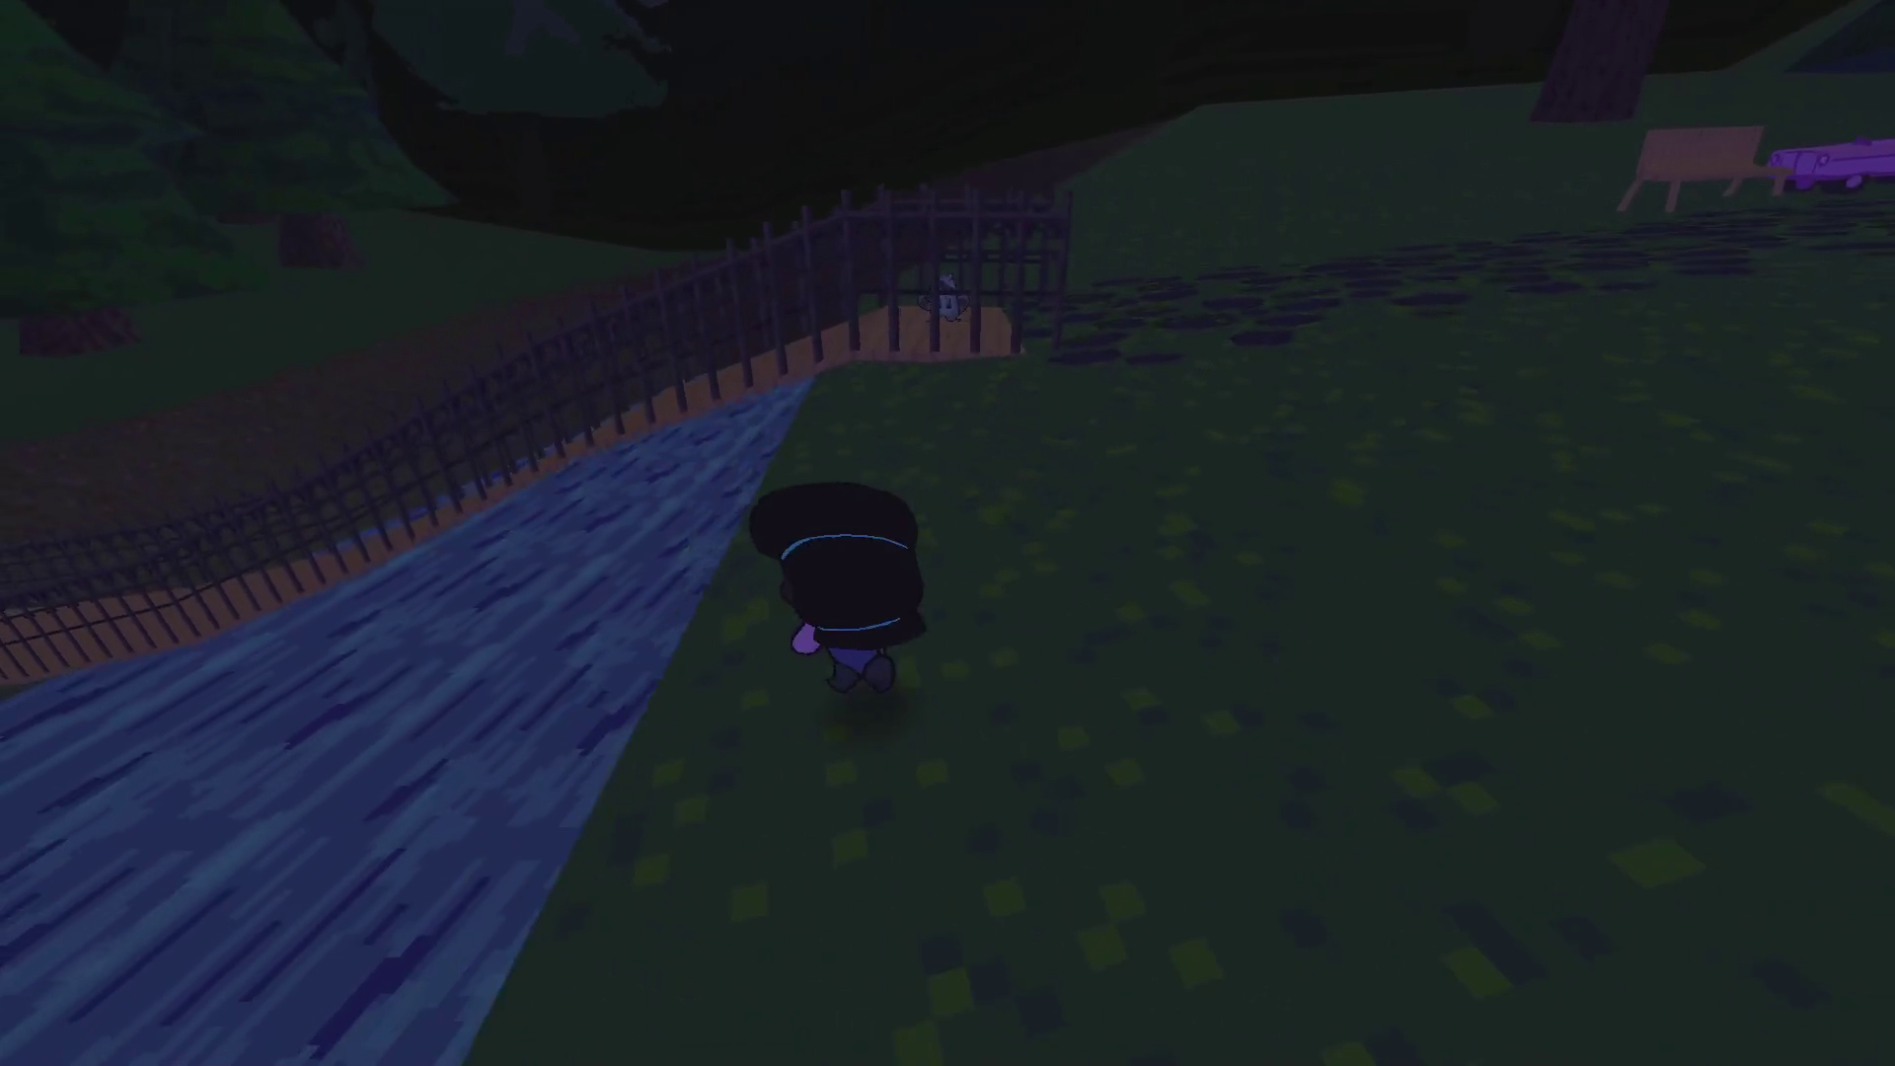
{"action": "key", "text": "s"}
{"action": "key", "text": "w"}
{"action": "key", "text": "w"}
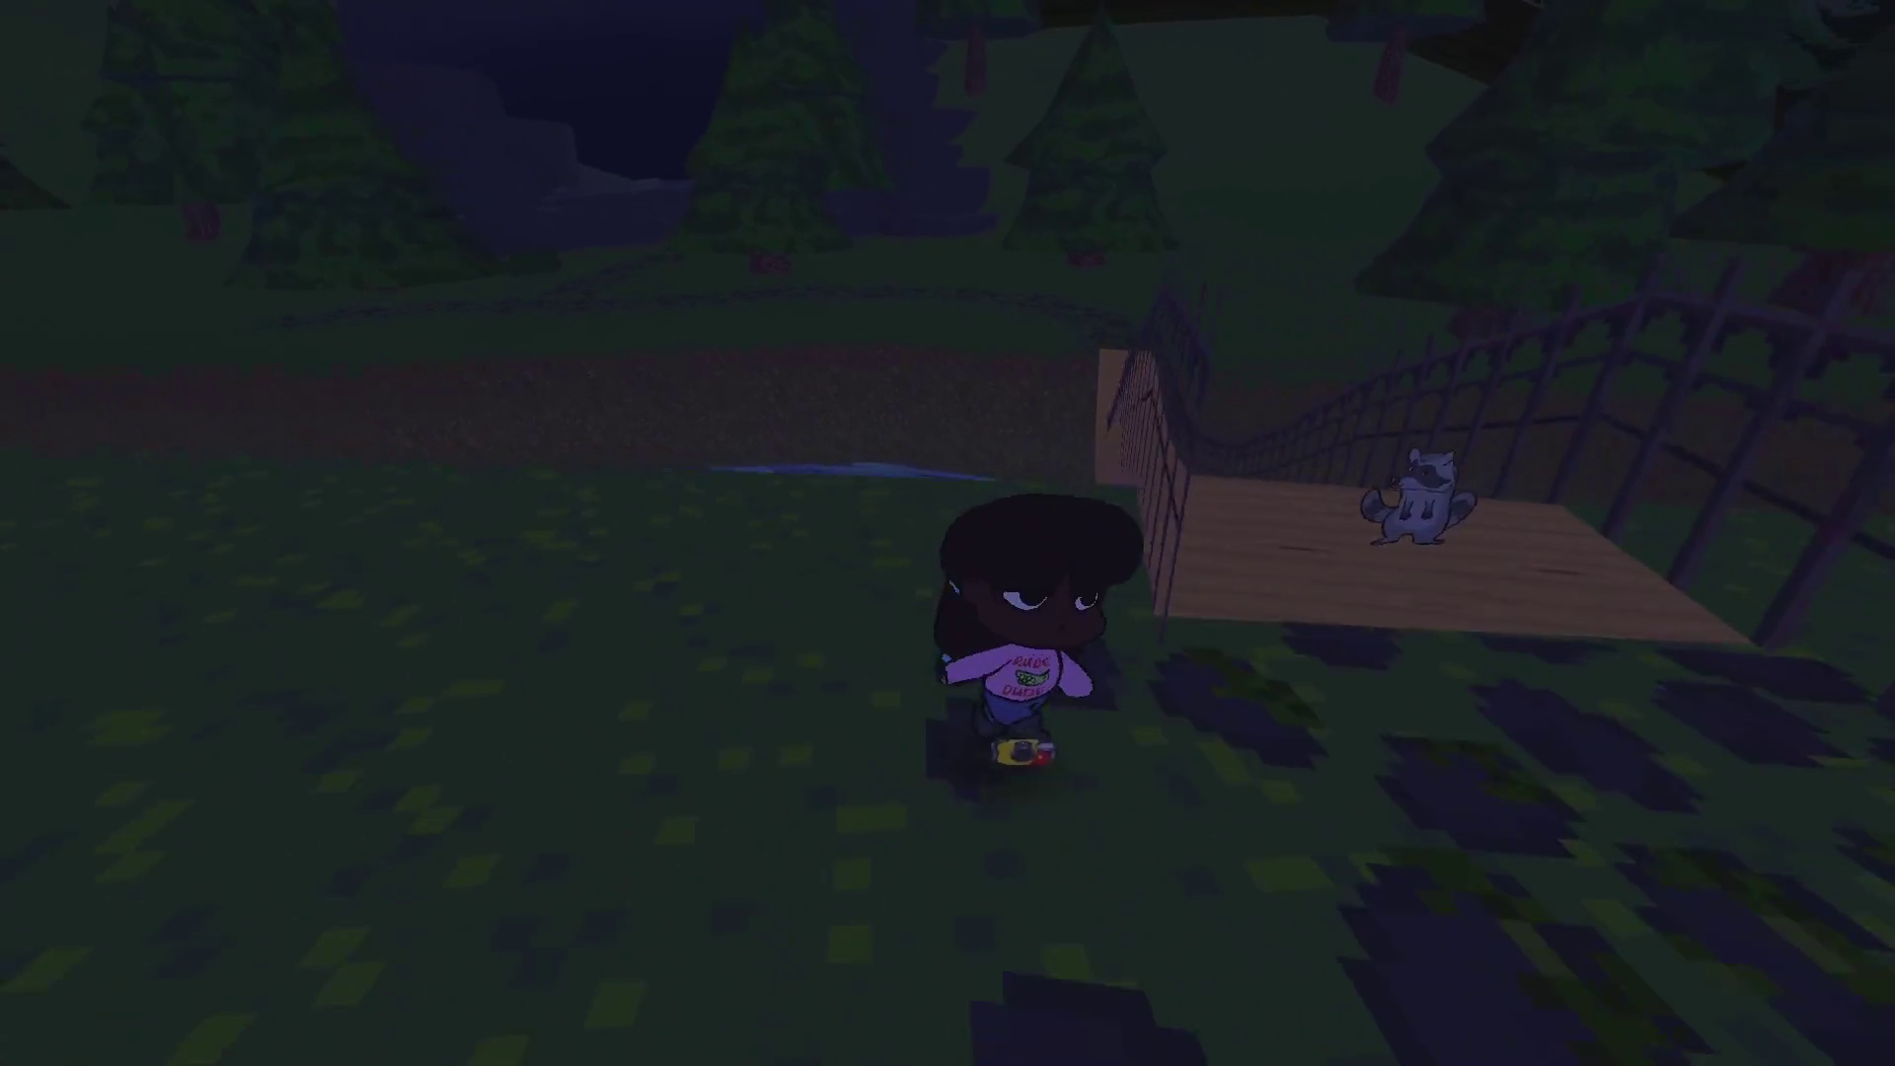
Walk up to the fenced bridge, pause, and glance at the NP-ToDo list before leaving it
{"action": "key", "text": "s"}
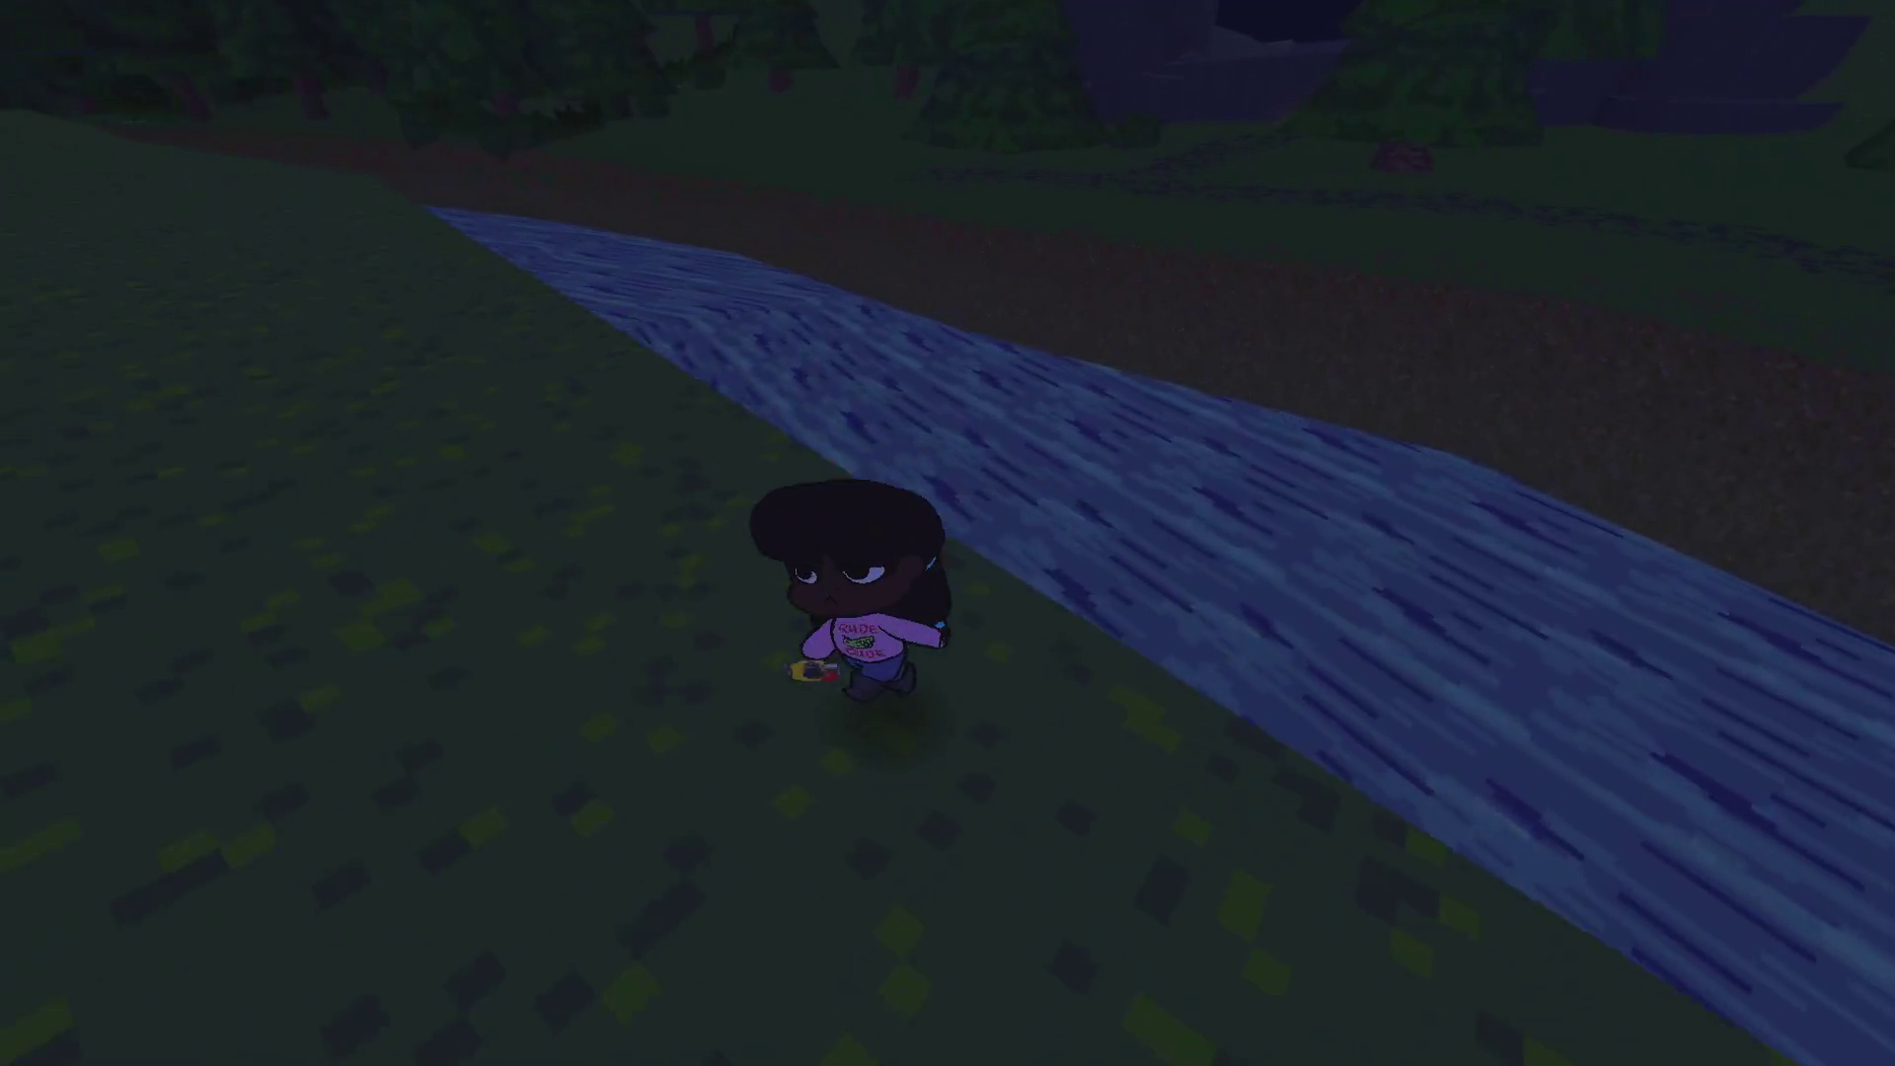
{"action": "key", "text": "w"}
{"action": "key", "text": "w"}
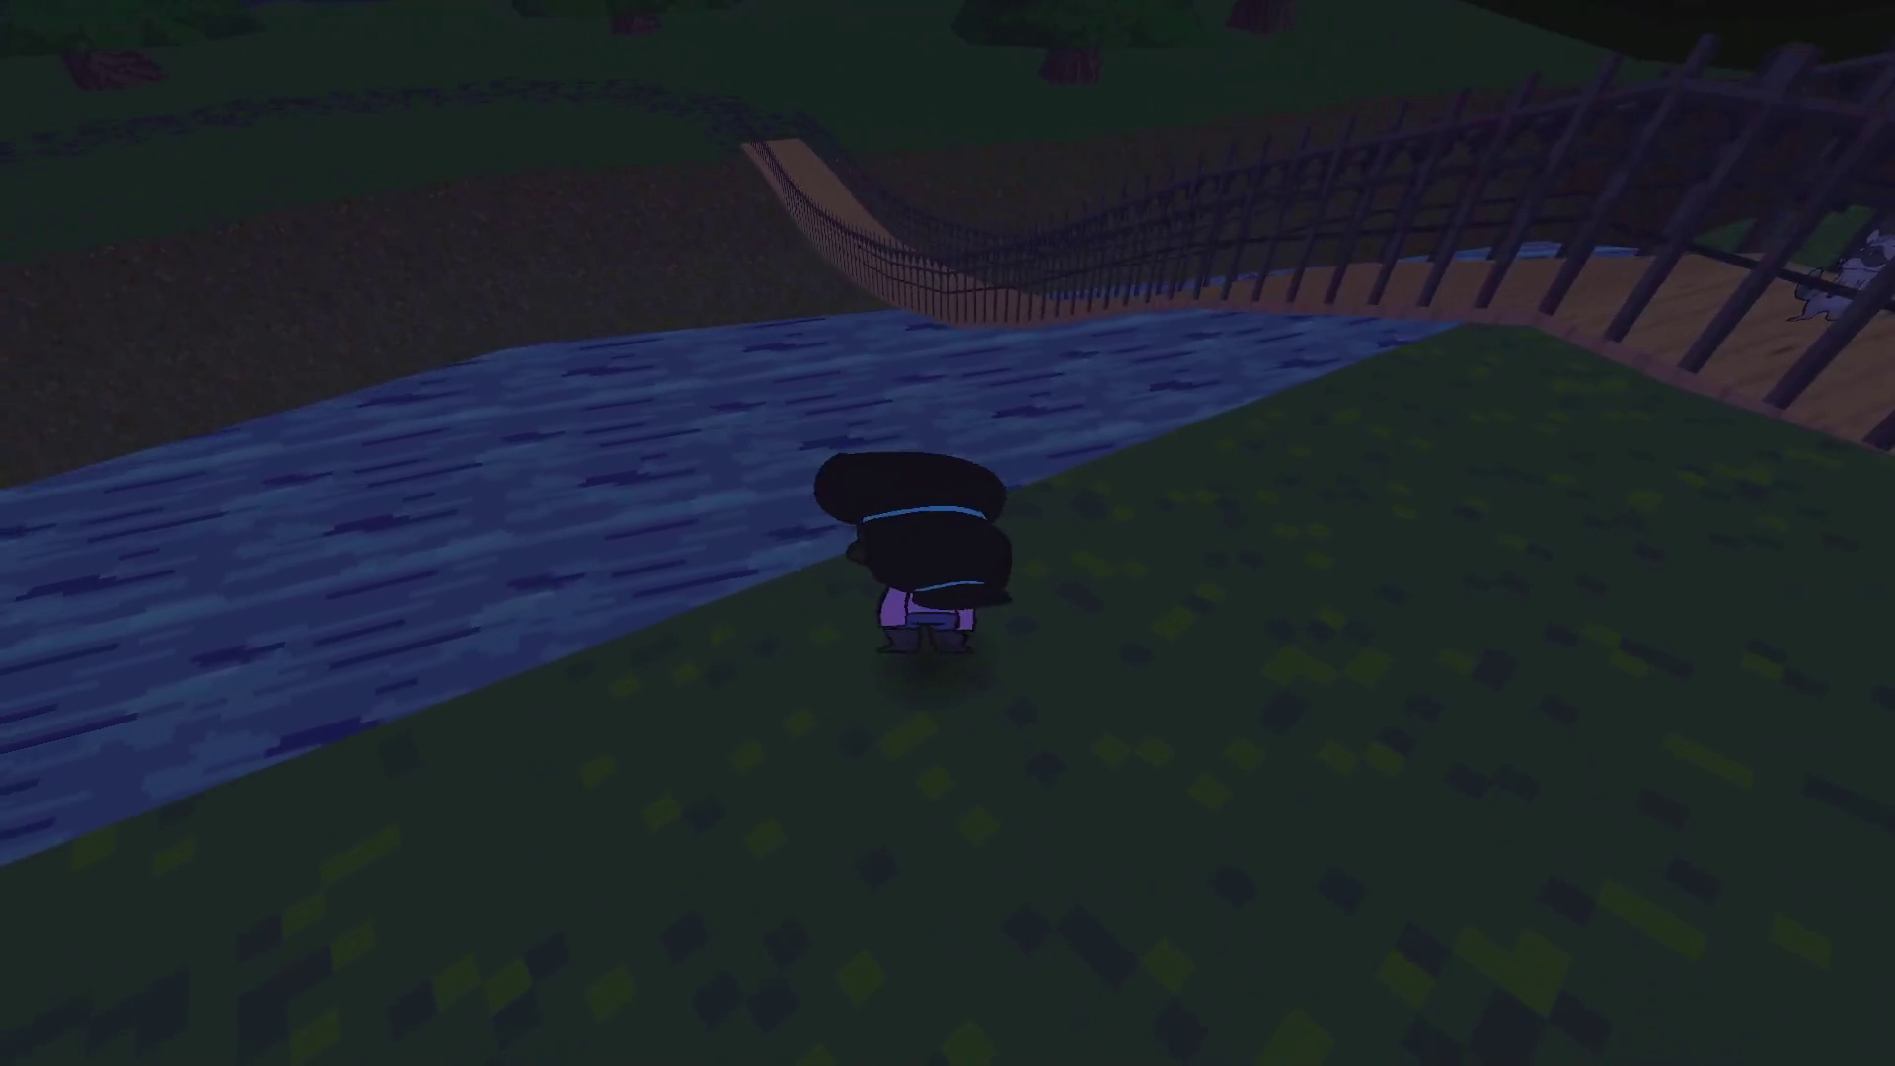
{"action": "key", "text": "w"}
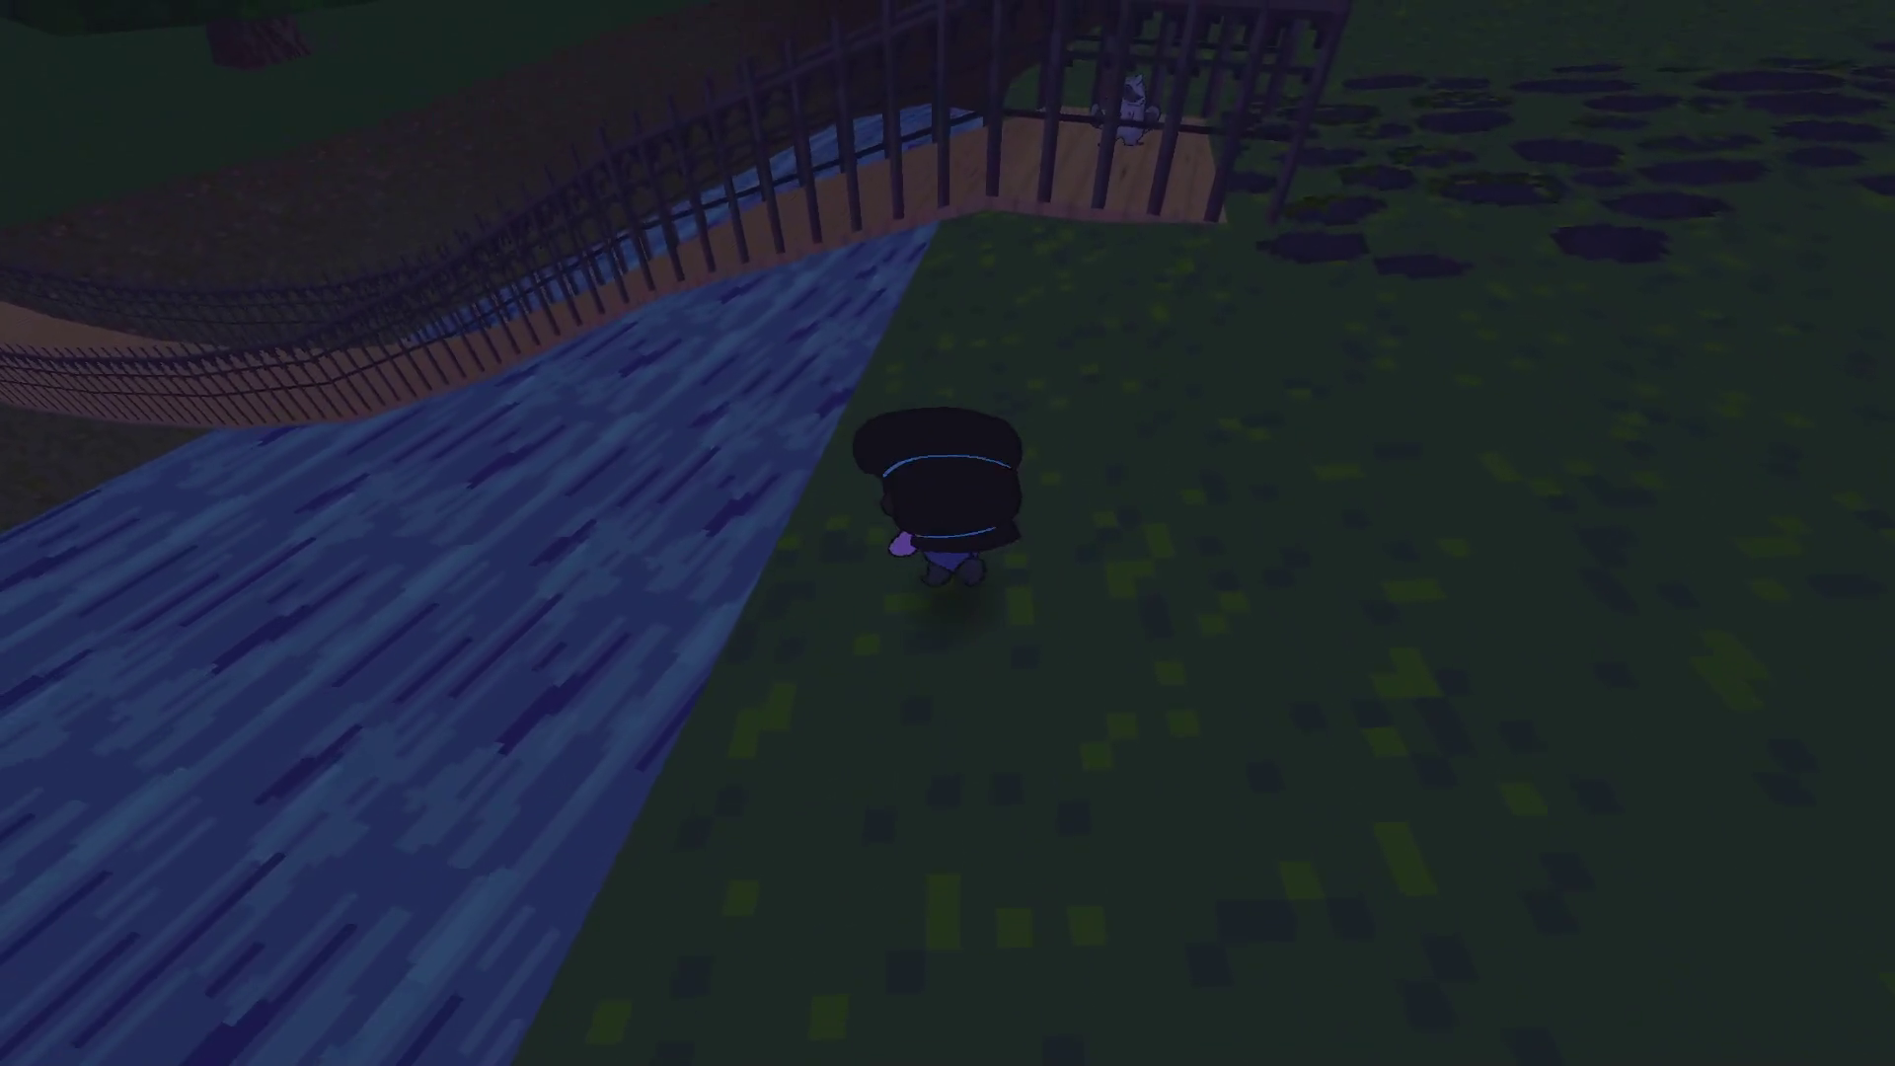
{"action": "key", "text": "s"}
{"action": "key", "text": "Escape"}
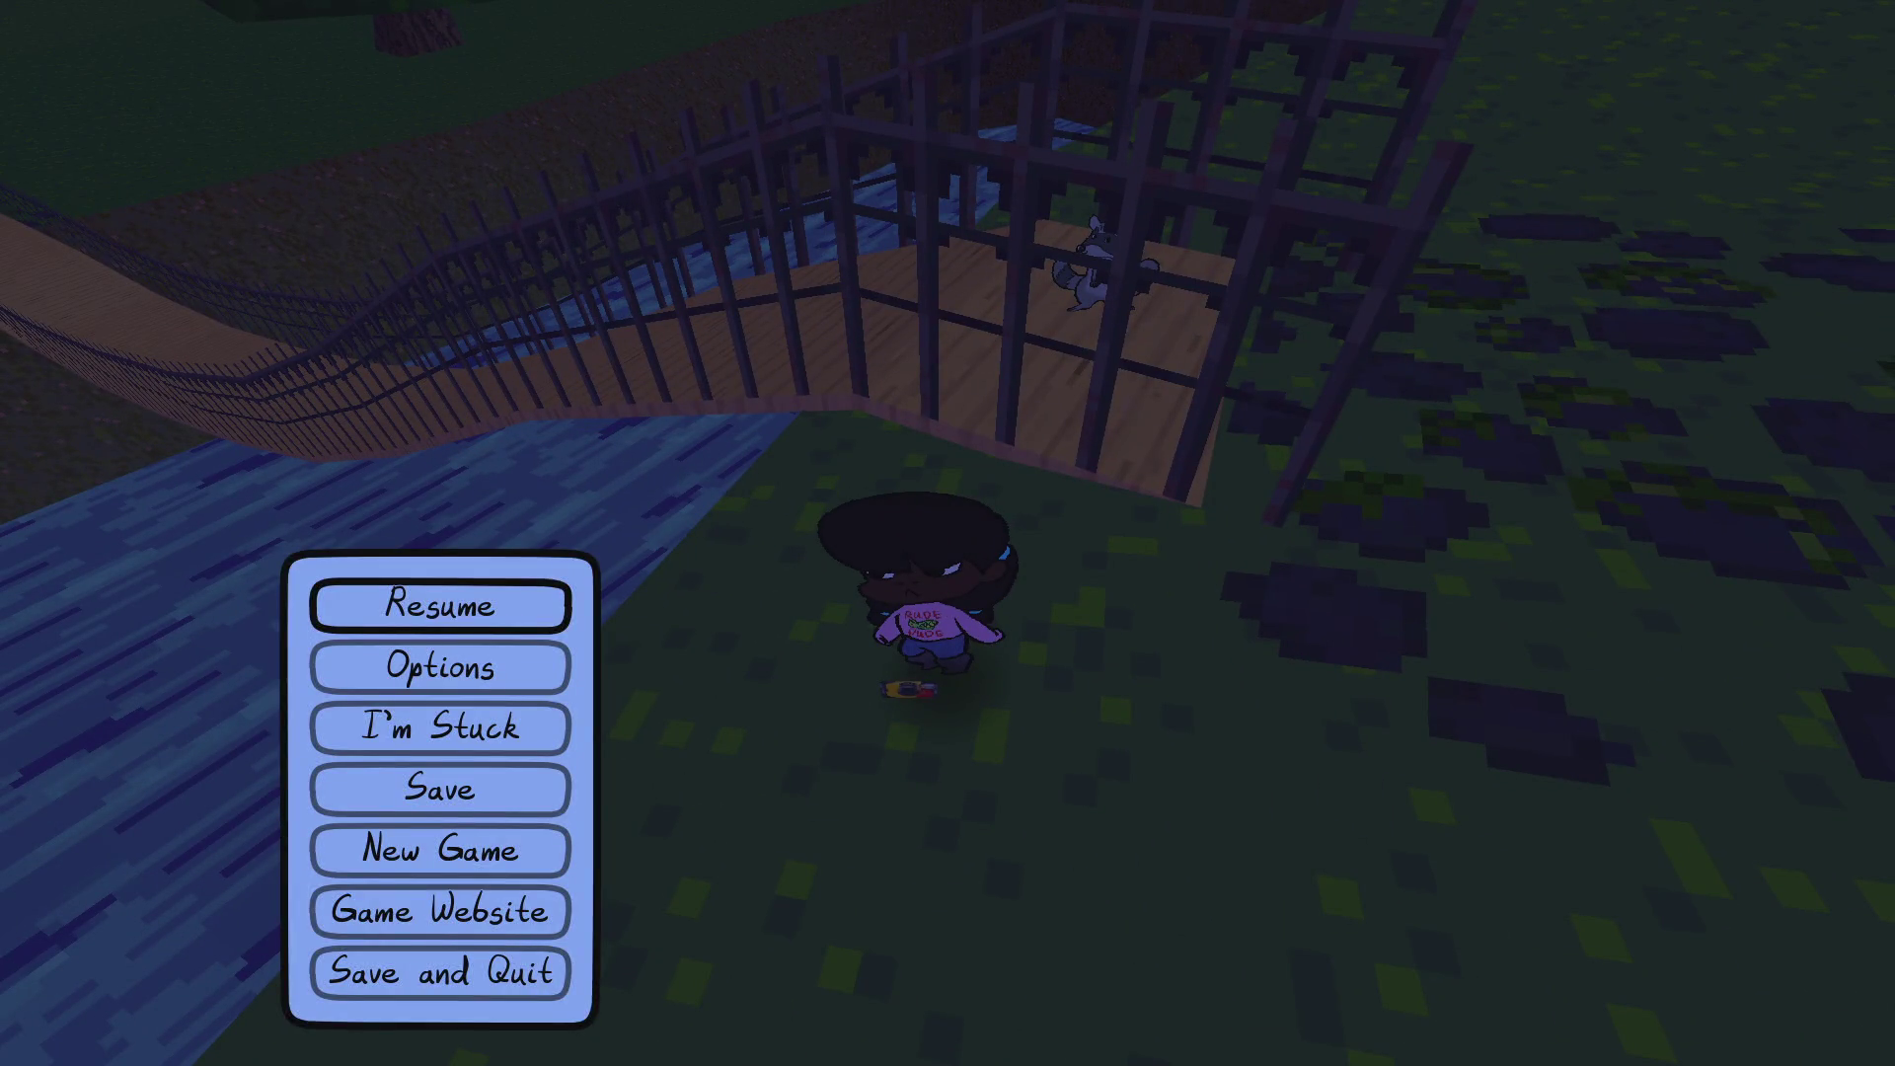
{"action": "key", "text": "alt+Tab"}
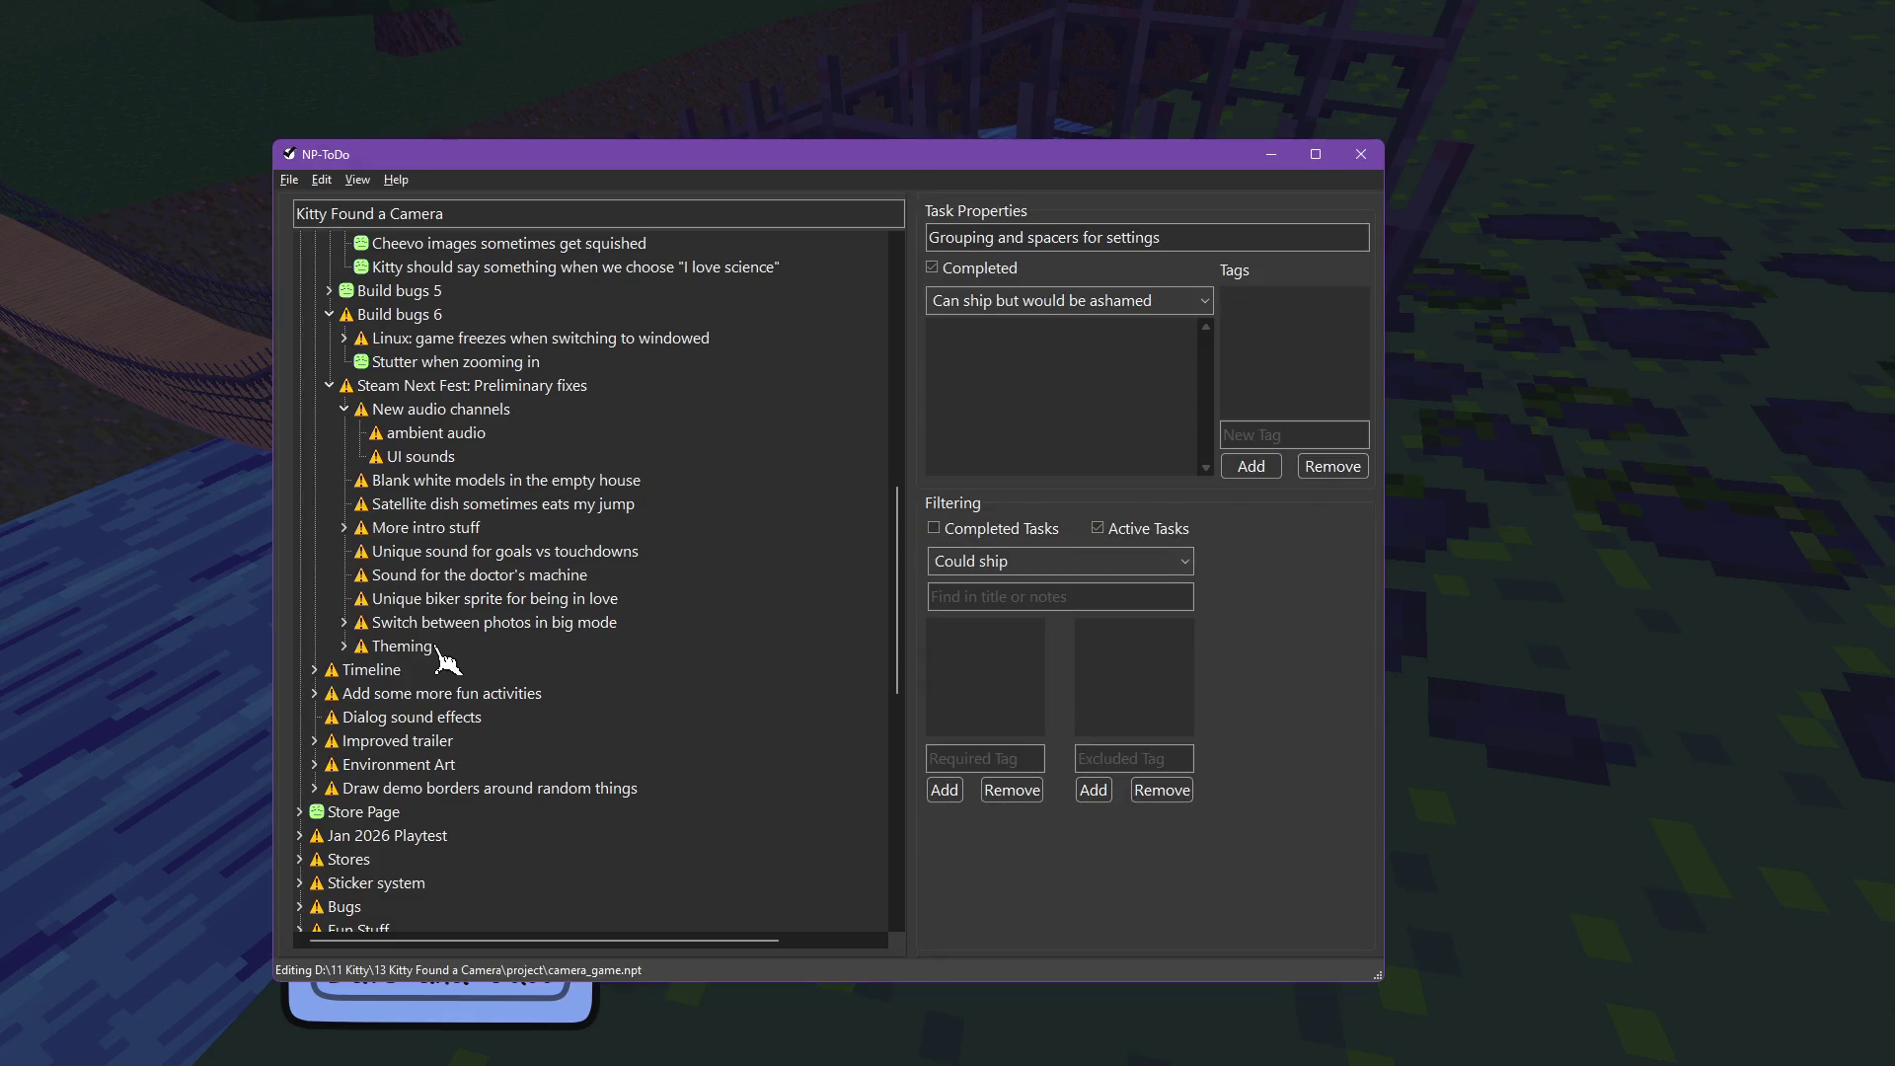
{"action": "key", "text": "alt+Tab"}
{"action": "key", "text": "alt+Tab"}
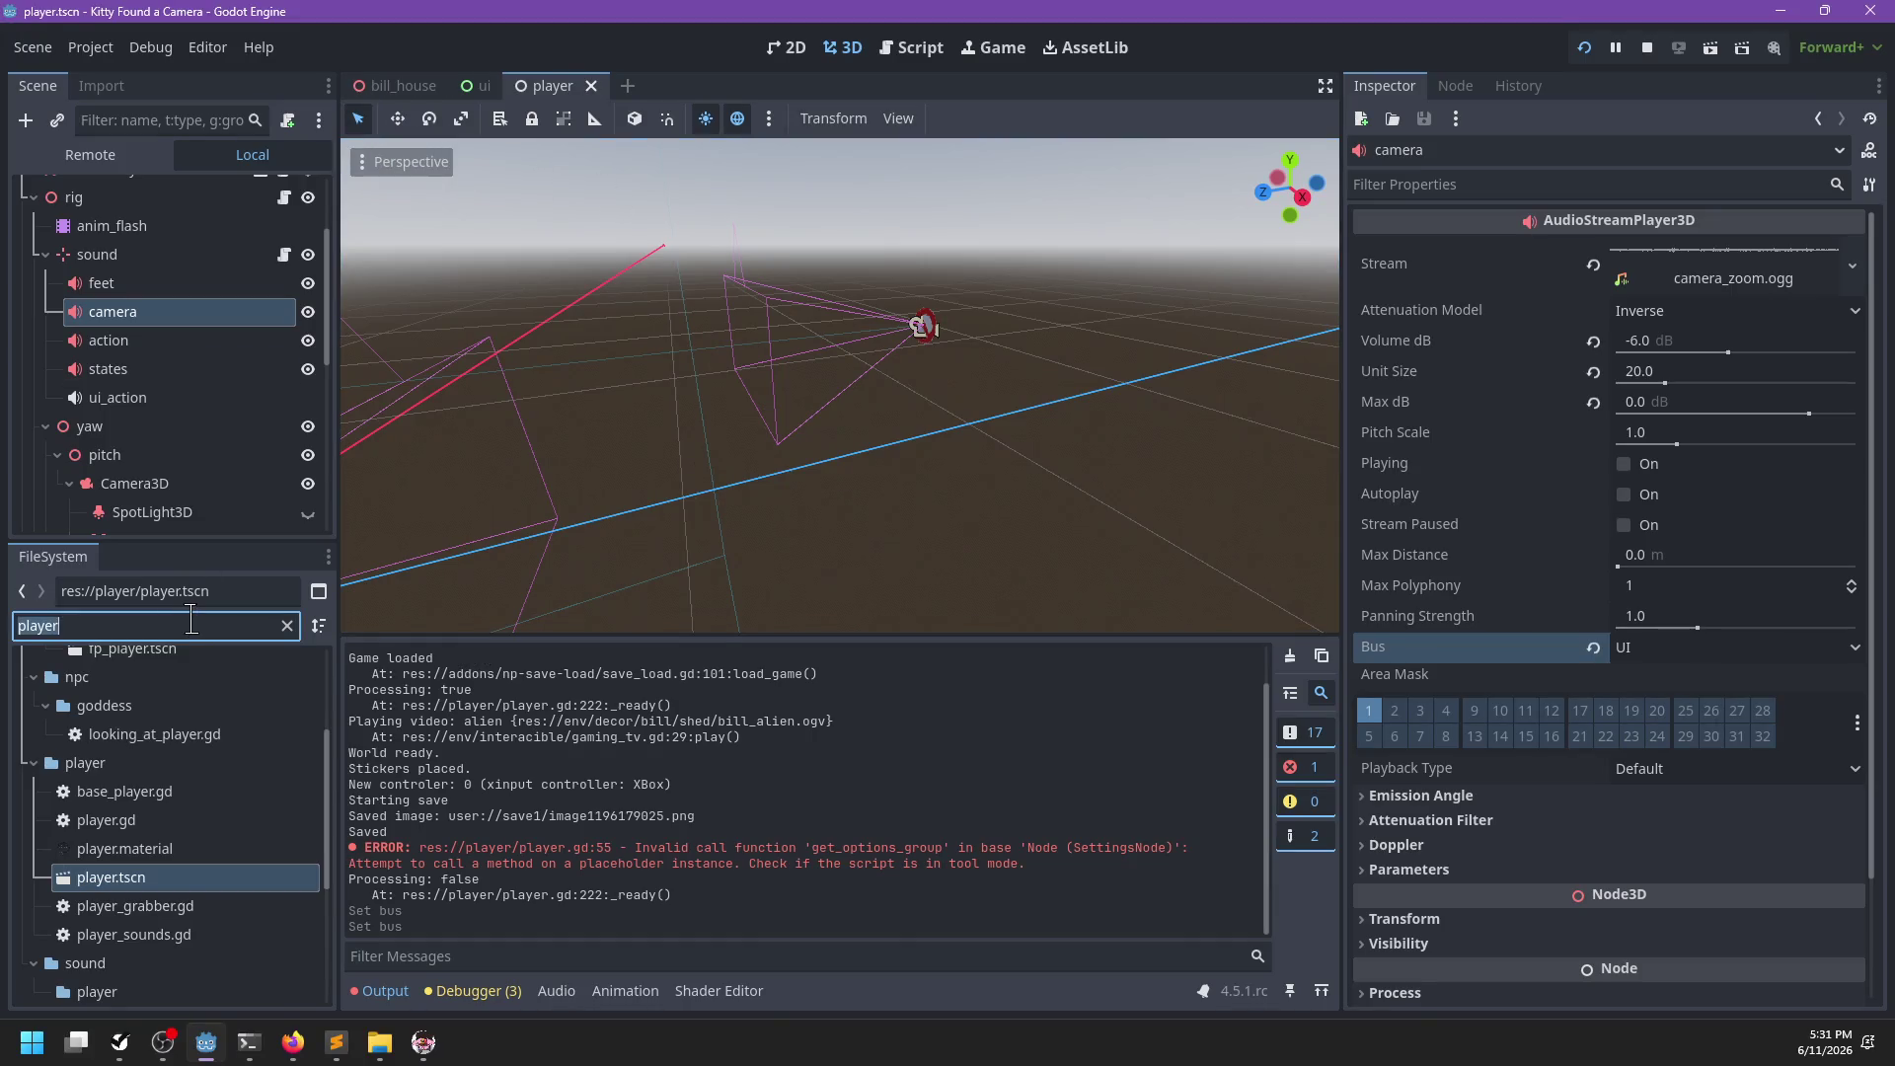
Filter the FileSystem for 'wor', take a last look at the raccoon in-game, then close the game
{"action": "type", "text": "world"}
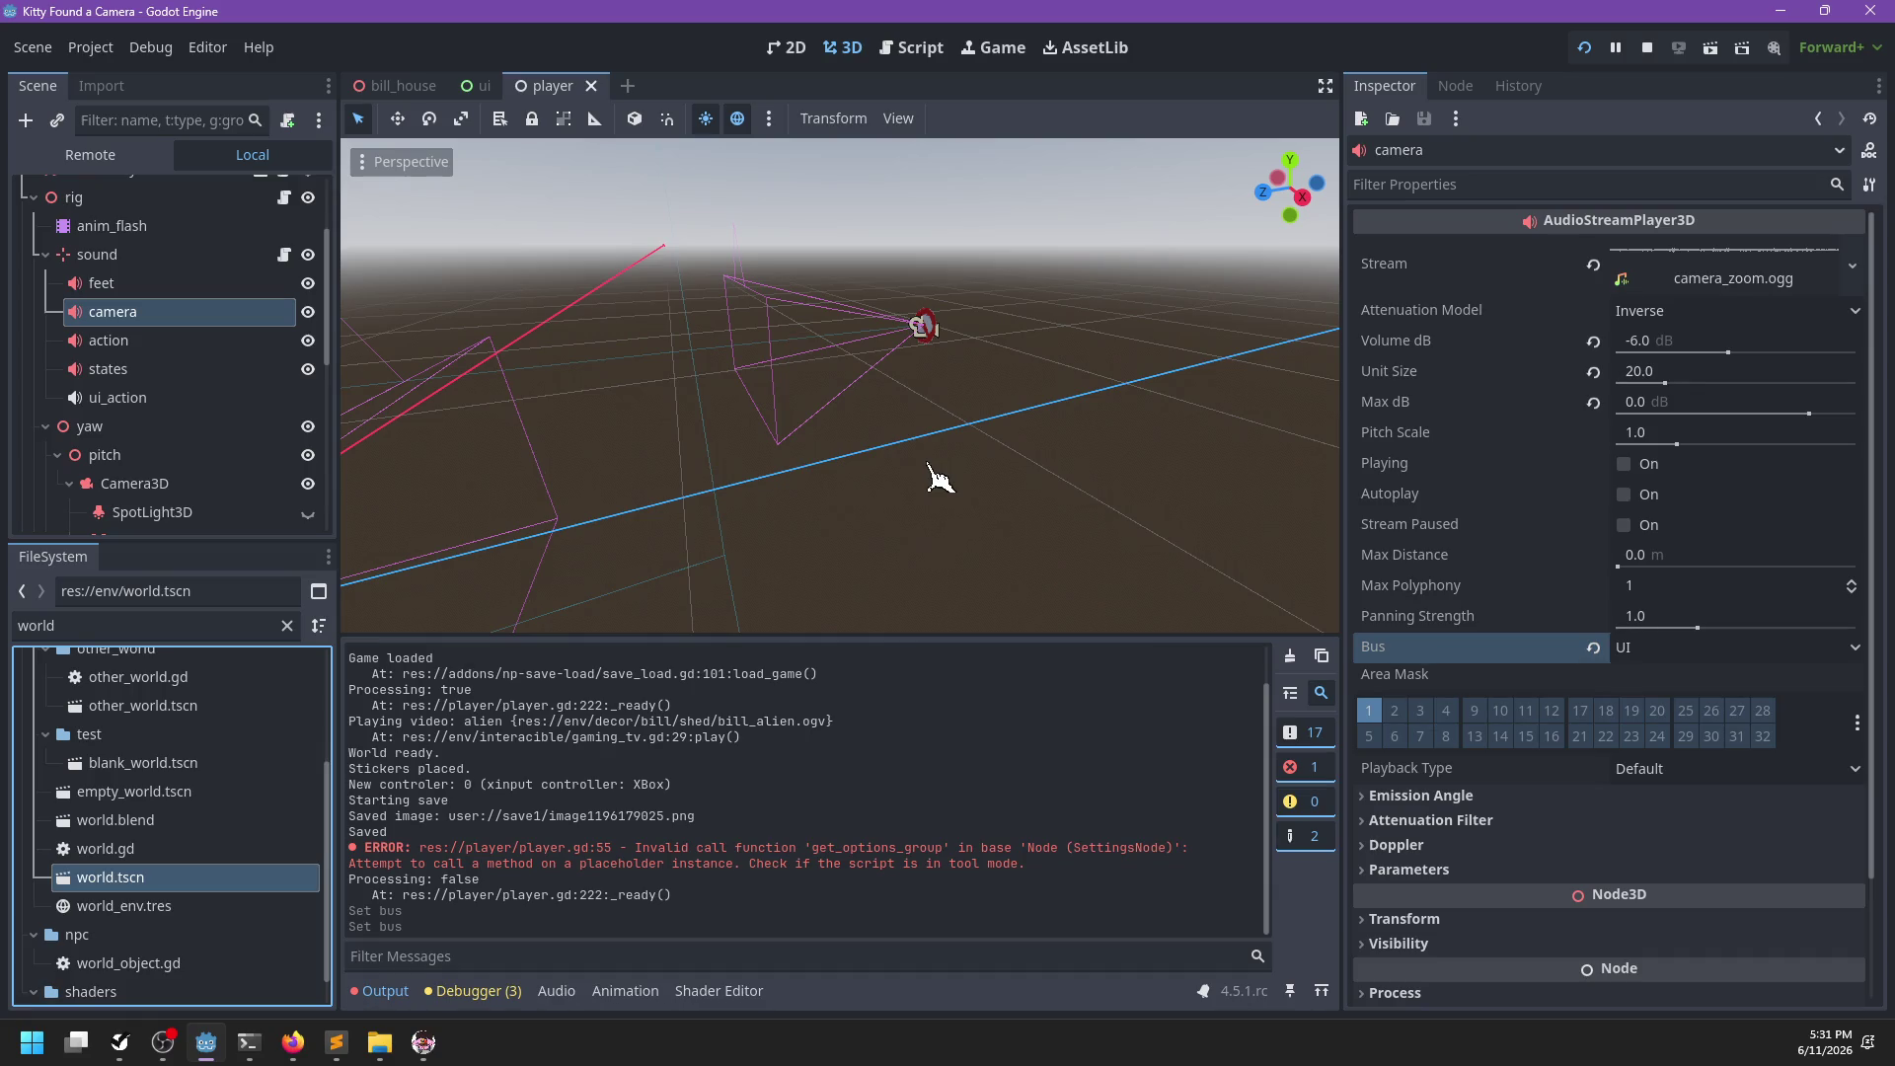
{"action": "key", "text": "F5"}
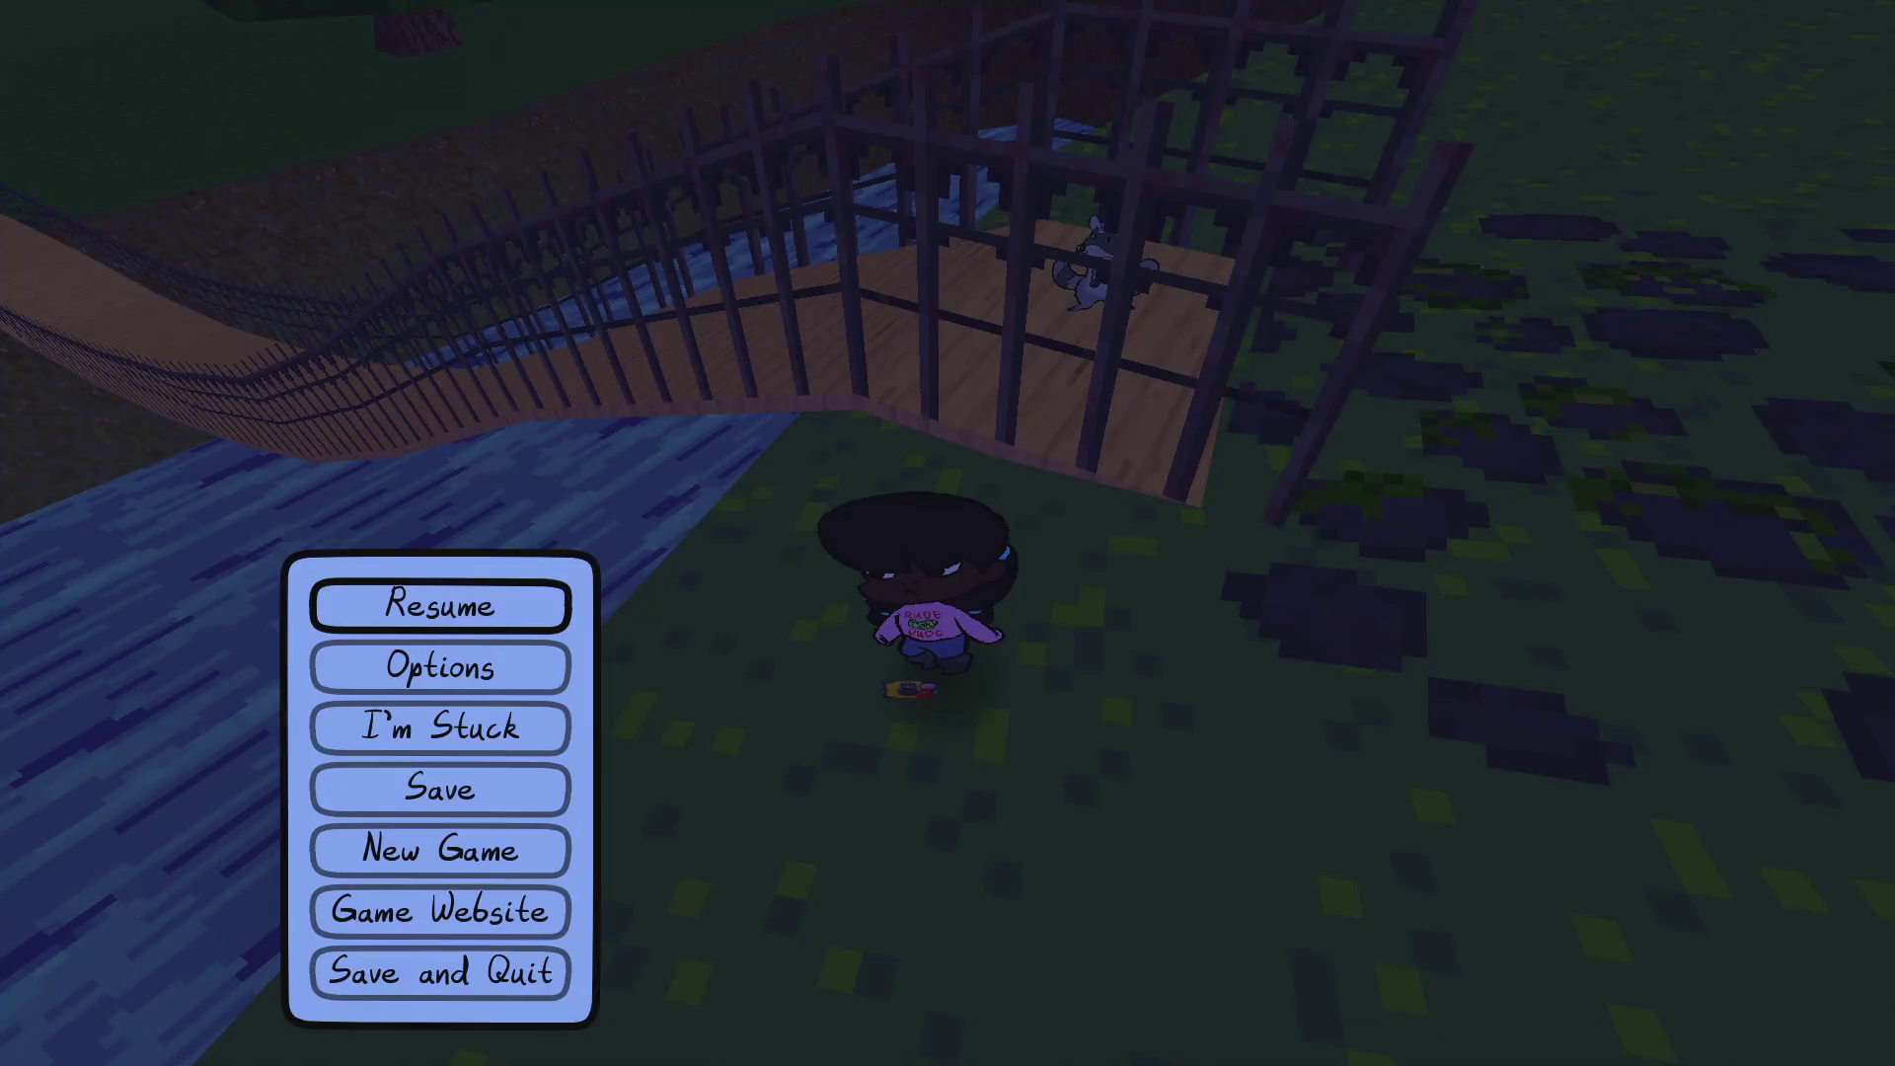
{"action": "key", "text": "Escape"}
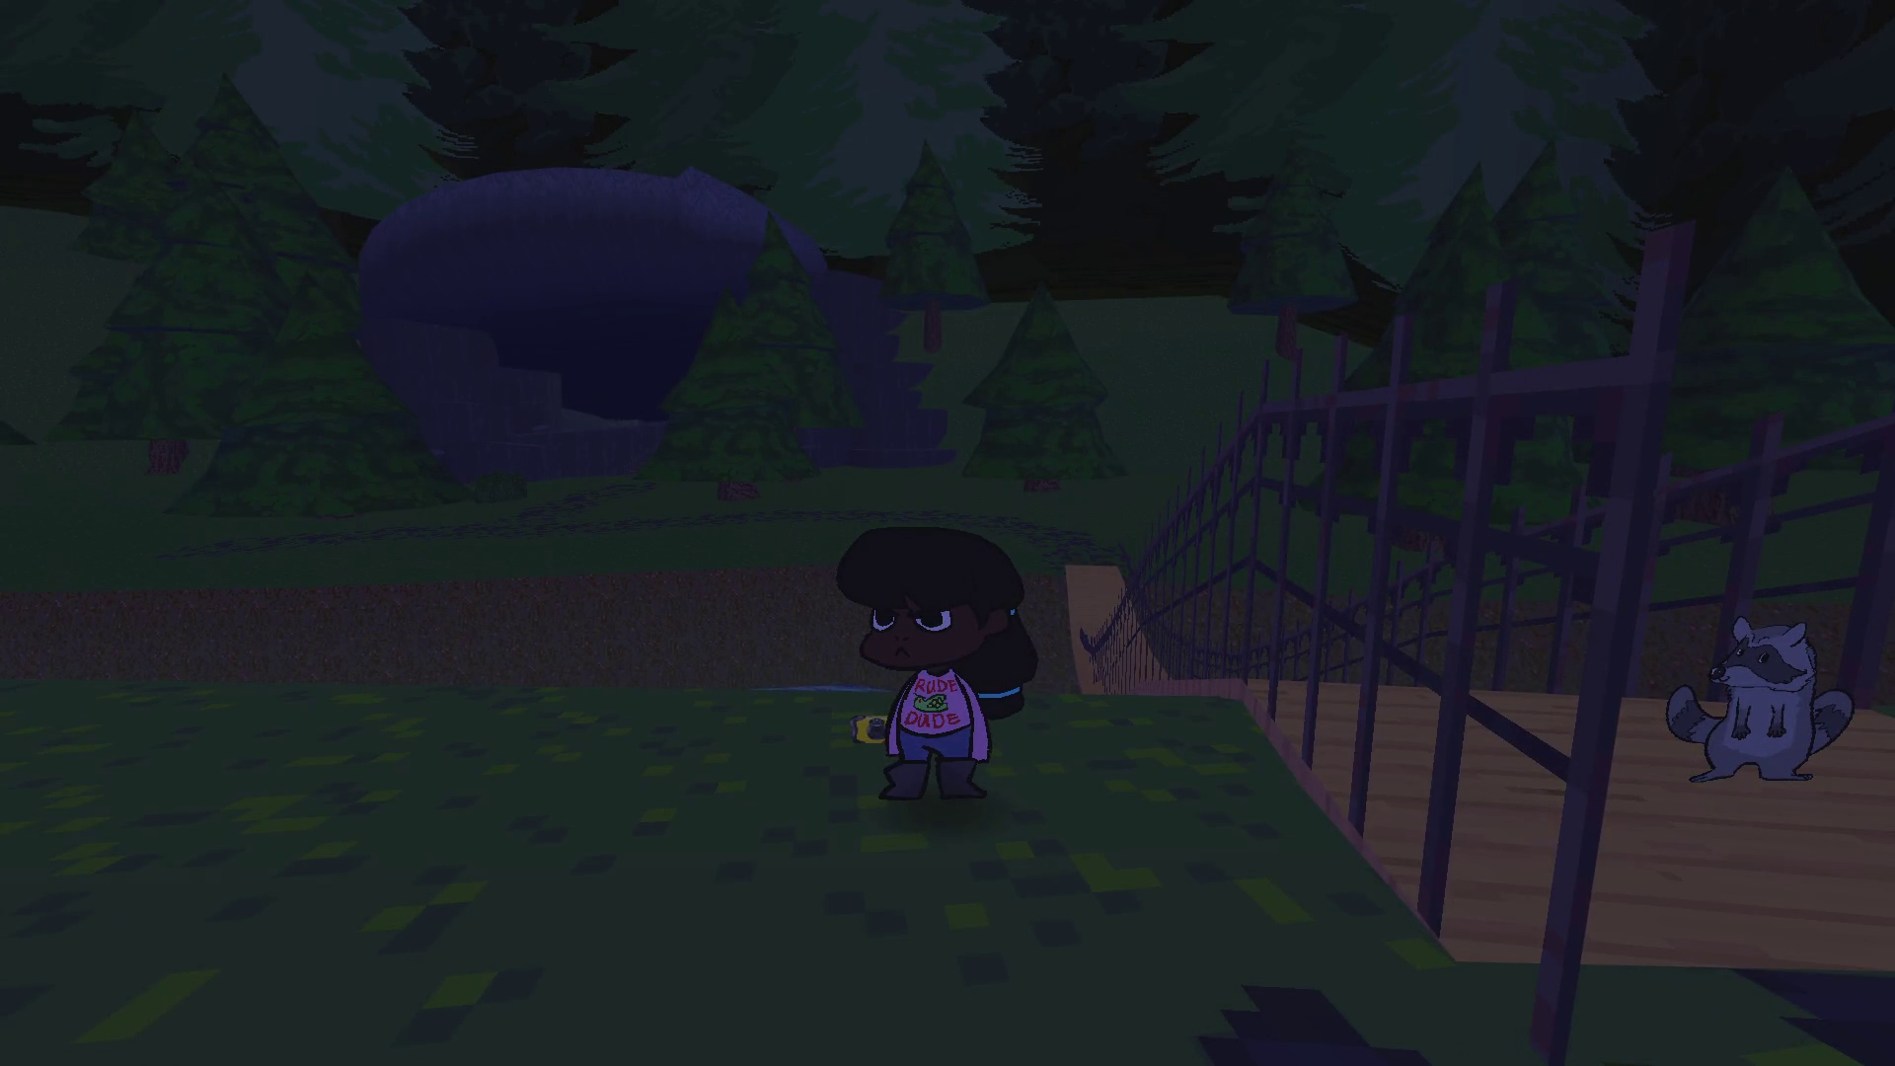
{"action": "key", "text": "alt+F4"}
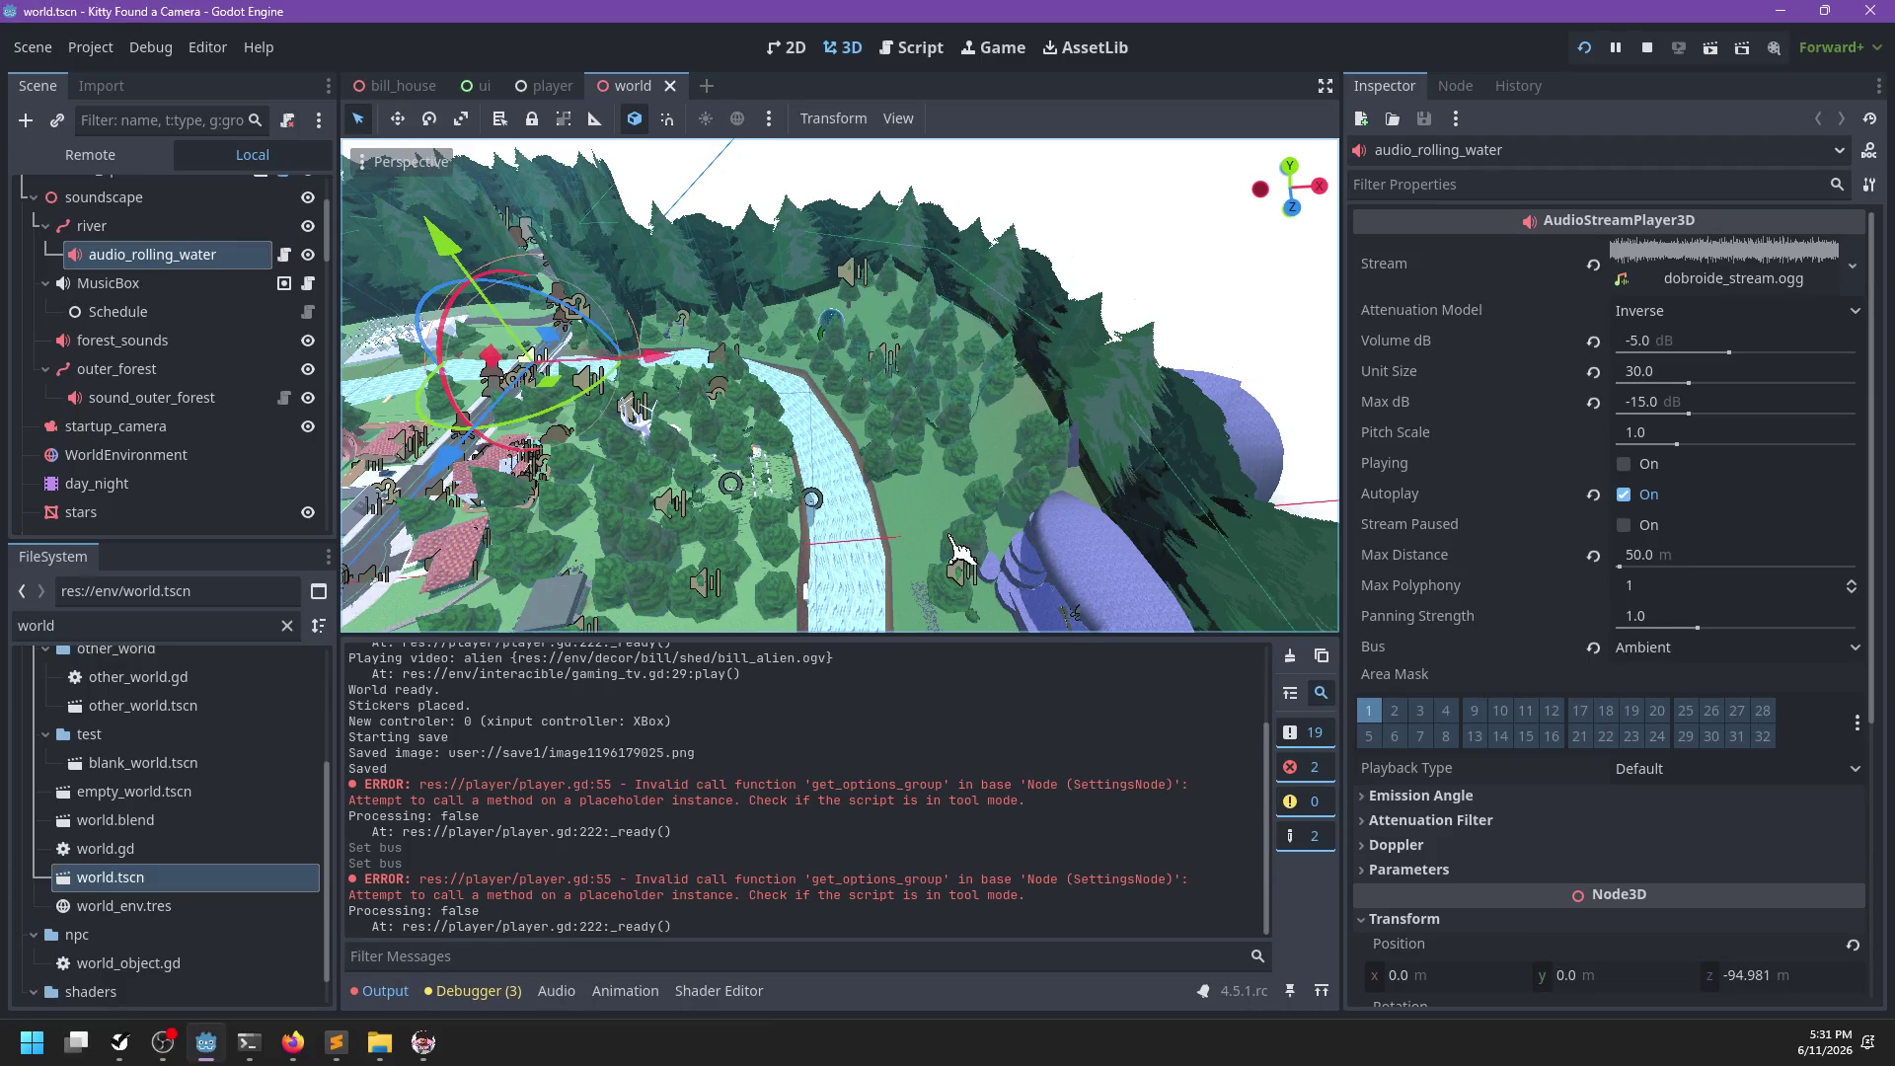
Orbit over the river and select raccoon_barier's collision shape at the bridge
{"action": "left_click_drag", "start_coordinate": [893, 484], "coordinate": [1089, 503]}
{"action": "left_click", "coordinate": [762, 423]}
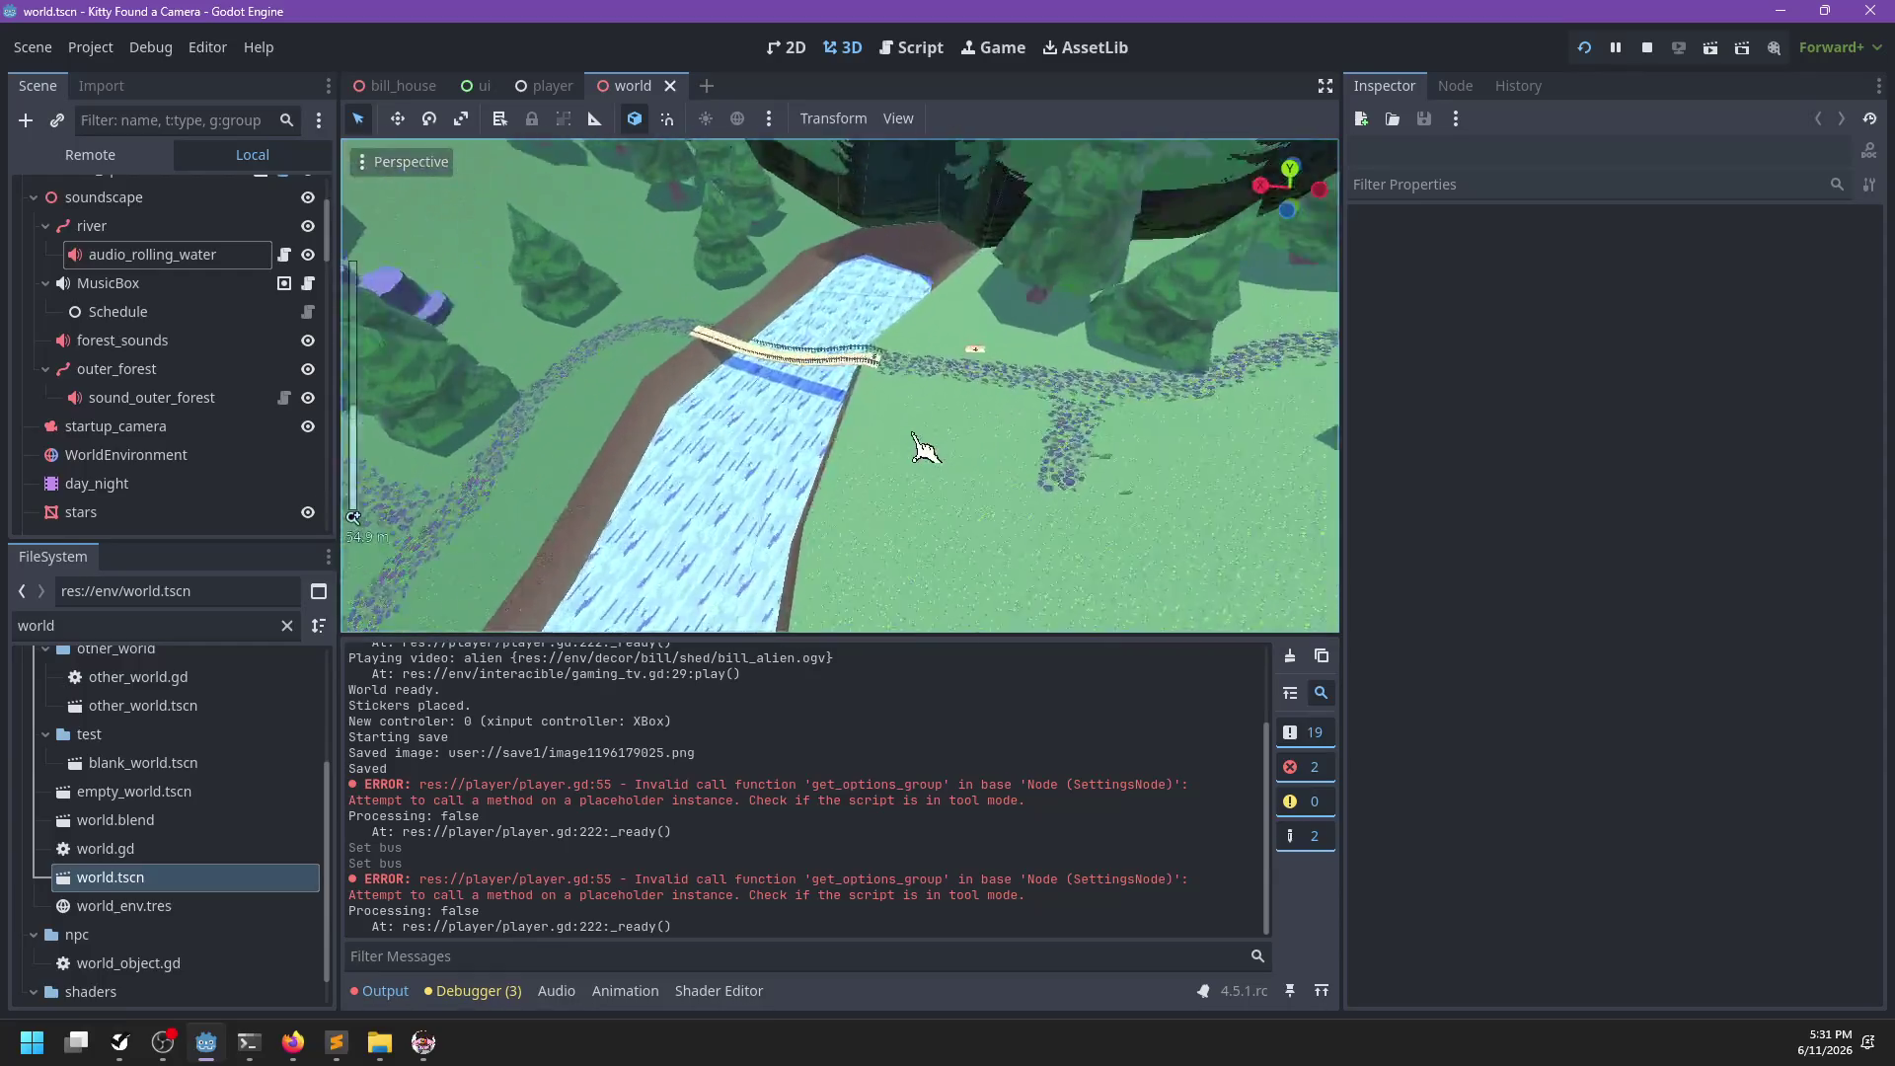
{"action": "left_click", "coordinate": [963, 264]}
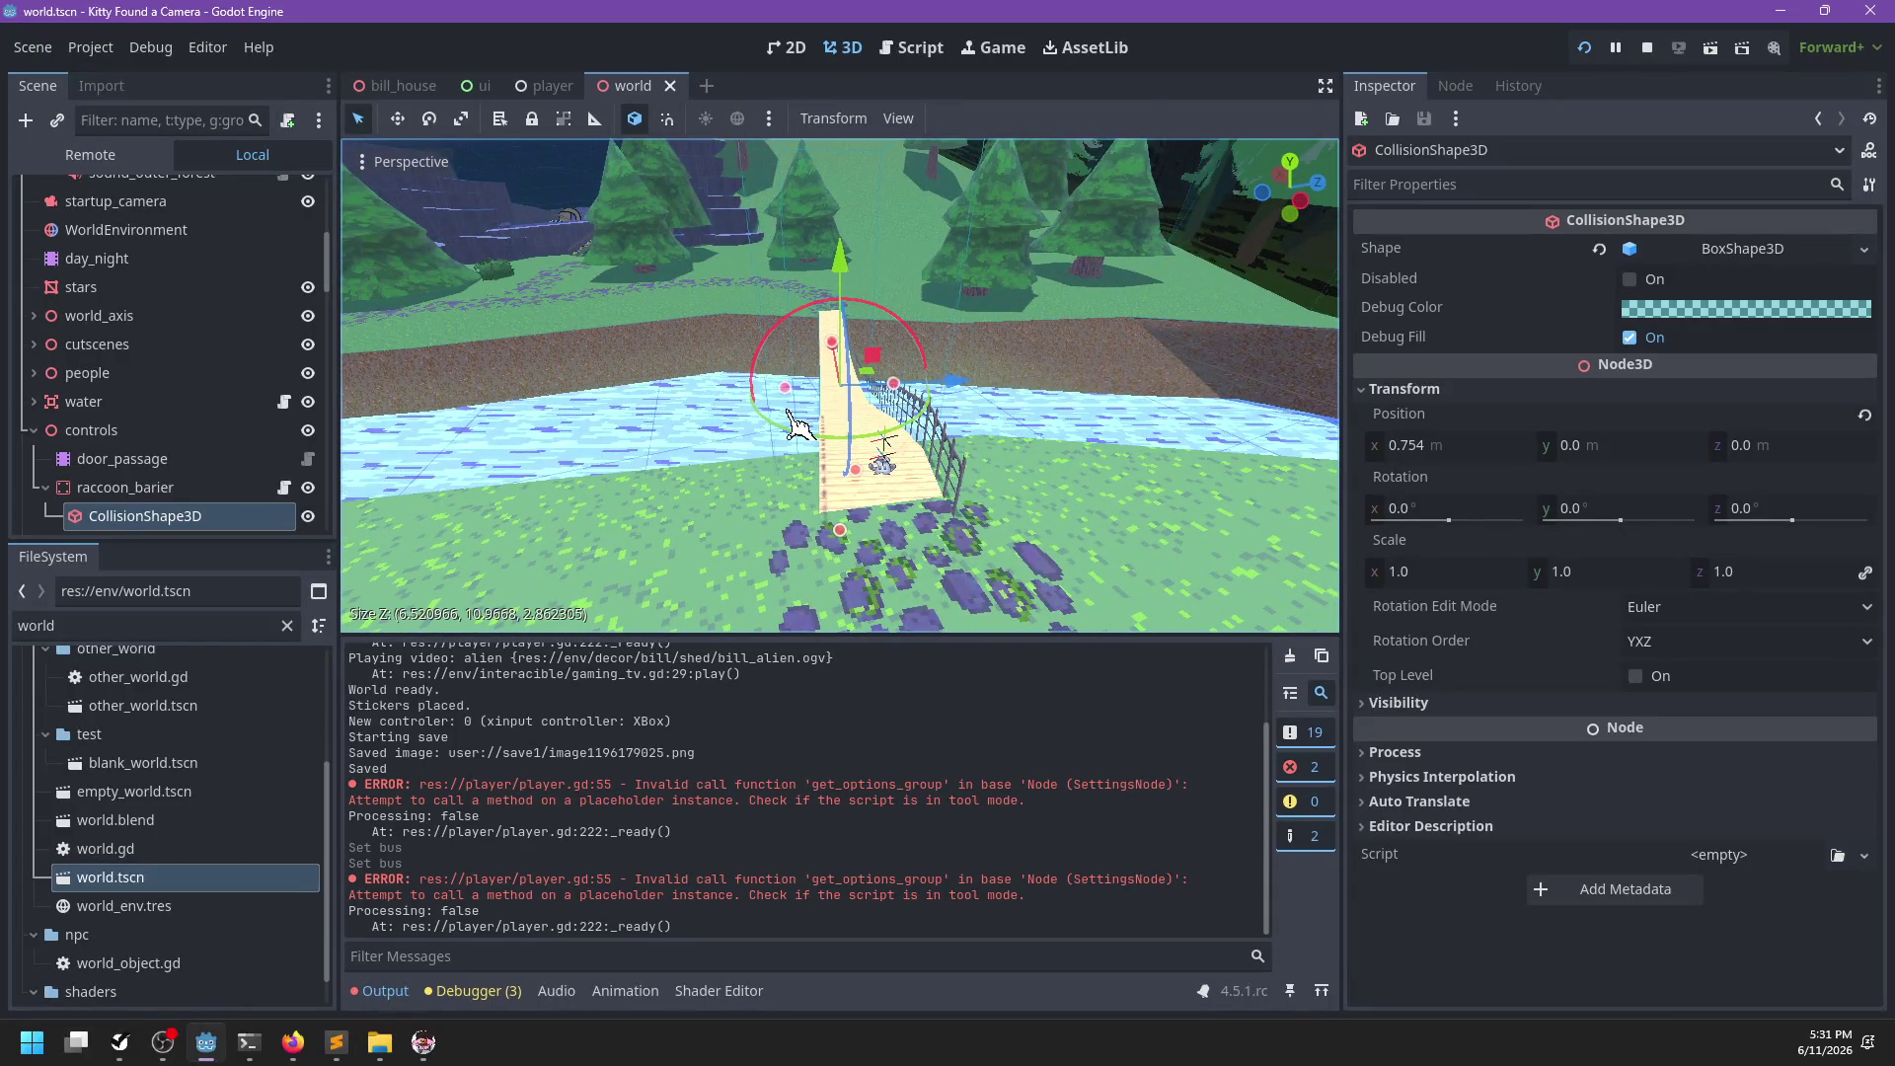
Lengthen the raccoon_barier collision box and slide it along the bridge
{"action": "left_click_drag", "start_coordinate": [794, 424], "coordinate": [888, 449]}
{"action": "scroll", "coordinate": [888, 449], "scroll_direction": "down", "scroll_amount": 2}
{"action": "mouse_move", "coordinate": [983, 388]}
{"action": "left_mouse_down"}
{"action": "mouse_move", "coordinate": [897, 477]}
{"action": "mouse_move", "coordinate": [917, 353]}
{"action": "mouse_move", "coordinate": [913, 375]}
{"action": "mouse_move", "coordinate": [963, 390]}
{"action": "mouse_move", "coordinate": [967, 367]}
{"action": "mouse_move", "coordinate": [918, 425]}
{"action": "left_mouse_up"}
In Top view, rotate the box to -0.9° to align with the bridge and save world.tscn
{"action": "key", "text": "KP_1"}
{"action": "left_click_drag", "start_coordinate": [982, 306], "coordinate": [811, 536]}
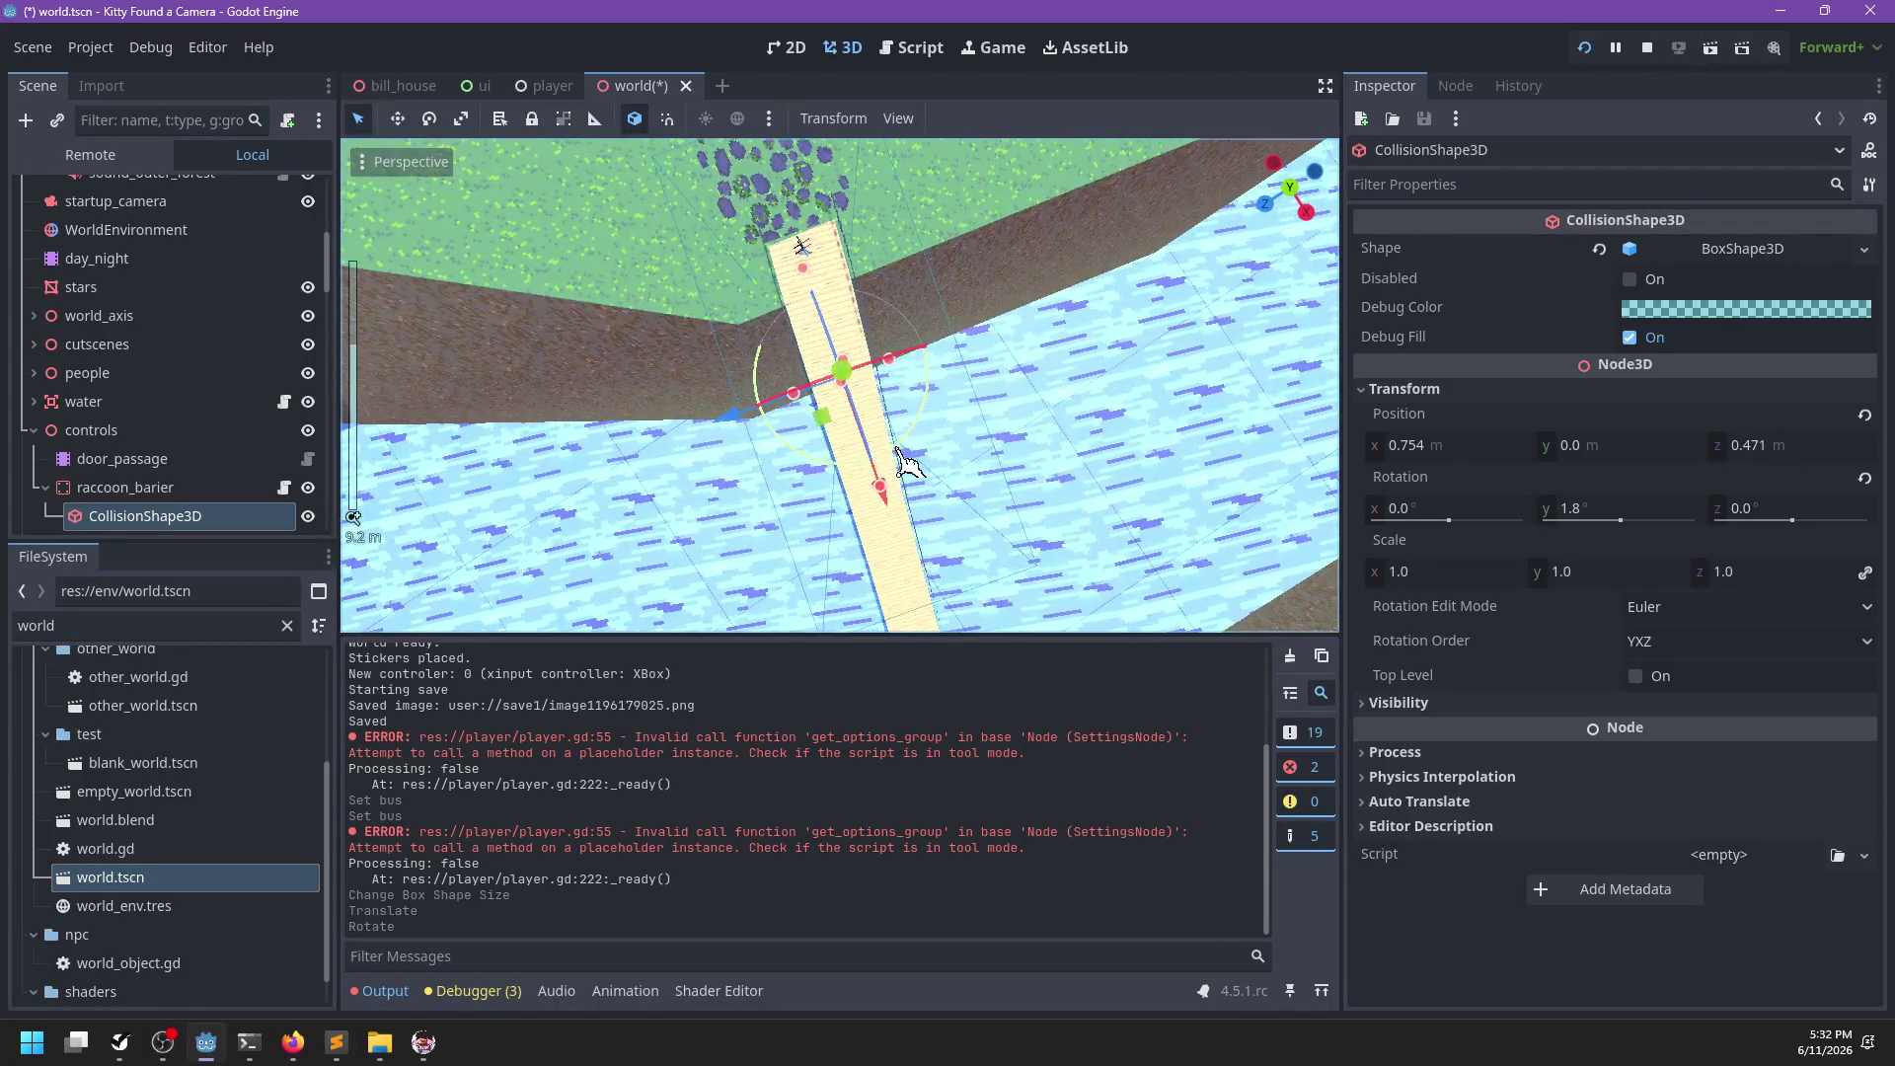
{"action": "key", "text": "KP_7"}
{"action": "scroll", "coordinate": [941, 435], "scroll_direction": "up", "scroll_amount": 2}
{"action": "mouse_move", "coordinate": [875, 460]}
{"action": "left_mouse_down"}
{"action": "mouse_move", "coordinate": [827, 452]}
{"action": "mouse_move", "coordinate": [856, 419]}
{"action": "mouse_move", "coordinate": [858, 470]}
{"action": "mouse_move", "coordinate": [867, 434]}
{"action": "left_mouse_up"}
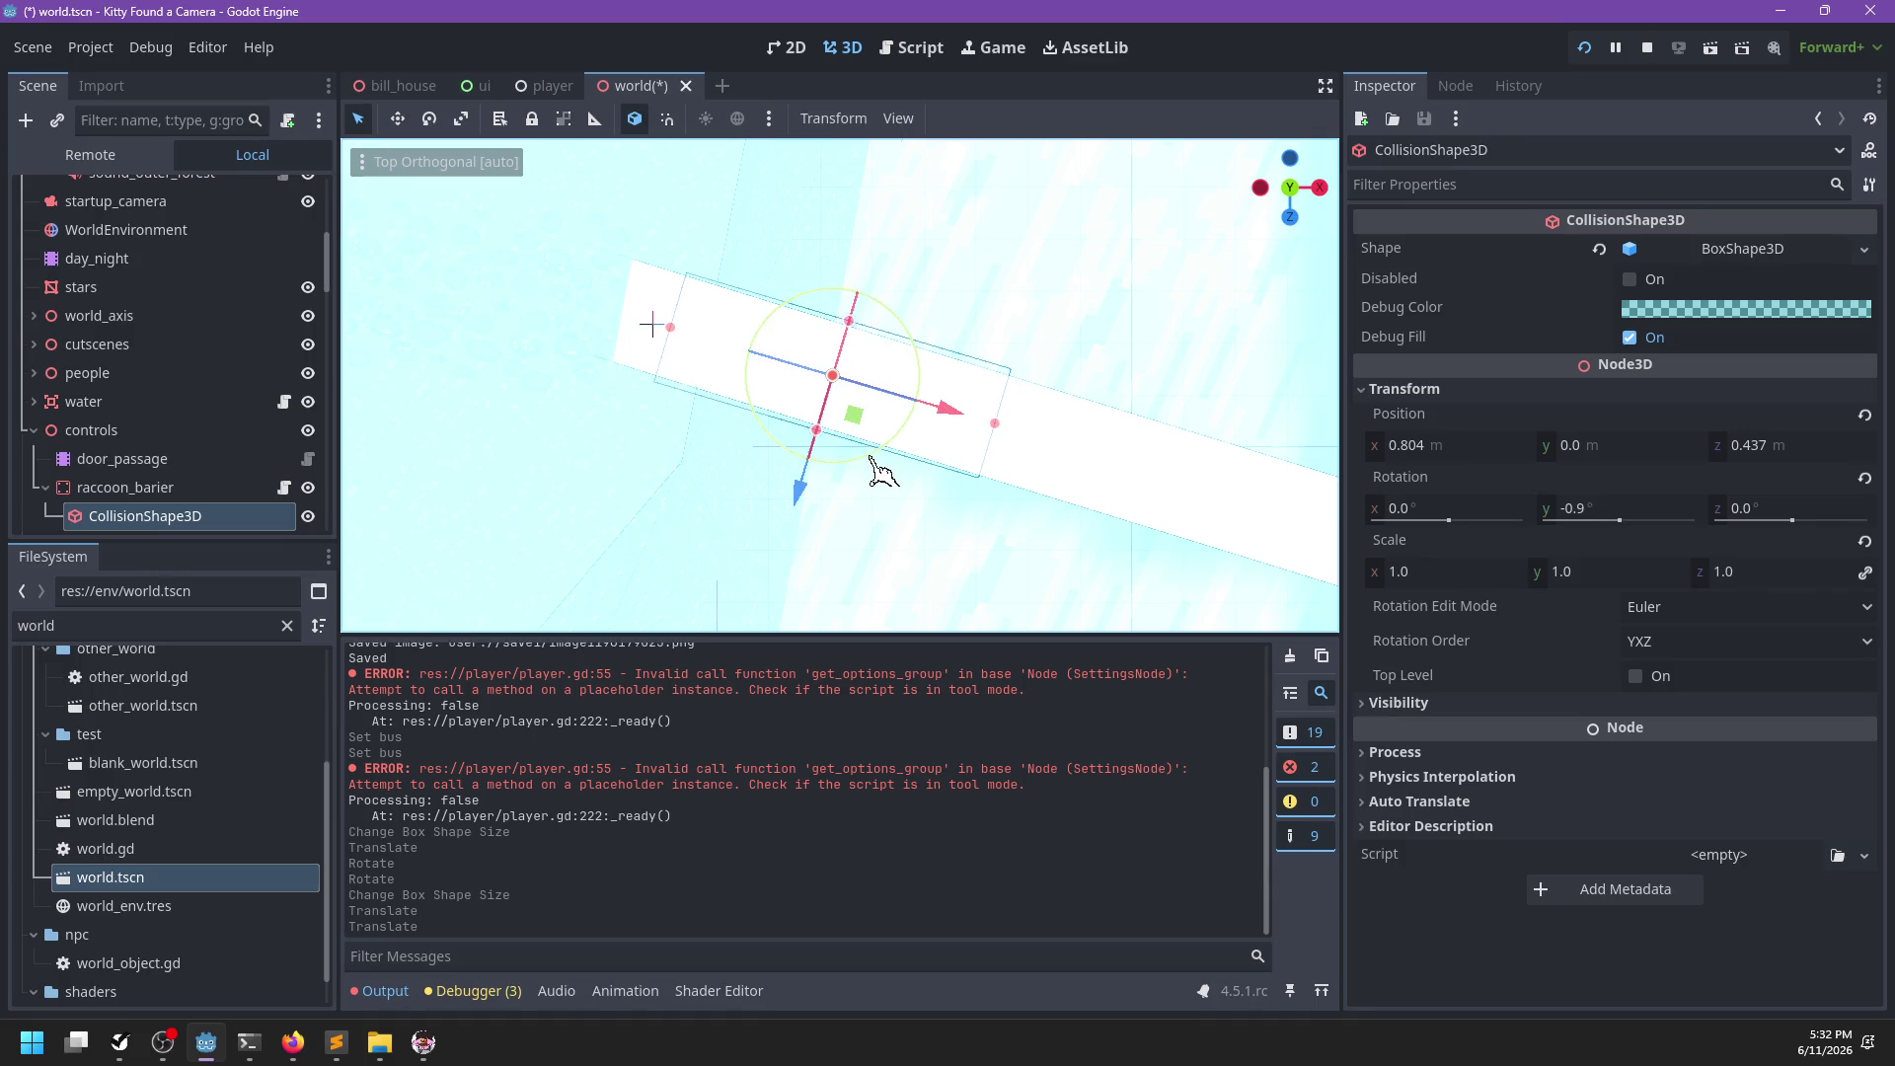
{"action": "key", "text": "ctrl+s"}
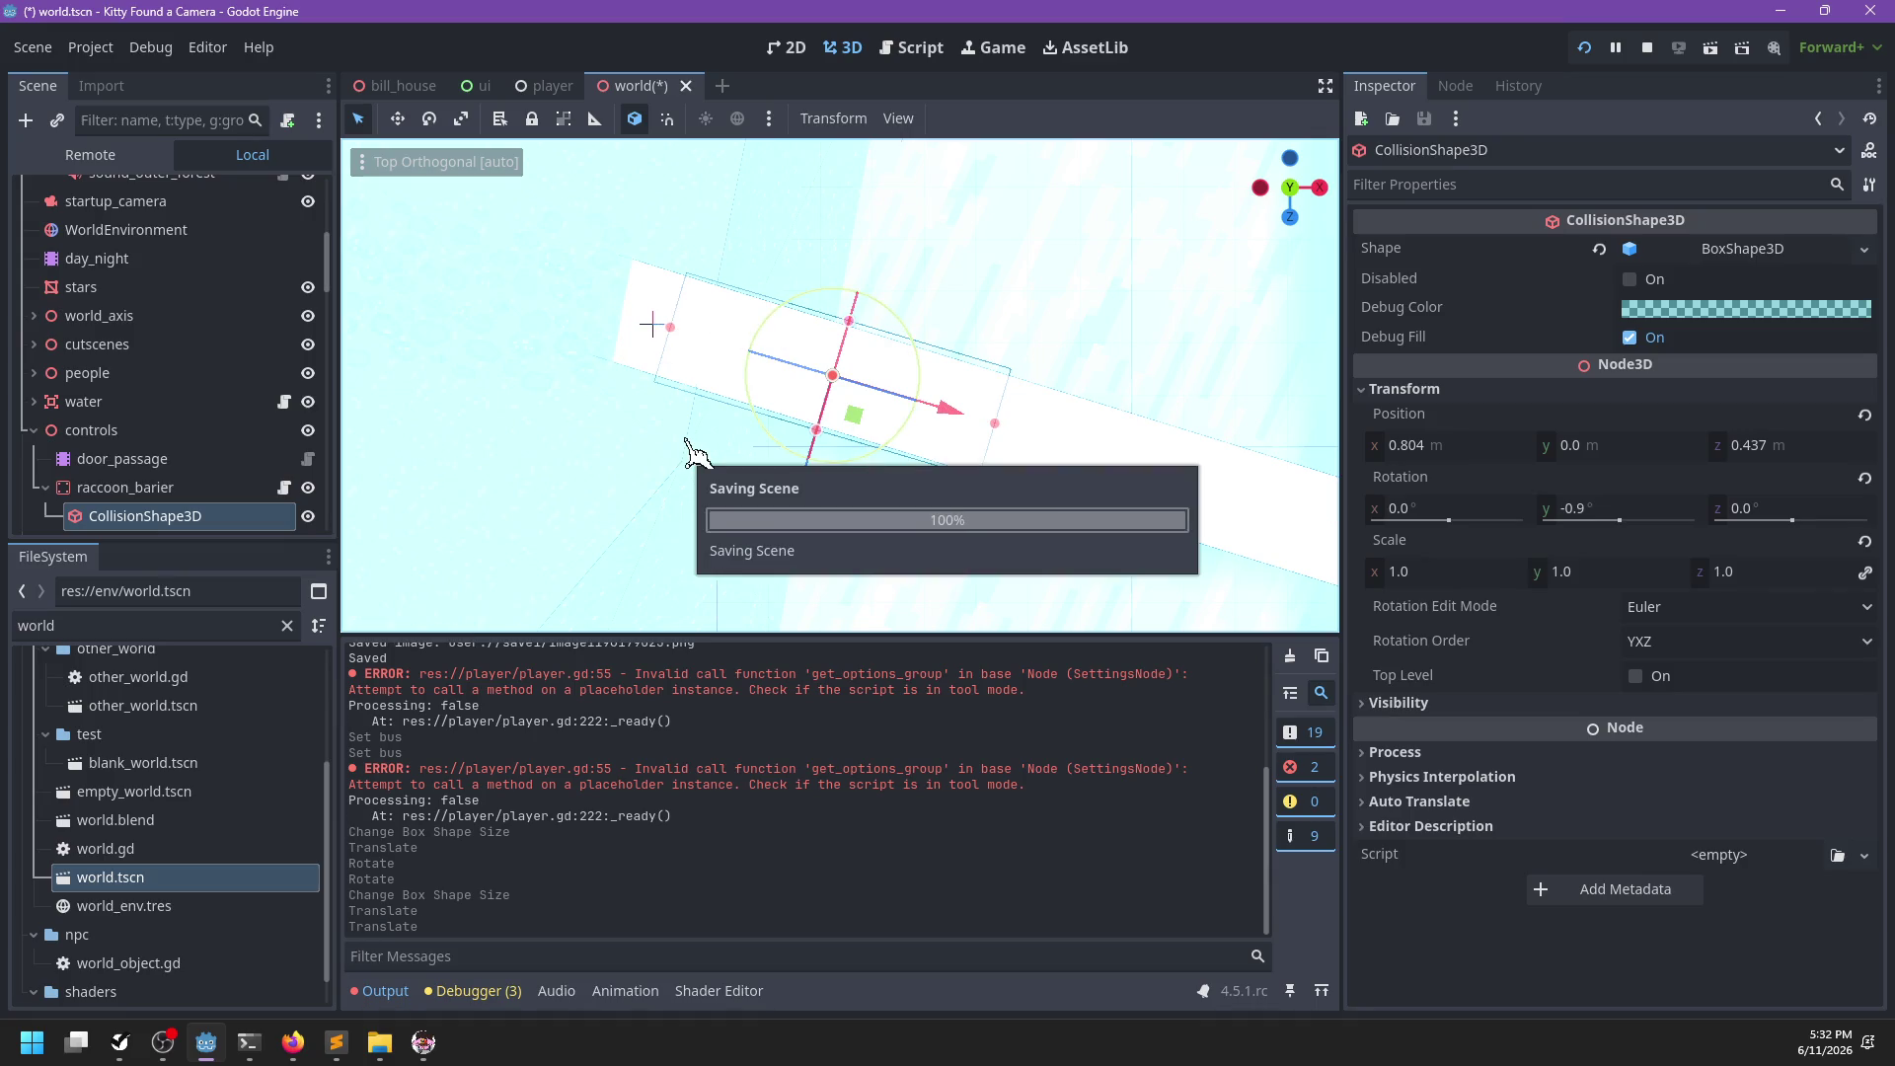
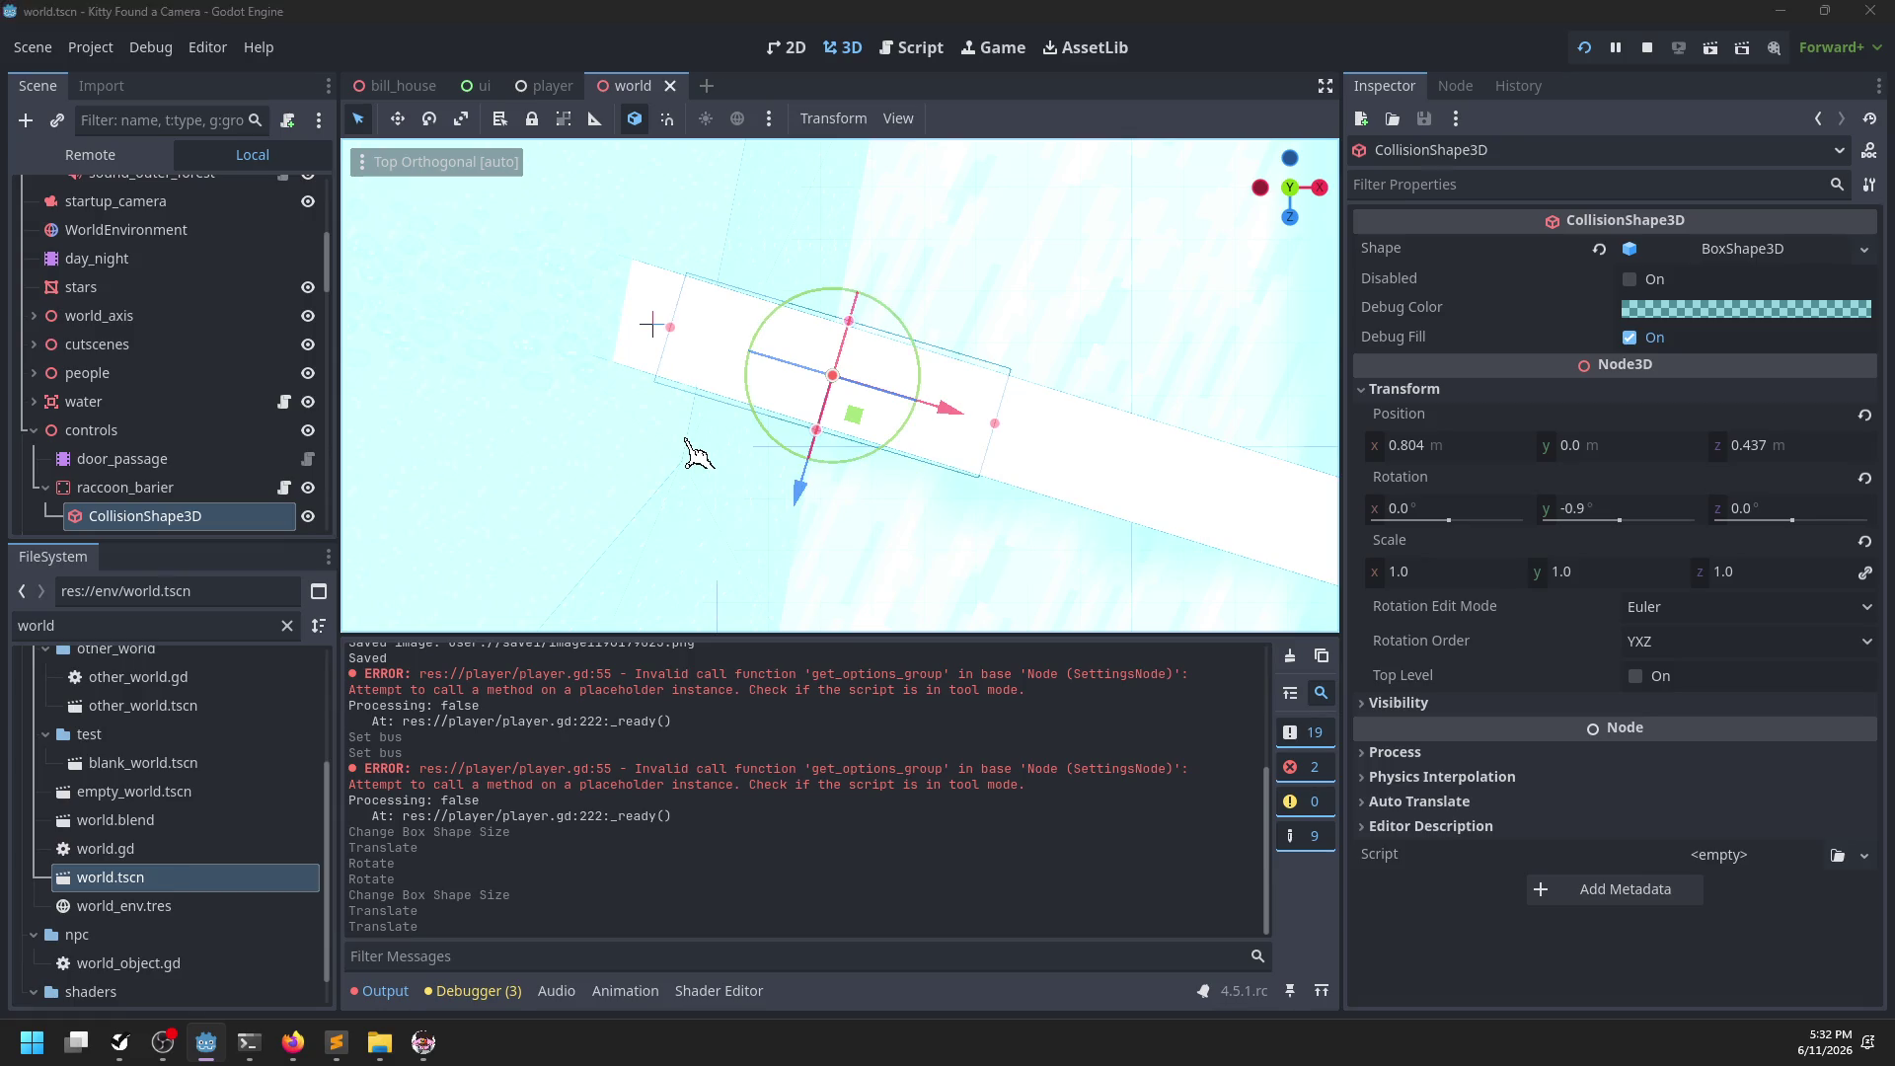
Walk the character across the bridge by the raccoon and down into the river
{"action": "key", "text": "w"}
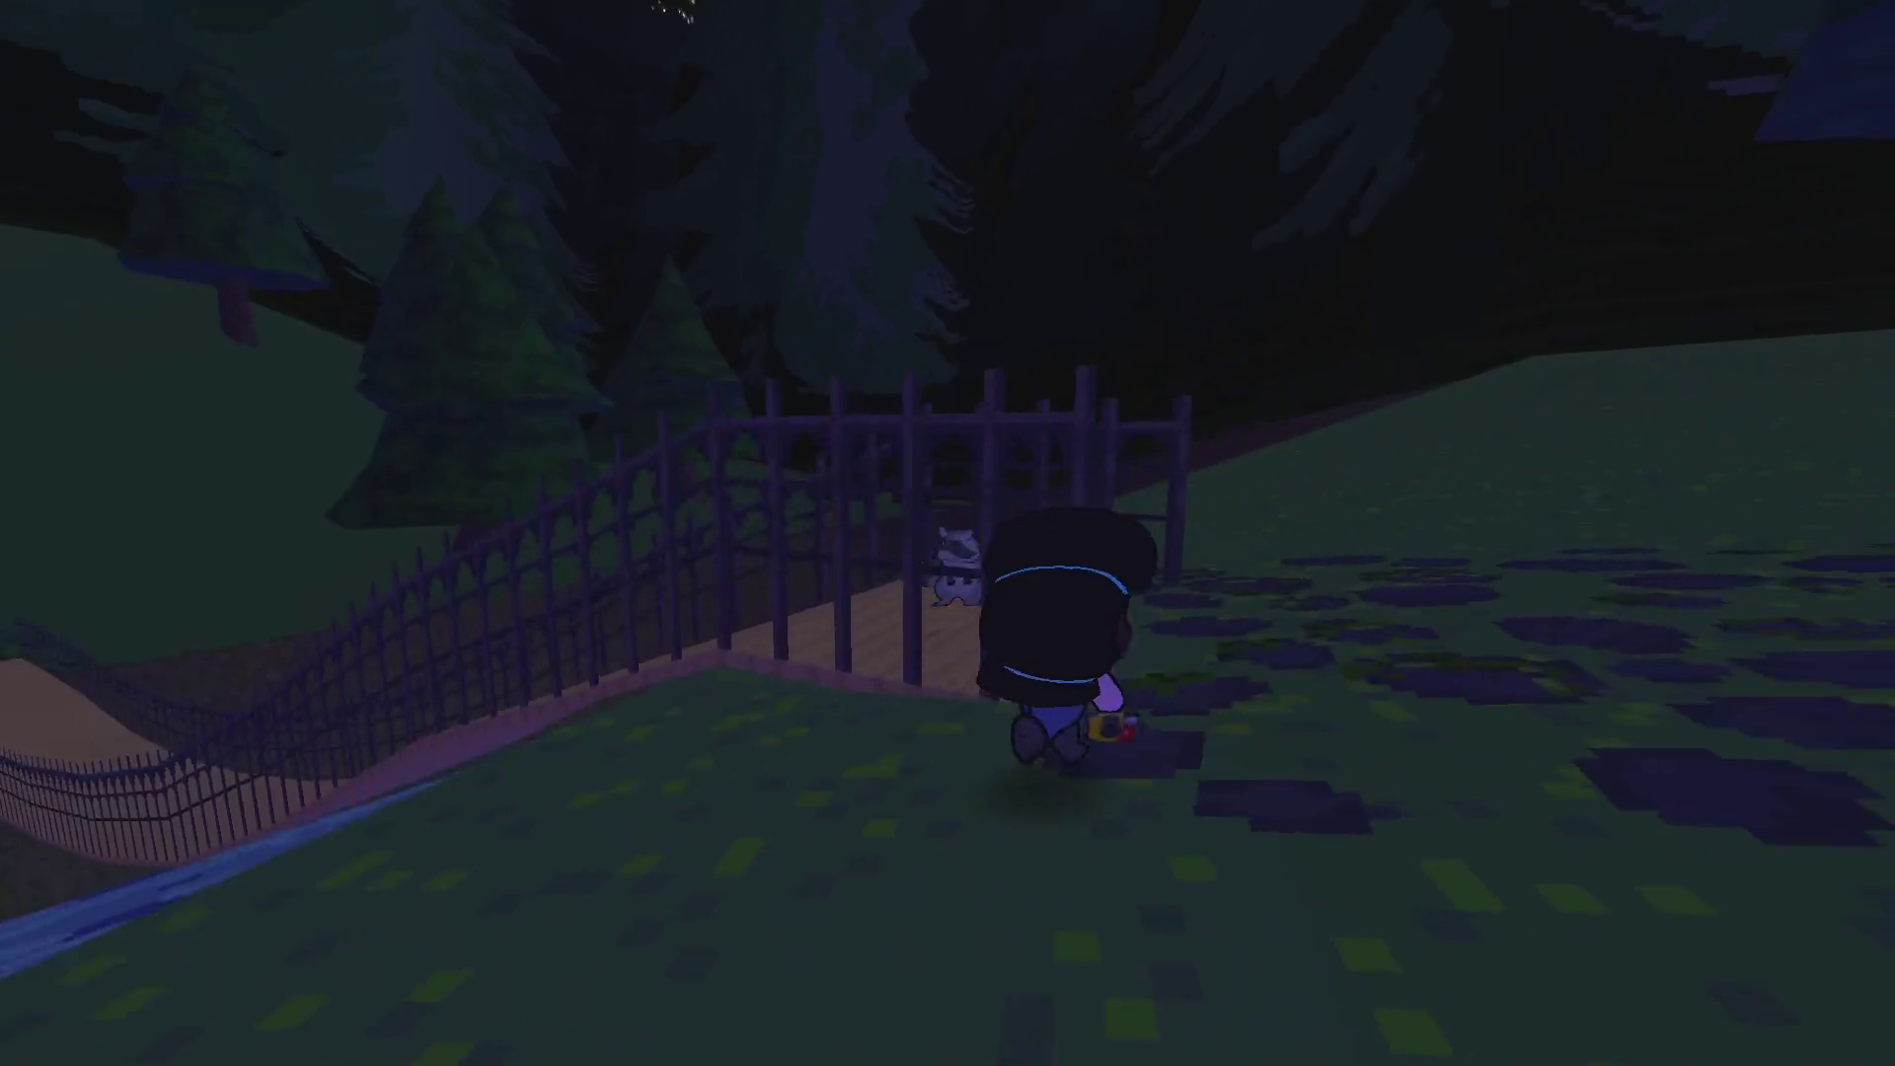
{"action": "key", "text": "s"}
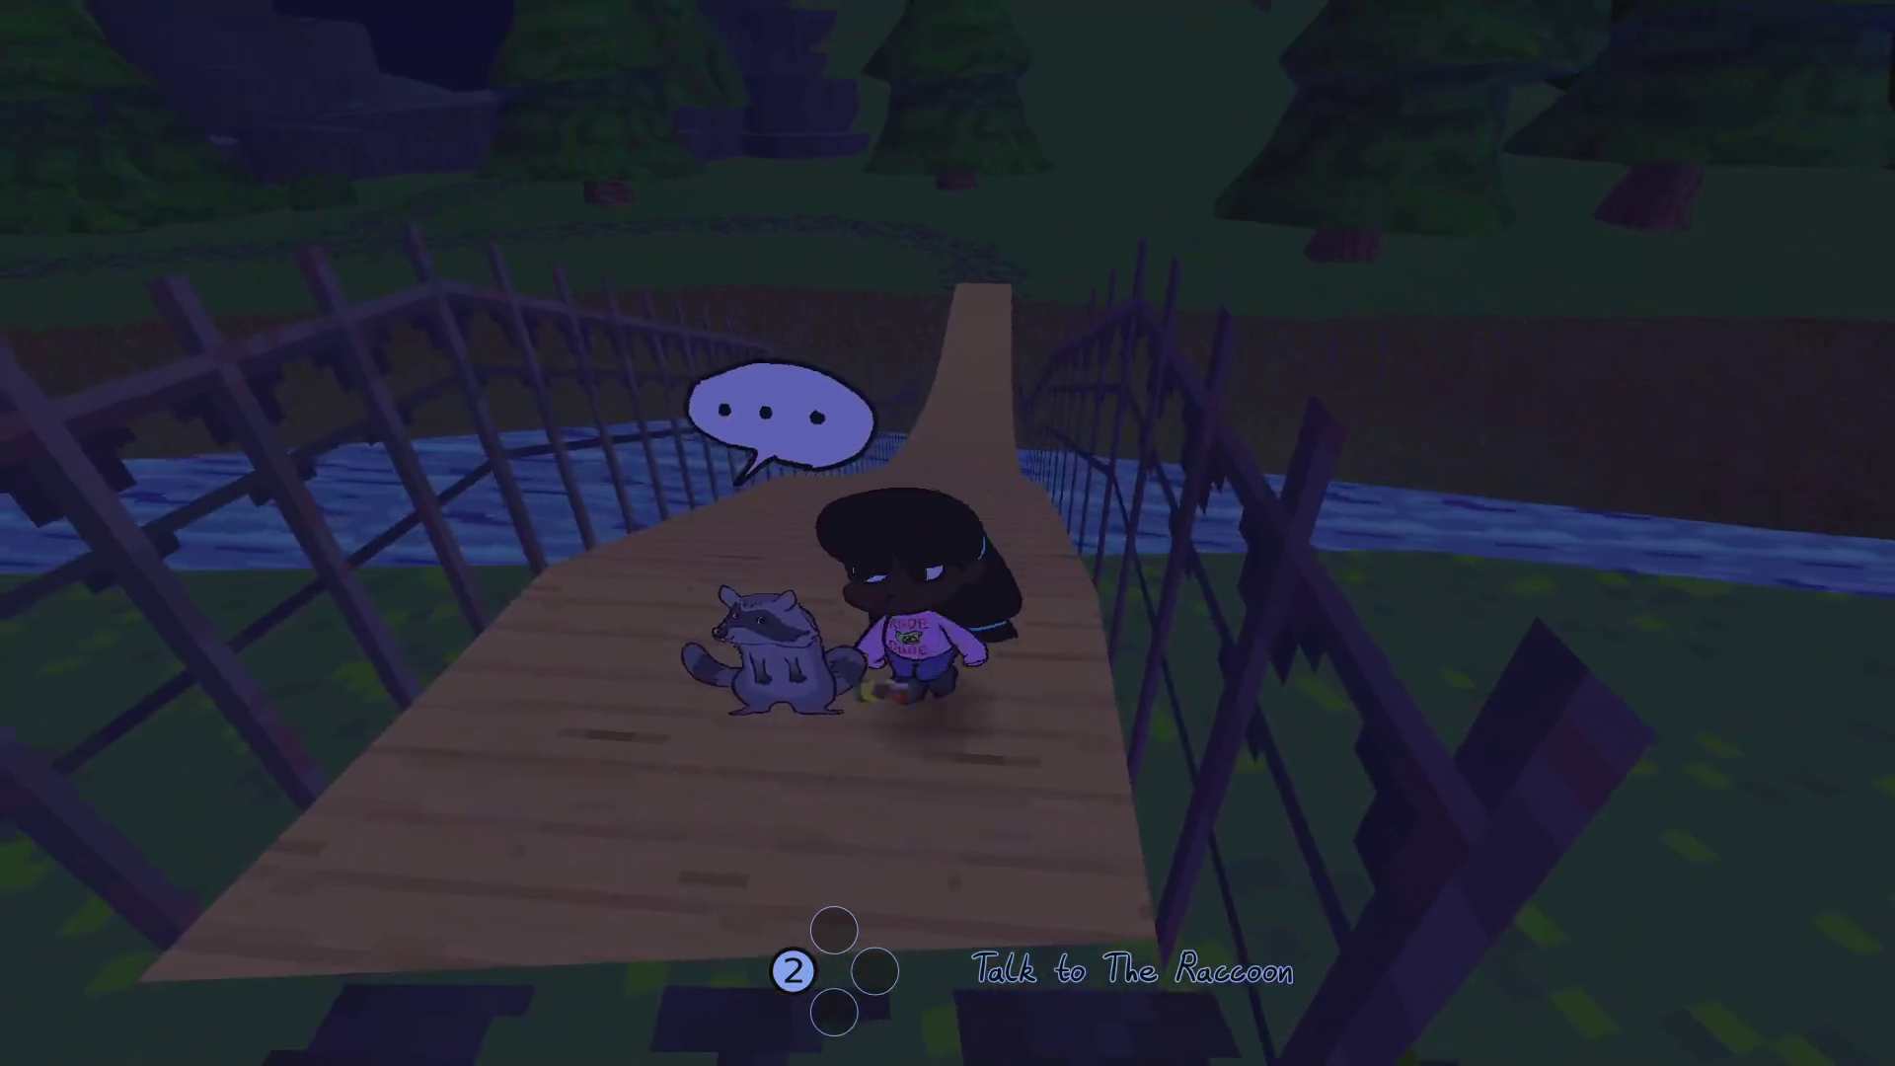
{"action": "key", "text": "w"}
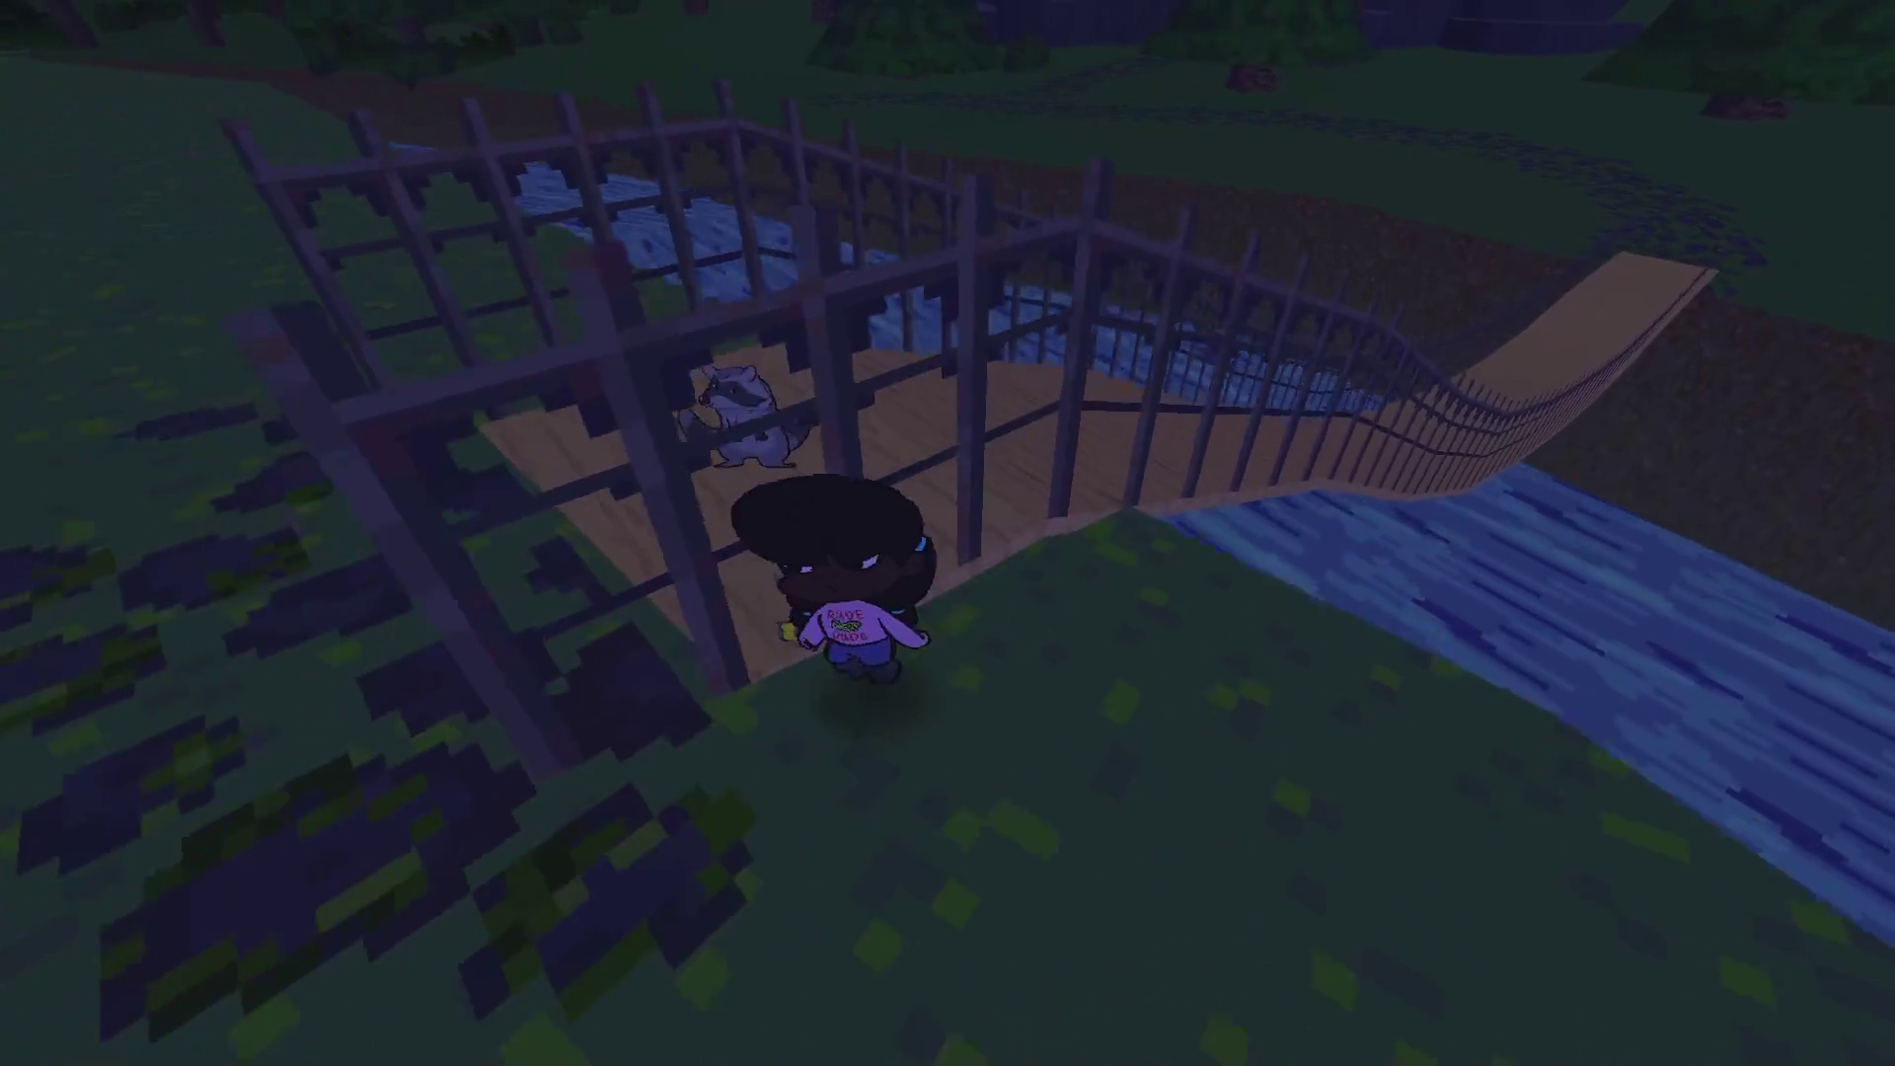
{"action": "key", "text": "d"}
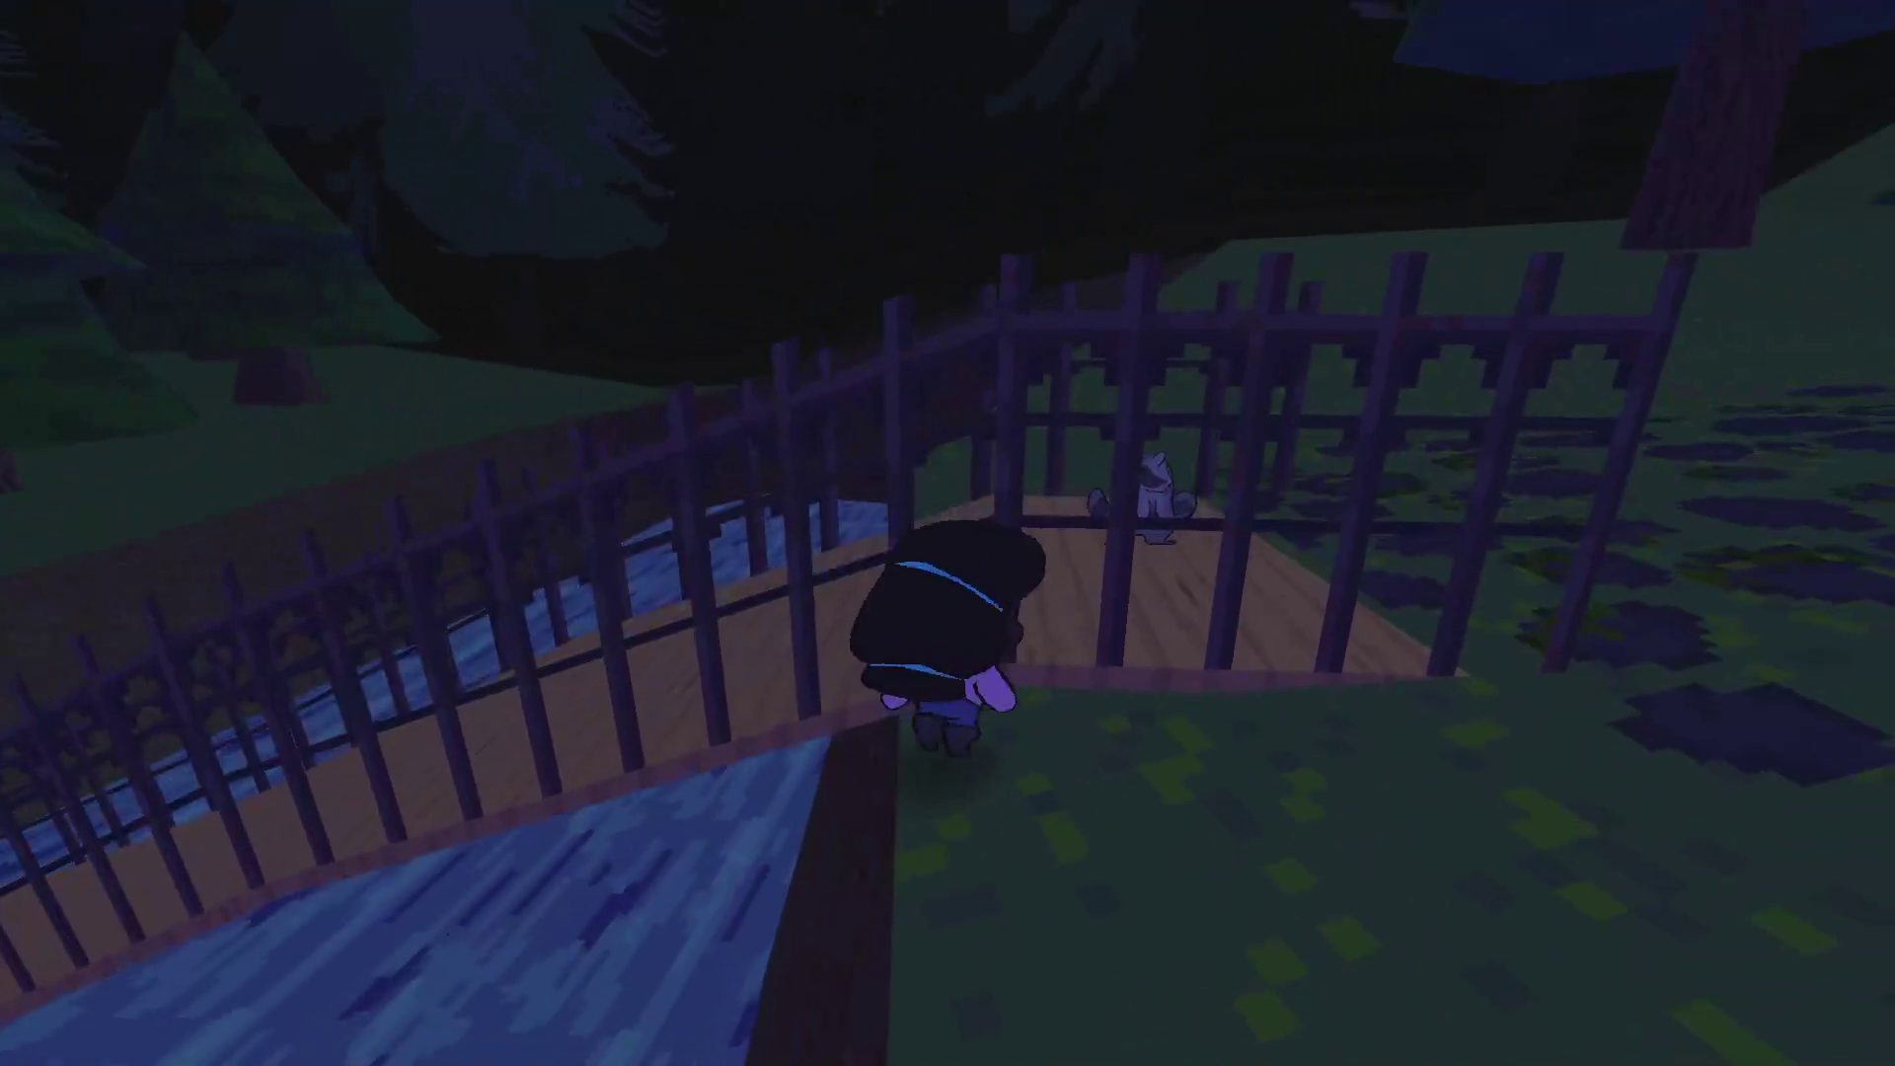
{"action": "key", "text": "a"}
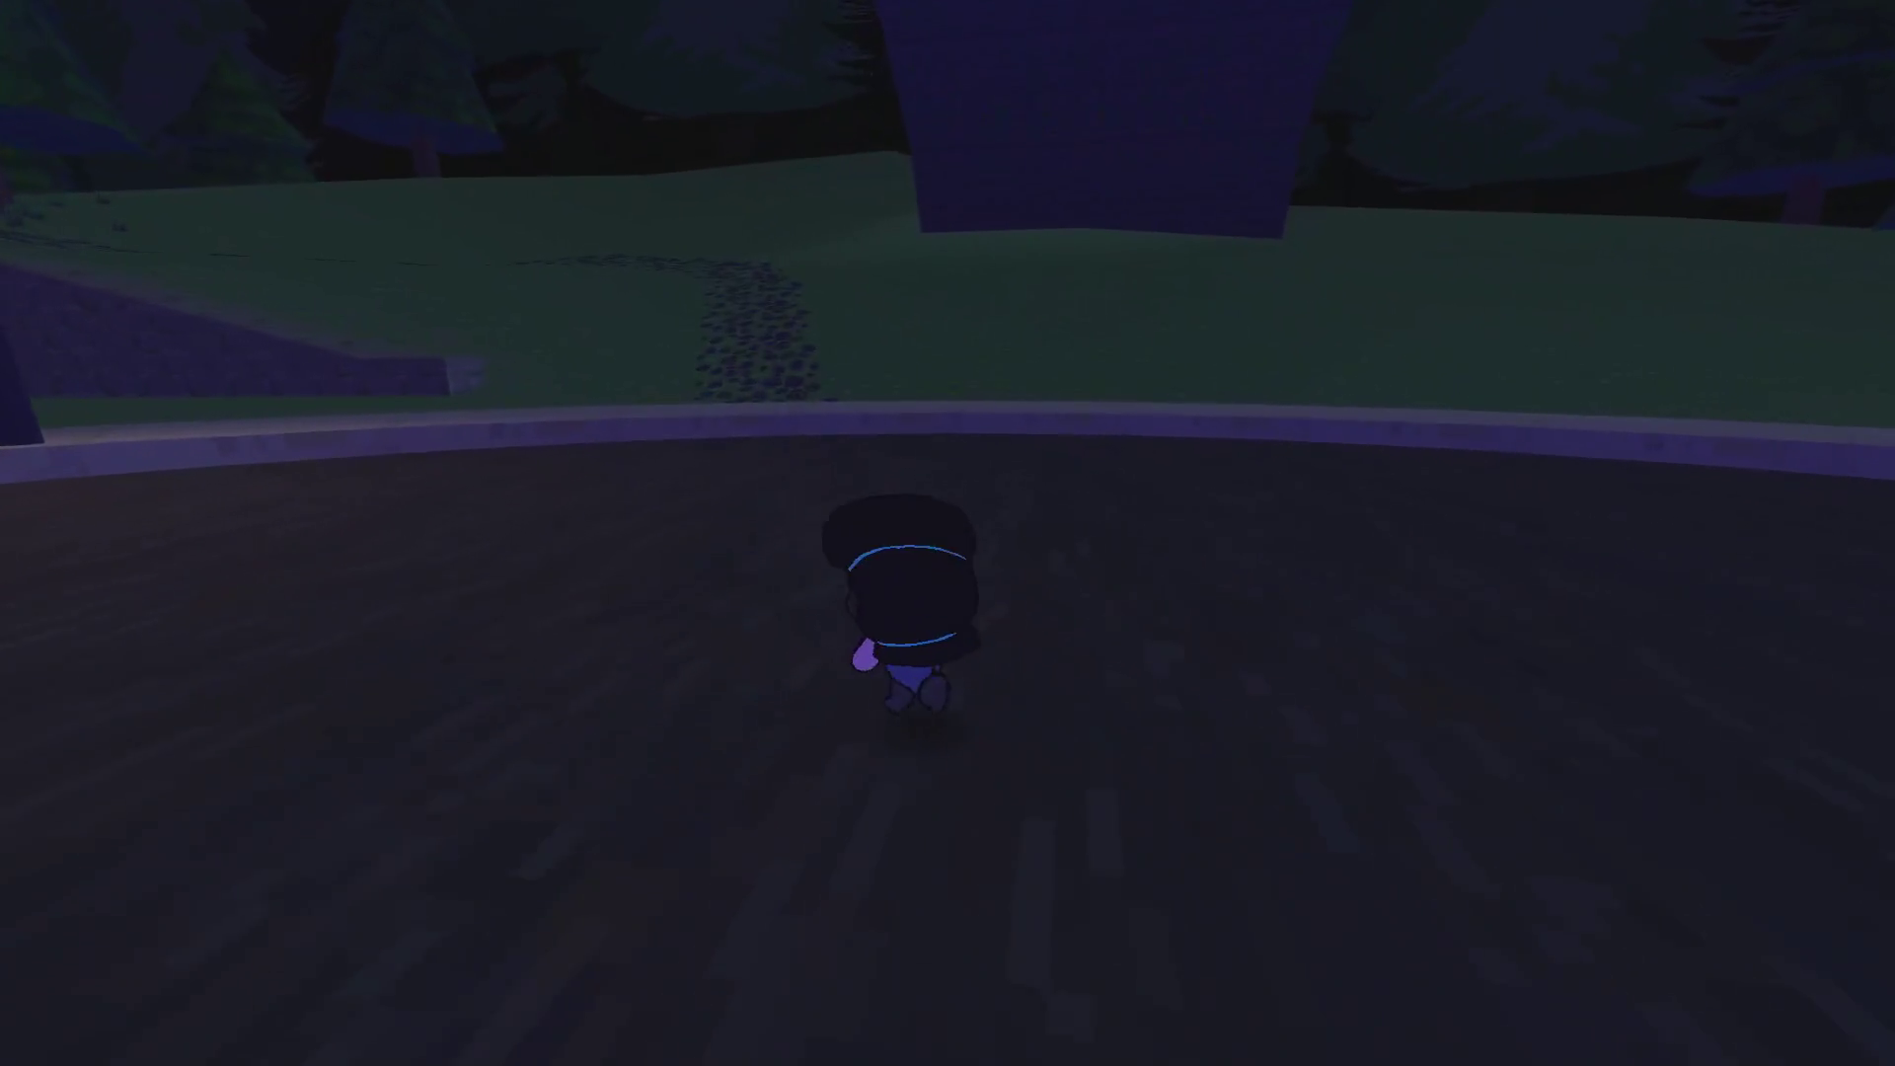
Look at the pause menu's options, then resume and photograph the sitting character with the in-game camera
{"action": "key", "text": "Escape"}
{"action": "key", "text": "Return"}
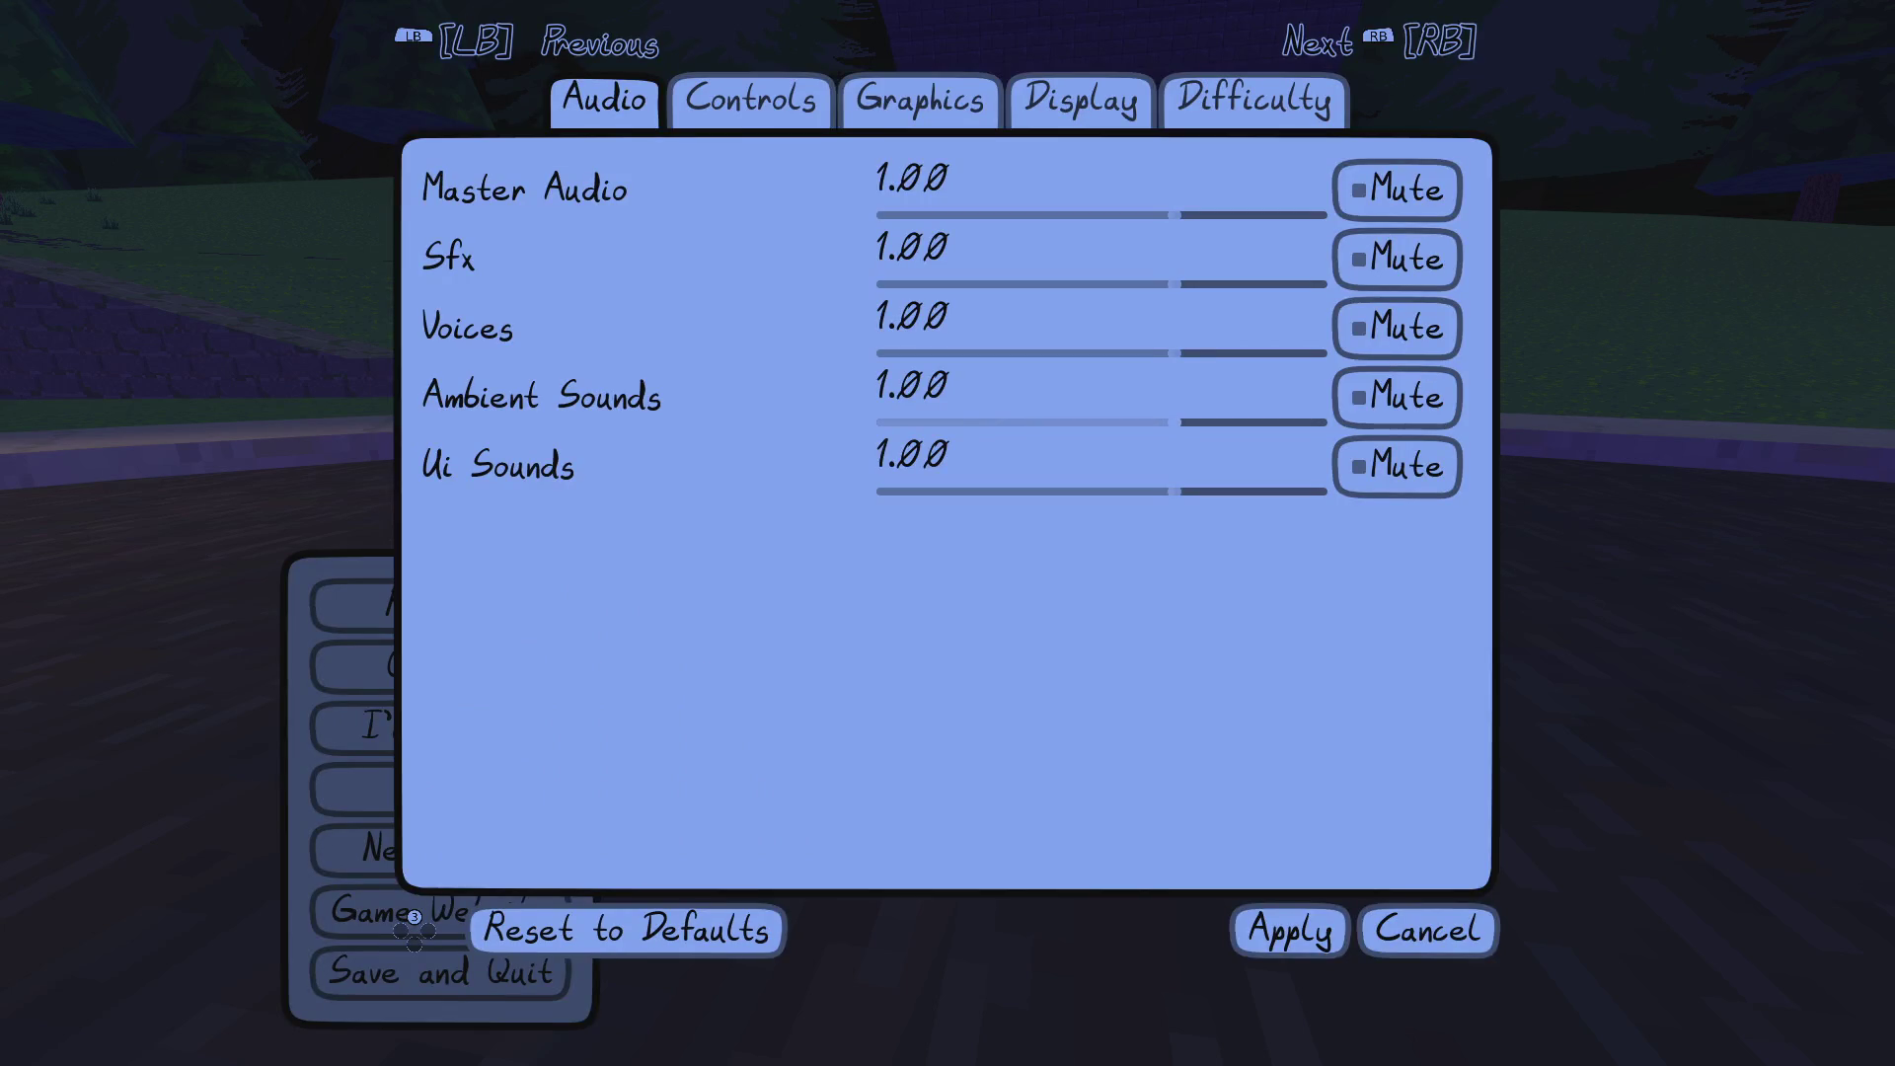
{"action": "key", "text": "Escape"}
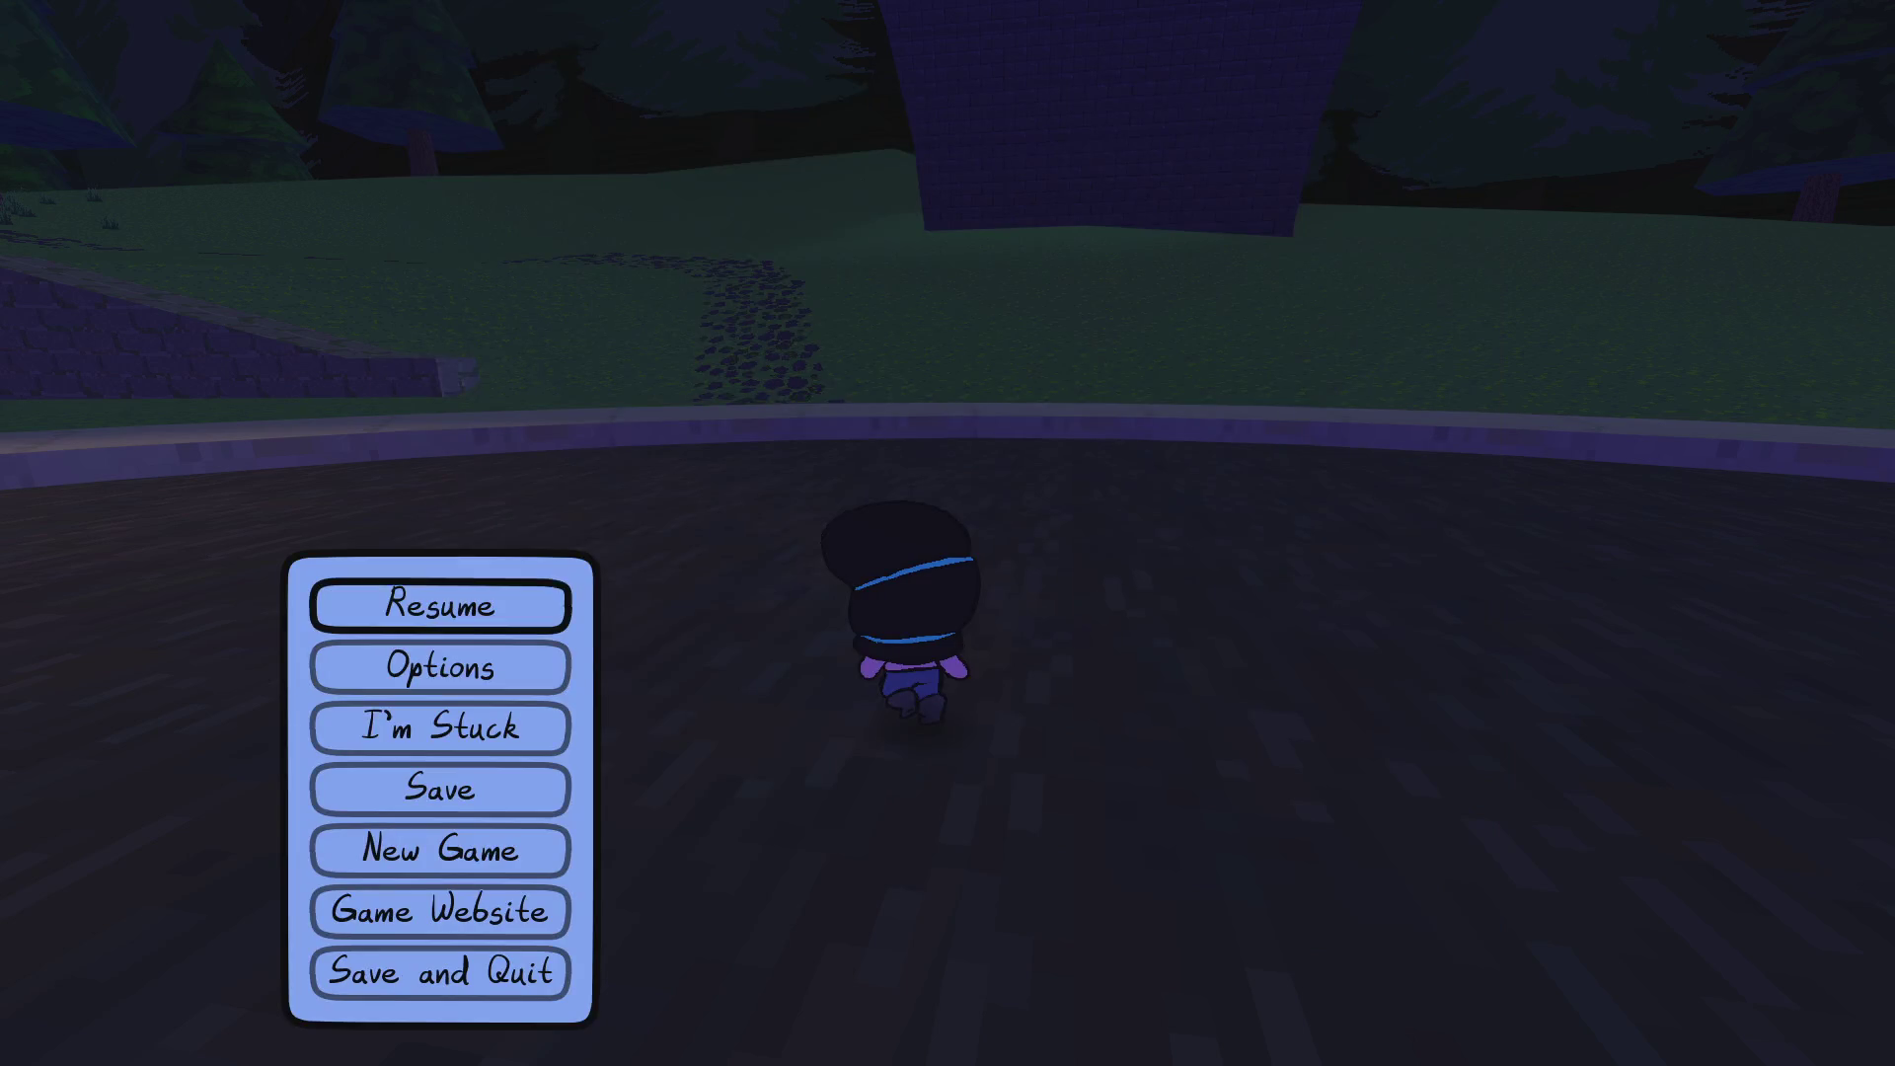
{"action": "key", "text": "Return"}
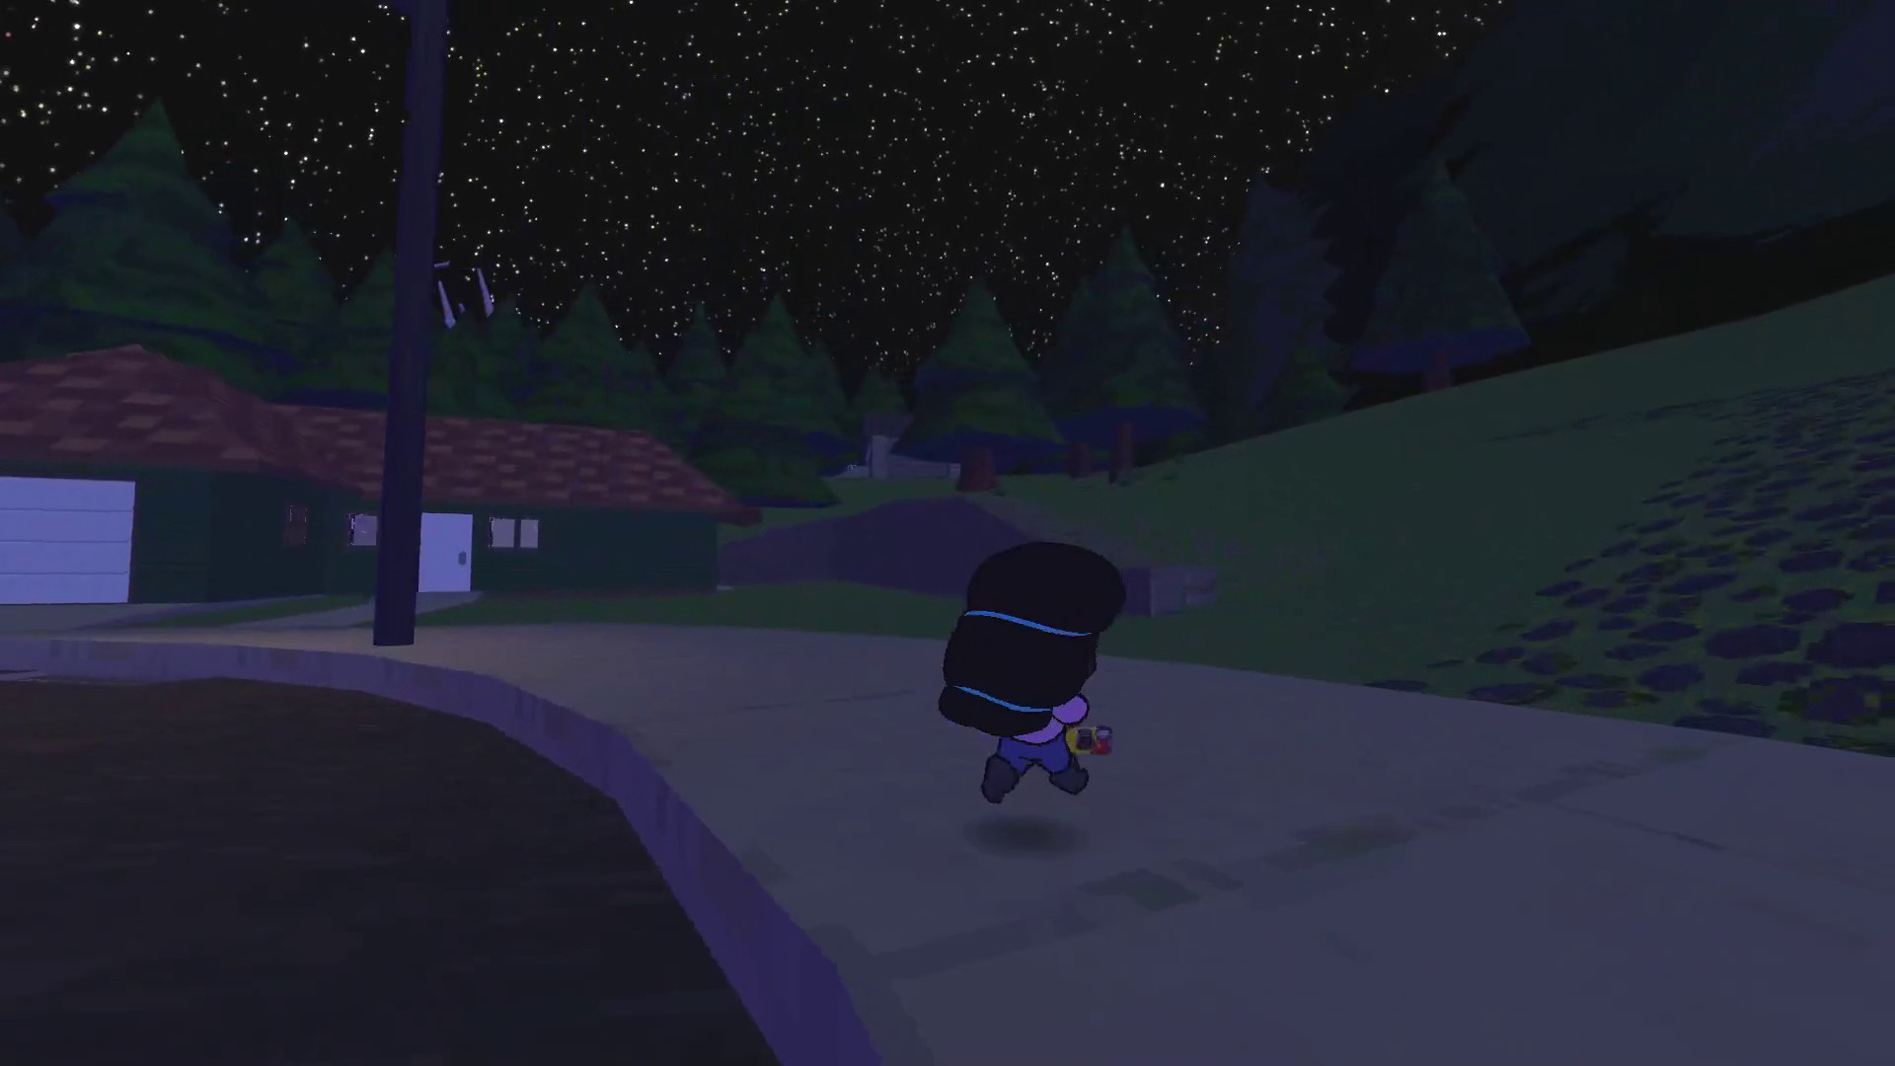
{"action": "key", "text": "Escape"}
{"action": "key", "text": "Return"}
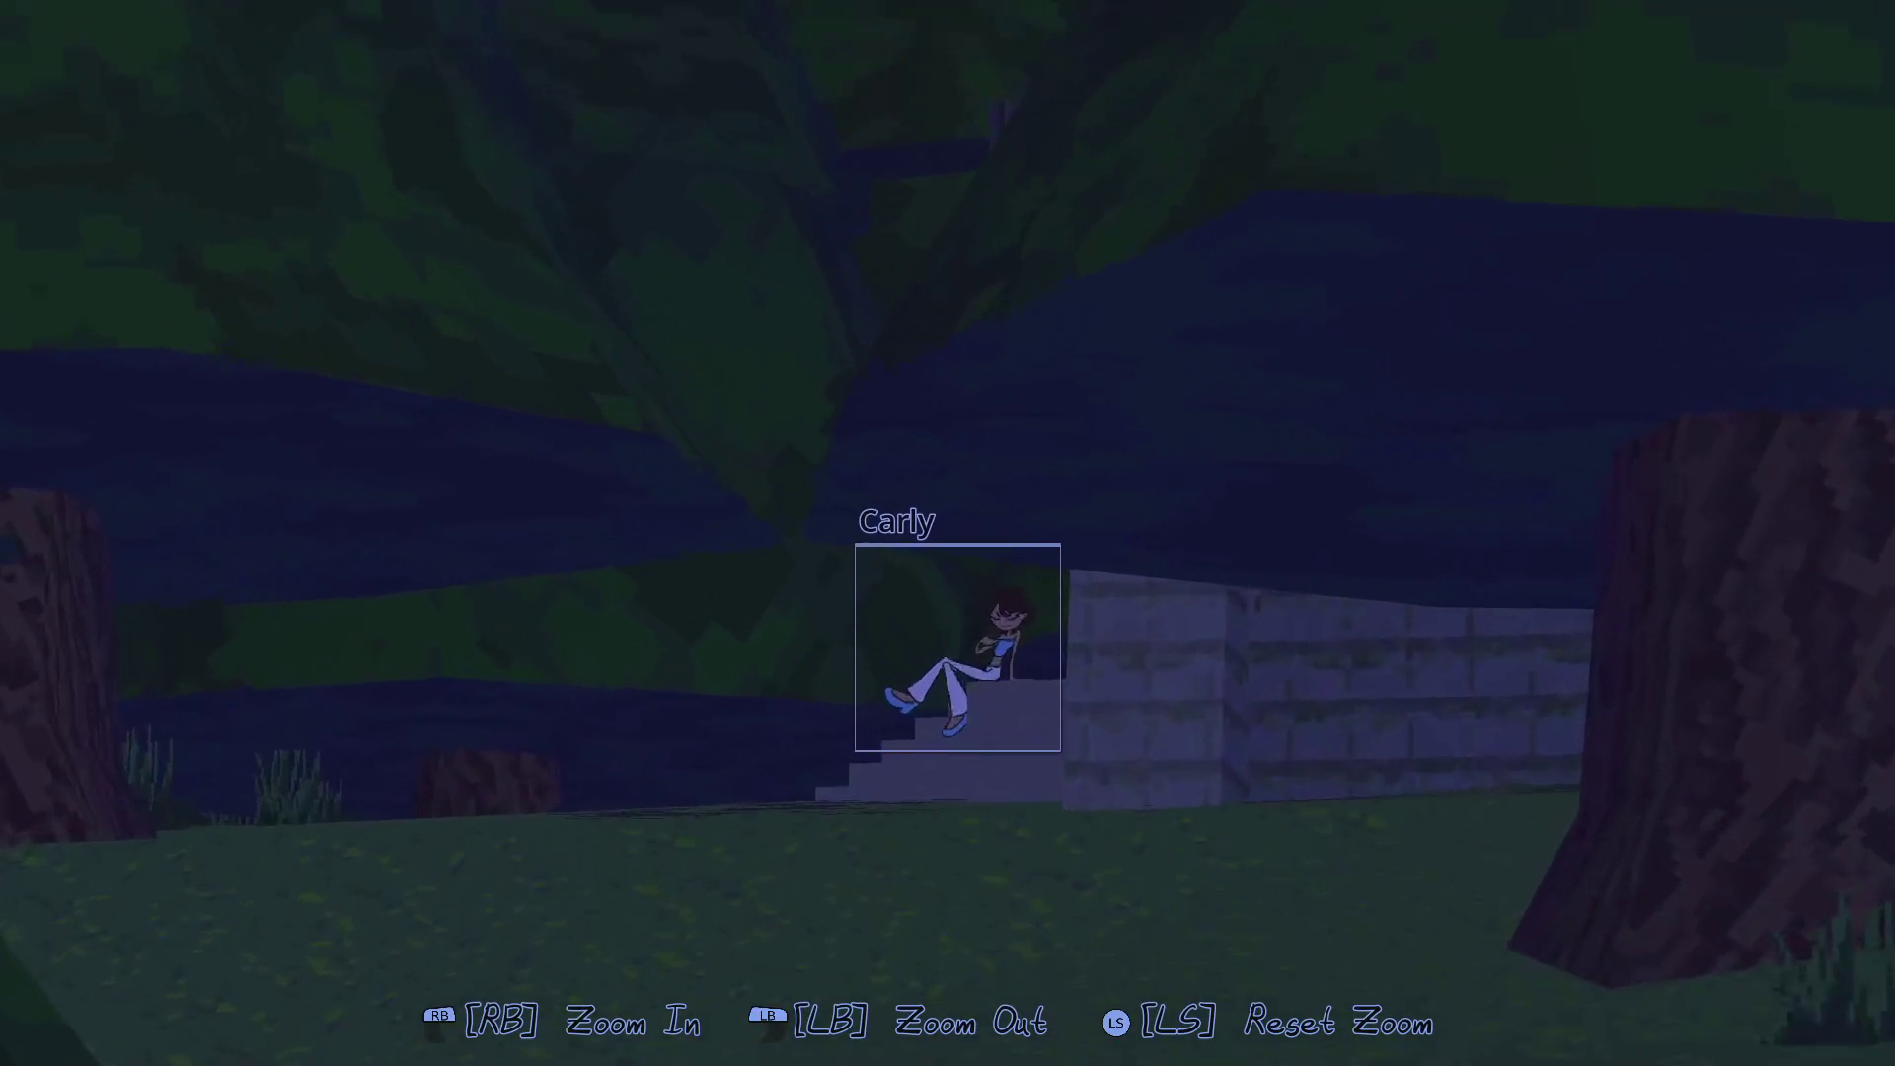
{"action": "key", "text": "Escape"}
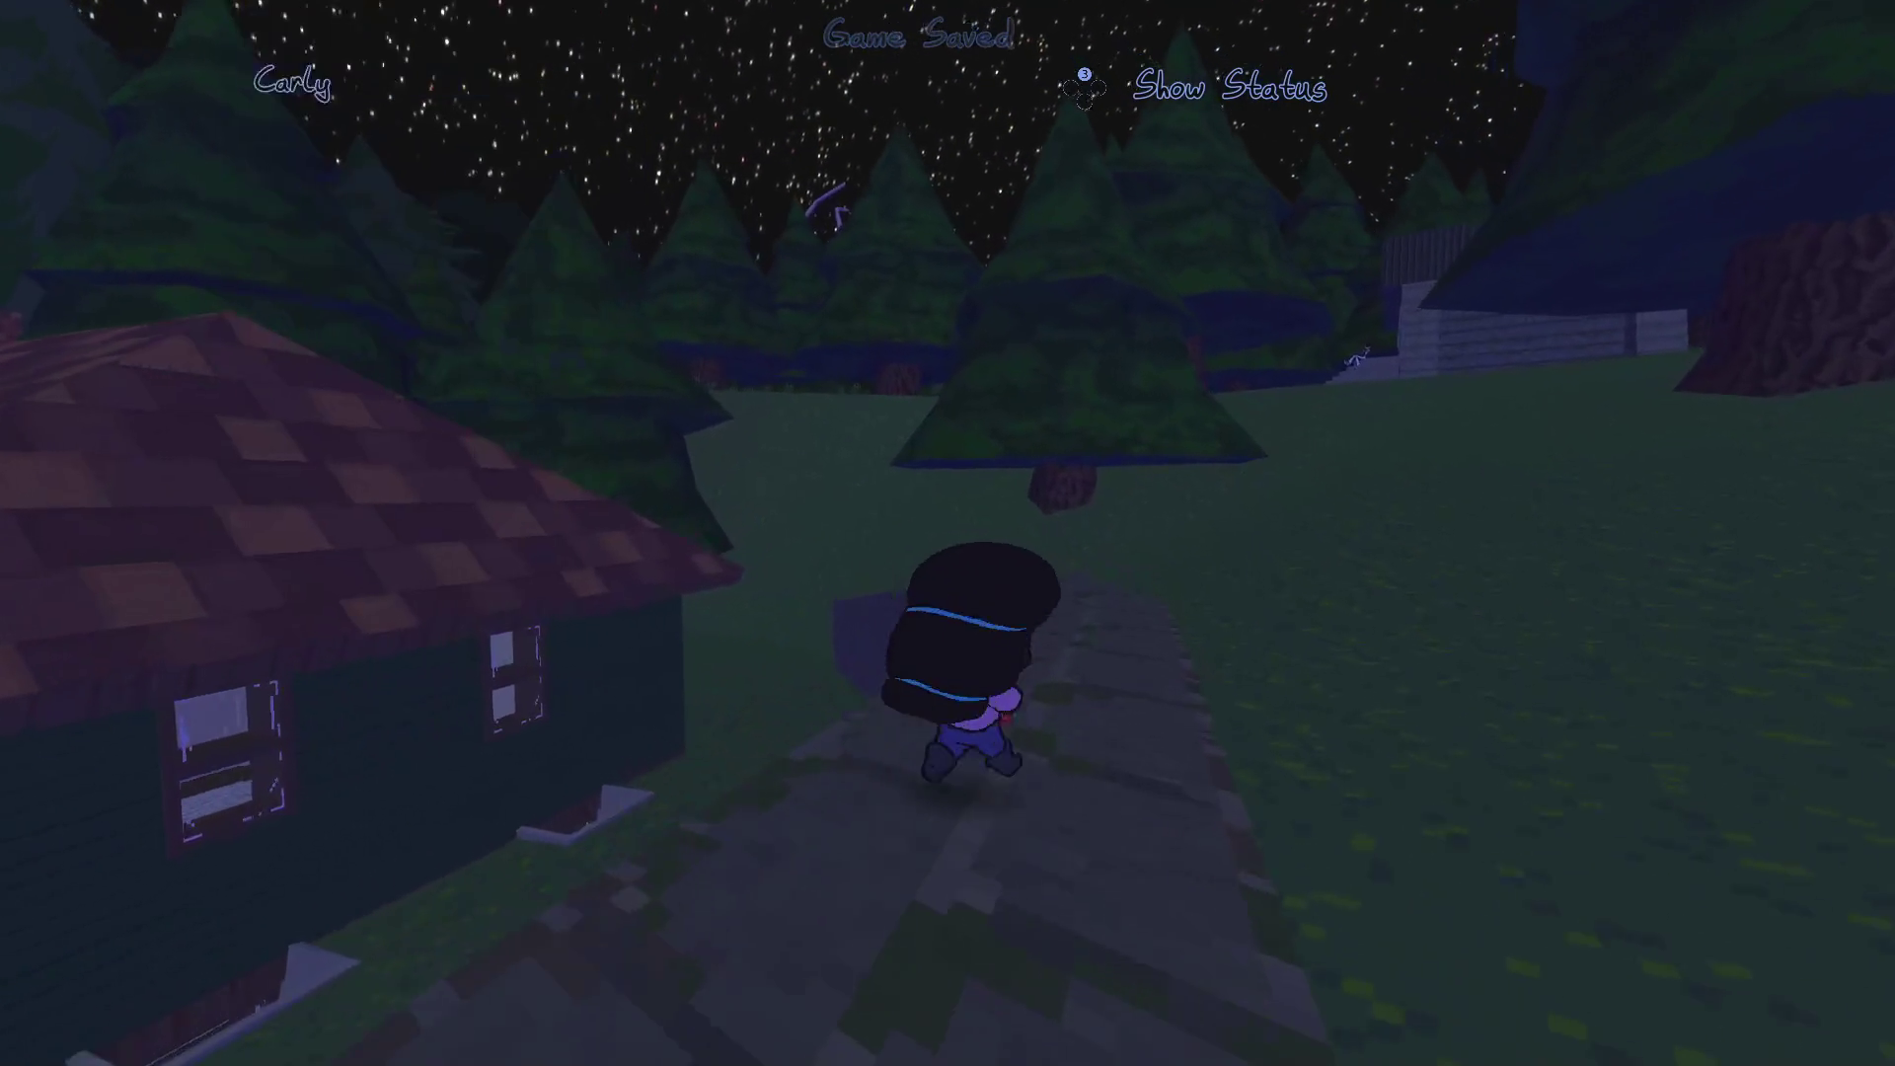
Bring up the sticker picker on the path, then check the pause menu's audio settings
{"action": "key", "text": "e"}
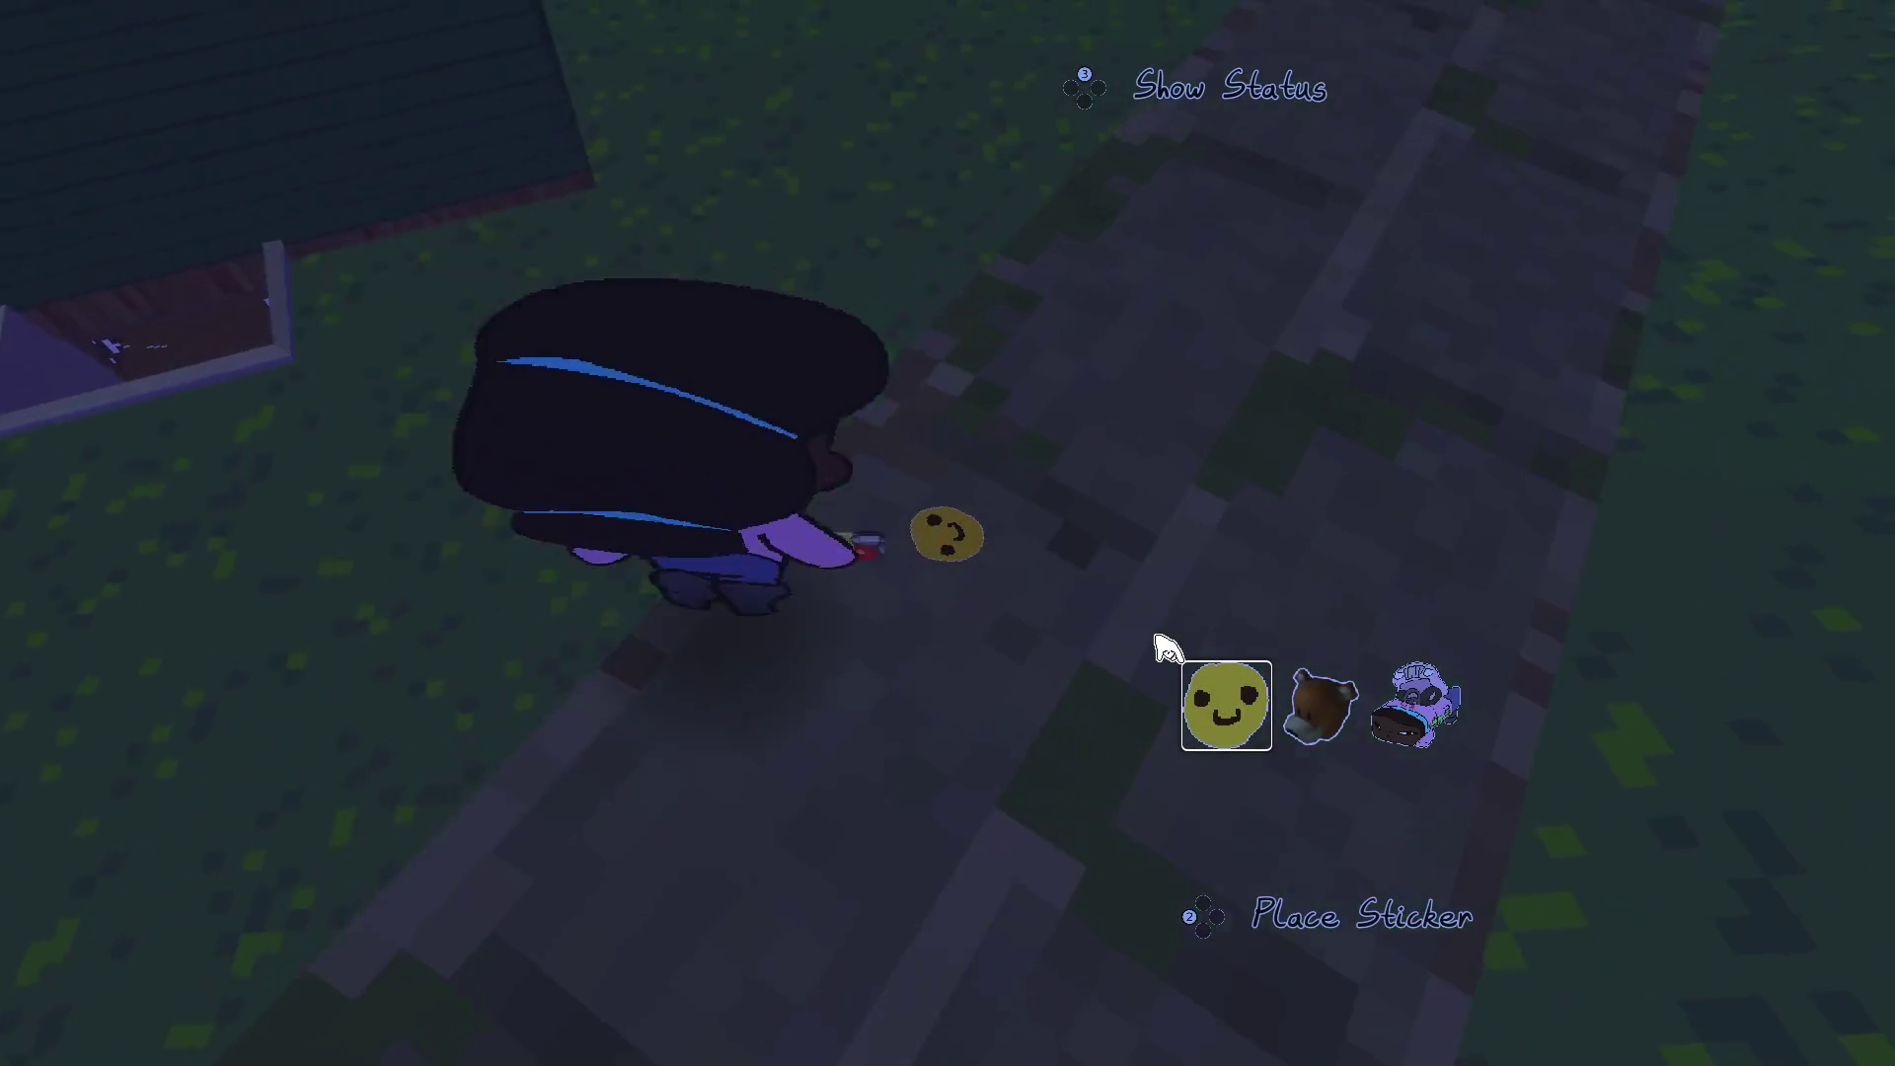
{"action": "key", "text": "w"}
{"action": "key", "text": "e"}
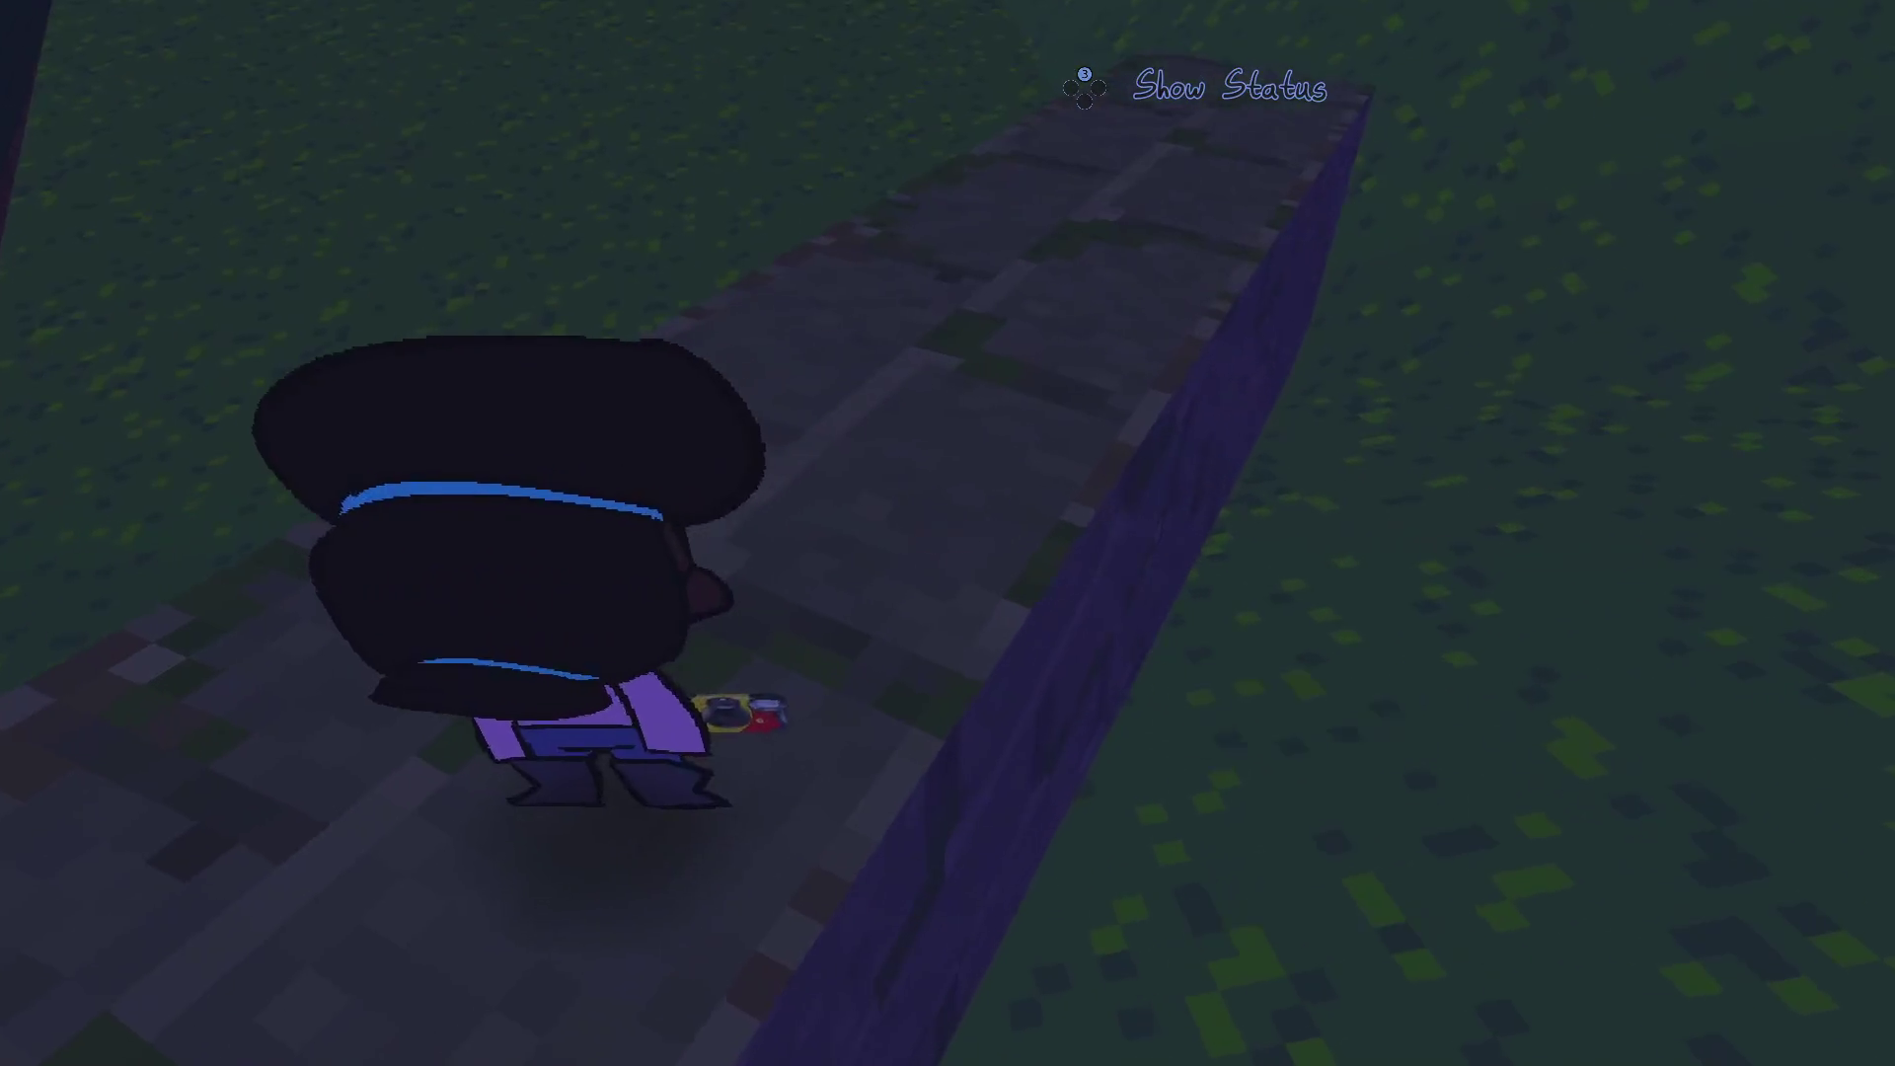
{"action": "key", "text": "Escape"}
{"action": "key", "text": "Down"}
{"action": "key", "text": "Return"}
{"action": "key", "text": "Escape"}
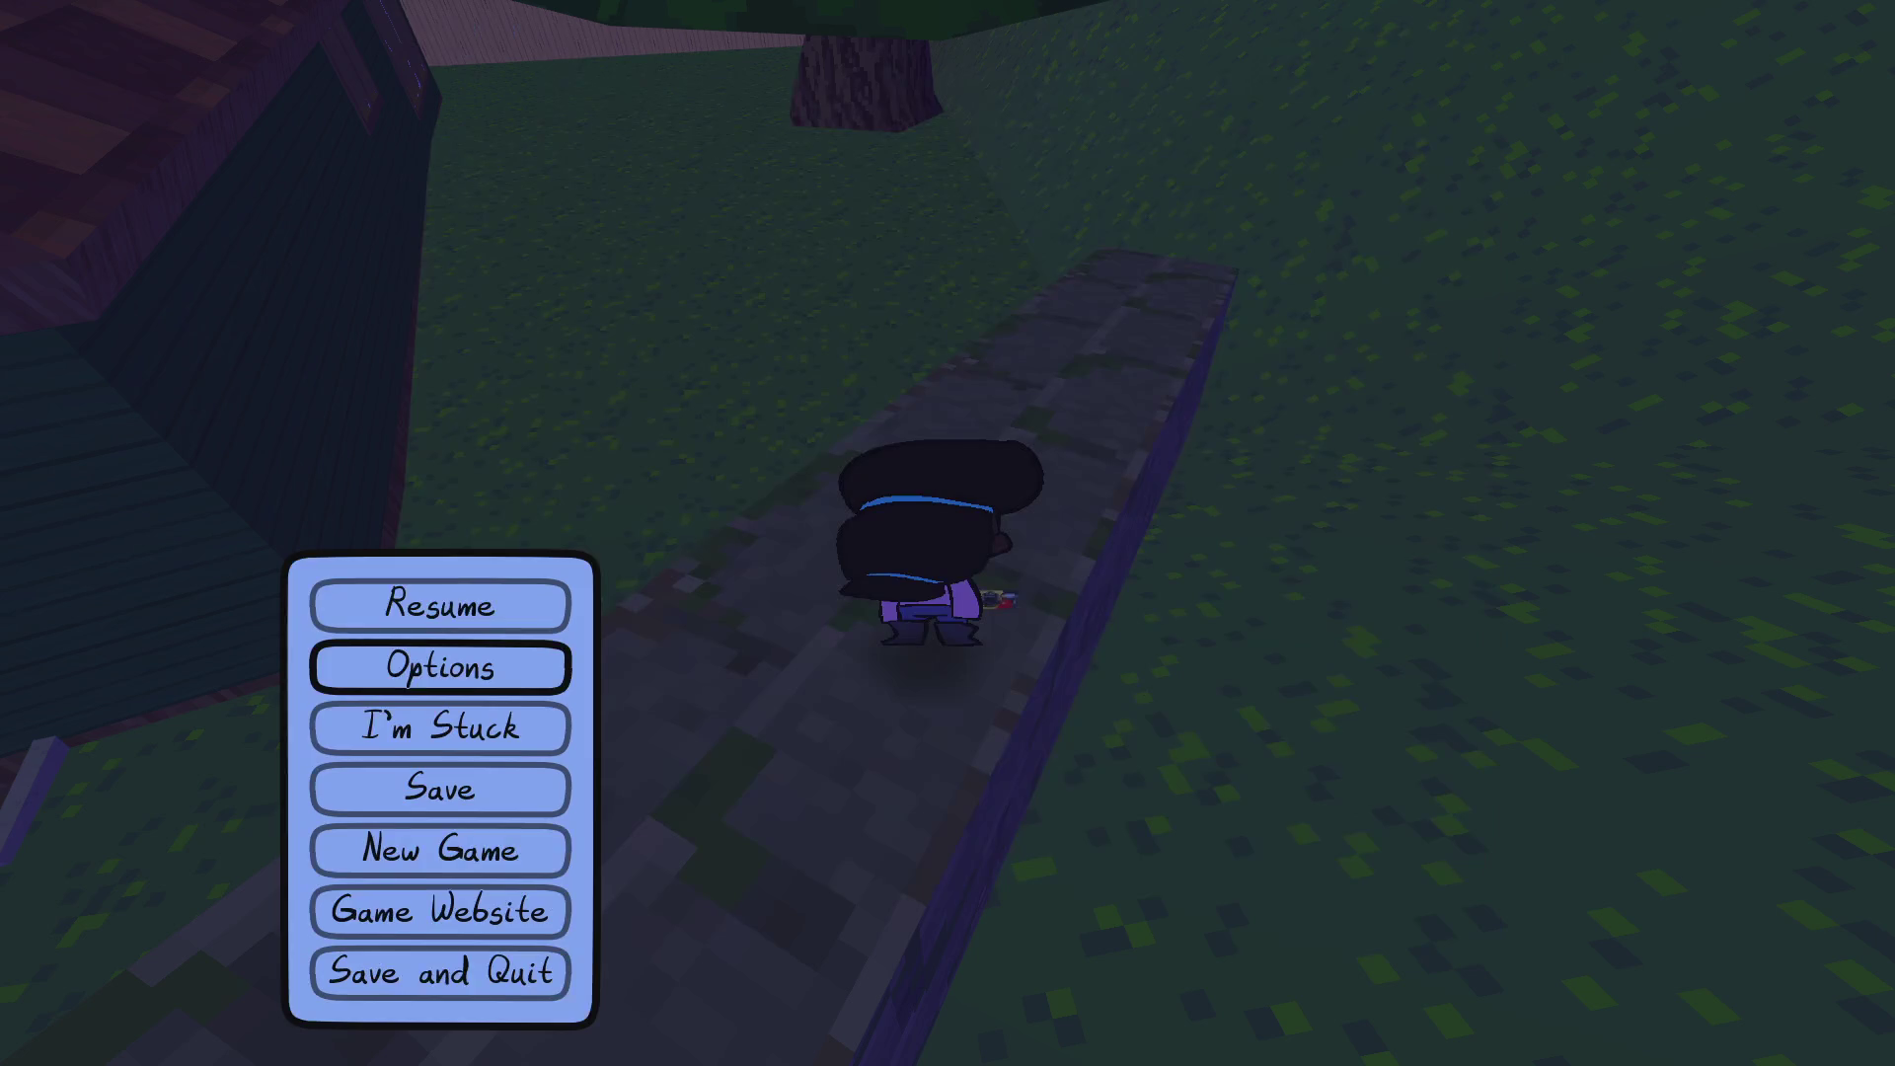
{"action": "key", "text": "Escape"}
Place two smiley stickers on the path, pause the game, and return to the Godot editor
{"action": "key", "text": "e"}
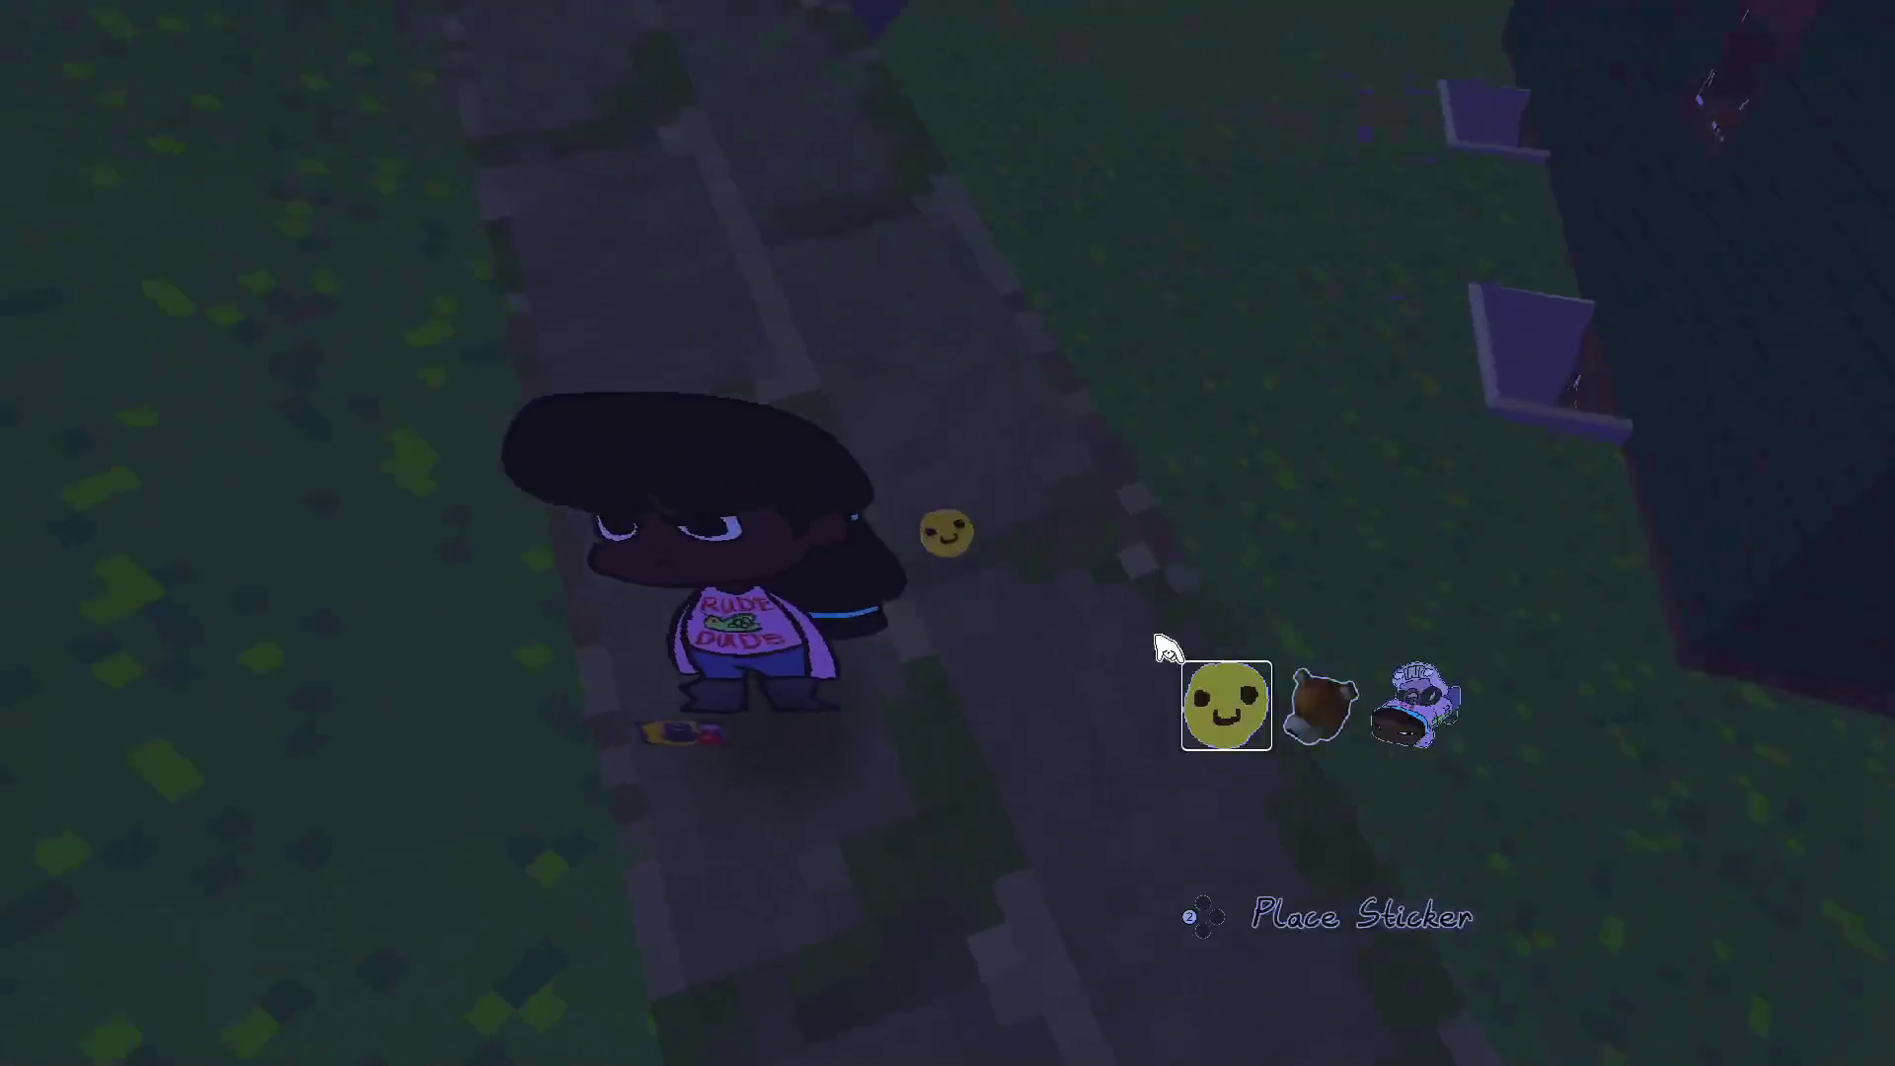
{"action": "left_click", "coordinate": [1167, 648]}
{"action": "left_click", "coordinate": [1167, 648]}
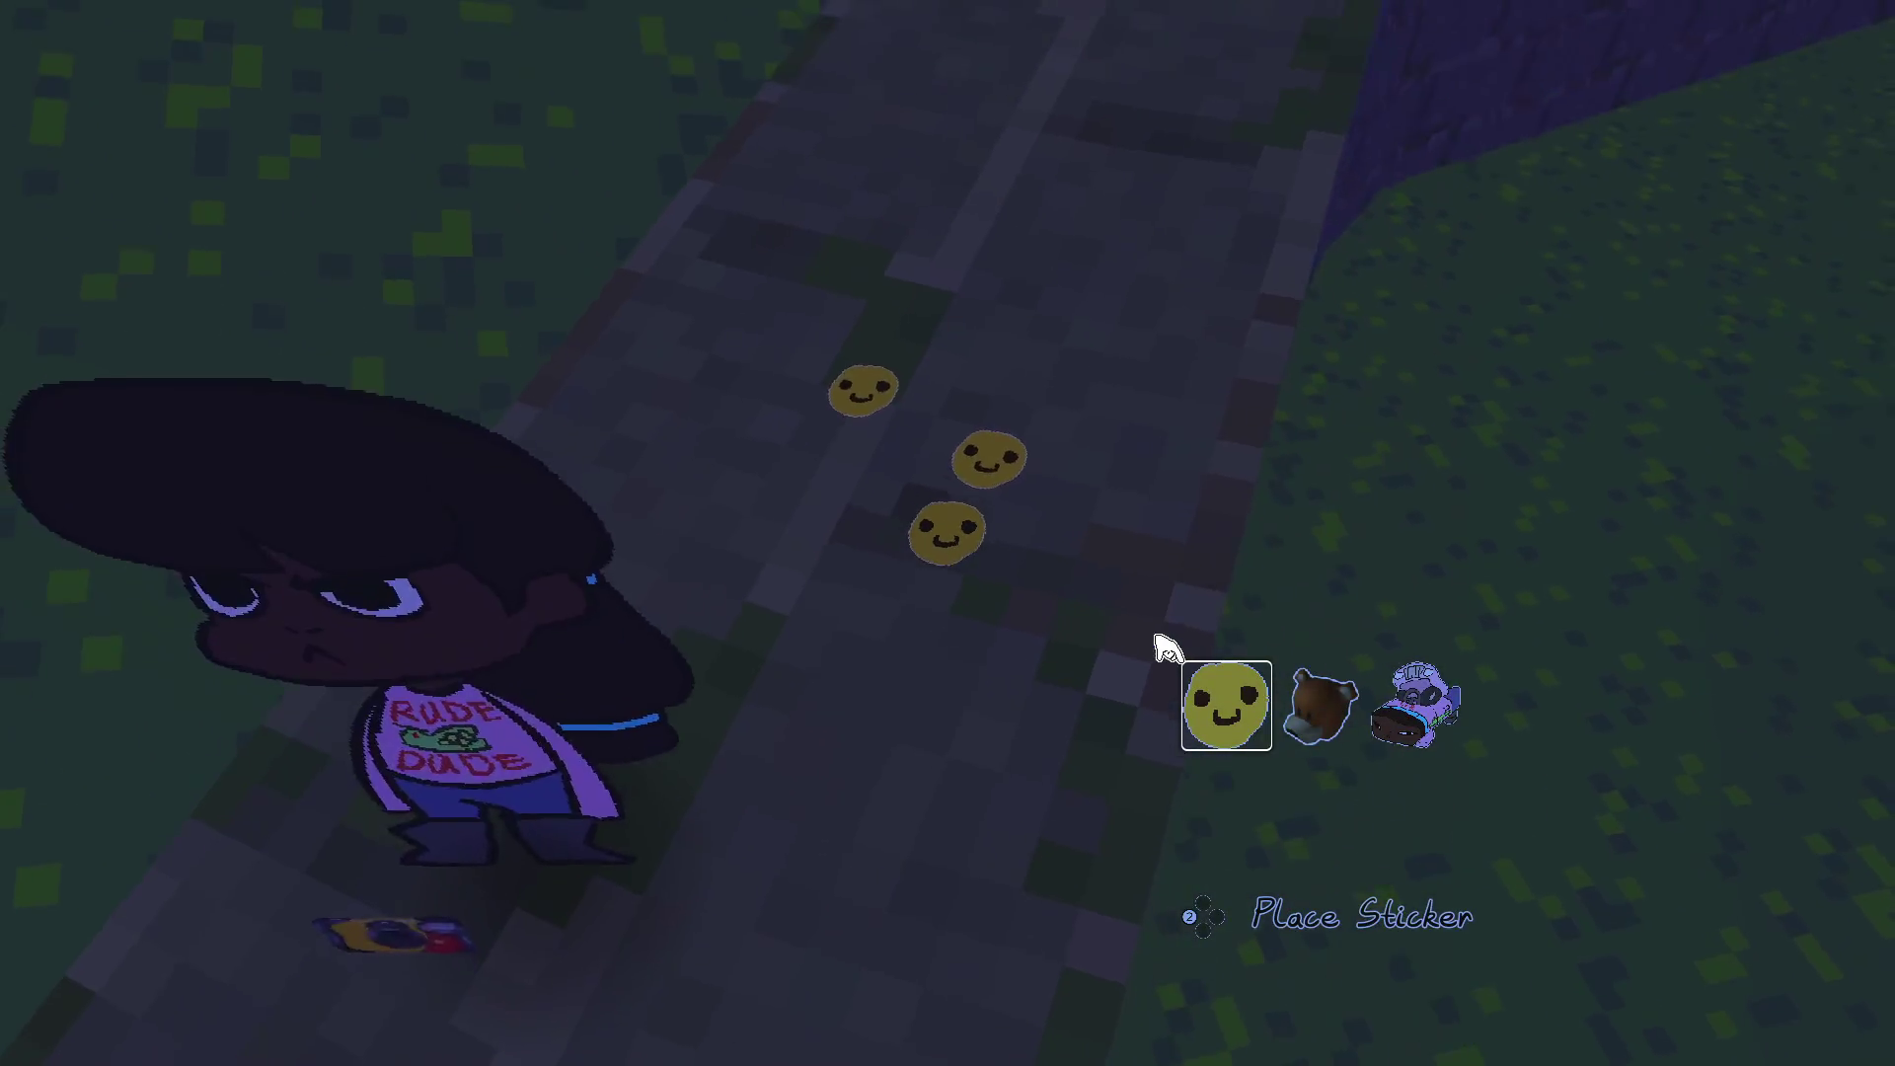
{"action": "key", "text": "w"}
{"action": "key", "text": "Escape"}
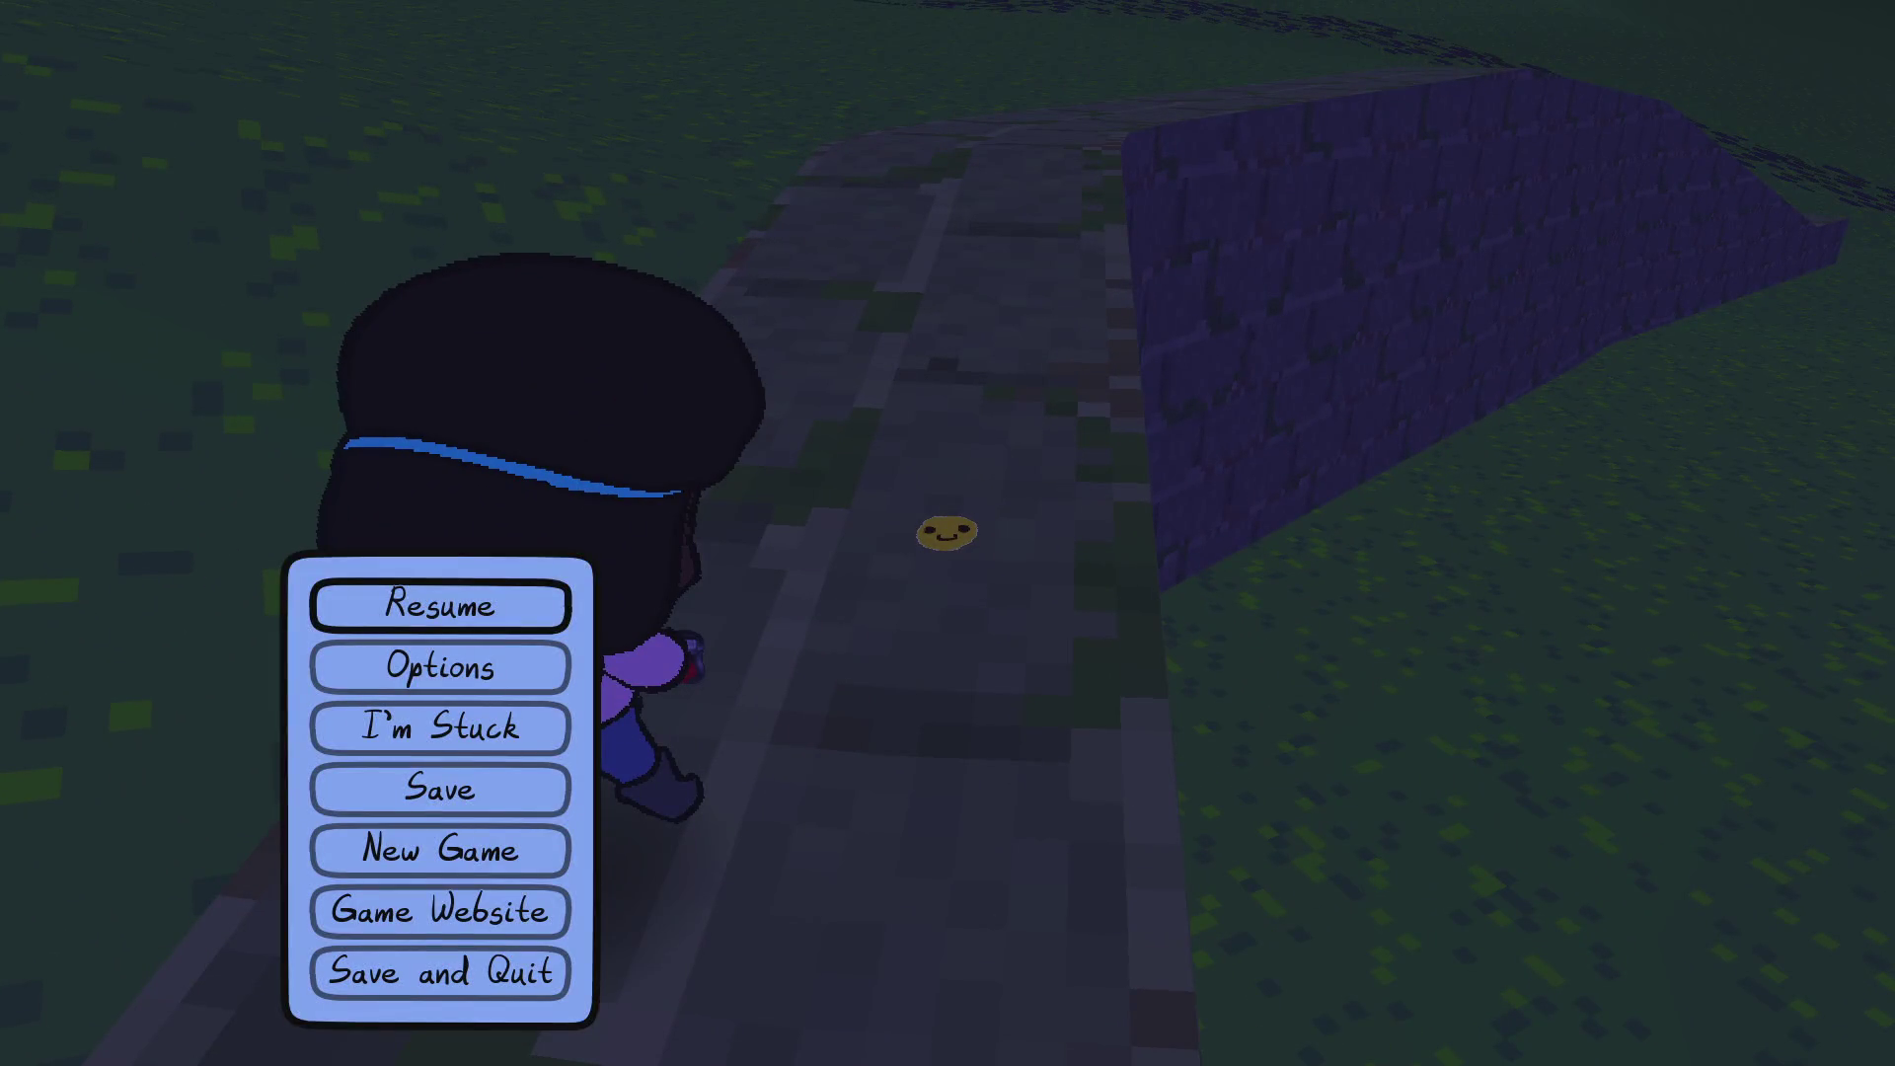
{"action": "key", "text": "alt+Tab"}
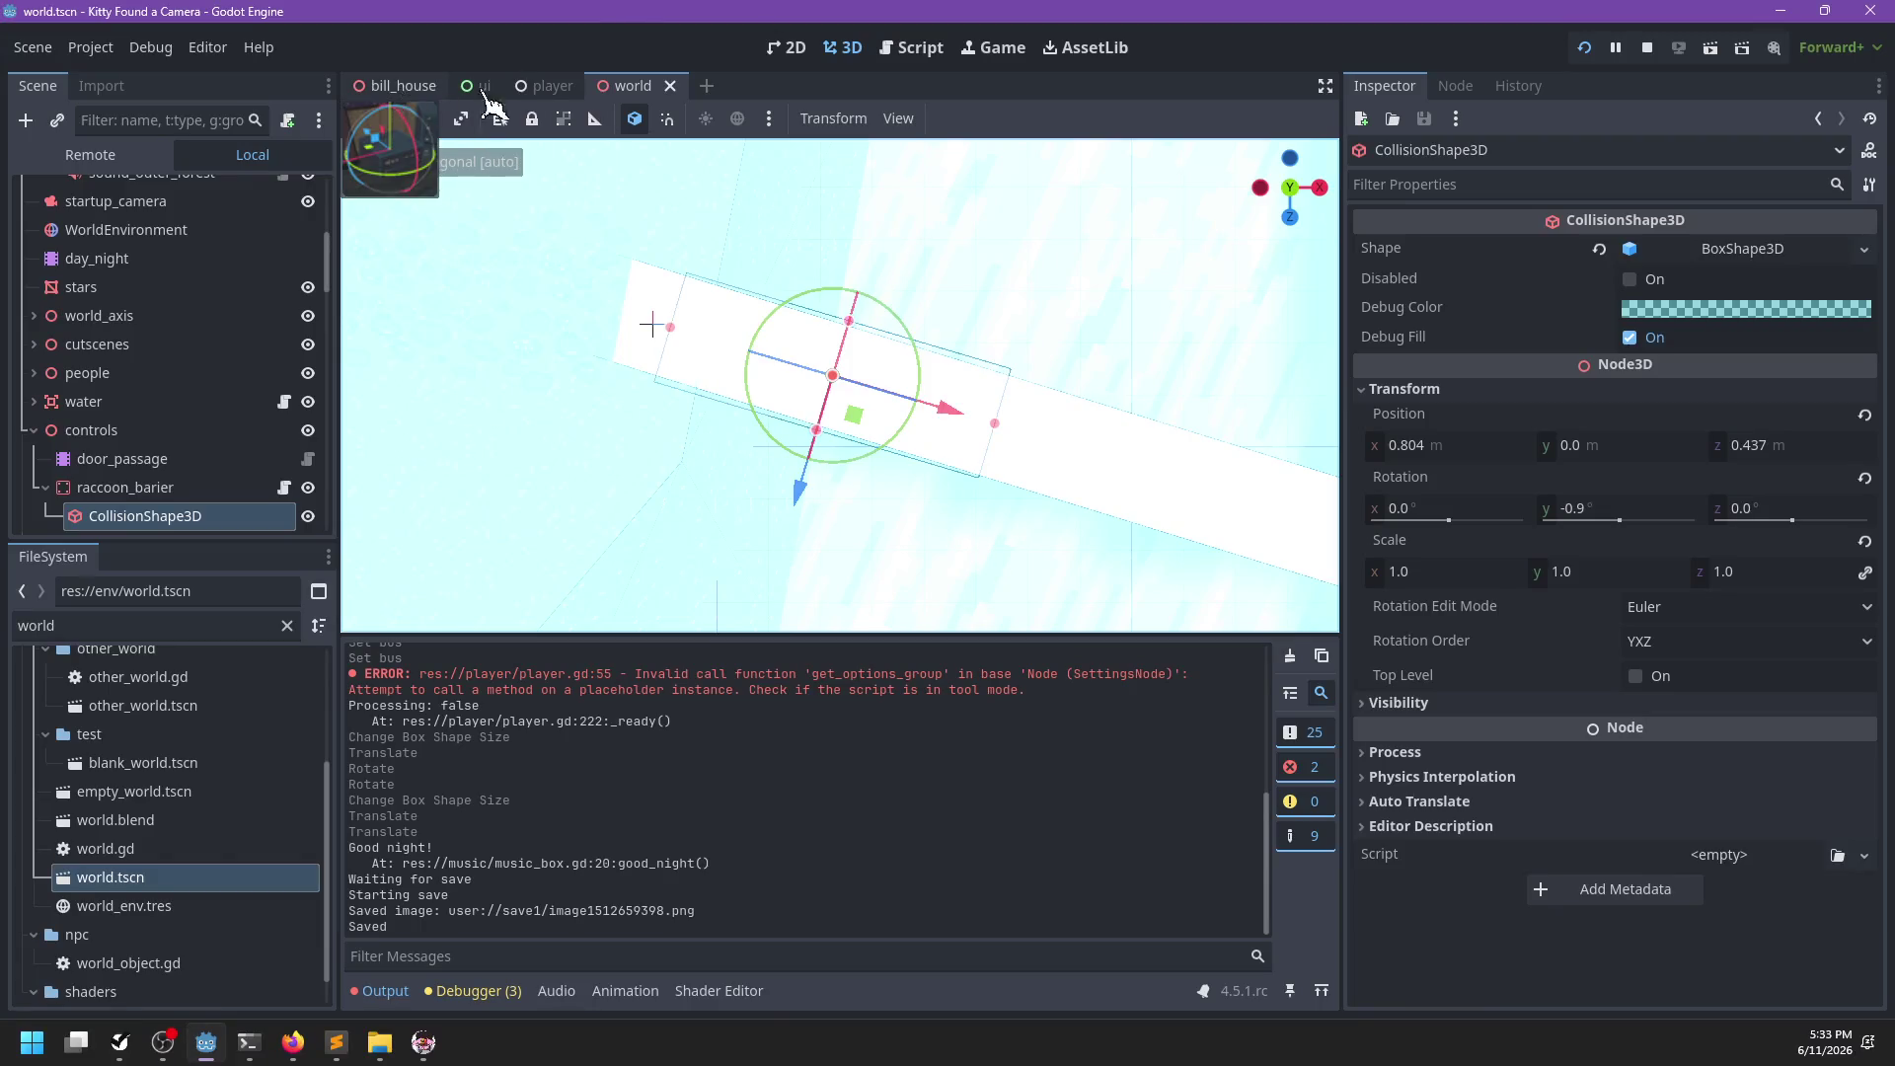
In the player scene, filter the scene tree for 'sticker' and open the player node's script
{"action": "left_click", "coordinate": [544, 85]}
{"action": "left_click", "coordinate": [190, 120]}
{"action": "type", "text": "sticker"}
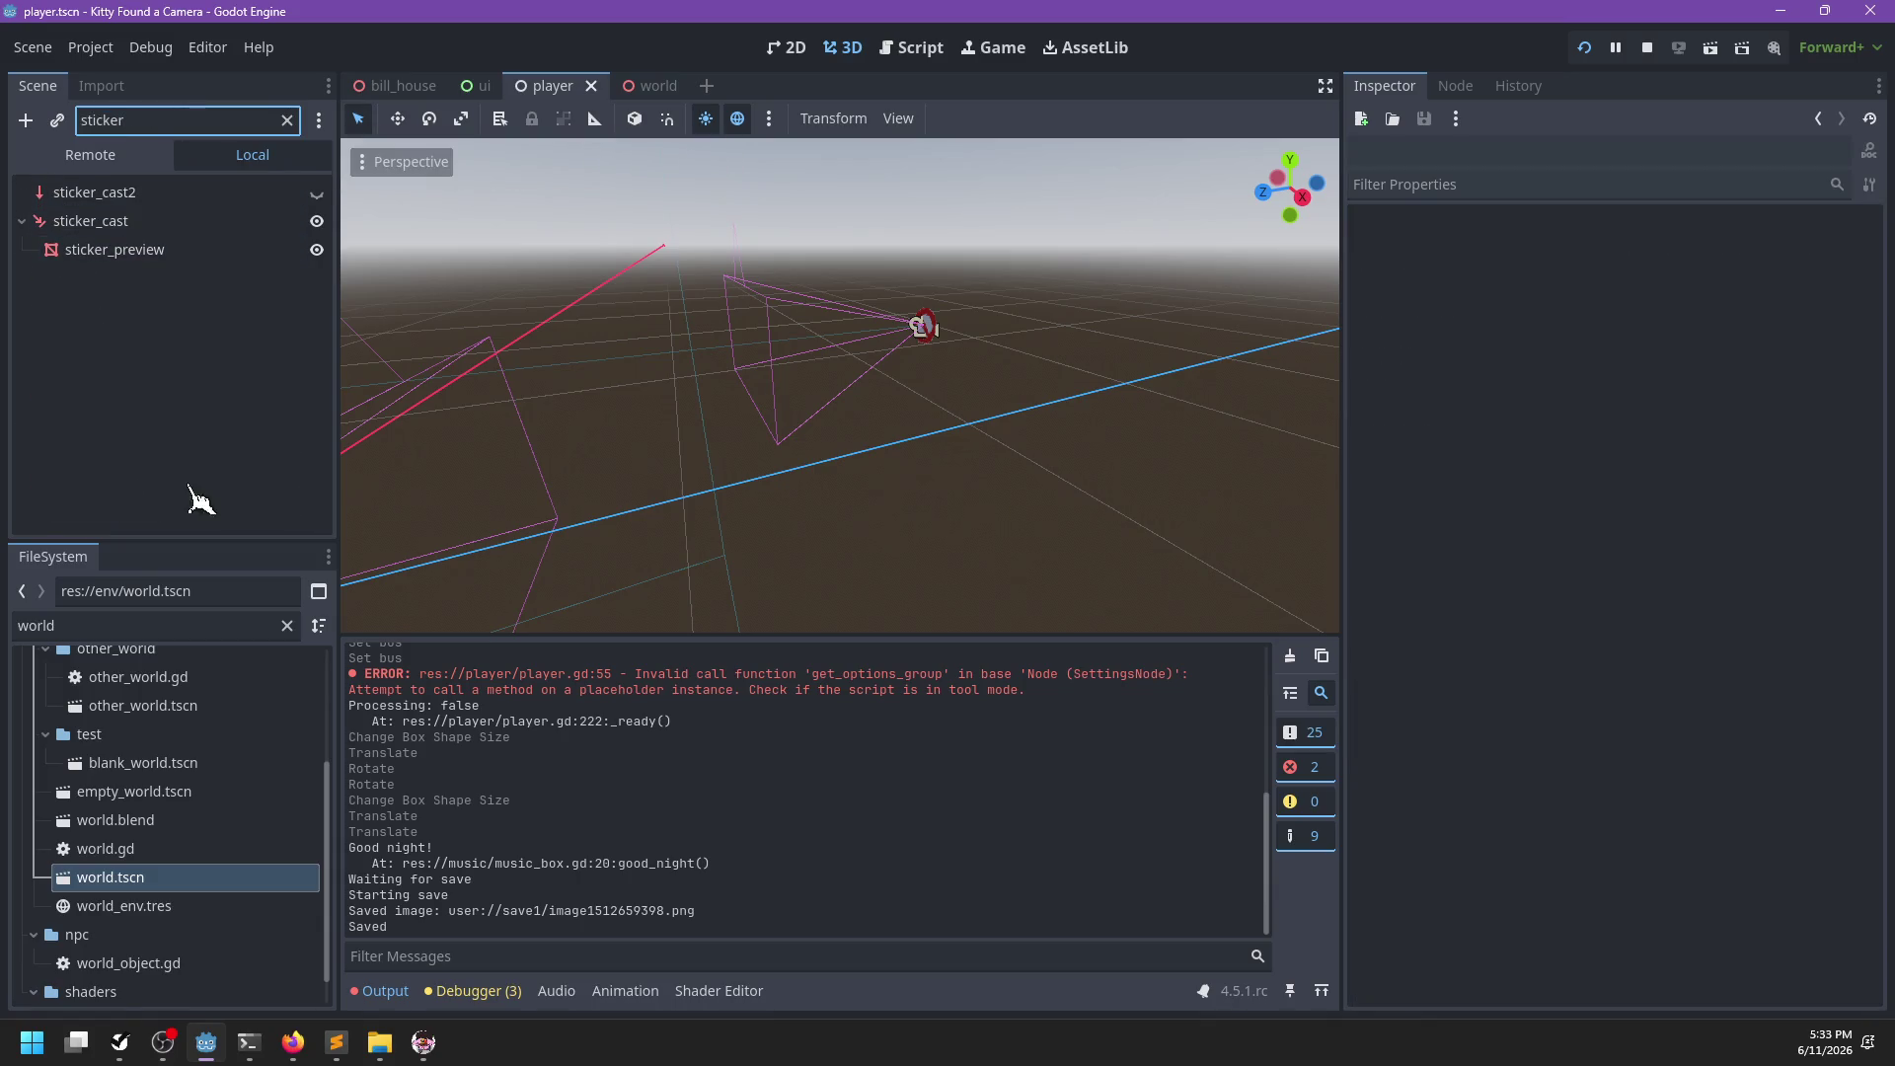
{"action": "left_click", "coordinate": [287, 119]}
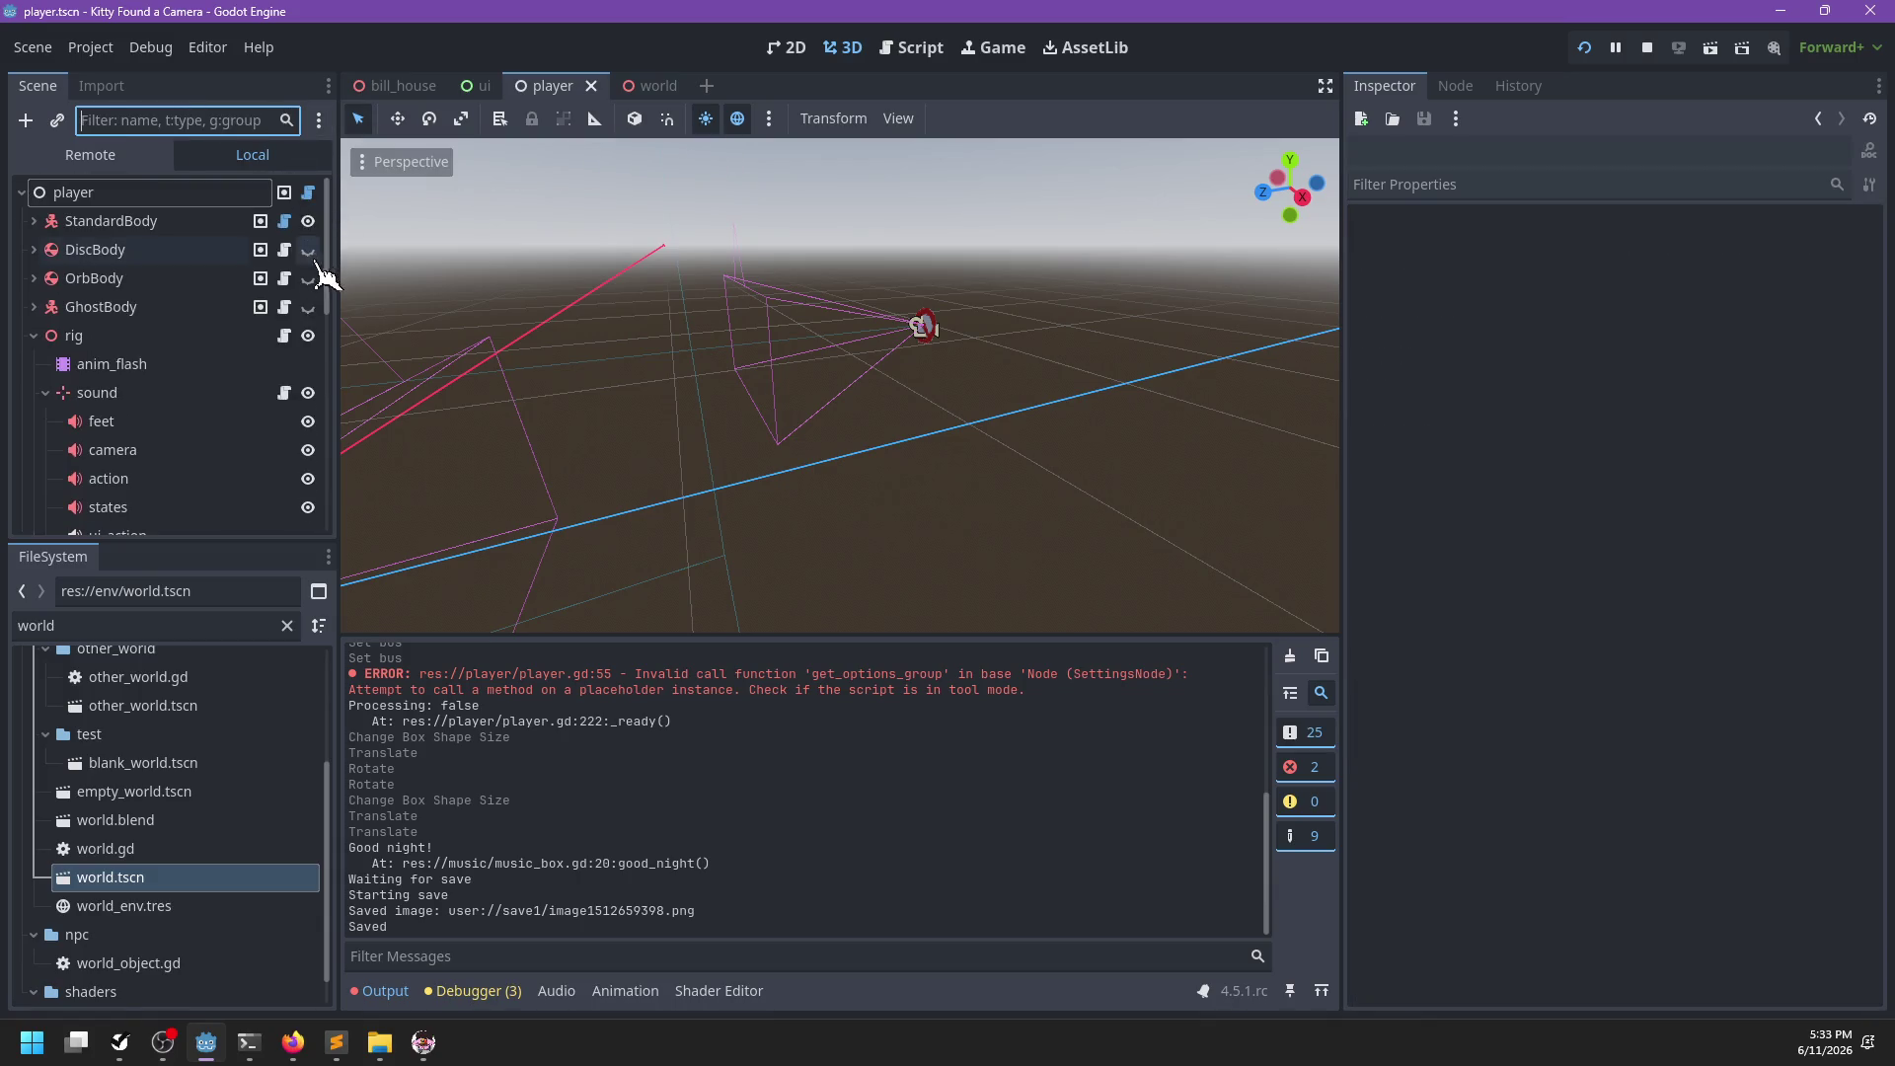
{"action": "left_click", "coordinate": [308, 192]}
Search player.gd for 'sticker' to reach the sticker-placing code at line 210
{"action": "left_click", "coordinate": [944, 366]}
{"action": "key", "text": "ctrl+f"}
{"action": "type", "text": "stick"}
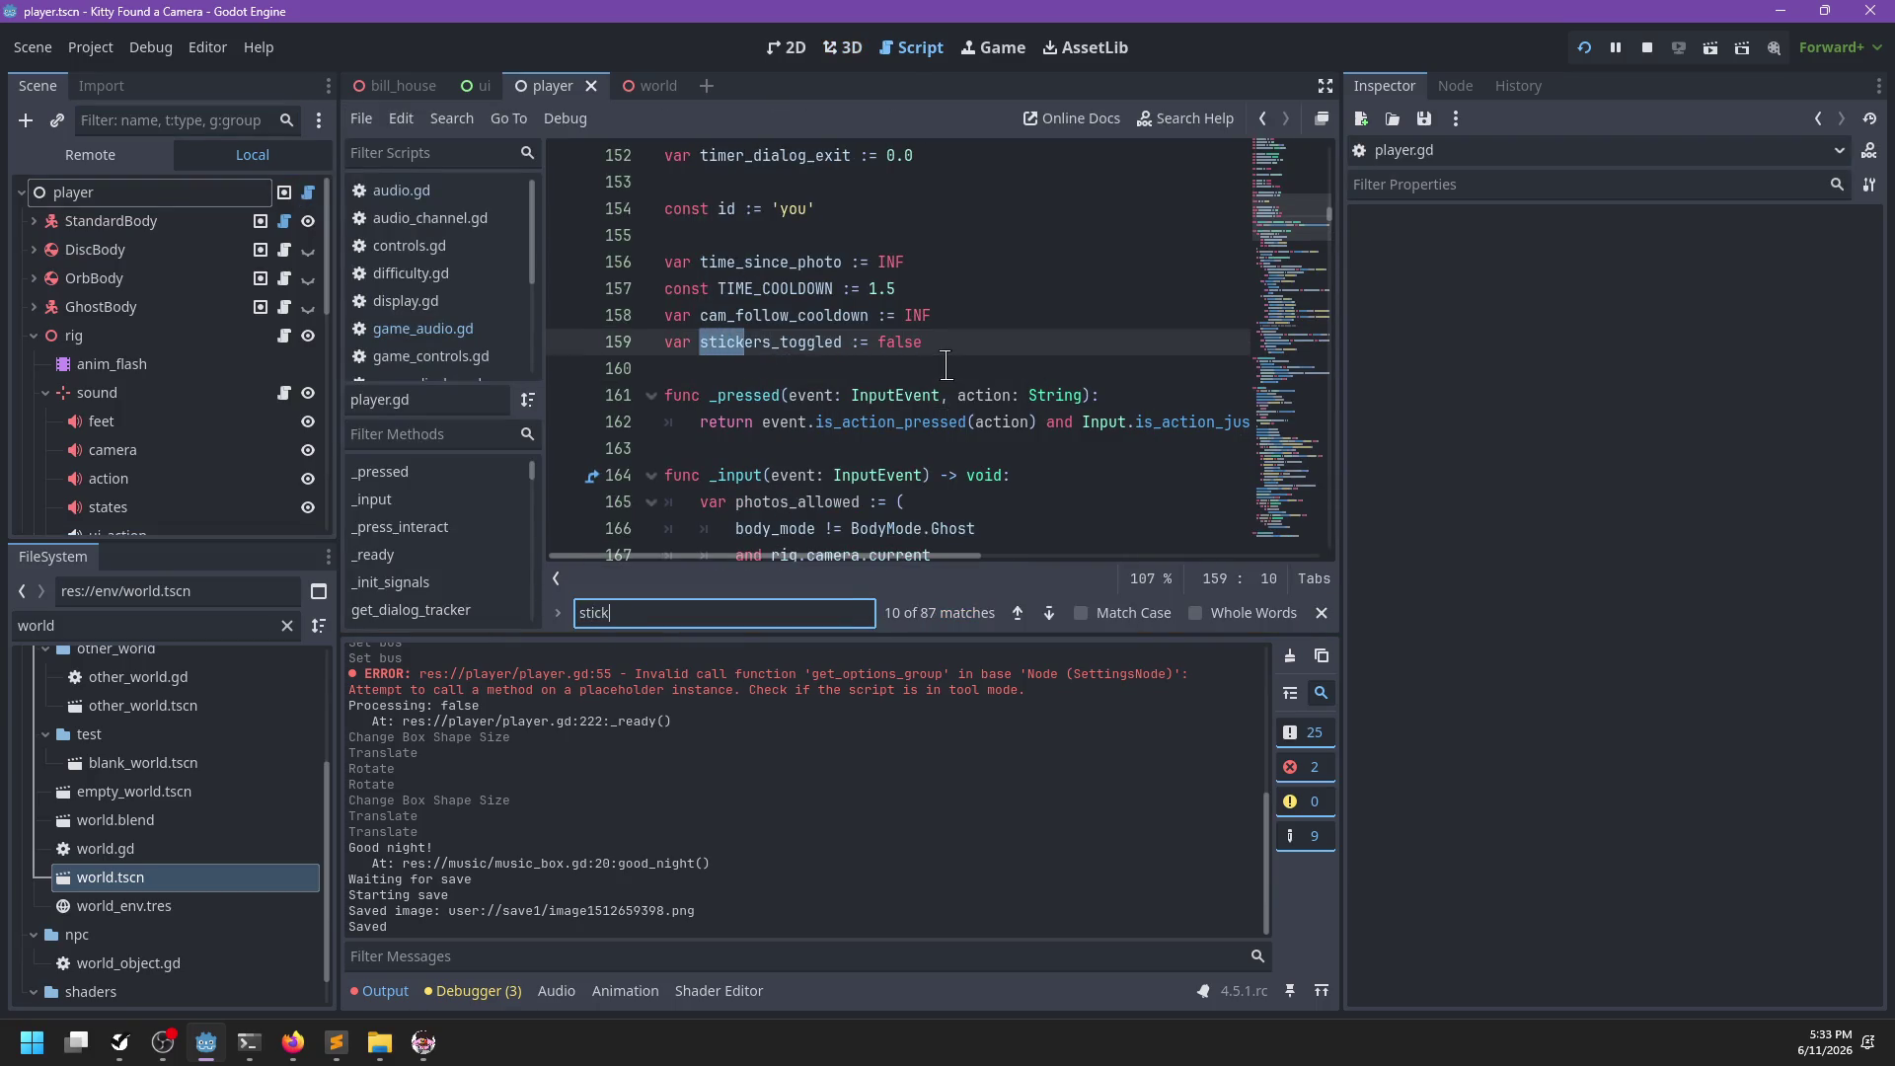
{"action": "type", "text": "er"}
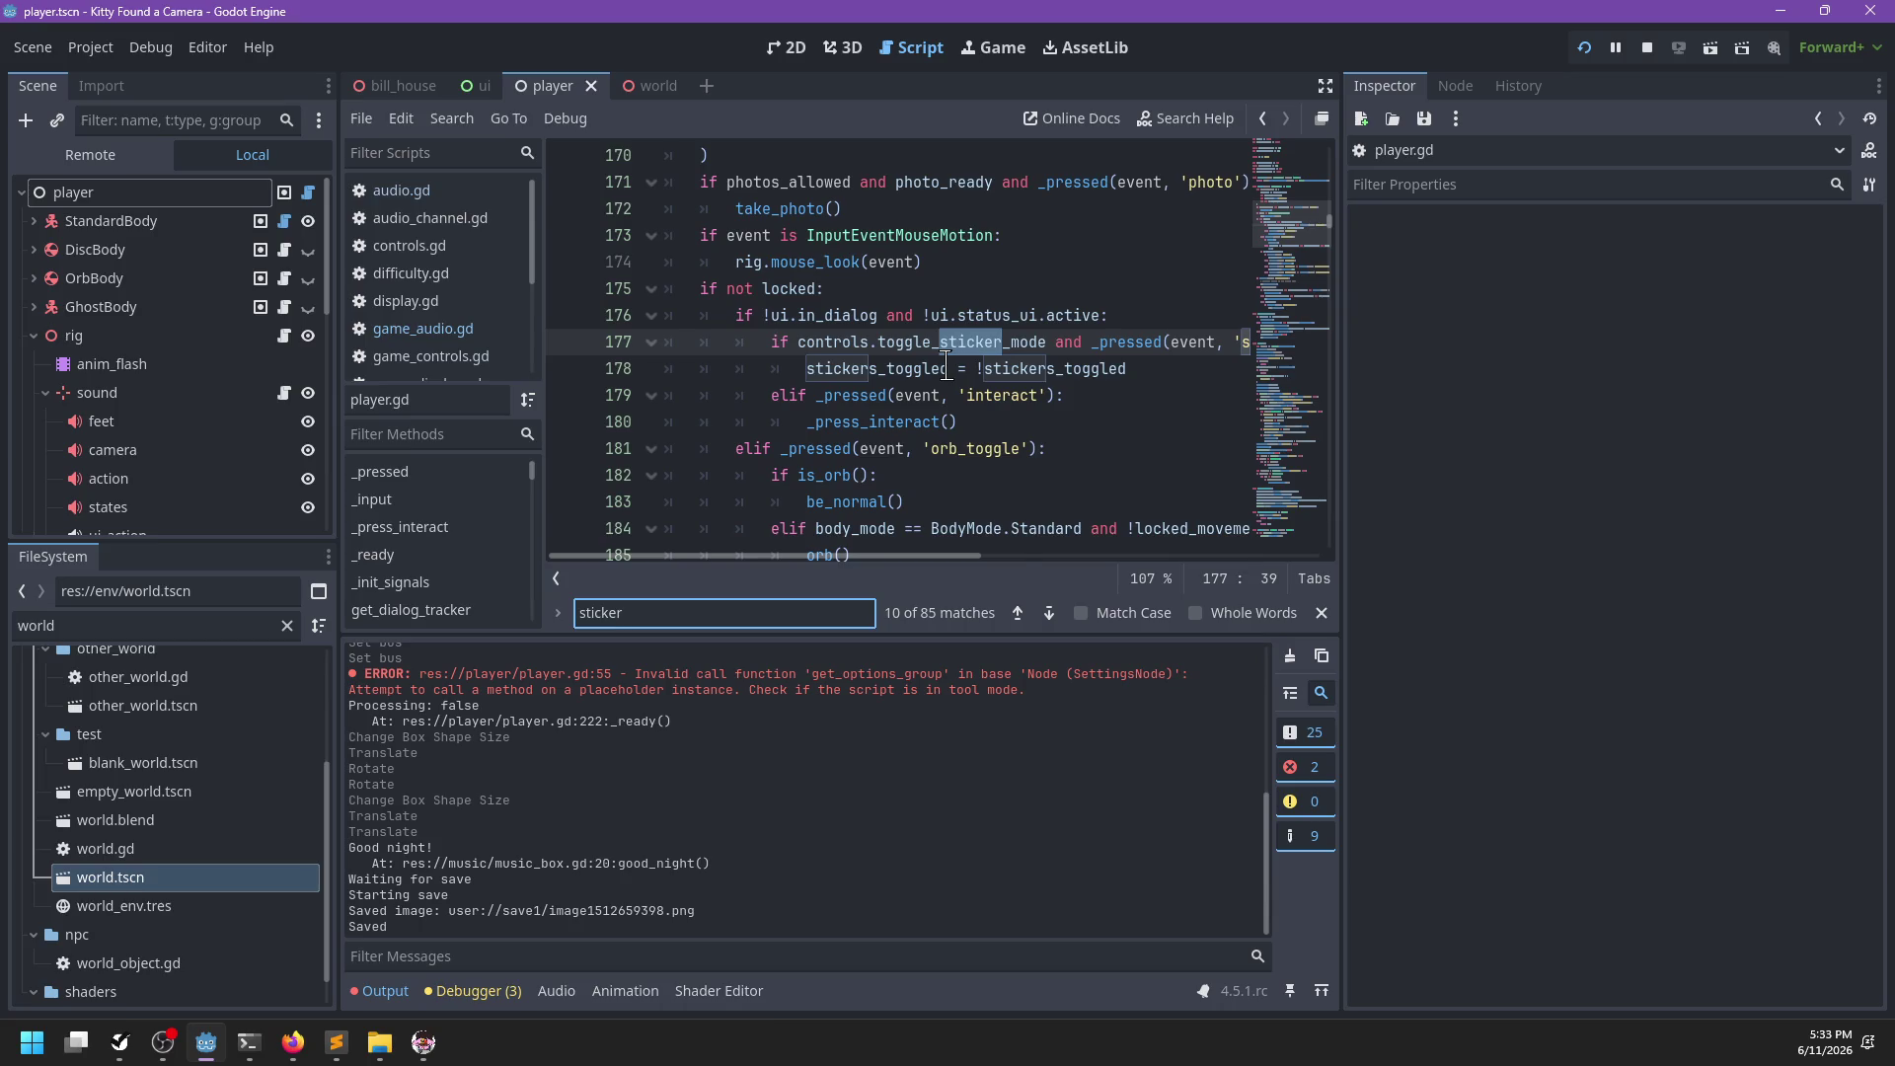
{"action": "key", "text": "Return"}
{"action": "key", "text": "Return"}
{"action": "key", "text": "Return"}
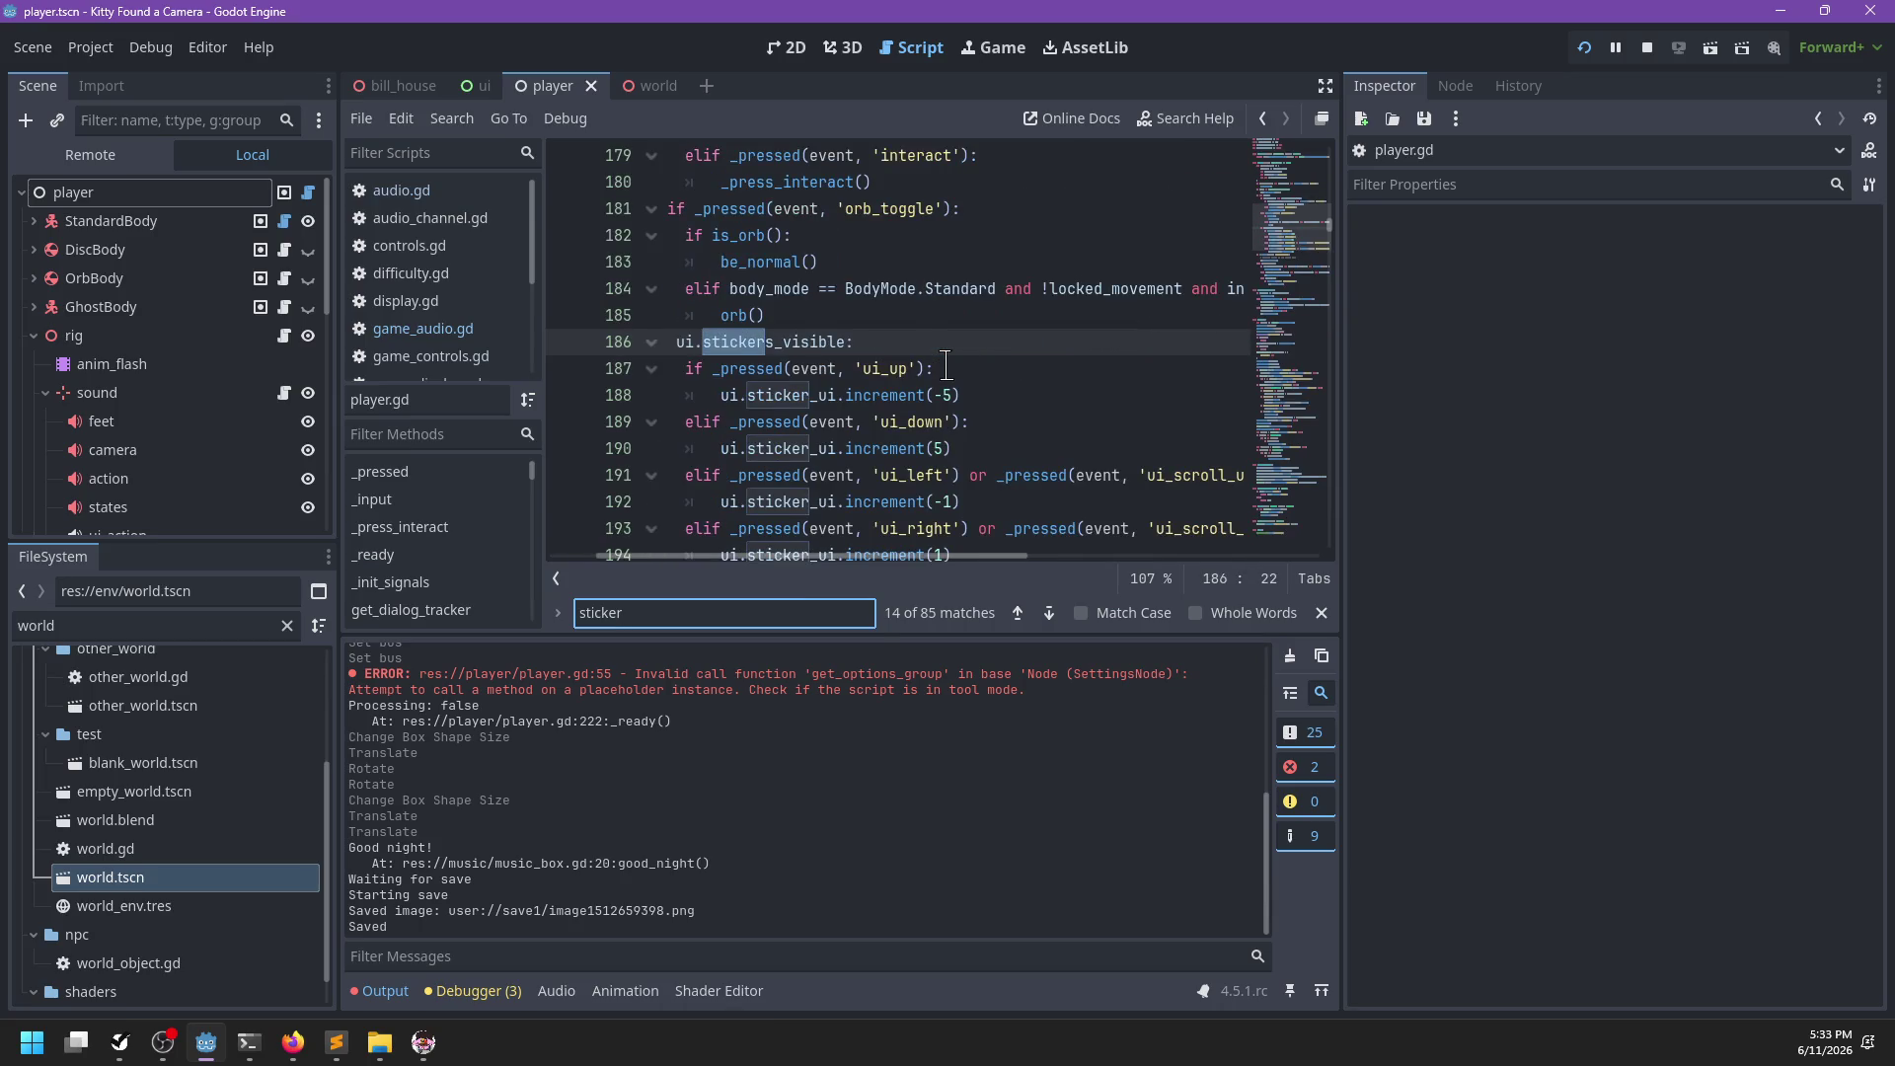
{"action": "key", "text": "Return"}
{"action": "key", "text": "Return"}
{"action": "key", "text": "Return"}
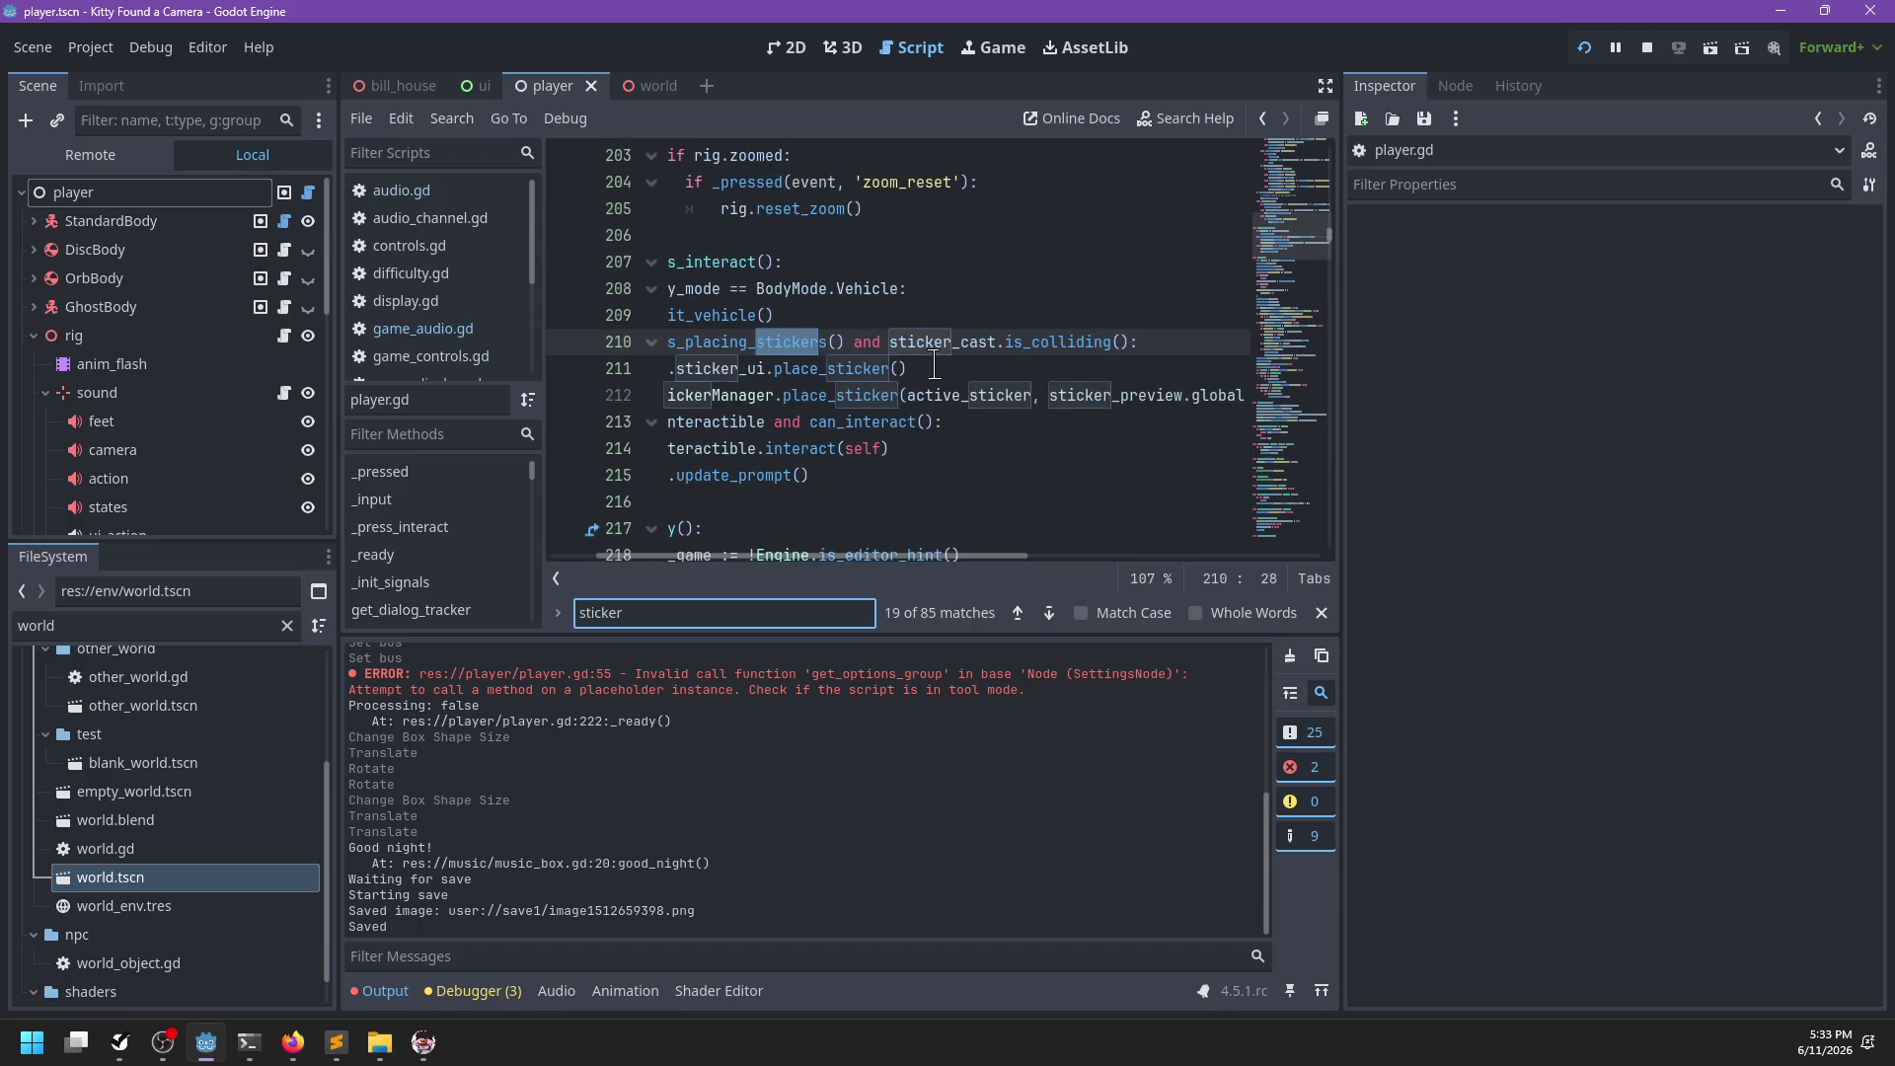
{"action": "key", "text": "Escape"}
{"action": "scroll", "coordinate": [927, 394], "scroll_direction": "up", "scroll_amount": 1}
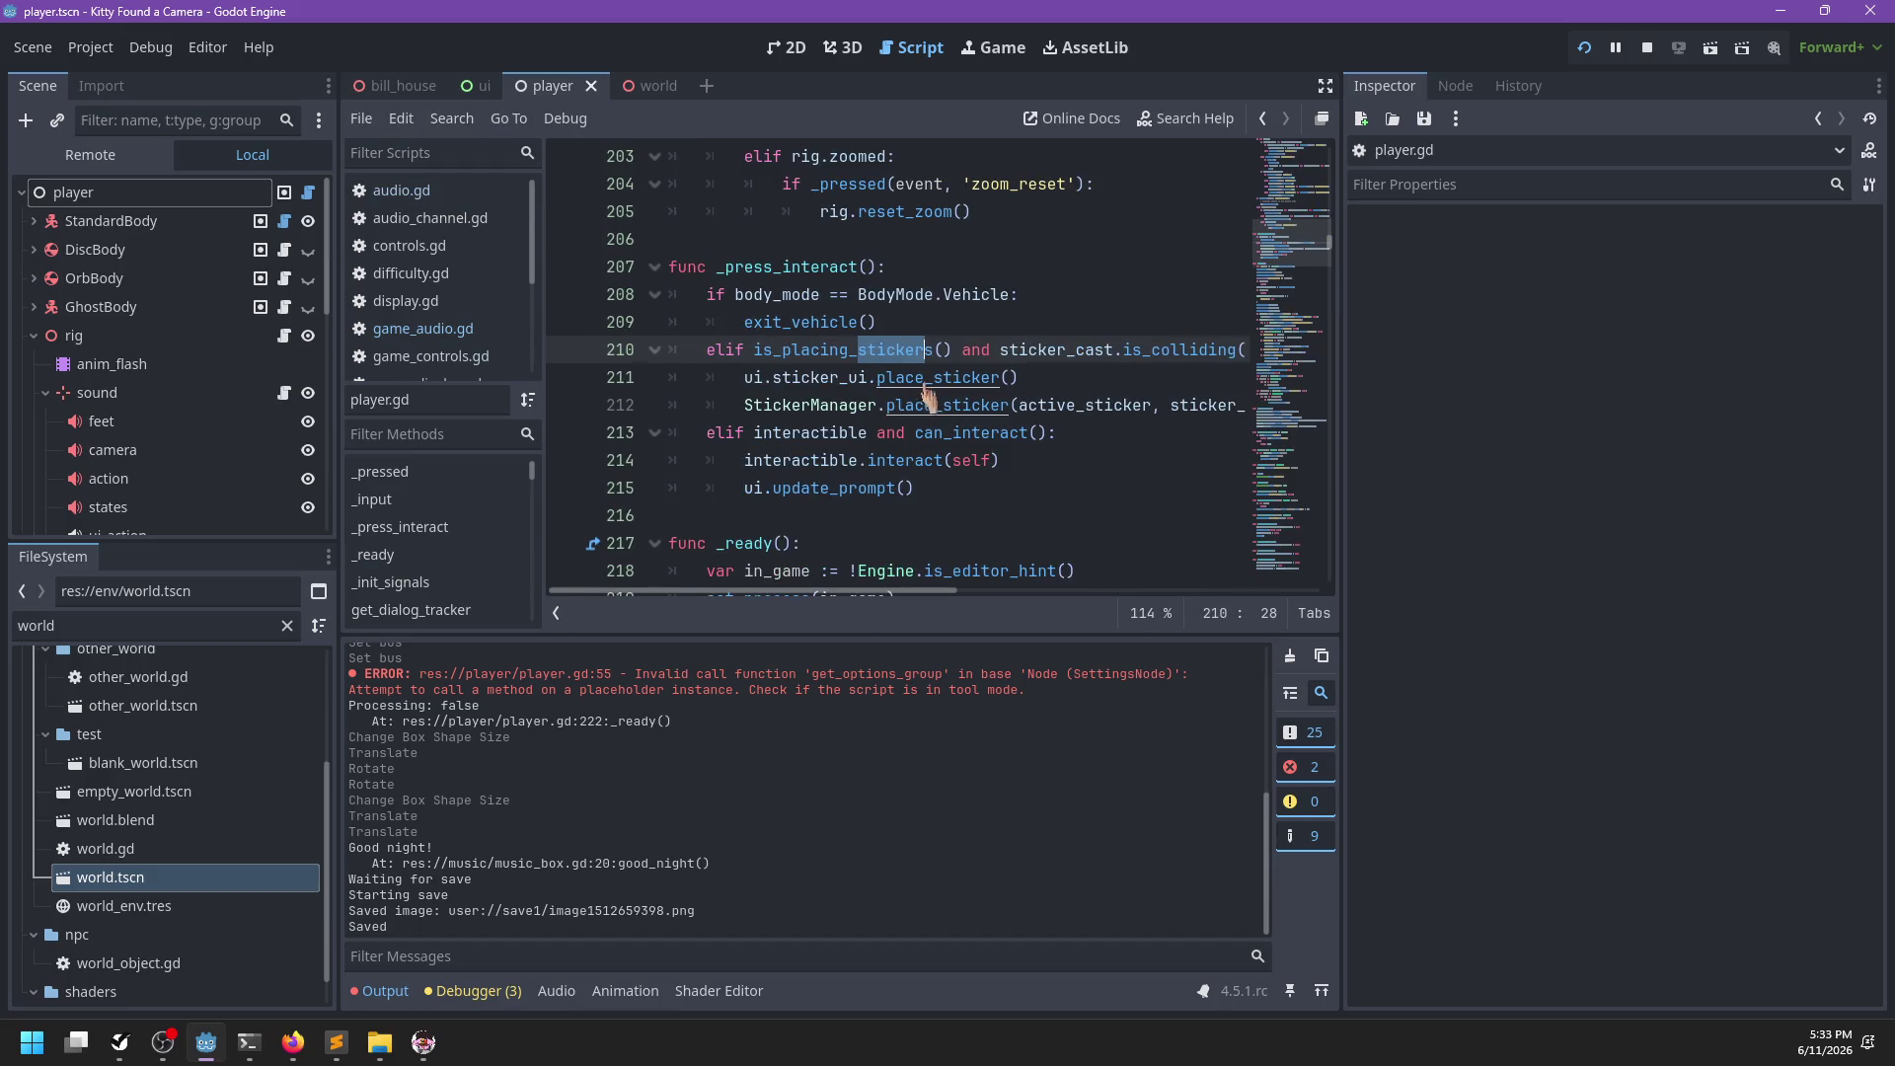
Open place_sticker, find sticker_ui in the FileSystem, open its scene and select AudioStreamPlayer
{"action": "left_click", "coordinate": [925, 380], "text": "ctrl"}
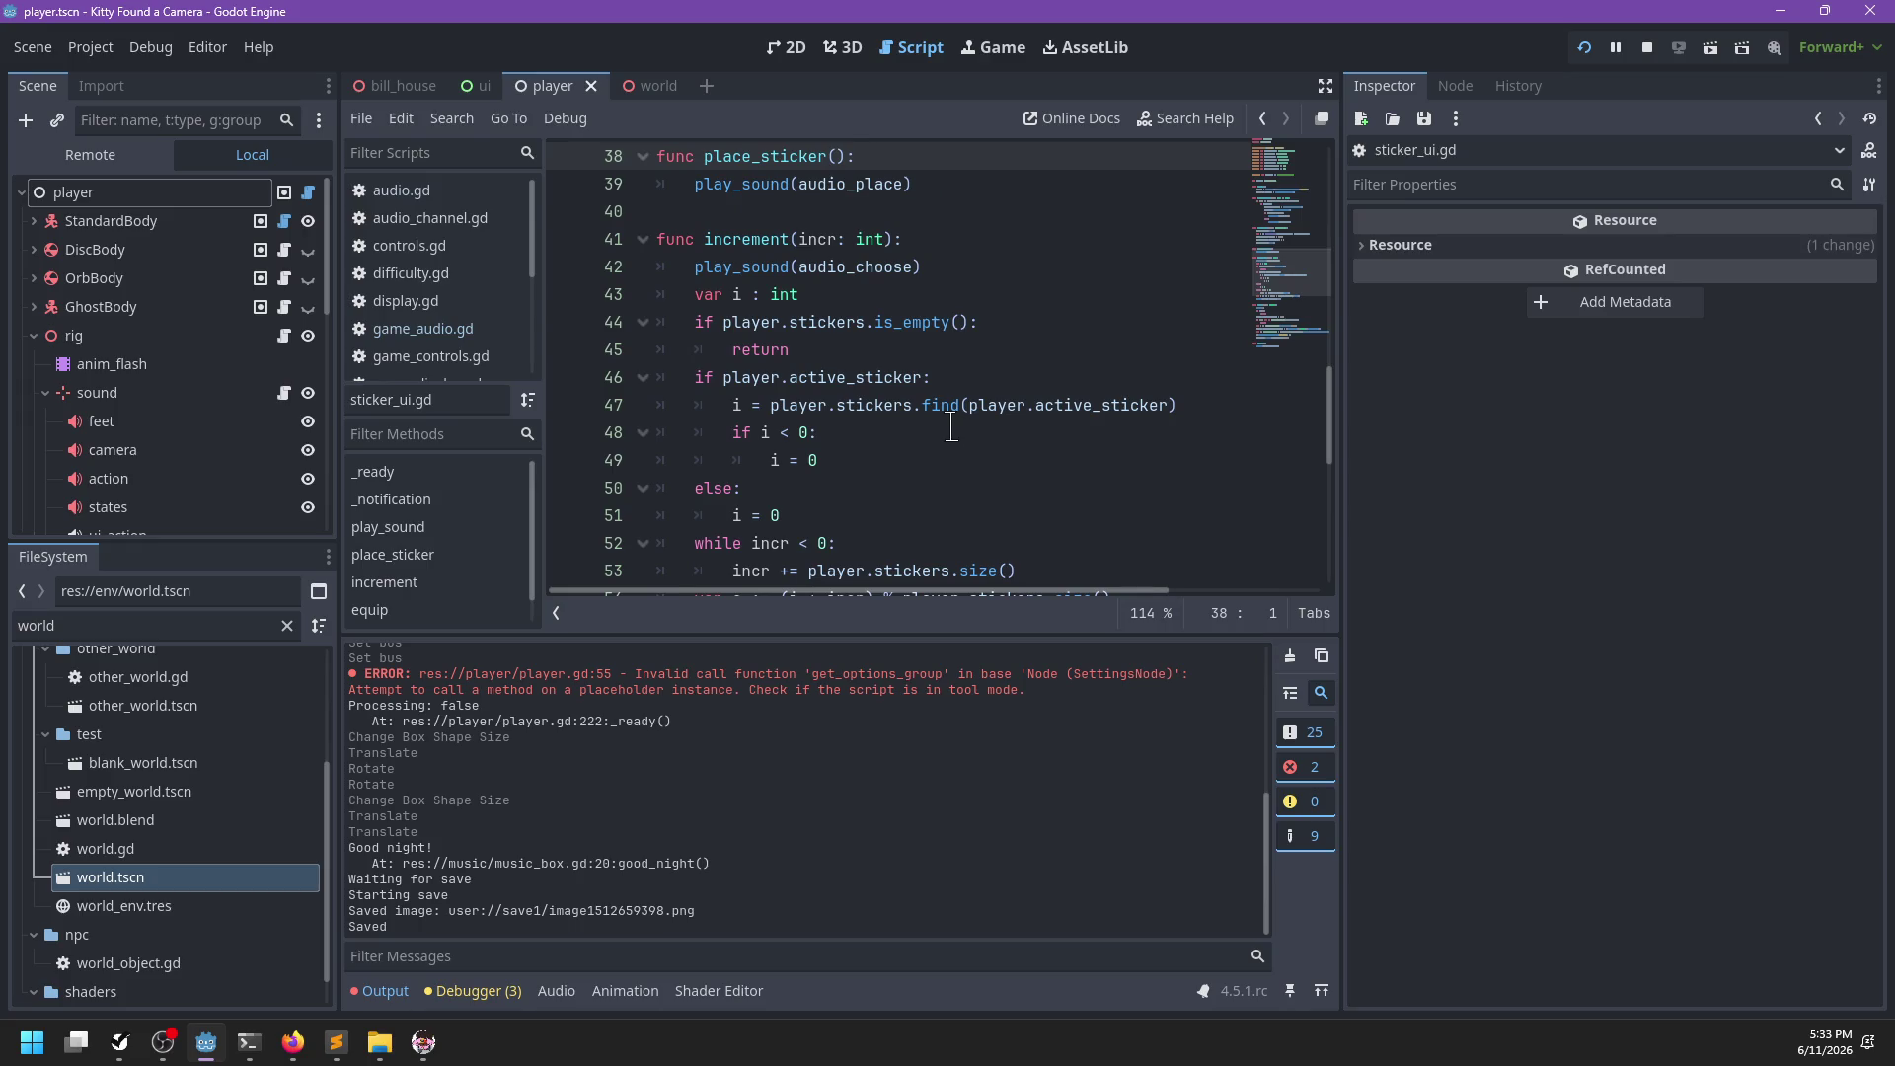
{"action": "double_click", "coordinate": [229, 623]}
{"action": "type", "text": "sticker_ui"}
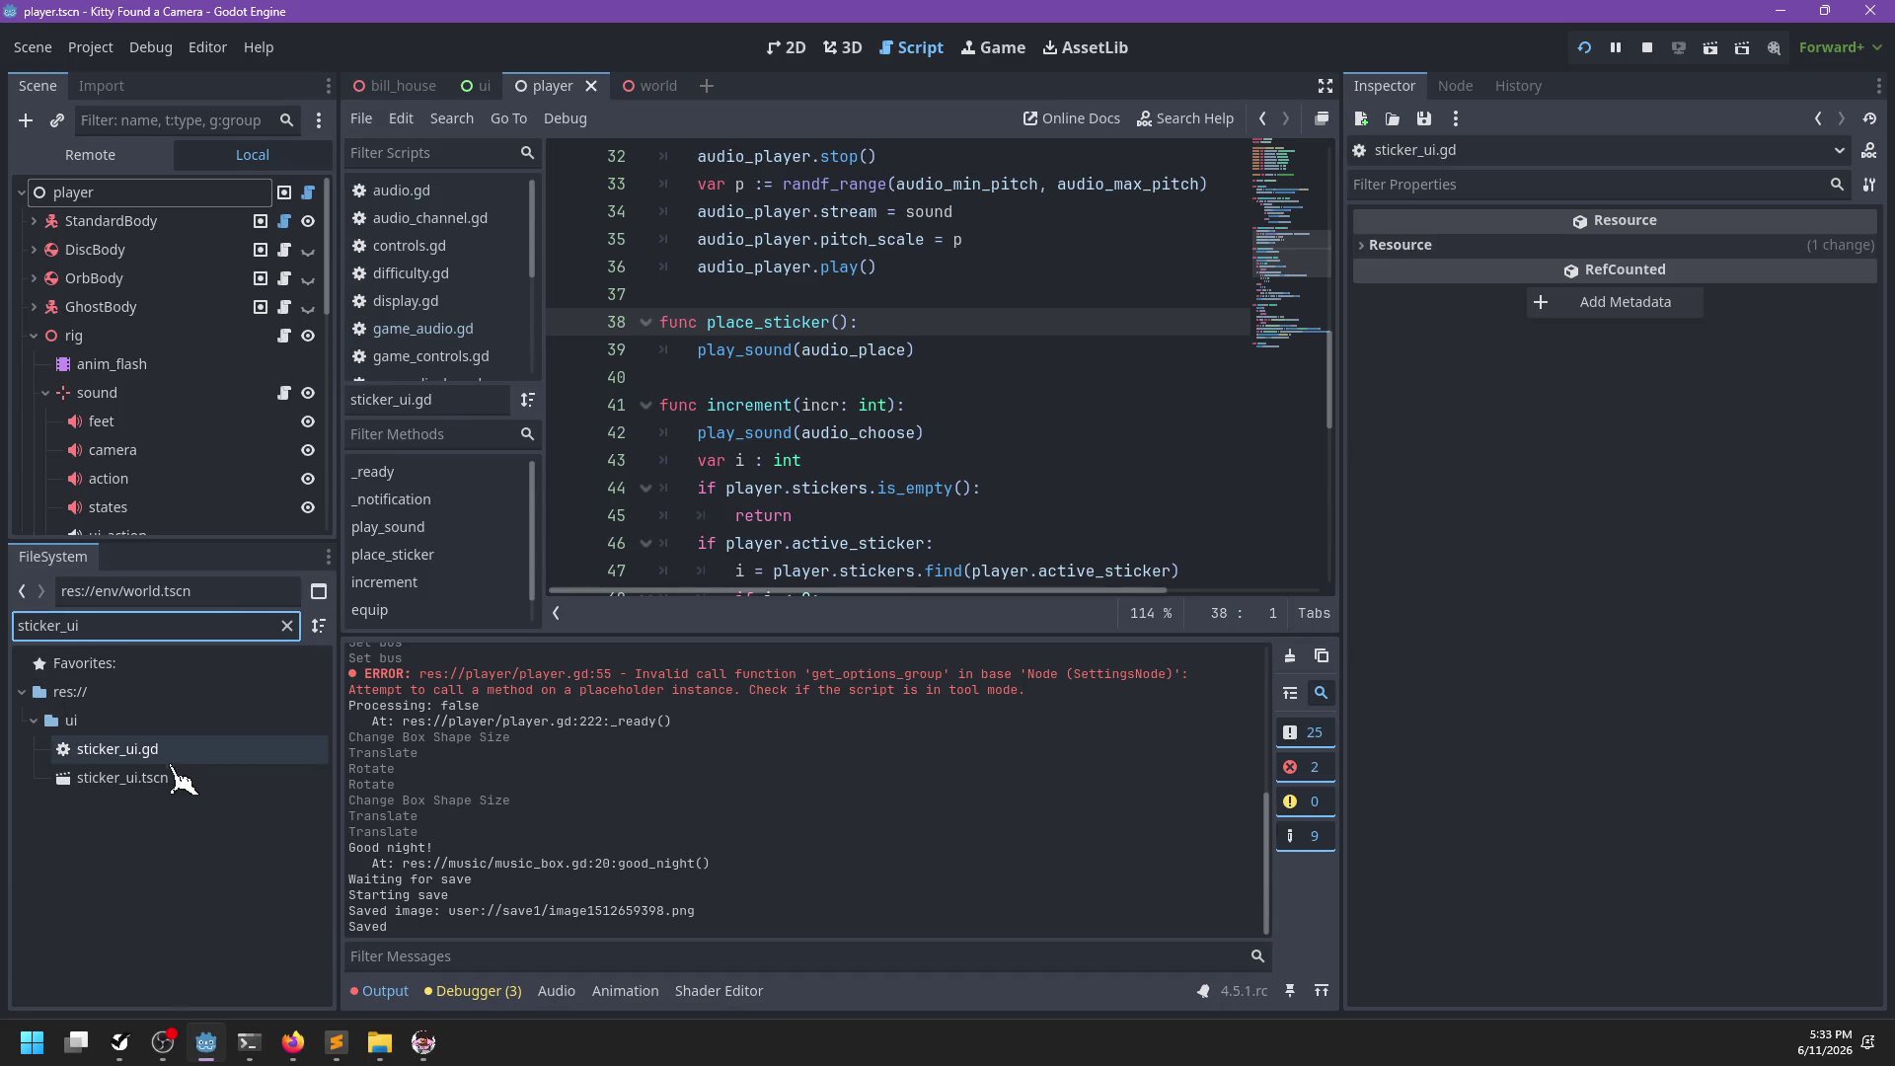
{"action": "double_click", "coordinate": [229, 776]}
{"action": "left_click", "coordinate": [123, 368]}
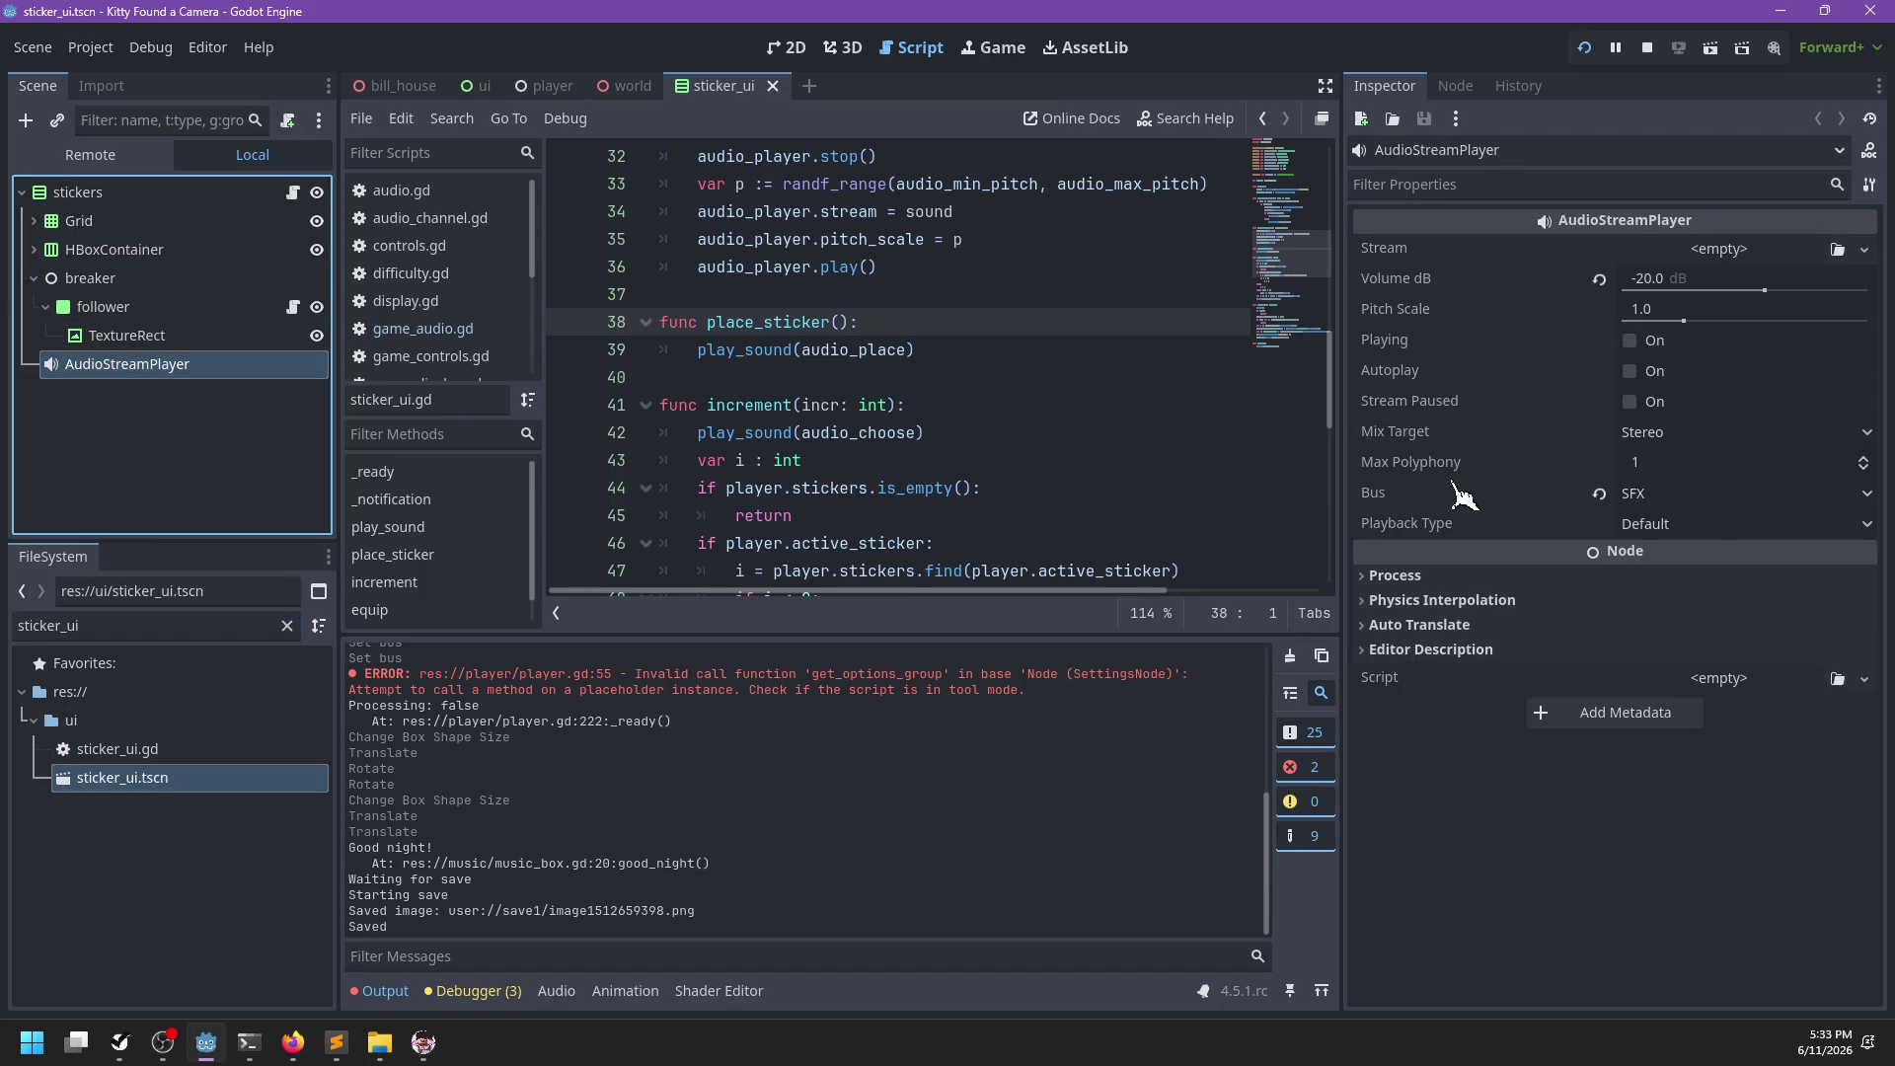
Route AudioStreamPlayer to the UI bus and duplicate the node
{"action": "left_click", "coordinate": [1701, 501]}
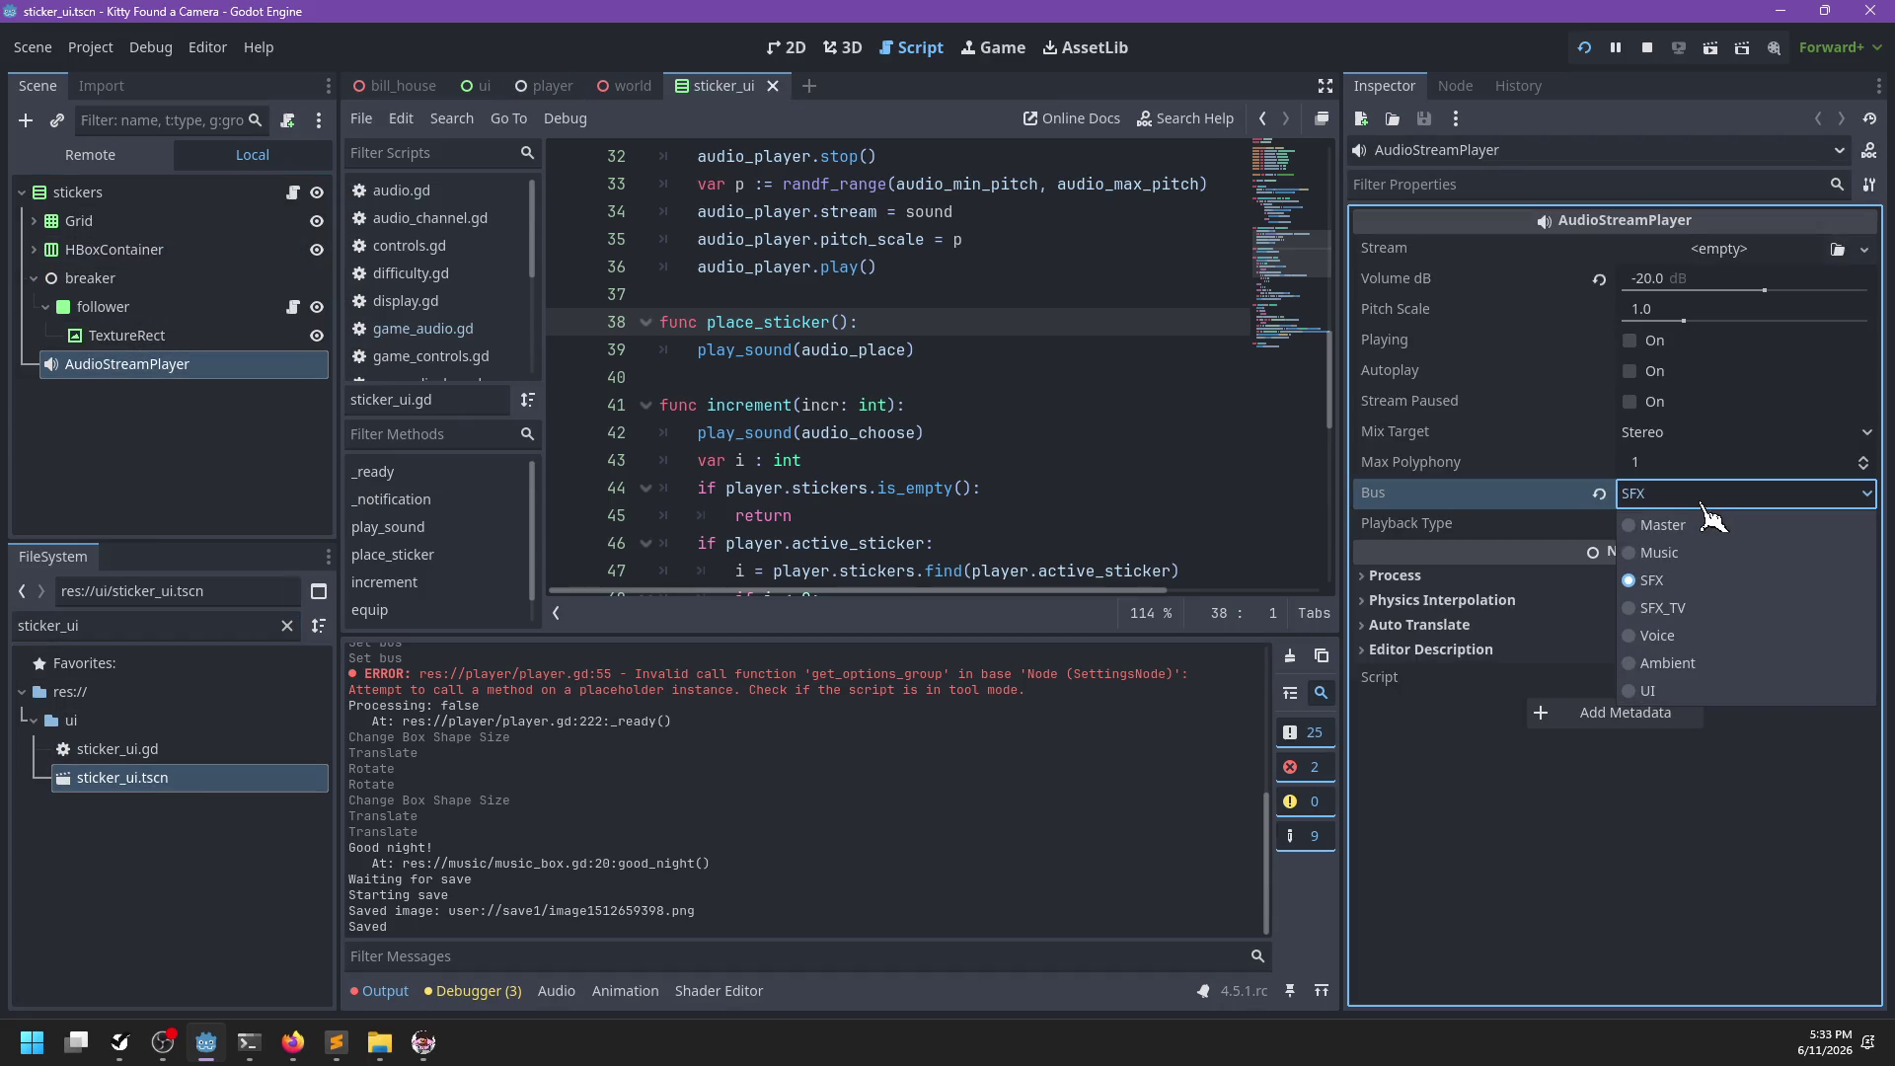
{"action": "left_click", "coordinate": [1676, 692]}
{"action": "left_click", "coordinate": [181, 375]}
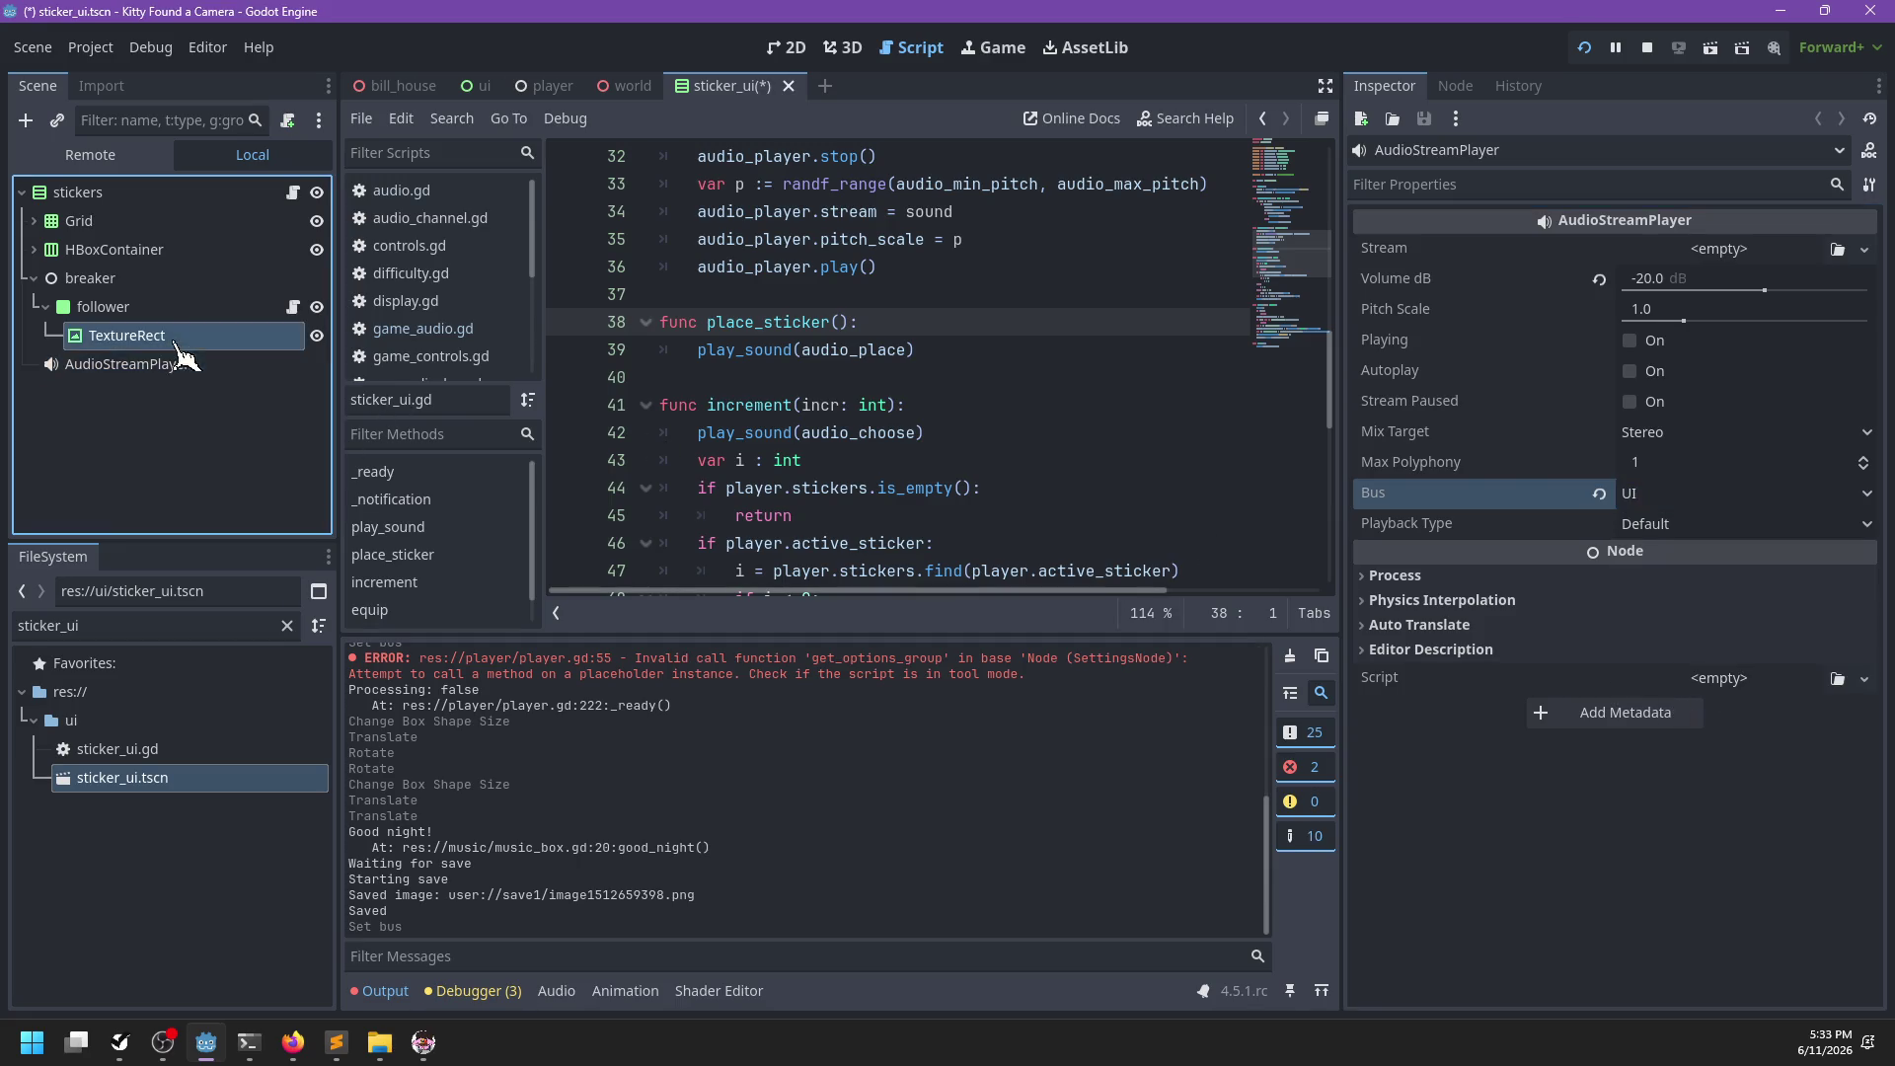
{"action": "key", "text": "ctrl+d"}
Duplicate the audio_player export as audio_player_ui and audio_player_sfx, save, and stop the game
{"action": "scroll", "coordinate": [1033, 395], "scroll_direction": "up", "scroll_amount": 10}
{"action": "left_click", "coordinate": [1105, 246]}
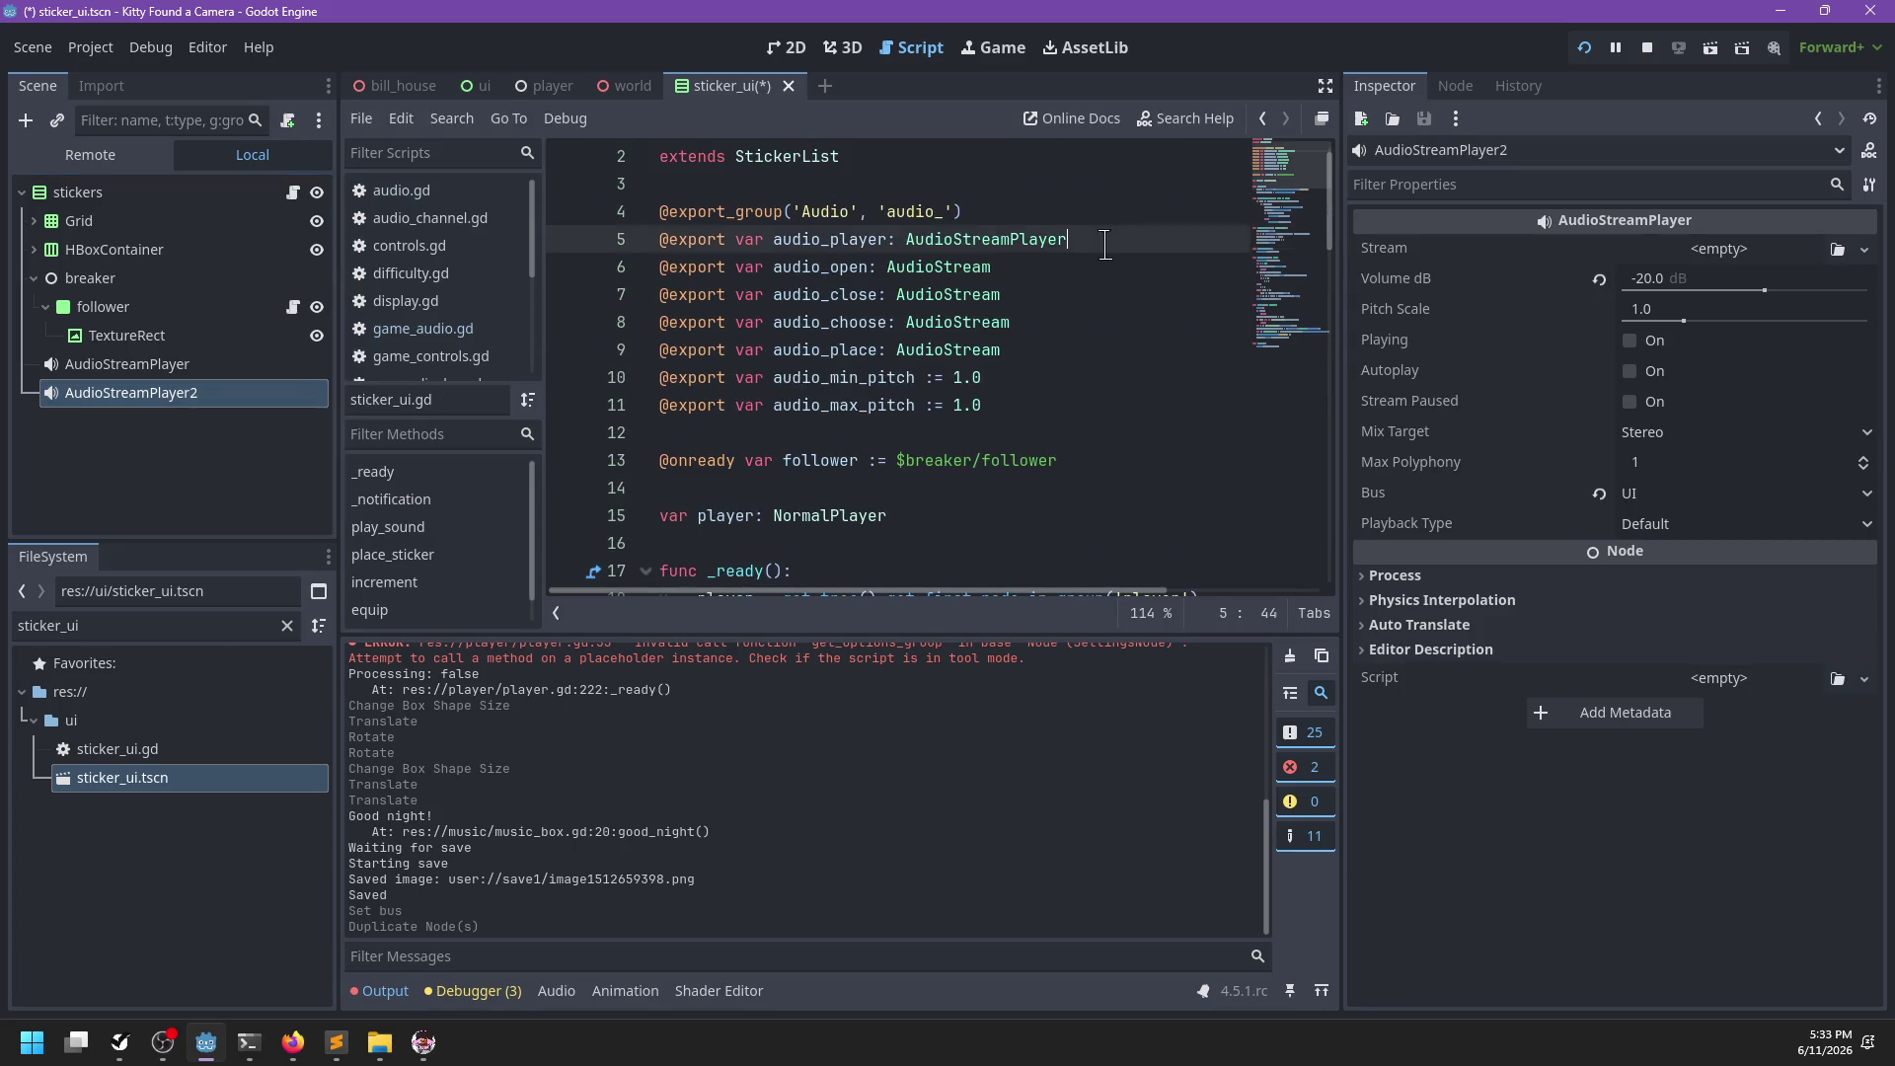
{"action": "key", "text": "ctrl+shift+d"}
{"action": "left_click", "coordinate": [888, 239]}
{"action": "type", "text": "_ui"}
{"action": "left_click", "coordinate": [920, 266]}
{"action": "type", "text": "_"}
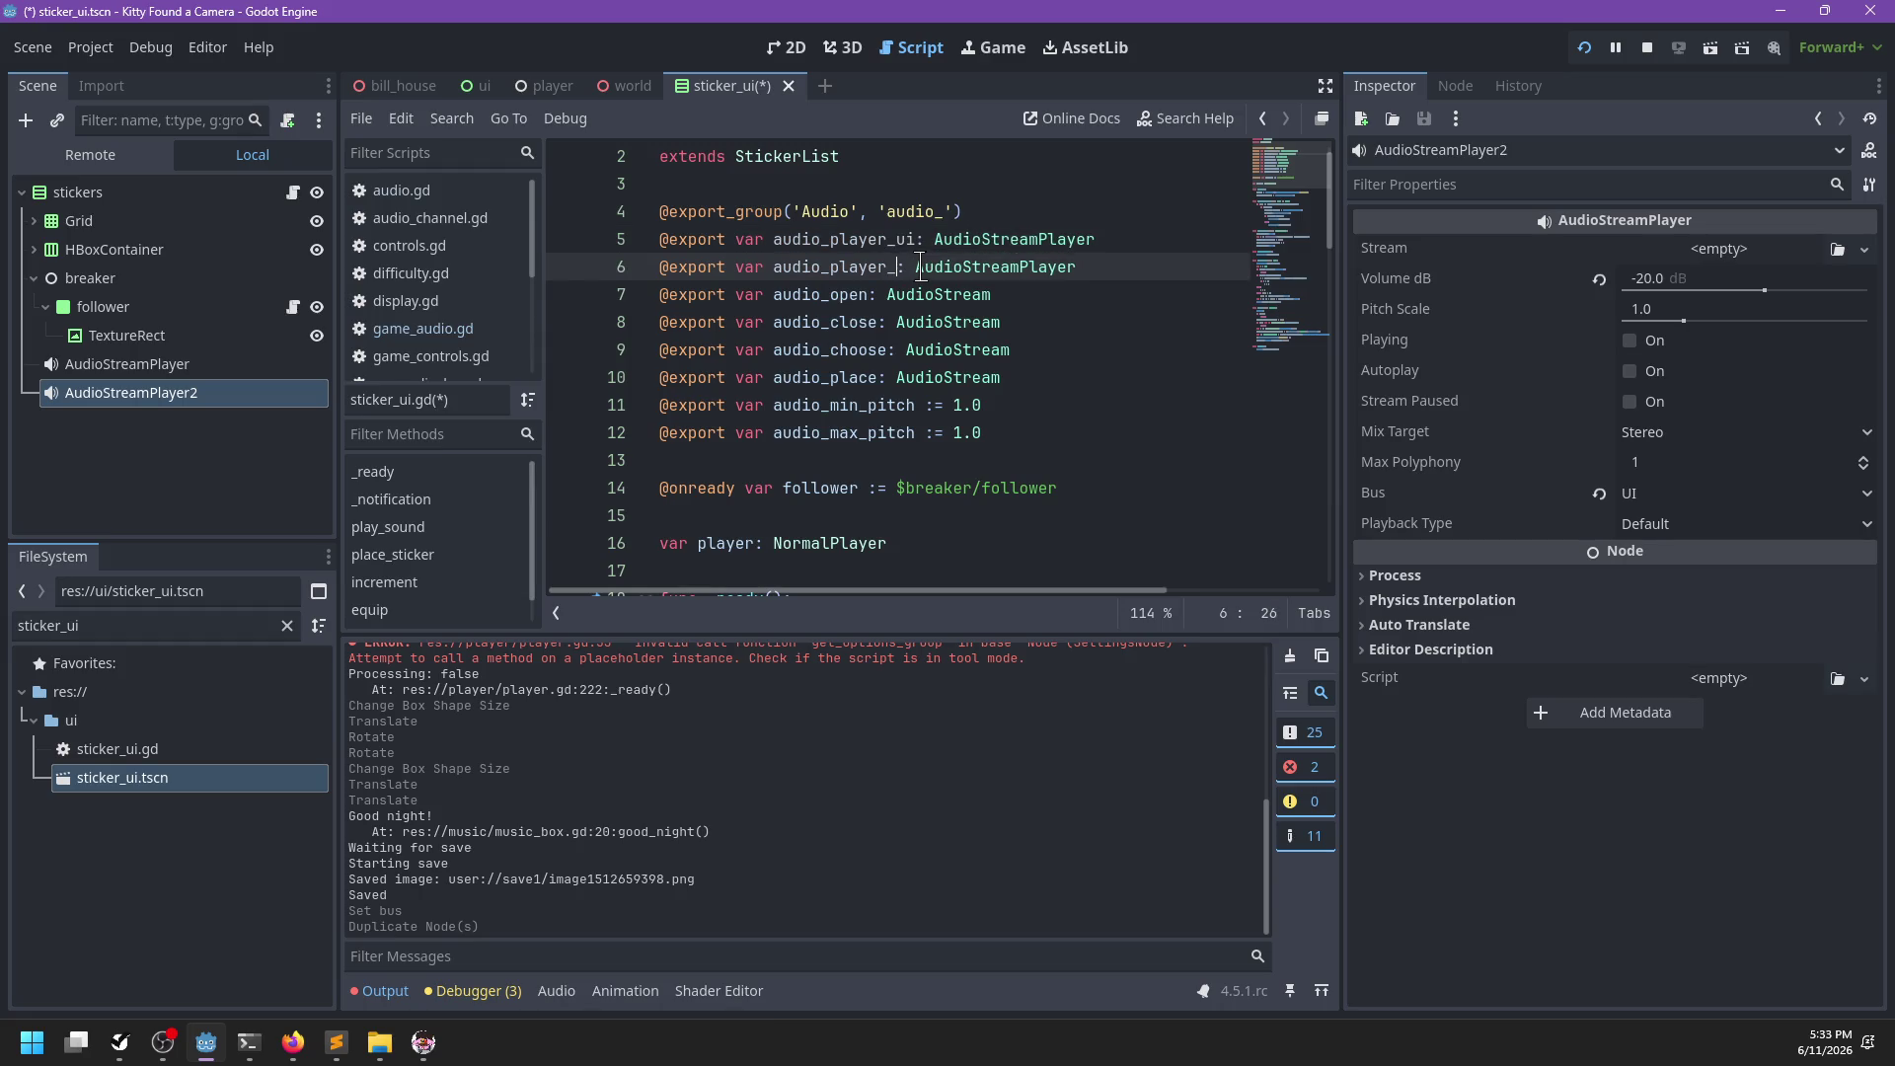
{"action": "type", "text": "sfx"}
{"action": "key", "text": "ctrl+s"}
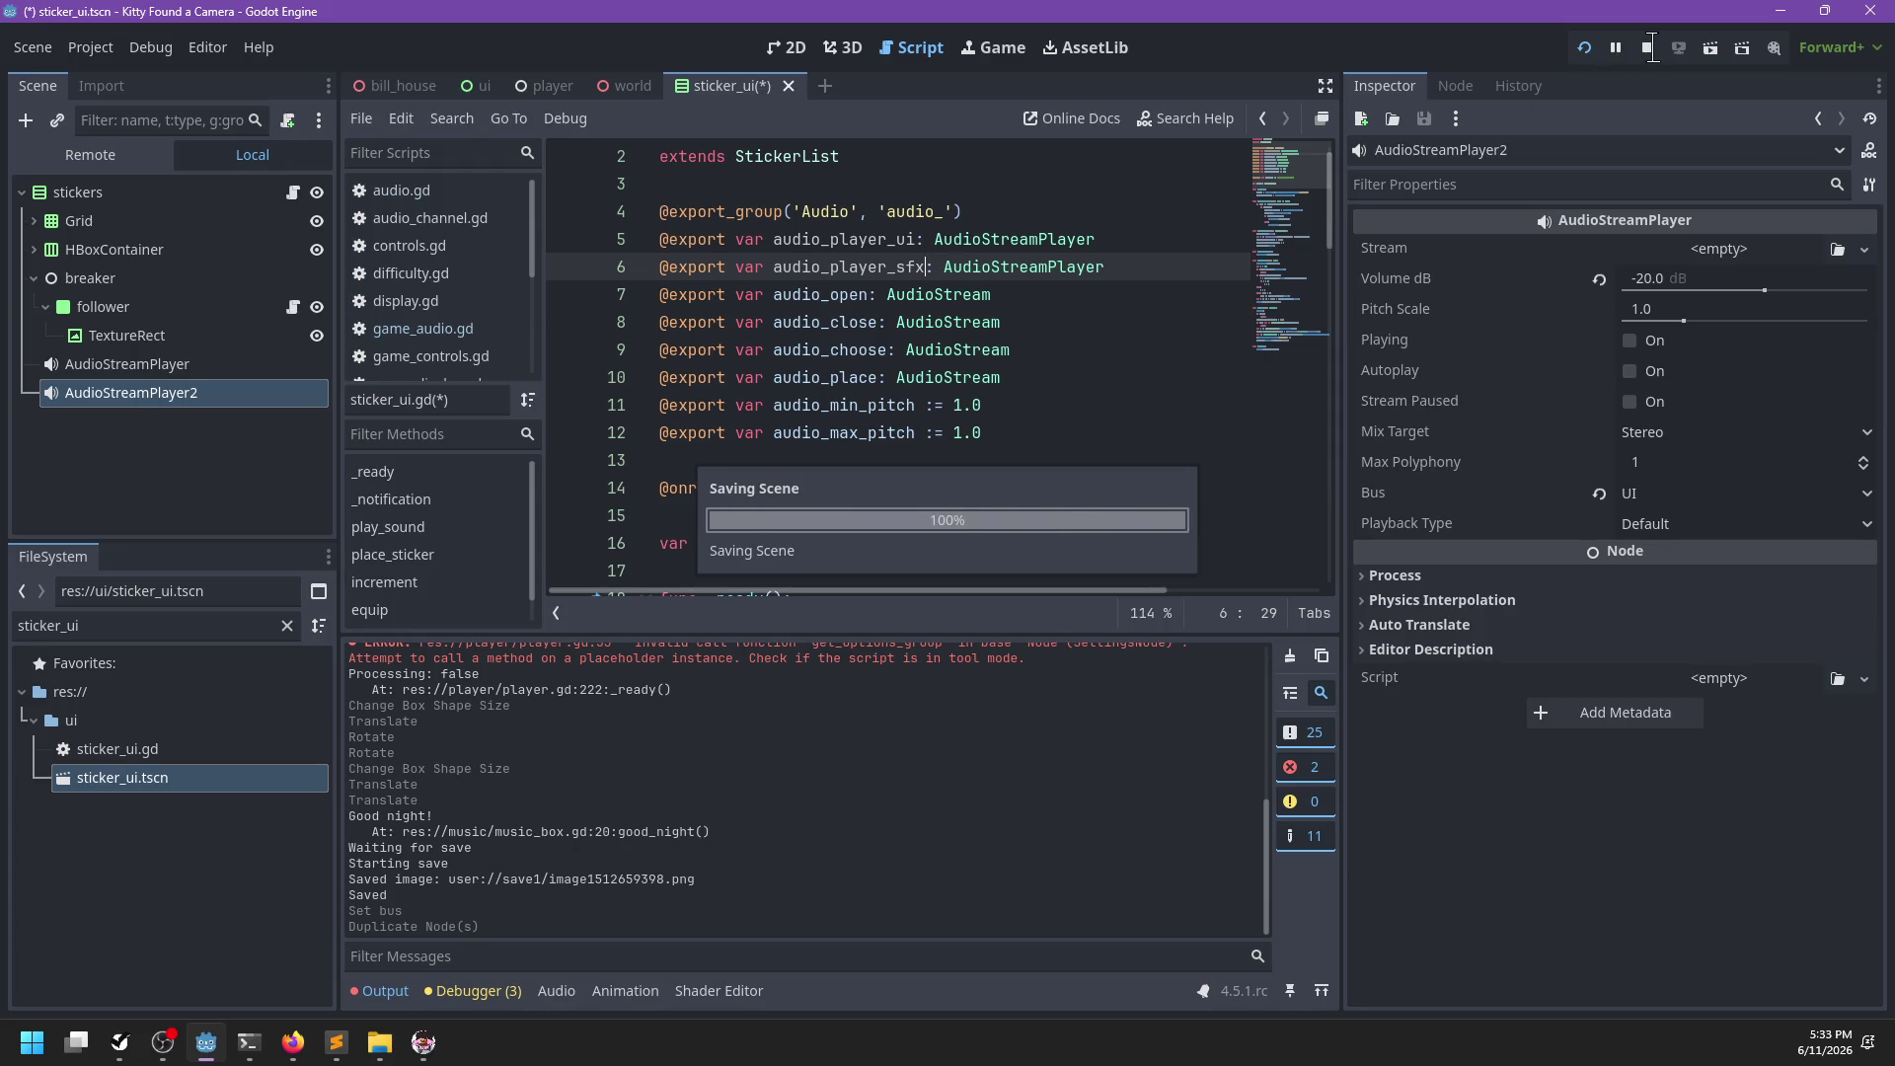
{"action": "left_click", "coordinate": [1647, 47]}
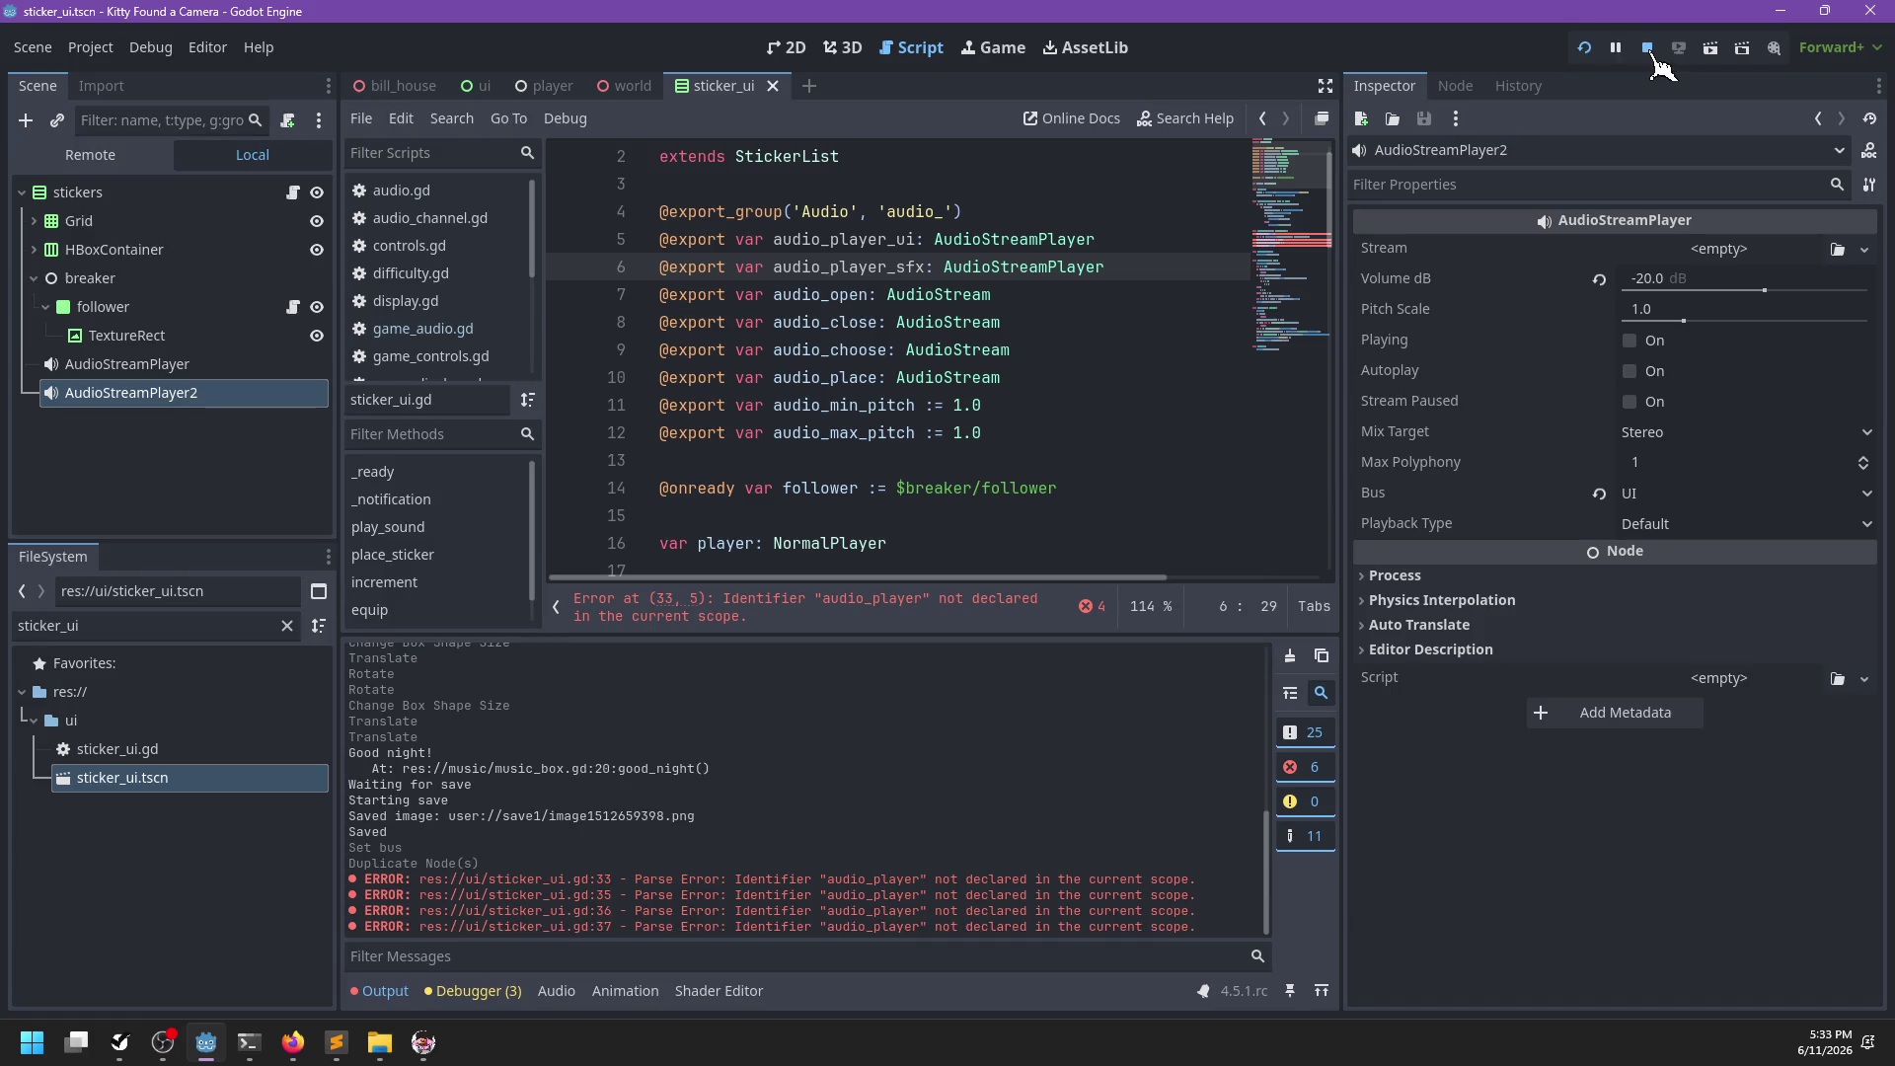
{"action": "left_click", "coordinate": [158, 158]}
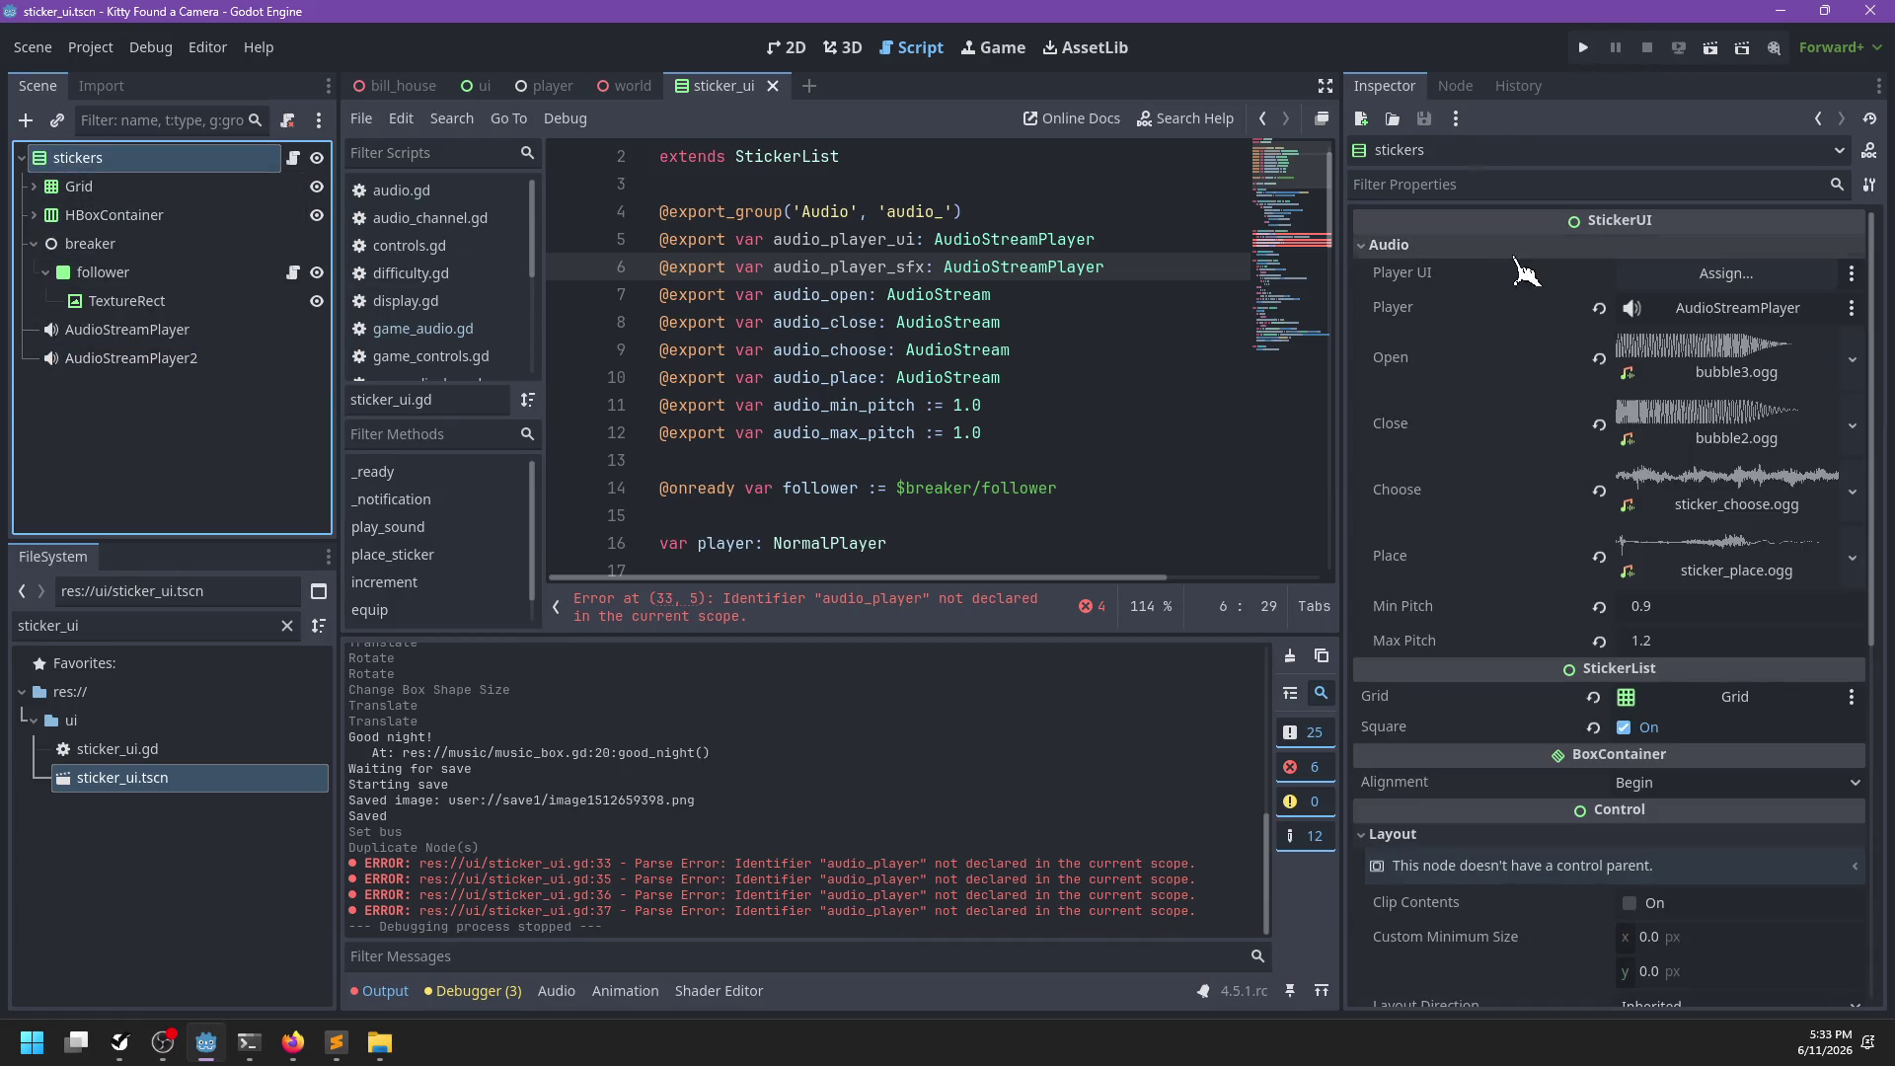
Drag AudioStreamPlayer into Player UI and AudioStreamPlayer2 into the other player property, then save
{"action": "mouse_move", "coordinate": [138, 331]}
{"action": "left_mouse_down"}
{"action": "mouse_move", "coordinate": [1621, 410]}
{"action": "mouse_move", "coordinate": [1612, 305]}
{"action": "mouse_move", "coordinate": [1668, 294]}
{"action": "mouse_move", "coordinate": [1520, 533]}
{"action": "left_mouse_up"}
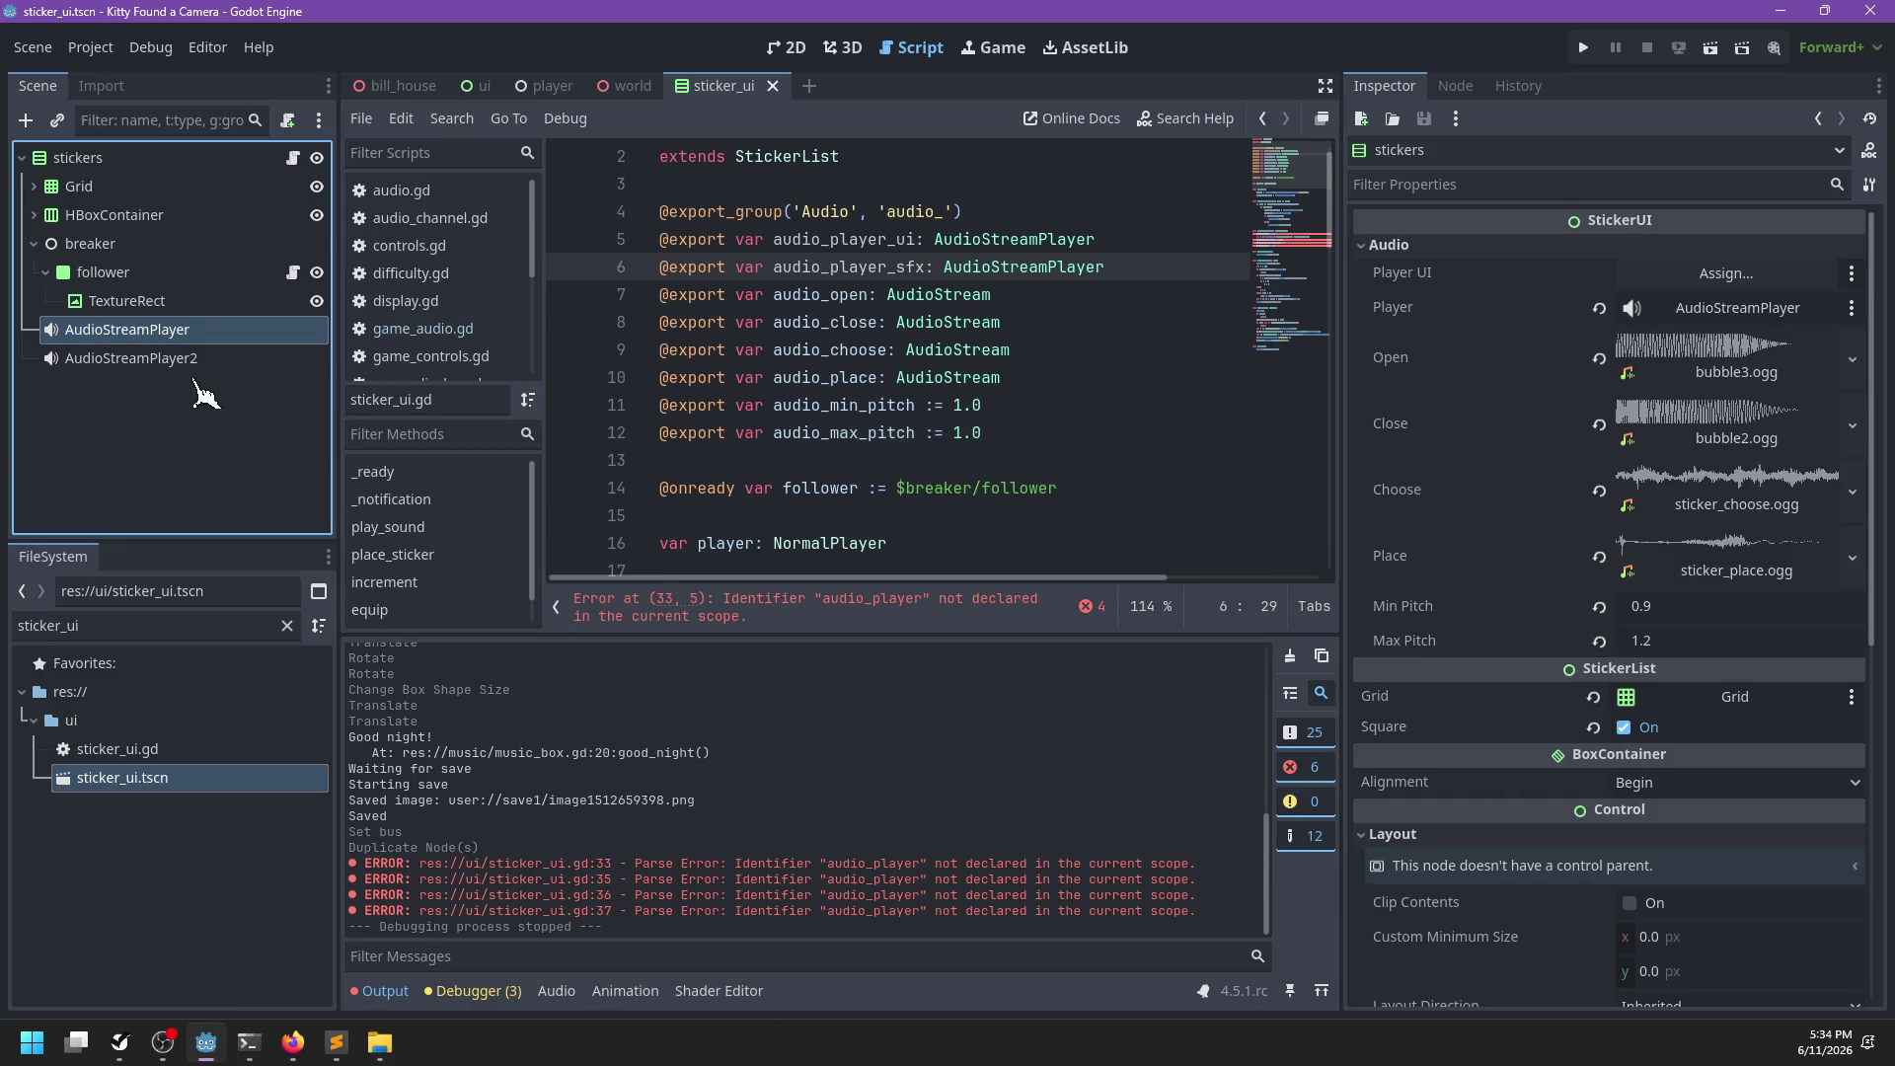
{"action": "left_click_drag", "start_coordinate": [190, 335], "coordinate": [1722, 277]}
{"action": "mouse_move", "coordinate": [129, 357]}
{"action": "left_mouse_down"}
{"action": "mouse_move", "coordinate": [1571, 249]}
{"action": "mouse_move", "coordinate": [1695, 314]}
{"action": "left_mouse_up"}
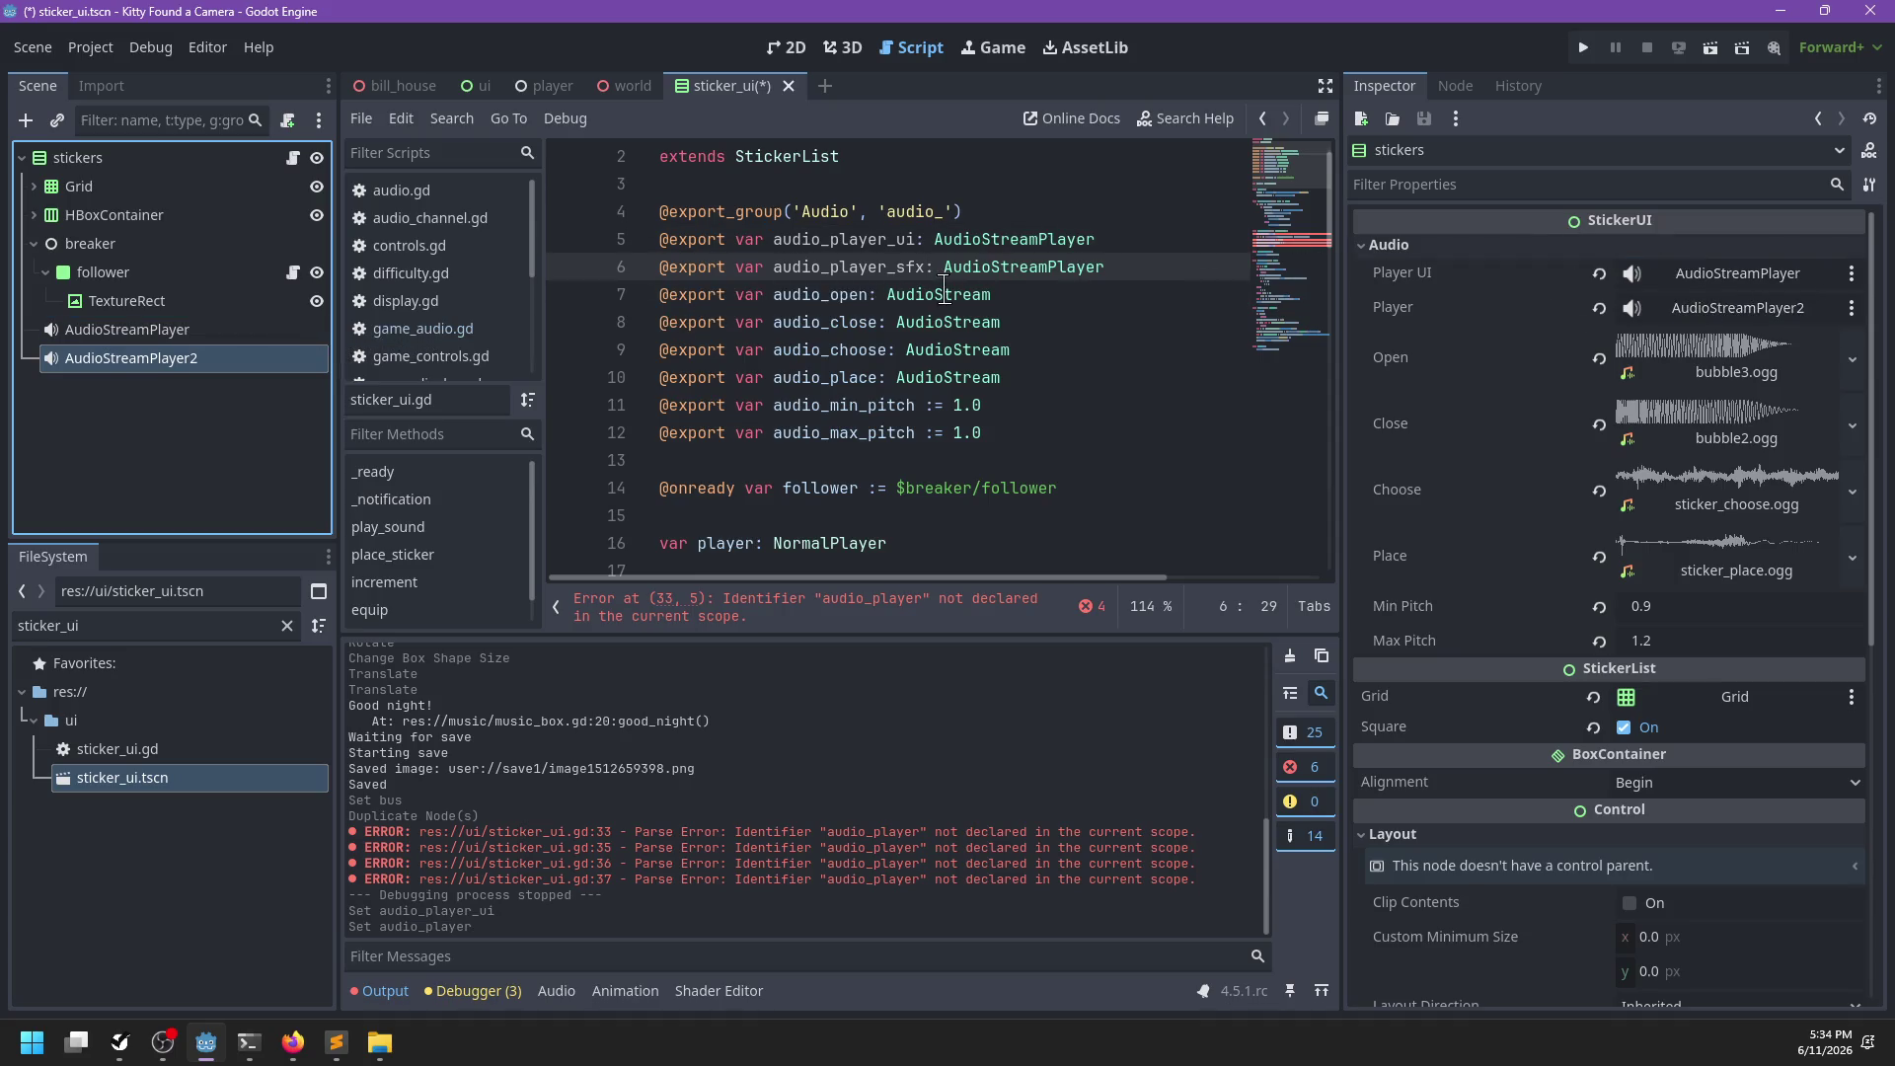
{"action": "left_click", "coordinate": [912, 266]}
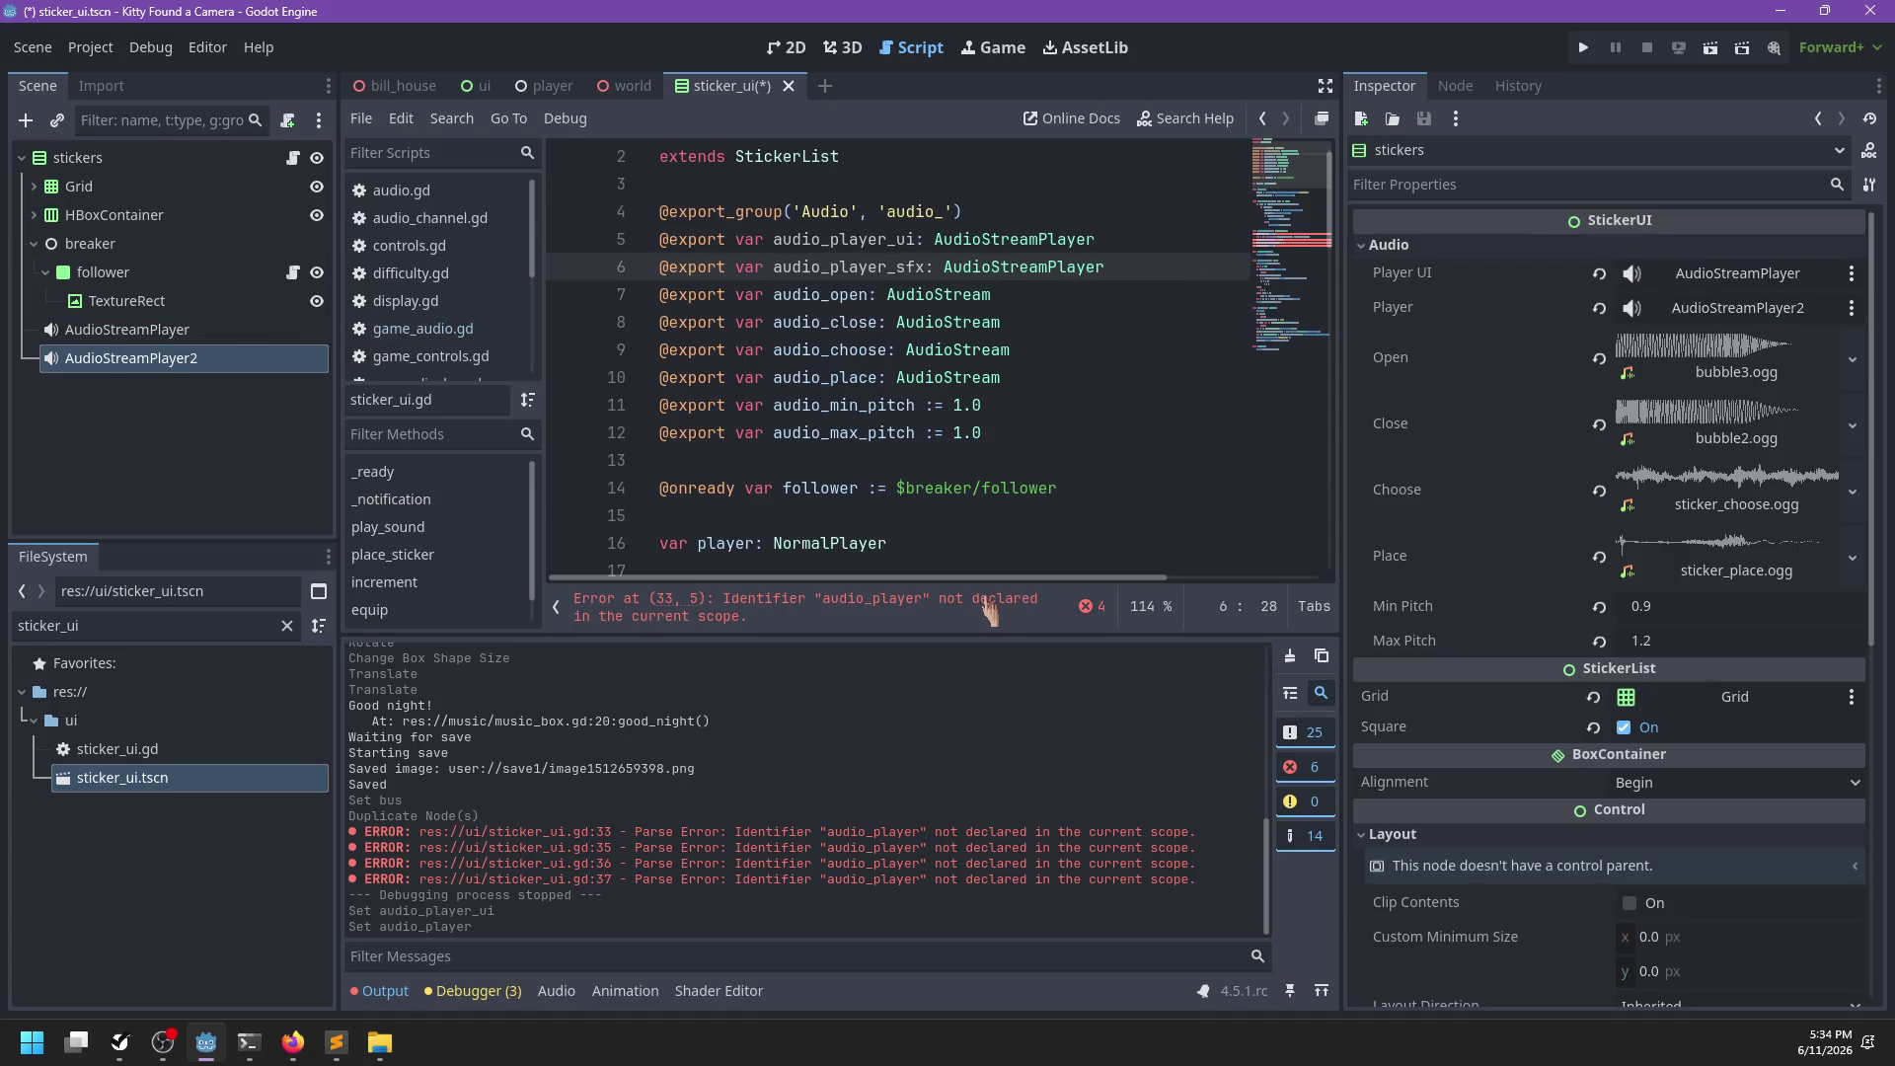
{"action": "key", "text": "ctrl+s"}
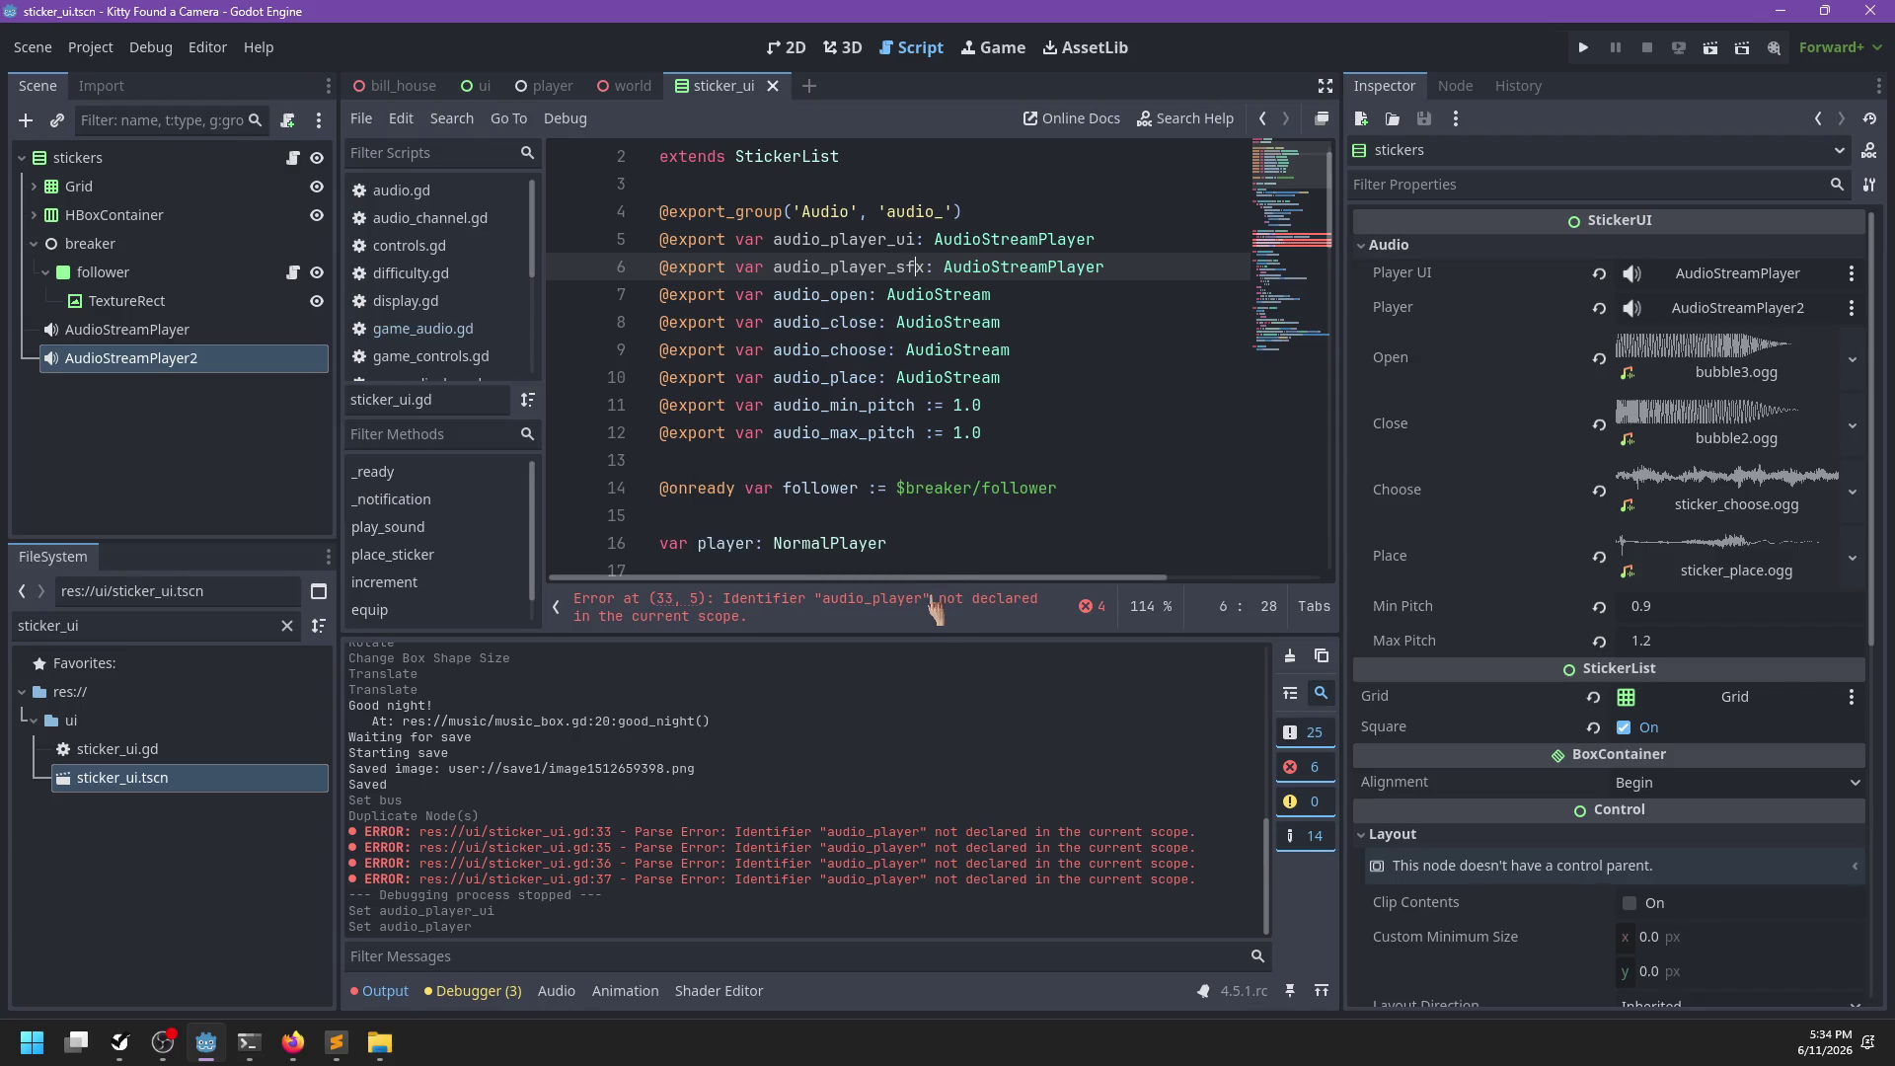
{"action": "left_click", "coordinate": [98, 185]}
{"action": "left_click", "coordinate": [116, 163]}
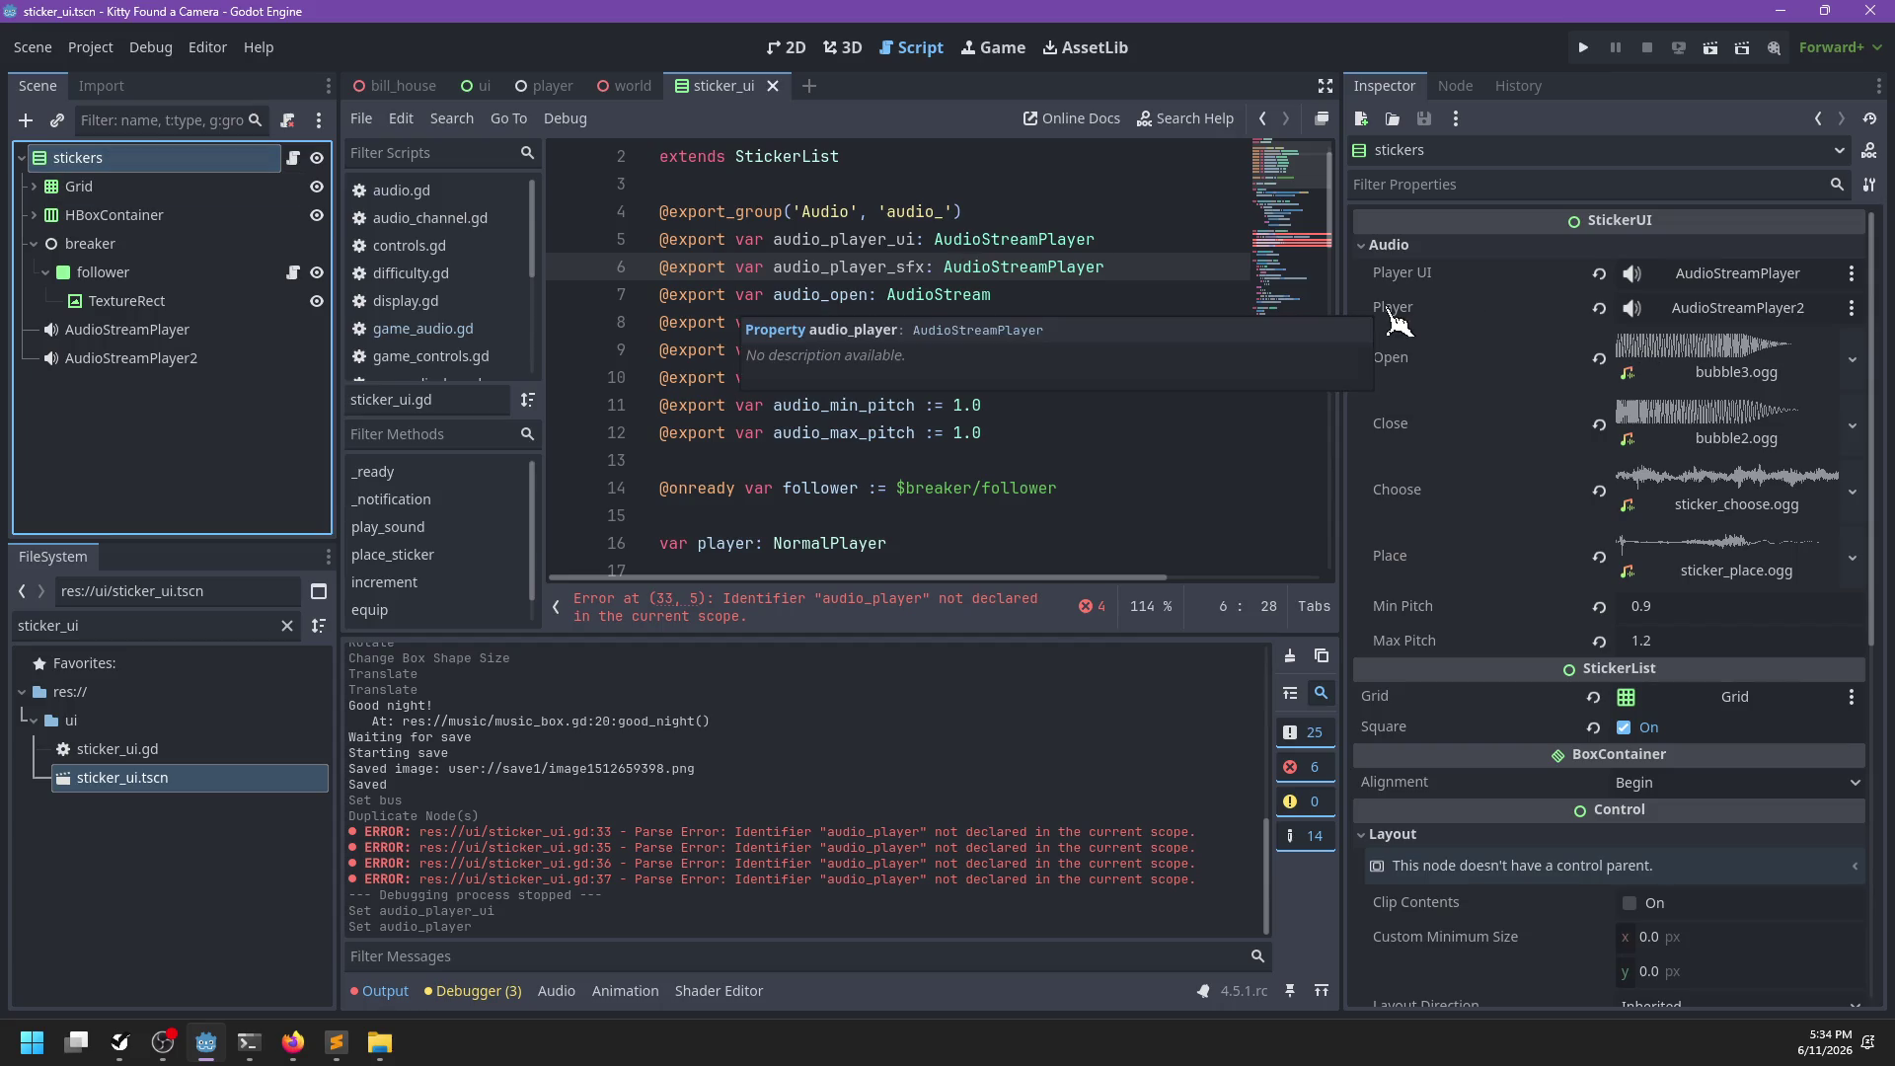
Close all scenes and reopen sticker_ui.tscn with its root stickers node selected
{"action": "left_click", "coordinate": [945, 266]}
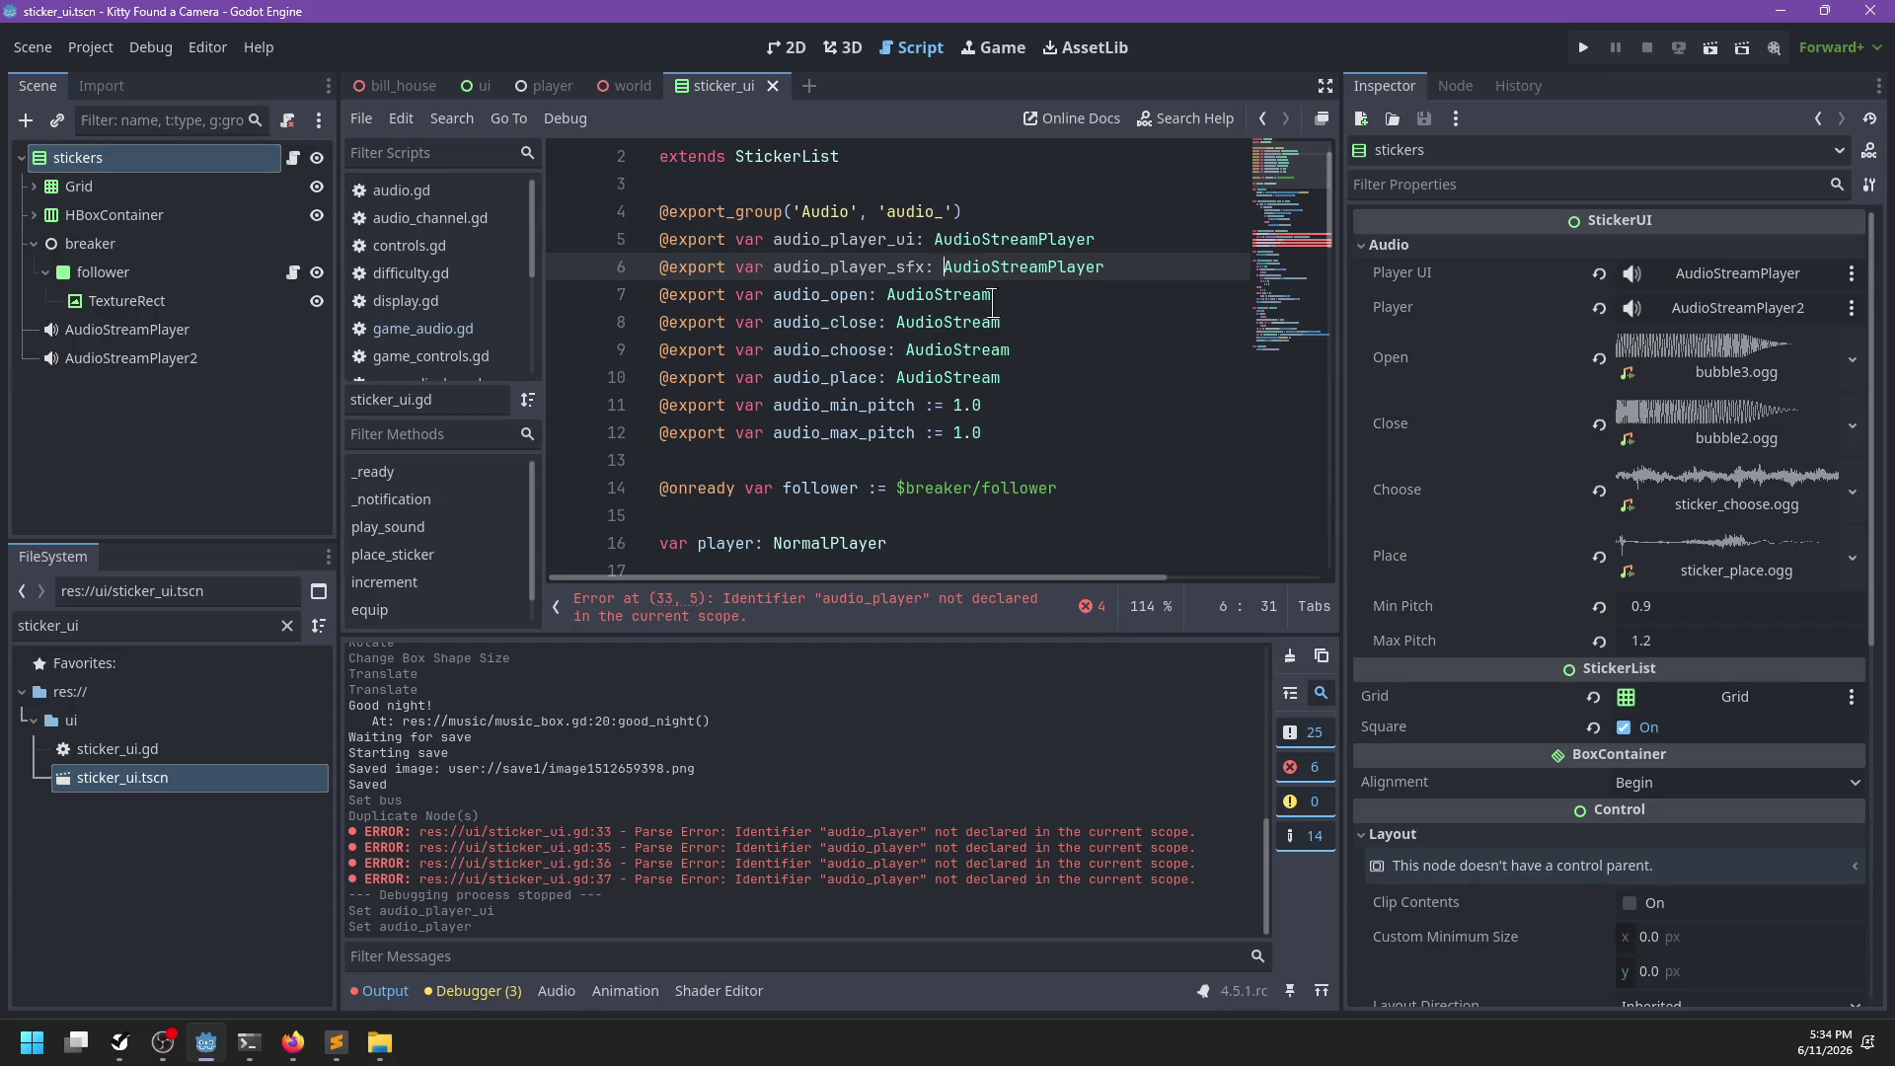
{"action": "right_click", "coordinate": [723, 99]}
{"action": "left_click", "coordinate": [893, 387]}
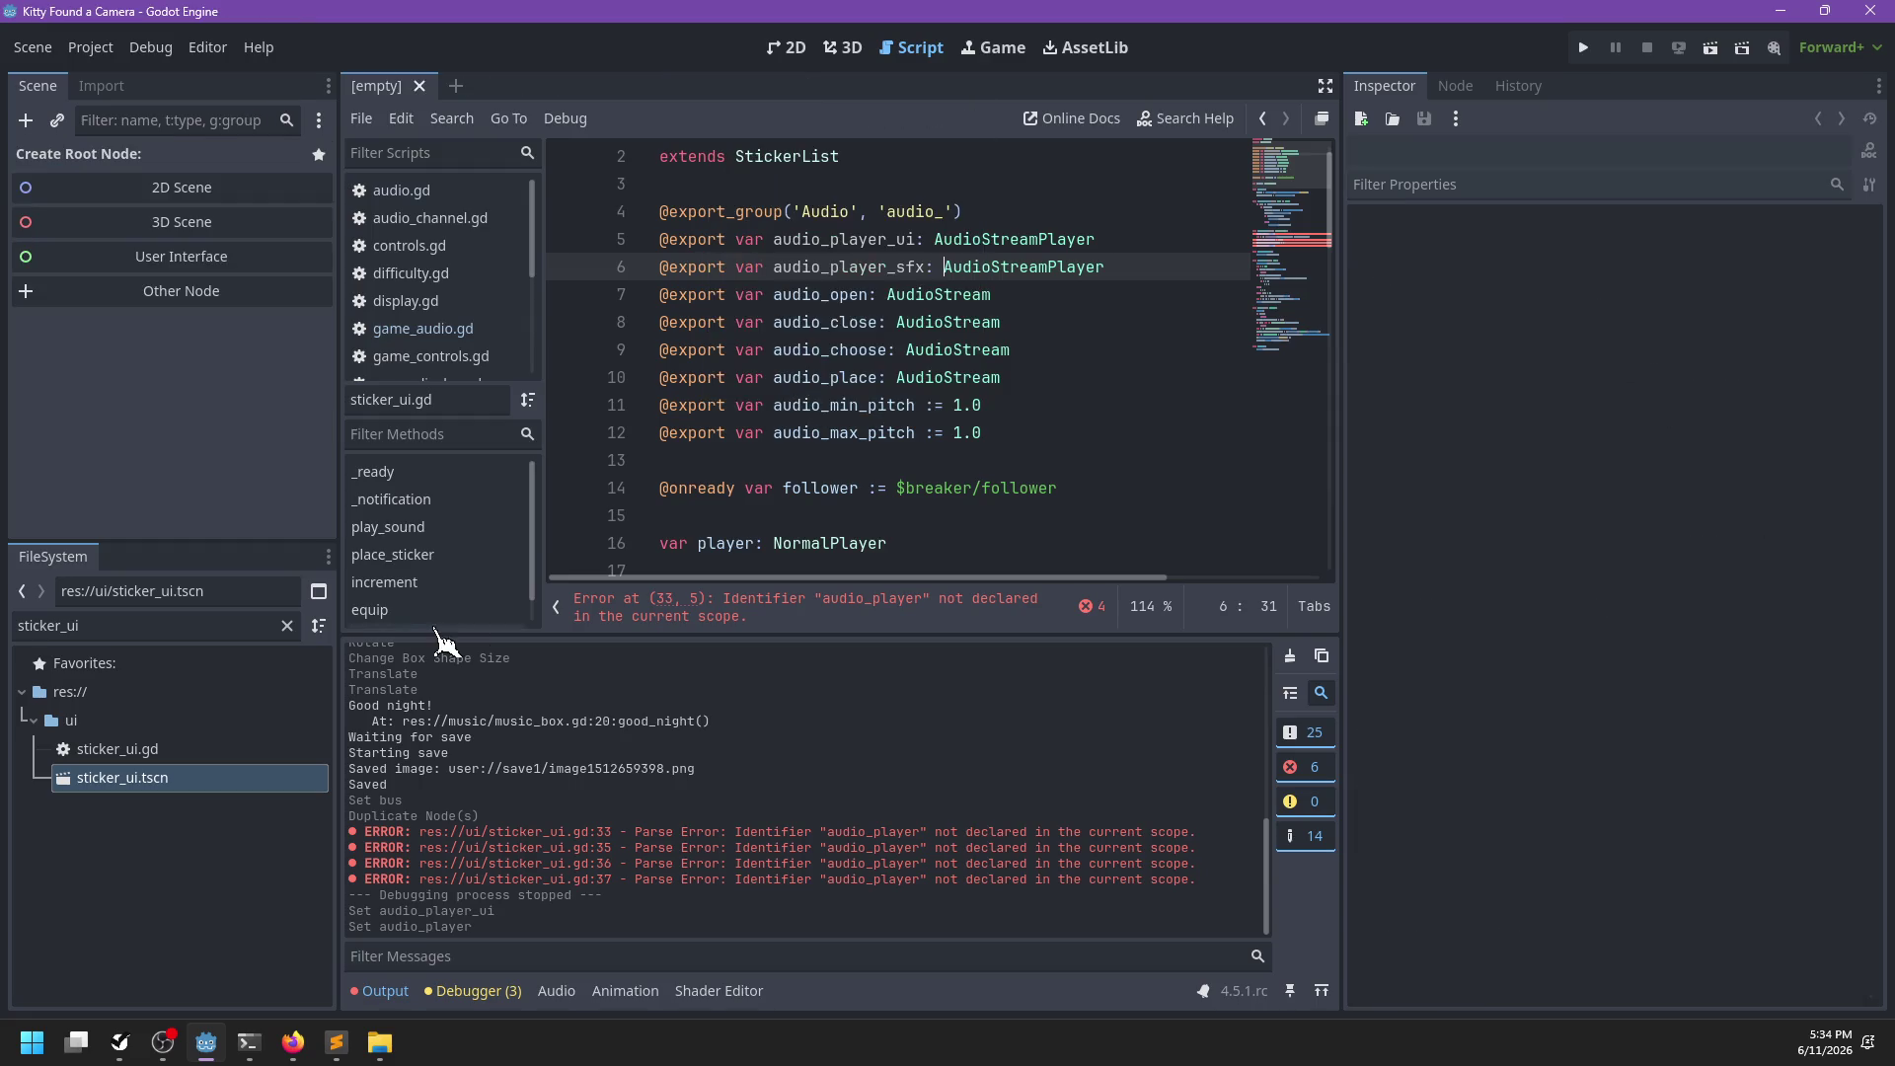
{"action": "left_click", "coordinate": [182, 621]}
{"action": "double_click", "coordinate": [170, 799]}
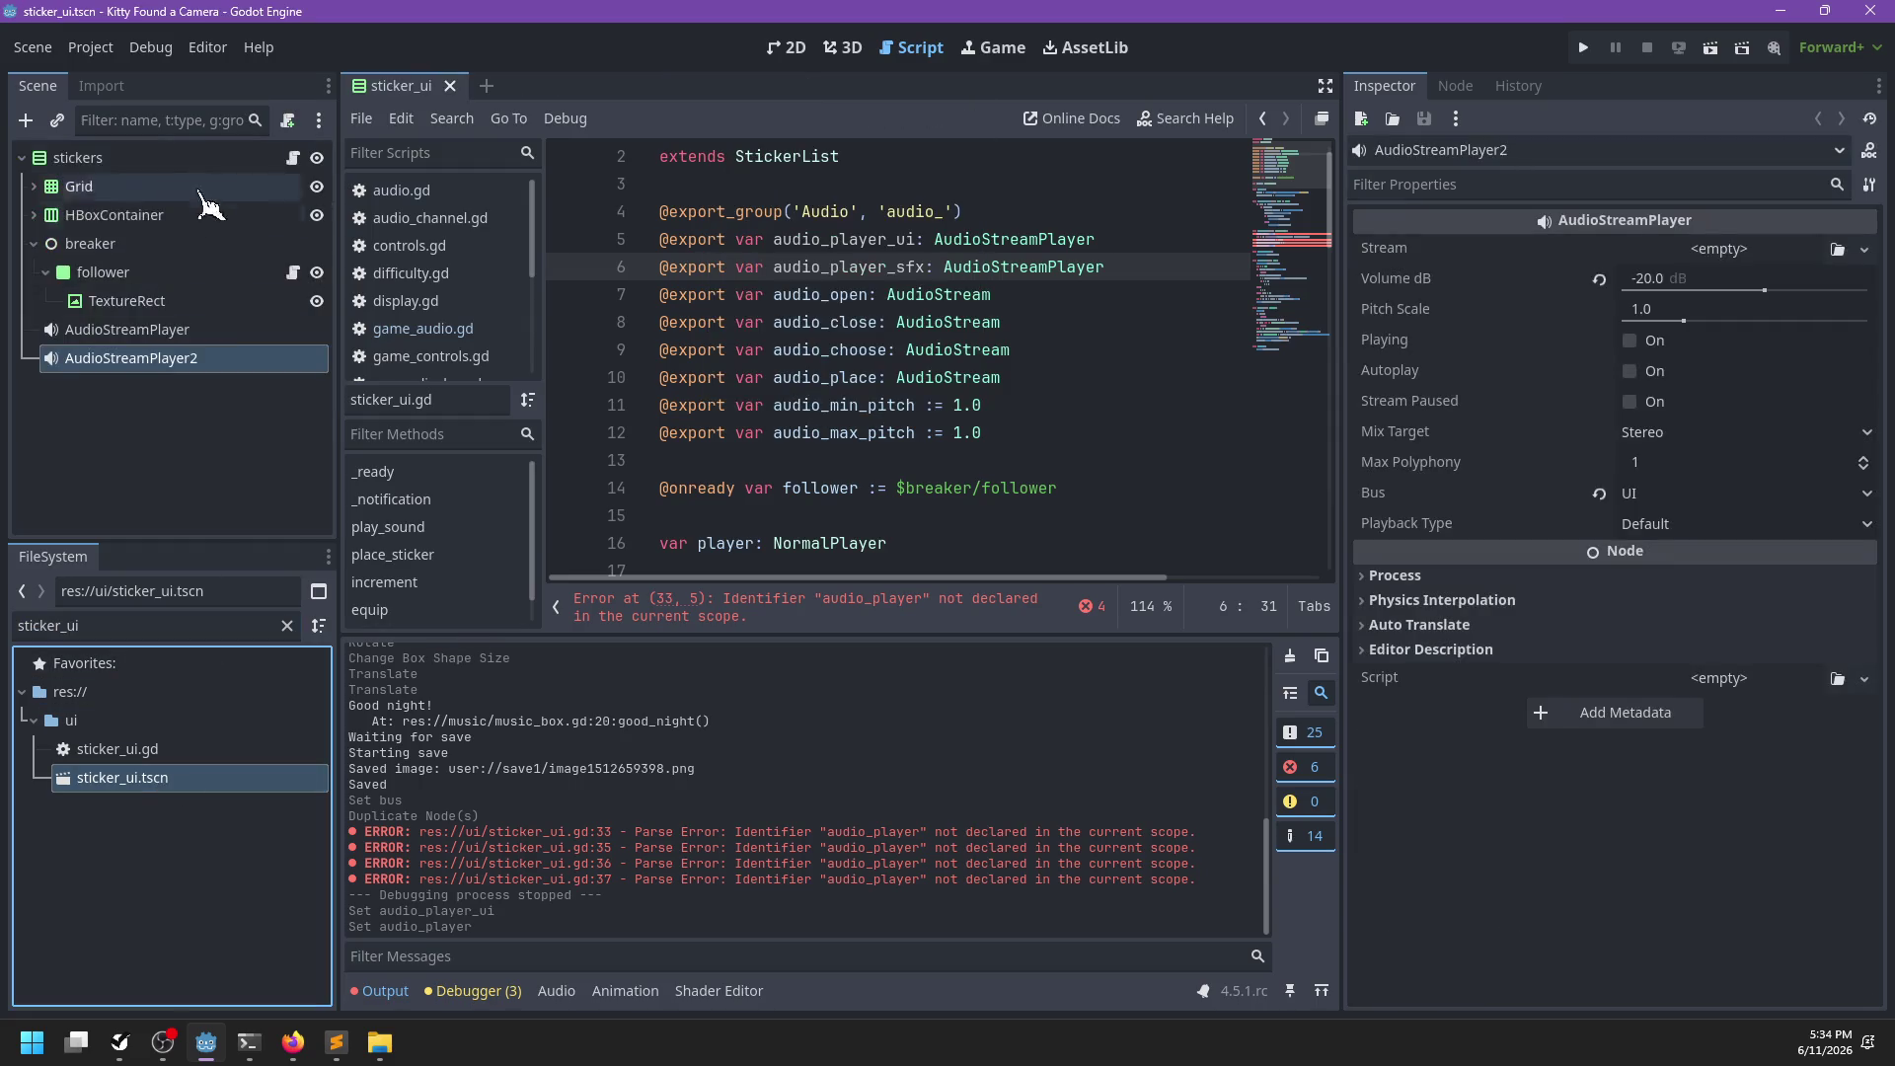
{"action": "left_click", "coordinate": [170, 158]}
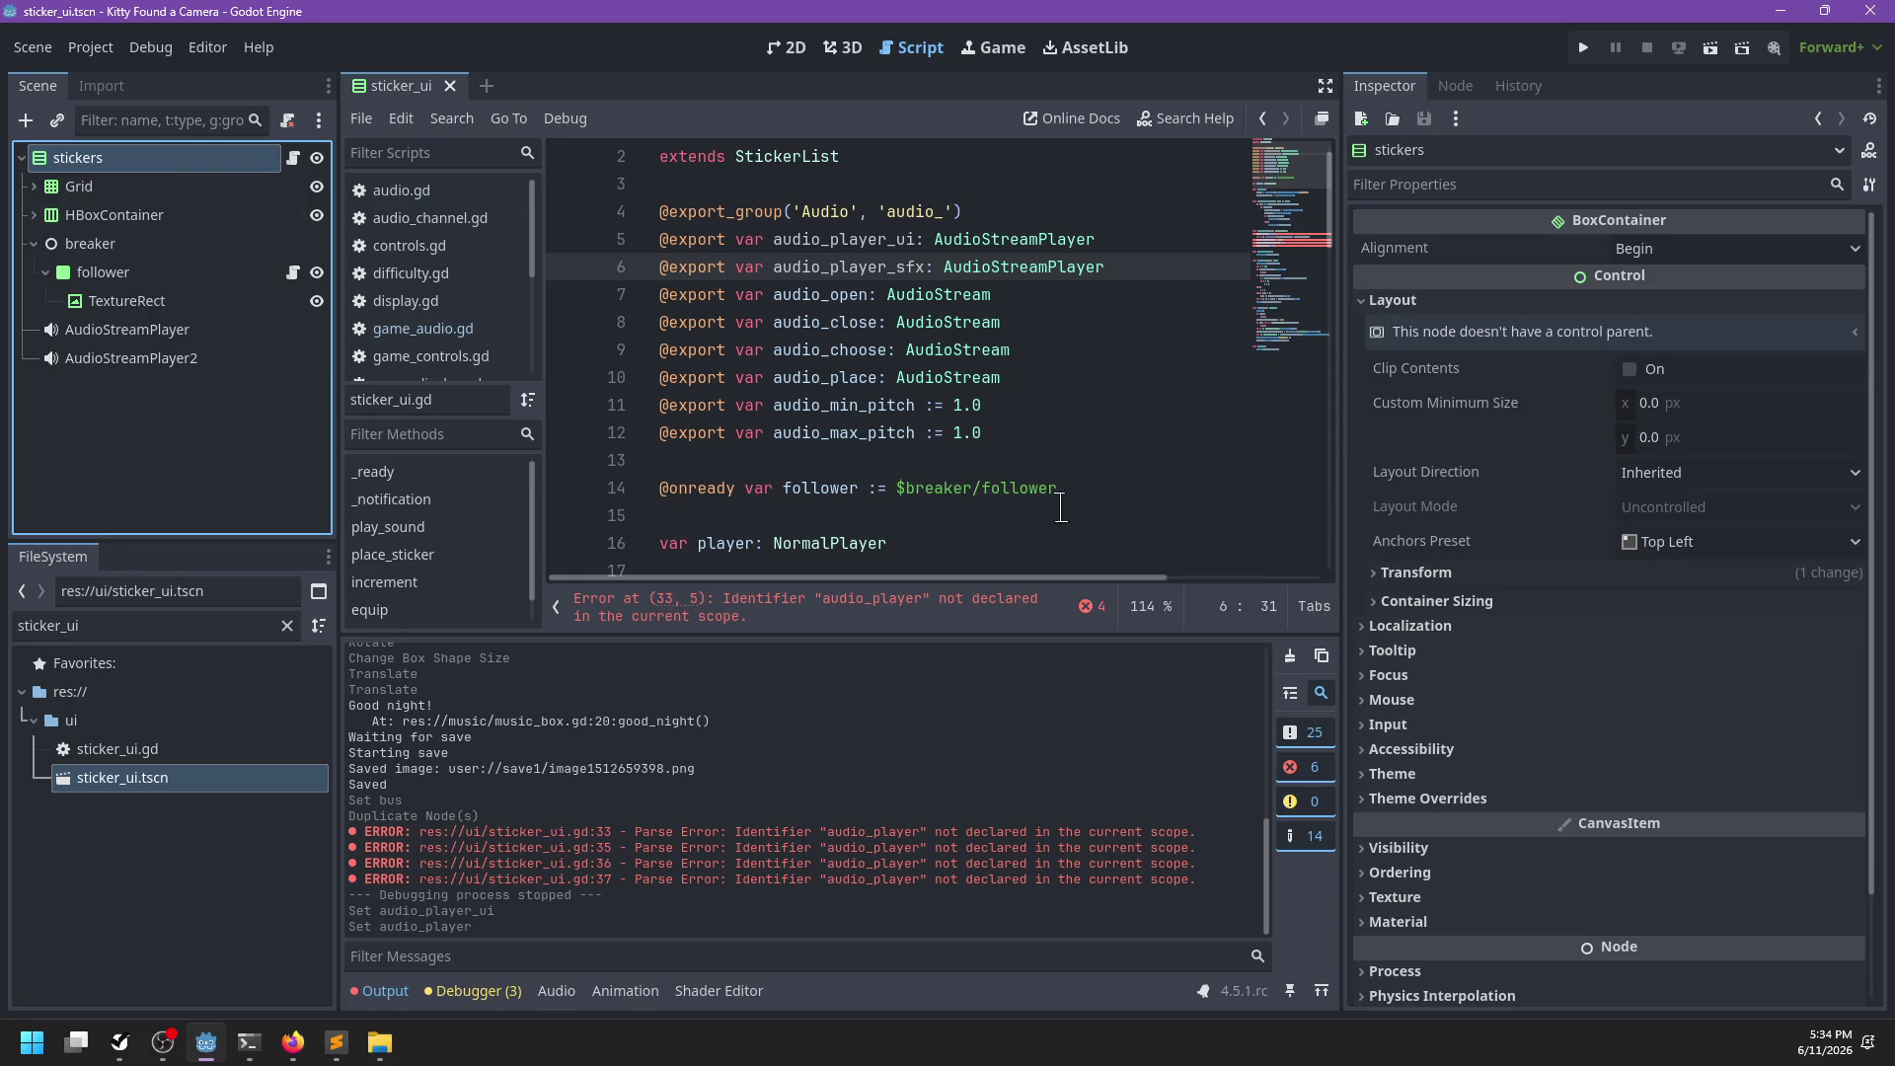
Add an 'sfx: AudioStreamPlayer' parameter to play_sound and rename its audio_player uses to sfx
{"action": "left_click", "coordinate": [918, 617]}
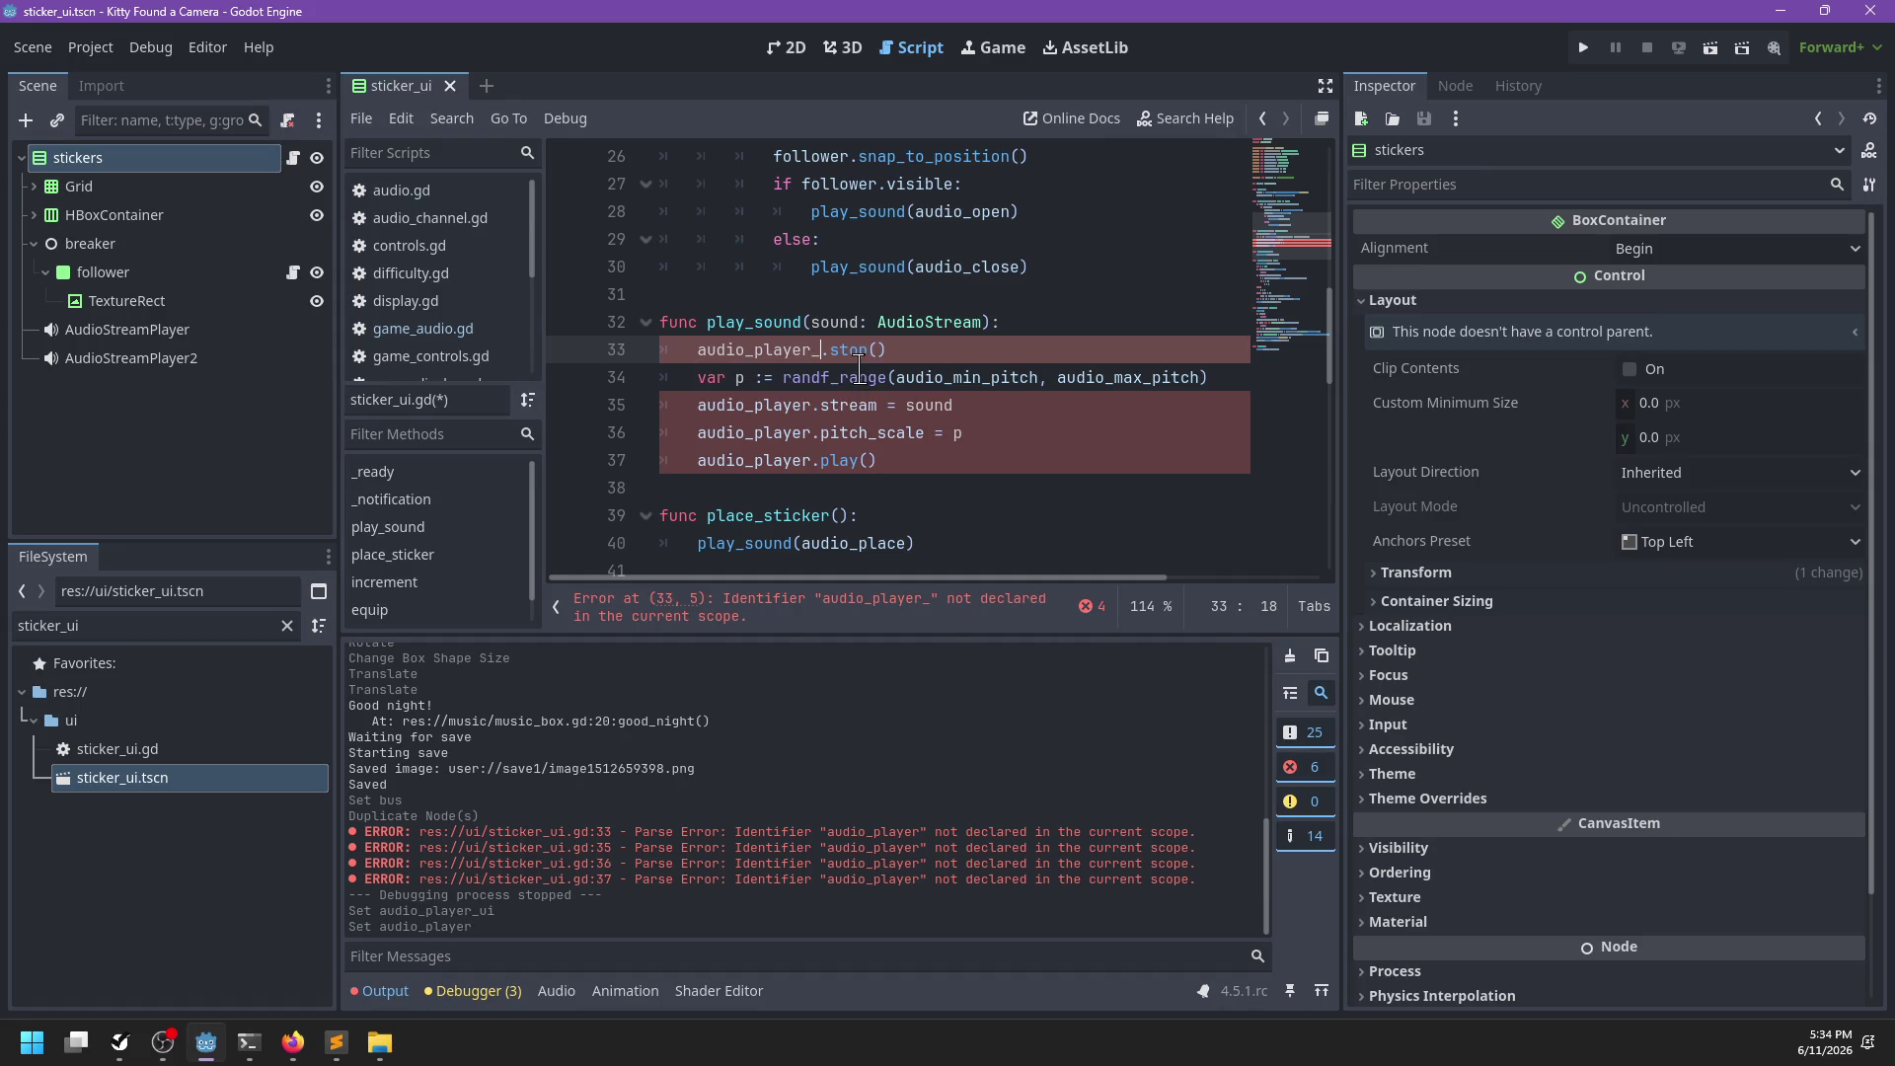
{"action": "left_click", "coordinate": [812, 322]}
{"action": "type", "text": "sfx:"}
{"action": "type", "text": " AudioStreamPlayer"}
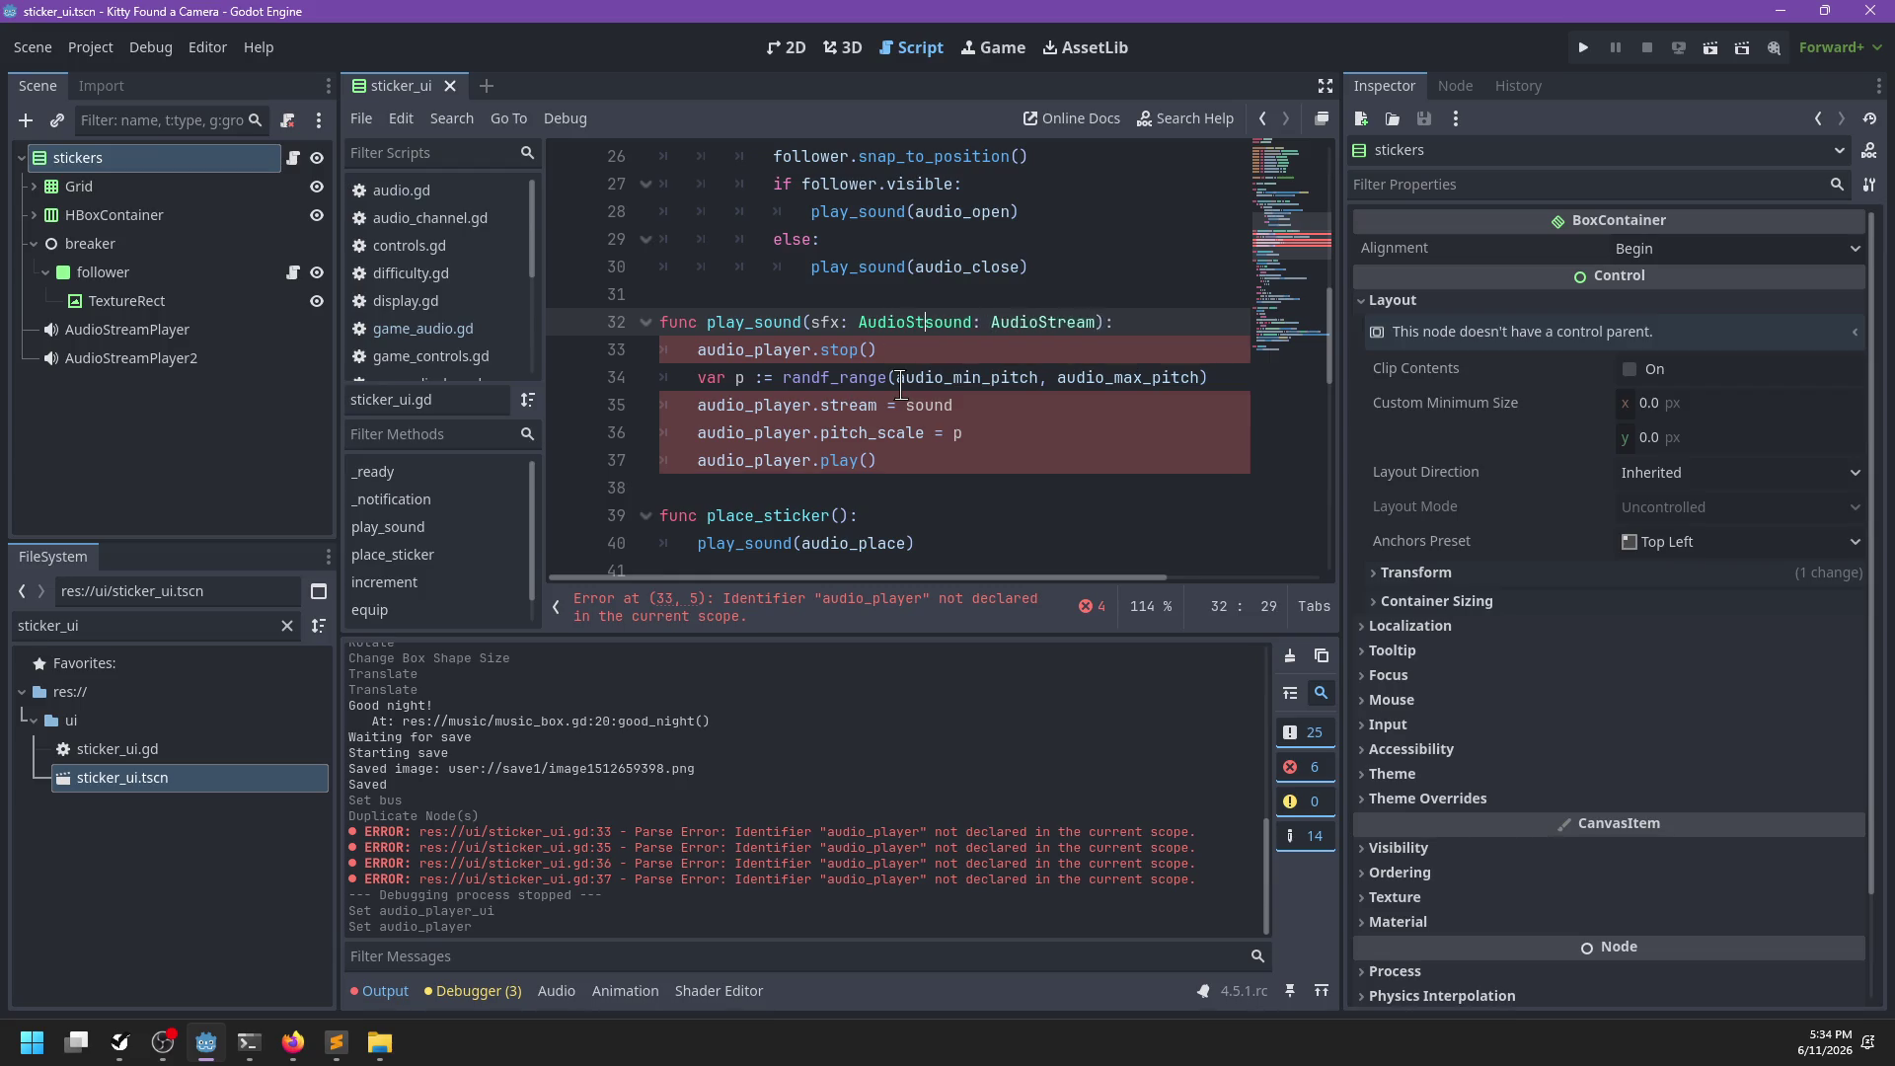
{"action": "type", "text": ","}
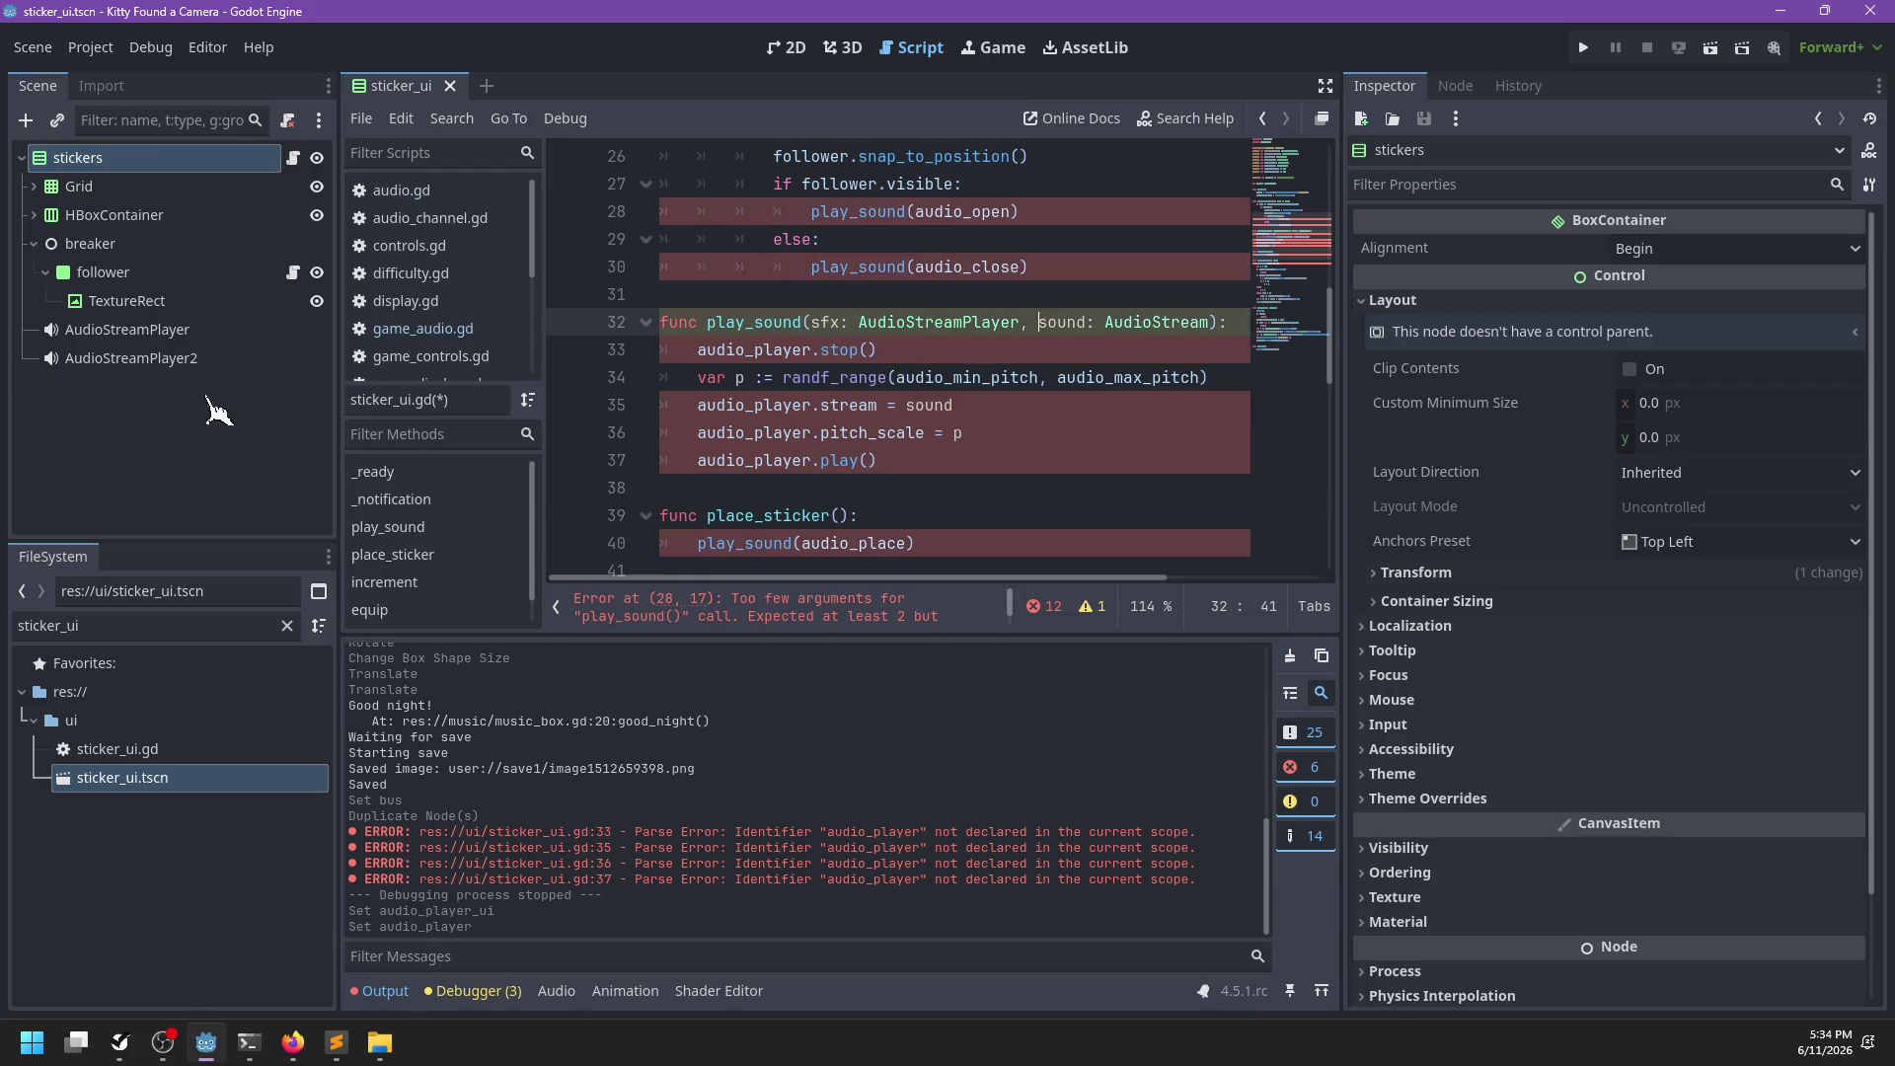
{"action": "key", "text": "alt+Tab"}
{"action": "left_click", "coordinate": [879, 350]}
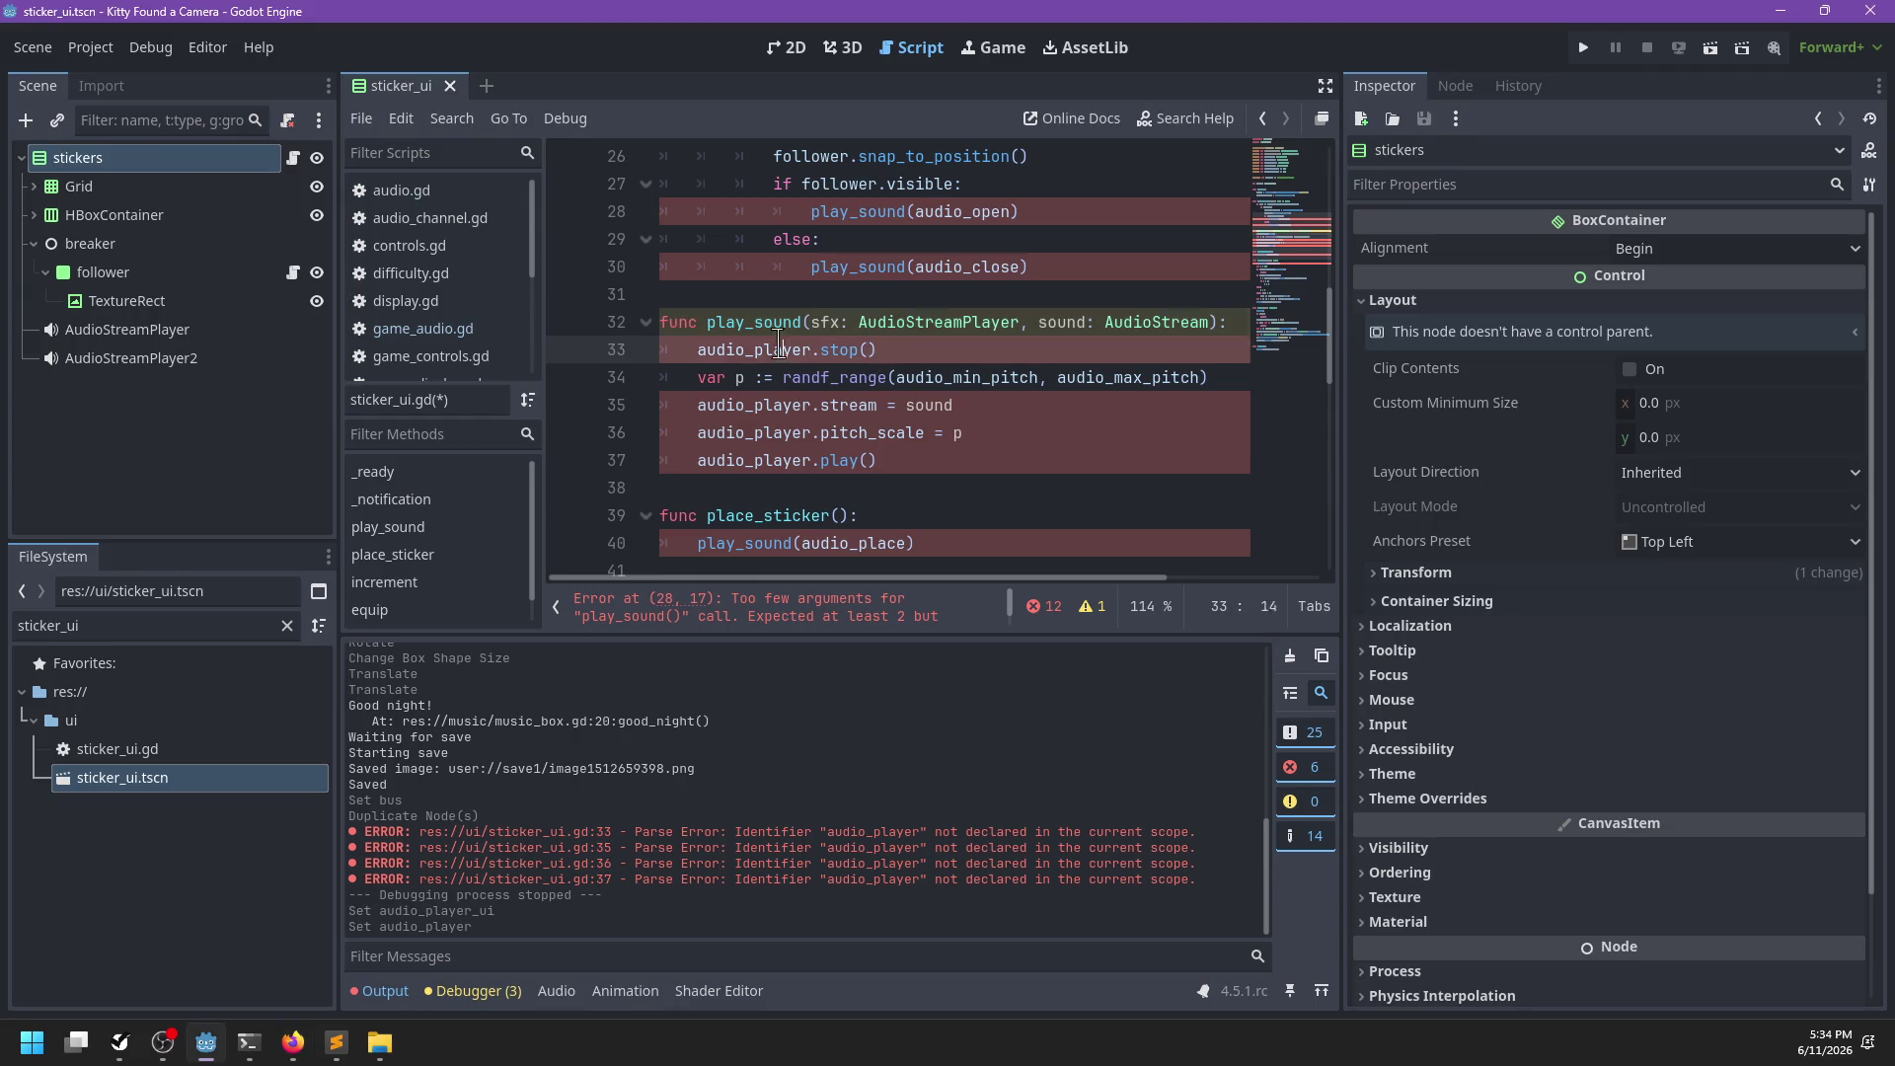
{"action": "double_click", "coordinate": [750, 349]}
{"action": "key", "text": "ctrl+d"}
{"action": "key", "text": "ctrl+d"}
{"action": "key", "text": "ctrl+d"}
{"action": "type", "text": "sfx"}
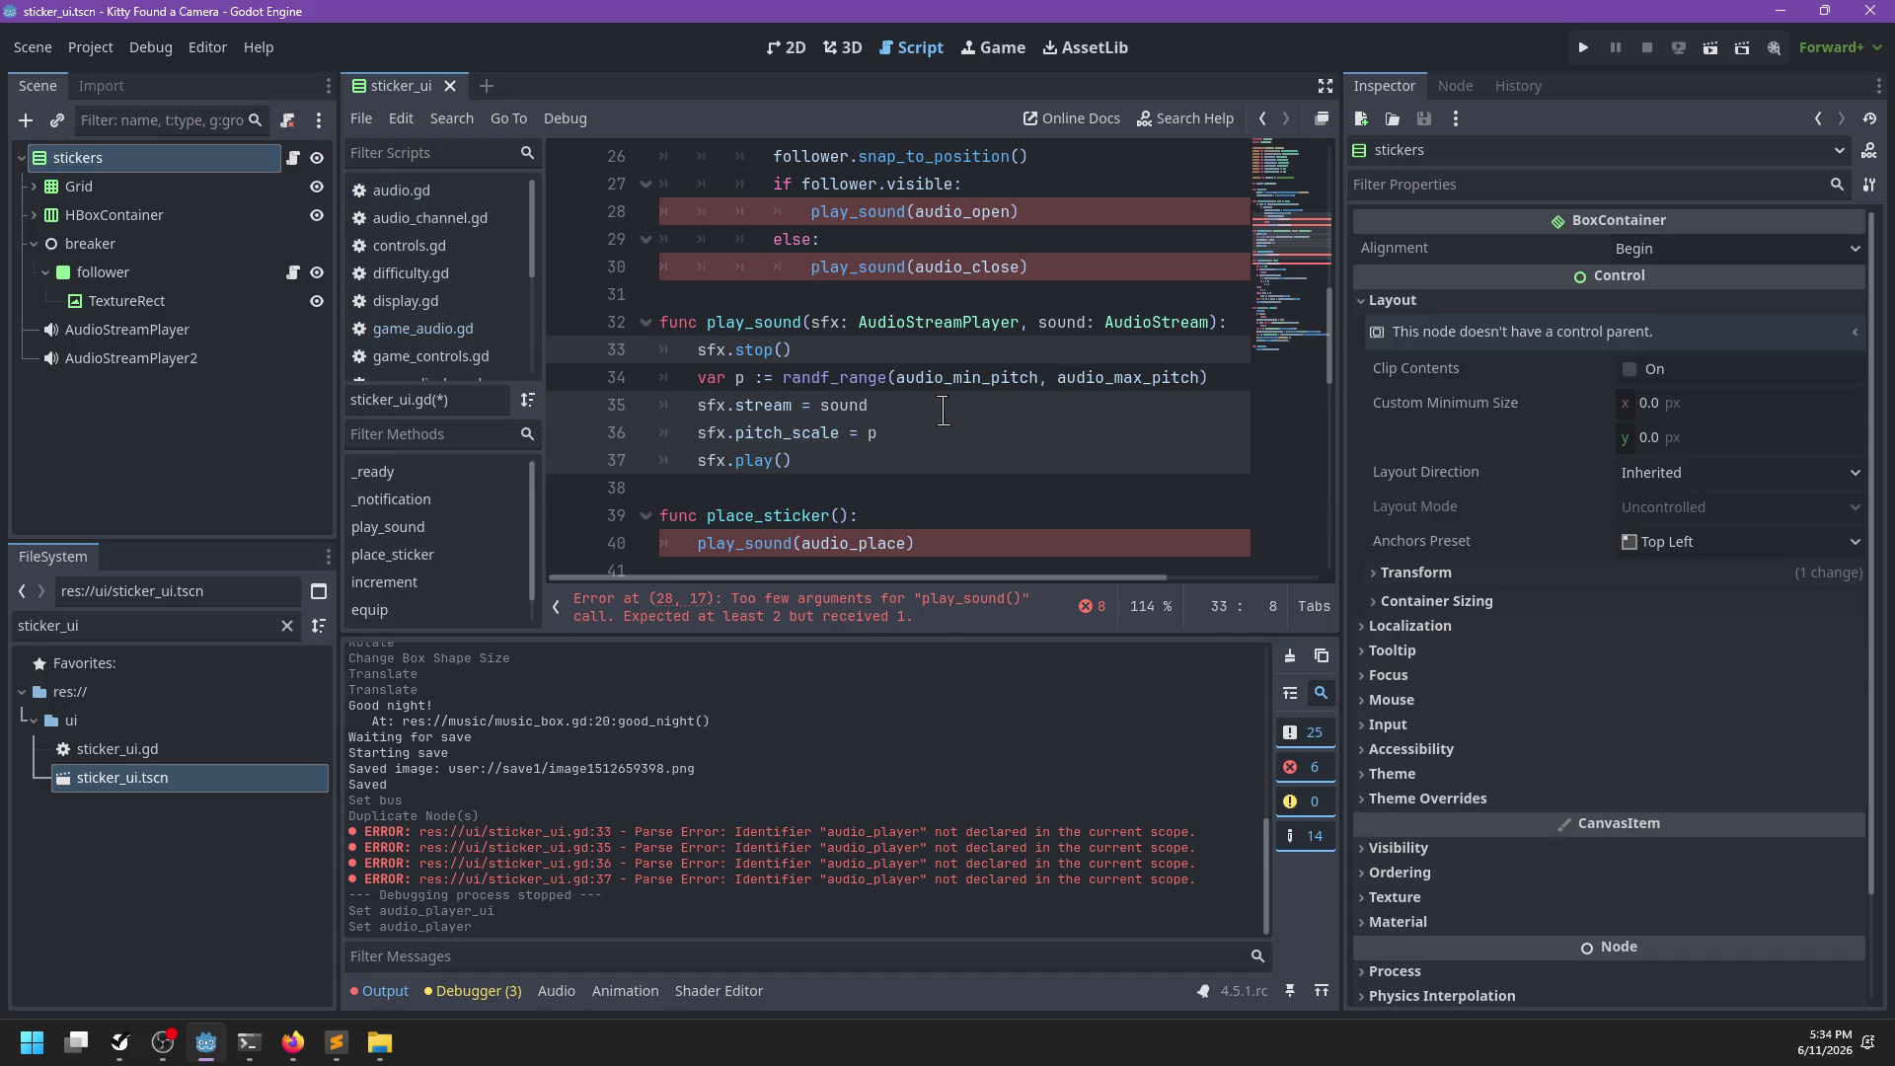
Pass audio_player_sfx to the place_sticker sound call and audio_player_ui to the increment call
{"action": "scroll", "coordinate": [942, 410], "scroll_direction": "down", "scroll_amount": 1}
{"action": "left_click", "coordinate": [800, 462]}
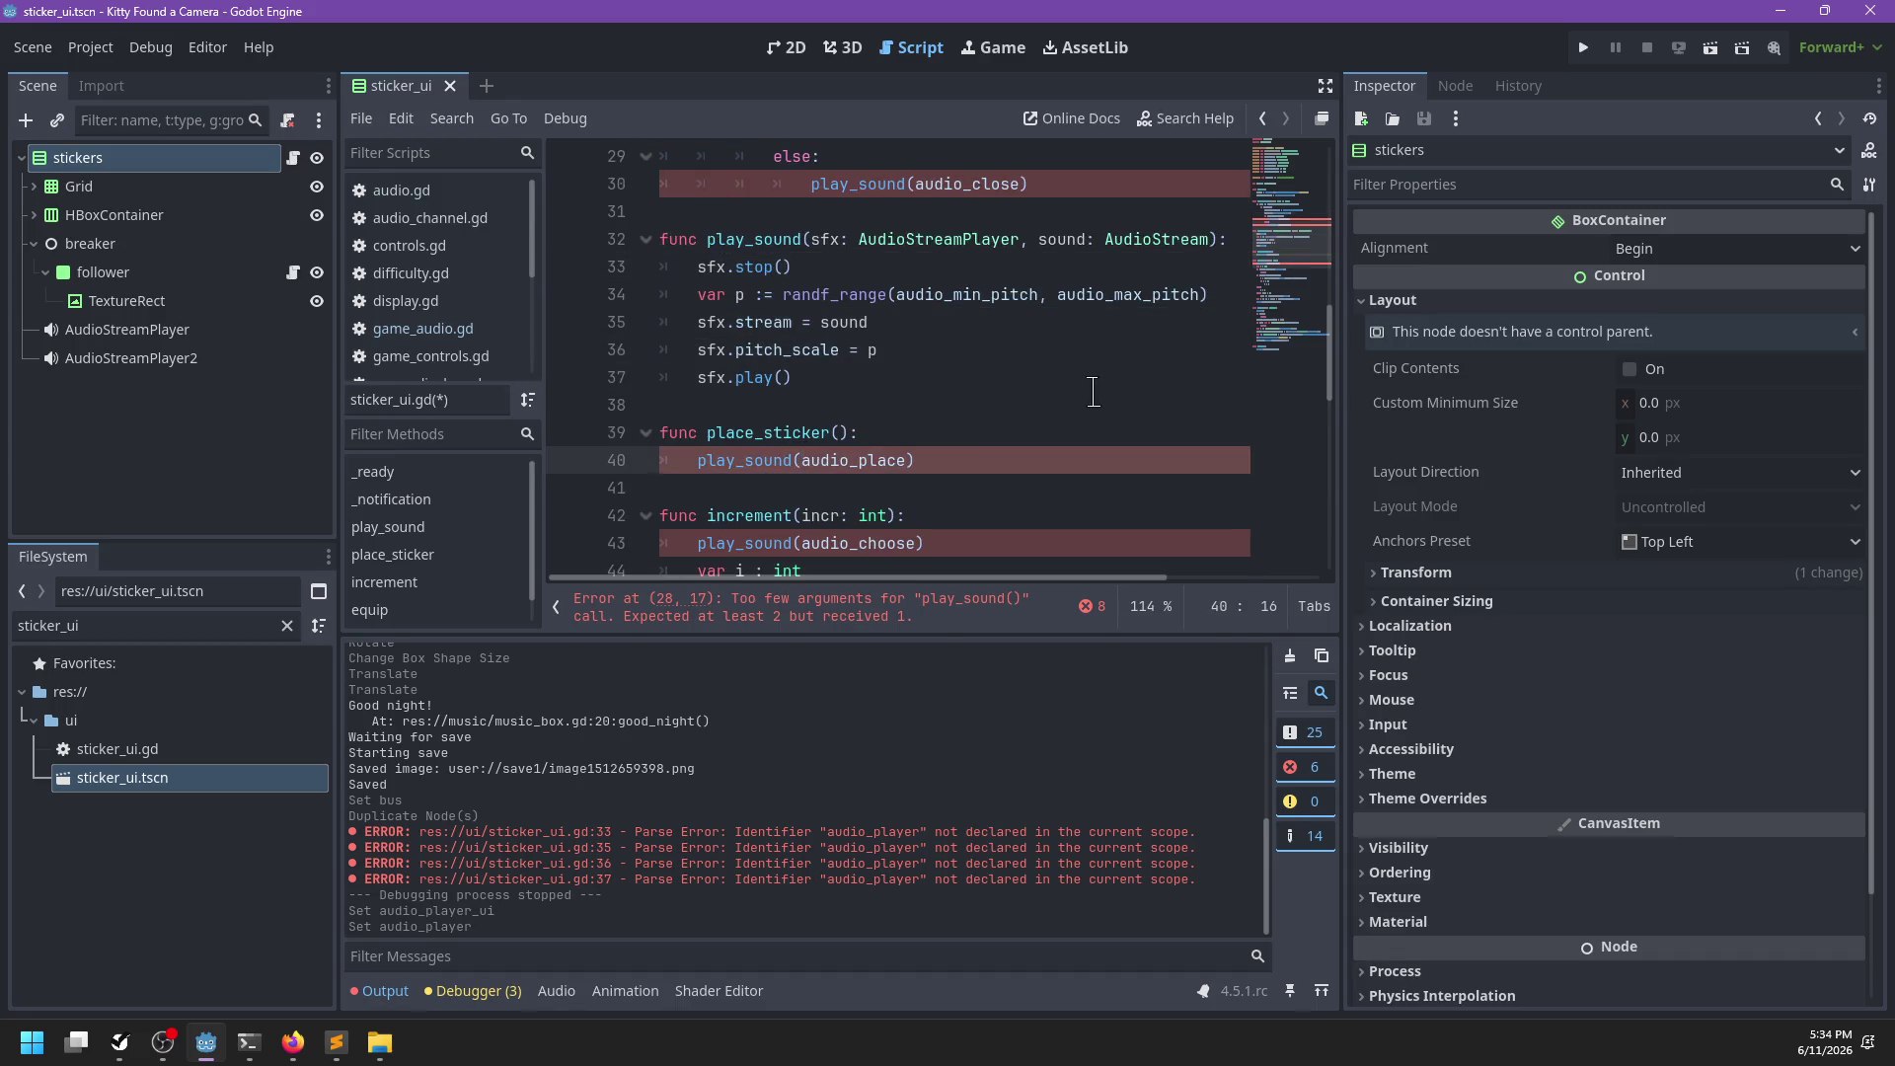
{"action": "type", "text": "audio_player_sfx,"}
{"action": "scroll", "coordinate": [1085, 392], "scroll_direction": "down", "scroll_amount": 1}
{"action": "left_click", "coordinate": [804, 461]}
{"action": "type", "text": ","}
{"action": "key", "text": "BackSpace"}
{"action": "key", "text": "BackSpace"}
{"action": "key", "text": "BackSpace"}
{"action": "type", "text": "ui"}
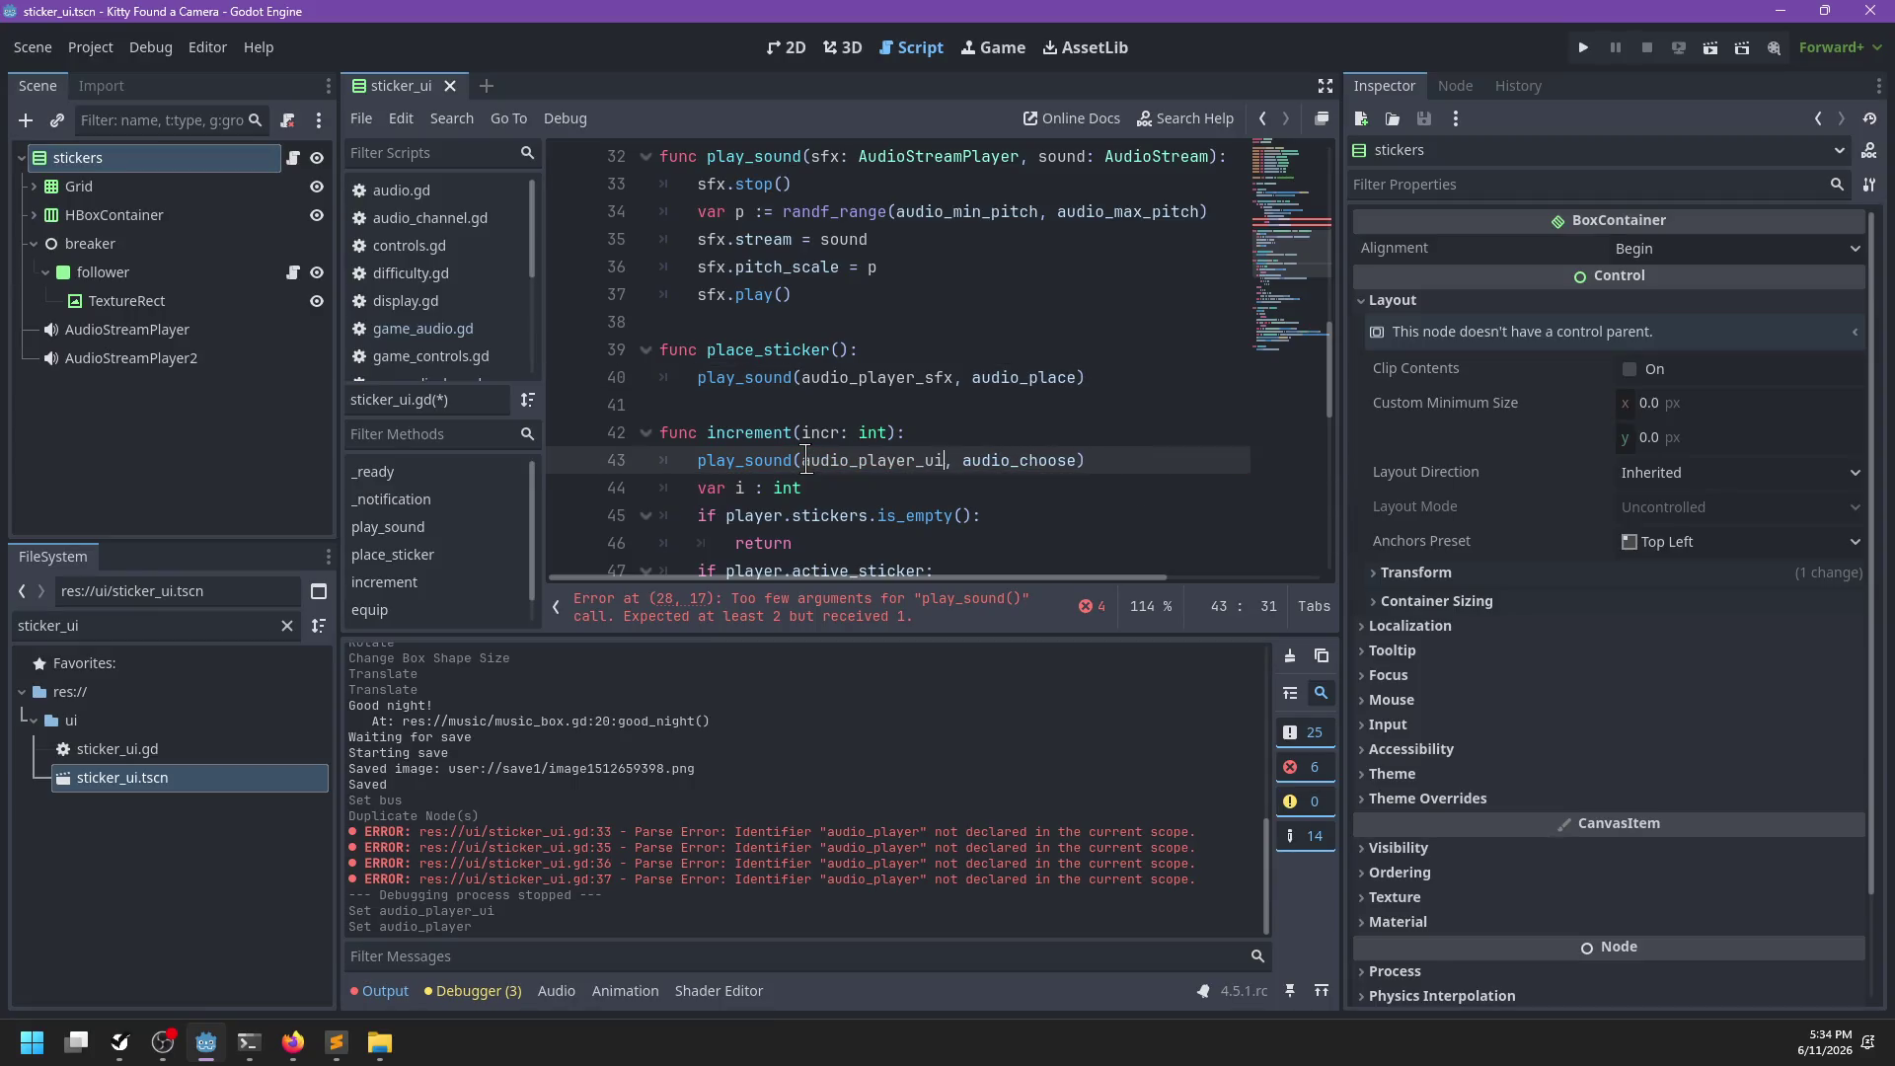
{"action": "scroll", "coordinate": [831, 447], "scroll_direction": "down", "scroll_amount": 4}
{"action": "scroll", "coordinate": [832, 447], "scroll_direction": "up", "scroll_amount": 2}
Pass audio_player_ui into the open-sound and close-sound calls at lines 28 and 30
{"action": "key", "text": "ctrl+shift+Left"}
{"action": "key", "text": "ctrl+c"}
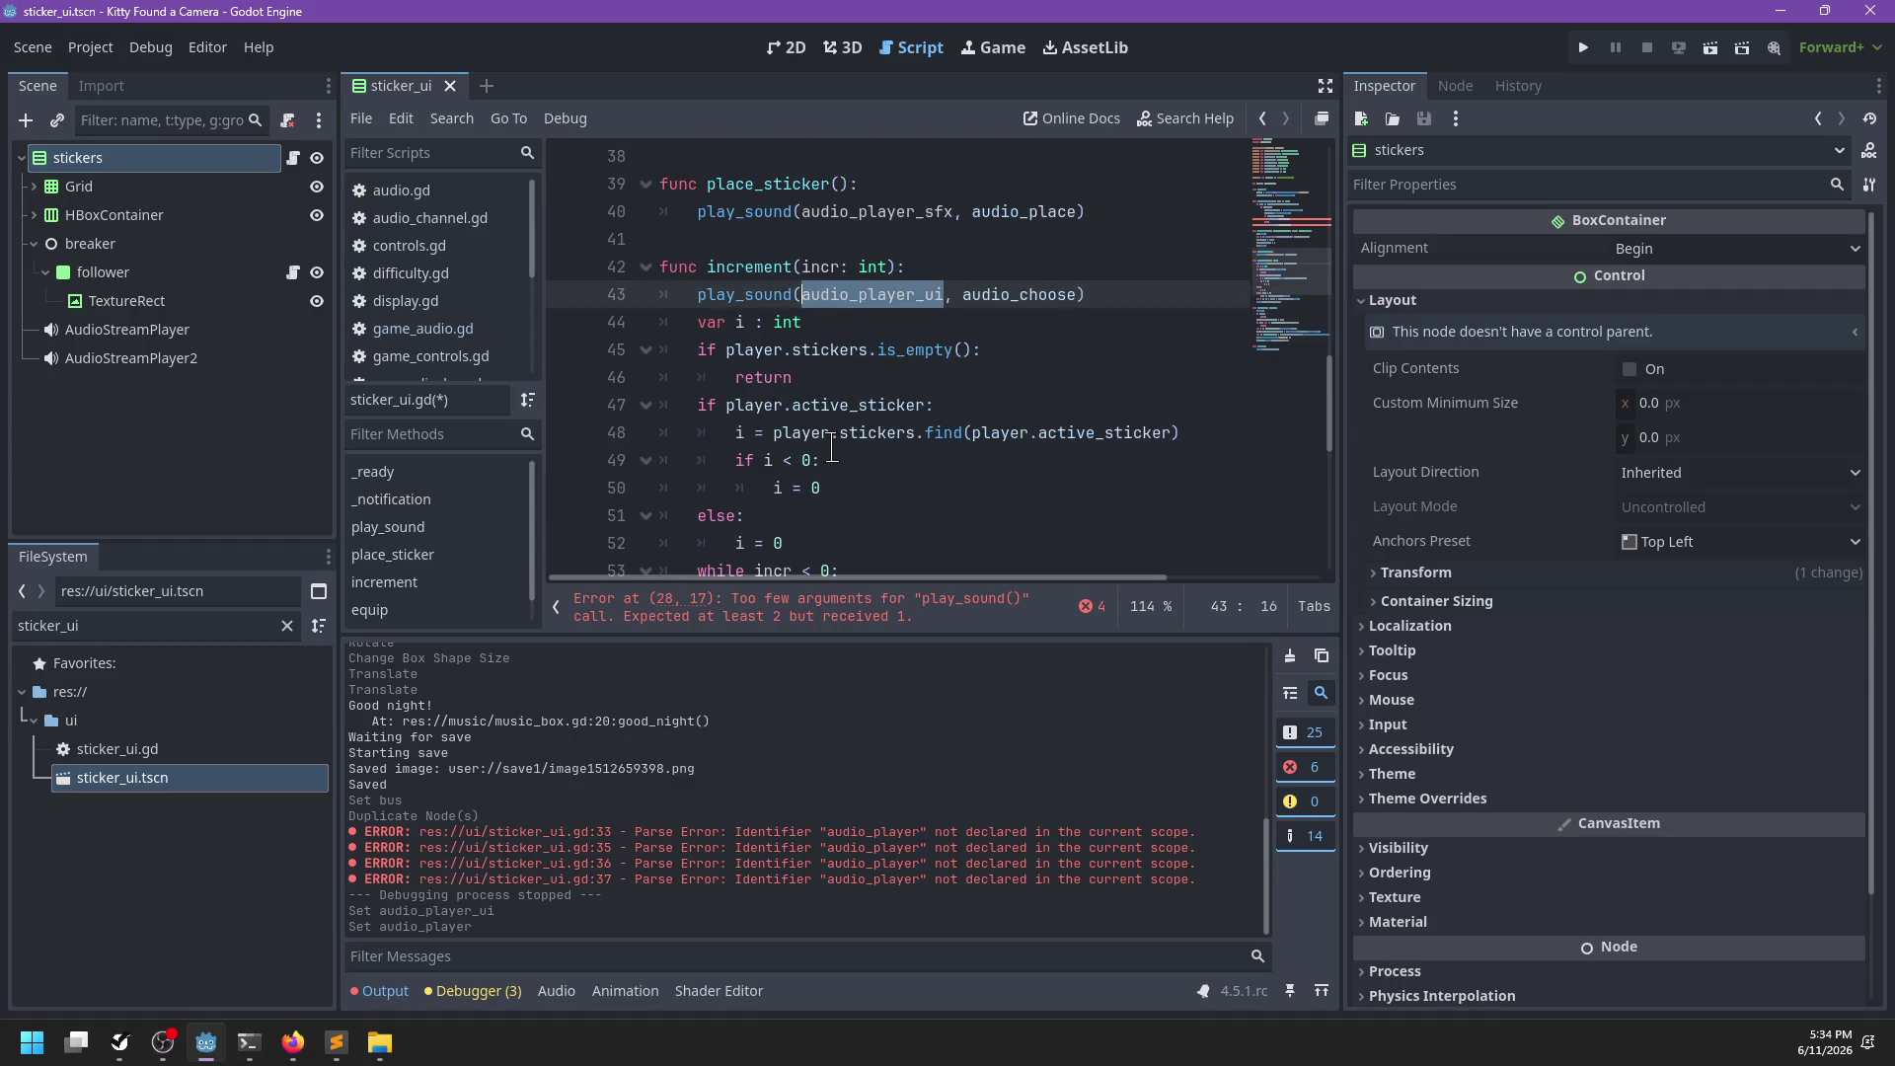
{"action": "left_click", "coordinate": [879, 621]}
{"action": "key", "text": "ctrl+v"}
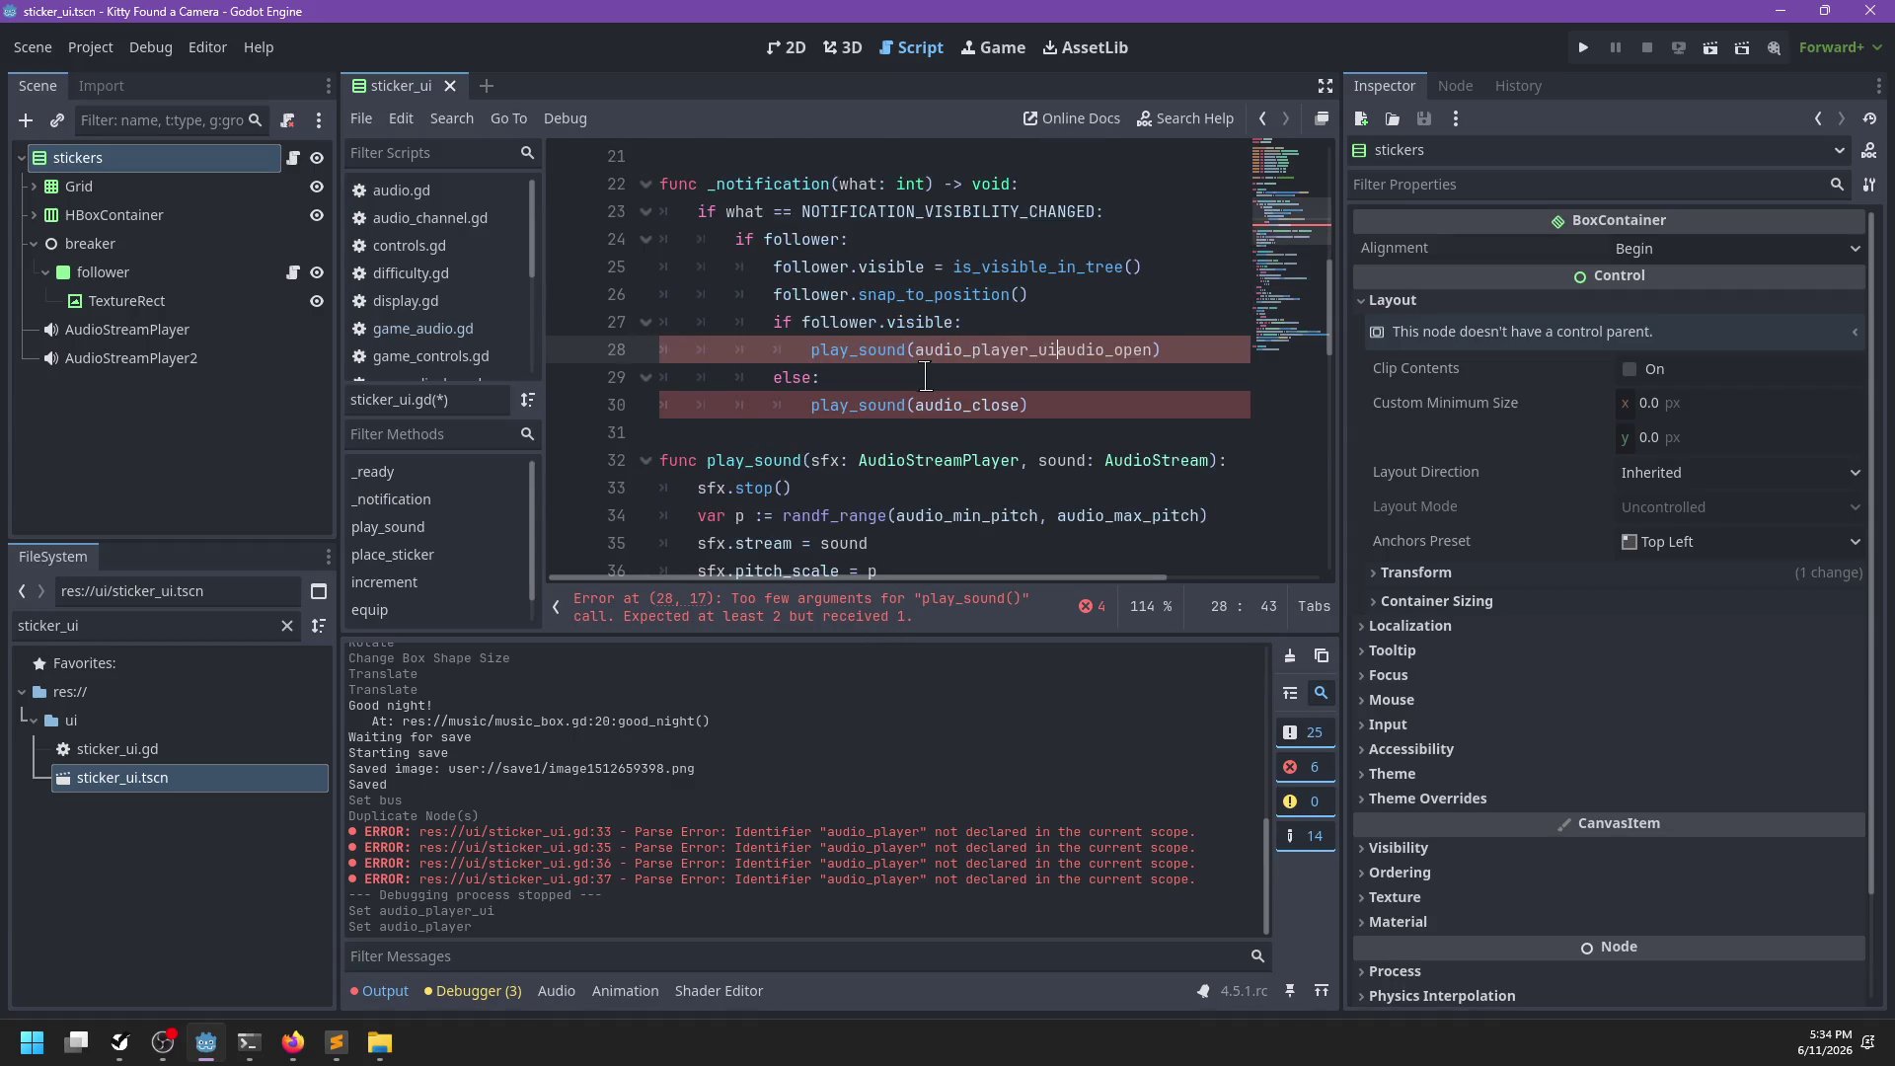
{"action": "key", "text": "Down"}
{"action": "key", "text": "Down"}
{"action": "type", "text": "audio_player_ui,"}
{"action": "type", "text": ","}
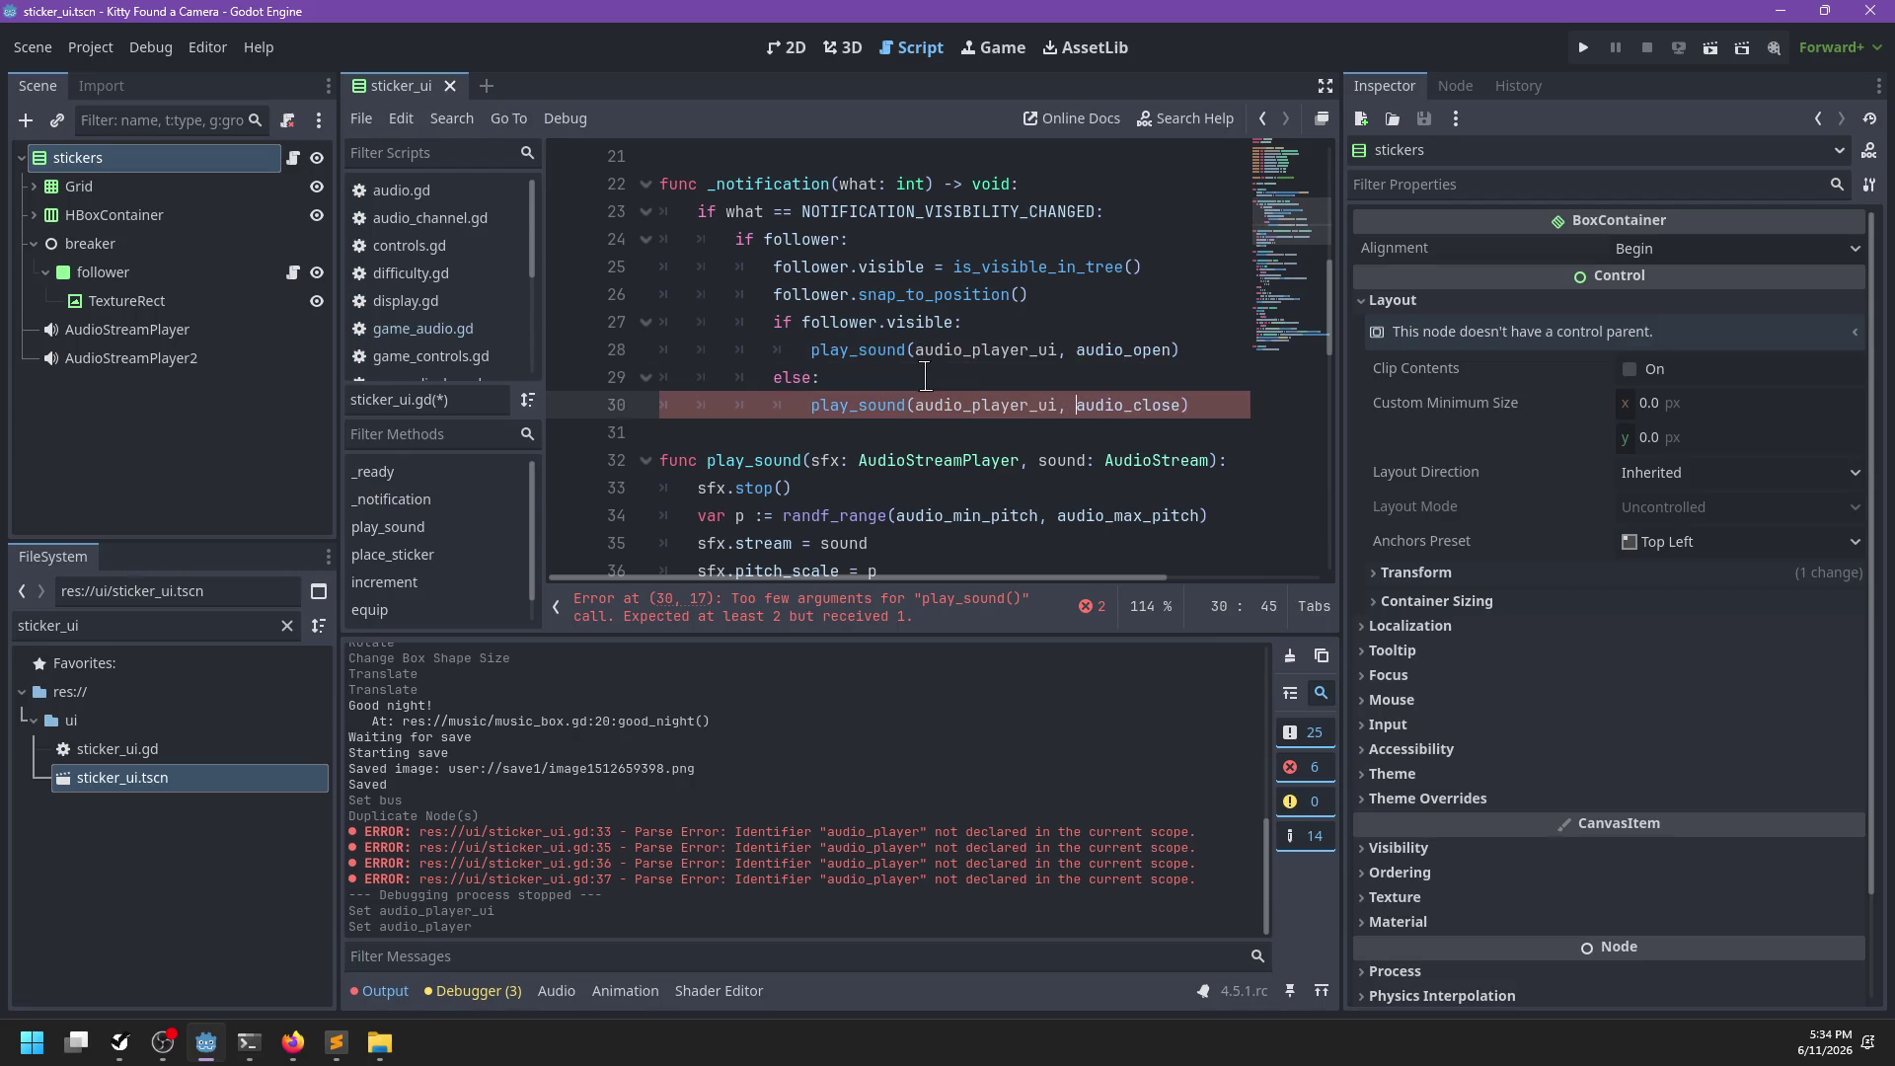
{"action": "left_click", "coordinate": [138, 358]}
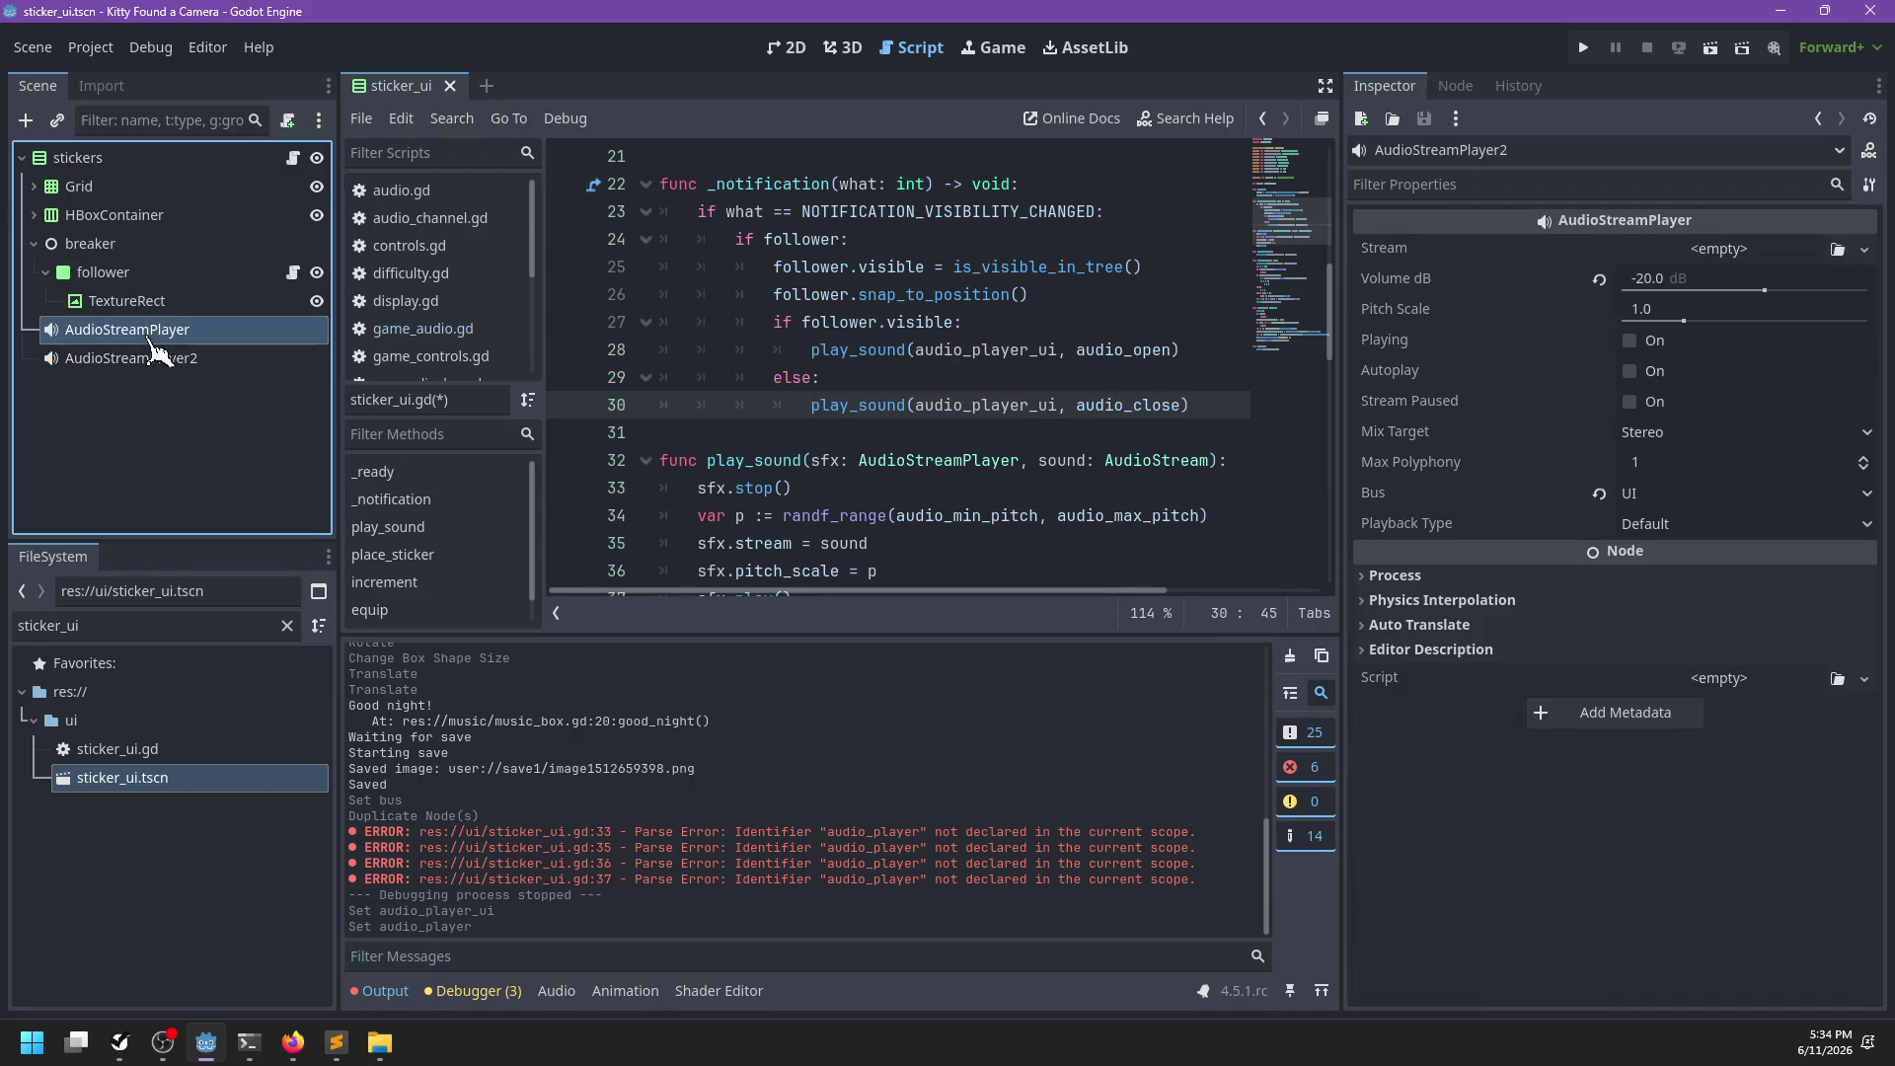
Route AudioStreamPlayer2 to the SFX bus and save the scene
{"action": "left_click", "coordinate": [163, 358]}
{"action": "left_click", "coordinate": [1684, 506]}
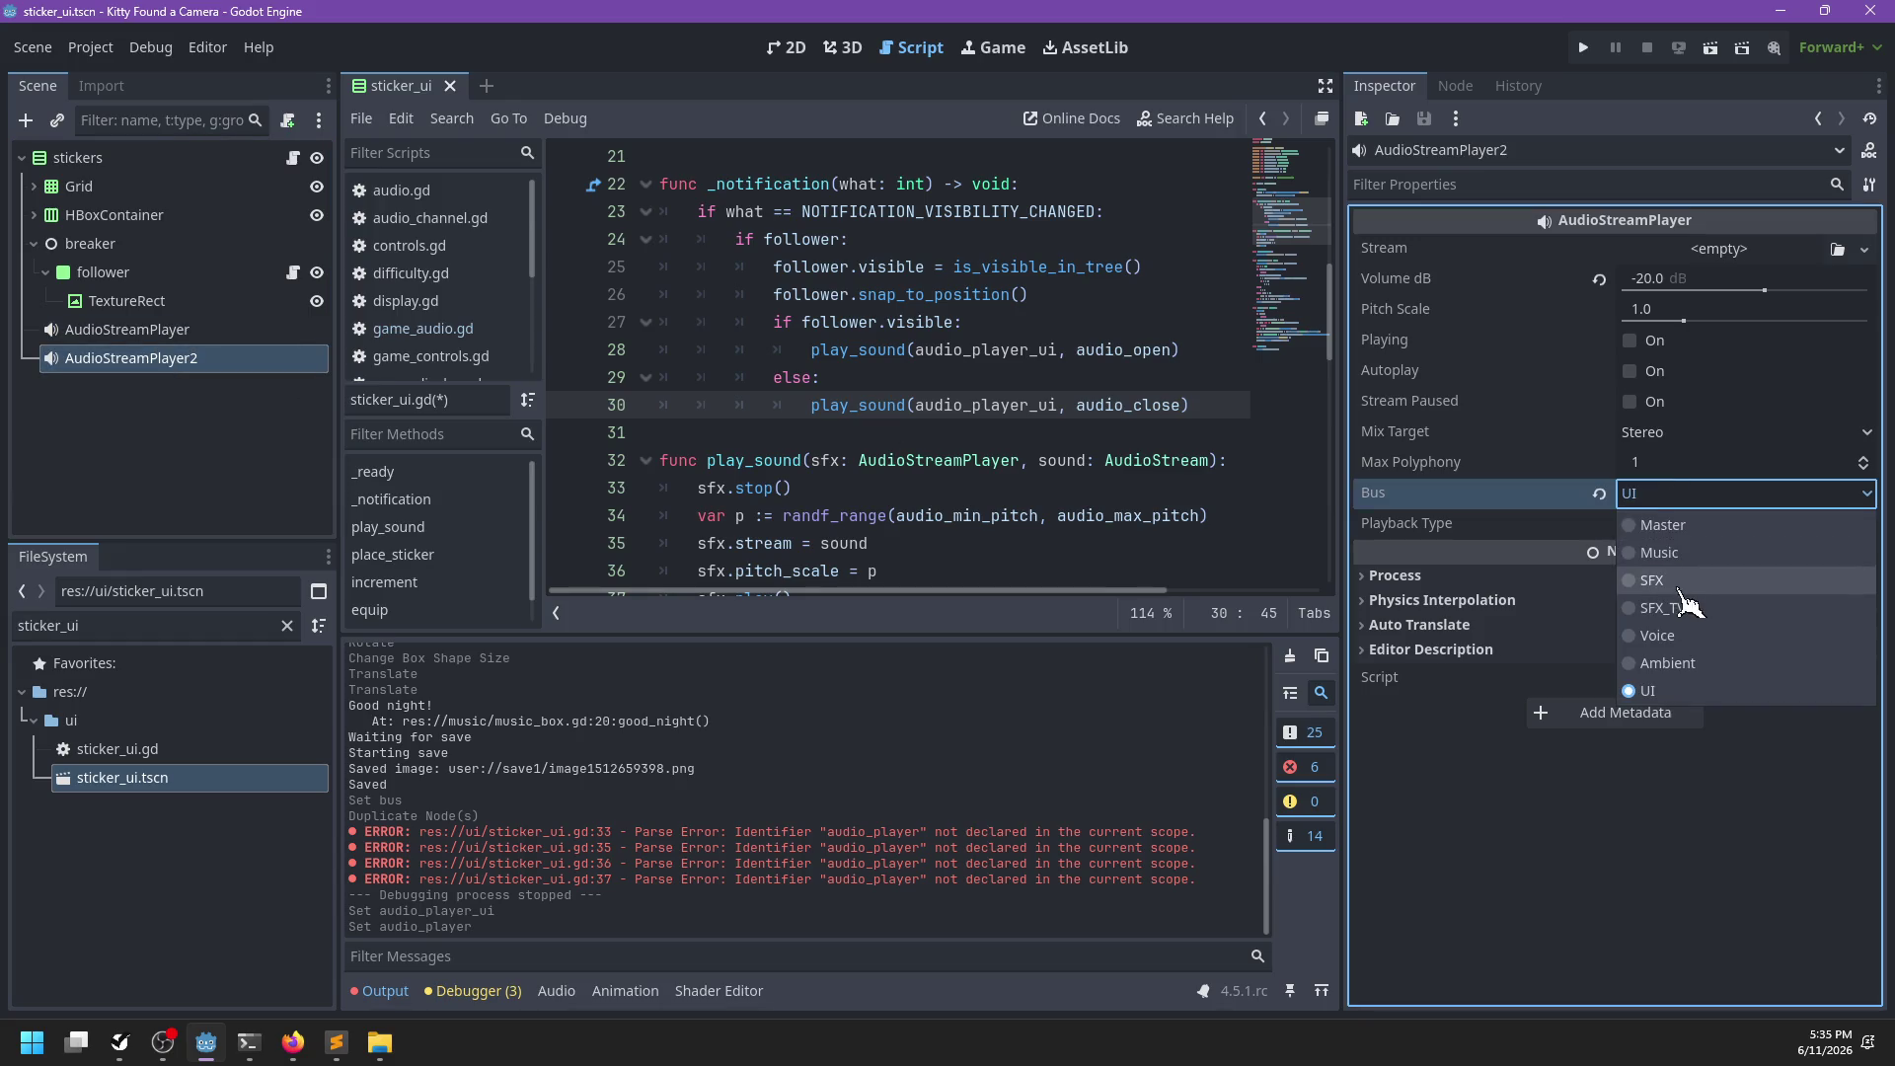
{"action": "left_click", "coordinate": [1690, 616]}
{"action": "left_click", "coordinate": [1199, 376]}
{"action": "key", "text": "ctrl+s"}
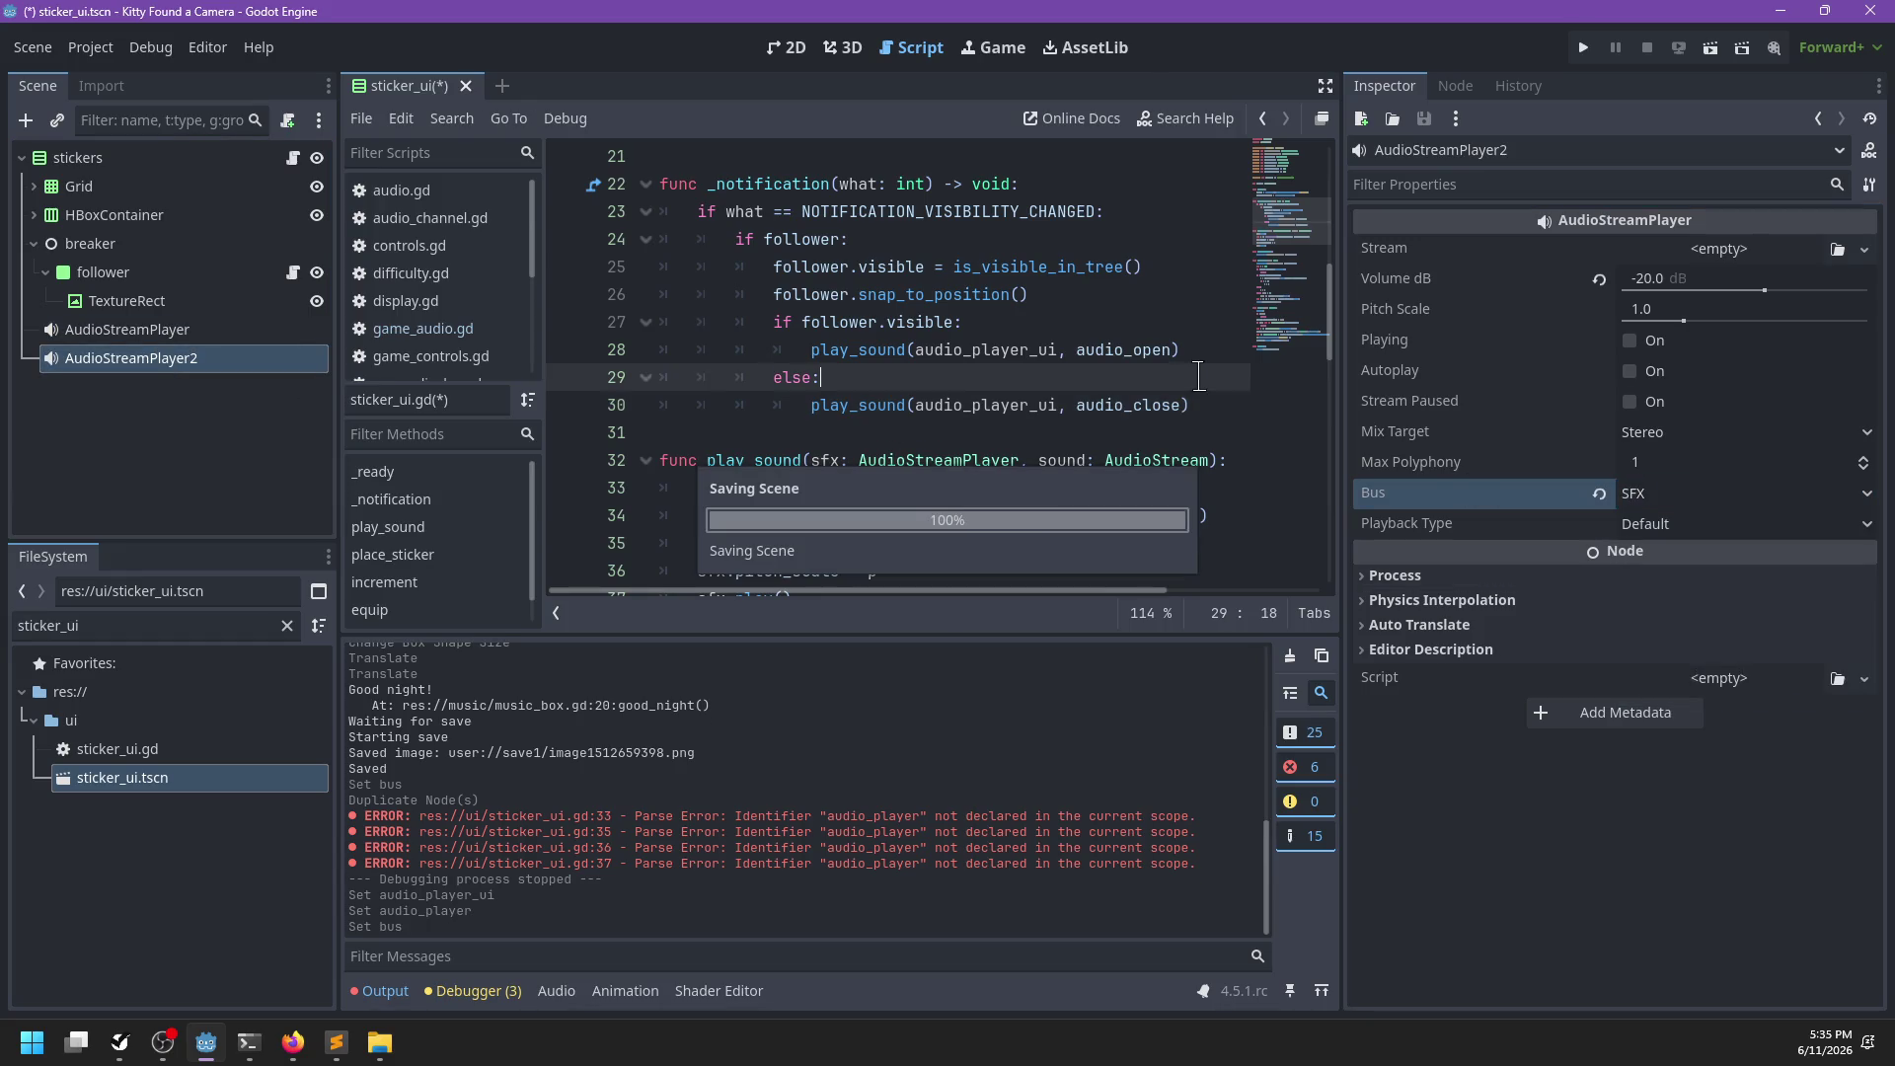
Assign AudioStreamPlayer2 to the stickers node's Player Sfx slot, save, and run the game with F5
{"action": "key", "text": "ctrl+f"}
{"action": "type", "text": "sticker"}
{"action": "key", "text": "Return"}
{"action": "key", "text": "Return"}
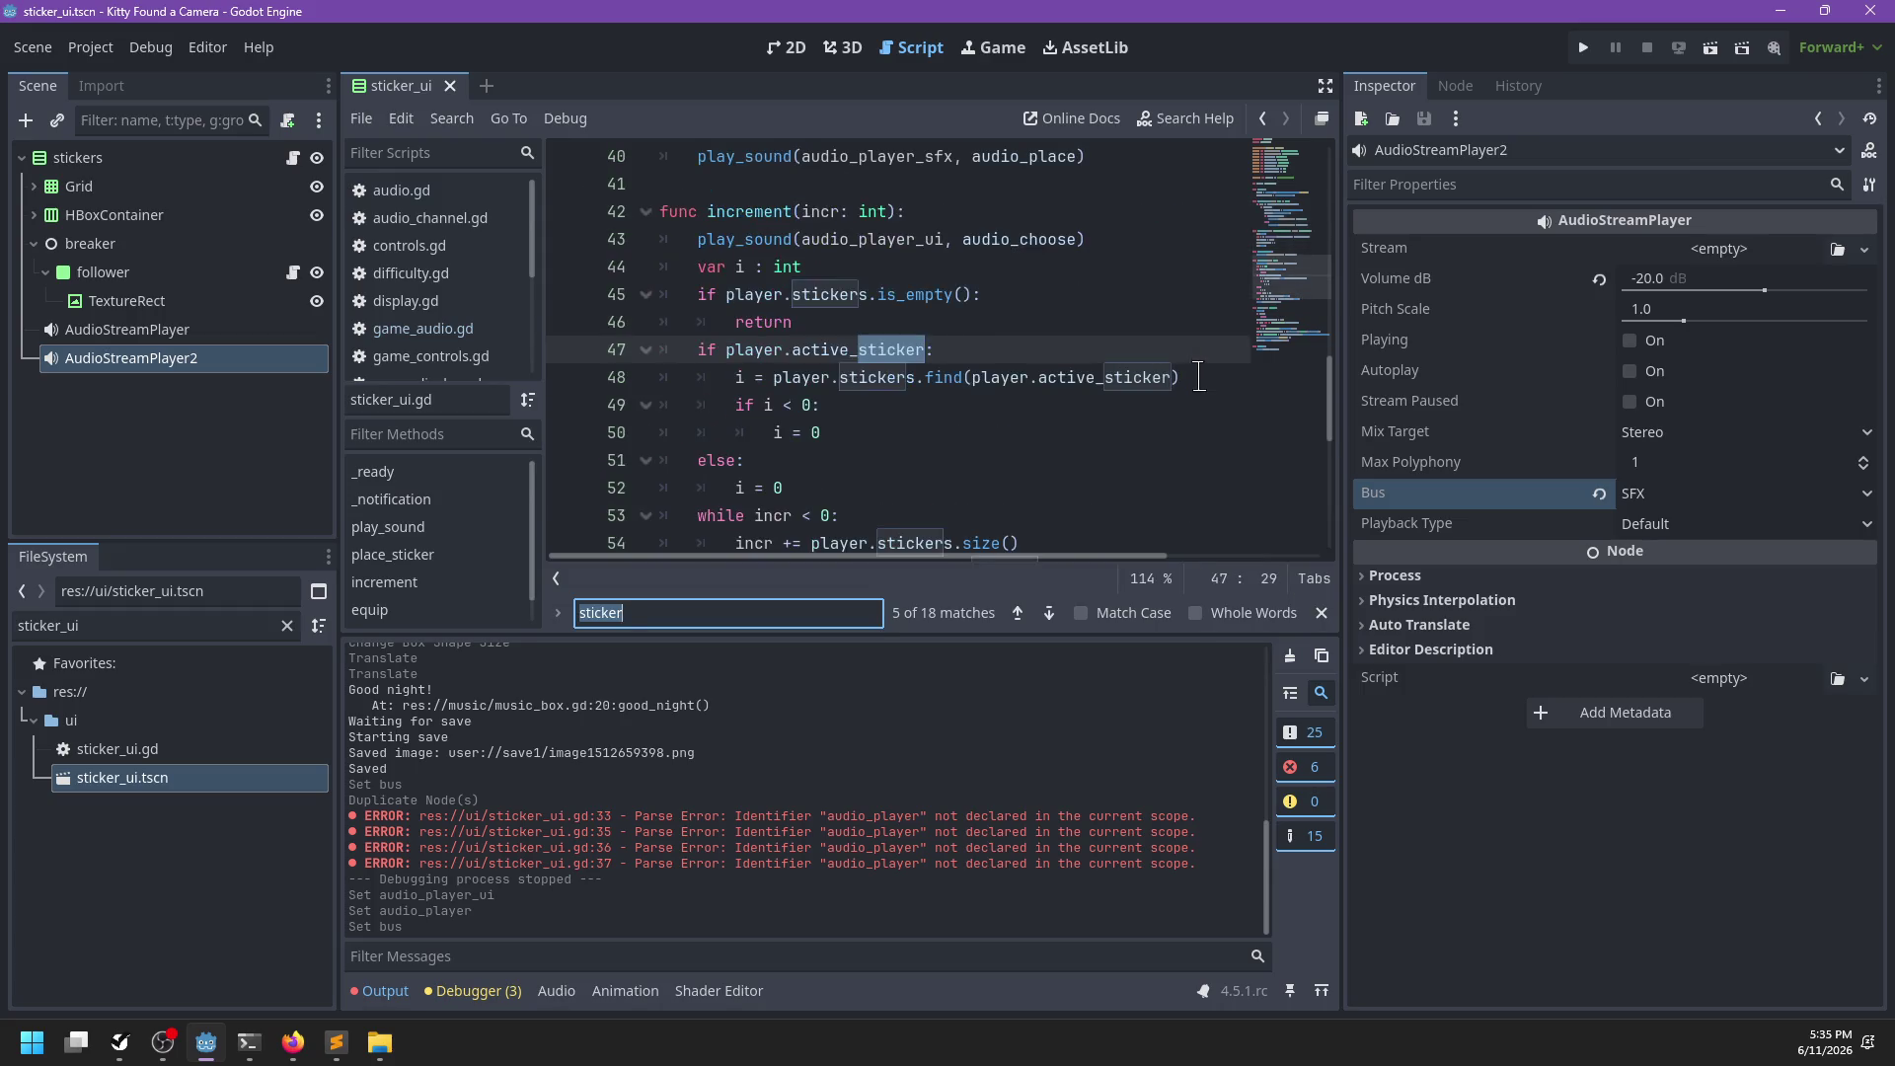
{"action": "key", "text": "Escape"}
{"action": "key", "text": "ctrl+s"}
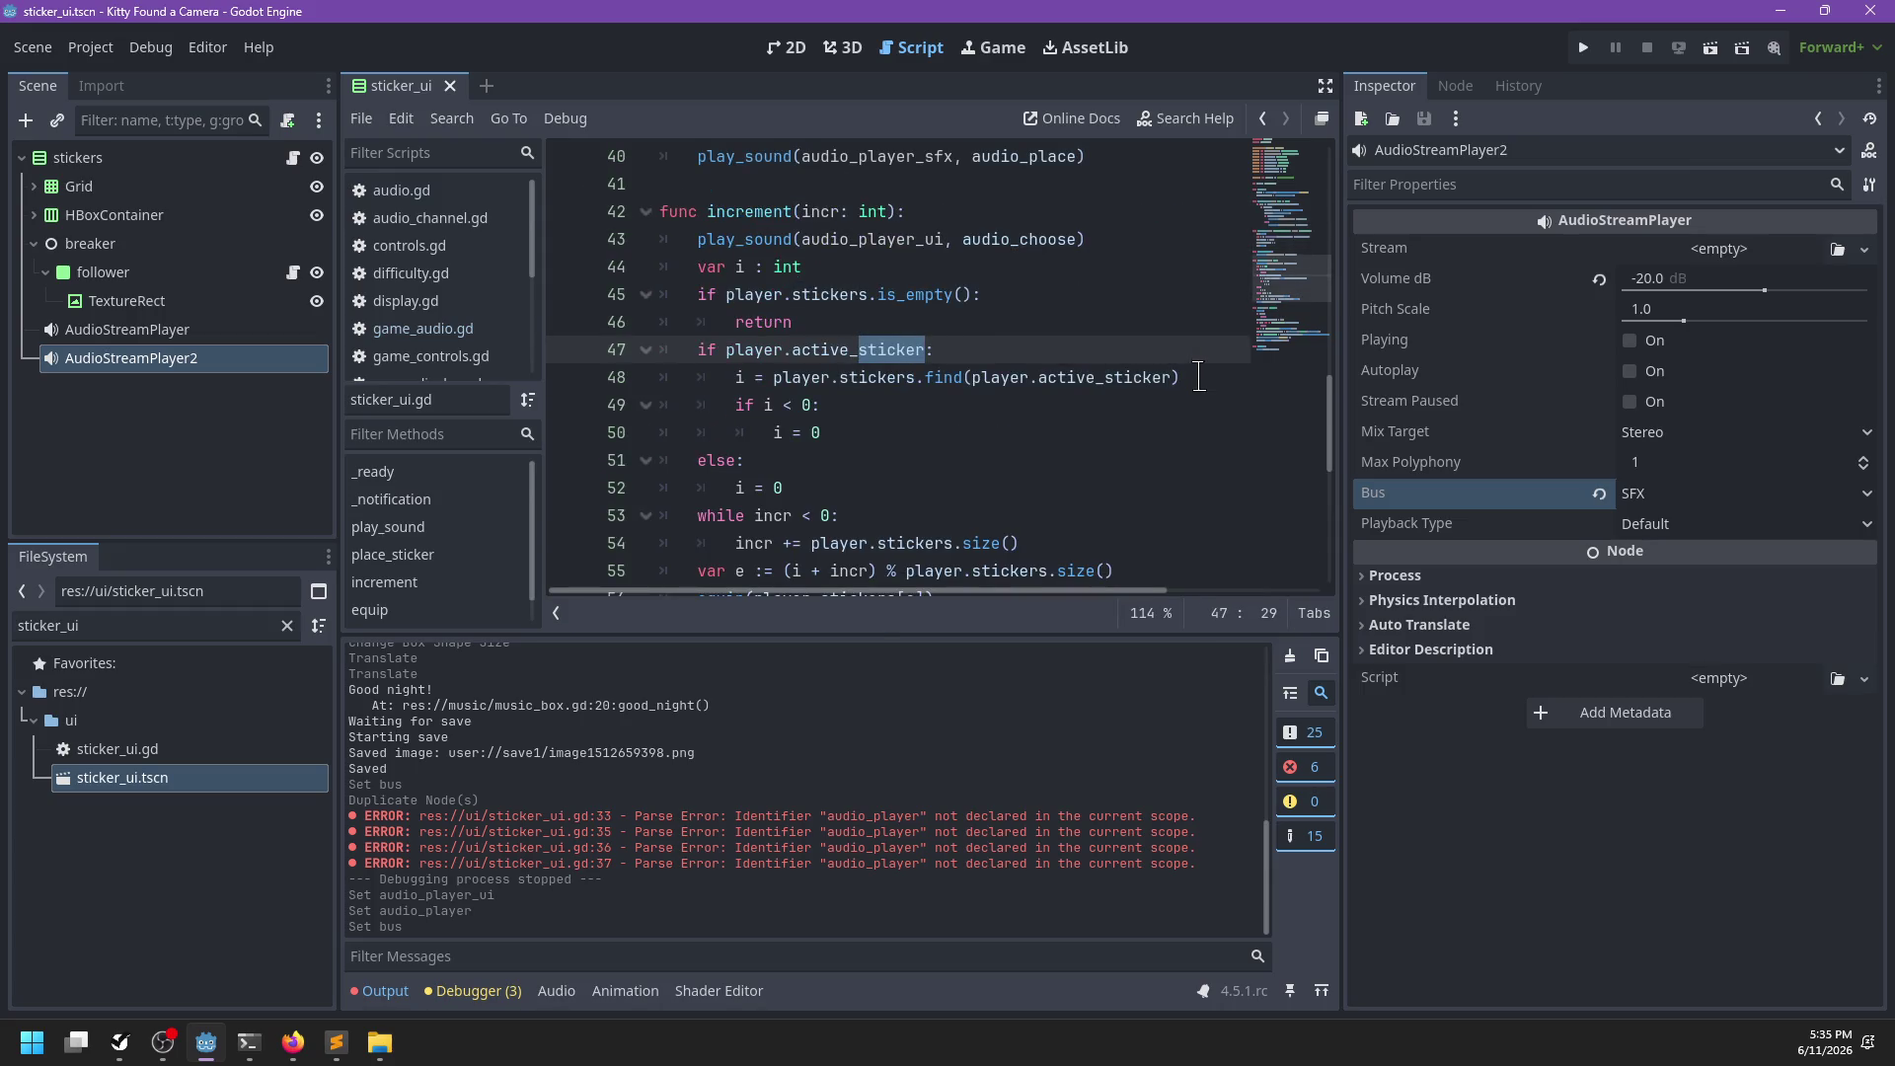
{"action": "mouse_move", "coordinate": [148, 359]}
{"action": "left_mouse_down"}
{"action": "mouse_move", "coordinate": [1676, 373]}
{"action": "mouse_move", "coordinate": [1690, 334]}
{"action": "left_mouse_up"}
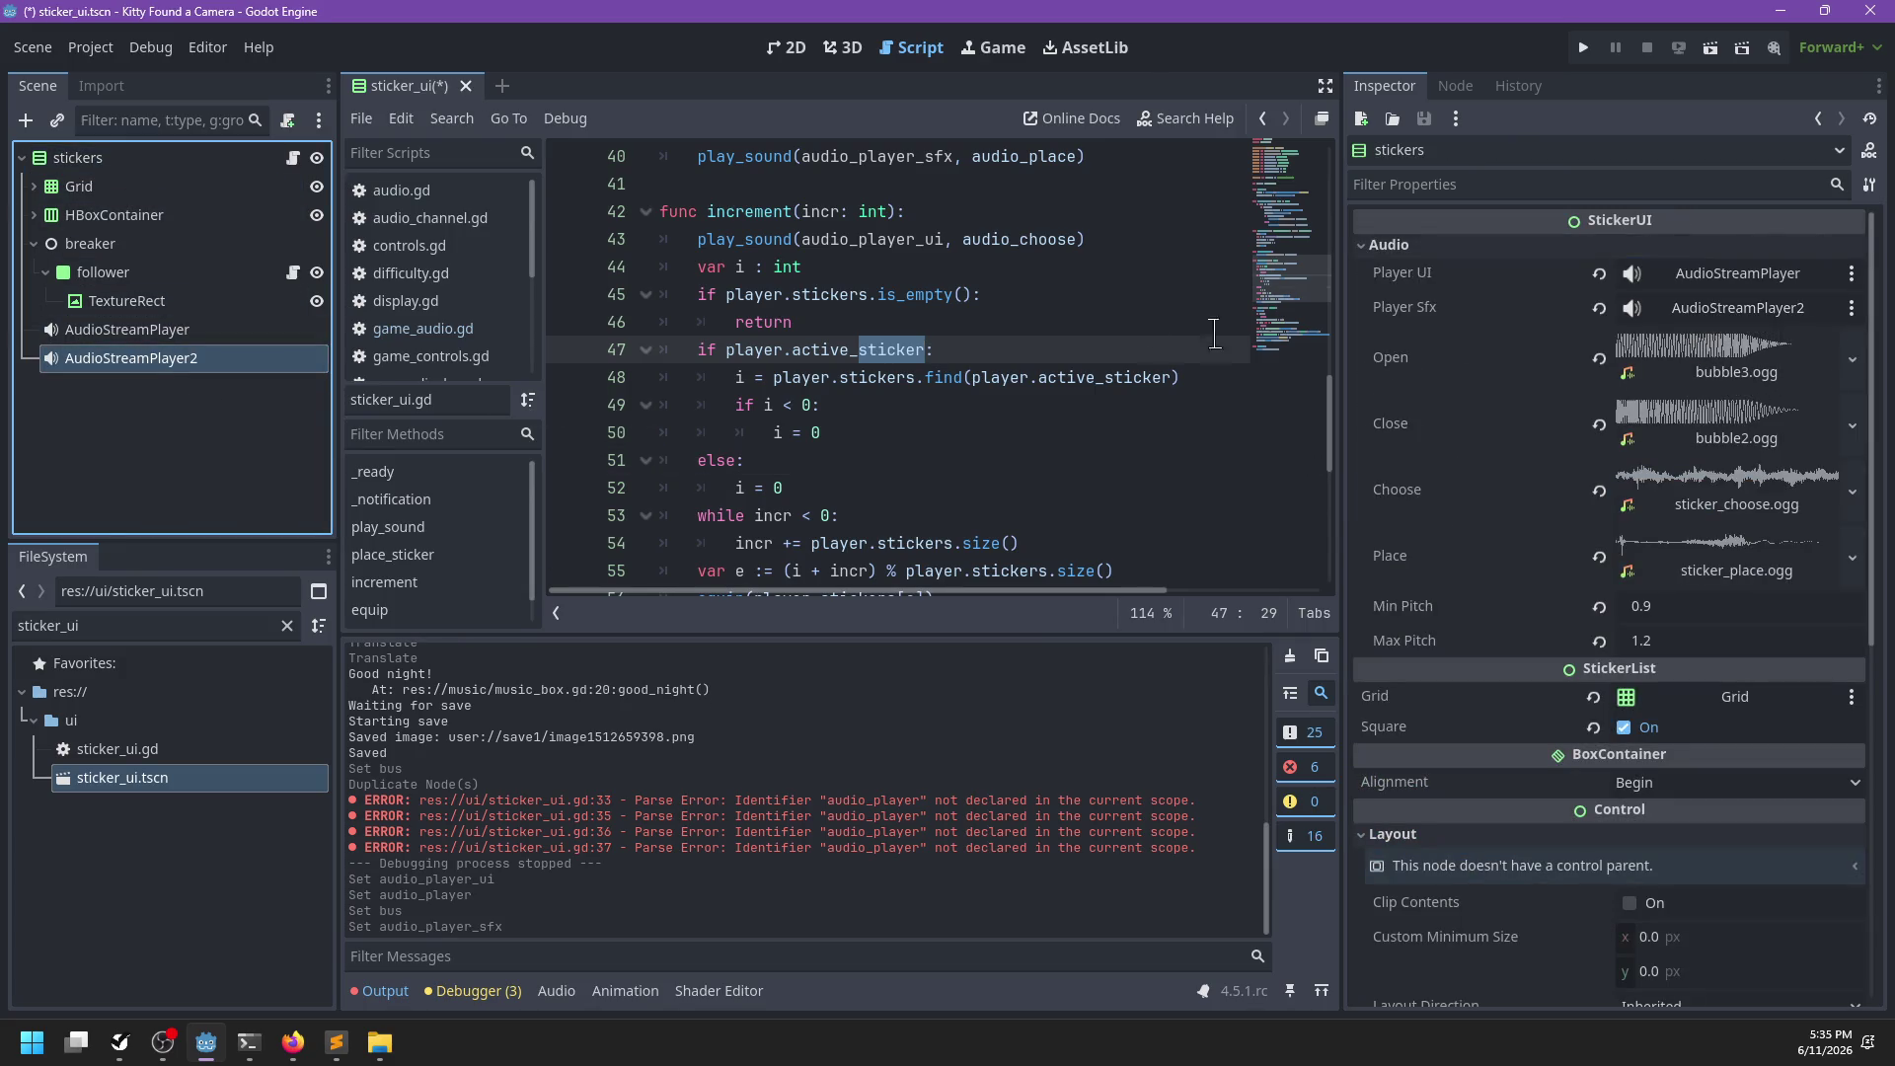
{"action": "left_click", "coordinate": [932, 350]}
{"action": "key", "text": "F5"}
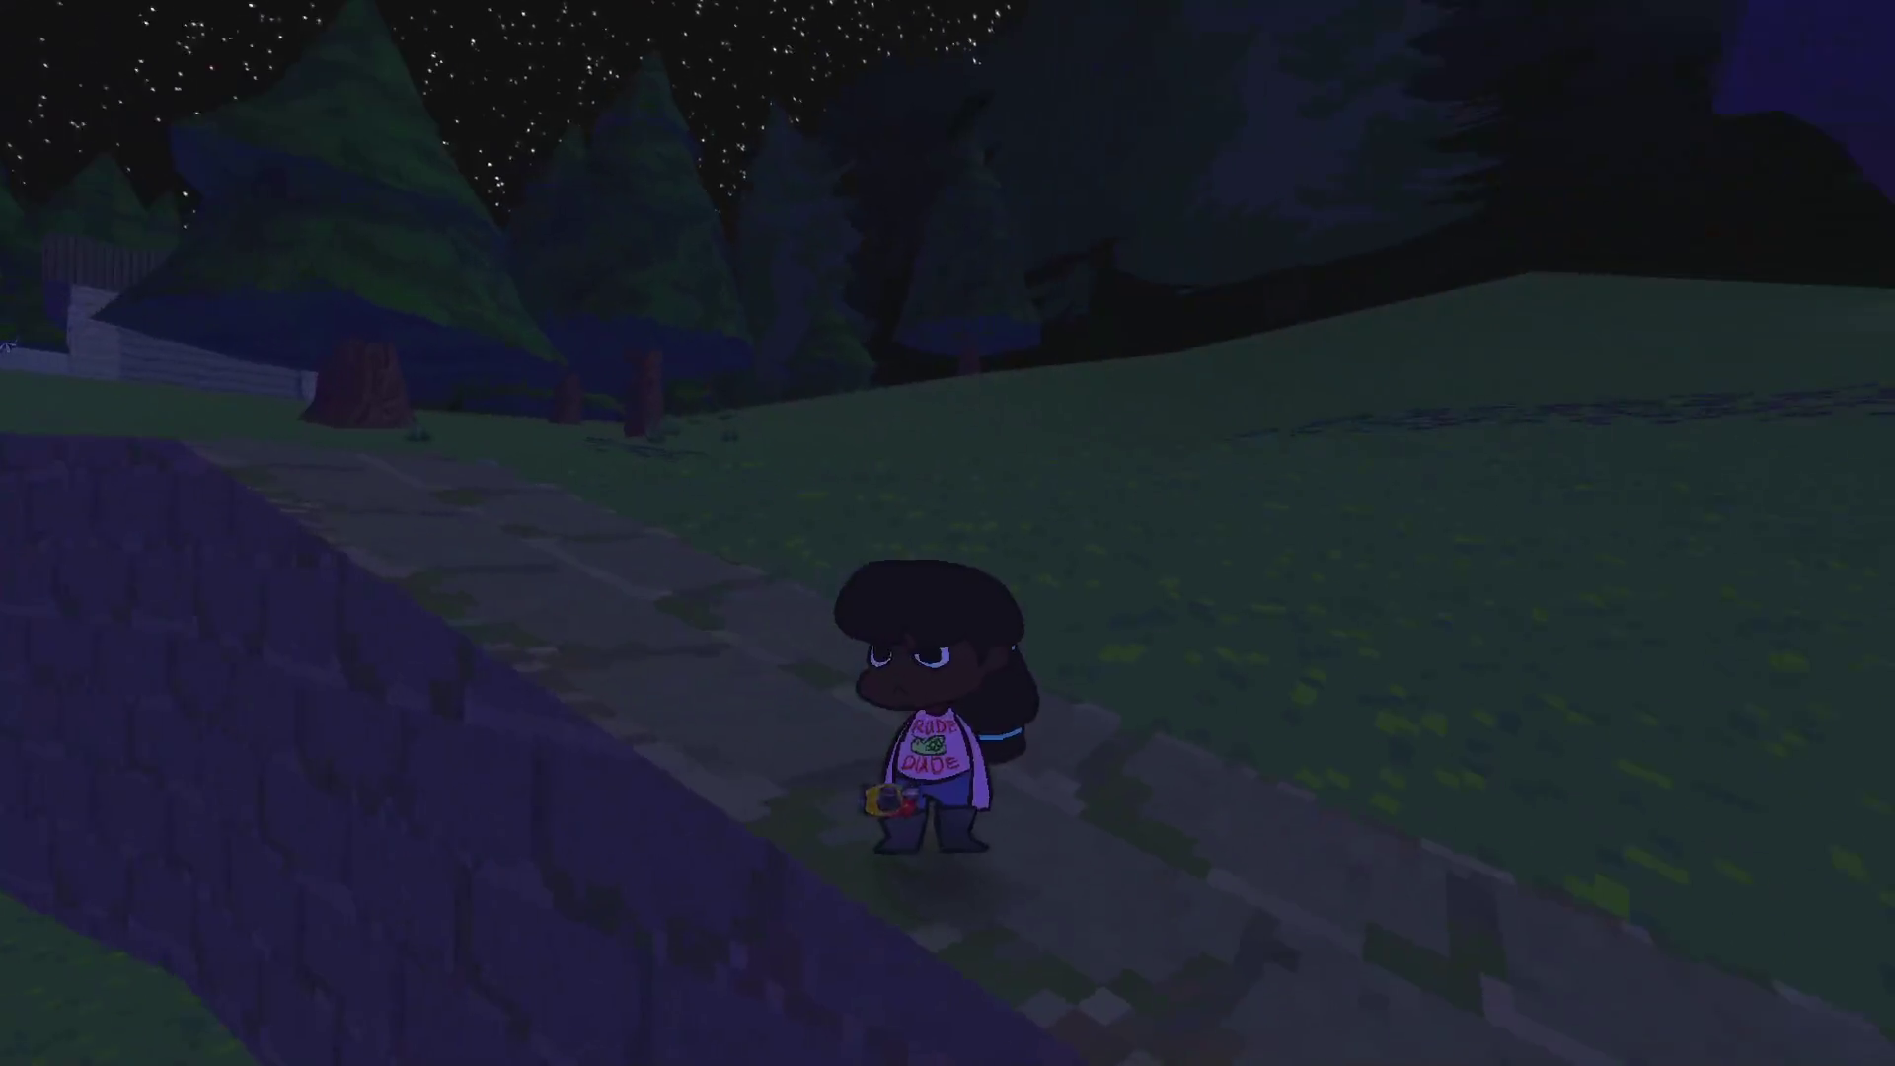
Place stickers along the path, check the Audio options (no Music row), and switch back to Godot
{"action": "key", "text": "Return"}
{"action": "key", "text": "Return"}
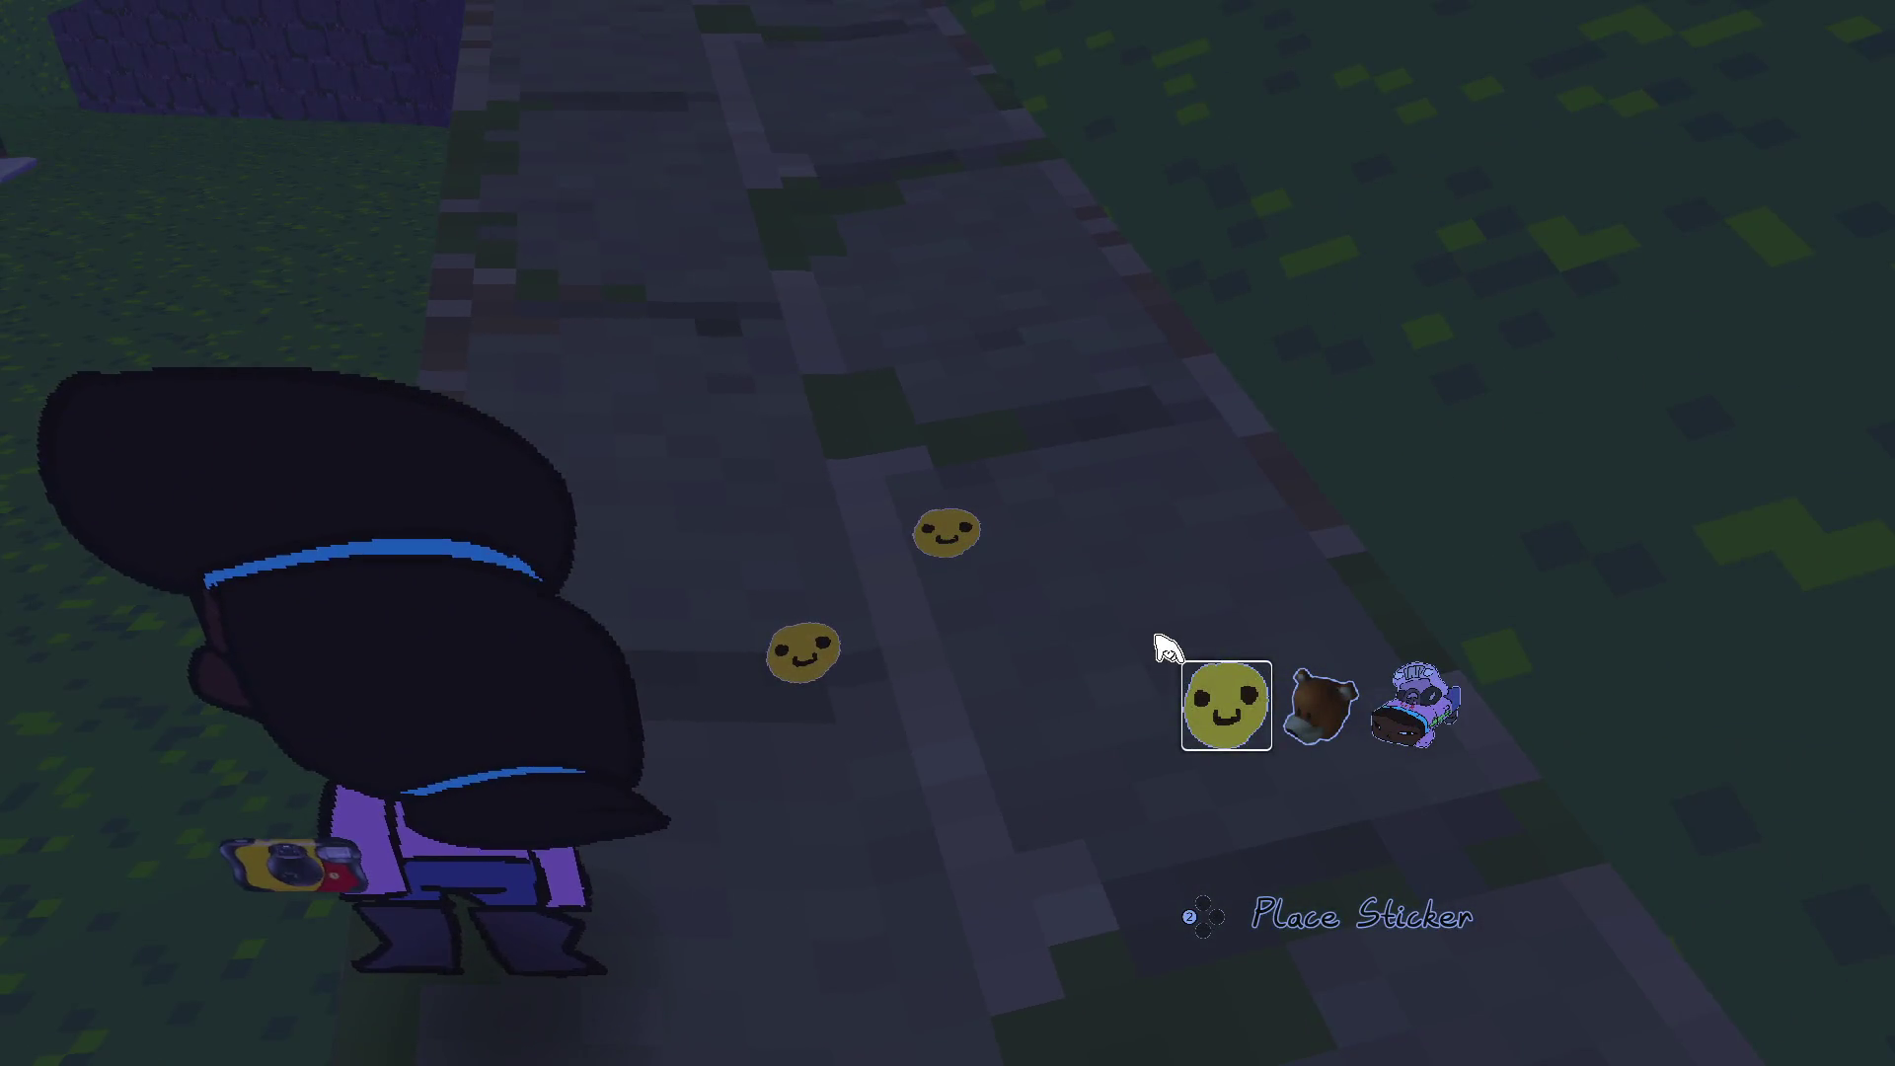
{"action": "key", "text": "Escape"}
{"action": "key", "text": "w"}
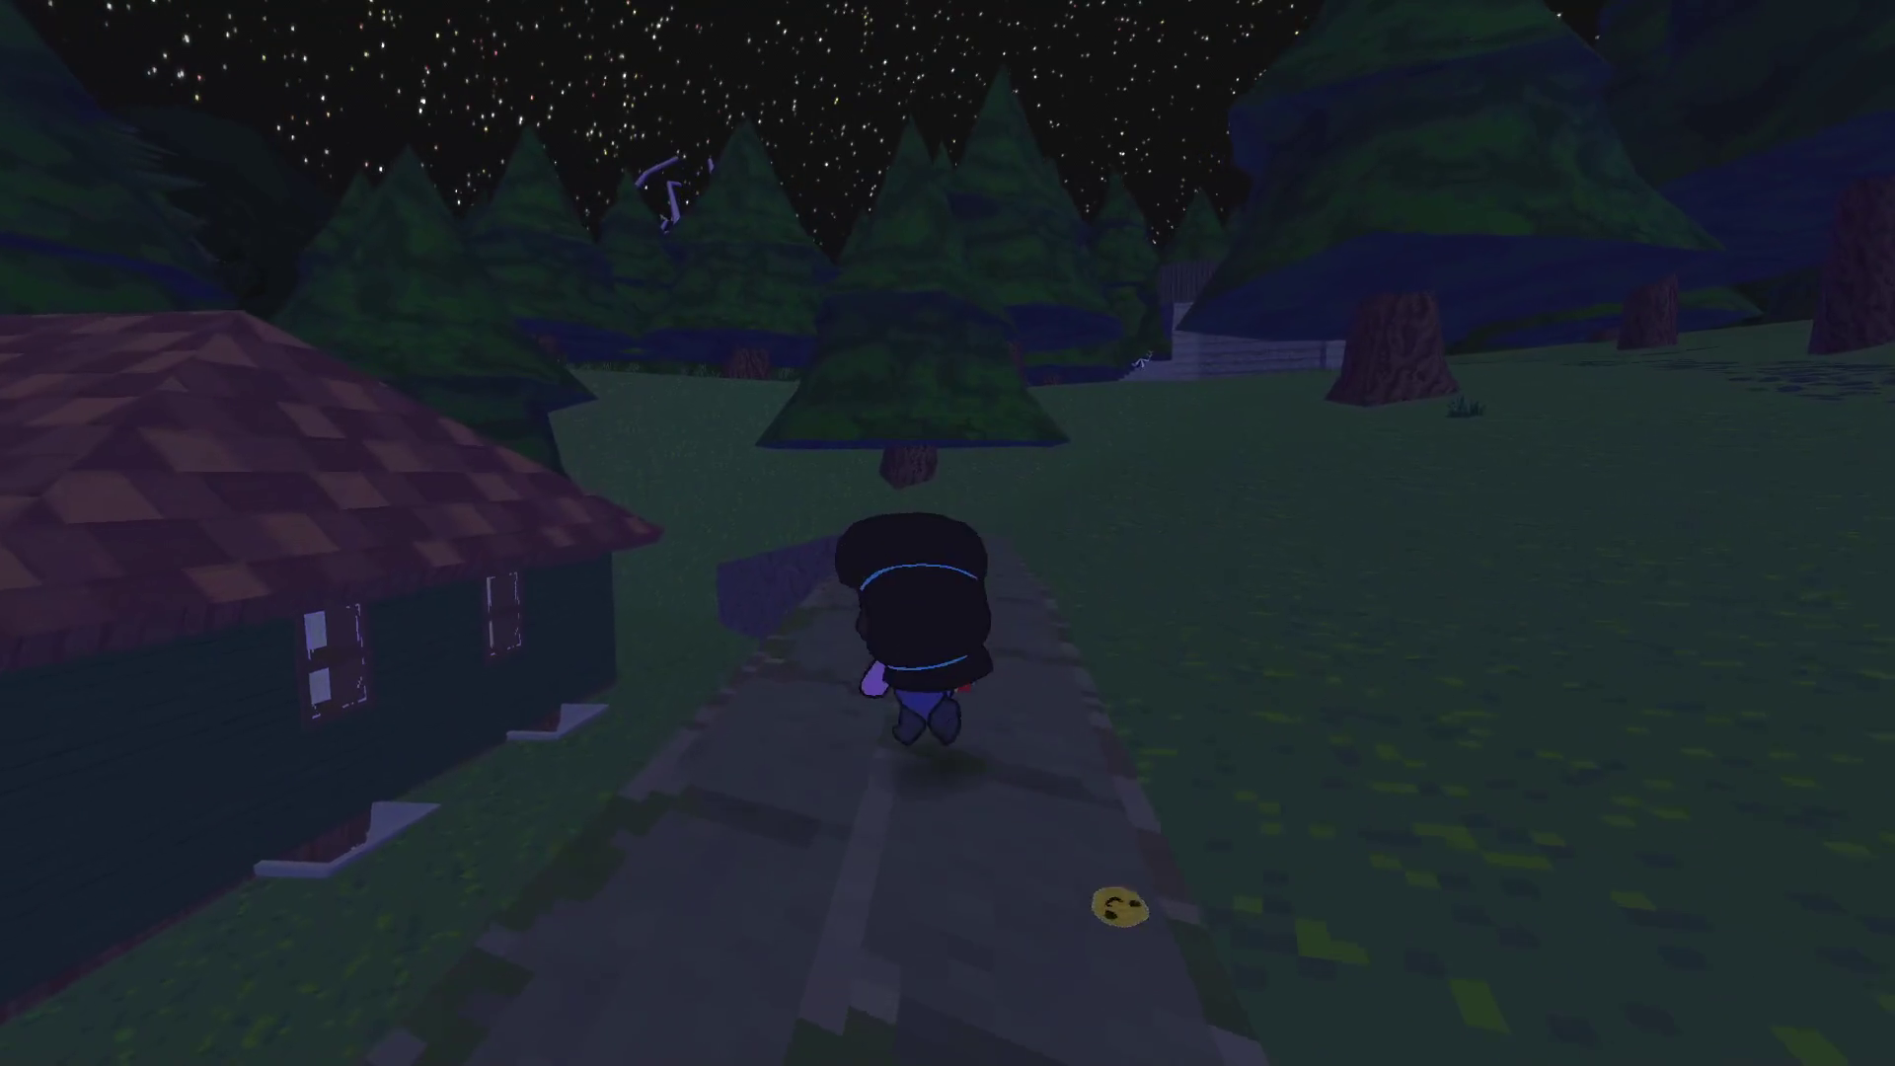
{"action": "key", "text": "Escape"}
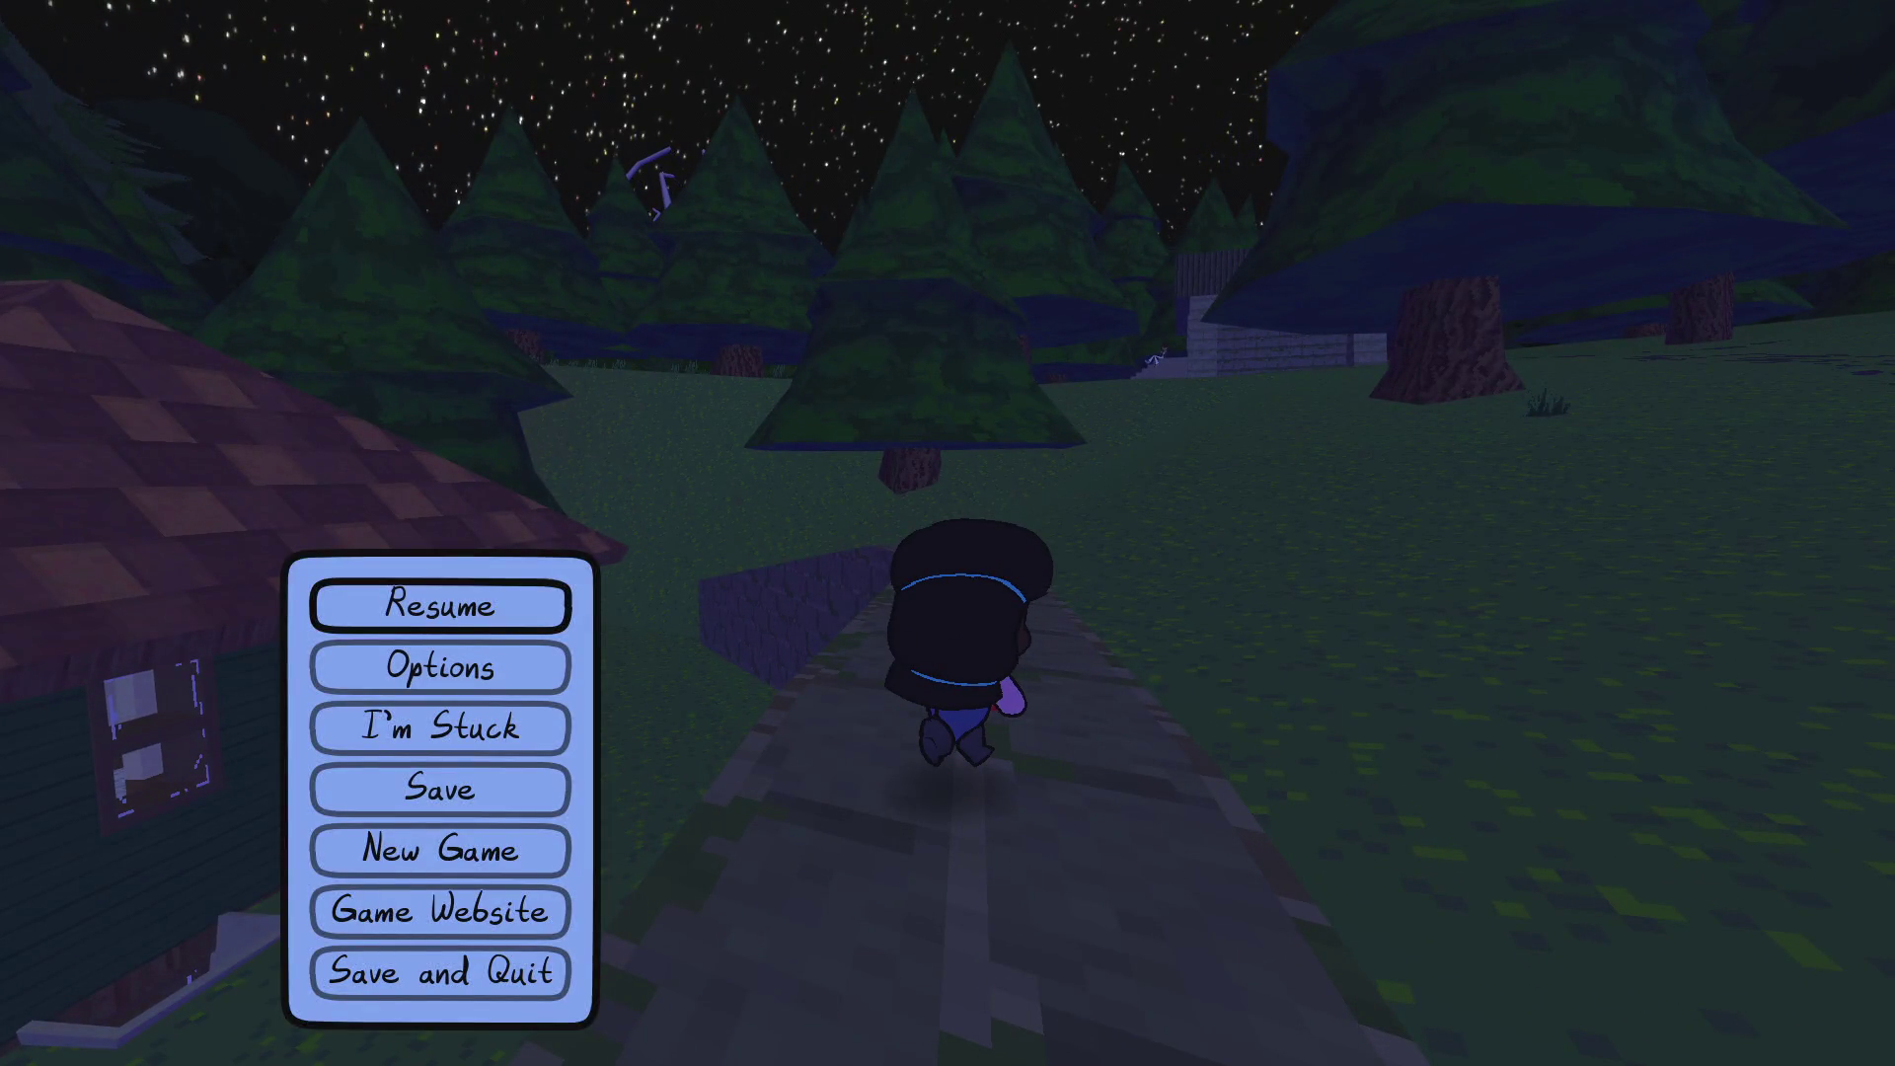
{"action": "left_click", "coordinate": [454, 610]}
{"action": "key", "text": "Escape"}
{"action": "key", "text": "Return"}
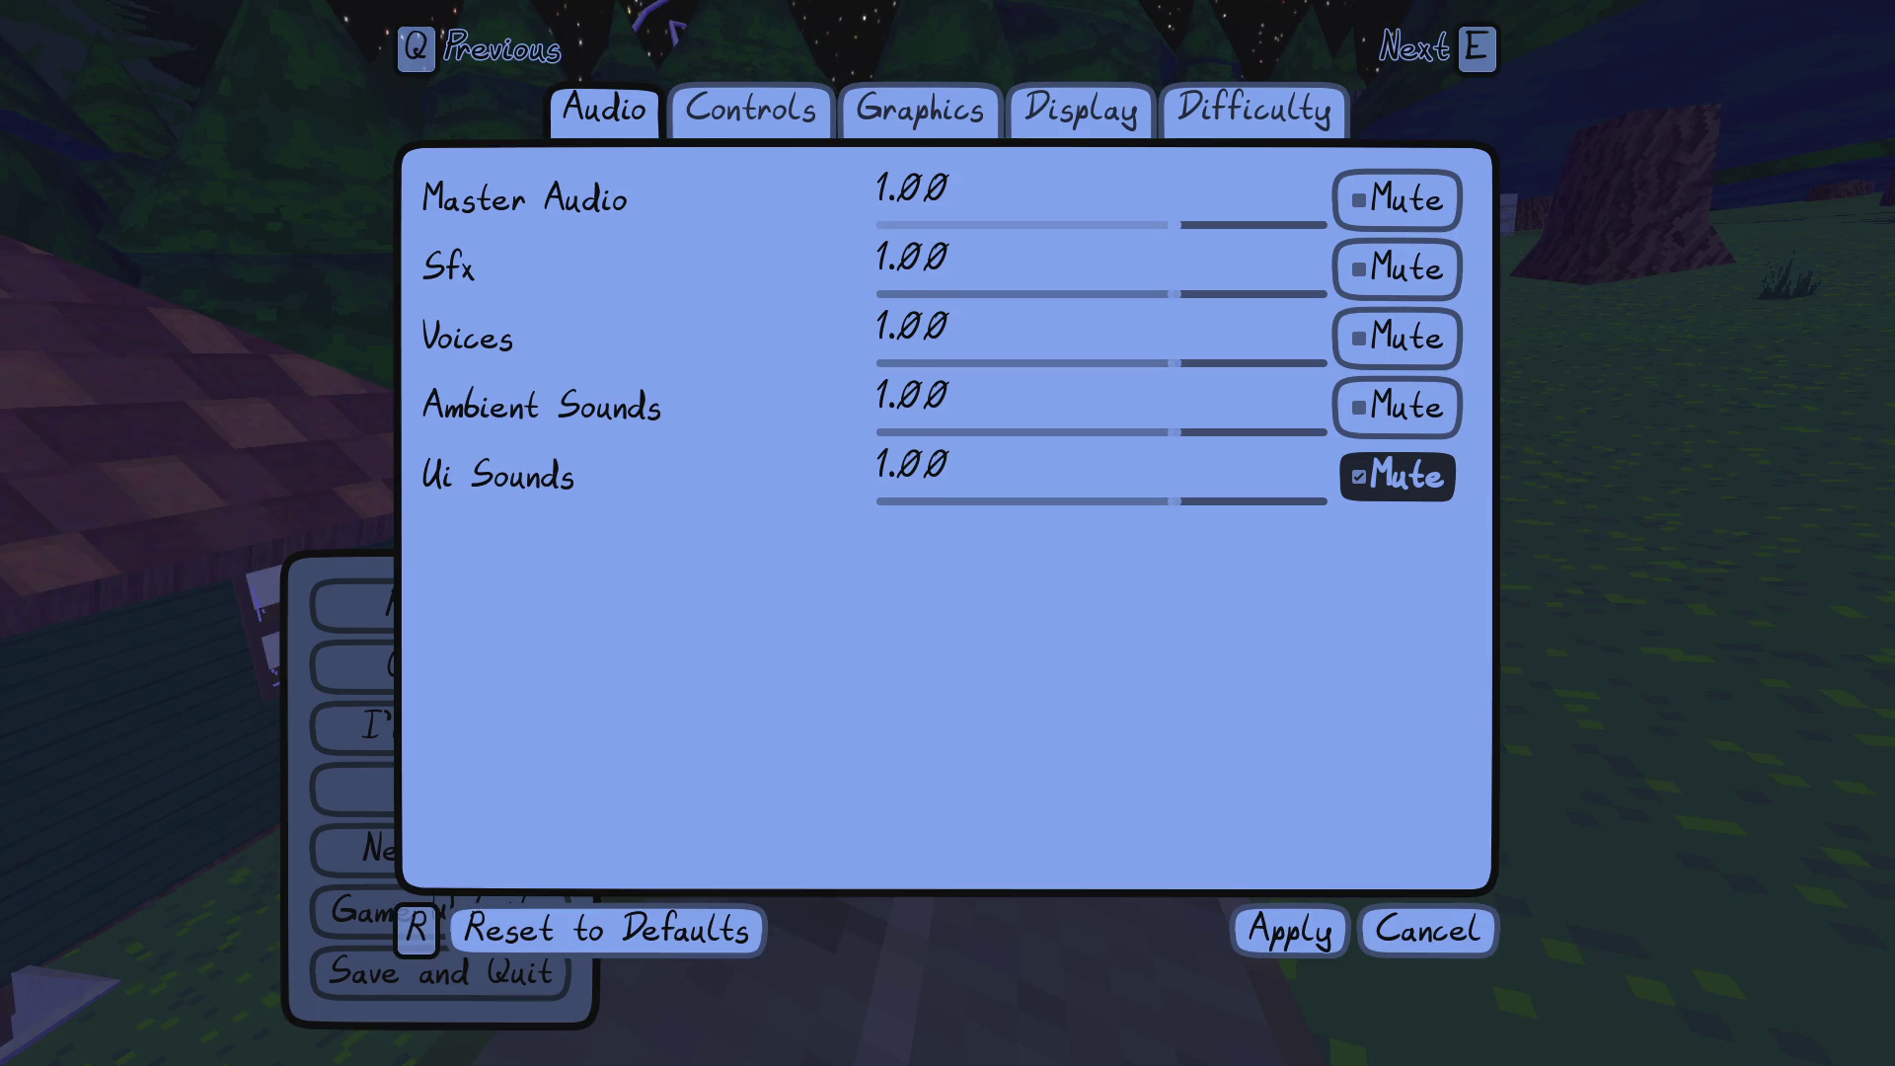
{"action": "key", "text": "alt+Tab"}
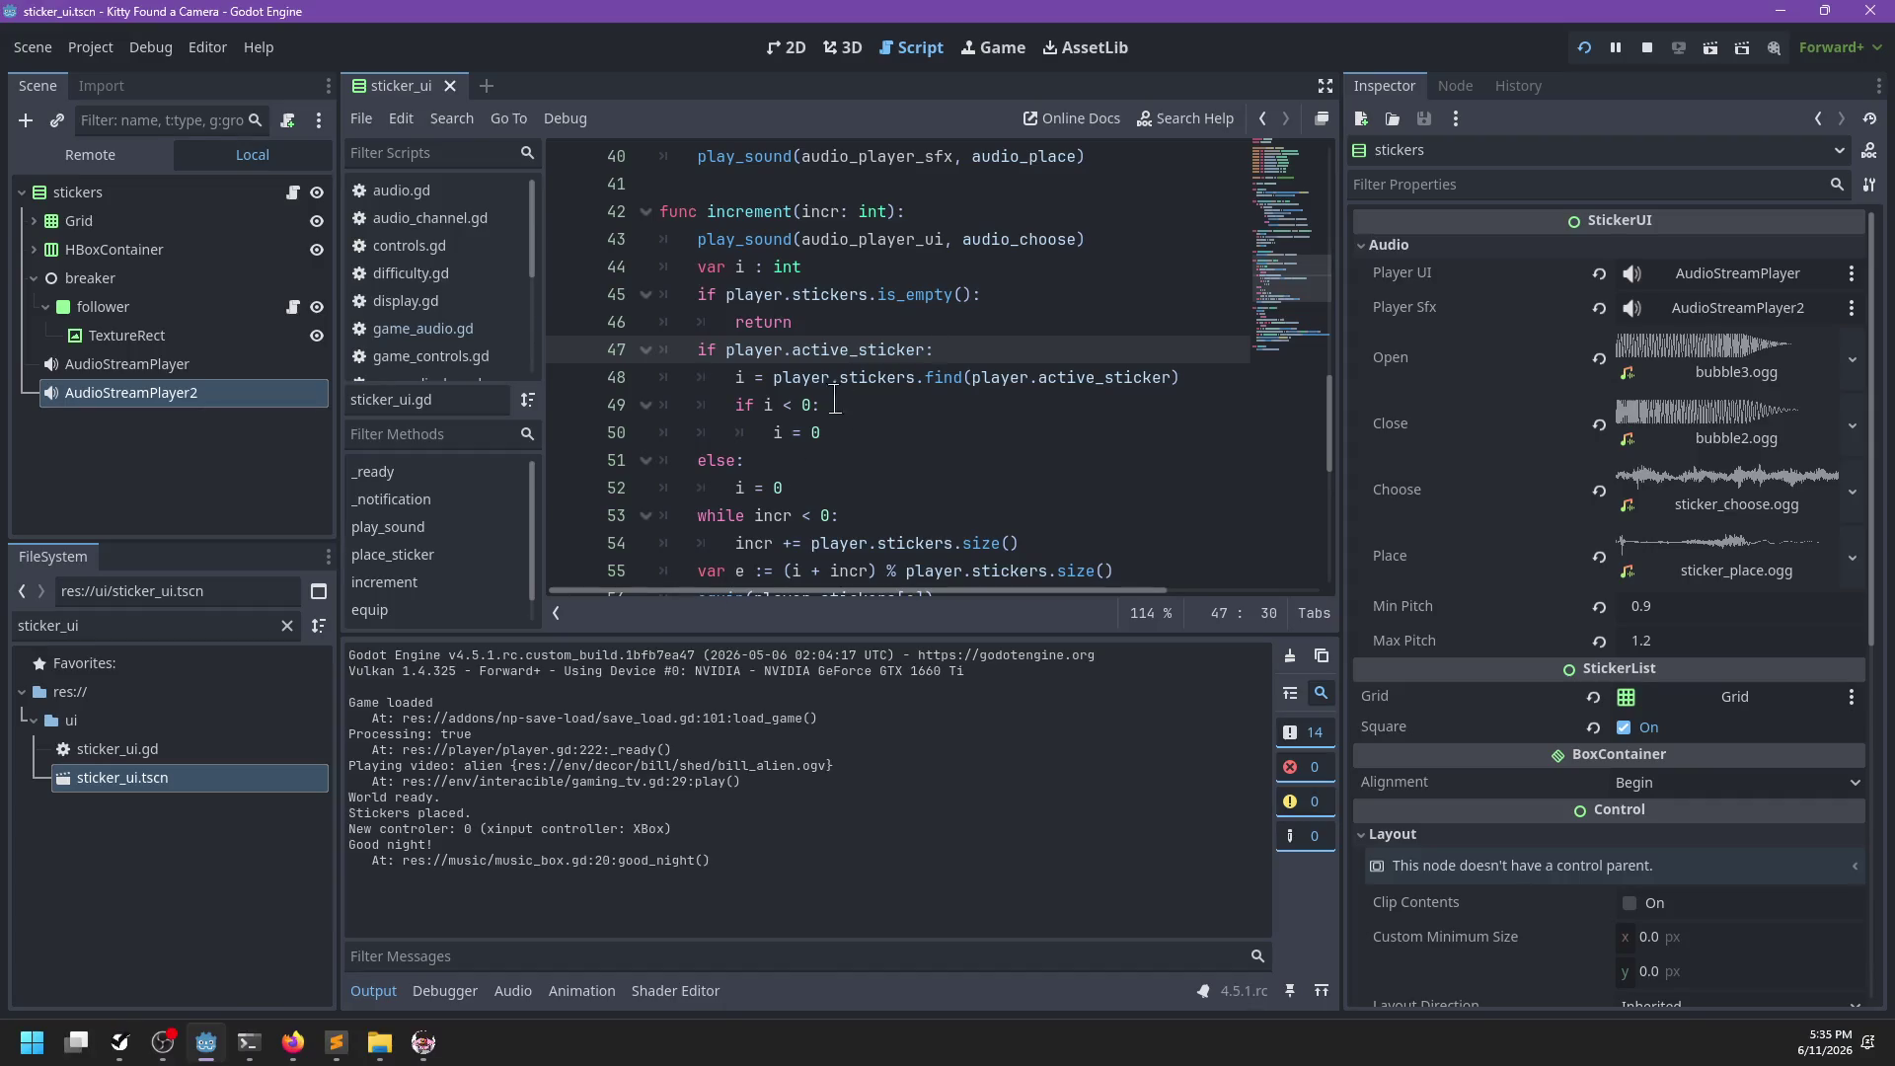
In game_audio.gd, duplicate the 'sfx' entry as 'music' in the sorted properties list and save
{"action": "scroll", "coordinate": [471, 239], "scroll_direction": "down", "scroll_amount": 2}
{"action": "left_click", "coordinate": [452, 254]}
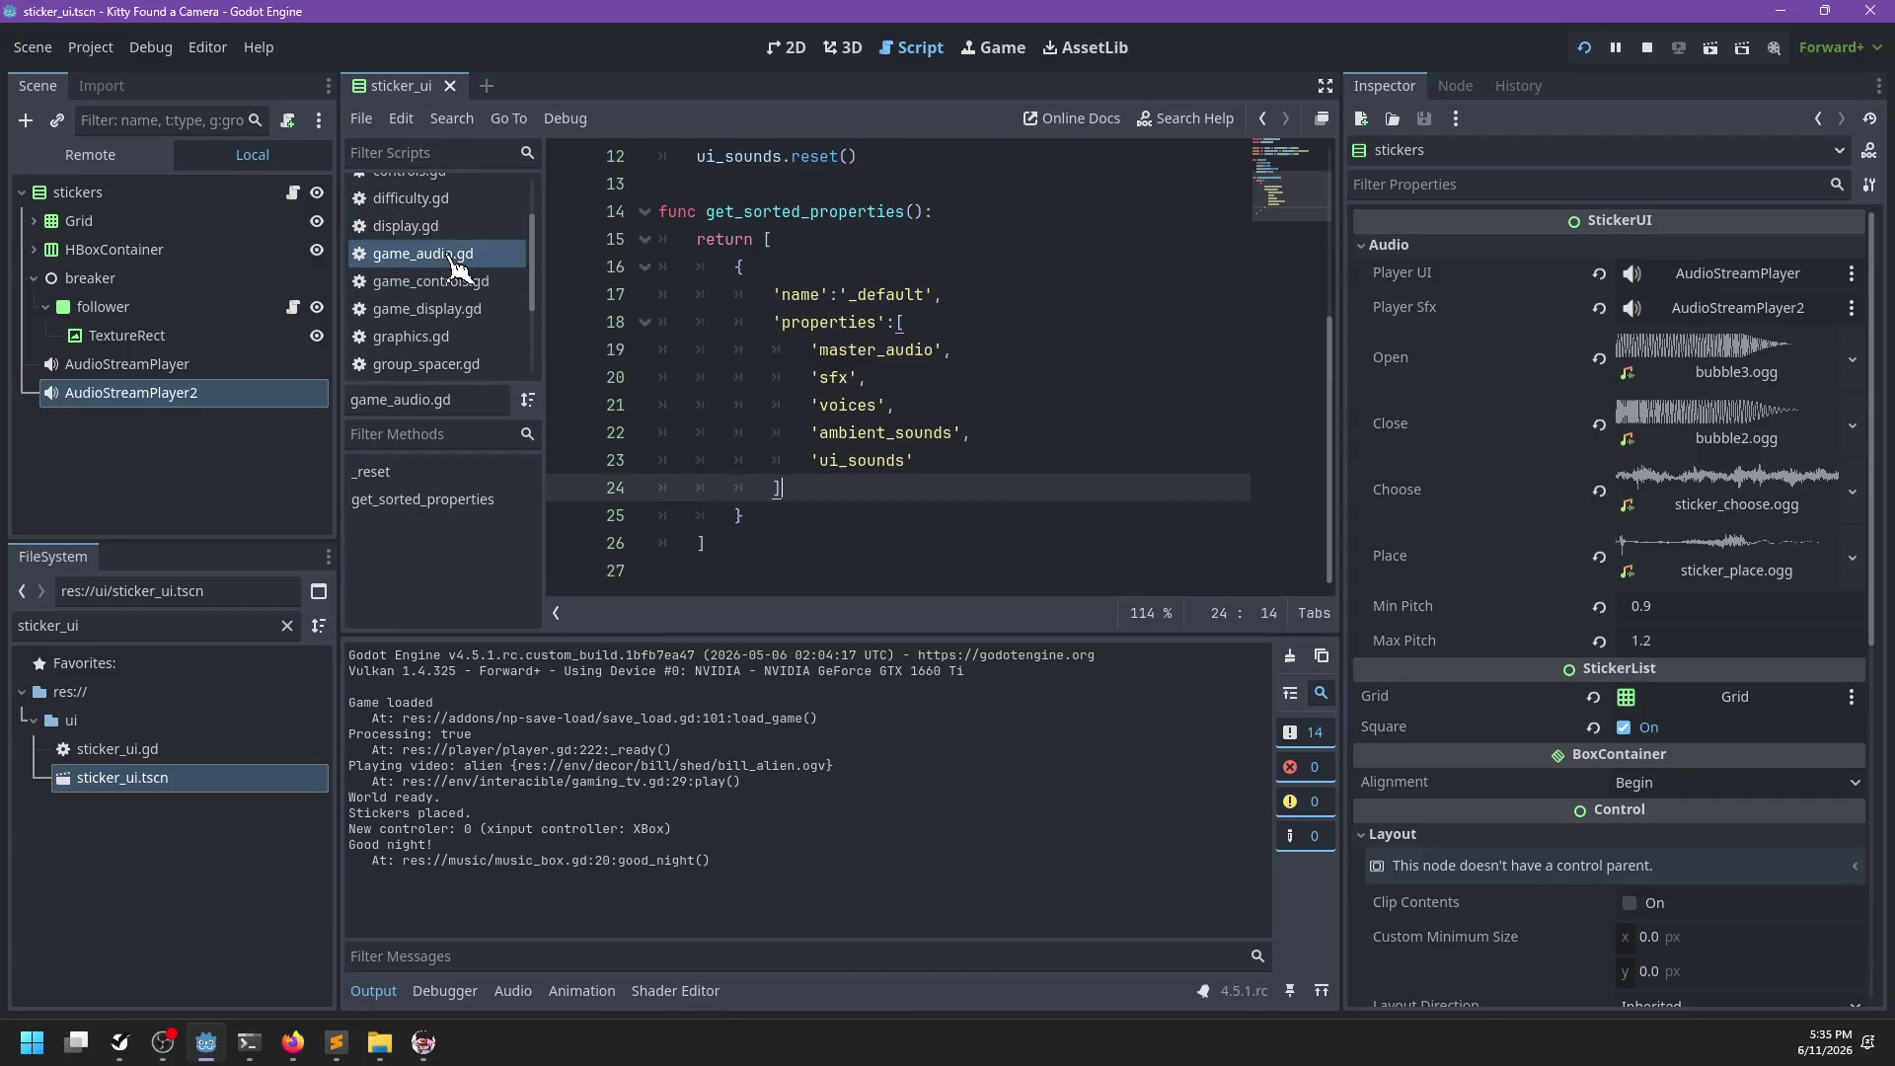
{"action": "left_click", "coordinate": [1002, 411]}
{"action": "left_click", "coordinate": [958, 385]}
{"action": "key", "text": "ctrl+shift+d"}
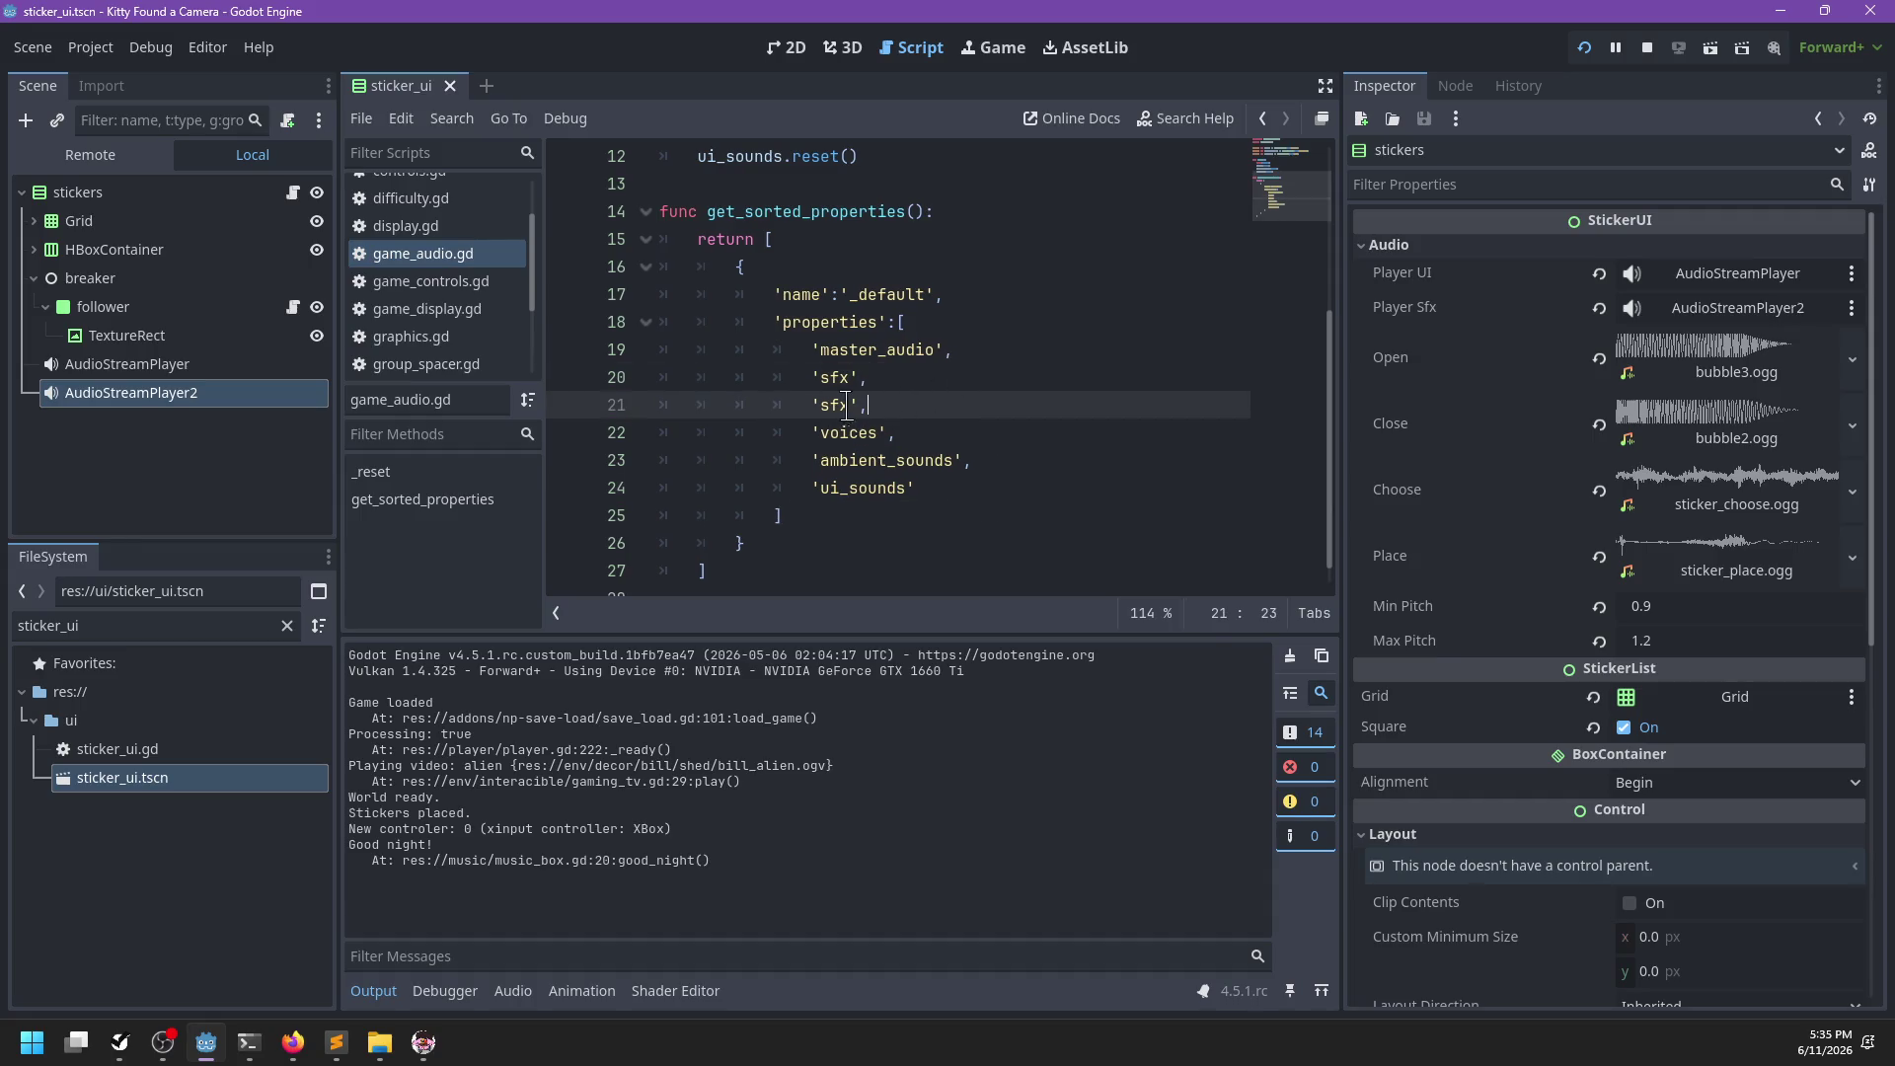
{"action": "type", "text": "c"}
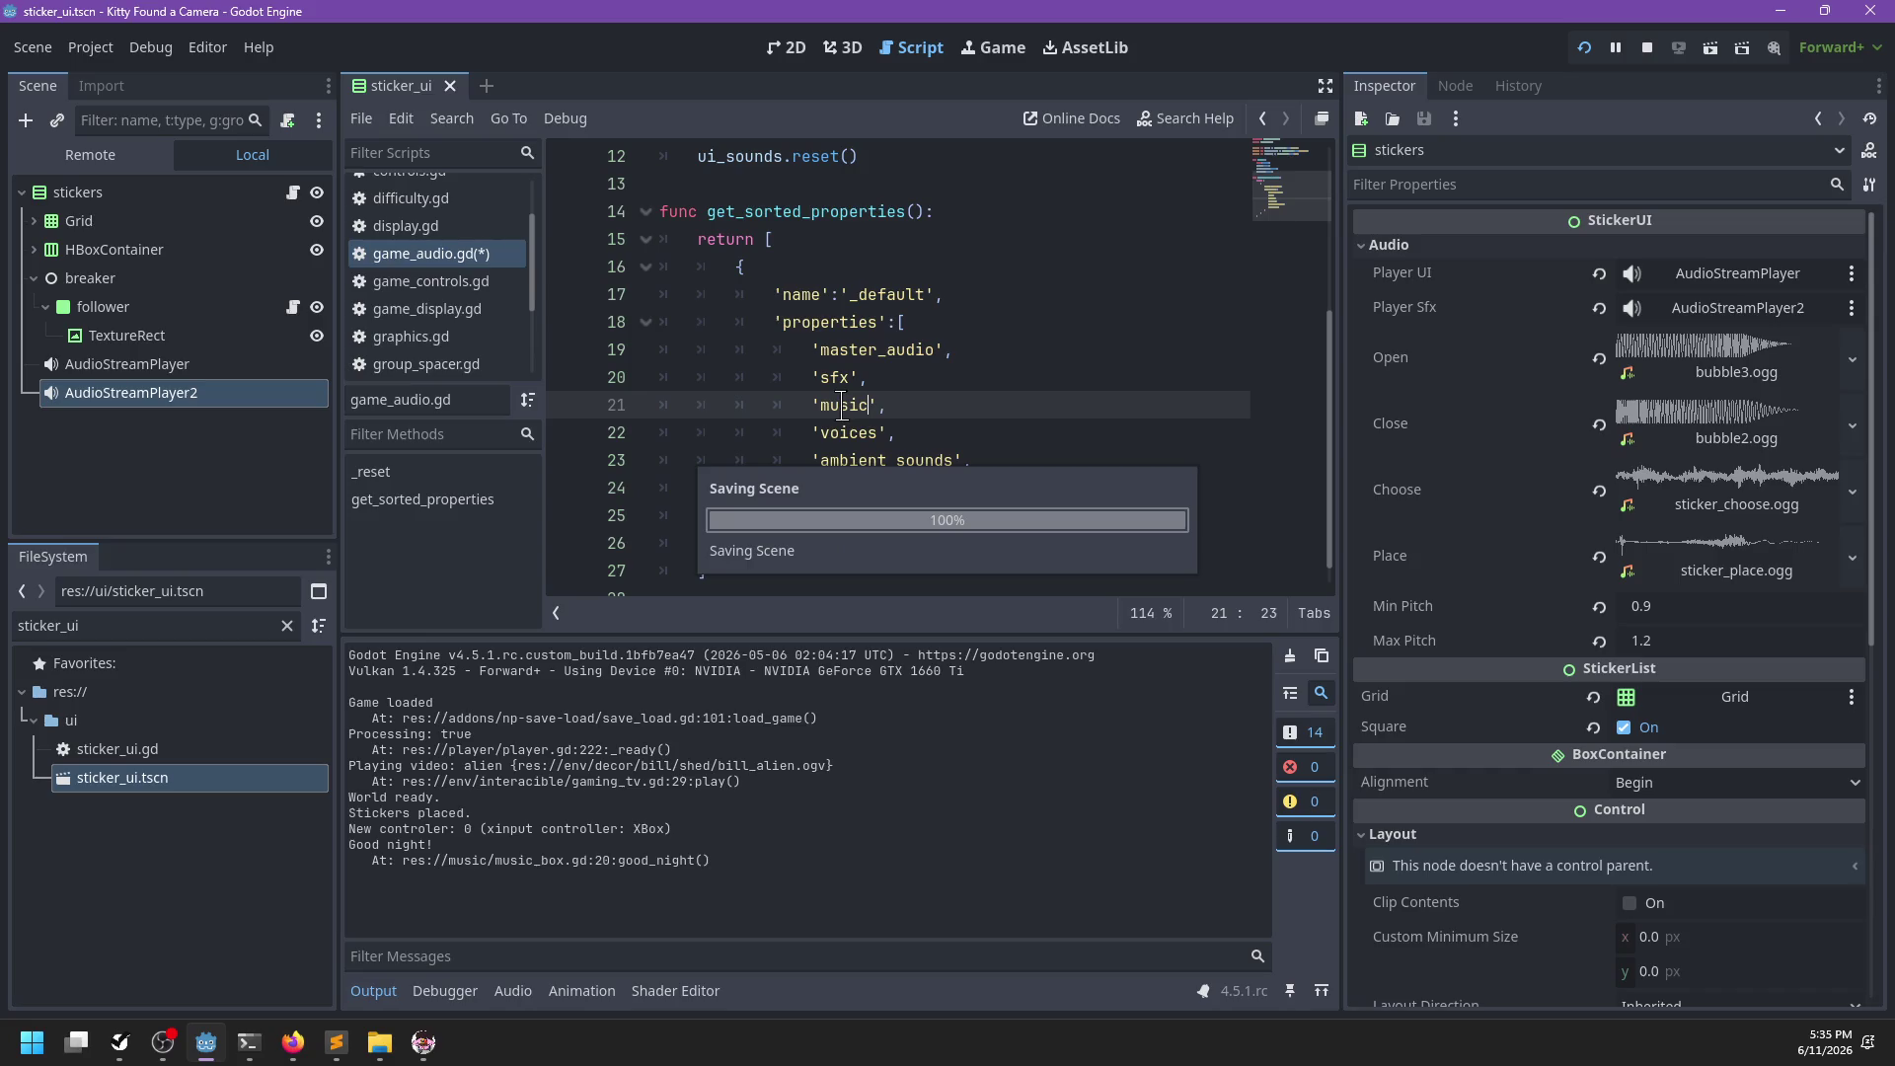
{"action": "key", "text": "alt+Tab"}
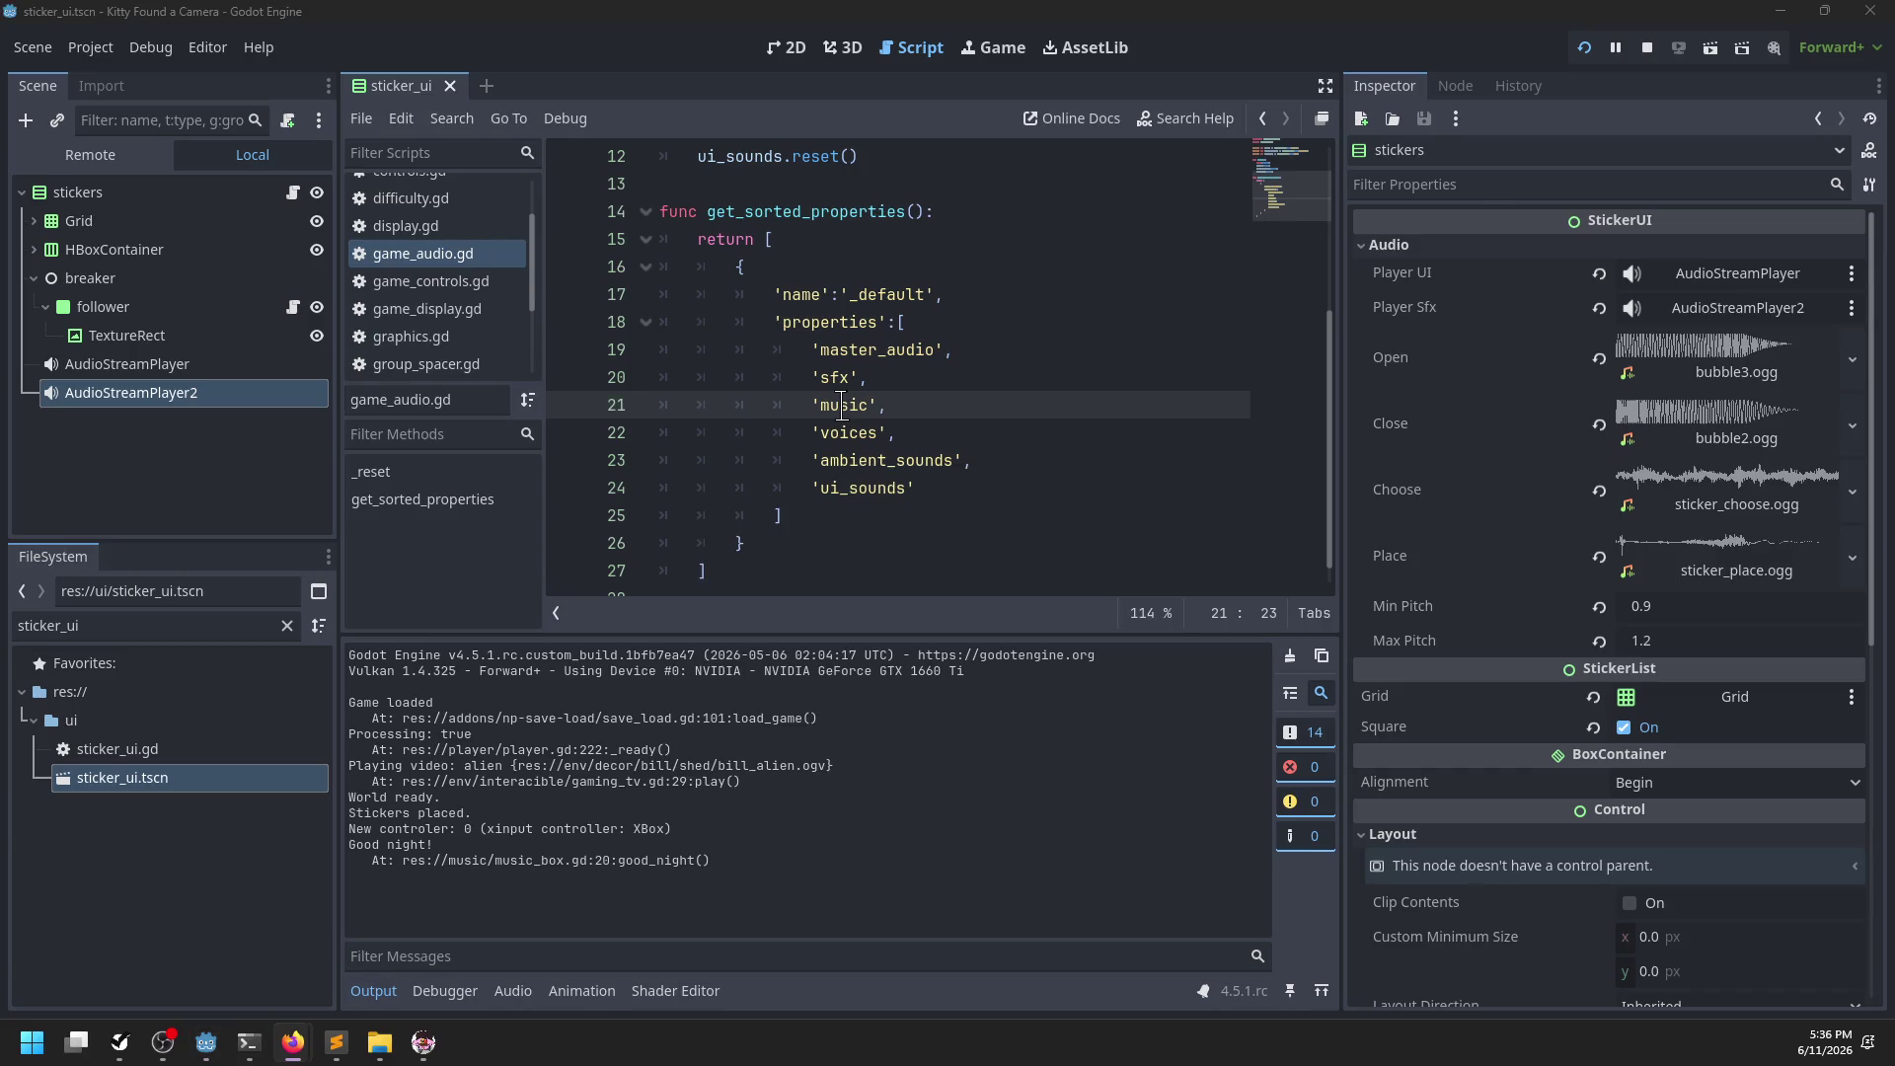
{"action": "key", "text": "alt+Tab"}
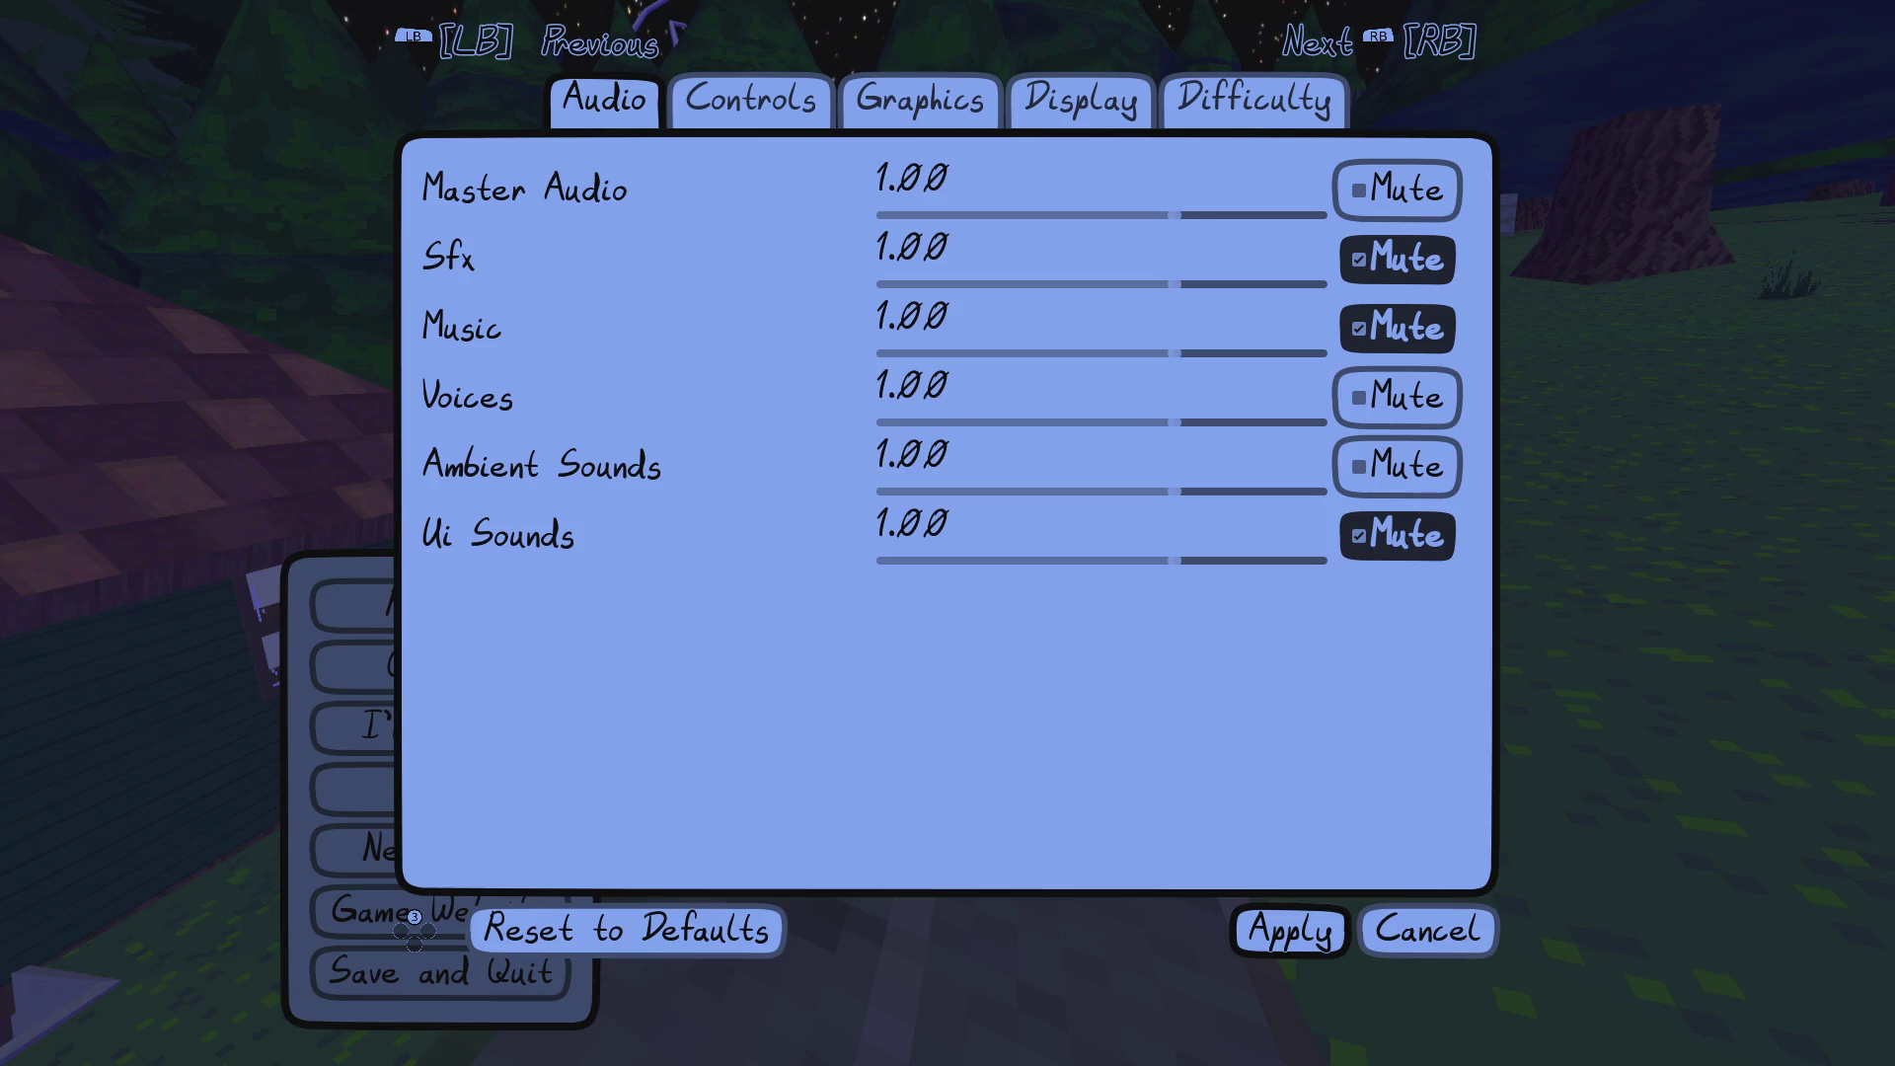
Place stickers on the grass, run along the path, and check the Audio options' new Music row
{"action": "key", "text": "Return"}
{"action": "key", "text": "Escape"}
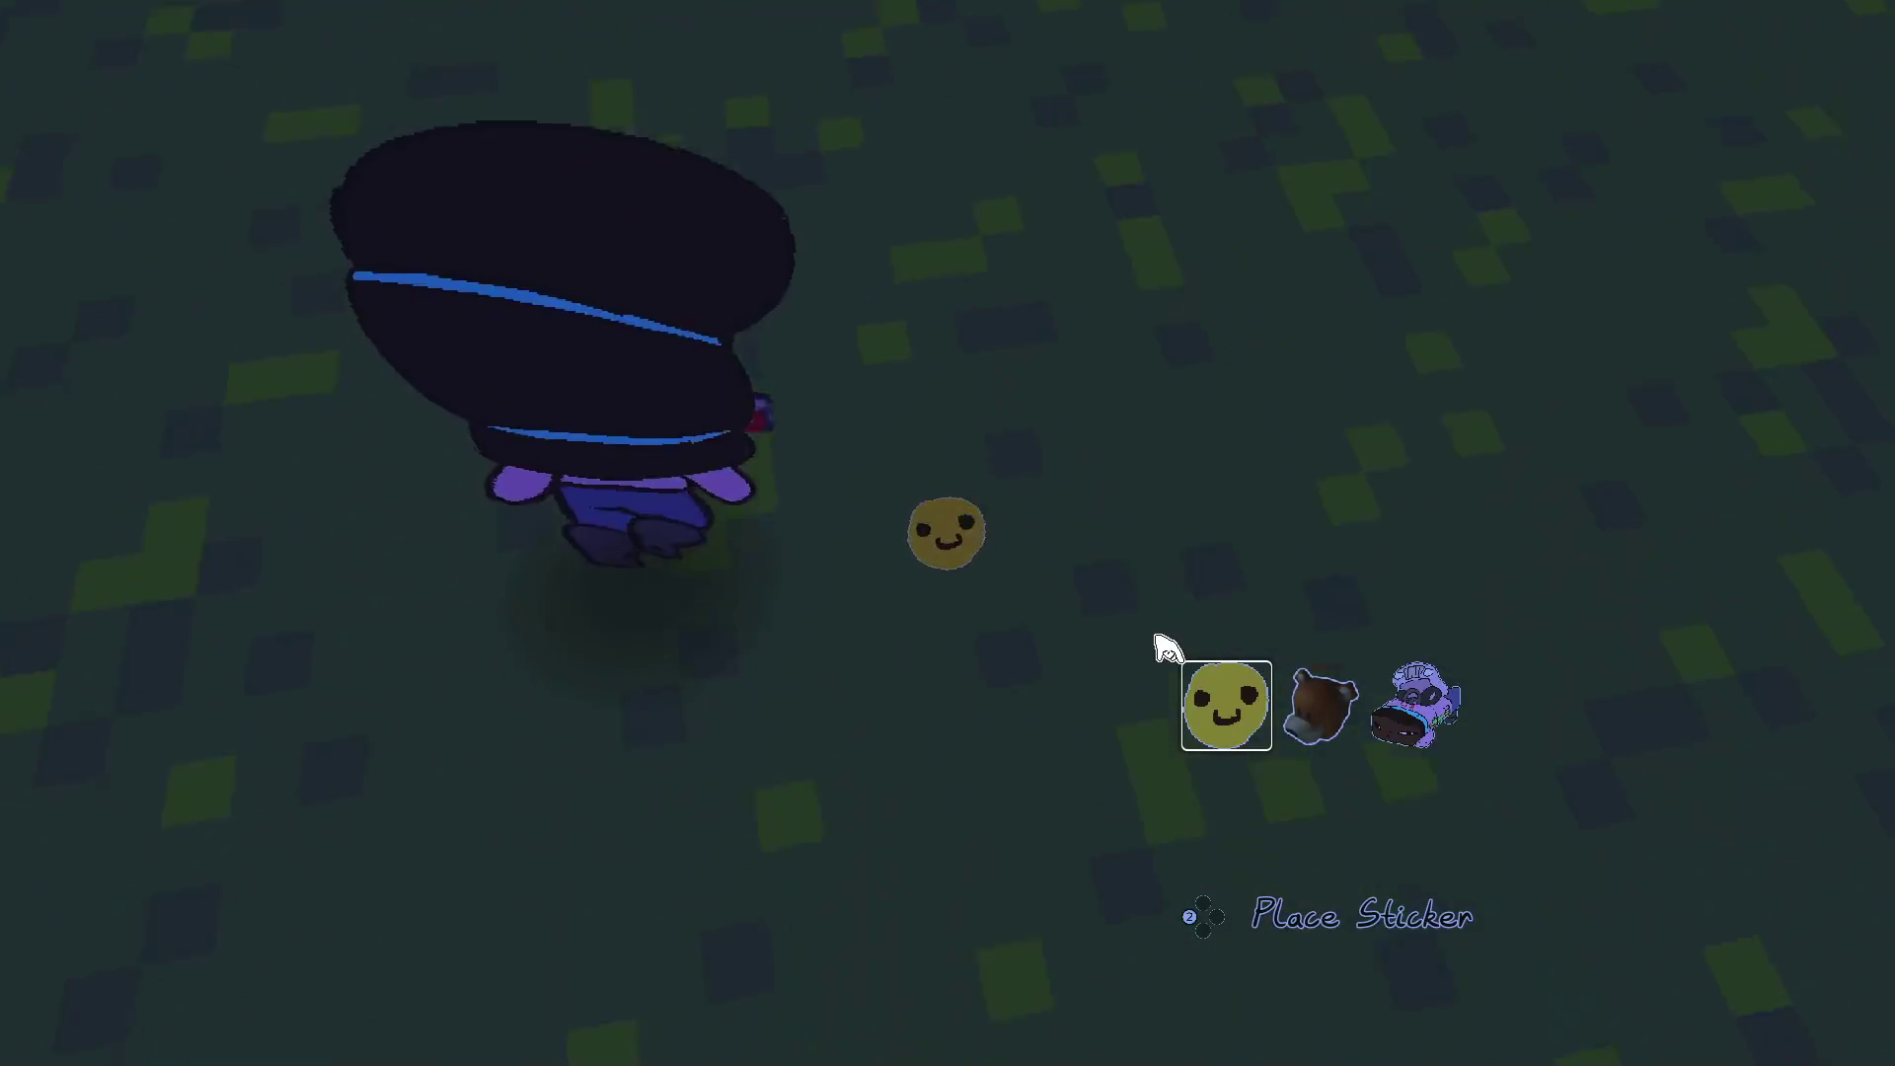
{"action": "key", "text": "Escape"}
{"action": "key", "text": "w"}
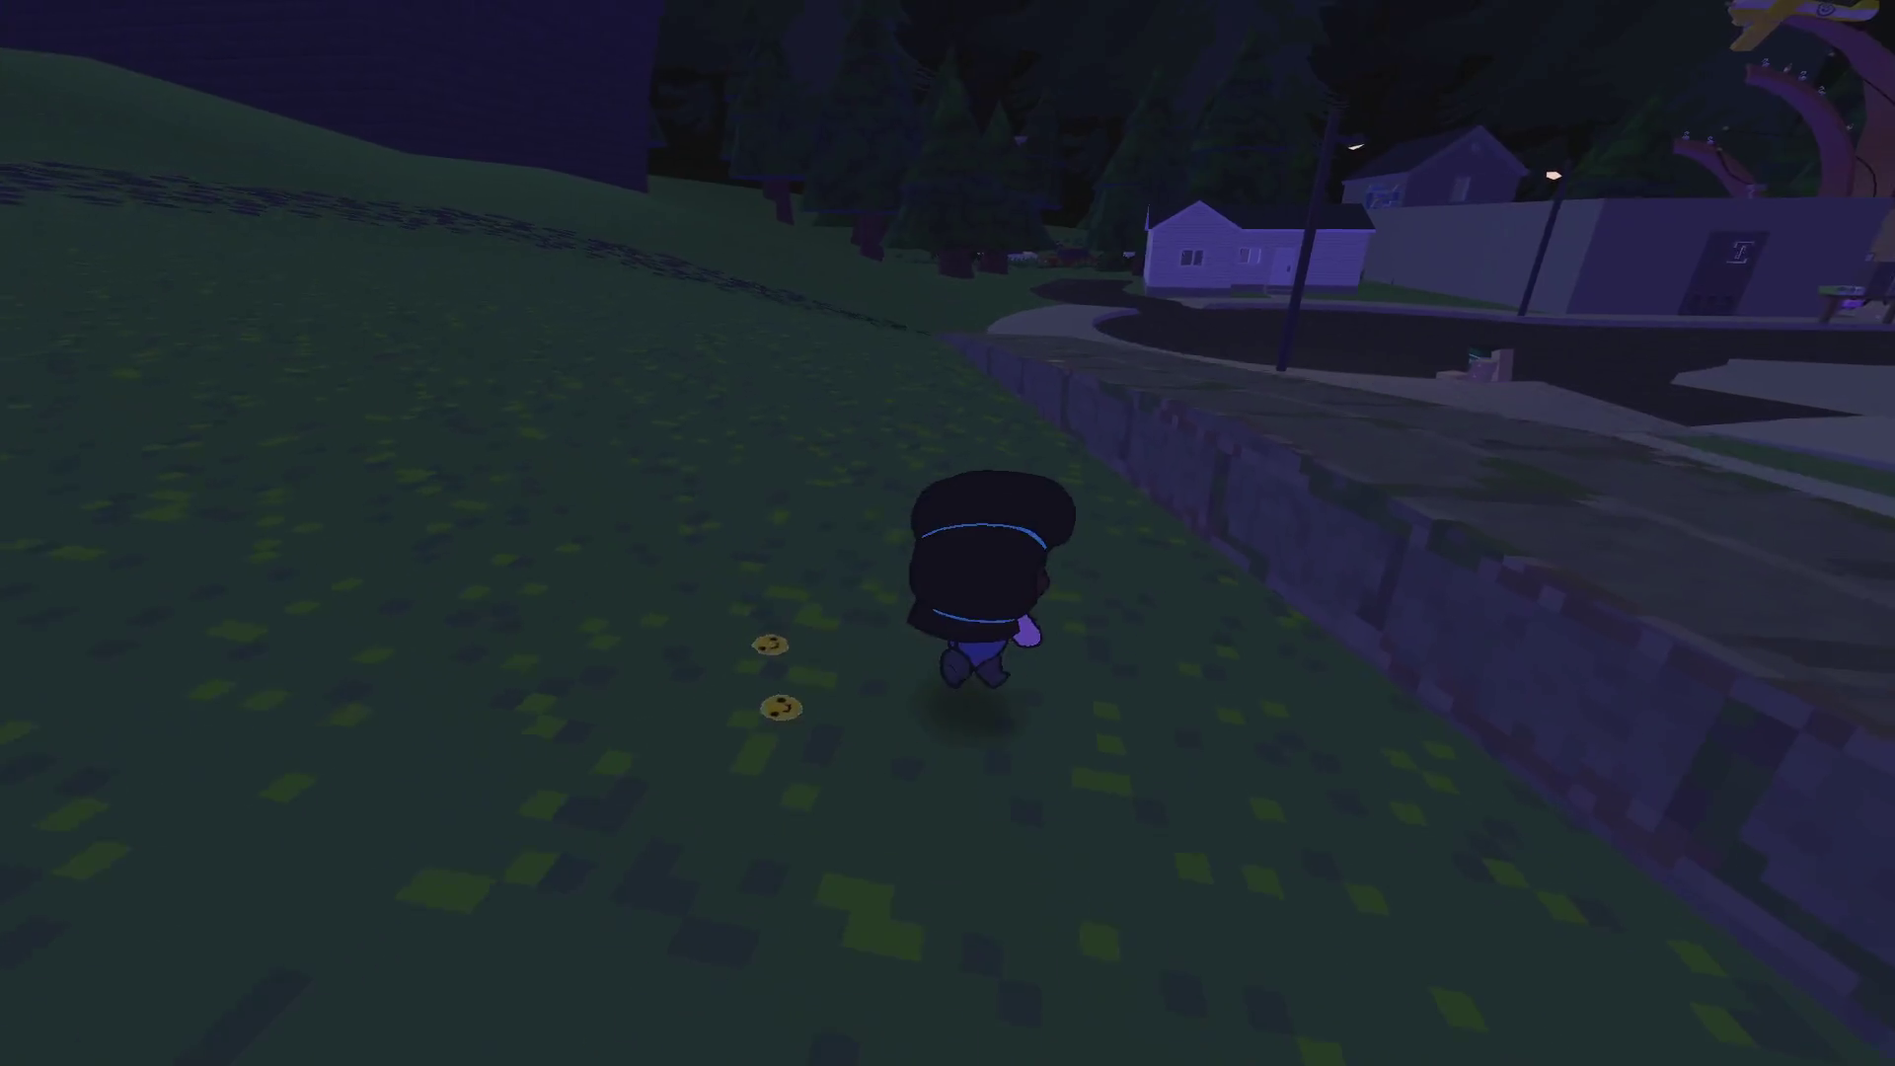
{"action": "key", "text": "w"}
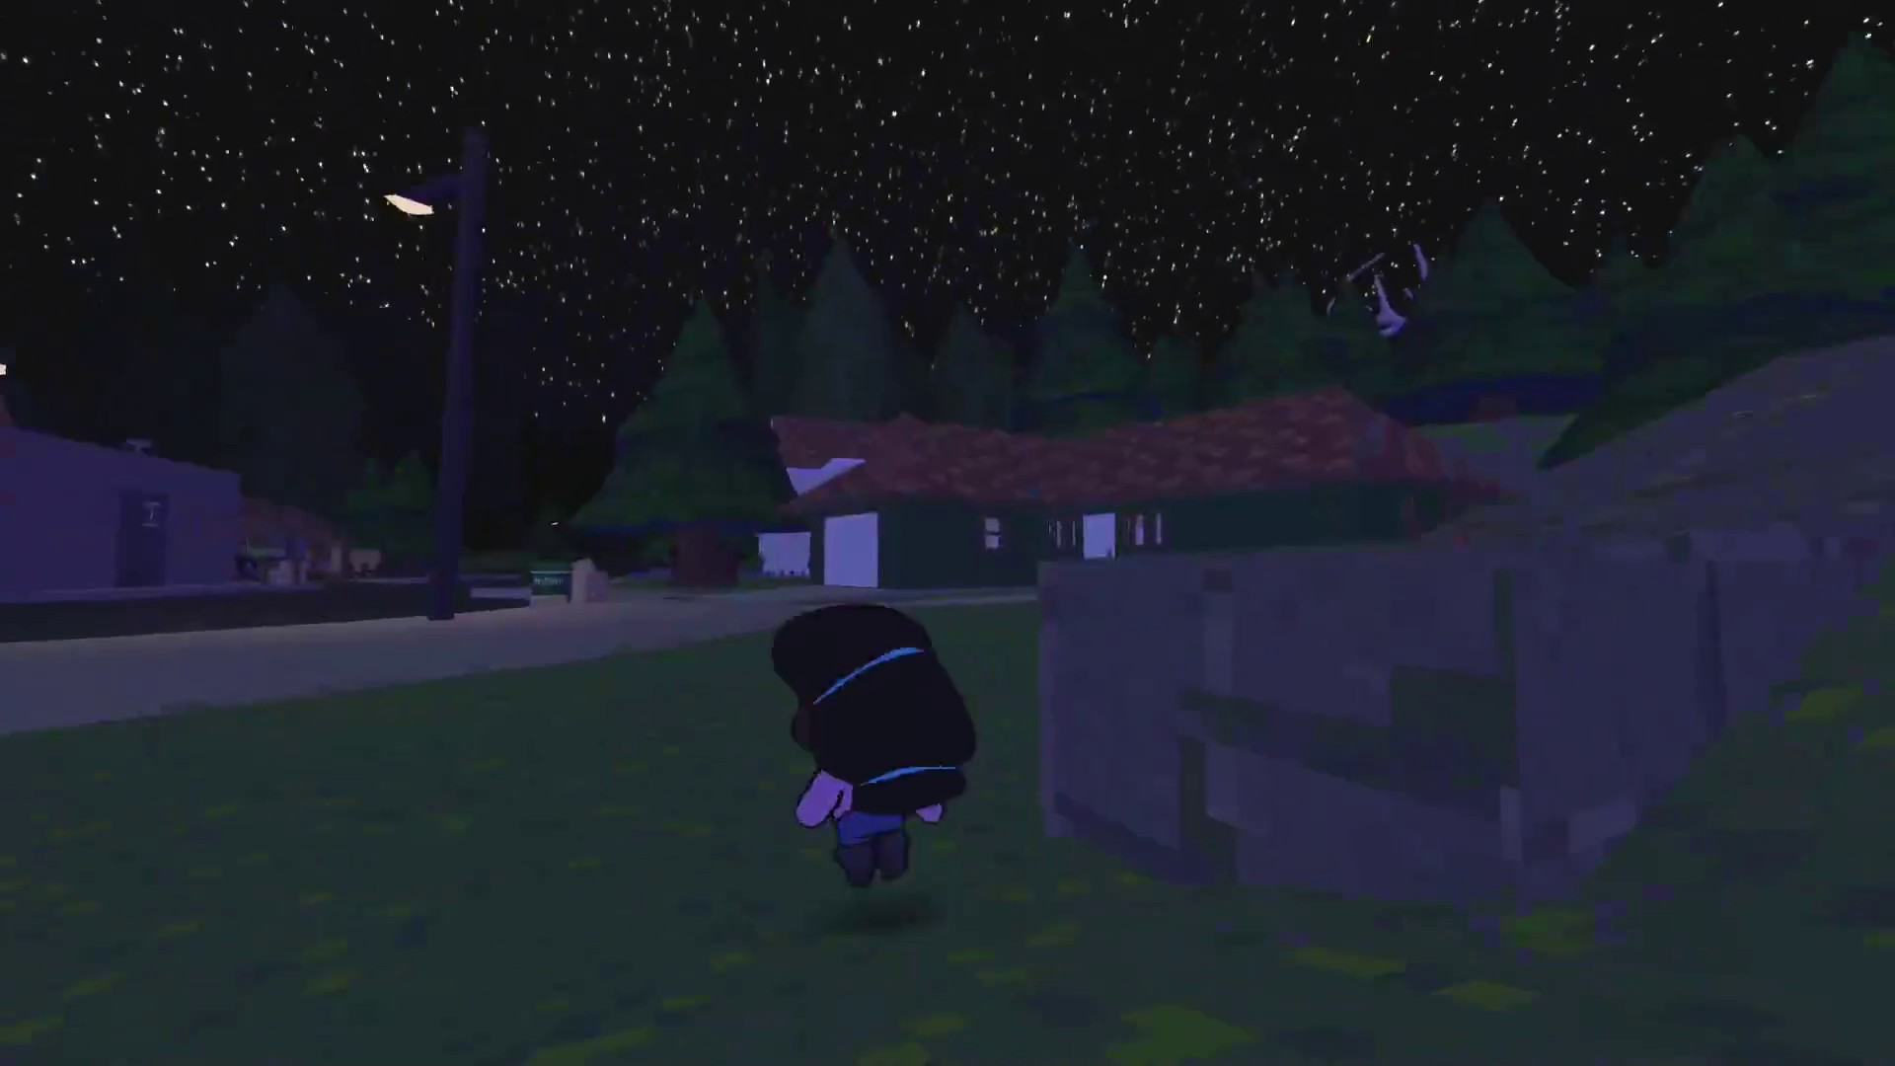
{"action": "key", "text": "Escape"}
{"action": "key", "text": "Down"}
{"action": "key", "text": "Return"}
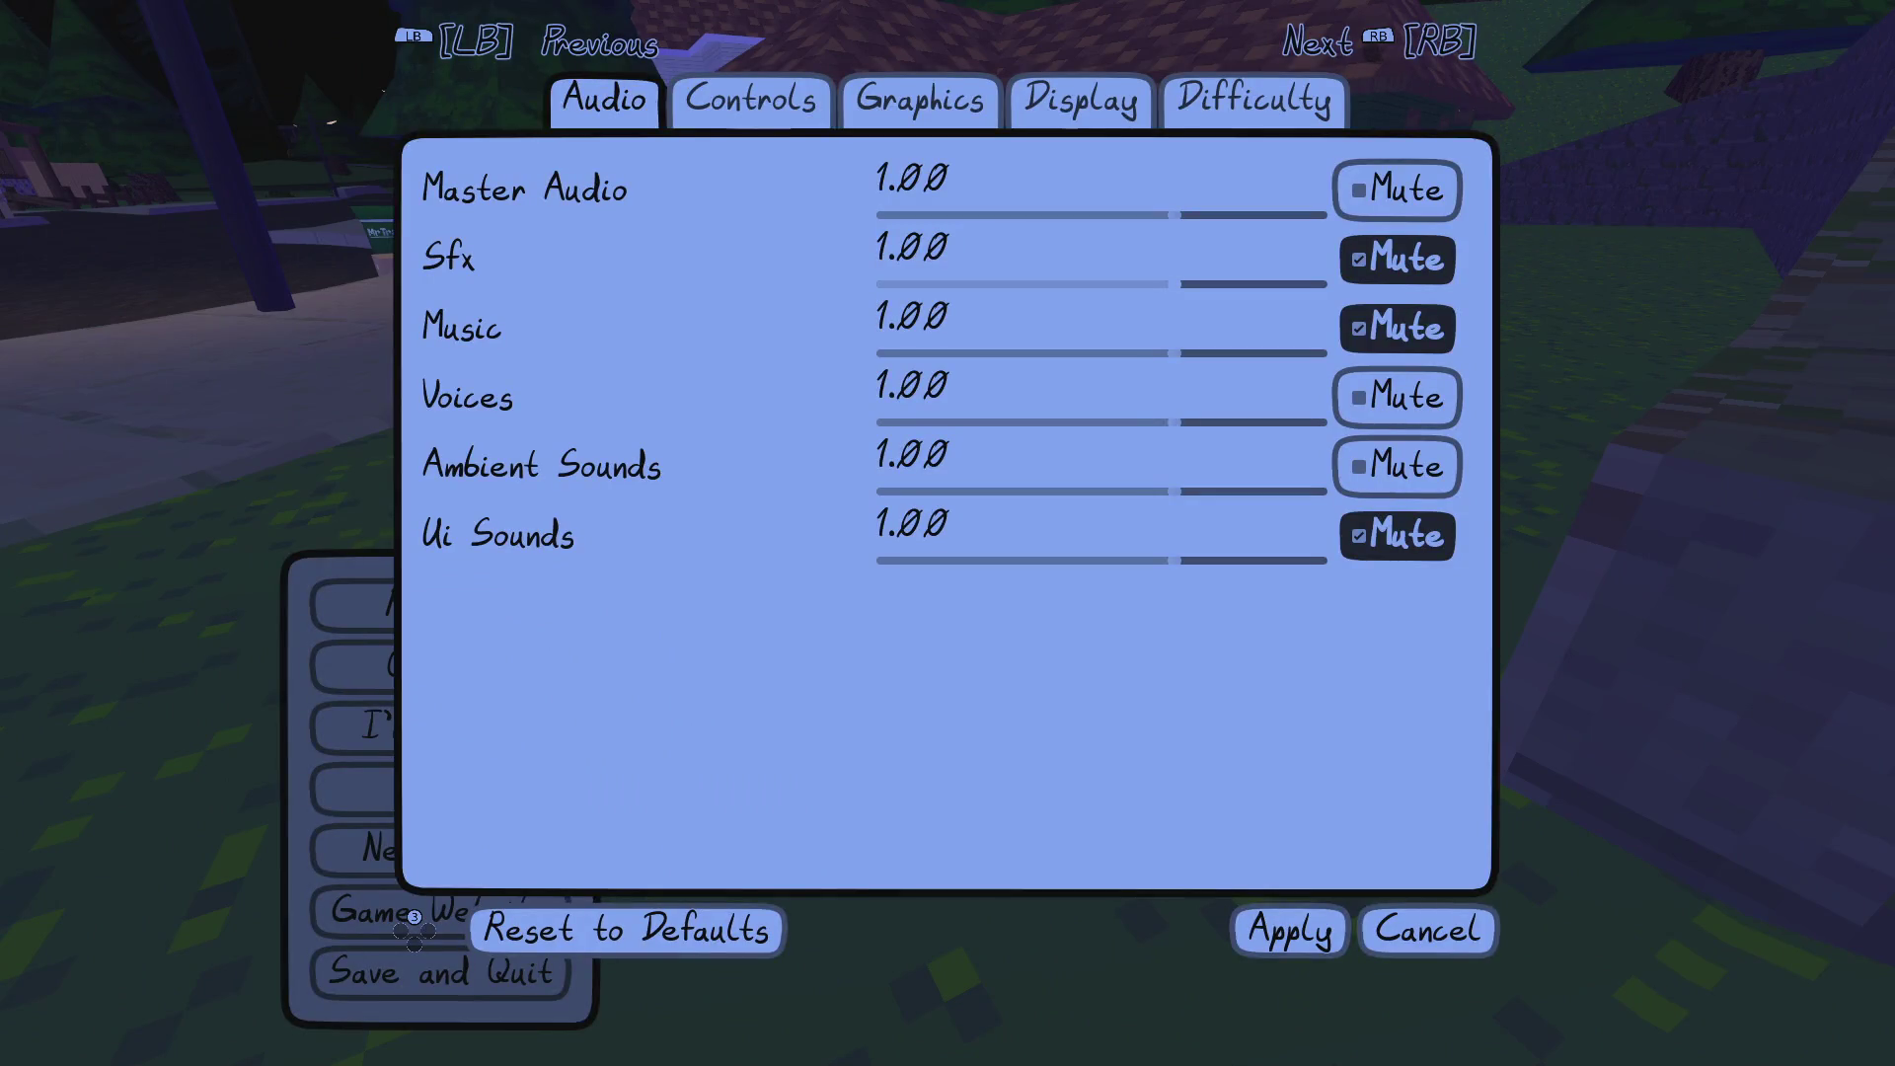
{"action": "key", "text": "Escape"}
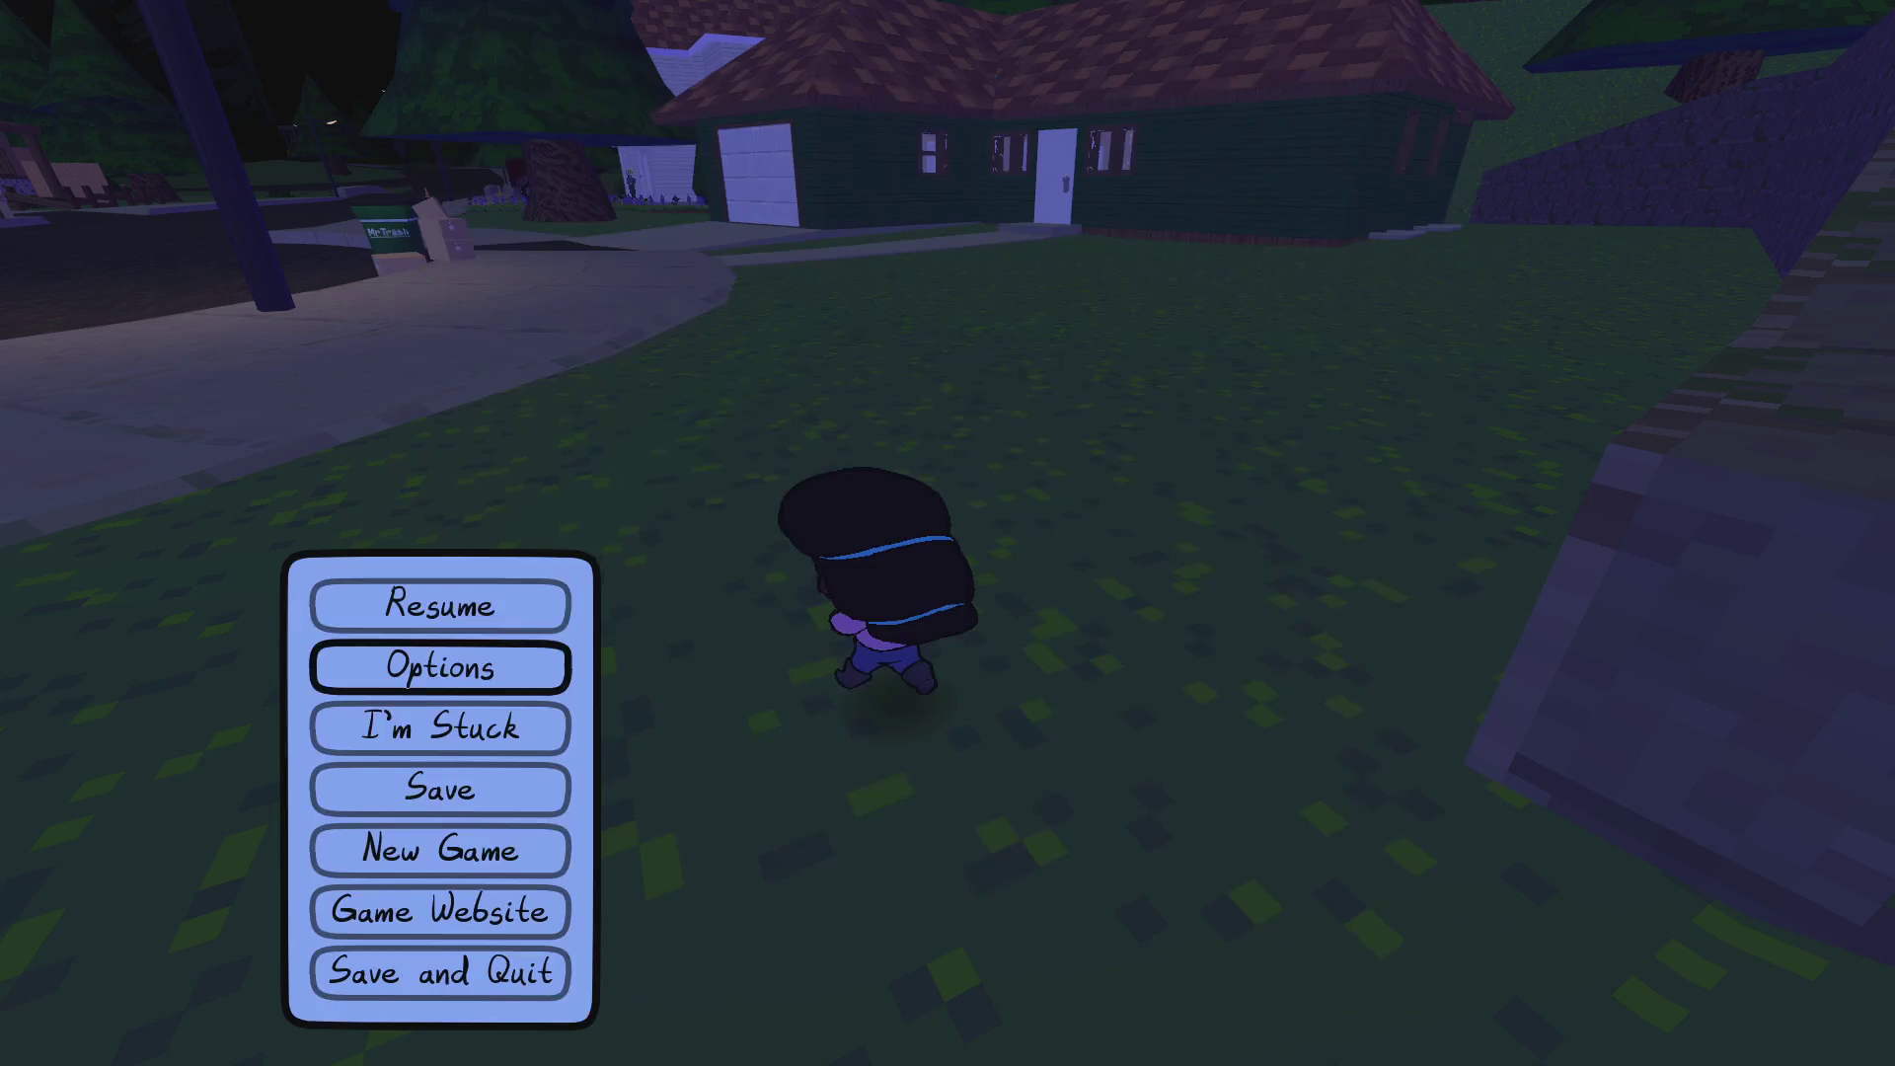
{"action": "key", "text": "Escape"}
Stick a smiley sticker onto the pole, then reopen the Audio options
{"action": "right_click", "coordinate": [1167, 649]}
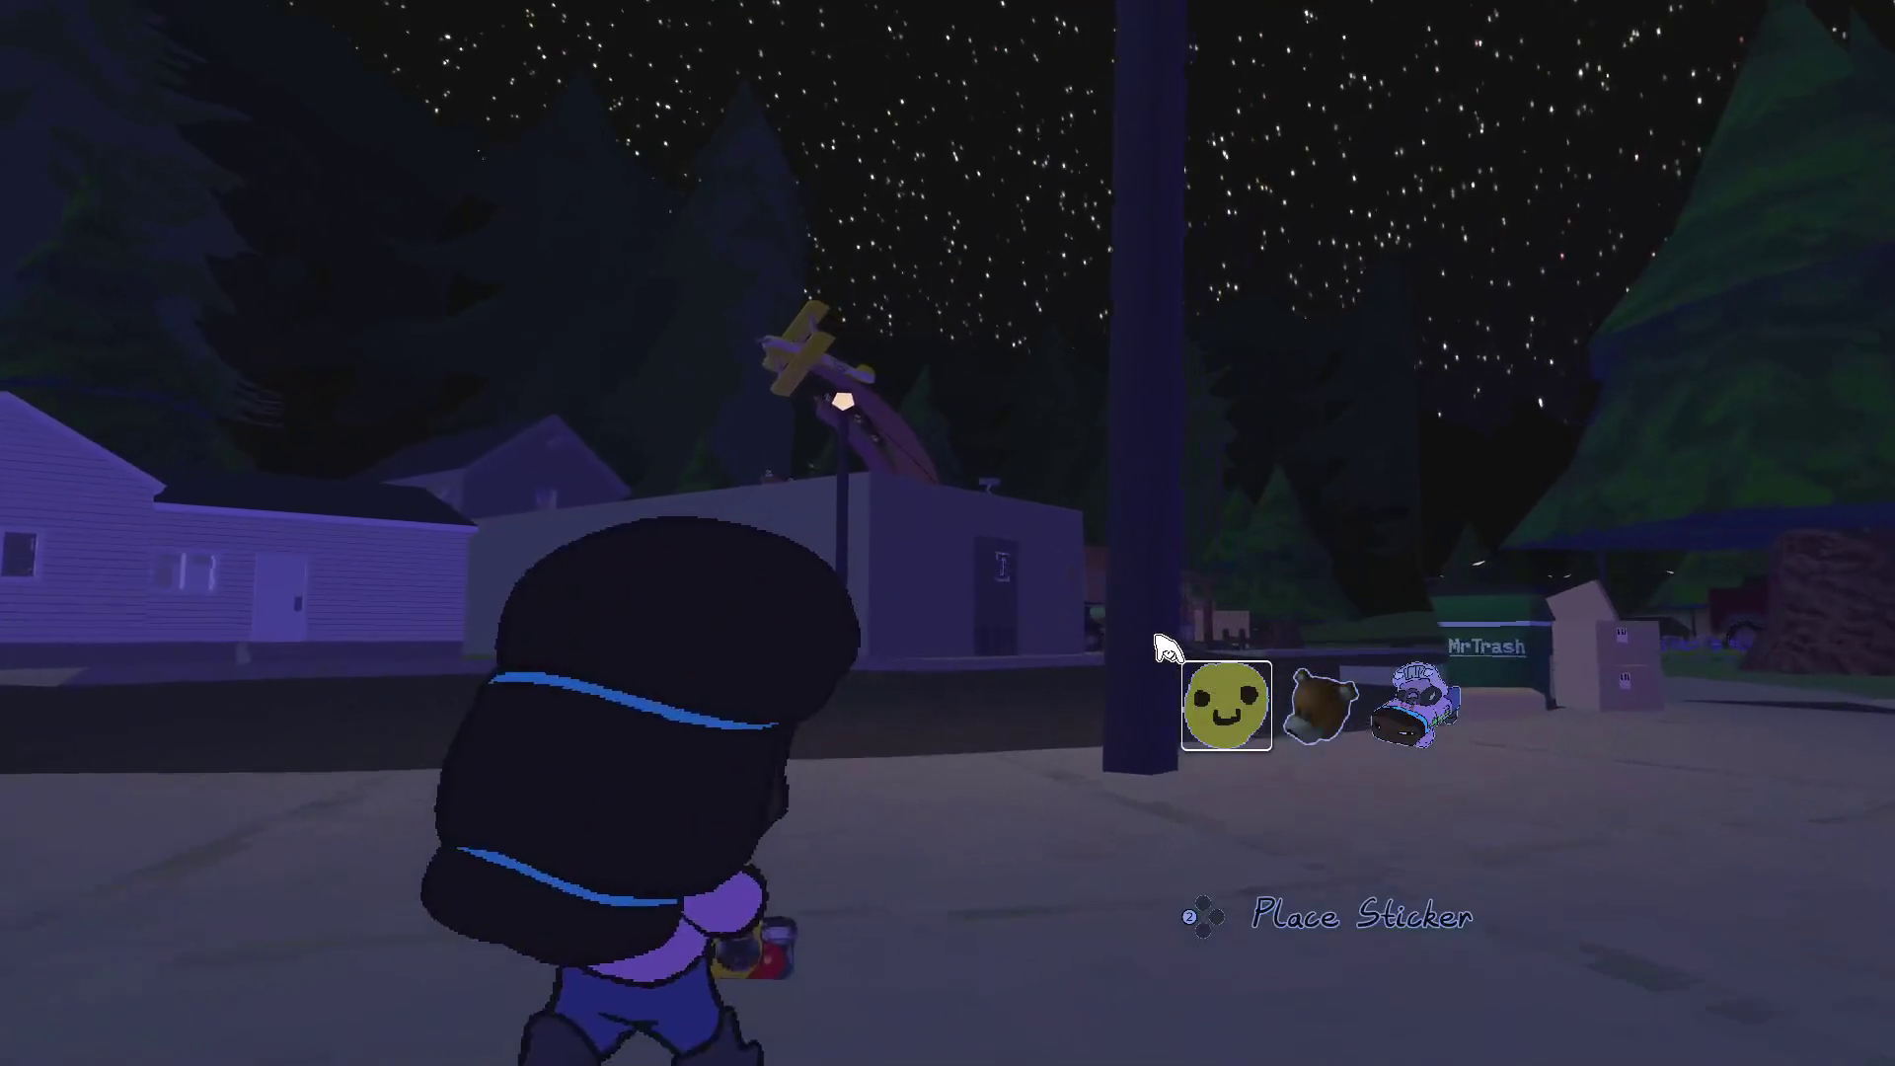
{"action": "left_click", "coordinate": [1167, 648]}
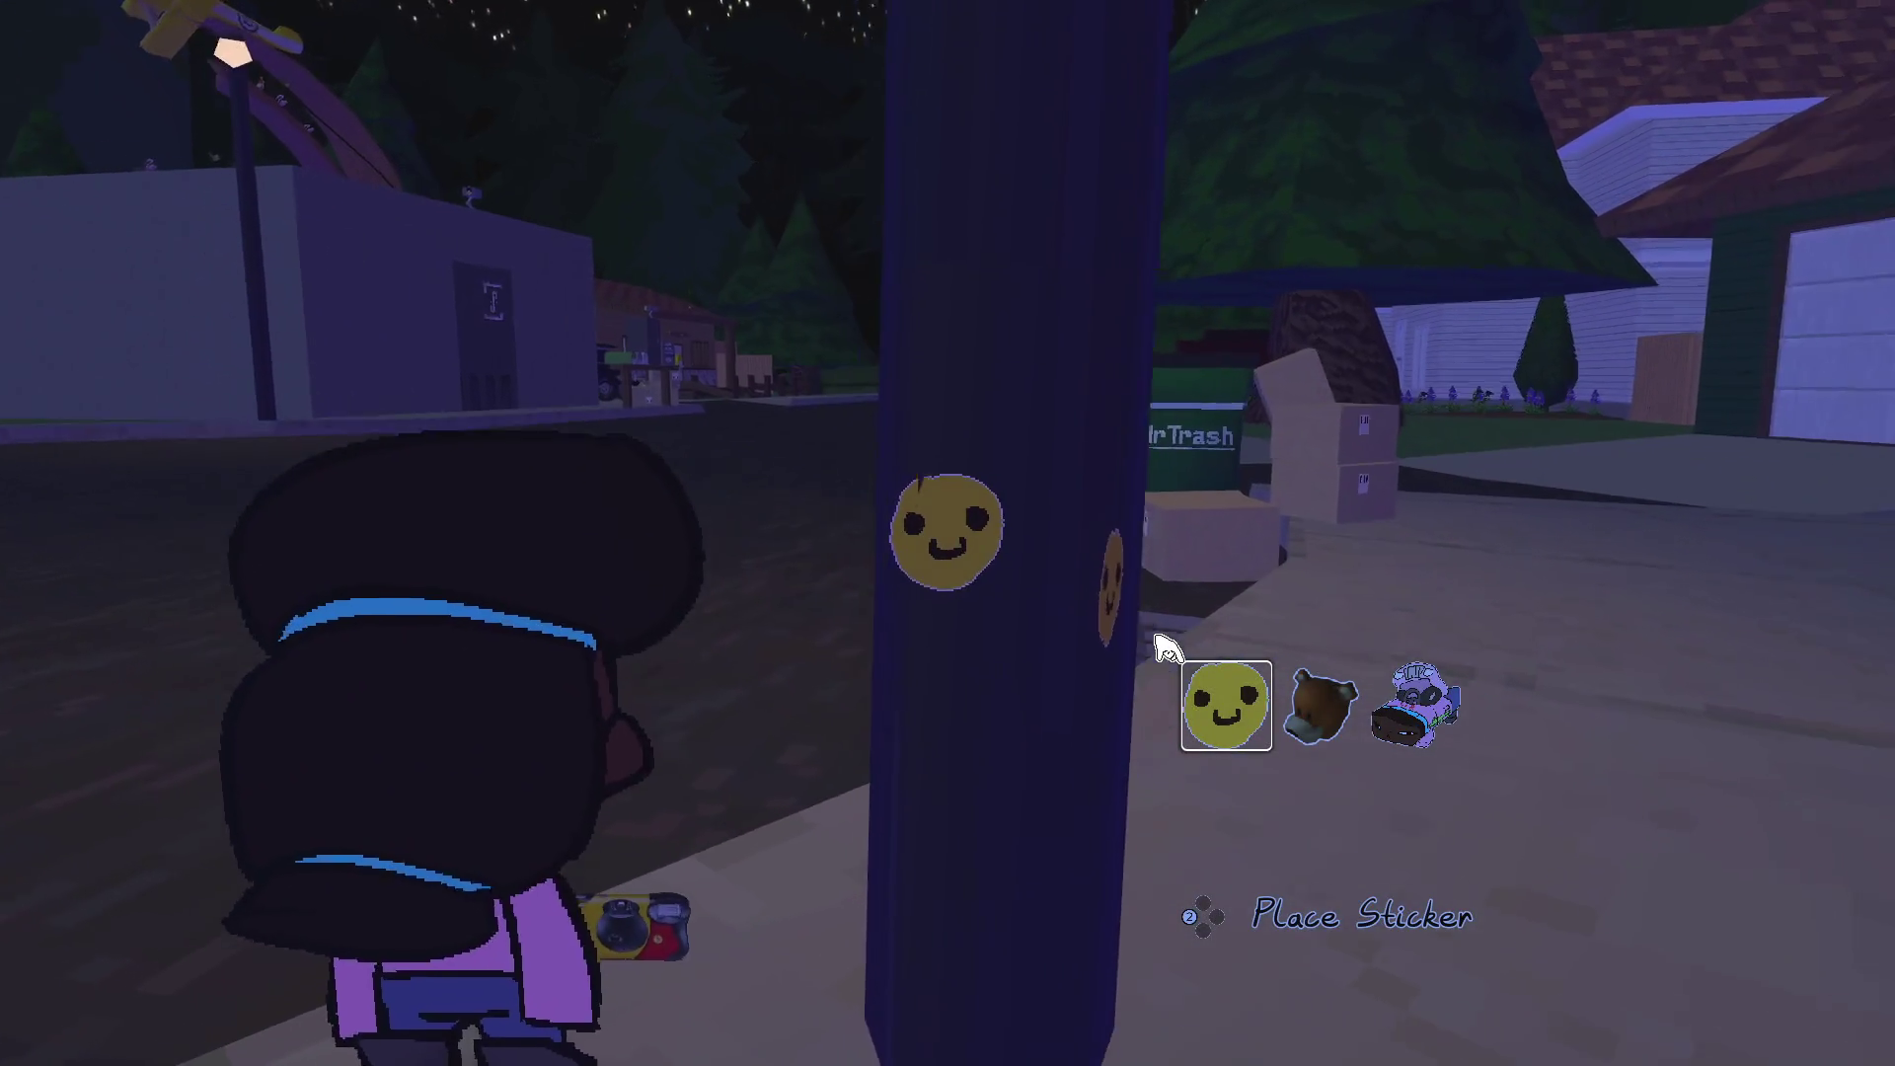
{"action": "key", "text": "w"}
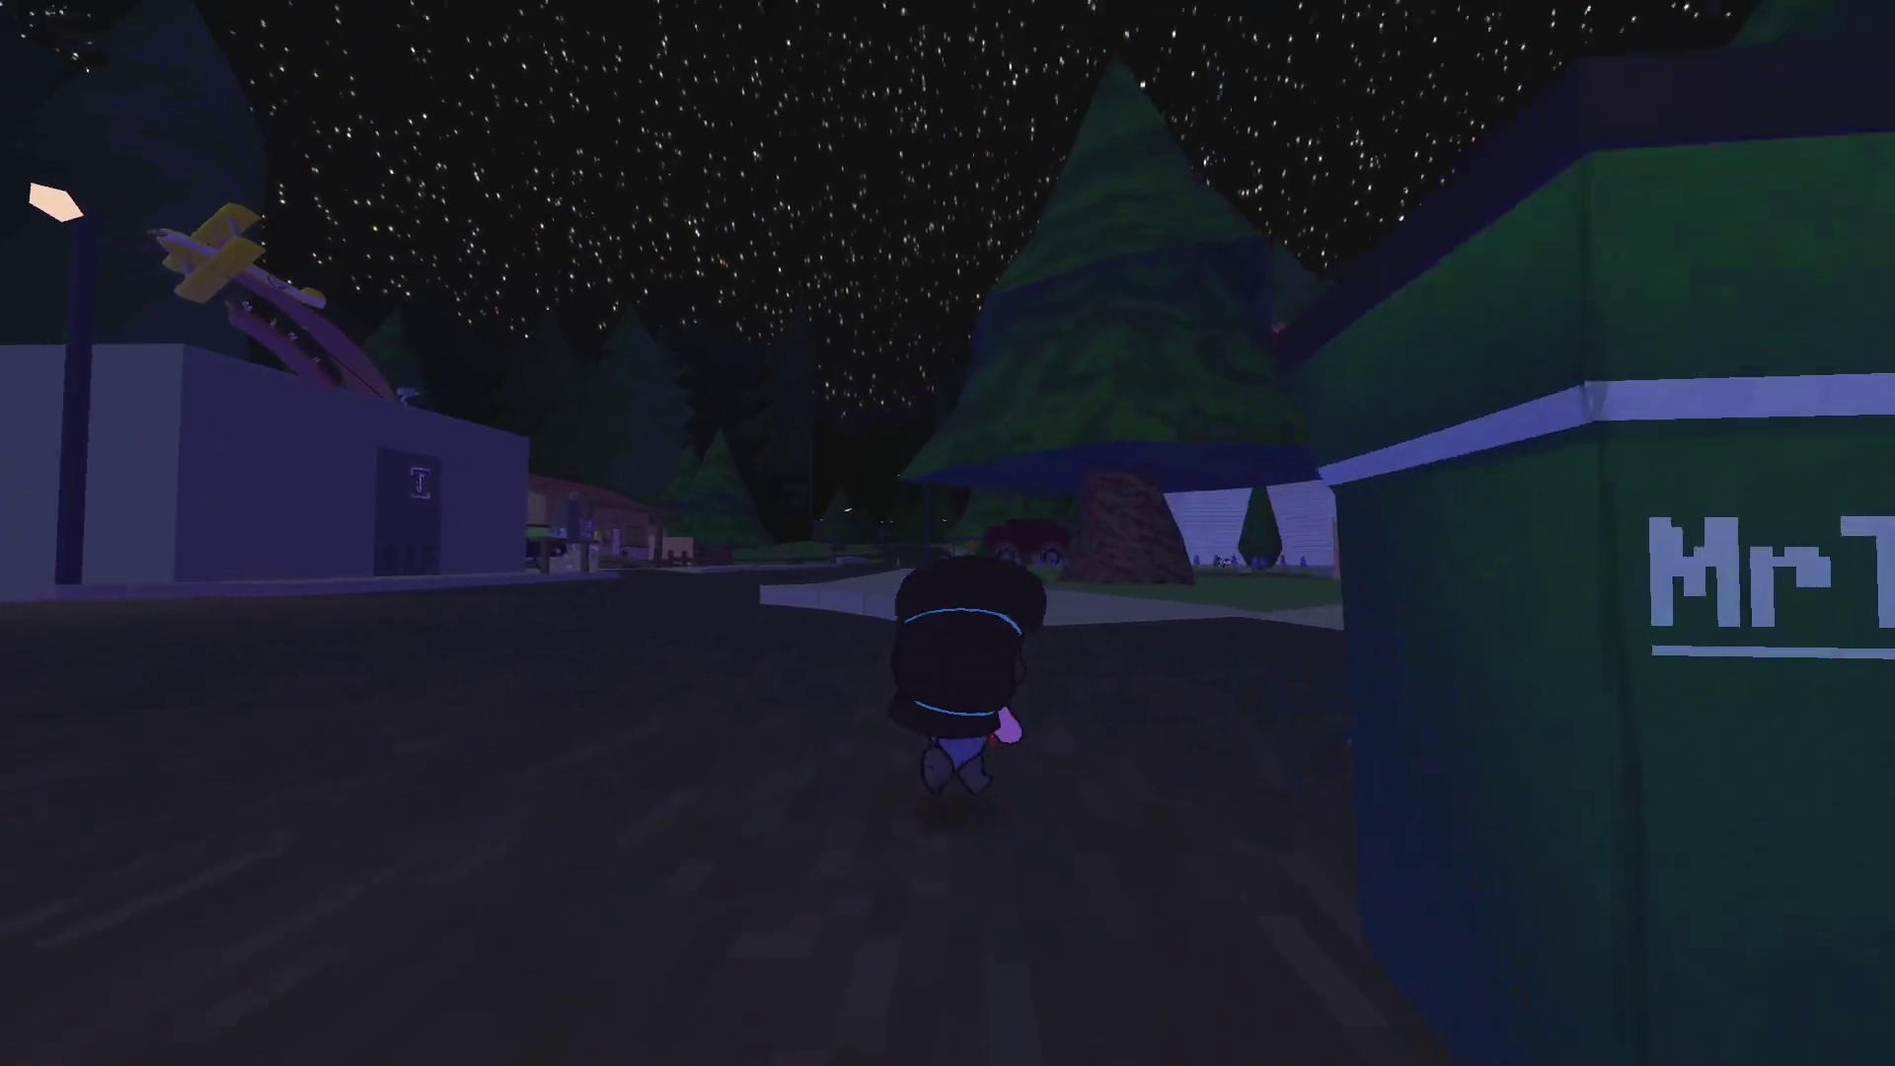
{"action": "key", "text": "Escape"}
{"action": "key", "text": "Down"}
{"action": "key", "text": "Return"}
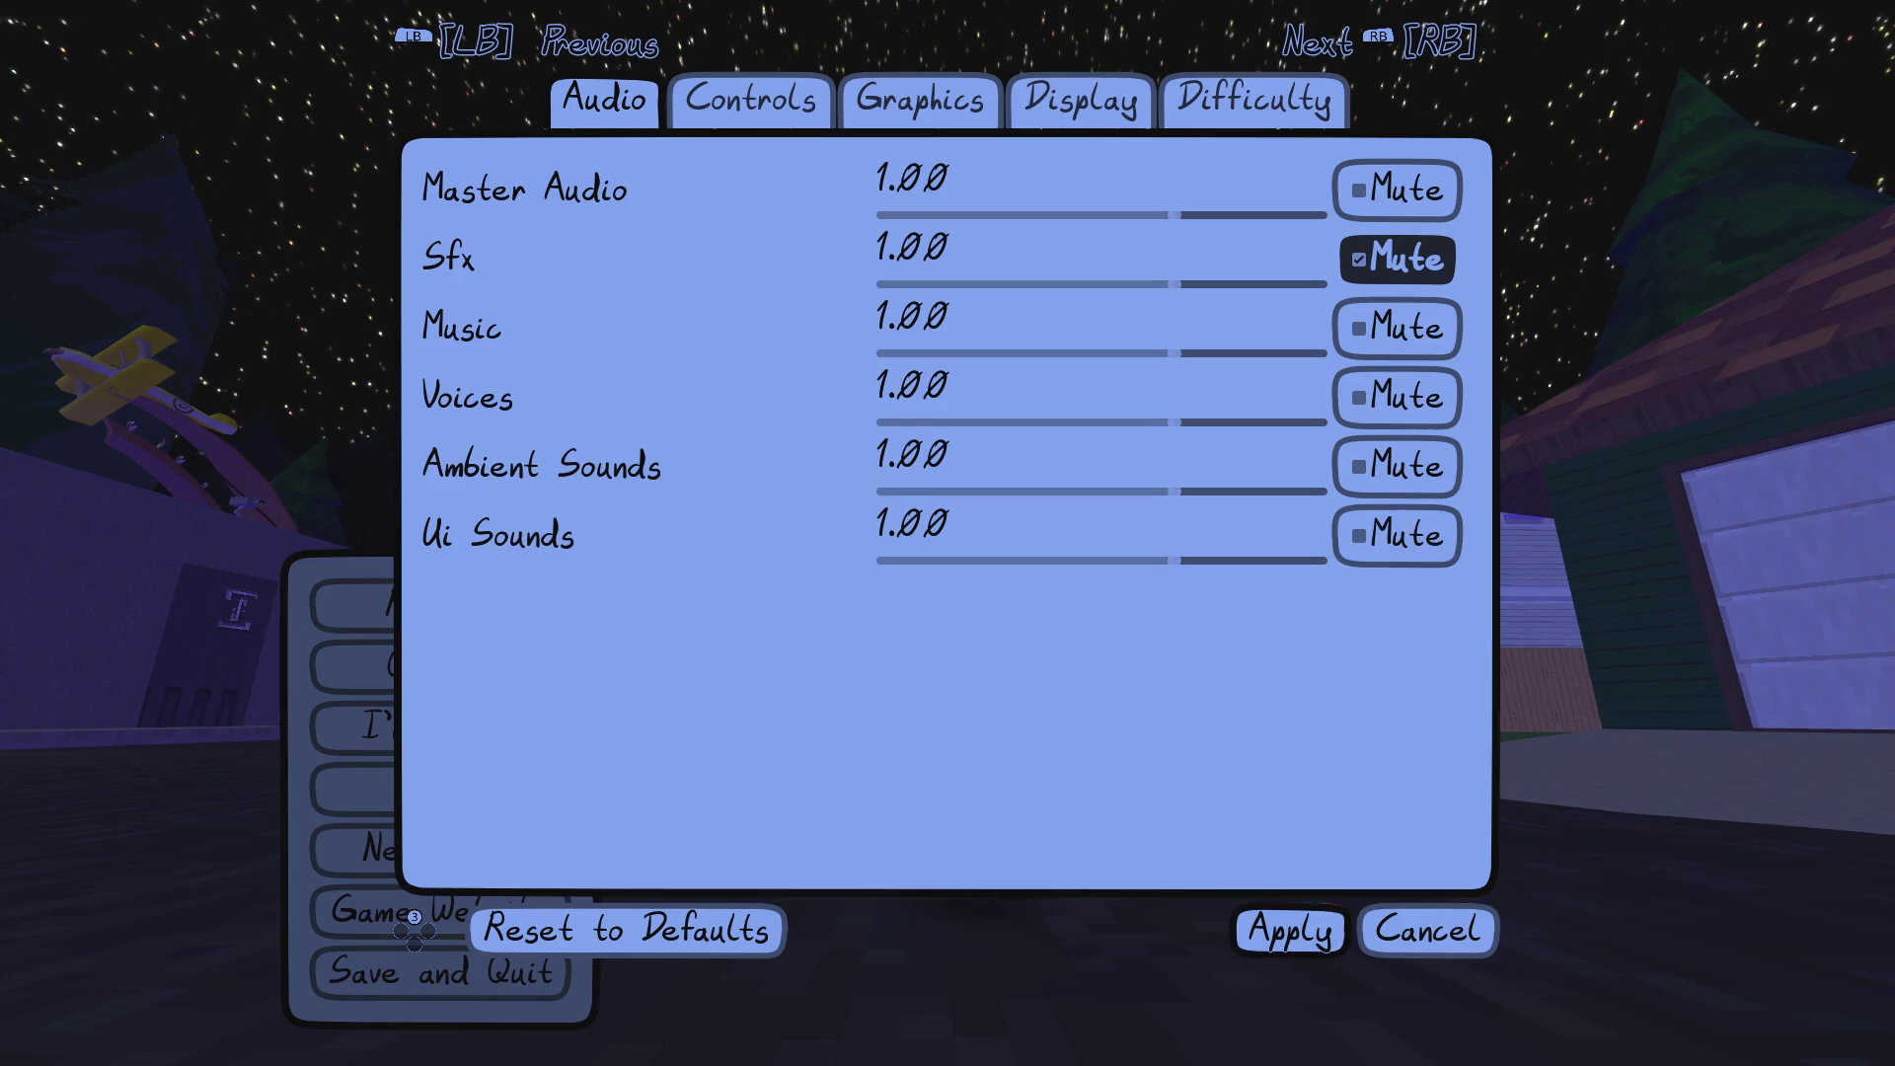
Close the audio settings, resume play, and stick the third sticker twice on the tree trunk
{"action": "key", "text": "Escape"}
{"action": "key", "text": "Escape"}
{"action": "key", "text": "w"}
{"action": "key", "text": "e"}
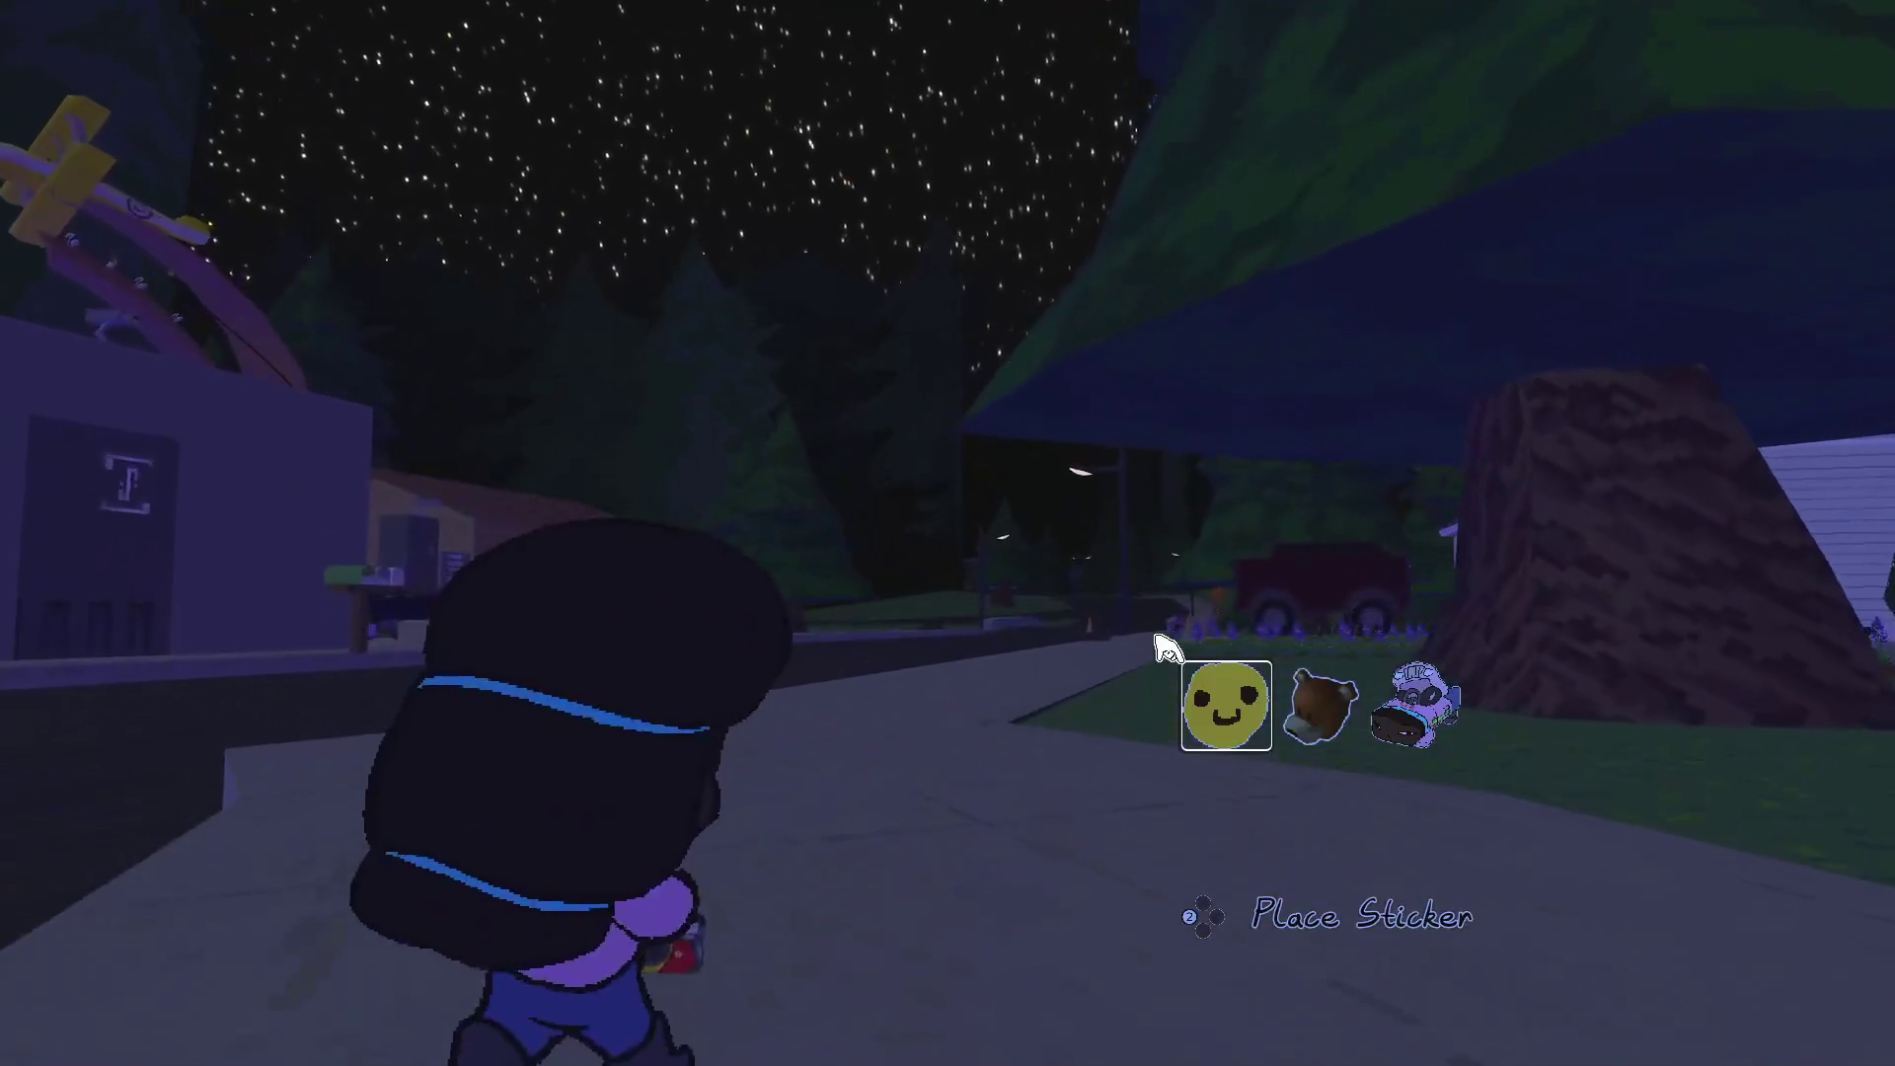
{"action": "key", "text": "Right"}
{"action": "key", "text": "w"}
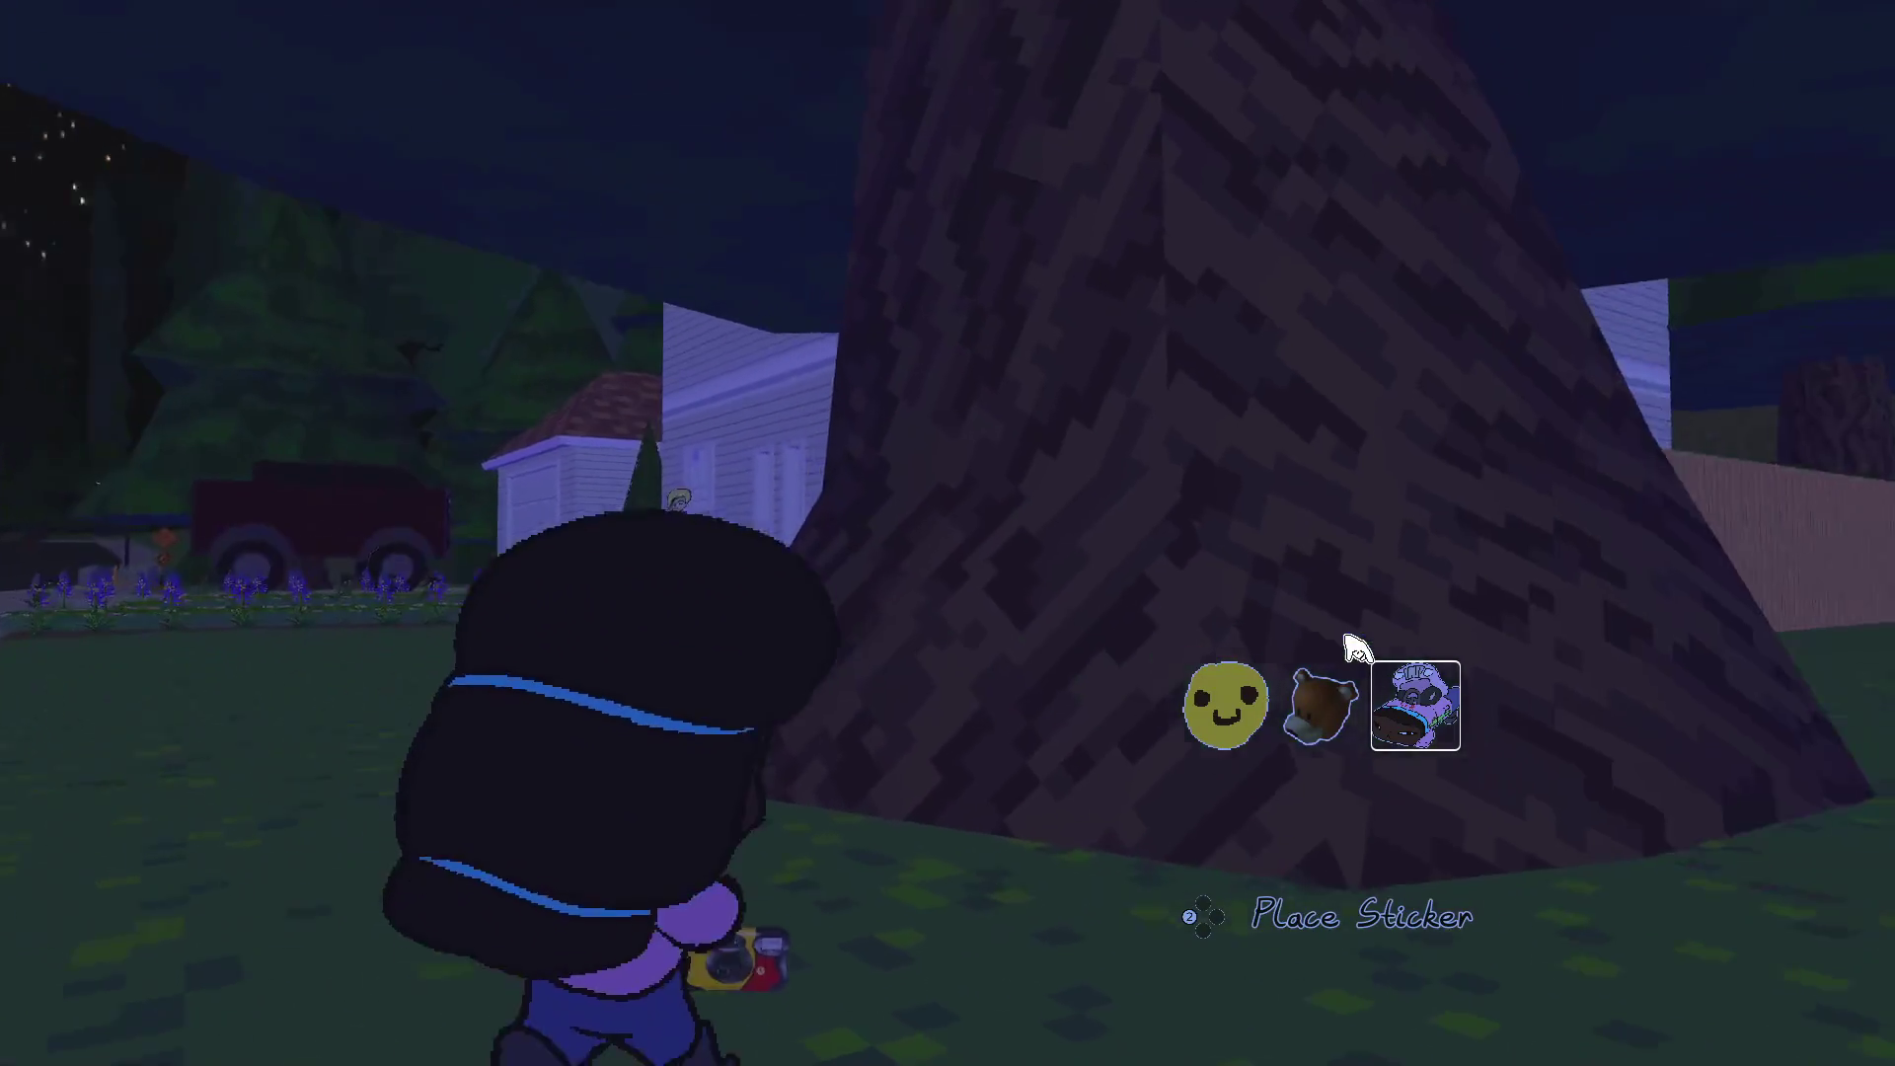
{"action": "left_click", "coordinate": [1355, 647]}
{"action": "left_click", "coordinate": [1355, 646]}
{"action": "key", "text": "a"}
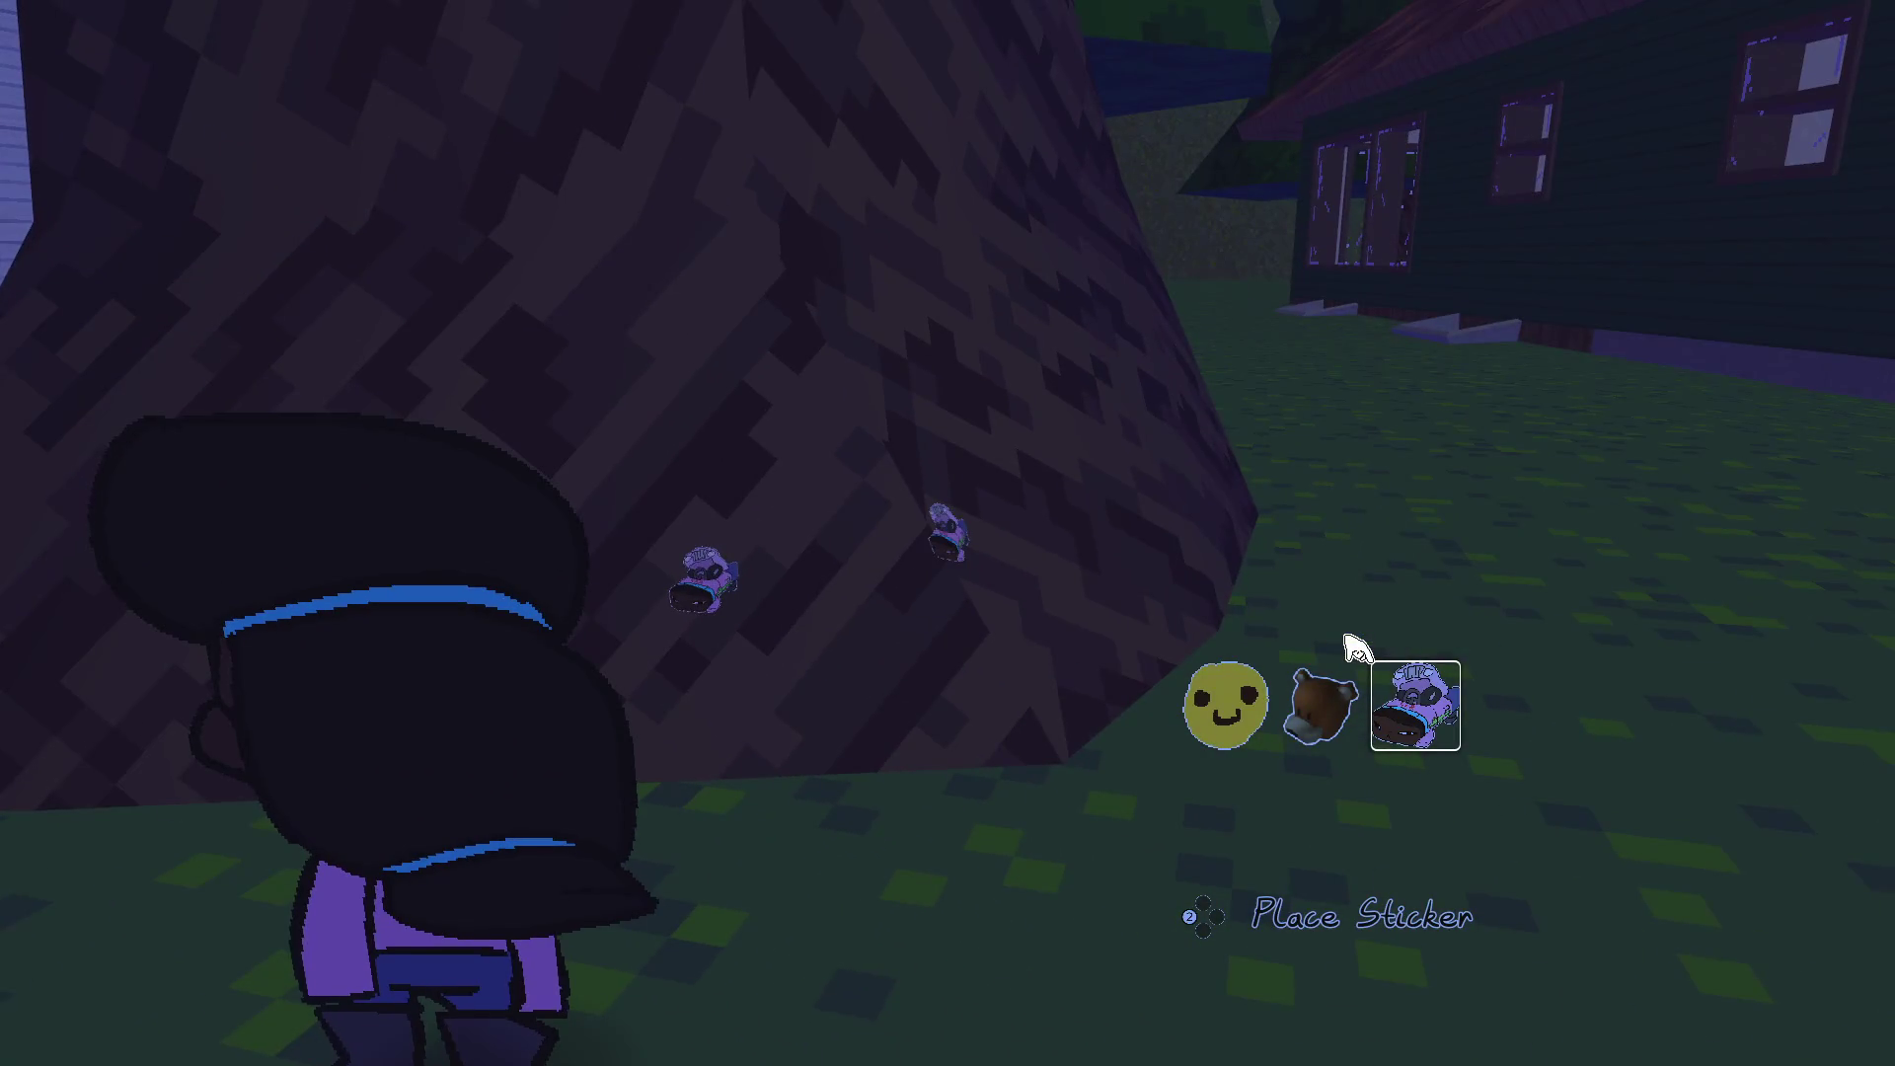
{"action": "key", "text": "s"}
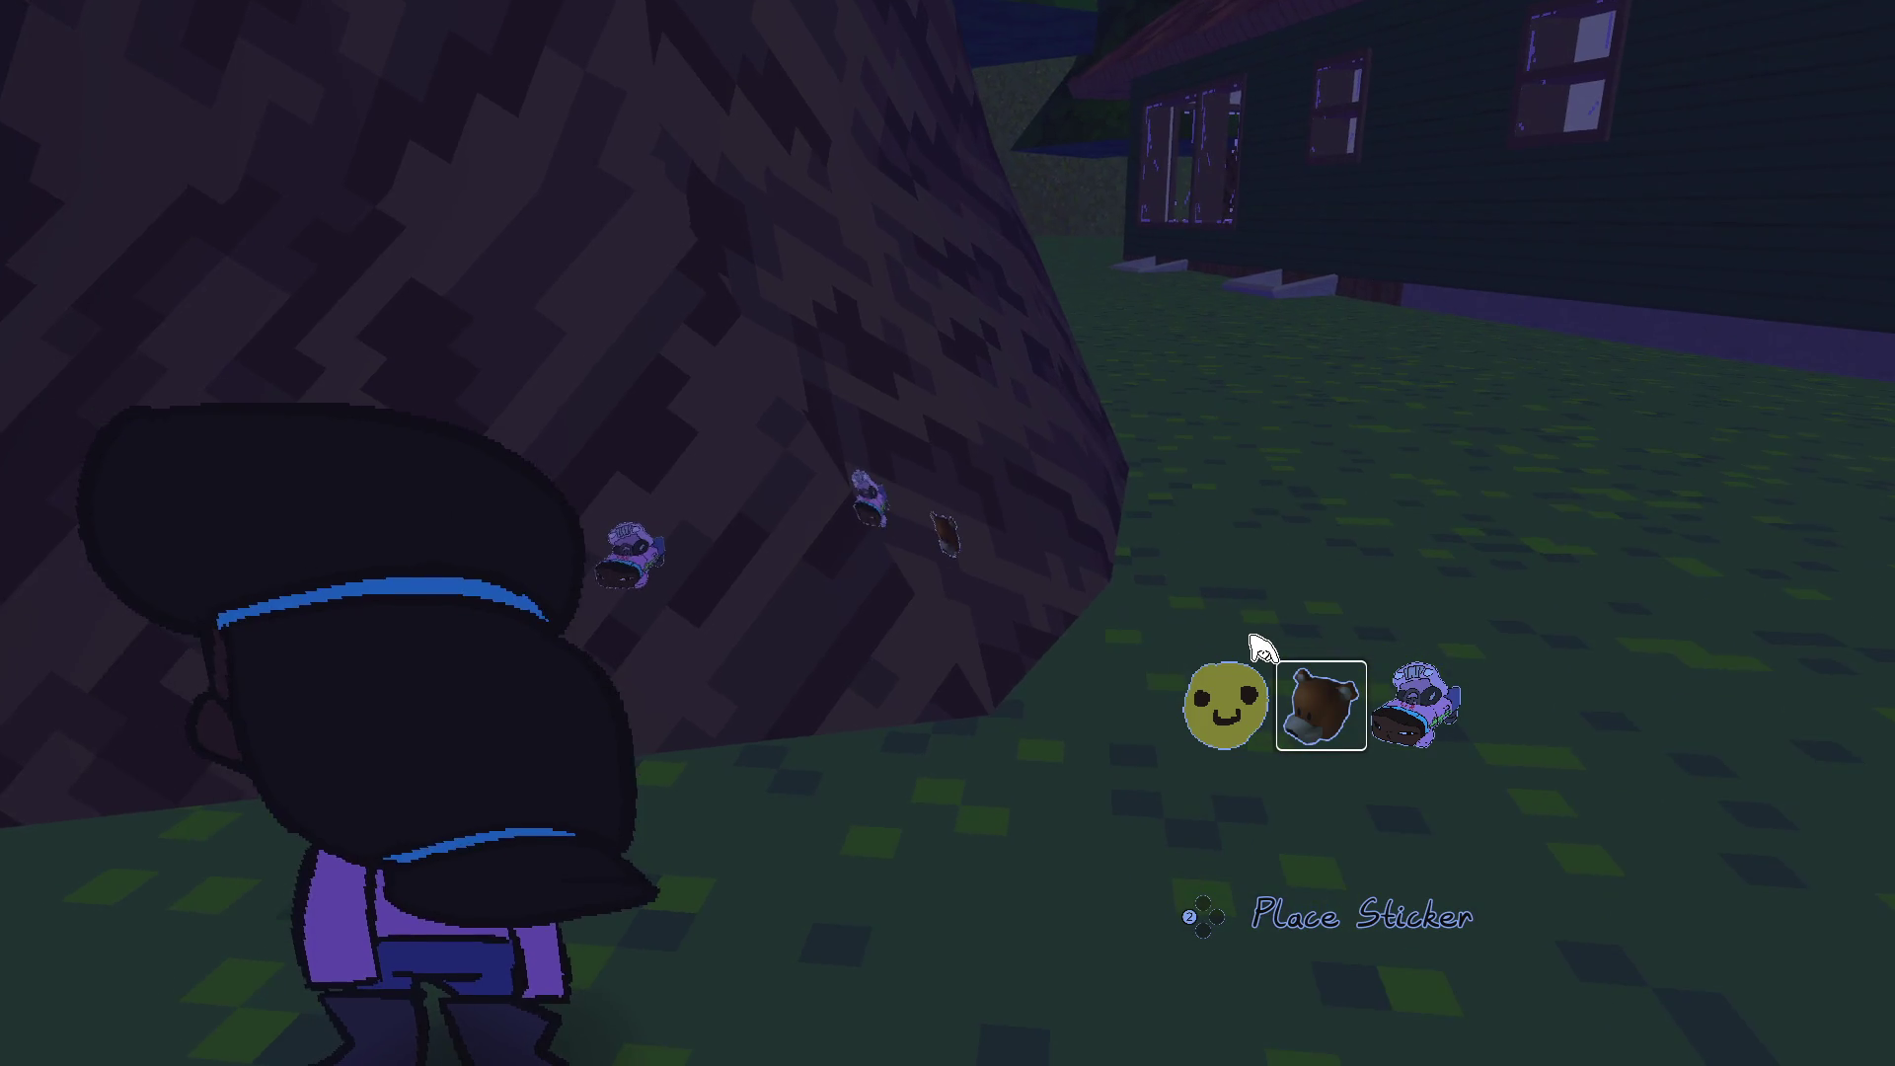
{"action": "key", "text": "a"}
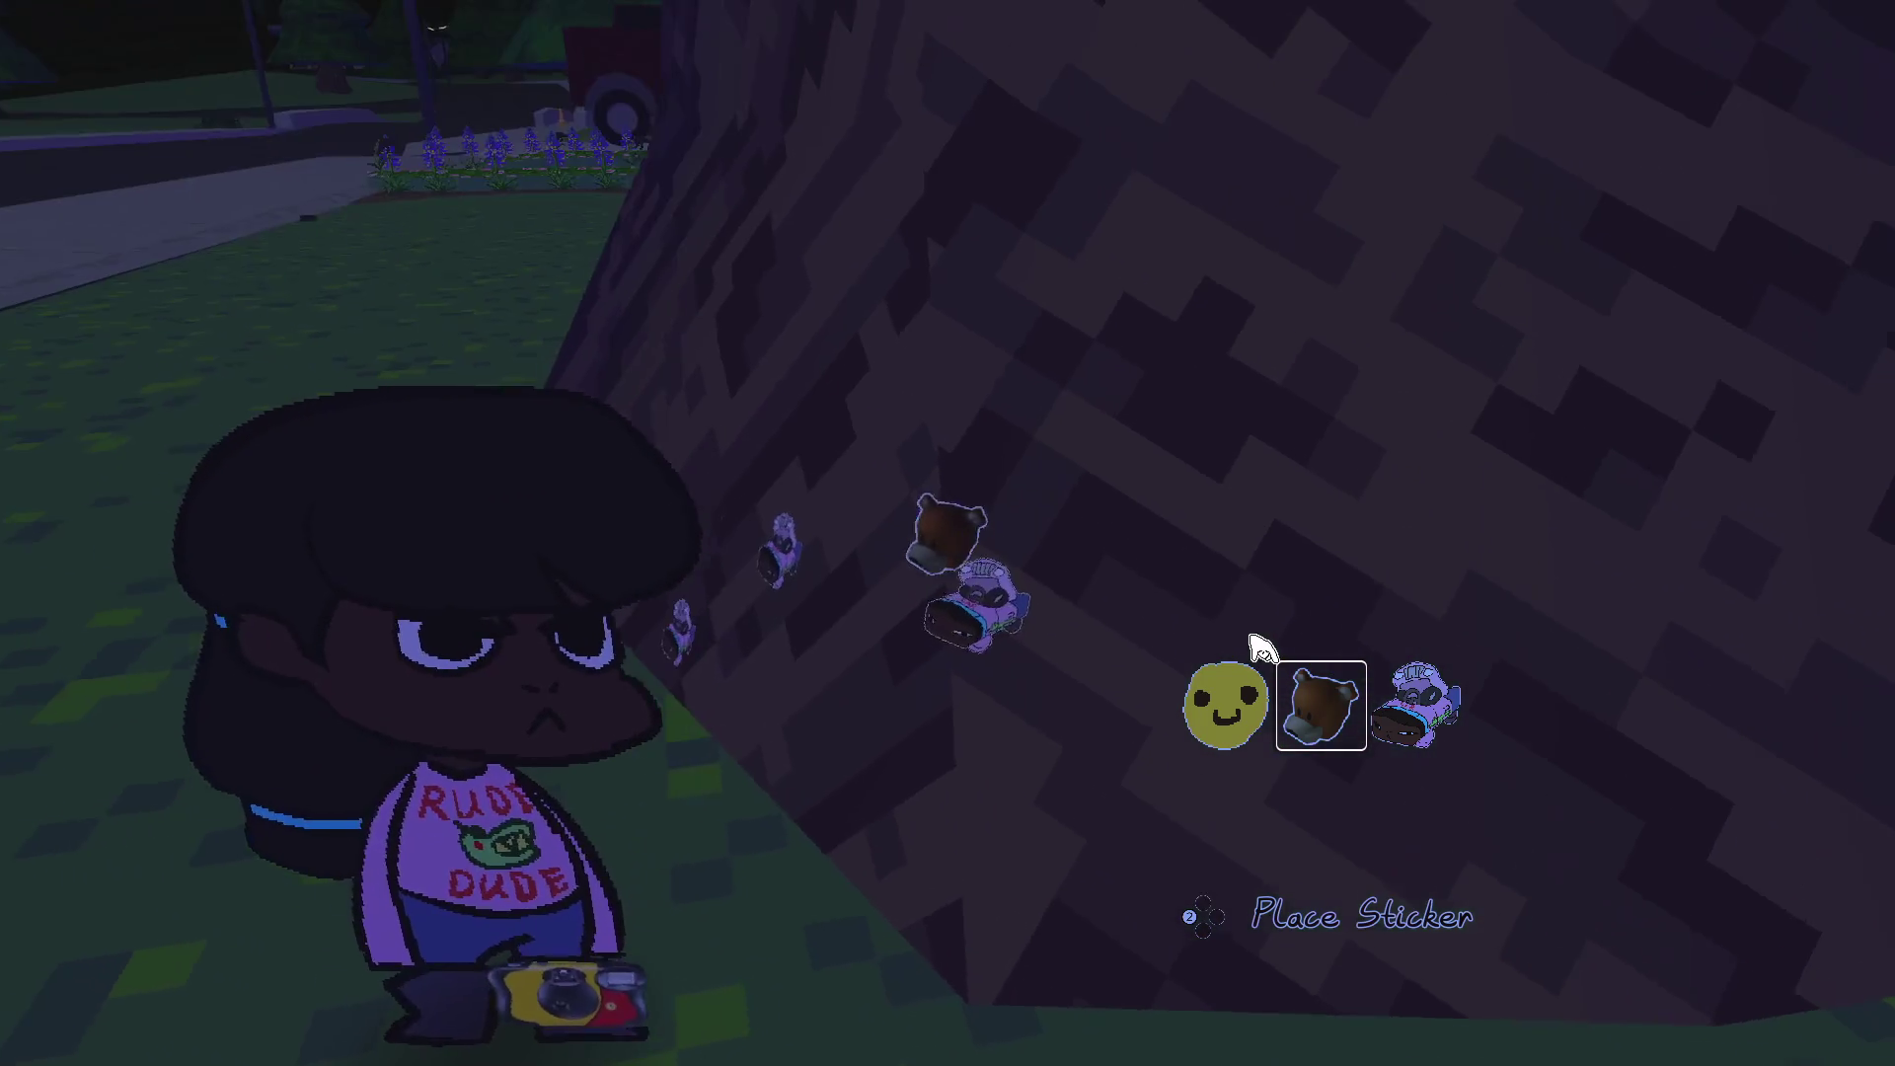
{"action": "key", "text": "s"}
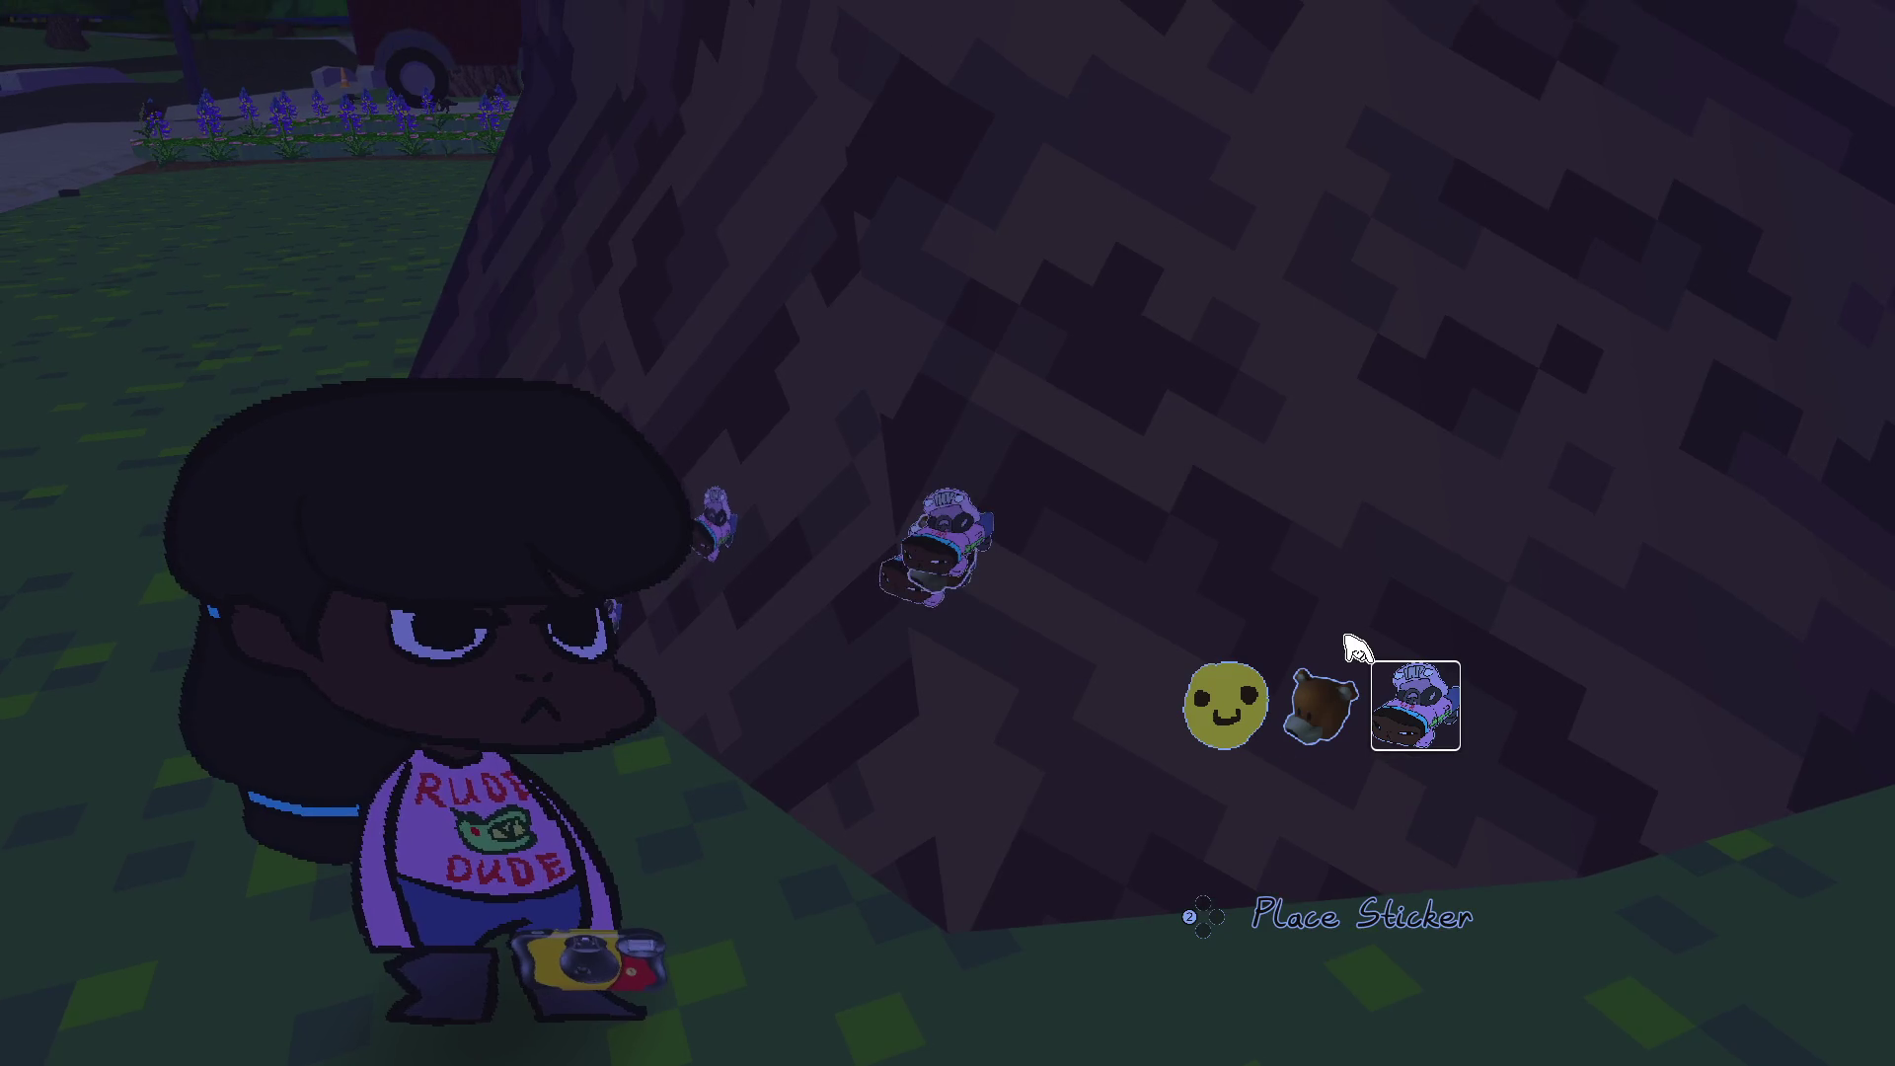
{"action": "left_click", "coordinate": [1353, 648]}
Place a cluster of four smiley stickers topped with a car sticker on the house wall
{"action": "key", "text": "s"}
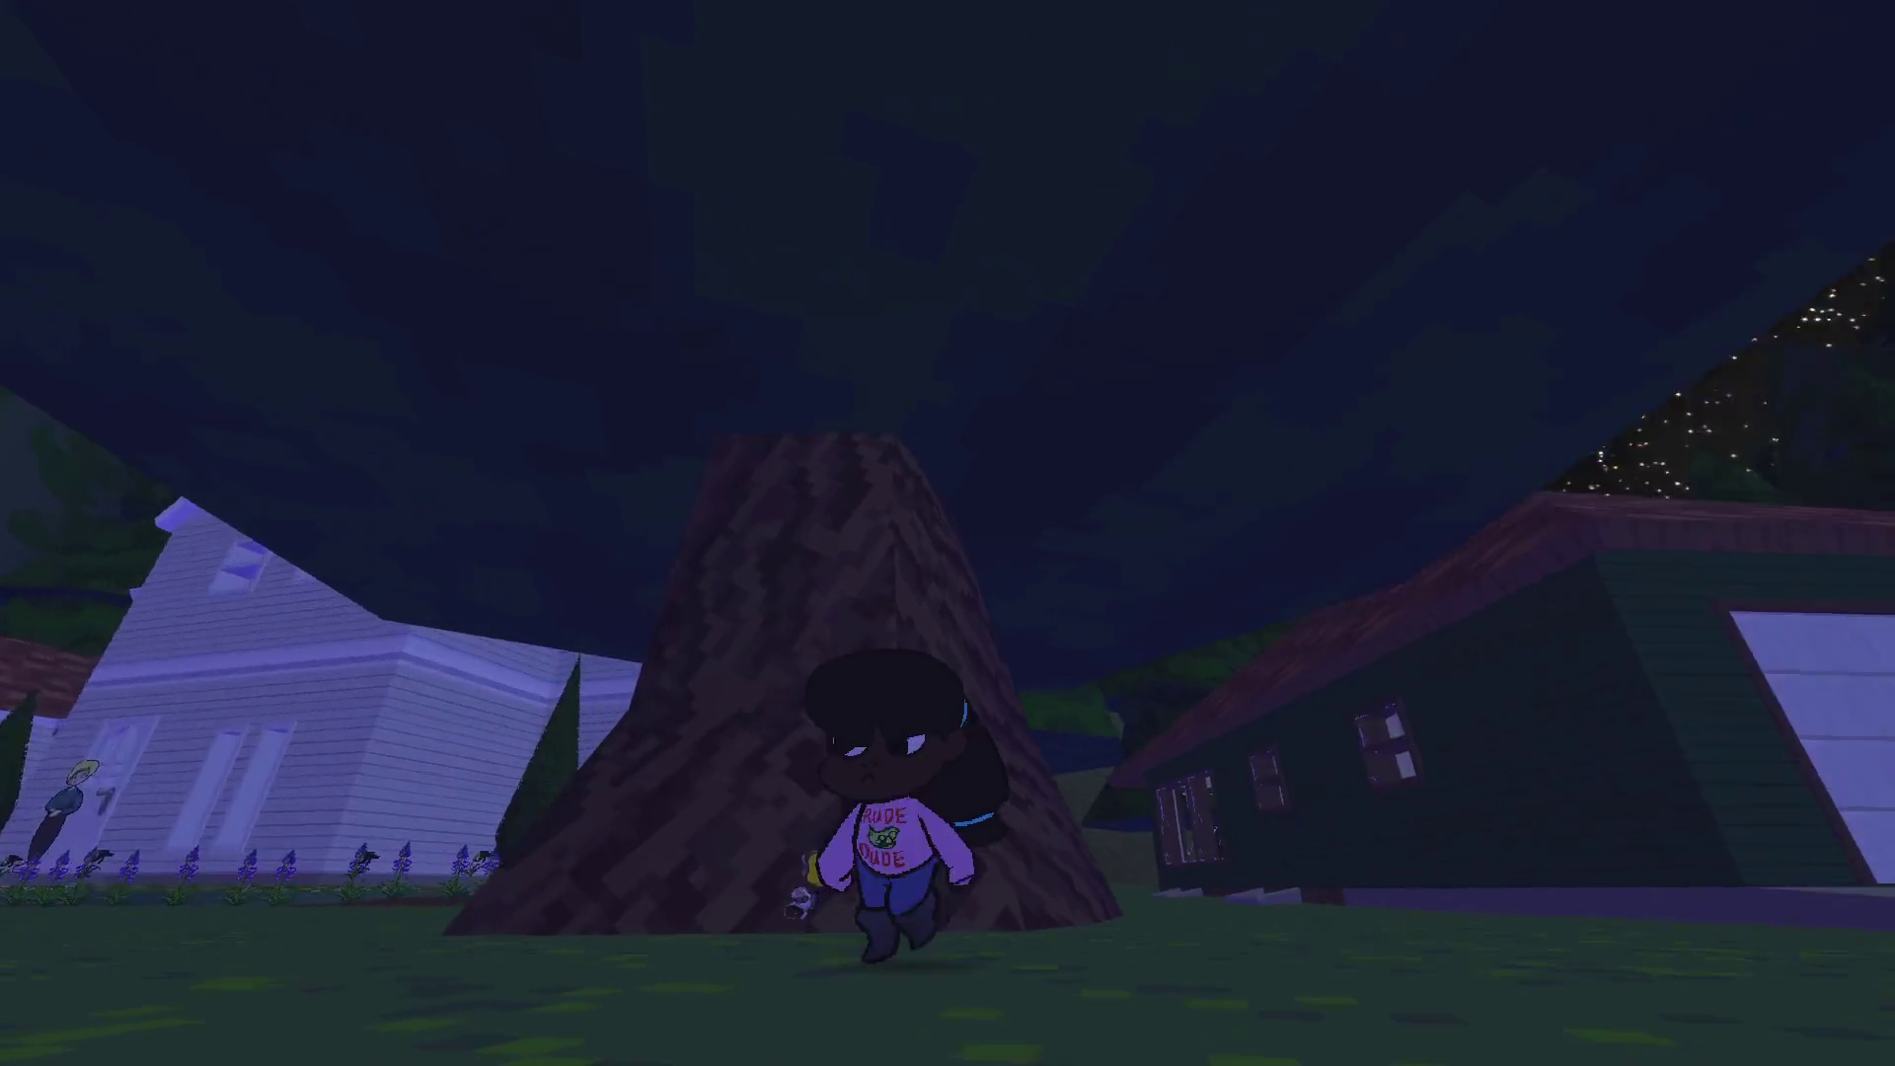
{"action": "key", "text": "w"}
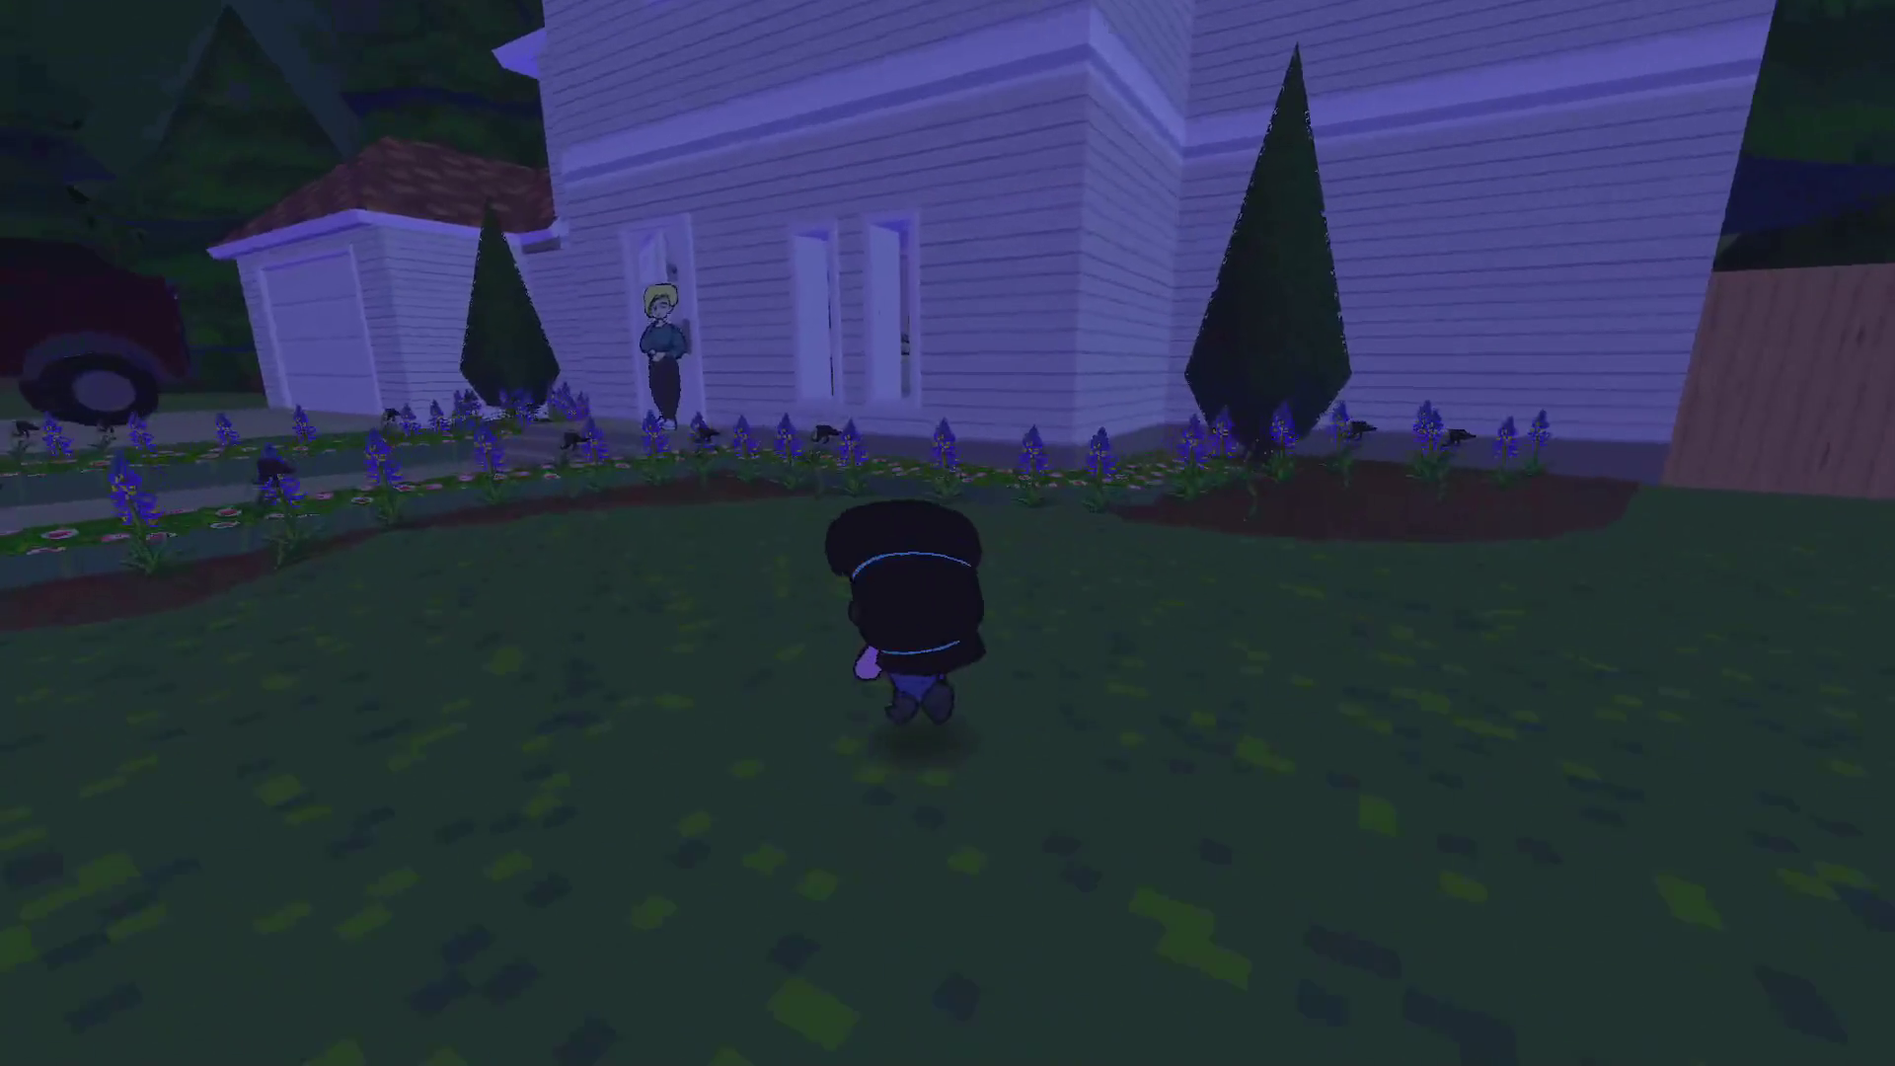
{"action": "key", "text": "d"}
{"action": "key", "text": "e"}
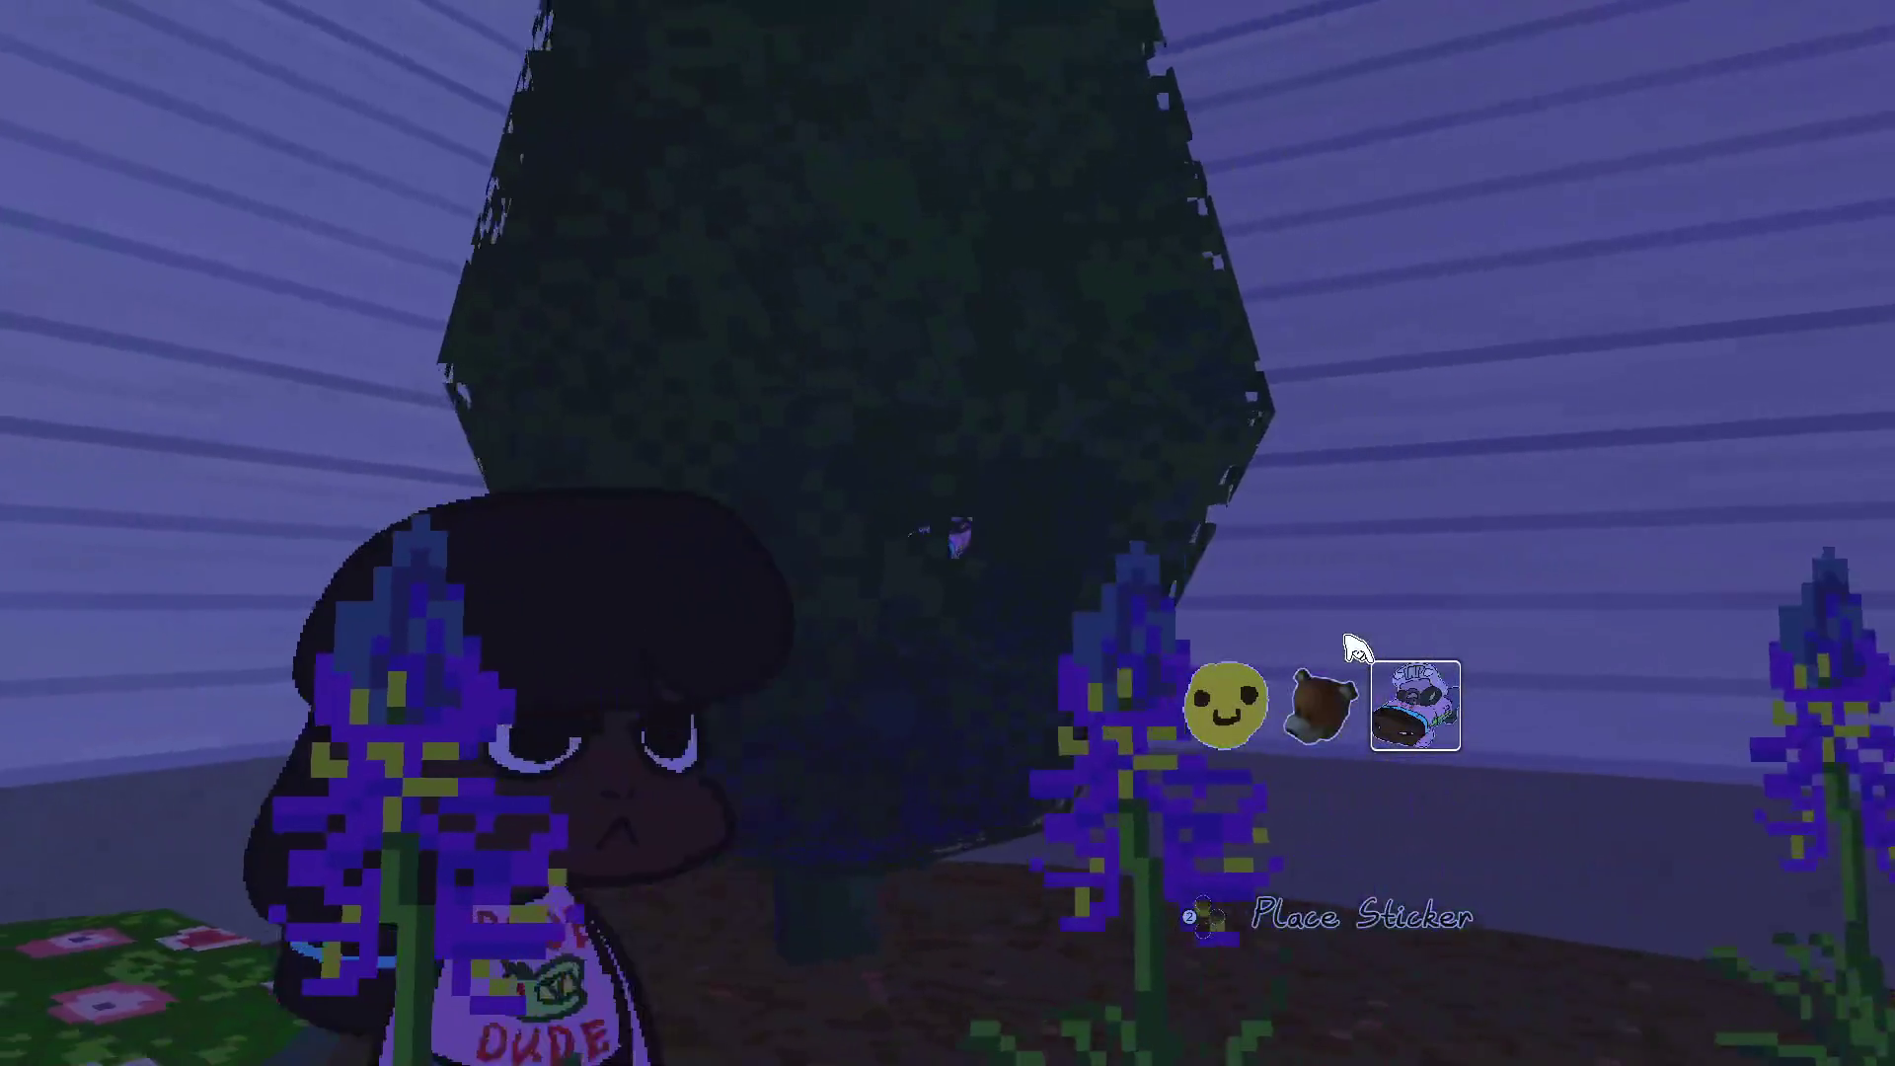
{"action": "key", "text": "d"}
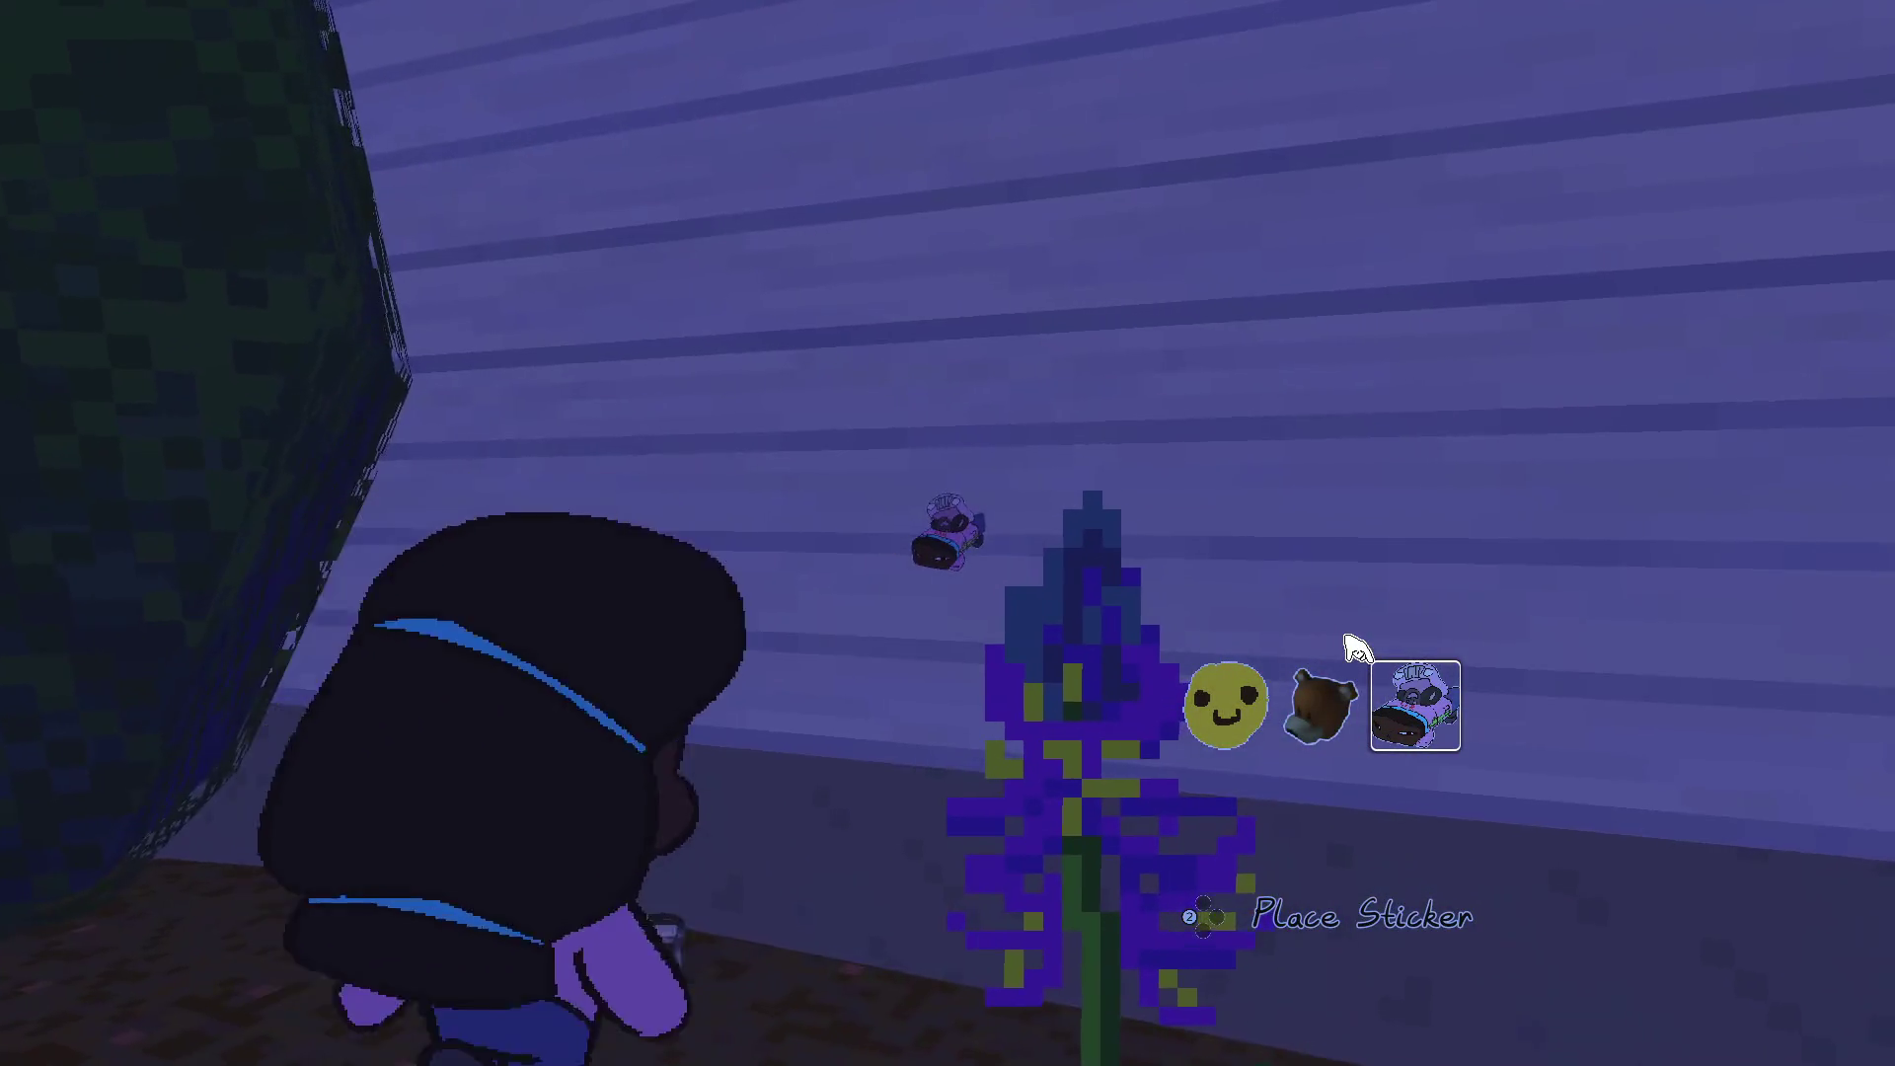
{"action": "scroll", "coordinate": [1352, 647], "scroll_direction": "up", "scroll_amount": 1}
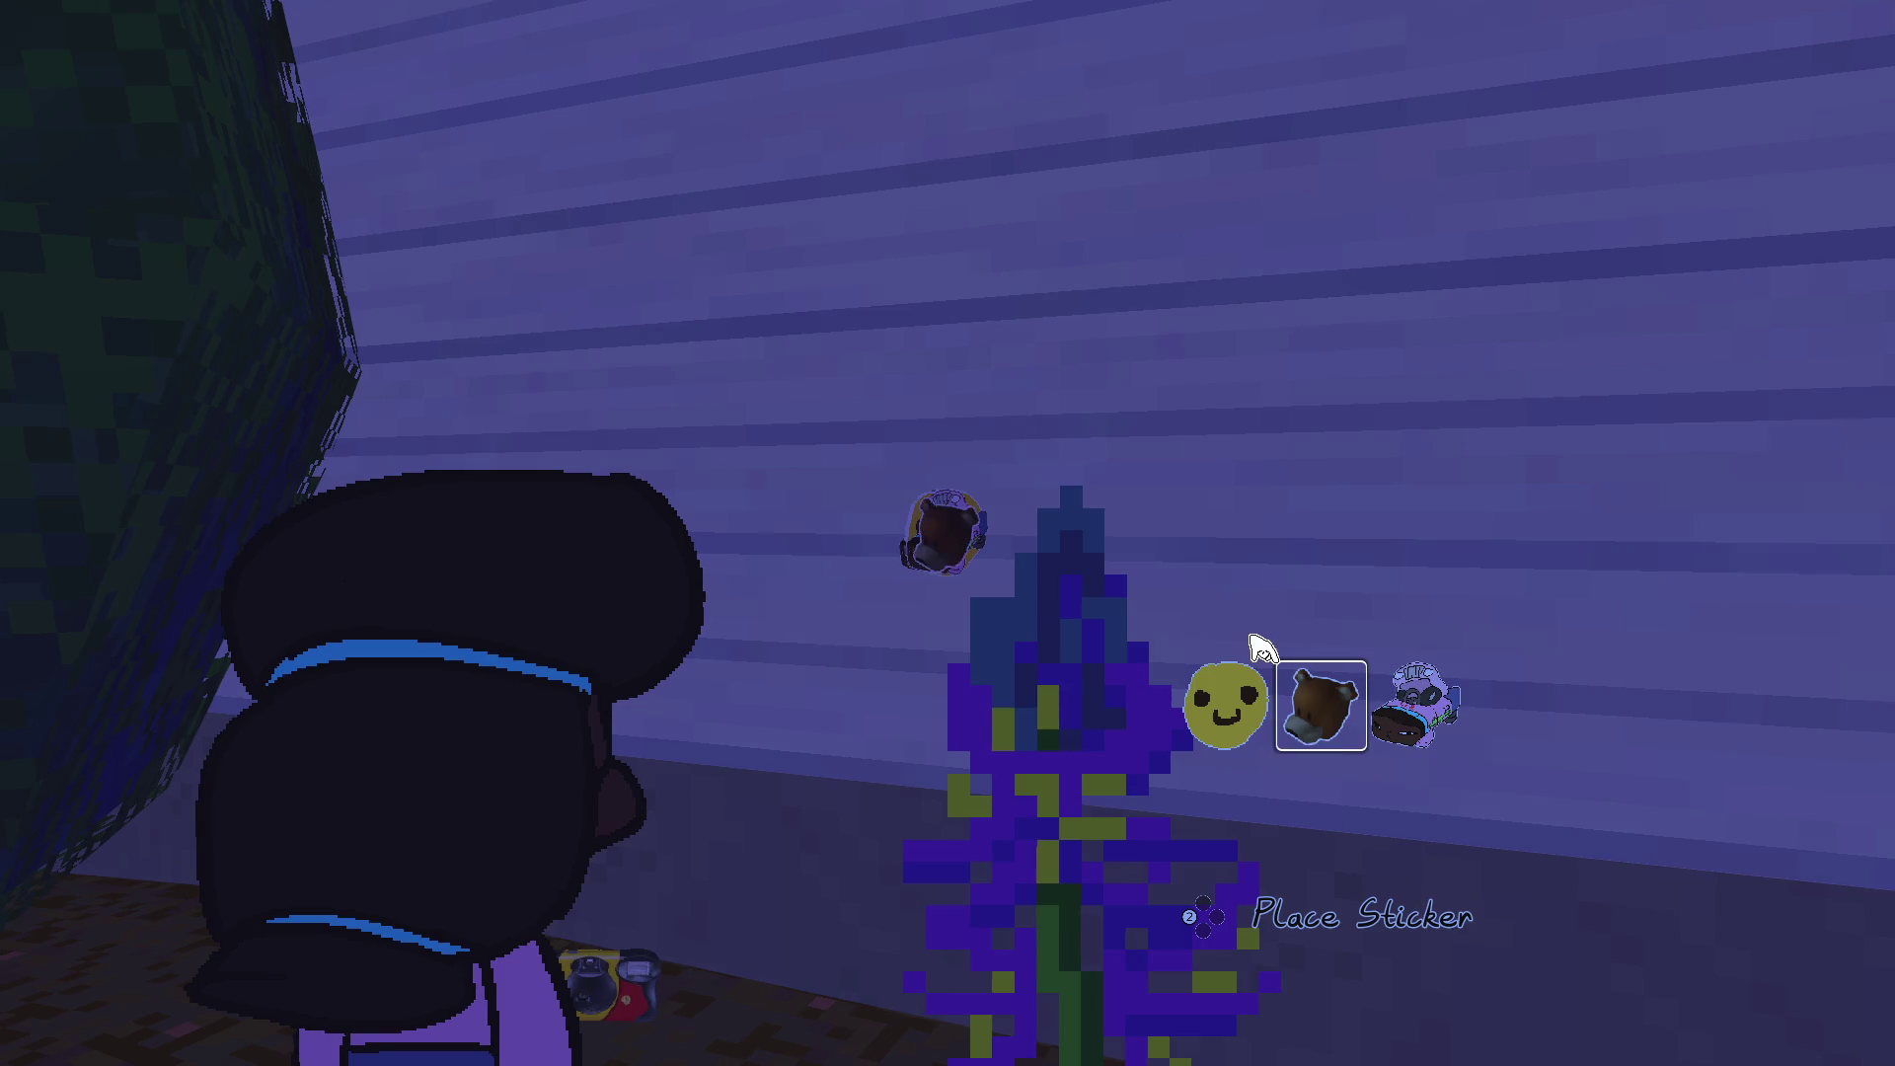
{"action": "scroll", "coordinate": [1164, 651], "scroll_direction": "up", "scroll_amount": 1}
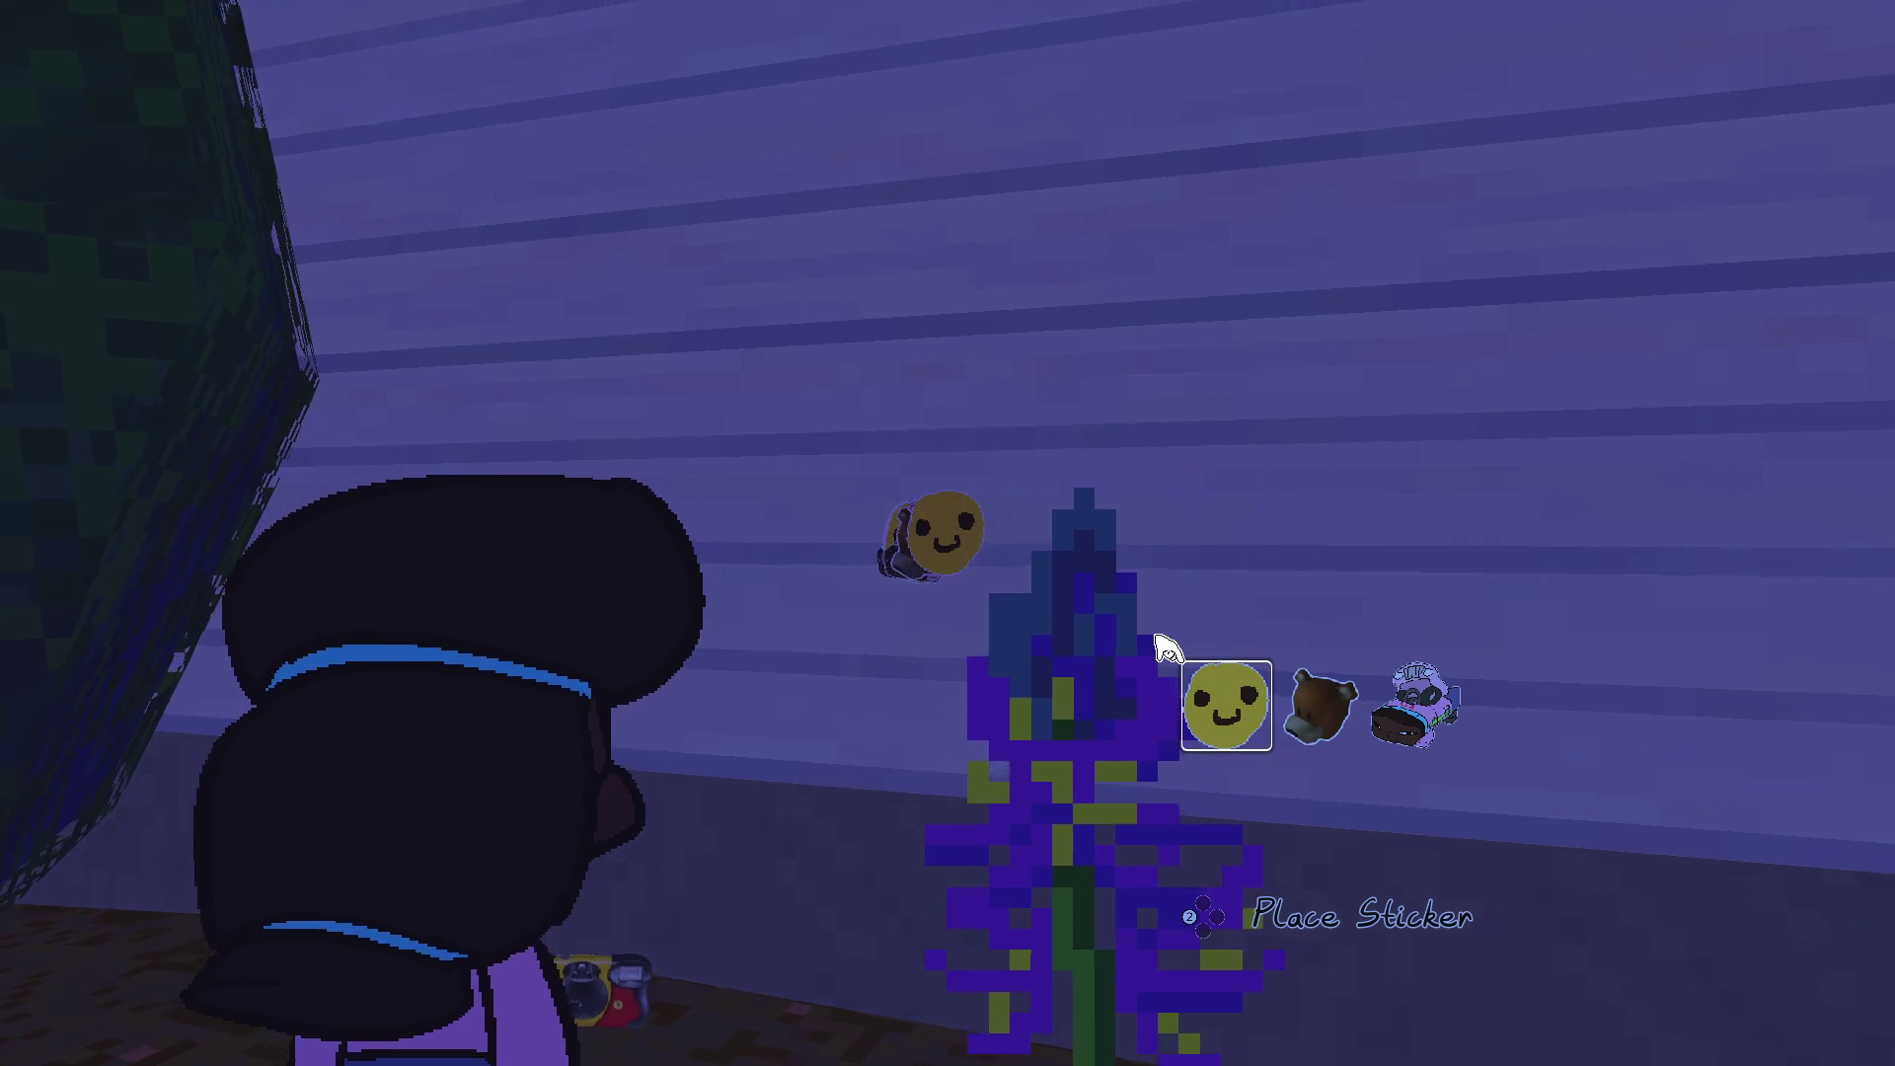
{"action": "left_click", "coordinate": [1165, 652]}
{"action": "left_click", "coordinate": [1168, 649]}
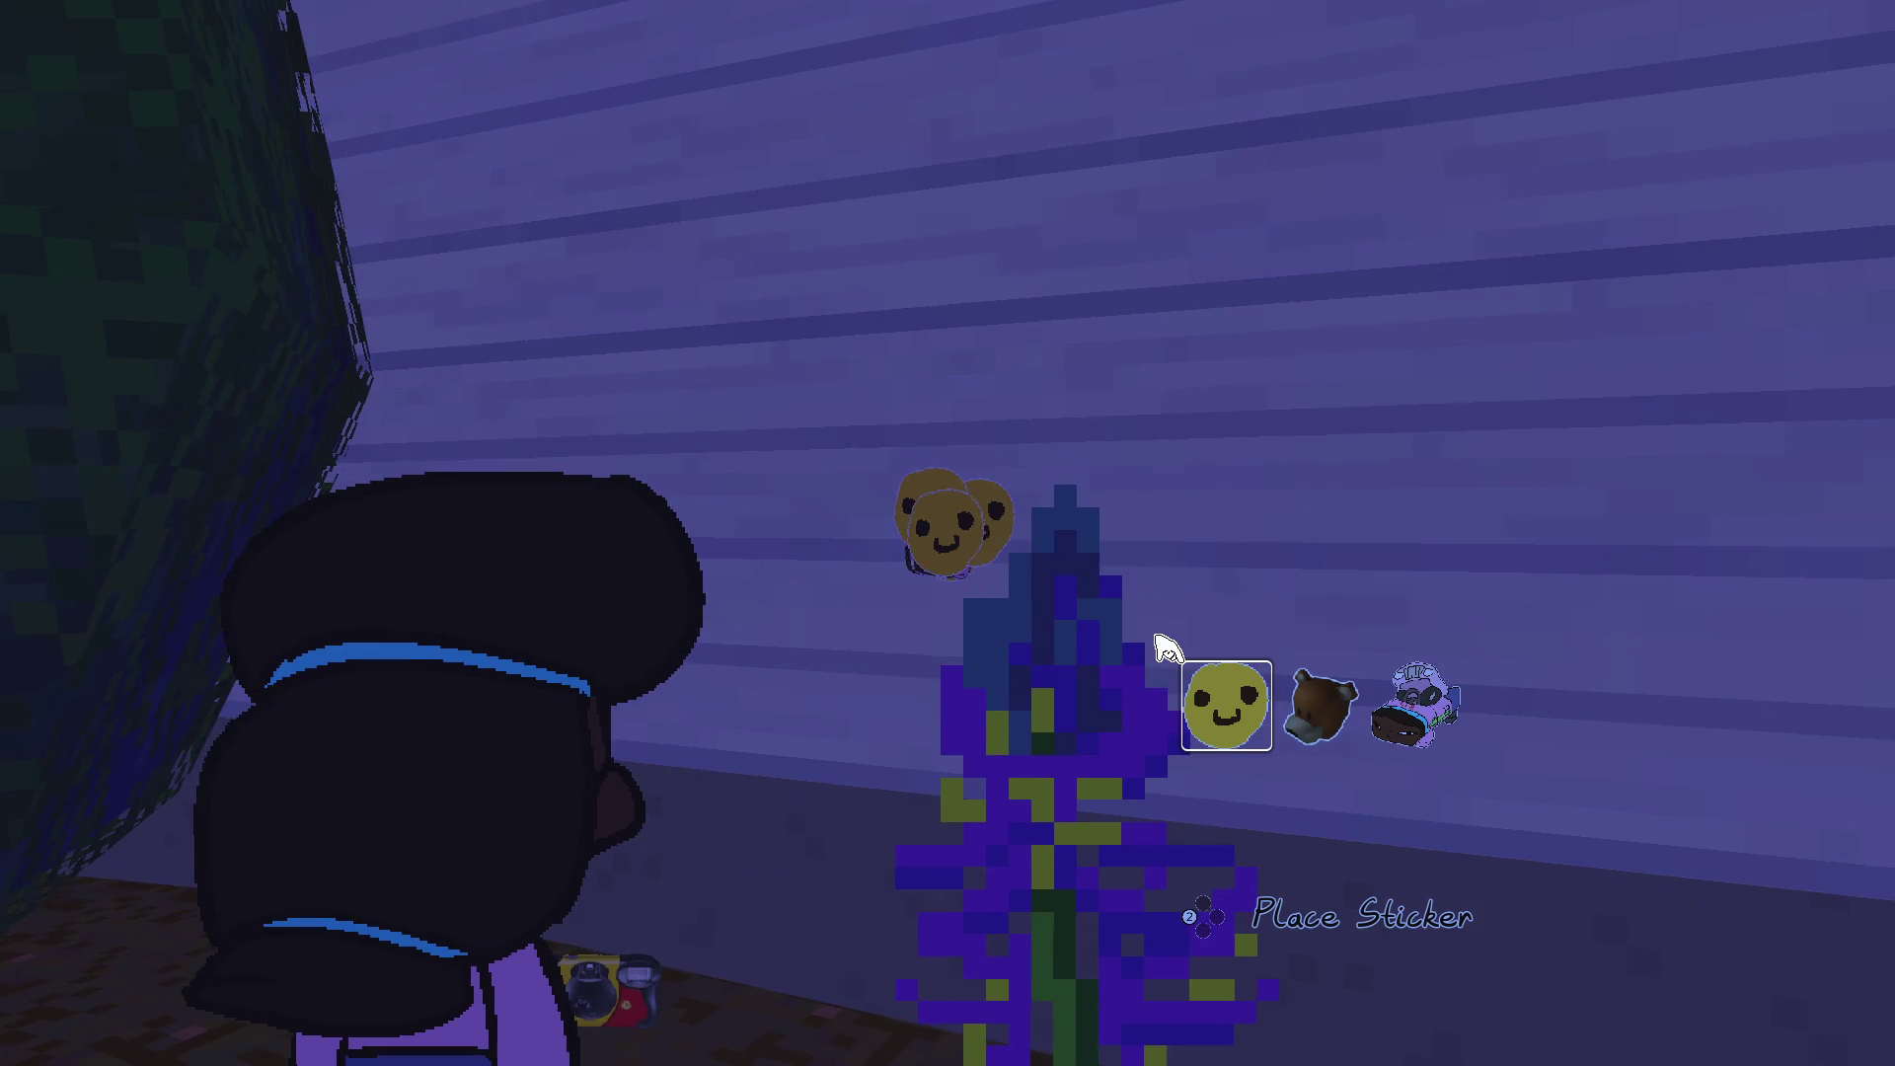
{"action": "left_click", "coordinate": [1168, 648]}
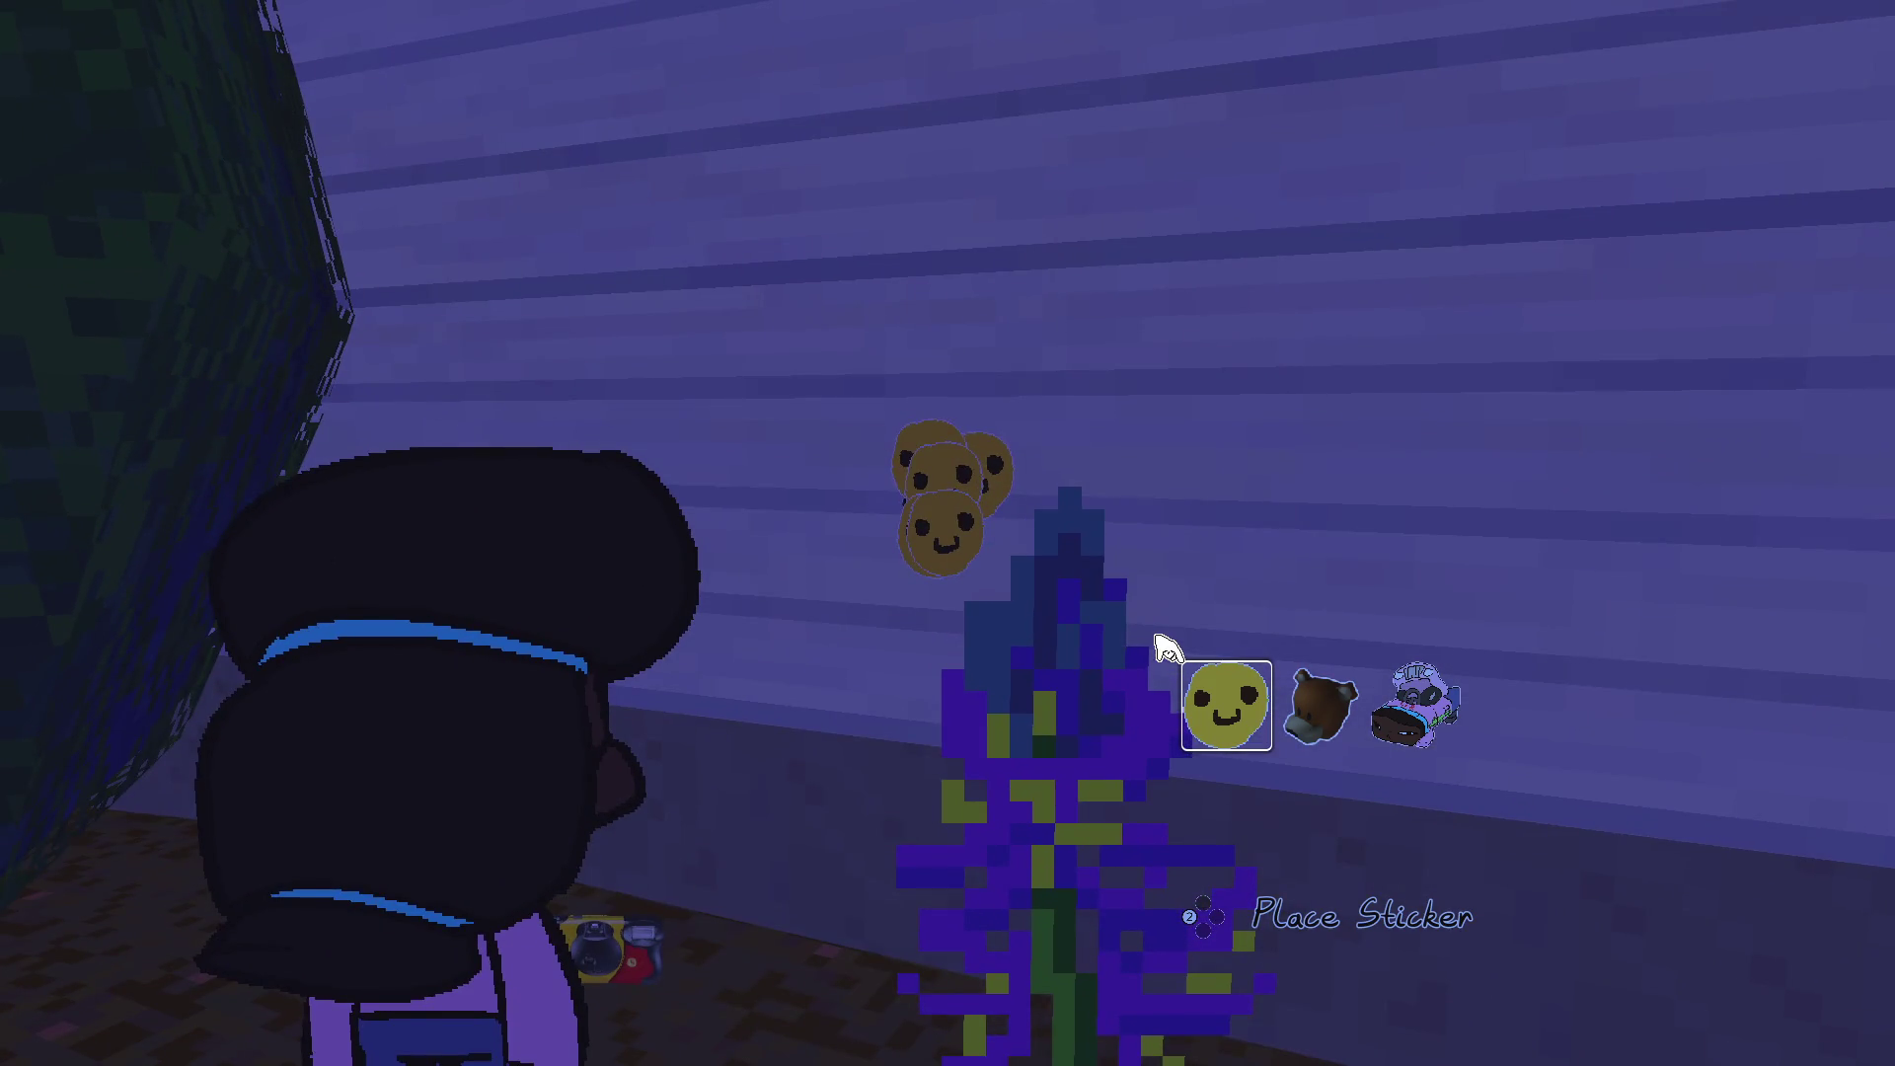
{"action": "left_click", "coordinate": [1167, 649]}
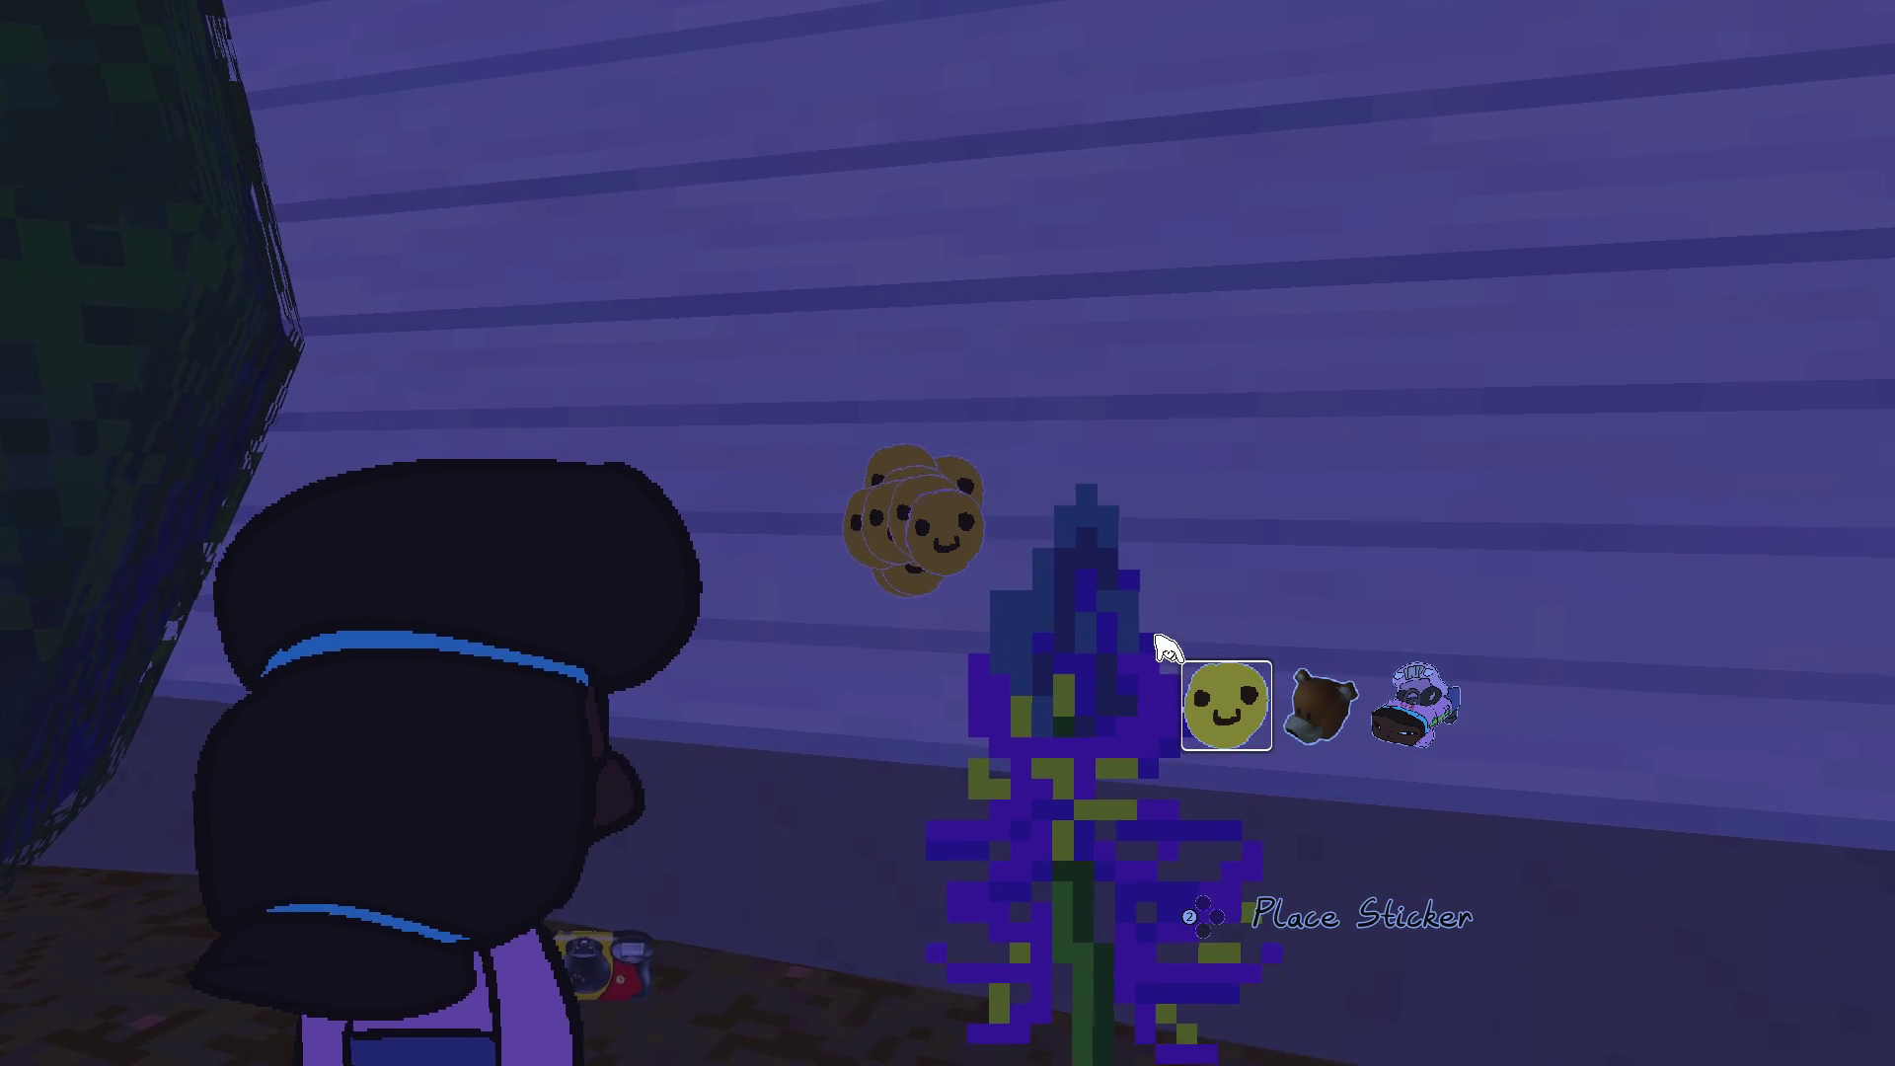
{"action": "left_click", "coordinate": [1354, 646]}
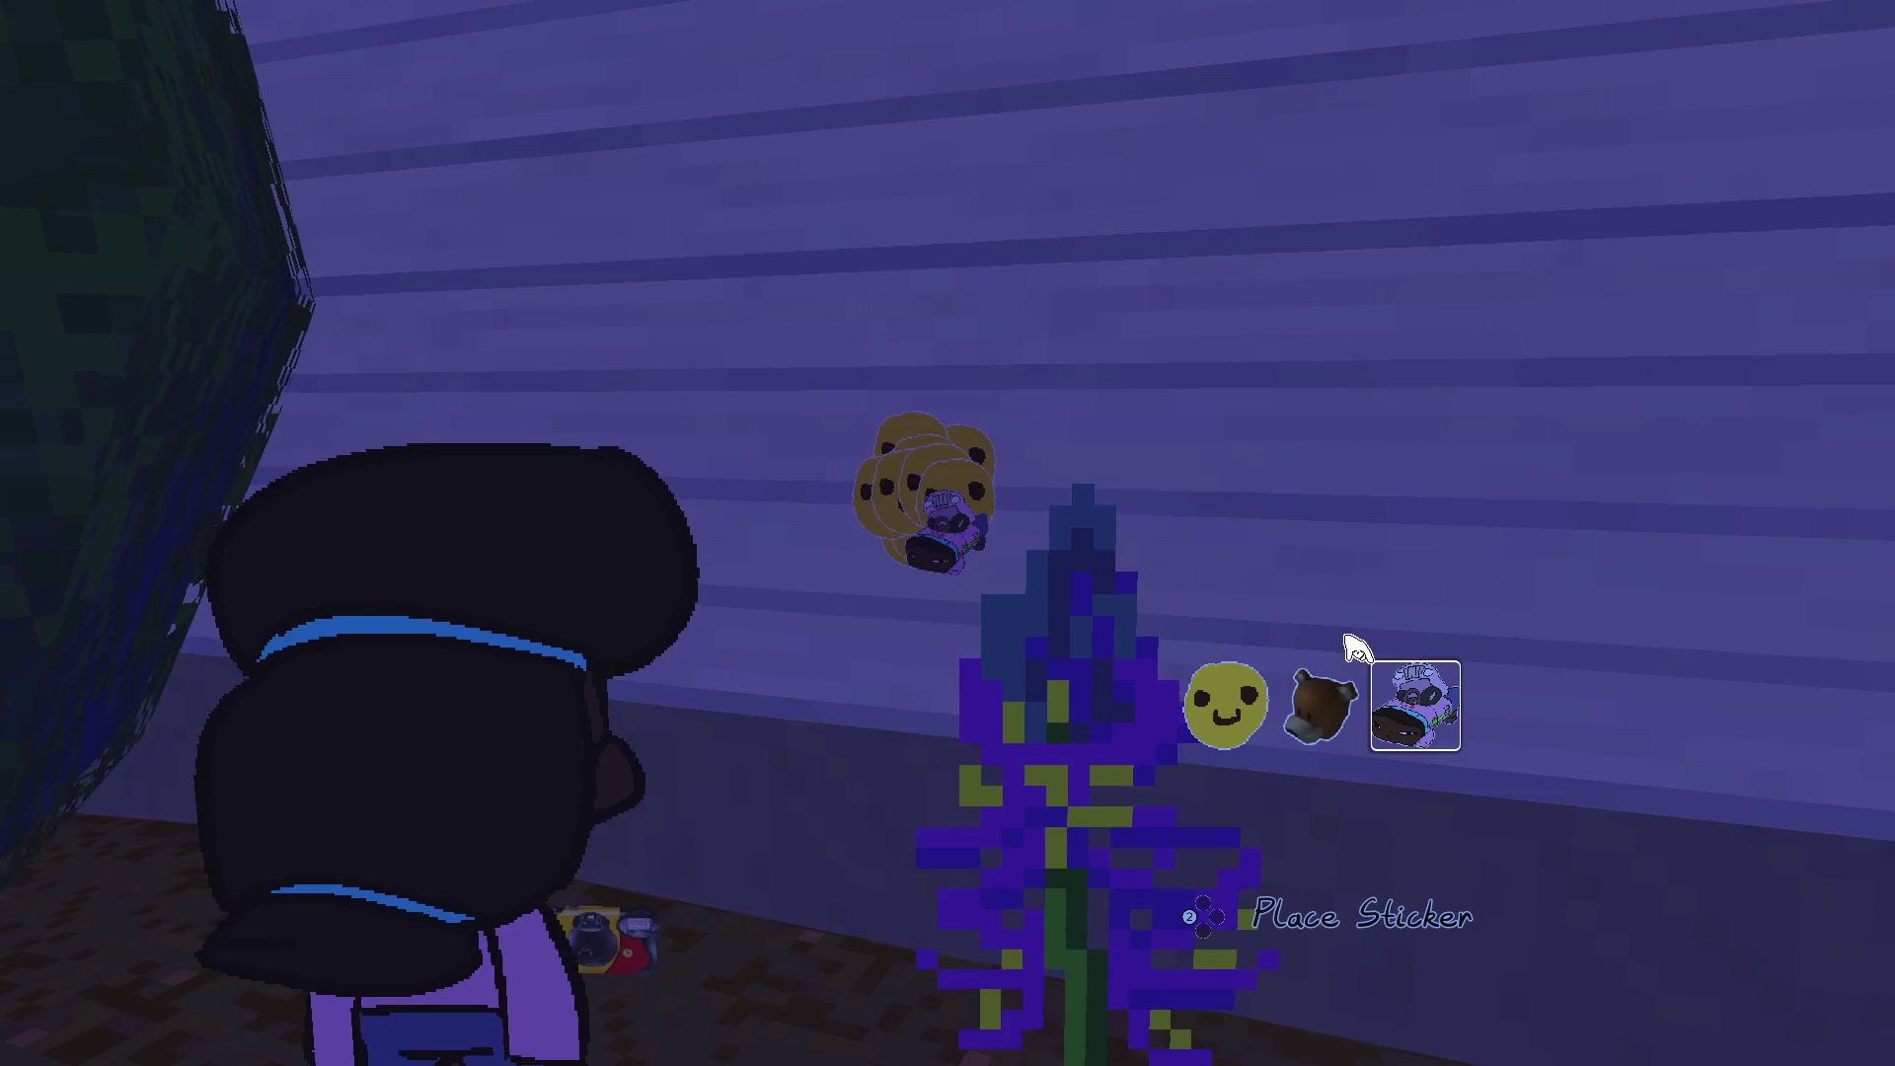
{"action": "key", "text": "Escape"}
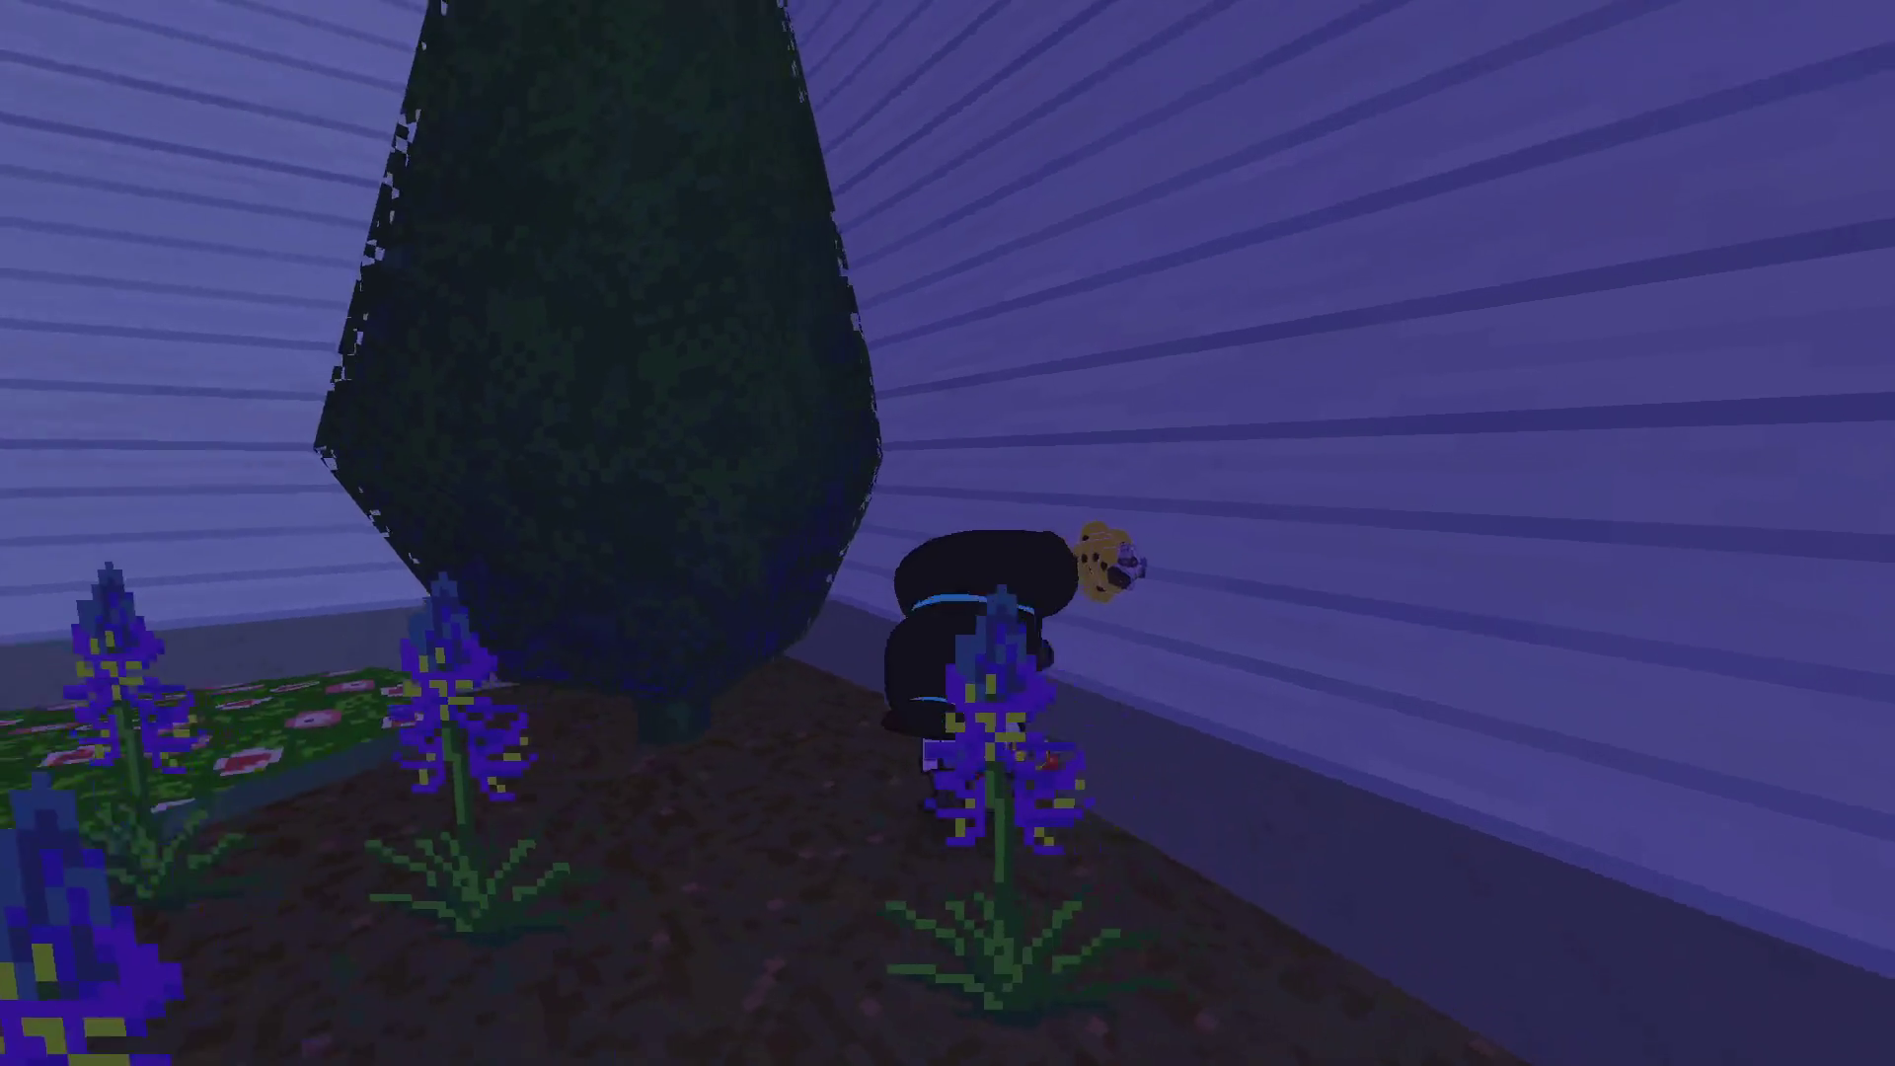
Run the character along the house onto the street, get into the purple toy car, and pause
{"action": "key", "text": "c"}
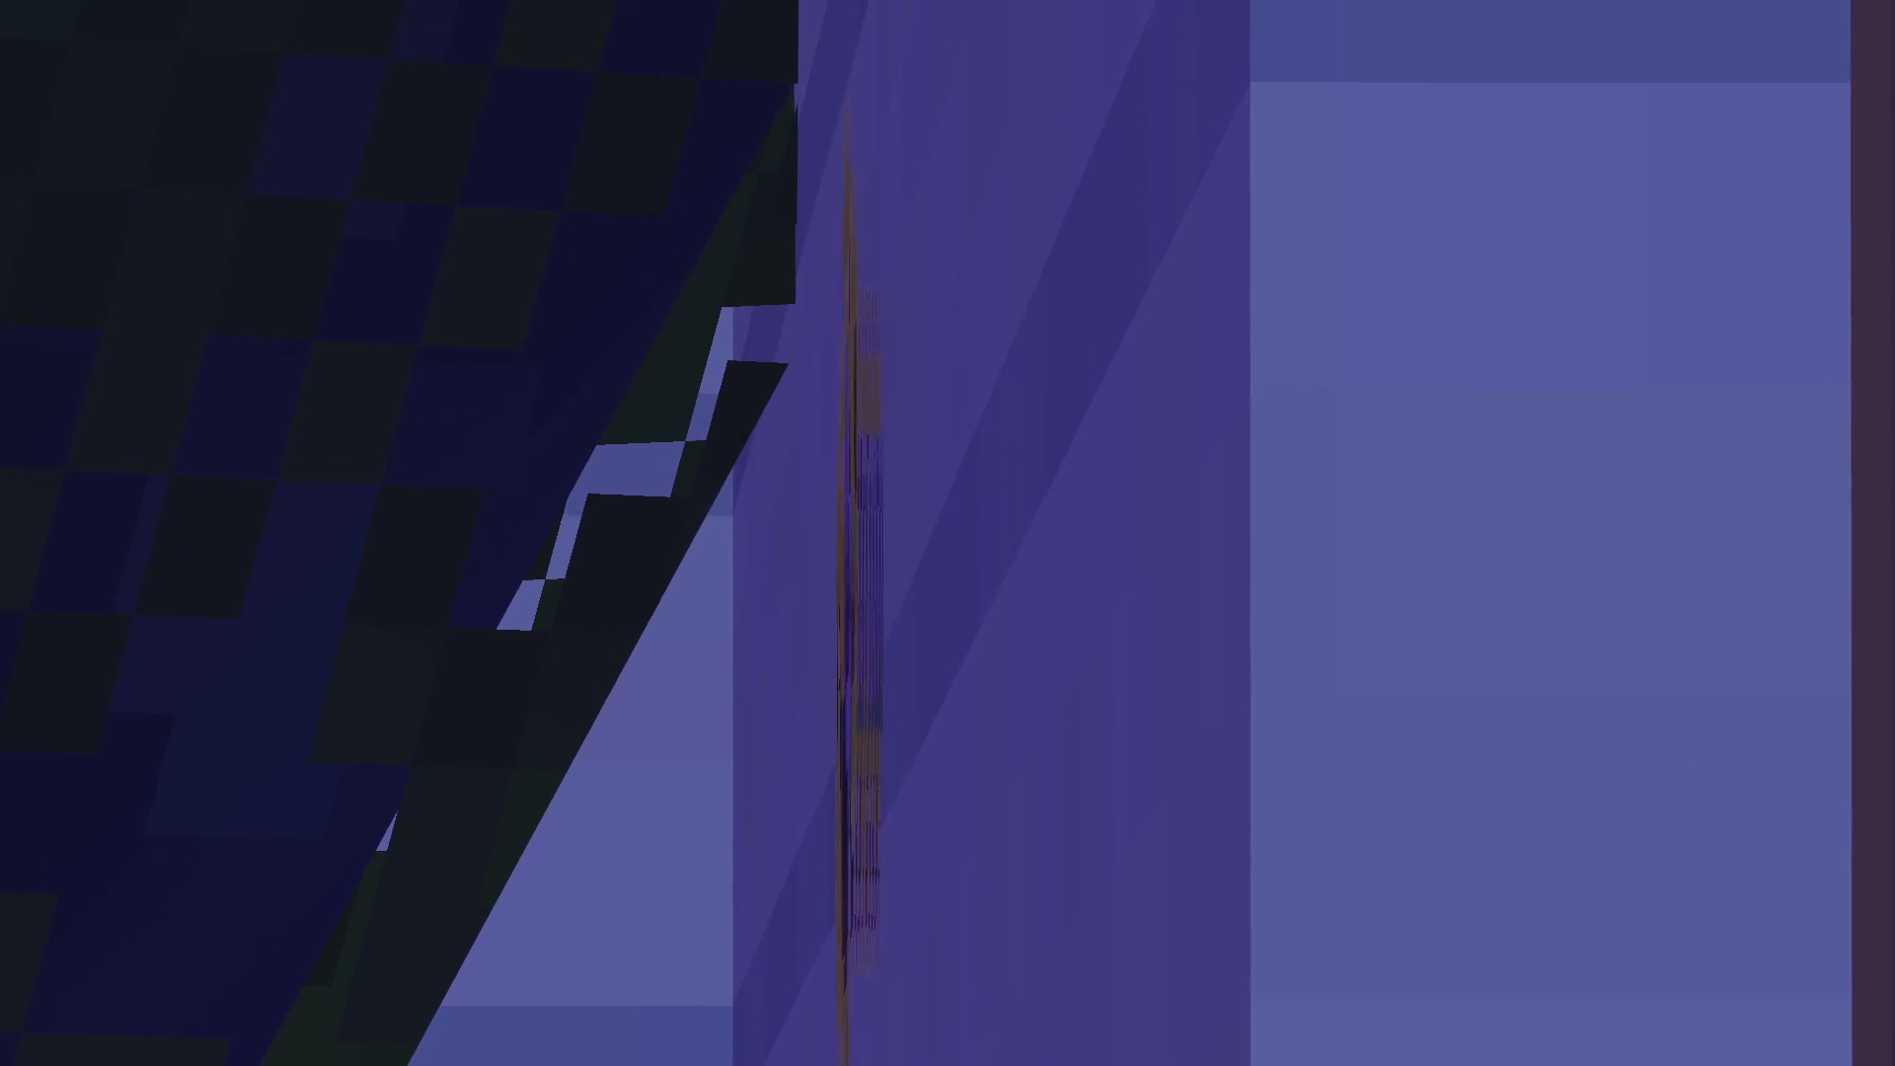
{"action": "key", "text": "w"}
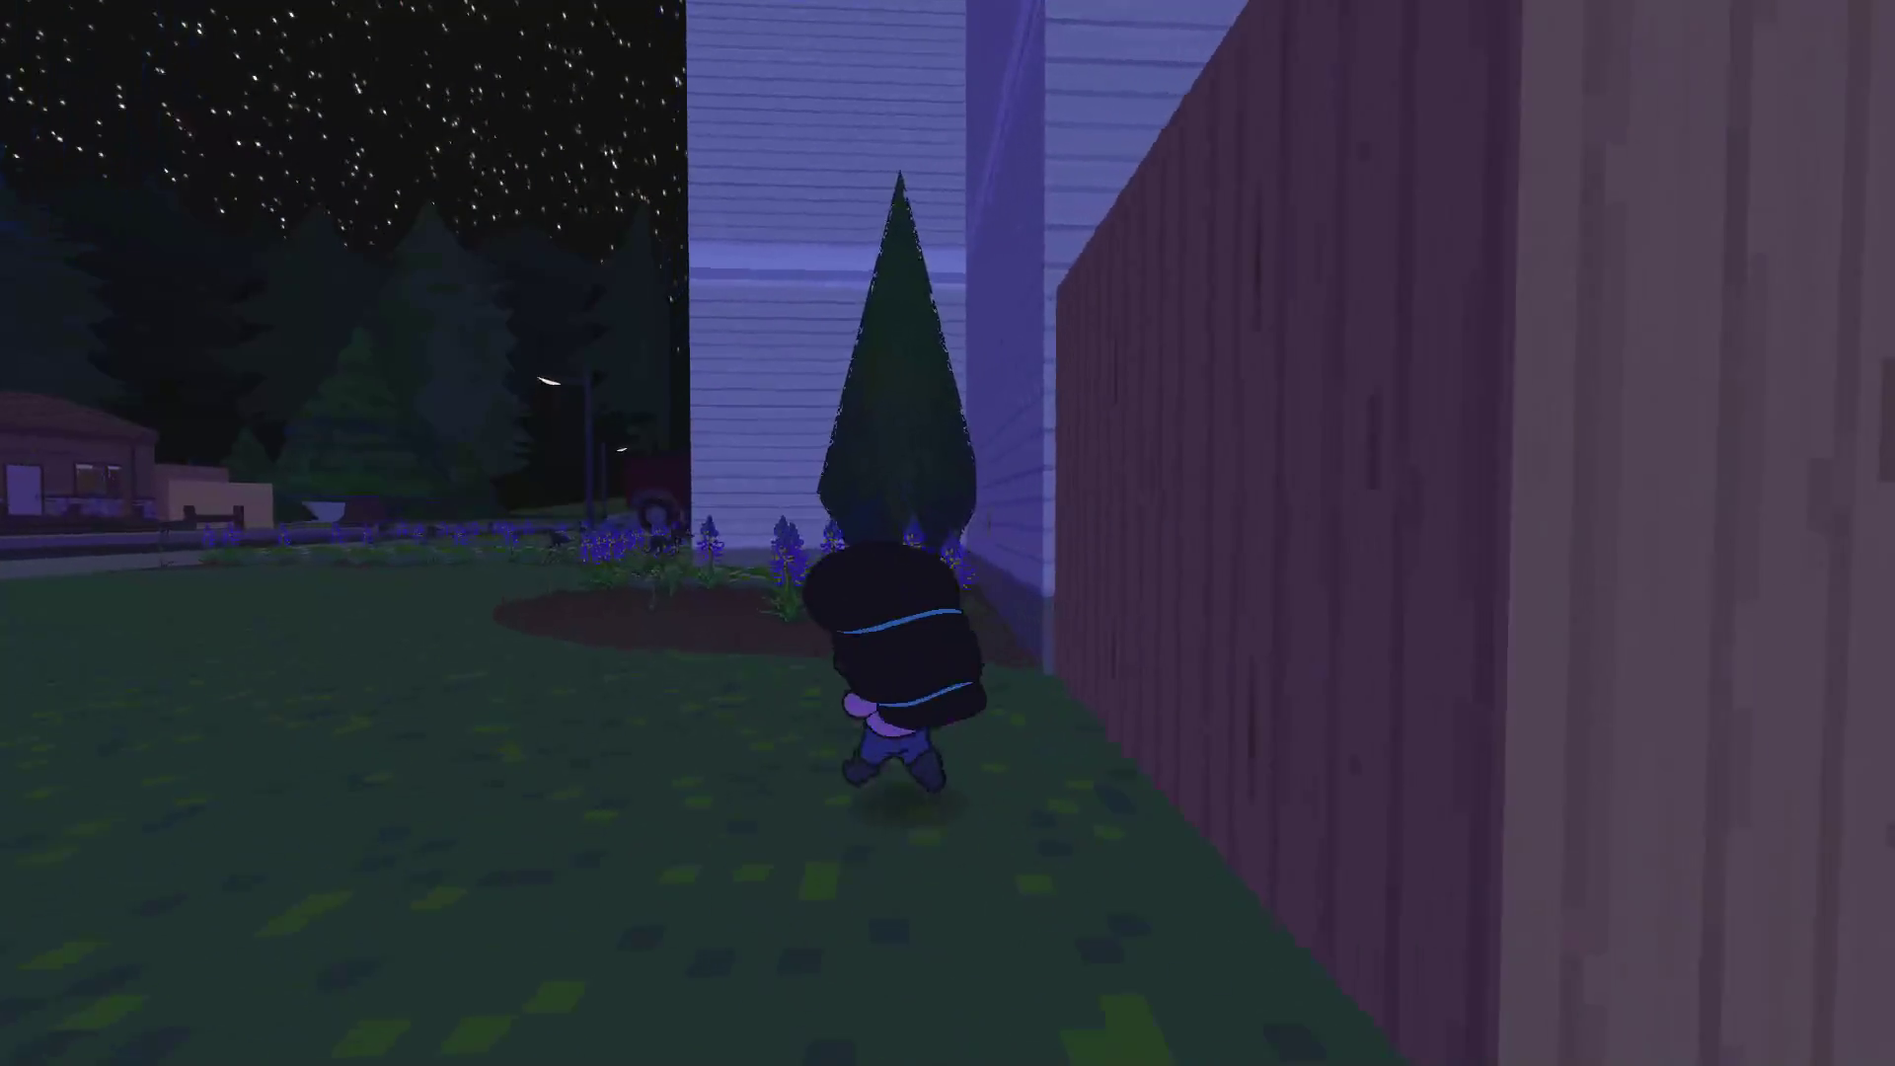
{"action": "key", "text": "s"}
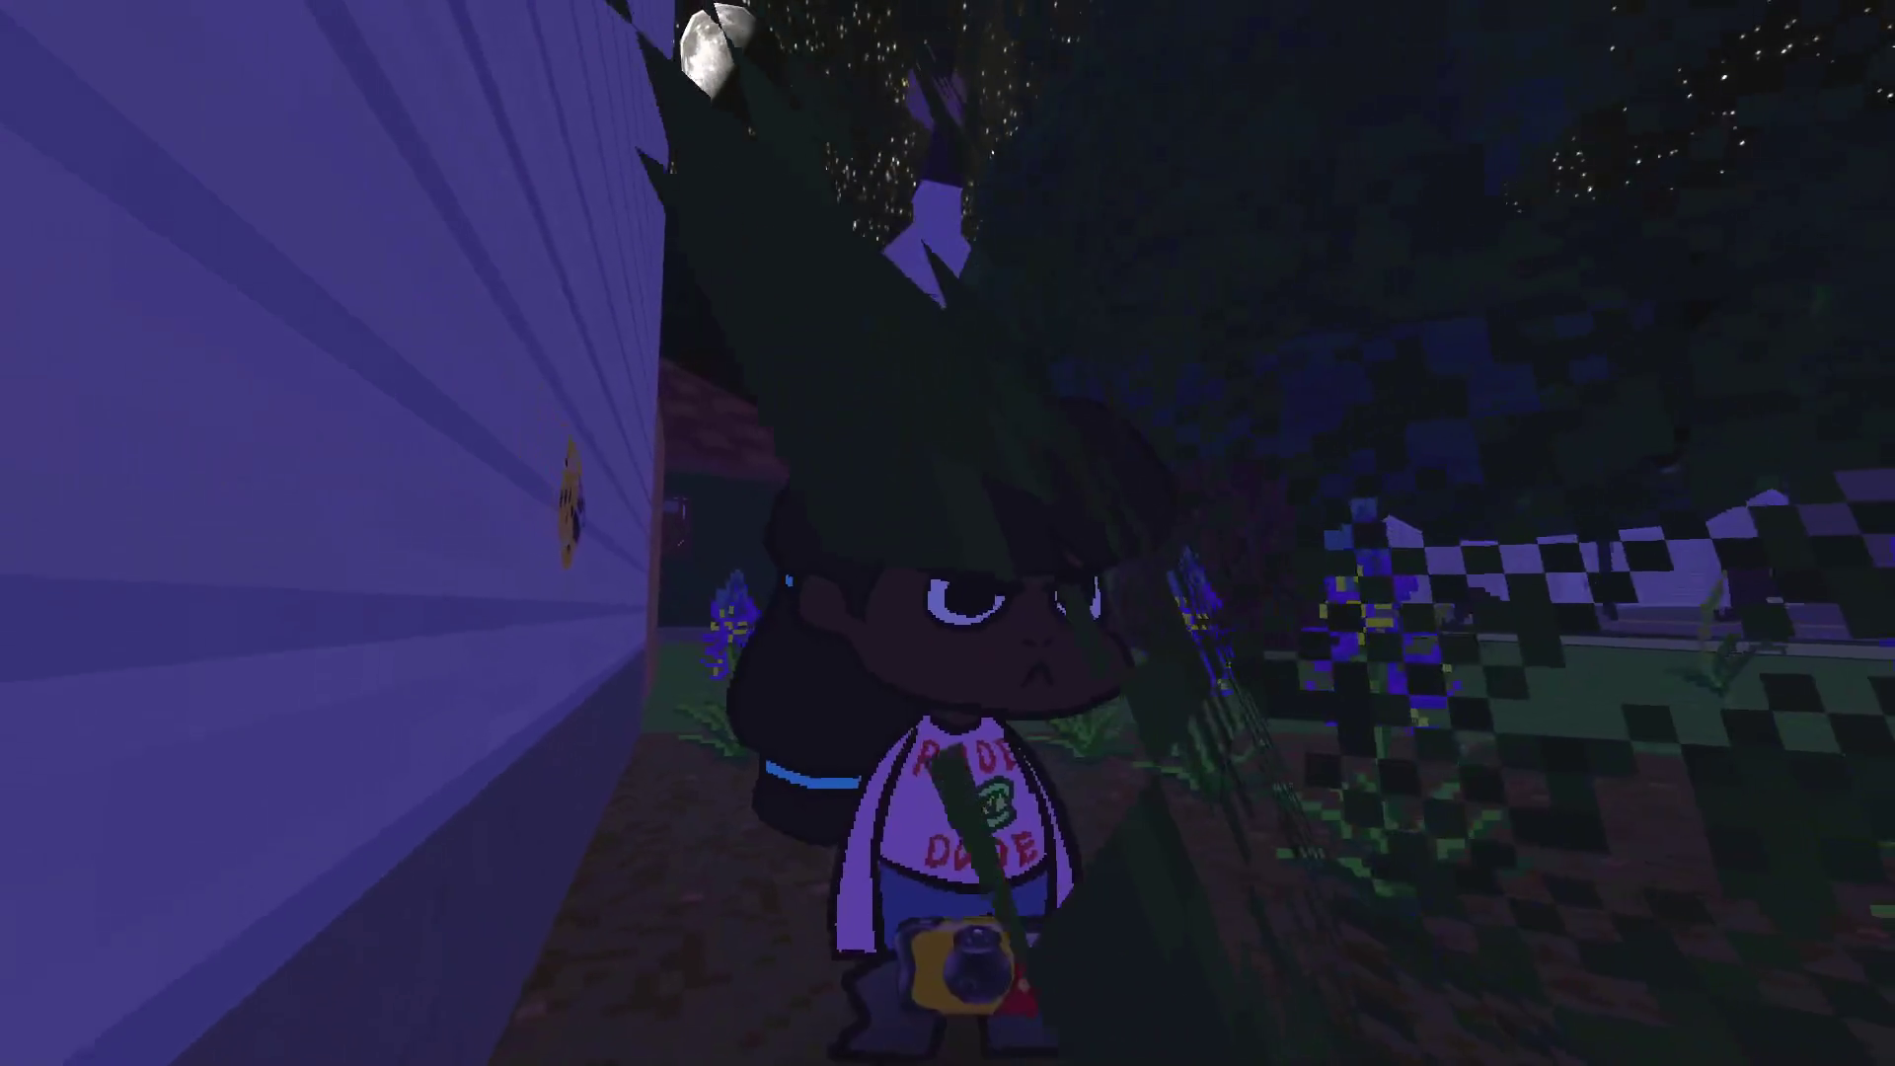
{"action": "key", "text": "w"}
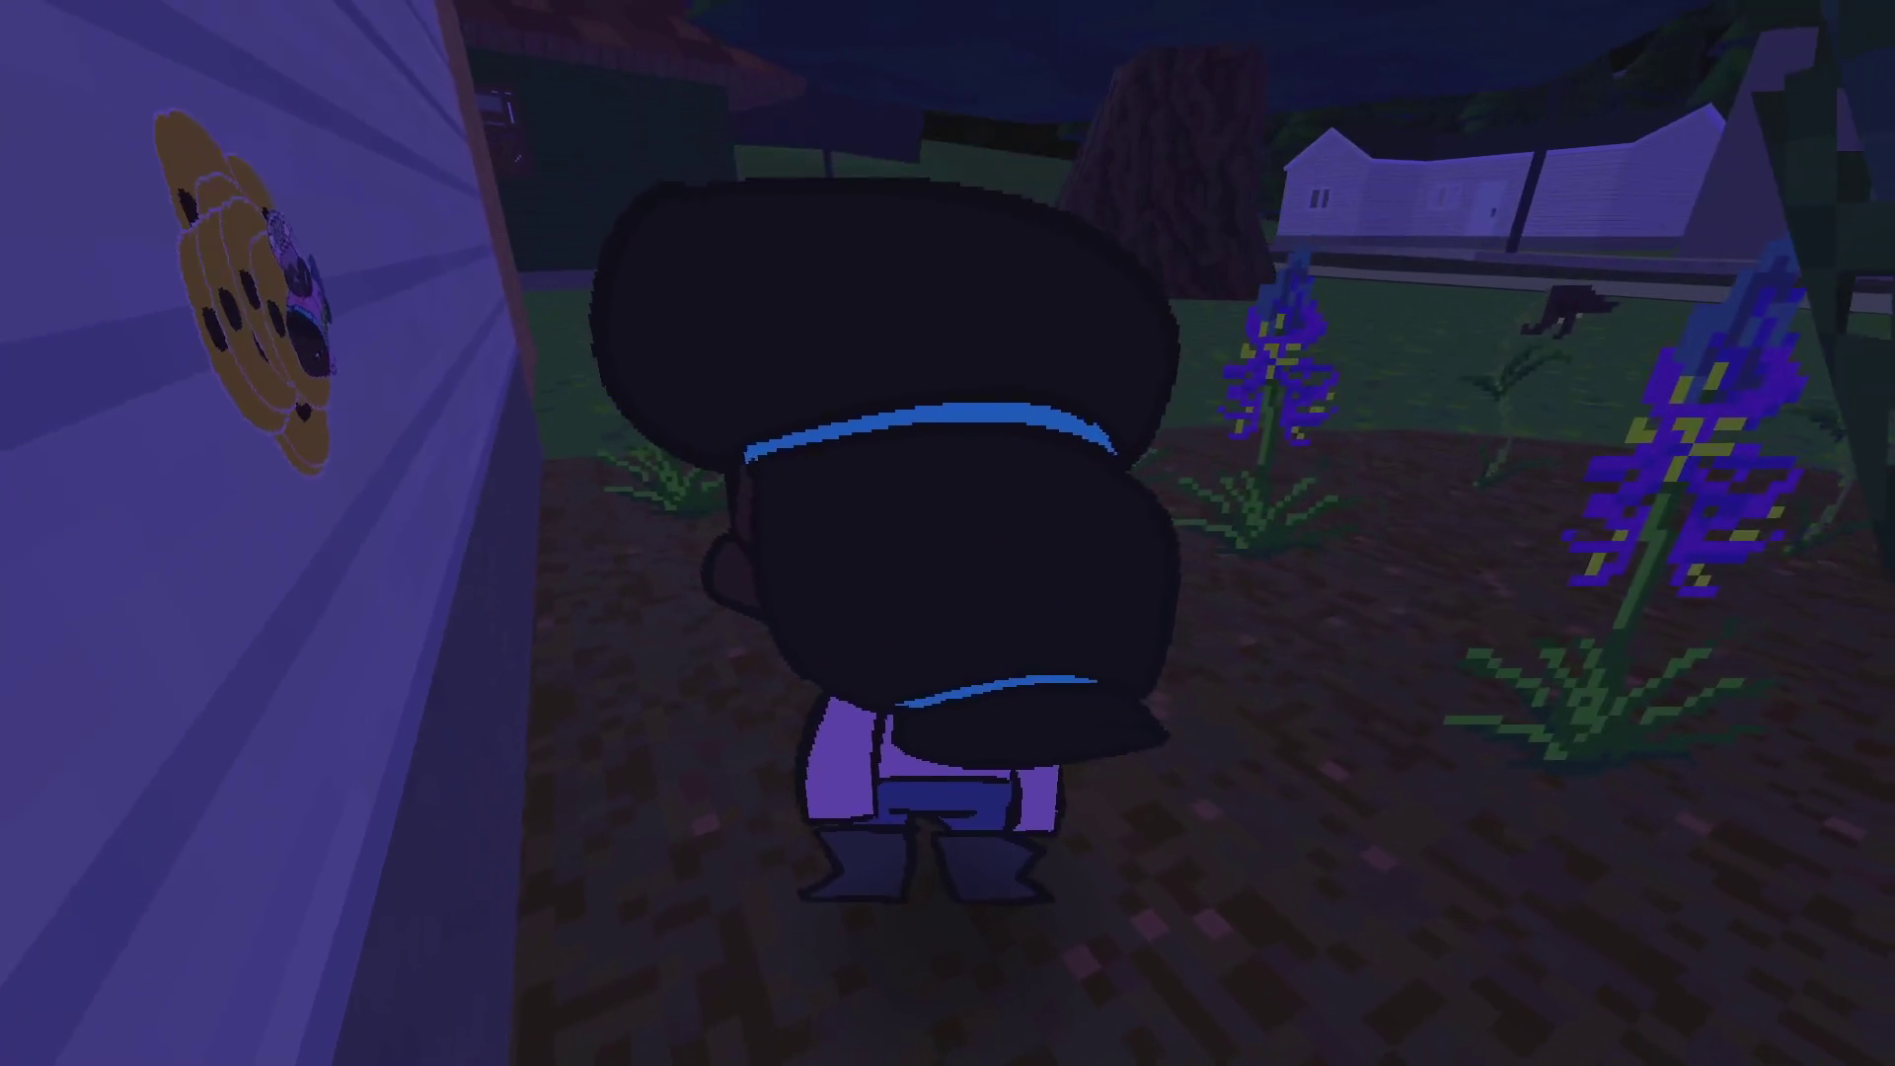
{"action": "key", "text": "s"}
{"action": "key", "text": "w"}
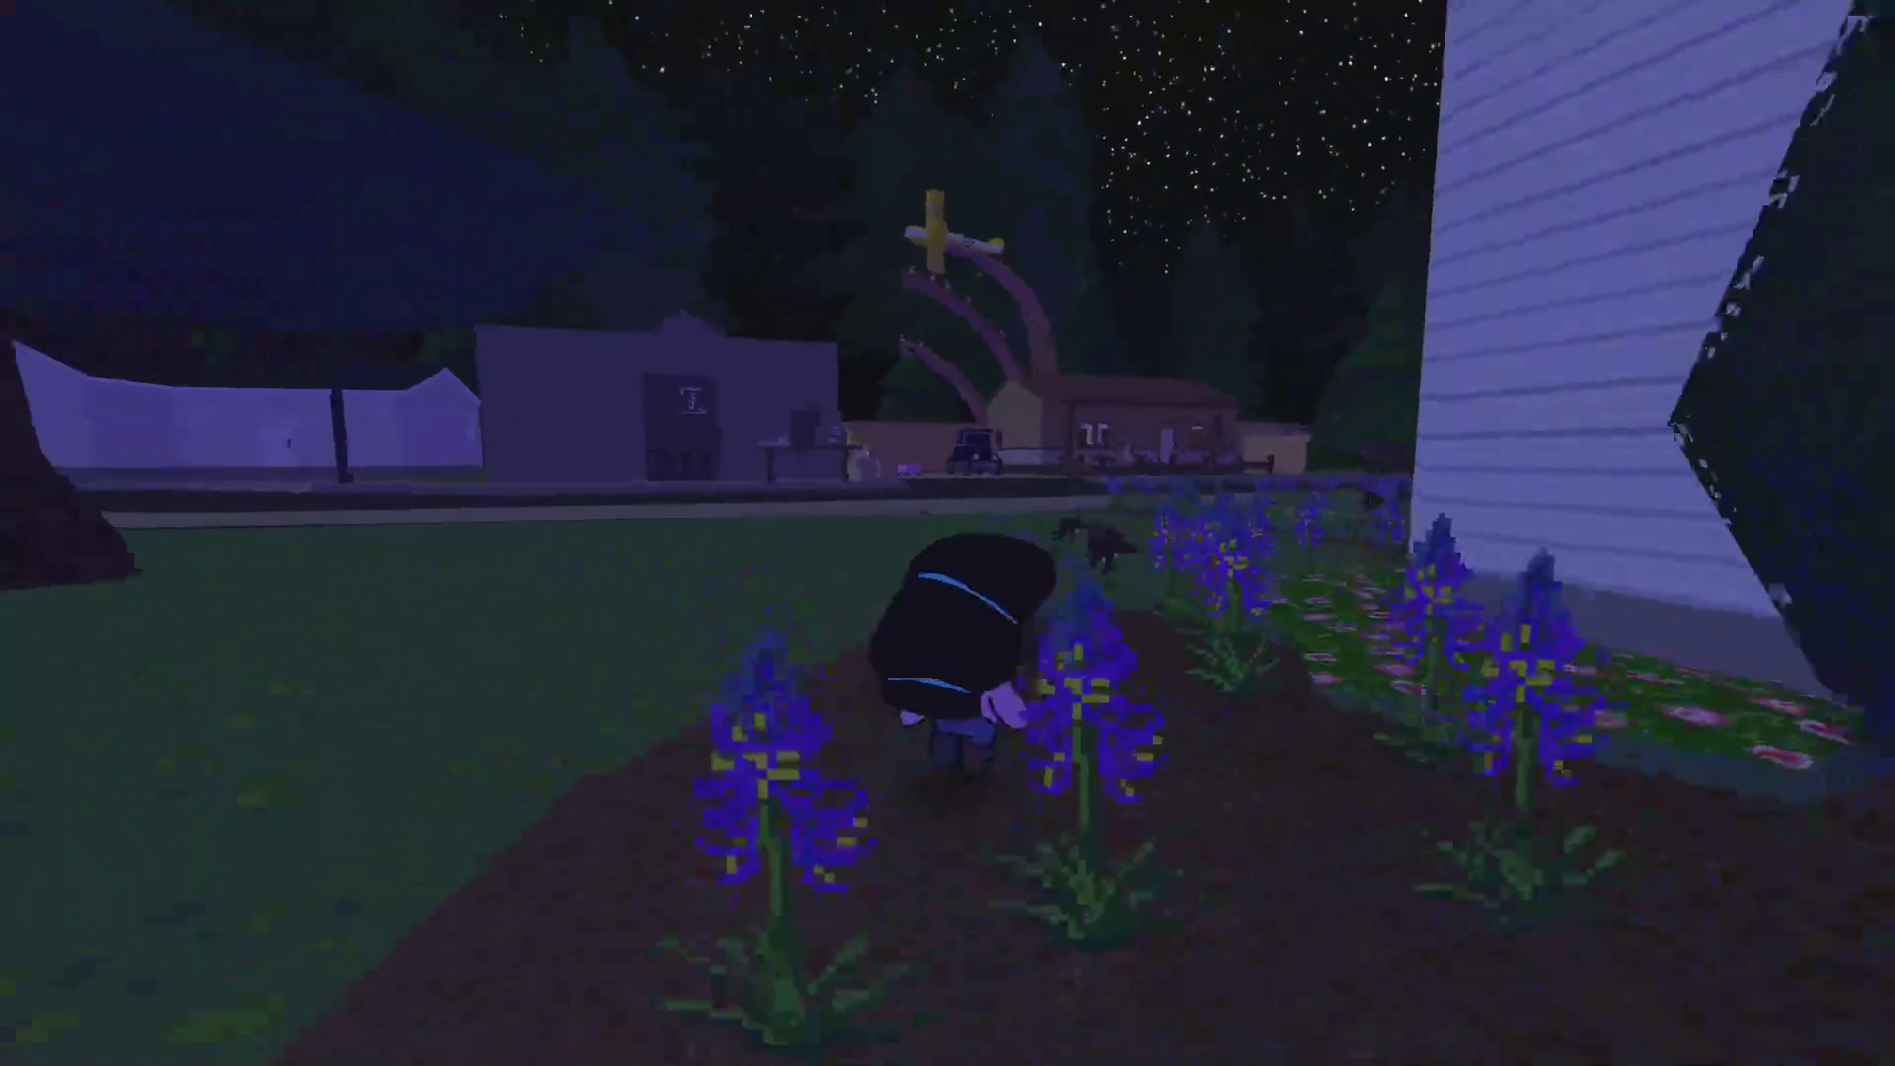
{"action": "key", "text": "w"}
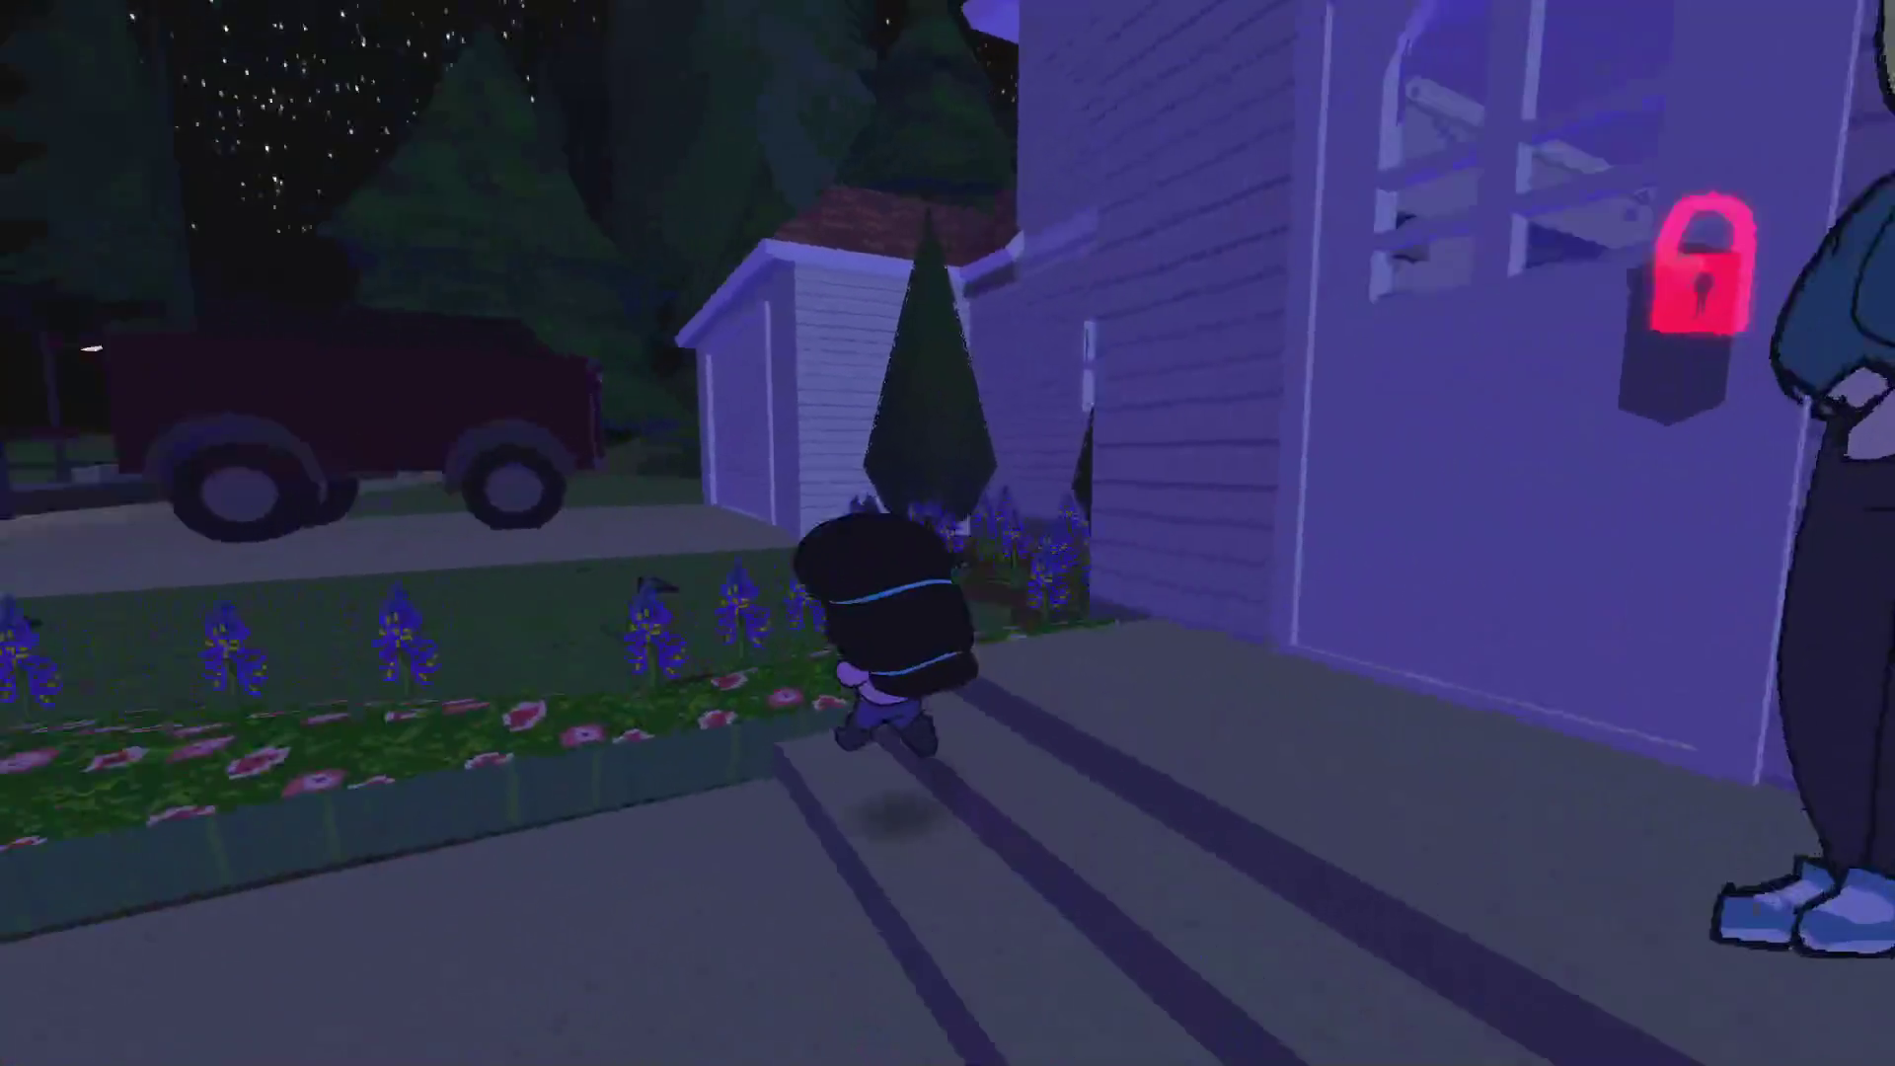
{"action": "key", "text": "w"}
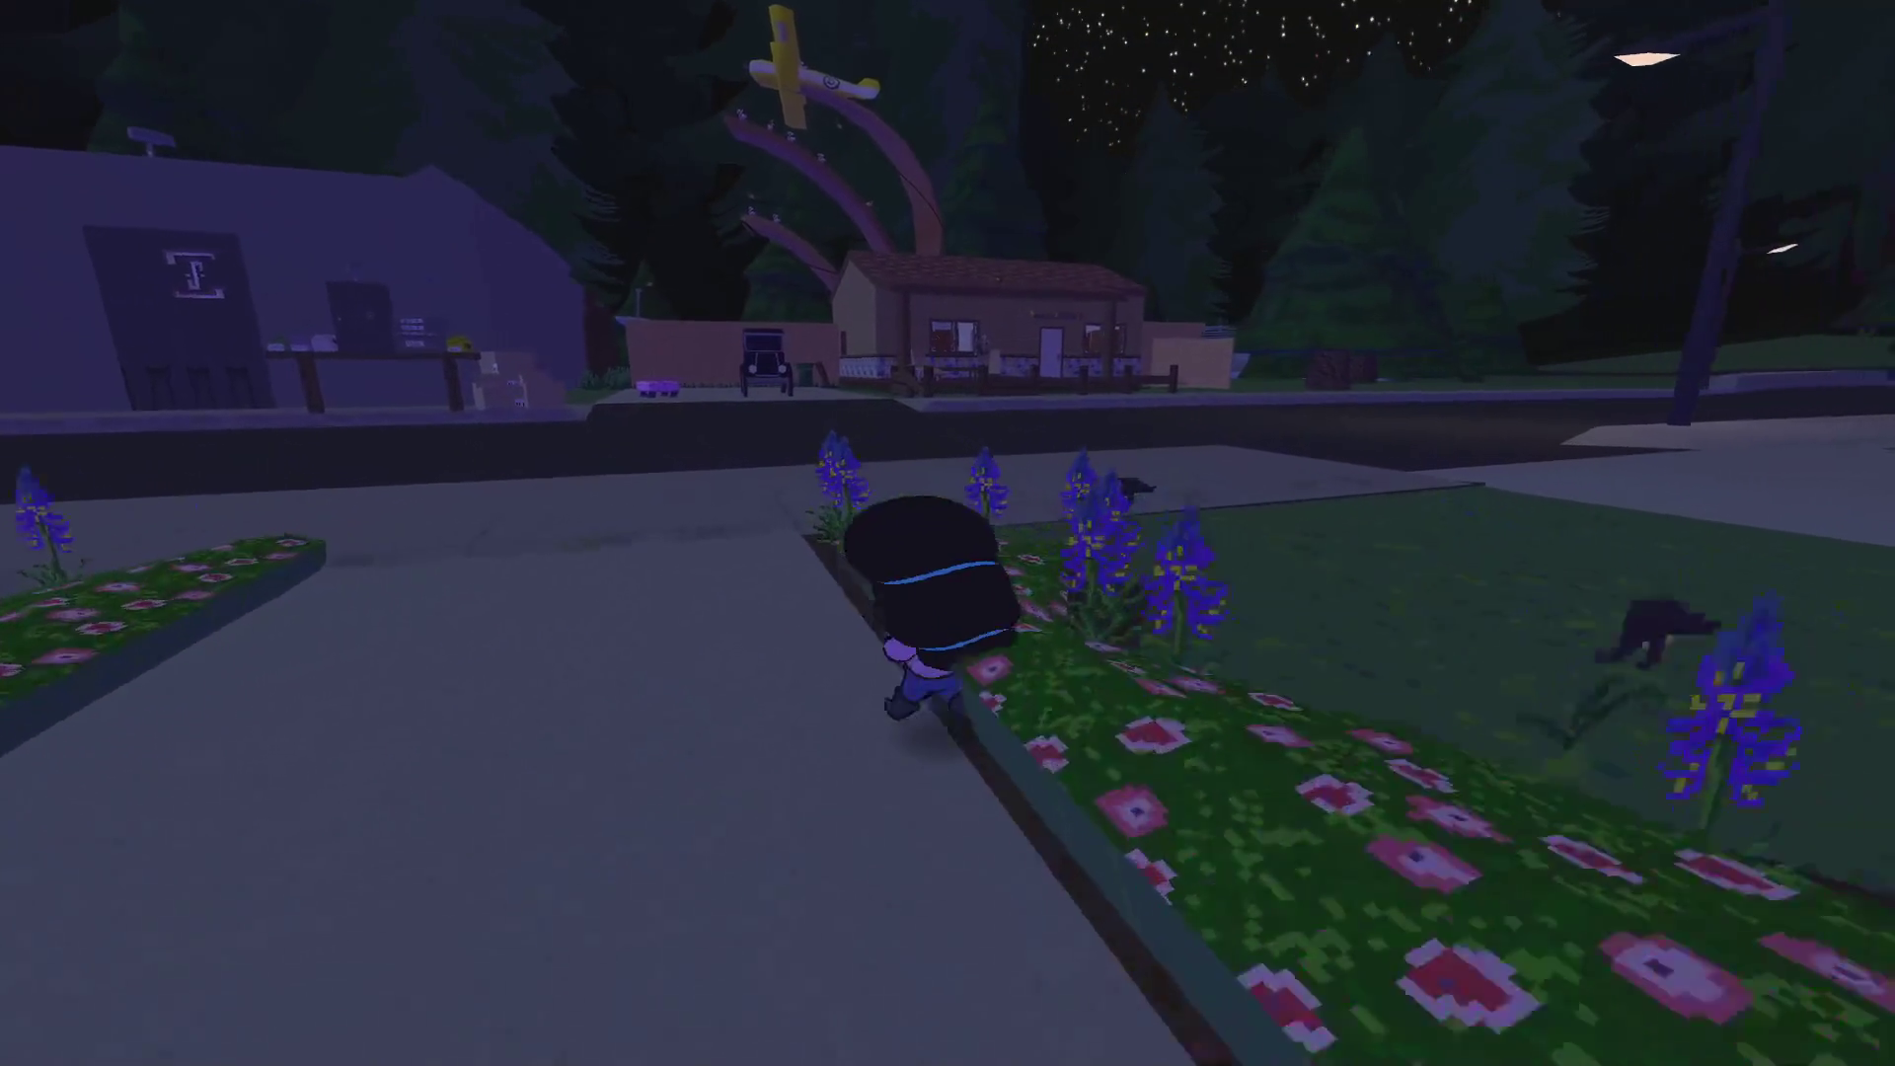
{"action": "key", "text": "w"}
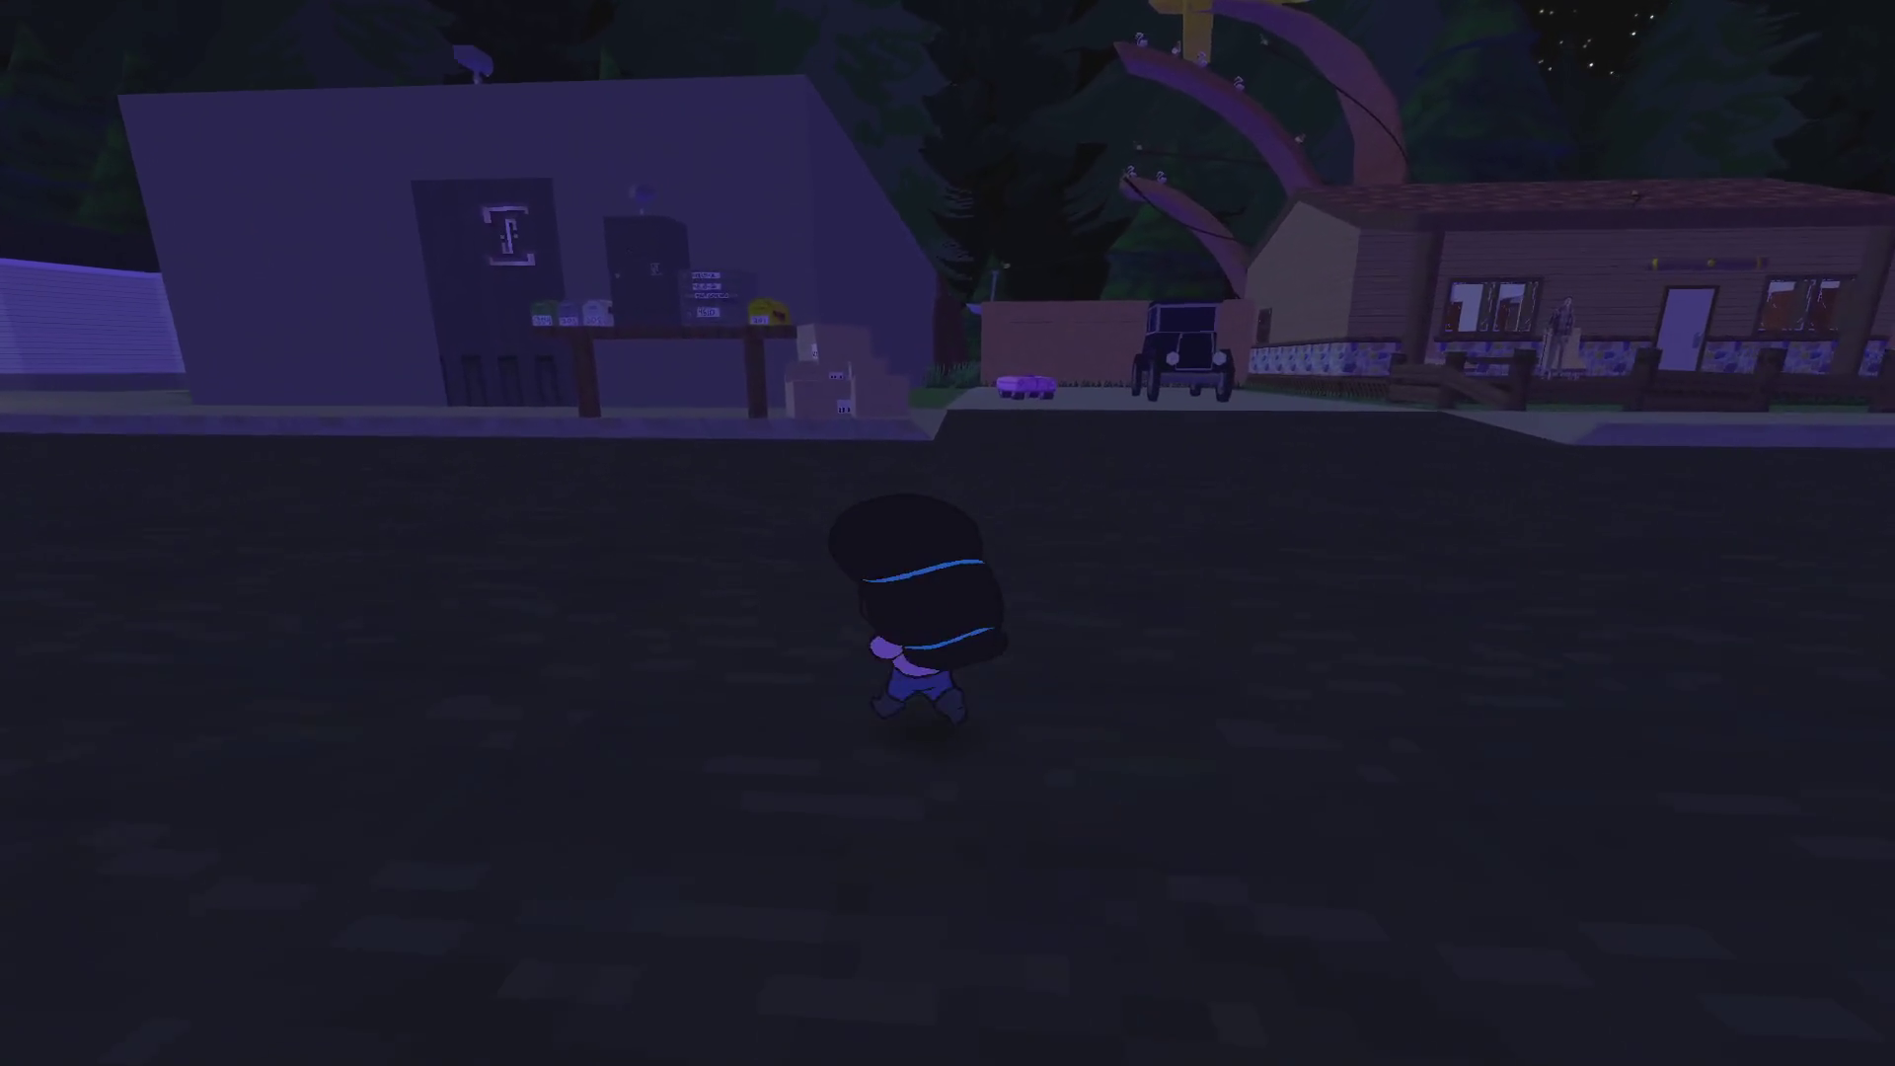
{"action": "key", "text": "w"}
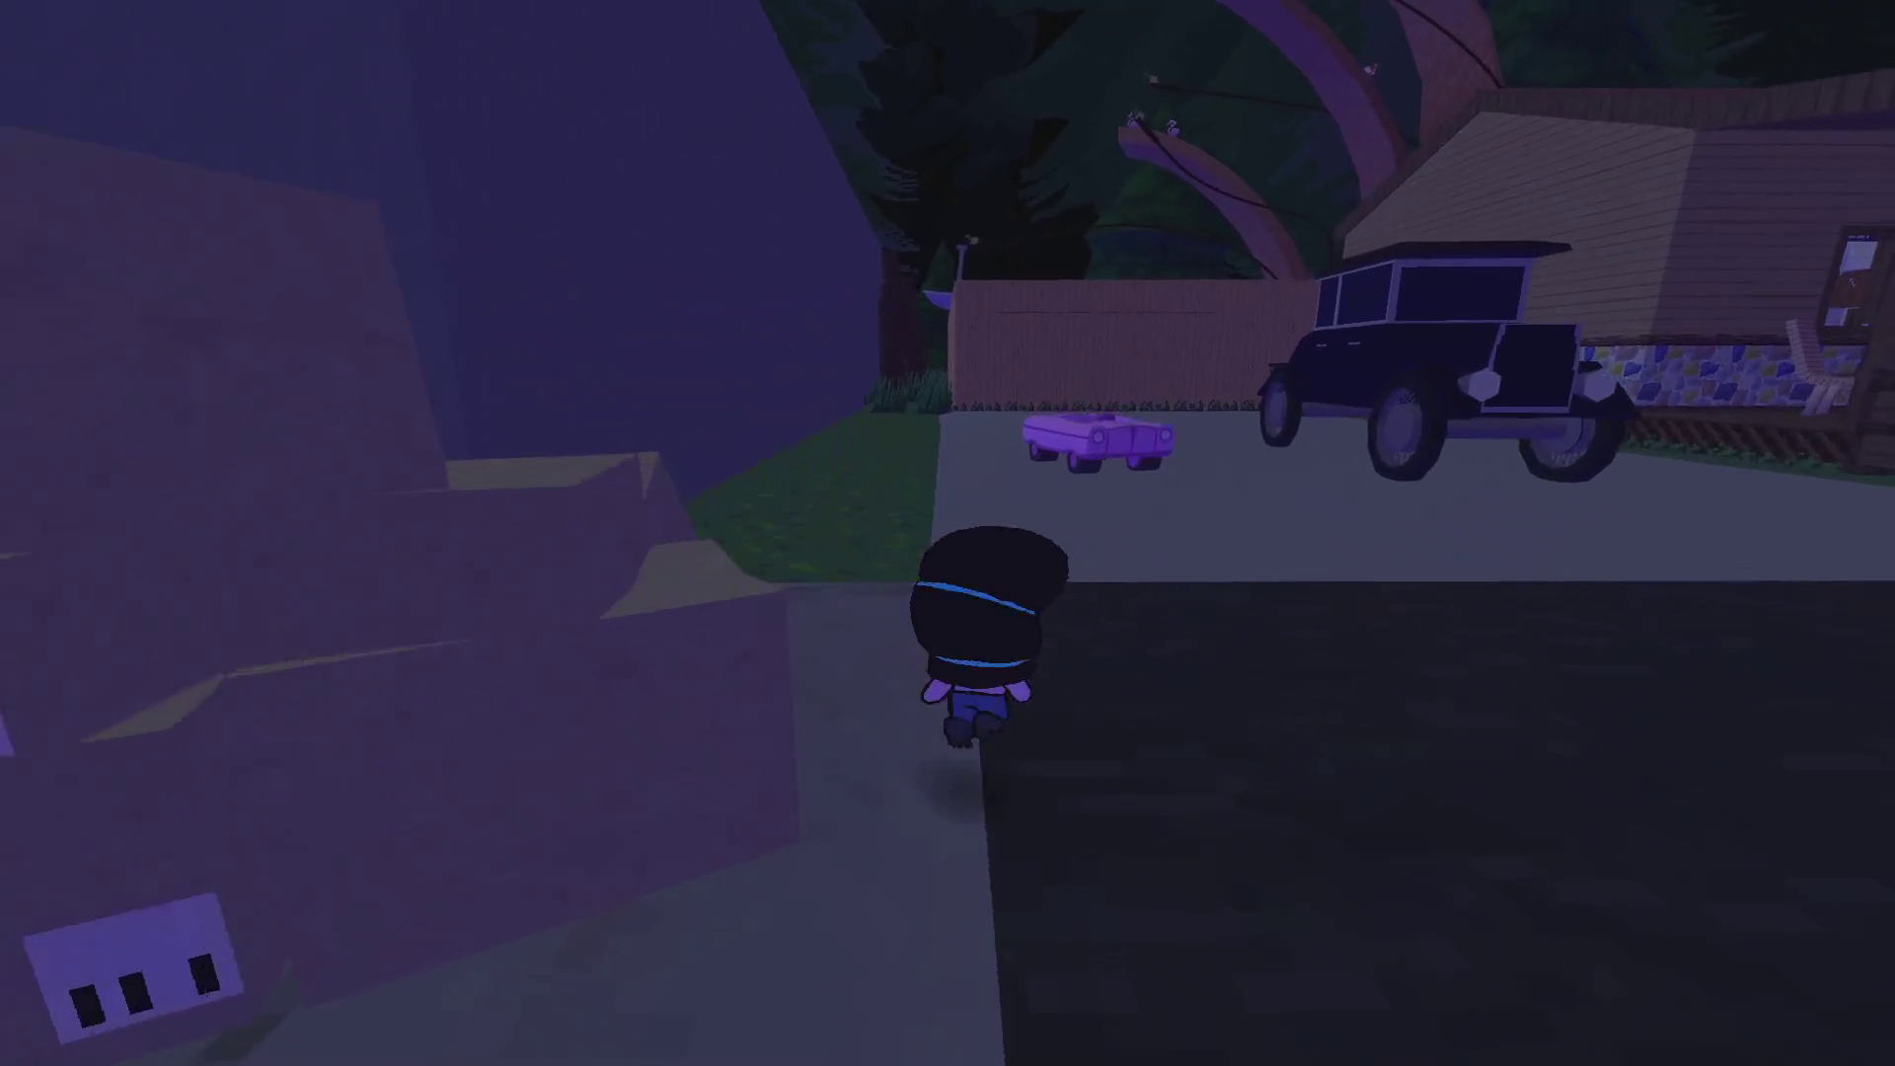
{"action": "key", "text": "e"}
{"action": "key", "text": "Escape"}
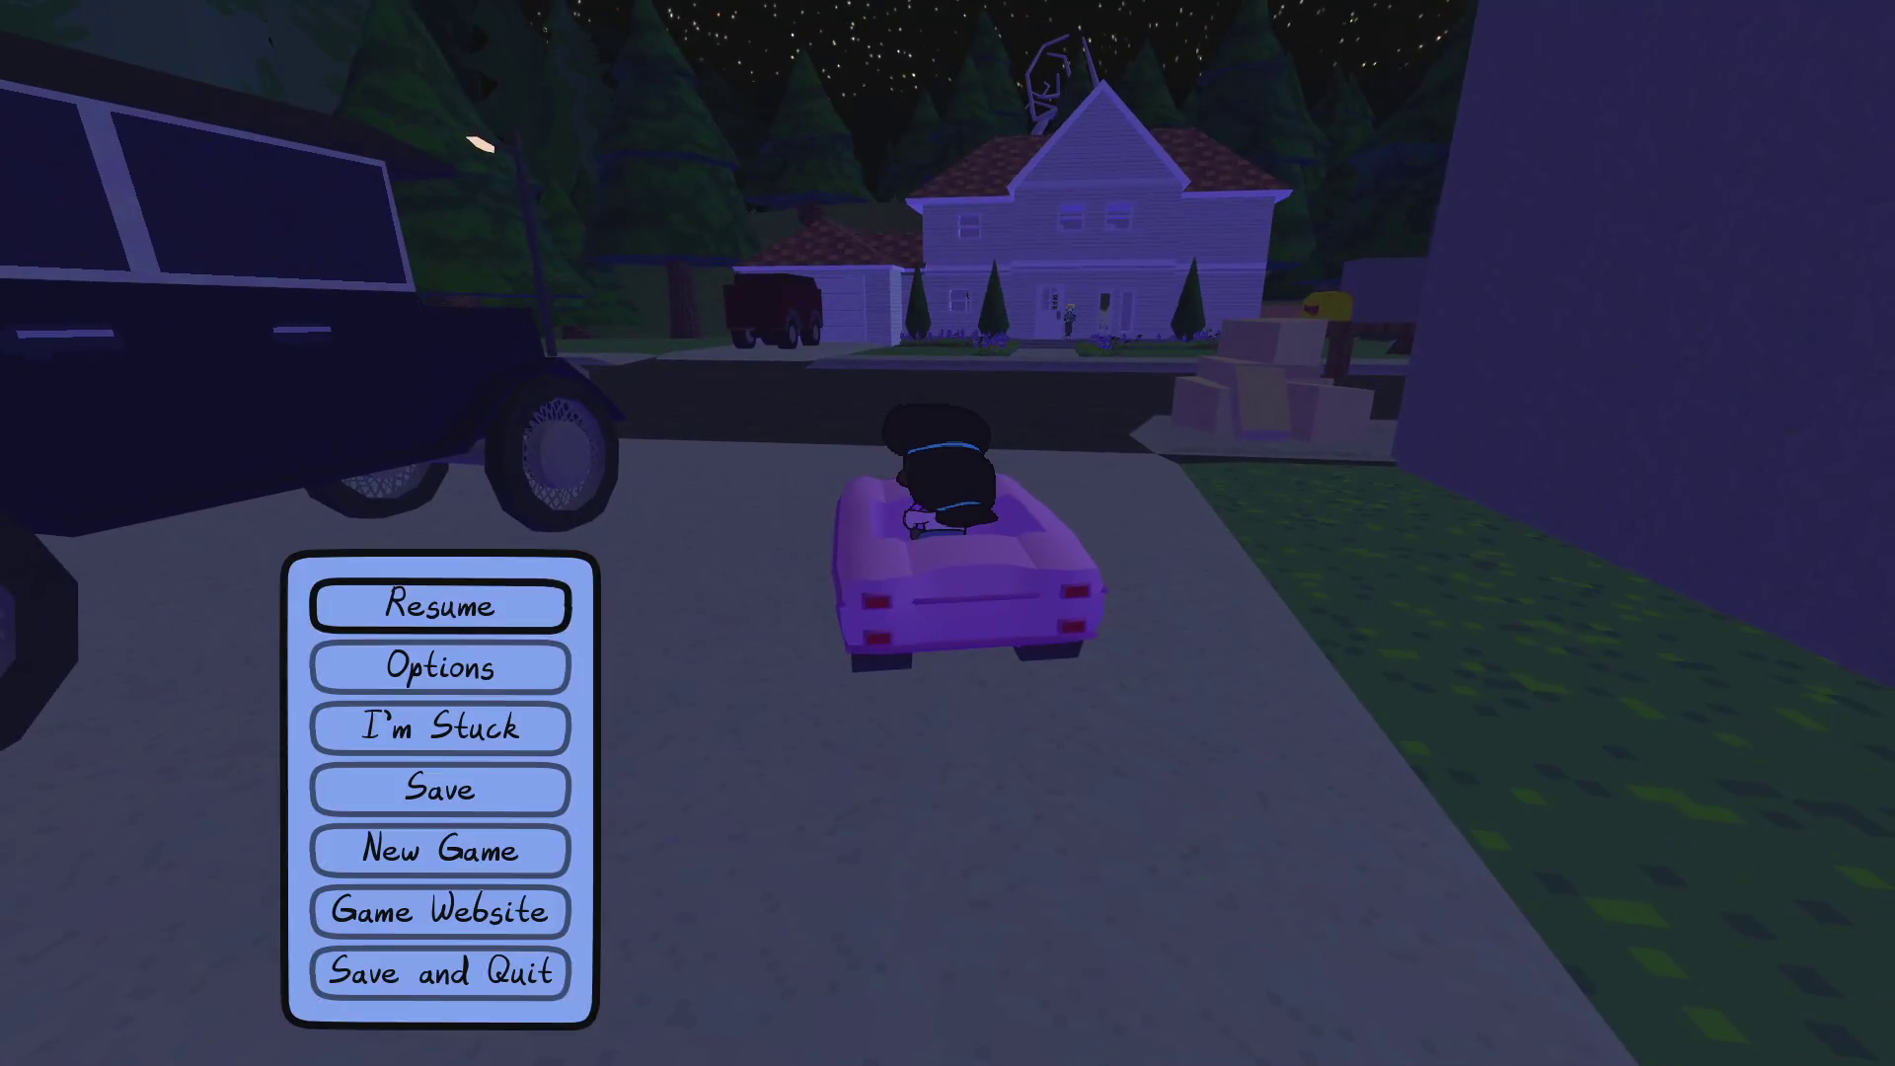
Check the Audio options, then drive the toy car left over the curb onto the park grass
{"action": "key", "text": "Return"}
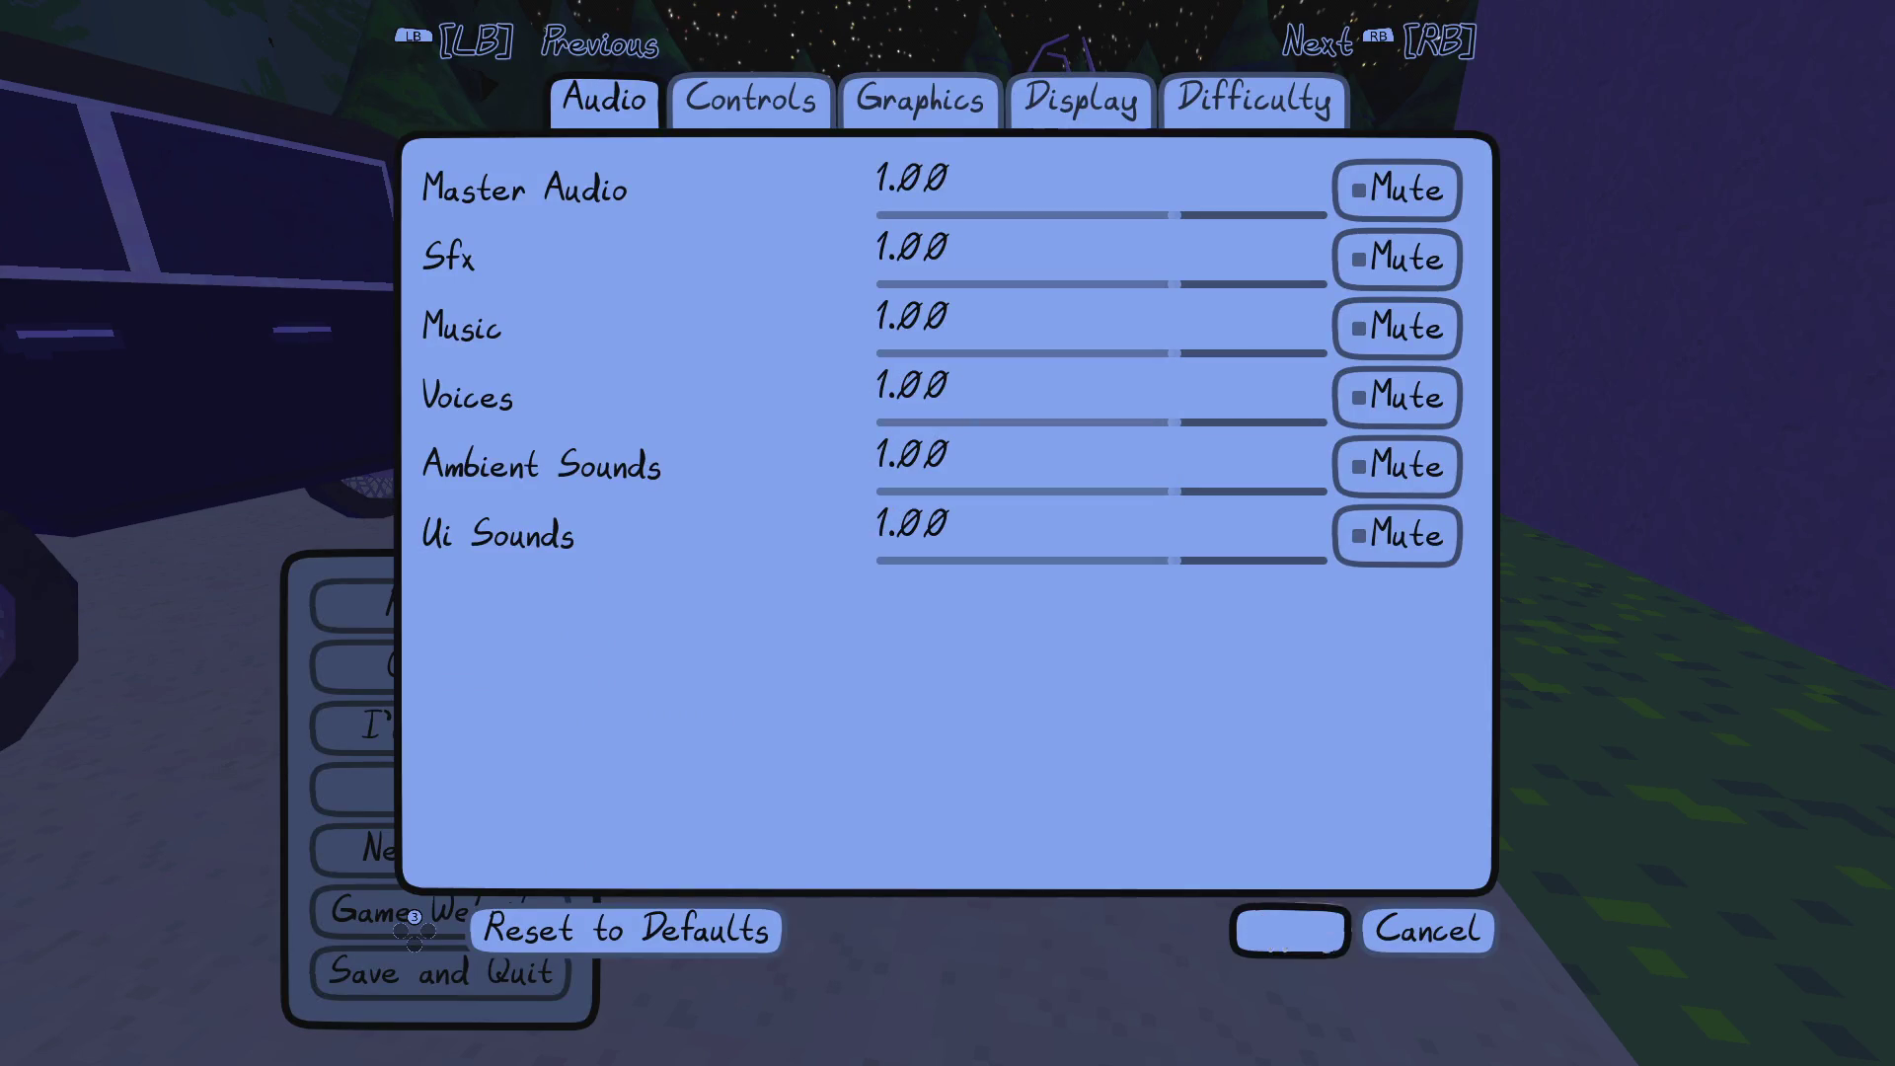
{"action": "key", "text": "Escape"}
{"action": "key", "text": "Escape"}
{"action": "key", "text": "w"}
{"action": "key", "text": "a"}
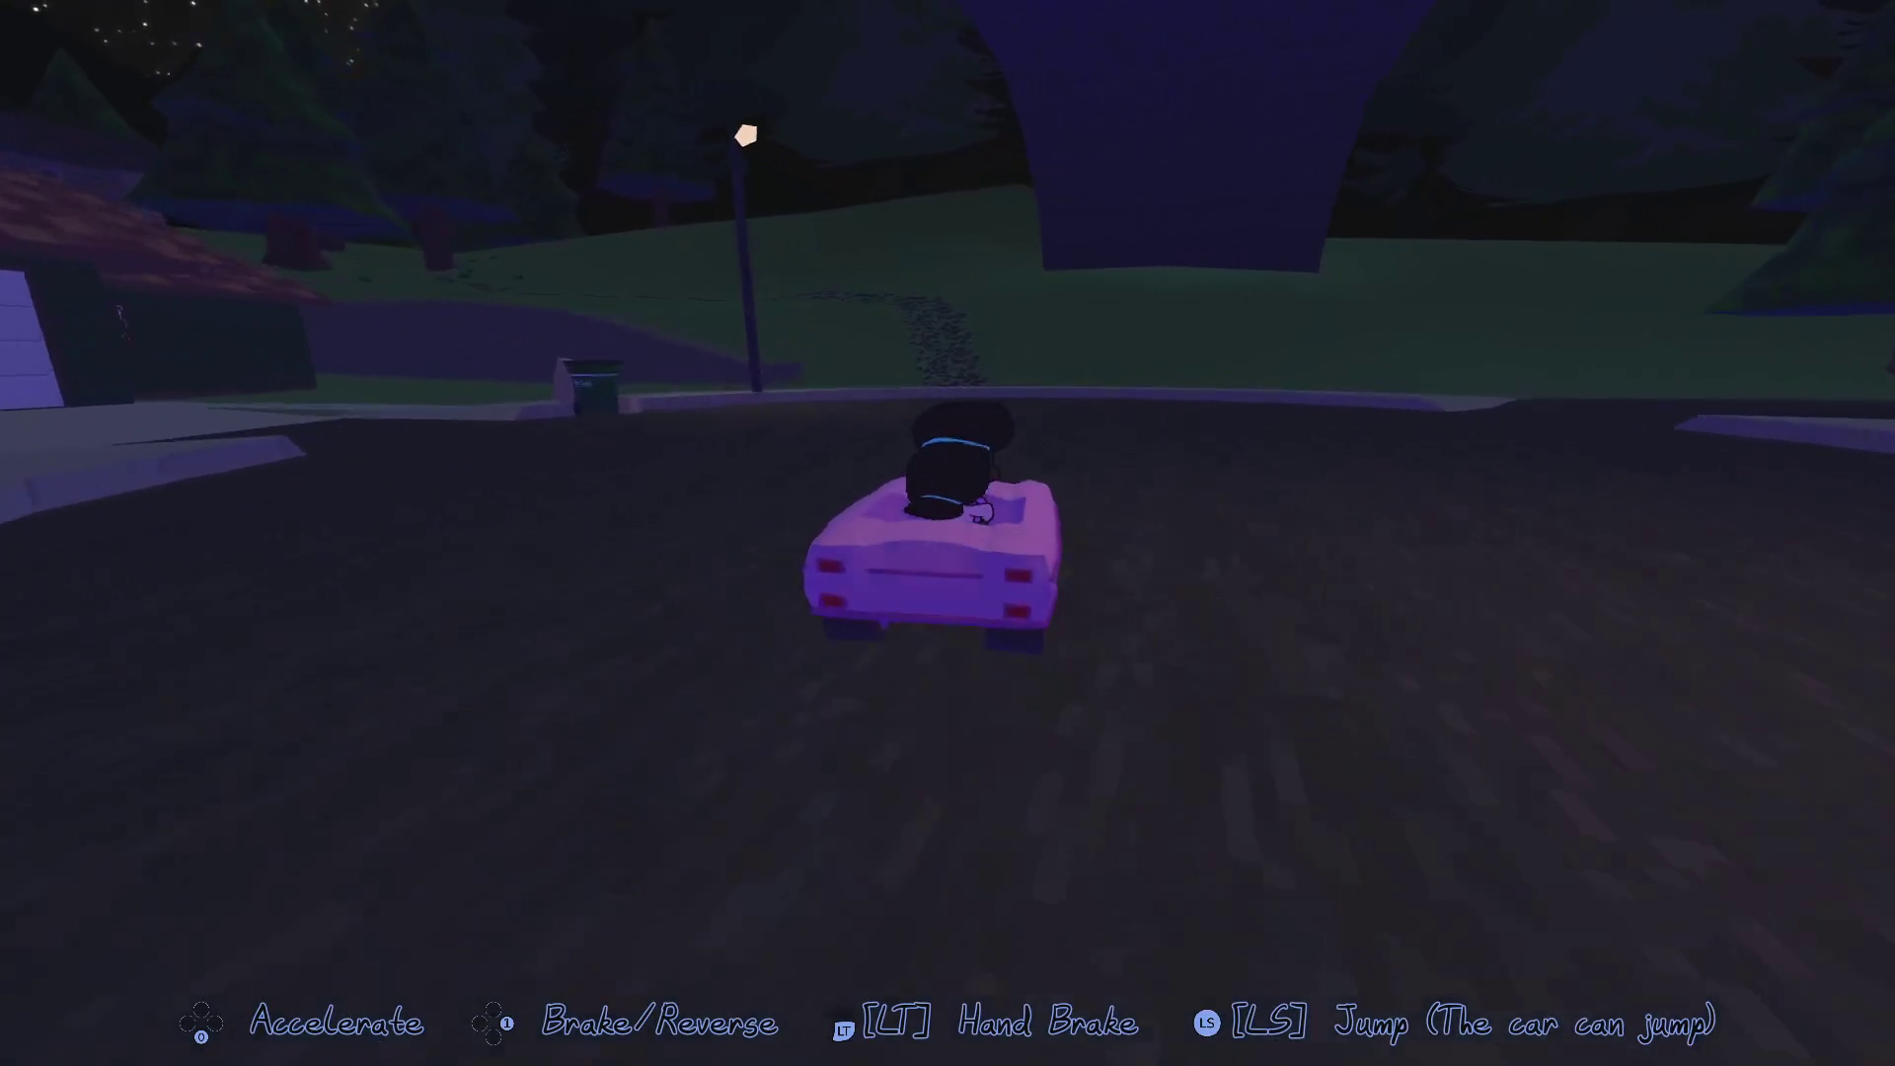
{"action": "key", "text": "w"}
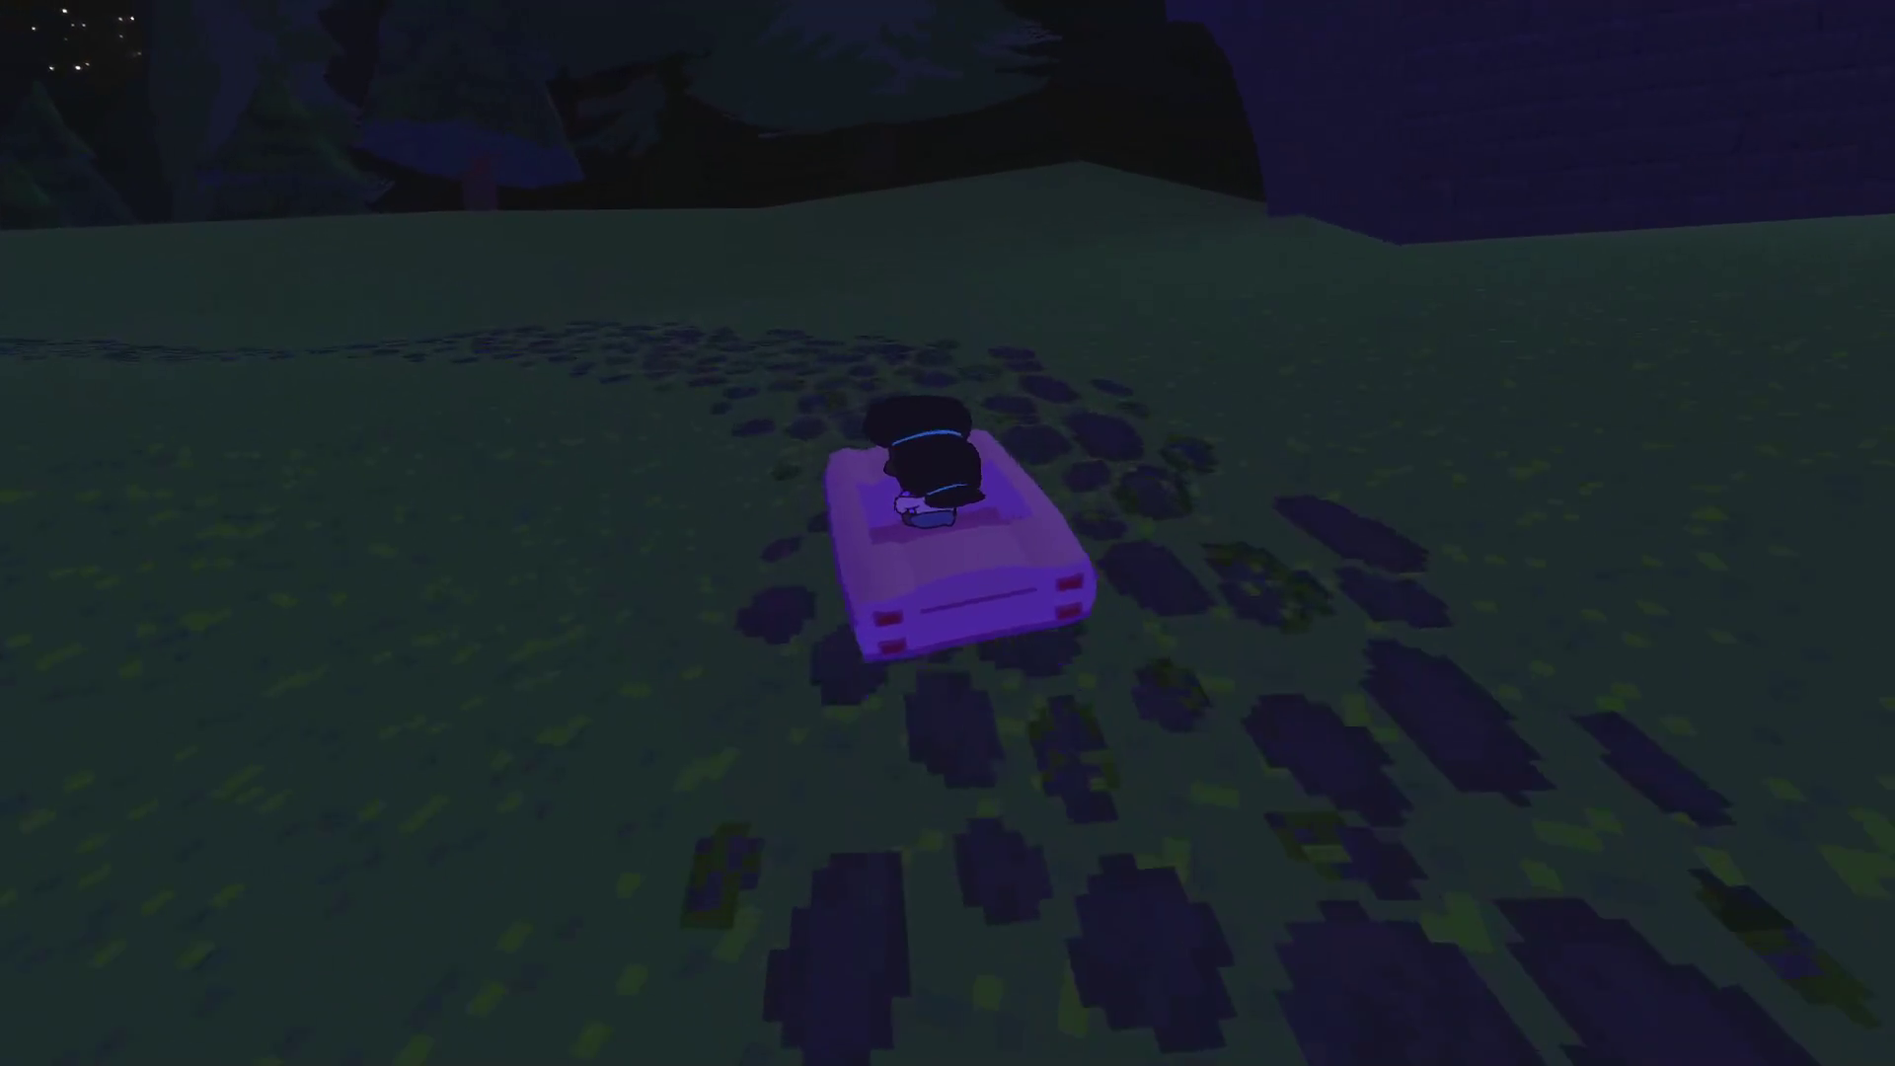
{"action": "key", "text": "a"}
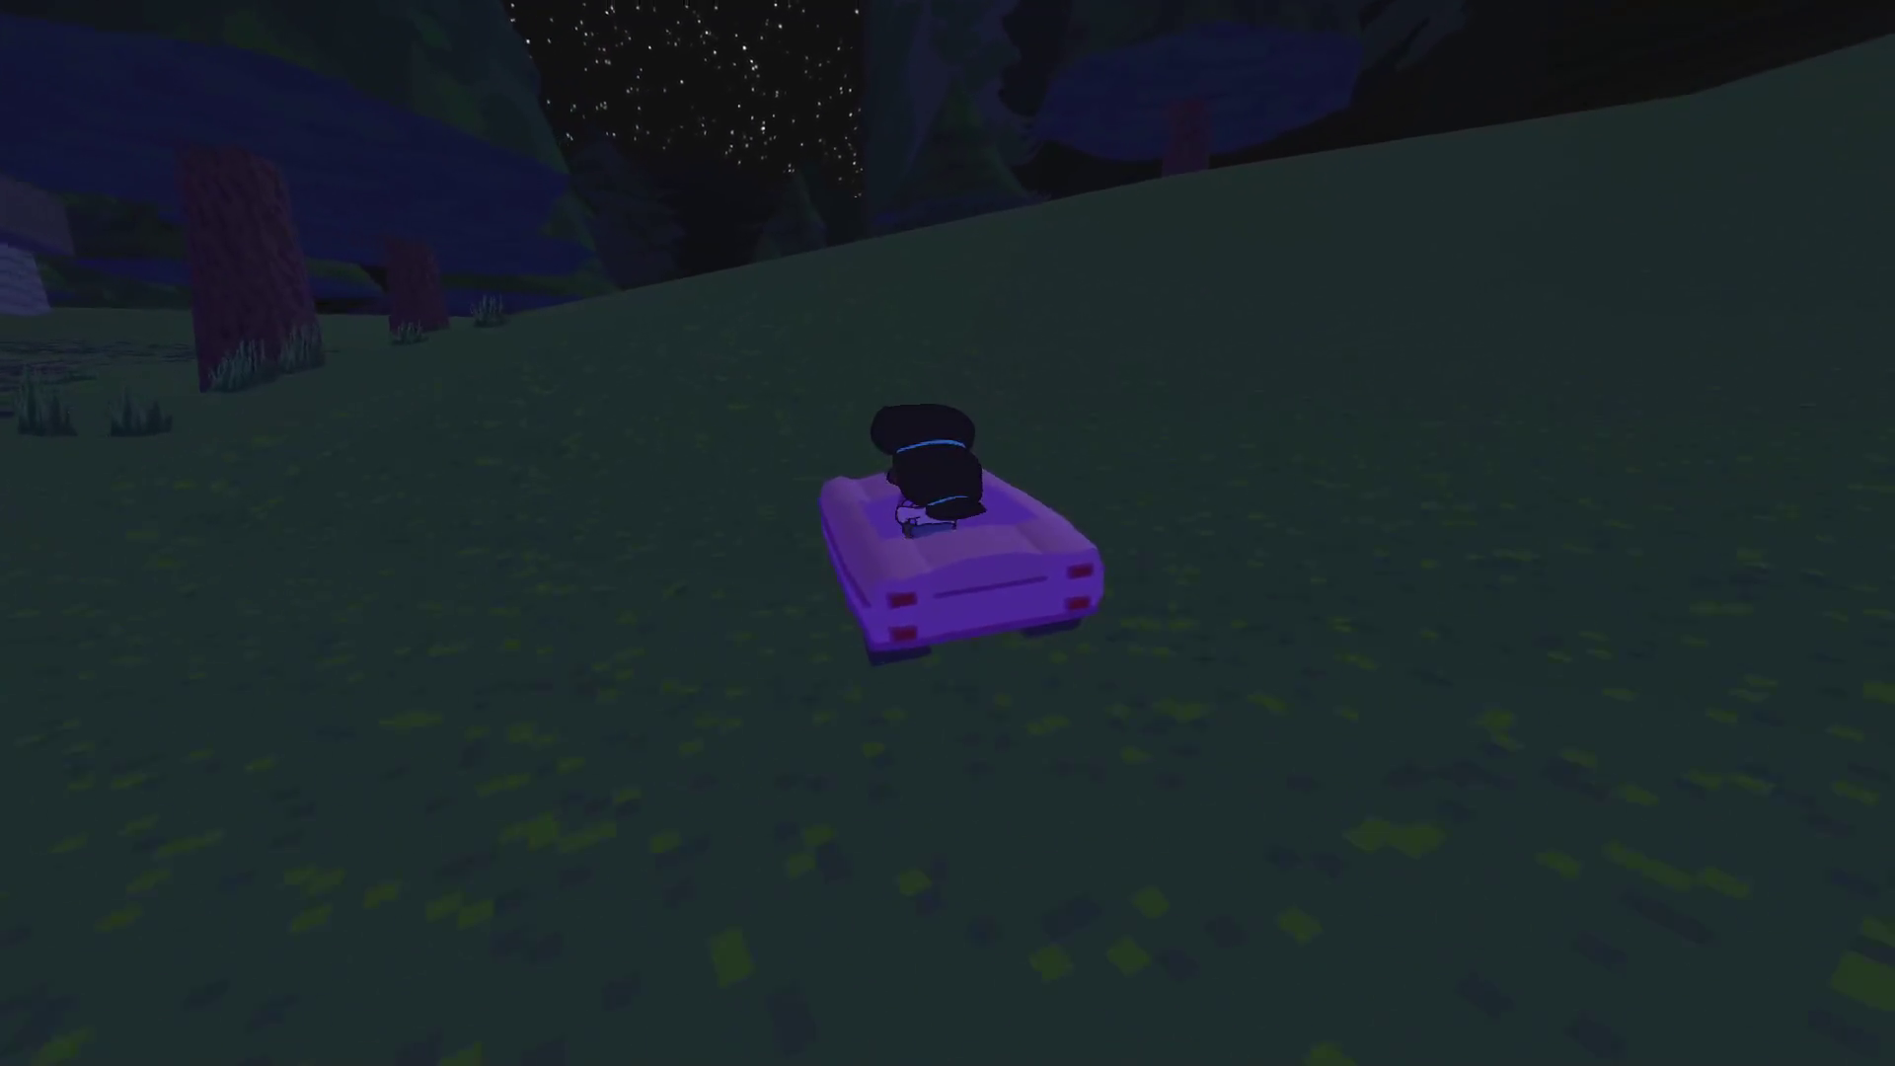
Drive the car across the grass toward the forest onto the bridge, then pause the game
{"action": "key", "text": "w"}
{"action": "key", "text": "a"}
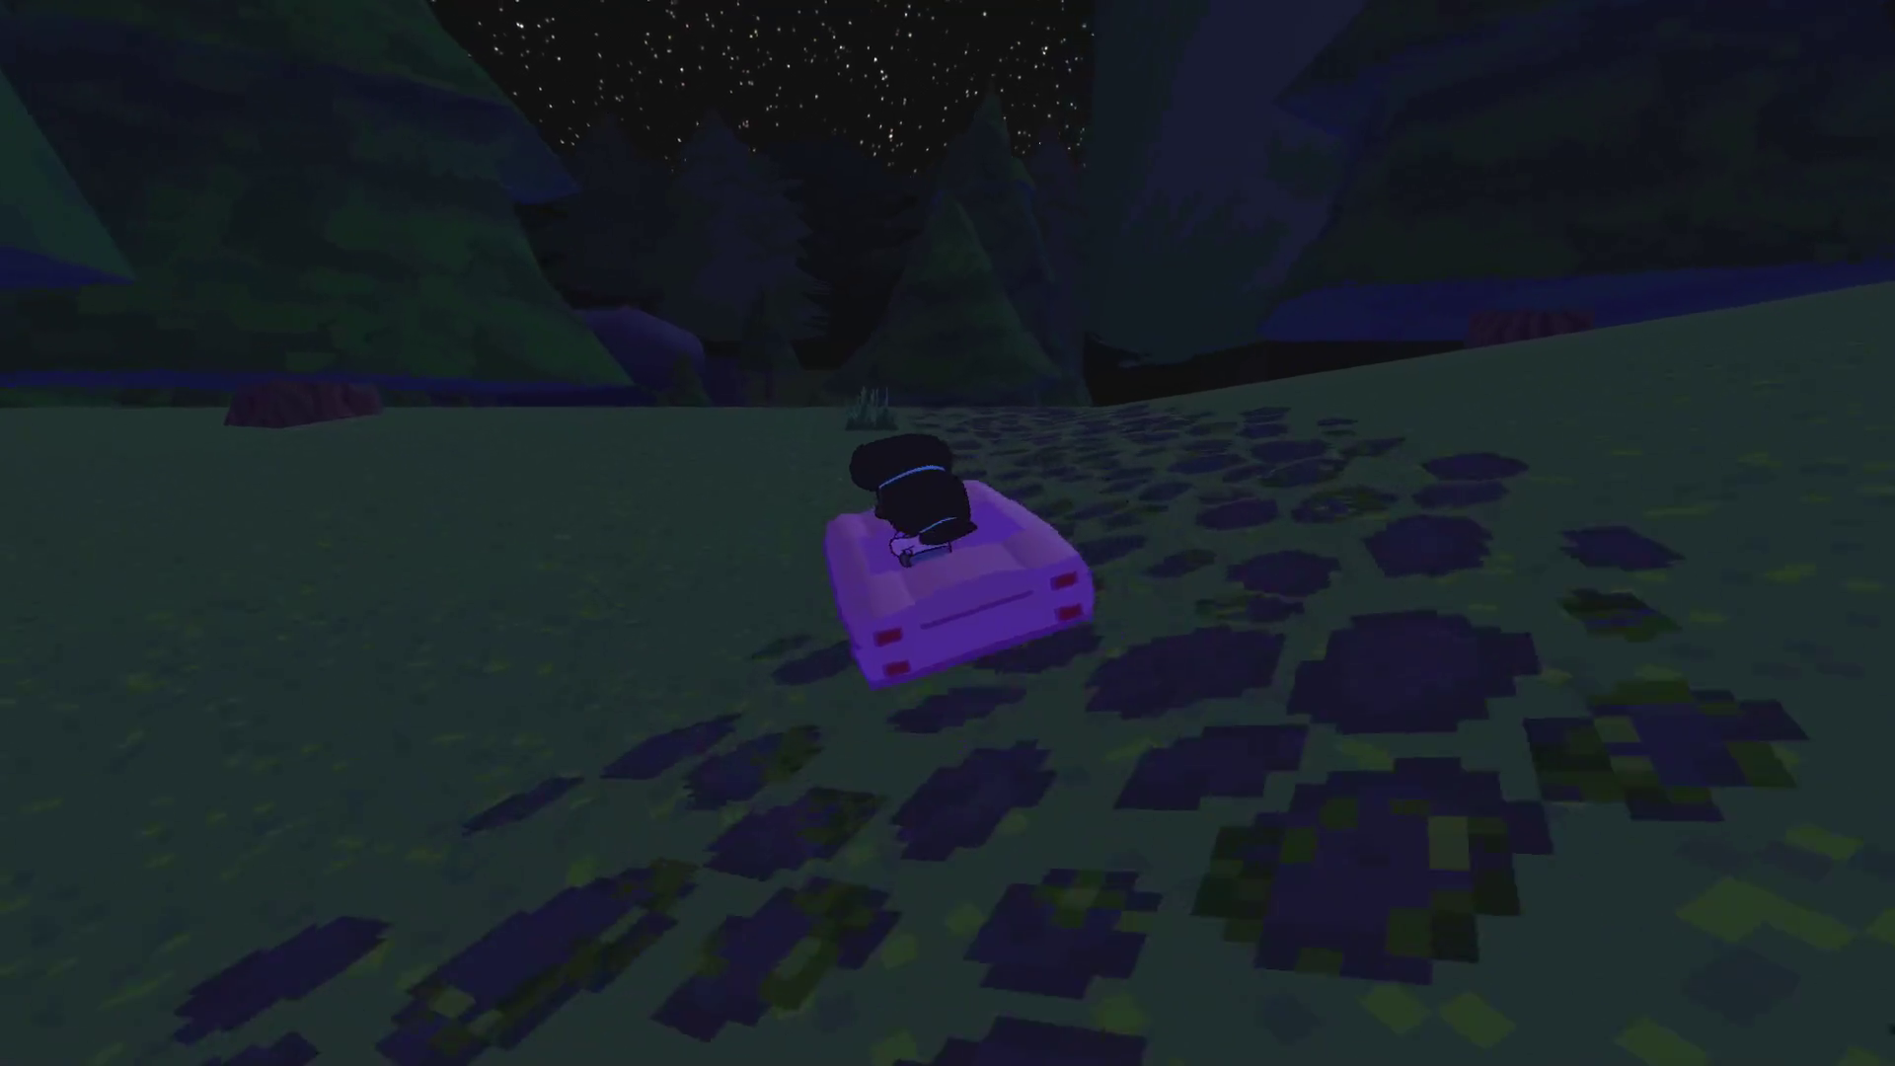
{"action": "key", "text": "w"}
{"action": "key", "text": "a"}
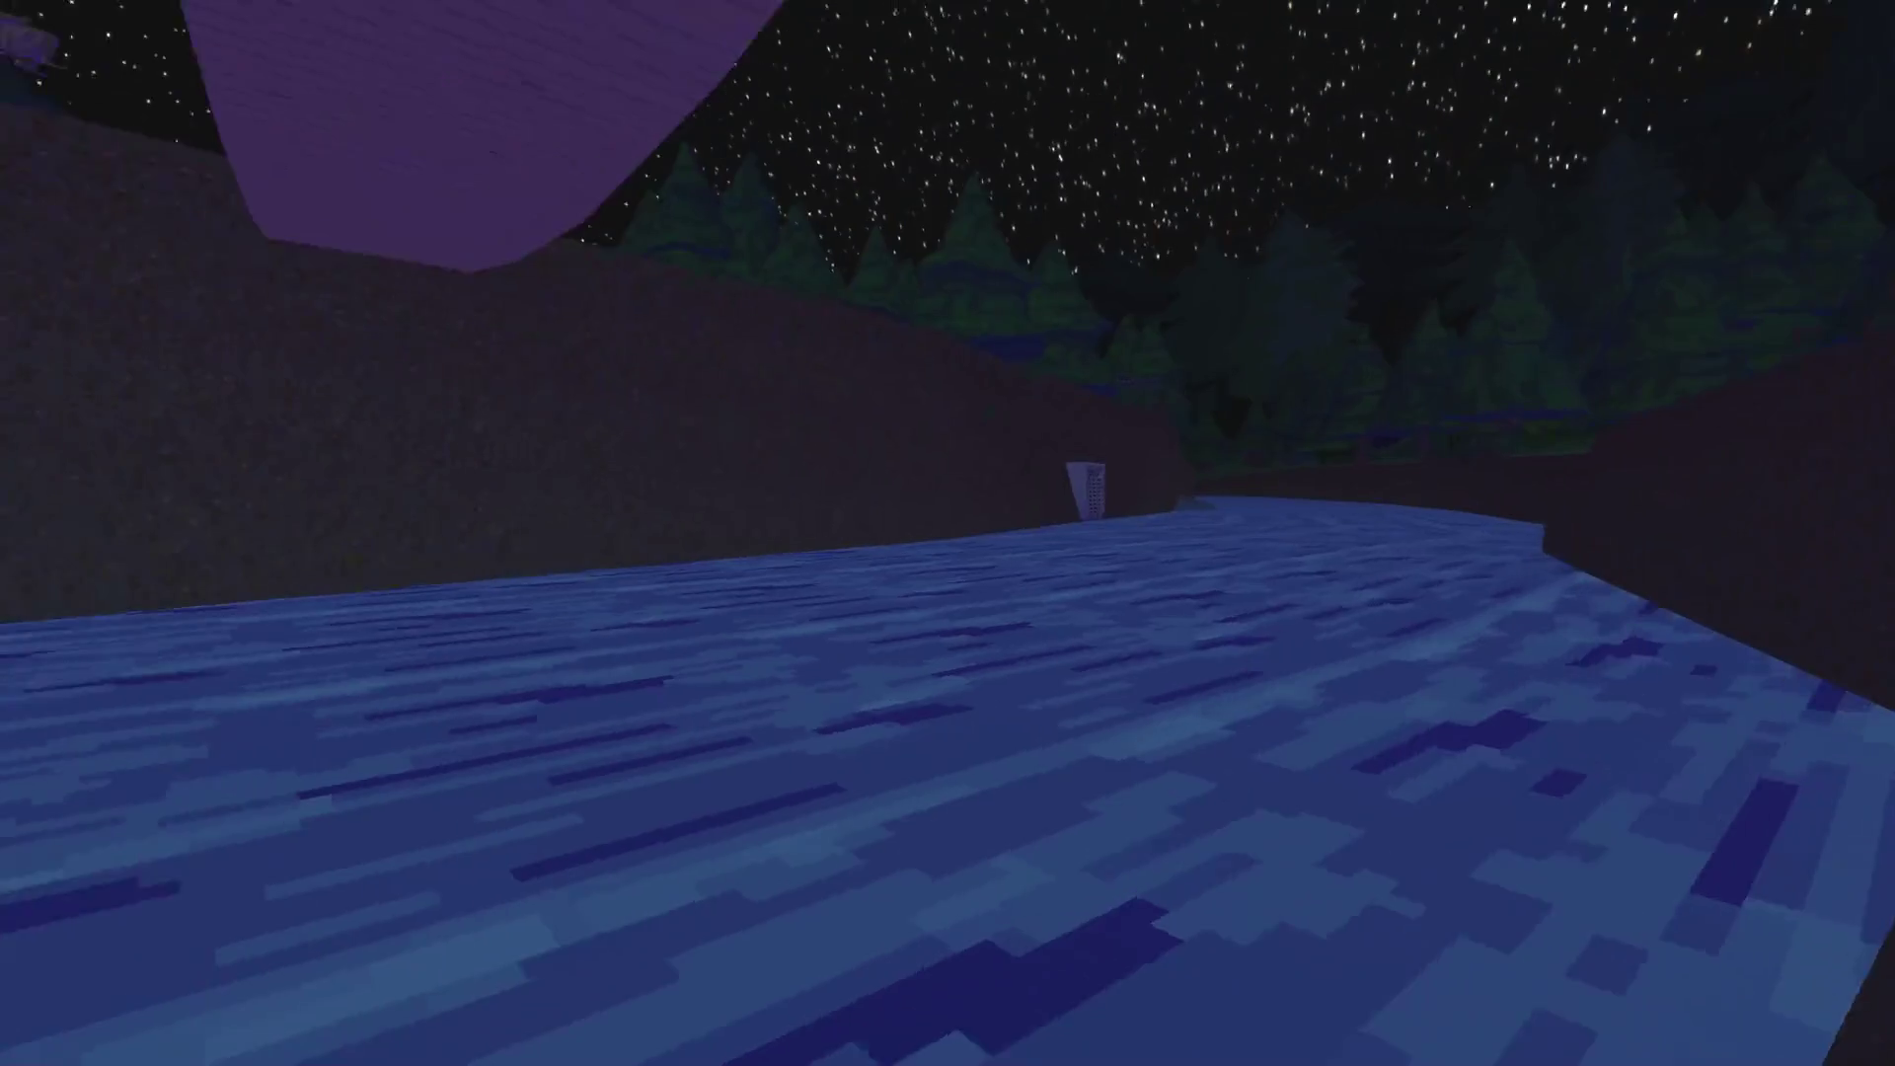
{"action": "key", "text": "Escape"}
{"action": "key", "text": "Down"}
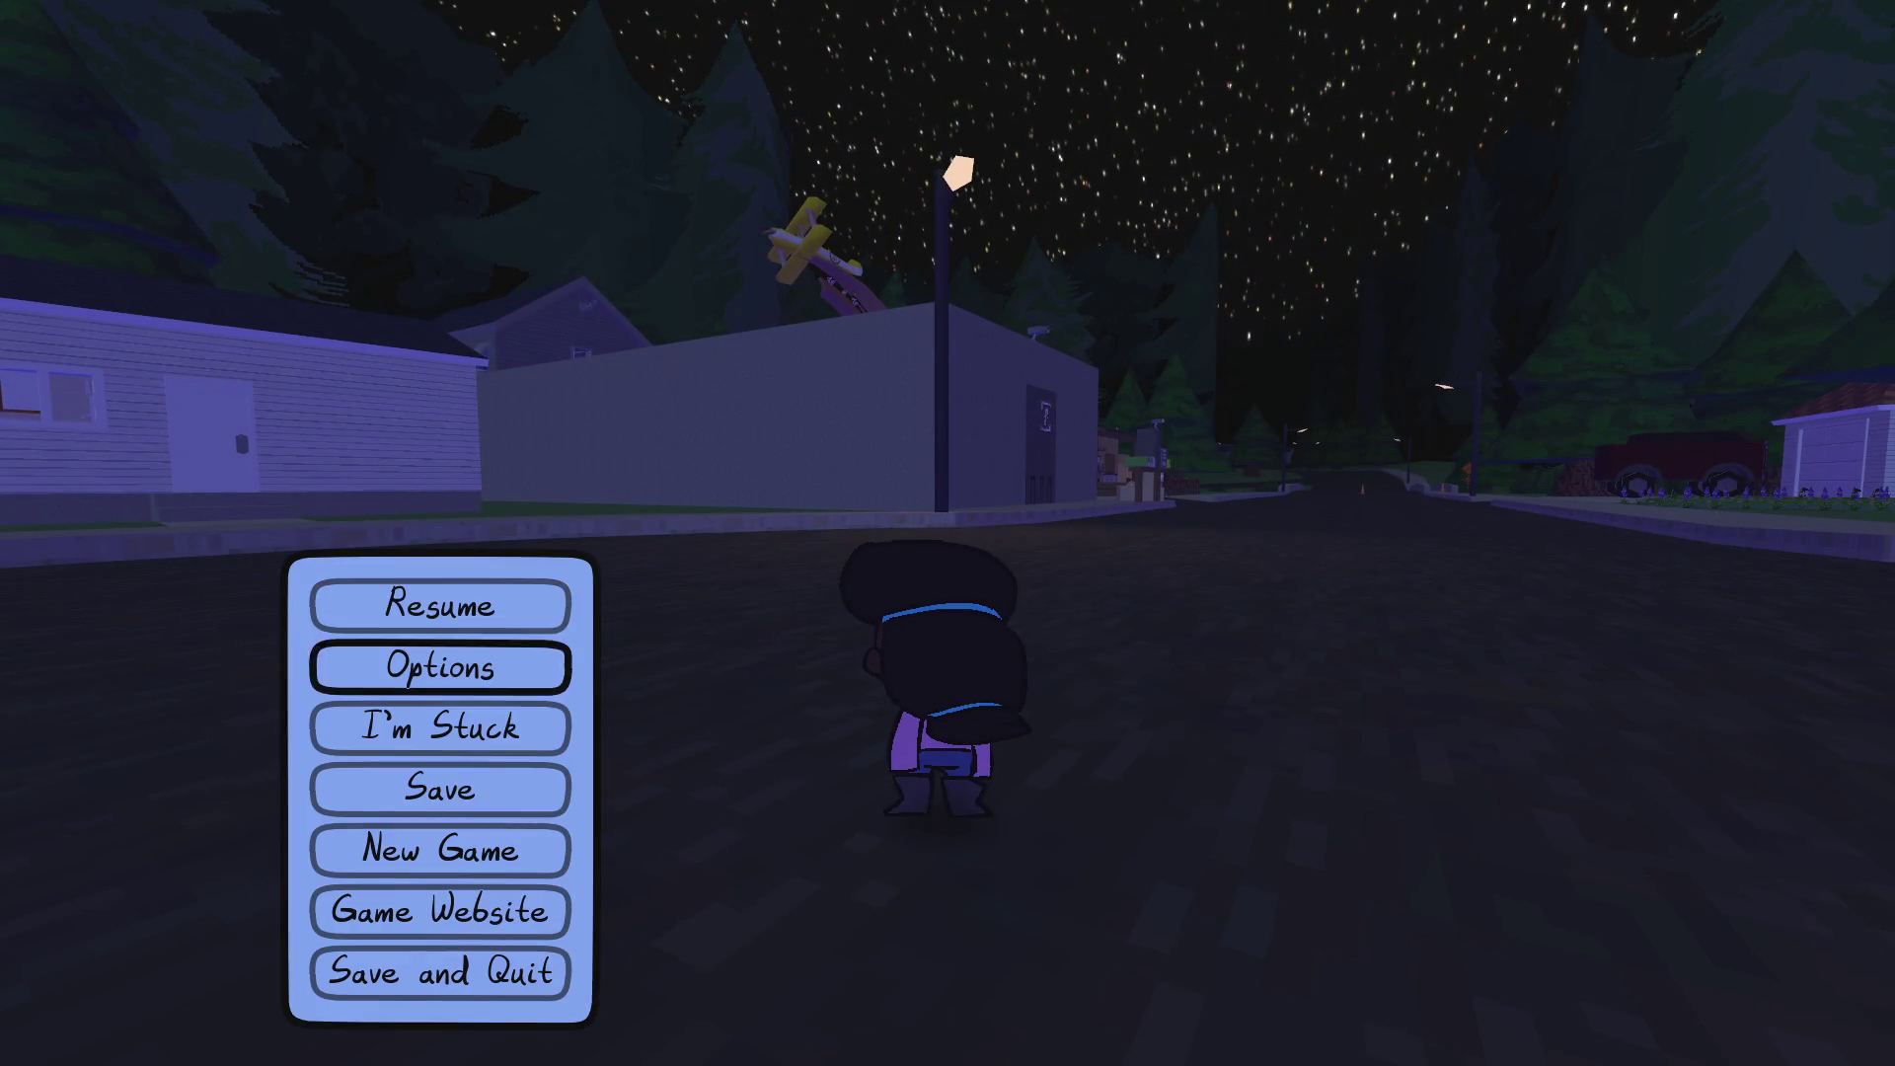
Choose Save and Quit in the pause menu to return to the Godot editor
{"action": "key", "text": "Down"}
{"action": "key", "text": "Down"}
{"action": "key", "text": "Return"}
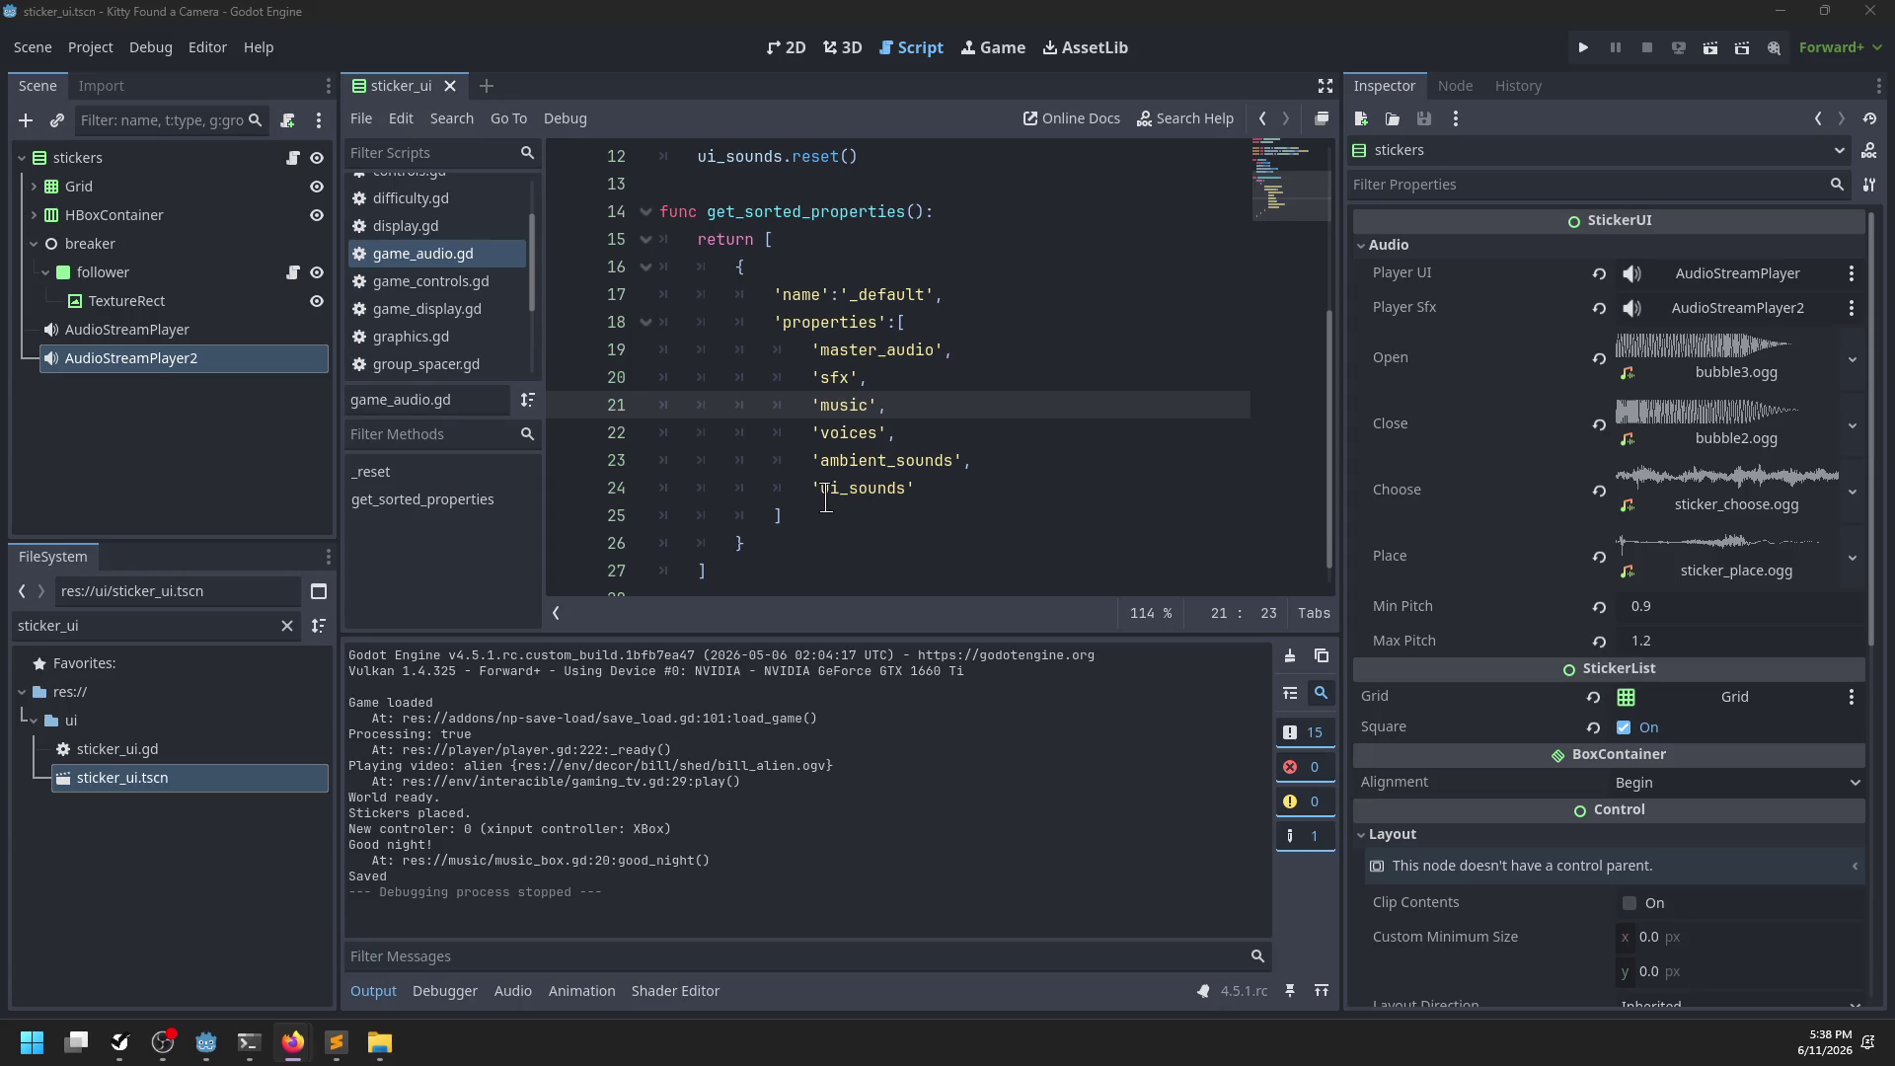
{"action": "left_click", "coordinate": [1013, 348]}
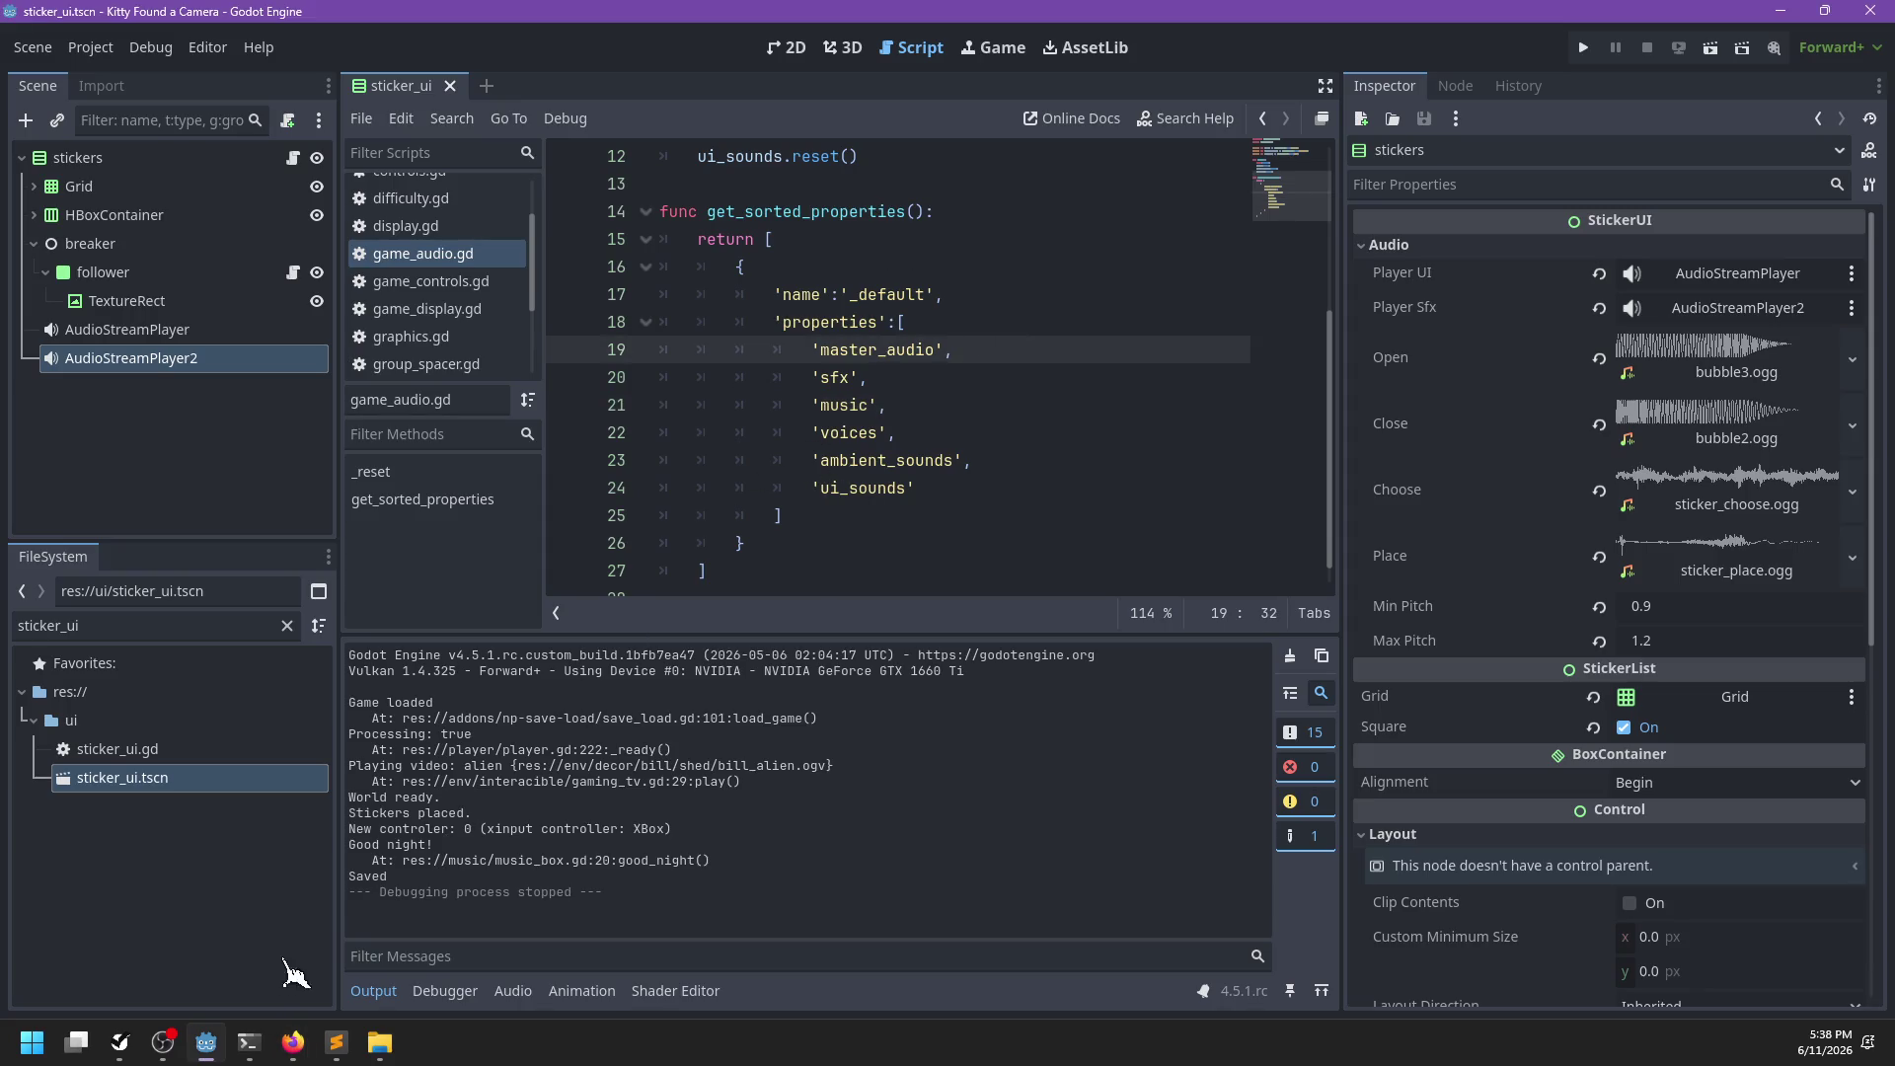
Mark the 'ui sounds' and 'ambient audio' subtasks of New audio channels done in NP-ToDo
{"action": "left_click", "coordinate": [120, 1042]}
{"action": "right_click", "coordinate": [411, 454]}
{"action": "left_click", "coordinate": [424, 460]}
{"action": "right_click", "coordinate": [411, 431]}
{"action": "left_click", "coordinate": [424, 436]}
{"action": "left_click", "coordinate": [440, 408]}
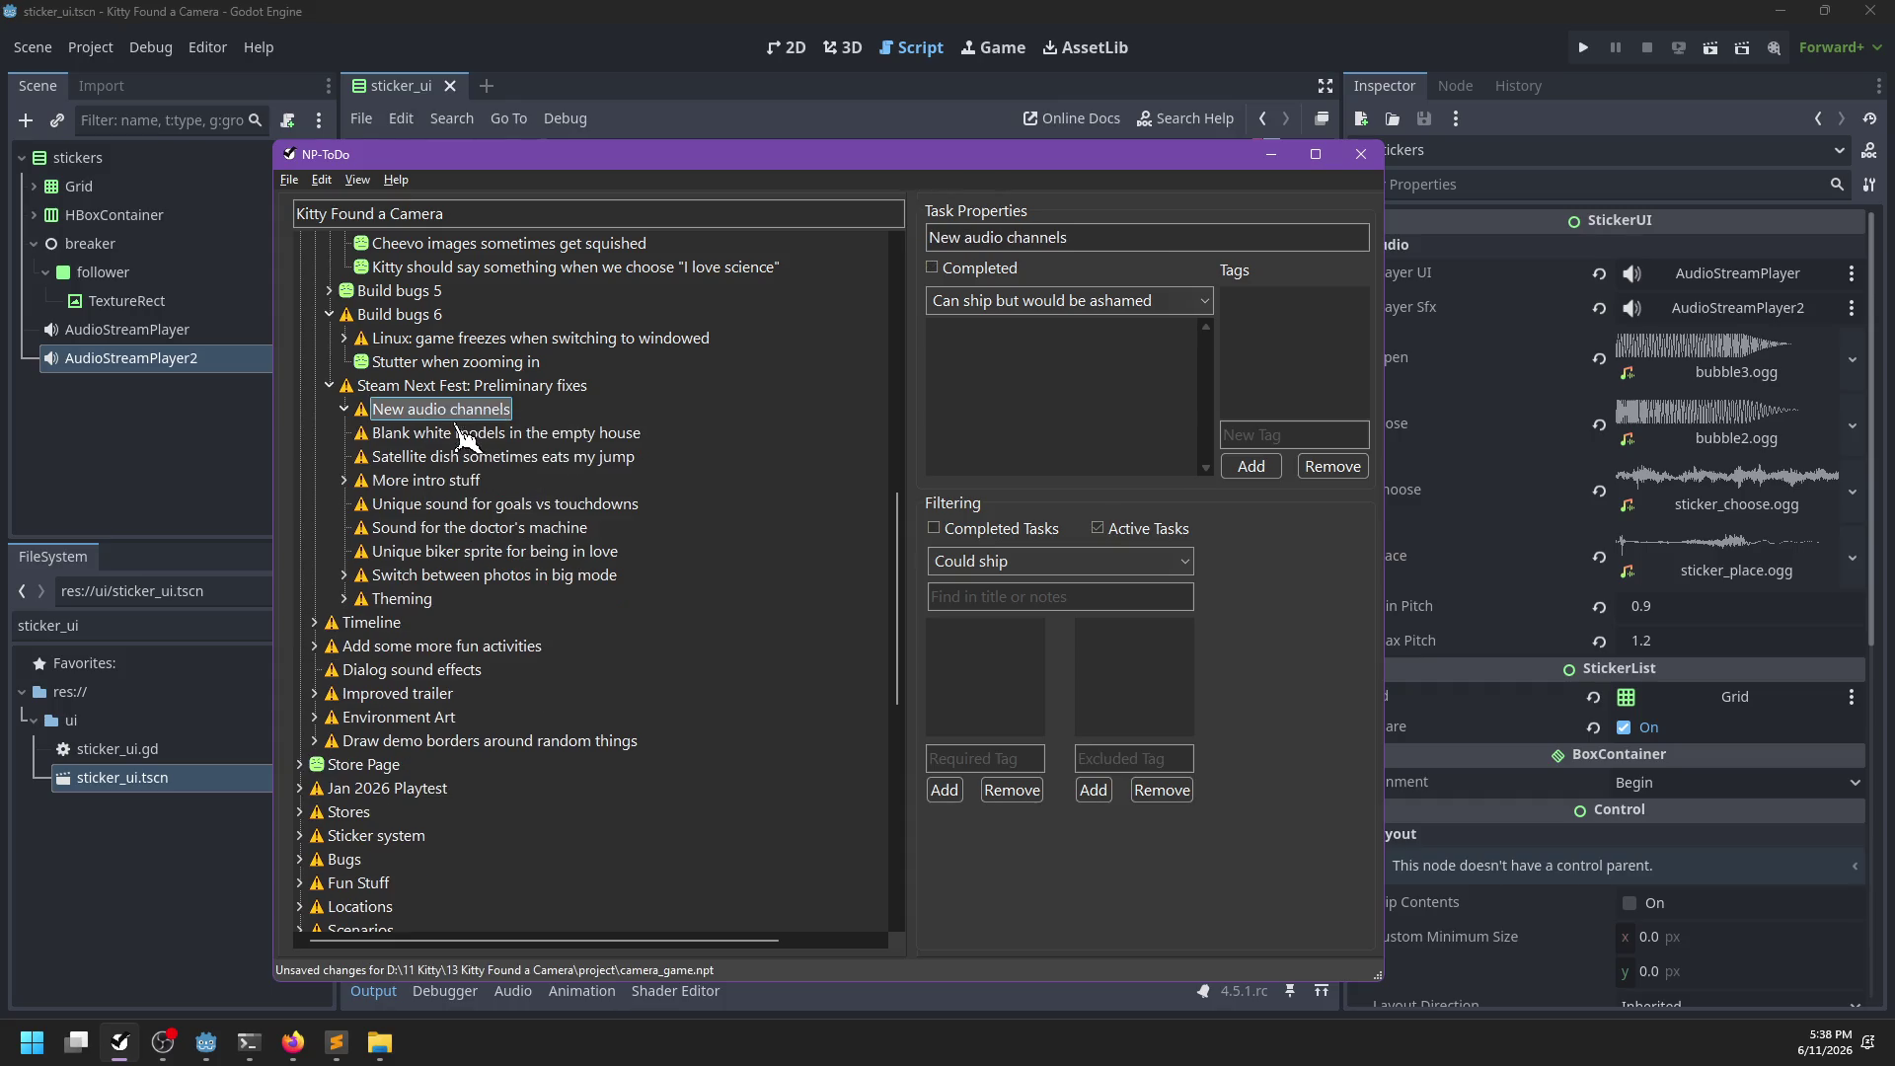
Delete the New audio channels task and run git status and git add in the project folder
{"action": "key", "text": "Delete"}
{"action": "left_click", "coordinate": [249, 1042]}
{"action": "type", "text": "git status"}
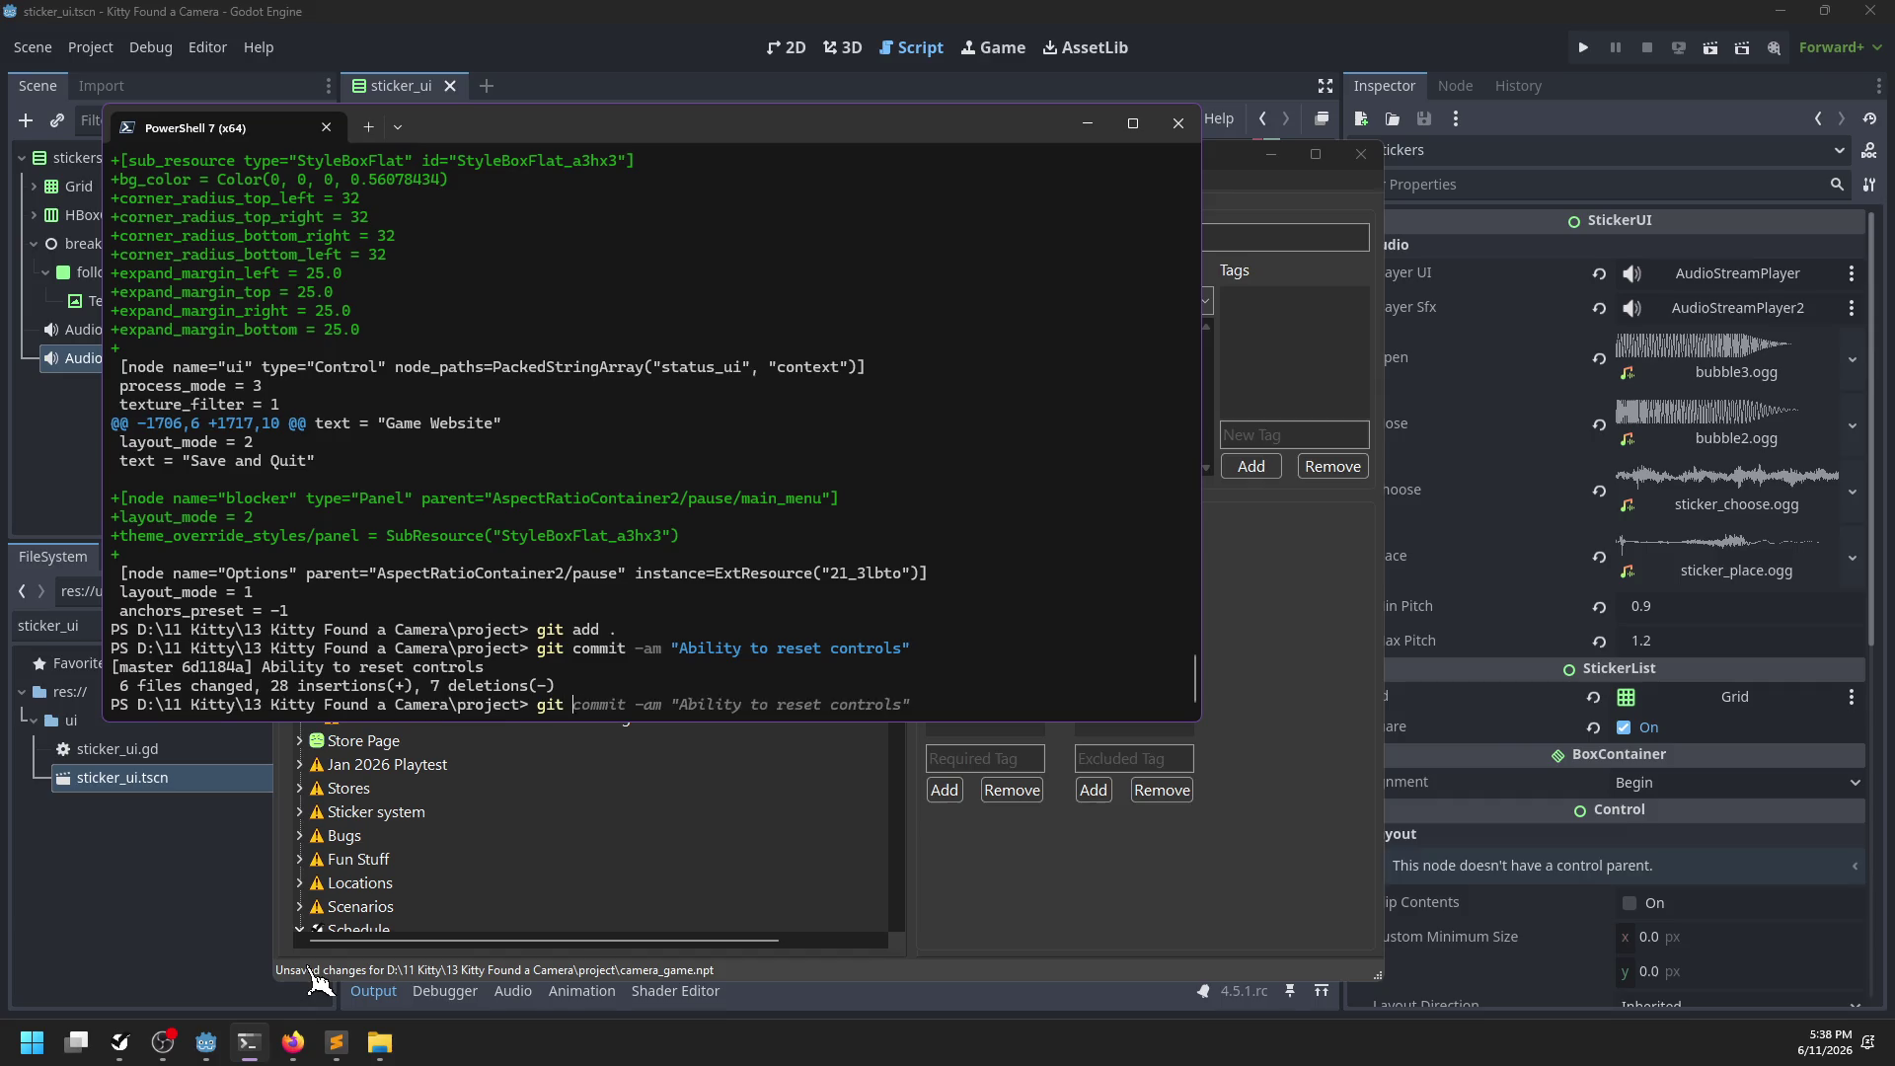
{"action": "key", "text": "Return"}
{"action": "type", "text": "git a."}
{"action": "key", "text": "Return"}
{"action": "scroll", "coordinate": [616, 541], "scroll_direction": "up", "scroll_amount": 10}
{"action": "scroll", "coordinate": [624, 543], "scroll_direction": "up", "scroll_amount": 10}
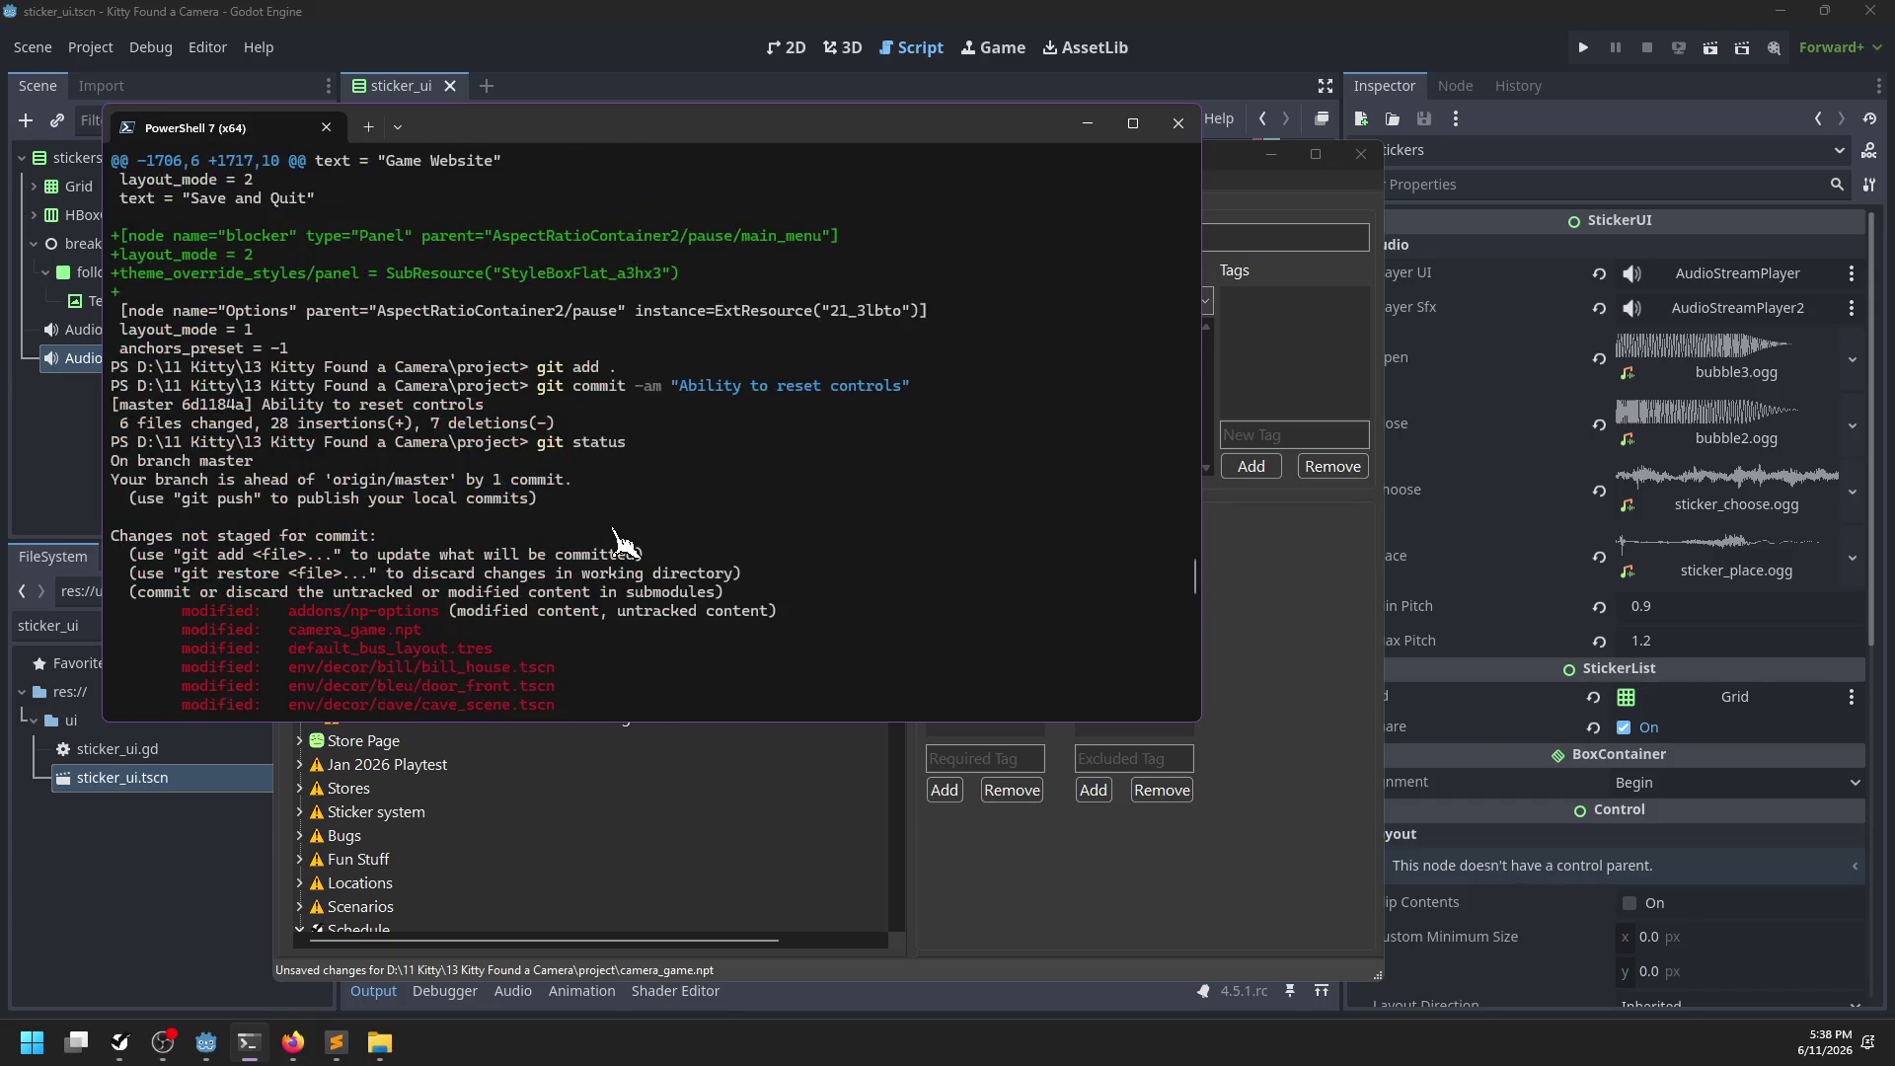
{"action": "scroll", "coordinate": [621, 541], "scroll_direction": "down", "scroll_amount": 15}
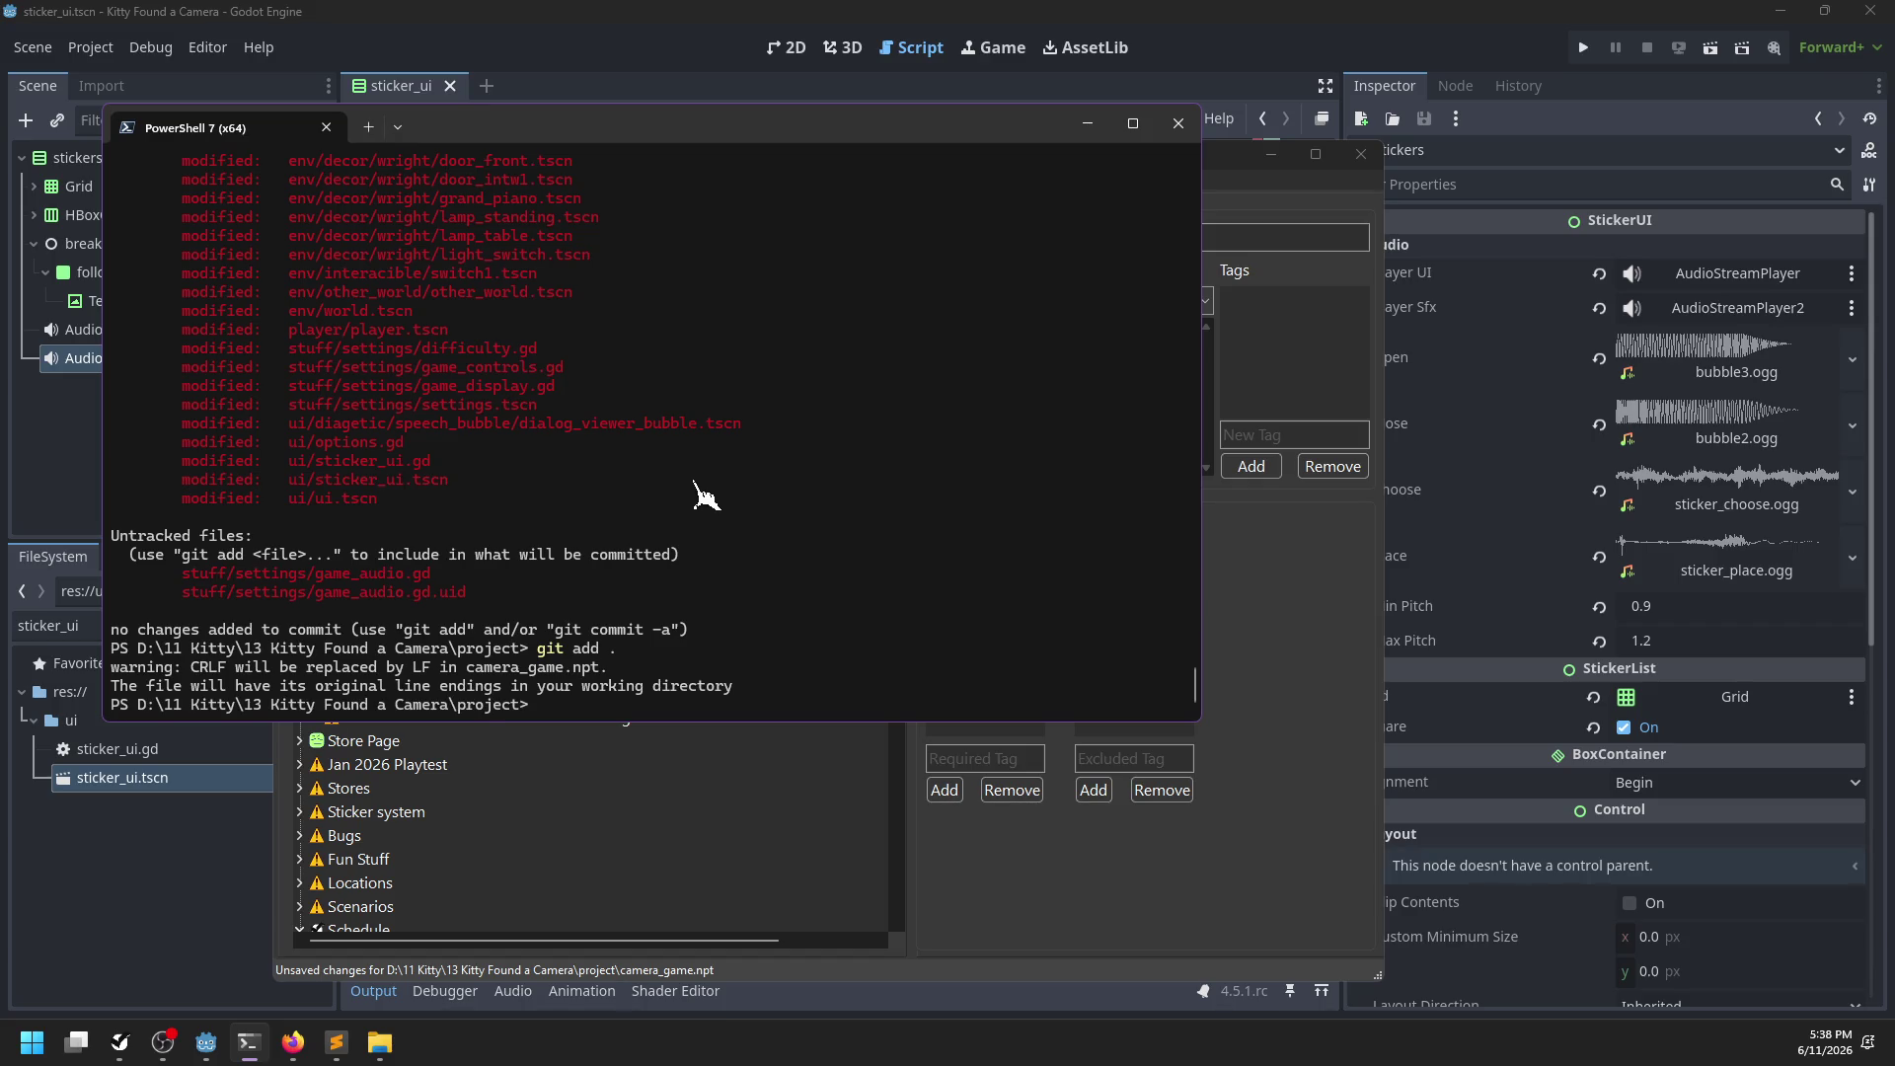
In addons/np-options, stage, commit as 'Ability to reset and group settings', and push
{"action": "type", "text": "cd "}
{"action": "type", "text": "addons/np-options"}
{"action": "key", "text": "Return"}
{"action": "type", "text": "git status"}
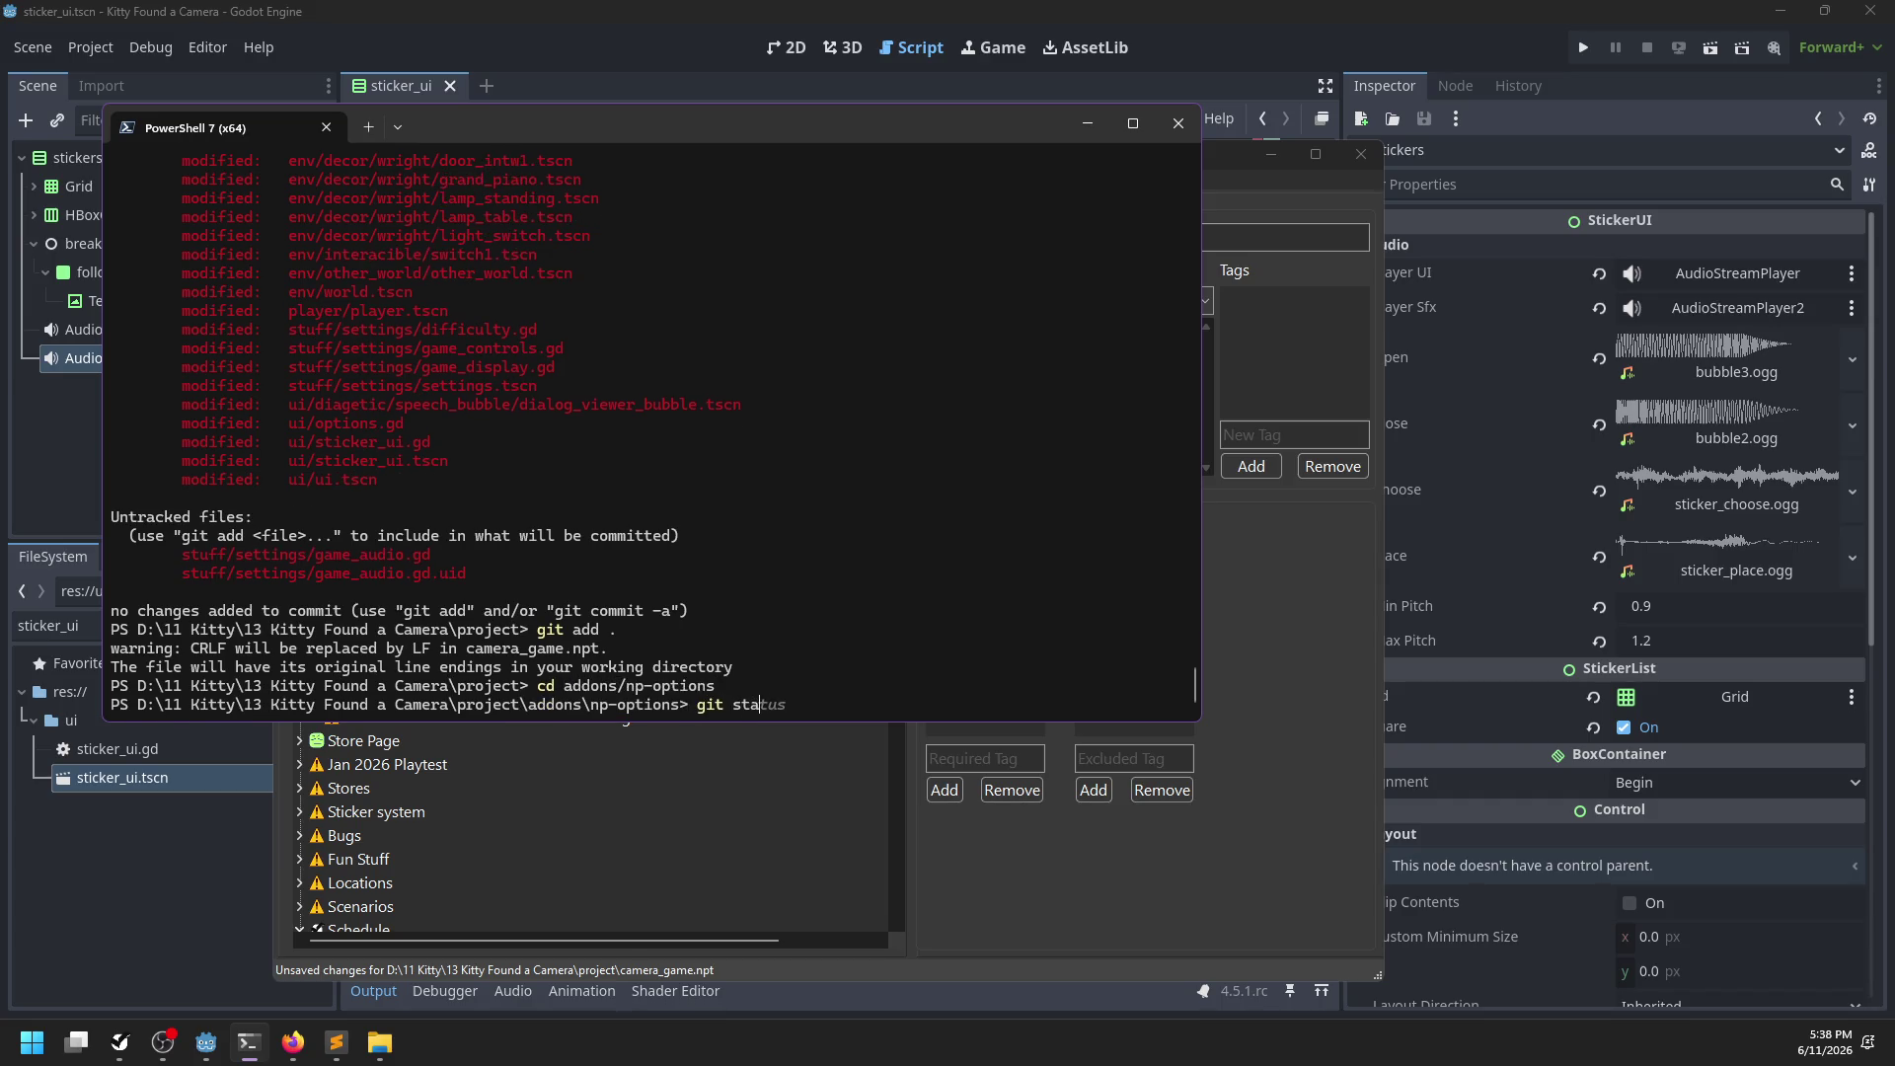
{"action": "key", "text": "Return"}
{"action": "type", "text": "git add ."}
{"action": "key", "text": "Return"}
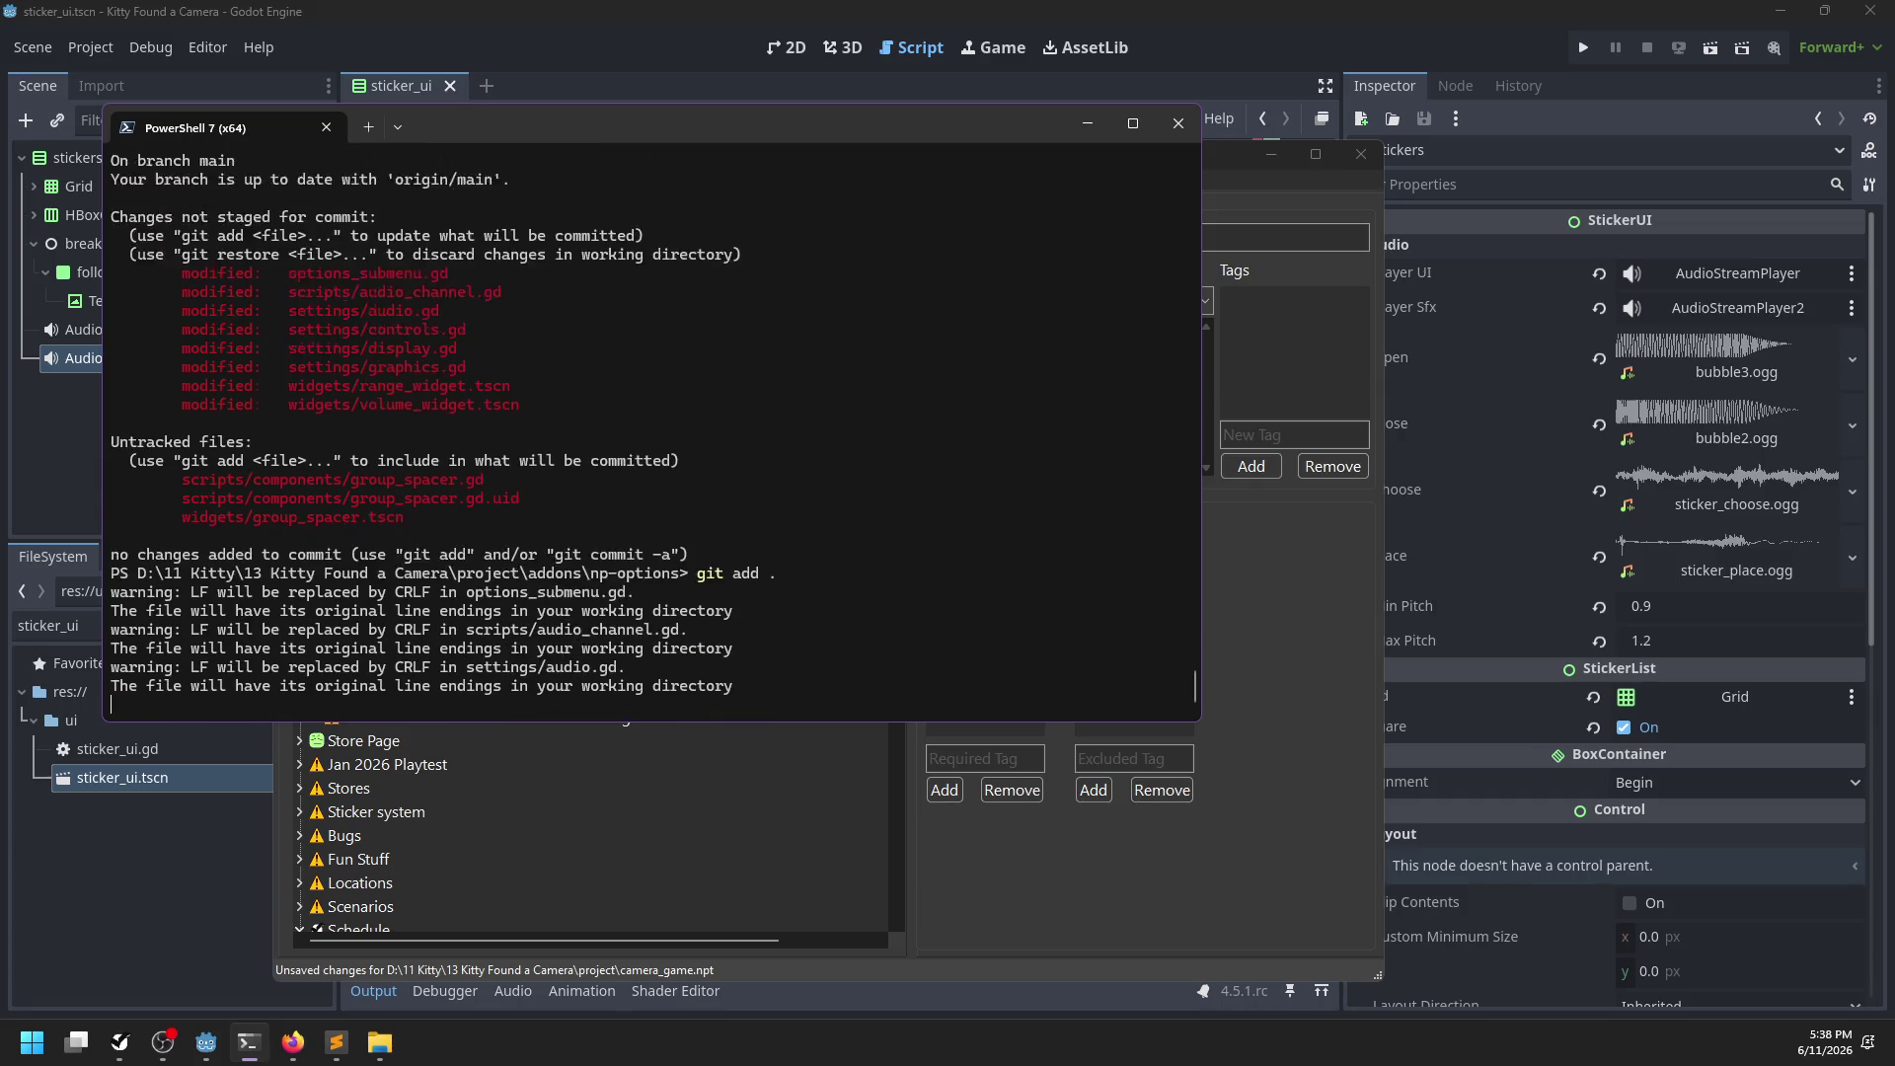
{"action": "type", "text": "git commit"}
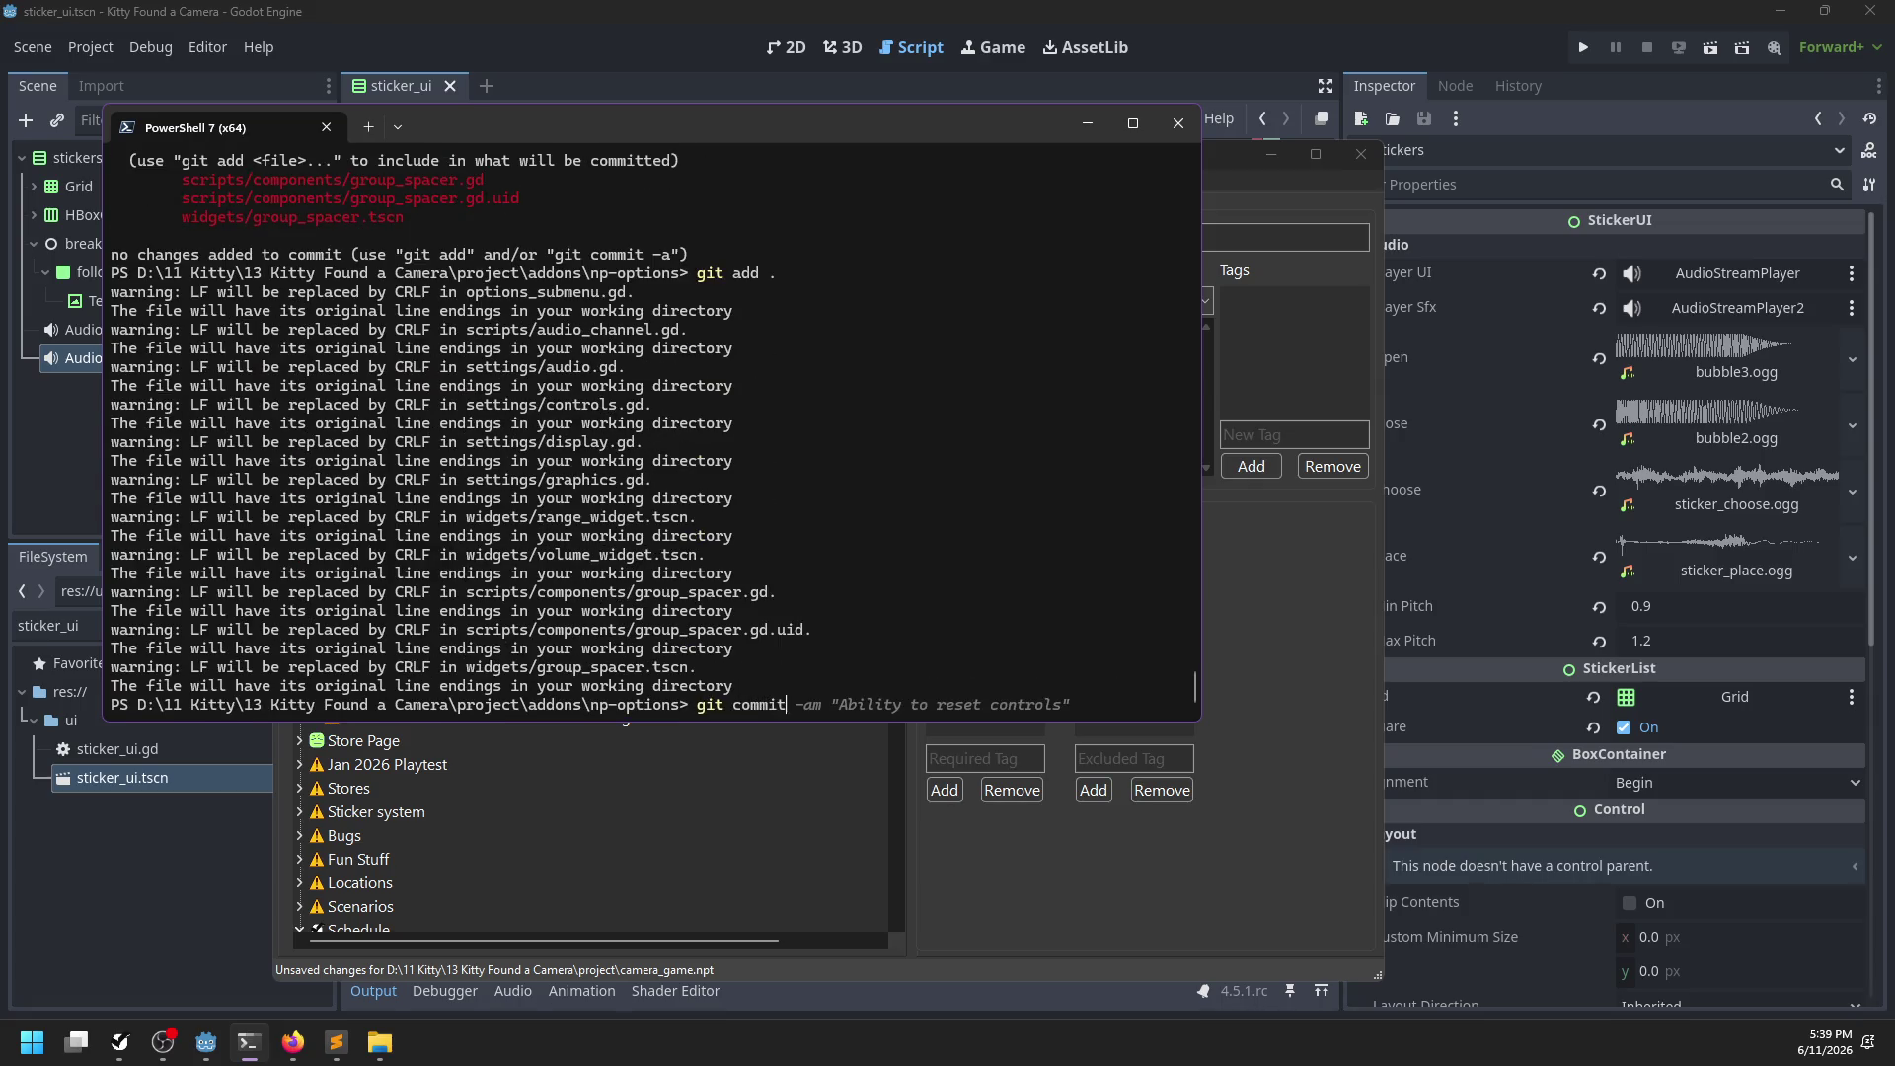
{"action": "type", "text": " -m \"Ability t"}
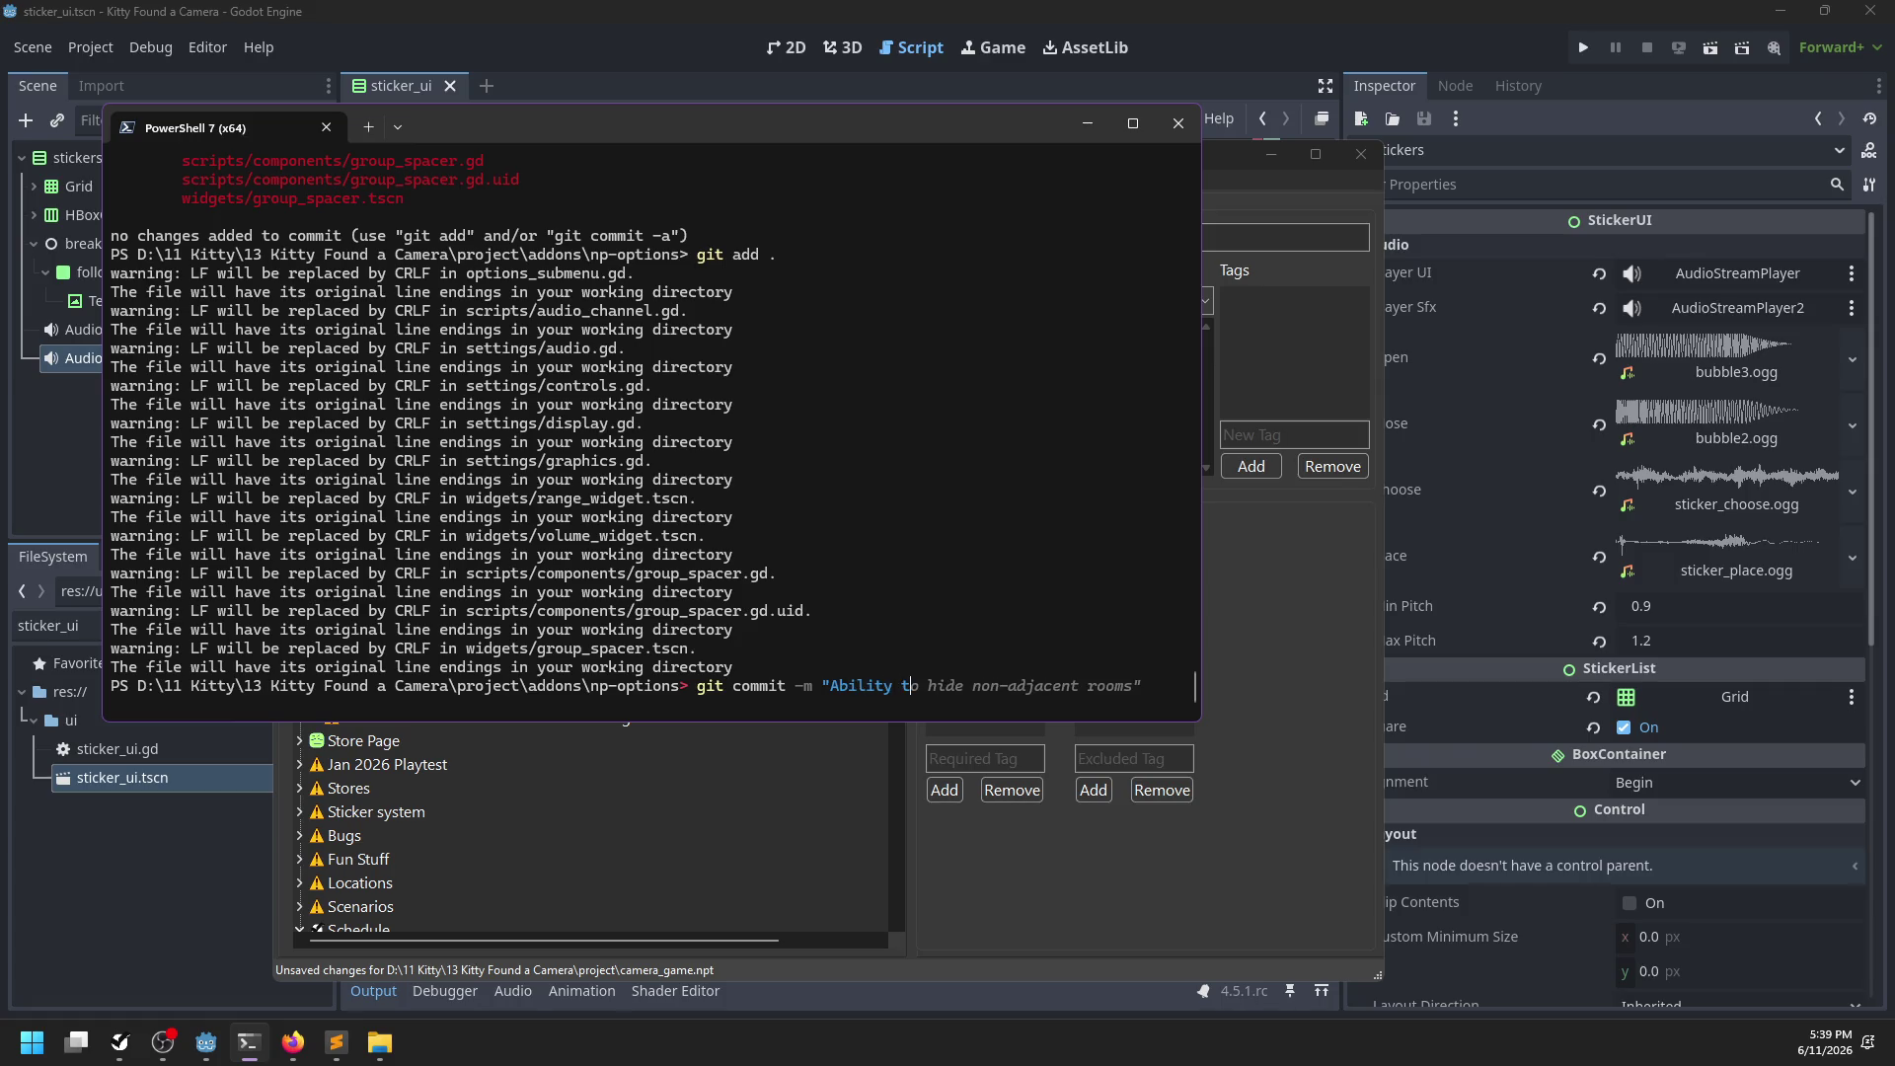
{"action": "type", "text": " reset and group se"}
{"action": "type", "text": "ttings"}
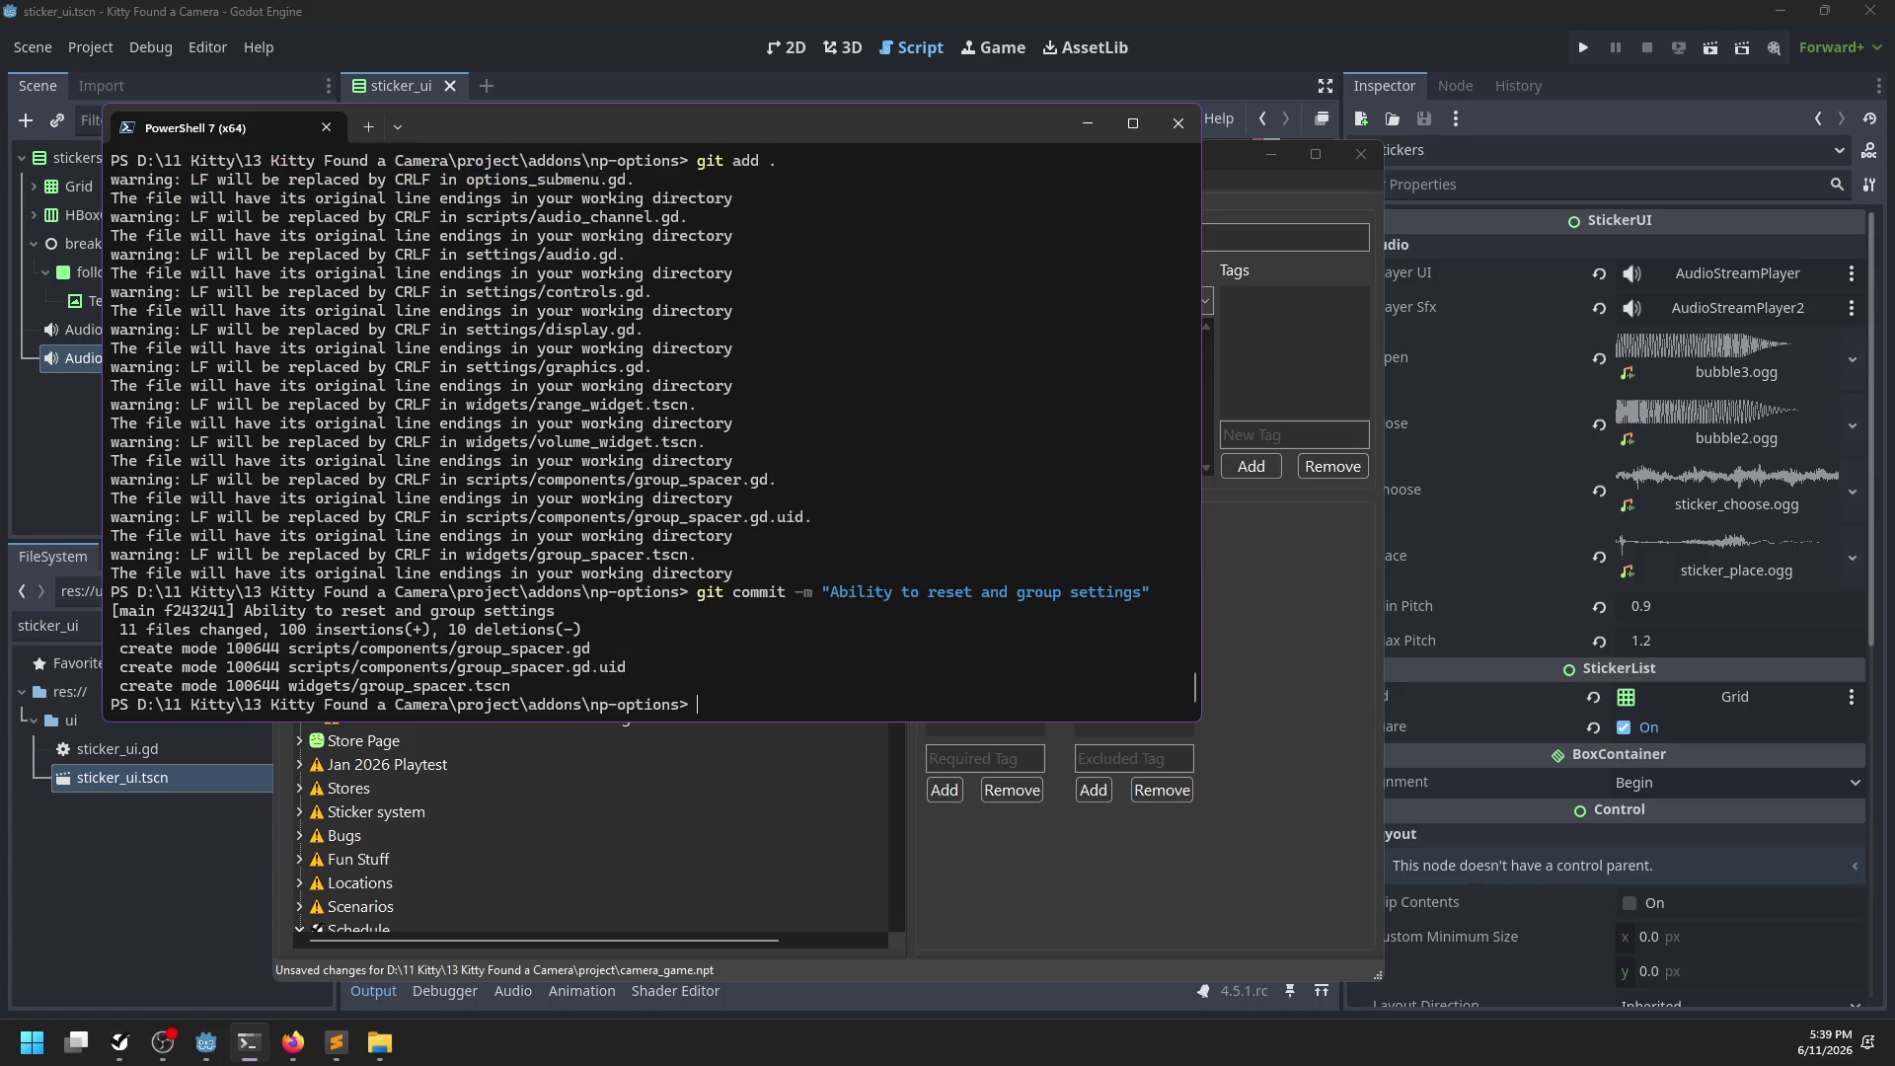
{"action": "type", "text": "git push"}
{"action": "key", "text": "Return"}
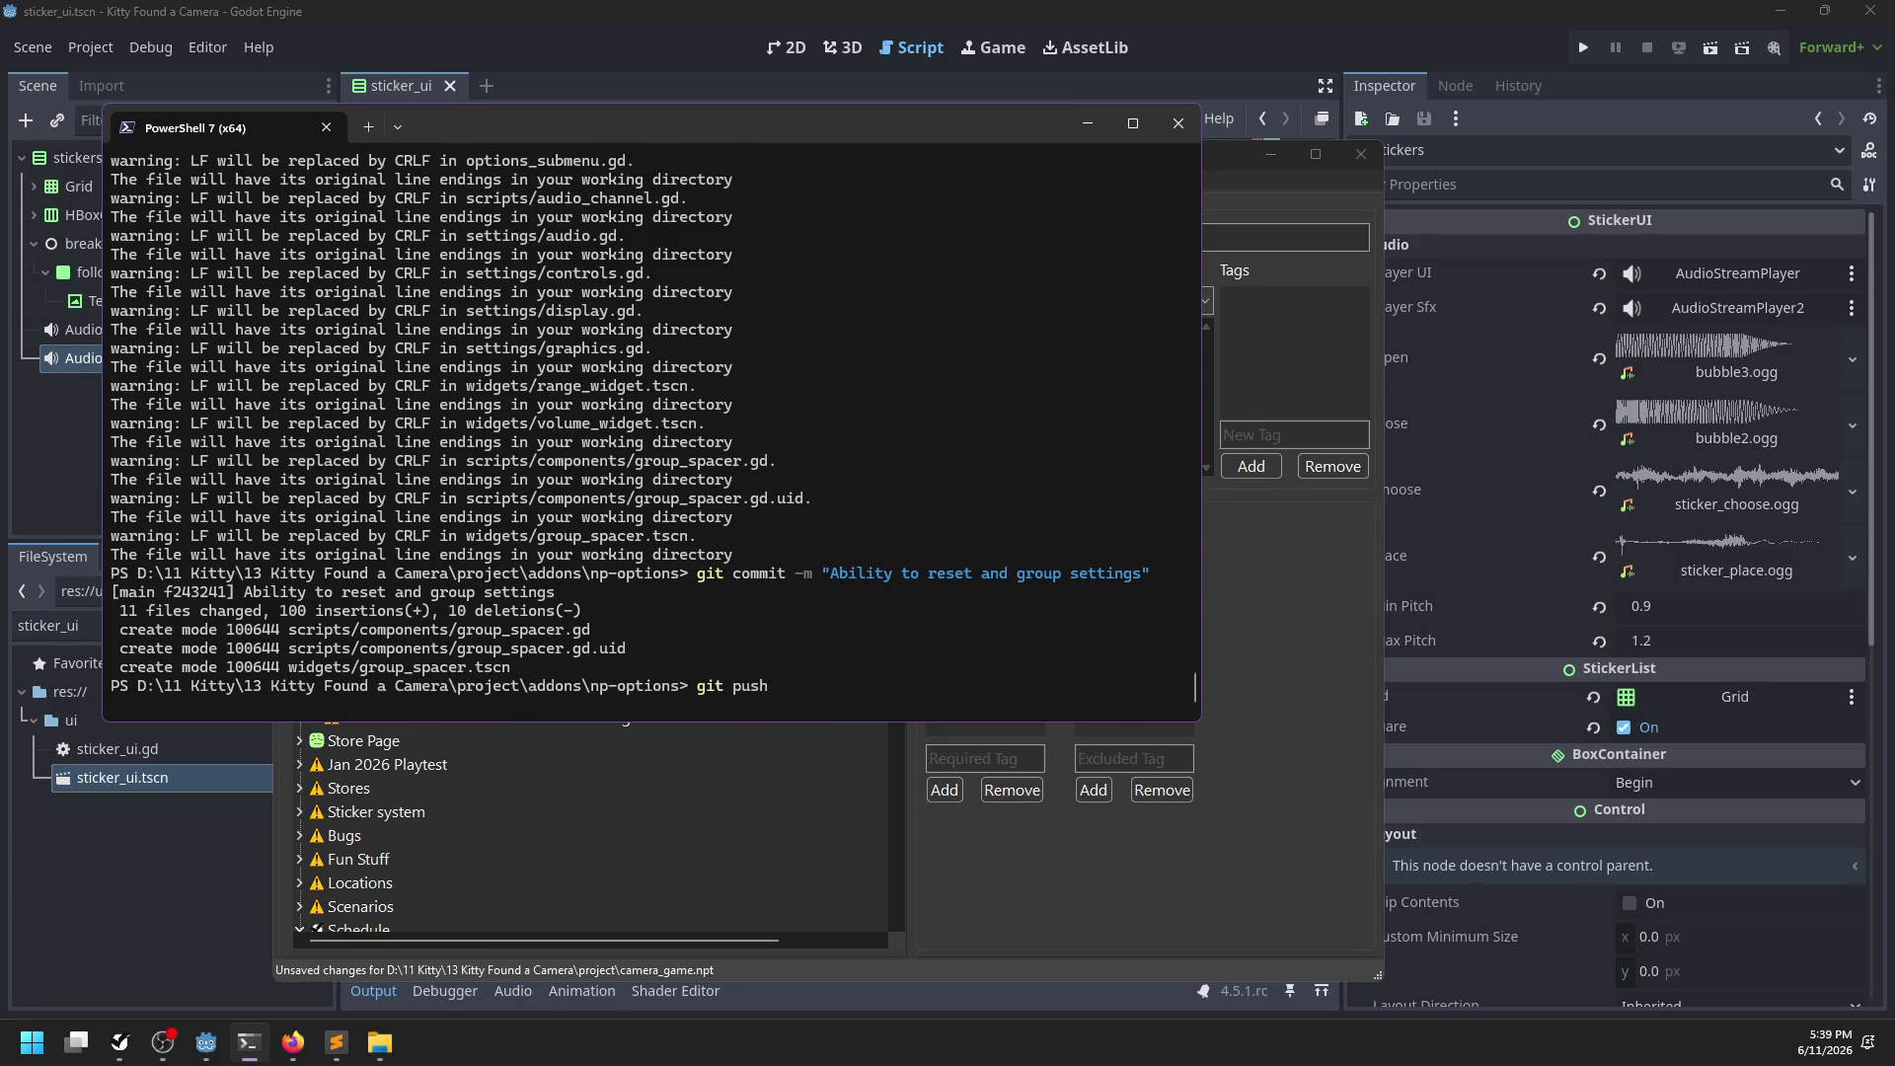
Return the terminal to the main project folder with cd ../..
{"action": "key", "text": "alt+Tab"}
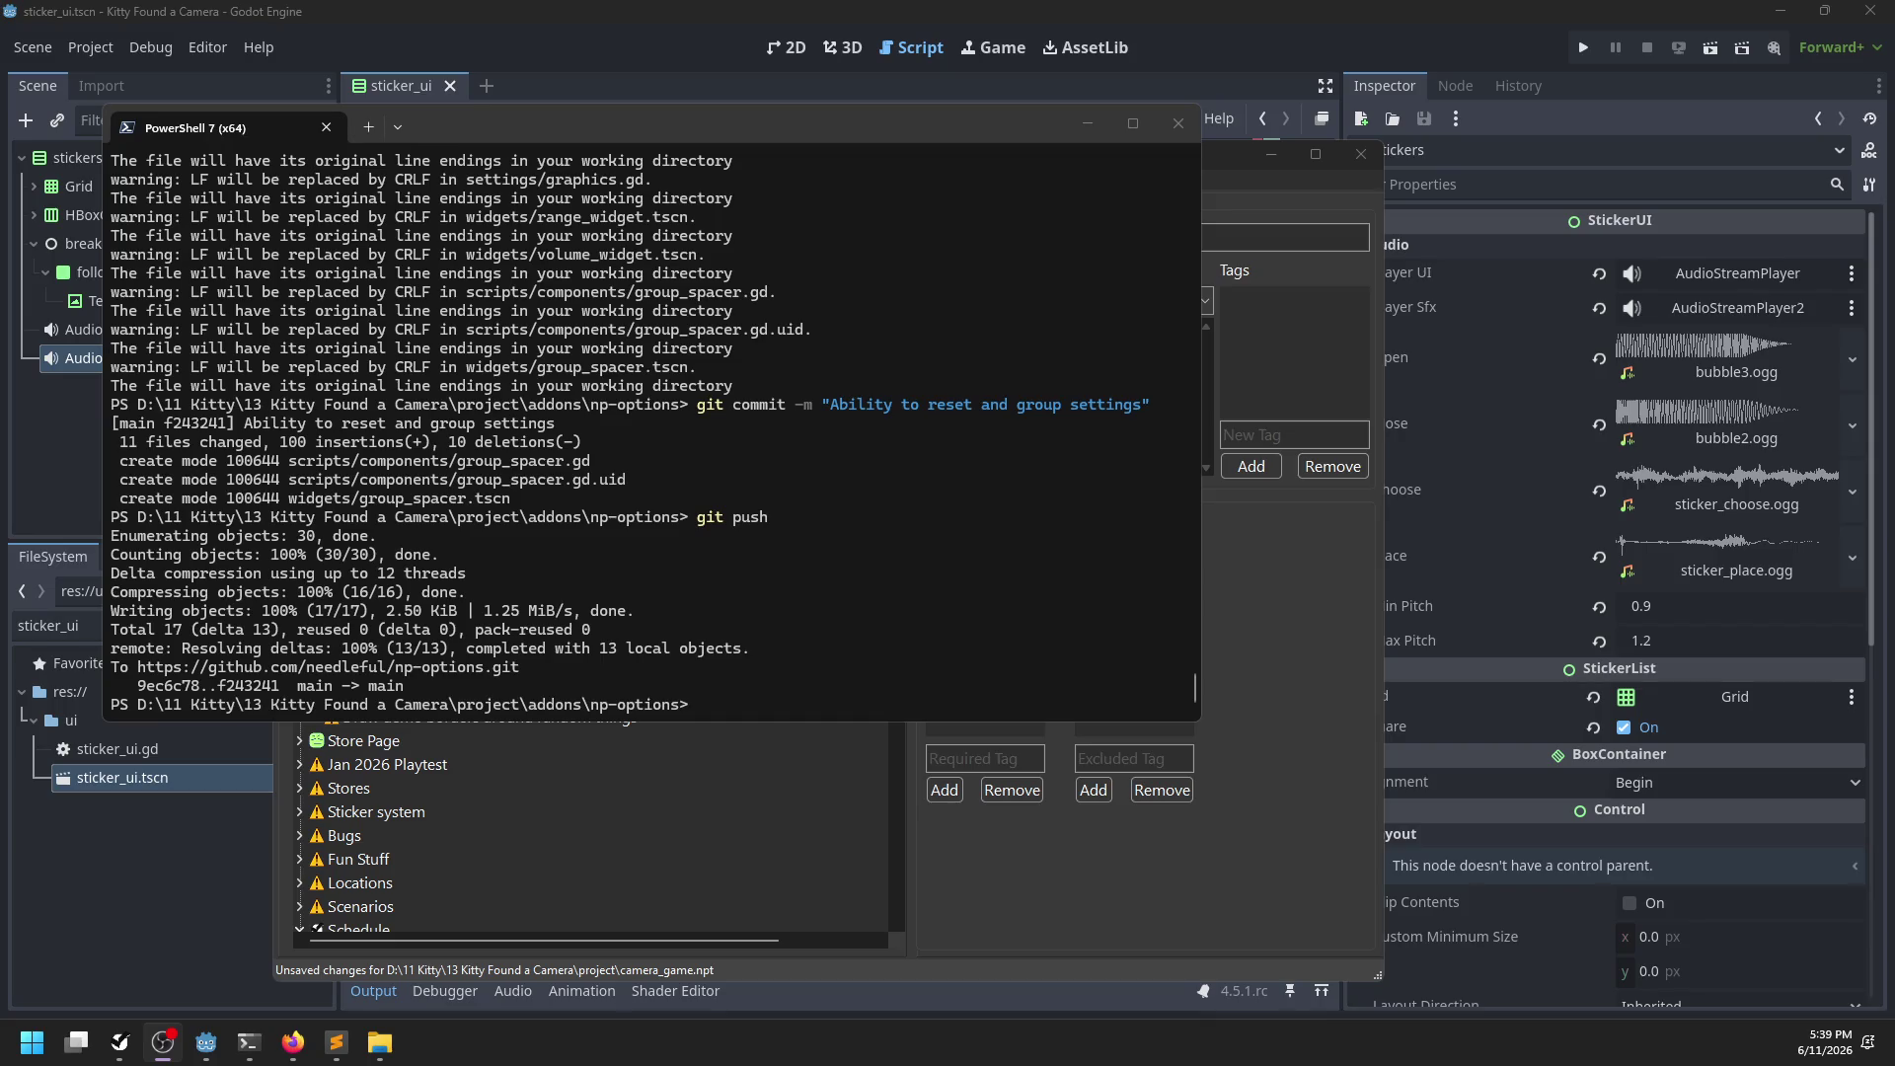
{"action": "left_click", "coordinate": [761, 688]}
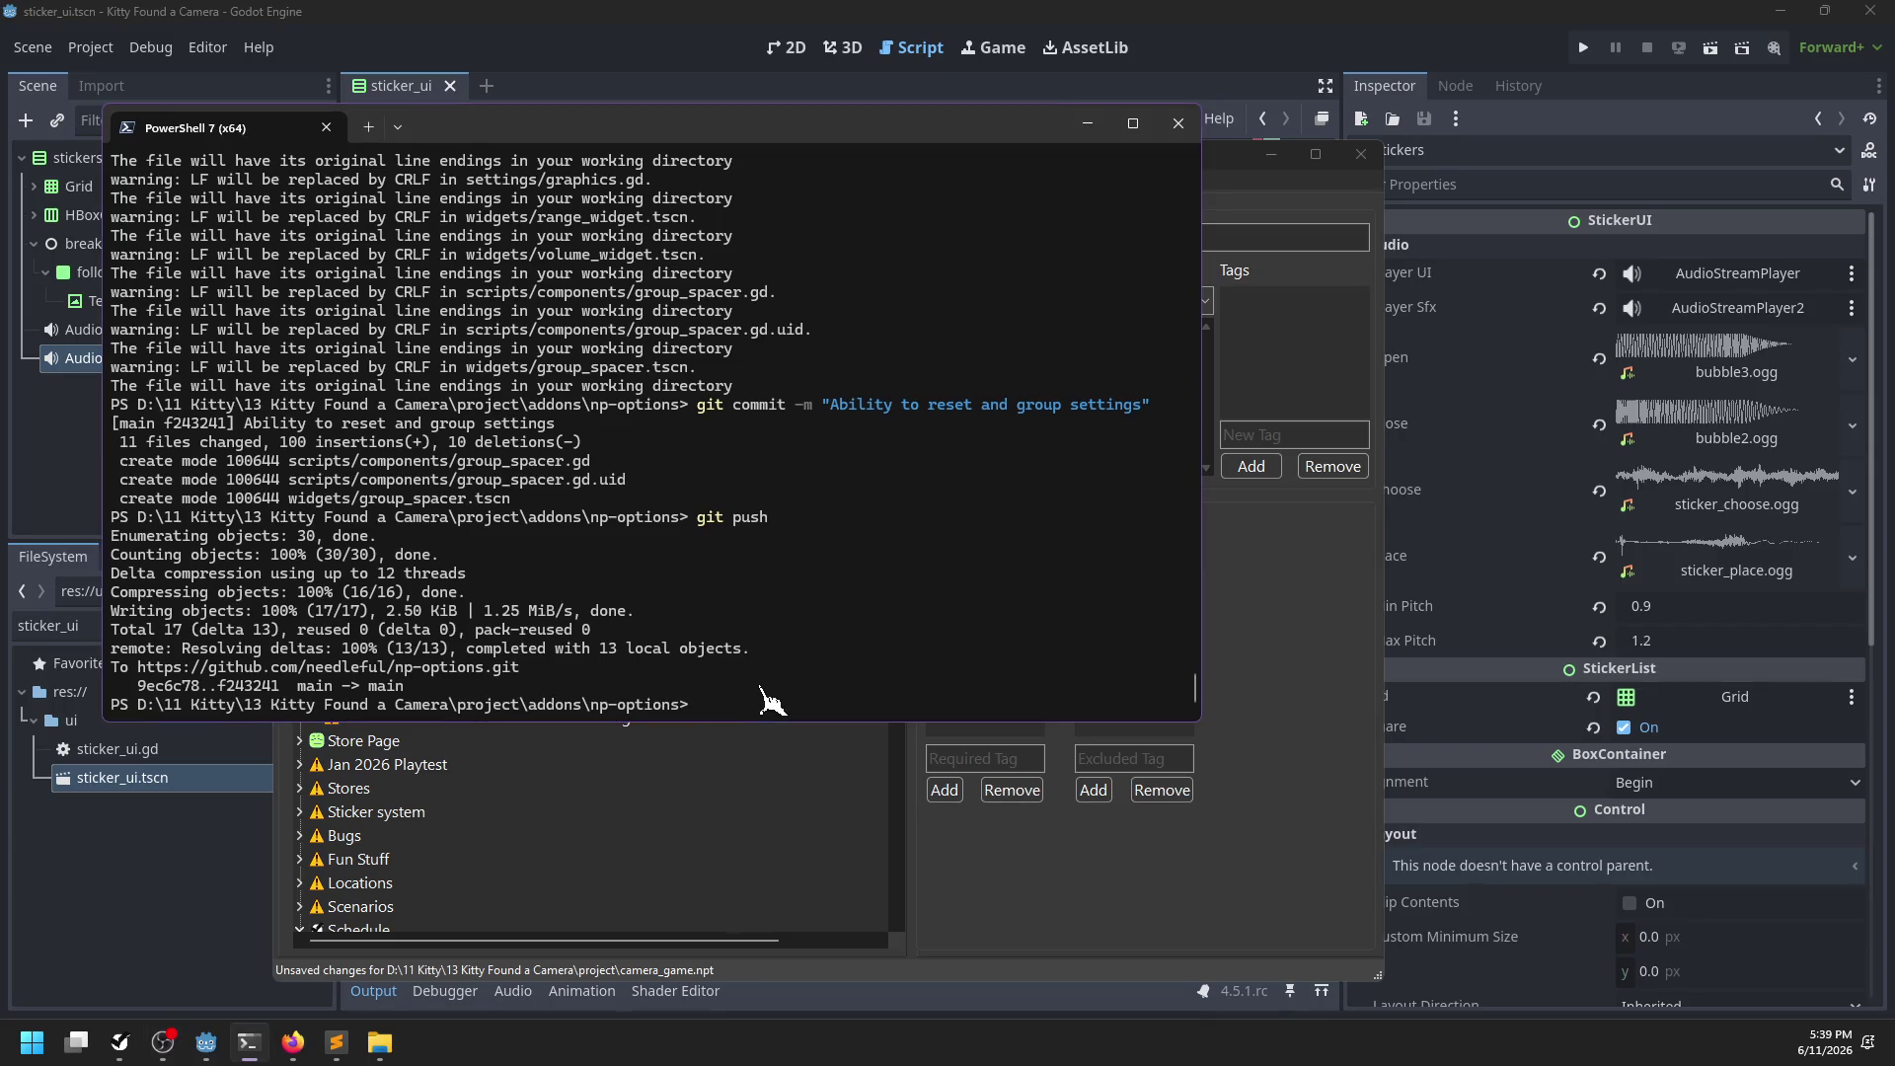
{"action": "type", "text": "cd ../.."}
{"action": "key", "text": "Return"}
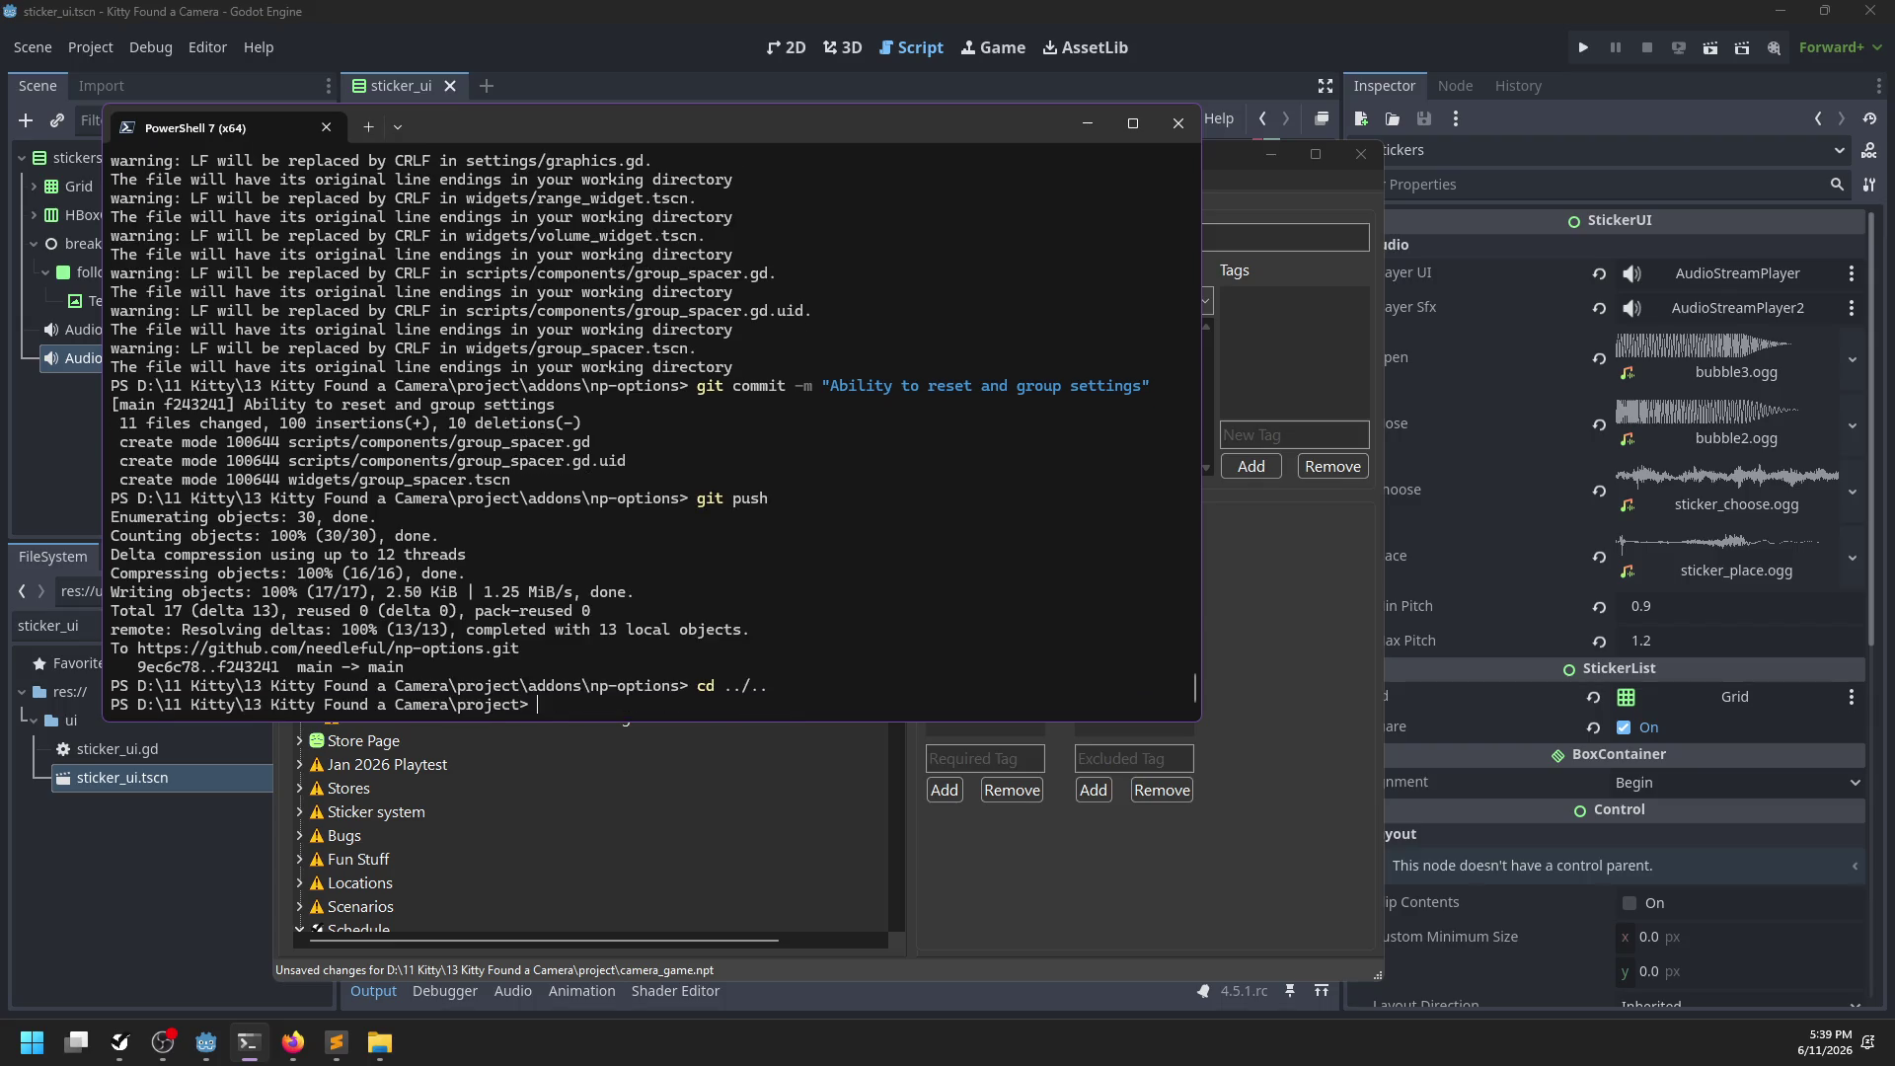
List and stage all main project changes with git status and git add
{"action": "type", "text": "git status"}
{"action": "key", "text": "Return"}
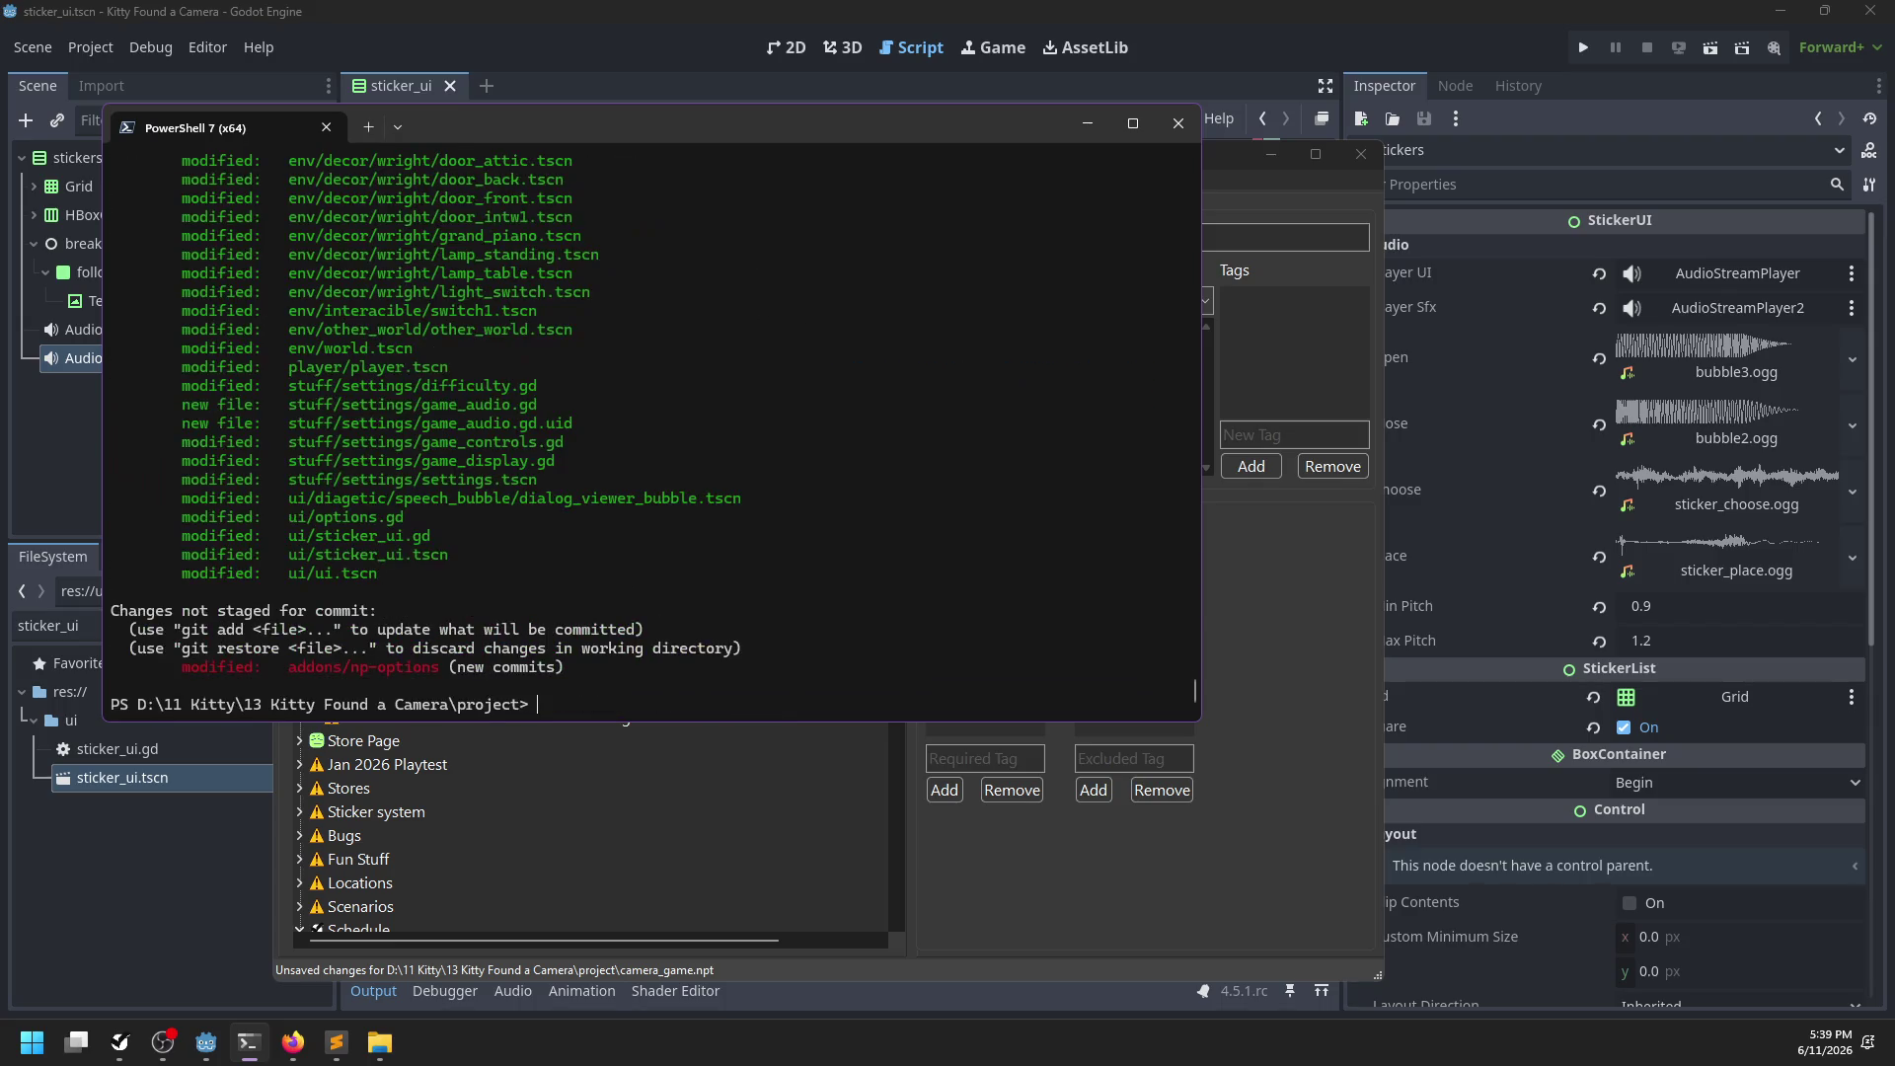
{"action": "type", "text": "git add ."}
{"action": "key", "text": "Return"}
Commit as 'Resetting and organizing options, new audio channels' and push to master
{"action": "type", "text": "git commit -m \""}
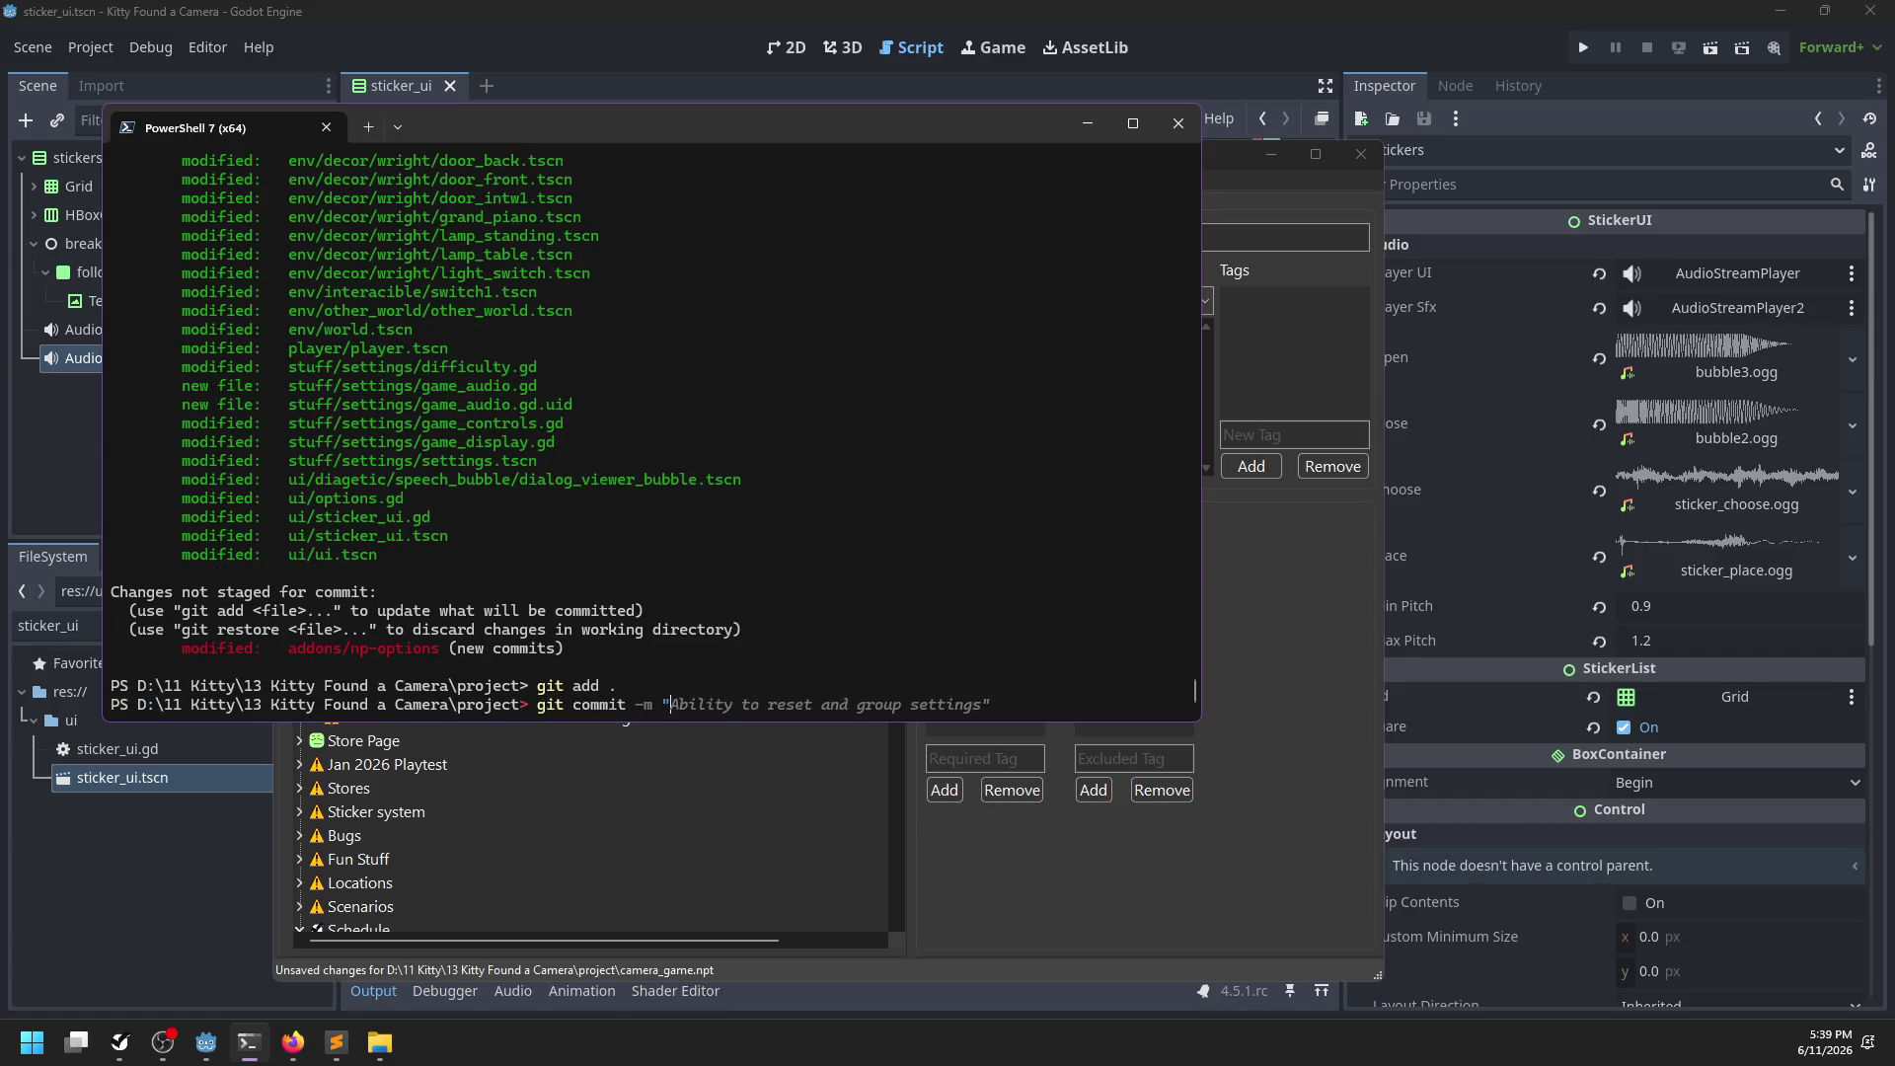
{"action": "scroll", "coordinate": [681, 326], "scroll_direction": "up", "scroll_amount": 15}
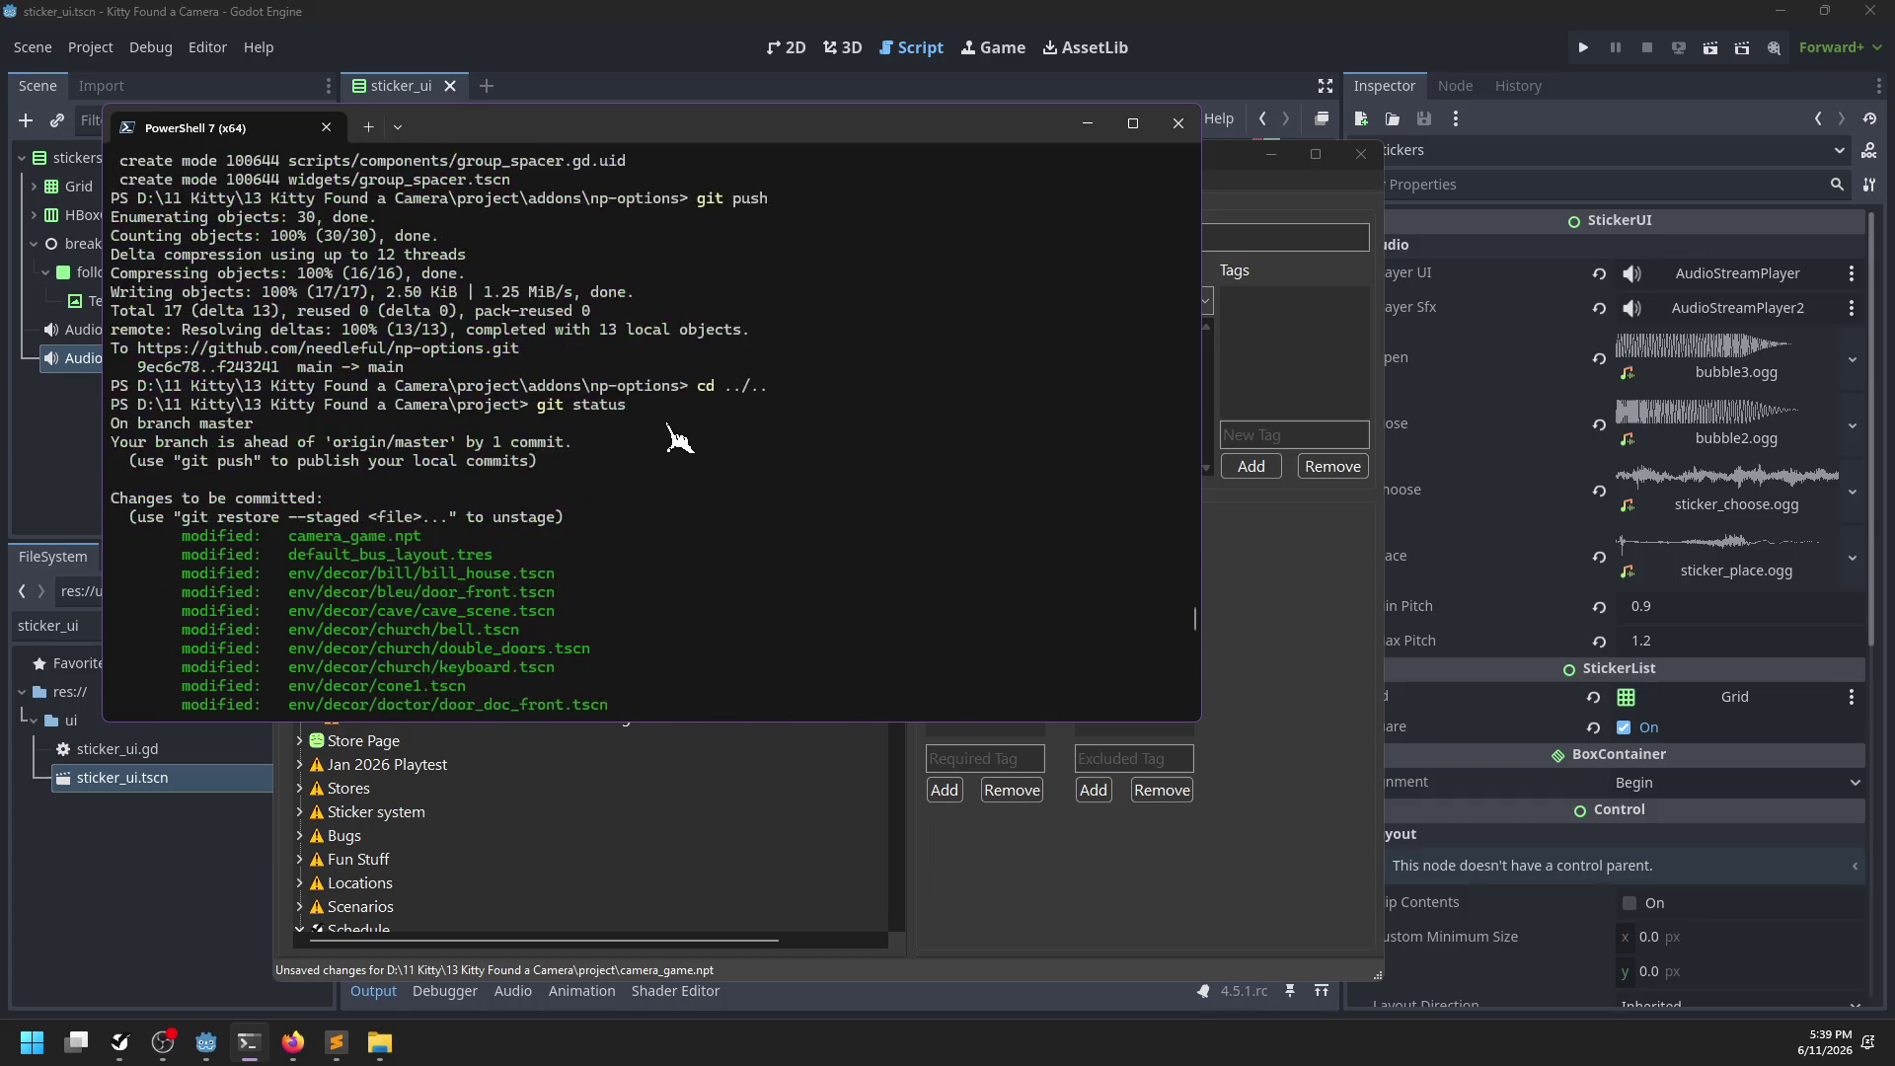
{"action": "scroll", "coordinate": [681, 439], "scroll_direction": "down", "scroll_amount": 1}
{"action": "scroll", "coordinate": [391, 483], "scroll_direction": "down", "scroll_amount": 2}
{"action": "scroll", "coordinate": [391, 484], "scroll_direction": "down", "scroll_amount": 15}
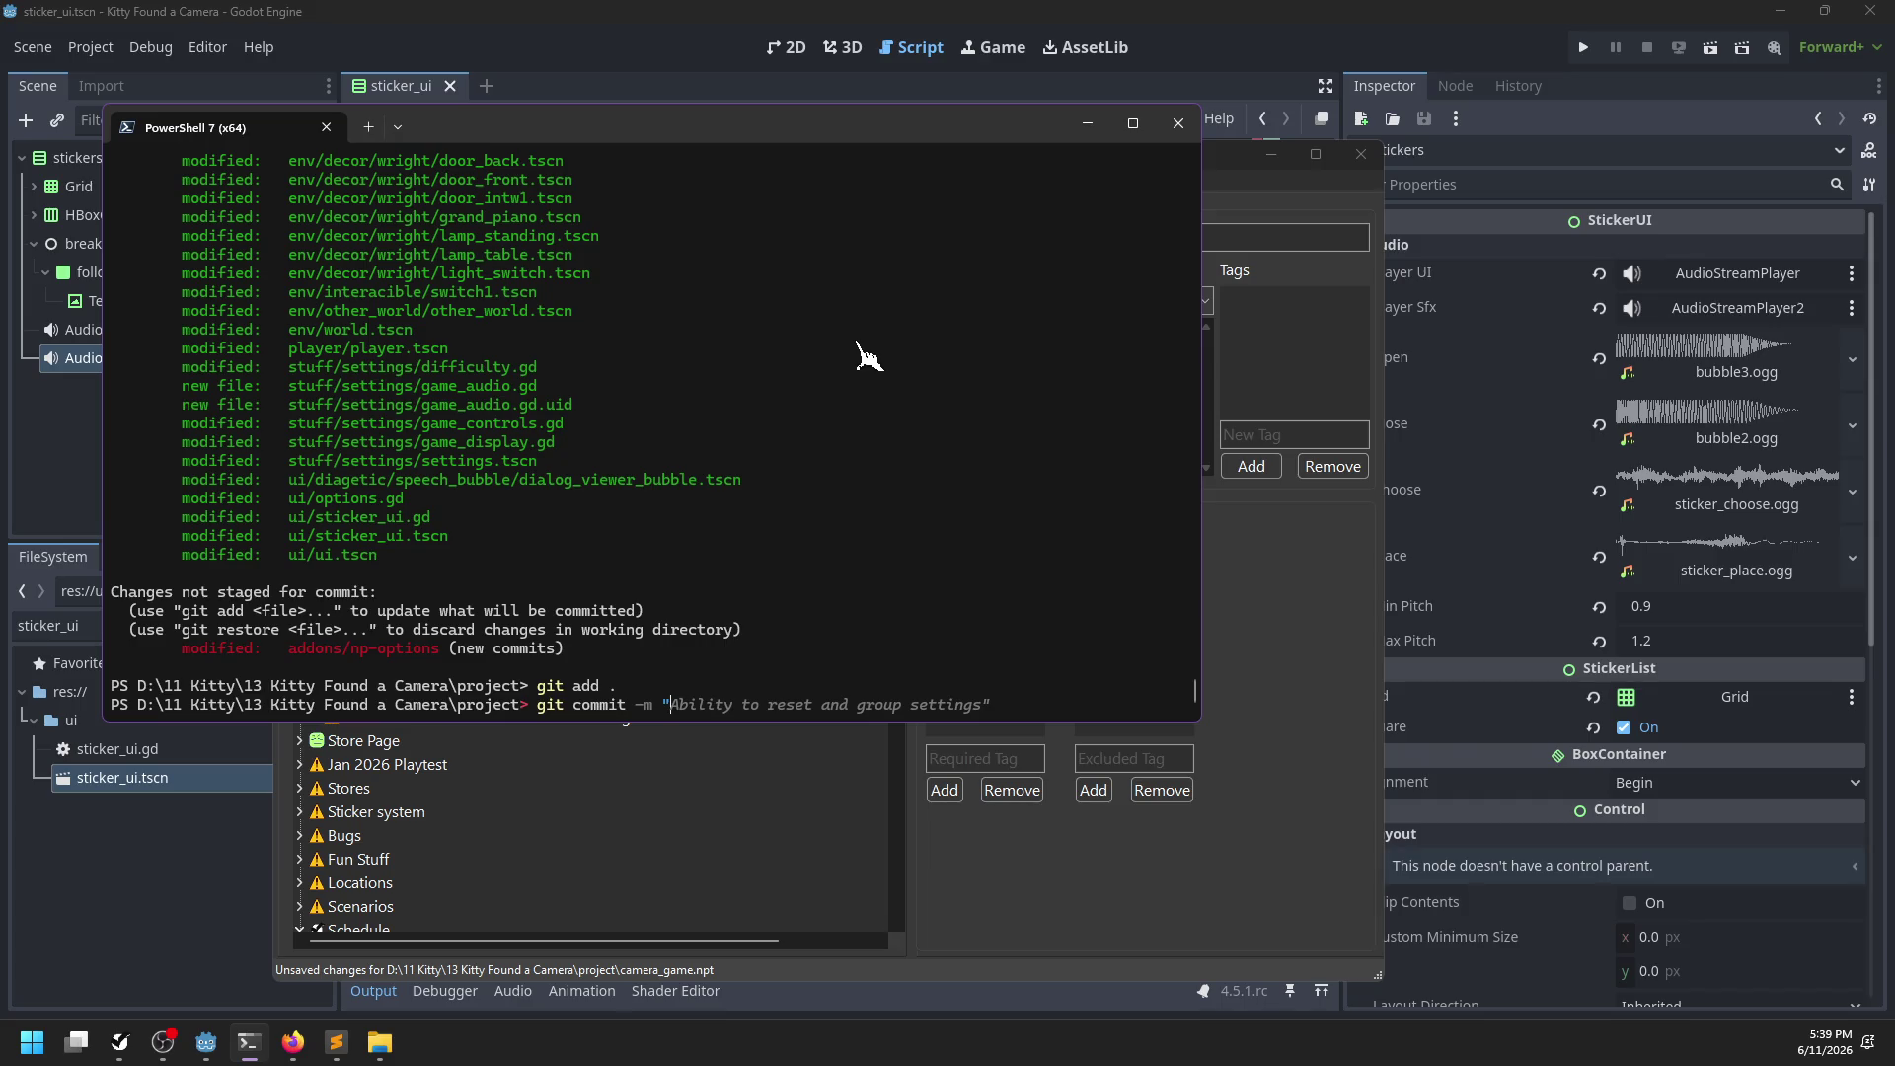
{"action": "type", "text": "Resett"}
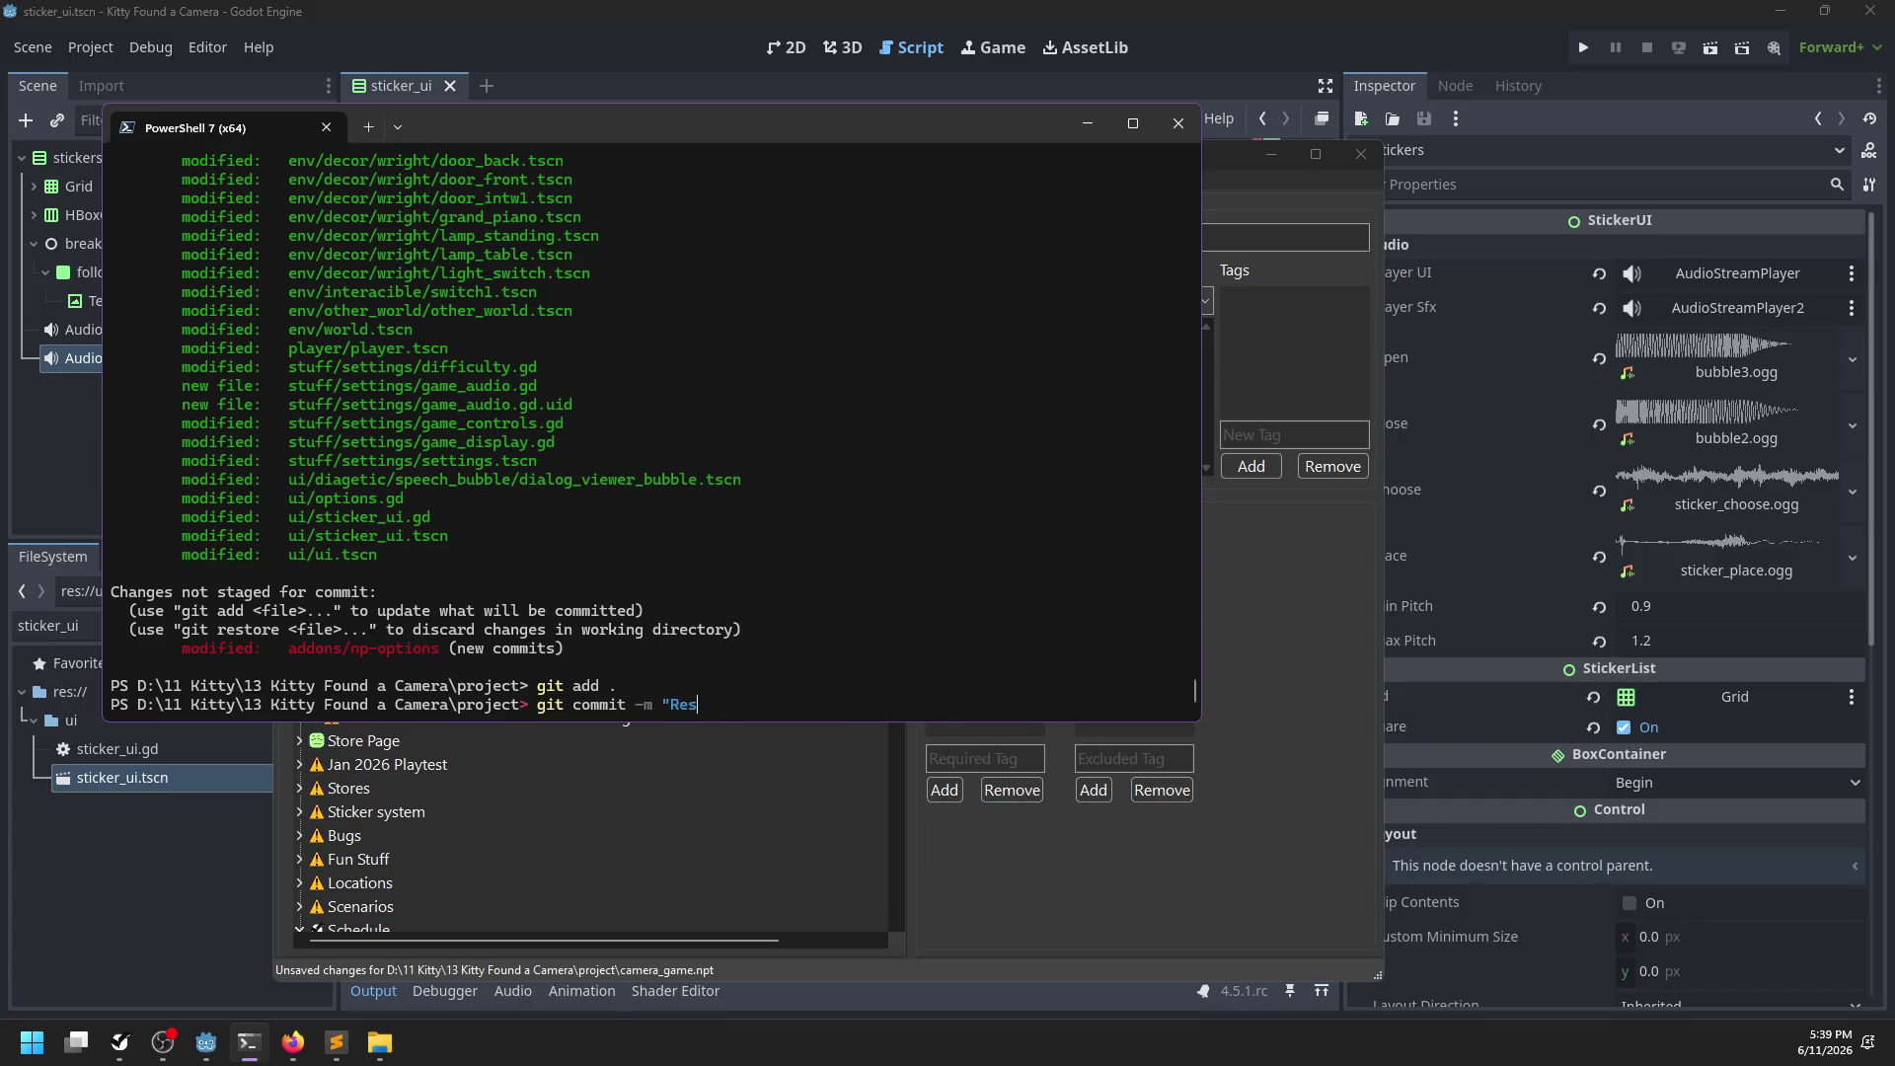
{"action": "type", "text": "ing s"}
{"action": "key", "text": "BackSpace"}
{"action": "key", "text": "BackSpace"}
{"action": "key", "text": "BackSpace"}
{"action": "type", "text": "ing options, new aud"}
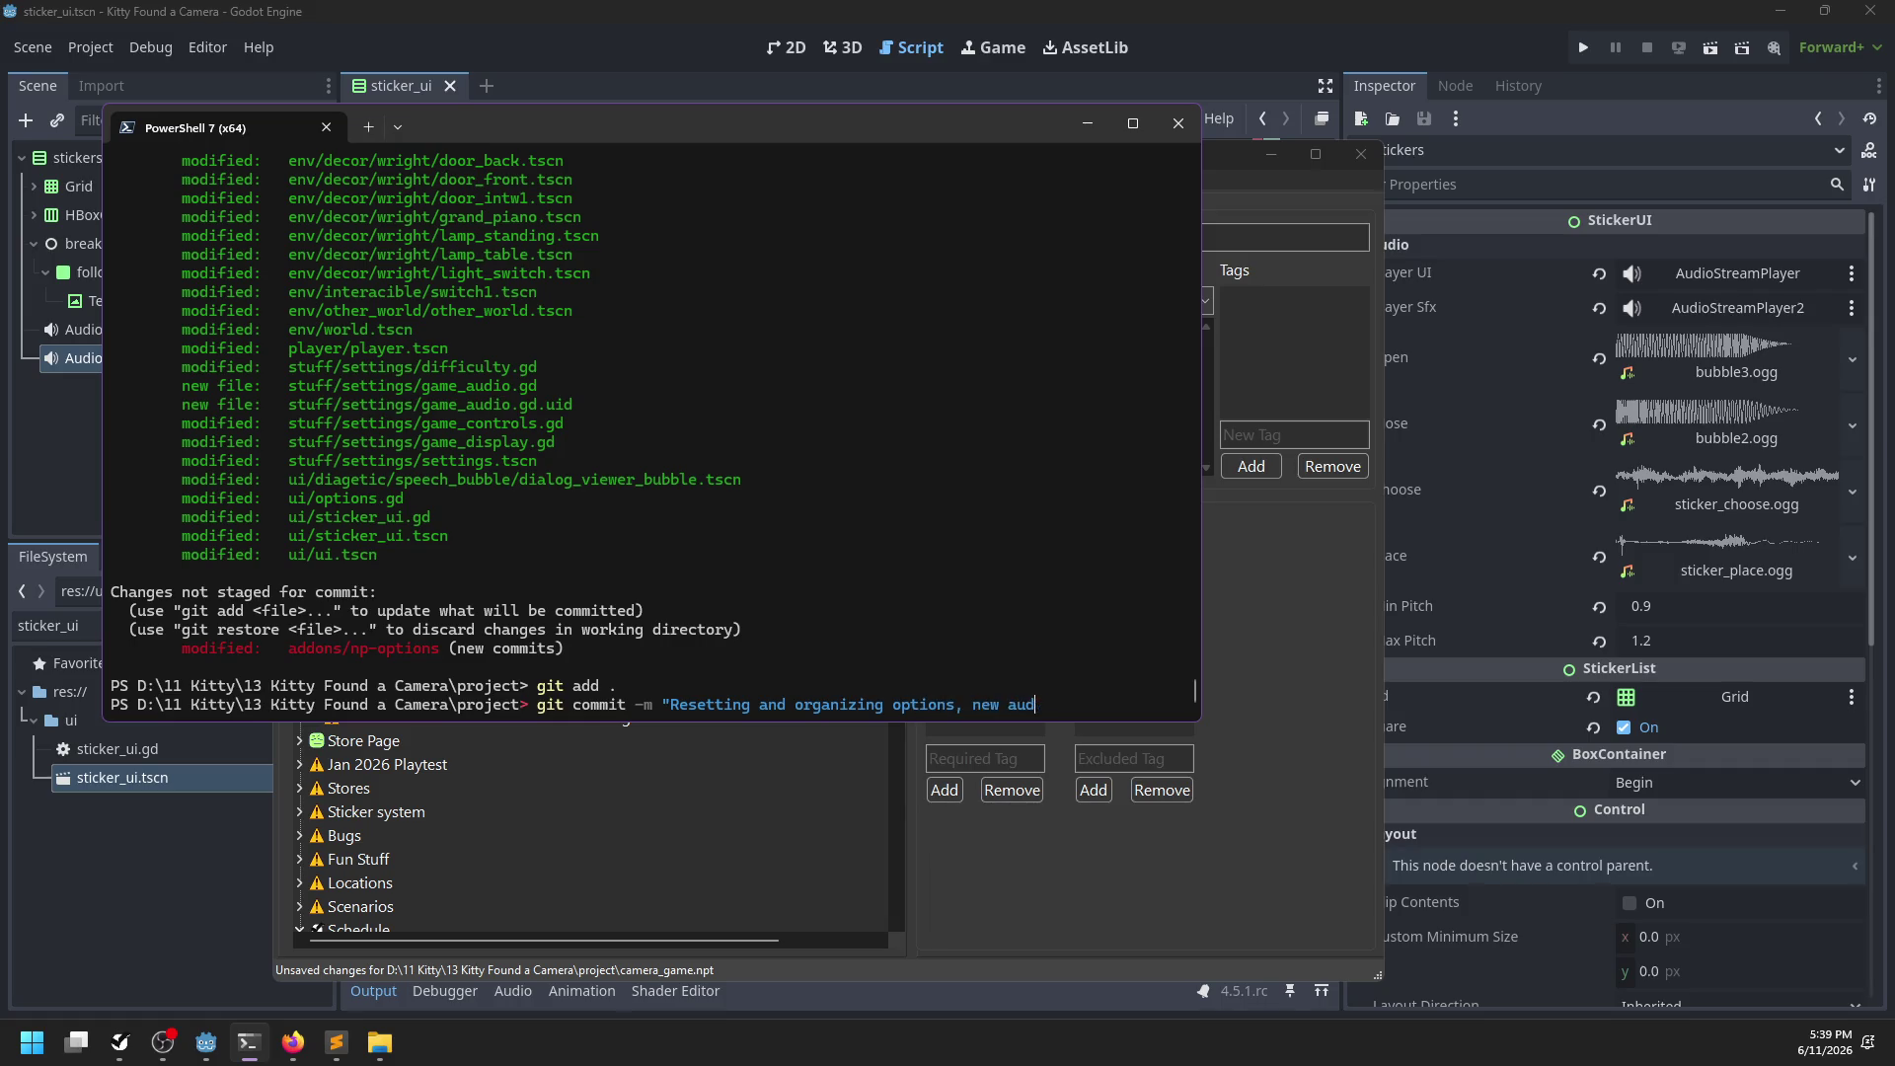
{"action": "type", "text": "\""}
{"action": "key", "text": "Return"}
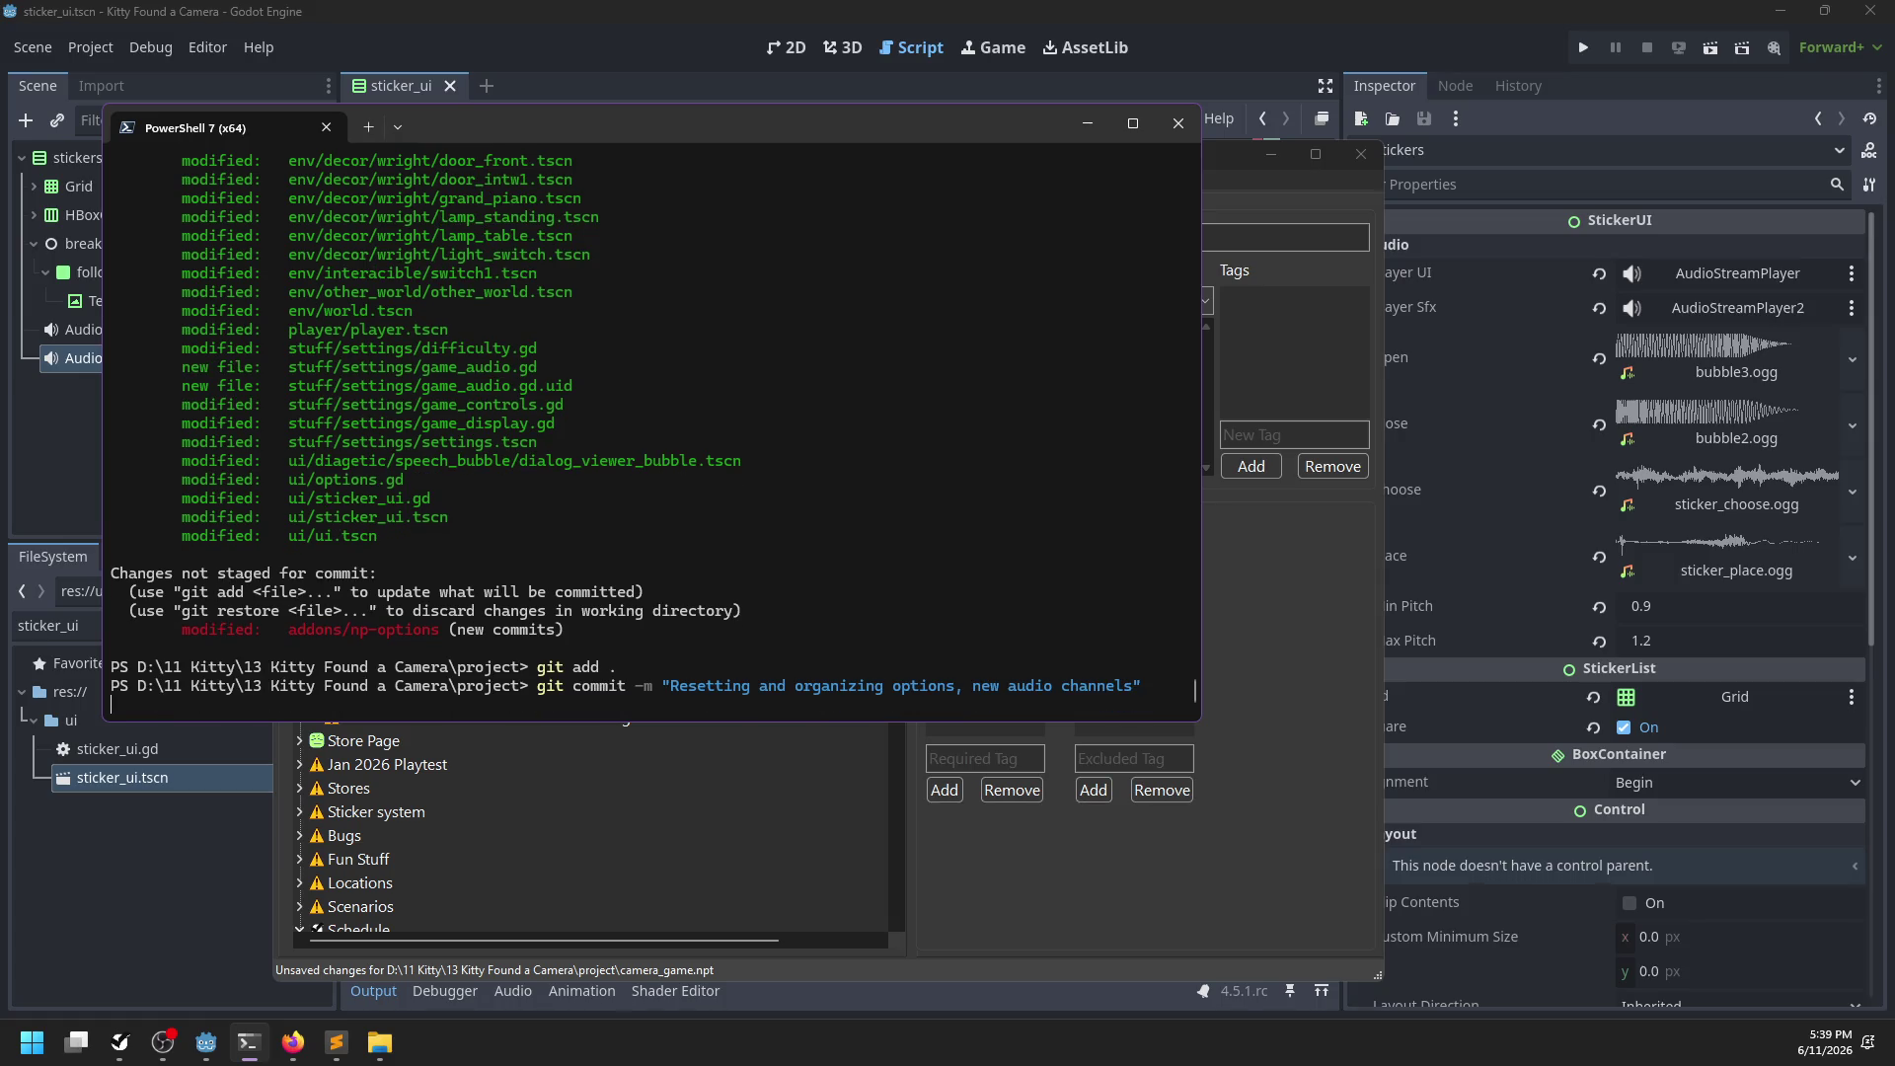
{"action": "type", "text": "git push"}
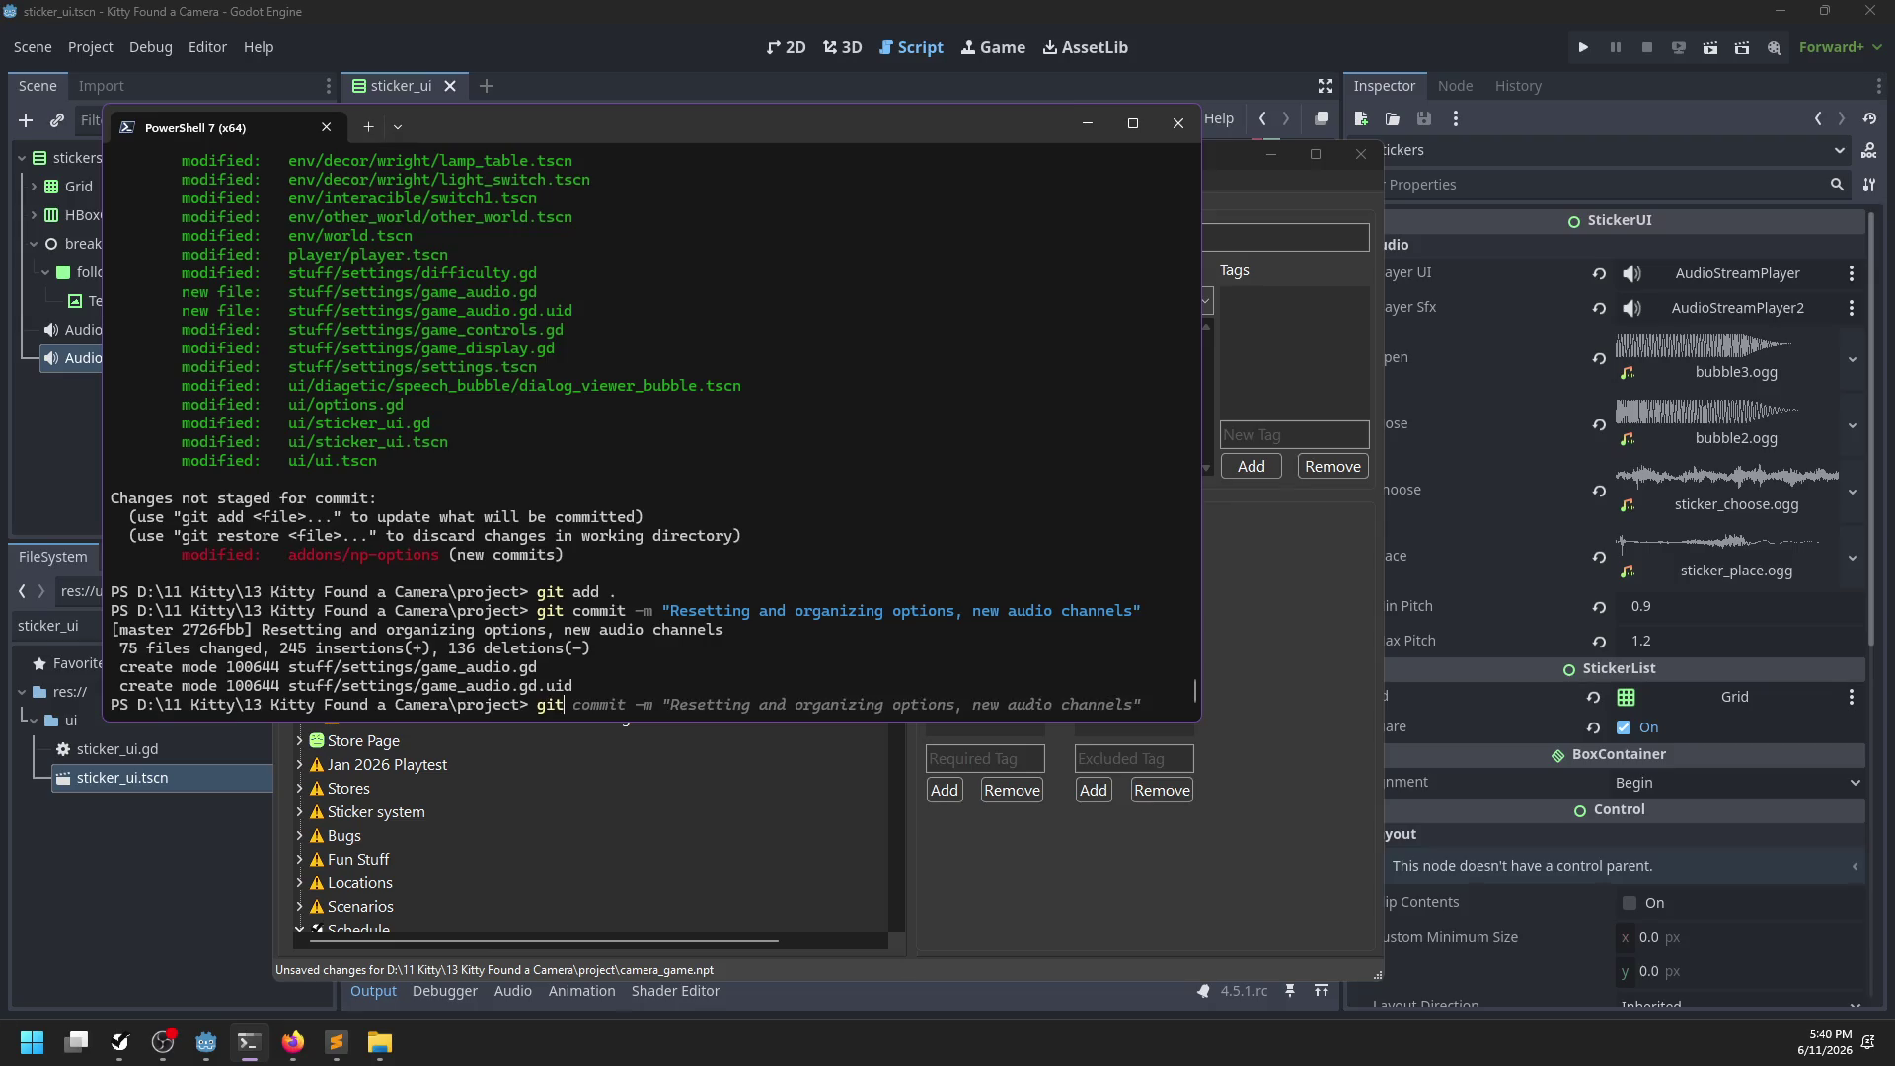
{"action": "key", "text": "Return"}
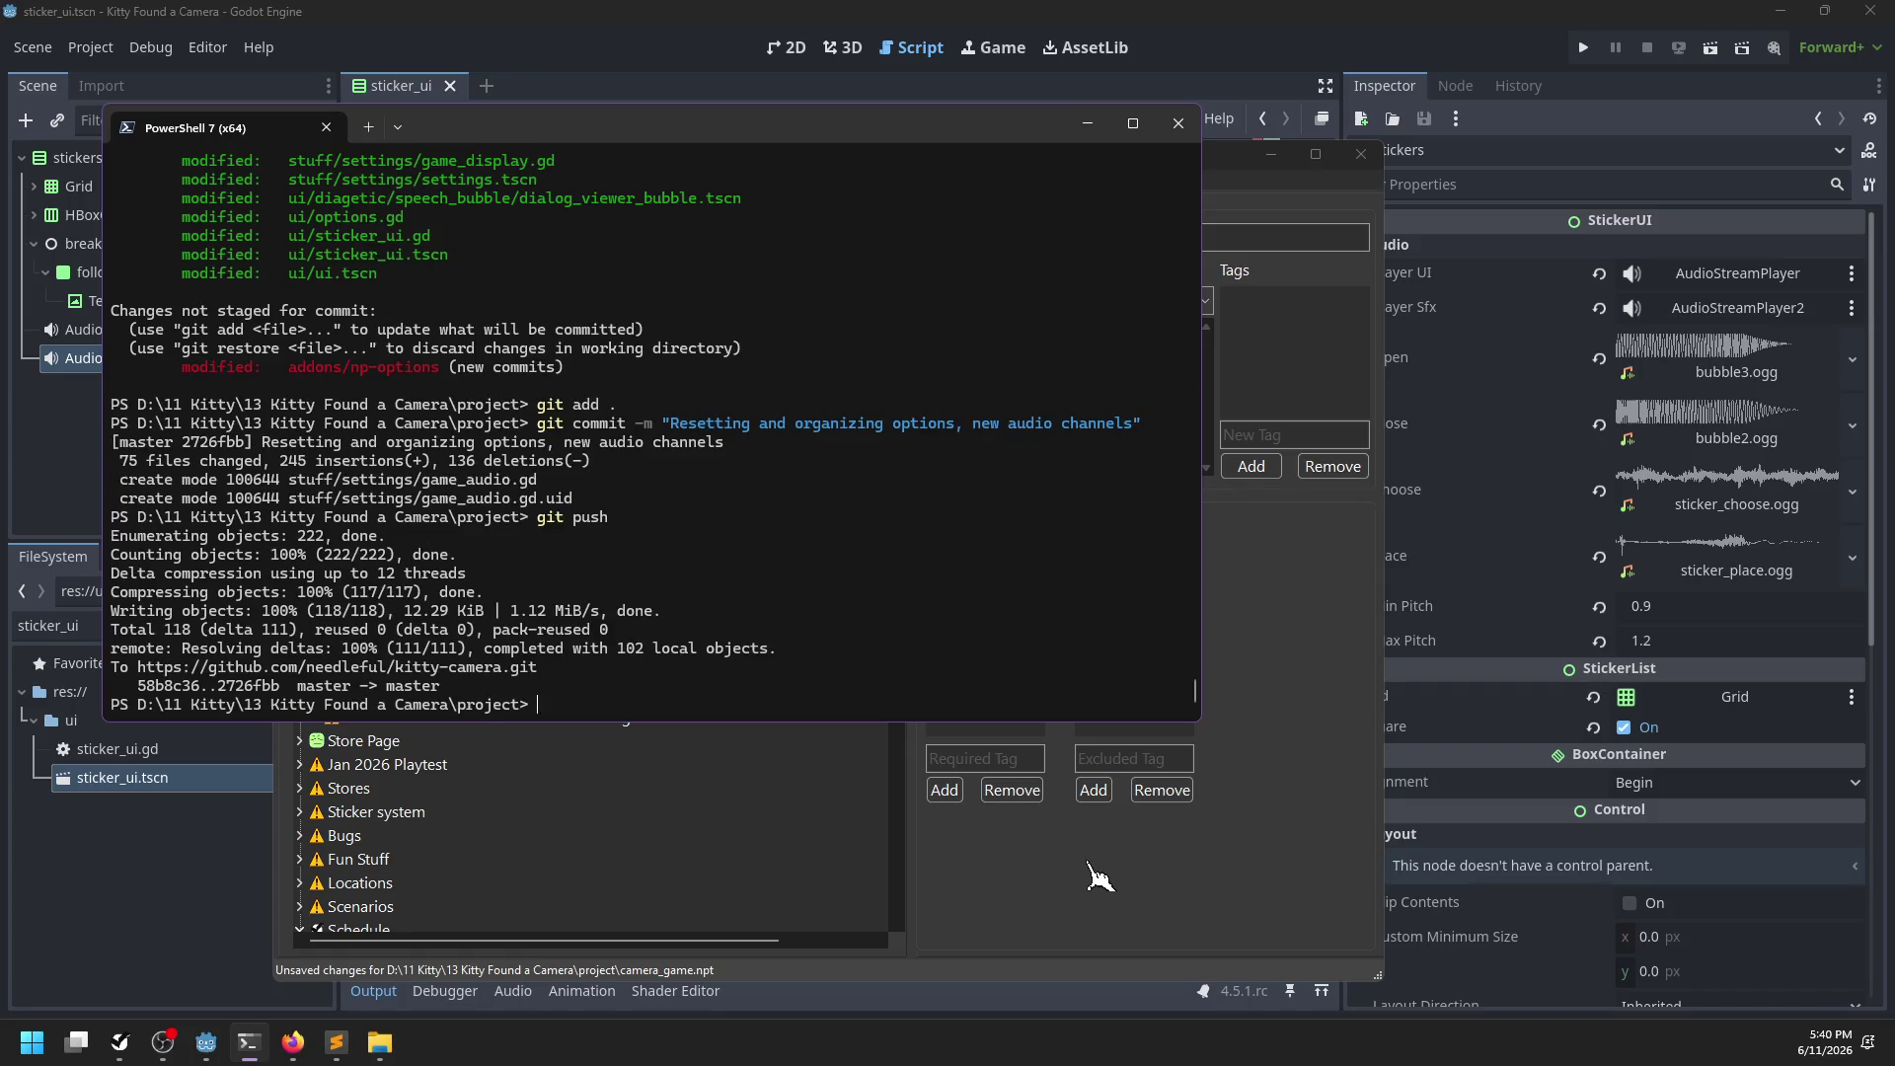
{"action": "left_click", "coordinate": [1107, 855]}
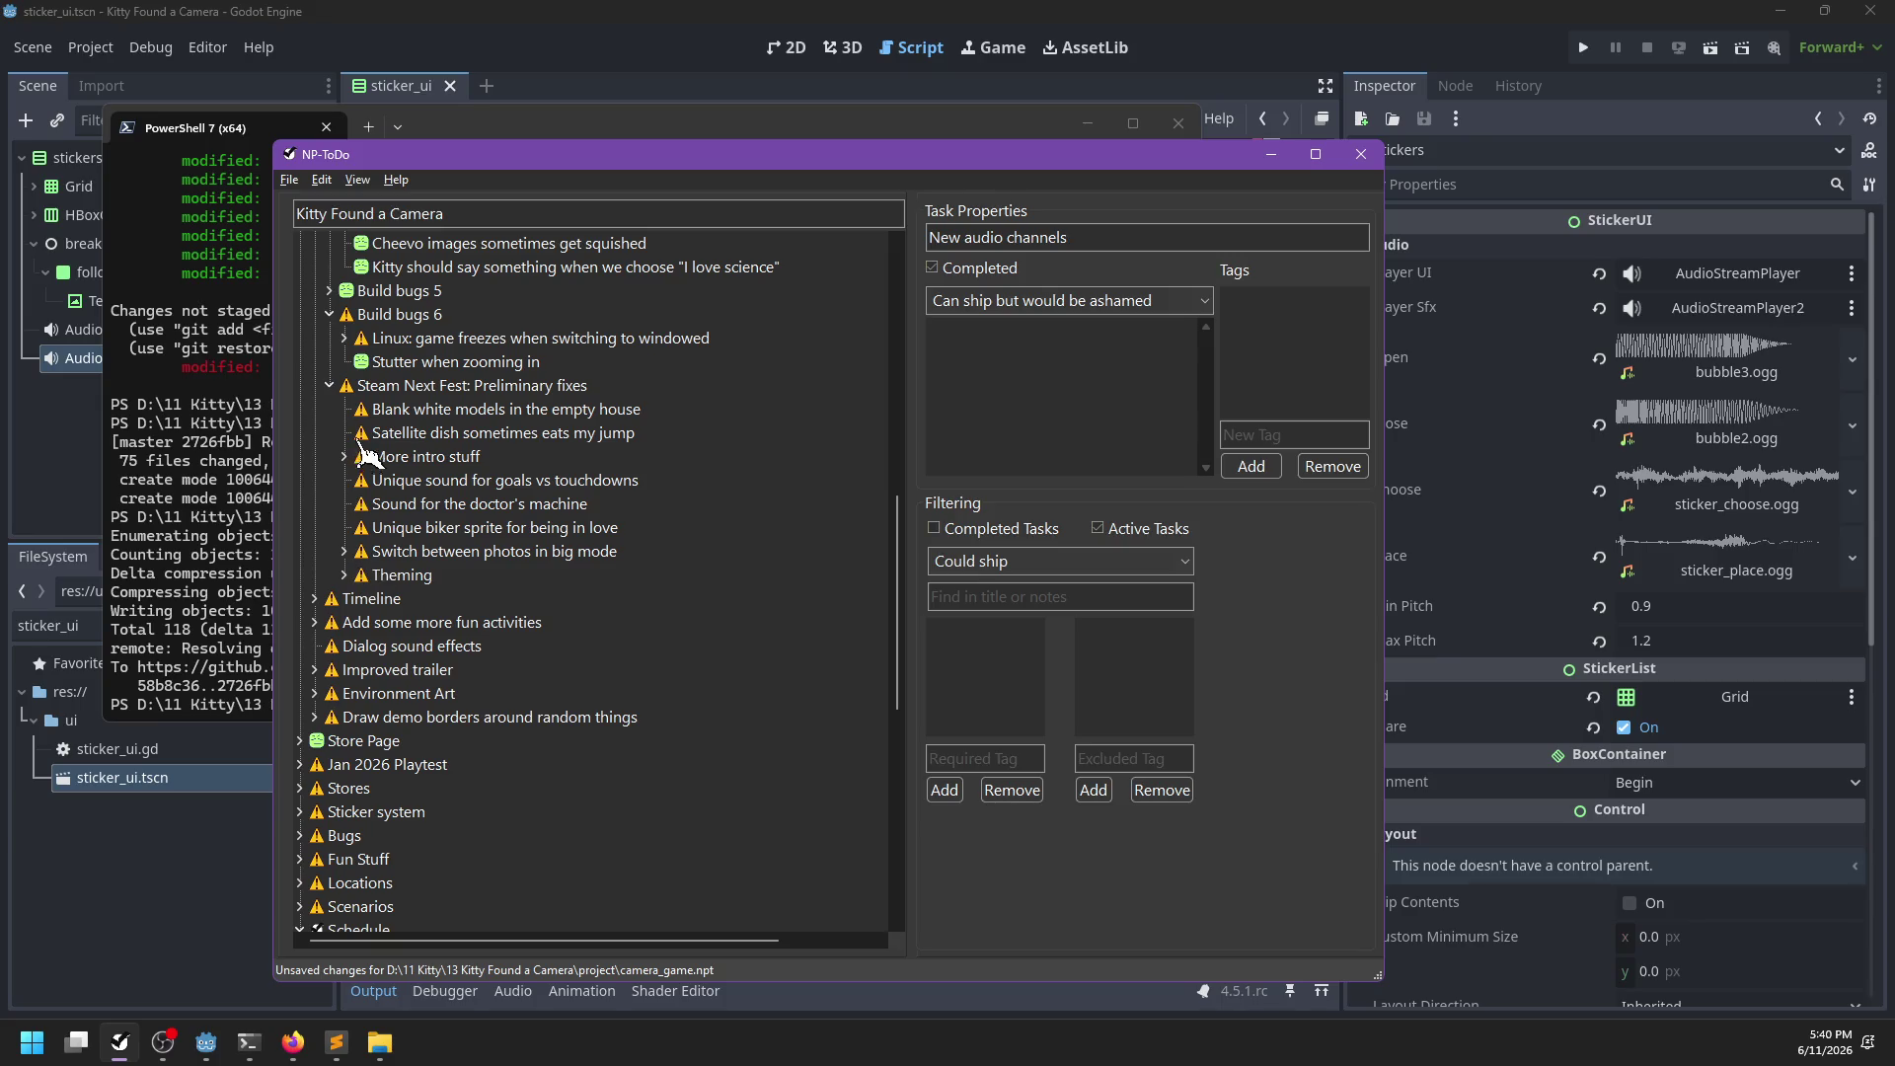
Move Theming to the top of Steam Next Fest and put Button list below Standard buttons
{"action": "left_click", "coordinate": [344, 575]}
{"action": "left_click_drag", "start_coordinate": [365, 583], "coordinate": [373, 405]}
{"action": "left_click", "coordinate": [345, 410]}
{"action": "left_click", "coordinate": [346, 409]}
{"action": "mouse_move", "coordinate": [409, 434]}
{"action": "left_mouse_down"}
{"action": "mouse_move", "coordinate": [434, 561]}
{"action": "mouse_move", "coordinate": [435, 509]}
{"action": "left_mouse_up"}
Add a 'Nintendo Prompts' task directly under XBox Prompts
{"action": "key", "text": "Insert"}
{"action": "type", "text": "Nint"}
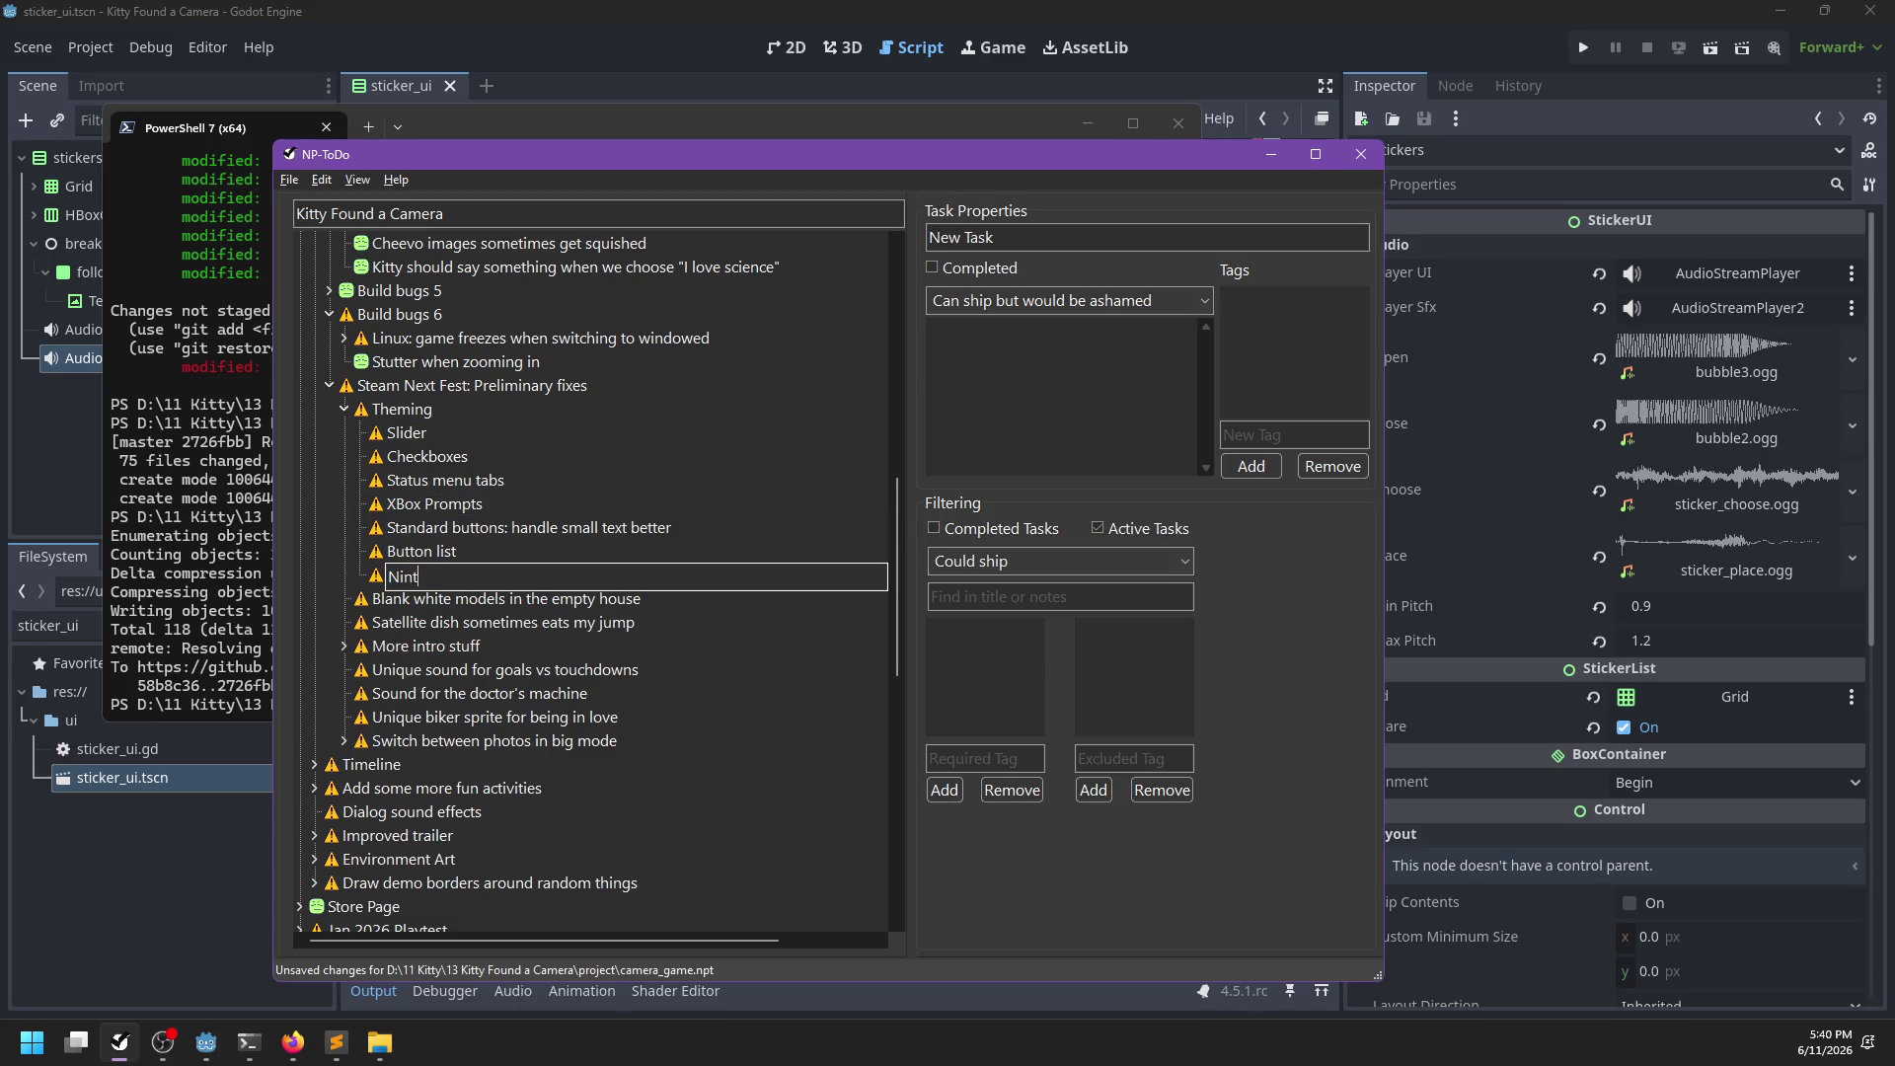
{"action": "type", "text": "pts"}
{"action": "key", "text": "Return"}
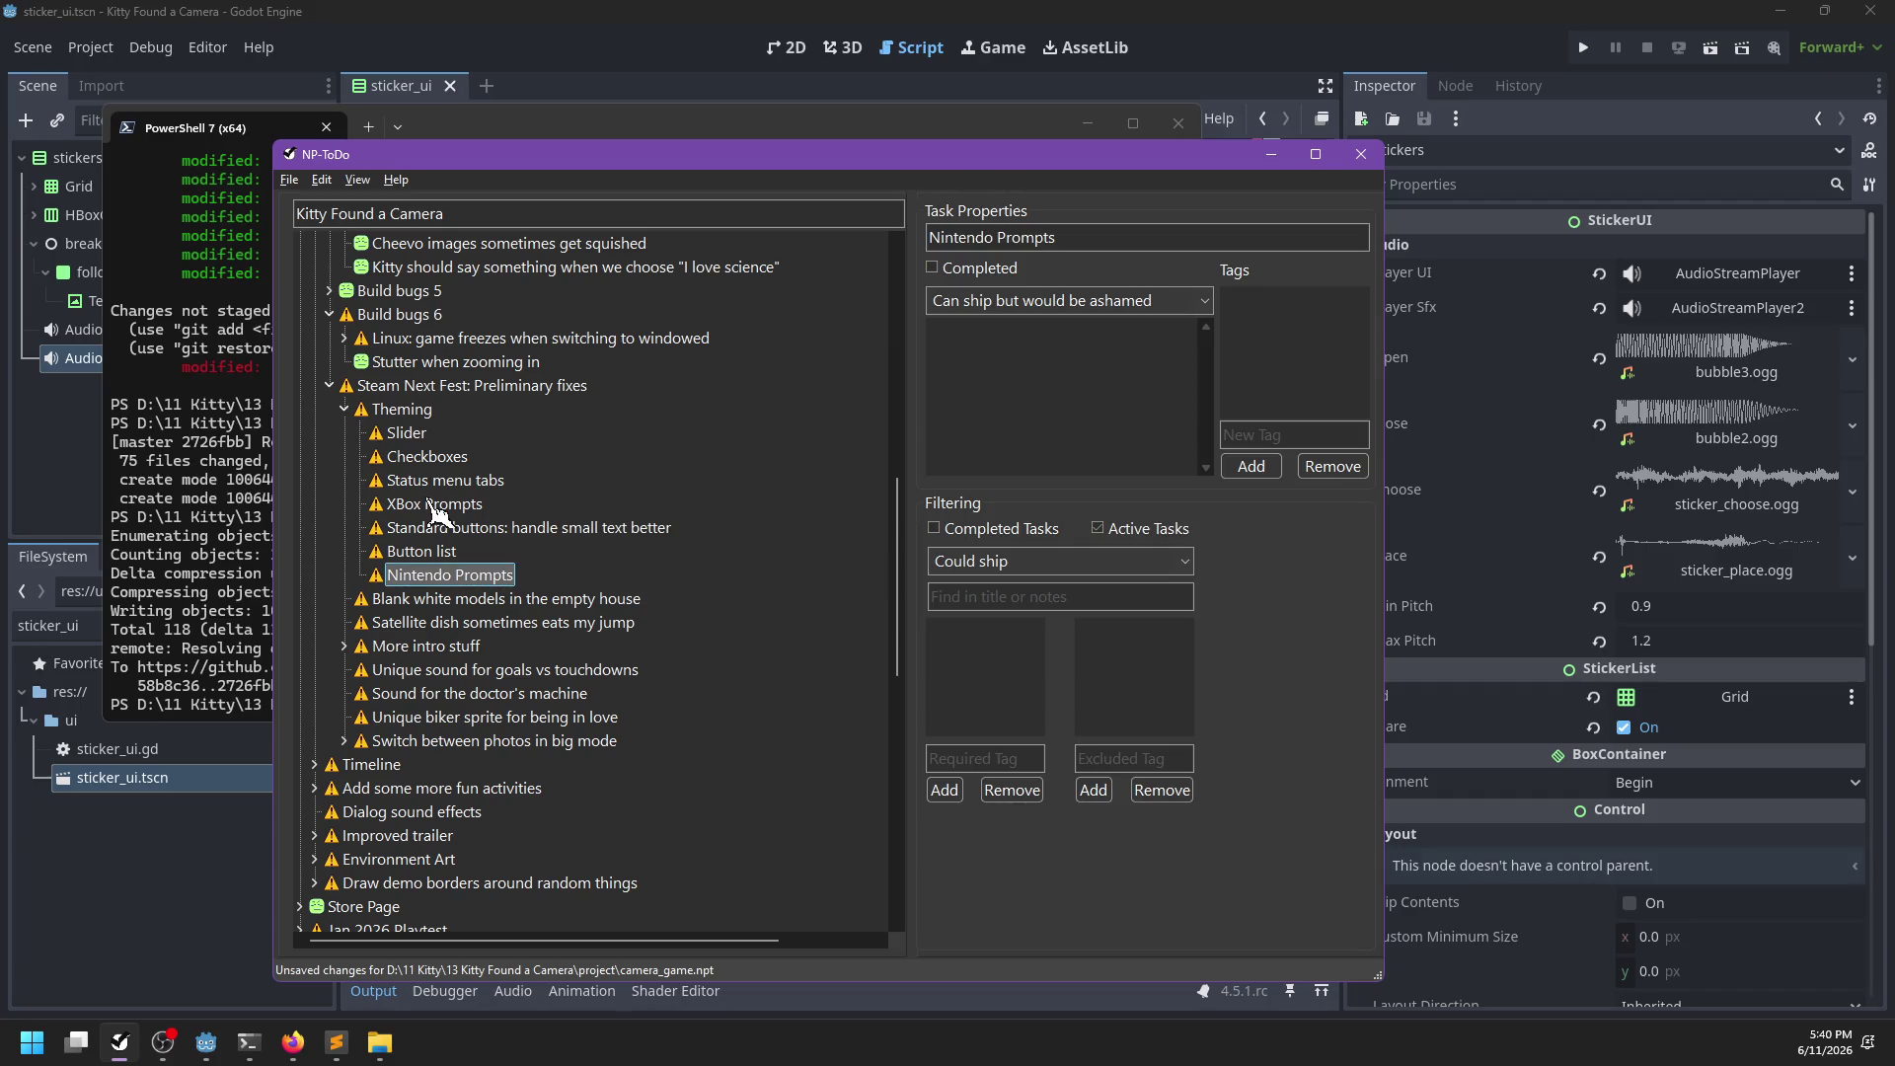
{"action": "left_click_drag", "start_coordinate": [434, 584], "coordinate": [400, 519]}
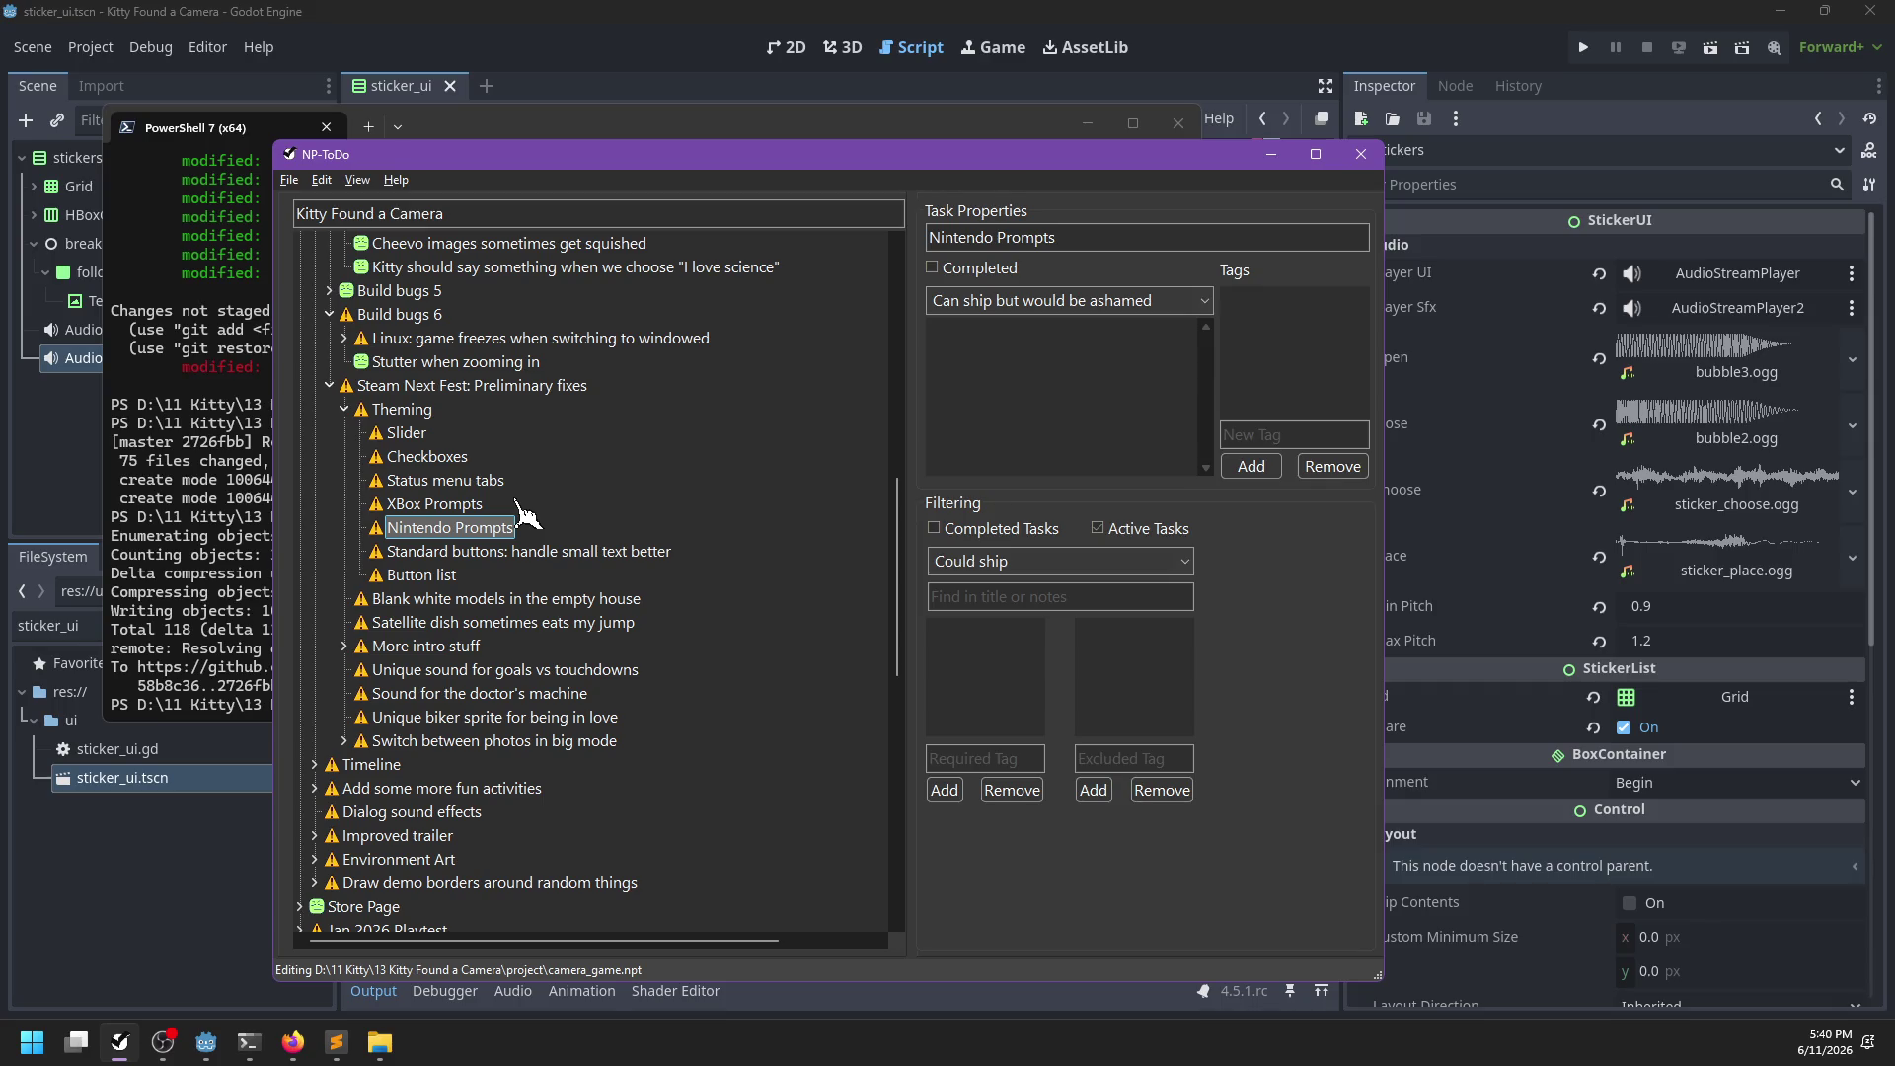
Review the Slider and Status menu tabs tasks, then return to Godot's 3D workspace
{"action": "left_click", "coordinate": [407, 433]}
{"action": "left_click", "coordinate": [414, 480]}
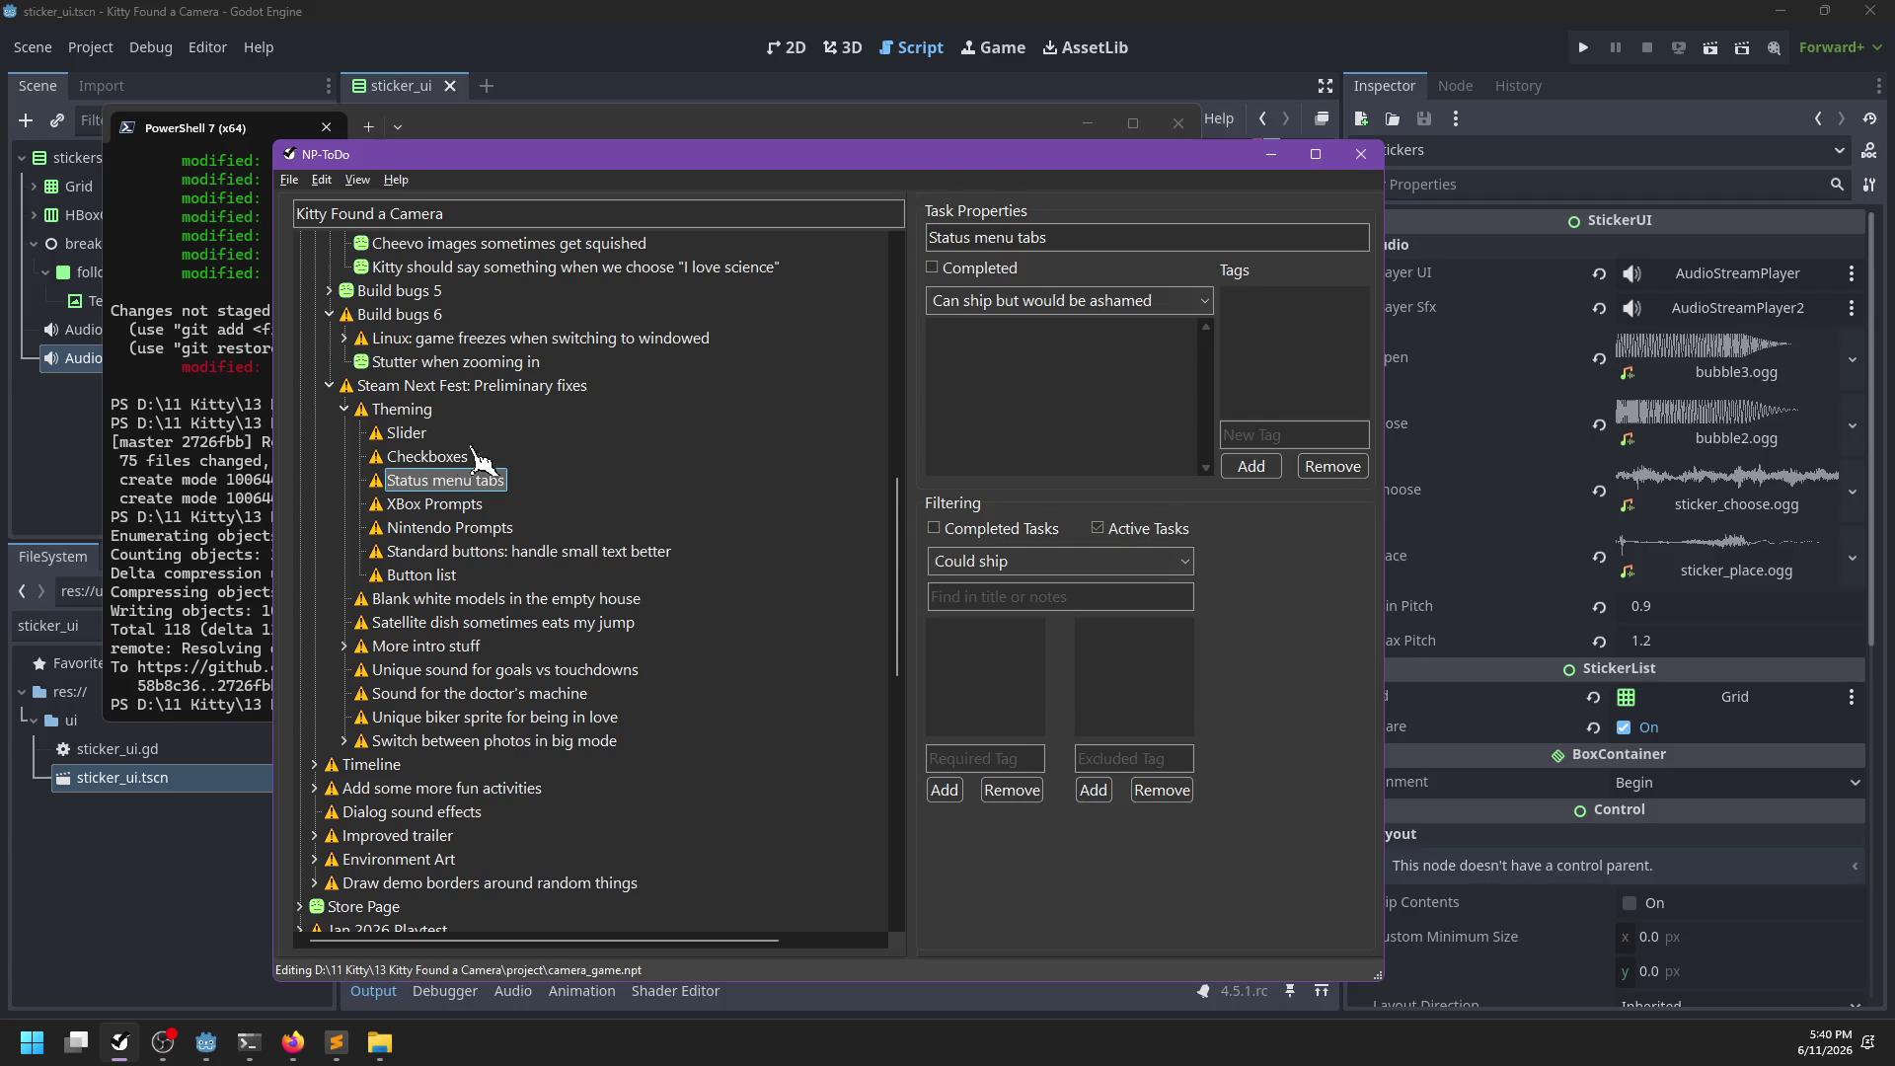
{"action": "left_click", "coordinate": [420, 435]}
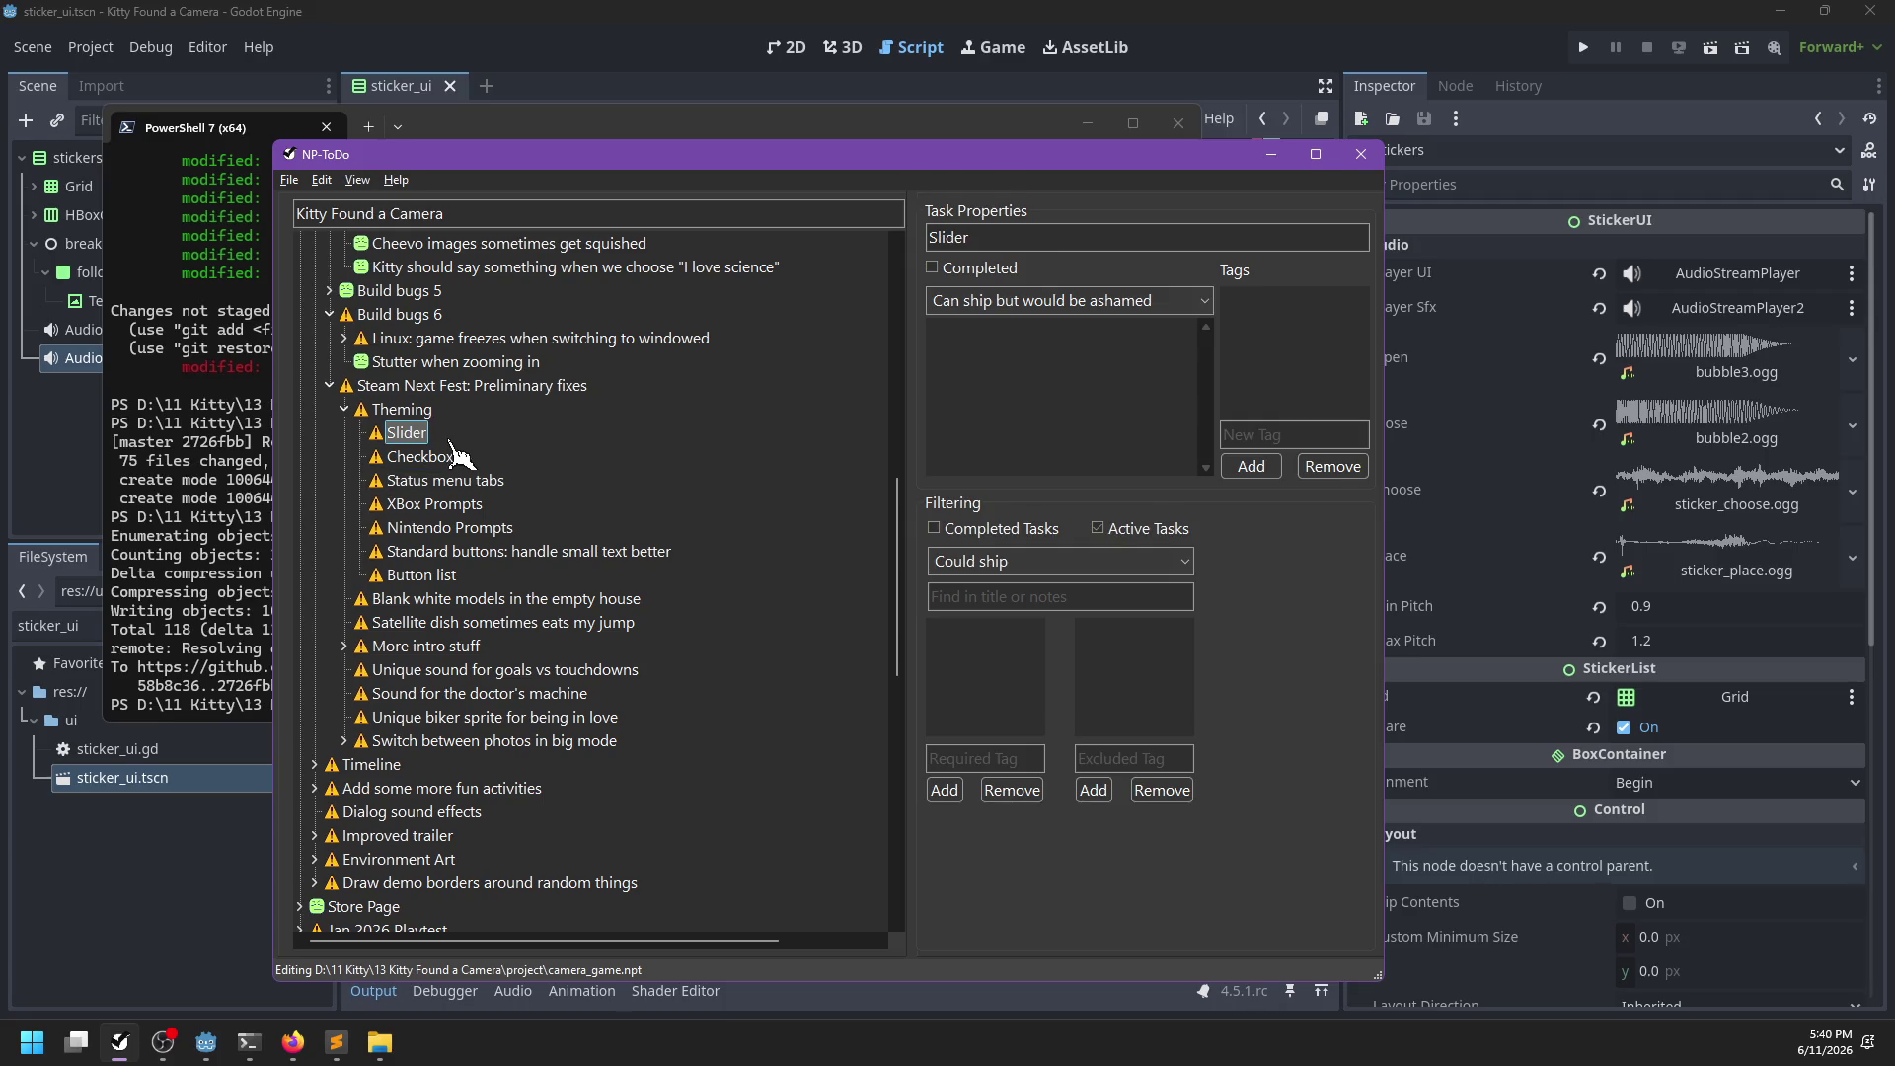
{"action": "left_click", "coordinate": [1031, 31]}
{"action": "left_click", "coordinate": [847, 50]}
Filter FileSystem by 'theme', open default_theme.theme, and enlarge the Theme editor preview
{"action": "double_click", "coordinate": [247, 626]}
{"action": "type", "text": "theme"}
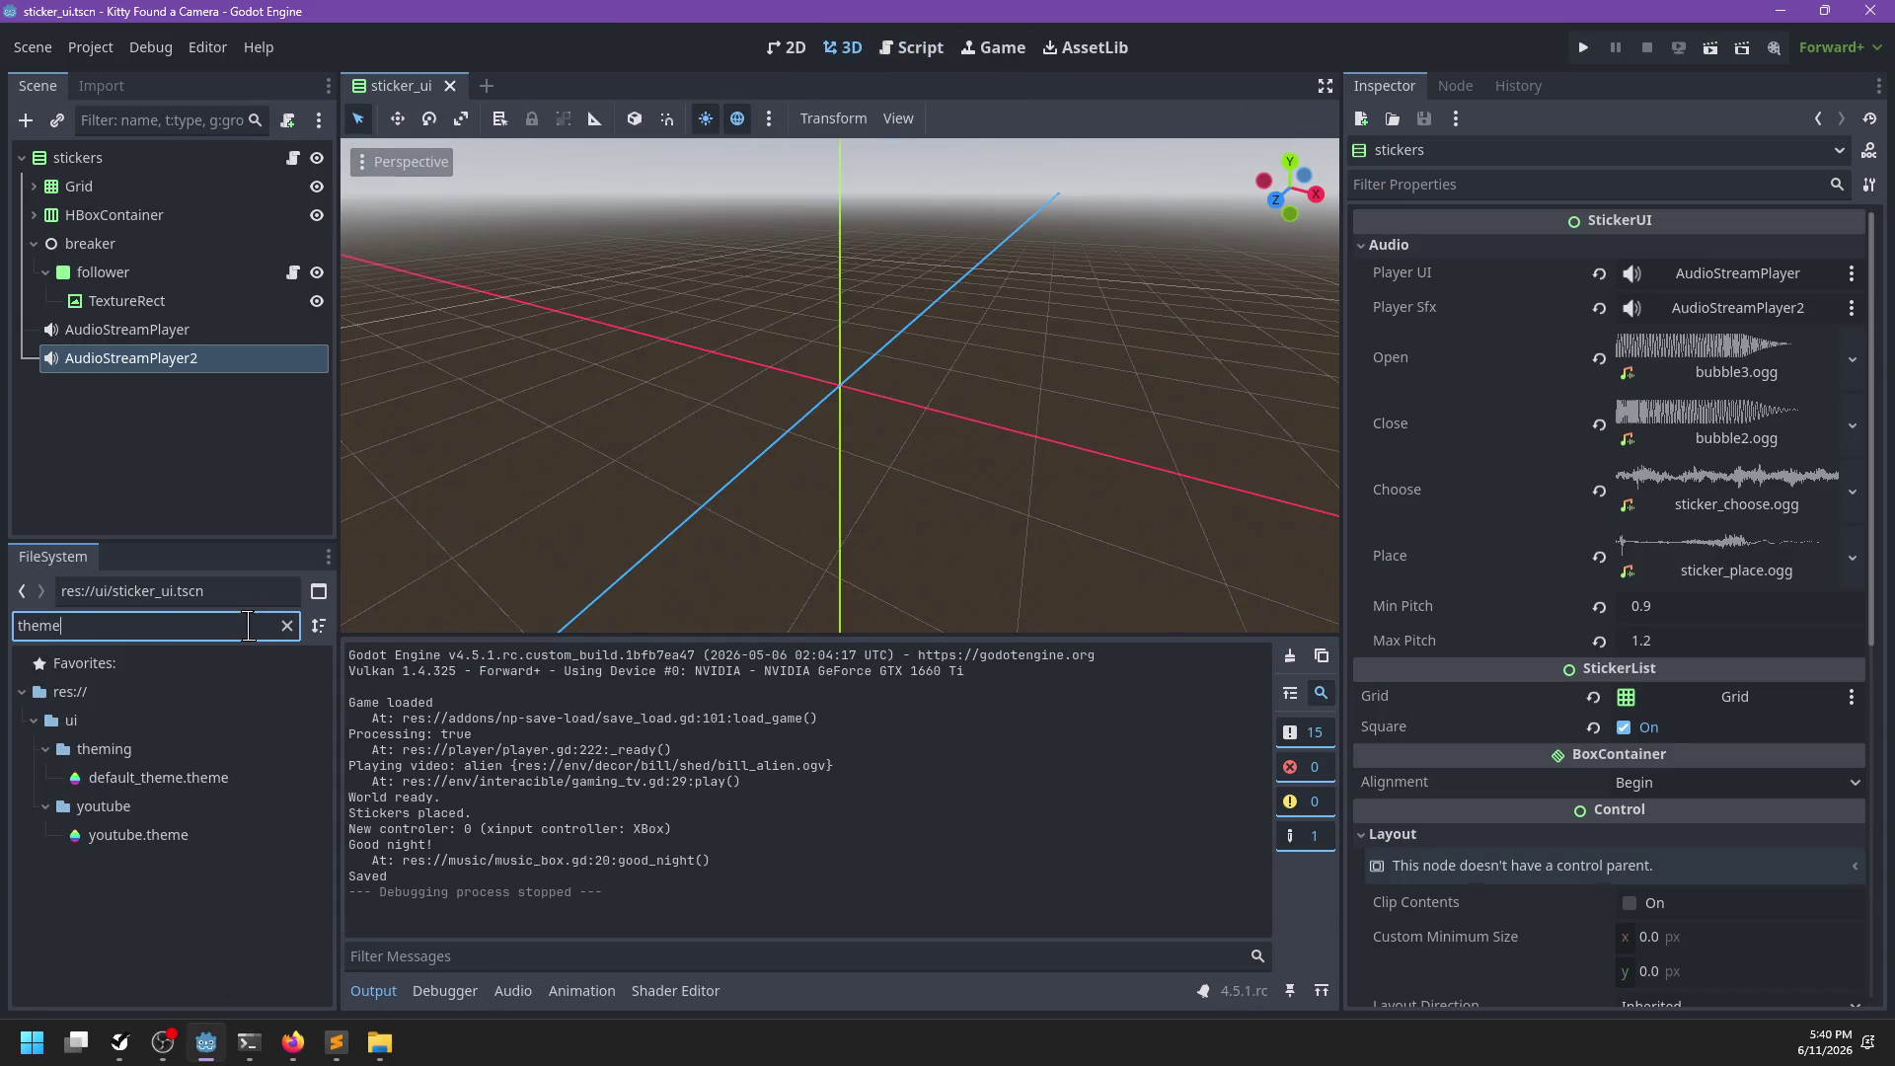
{"action": "double_click", "coordinate": [229, 780]}
{"action": "scroll", "coordinate": [798, 780], "scroll_direction": "down", "scroll_amount": 1}
{"action": "left_click_drag", "start_coordinate": [803, 637], "coordinate": [815, 312]}
{"action": "scroll", "coordinate": [785, 725], "scroll_direction": "down", "scroll_amount": 2}
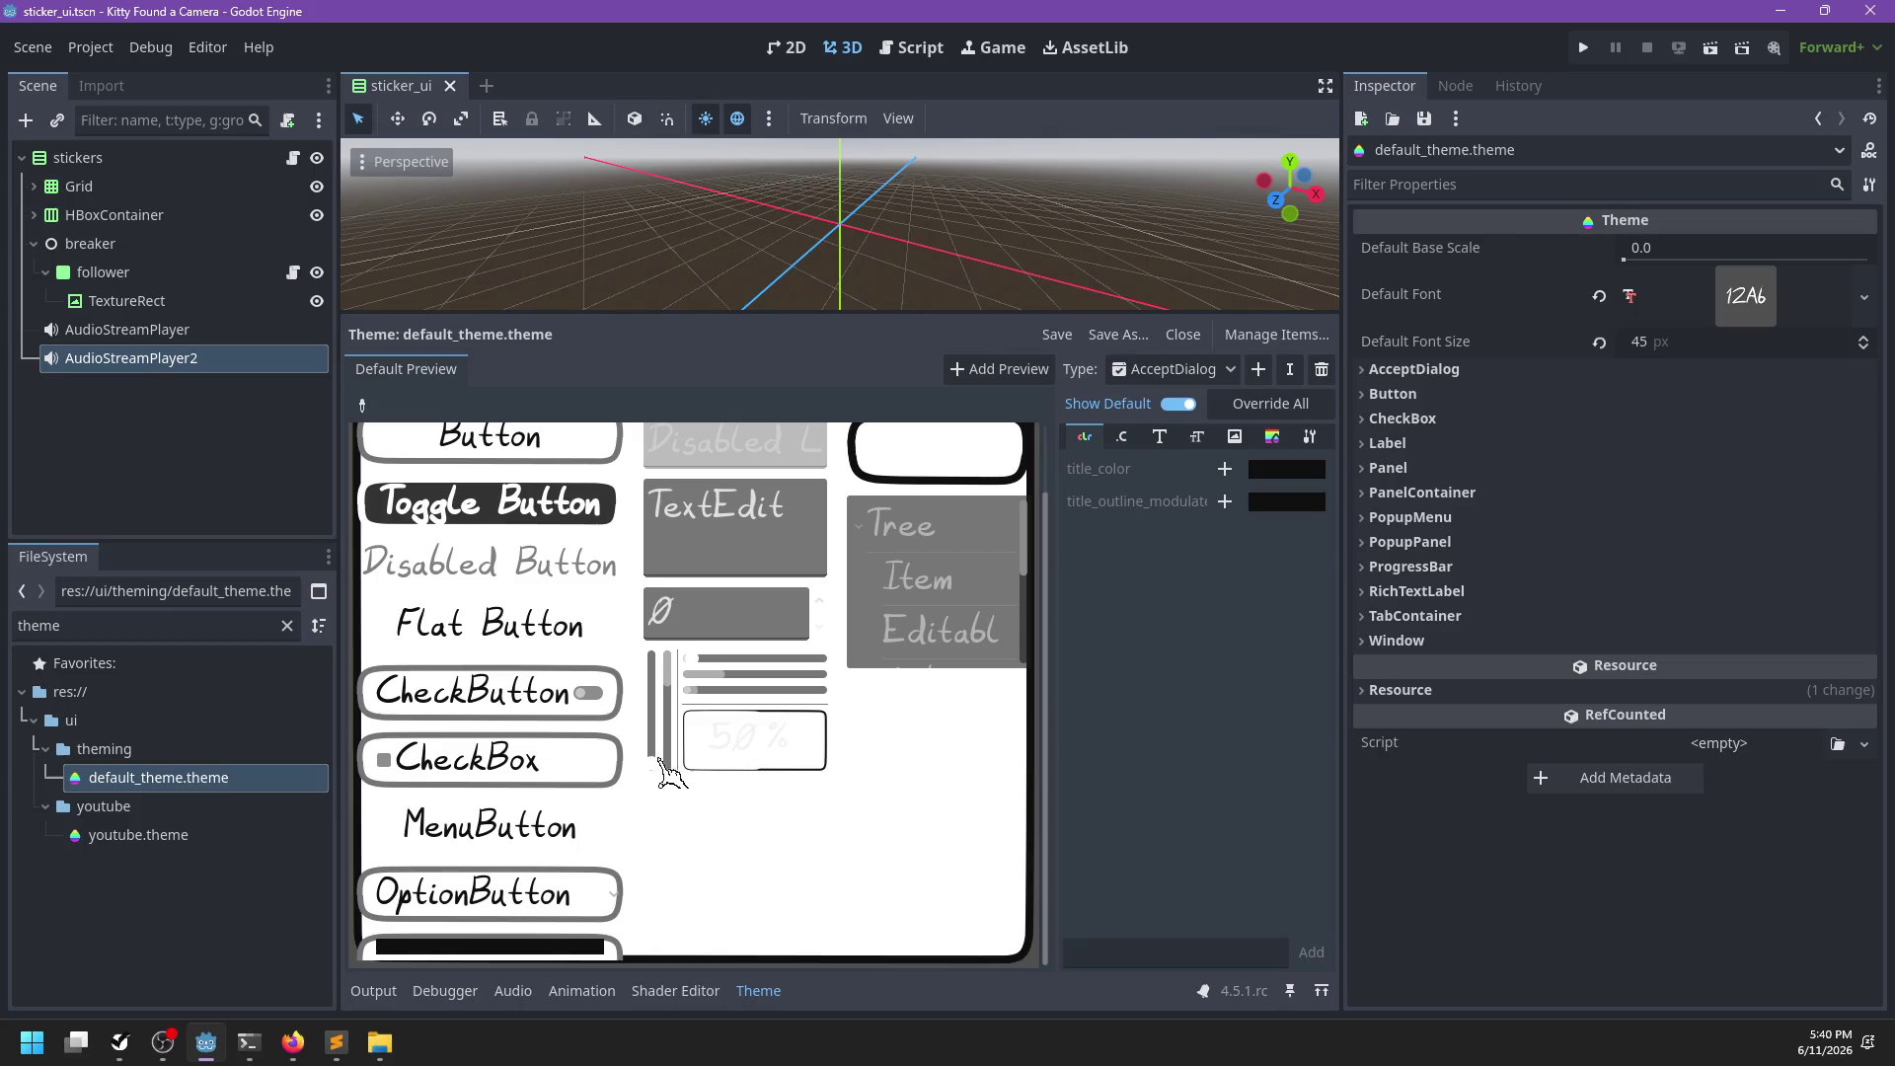
{"action": "key", "text": "alt+Tab"}
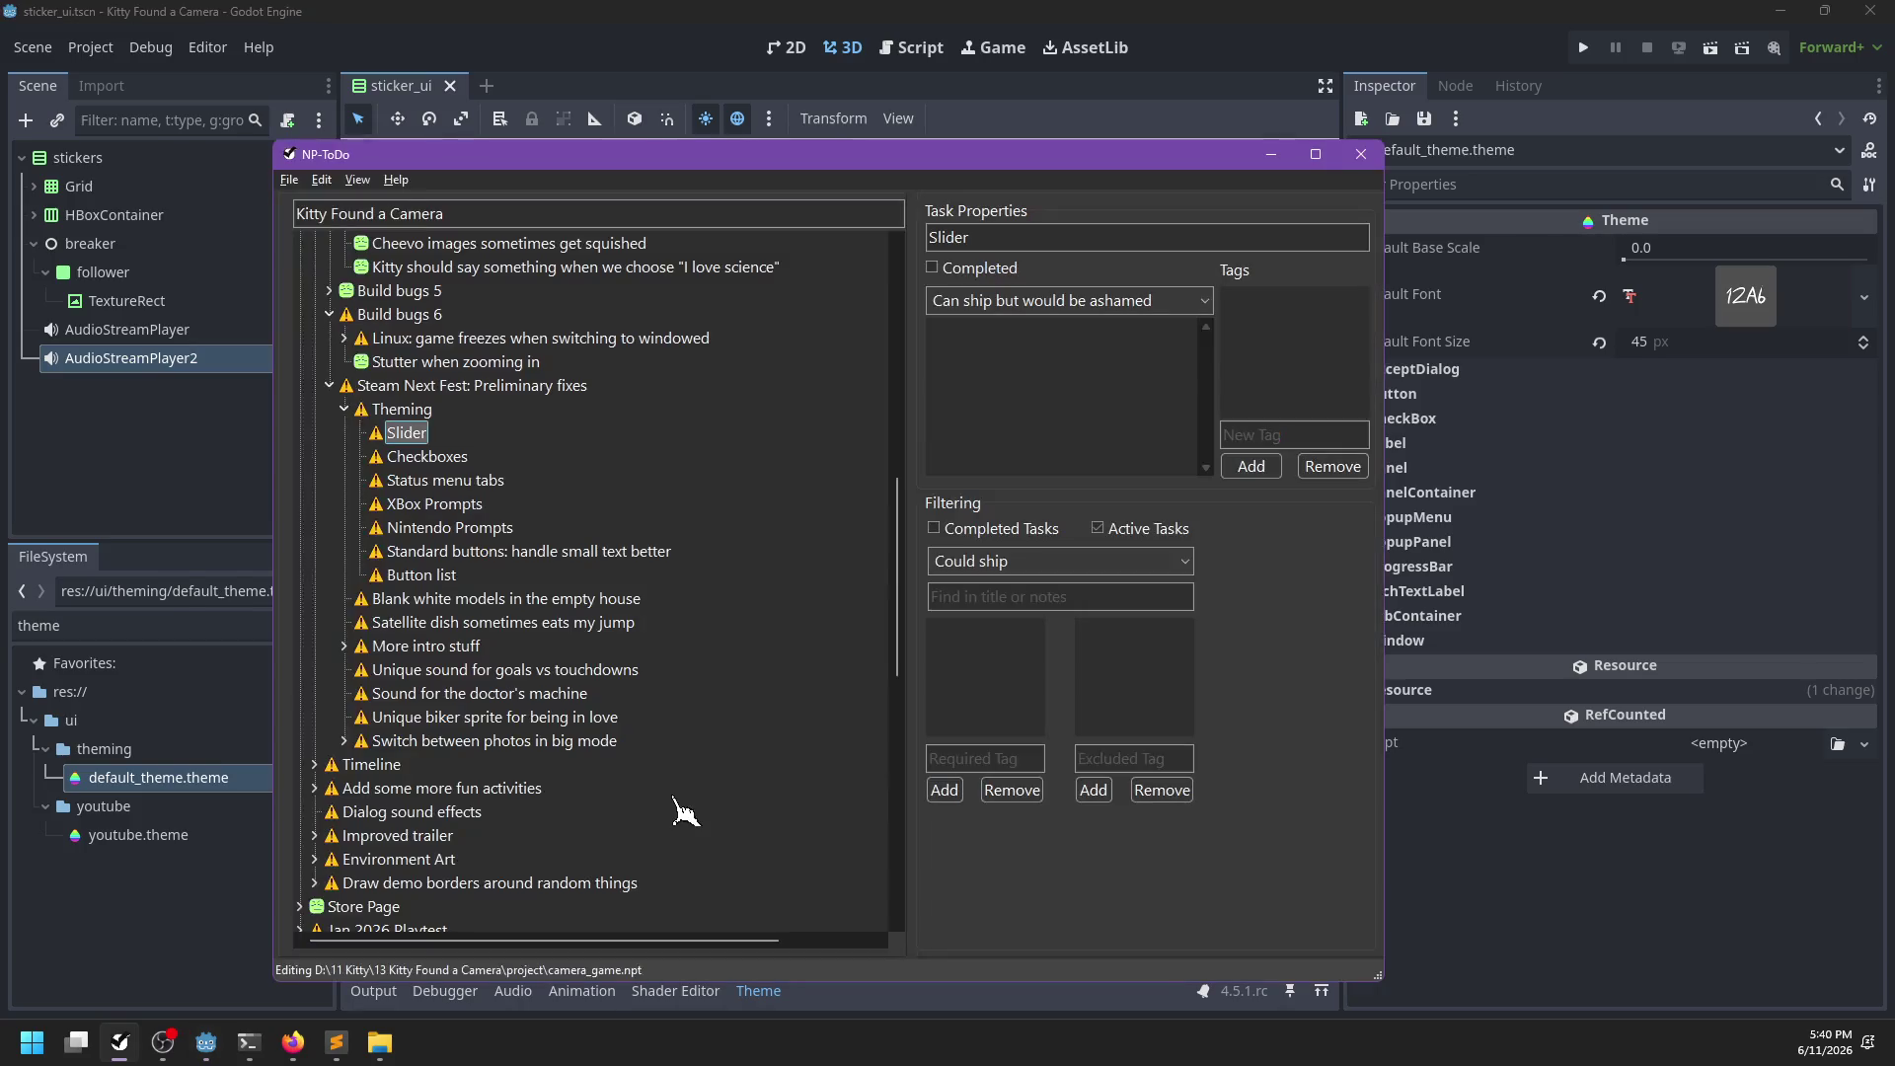
Add a 'Scrollbars' task in NP-ToDo and drag it higher in the Theming list
{"action": "key", "text": "ctrl+n"}
{"action": "type", "text": "Scrollb"}
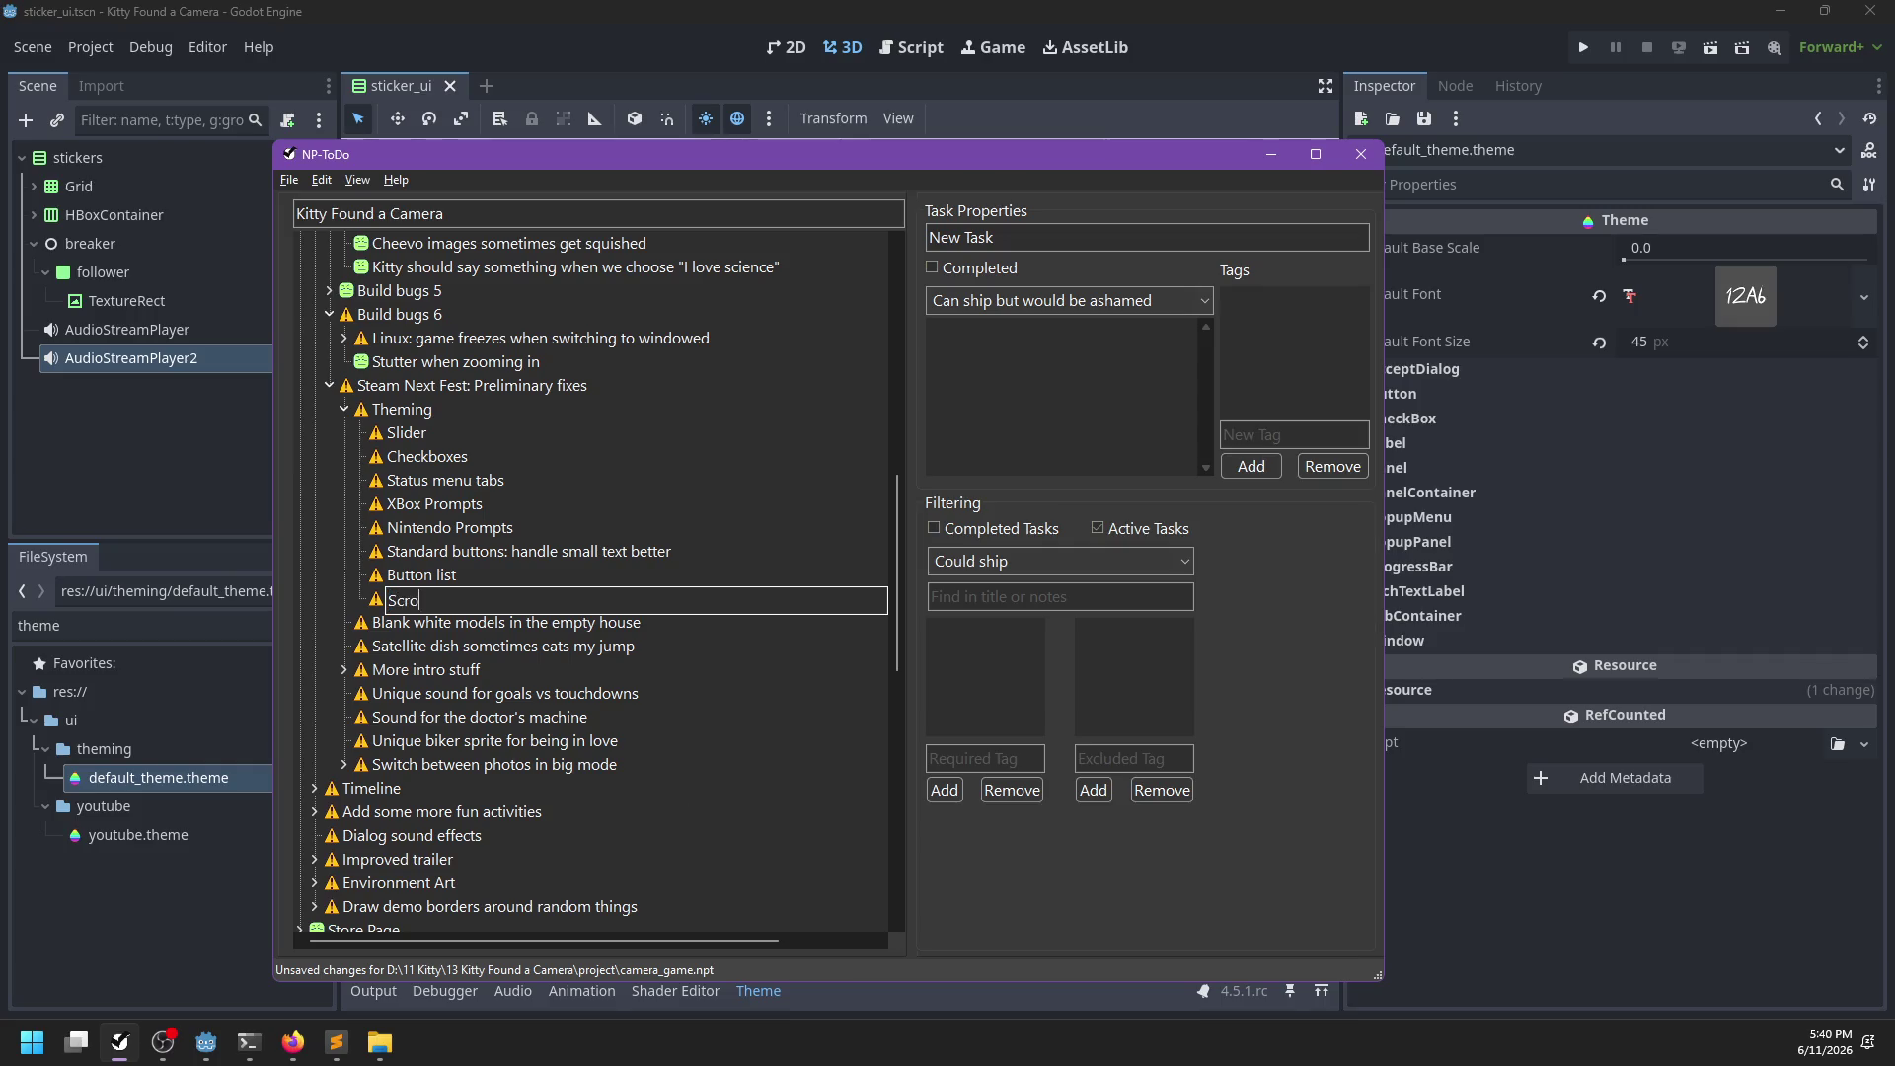
{"action": "type", "text": "ars"}
{"action": "key", "text": "Return"}
{"action": "left_click_drag", "start_coordinate": [404, 603], "coordinate": [397, 446]}
Try the theme preview's horizontal and vertical sliders in Godot
{"action": "key", "text": "alt+Tab"}
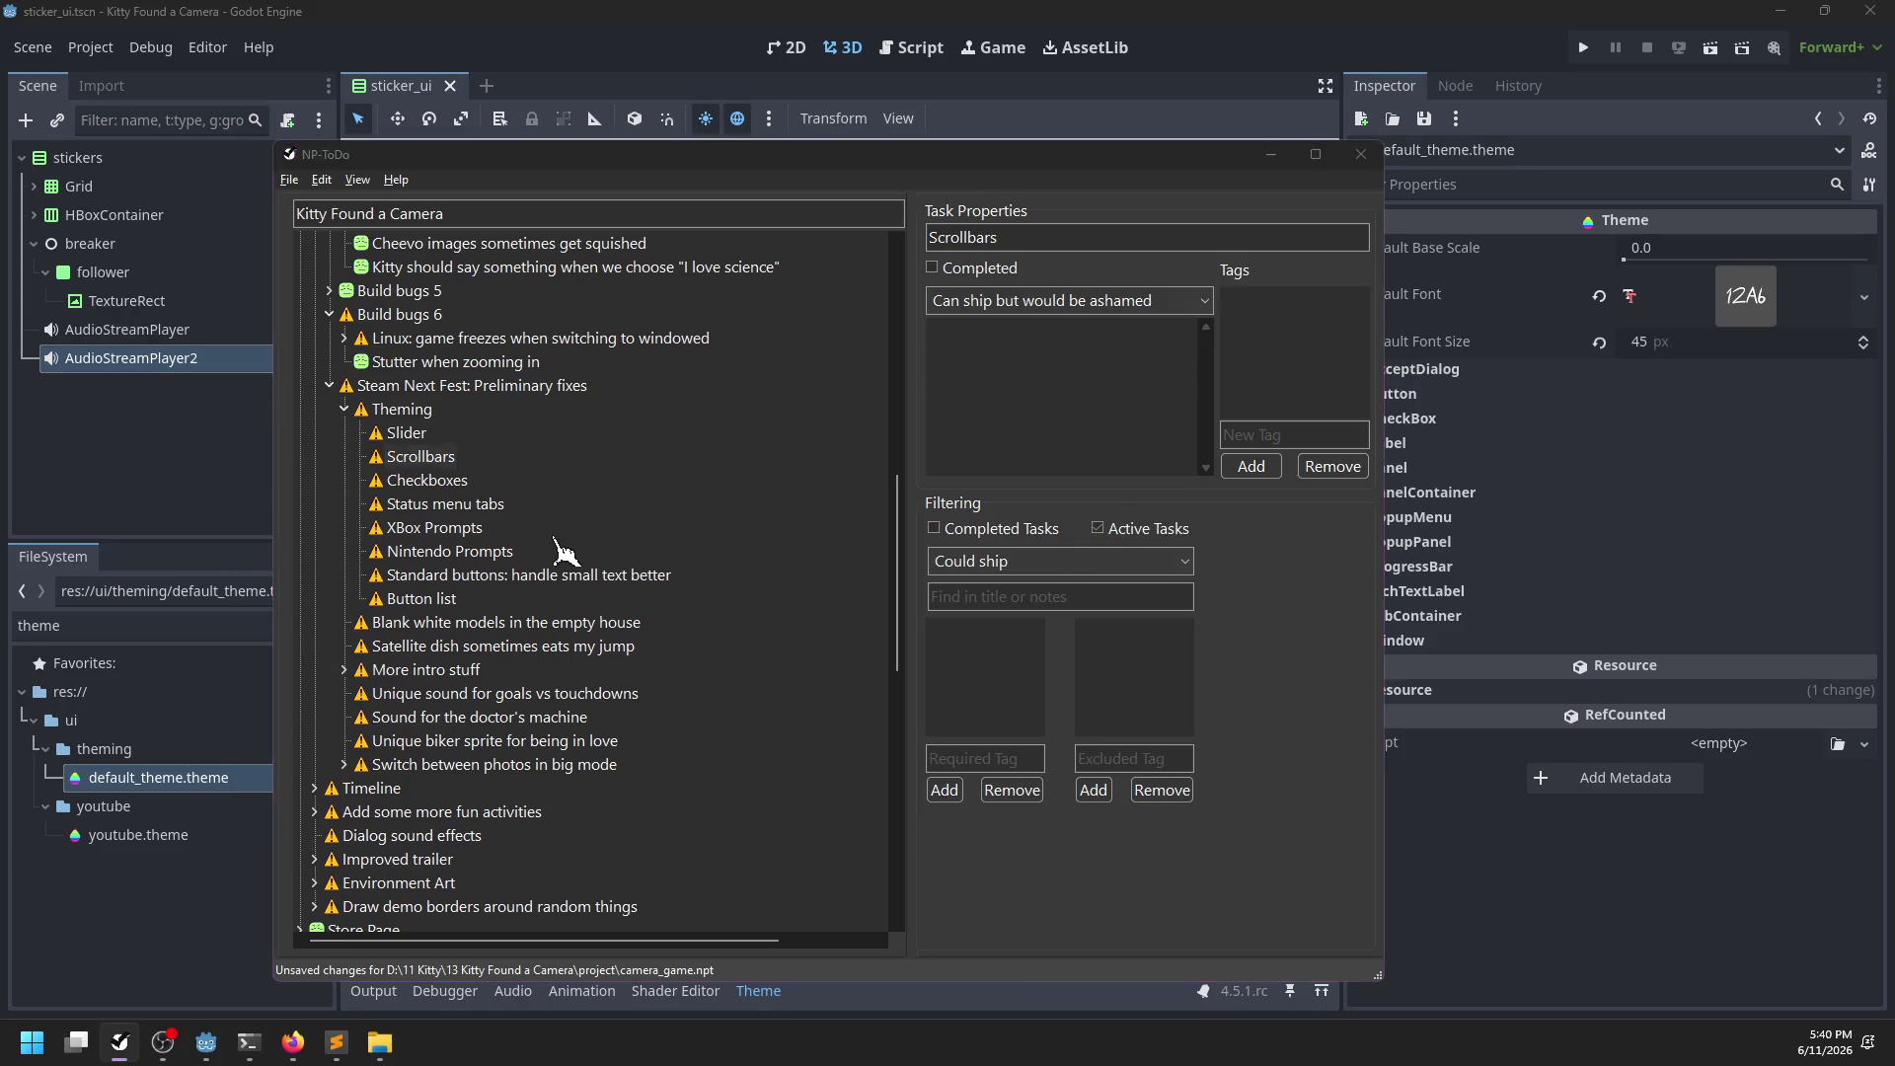
{"action": "mouse_move", "coordinate": [703, 660]}
{"action": "left_mouse_down"}
{"action": "mouse_move", "coordinate": [785, 675]}
{"action": "mouse_move", "coordinate": [768, 681]}
{"action": "left_mouse_up"}
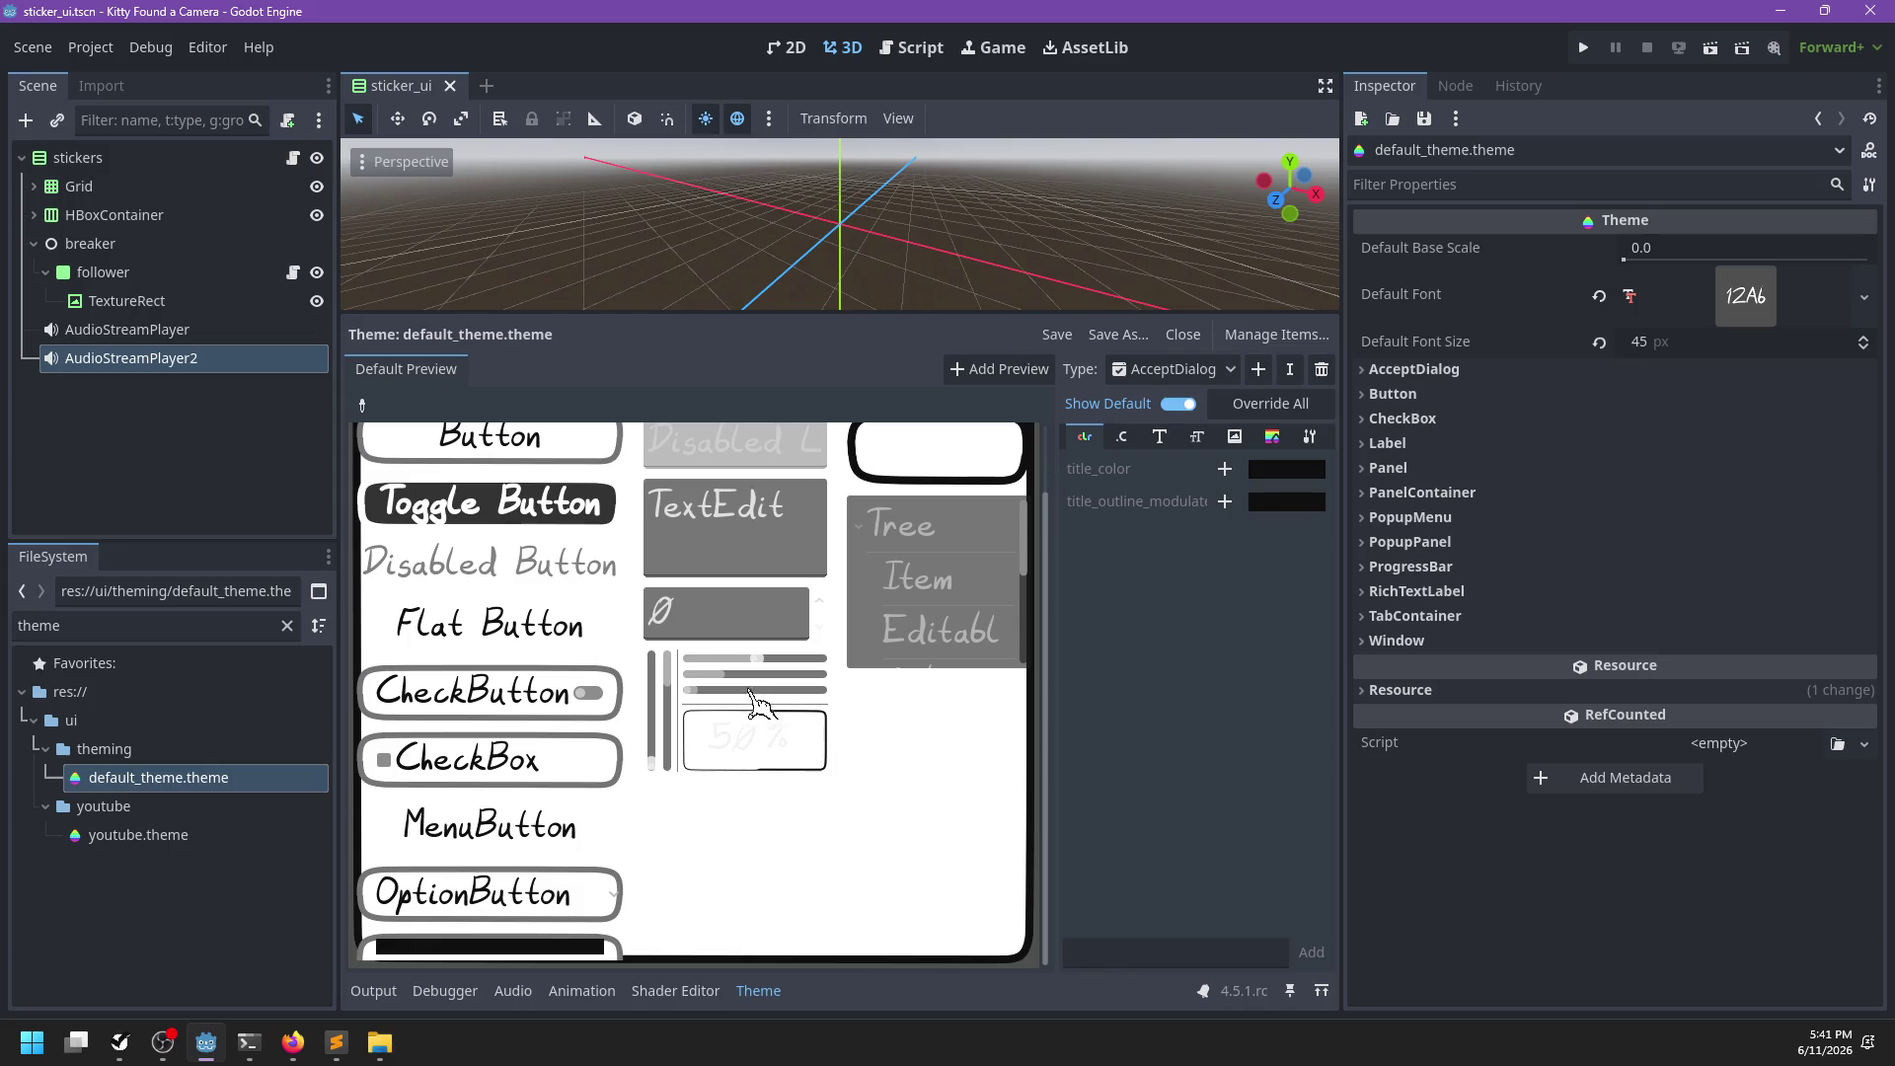
{"action": "mouse_move", "coordinate": [652, 762]}
{"action": "left_mouse_down"}
{"action": "mouse_move", "coordinate": [652, 657]}
{"action": "mouse_move", "coordinate": [750, 663]}
{"action": "mouse_move", "coordinate": [790, 691]}
{"action": "left_mouse_up"}
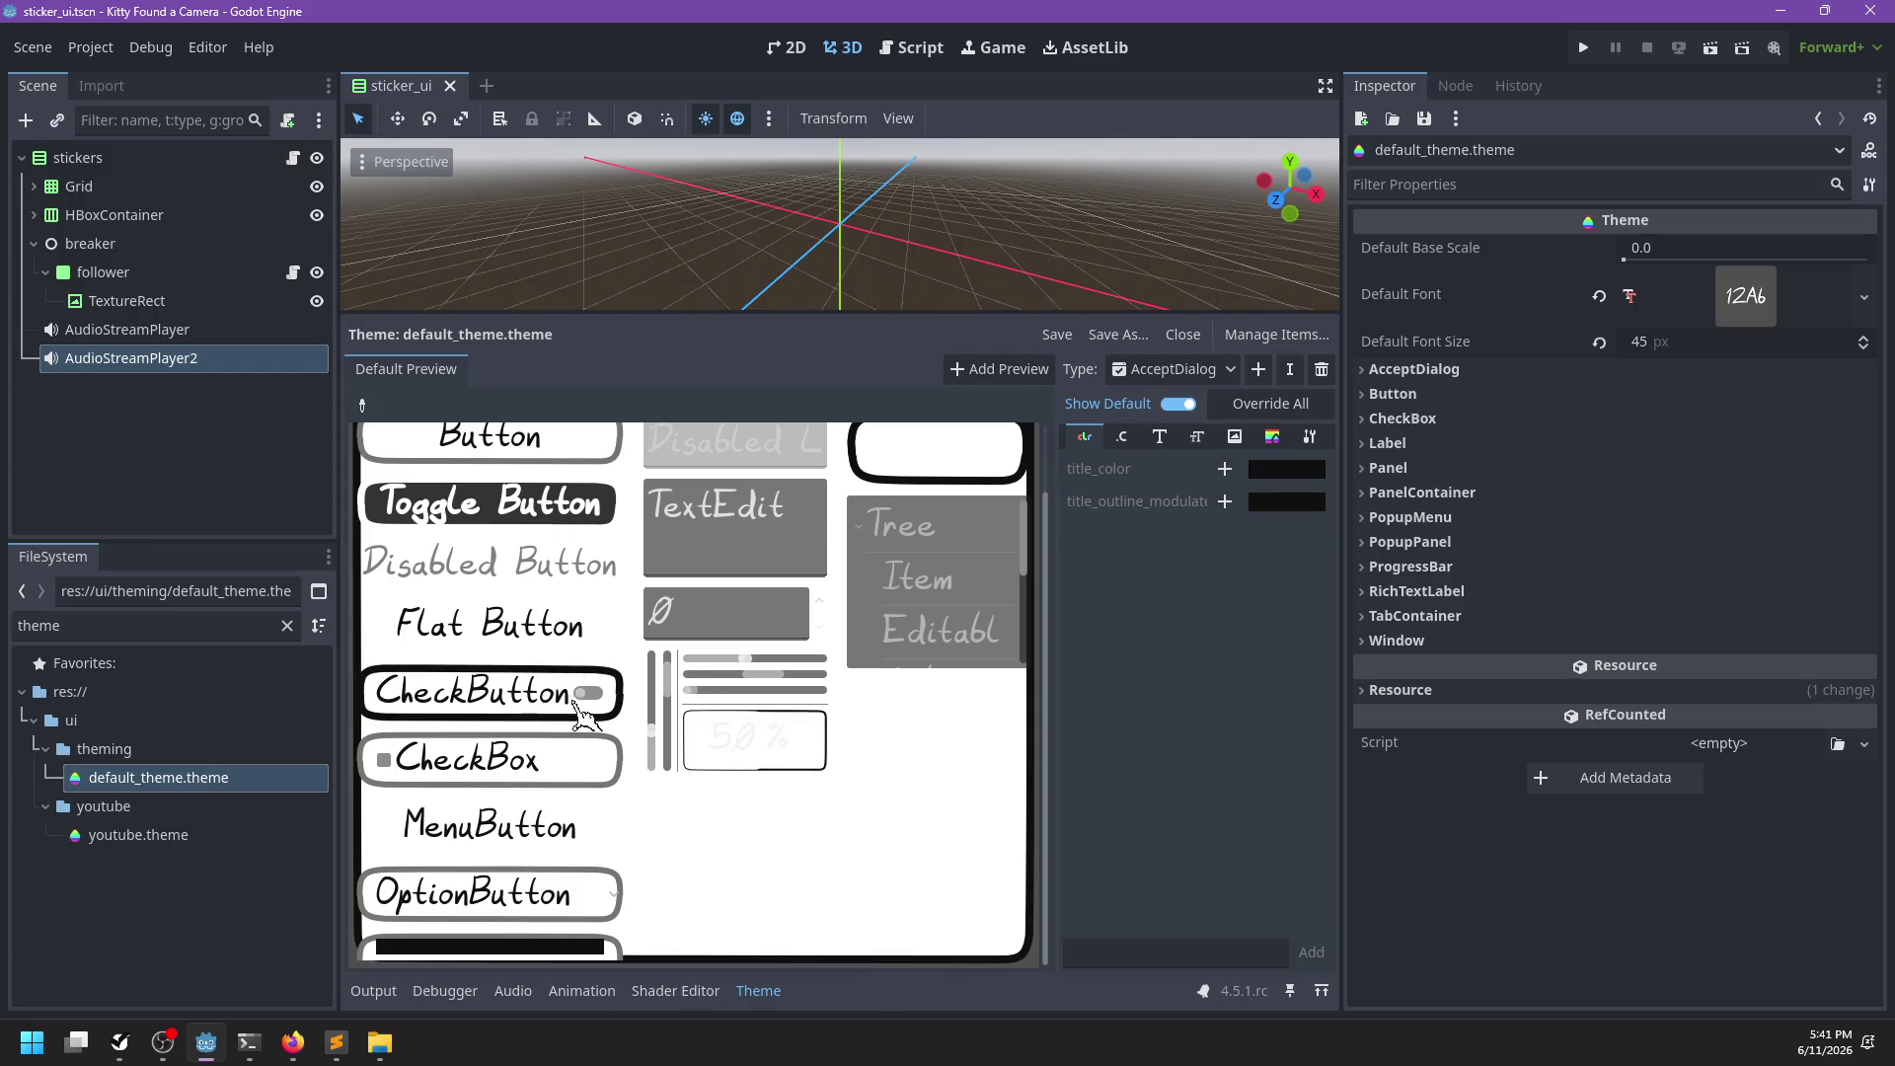
Add a 'Check Buttons' task and place it right below Checkboxes
{"action": "key", "text": "alt+Tab"}
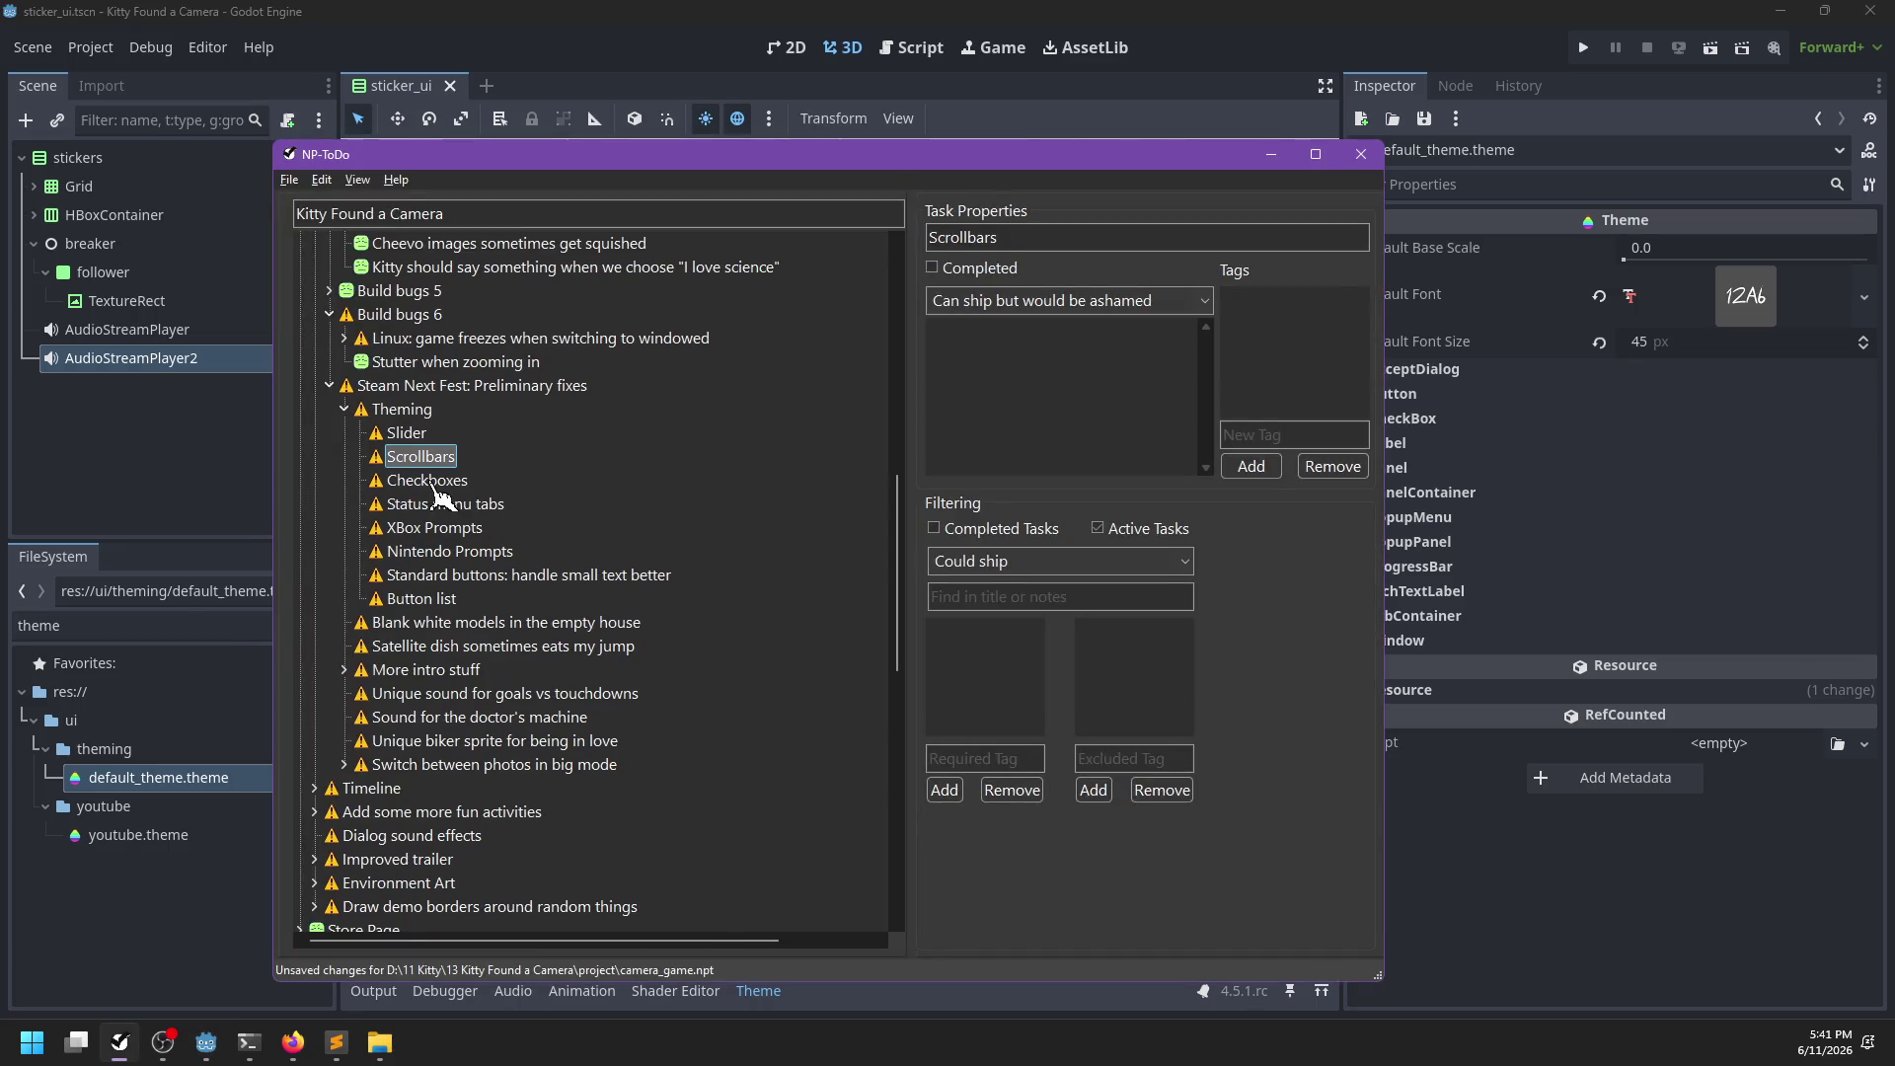
{"action": "left_click", "coordinate": [428, 481]}
{"action": "key", "text": "ctrl+n"}
{"action": "type", "text": "Check Bu"}
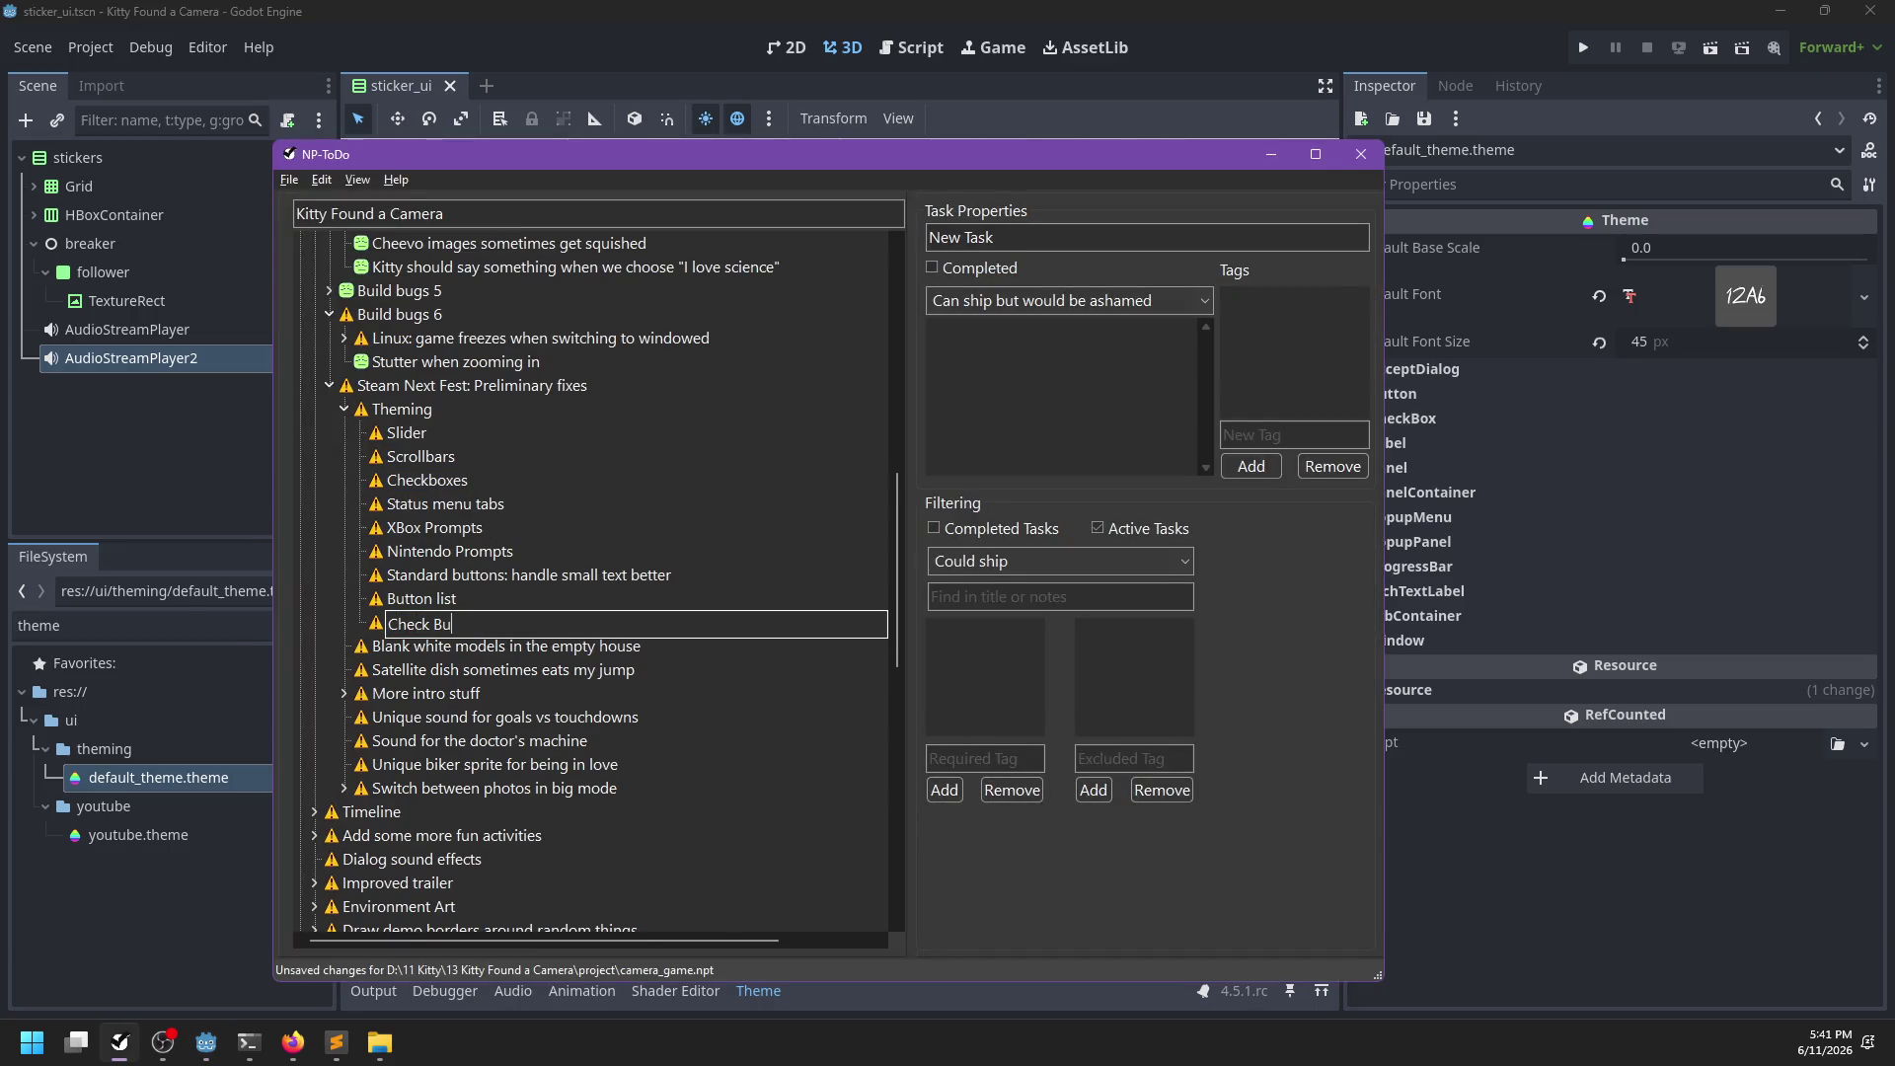
{"action": "key", "text": "Return"}
{"action": "left_click_drag", "start_coordinate": [452, 634], "coordinate": [417, 503]}
{"action": "key", "text": "alt+Tab"}
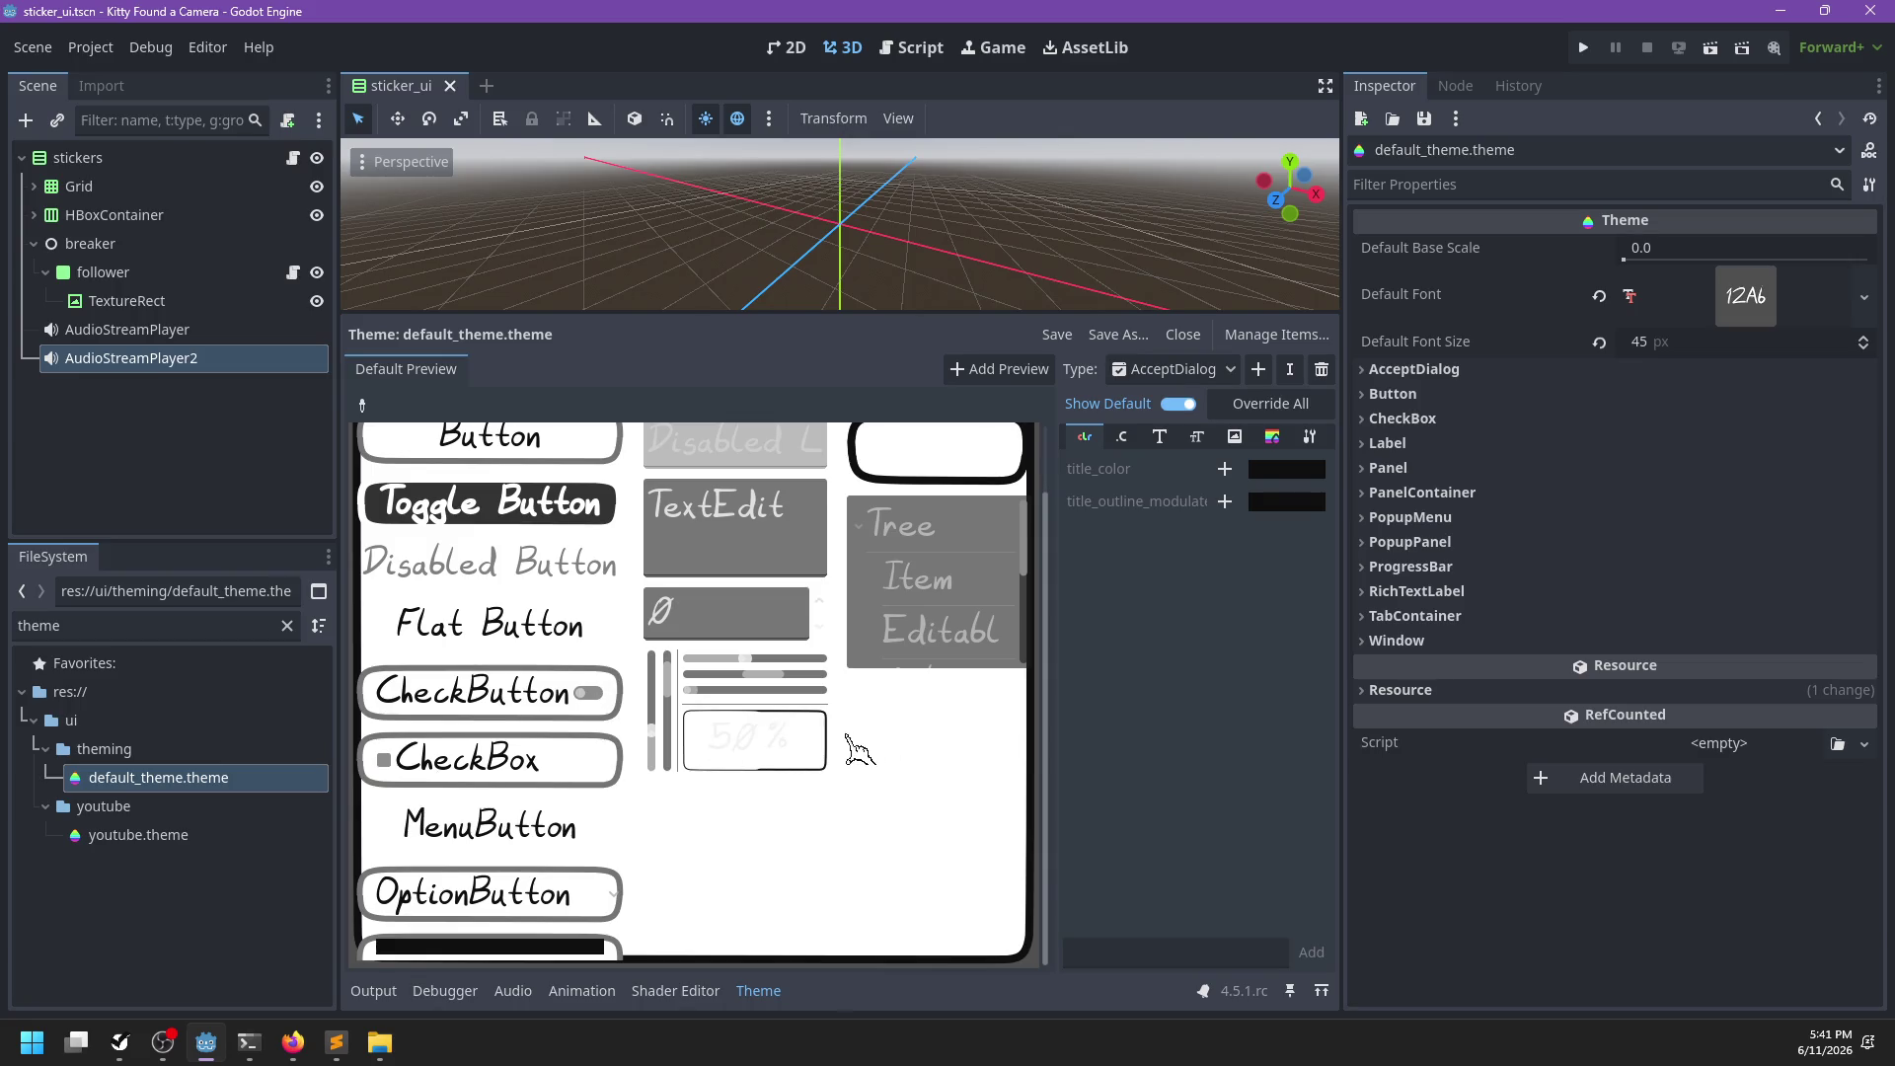
Filter the FileSystem dock by 'panel' to list panel.stylebox and panel.svg
{"action": "scroll", "coordinate": [848, 743], "scroll_direction": "up", "scroll_amount": 2}
{"action": "scroll", "coordinate": [849, 742], "scroll_direction": "down", "scroll_amount": 2}
{"action": "scroll", "coordinate": [859, 741], "scroll_direction": "up", "scroll_amount": 2}
{"action": "scroll", "coordinate": [849, 735], "scroll_direction": "down", "scroll_amount": 1}
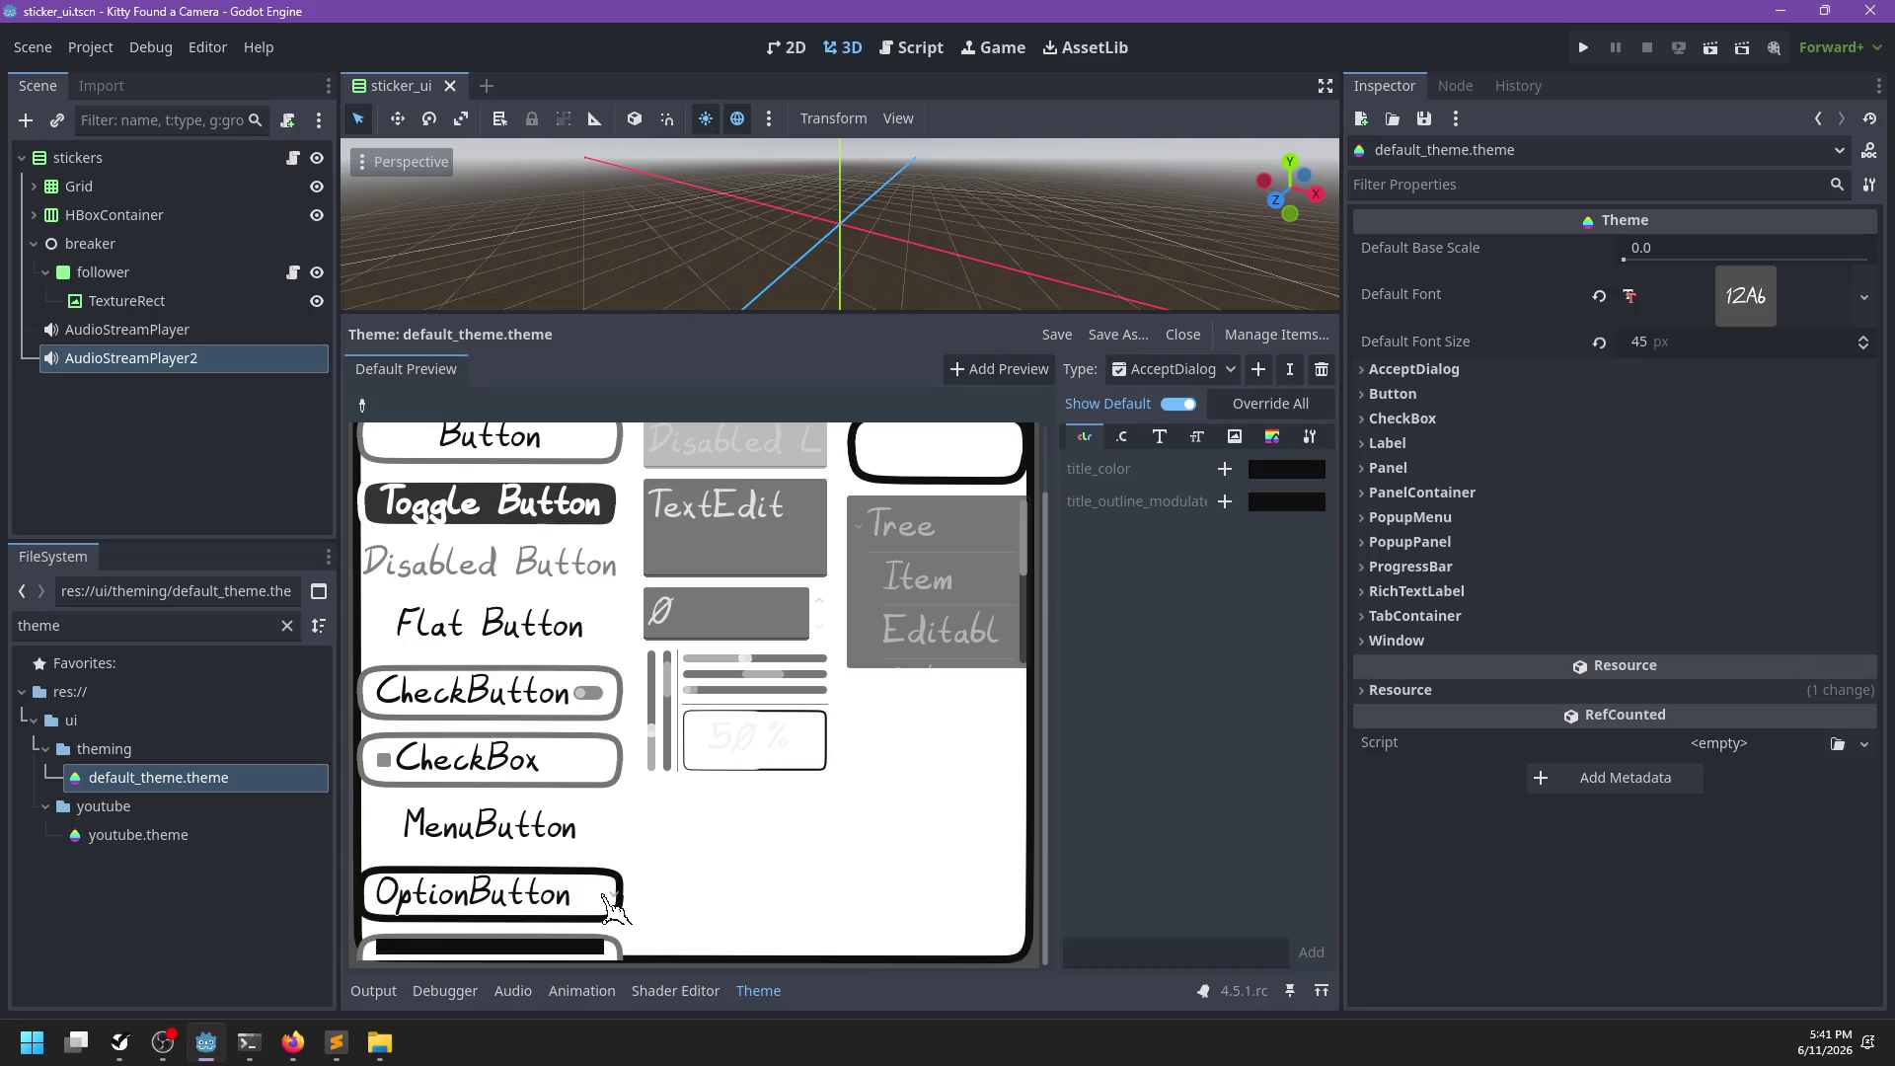
{"action": "double_click", "coordinate": [194, 626]}
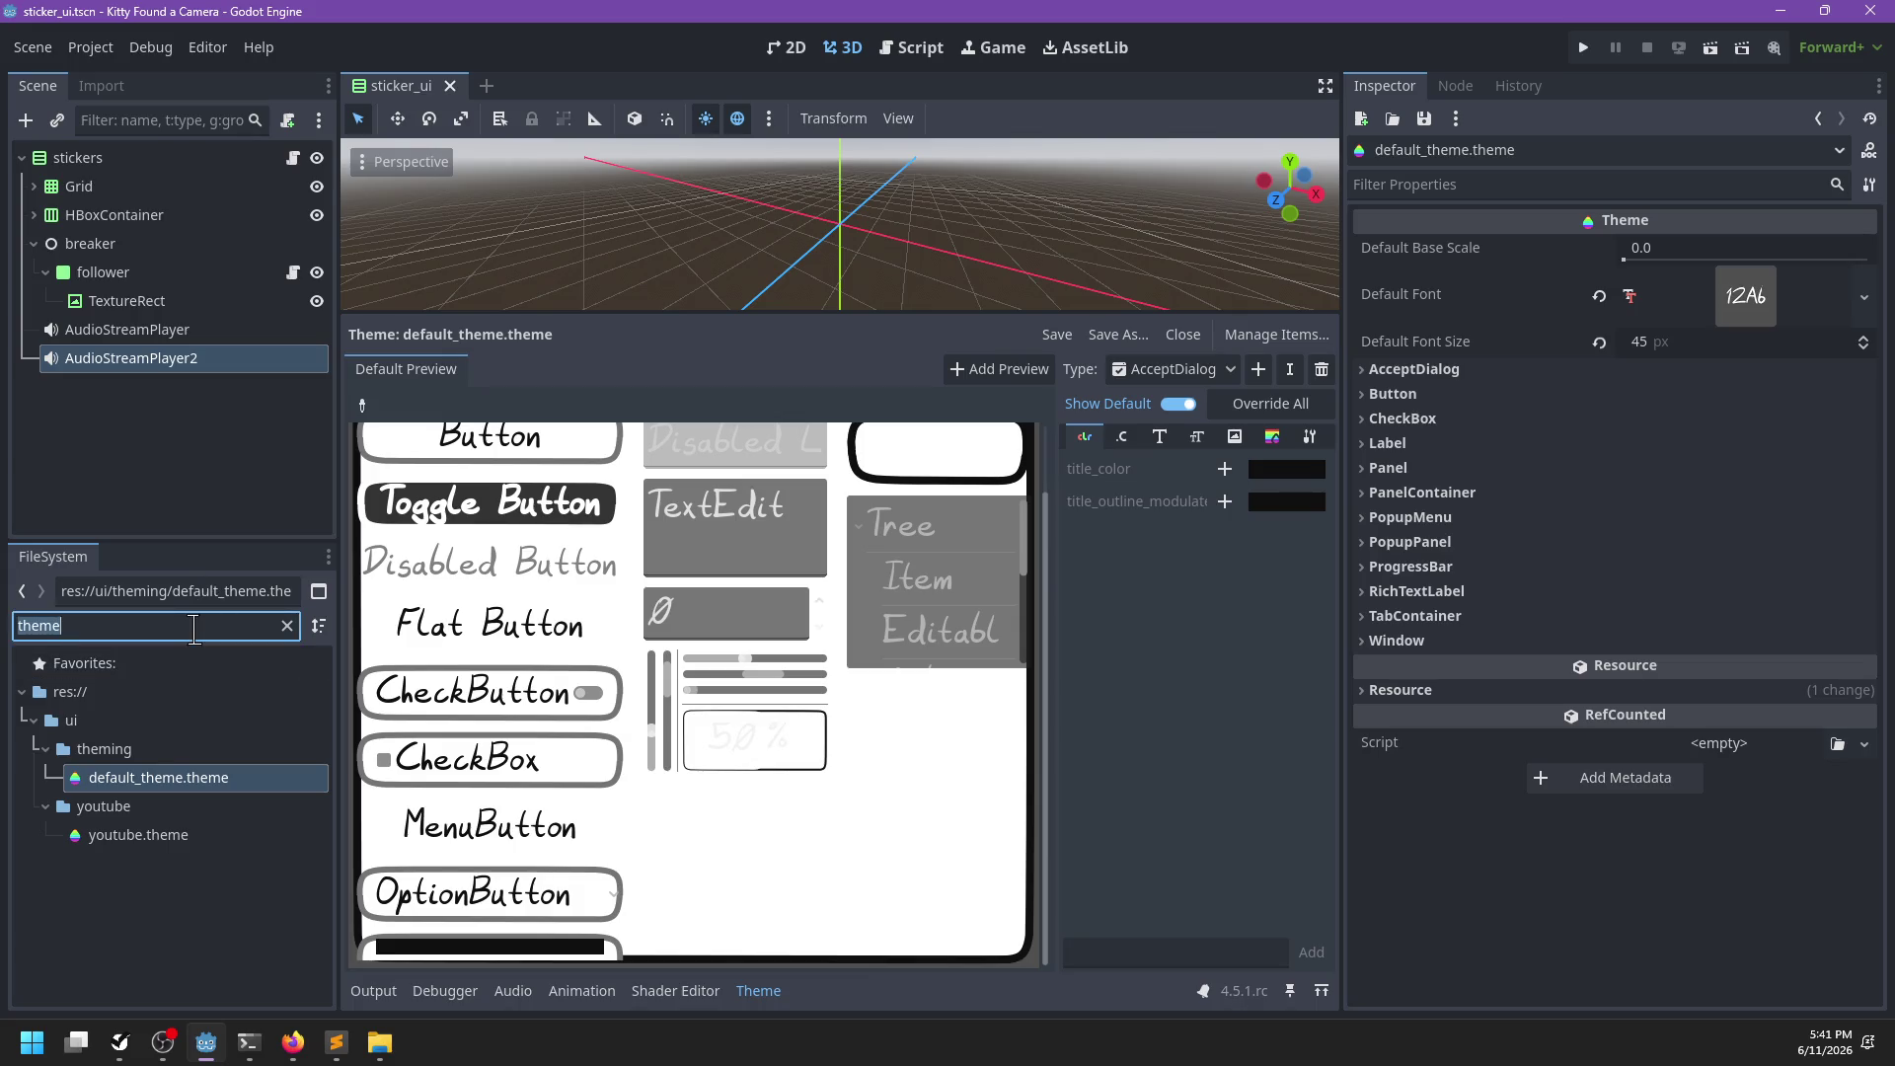
{"action": "type", "text": "panel"}
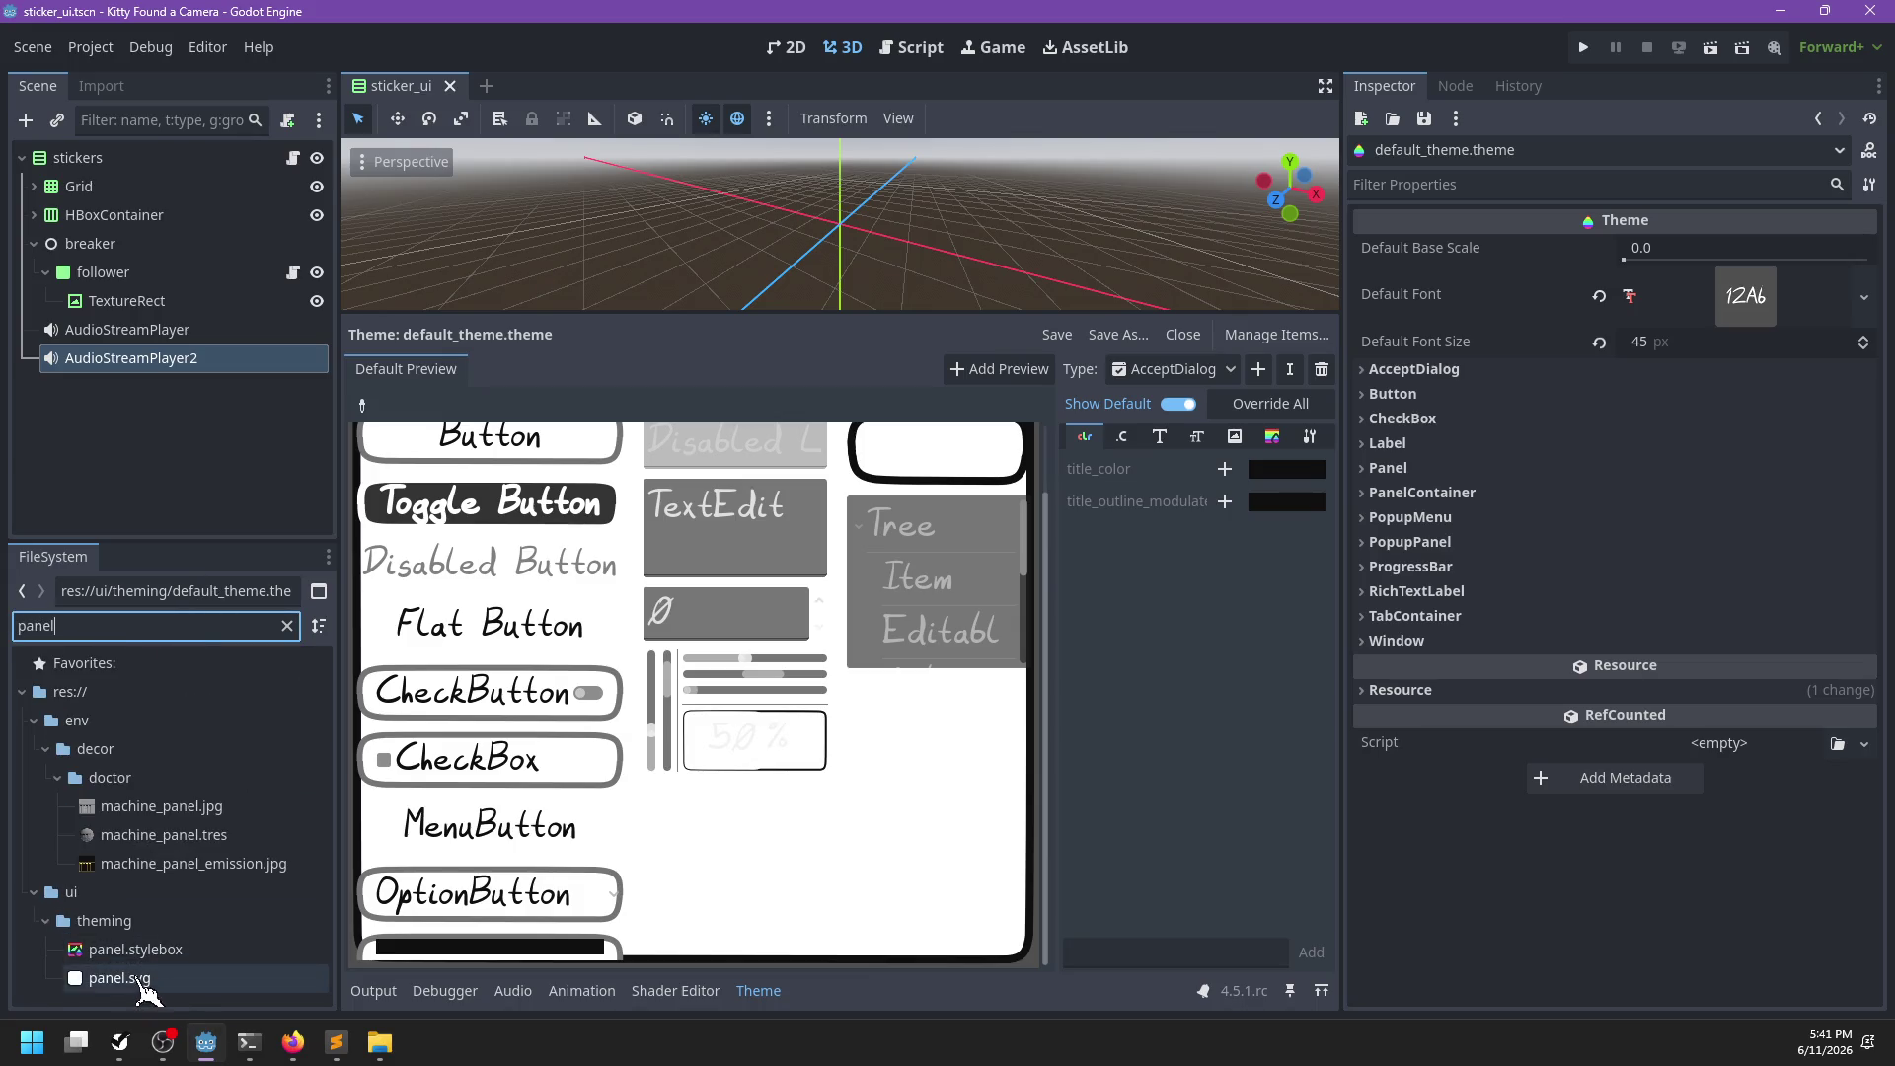
{"action": "mouse_move", "coordinate": [146, 987]}
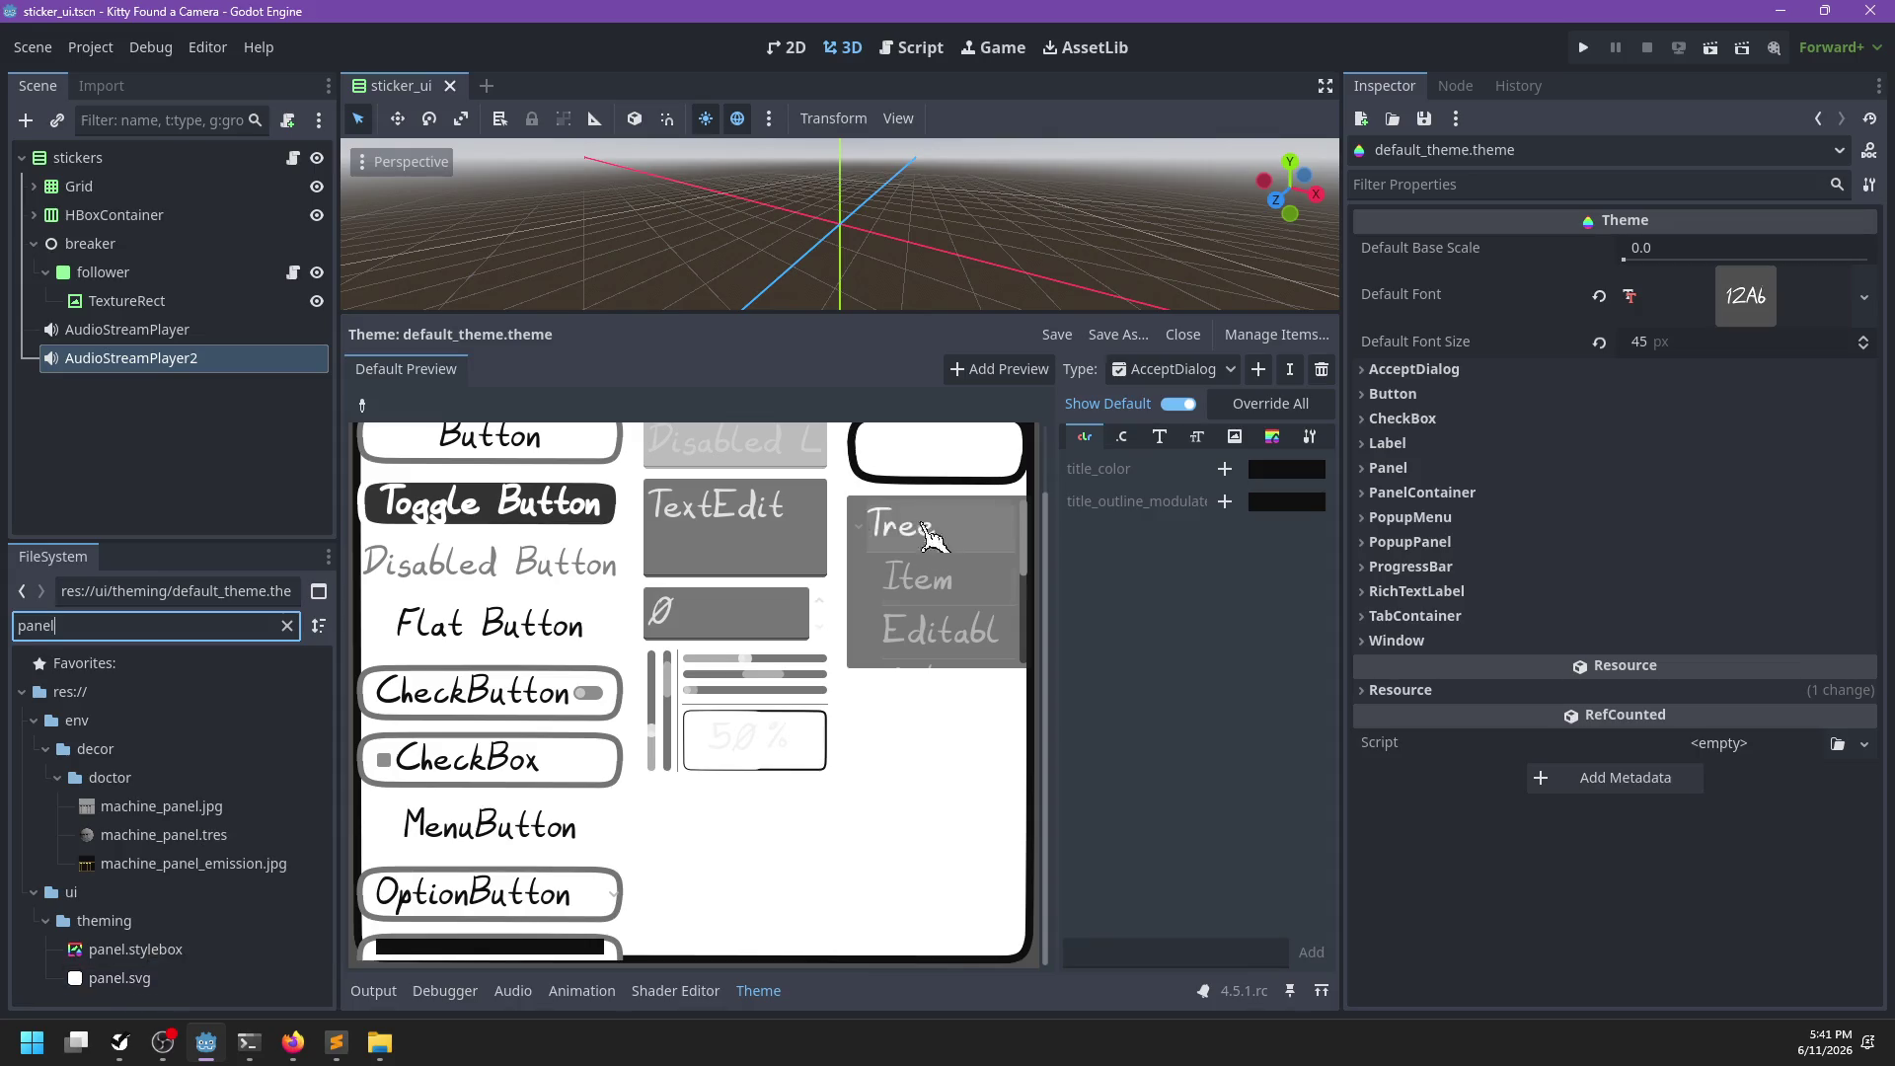
{"action": "scroll", "coordinate": [879, 520], "scroll_direction": "up", "scroll_amount": 2}
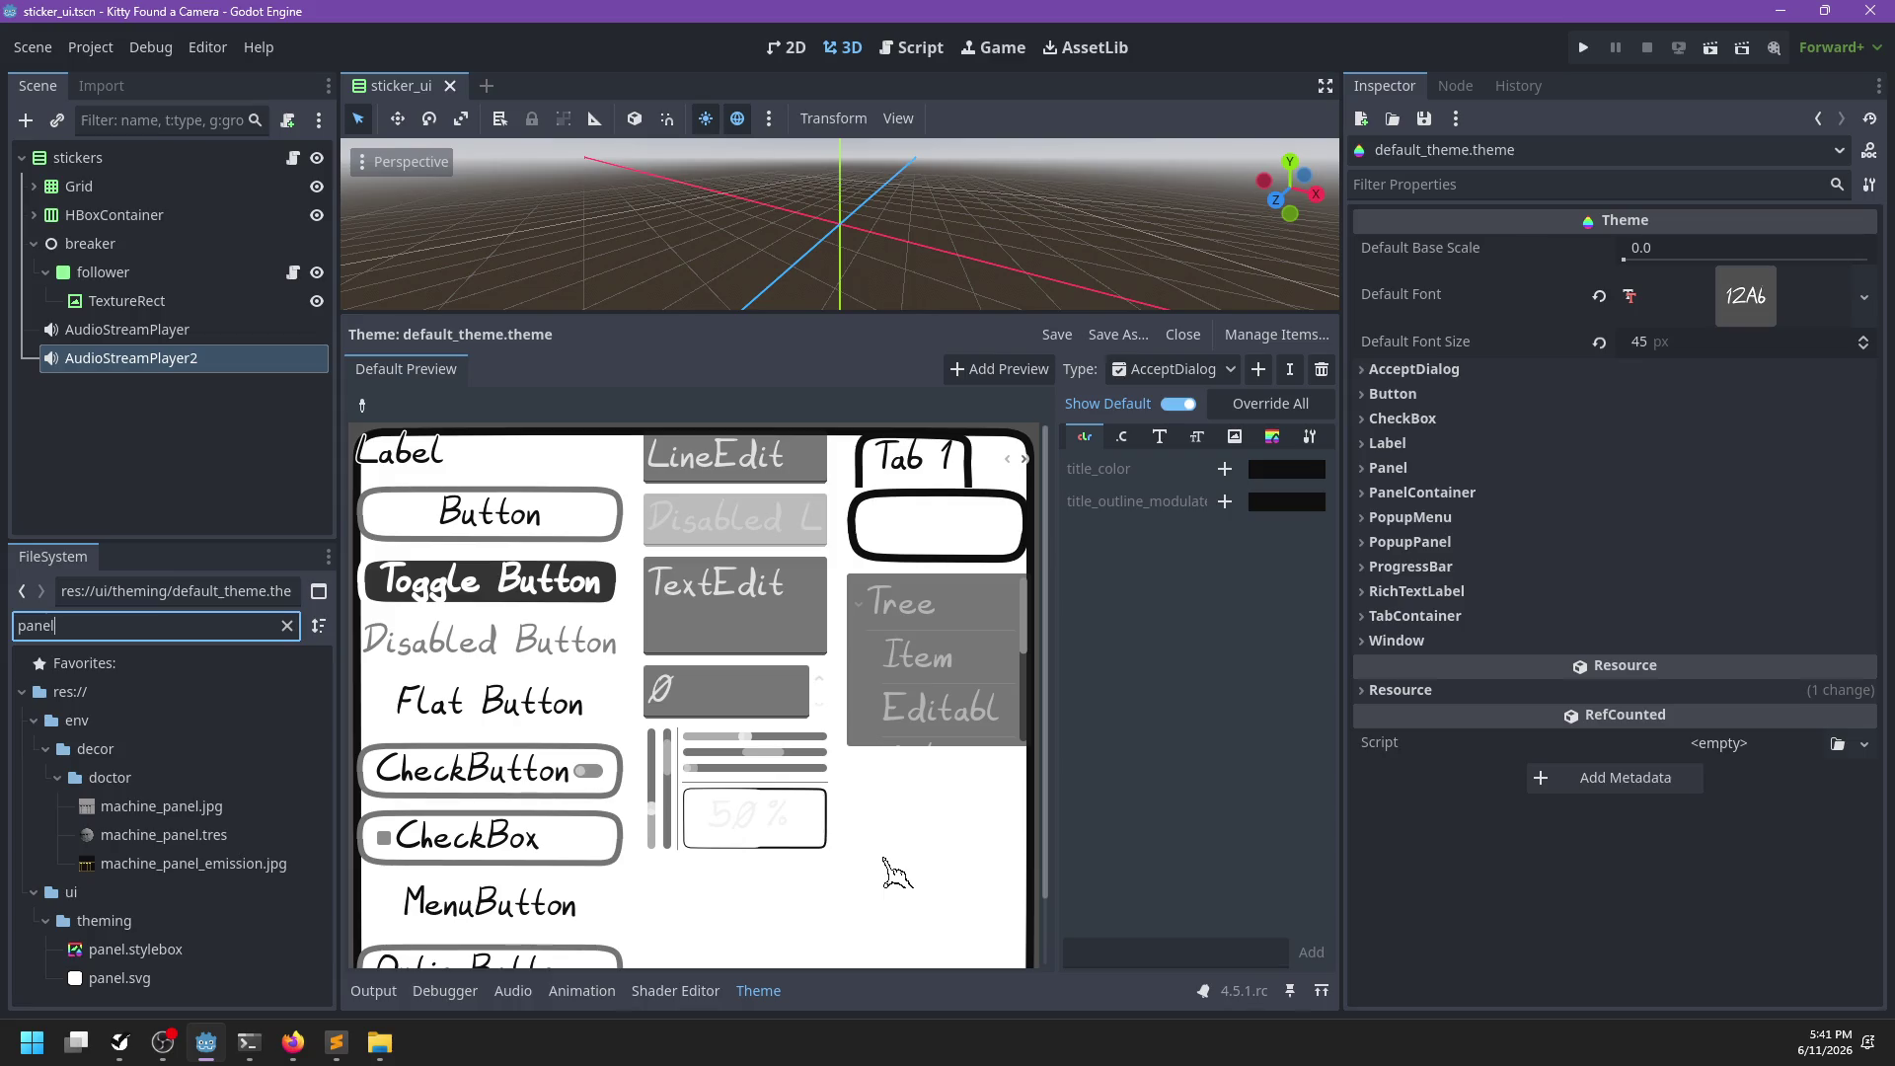
{"action": "left_click", "coordinate": [590, 772]}
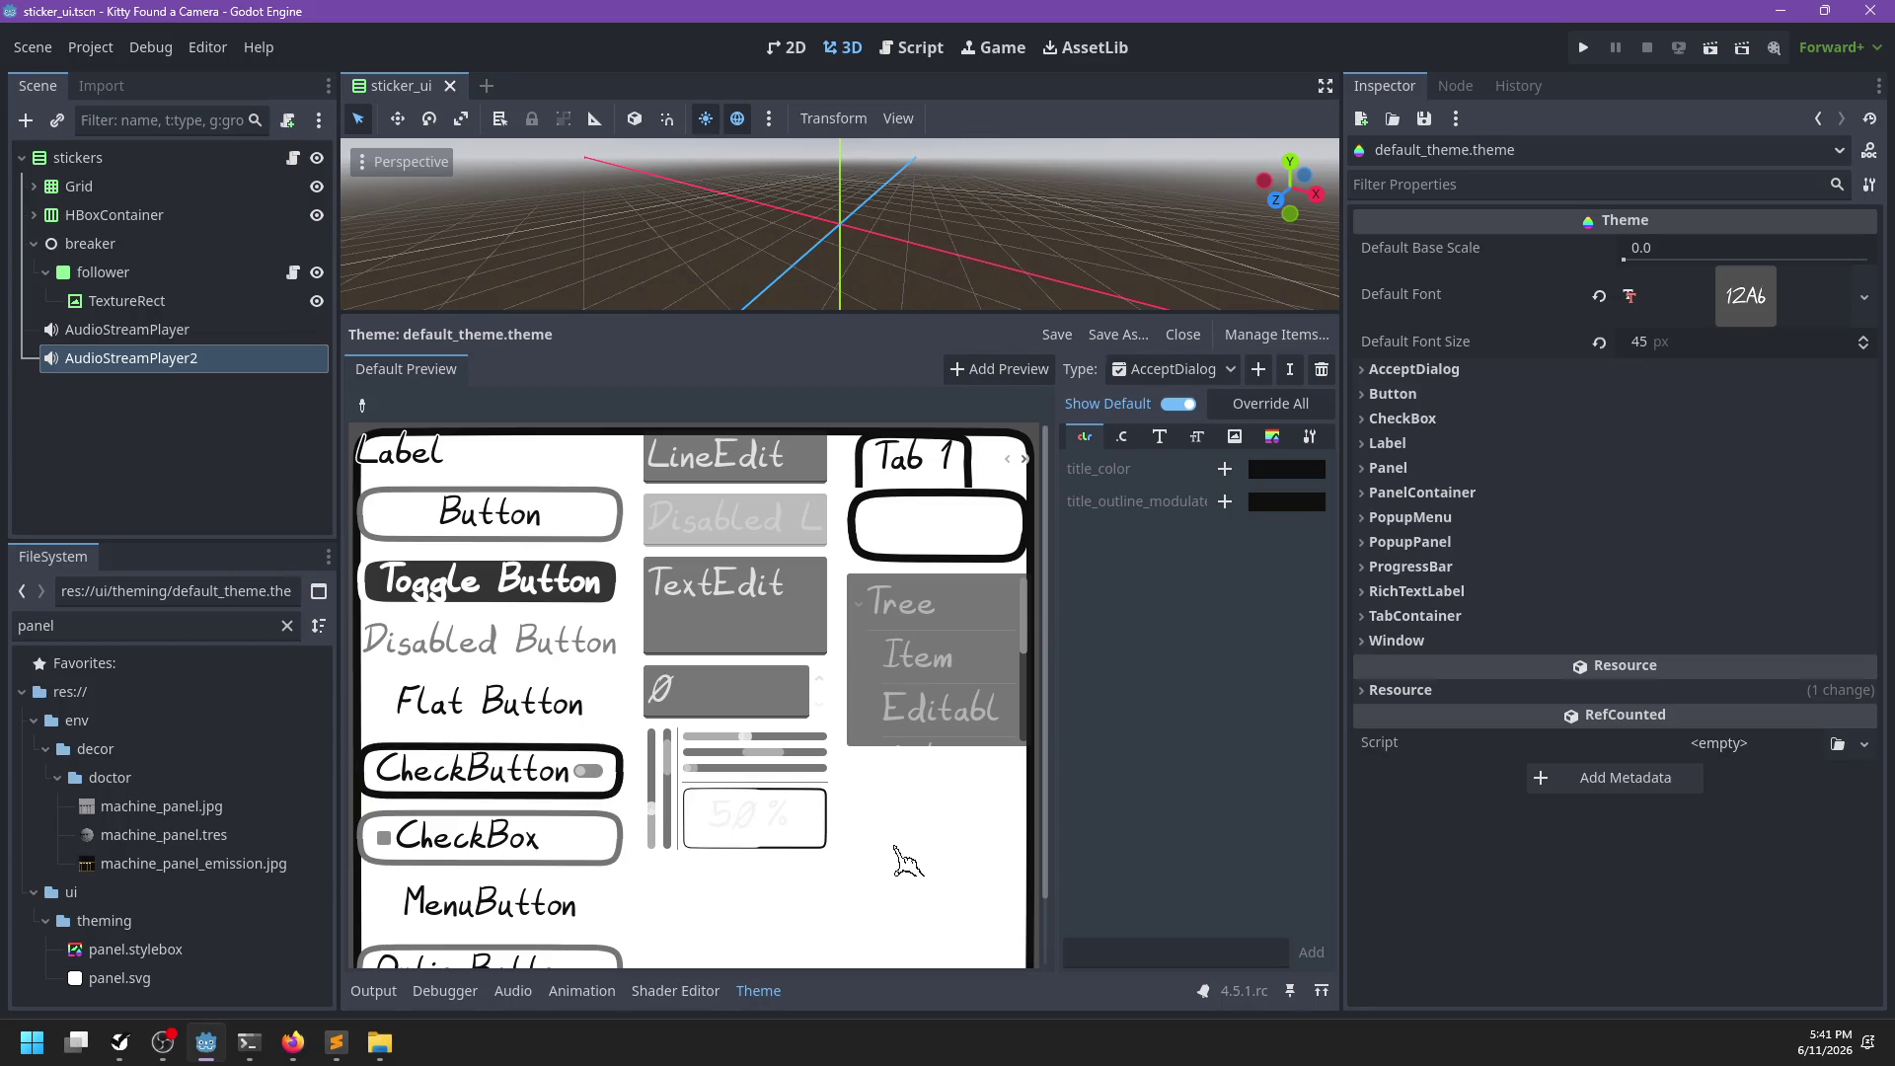
Launch Krita from the Windows Start menu and wait for its start screen
{"action": "key", "text": "super"}
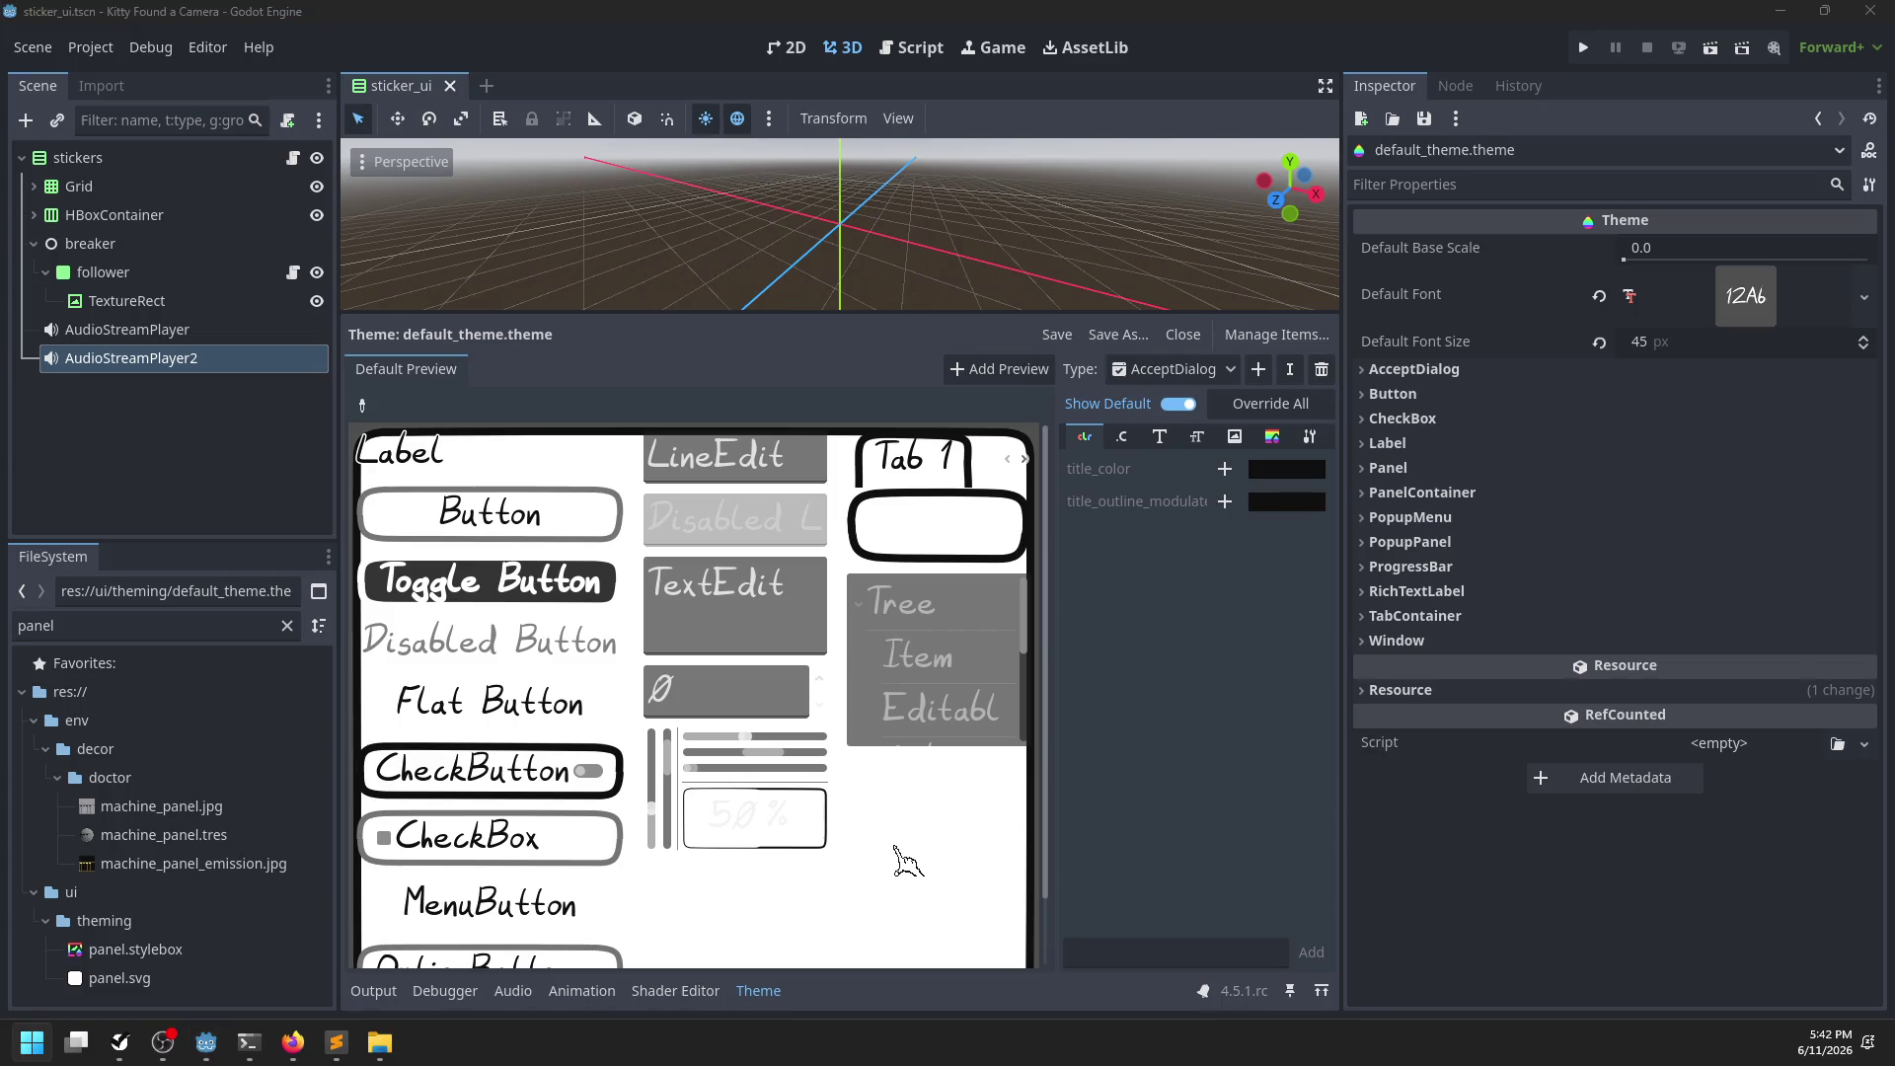
{"action": "key", "text": "Return"}
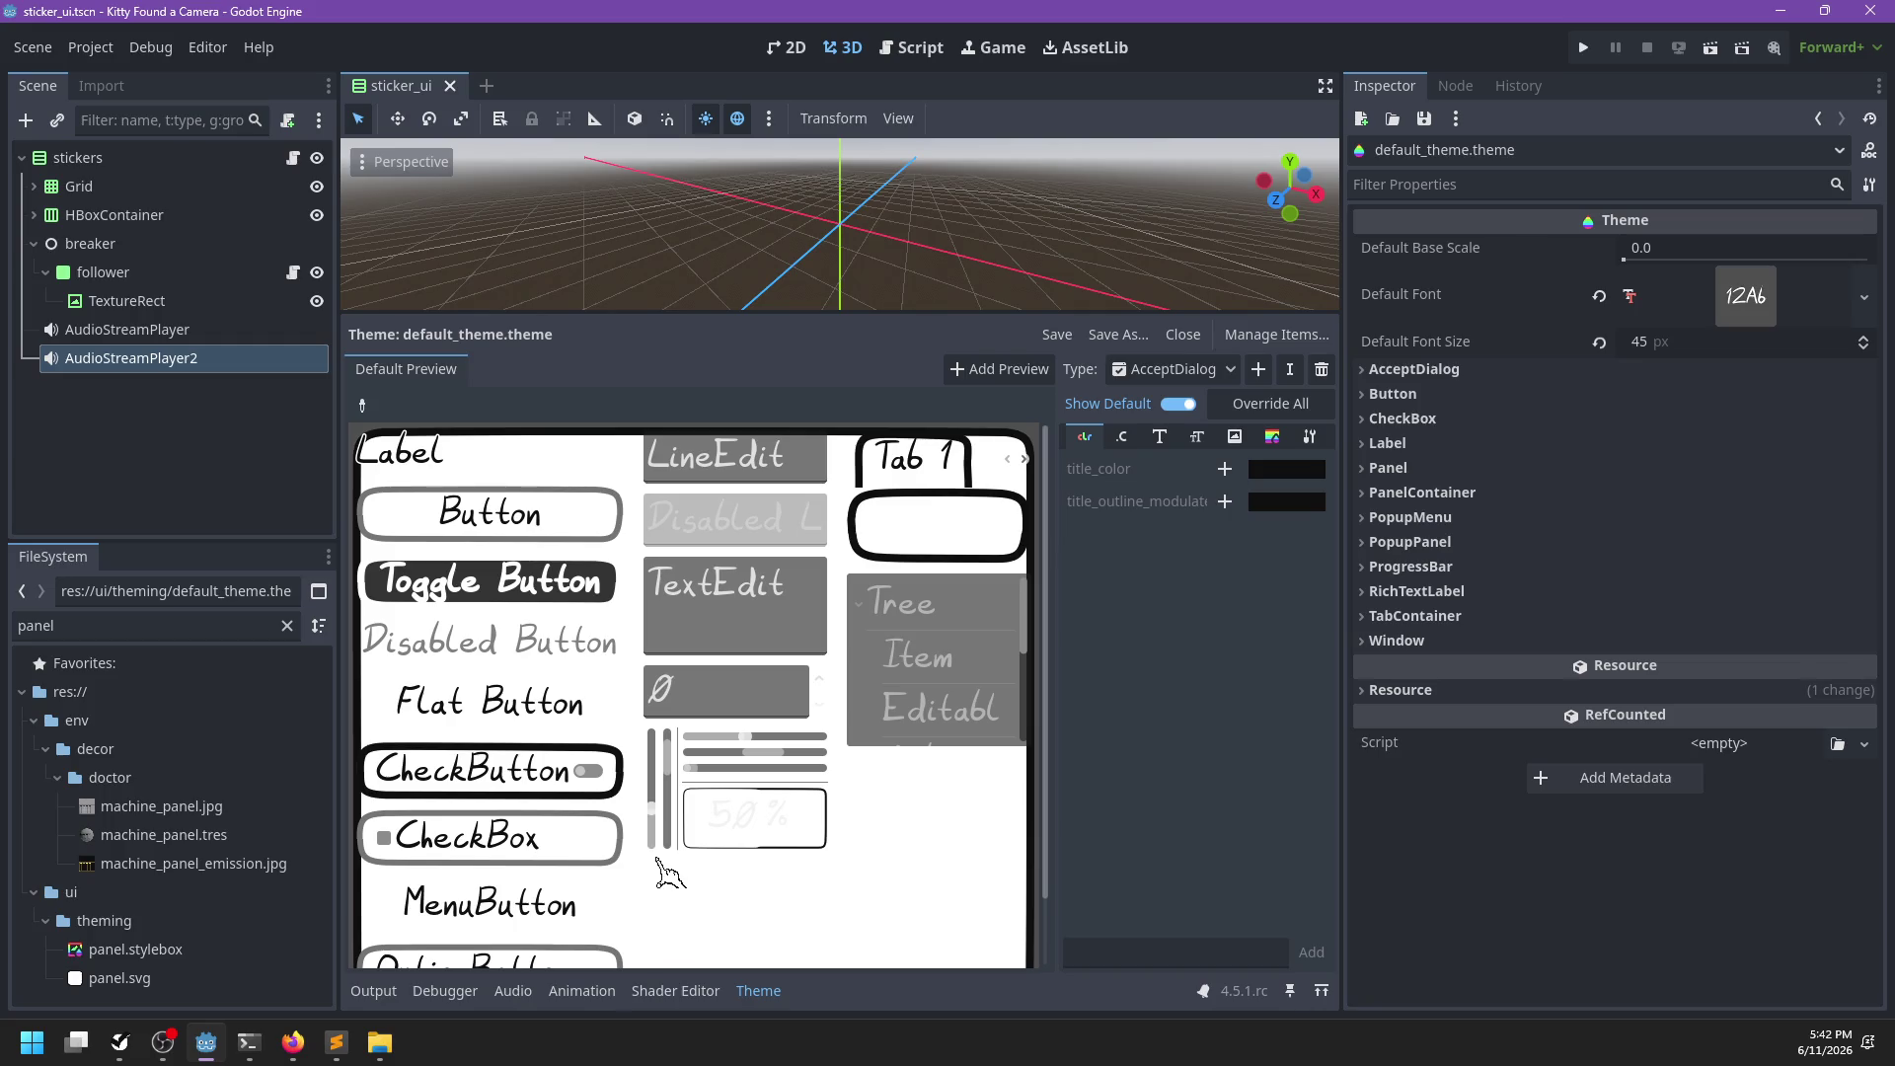
{"action": "key", "text": "alt+Tab"}
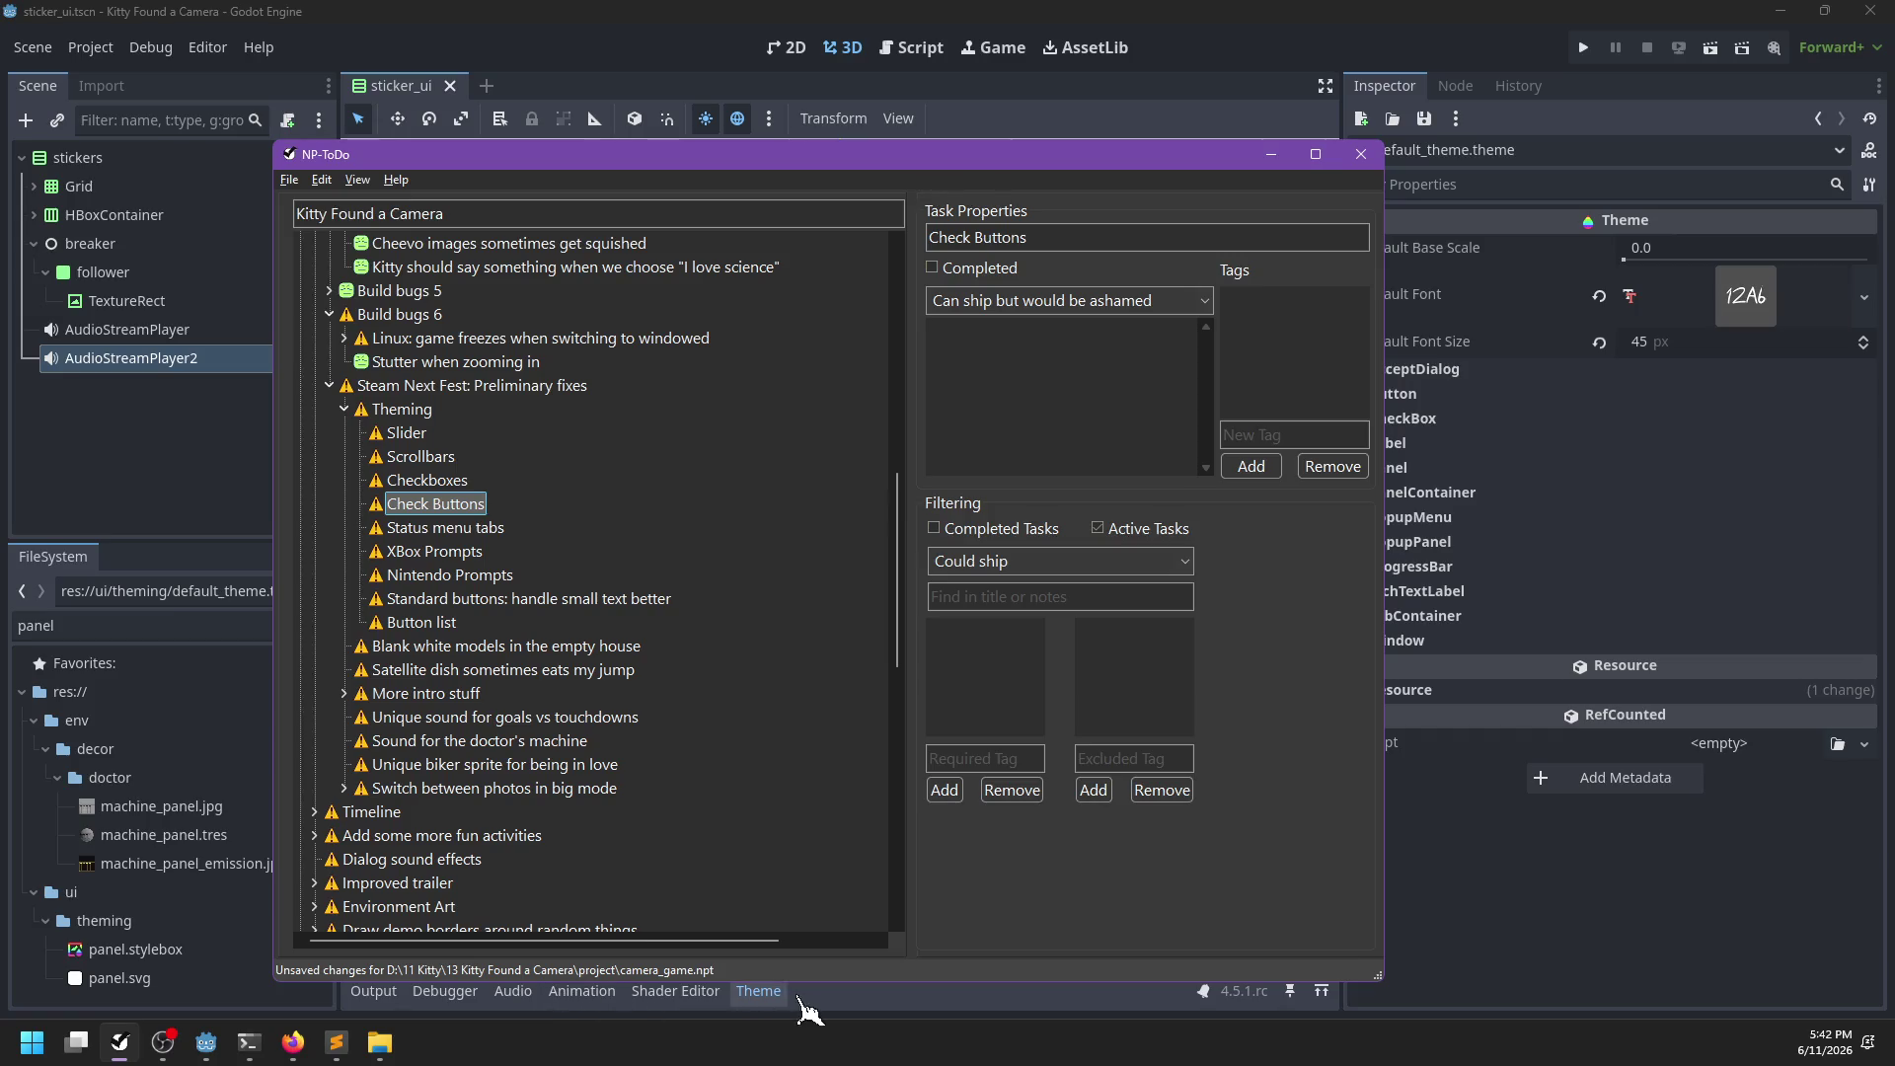
{"action": "left_click", "coordinate": [841, 1010]}
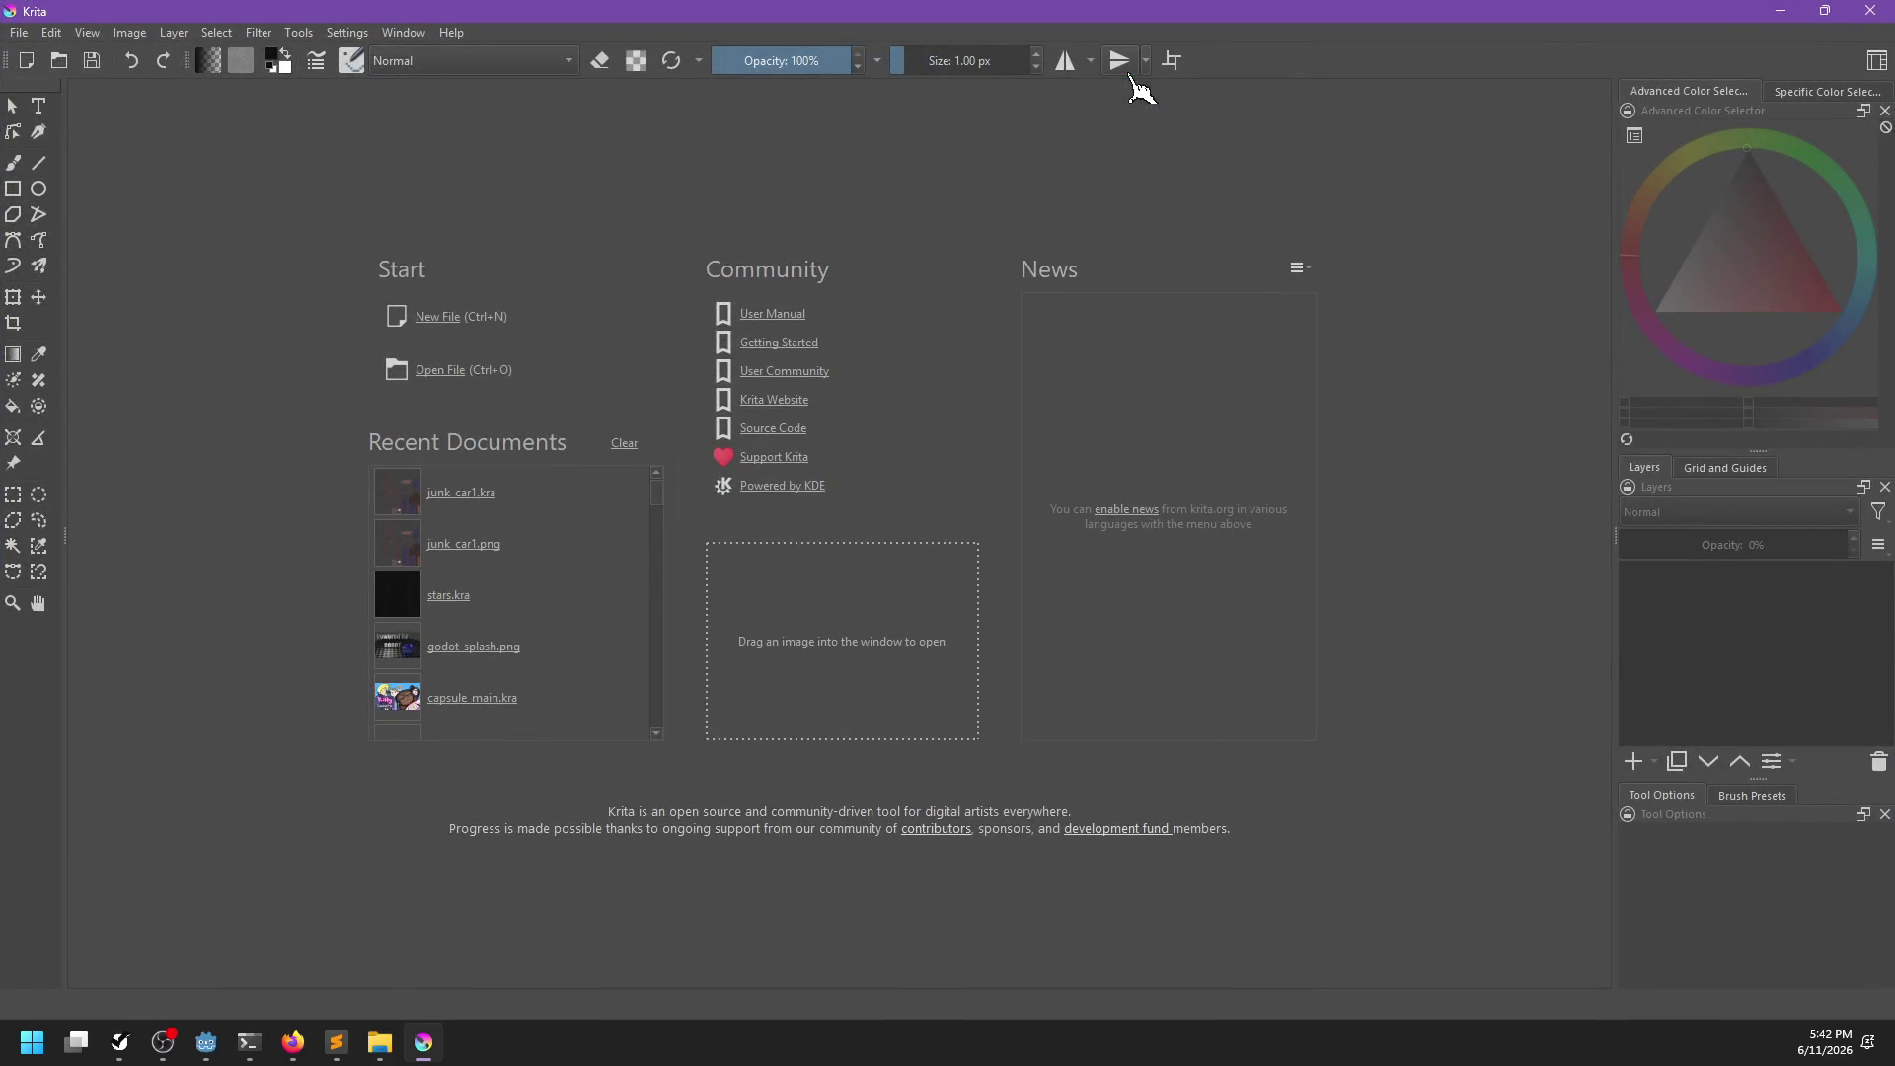
Create a new Krita document 32 × 32 pixels in size
{"action": "key", "text": "ctrl+n"}
{"action": "double_click", "coordinate": [969, 388]}
{"action": "type", "text": "32"}
{"action": "double_click", "coordinate": [959, 417]}
{"action": "type", "text": "32"}
{"action": "left_click", "coordinate": [1121, 747]}
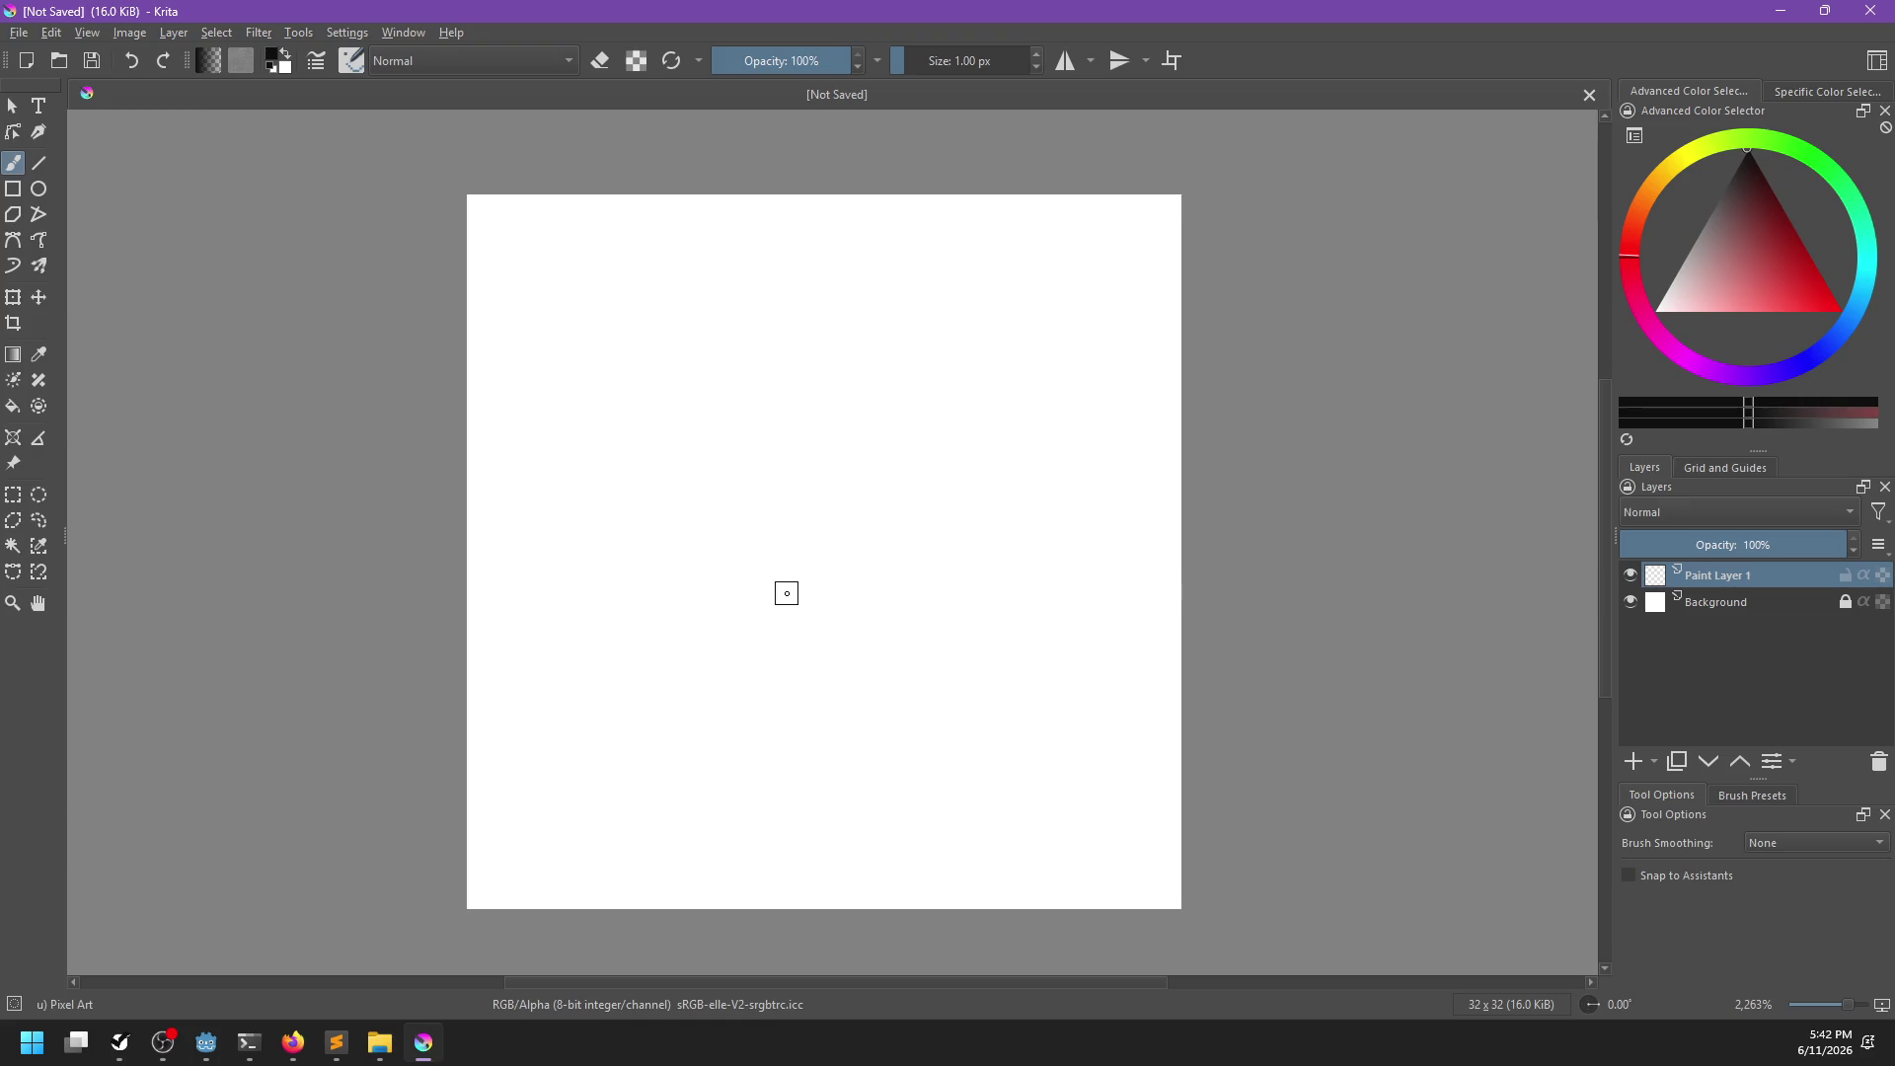
Choose the Pixel Art Fill brush preset and set its size to 4 px
{"action": "key", "text": "bracketright"}
{"action": "right_click", "coordinate": [827, 513]}
{"action": "left_click", "coordinate": [707, 622]}
{"action": "left_click", "coordinate": [804, 552]}
{"action": "key", "text": "ctrl+z"}
{"action": "key", "text": "bracketleft"}
{"action": "key", "text": "bracketleft"}
{"action": "key", "text": "bracketleft"}
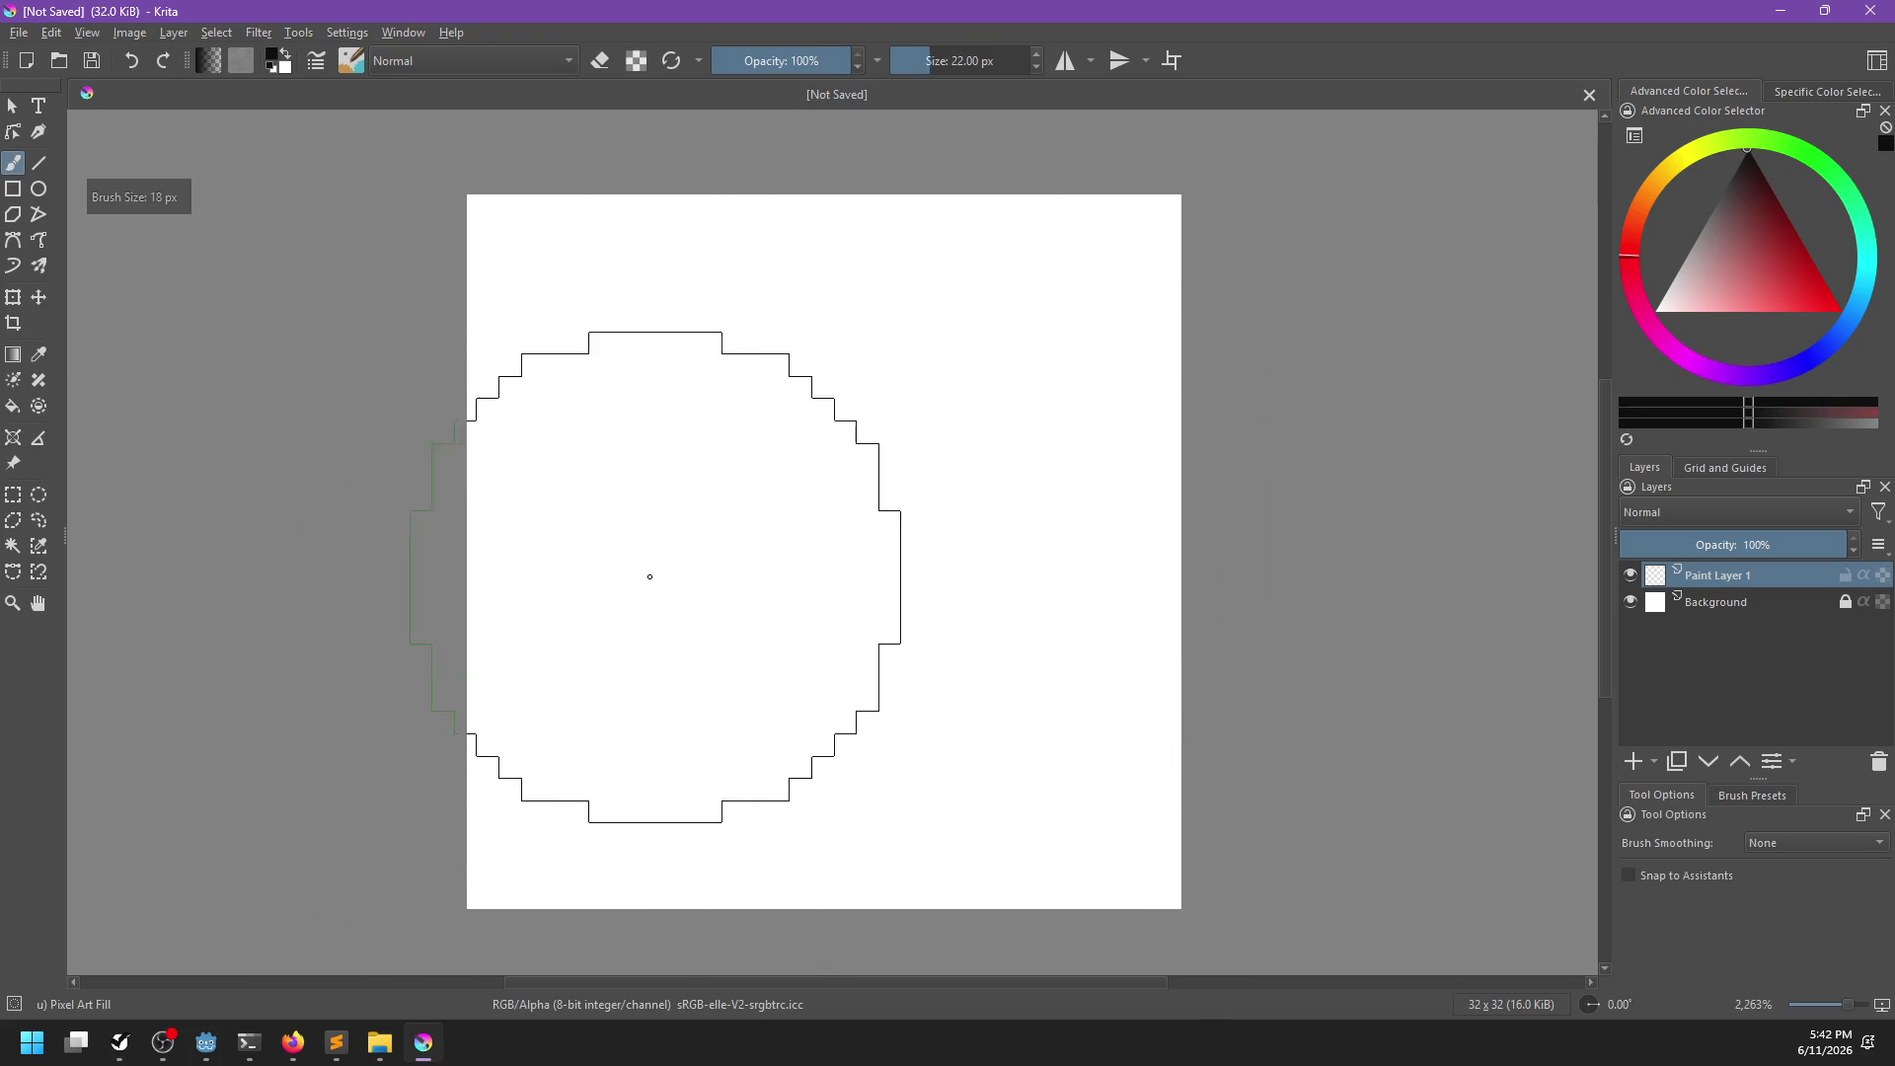
Try several box outline strokes, undoing each back to a blank canvas
{"action": "mouse_move", "coordinate": [541, 678]}
{"action": "left_mouse_down"}
{"action": "mouse_move", "coordinate": [550, 359]}
{"action": "mouse_move", "coordinate": [1085, 276]}
{"action": "left_mouse_up"}
{"action": "key", "text": "ctrl+z"}
{"action": "mouse_move", "coordinate": [548, 723]}
{"action": "left_mouse_down"}
{"action": "mouse_move", "coordinate": [553, 373]}
{"action": "mouse_move", "coordinate": [1061, 278]}
{"action": "left_mouse_up"}
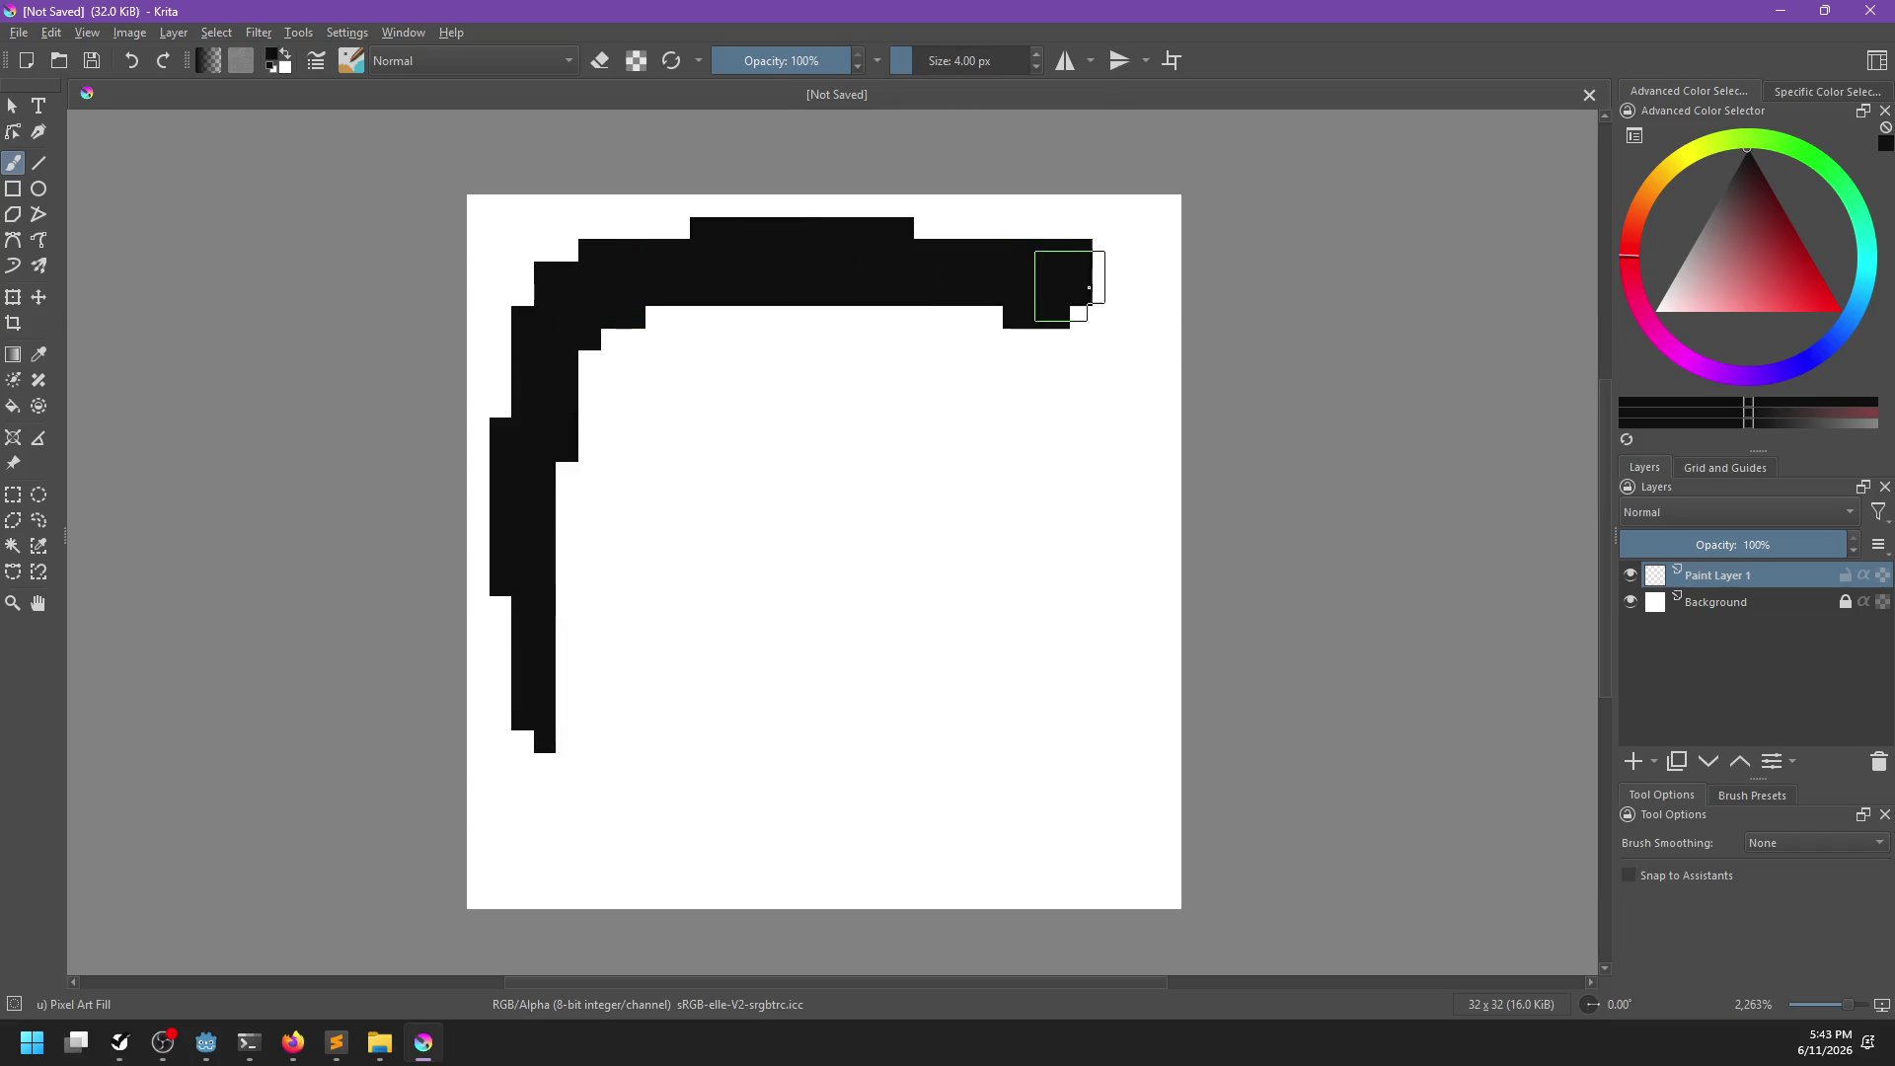
{"action": "key", "text": "ctrl+z"}
{"action": "mouse_move", "coordinate": [523, 742]}
{"action": "left_mouse_down"}
{"action": "mouse_move", "coordinate": [529, 572]}
{"action": "mouse_move", "coordinate": [1038, 310]}
{"action": "mouse_move", "coordinate": [1105, 312]}
{"action": "mouse_move", "coordinate": [1032, 671]}
{"action": "left_mouse_up"}
{"action": "key", "text": "ctrl+z"}
{"action": "mouse_move", "coordinate": [528, 735]}
{"action": "left_mouse_down"}
{"action": "mouse_move", "coordinate": [563, 464]}
{"action": "mouse_move", "coordinate": [1003, 622]}
{"action": "left_mouse_up"}
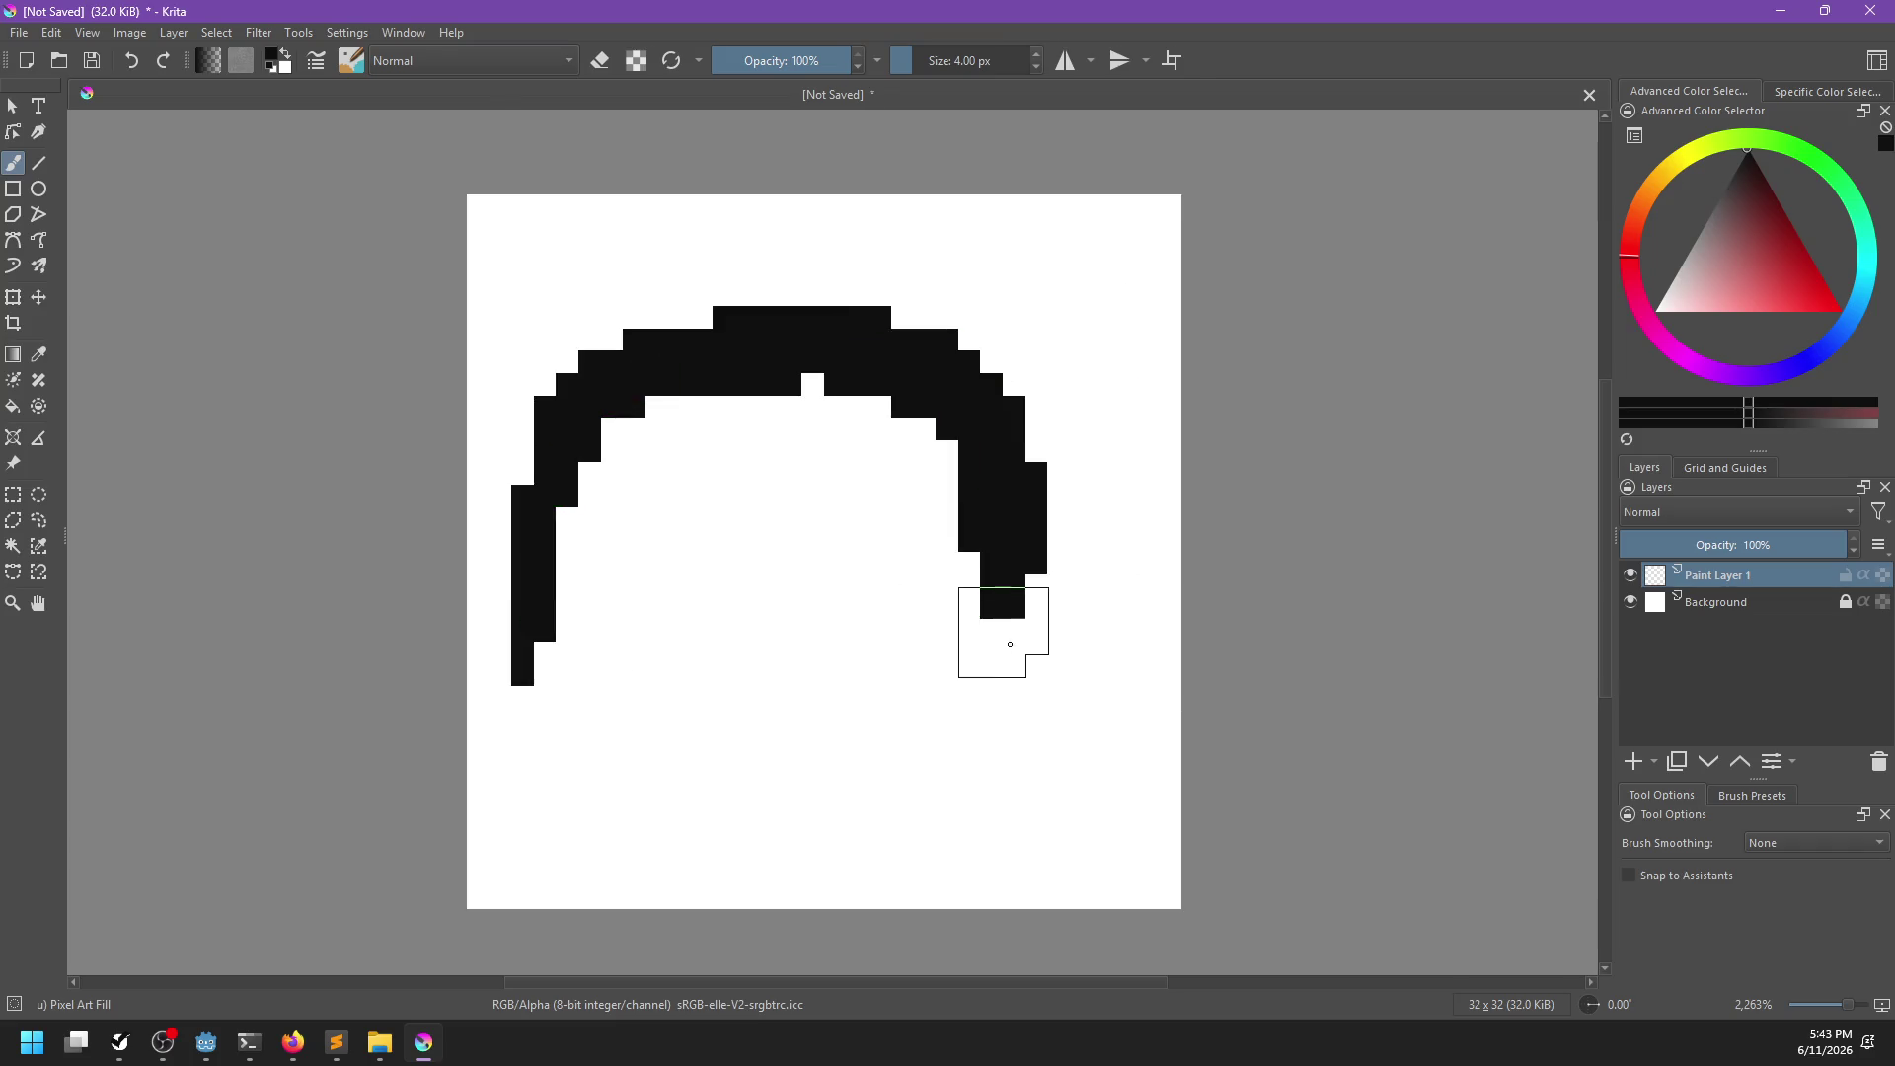
{"action": "key", "text": "ctrl+z"}
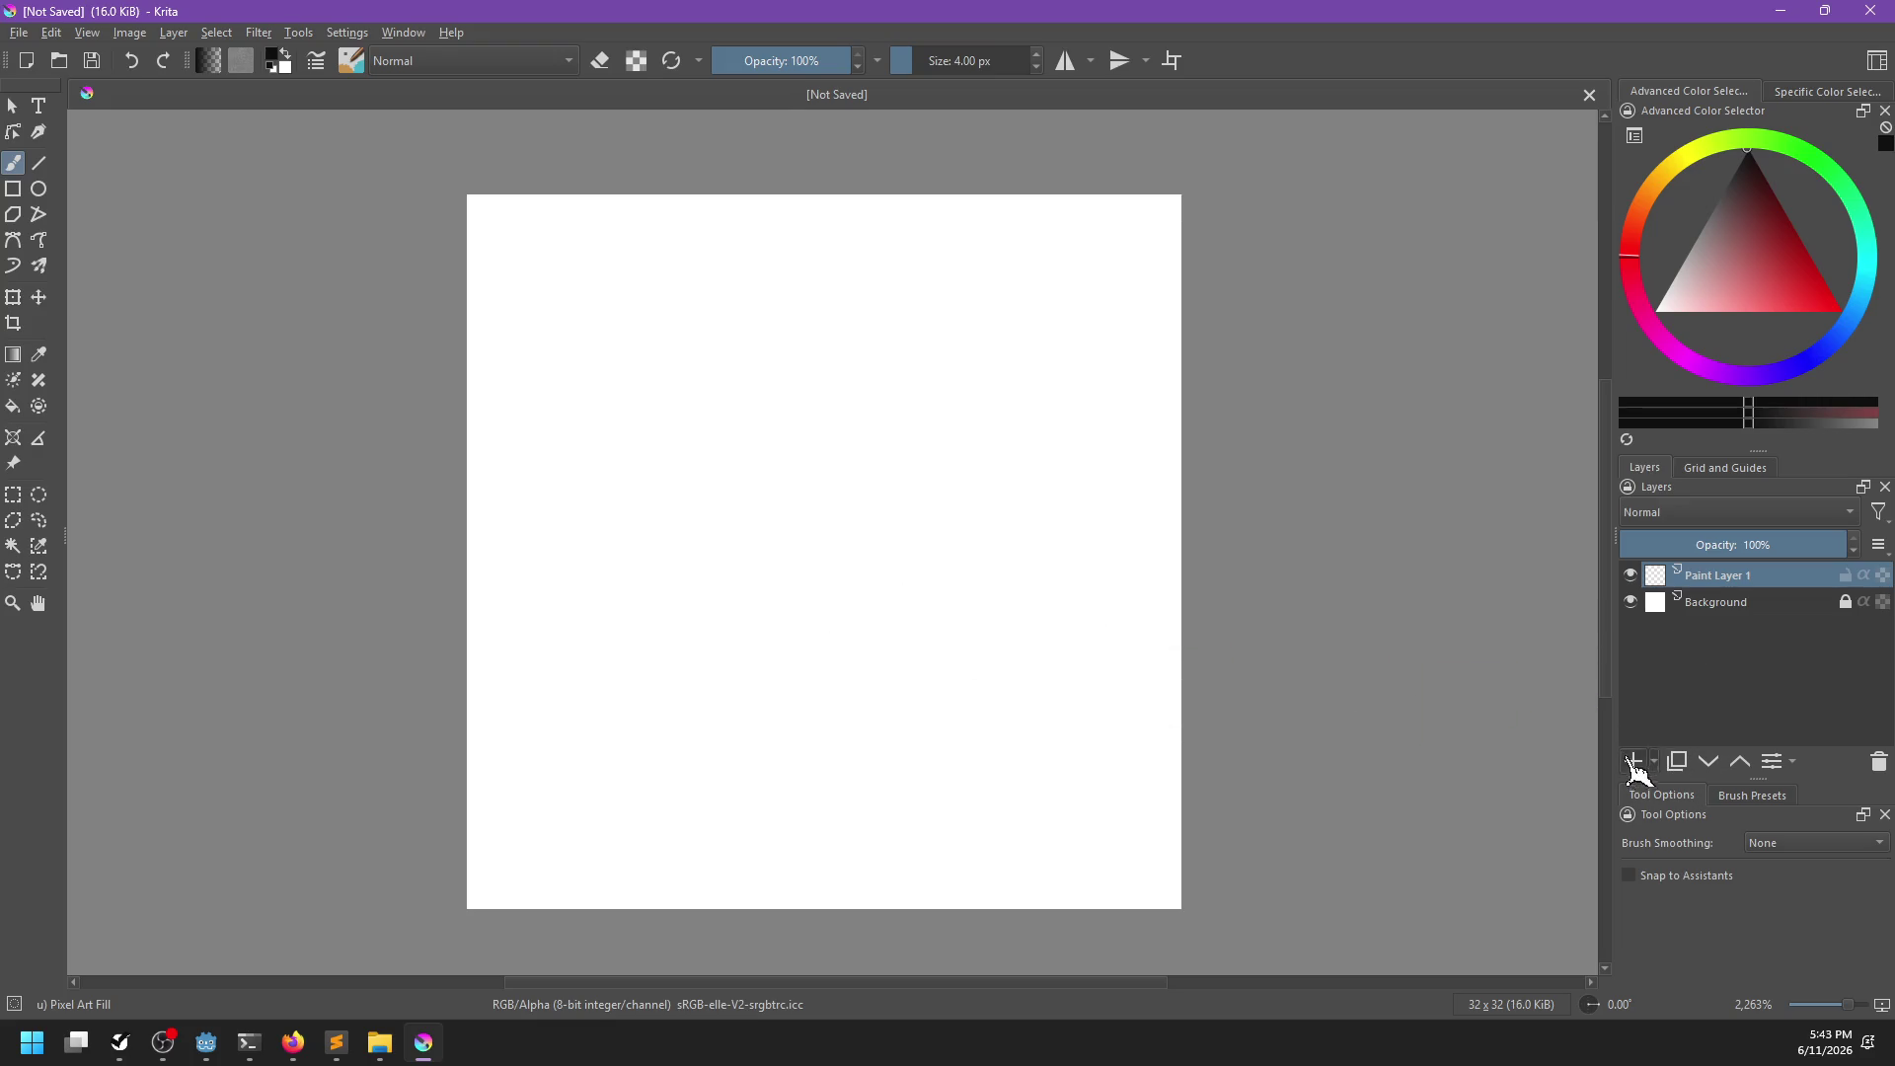
Add Paint Layer 2 and paint a bold check mark on it
{"action": "left_click", "coordinate": [1634, 761]}
{"action": "mouse_move", "coordinate": [712, 551]}
{"action": "left_mouse_down"}
{"action": "mouse_move", "coordinate": [807, 770]}
{"action": "mouse_move", "coordinate": [1071, 340]}
{"action": "left_mouse_up"}
{"action": "key", "text": "ctrl+z"}
{"action": "mouse_move", "coordinate": [735, 498]}
{"action": "left_mouse_down"}
{"action": "mouse_move", "coordinate": [834, 724]}
{"action": "mouse_move", "coordinate": [1134, 261]}
{"action": "left_mouse_up"}
{"action": "key", "text": "ctrl+z"}
{"action": "left_click_drag", "start_coordinate": [757, 495], "coordinate": [1131, 277]}
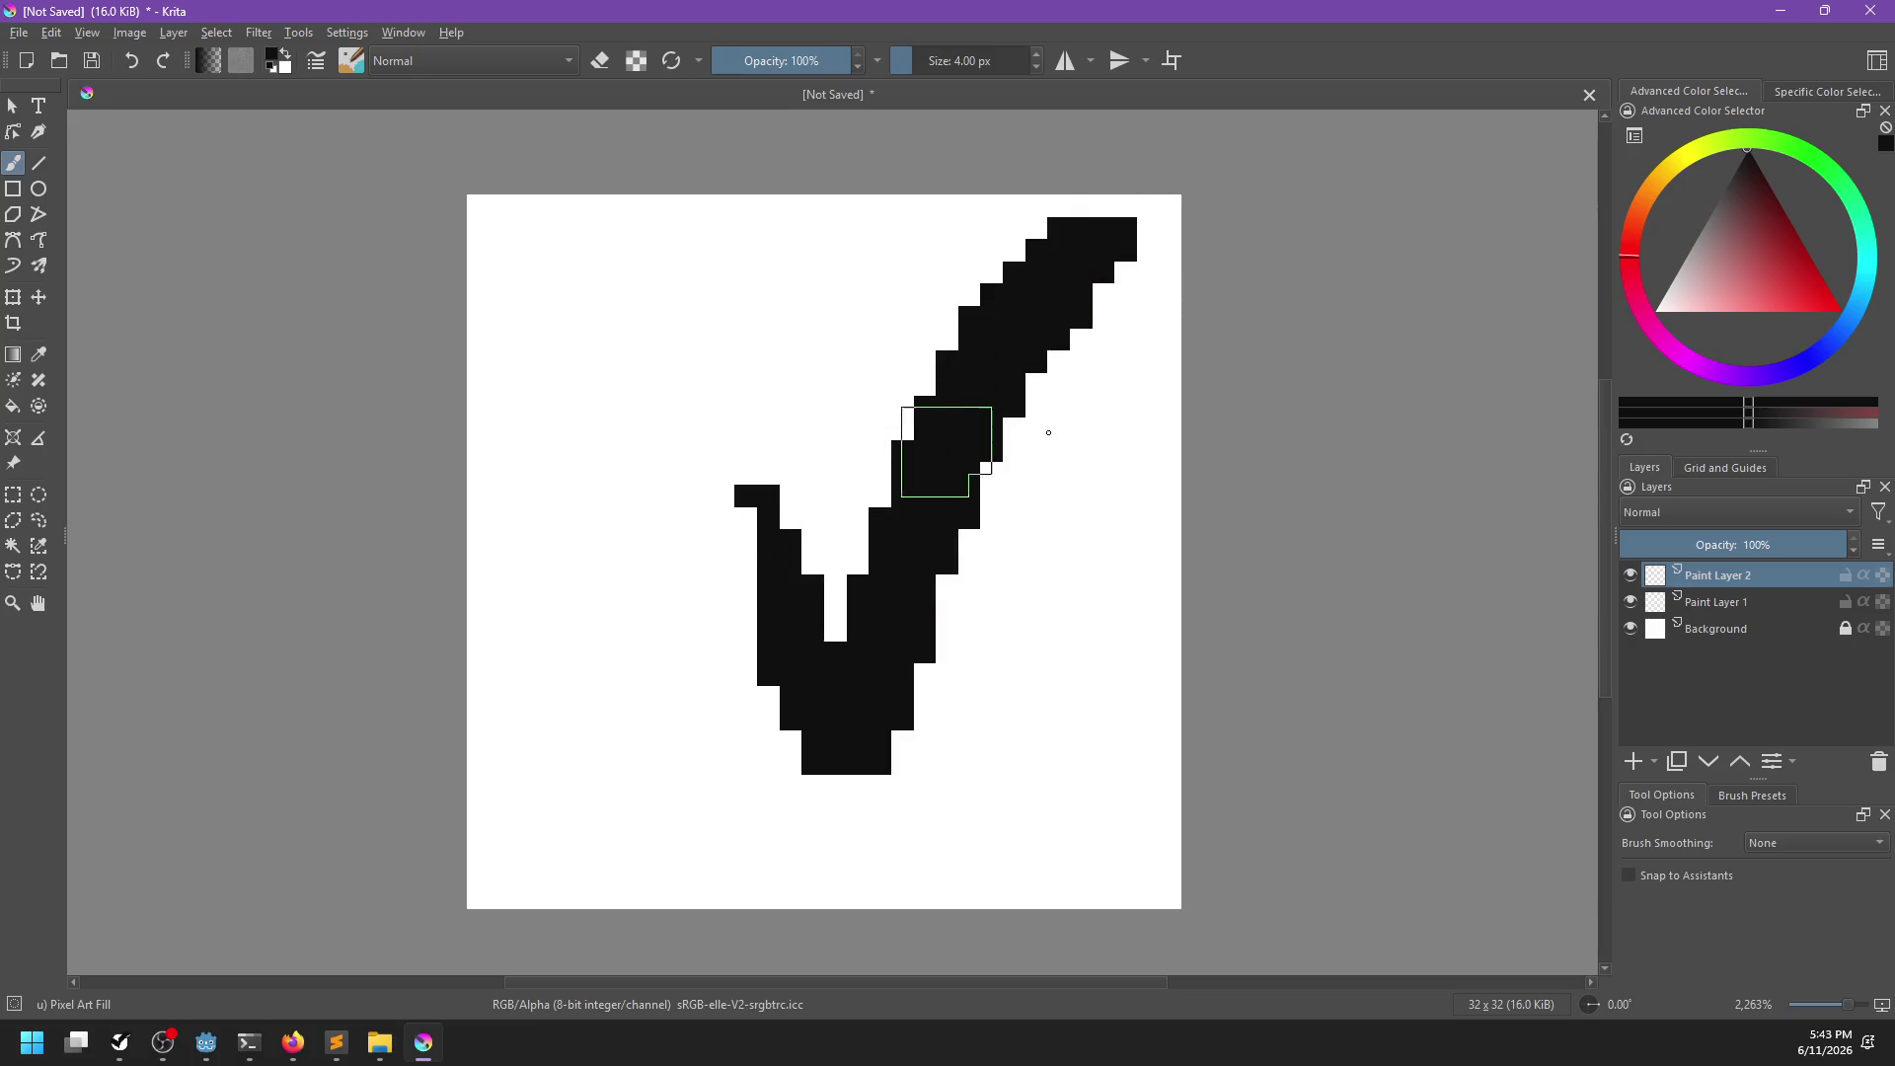
{"action": "left_click_drag", "start_coordinate": [1108, 364], "coordinate": [603, 368]}
{"action": "key", "text": "ctrl+z"}
Paint the box outline on Paint Layer 1, trimming corners with the eraser
{"action": "left_click", "coordinate": [1737, 602]}
{"action": "left_click_drag", "start_coordinate": [1113, 355], "coordinate": [533, 394]}
{"action": "key", "text": "ctrl+z"}
{"action": "mouse_move", "coordinate": [1109, 338]}
{"action": "left_mouse_down"}
{"action": "mouse_move", "coordinate": [662, 338]}
{"action": "mouse_move", "coordinate": [573, 528]}
{"action": "mouse_move", "coordinate": [607, 785]}
{"action": "mouse_move", "coordinate": [898, 834]}
{"action": "mouse_move", "coordinate": [1069, 733]}
{"action": "mouse_move", "coordinate": [1113, 358]}
{"action": "mouse_move", "coordinate": [720, 314]}
{"action": "mouse_move", "coordinate": [512, 508]}
{"action": "mouse_move", "coordinate": [589, 559]}
{"action": "mouse_move", "coordinate": [1135, 325]}
{"action": "mouse_move", "coordinate": [801, 320]}
{"action": "mouse_move", "coordinate": [543, 415]}
{"action": "mouse_move", "coordinate": [563, 766]}
{"action": "mouse_move", "coordinate": [740, 867]}
{"action": "mouse_move", "coordinate": [1095, 855]}
{"action": "mouse_move", "coordinate": [1148, 653]}
{"action": "mouse_move", "coordinate": [1173, 312]}
{"action": "mouse_move", "coordinate": [1150, 326]}
{"action": "mouse_move", "coordinate": [1169, 894]}
{"action": "left_mouse_up"}
{"action": "key", "text": "ctrl+z"}
{"action": "key", "text": "ctrl+z"}
{"action": "key", "text": "e"}
{"action": "key", "text": "e"}
{"action": "left_click_drag", "start_coordinate": [1052, 308], "coordinate": [1095, 804]}
{"action": "key", "text": "e"}
{"action": "left_click", "coordinate": [622, 918]}
{"action": "mouse_move", "coordinate": [887, 927]}
{"action": "left_mouse_down"}
{"action": "mouse_move", "coordinate": [1120, 868]}
{"action": "mouse_move", "coordinate": [987, 893]}
{"action": "mouse_move", "coordinate": [1184, 824]}
{"action": "left_mouse_up"}
Thicken the check mark's left arm on Paint Layer 2
{"action": "key", "text": "e"}
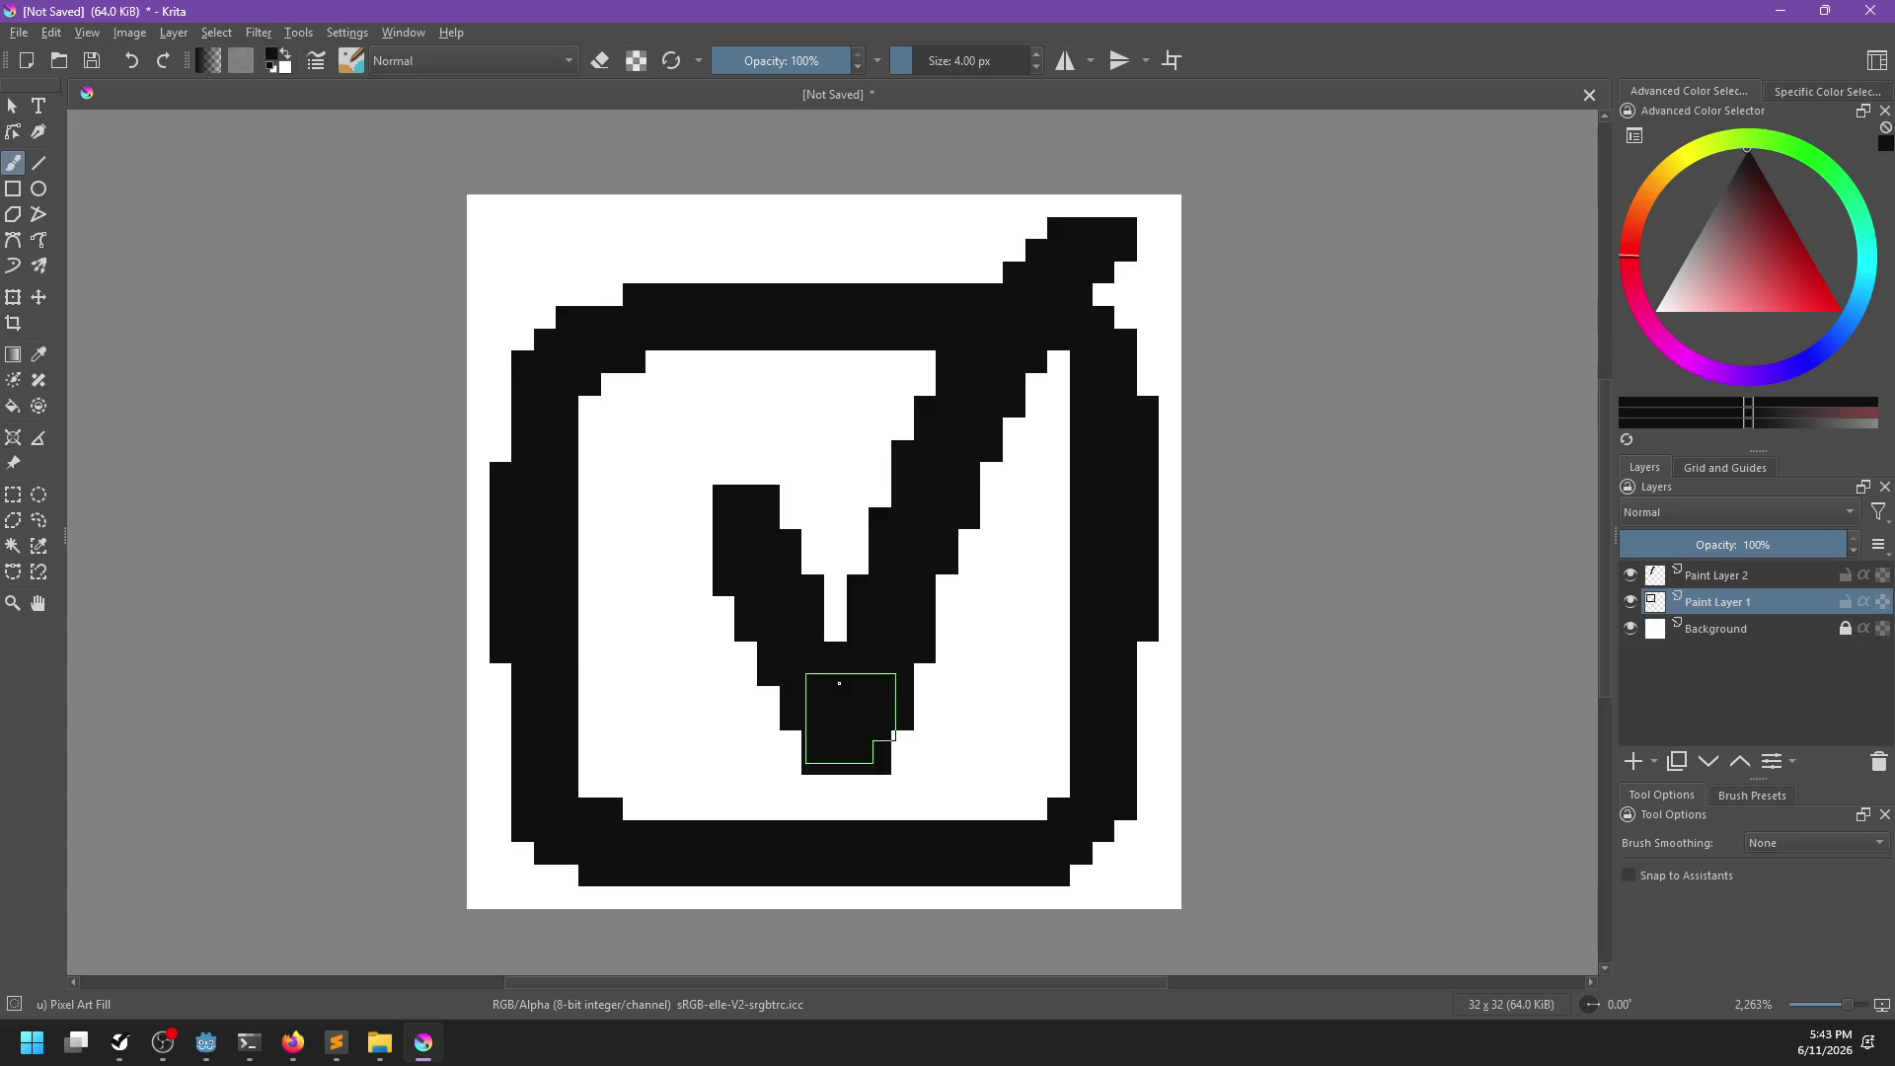
{"action": "left_click", "coordinate": [1717, 576]}
{"action": "mouse_move", "coordinate": [689, 536]}
{"action": "left_mouse_down"}
{"action": "mouse_move", "coordinate": [803, 634]}
{"action": "mouse_move", "coordinate": [707, 495]}
{"action": "mouse_move", "coordinate": [704, 519]}
{"action": "mouse_move", "coordinate": [751, 493]}
{"action": "mouse_move", "coordinate": [636, 498]}
{"action": "left_mouse_up"}
{"action": "key", "text": "ctrl+z"}
{"action": "key", "text": "e"}
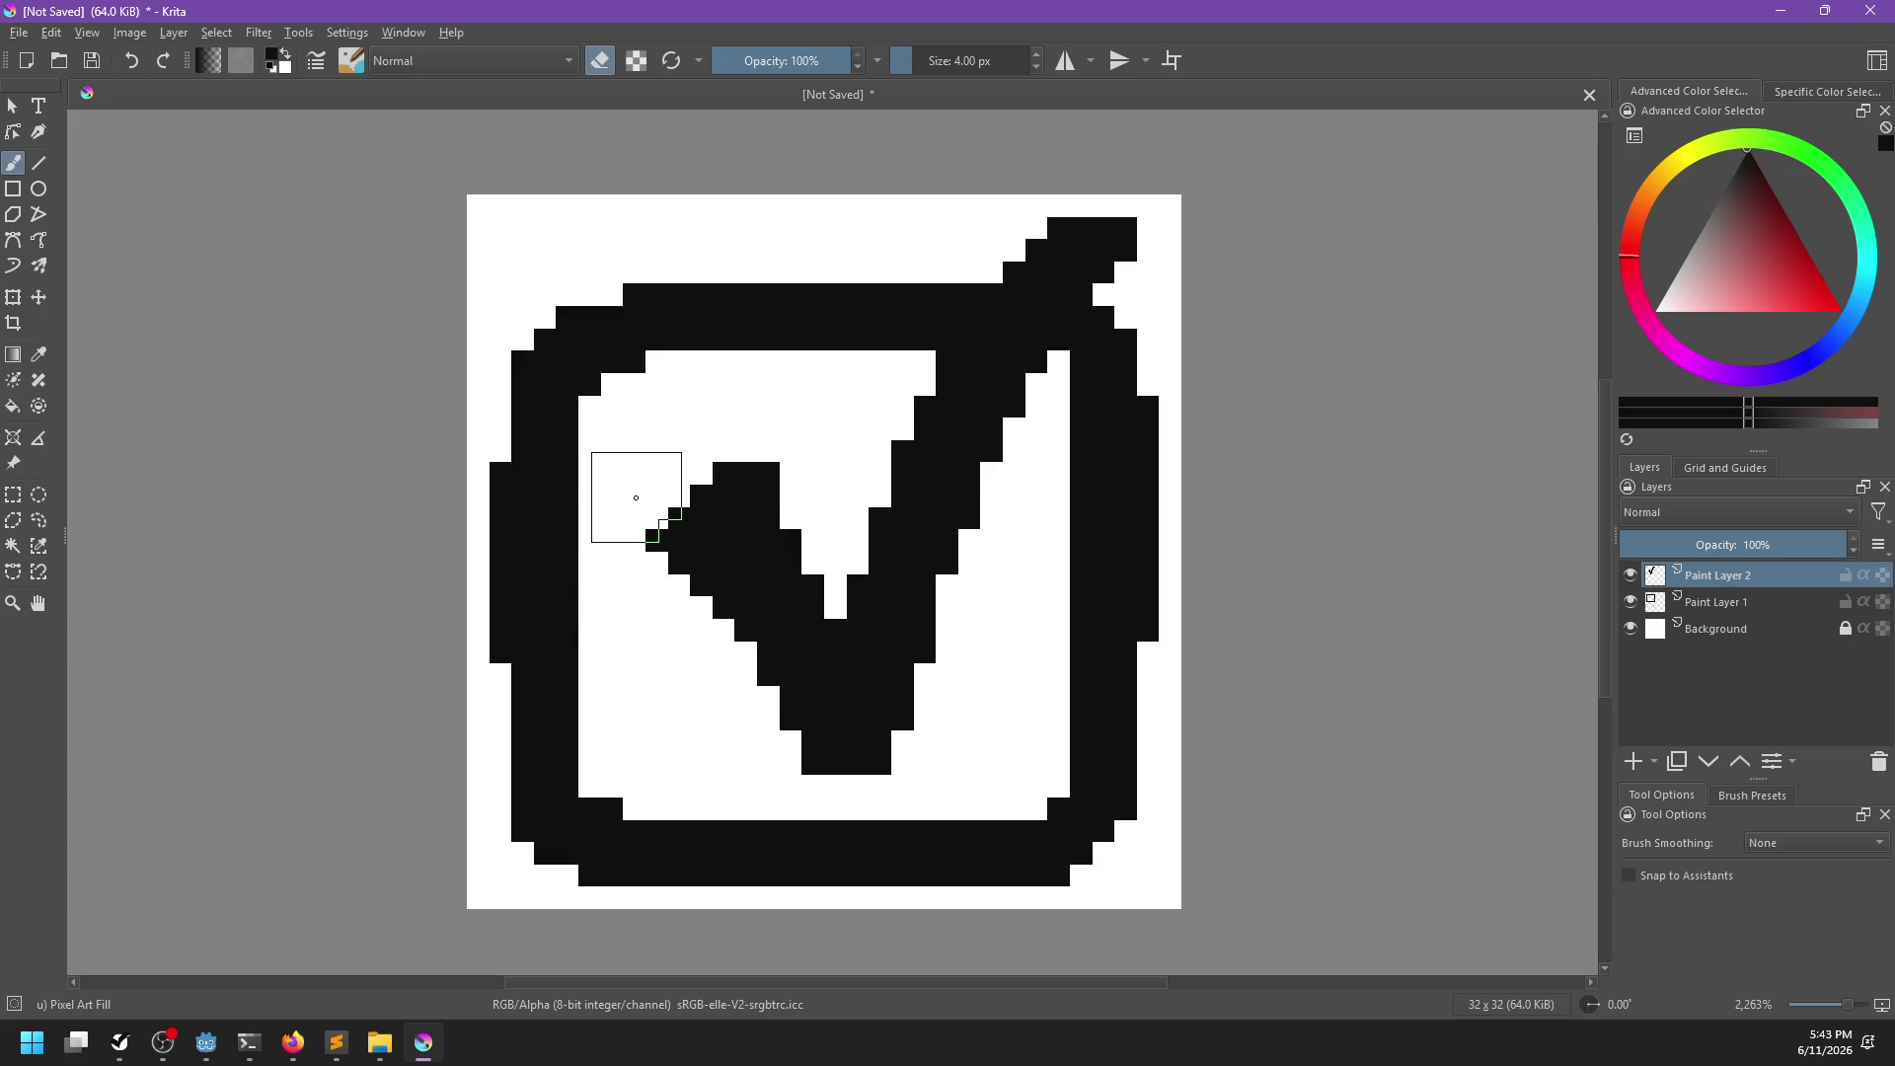
{"action": "right_click", "coordinate": [1860, 582]}
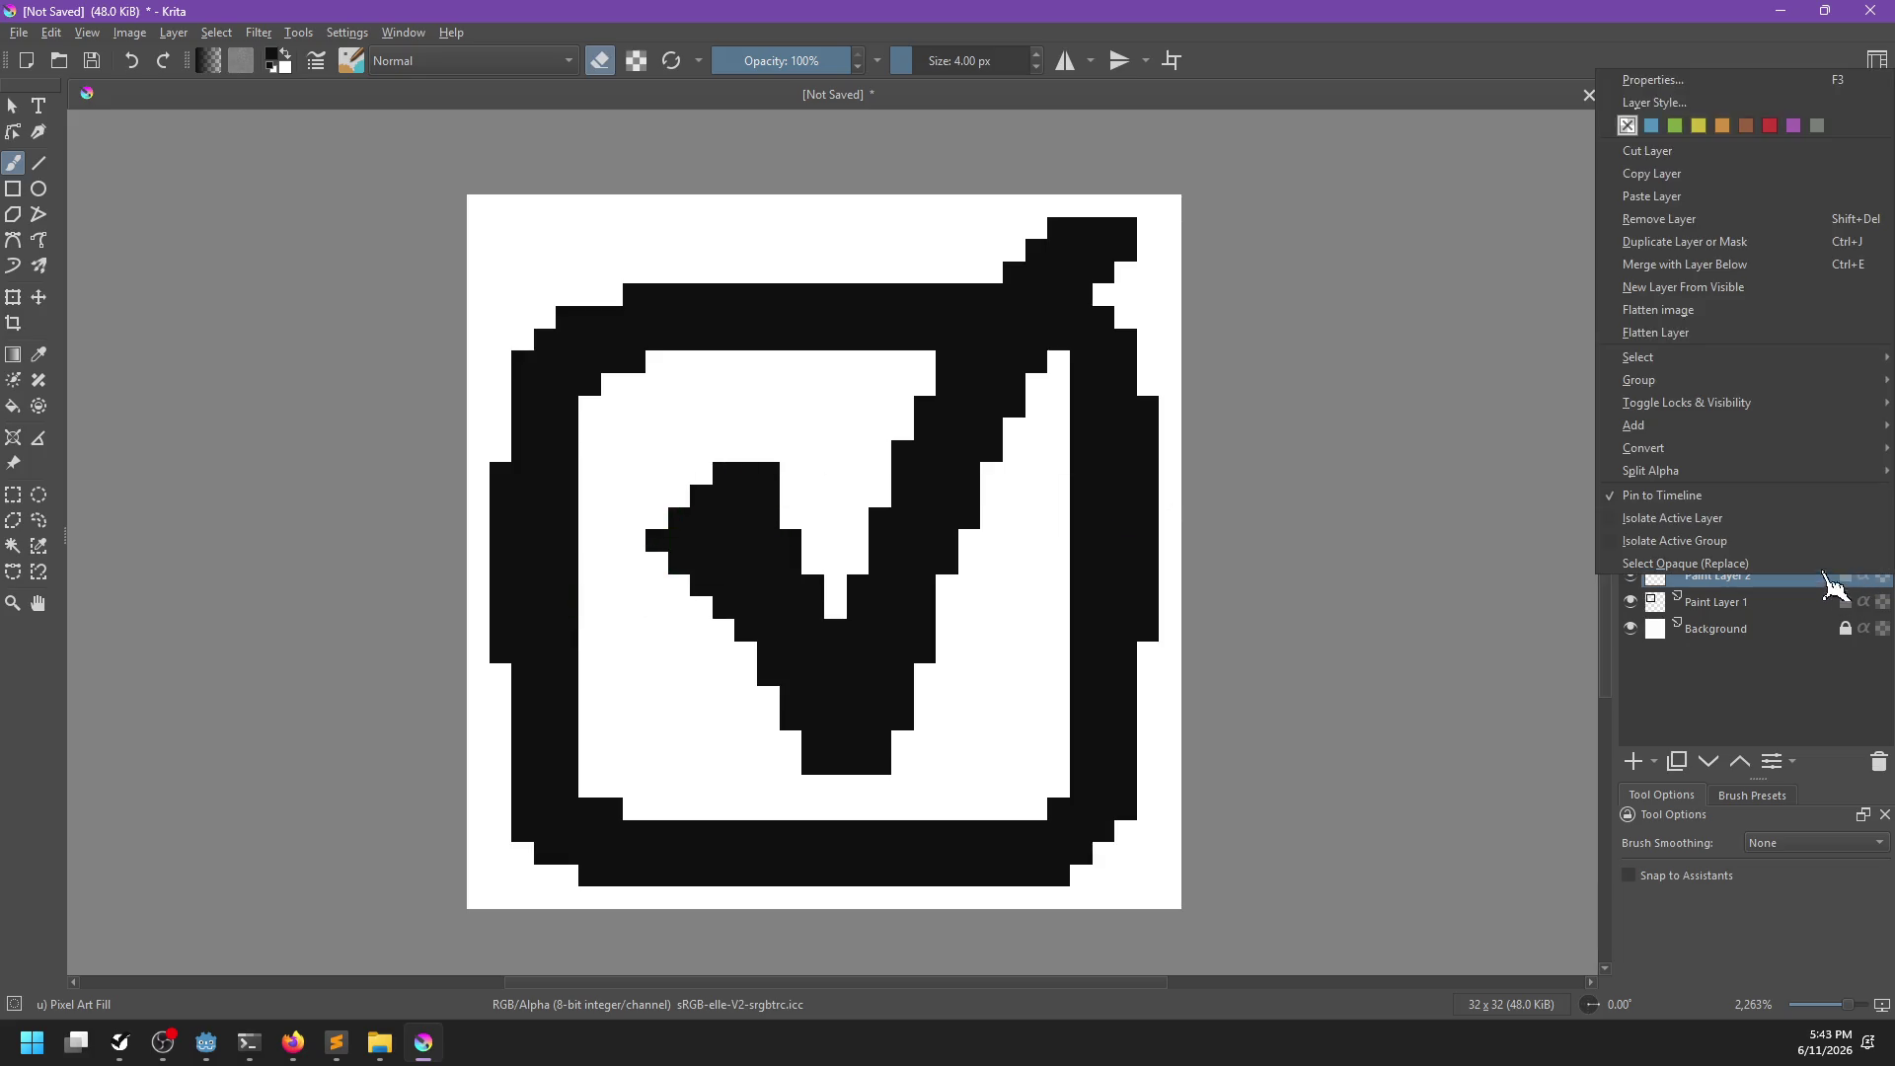
Give the check mark layer a saved stroke style with a 1 px white outline
{"action": "left_click", "coordinate": [1657, 98]}
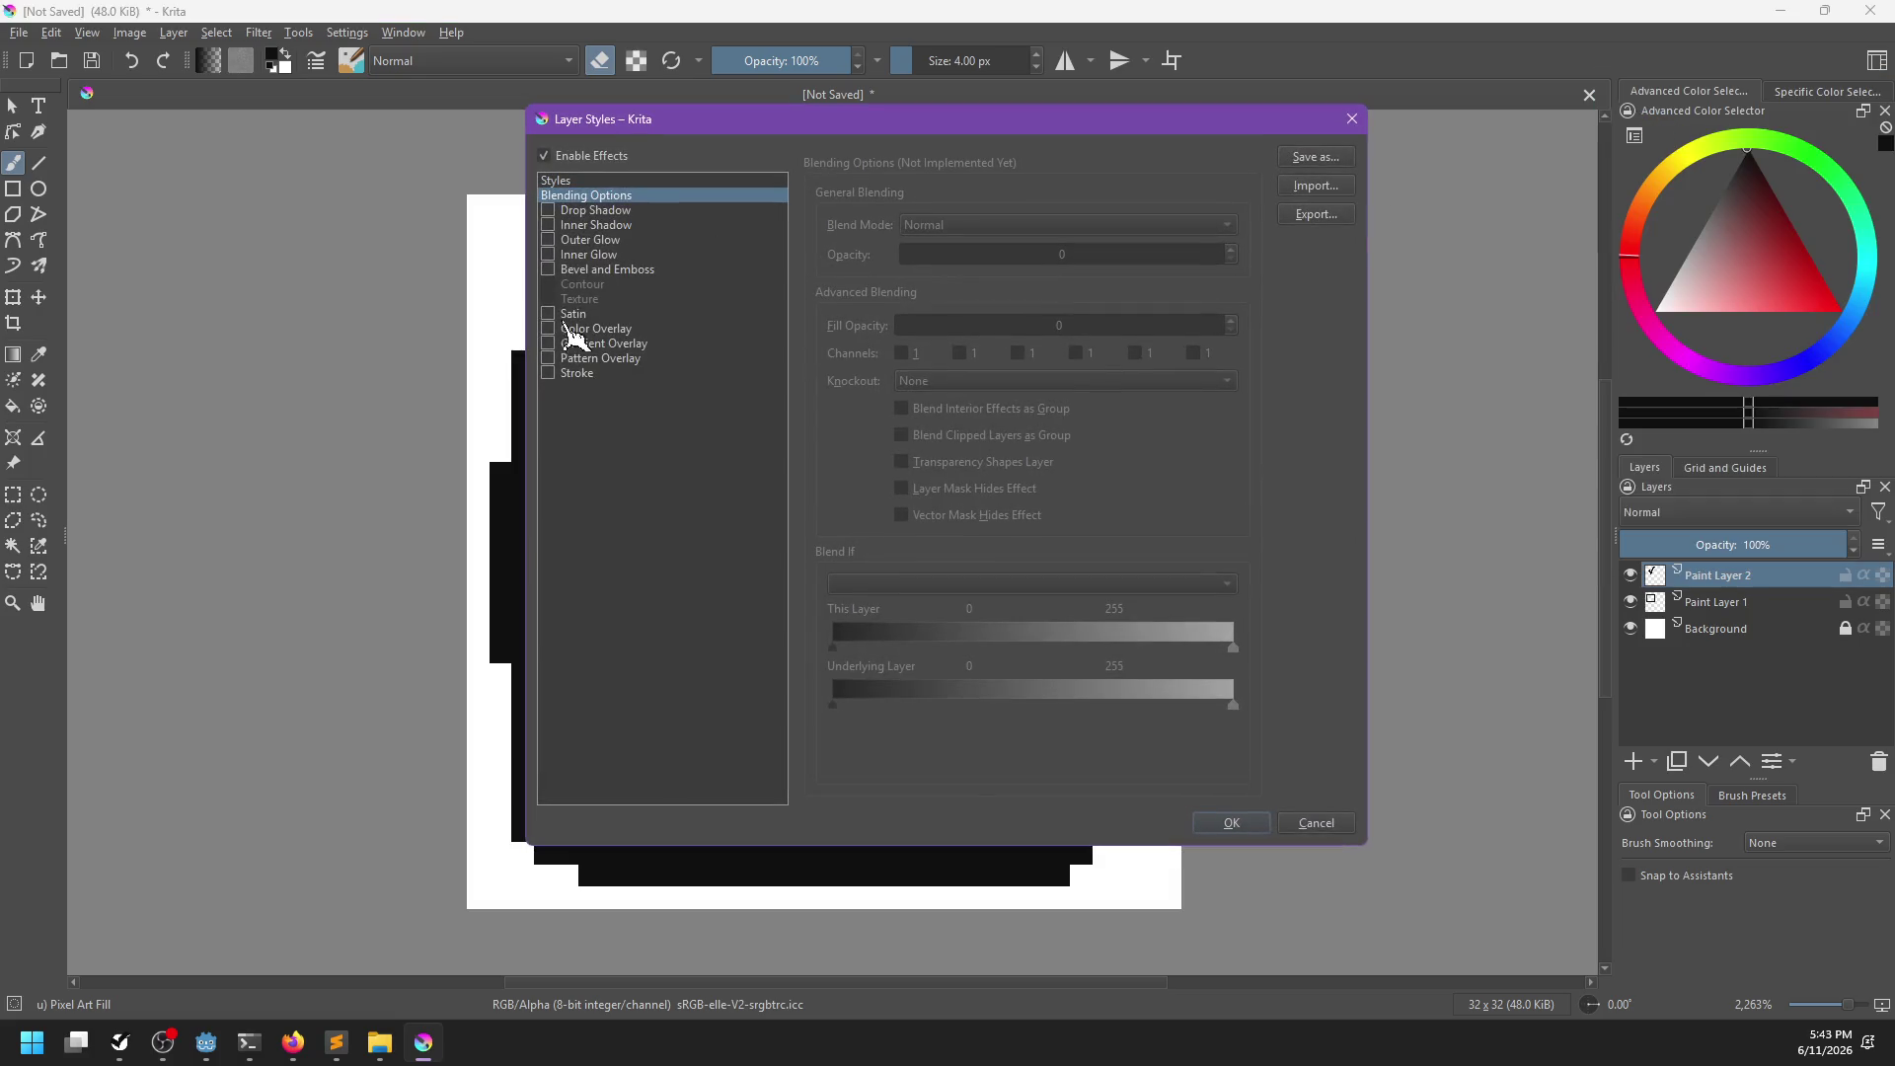
{"action": "left_click", "coordinate": [578, 375]}
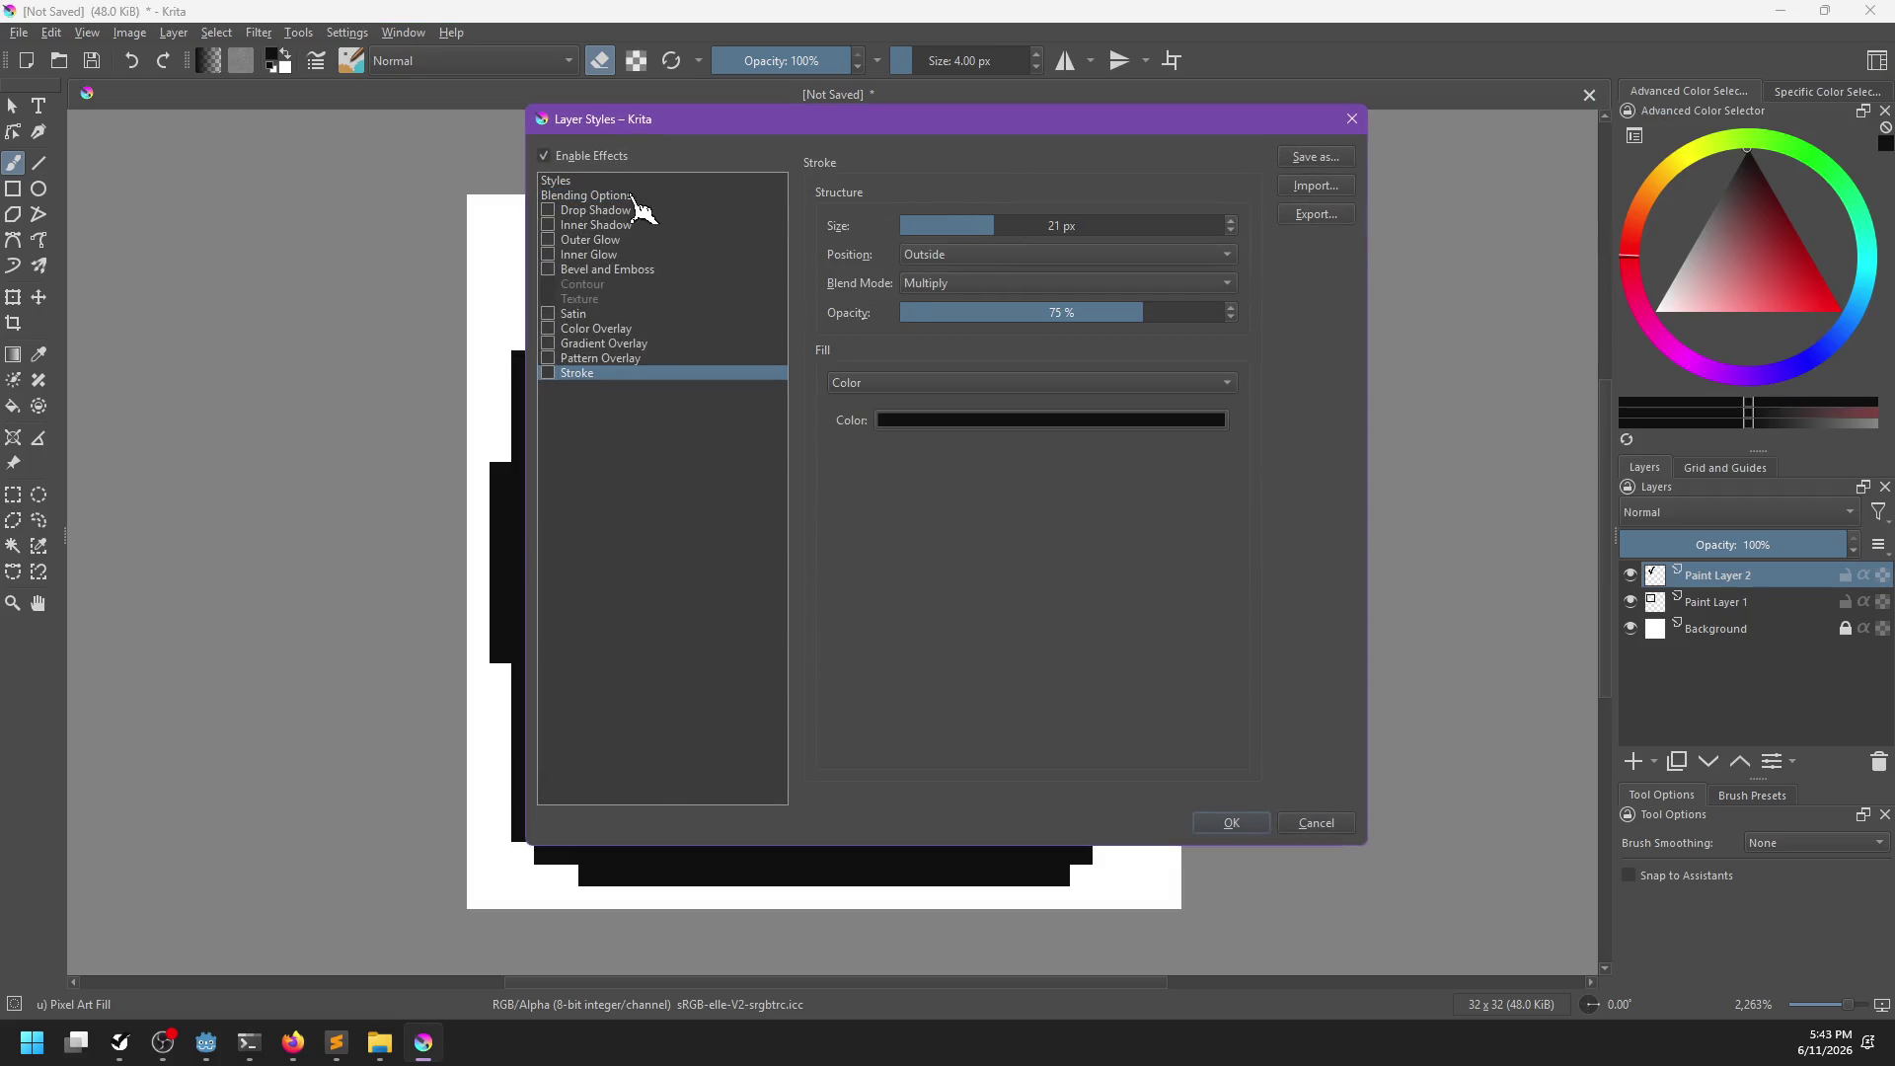
{"action": "left_click", "coordinate": [575, 186]}
{"action": "left_click", "coordinate": [947, 237]}
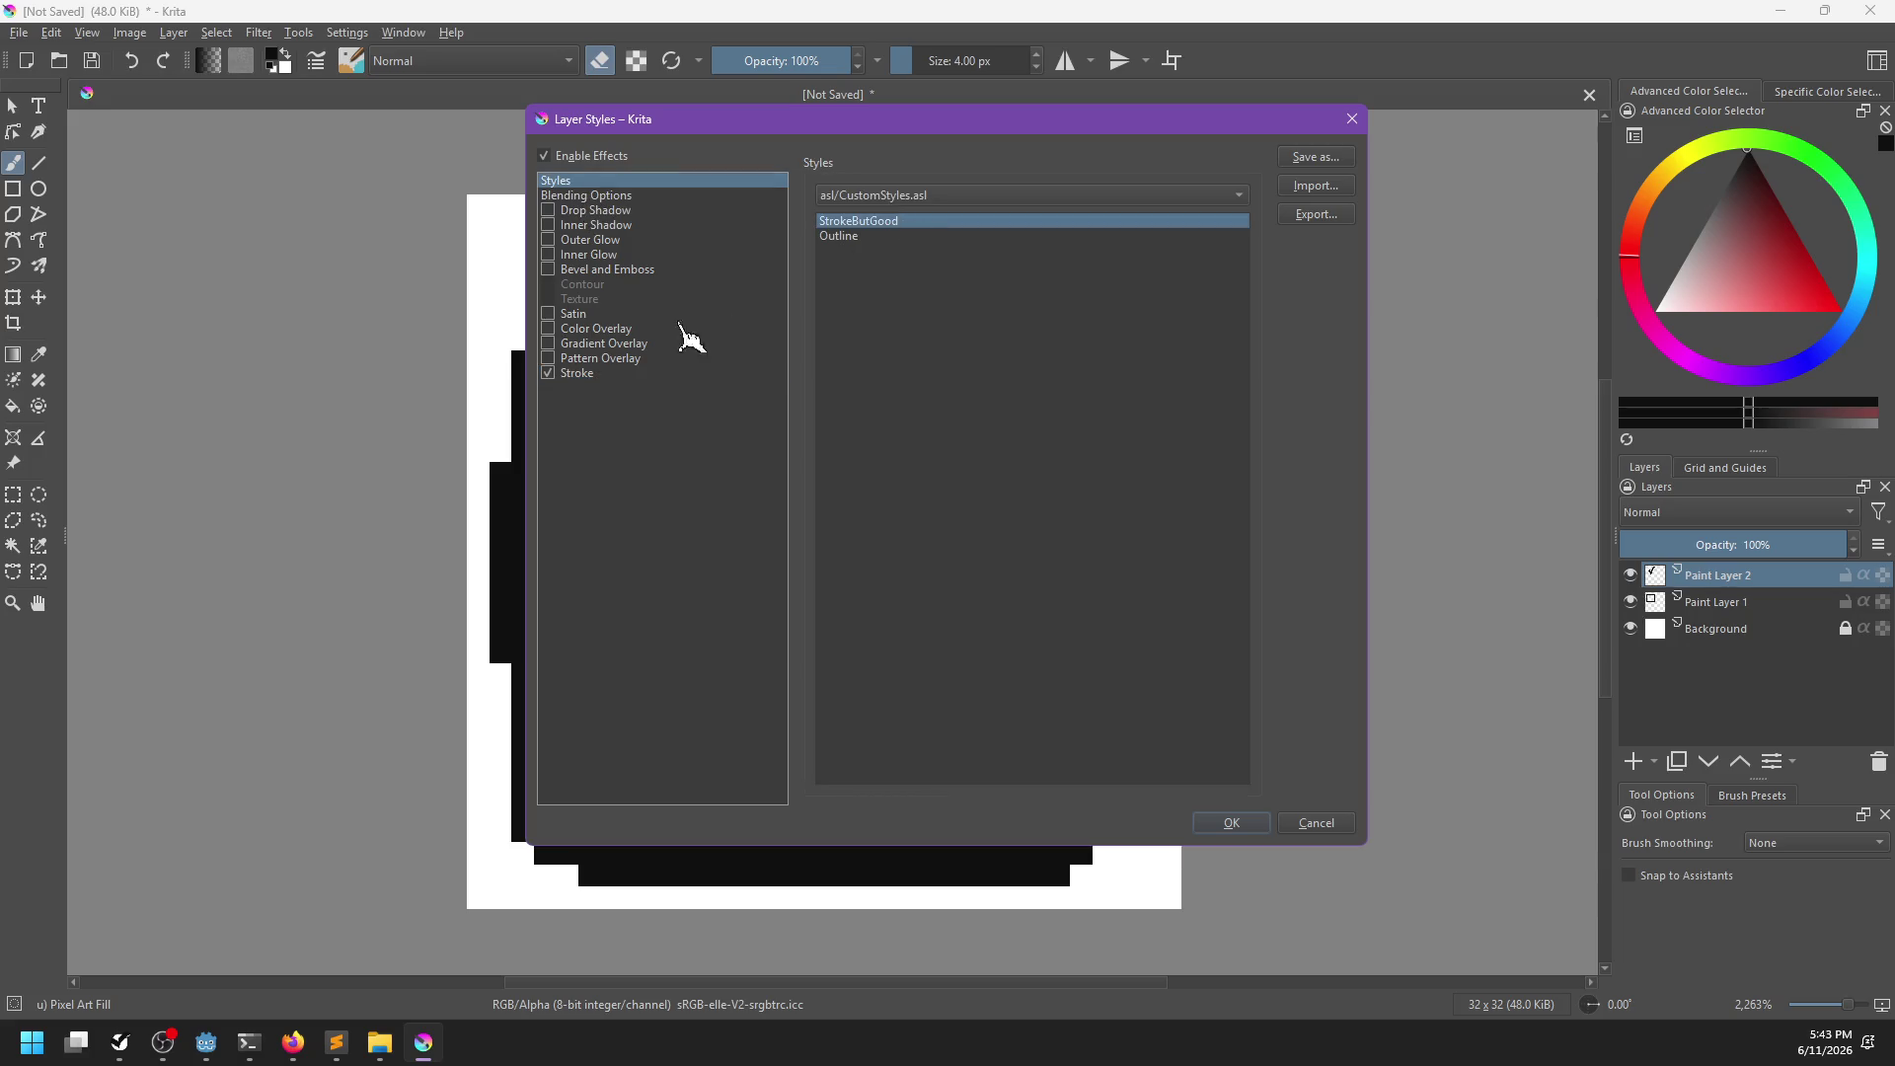
{"action": "left_click", "coordinate": [589, 375]}
{"action": "left_click_drag", "start_coordinate": [944, 221], "coordinate": [907, 224]}
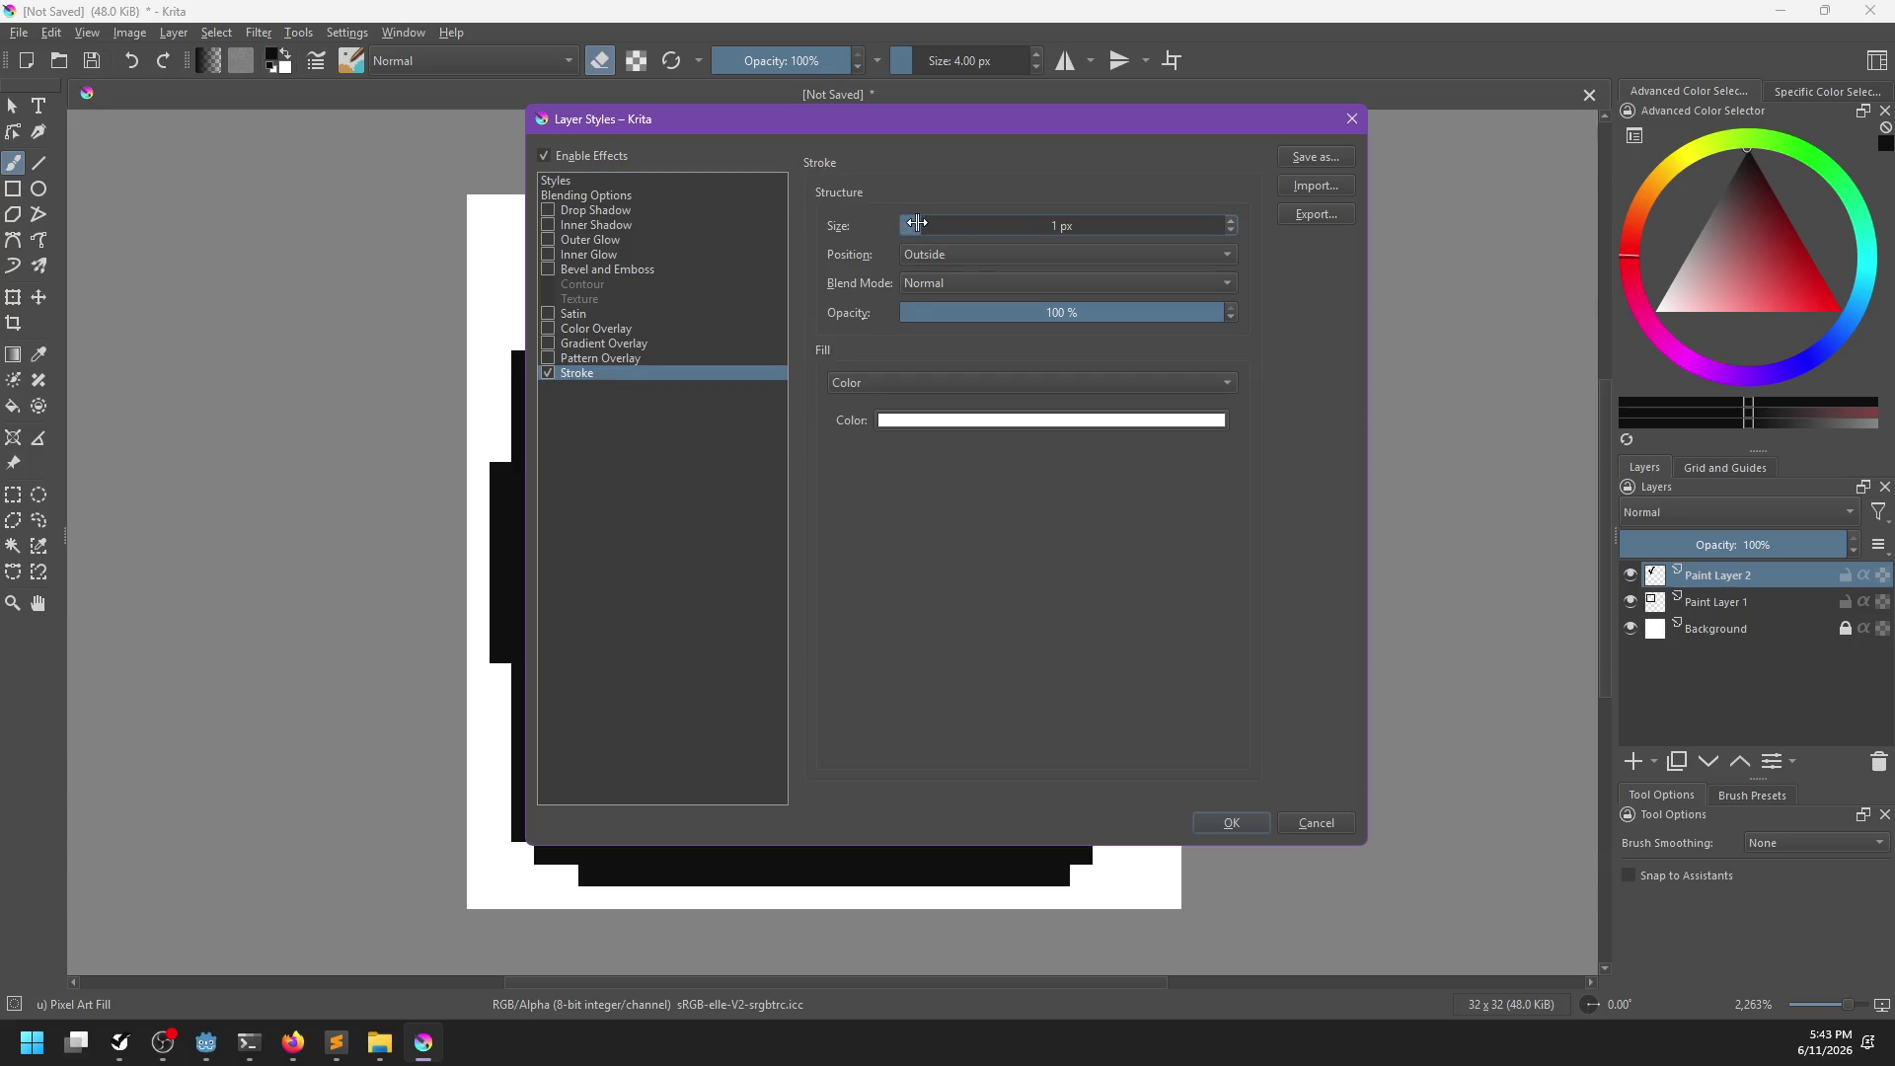
{"action": "left_click", "coordinate": [1231, 822]}
Hide the background layer and fill the box's interior white on Paint Layer 1
{"action": "left_click", "coordinate": [1630, 629]}
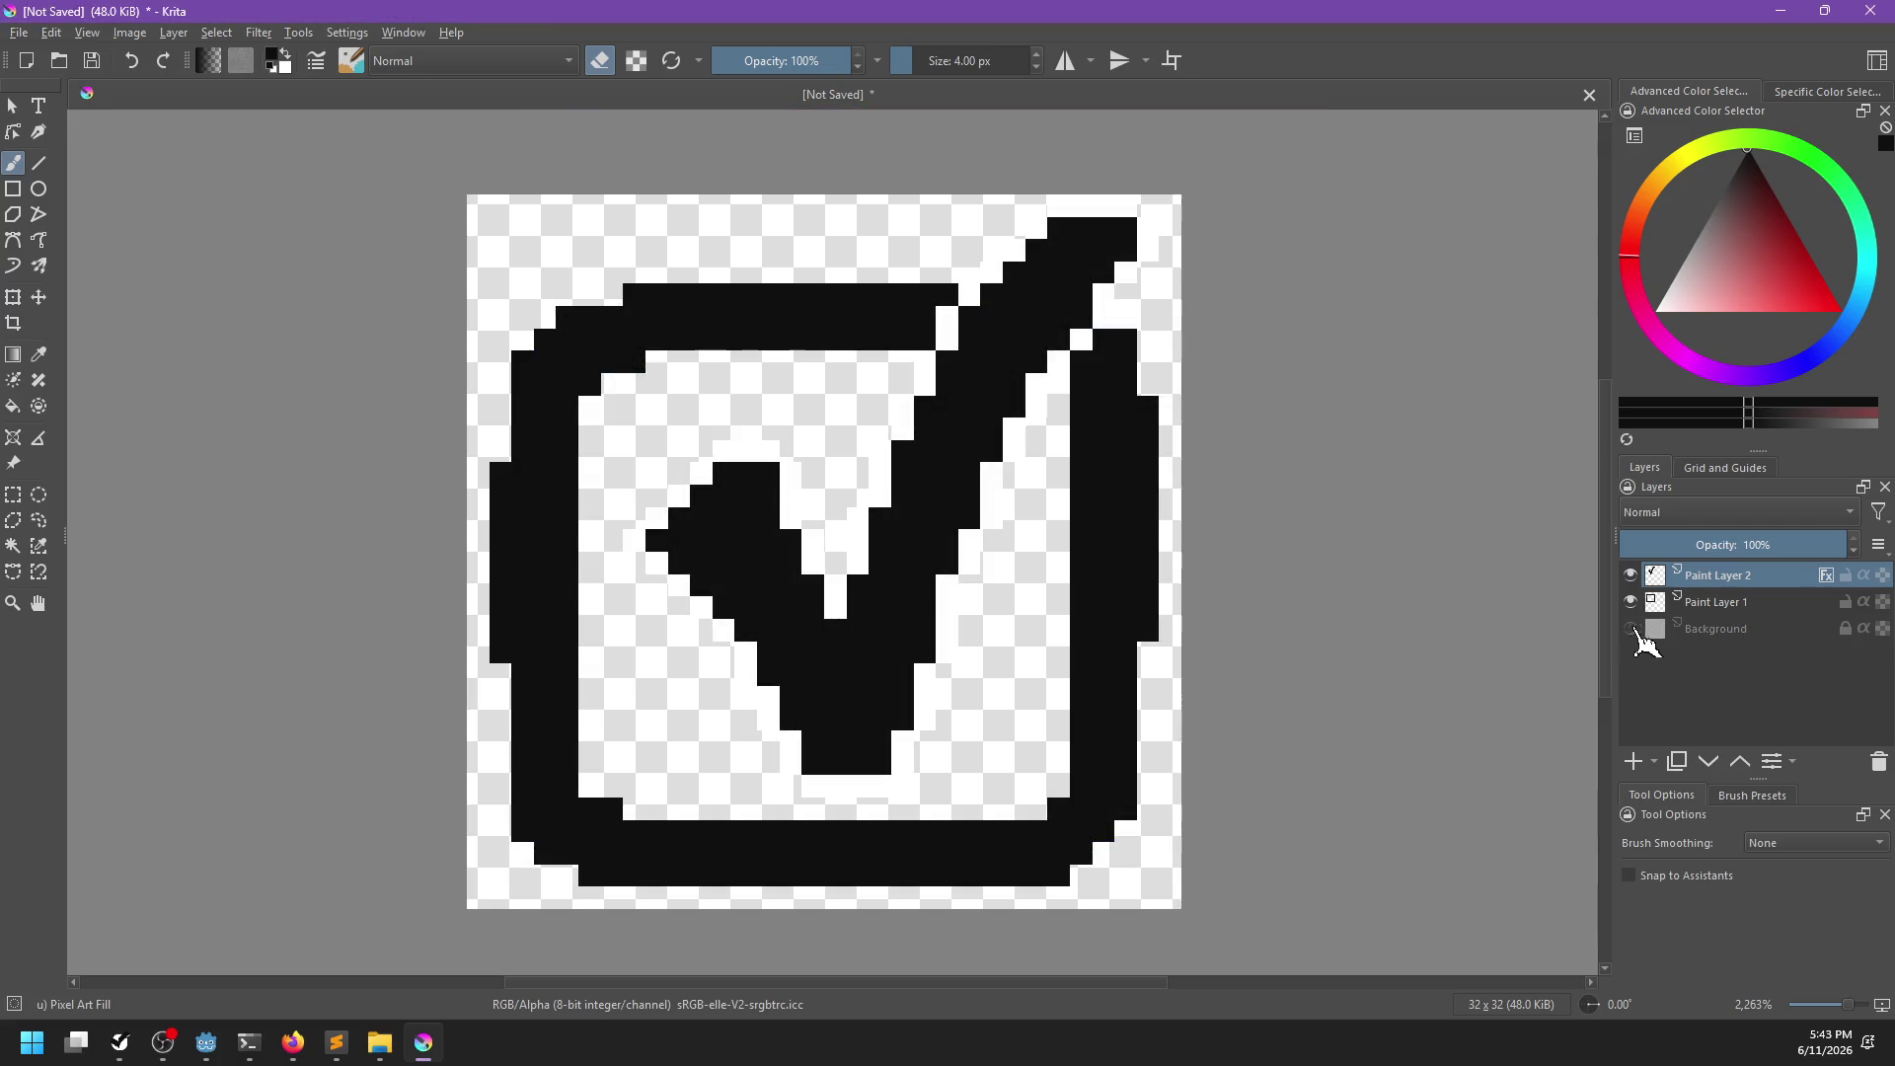
{"action": "left_click", "coordinate": [1656, 604]}
{"action": "key", "text": "f"}
{"action": "key", "text": "x"}
{"action": "left_click", "coordinate": [983, 694]}
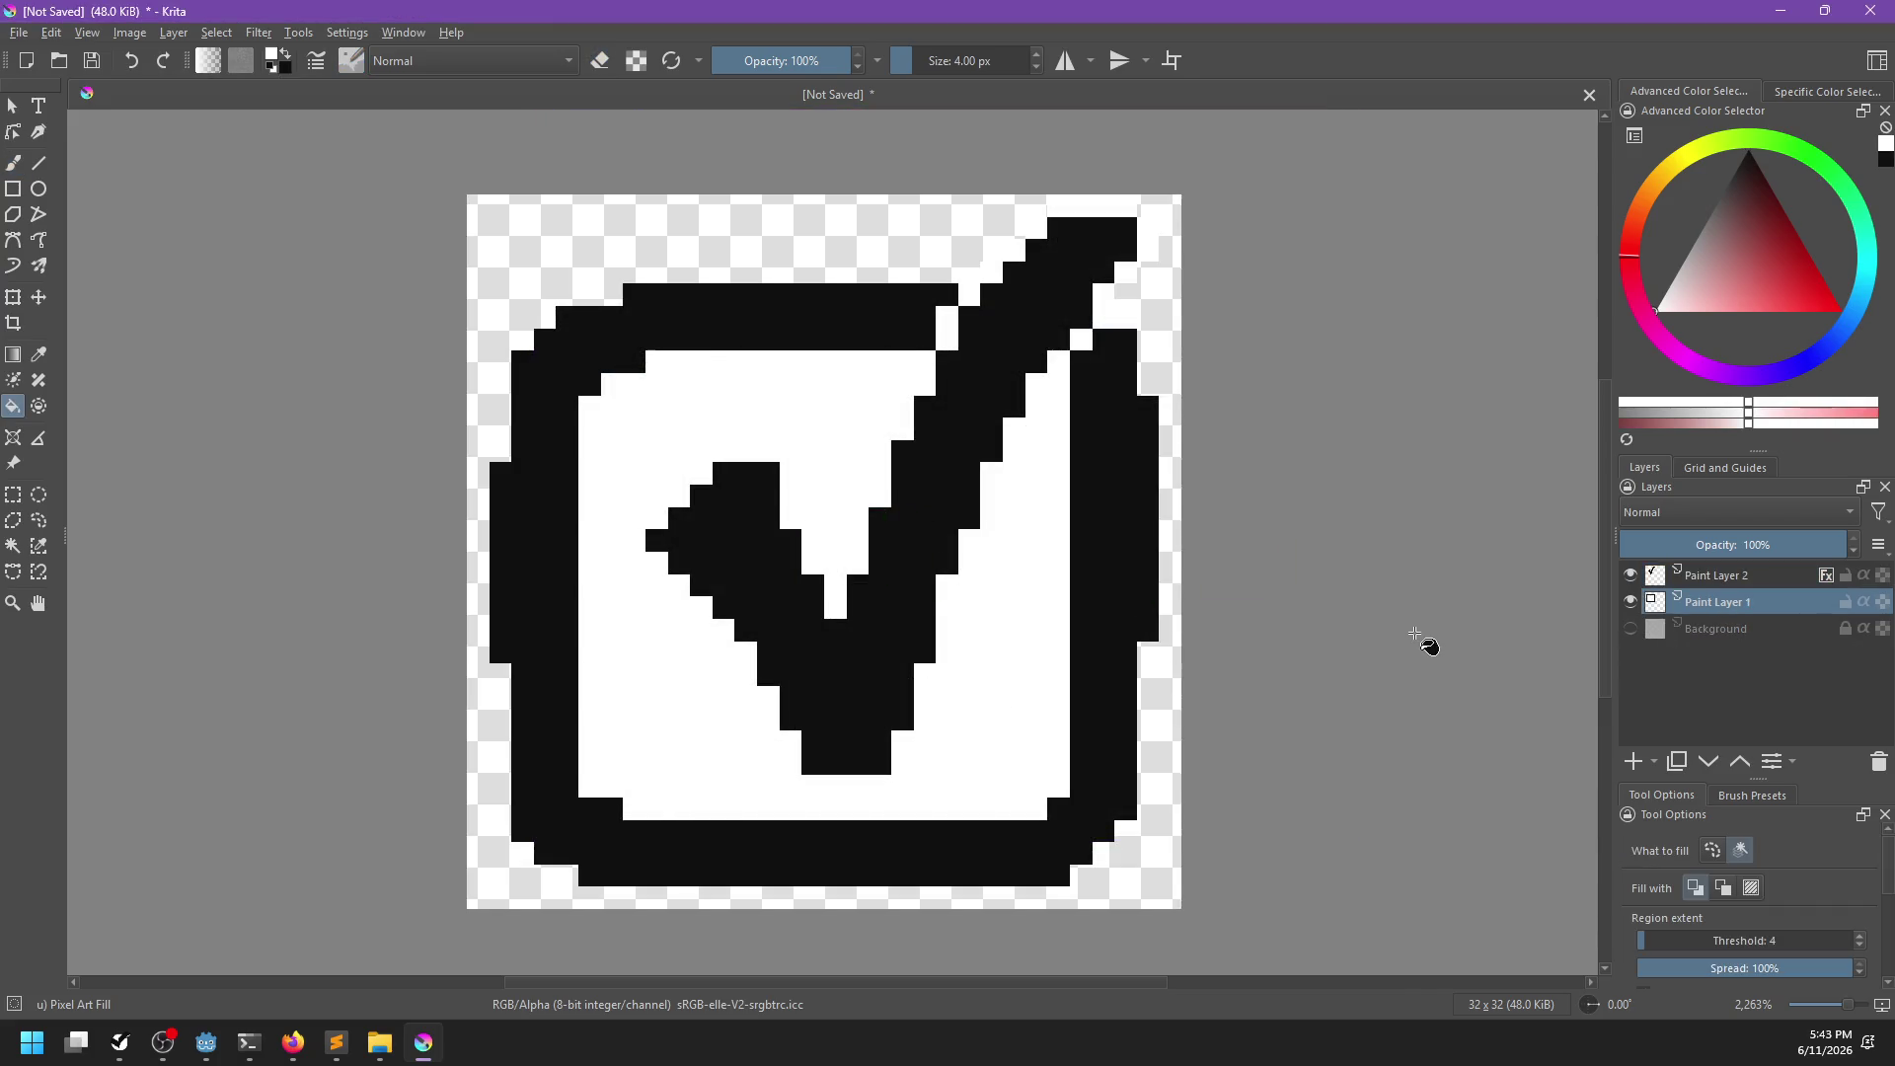
Apply the StrokeButGood style to Paint Layer 1 with a 2 px outline
{"action": "right_click", "coordinate": [1739, 610]}
{"action": "mouse_move", "coordinate": [1642, 460]}
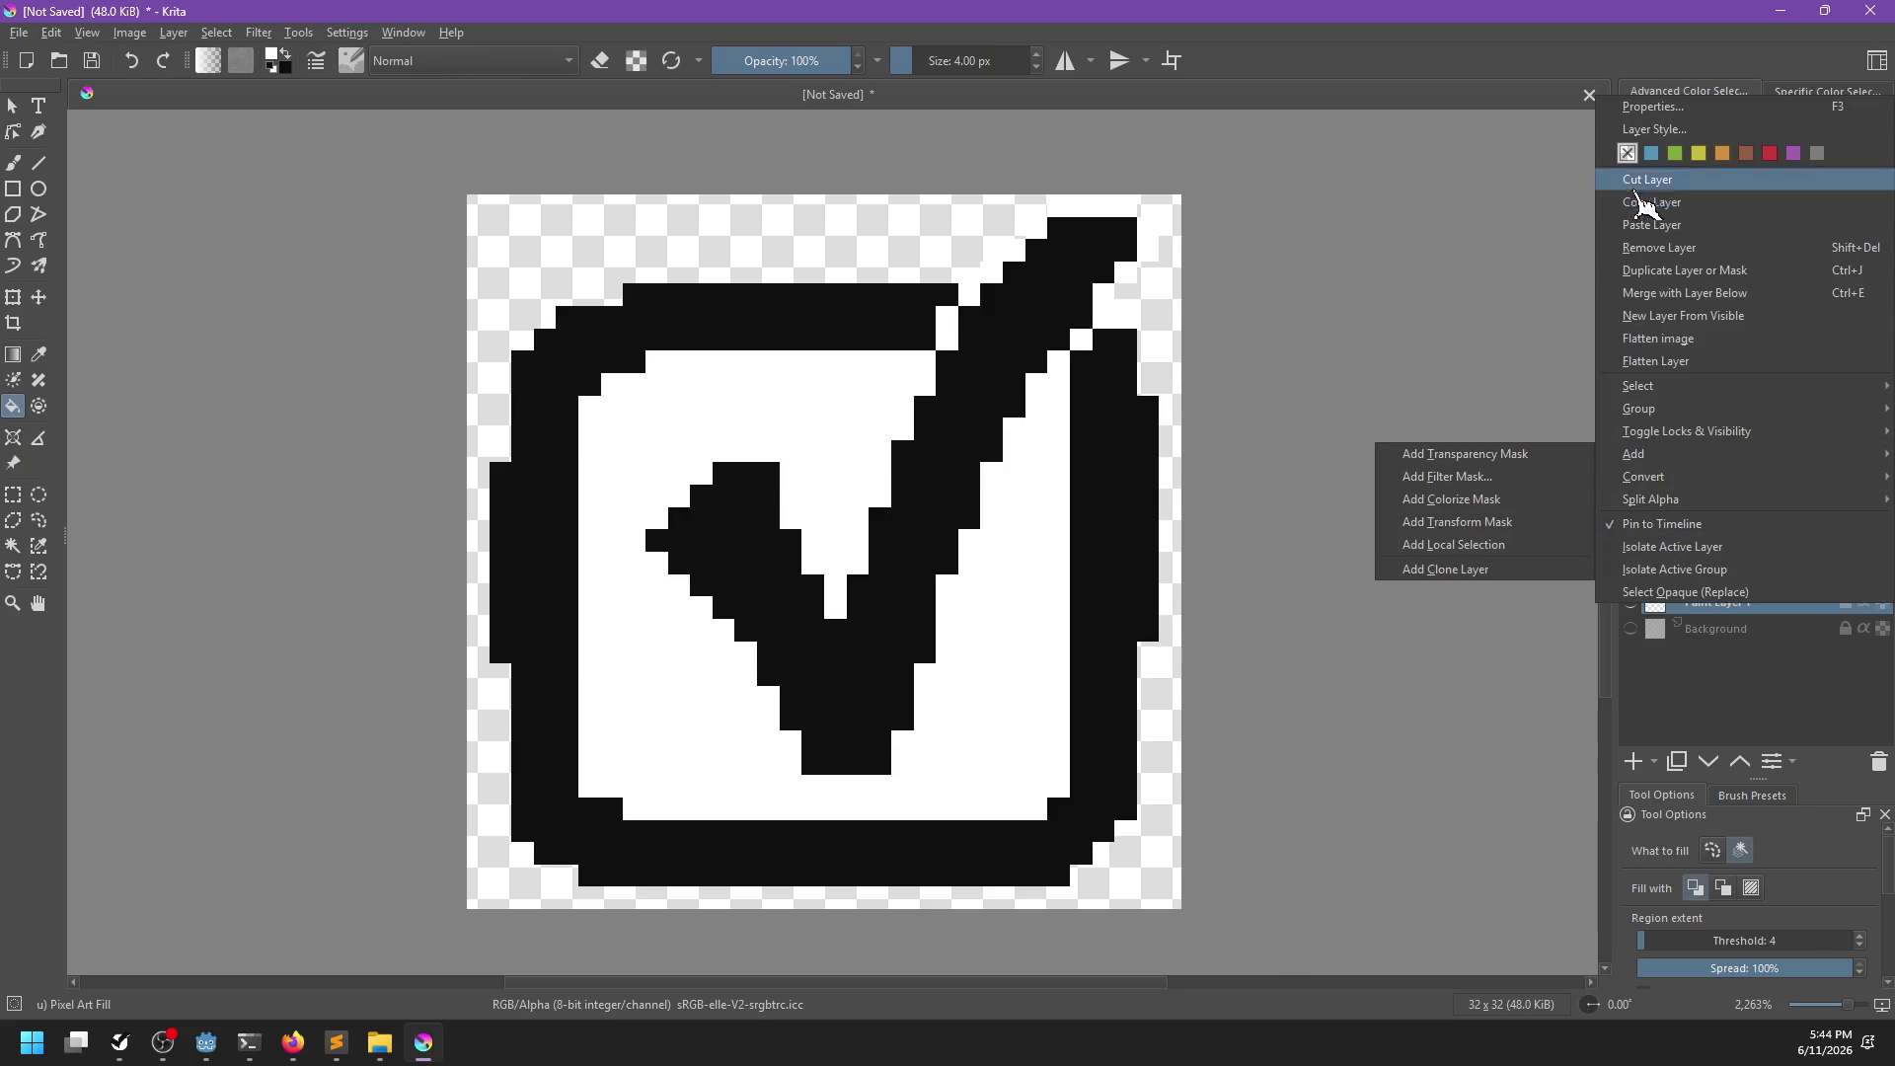
{"action": "left_click", "coordinate": [1654, 129]}
{"action": "left_click", "coordinate": [579, 182]}
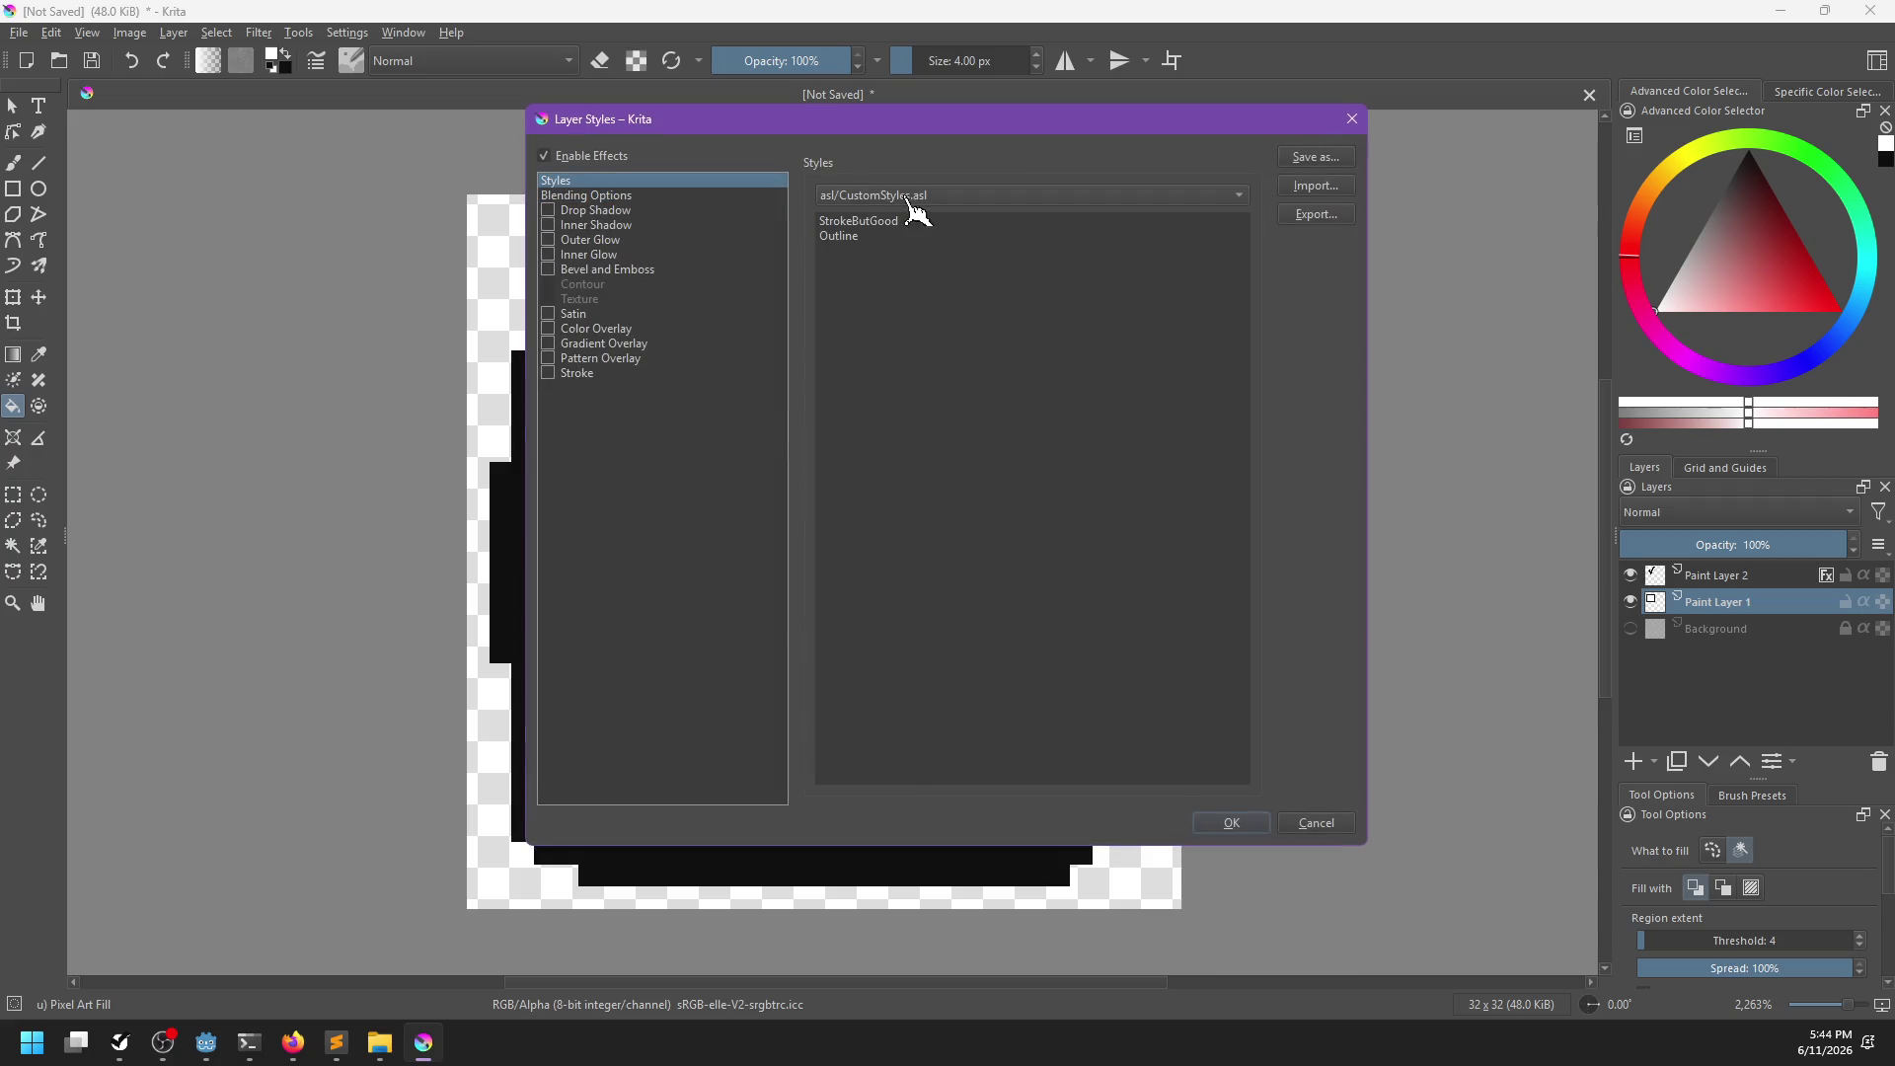
{"action": "left_click", "coordinate": [877, 223]}
{"action": "left_click", "coordinate": [582, 373]}
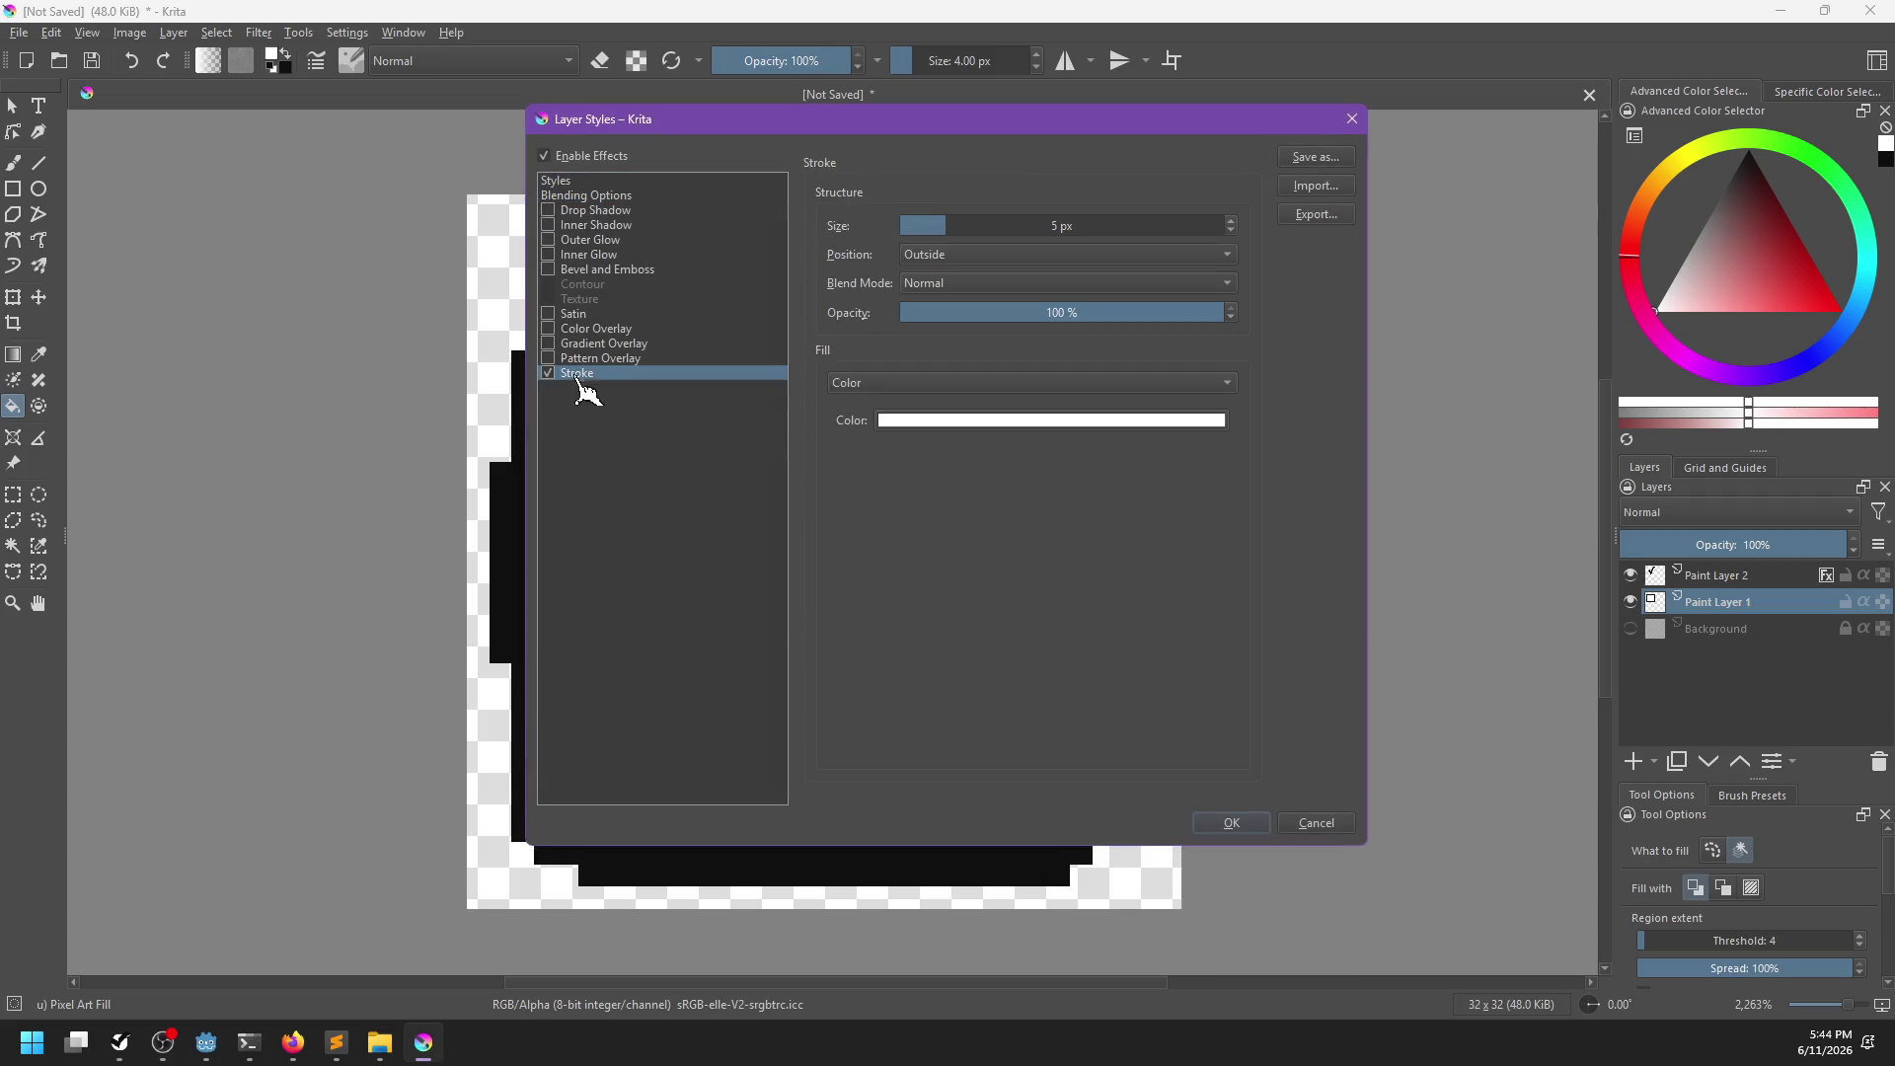
{"action": "left_click_drag", "start_coordinate": [934, 225], "coordinate": [929, 224]}
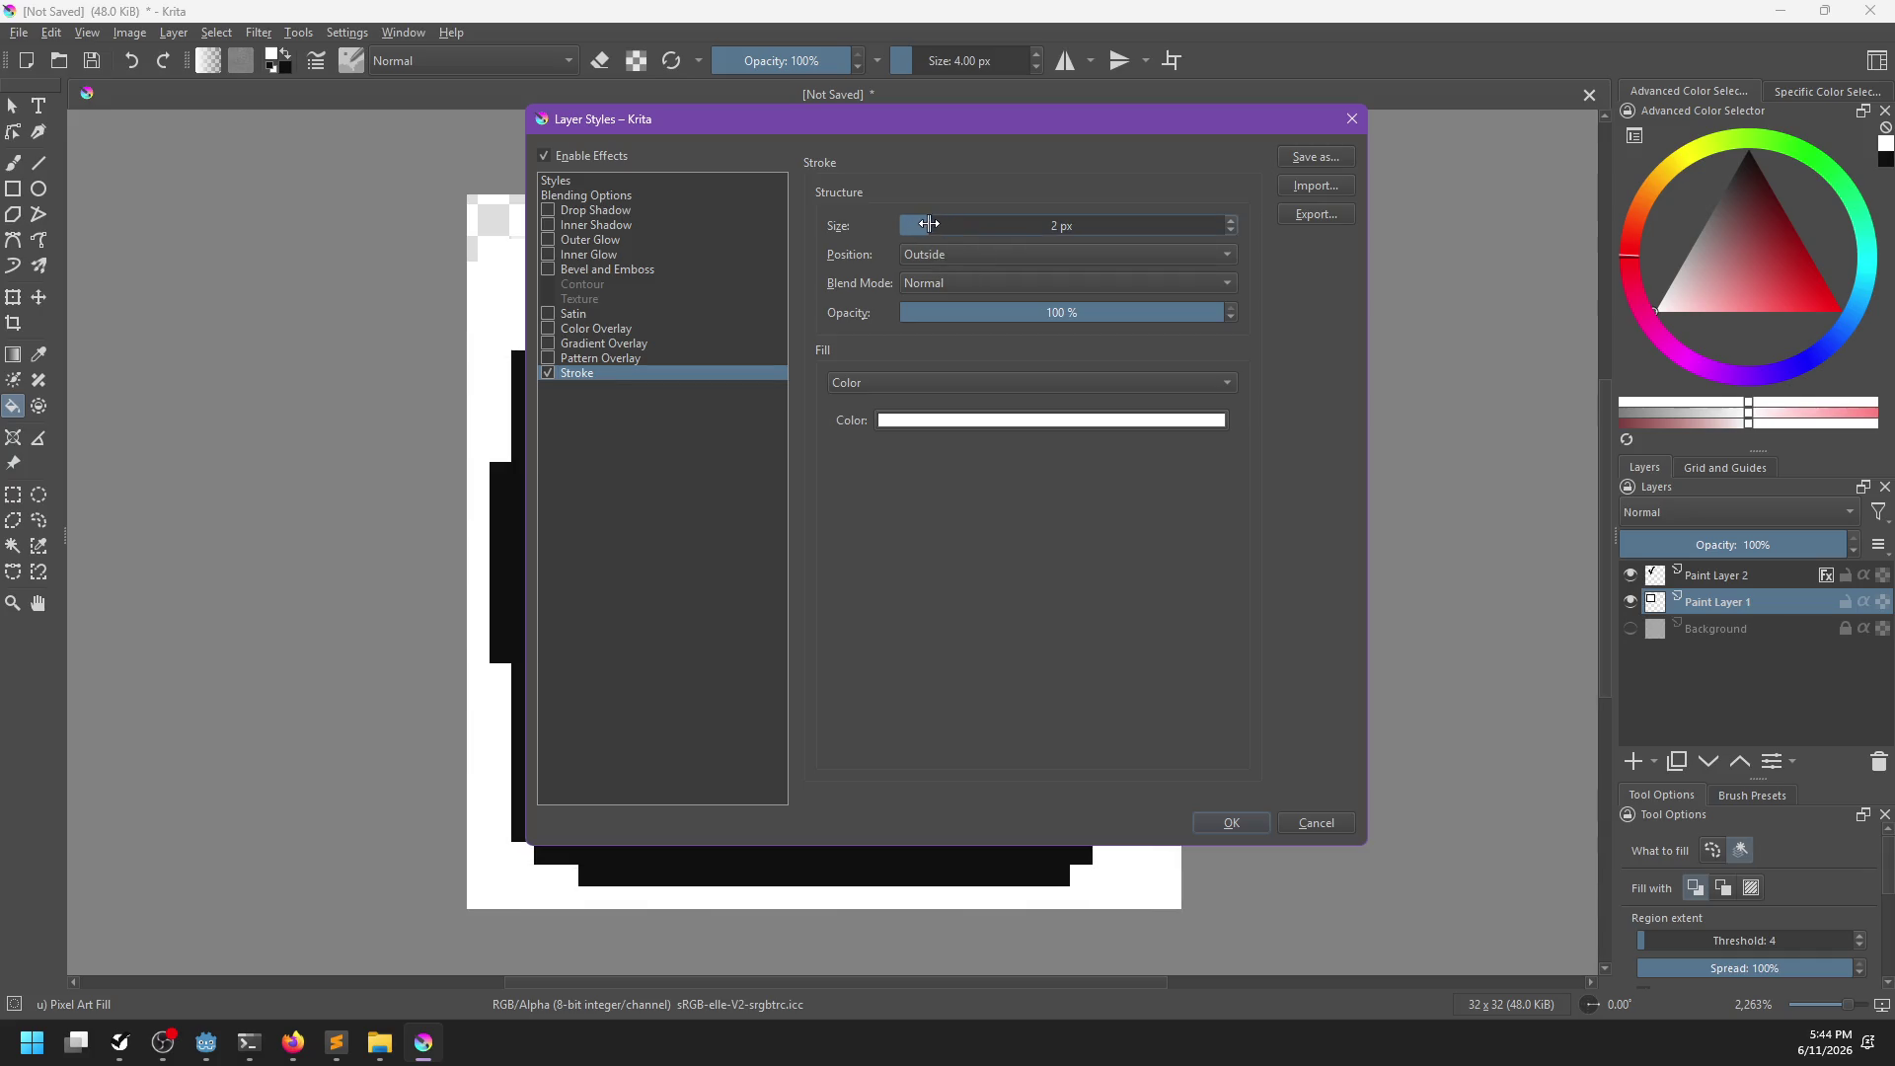
{"action": "left_click", "coordinate": [1245, 827]}
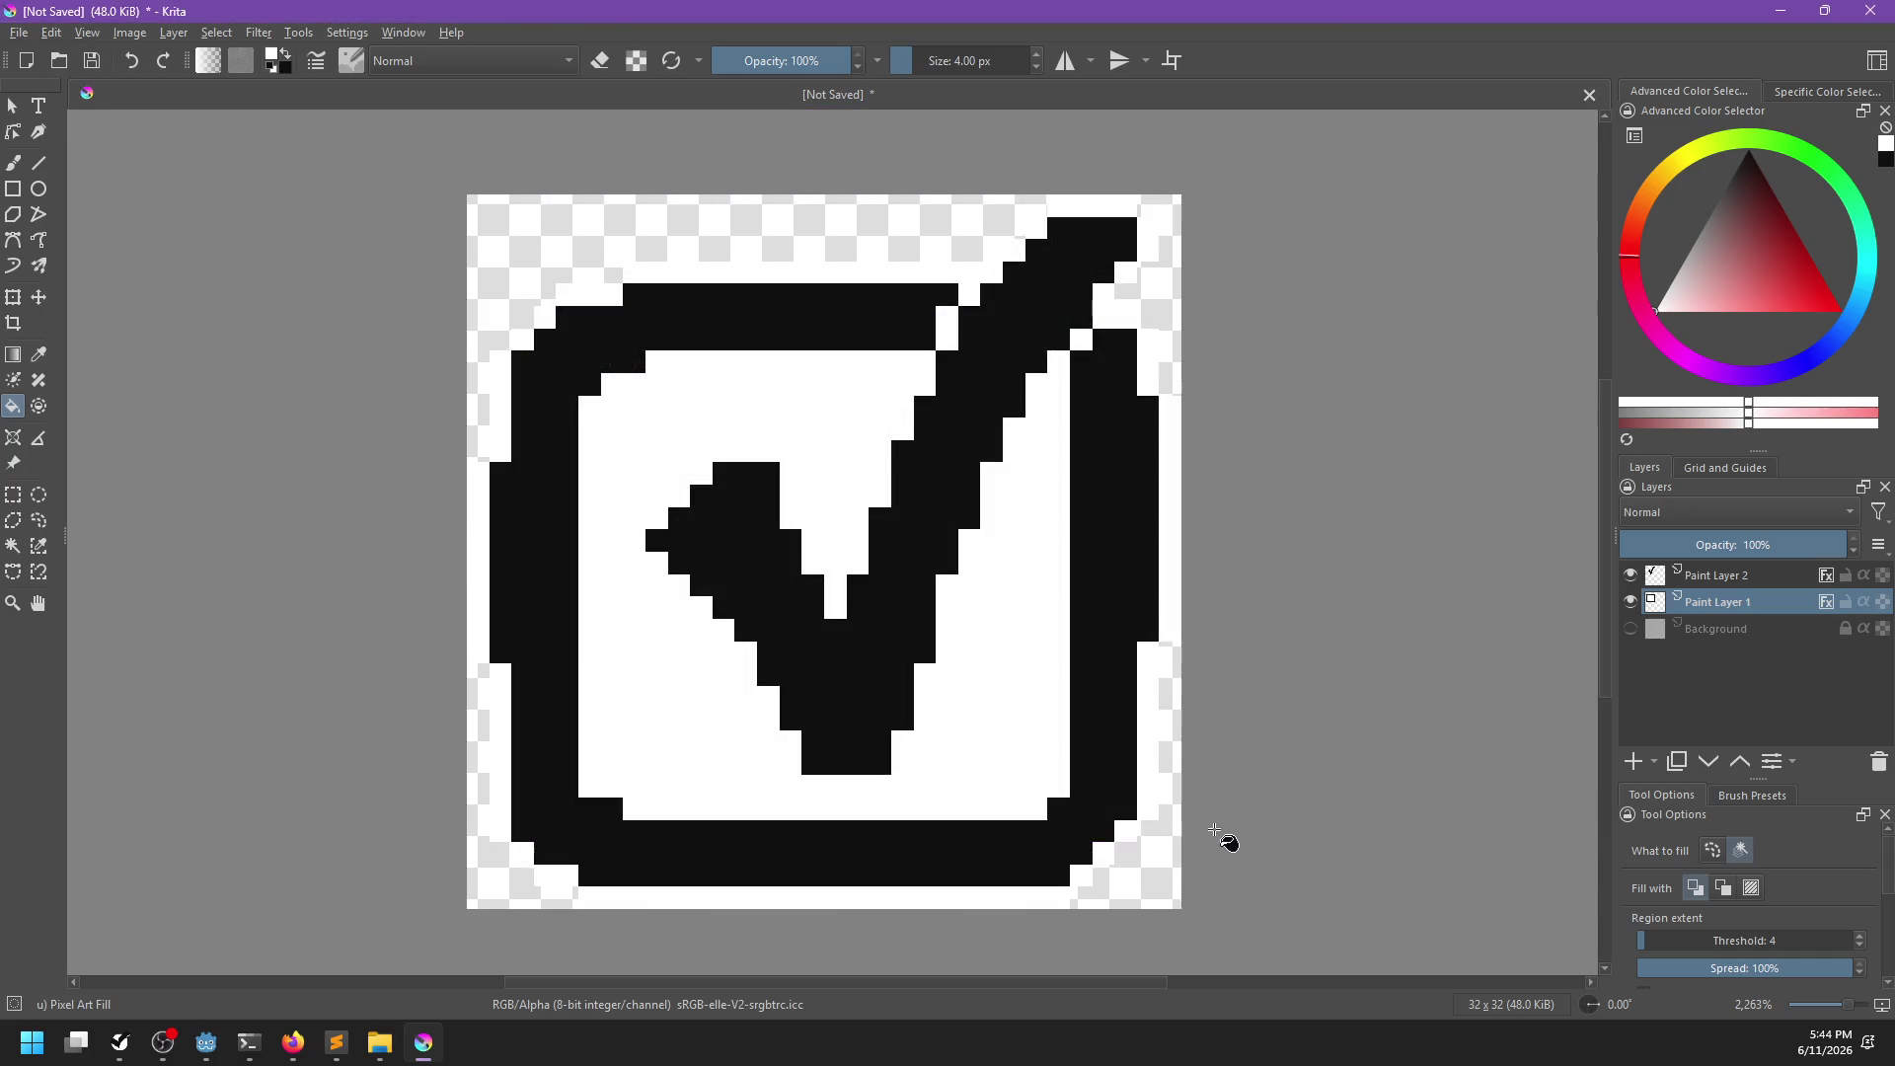
Nudge the box up two pixels and the check mark left one pixel
{"action": "key", "text": "t"}
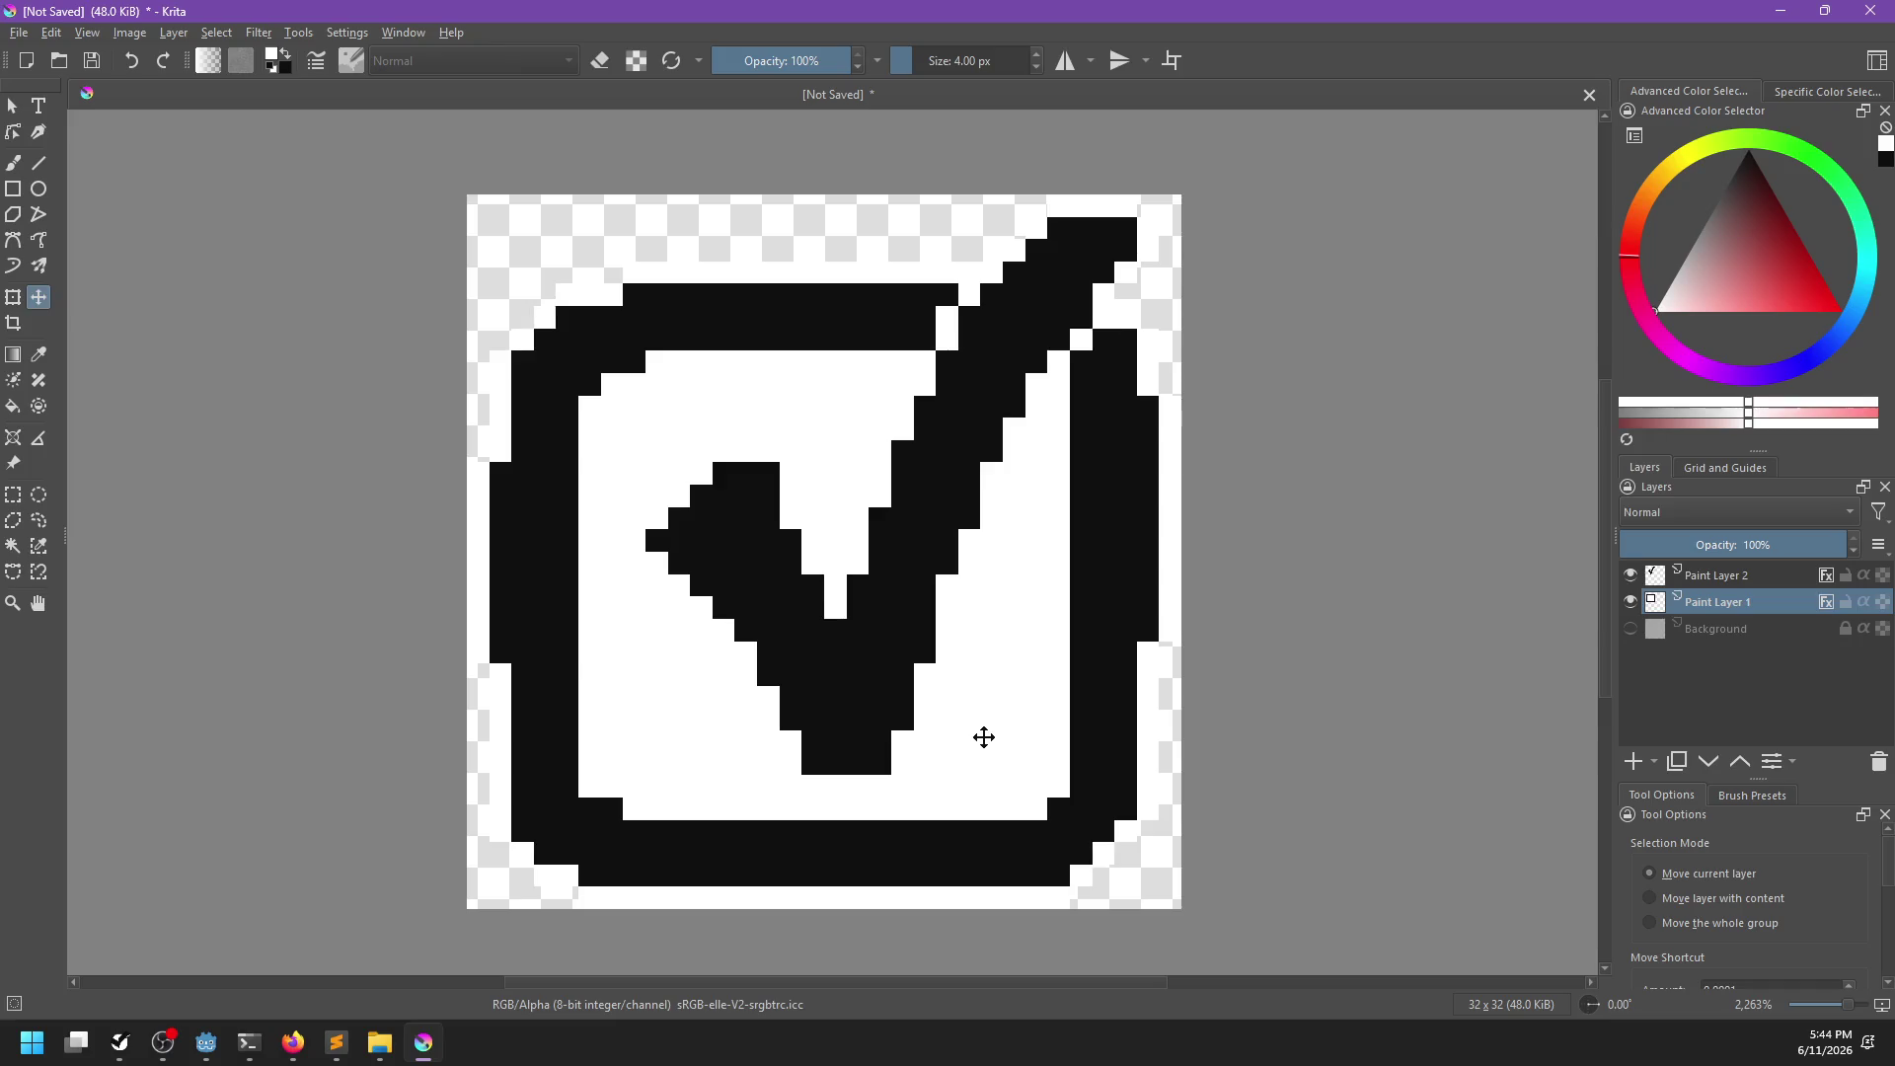
{"action": "key", "text": "Up"}
{"action": "key", "text": "Up"}
{"action": "key", "text": "Down"}
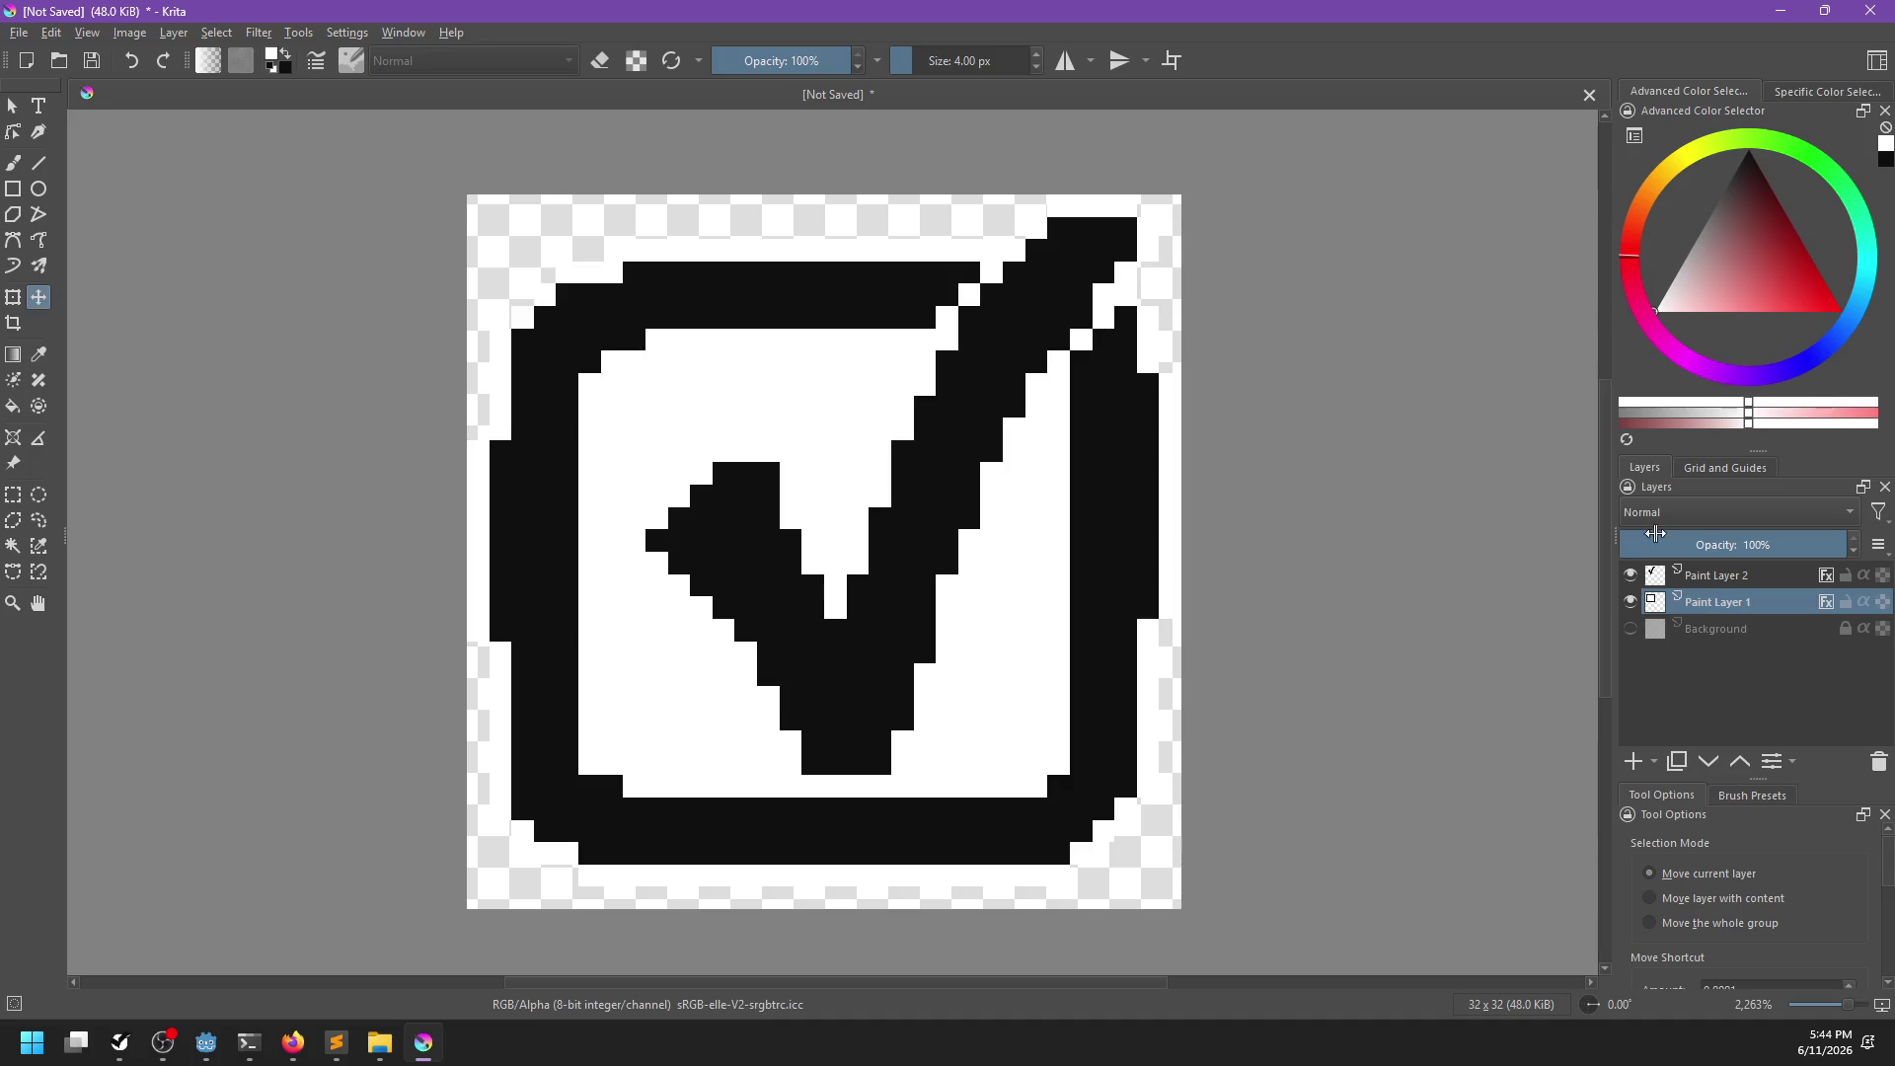
{"action": "left_click", "coordinate": [1776, 577]}
{"action": "key", "text": "Left"}
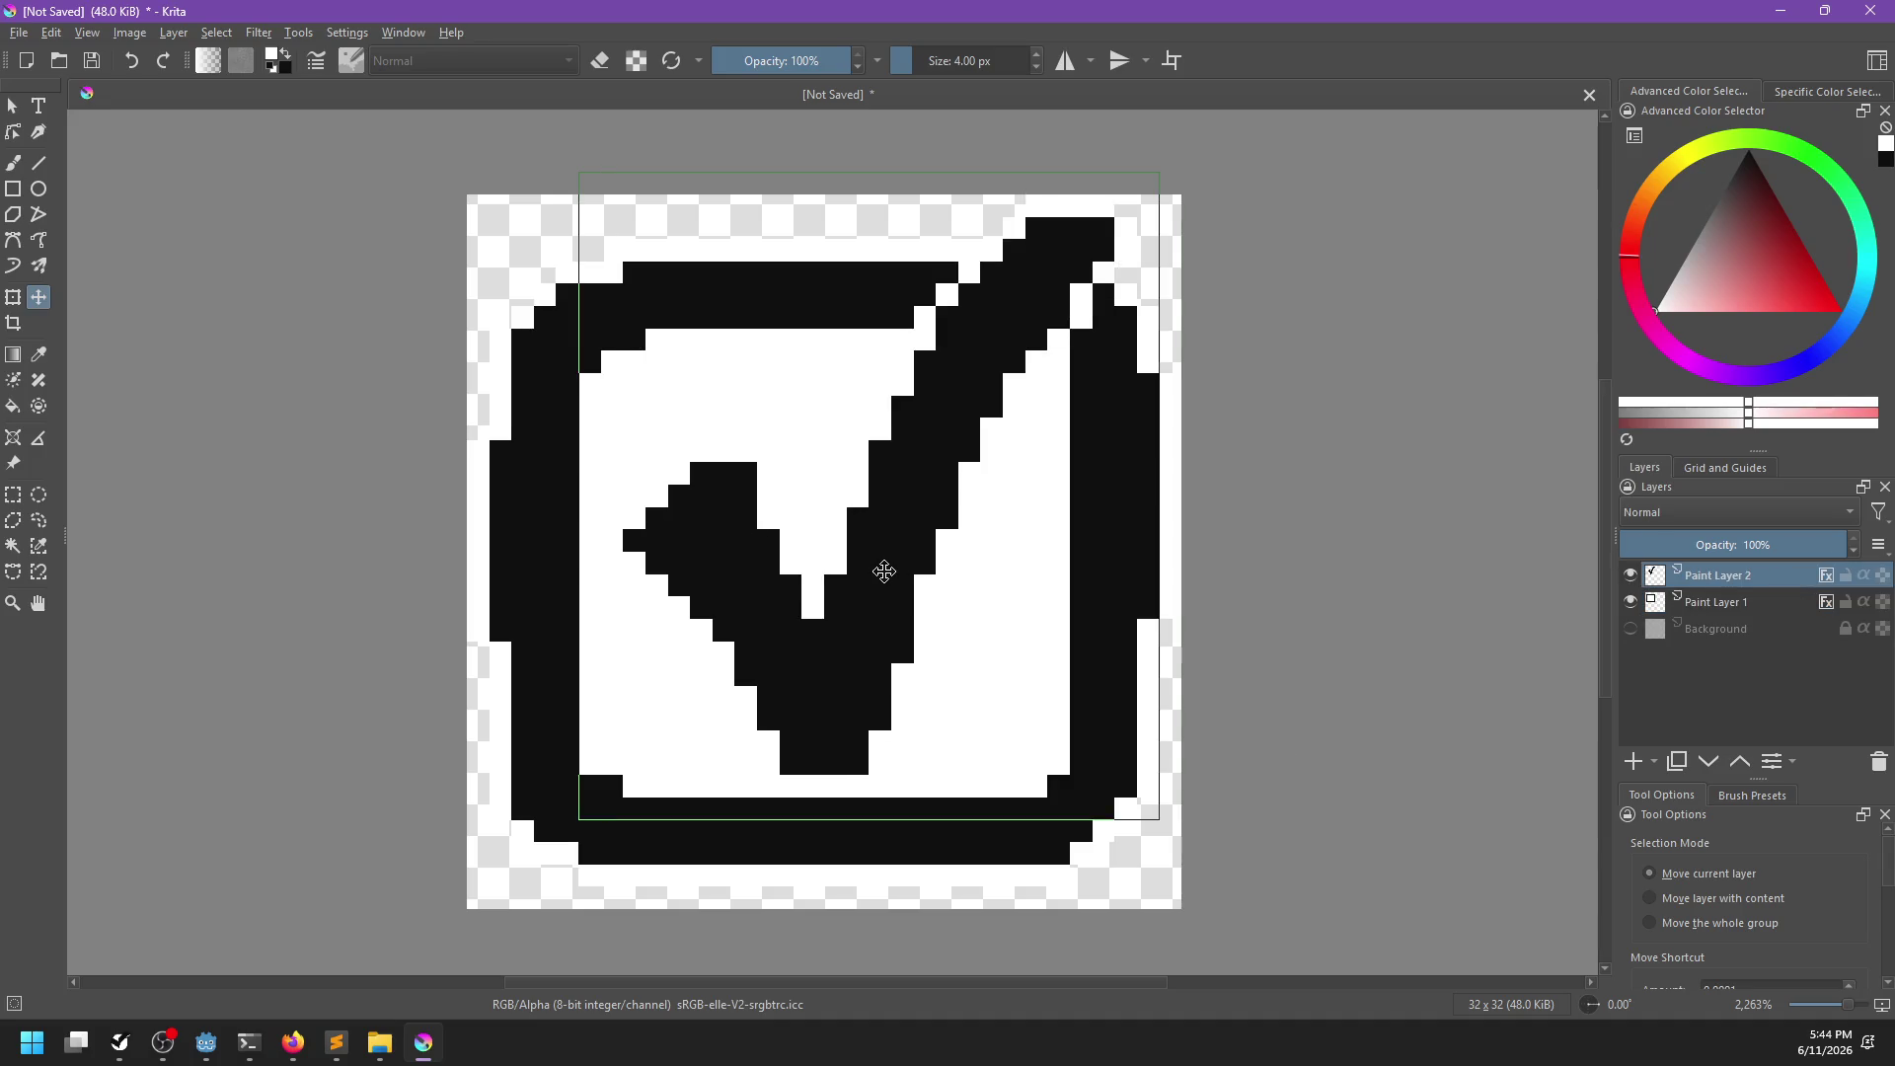
Add a drop shadow to the check mark with 2 px distance and size
{"action": "right_click", "coordinate": [1744, 582]}
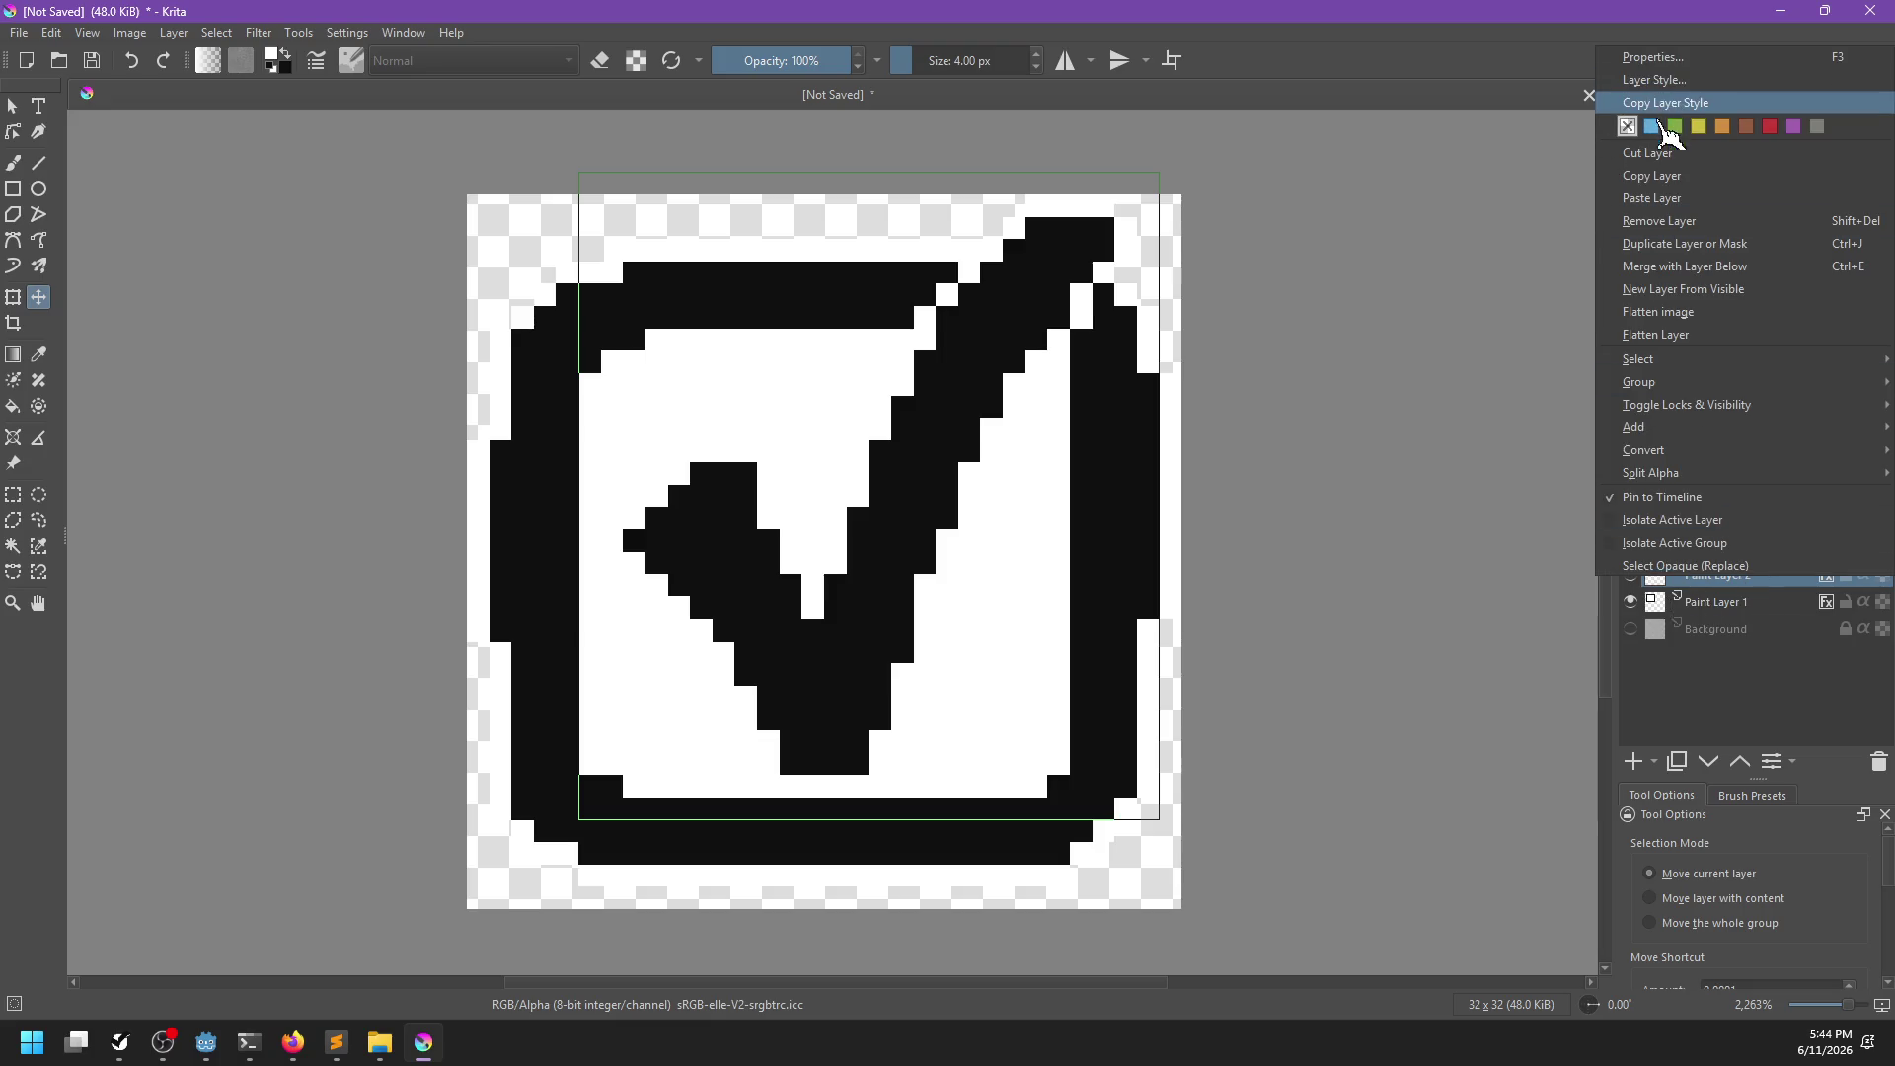
{"action": "left_click", "coordinate": [1656, 81]}
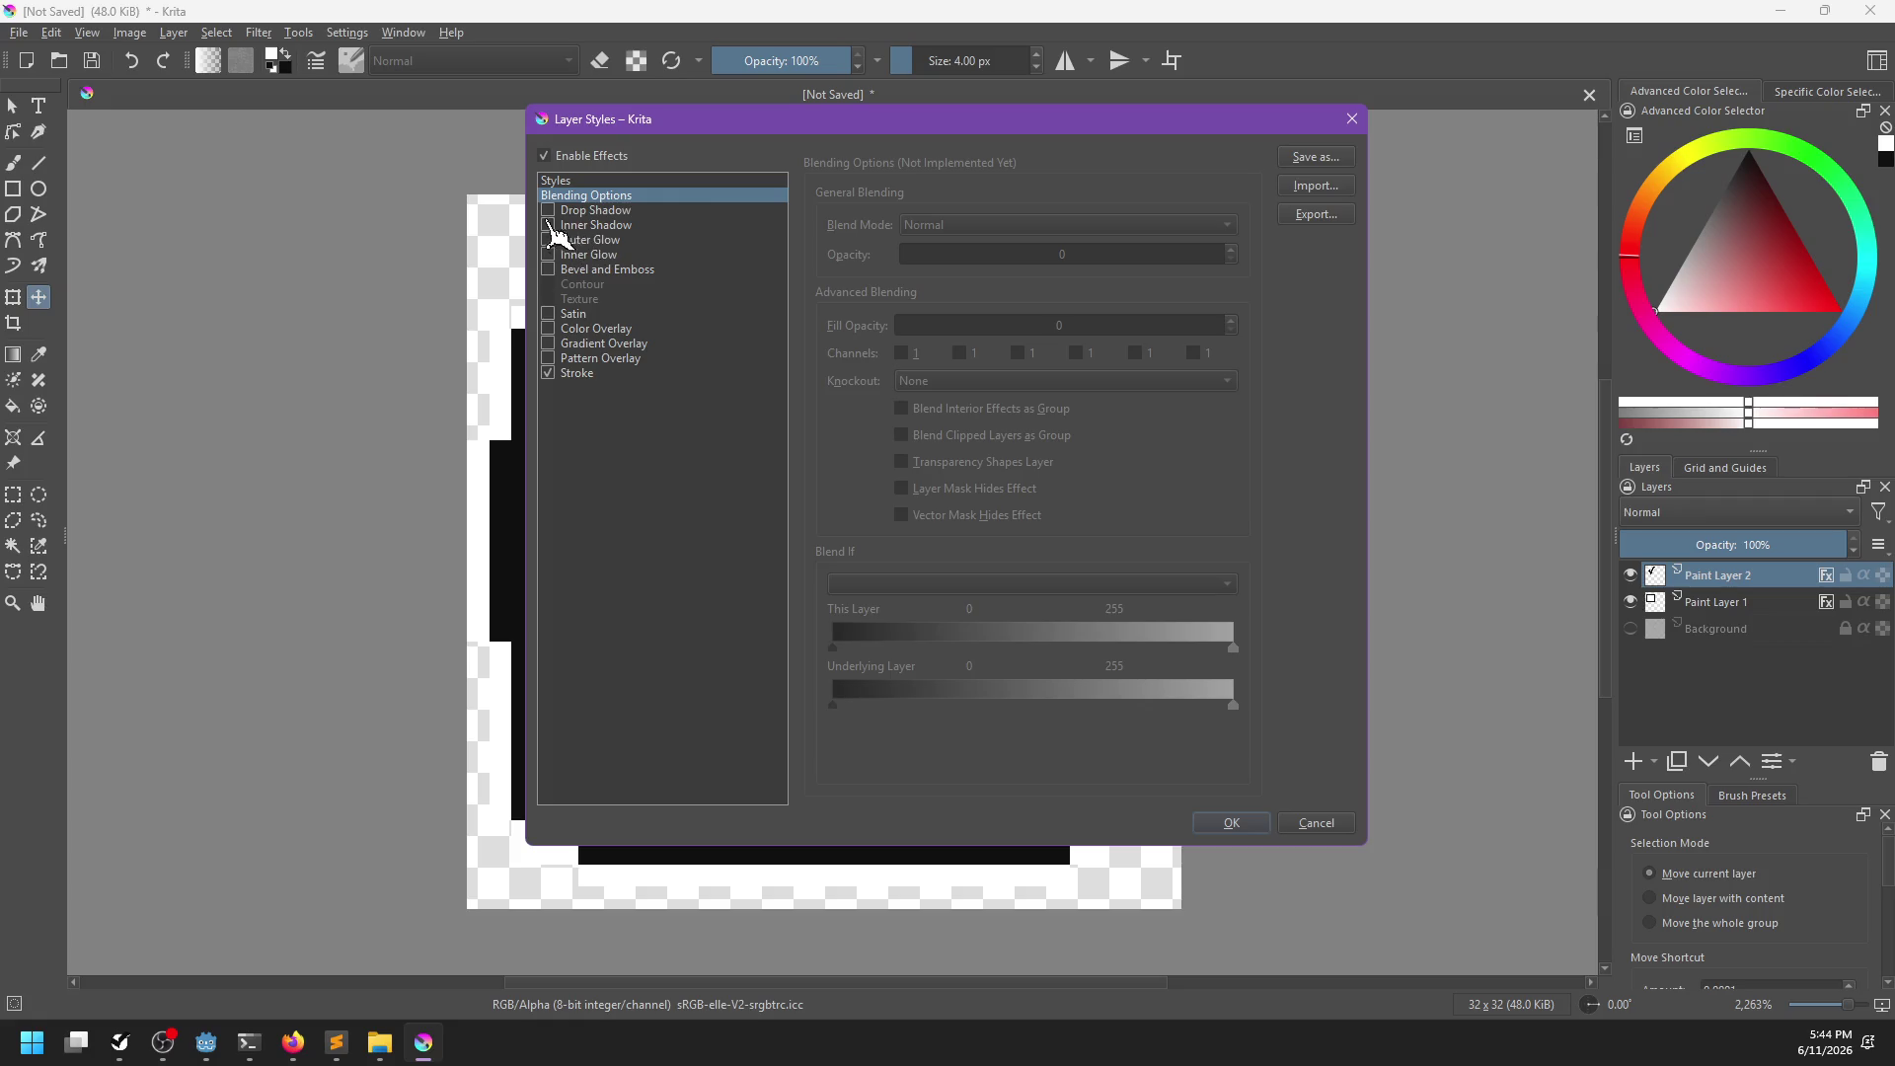
{"action": "left_click_drag", "start_coordinate": [652, 120], "coordinate": [1023, 167]}
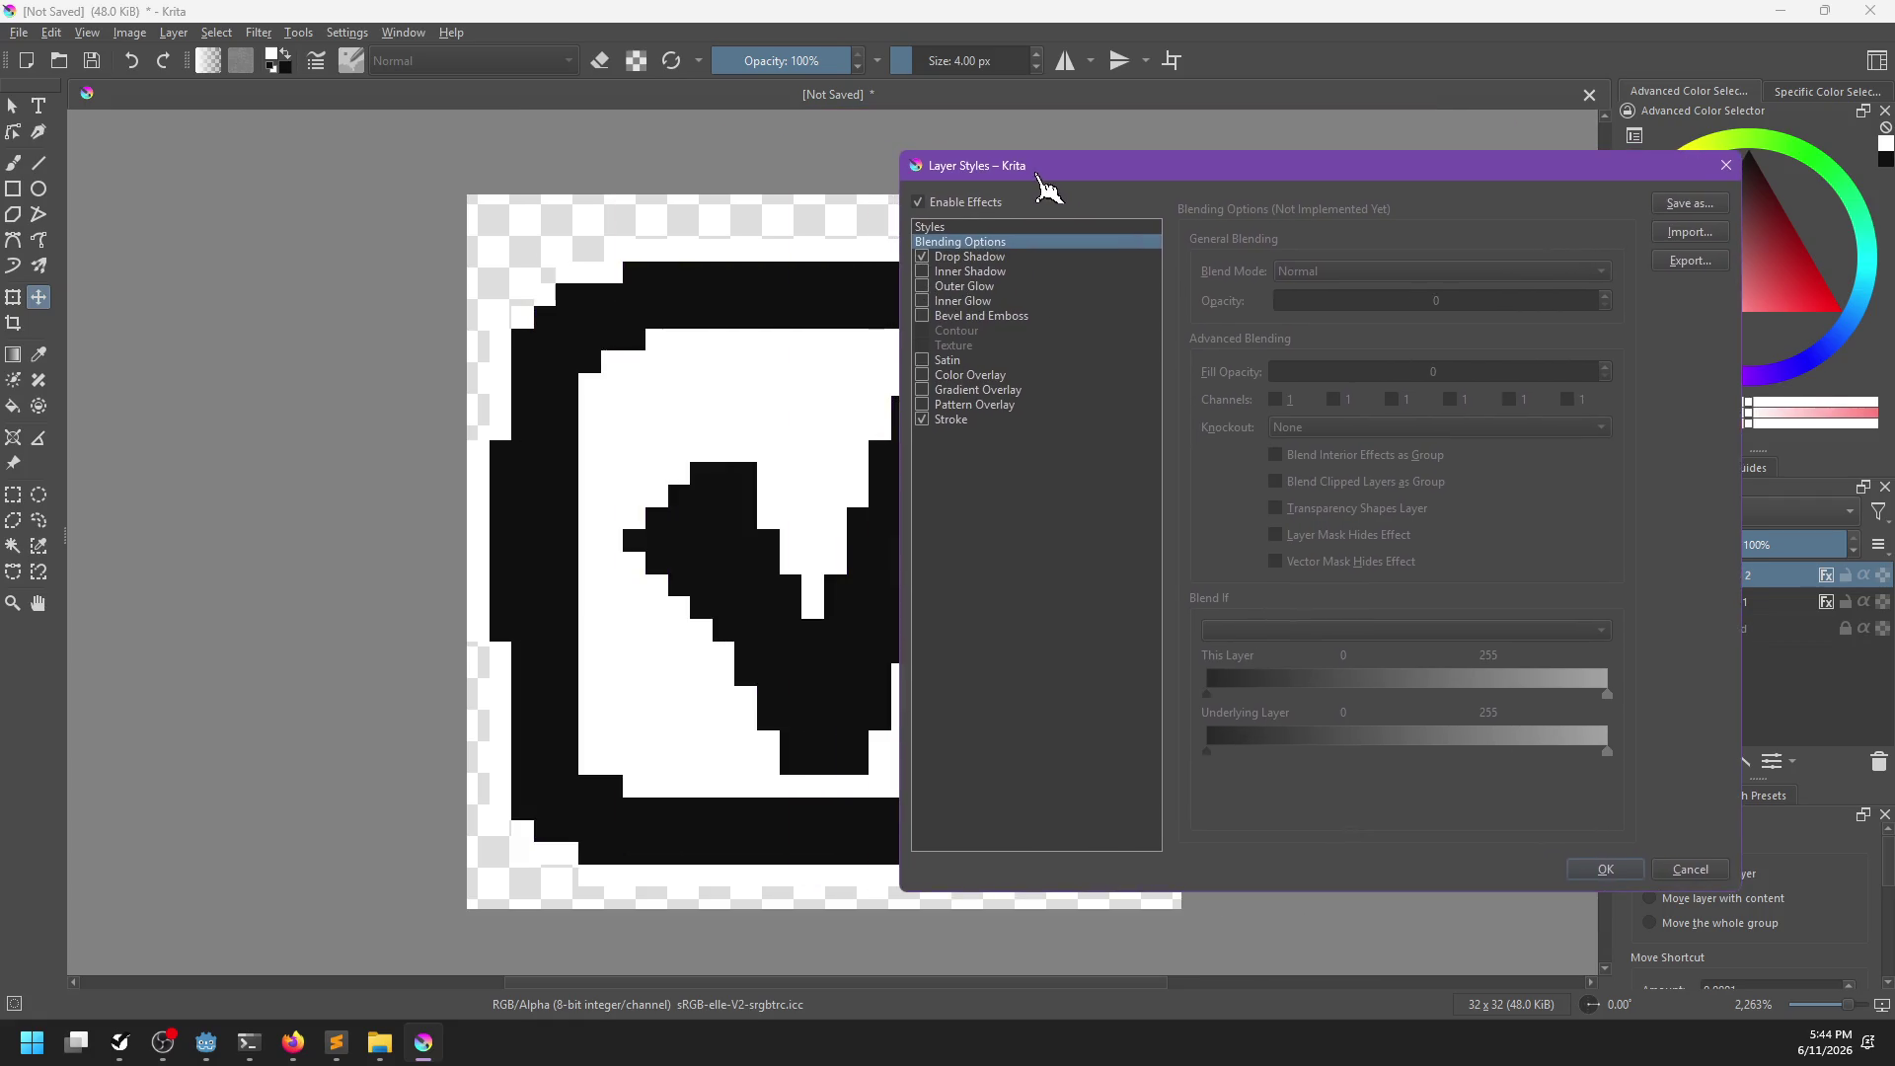
{"action": "left_click", "coordinate": [992, 256]}
{"action": "mouse_move", "coordinate": [1379, 363]}
{"action": "left_mouse_down"}
{"action": "mouse_move", "coordinate": [1313, 366]}
{"action": "mouse_move", "coordinate": [1319, 422]}
{"action": "left_mouse_up"}
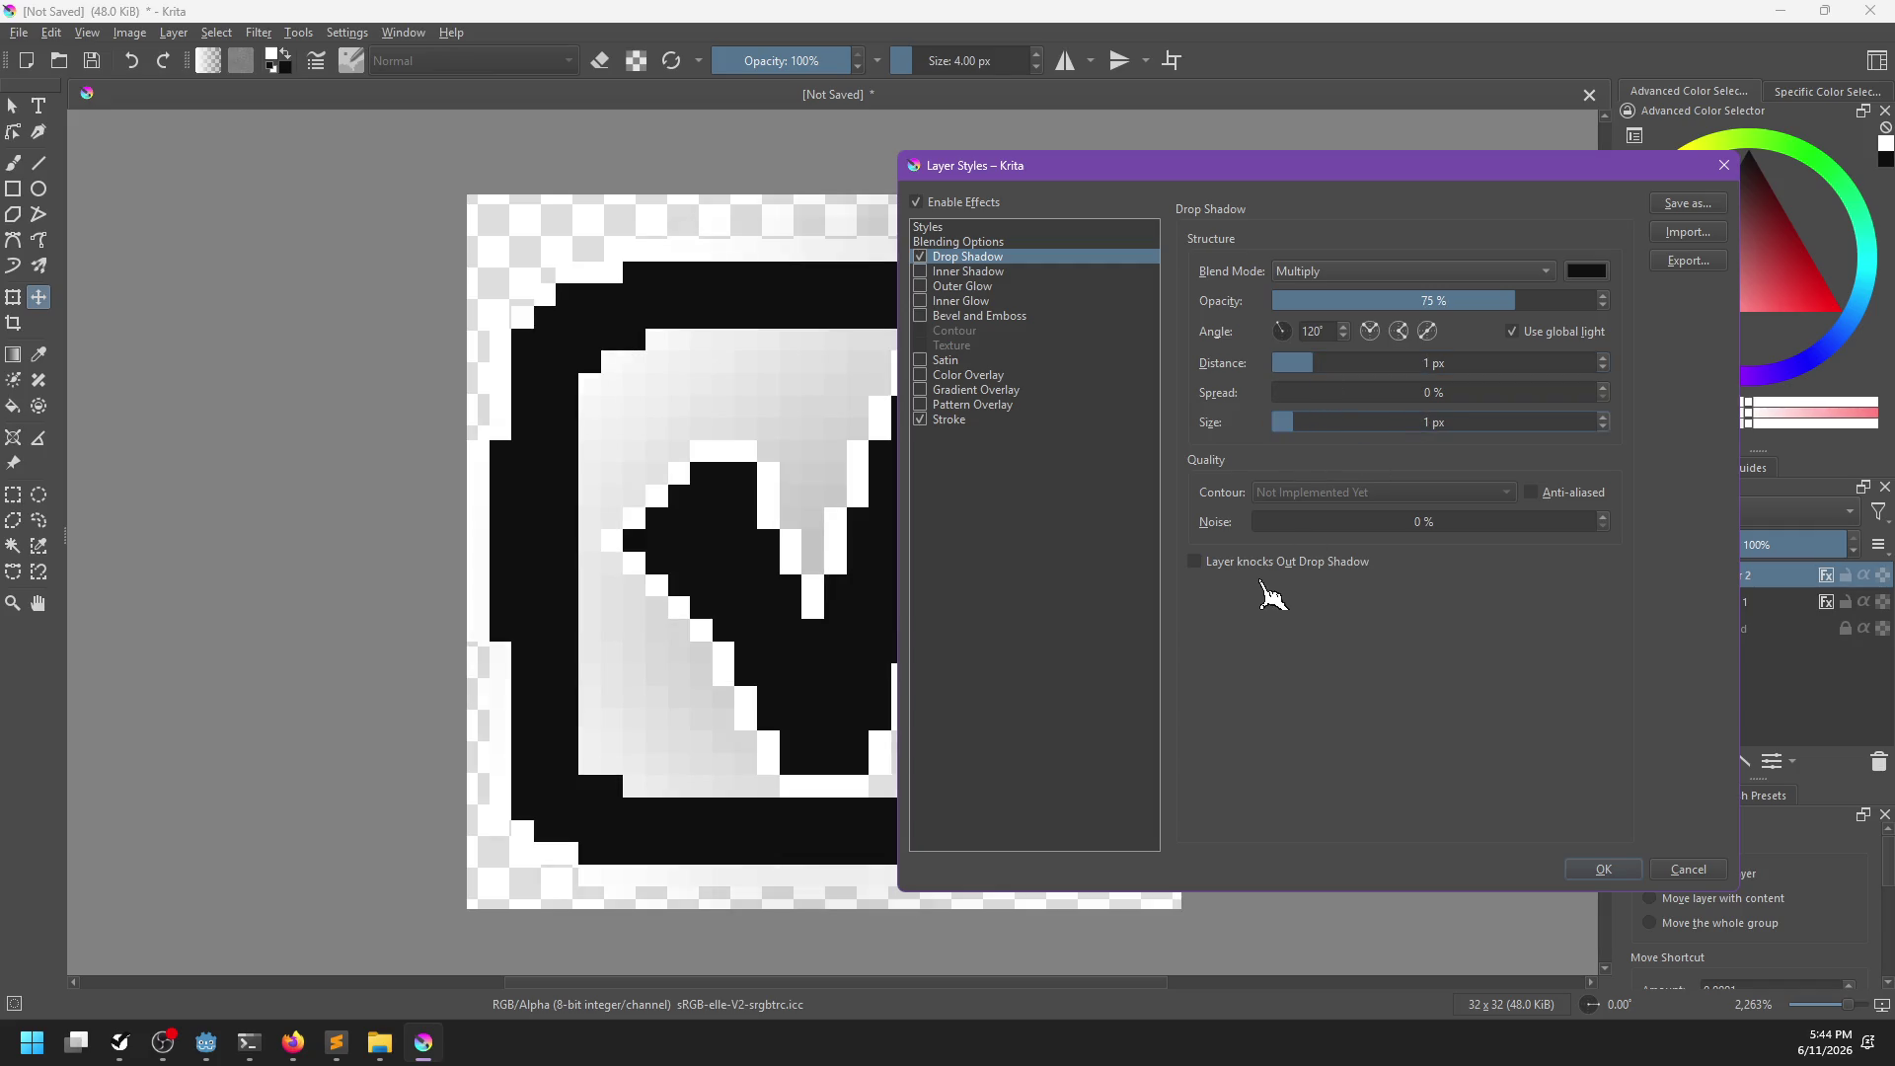
{"action": "mouse_move", "coordinate": [1126, 169]}
{"action": "left_mouse_down"}
{"action": "mouse_move", "coordinate": [1327, 166]}
{"action": "mouse_move", "coordinate": [1259, 199]}
{"action": "left_mouse_up"}
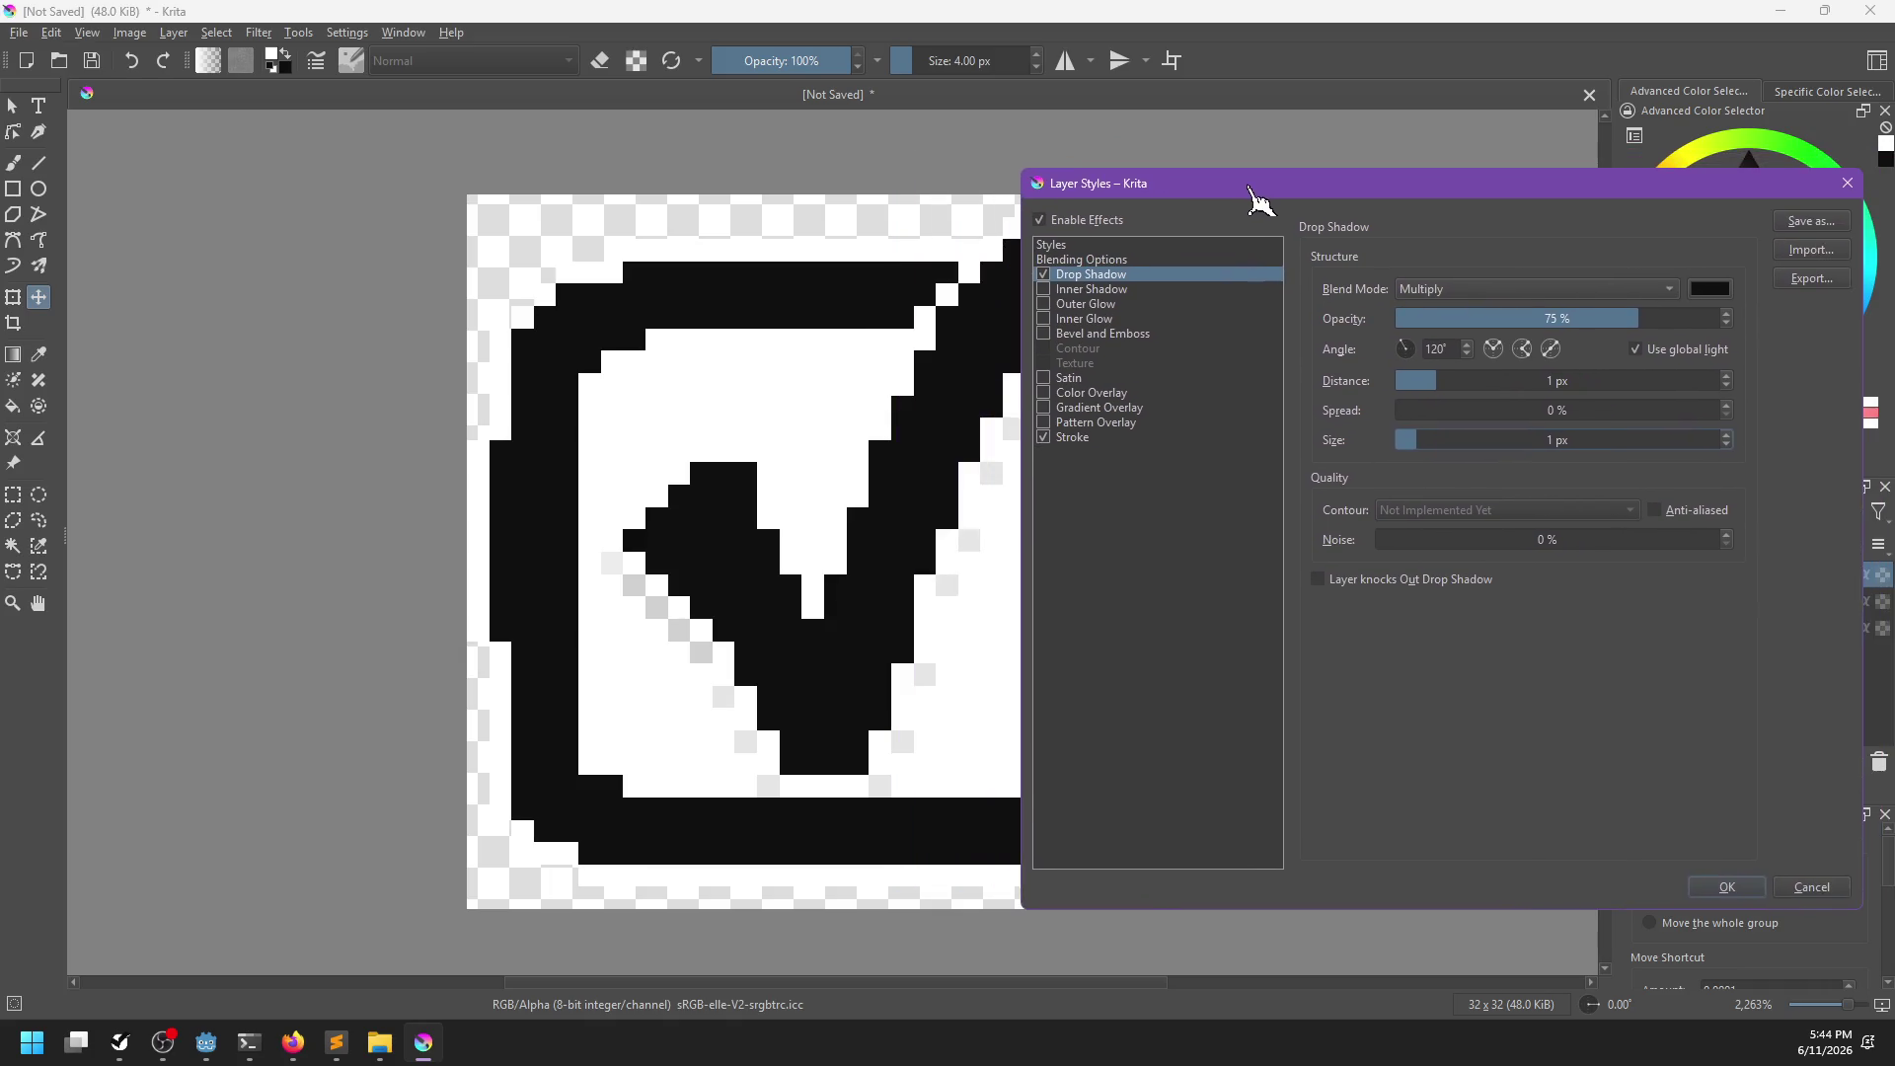
{"action": "left_click", "coordinate": [1726, 375]}
{"action": "left_click", "coordinate": [1727, 436]}
Confirm the drop shadow and compare the icon with the check mark hidden and shown
{"action": "mouse_move", "coordinate": [1269, 187]}
{"action": "left_mouse_down"}
{"action": "mouse_move", "coordinate": [1599, 242]}
{"action": "mouse_move", "coordinate": [1300, 194]}
{"action": "left_mouse_up"}
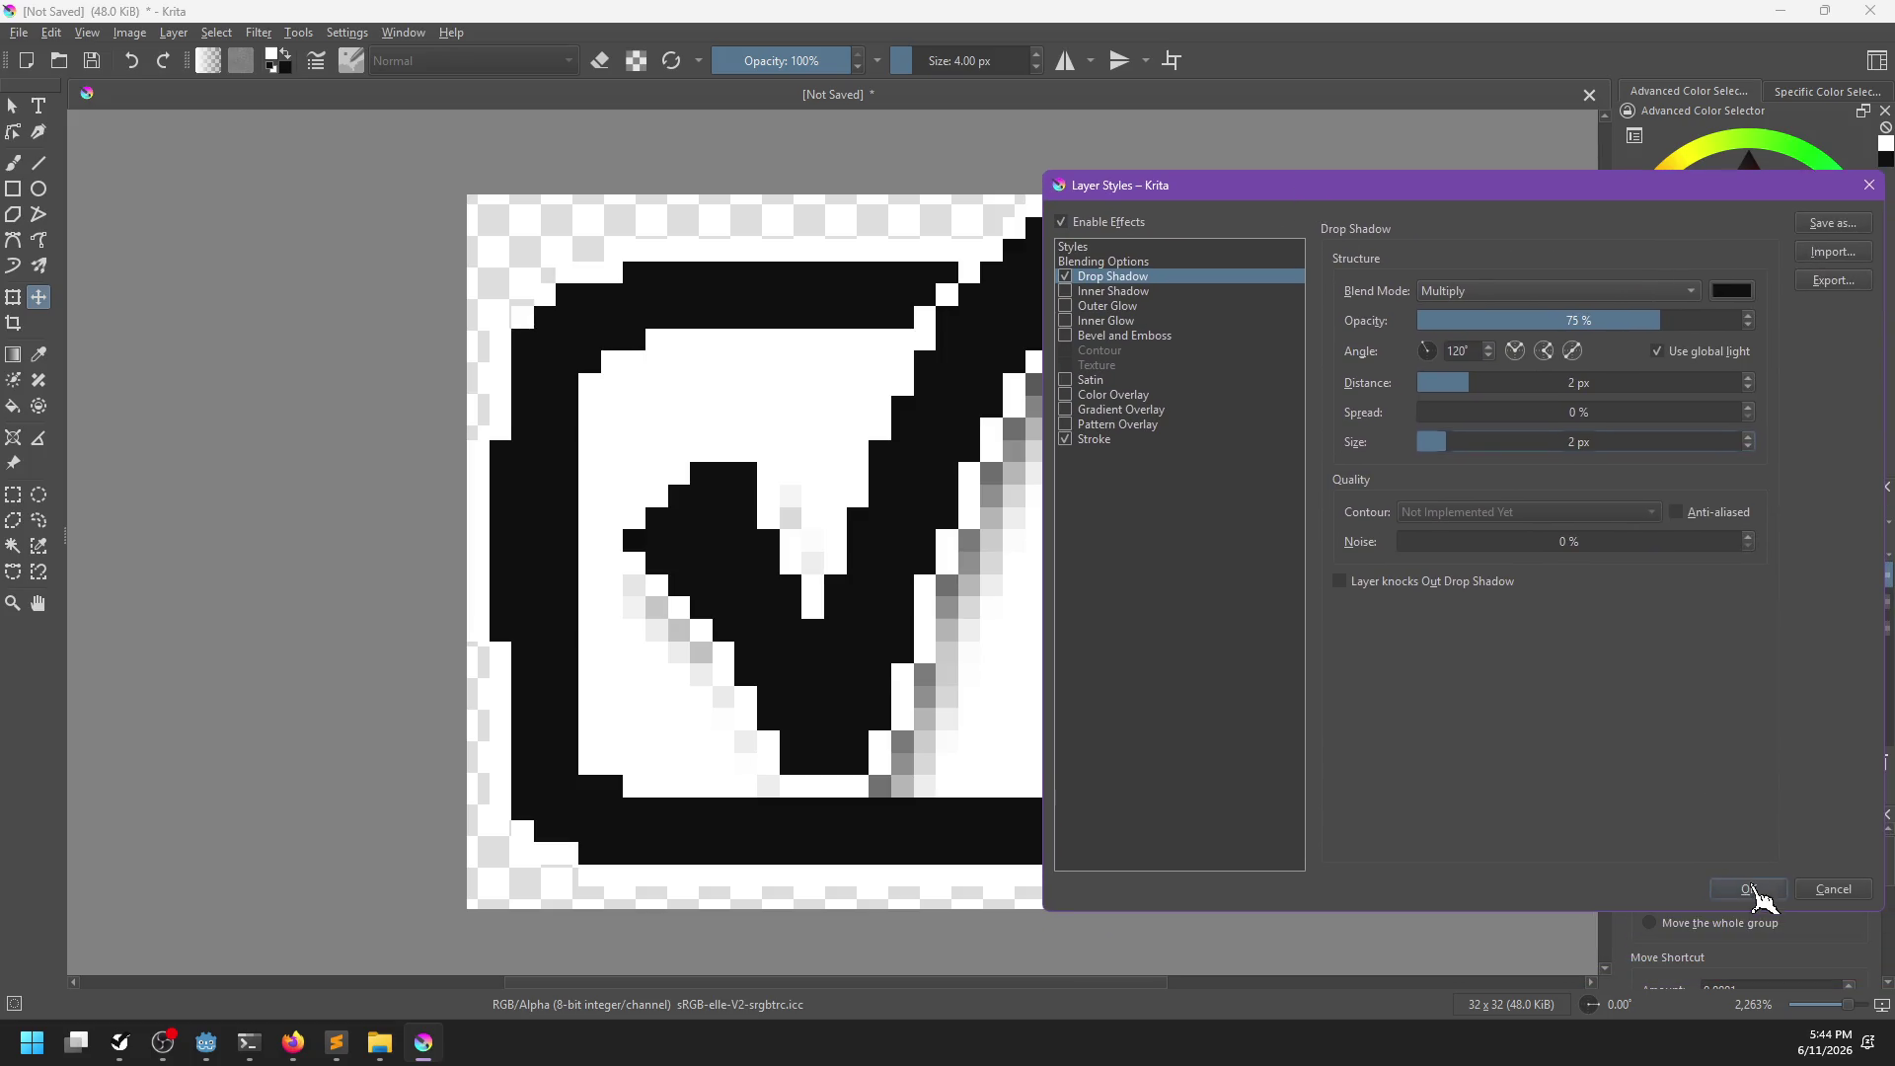
{"action": "left_click", "coordinate": [1749, 892]}
{"action": "left_click", "coordinate": [1638, 574]}
{"action": "left_click", "coordinate": [1638, 574]}
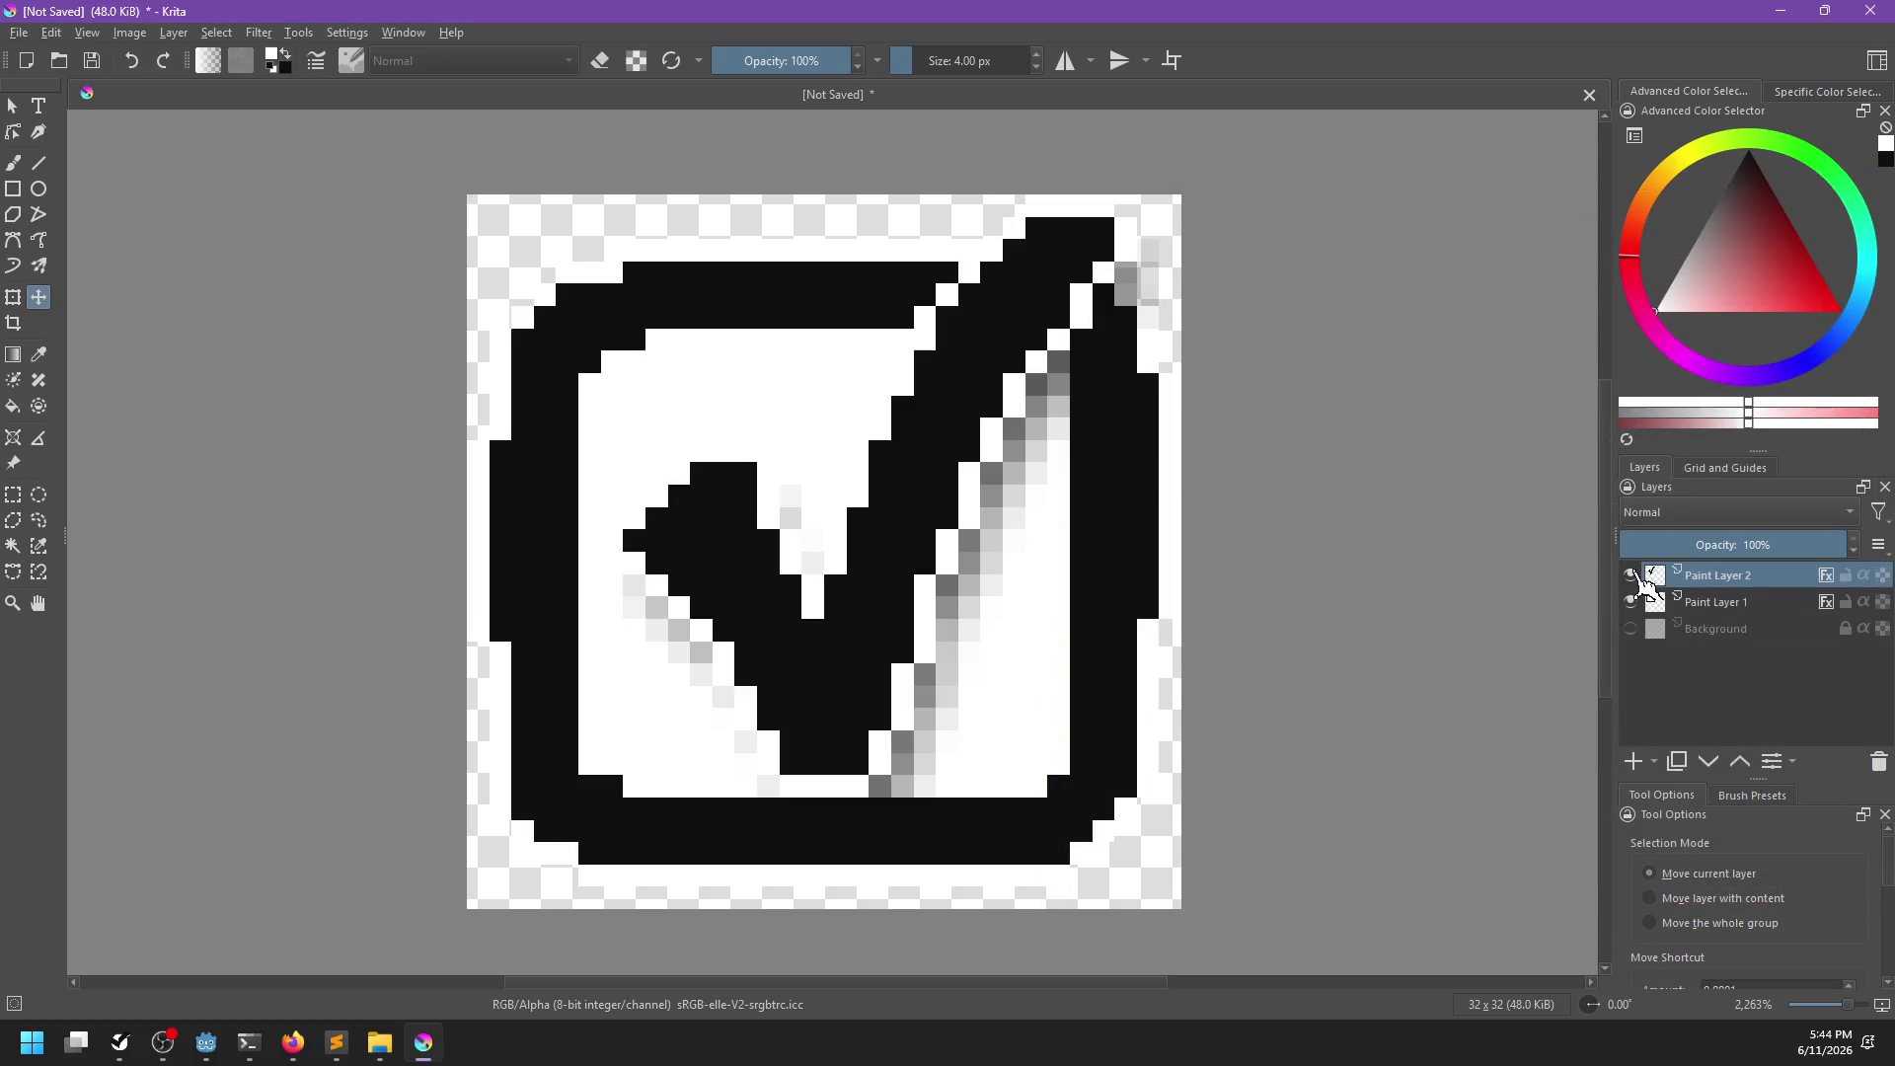
{"action": "scroll", "coordinate": [1110, 703], "scroll_direction": "down", "scroll_amount": 8}
{"action": "mouse_move", "coordinate": [1163, 710]}
{"action": "left_mouse_down"}
{"action": "mouse_move", "coordinate": [1214, 719]}
{"action": "mouse_move", "coordinate": [929, 684]}
{"action": "left_mouse_up"}
{"action": "scroll", "coordinate": [966, 679], "scroll_direction": "up", "scroll_amount": 1}
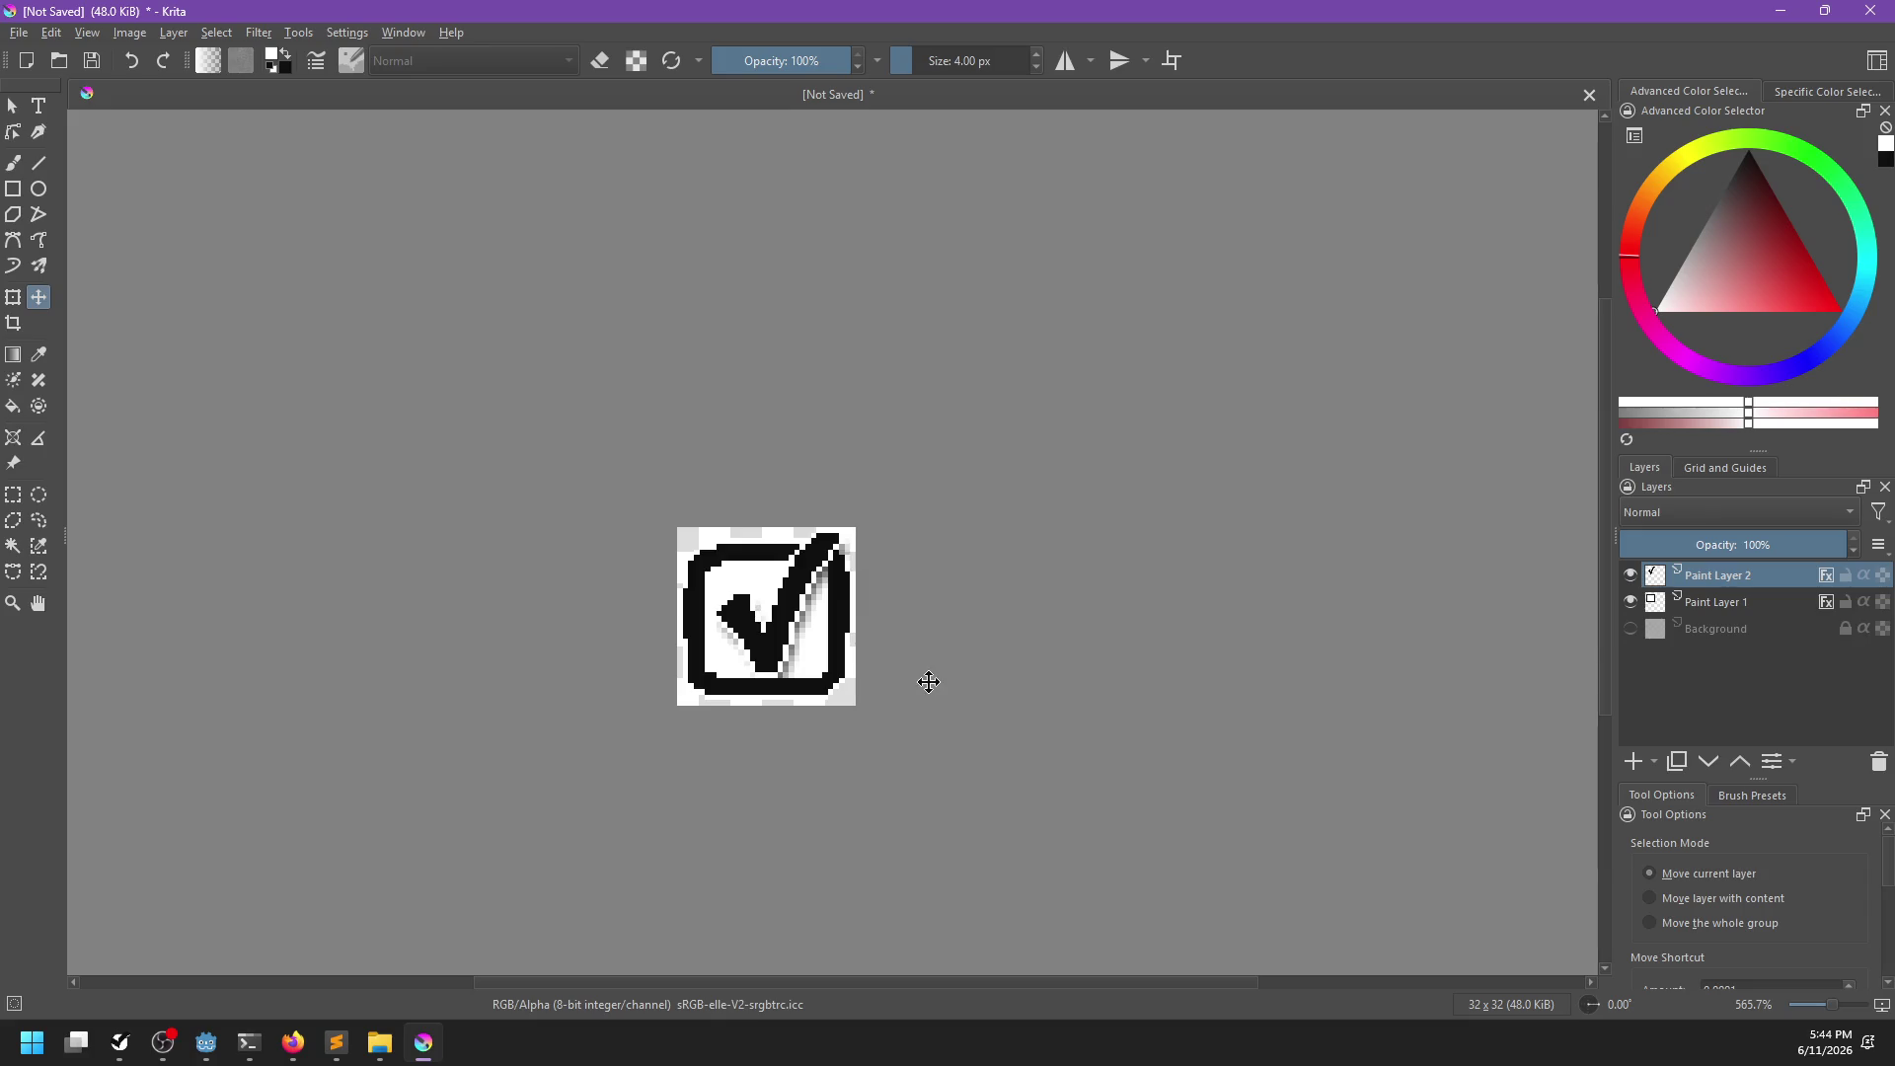
{"action": "left_click", "coordinate": [1637, 576]}
{"action": "left_click", "coordinate": [1638, 576]}
Start saving the drawing under the name 'checkbox'
{"action": "mouse_move", "coordinate": [1743, 614]}
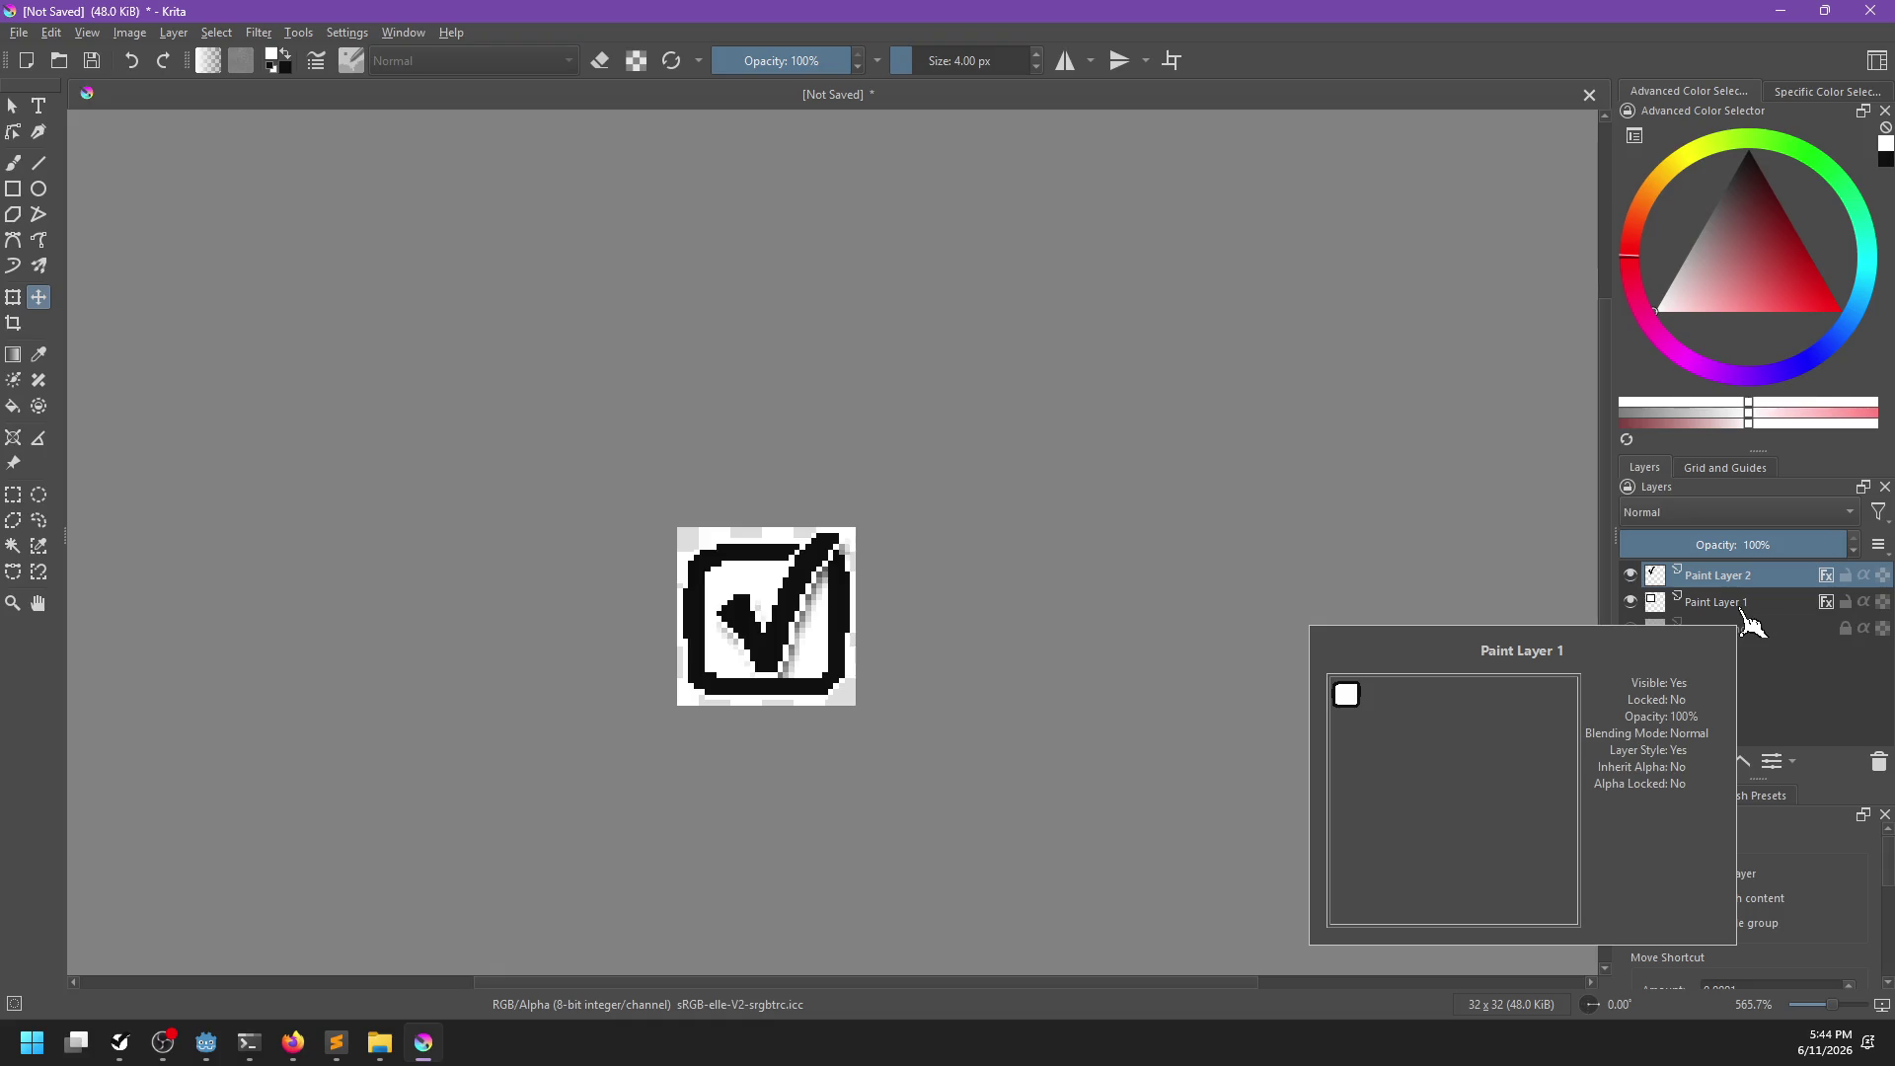
{"action": "key", "text": "ctrl+s"}
{"action": "type", "text": "checkbox"}
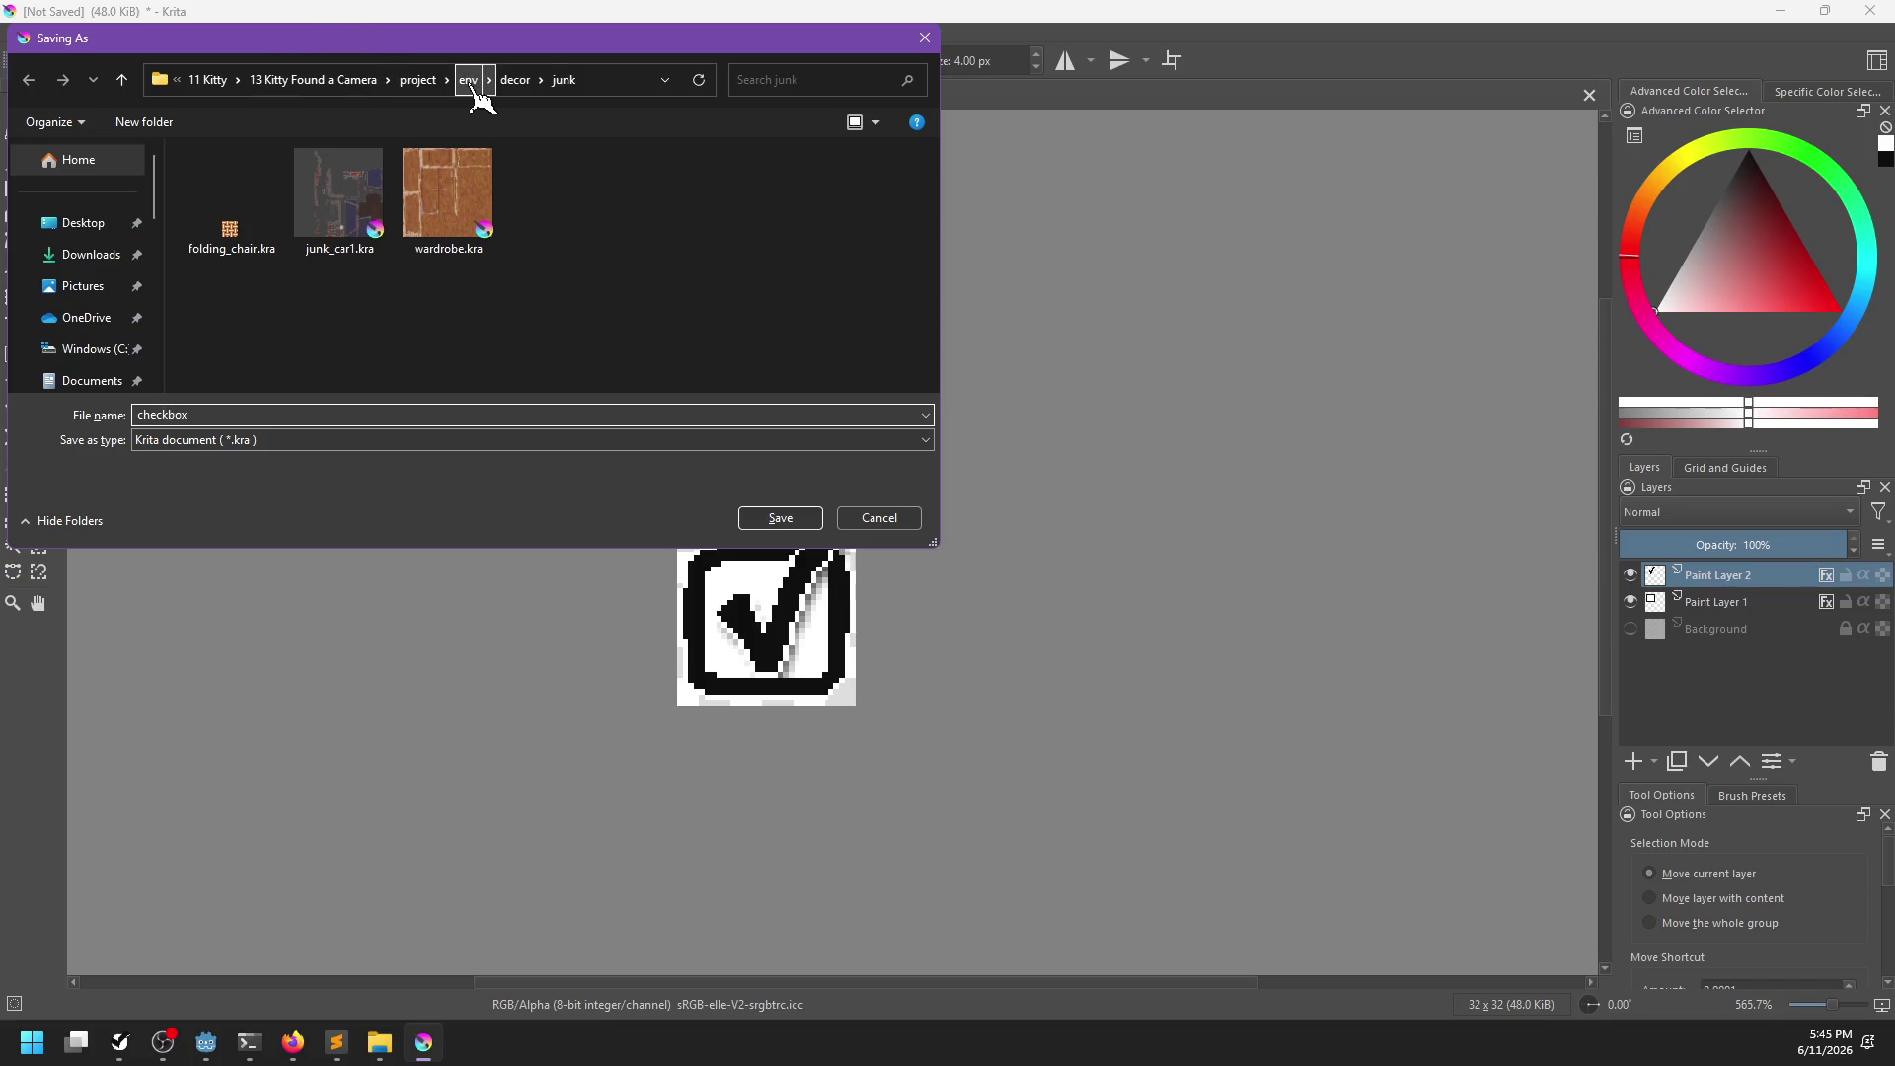
Save the drawing as checkbox.kra in the project's ui/theming folder
{"action": "left_click", "coordinate": [418, 79]}
{"action": "double_click", "coordinate": [237, 373]}
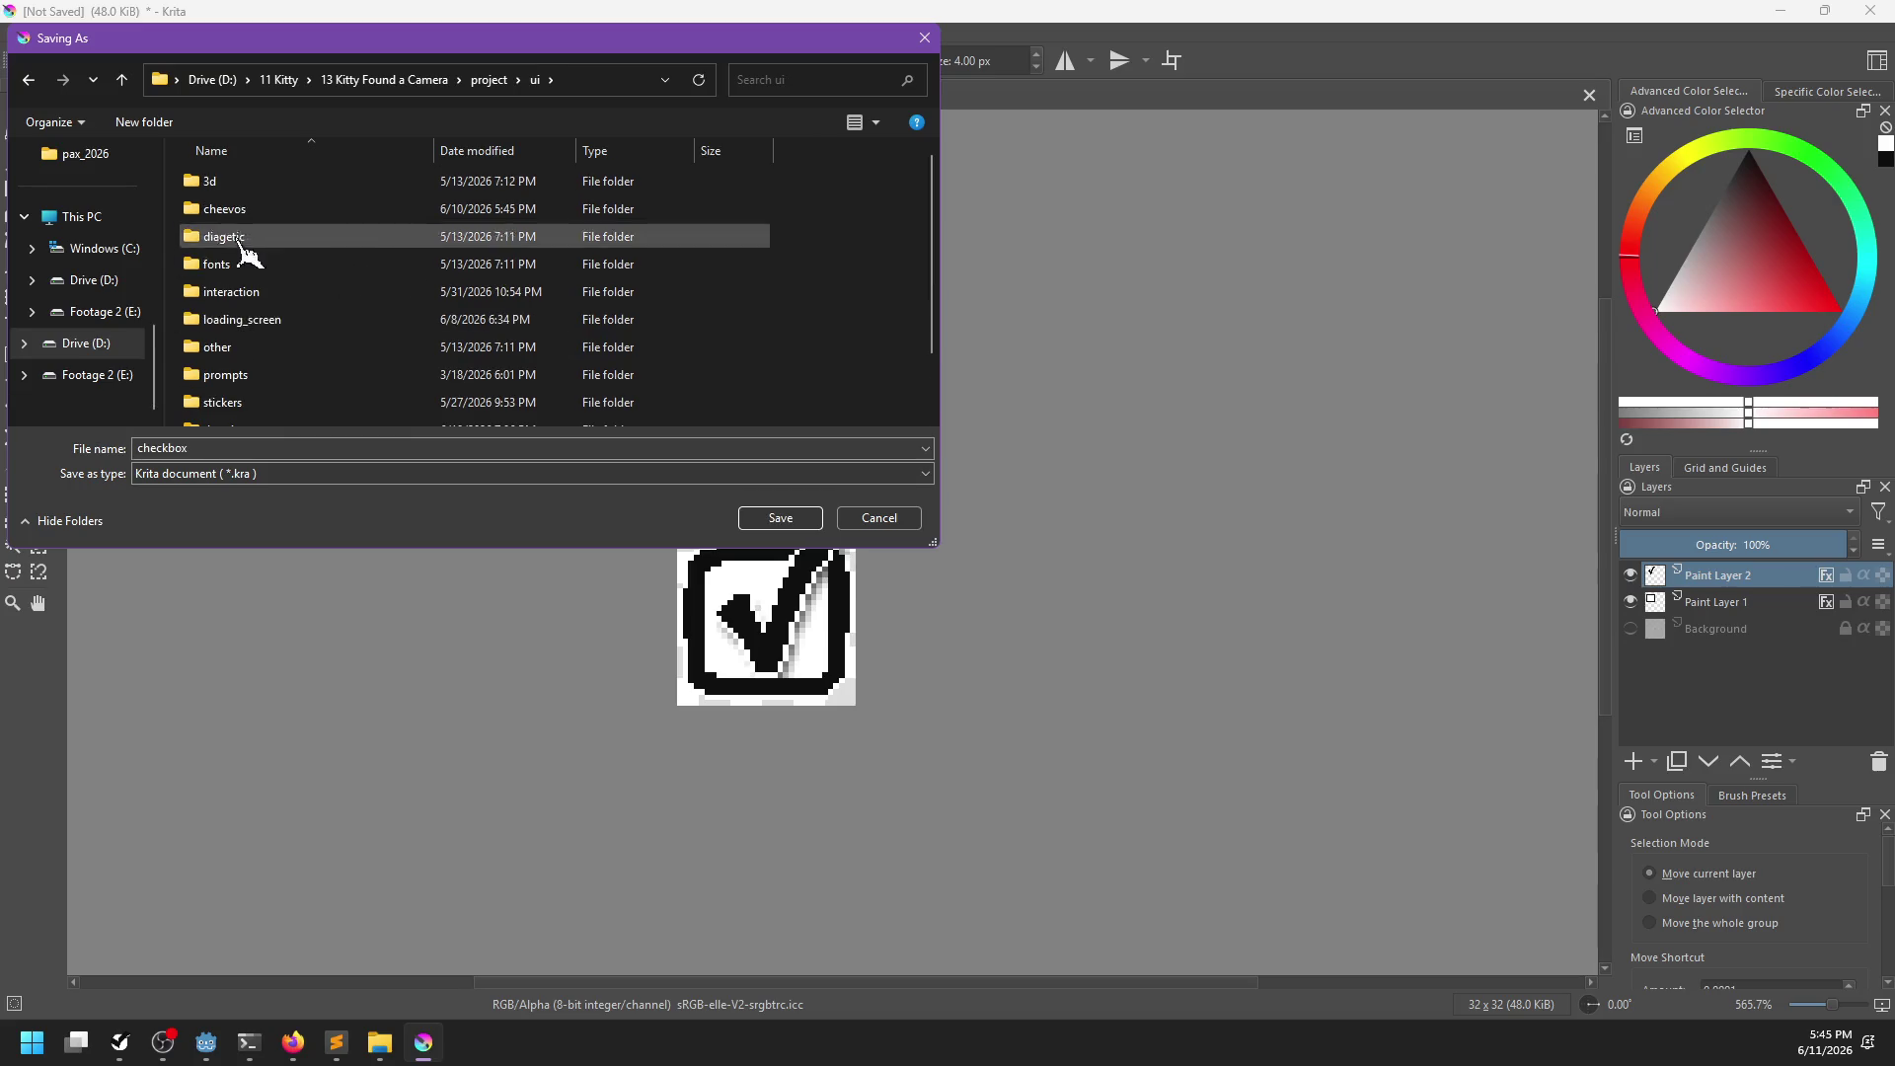
{"action": "scroll", "coordinate": [254, 402], "scroll_direction": "down", "scroll_amount": 2}
{"action": "double_click", "coordinate": [255, 367]}
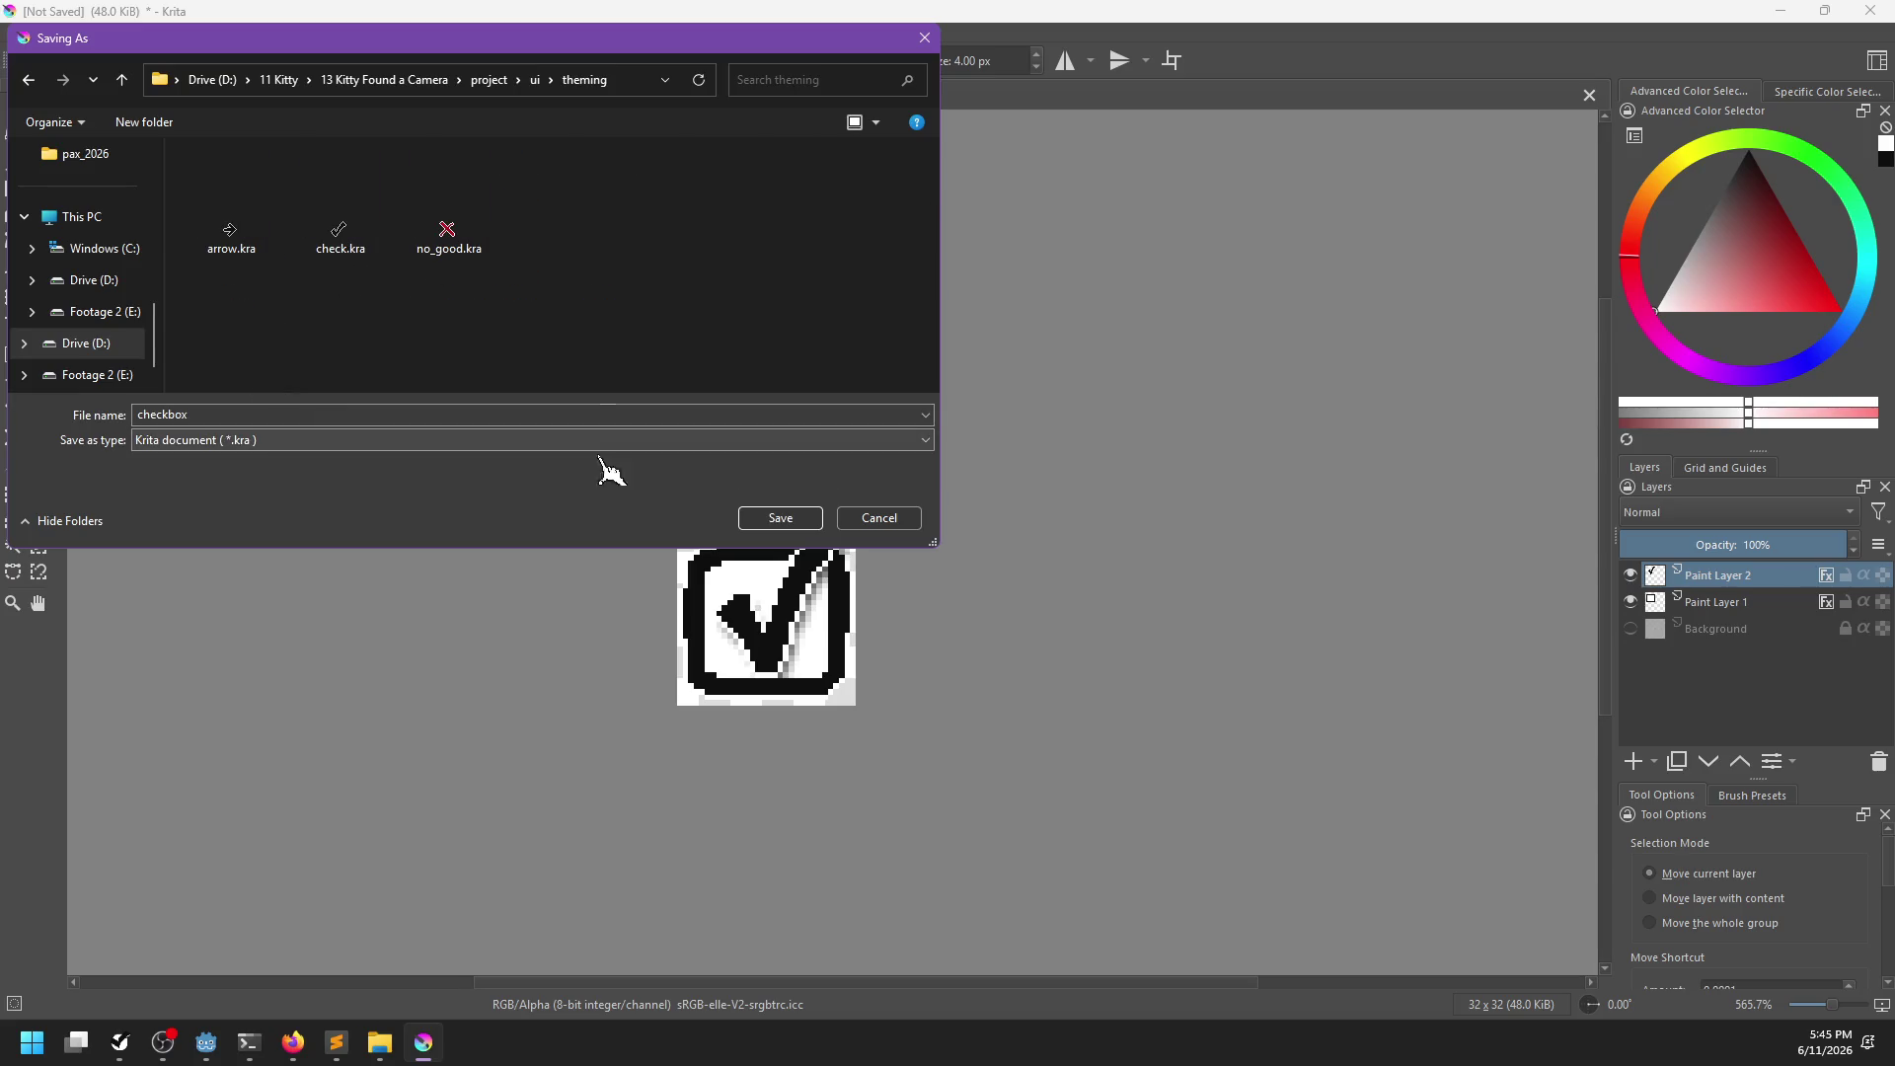
{"action": "left_click", "coordinate": [804, 523]}
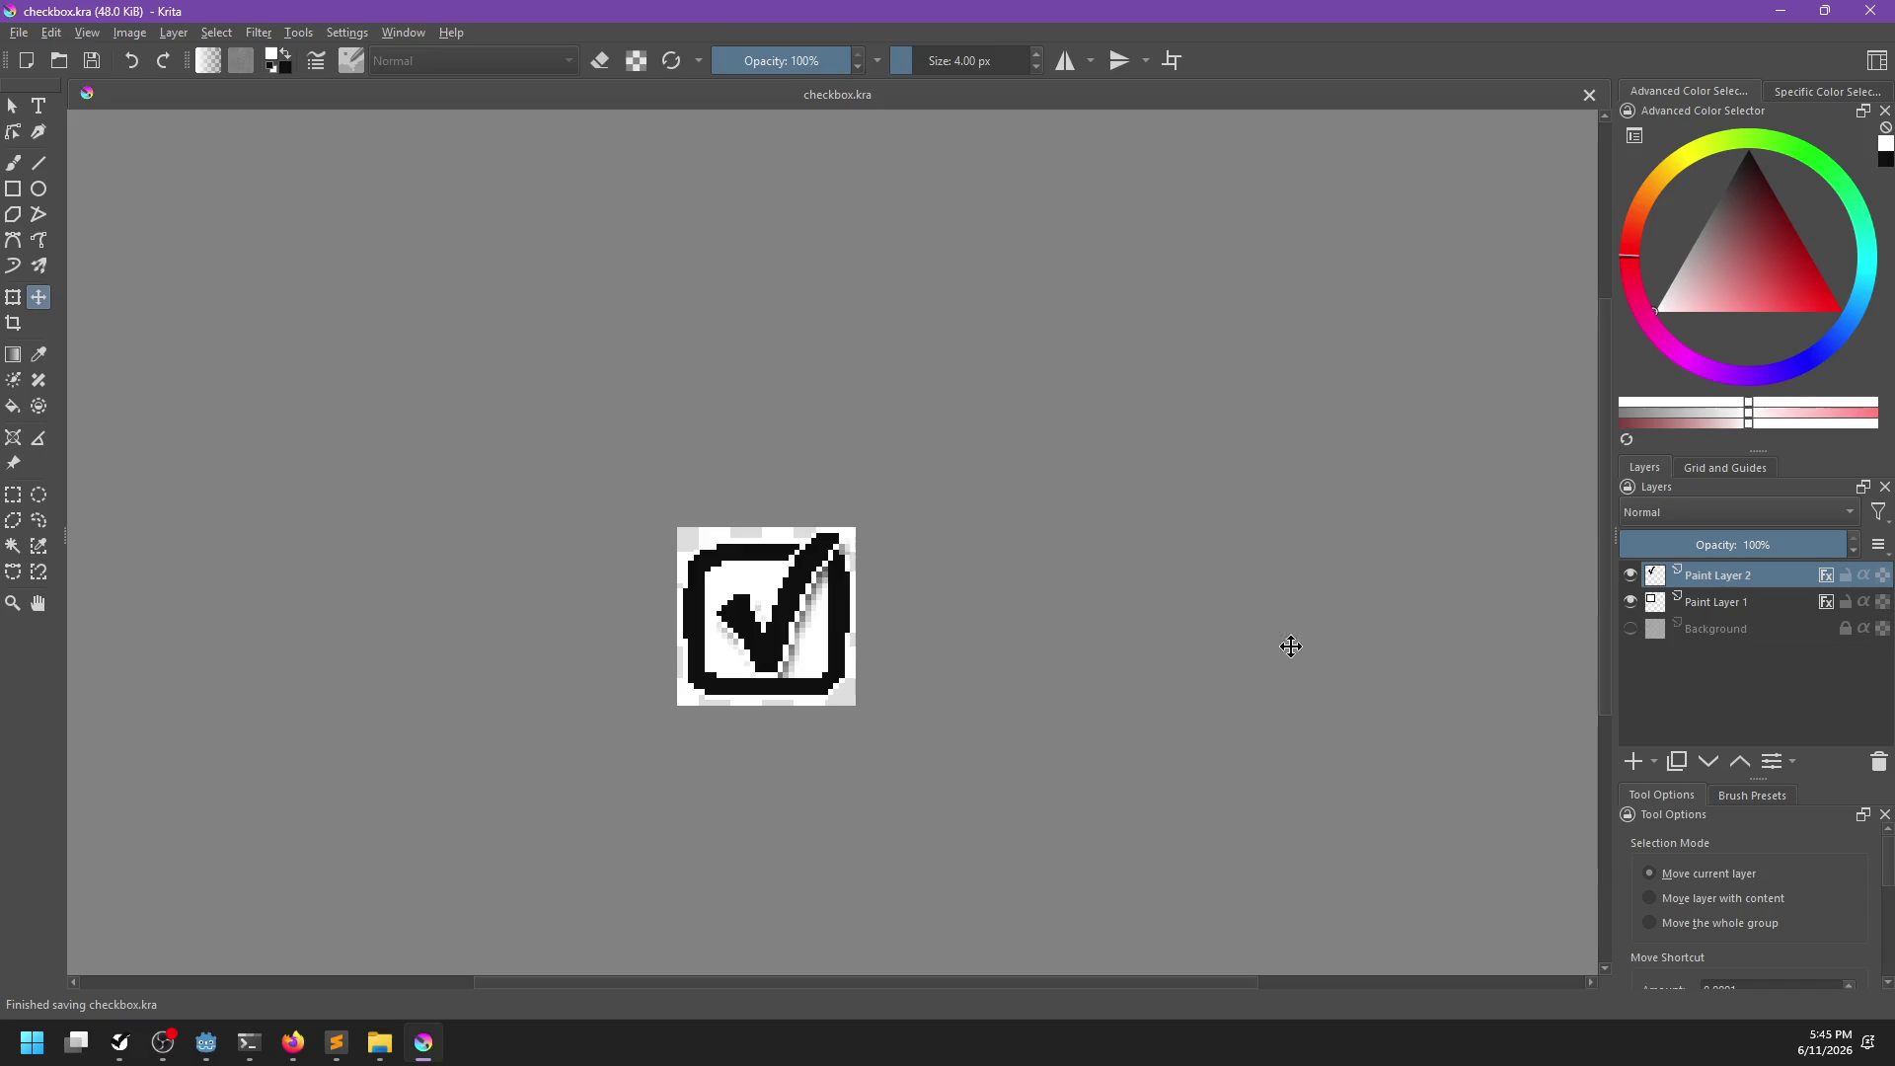
Export a copy of the drawing named checkbox_checked
{"action": "key", "text": "ctrl+shift+e"}
{"action": "type", "text": "checkbox_checked"}
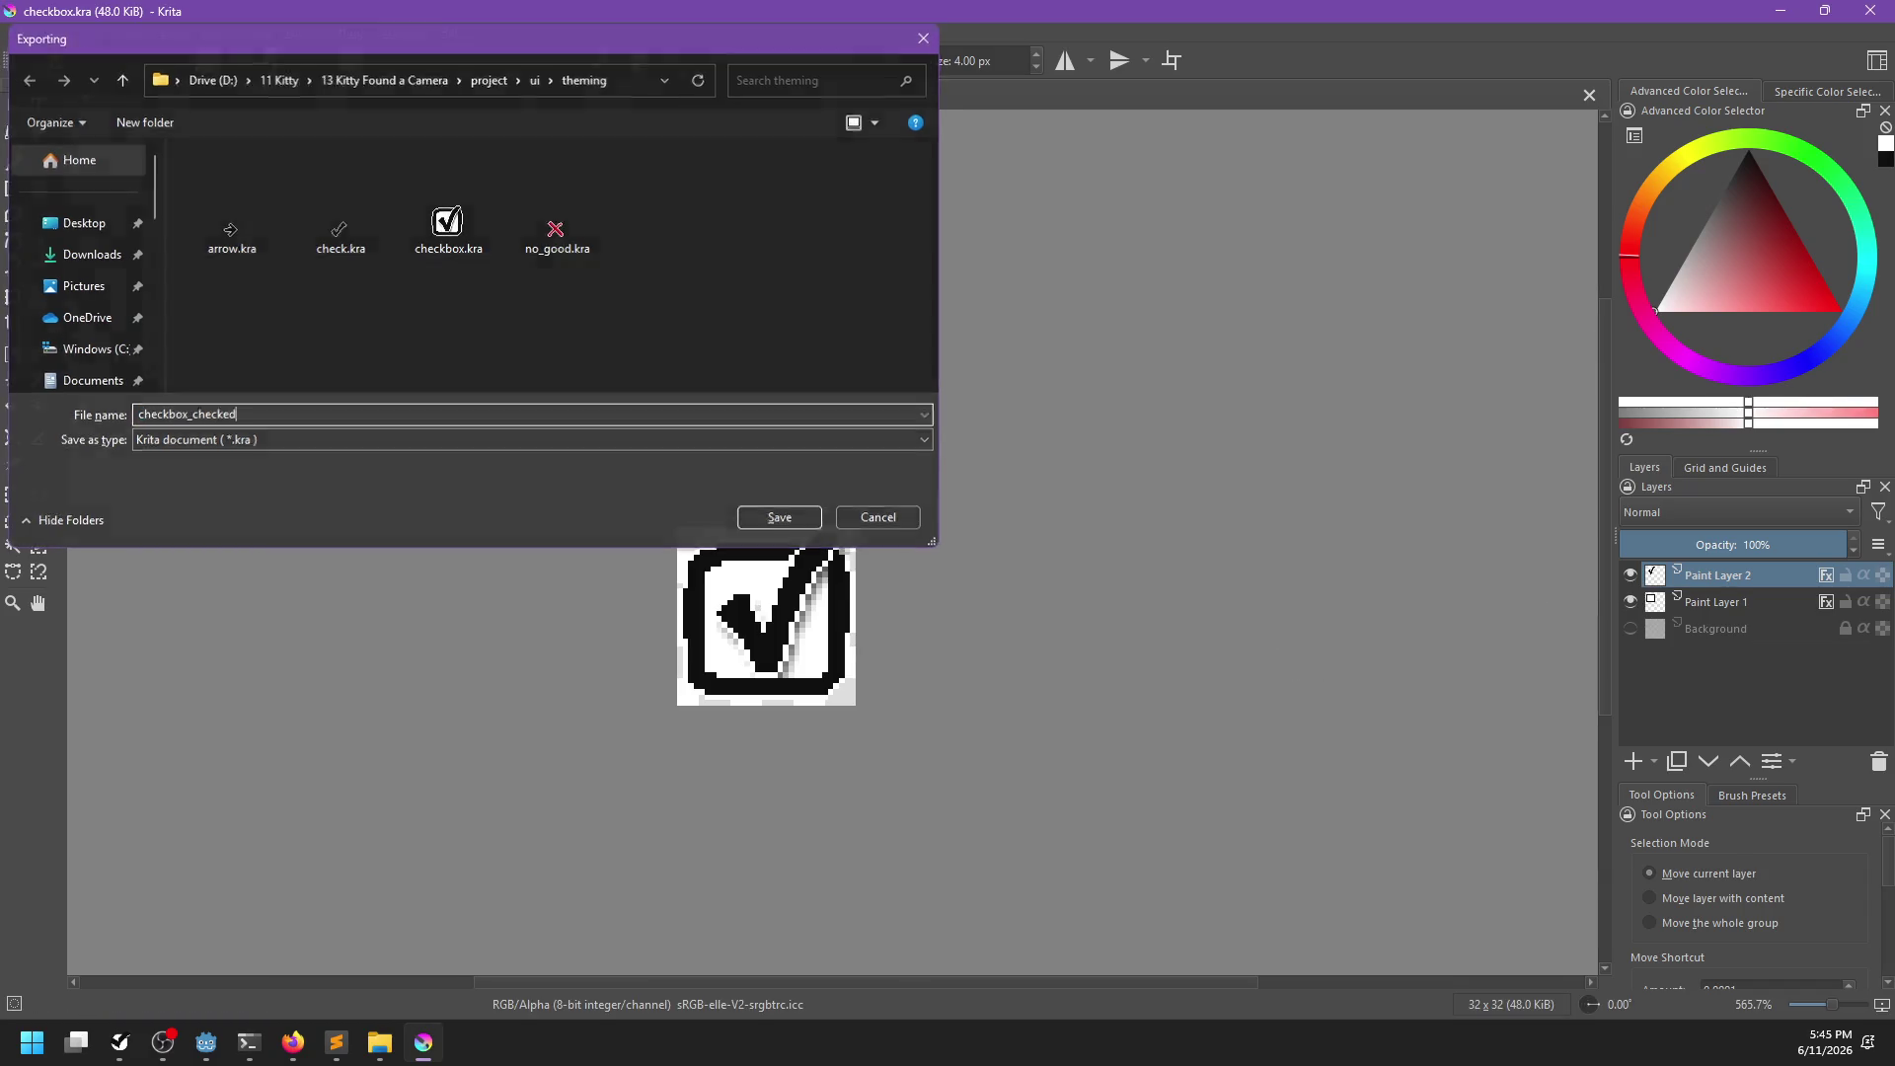
{"action": "key", "text": "Return"}
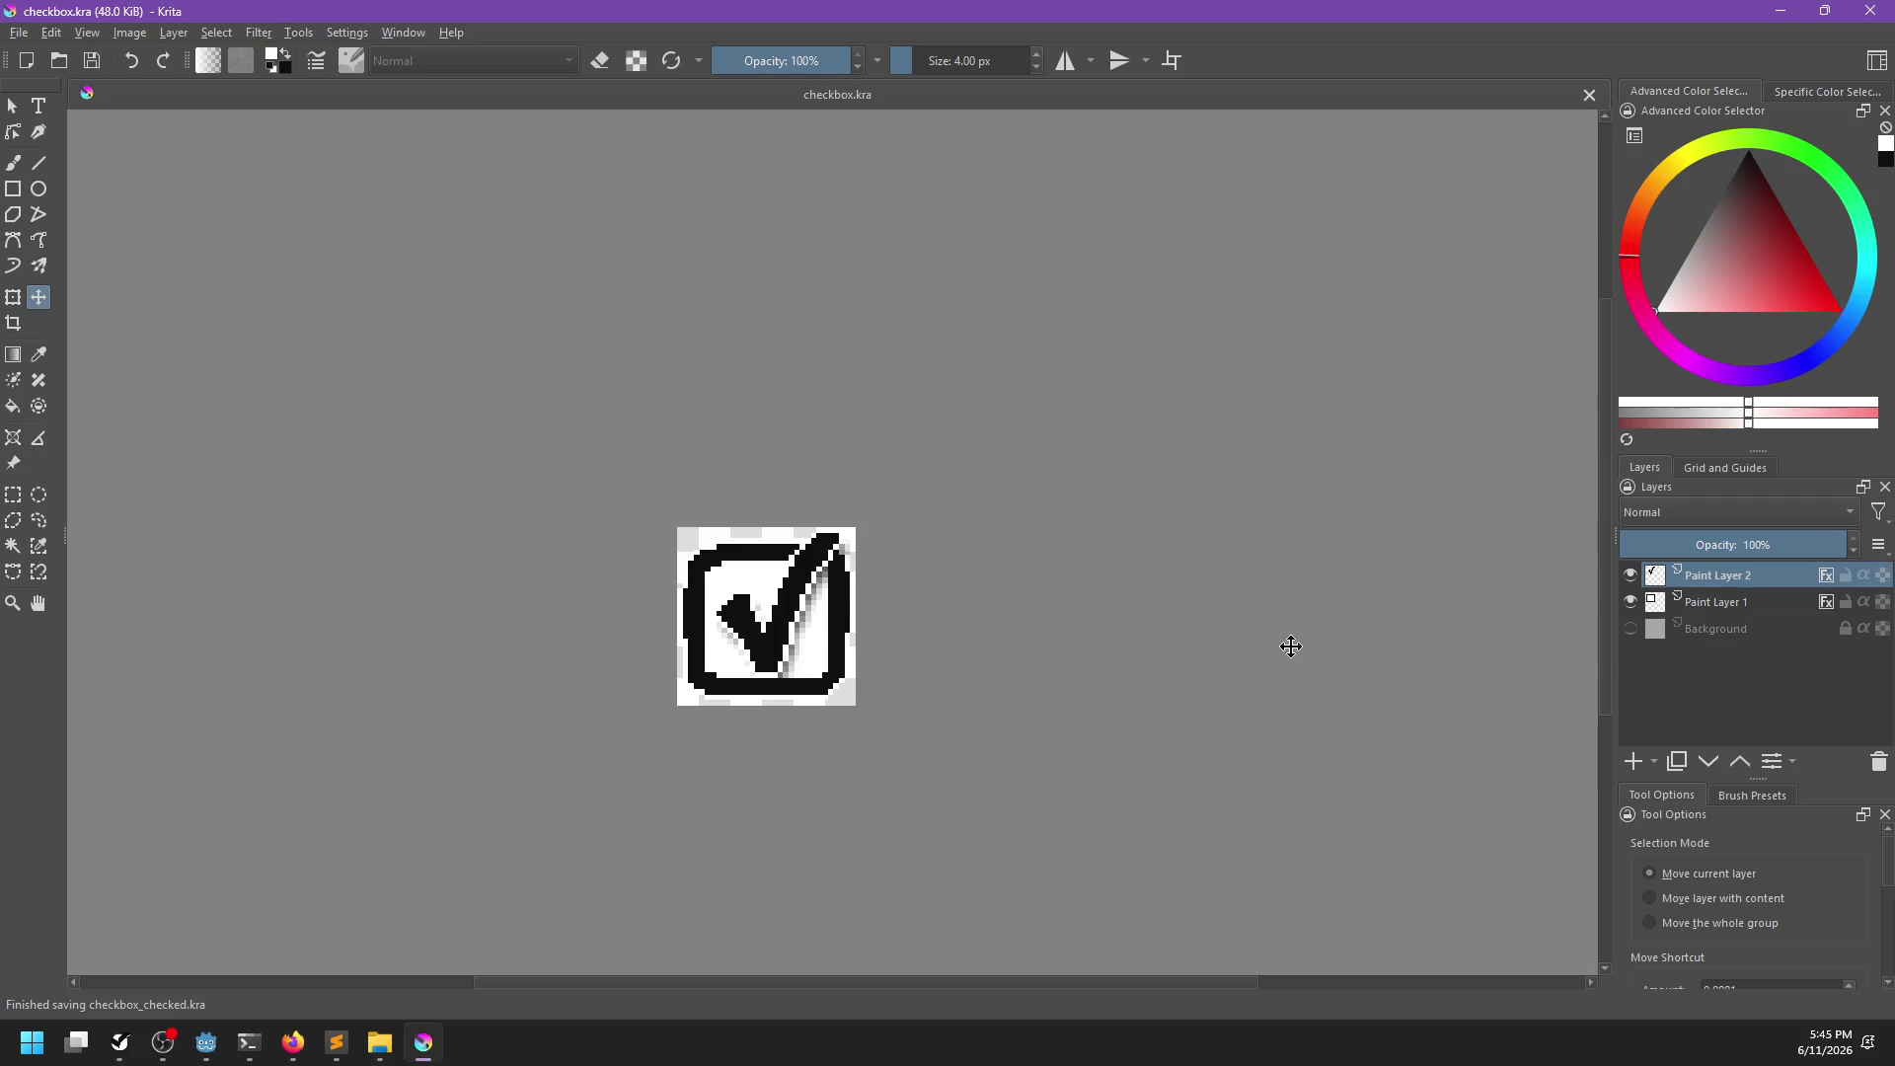
Hide the check mark and export the empty box as checkbox_unchecked.png
{"action": "left_click", "coordinate": [1630, 574]}
{"action": "key", "text": "ctrl+shift+e"}
{"action": "type", "text": "checkbox_unchecked.png"}
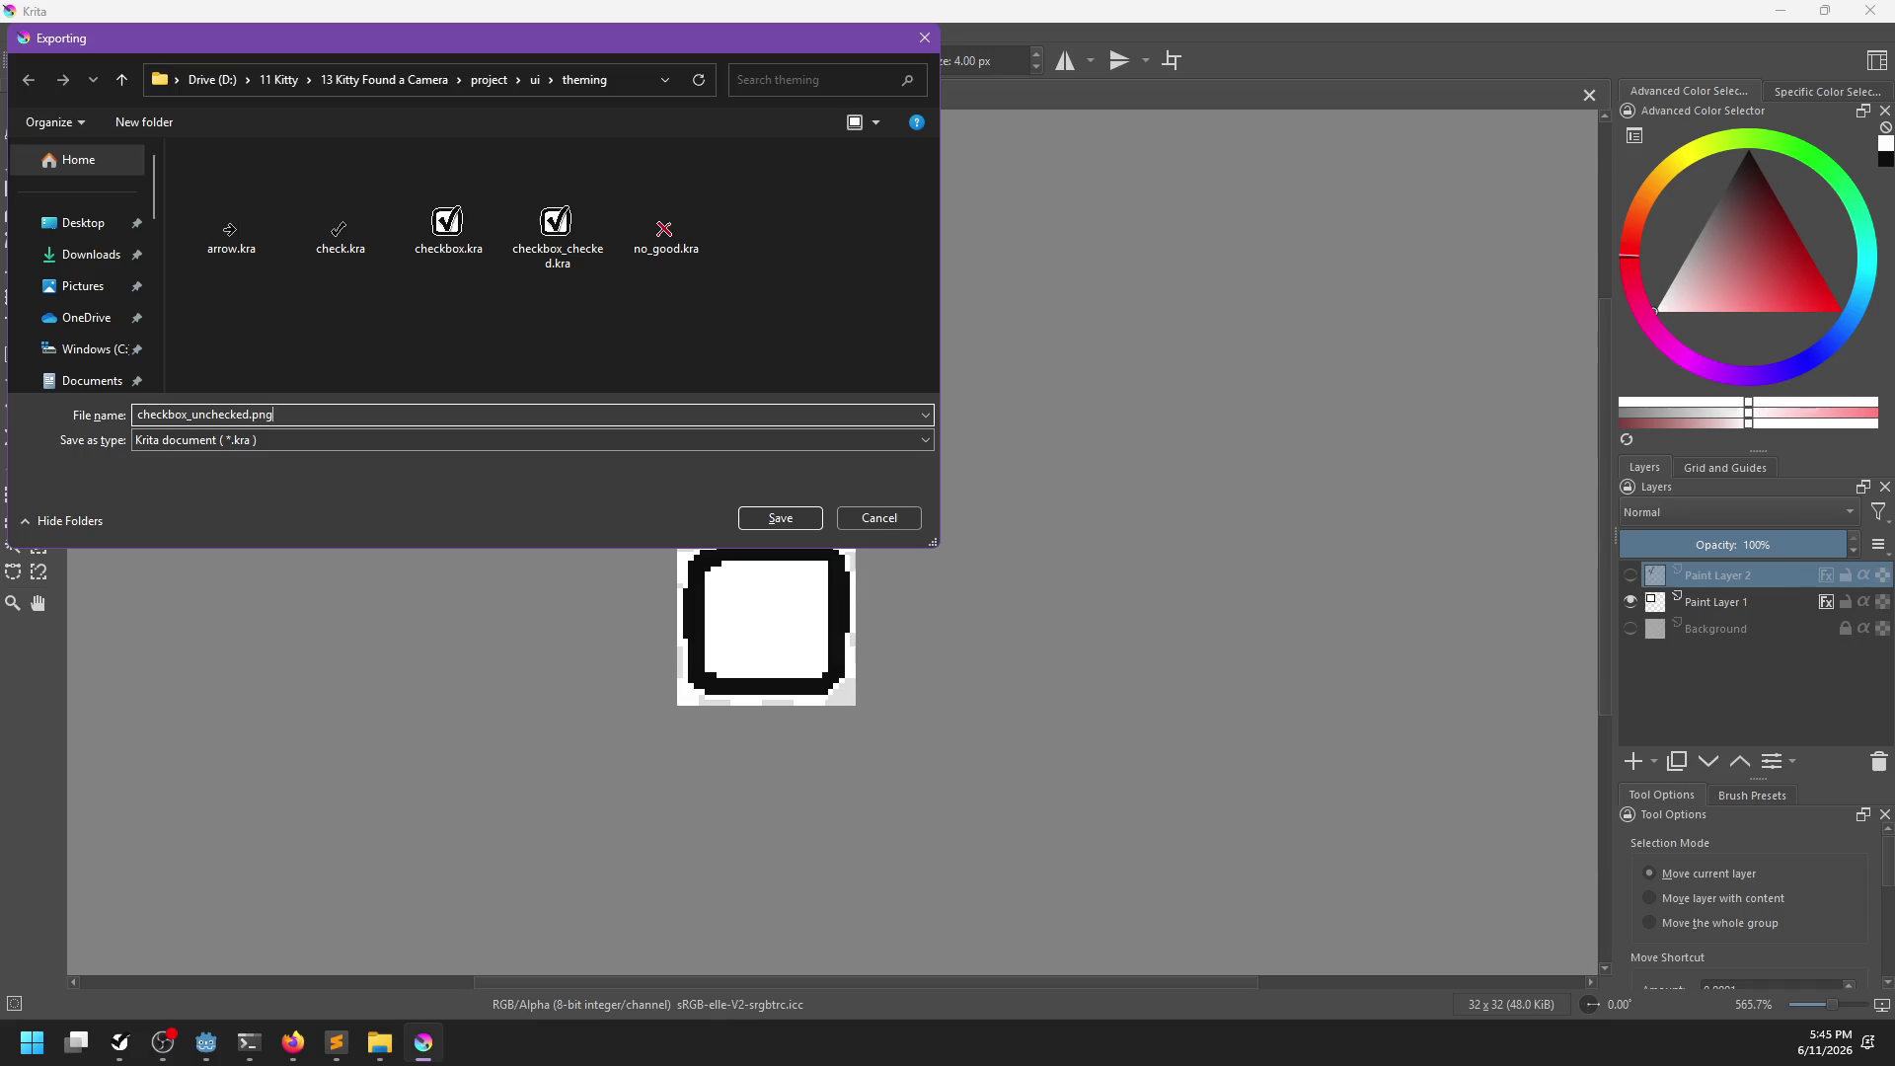
{"action": "key", "text": "Return"}
{"action": "key", "text": "Return"}
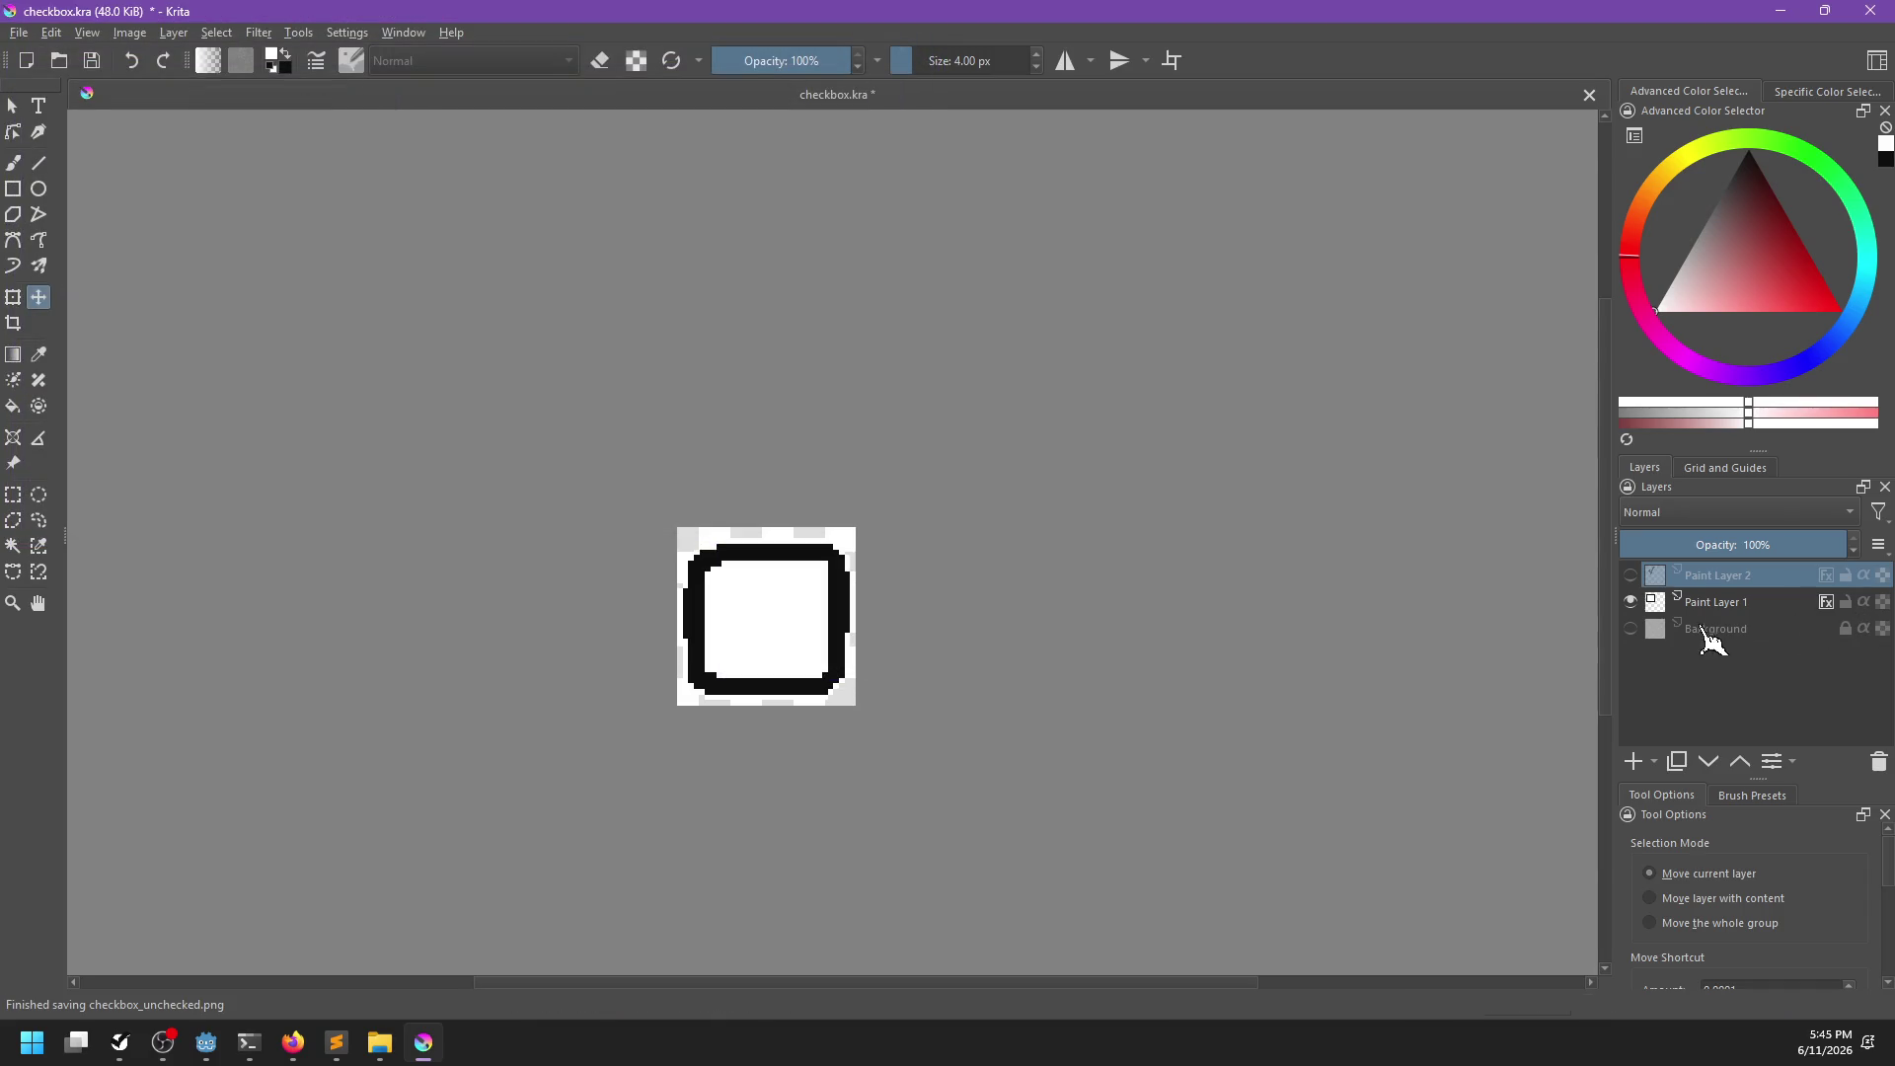
Show the check mark again and export it as checkbox_checked.png
{"action": "left_click", "coordinate": [1630, 575]}
{"action": "key", "text": "ctrl+shift+e"}
{"action": "key", "text": "End"}
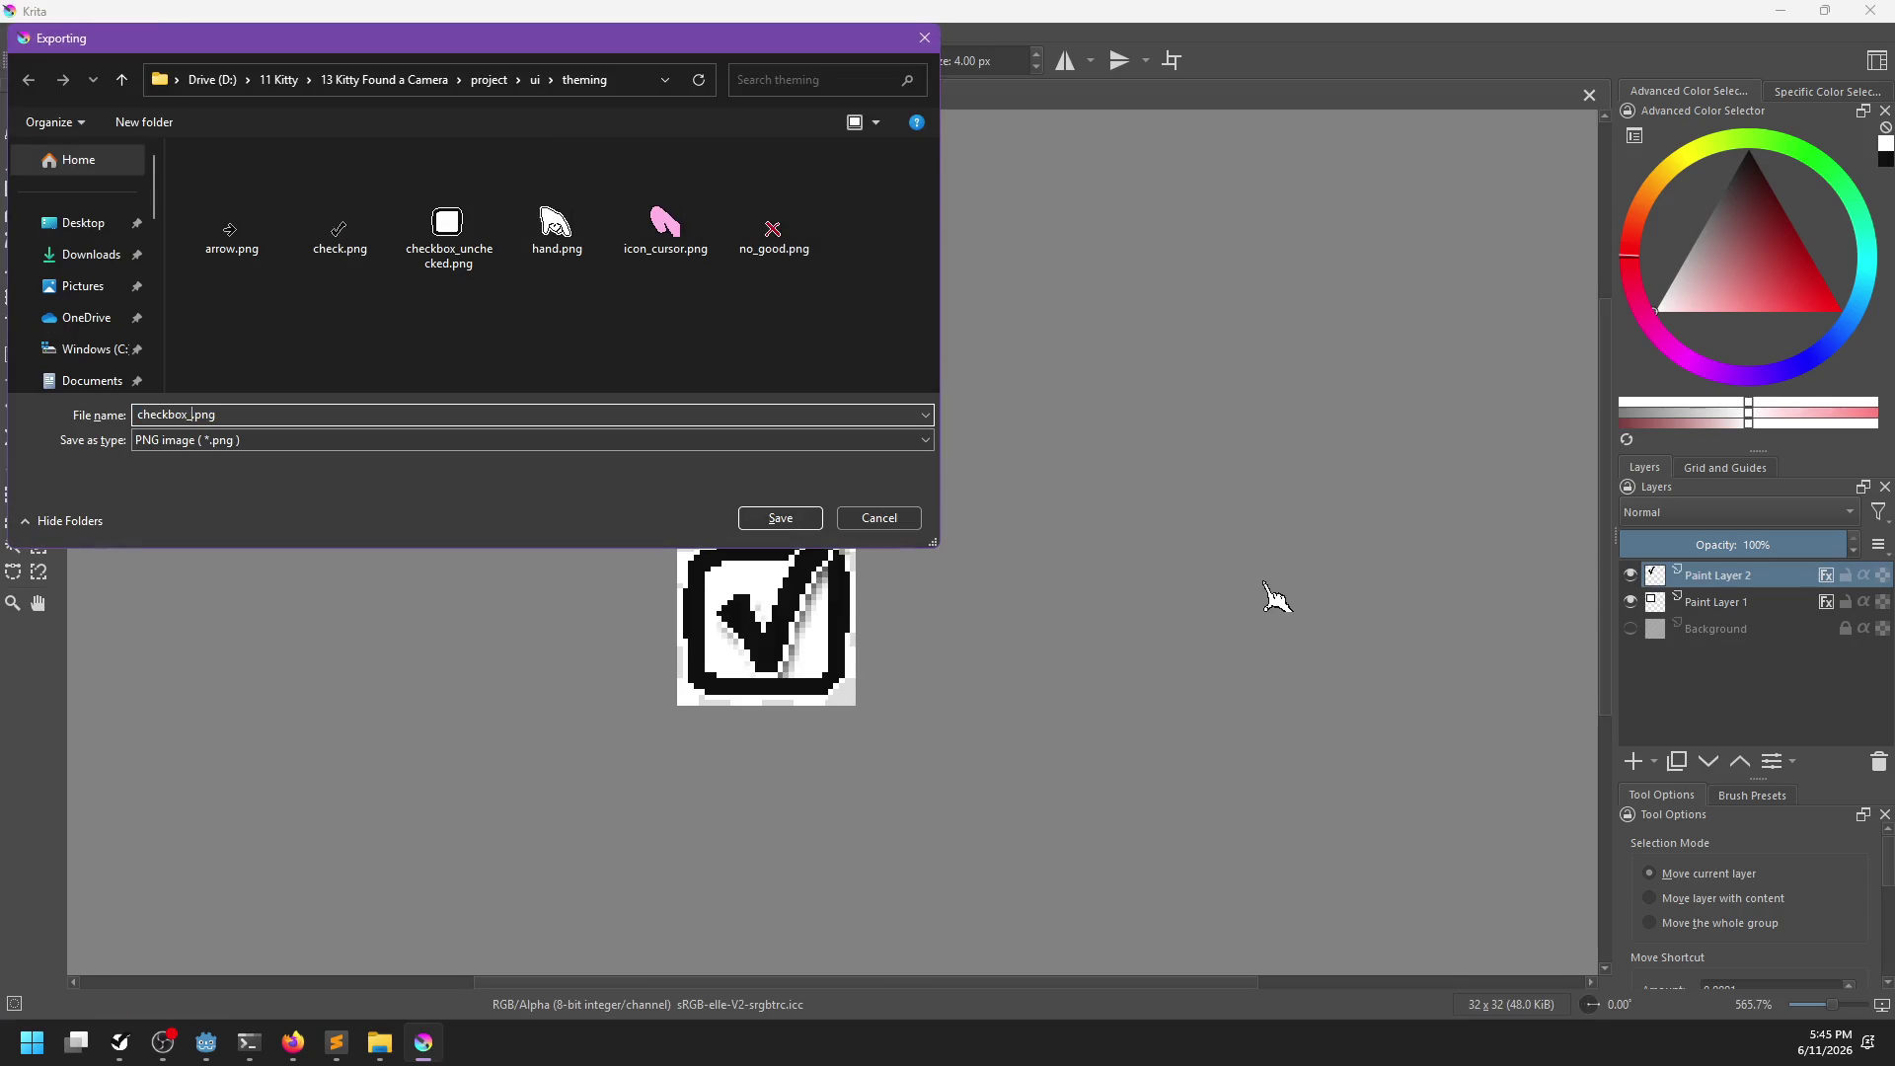
{"action": "key", "text": "Return"}
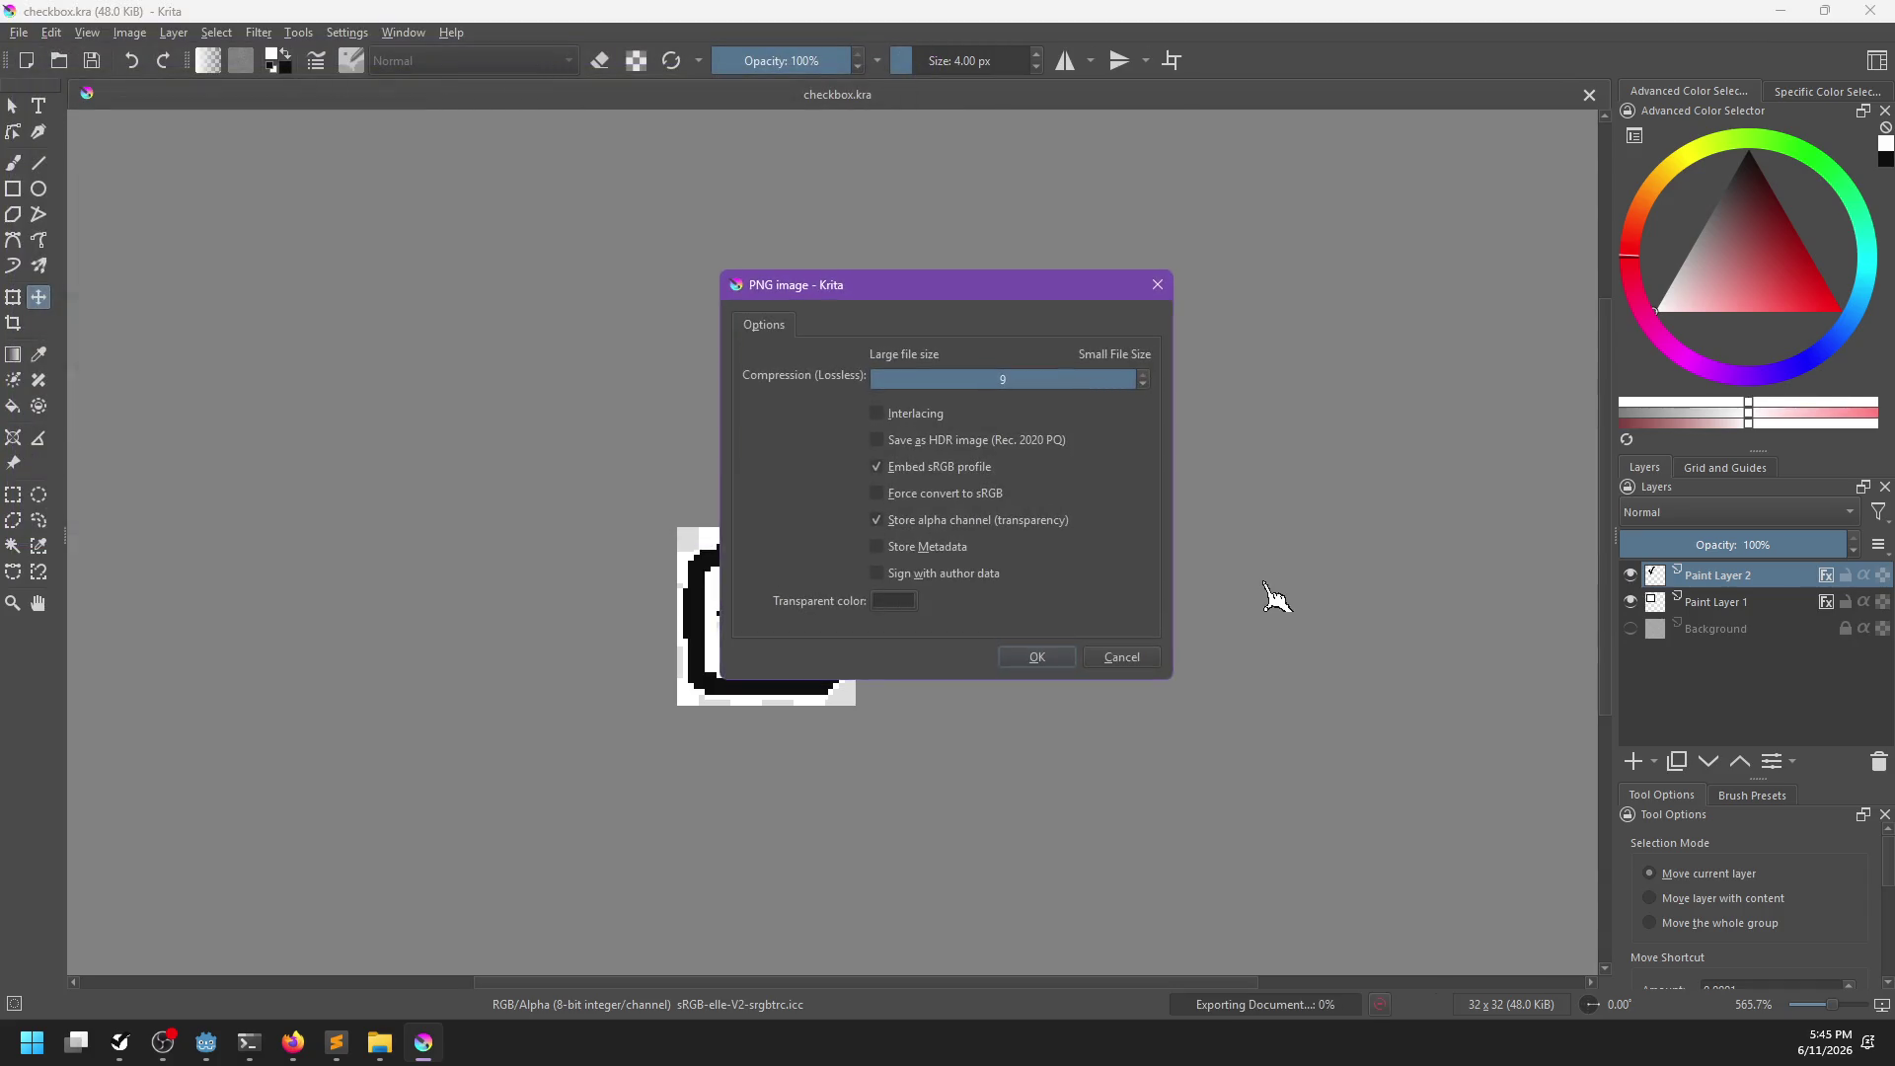
{"action": "key", "text": "Return"}
{"action": "left_click", "coordinate": [249, 1042]}
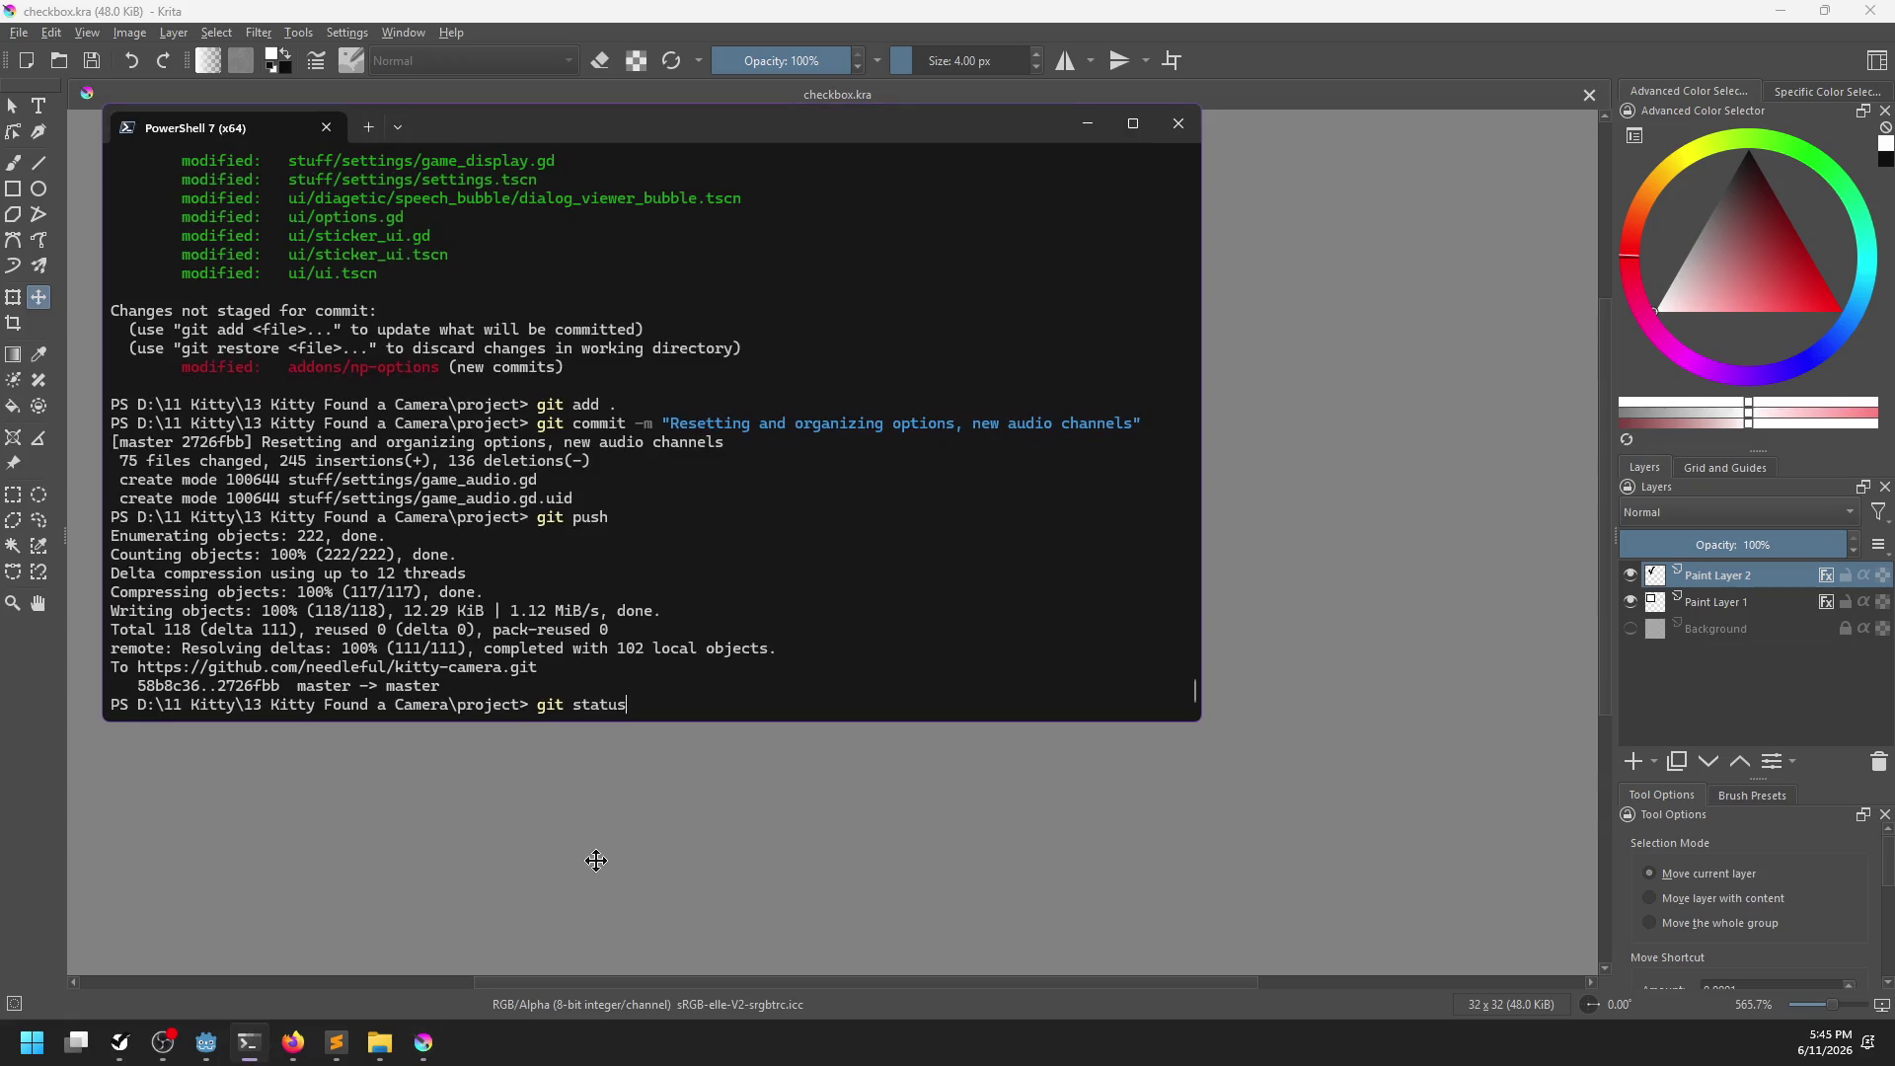
Check git status, delete ui/theming/checkbox_checked.kra, and recheck the untracked files
{"action": "key", "text": "Return"}
{"action": "type", "text": "del"}
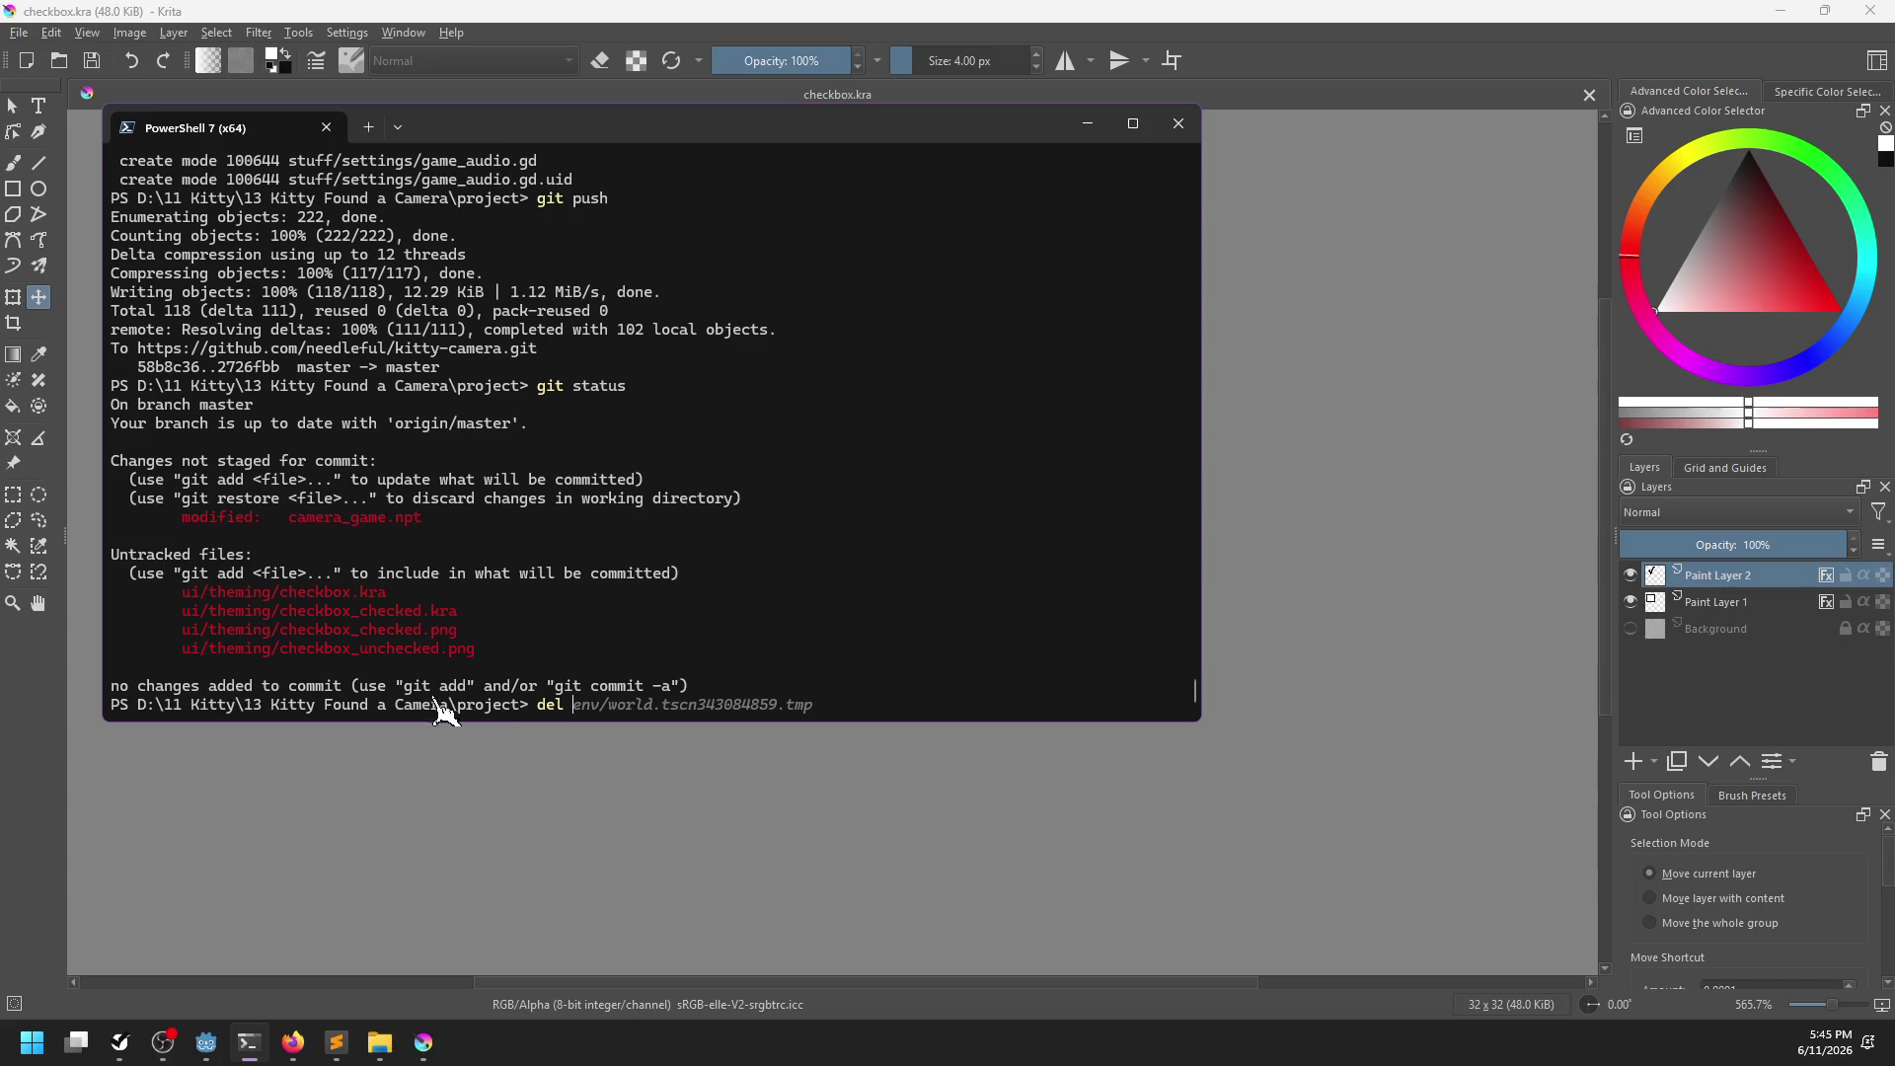
{"action": "mouse_move", "coordinate": [189, 620]}
{"action": "left_mouse_down"}
{"action": "mouse_move", "coordinate": [461, 619]}
{"action": "mouse_move", "coordinate": [184, 617]}
{"action": "left_mouse_up"}
{"action": "key", "text": "ctrl+c"}
{"action": "key", "text": "ctrl+v"}
{"action": "key", "text": "Return"}
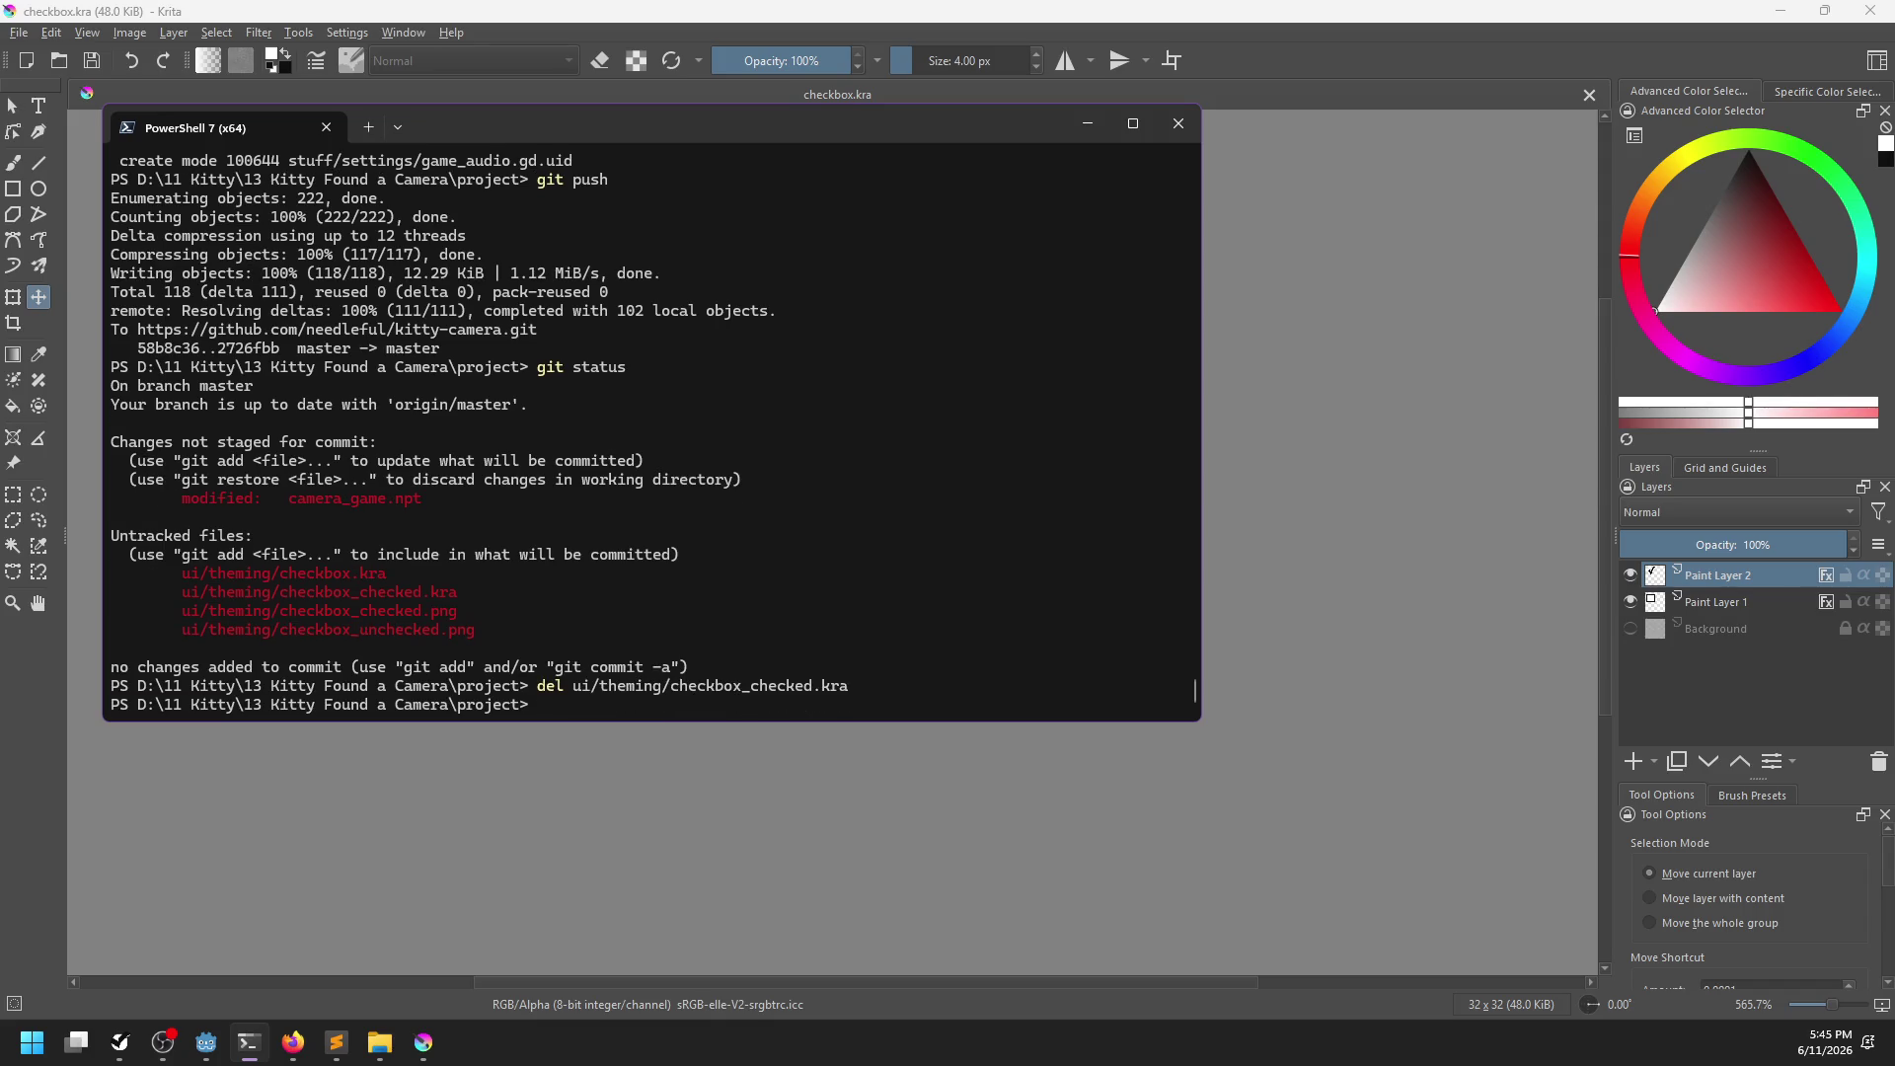
{"action": "key", "text": "Return"}
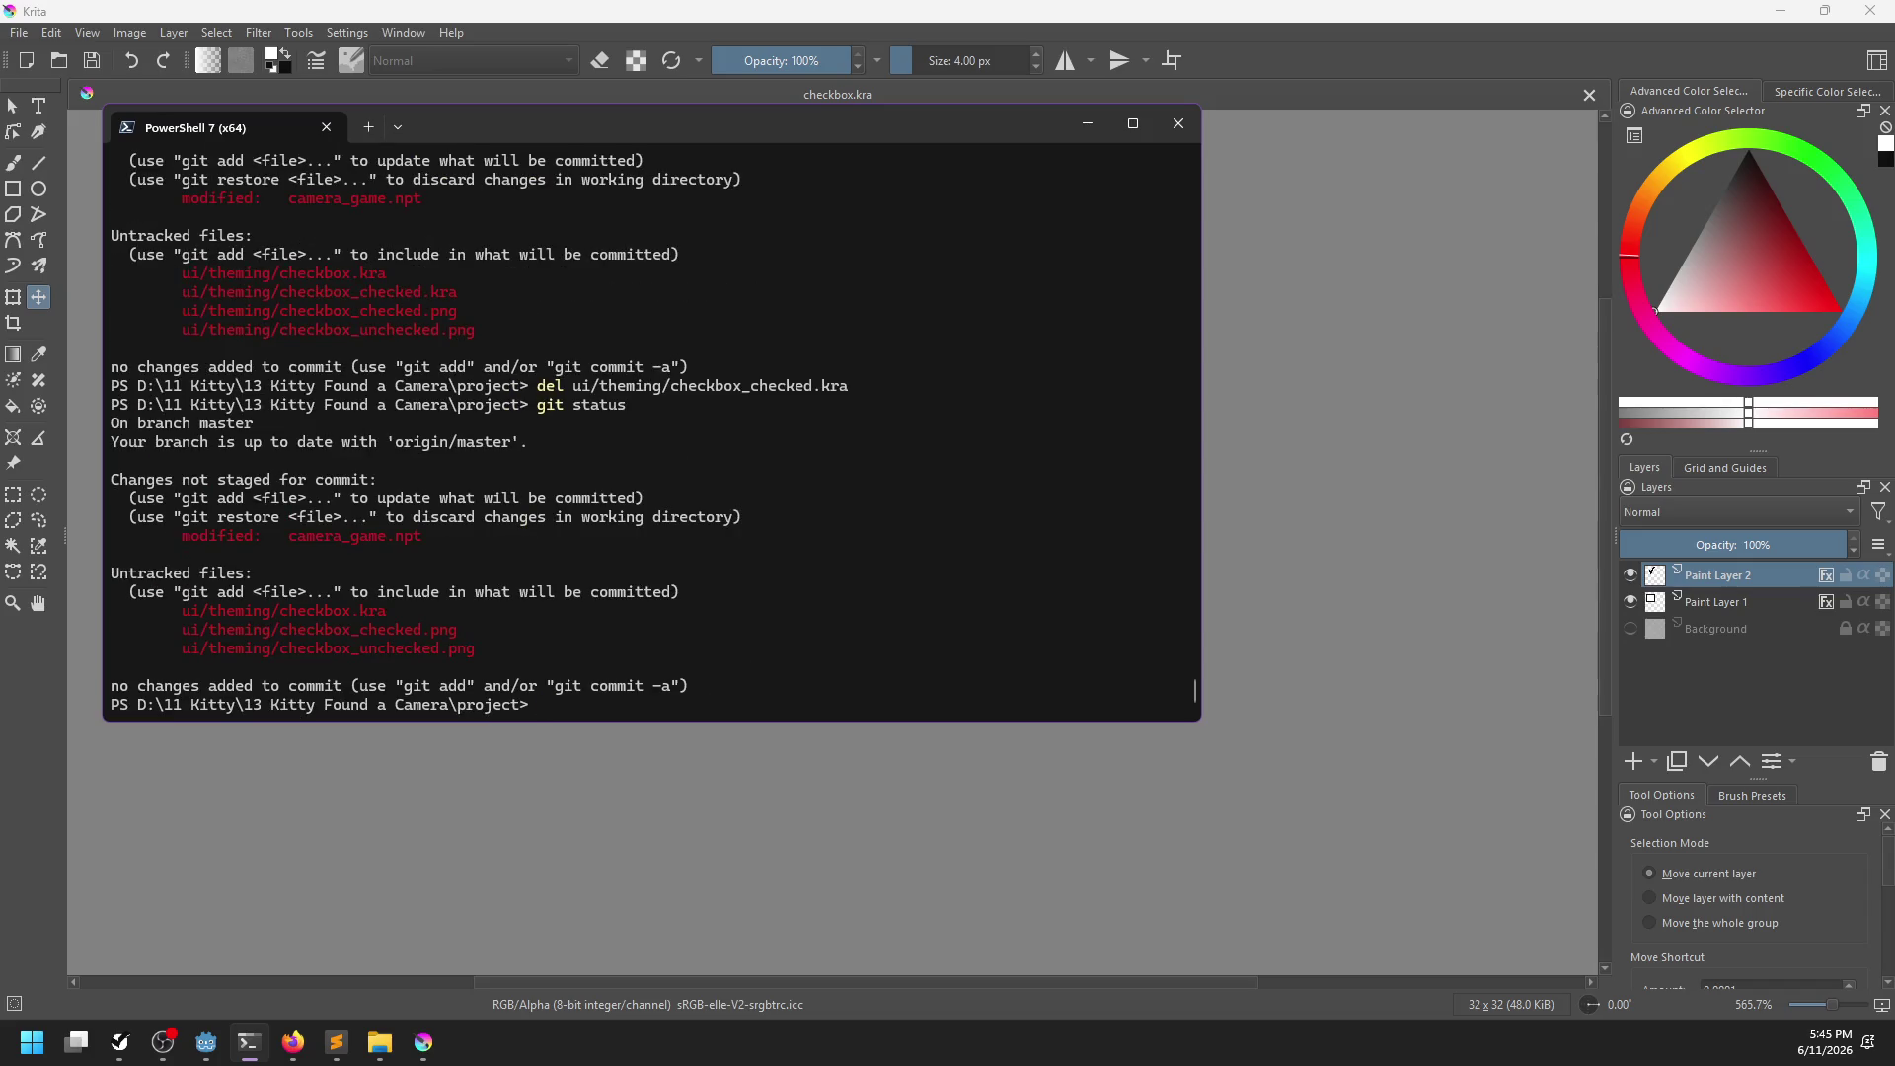
{"action": "left_click", "coordinate": [207, 1042]}
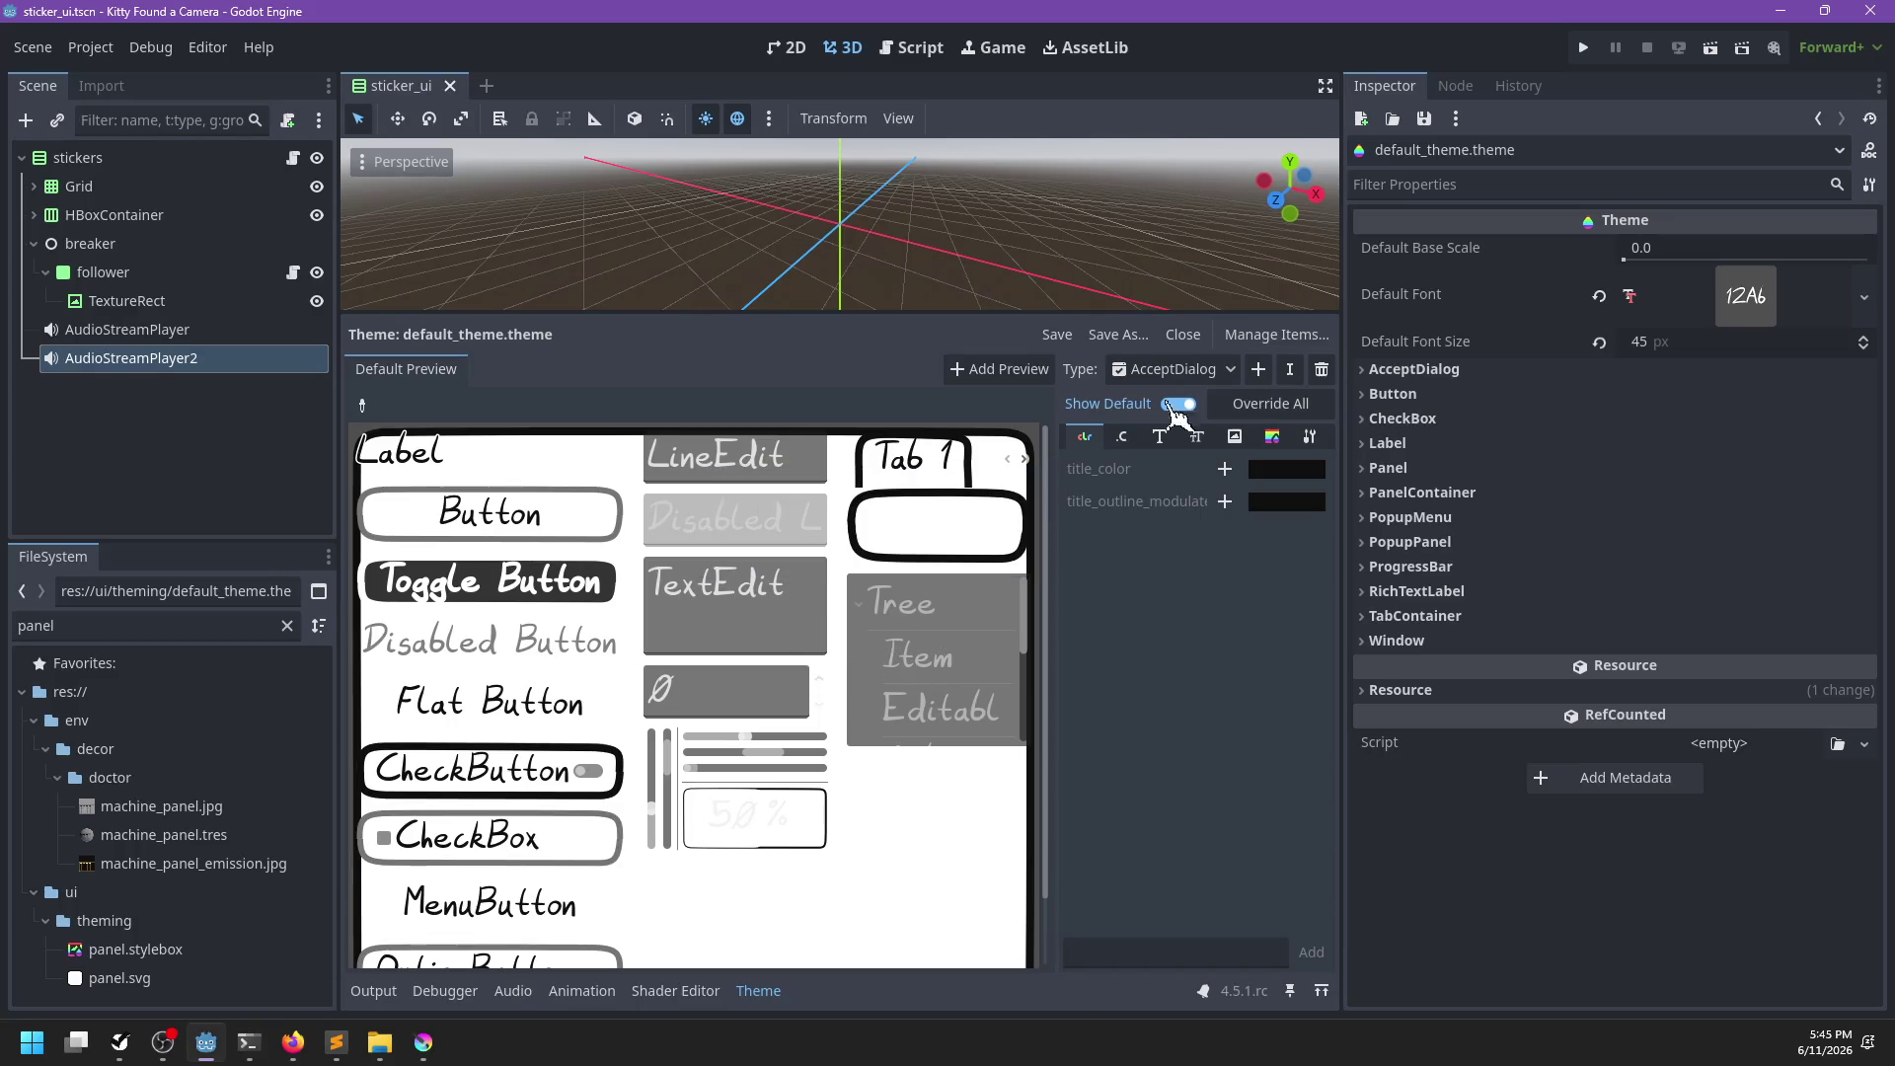
Browse AcceptDialog's icon, colour, stylebox and base item tabs in the theme editor
{"action": "left_click", "coordinate": [1237, 441]}
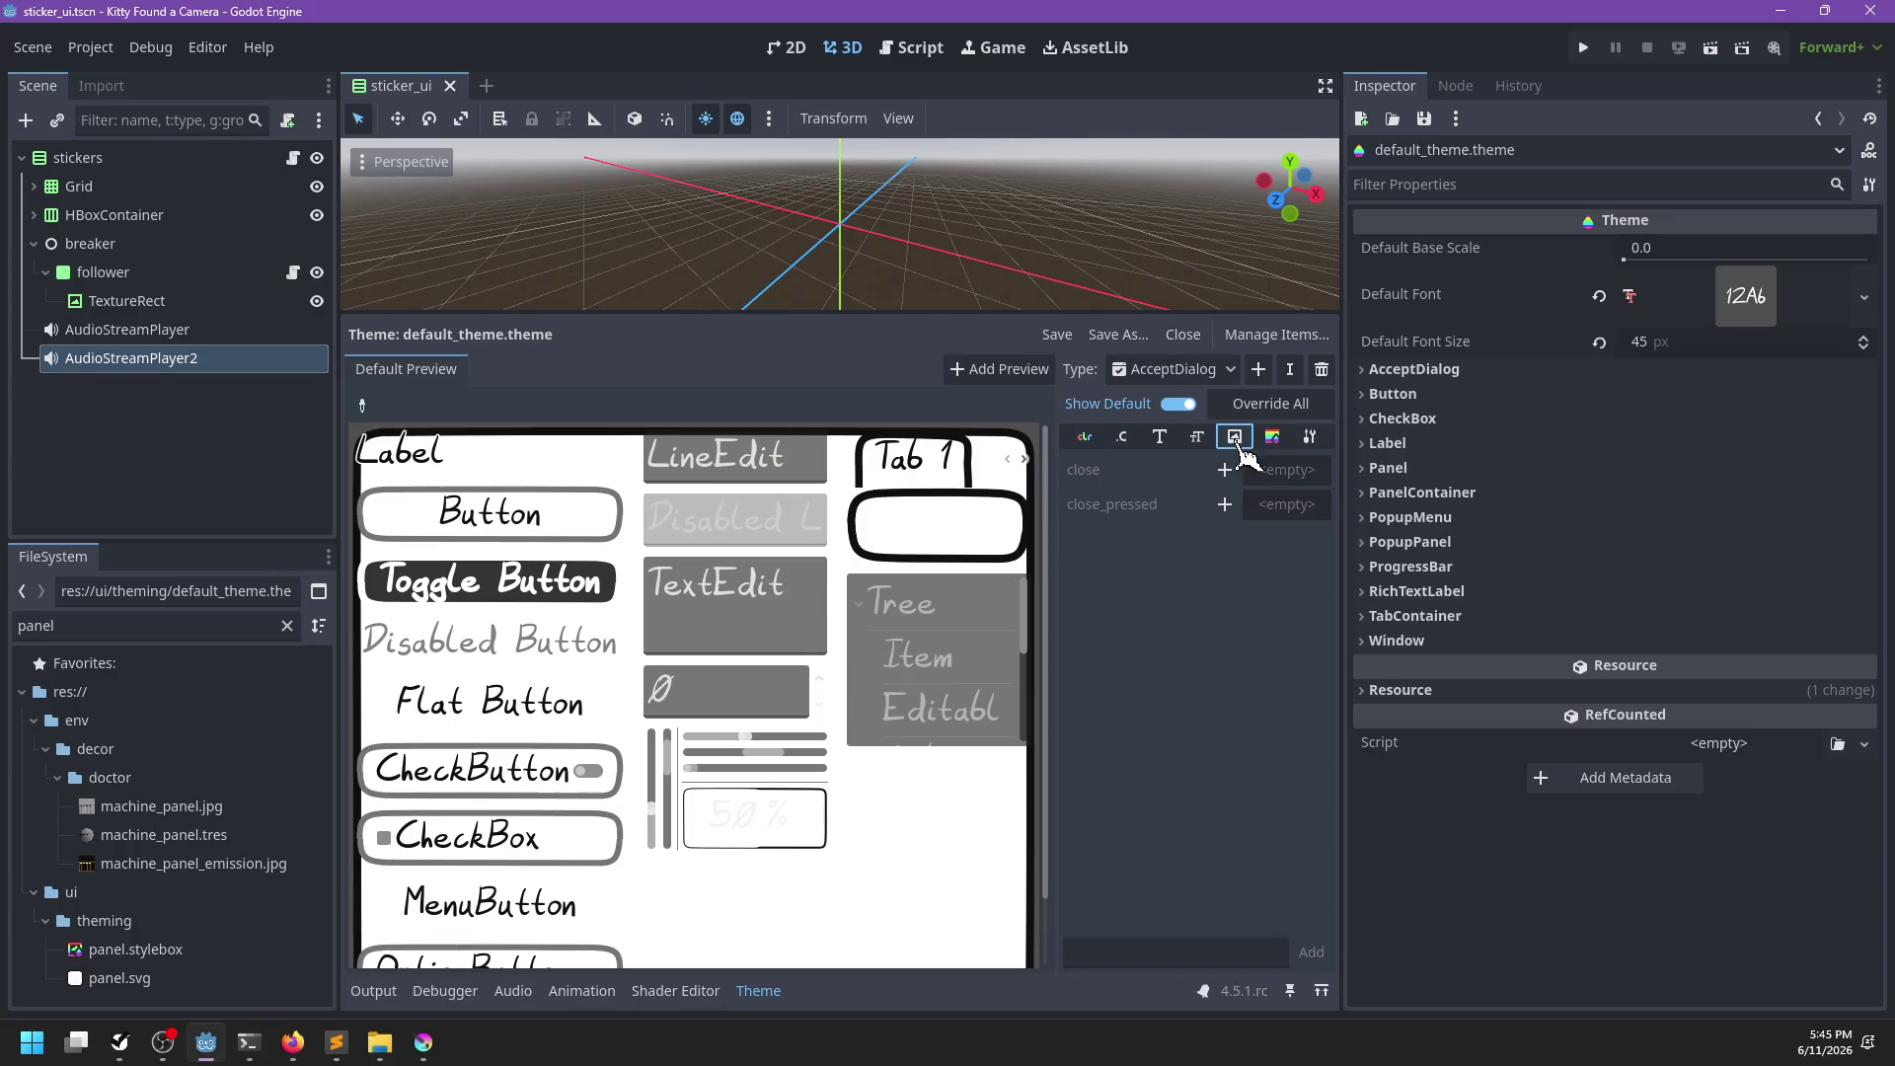
{"action": "left_click", "coordinate": [1122, 438]}
{"action": "left_click", "coordinate": [1087, 439]}
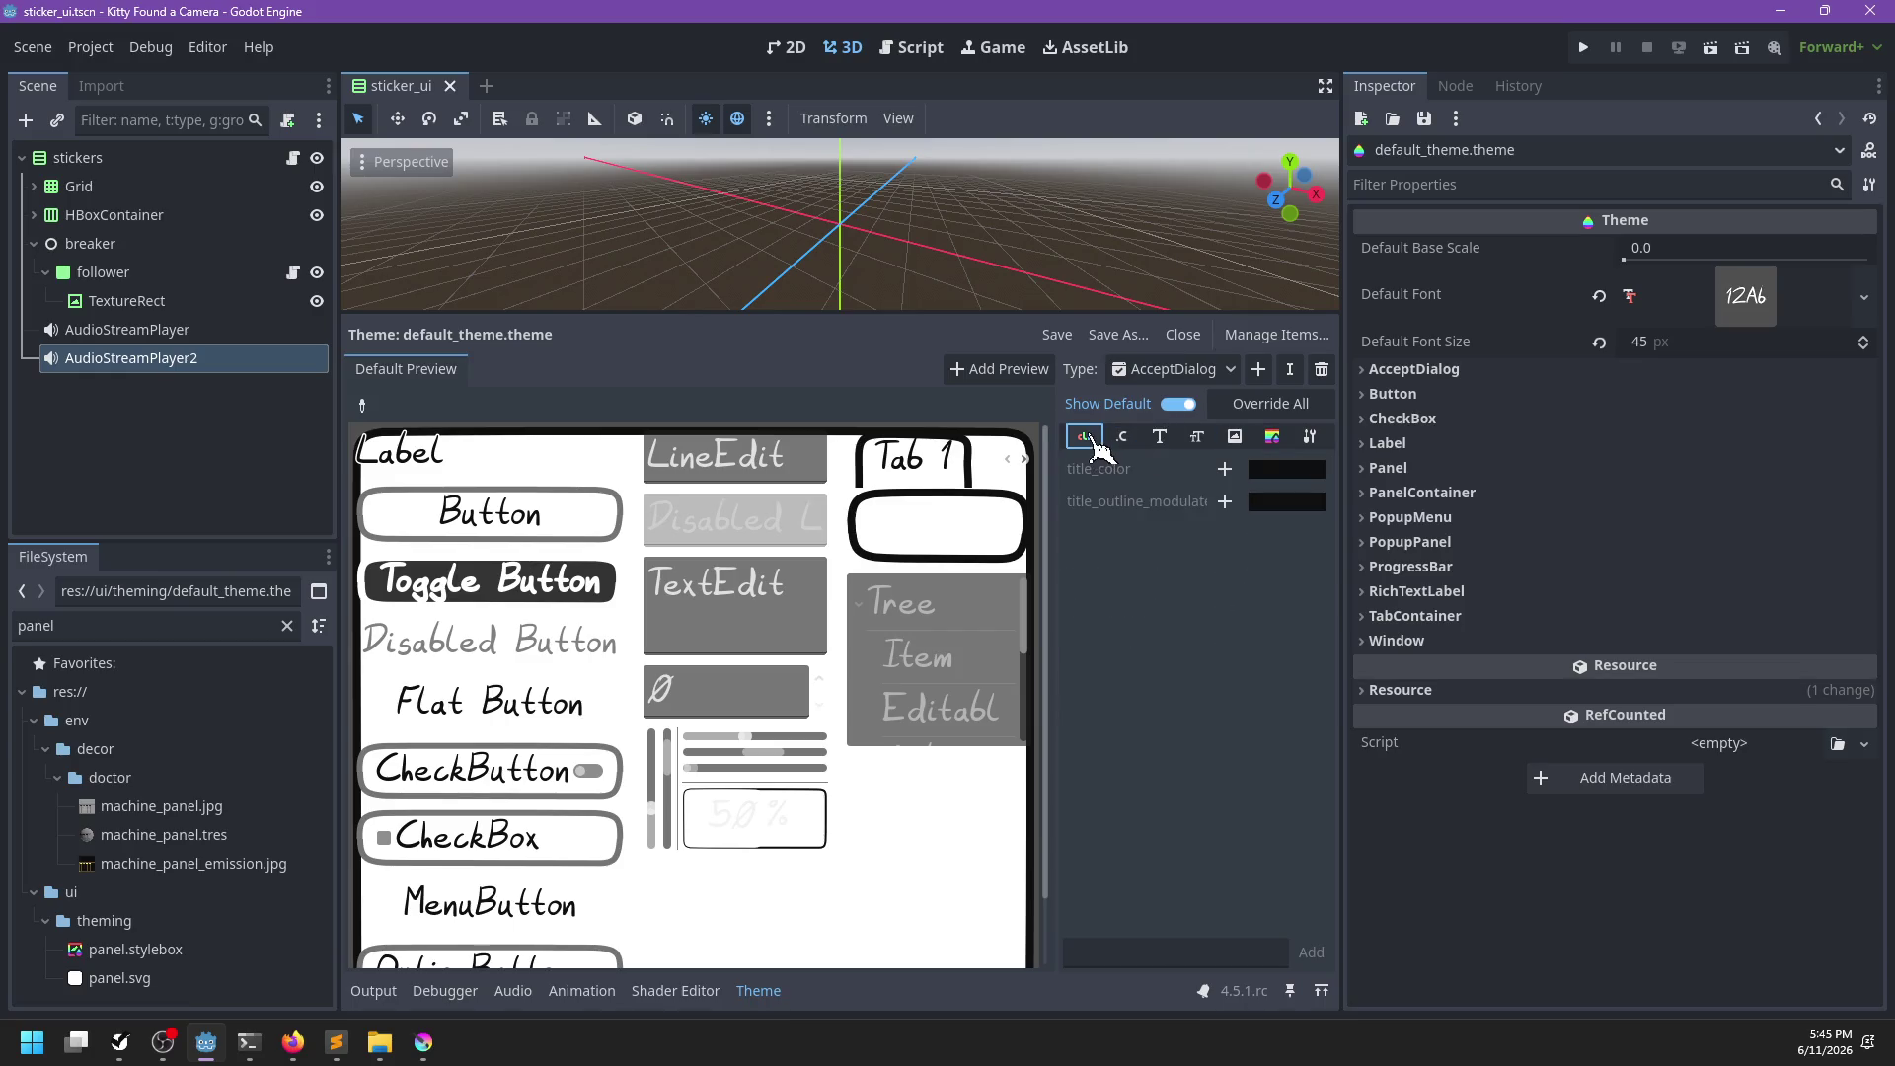
{"action": "left_click", "coordinate": [1281, 434]}
{"action": "left_click", "coordinate": [1309, 436]}
{"action": "left_click", "coordinate": [1271, 439]}
{"action": "left_click", "coordinate": [1234, 438]}
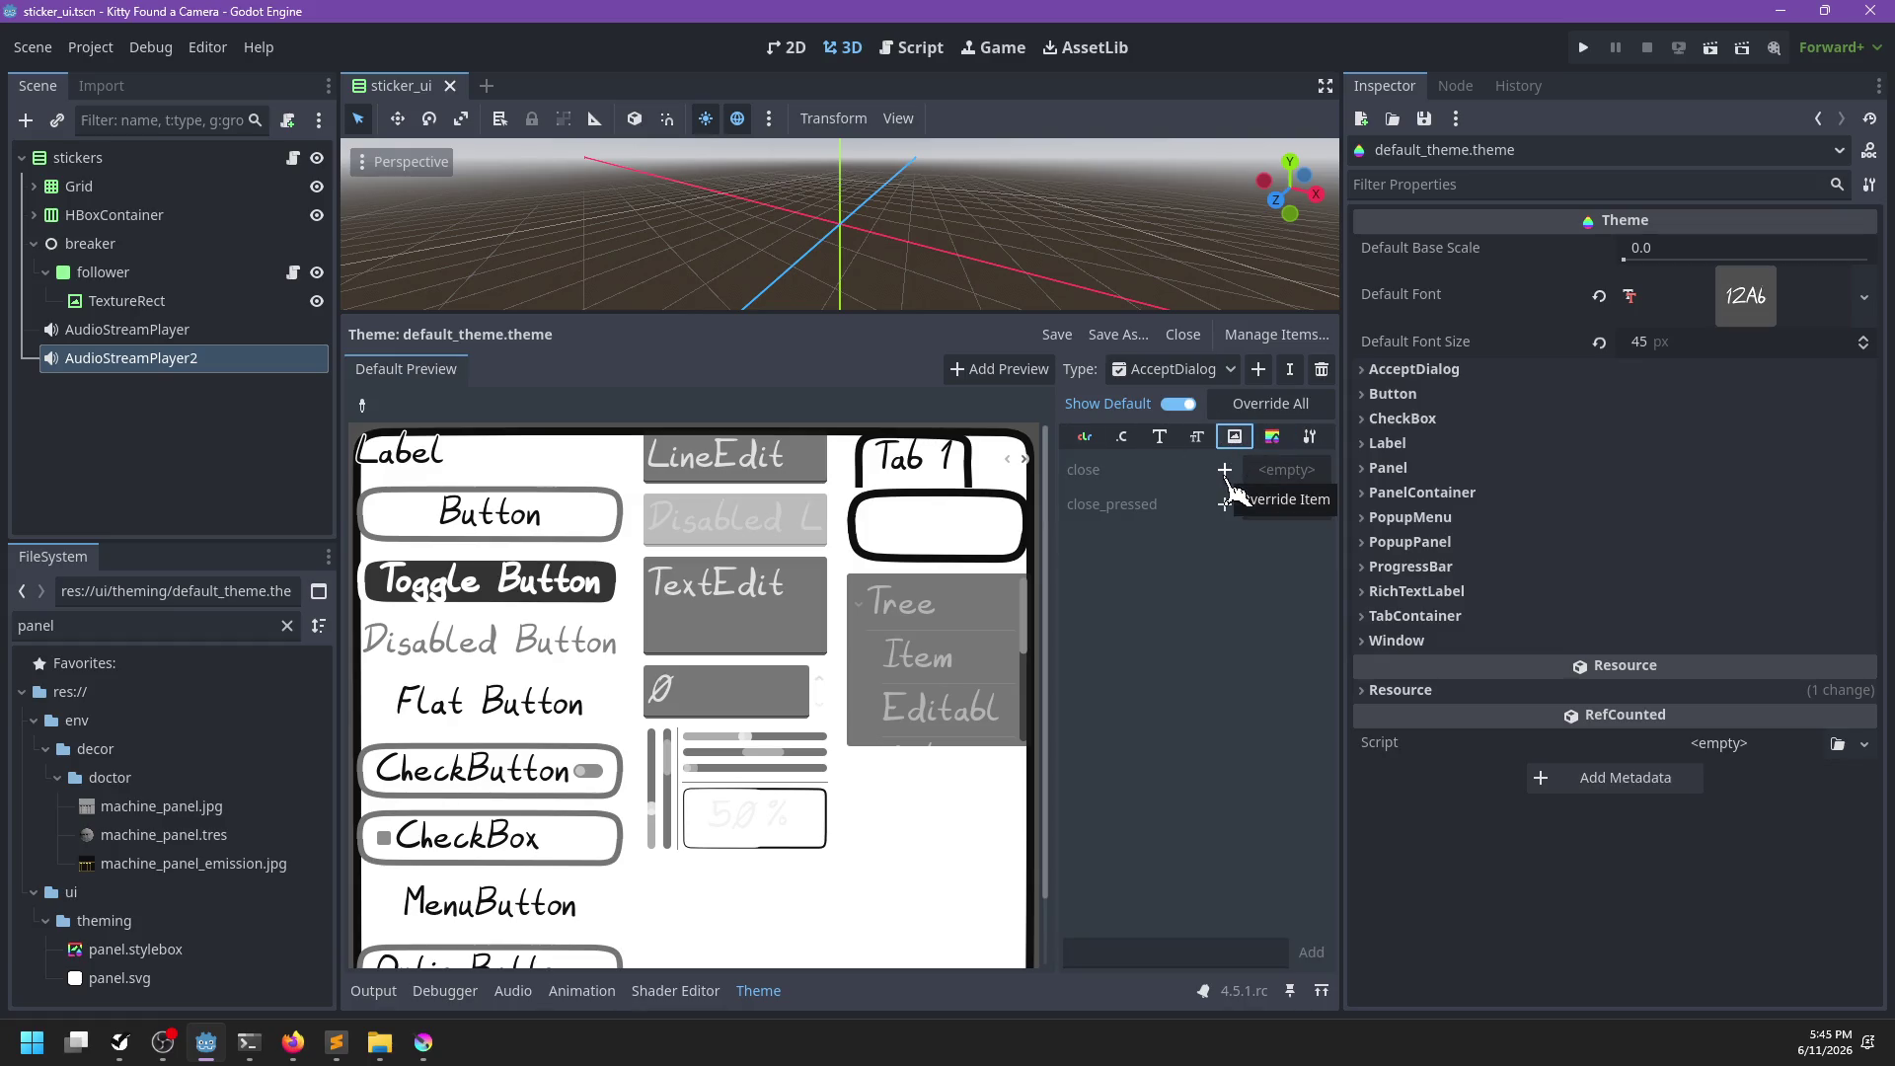
Switch the theme editor's Type dropdown to CheckBox
{"action": "mouse_move", "coordinate": [1110, 508]}
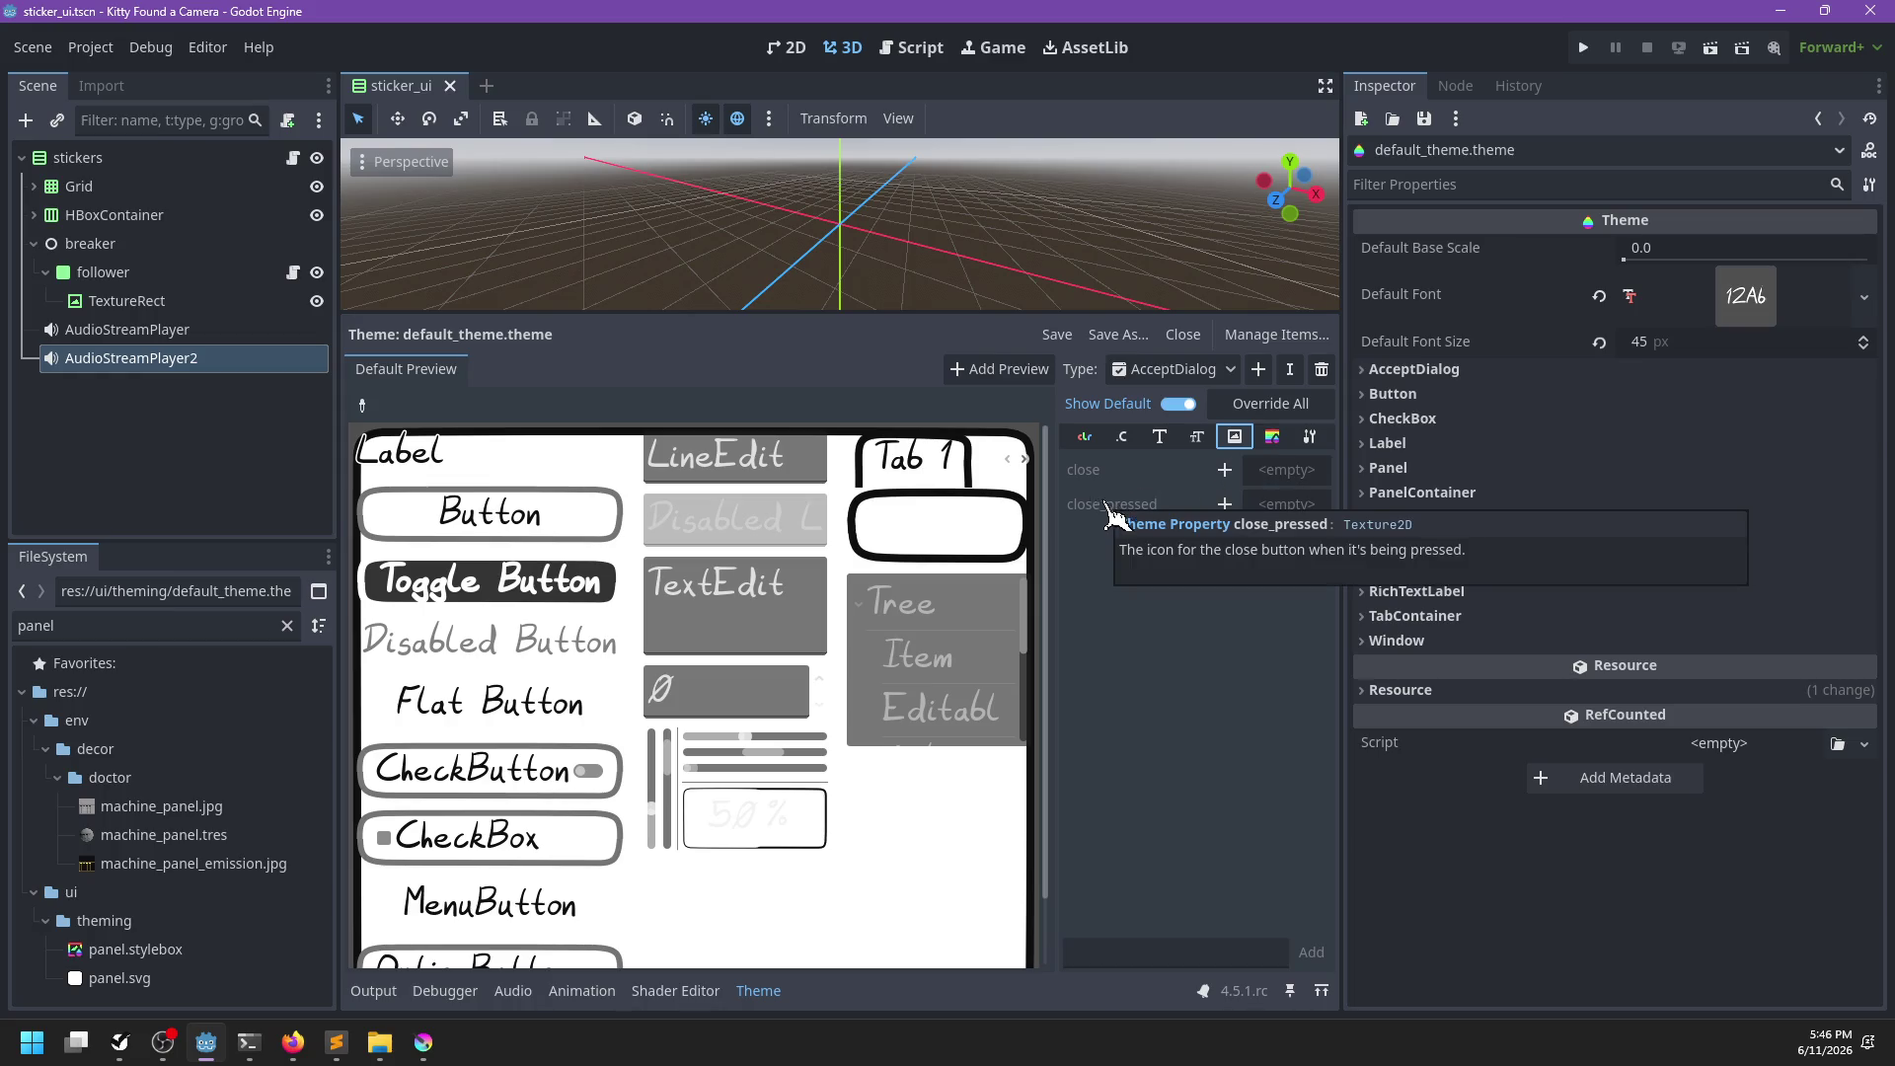
{"action": "left_click", "coordinate": [1182, 380]}
{"action": "left_click", "coordinate": [1184, 452]}
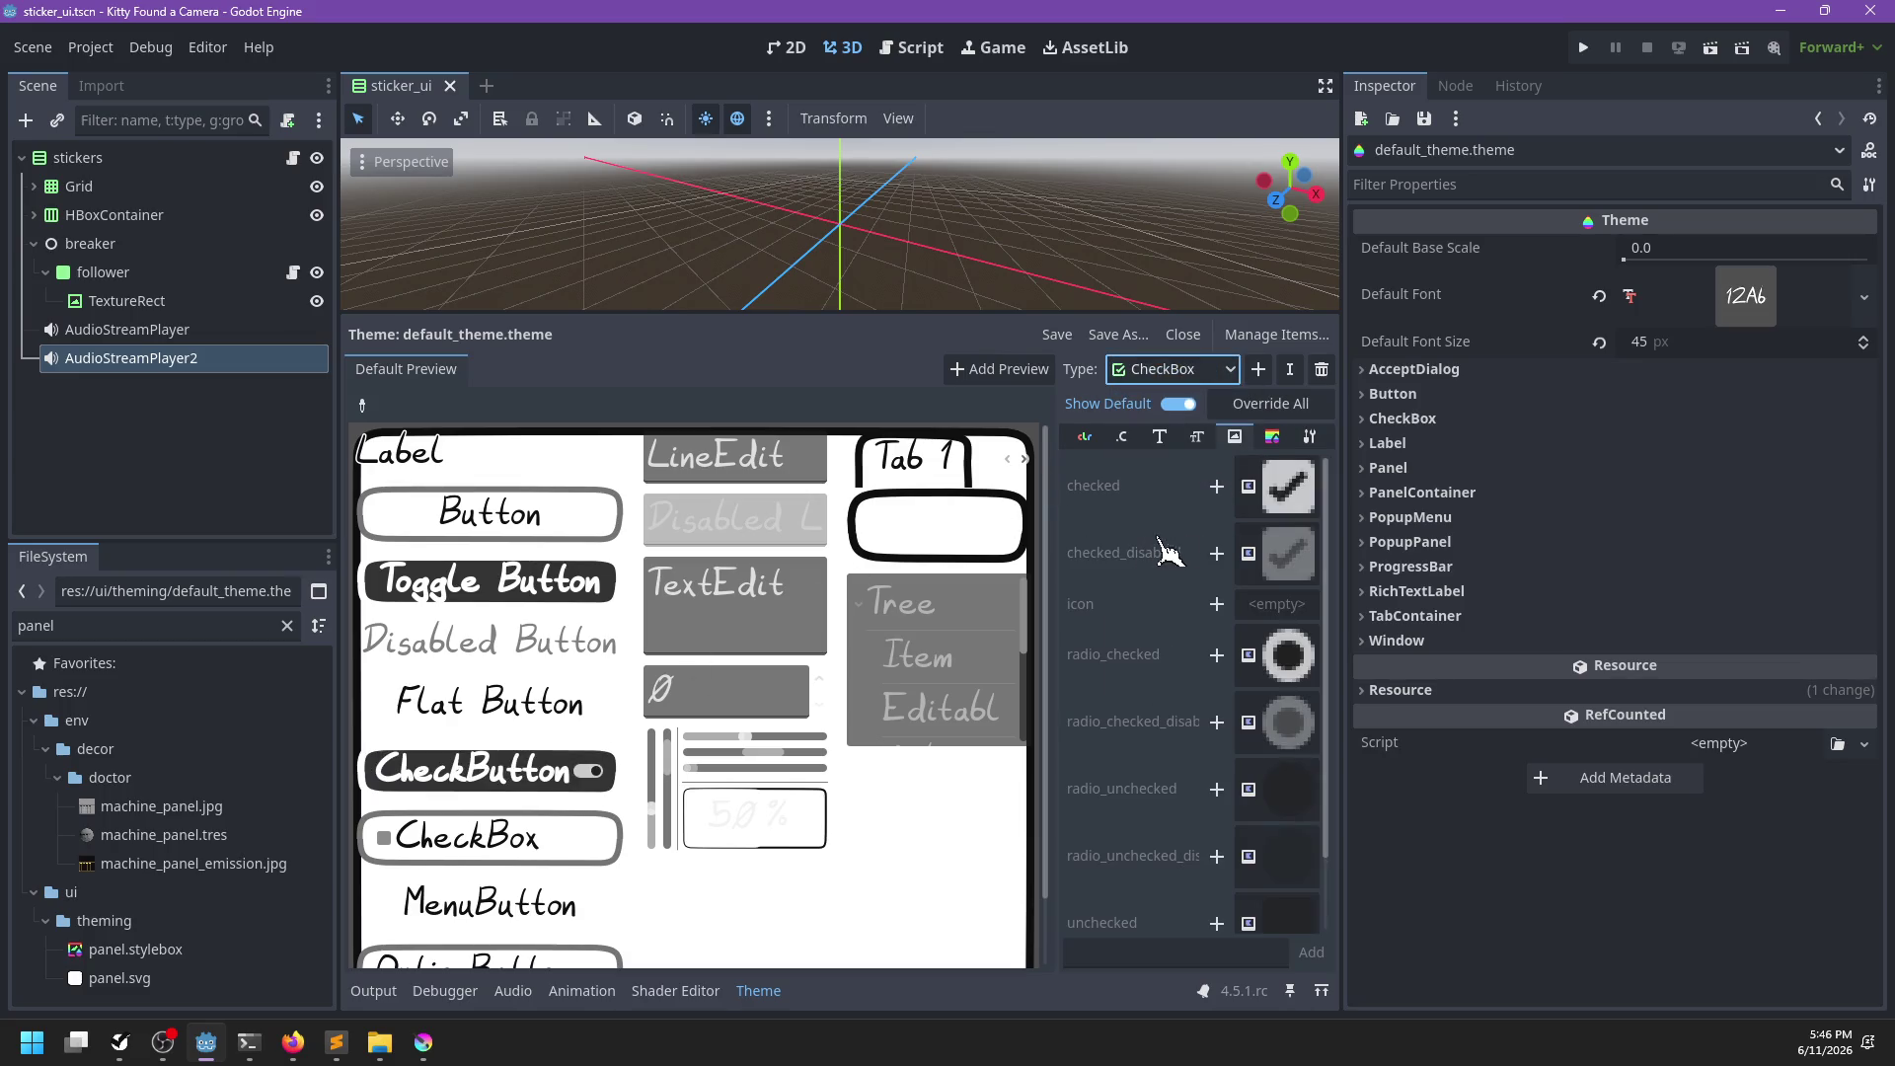
Filter FileSystem for 'check' and assign checkbox_checked.png as the CheckBox checked icon override
{"action": "left_click", "coordinate": [1216, 486]}
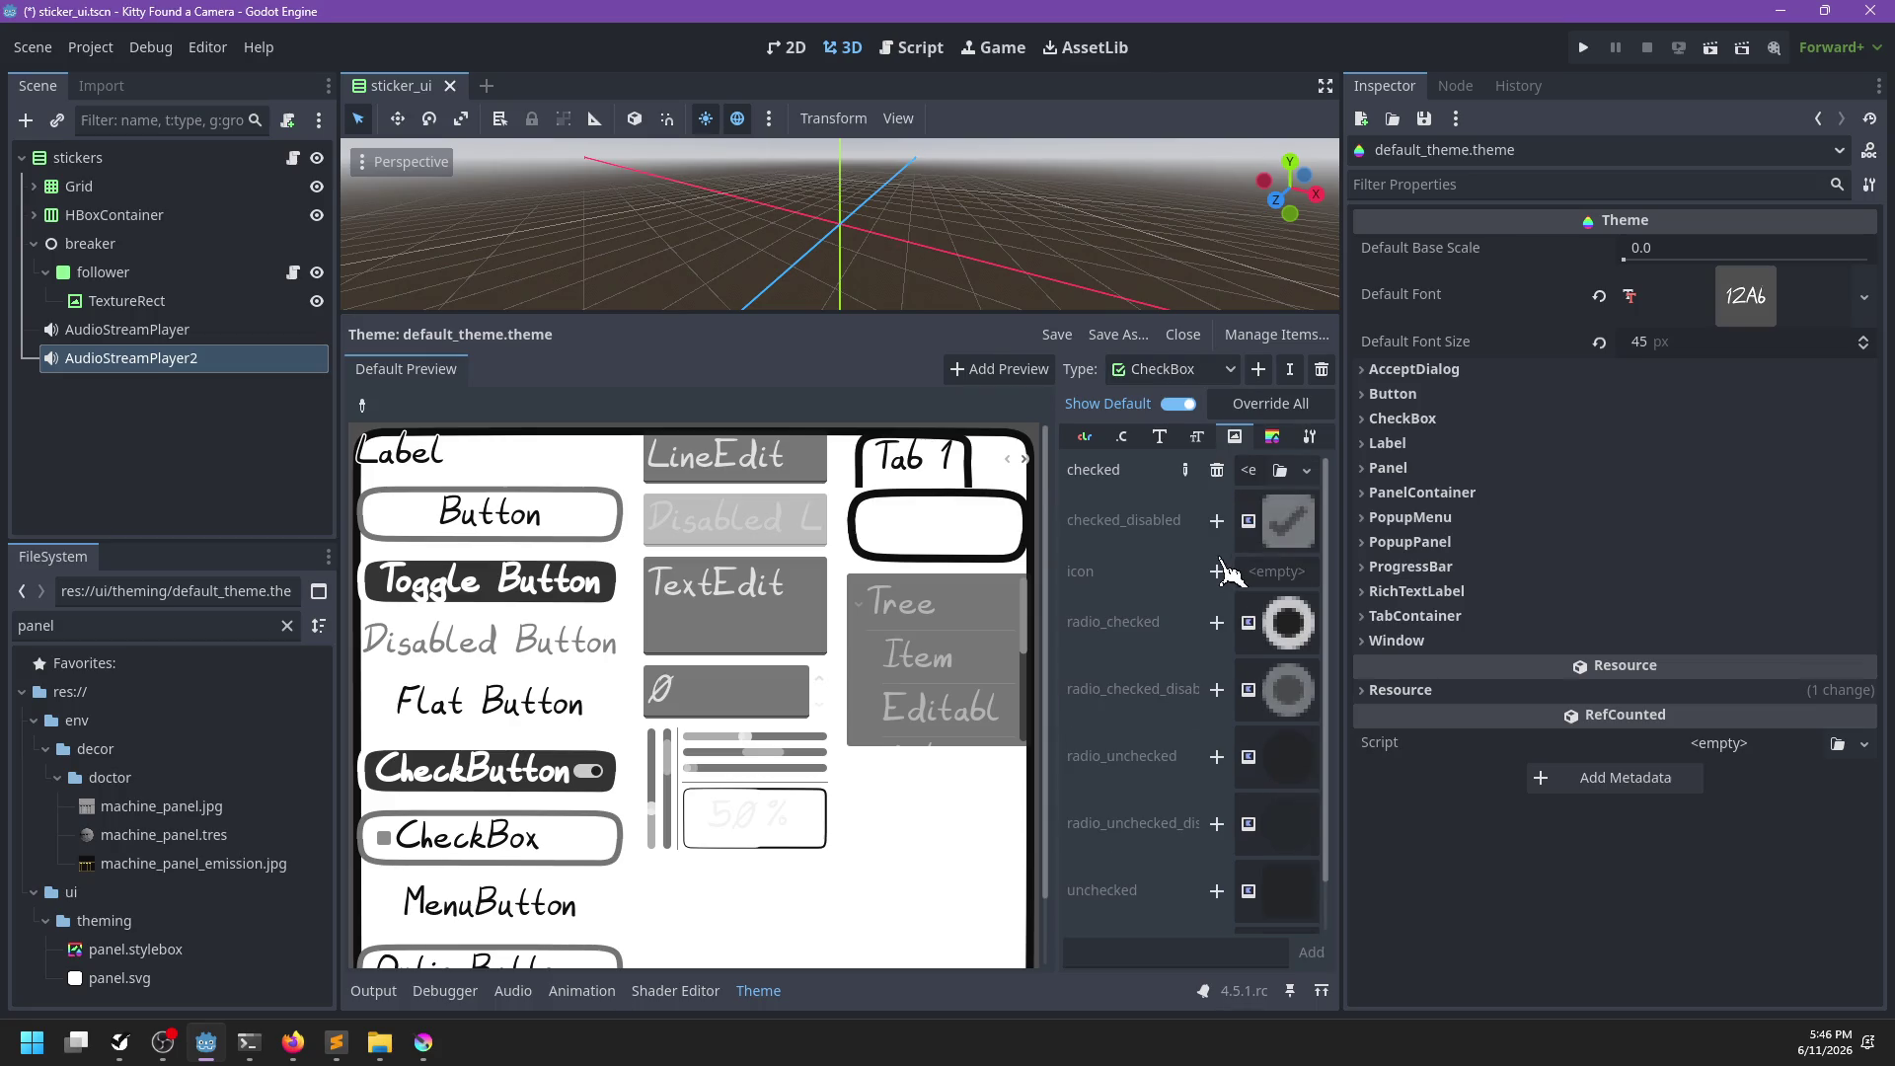
{"action": "left_click", "coordinate": [1216, 520]}
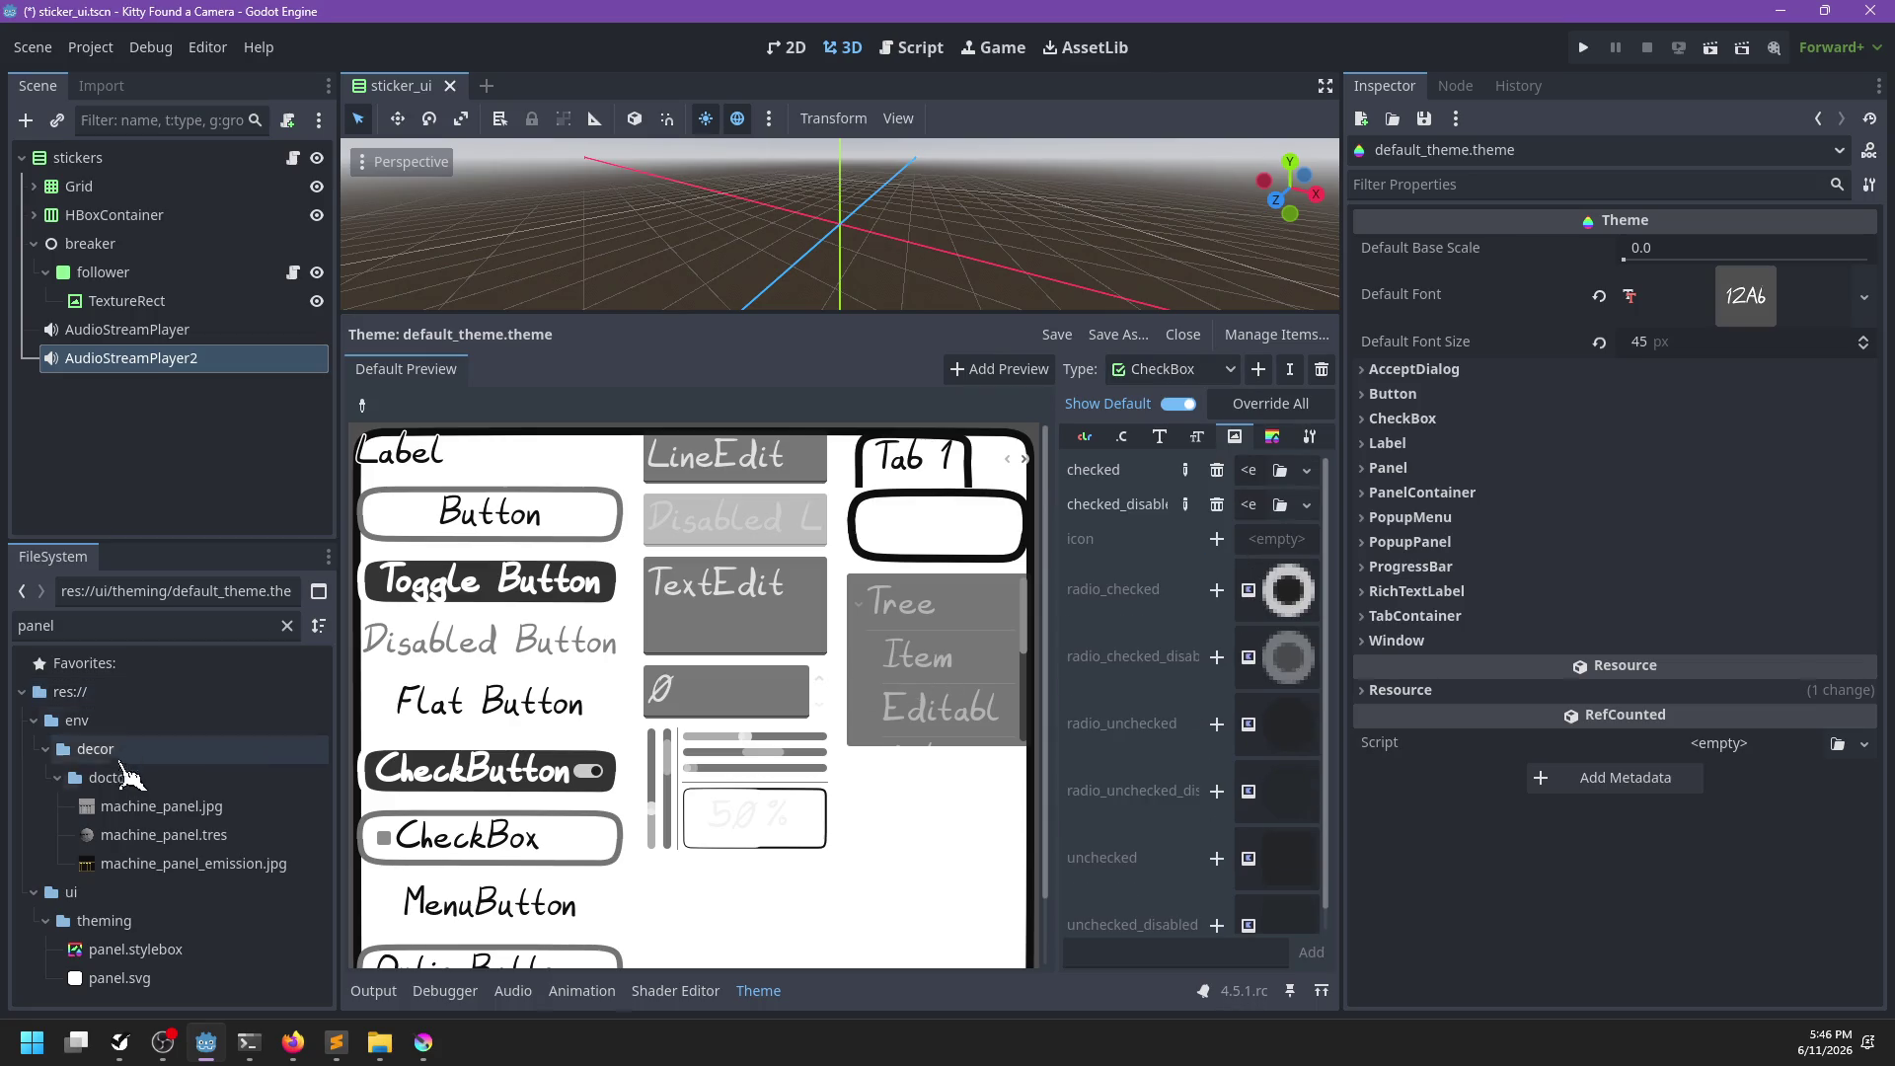
{"action": "double_click", "coordinate": [160, 625]}
{"action": "type", "text": "check"}
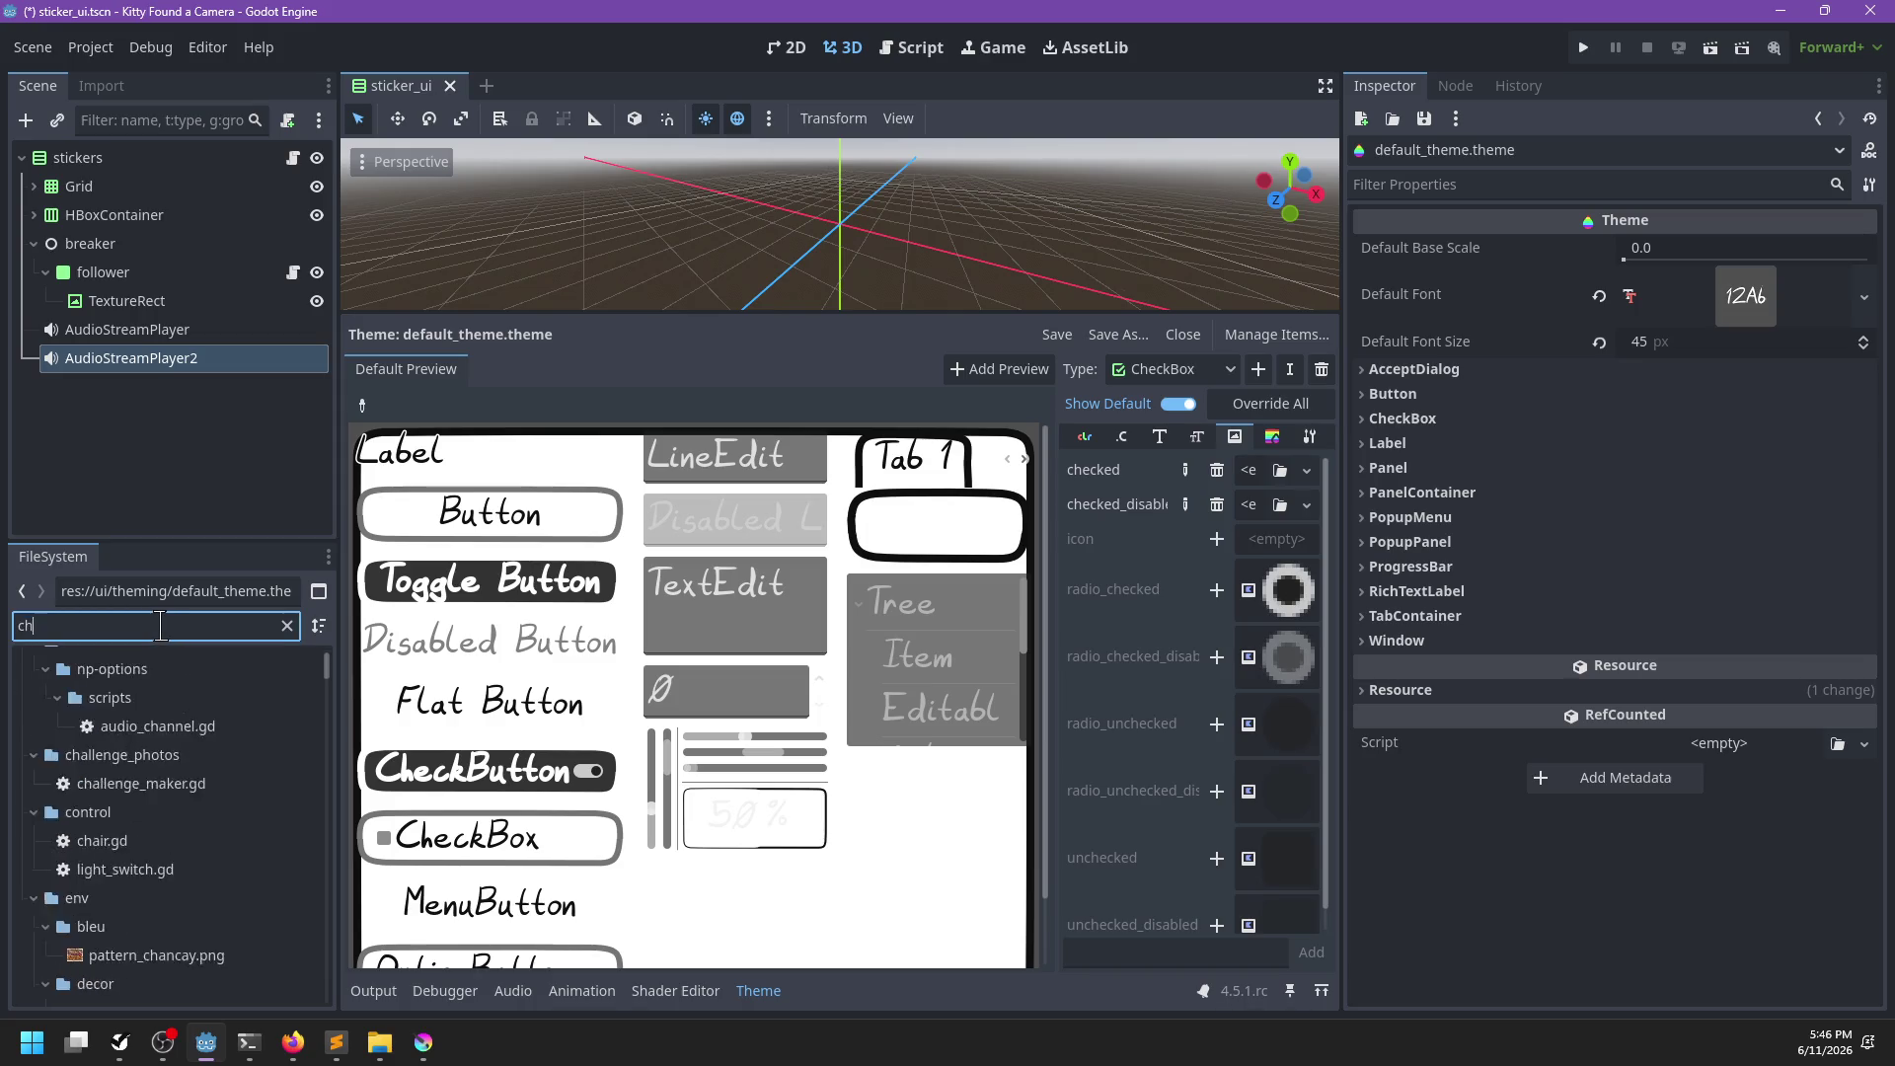
{"action": "mouse_move", "coordinate": [129, 892]}
{"action": "left_mouse_down"}
{"action": "mouse_move", "coordinate": [1282, 567]}
{"action": "mouse_move", "coordinate": [1255, 513]}
{"action": "left_mouse_up"}
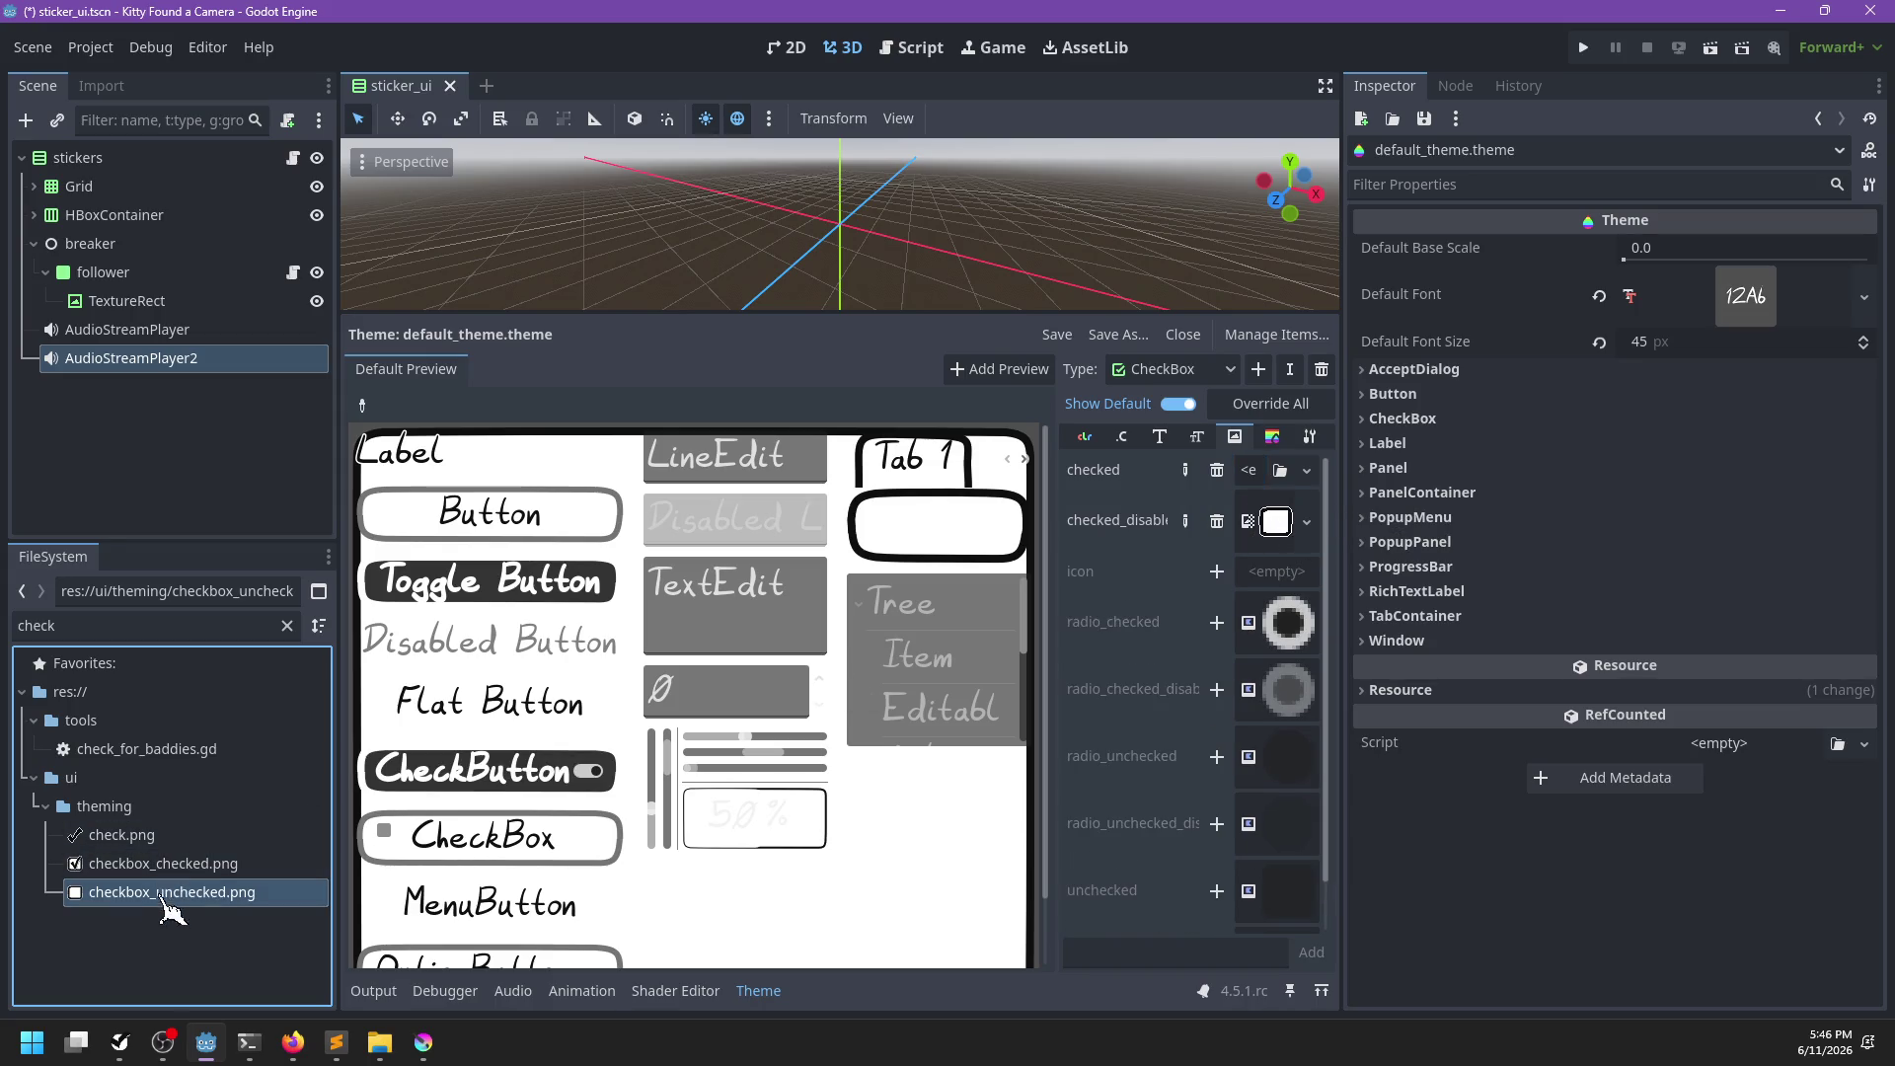
{"action": "mouse_move", "coordinate": [164, 867]}
{"action": "left_mouse_down"}
{"action": "mouse_move", "coordinate": [1248, 511]}
{"action": "mouse_move", "coordinate": [1251, 483]}
{"action": "left_mouse_up"}
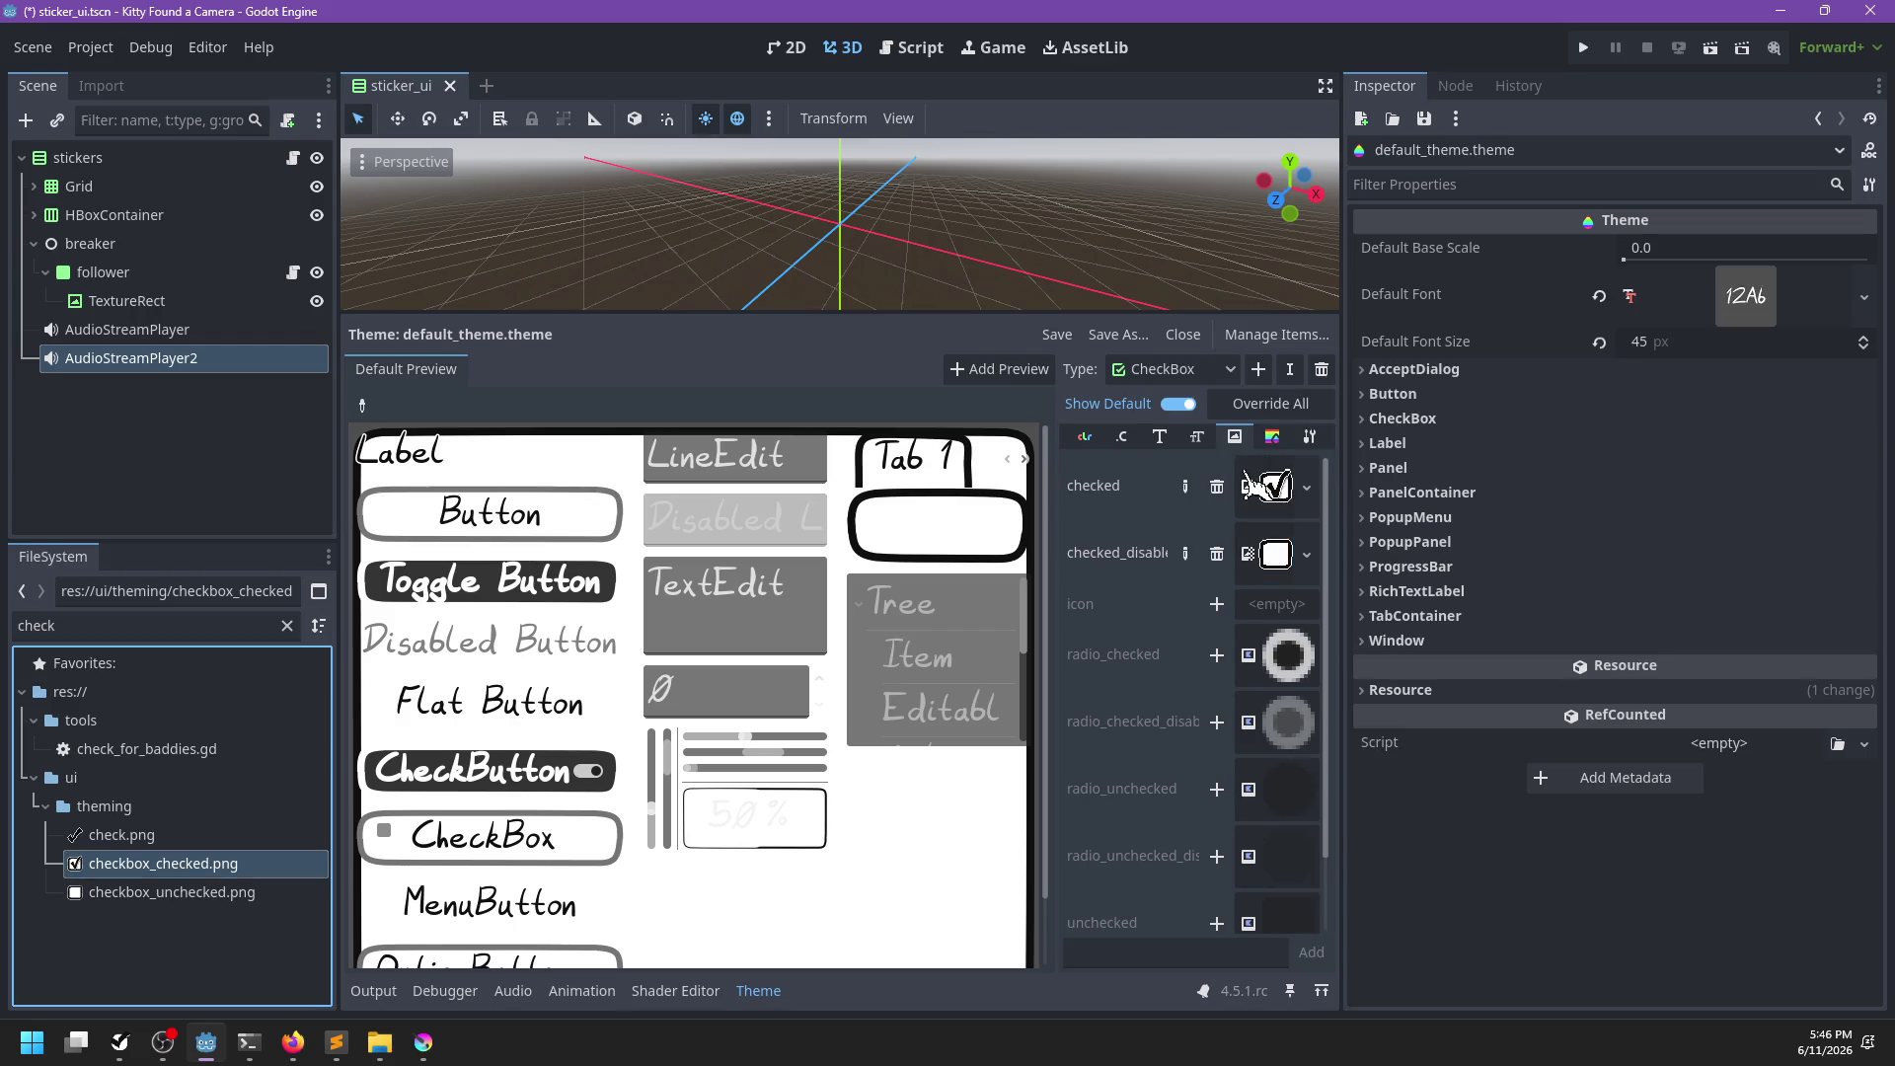
Set checkbox_unchecked.png as the CheckBox unchecked icon override
{"action": "scroll", "coordinate": [1174, 680], "scroll_direction": "down", "scroll_amount": 2}
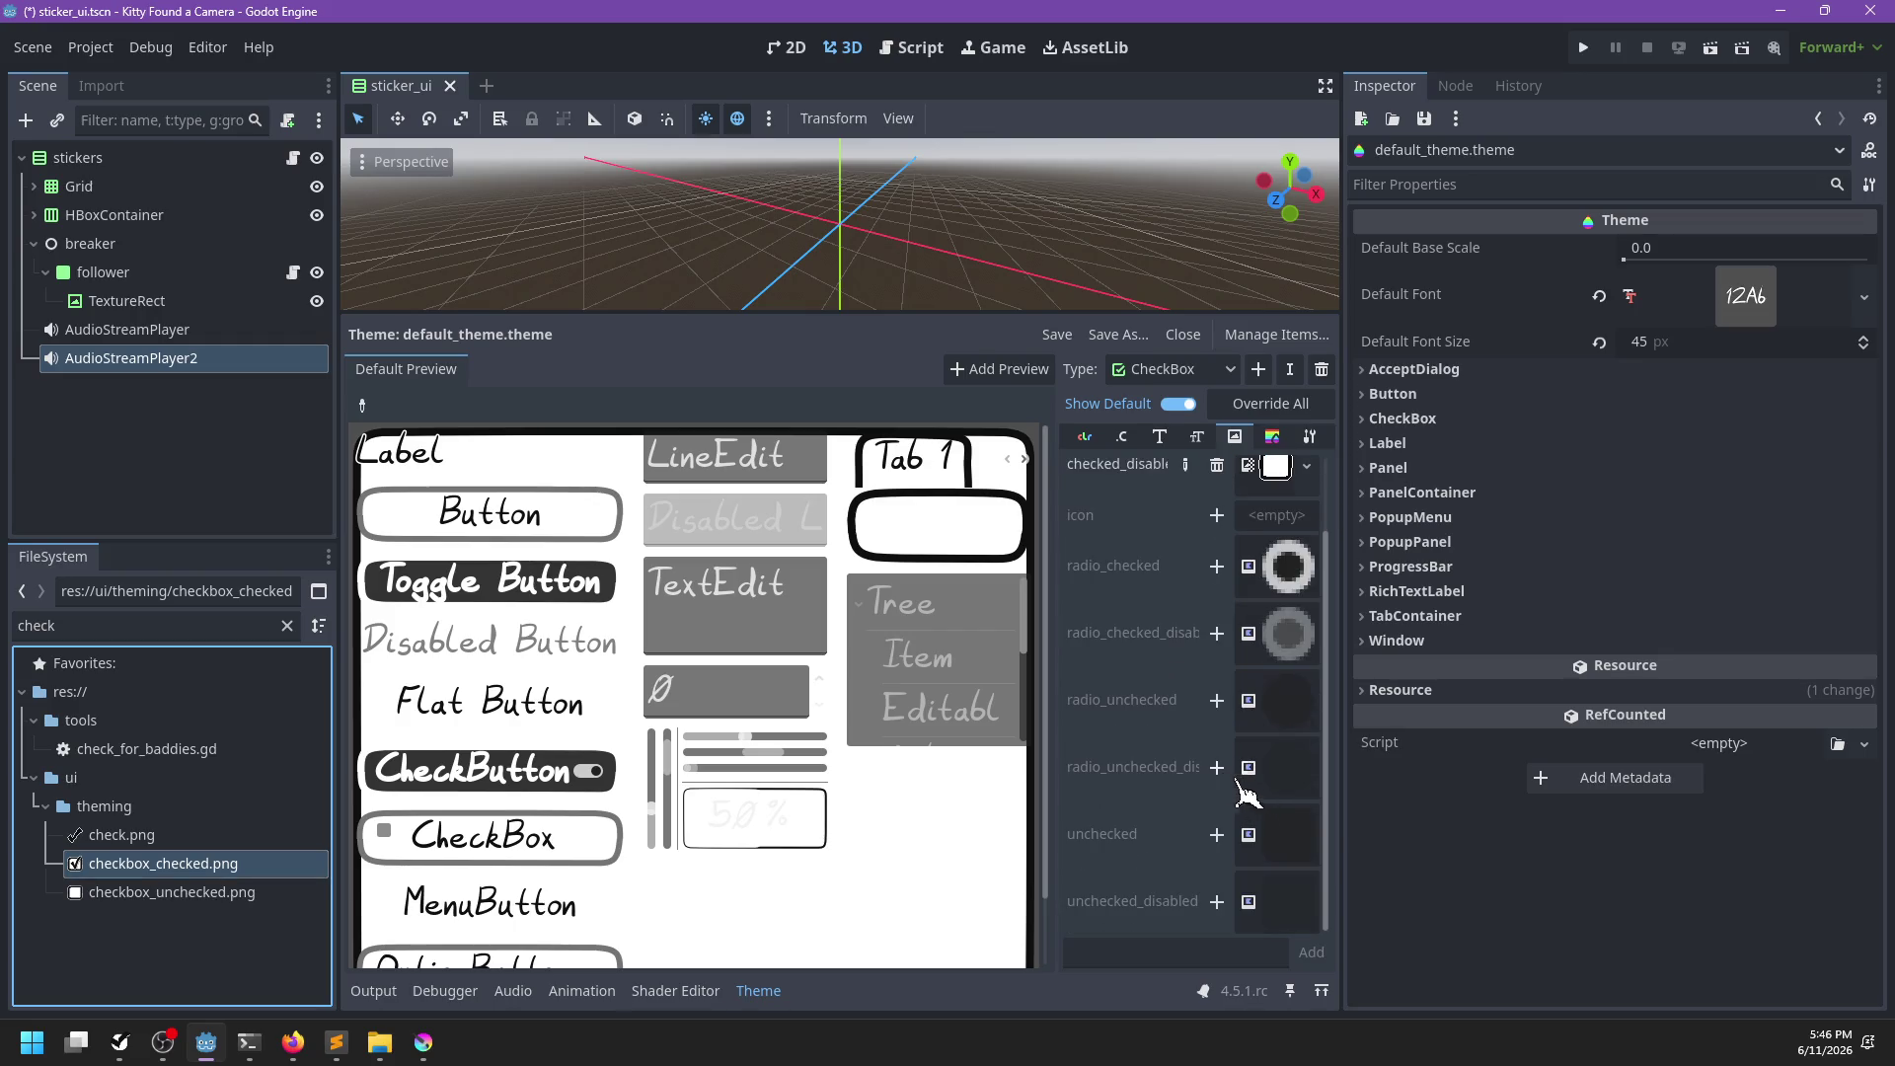
{"action": "left_click", "coordinate": [1219, 835]}
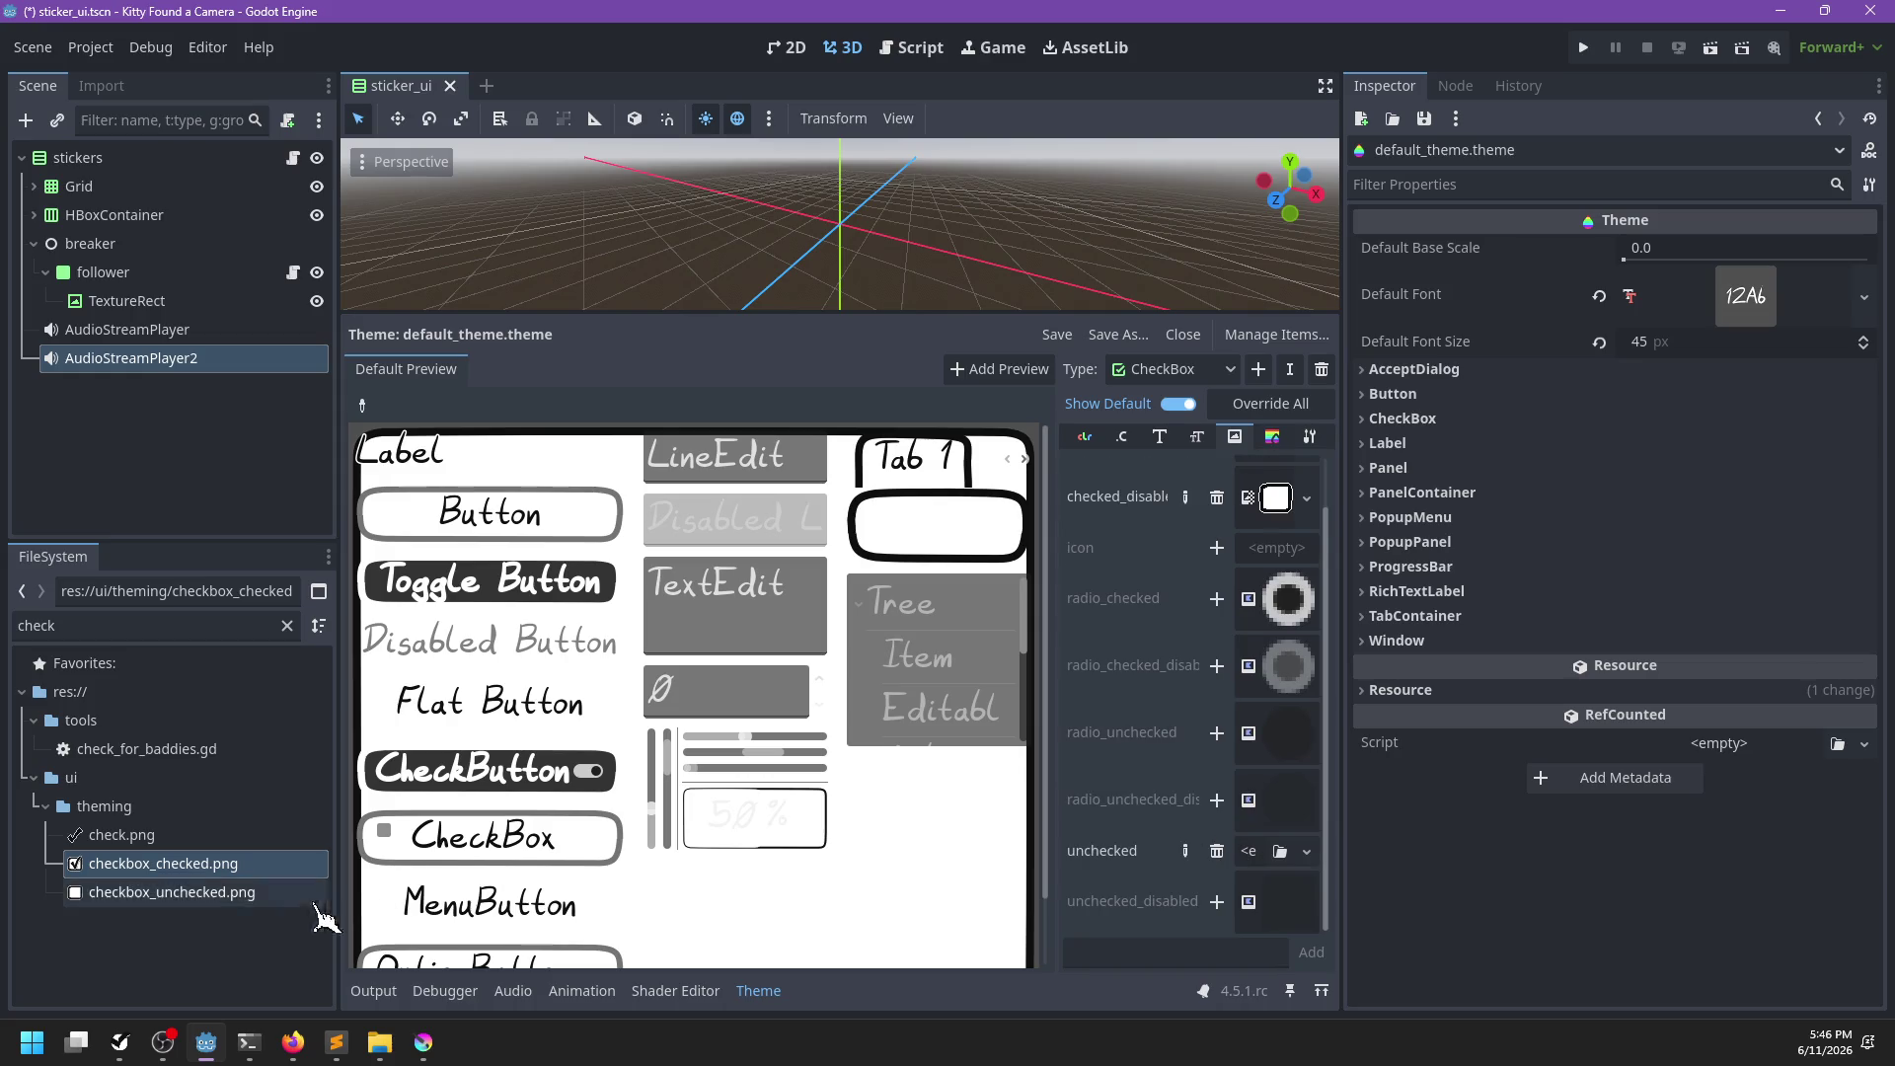
{"action": "mouse_move", "coordinate": [173, 893]}
{"action": "left_mouse_down"}
{"action": "mouse_move", "coordinate": [1279, 863]}
{"action": "mouse_move", "coordinate": [1253, 868]}
{"action": "left_mouse_up"}
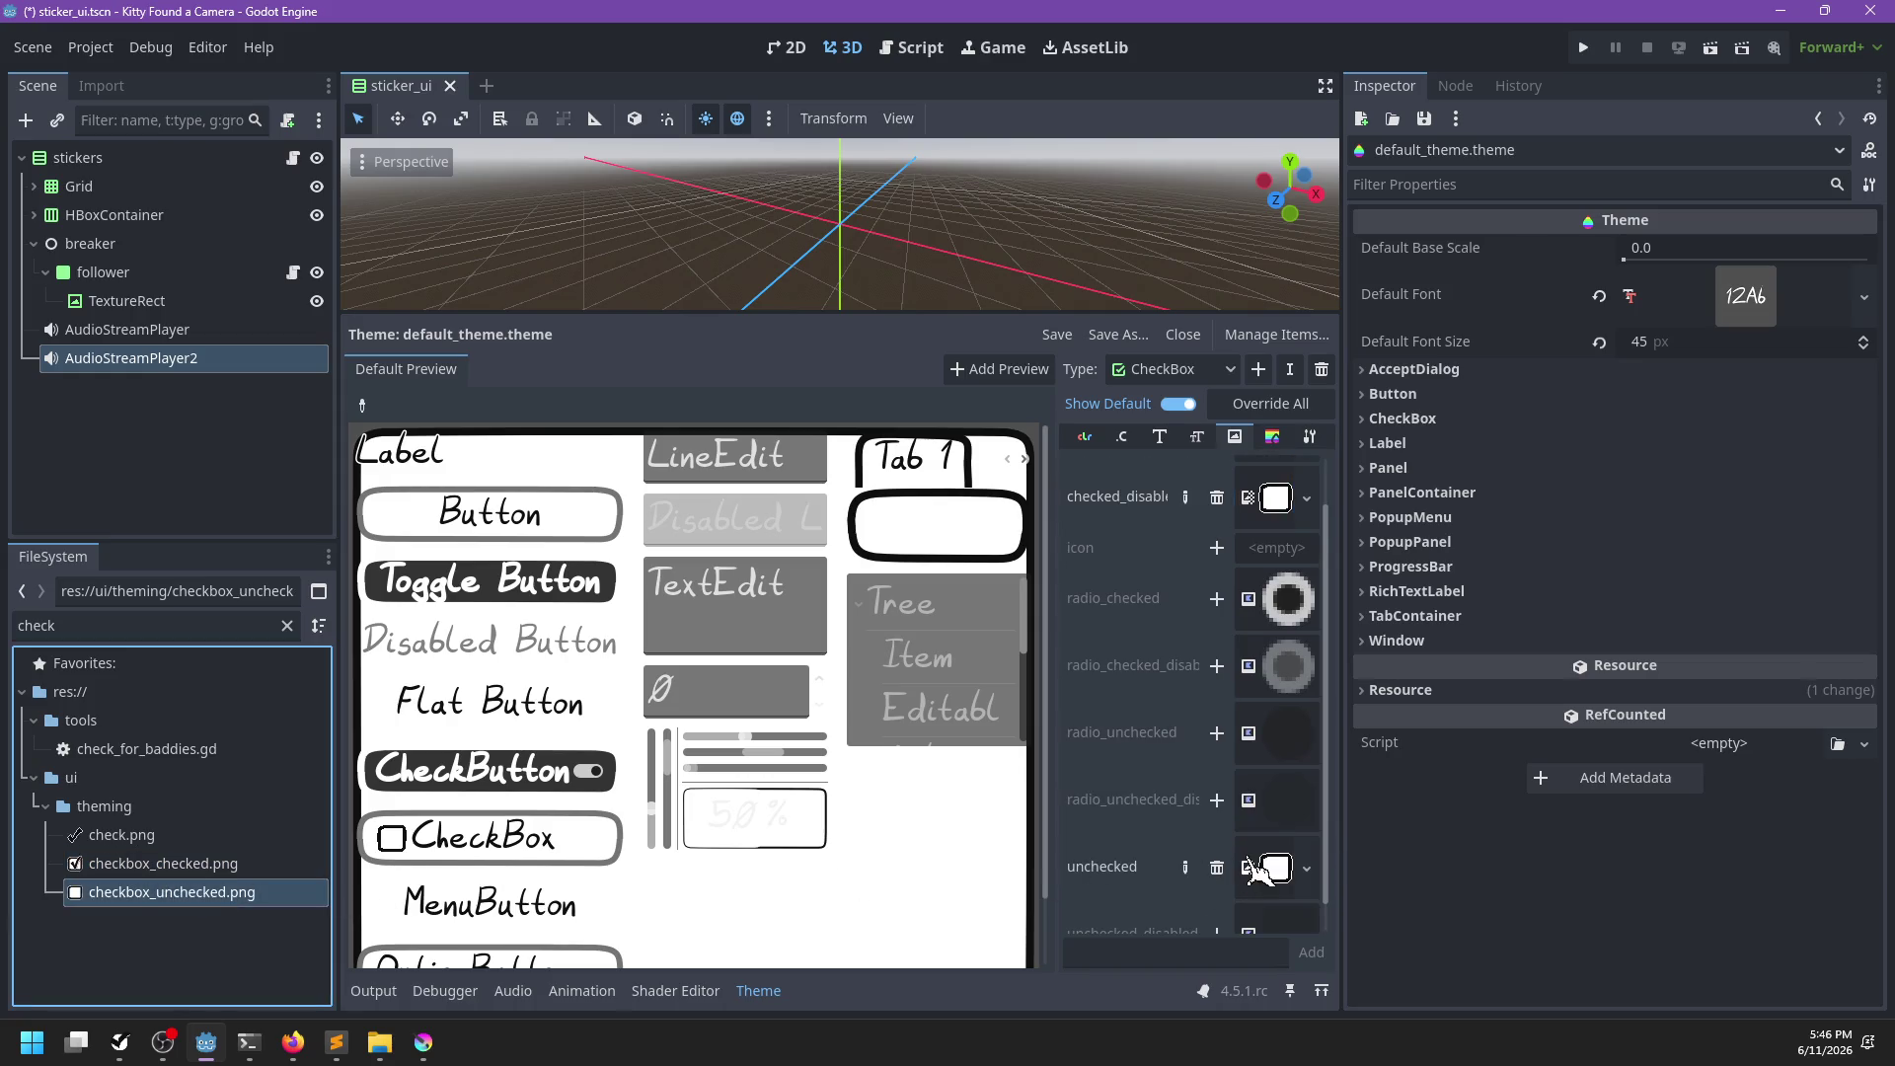
Toggle the preview CheckBox on and off to test the new icons
{"action": "scroll", "coordinate": [1145, 854], "scroll_direction": "down", "scroll_amount": 1}
{"action": "left_click", "coordinate": [449, 856]}
{"action": "left_click", "coordinate": [446, 856]}
{"action": "left_click", "coordinate": [446, 857]}
{"action": "scroll", "coordinate": [765, 838], "scroll_direction": "down", "scroll_amount": 1}
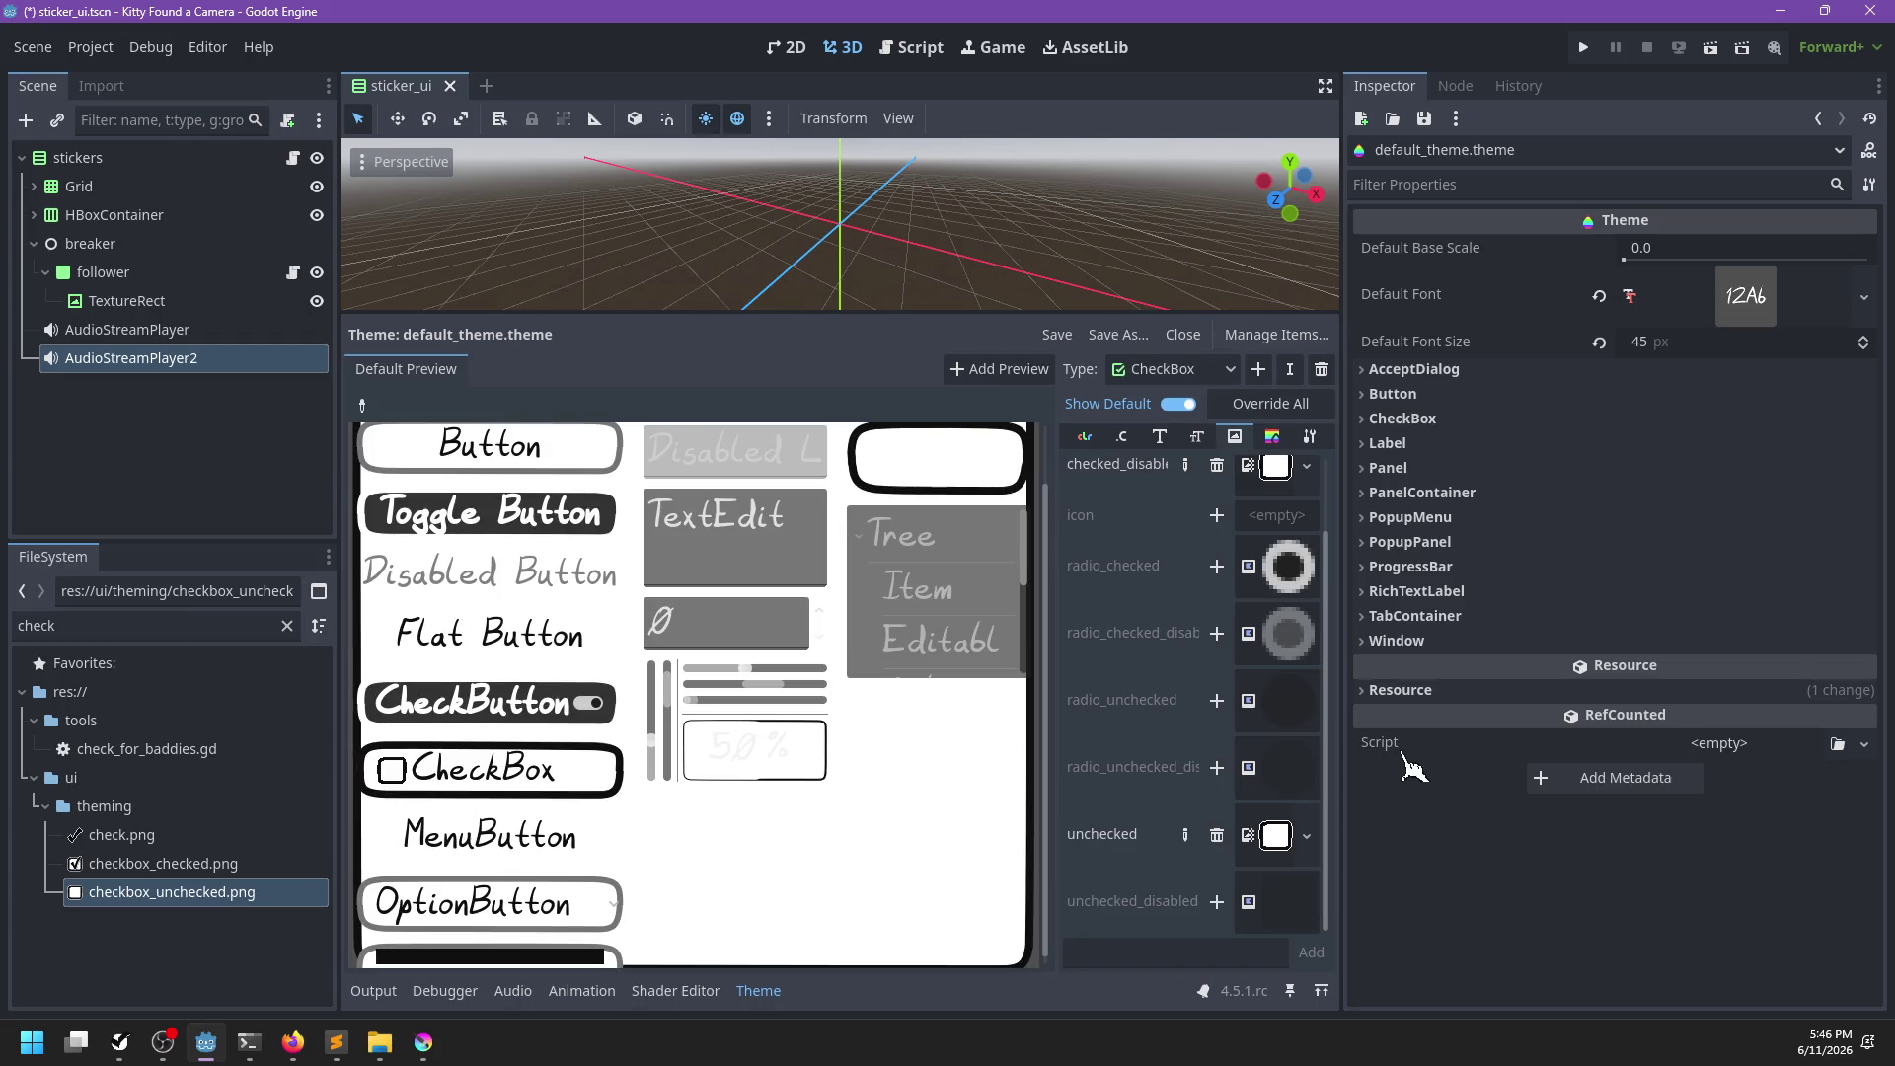
{"action": "scroll", "coordinate": [1182, 881], "scroll_direction": "up", "scroll_amount": 1}
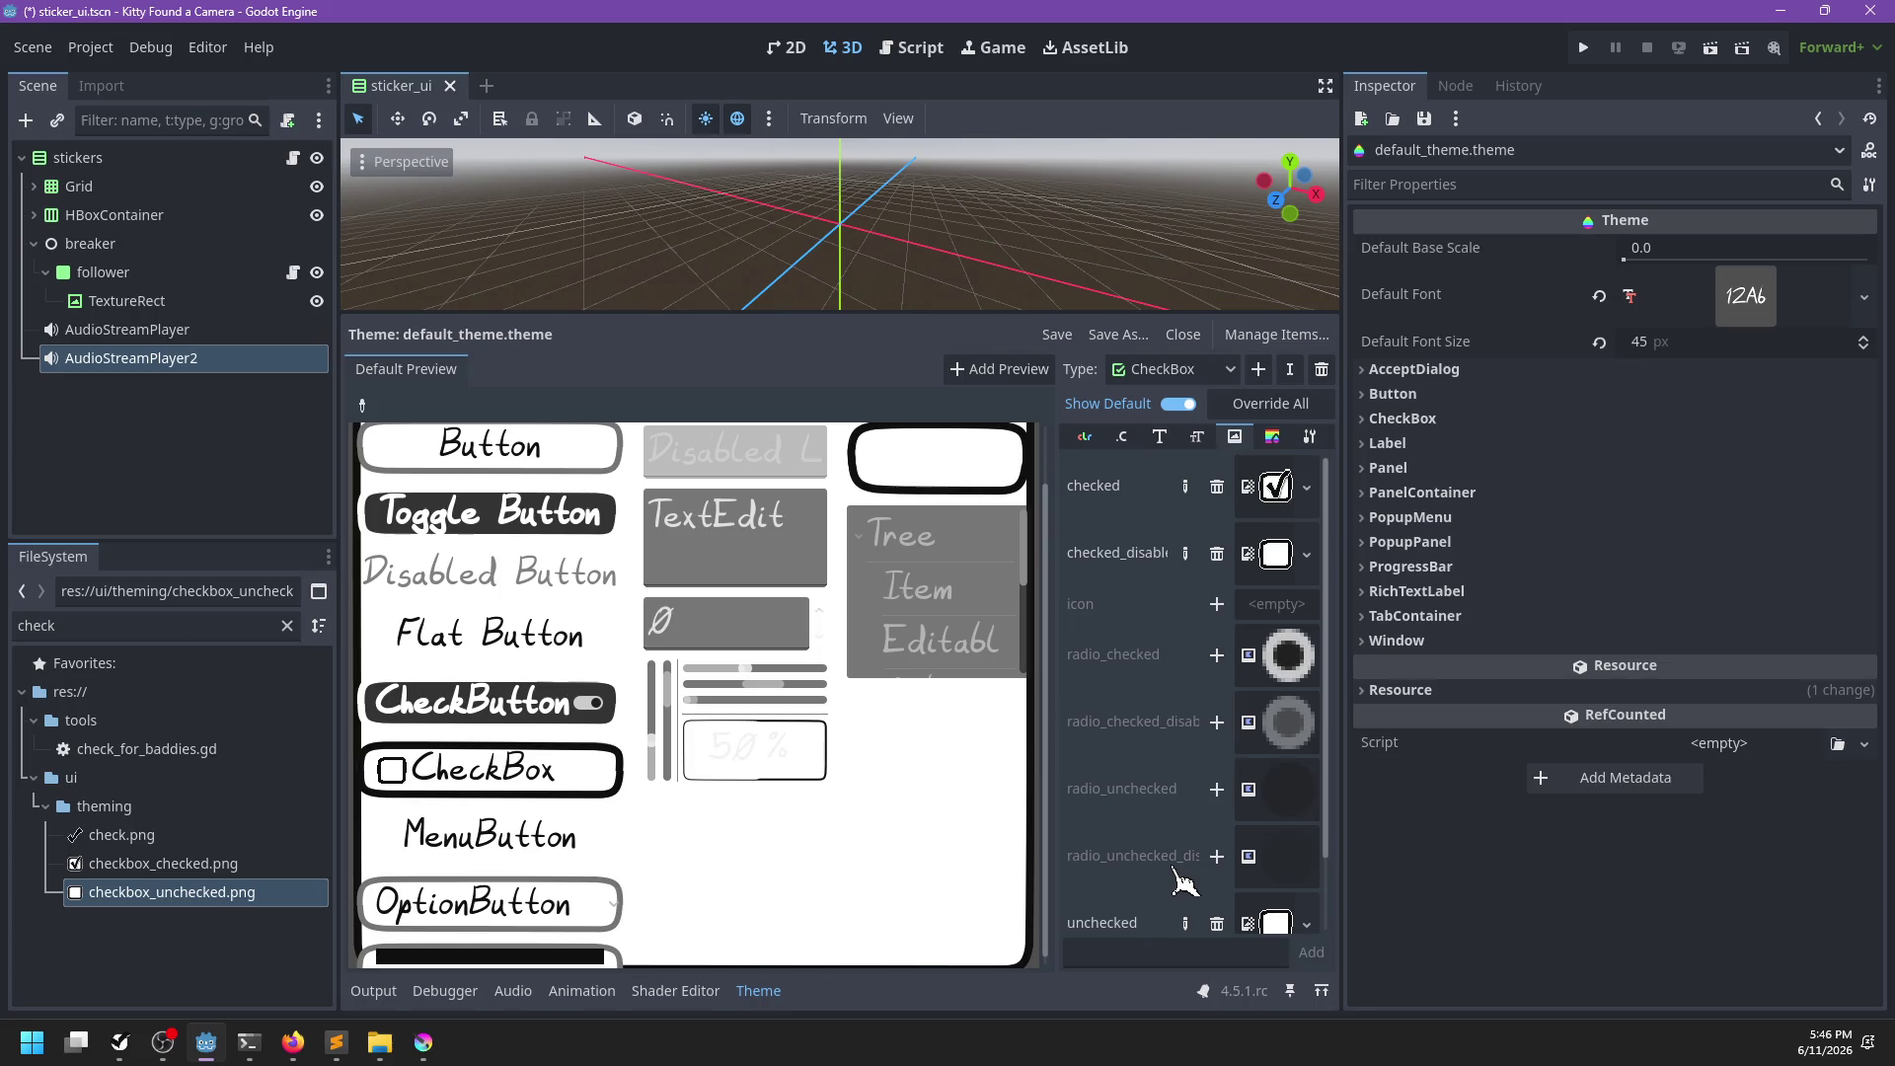
Toggle the preview CheckButton and CheckBox to compare their checked and unchecked looks
{"action": "left_click", "coordinate": [523, 723]}
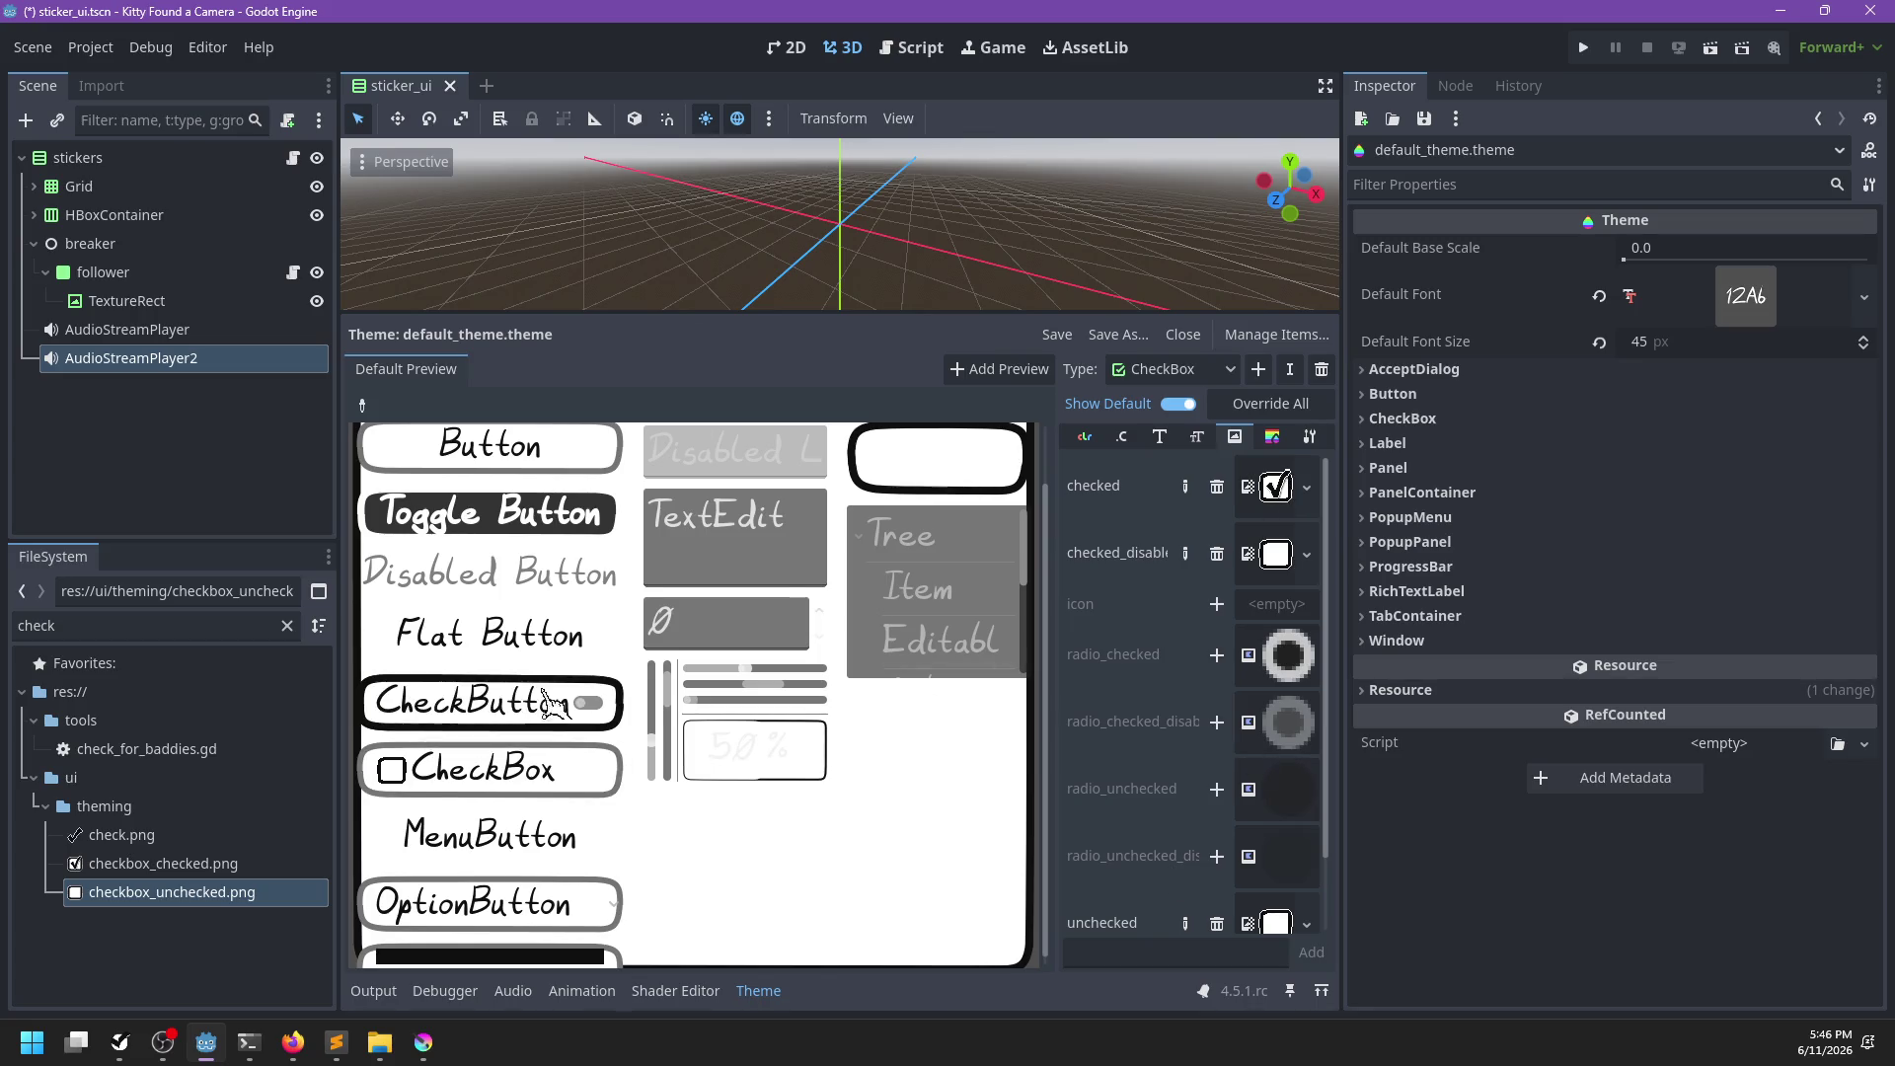
{"action": "left_click", "coordinate": [523, 723]}
{"action": "left_click", "coordinate": [523, 724]}
{"action": "left_click", "coordinate": [462, 782]}
{"action": "left_click", "coordinate": [462, 783]}
{"action": "left_click", "coordinate": [502, 779]}
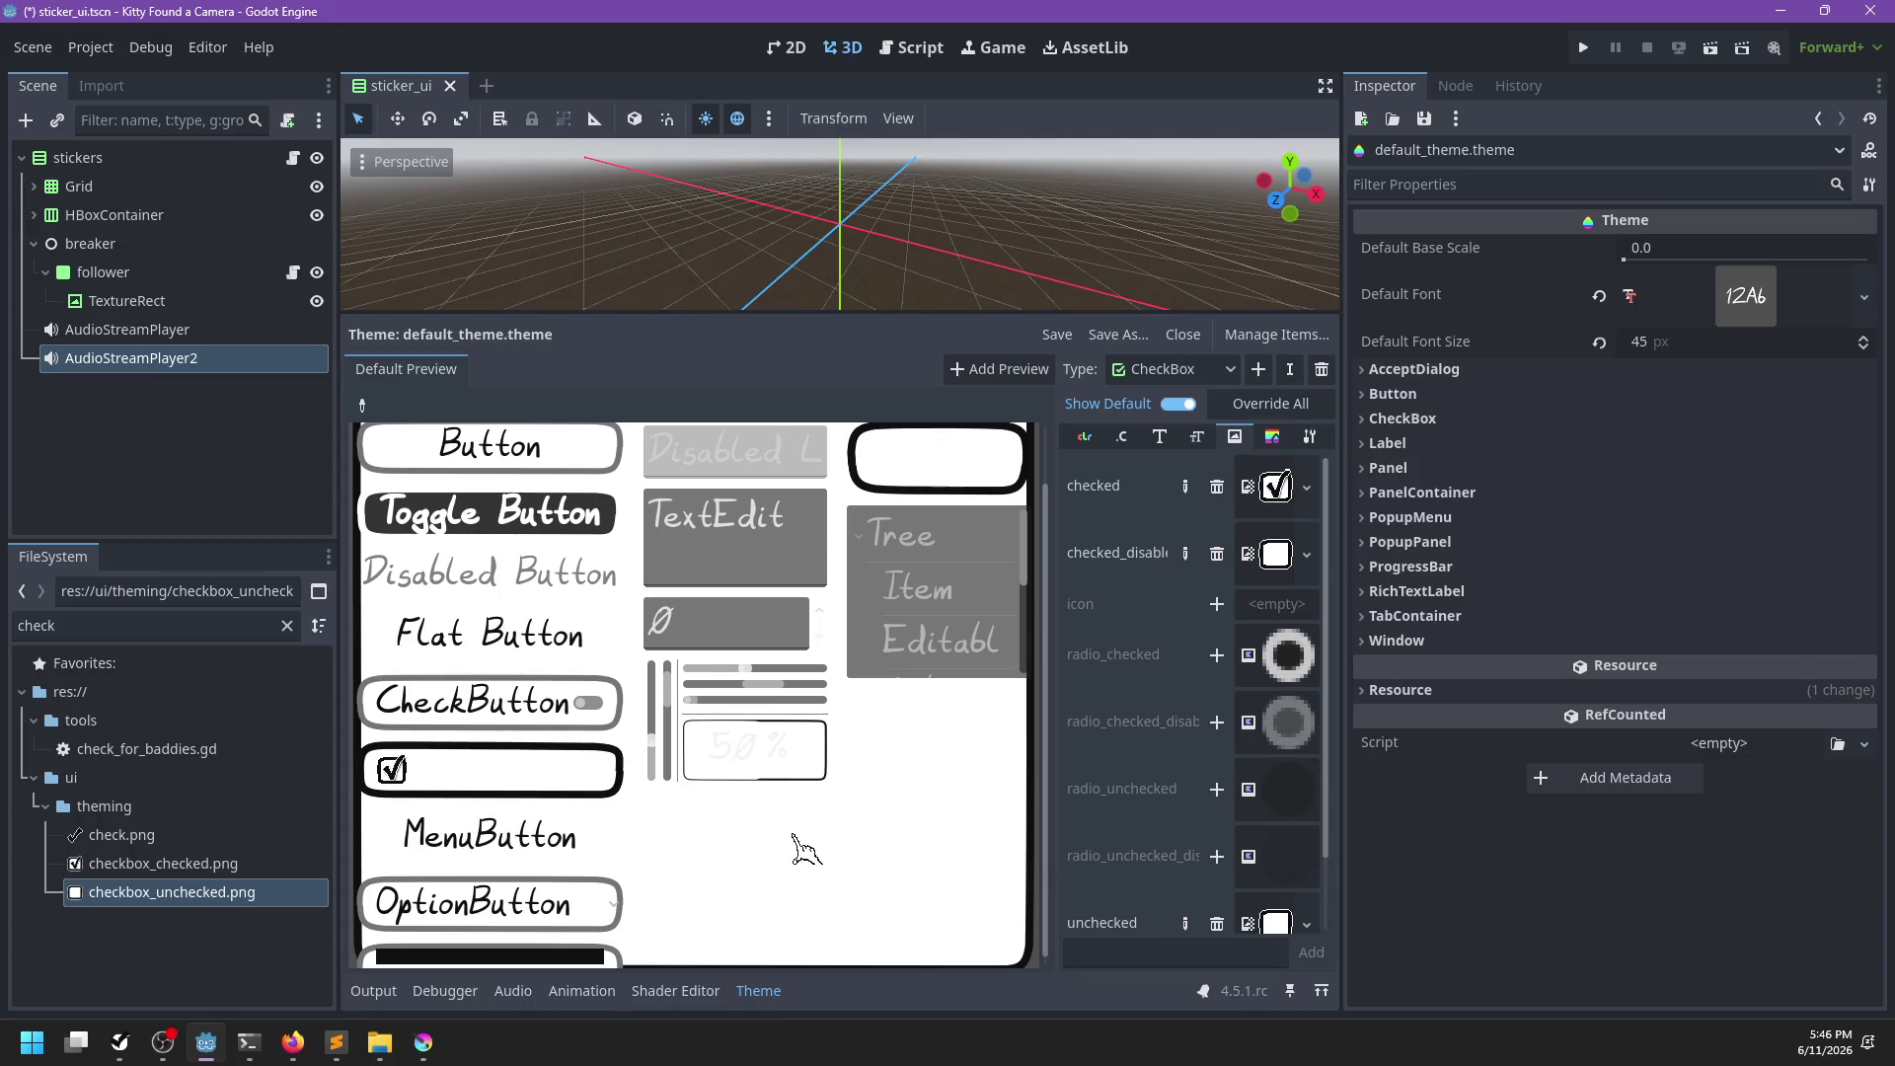
{"action": "key", "text": "space"}
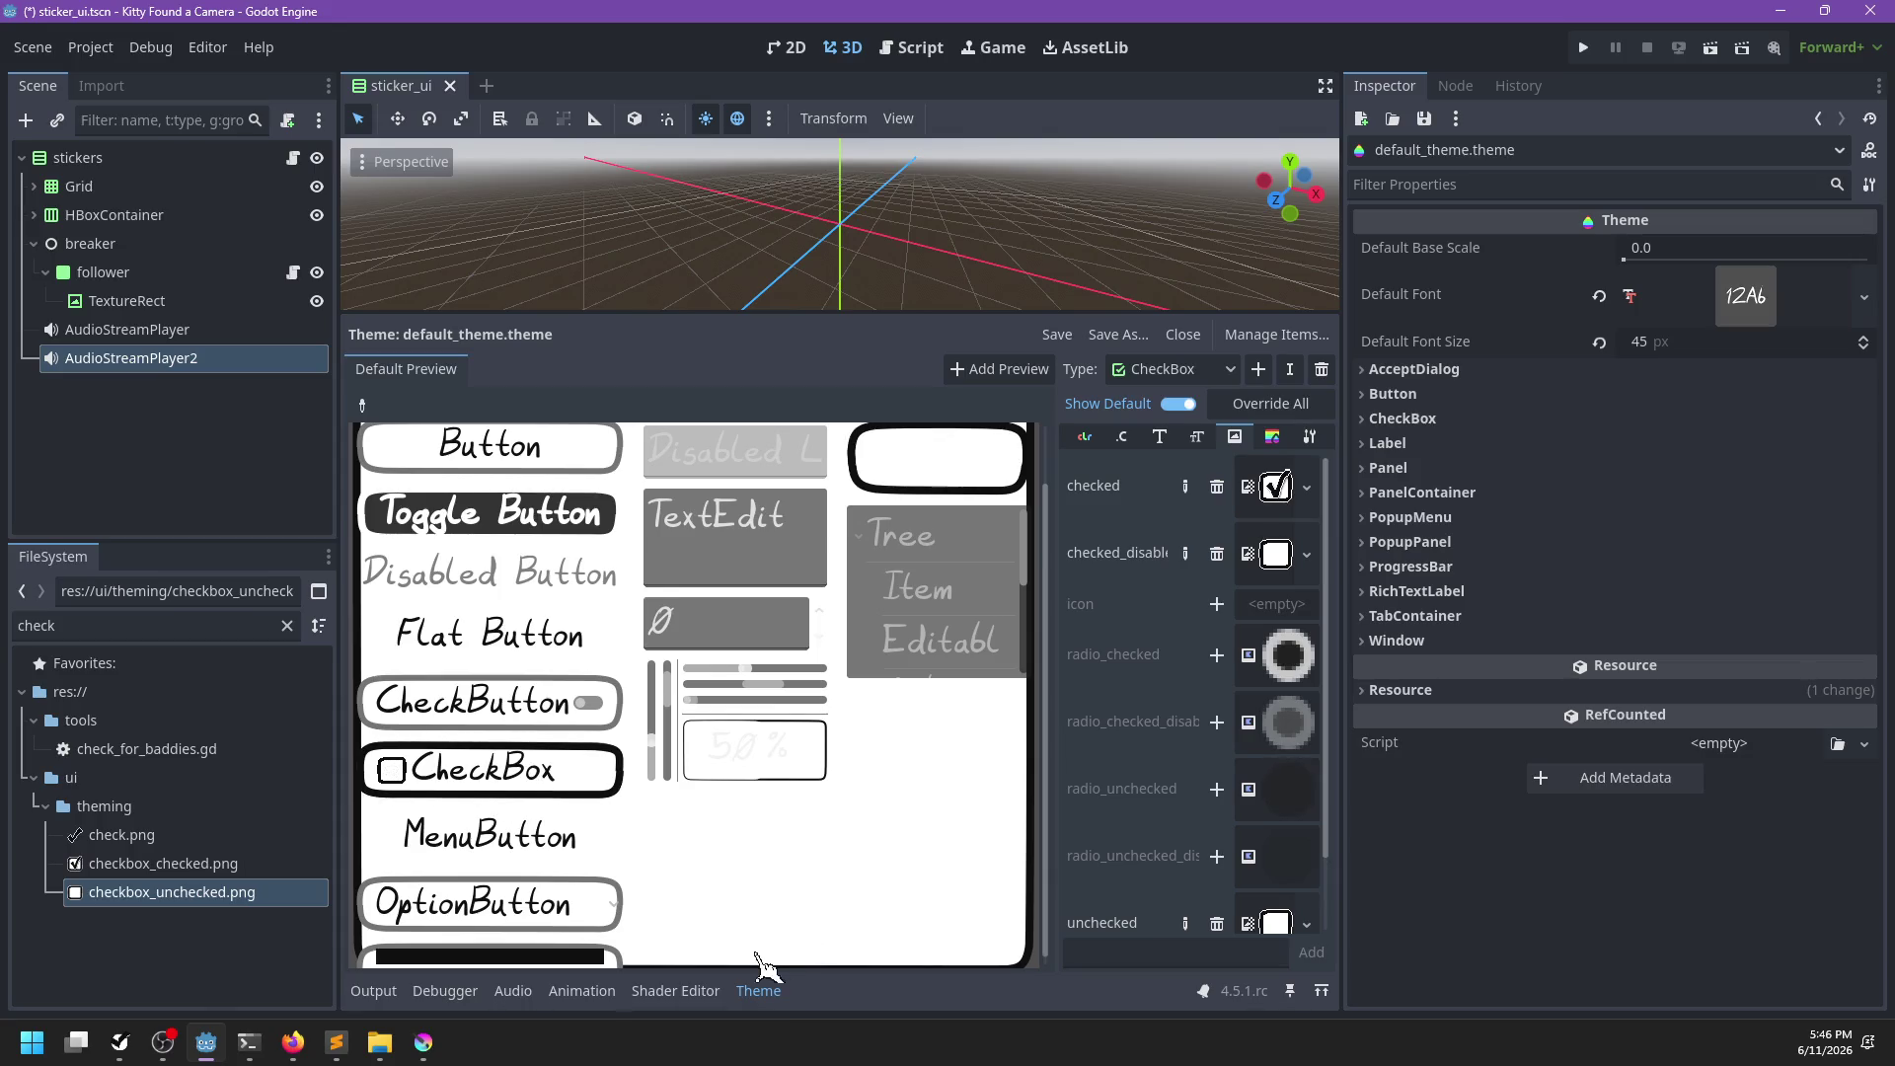
Switch to the CheckBox colour items and set checkbox_checked_color to black
{"action": "left_click", "coordinate": [1122, 436]}
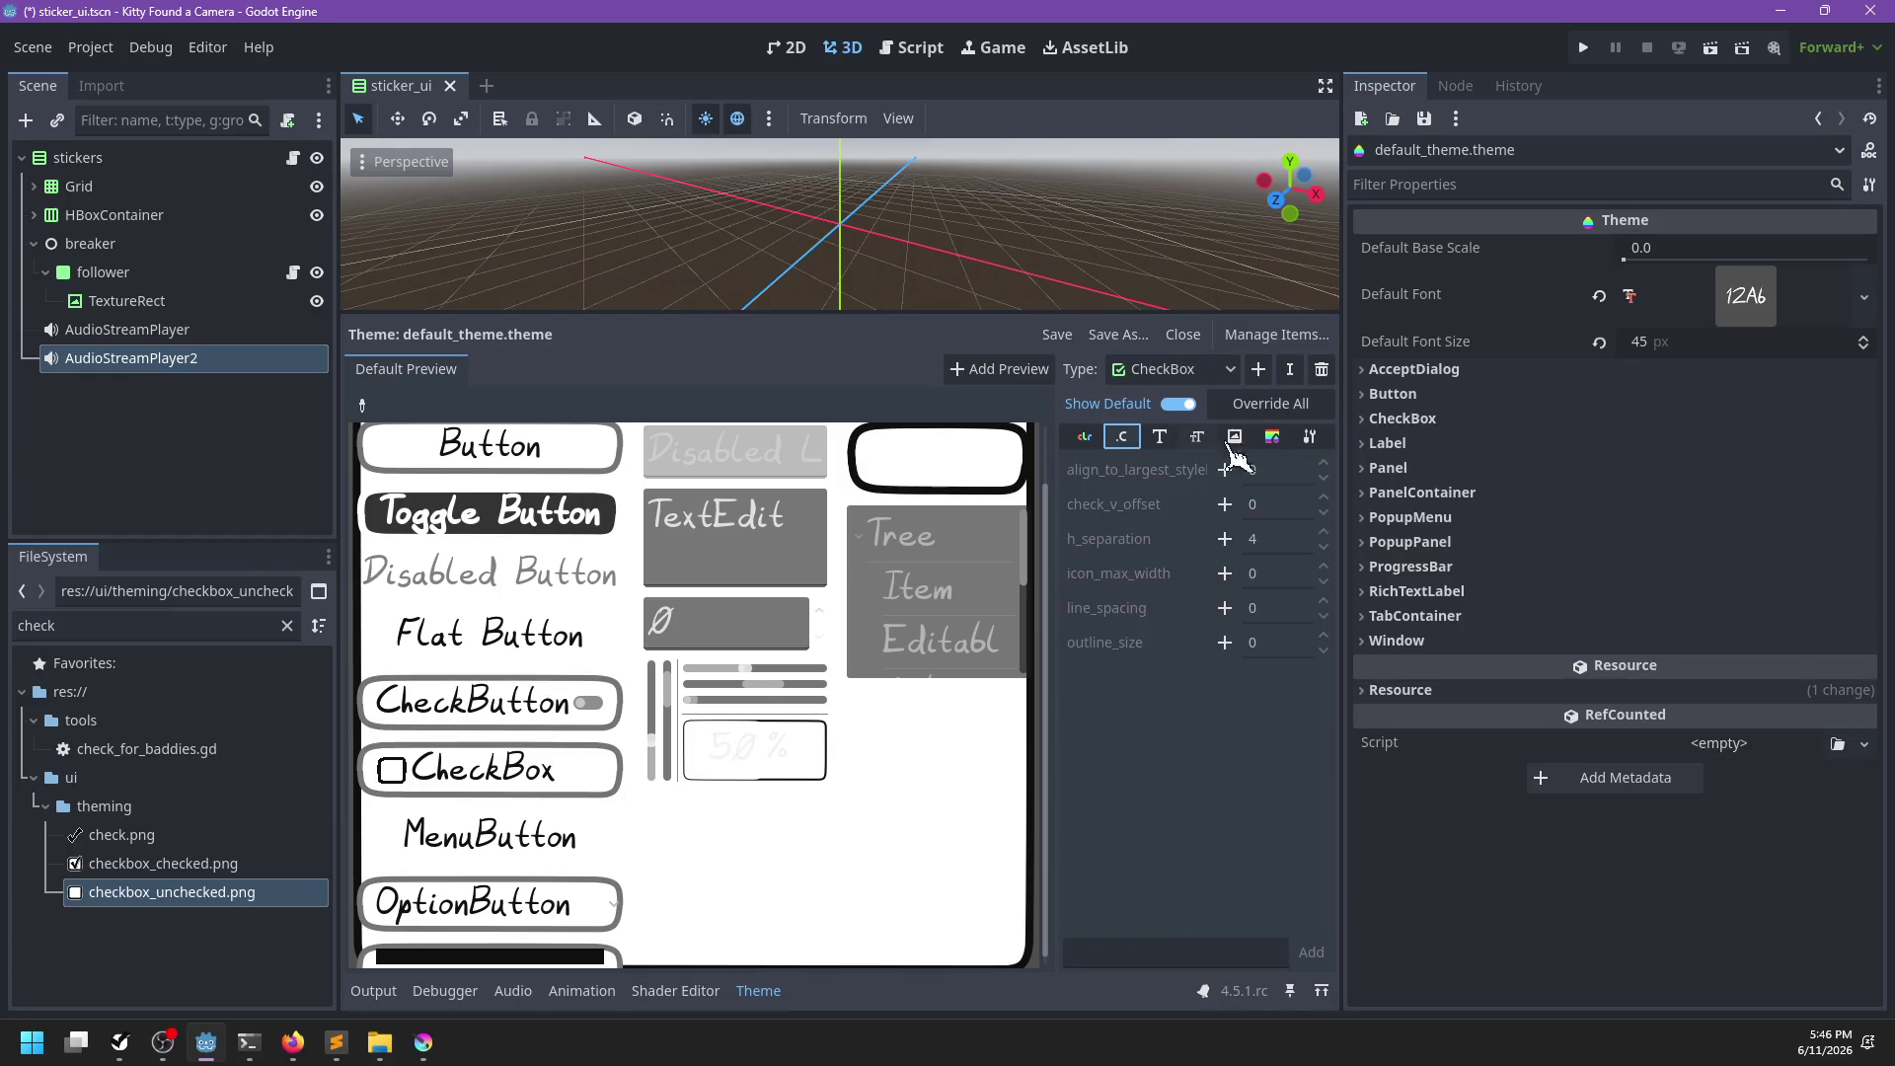
{"action": "key", "text": "Left"}
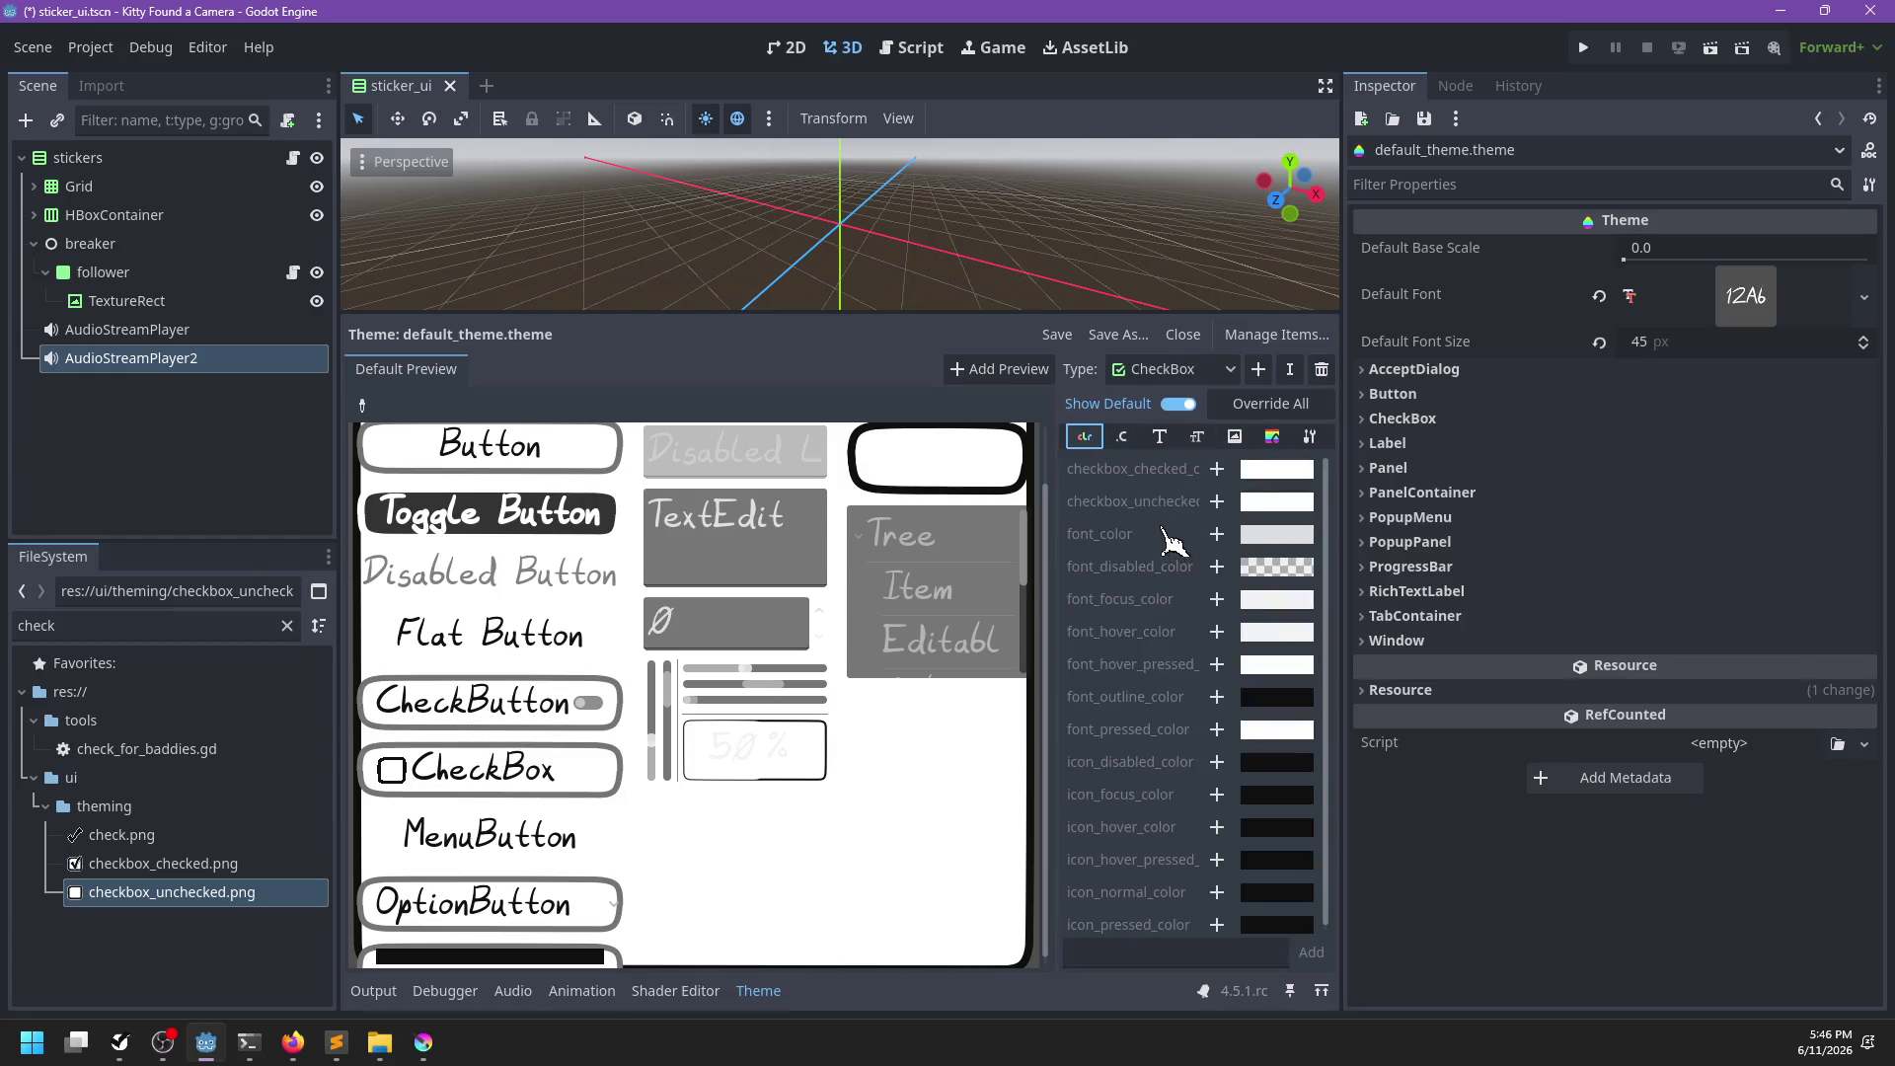
{"action": "scroll", "coordinate": [1142, 787], "scroll_direction": "down", "scroll_amount": 1}
{"action": "scroll", "coordinate": [1143, 786], "scroll_direction": "up", "scroll_amount": 1}
{"action": "left_click", "coordinate": [1263, 473]}
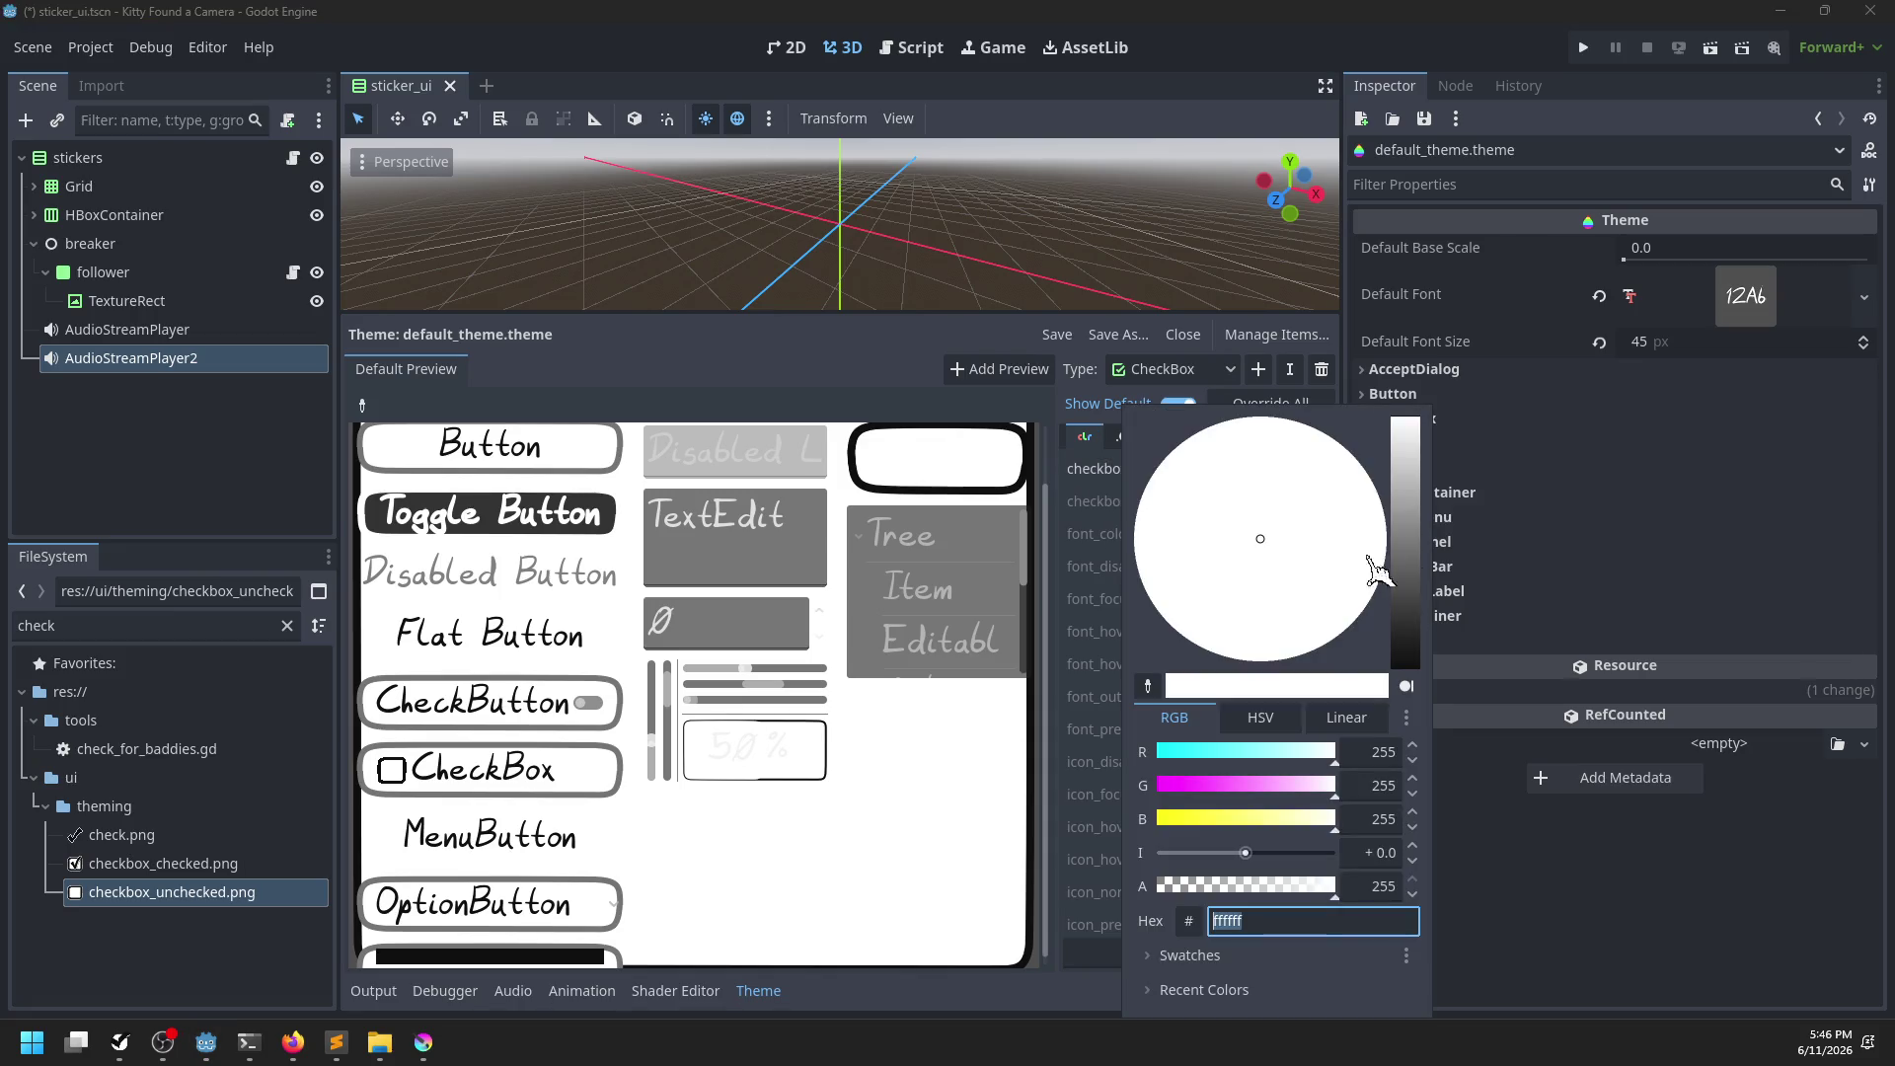
{"action": "left_click_drag", "start_coordinate": [1411, 587], "coordinate": [1411, 685]}
{"action": "left_click", "coordinate": [1088, 656]}
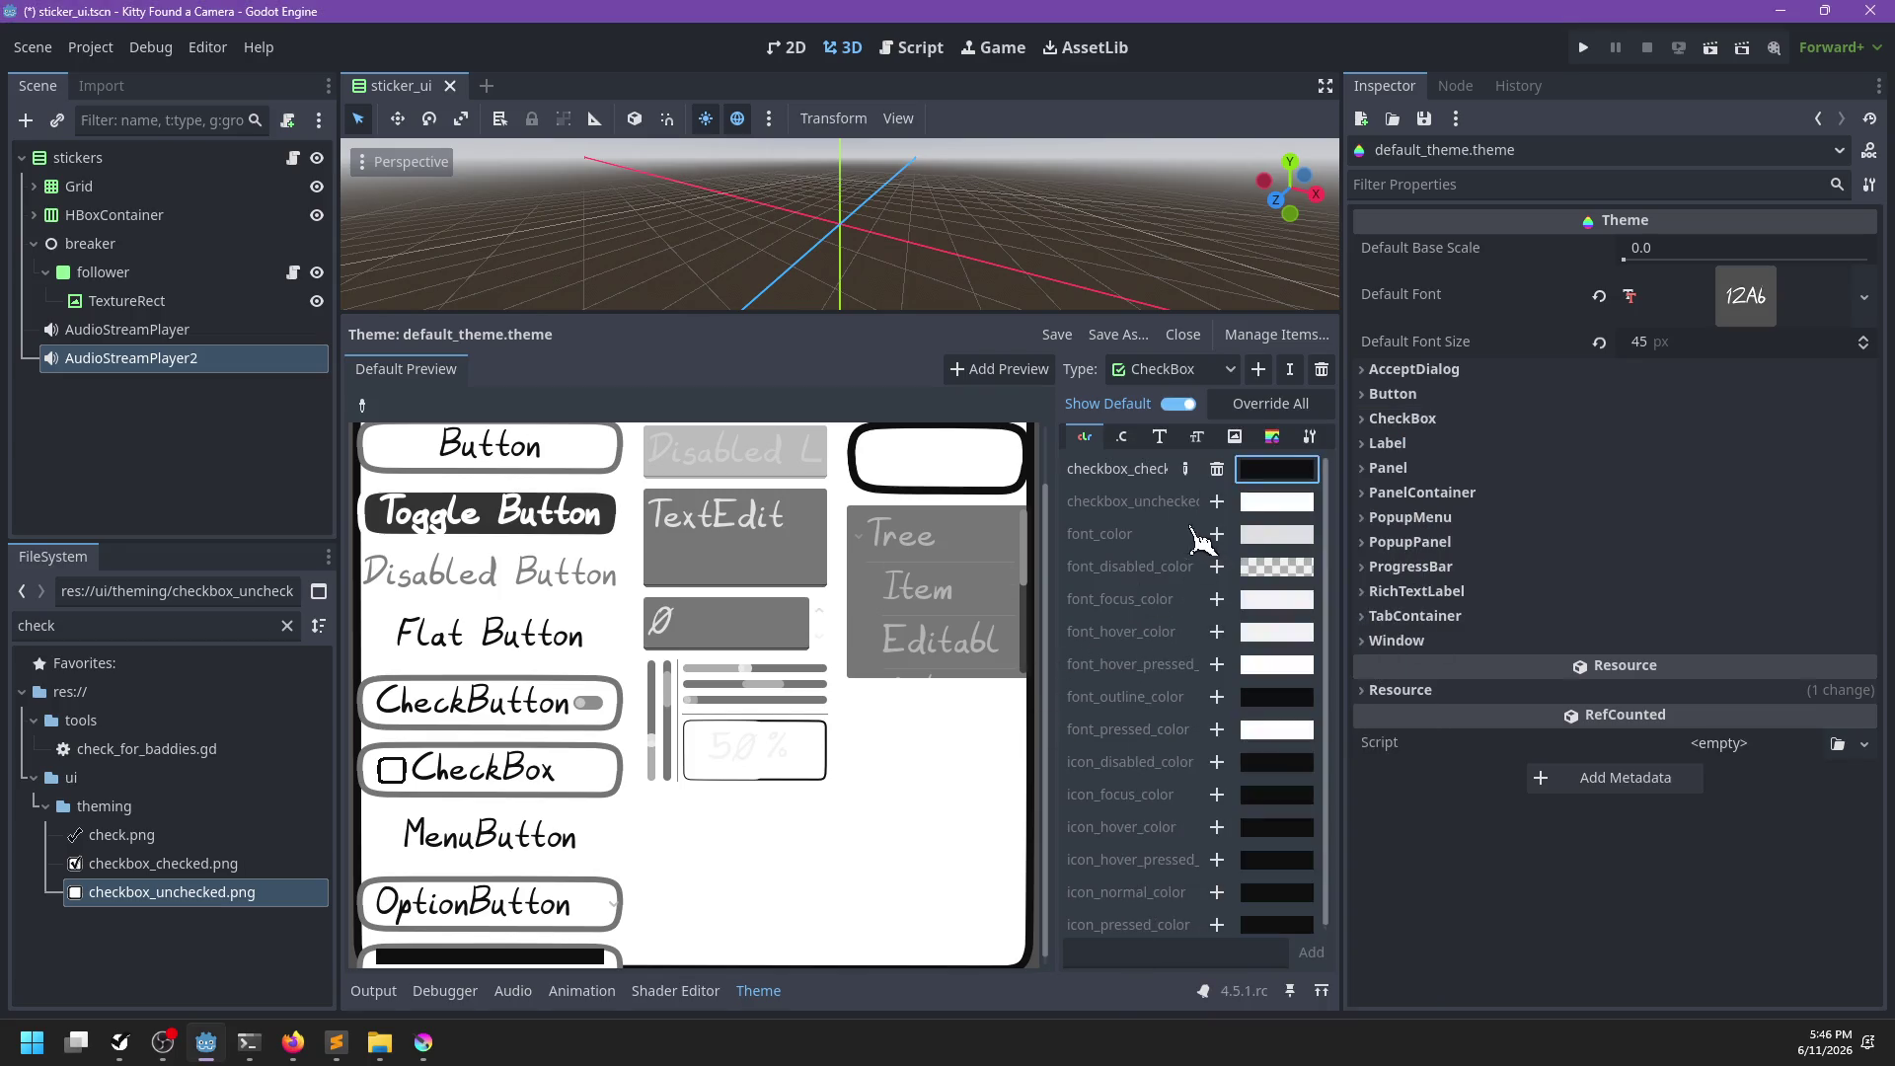
Override checkbox_unchecked_color to black, then remove both checkbox colour overrides
{"action": "left_click", "coordinate": [1281, 506]}
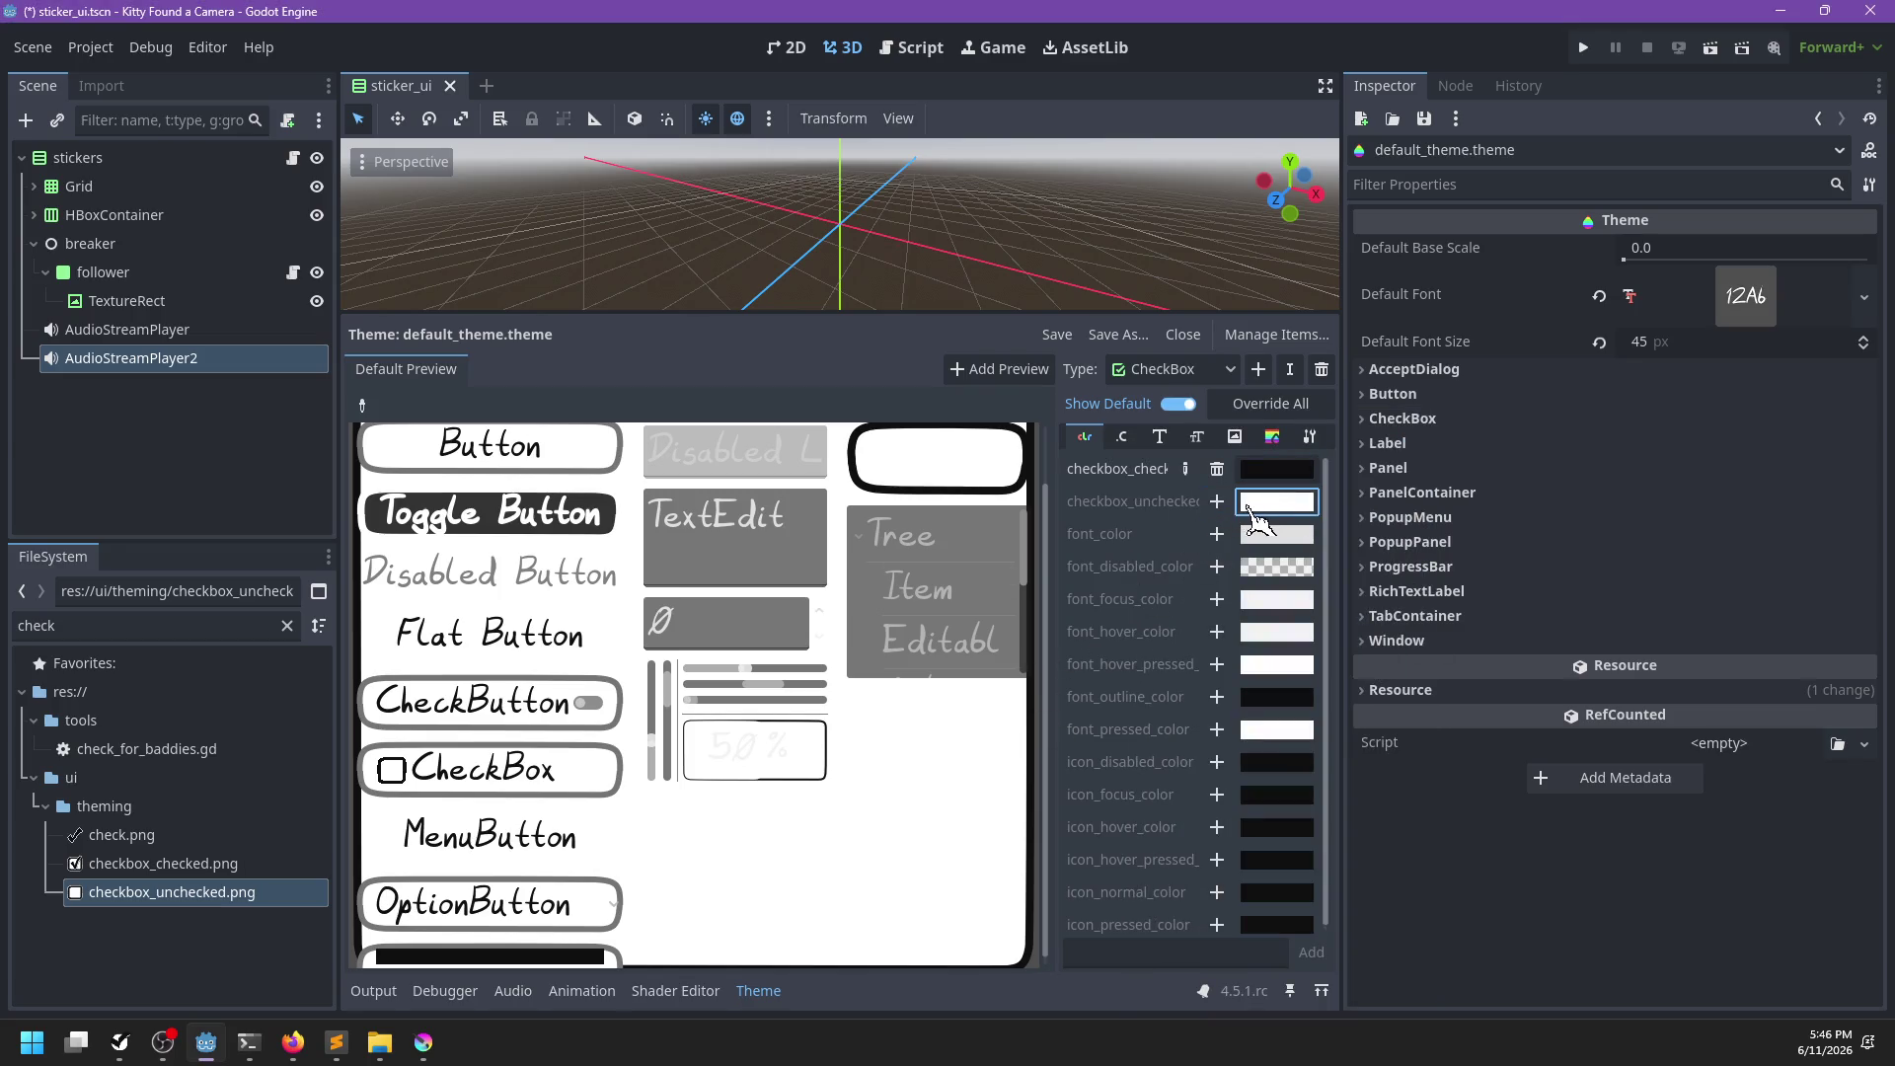
{"action": "left_click", "coordinate": [1216, 501]}
{"action": "left_click", "coordinate": [1286, 505]}
{"action": "left_click_drag", "start_coordinate": [1409, 592], "coordinate": [1419, 750]}
{"action": "left_click", "coordinate": [1079, 703]}
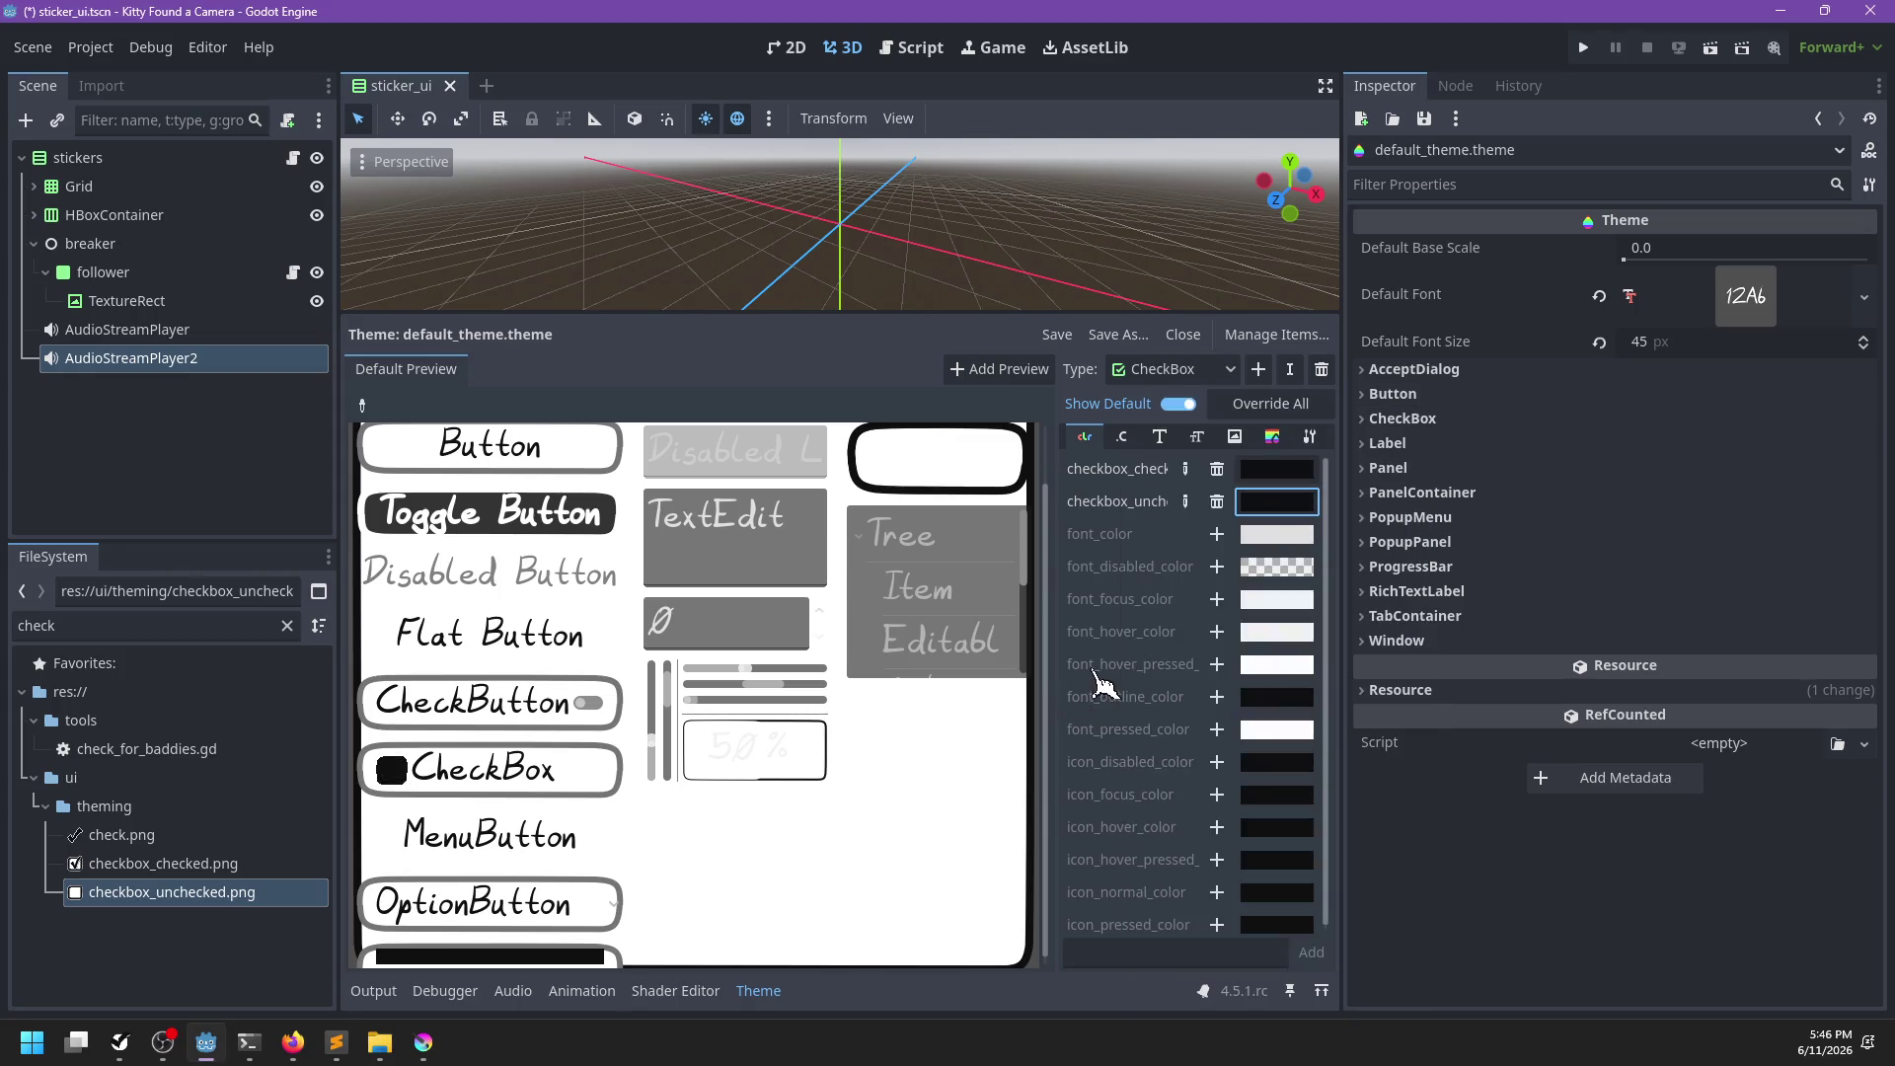
{"action": "left_click", "coordinate": [1217, 470]}
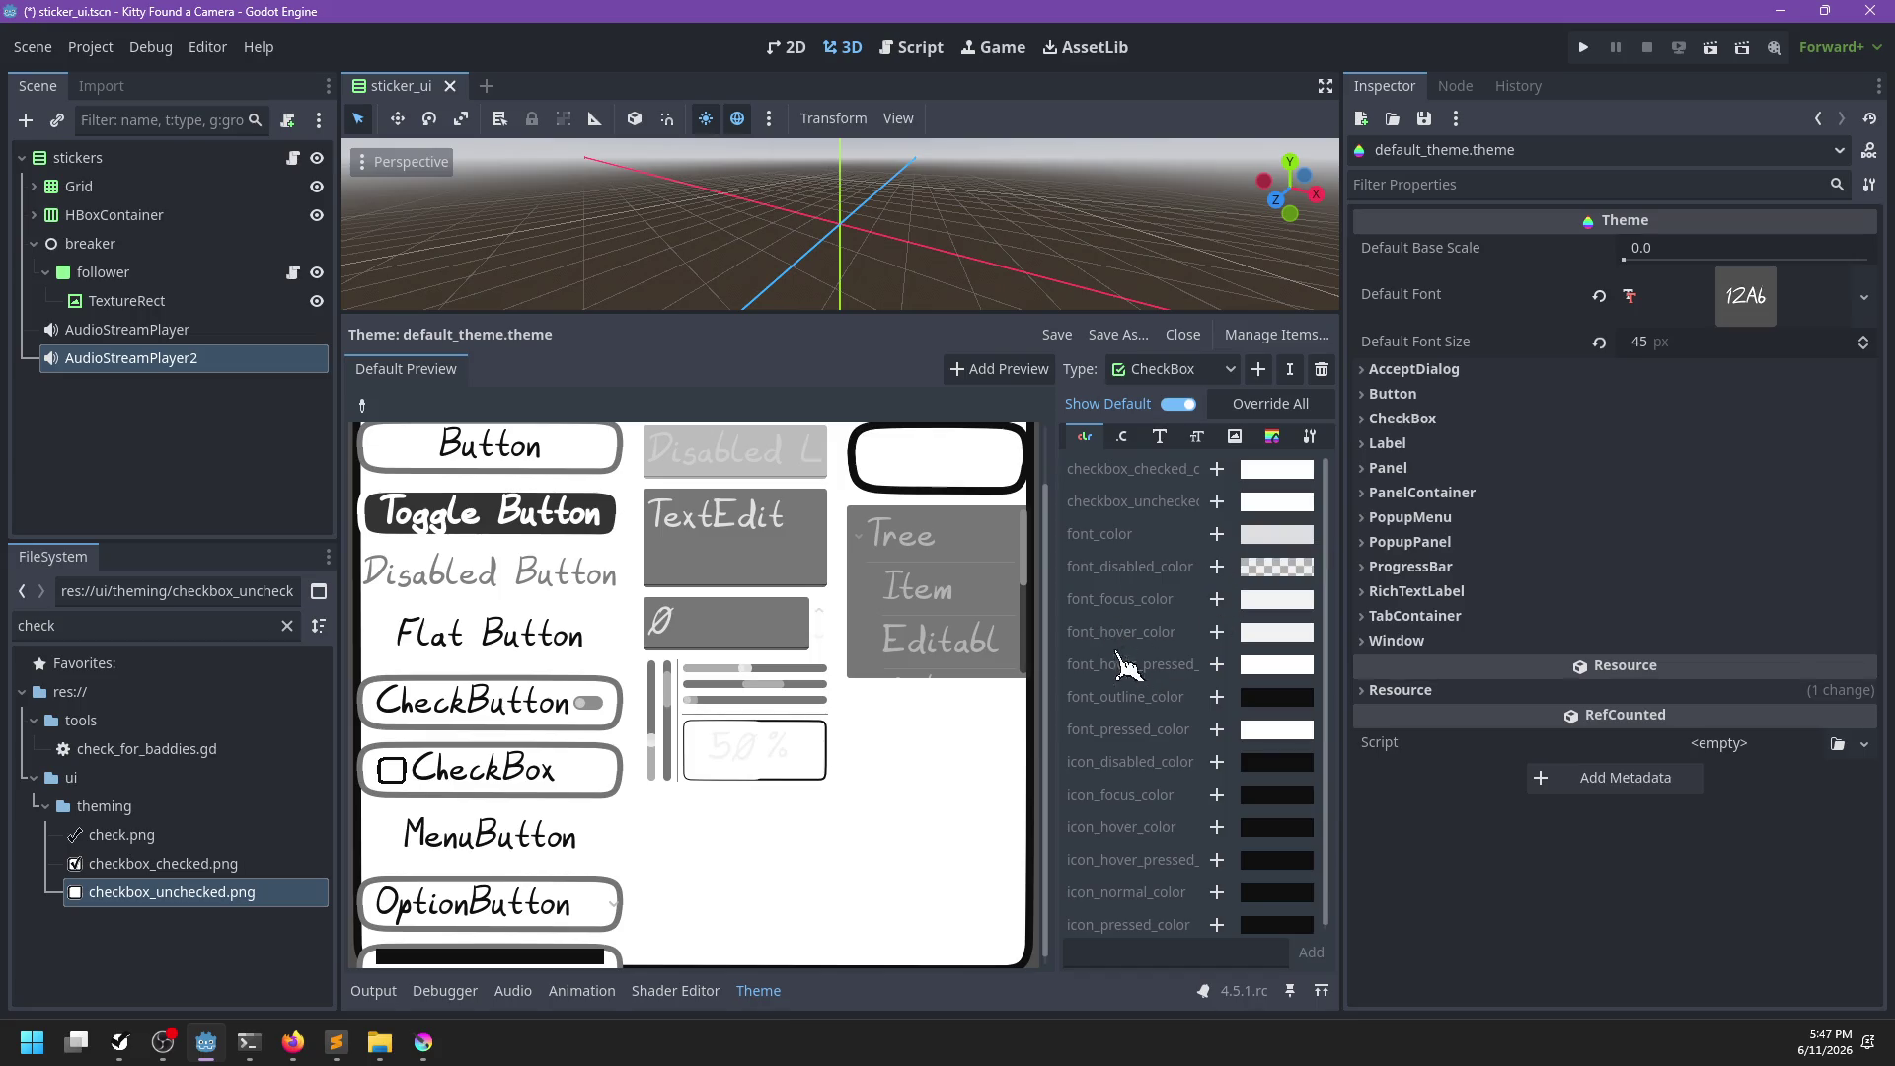
Override the CheckBox font_pressed_color and set it to black (000000)
{"action": "scroll", "coordinate": [1155, 715], "scroll_direction": "down", "scroll_amount": 1}
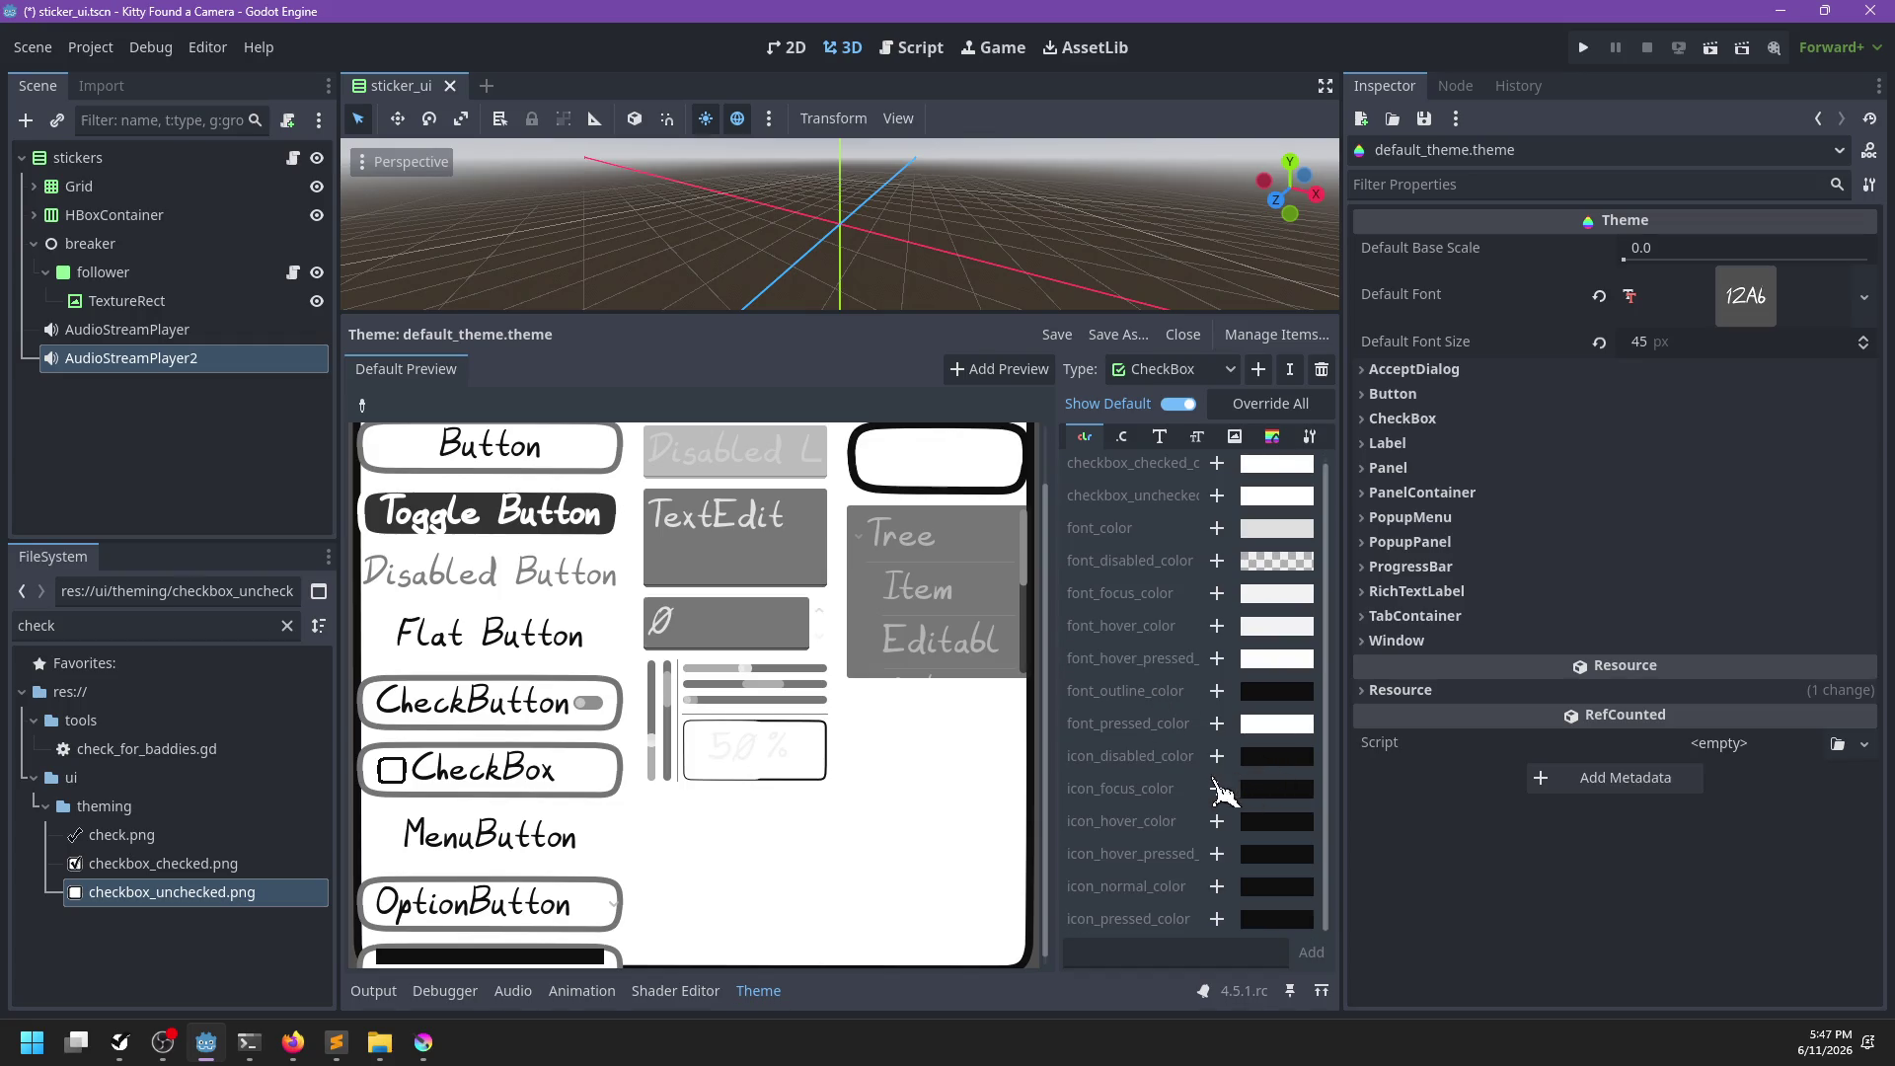
{"action": "left_click", "coordinate": [1216, 723]}
{"action": "left_click", "coordinate": [1276, 724]}
{"action": "type", "text": "000000"}
{"action": "key", "text": "Return"}
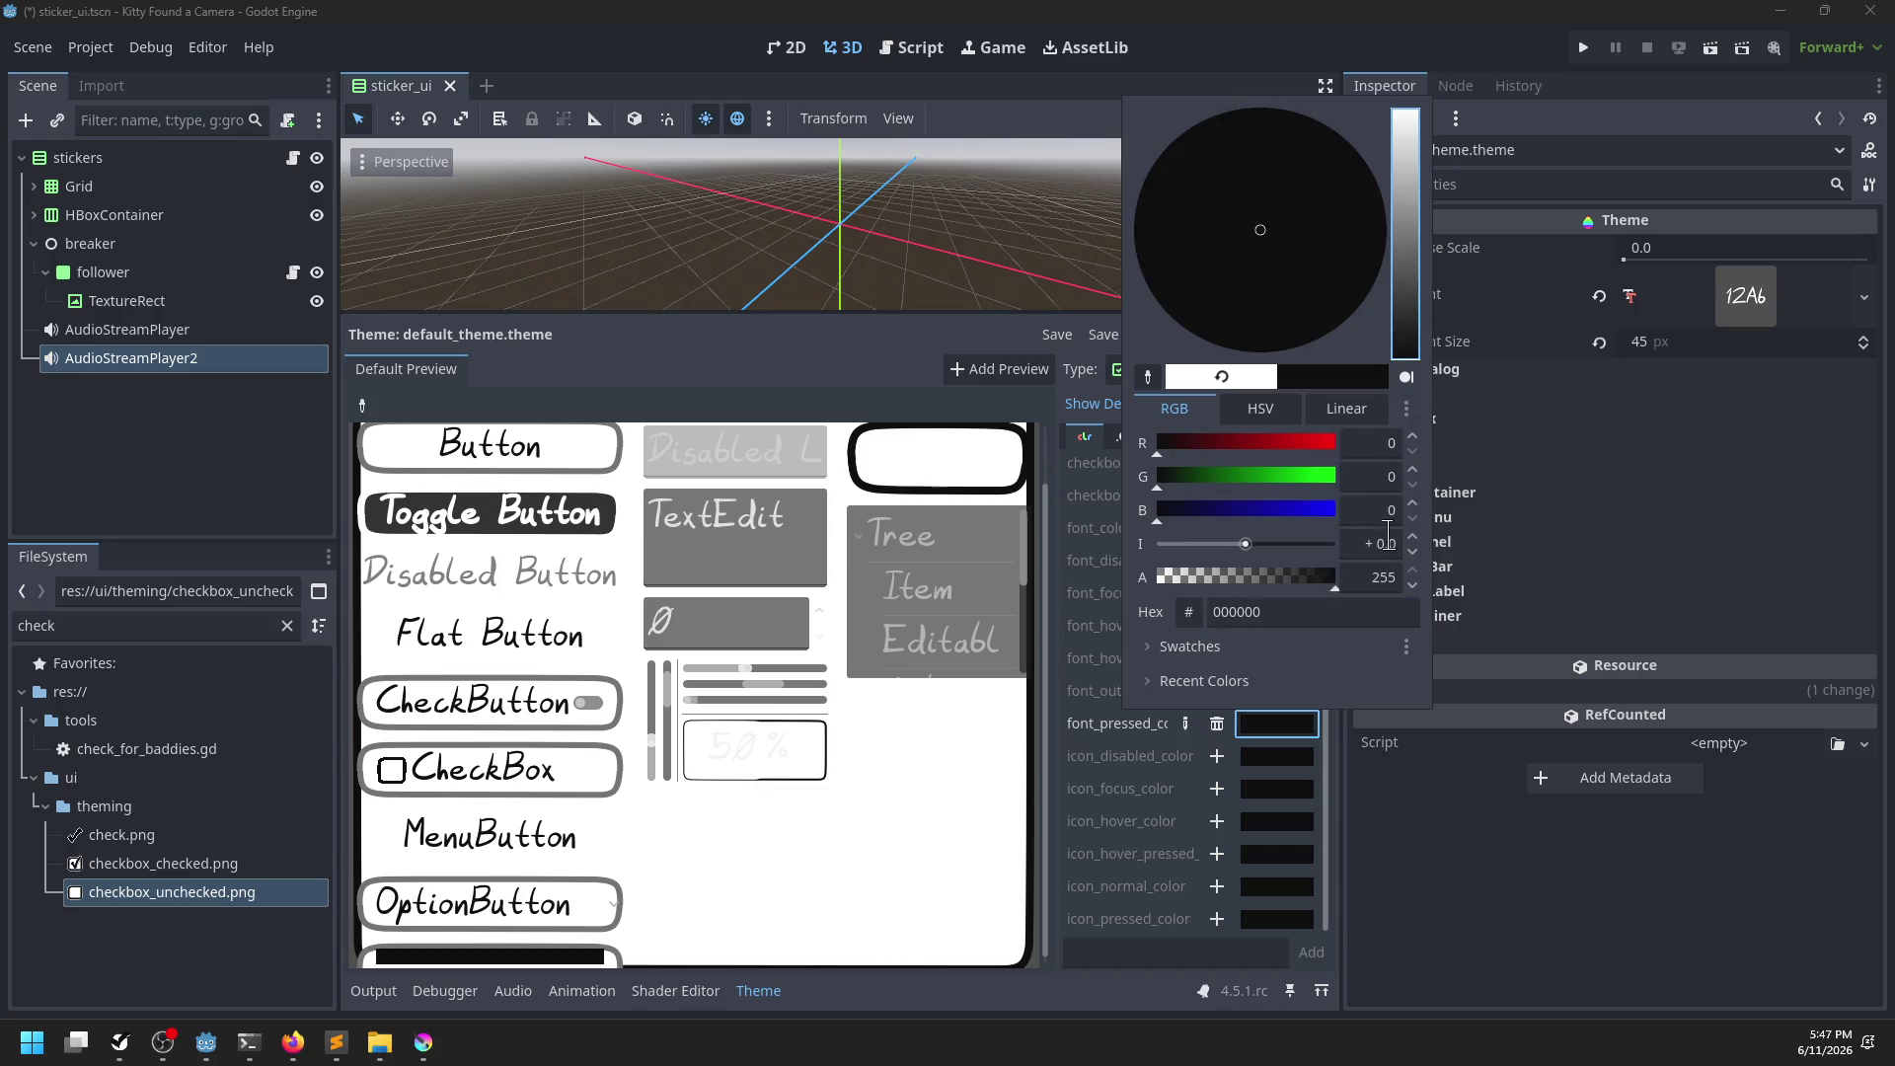
{"action": "left_click", "coordinate": [1115, 783]}
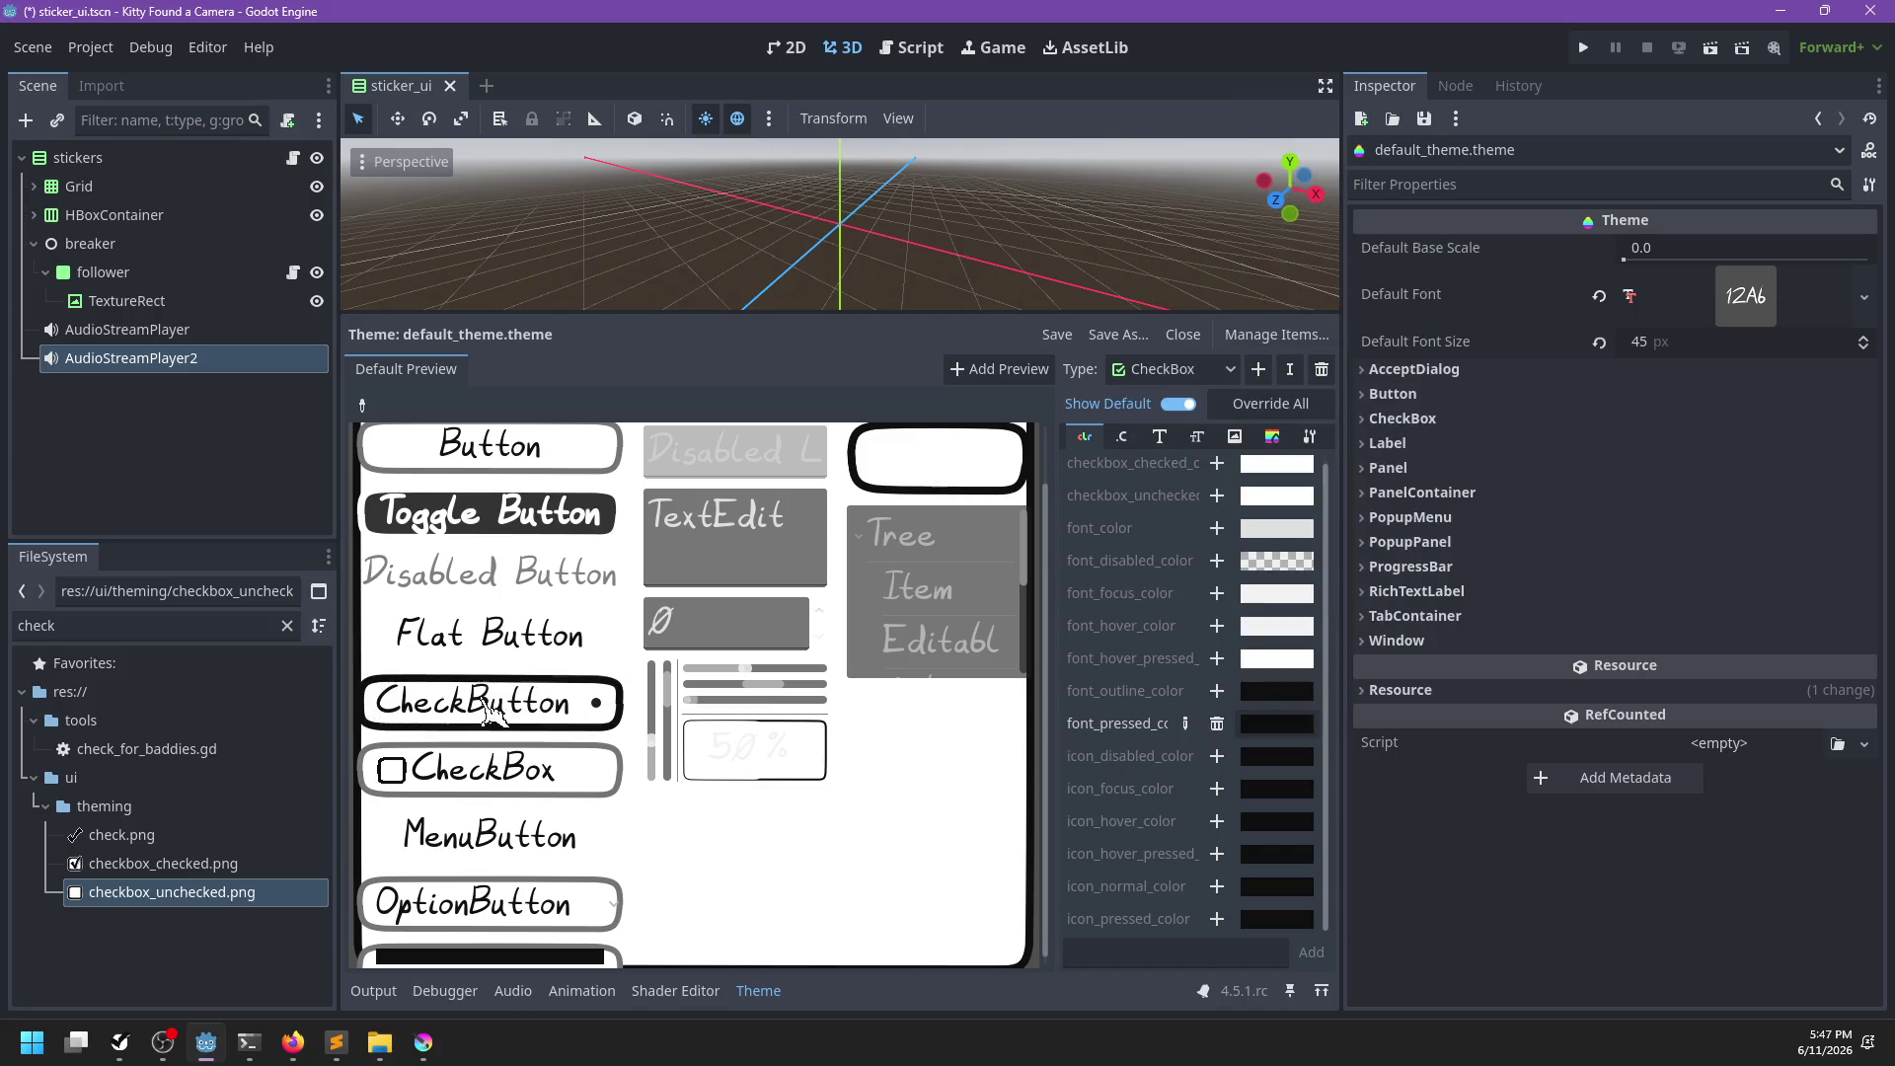
Test the preview CheckBox and CheckButton by checking and unchecking them
{"action": "left_click", "coordinate": [496, 775]}
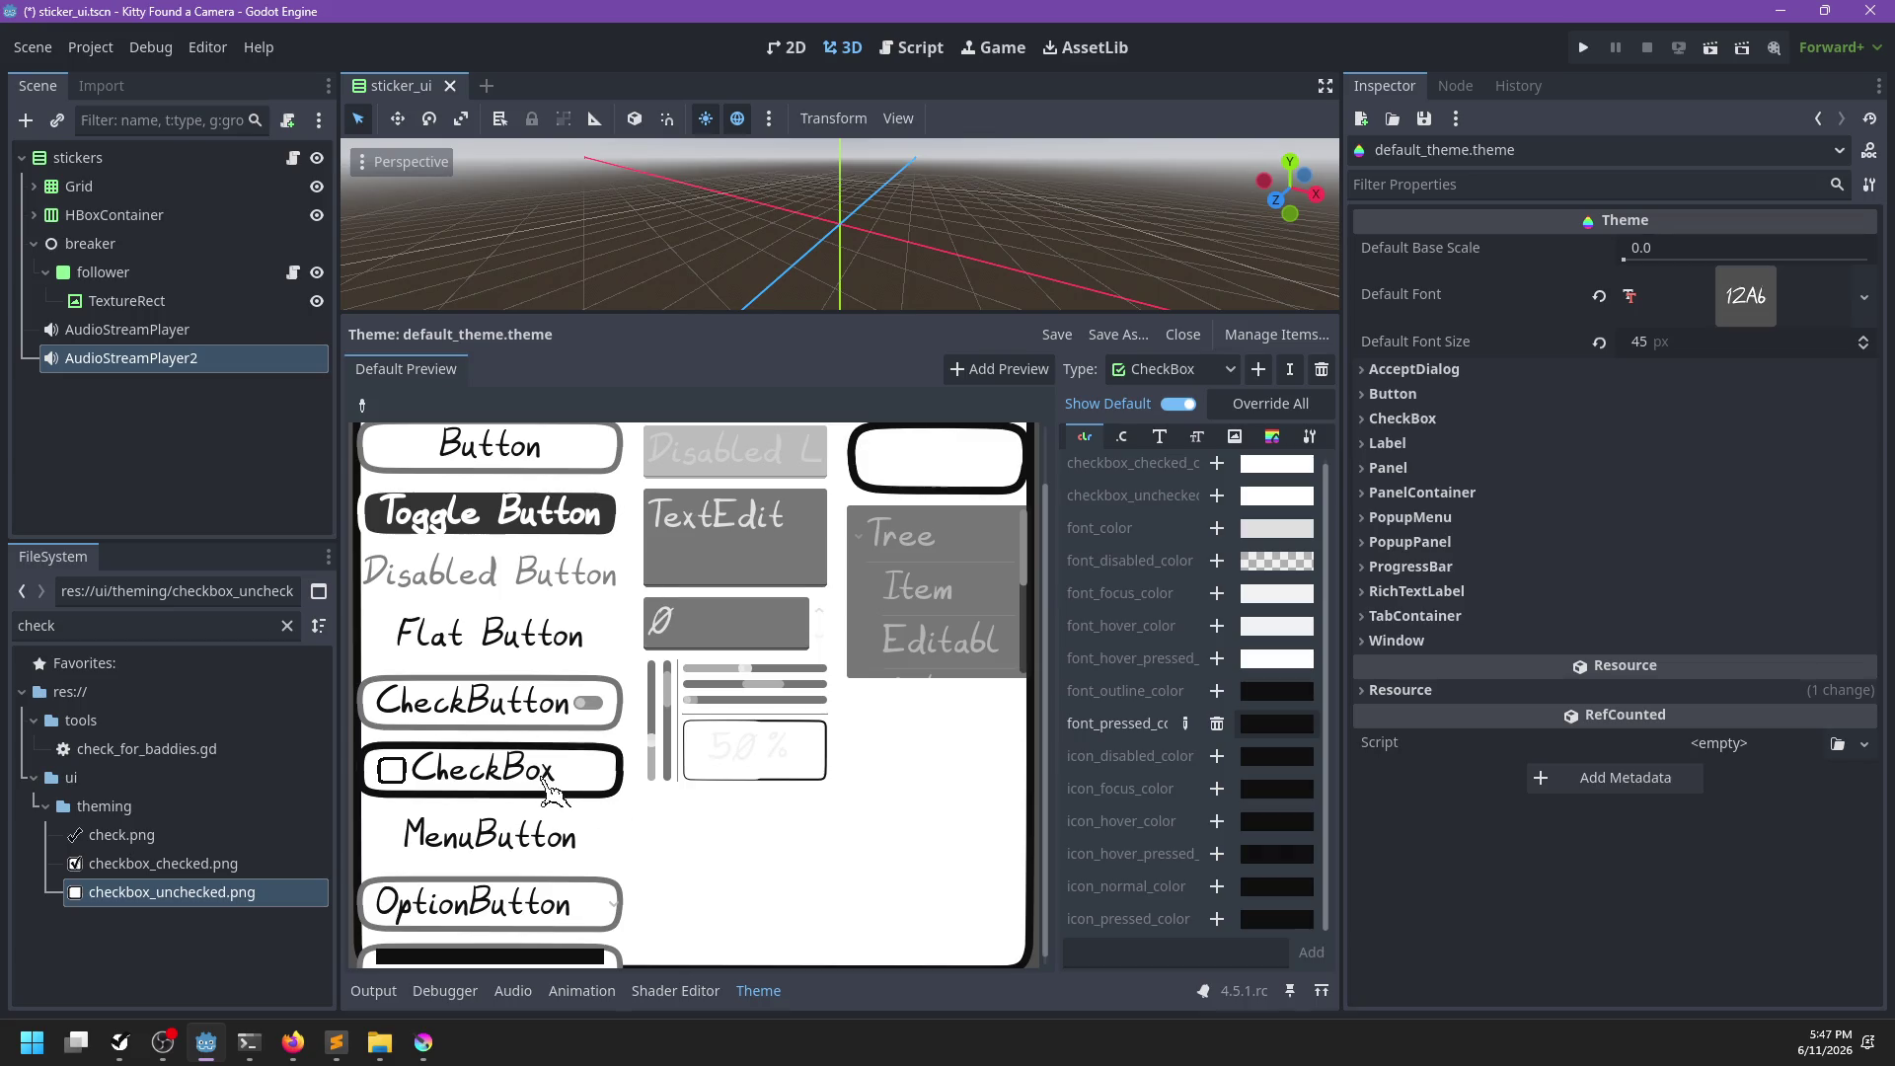
{"action": "key", "text": "Up"}
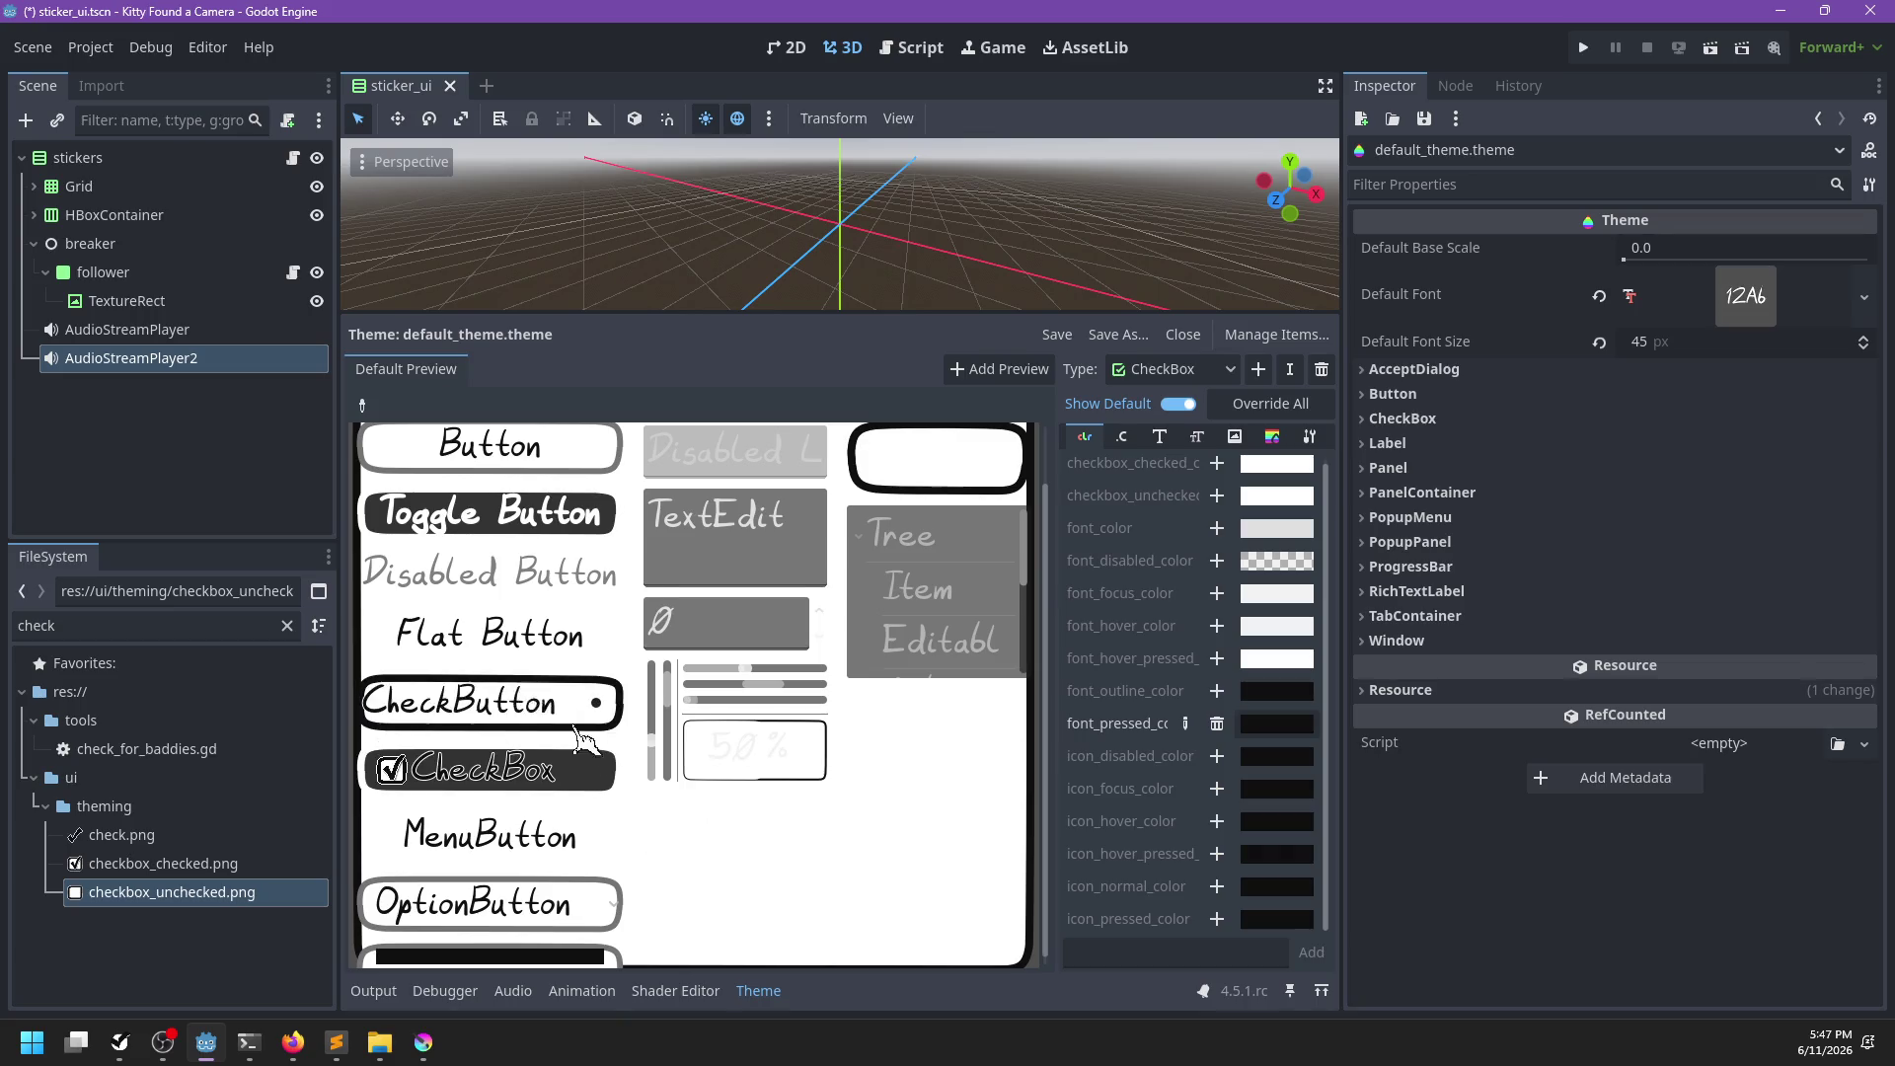
{"action": "key", "text": "space"}
{"action": "key", "text": "Down"}
{"action": "key", "text": "space"}
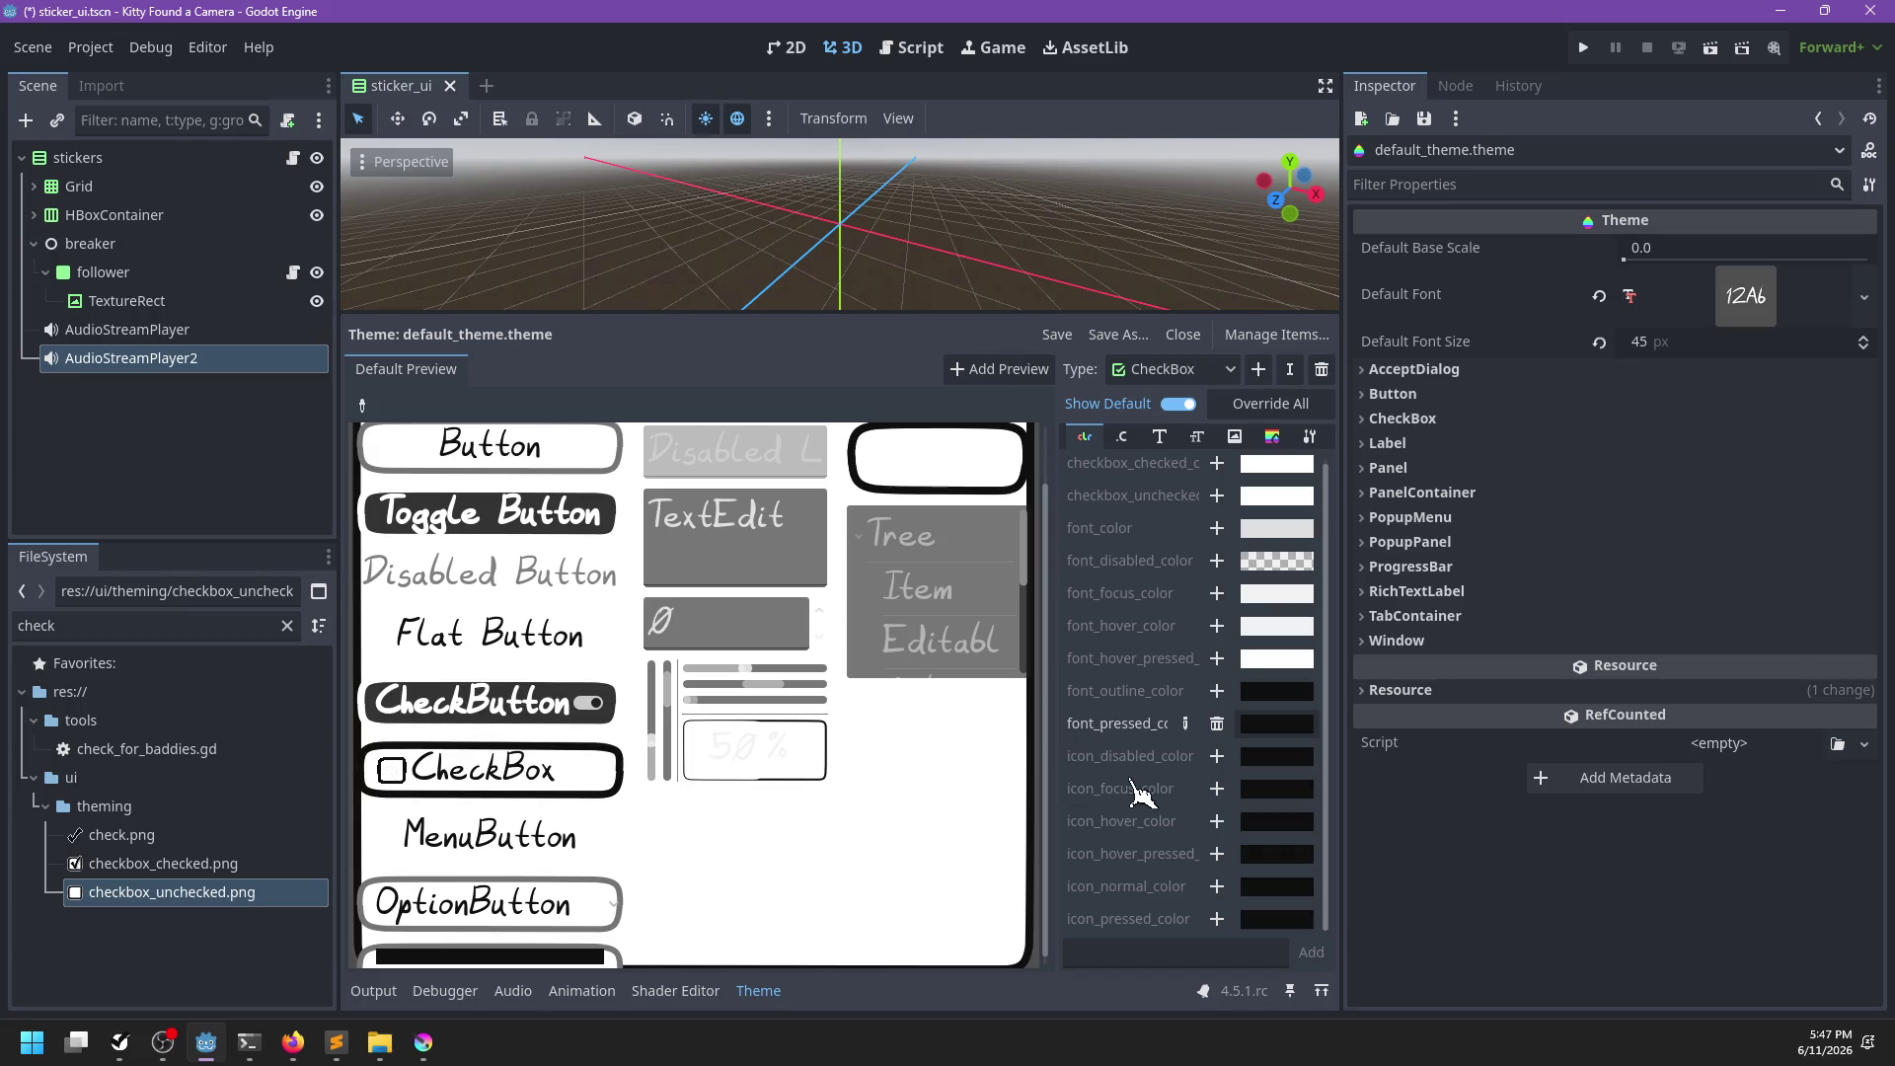
{"action": "left_click", "coordinate": [1271, 436]}
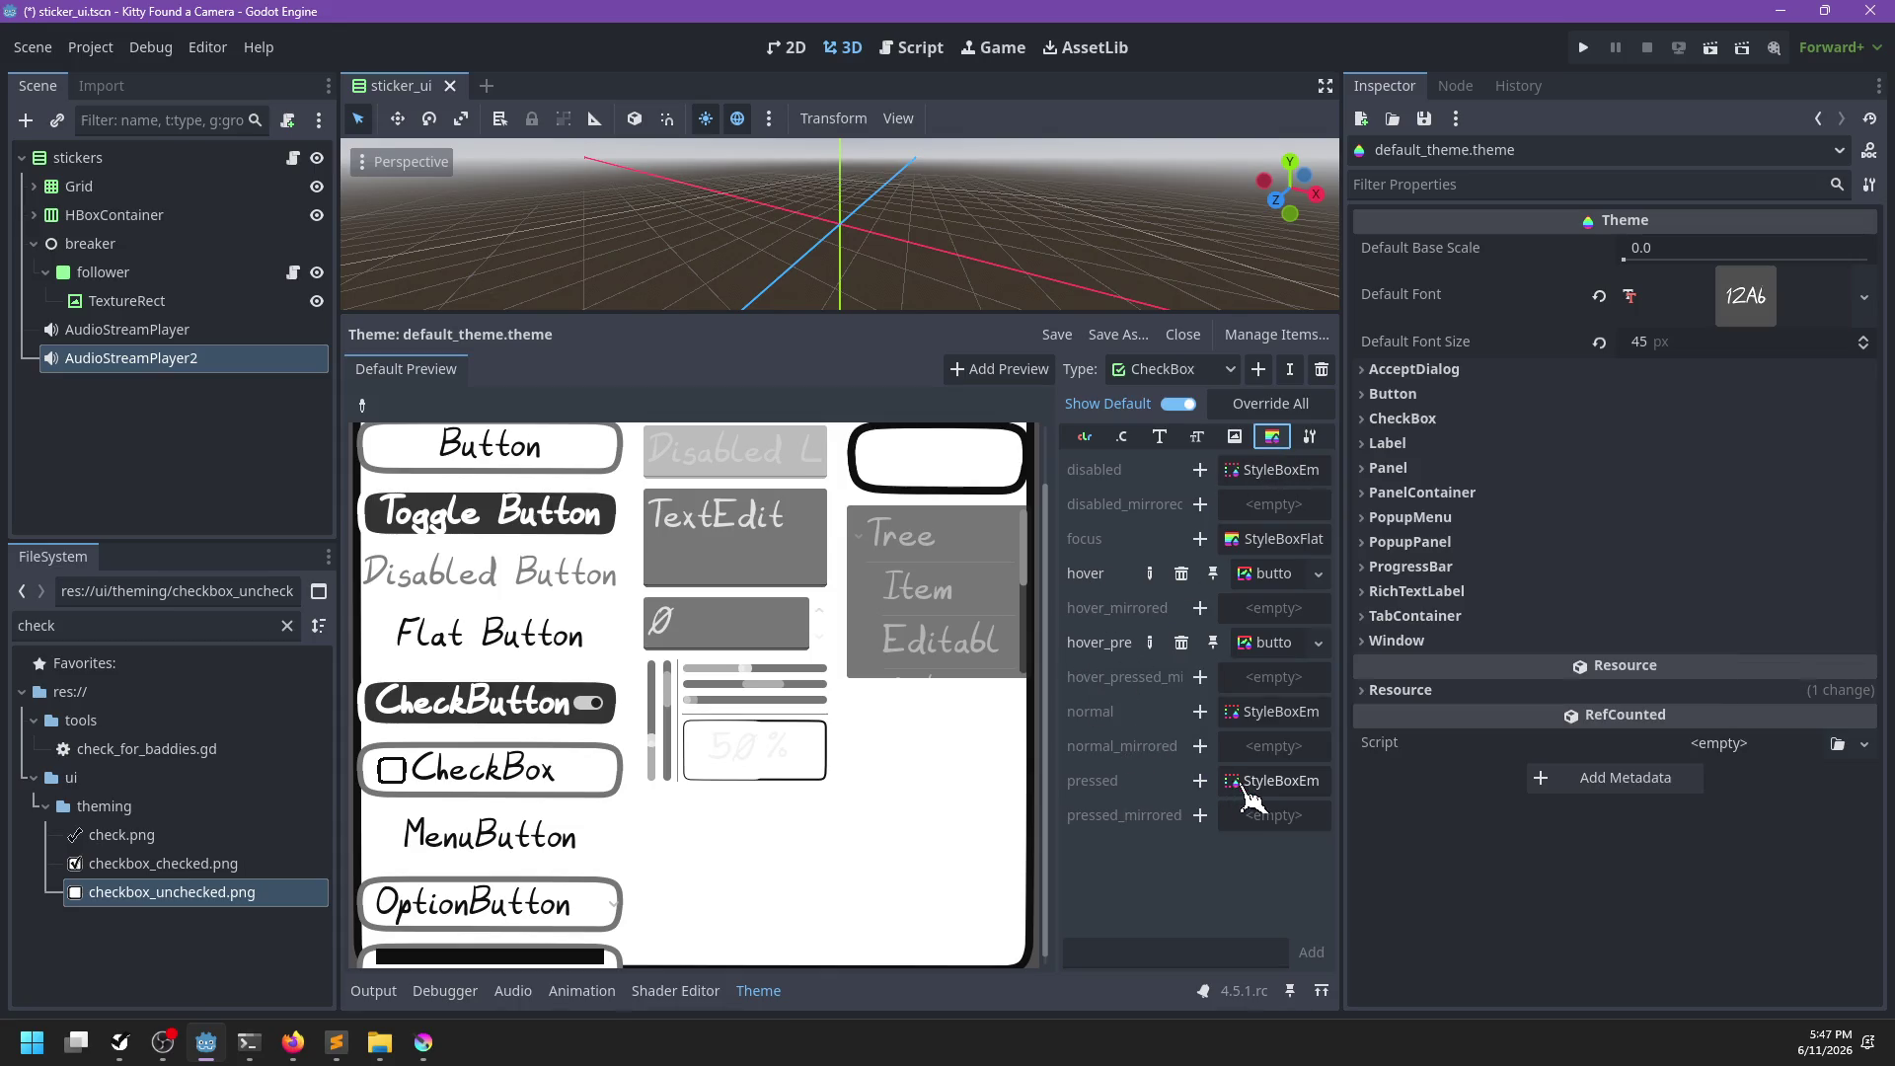
{"action": "left_click", "coordinate": [500, 779]}
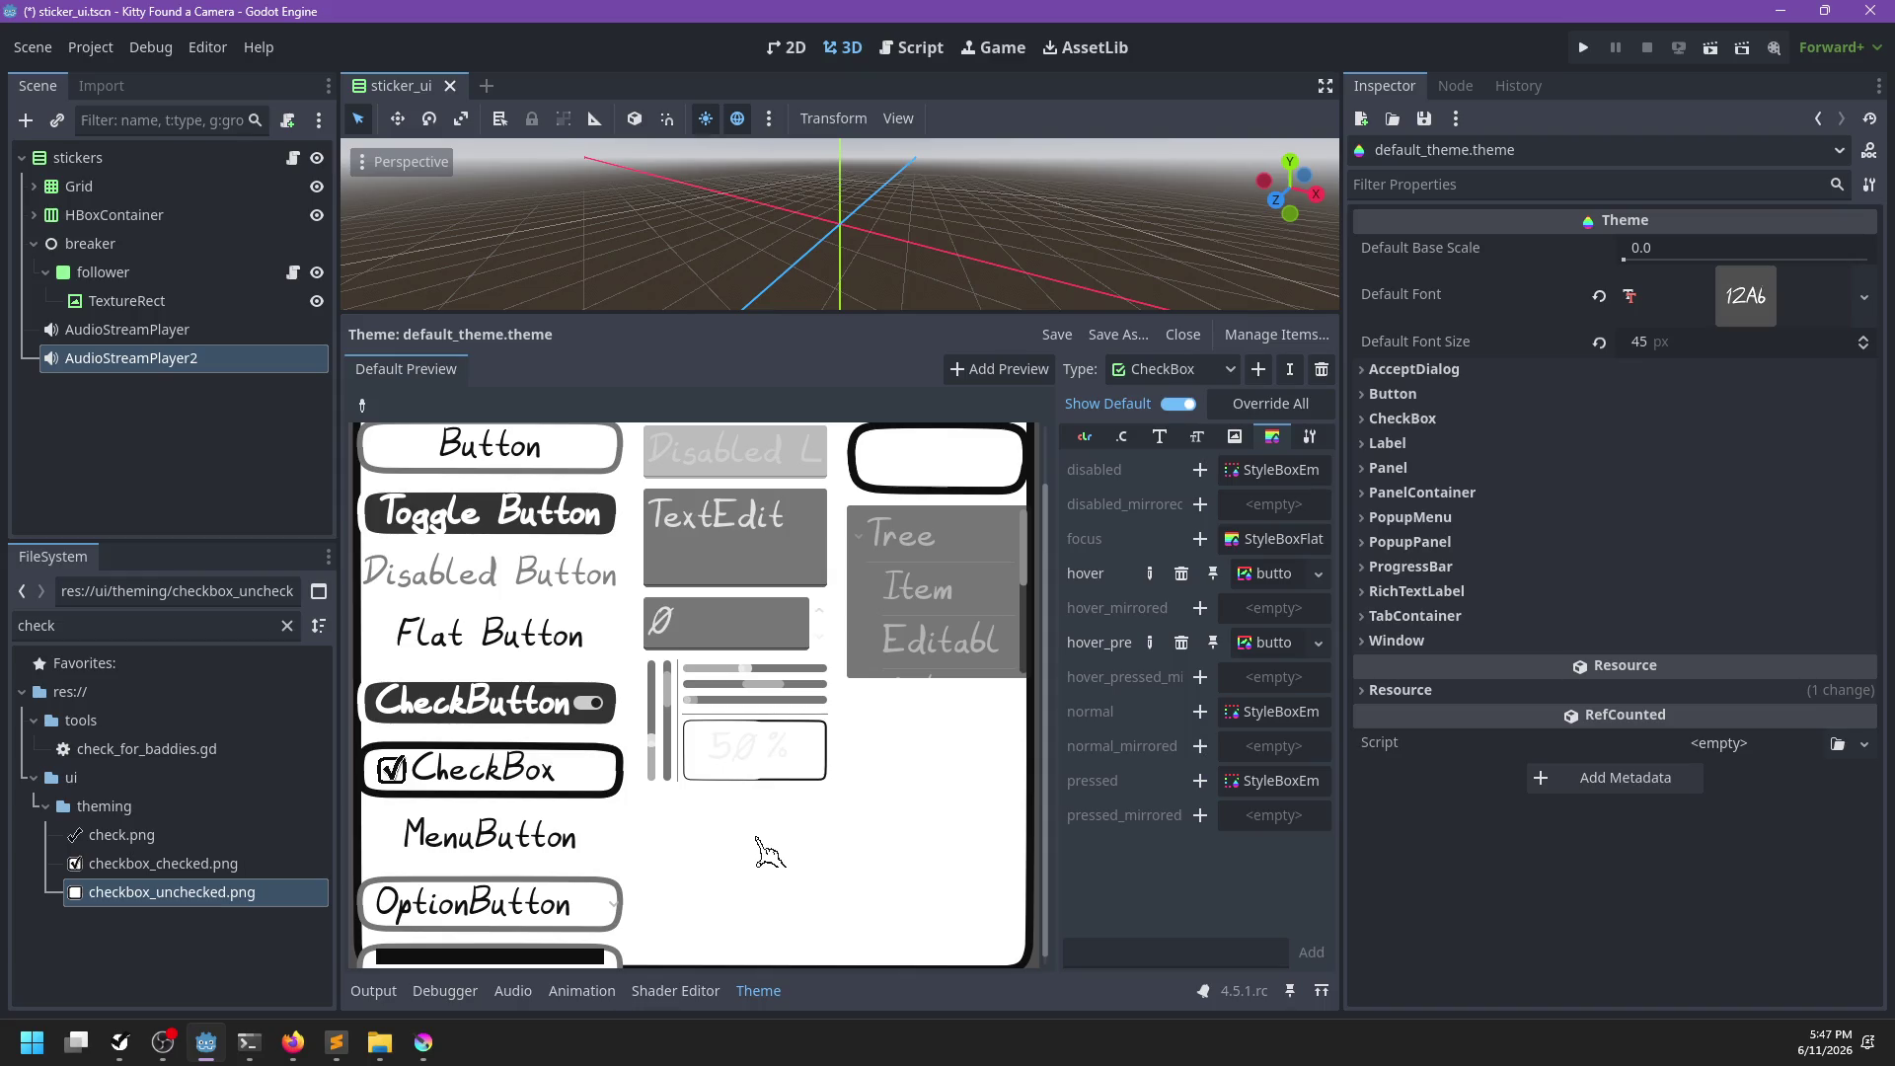
{"action": "left_click", "coordinate": [530, 780]}
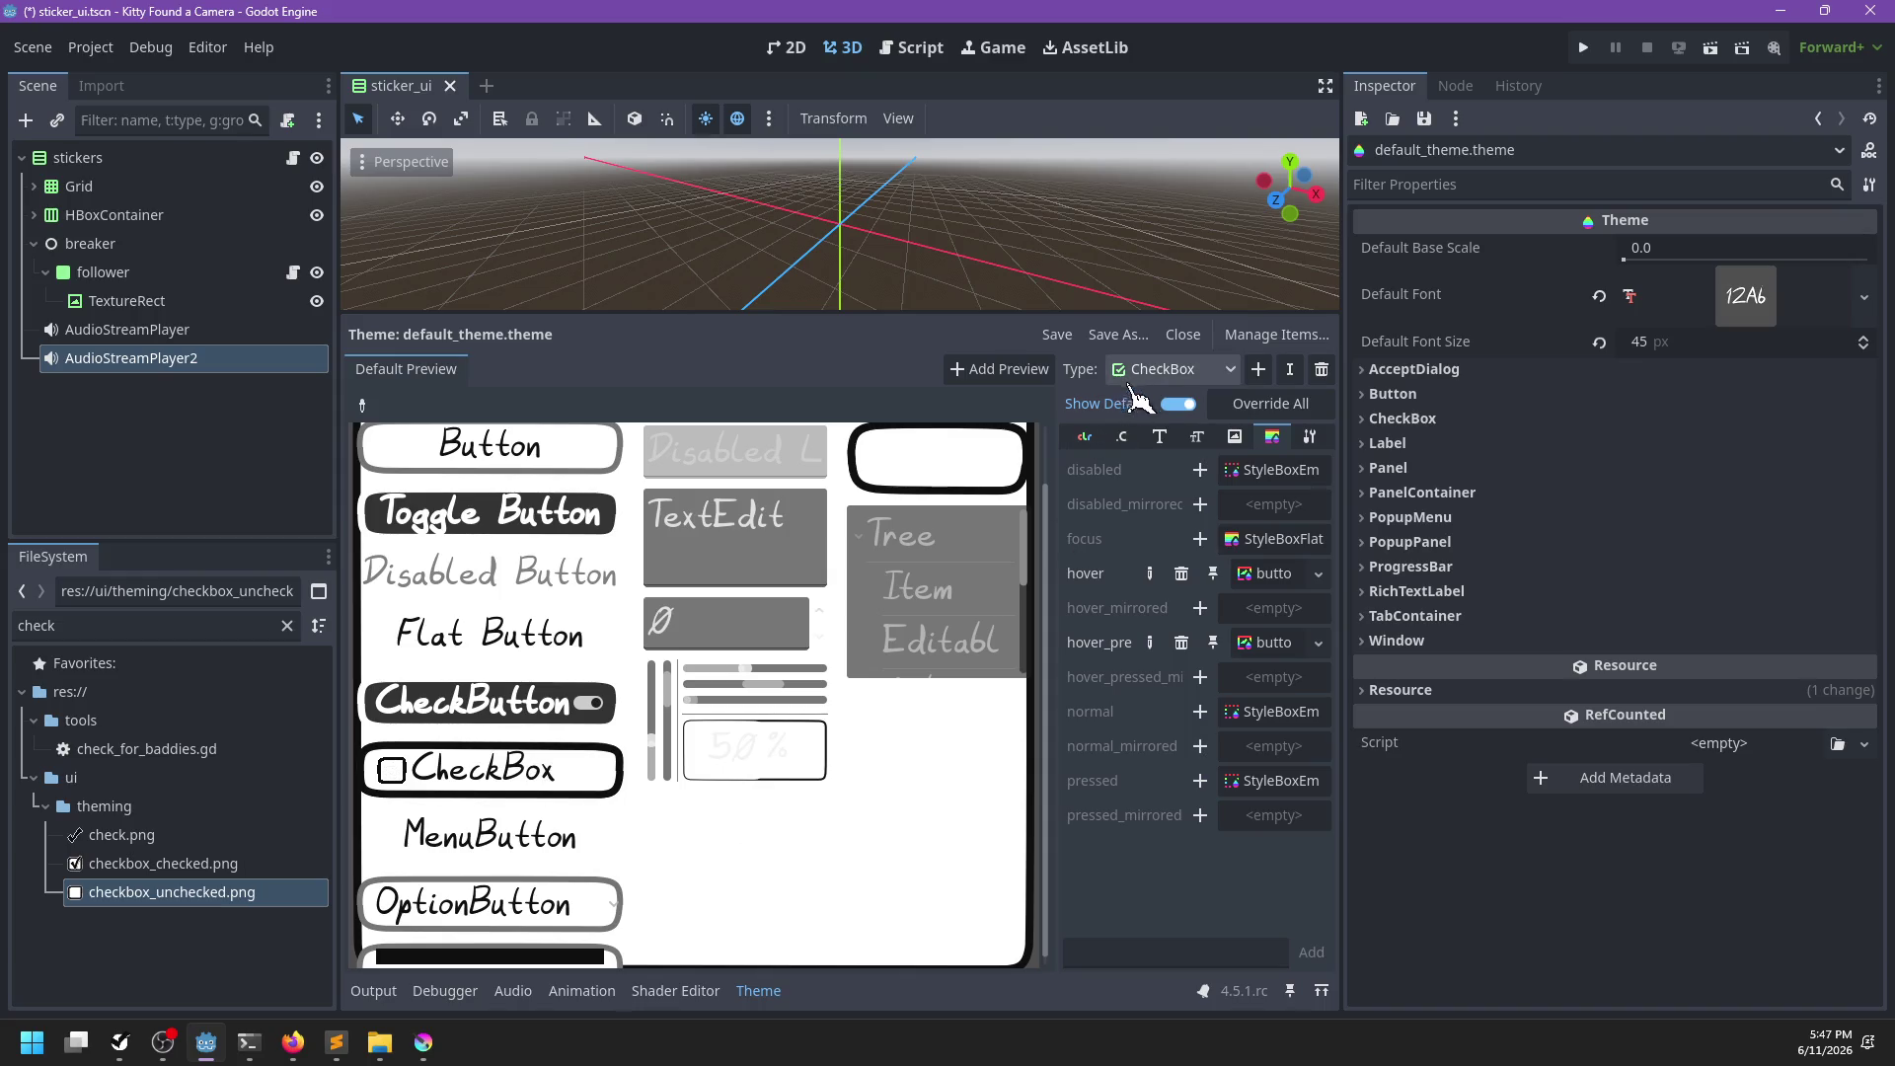
Add CheckButton as a new type in the theme
{"action": "left_click", "coordinate": [1164, 374]}
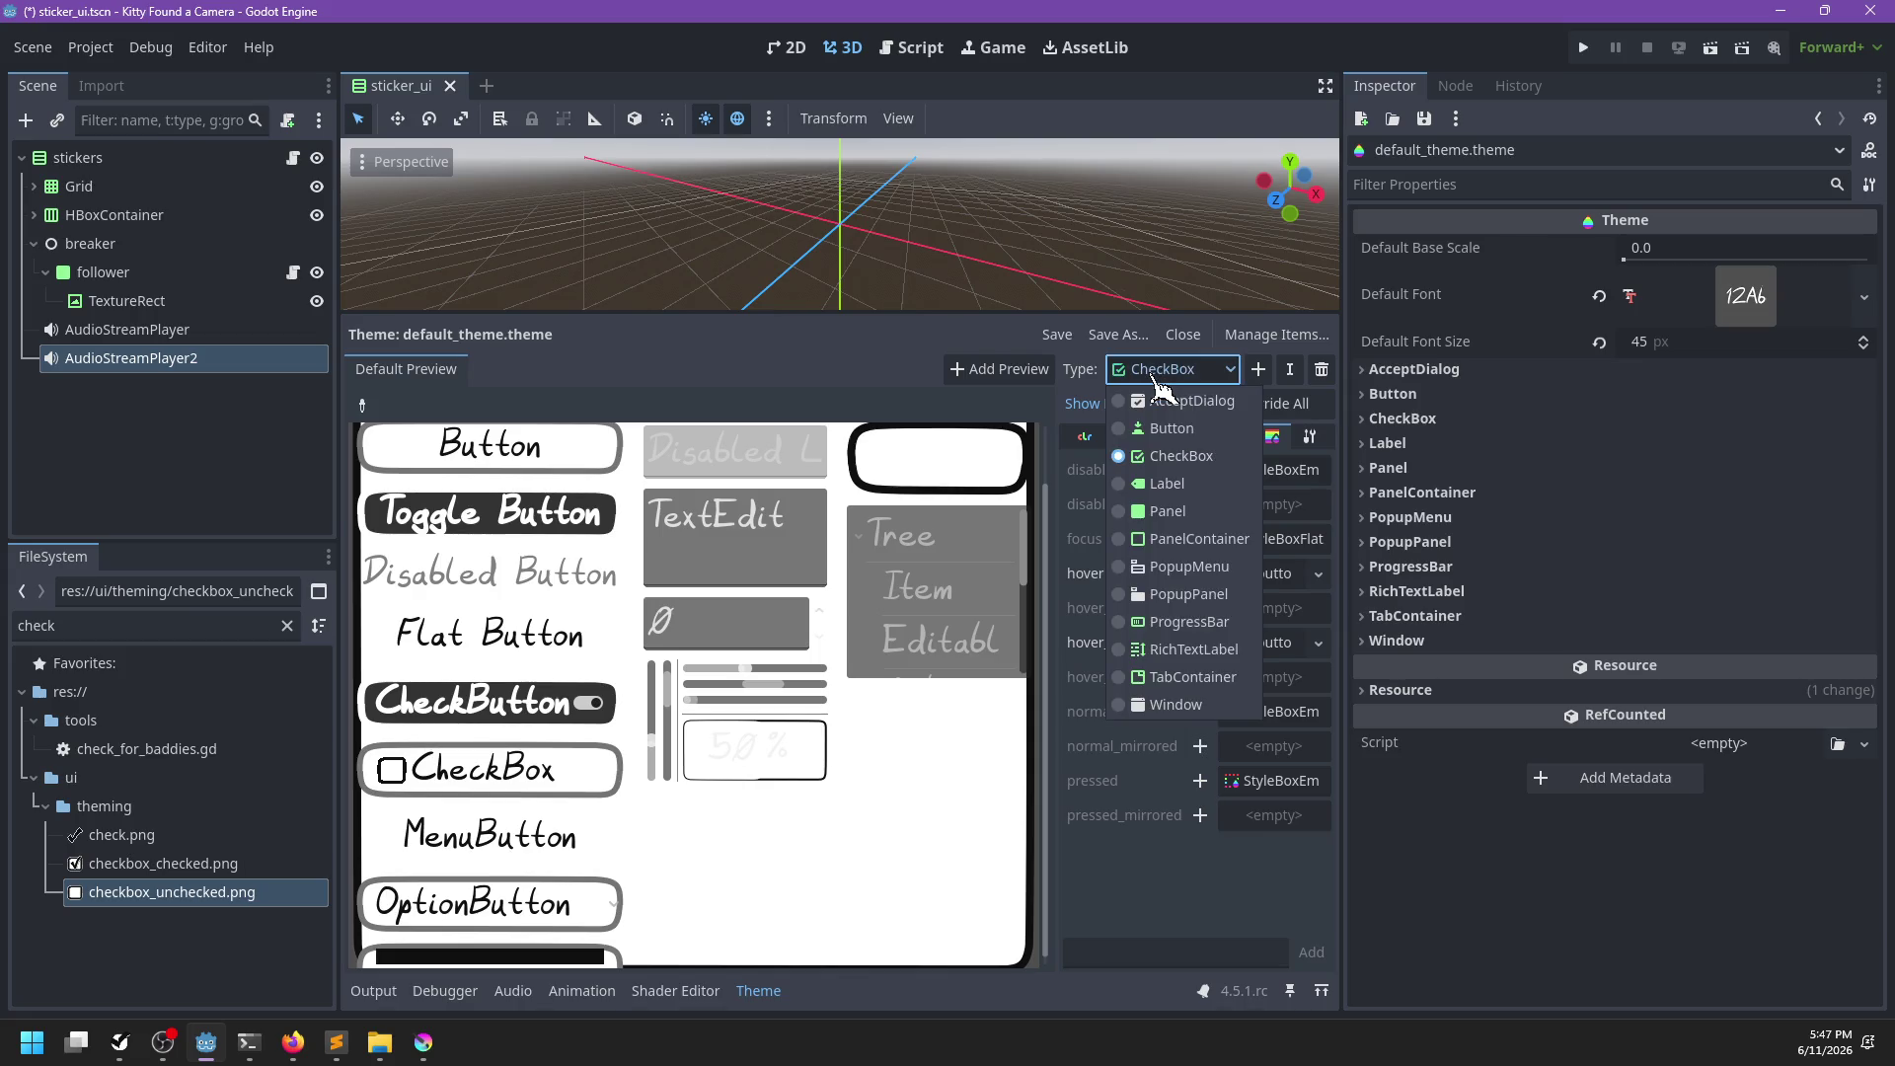
{"action": "left_click", "coordinate": [1155, 379]}
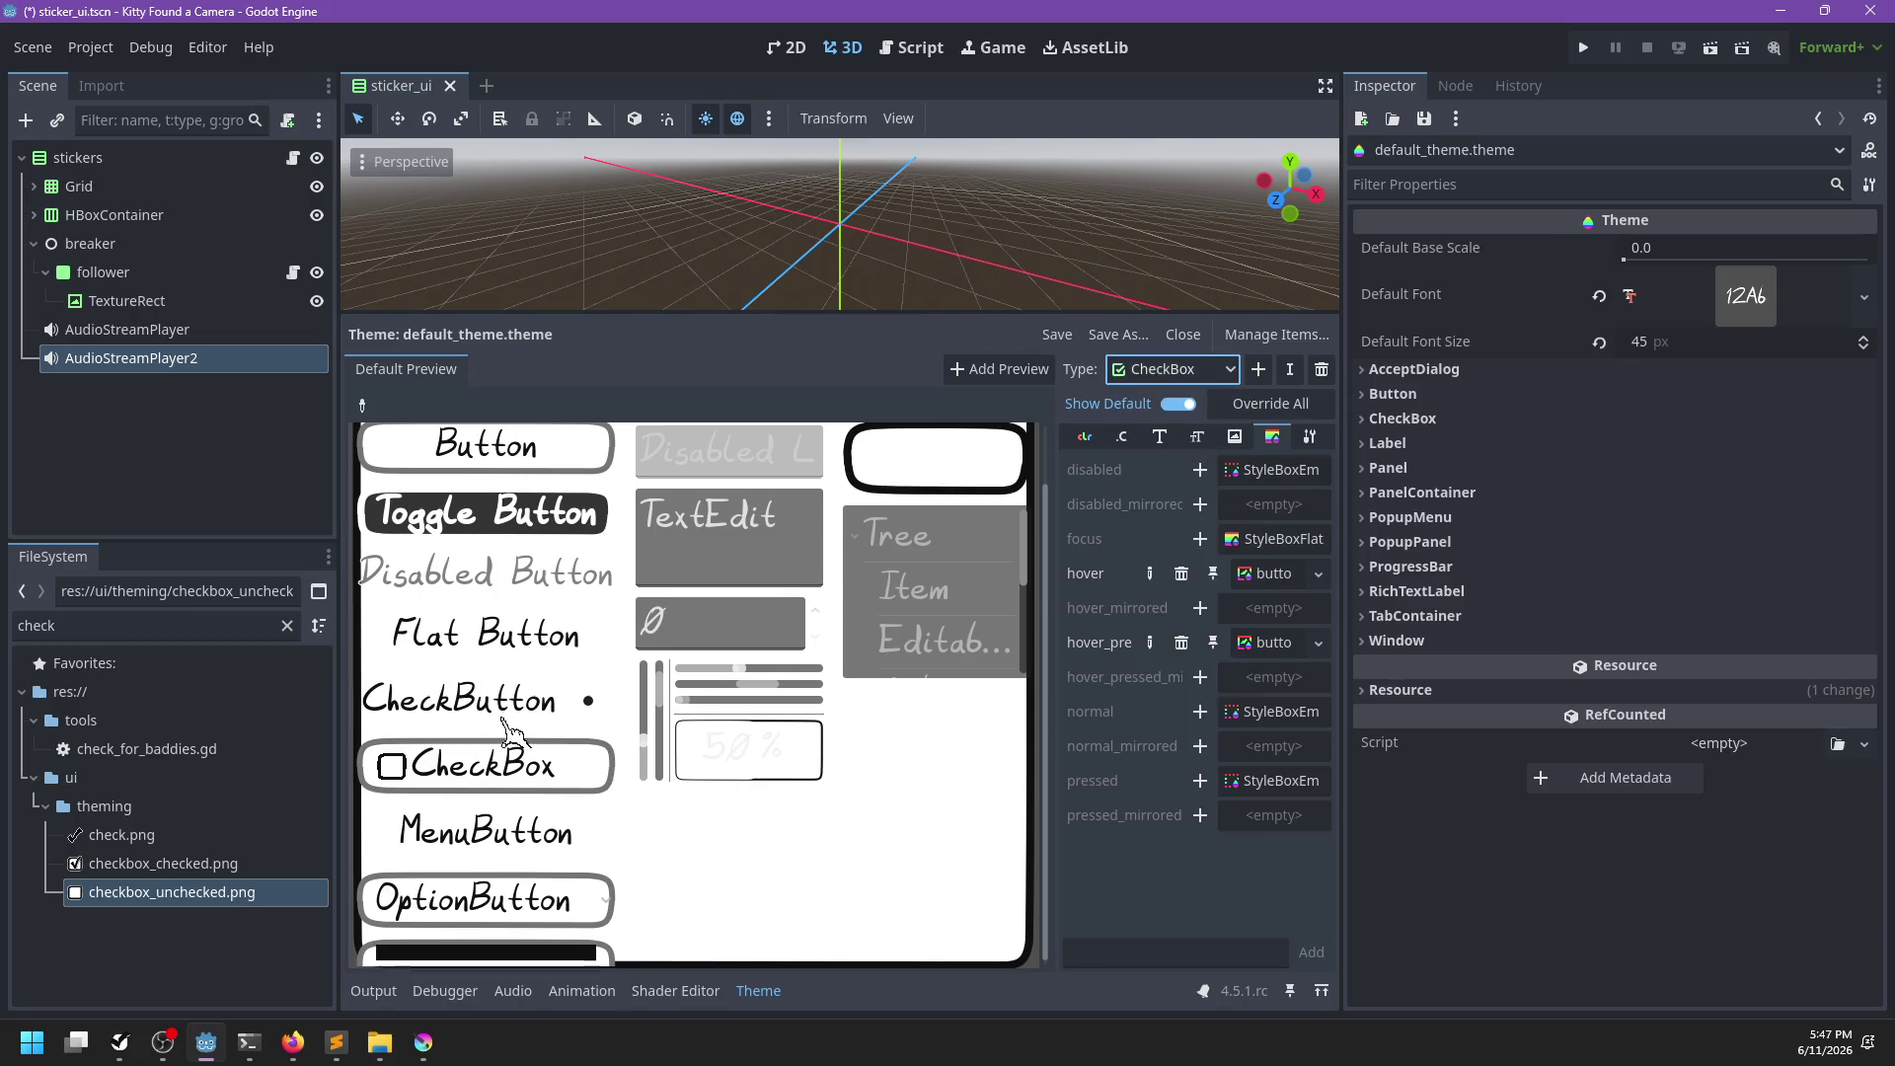
{"action": "left_click", "coordinate": [1257, 369]}
{"action": "type", "text": "C"}
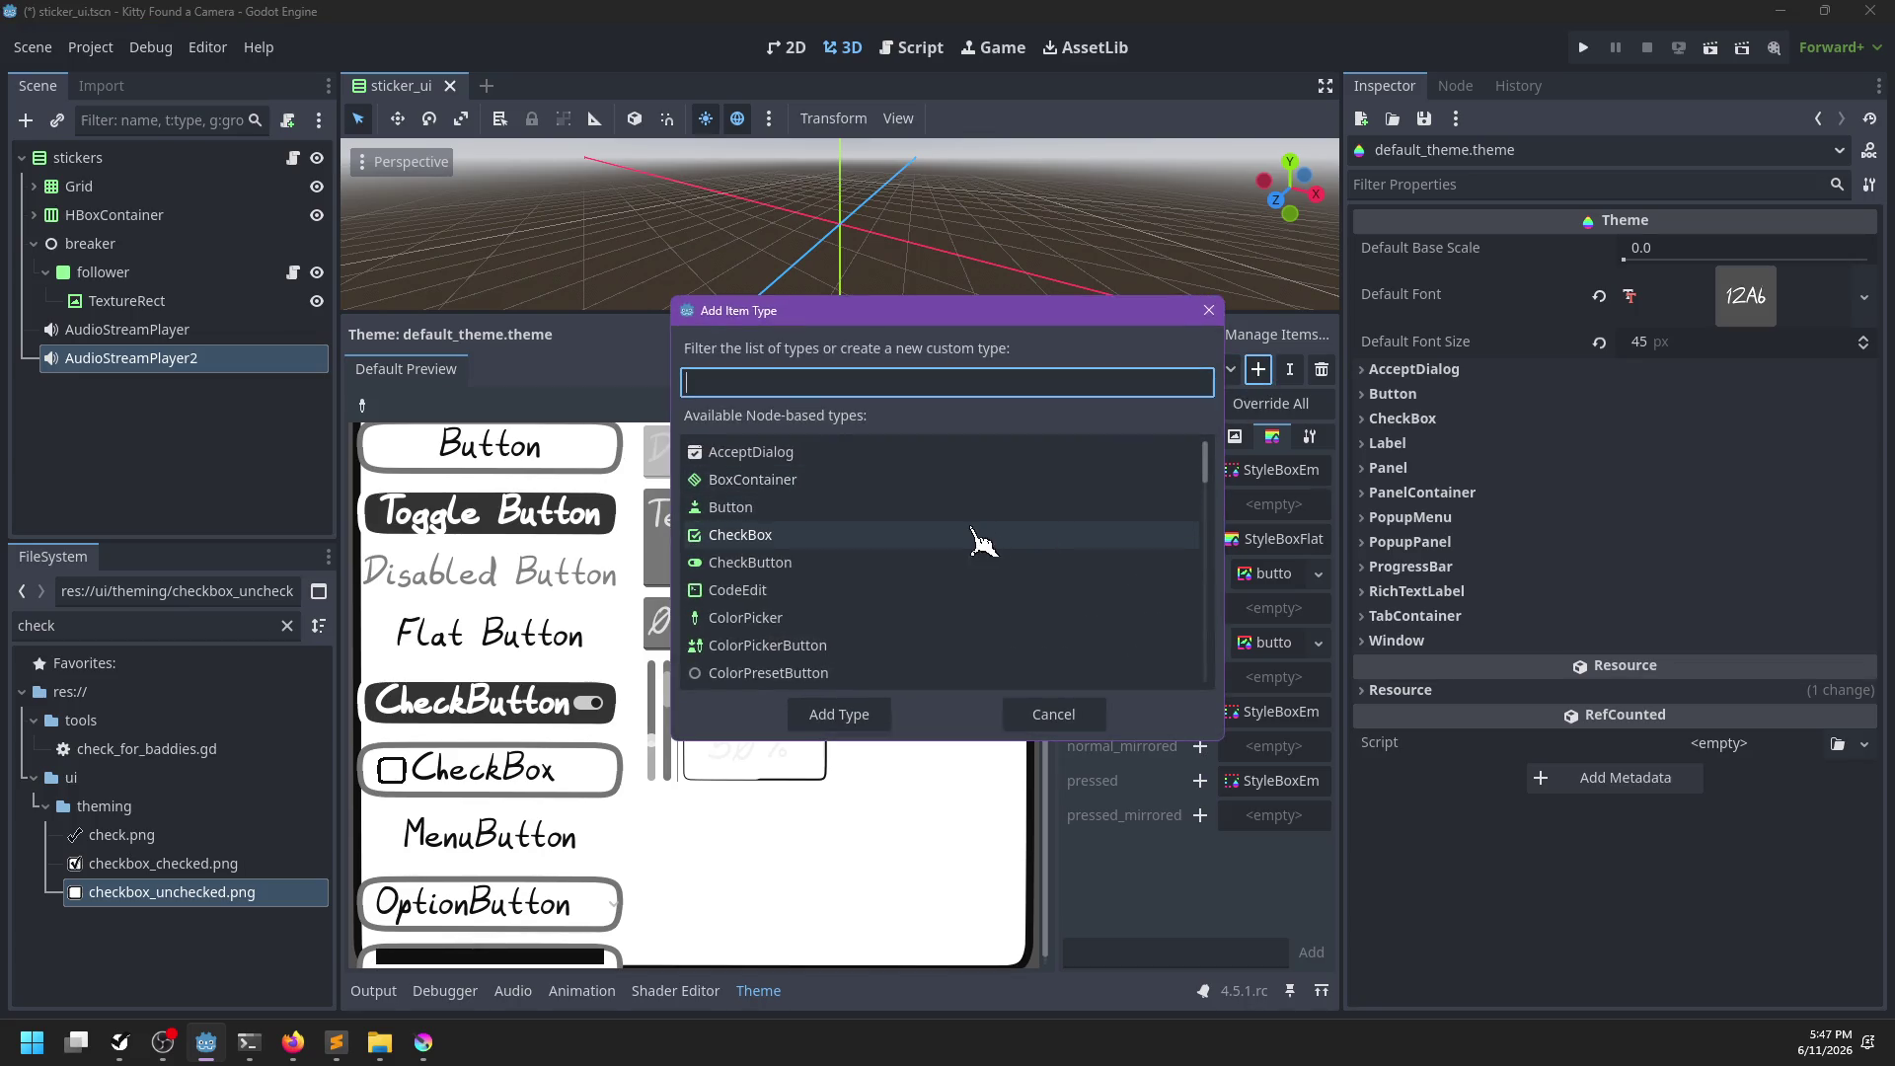
{"action": "type", "text": "heck"}
{"action": "double_click", "coordinate": [753, 478]}
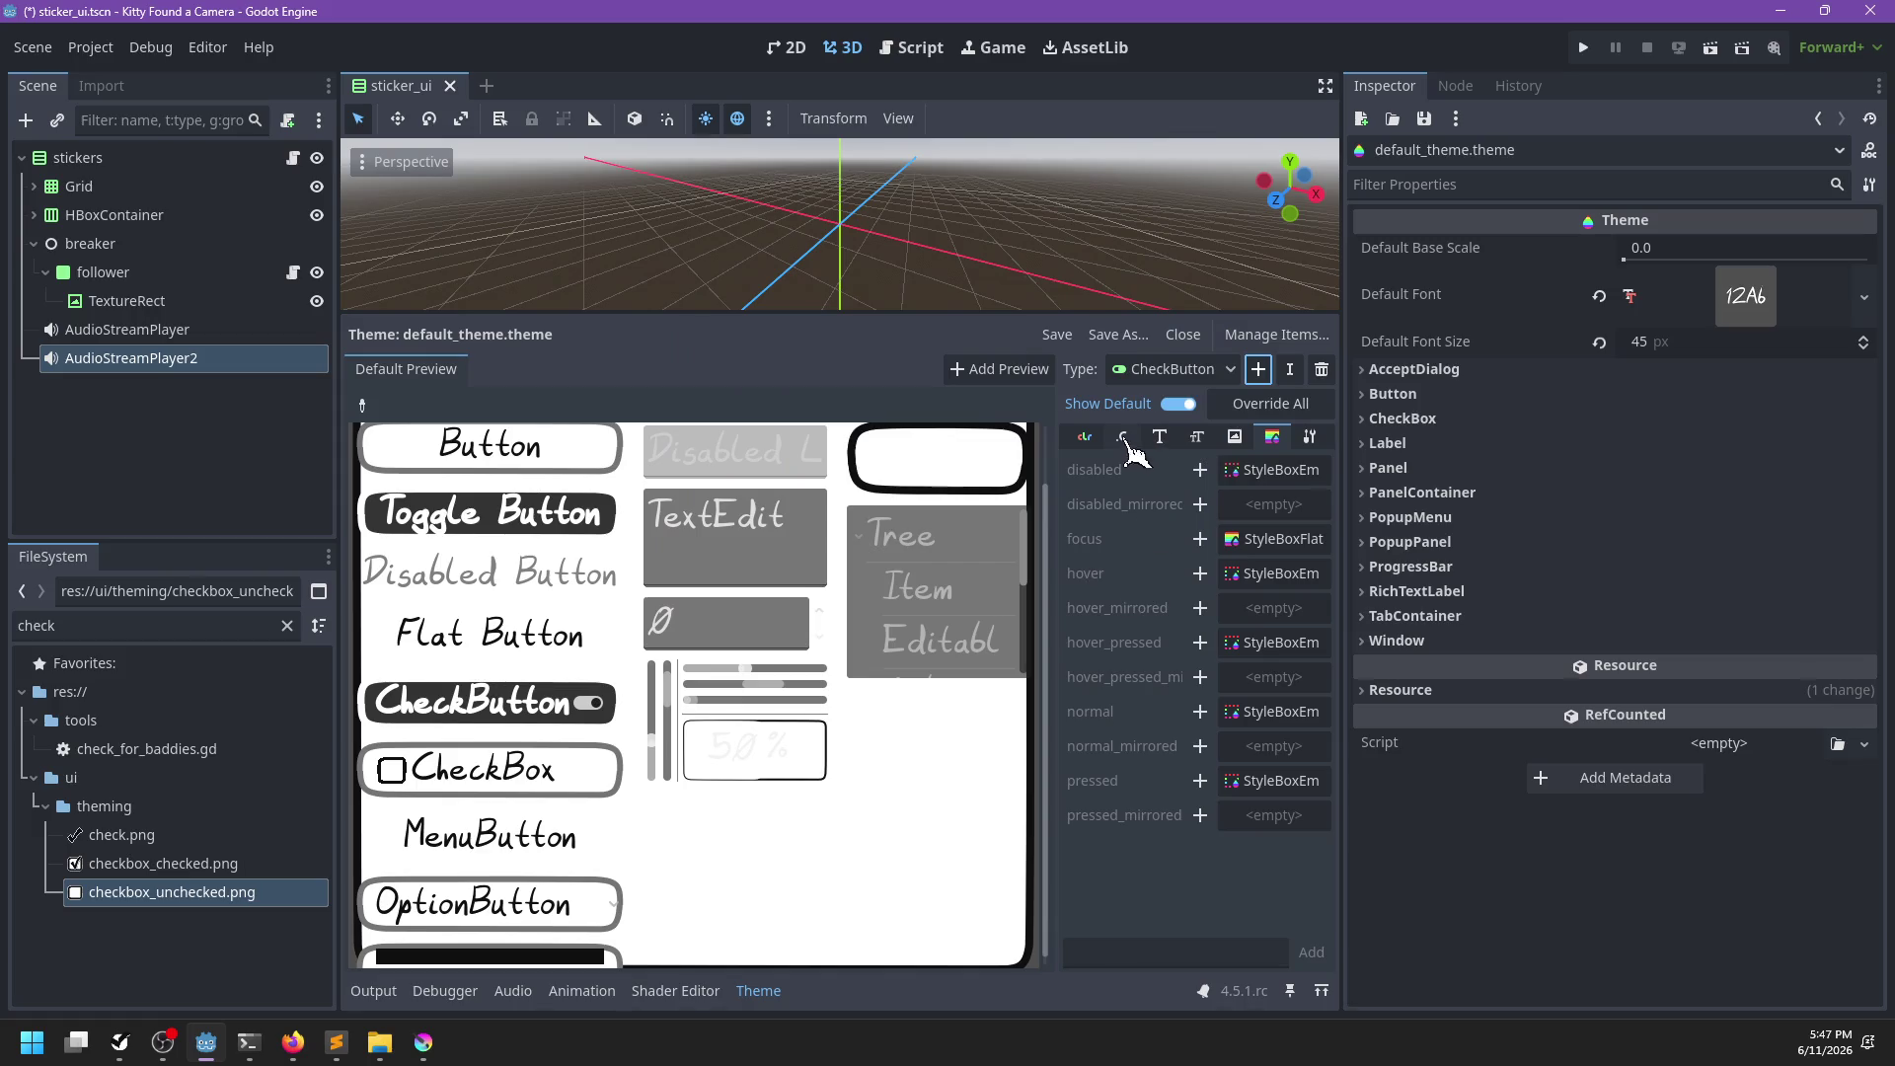
Override the four CheckButton checked icon slots and pick checkbox_checked.png
{"action": "left_click", "coordinate": [1122, 439]}
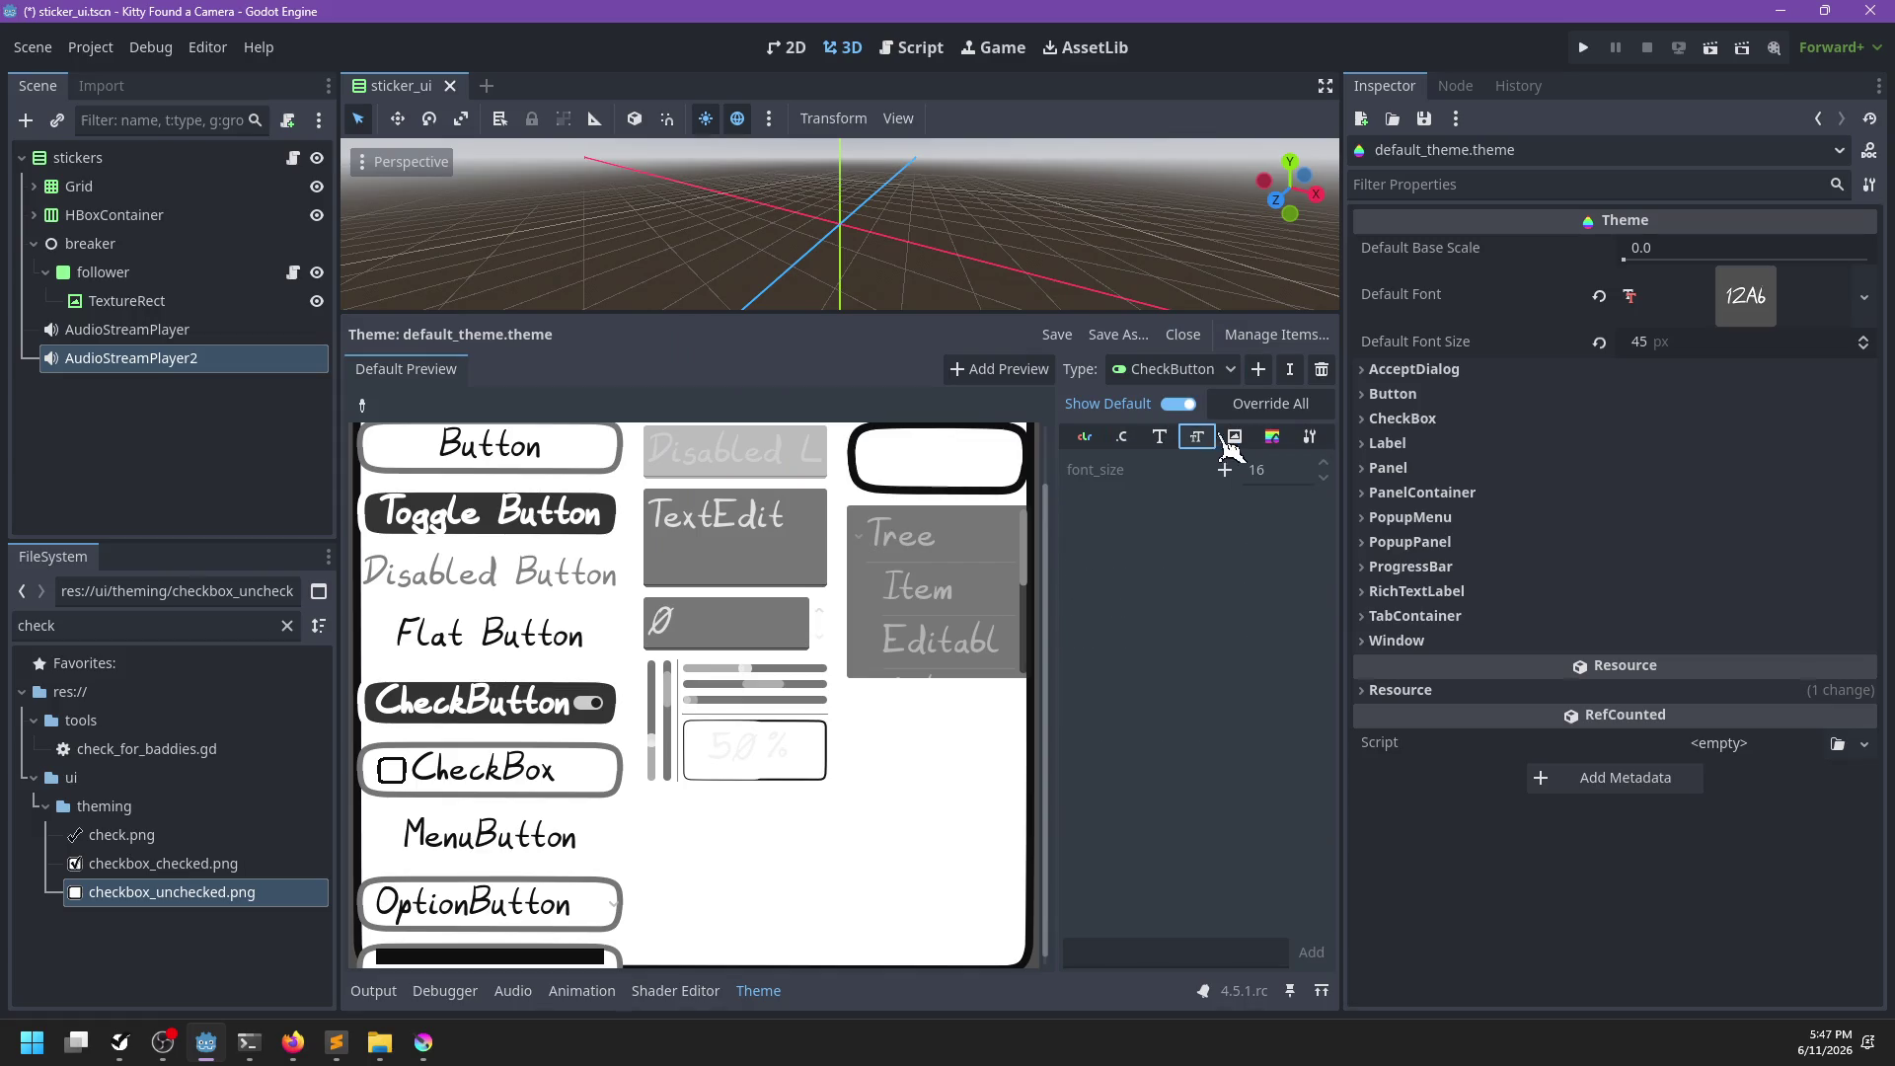
{"action": "left_click", "coordinate": [1234, 438]}
{"action": "left_click", "coordinate": [1217, 486]}
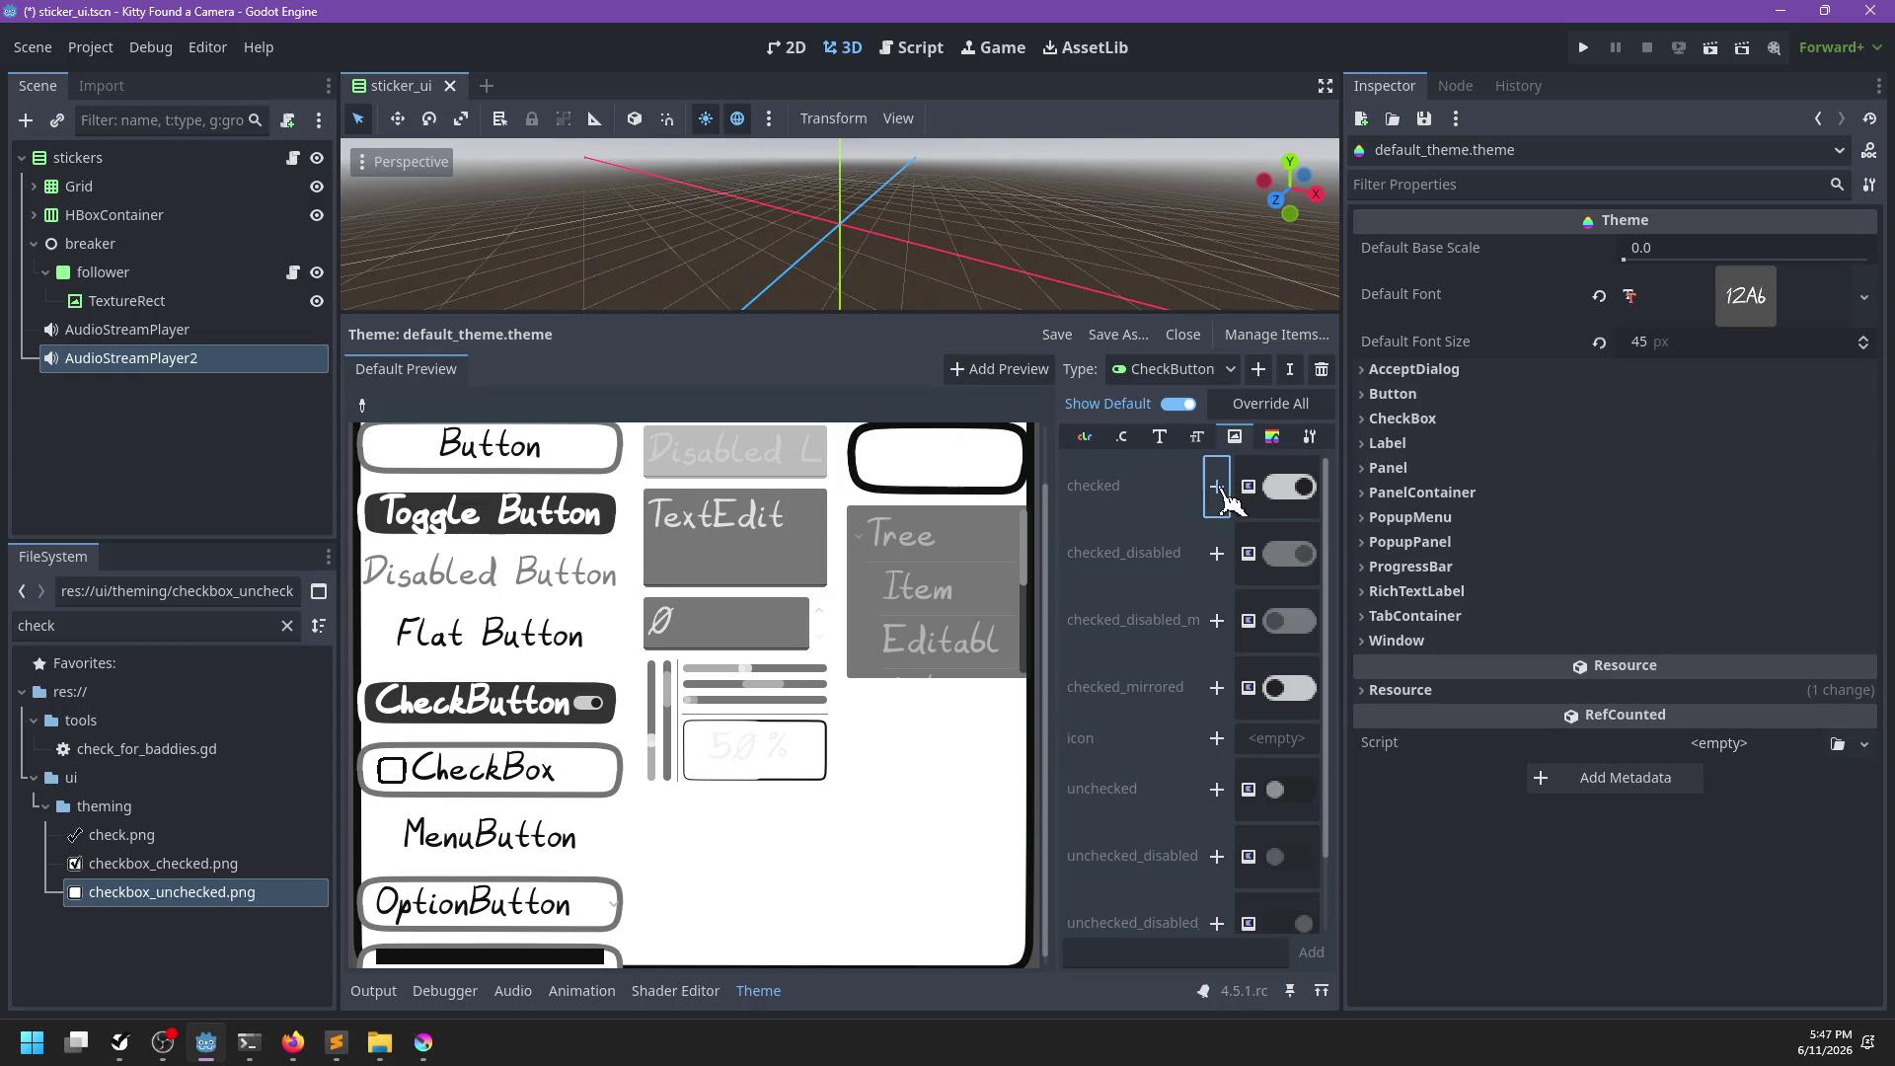
{"action": "left_click", "coordinate": [1217, 588]}
{"action": "left_click", "coordinate": [1216, 521]}
{"action": "left_click", "coordinate": [1224, 590]}
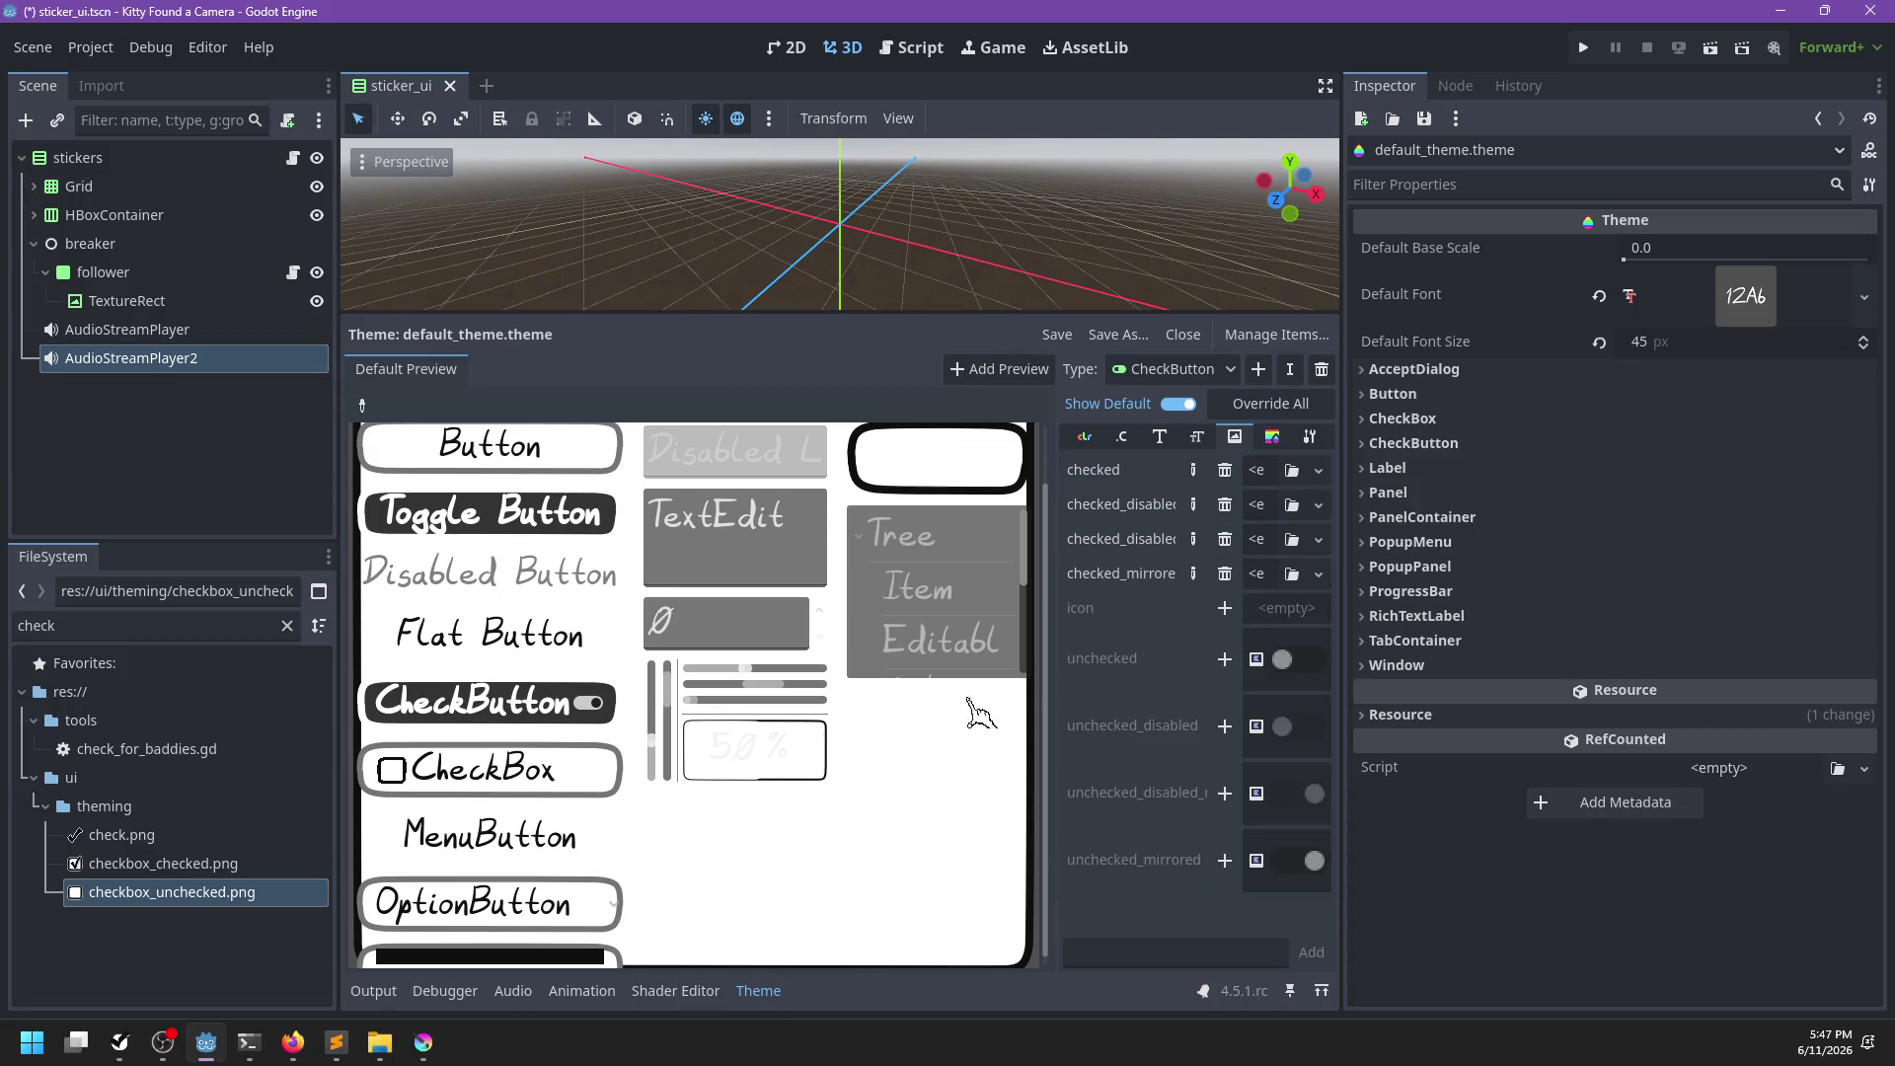
{"action": "left_click", "coordinate": [163, 865]}
{"action": "left_click_drag", "start_coordinate": [163, 873], "coordinate": [184, 875]}
Override the unchecked icons and fill them with checkbox_unchecked.png, the checked ones with checkbox_checked.png
{"action": "left_click", "coordinate": [1224, 859]}
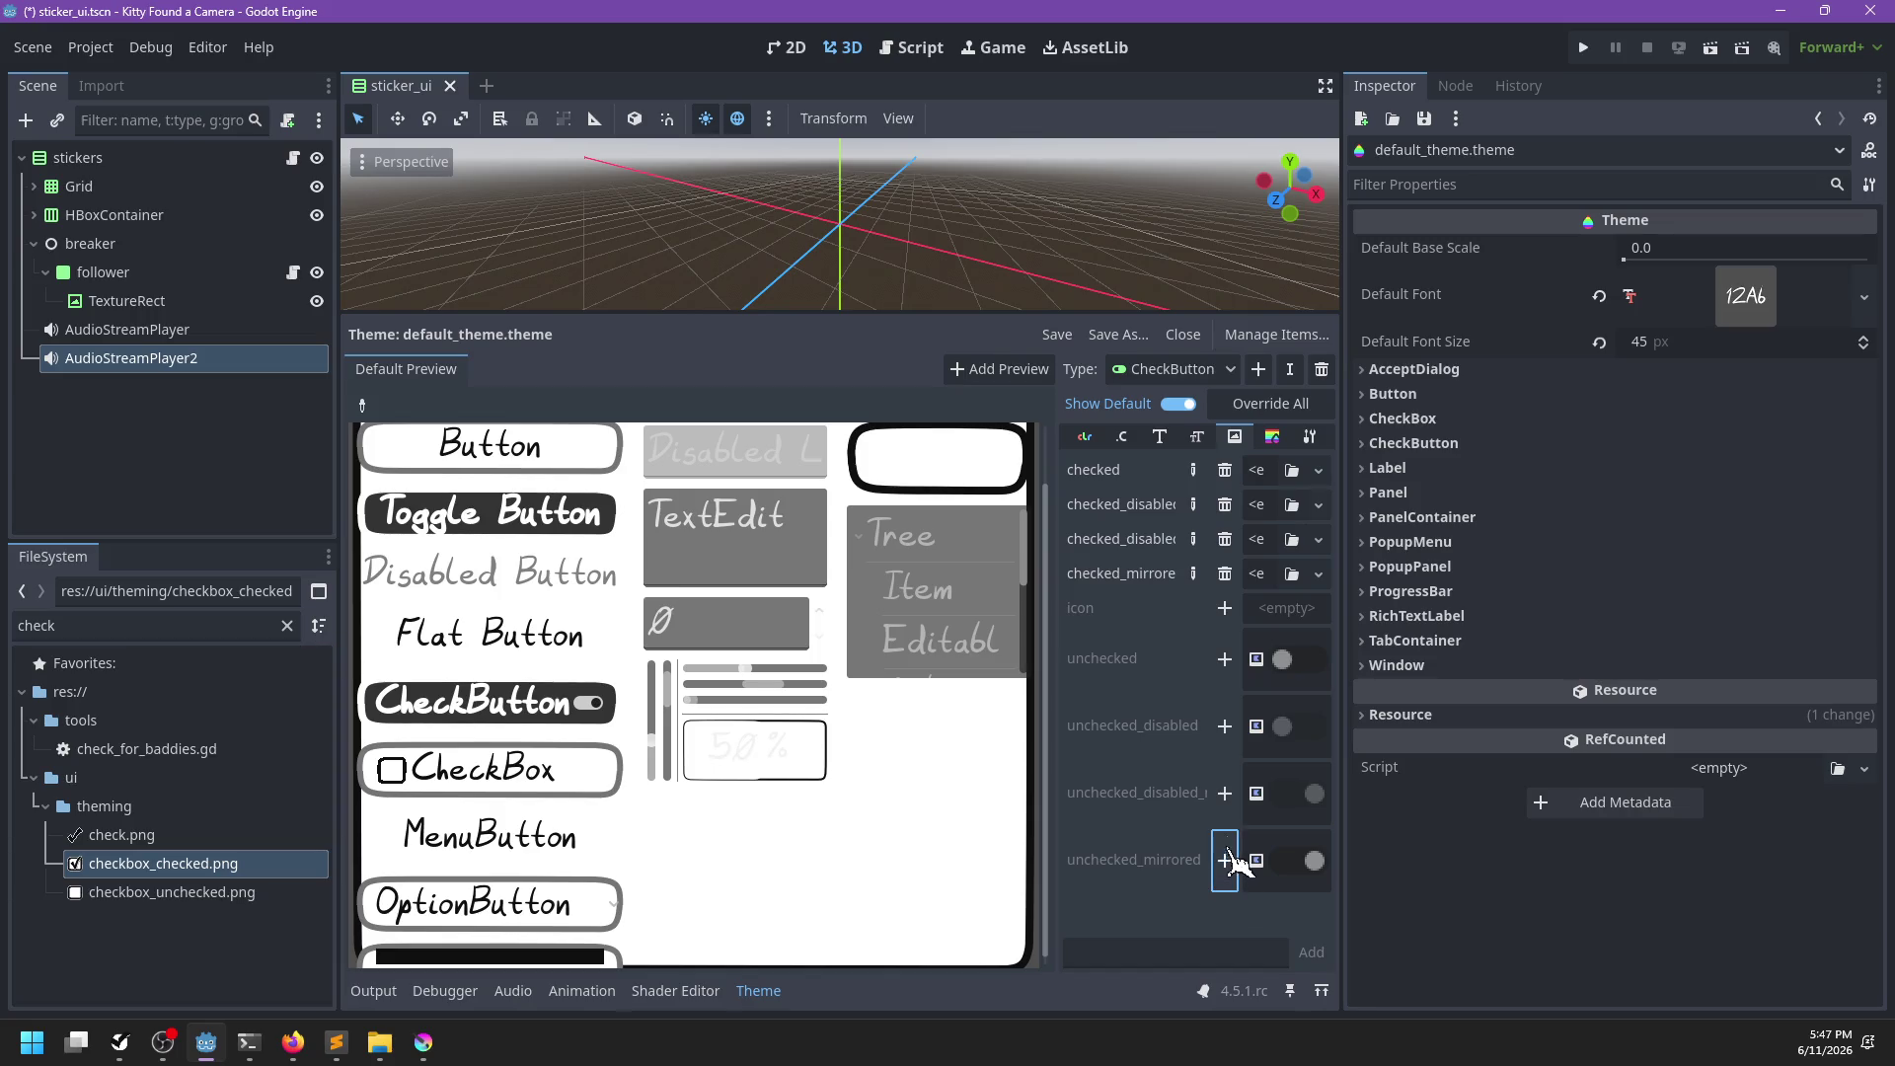
{"action": "left_click", "coordinate": [1225, 793]}
{"action": "left_click", "coordinate": [1224, 725]}
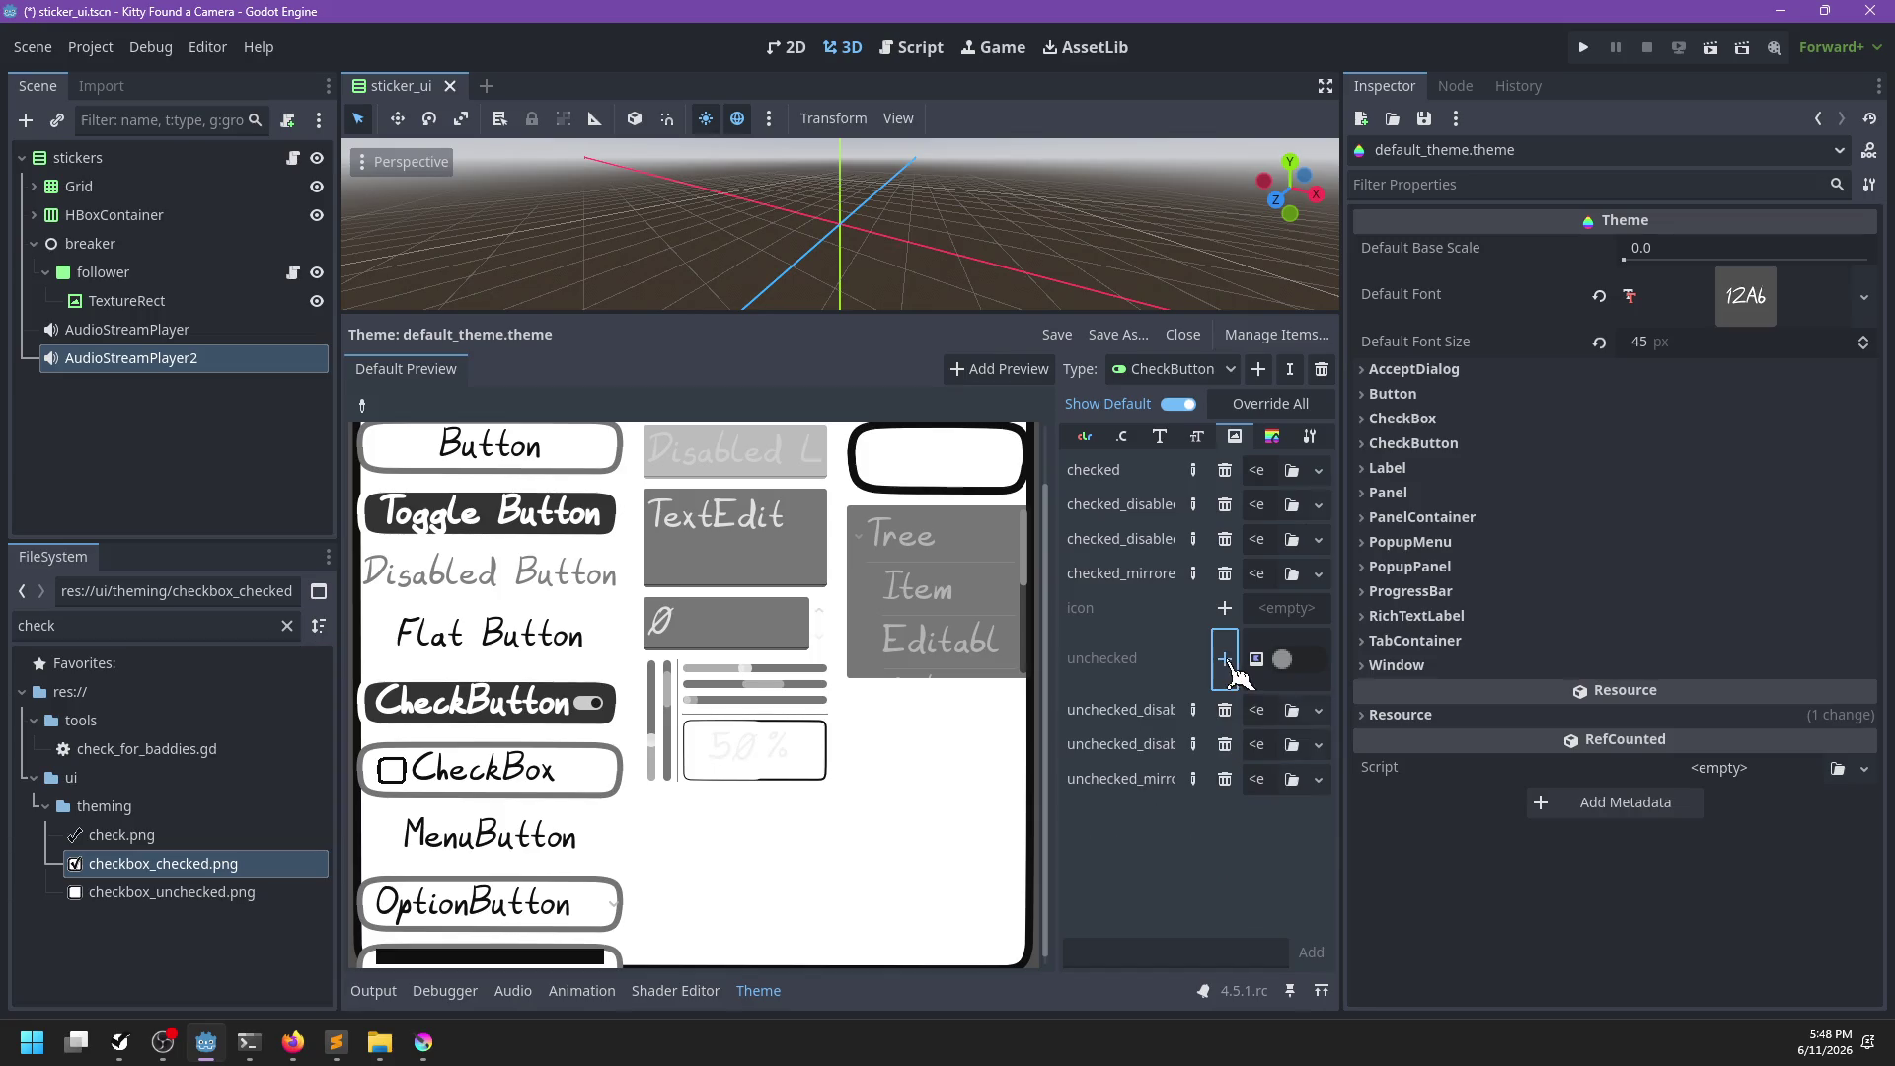
{"action": "left_click", "coordinate": [1224, 659]}
{"action": "mouse_move", "coordinate": [148, 891]}
{"action": "left_mouse_down"}
{"action": "mouse_move", "coordinate": [1184, 738]}
{"action": "mouse_move", "coordinate": [1261, 750]}
{"action": "left_mouse_up"}
{"action": "mouse_move", "coordinate": [241, 892]}
{"action": "left_mouse_down"}
{"action": "mouse_move", "coordinate": [1226, 762]}
{"action": "mouse_move", "coordinate": [1275, 686]}
{"action": "left_mouse_up"}
{"action": "left_click_drag", "start_coordinate": [1283, 696], "coordinate": [1280, 646]}
{"action": "mouse_move", "coordinate": [163, 863]}
{"action": "left_mouse_down"}
{"action": "mouse_move", "coordinate": [1323, 617]}
{"action": "mouse_move", "coordinate": [1271, 590]}
{"action": "mouse_move", "coordinate": [1272, 547]}
{"action": "left_mouse_up"}
{"action": "left_click_drag", "start_coordinate": [1275, 554], "coordinate": [1271, 520]}
{"action": "left_click_drag", "start_coordinate": [1275, 552], "coordinate": [1275, 489]}
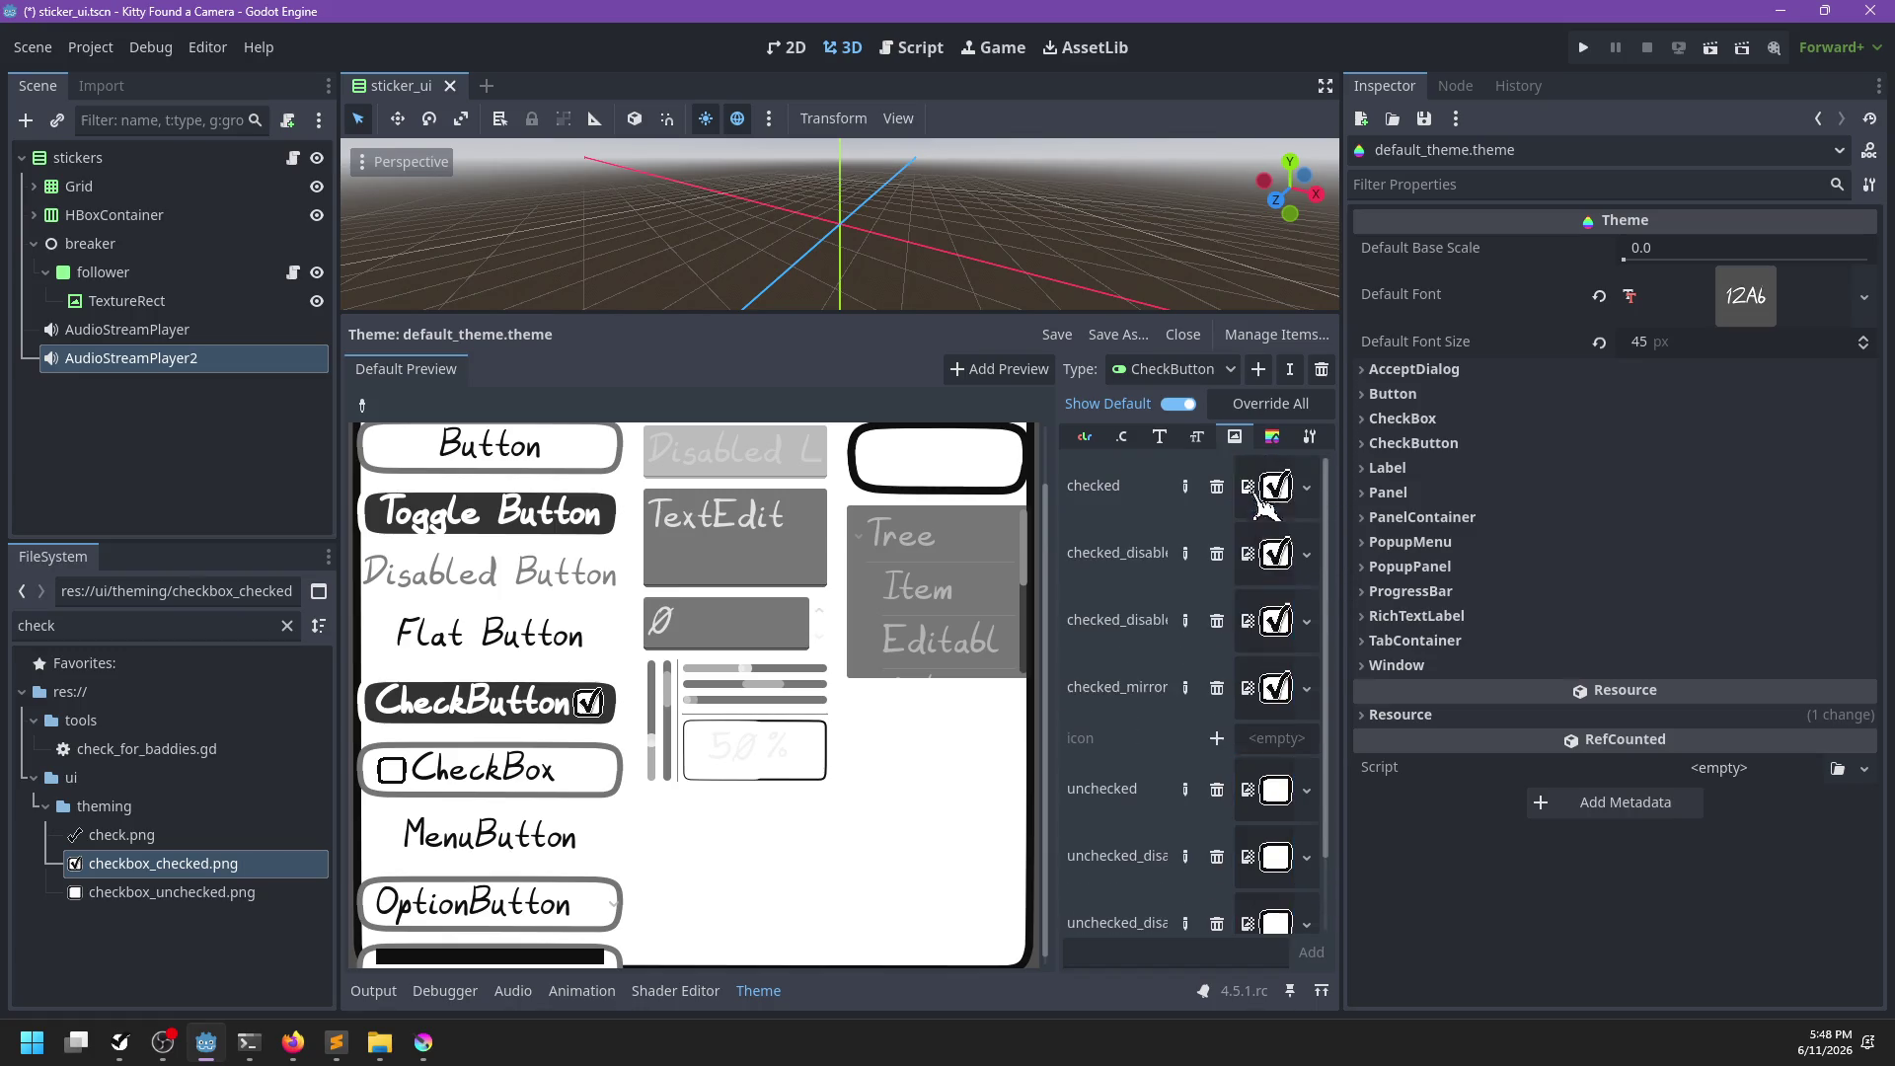
Test the preview CheckButton and CheckBox, then view CheckButton colour items
{"action": "left_click", "coordinate": [602, 702]}
{"action": "left_click", "coordinate": [546, 790]}
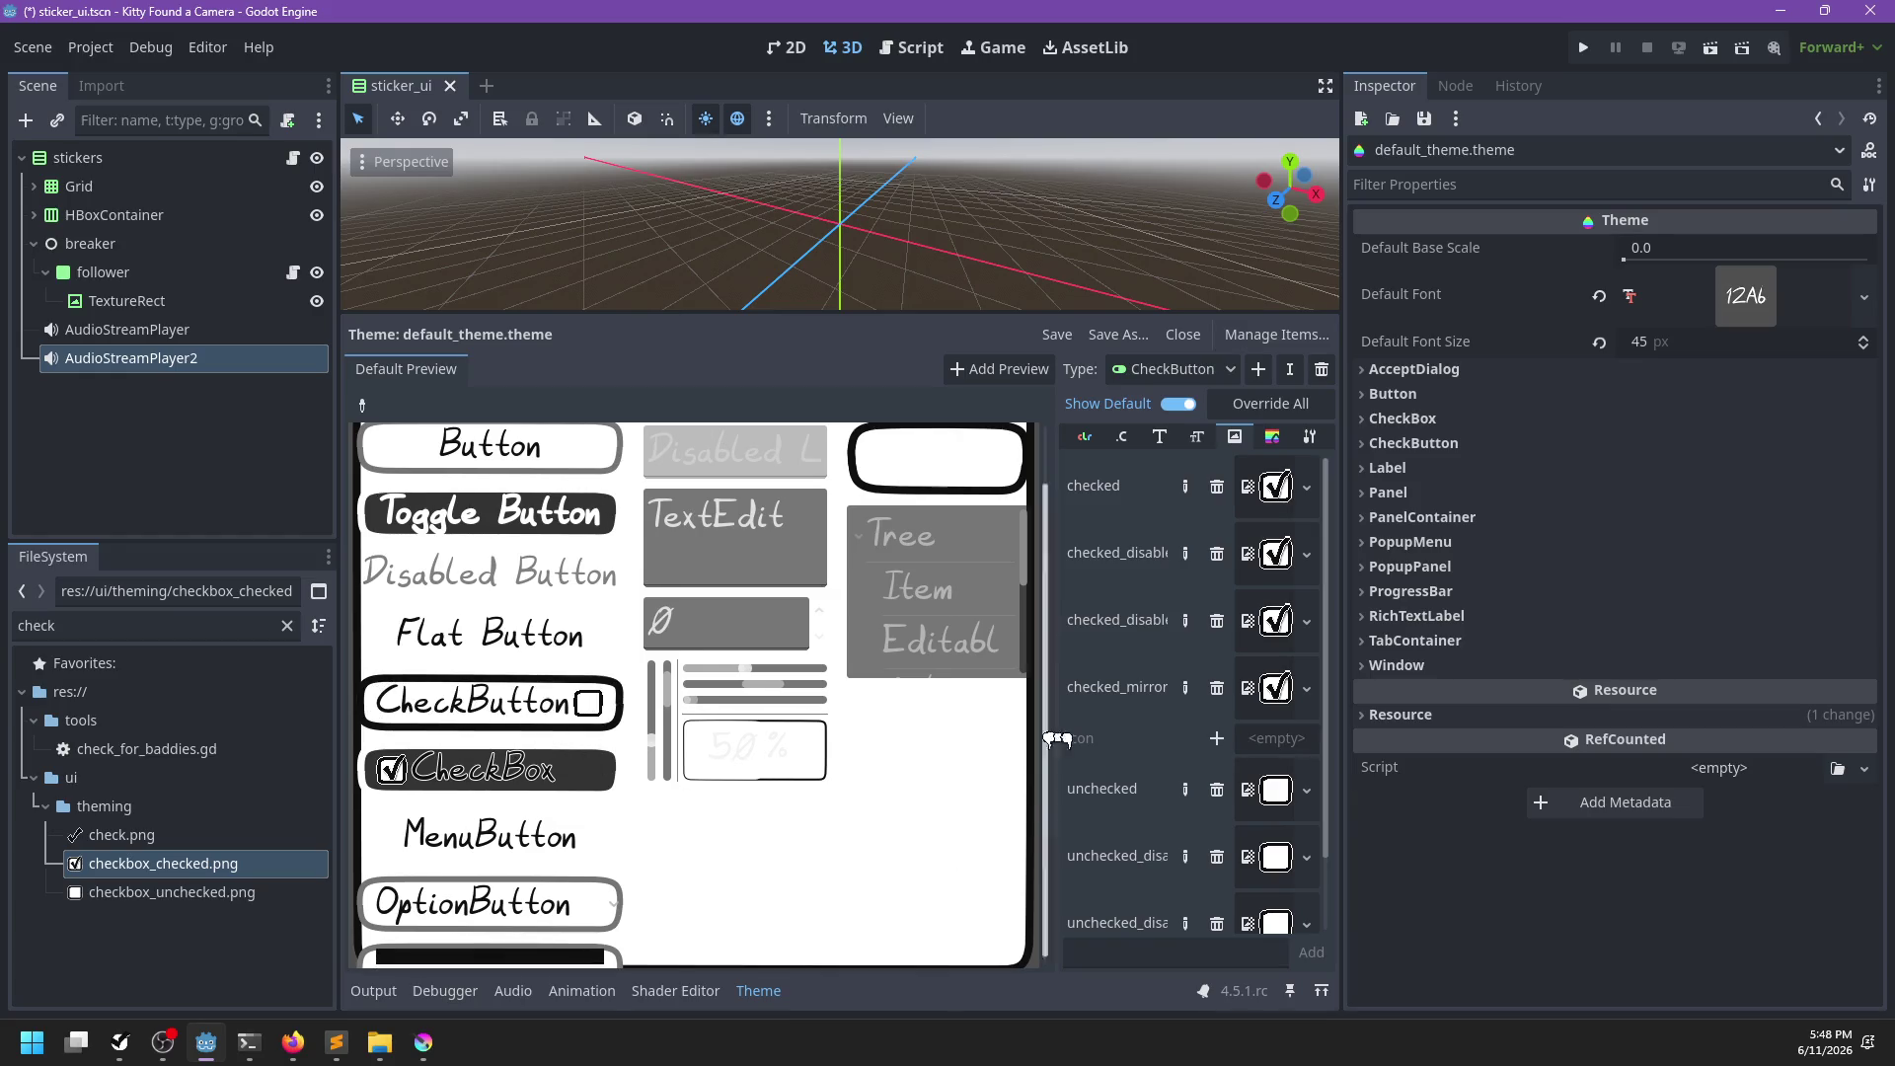
{"action": "left_click", "coordinate": [1122, 436]}
{"action": "left_click", "coordinate": [1085, 436]}
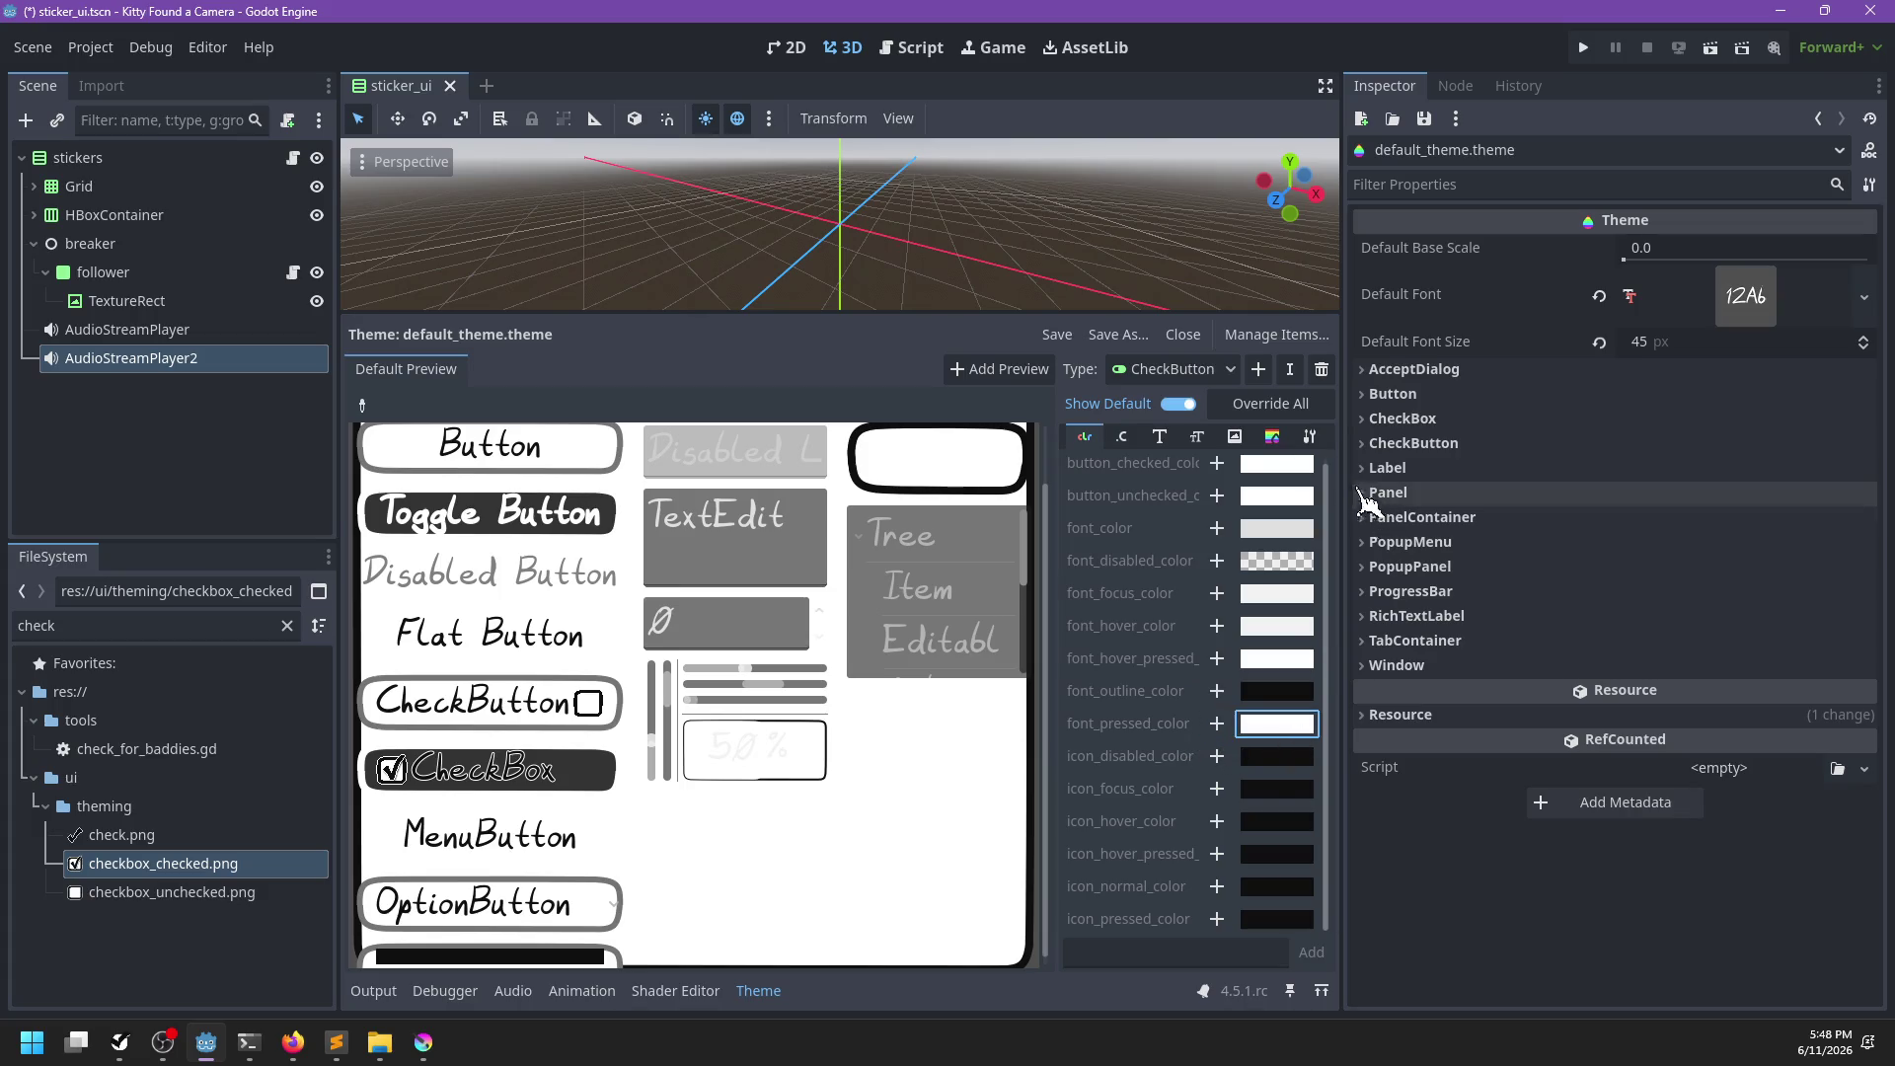
Override the CheckButton pressed font colour and darken it to black
{"action": "left_click", "coordinate": [1273, 731]}
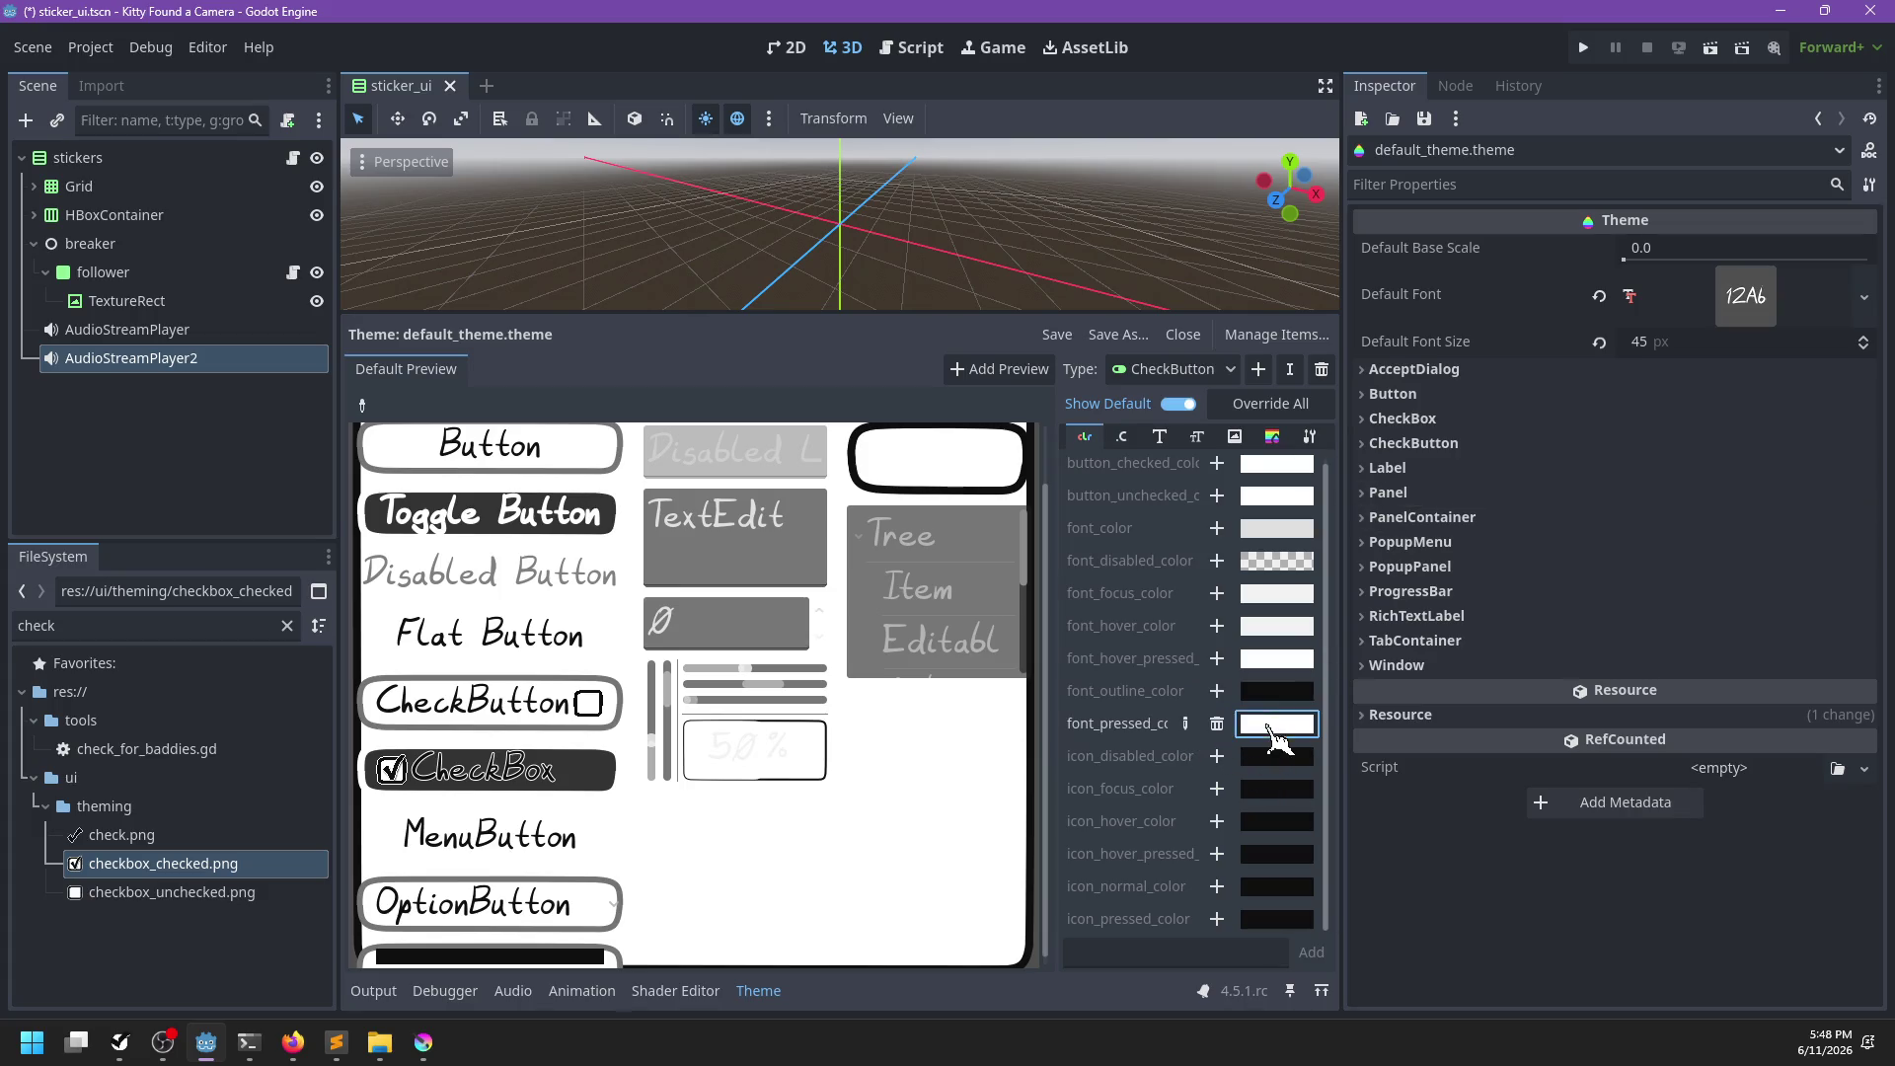
{"action": "left_click_drag", "start_coordinate": [1418, 299], "coordinate": [1407, 408]}
{"action": "left_click", "coordinate": [933, 758]}
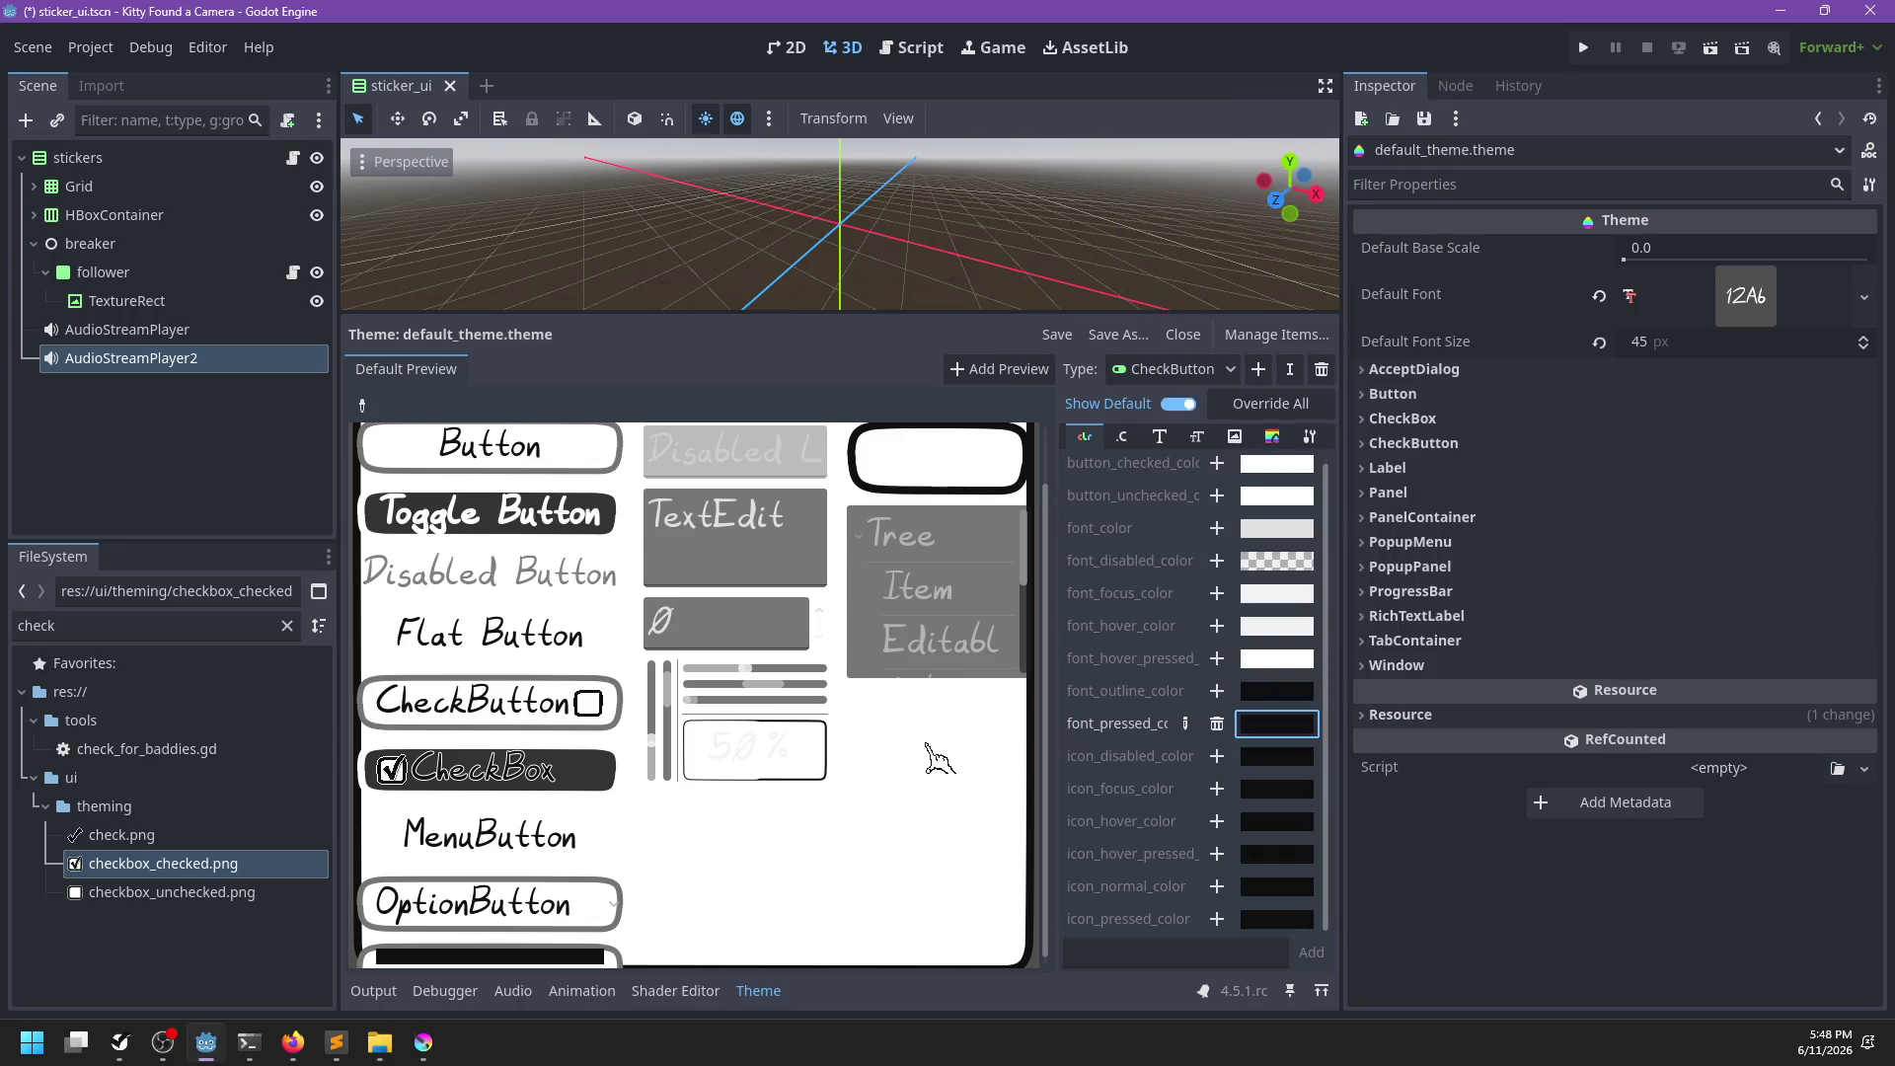
Toggle the preview CheckButton and CheckBox on and off to test them
{"action": "left_click", "coordinate": [513, 728]}
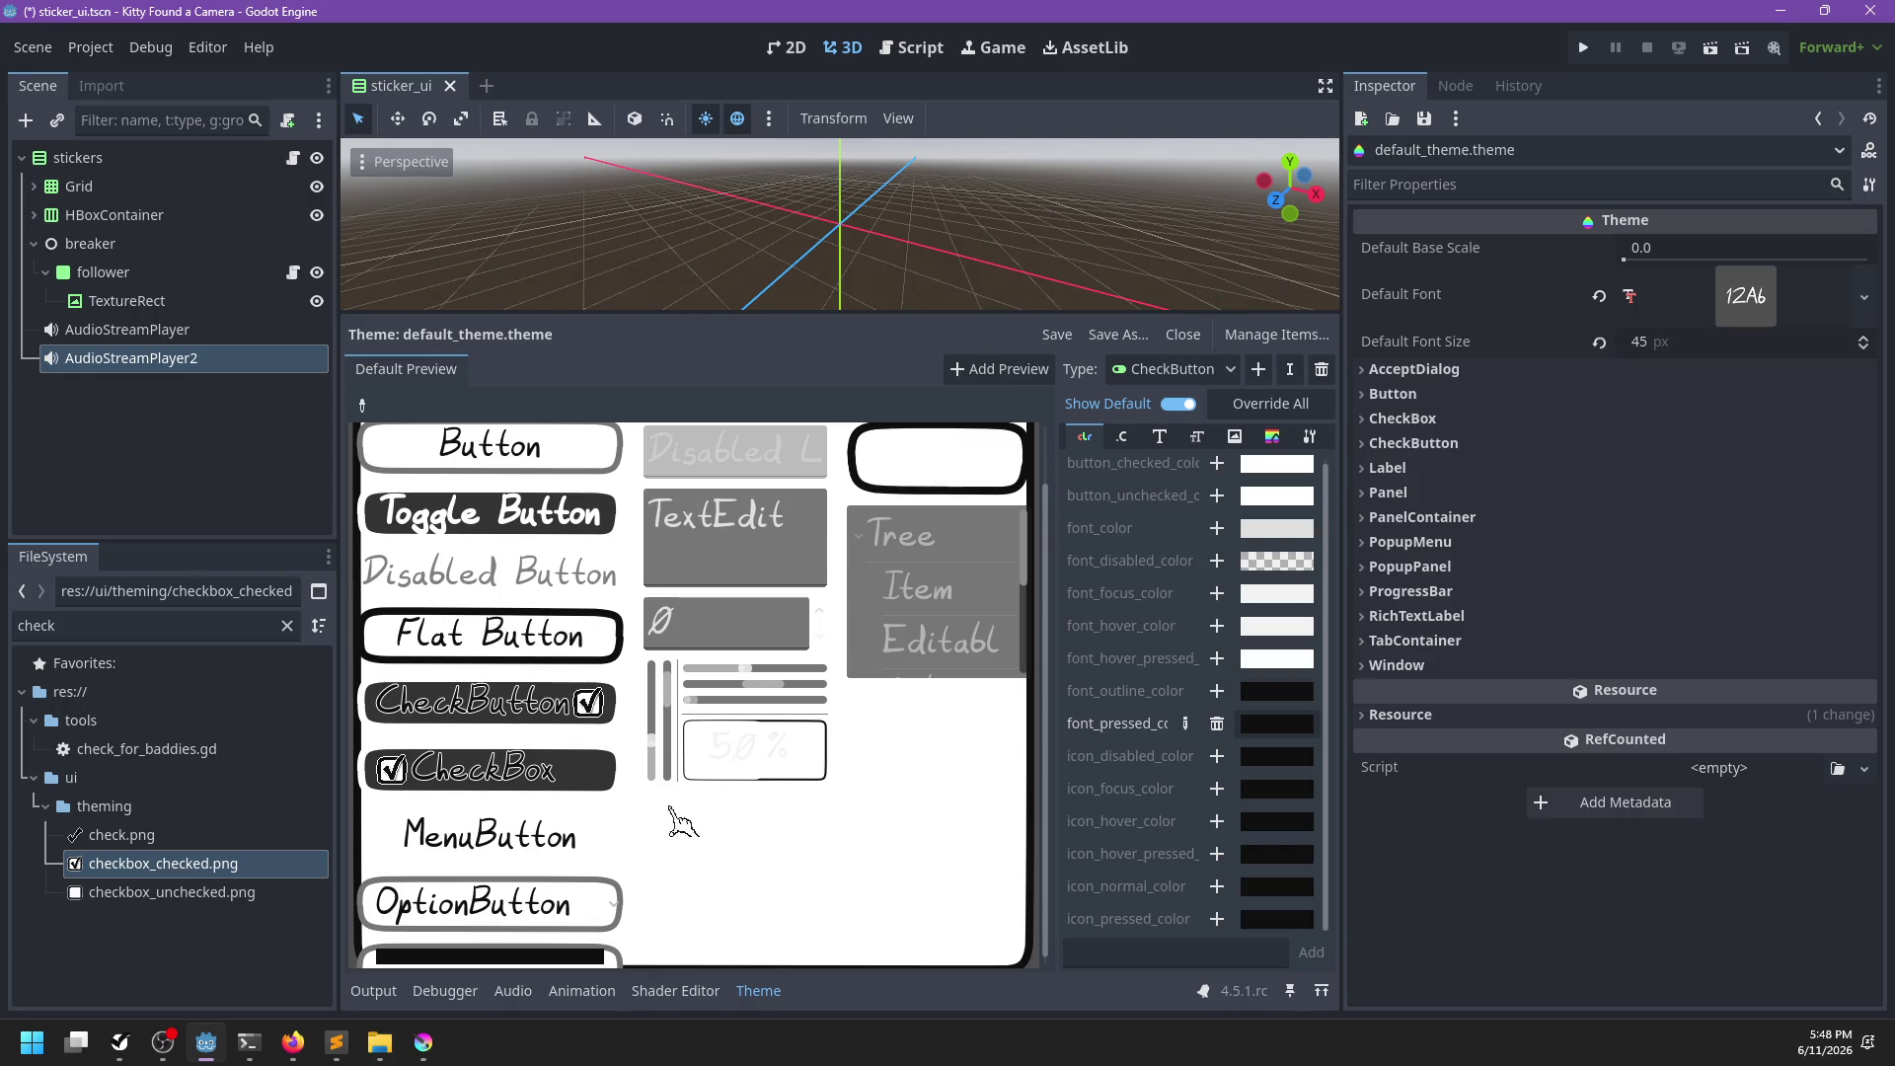
{"action": "left_click", "coordinate": [513, 770]}
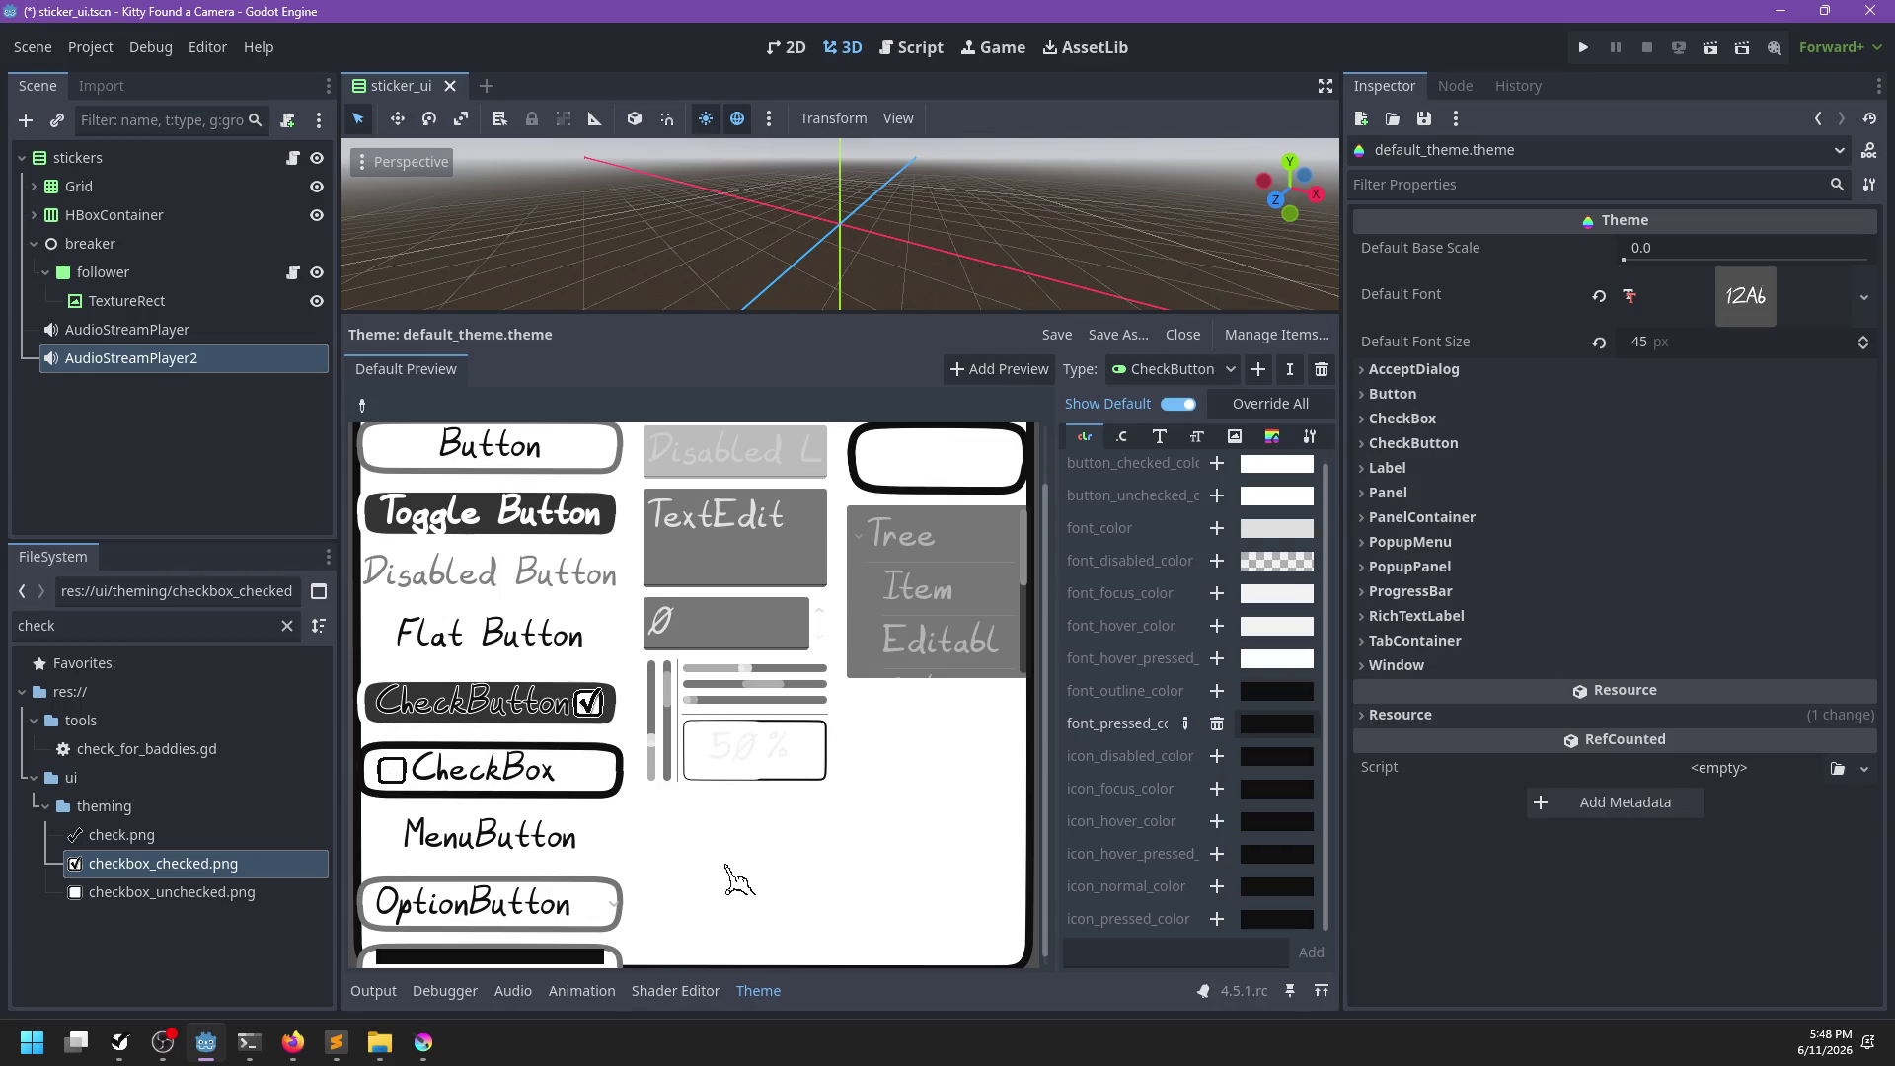
{"action": "left_click", "coordinate": [548, 700]}
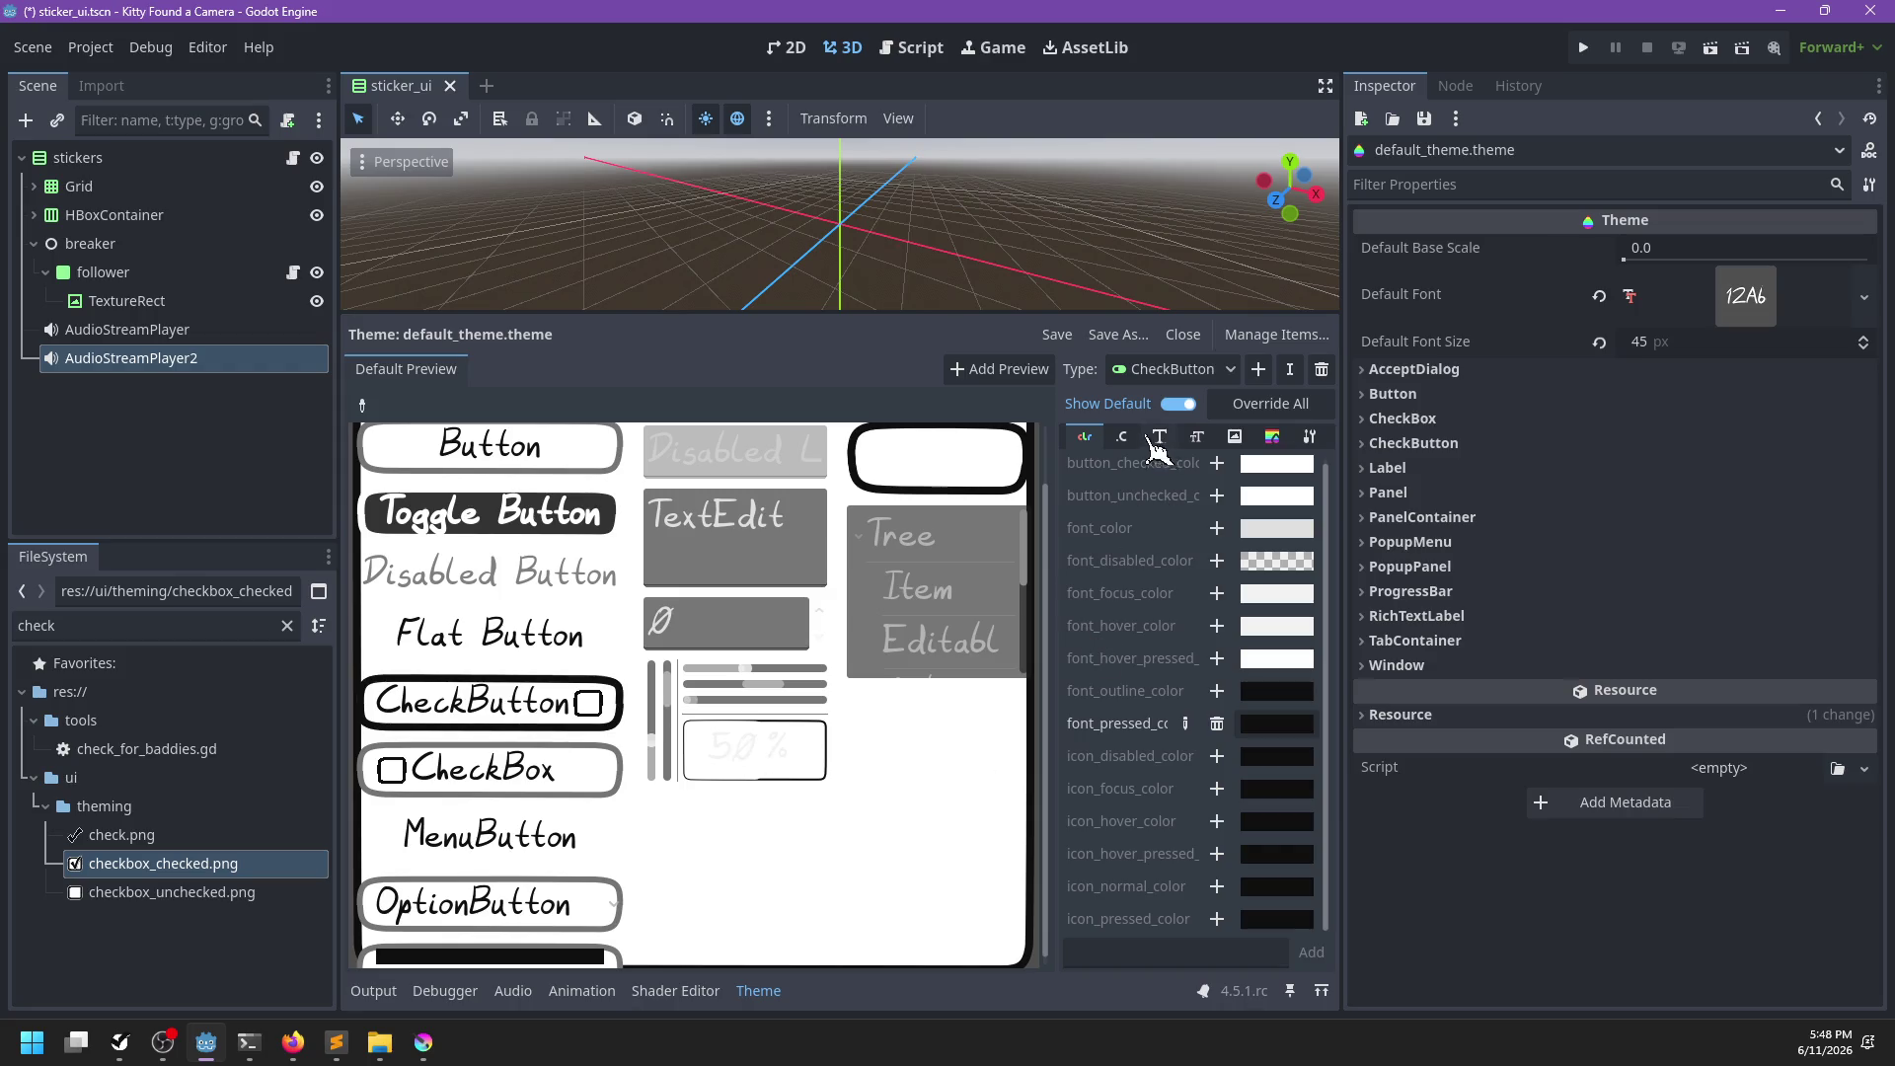
{"action": "left_click", "coordinate": [1272, 438]}
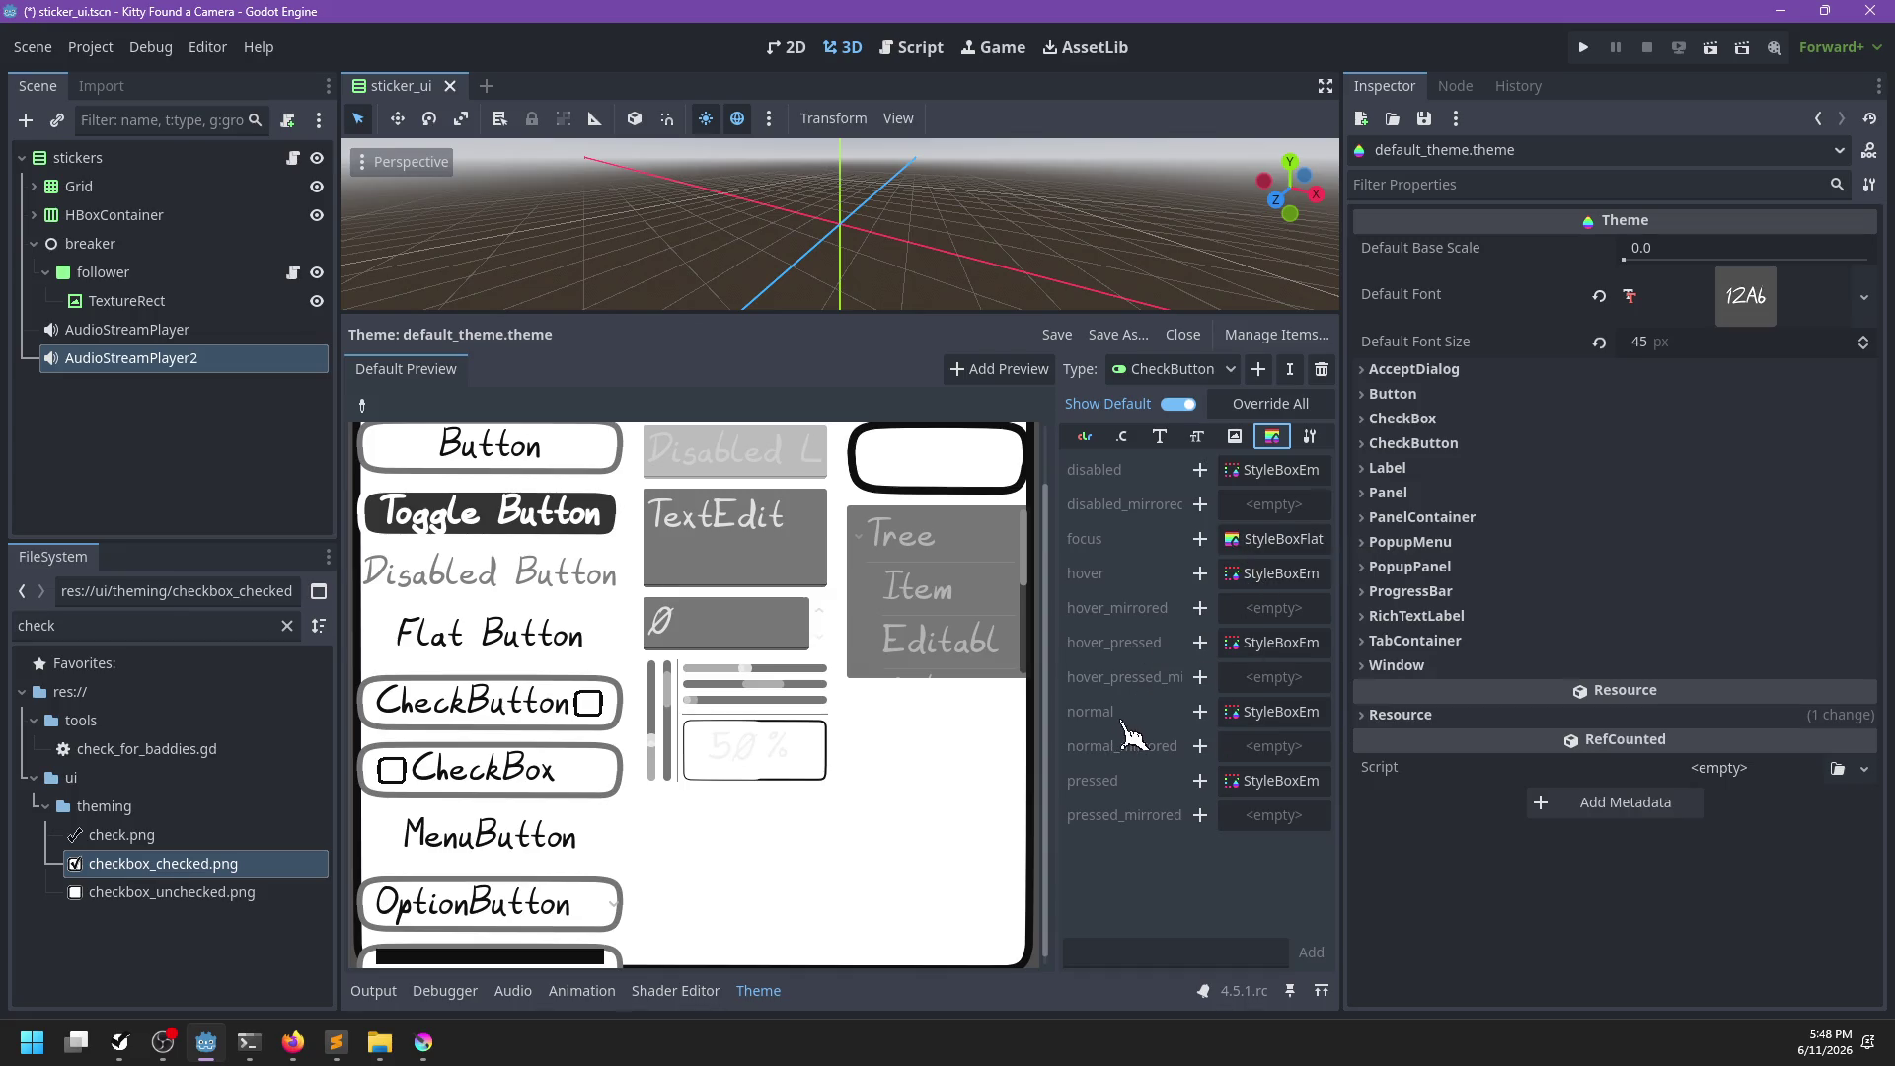
{"action": "left_click", "coordinate": [504, 770]}
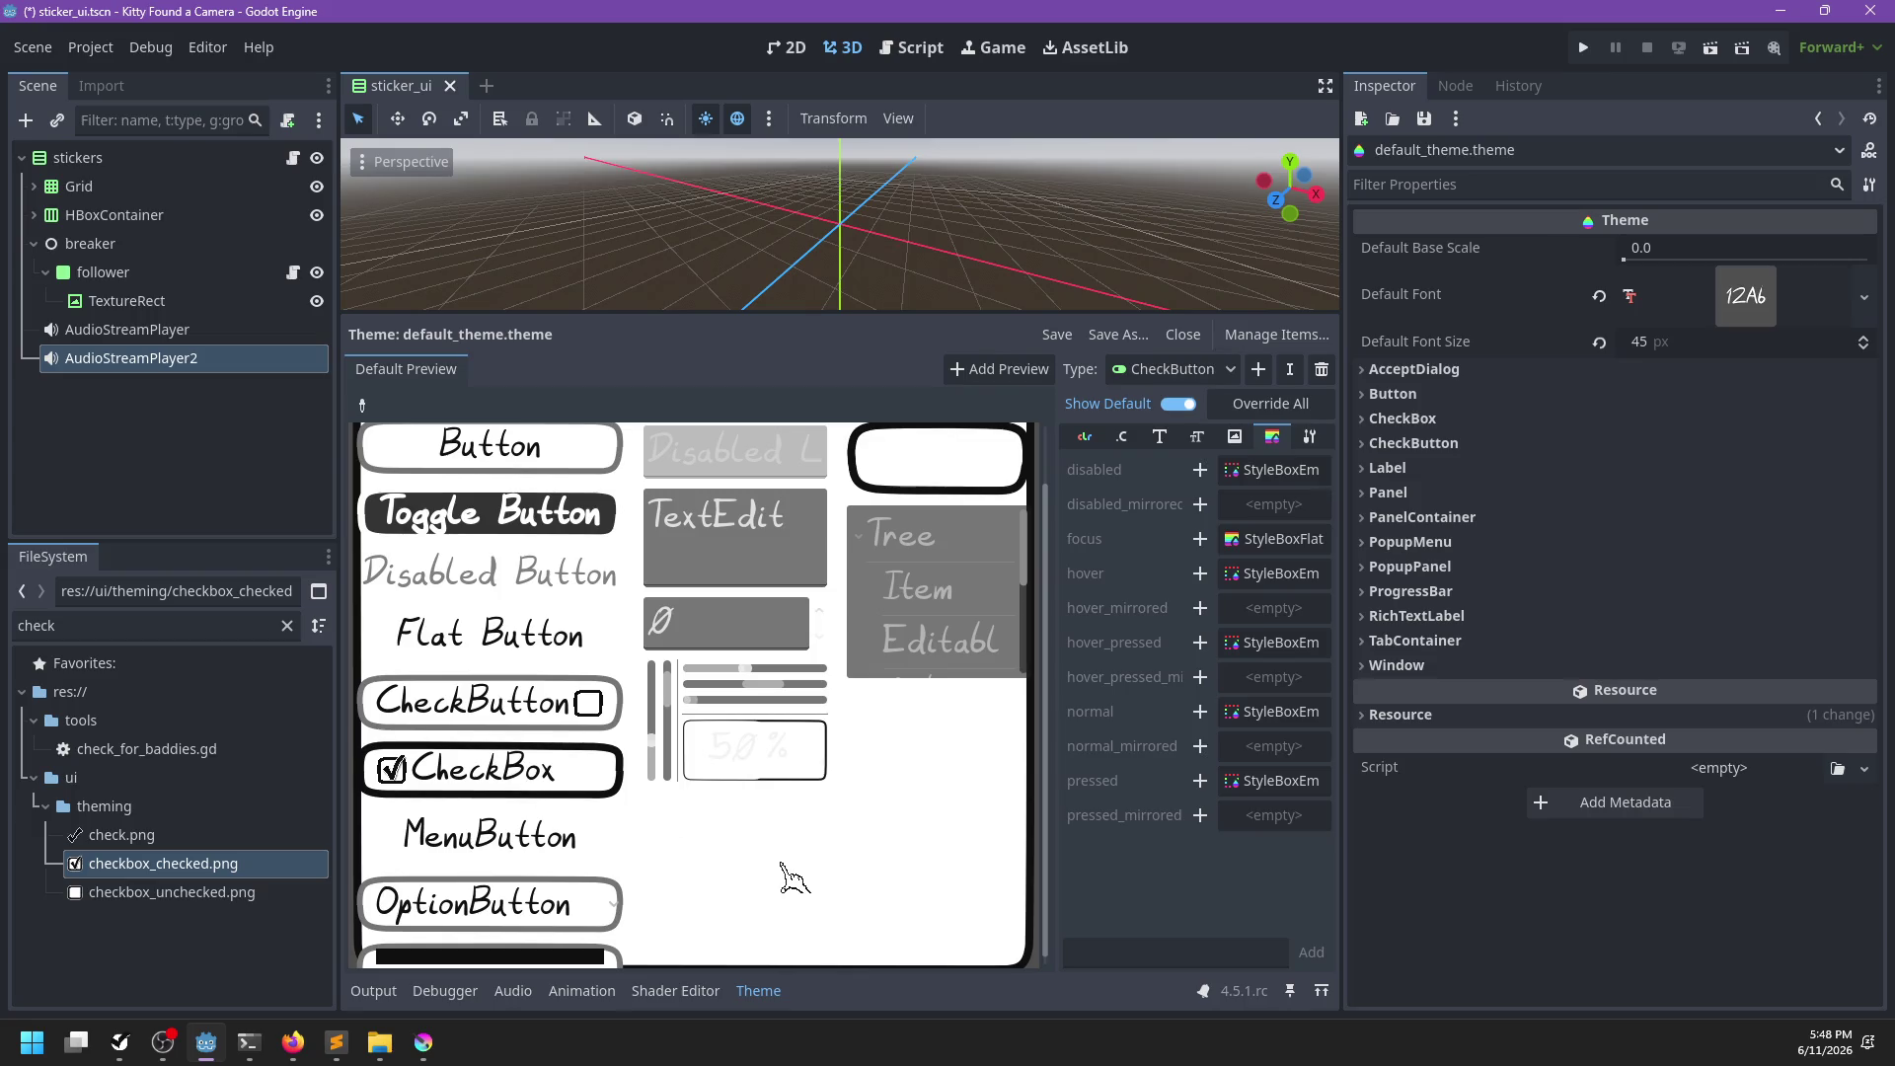
{"action": "key", "text": "Up"}
{"action": "key", "text": "space"}
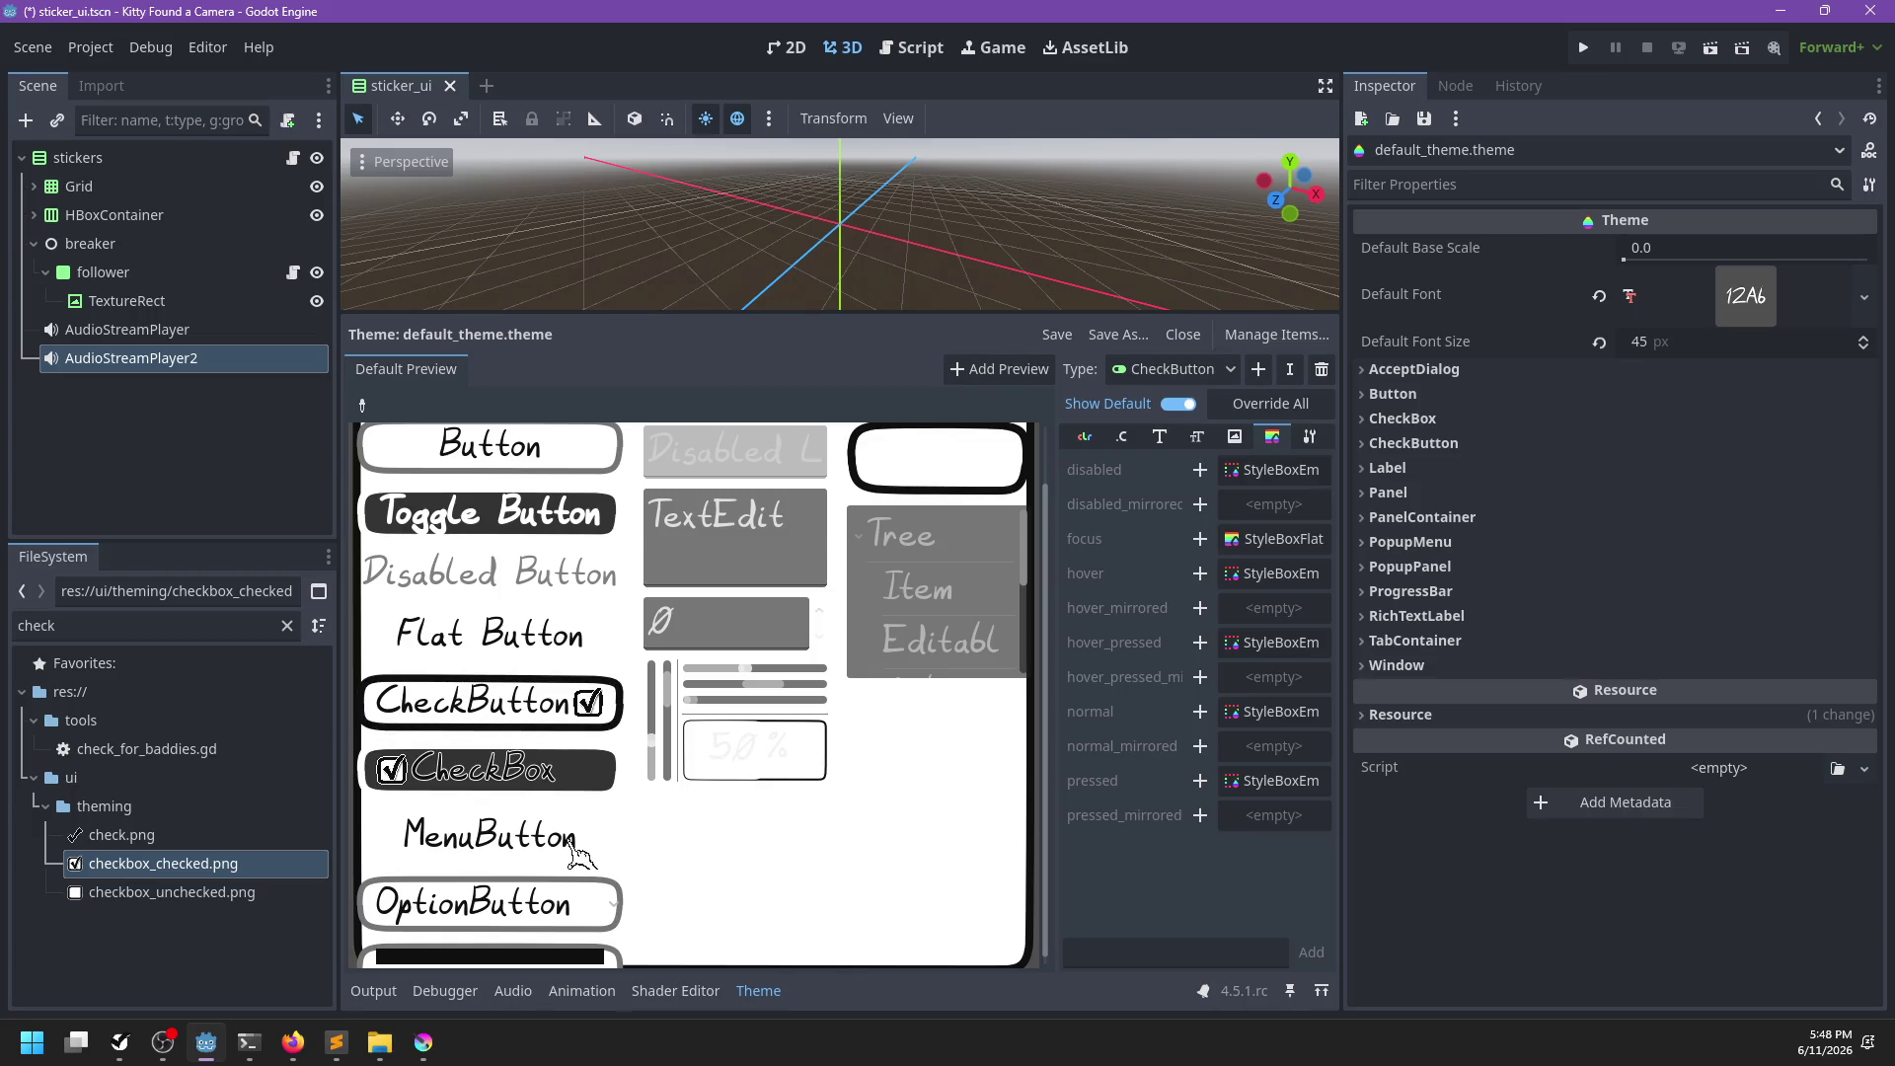
Try the preview MenuButton popup and OptionButton, picking Has then Many
{"action": "left_click", "coordinate": [555, 838]}
{"action": "left_click", "coordinate": [597, 833]}
{"action": "left_click", "coordinate": [520, 850]}
{"action": "left_click", "coordinate": [520, 804]}
{"action": "left_click", "coordinate": [508, 903]}
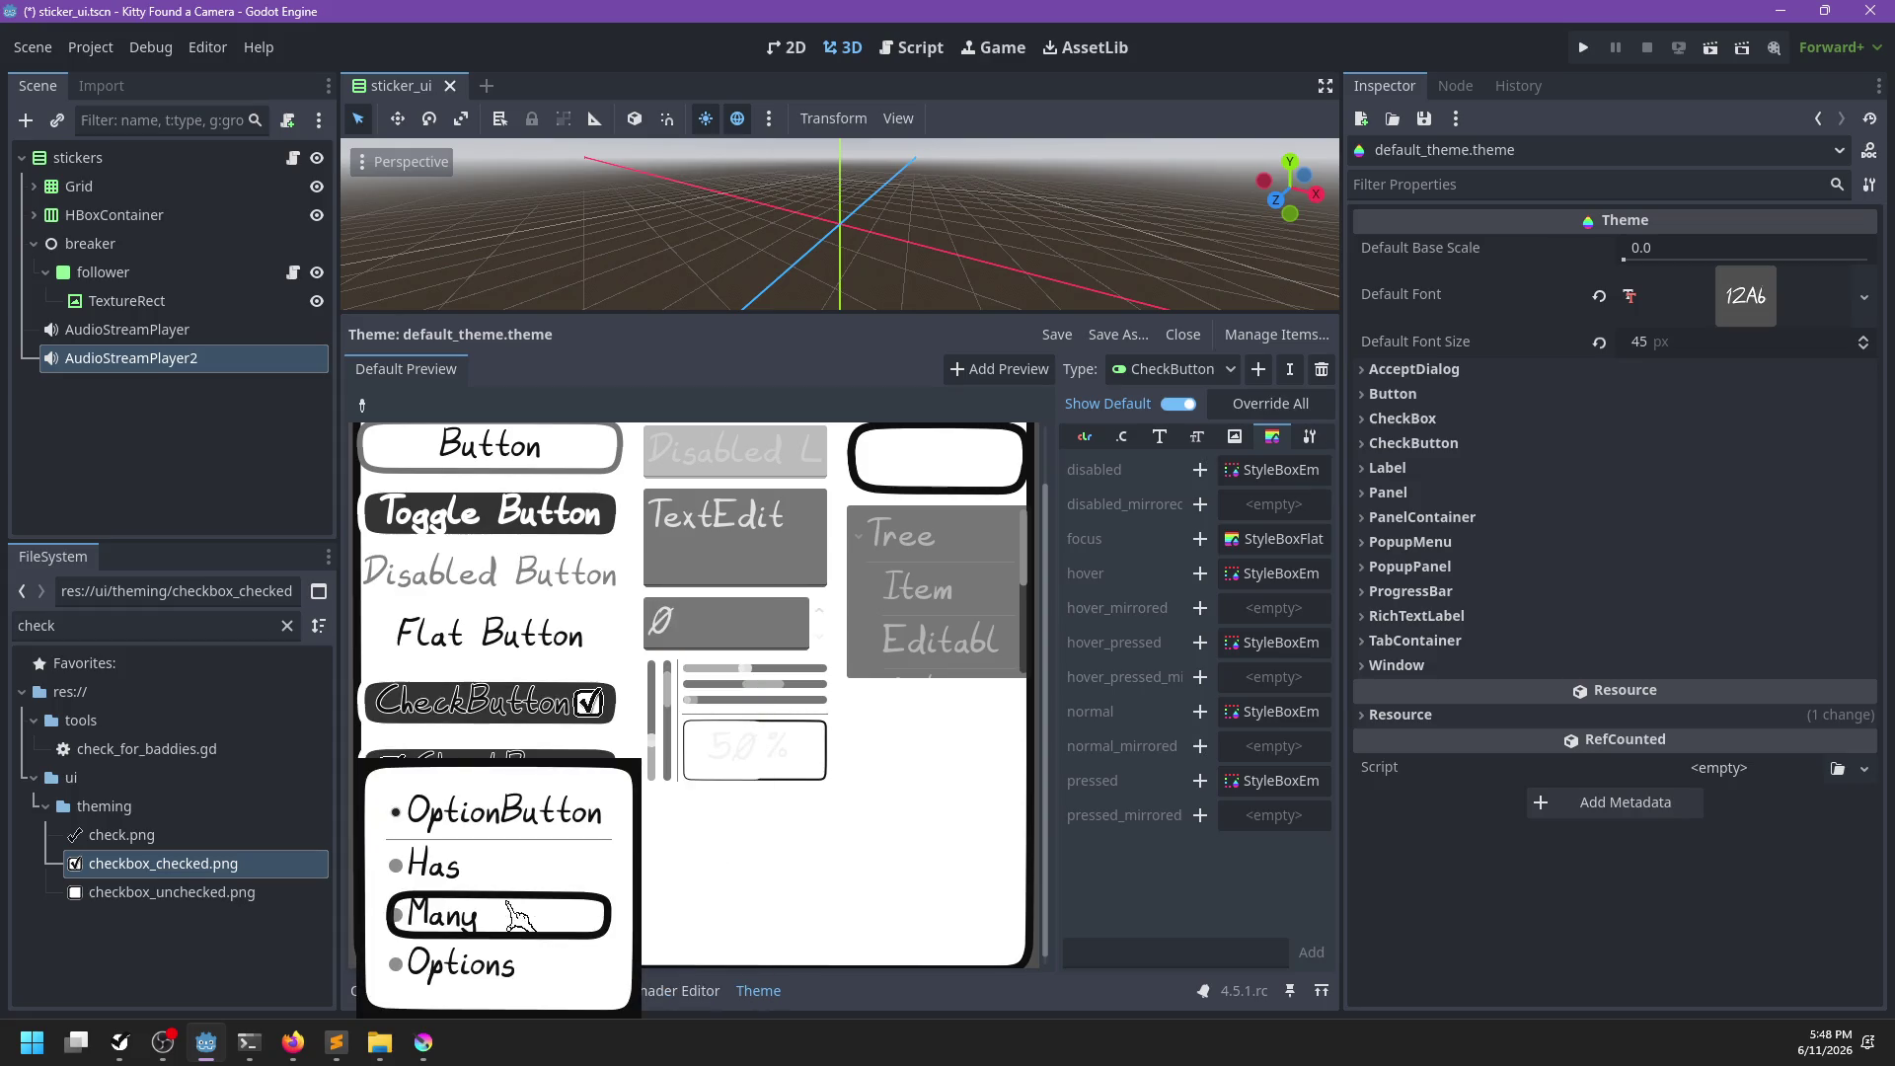
{"action": "left_click", "coordinate": [570, 894]}
{"action": "left_click", "coordinate": [575, 903]}
{"action": "left_click", "coordinate": [558, 914]}
Open and close the ColorPickerButton popup, switch Toggle Button off, and recheck CheckButton
{"action": "left_click", "coordinate": [581, 947]}
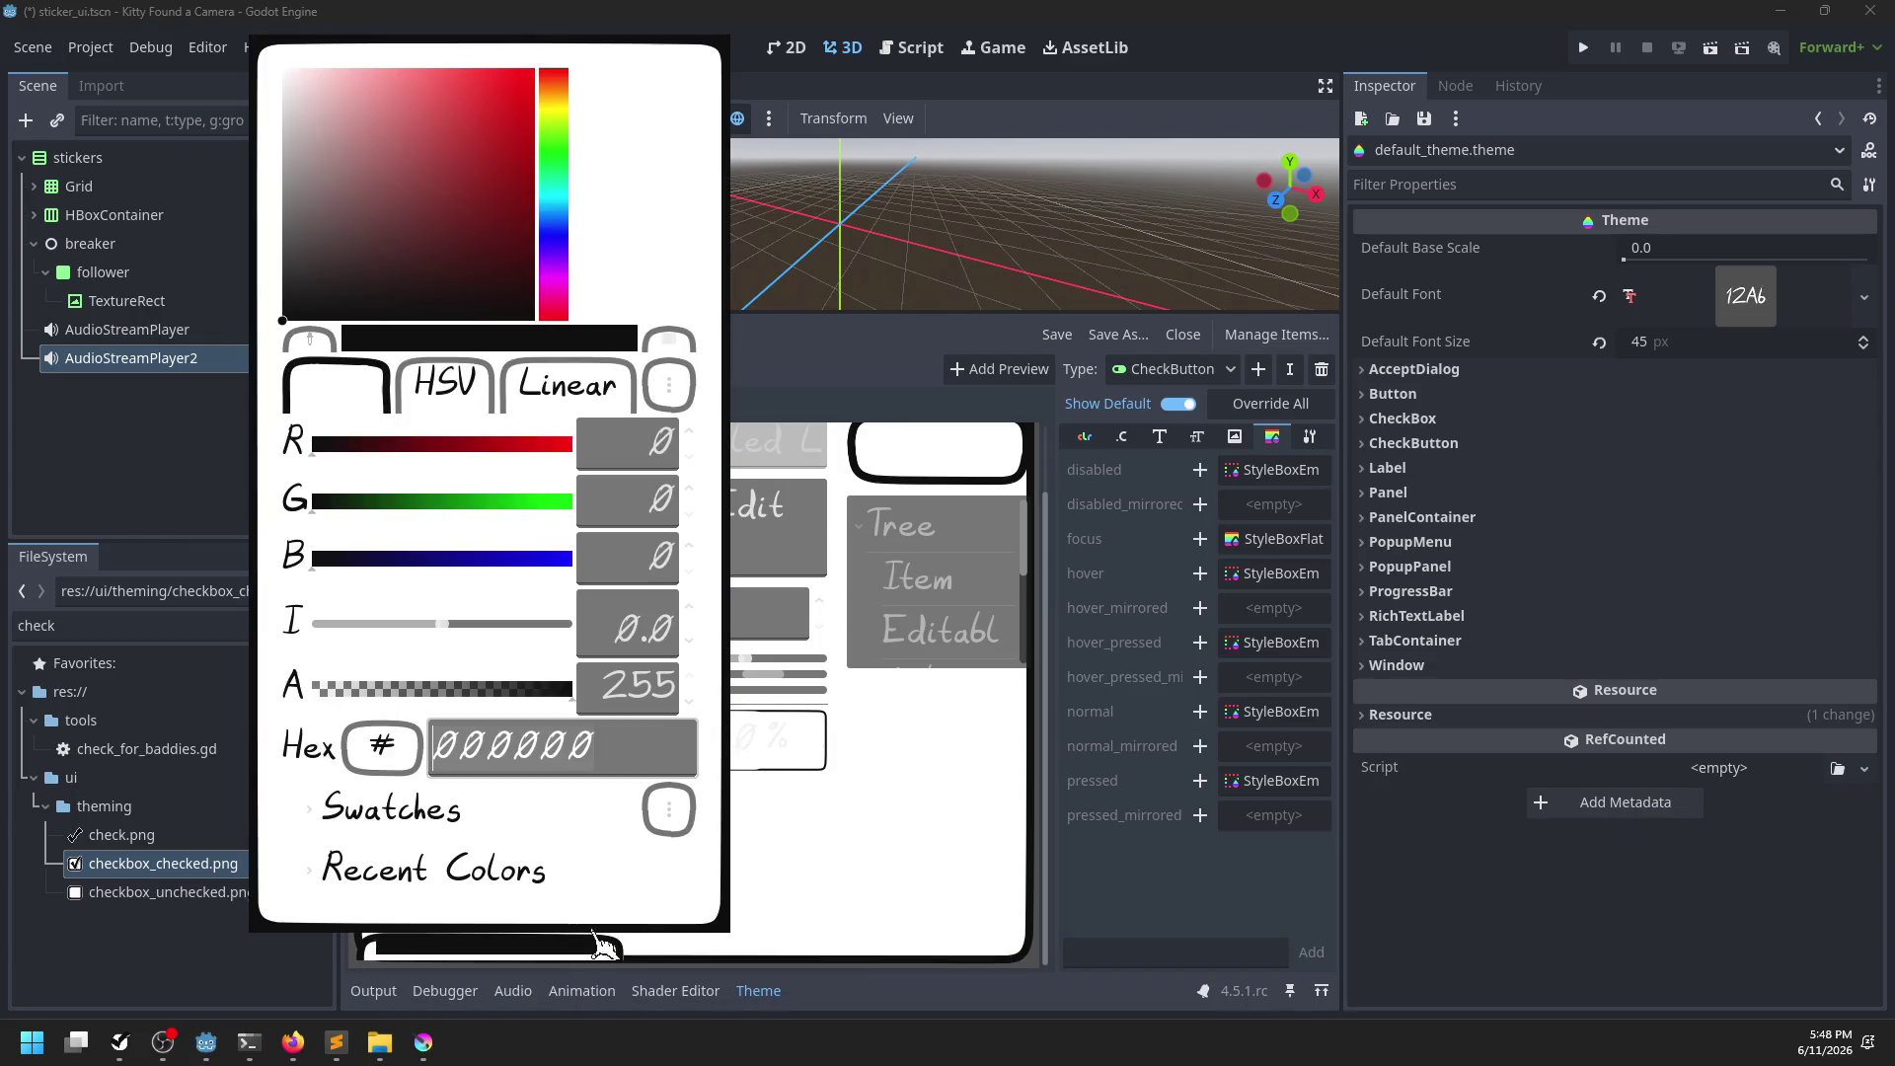
{"action": "left_click", "coordinate": [814, 875]}
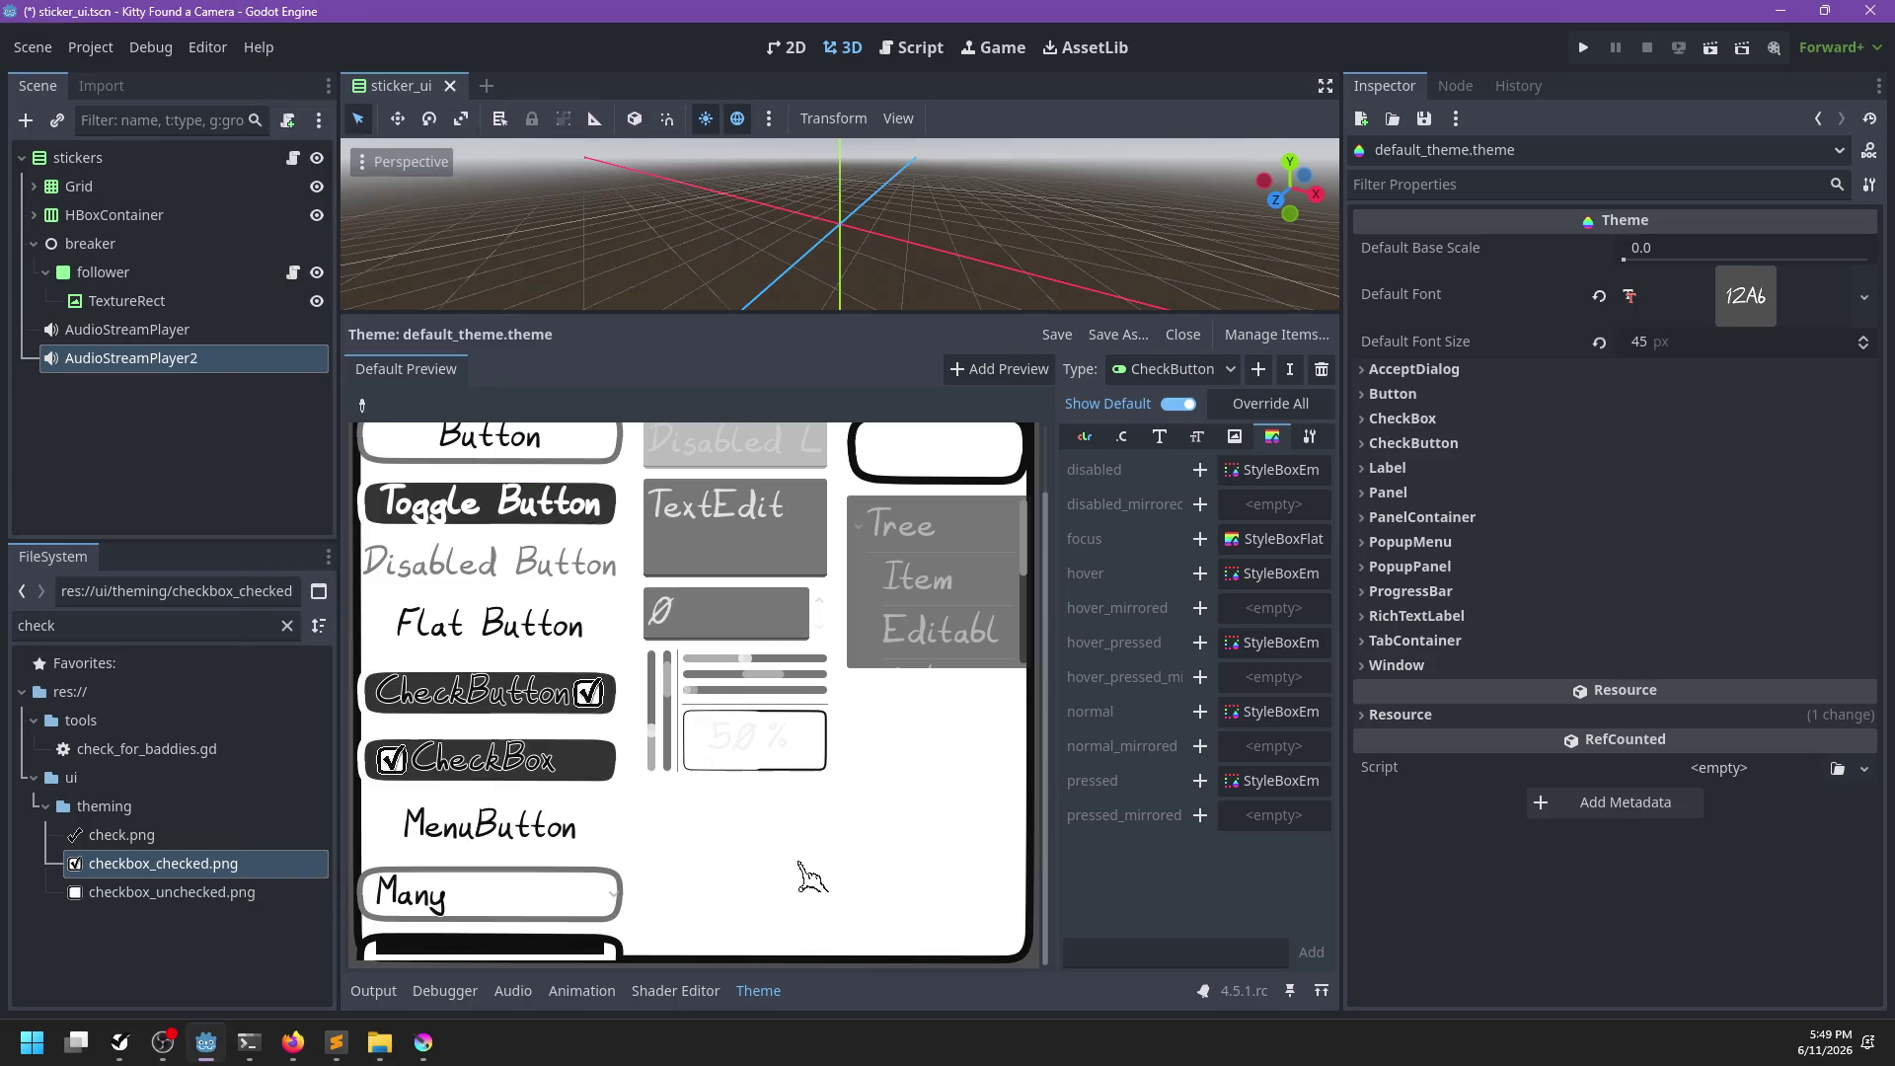
{"action": "scroll", "coordinate": [699, 824], "scroll_direction": "up", "scroll_amount": 1}
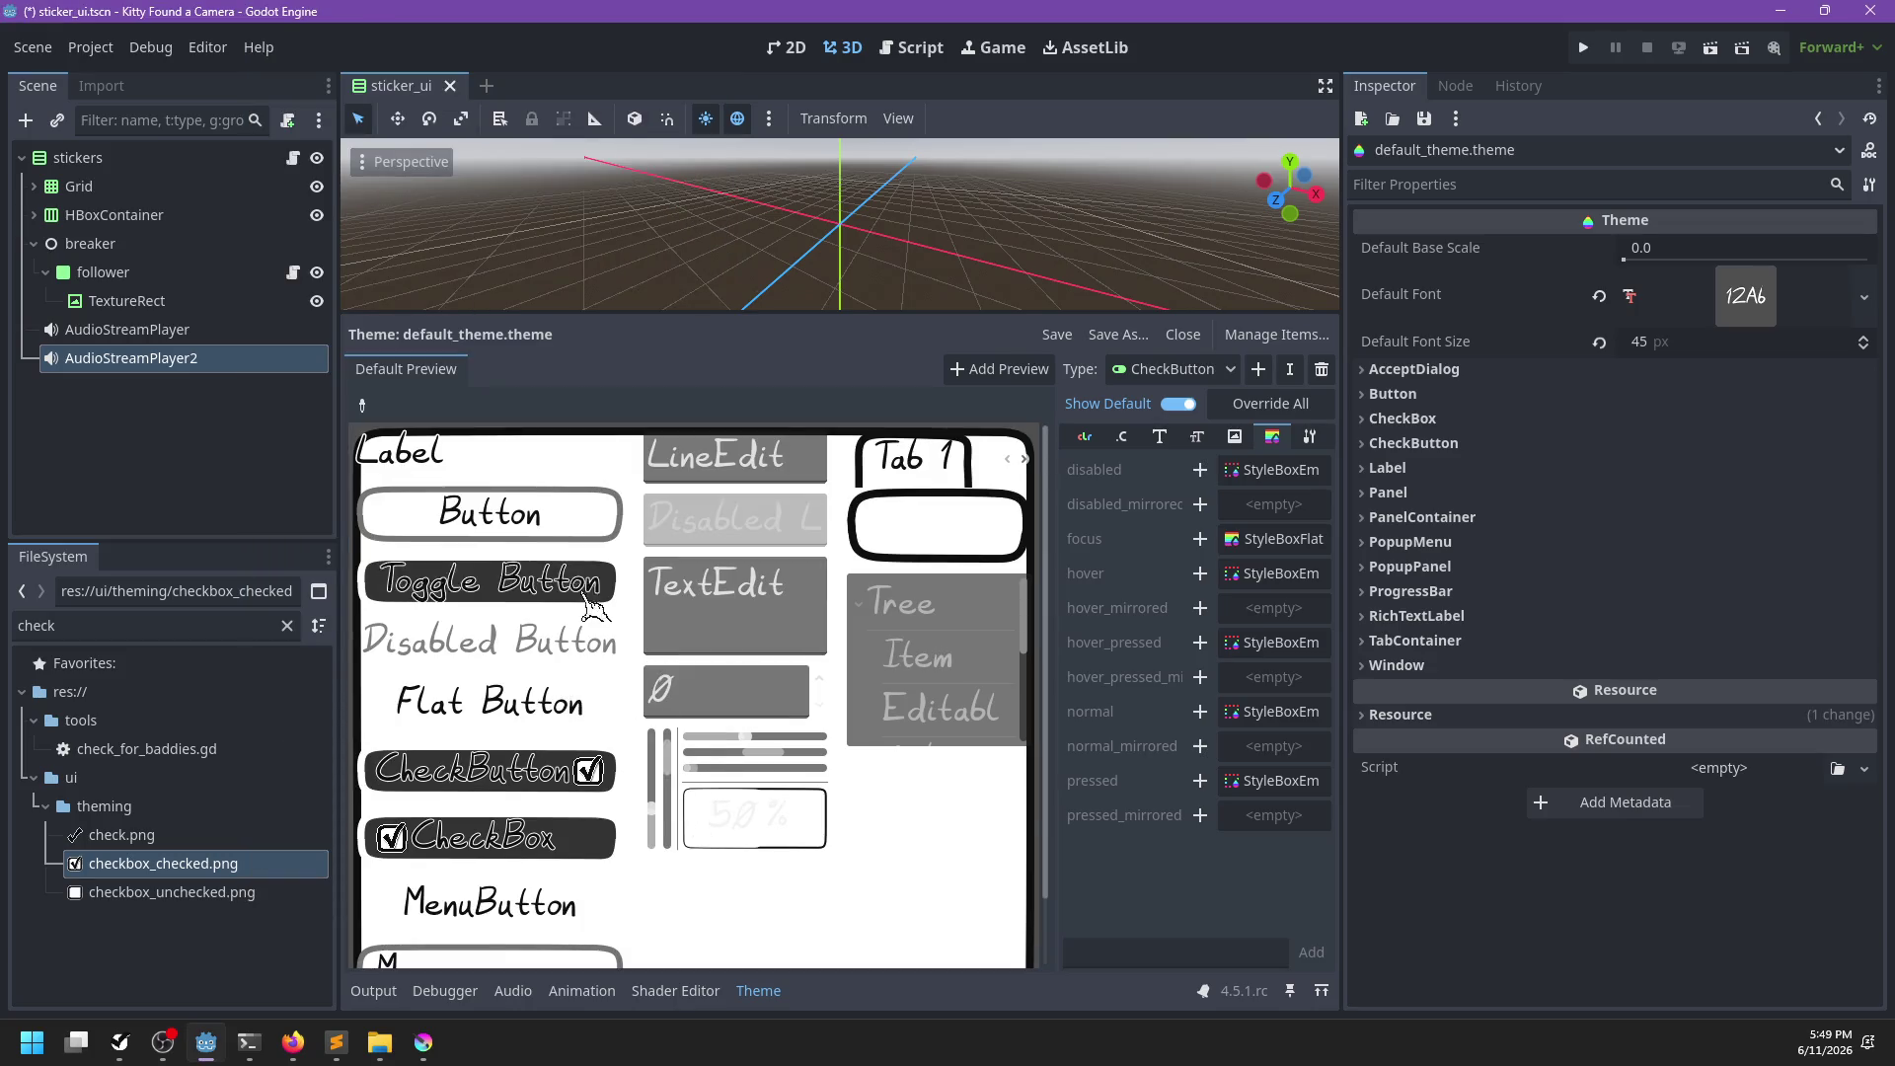
{"action": "left_click", "coordinate": [497, 581]}
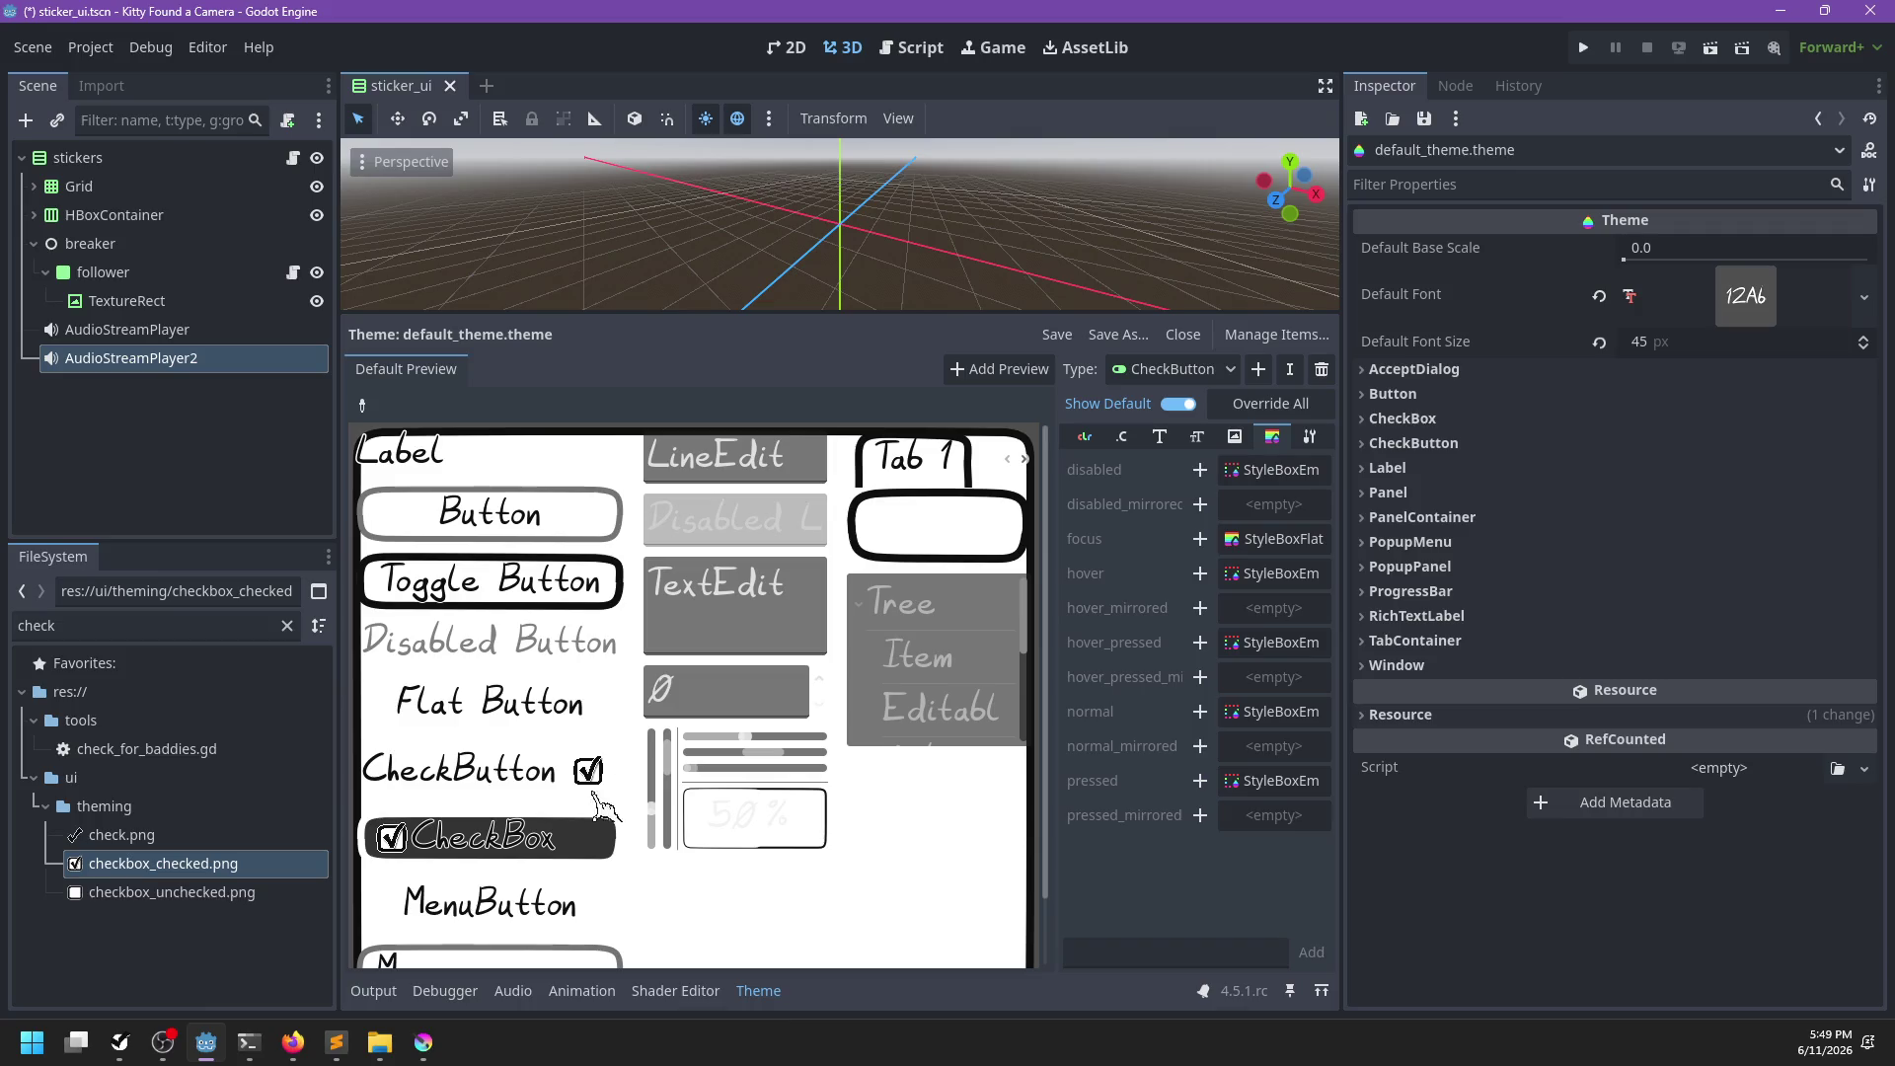
{"action": "left_click", "coordinate": [563, 780]}
{"action": "left_click", "coordinate": [590, 781]}
Run the project with F5, close the game, and reopen the theme editor's type list
{"action": "key", "text": "F5"}
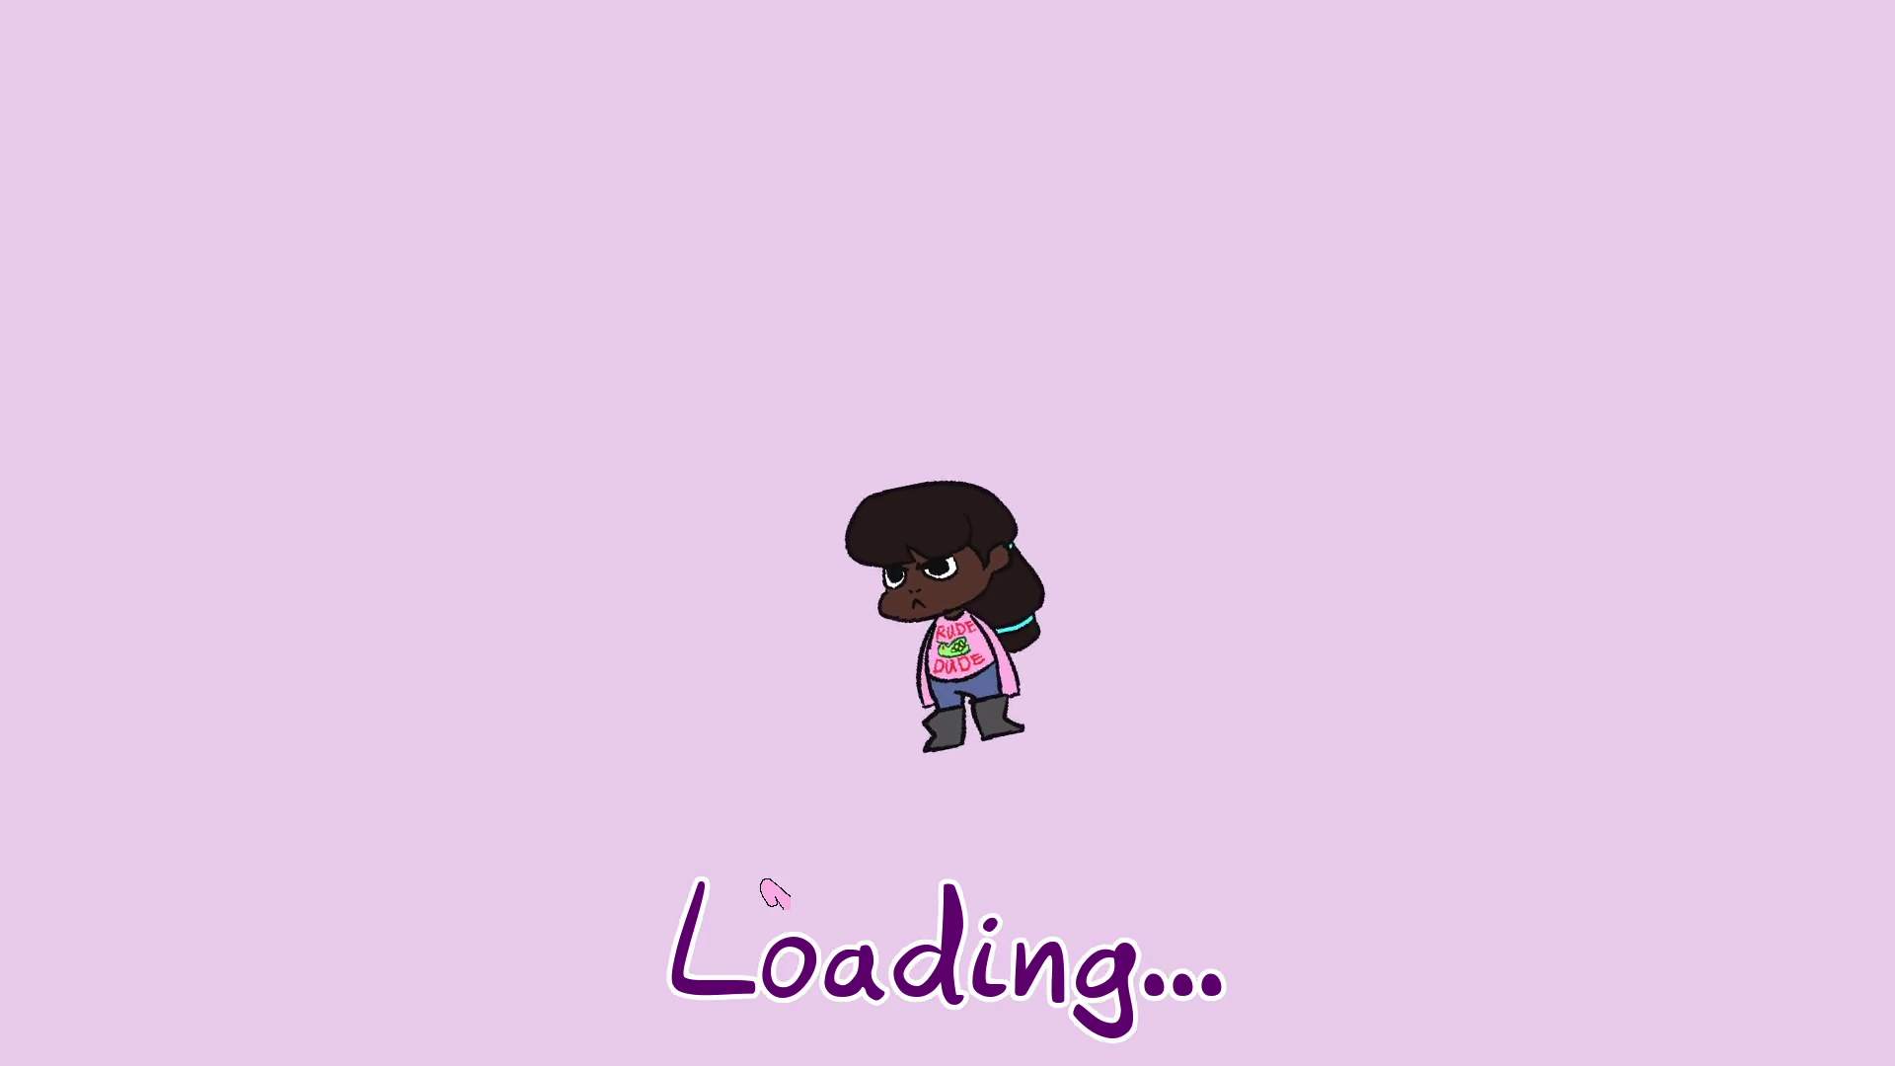
{"action": "key", "text": "alt+F4"}
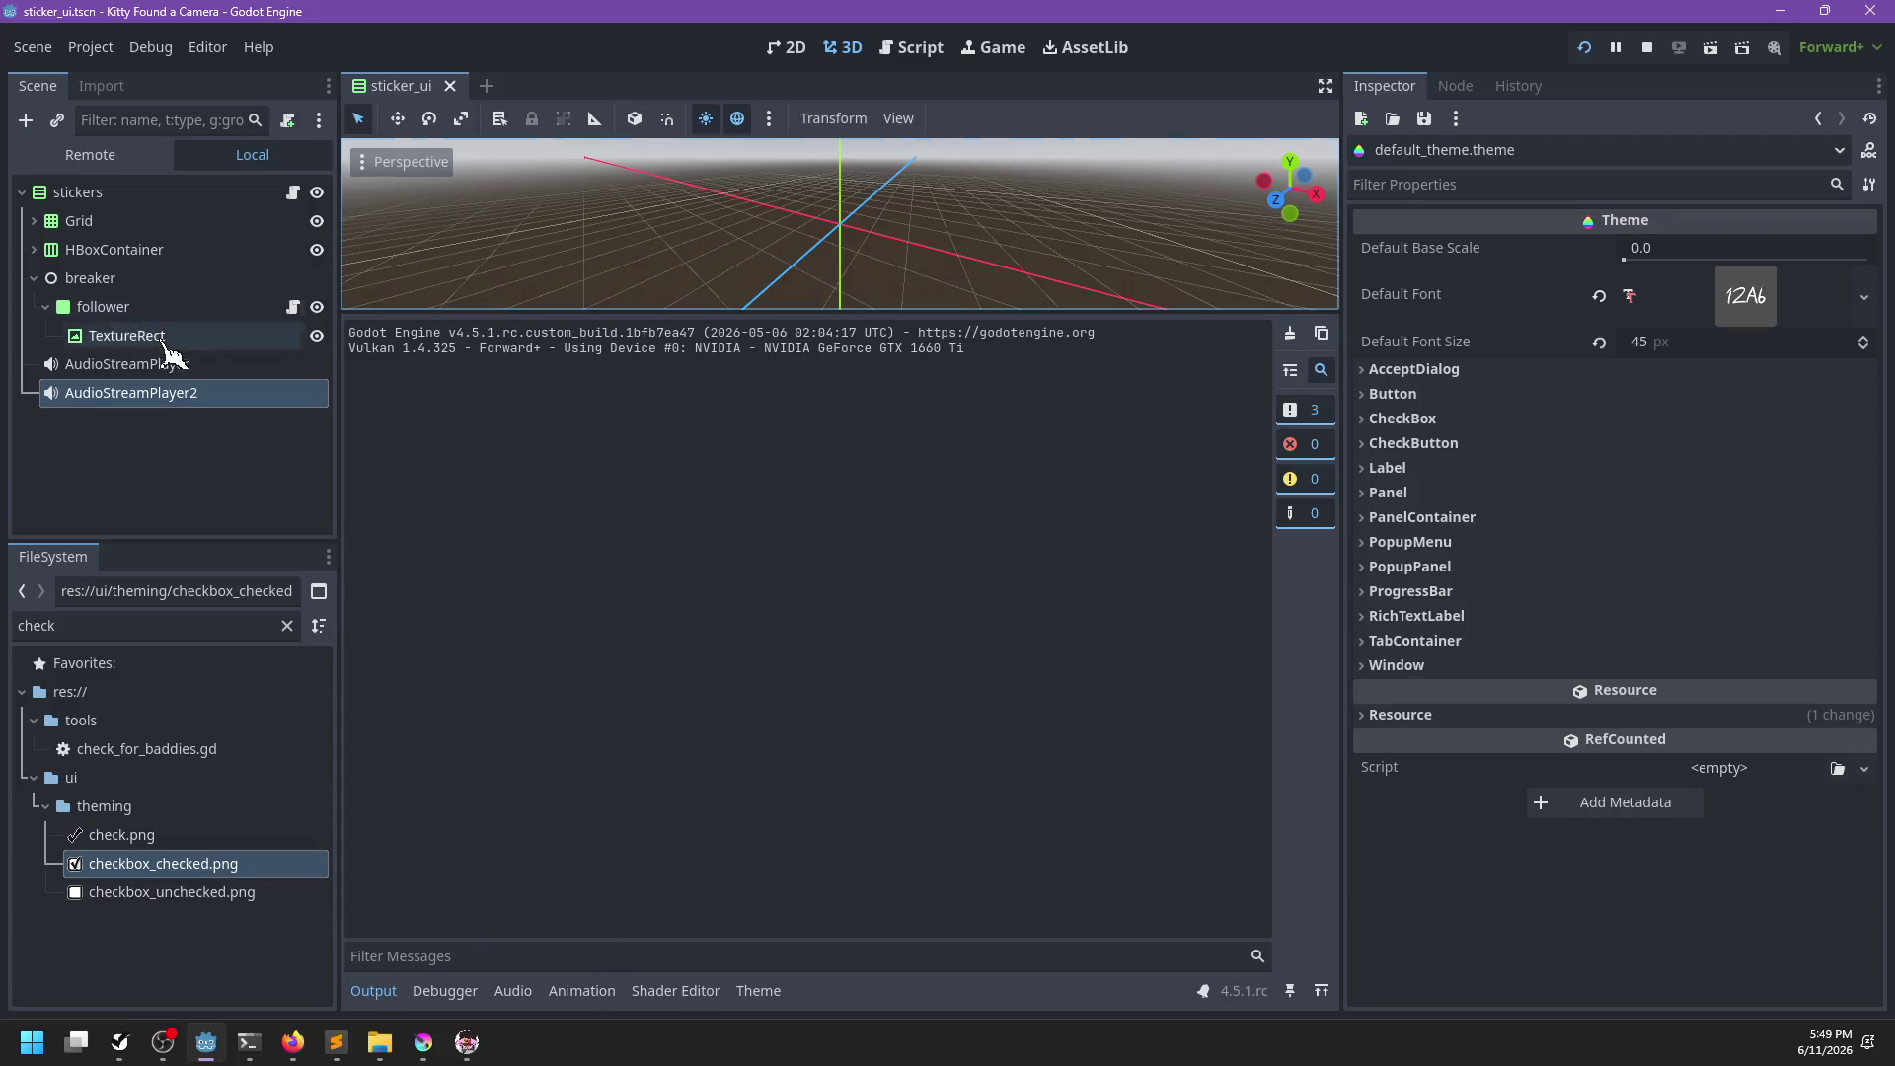
{"action": "left_click", "coordinate": [255, 621]}
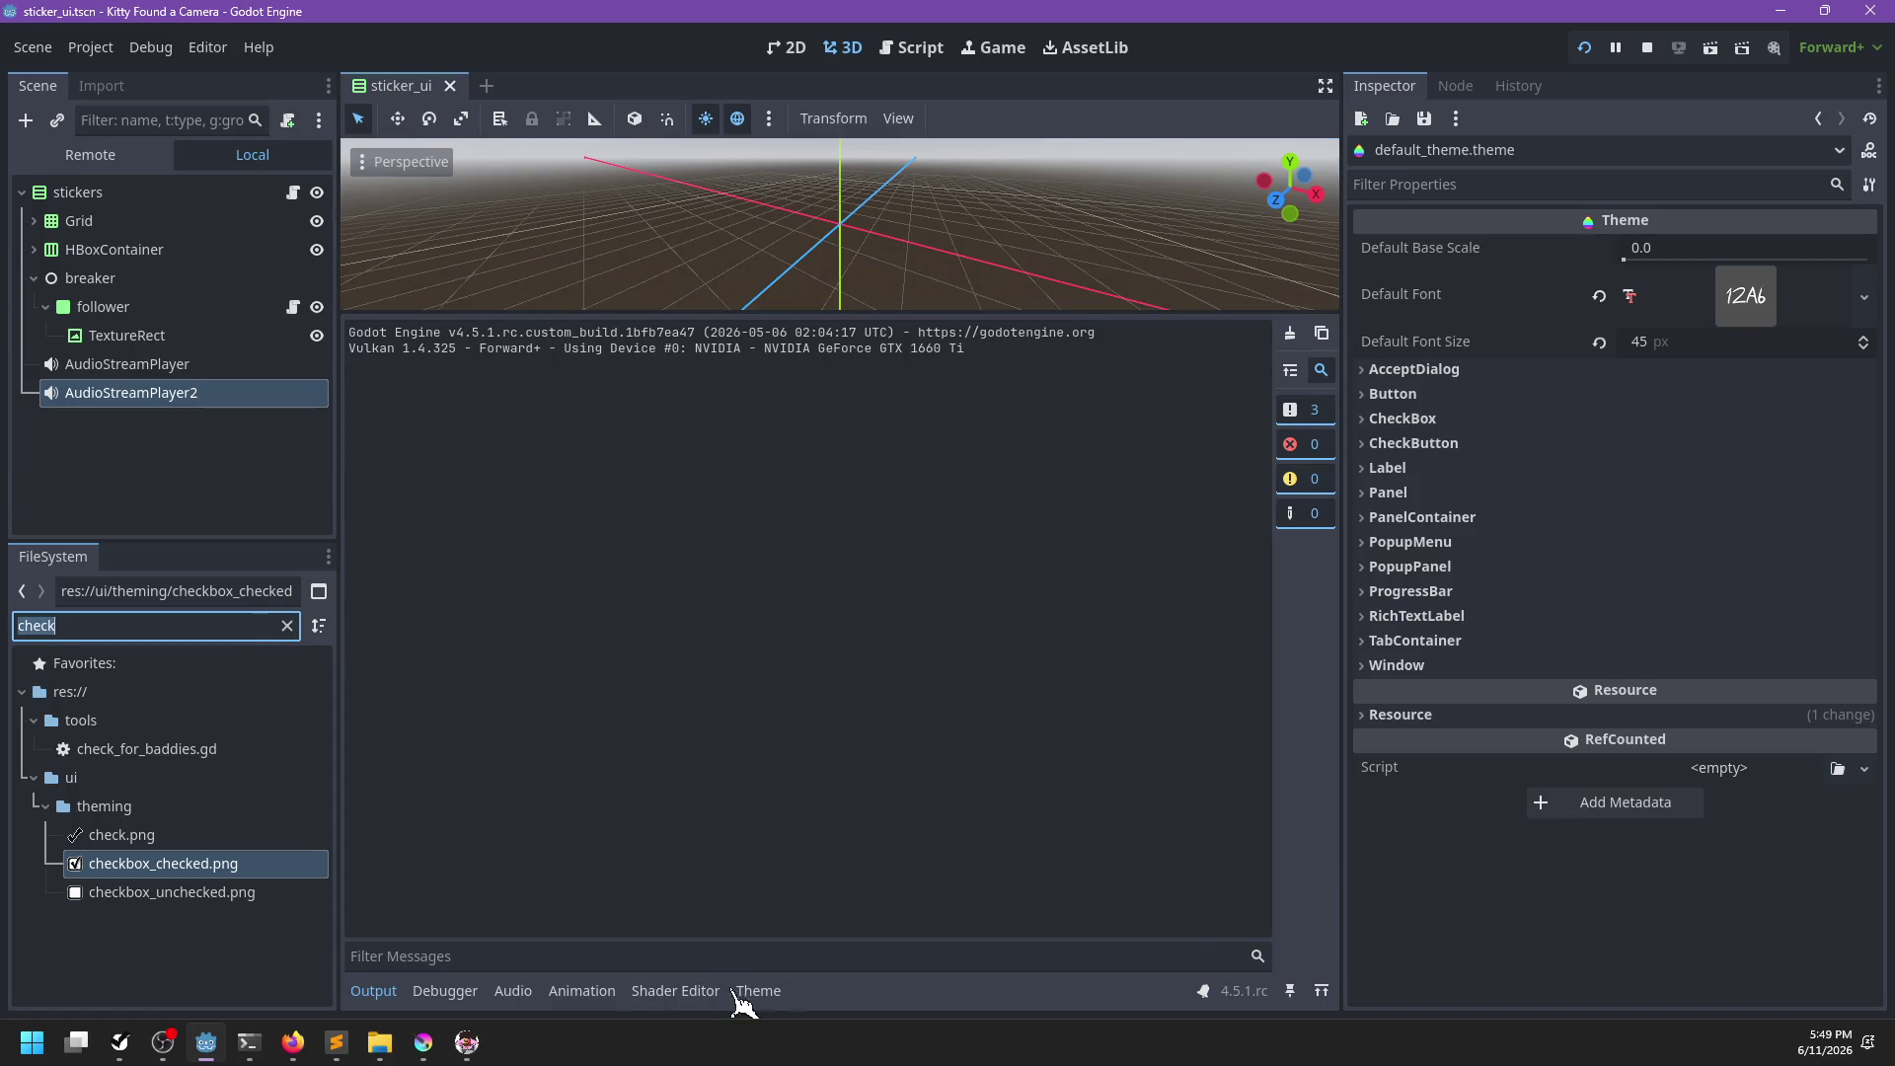
{"action": "left_click", "coordinate": [742, 995]}
{"action": "left_click", "coordinate": [1230, 368]}
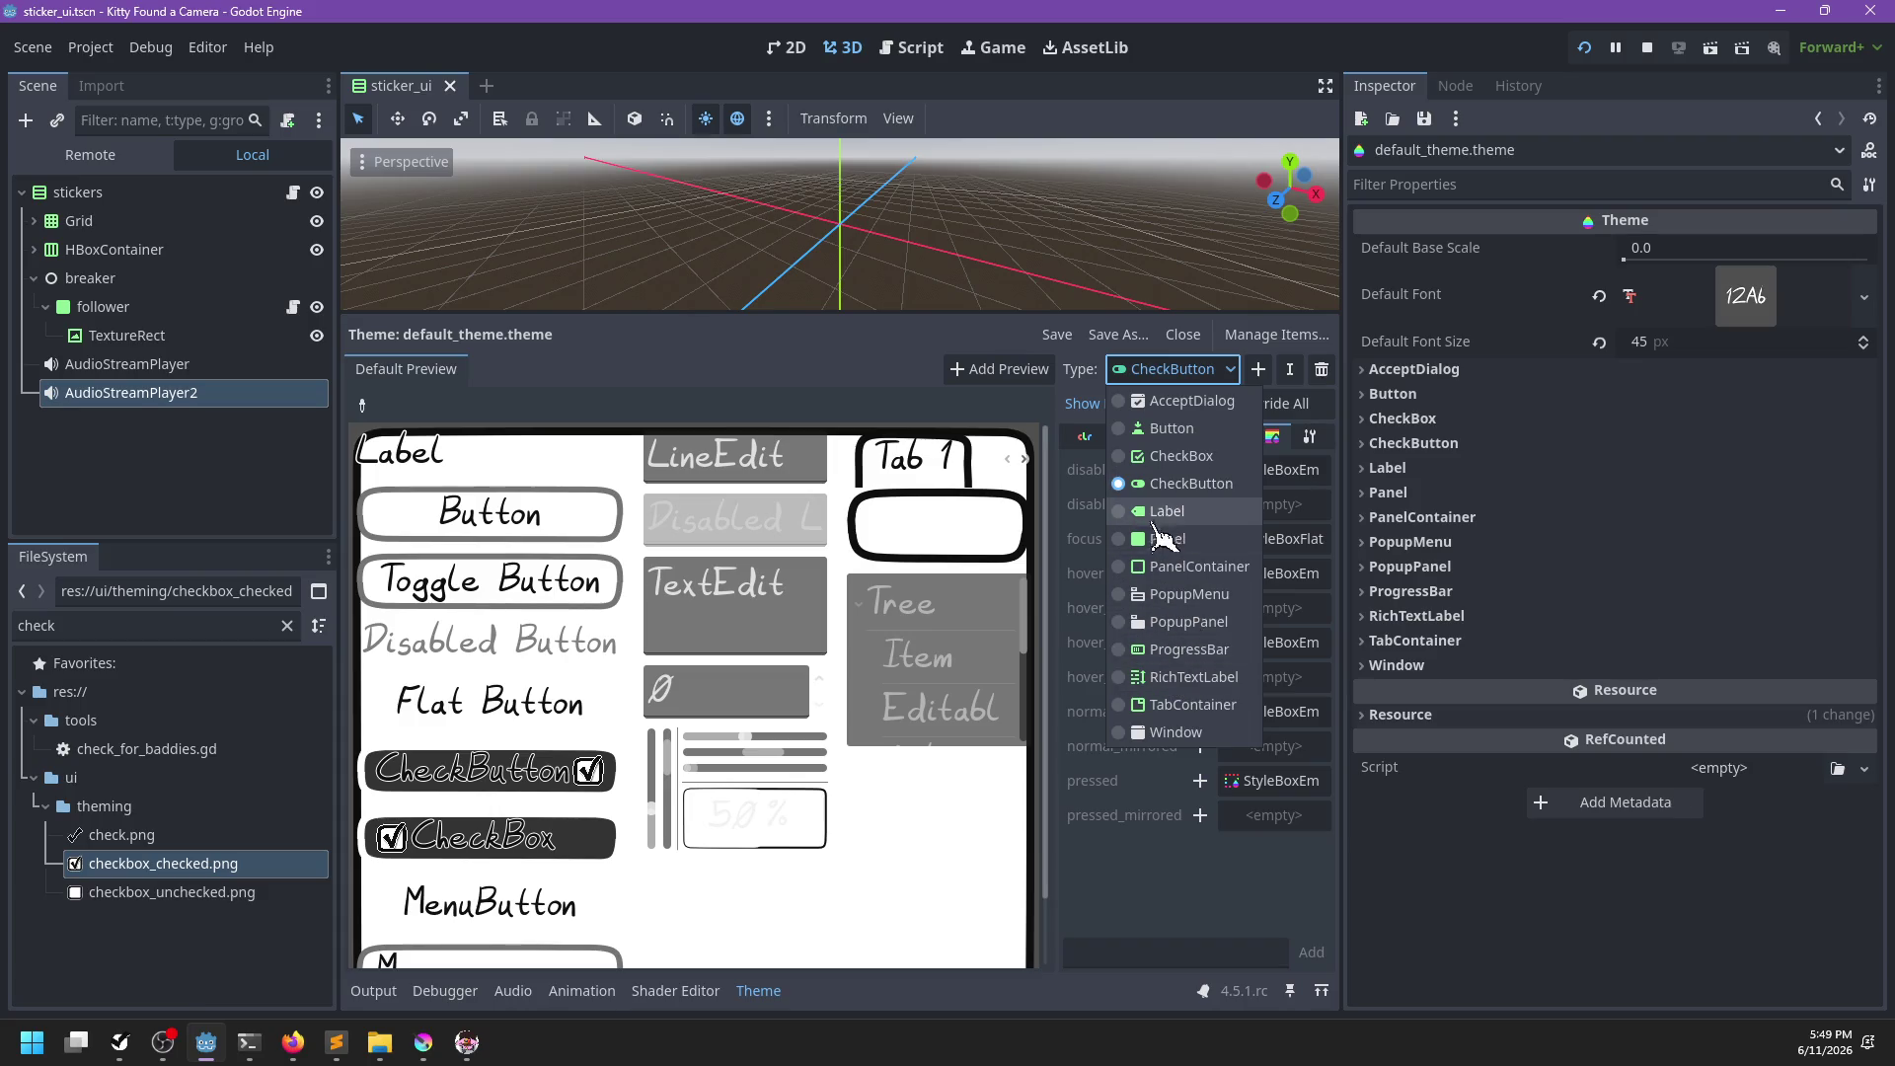
Switch to CheckBox and give disabled_mirrored a StyleBoxEmpty, copying it to another slot
{"action": "left_click", "coordinate": [1172, 430]}
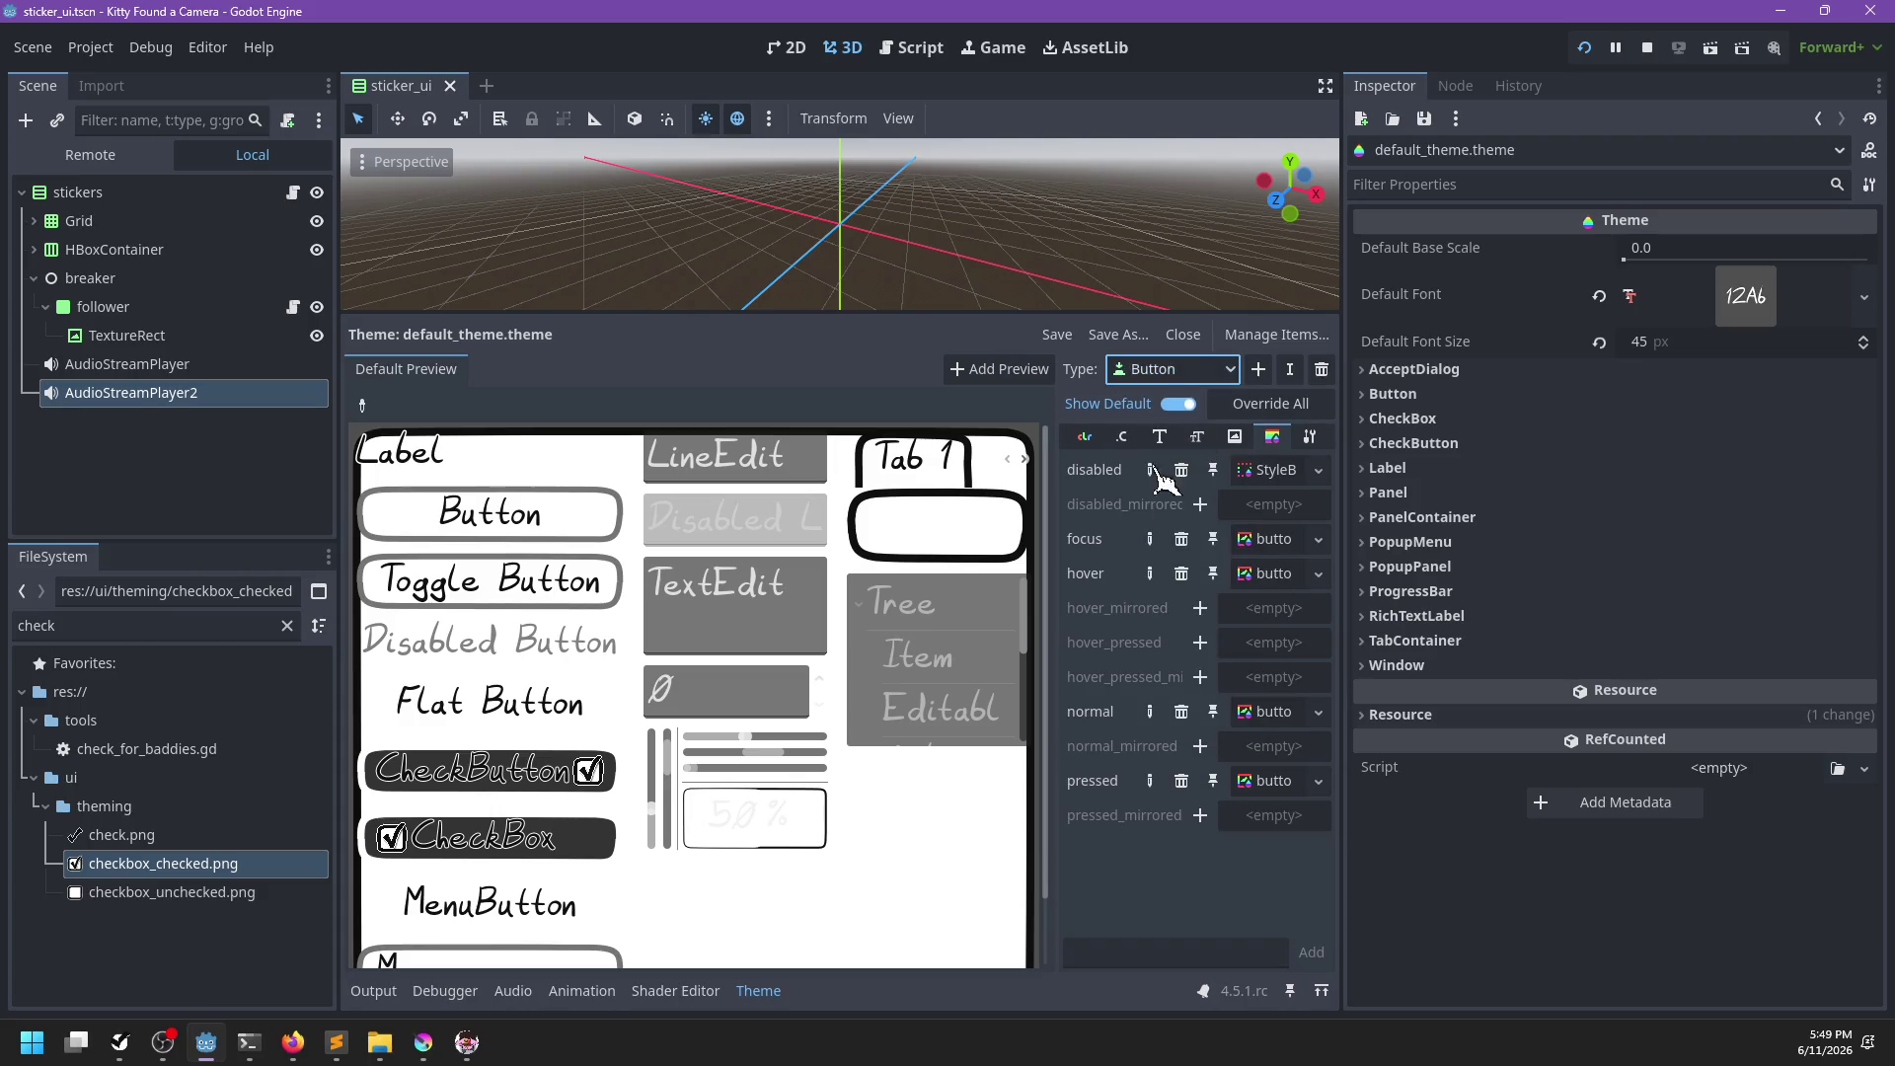
{"action": "left_click", "coordinate": [1172, 371]}
{"action": "left_click", "coordinate": [1179, 458]}
{"action": "left_click", "coordinate": [1200, 505]}
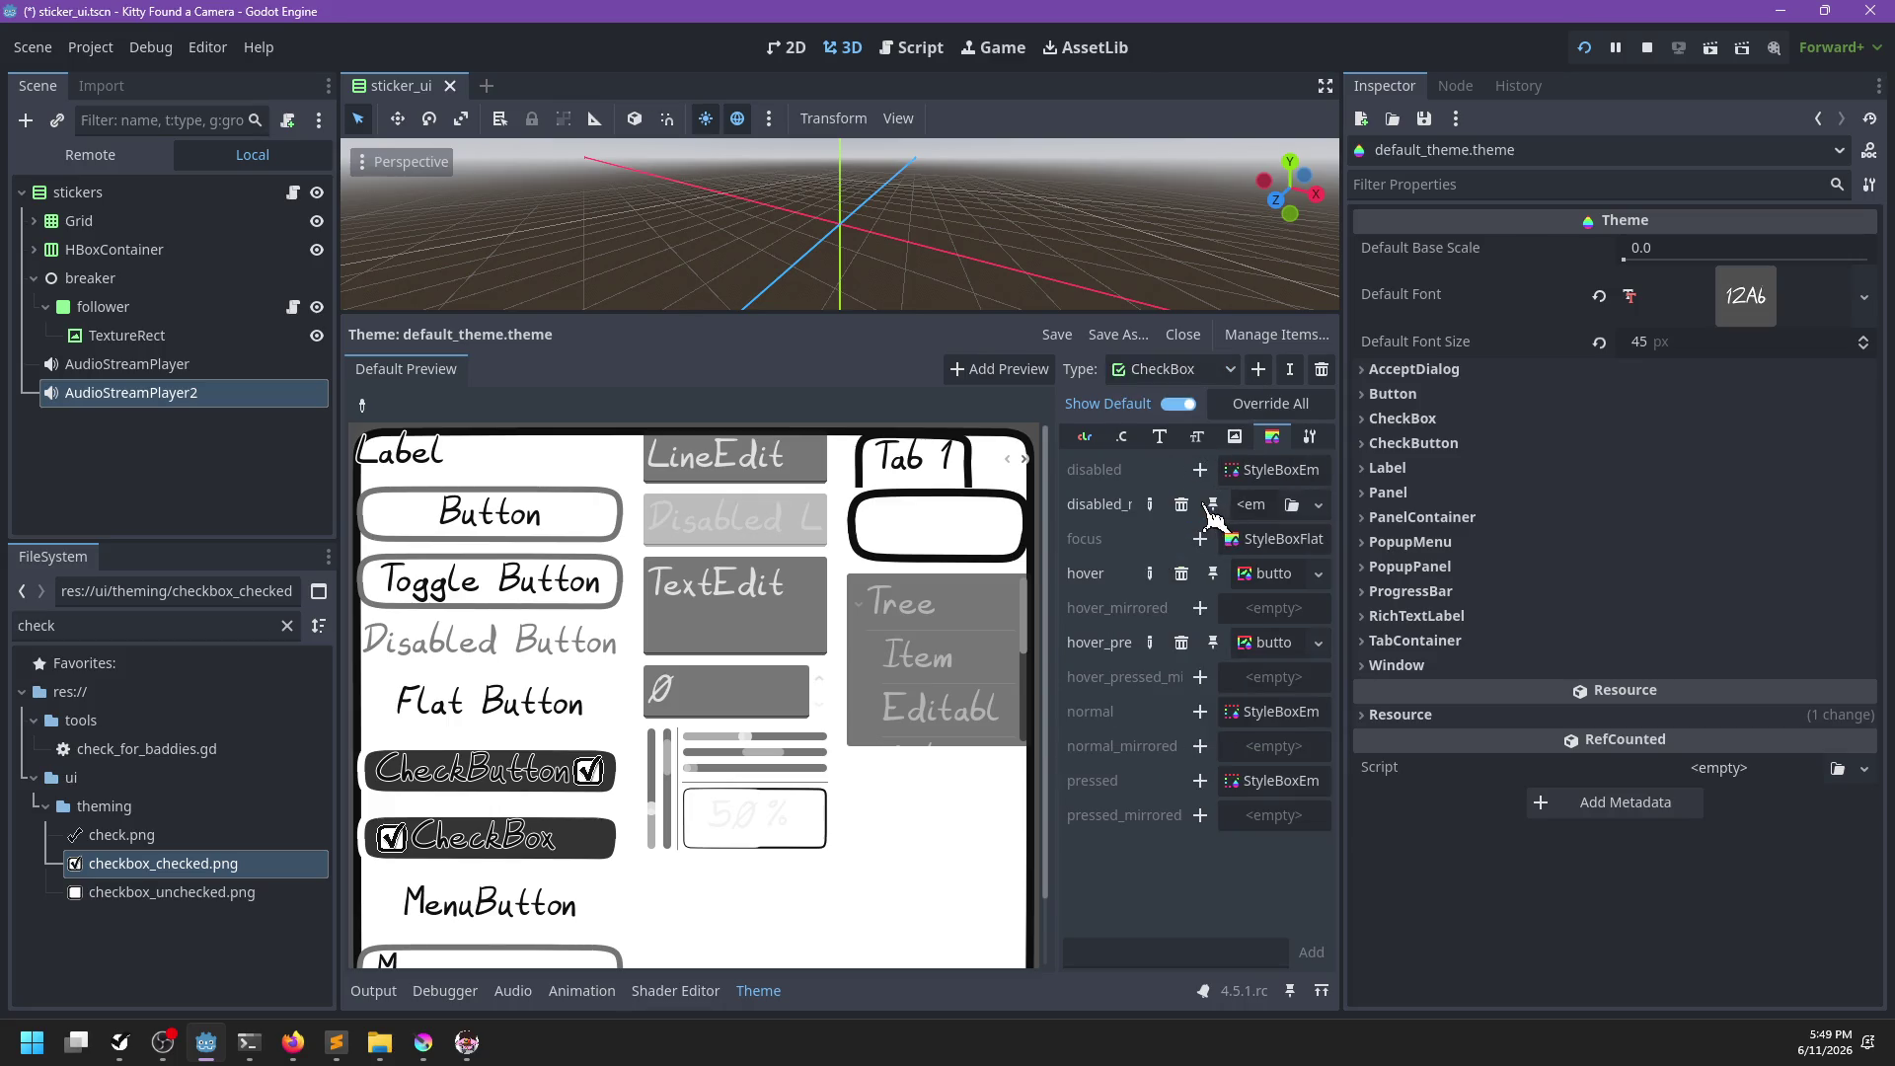
{"action": "left_click", "coordinate": [1252, 504]}
{"action": "left_click", "coordinate": [1263, 565]}
{"action": "left_click_drag", "start_coordinate": [1268, 504], "coordinate": [1255, 560]}
Override hover_pressed_mirrored, normal_mirrored and pressed_mirrored, copying the pressed stylebox into pressed_mirrored
{"action": "left_click", "coordinate": [1200, 677]}
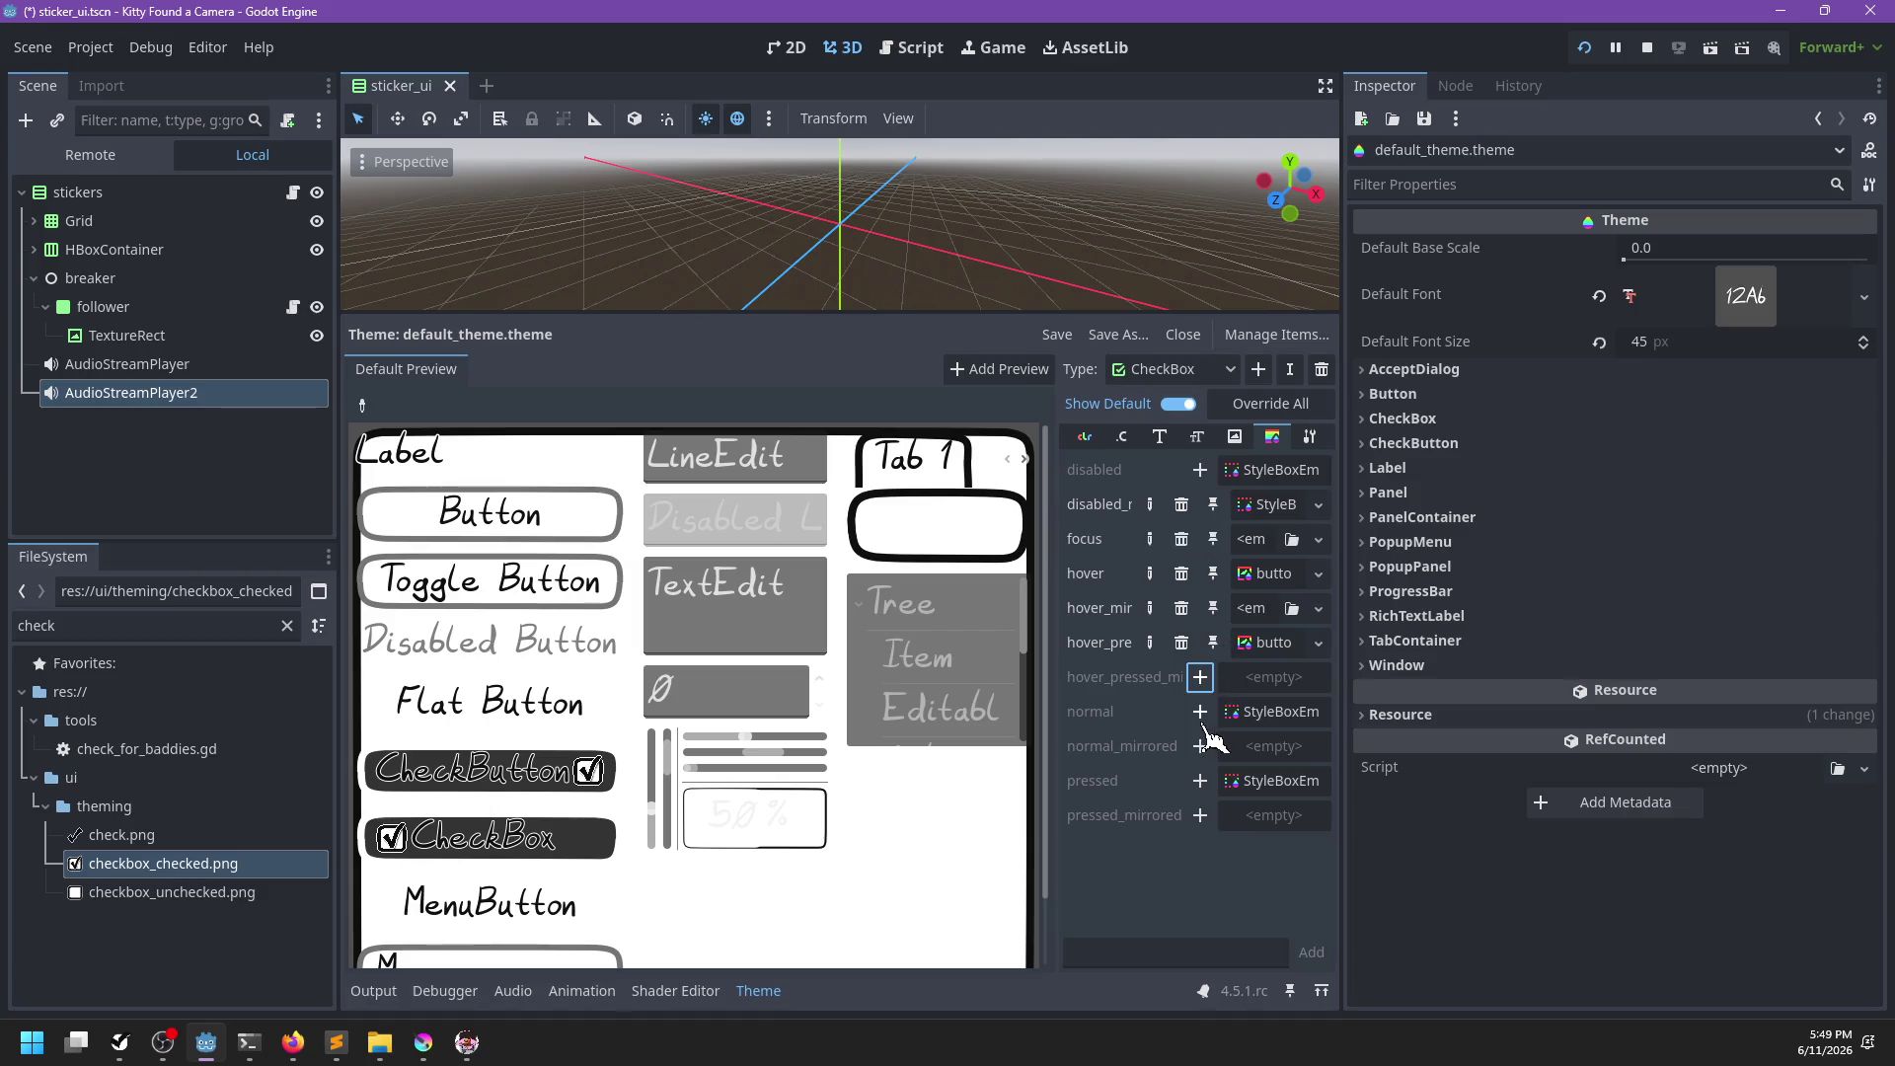
{"action": "left_click", "coordinate": [1200, 746]}
{"action": "left_click", "coordinate": [1200, 815]}
{"action": "mouse_move", "coordinate": [1273, 781]}
{"action": "left_mouse_down"}
{"action": "mouse_move", "coordinate": [1268, 824]}
{"action": "mouse_move", "coordinate": [1268, 538]}
{"action": "left_mouse_up"}
Save with Ctrl+S, check the preview CheckBox, and run the game with F5
{"action": "key", "text": "ctrl+s"}
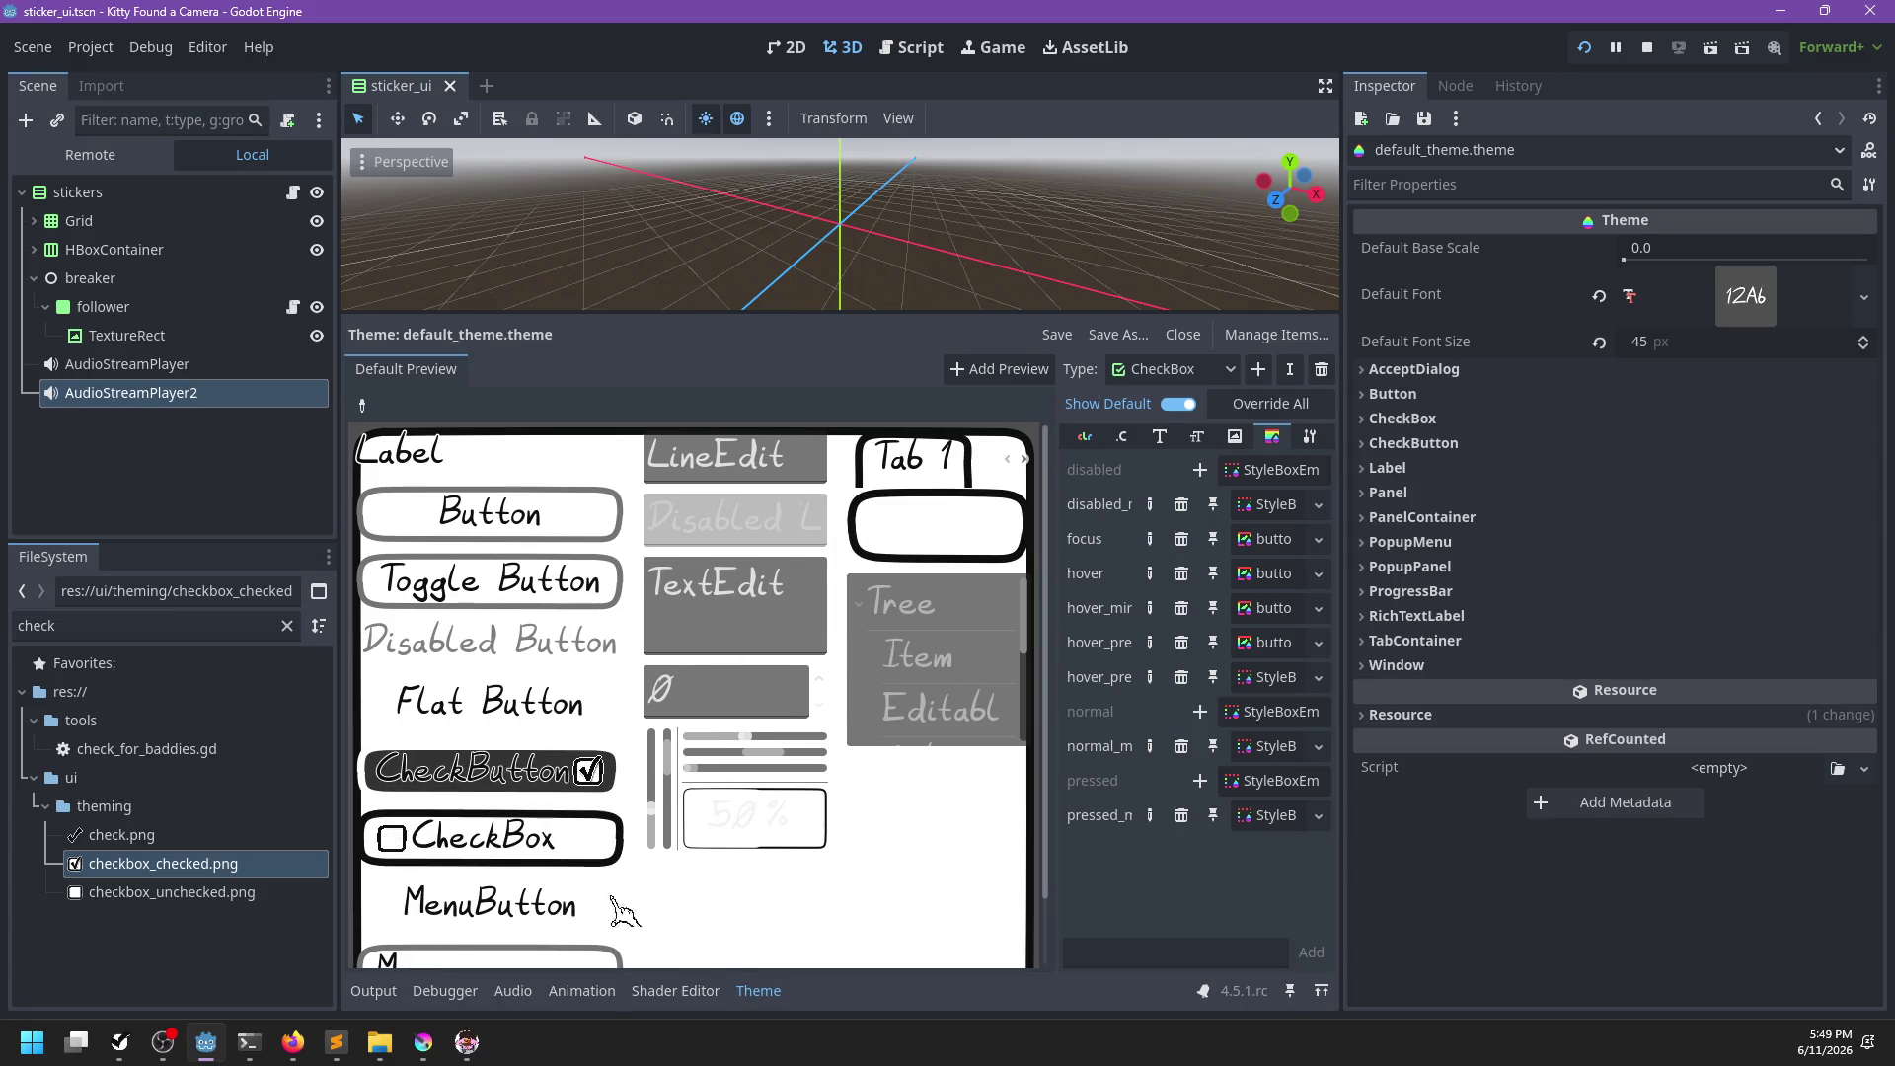
{"action": "left_click", "coordinate": [552, 837]}
{"action": "left_click", "coordinate": [1097, 440]}
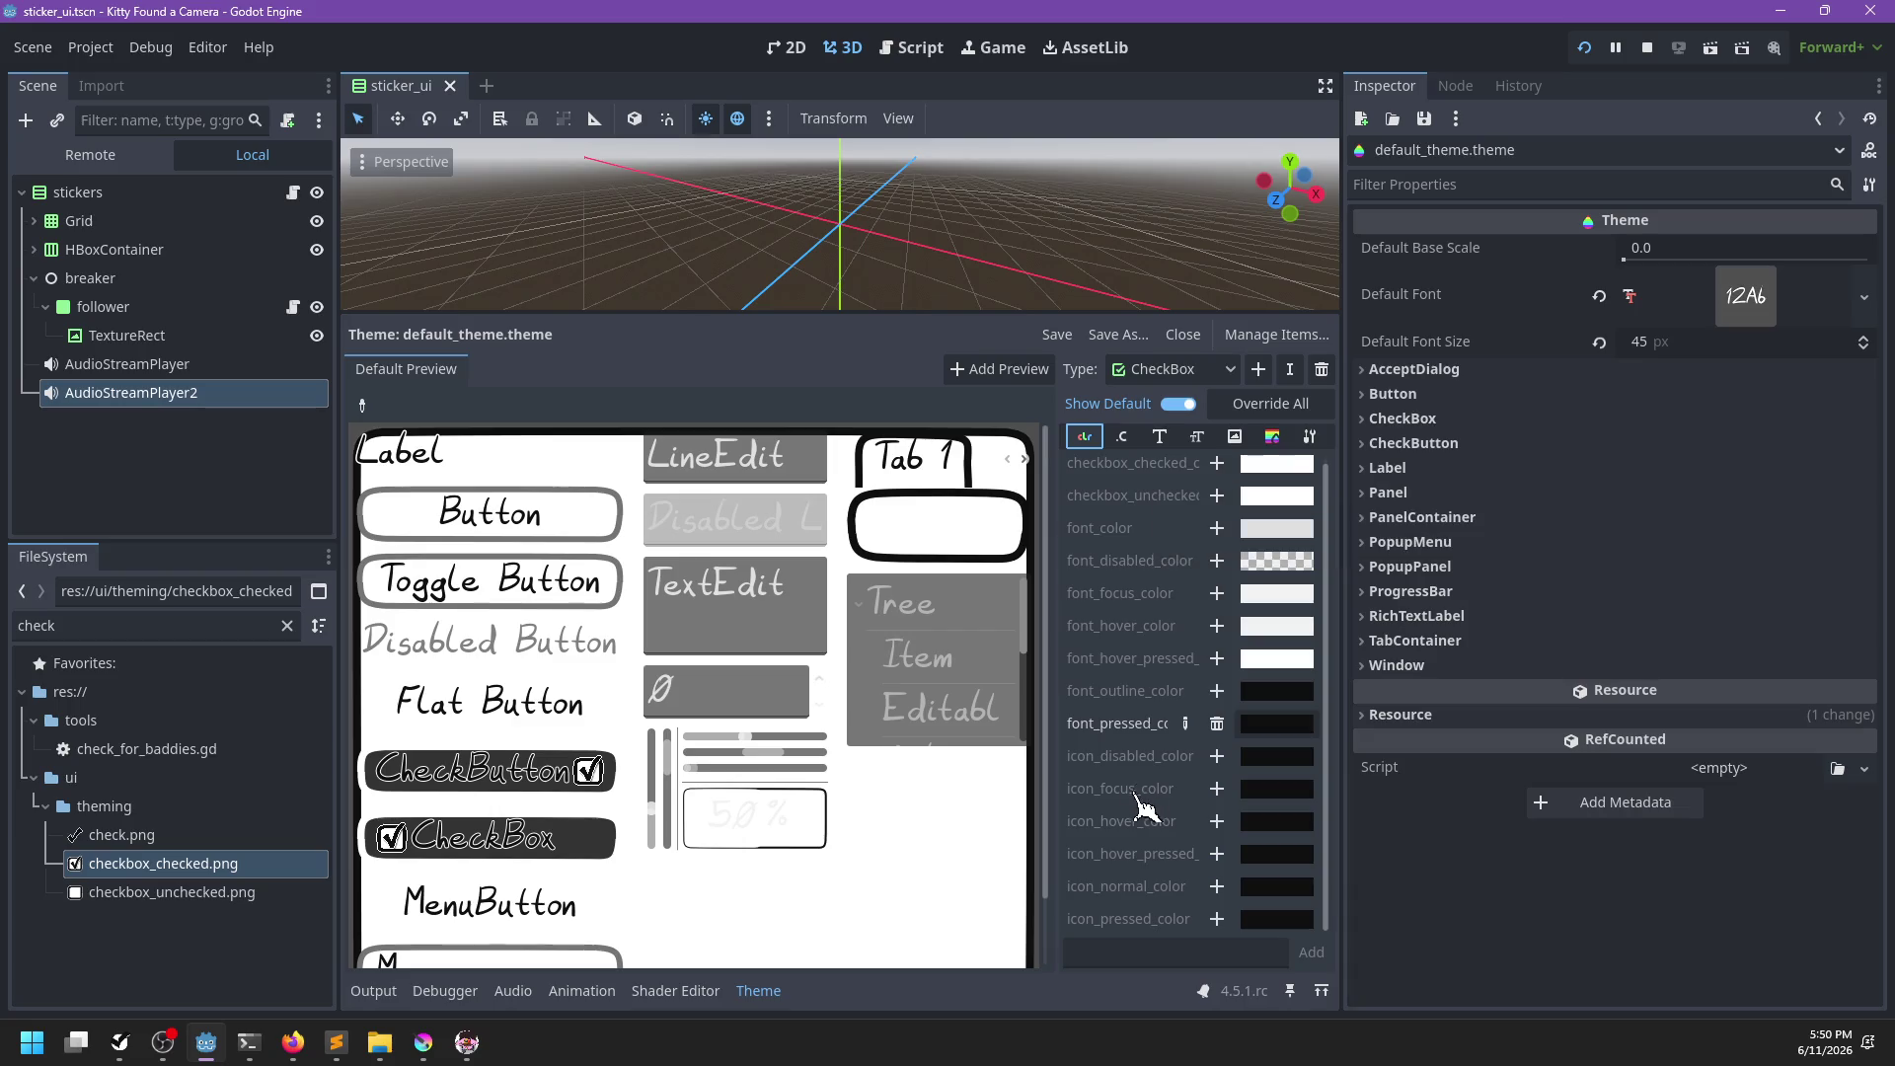
{"action": "scroll", "coordinate": [1143, 800], "scroll_direction": "up", "scroll_amount": 1}
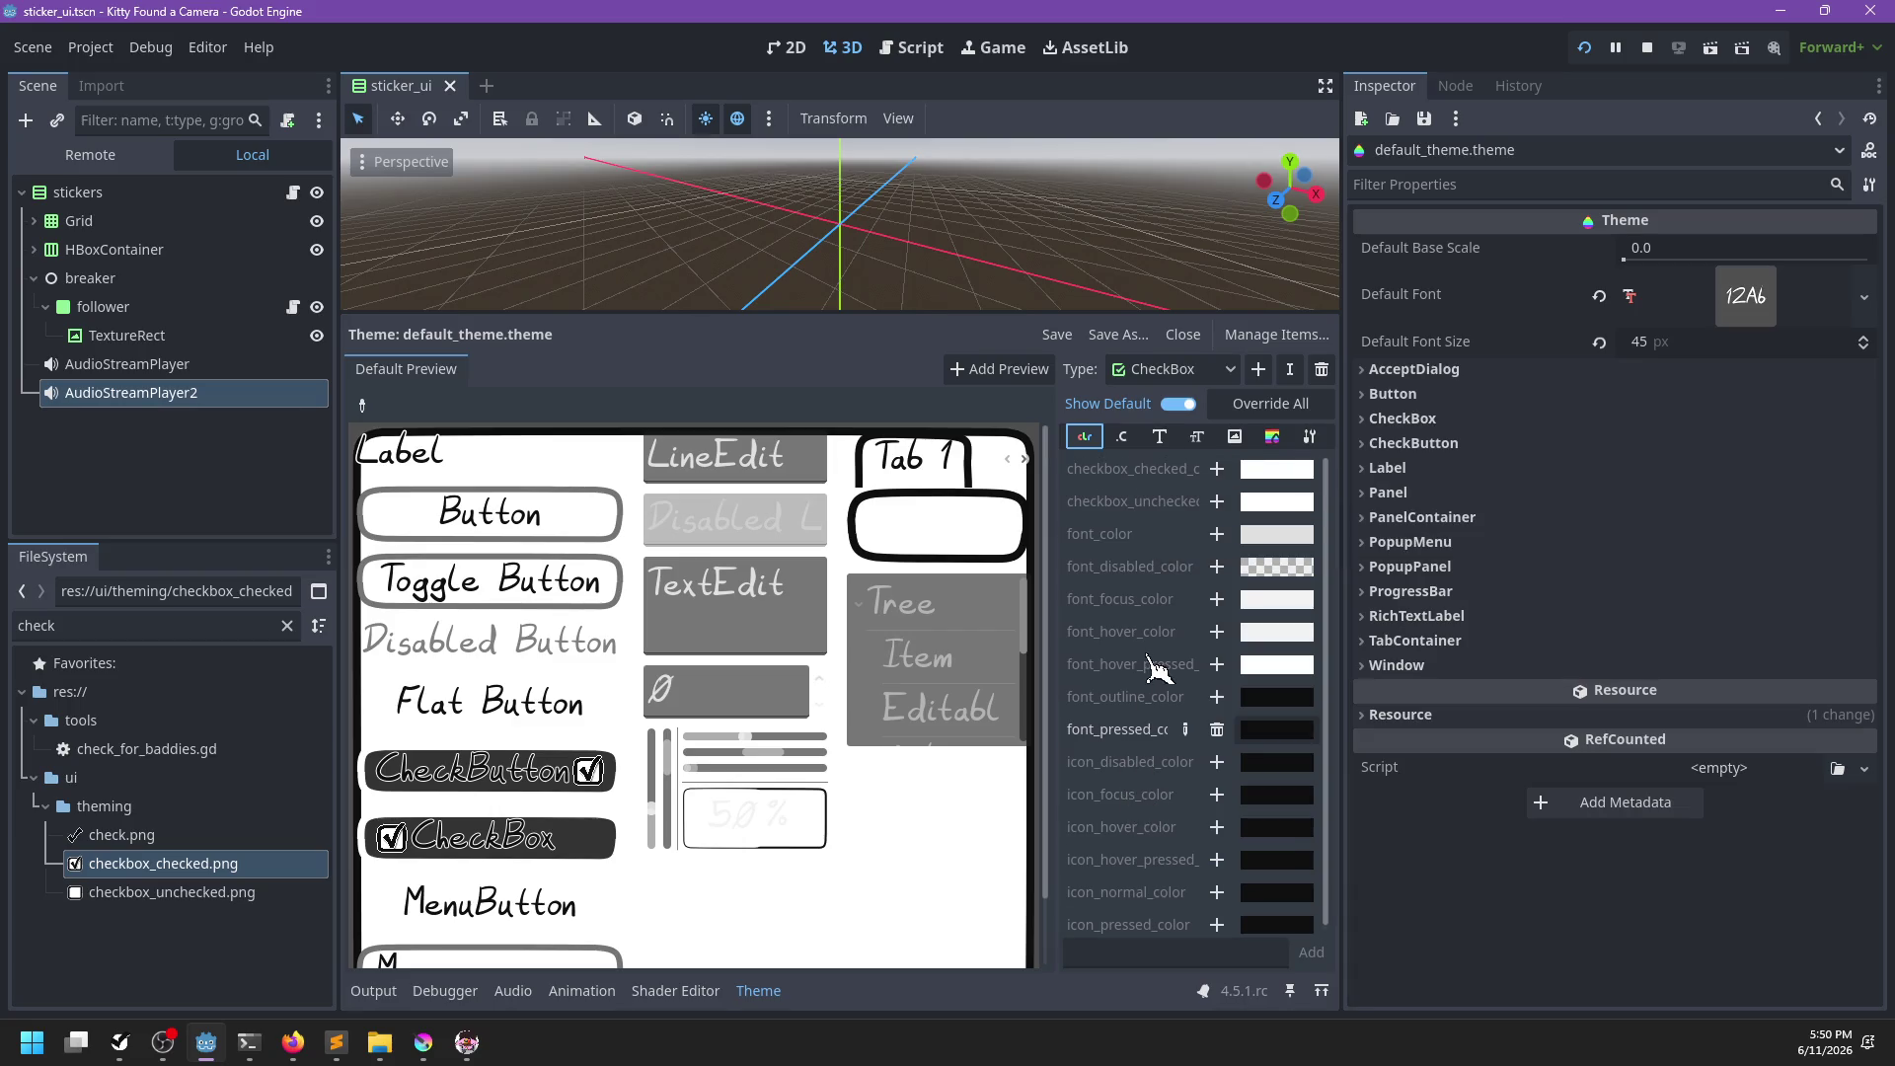
{"action": "left_click", "coordinate": [488, 857]}
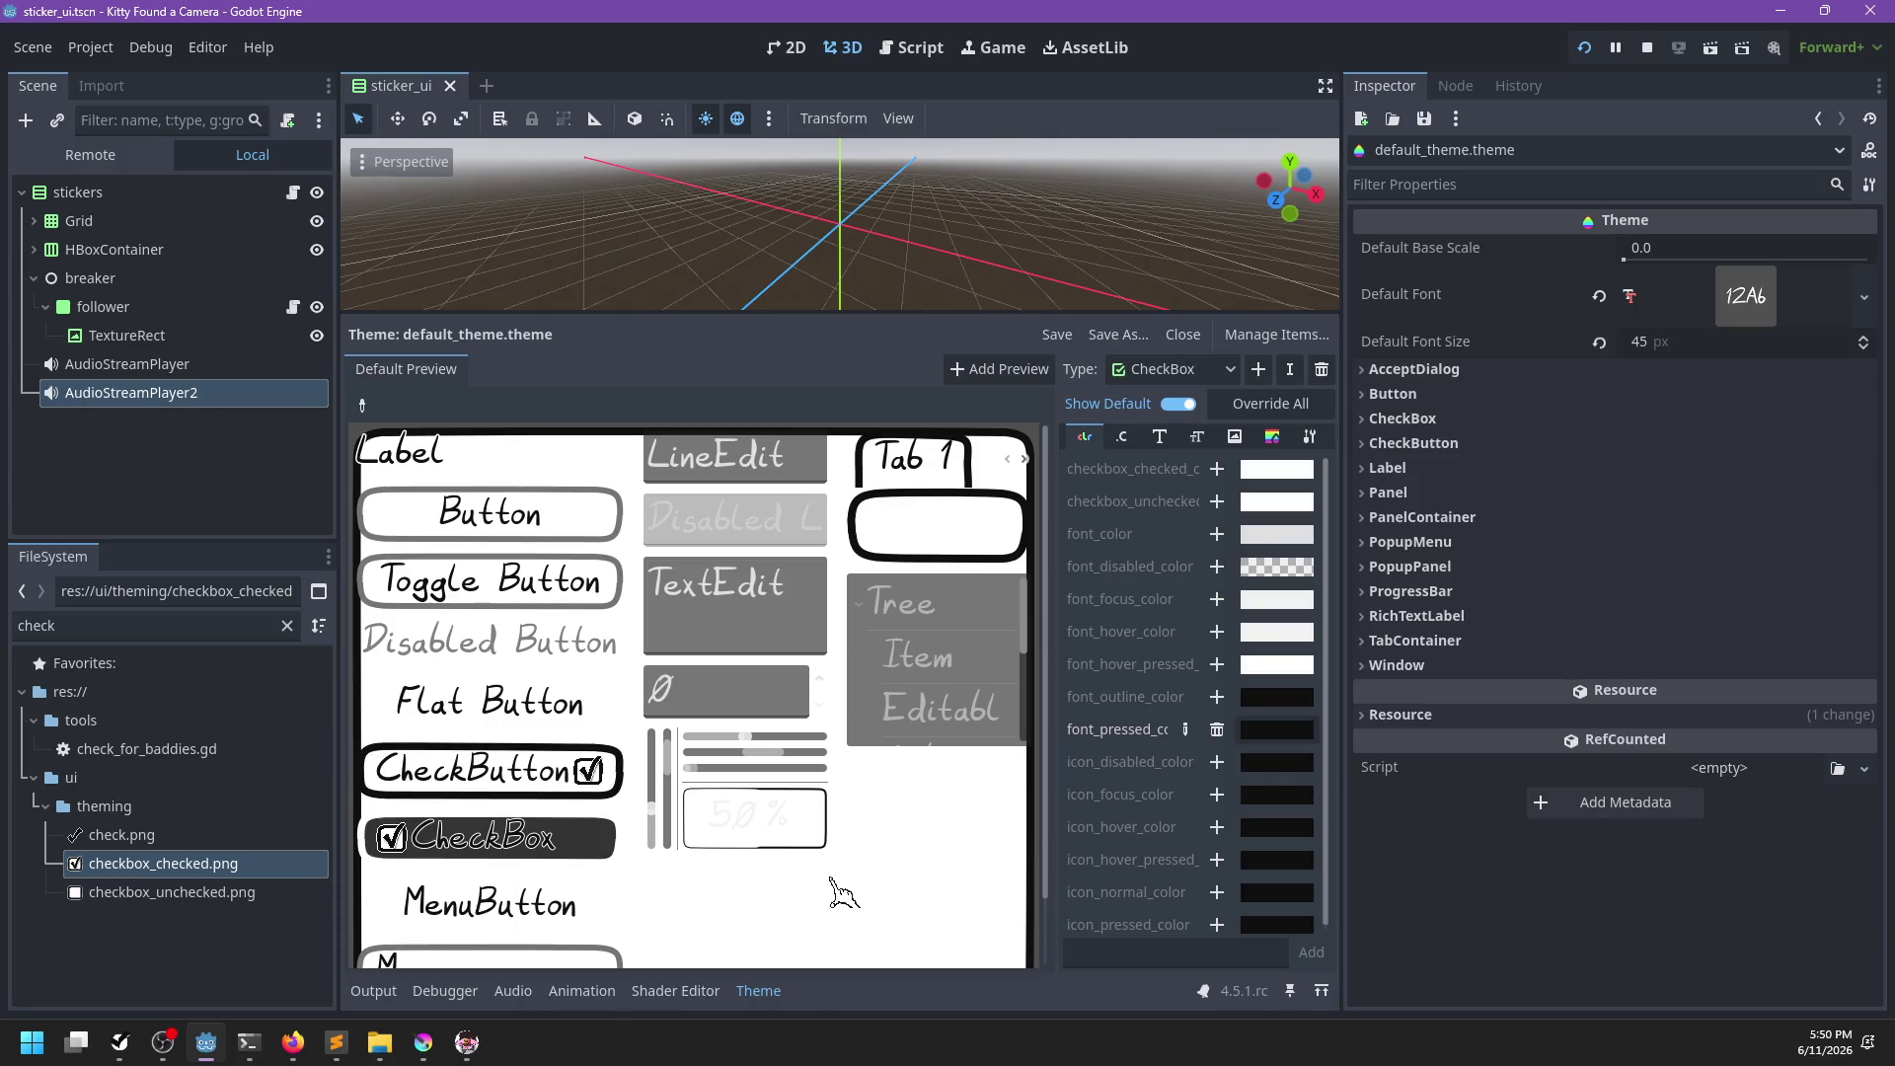
{"action": "key", "text": "F5"}
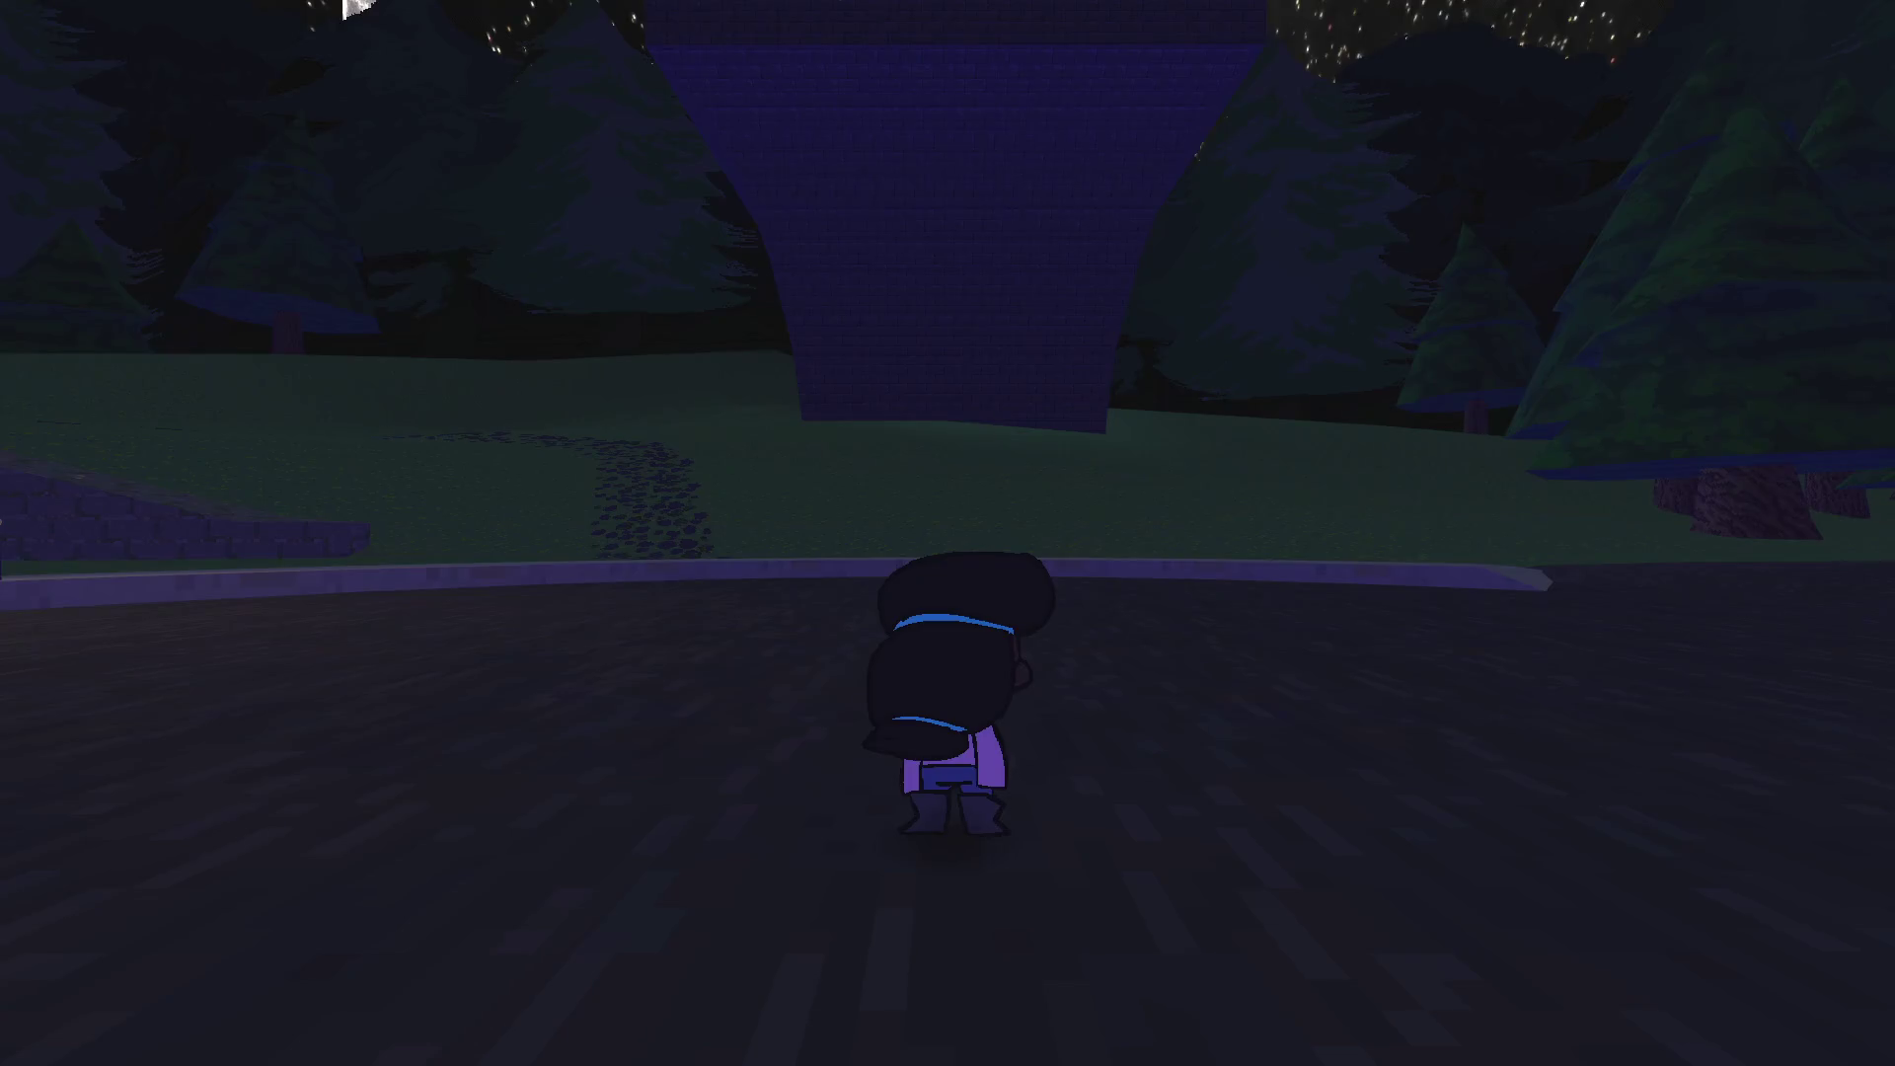
In the game's Options, toggle Sfx Mute on and off, cancel, then Save and Quit
{"action": "key", "text": "Escape"}
{"action": "left_click", "coordinate": [553, 658]}
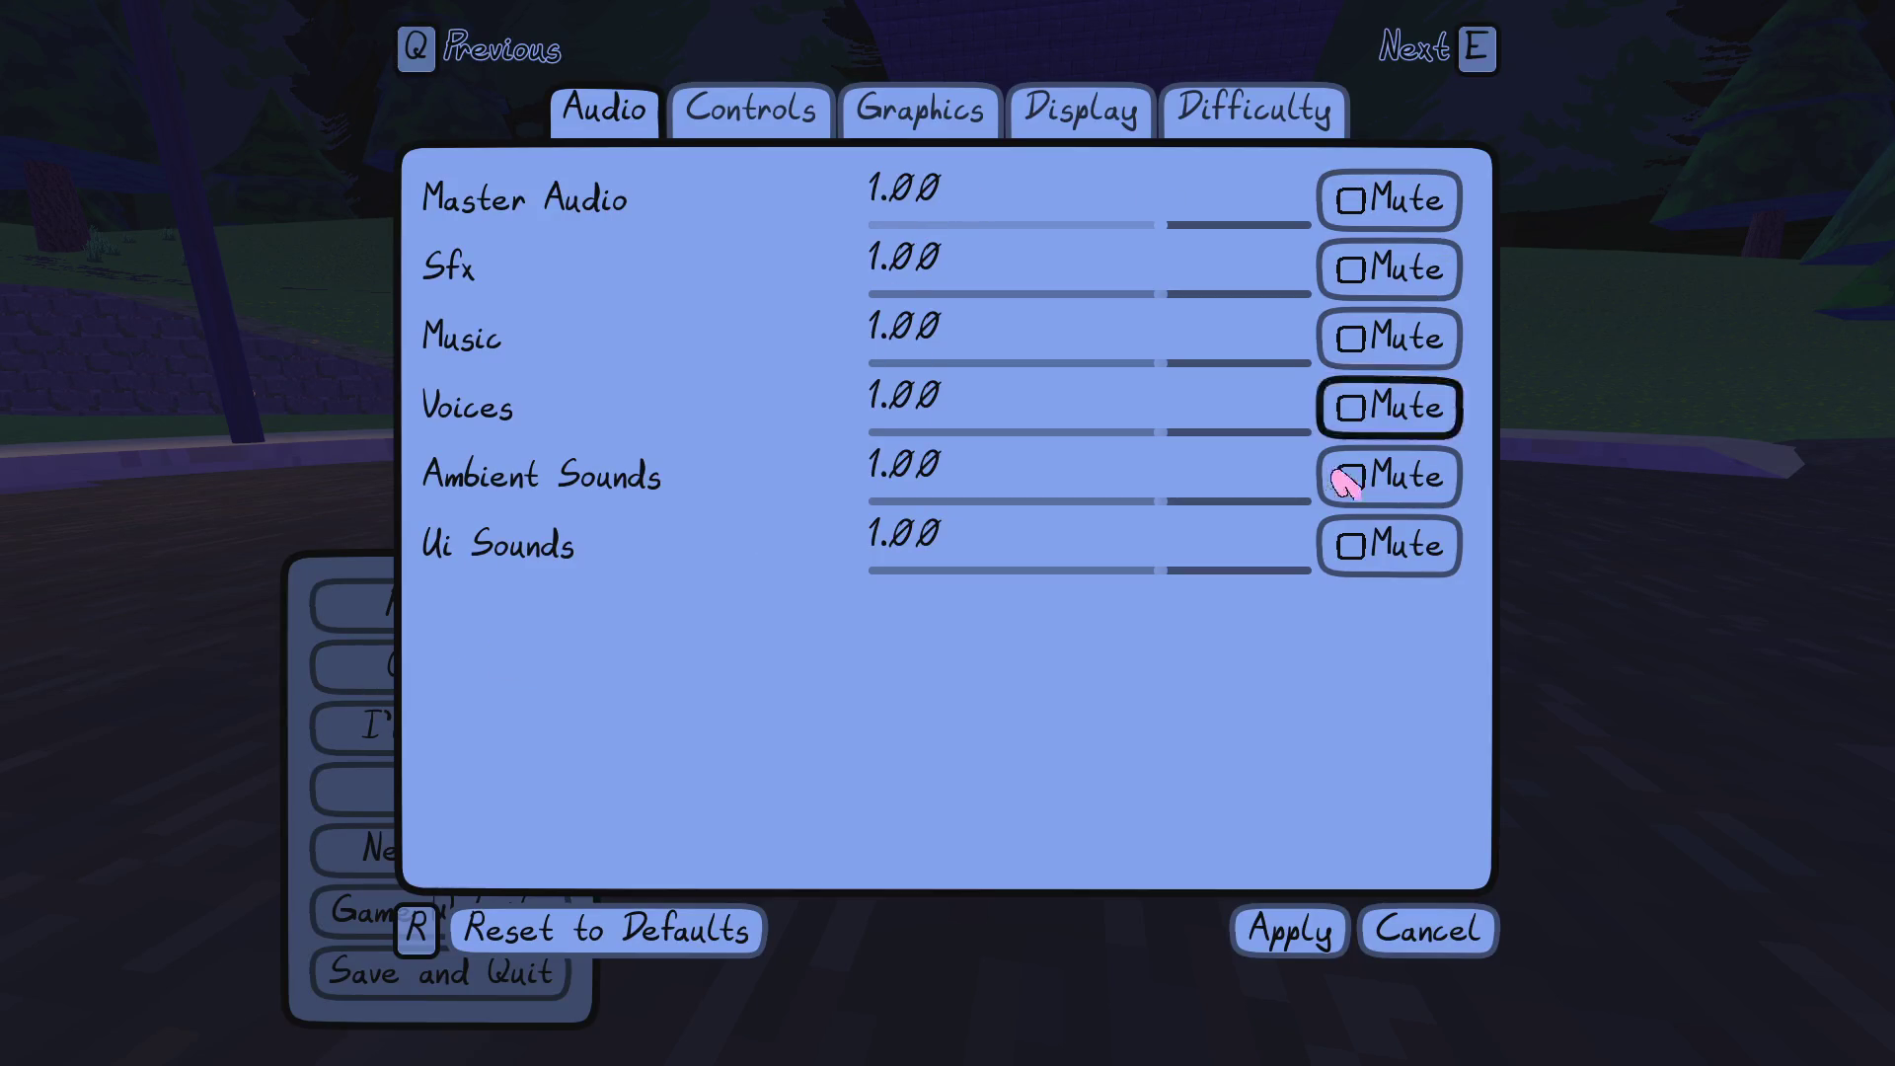
{"action": "left_click", "coordinate": [1352, 269]}
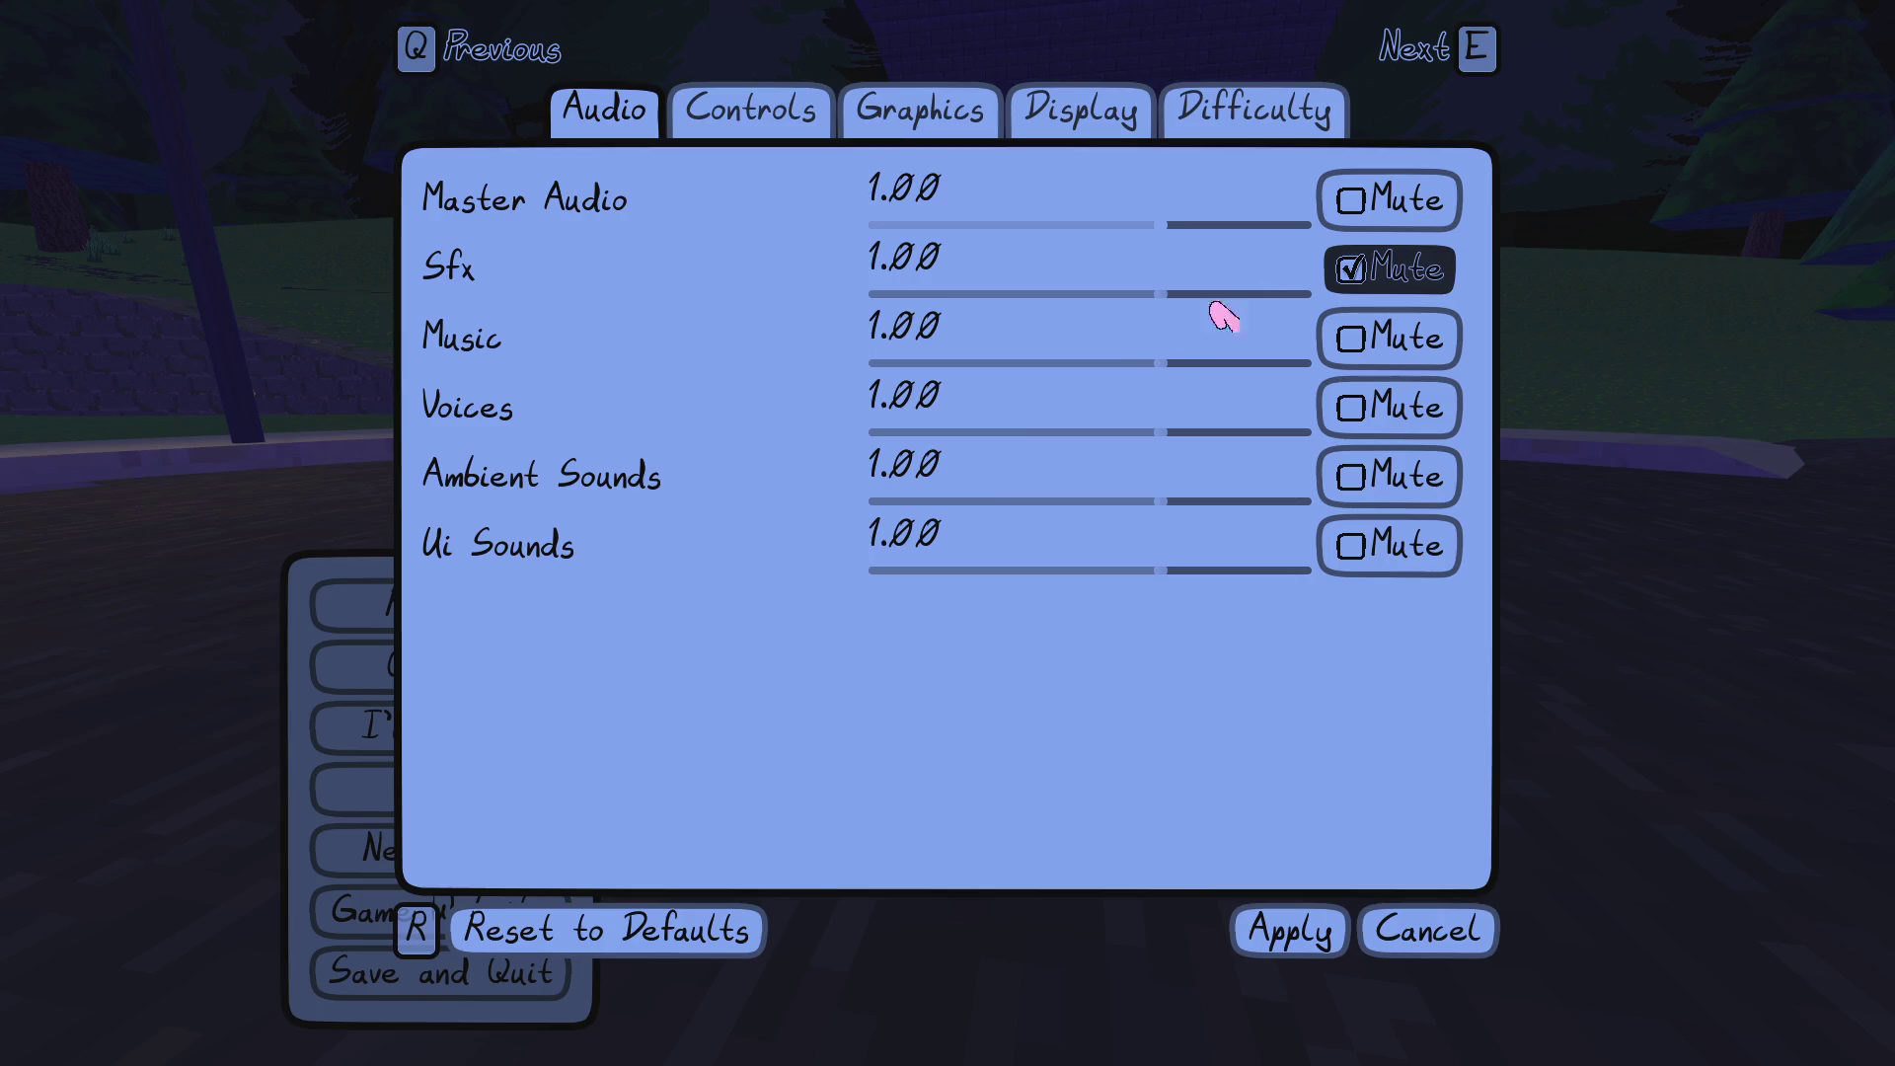
{"action": "left_click", "coordinate": [1394, 271]}
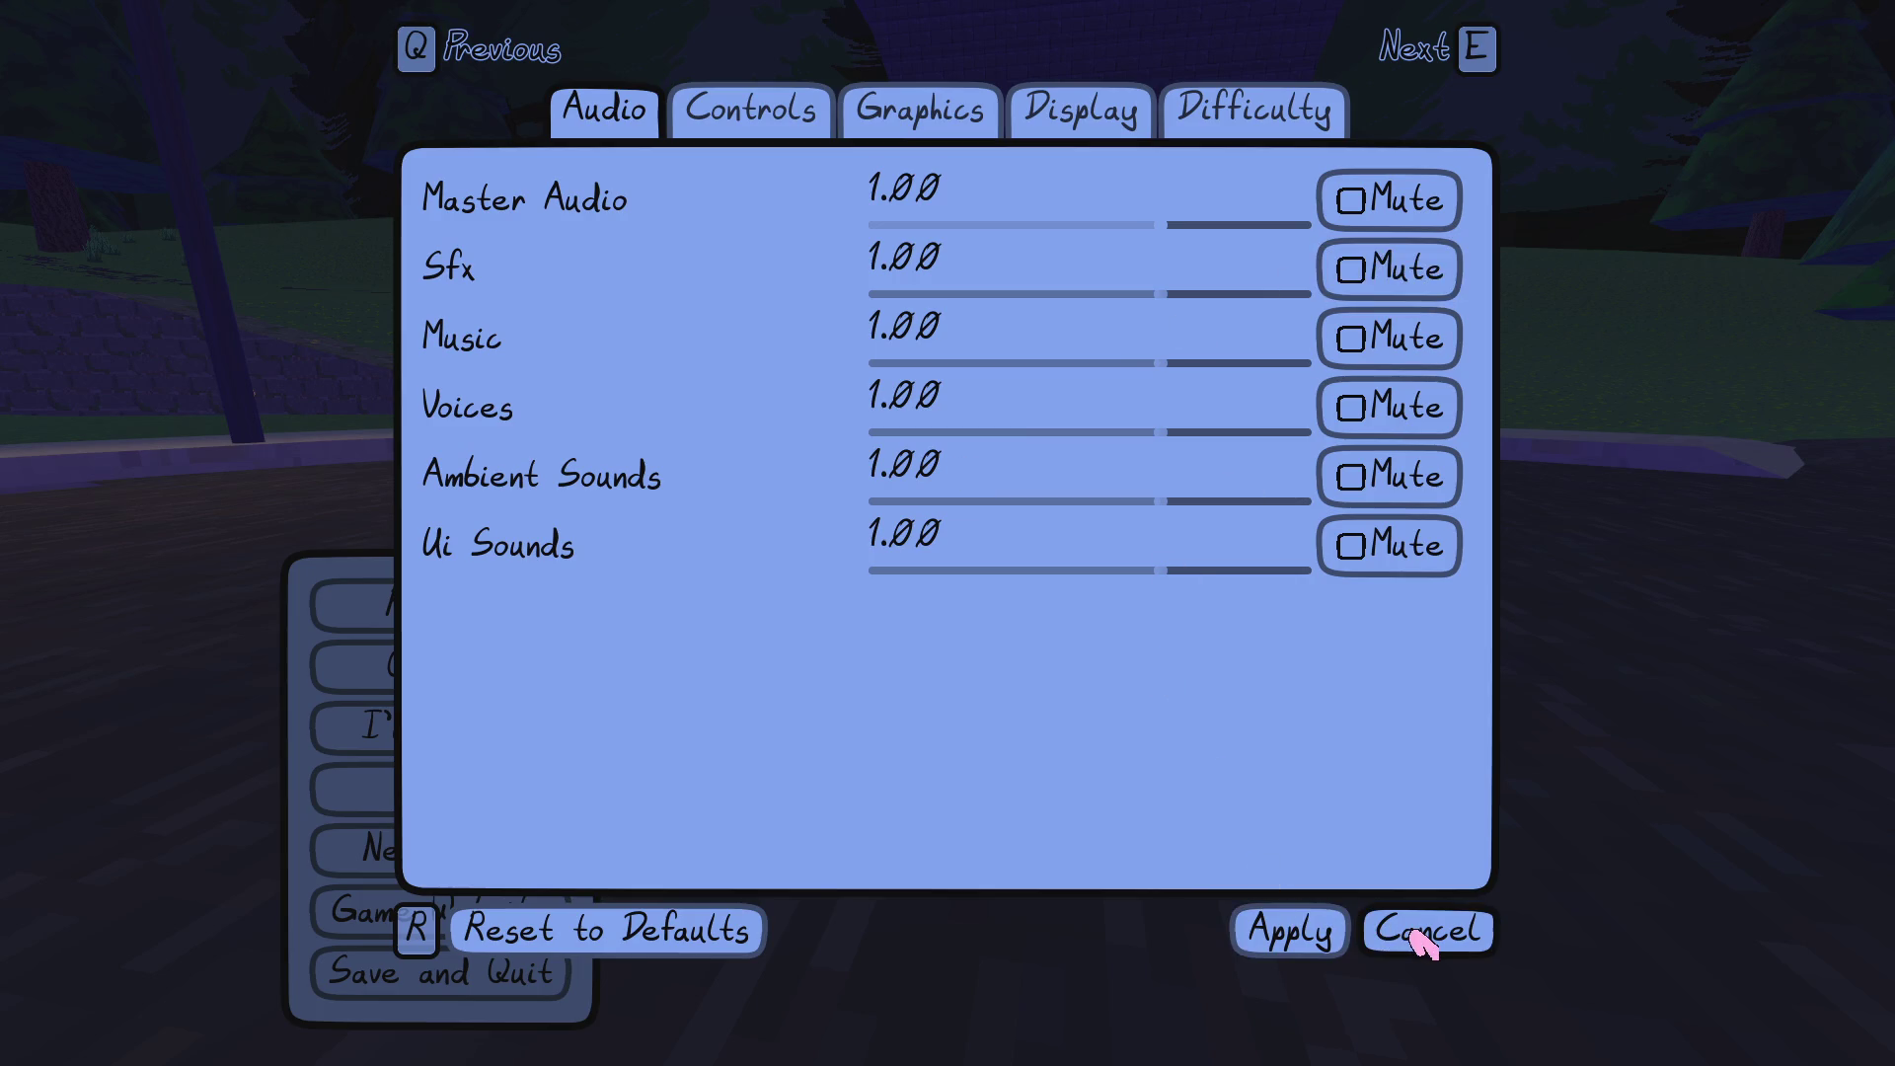
{"action": "left_click", "coordinate": [1422, 942]}
{"action": "left_click", "coordinate": [524, 977]}
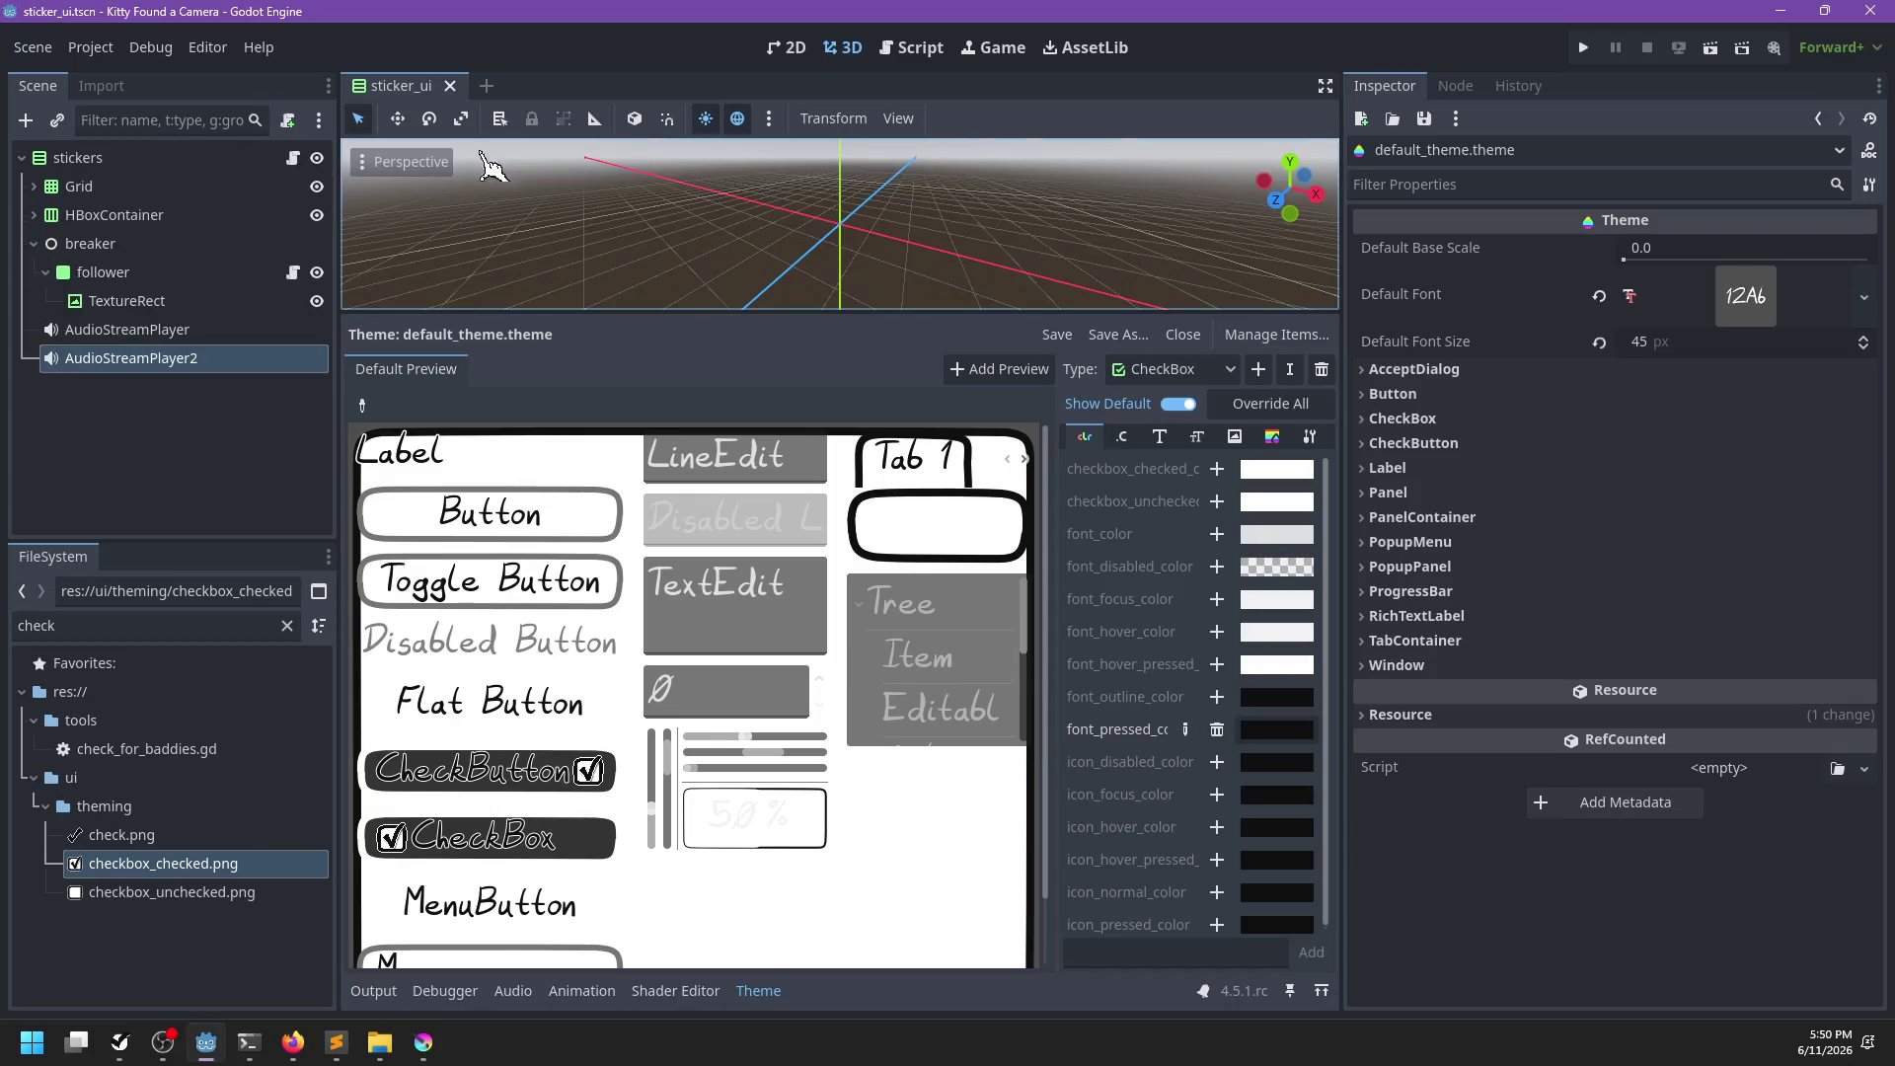
Close the sticker_ui scene, return to the theme editor, and retest the preview CheckBox and CheckButton
{"action": "left_click", "coordinate": [450, 87]}
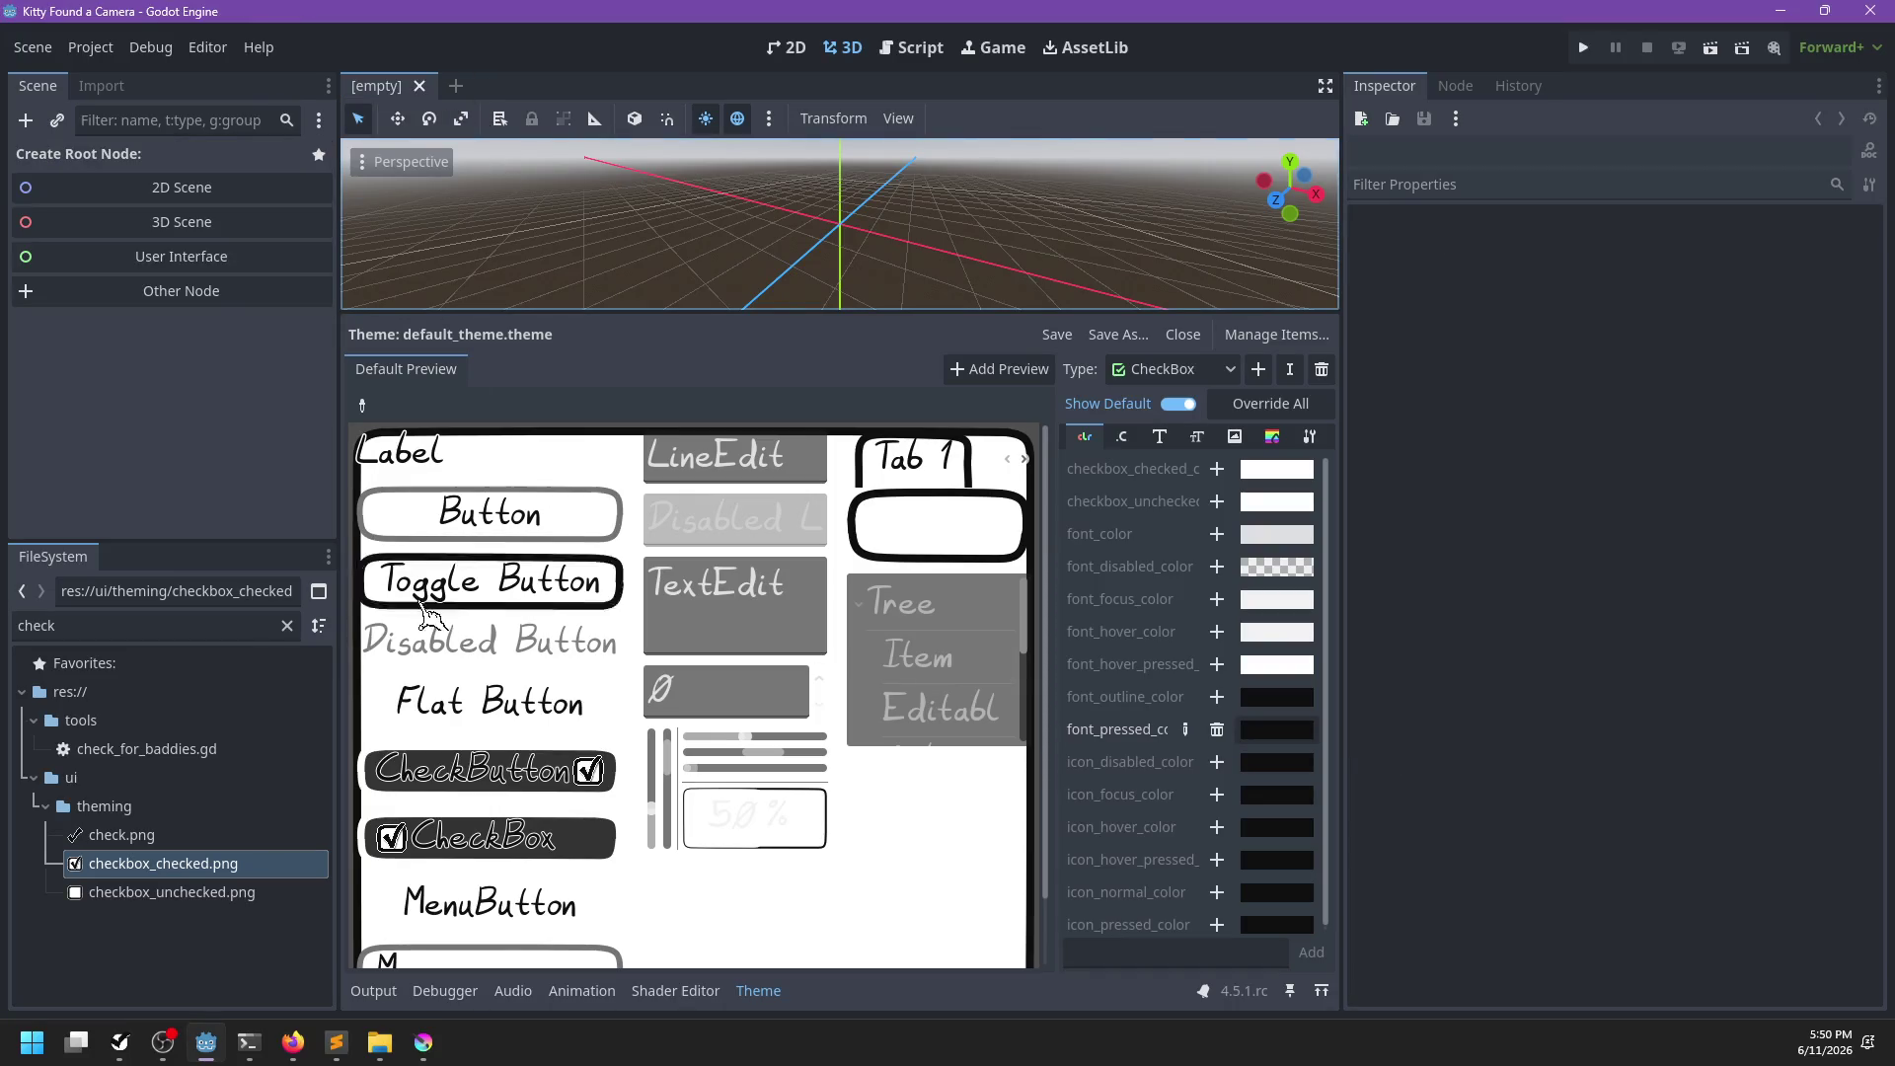
{"action": "left_click", "coordinate": [677, 990]}
{"action": "left_click", "coordinate": [758, 990]}
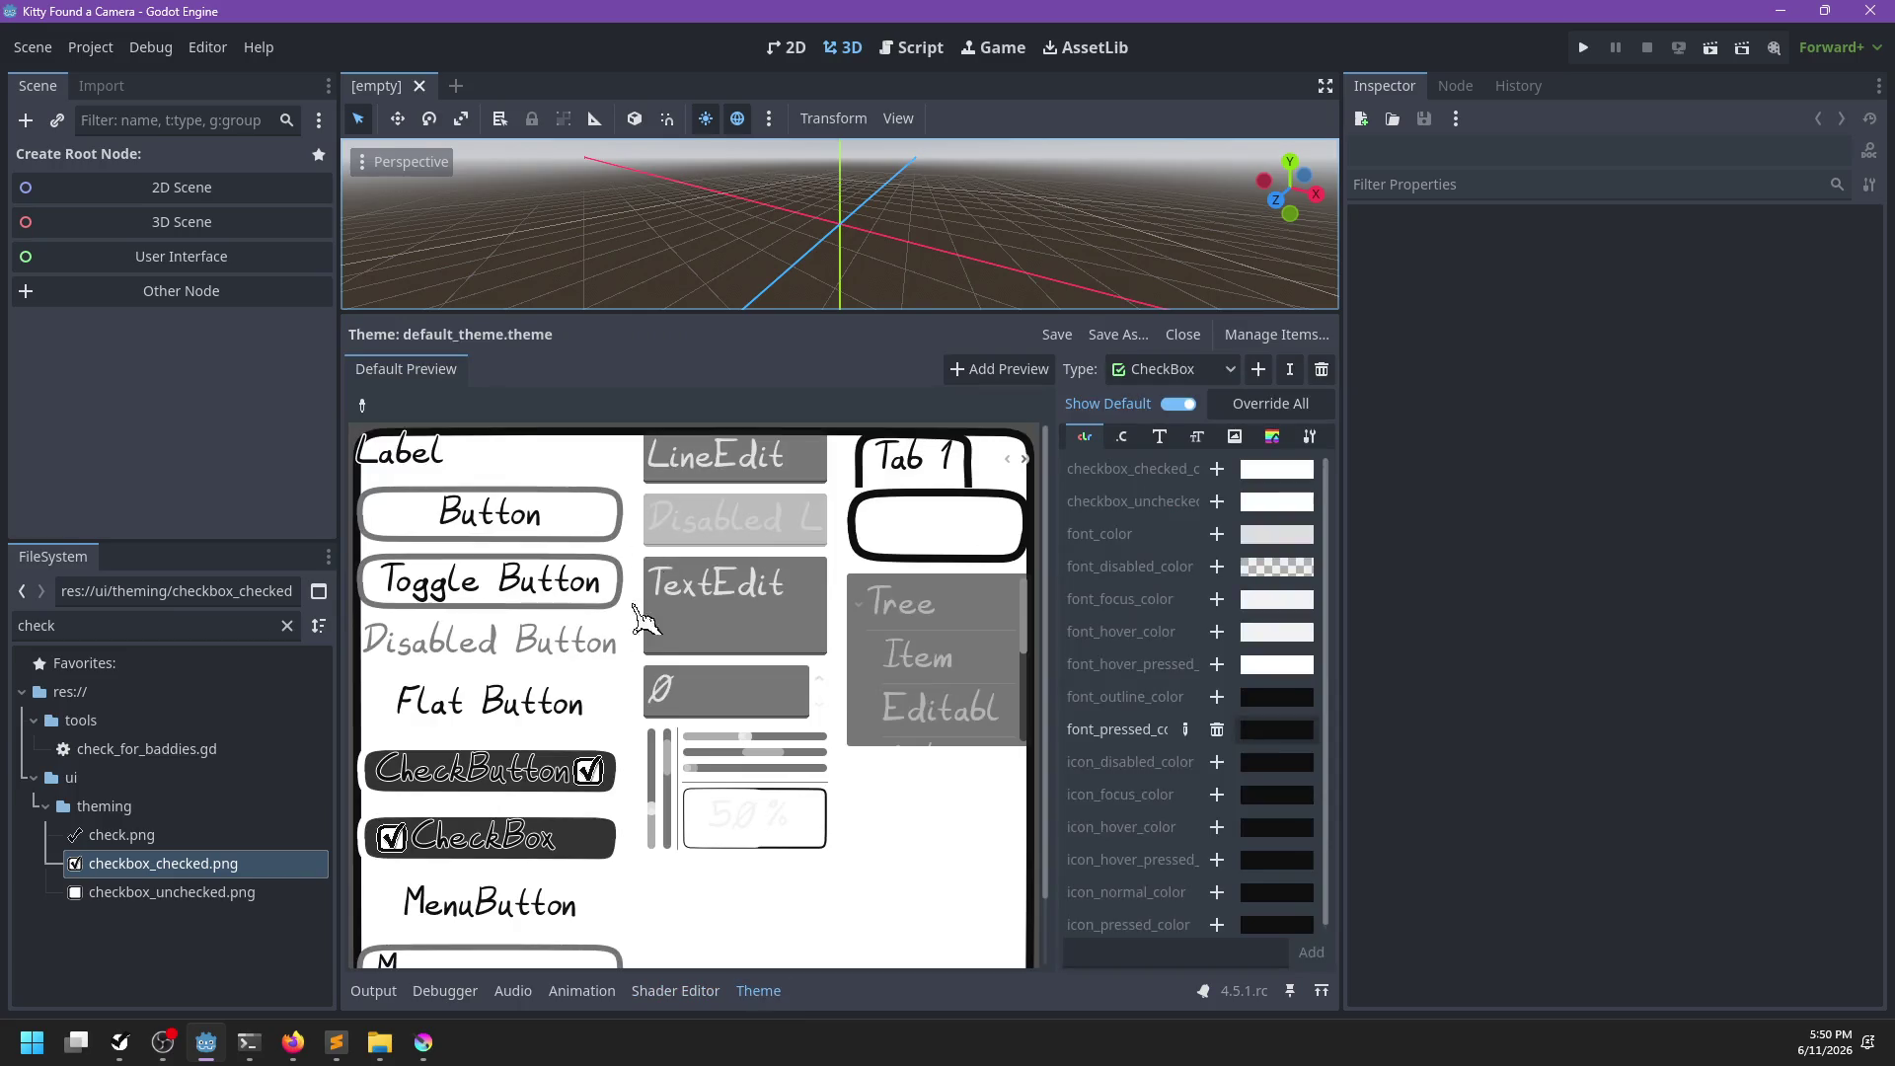
{"action": "left_click", "coordinate": [533, 798]}
{"action": "left_click", "coordinate": [582, 758]}
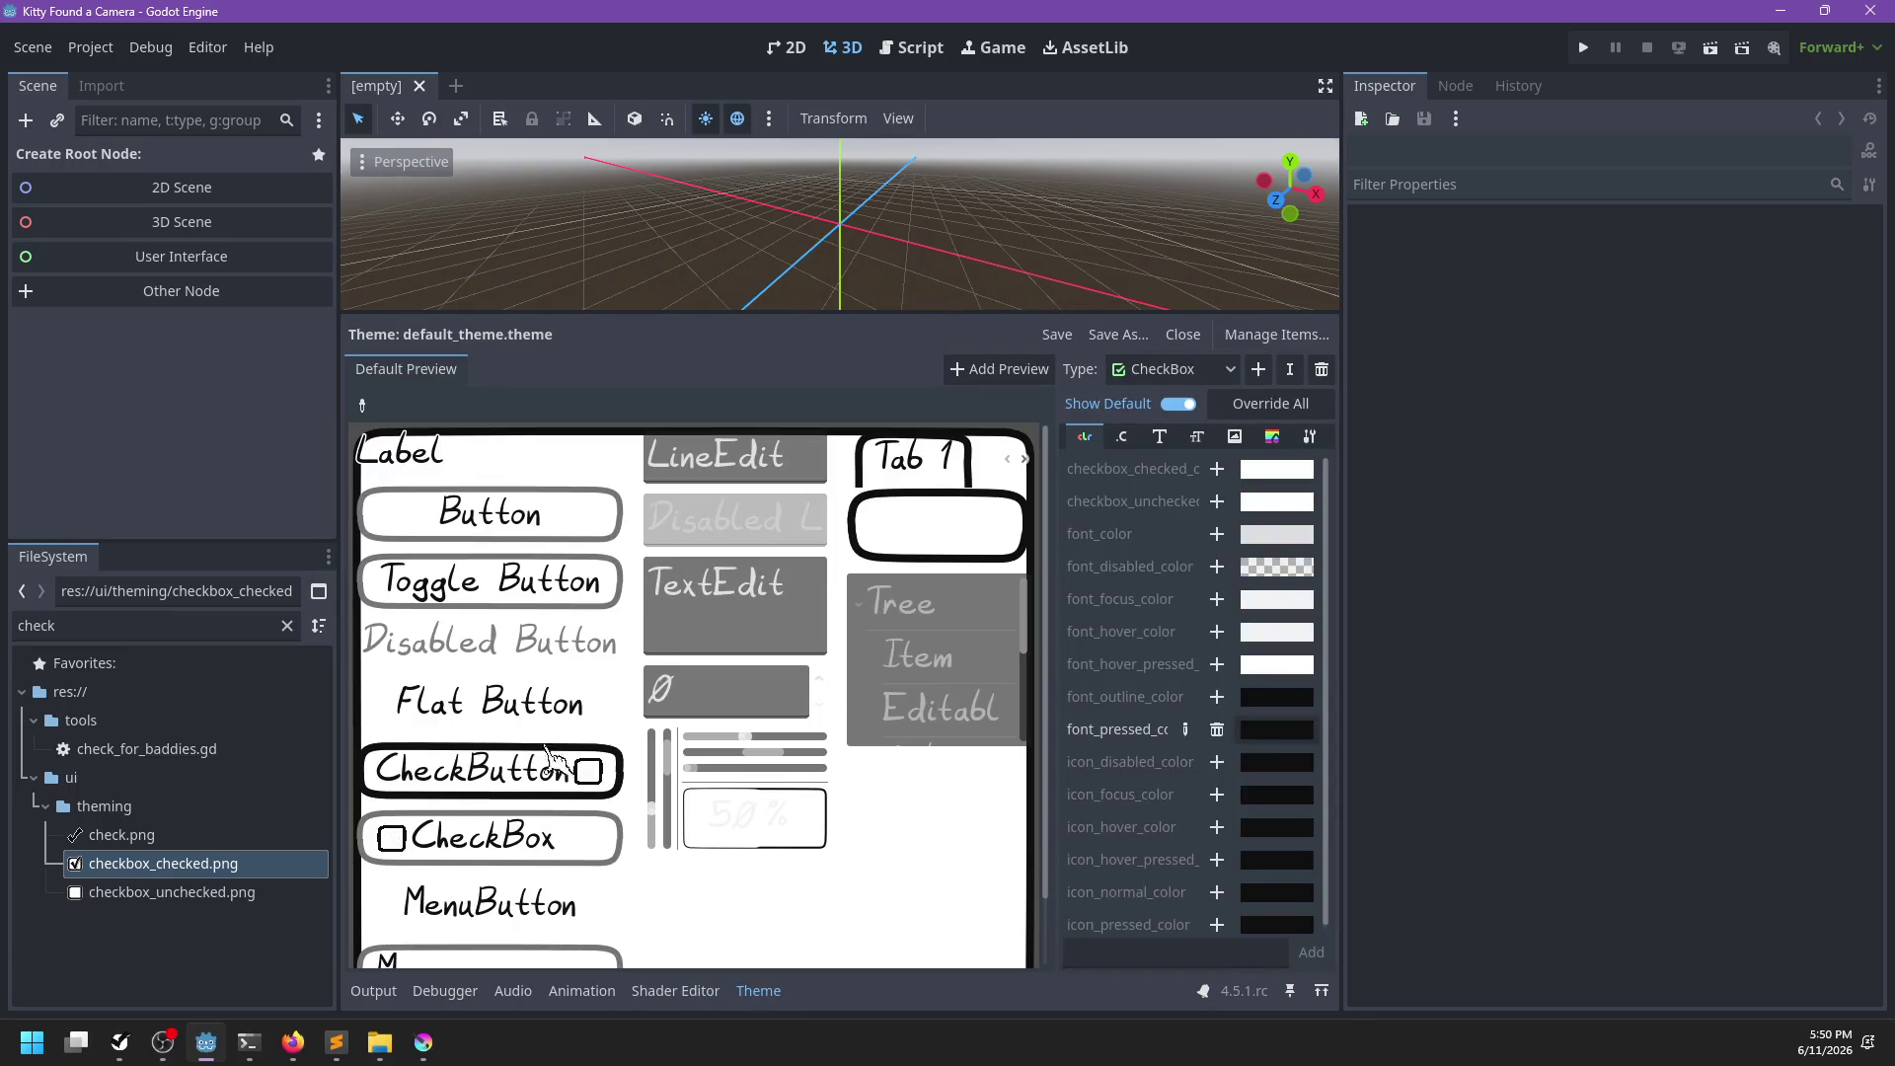
{"action": "left_click", "coordinate": [518, 836]}
{"action": "left_click", "coordinate": [494, 843]}
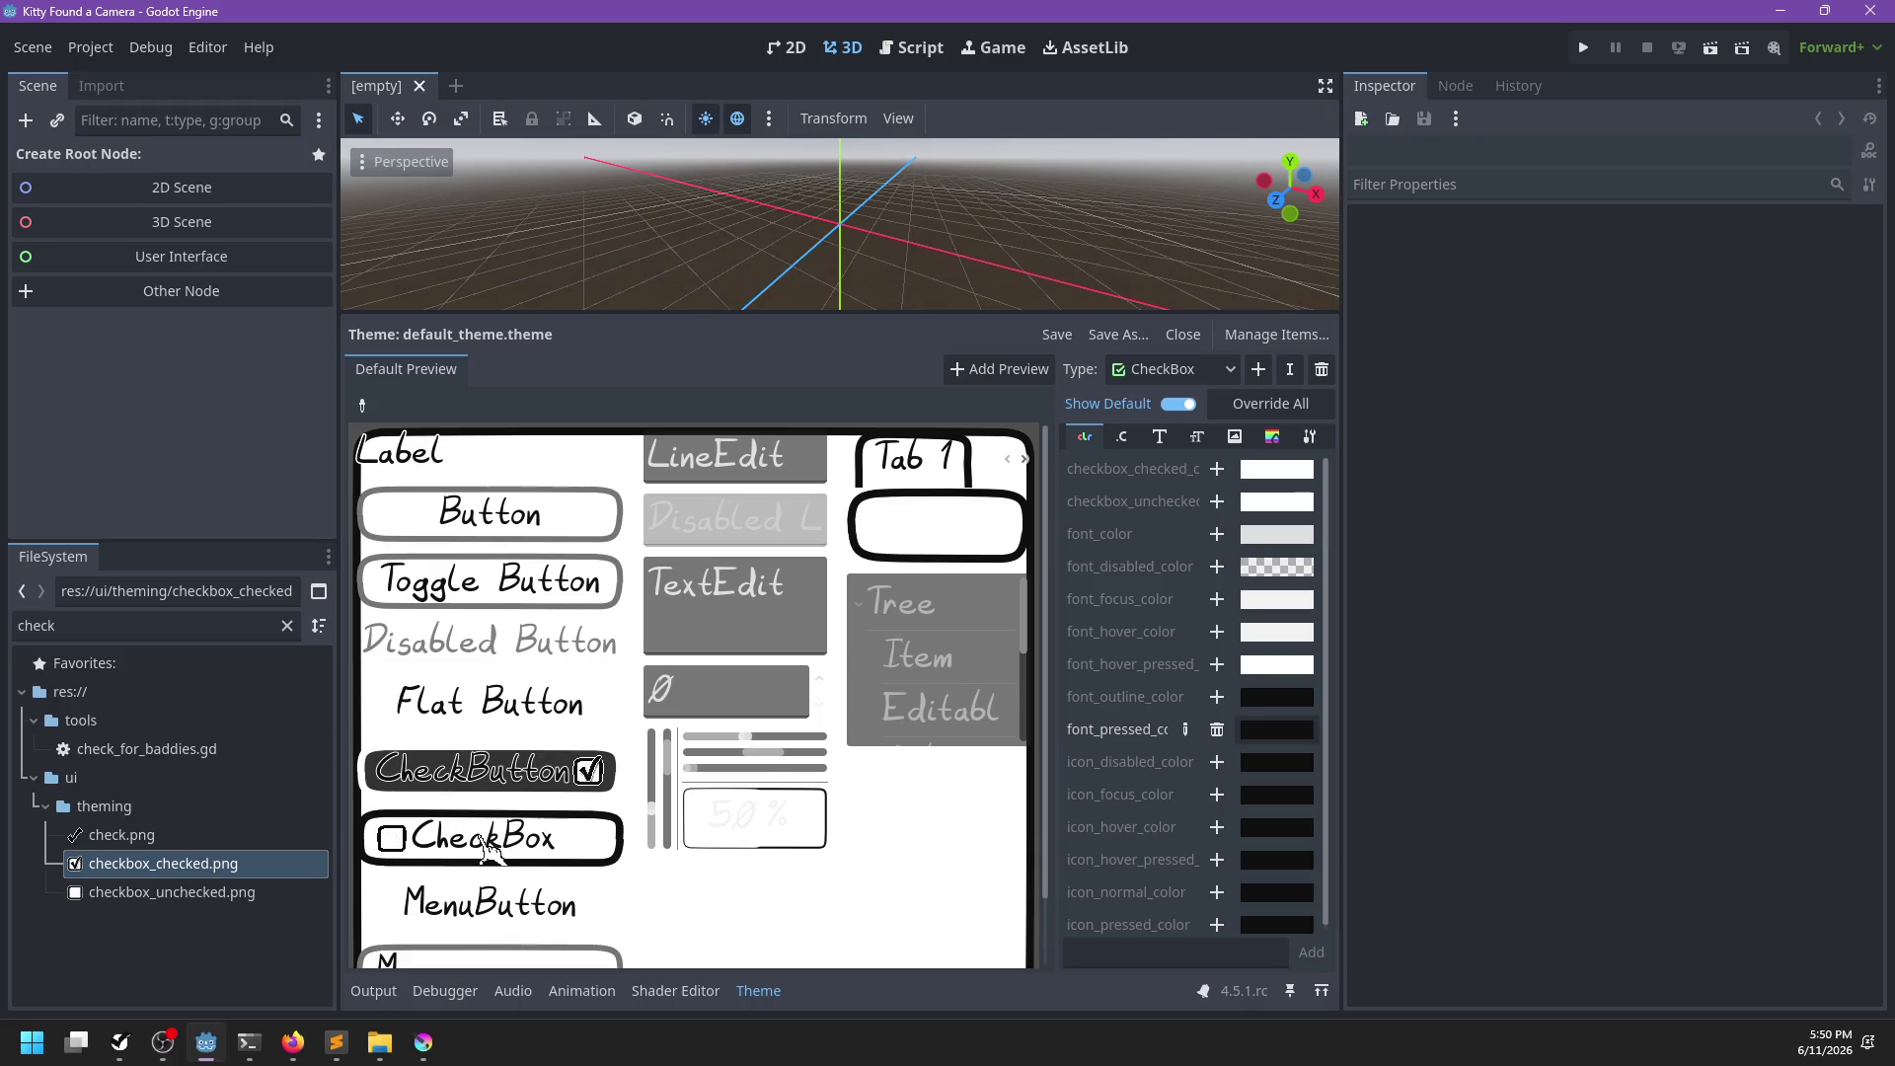
{"action": "left_click", "coordinate": [550, 854]}
{"action": "left_click", "coordinate": [1273, 437]}
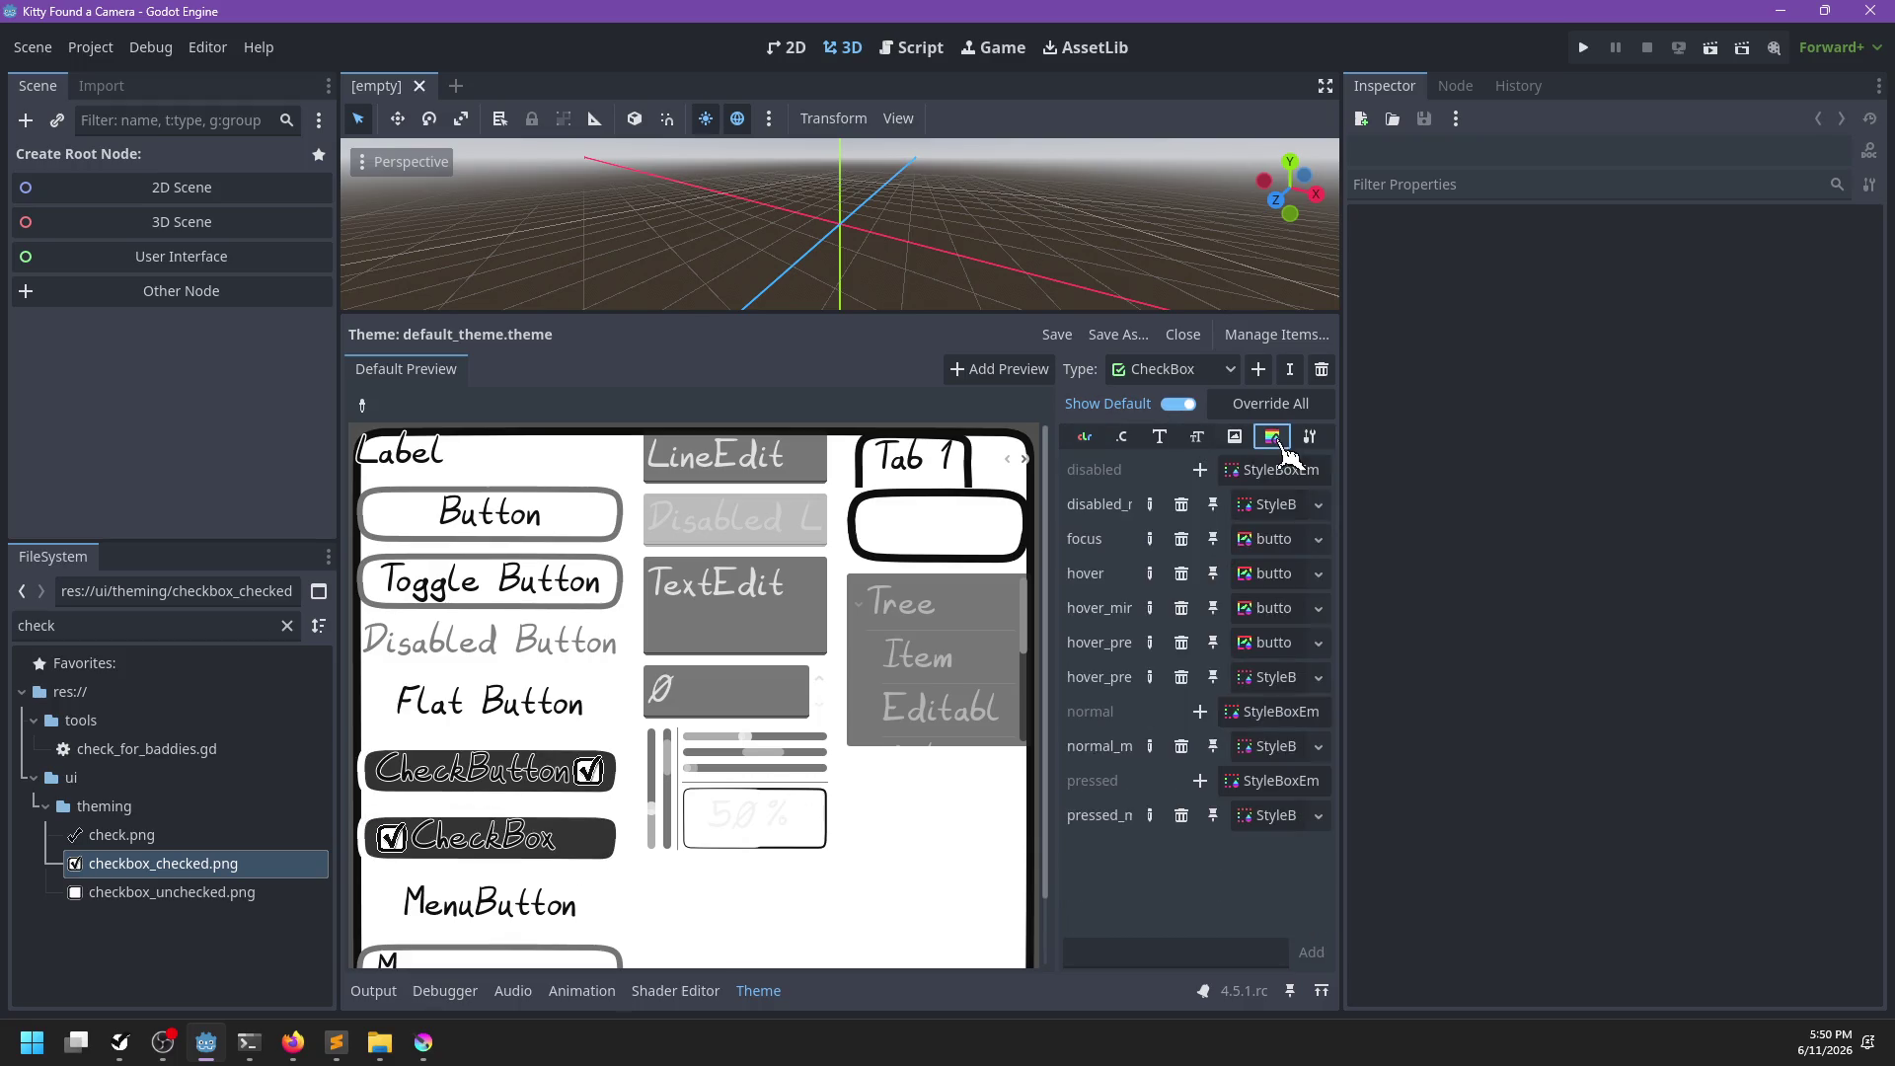
Abandon adding a new type and switch to editing the CheckButton type
{"action": "left_click", "coordinate": [1189, 371]}
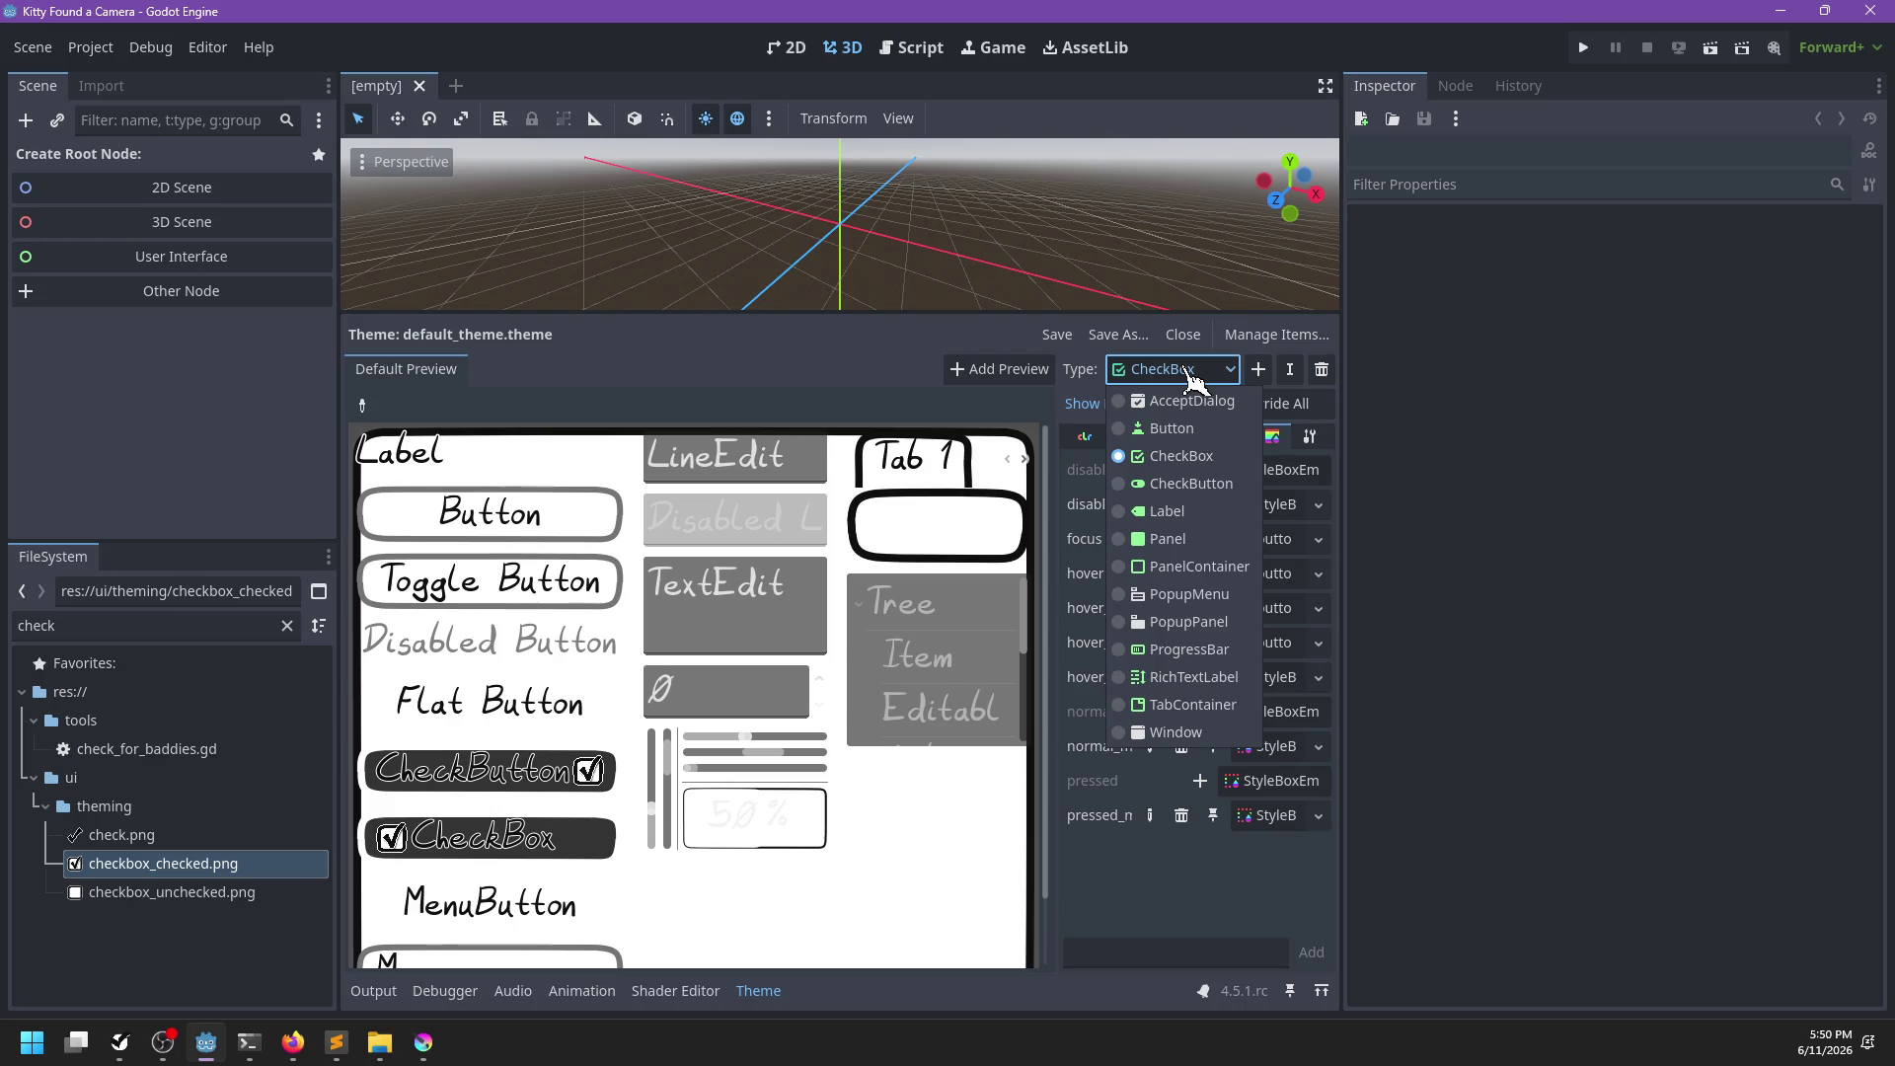
{"action": "left_click", "coordinate": [1189, 370]}
{"action": "left_click", "coordinate": [1259, 369]}
{"action": "type", "text": "c"}
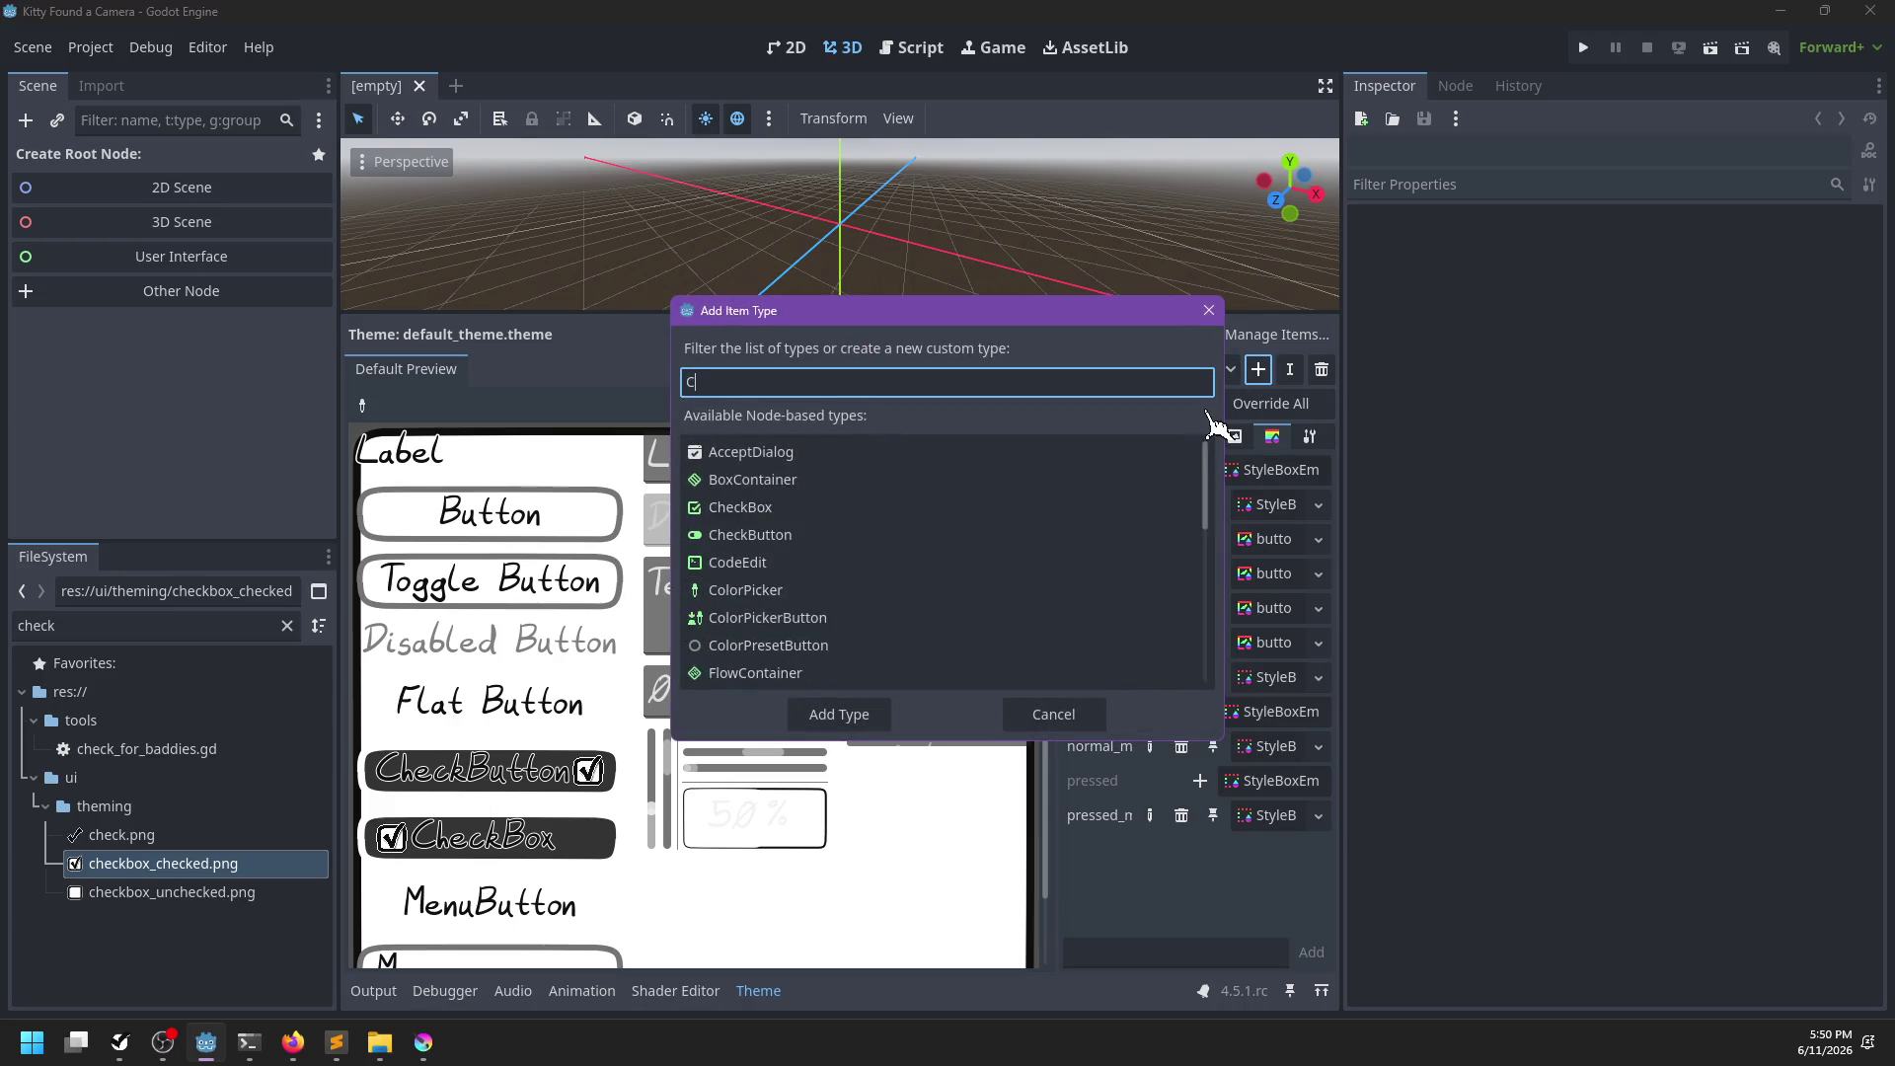
{"action": "type", "text": "heckB"}
{"action": "key", "text": "Escape"}
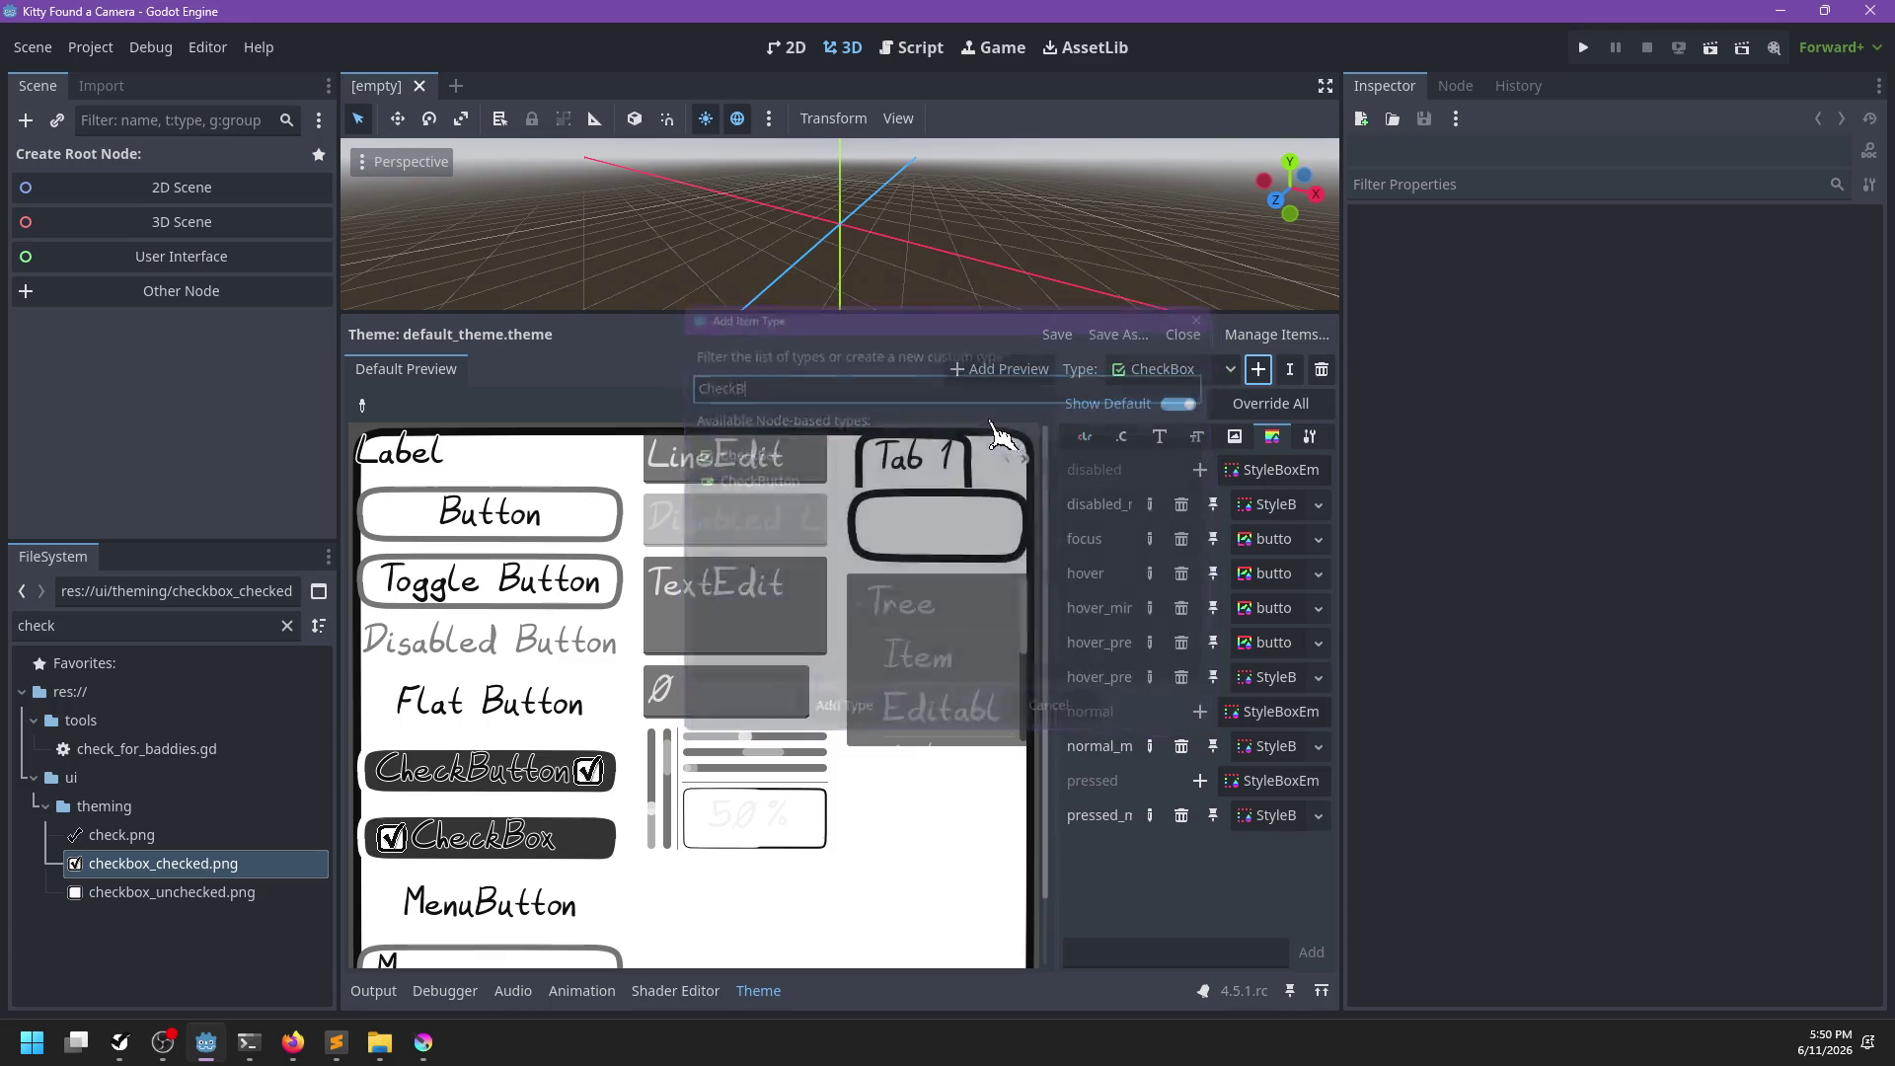
{"action": "left_click", "coordinate": [1172, 369]}
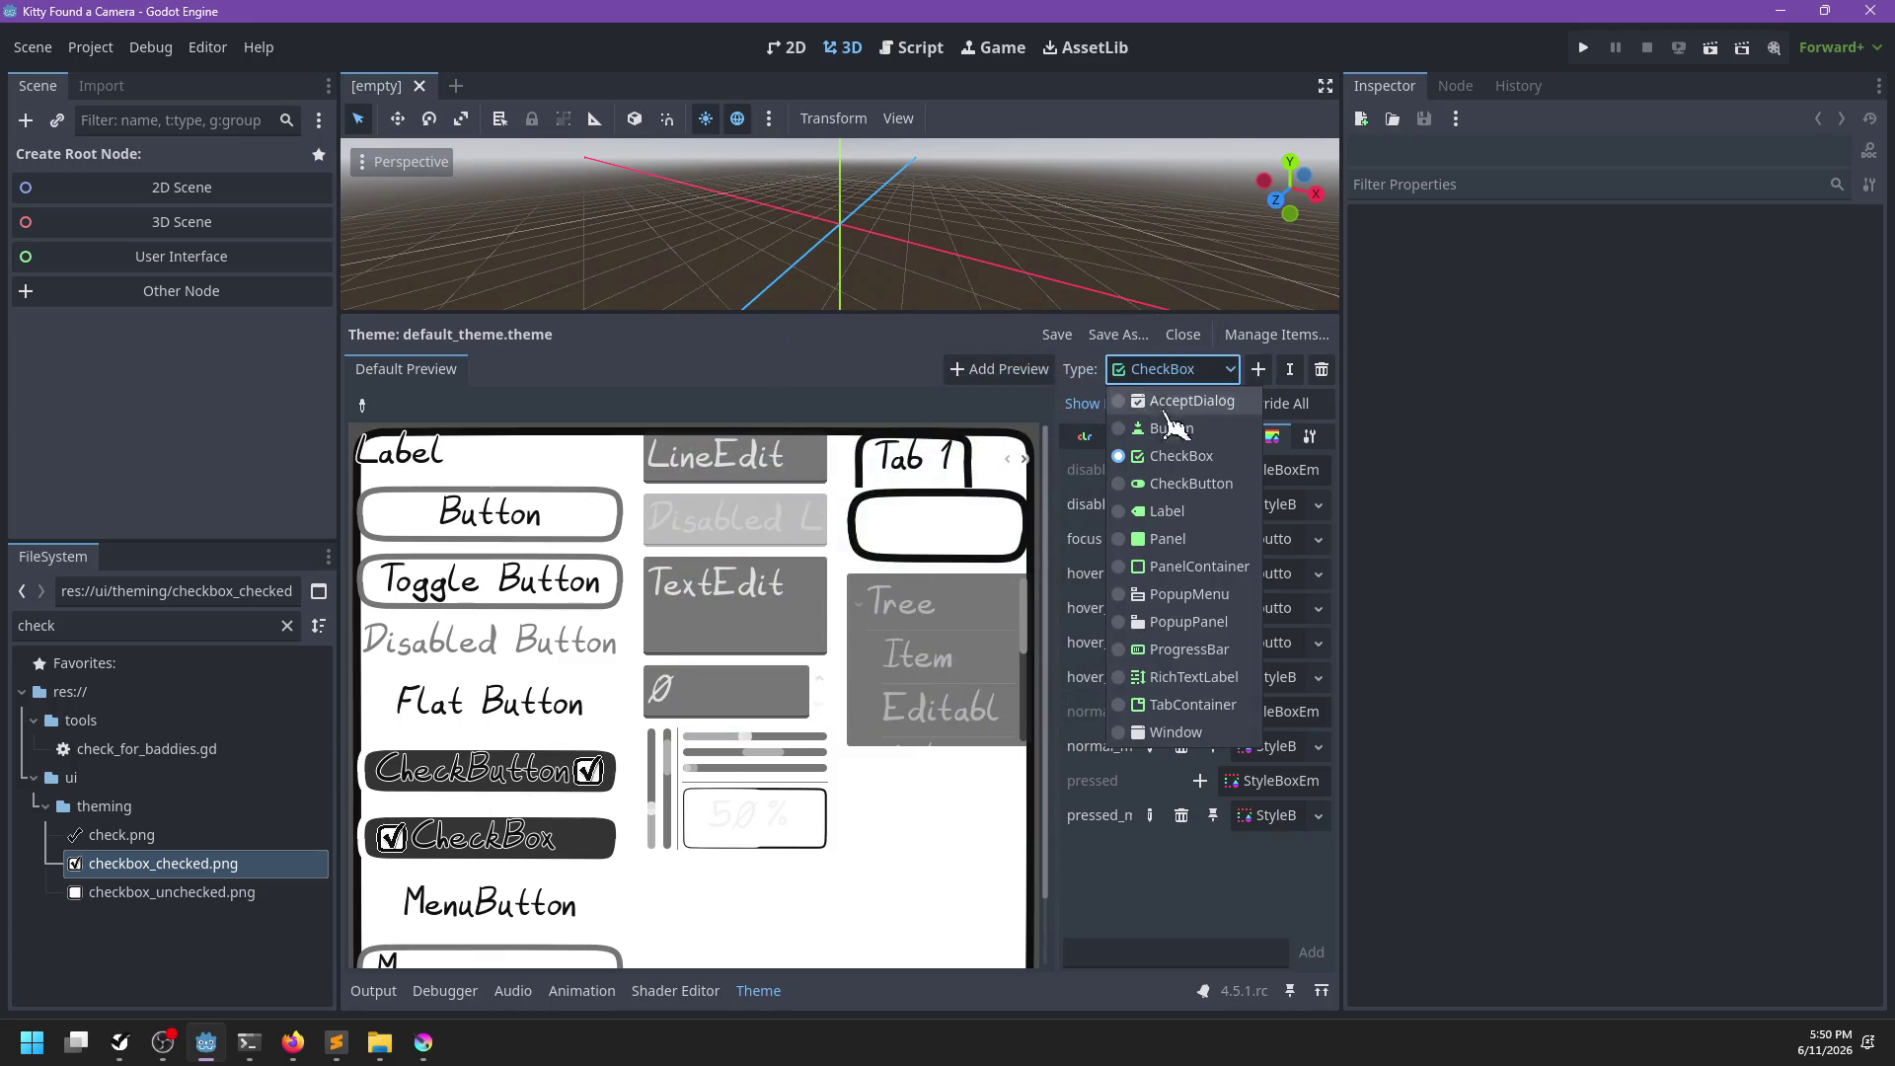
{"action": "left_click", "coordinate": [1194, 483]}
Override CheckButton focus and mirrored styles with the empty stylebox and save the theme
{"action": "left_click", "coordinate": [1200, 504]}
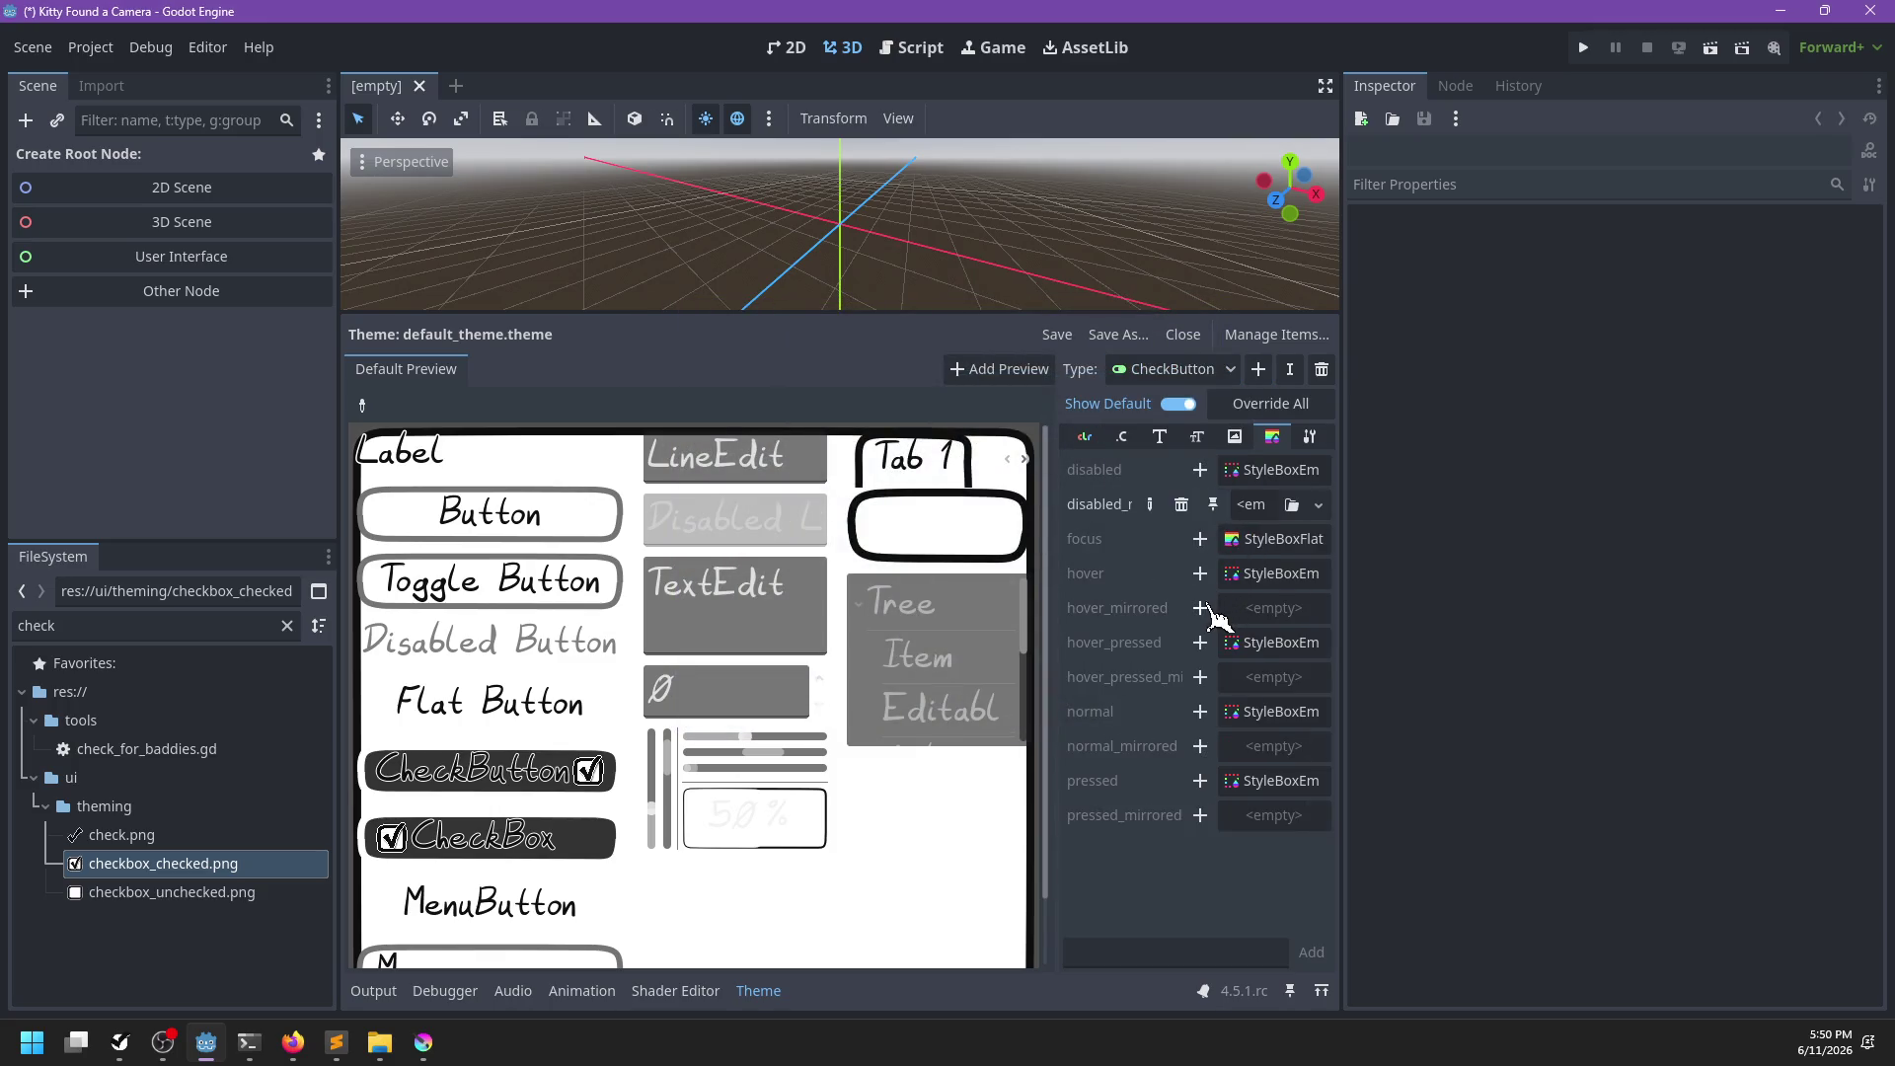
{"action": "left_click", "coordinate": [1200, 538]}
{"action": "left_click", "coordinate": [1200, 677]}
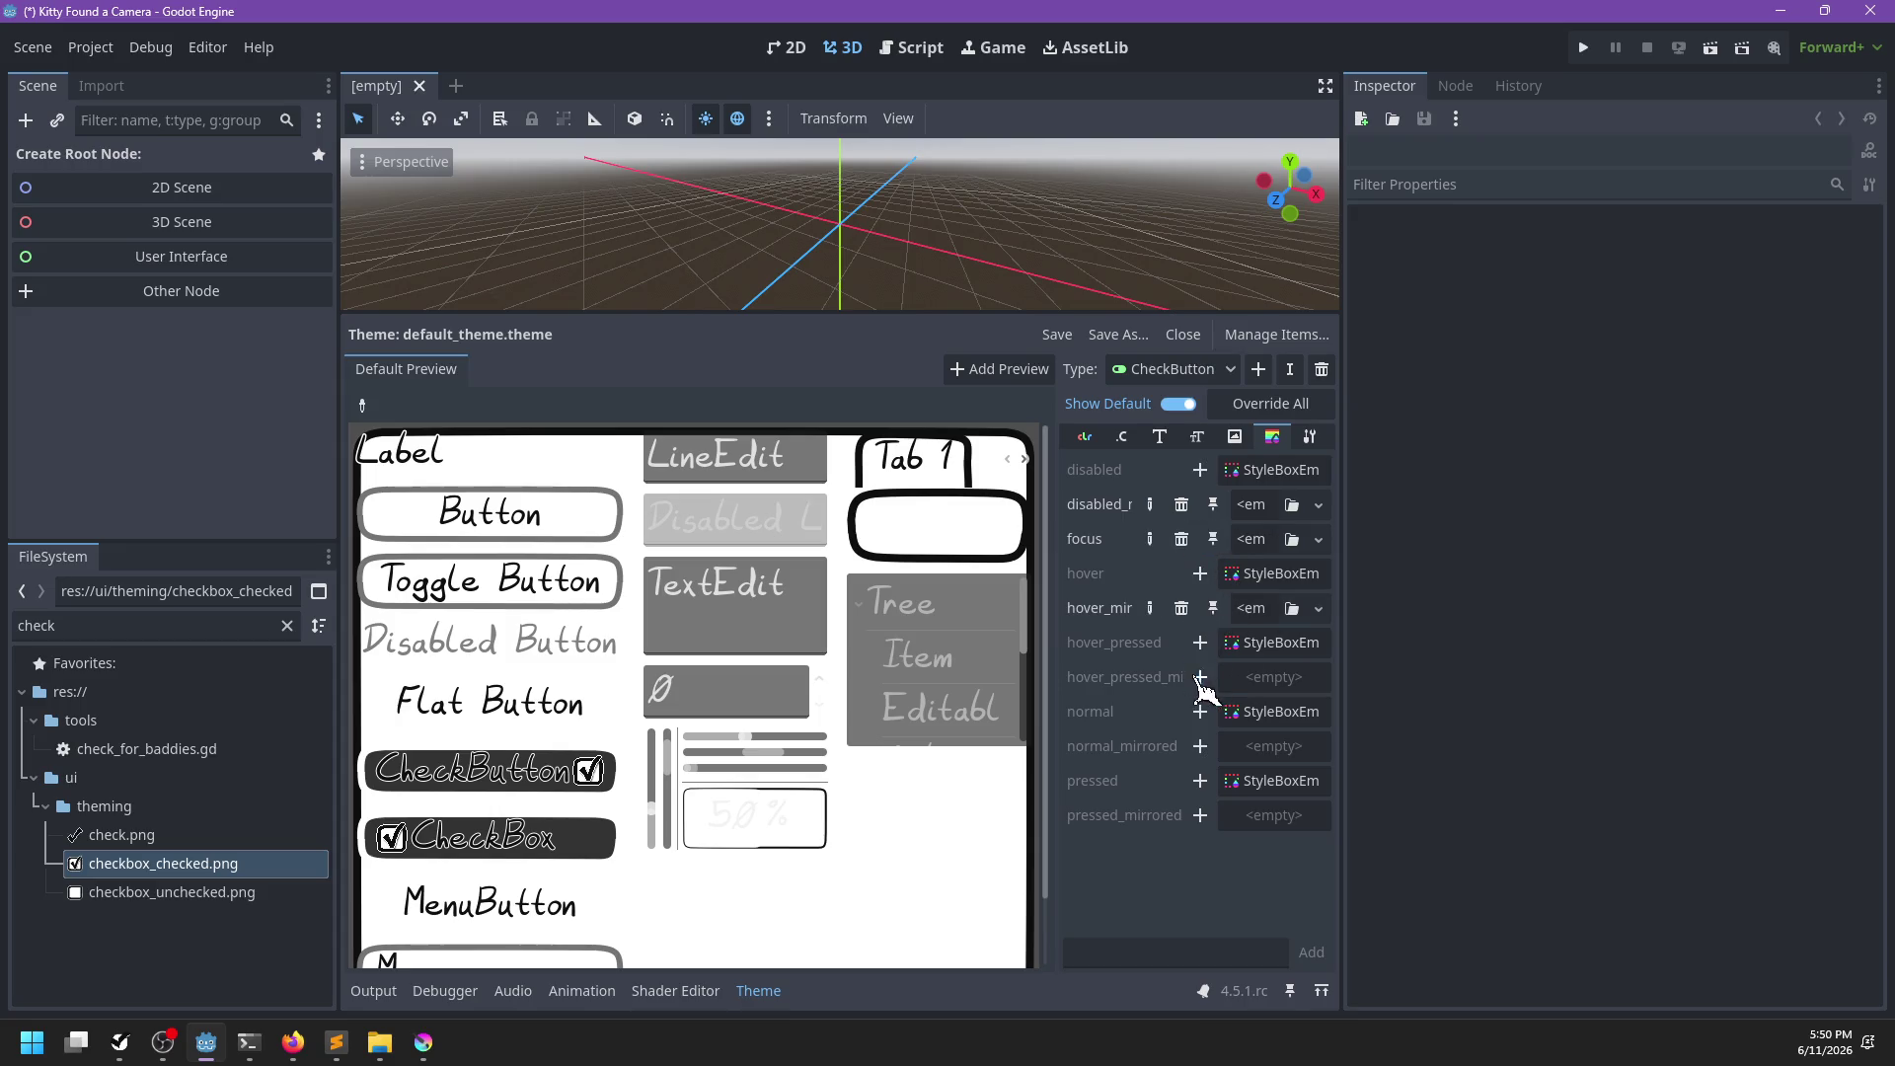
{"action": "left_click", "coordinate": [1200, 746]}
{"action": "left_click", "coordinate": [1200, 815]}
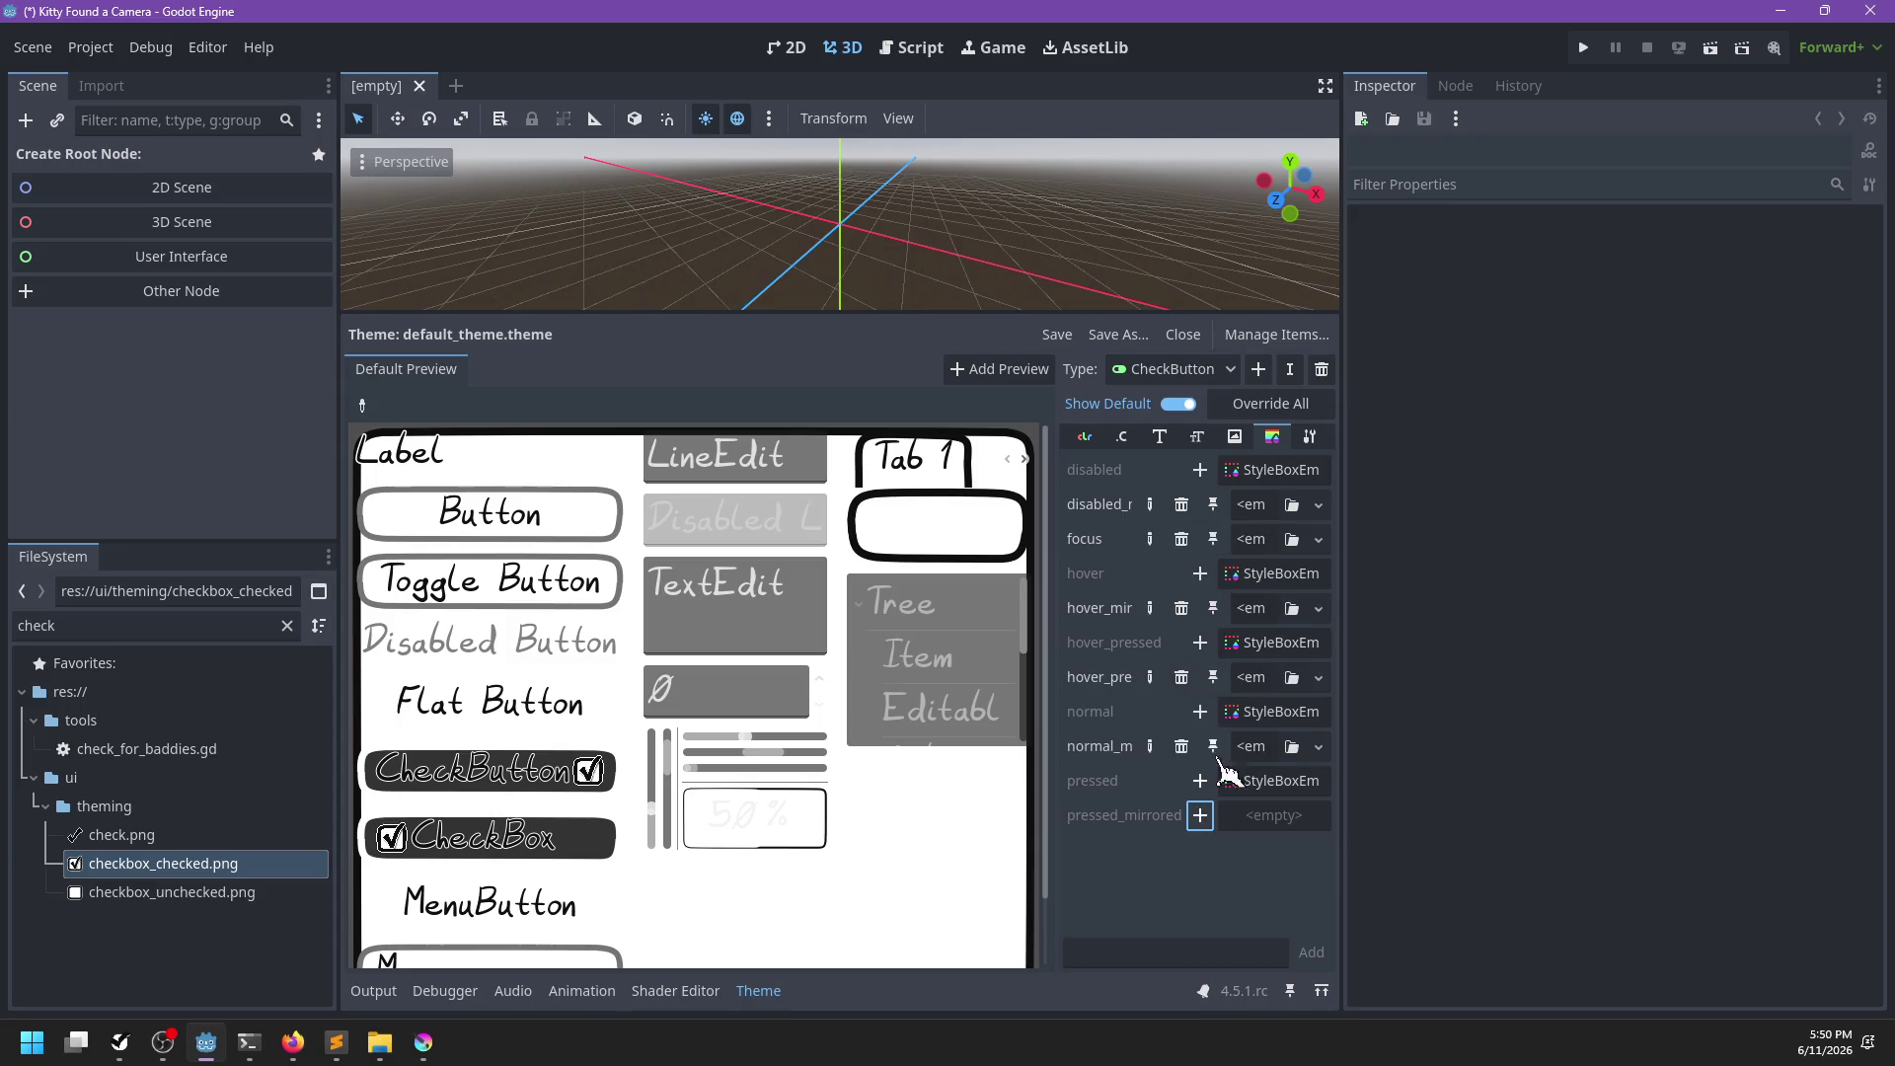
{"action": "mouse_move", "coordinate": [1278, 577]}
{"action": "left_mouse_down"}
{"action": "mouse_move", "coordinate": [1255, 608]}
{"action": "mouse_move", "coordinate": [1253, 539]}
{"action": "left_mouse_up"}
{"action": "left_click_drag", "start_coordinate": [1253, 539], "coordinate": [1255, 504]}
{"action": "left_click_drag", "start_coordinate": [1266, 614], "coordinate": [1260, 815]}
{"action": "key", "text": "ctrl+s"}
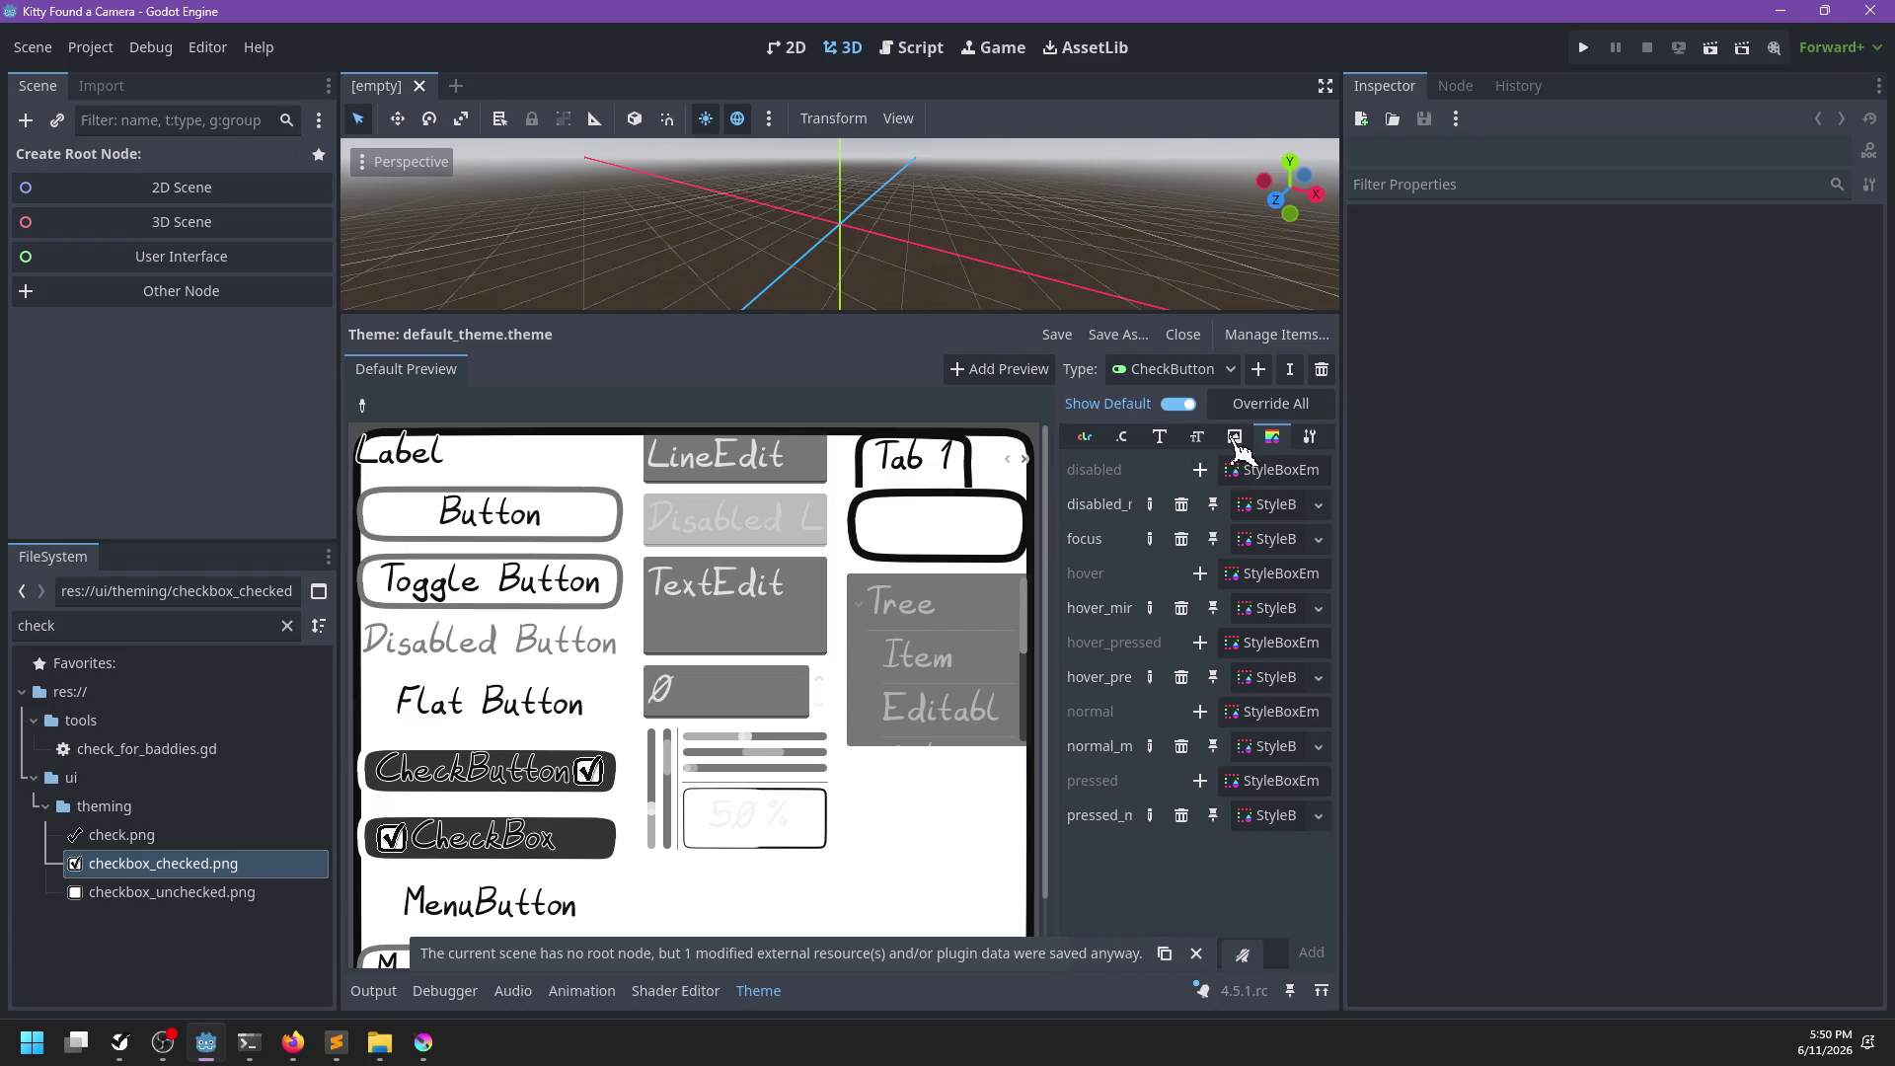
{"action": "left_click", "coordinate": [1310, 437]}
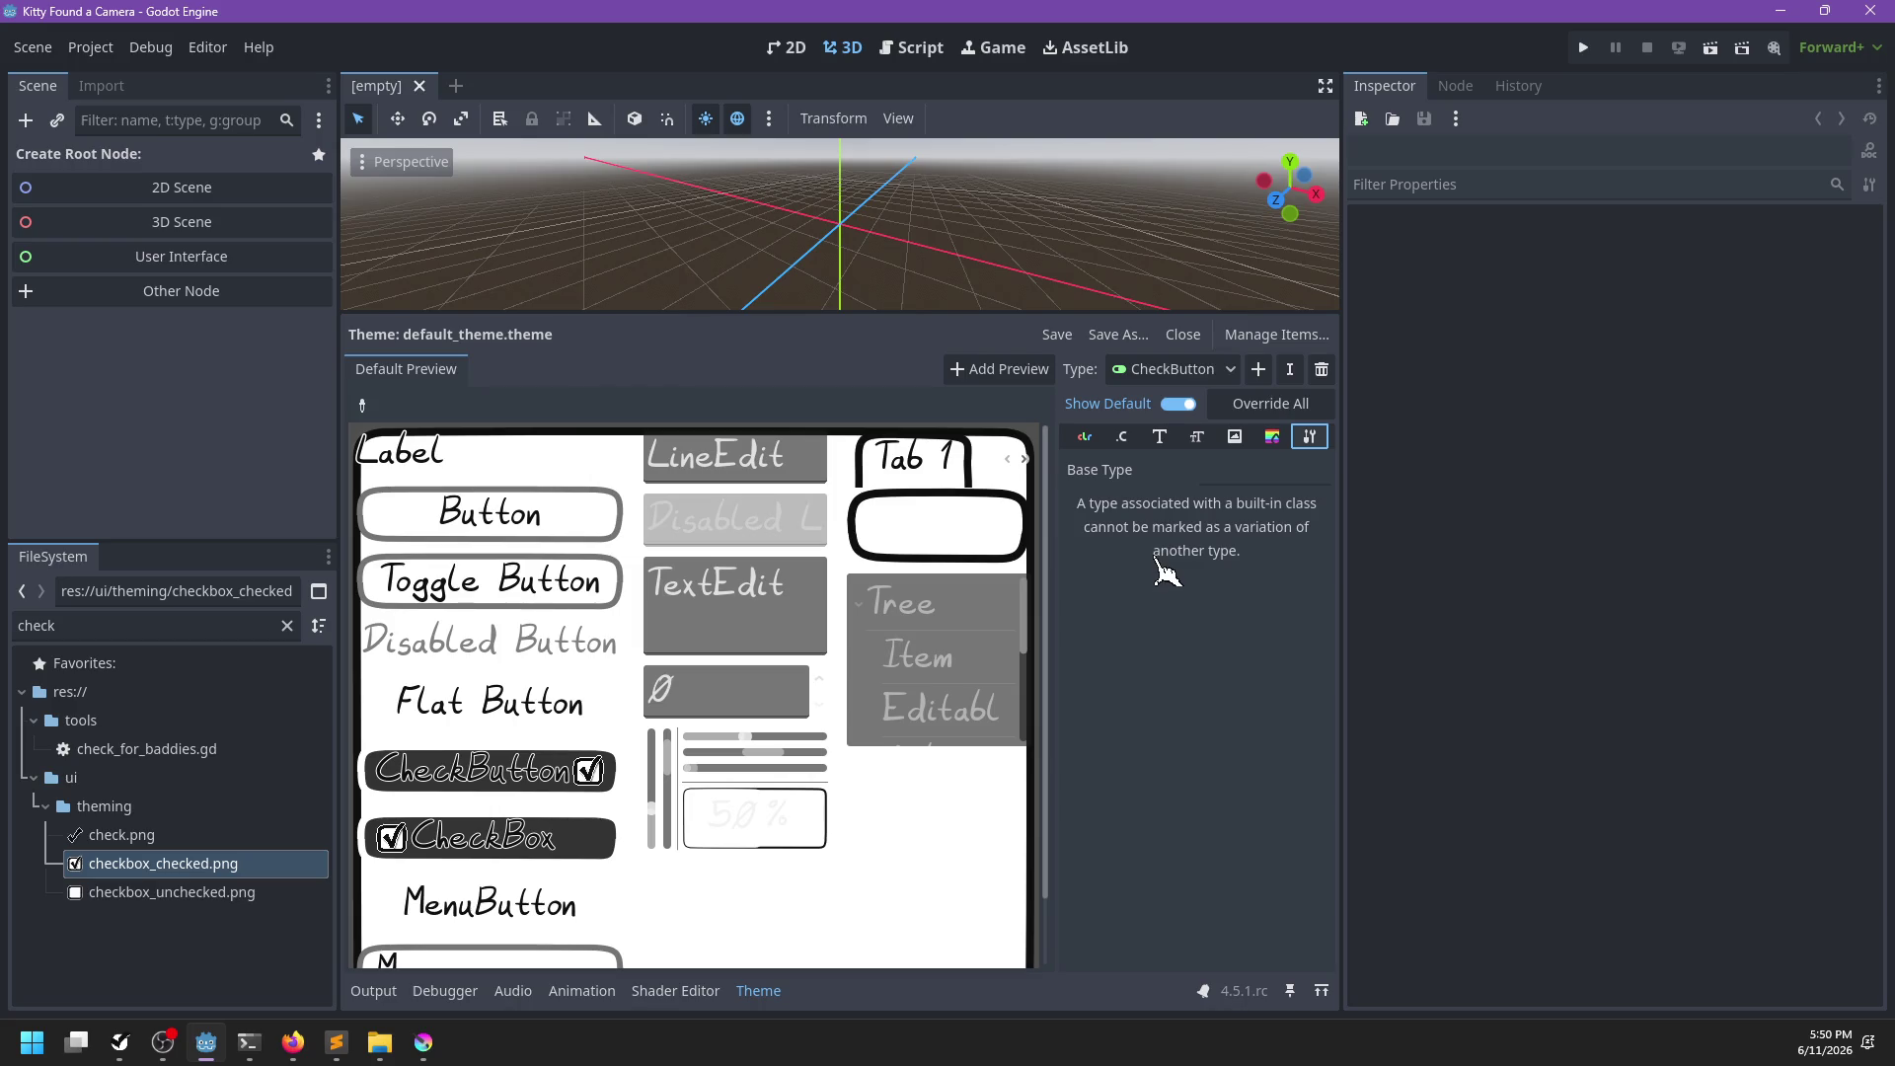
{"action": "left_click", "coordinate": [1273, 440]}
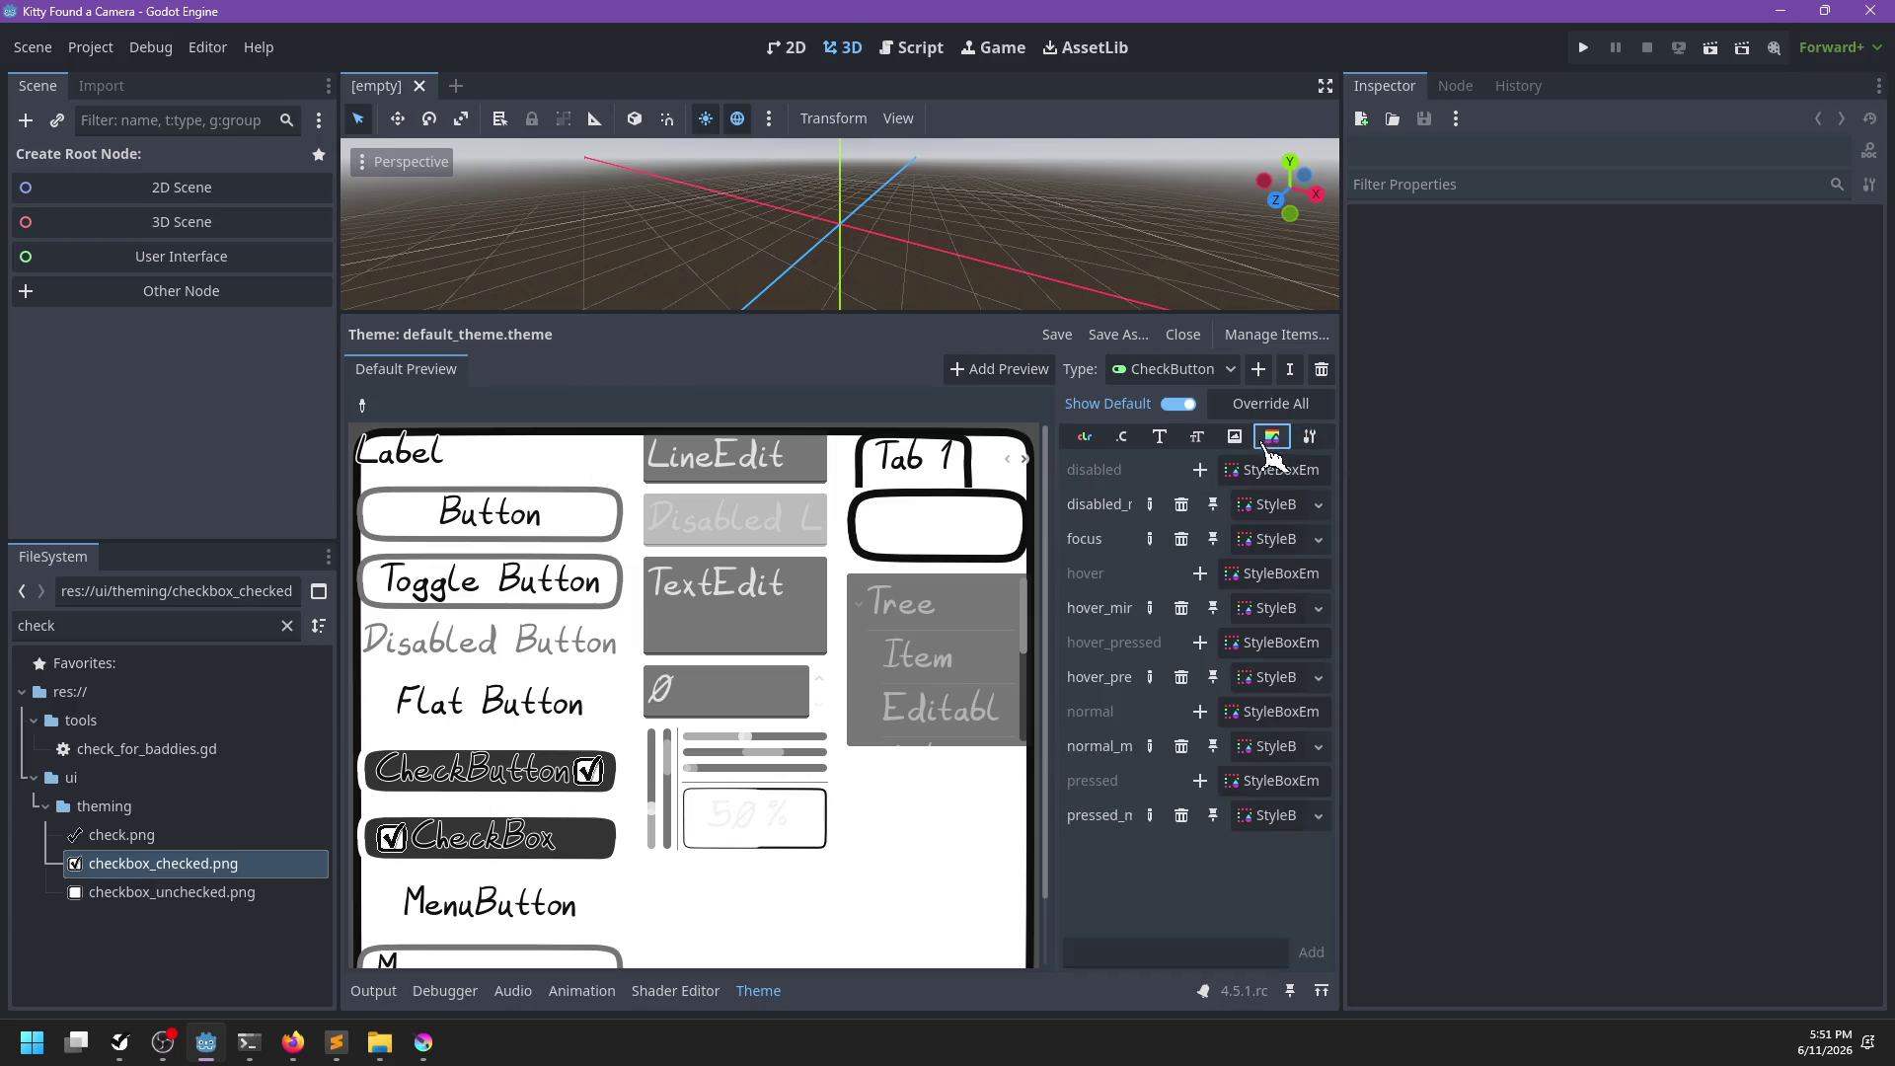
{"action": "left_click", "coordinate": [1184, 370]}
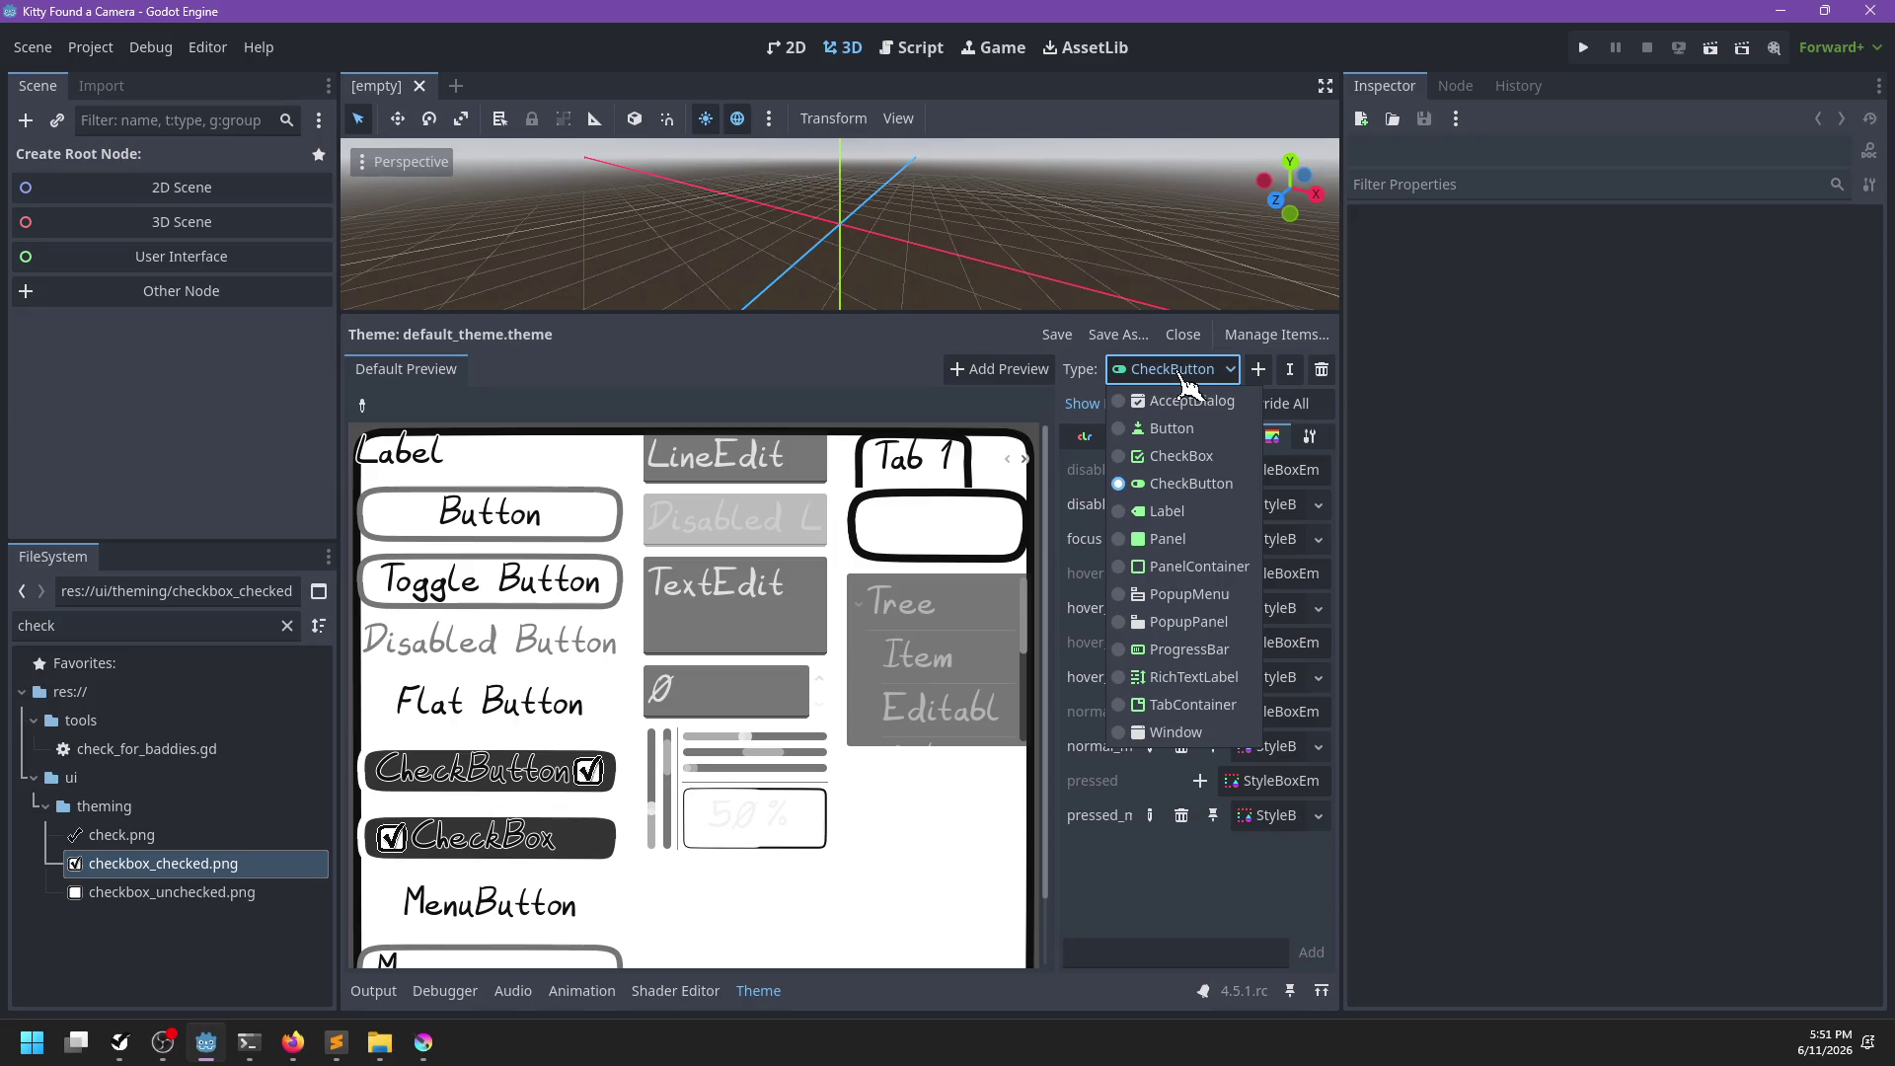
{"action": "left_click", "coordinate": [1171, 427]}
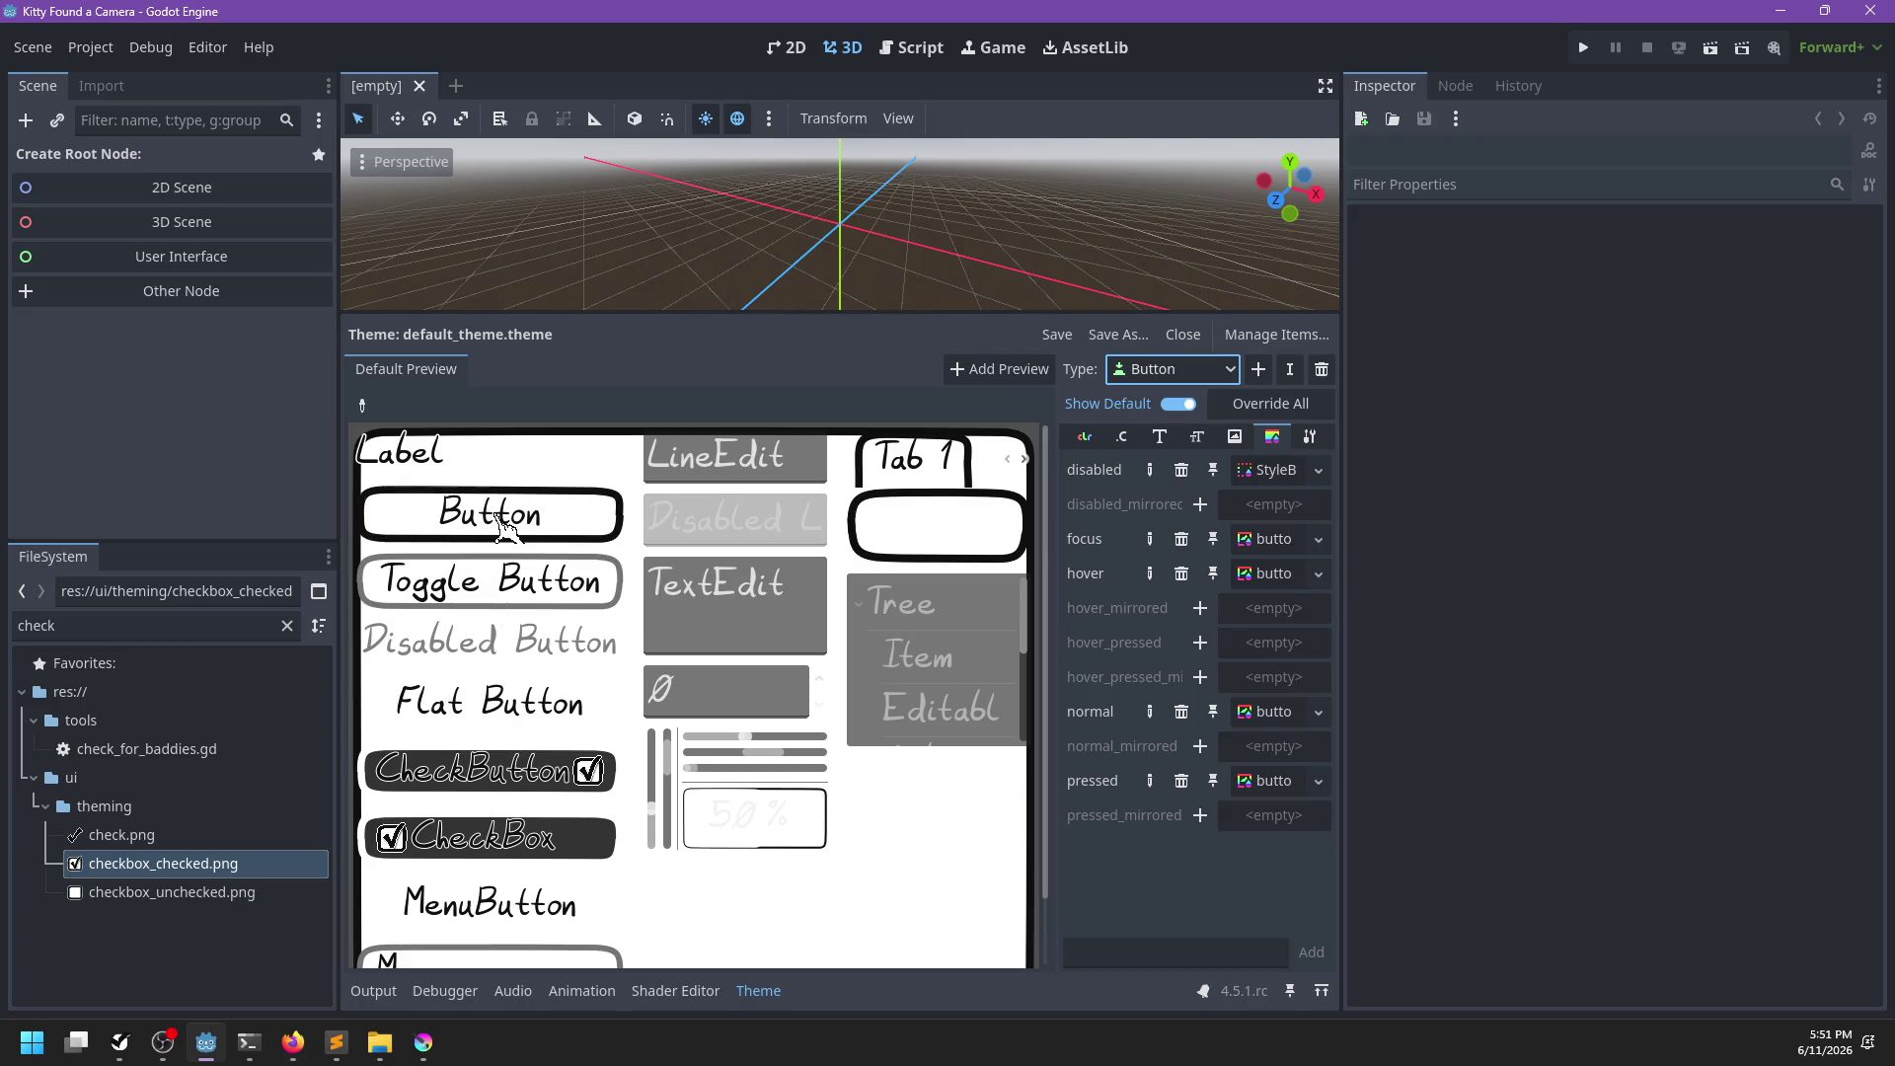
{"action": "scroll", "coordinate": [524, 833], "scroll_direction": "down", "scroll_amount": 1}
{"action": "scroll", "coordinate": [533, 888], "scroll_direction": "up", "scroll_amount": 1}
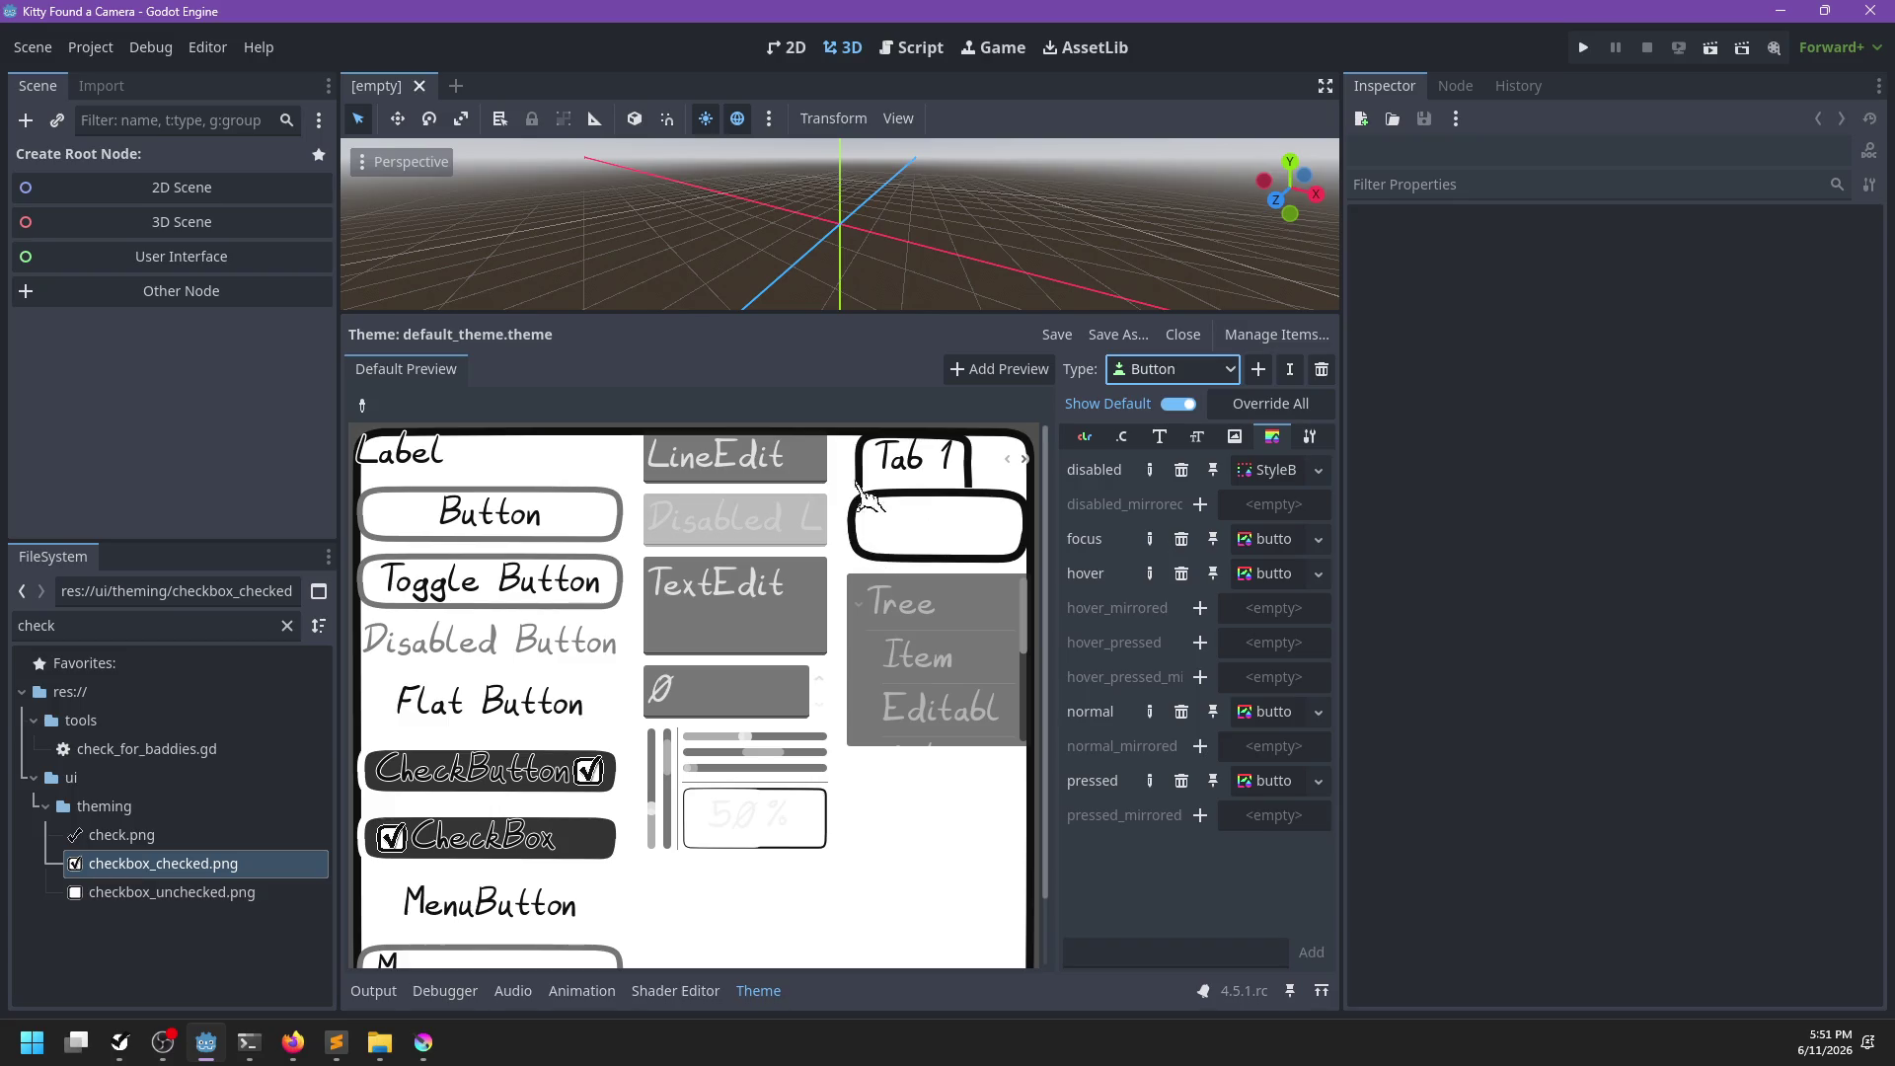
{"action": "left_click", "coordinate": [581, 535]}
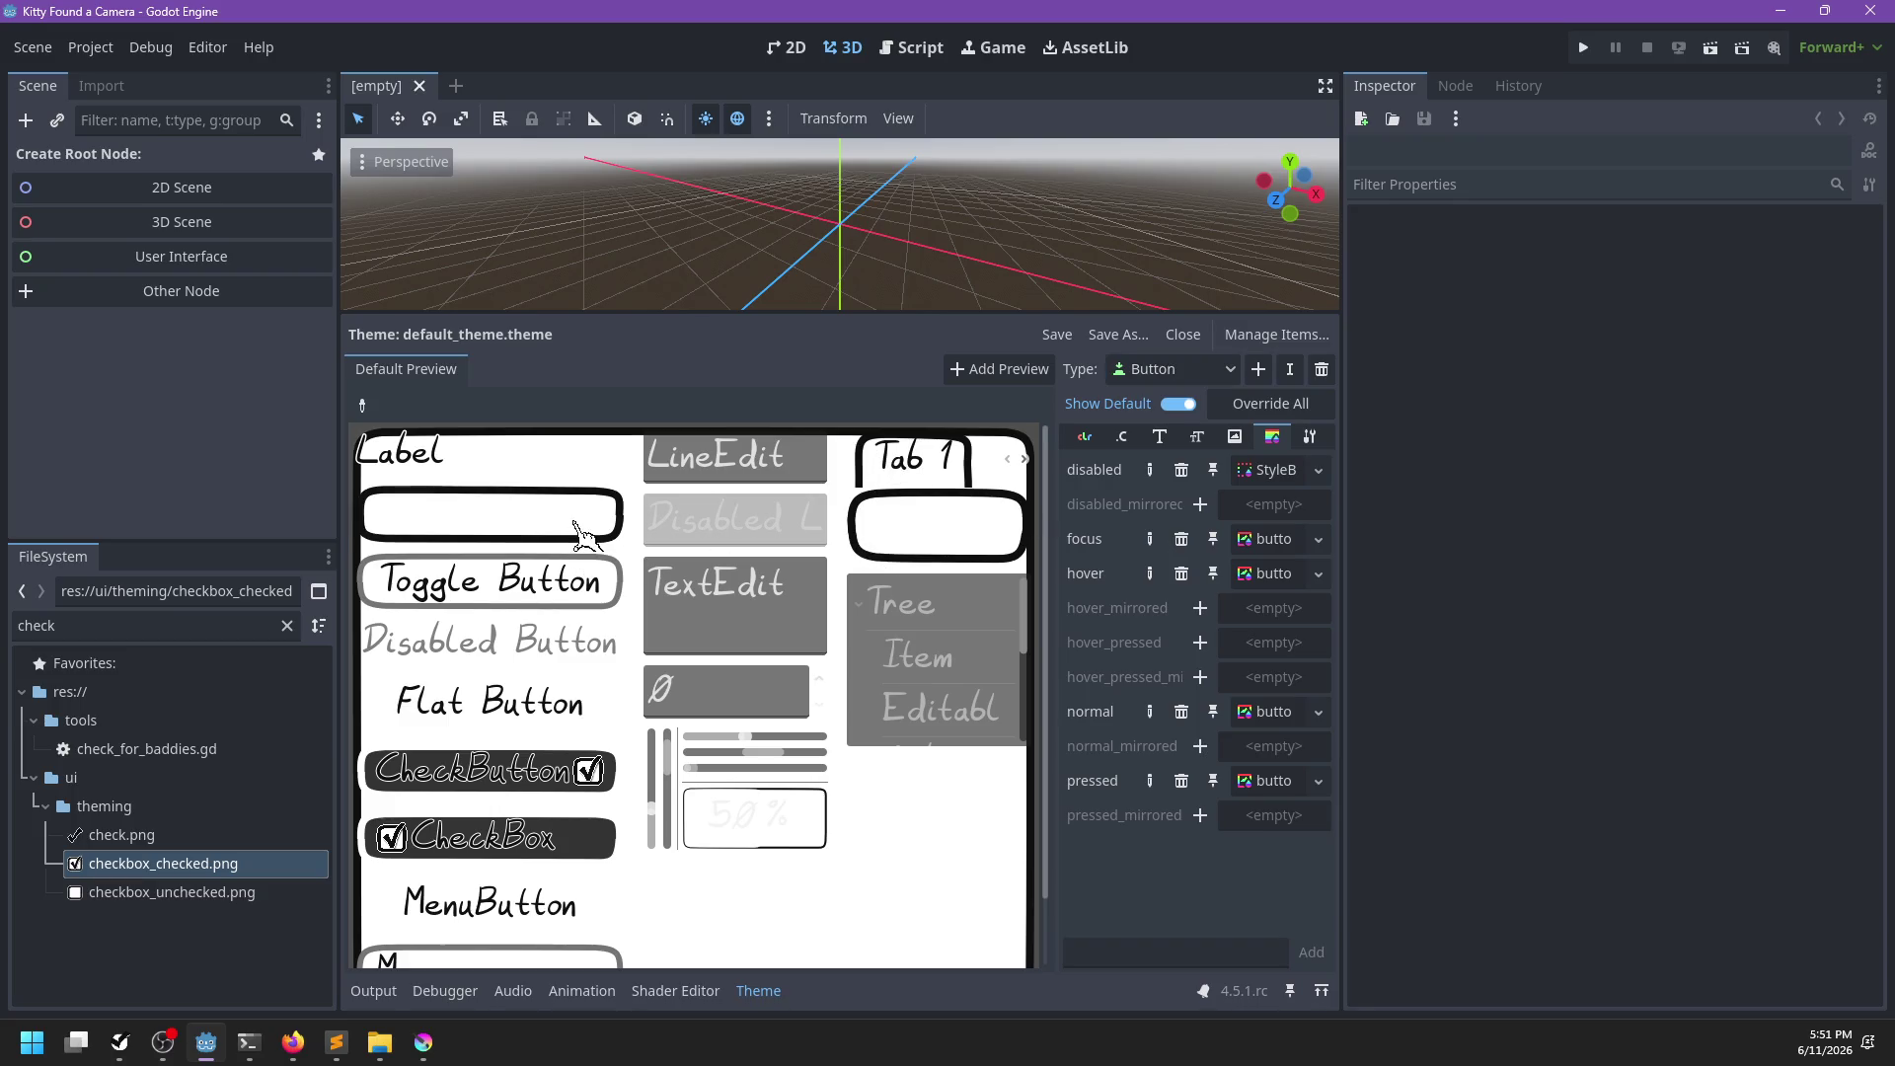
{"action": "left_click", "coordinate": [582, 534]}
{"action": "left_click", "coordinate": [565, 590]}
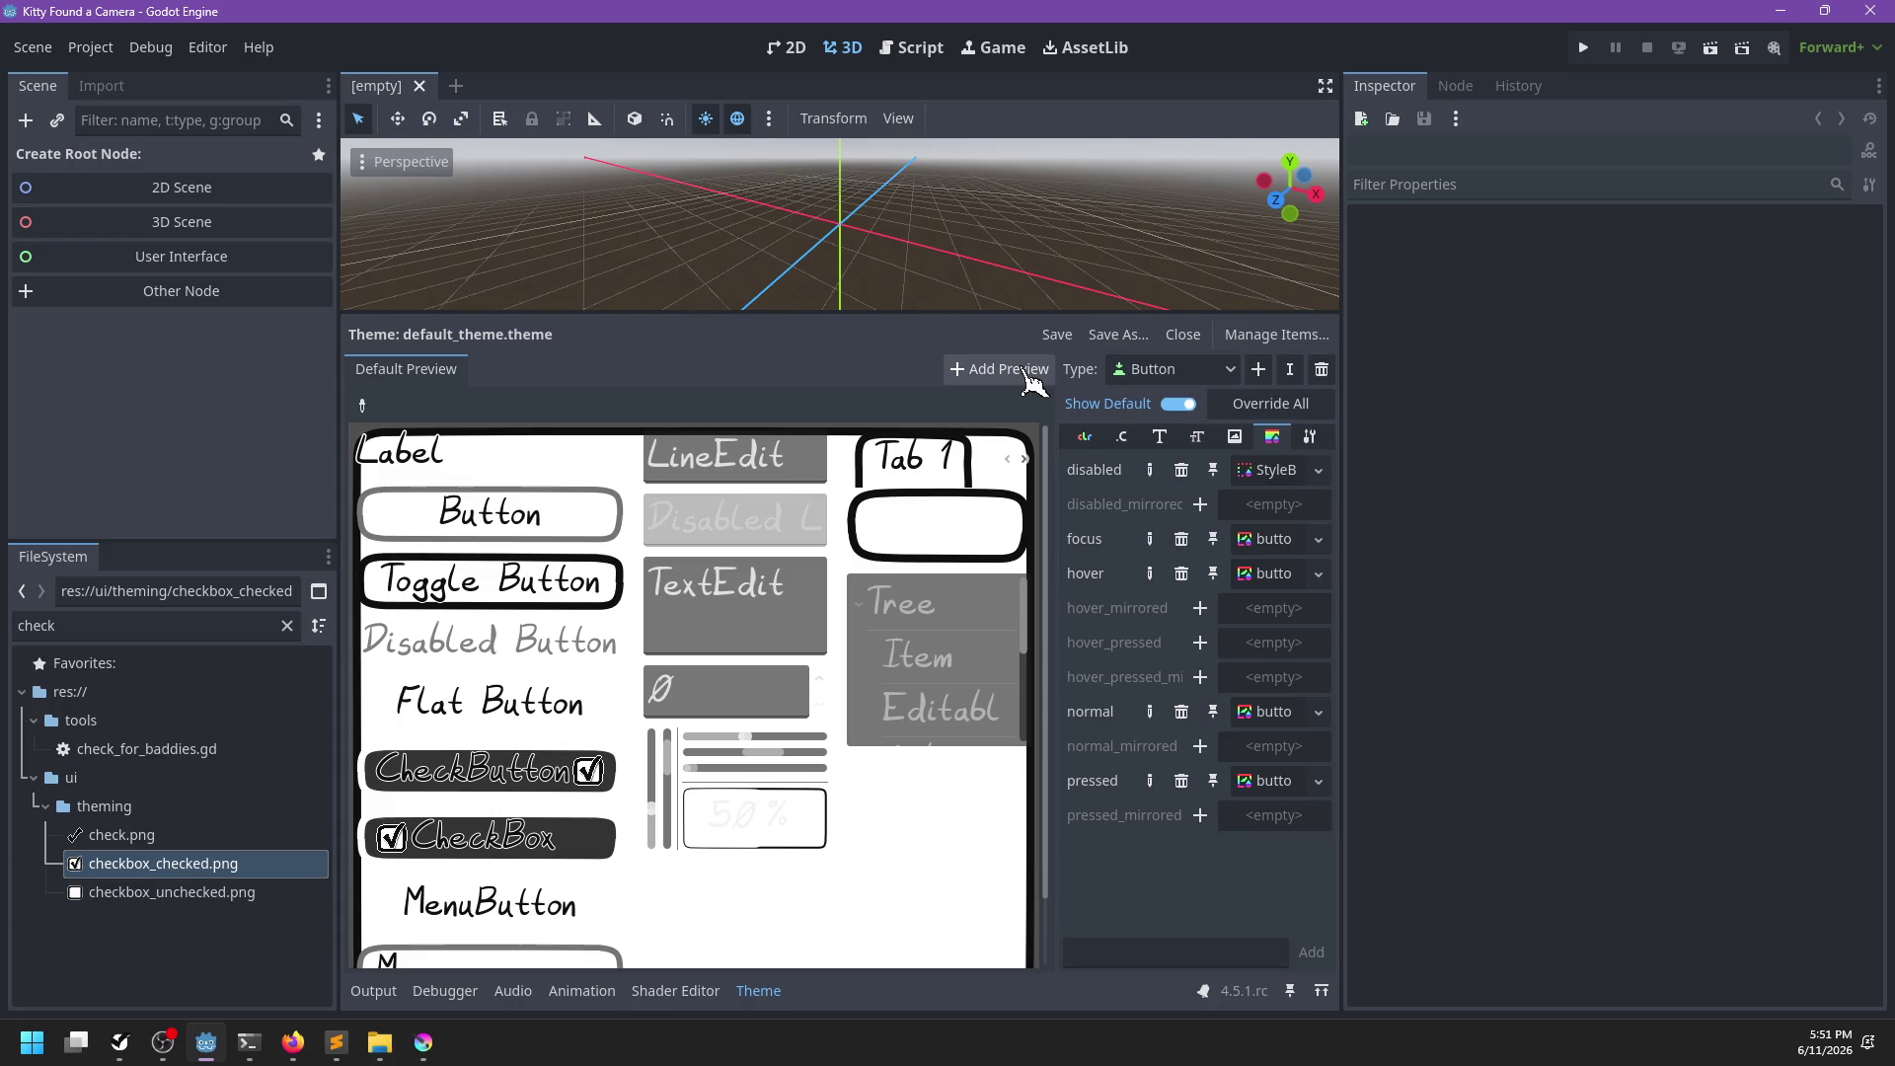
{"action": "left_click", "coordinate": [460, 780]}
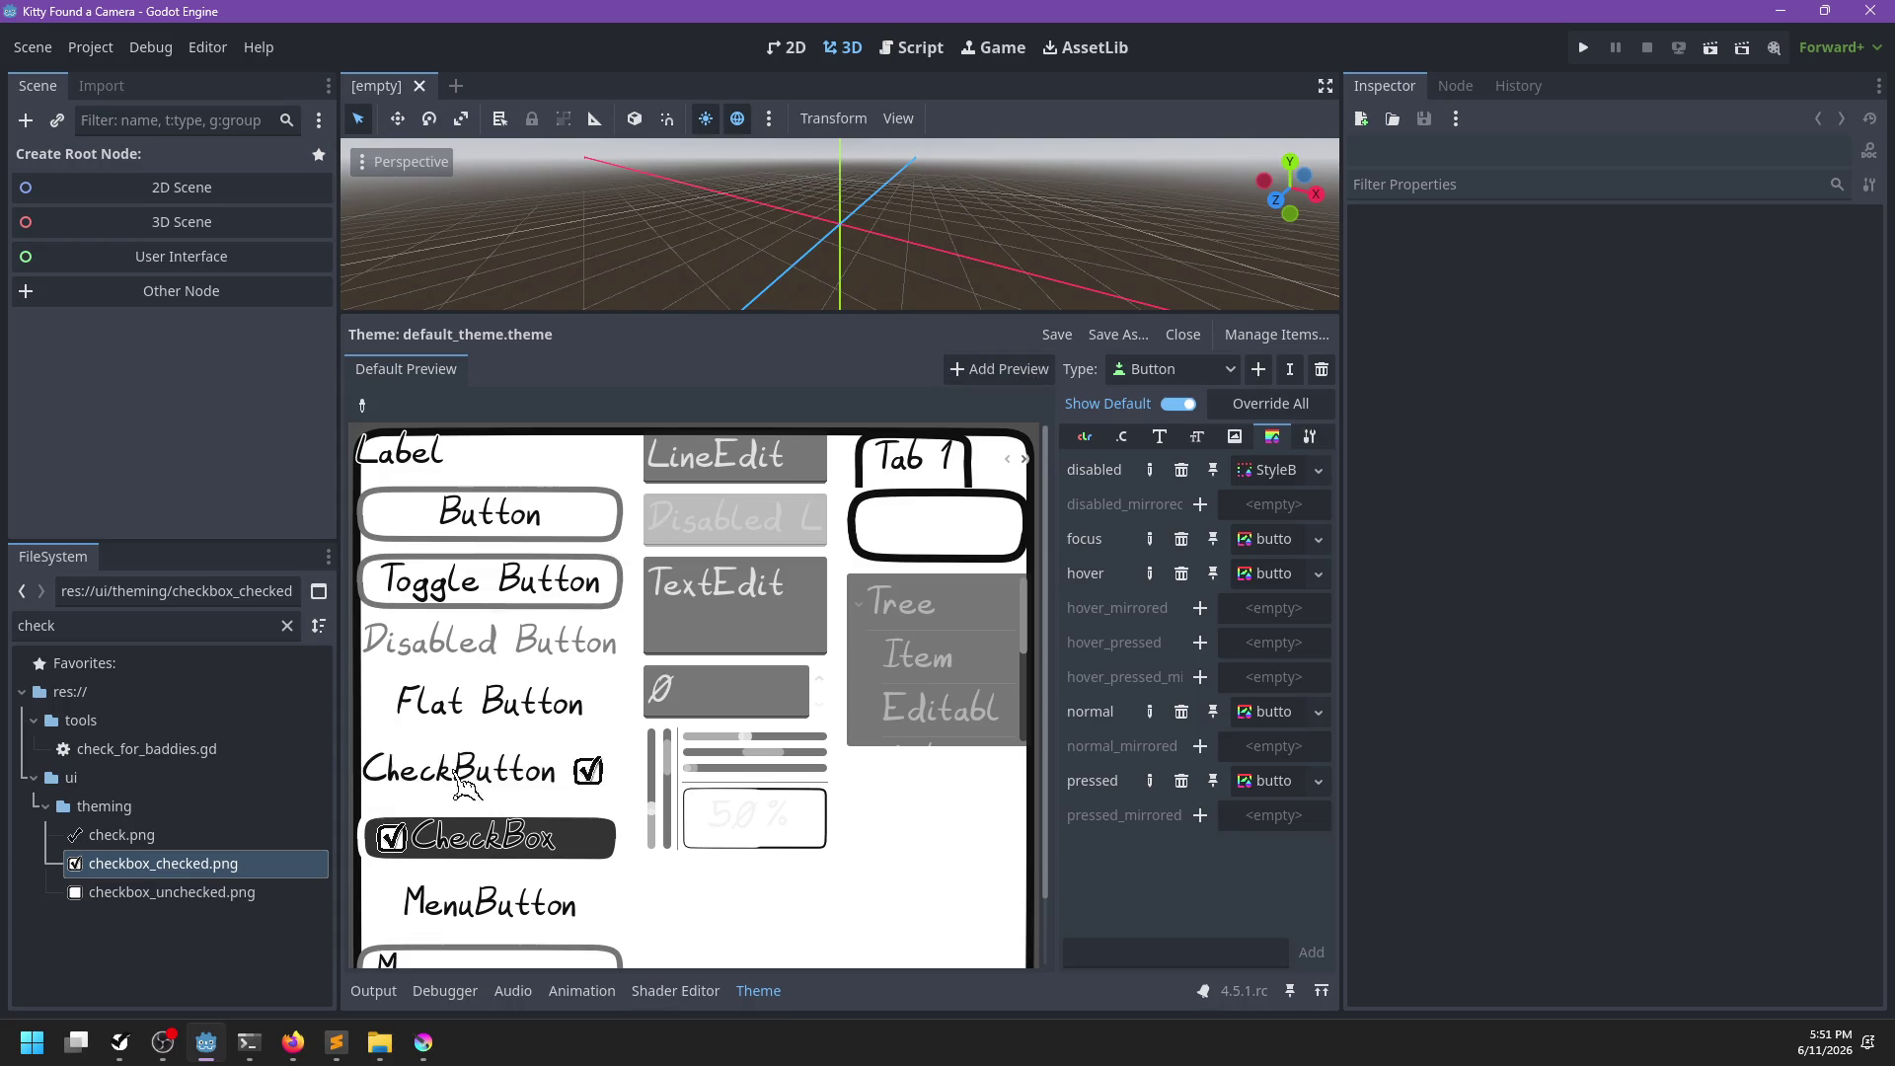
{"action": "left_click", "coordinate": [362, 405]}
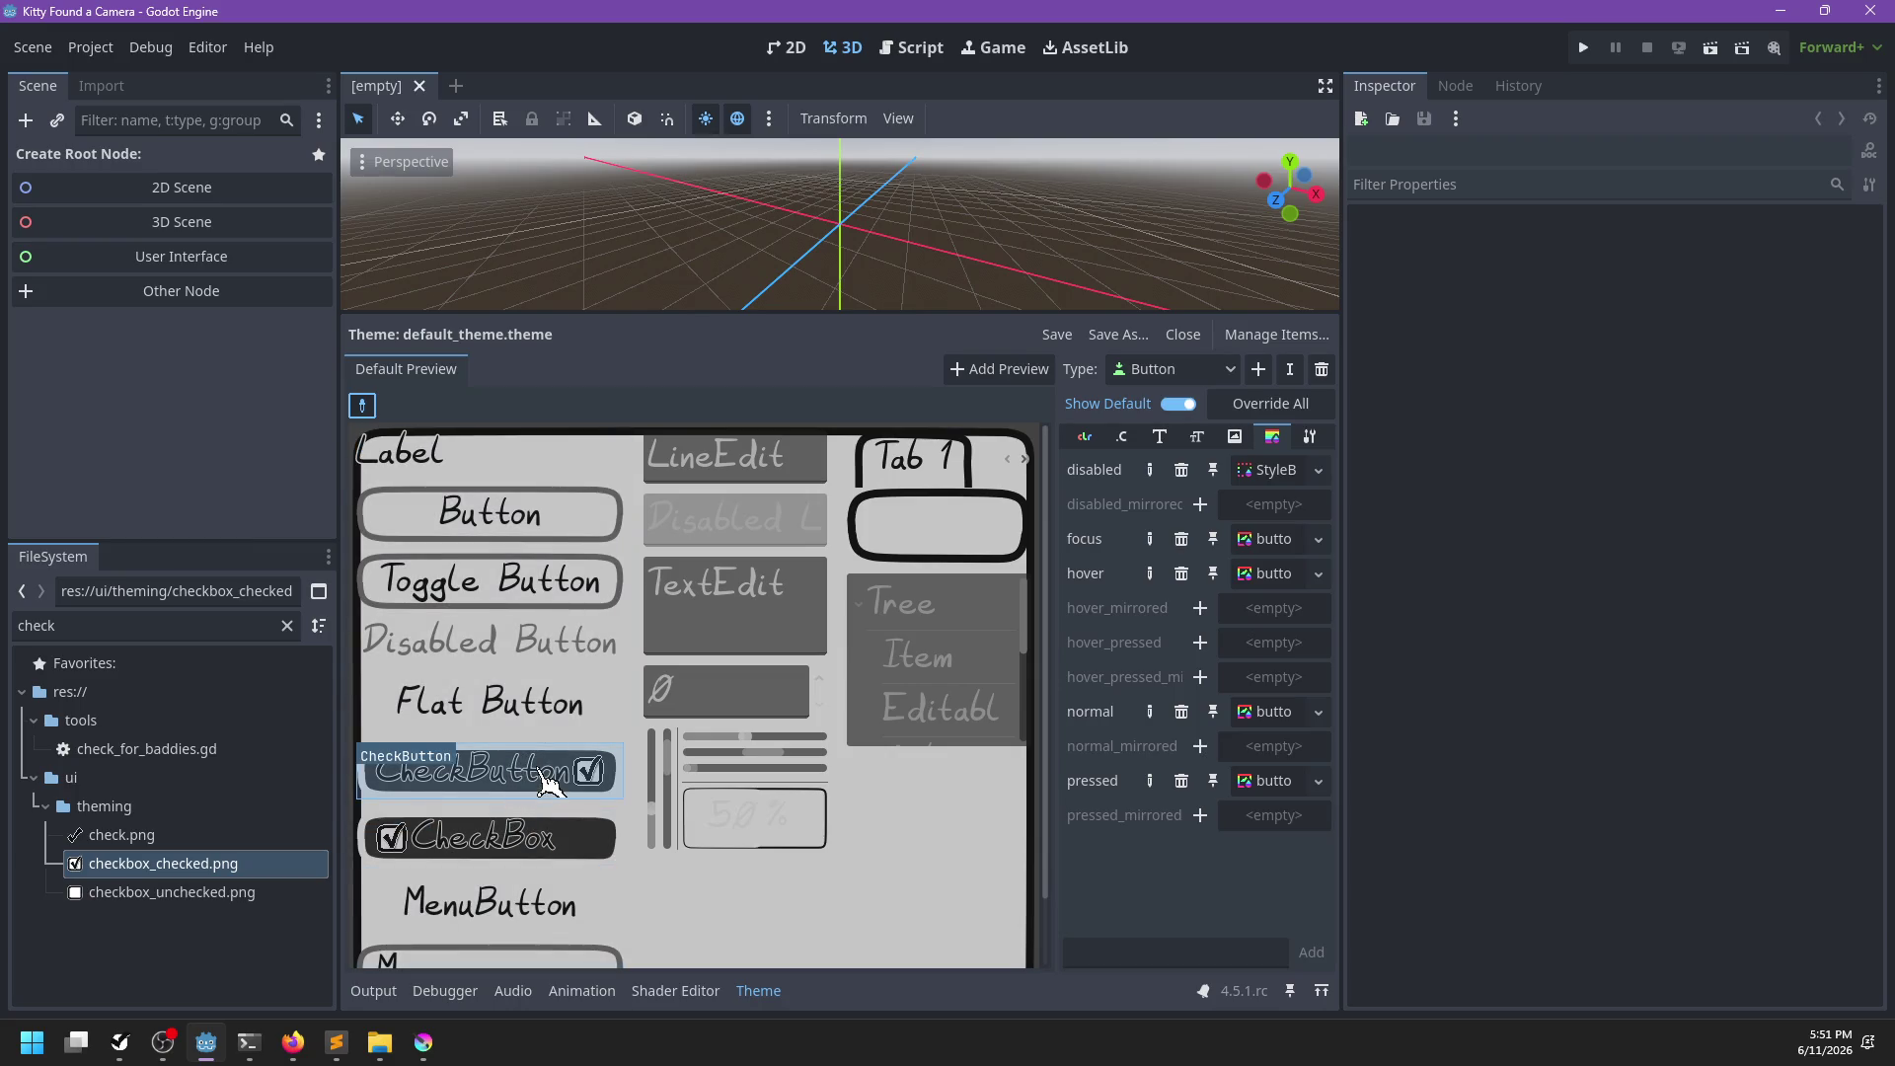
{"action": "left_click", "coordinate": [550, 785]}
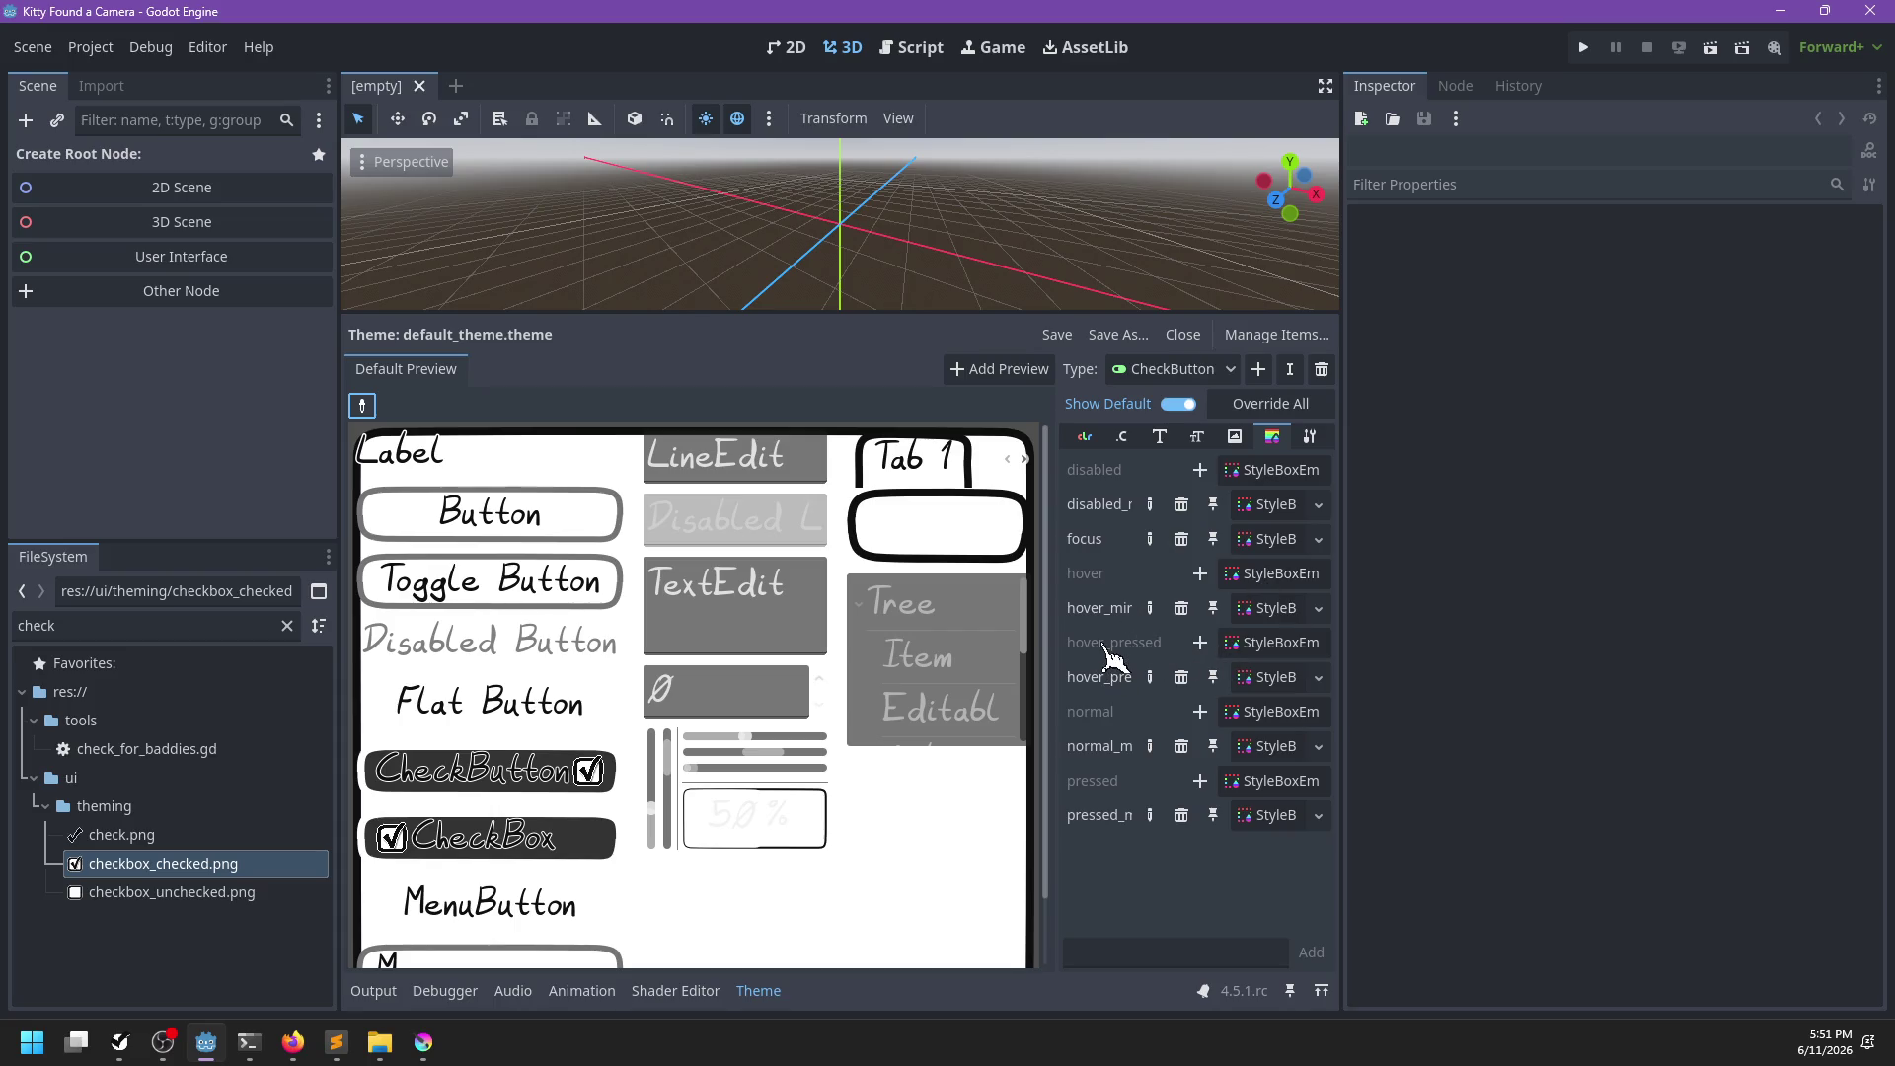
{"action": "mouse_move", "coordinate": [1107, 654]}
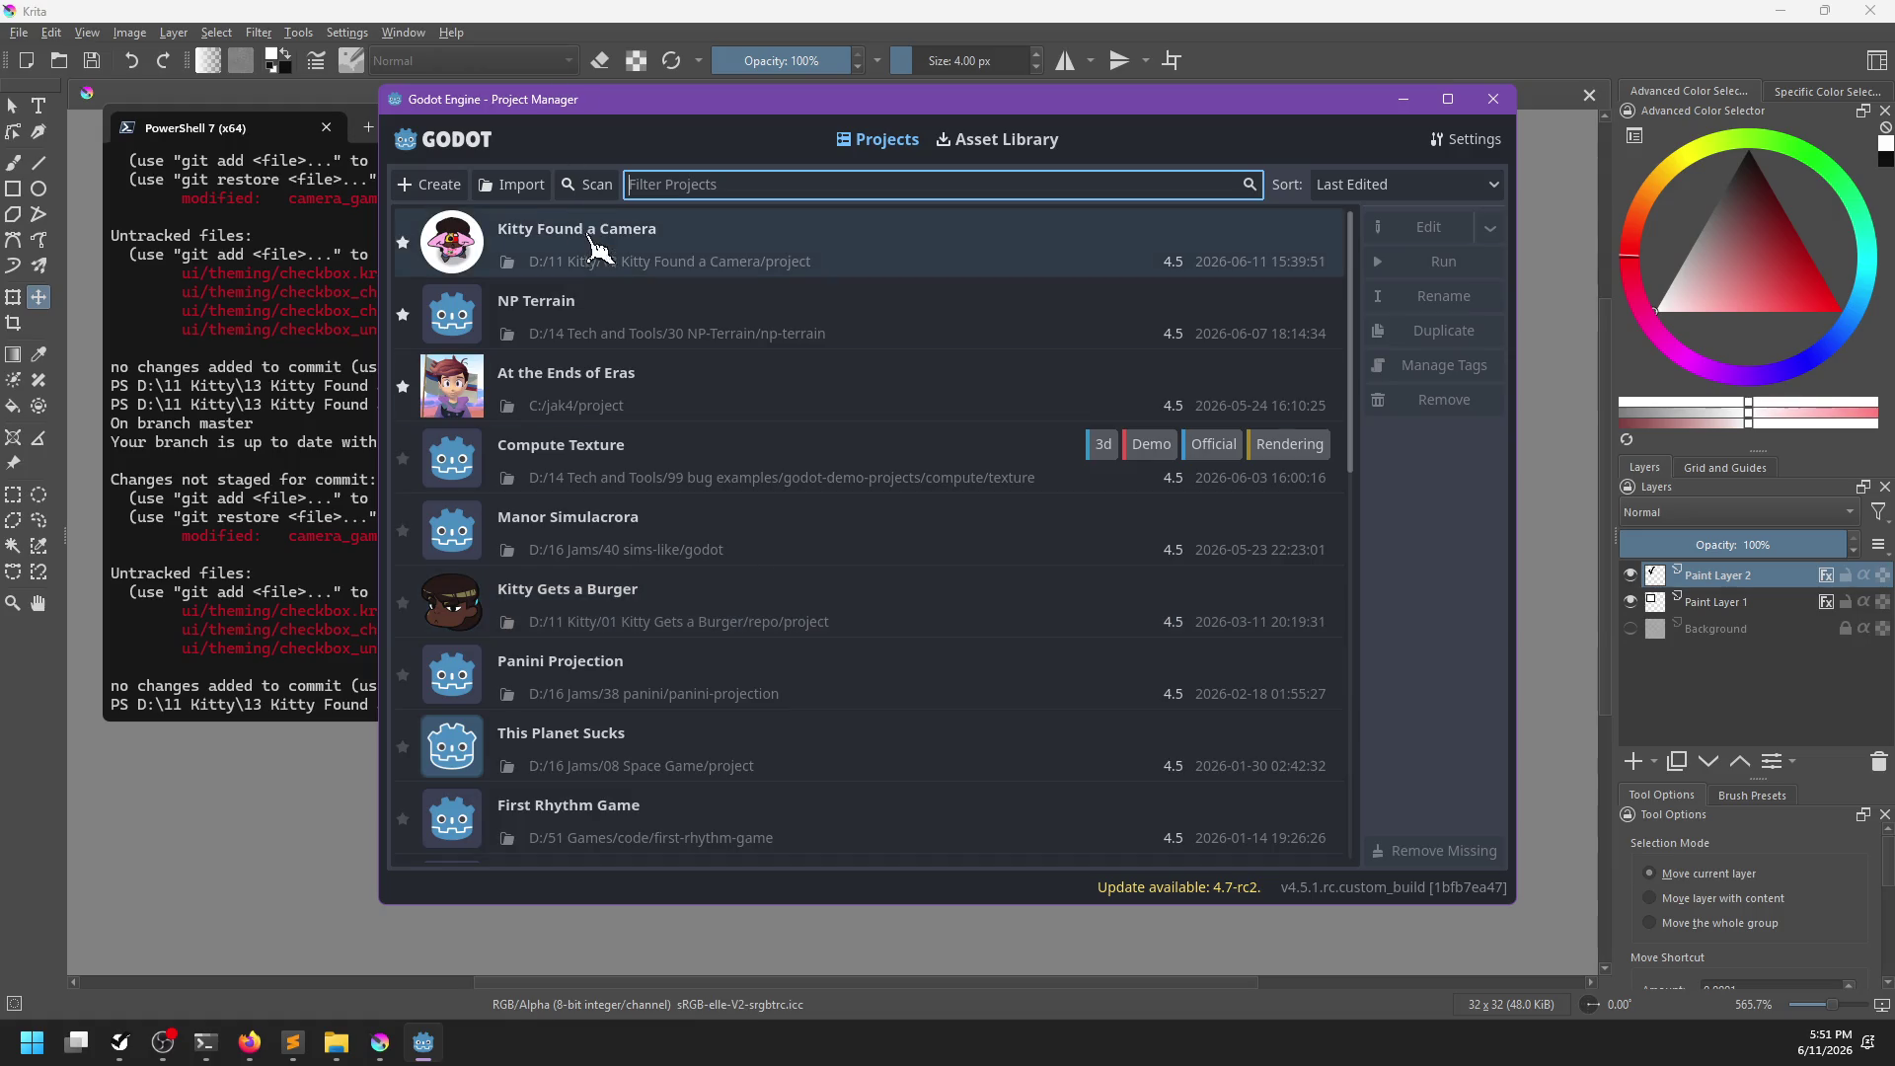
Reopen the Kitty Found a Camera project from Godot's Project Manager
{"action": "left_click", "coordinate": [612, 258]}
{"action": "double_click", "coordinate": [612, 258]}
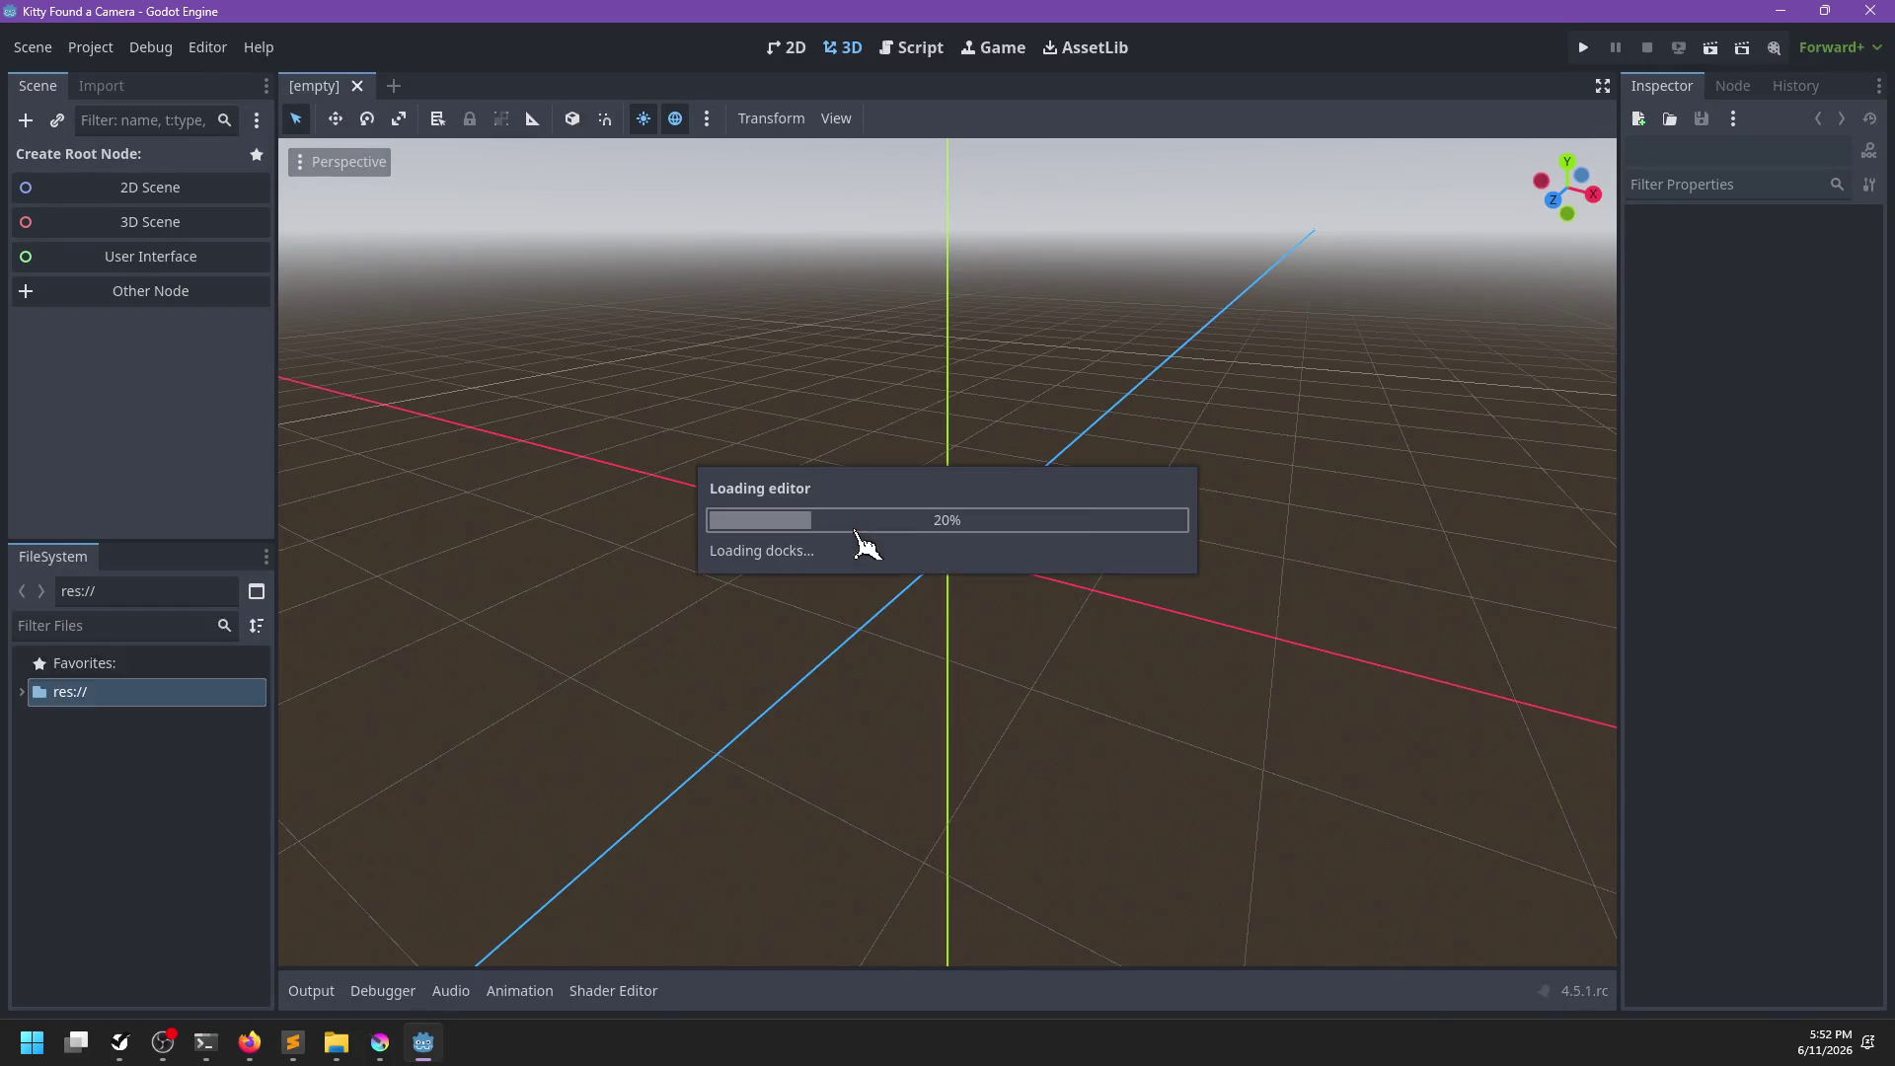
Filter the FileSystem by 'theme' and open default_theme.theme in the theme editor
{"action": "scroll", "coordinate": [187, 819], "scroll_direction": "up", "scroll_amount": 10}
{"action": "scroll", "coordinate": [316, 819], "scroll_direction": "down", "scroll_amount": 15}
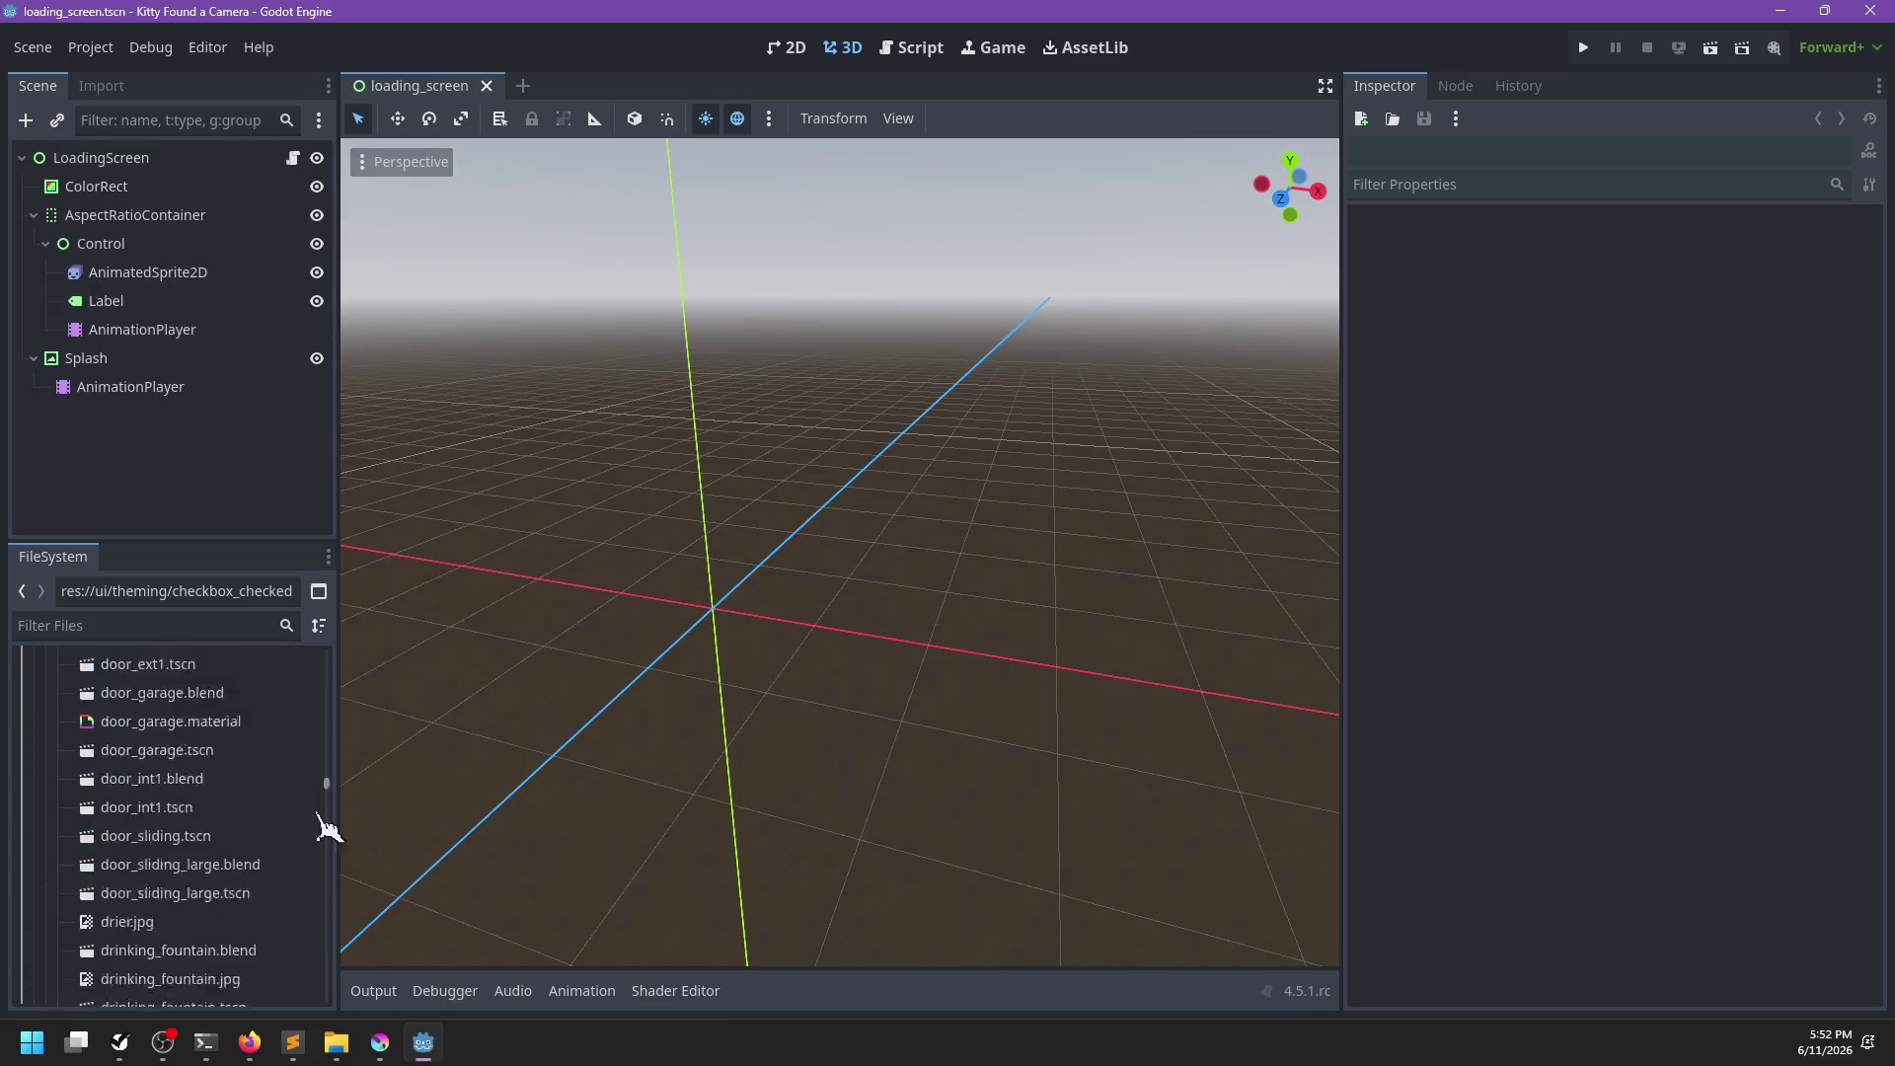
{"action": "scroll", "coordinate": [207, 804], "scroll_direction": "down", "scroll_amount": 10}
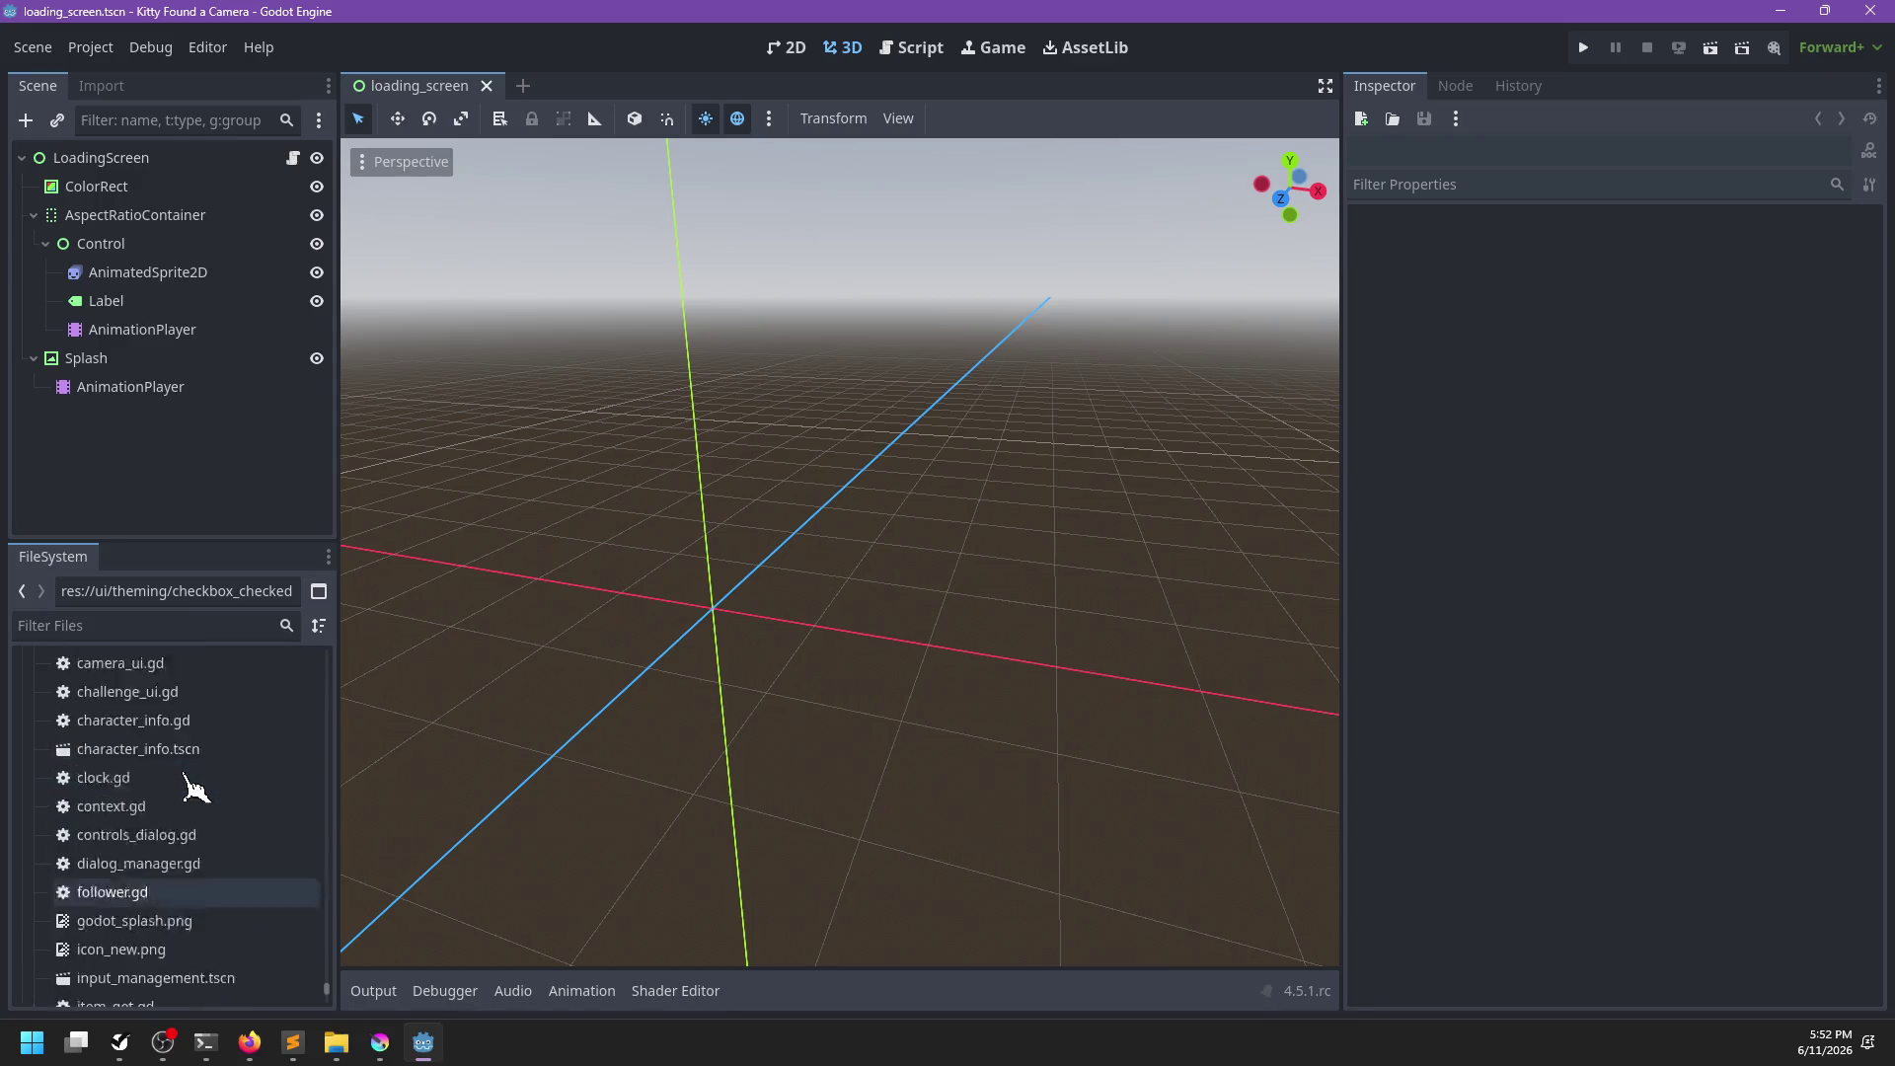
{"action": "scroll", "coordinate": [192, 790], "scroll_direction": "up", "scroll_amount": 4}
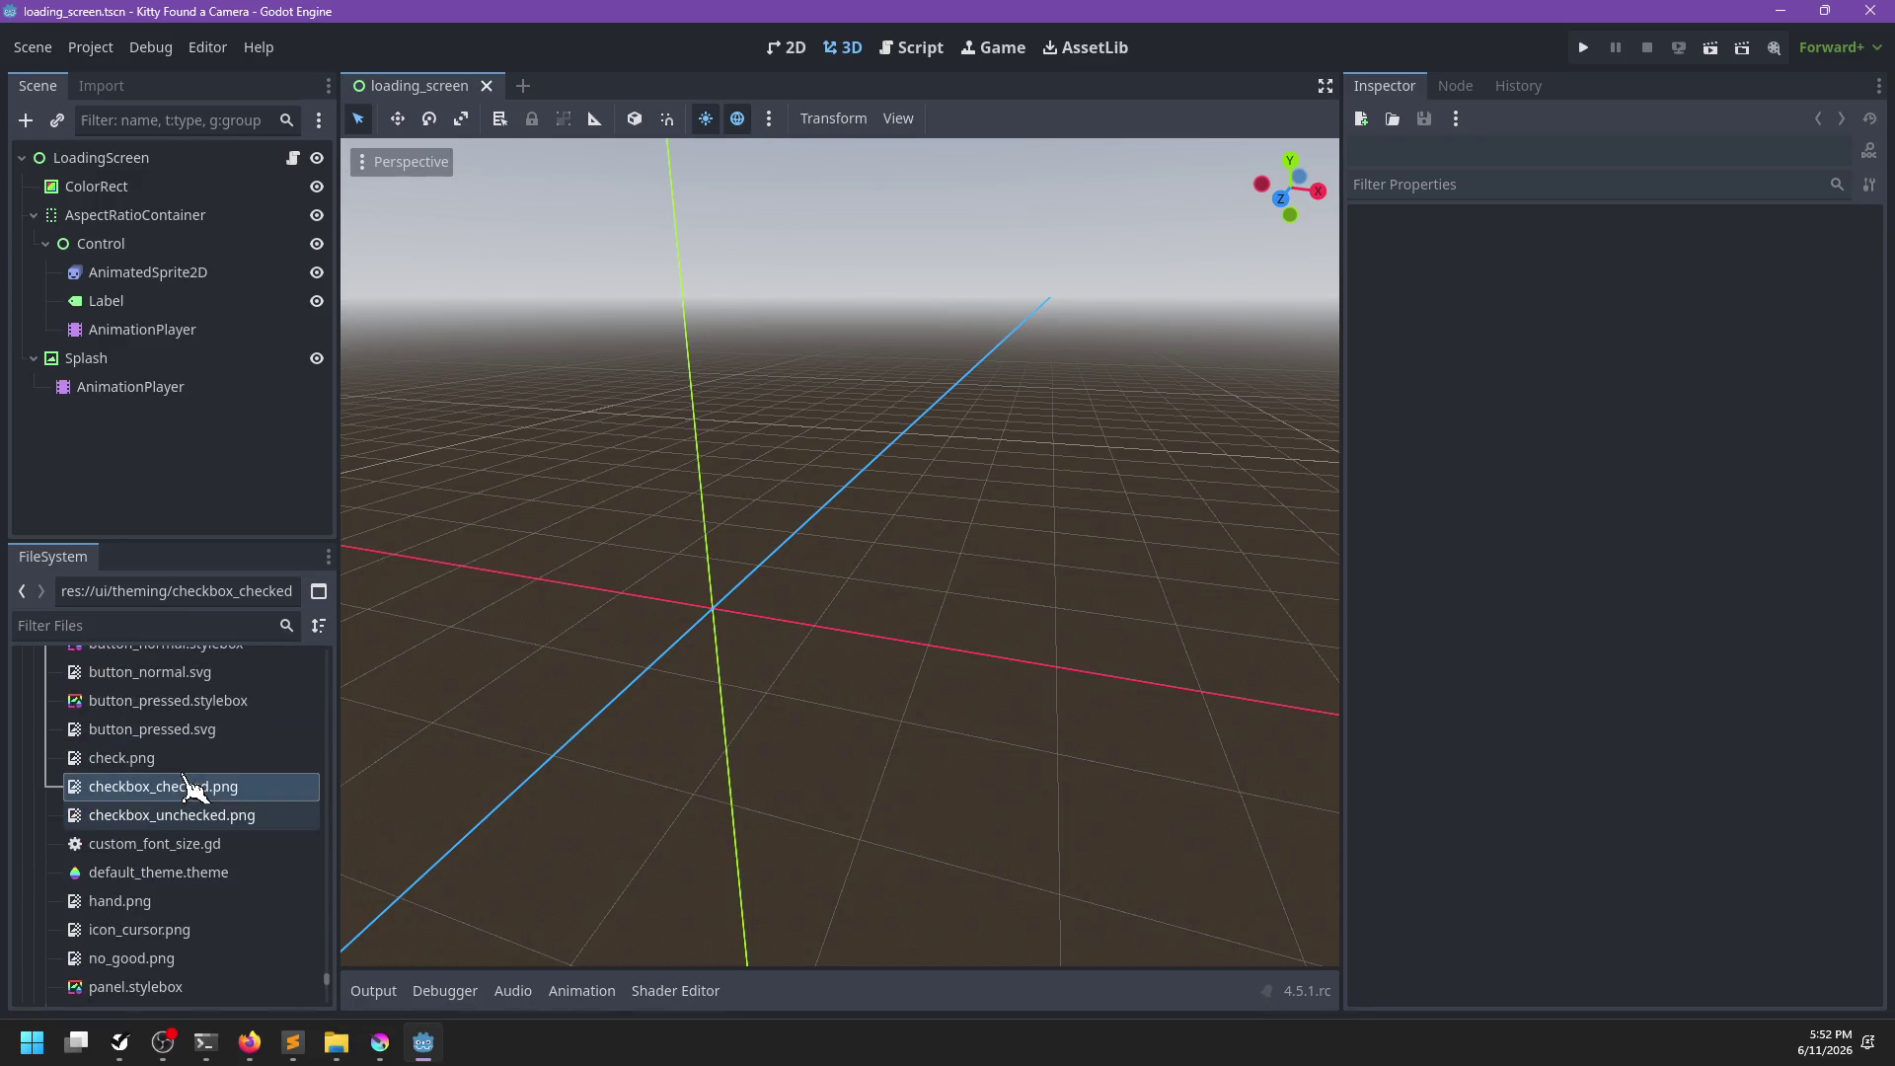
{"action": "scroll", "coordinate": [190, 787], "scroll_direction": "up", "scroll_amount": 3}
{"action": "scroll", "coordinate": [190, 783], "scroll_direction": "down", "scroll_amount": 4}
{"action": "scroll", "coordinate": [210, 847], "scroll_direction": "down", "scroll_amount": 8}
{"action": "left_click", "coordinate": [190, 631]}
{"action": "type", "text": "theme"}
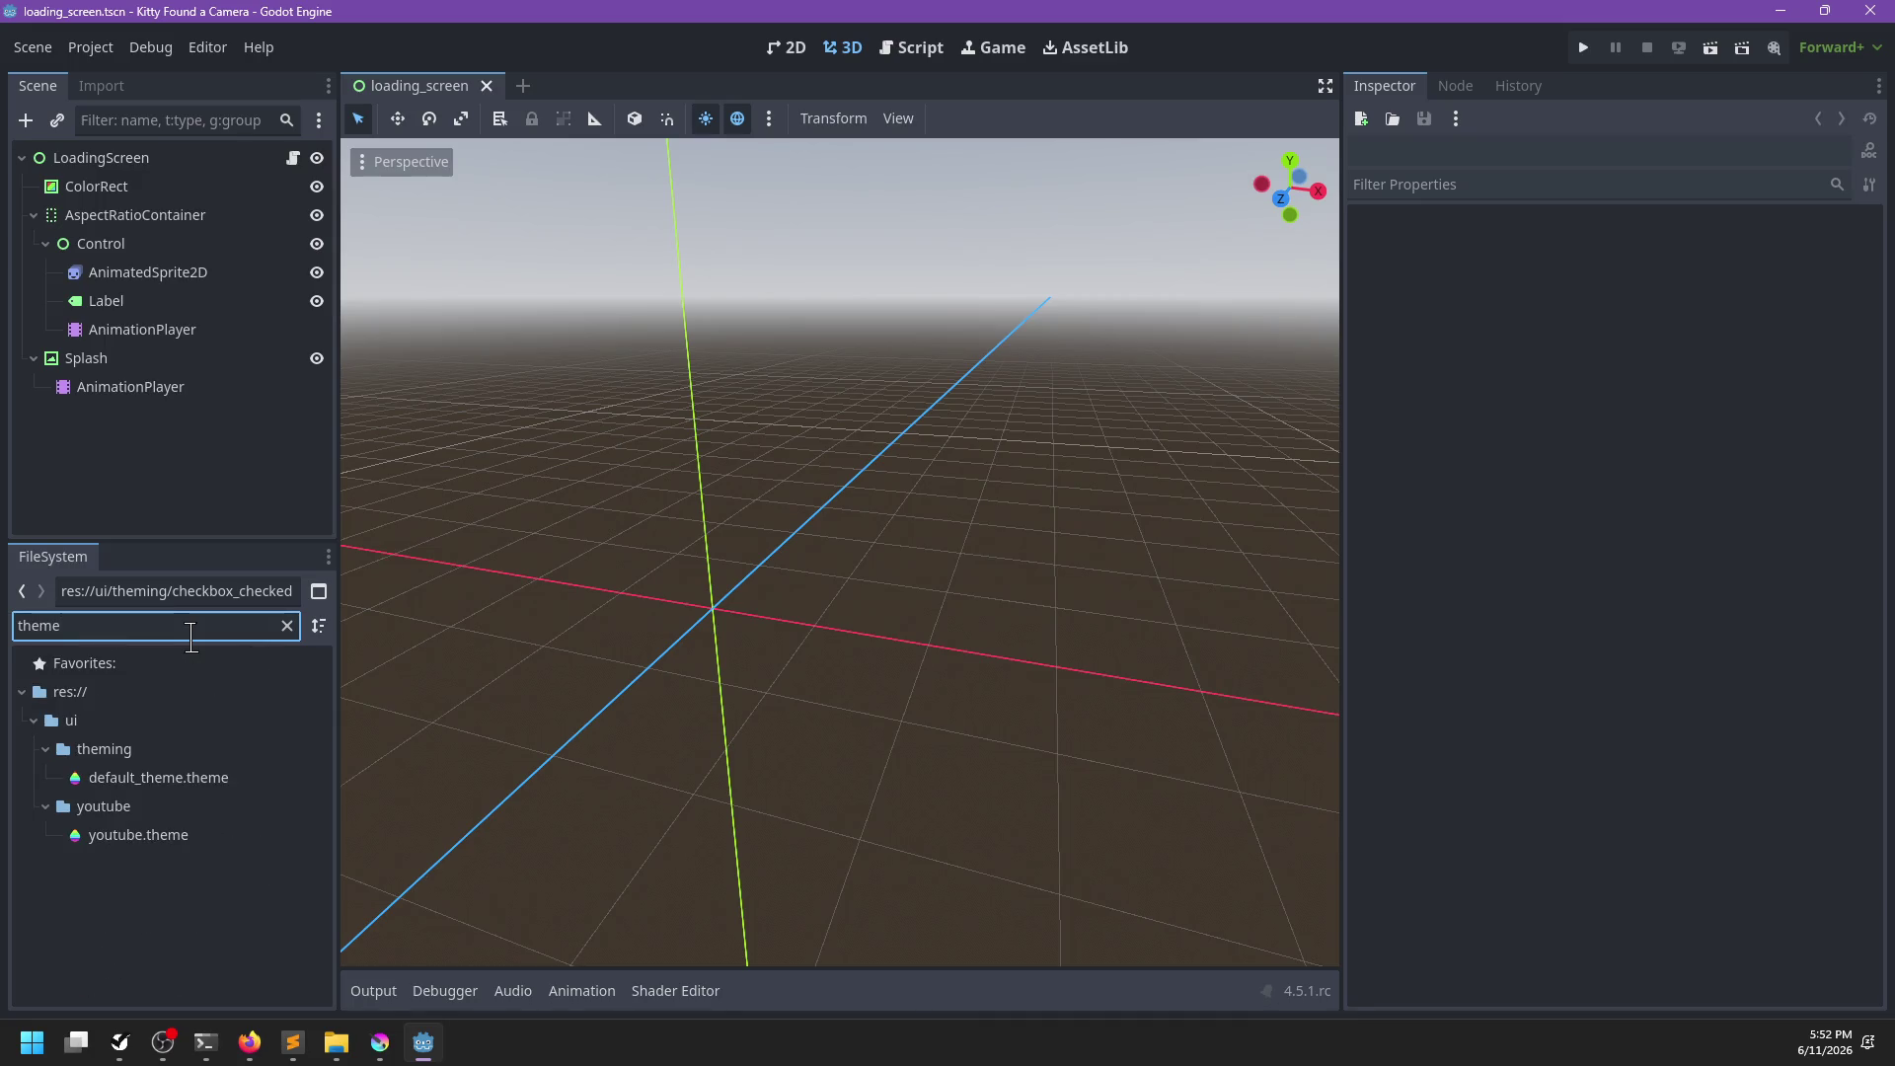
{"action": "double_click", "coordinate": [173, 779]}
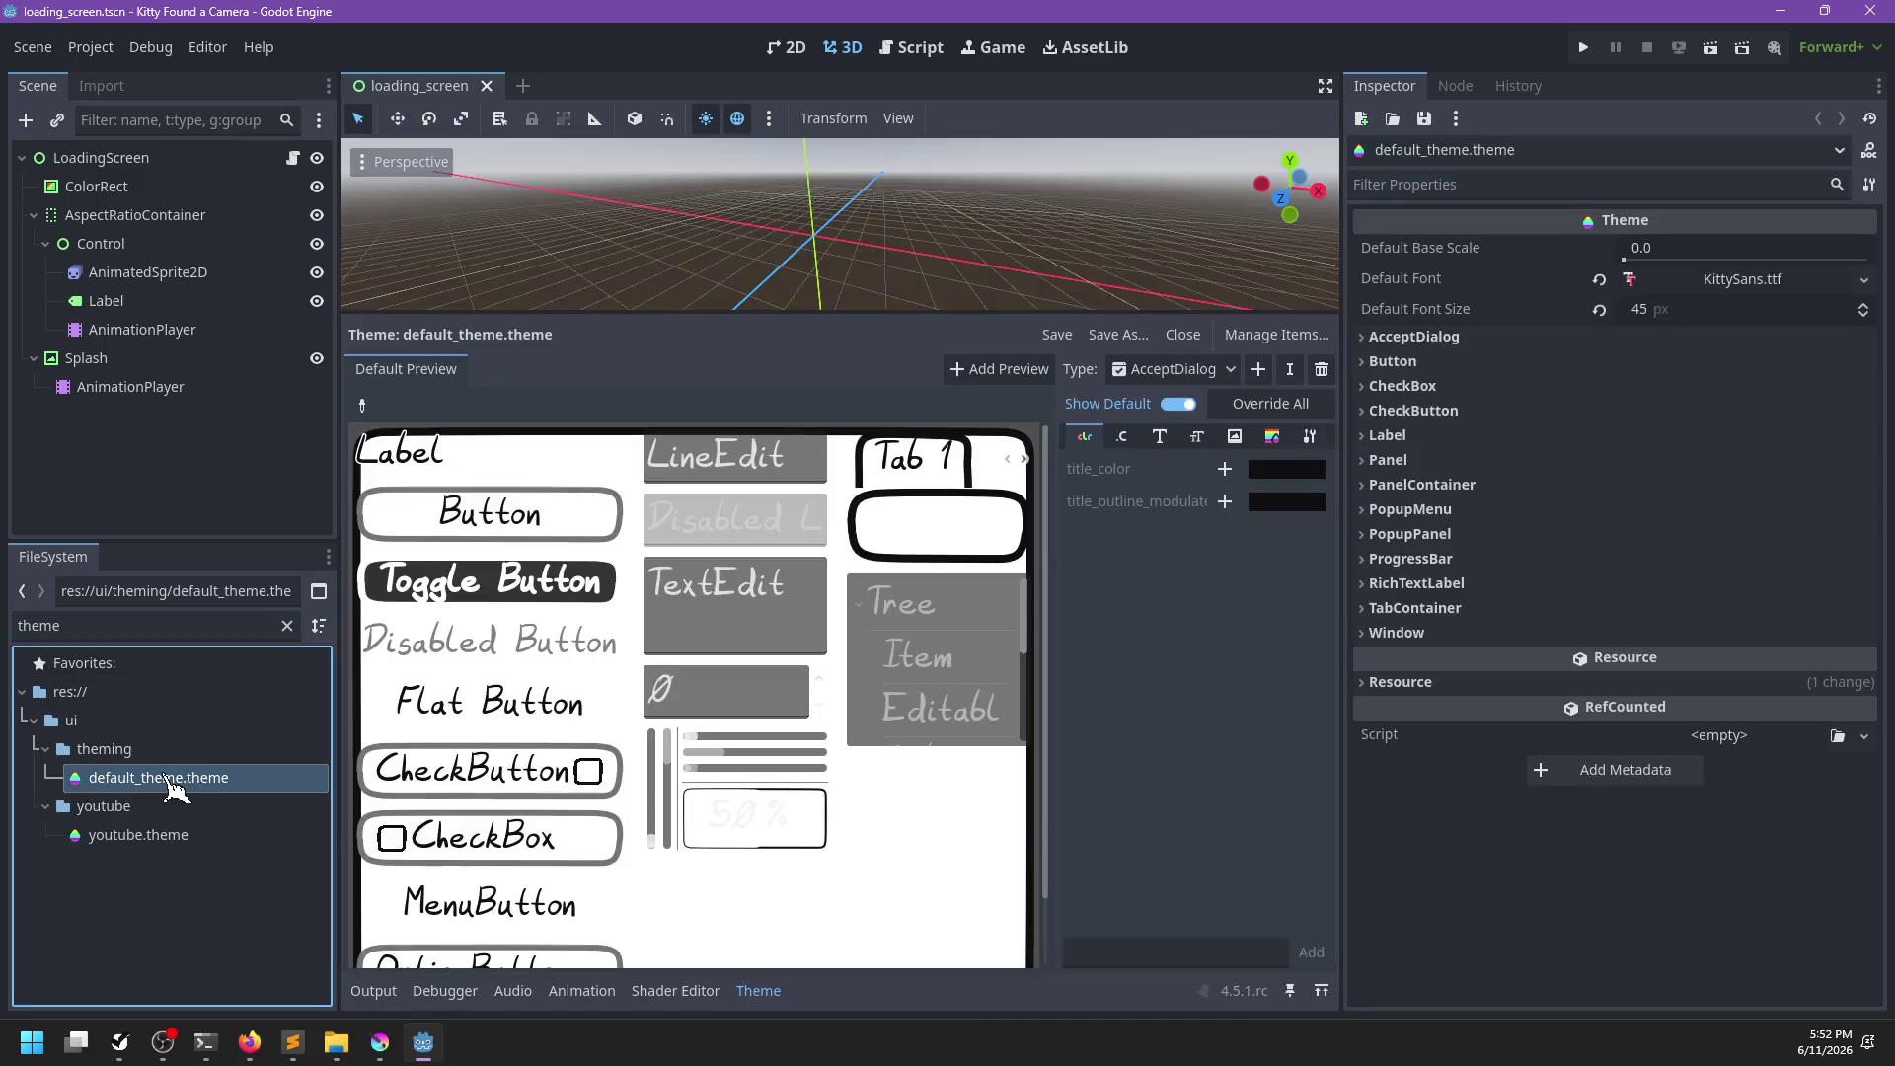
Clear the file filter, test the preview CheckButton toggle, and view the type's icon and stylebox items
{"action": "left_click", "coordinate": [287, 626]}
{"action": "left_click", "coordinate": [512, 780]}
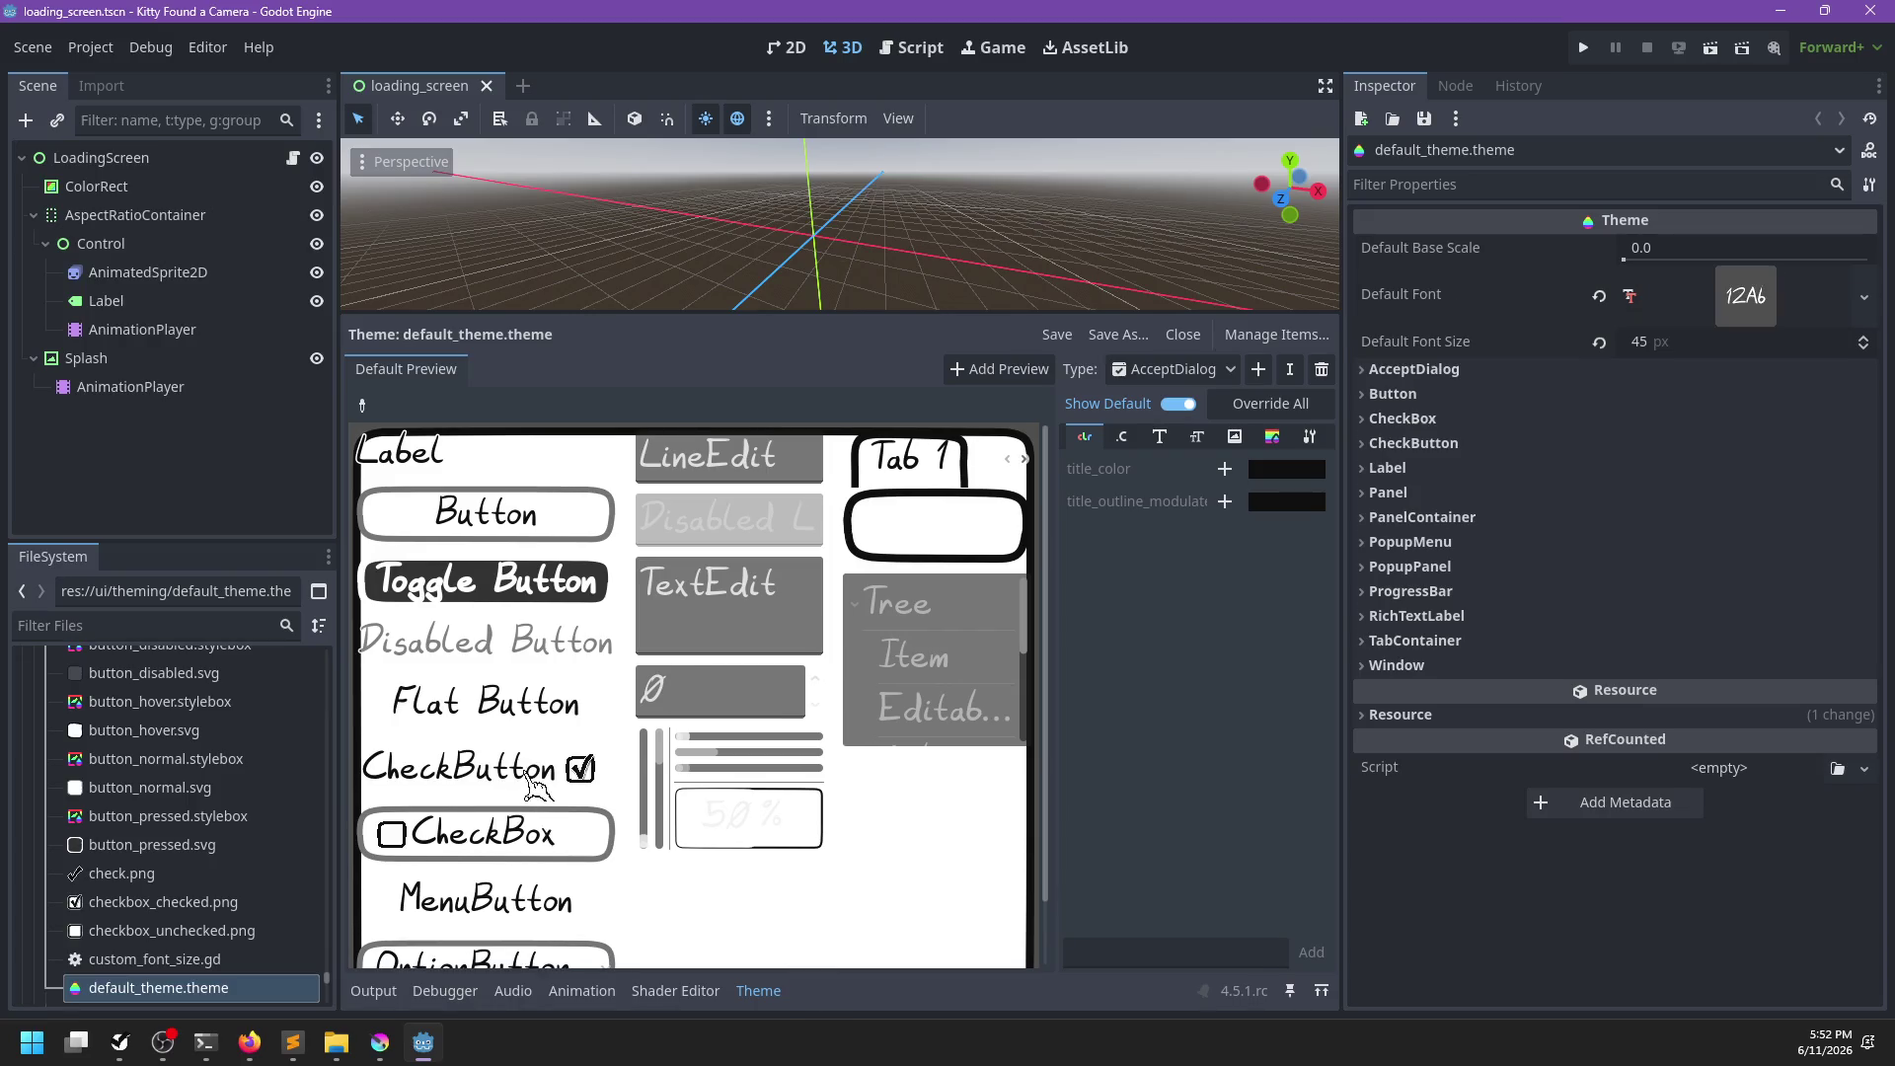
{"action": "left_click", "coordinate": [537, 787]}
{"action": "left_click", "coordinate": [532, 791]}
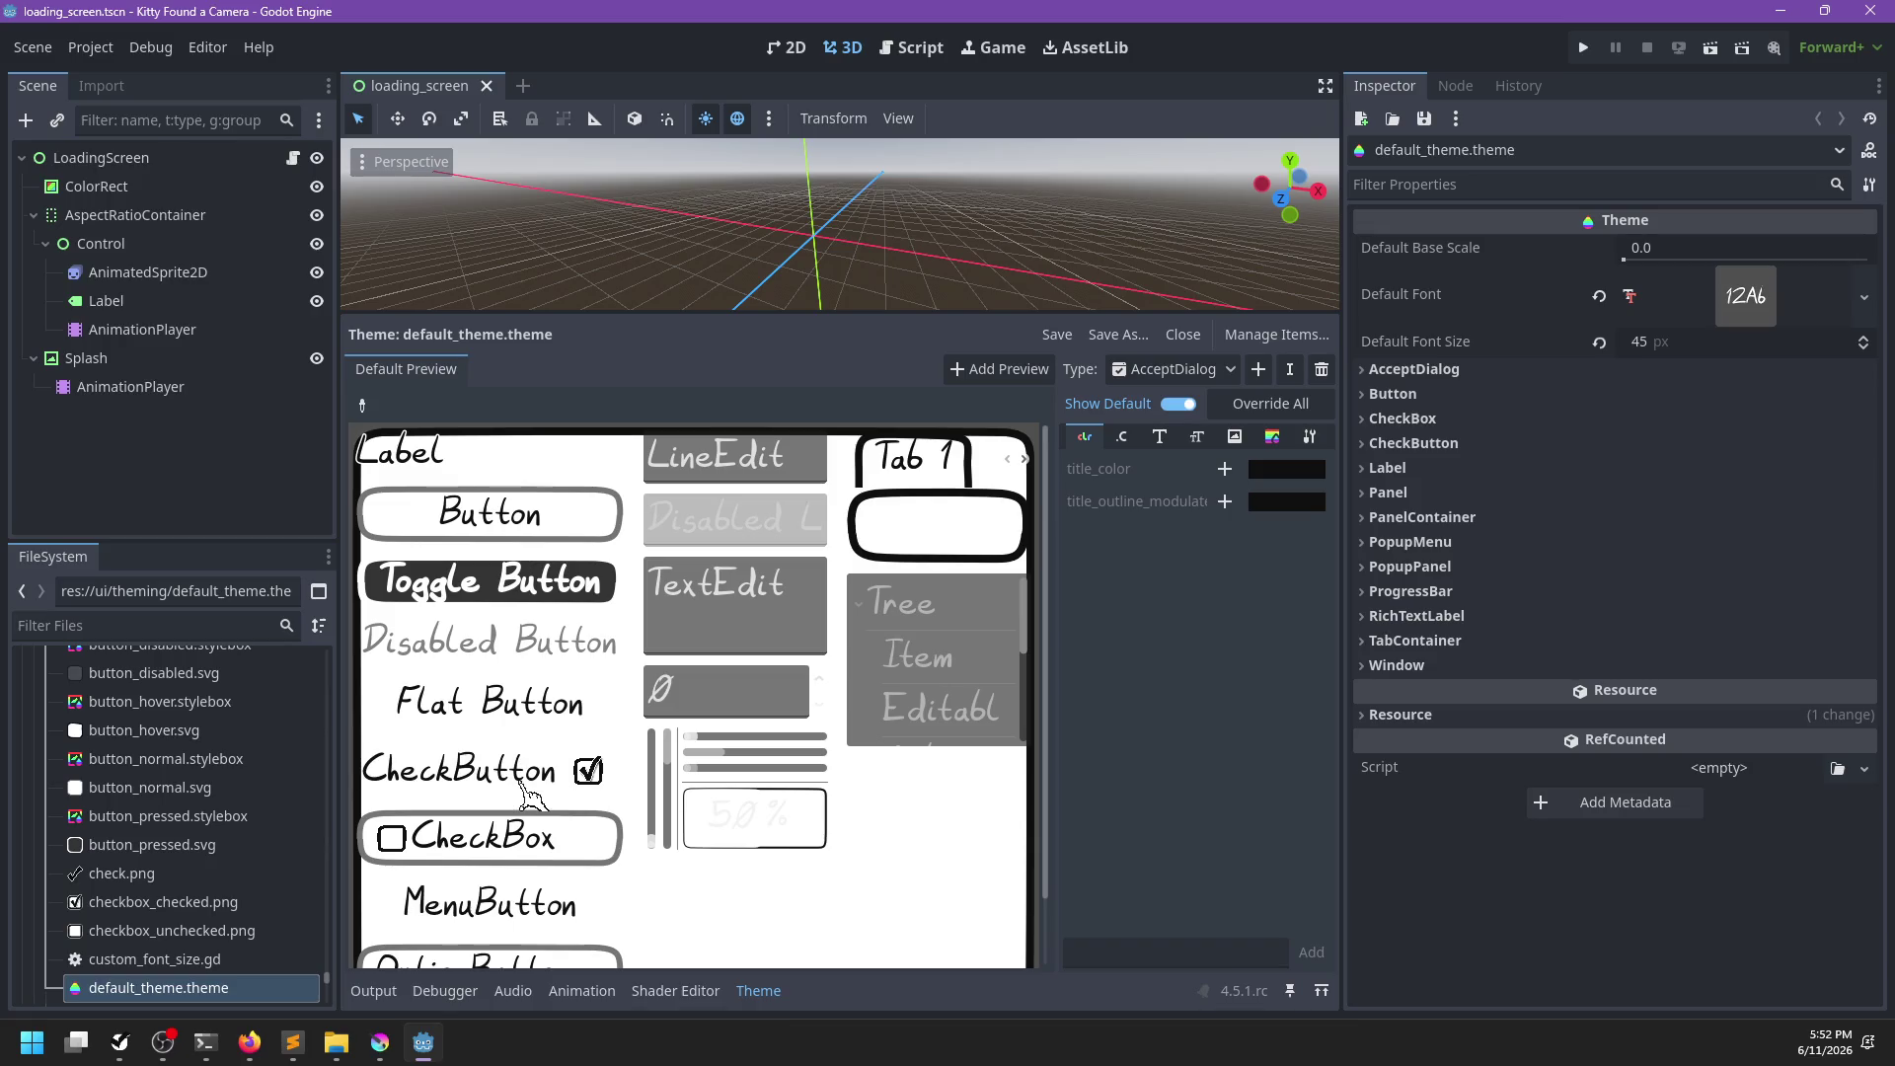
{"action": "left_click", "coordinate": [530, 790]}
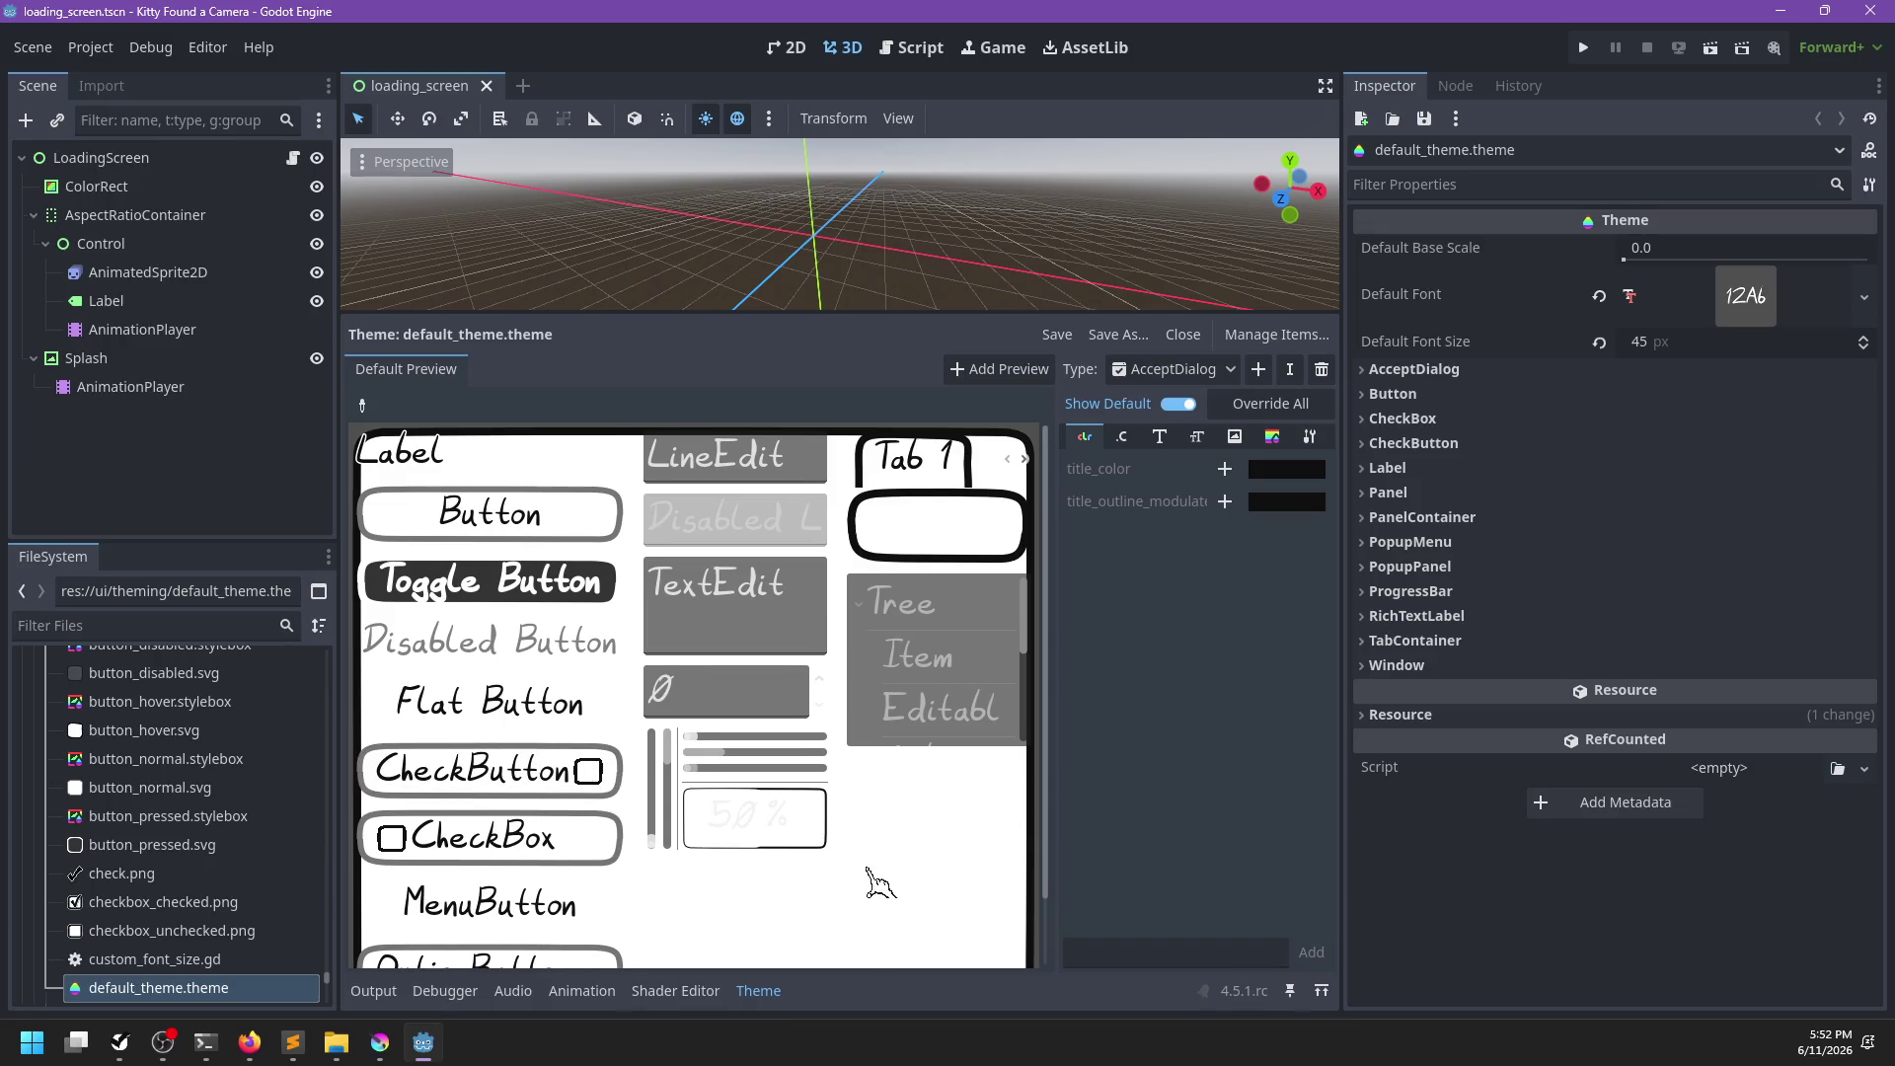
{"action": "left_click", "coordinate": [1235, 437]}
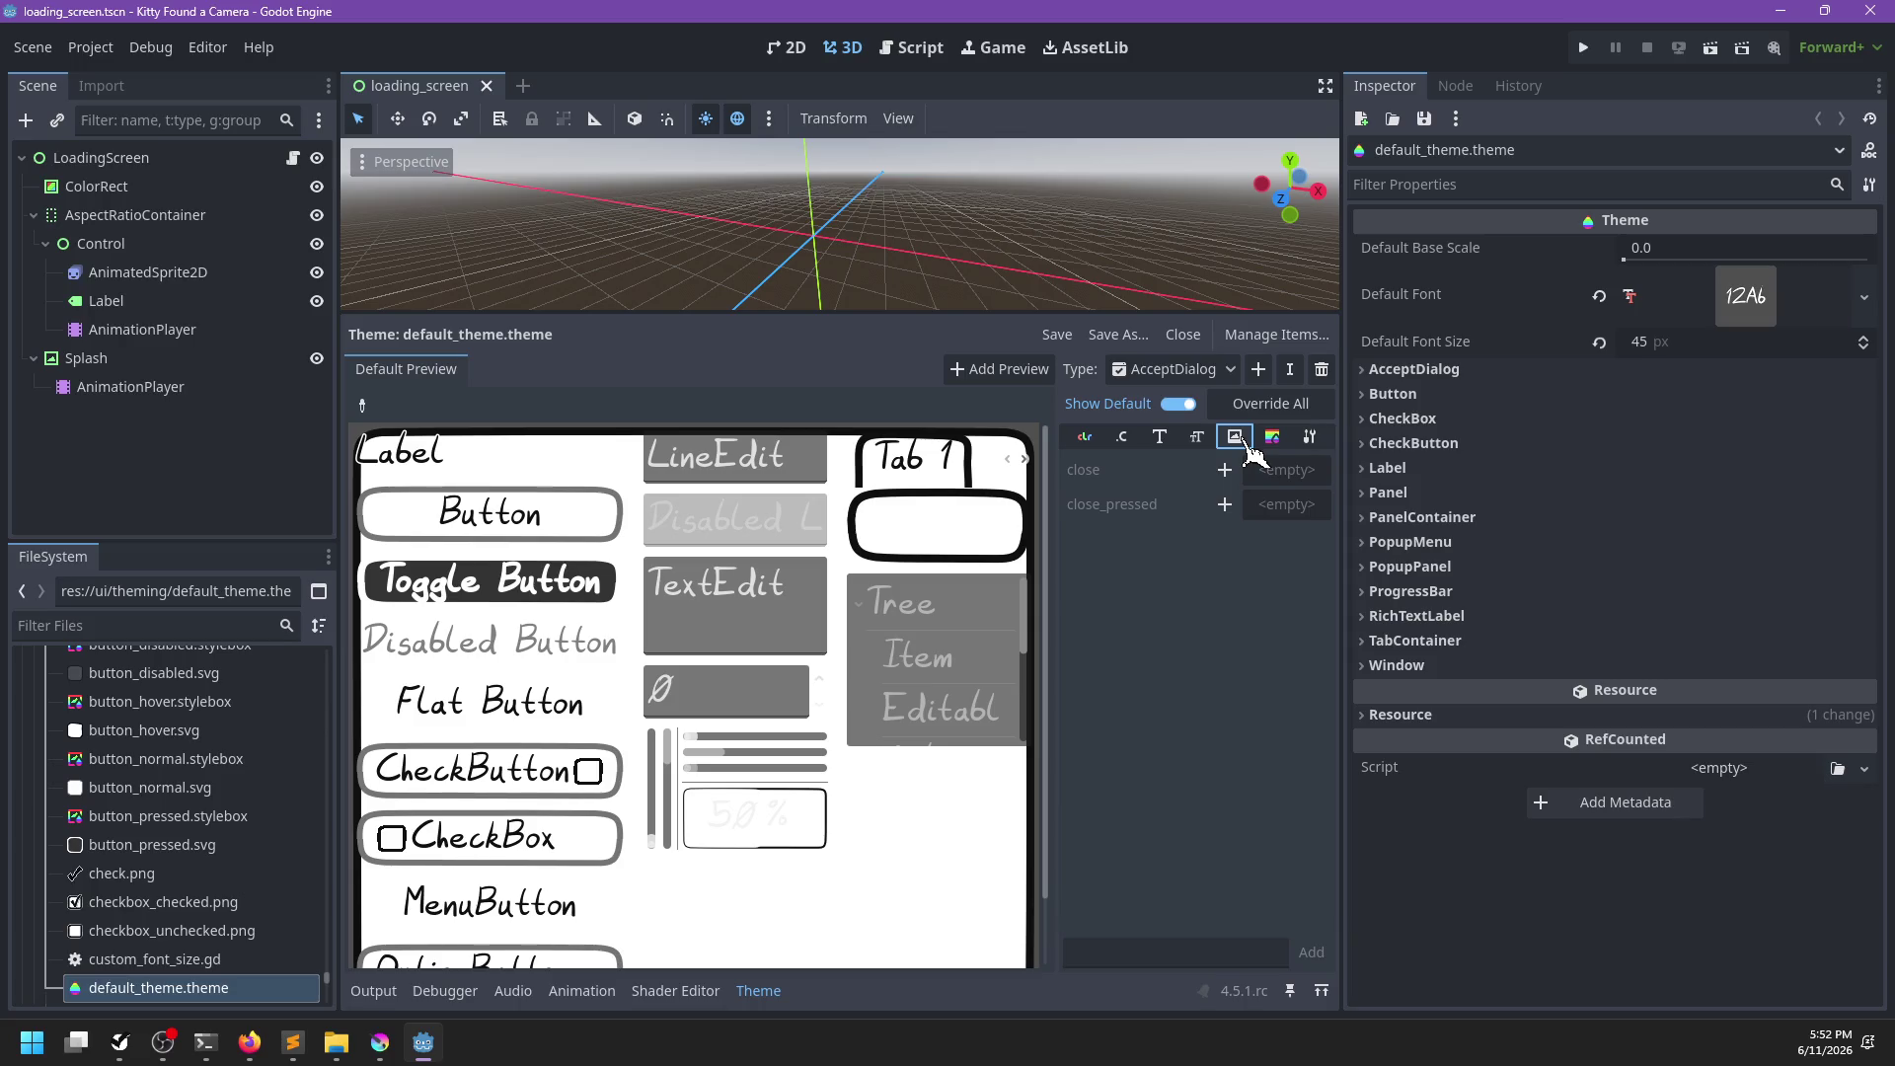
{"action": "left_click", "coordinate": [1274, 437]}
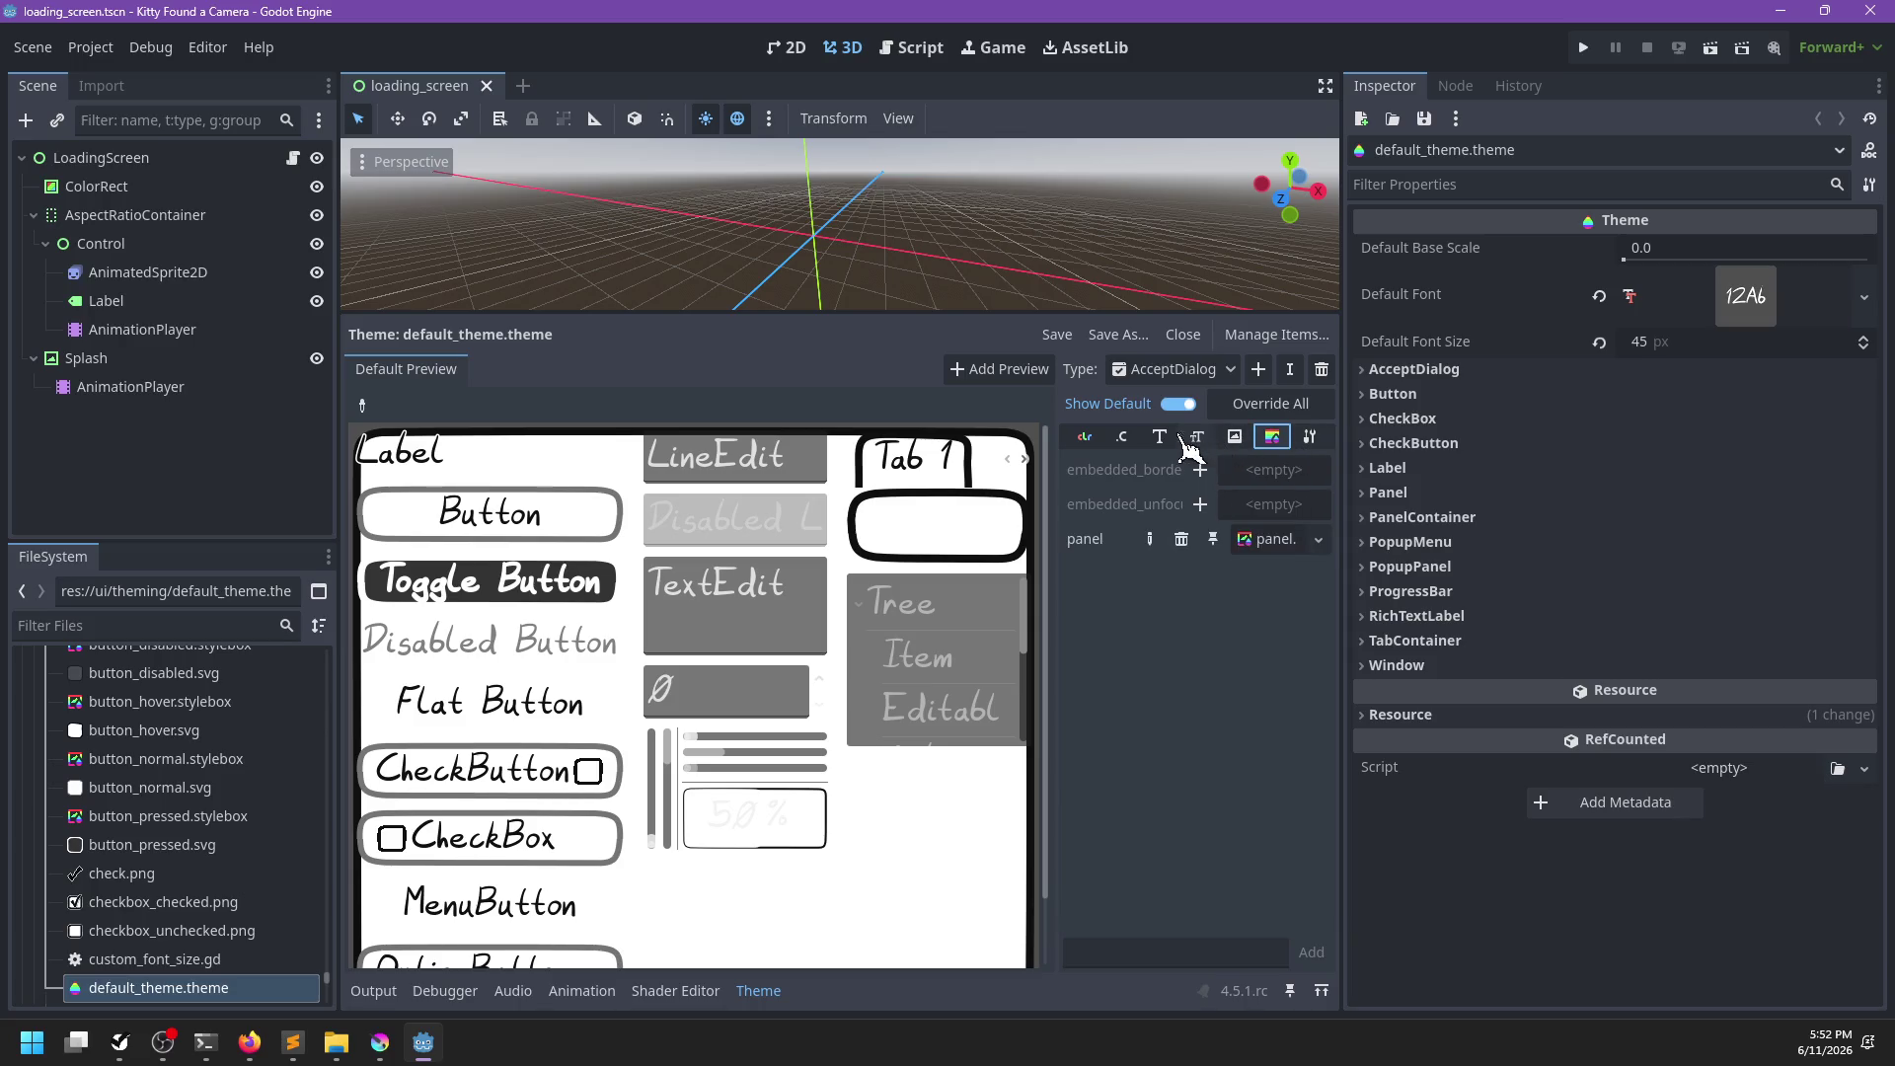
Remove CheckBox's disabled_mirrored, focus, hover, hover_mirrored, hover_pressed, hover_pressed_mirrored, normal_mirrored and pressed_mirrored stylebox overrides
{"action": "left_click", "coordinate": [1172, 369]}
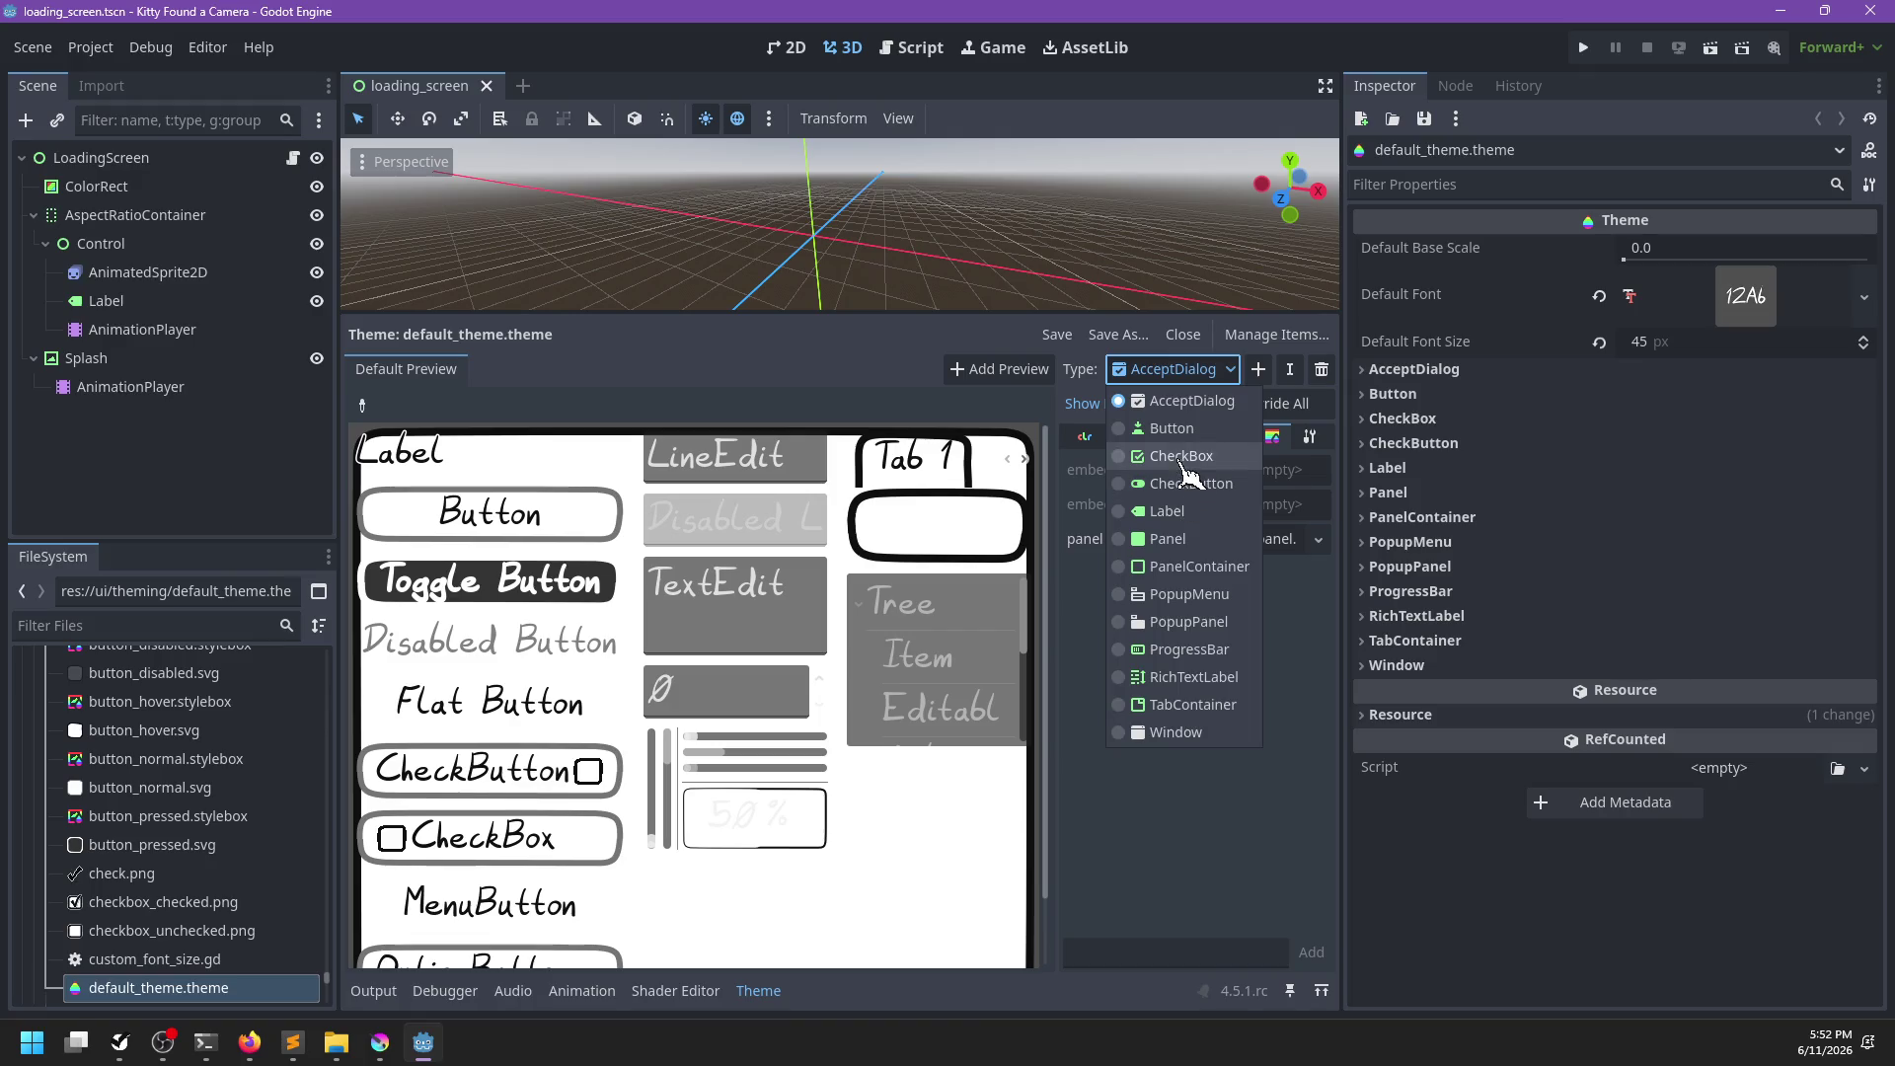
{"action": "left_click", "coordinate": [1189, 459]}
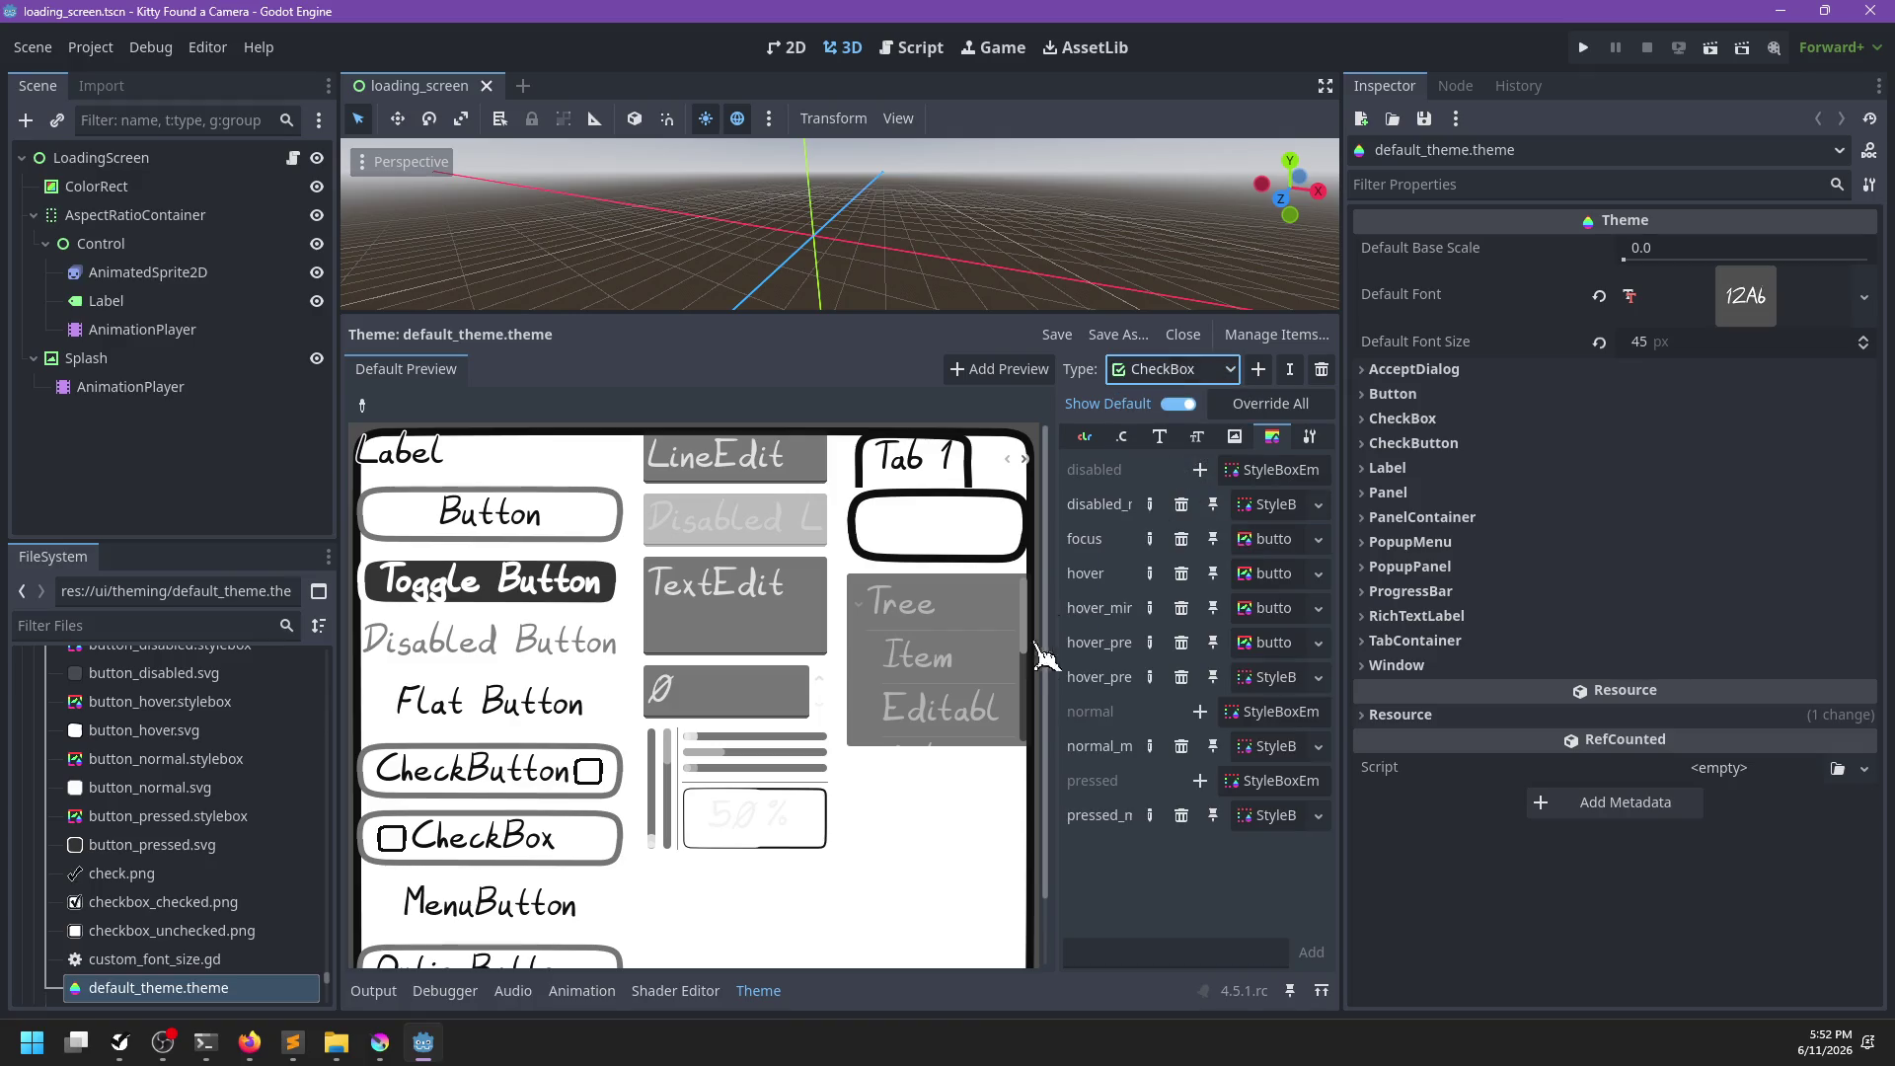
{"action": "left_click", "coordinate": [1182, 505]}
{"action": "left_click", "coordinate": [1181, 543]}
{"action": "left_click", "coordinate": [1182, 608]}
{"action": "left_click", "coordinate": [1181, 642]}
{"action": "left_click", "coordinate": [1182, 677]}
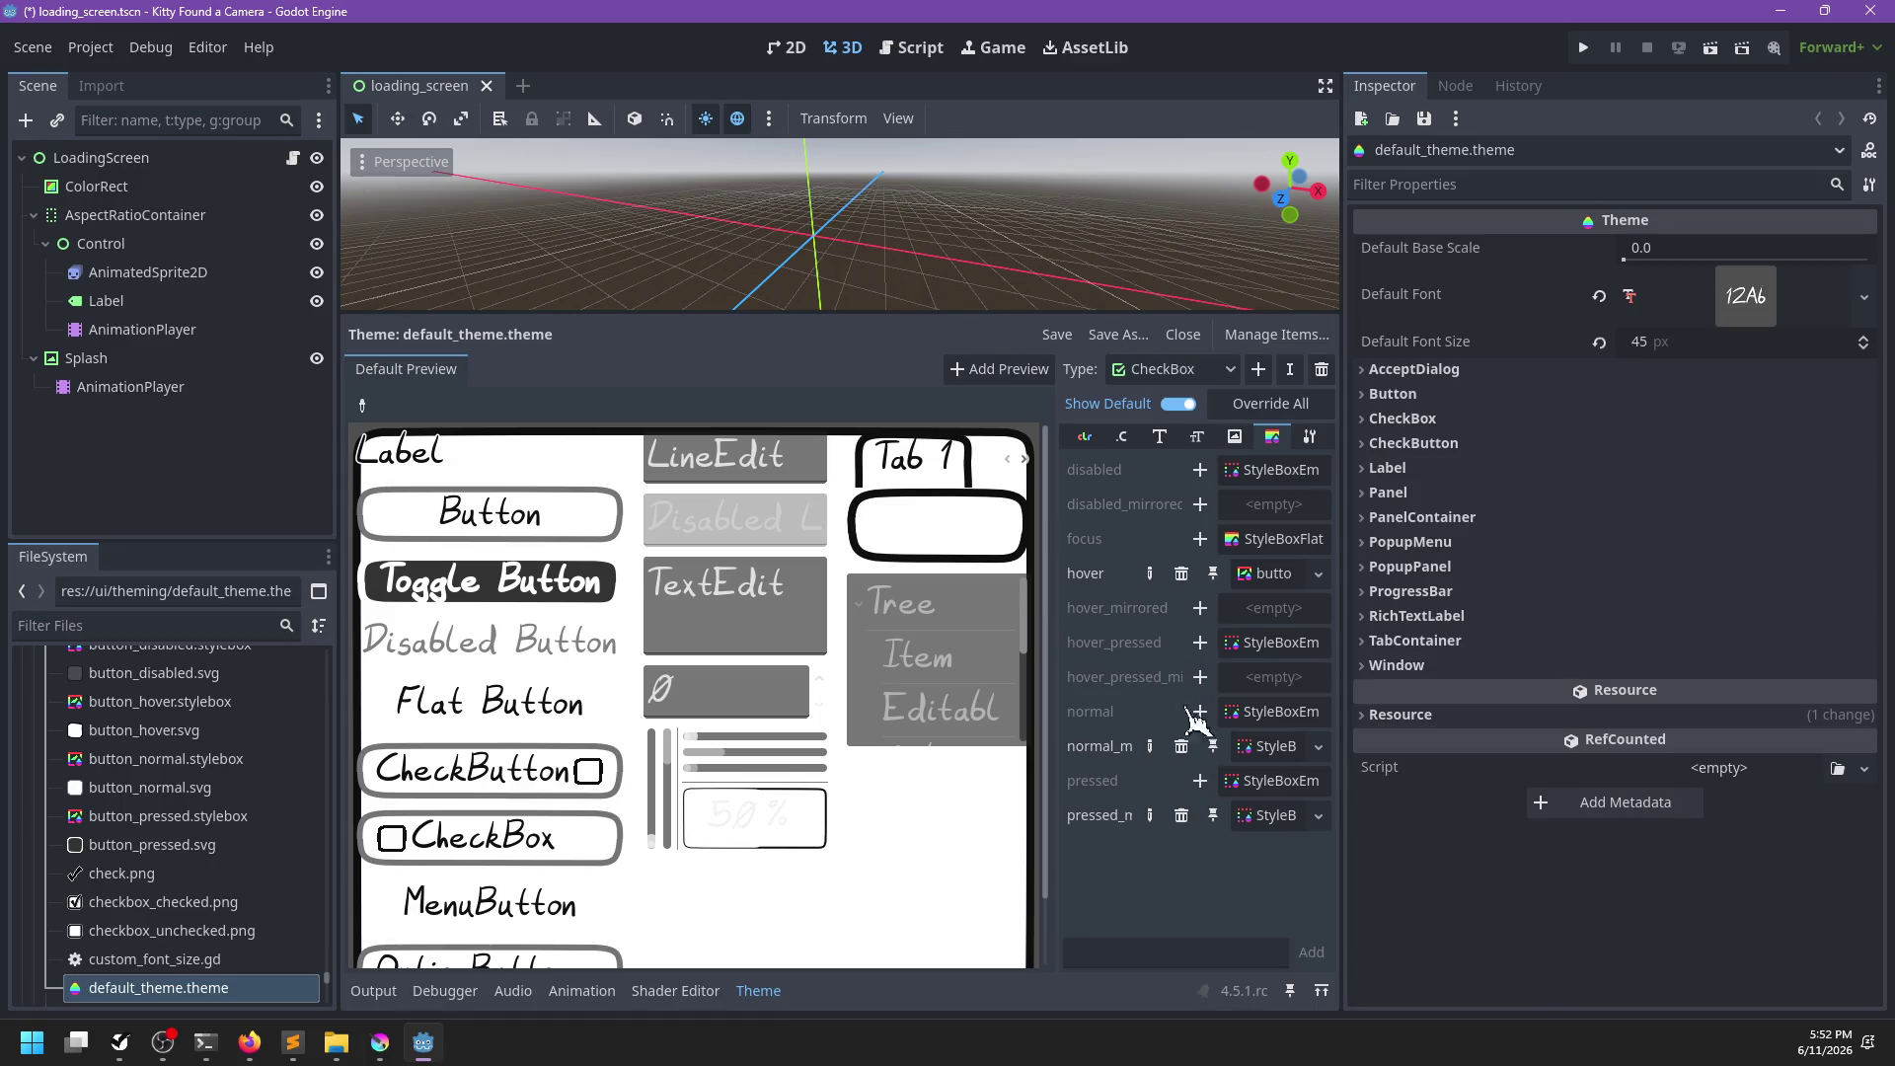
{"action": "left_click", "coordinate": [1181, 574]}
{"action": "left_click", "coordinate": [1183, 747]}
{"action": "left_click", "coordinate": [1181, 816]}
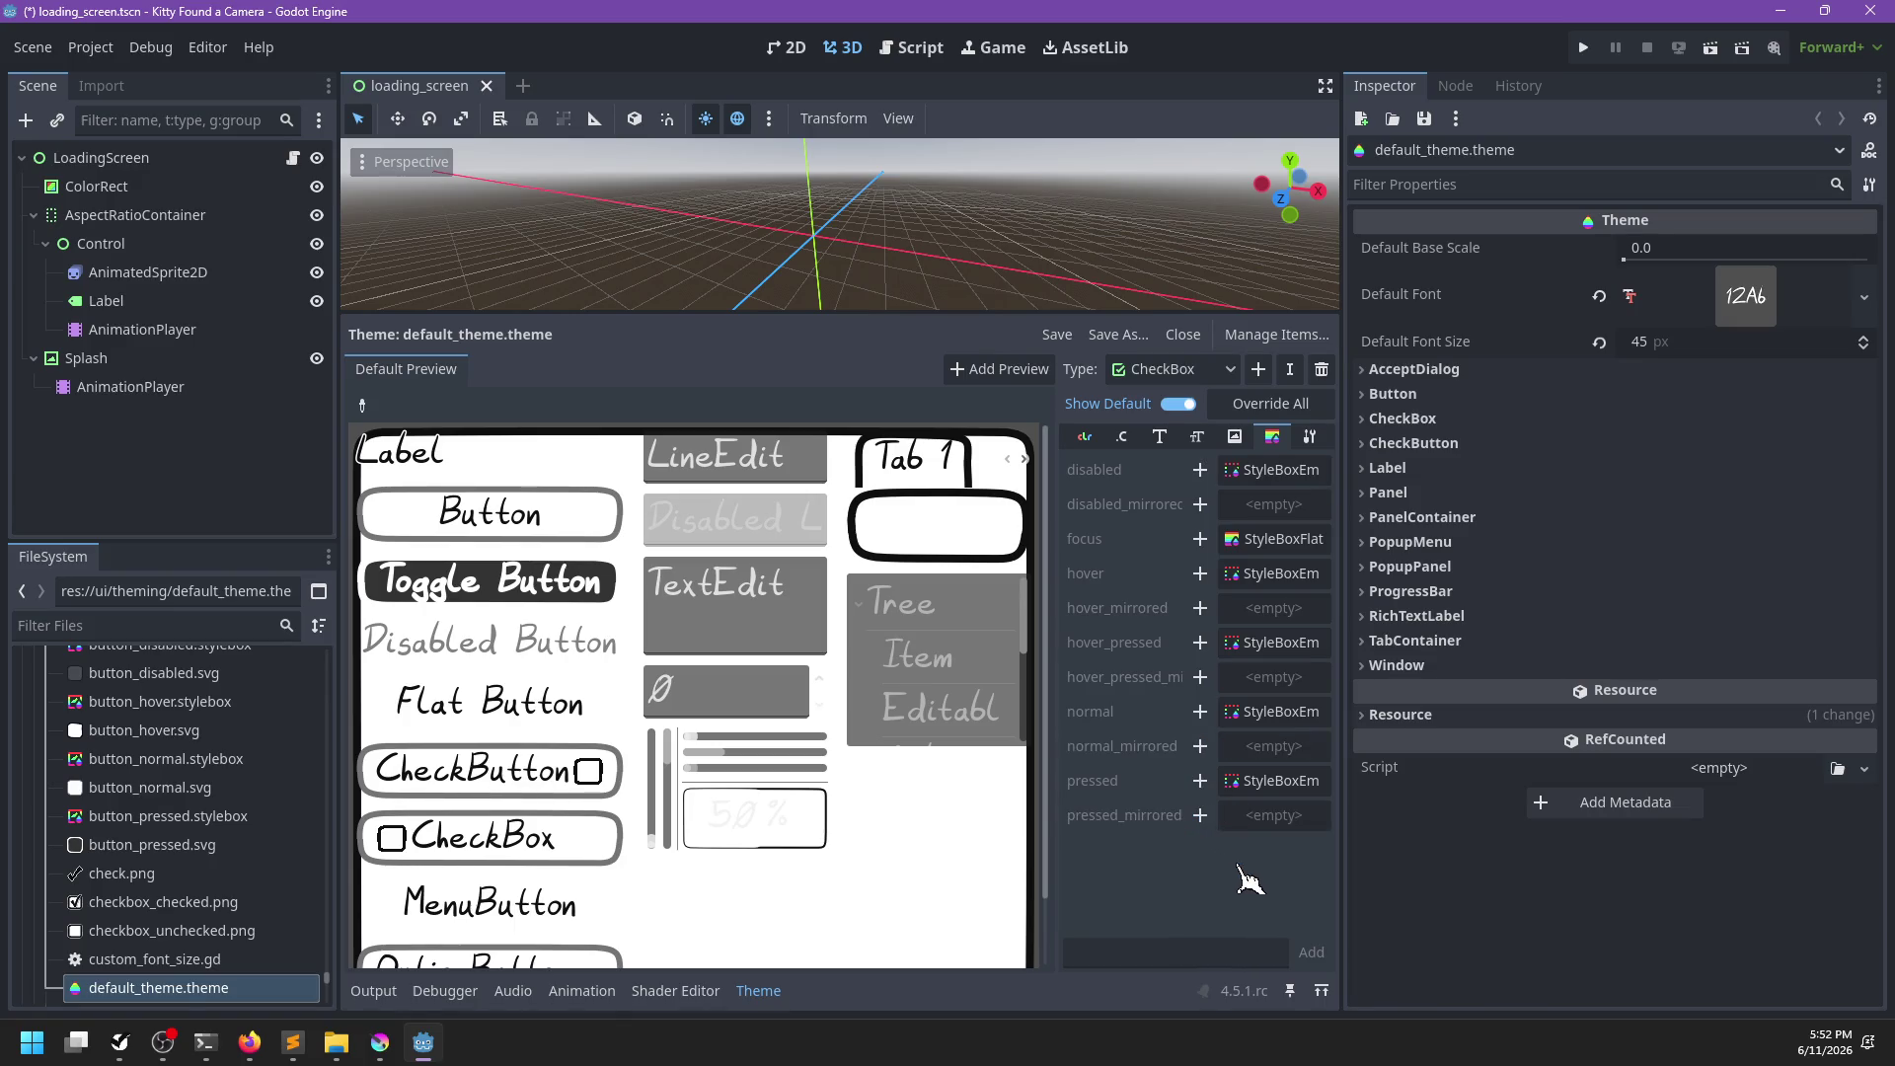
Test the preview CheckButton by checking and unchecking it, then move focus to the CheckBox
{"action": "left_click", "coordinate": [588, 772]}
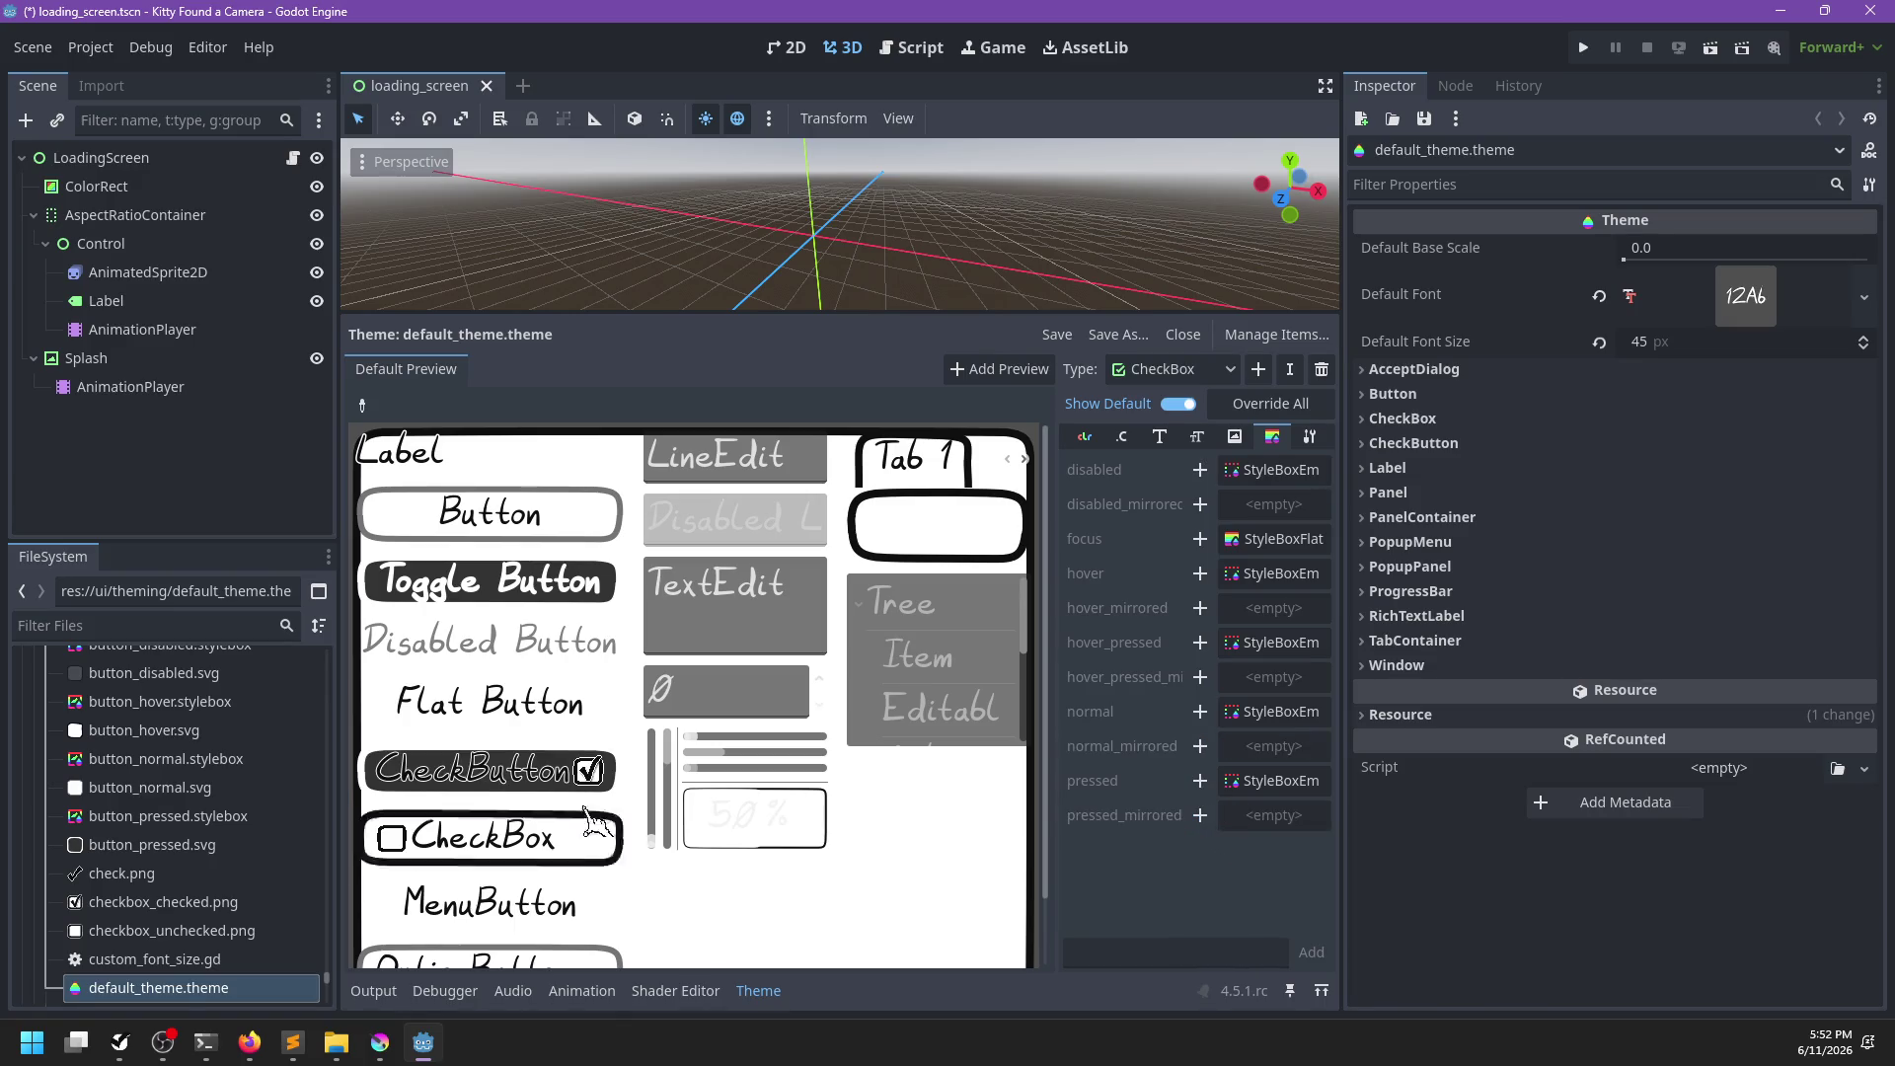
{"action": "left_click", "coordinate": [541, 779]}
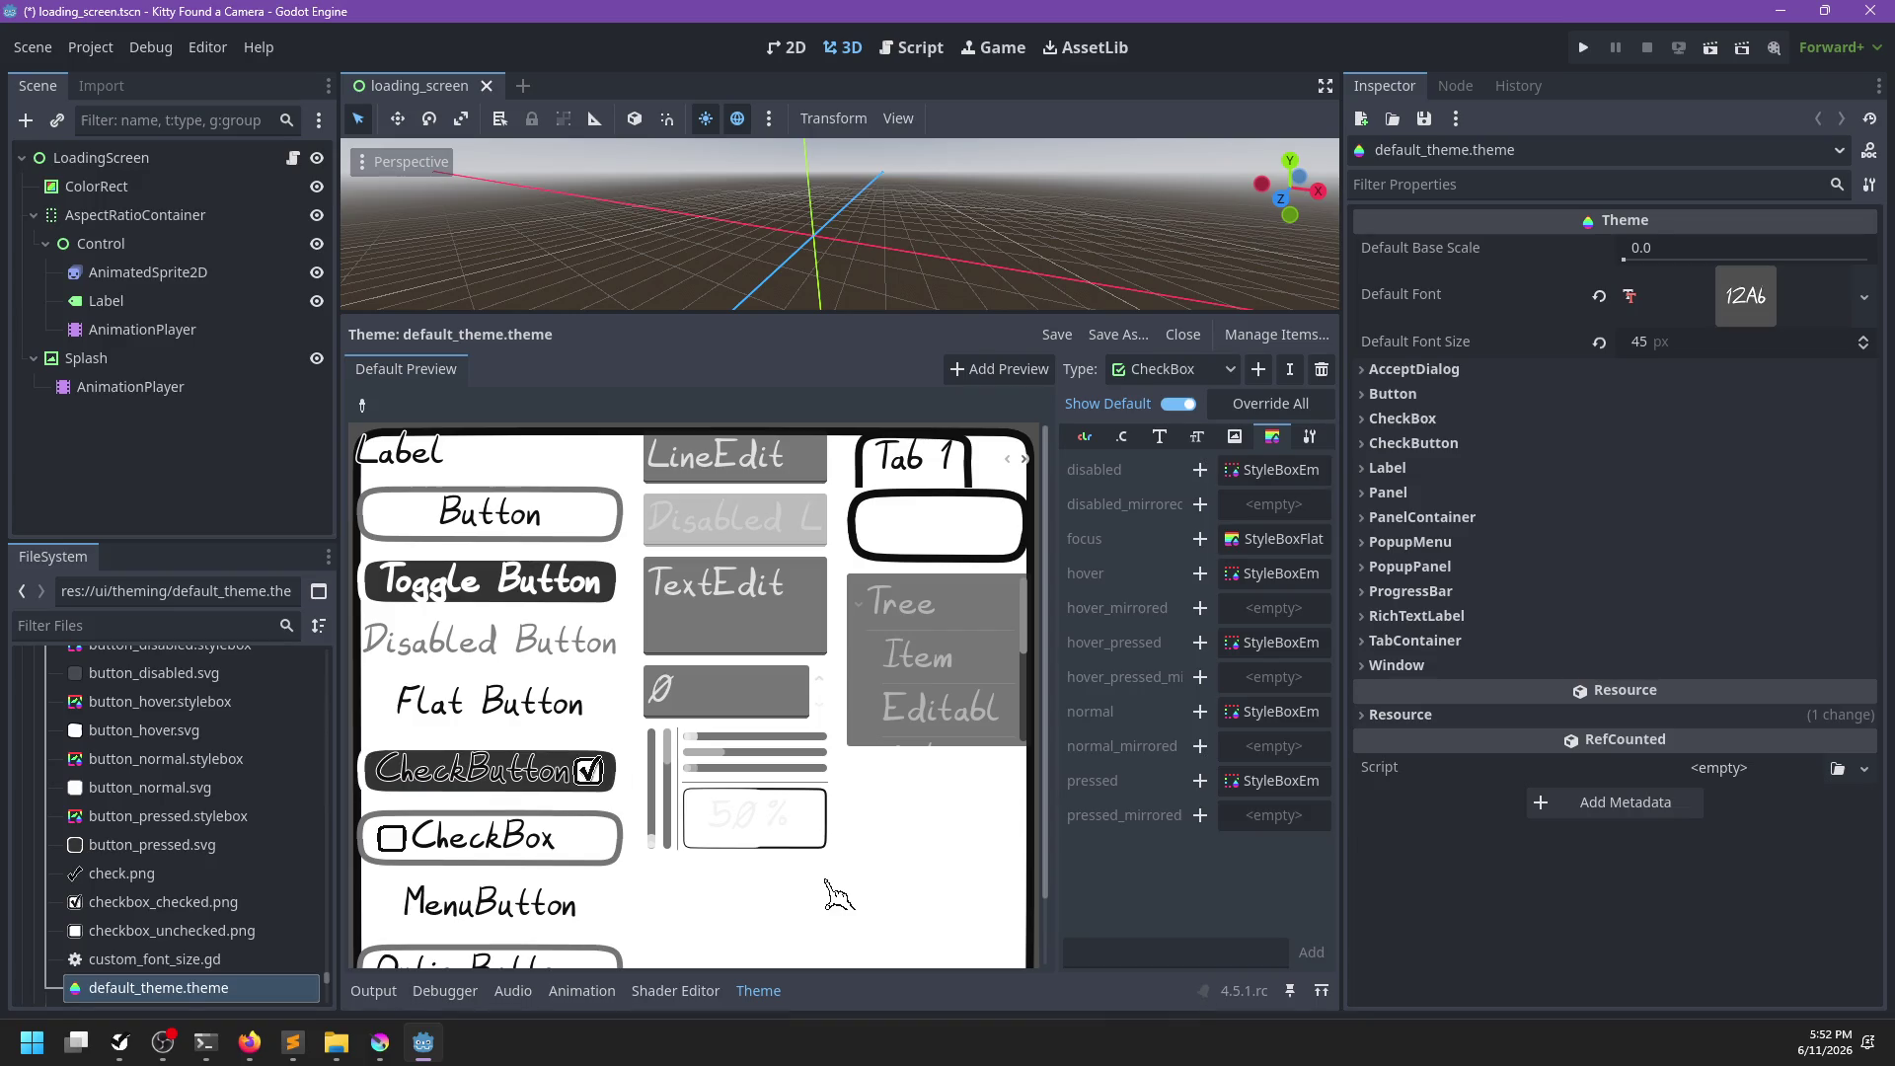
{"action": "key", "text": "space"}
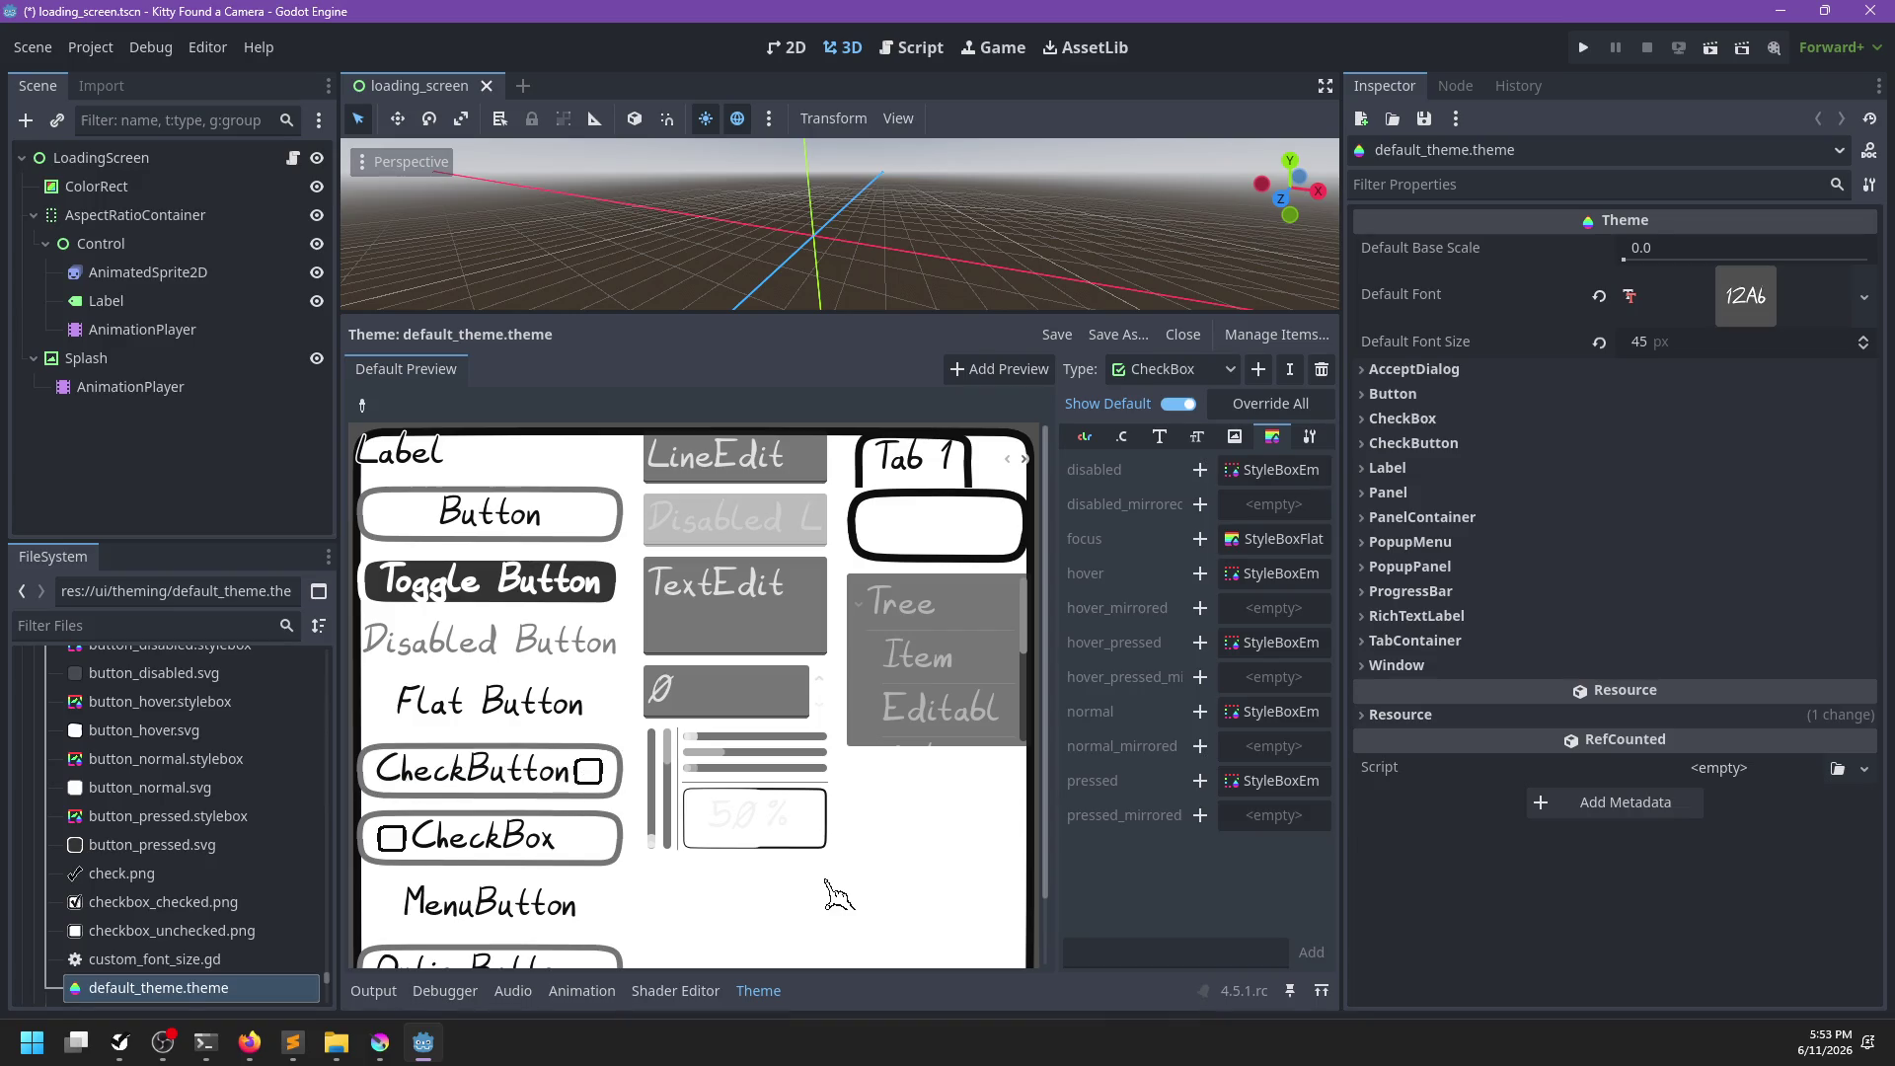
{"action": "key", "text": "Tab"}
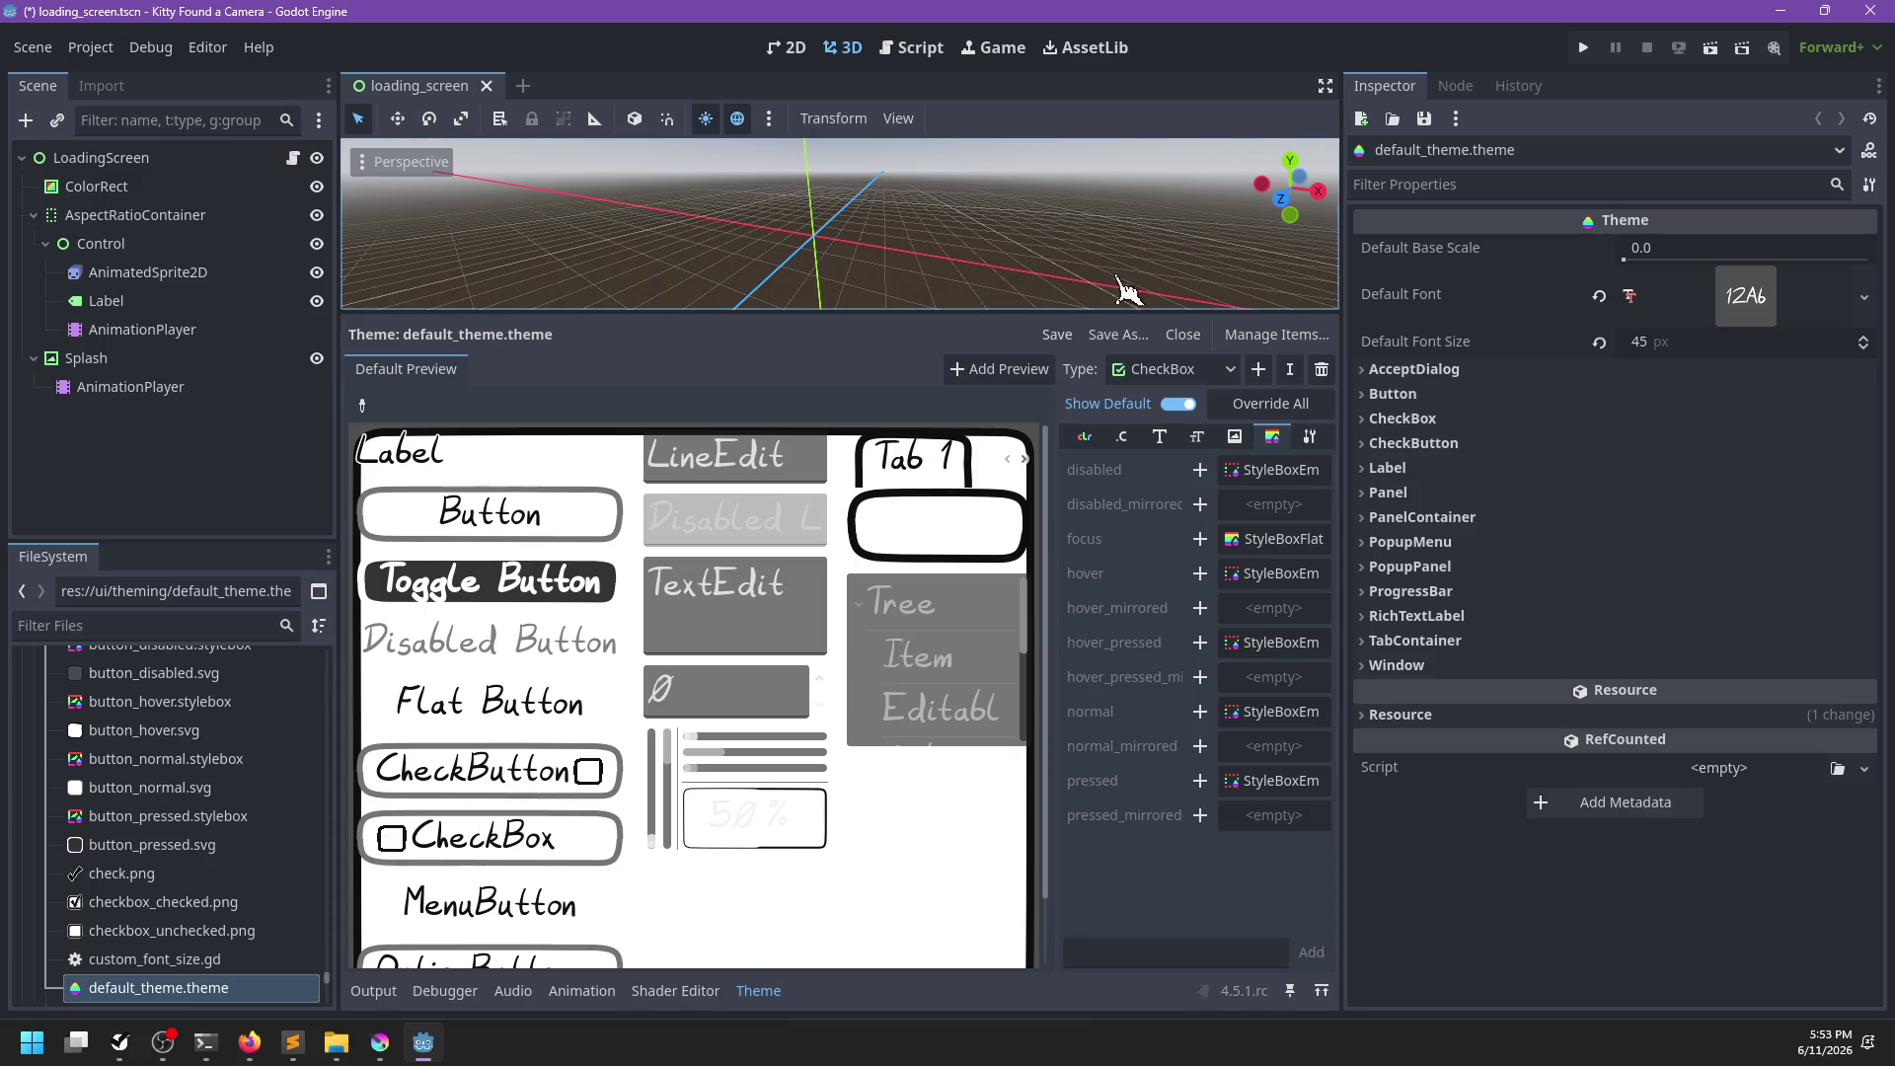
Remove CheckButton's focus, hover_mirrored, hover_pressed_mirrored and normal_mirrored stylebox overrides
{"action": "left_click", "coordinate": [1194, 370]}
{"action": "left_click", "coordinate": [1184, 485]}
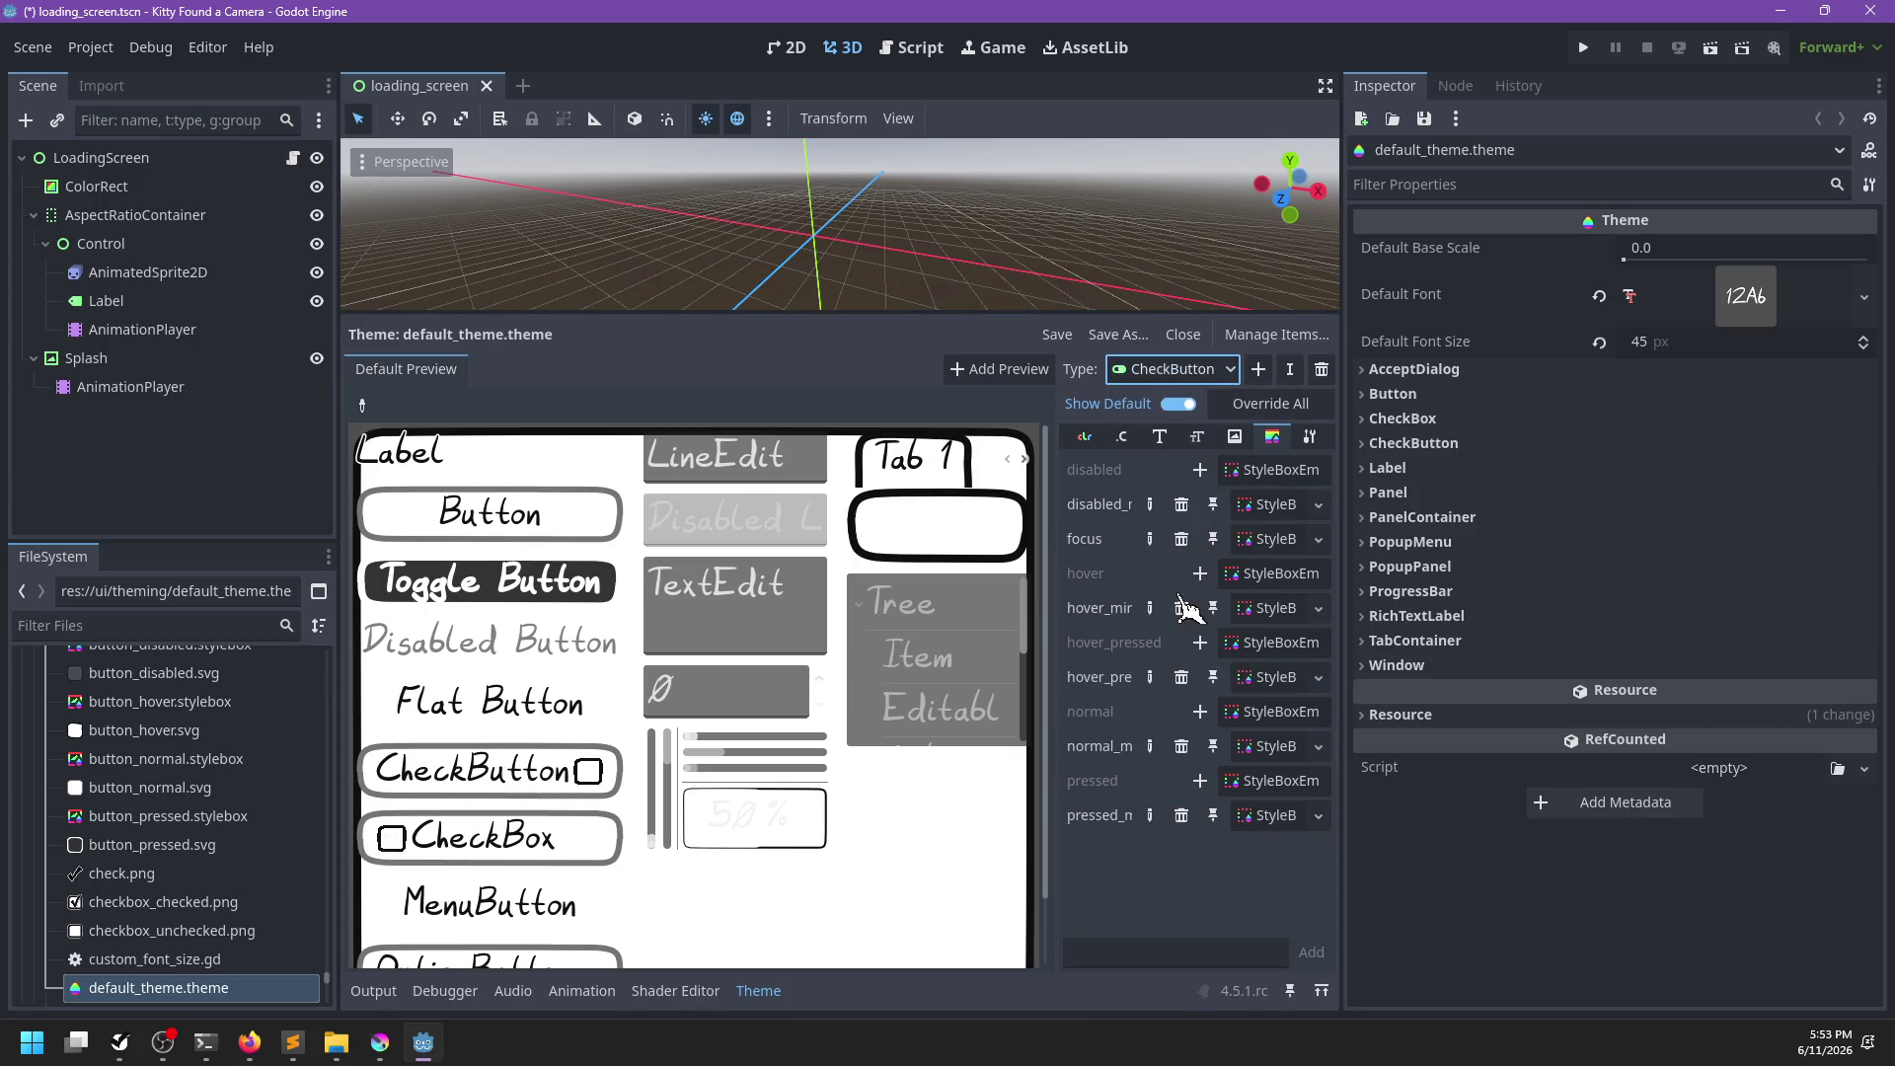
{"action": "left_click", "coordinate": [1181, 539]}
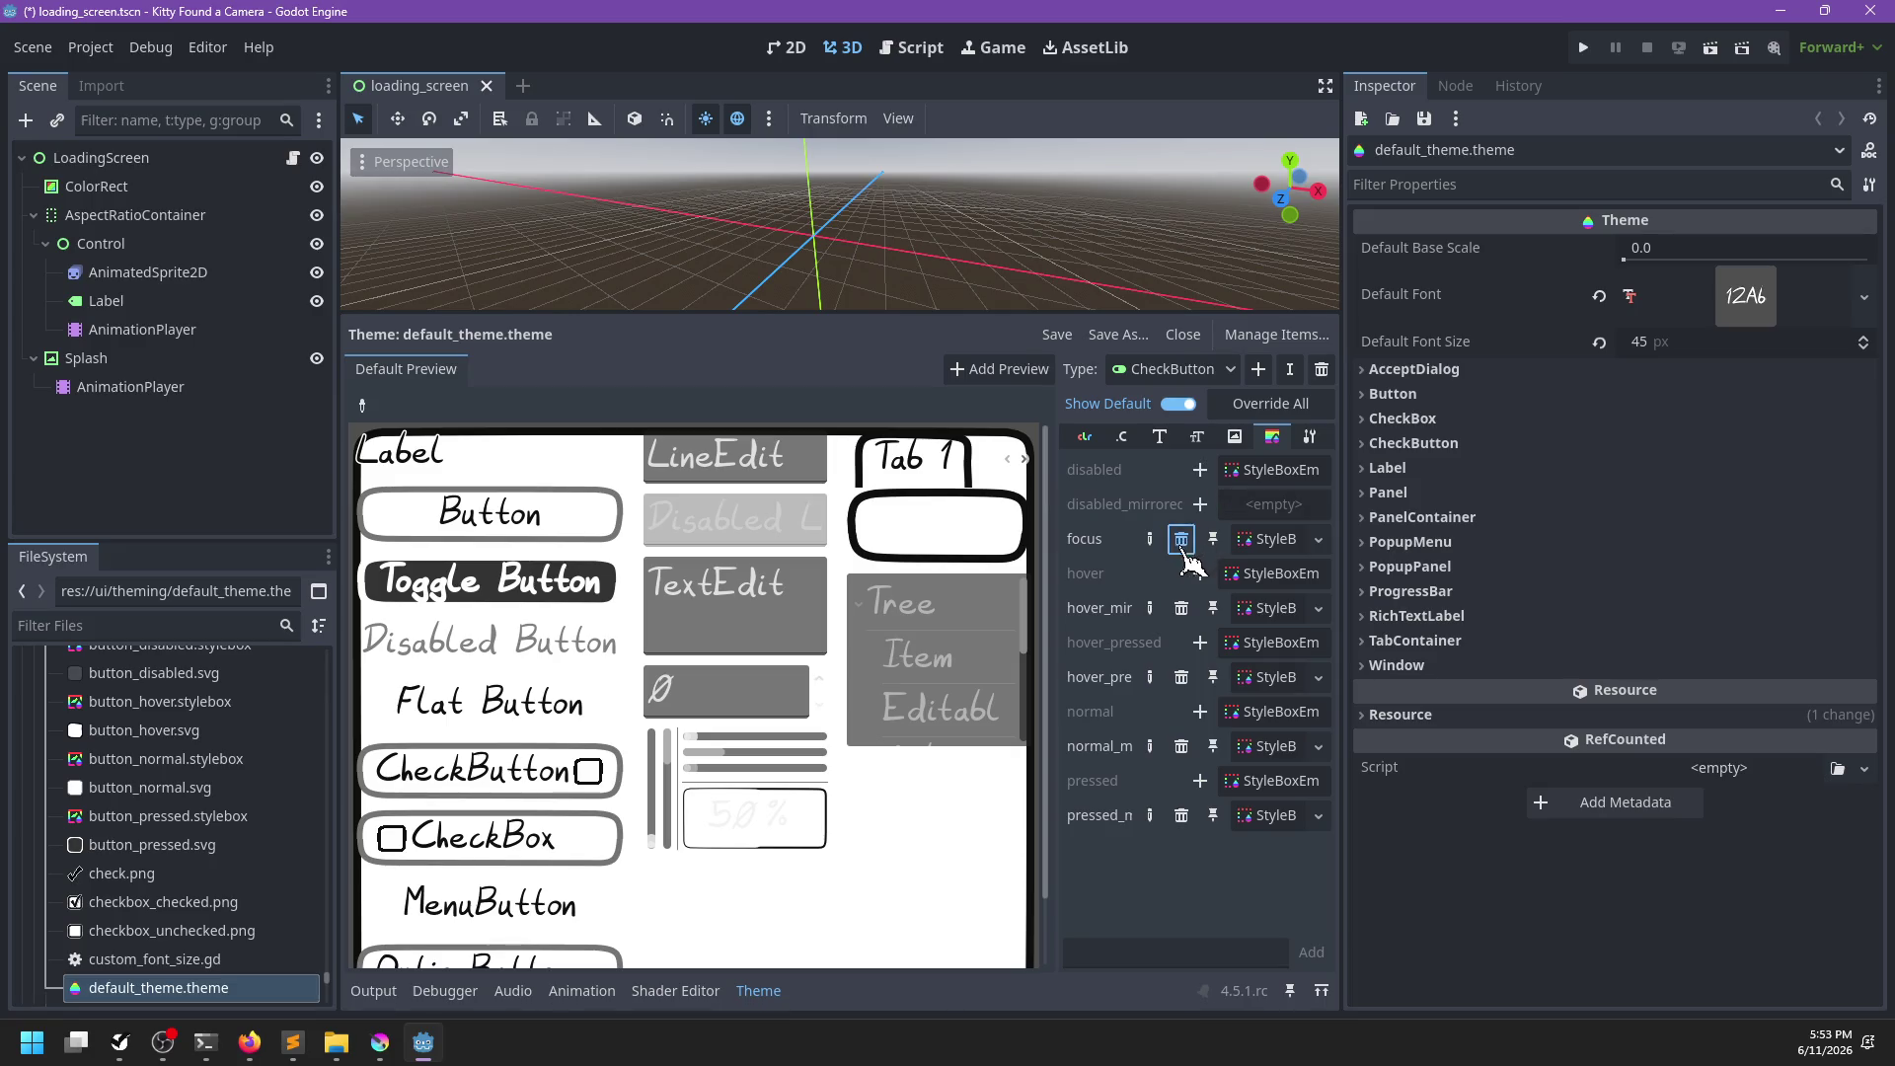
{"action": "left_click", "coordinate": [1181, 676]}
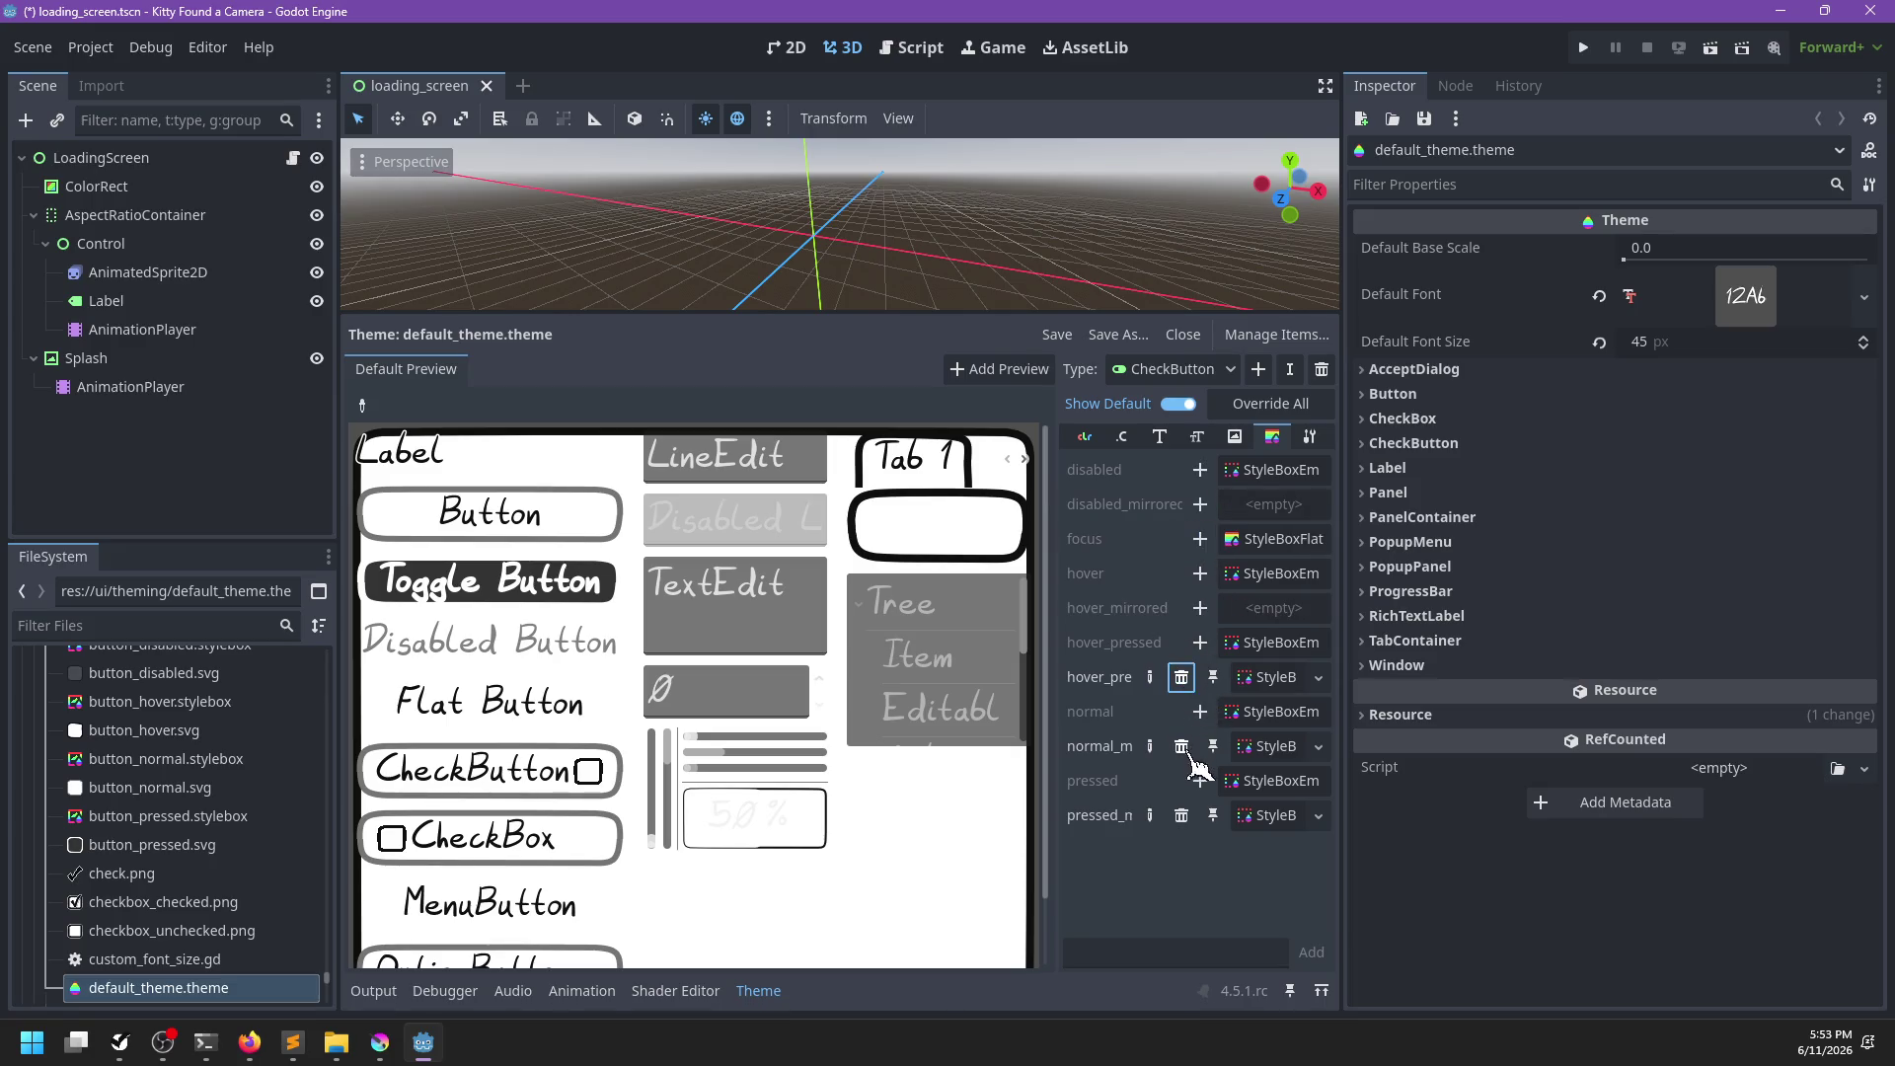
{"action": "left_click", "coordinate": [1181, 815]}
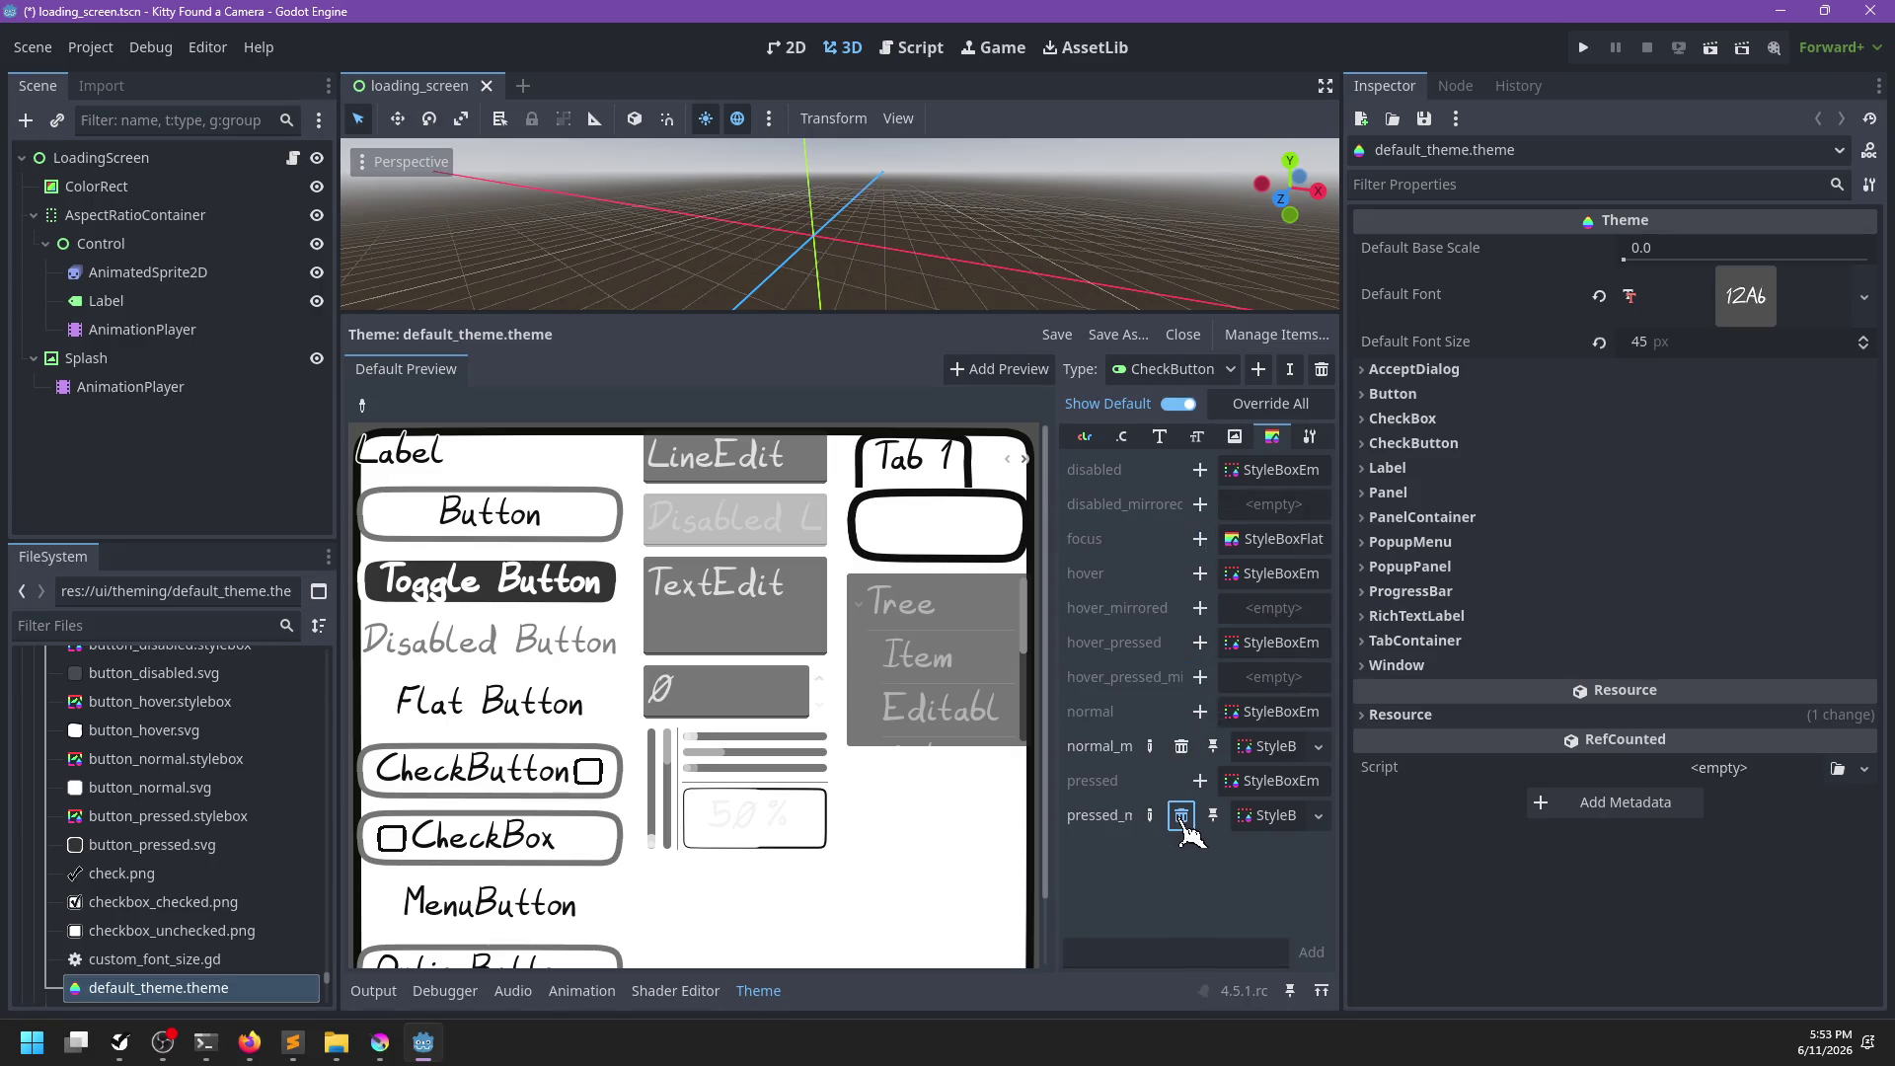
{"action": "left_click", "coordinate": [1181, 746]}
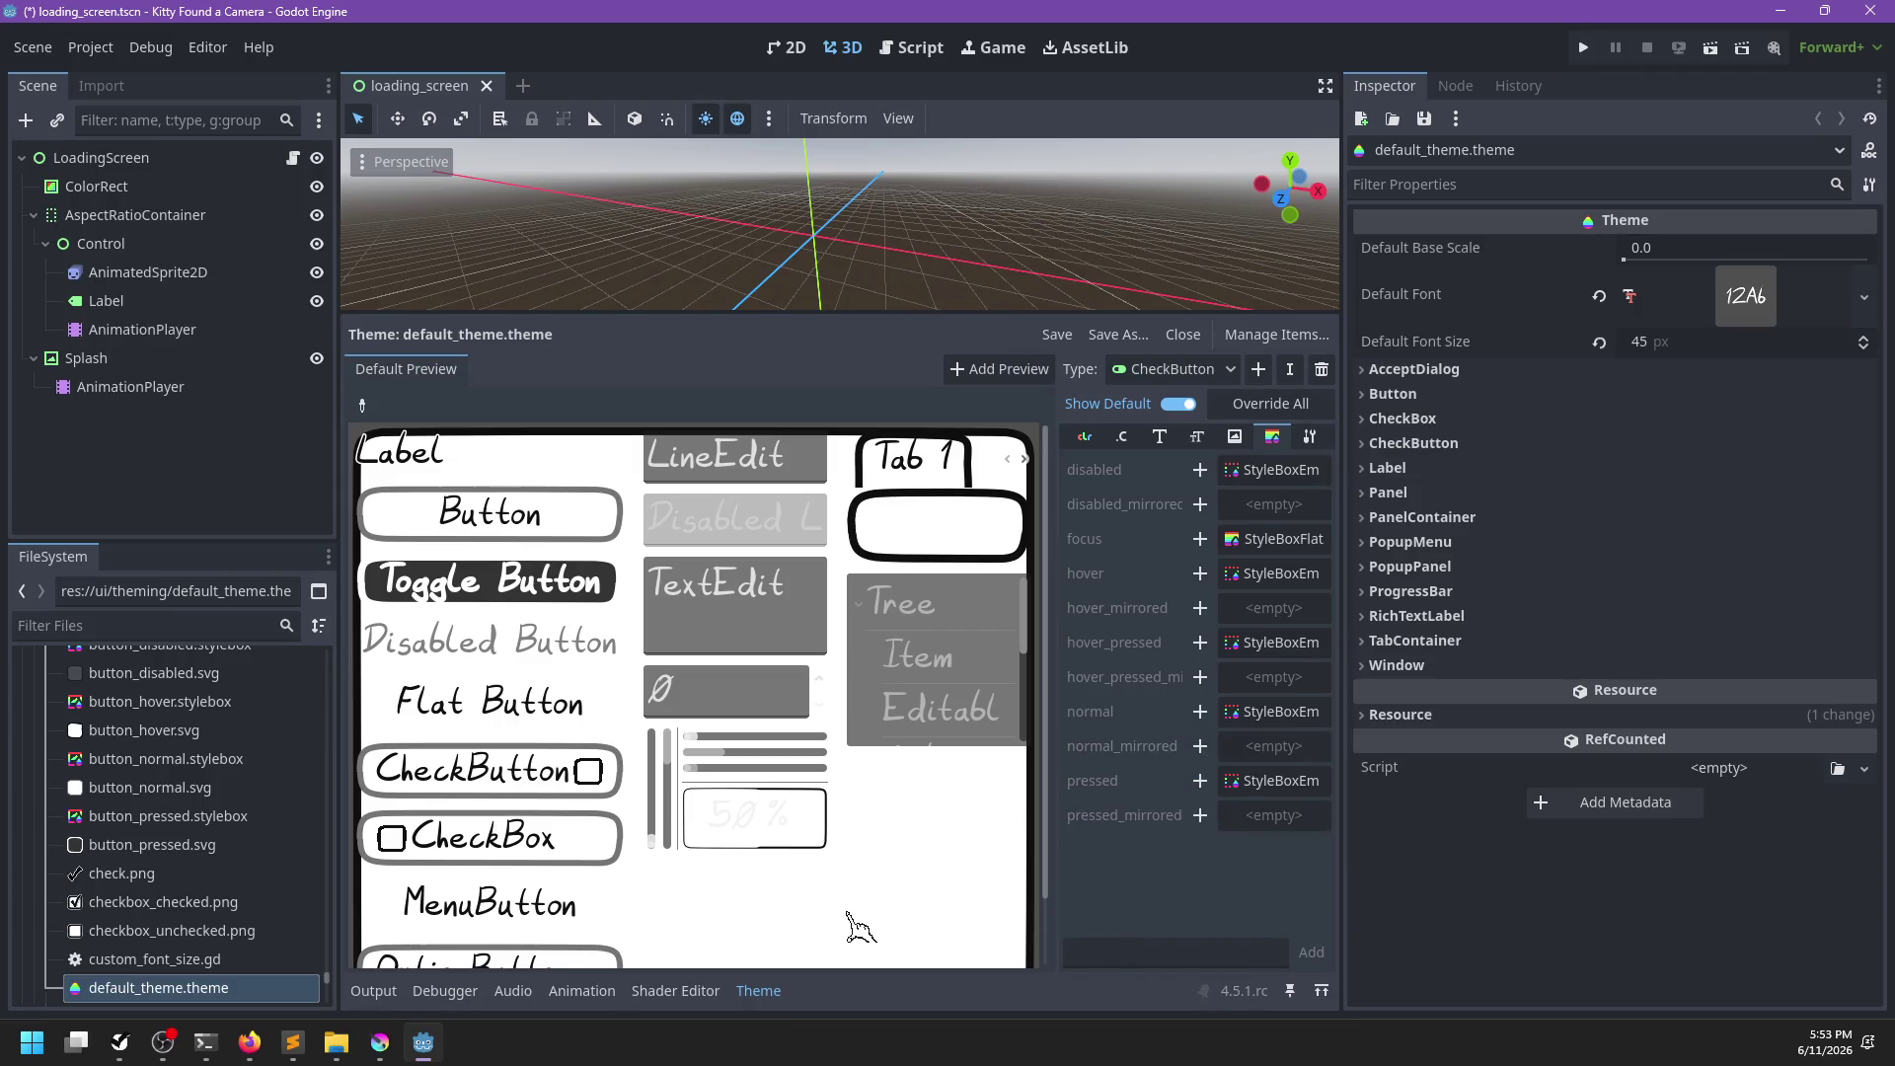
Toggle the preview CheckButton and step keyboard focus through the preview buttons to check their look
{"action": "left_click", "coordinate": [494, 770]}
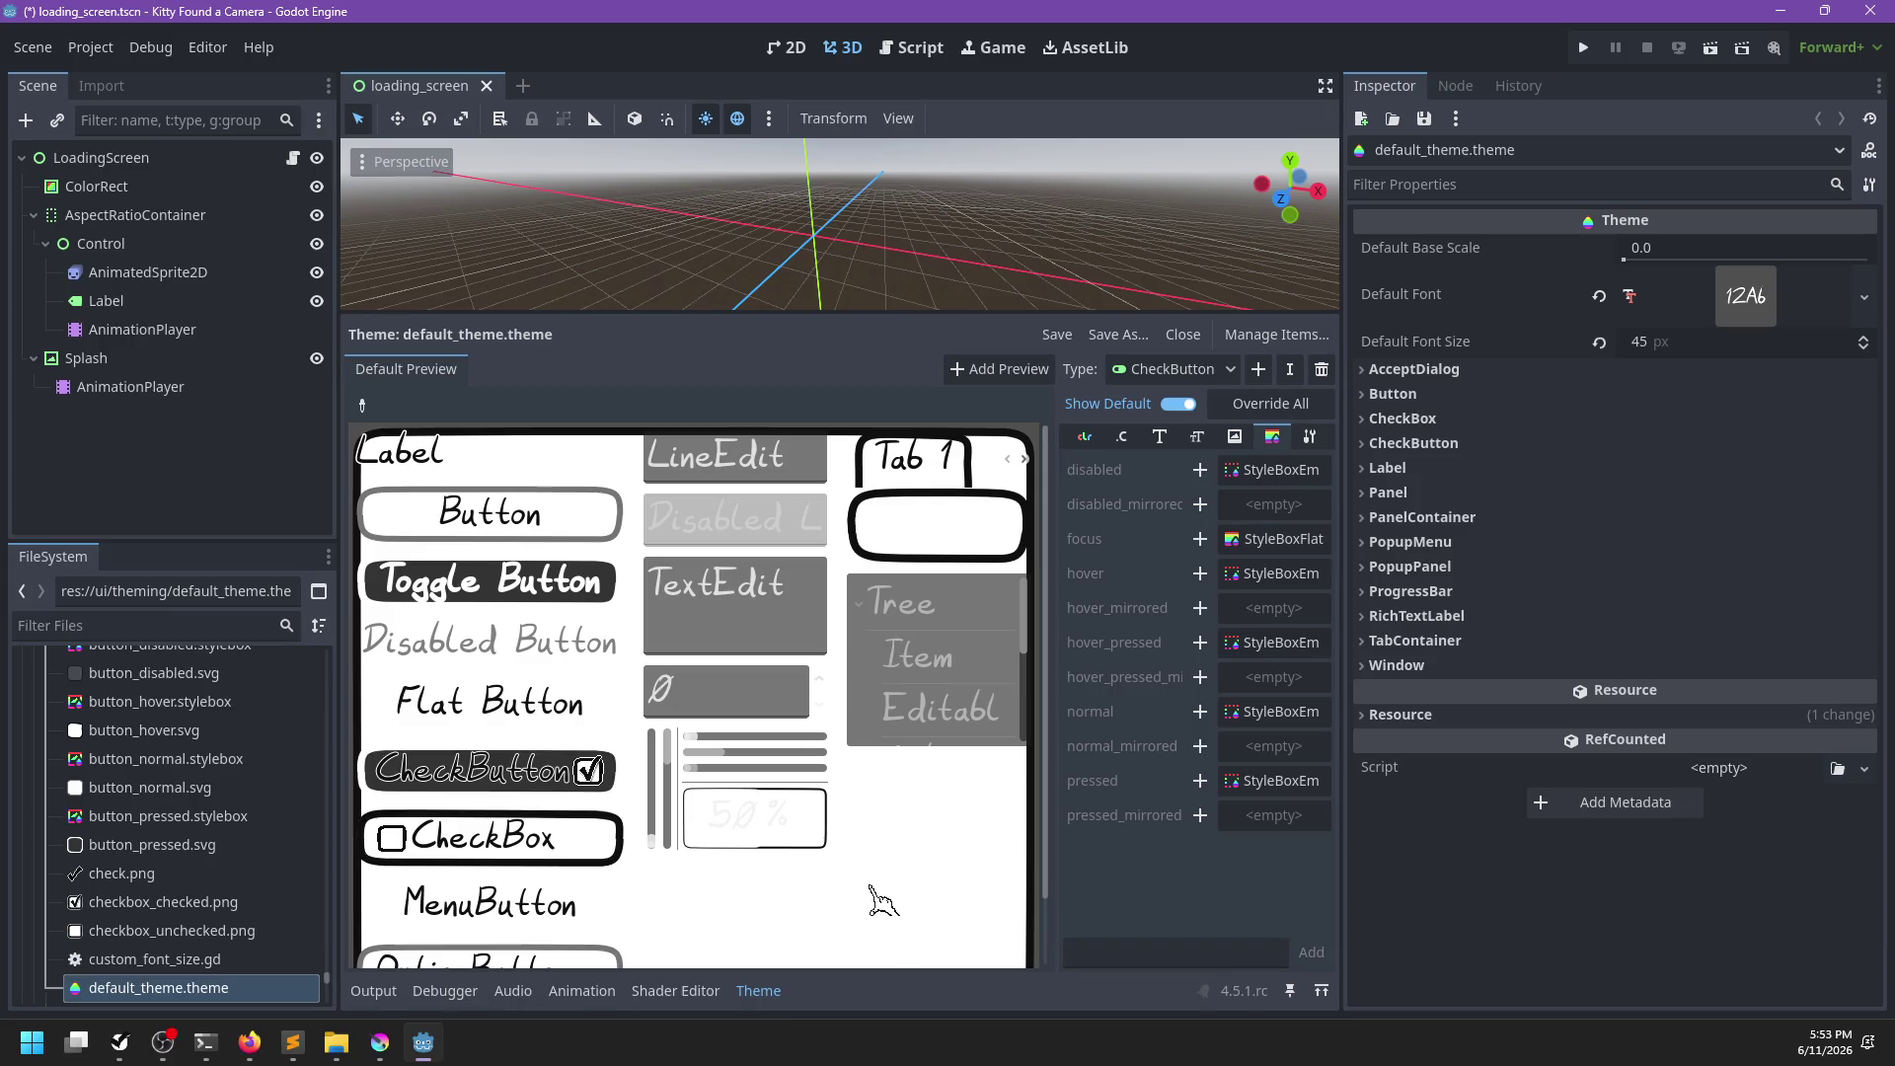
{"action": "key", "text": "Tab"}
{"action": "key", "text": "shift+Tab"}
{"action": "key", "text": "Tab"}
{"action": "key", "text": "Tab"}
{"action": "key", "text": "shift+Tab"}
{"action": "key", "text": "shift+Tab"}
{"action": "key", "text": "Tab"}
{"action": "key", "text": "Tab"}
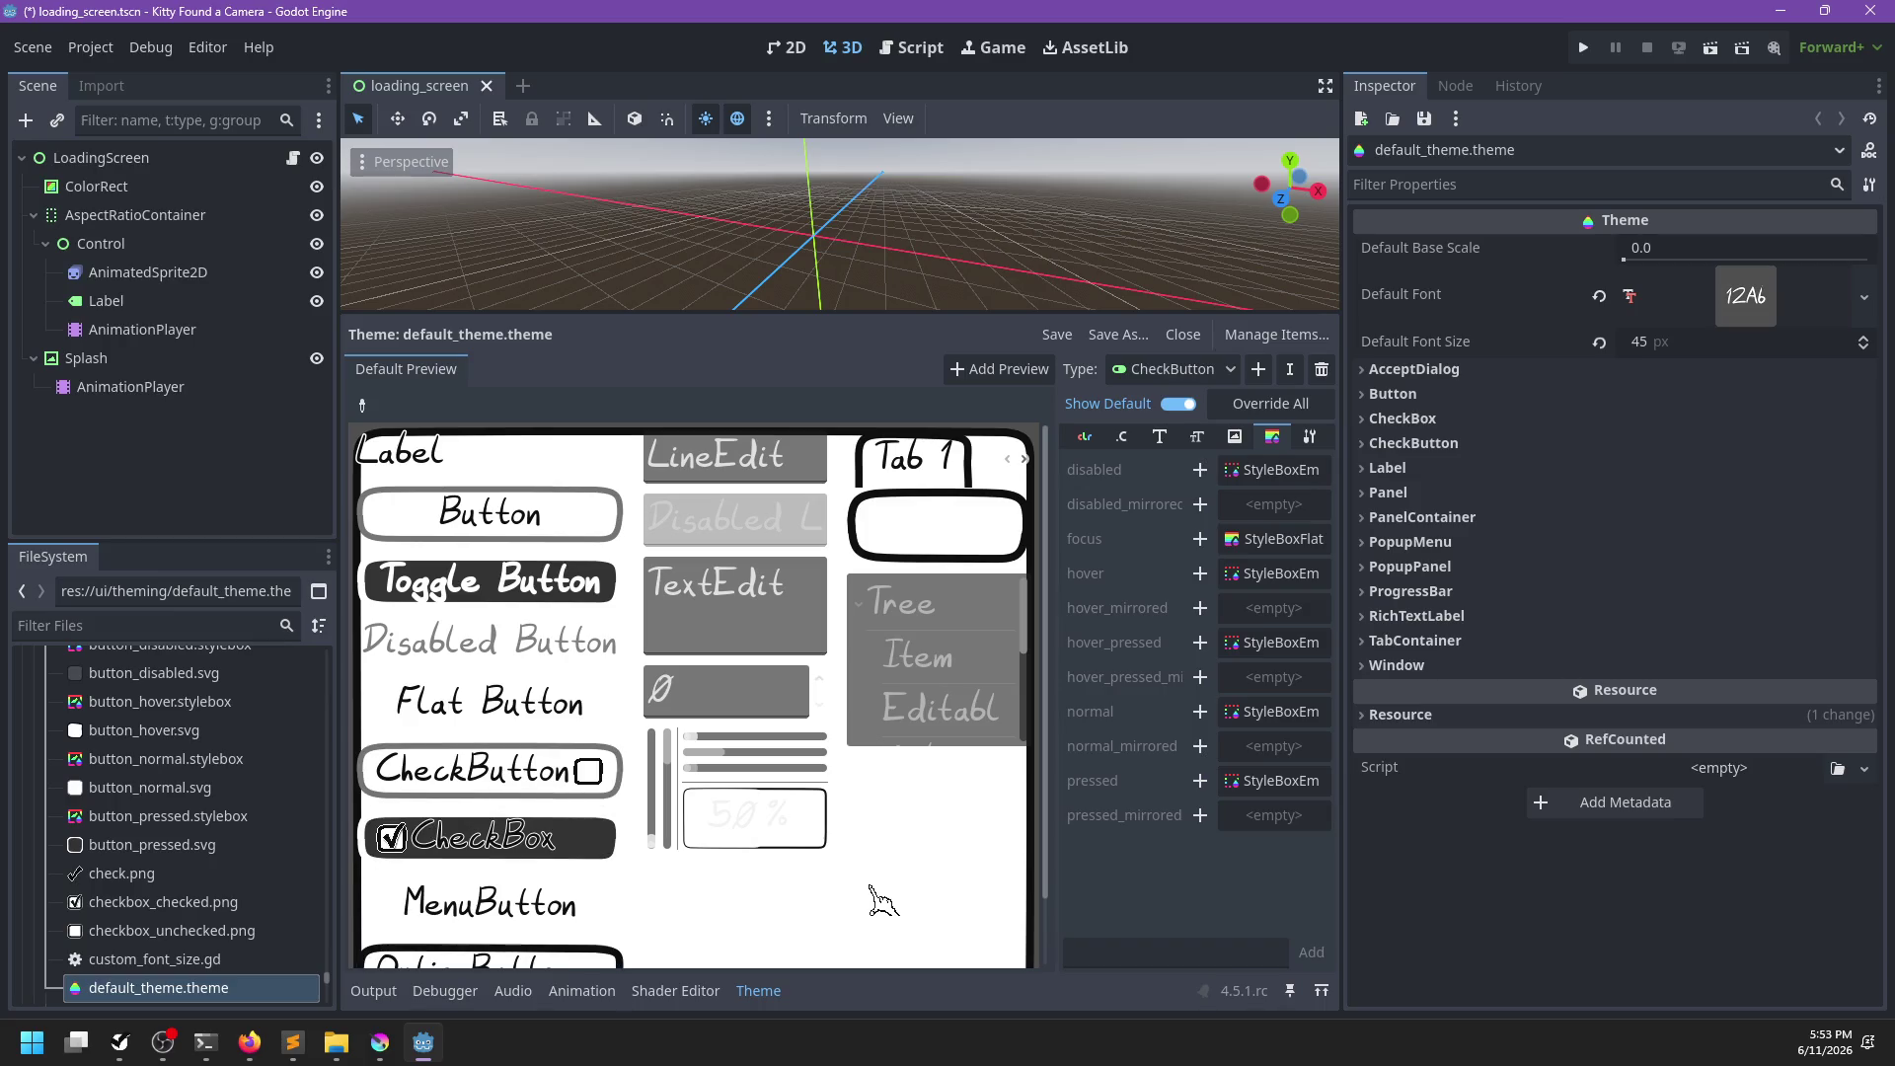
{"action": "key", "text": "shift+Tab"}
{"action": "key", "text": "Tab"}
{"action": "key", "text": "shift+Tab"}
{"action": "key", "text": "shift+Tab"}
{"action": "key", "text": "shift+Tab"}
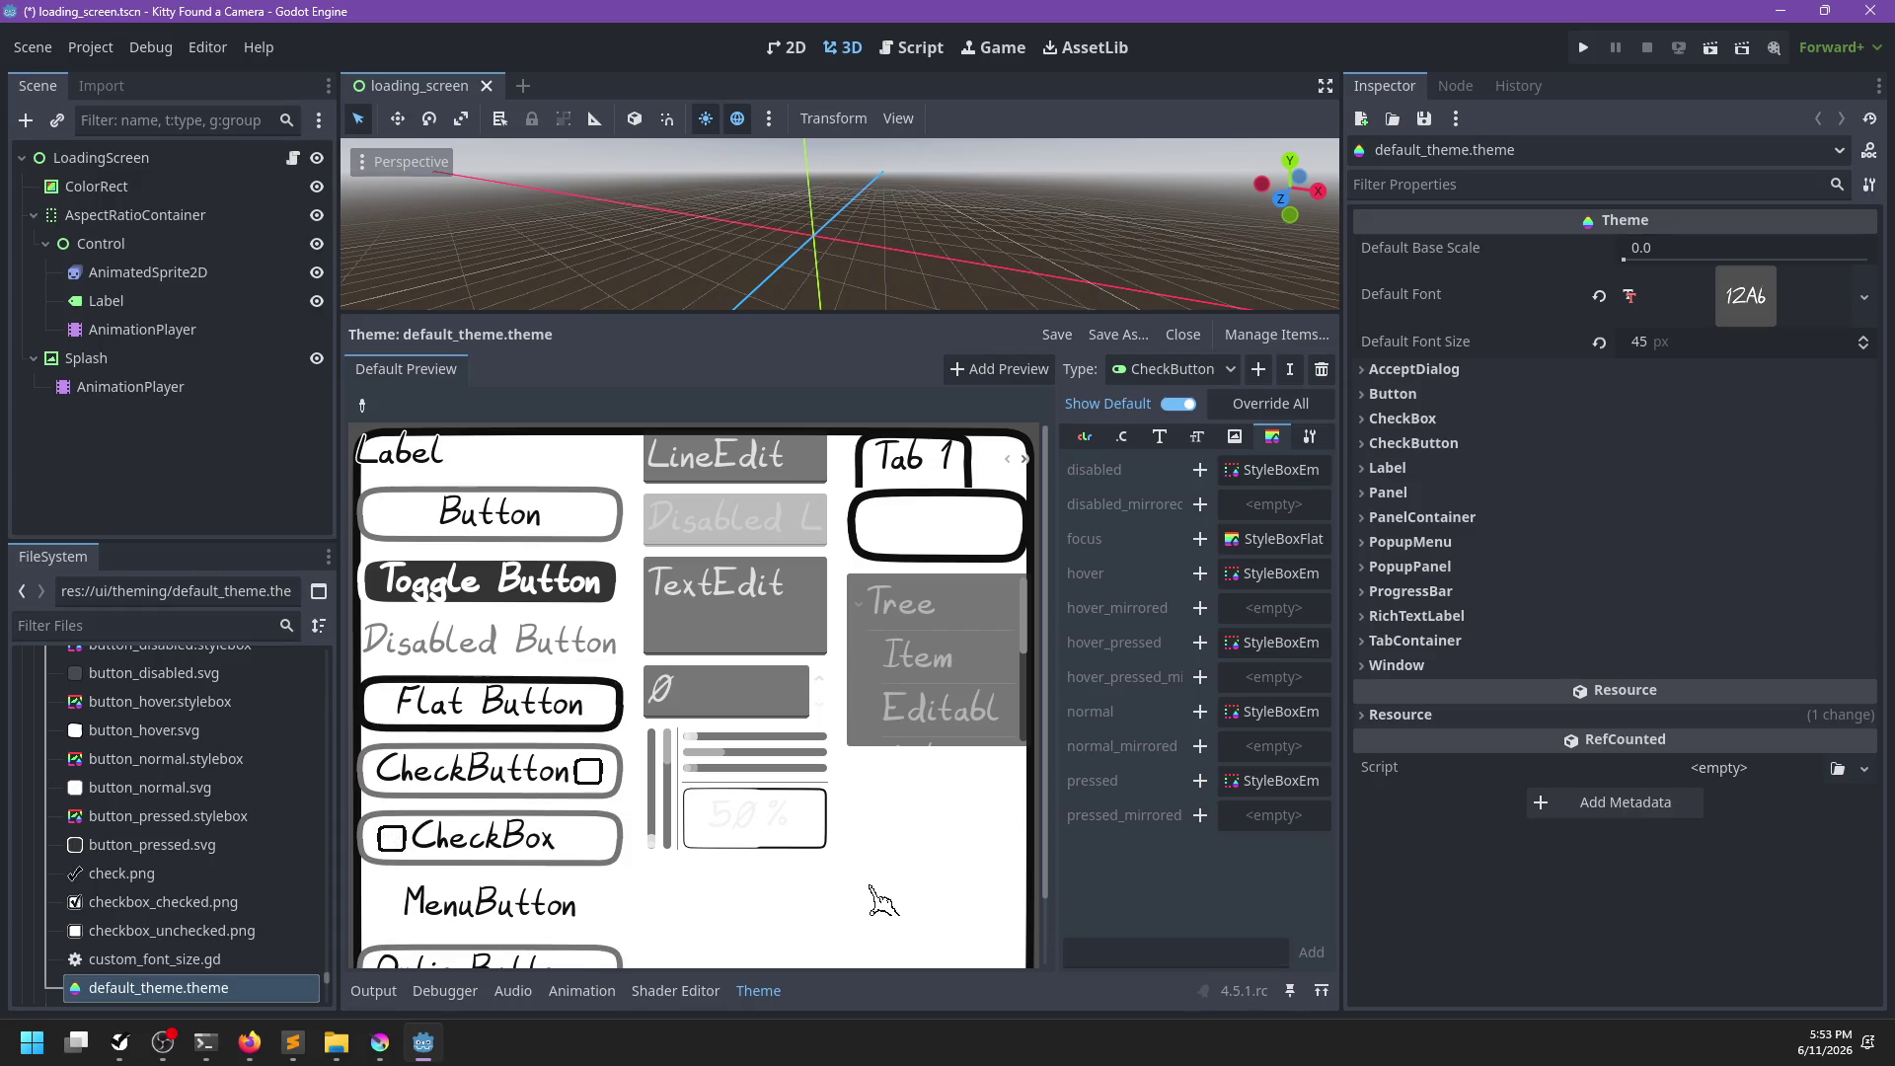
{"action": "key", "text": "shift+Tab"}
{"action": "key", "text": "shift+Tab"}
{"action": "key", "text": "Tab"}
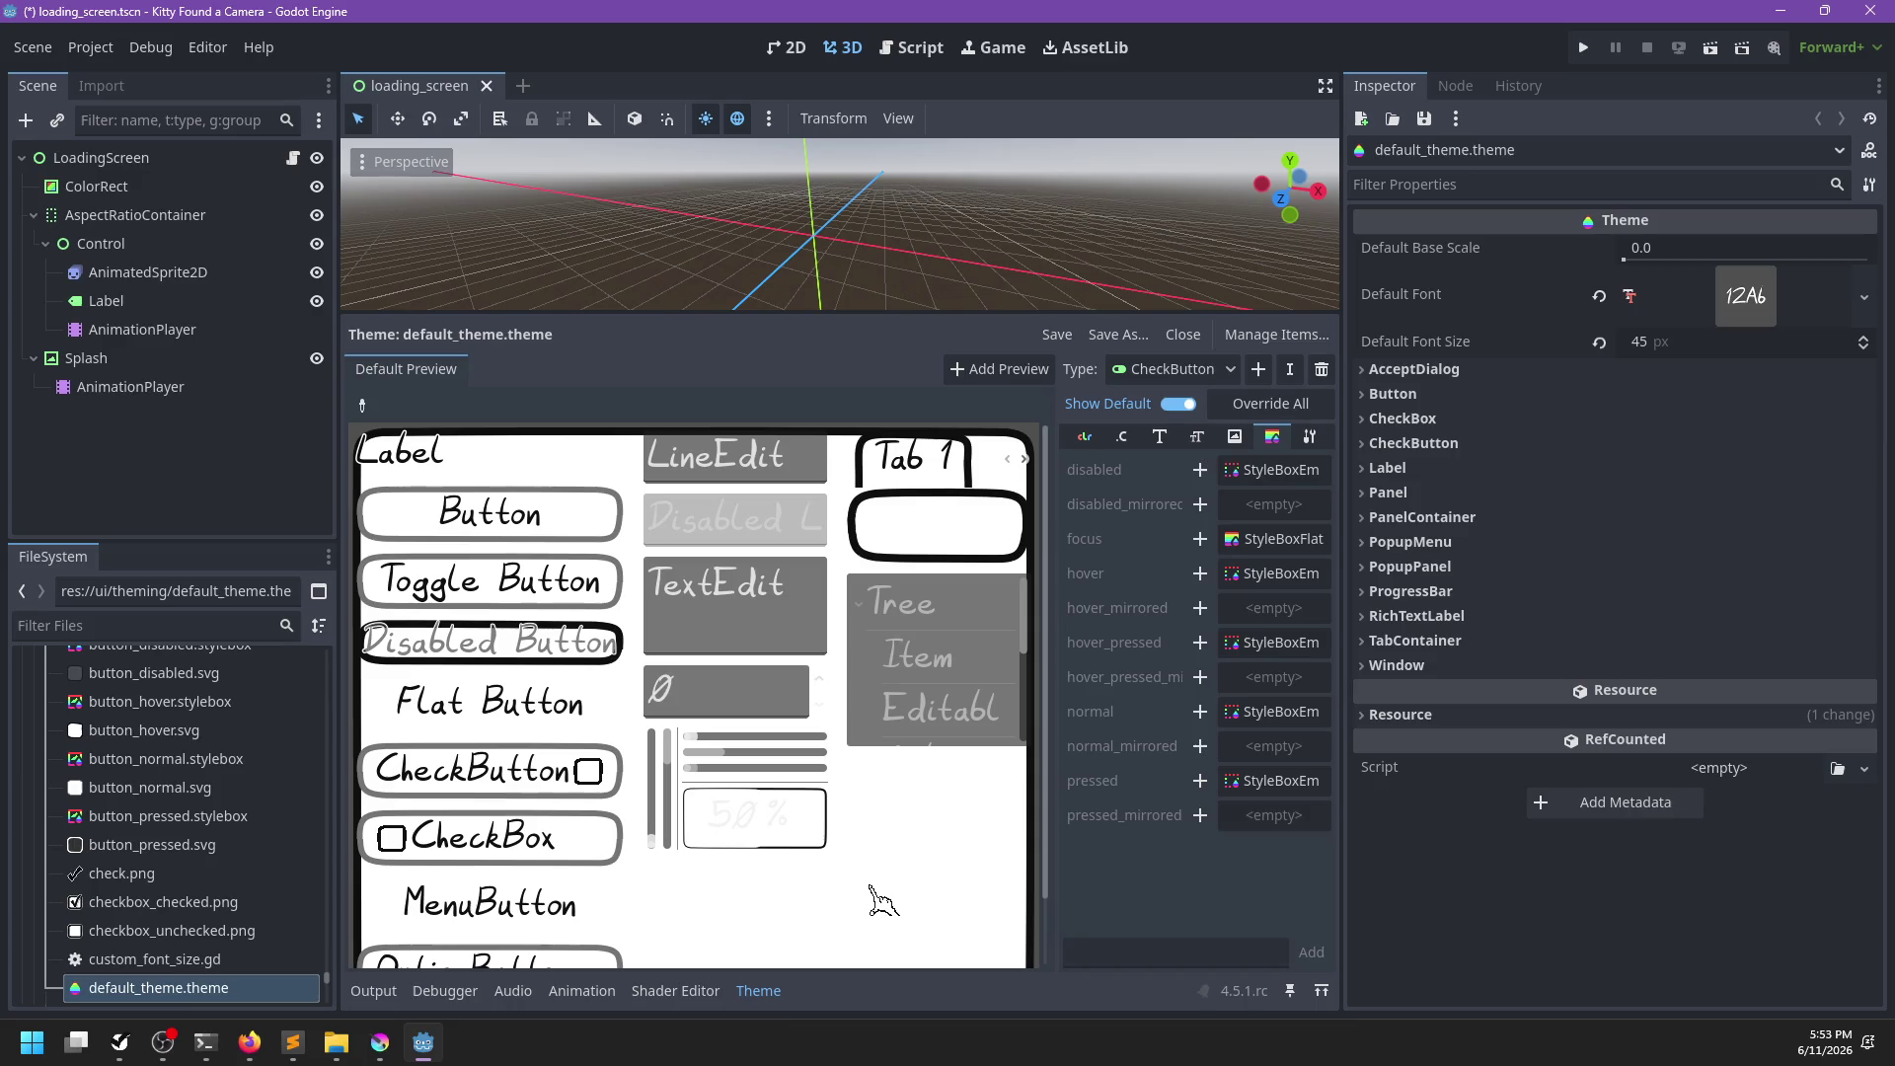
{"action": "key", "text": "shift+Tab"}
{"action": "key", "text": "space"}
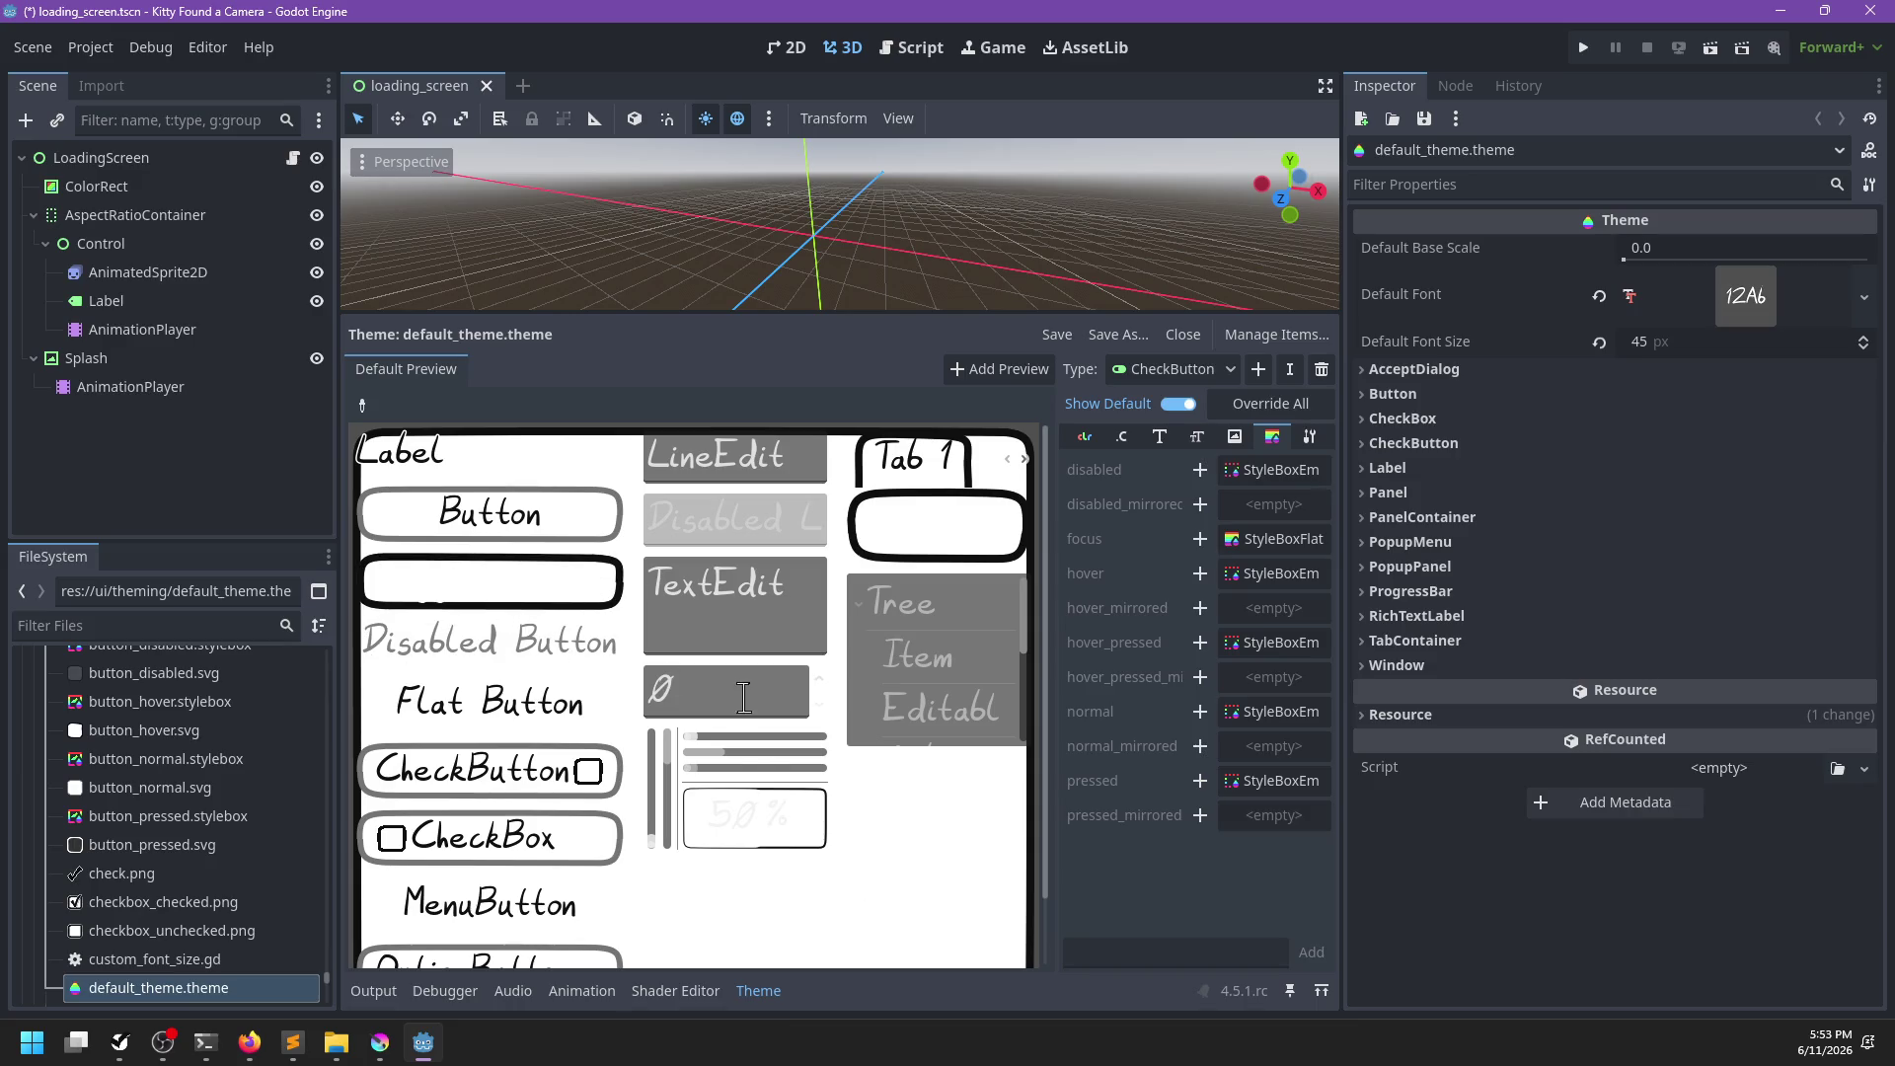
{"action": "key", "text": "shift+Tab"}
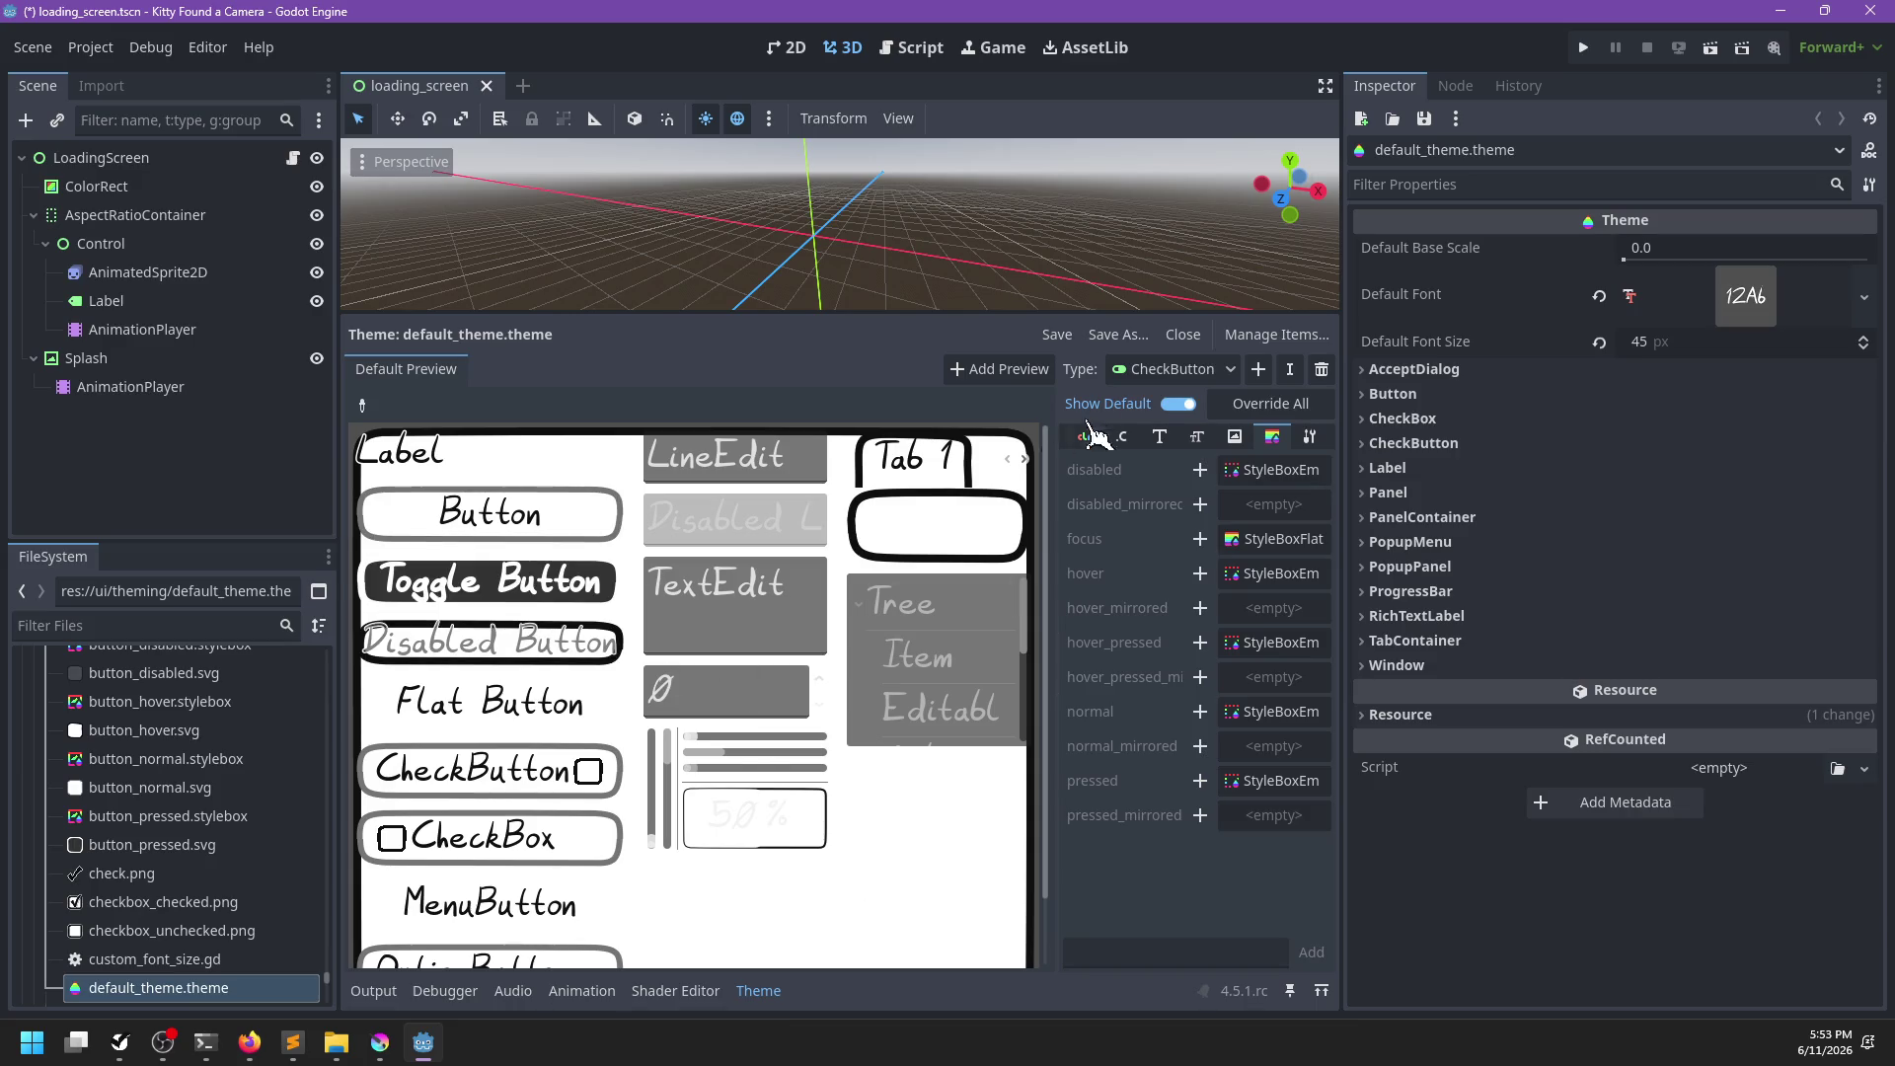
On the Button type, re-add the font_outline_color override as white ffffff
{"action": "left_click", "coordinate": [1172, 369]}
{"action": "left_click", "coordinate": [1168, 438]}
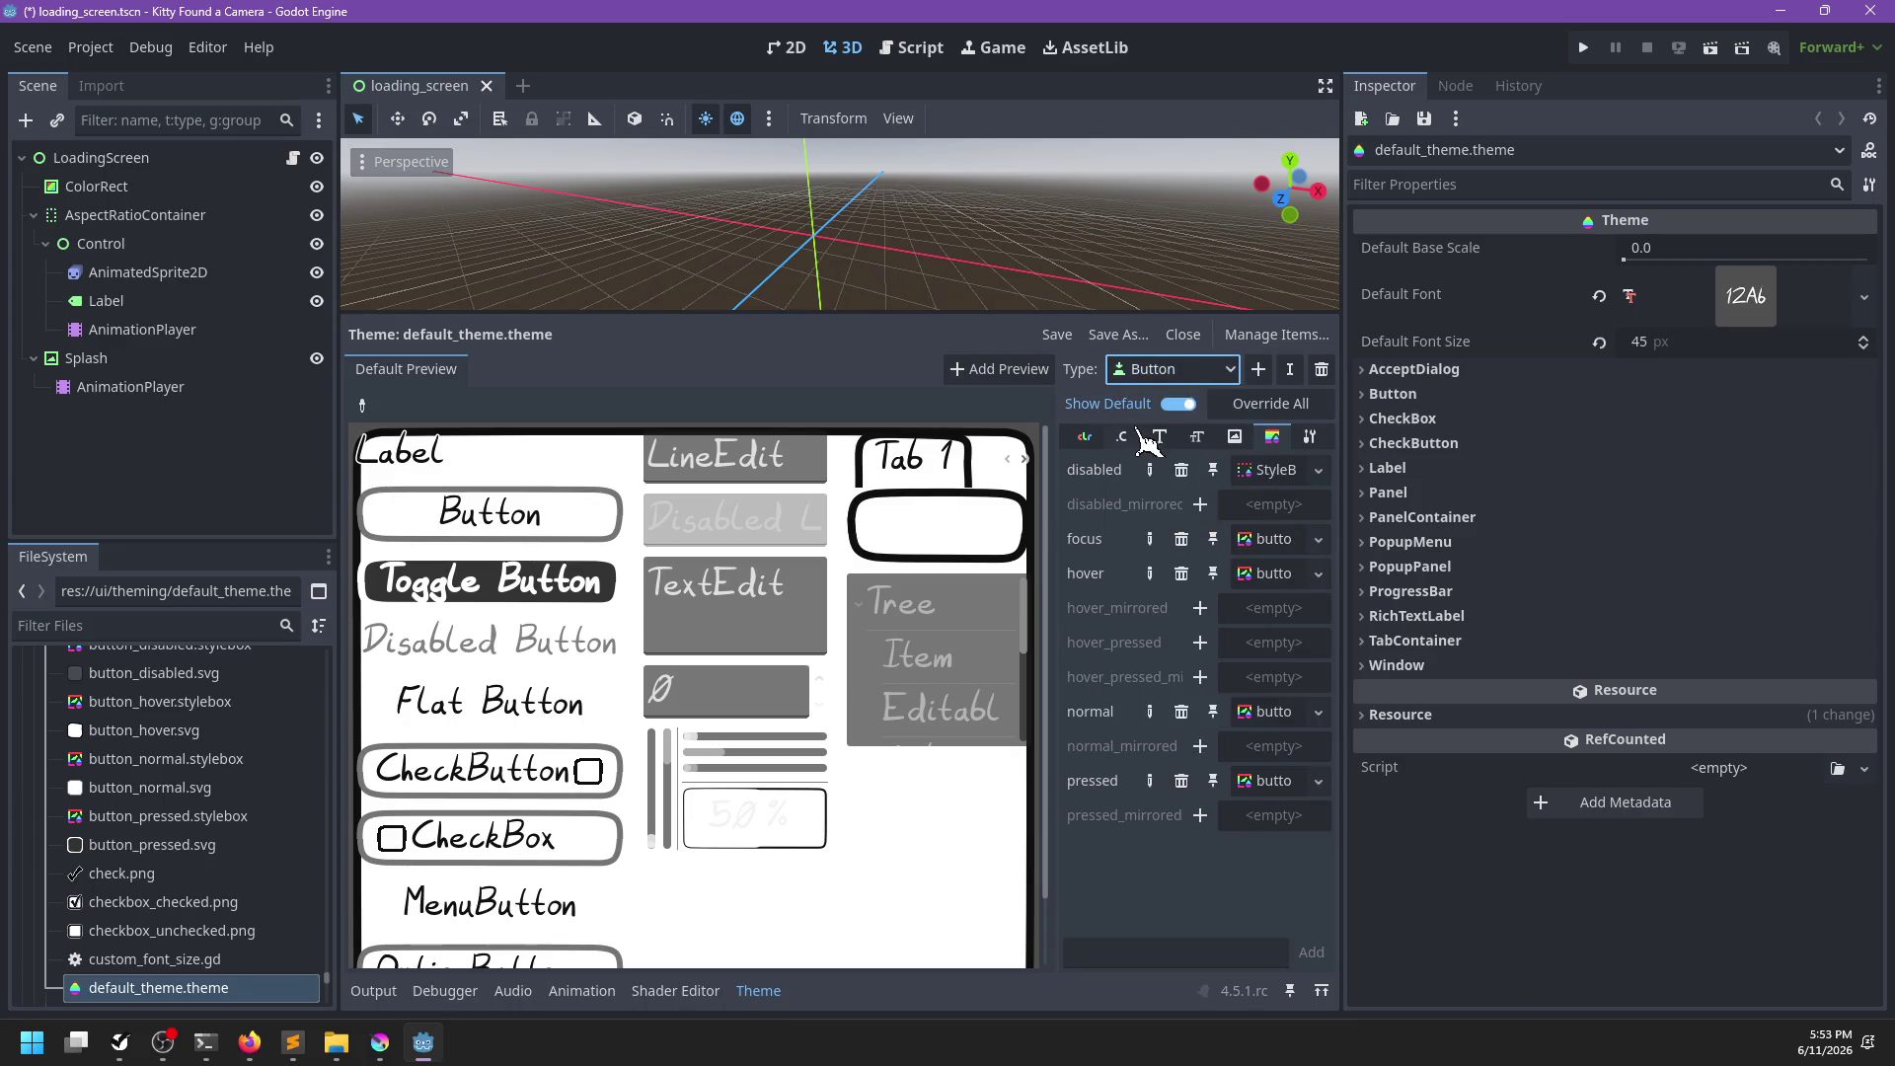
{"action": "left_click", "coordinate": [1084, 437]}
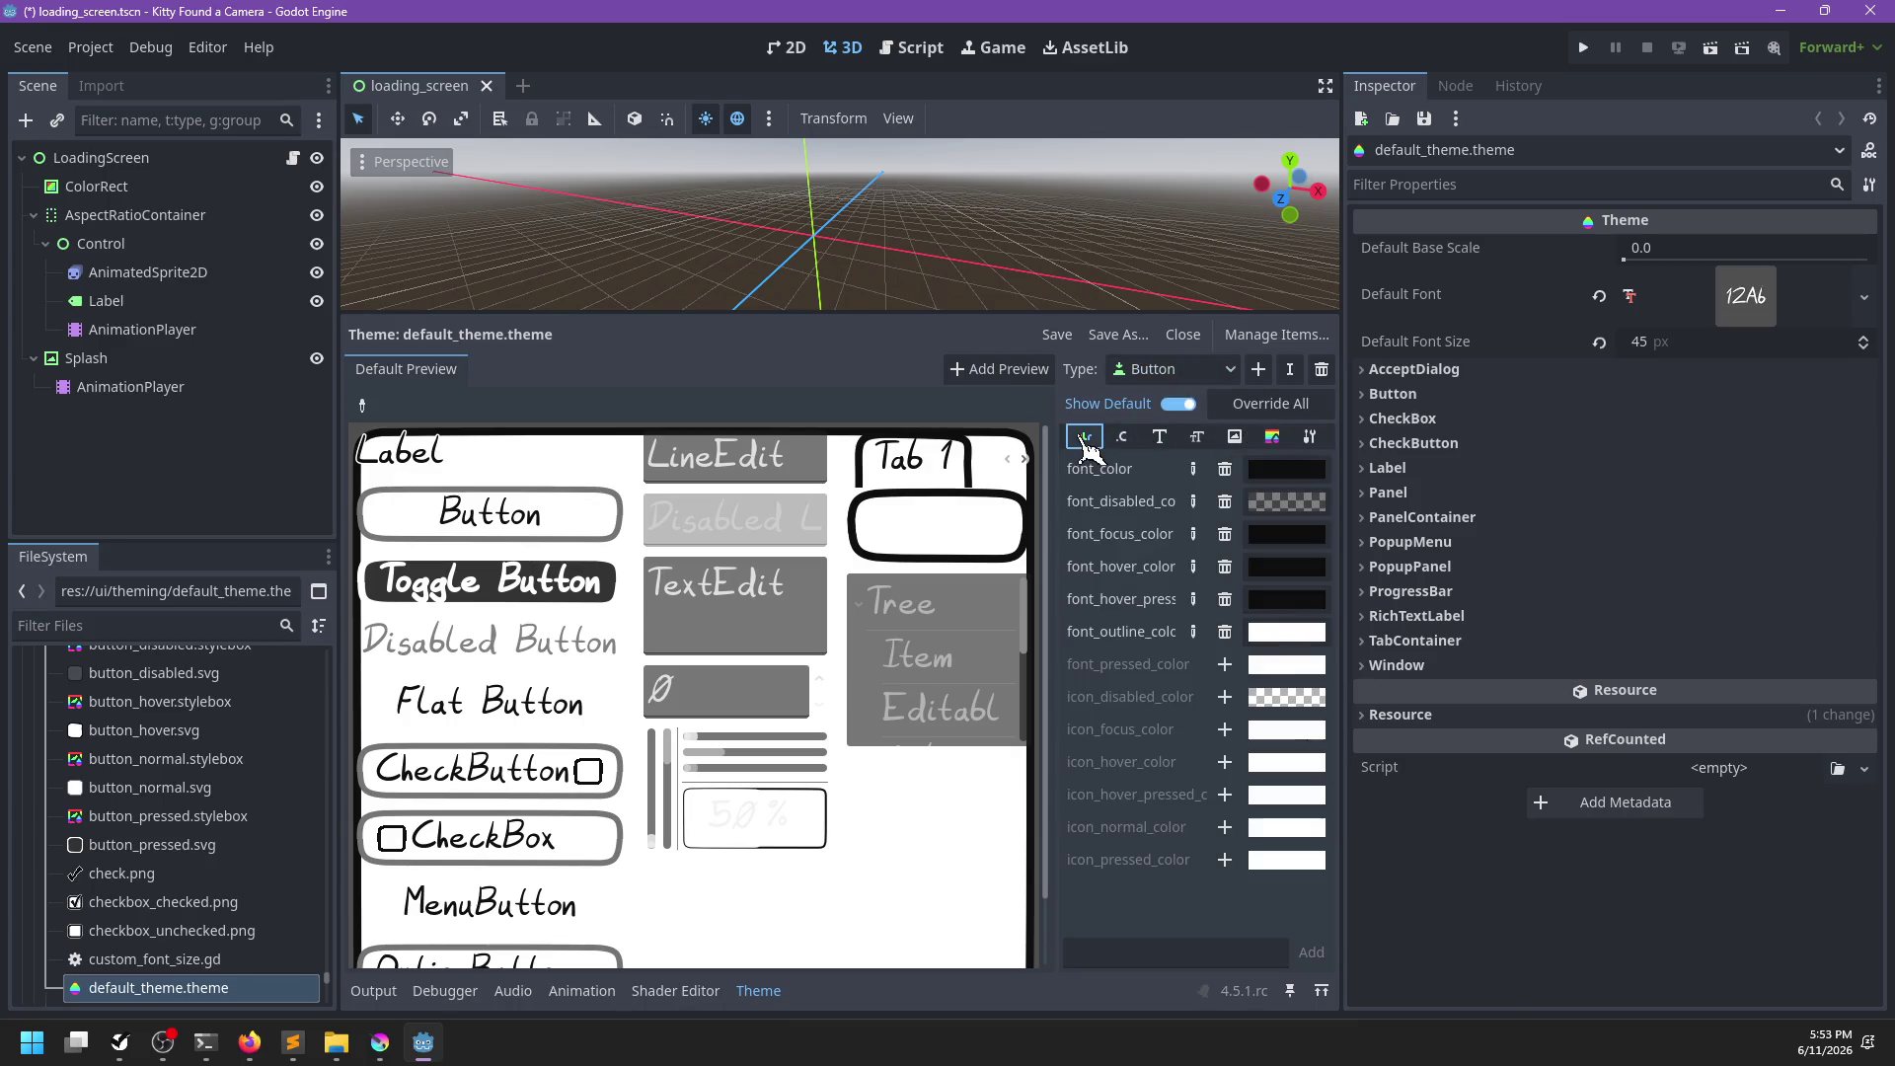
{"action": "left_click", "coordinate": [1225, 632]}
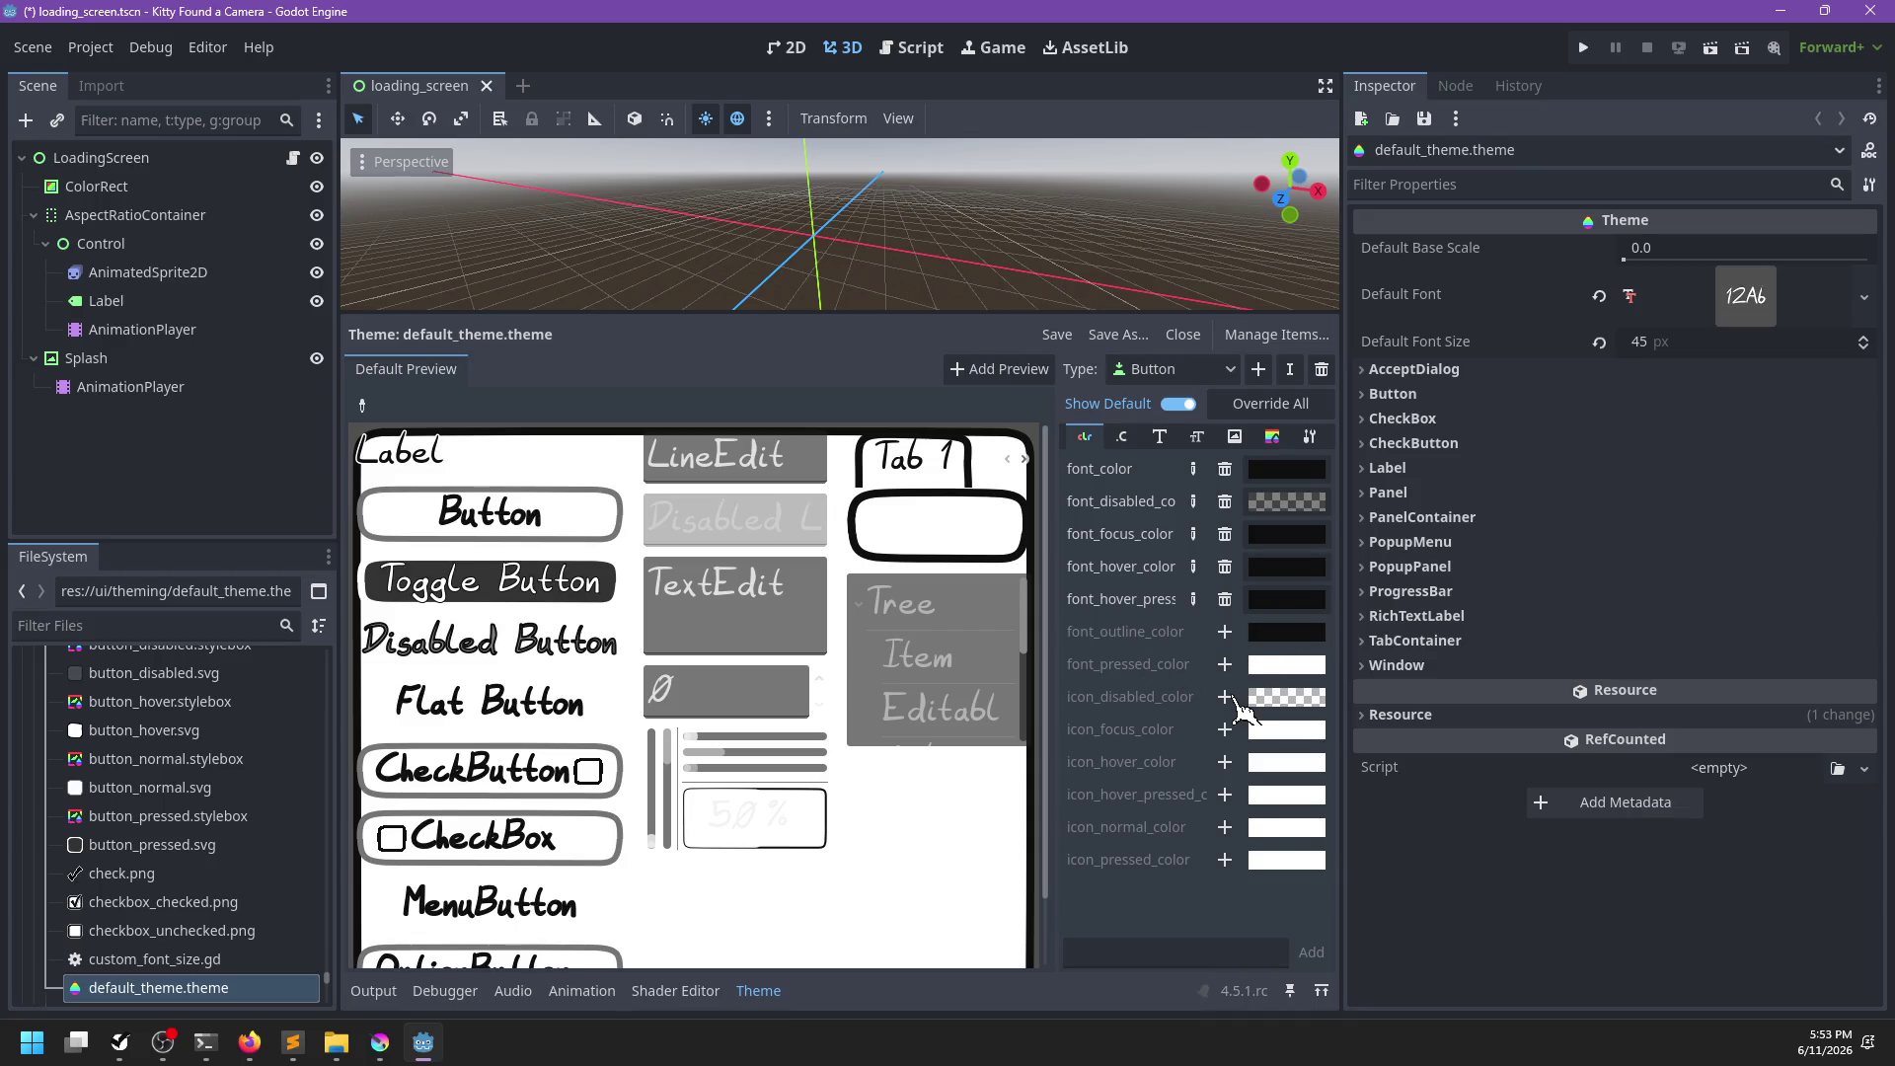
{"action": "left_click", "coordinate": [1288, 636]}
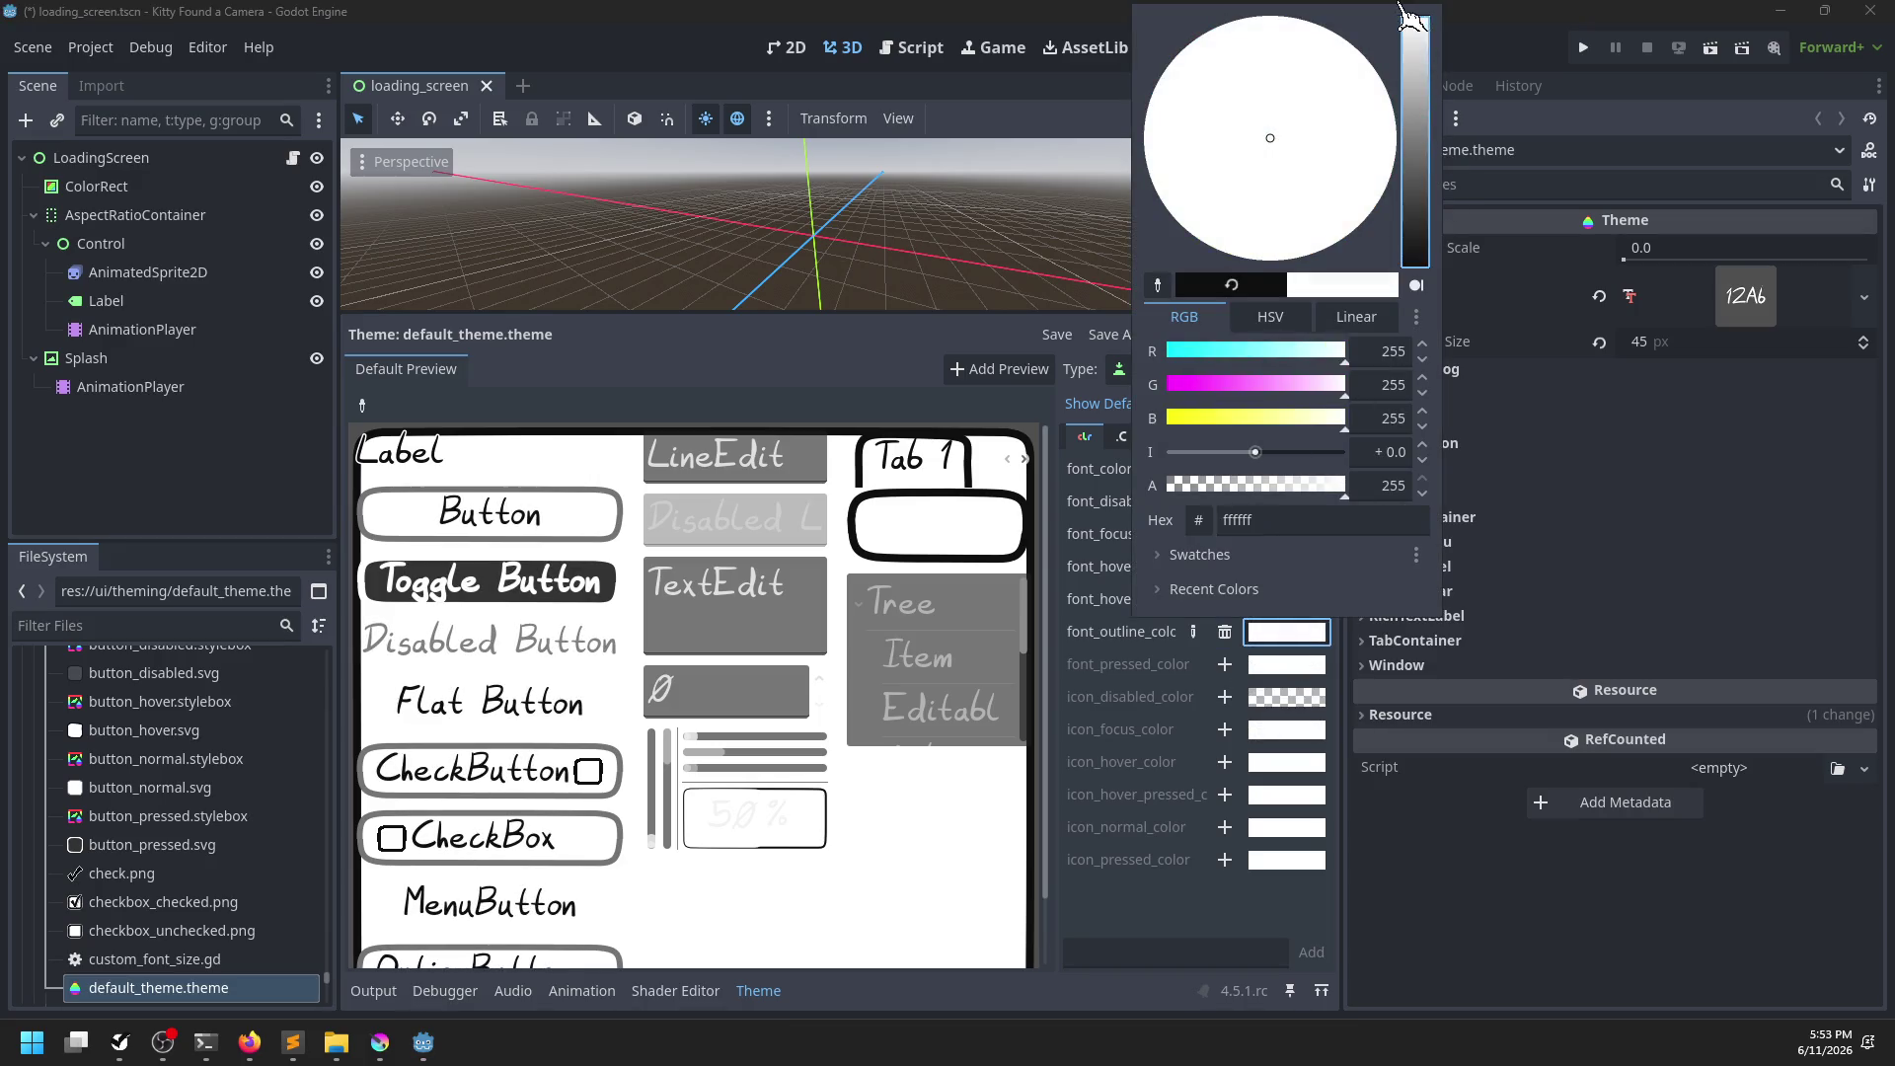
{"action": "left_click", "coordinate": [1156, 903]}
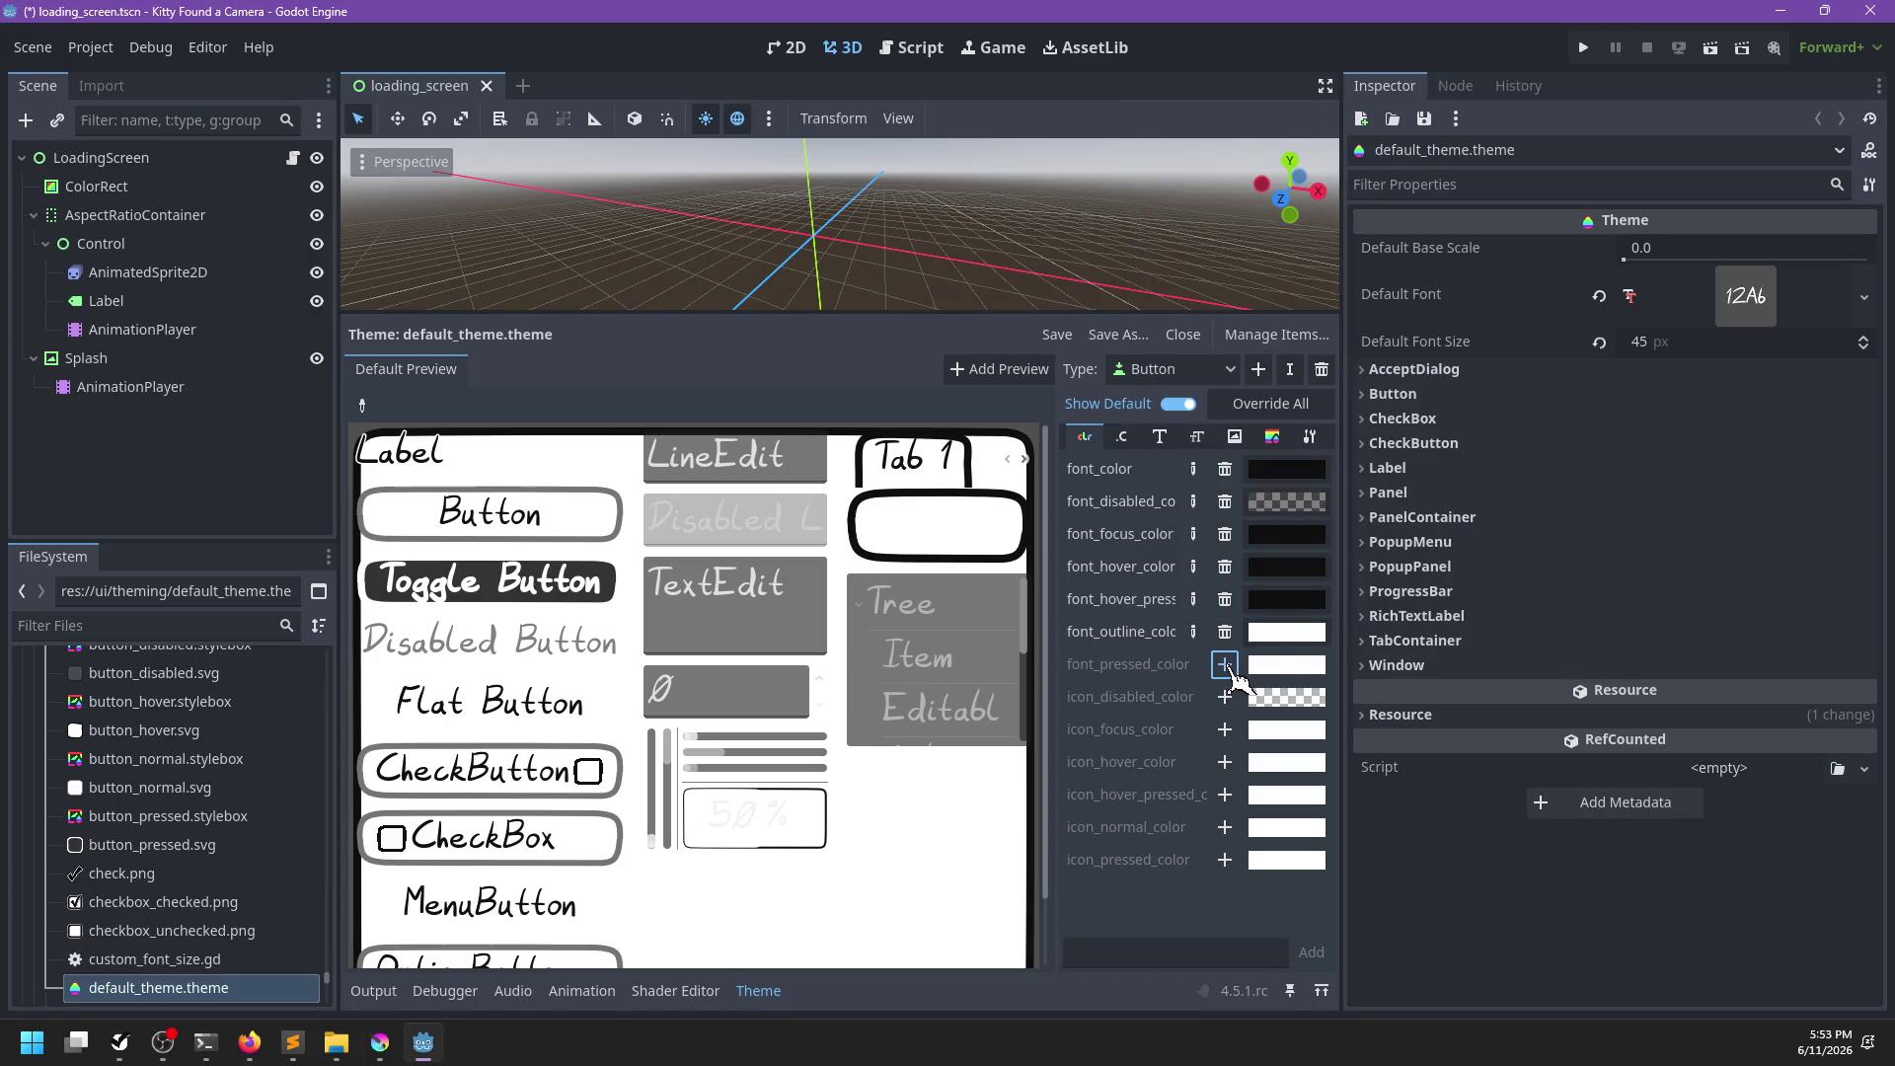
Add a dark grey font_pressed_color override to Button and save the scene
{"action": "left_click", "coordinate": [1283, 666]}
{"action": "left_click", "coordinate": [1283, 667]}
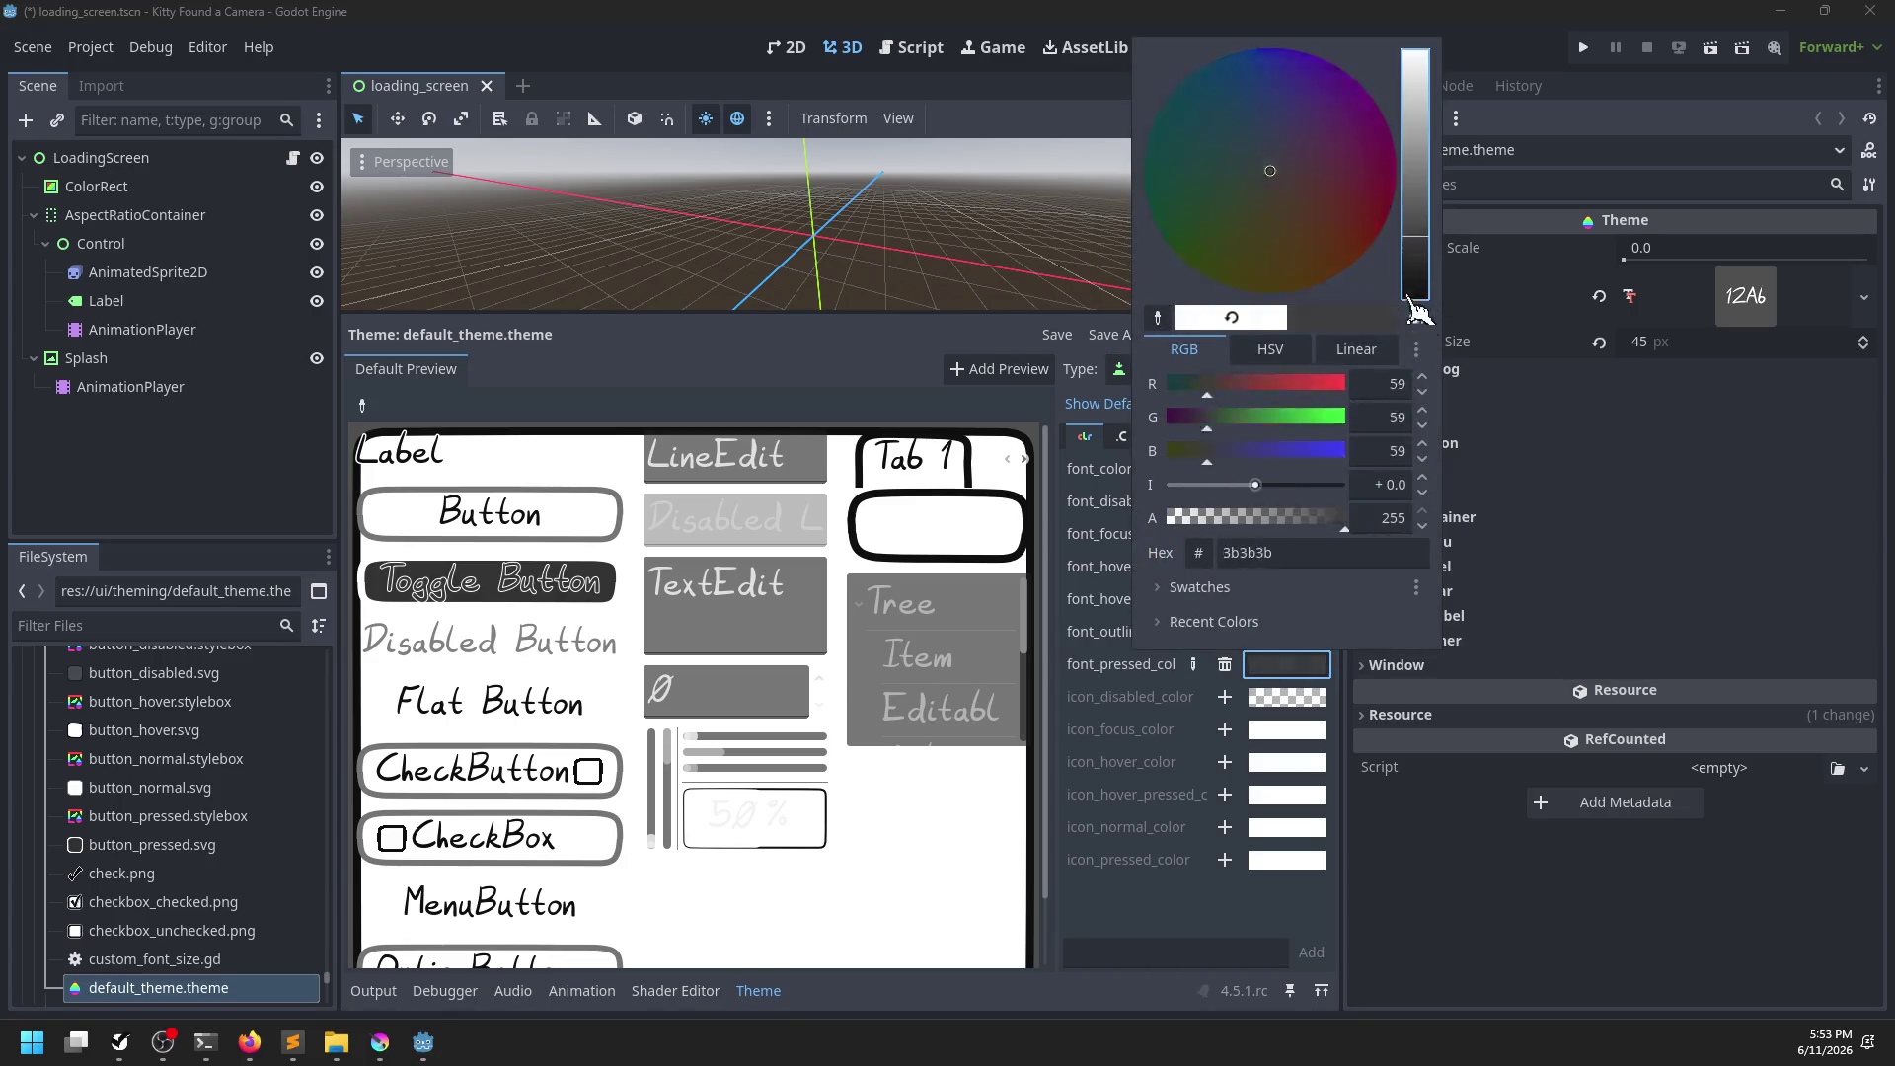
{"action": "left_click", "coordinate": [1157, 950]}
{"action": "key", "text": "ctrl+s"}
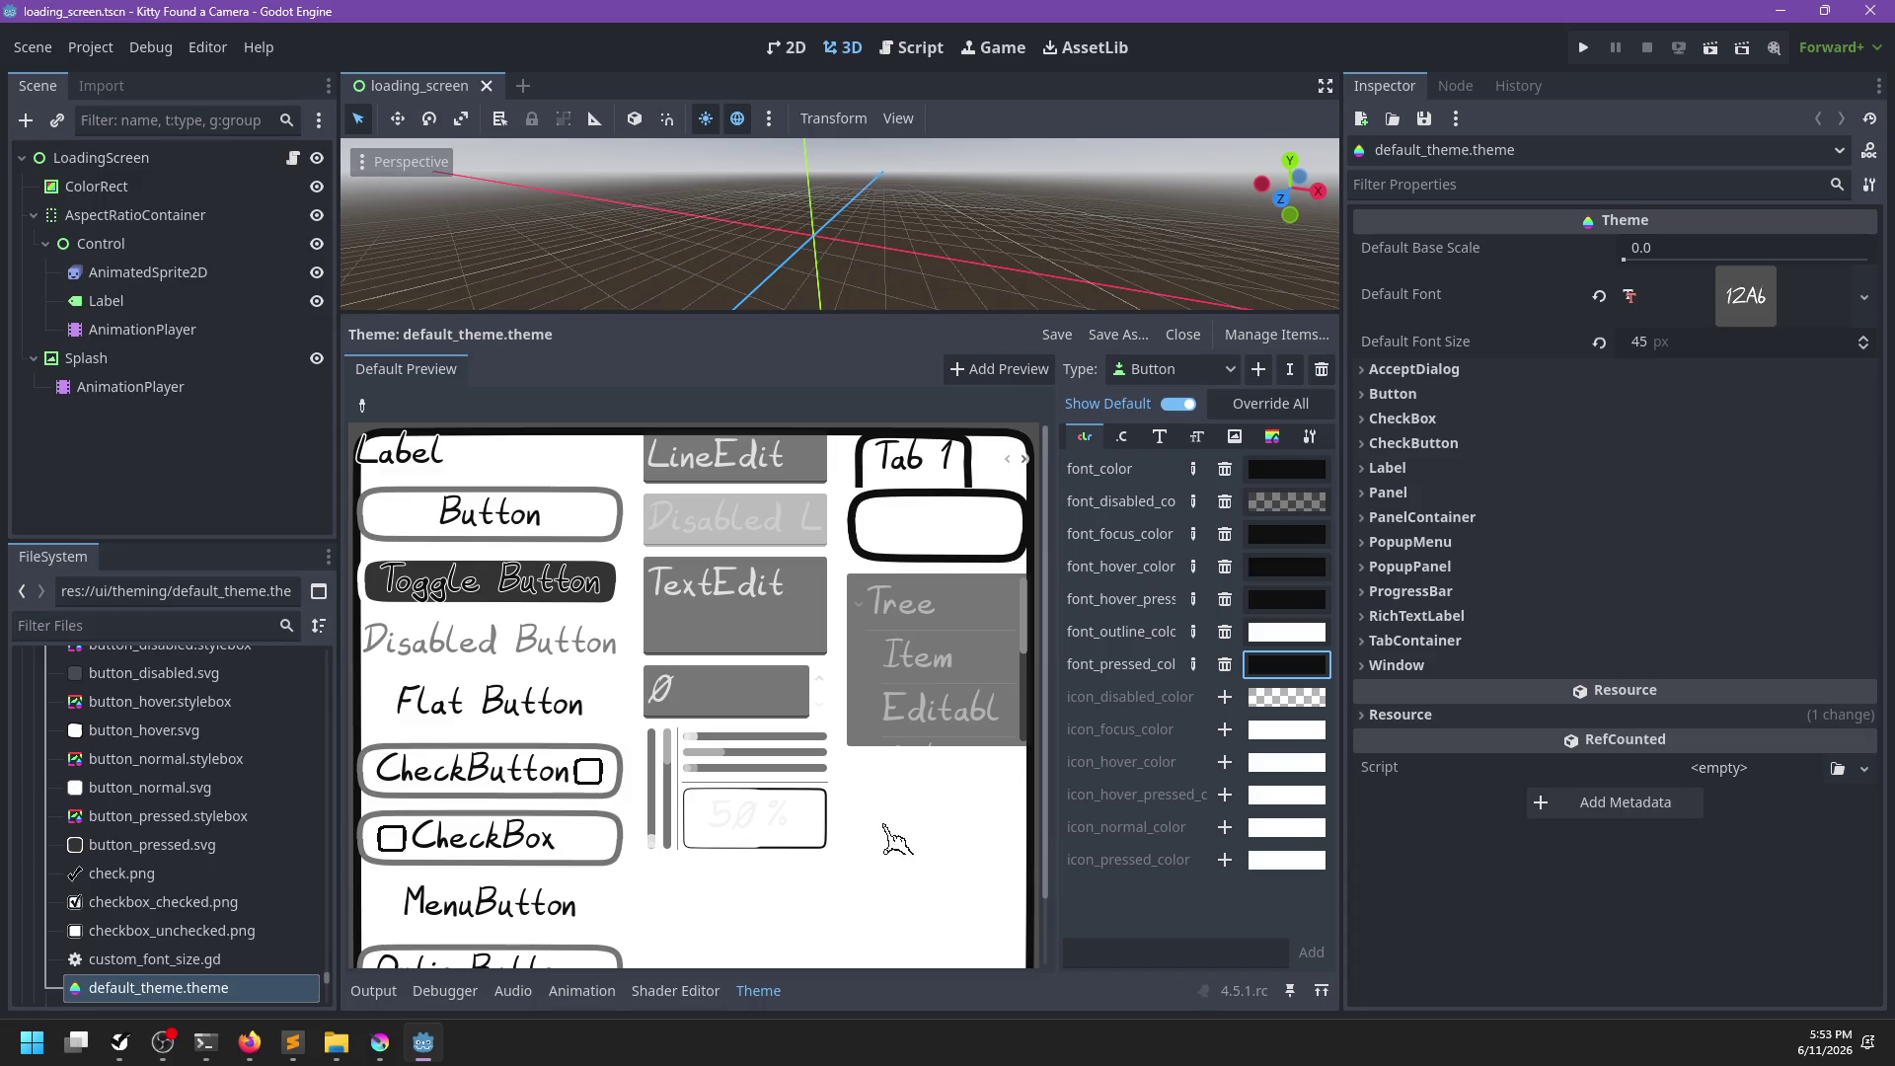
Check and uncheck the preview CheckBox to test its appearance
{"action": "left_click", "coordinate": [601, 828]}
{"action": "scroll", "coordinate": [602, 552], "scroll_direction": "down", "scroll_amount": 1}
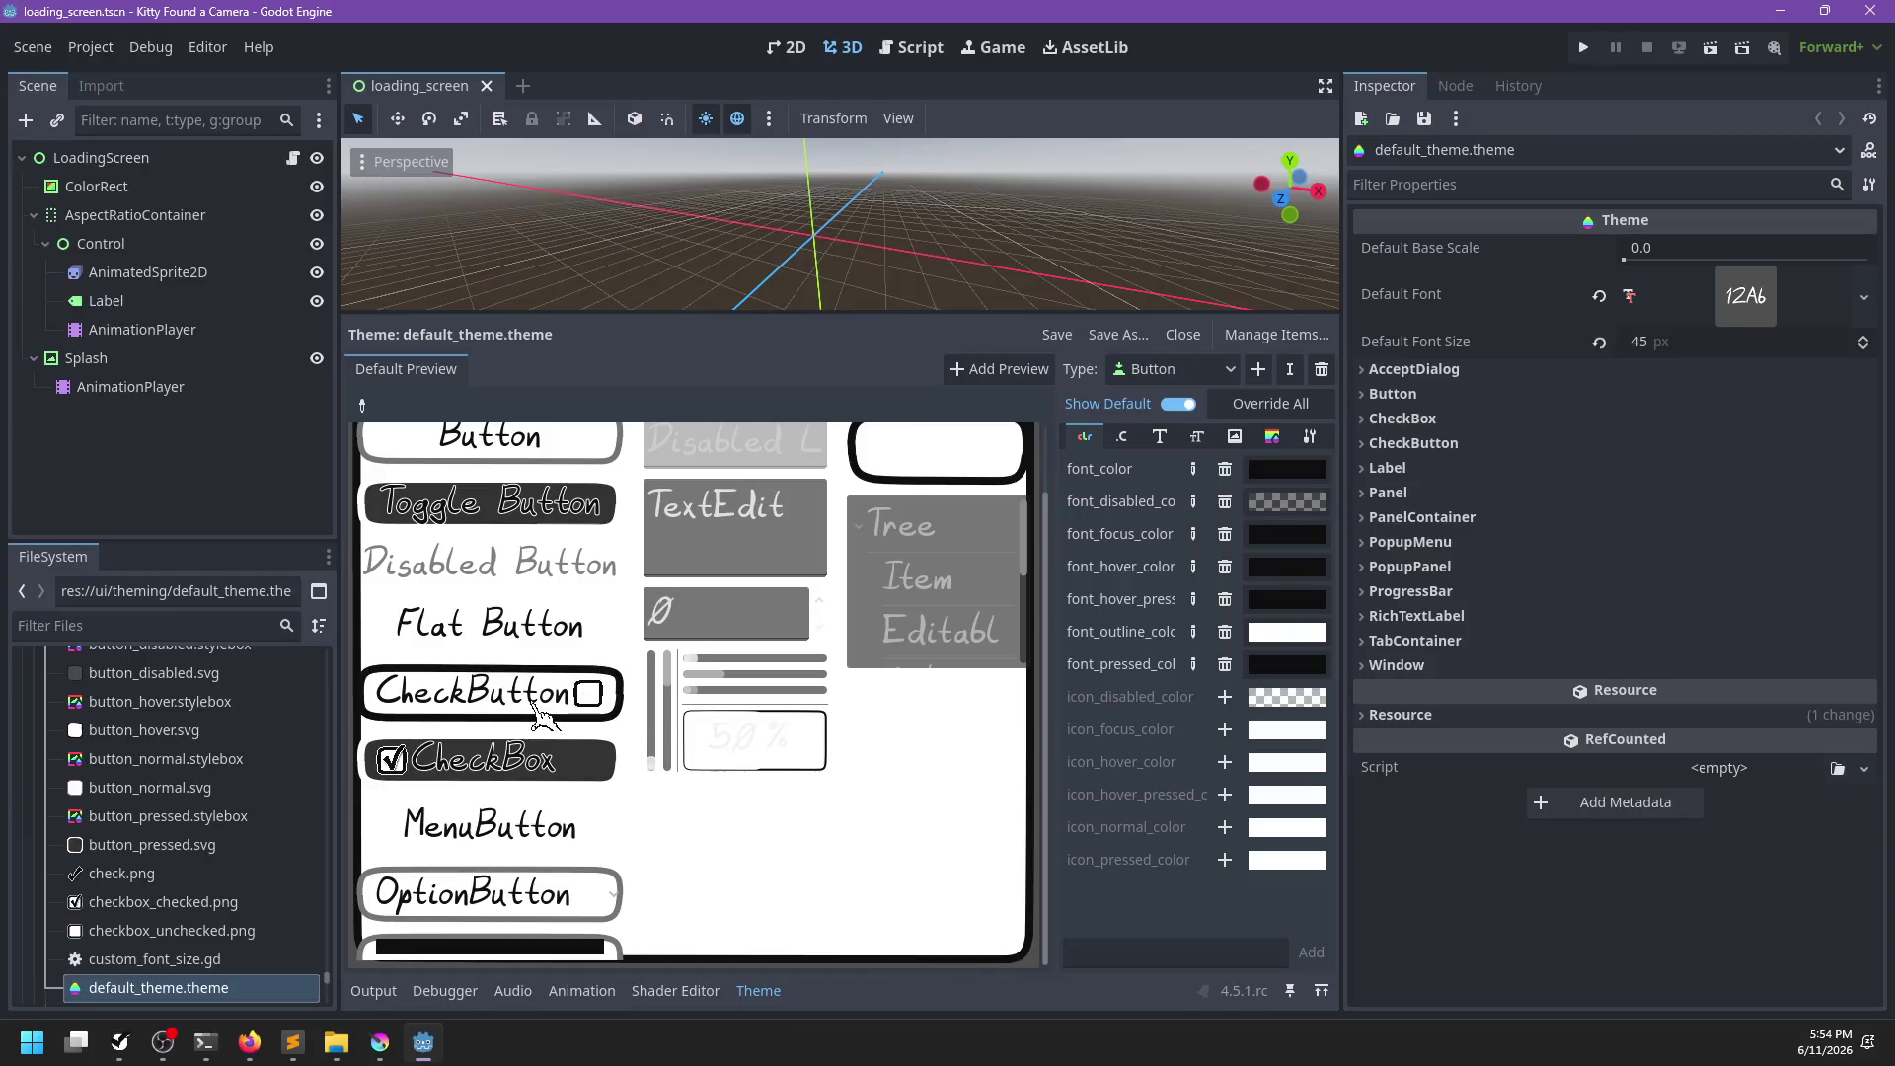
{"action": "left_click", "coordinate": [561, 780]}
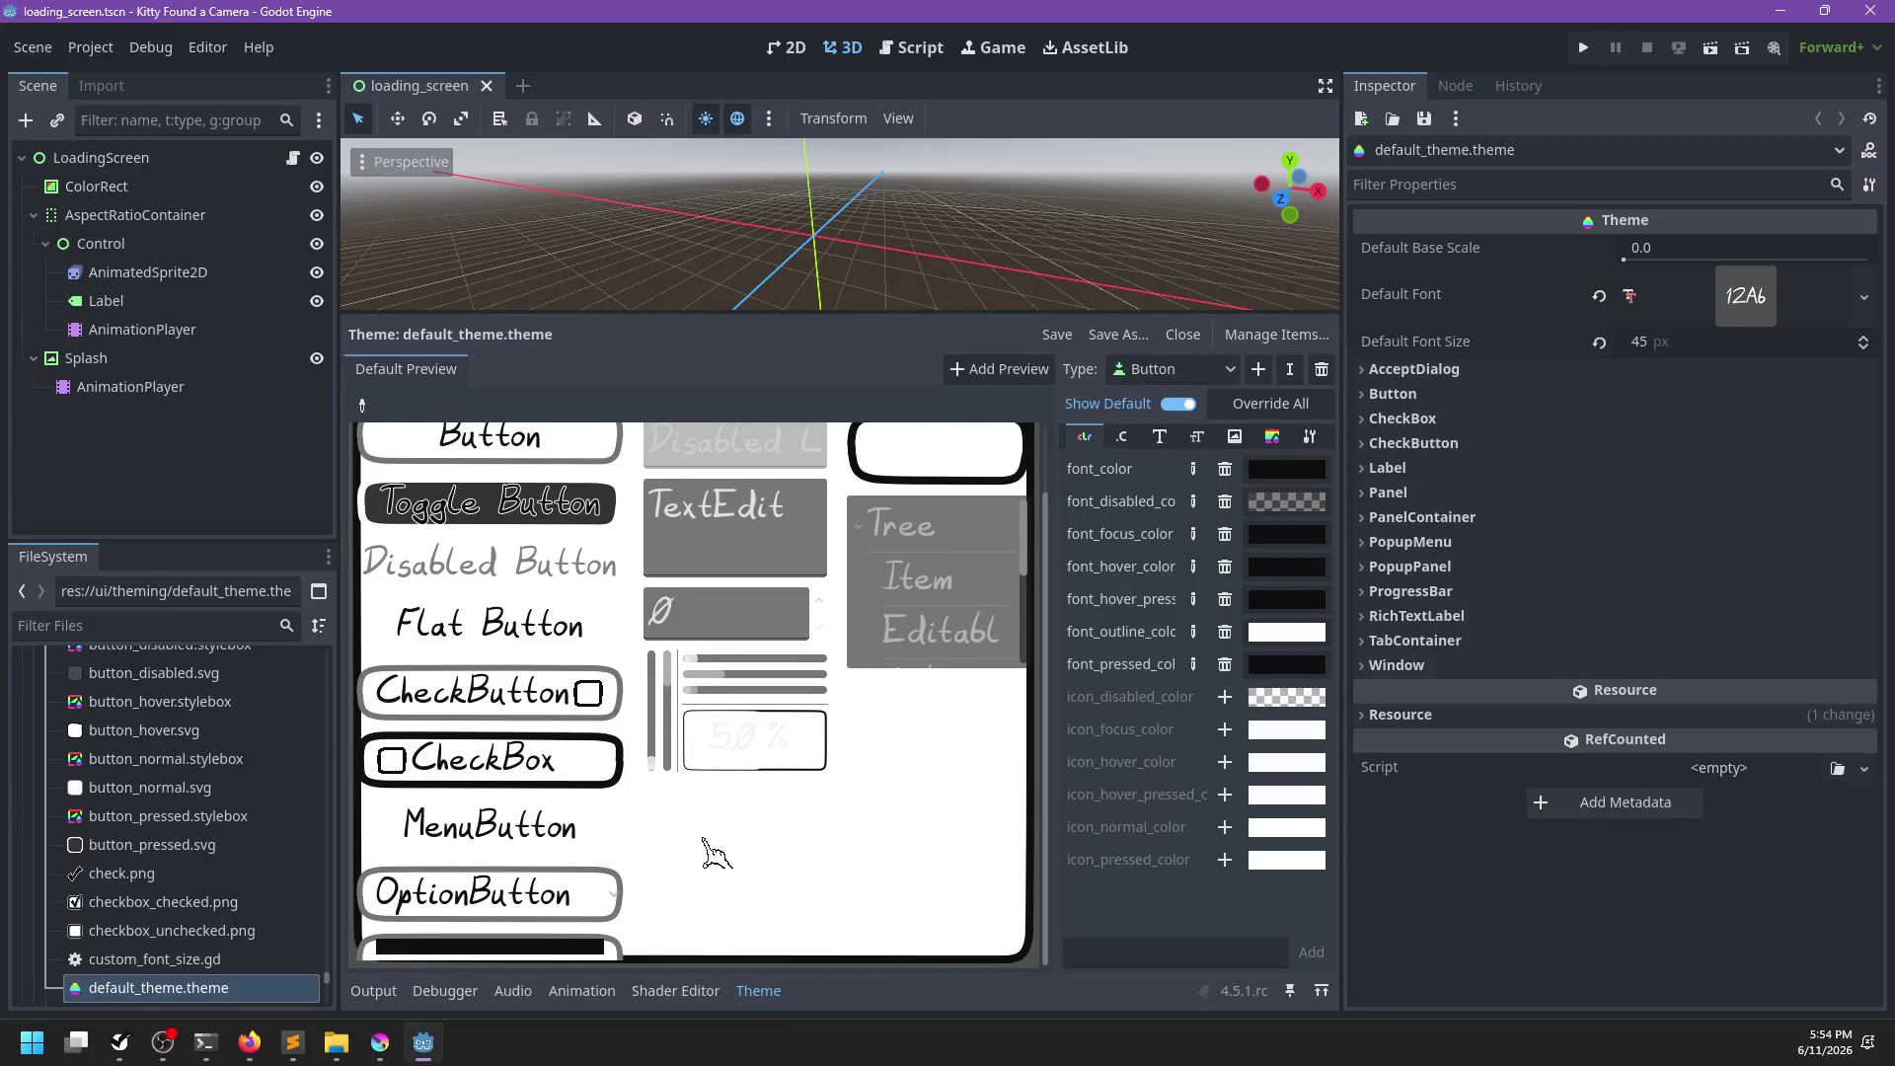
{"action": "scroll", "coordinate": [715, 847], "scroll_direction": "up", "scroll_amount": 1}
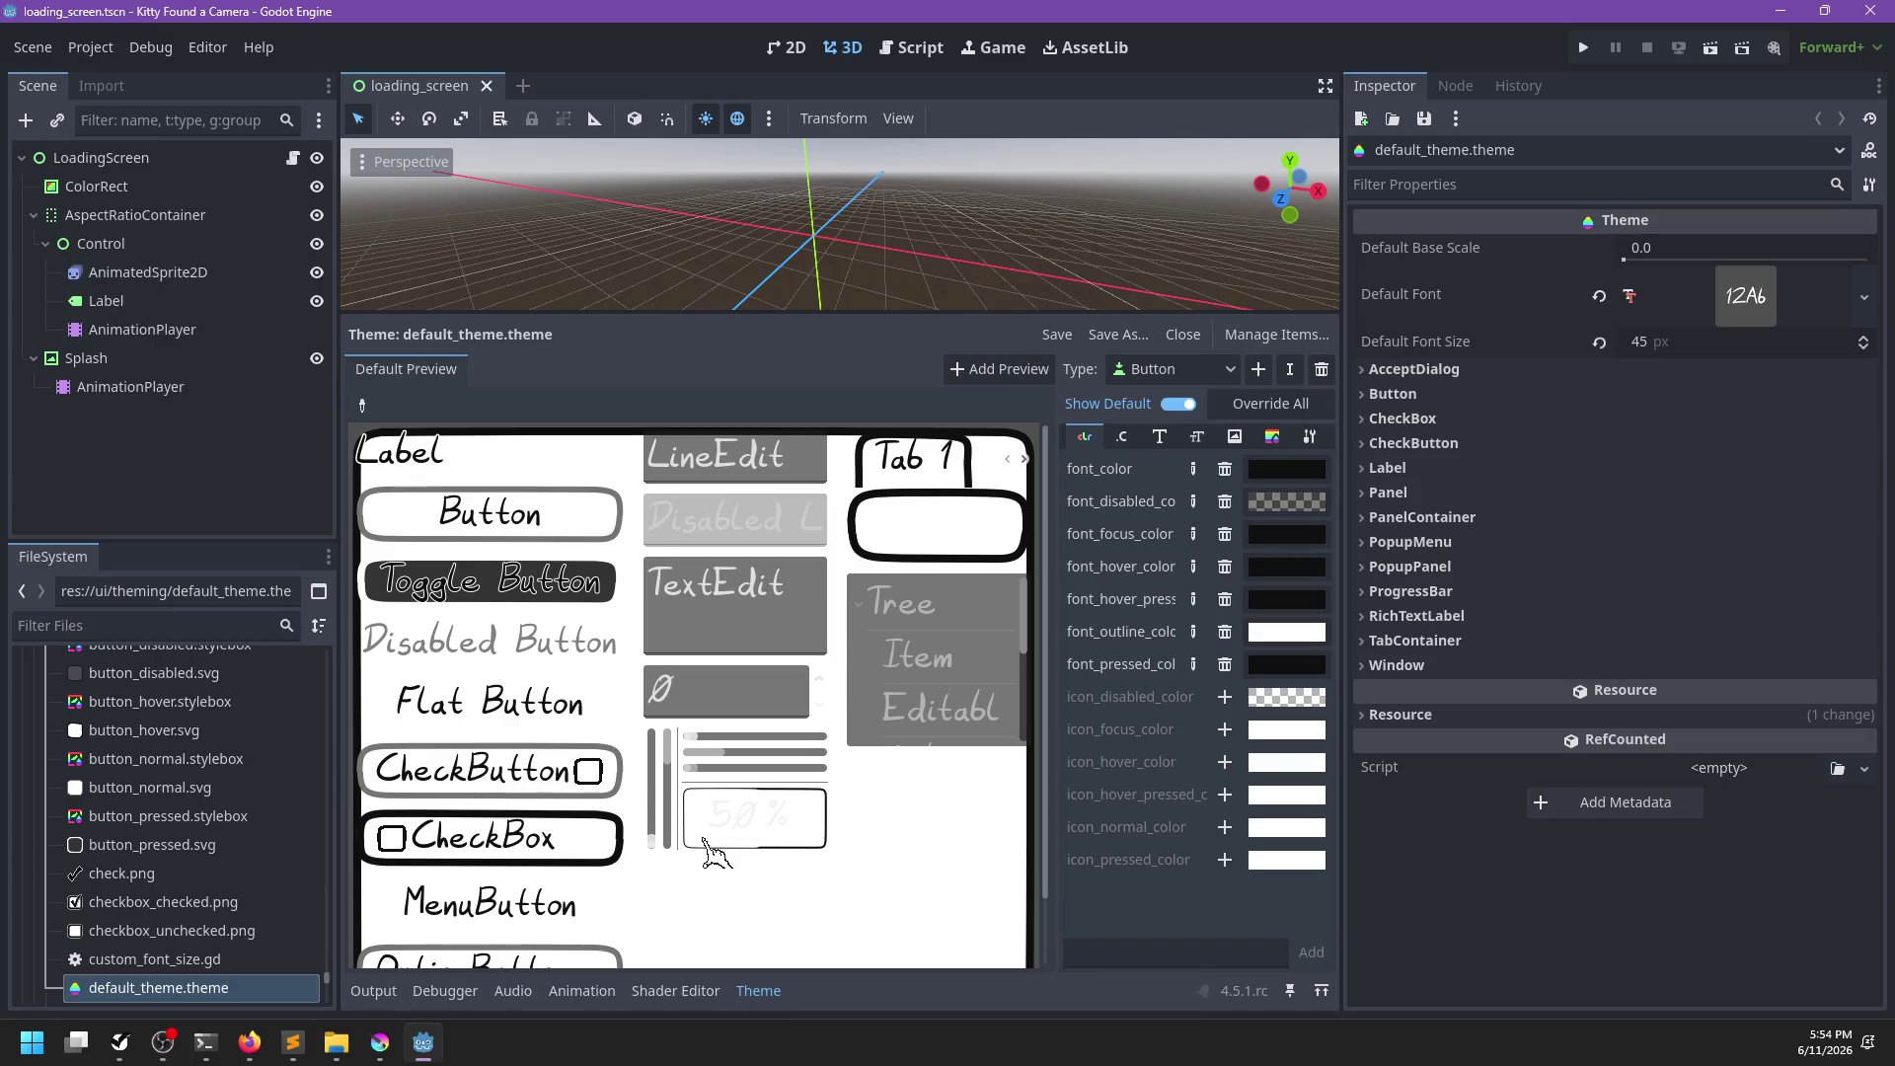
Browse Button's constants, font sizes, icons, styleboxes and type variation settings, then save the scene
{"action": "left_click", "coordinate": [1130, 442]}
{"action": "left_click", "coordinate": [1160, 437]}
{"action": "left_click", "coordinate": [1125, 437]}
{"action": "left_click", "coordinate": [1196, 437]}
{"action": "left_click", "coordinate": [1233, 437]}
{"action": "left_click", "coordinate": [1272, 437]}
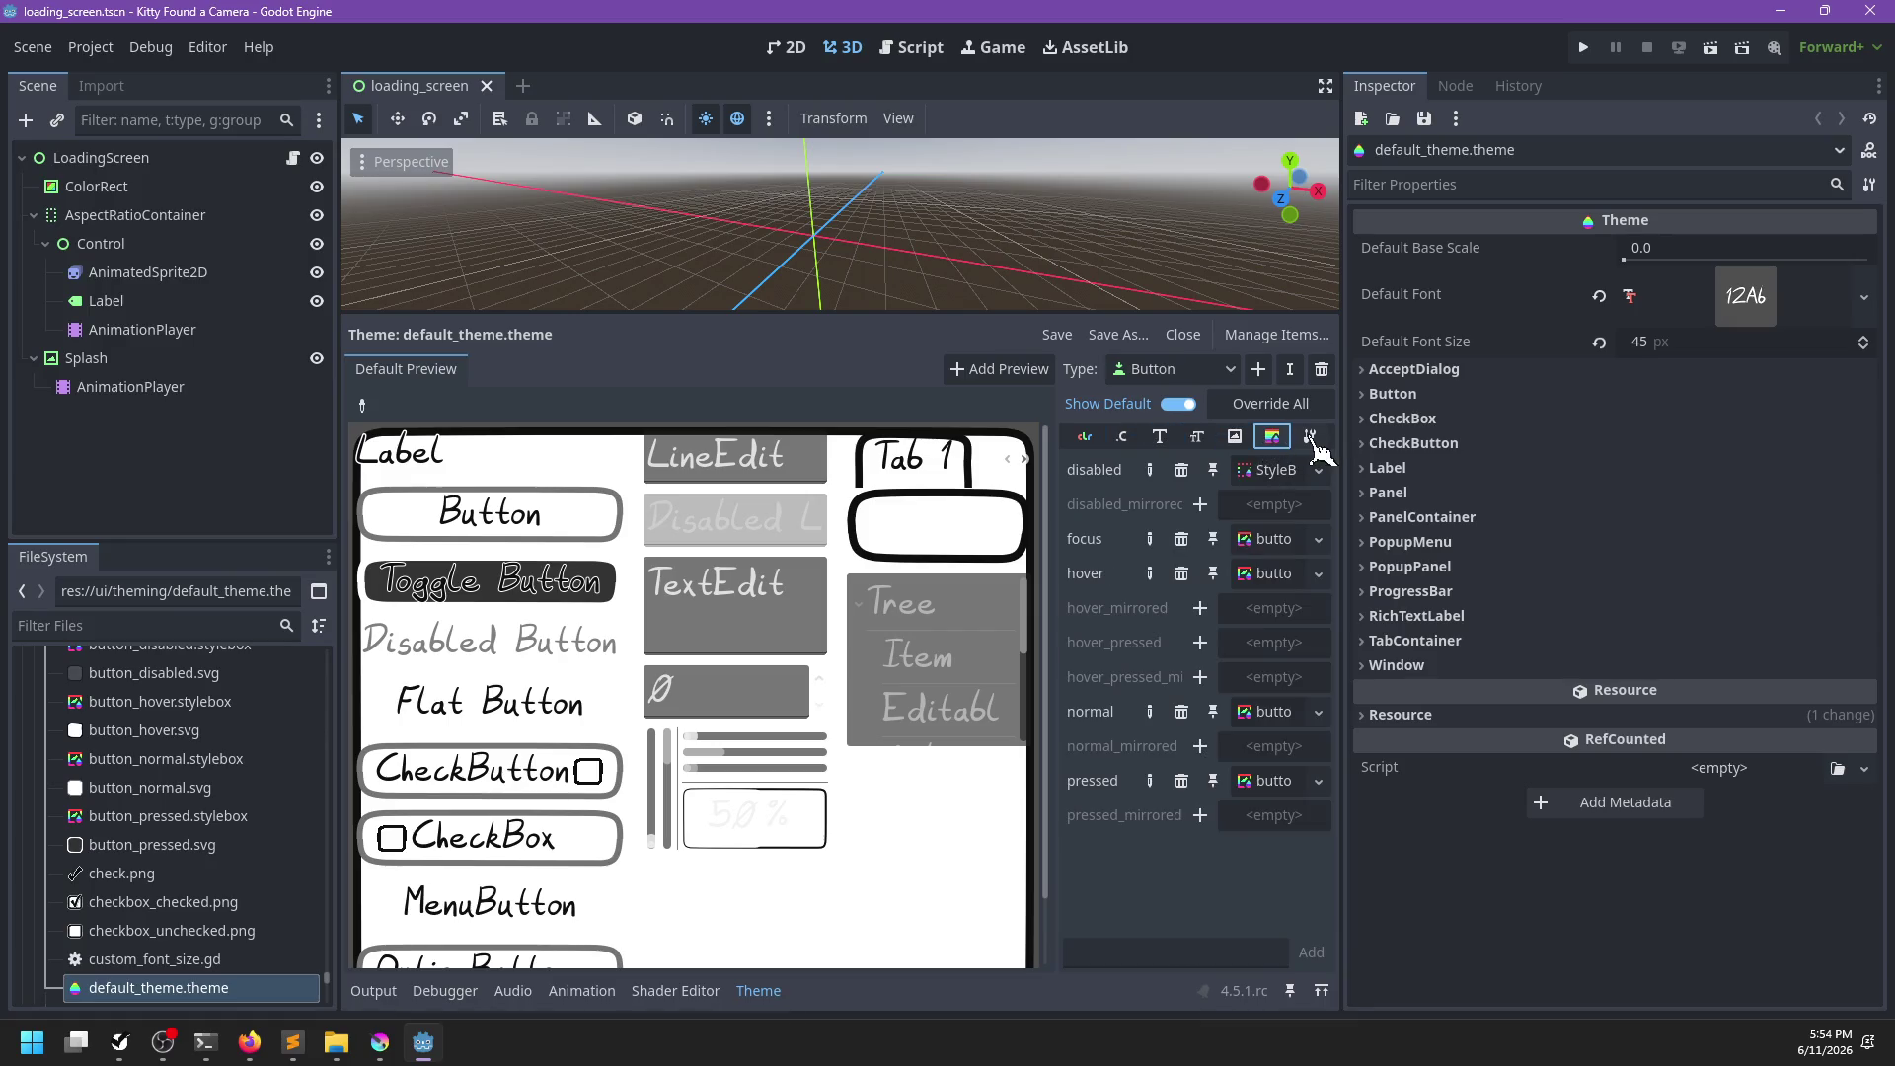
{"action": "left_click", "coordinate": [1309, 437]}
{"action": "key", "text": "ctrl+s"}
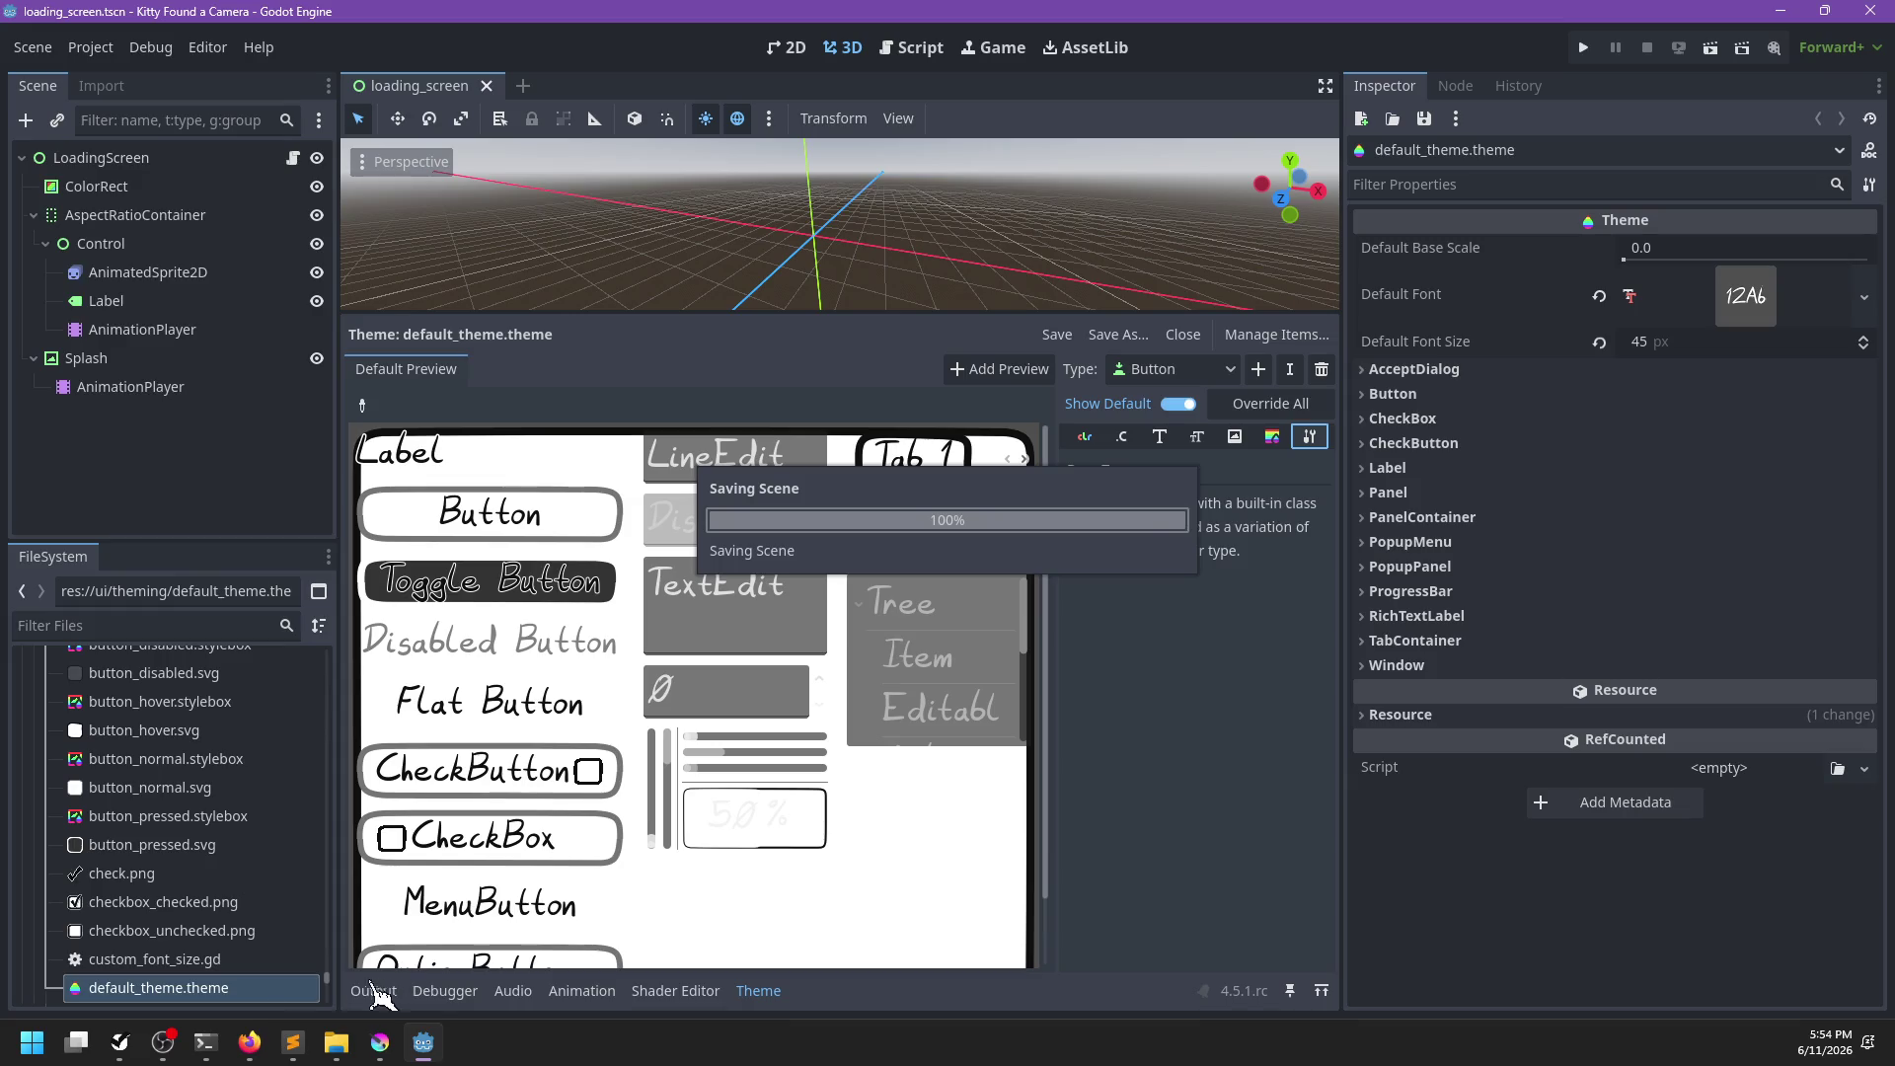
Mark the Check Buttons and Checkboxes tasks completed in NP-ToDo and save the list
{"action": "mouse_move", "coordinate": [261, 1052]}
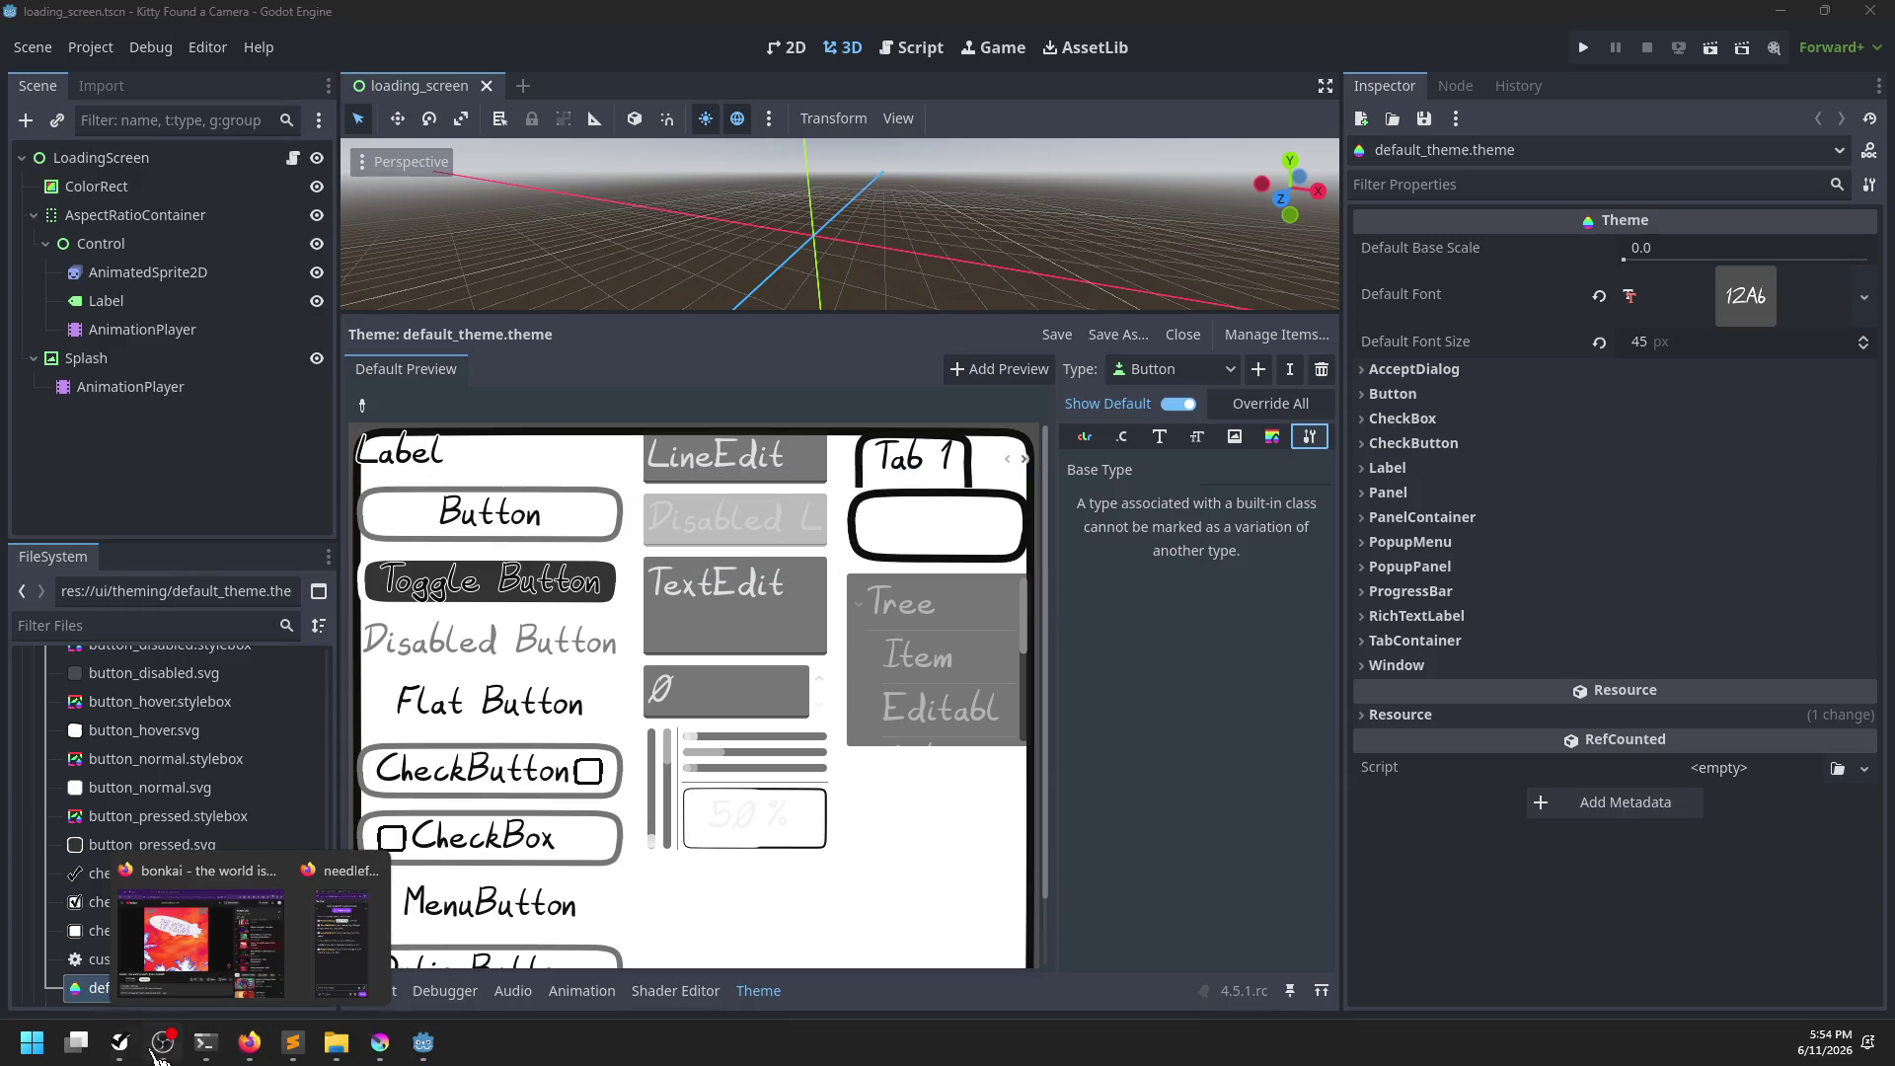
{"action": "left_click", "coordinate": [120, 1042]}
{"action": "right_click", "coordinate": [434, 505]}
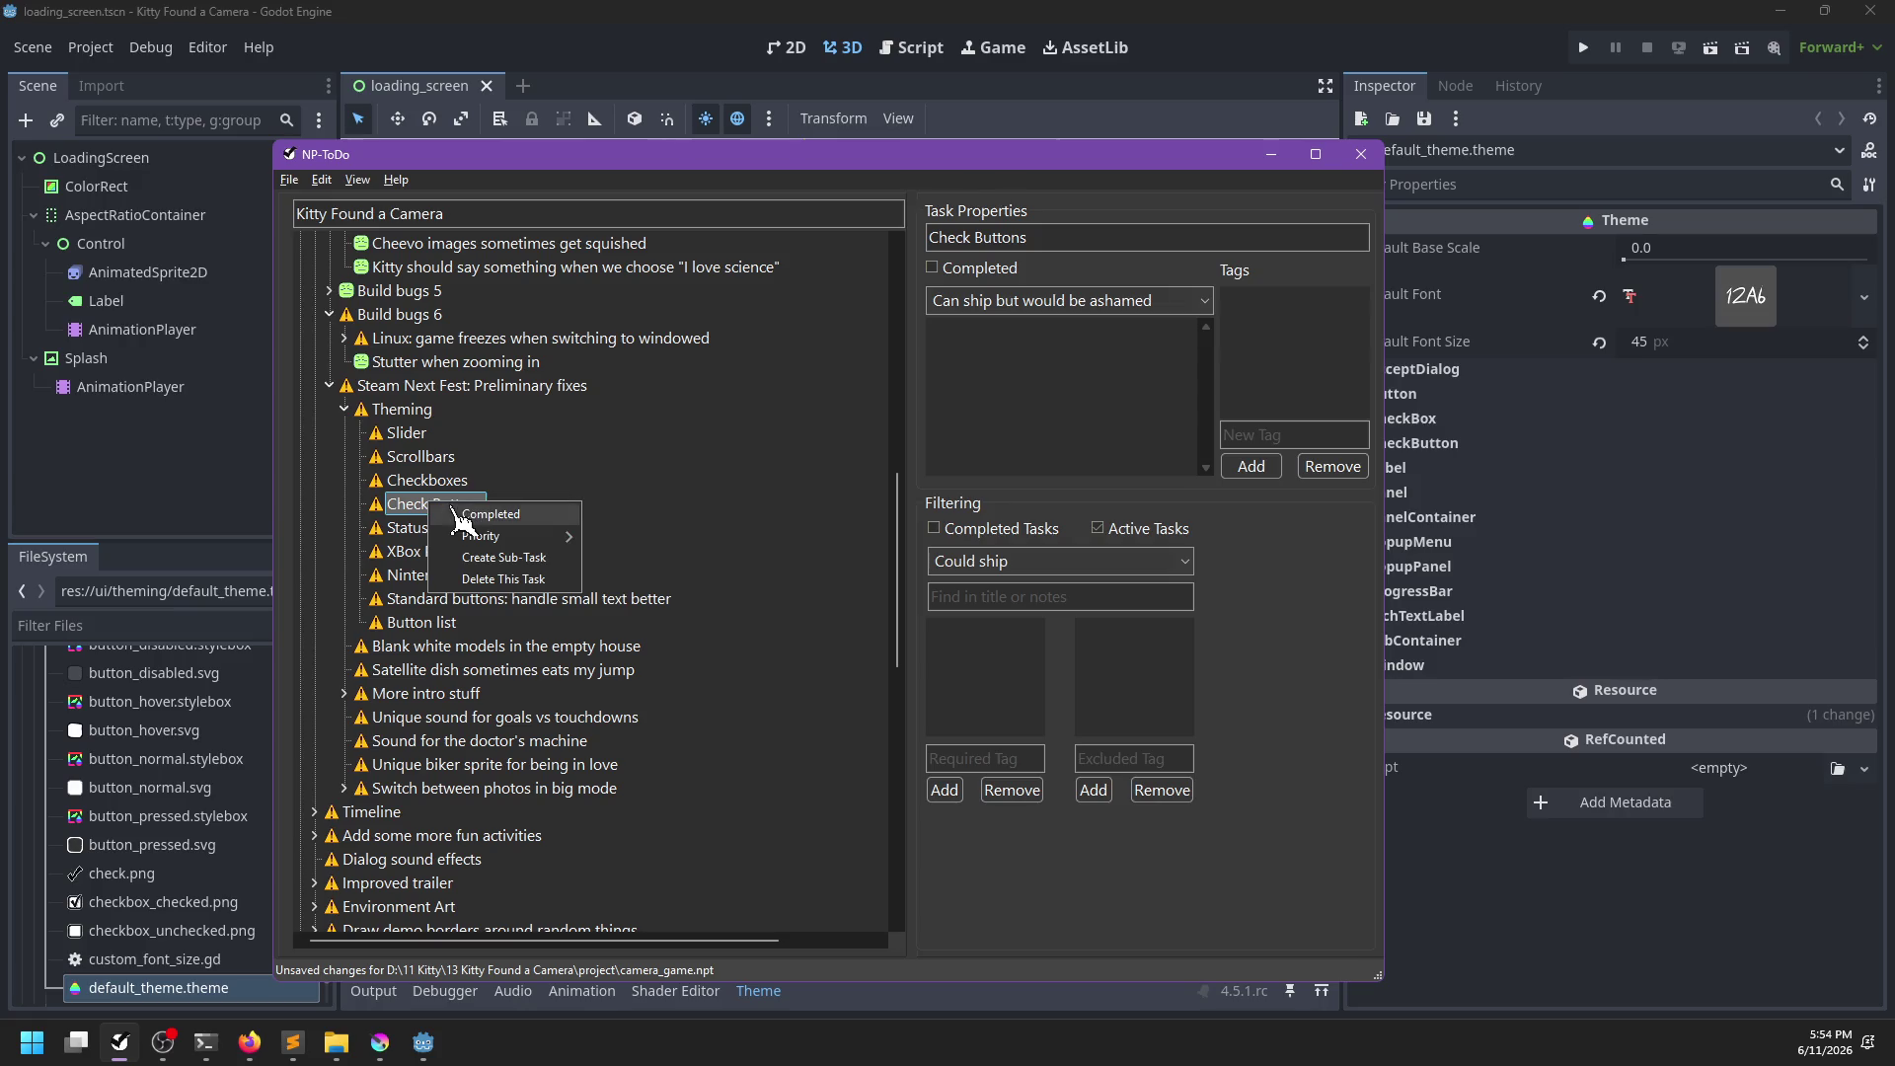
{"action": "left_click", "coordinate": [464, 513]}
{"action": "right_click", "coordinate": [438, 482]}
{"action": "left_click", "coordinate": [493, 492]}
{"action": "key", "text": "ctrl+s"}
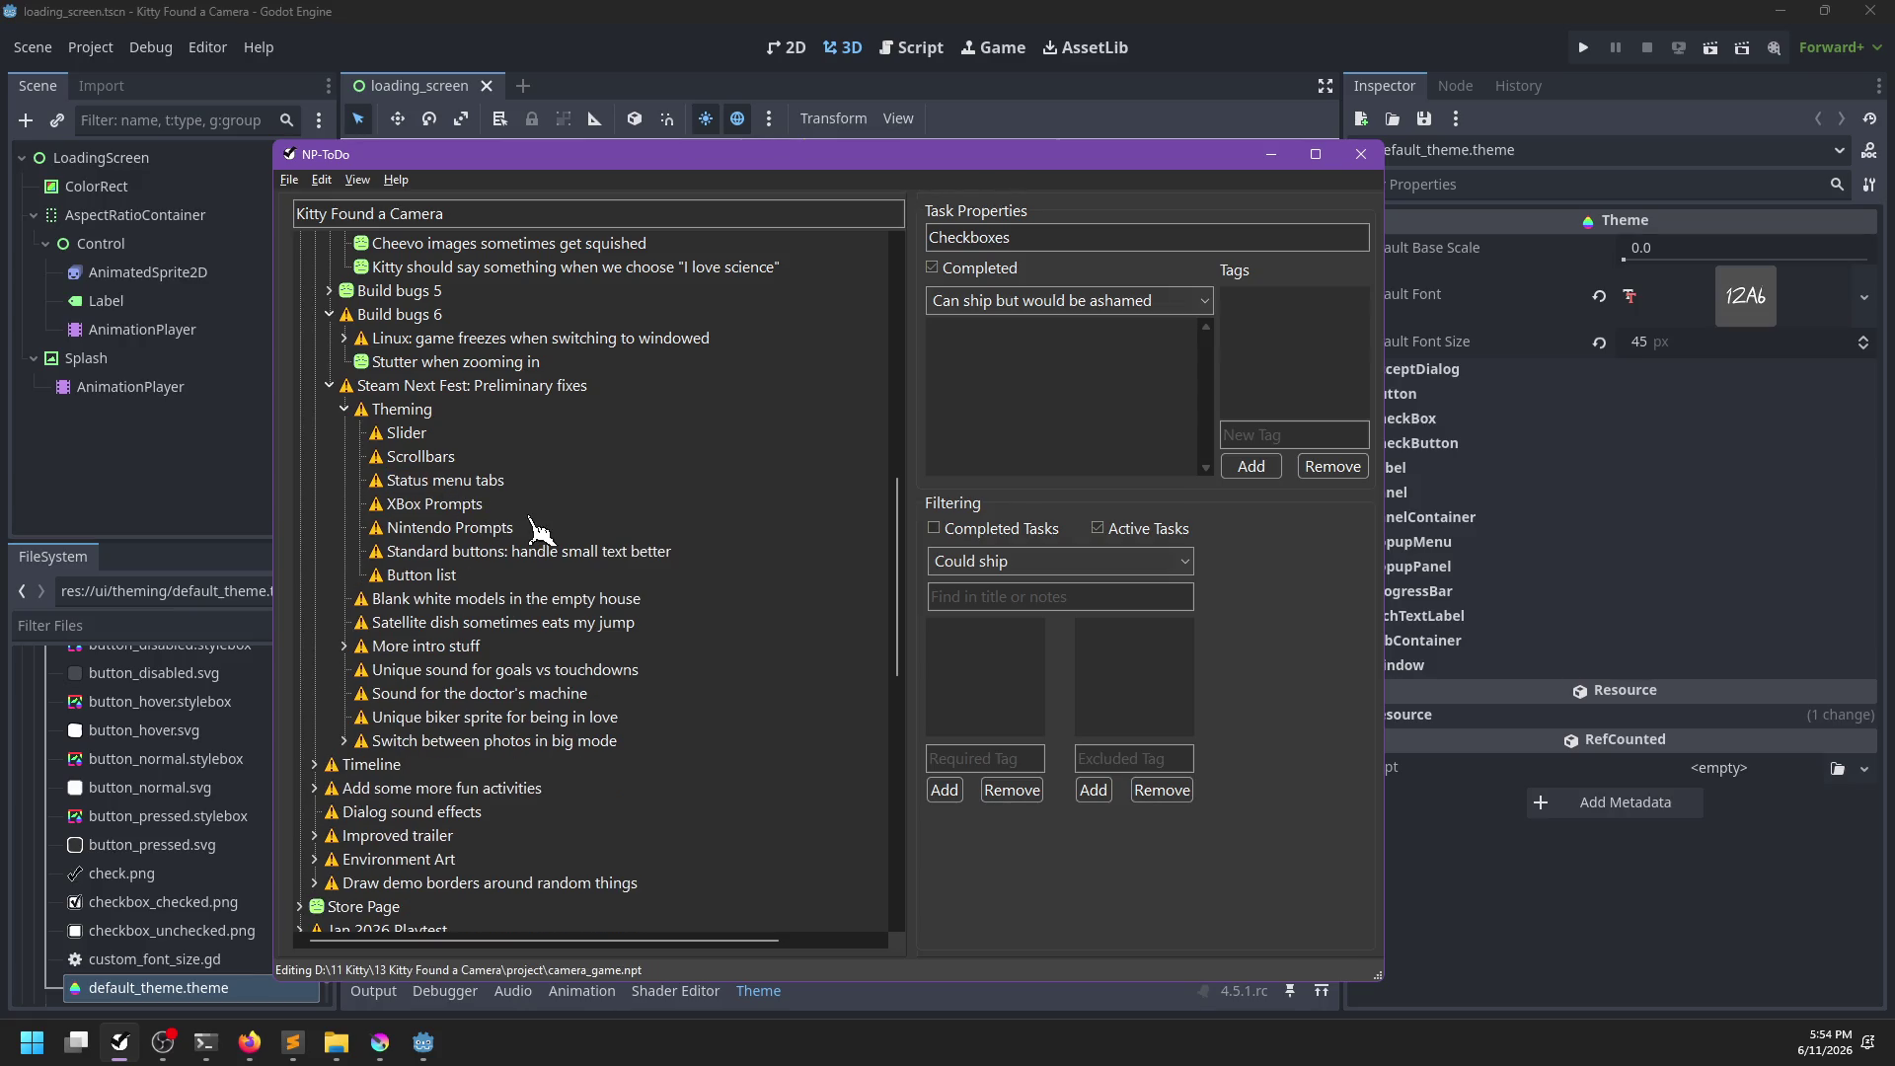
Select the XBox Prompts task, then return to Godot and bring up Krita with the checkbox drawing
{"action": "left_click", "coordinate": [420, 505]}
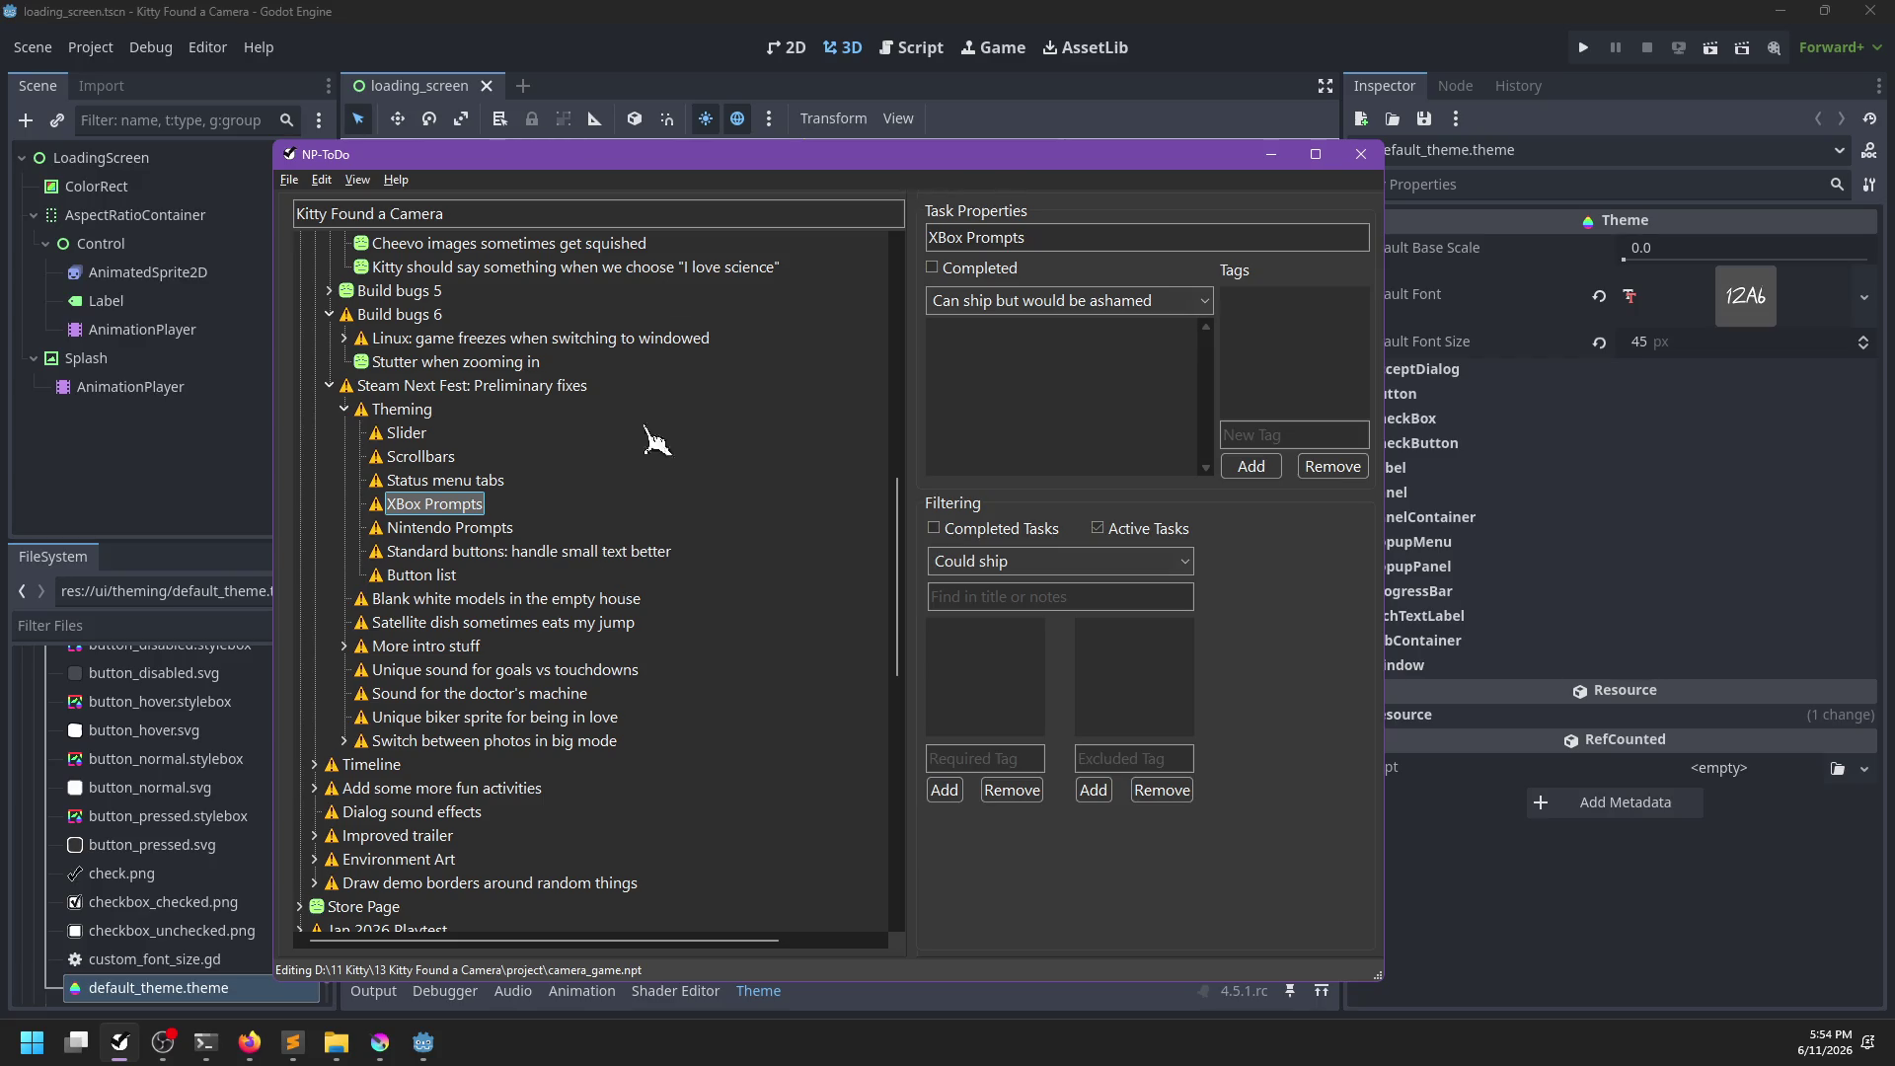
{"action": "key", "text": "alt+Tab"}
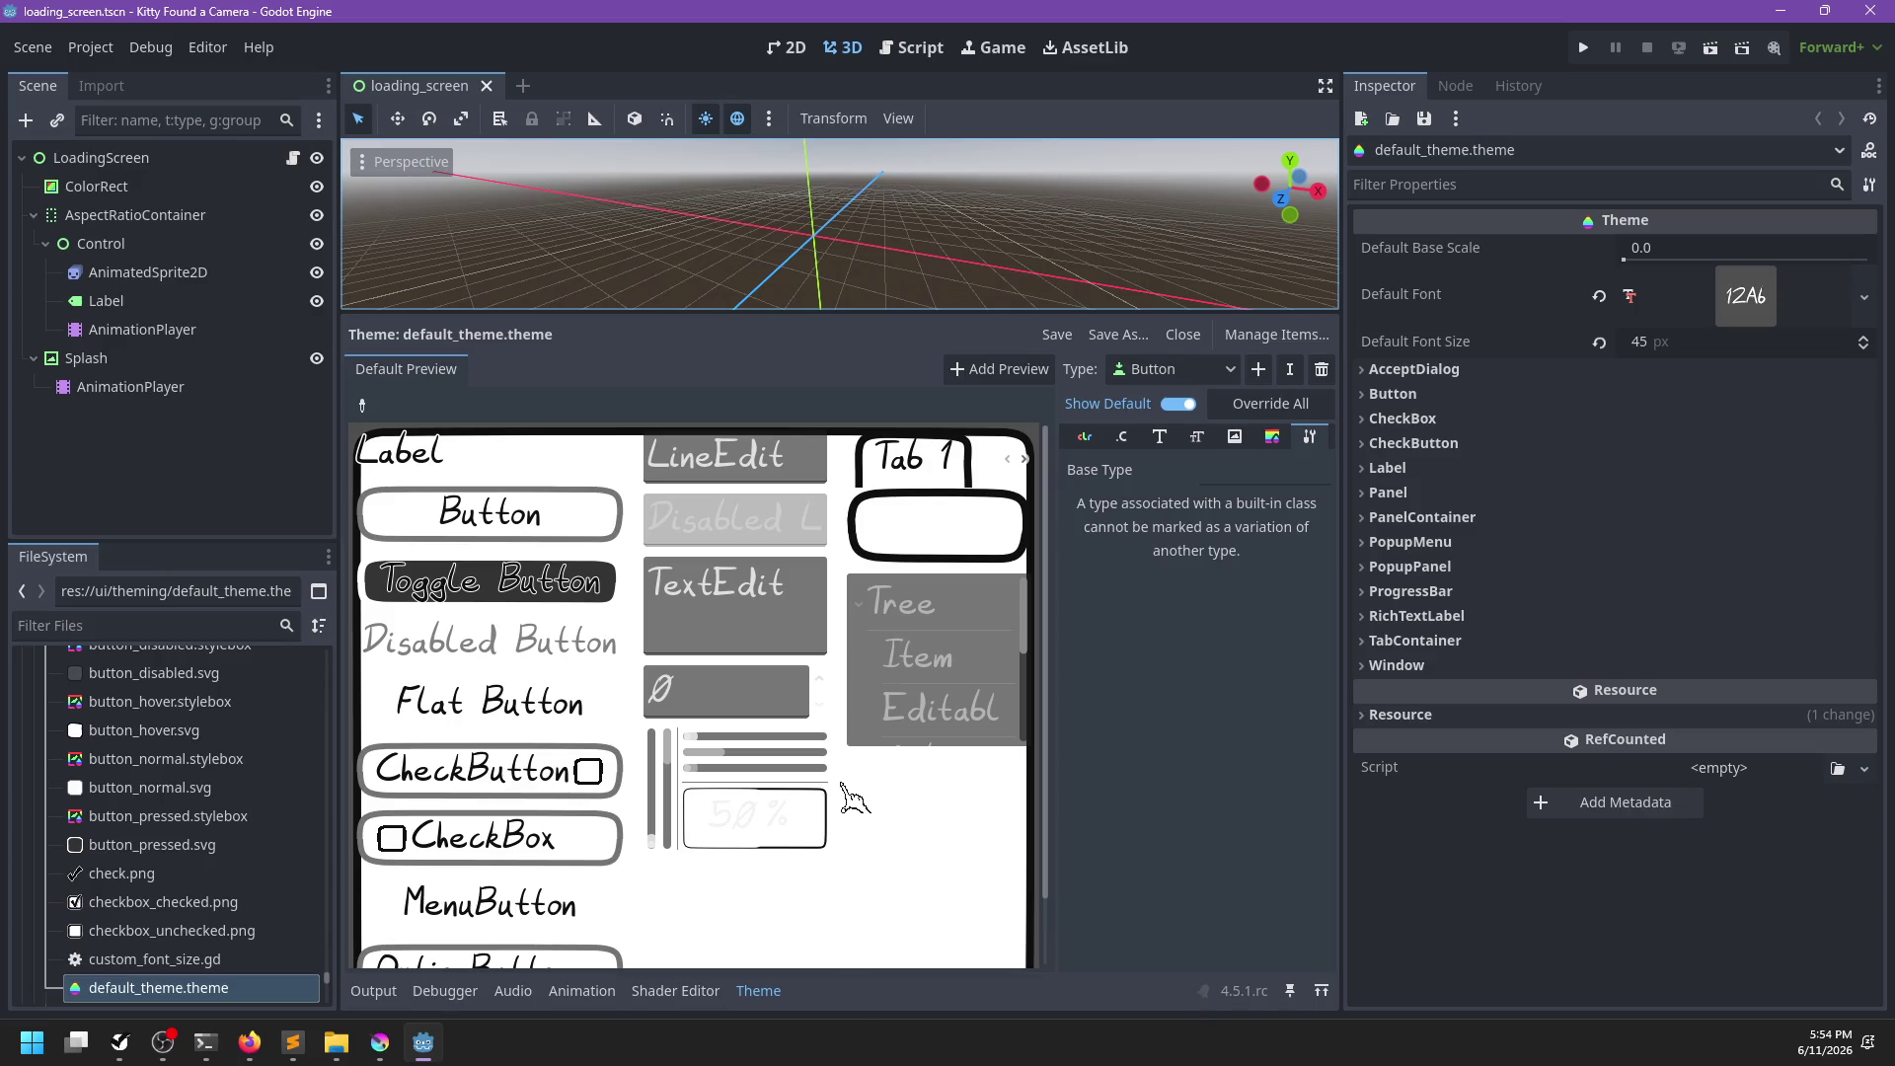
{"action": "scroll", "coordinate": [841, 787], "scroll_direction": "down", "scroll_amount": 2}
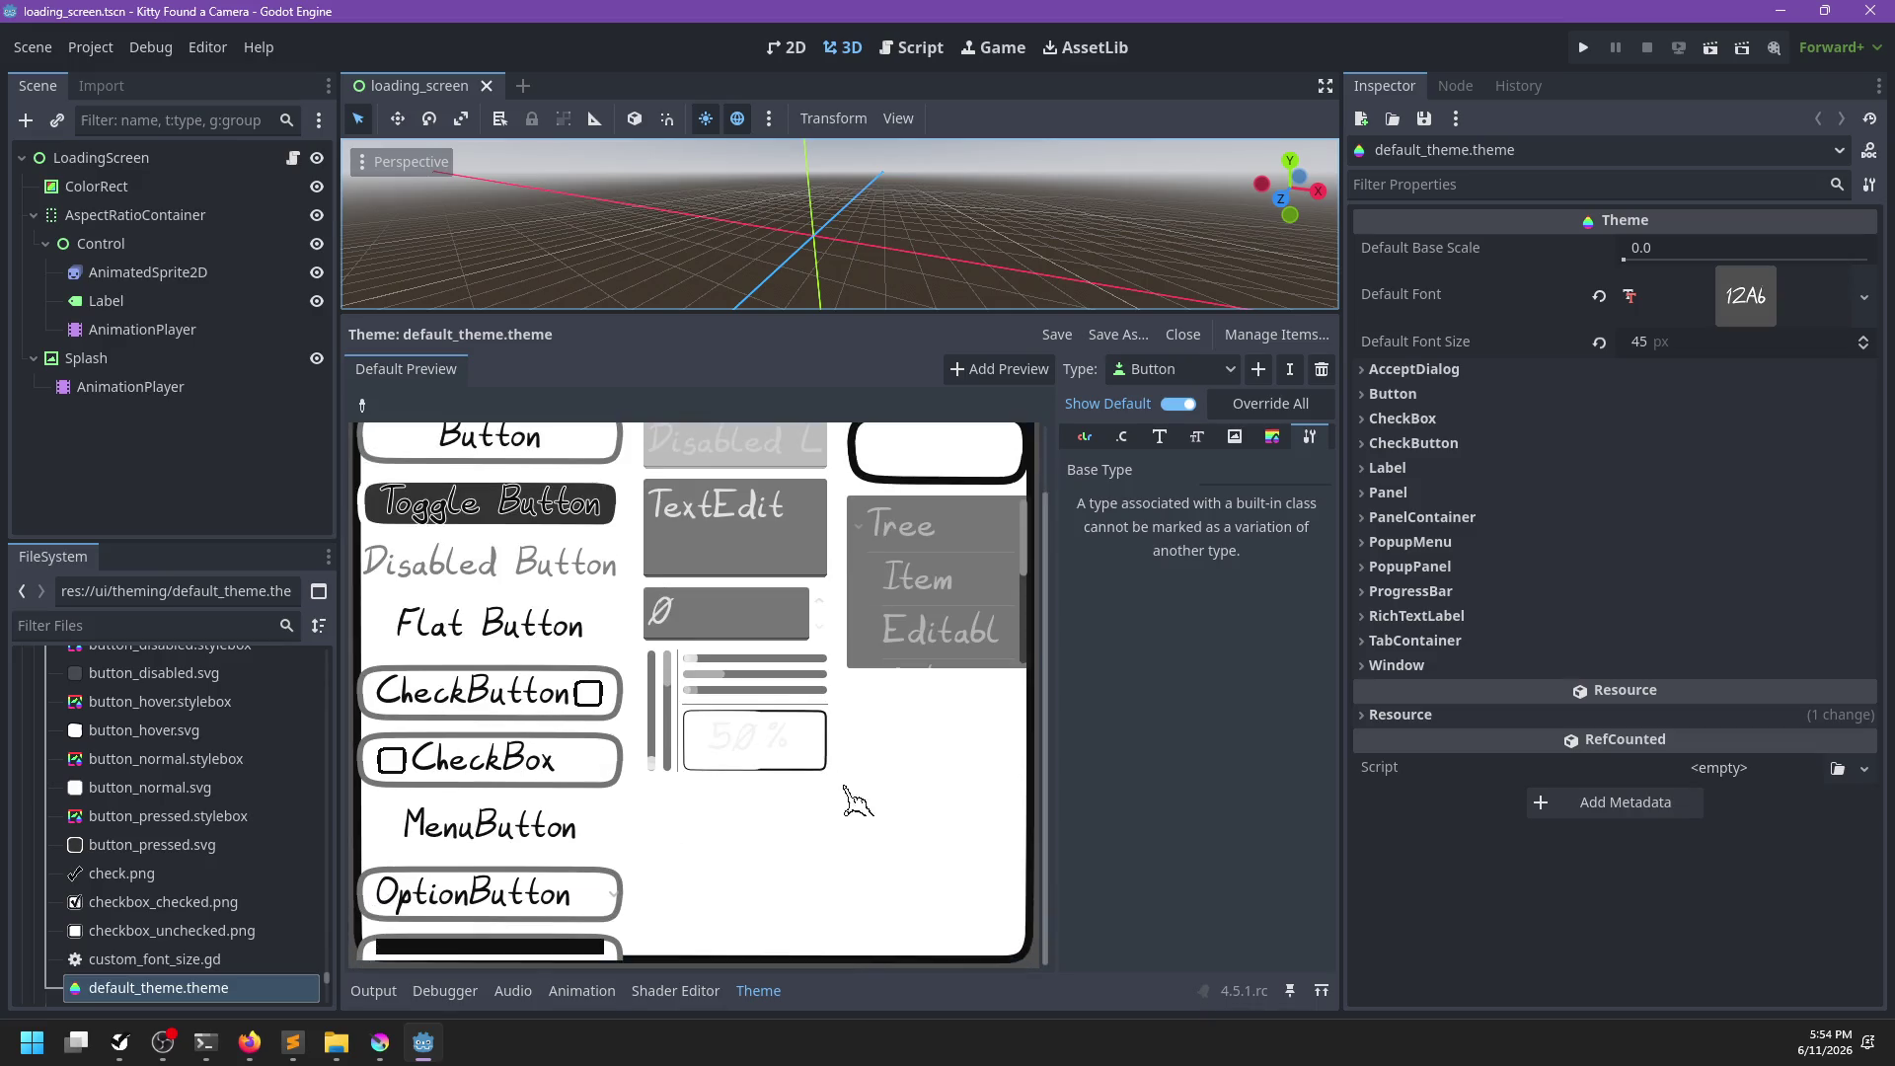
{"action": "left_click", "coordinate": [380, 1042]}
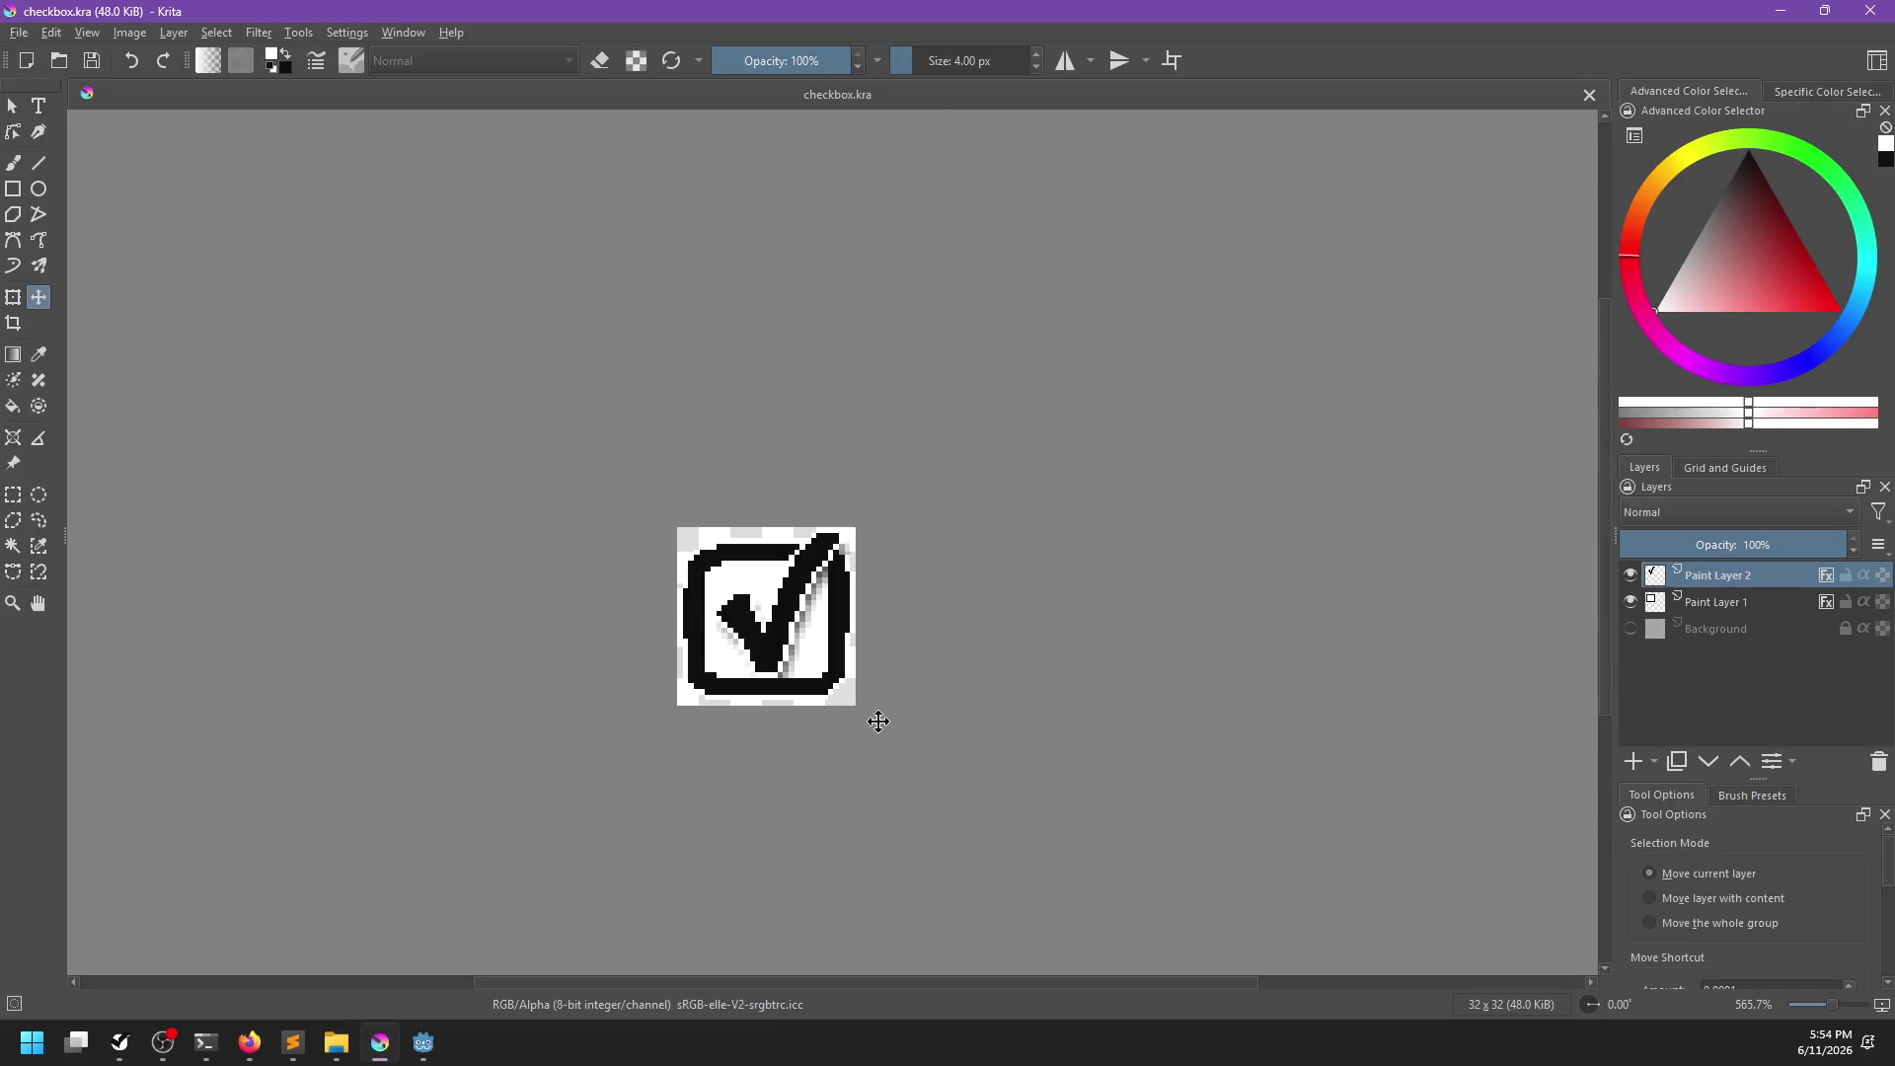
Create a new 32×32 Krita image and show its grid at 8 px spacing
{"action": "key", "text": "ctrl+n"}
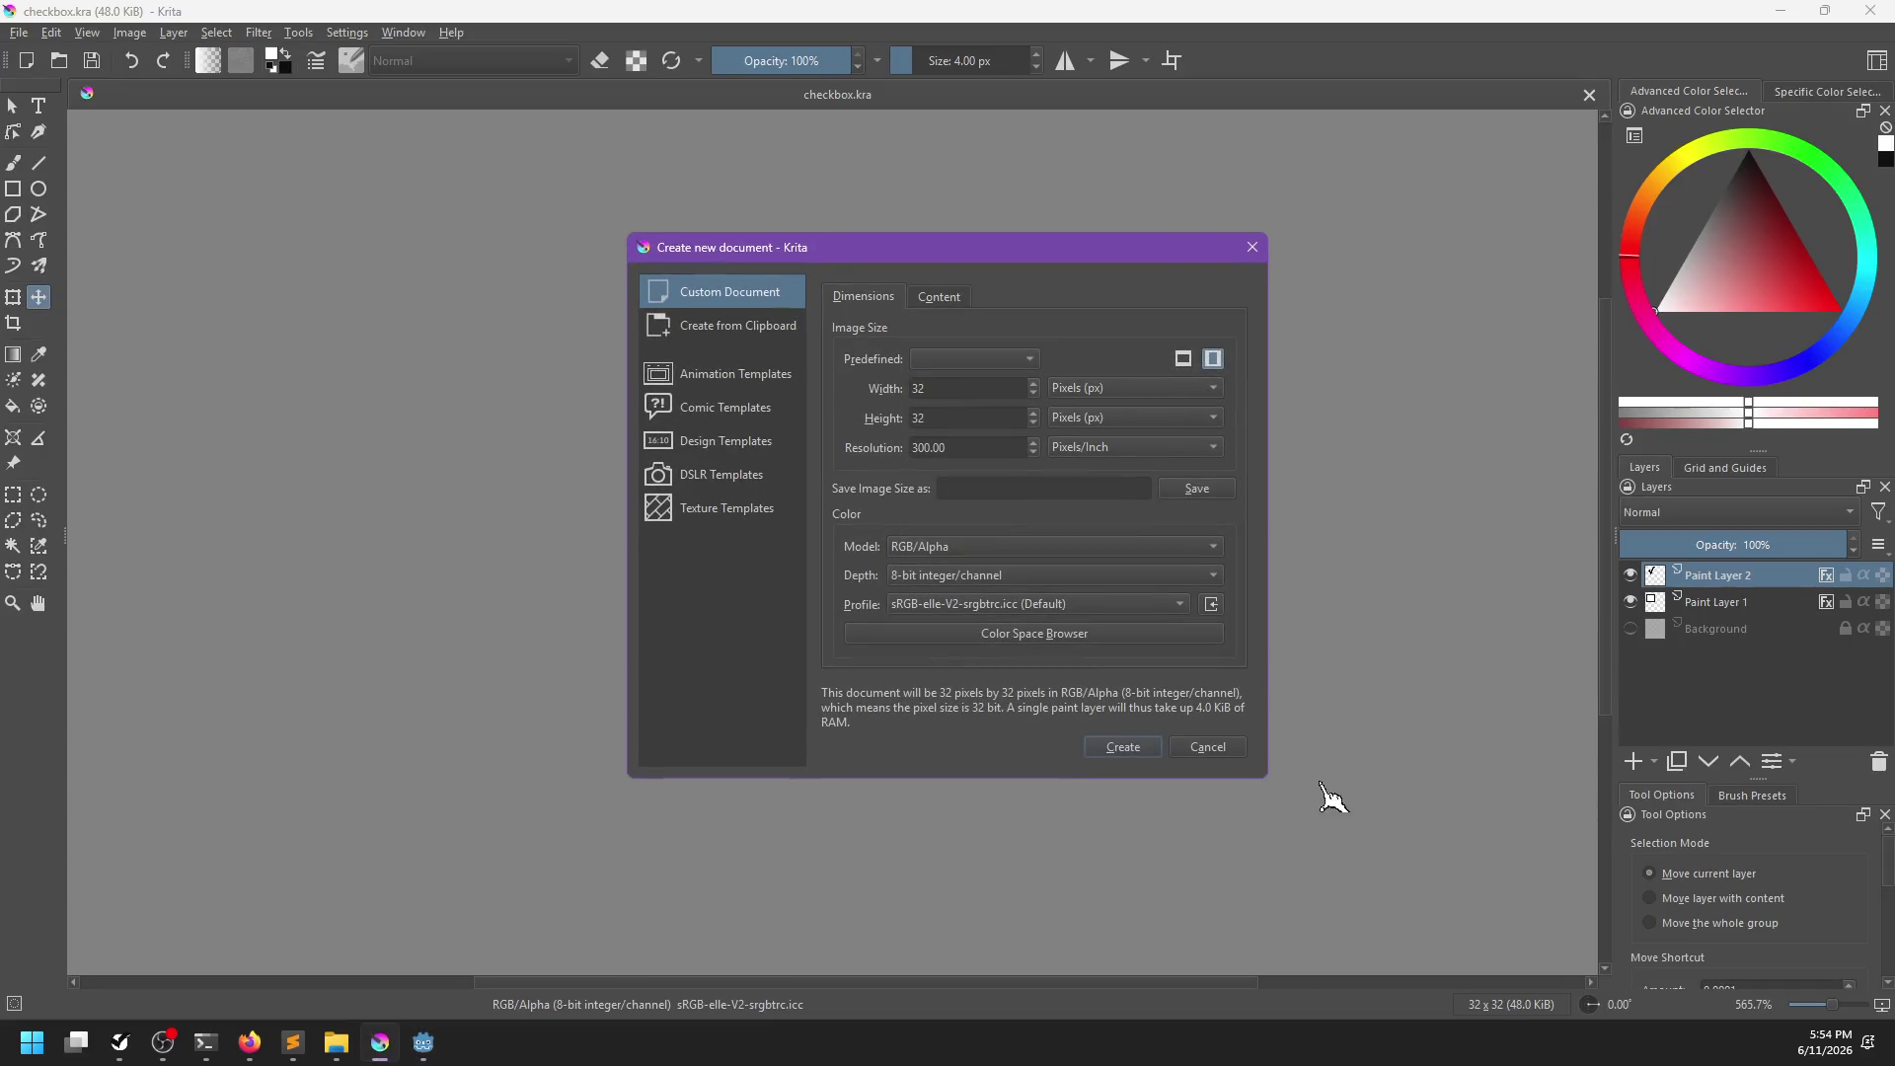
{"action": "left_click", "coordinate": [1125, 747]}
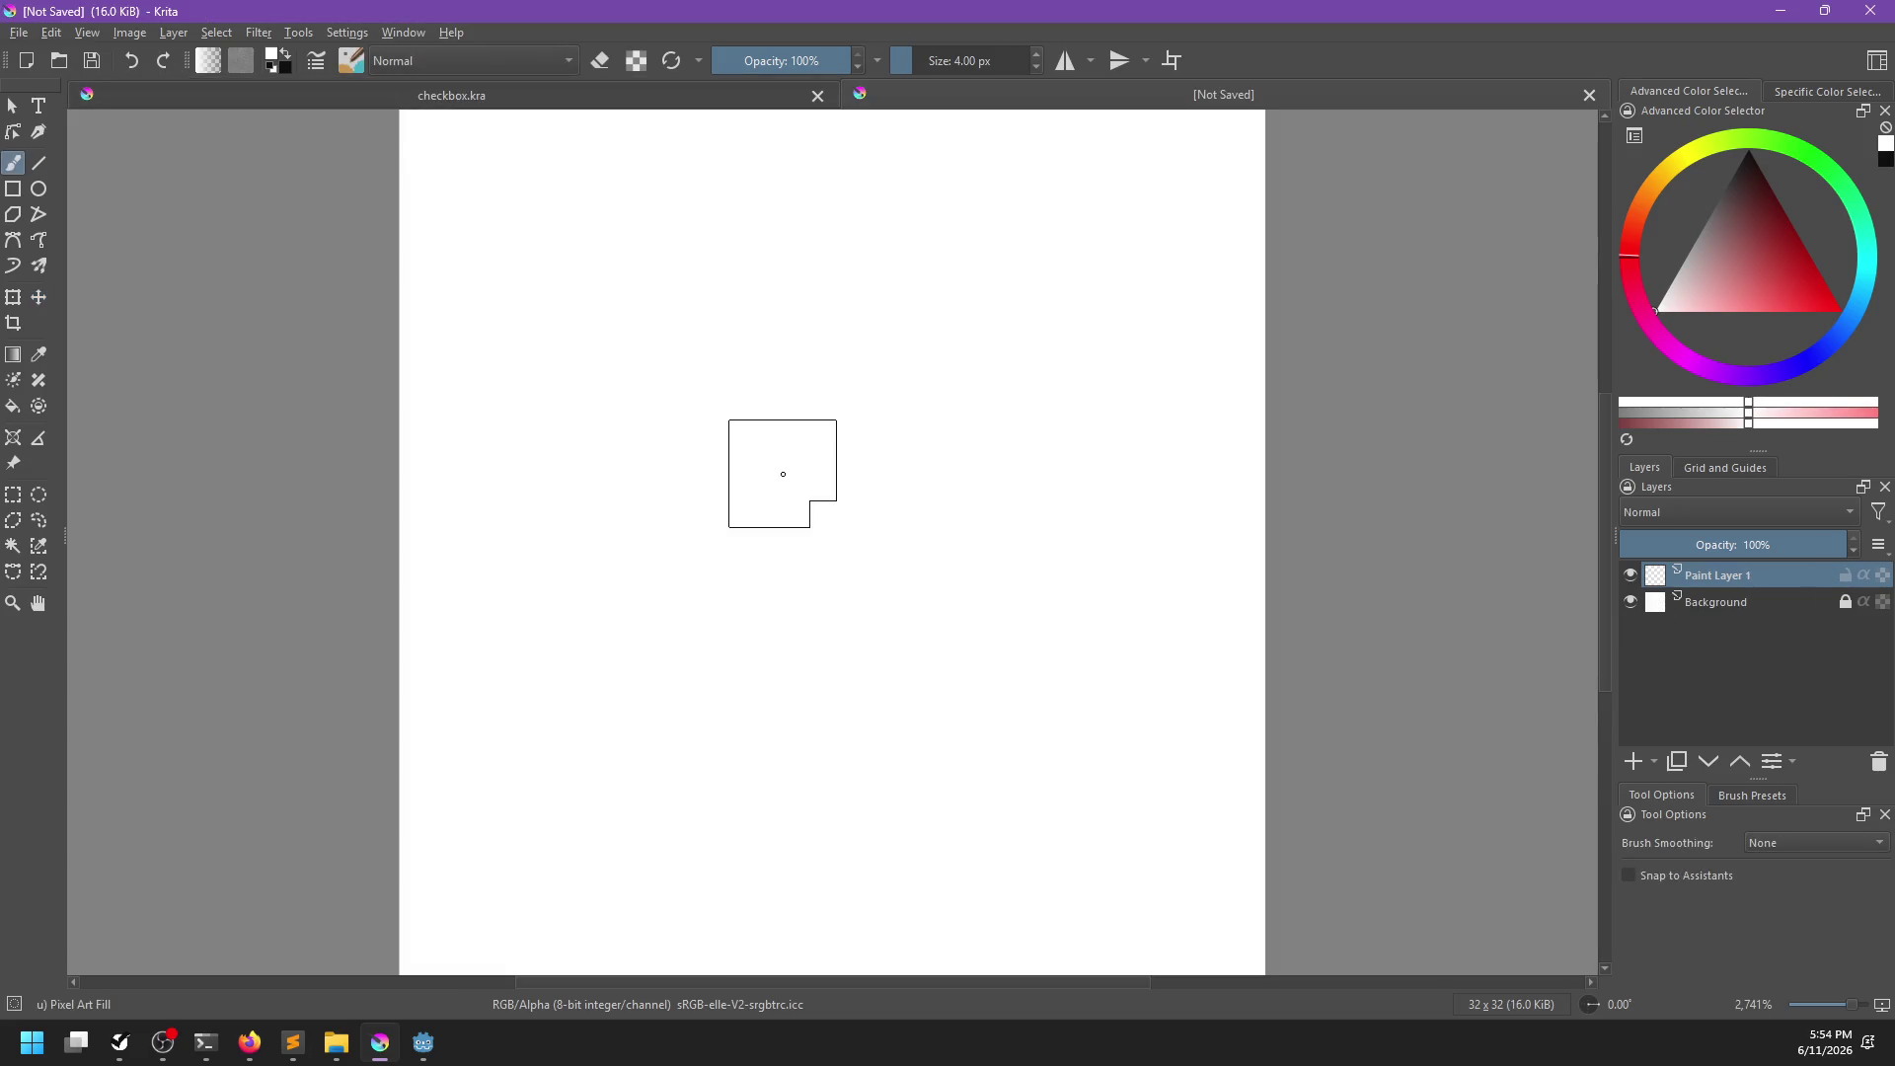
{"action": "left_click", "coordinate": [1725, 467]}
{"action": "double_click", "coordinate": [1720, 593]}
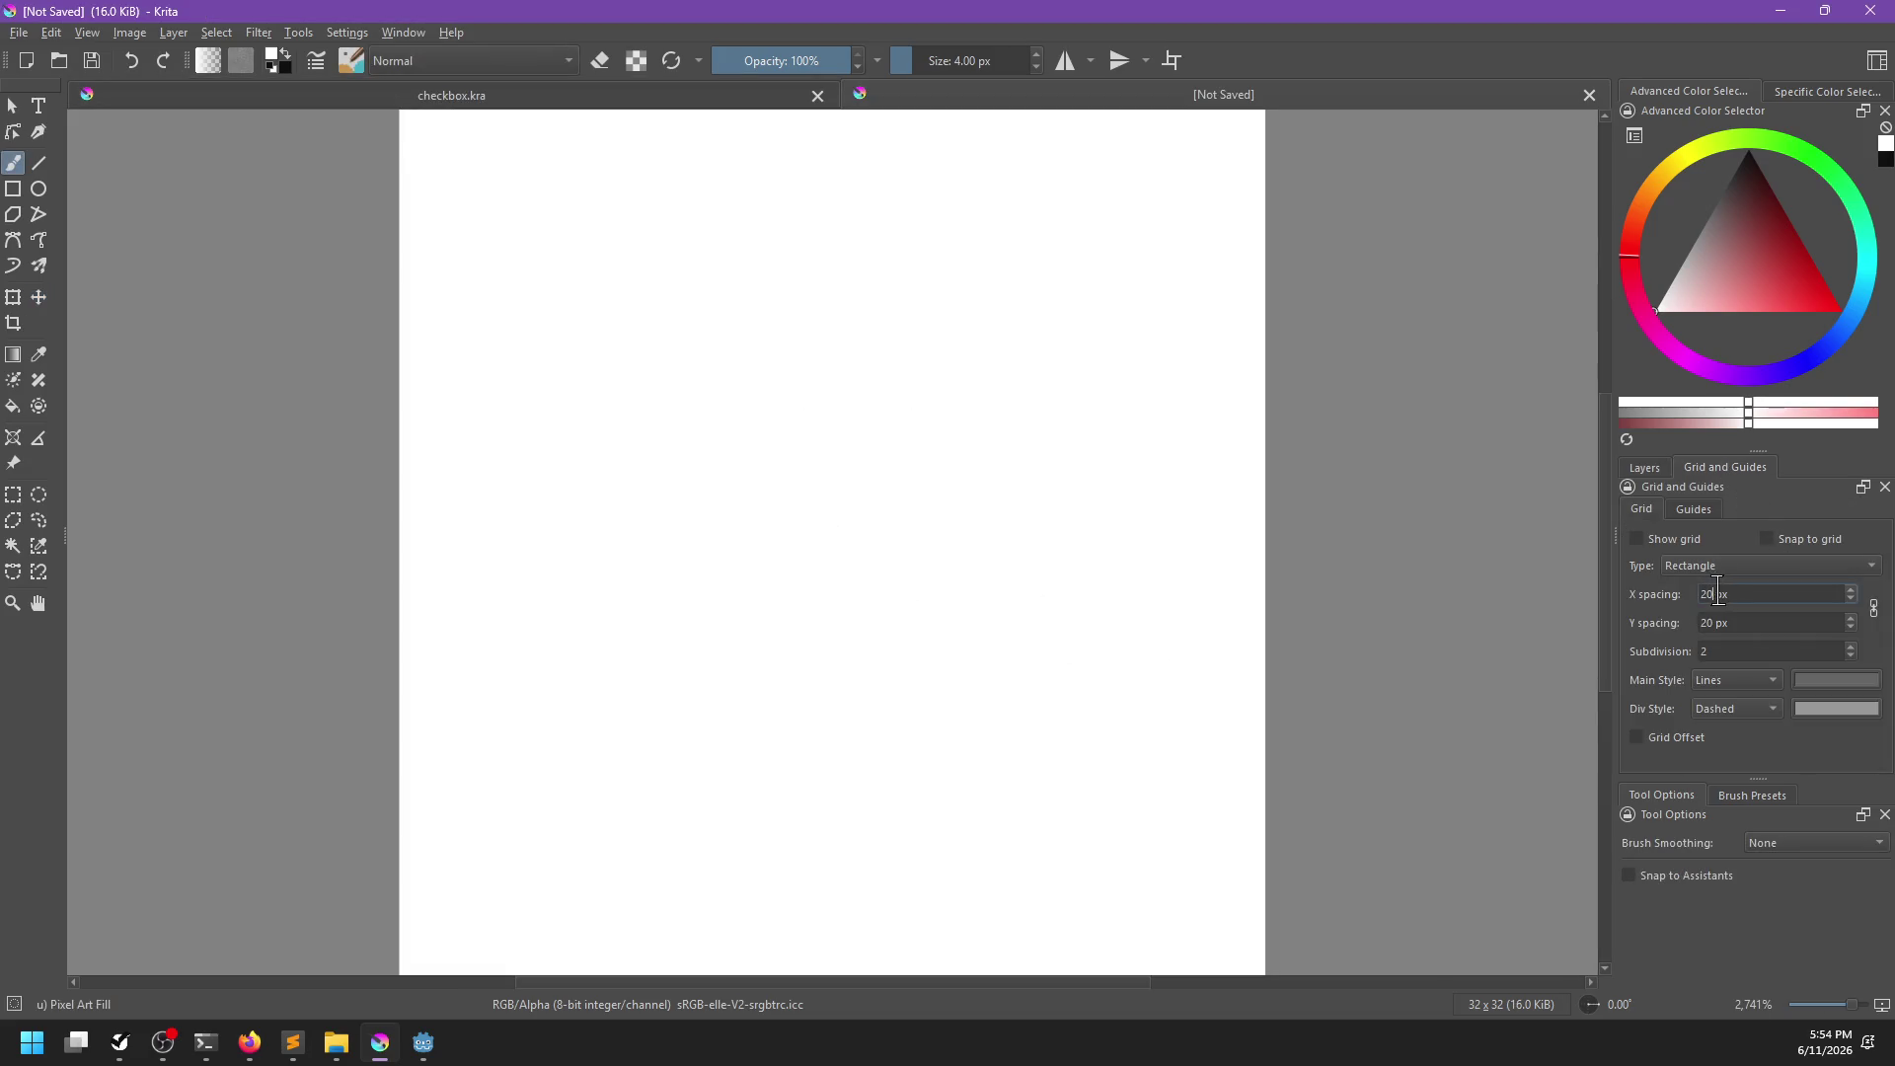
{"action": "type", "text": "8"}
{"action": "left_click", "coordinate": [1652, 543]}
{"action": "scroll", "coordinate": [1002, 470], "scroll_direction": "down", "scroll_amount": 3}
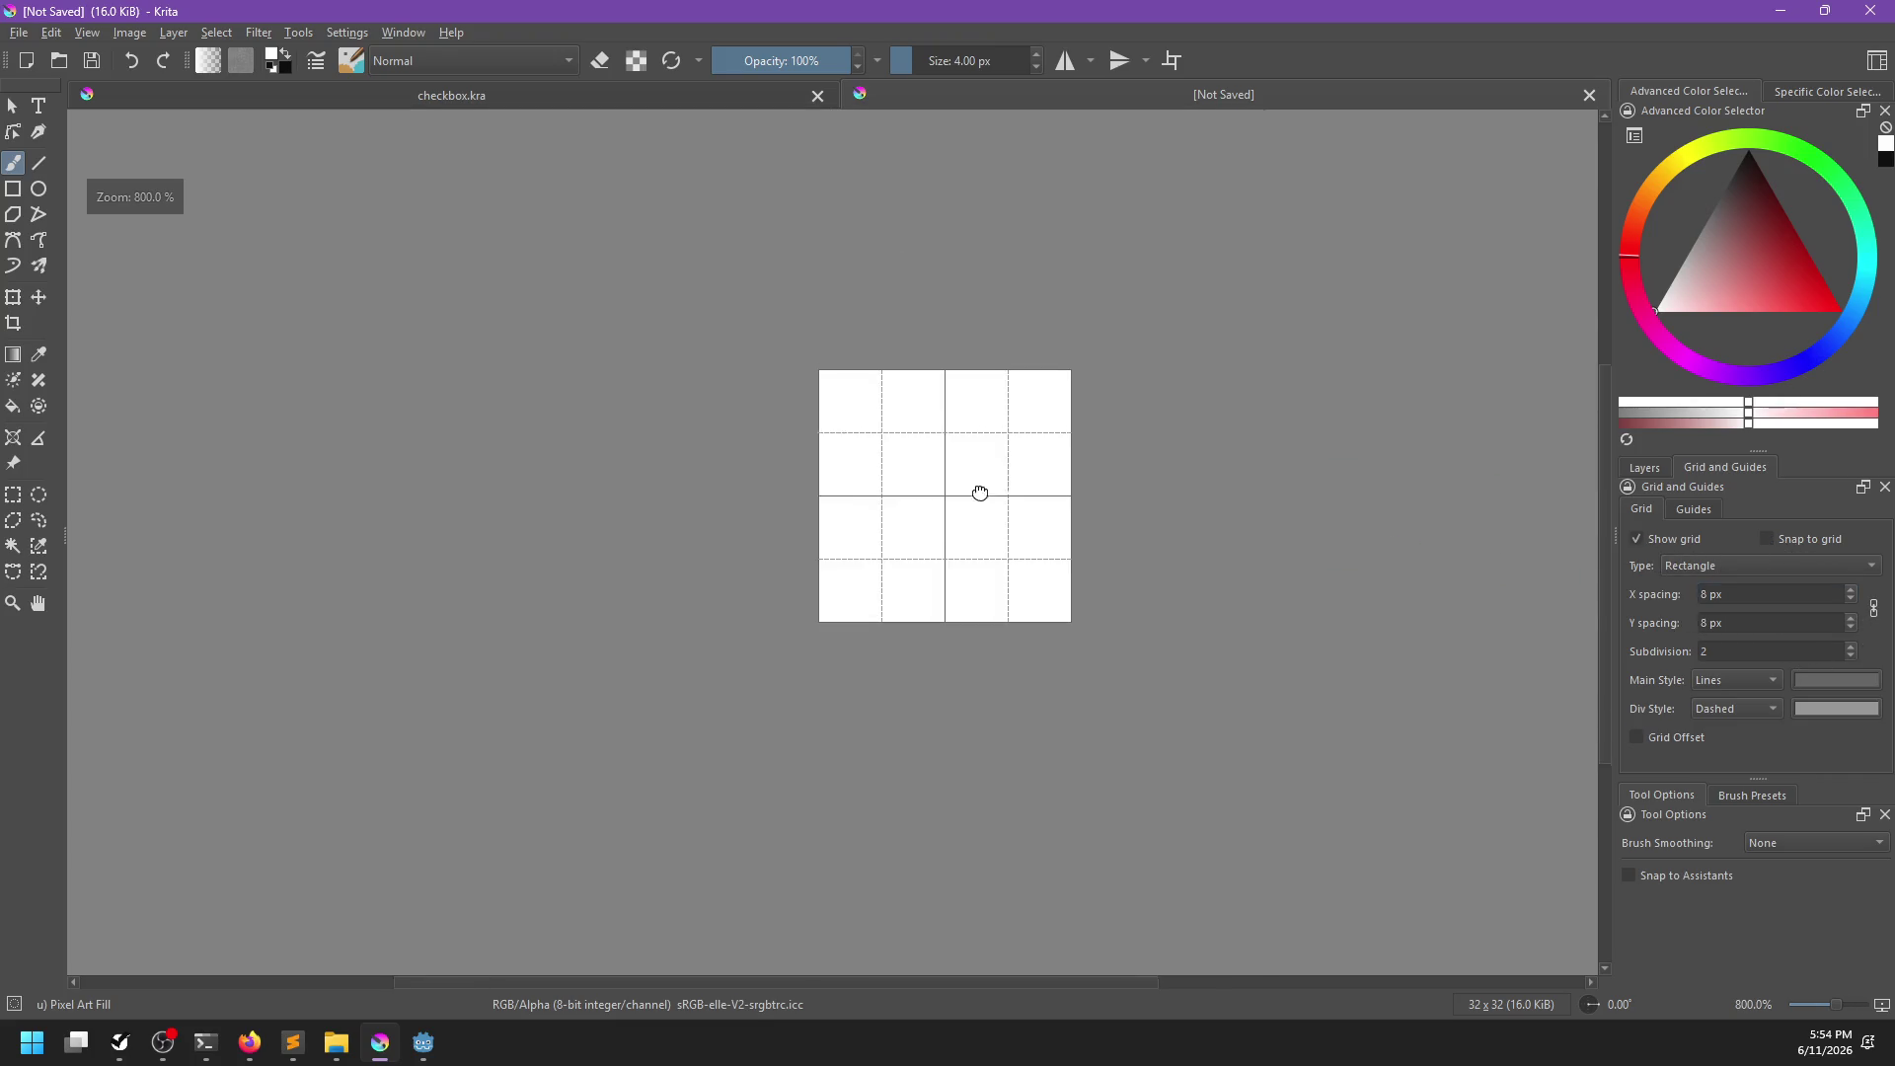
{"action": "scroll", "coordinate": [995, 483], "scroll_direction": "up", "scroll_amount": 2}
Sketch a rough black outline and hide the white Background layer
{"action": "key", "text": "x"}
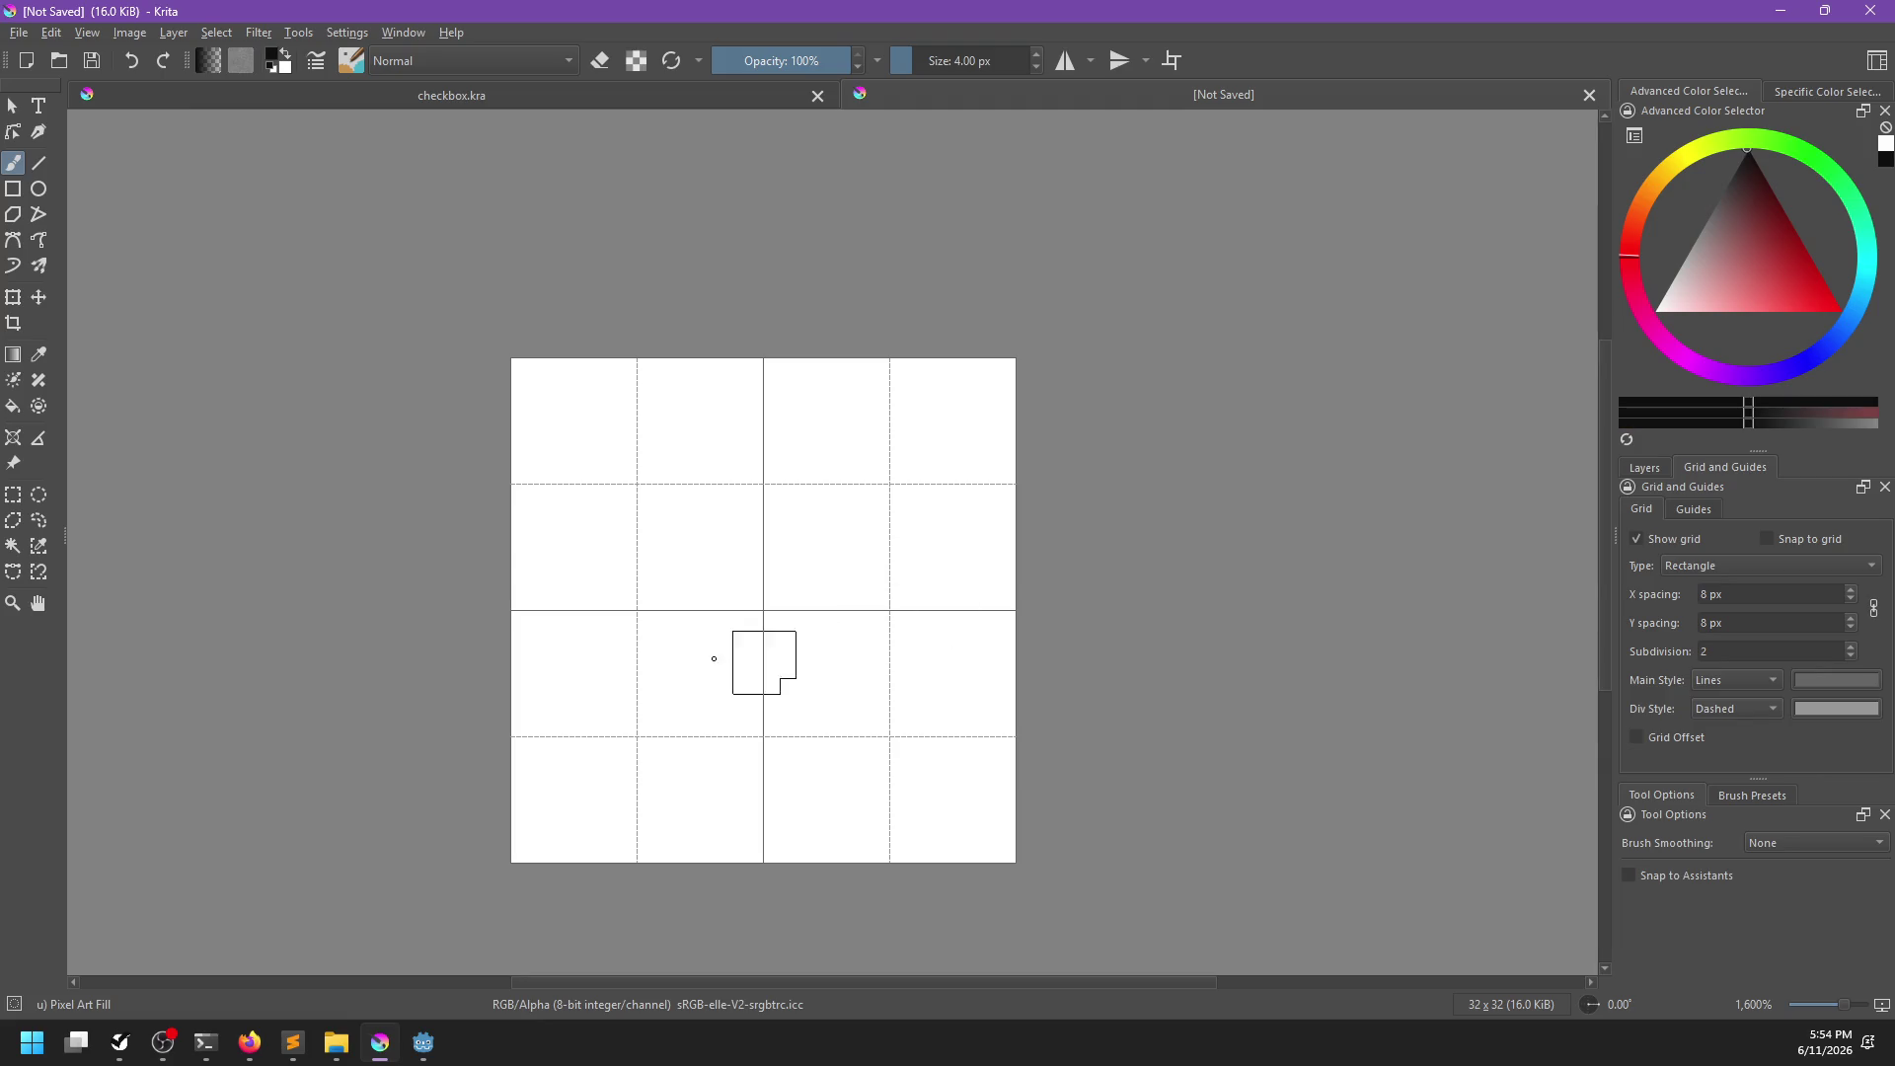
{"action": "mouse_move", "coordinate": [563, 671]}
{"action": "left_mouse_down"}
{"action": "mouse_move", "coordinate": [558, 473]}
{"action": "mouse_move", "coordinate": [726, 412]}
{"action": "mouse_move", "coordinate": [945, 430]}
{"action": "mouse_move", "coordinate": [954, 805]}
{"action": "mouse_move", "coordinate": [636, 812]}
{"action": "mouse_move", "coordinate": [552, 761]}
{"action": "mouse_move", "coordinate": [565, 627]}
{"action": "left_mouse_up"}
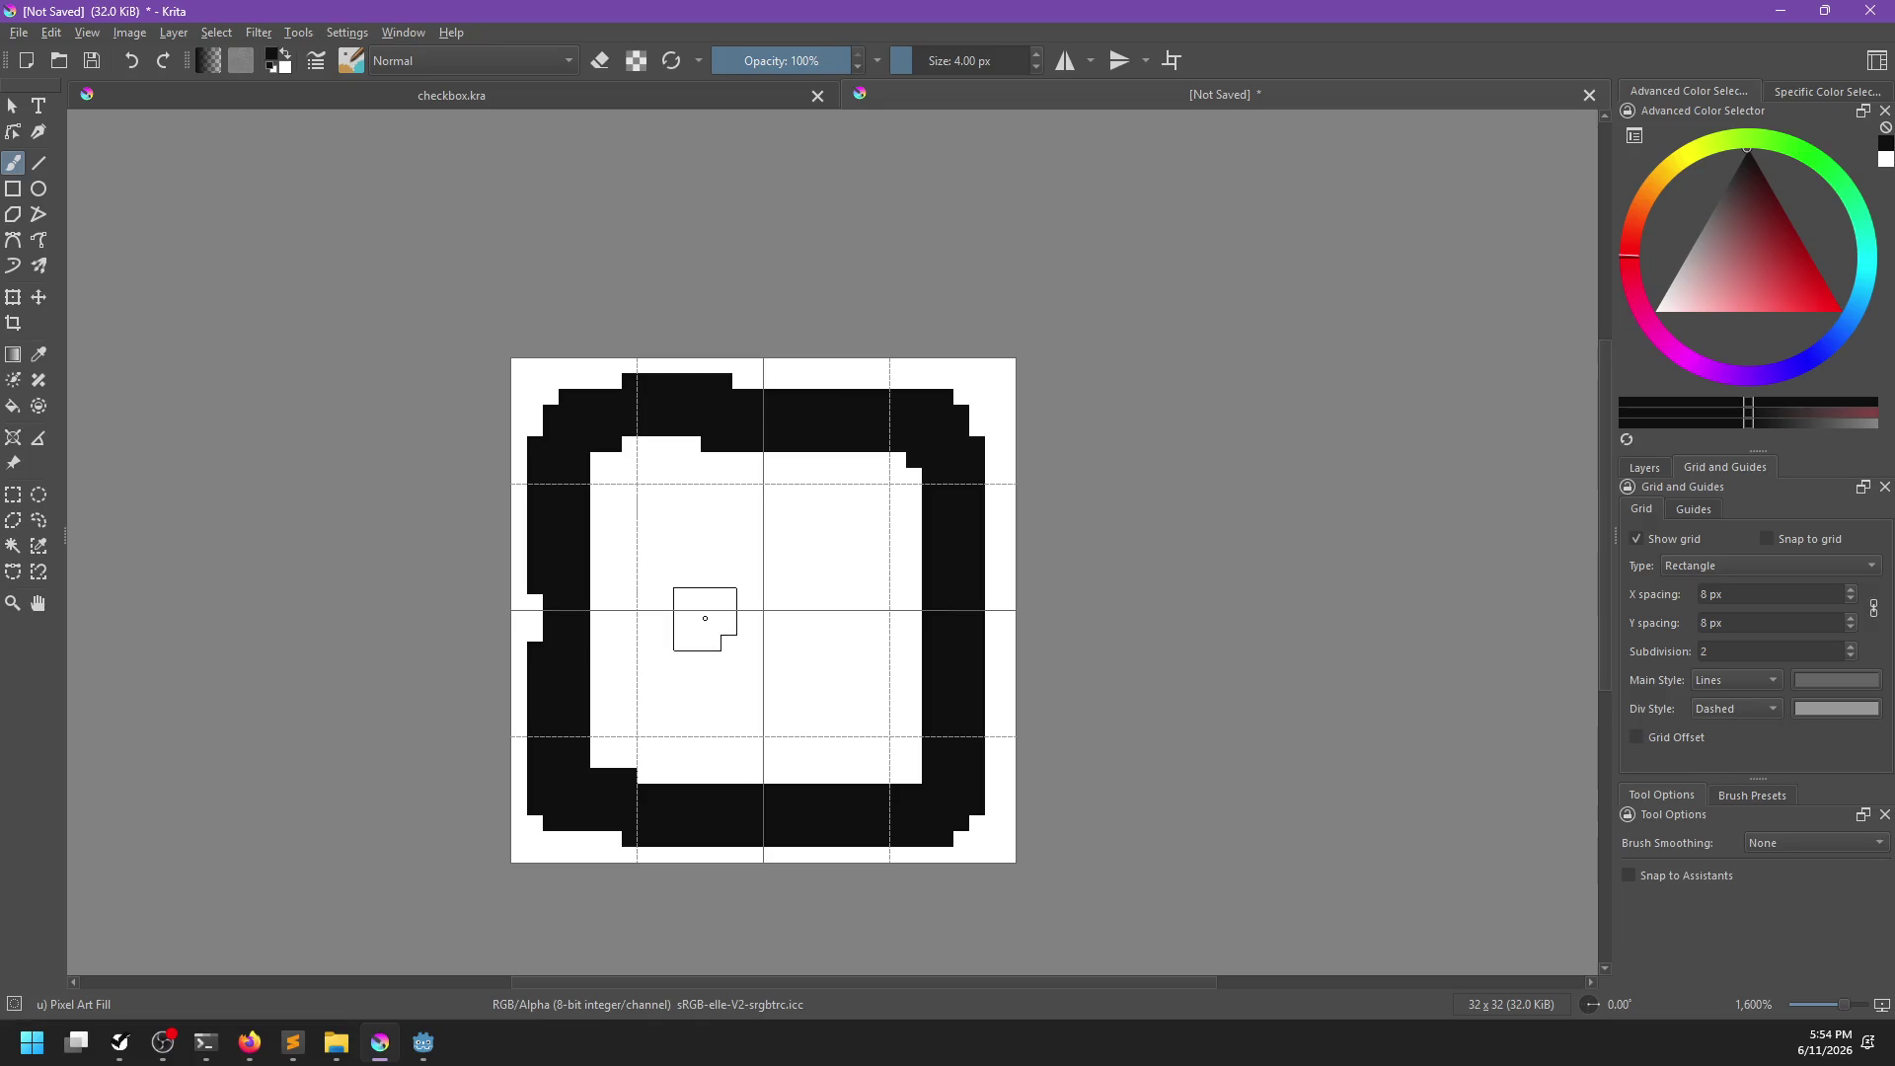
{"action": "key", "text": "f"}
{"action": "key", "text": "x"}
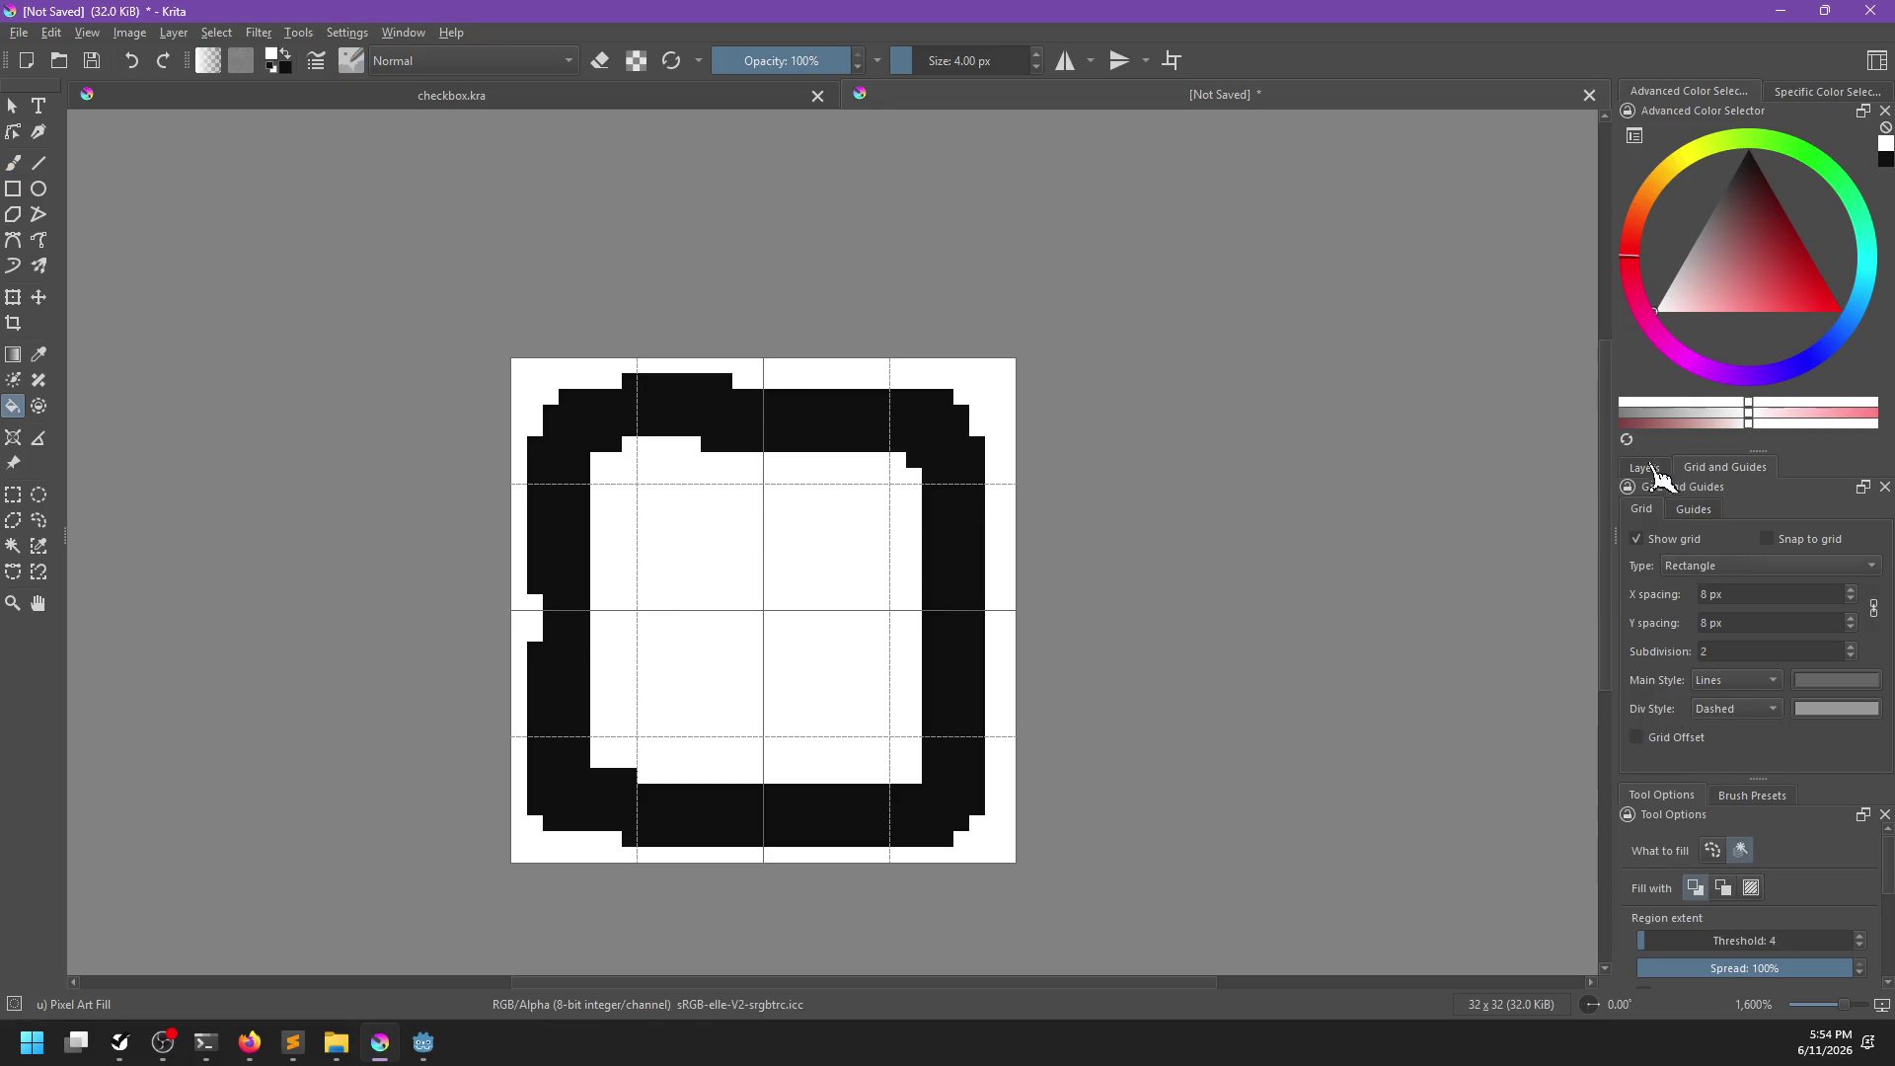
{"action": "left_click", "coordinate": [1646, 468]}
{"action": "left_click", "coordinate": [1631, 602]}
{"action": "mouse_move", "coordinate": [1128, 713]}
{"action": "left_mouse_down"}
{"action": "mouse_move", "coordinate": [1227, 672]}
{"action": "mouse_move", "coordinate": [1189, 725]}
{"action": "left_mouse_up"}
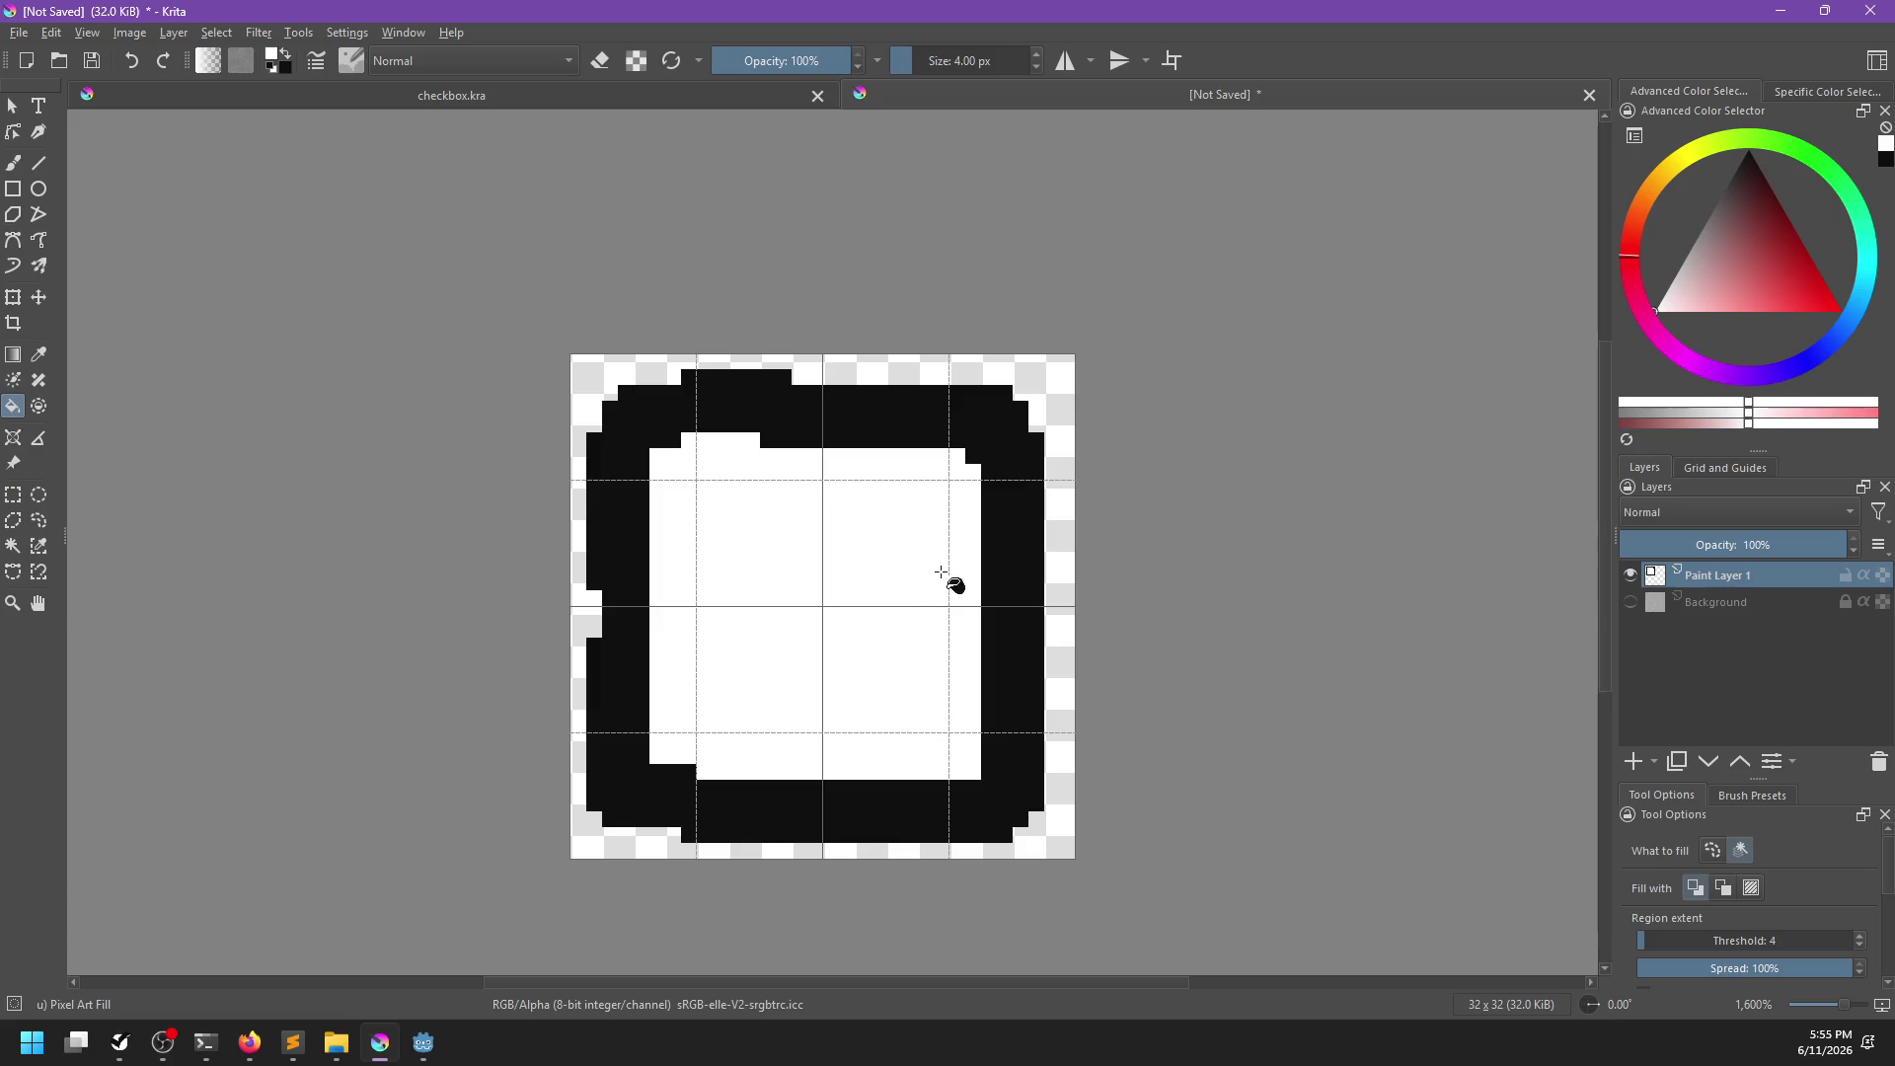
Compare the drawing against Godot's theme preview, then return to Krita
{"action": "key", "text": "alt+Tab"}
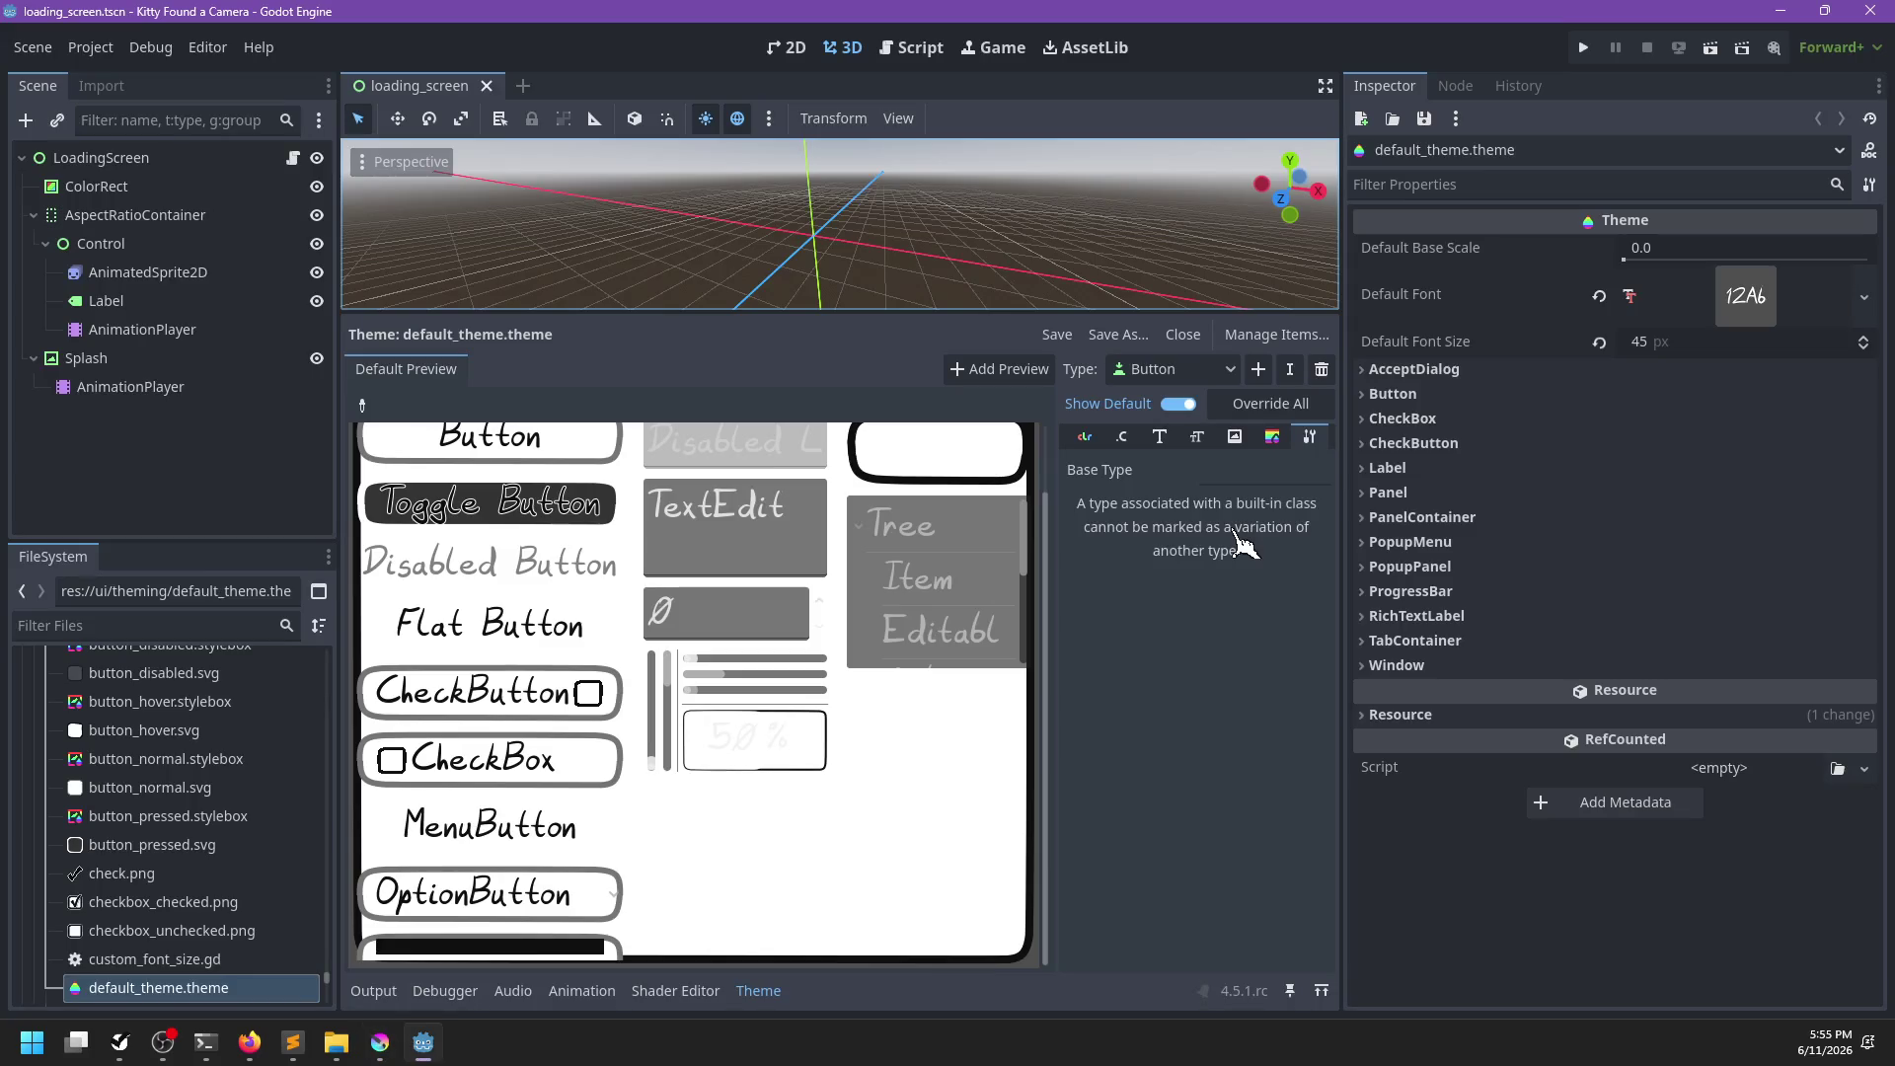
{"action": "scroll", "coordinate": [779, 641], "scroll_direction": "up", "scroll_amount": 2}
{"action": "scroll", "coordinate": [701, 725], "scroll_direction": "down", "scroll_amount": 2}
{"action": "scroll", "coordinate": [897, 782], "scroll_direction": "up", "scroll_amount": 2}
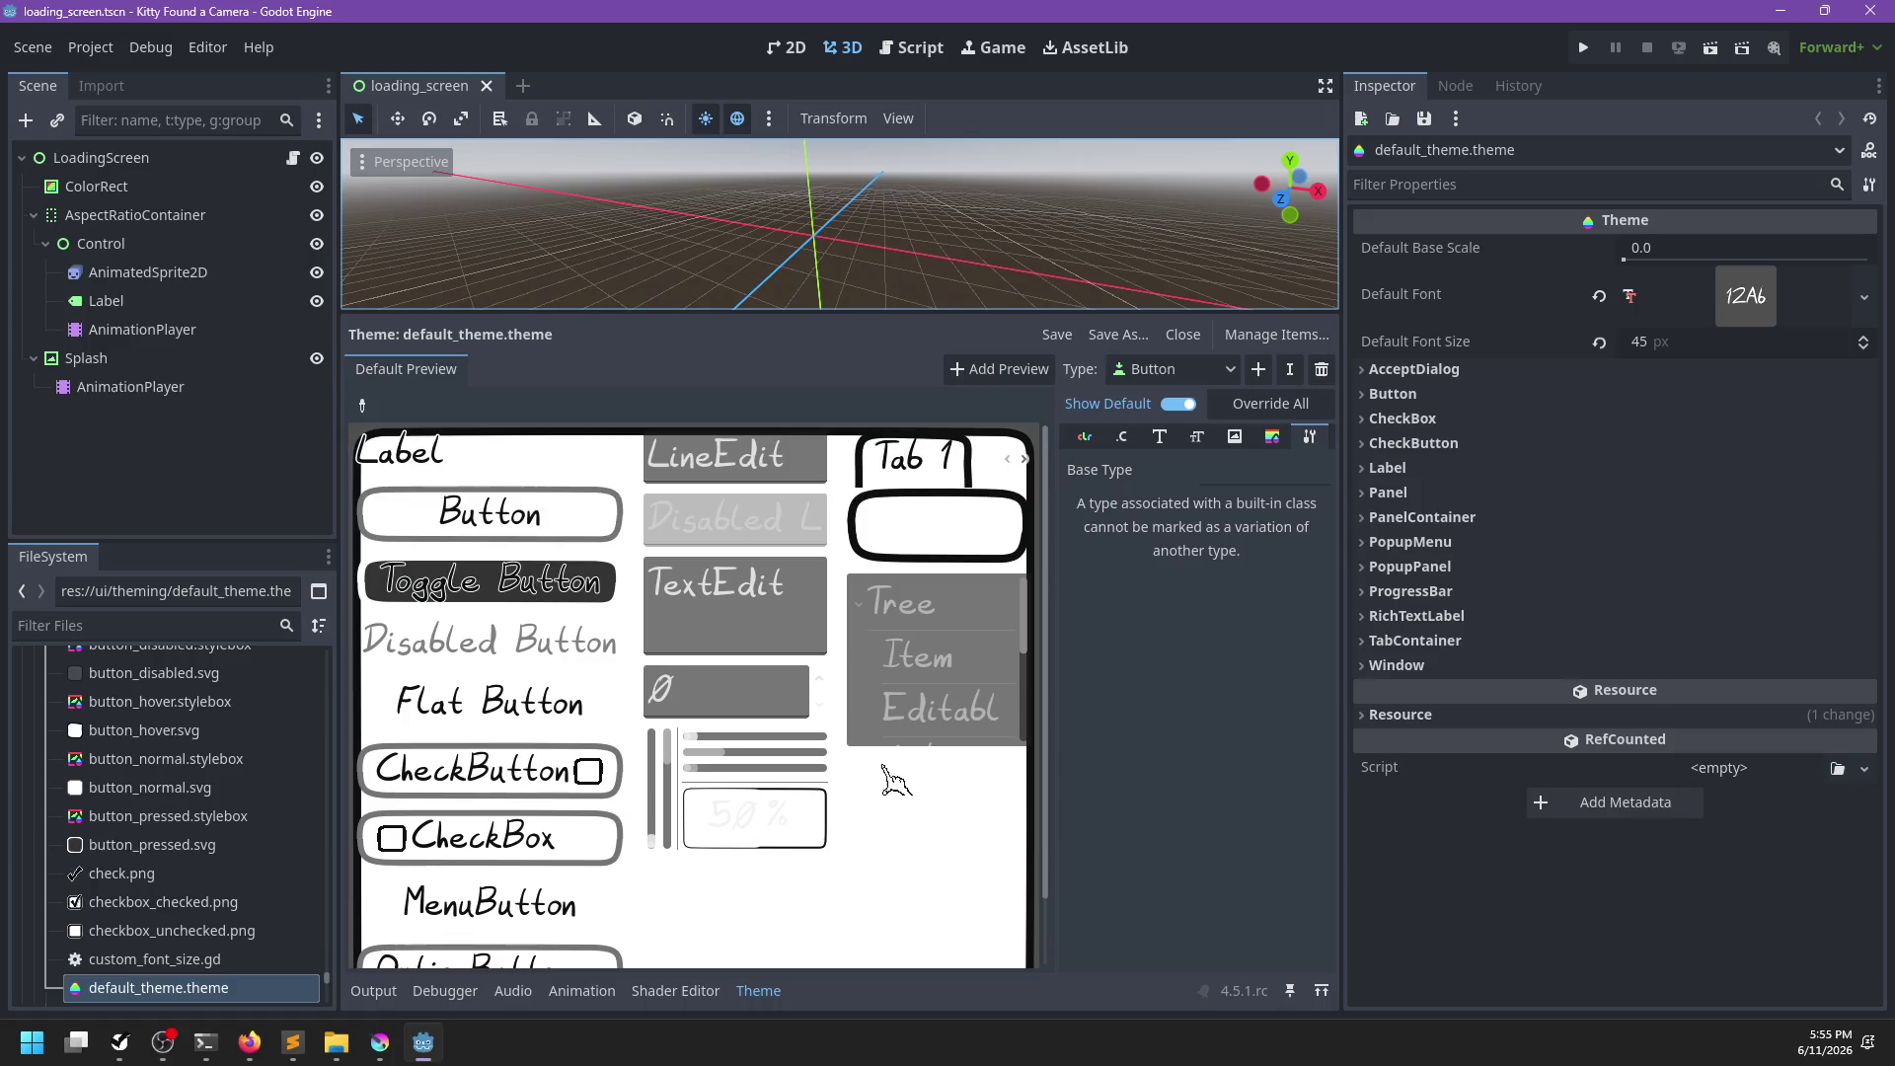
{"action": "key", "text": "alt+Tab"}
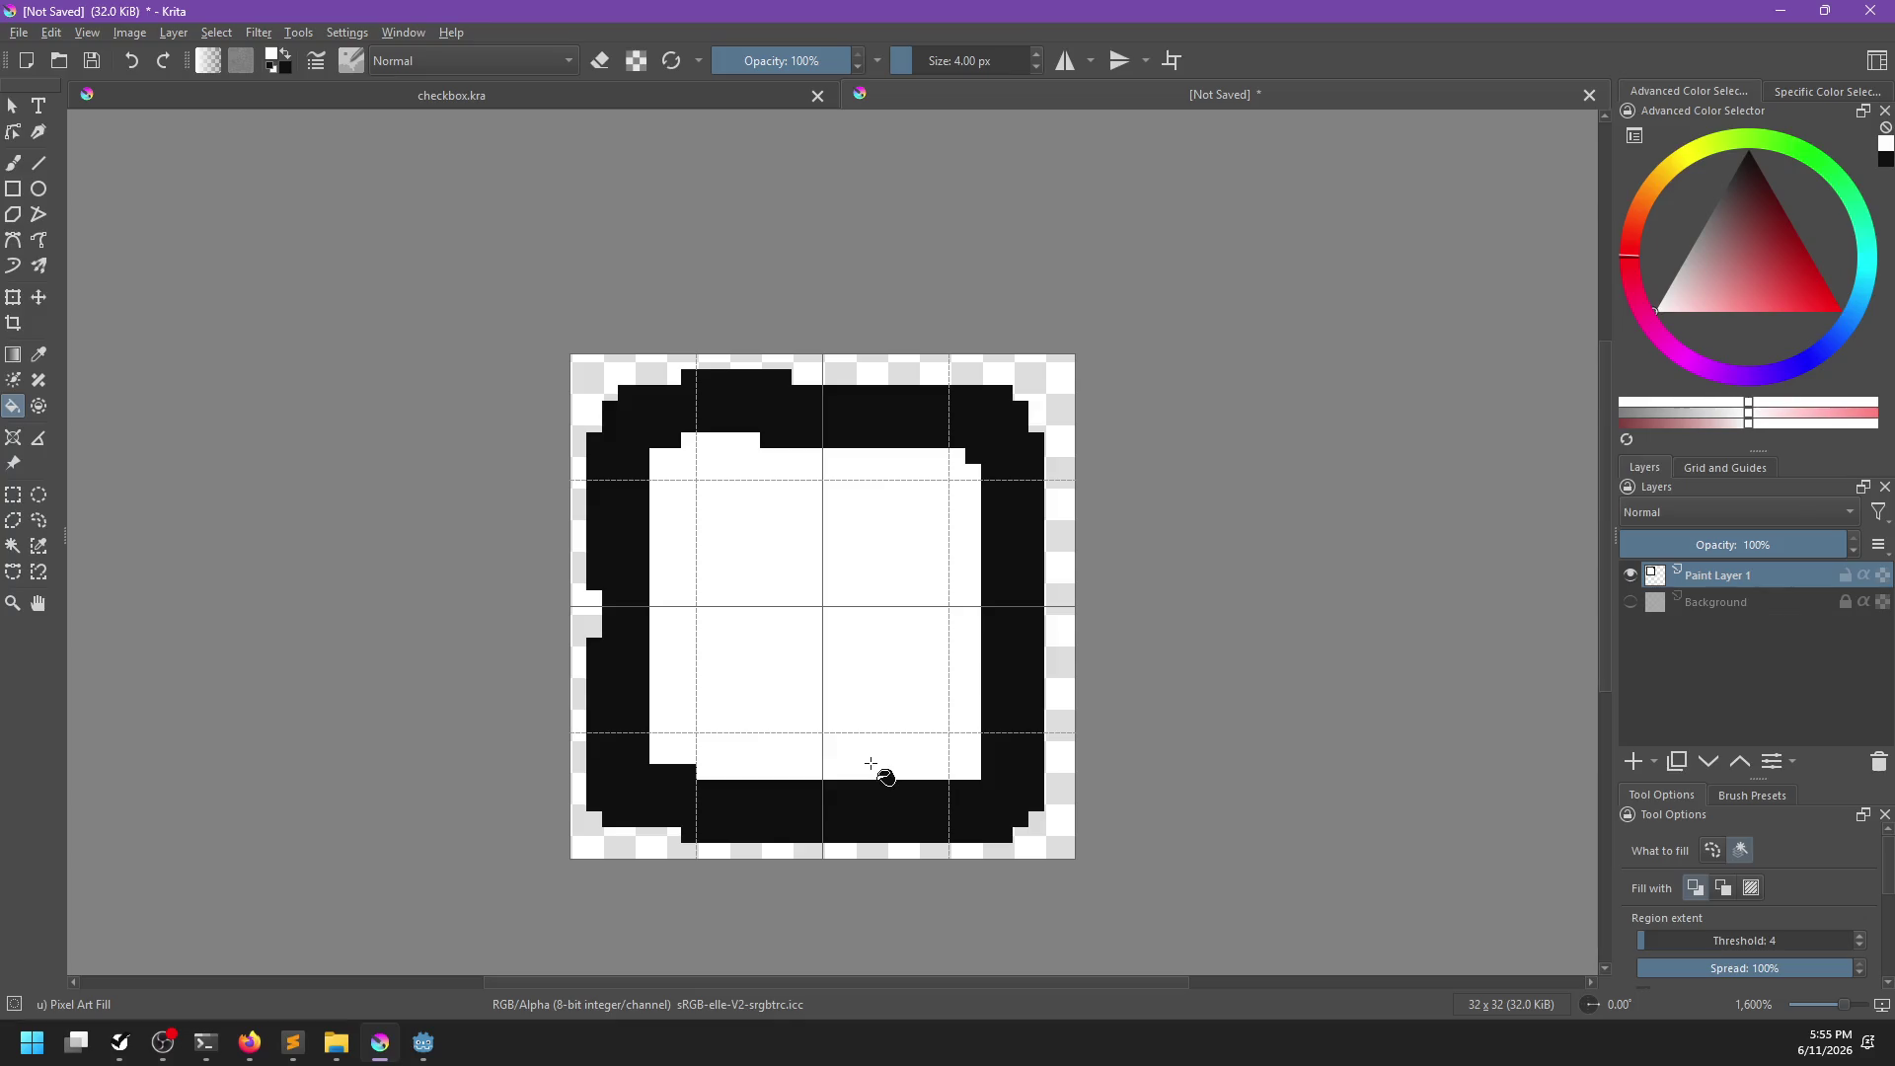
{"action": "key", "text": "alt+Tab"}
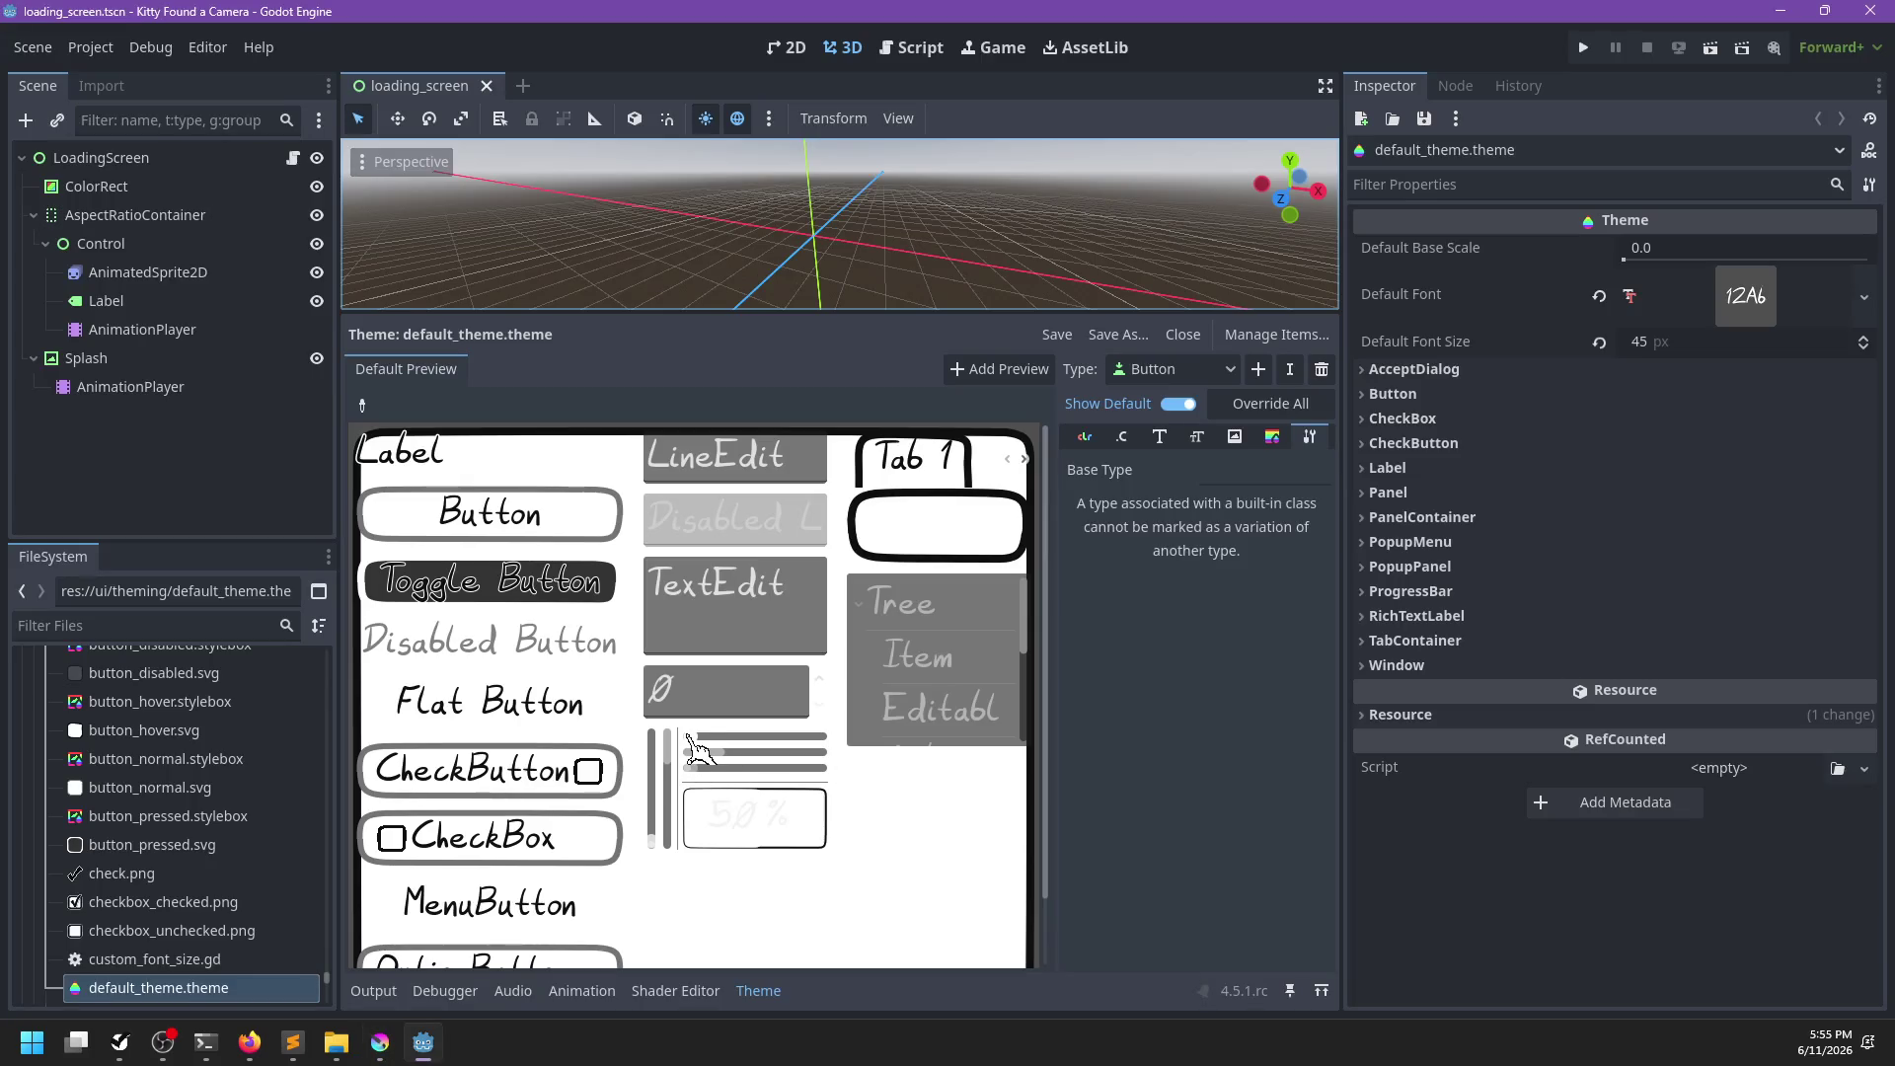
{"action": "key", "text": "alt+Tab"}
Clear the paint layer, set its opacity to 52%, and draw a dark-filled rounded shape
{"action": "key", "text": "Delete"}
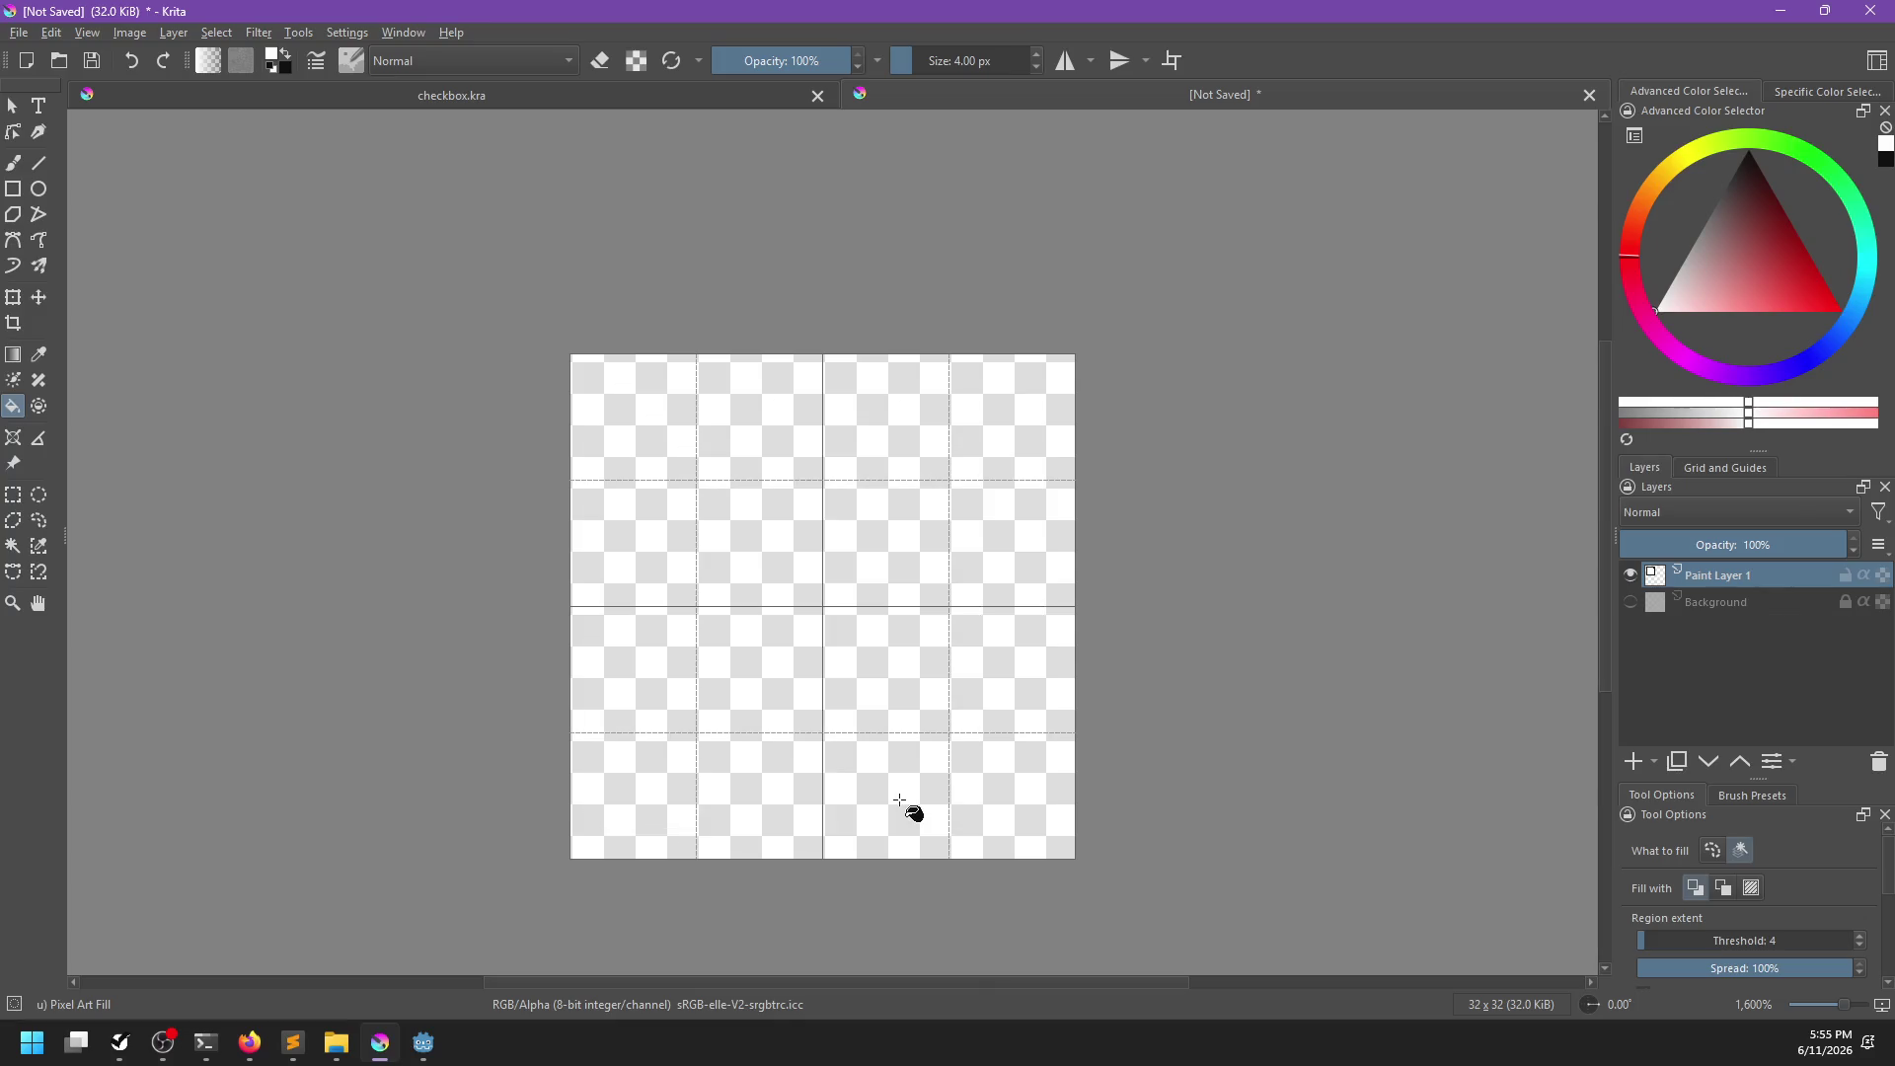
{"action": "key", "text": "b"}
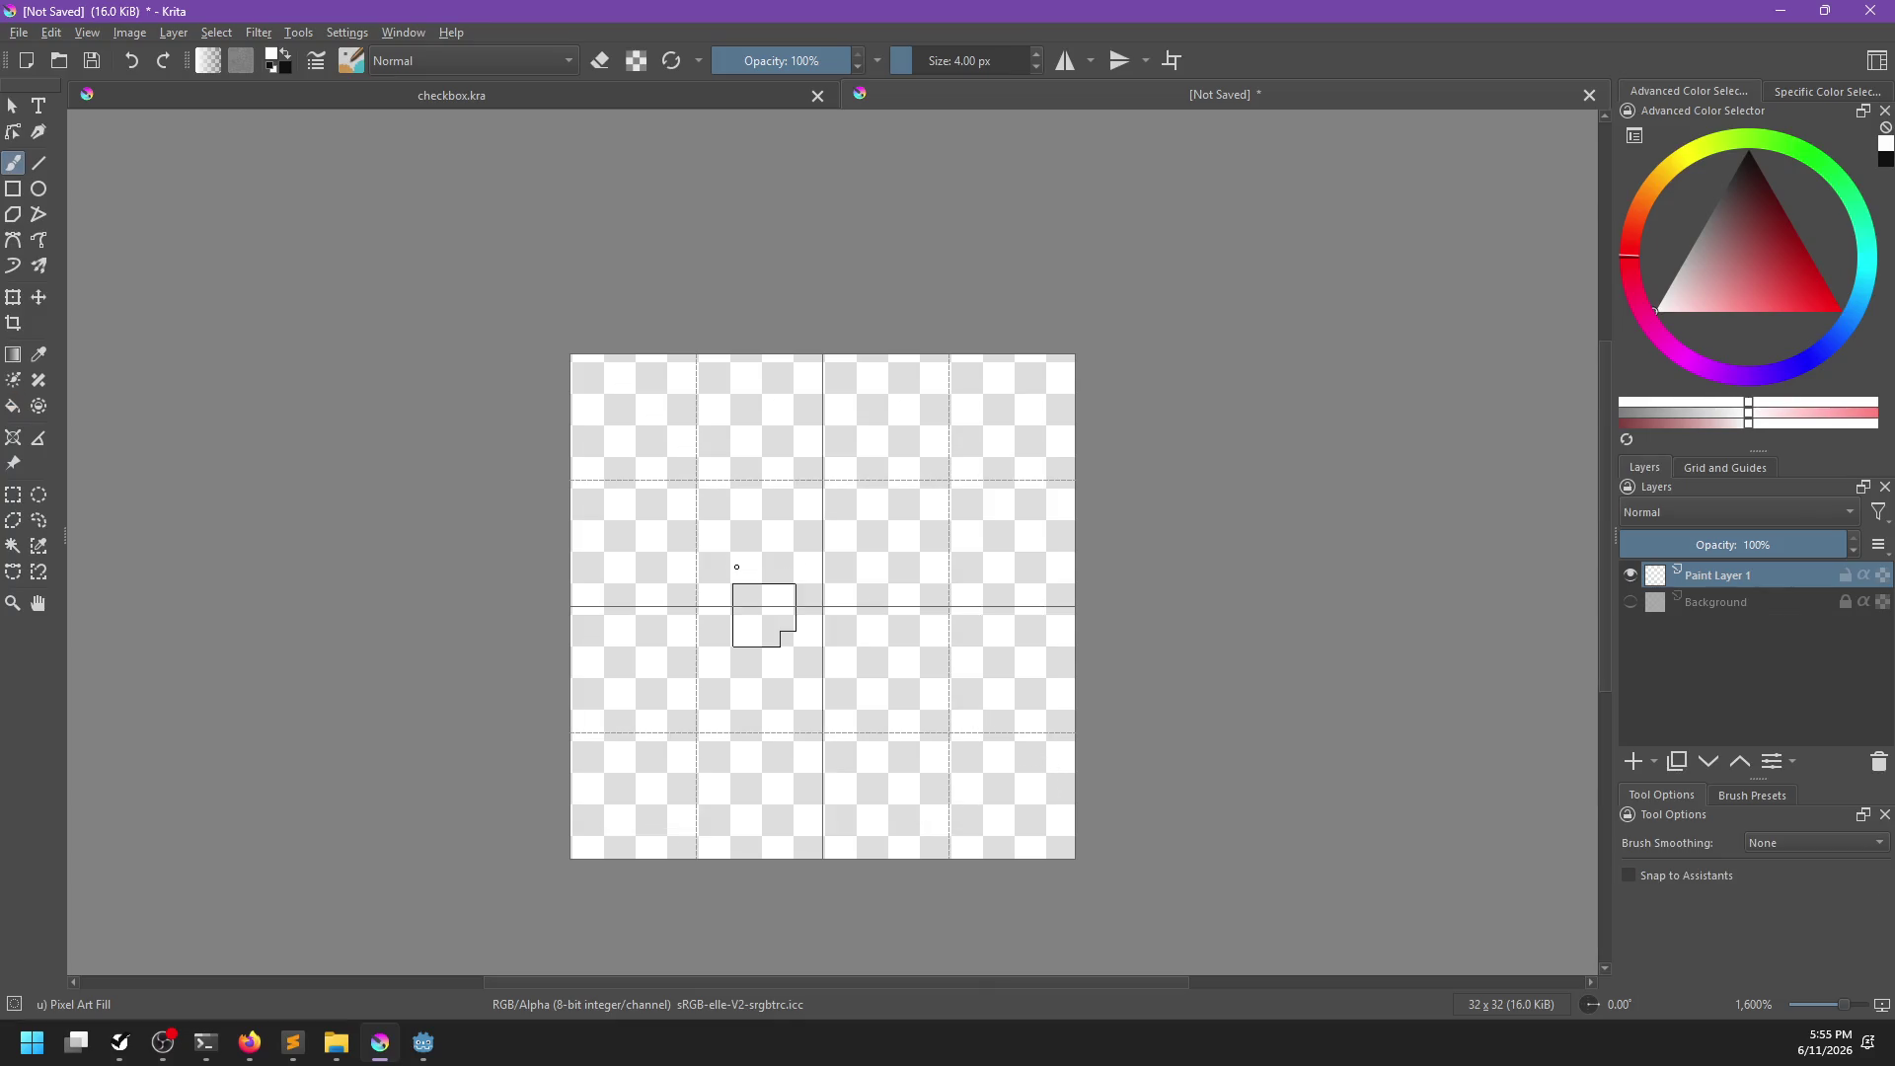
{"action": "left_click_drag", "start_coordinate": [1786, 538], "coordinate": [1722, 544]}
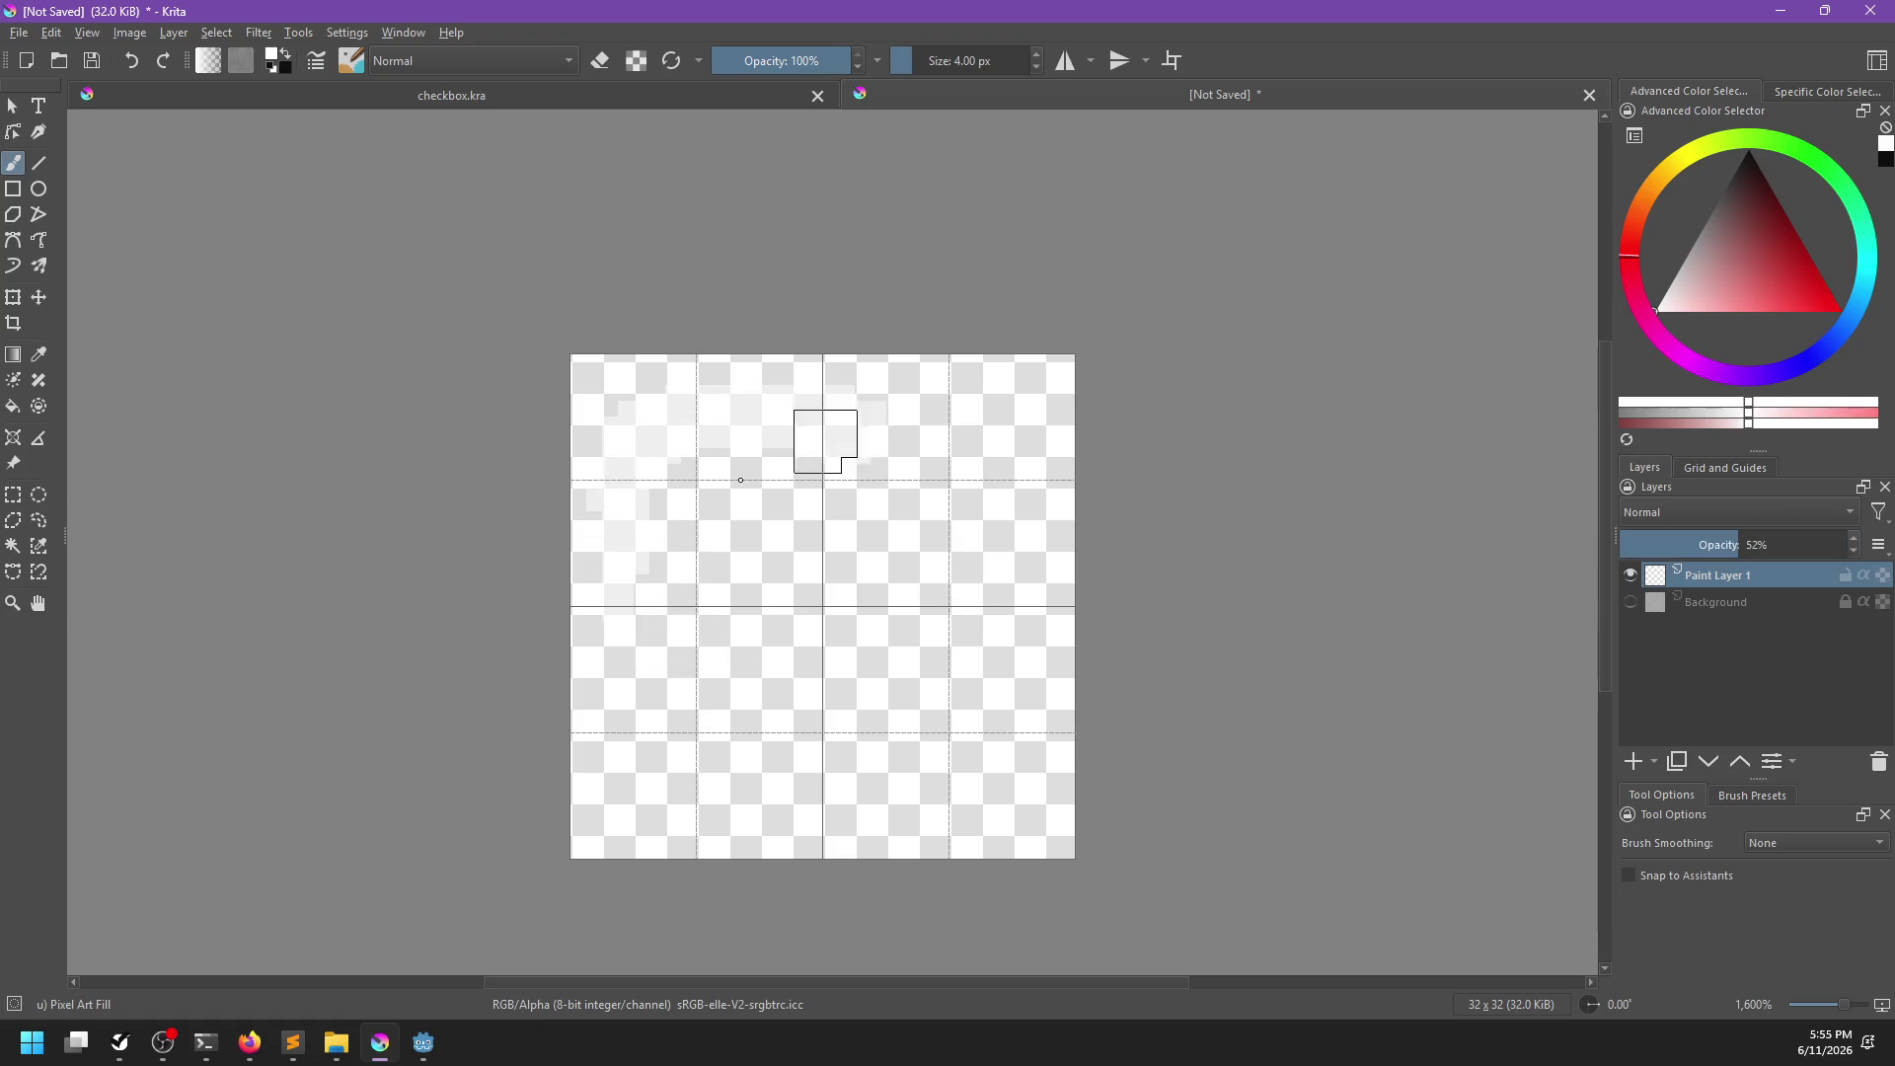
{"action": "key", "text": "x"}
{"action": "mouse_move", "coordinate": [636, 639]}
{"action": "left_mouse_down"}
{"action": "mouse_move", "coordinate": [674, 405]}
{"action": "mouse_move", "coordinate": [969, 427]}
{"action": "mouse_move", "coordinate": [1009, 464]}
{"action": "mouse_move", "coordinate": [1003, 740]}
{"action": "mouse_move", "coordinate": [962, 790]}
{"action": "mouse_move", "coordinate": [725, 785]}
{"action": "mouse_move", "coordinate": [652, 612]}
{"action": "mouse_move", "coordinate": [673, 509]}
{"action": "left_mouse_up"}
{"action": "key", "text": "f"}
{"action": "left_click", "coordinate": [787, 588]}
Erase the top corner pixels and fill the top-right gap with dark pixels
{"action": "key", "text": "b"}
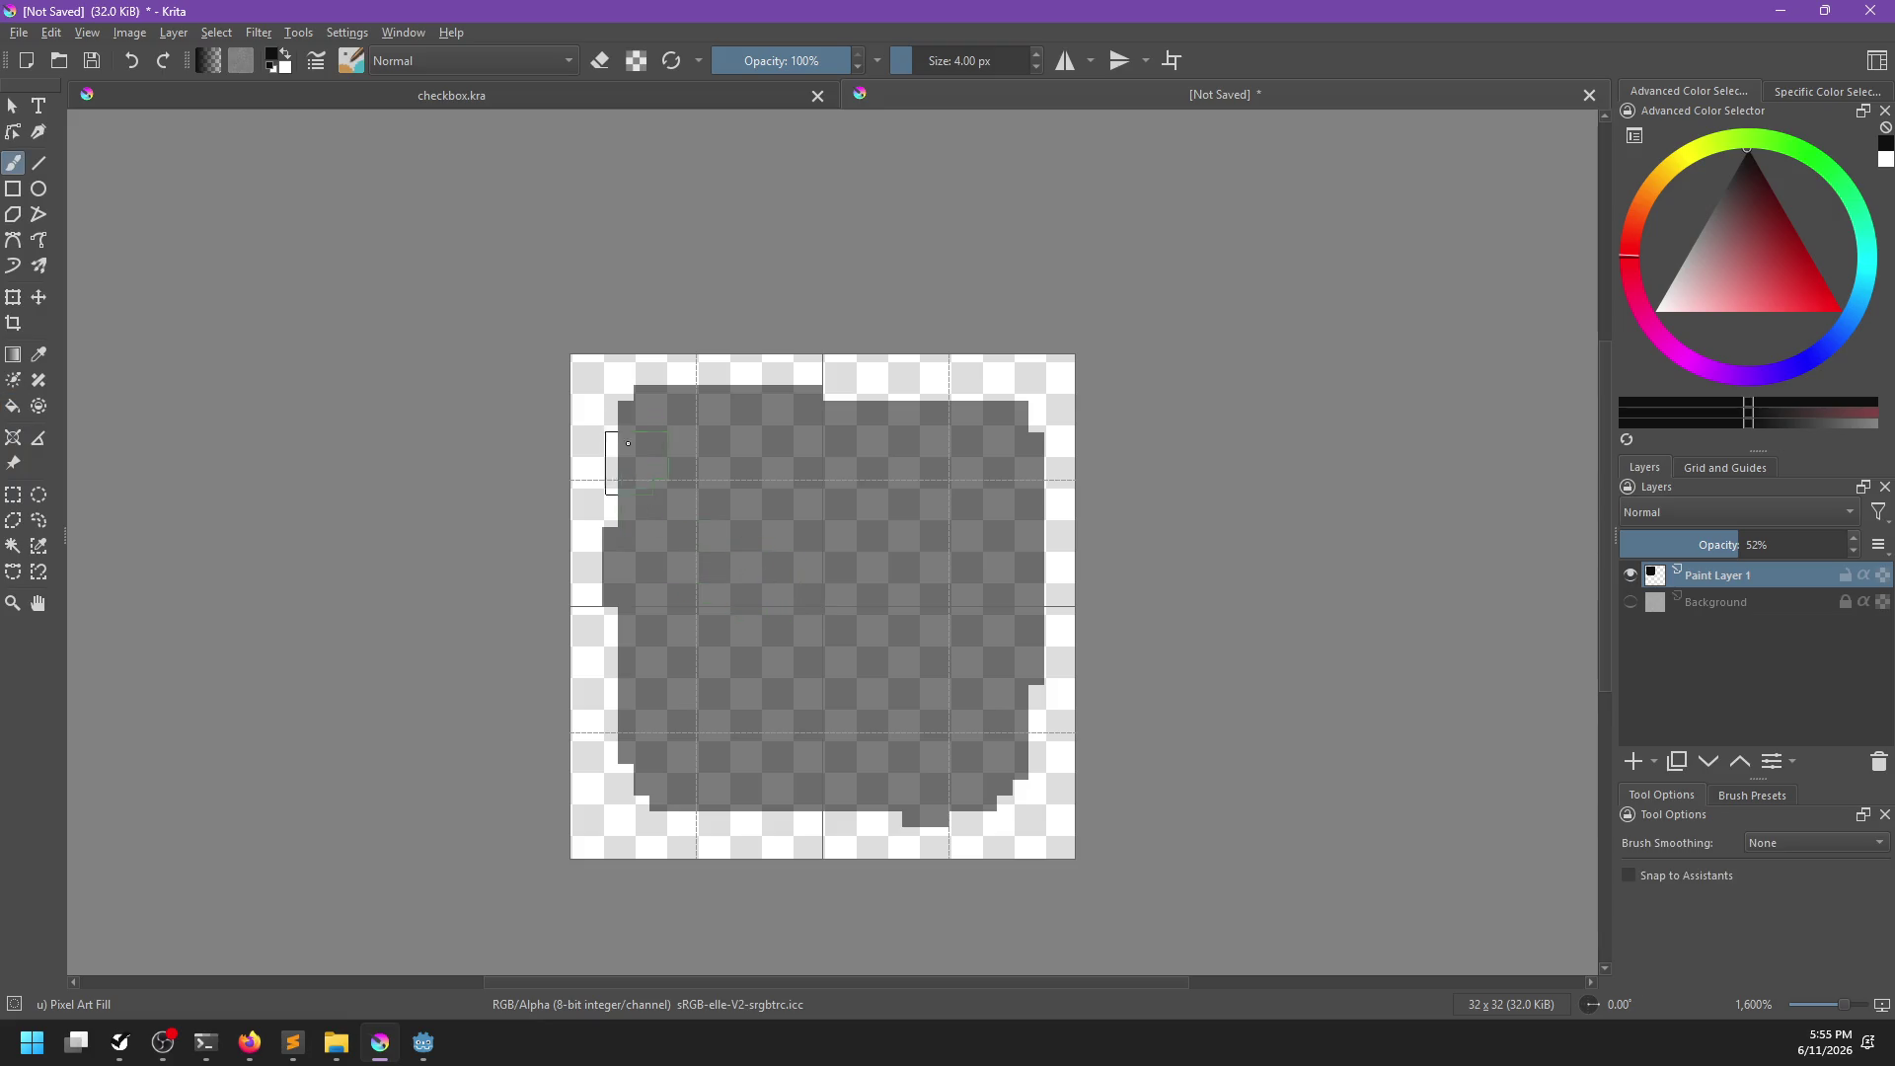
{"action": "key", "text": "e"}
{"action": "left_click", "coordinate": [632, 351]}
{"action": "left_click", "coordinate": [1023, 416]}
{"action": "key", "text": "e"}
{"action": "mouse_move", "coordinate": [779, 400]}
{"action": "left_mouse_down"}
{"action": "mouse_move", "coordinate": [913, 400]}
{"action": "mouse_move", "coordinate": [826, 407]}
{"action": "left_mouse_up"}
{"action": "key", "text": "ctrl+z"}
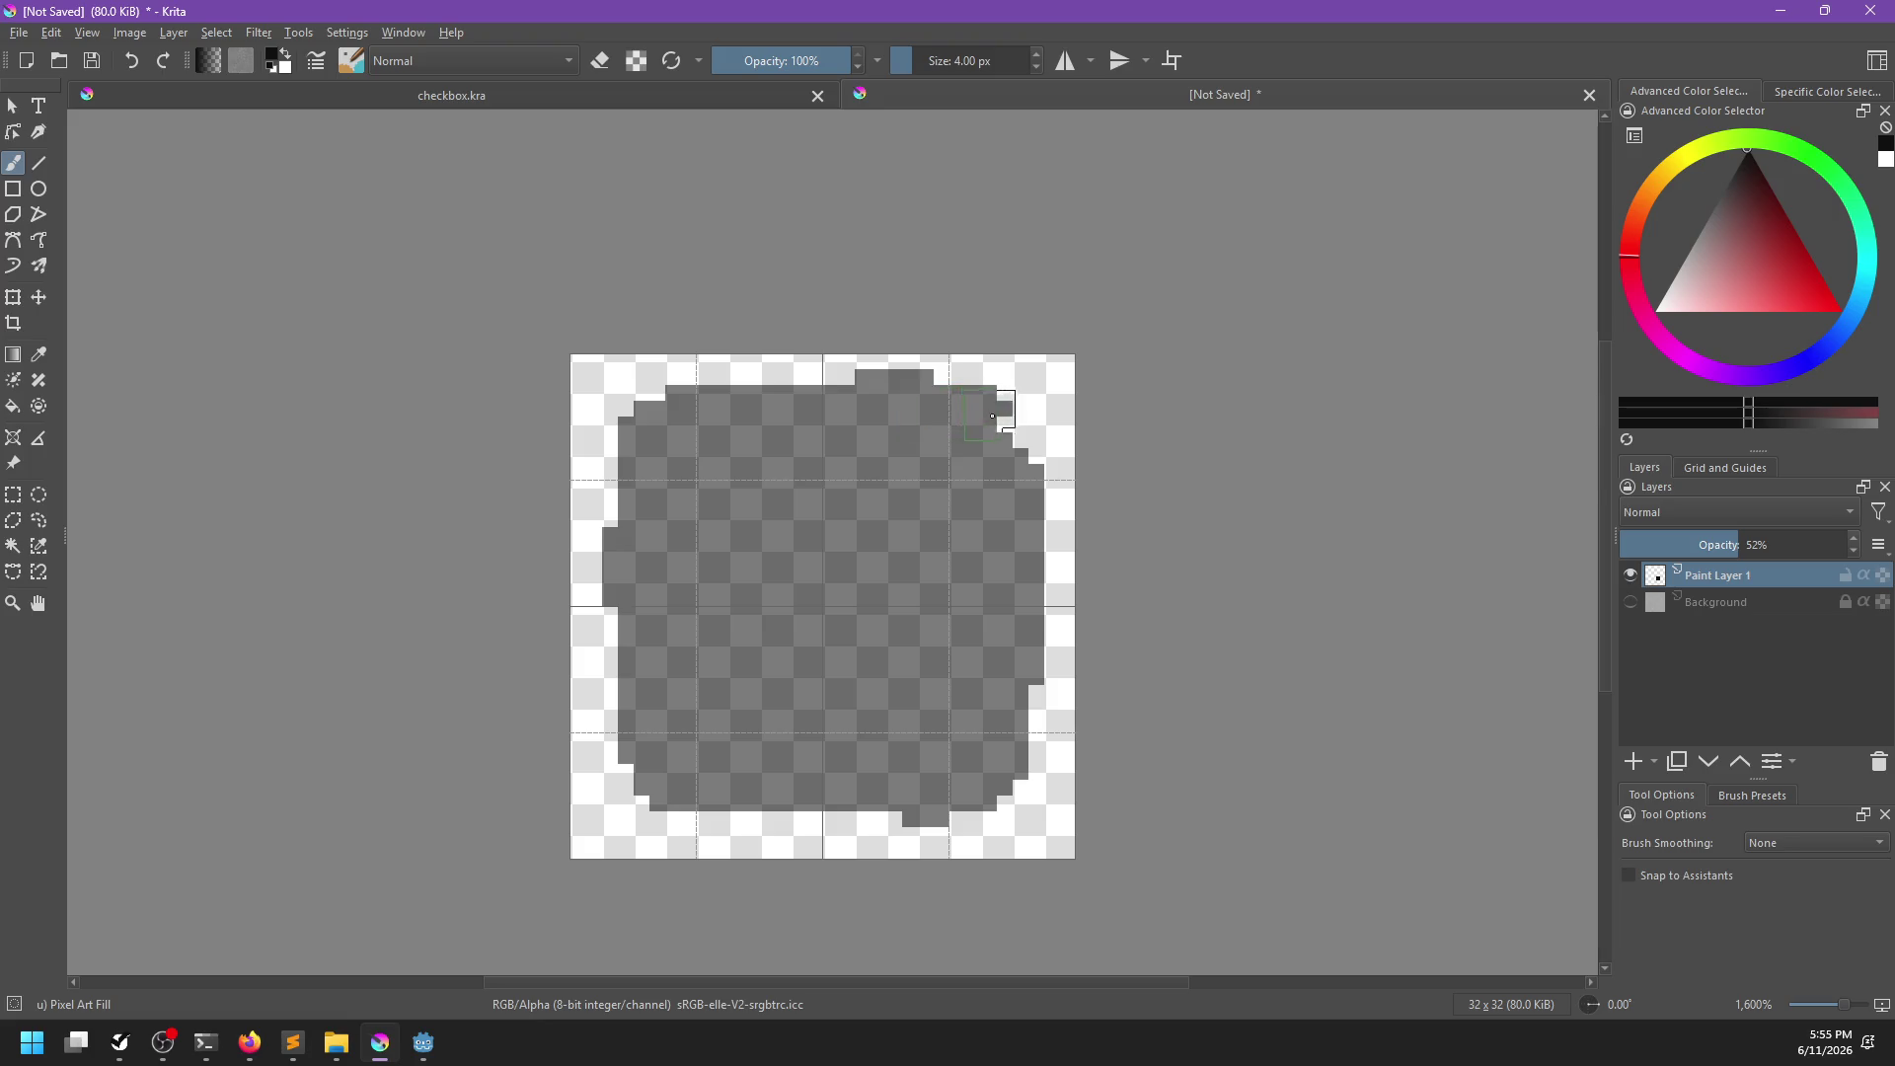
{"action": "left_click", "coordinate": [984, 417]}
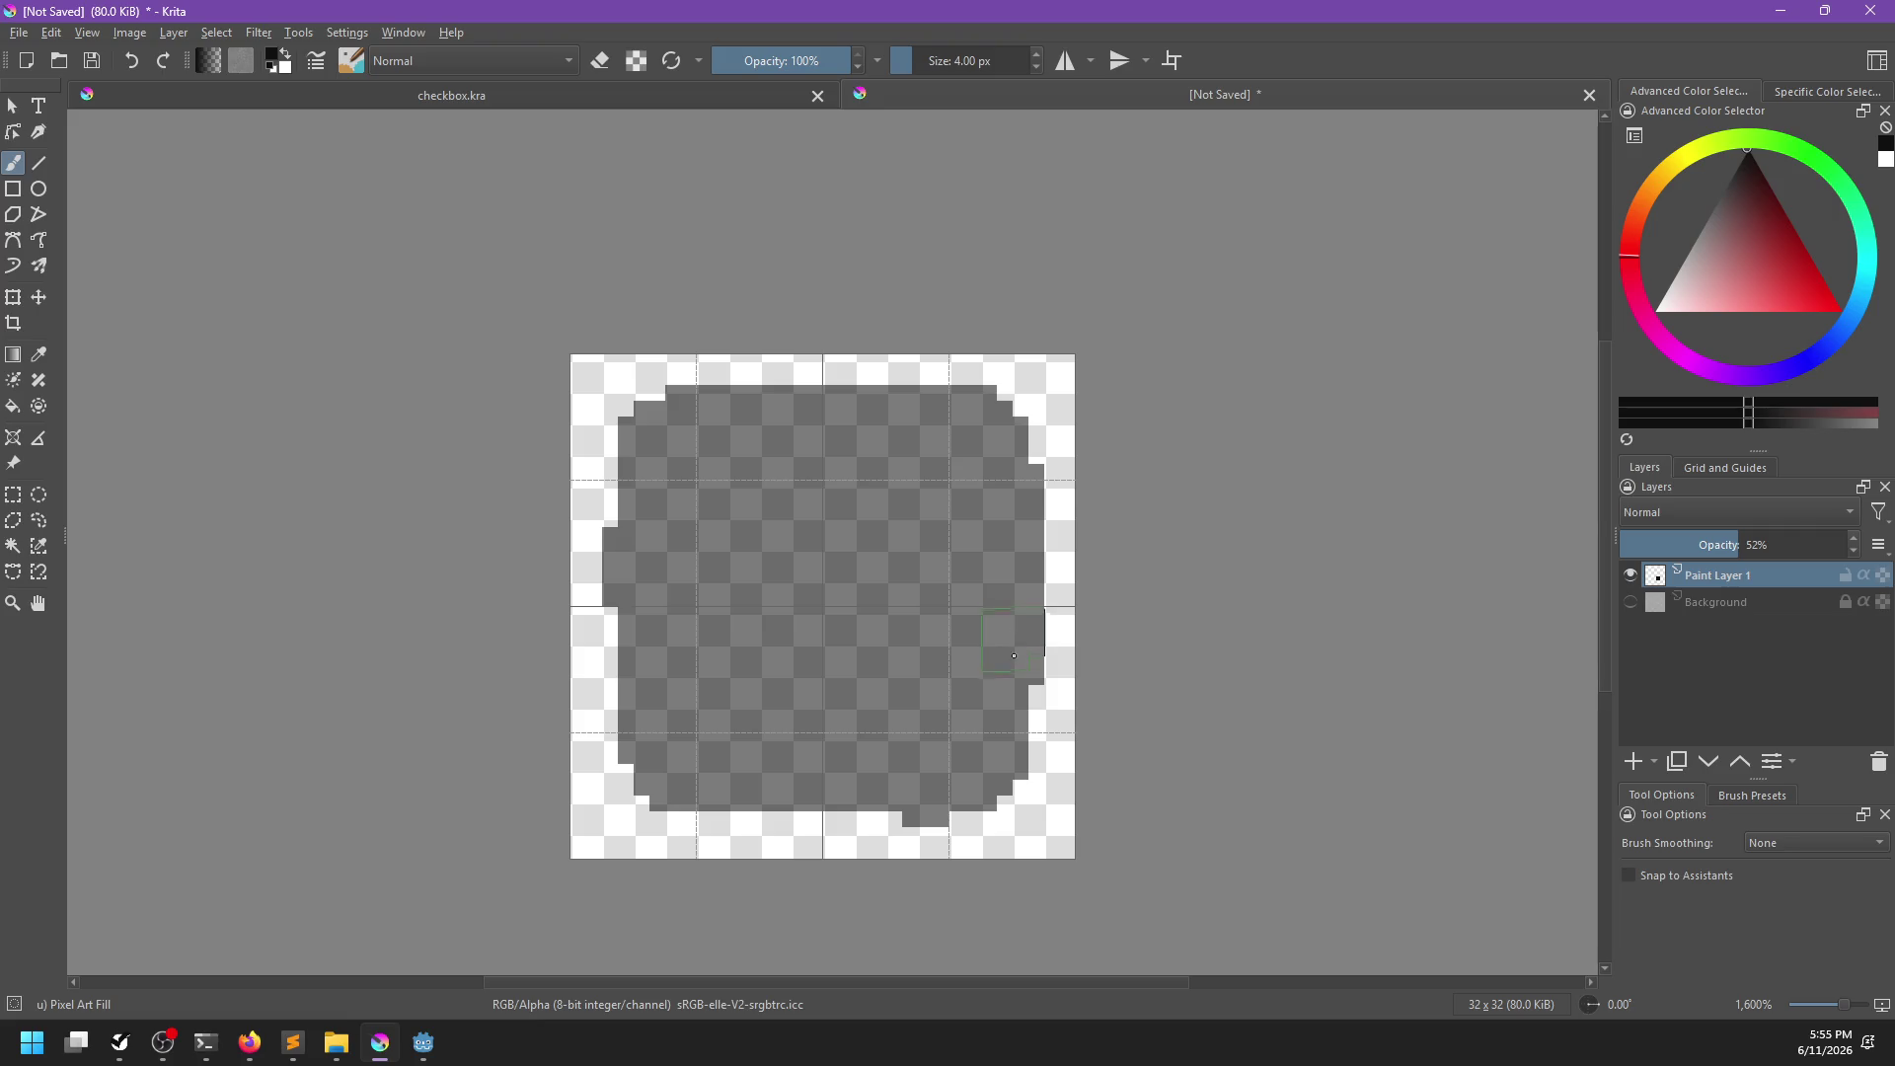
Erase the shape's edges into stepped, rounded pixel curves
{"action": "key", "text": "e"}
{"action": "mouse_move", "coordinate": [1029, 667]}
{"action": "left_mouse_down"}
{"action": "mouse_move", "coordinate": [975, 780]}
{"action": "mouse_move", "coordinate": [820, 857]}
{"action": "left_mouse_up"}
{"action": "mouse_move", "coordinate": [1044, 469]}
{"action": "left_mouse_down"}
{"action": "mouse_move", "coordinate": [893, 375]}
{"action": "mouse_move", "coordinate": [986, 414]}
{"action": "mouse_move", "coordinate": [1110, 578]}
{"action": "mouse_move", "coordinate": [1056, 542]}
{"action": "mouse_move", "coordinate": [1063, 559]}
{"action": "left_mouse_up"}
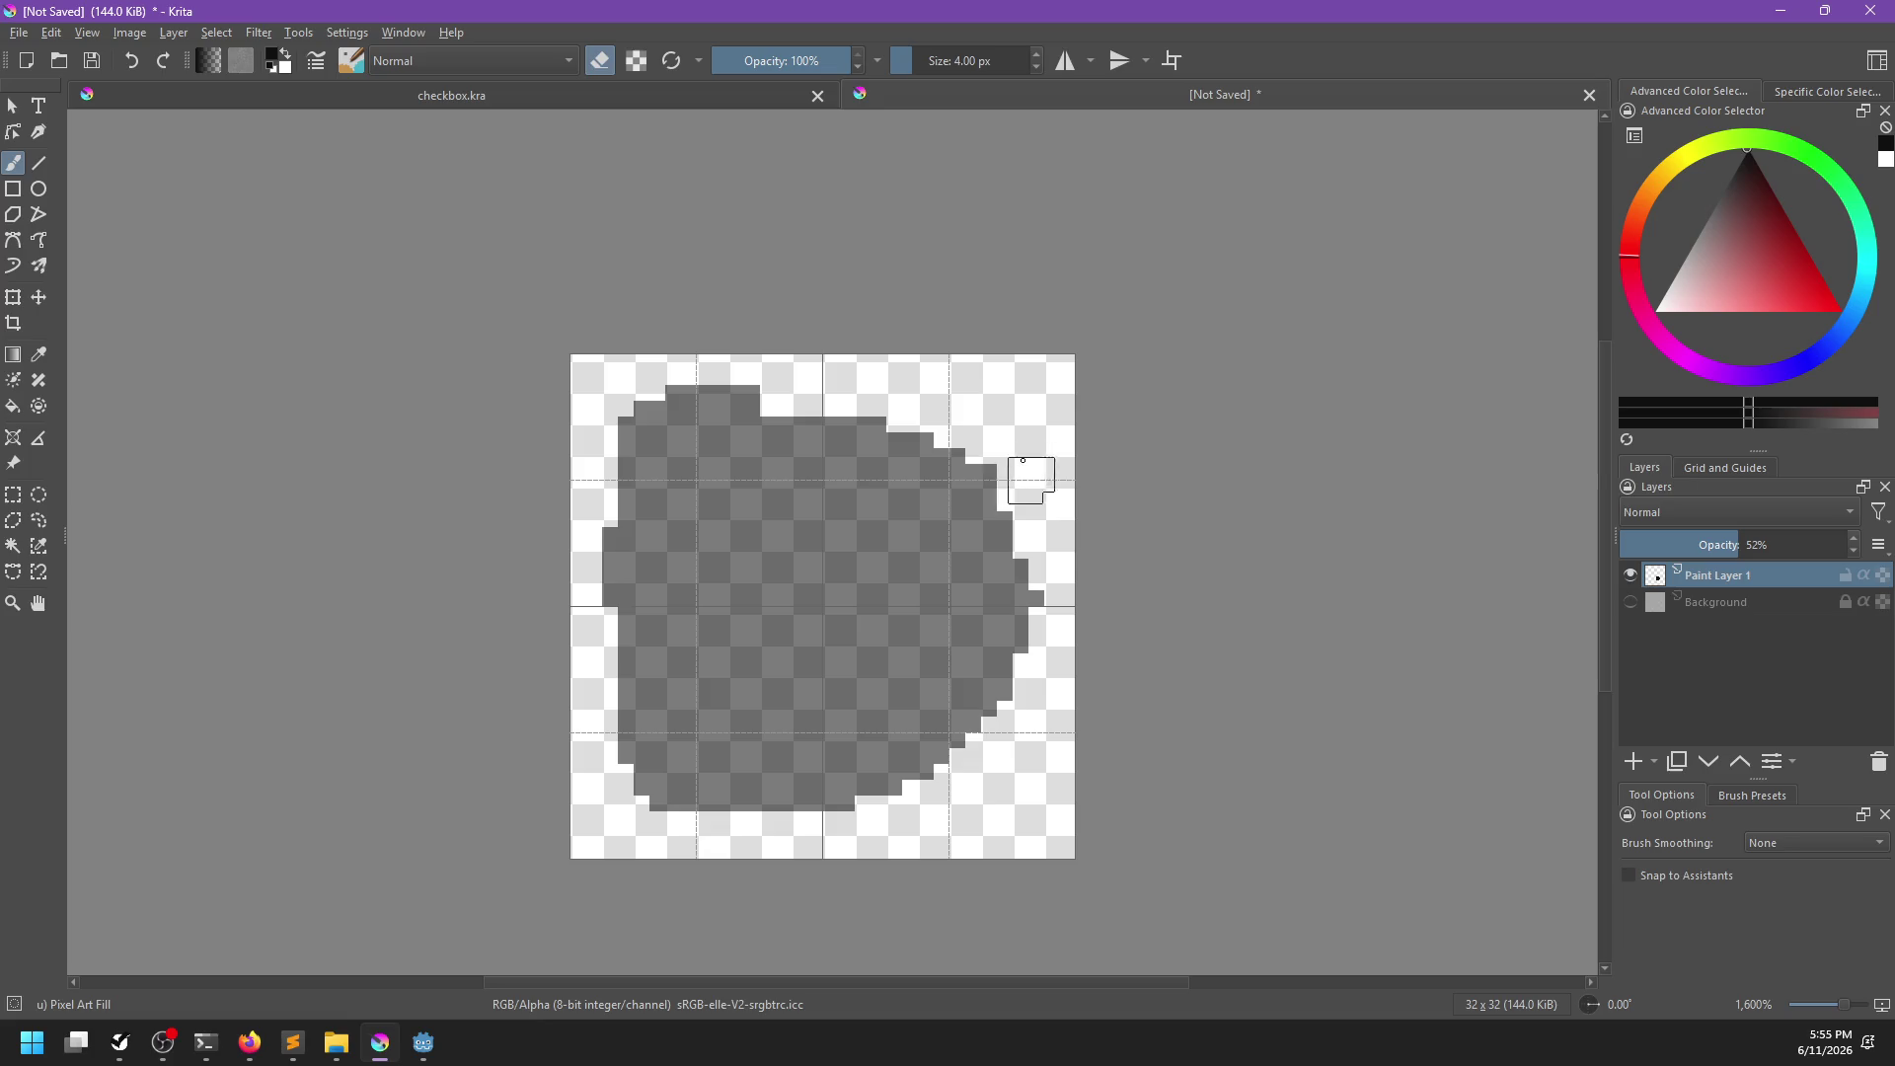
{"action": "mouse_move", "coordinate": [863, 372]}
{"action": "left_mouse_down"}
{"action": "mouse_move", "coordinate": [643, 406]}
{"action": "mouse_move", "coordinate": [589, 546]}
{"action": "left_mouse_up"}
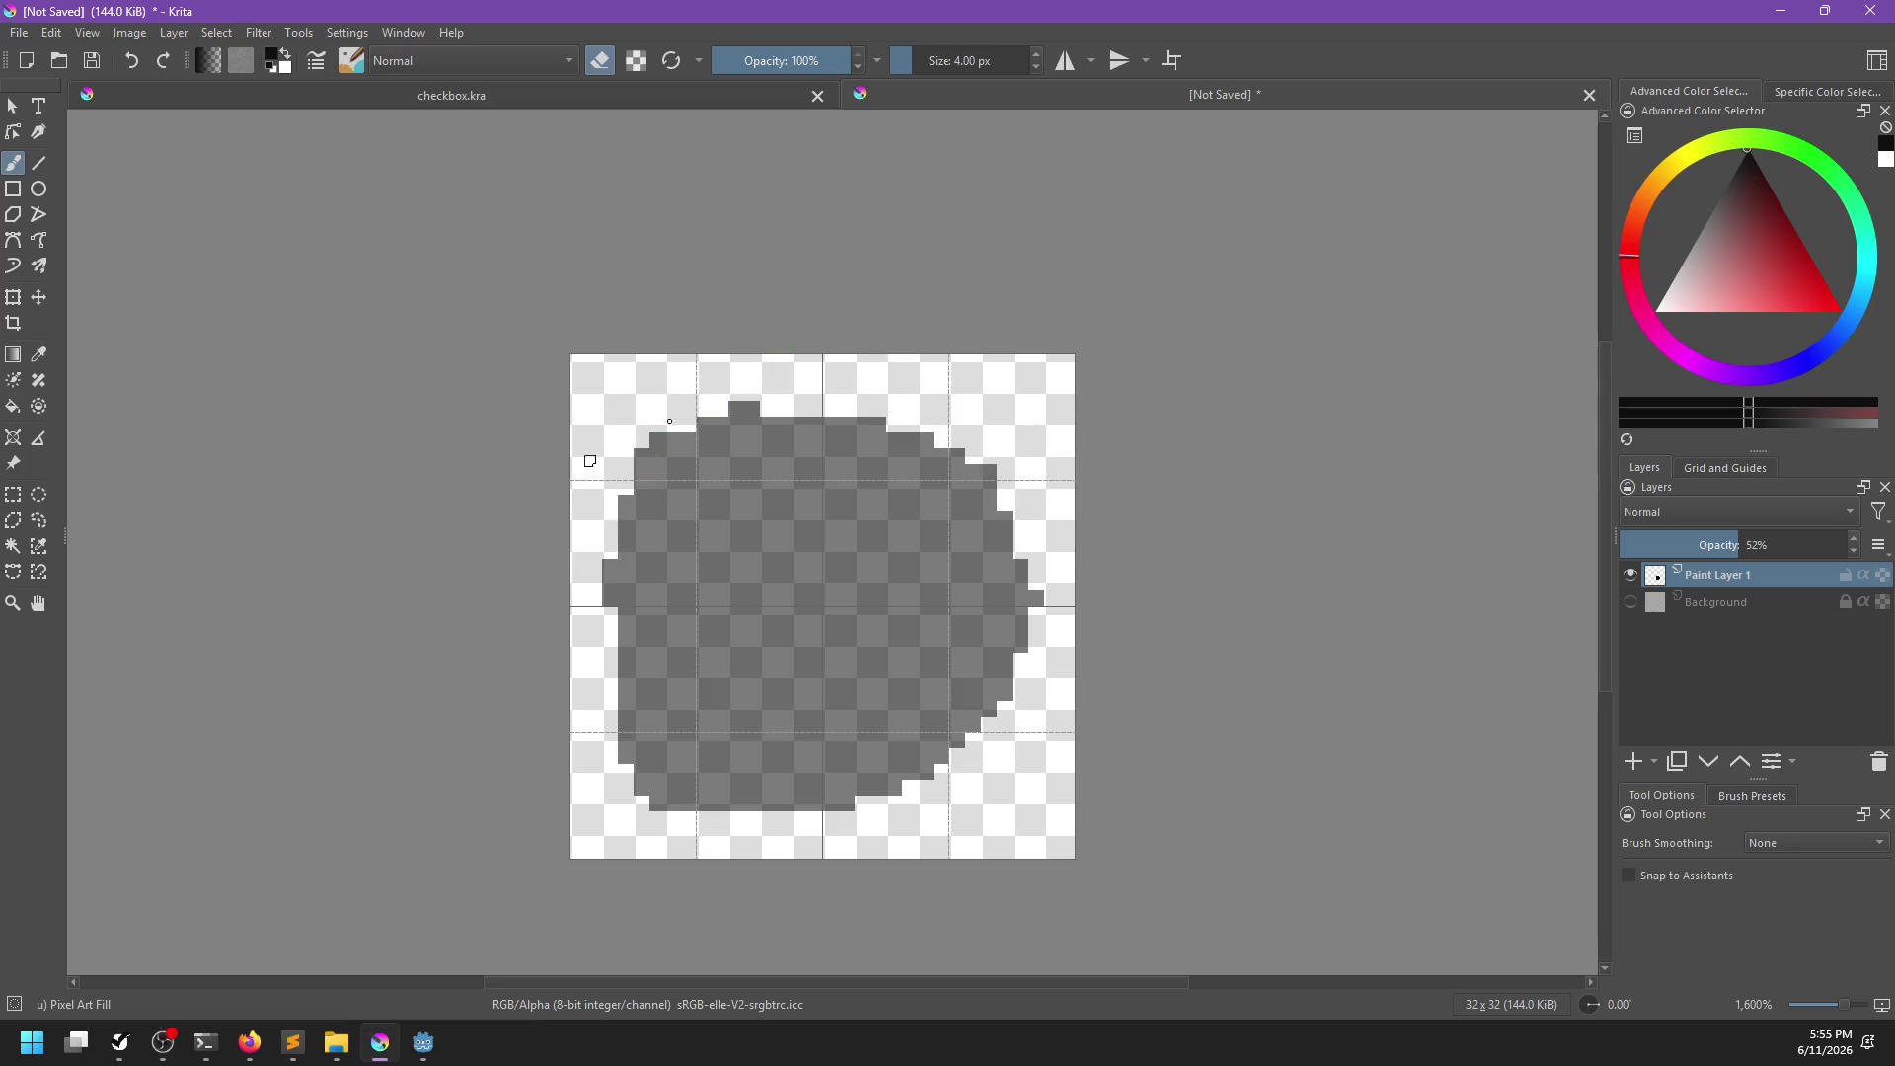
{"action": "left_click_drag", "start_coordinate": [589, 440], "coordinate": [892, 401]}
{"action": "mouse_move", "coordinate": [740, 434]}
{"action": "left_mouse_down"}
{"action": "mouse_move", "coordinate": [681, 469]}
{"action": "mouse_move", "coordinate": [622, 587]}
{"action": "left_mouse_up"}
{"action": "key", "text": "ctrl+z"}
{"action": "mouse_move", "coordinate": [735, 426]}
{"action": "left_mouse_down"}
{"action": "mouse_move", "coordinate": [608, 632]}
{"action": "mouse_move", "coordinate": [759, 829]}
{"action": "left_mouse_up"}
{"action": "key", "text": "ctrl+z"}
{"action": "left_click_drag", "start_coordinate": [607, 725], "coordinate": [947, 893]}
{"action": "key", "text": "ctrl+z"}
{"action": "key", "text": "ctrl+z"}
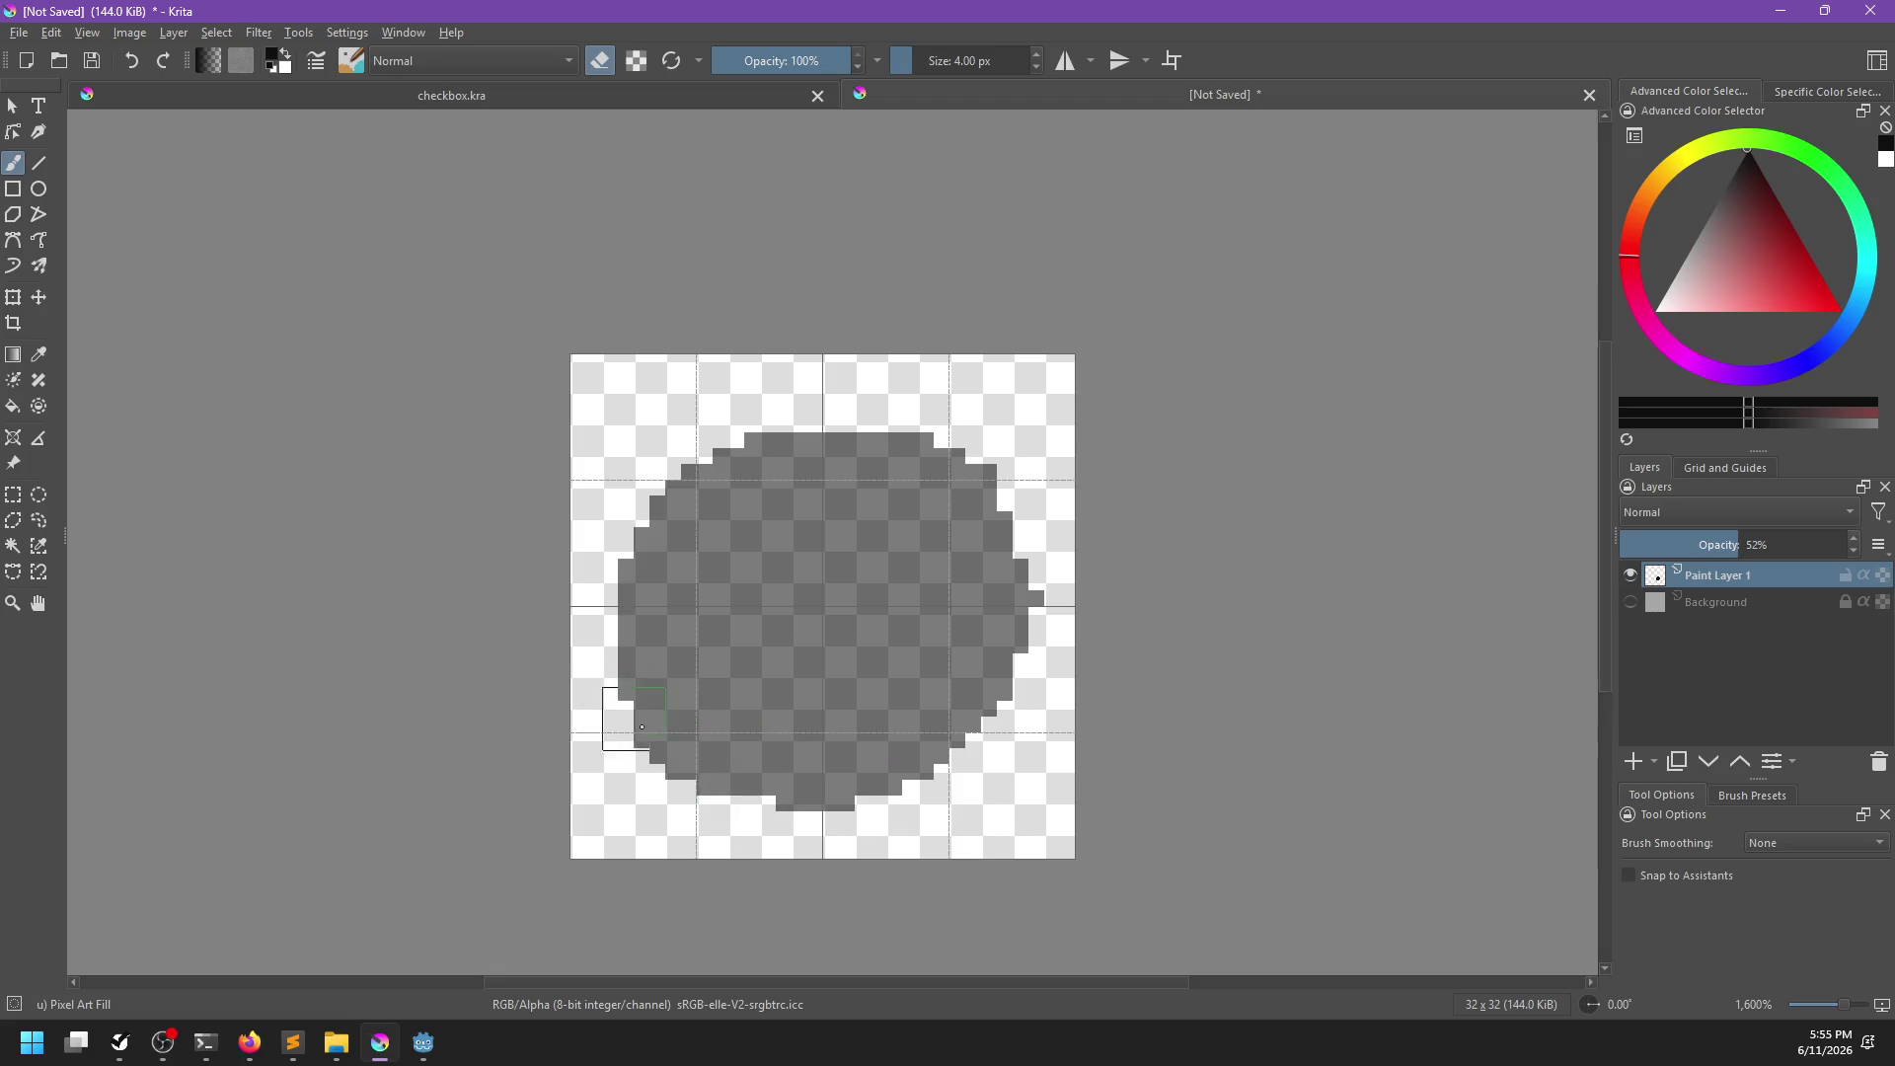
{"action": "left_click_drag", "start_coordinate": [631, 740], "coordinate": [866, 829]}
{"action": "key", "text": "ctrl+z"}
{"action": "key", "text": "e"}
Repaint the upper-left edge, extend the left side and trim the bottom bump
{"action": "mouse_move", "coordinate": [671, 489]}
{"action": "left_mouse_down"}
{"action": "mouse_move", "coordinate": [696, 435]}
{"action": "mouse_move", "coordinate": [858, 407]}
{"action": "left_mouse_up"}
{"action": "key", "text": "ctrl+z"}
{"action": "mouse_move", "coordinate": [607, 568]}
{"action": "left_mouse_down"}
{"action": "mouse_move", "coordinate": [652, 496]}
{"action": "mouse_move", "coordinate": [825, 449]}
{"action": "left_mouse_up"}
{"action": "key", "text": "ctrl+z"}
{"action": "mouse_move", "coordinate": [740, 523]}
{"action": "left_mouse_down"}
{"action": "mouse_move", "coordinate": [647, 439]}
{"action": "mouse_move", "coordinate": [691, 493]}
{"action": "mouse_move", "coordinate": [618, 638]}
{"action": "mouse_move", "coordinate": [641, 721]}
{"action": "mouse_move", "coordinate": [705, 799]}
{"action": "mouse_move", "coordinate": [859, 809]}
{"action": "mouse_move", "coordinate": [944, 780]}
{"action": "left_mouse_up"}
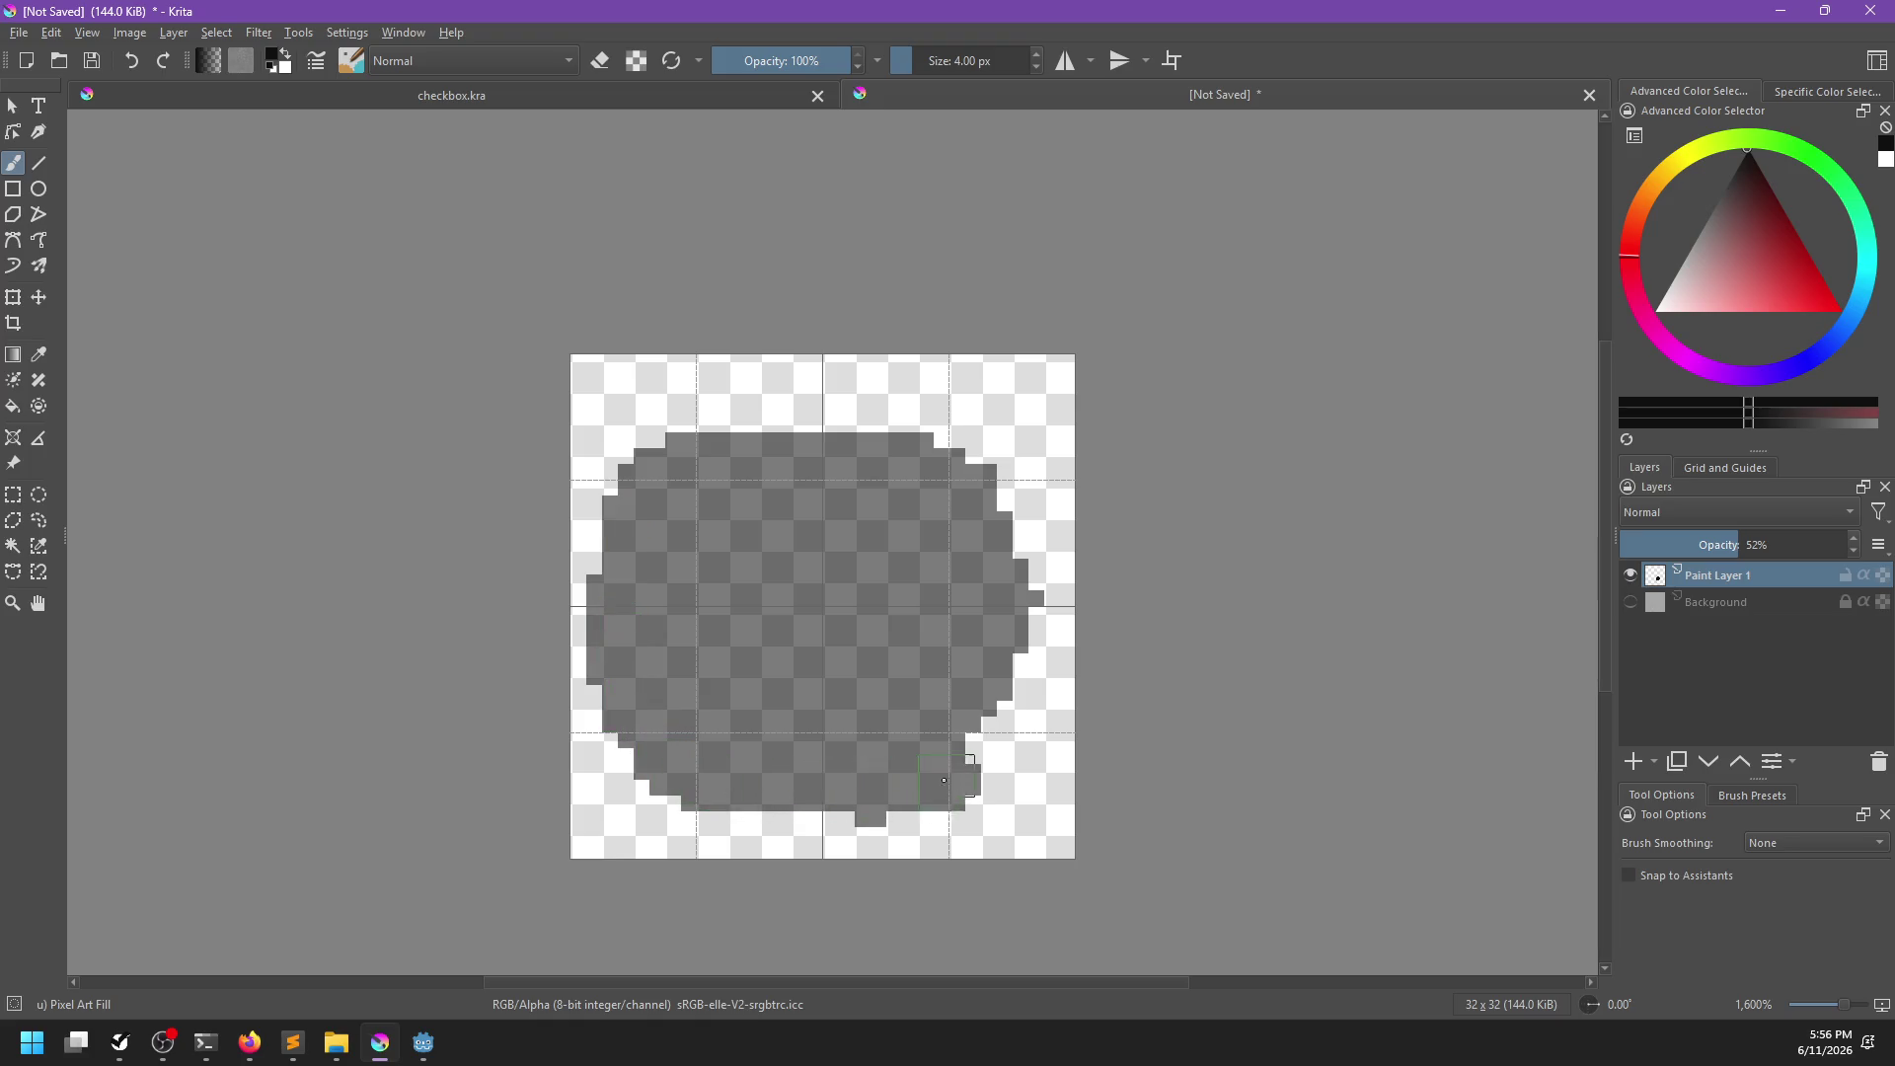
{"action": "key", "text": "e"}
{"action": "left_click", "coordinate": [877, 819]}
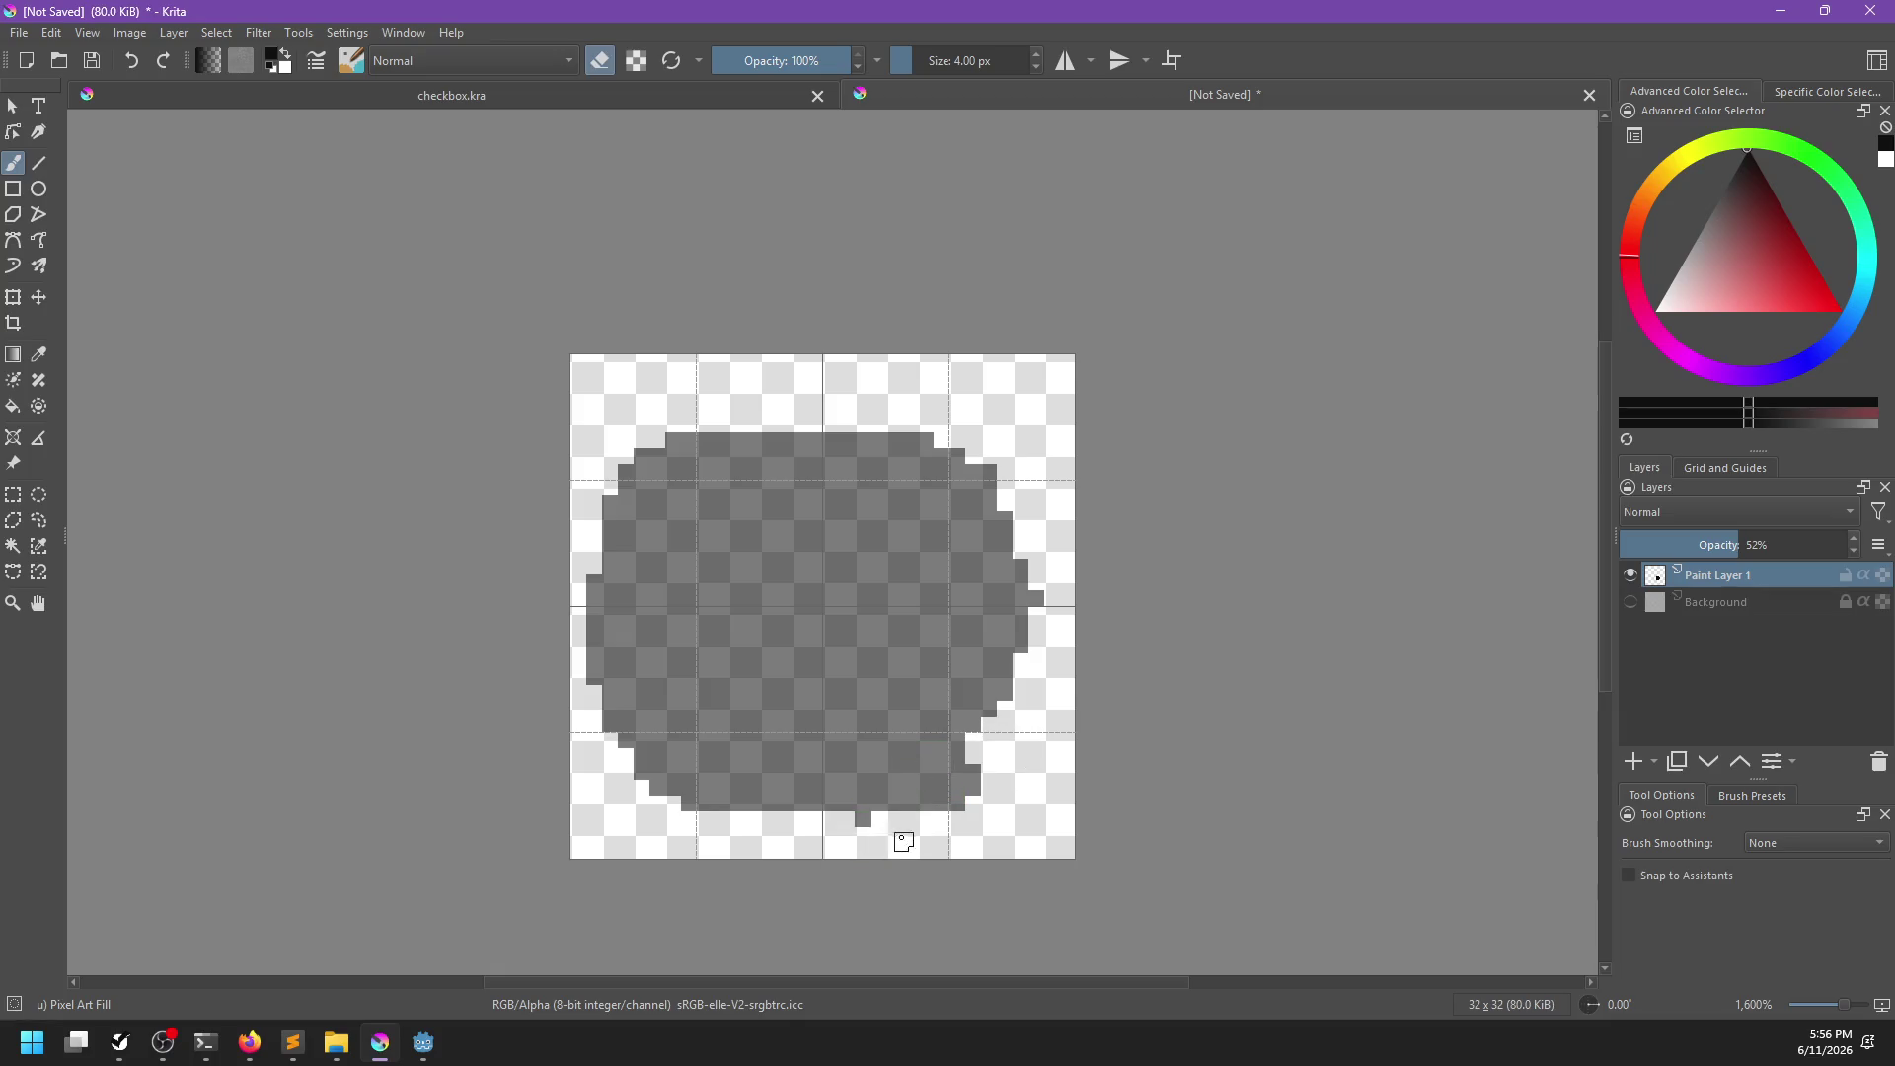
{"action": "key", "text": "e"}
Fill out the right edges, even the top, trim the corners into a circle, then save
{"action": "mouse_move", "coordinate": [972, 784]}
{"action": "left_mouse_down"}
{"action": "mouse_move", "coordinate": [1021, 750]}
{"action": "mouse_move", "coordinate": [1031, 538]}
{"action": "left_mouse_up"}
{"action": "mouse_move", "coordinate": [963, 459]}
{"action": "left_mouse_down"}
{"action": "mouse_move", "coordinate": [1016, 499]}
{"action": "mouse_move", "coordinate": [1049, 578]}
{"action": "mouse_move", "coordinate": [1050, 661]}
{"action": "left_mouse_up"}
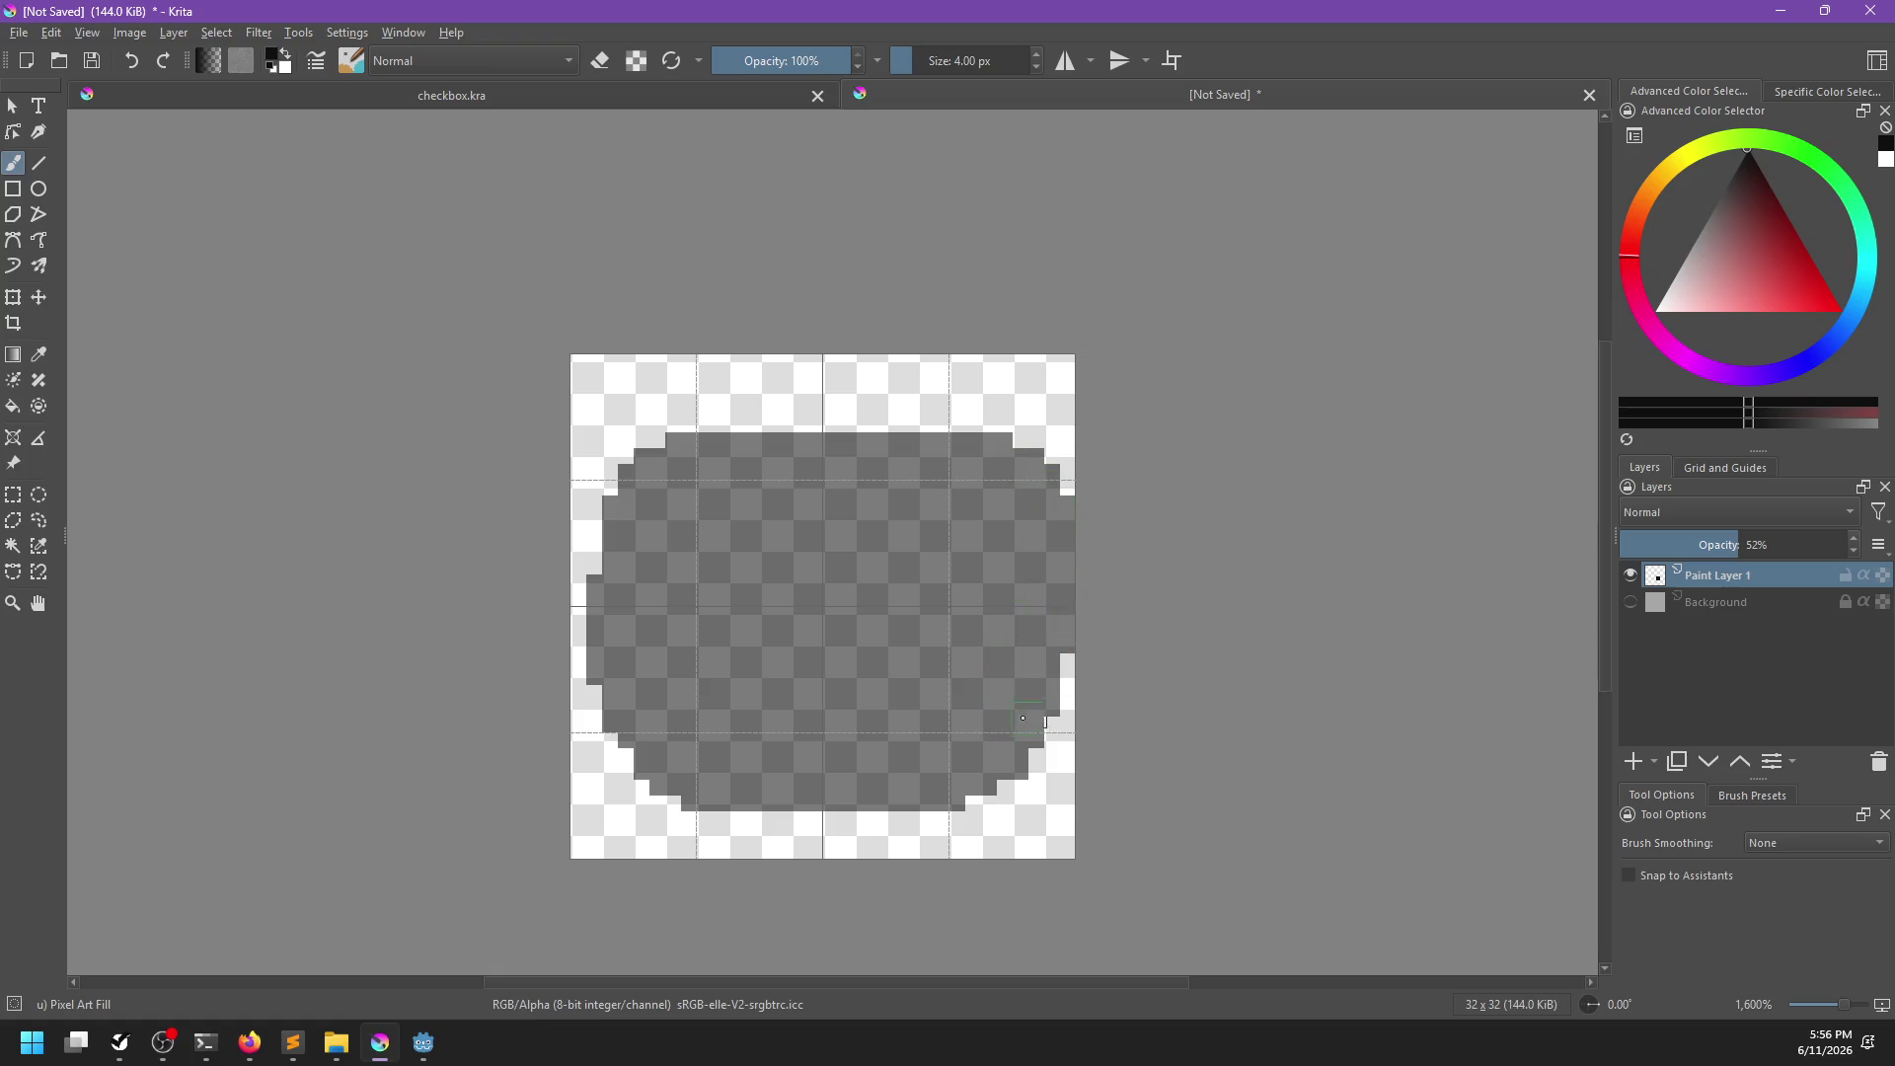
{"action": "mouse_move", "coordinate": [1036, 726]}
{"action": "left_mouse_down"}
{"action": "mouse_move", "coordinate": [1048, 770]}
{"action": "mouse_move", "coordinate": [993, 760]}
{"action": "left_mouse_up"}
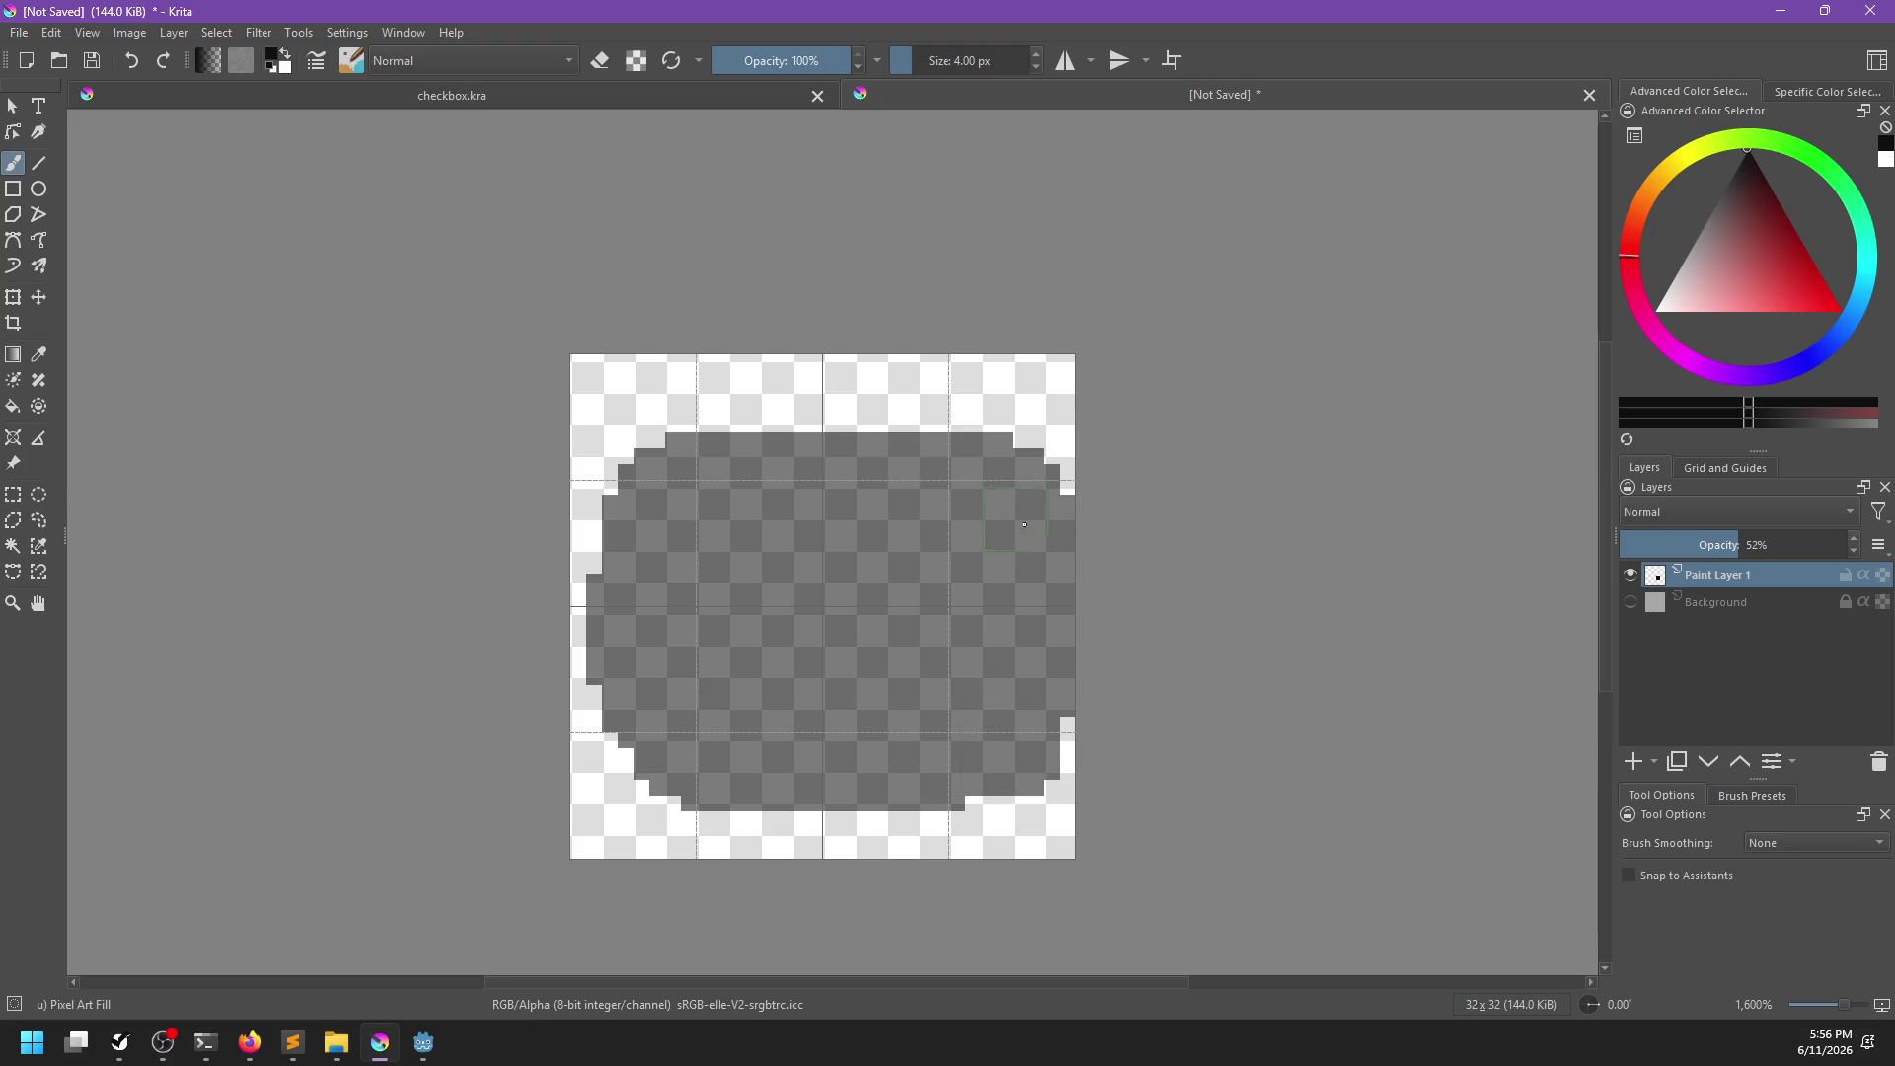
{"action": "mouse_move", "coordinate": [1002, 450]}
{"action": "left_mouse_down"}
{"action": "mouse_move", "coordinate": [789, 414]}
{"action": "mouse_move", "coordinate": [661, 426]}
{"action": "mouse_move", "coordinate": [678, 481]}
{"action": "left_mouse_up"}
{"action": "mouse_move", "coordinate": [602, 612]}
{"action": "left_mouse_down"}
{"action": "mouse_move", "coordinate": [641, 444]}
{"action": "mouse_move", "coordinate": [730, 400]}
{"action": "mouse_move", "coordinate": [908, 399]}
{"action": "mouse_move", "coordinate": [1028, 438]}
{"action": "mouse_move", "coordinate": [1056, 483]}
{"action": "left_mouse_up"}
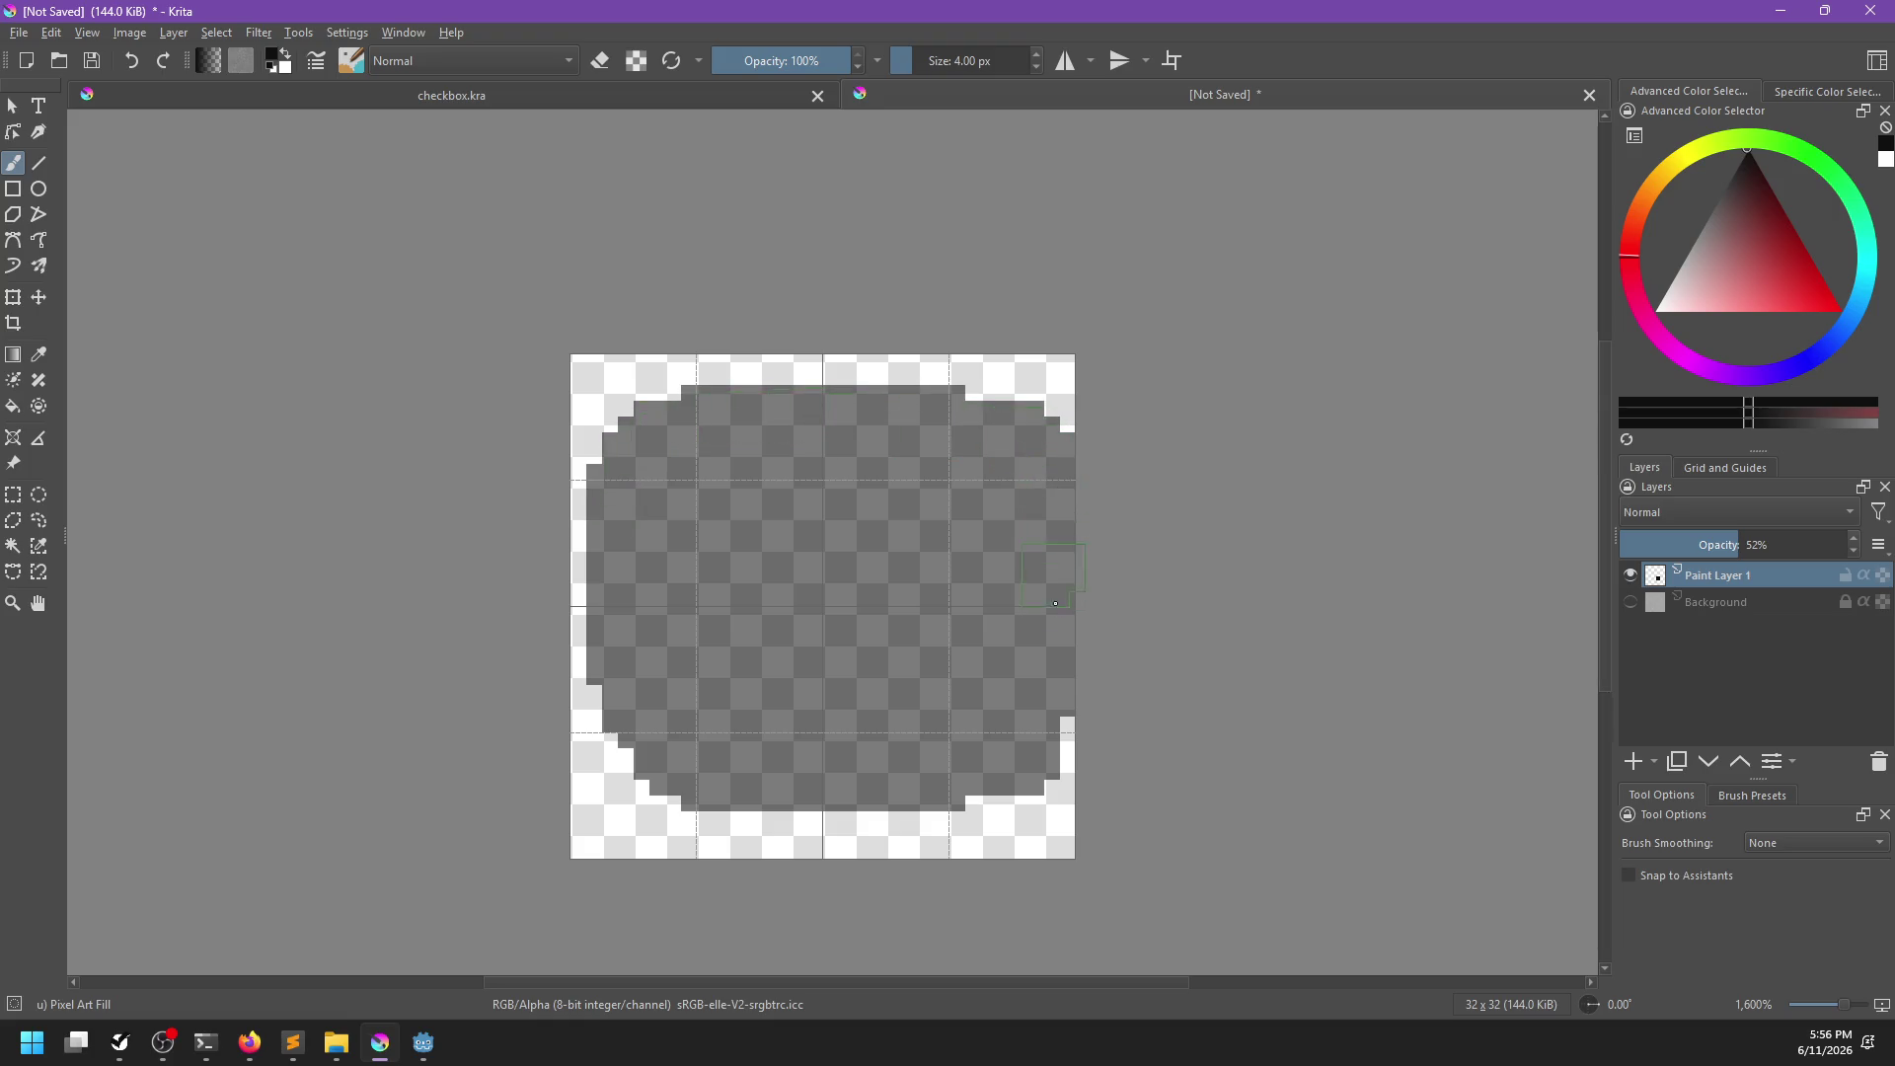
{"action": "left_click_drag", "start_coordinate": [1093, 589], "coordinate": [1070, 780]}
{"action": "key", "text": "ctrl+z"}
{"action": "mouse_move", "coordinate": [1081, 703]}
{"action": "left_mouse_down"}
{"action": "mouse_move", "coordinate": [1058, 762]}
{"action": "mouse_move", "coordinate": [960, 835]}
{"action": "left_mouse_up"}
{"action": "mouse_move", "coordinate": [992, 377]}
{"action": "left_mouse_down"}
{"action": "mouse_move", "coordinate": [1061, 424]}
{"action": "mouse_move", "coordinate": [1076, 503]}
{"action": "mouse_move", "coordinate": [1081, 631]}
{"action": "mouse_move", "coordinate": [1031, 894]}
{"action": "left_mouse_up"}
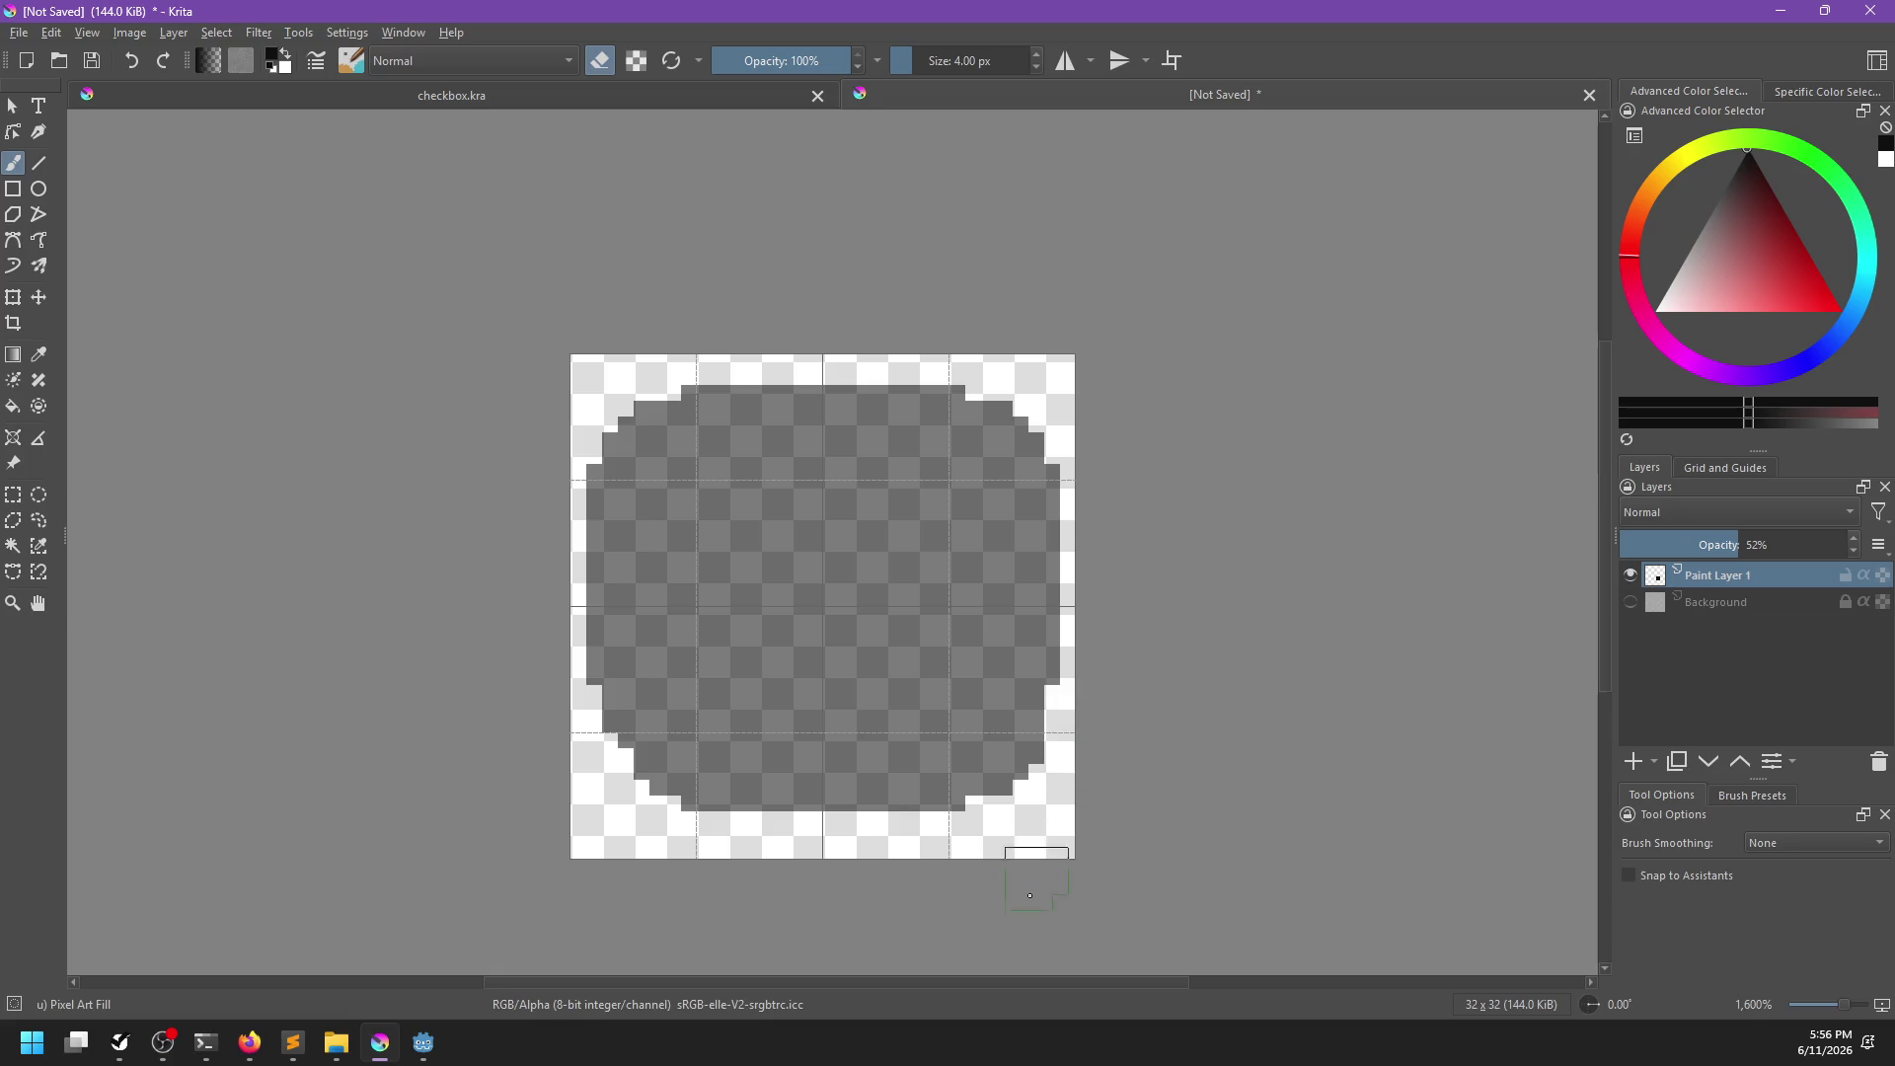
{"action": "key", "text": "ctrl+z"}
{"action": "mouse_move", "coordinate": [991, 377]}
{"action": "left_mouse_down"}
{"action": "mouse_move", "coordinate": [1034, 400]}
{"action": "mouse_move", "coordinate": [1097, 489]}
{"action": "left_mouse_up"}
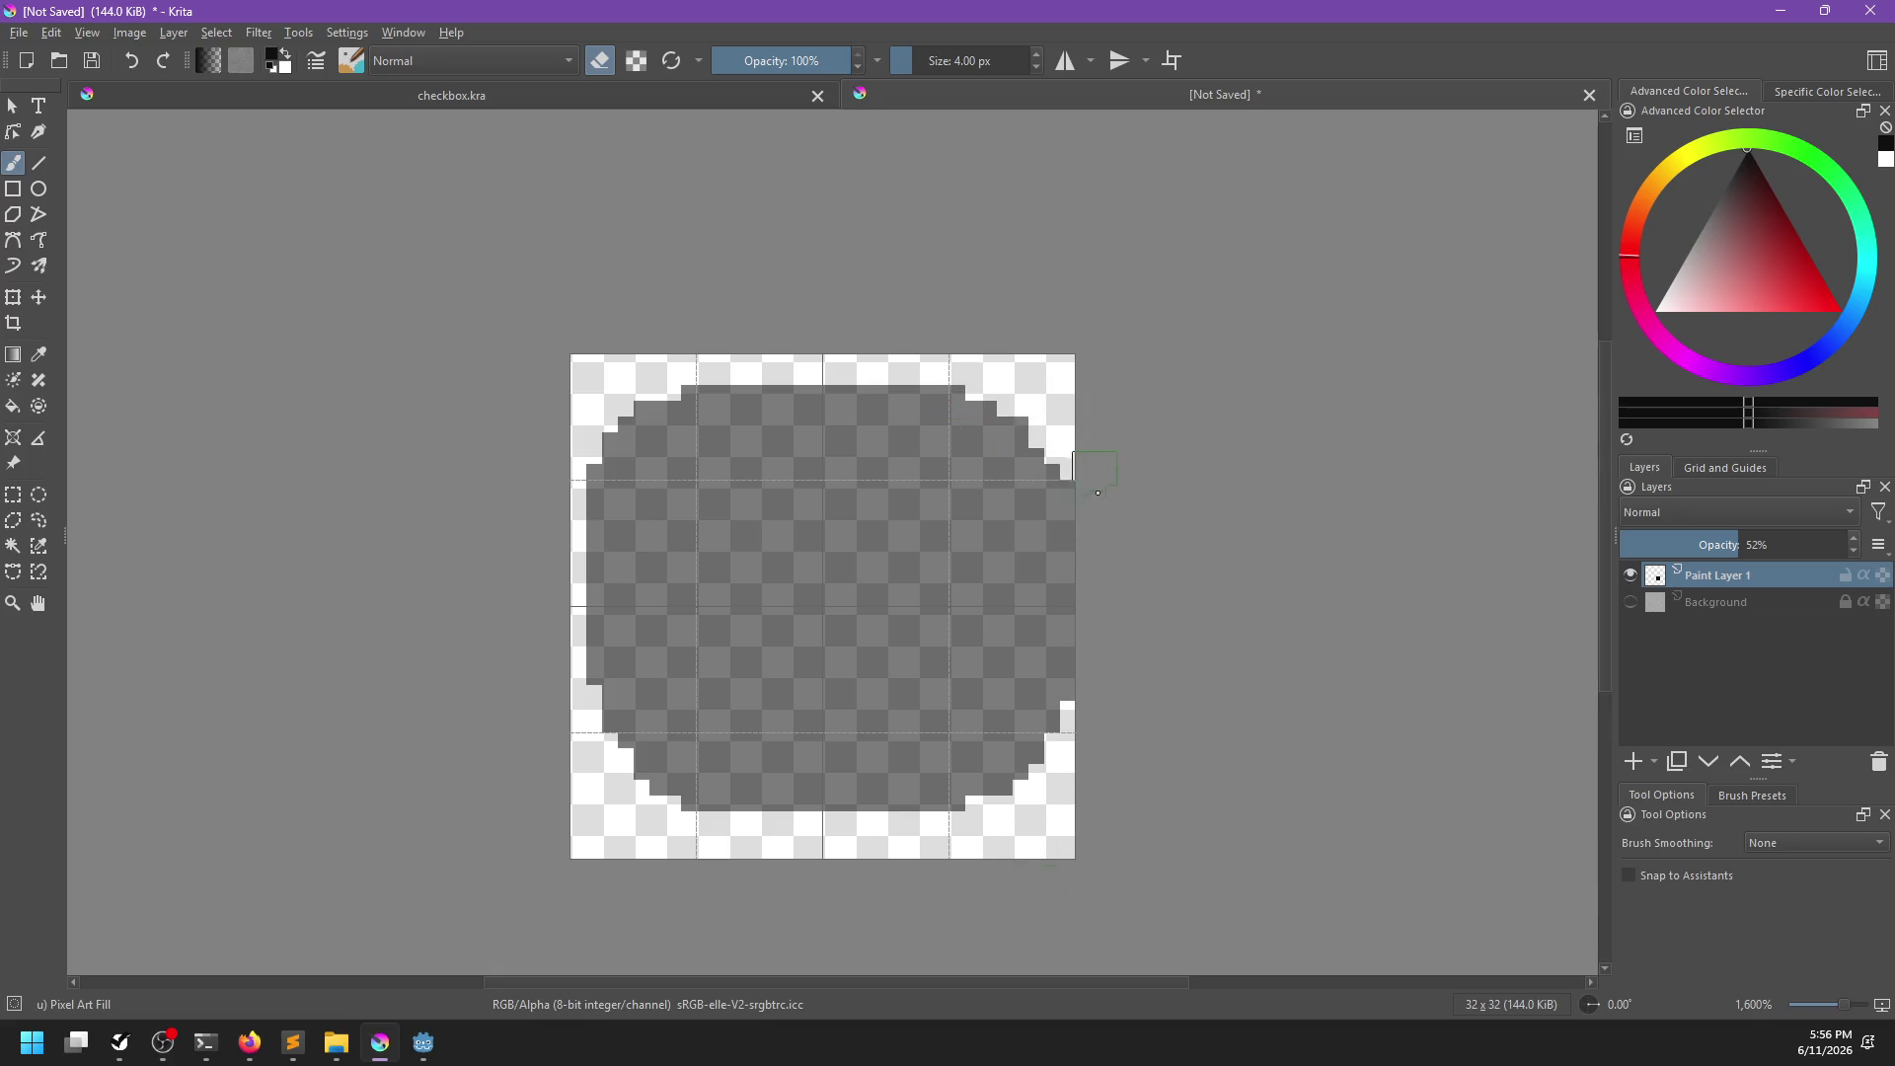
{"action": "mouse_move", "coordinate": [704, 430]}
{"action": "left_mouse_down"}
{"action": "mouse_move", "coordinate": [584, 499]}
{"action": "mouse_move", "coordinate": [578, 641]}
{"action": "mouse_move", "coordinate": [602, 717]}
{"action": "left_mouse_up"}
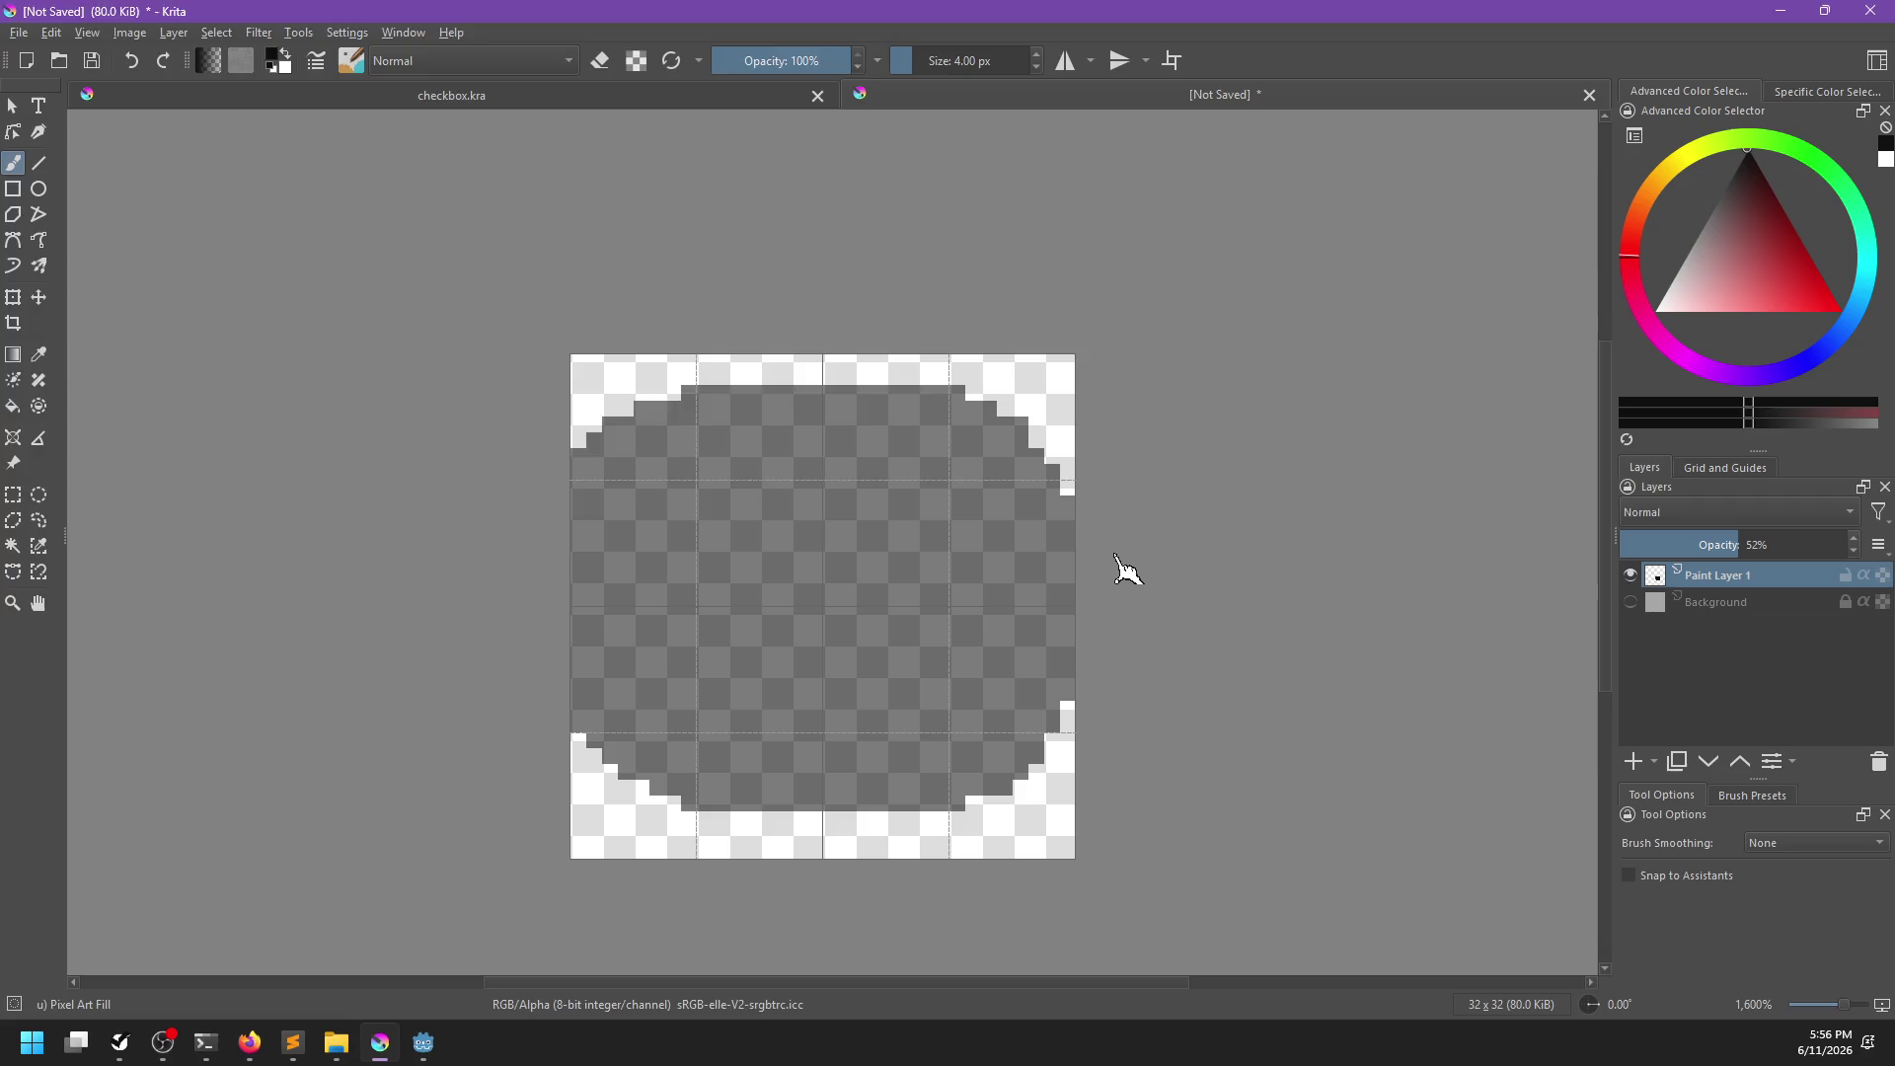
{"action": "key", "text": "ctrl+s"}
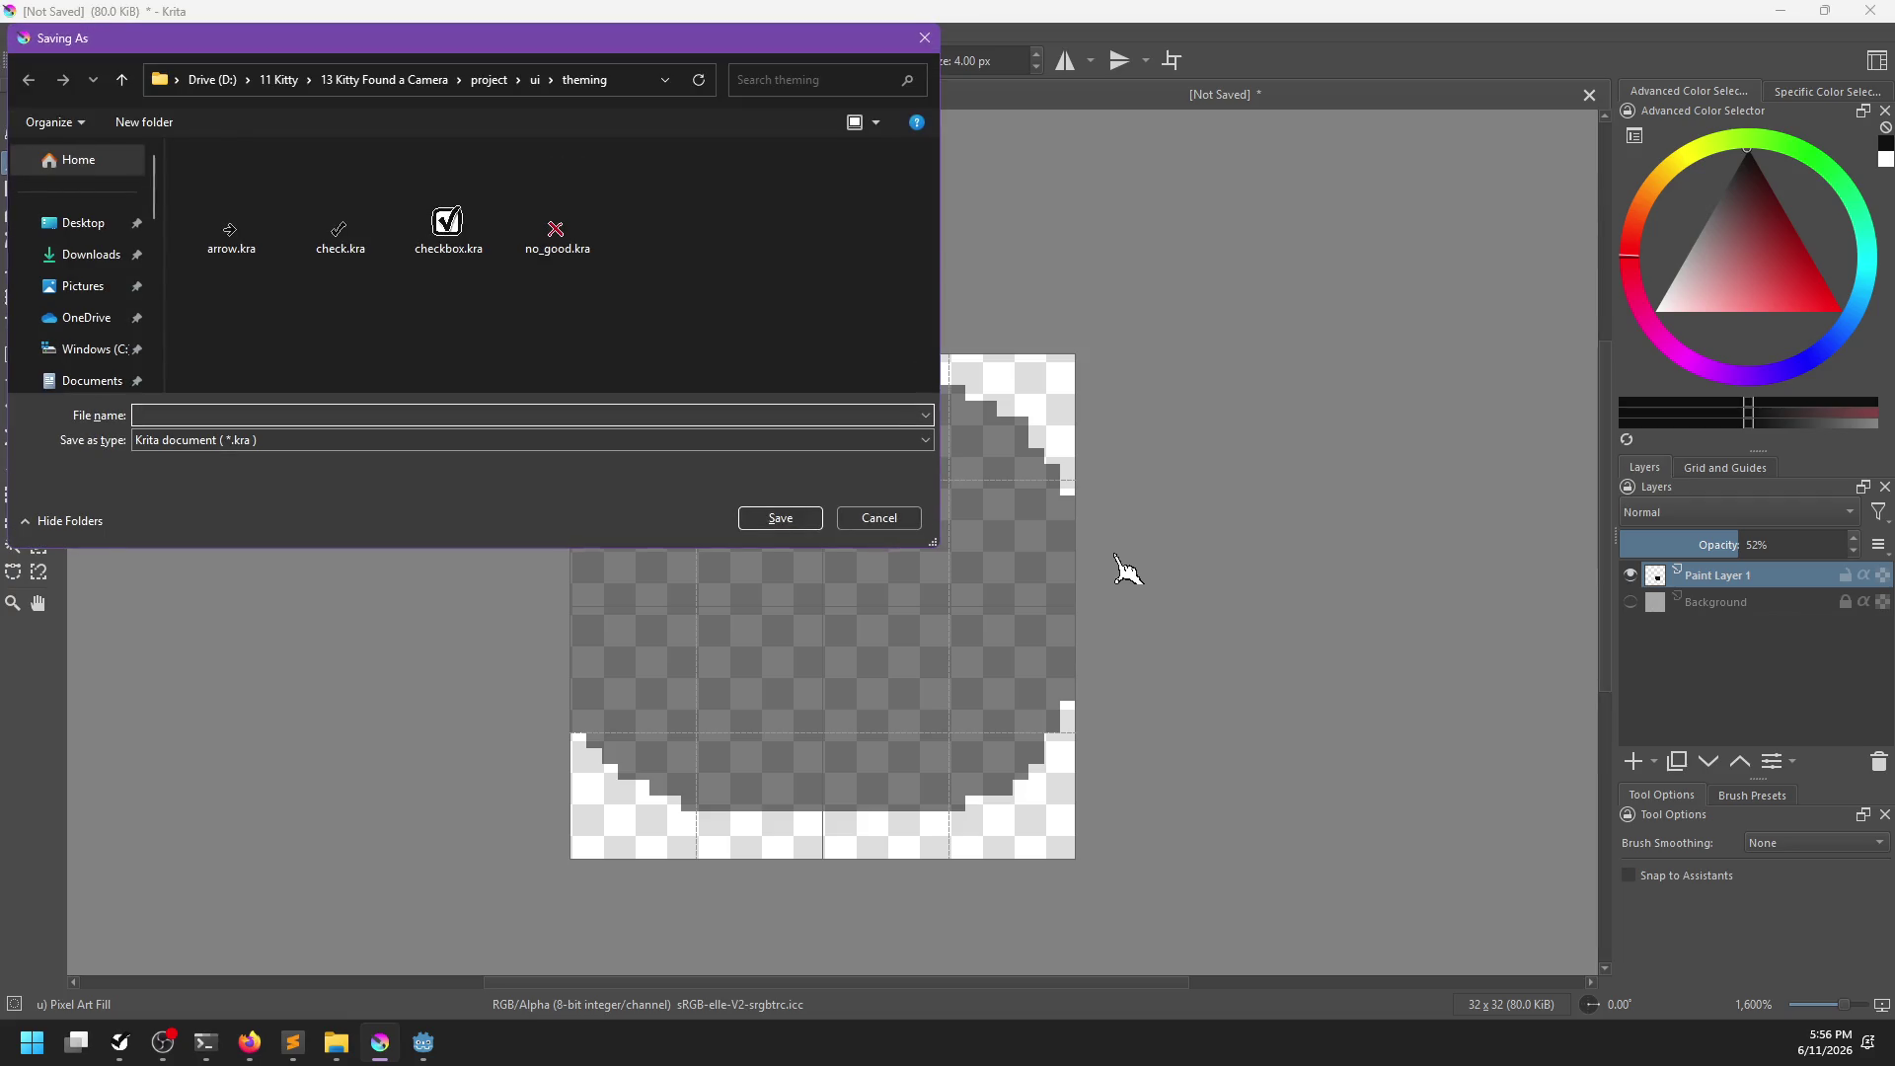
Save the image as scroll_h_bg PNG and return to Godot's theme preview
{"action": "type", "text": "stro"}
{"action": "type", "text": "sc"}
{"action": "key", "text": "Return"}
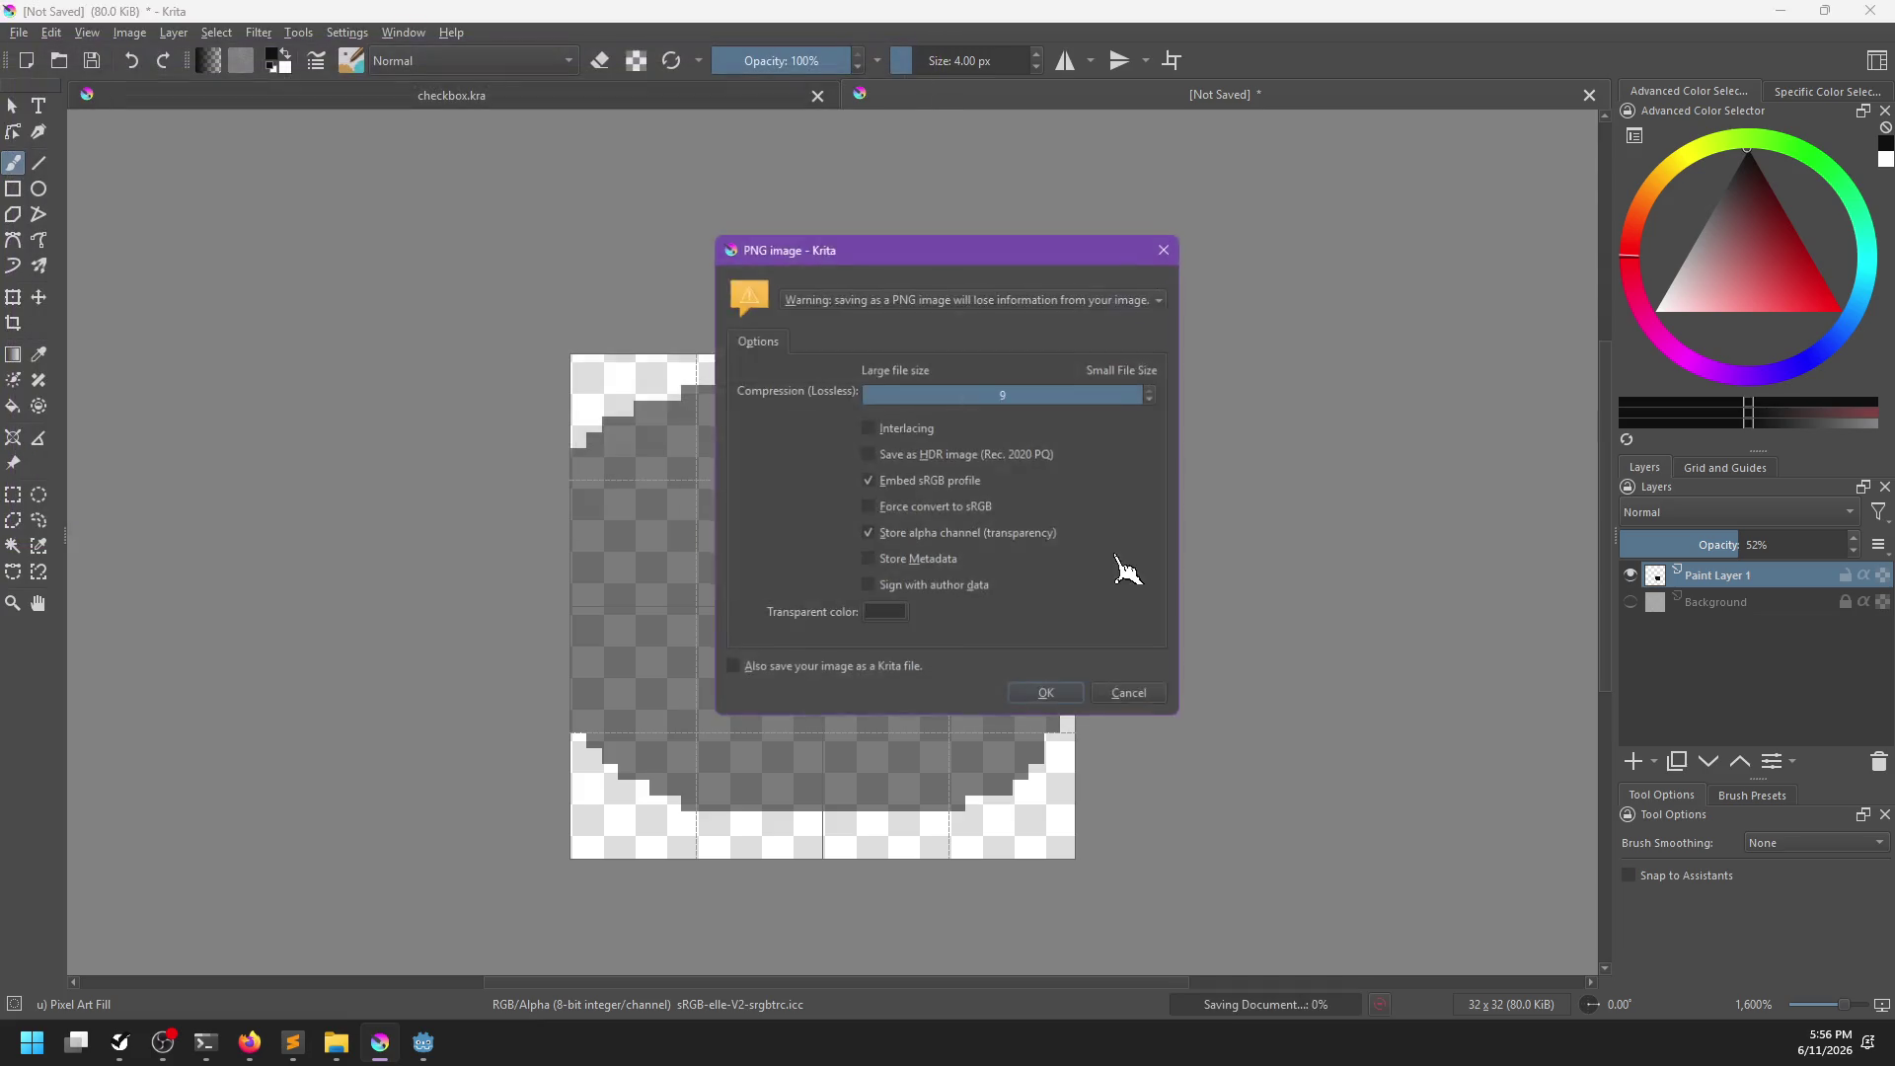
{"action": "key", "text": "Return"}
{"action": "key", "text": "alt+Tab"}
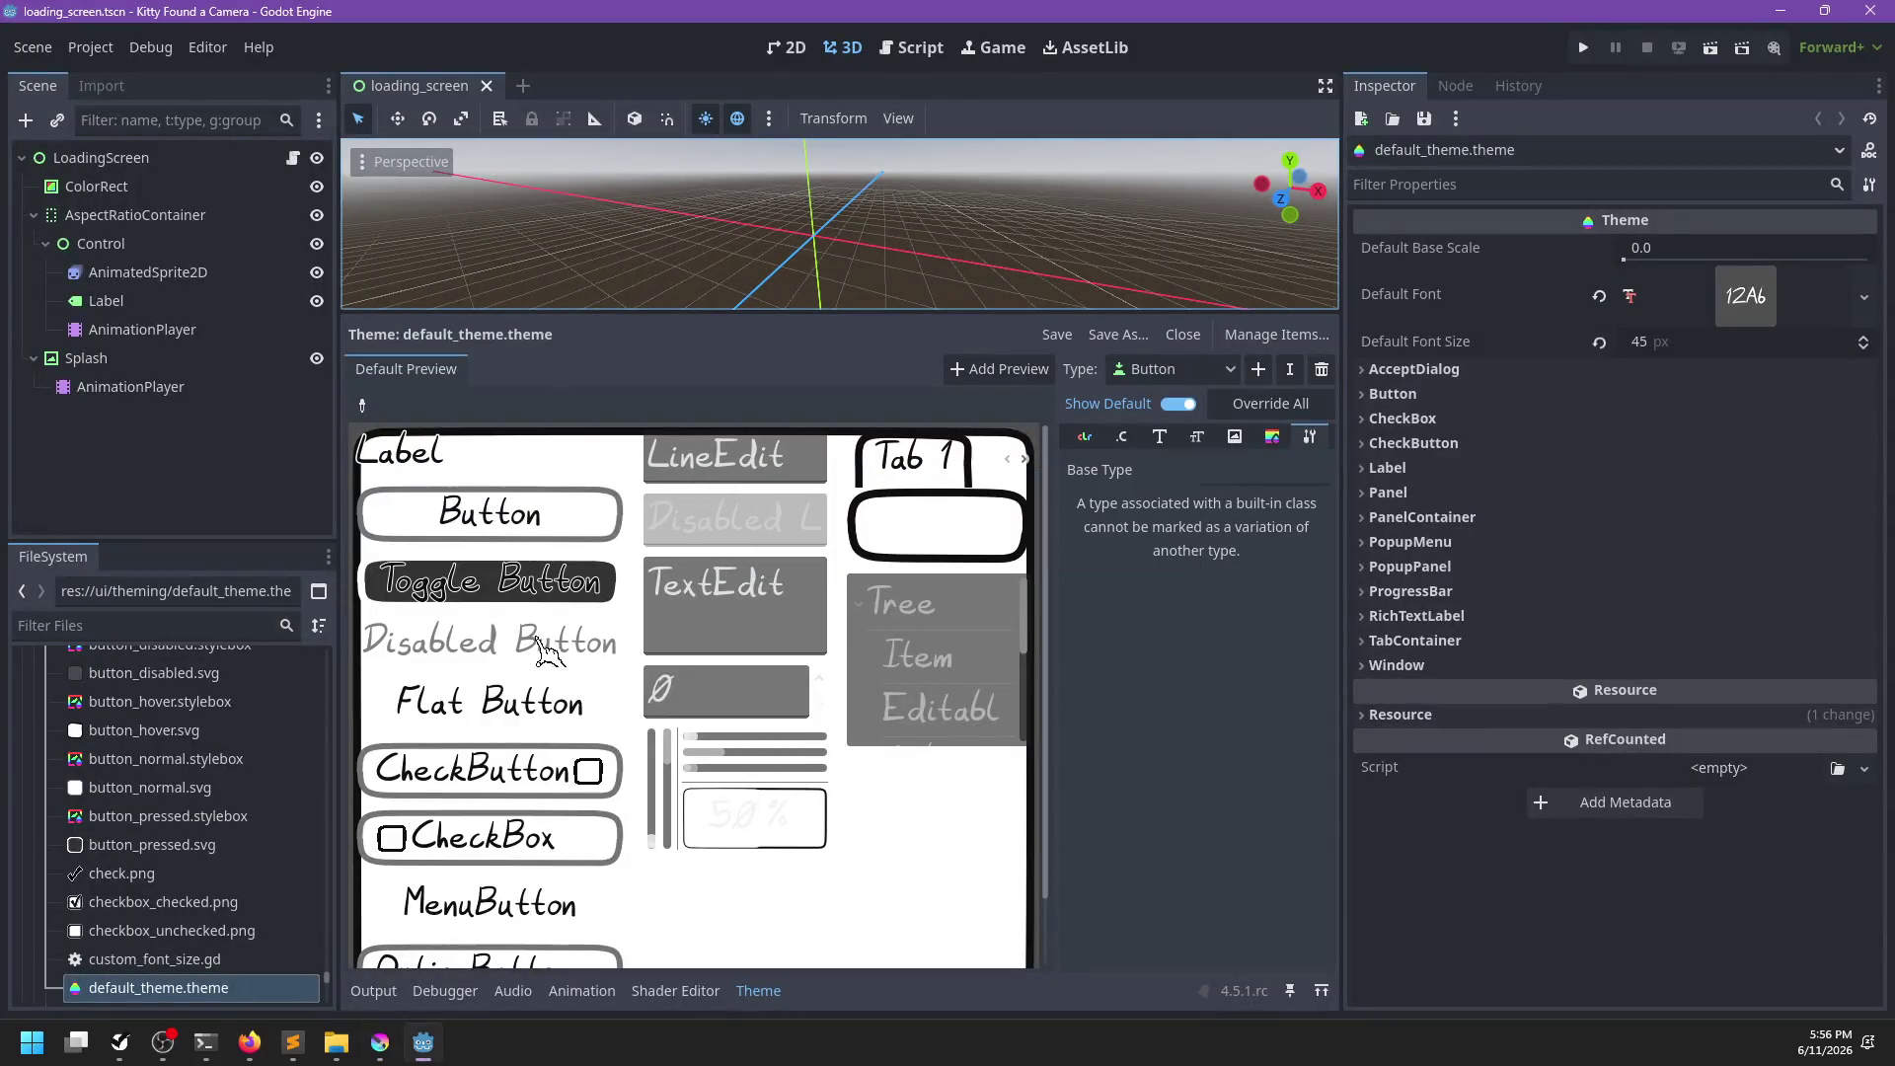
{"action": "left_click", "coordinate": [363, 405]}
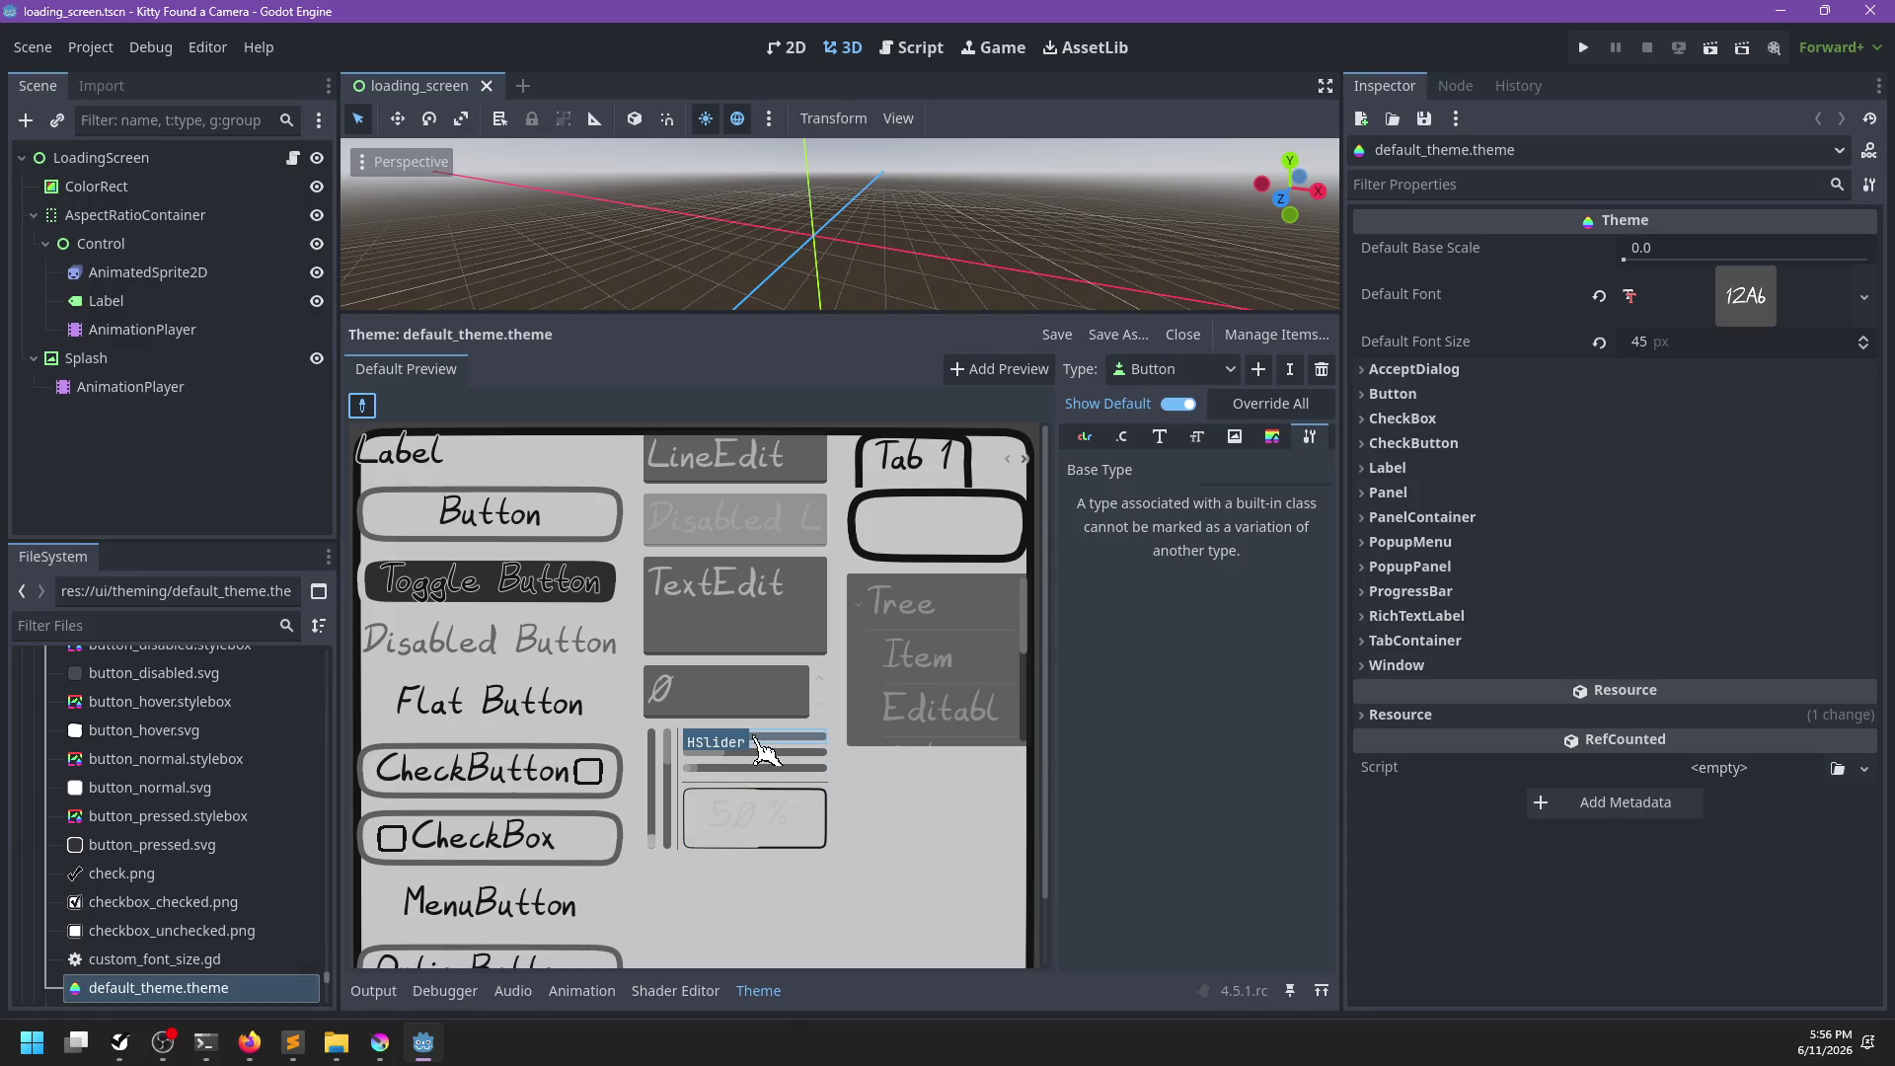
Pick HSlider in the preview and add an override for its slider stylebox
{"action": "left_click", "coordinate": [762, 752]}
{"action": "left_click", "coordinate": [1169, 370]}
{"action": "left_click", "coordinate": [1197, 433]}
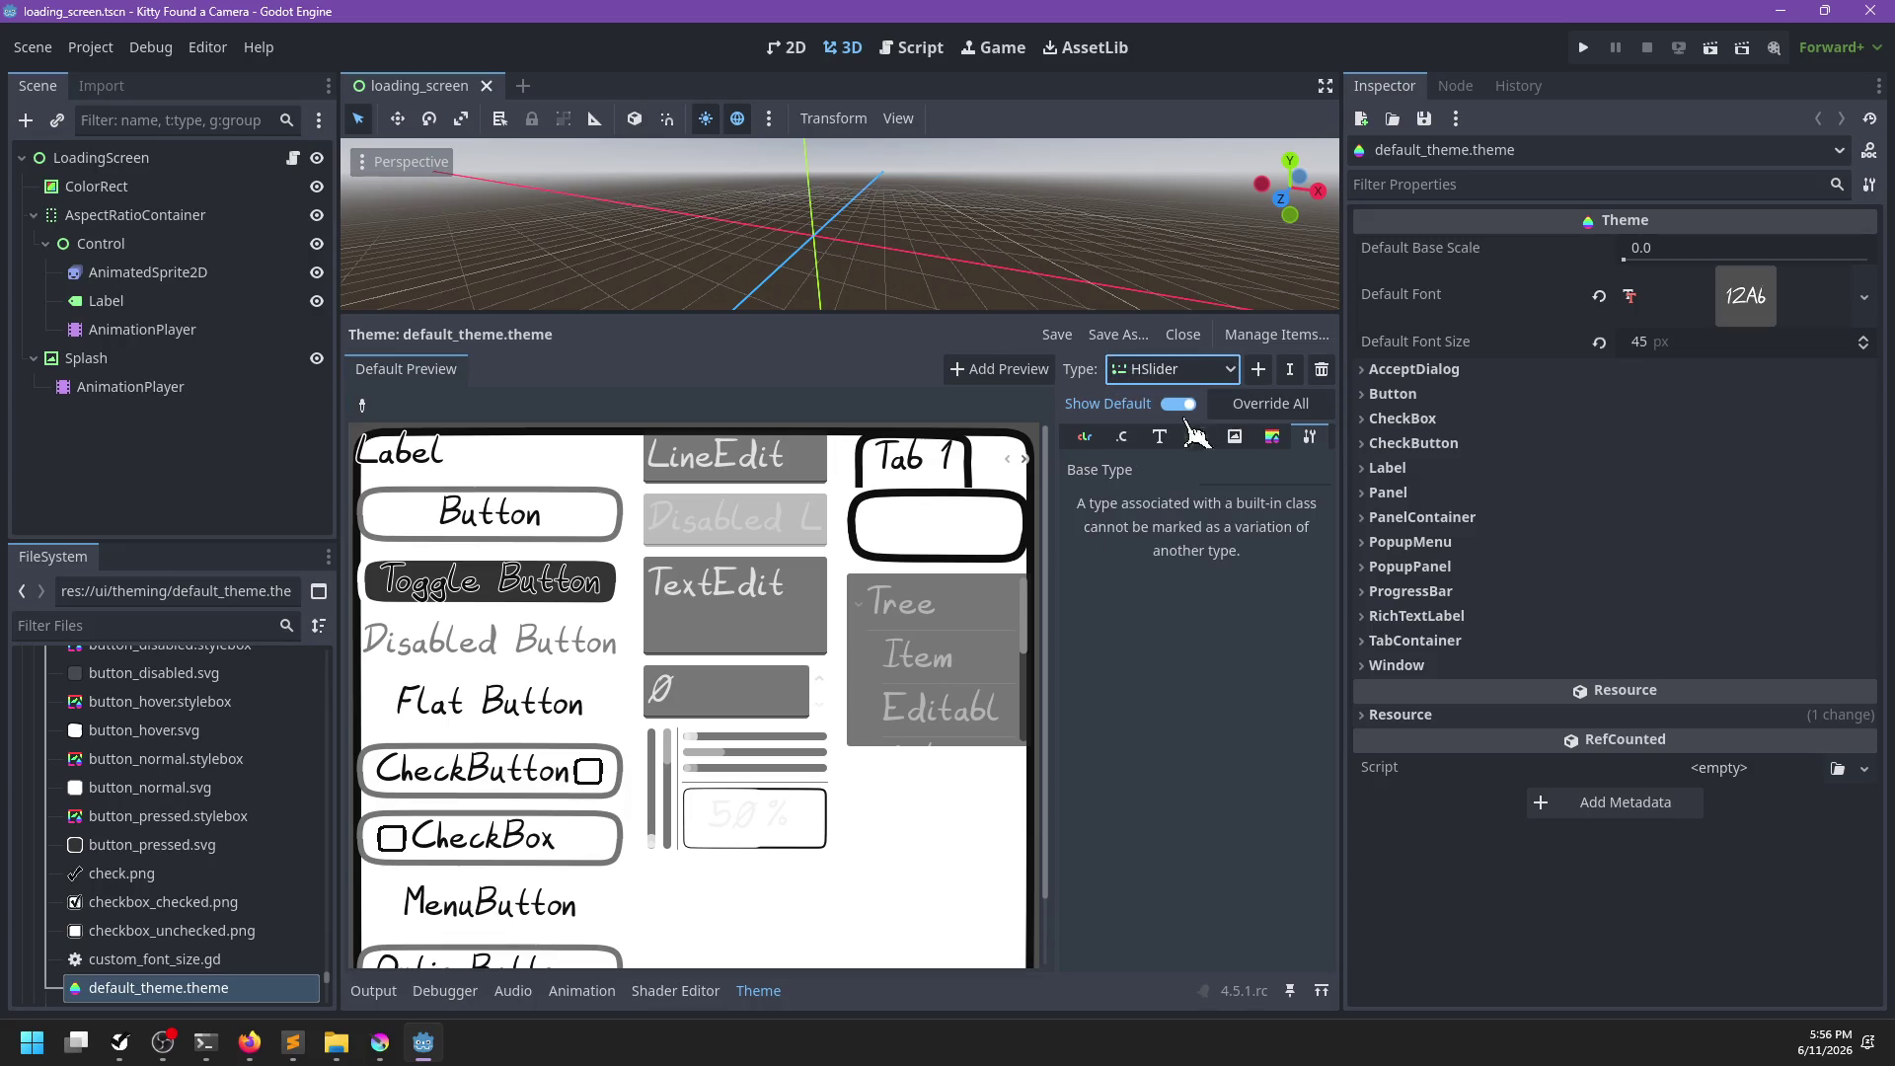
{"action": "left_click", "coordinate": [1272, 436]}
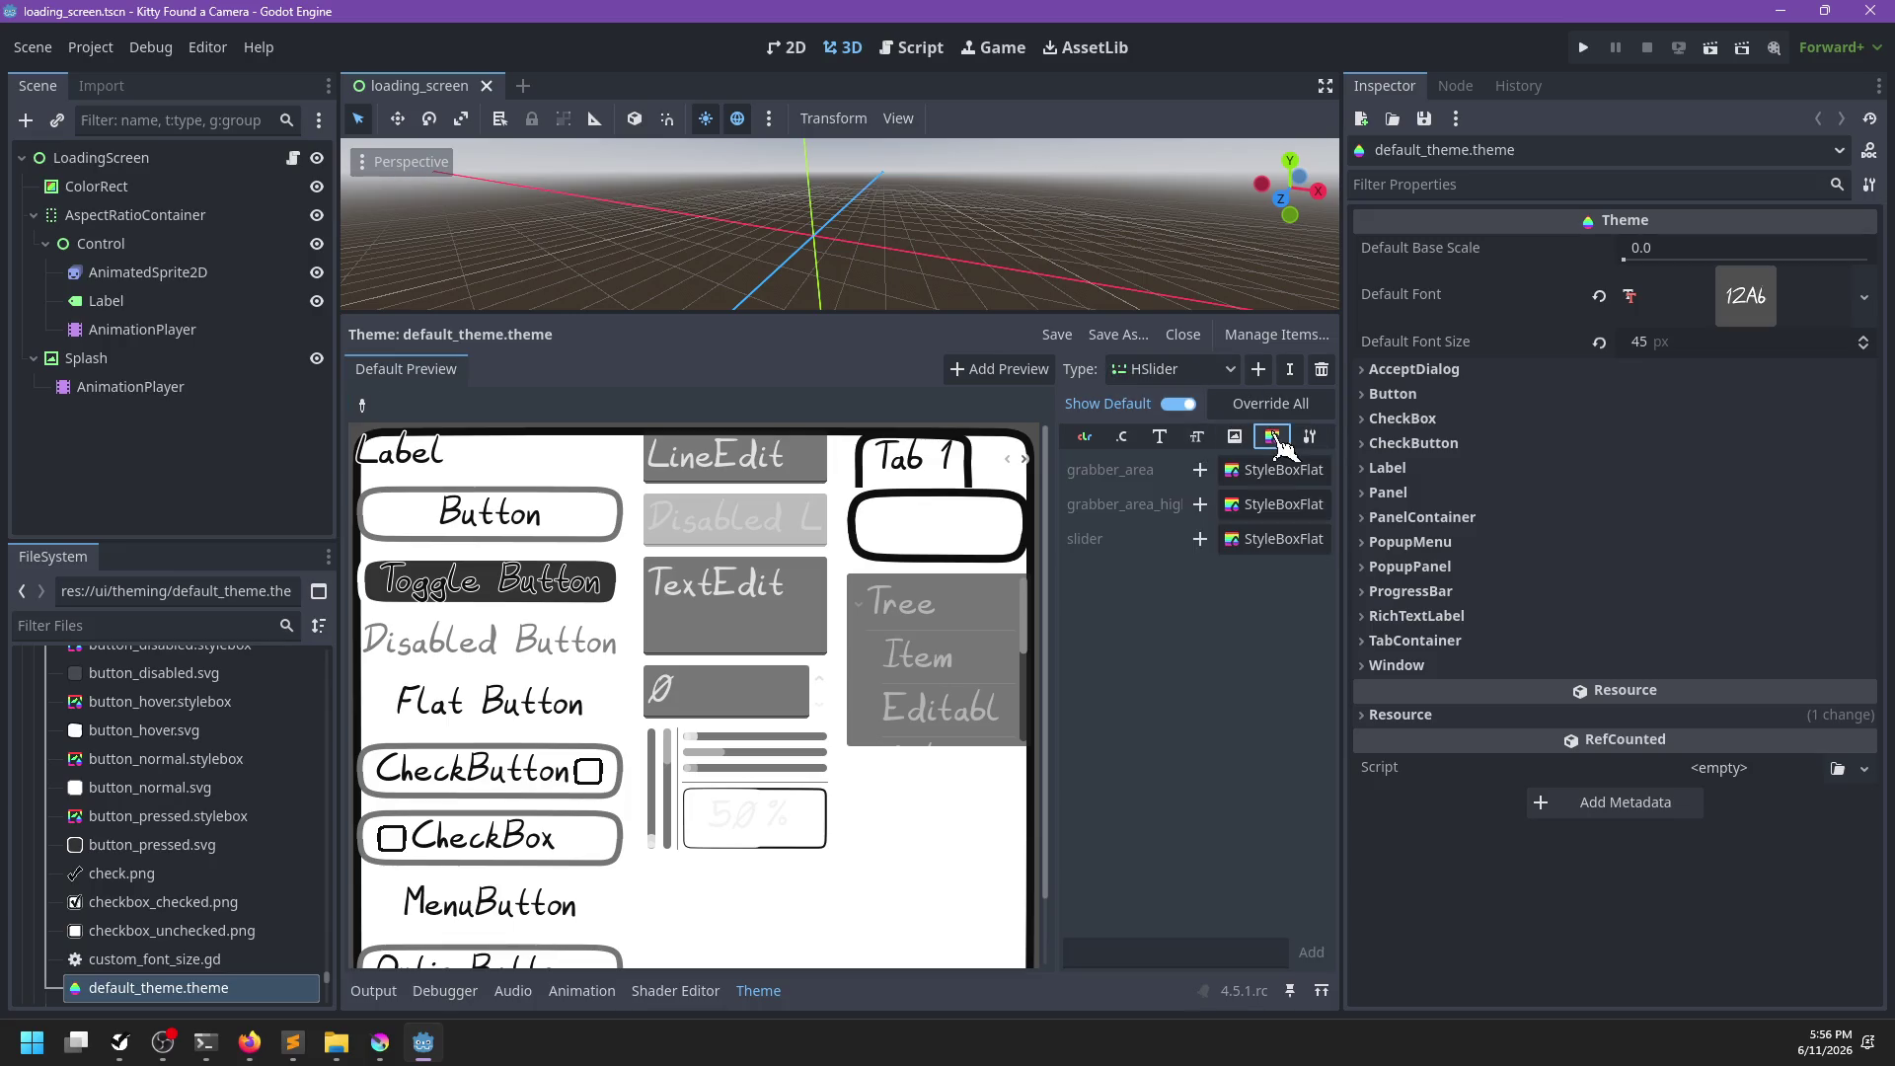
{"action": "left_click", "coordinate": [1199, 539]}
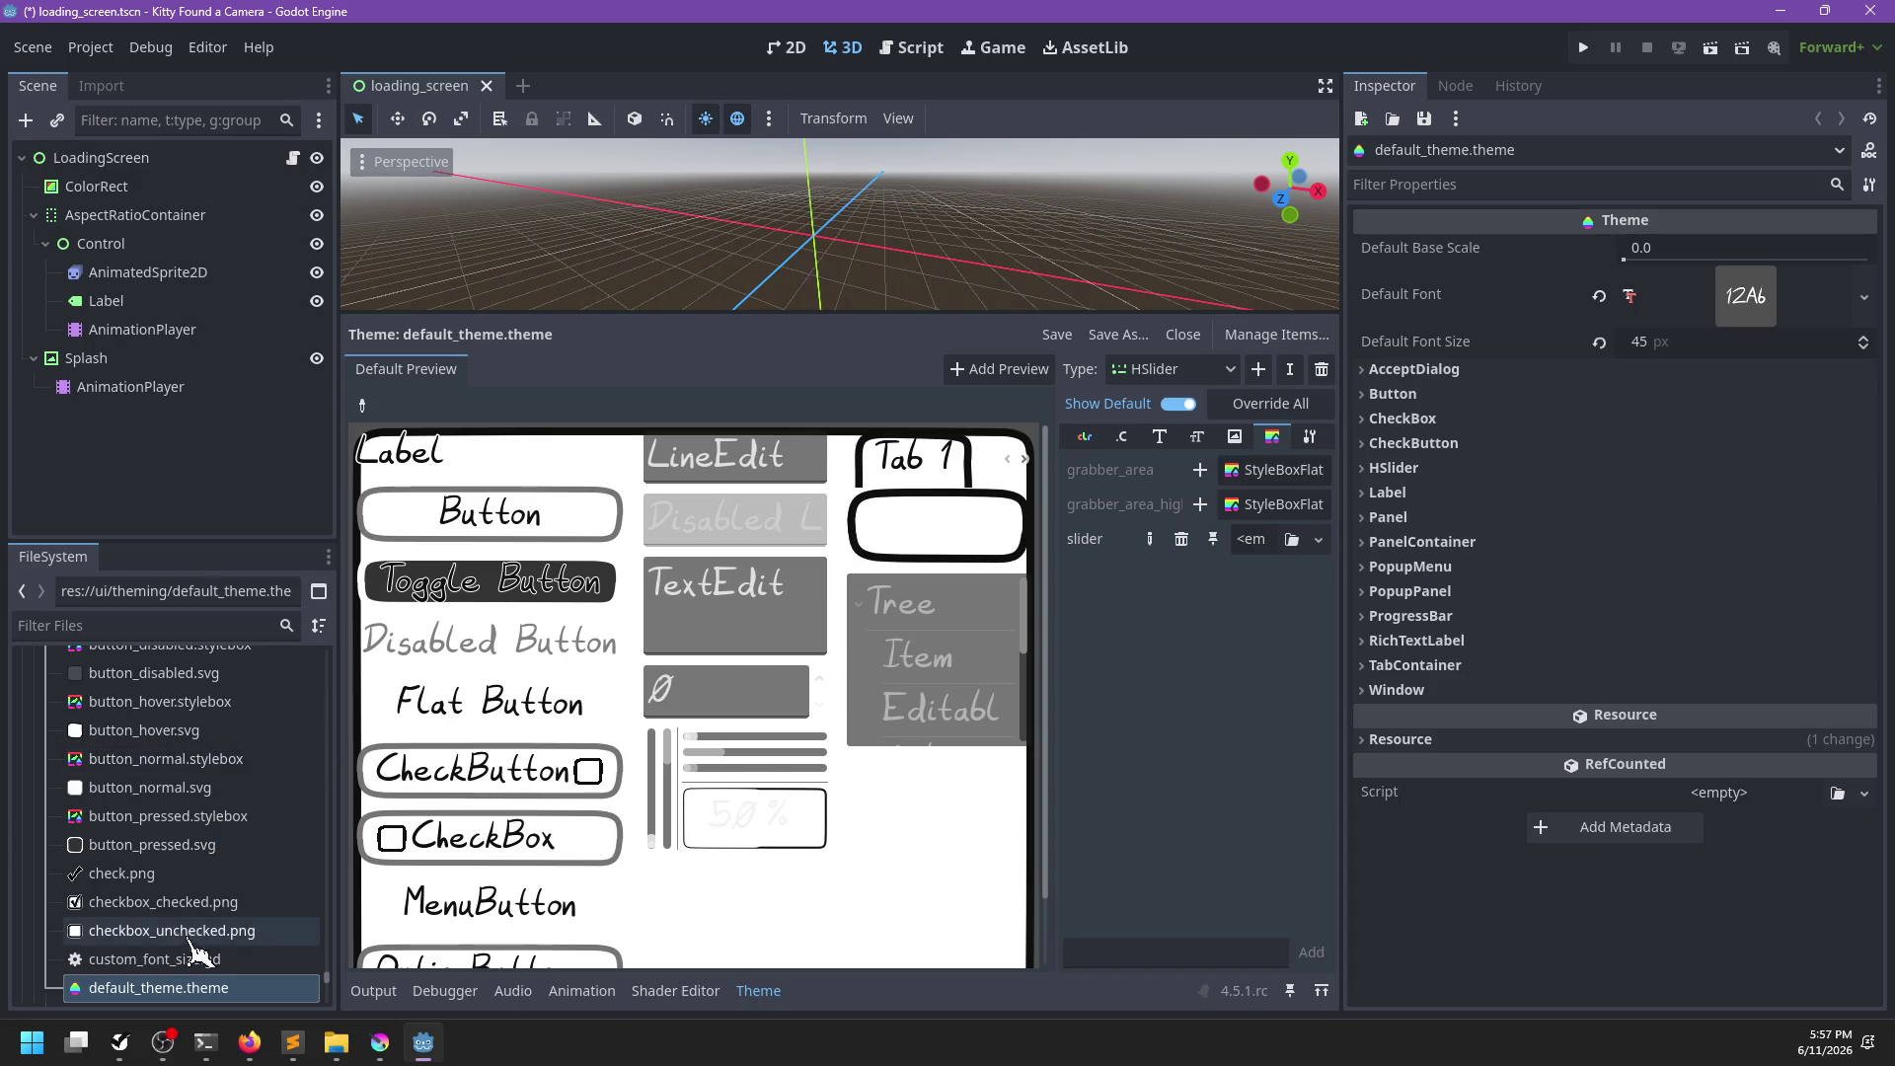
{"action": "scroll", "coordinate": [203, 893], "scroll_direction": "down", "scroll_amount": 3}
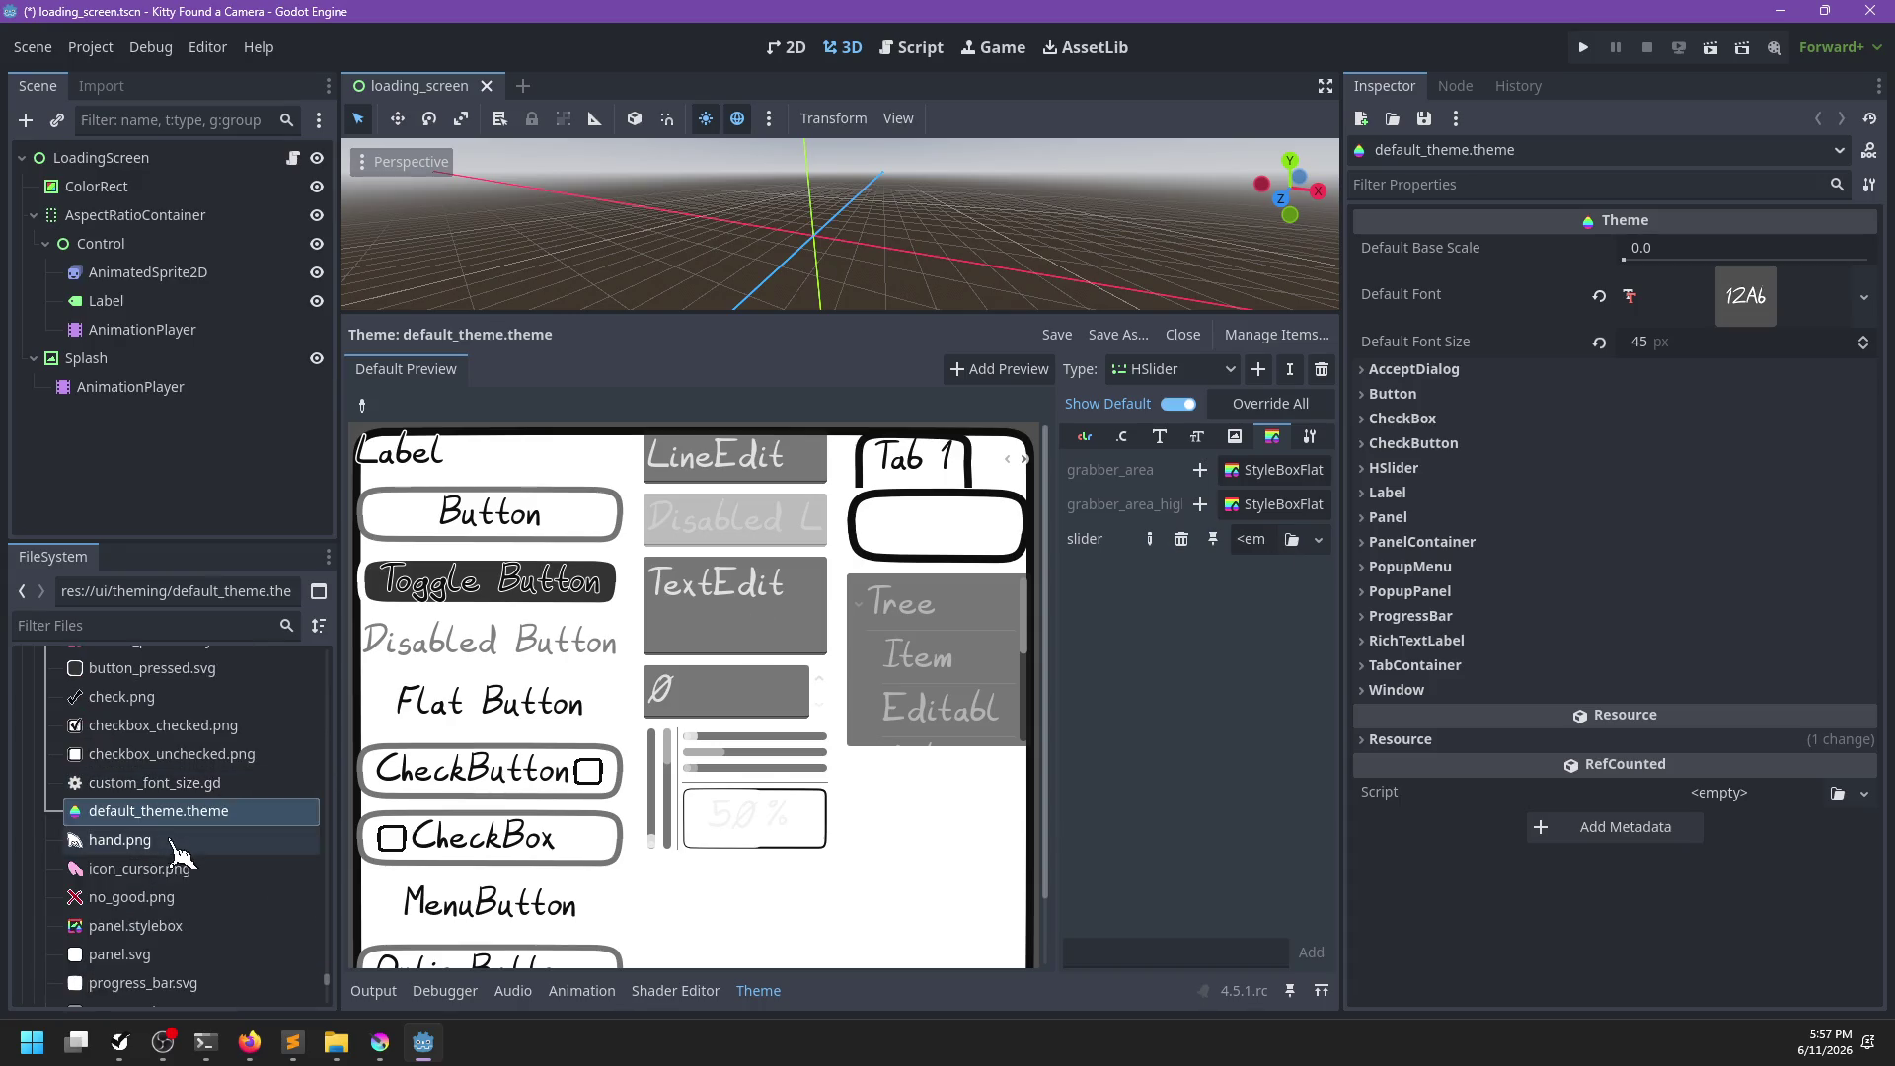
{"action": "scroll", "coordinate": [203, 893], "scroll_direction": "down", "scroll_amount": 2}
Make the slider style a new StyleBoxTexture using scroll_h_bg.png as its texture
{"action": "mouse_move", "coordinate": [139, 908]}
{"action": "left_mouse_down"}
{"action": "mouse_move", "coordinate": [1312, 626]}
{"action": "mouse_move", "coordinate": [1253, 539]}
{"action": "left_mouse_up"}
{"action": "left_click", "coordinate": [1318, 539]}
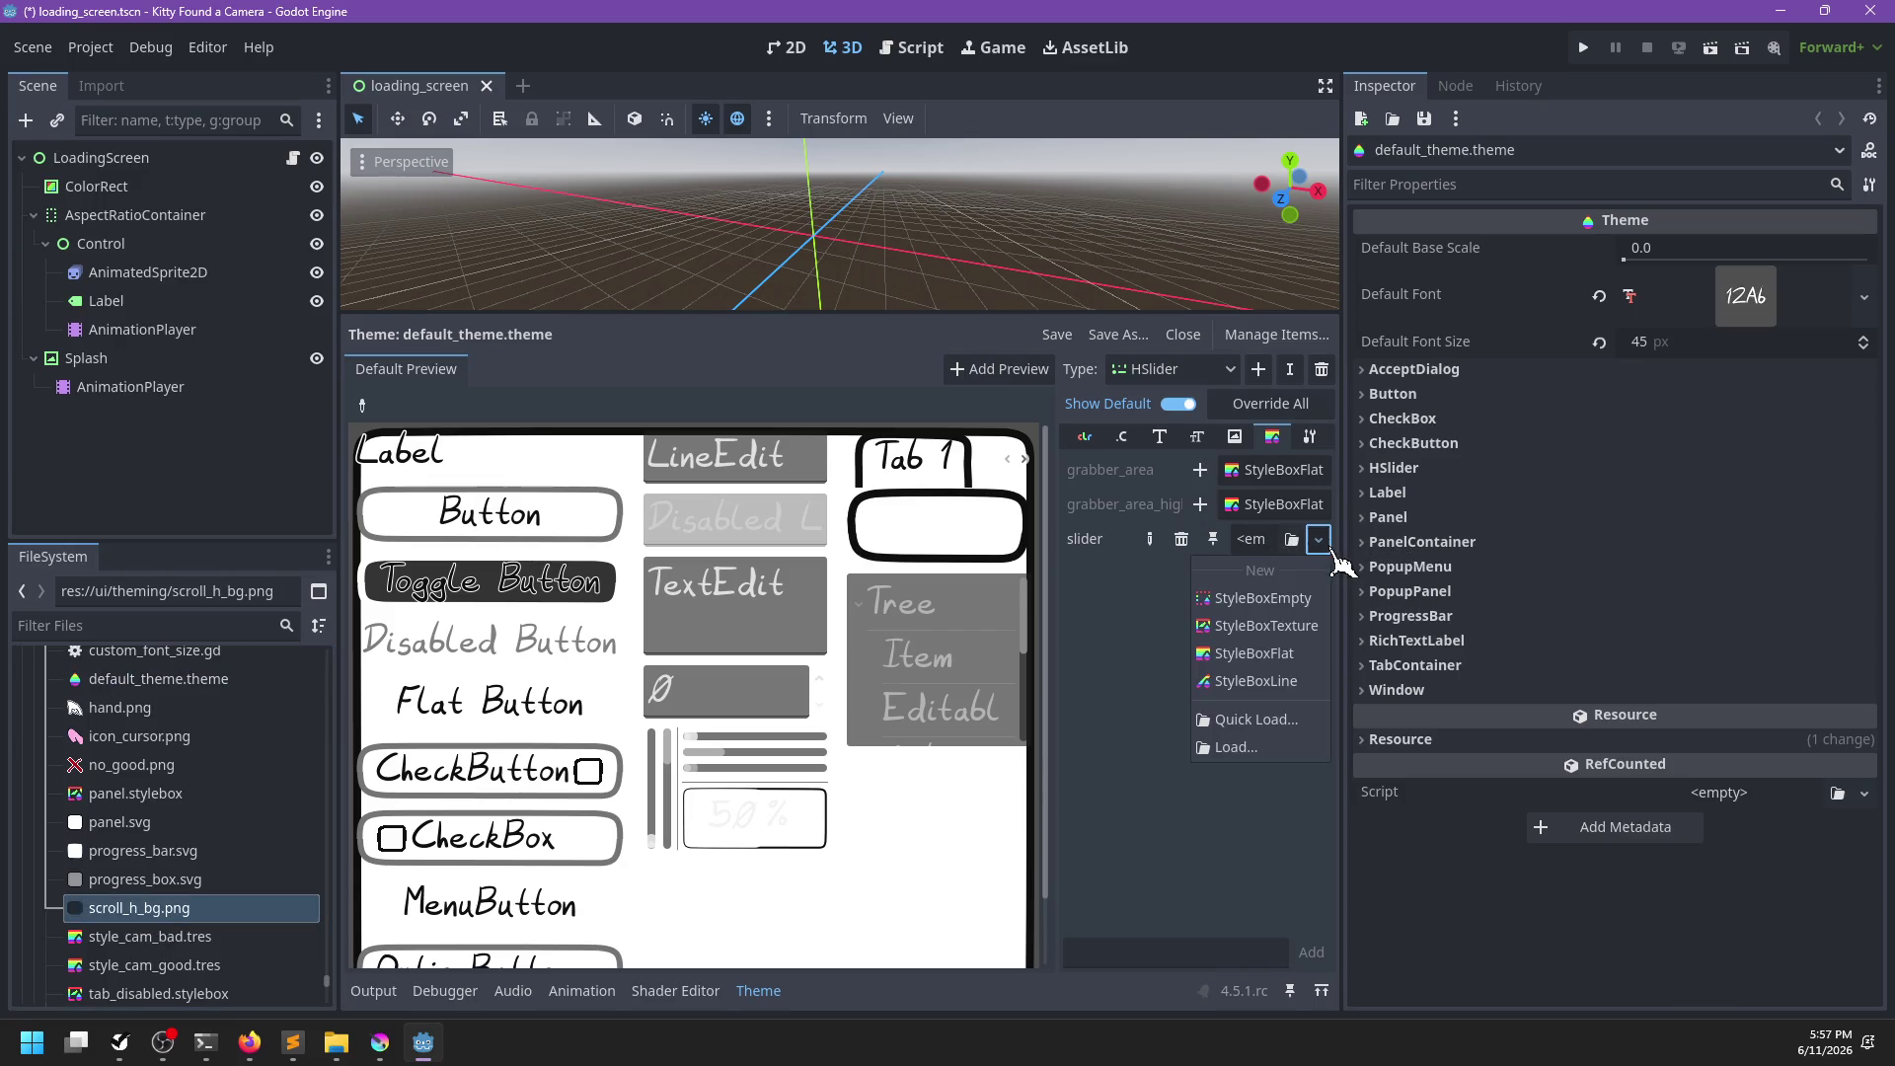
{"action": "left_click", "coordinate": [1266, 626]}
{"action": "left_click", "coordinate": [1267, 538]}
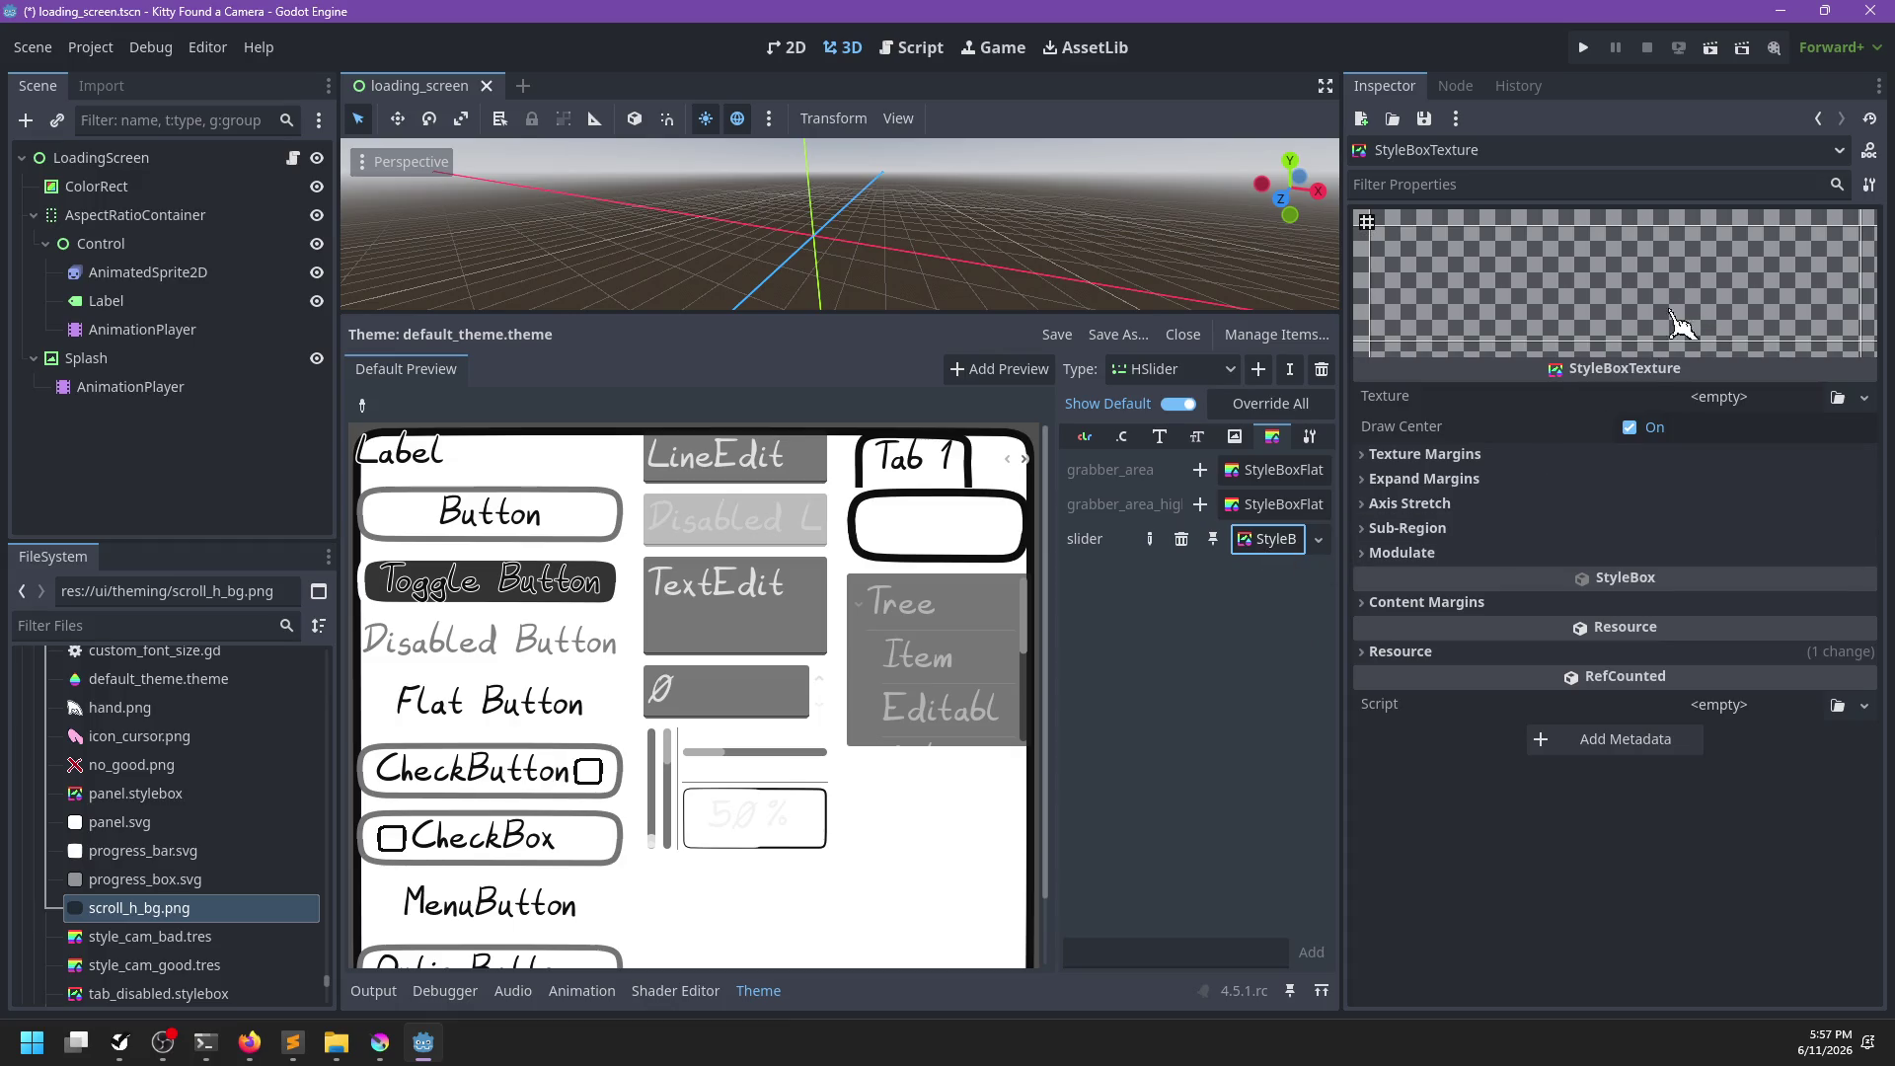
{"action": "mouse_move", "coordinate": [158, 906]}
{"action": "left_mouse_down"}
{"action": "mouse_move", "coordinate": [246, 901]}
{"action": "mouse_move", "coordinate": [1748, 410]}
{"action": "left_mouse_up"}
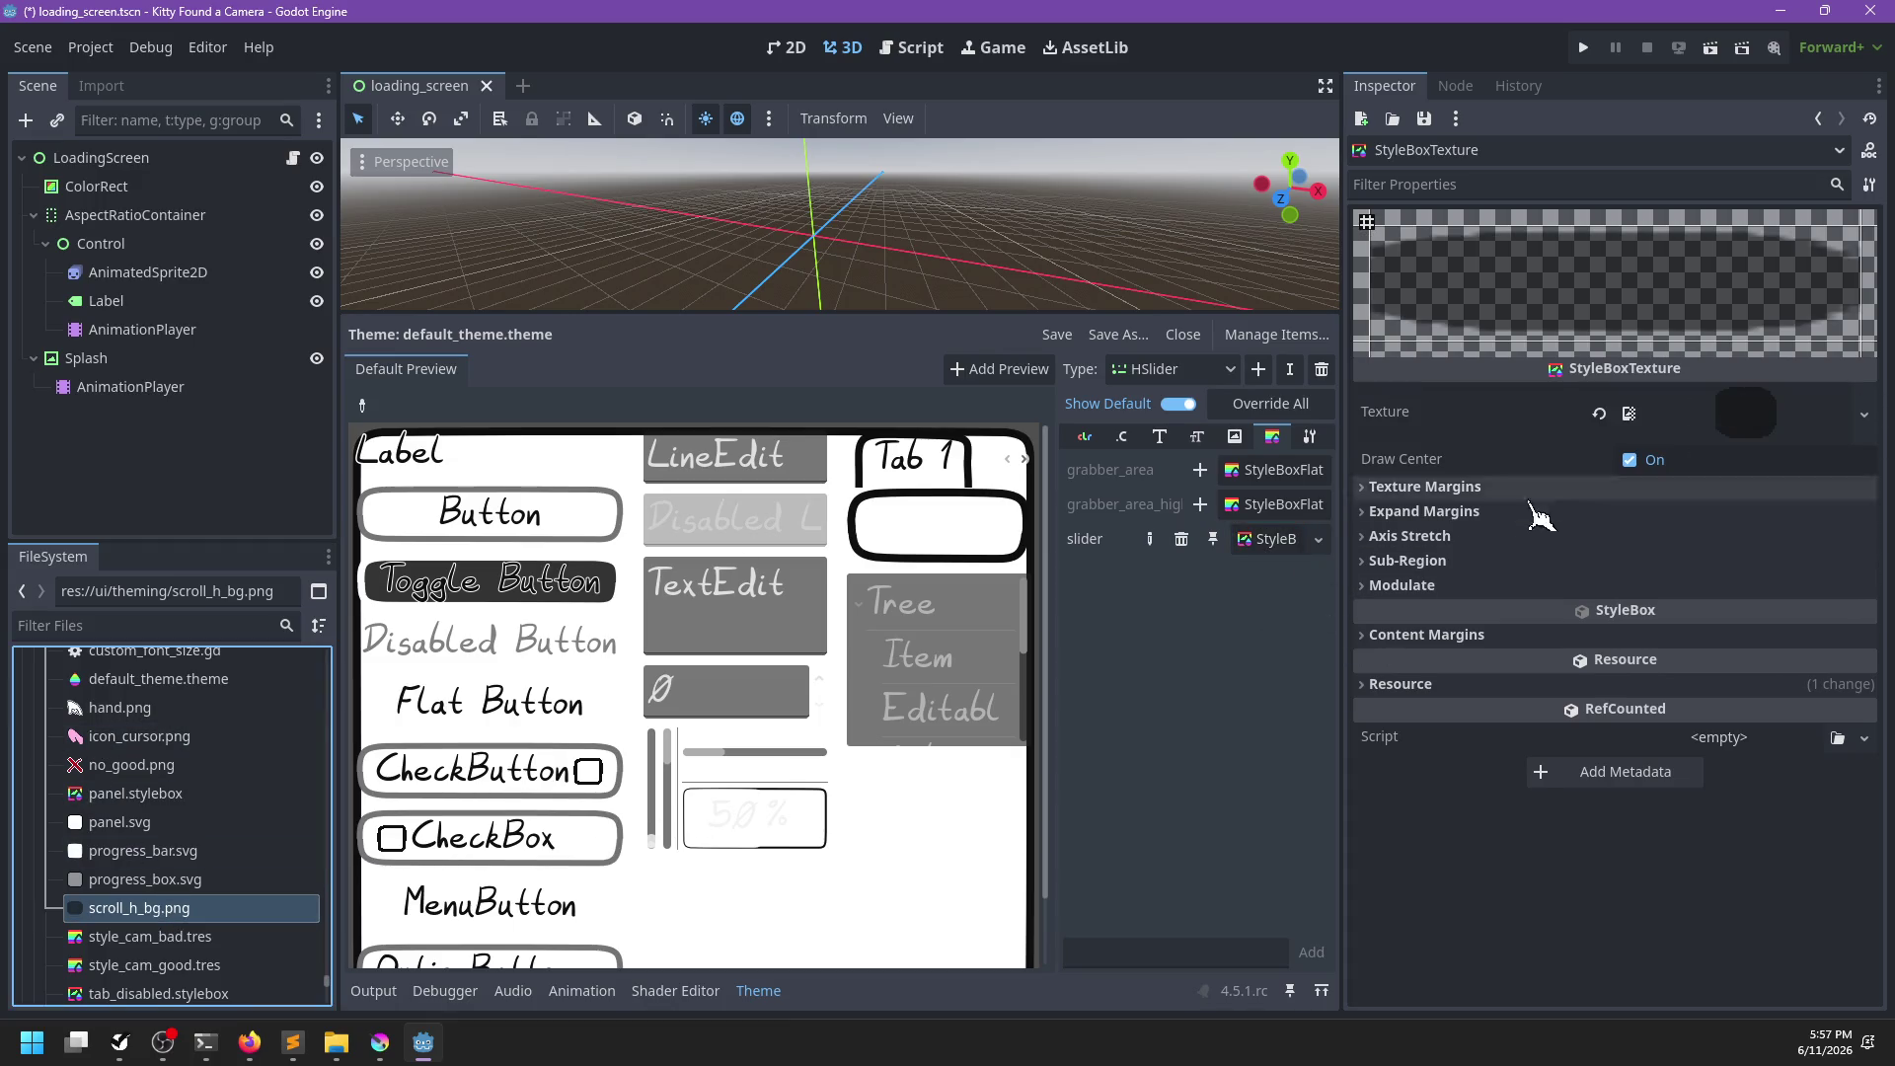
{"action": "left_click", "coordinate": [1453, 498]}
Set all four texture margins to 8 px and test the preview slider
{"action": "left_click_drag", "start_coordinate": [1630, 525], "coordinate": [1631, 526]}
{"action": "left_click", "coordinate": [1668, 512]}
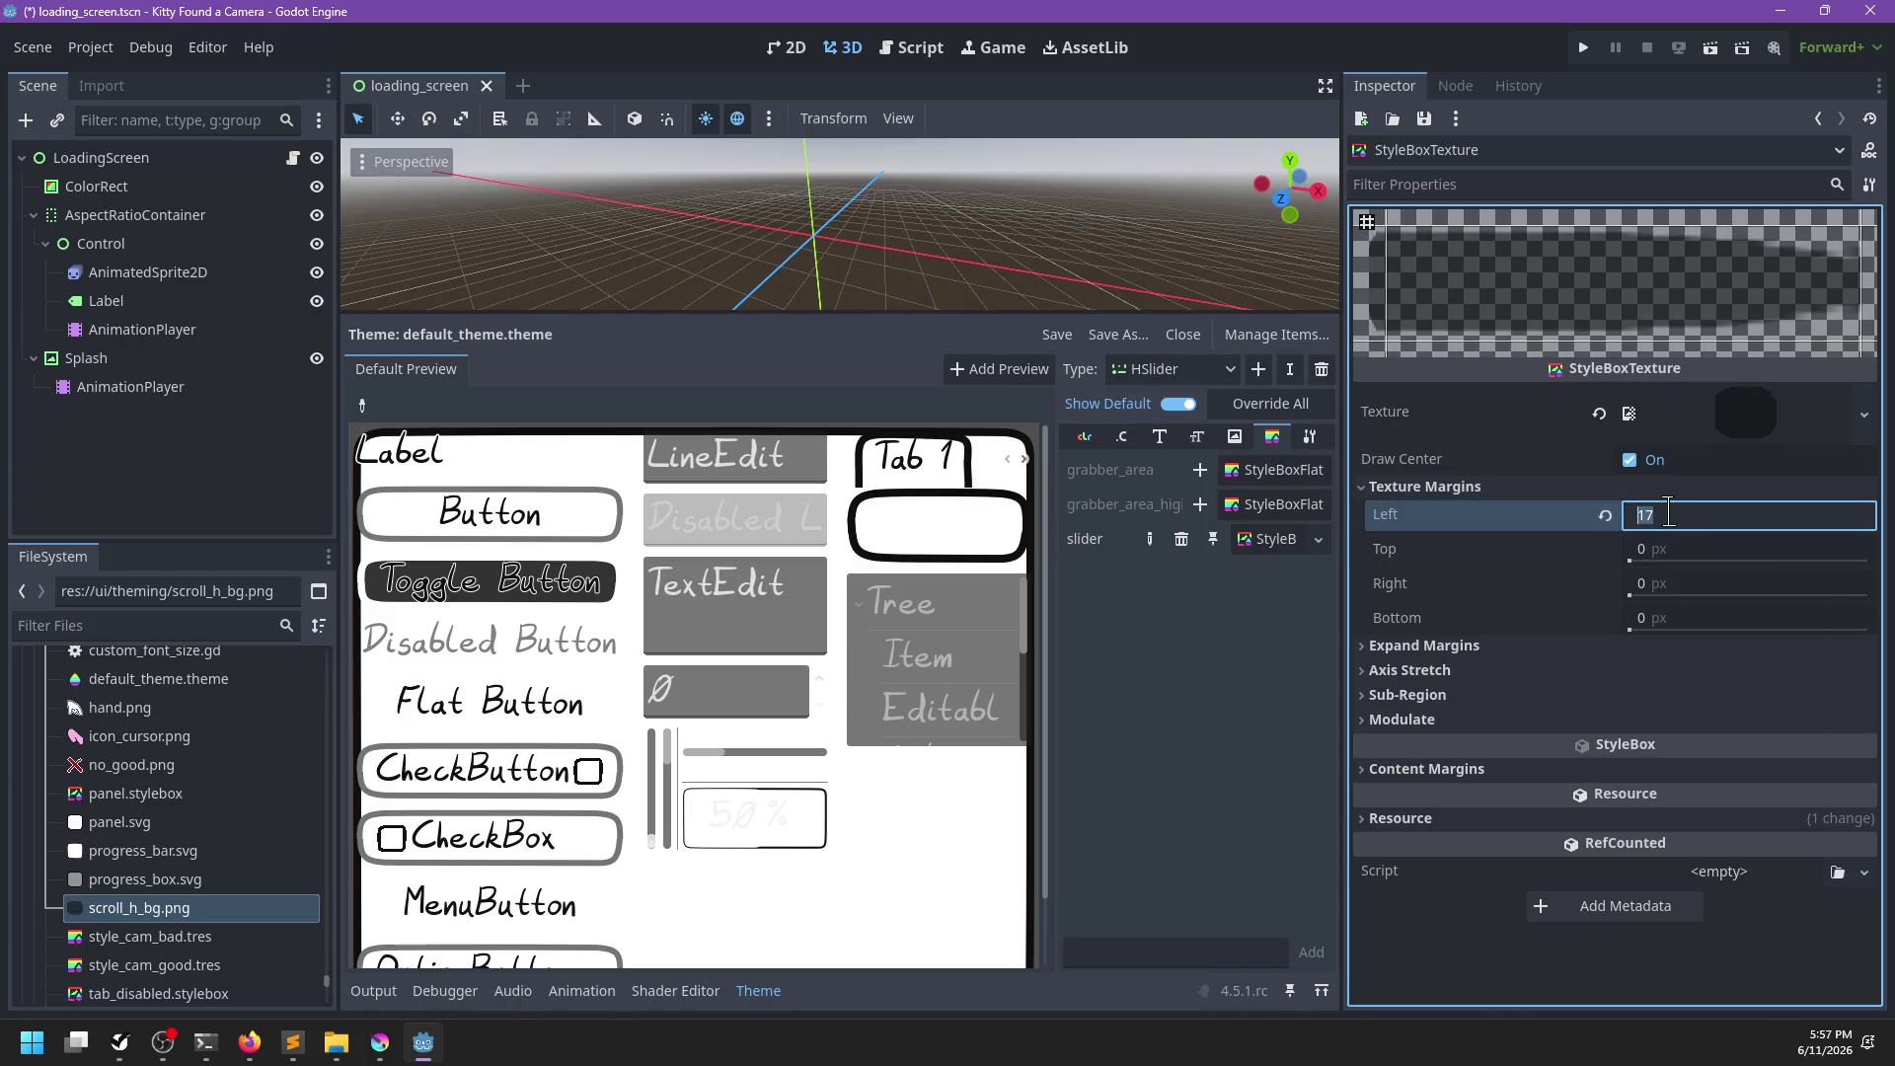
{"action": "type", "text": "8"}
{"action": "key", "text": "Tab"}
{"action": "type", "text": "8"}
{"action": "key", "text": "Tab"}
{"action": "type", "text": "8"}
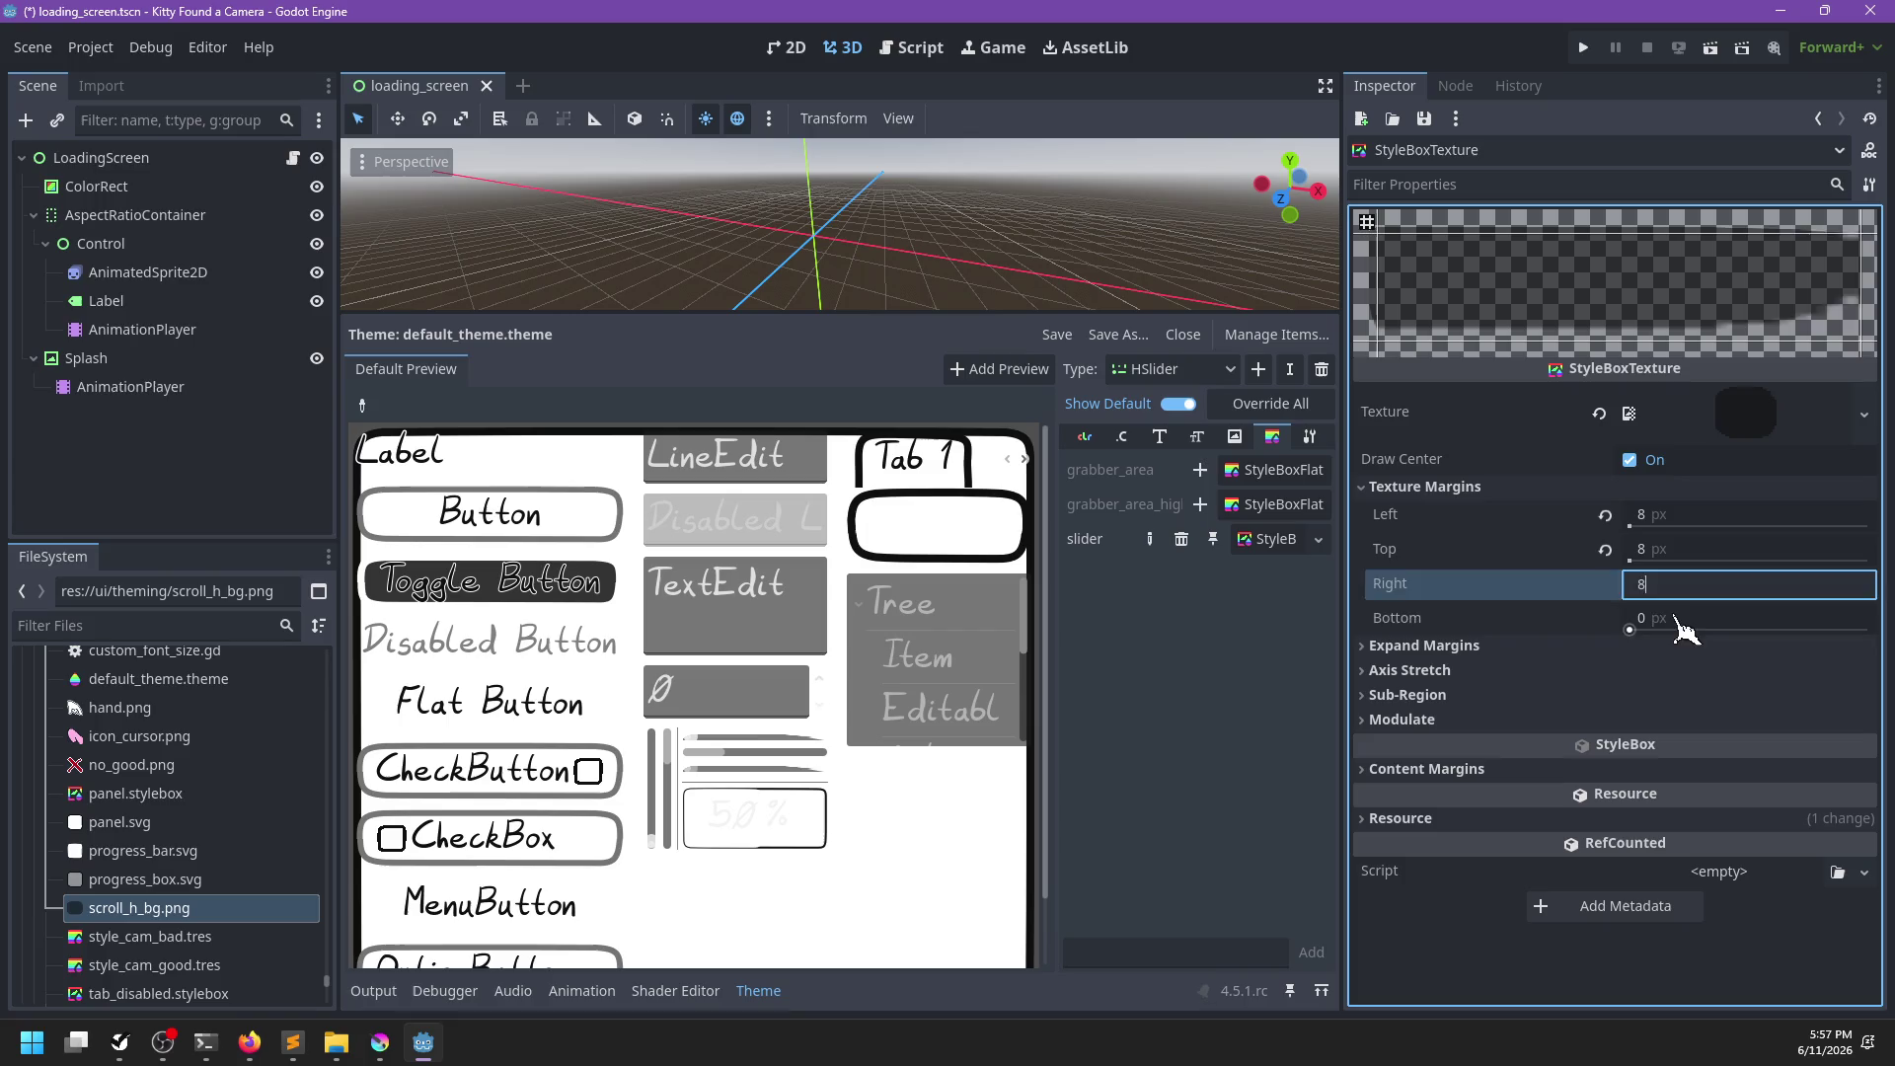
{"action": "key", "text": "Tab"}
{"action": "type", "text": "8"}
{"action": "key", "text": "Return"}
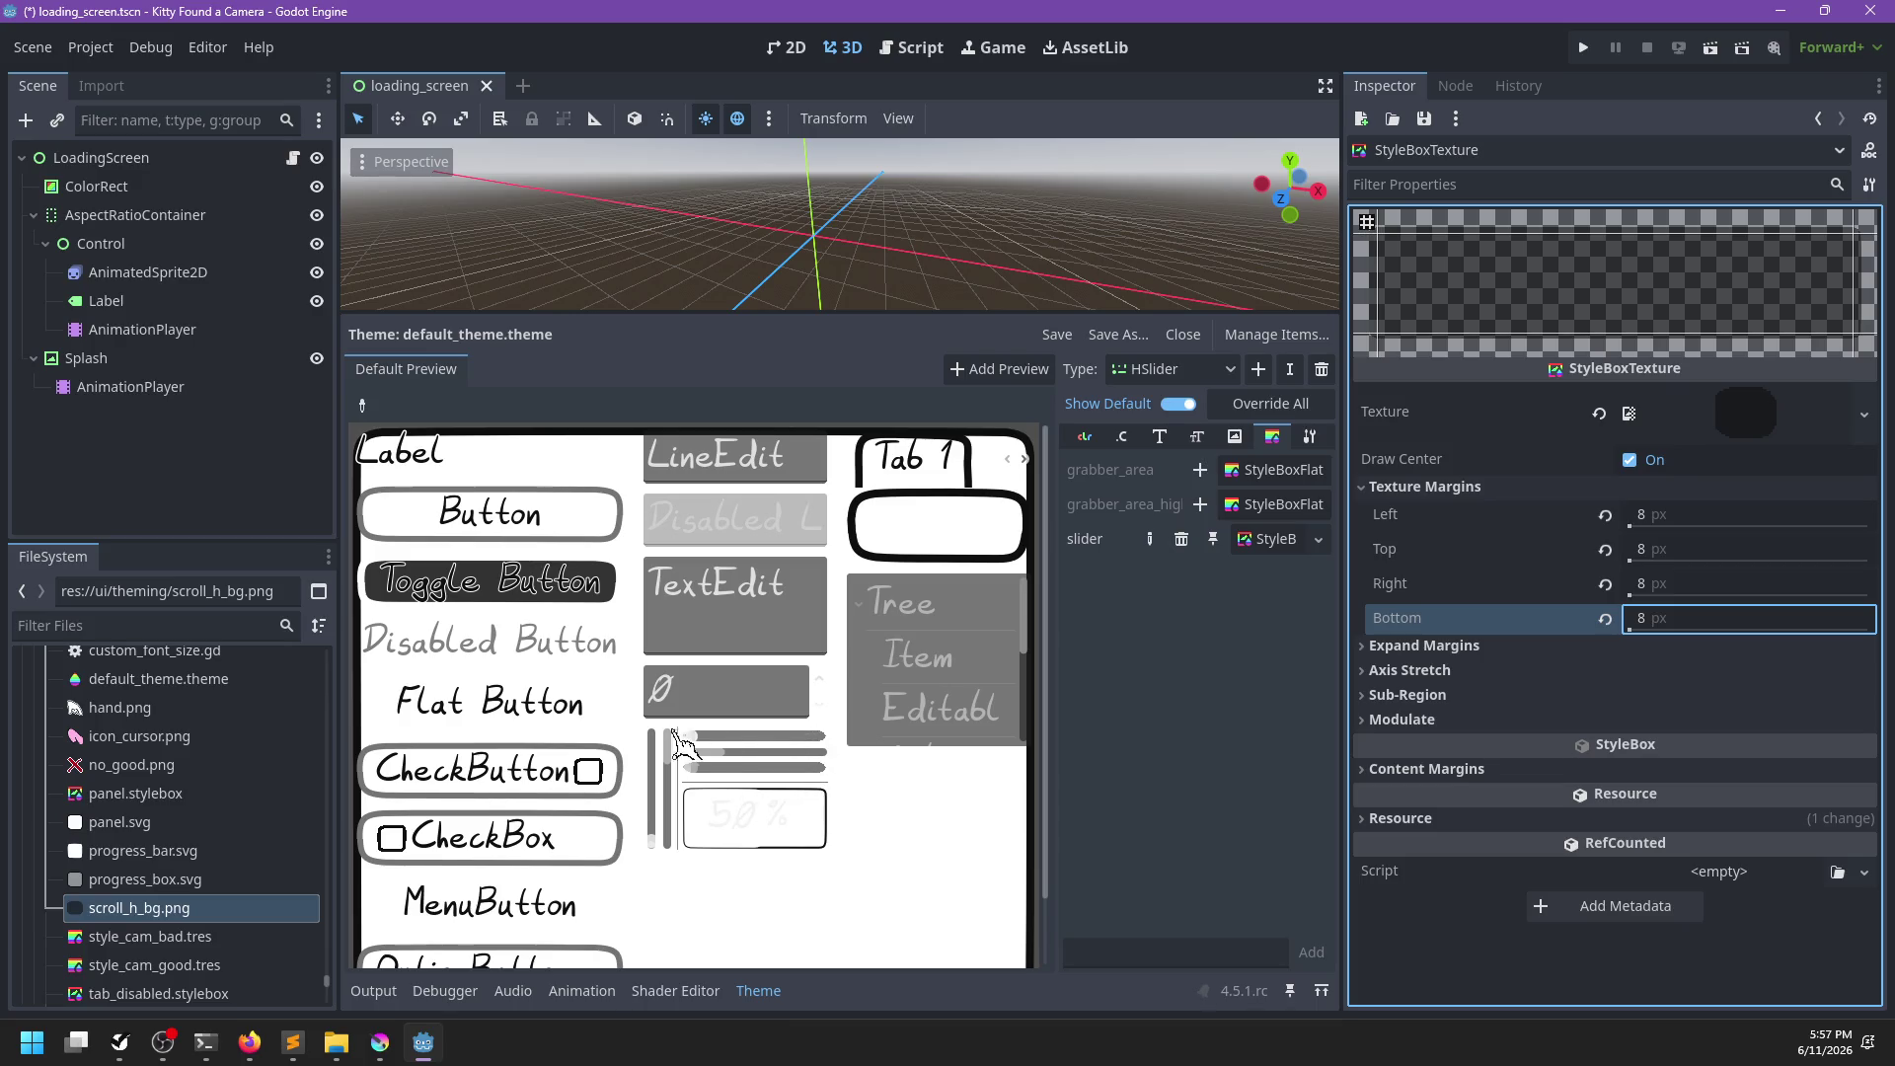
{"action": "mouse_move", "coordinate": [699, 750]}
{"action": "left_mouse_down"}
{"action": "mouse_move", "coordinate": [829, 750]}
{"action": "mouse_move", "coordinate": [691, 751]}
{"action": "mouse_move", "coordinate": [814, 755]}
{"action": "mouse_move", "coordinate": [767, 750]}
{"action": "left_mouse_up"}
Set top and bottom expand margins to 2 px and drag the preview slider to check
{"action": "key", "text": "alt+Tab"}
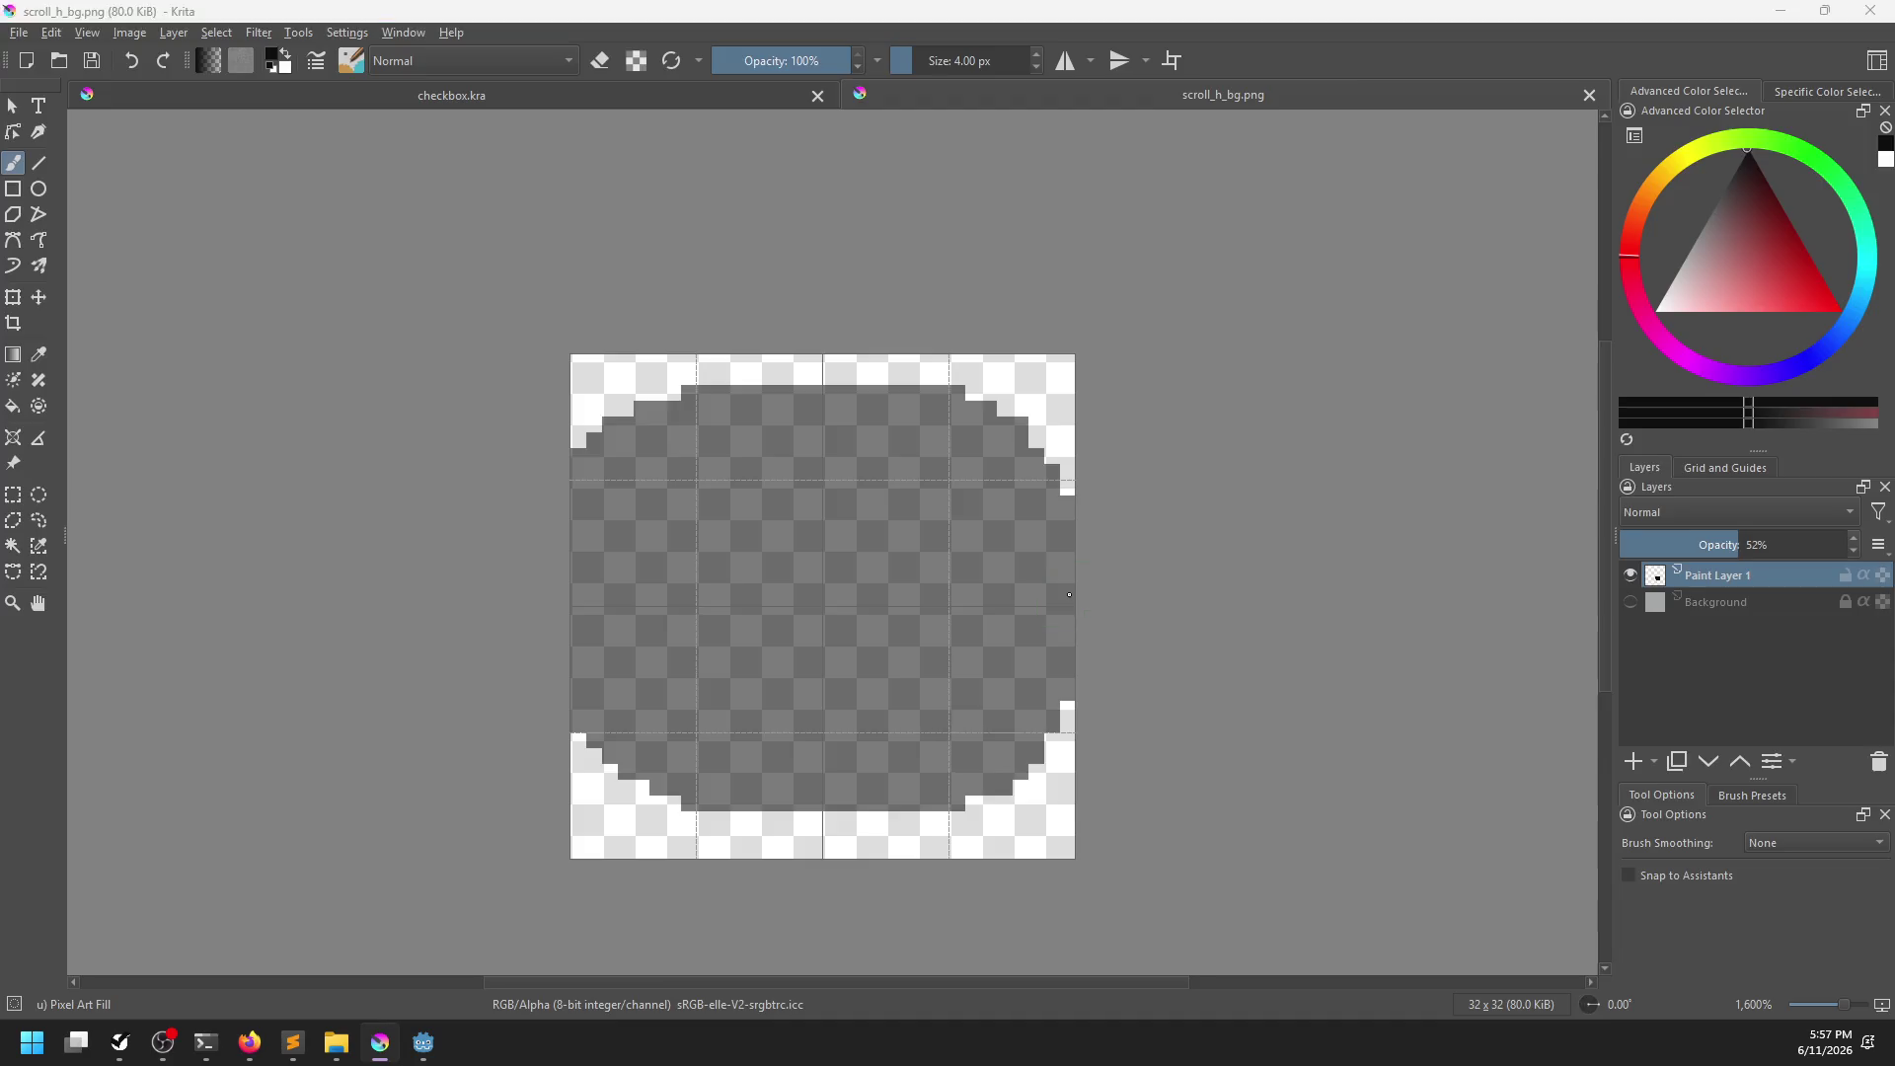
{"action": "key", "text": "alt+Tab"}
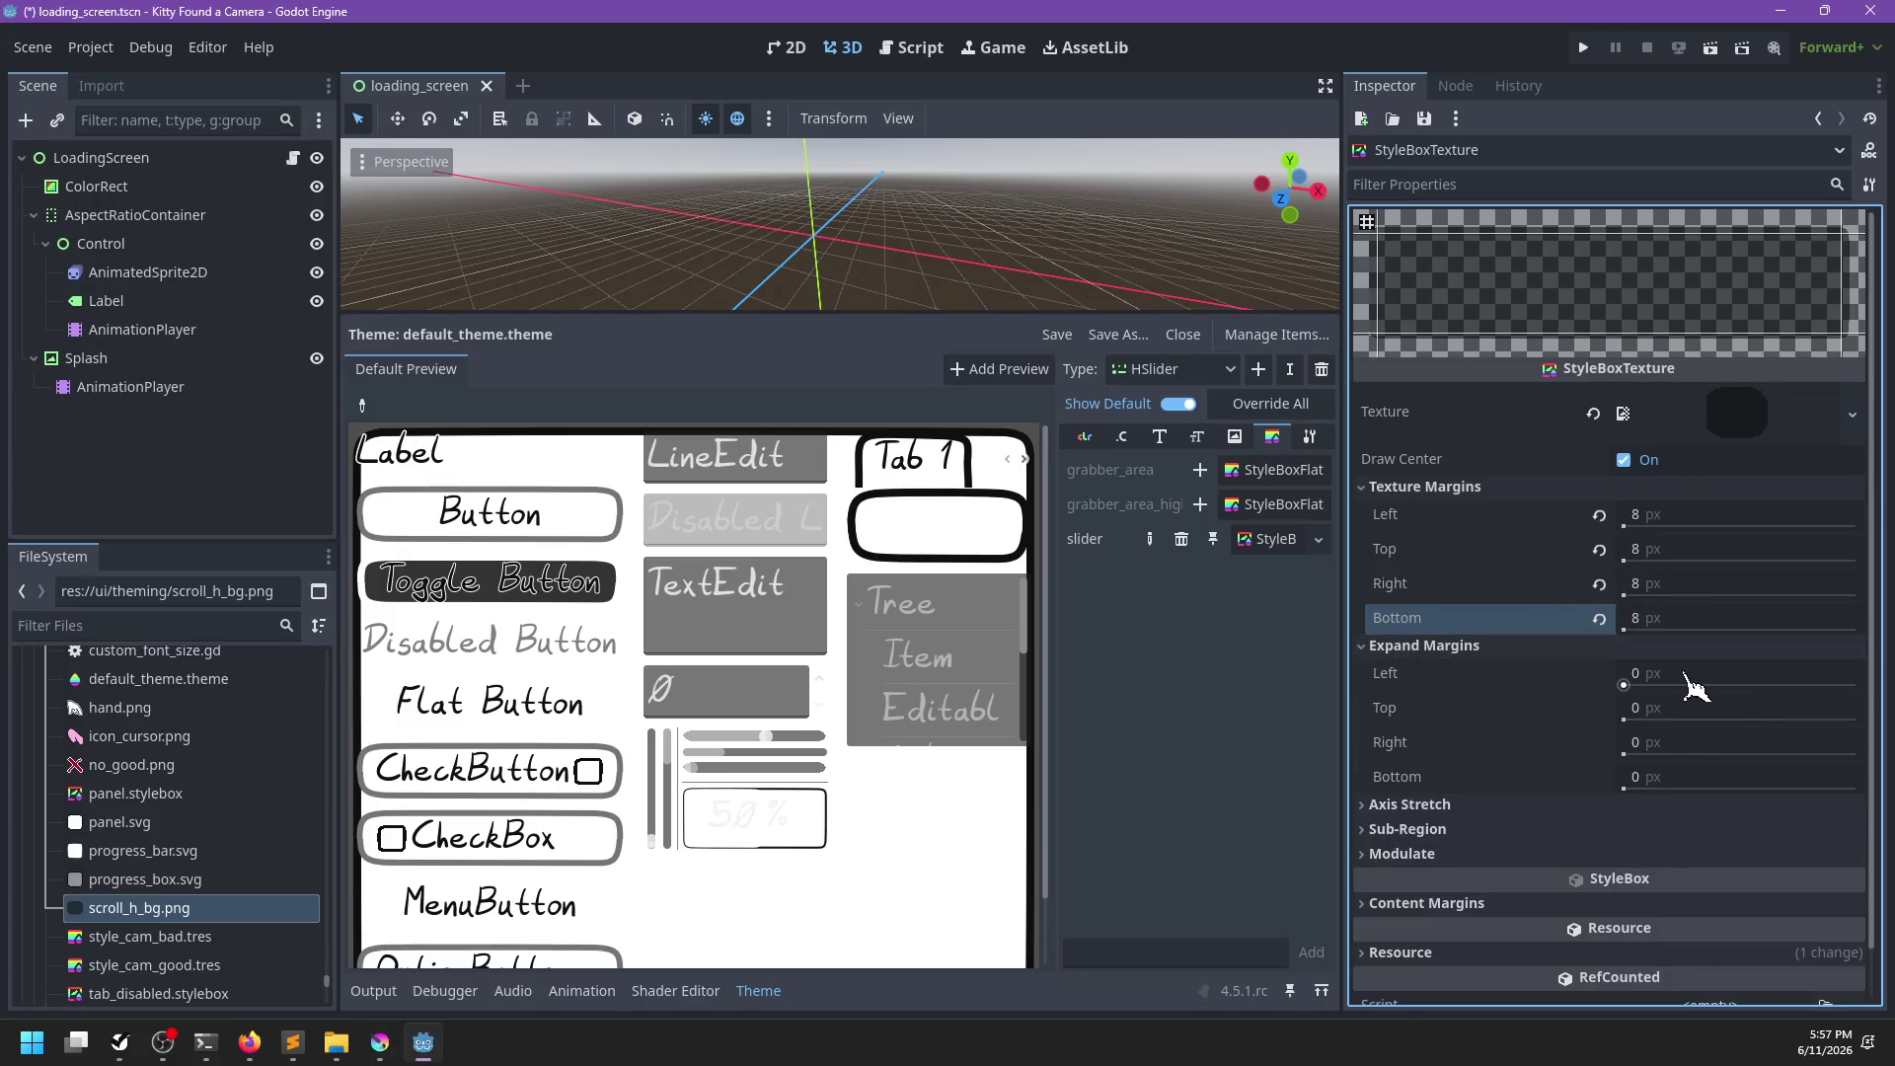
{"action": "left_click", "coordinate": [1668, 707]}
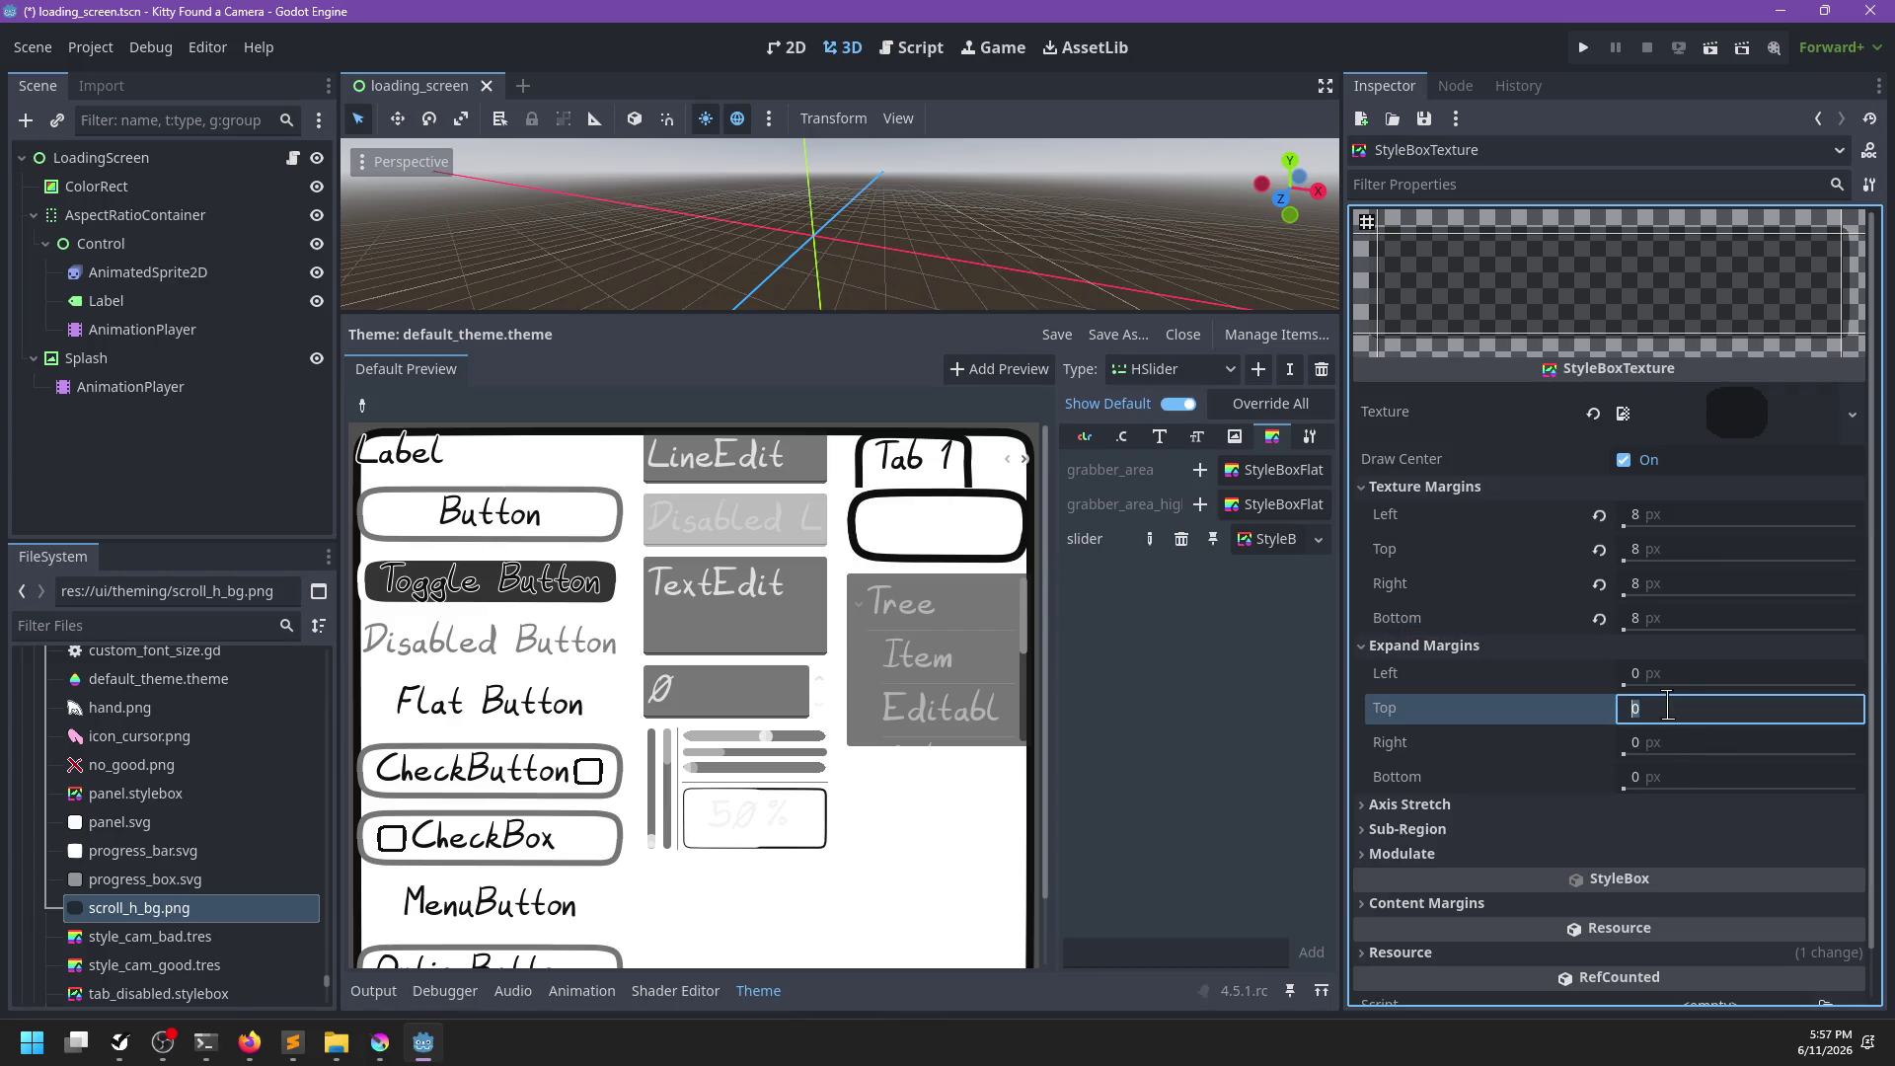
{"action": "key", "text": "Tab"}
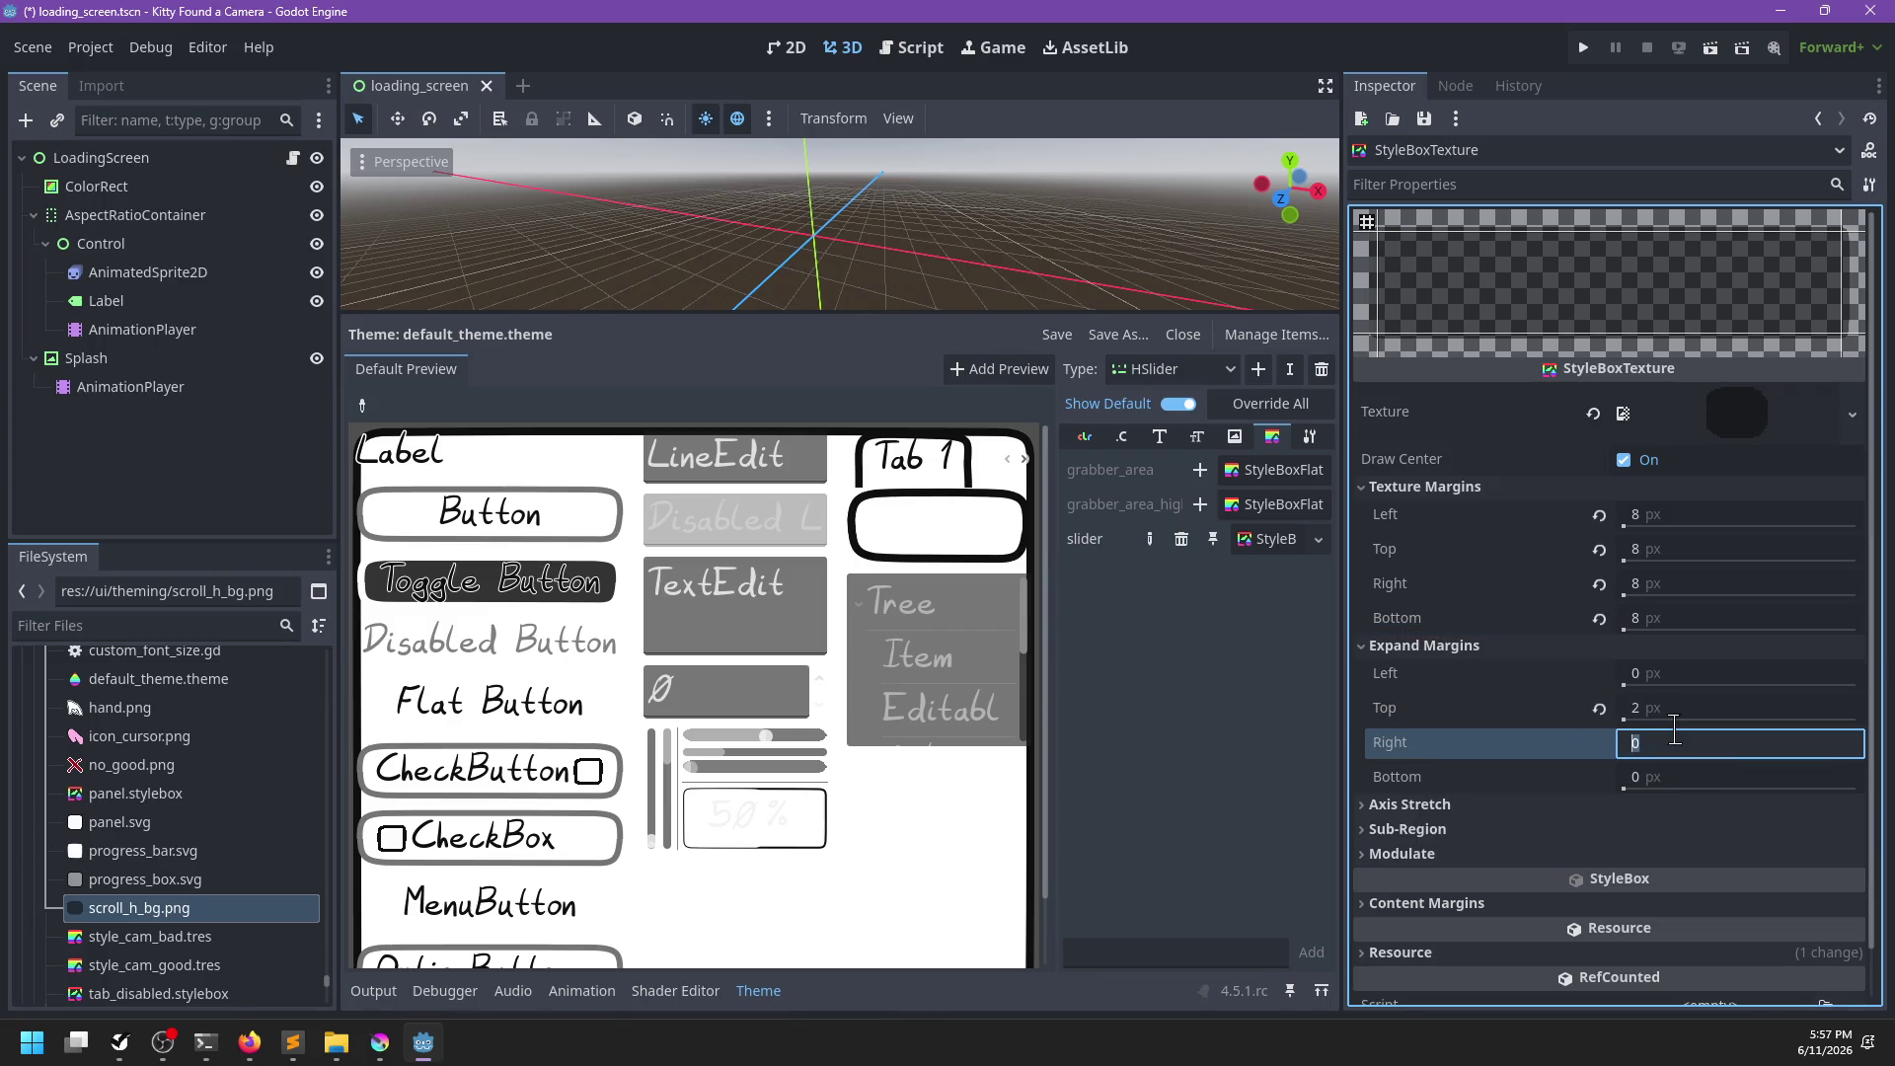
{"action": "left_click", "coordinate": [1684, 777]}
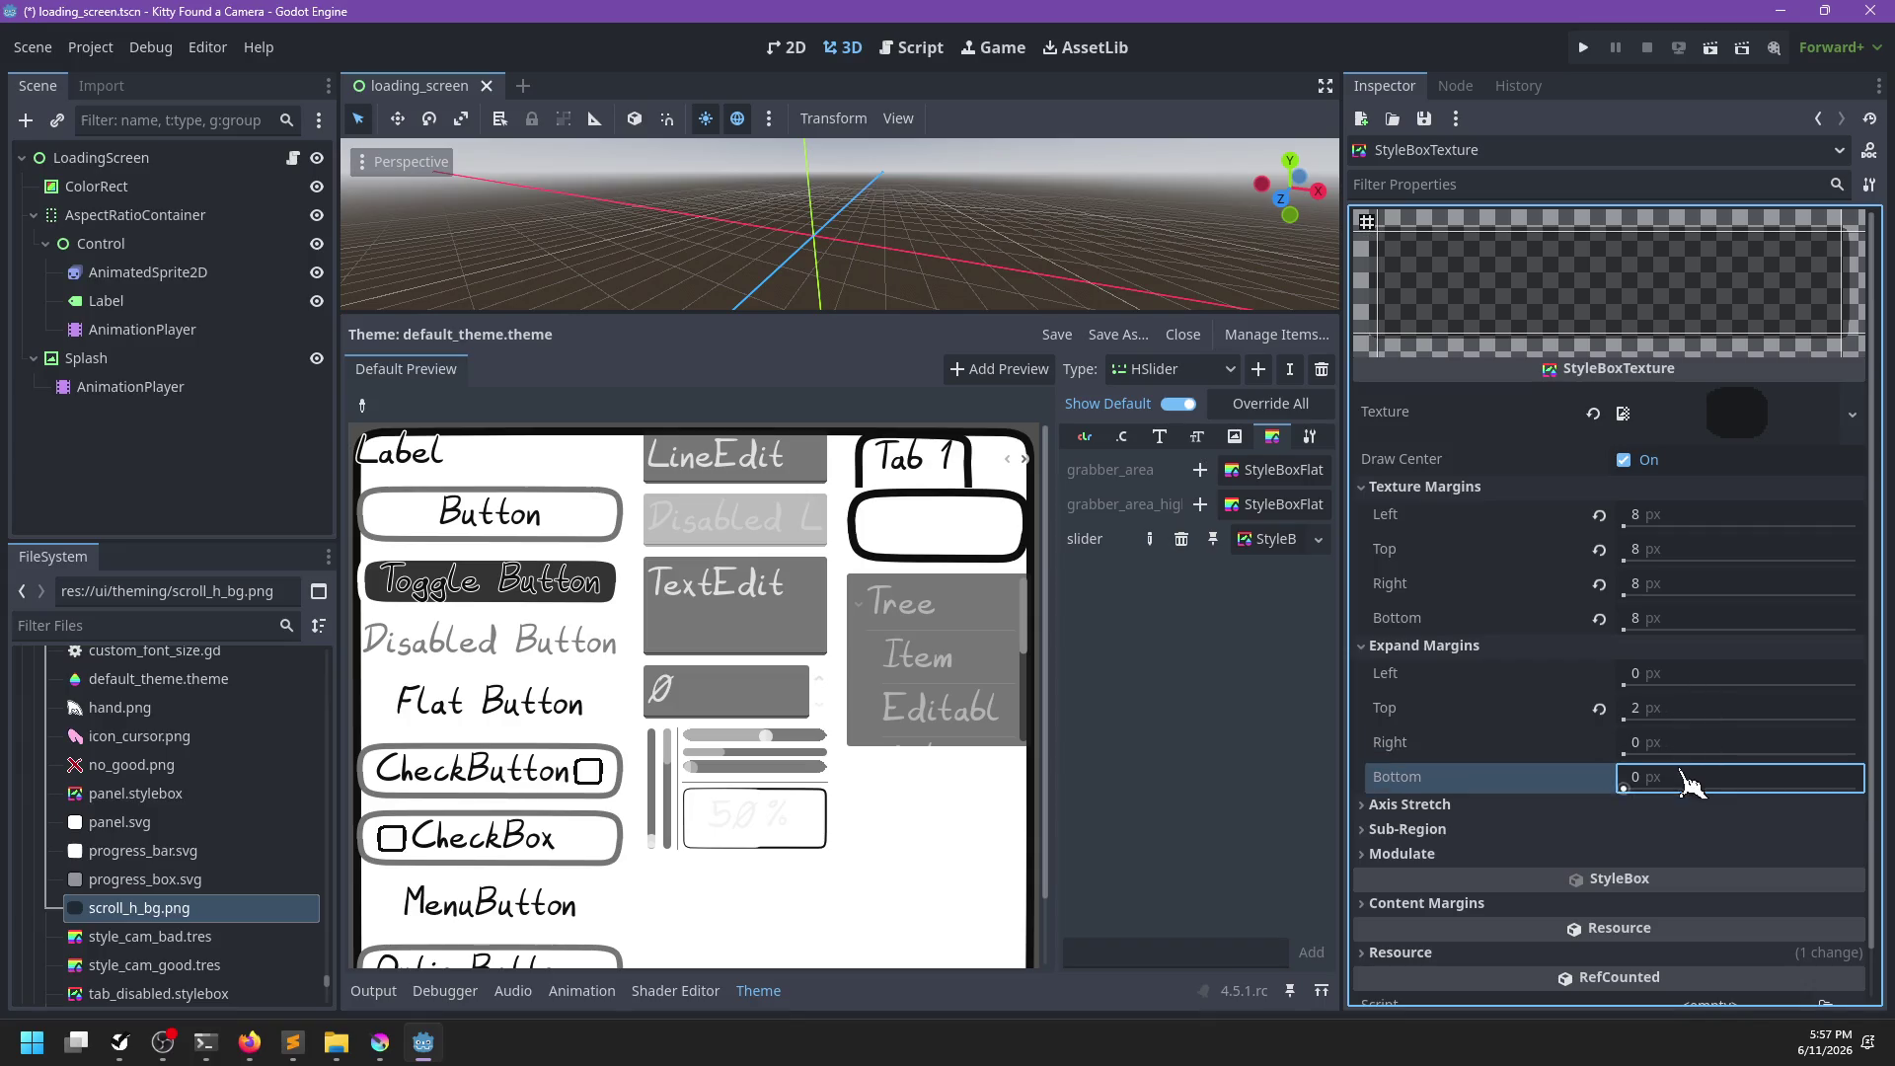
{"action": "key", "text": "Return"}
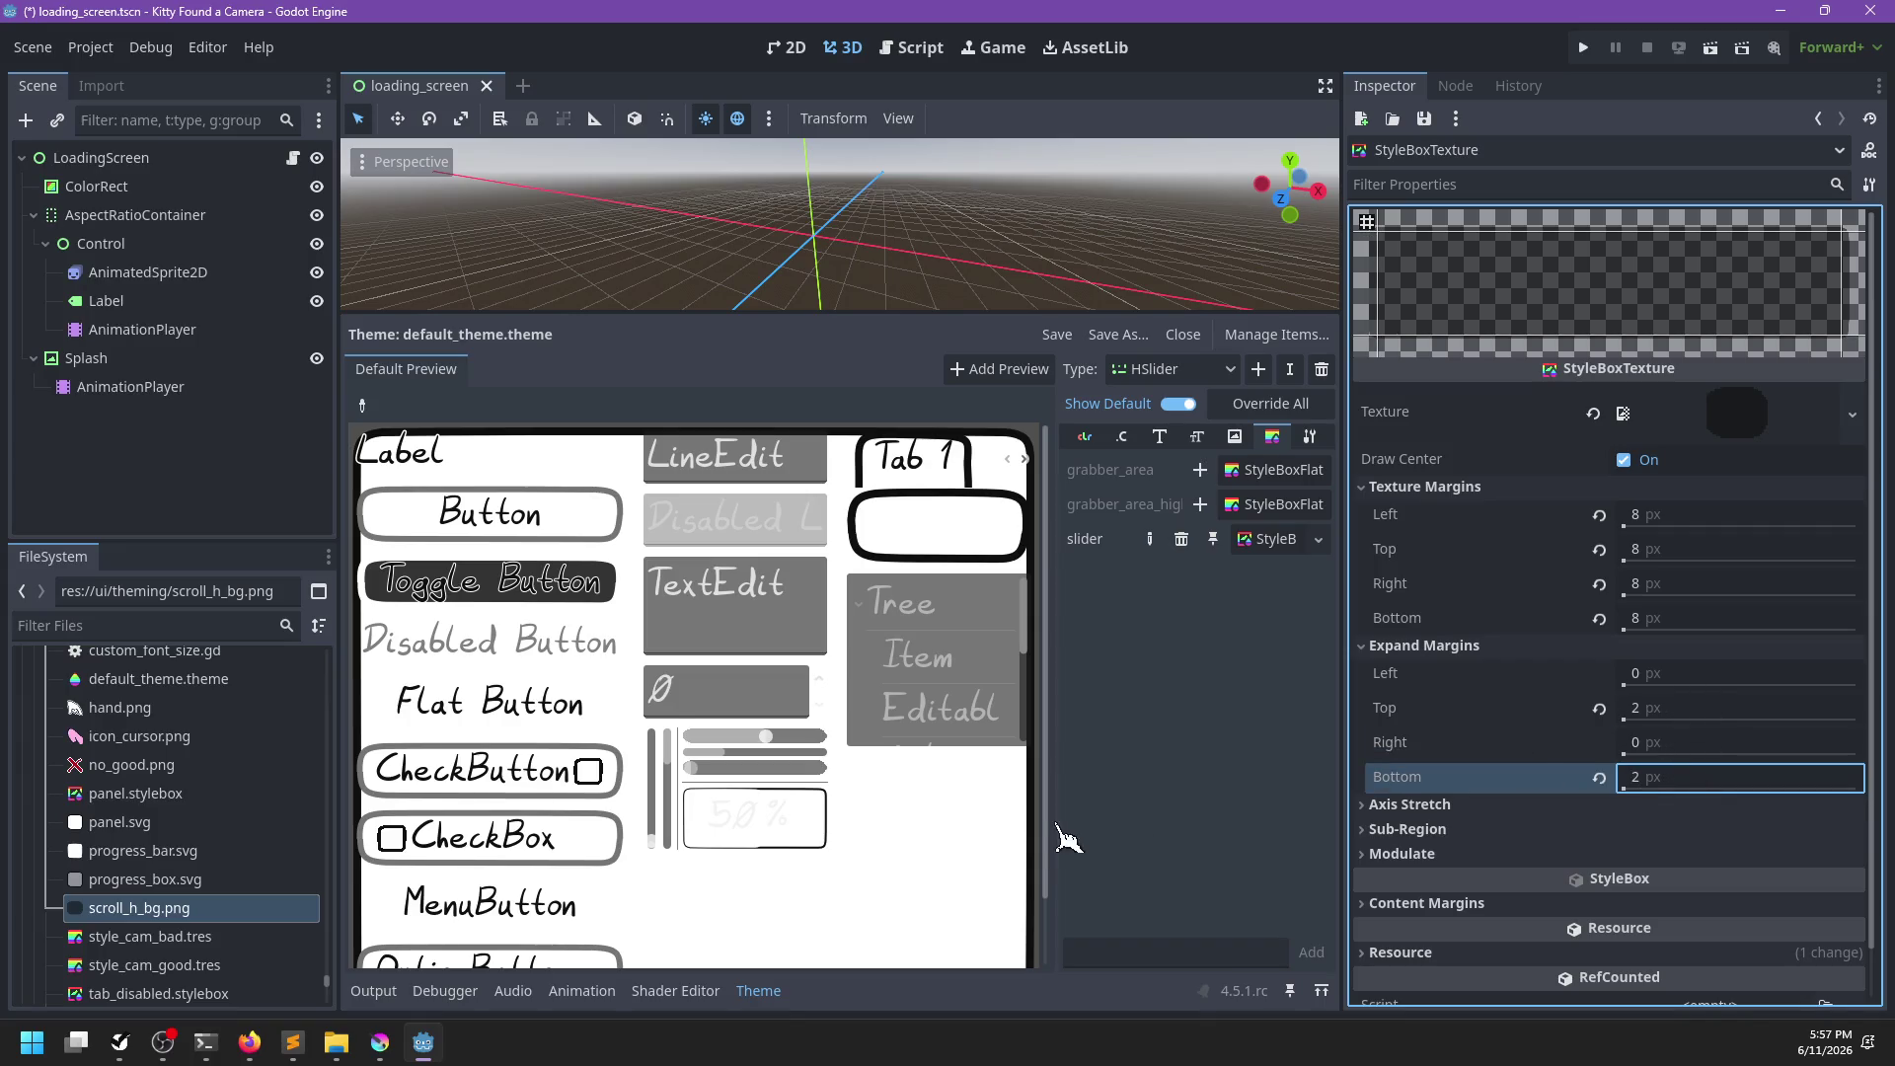
{"action": "left_click", "coordinate": [774, 736]}
{"action": "scroll", "coordinate": [814, 752], "scroll_direction": "down", "scroll_amount": 2}
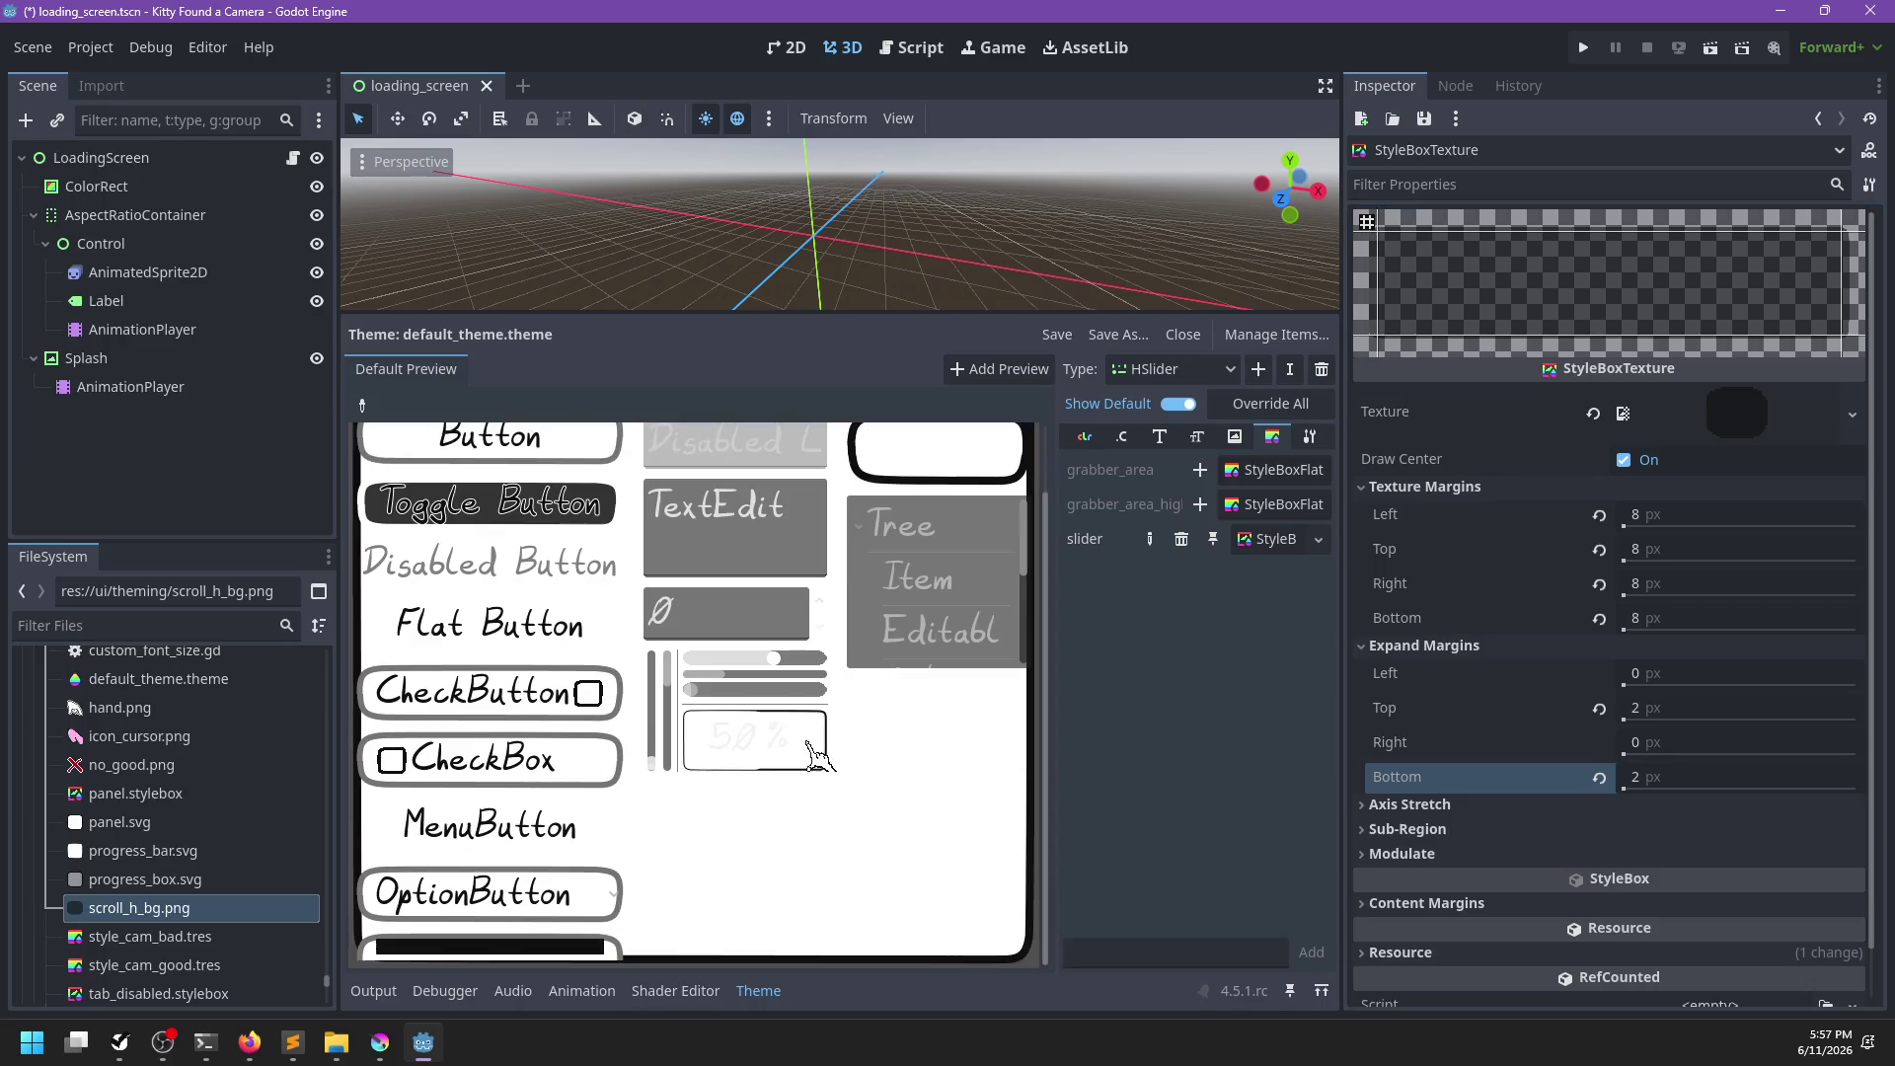
{"action": "left_click", "coordinate": [768, 657]}
{"action": "mouse_move", "coordinate": [768, 661]}
{"action": "left_mouse_down"}
{"action": "mouse_move", "coordinate": [716, 664]}
{"action": "mouse_move", "coordinate": [846, 693]}
{"action": "mouse_move", "coordinate": [651, 673]}
{"action": "mouse_move", "coordinate": [928, 710]}
{"action": "mouse_move", "coordinate": [681, 701]}
{"action": "mouse_move", "coordinate": [918, 713]}
{"action": "left_mouse_up"}
Pick the horizontal scrollbar and try saving the stylebox, dismissing the cannot-save warnings
{"action": "left_click", "coordinate": [364, 404]}
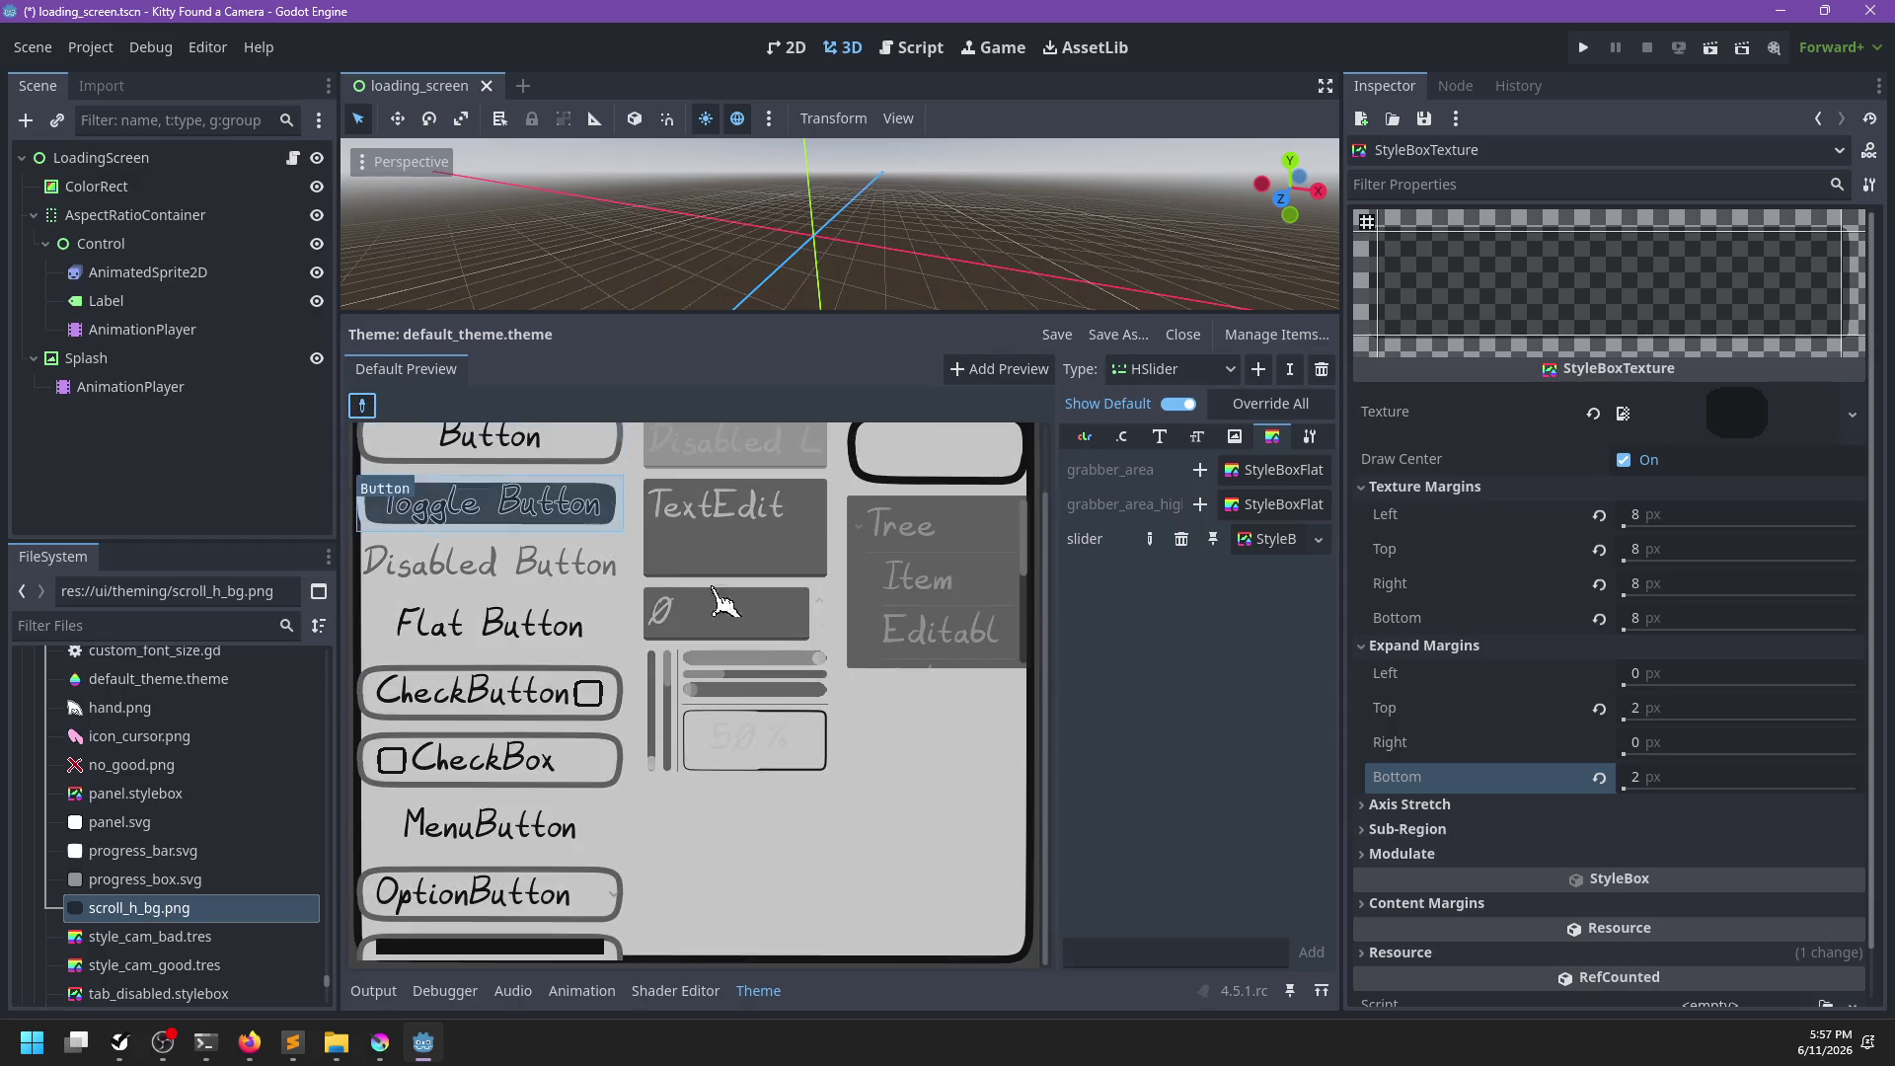
{"action": "left_click", "coordinate": [768, 686]}
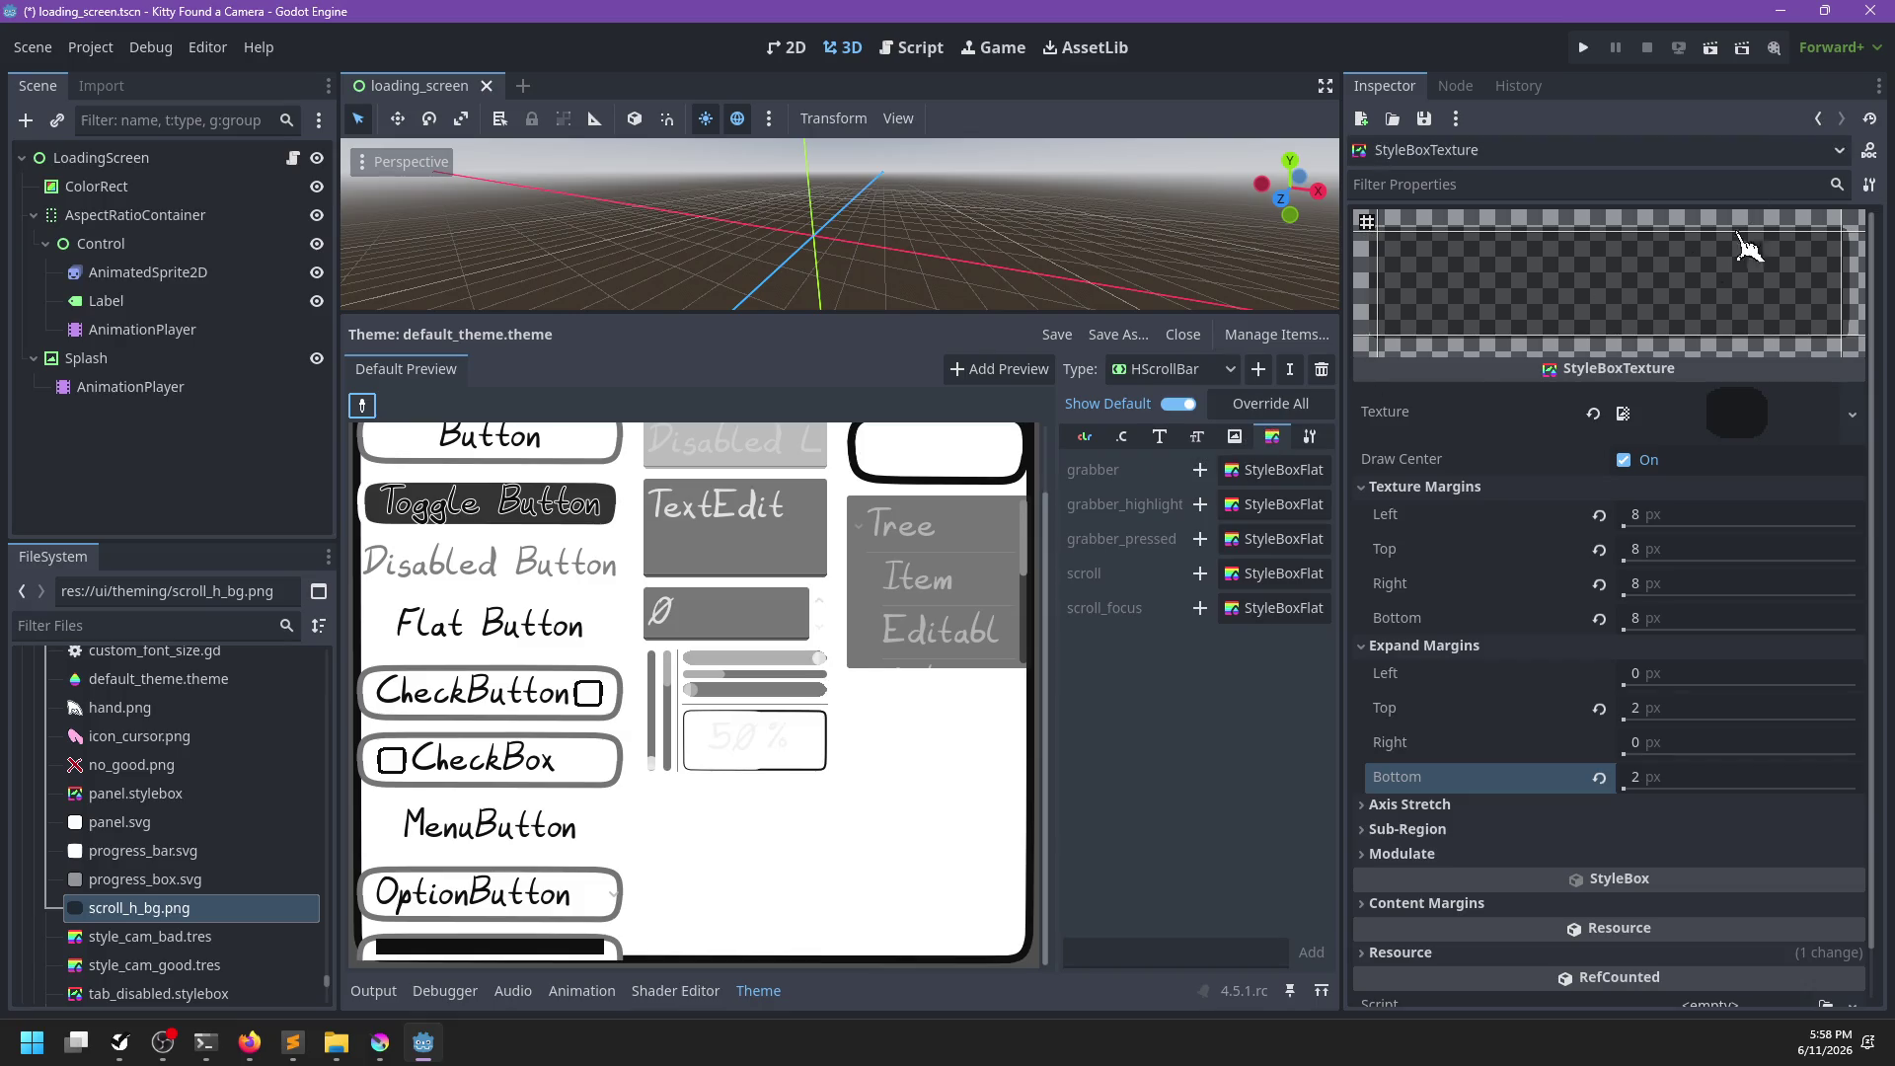
{"action": "left_click", "coordinate": [1426, 120]}
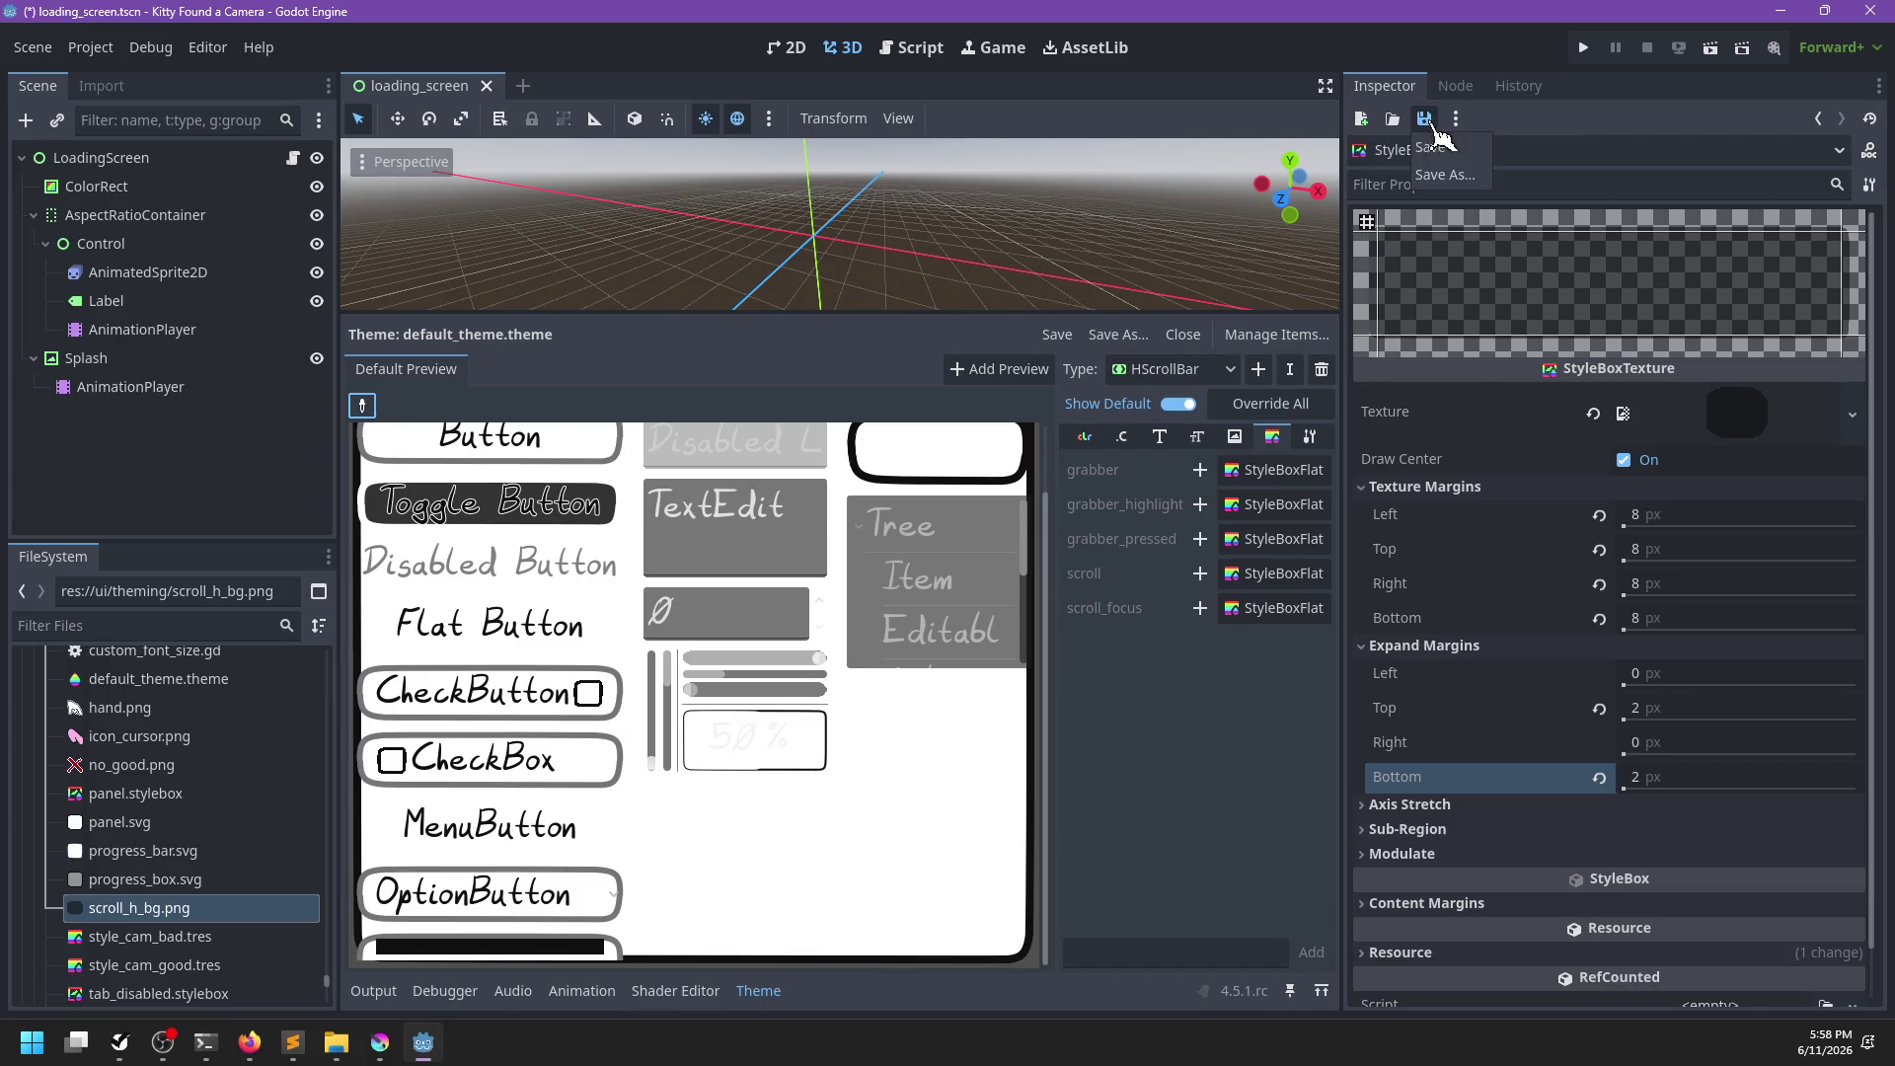
{"action": "left_click", "coordinate": [1431, 148]}
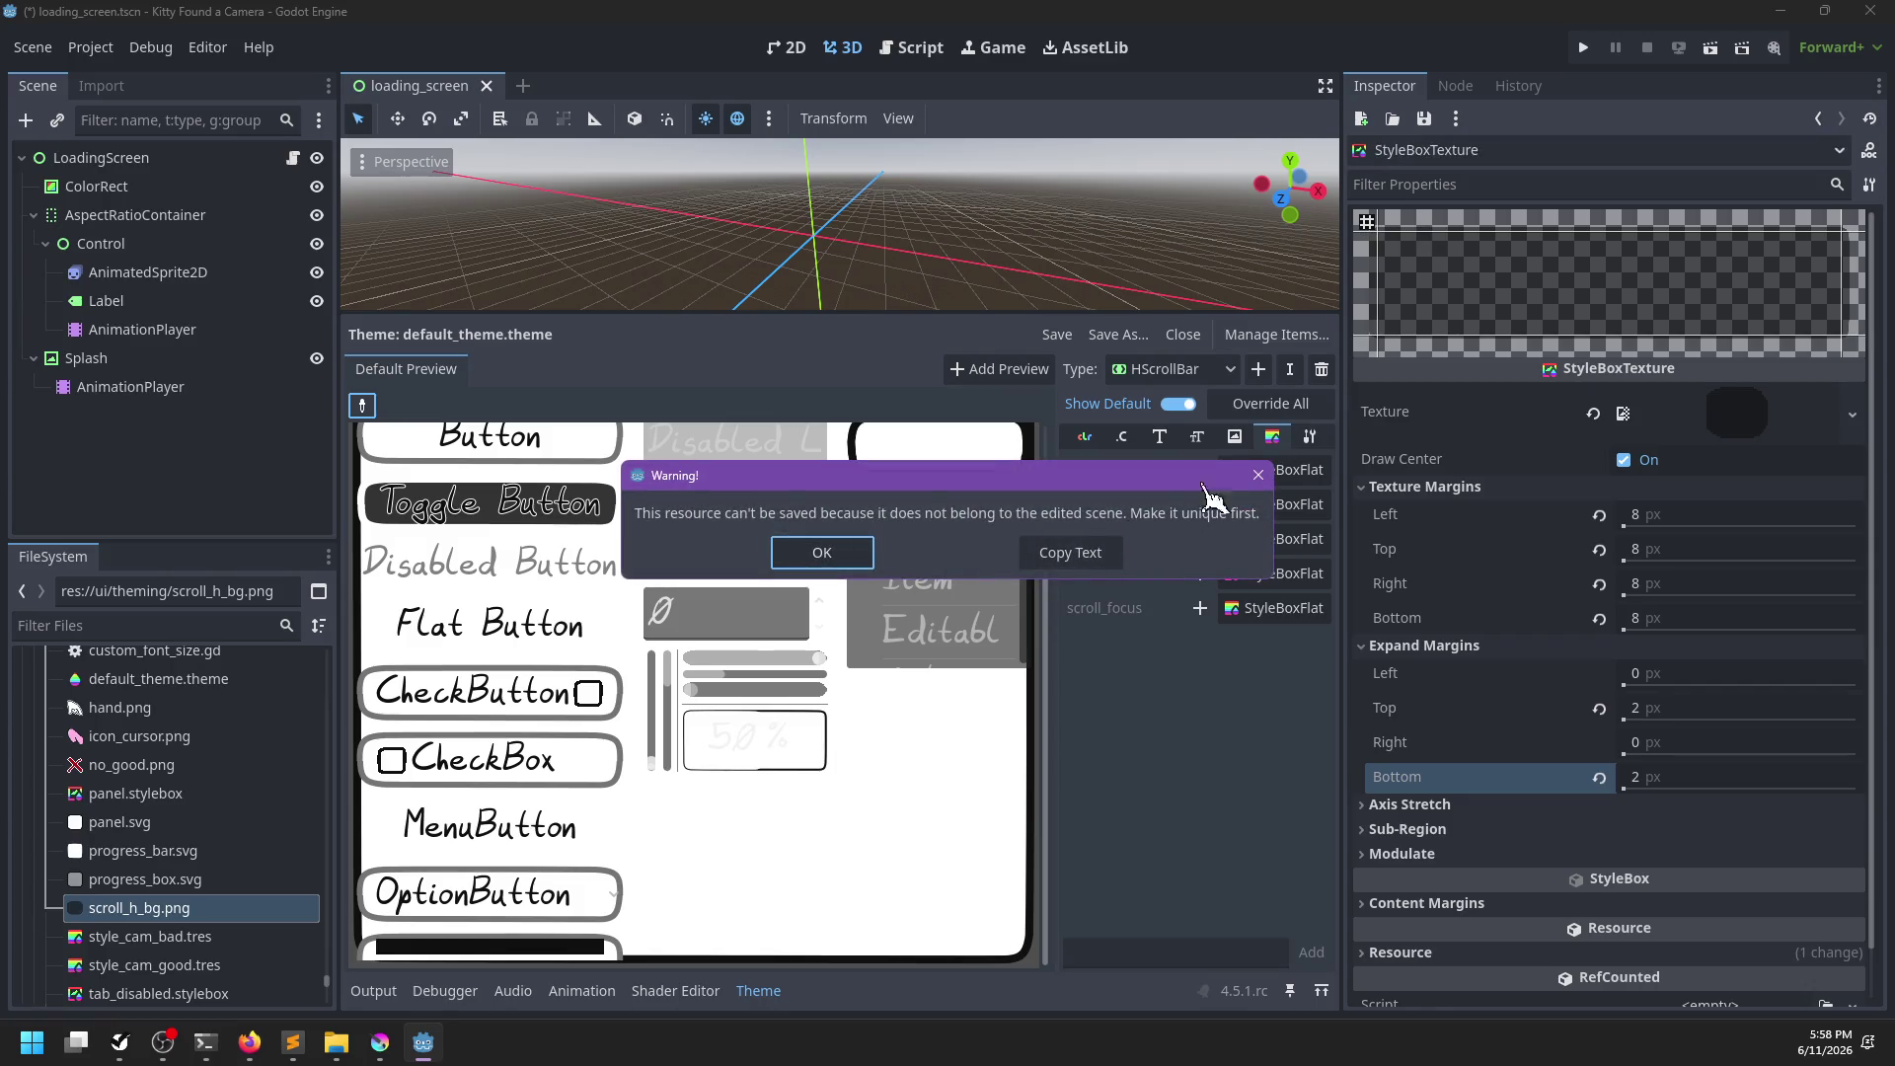
{"action": "left_click", "coordinate": [822, 553]}
{"action": "left_click", "coordinate": [1424, 120]}
{"action": "left_click", "coordinate": [1430, 148]}
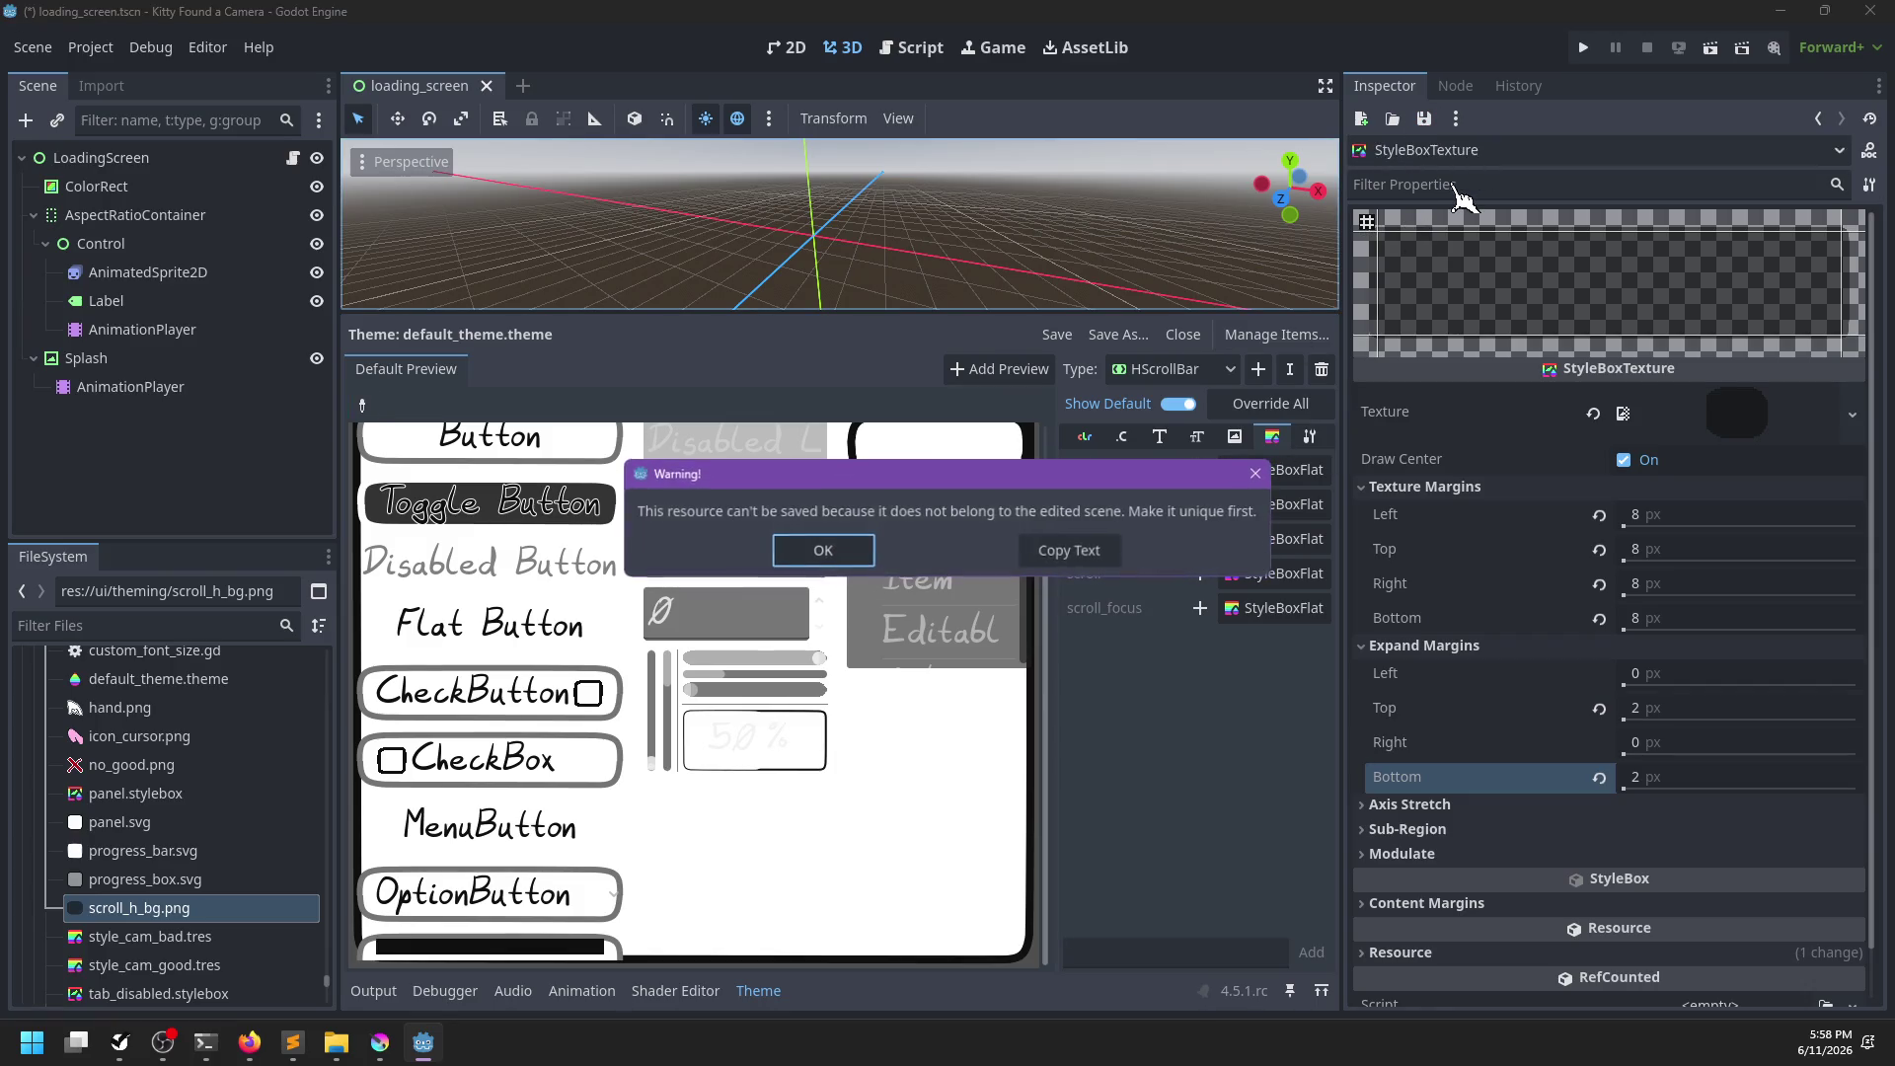
{"action": "left_click", "coordinate": [822, 551]}
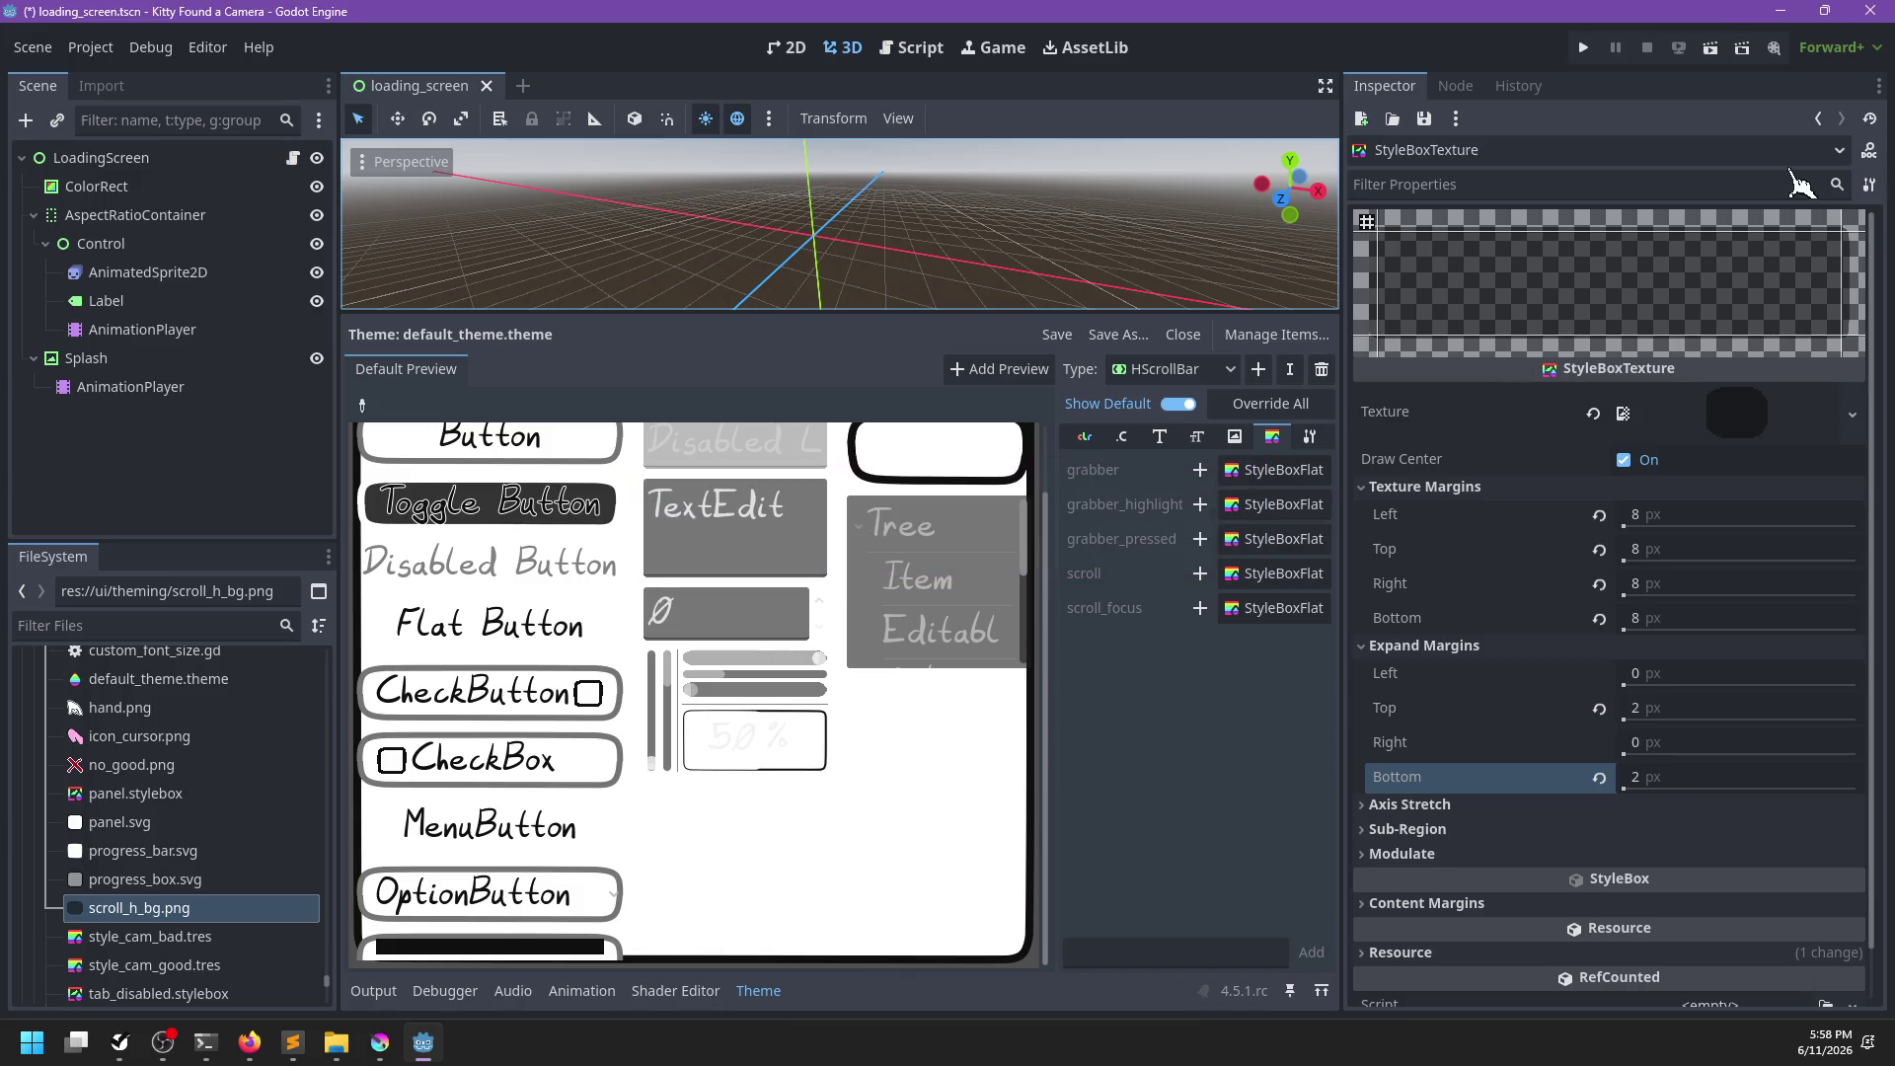
{"action": "left_click", "coordinate": [1456, 118]}
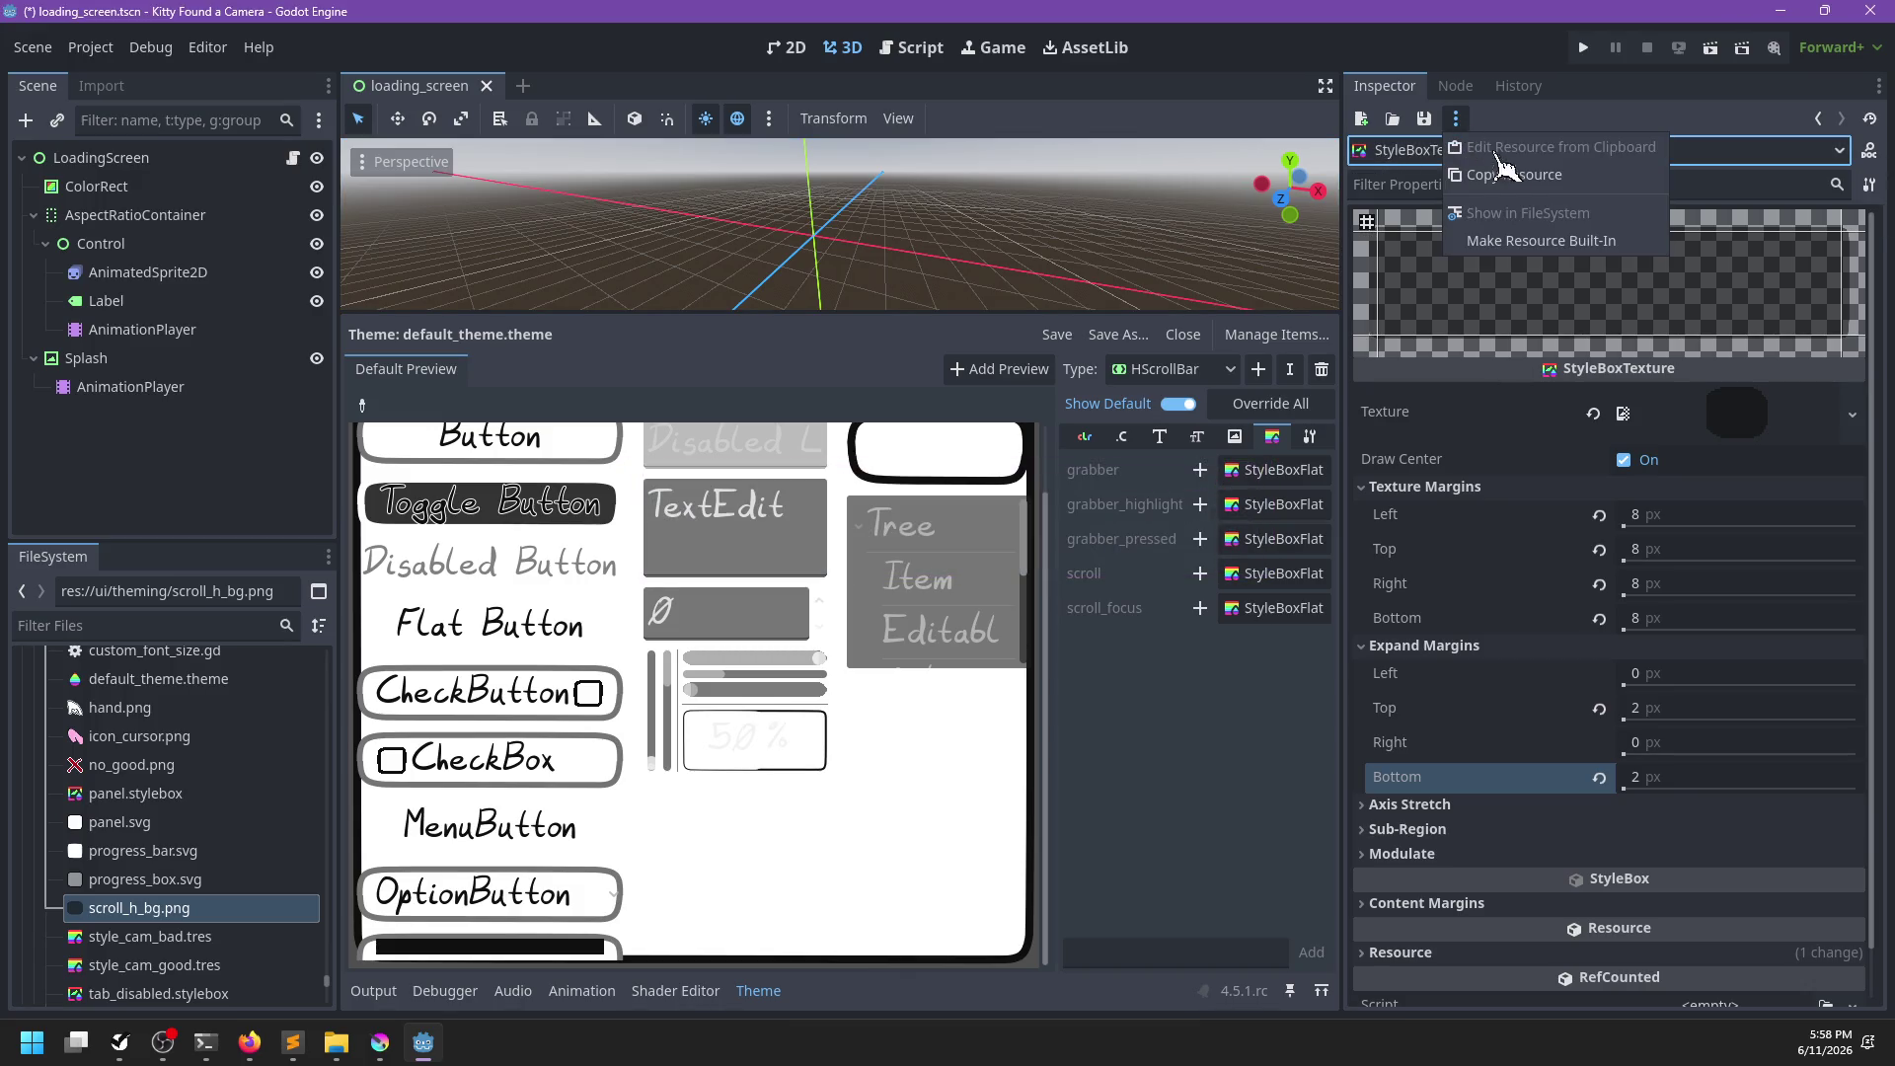
{"action": "left_click", "coordinate": [1455, 119]}
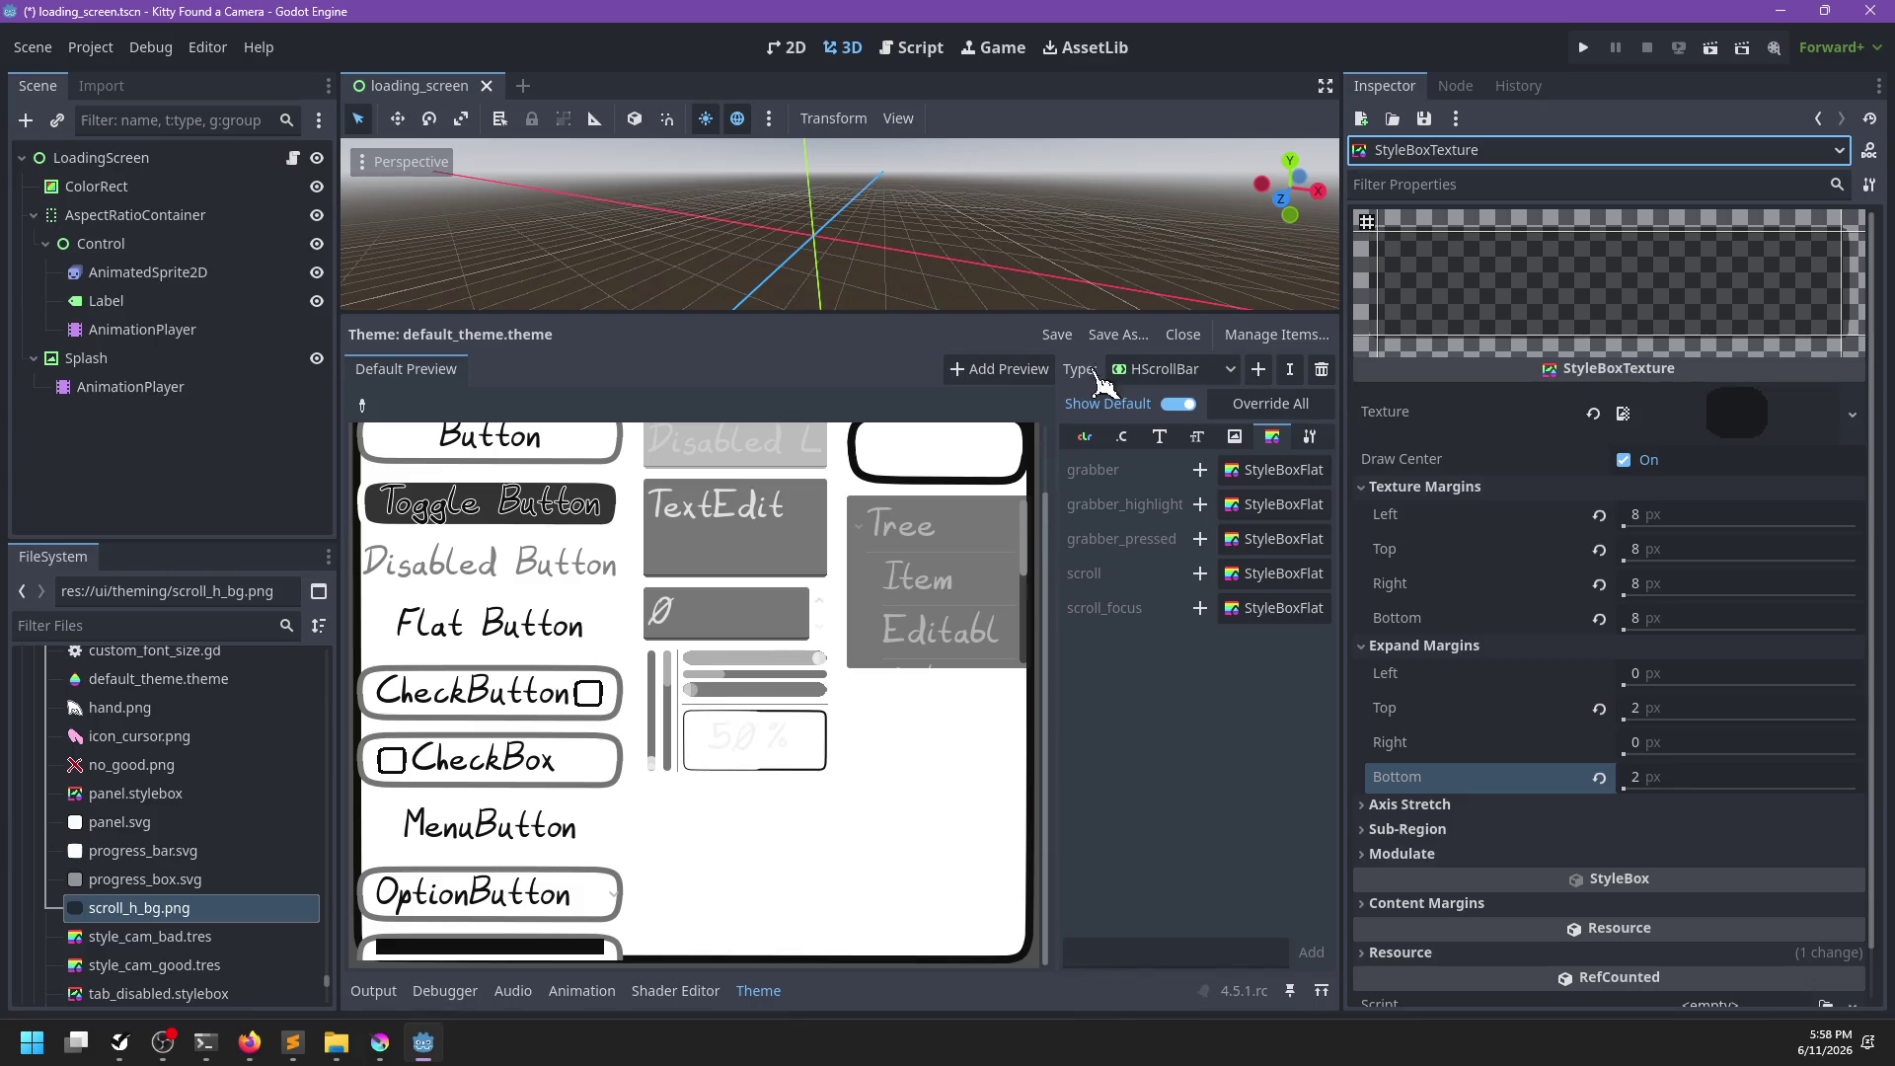
Save HSlider's slider StyleBoxTexture as h_bar.stylebox in res://ui/theming
{"action": "left_click", "coordinate": [1135, 370]}
{"action": "left_click", "coordinate": [1191, 542]}
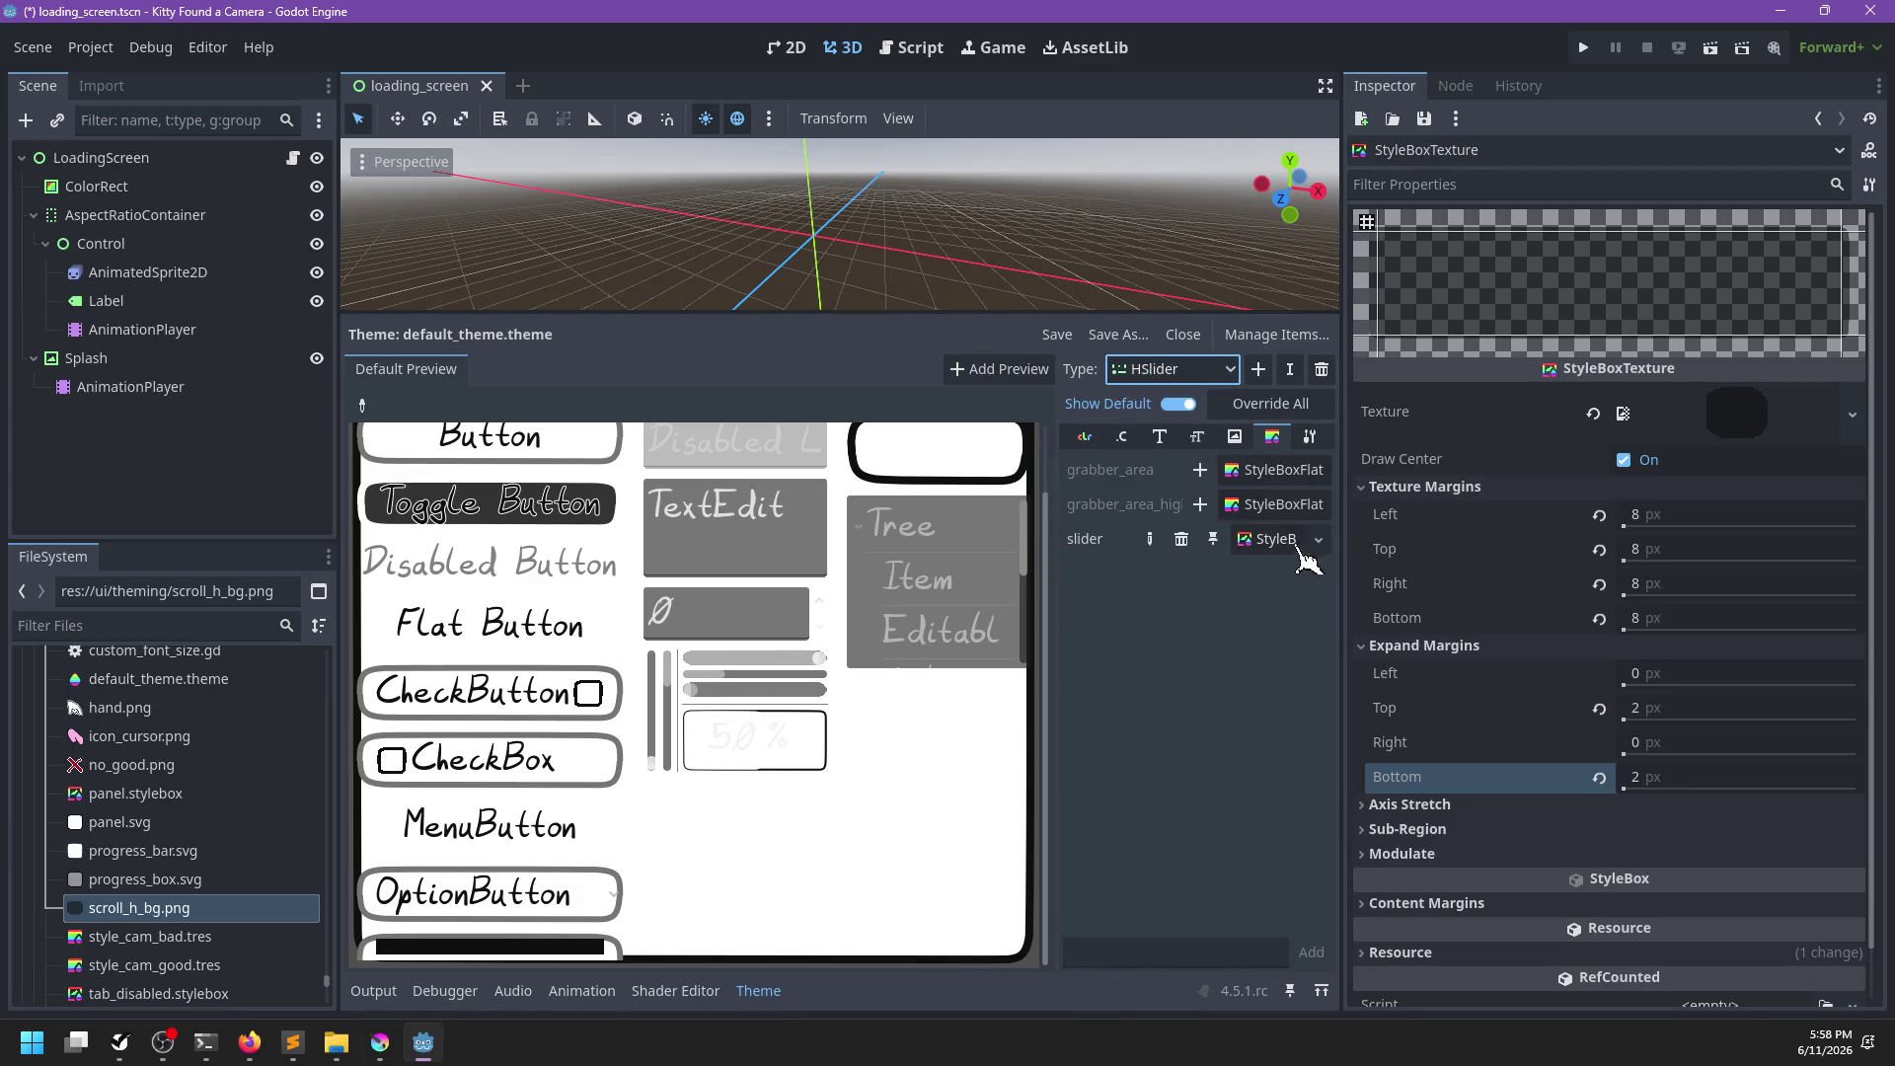
{"action": "left_click", "coordinate": [1319, 539]}
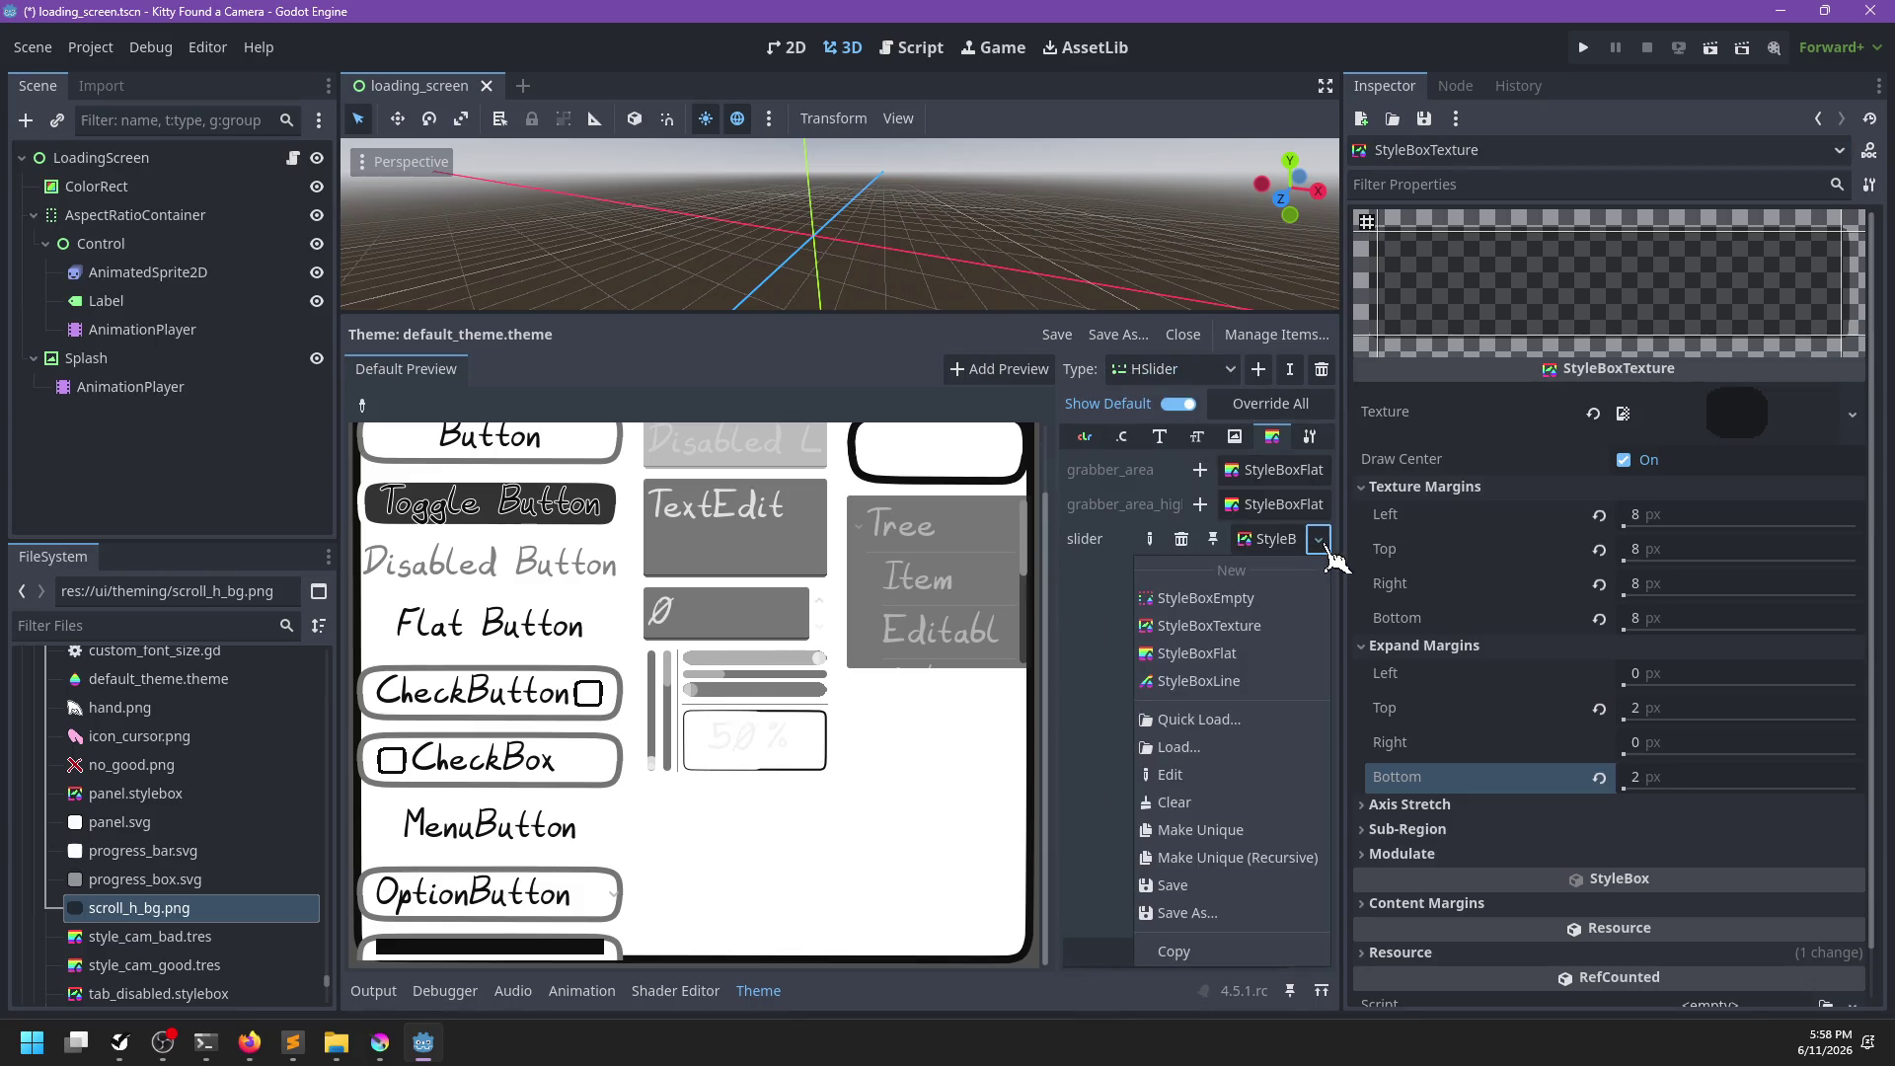
{"action": "left_click", "coordinate": [1223, 830]}
{"action": "left_click", "coordinate": [1315, 546]}
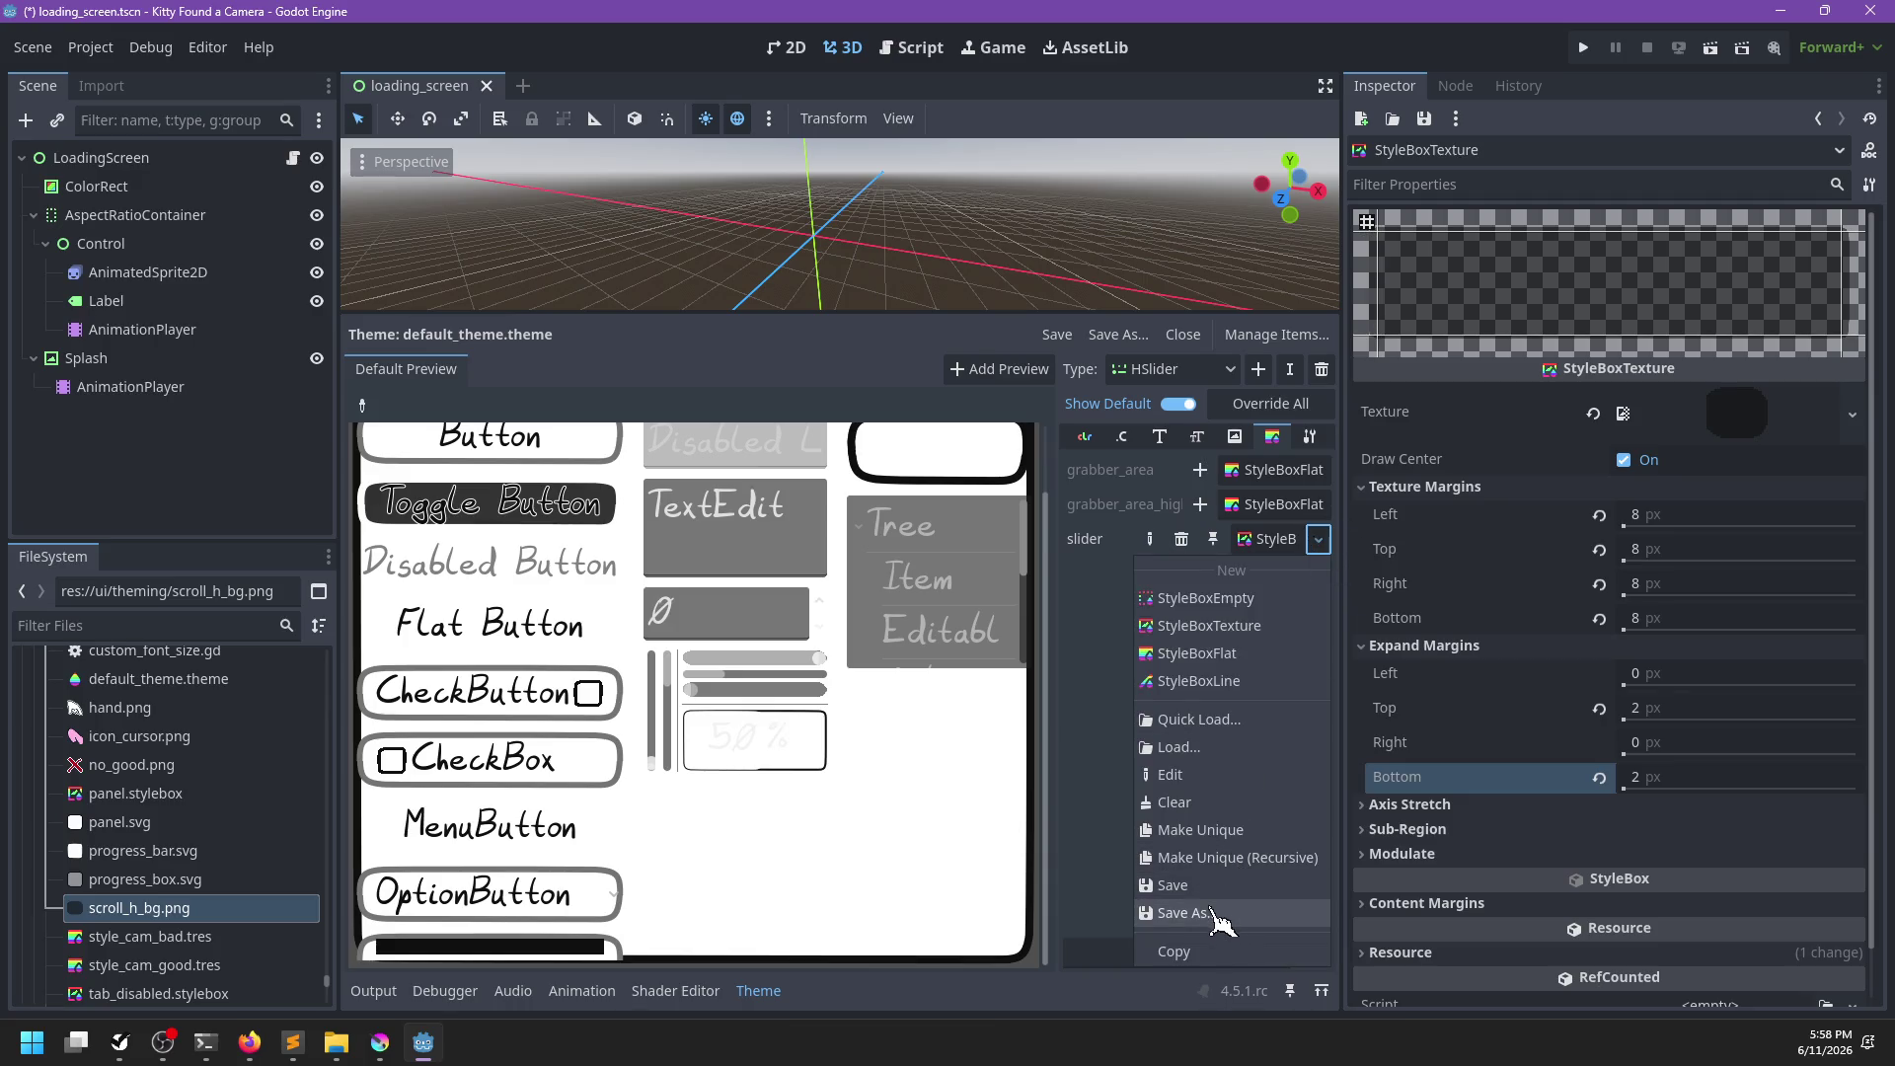
{"action": "left_click", "coordinate": [1220, 909]}
{"action": "double_click", "coordinate": [746, 561]}
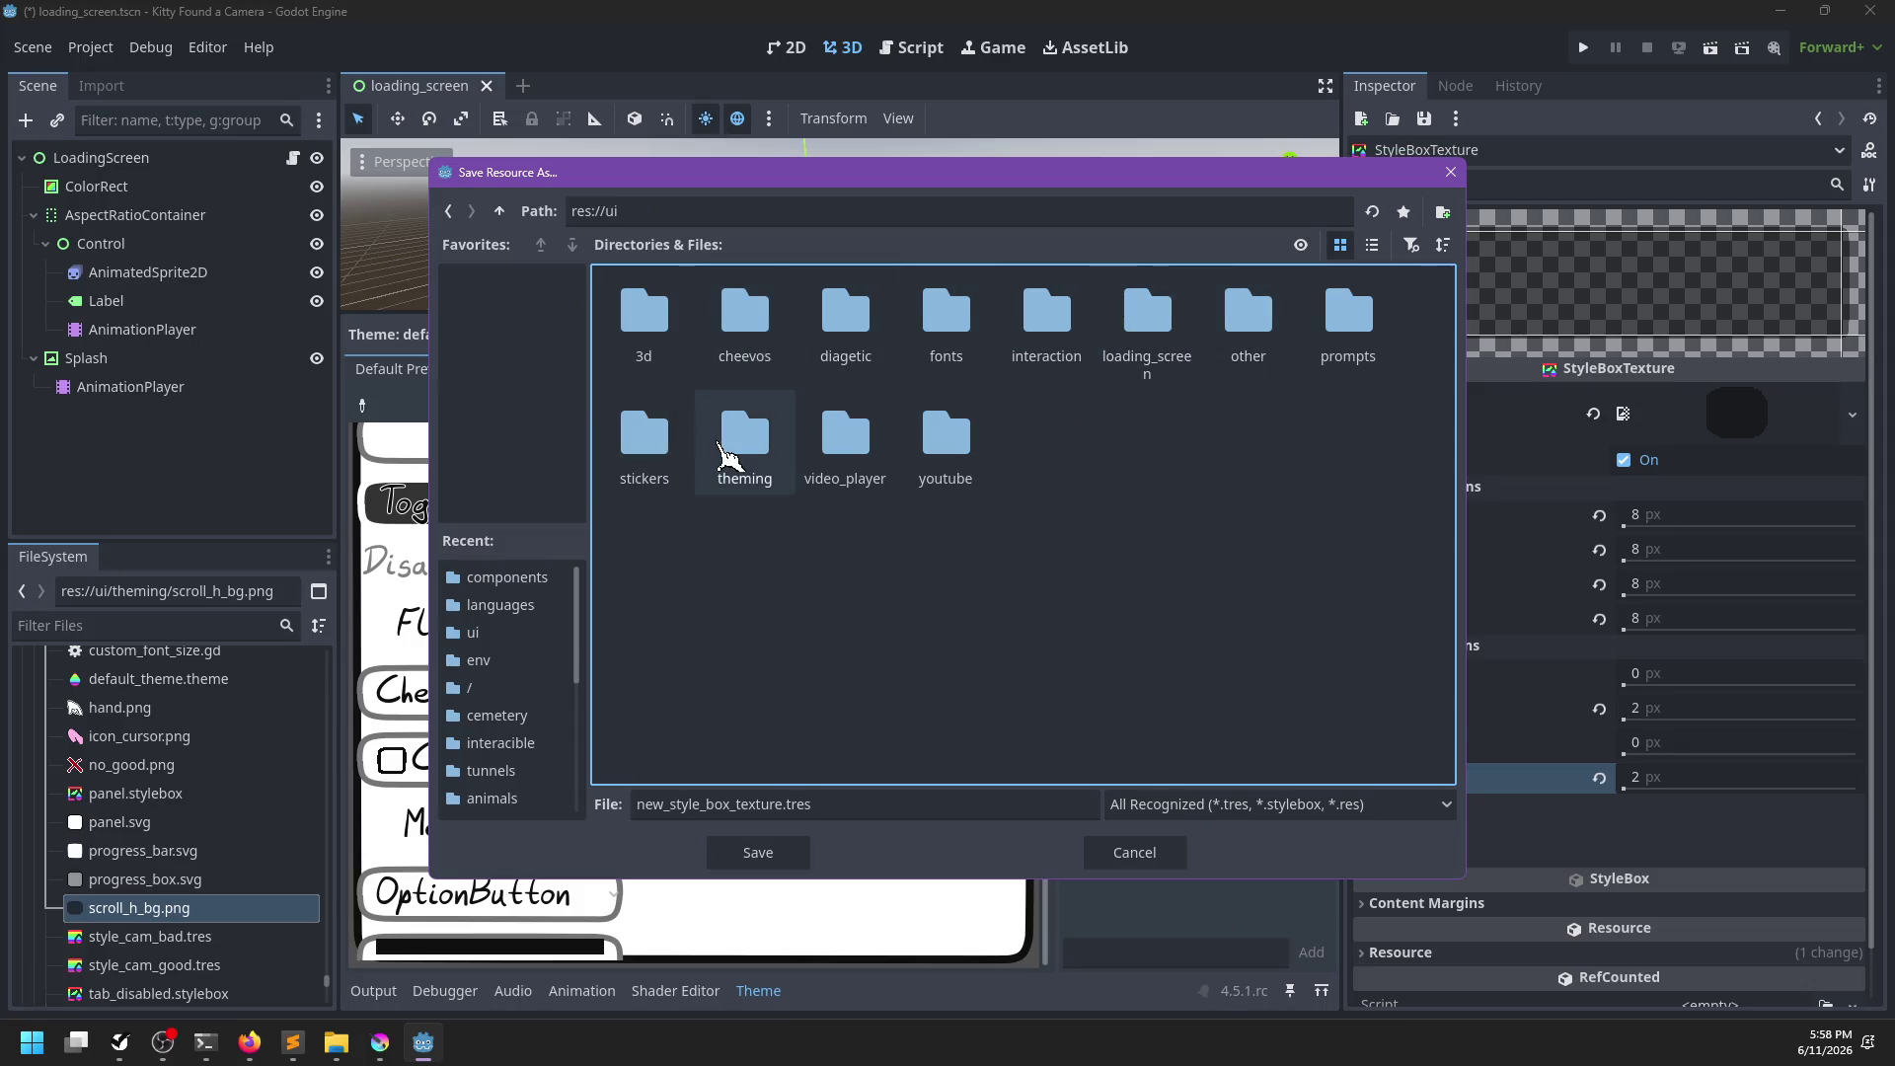
{"action": "double_click", "coordinate": [742, 435]}
{"action": "type", "text": "h_bar.stylebox"}
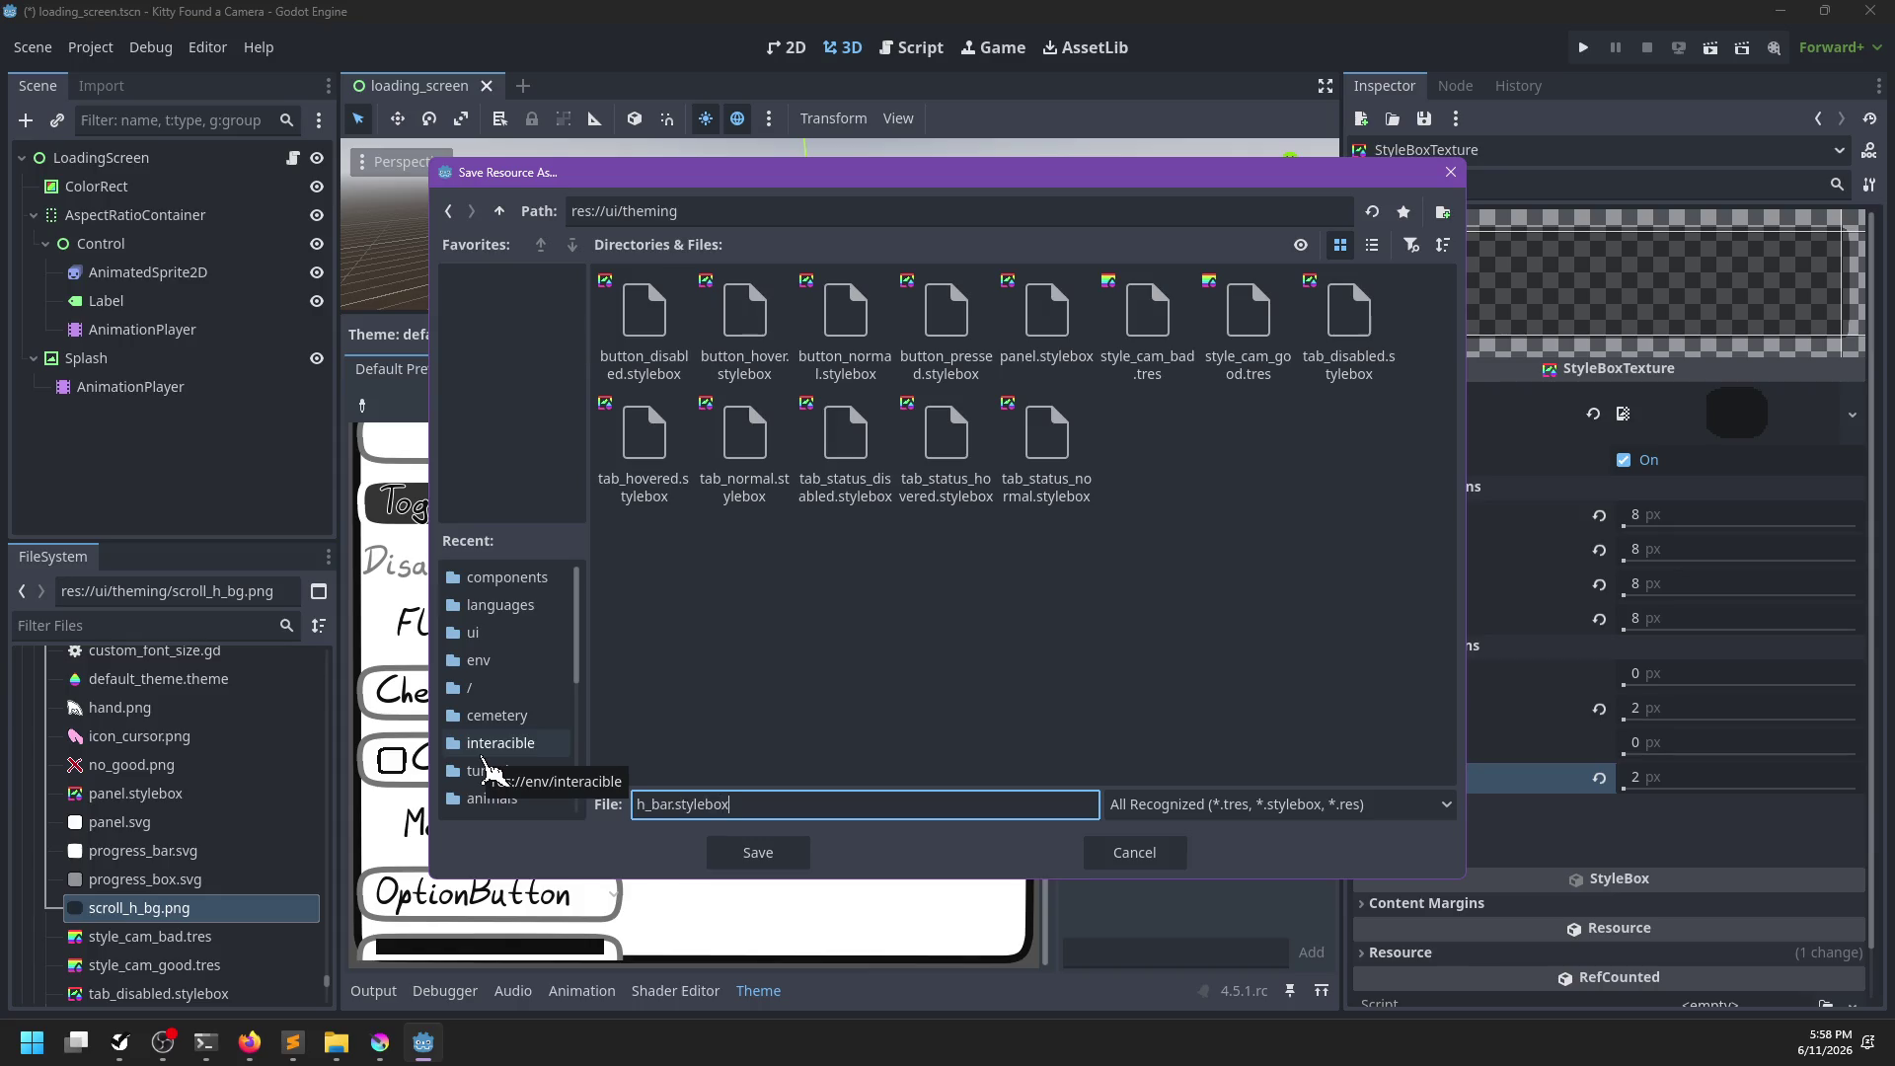
{"action": "key", "text": "Return"}
{"action": "left_click", "coordinate": [1272, 549]}
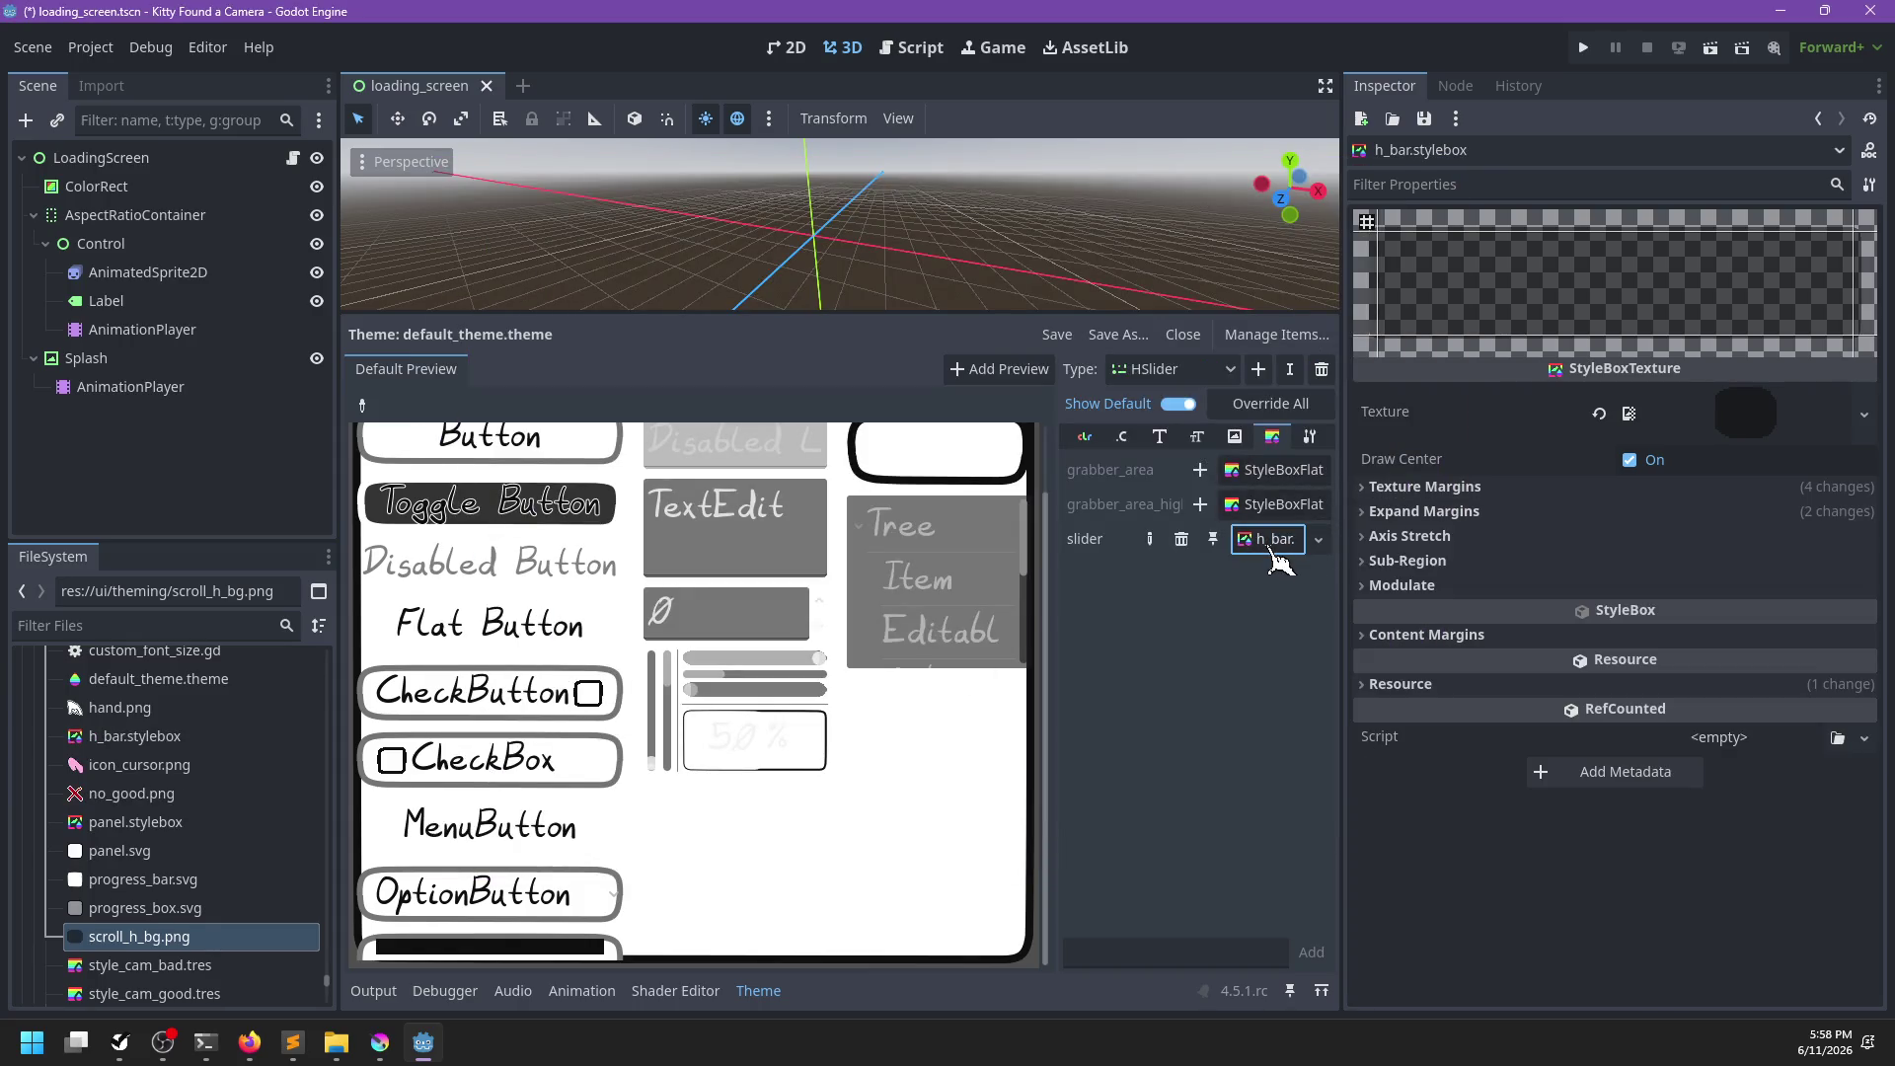
Switch the theme editor's type to HScrollBar
{"action": "left_click", "coordinate": [1174, 369]}
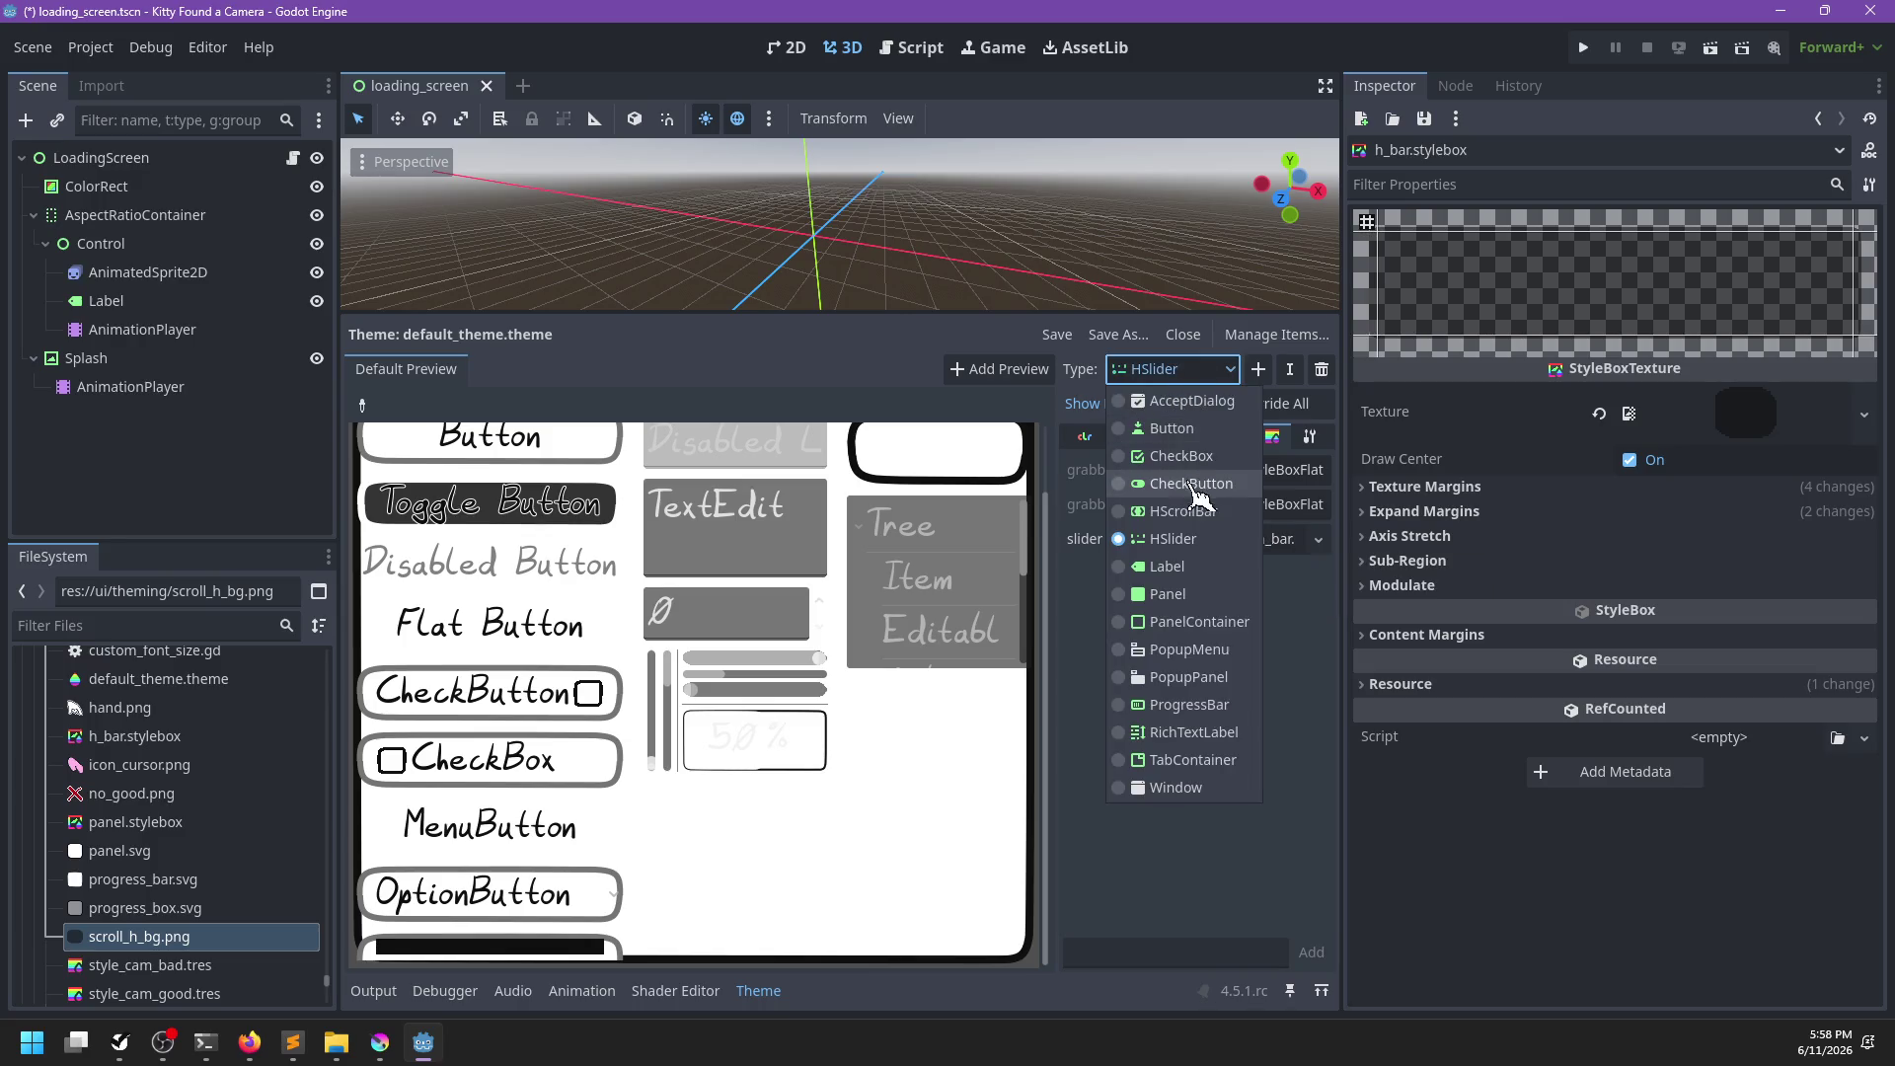
{"action": "left_click", "coordinate": [1189, 507]}
{"action": "scroll", "coordinate": [148, 888], "scroll_direction": "down", "scroll_amount": 5}
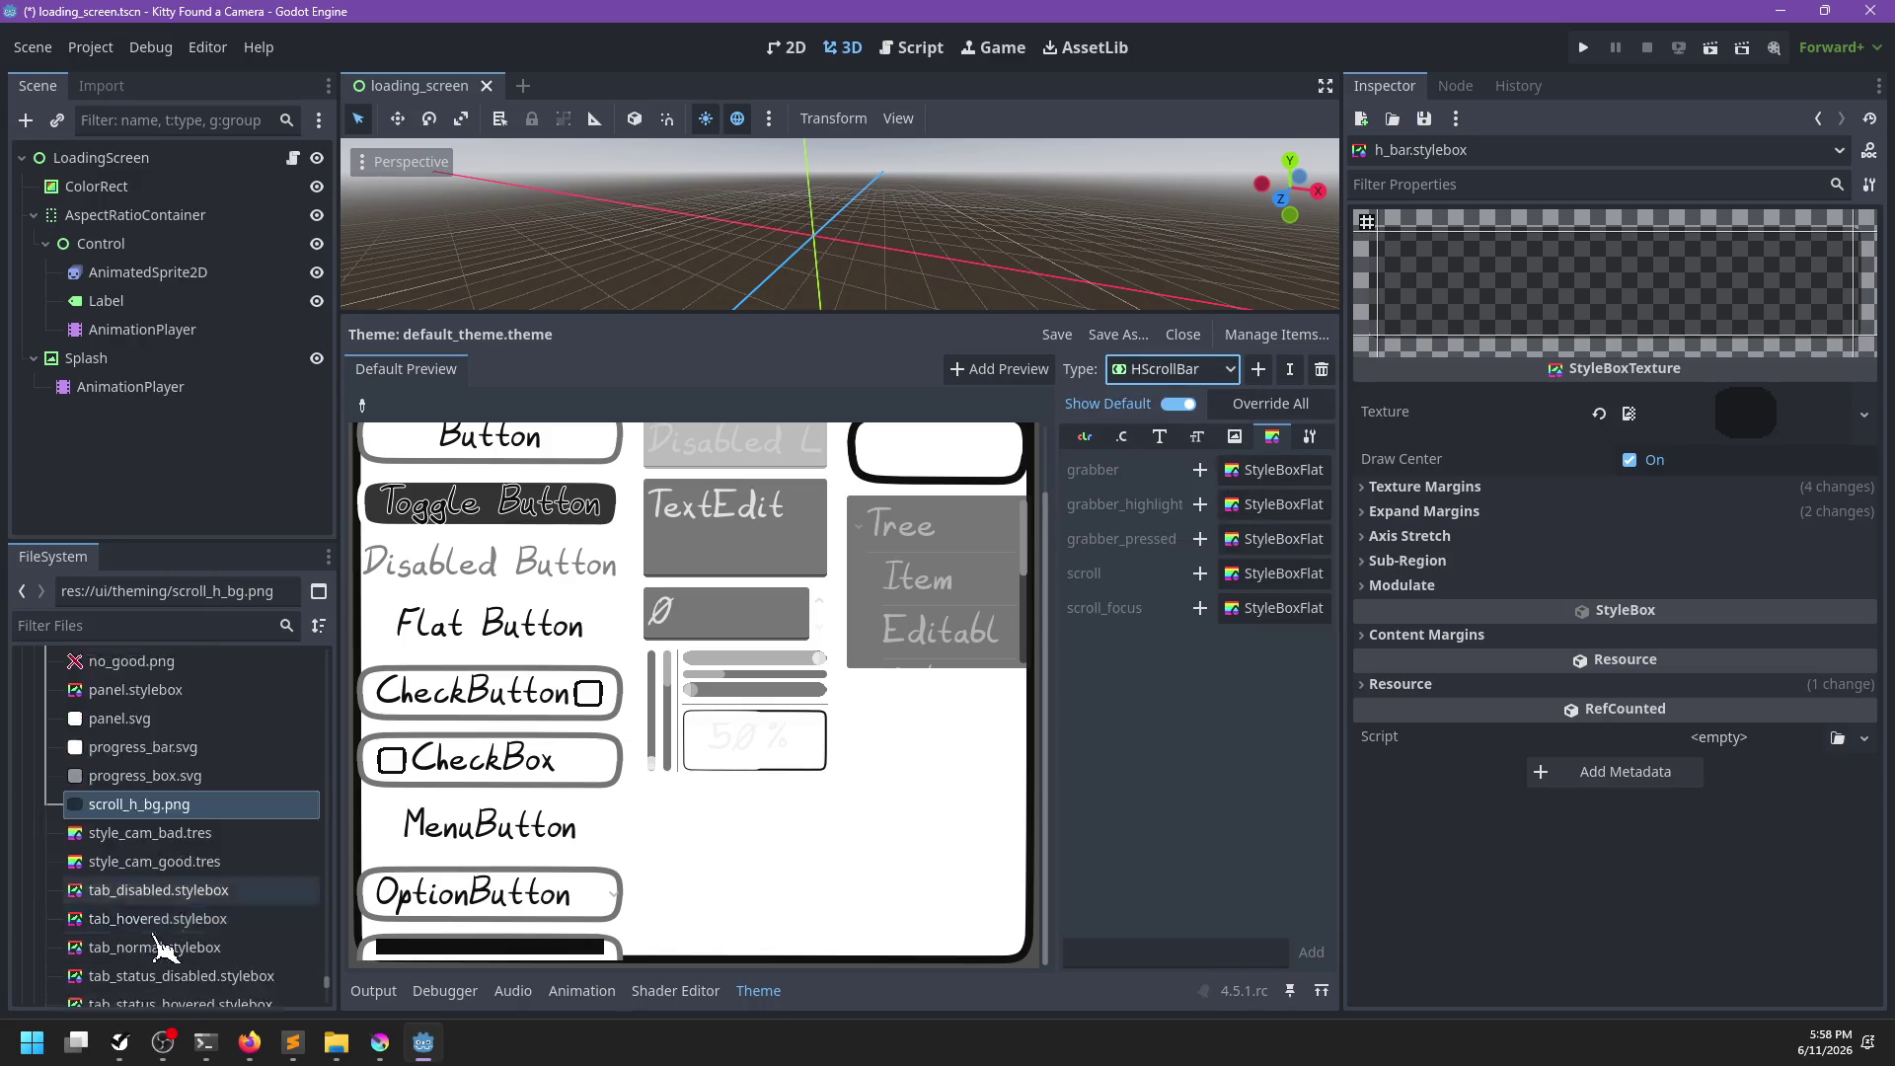
{"action": "scroll", "coordinate": [170, 939], "scroll_direction": "up", "scroll_amount": 3}
{"action": "scroll", "coordinate": [170, 940], "scroll_direction": "up", "scroll_amount": 3}
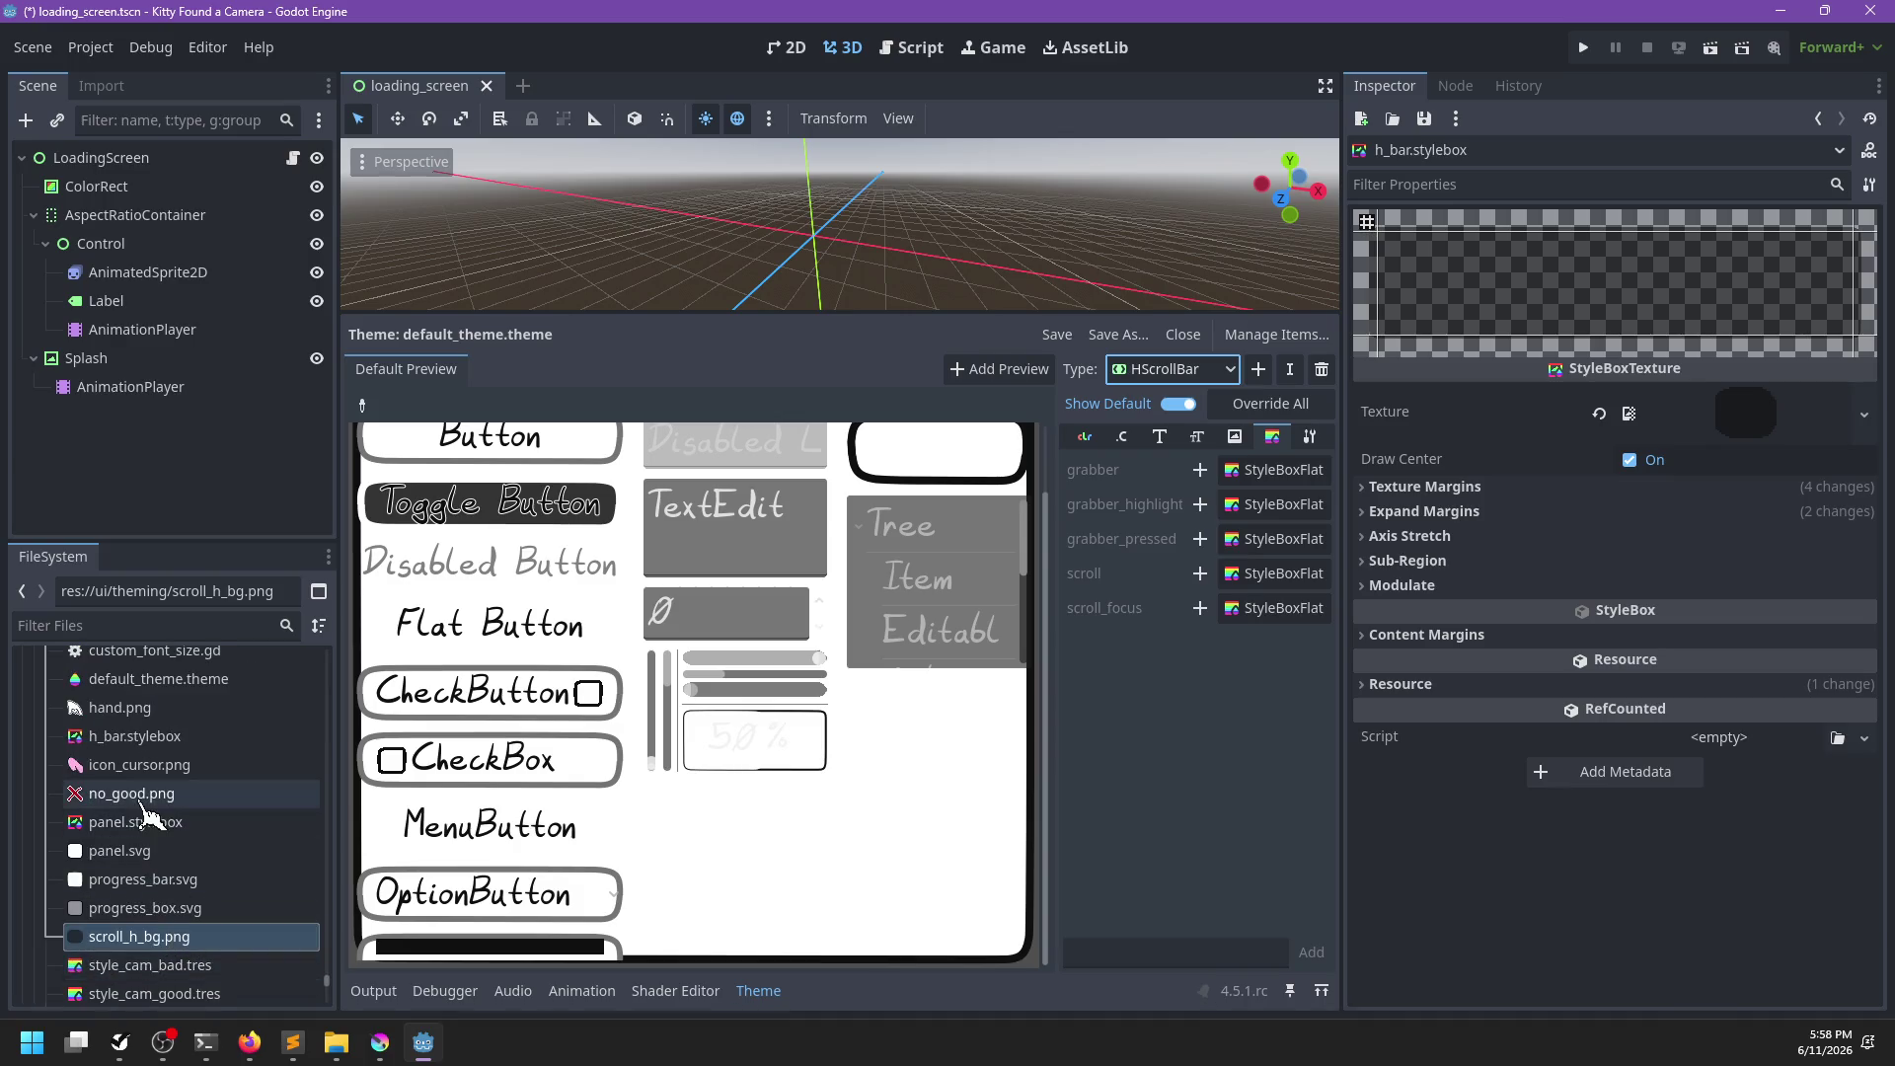
{"action": "scroll", "coordinate": [136, 819], "scroll_direction": "up", "scroll_amount": 6}
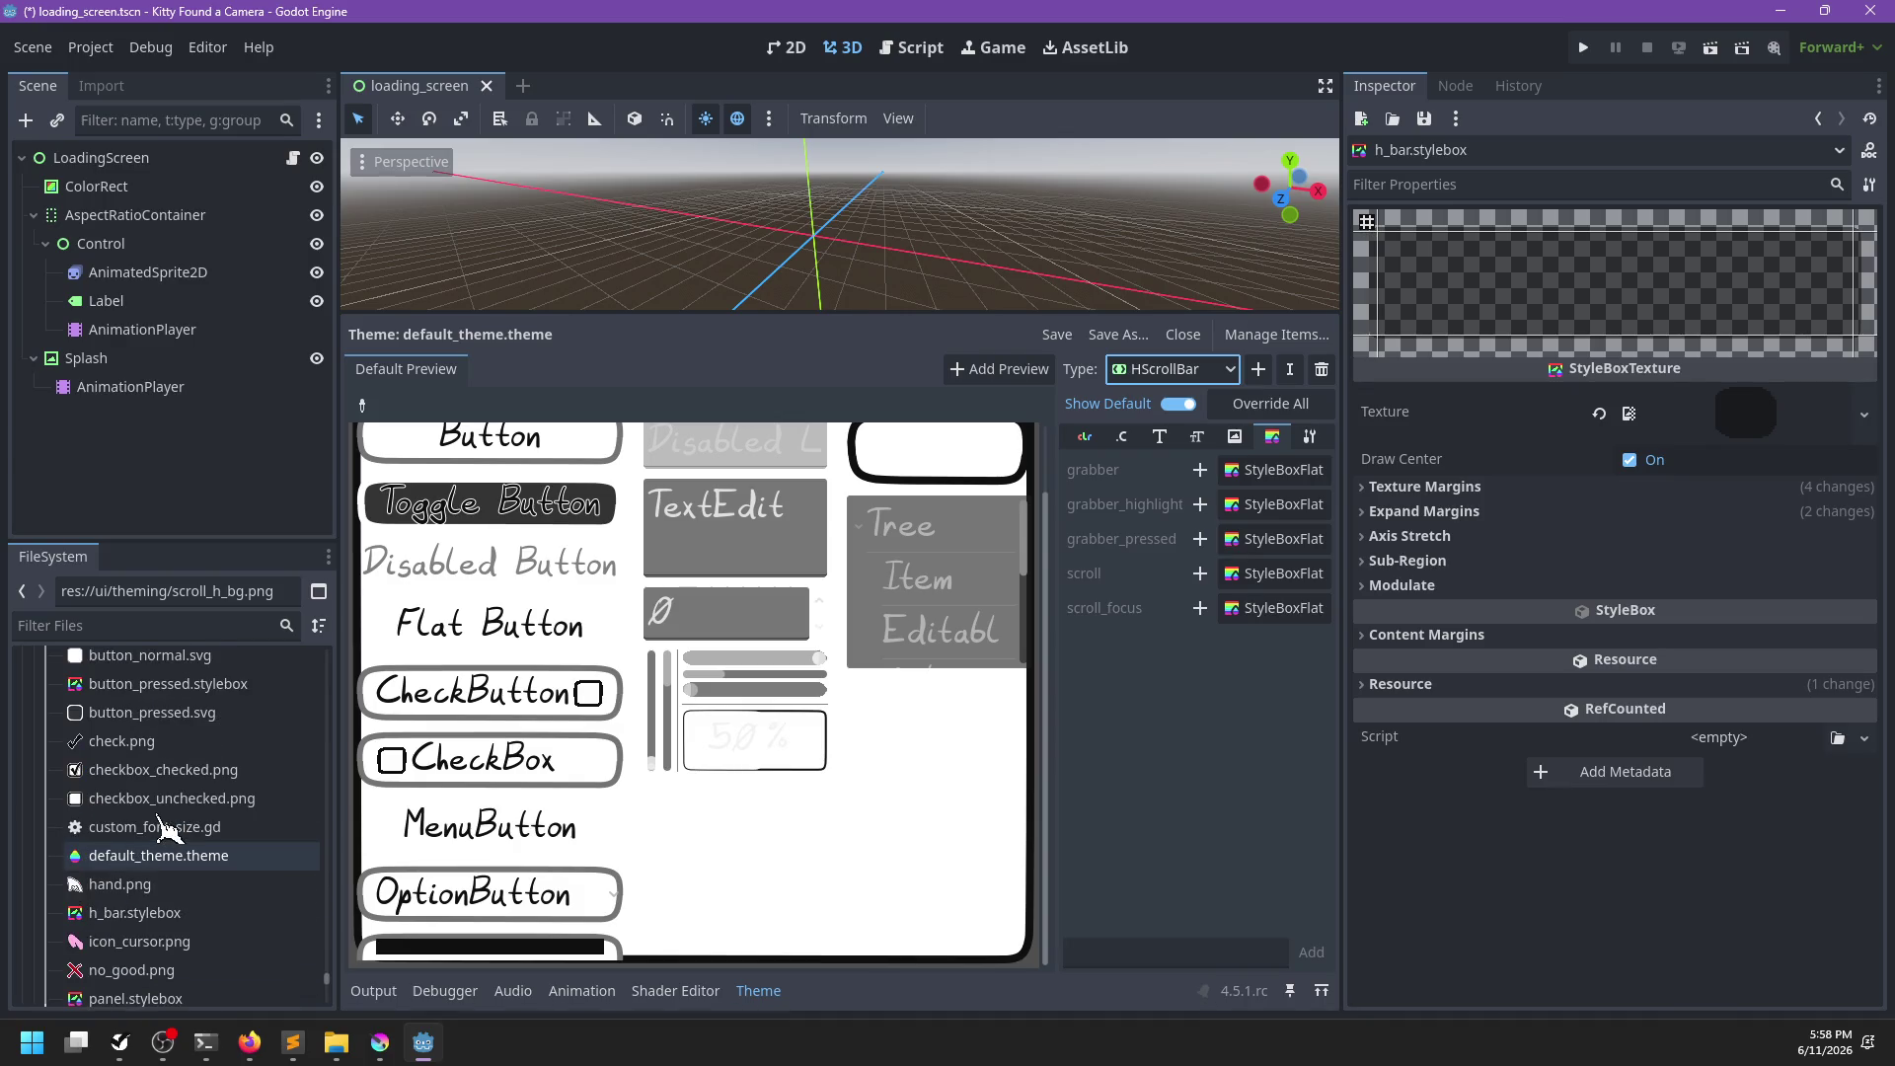
Override the HScrollBar scroll style with h_bar.stylebox and toggle the preview CheckButton on
{"action": "left_click", "coordinate": [136, 933]}
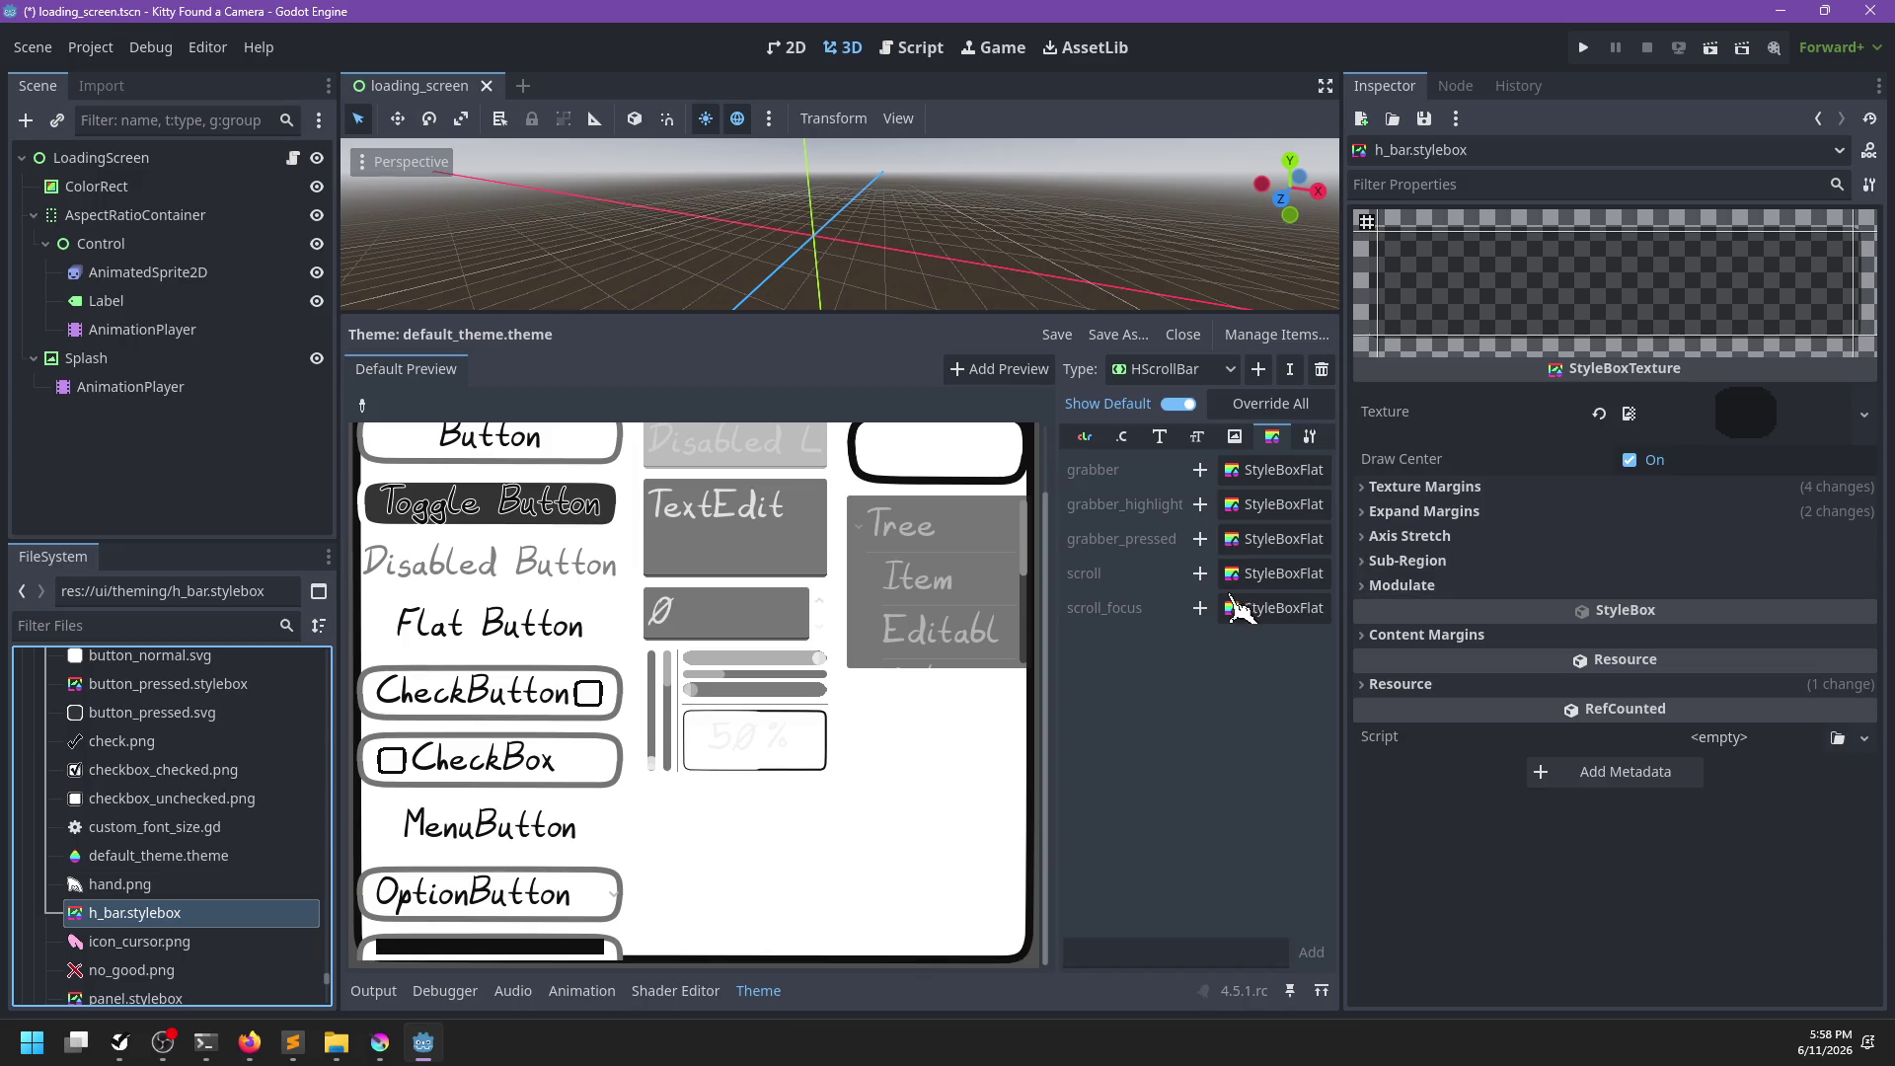
{"action": "left_click", "coordinate": [1200, 573]}
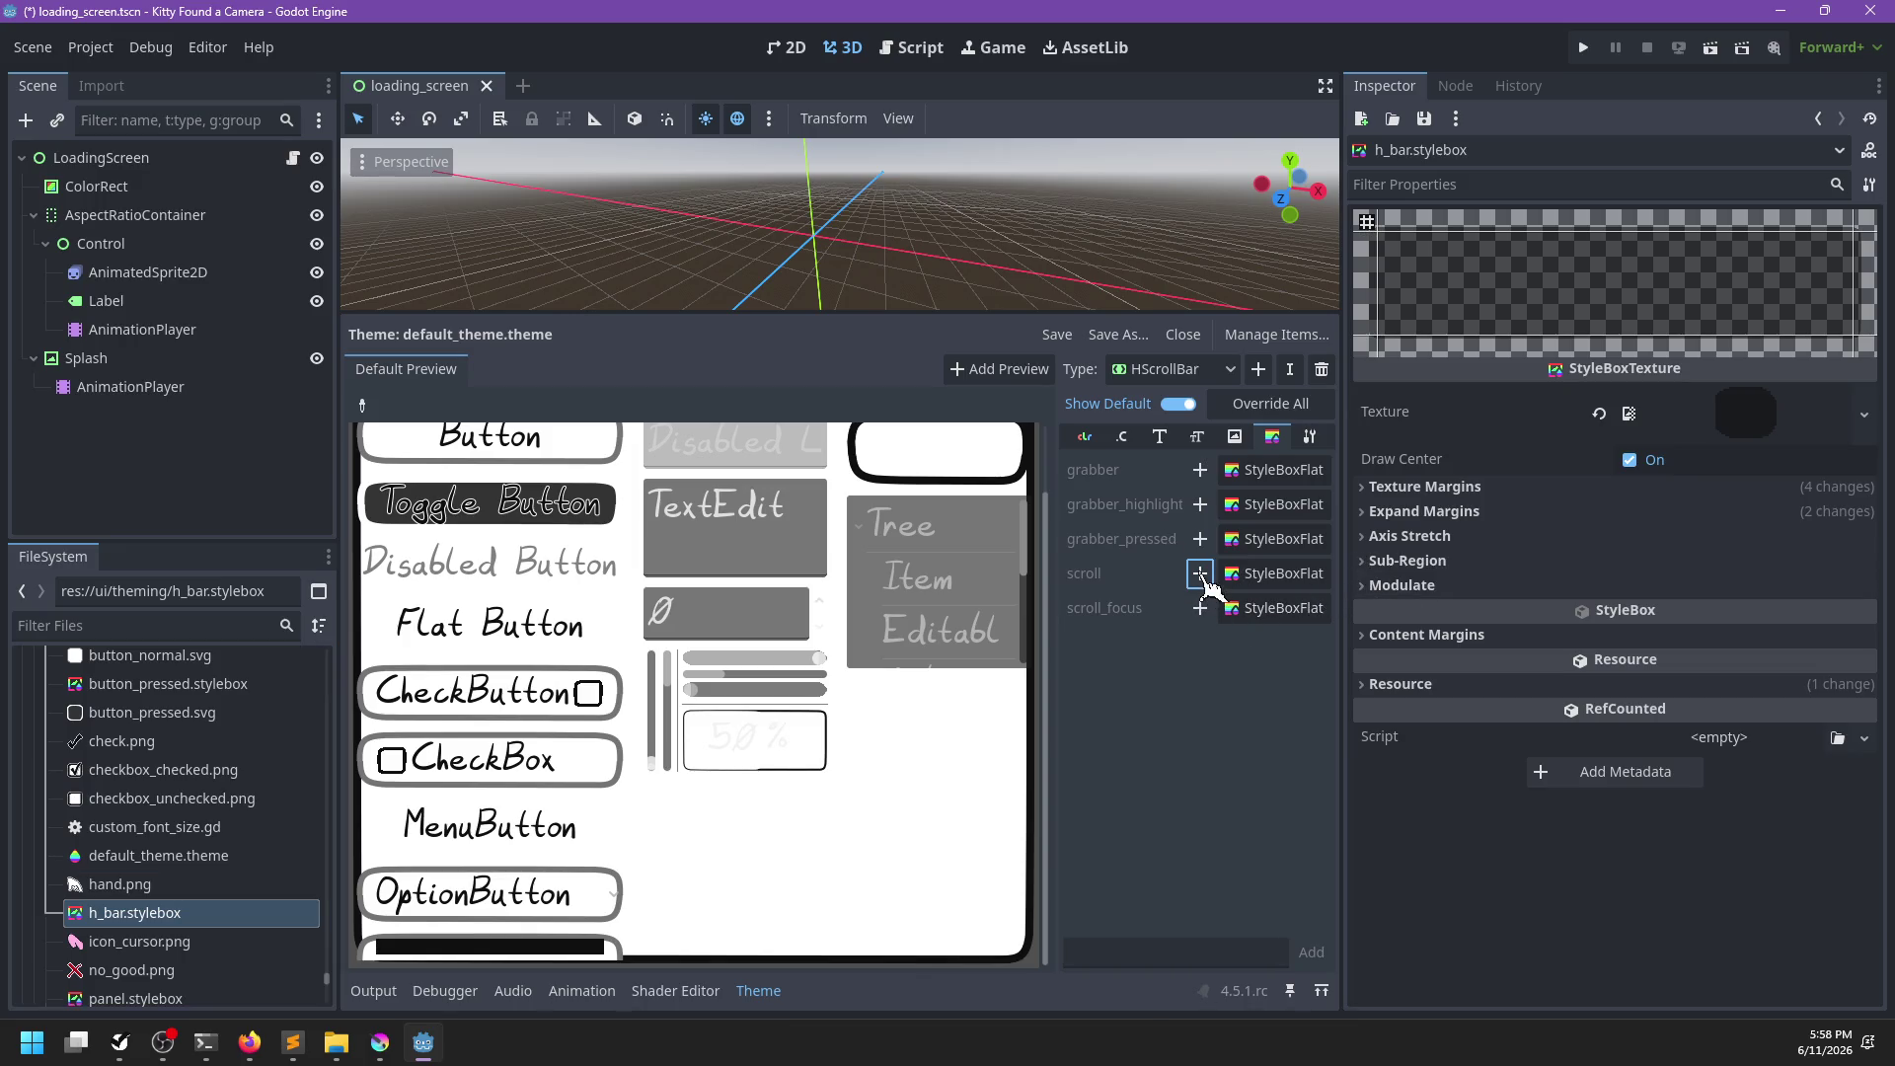
{"action": "left_click_drag", "start_coordinate": [158, 912], "coordinate": [1266, 582]}
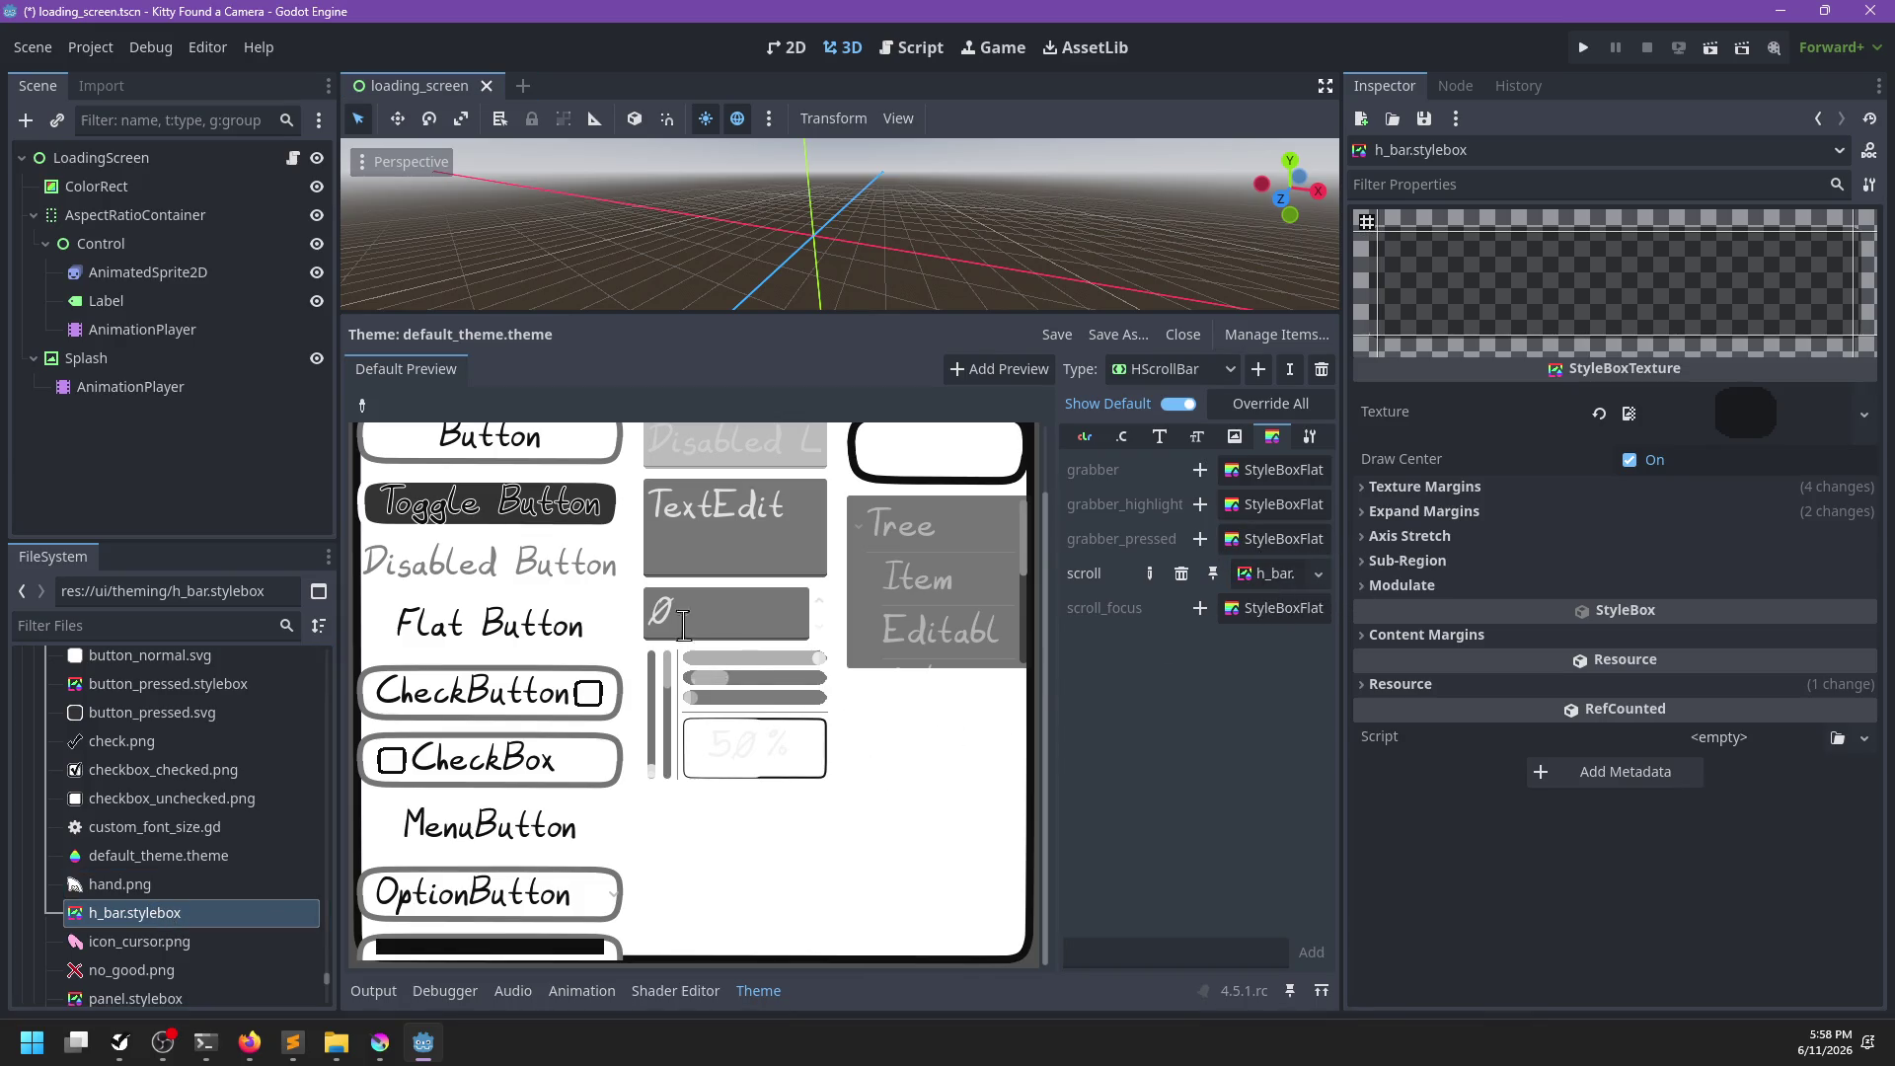
{"action": "left_click", "coordinate": [587, 691]}
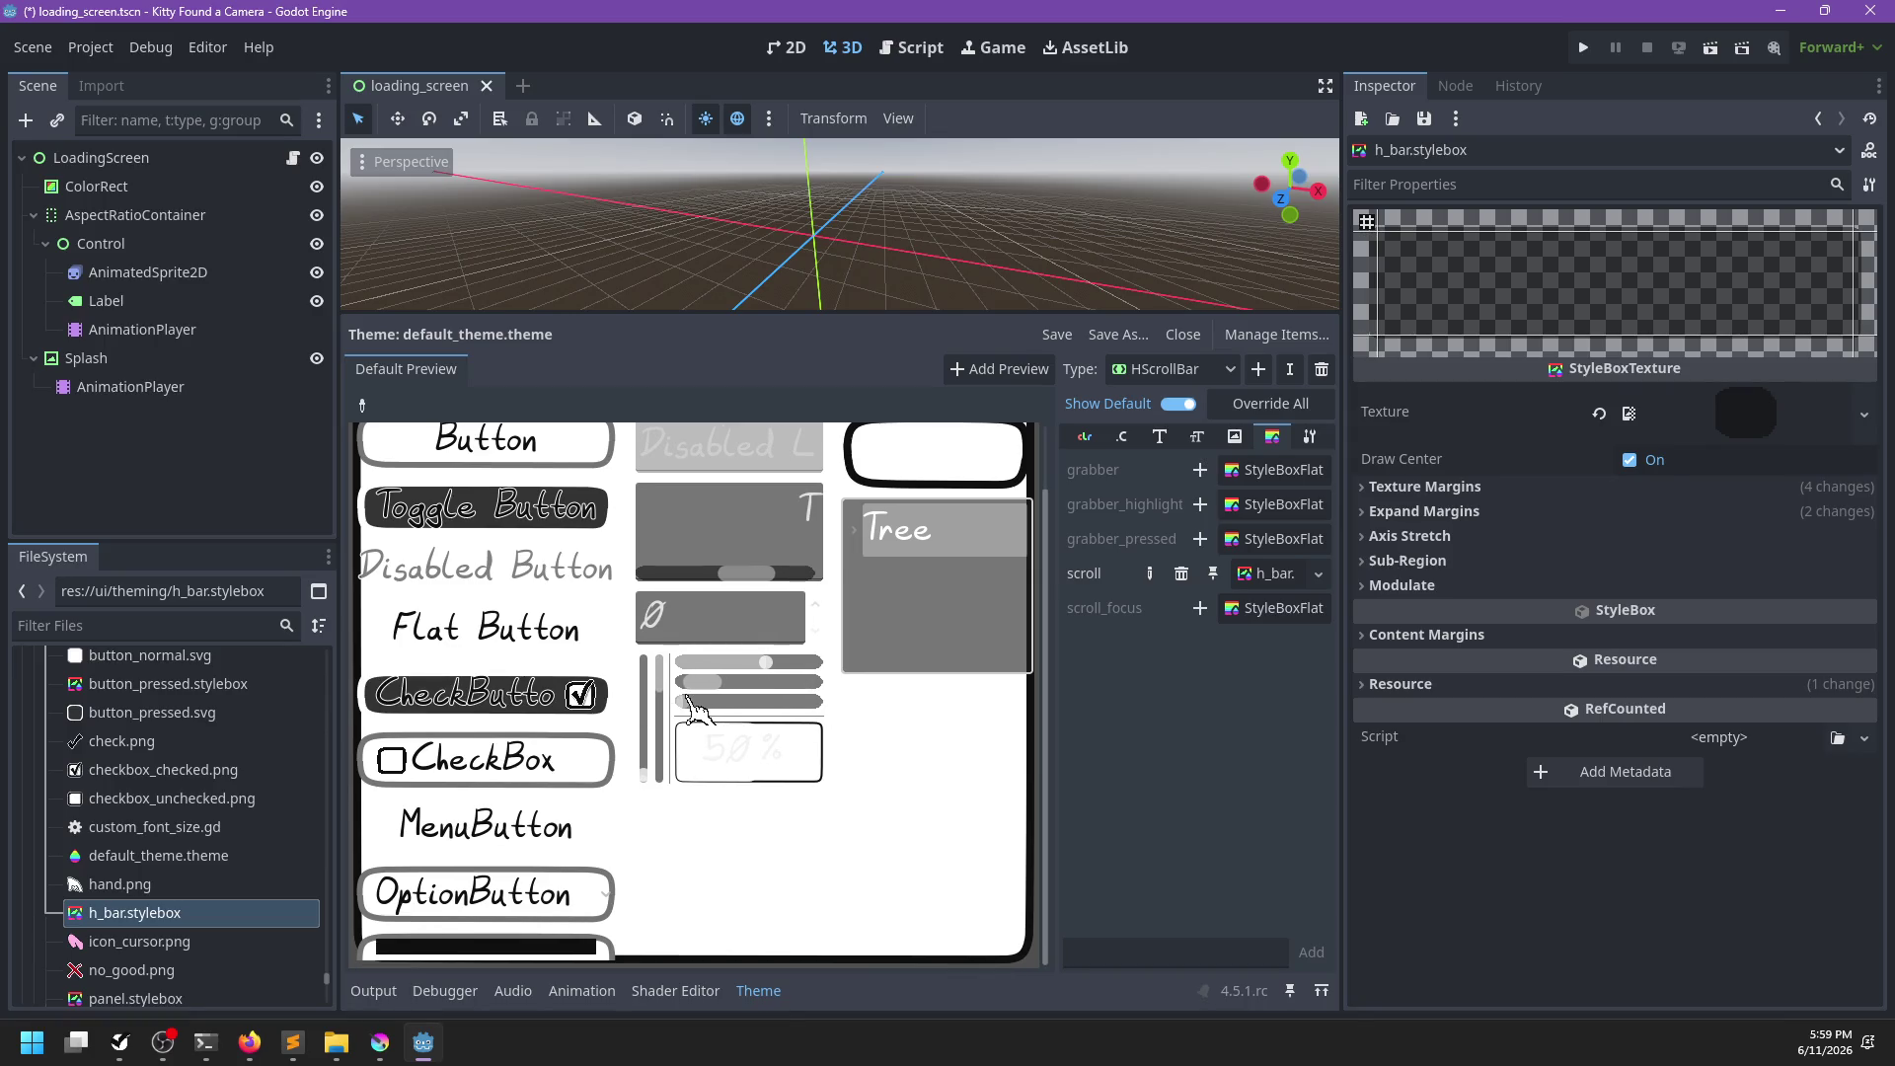
Paint over the white edges around the circle in scroll_h_bg.png, leaving small corner marks
{"action": "key", "text": "alt+Tab"}
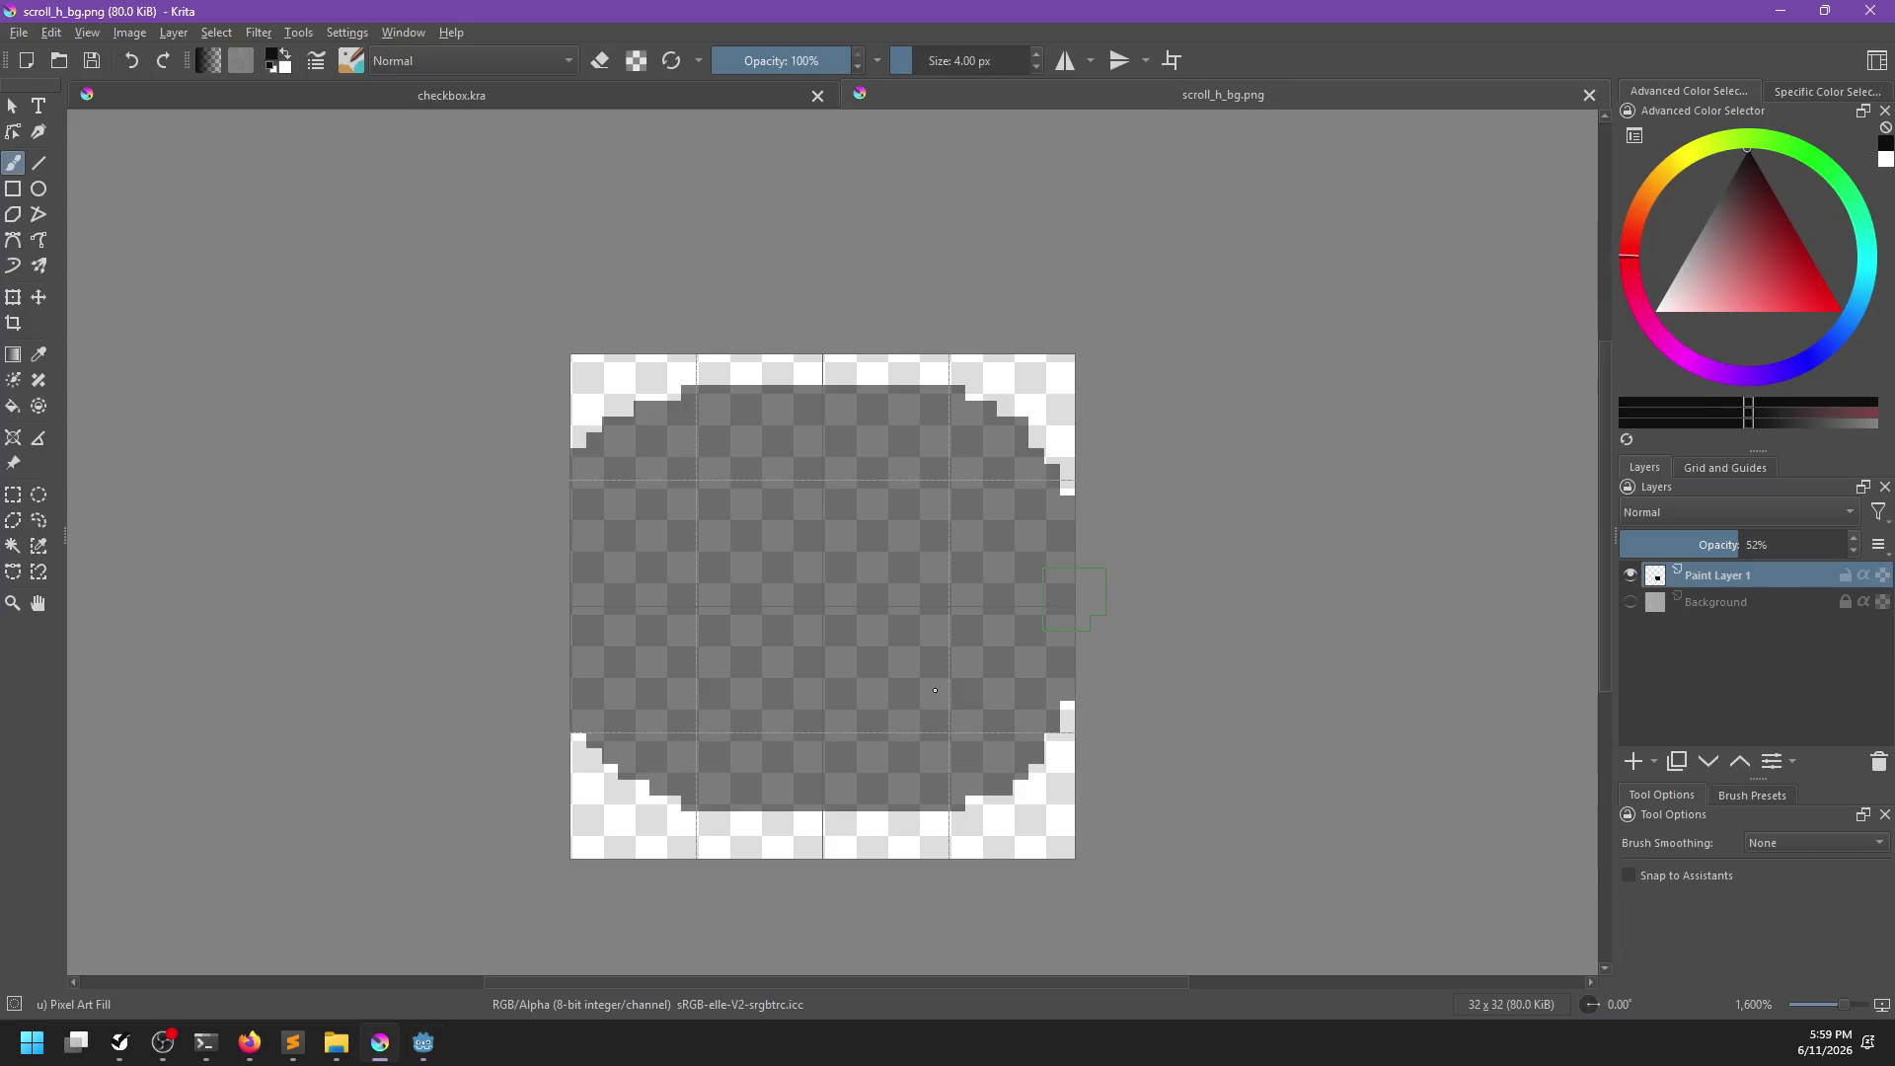
{"action": "left_click", "coordinate": [669, 417]}
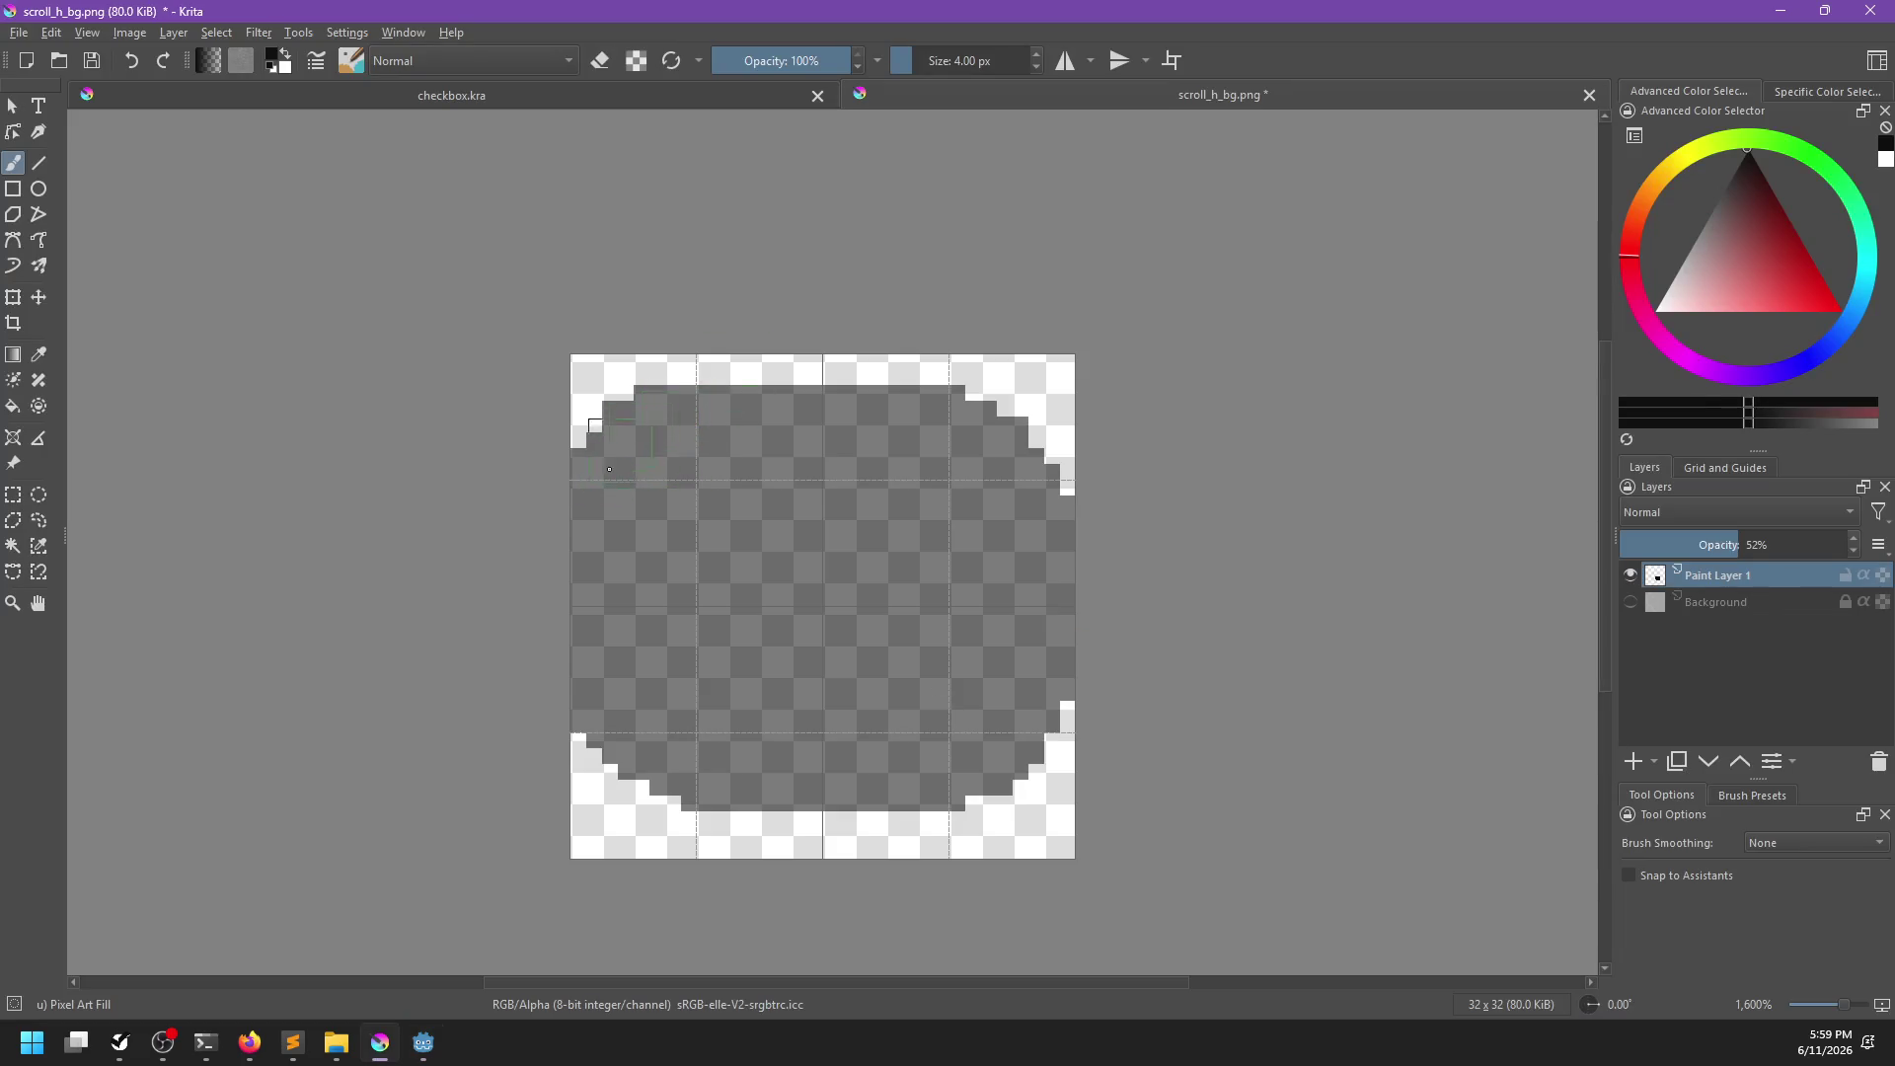
{"action": "left_click_drag", "start_coordinate": [598, 421], "coordinate": [594, 453]}
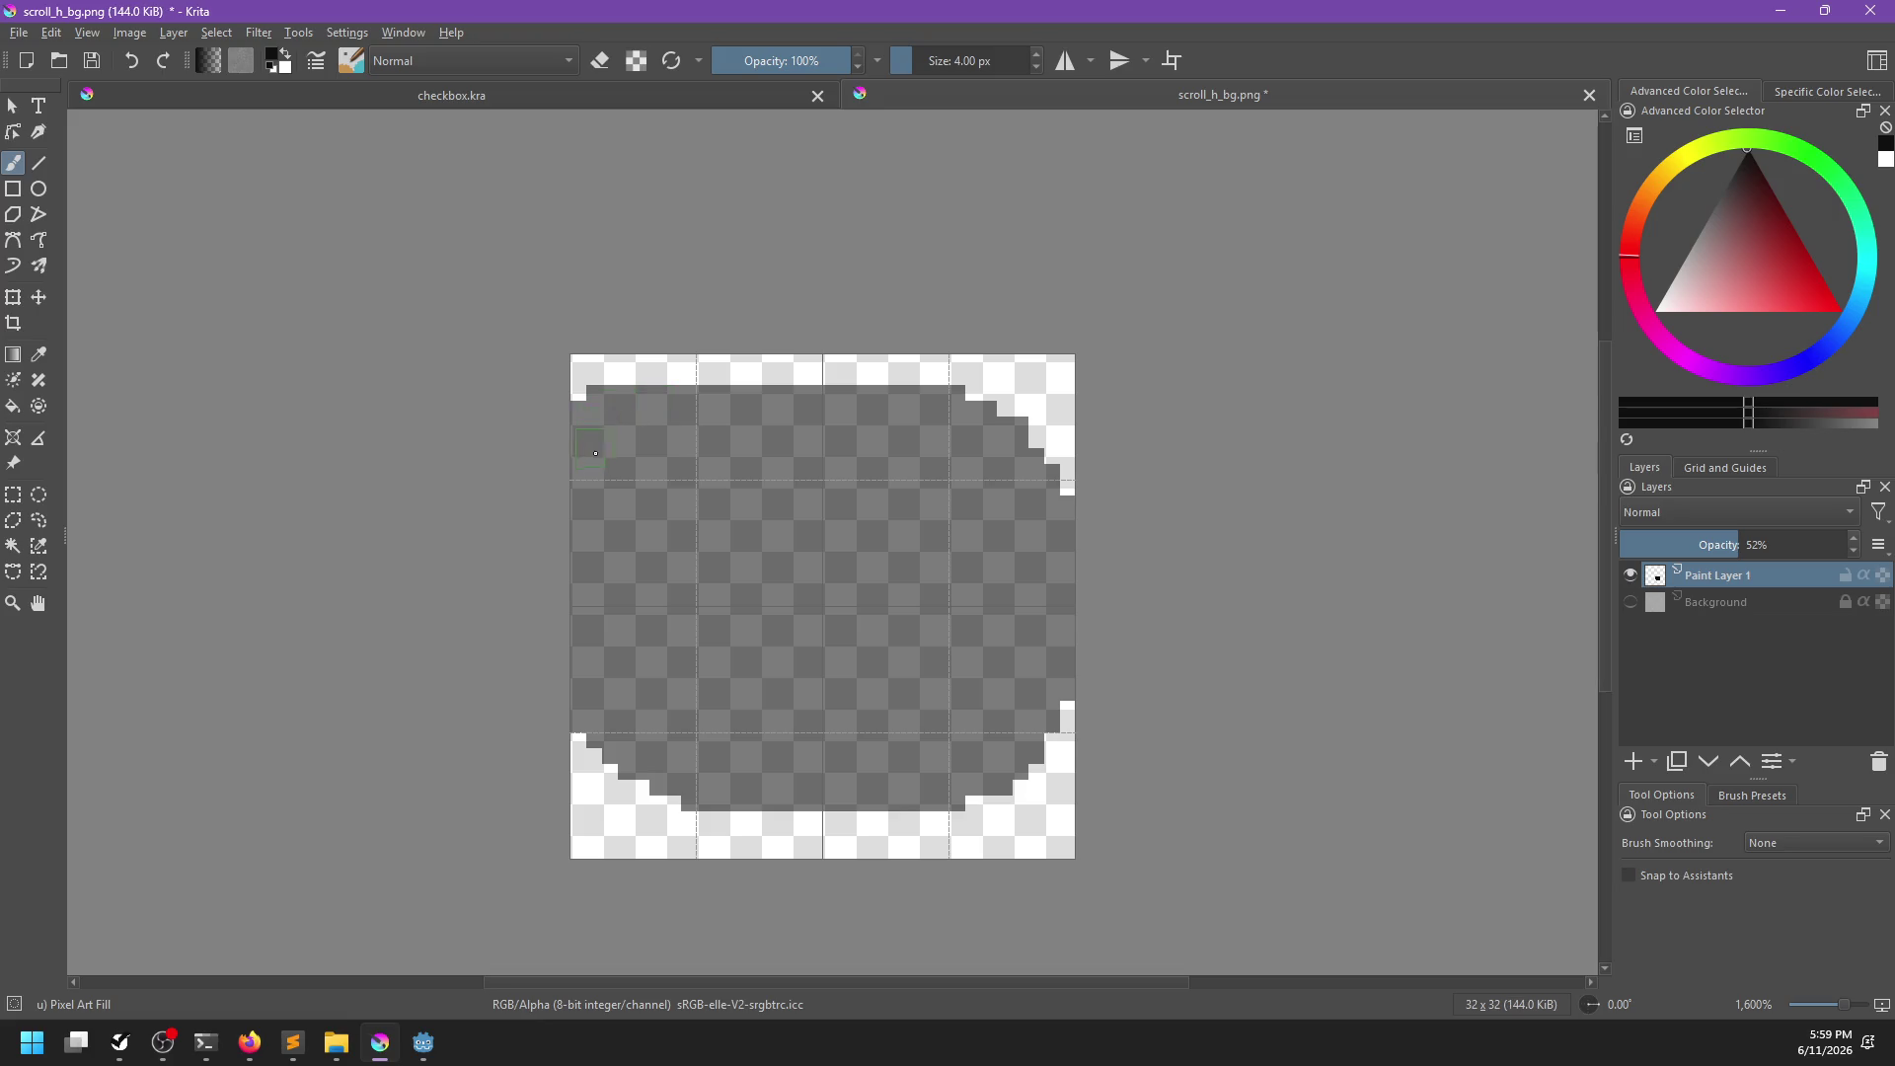
{"action": "left_click_drag", "start_coordinate": [950, 417], "coordinate": [1014, 428]}
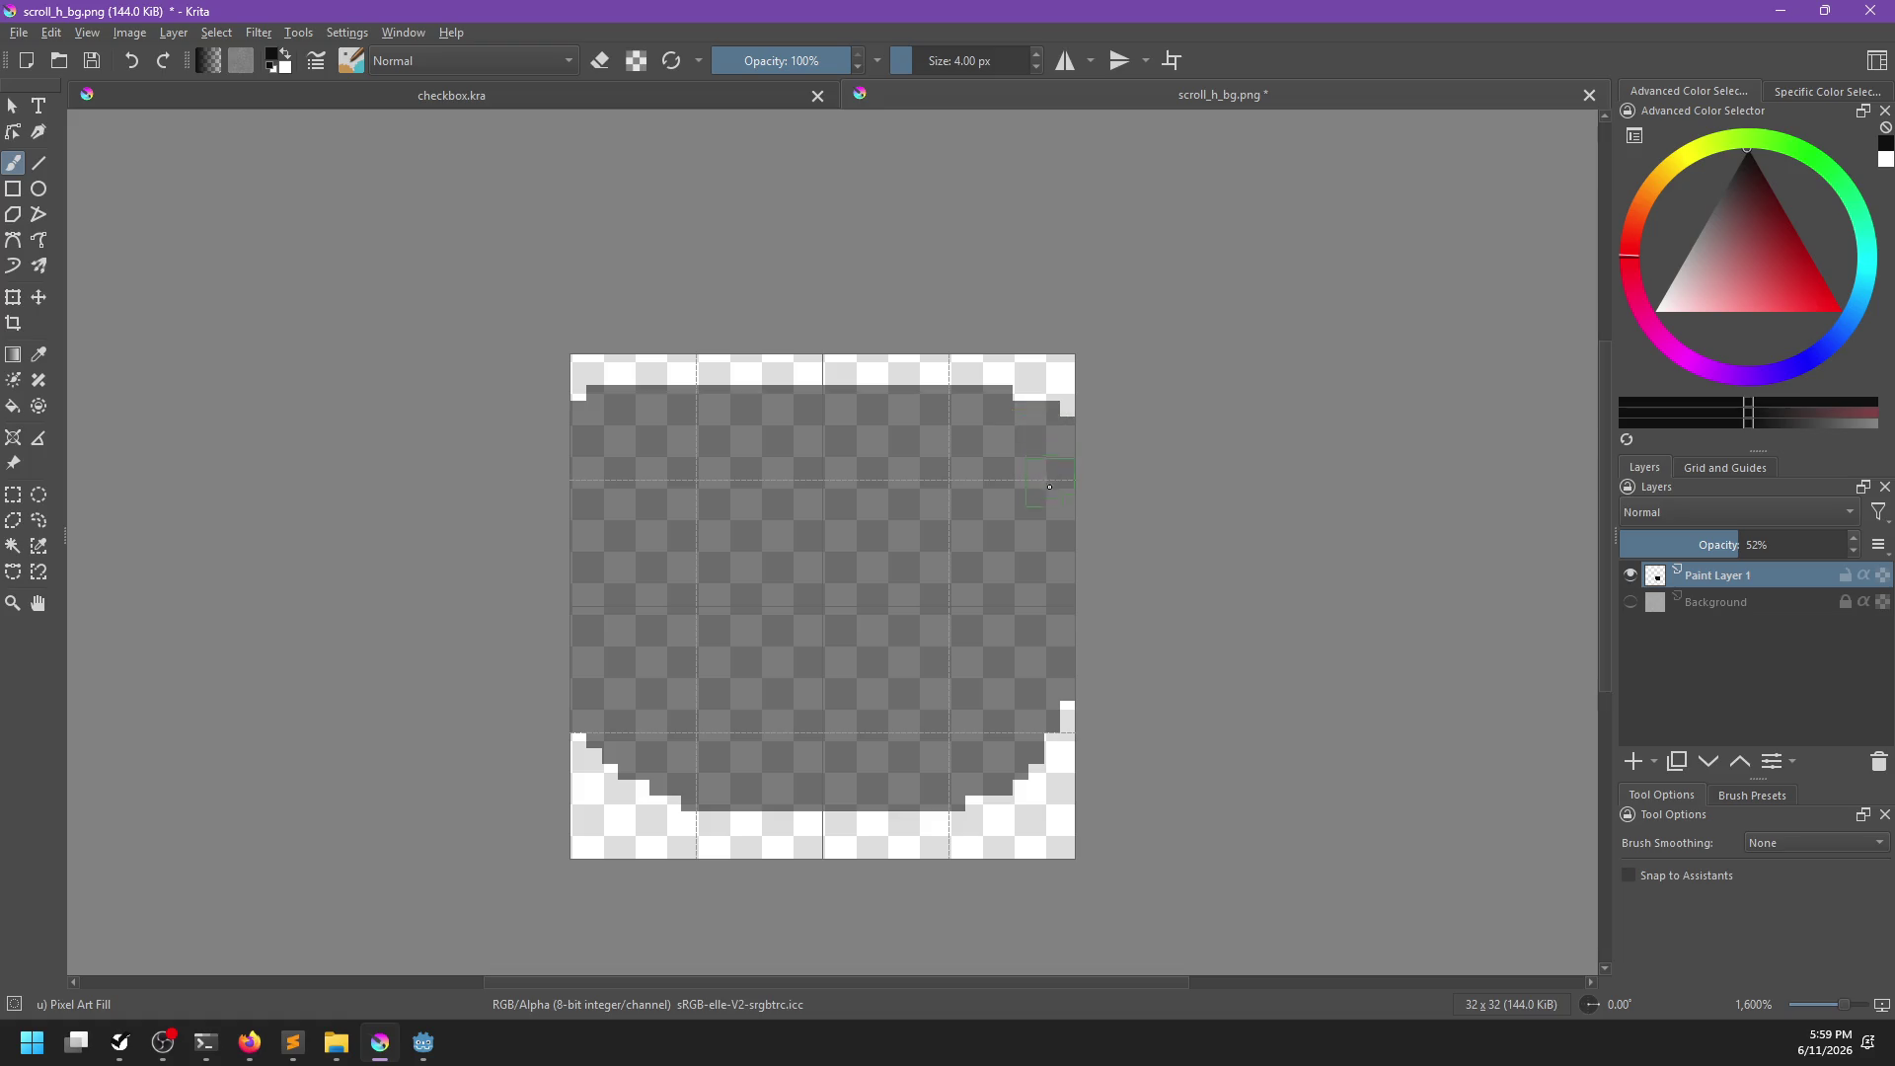
{"action": "mouse_move", "coordinate": [1045, 747]}
{"action": "left_mouse_down"}
{"action": "mouse_move", "coordinate": [1007, 802]}
{"action": "mouse_move", "coordinate": [954, 792]}
{"action": "left_mouse_up"}
{"action": "mouse_move", "coordinate": [698, 784]}
{"action": "left_mouse_down"}
{"action": "mouse_move", "coordinate": [883, 821]}
{"action": "mouse_move", "coordinate": [705, 821]}
{"action": "mouse_move", "coordinate": [615, 745]}
{"action": "mouse_move", "coordinate": [639, 840]}
{"action": "mouse_move", "coordinate": [805, 819]}
{"action": "mouse_move", "coordinate": [710, 839]}
{"action": "mouse_move", "coordinate": [962, 834]}
{"action": "mouse_move", "coordinate": [973, 802]}
{"action": "left_mouse_up"}
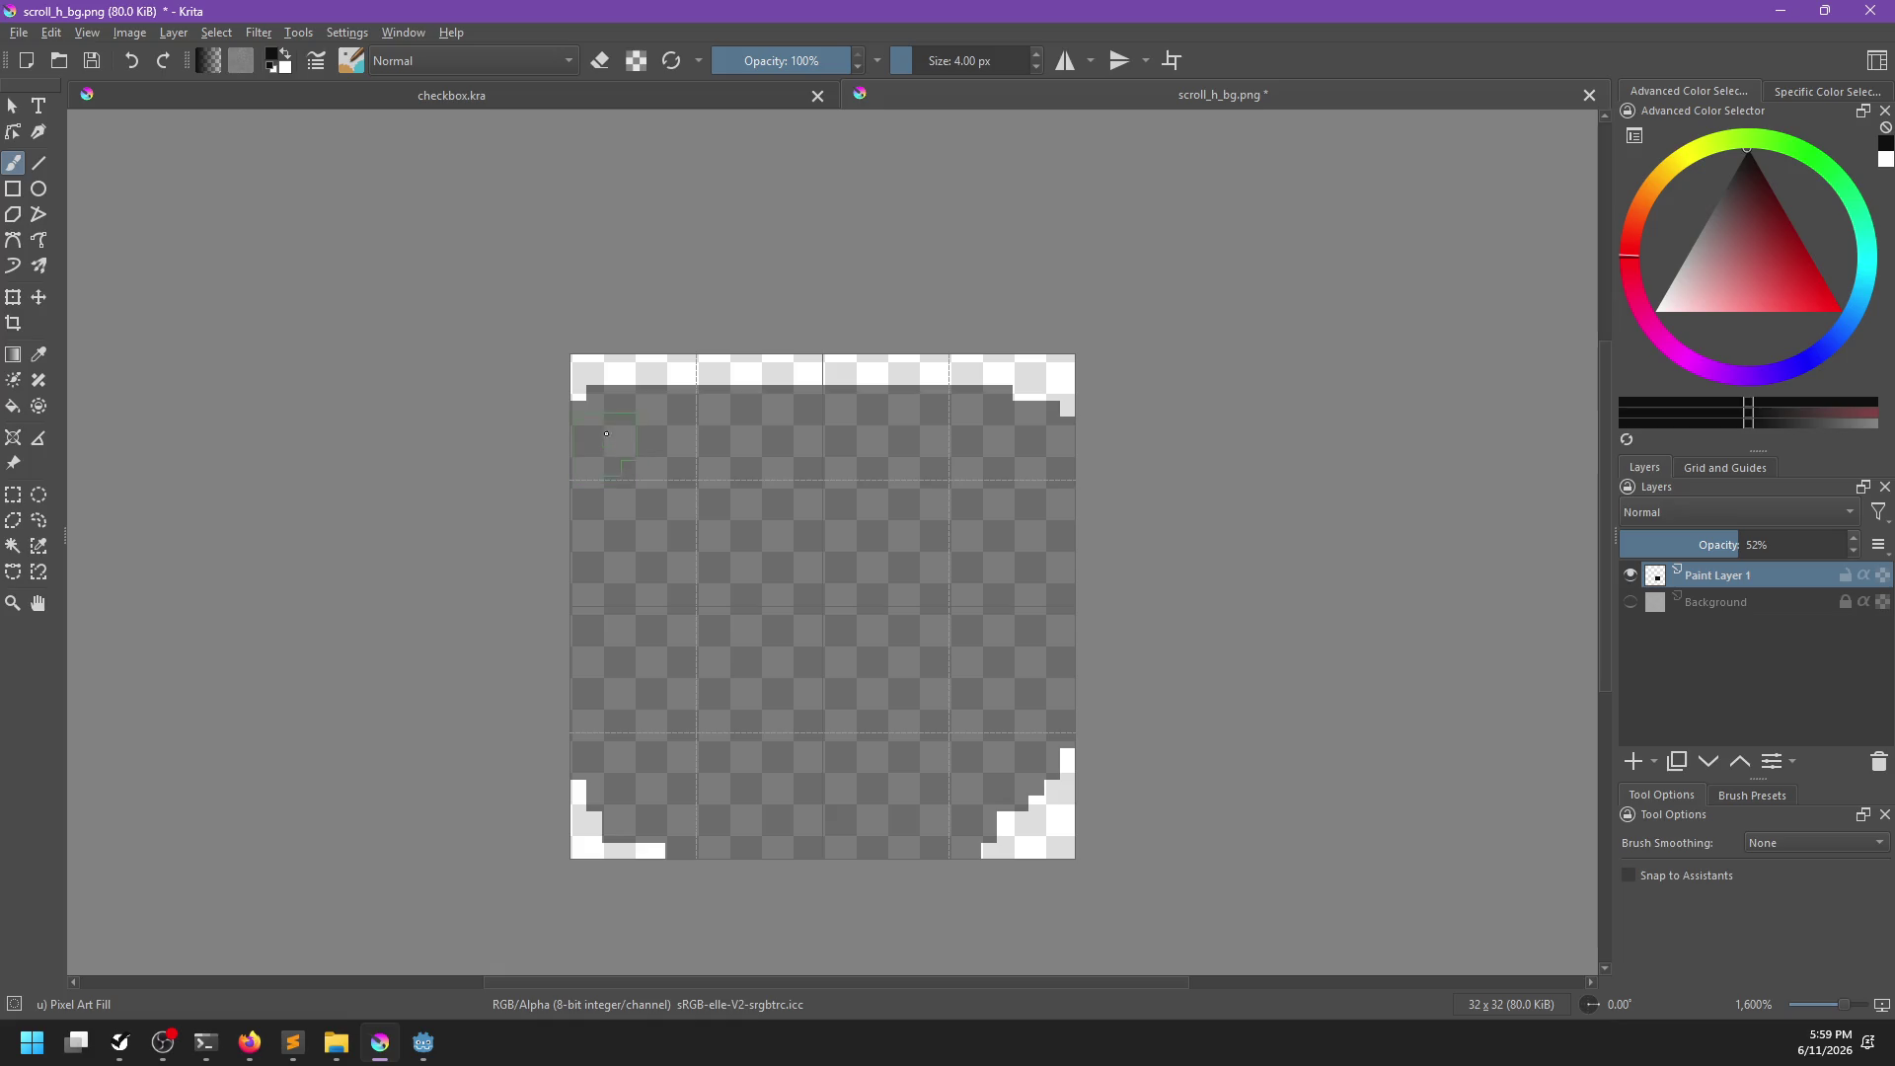
{"action": "left_click_drag", "start_coordinate": [623, 385], "coordinate": [1009, 396]}
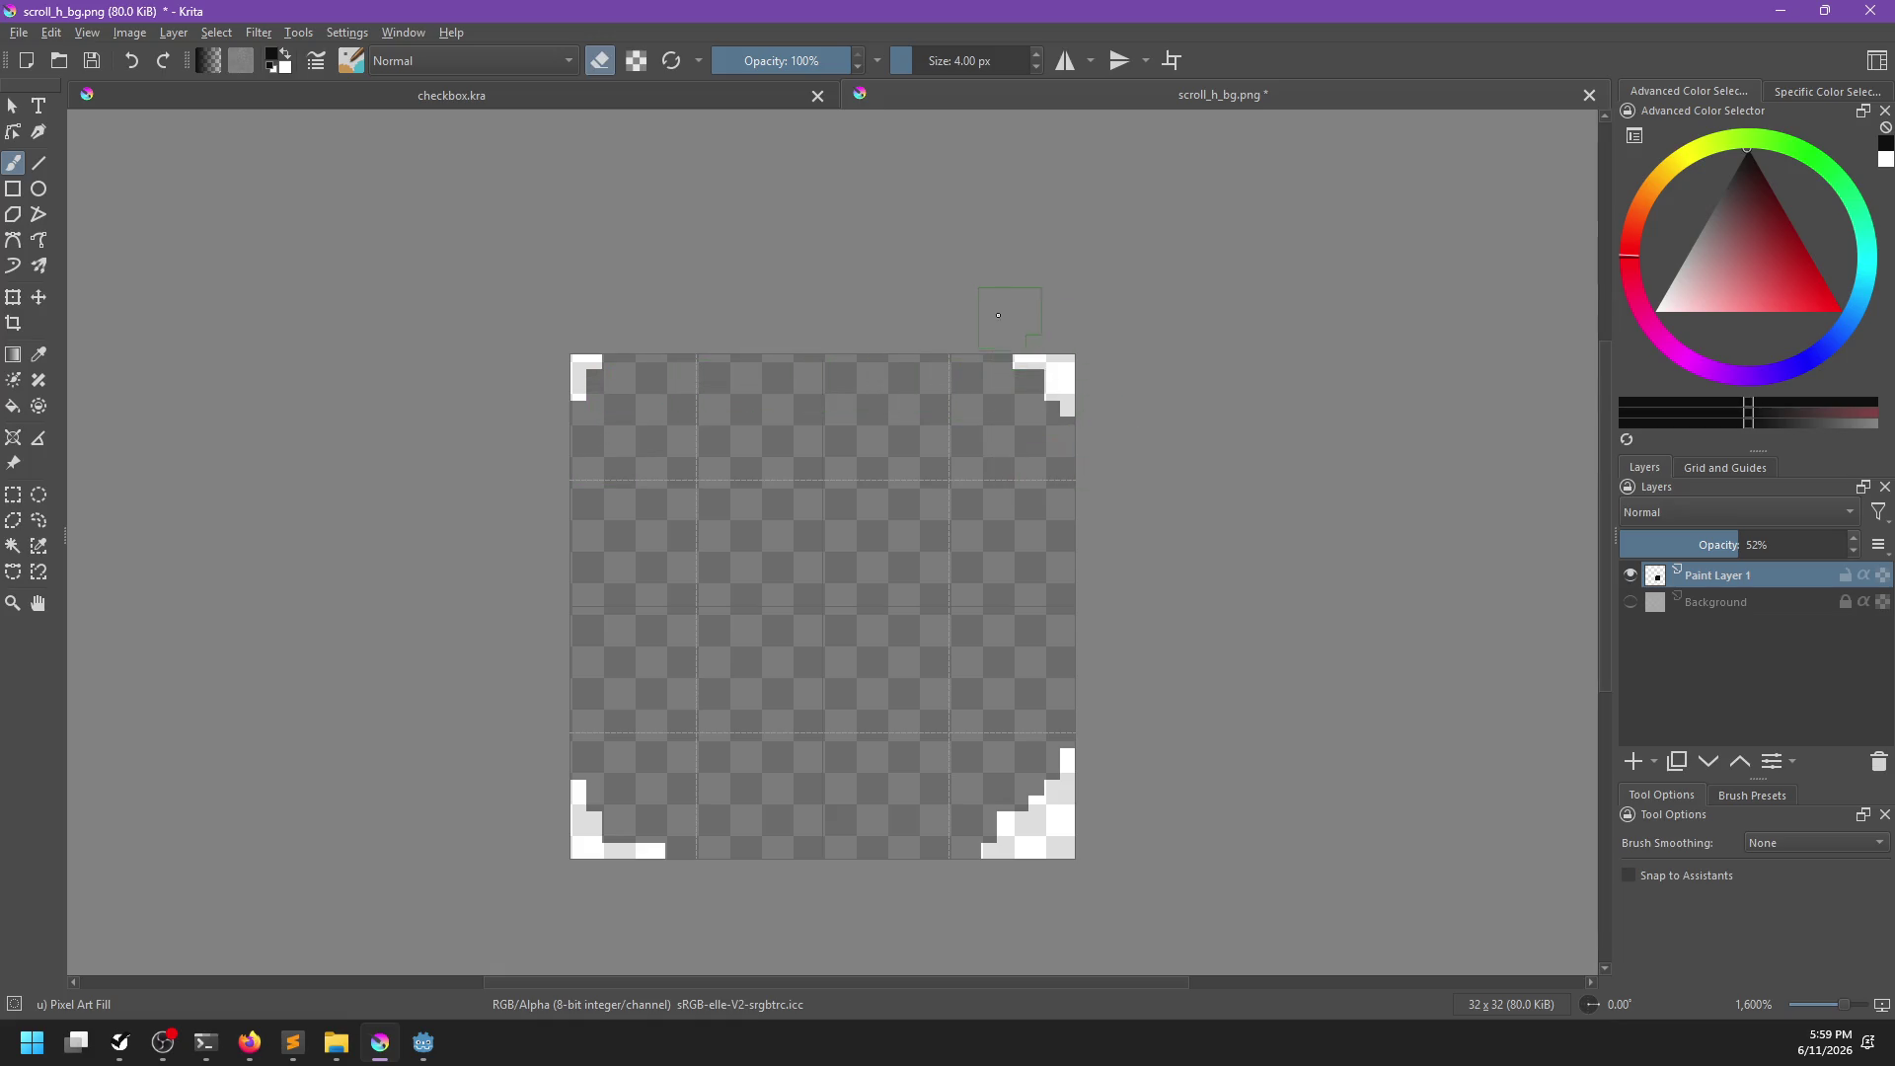
{"action": "mouse_move", "coordinate": [1085, 582]}
{"action": "left_mouse_down"}
{"action": "mouse_move", "coordinate": [1081, 749]}
{"action": "mouse_move", "coordinate": [982, 850]}
{"action": "mouse_move", "coordinate": [656, 852]}
{"action": "left_mouse_up"}
{"action": "key", "text": "e"}
{"action": "mouse_move", "coordinate": [846, 842]}
{"action": "left_mouse_down"}
{"action": "mouse_move", "coordinate": [1021, 809]}
{"action": "mouse_move", "coordinate": [1080, 724]}
{"action": "left_mouse_up"}
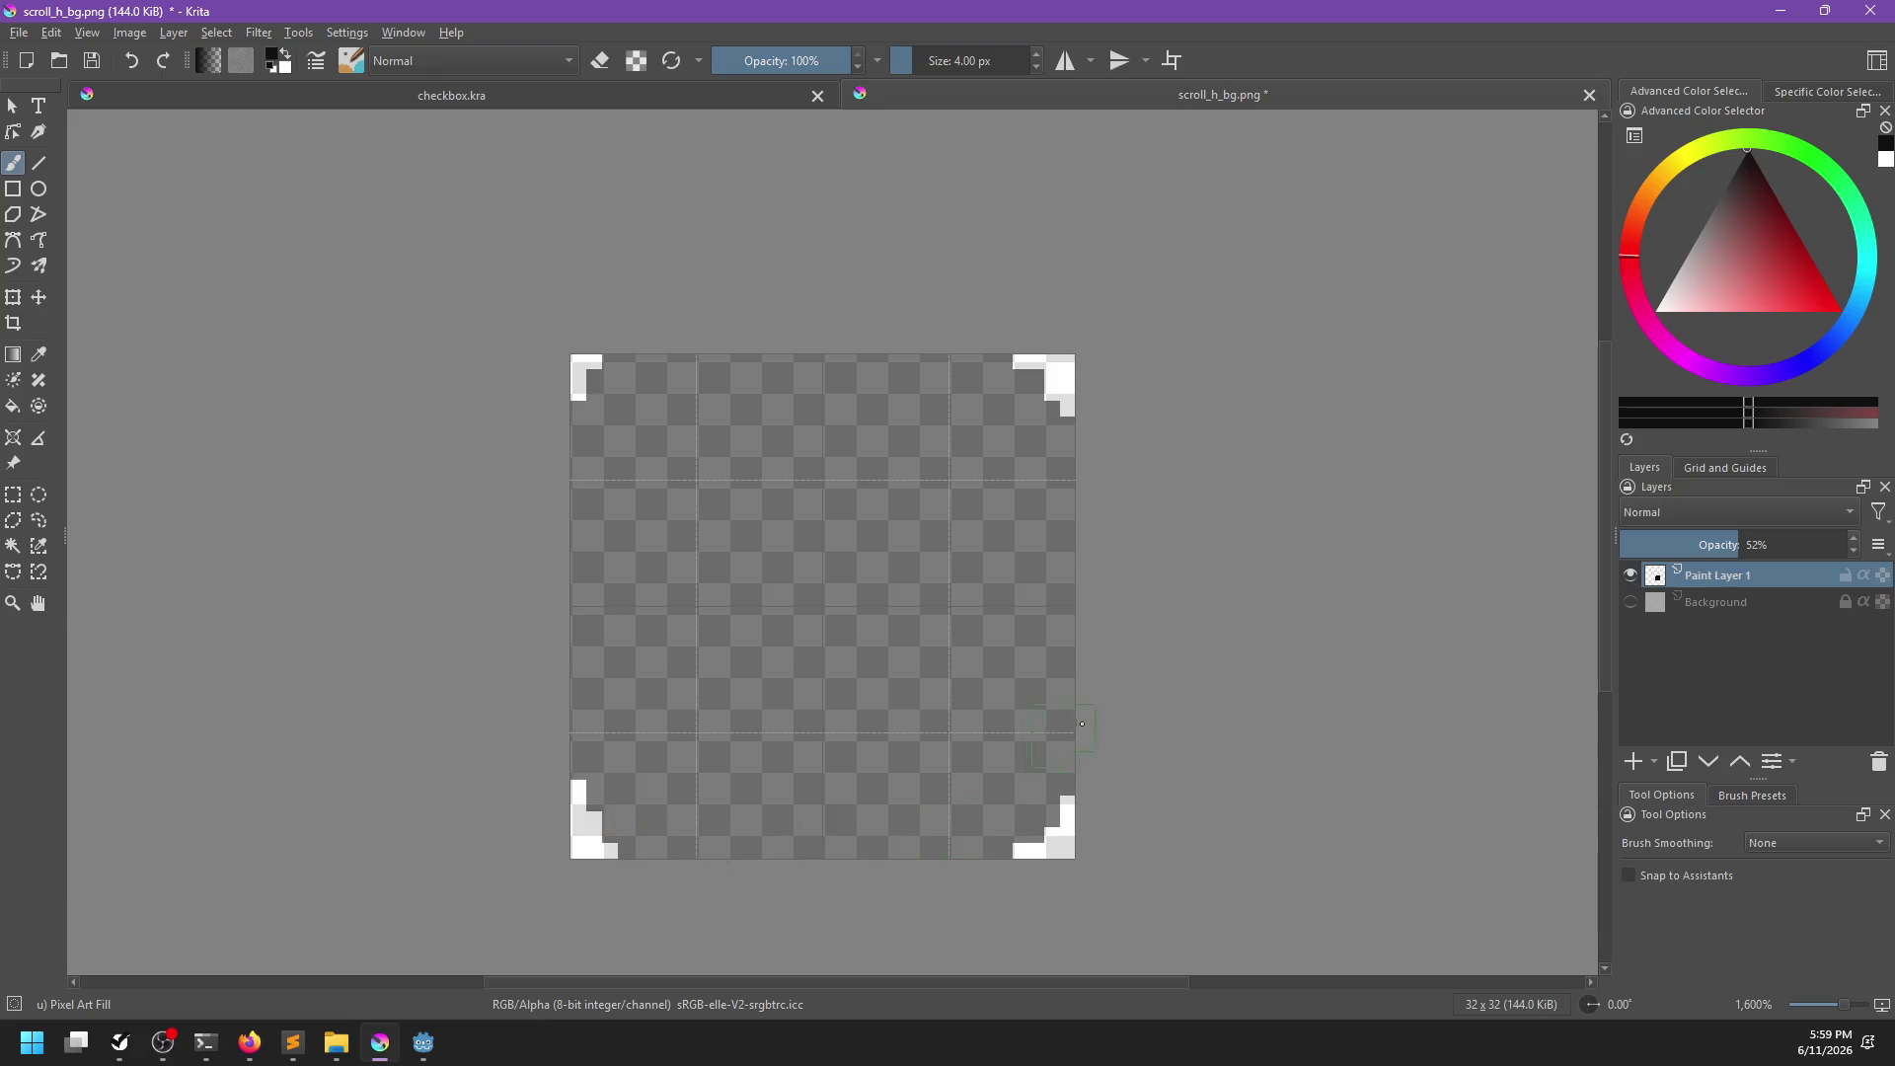
Save scroll_h_bg.png as PNG, accepting the export options
{"action": "key", "text": "ctrl+s"}
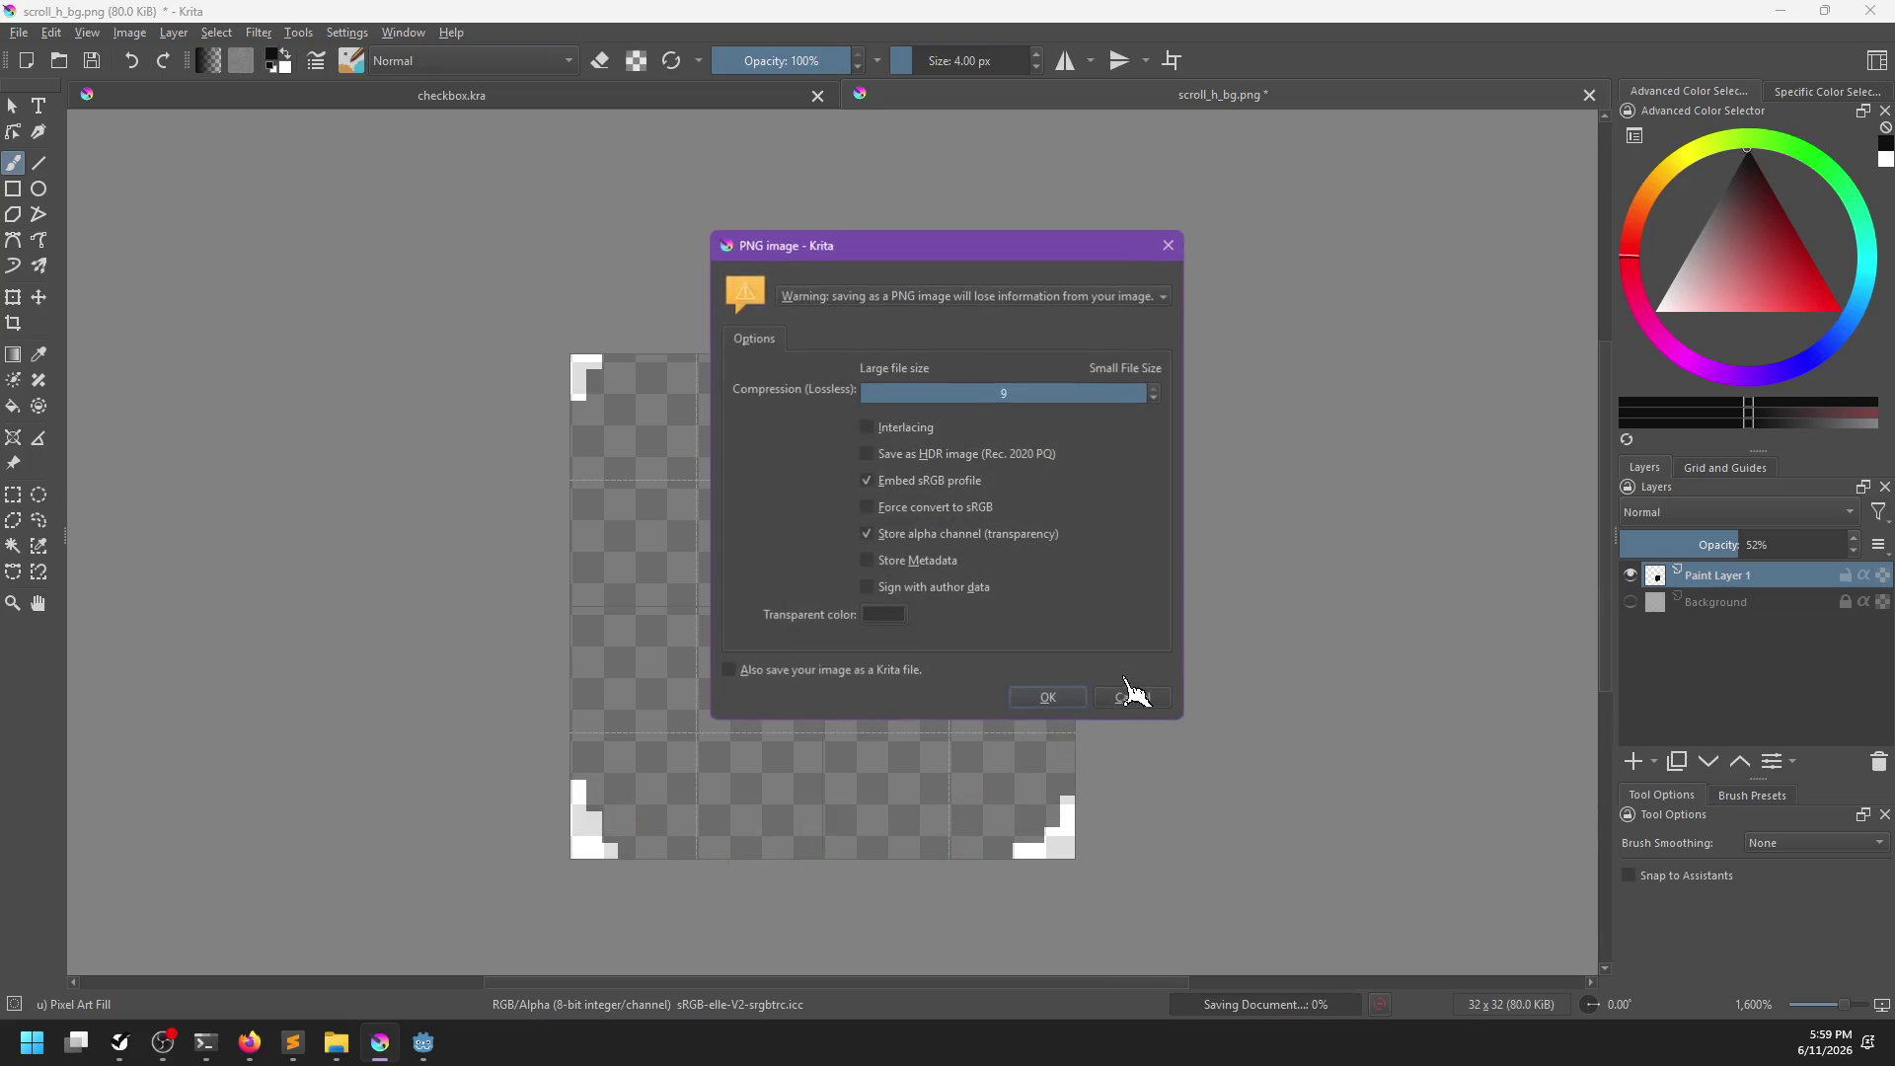
{"action": "key", "text": "Return"}
{"action": "key", "text": "alt+Tab"}
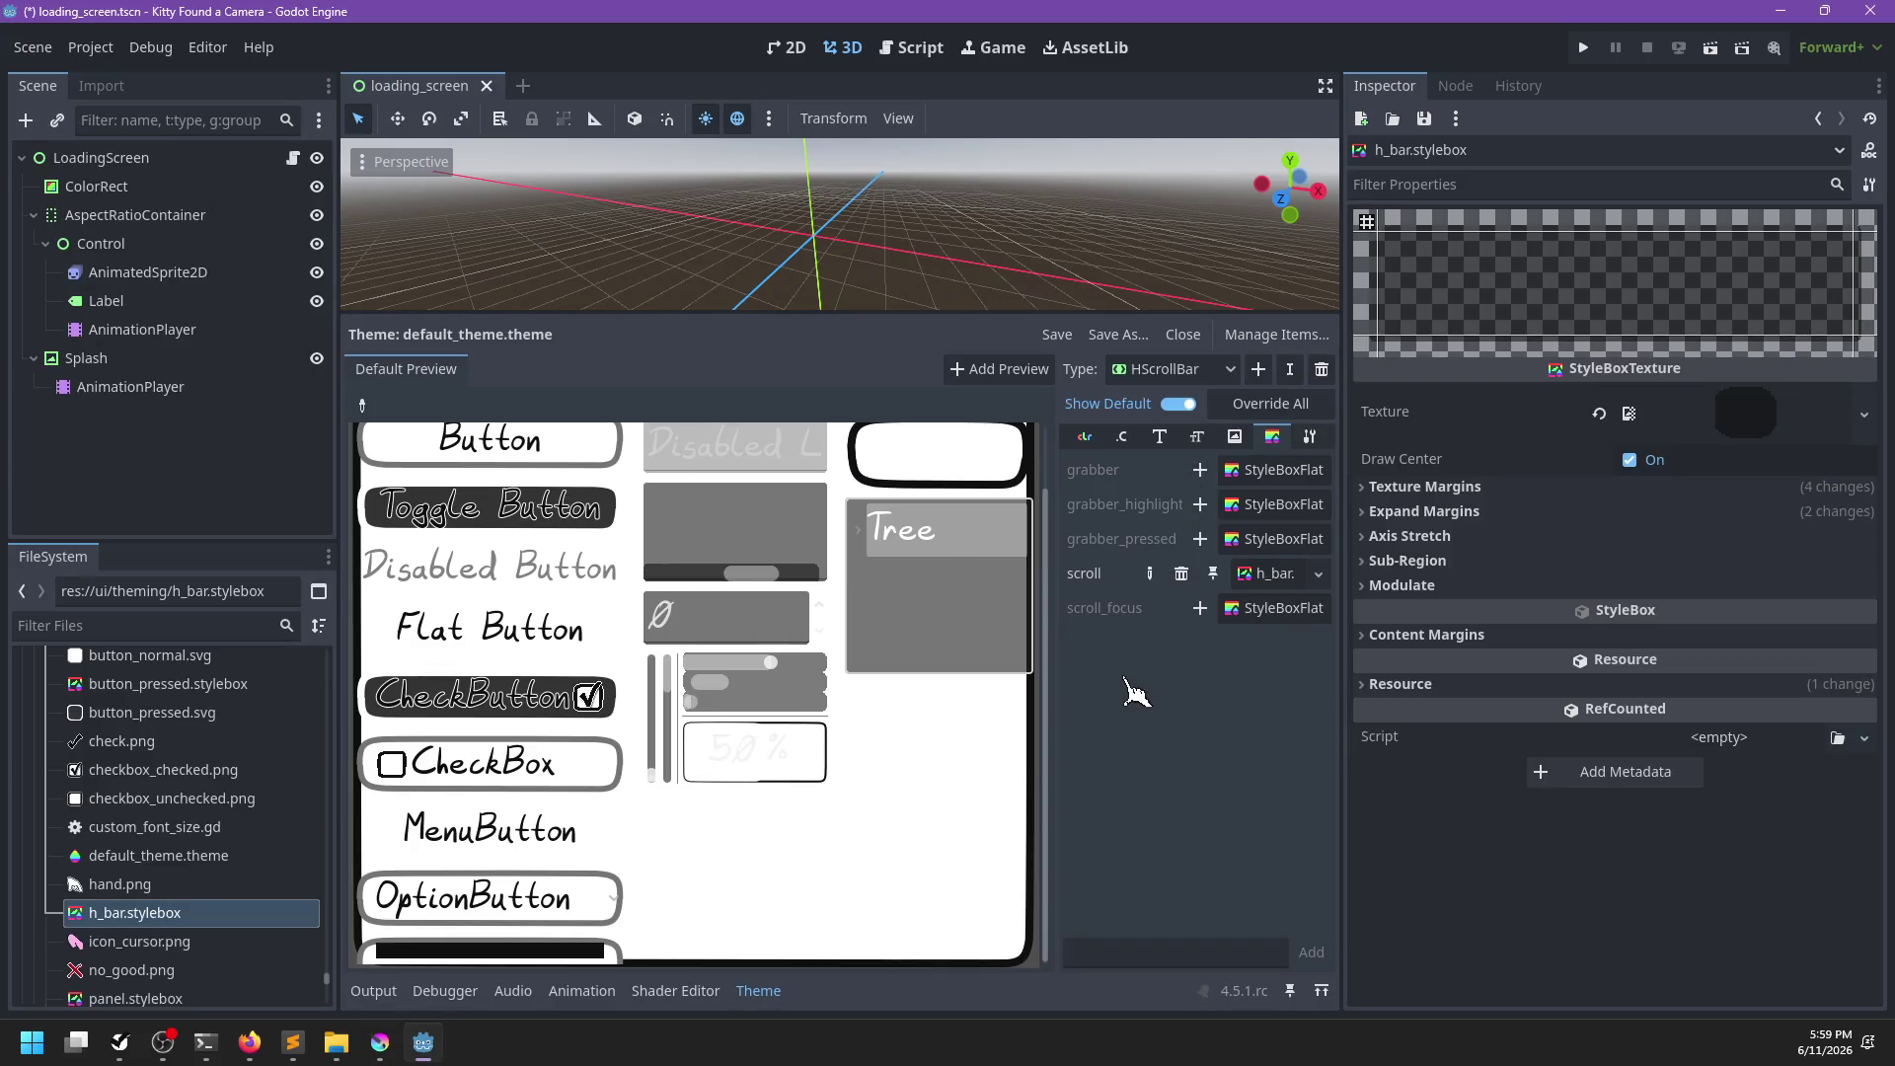
Drag the preview's horizontal slider grabber to test the updated texture
{"action": "left_click", "coordinate": [699, 664]}
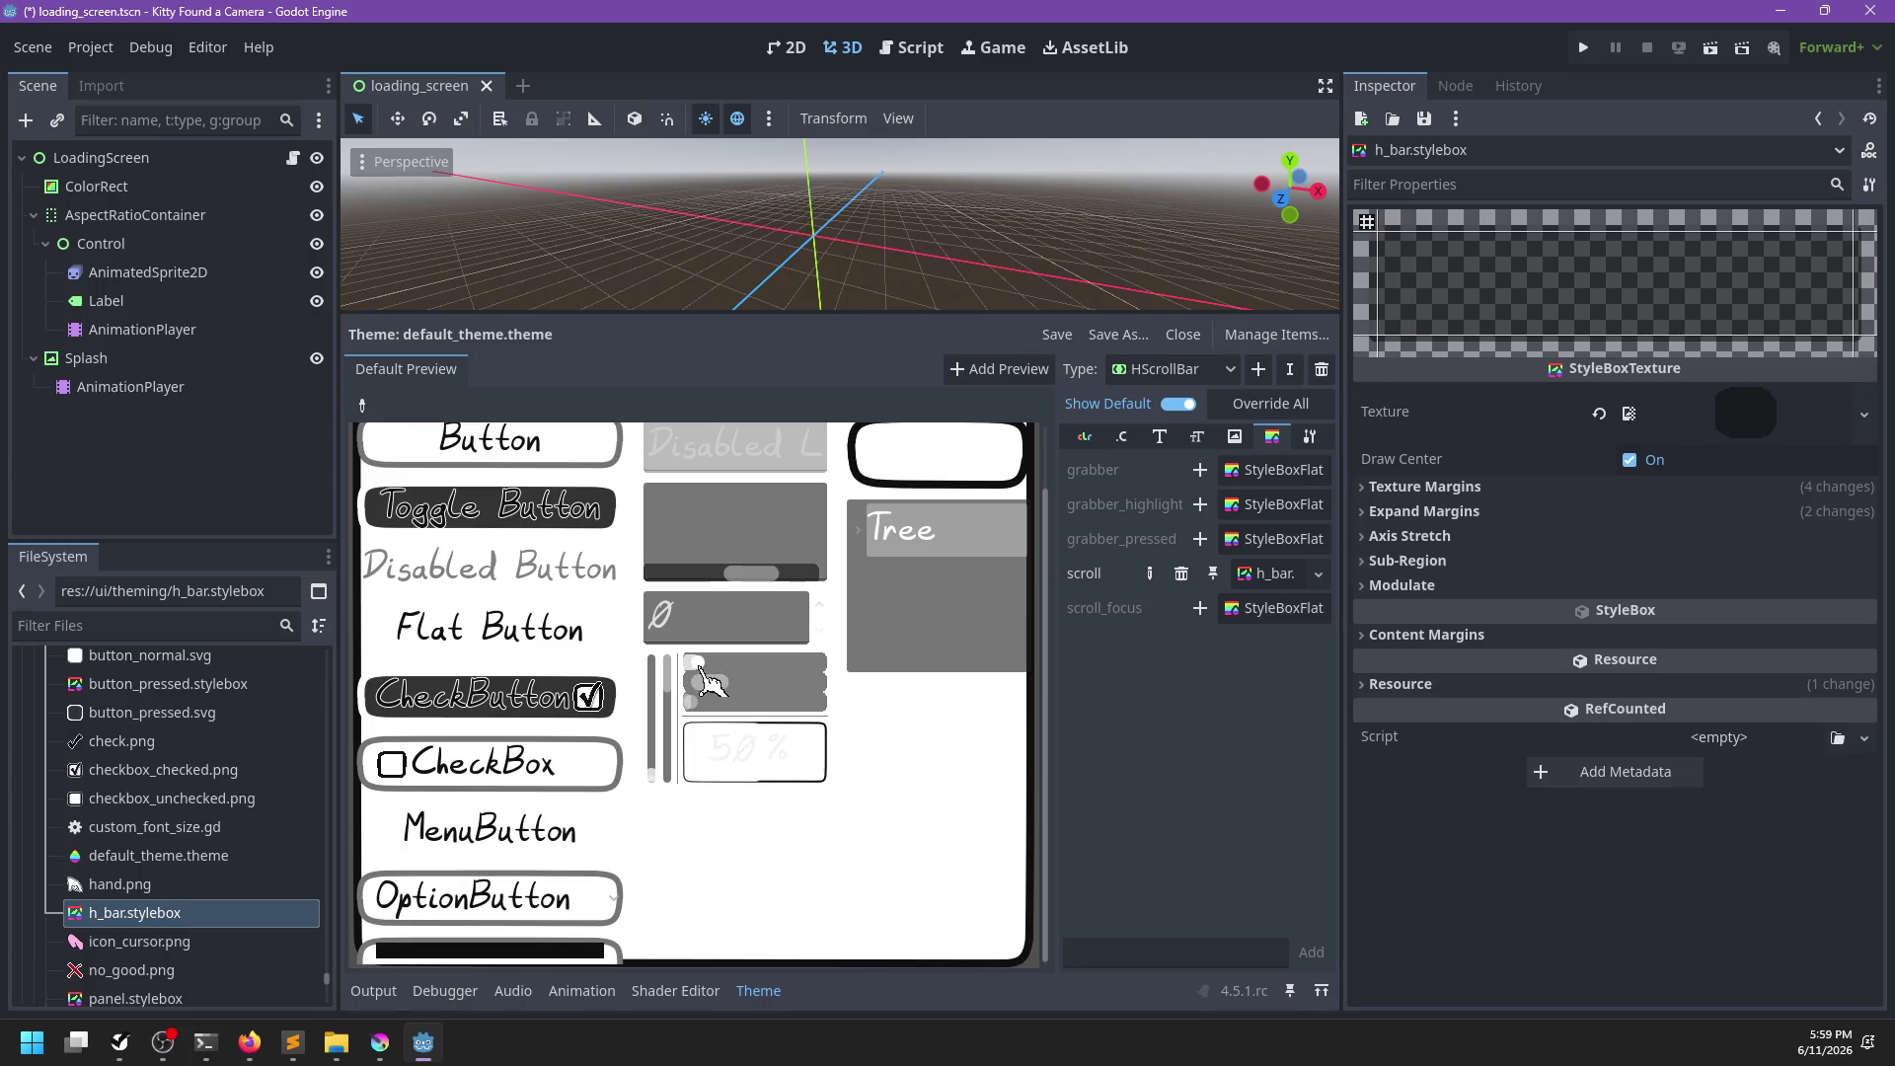
{"action": "mouse_move", "coordinate": [691, 669]}
{"action": "left_mouse_down"}
{"action": "mouse_move", "coordinate": [853, 691]}
{"action": "mouse_move", "coordinate": [681, 686]}
{"action": "mouse_move", "coordinate": [925, 690]}
{"action": "left_mouse_up"}
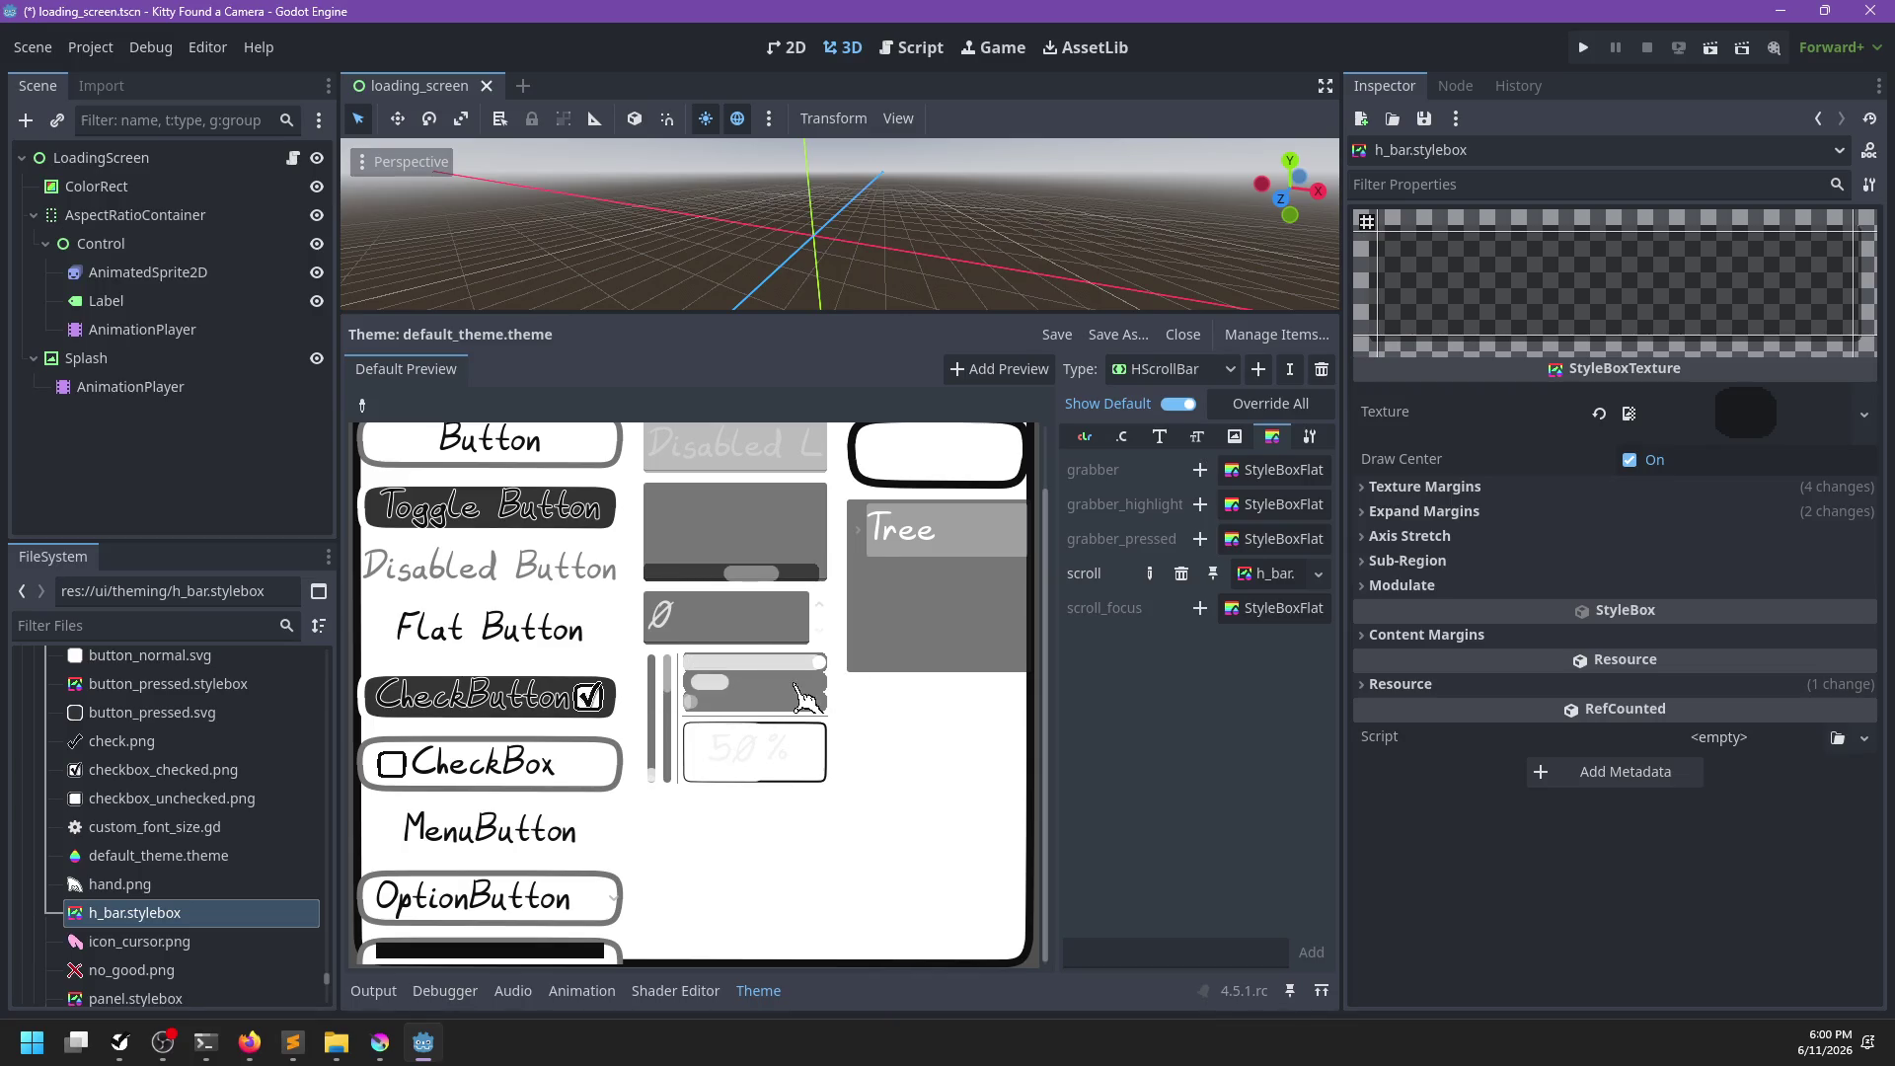
{"action": "mouse_move", "coordinate": [718, 681]}
{"action": "left_mouse_down"}
{"action": "mouse_move", "coordinate": [868, 699]}
{"action": "mouse_move", "coordinate": [704, 704]}
{"action": "left_mouse_up"}
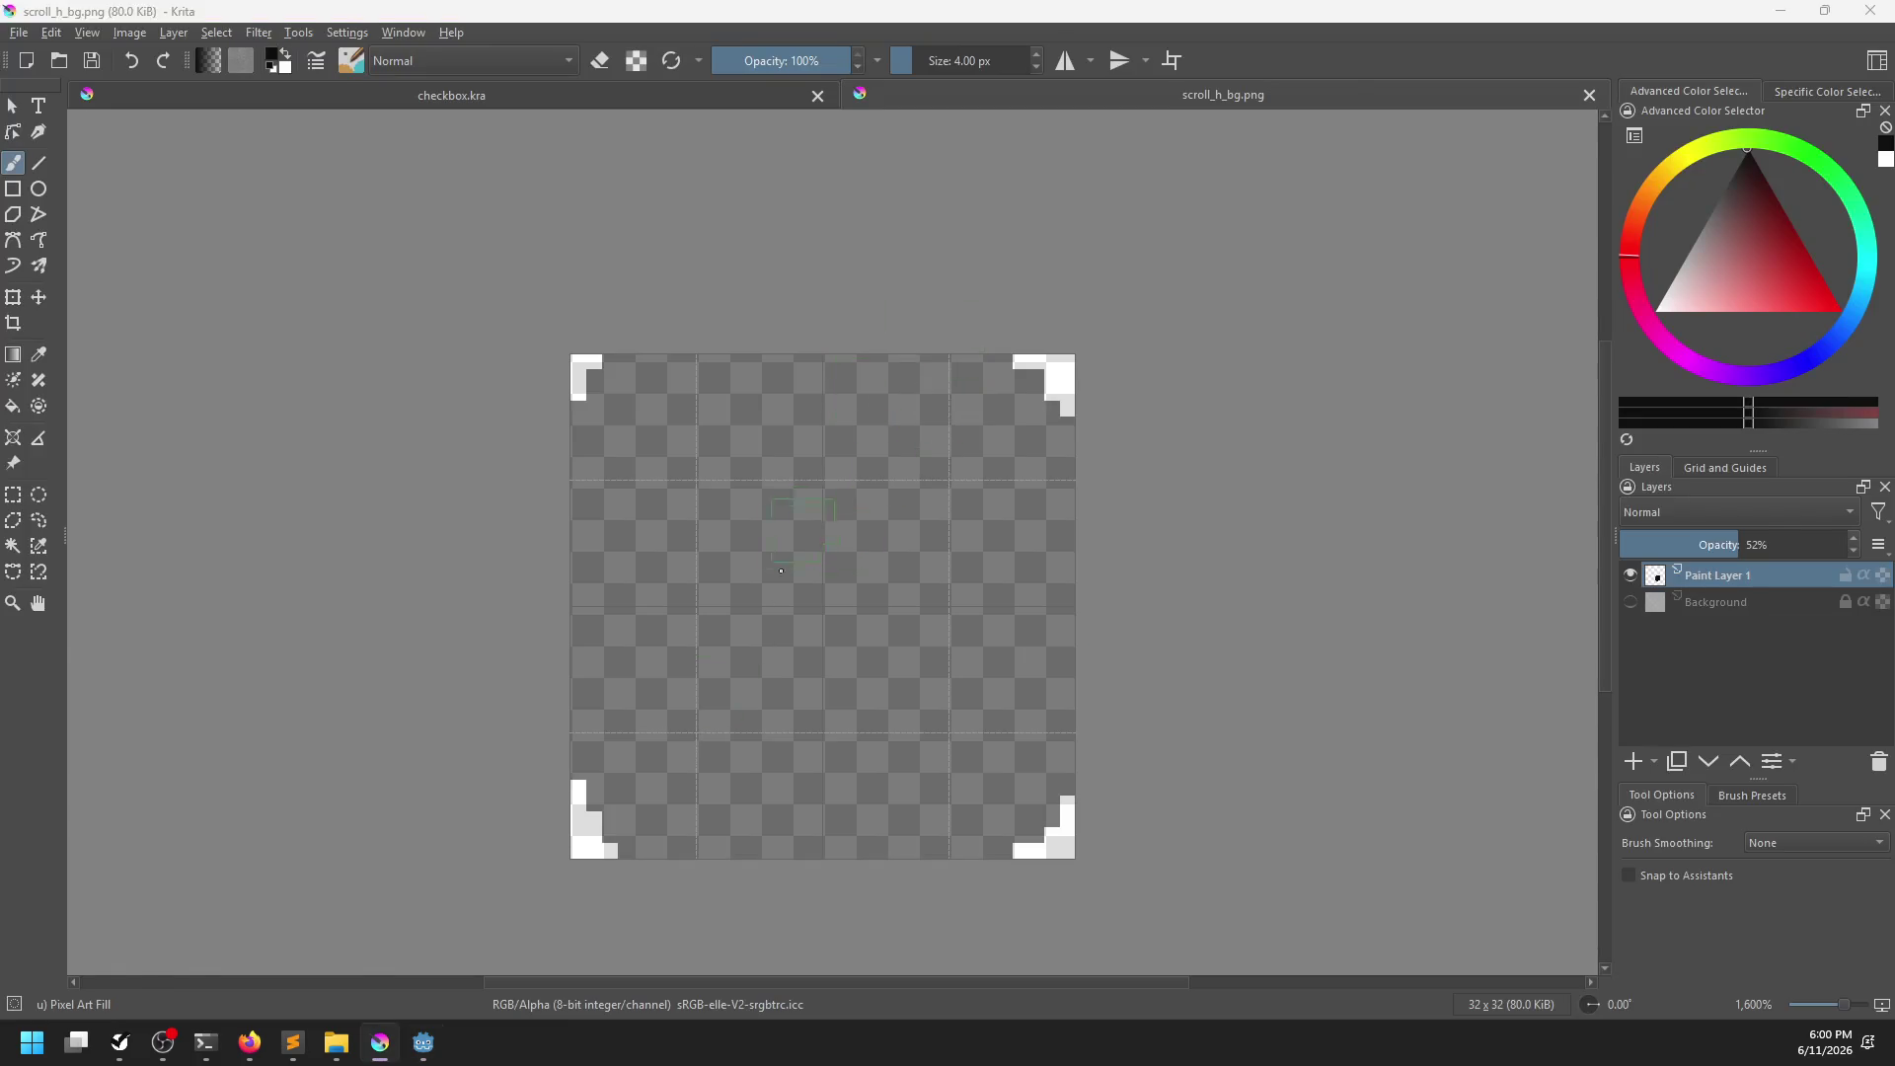
{"action": "key", "text": "alt+Tab"}
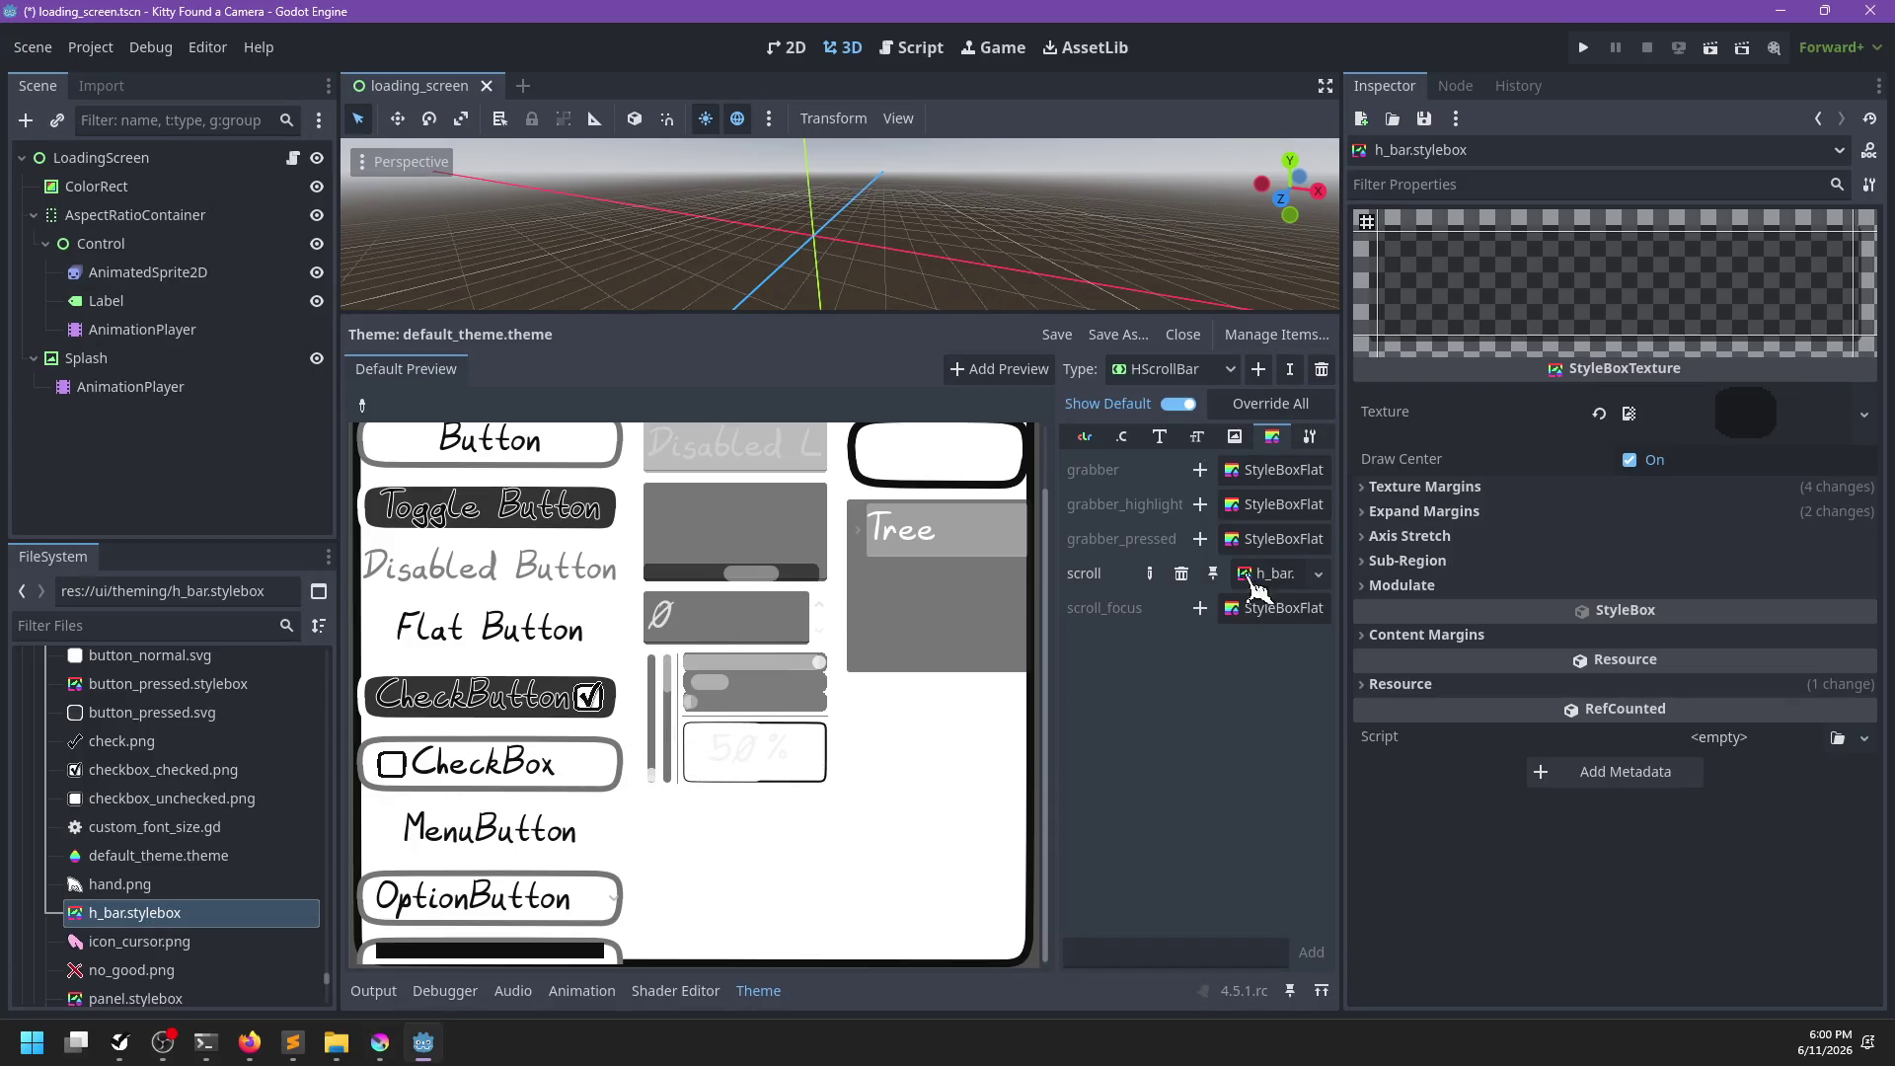
Select VScrollBar as the theme type using the preview picker
{"action": "left_click", "coordinate": [361, 405]}
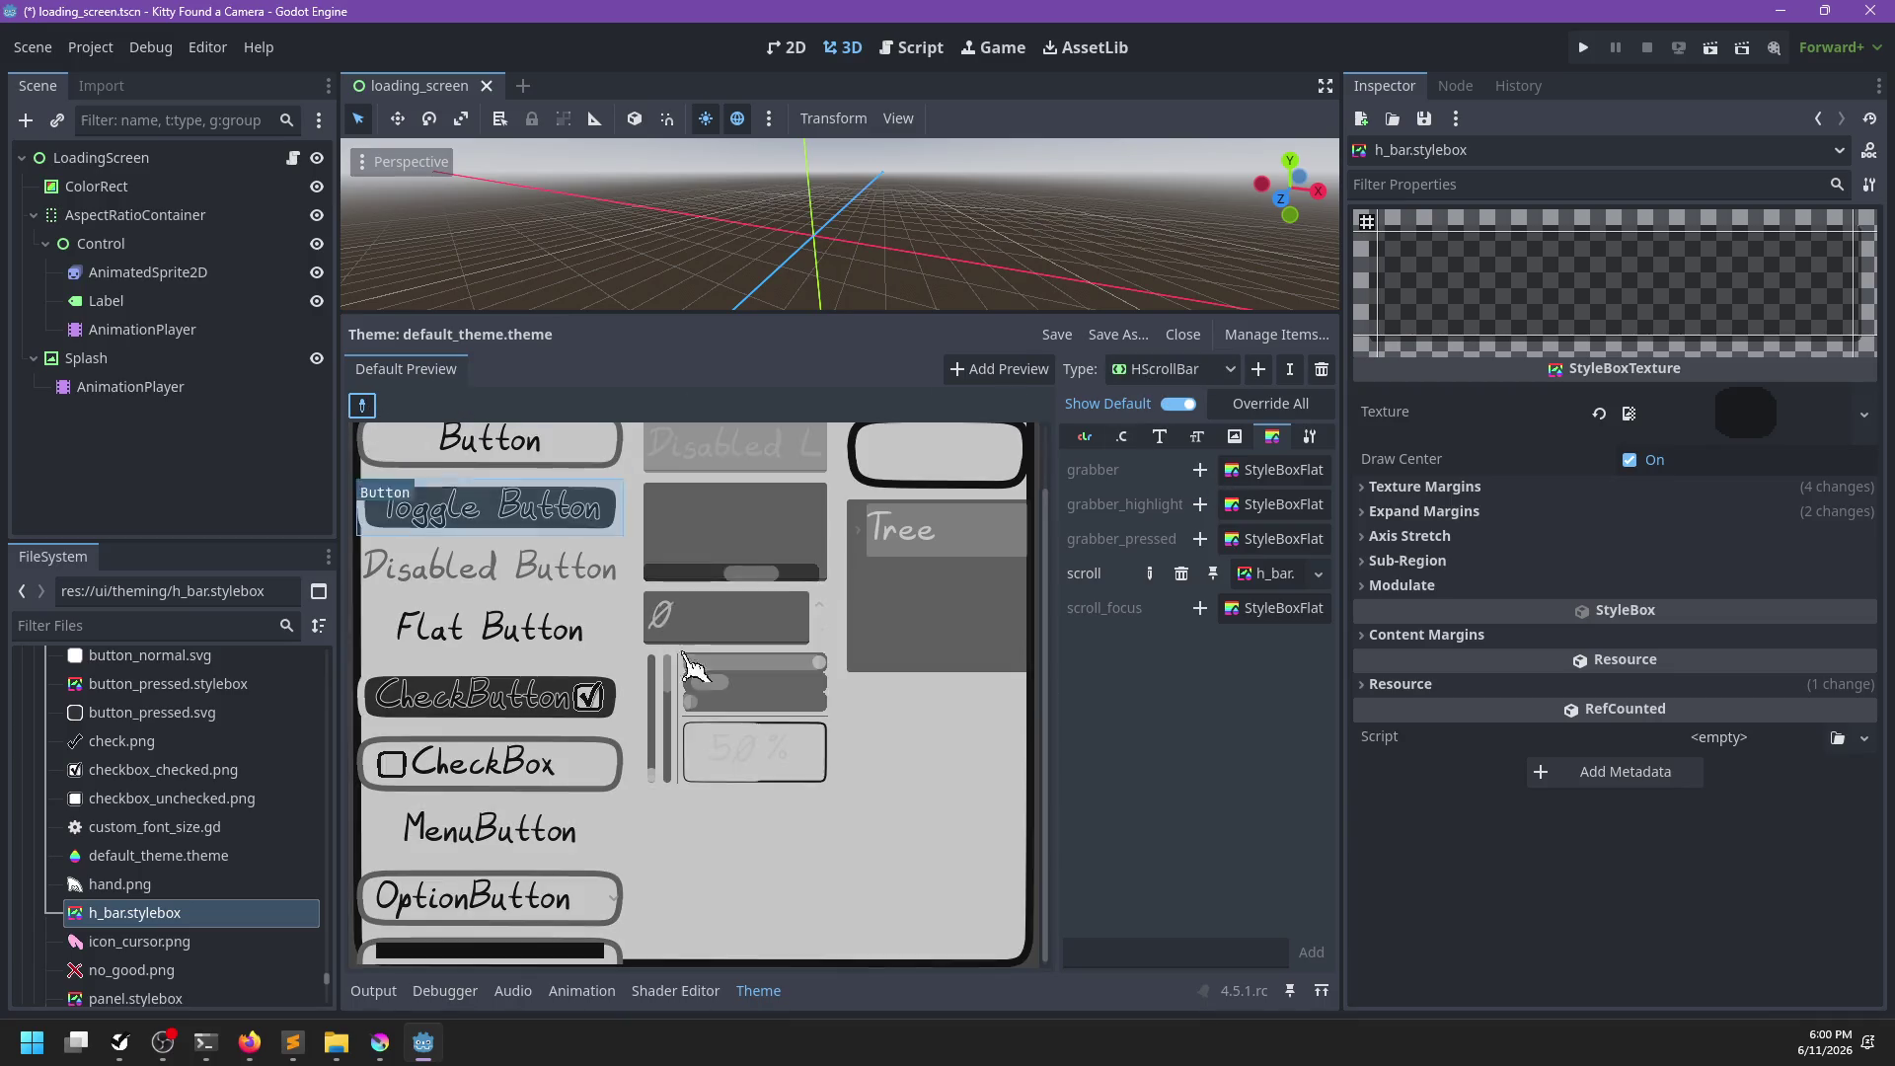
{"action": "left_click", "coordinate": [656, 697]}
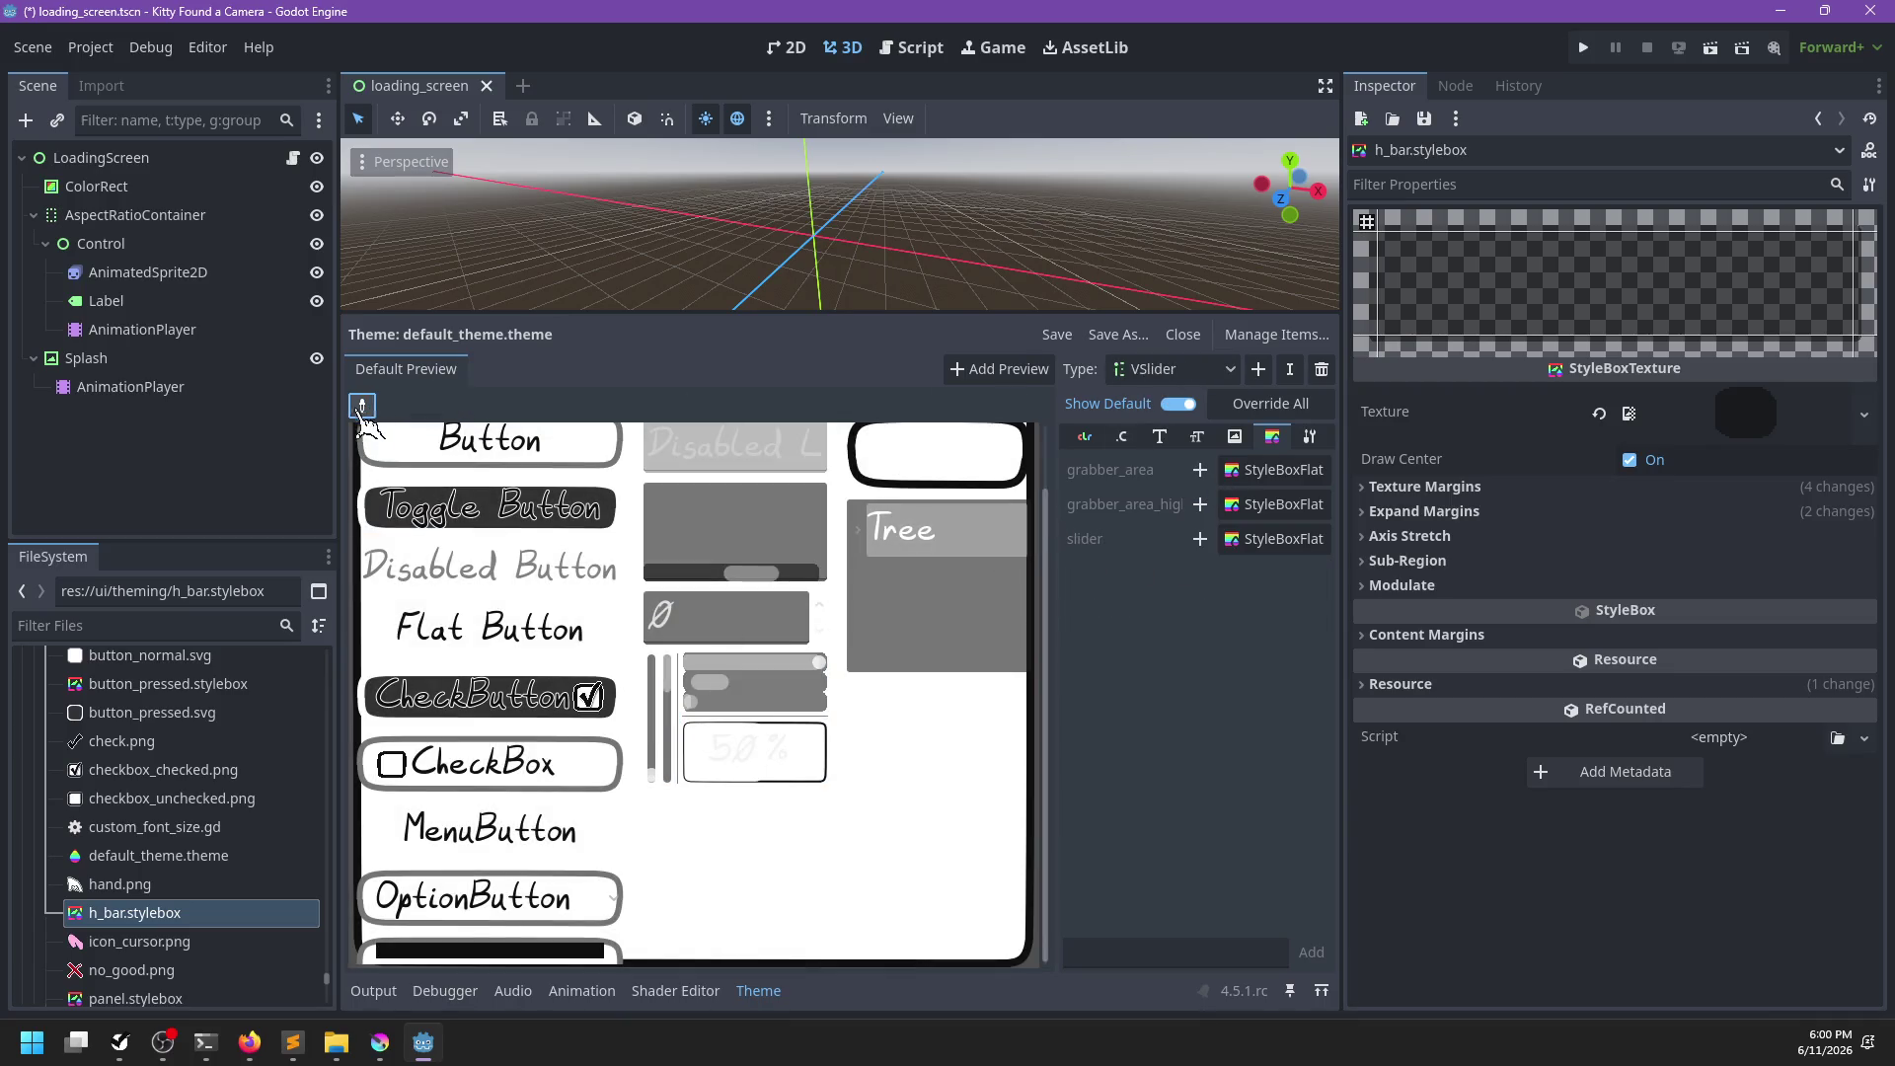
{"action": "left_click", "coordinate": [361, 405]}
{"action": "left_click", "coordinate": [668, 711]}
{"action": "left_click", "coordinate": [1174, 368]}
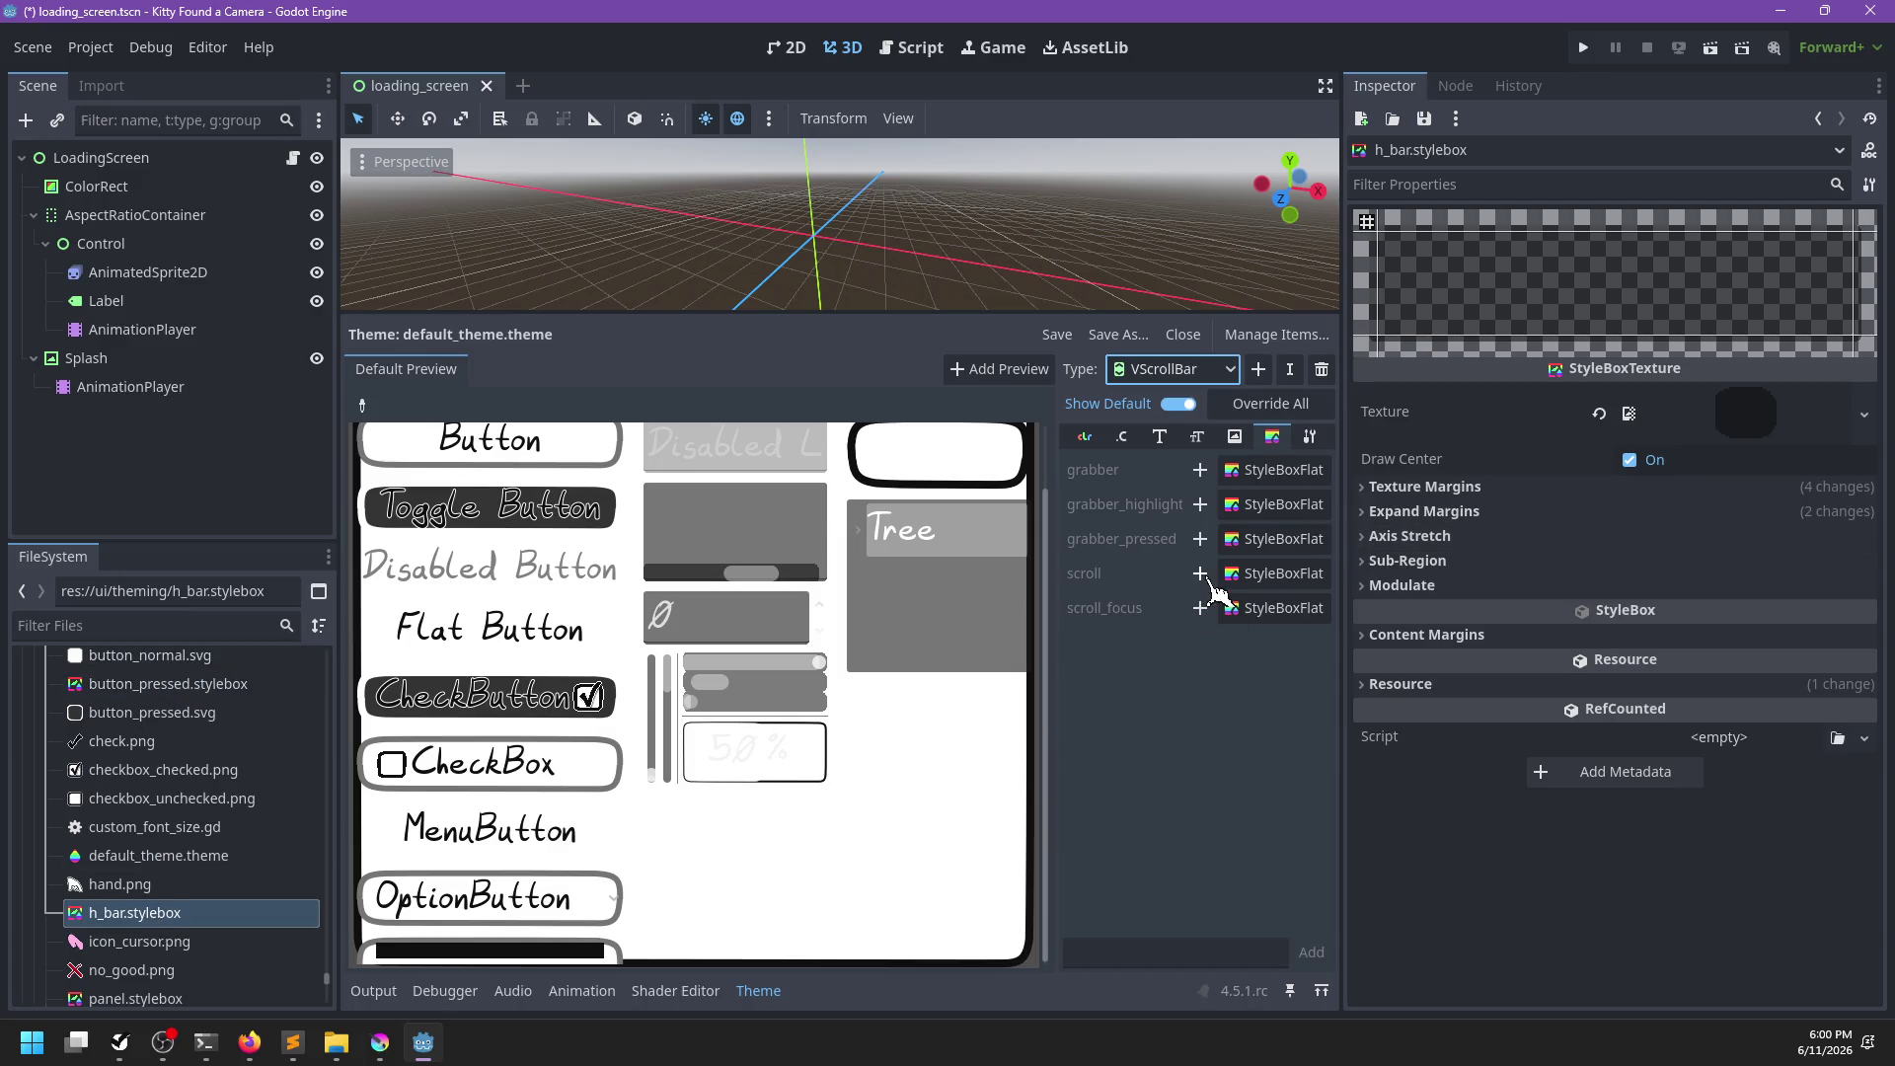
Add a VScrollBar scroll style override holding a new StyleBoxTexture
{"action": "left_click", "coordinate": [1268, 574]}
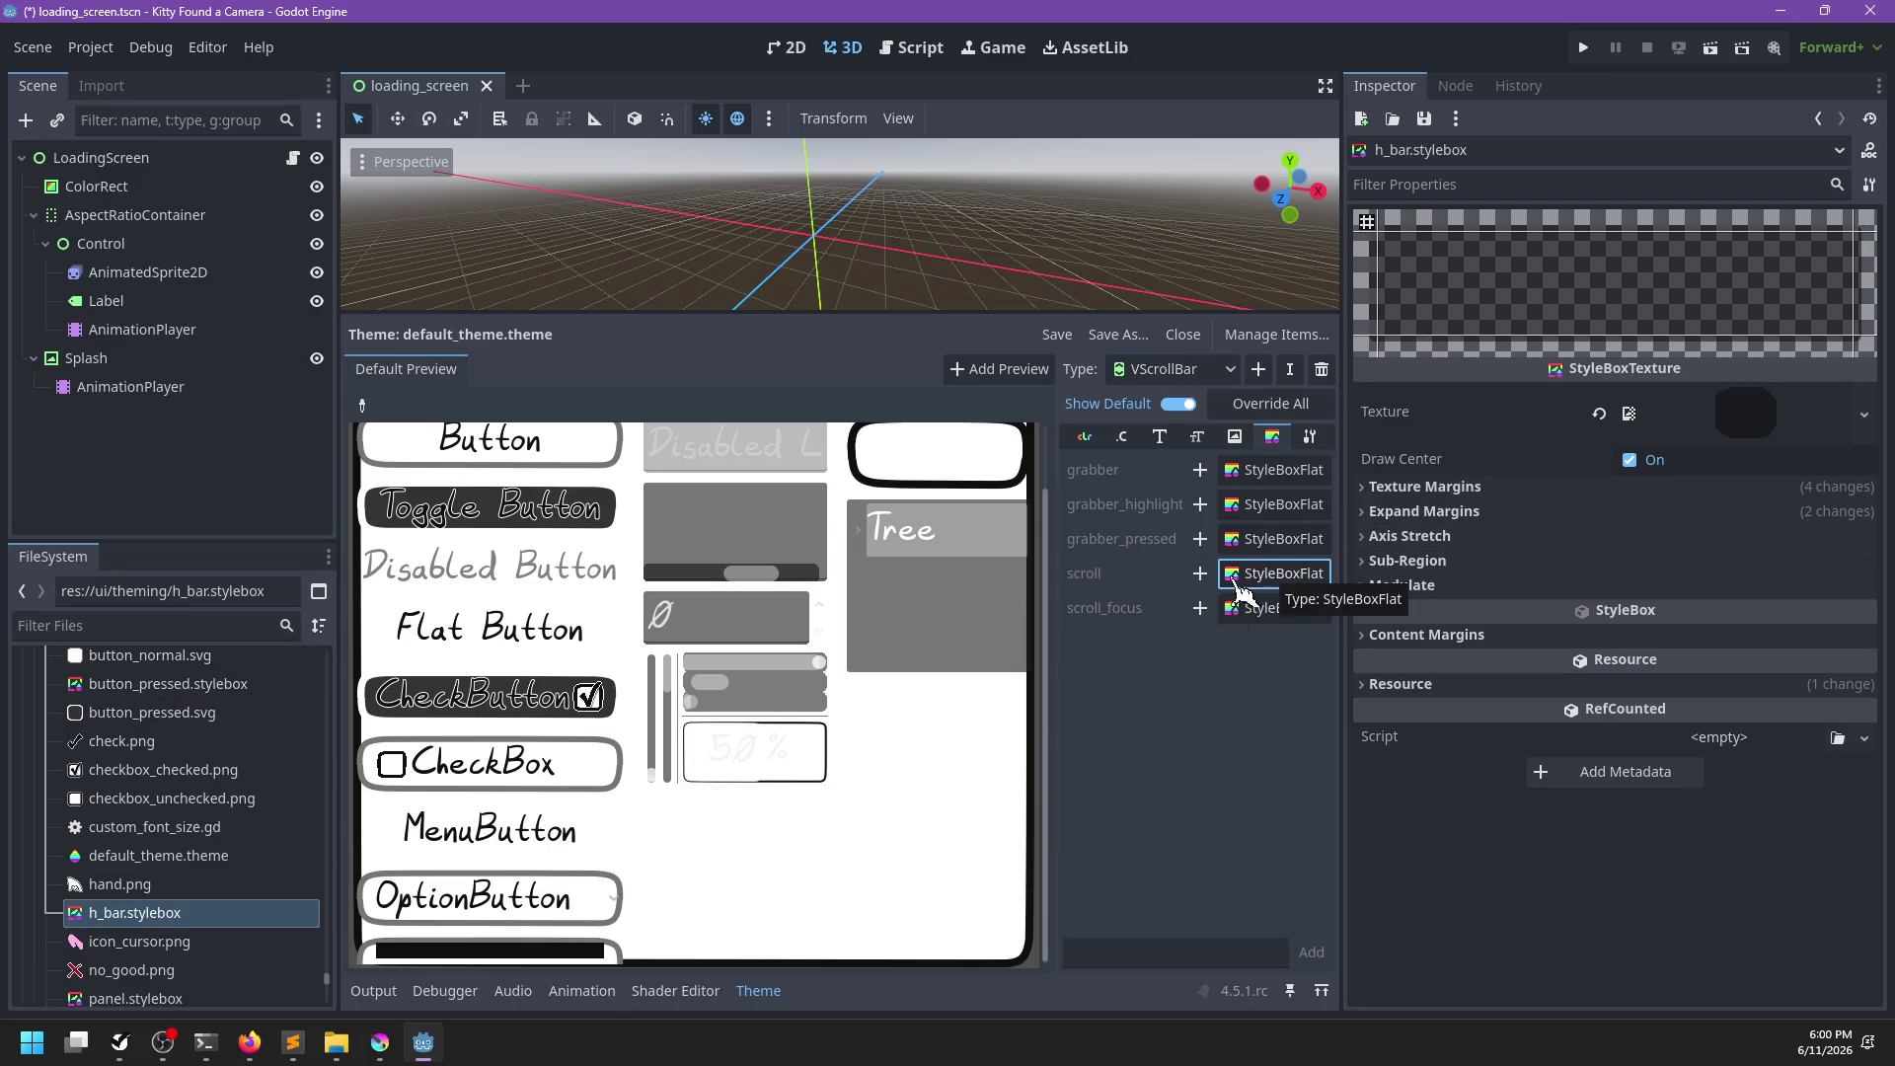
{"action": "left_click", "coordinate": [1199, 574]}
{"action": "left_click", "coordinate": [1290, 574]}
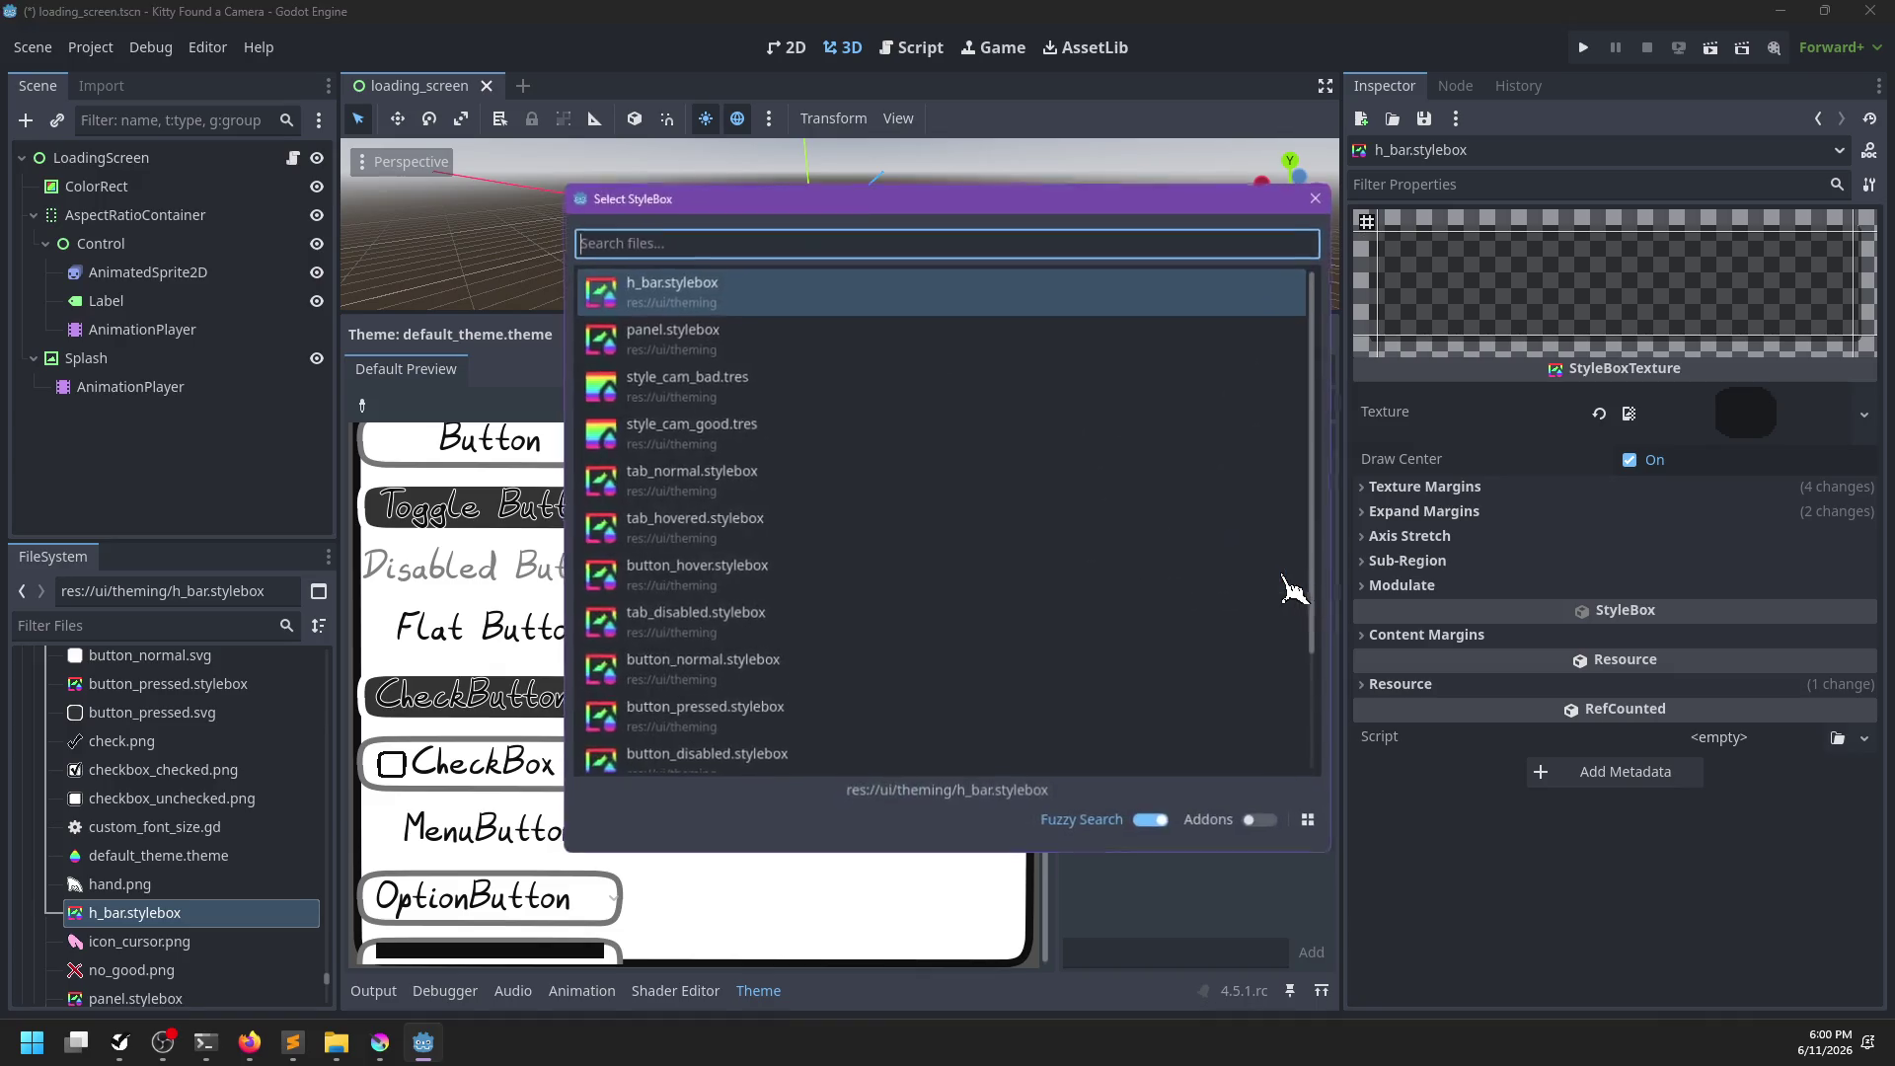
{"action": "key", "text": "Escape"}
{"action": "left_click", "coordinate": [1318, 573]}
{"action": "left_click", "coordinate": [1266, 660]}
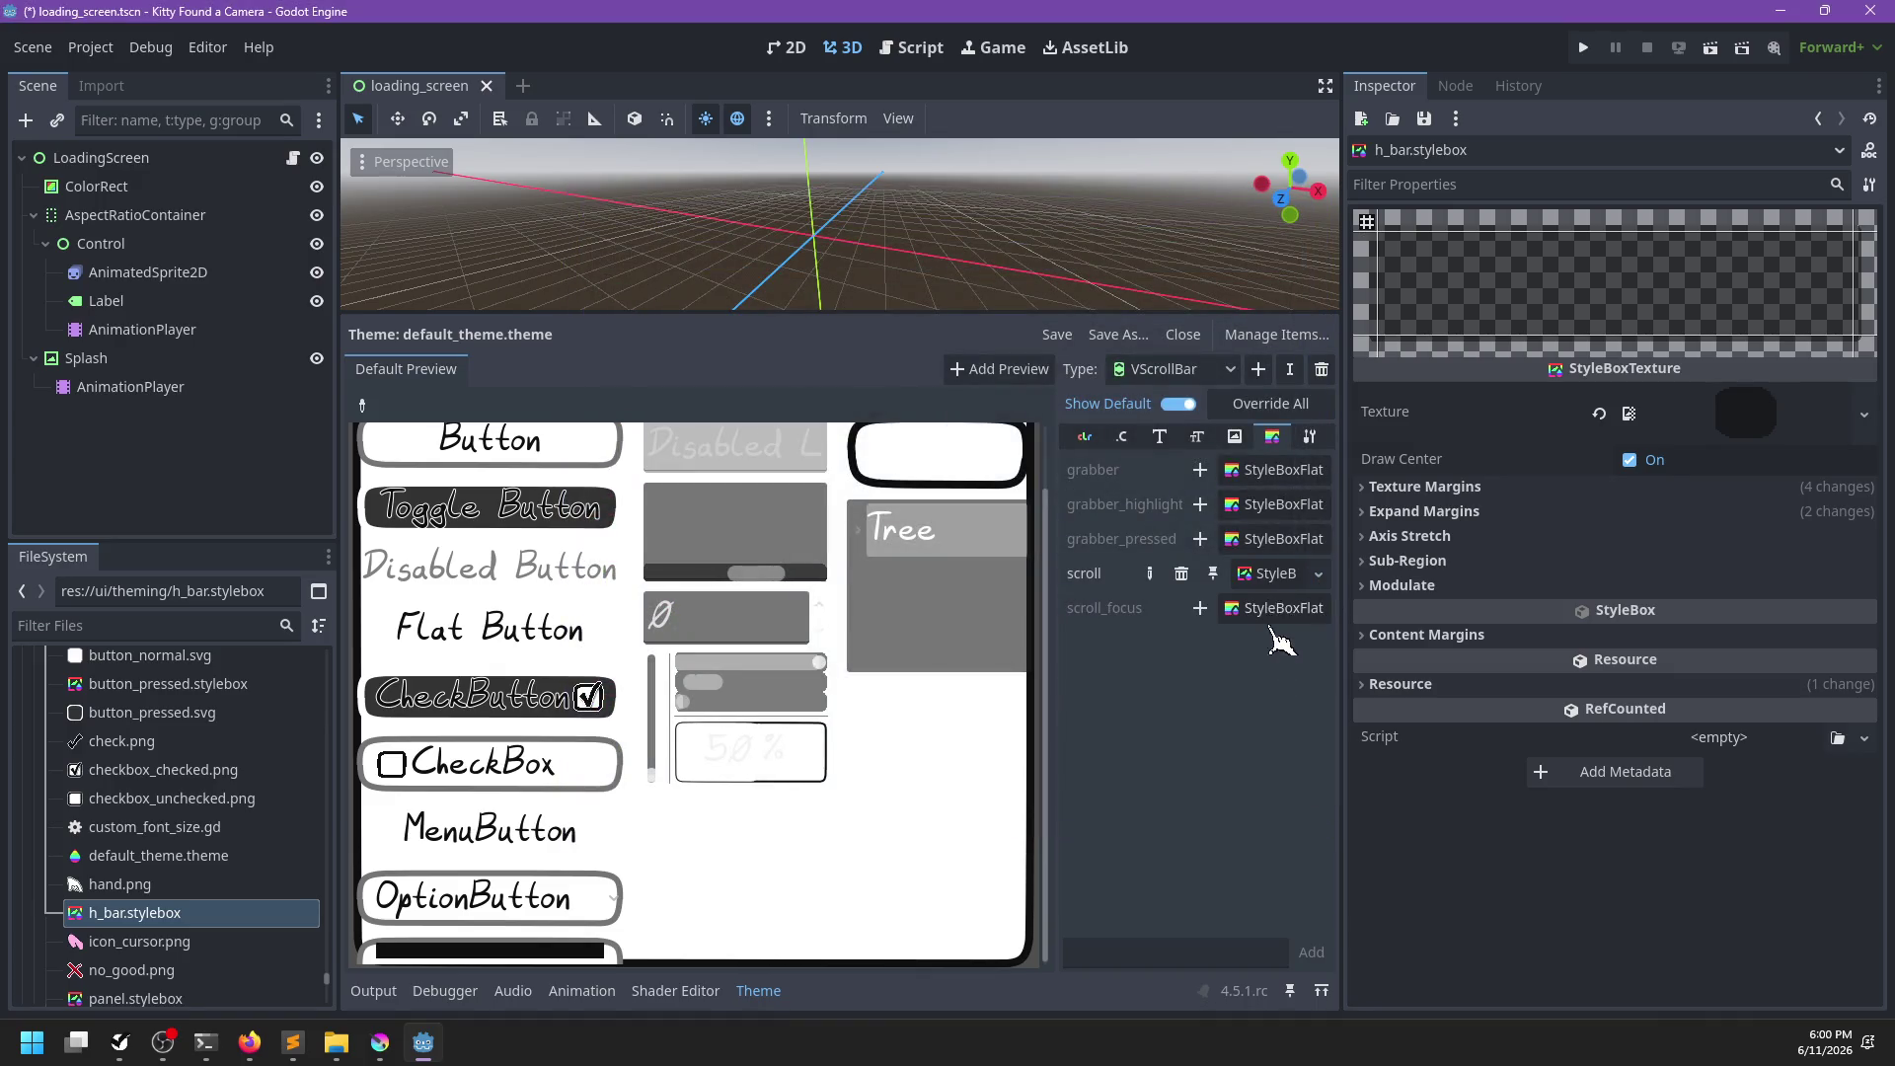
{"action": "left_click", "coordinate": [1273, 587]}
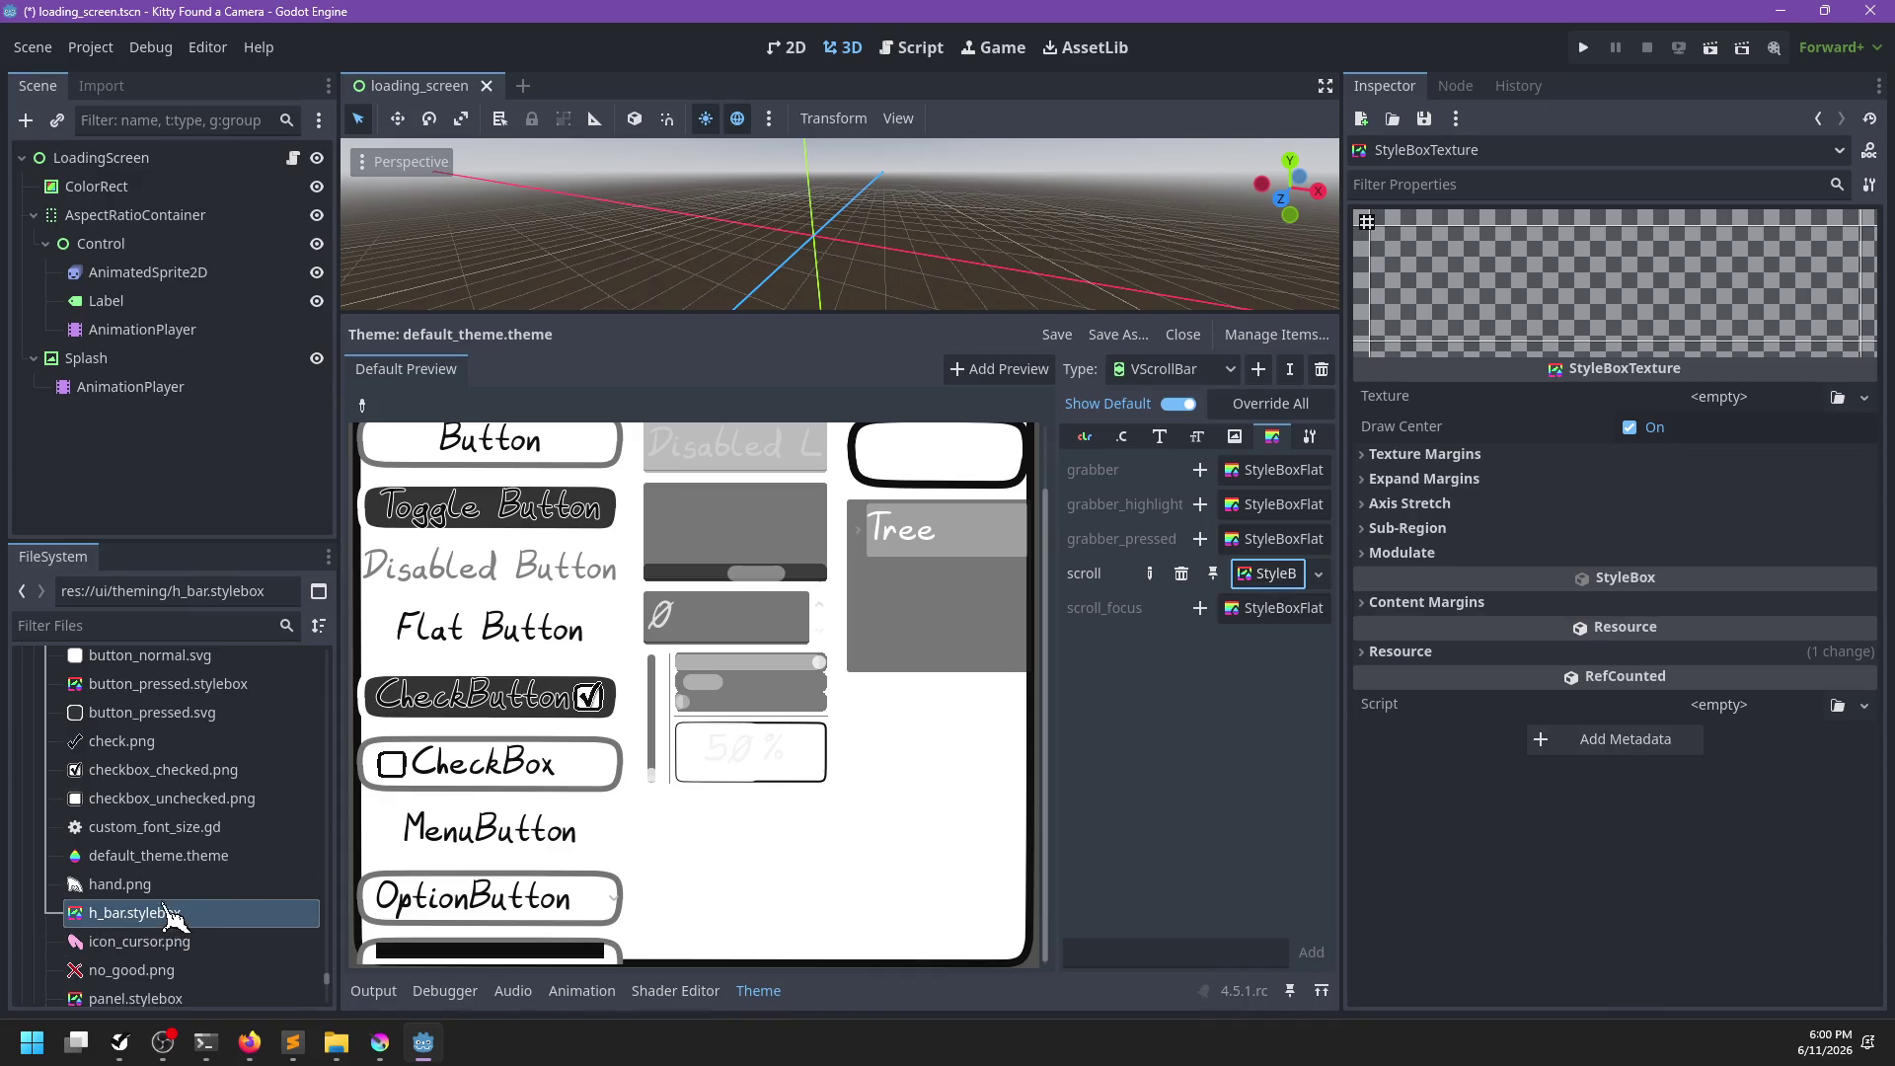
Assign scroll_h_bg.png as the stylebox texture and set all four texture margins to 8
{"action": "scroll", "coordinate": [167, 908], "scroll_direction": "down", "scroll_amount": 3}
{"action": "scroll", "coordinate": [148, 869], "scroll_direction": "down", "scroll_amount": 5}
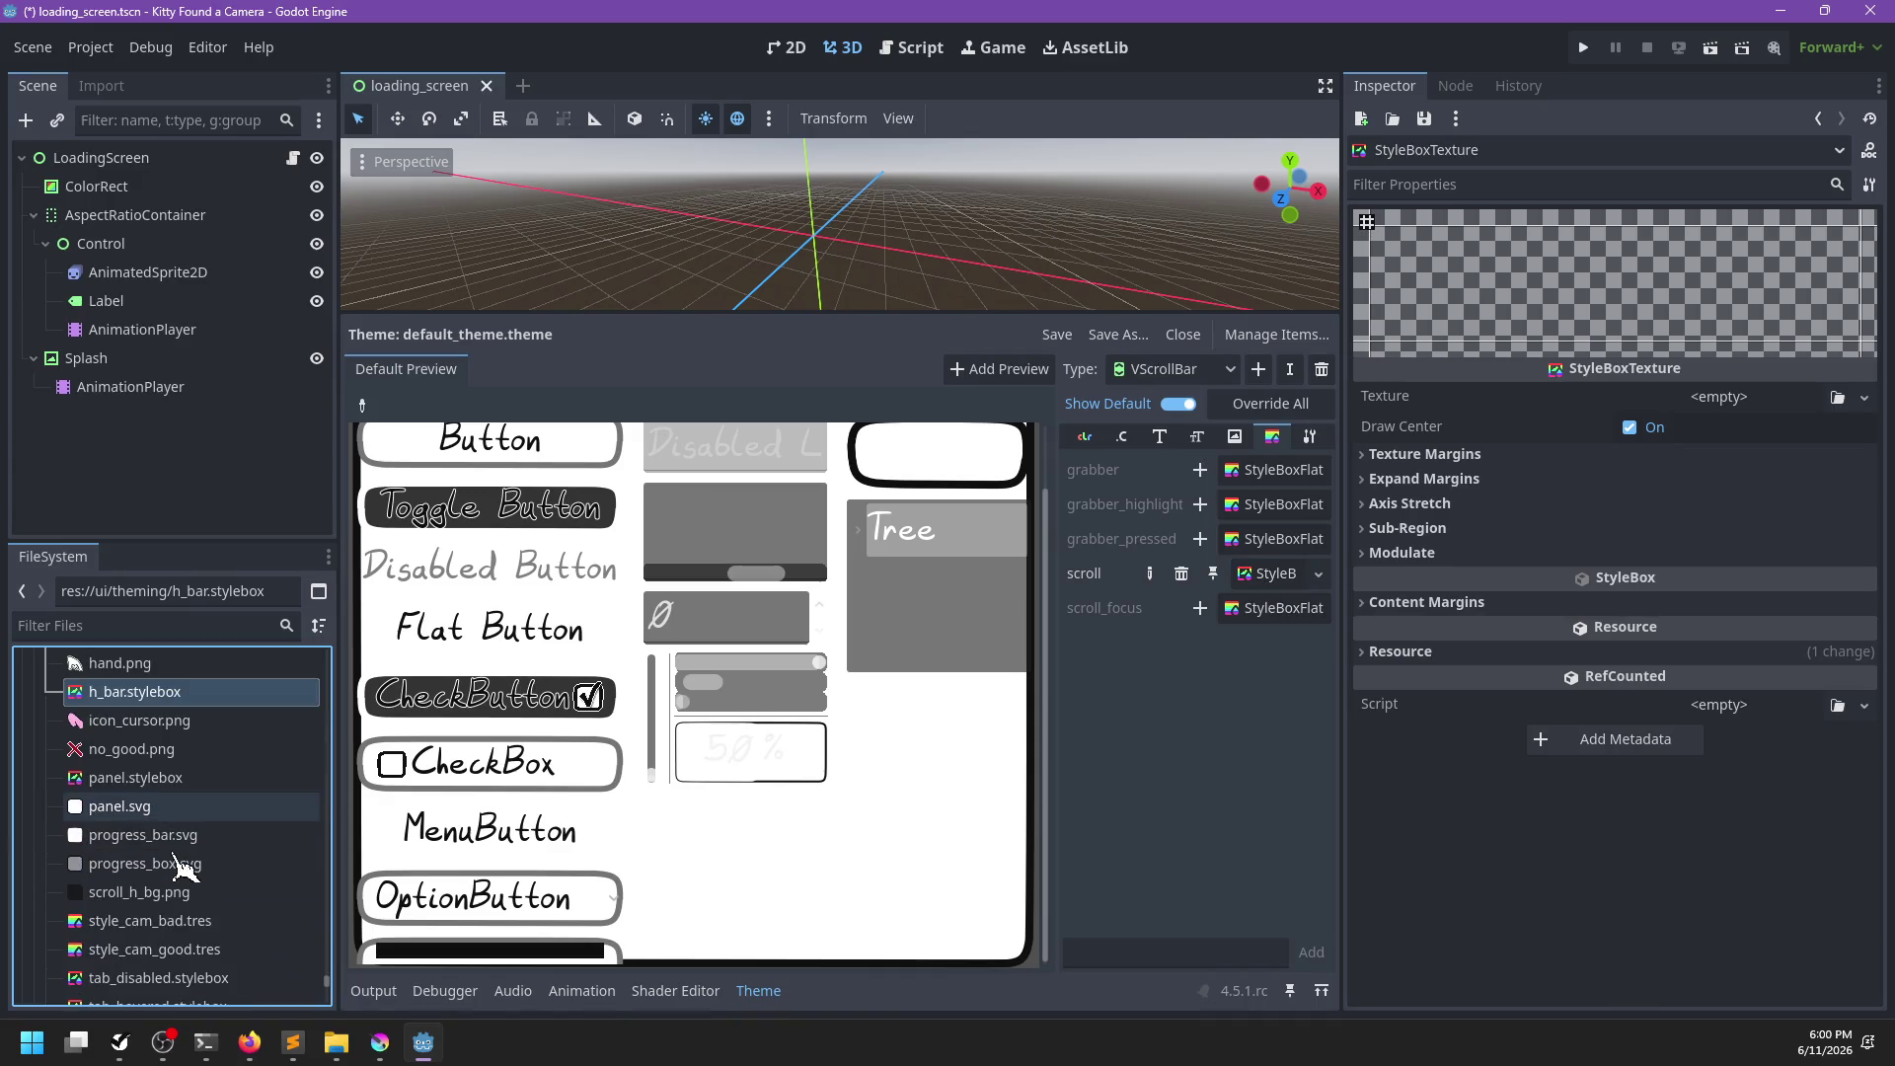
{"action": "left_click_drag", "start_coordinate": [138, 891], "coordinate": [1712, 403]}
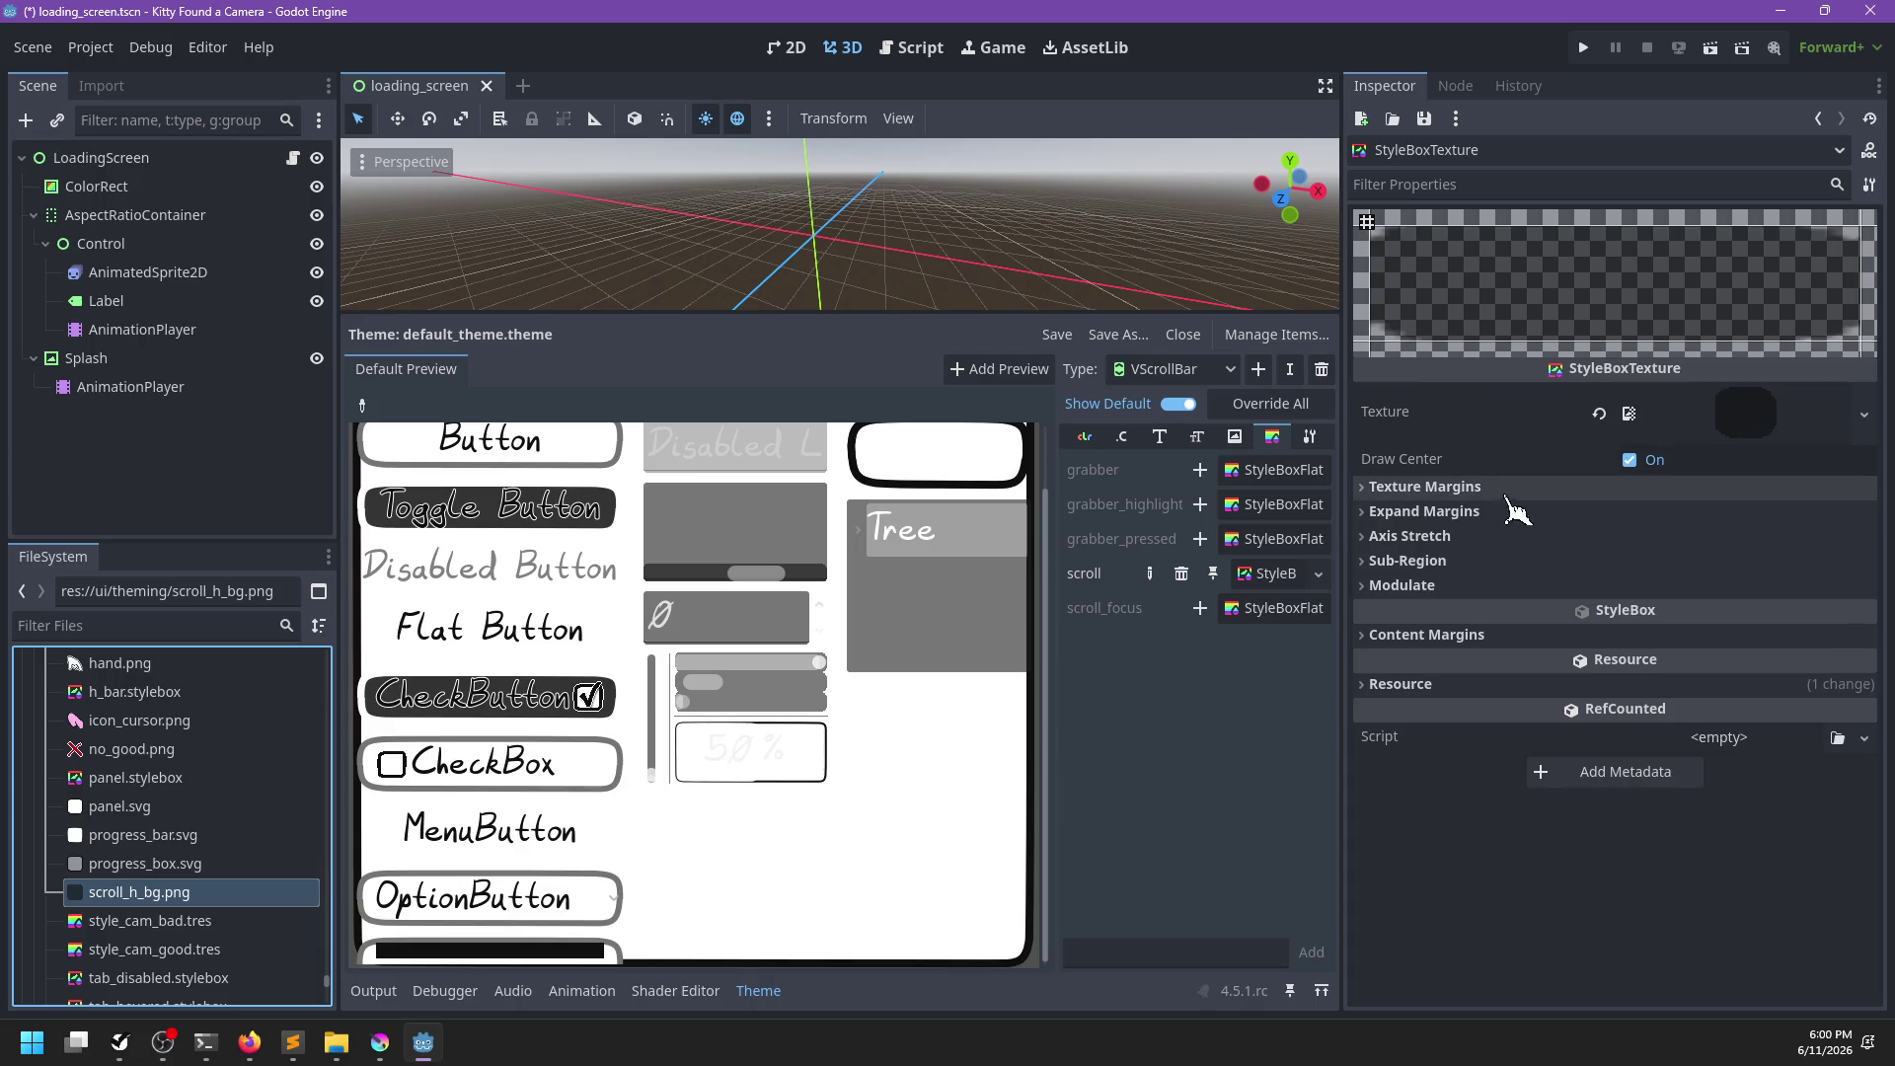
{"action": "left_click", "coordinate": [1505, 489]}
{"action": "left_click", "coordinate": [1691, 514]}
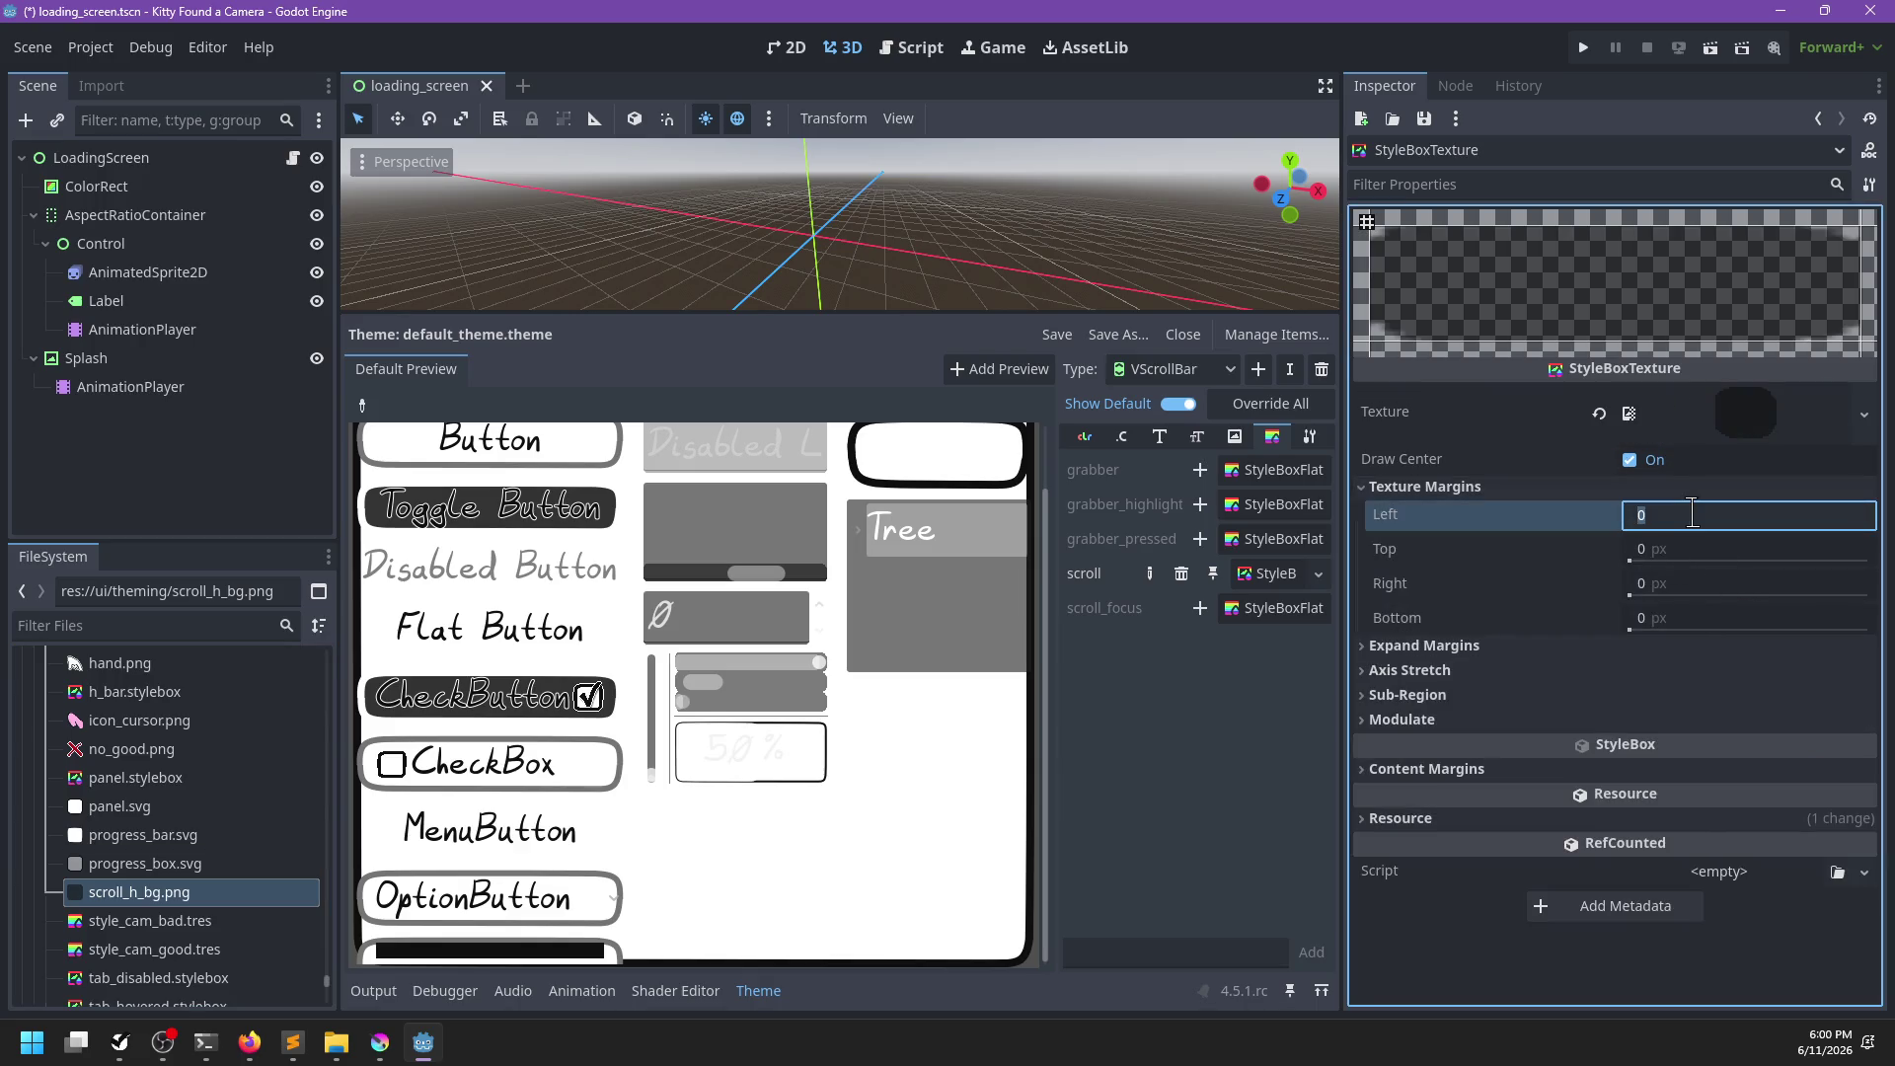
{"action": "left_click", "coordinate": [1704, 560]}
{"action": "type", "text": "8"}
{"action": "left_click", "coordinate": [1699, 590]}
{"action": "type", "text": "8"}
{"action": "left_click", "coordinate": [1691, 618]}
{"action": "type", "text": "8"}
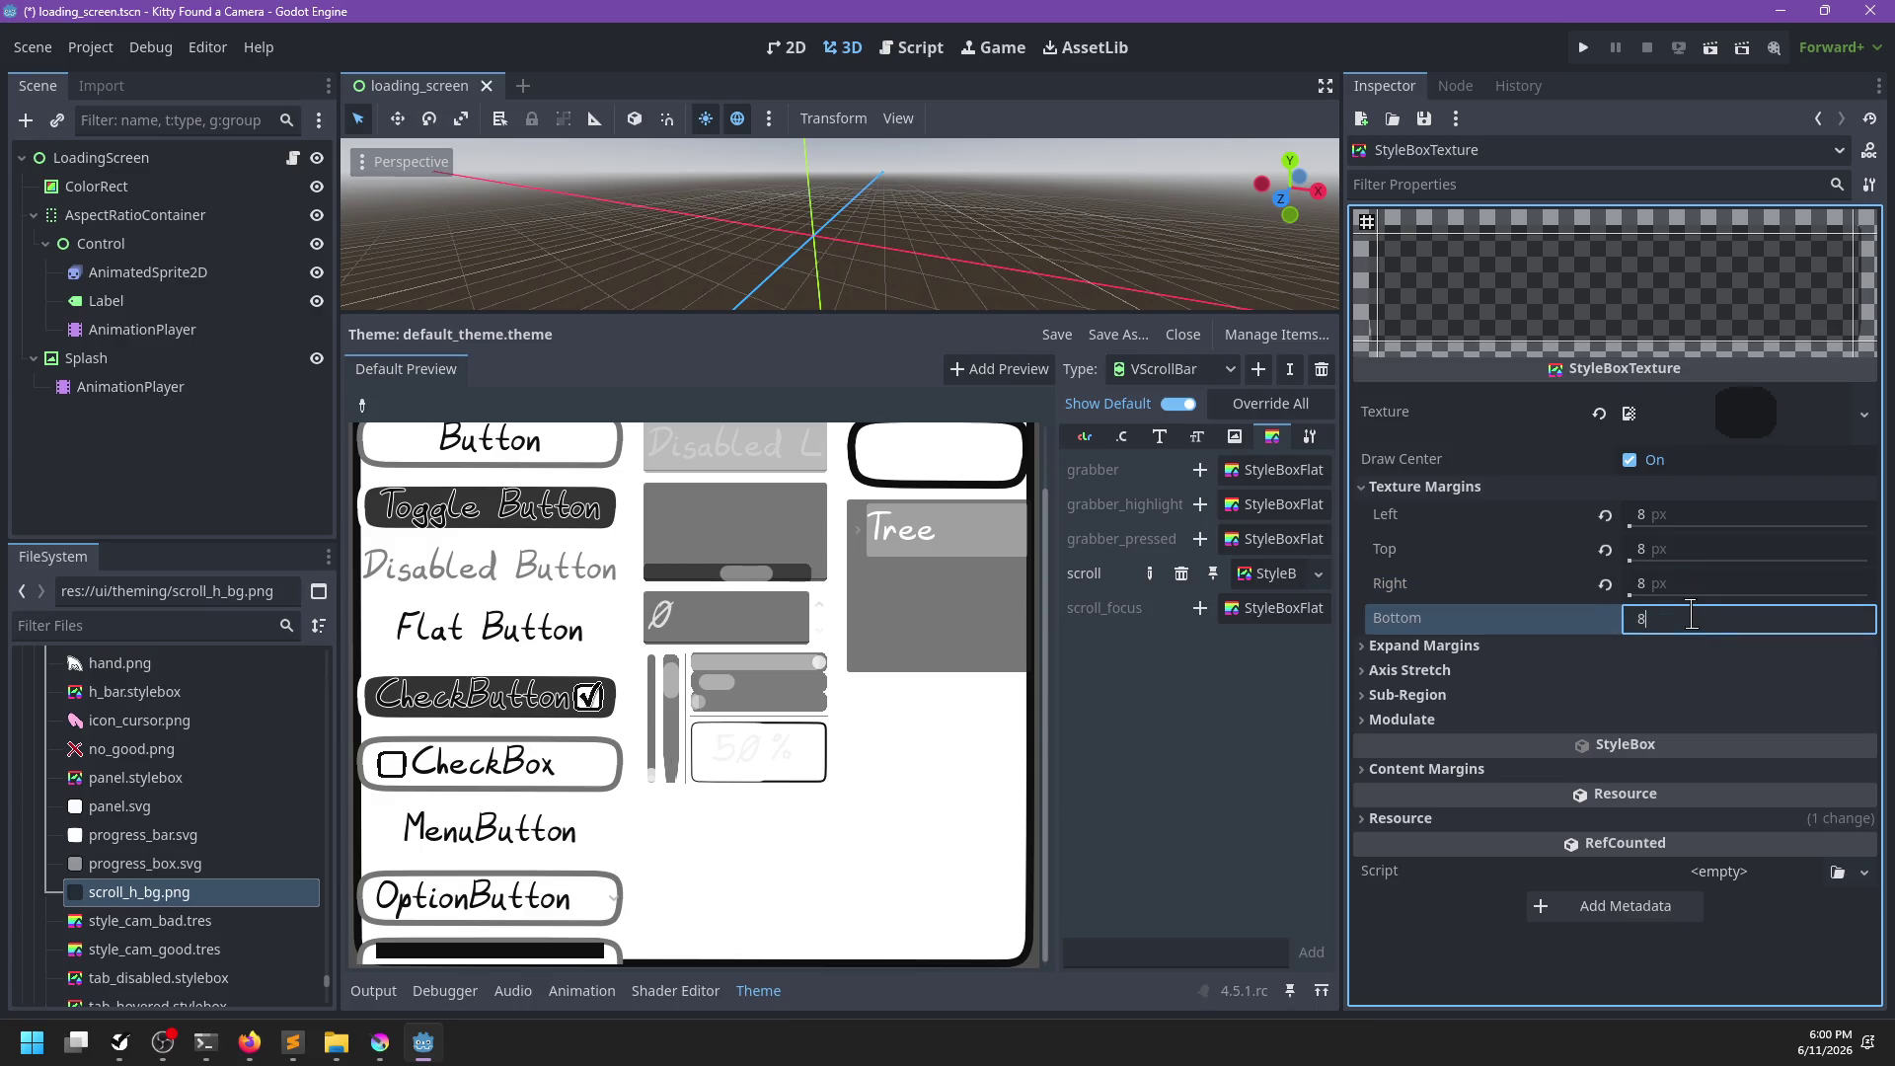
{"action": "key", "text": "Return"}
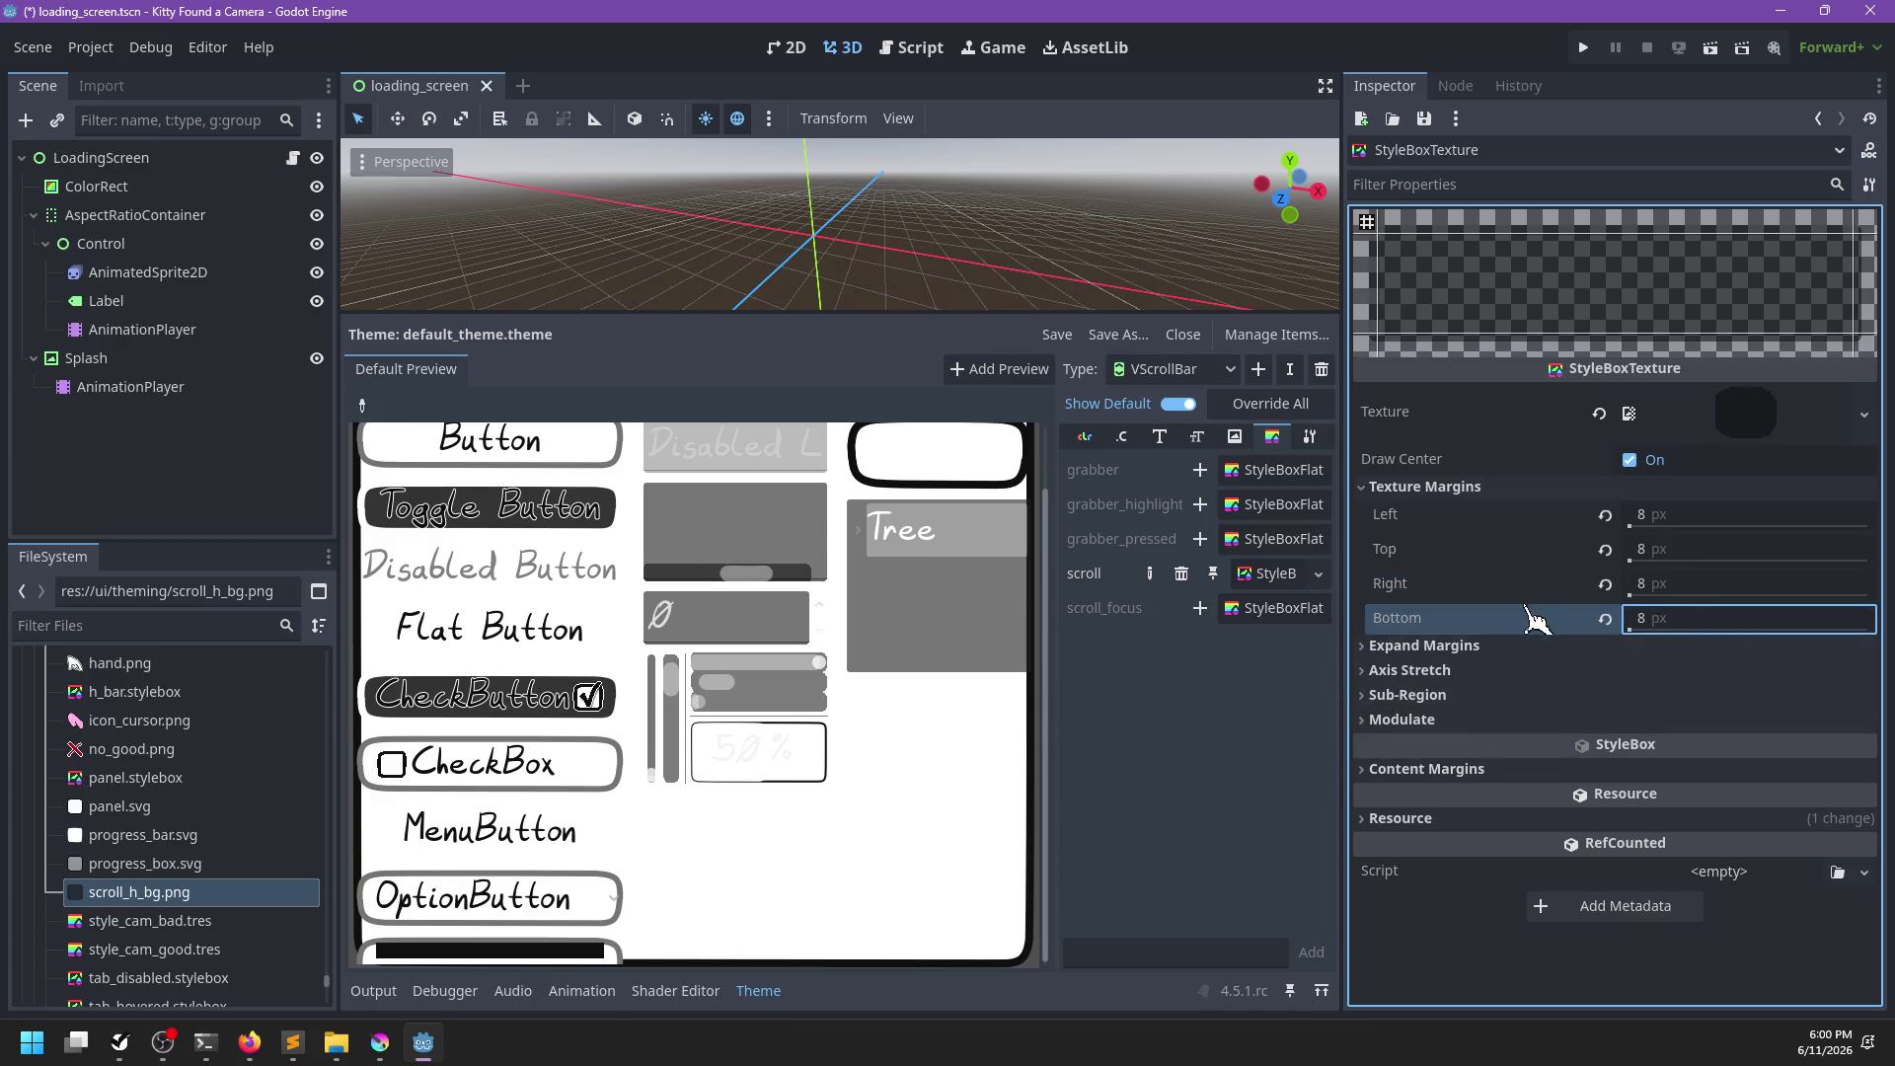
Try a 2 px expand margin, revert left and right expand margins to 0, and save
{"action": "left_click", "coordinate": [1431, 646]}
{"action": "left_click", "coordinate": [1668, 675]}
{"action": "left_click", "coordinate": [1688, 709]}
{"action": "left_click", "coordinate": [1678, 675]}
{"action": "type", "text": "2"}
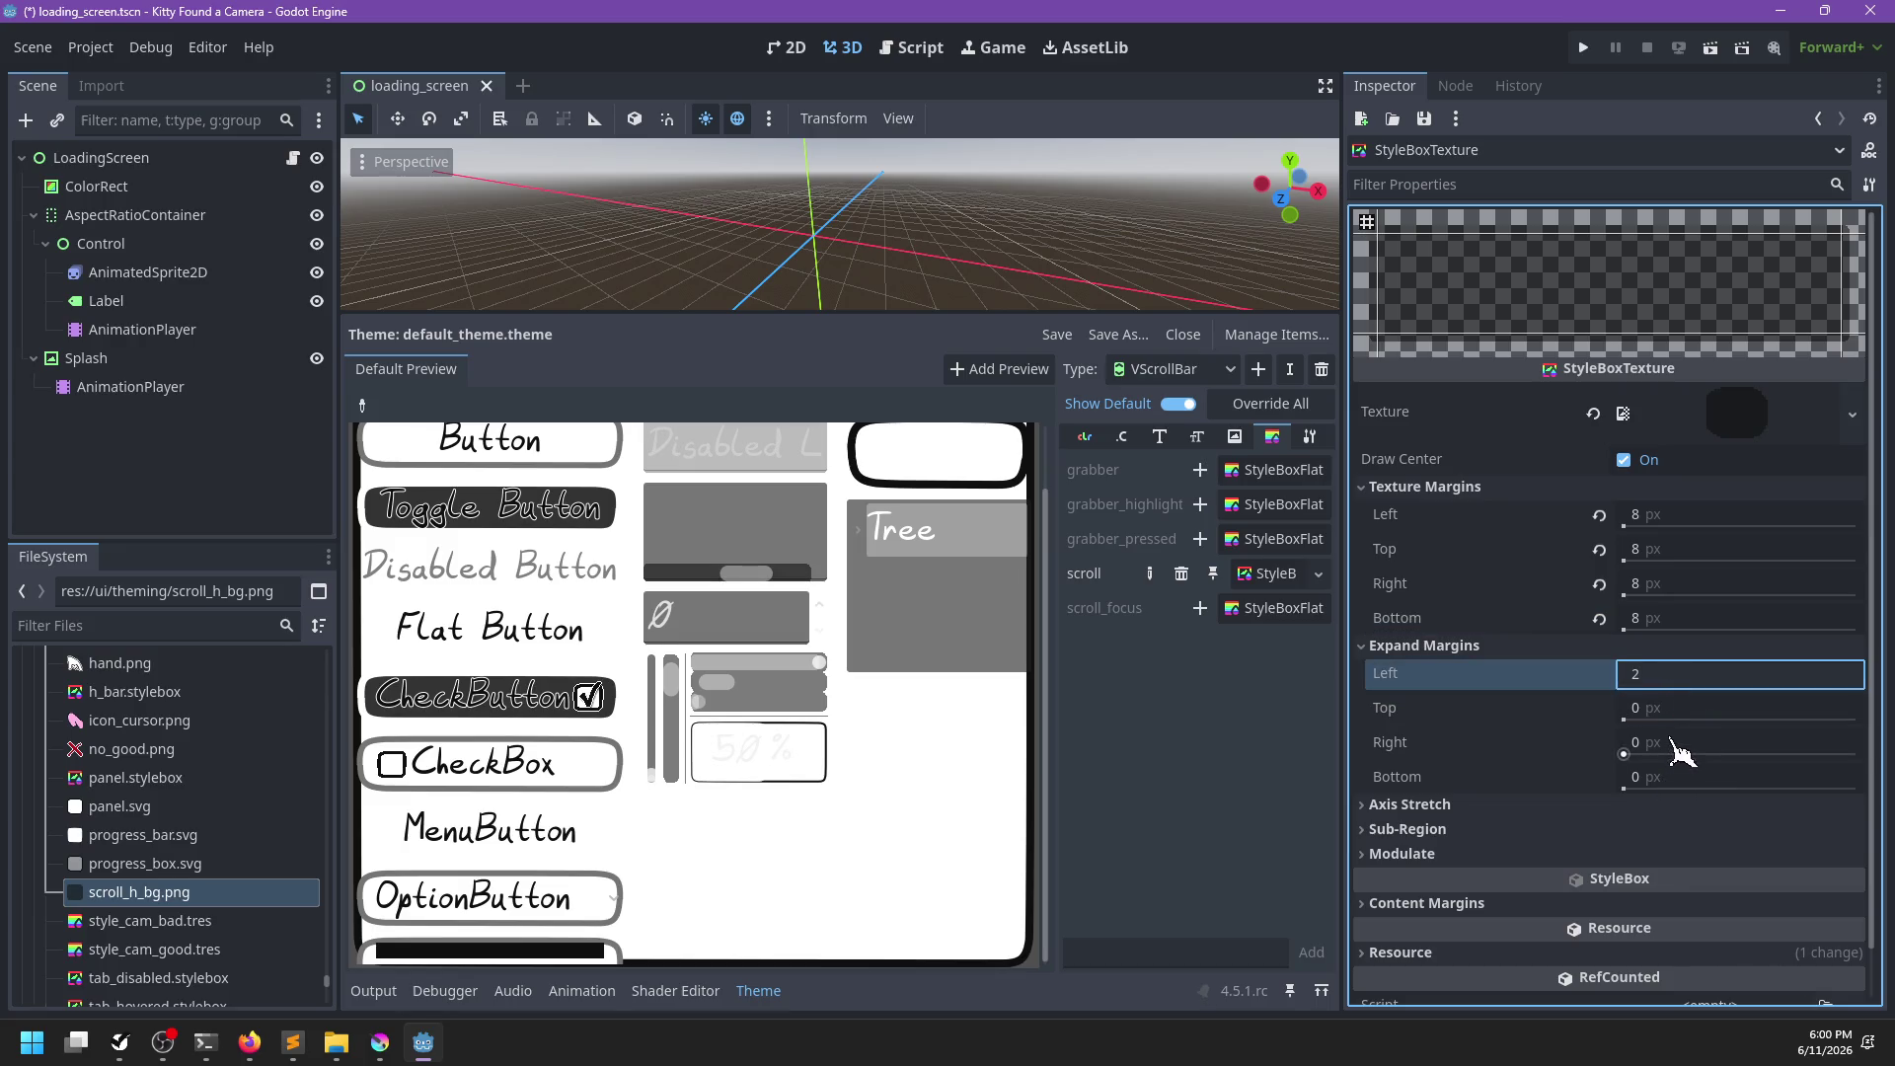
{"action": "left_click", "coordinate": [1668, 742]}
{"action": "key", "text": "Return"}
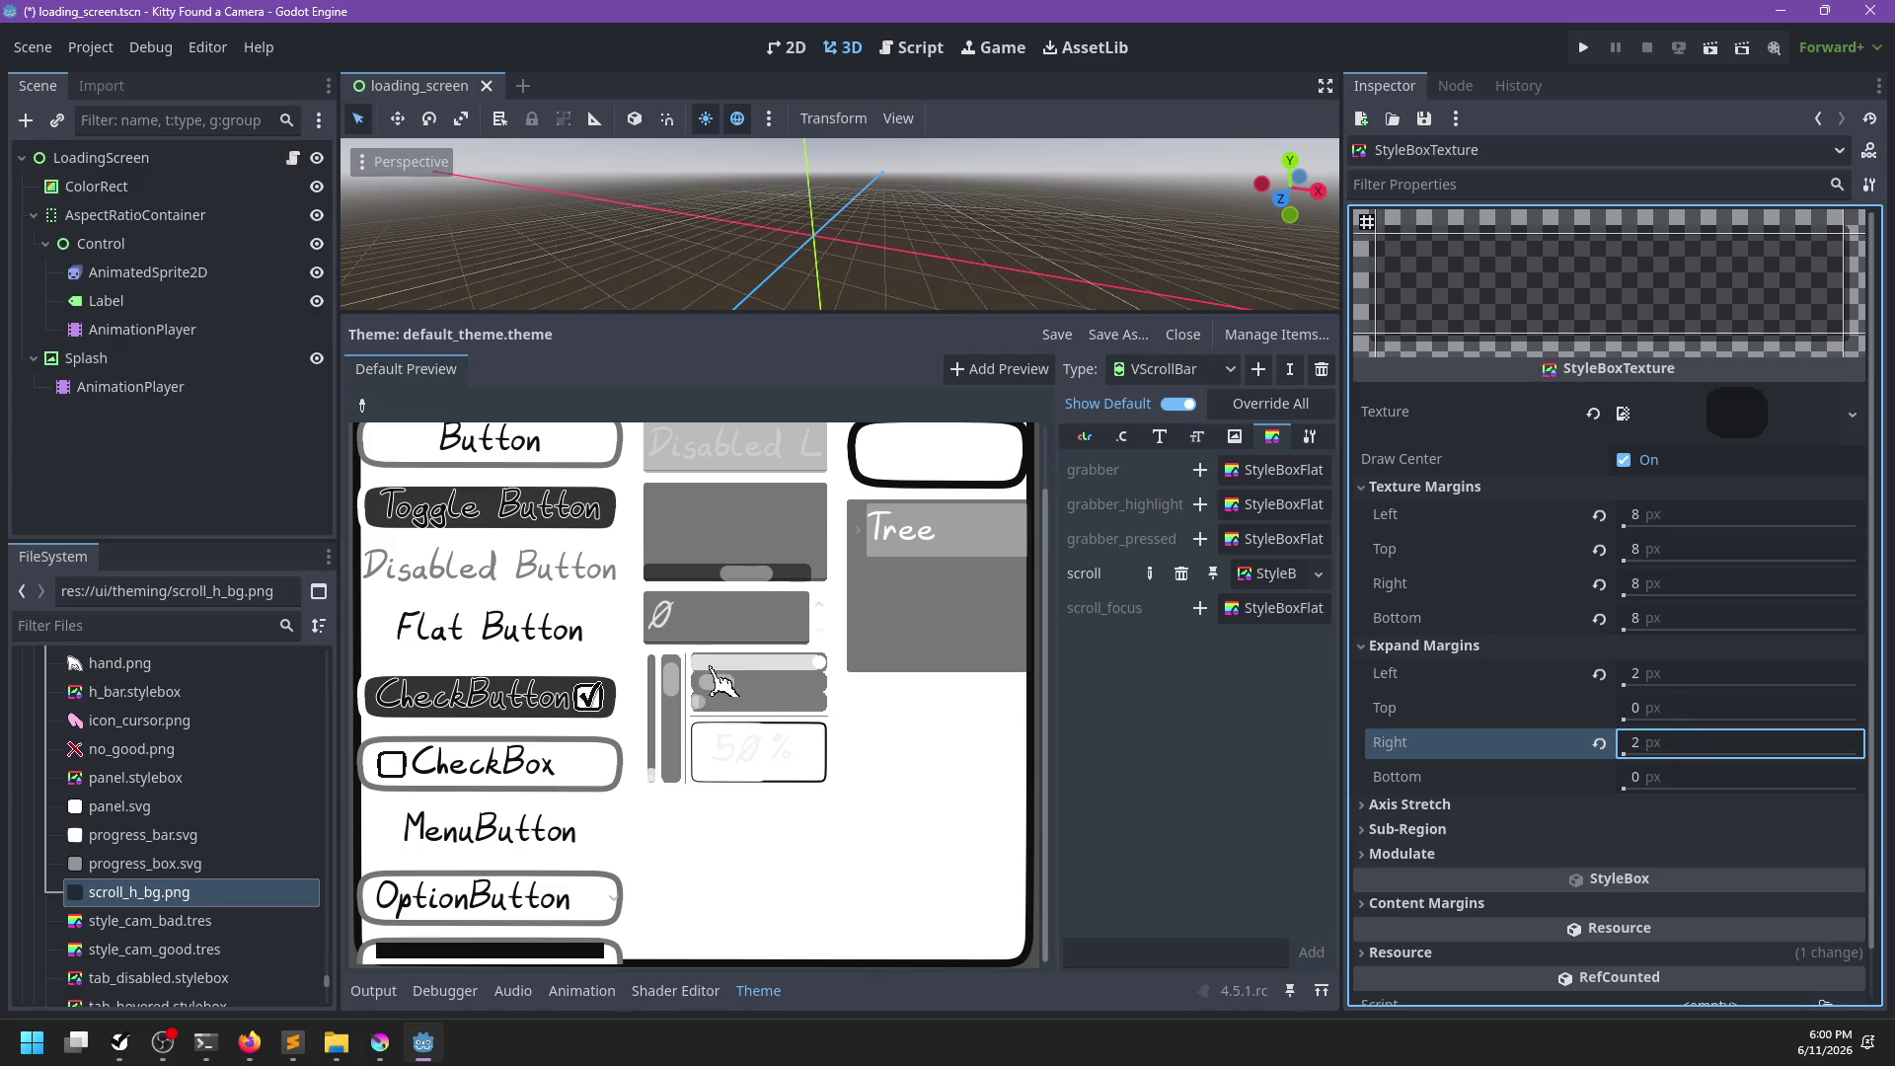
{"action": "mouse_move", "coordinate": [819, 671]}
{"action": "left_mouse_down"}
{"action": "mouse_move", "coordinate": [703, 679]}
{"action": "mouse_move", "coordinate": [846, 669]}
{"action": "mouse_move", "coordinate": [735, 703]}
{"action": "mouse_move", "coordinate": [849, 701]}
{"action": "mouse_move", "coordinate": [634, 708]}
{"action": "mouse_move", "coordinate": [886, 704]}
{"action": "left_mouse_up"}
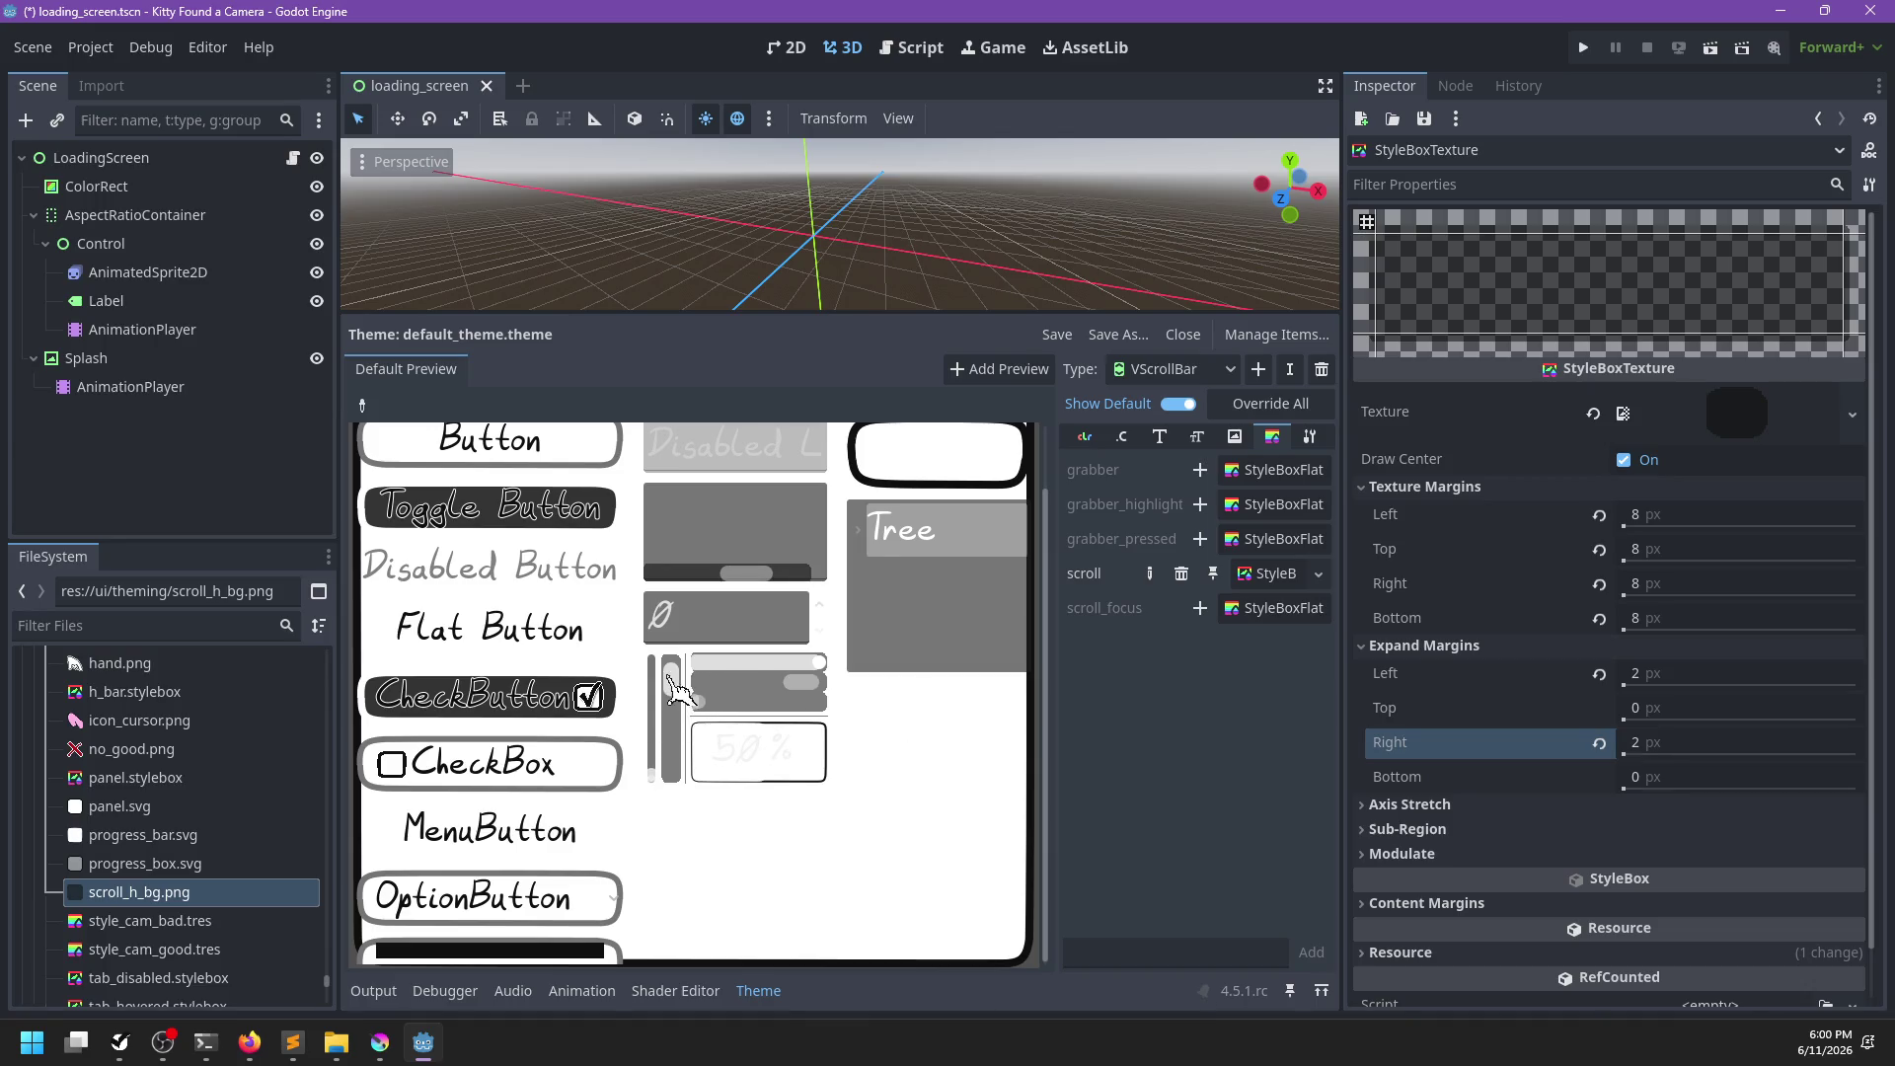
{"action": "left_click", "coordinate": [1595, 740]}
{"action": "left_click", "coordinate": [1597, 675]}
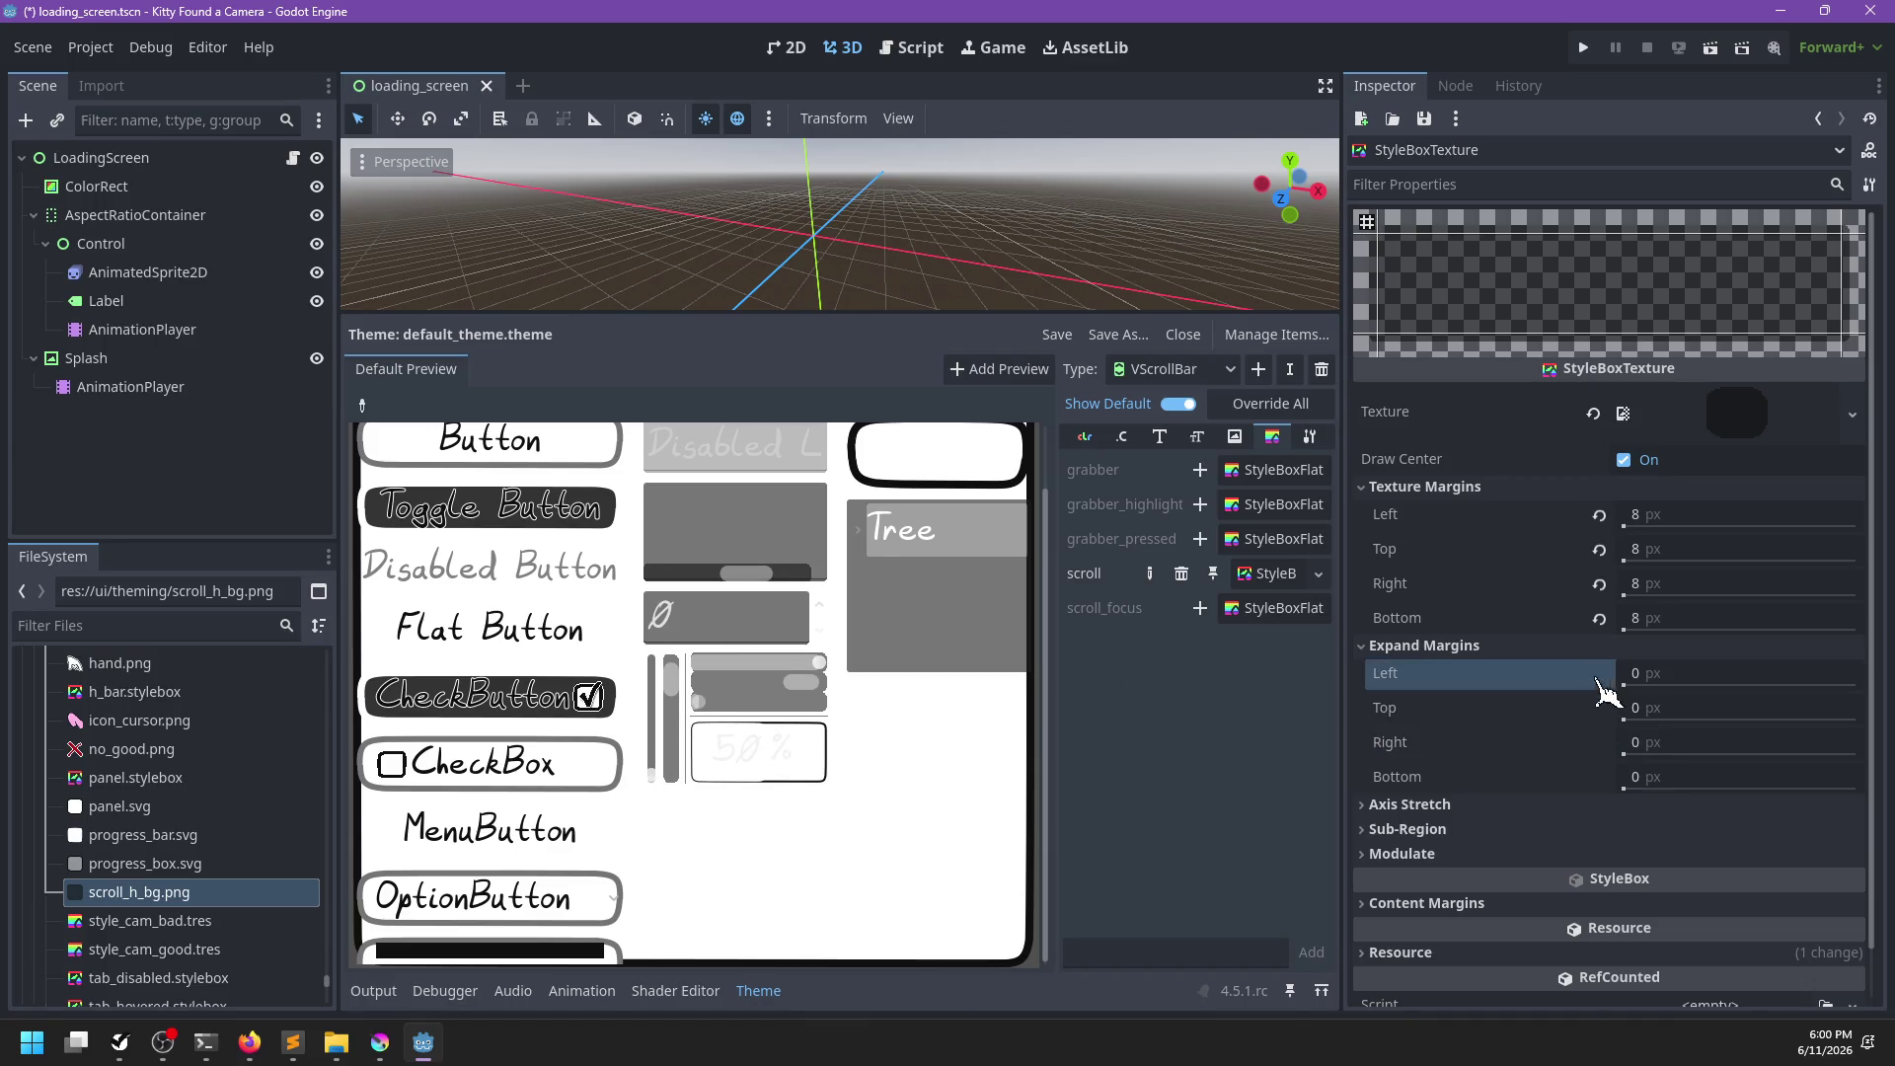
{"action": "key", "text": "ctrl+s"}
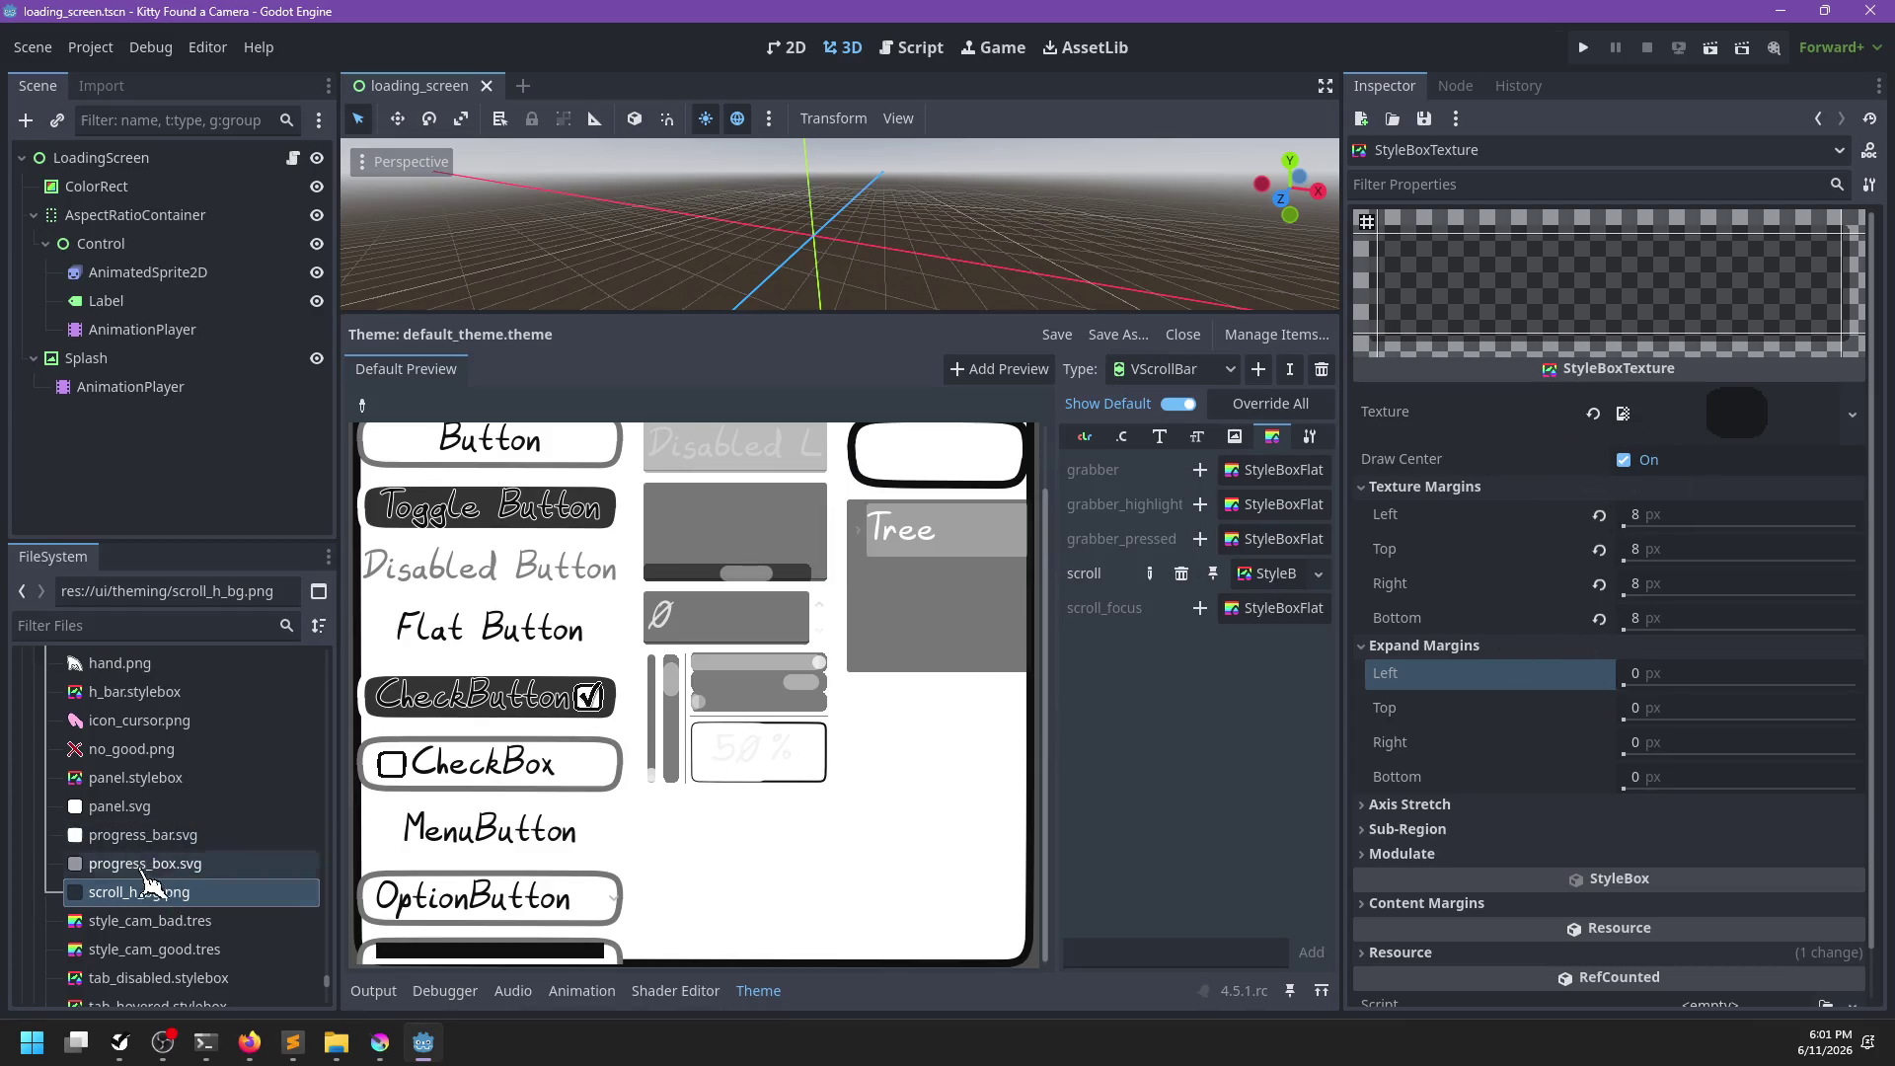
Rename h_bar.stylebox in the theming folder to scroll_bg.stylebox
{"action": "scroll", "coordinate": [158, 932], "scroll_direction": "down", "scroll_amount": 3}
{"action": "scroll", "coordinate": [163, 918], "scroll_direction": "up", "scroll_amount": 3}
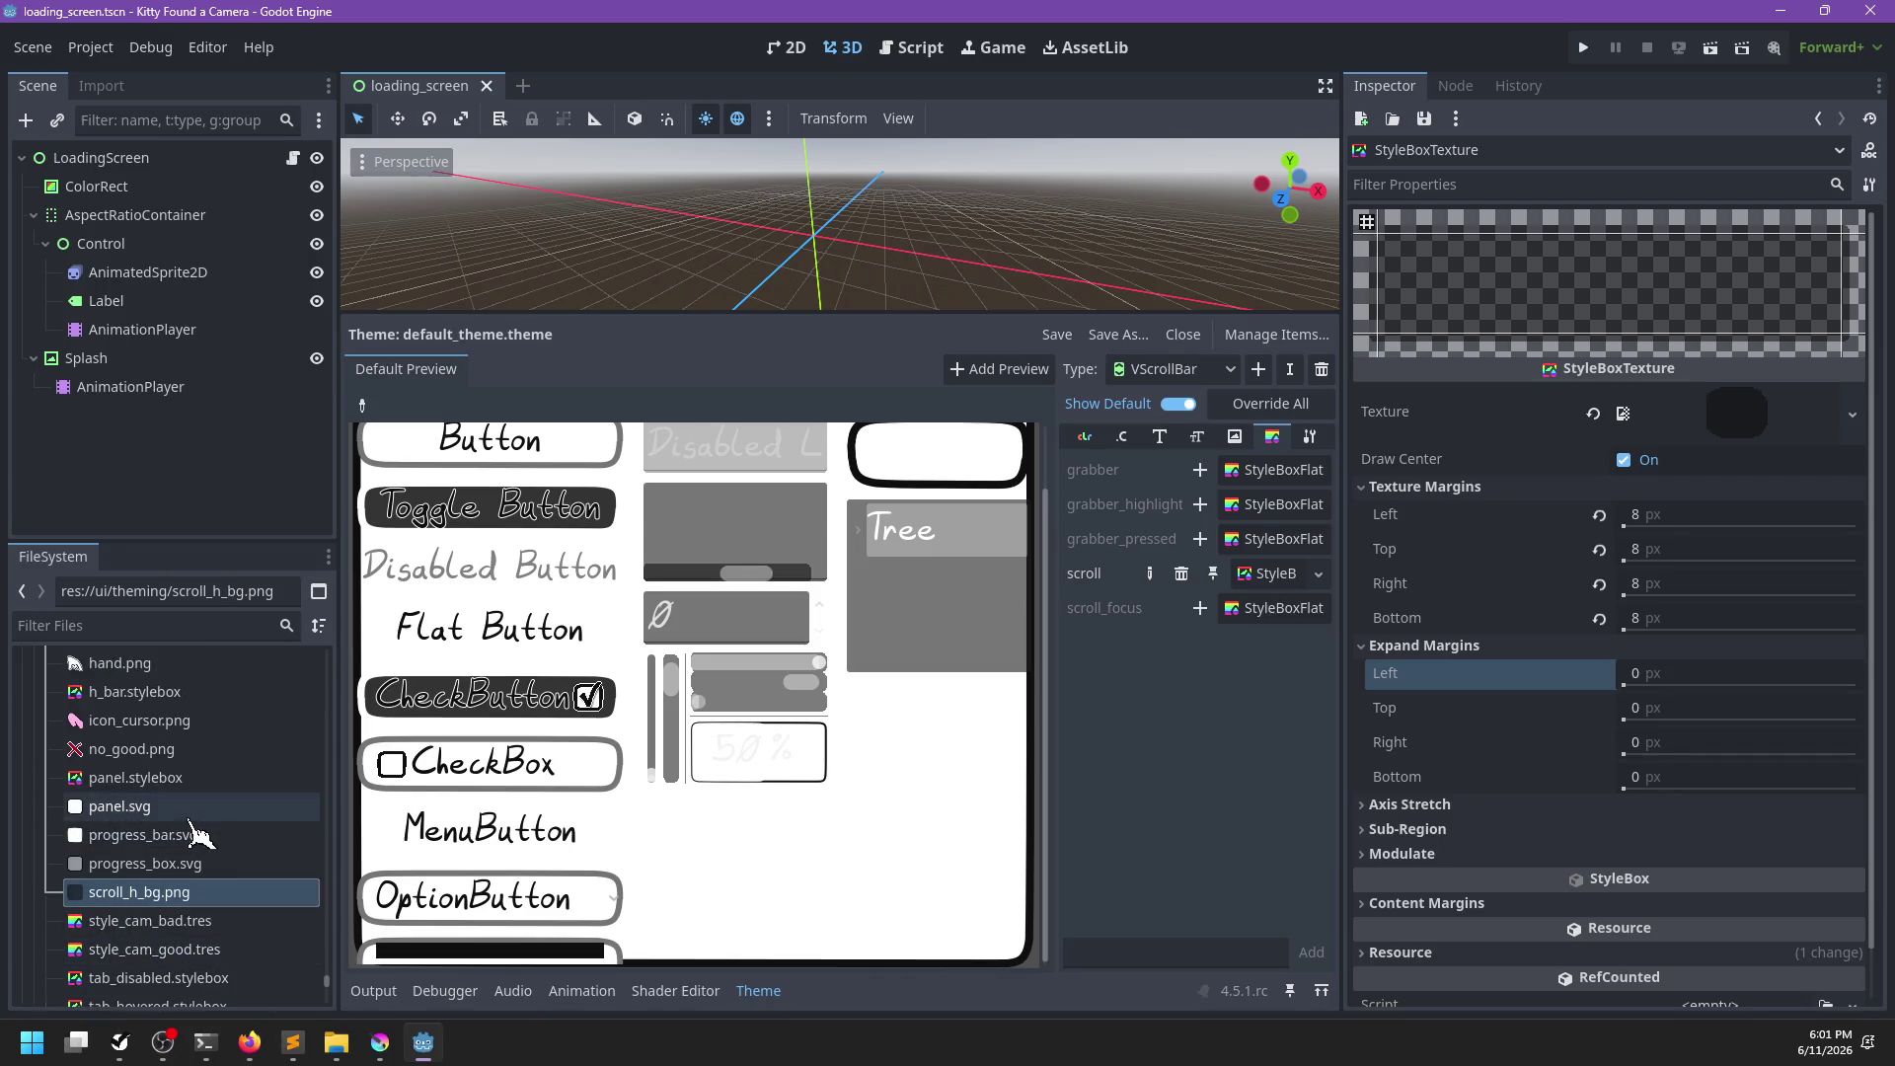
{"action": "scroll", "coordinate": [167, 837], "scroll_direction": "down", "scroll_amount": 2}
{"action": "scroll", "coordinate": [163, 839], "scroll_direction": "up", "scroll_amount": 3}
{"action": "scroll", "coordinate": [148, 837], "scroll_direction": "up", "scroll_amount": 3}
{"action": "right_click", "coordinate": [109, 825]}
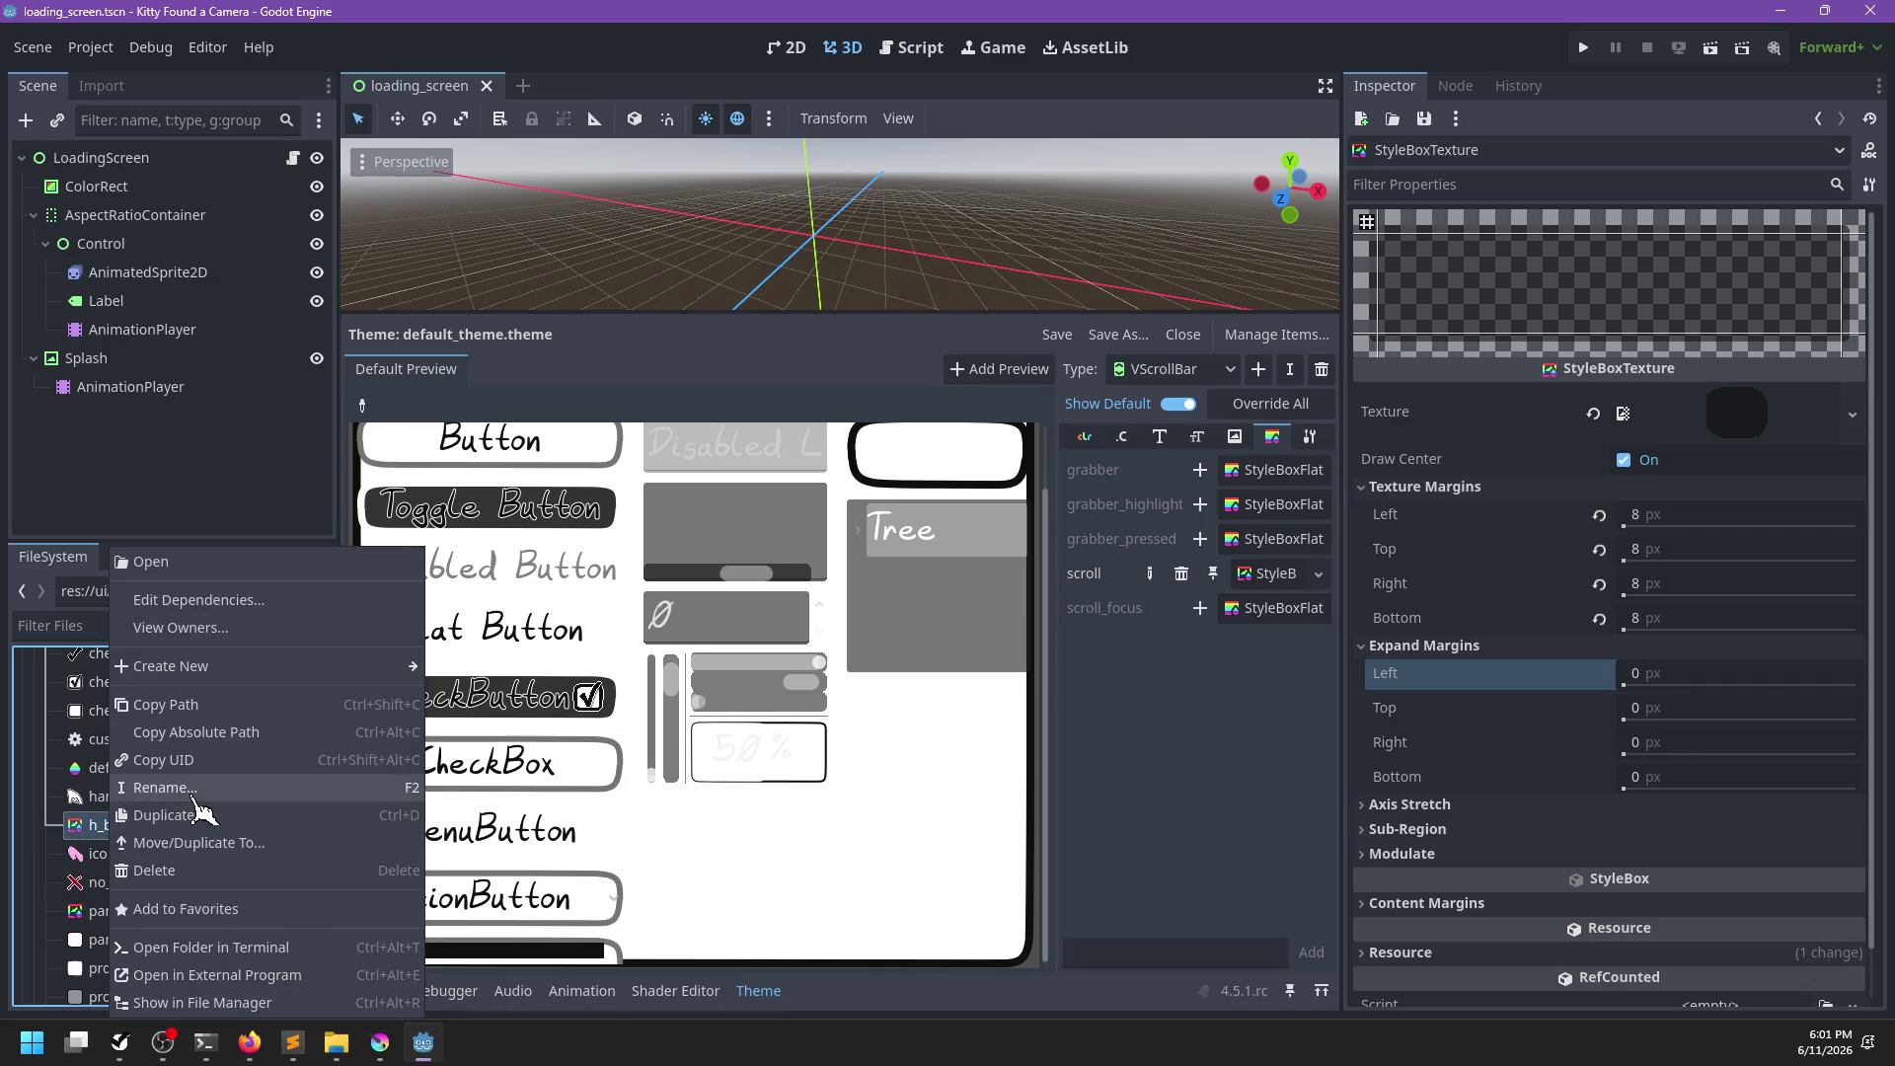
{"action": "left_click", "coordinate": [193, 789]}
{"action": "type", "text": "scroll_bg.stylebox"}
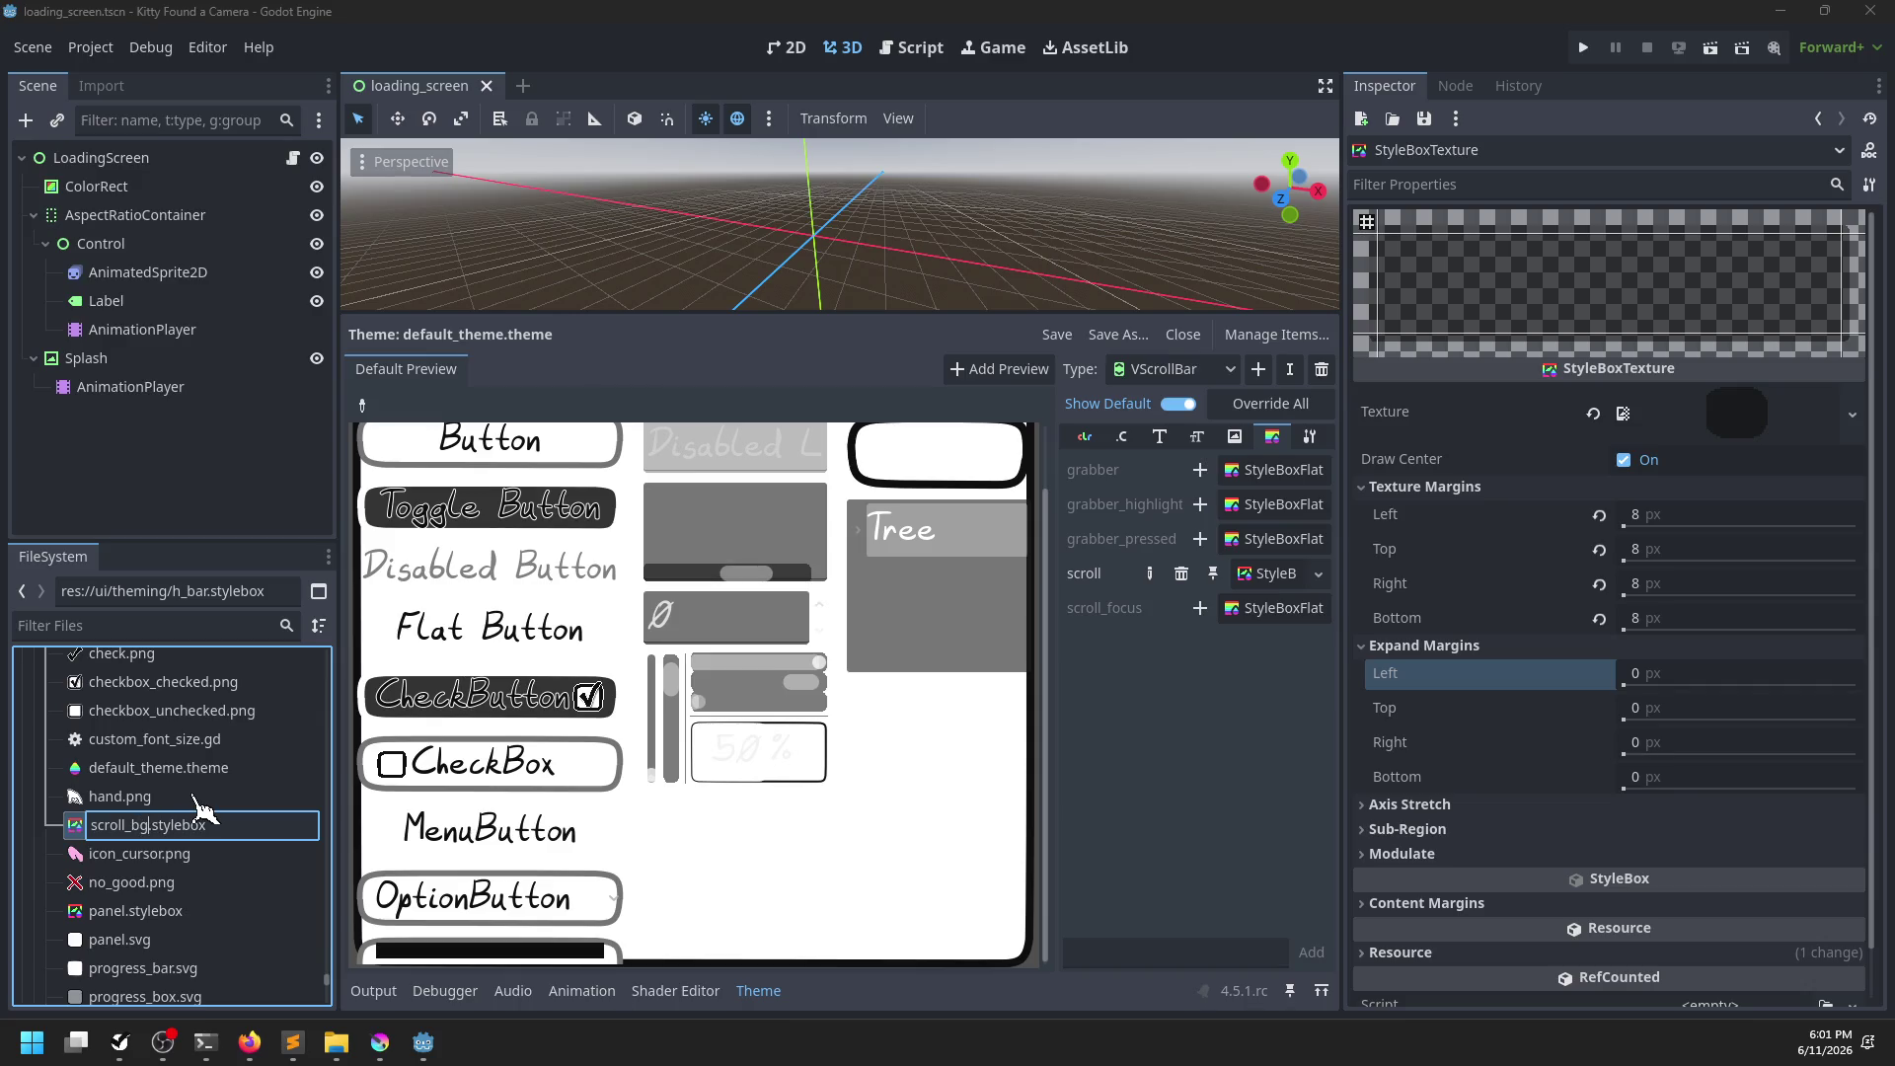
{"action": "key", "text": "Return"}
Drop scroll_bg.stylebox into the VScrollBar scroll slot, reset top and bottom expand margins to 0, and save
{"action": "scroll", "coordinate": [301, 866], "scroll_direction": "down", "scroll_amount": 3}
{"action": "mouse_move", "coordinate": [197, 908]}
{"action": "left_mouse_down"}
{"action": "mouse_move", "coordinate": [220, 939]}
{"action": "mouse_move", "coordinate": [605, 766]}
{"action": "mouse_move", "coordinate": [1268, 582]}
{"action": "left_mouse_up"}
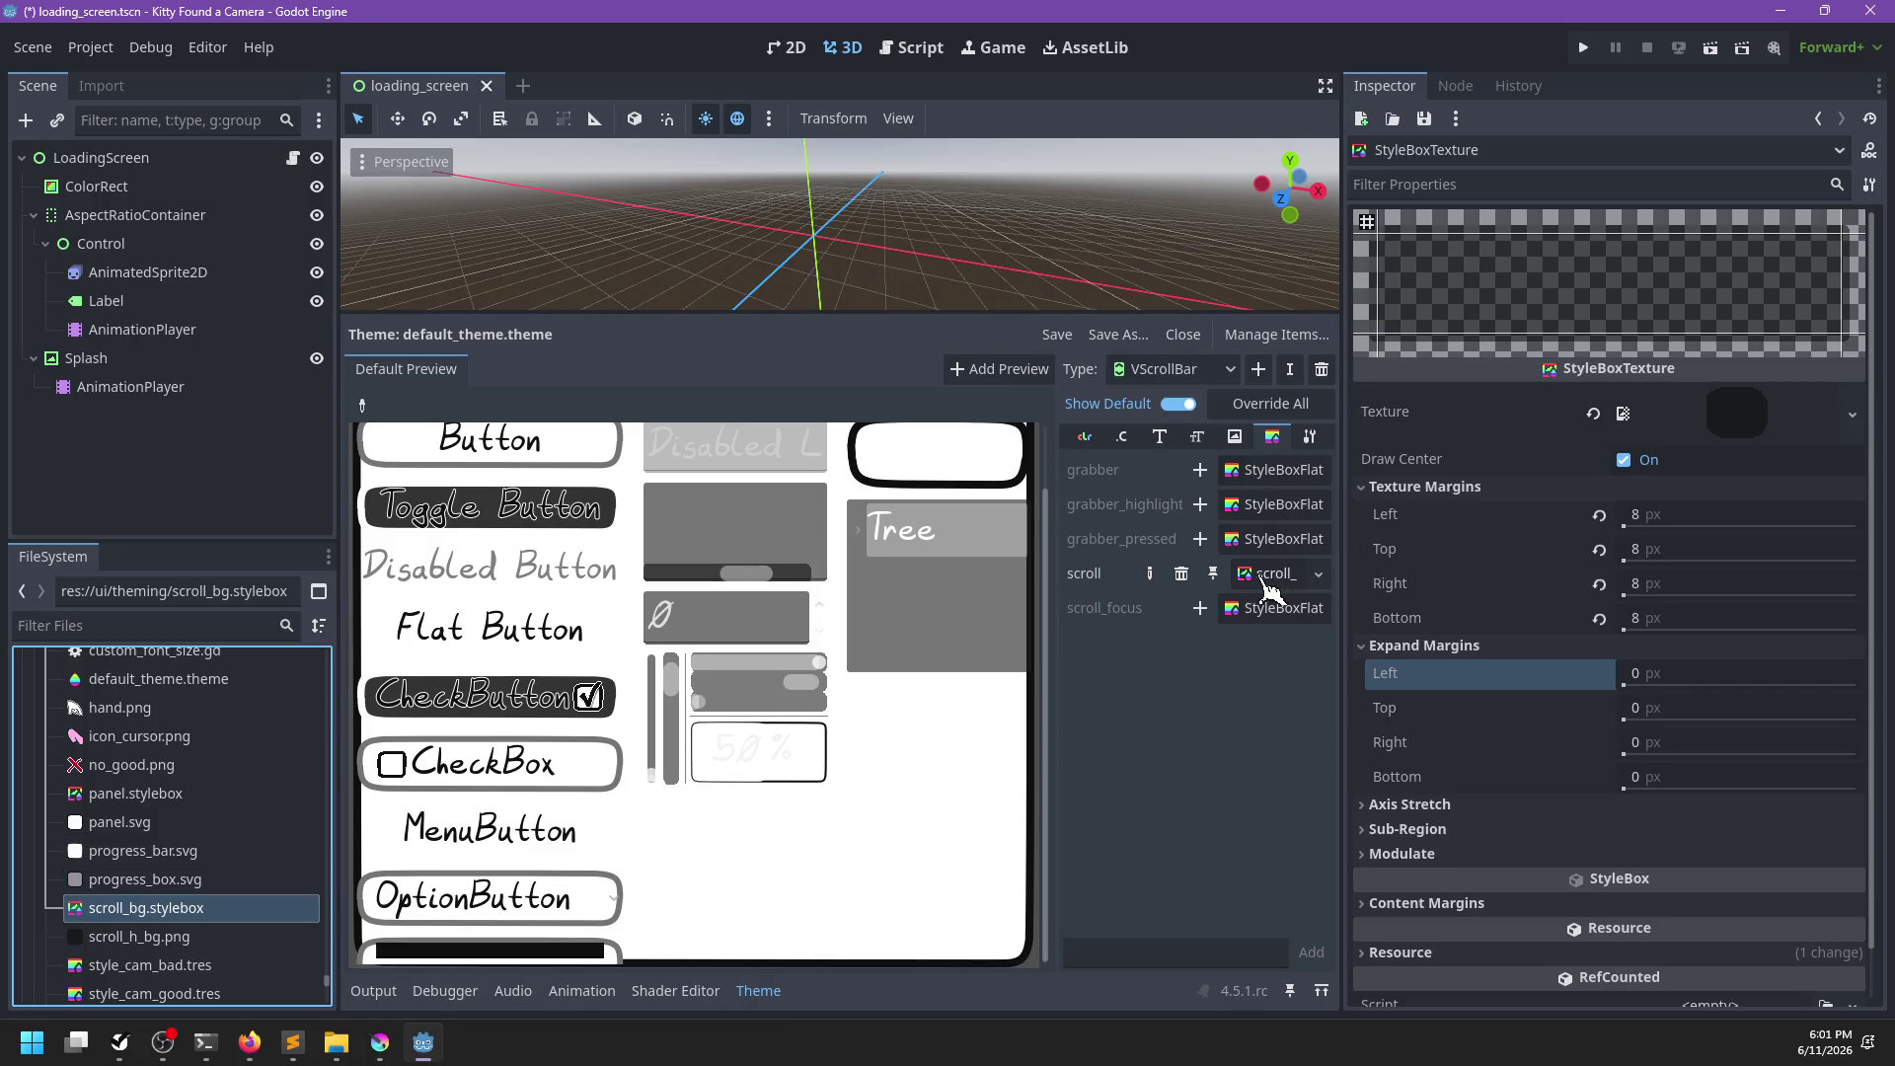
{"action": "left_click", "coordinate": [1268, 577]}
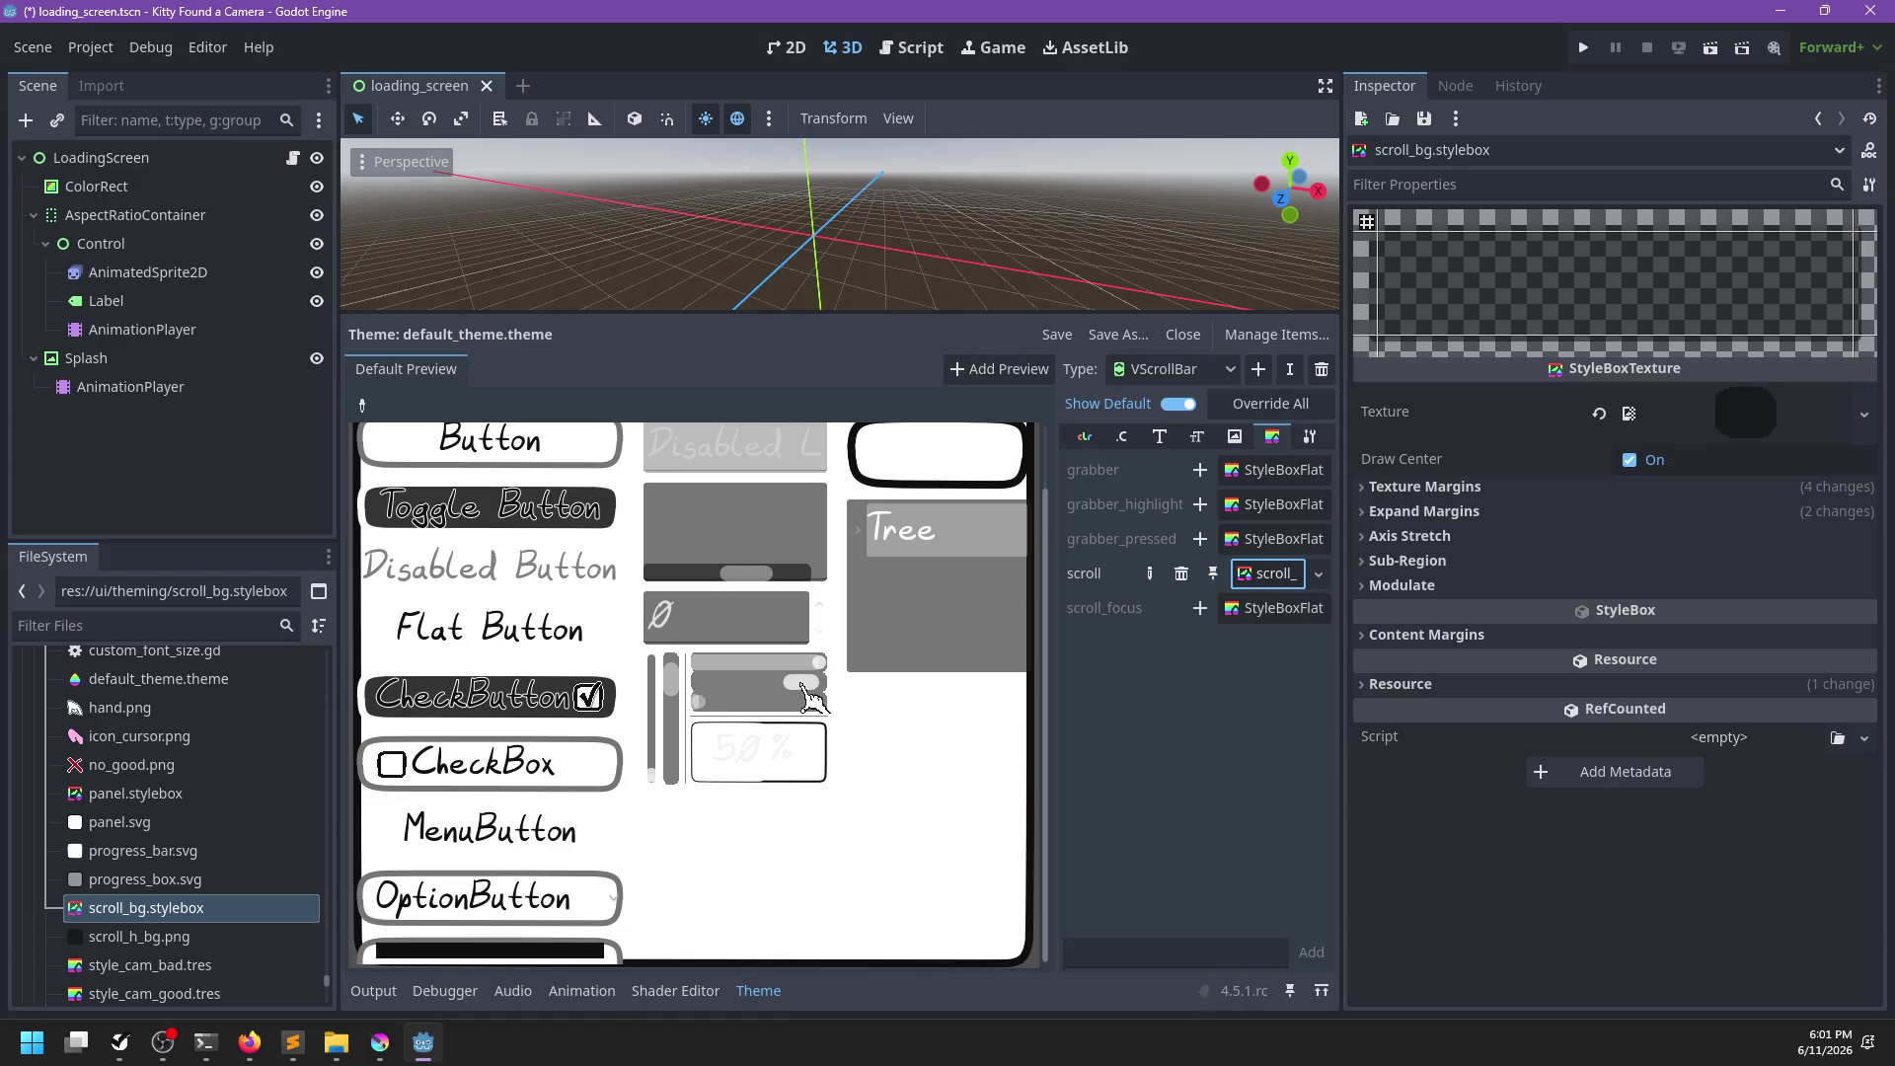
{"action": "left_click", "coordinate": [1426, 513]}
{"action": "left_click", "coordinate": [1605, 575]}
{"action": "left_click", "coordinate": [1604, 643]}
{"action": "key", "text": "ctrl+s"}
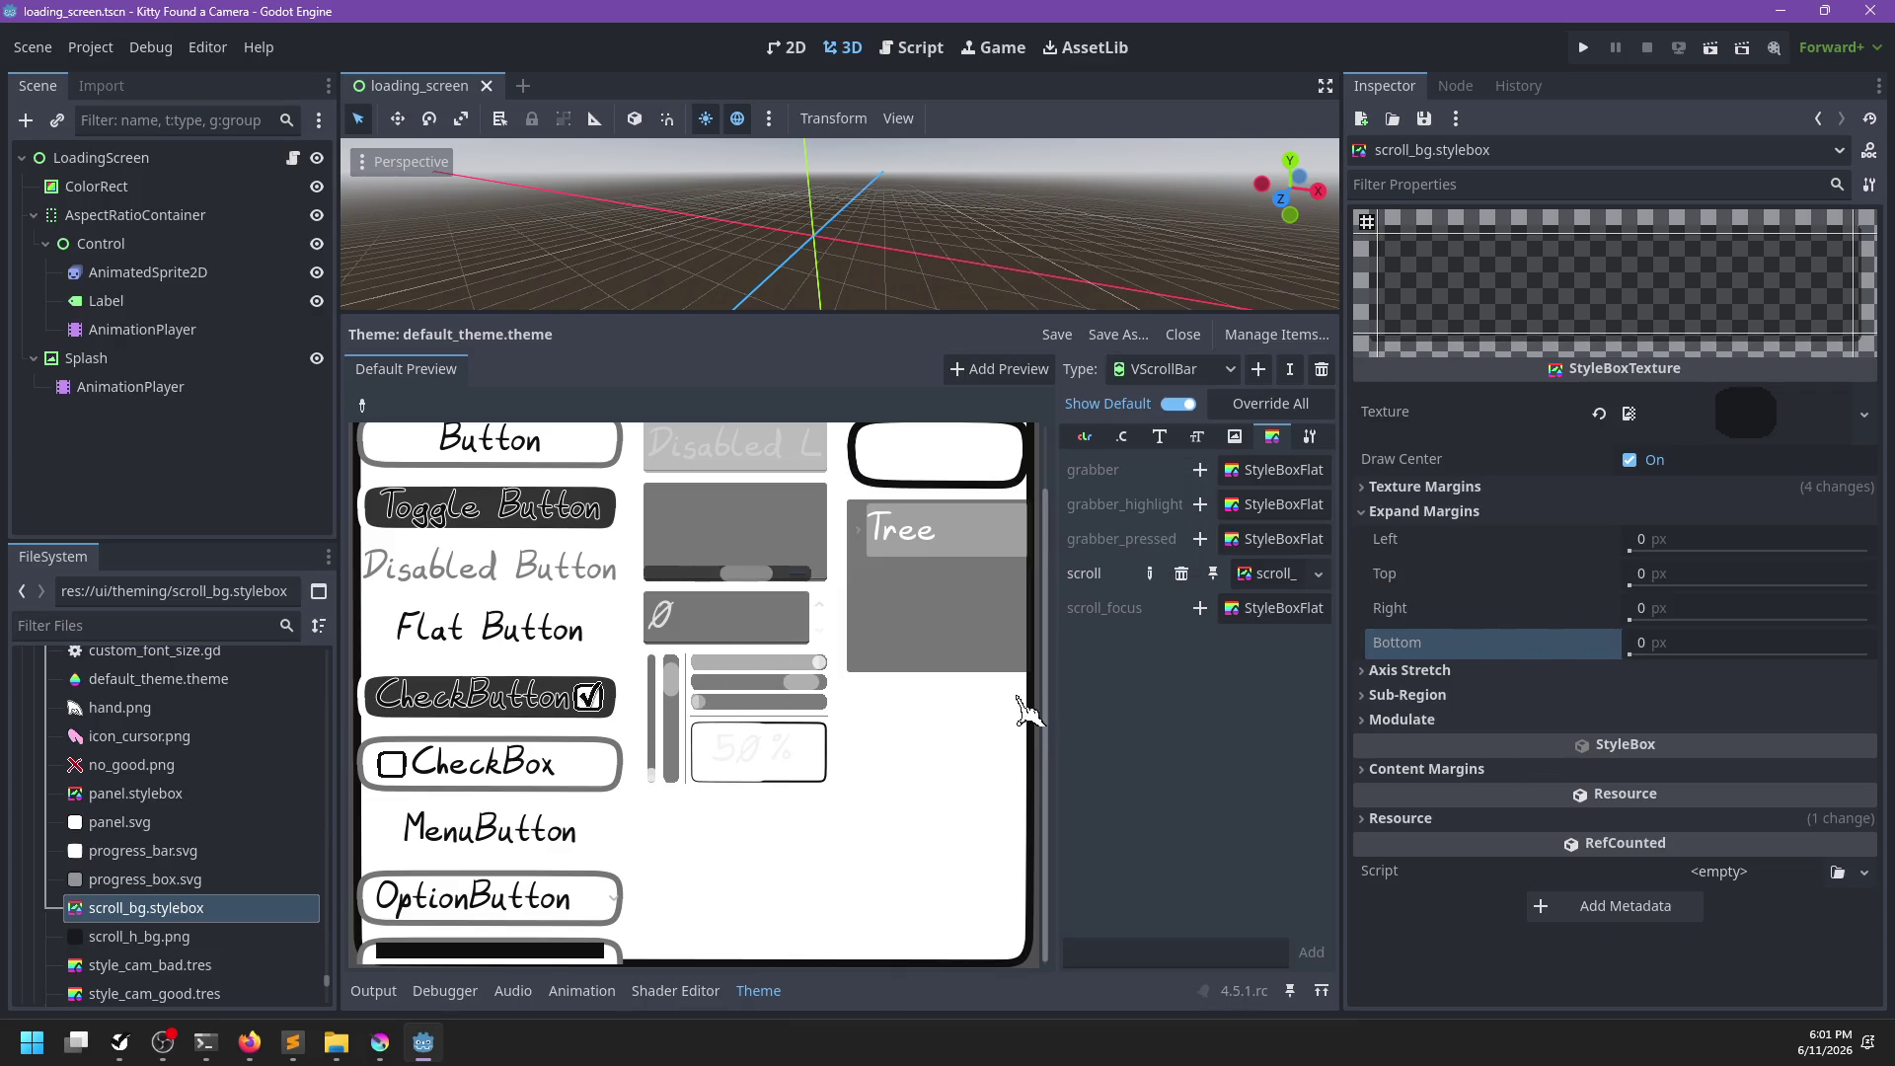
{"action": "left_click", "coordinate": [1166, 378]}
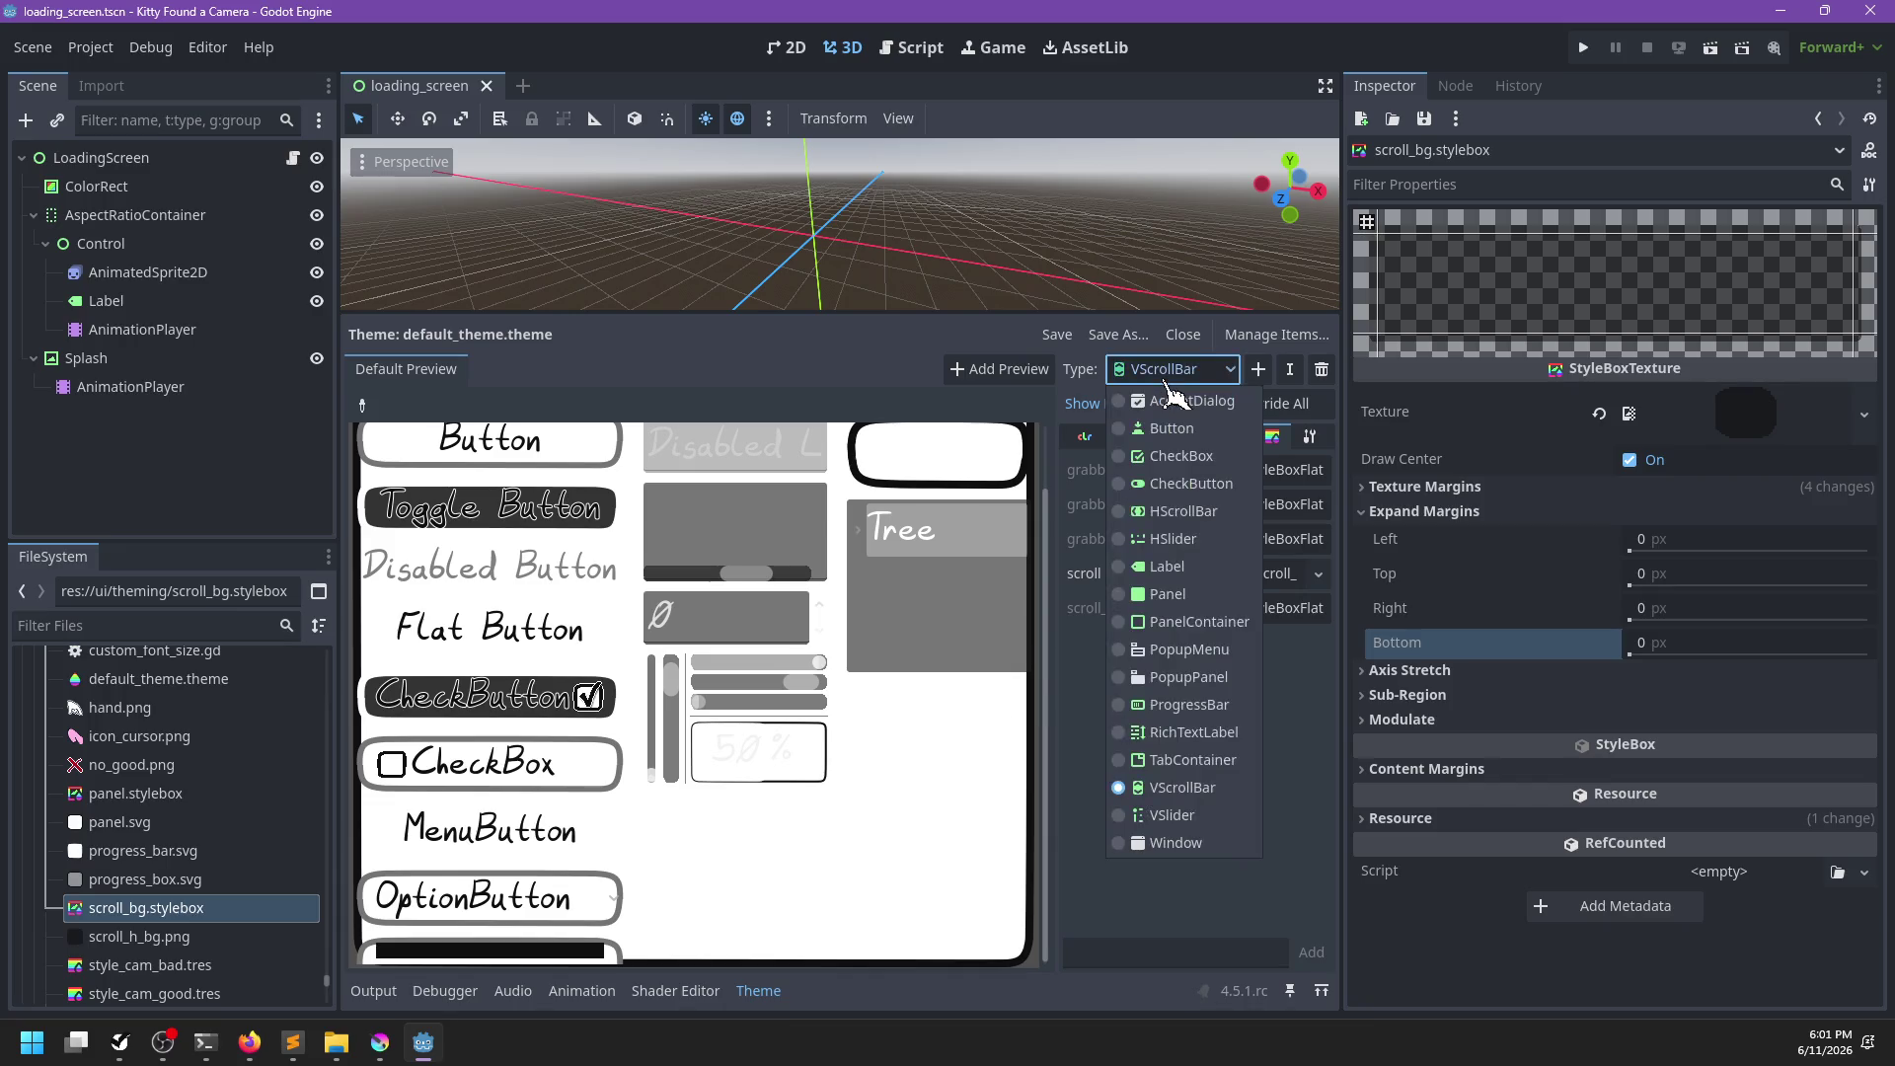
Switch to VSlider, drop scroll_bg.stylebox into a grabber_area override, and save
{"action": "left_click", "coordinate": [1175, 818]}
{"action": "left_click", "coordinate": [1251, 545]}
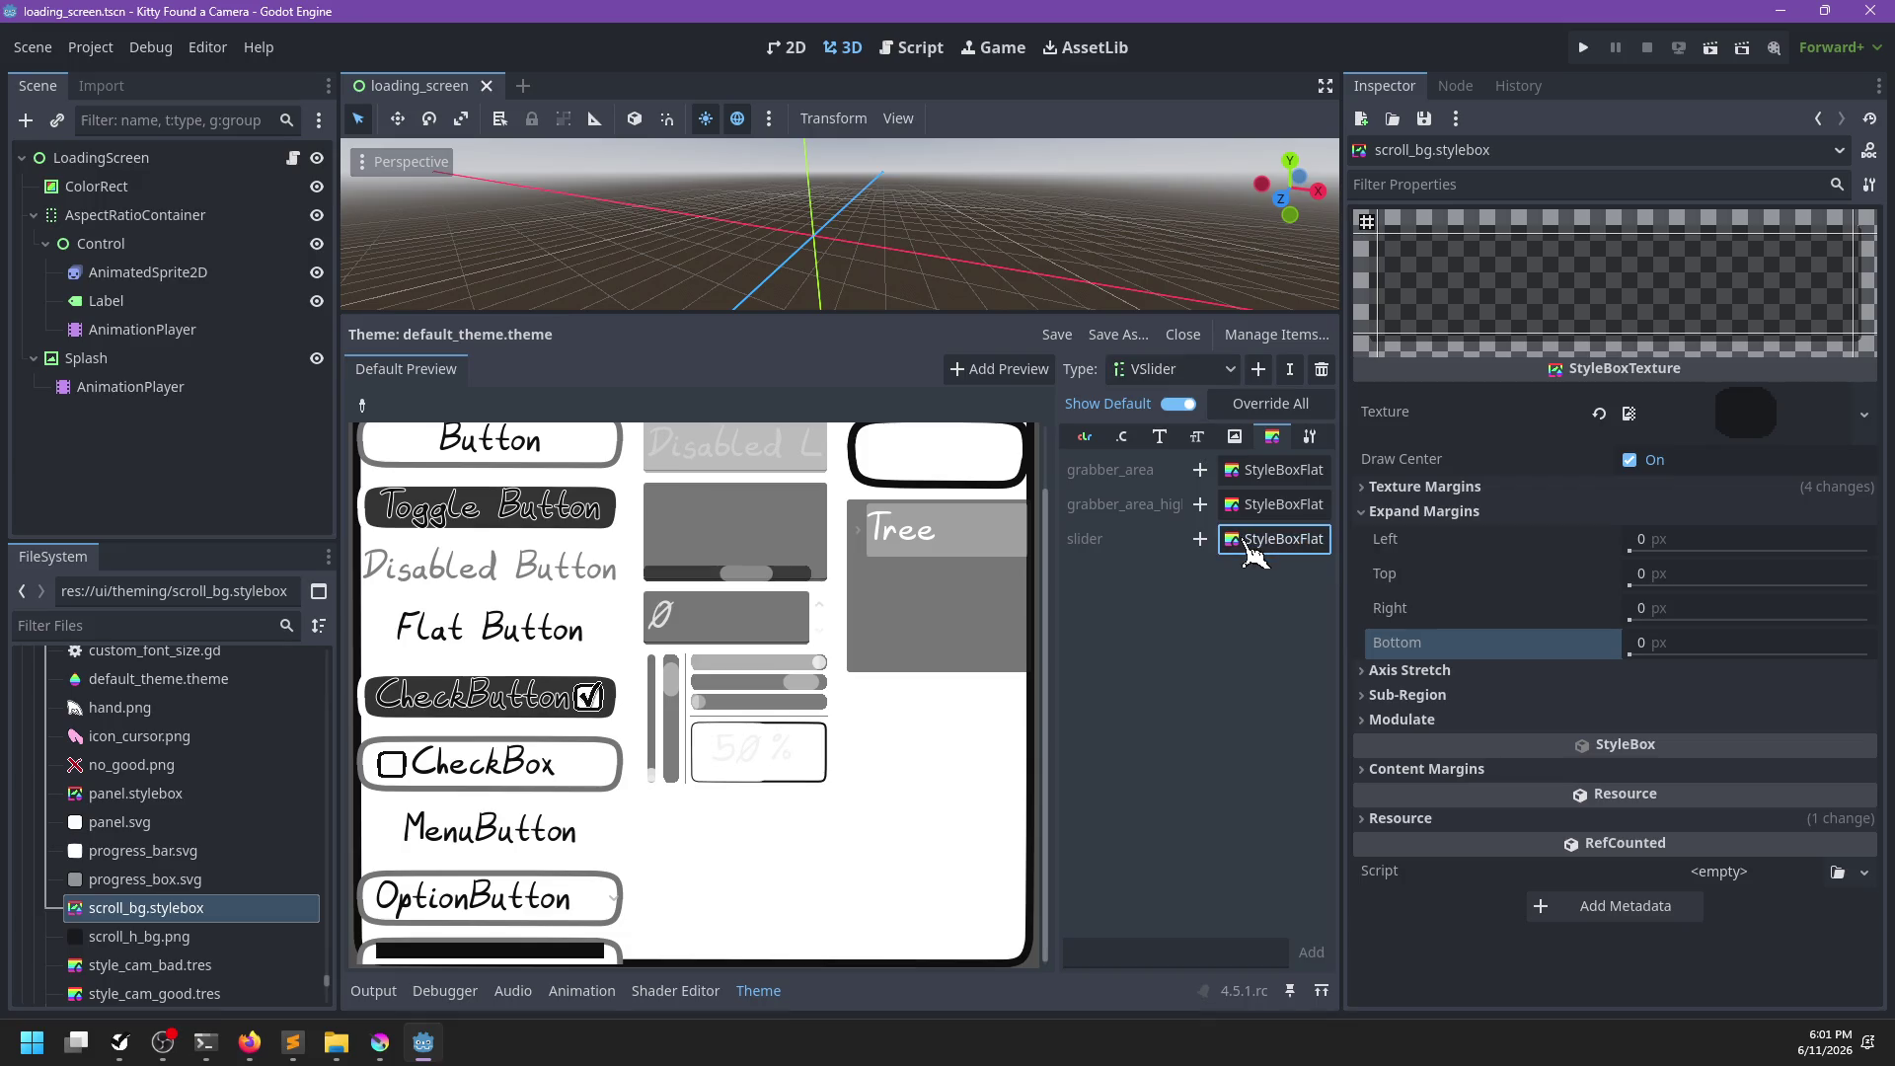
{"action": "left_click", "coordinate": [1199, 470]}
{"action": "mouse_move", "coordinate": [150, 921]}
{"action": "left_mouse_down"}
{"action": "mouse_move", "coordinate": [1312, 469]}
{"action": "mouse_move", "coordinate": [1251, 478]}
{"action": "left_mouse_up"}
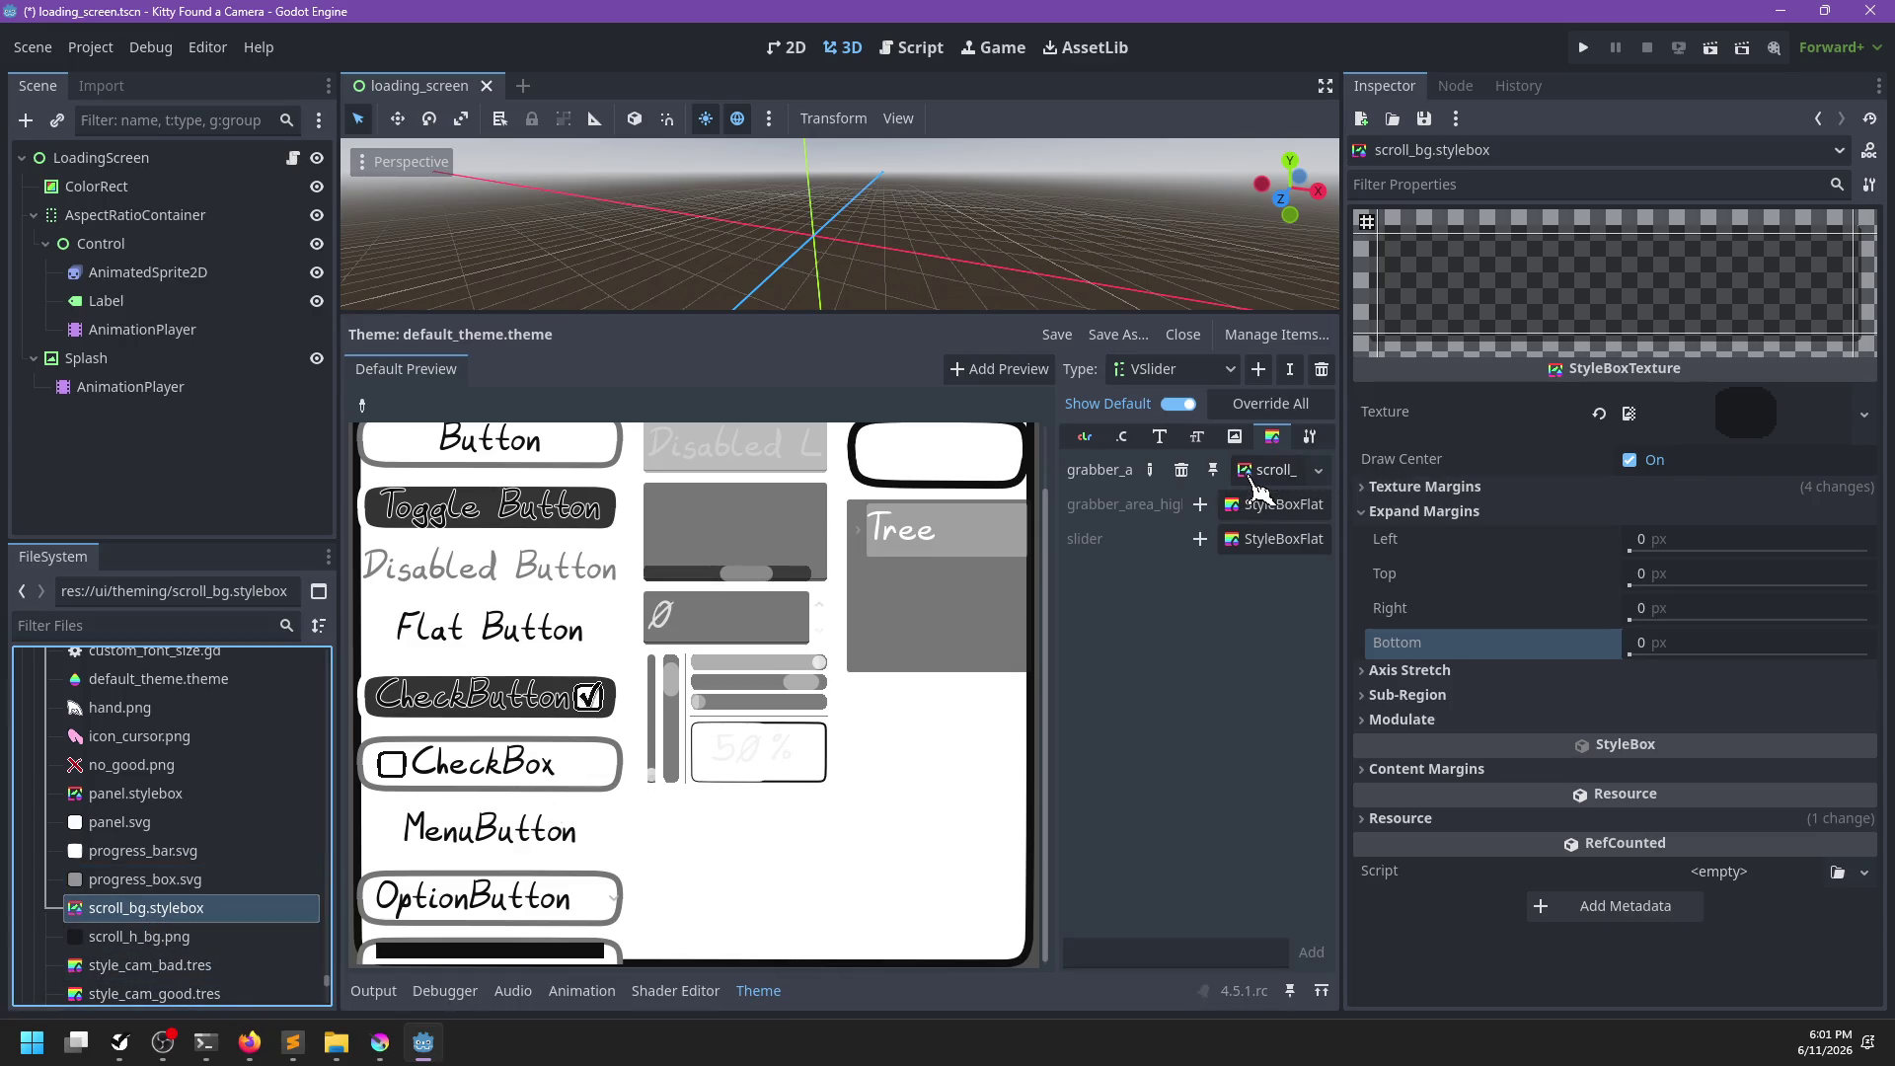
{"action": "key", "text": "ctrl+s"}
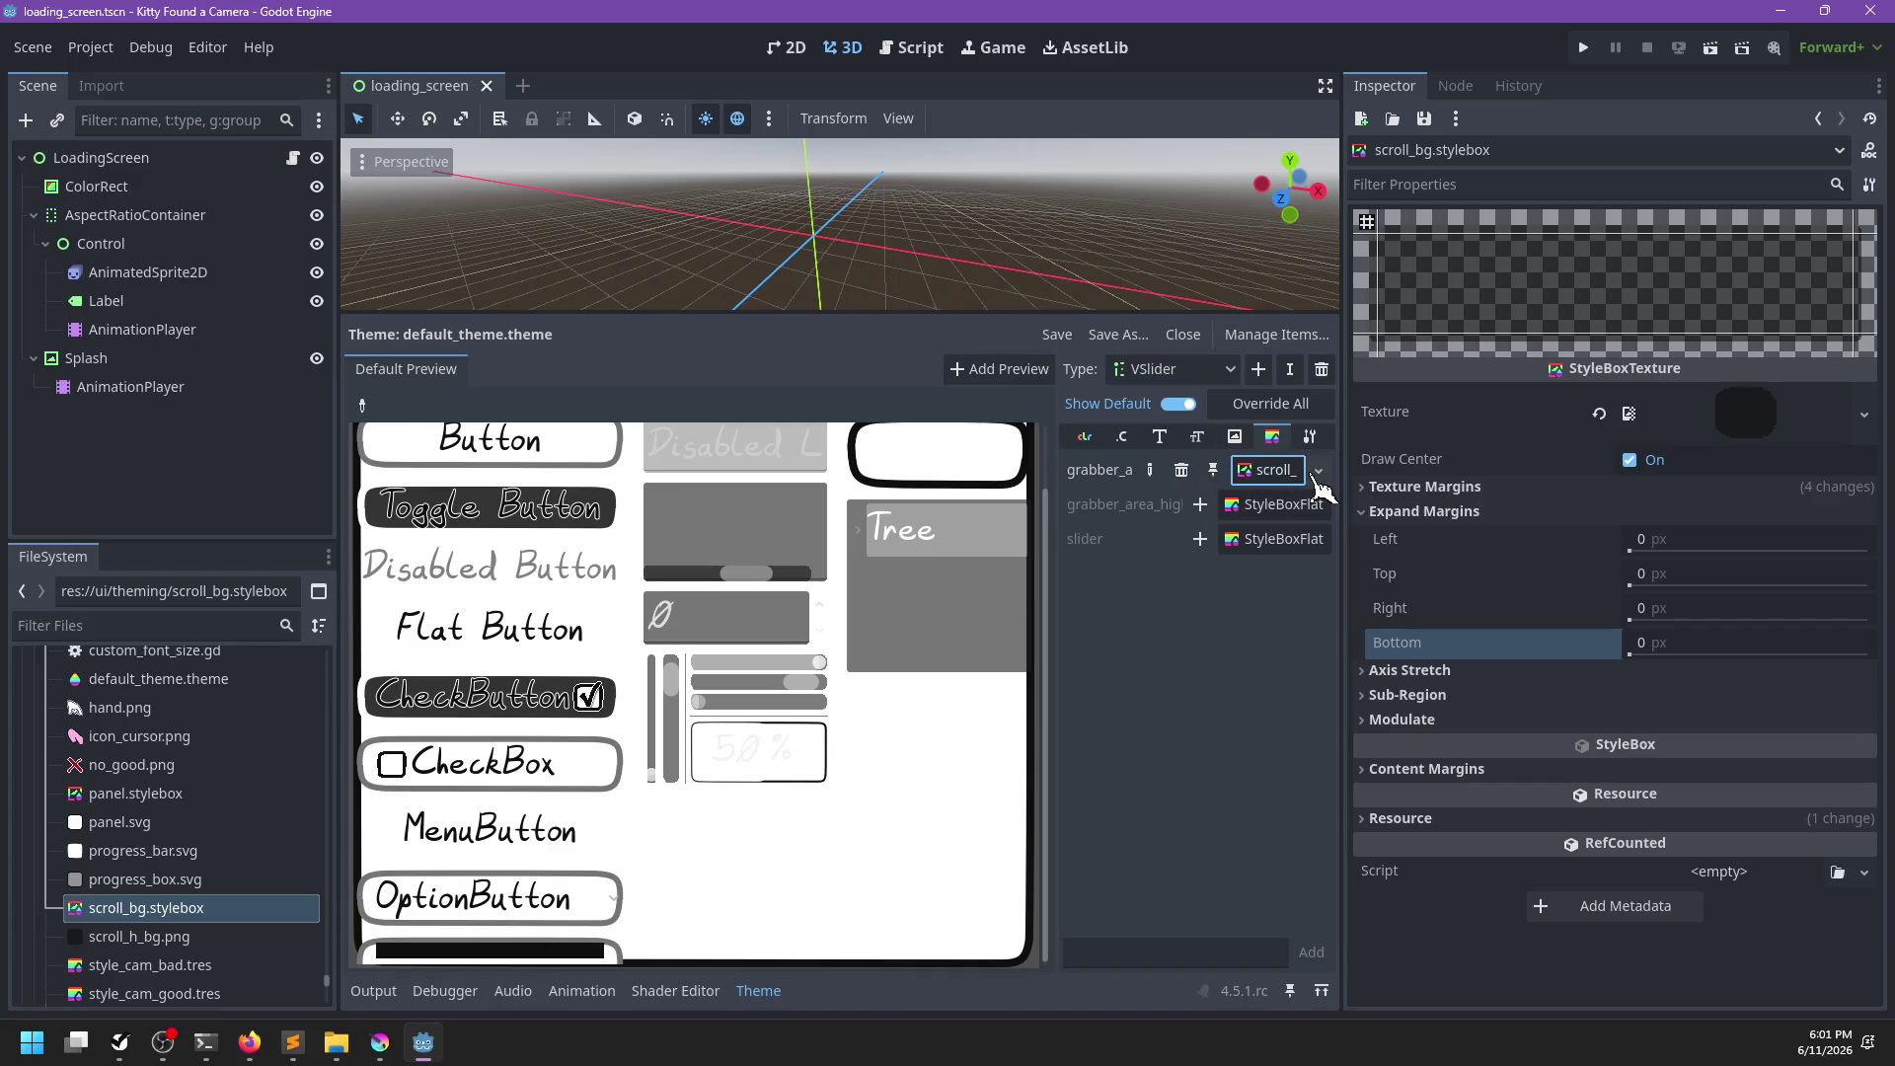
Put scroll_bg.stylebox in the VSlider slider style, remove the grabber_area override, and save
{"action": "left_click", "coordinate": [1200, 539]}
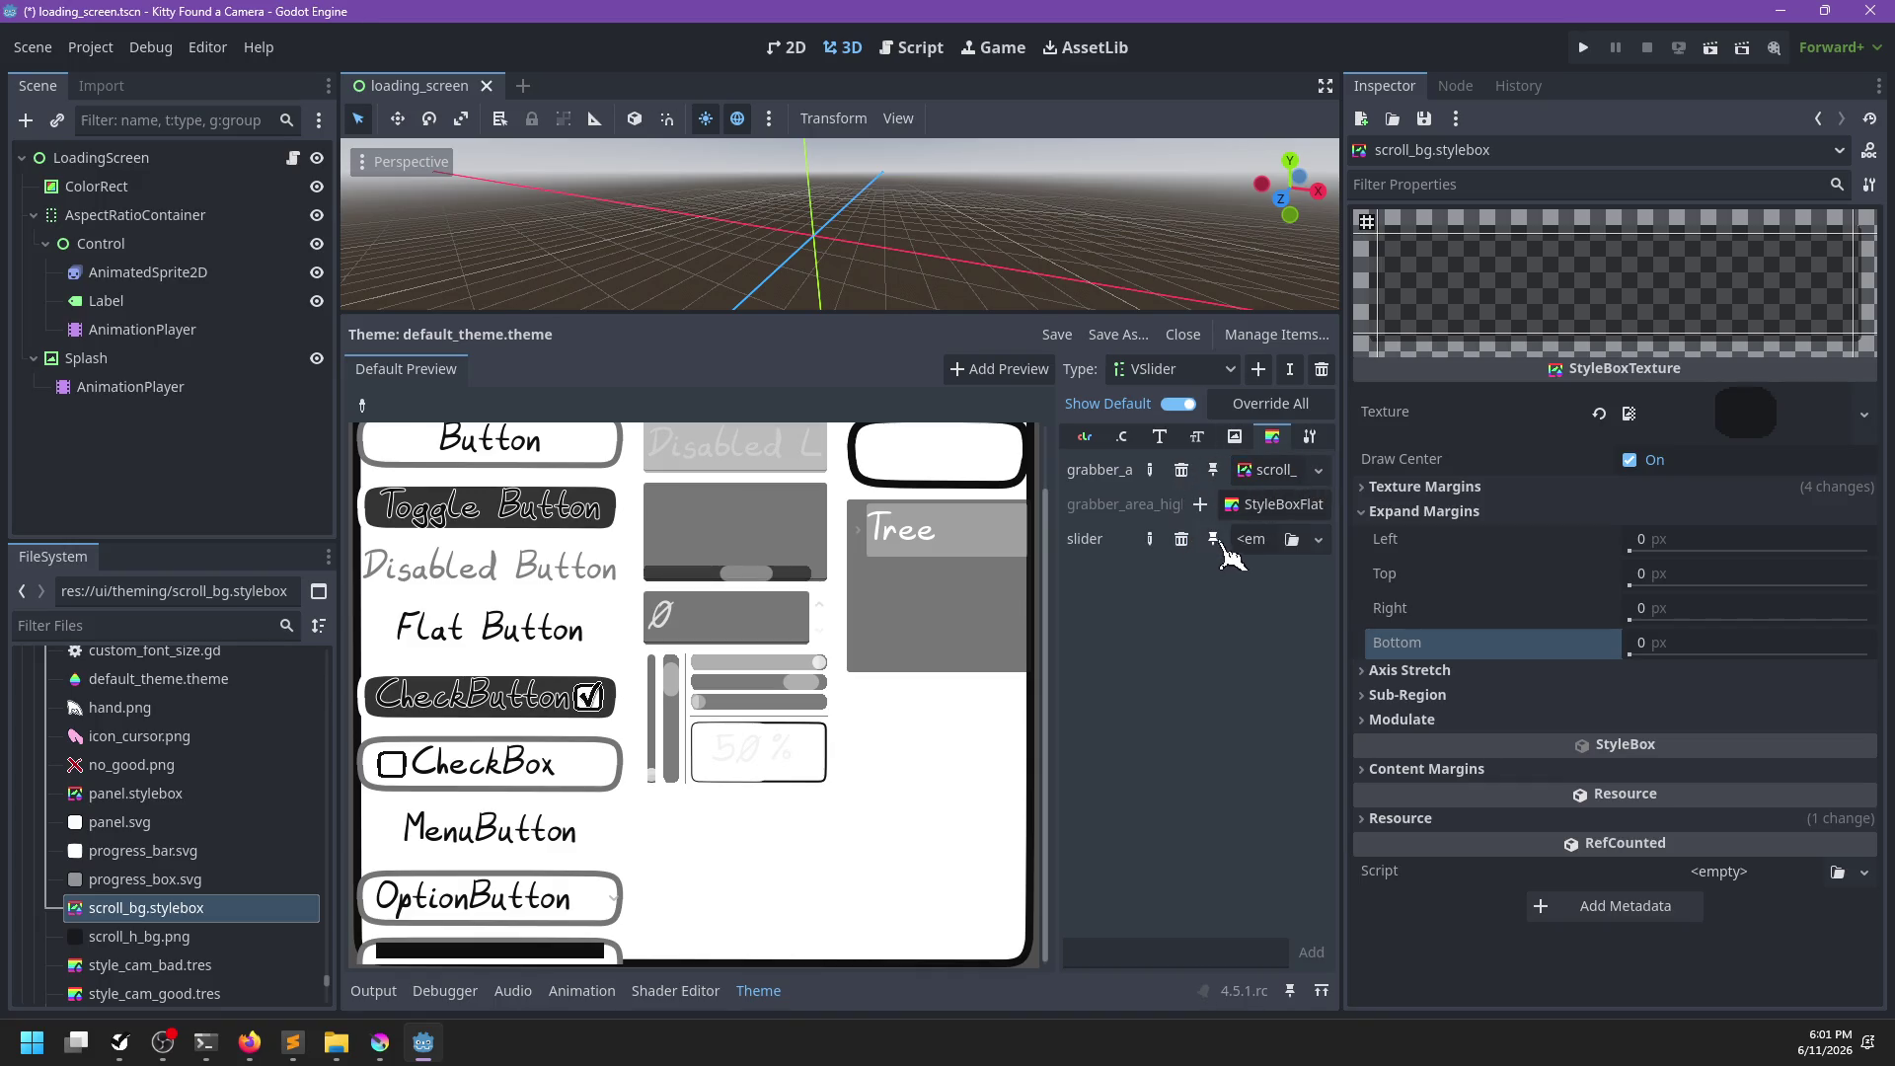
{"action": "mouse_move", "coordinate": [203, 926]}
{"action": "left_mouse_down"}
{"action": "mouse_move", "coordinate": [1352, 572]}
{"action": "mouse_move", "coordinate": [1273, 540]}
{"action": "left_mouse_up"}
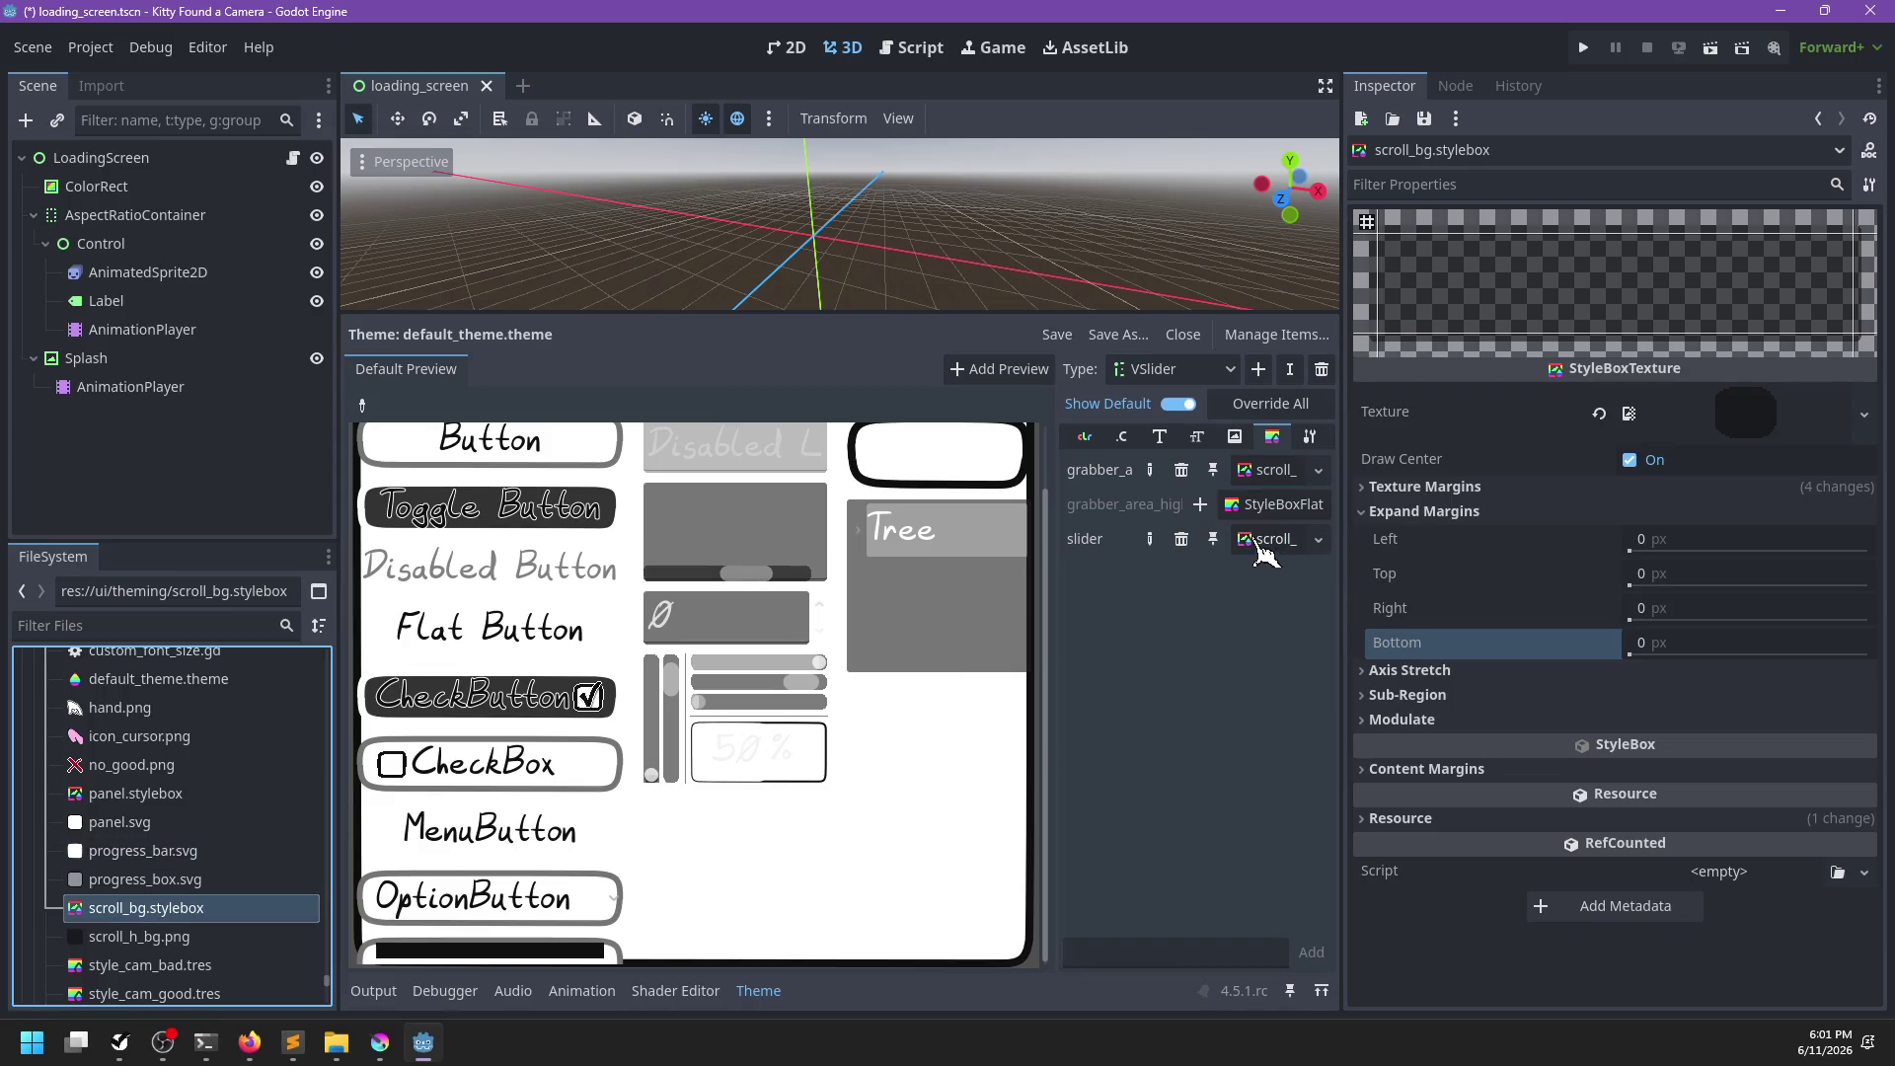
{"action": "left_click", "coordinate": [1181, 470]}
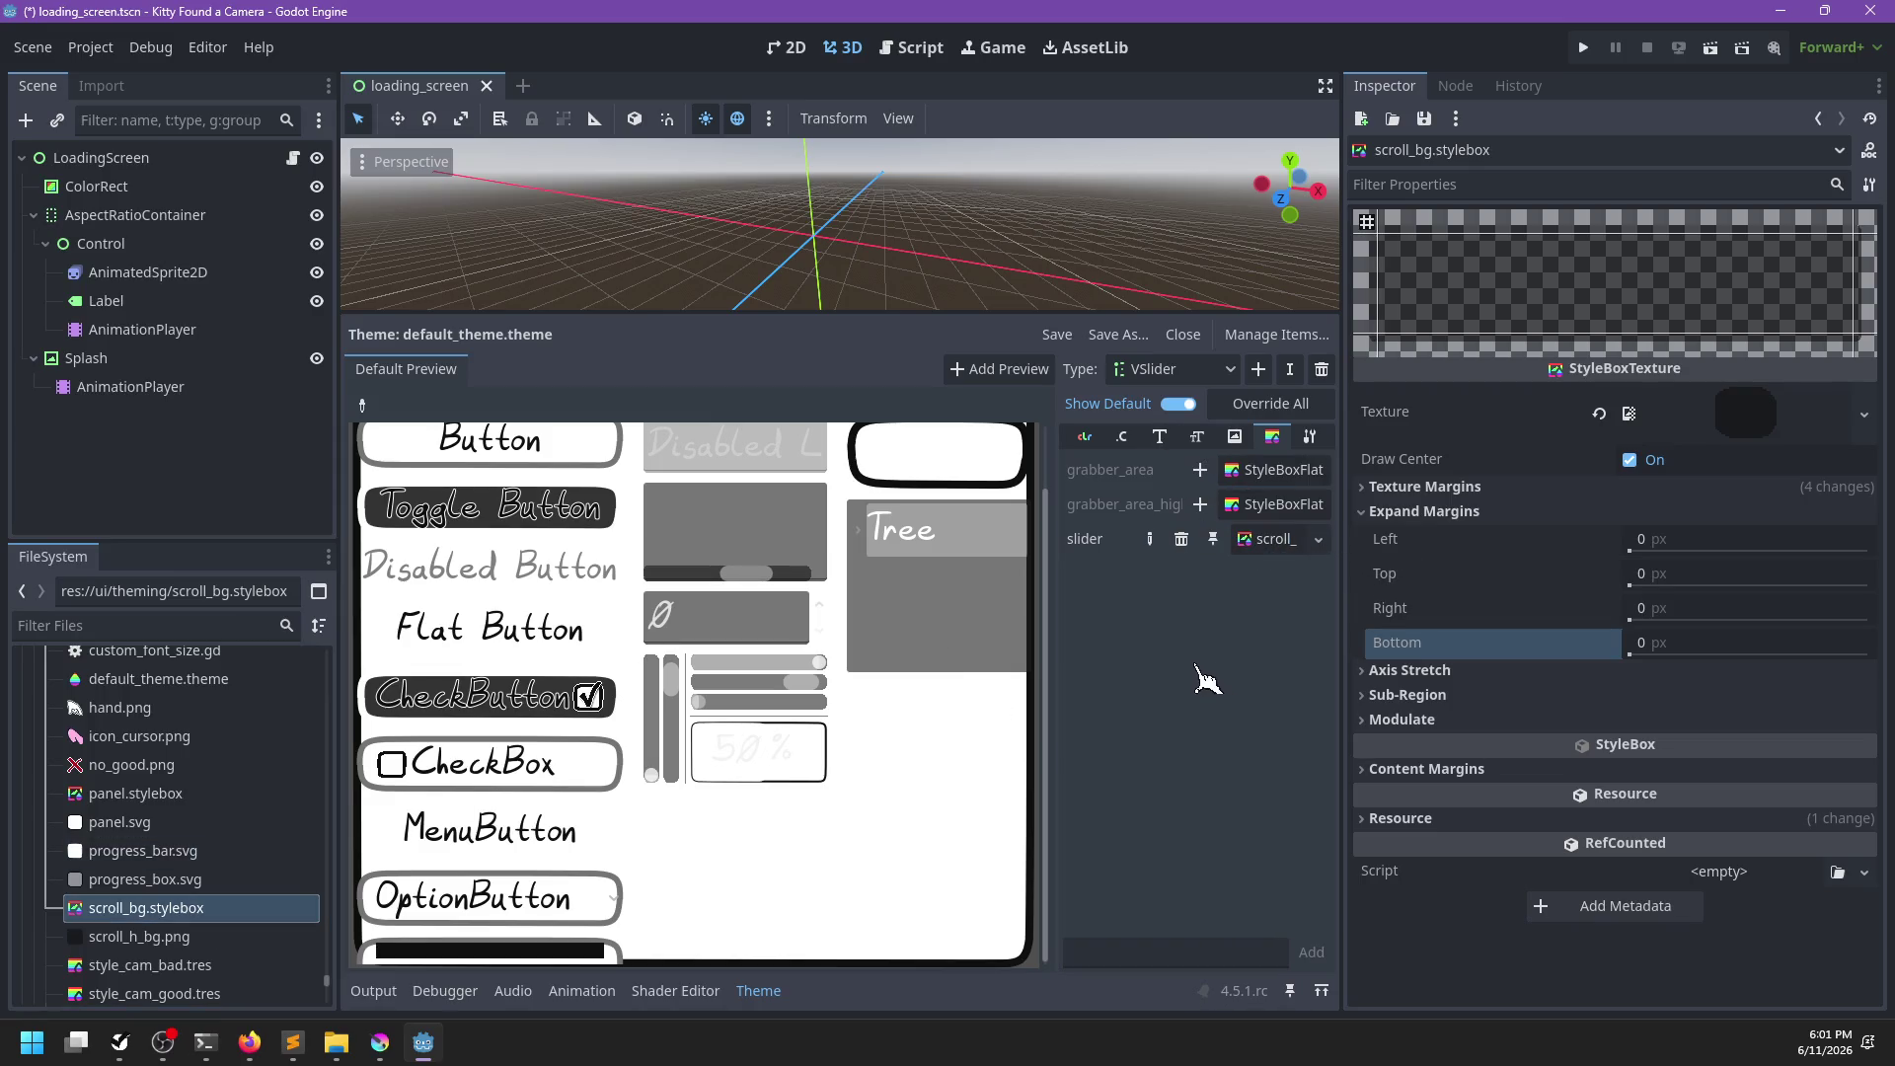
{"action": "left_click_drag", "start_coordinate": [651, 659], "coordinate": [656, 854]}
{"action": "key", "text": "ctrl+s"}
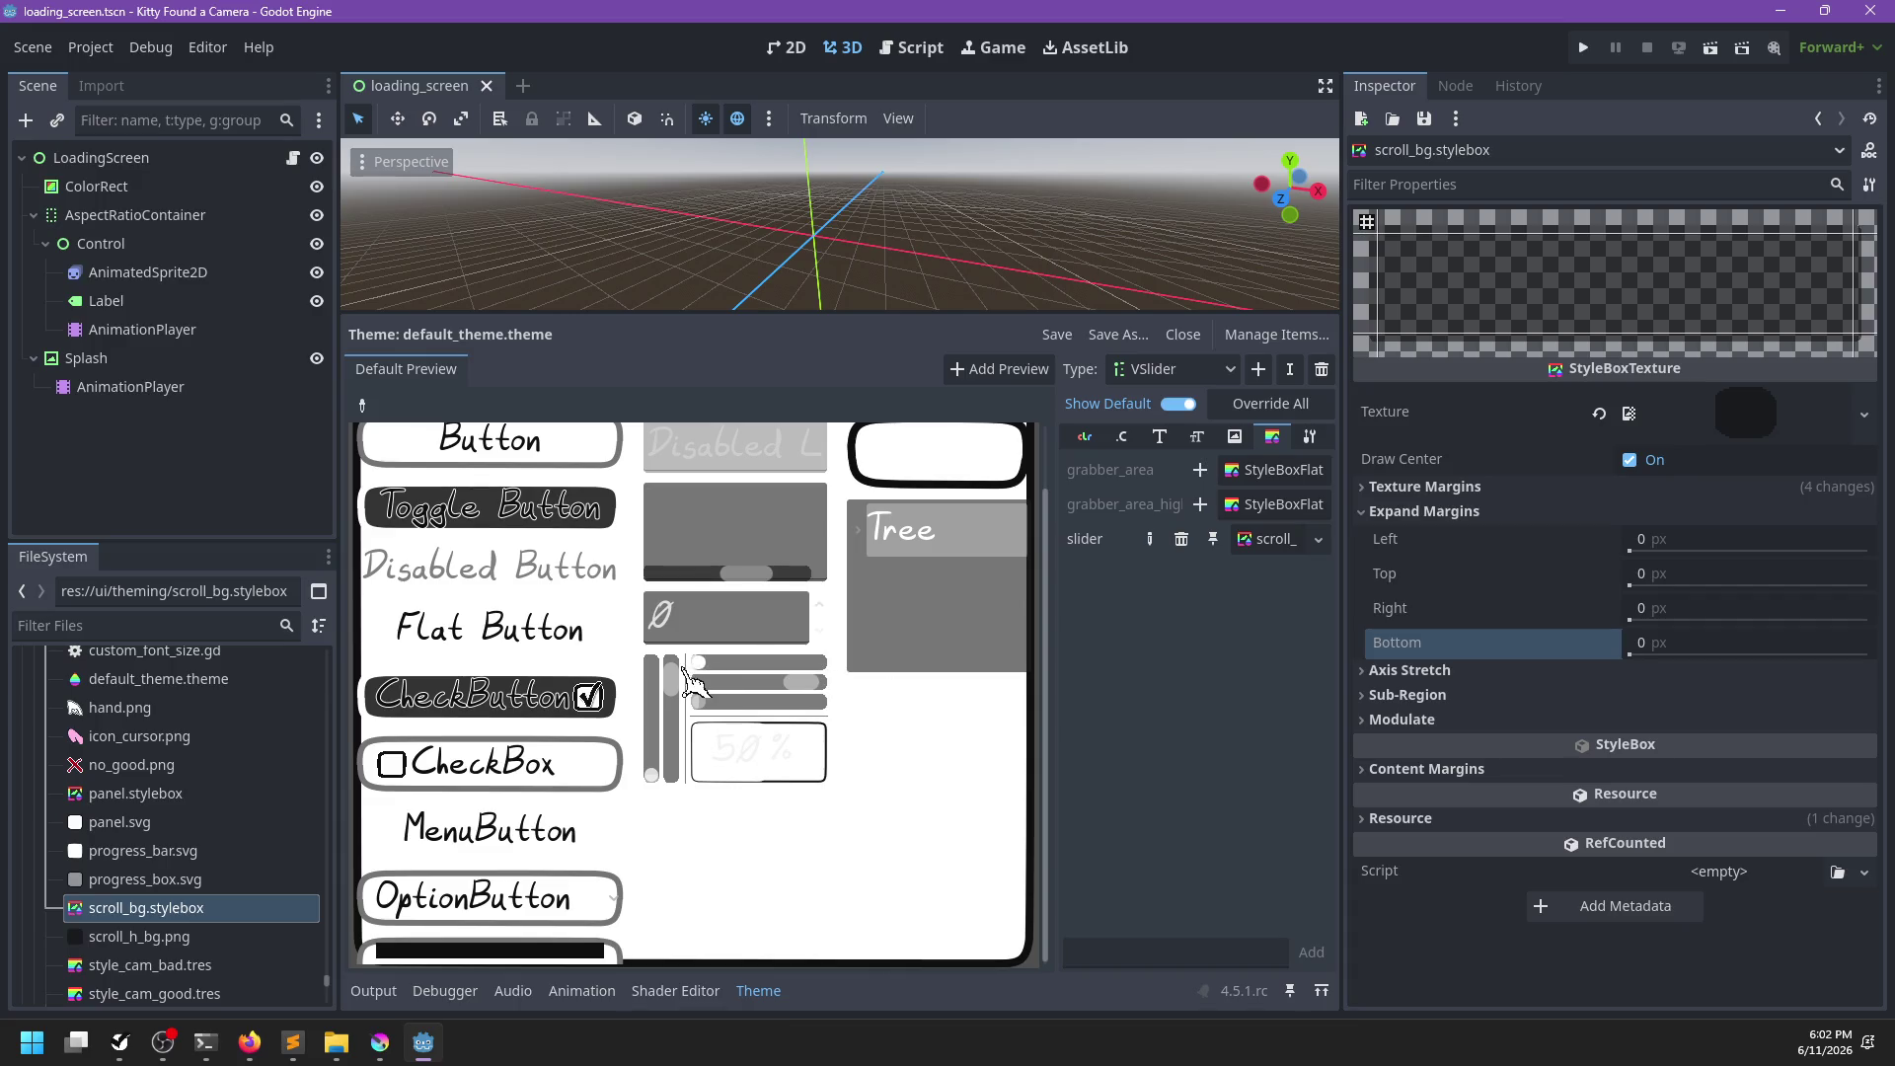
{"action": "scroll", "coordinate": [838, 797], "scroll_direction": "up", "scroll_amount": 2}
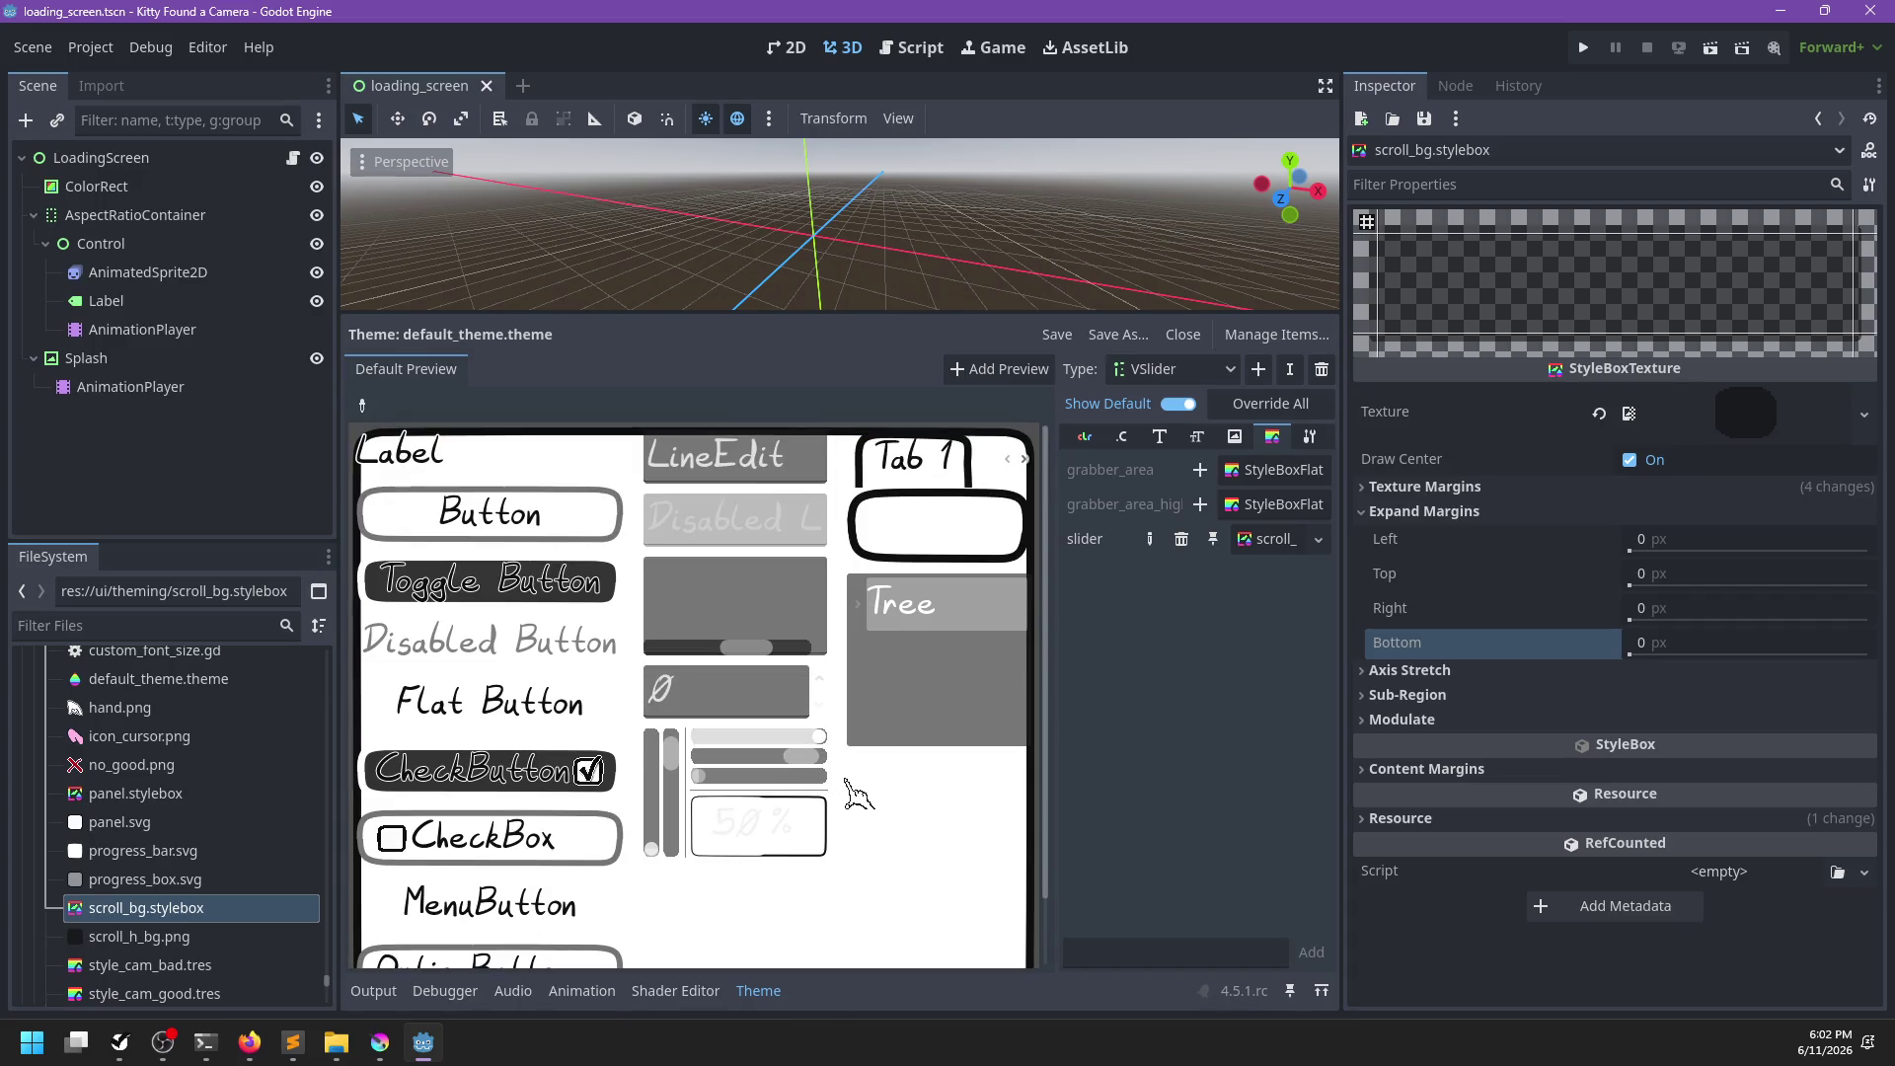
Drag the horizontal and vertical preview sliders to test them, then bring Krita forward
{"action": "left_click_drag", "start_coordinate": [768, 648], "coordinate": [677, 650]}
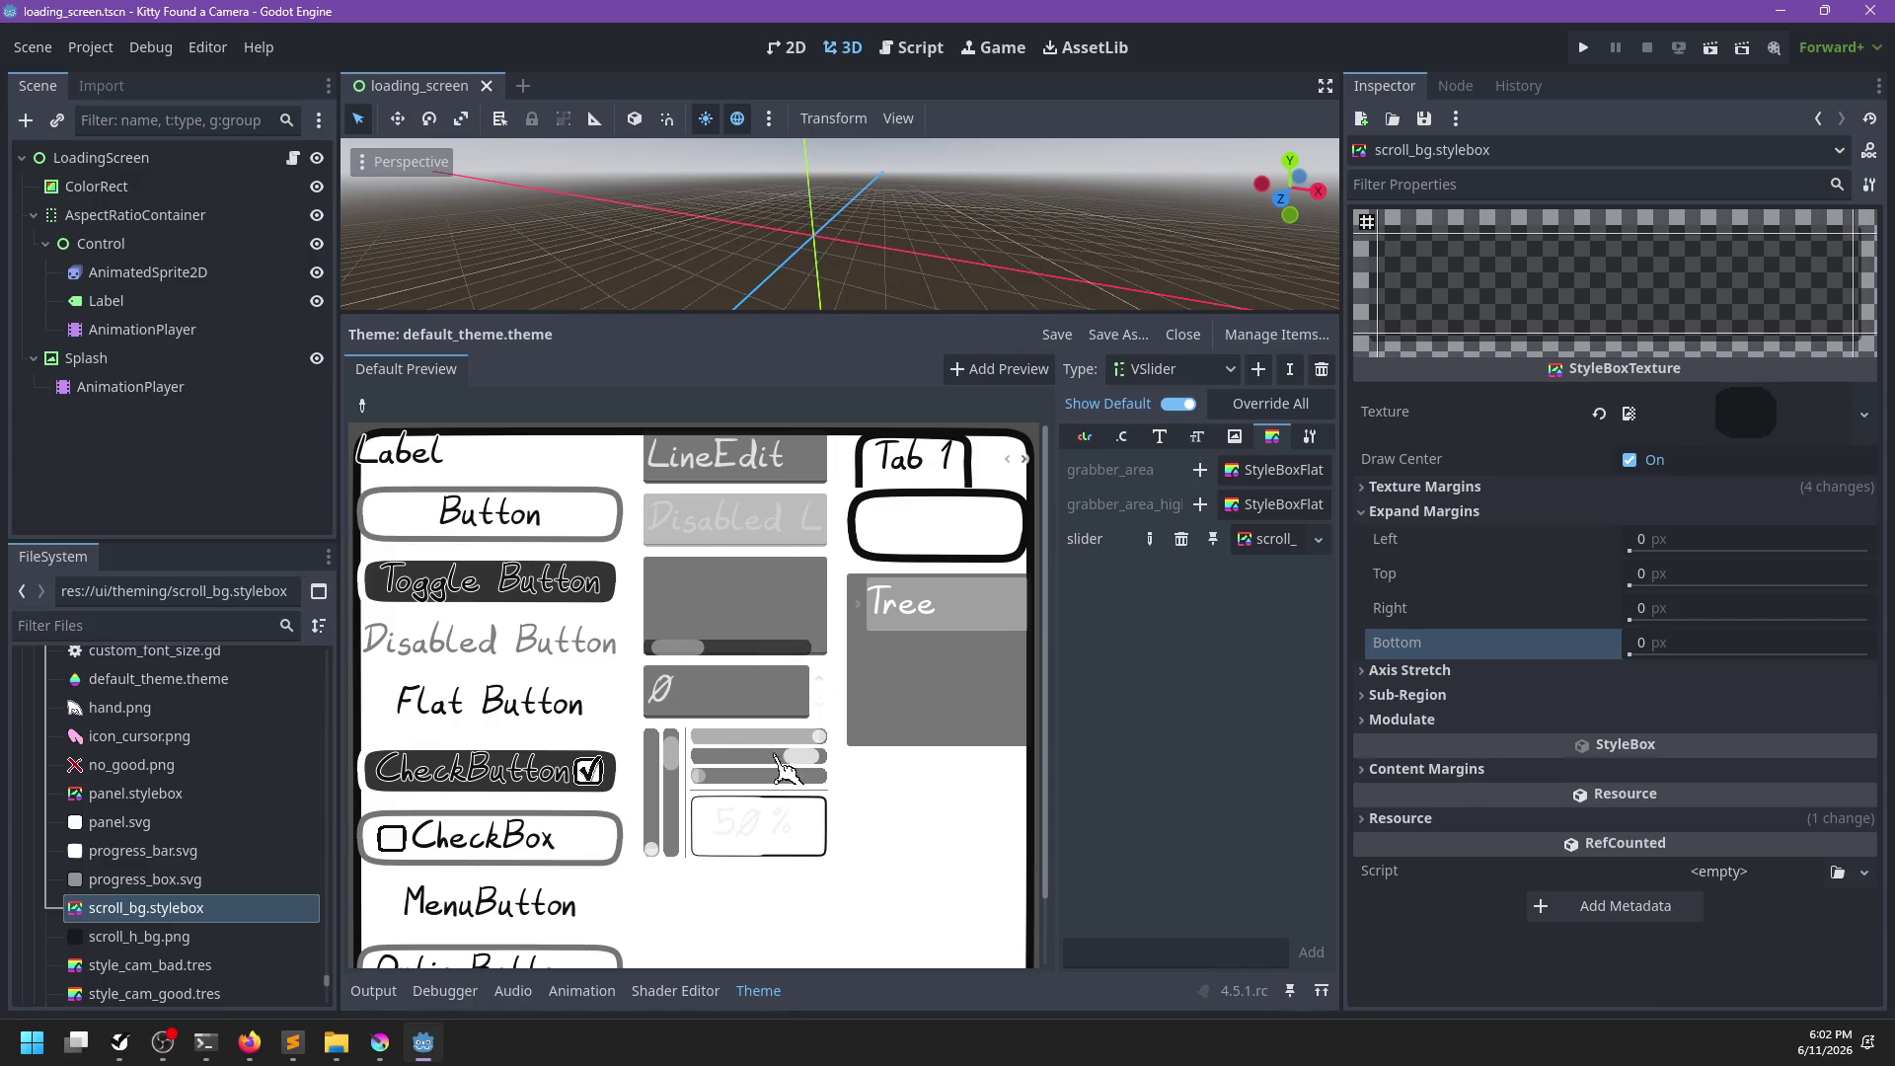
{"action": "left_click_drag", "start_coordinate": [827, 756], "coordinate": [702, 772]}
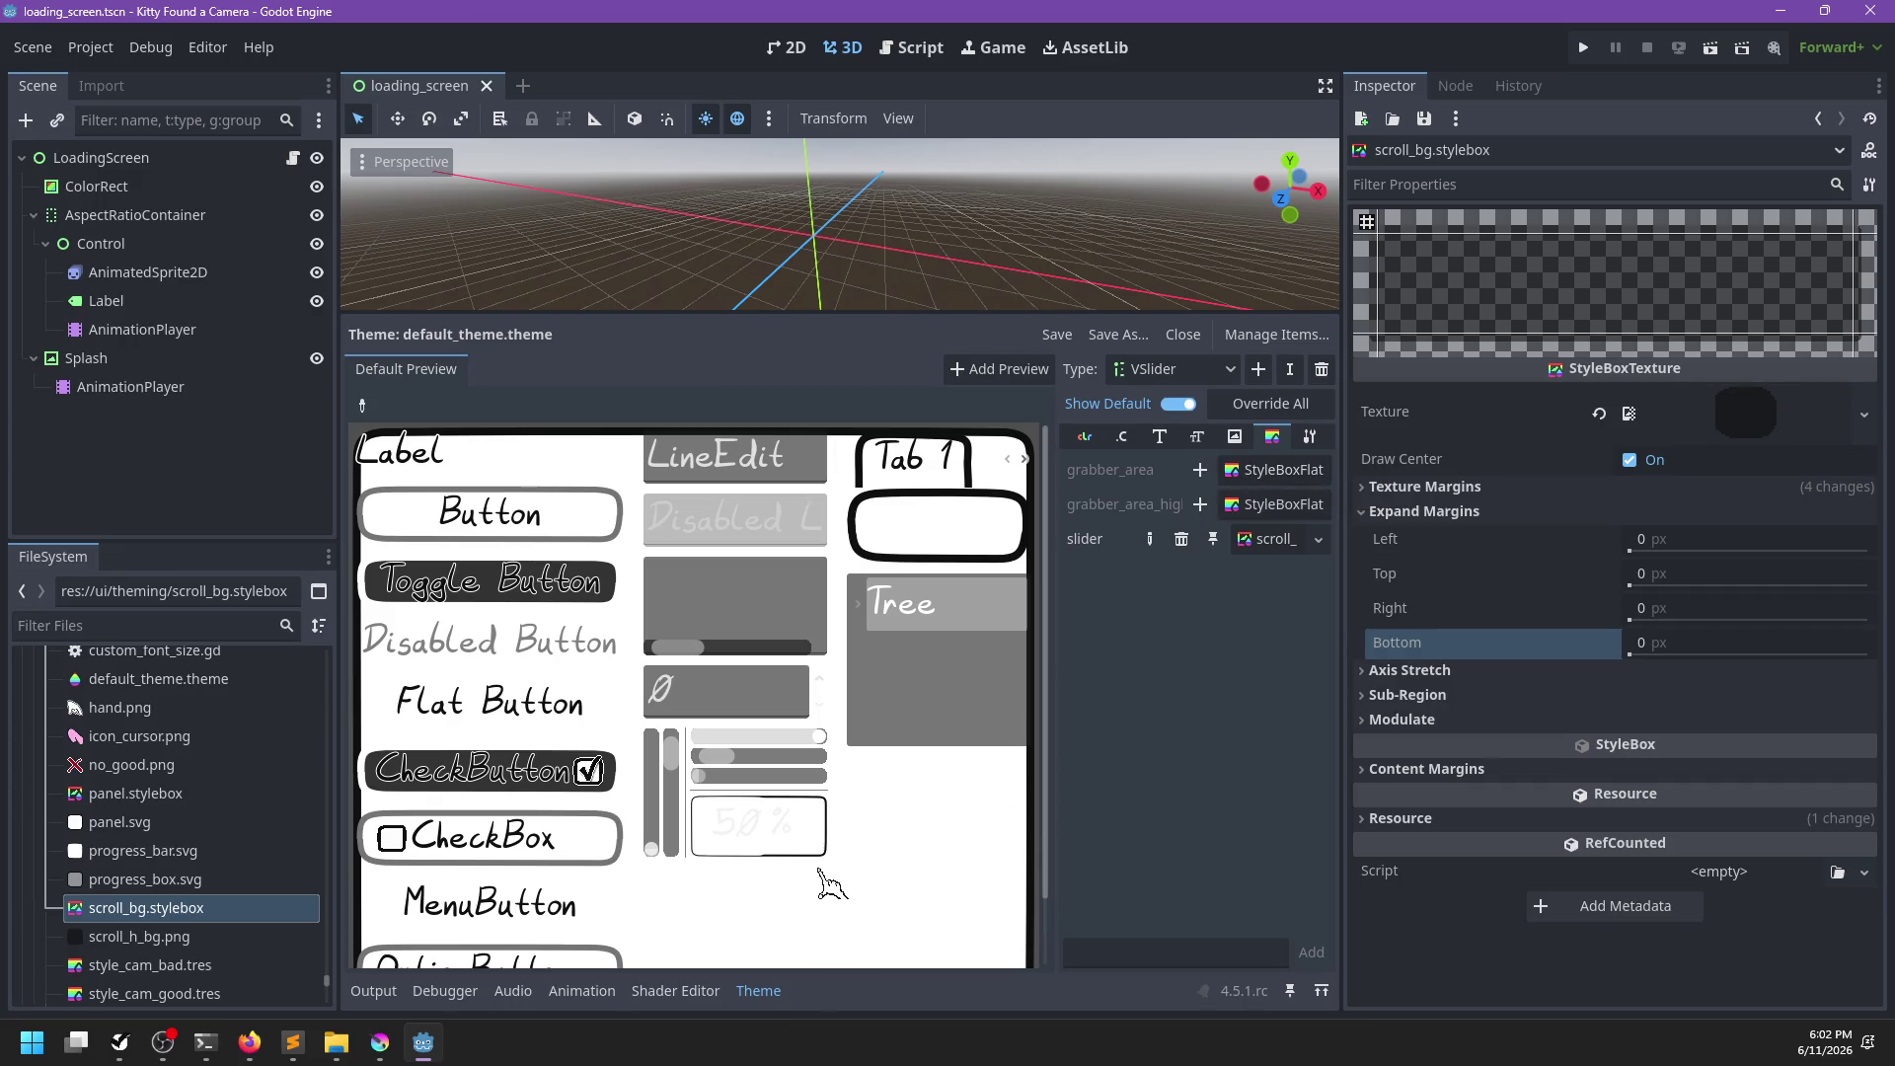
{"action": "left_click_drag", "start_coordinate": [653, 851], "coordinate": [642, 728]}
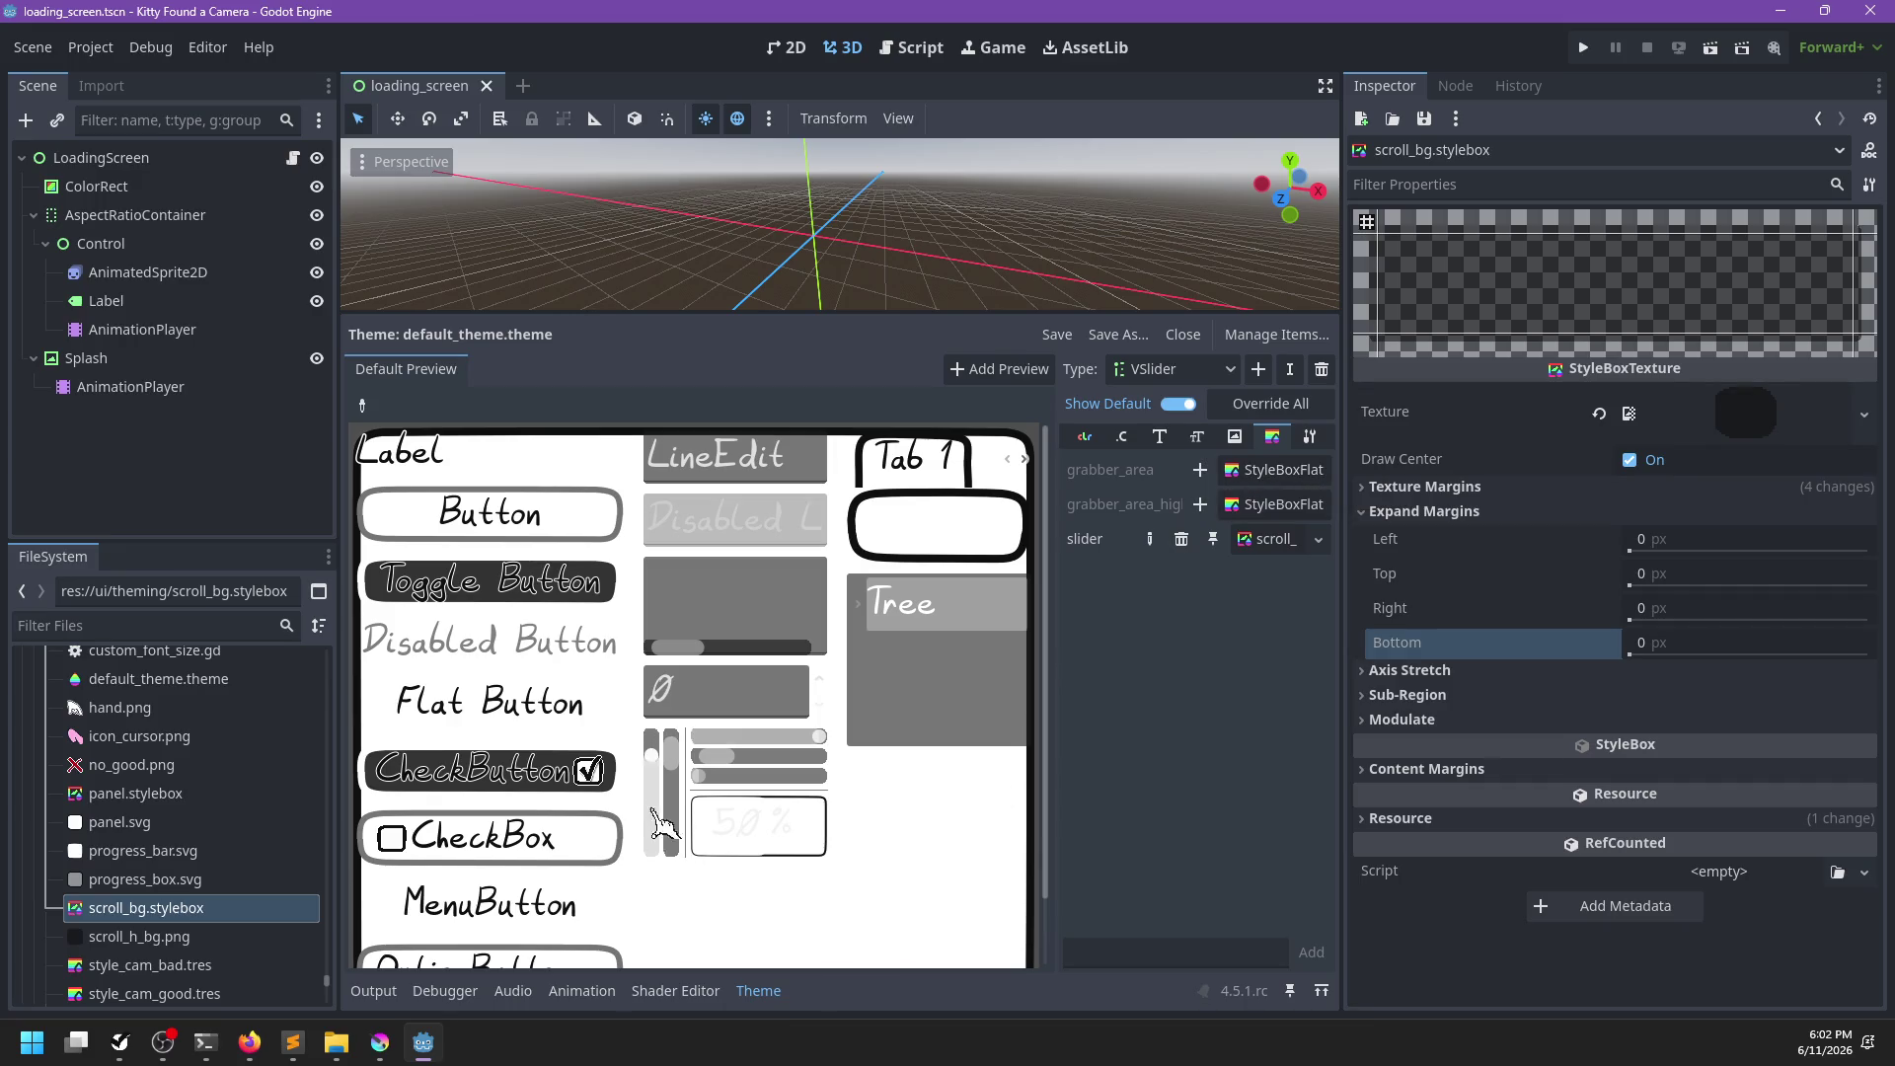
{"action": "left_click", "coordinate": [380, 1042]}
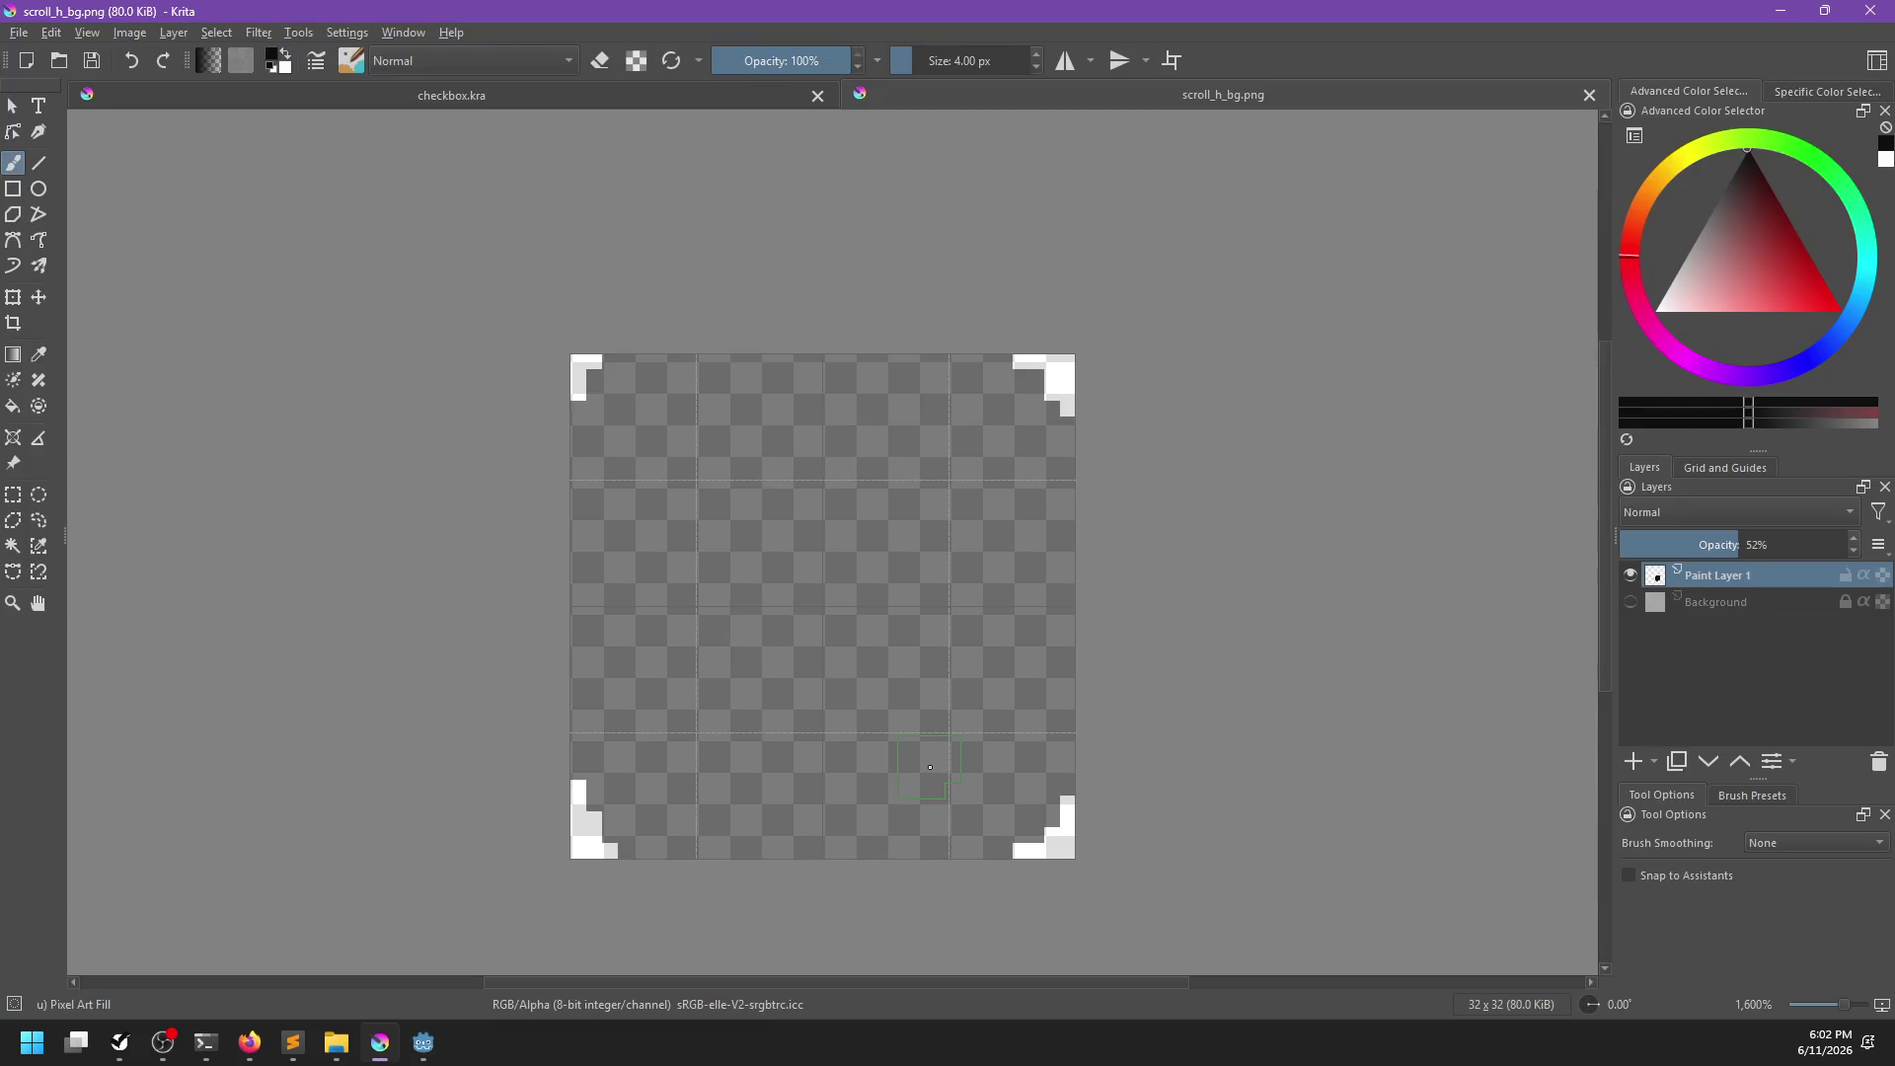
Create a new 32×32 document with the background layer hidden and white as paint colour
{"action": "key", "text": "ctrl+n"}
{"action": "left_click", "coordinate": [1122, 748]}
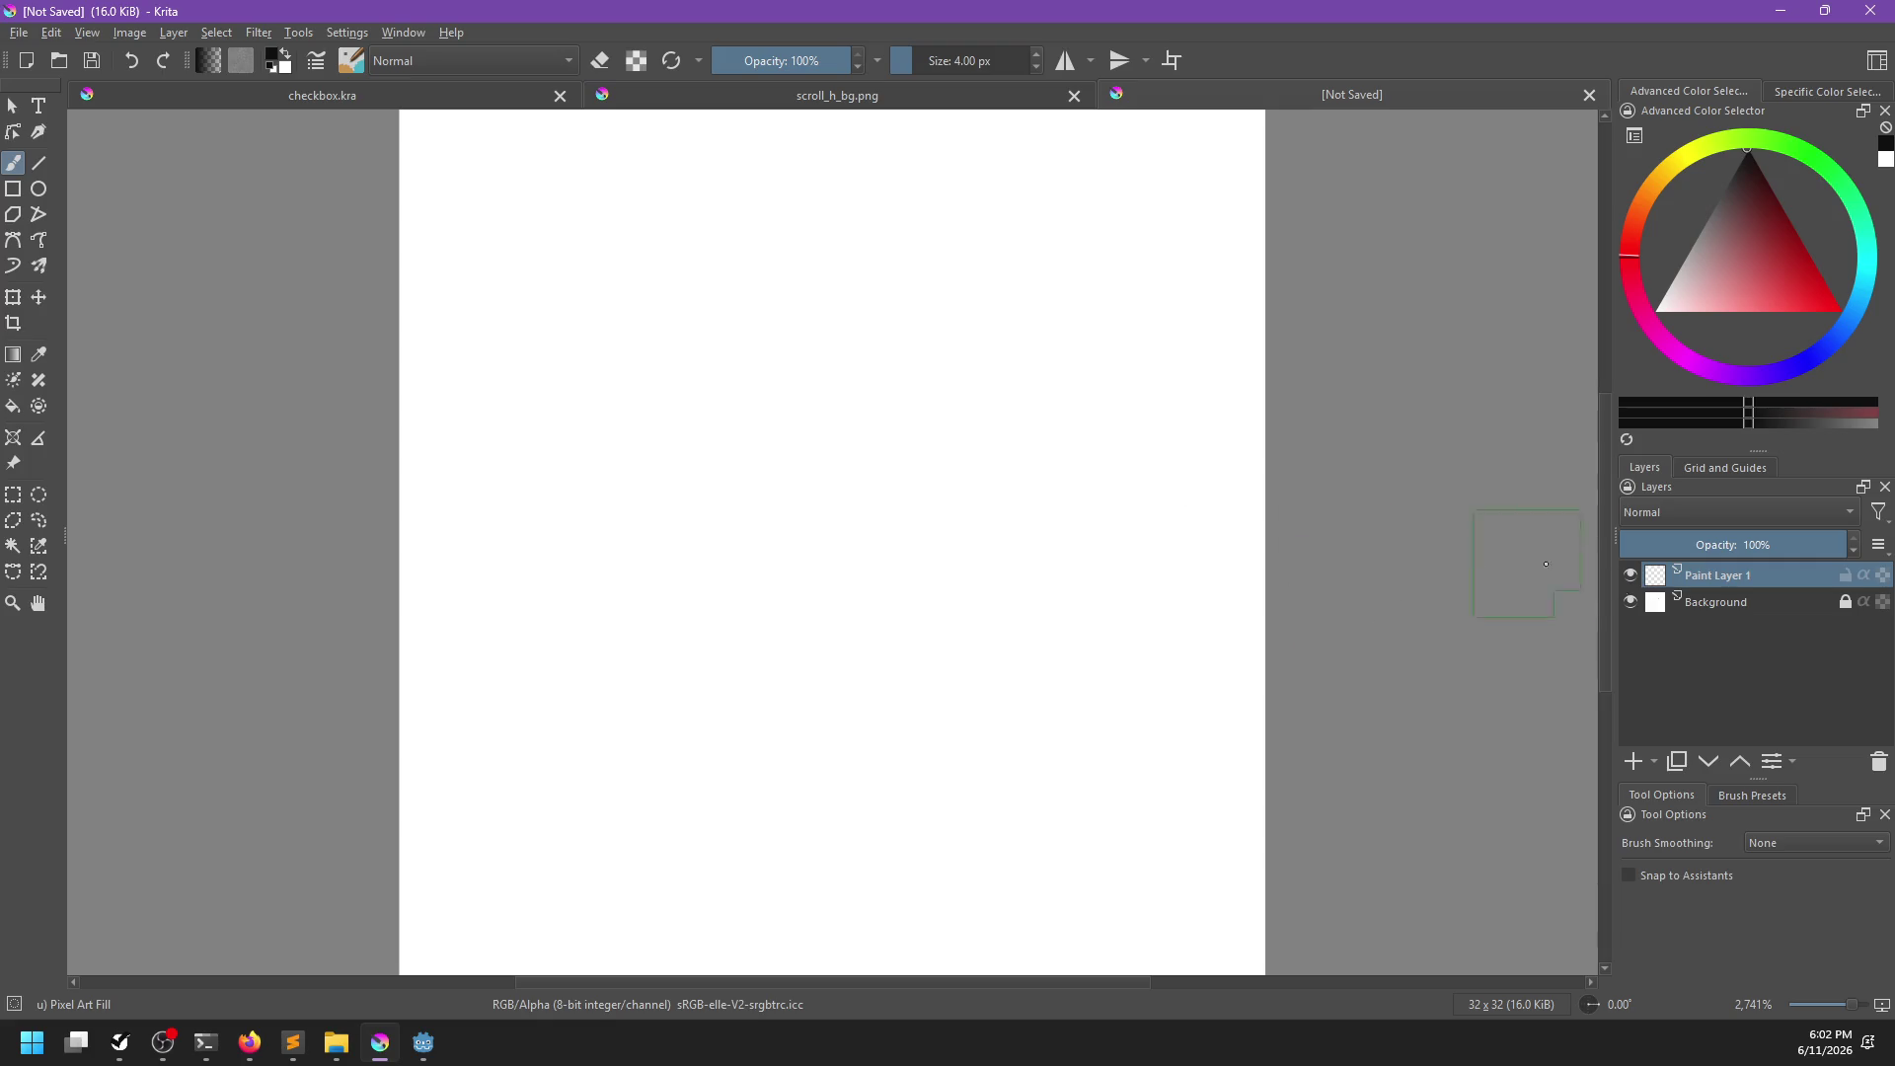
{"action": "left_click", "coordinate": [1630, 601]}
{"action": "key", "text": "x"}
{"action": "left_click_drag", "start_coordinate": [505, 380], "coordinate": [671, 272]}
{"action": "left_click_drag", "start_coordinate": [728, 345], "coordinate": [819, 508]}
{"action": "key", "text": "ctrl+z"}
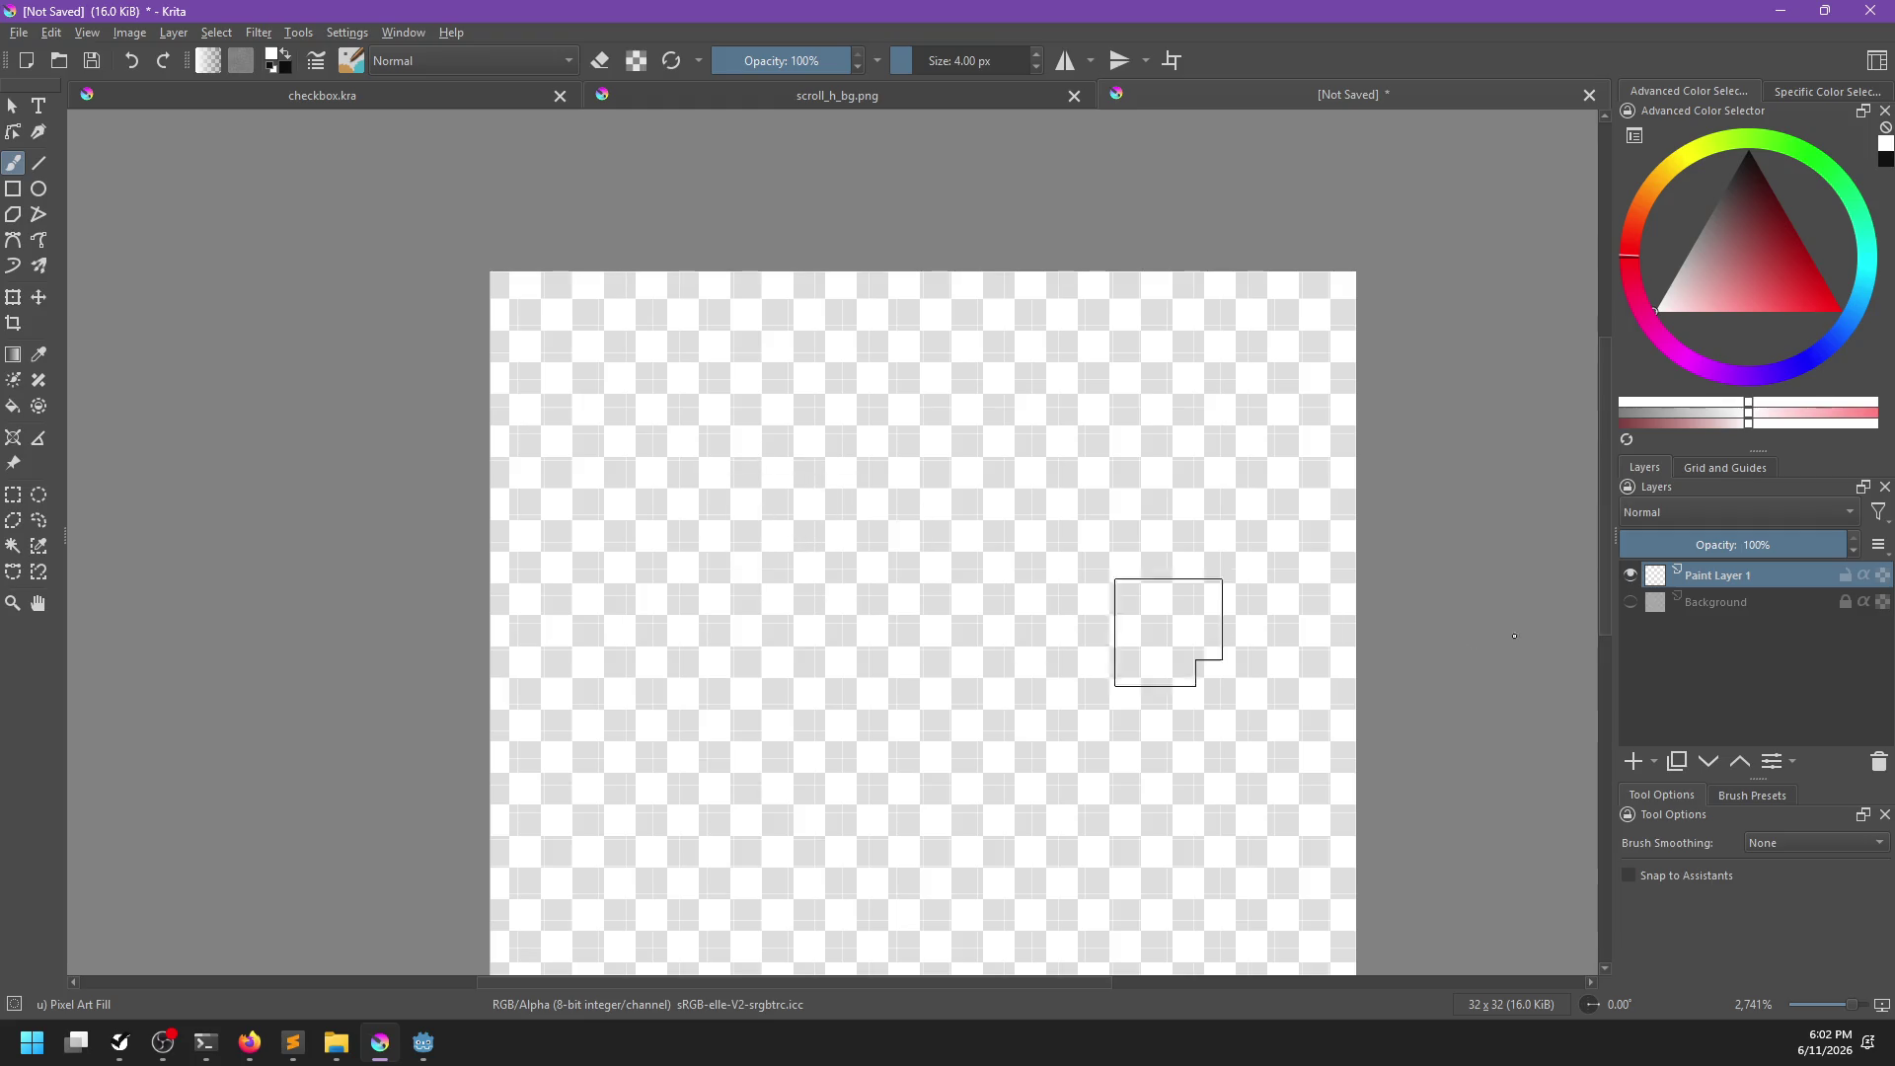
Turn on the canvas grid, paint trial white strokes, and undo them all
{"action": "left_click", "coordinate": [1727, 468]}
{"action": "left_click", "coordinate": [1725, 589]}
{"action": "left_click", "coordinate": [1658, 545]}
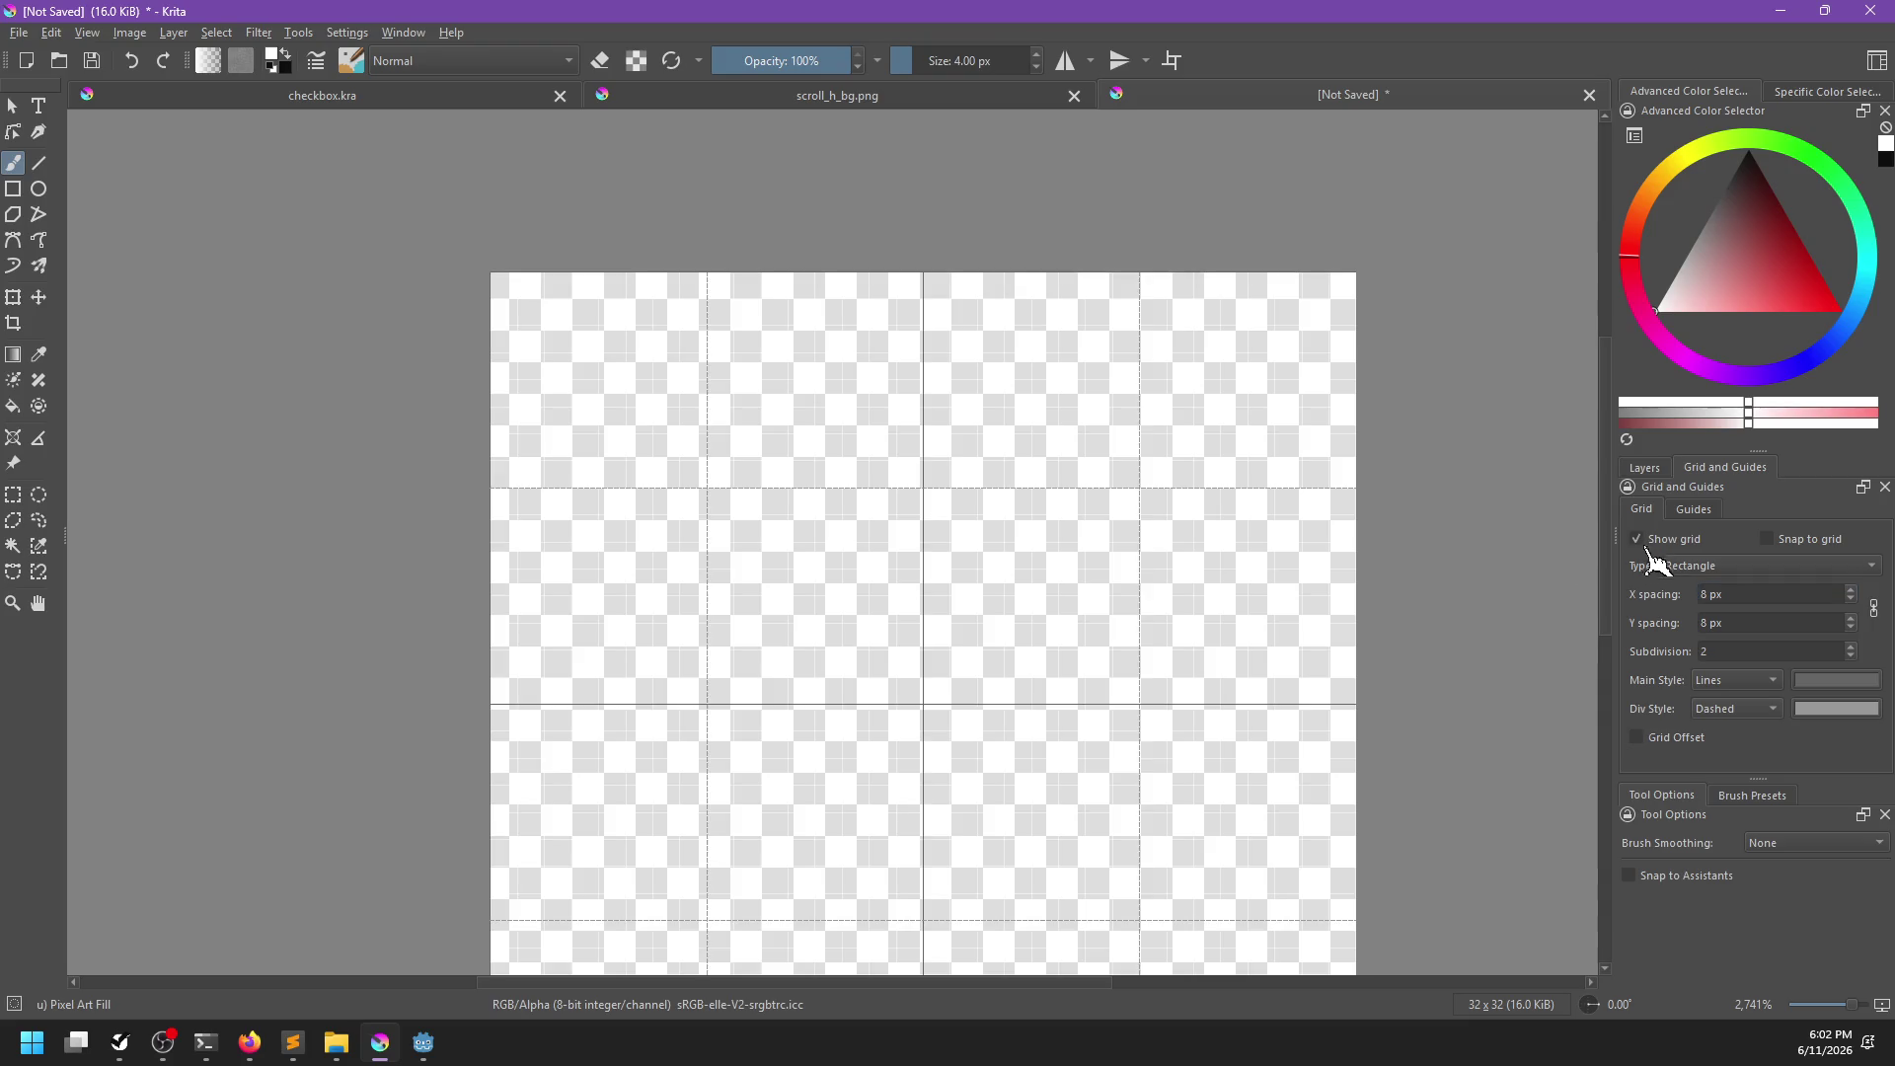
{"action": "scroll", "coordinate": [1223, 622], "scroll_direction": "down", "scroll_amount": 1}
{"action": "mouse_move", "coordinate": [1223, 622]}
{"action": "left_mouse_down"}
{"action": "mouse_move", "coordinate": [943, 536]}
{"action": "mouse_move", "coordinate": [1003, 597]}
{"action": "left_mouse_up"}
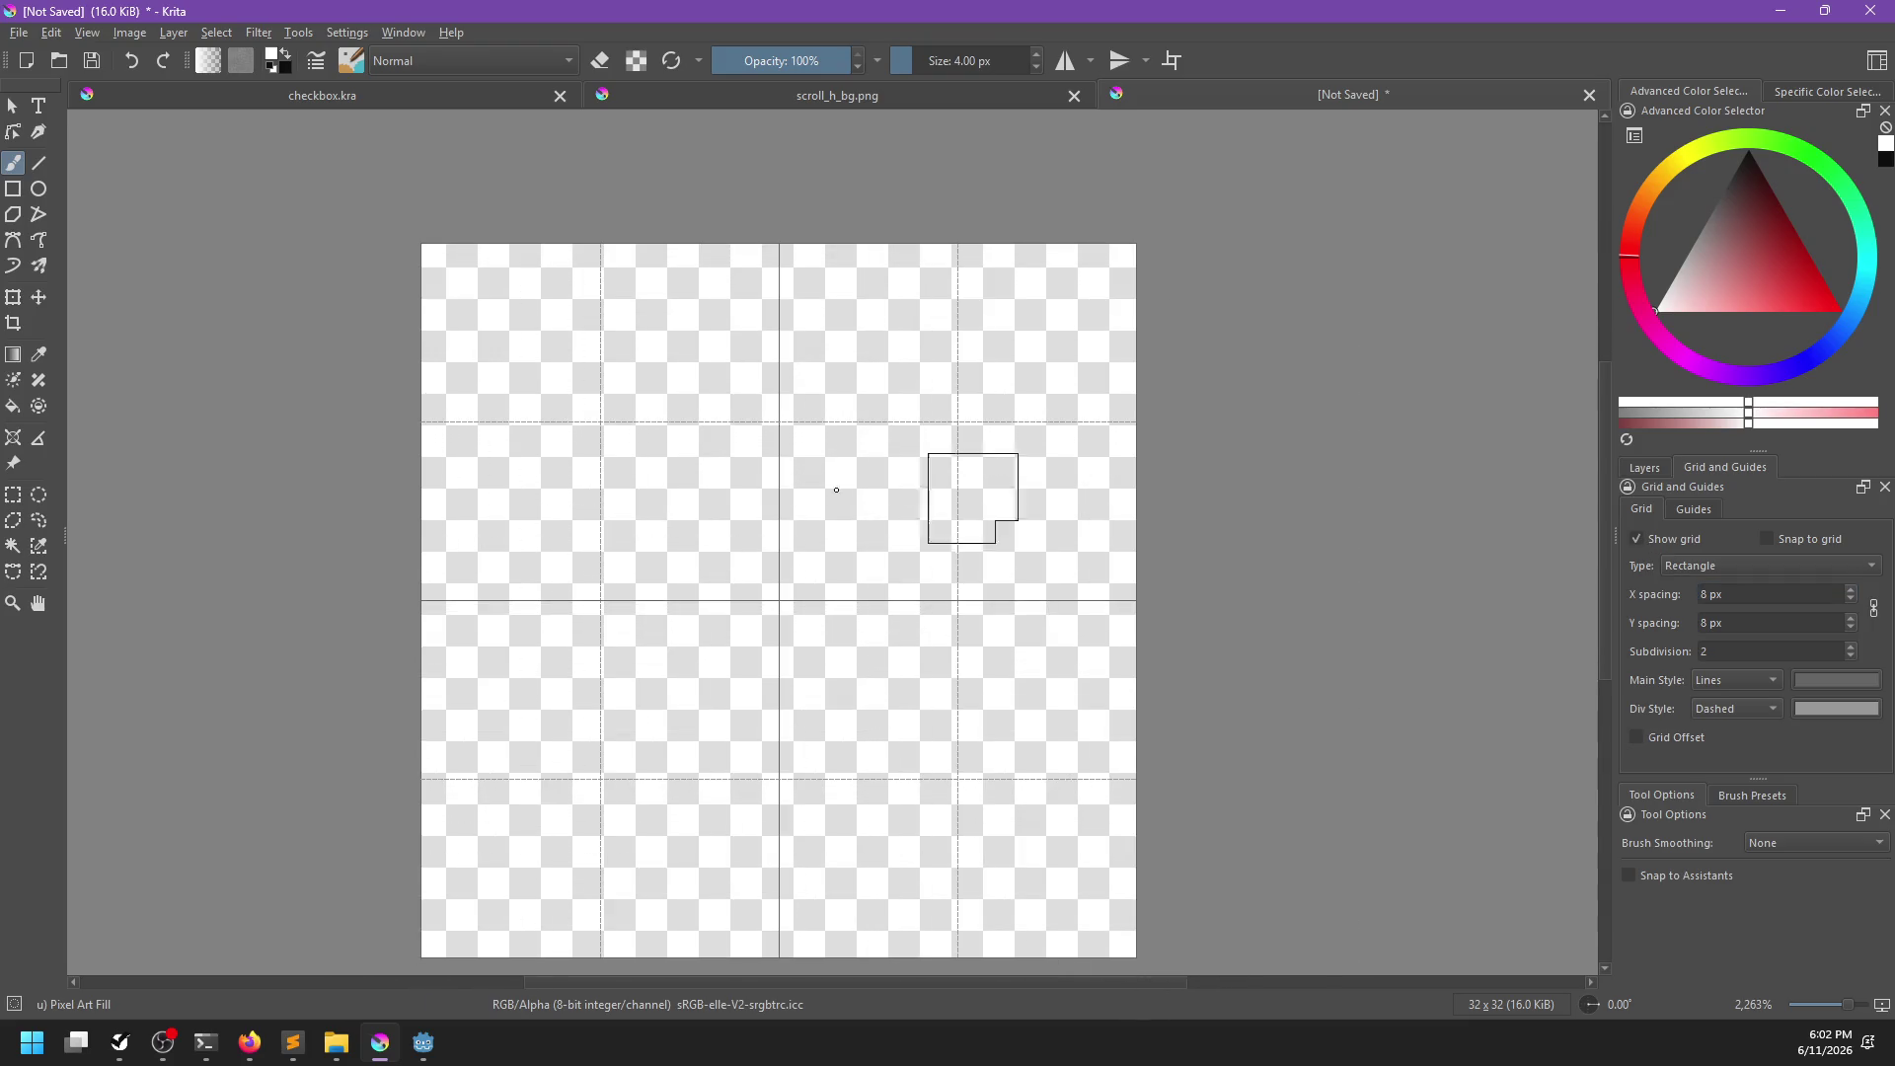
{"action": "mouse_move", "coordinate": [504, 385]}
{"action": "left_mouse_down"}
{"action": "mouse_move", "coordinate": [618, 329]}
{"action": "mouse_move", "coordinate": [499, 507]}
{"action": "mouse_move", "coordinate": [494, 795]}
{"action": "left_mouse_up"}
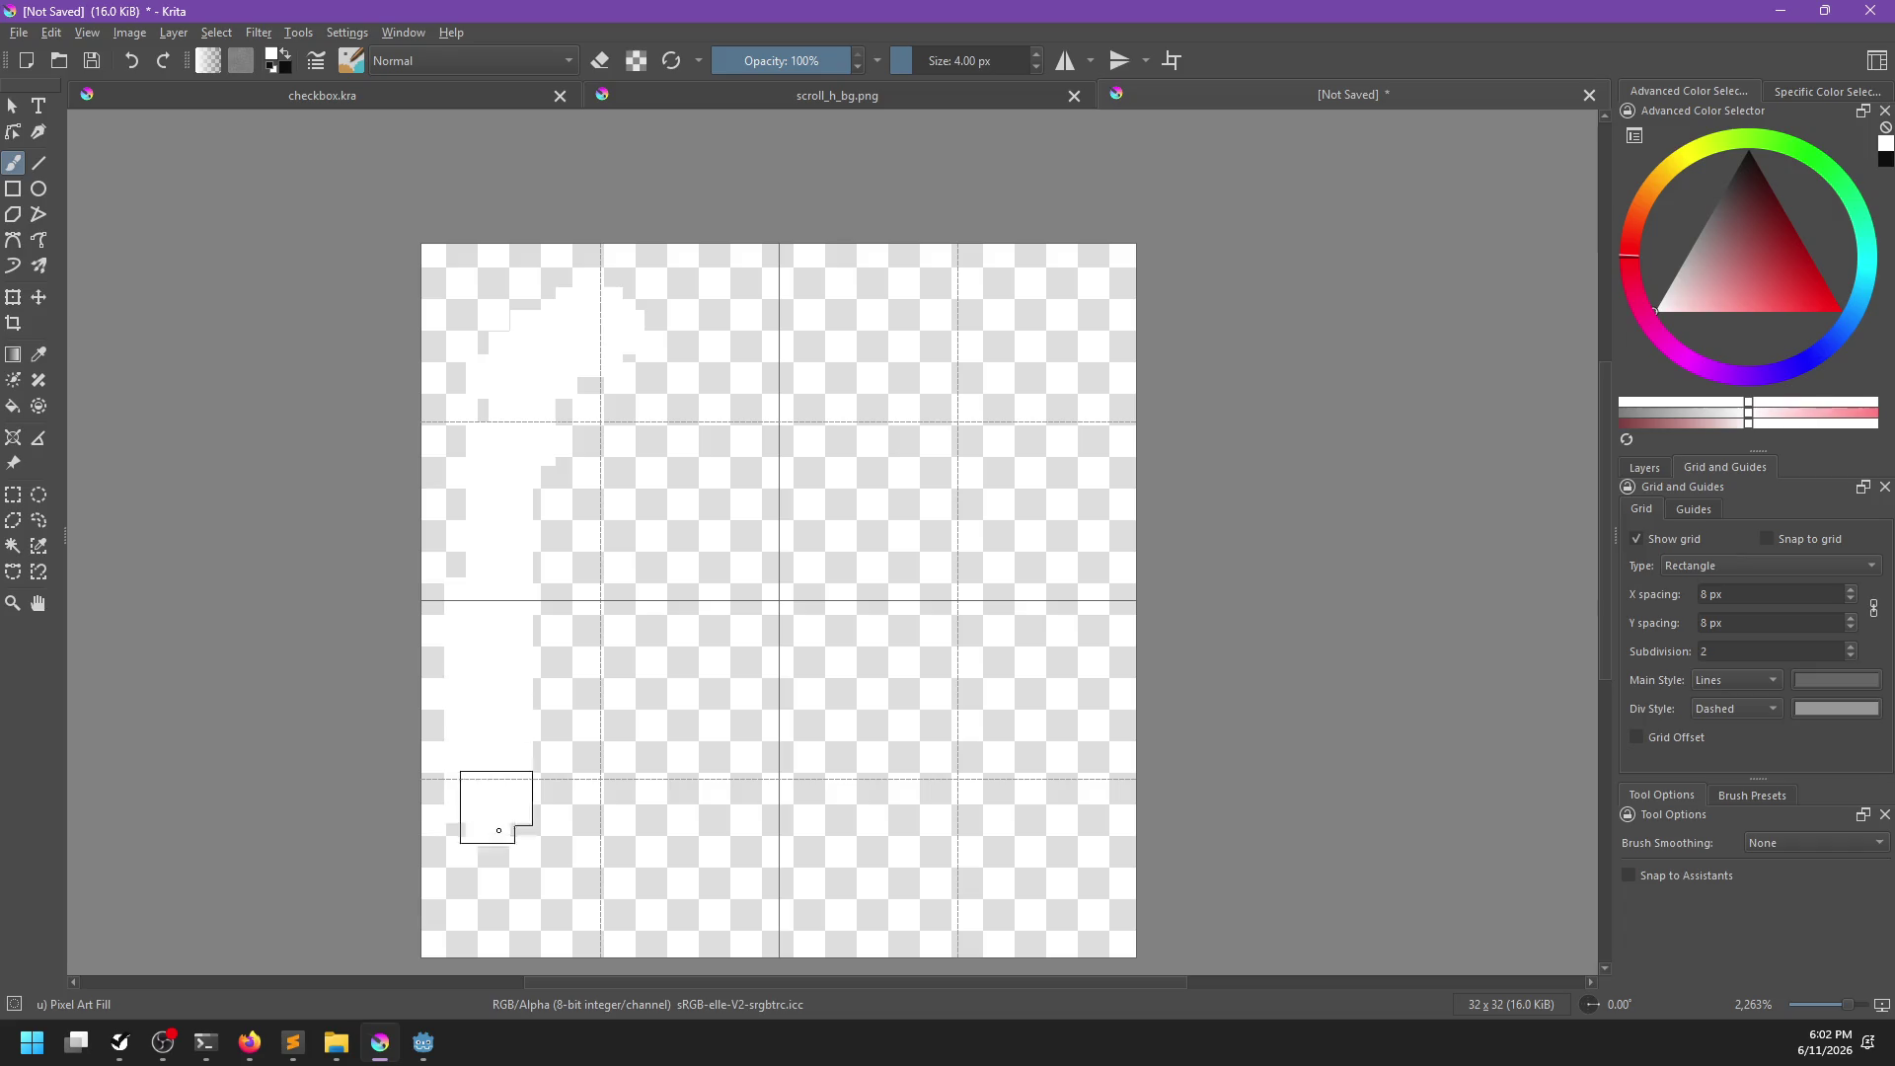
{"action": "key", "text": "ctrl+z"}
{"action": "mouse_move", "coordinate": [533, 423]}
{"action": "left_mouse_down"}
{"action": "mouse_move", "coordinate": [500, 563]}
{"action": "mouse_move", "coordinate": [516, 795]}
{"action": "mouse_move", "coordinate": [503, 691]}
{"action": "left_mouse_up"}
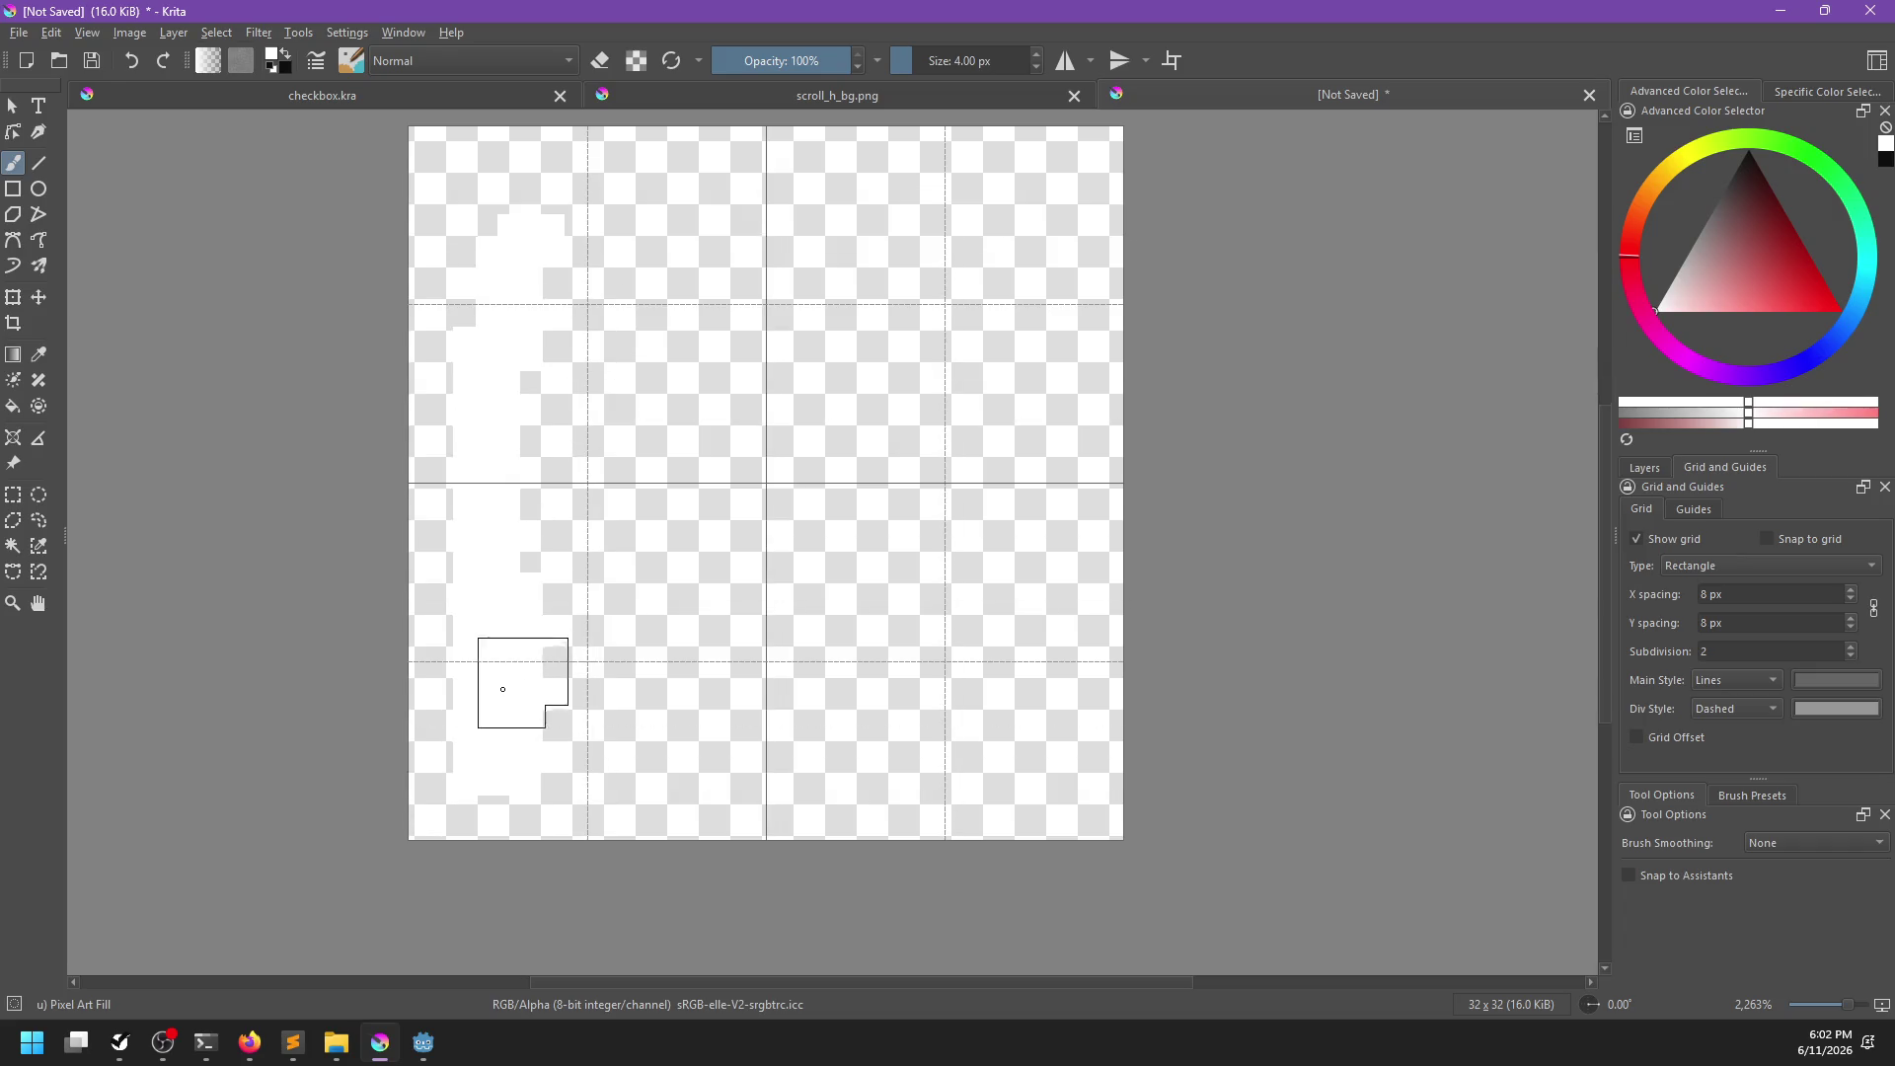
{"action": "key", "text": "ctrl+z"}
{"action": "mouse_move", "coordinate": [580, 199]}
{"action": "left_mouse_down"}
{"action": "mouse_move", "coordinate": [503, 642]}
{"action": "mouse_move", "coordinate": [631, 749]}
{"action": "mouse_move", "coordinate": [918, 750]}
{"action": "mouse_move", "coordinate": [1057, 626]}
{"action": "mouse_move", "coordinate": [1049, 262]}
{"action": "mouse_move", "coordinate": [545, 222]}
{"action": "mouse_move", "coordinate": [528, 383]}
{"action": "mouse_move", "coordinate": [553, 691]}
{"action": "mouse_move", "coordinate": [812, 707]}
{"action": "mouse_move", "coordinate": [849, 326]}
{"action": "left_mouse_up"}
{"action": "key", "text": "ctrl+z"}
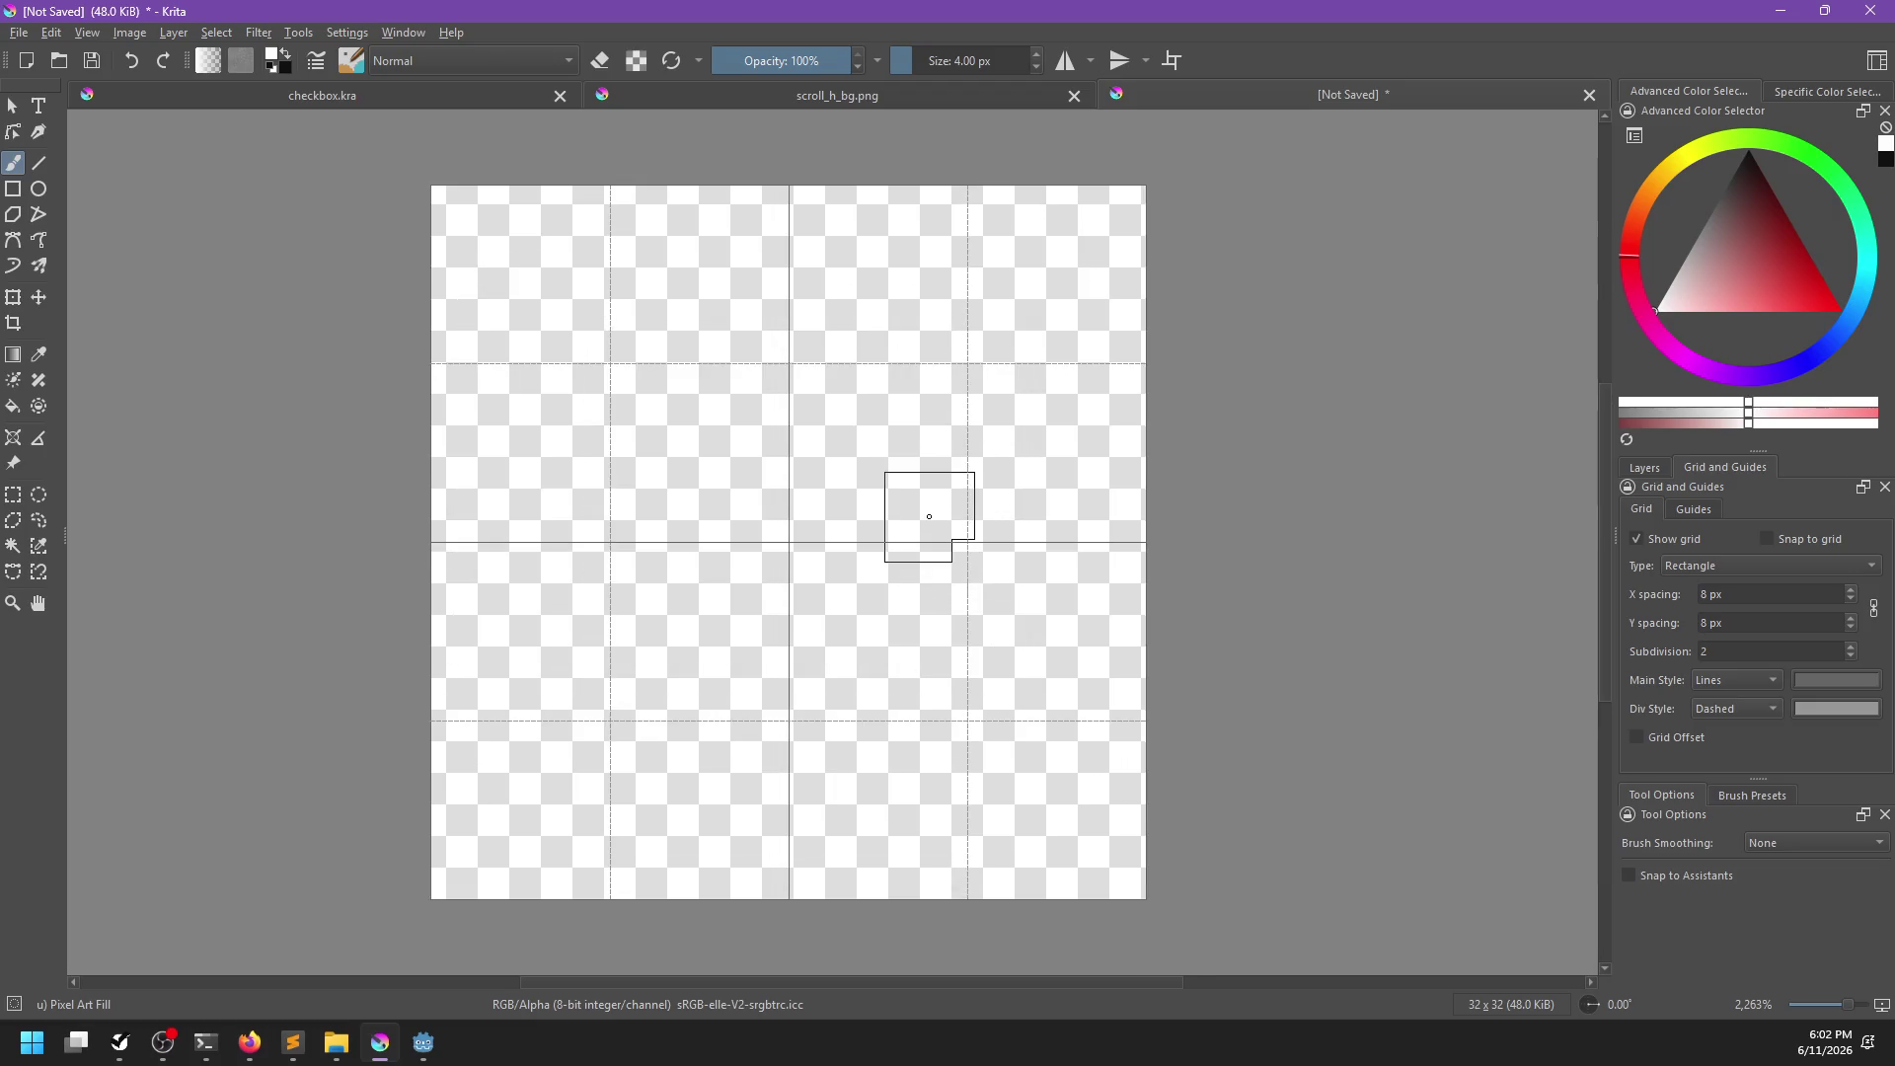
{"action": "key", "text": "alt+Tab"}
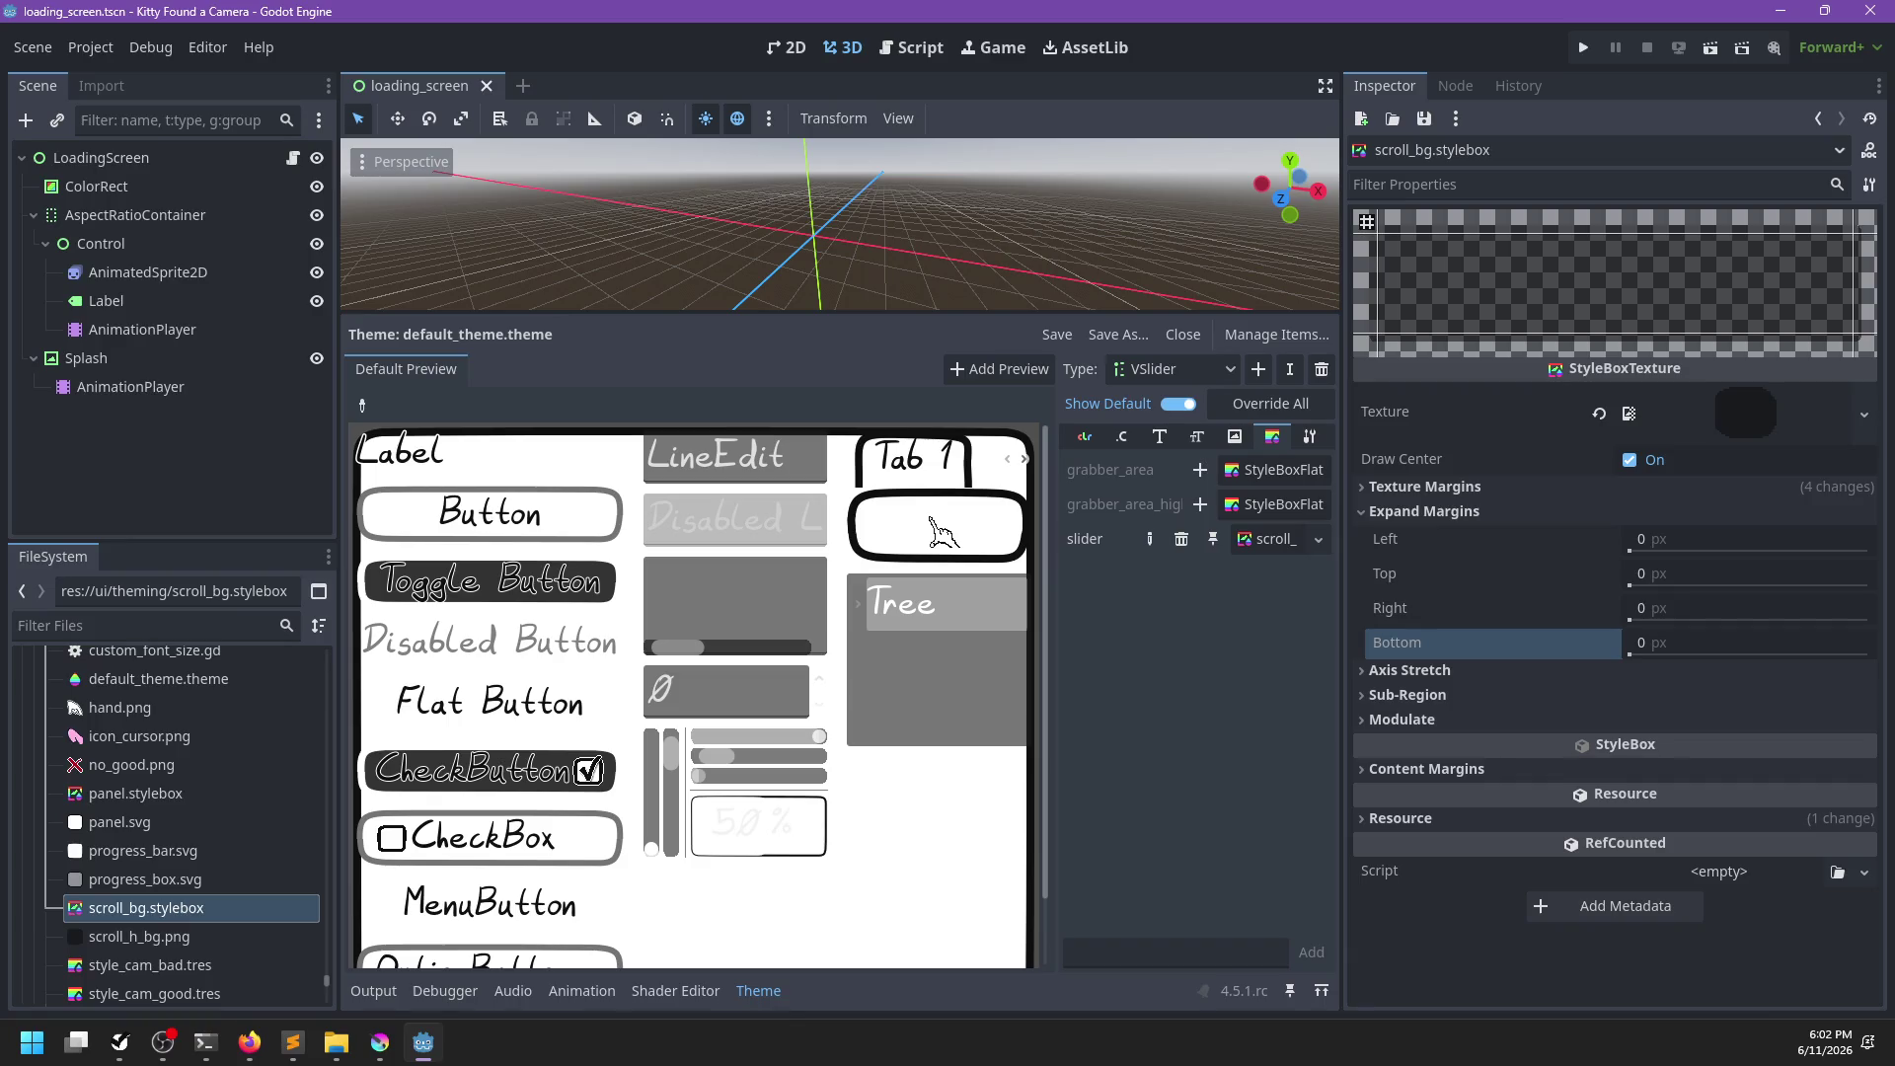
{"action": "key", "text": "alt+Tab"}
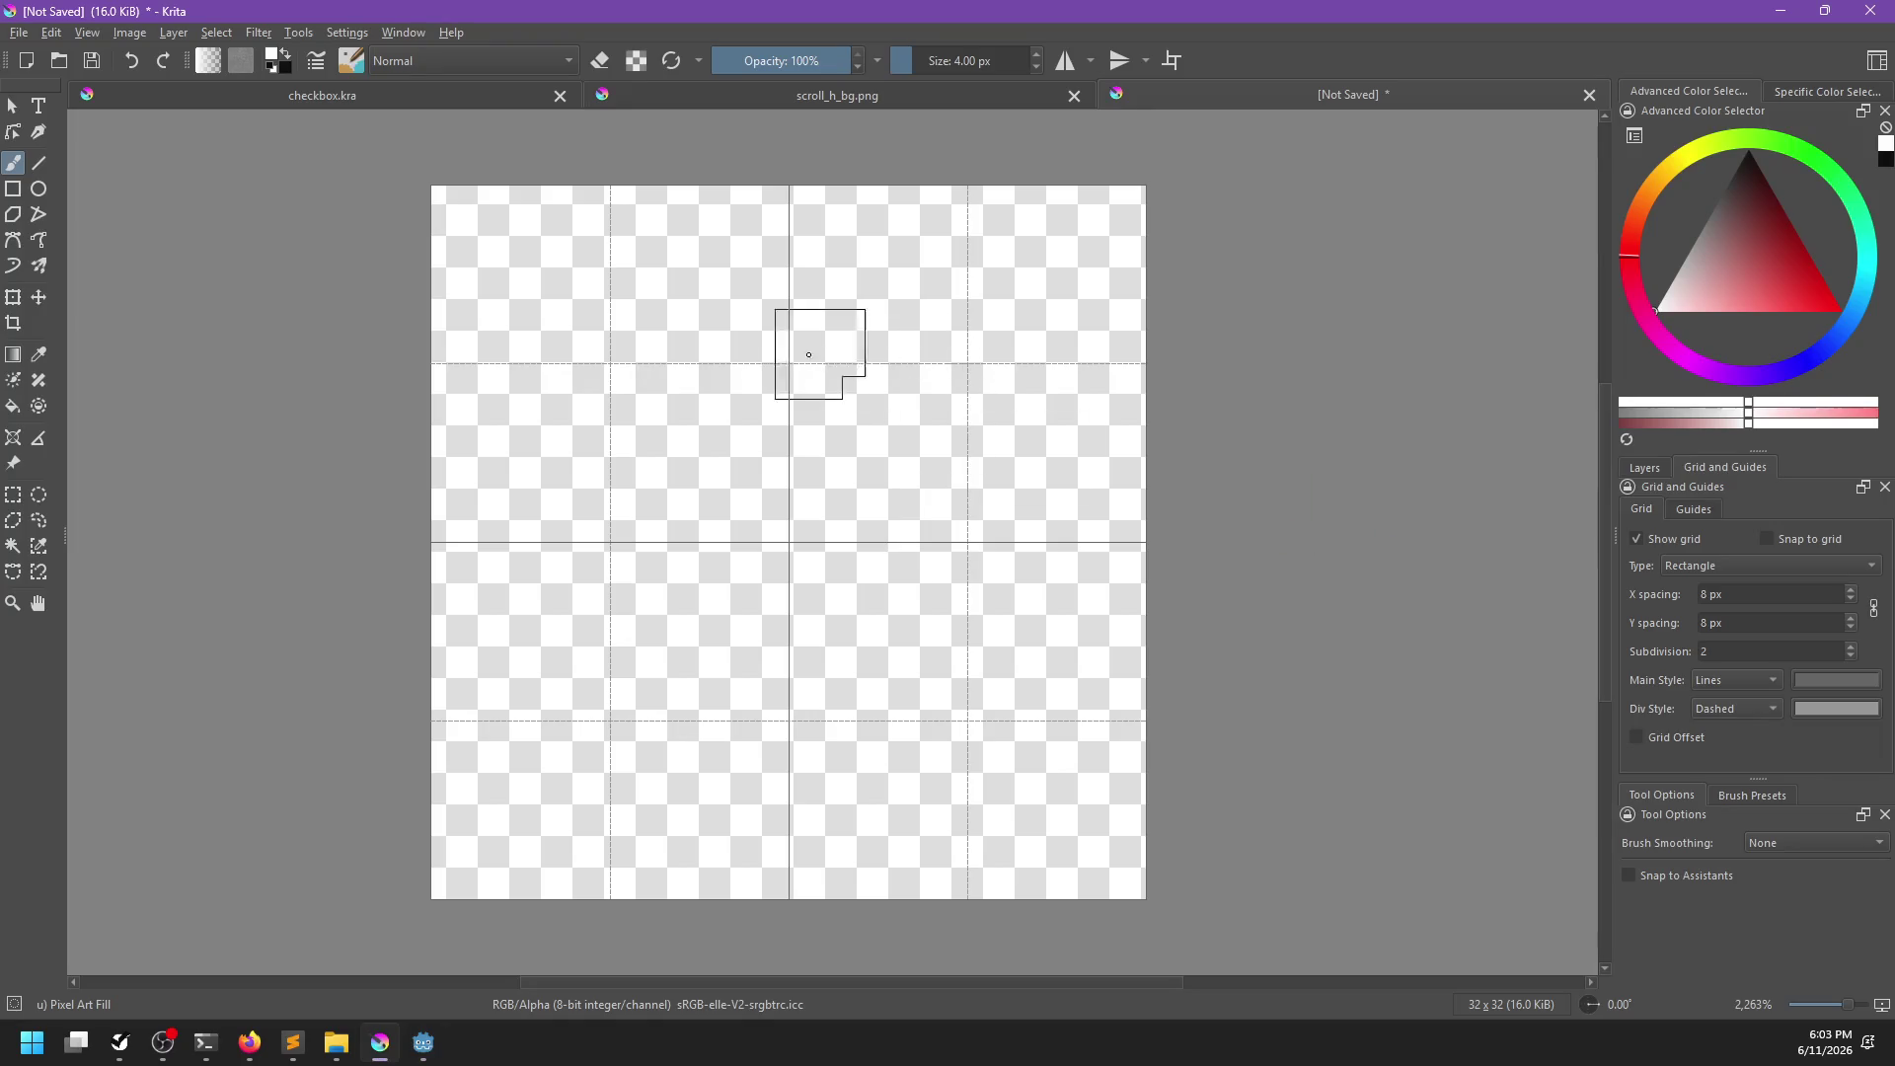
Clear the trial strokes and paint a large white filled disc on Paint Layer 1
{"action": "mouse_move", "coordinate": [529, 478]}
{"action": "left_mouse_down"}
{"action": "mouse_move", "coordinate": [542, 399]}
{"action": "mouse_move", "coordinate": [761, 279]}
{"action": "mouse_move", "coordinate": [983, 309]}
{"action": "mouse_move", "coordinate": [859, 321]}
{"action": "mouse_move", "coordinate": [914, 689]}
{"action": "left_mouse_up"}
{"action": "key", "text": "Delete"}
{"action": "key", "text": "BackSpace"}
{"action": "key", "text": "ctrl+z"}
{"action": "mouse_move", "coordinate": [828, 432]}
{"action": "left_mouse_down"}
{"action": "mouse_move", "coordinate": [728, 338]}
{"action": "mouse_move", "coordinate": [791, 338]}
{"action": "mouse_move", "coordinate": [655, 402]}
{"action": "mouse_move", "coordinate": [917, 503]}
{"action": "mouse_move", "coordinate": [871, 609]}
{"action": "mouse_move", "coordinate": [648, 376]}
{"action": "mouse_move", "coordinate": [731, 311]}
{"action": "mouse_move", "coordinate": [831, 310]}
{"action": "mouse_move", "coordinate": [815, 411]}
{"action": "mouse_move", "coordinate": [592, 588]}
{"action": "mouse_move", "coordinate": [598, 324]}
{"action": "mouse_move", "coordinate": [875, 274]}
{"action": "mouse_move", "coordinate": [1036, 325]}
{"action": "mouse_move", "coordinate": [1095, 533]}
{"action": "mouse_move", "coordinate": [1026, 730]}
{"action": "mouse_move", "coordinate": [807, 816]}
{"action": "mouse_move", "coordinate": [558, 762]}
{"action": "left_mouse_up"}
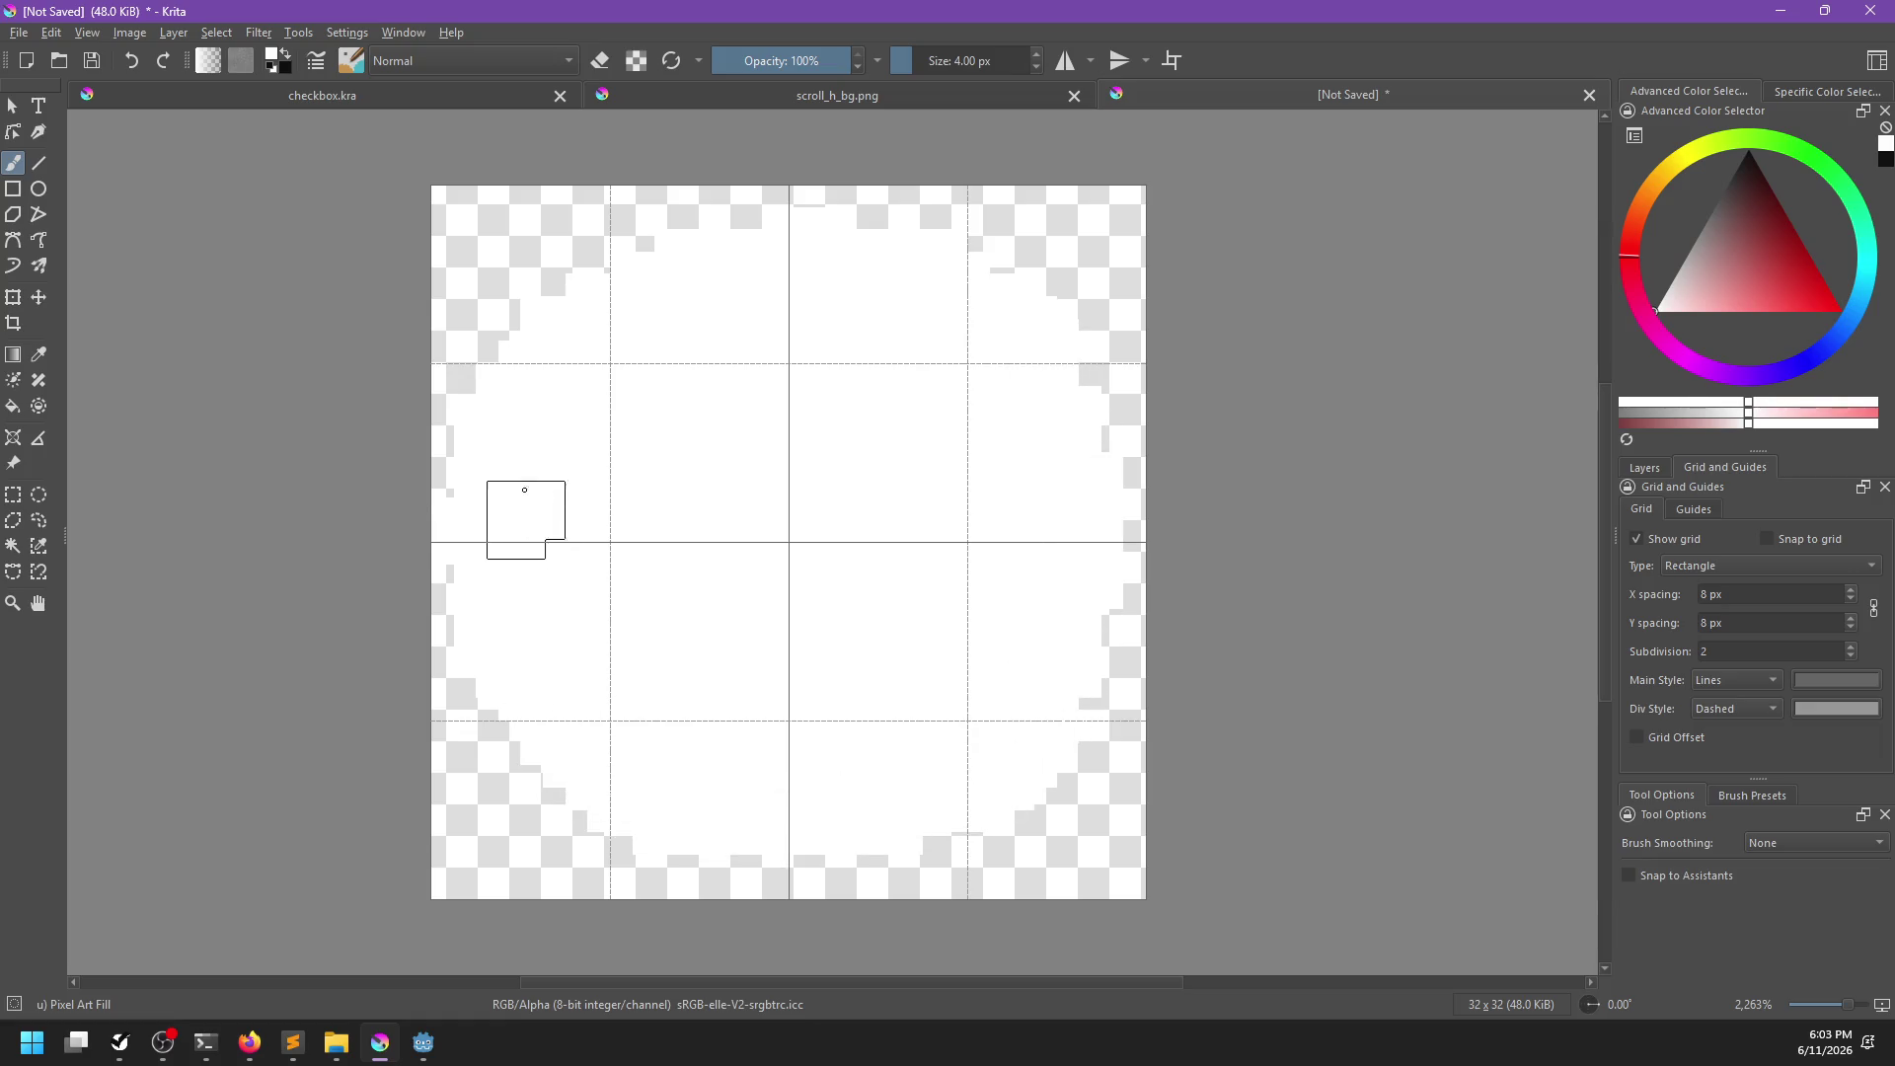
Add Paint Layer 2, paint a thick black ring around the disc, and start Save As
{"action": "left_click", "coordinate": [1644, 468]}
{"action": "left_click", "coordinate": [1632, 764]}
{"action": "key", "text": "x"}
{"action": "mouse_move", "coordinate": [564, 269]}
{"action": "left_mouse_down"}
{"action": "mouse_move", "coordinate": [523, 340]}
{"action": "mouse_move", "coordinate": [483, 544]}
{"action": "mouse_move", "coordinate": [494, 667]}
{"action": "mouse_move", "coordinate": [571, 790]}
{"action": "mouse_move", "coordinate": [719, 856]}
{"action": "mouse_move", "coordinate": [941, 839]}
{"action": "mouse_move", "coordinate": [1020, 780]}
{"action": "mouse_move", "coordinate": [1086, 649]}
{"action": "mouse_move", "coordinate": [1107, 485]}
{"action": "mouse_move", "coordinate": [1042, 285]}
{"action": "mouse_move", "coordinate": [920, 229]}
{"action": "mouse_move", "coordinate": [735, 225]}
{"action": "mouse_move", "coordinate": [594, 261]}
{"action": "mouse_move", "coordinate": [573, 310]}
{"action": "left_mouse_up"}
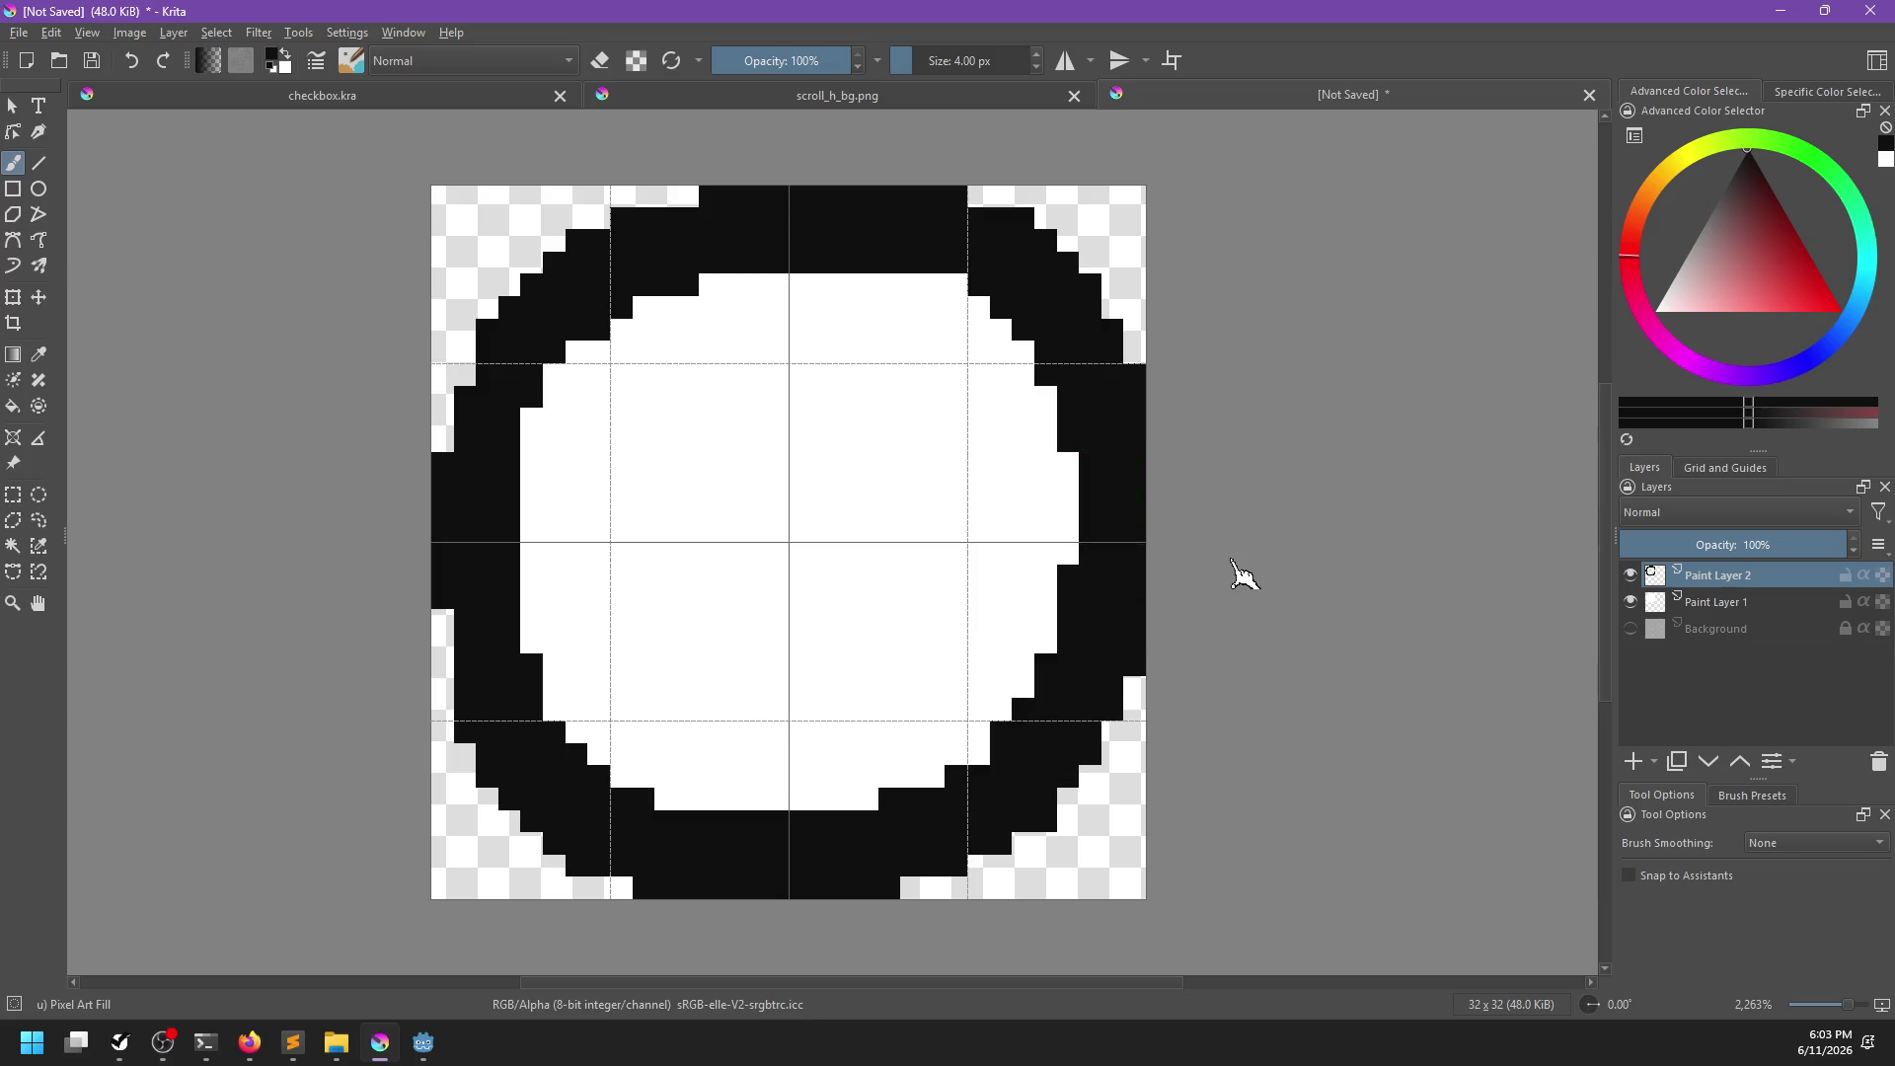
{"action": "key", "text": "ctrl+s"}
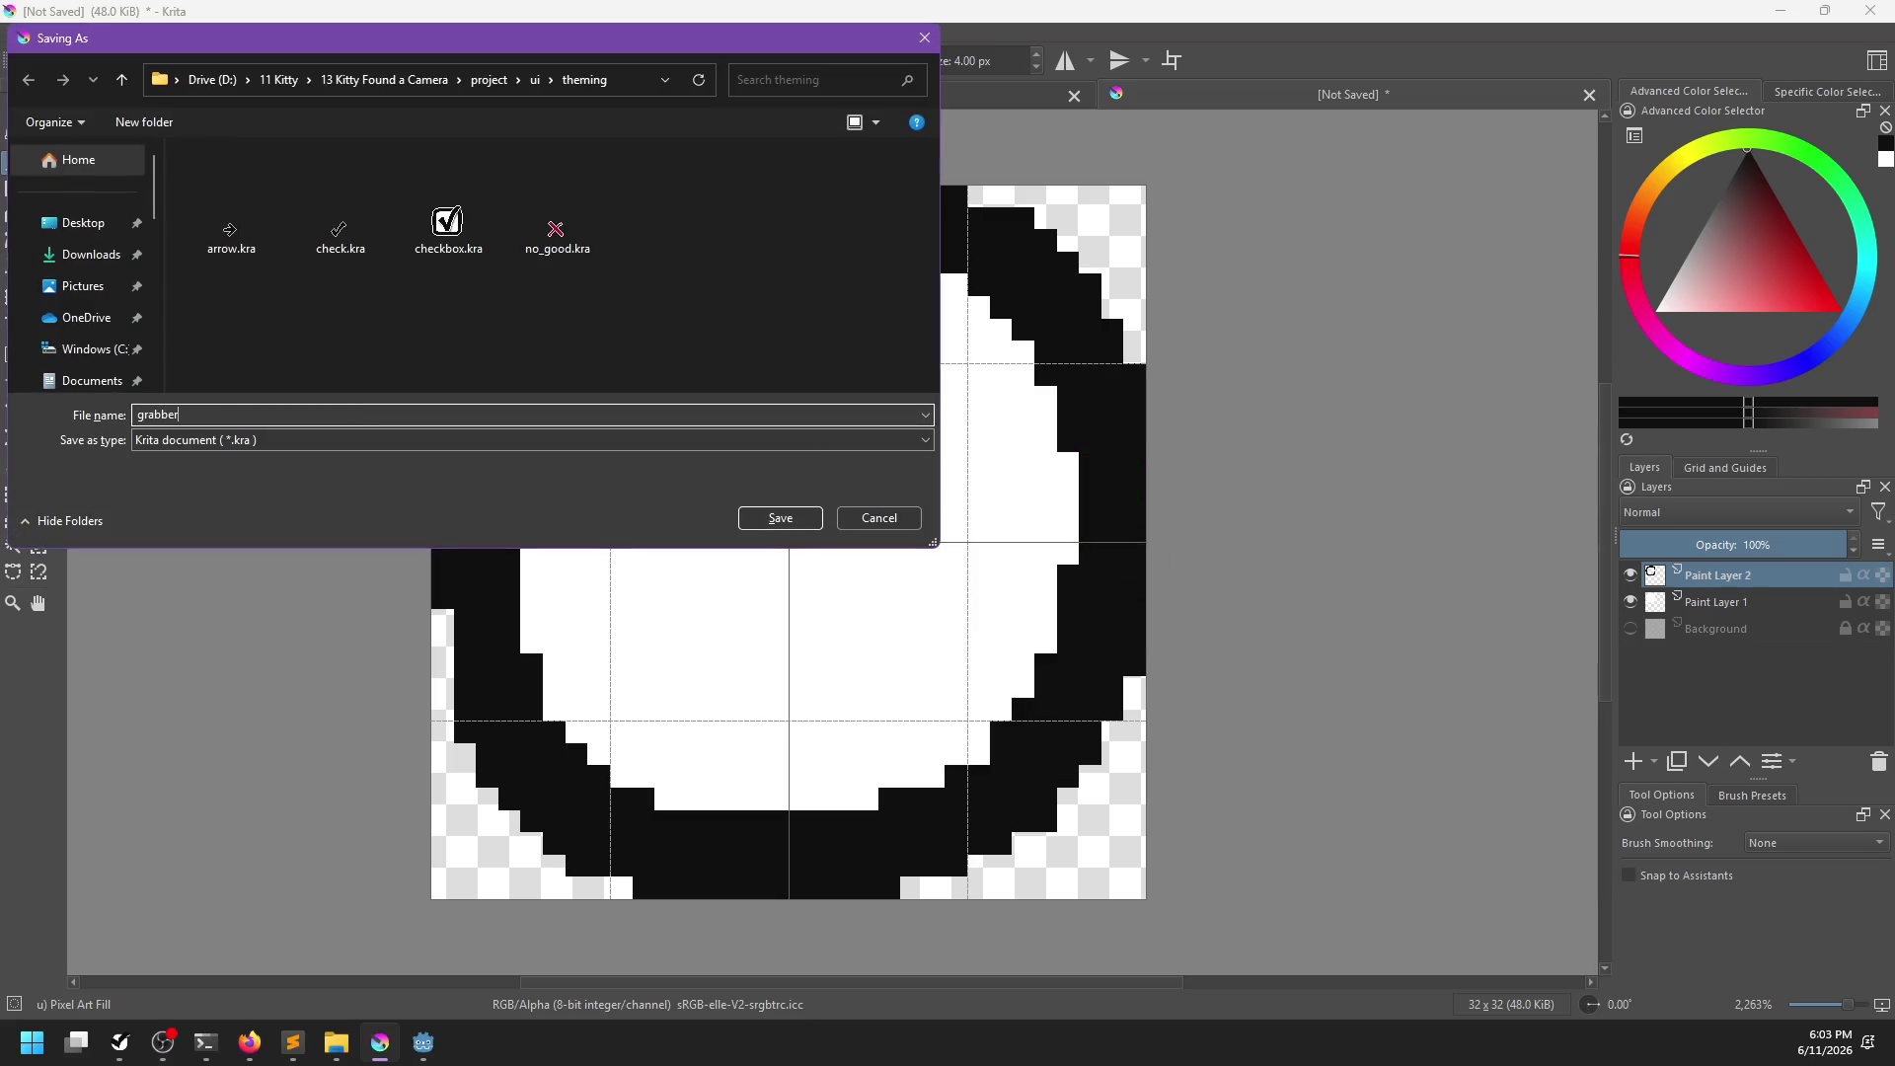
Save the drawing as grabber.kra and export it with the ring as grabber_grabbed.png
{"action": "key", "text": "Return"}
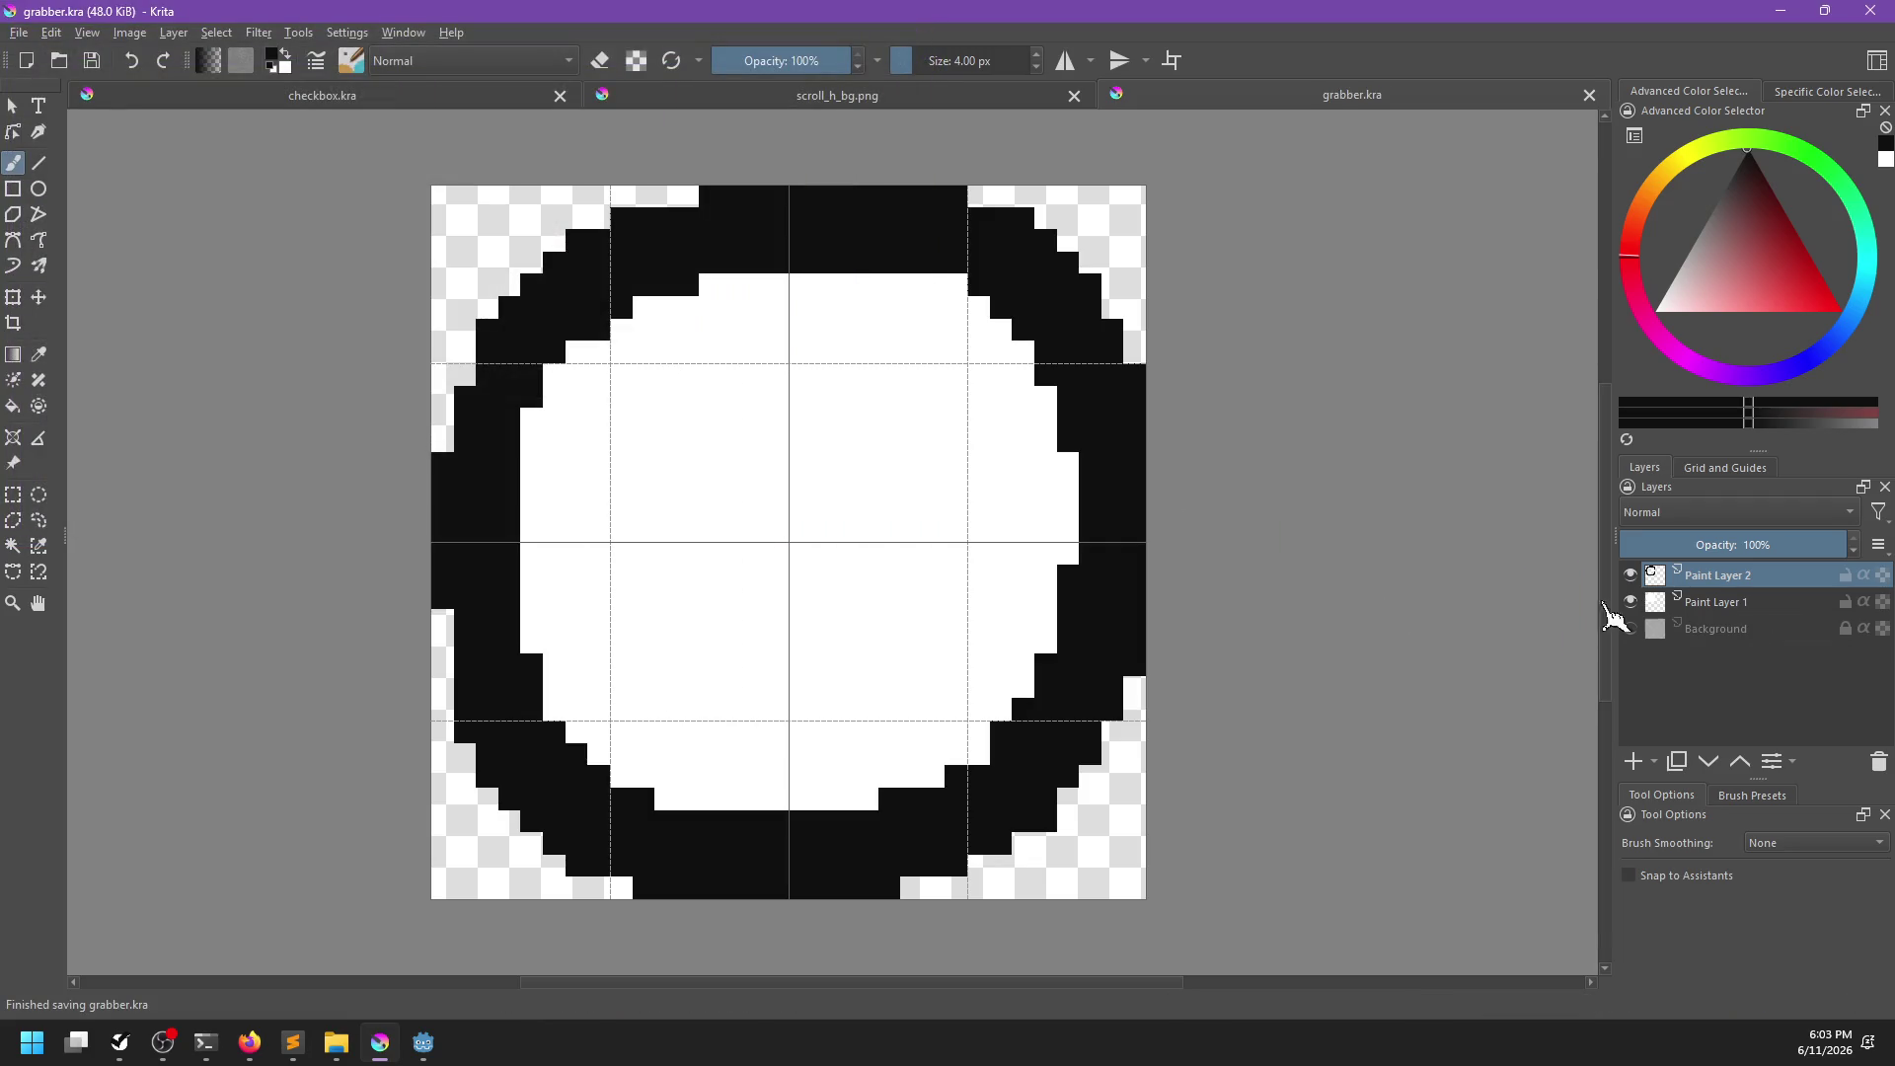
{"action": "key", "text": "ctrl+shift+e"}
{"action": "type", "text": "grabber_"}
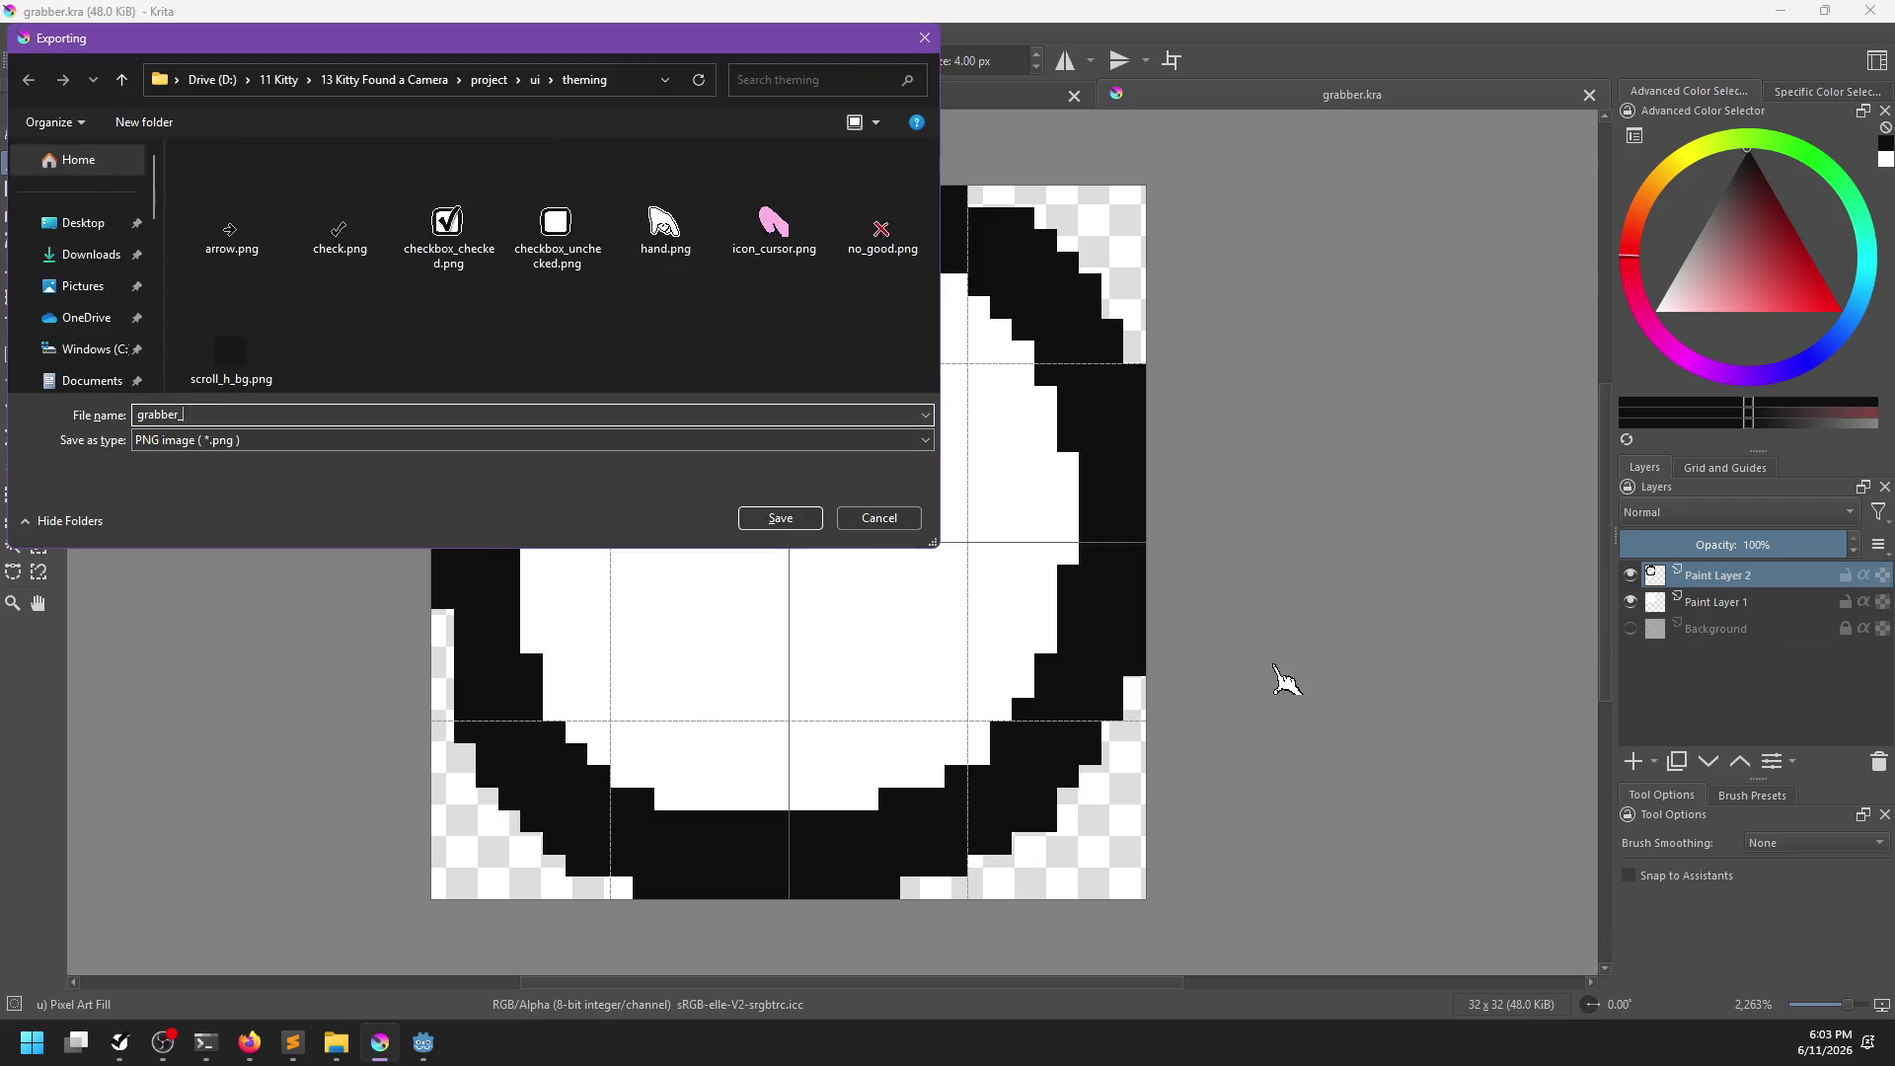
{"action": "key", "text": "Return"}
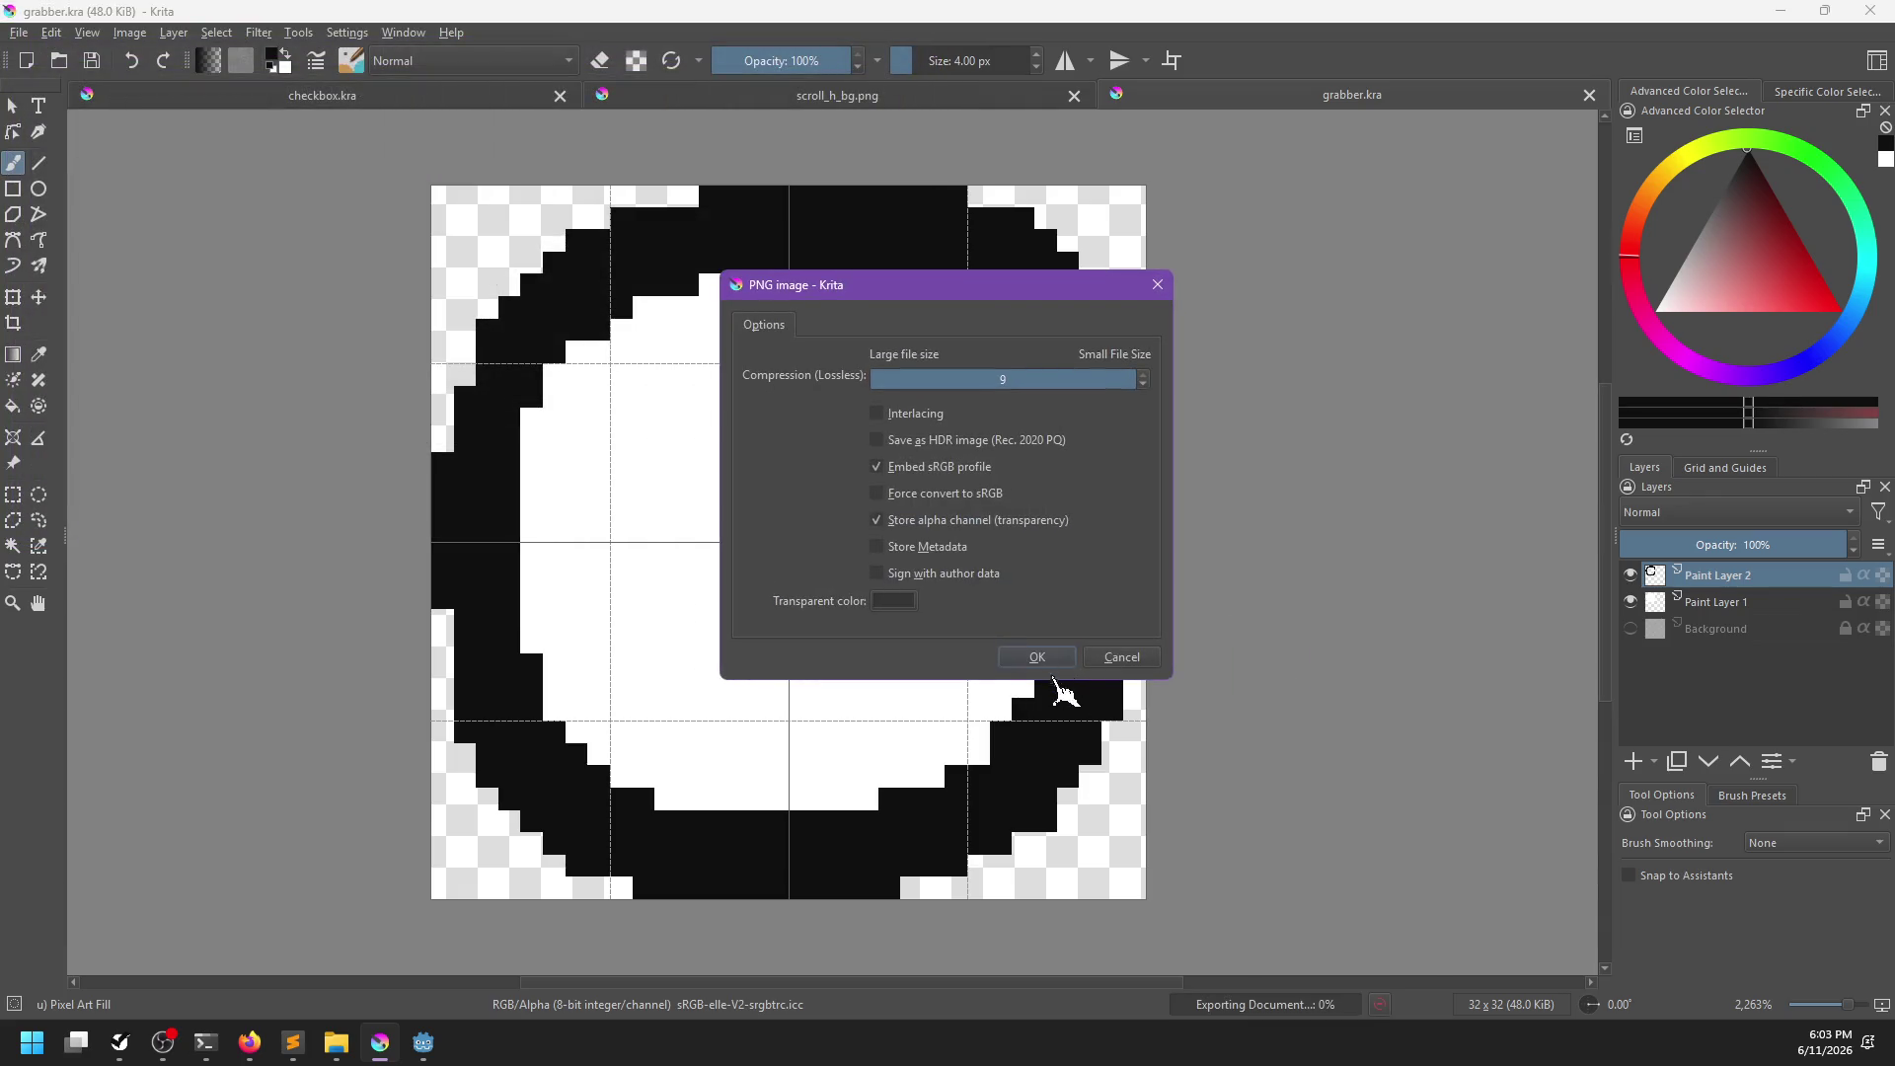
{"action": "left_click", "coordinate": [1036, 657]}
Hide the black ring layer and export the ring-less drawing as grabber_plain.png
{"action": "left_click", "coordinate": [1630, 575]}
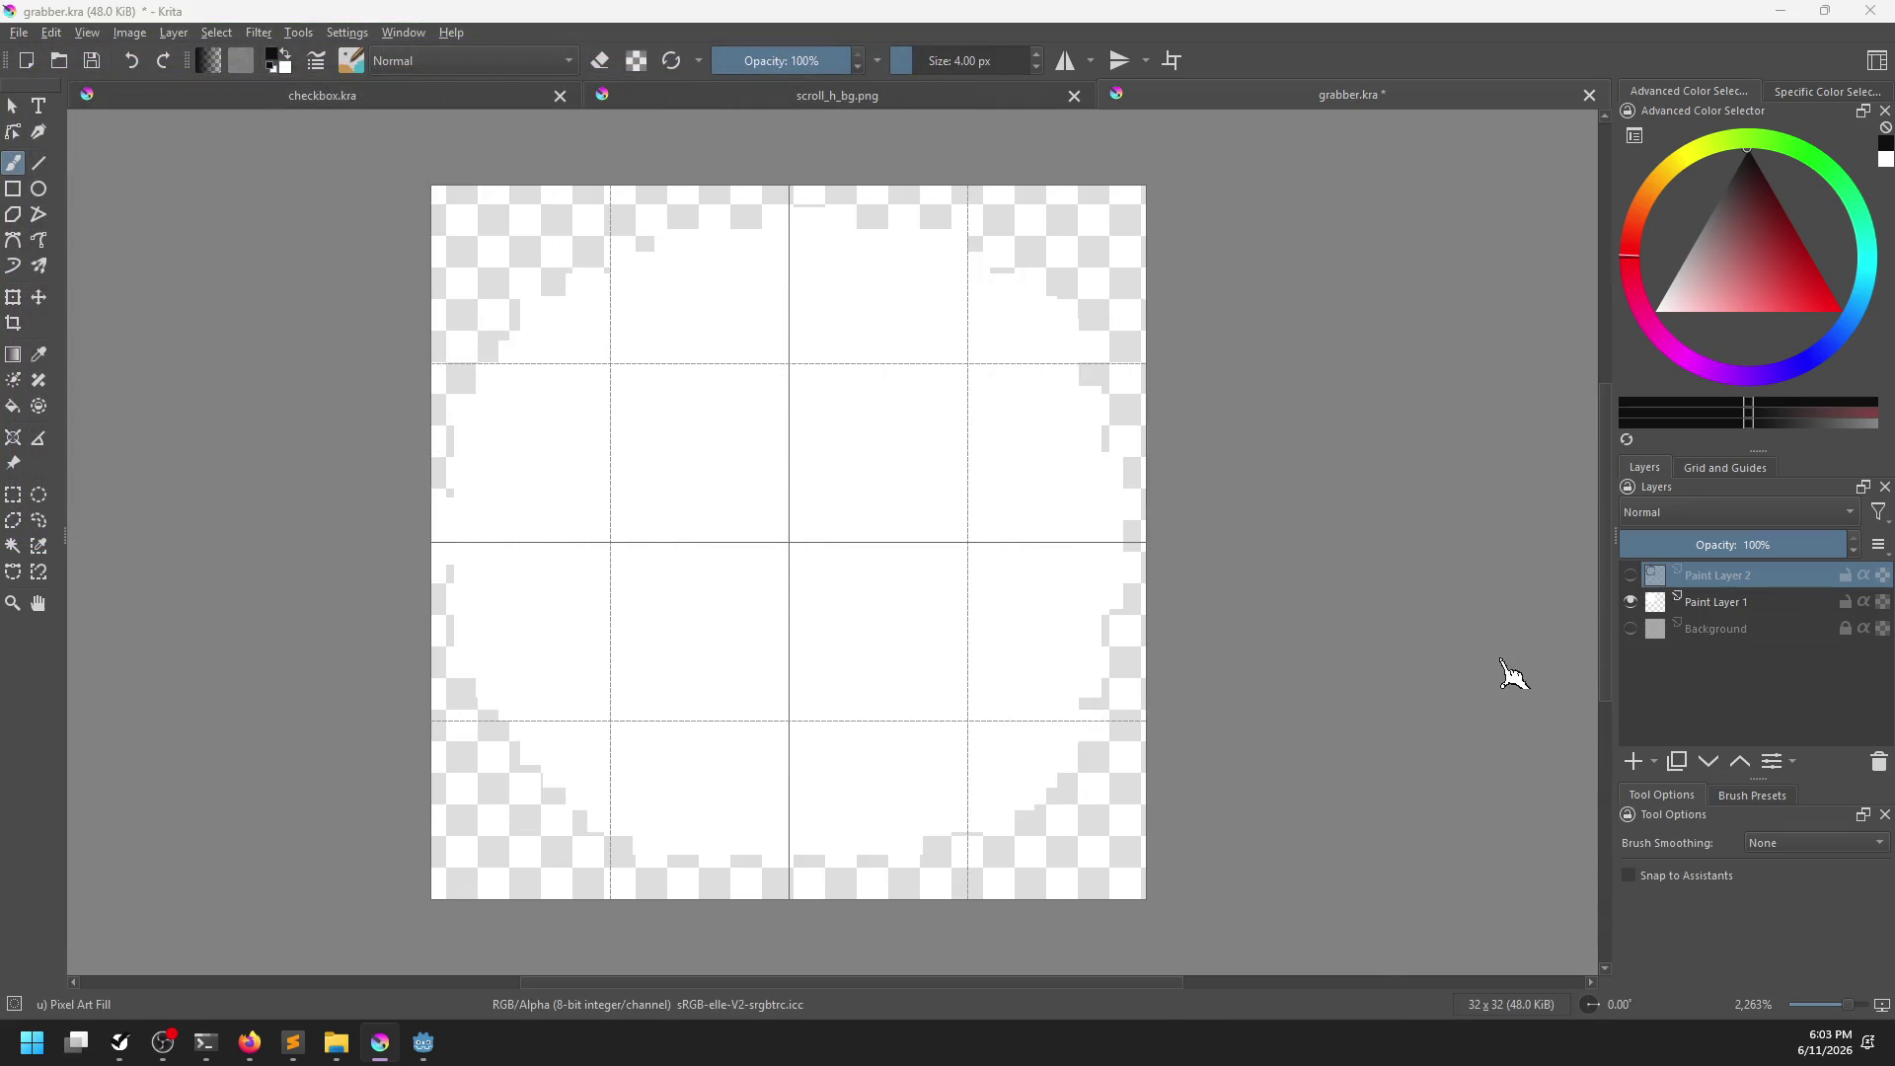
{"action": "key", "text": "ctrl+shift+e"}
{"action": "type", "text": "g"}
{"action": "type", "text": "e"}
{"action": "key", "text": "Down"}
{"action": "key", "text": "Down"}
{"action": "key", "text": "Return"}
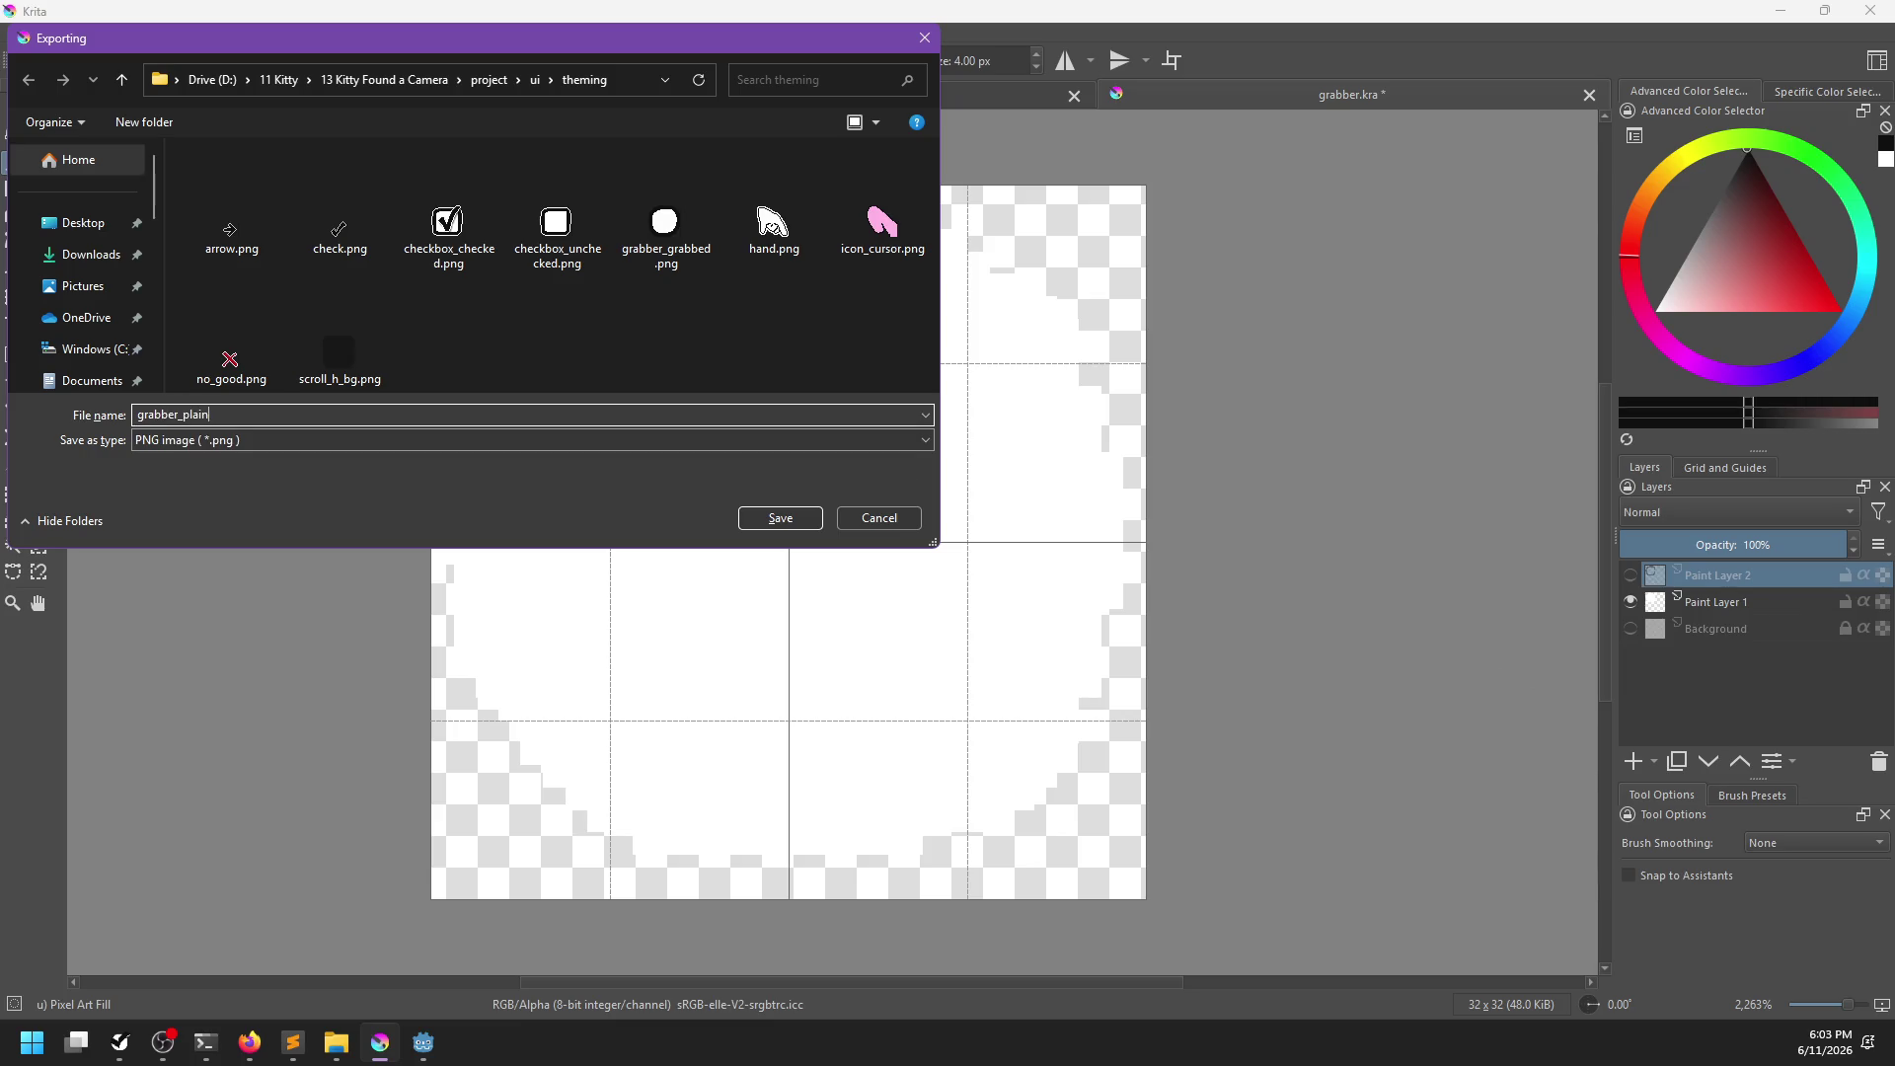
{"action": "key", "text": "Return"}
{"action": "key", "text": "Return"}
{"action": "key", "text": "alt+Tab"}
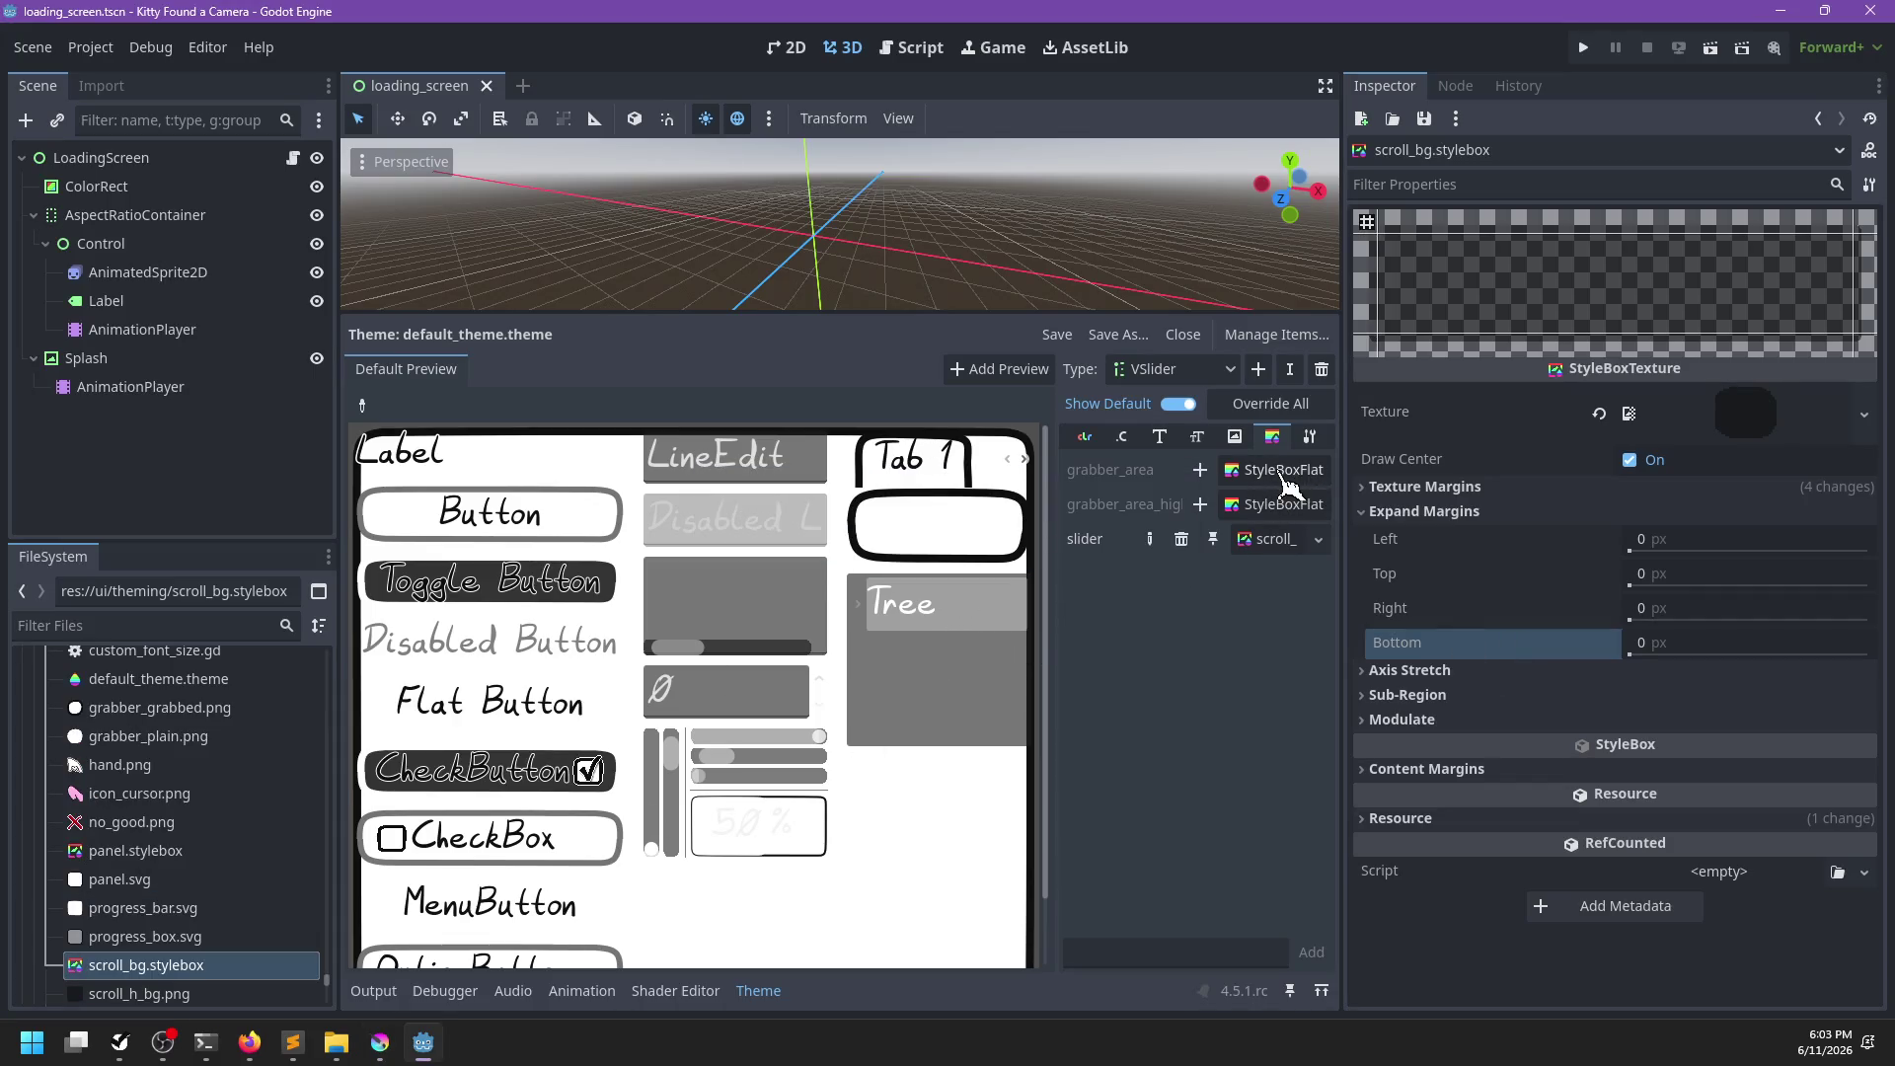
Override the VSlider's grabber_area and grabber_area_highlight with new StyleBoxTextures
{"action": "left_click", "coordinate": [1200, 470]}
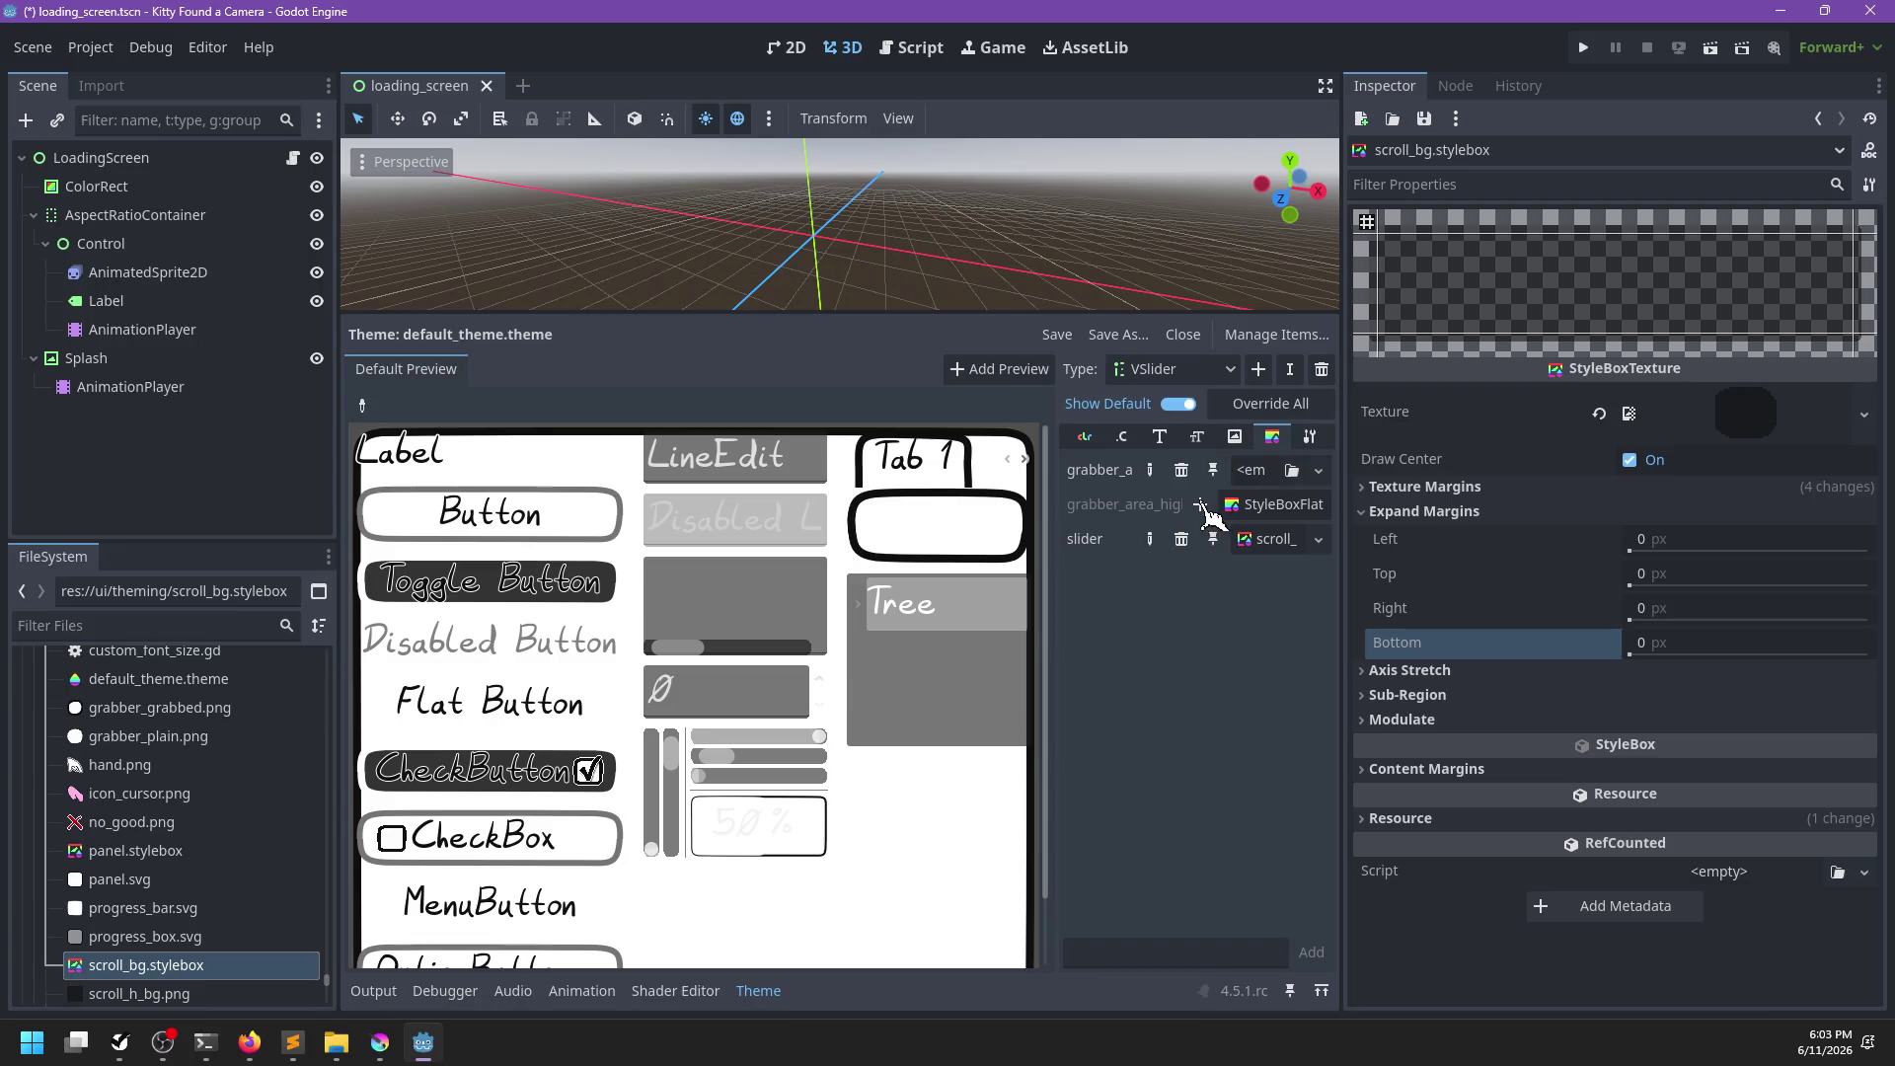
{"action": "left_click", "coordinate": [1200, 504]}
{"action": "left_click", "coordinate": [1319, 469]}
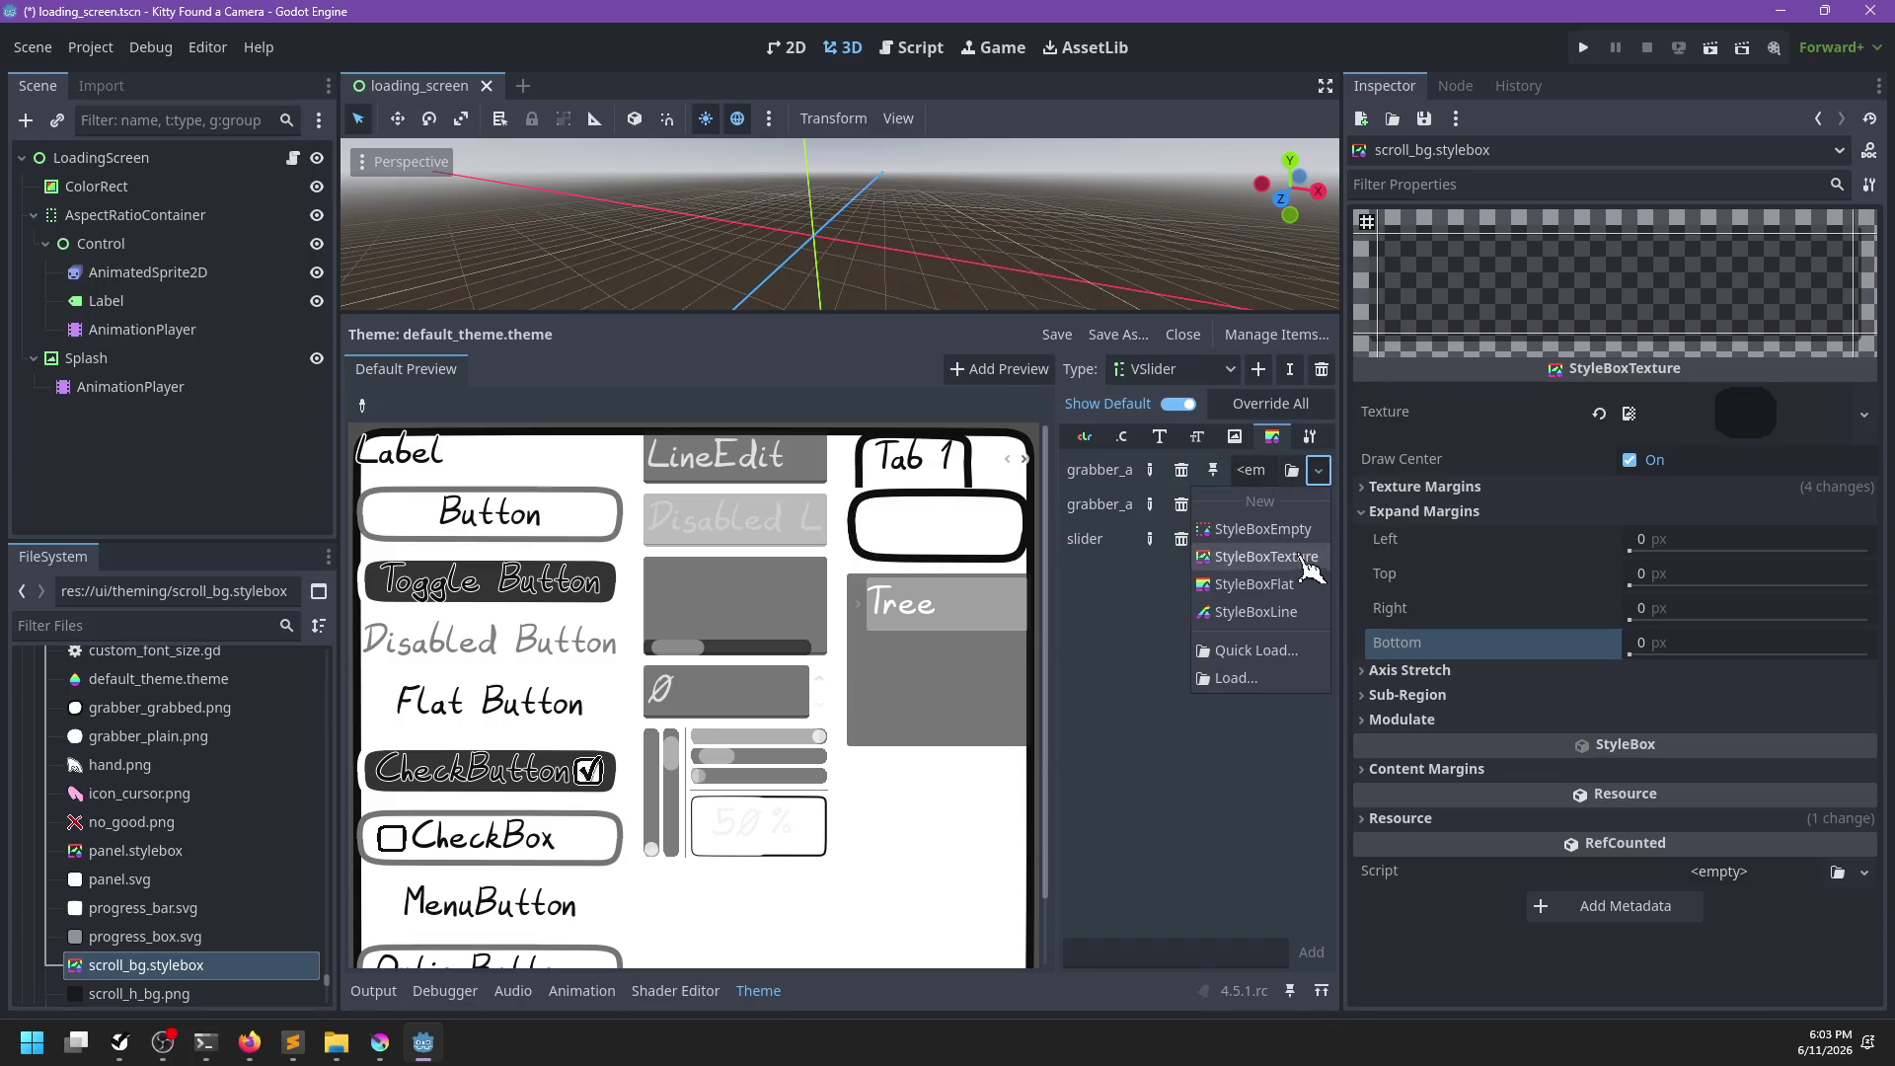
{"action": "left_click", "coordinate": [1307, 577]}
{"action": "left_click", "coordinate": [1318, 504]}
{"action": "left_click", "coordinate": [1308, 612]}
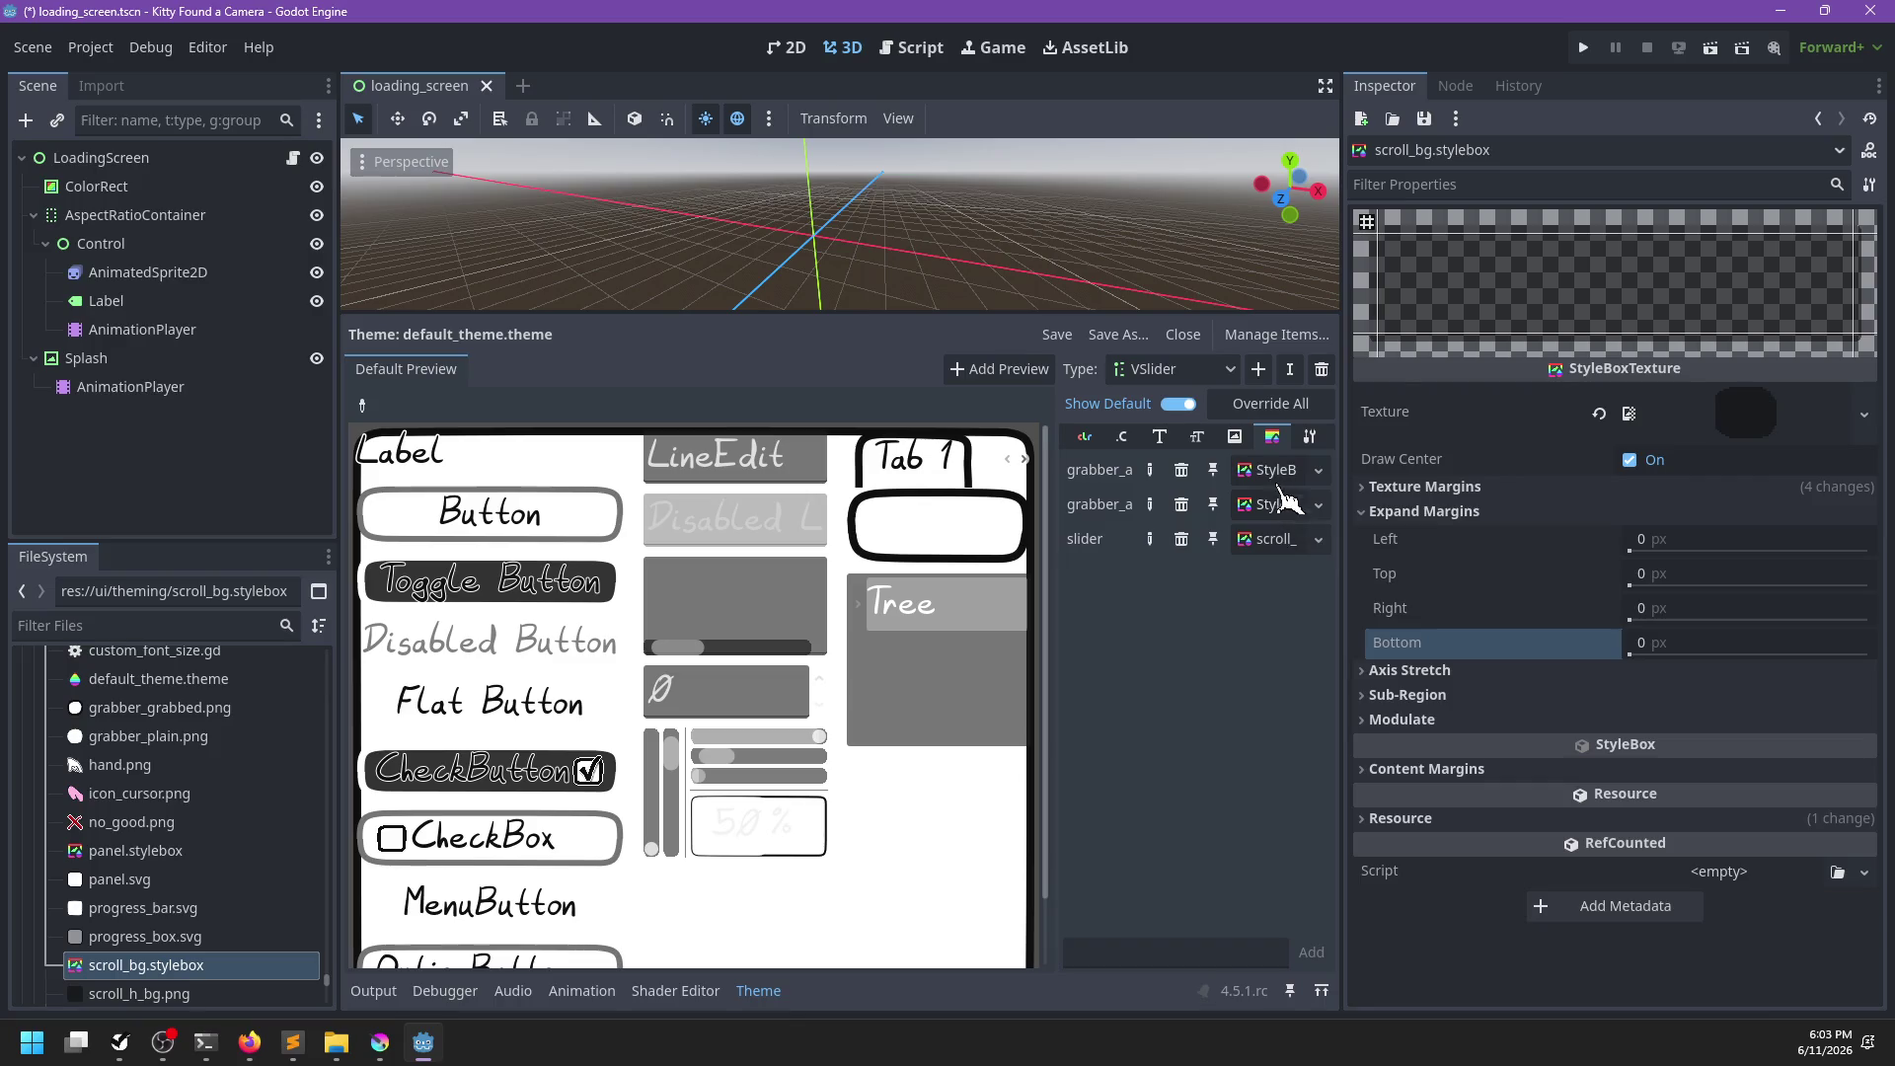
Set grabber_plain.png as the texture of the grabber_area StyleBoxTexture
{"action": "scroll", "coordinate": [136, 897], "scroll_direction": "down", "scroll_amount": 5}
{"action": "scroll", "coordinate": [212, 868], "scroll_direction": "up", "scroll_amount": 4}
{"action": "scroll", "coordinate": [207, 821], "scroll_direction": "up", "scroll_amount": 3}
{"action": "scroll", "coordinate": [168, 868], "scroll_direction": "down", "scroll_amount": 2}
{"action": "mouse_move", "coordinate": [143, 875]}
{"action": "left_mouse_down"}
{"action": "mouse_move", "coordinate": [1125, 663]}
{"action": "mouse_move", "coordinate": [1659, 446]}
{"action": "mouse_move", "coordinate": [1678, 413]}
{"action": "mouse_move", "coordinate": [1723, 412]}
{"action": "left_mouse_up"}
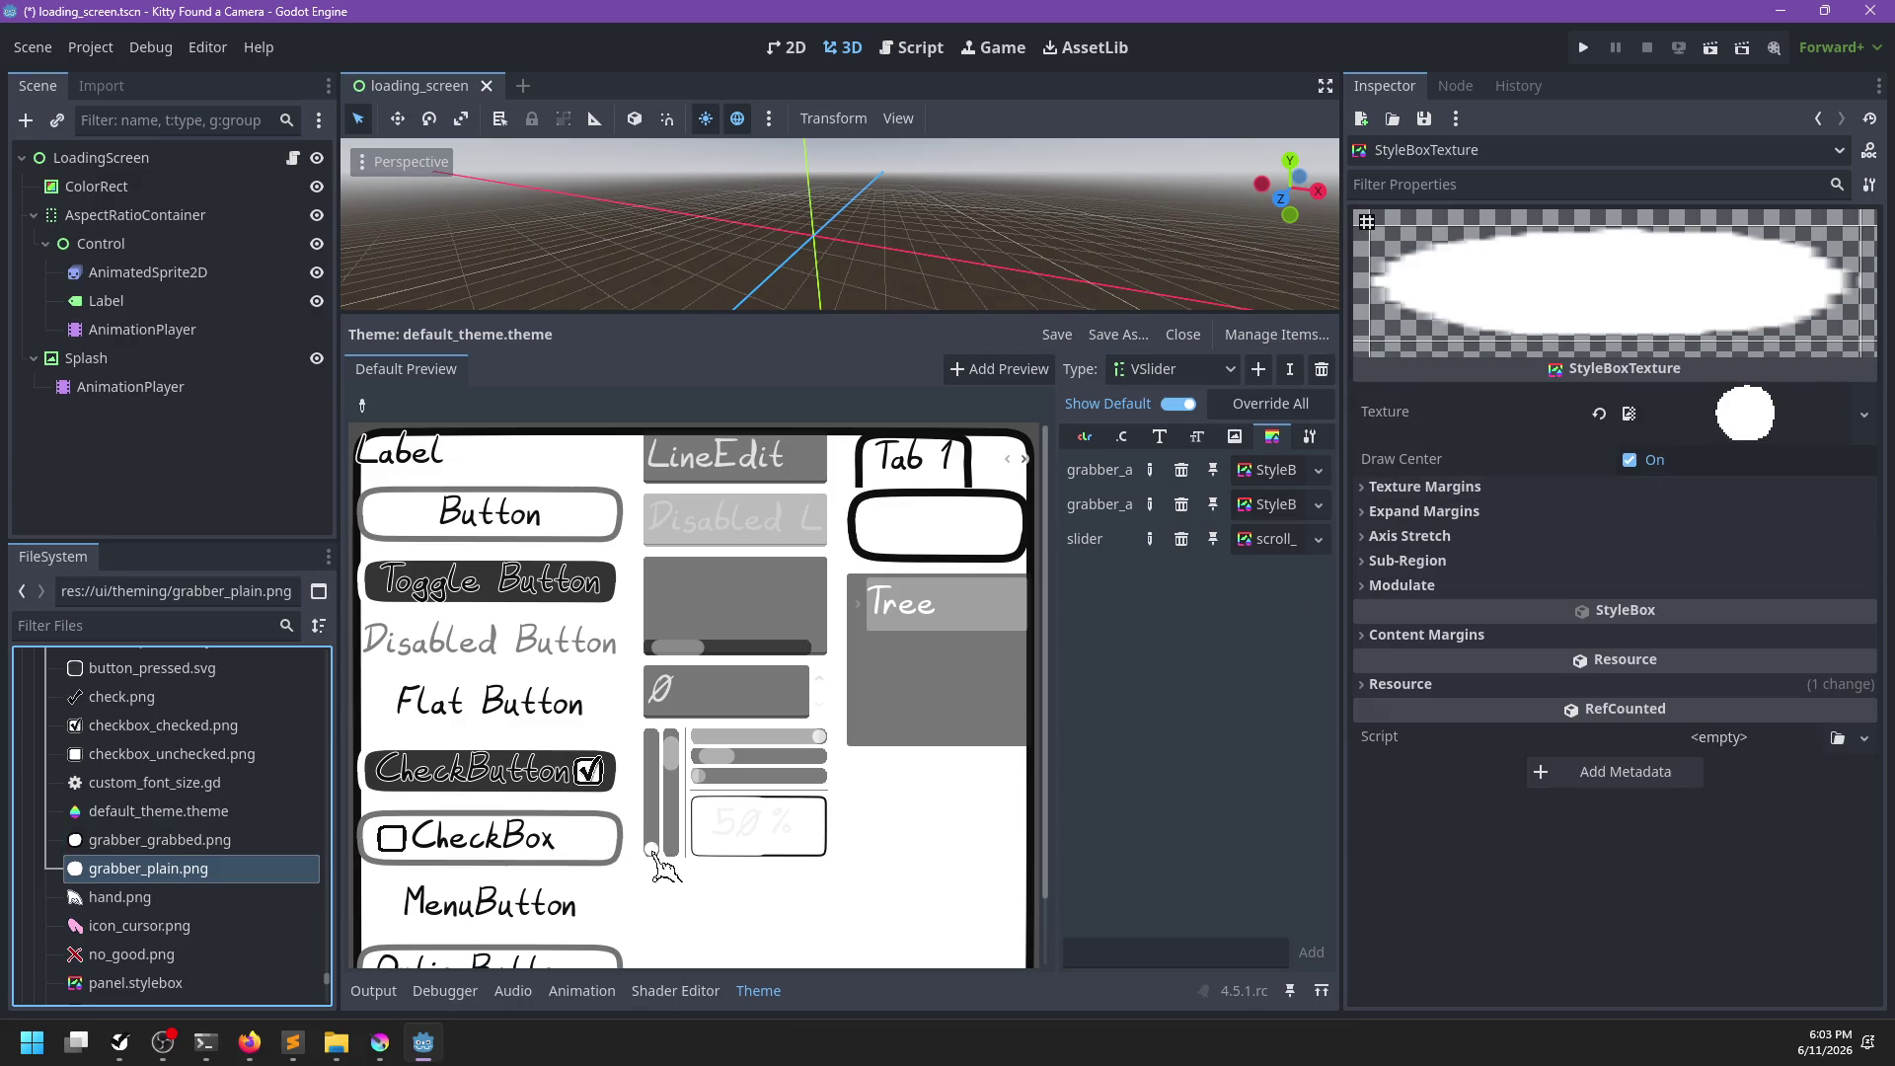
Open the grabber_area_highlight style and bring grabber_grabbed.png onto its Texture field
{"action": "mouse_move", "coordinate": [140, 848]}
{"action": "left_mouse_down"}
{"action": "mouse_move", "coordinate": [1193, 582]}
{"action": "mouse_move", "coordinate": [1206, 632]}
{"action": "left_mouse_up"}
{"action": "left_click", "coordinate": [1273, 503]}
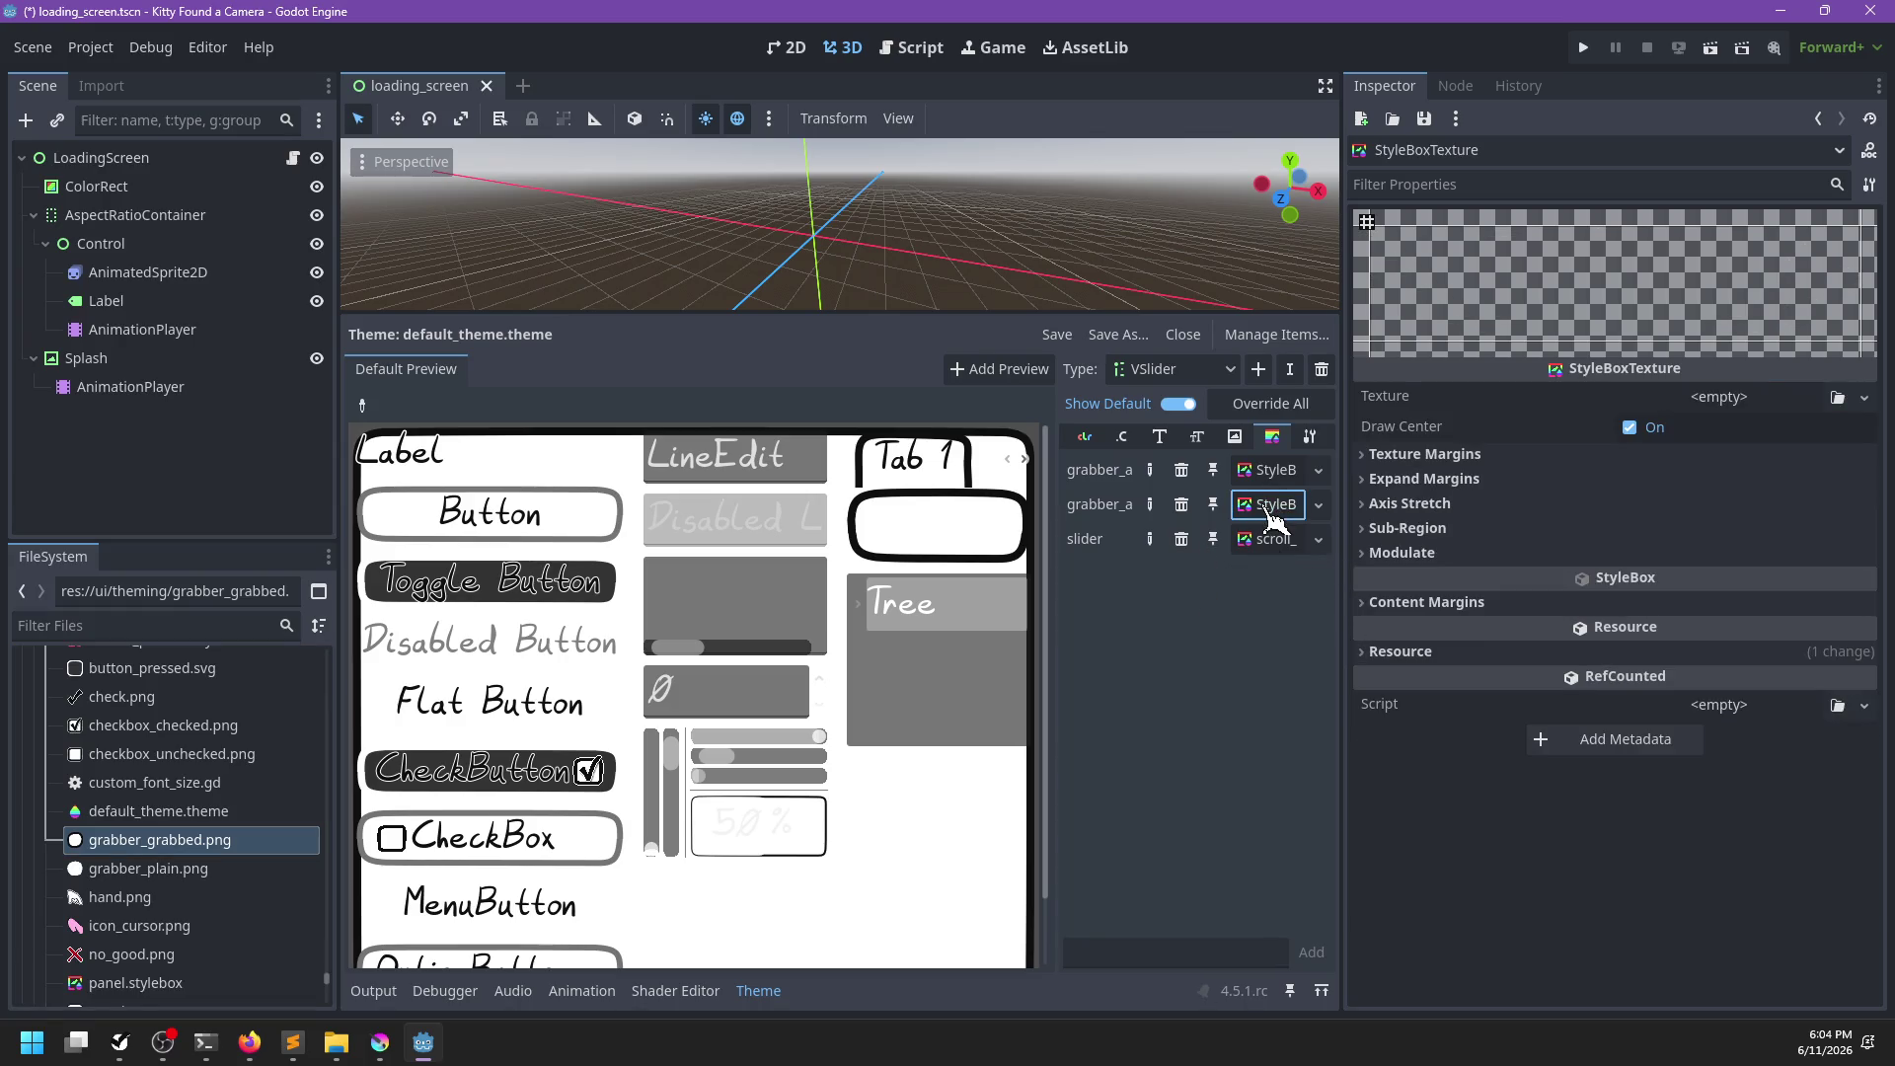
{"action": "left_click_drag", "start_coordinate": [233, 841], "coordinate": [1678, 416]}
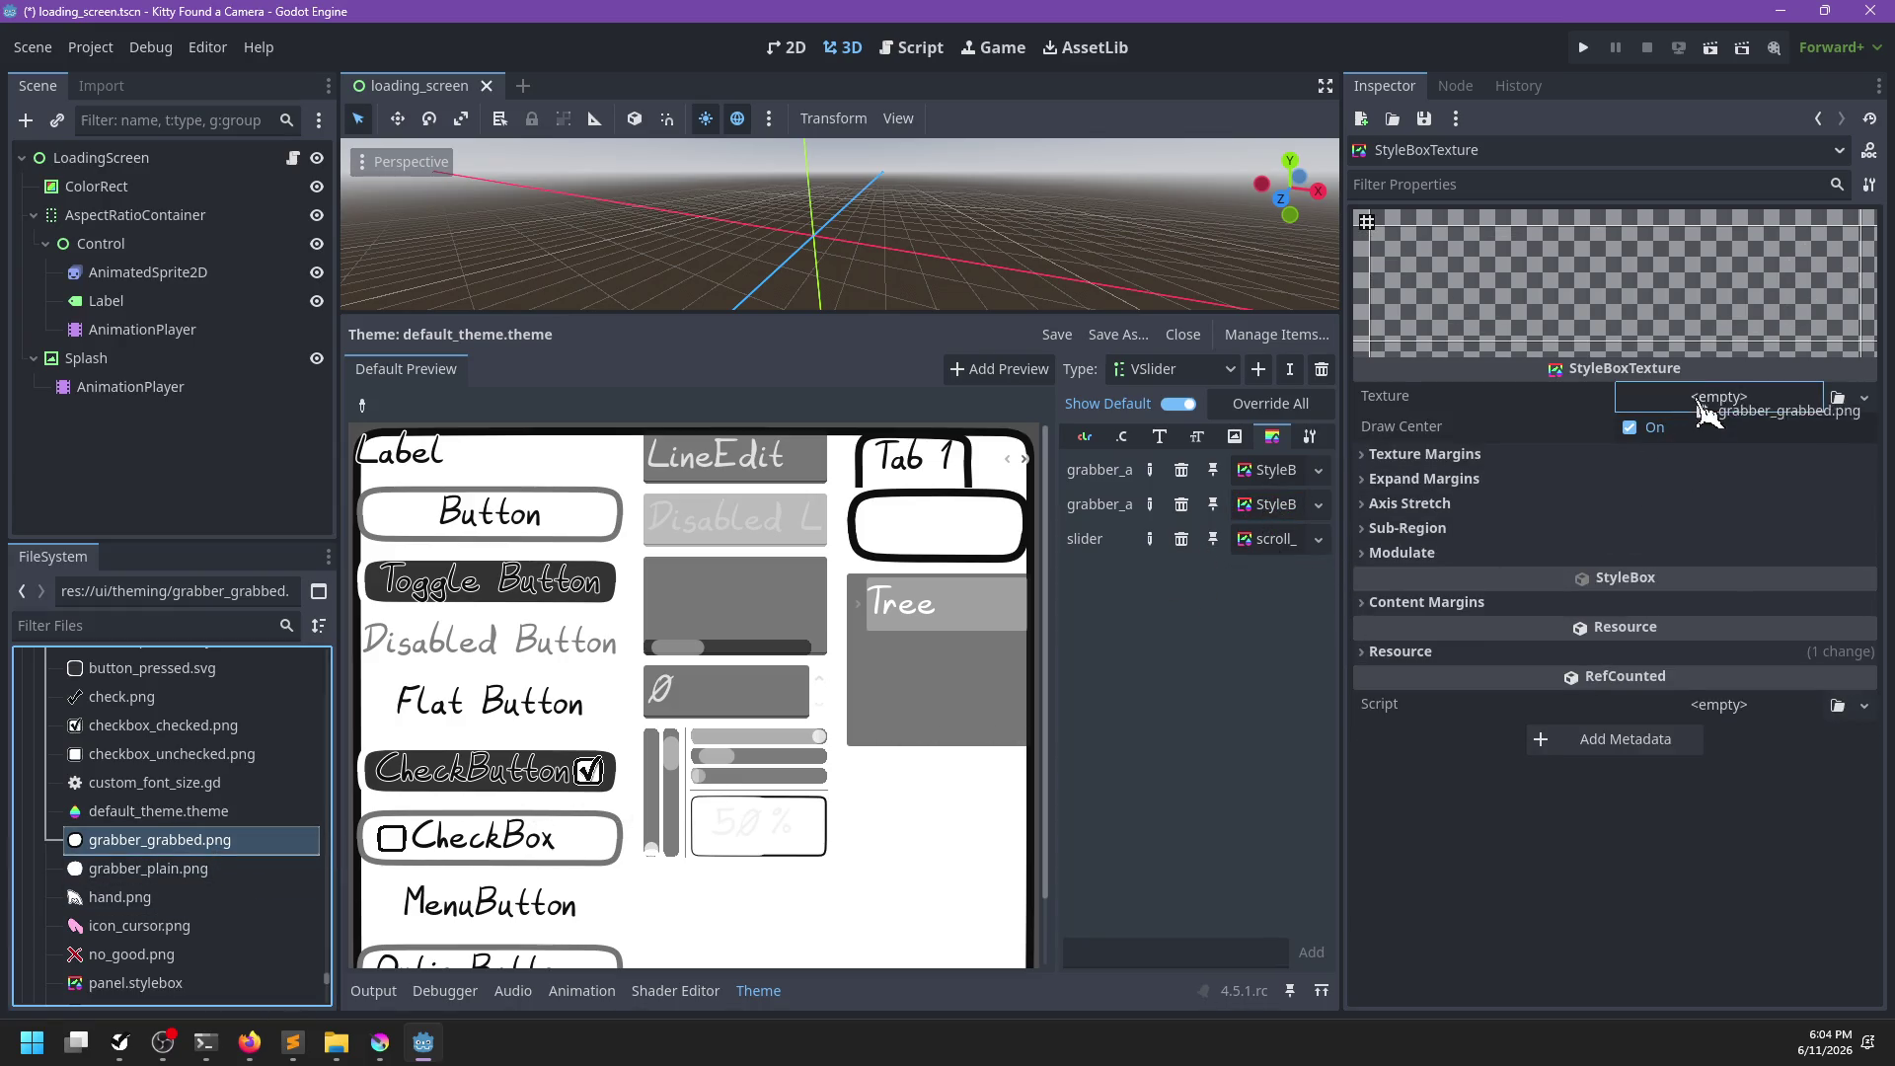
Make the grabber_area StyleBoxTexture unique and save it as grabber_plain.stylebox
{"action": "left_click", "coordinate": [1319, 471]}
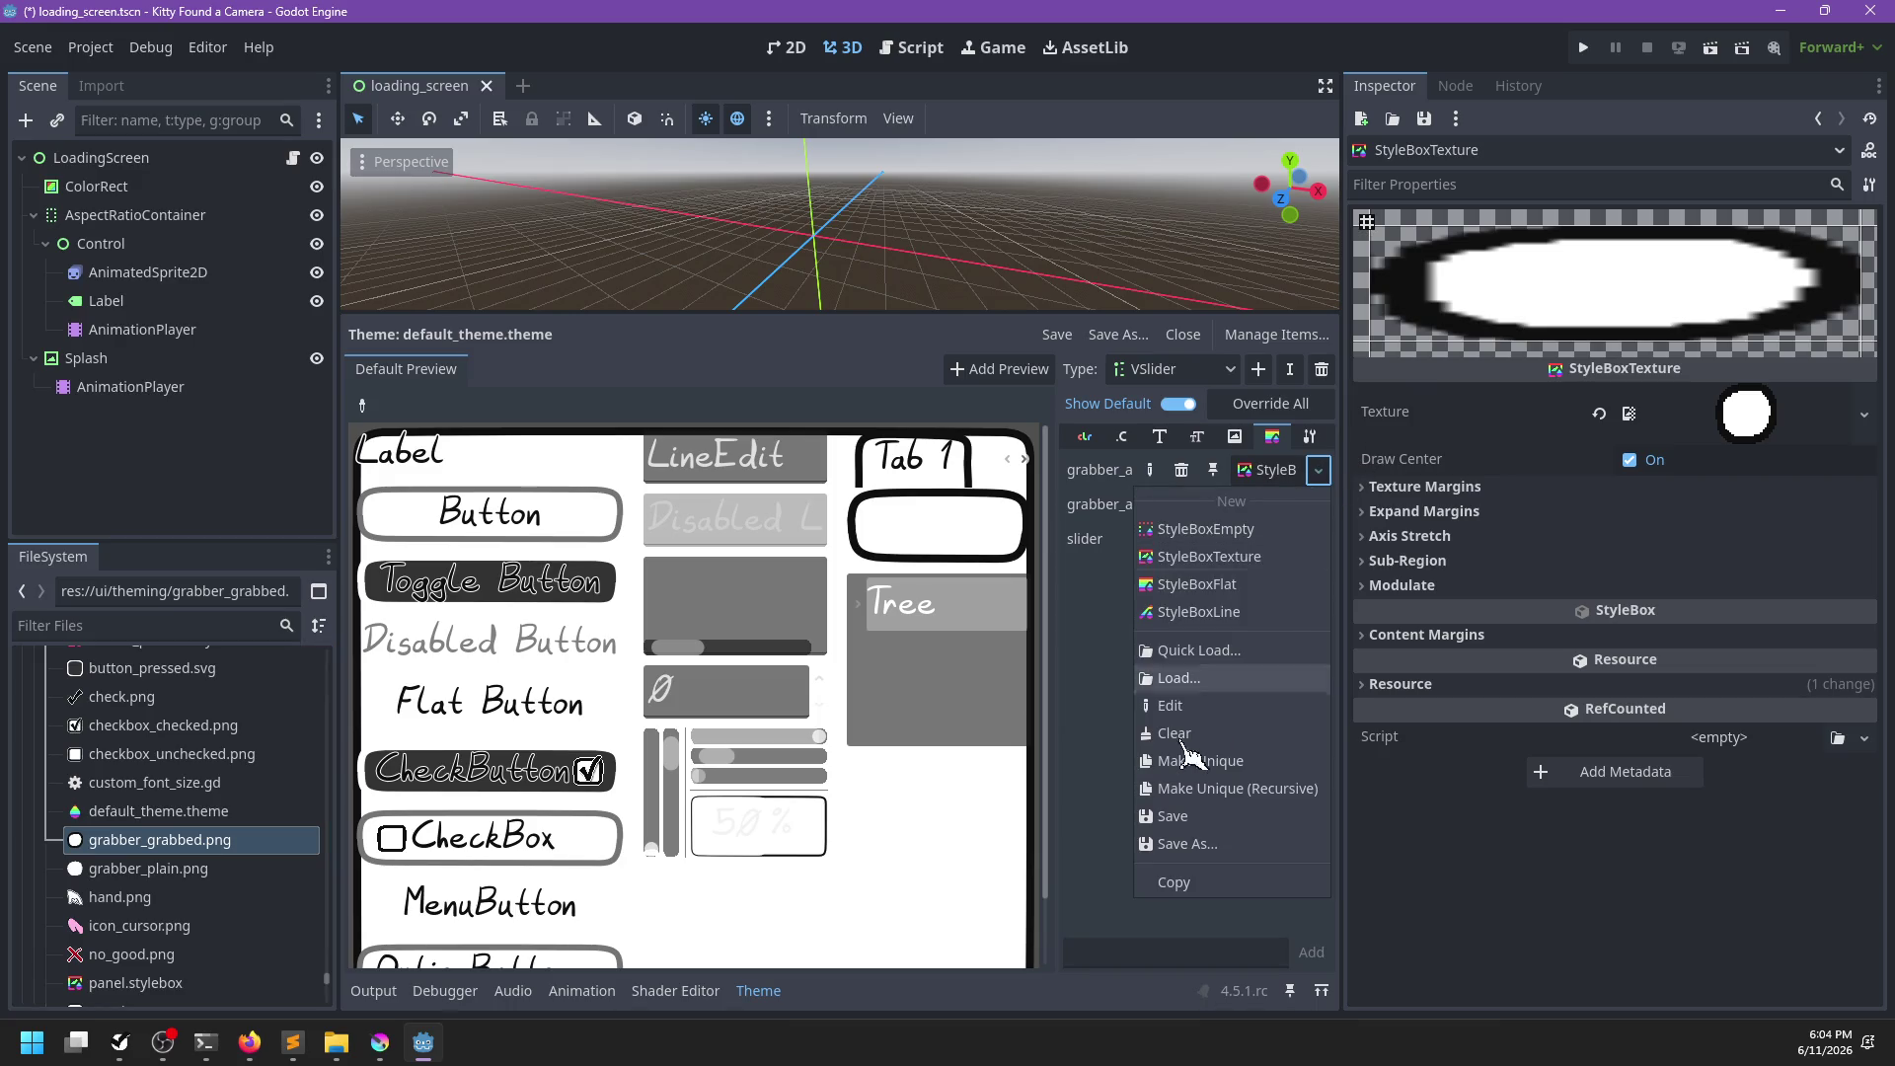
{"action": "left_click", "coordinate": [1198, 853]}
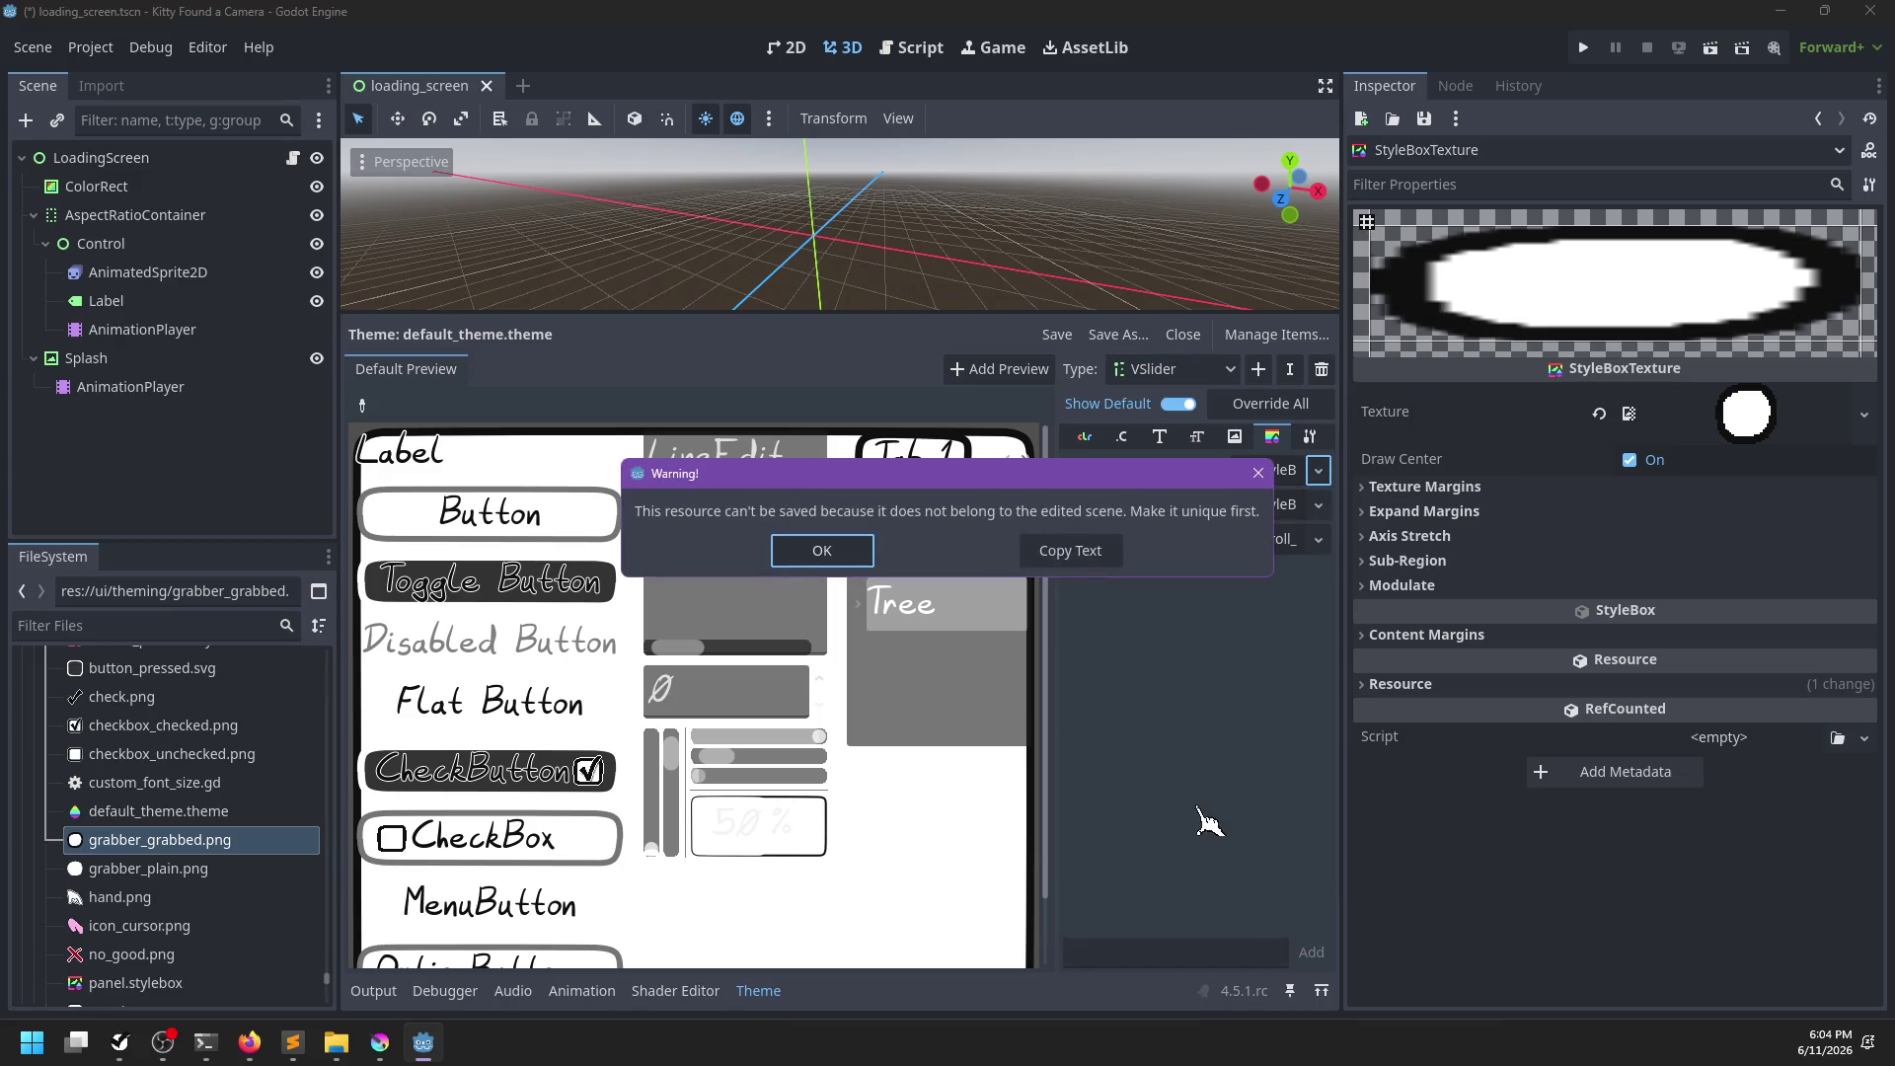
{"action": "key", "text": "Return"}
{"action": "left_click", "coordinate": [1319, 470]}
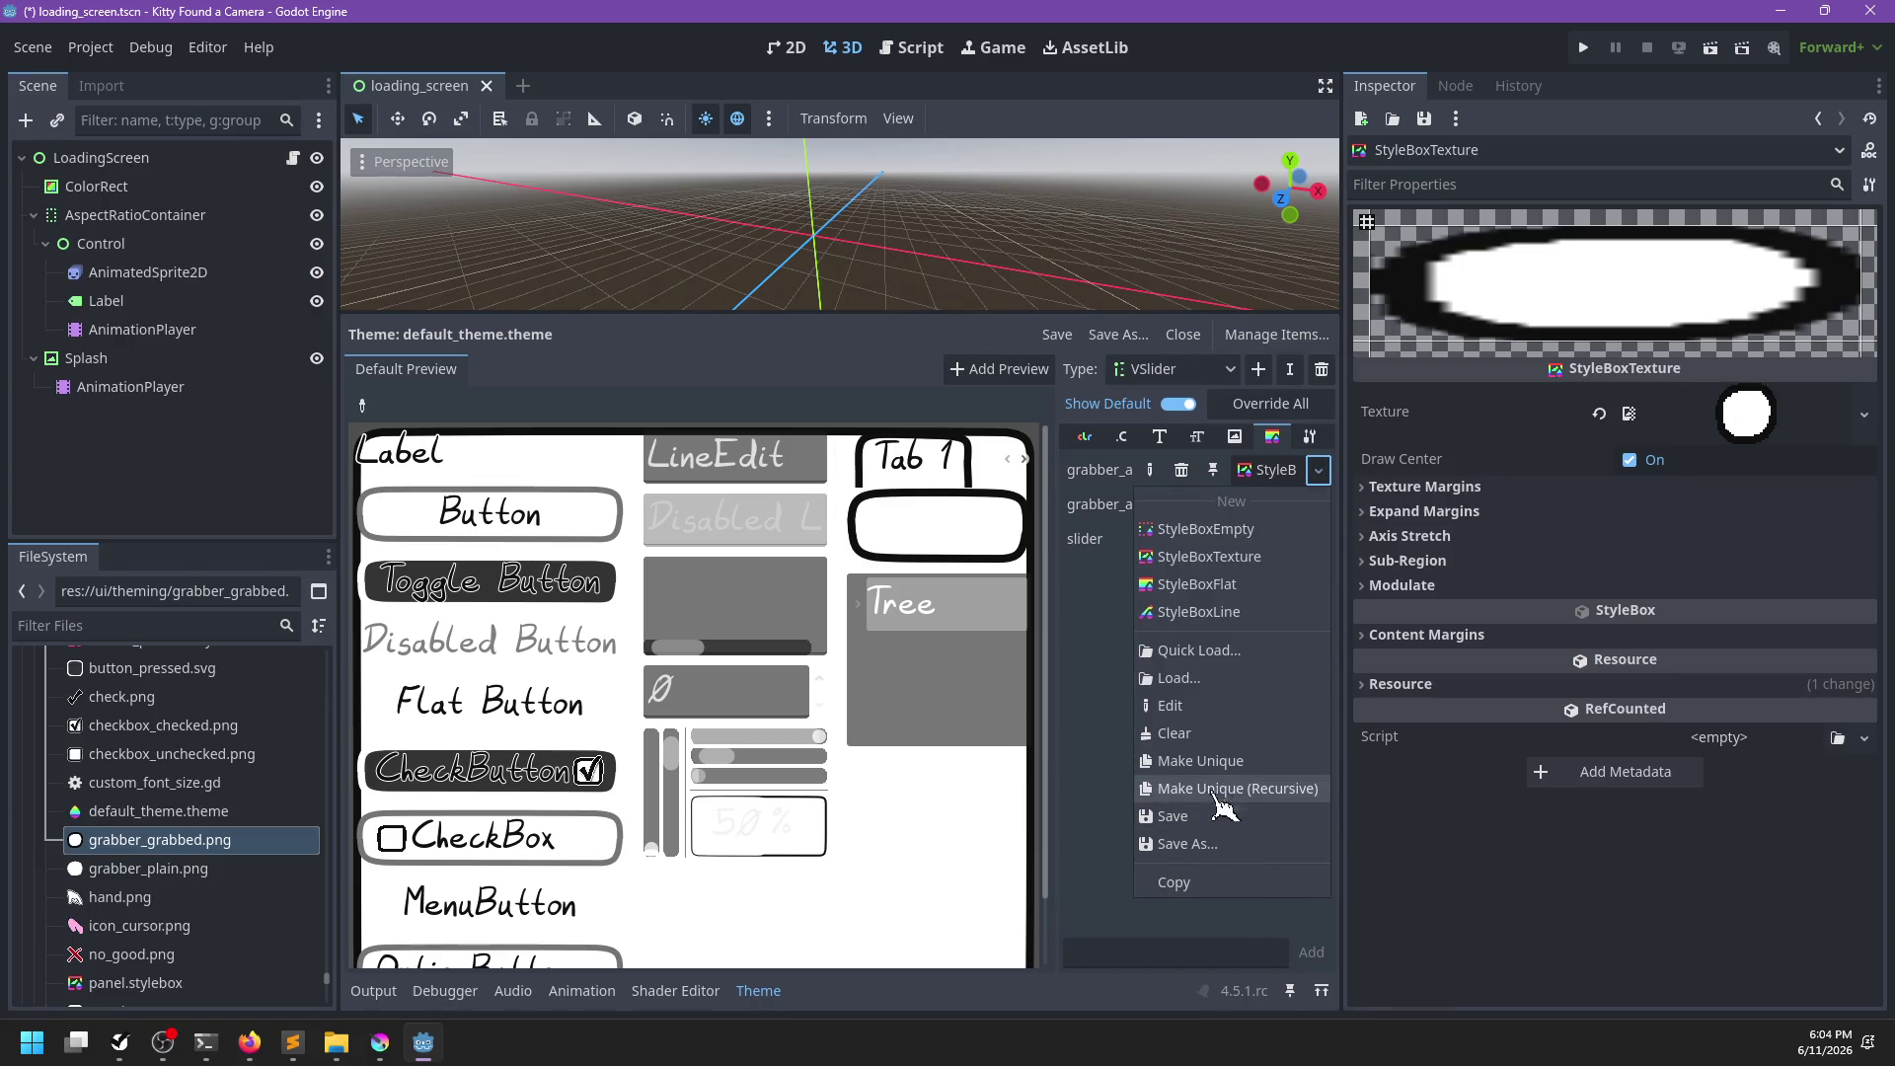
{"action": "left_click", "coordinate": [1246, 755]}
{"action": "left_click", "coordinate": [1319, 471]}
{"action": "left_click", "coordinate": [1206, 821]}
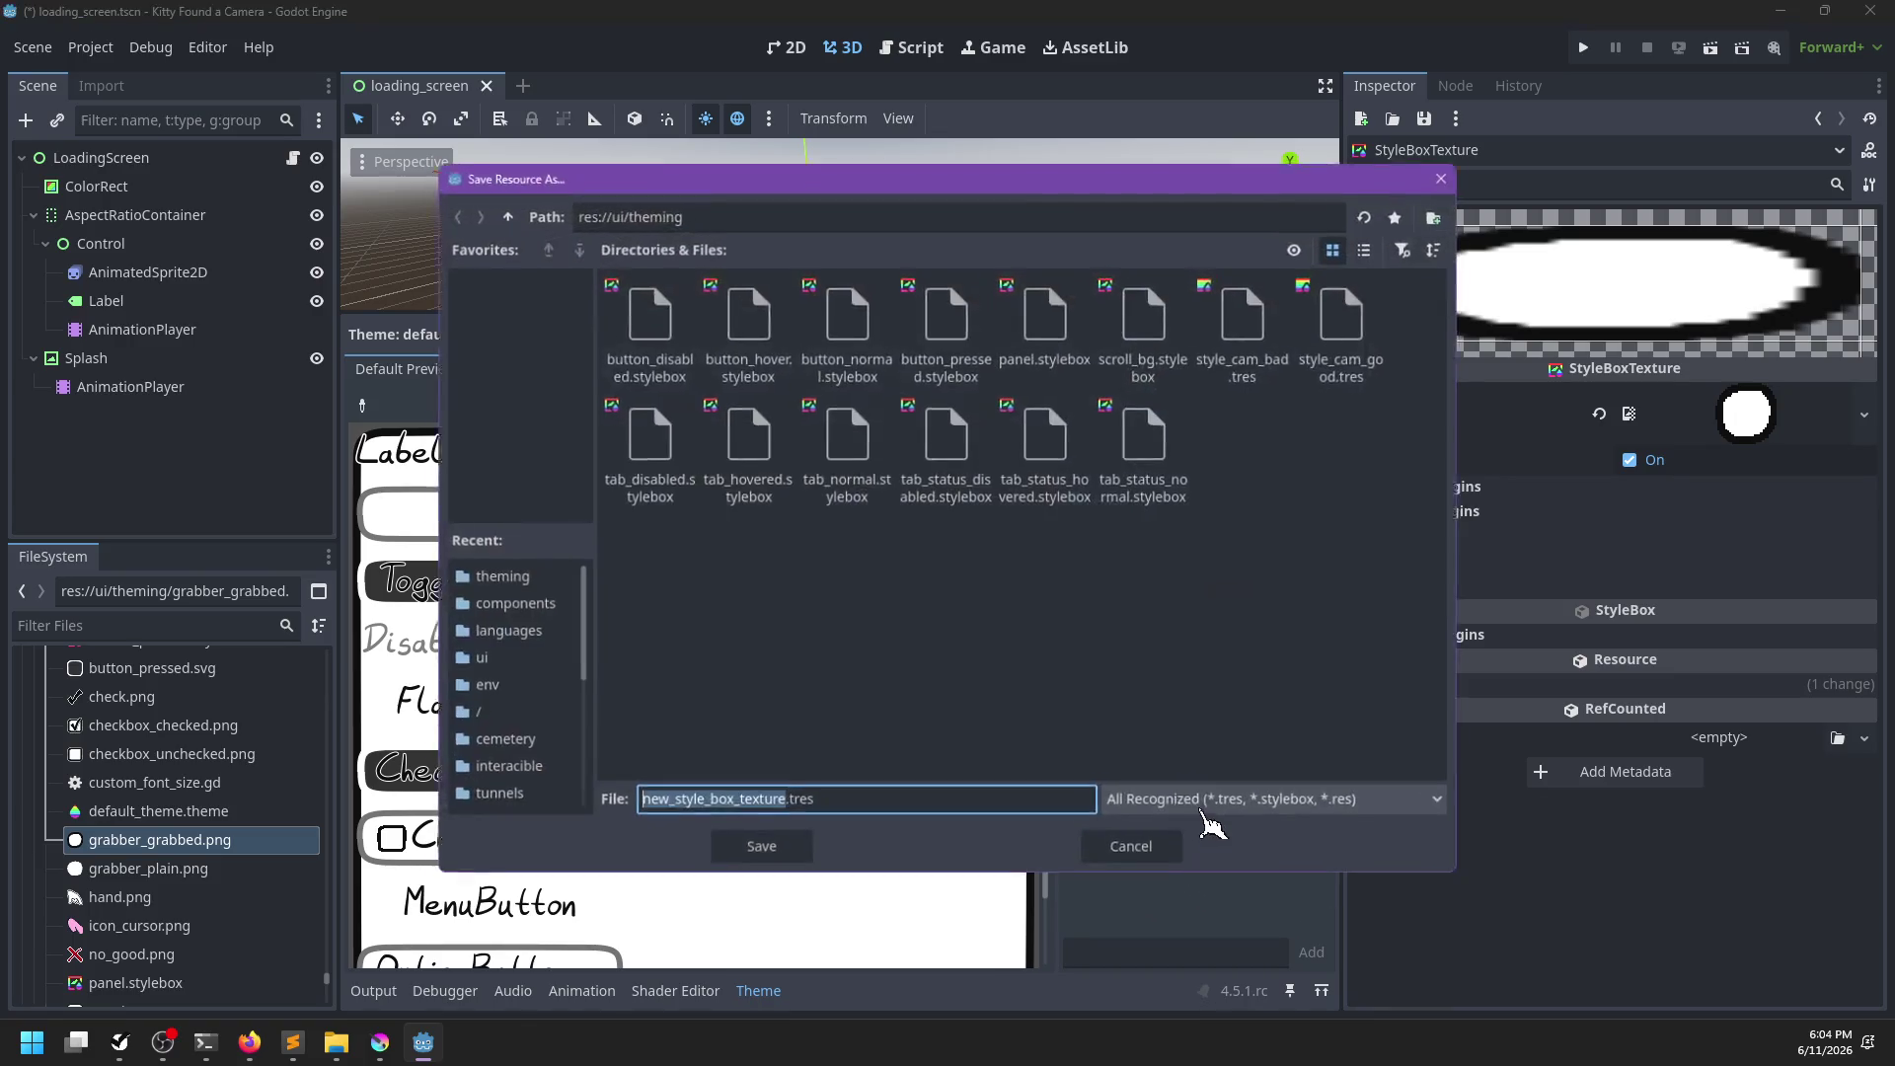
{"action": "type", "text": "grabber_plain.stylebox"}
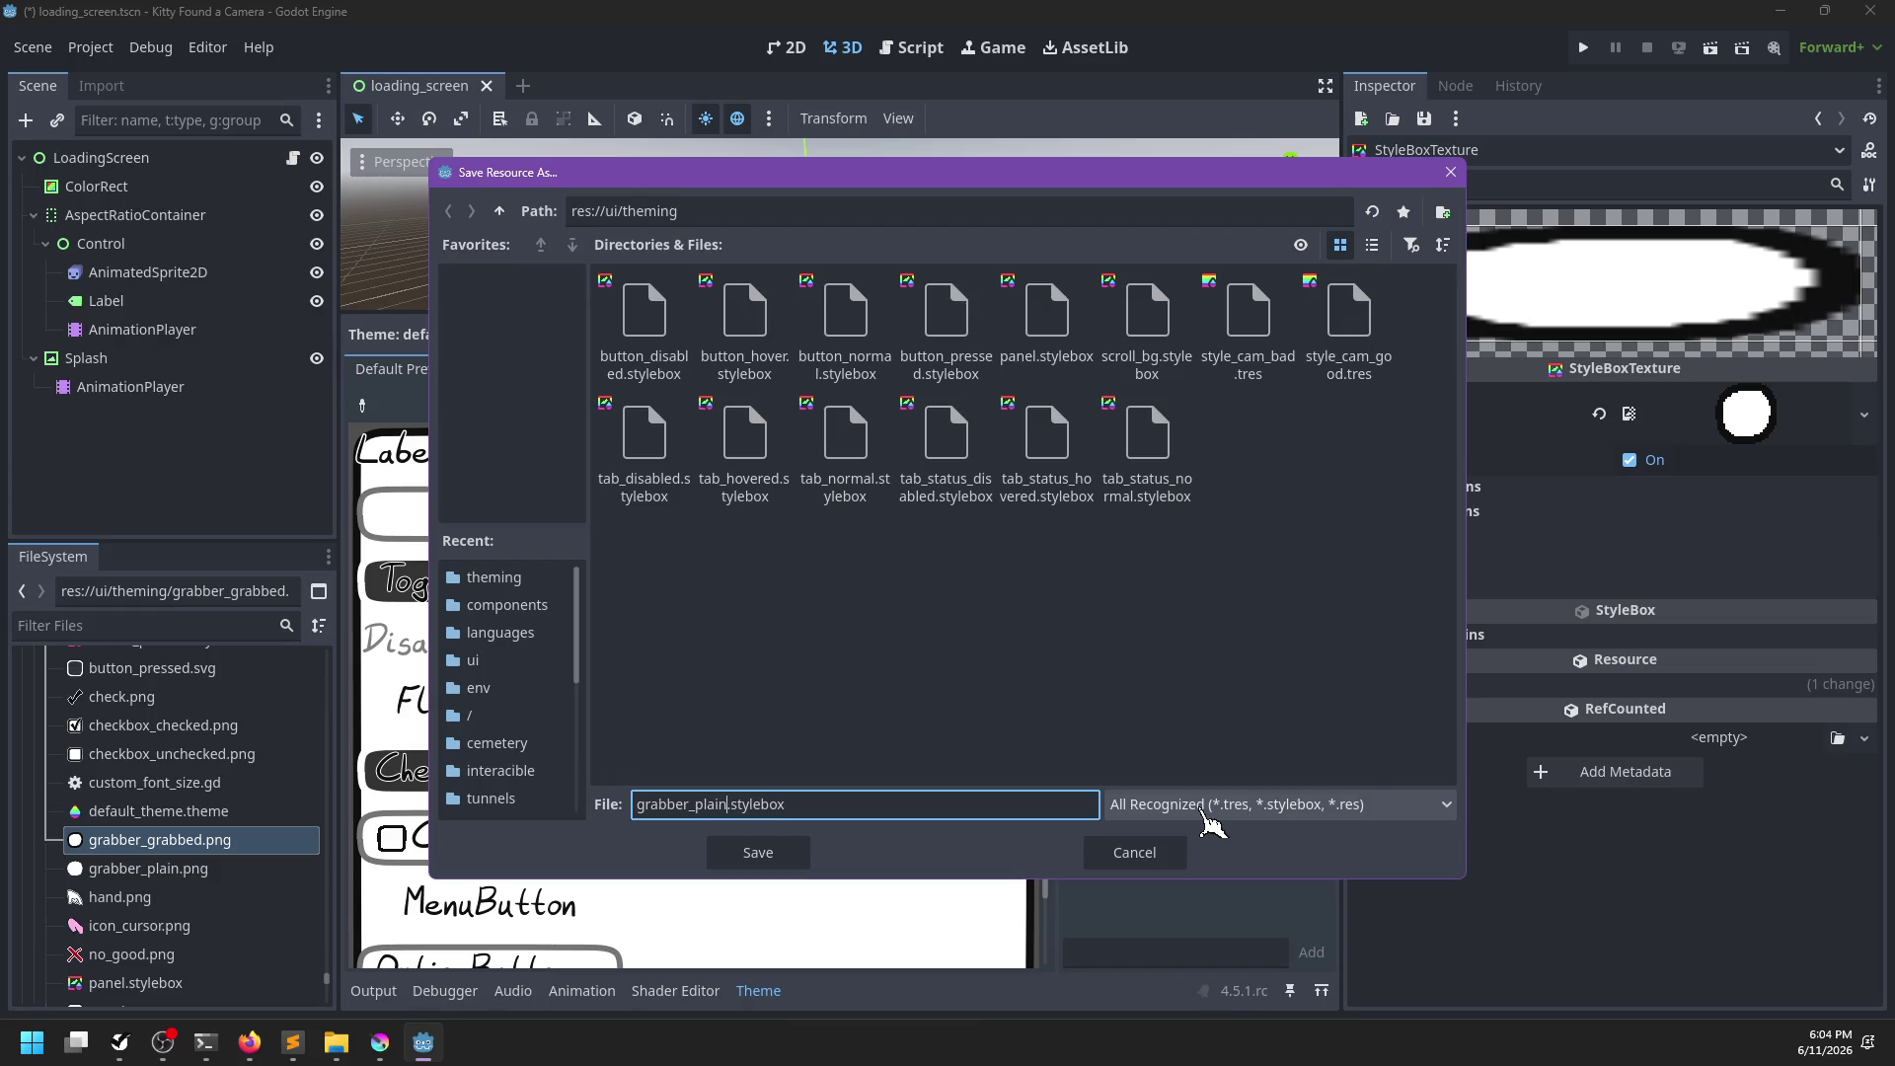
{"action": "key", "text": "Return"}
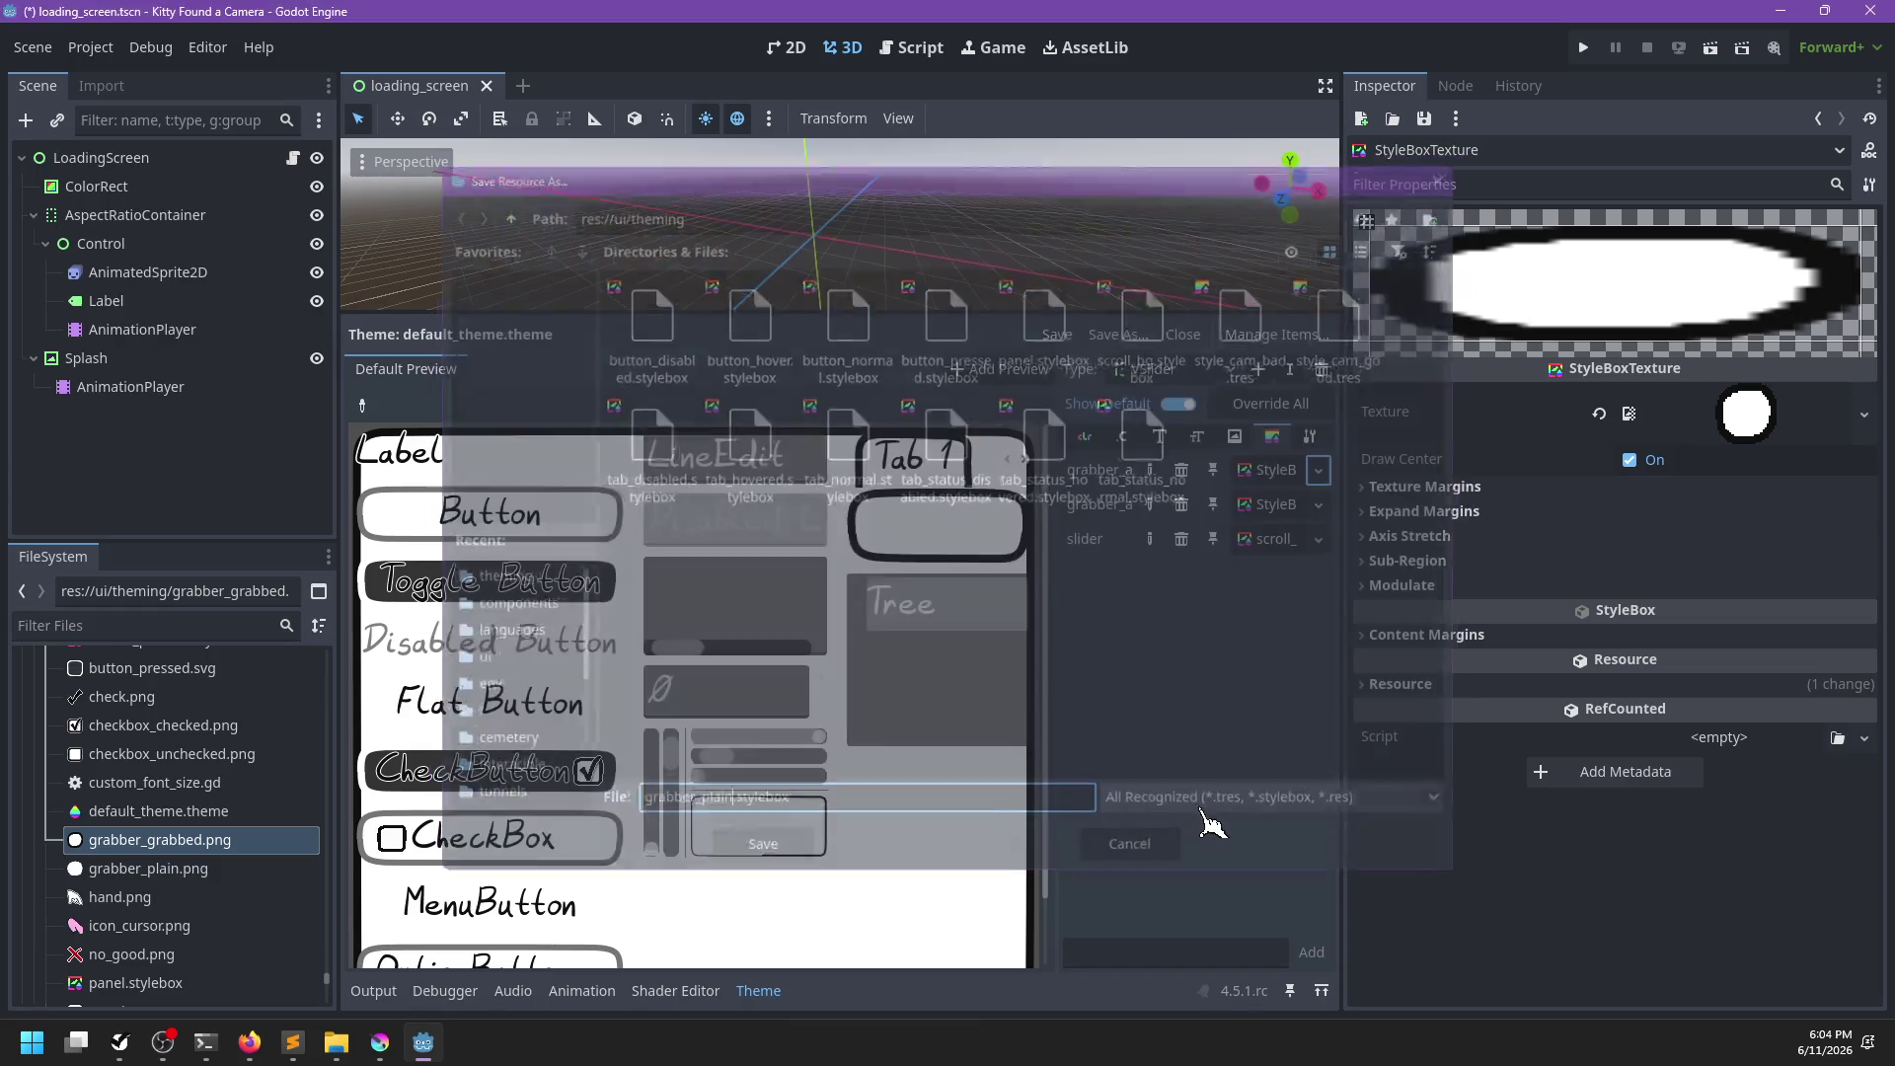
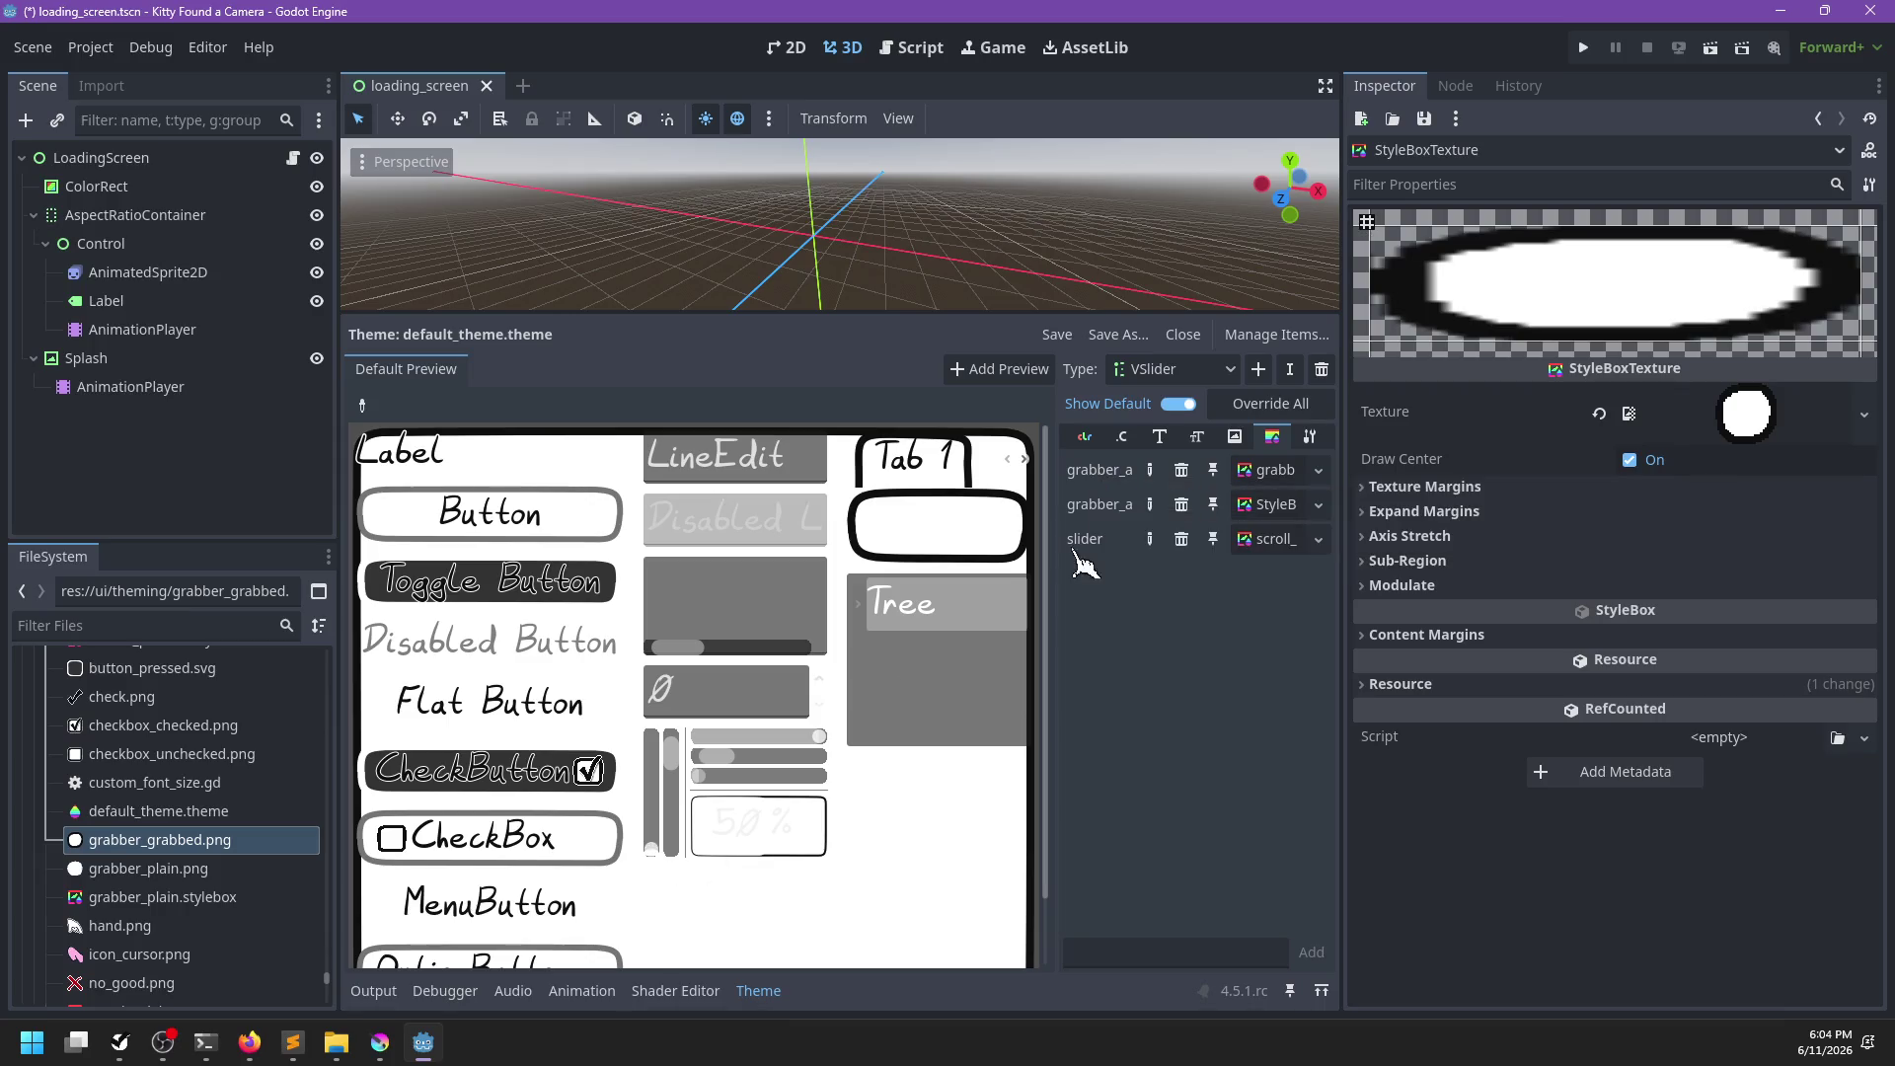
Override the VSlider grabber, grabber_disabled and grabber_highlight icons in the Icons items
{"action": "left_click", "coordinate": [1084, 437]}
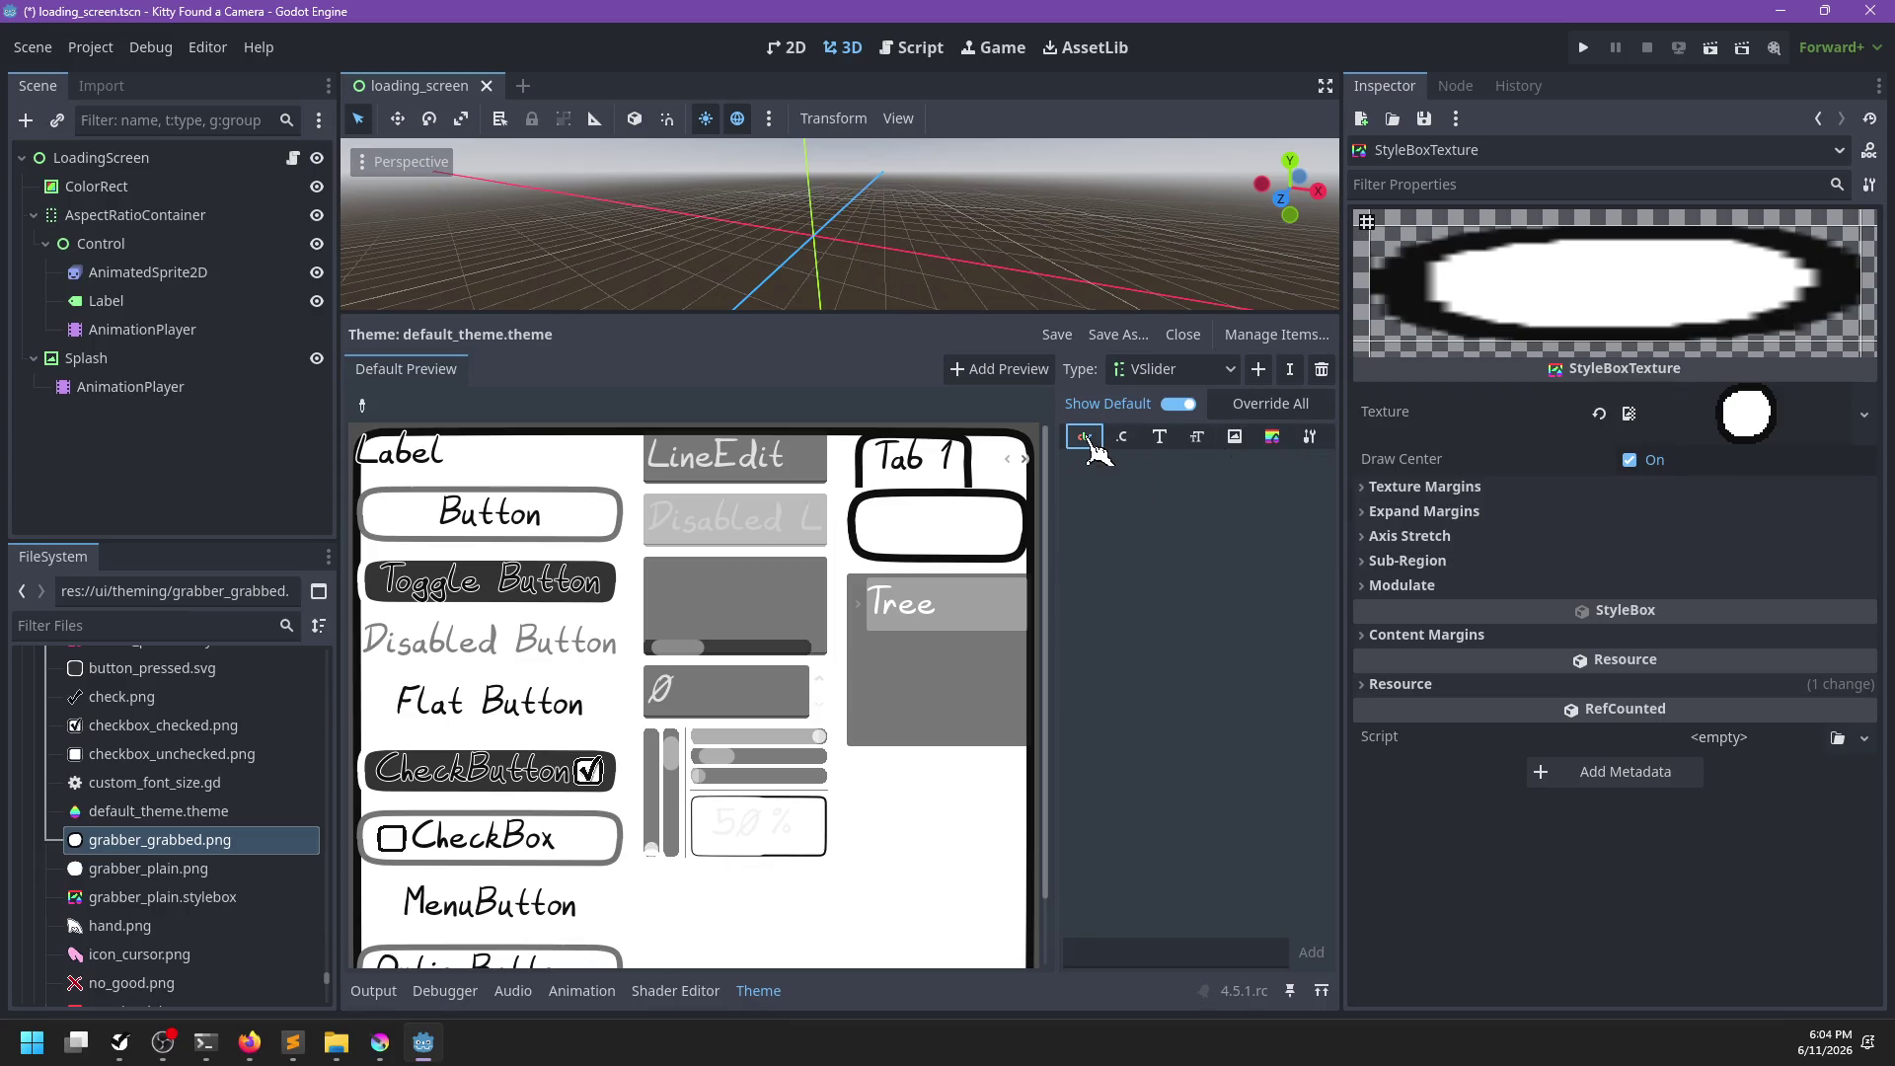
{"action": "left_click", "coordinate": [1122, 442]}
{"action": "left_click", "coordinate": [1159, 439]}
{"action": "left_click", "coordinate": [1239, 442]}
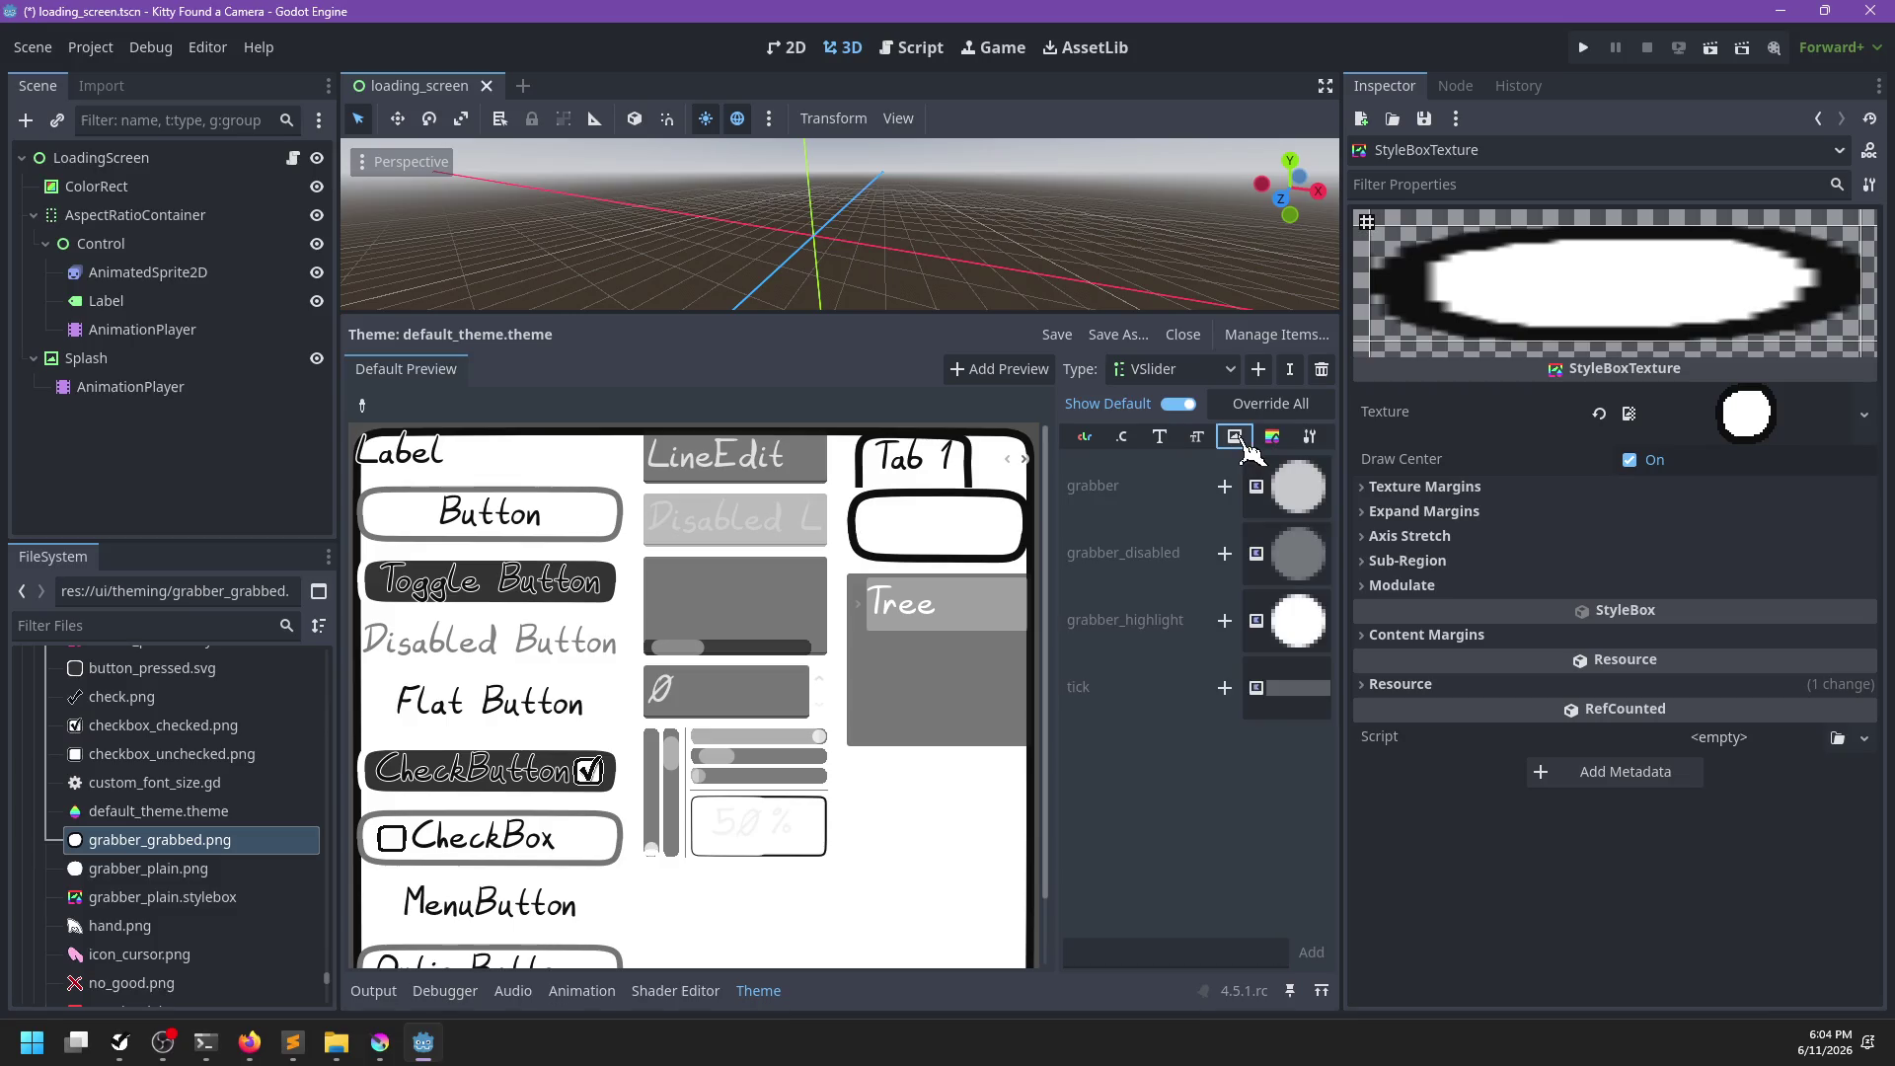
{"action": "left_click", "coordinate": [1225, 486]}
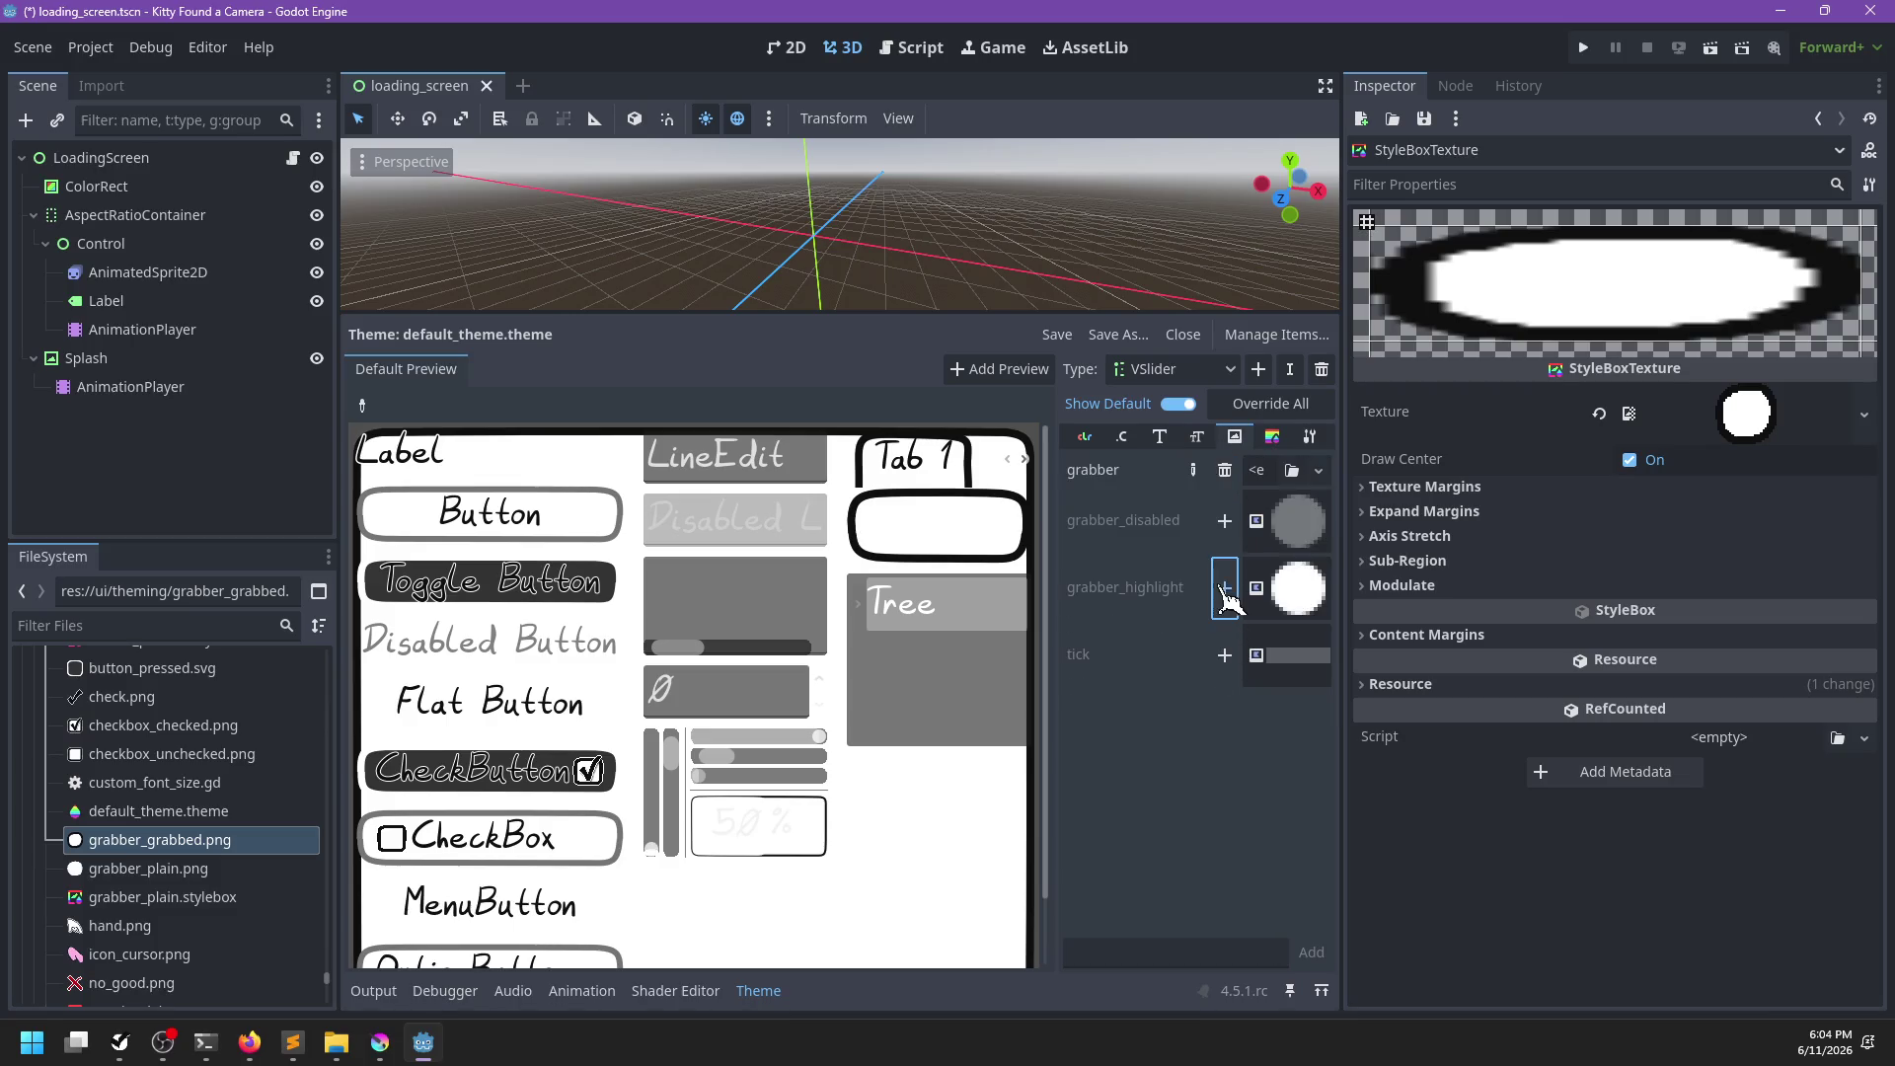
{"action": "left_click", "coordinate": [1225, 520]}
{"action": "left_click", "coordinate": [1226, 546]}
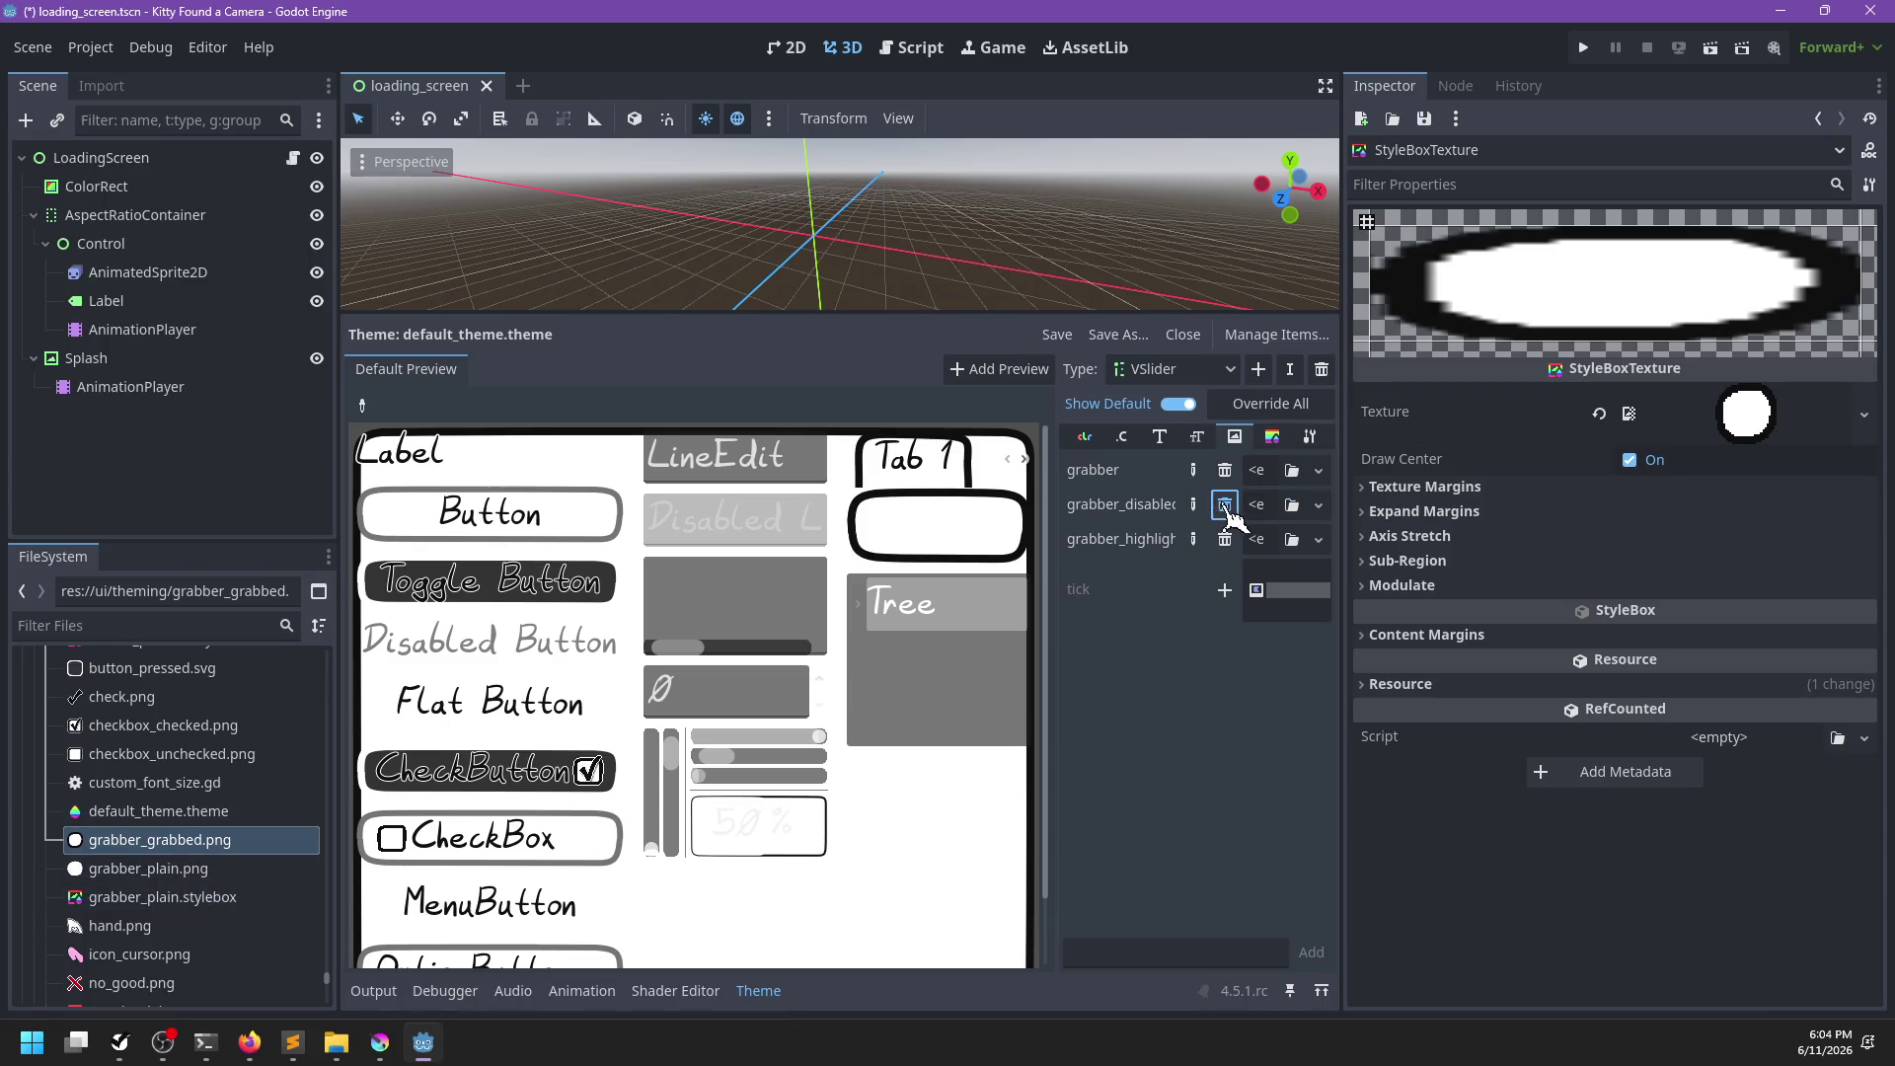
Assign grabber_plain.png to grabber and grabber_grabbed.png to grabber_highlight, then try the preview slider
{"action": "left_click_drag", "start_coordinate": [138, 871], "coordinate": [1273, 483]}
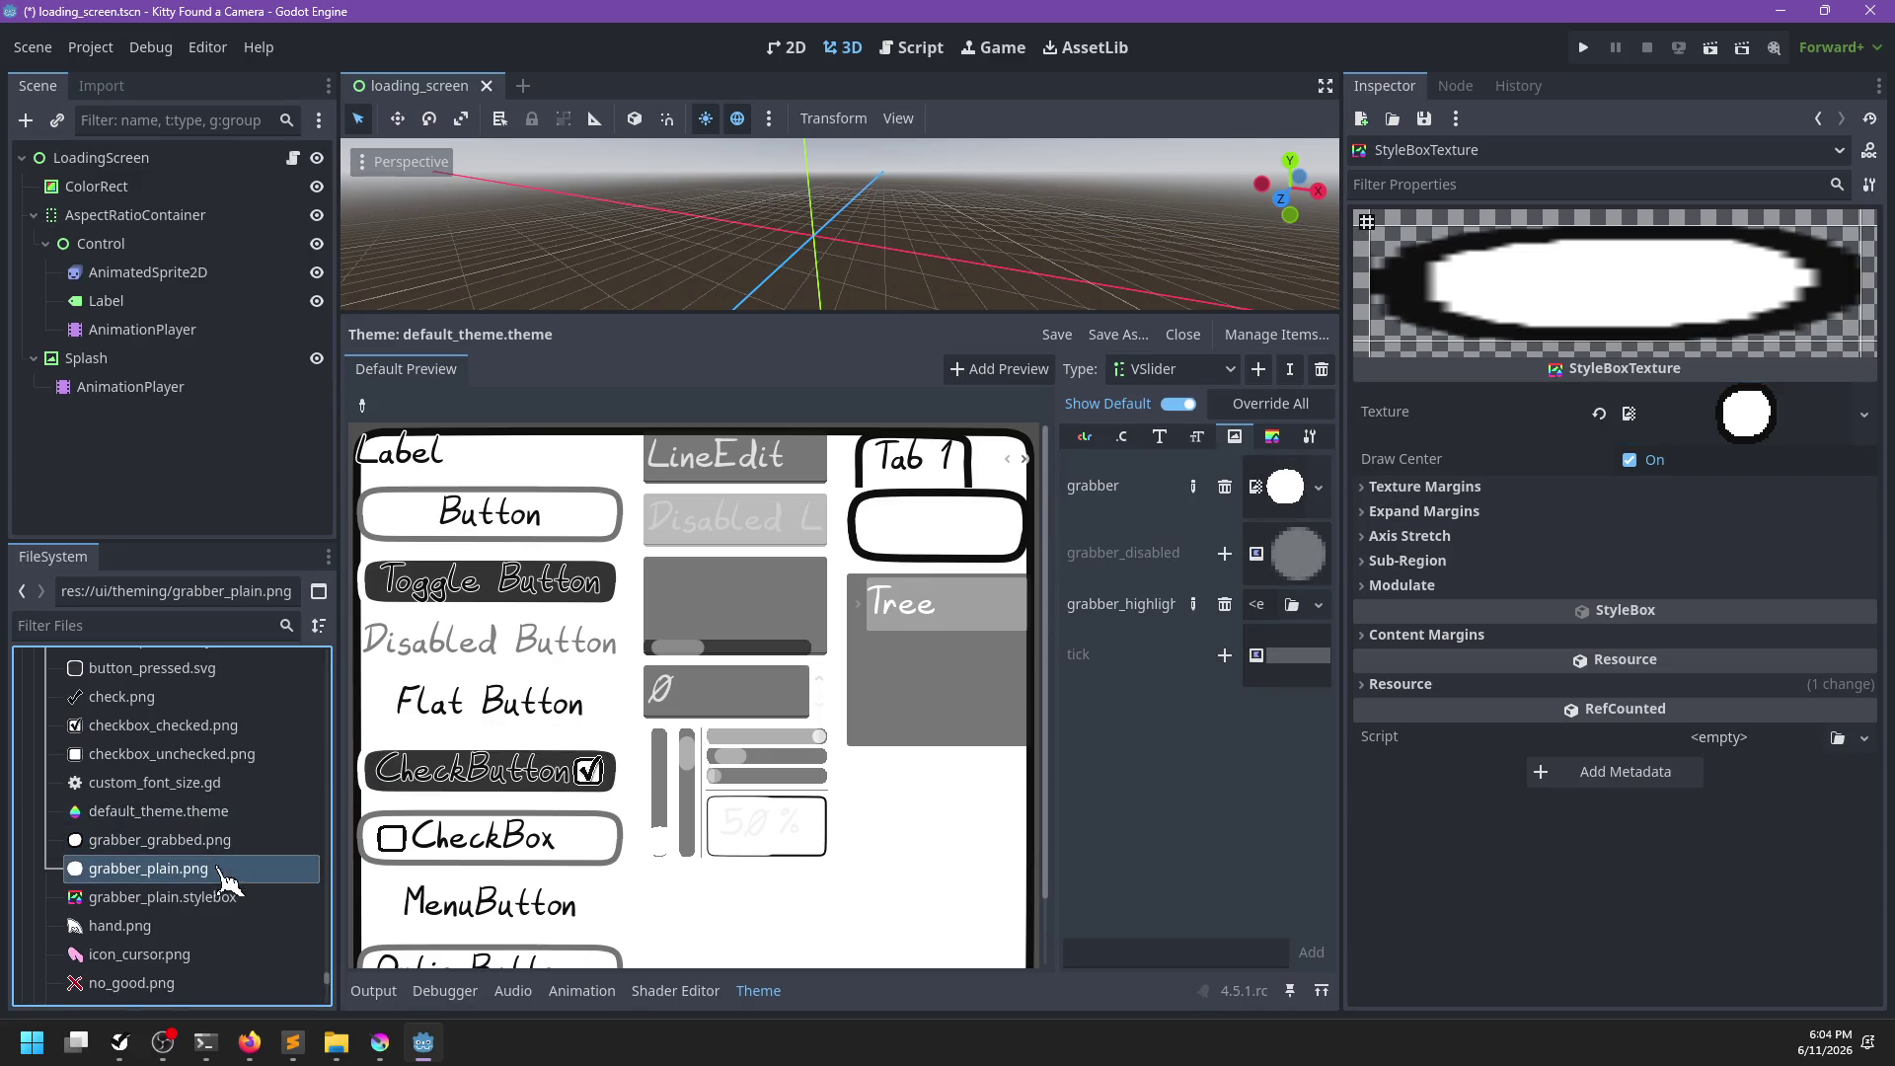
{"action": "mouse_move", "coordinate": [163, 841]}
{"action": "left_mouse_down"}
{"action": "mouse_move", "coordinate": [1273, 617]}
{"action": "mouse_move", "coordinate": [1251, 620]}
{"action": "left_mouse_up"}
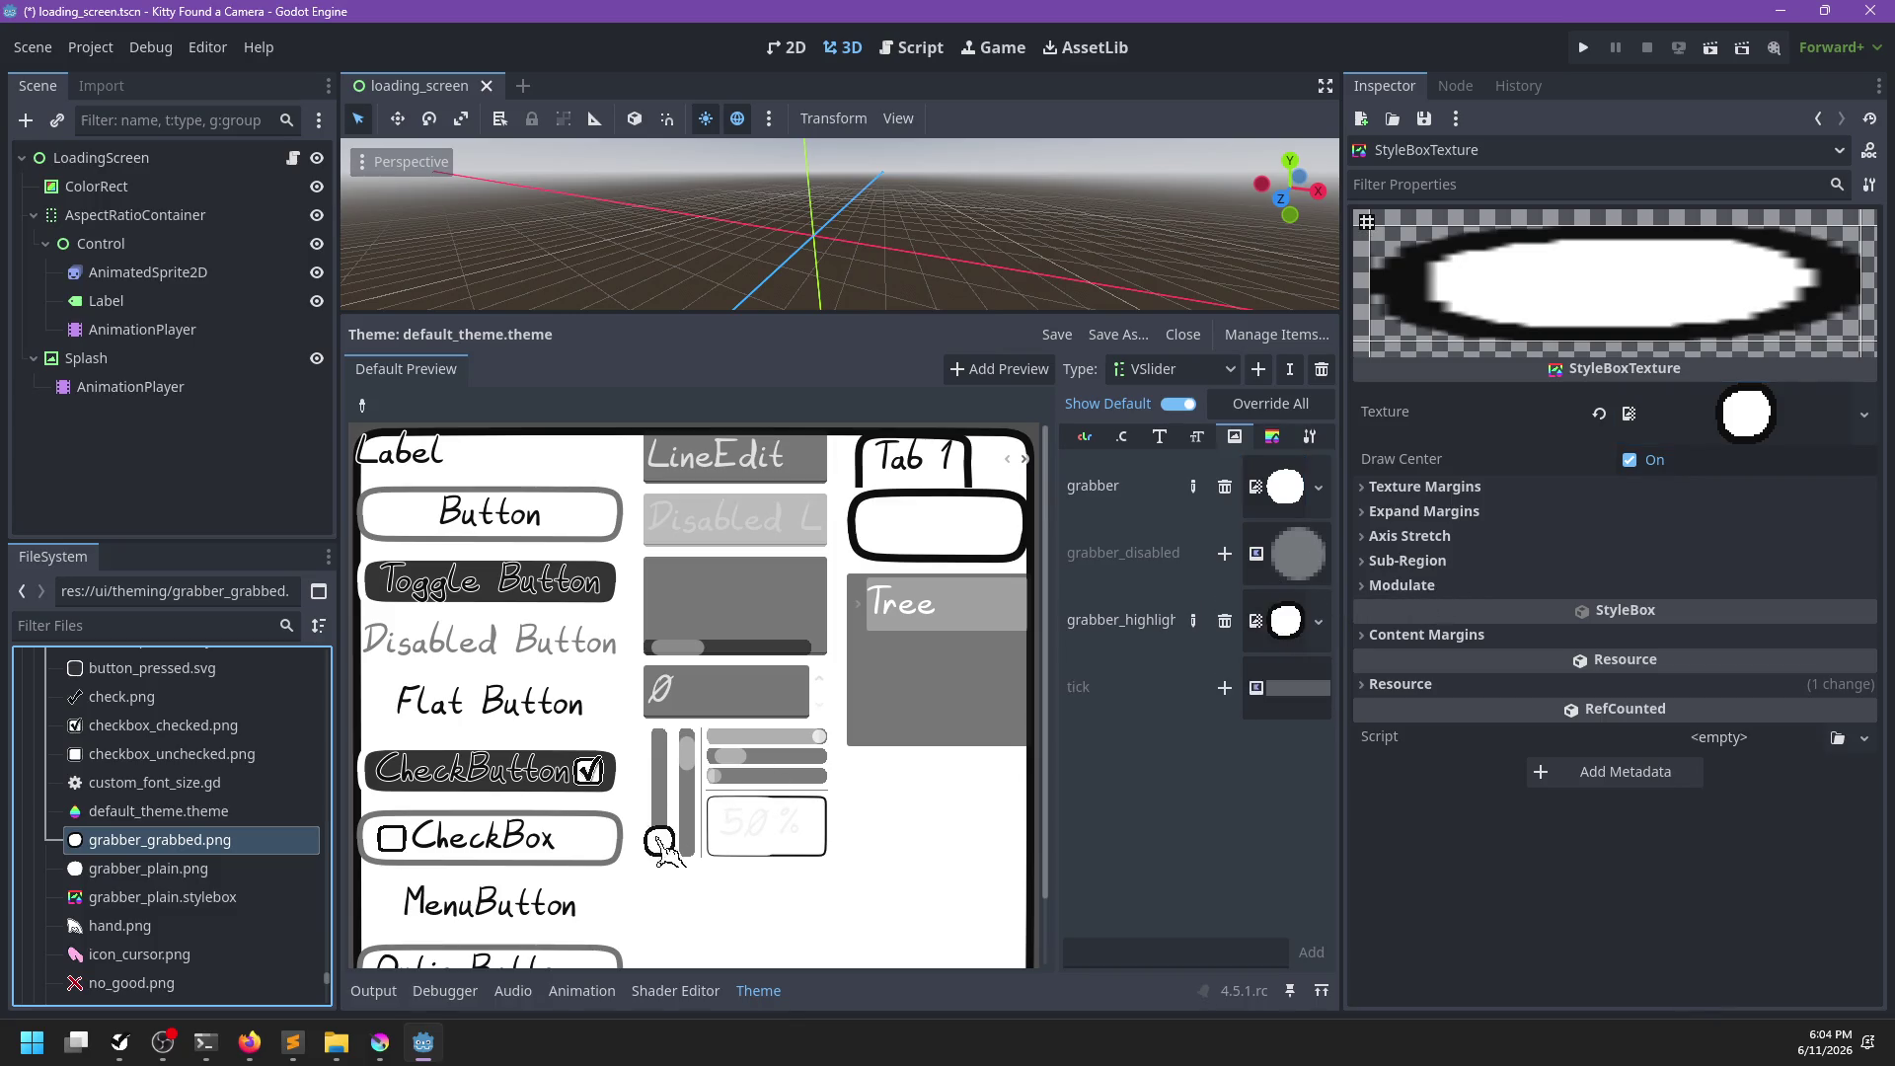
{"action": "mouse_move", "coordinate": [671, 774]}
{"action": "left_mouse_down"}
{"action": "mouse_move", "coordinate": [671, 849]}
{"action": "mouse_move", "coordinate": [681, 703]}
{"action": "left_mouse_up"}
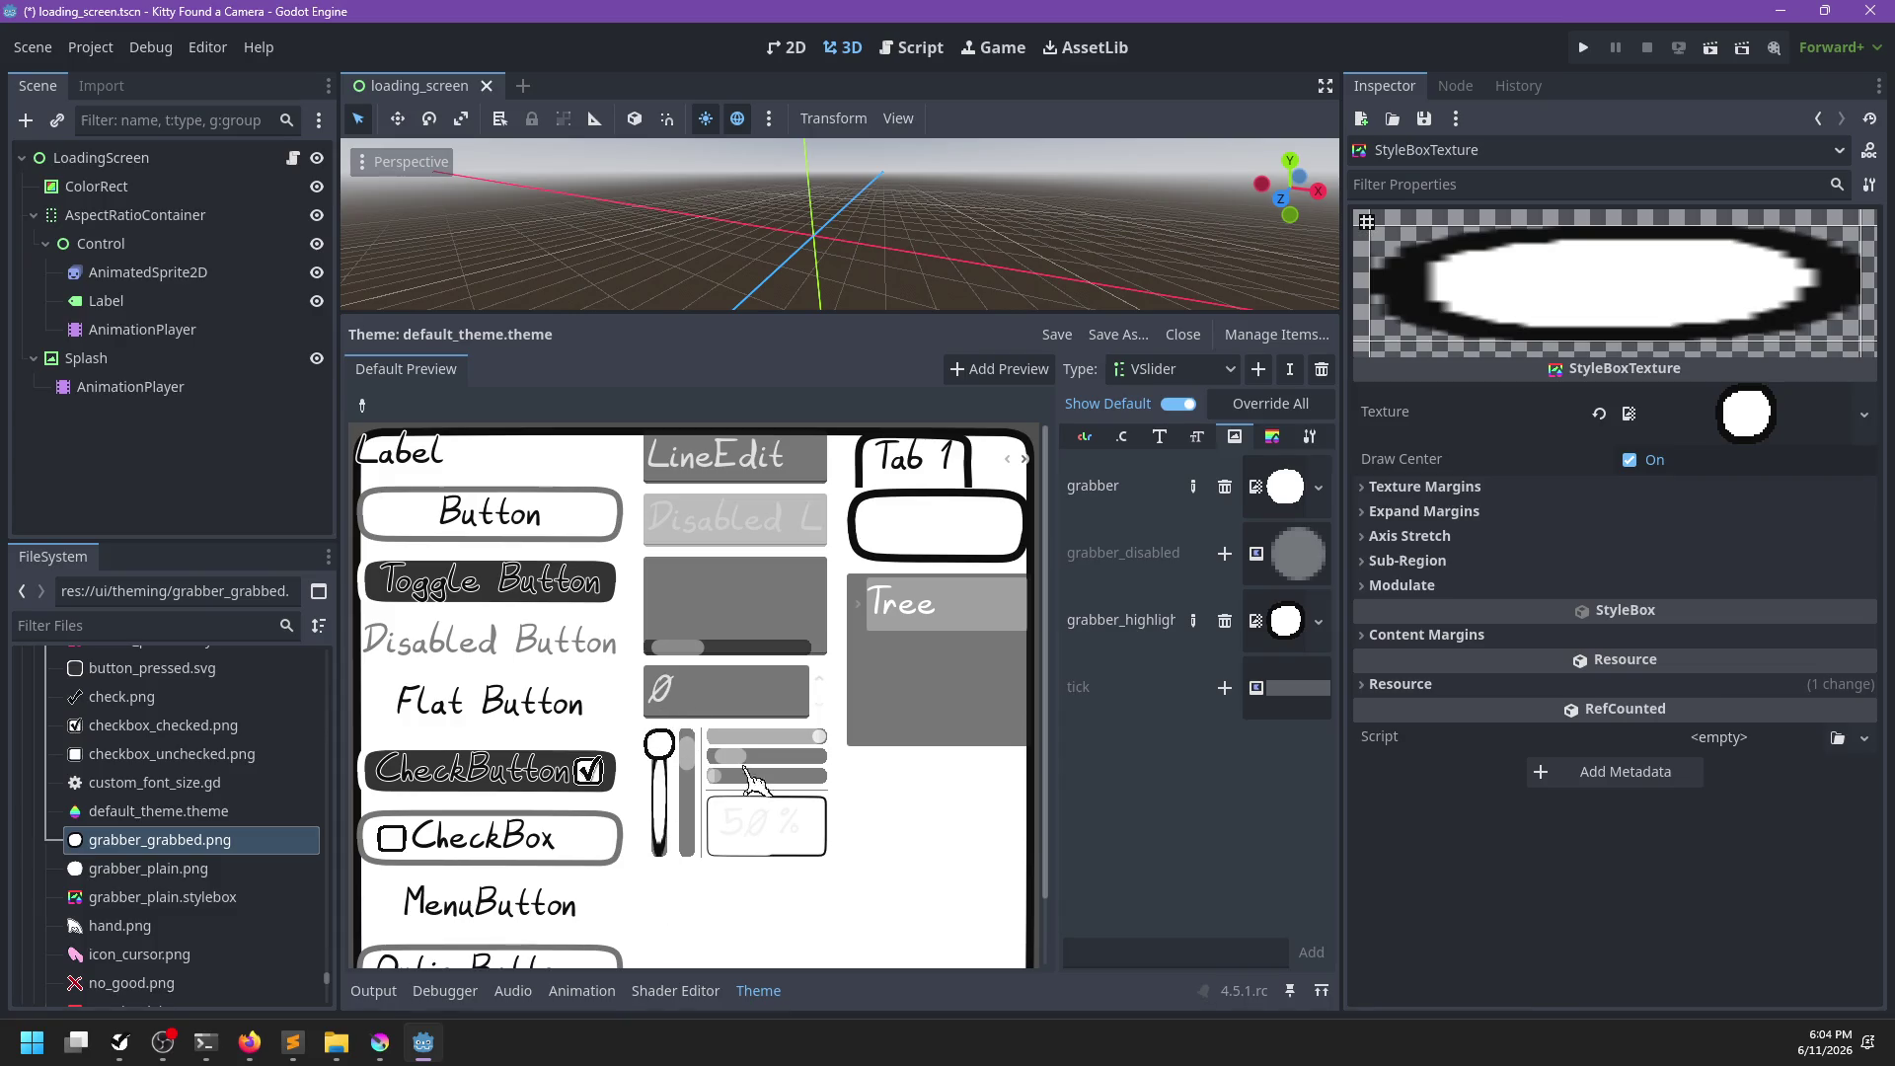
{"action": "left_click", "coordinate": [1272, 437]}
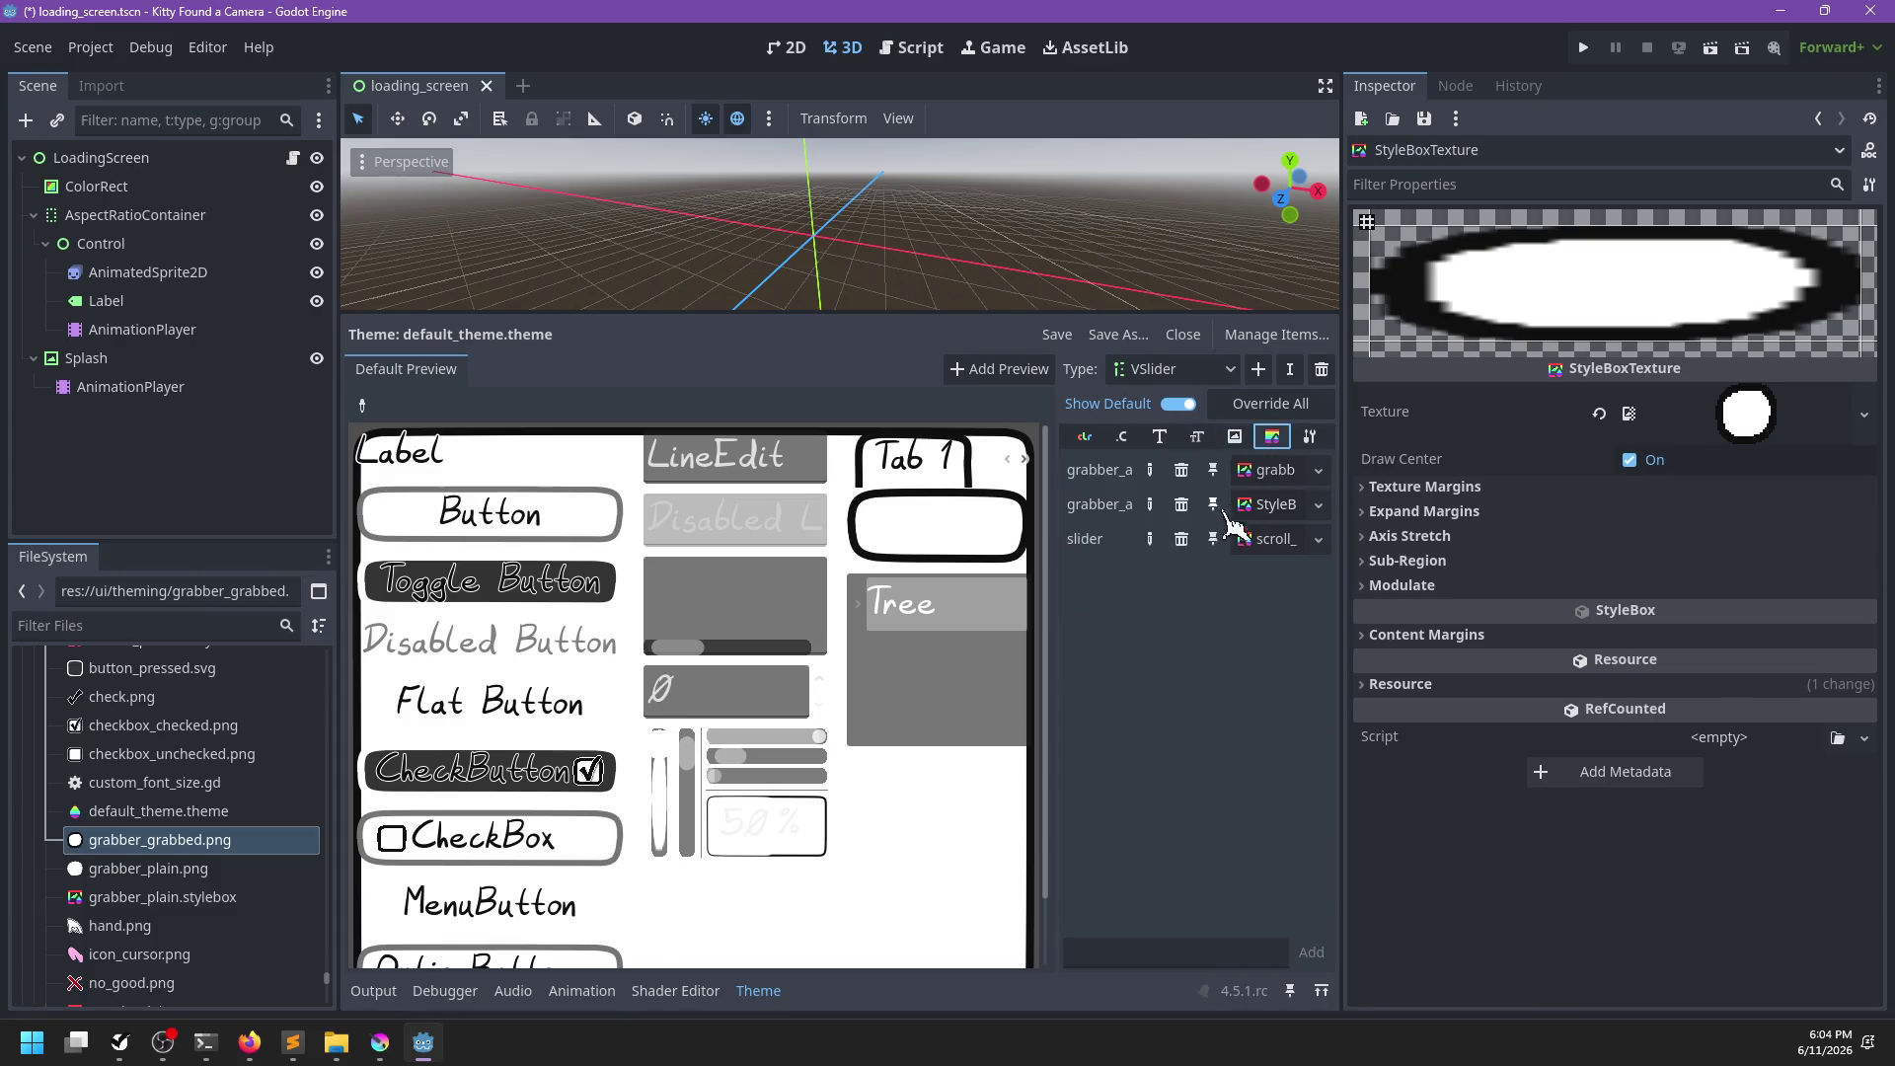
Remove the grabber_area and grabber_area_highlight overrides and delete grabber_plain.stylebox from FileSystem
{"action": "left_click", "coordinate": [1181, 504]}
{"action": "left_click", "coordinate": [1182, 470]}
{"action": "left_click", "coordinate": [201, 898]}
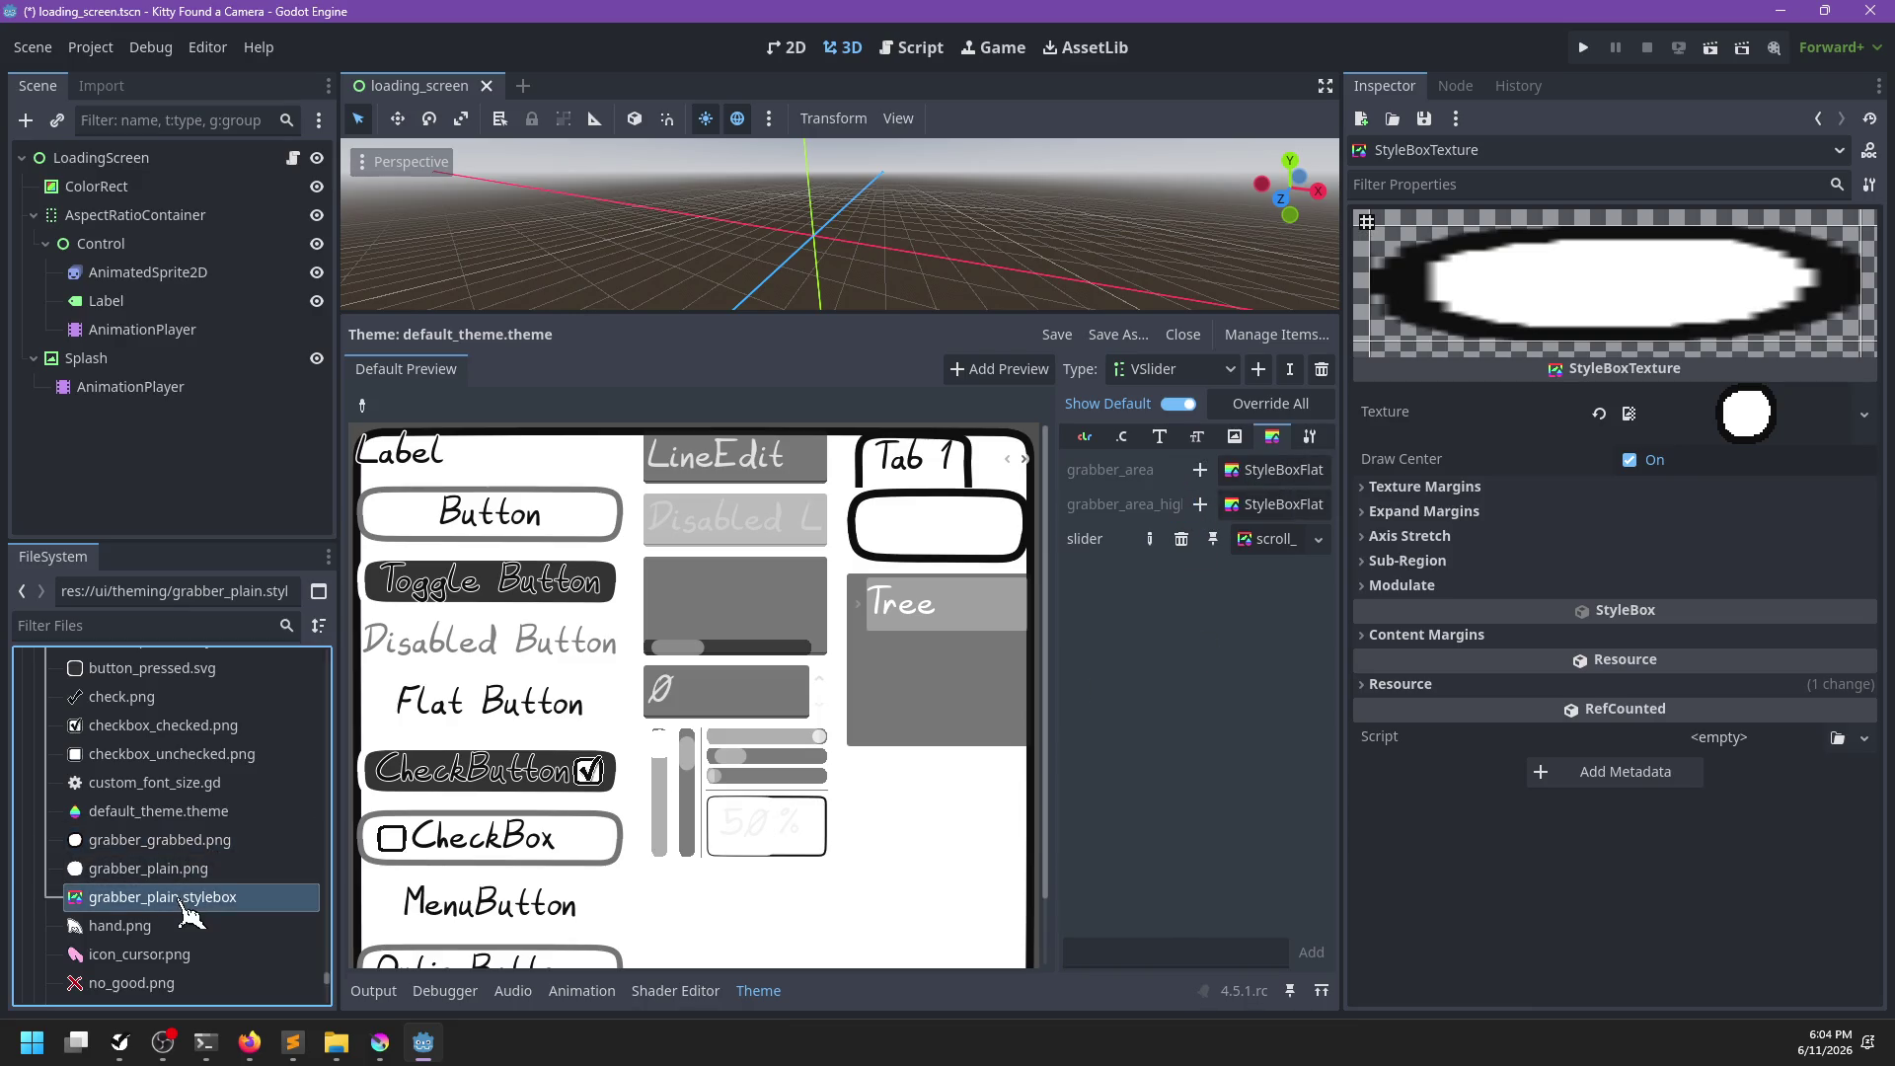
{"action": "right_click", "coordinate": [200, 898]}
{"action": "left_click", "coordinate": [221, 871]}
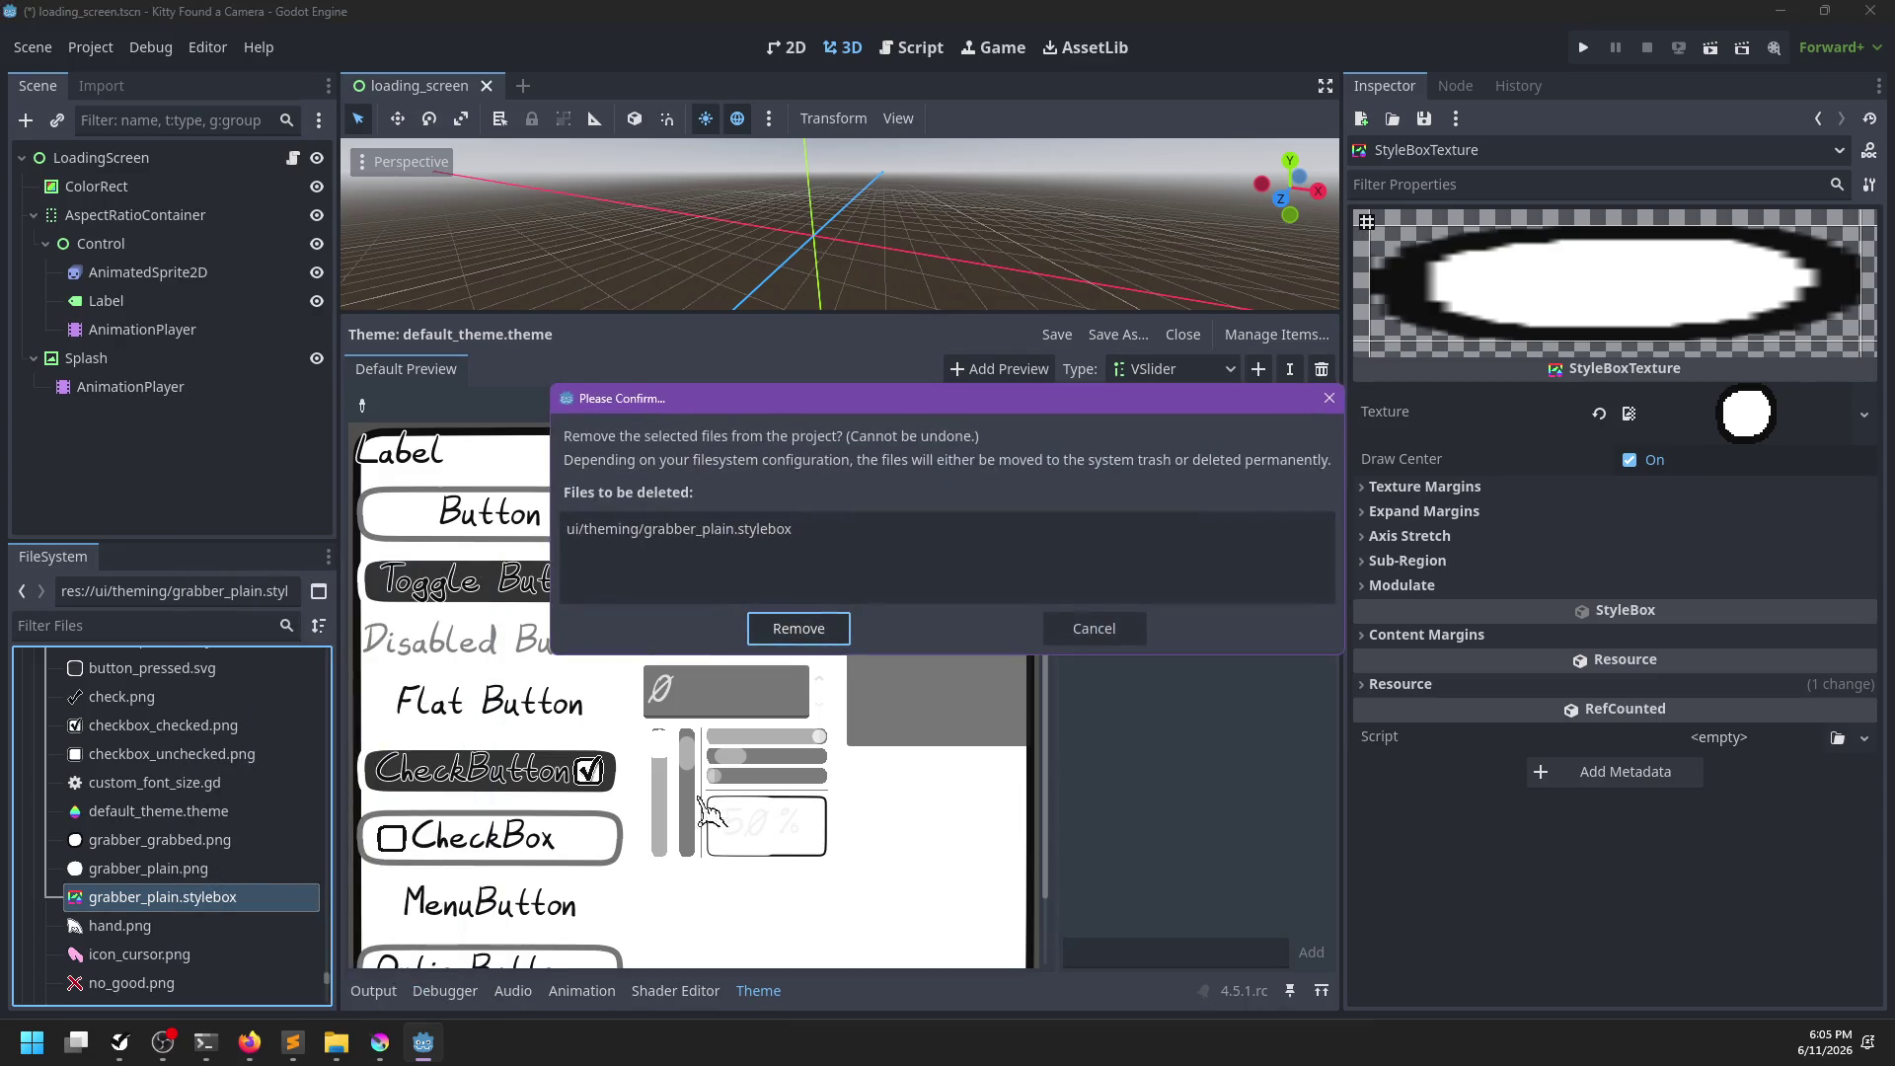
{"action": "left_click", "coordinate": [795, 626]}
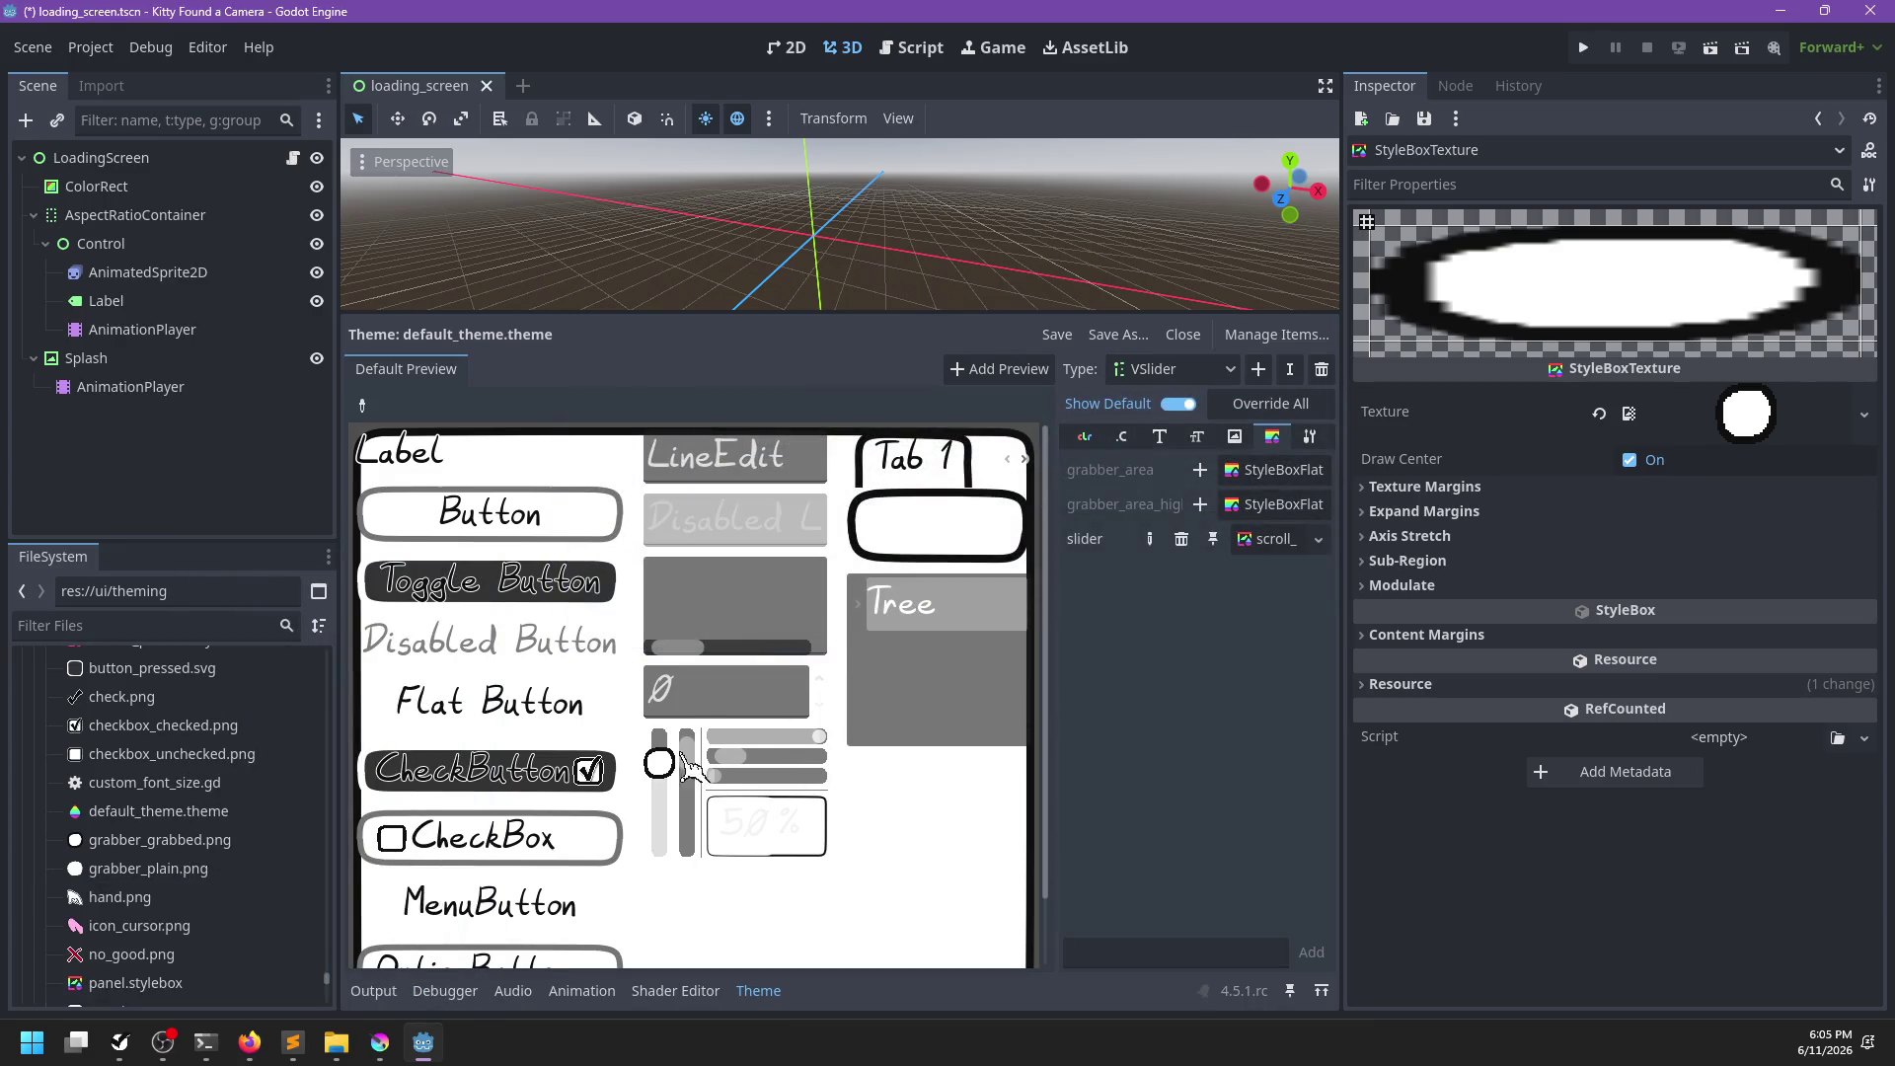
{"action": "left_click", "coordinate": [1150, 371]}
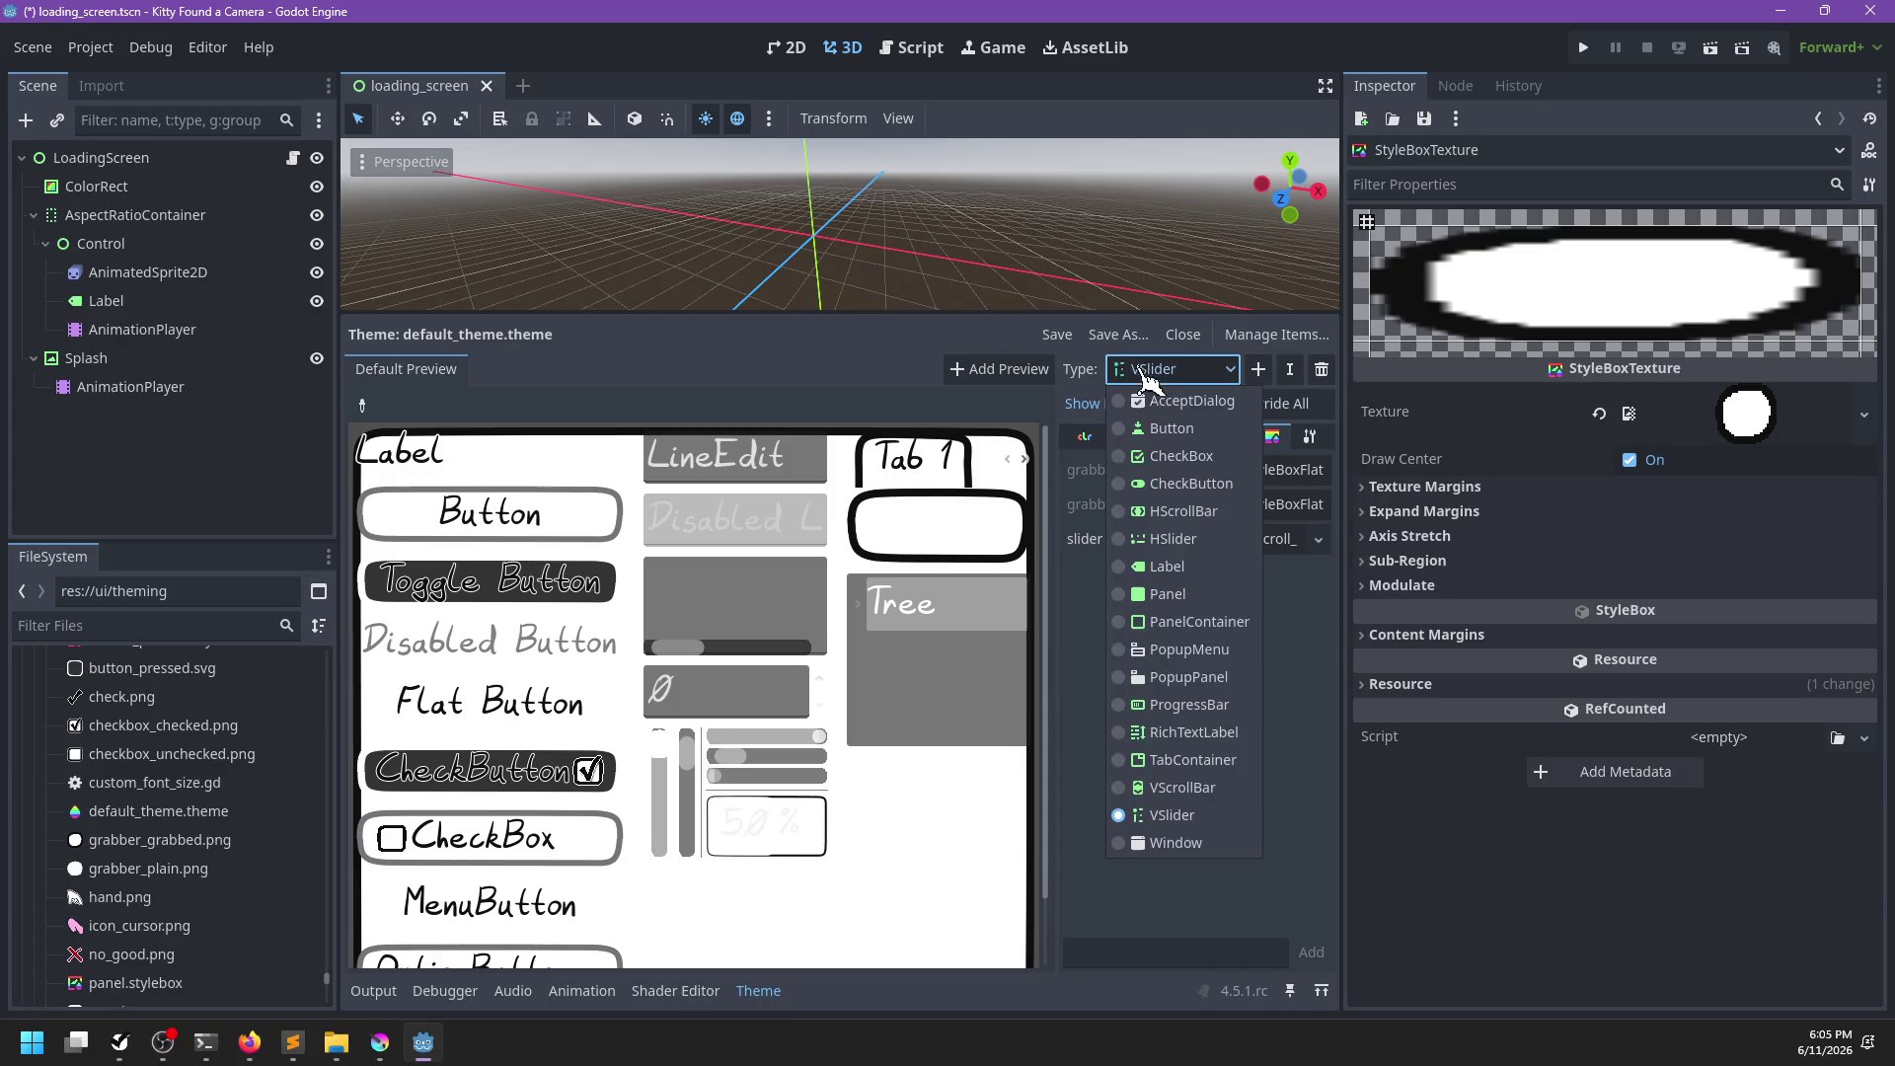
Override the VScrollBar grabber with a new StyleBoxTexture and drop a grabber texture into it
{"action": "left_click", "coordinate": [1181, 789]}
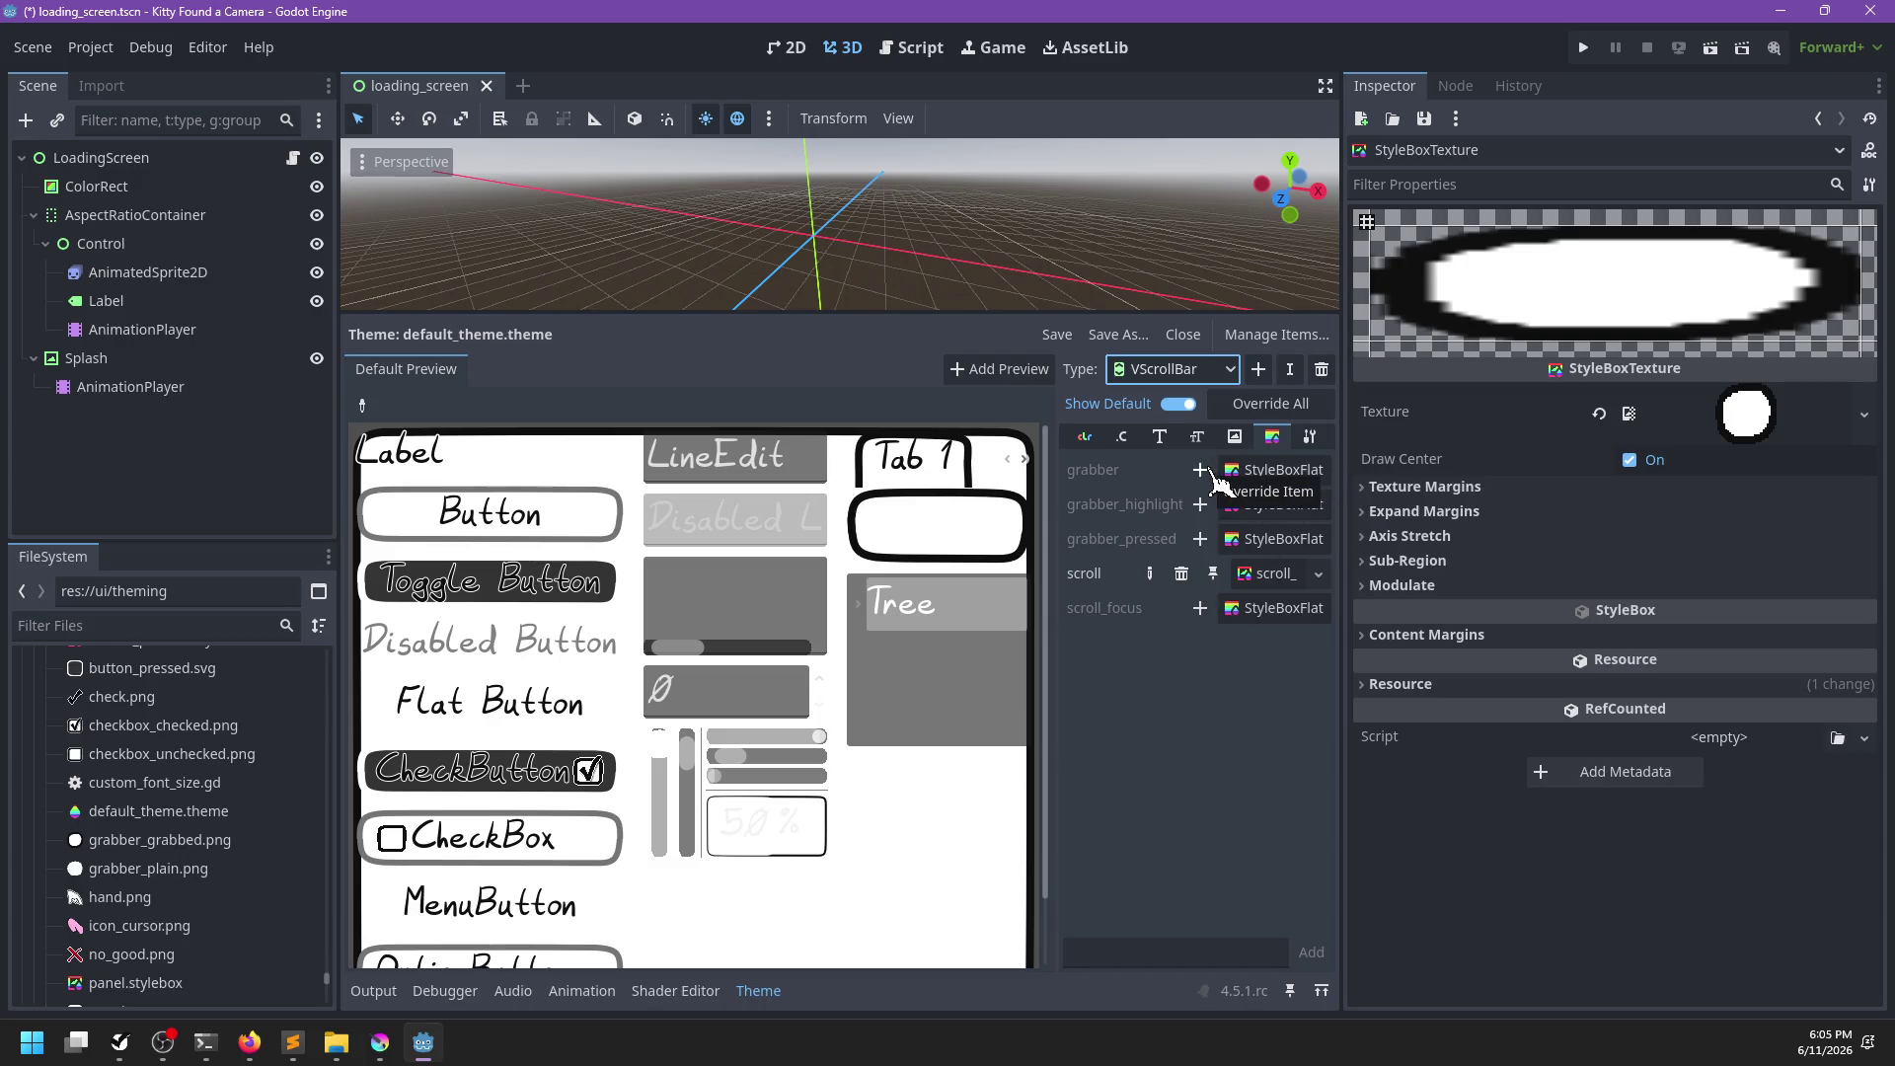
{"action": "left_click", "coordinate": [1201, 470]}
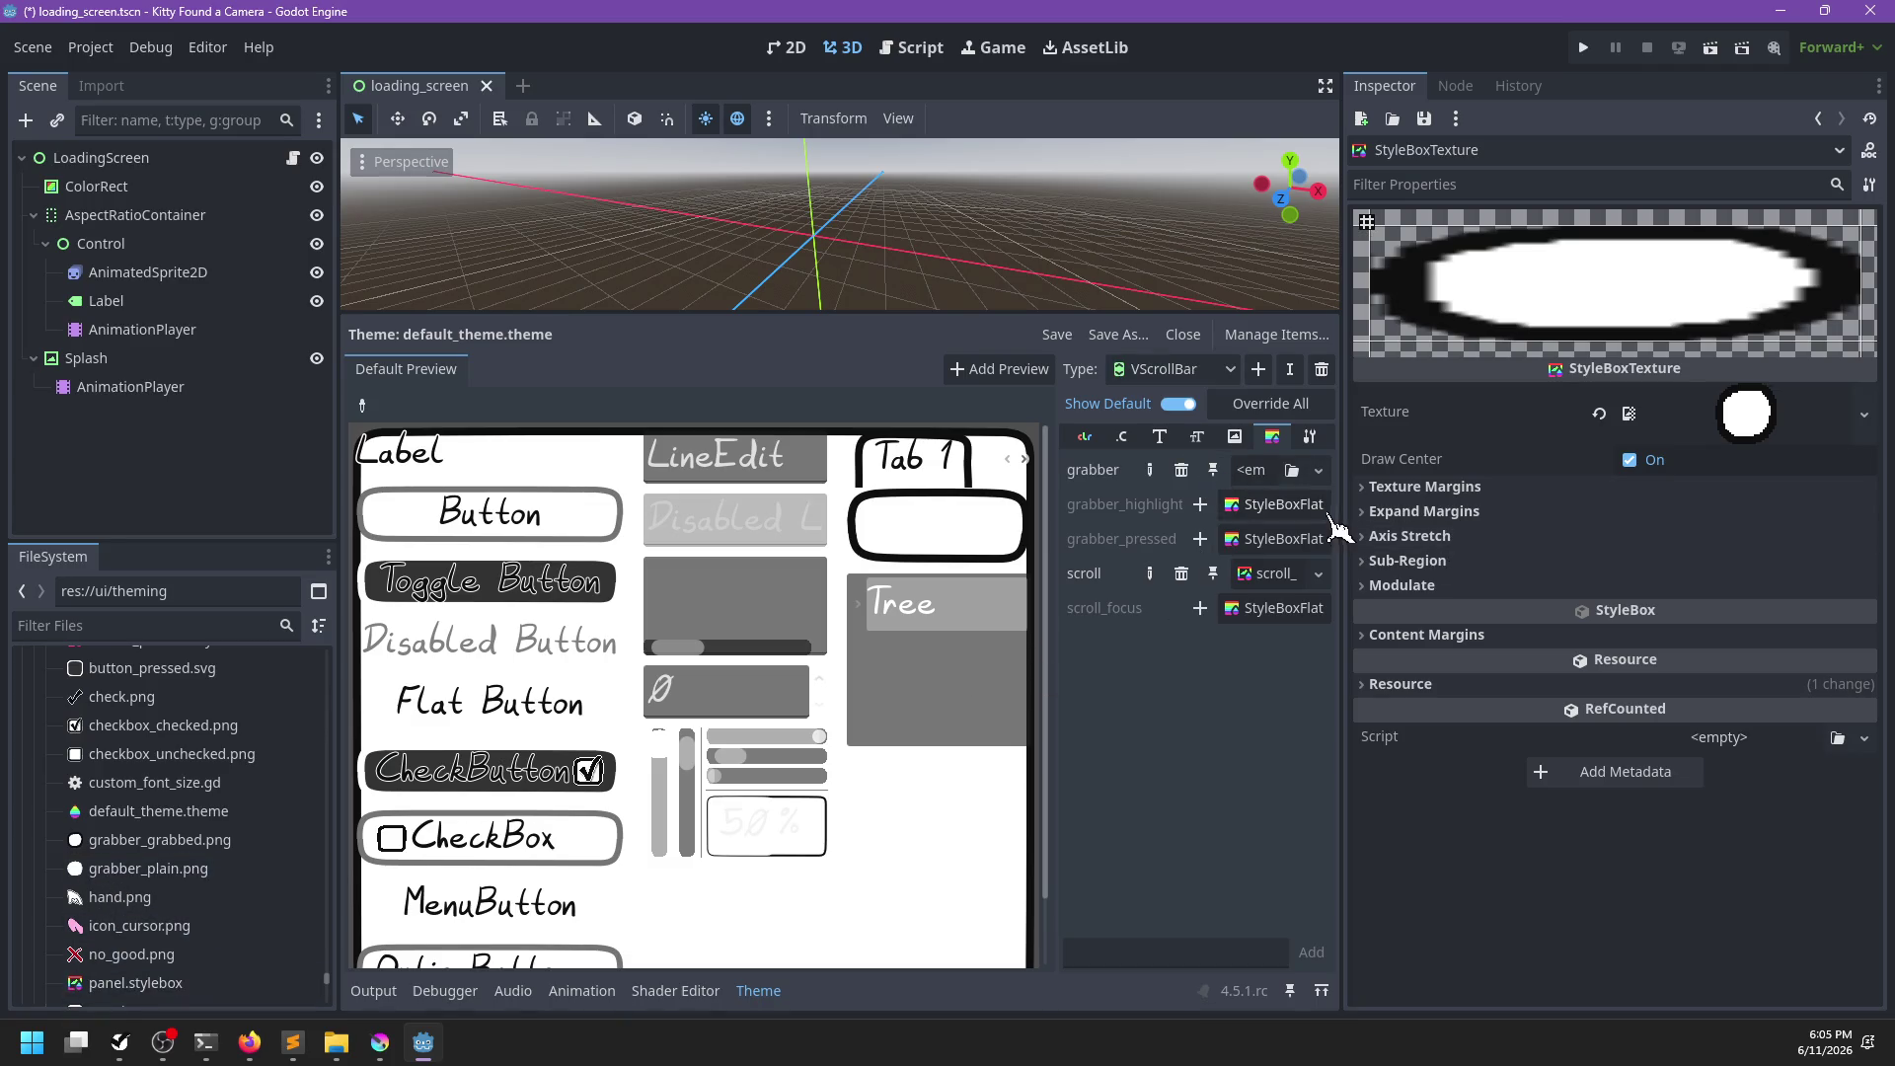
{"action": "left_click", "coordinate": [1319, 471]}
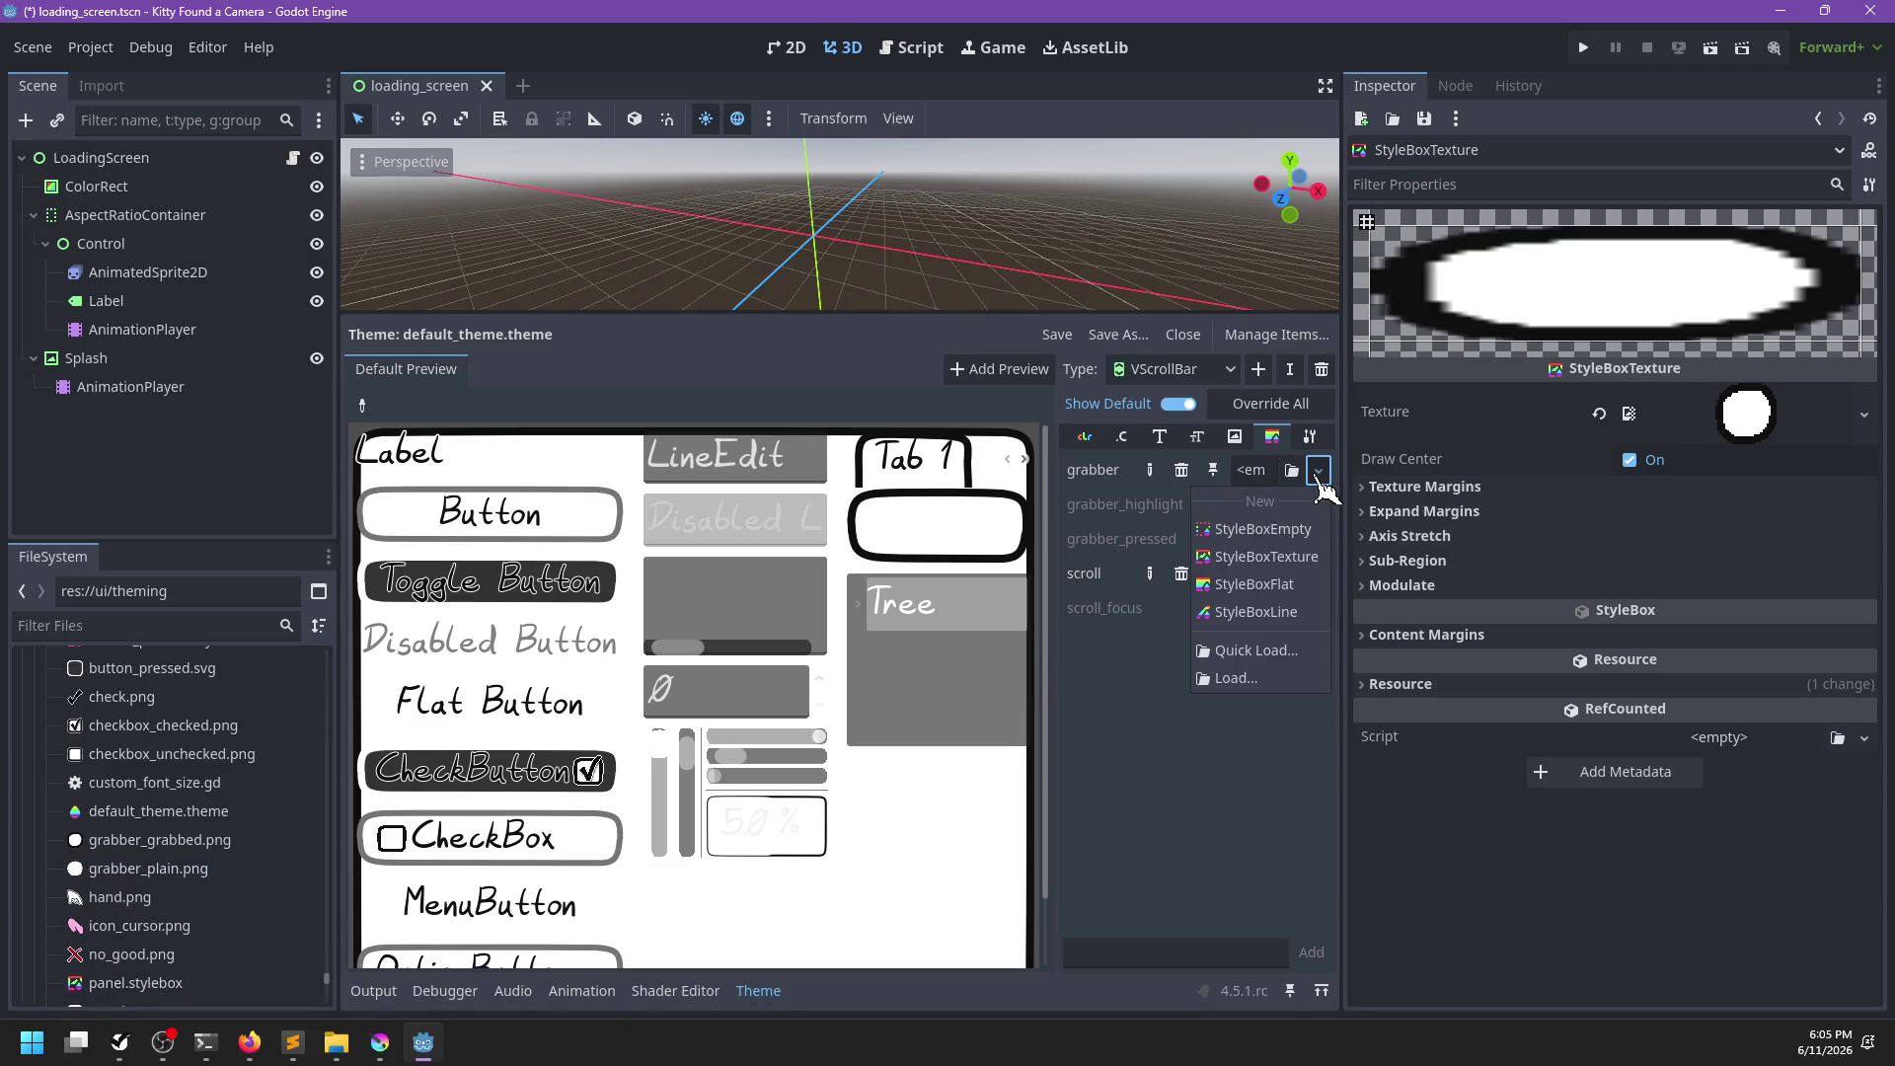
{"action": "left_click", "coordinate": [1293, 559]}
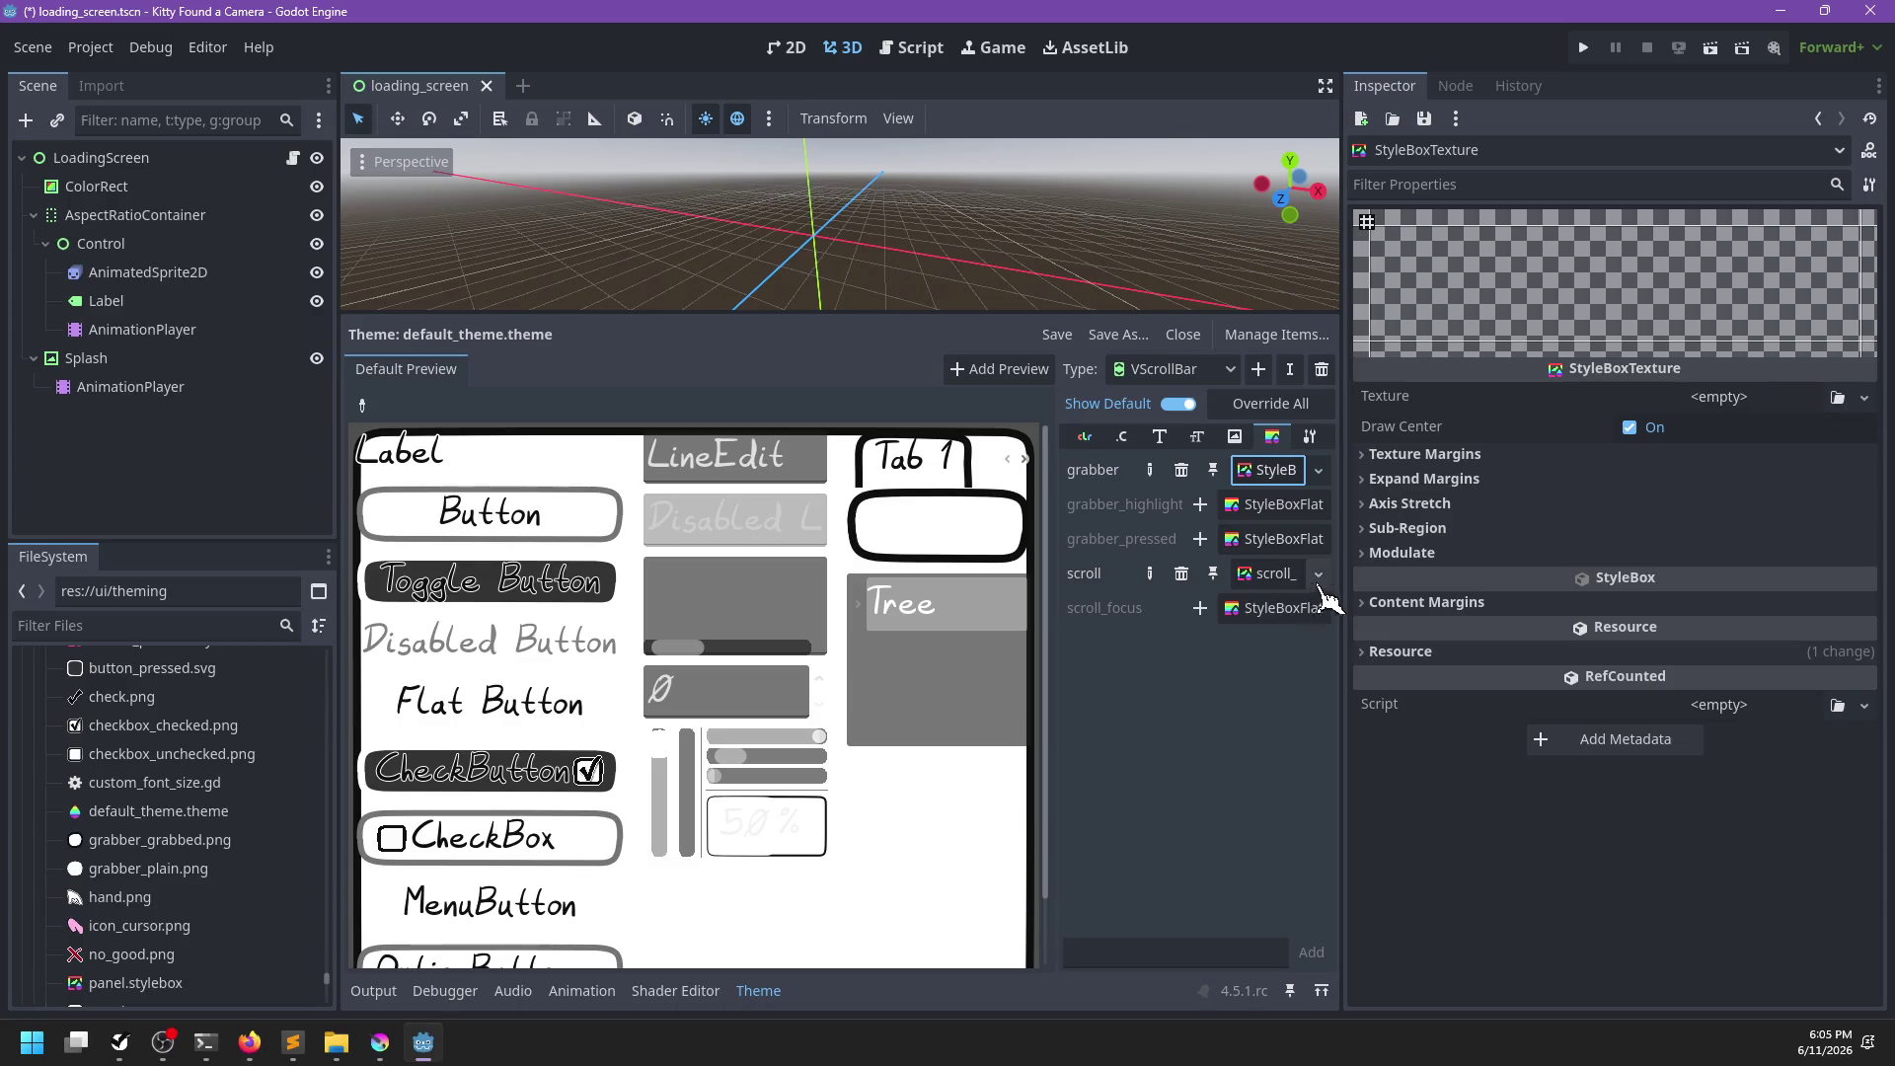
{"action": "mouse_move", "coordinate": [173, 844]}
{"action": "left_mouse_down"}
{"action": "mouse_move", "coordinate": [977, 703]}
{"action": "mouse_move", "coordinate": [1694, 405]}
{"action": "left_mouse_up"}
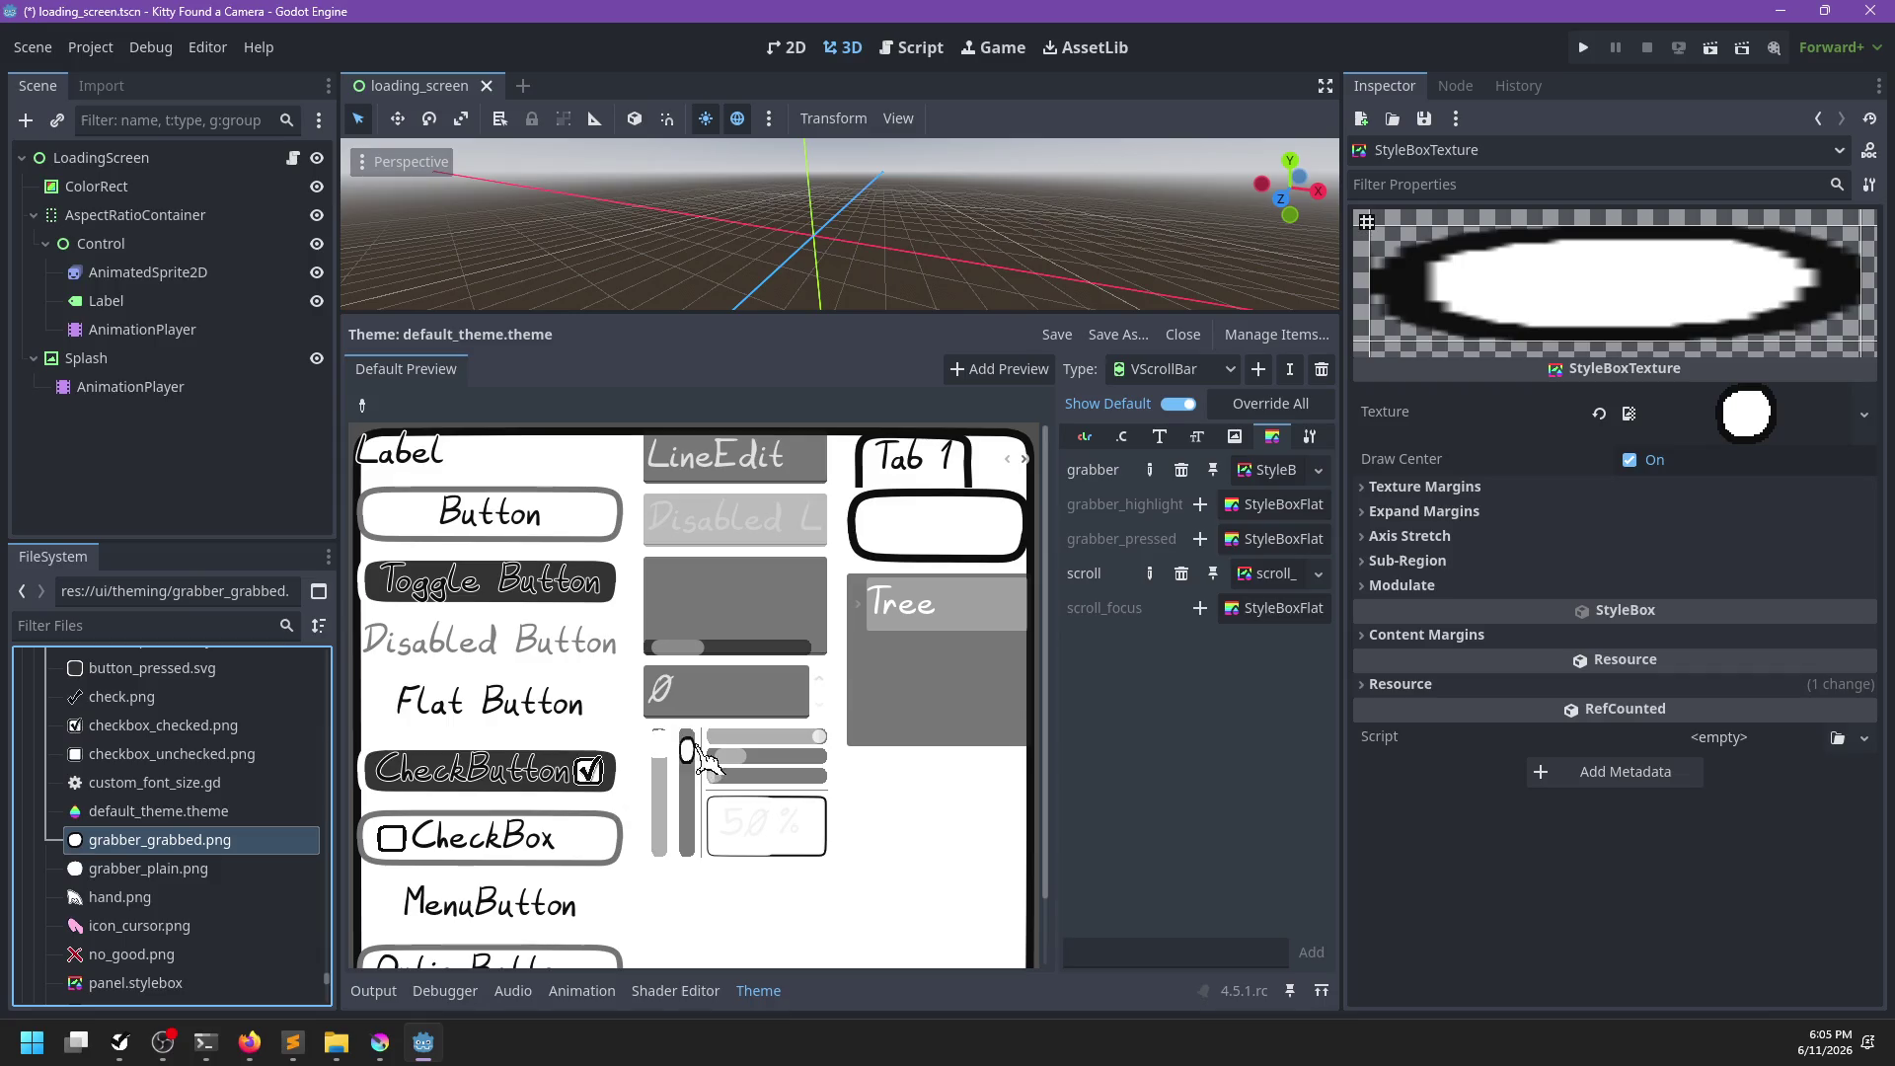
{"action": "mouse_move", "coordinate": [687, 755]}
{"action": "left_mouse_down"}
{"action": "mouse_move", "coordinate": [704, 799]}
{"action": "mouse_move", "coordinate": [982, 683]}
{"action": "left_mouse_up"}
Give grabber_plain.png to grabber and a new grabber_grabbed.png StyleBoxTexture to grabber_highlight
{"action": "left_click", "coordinate": [1200, 504]}
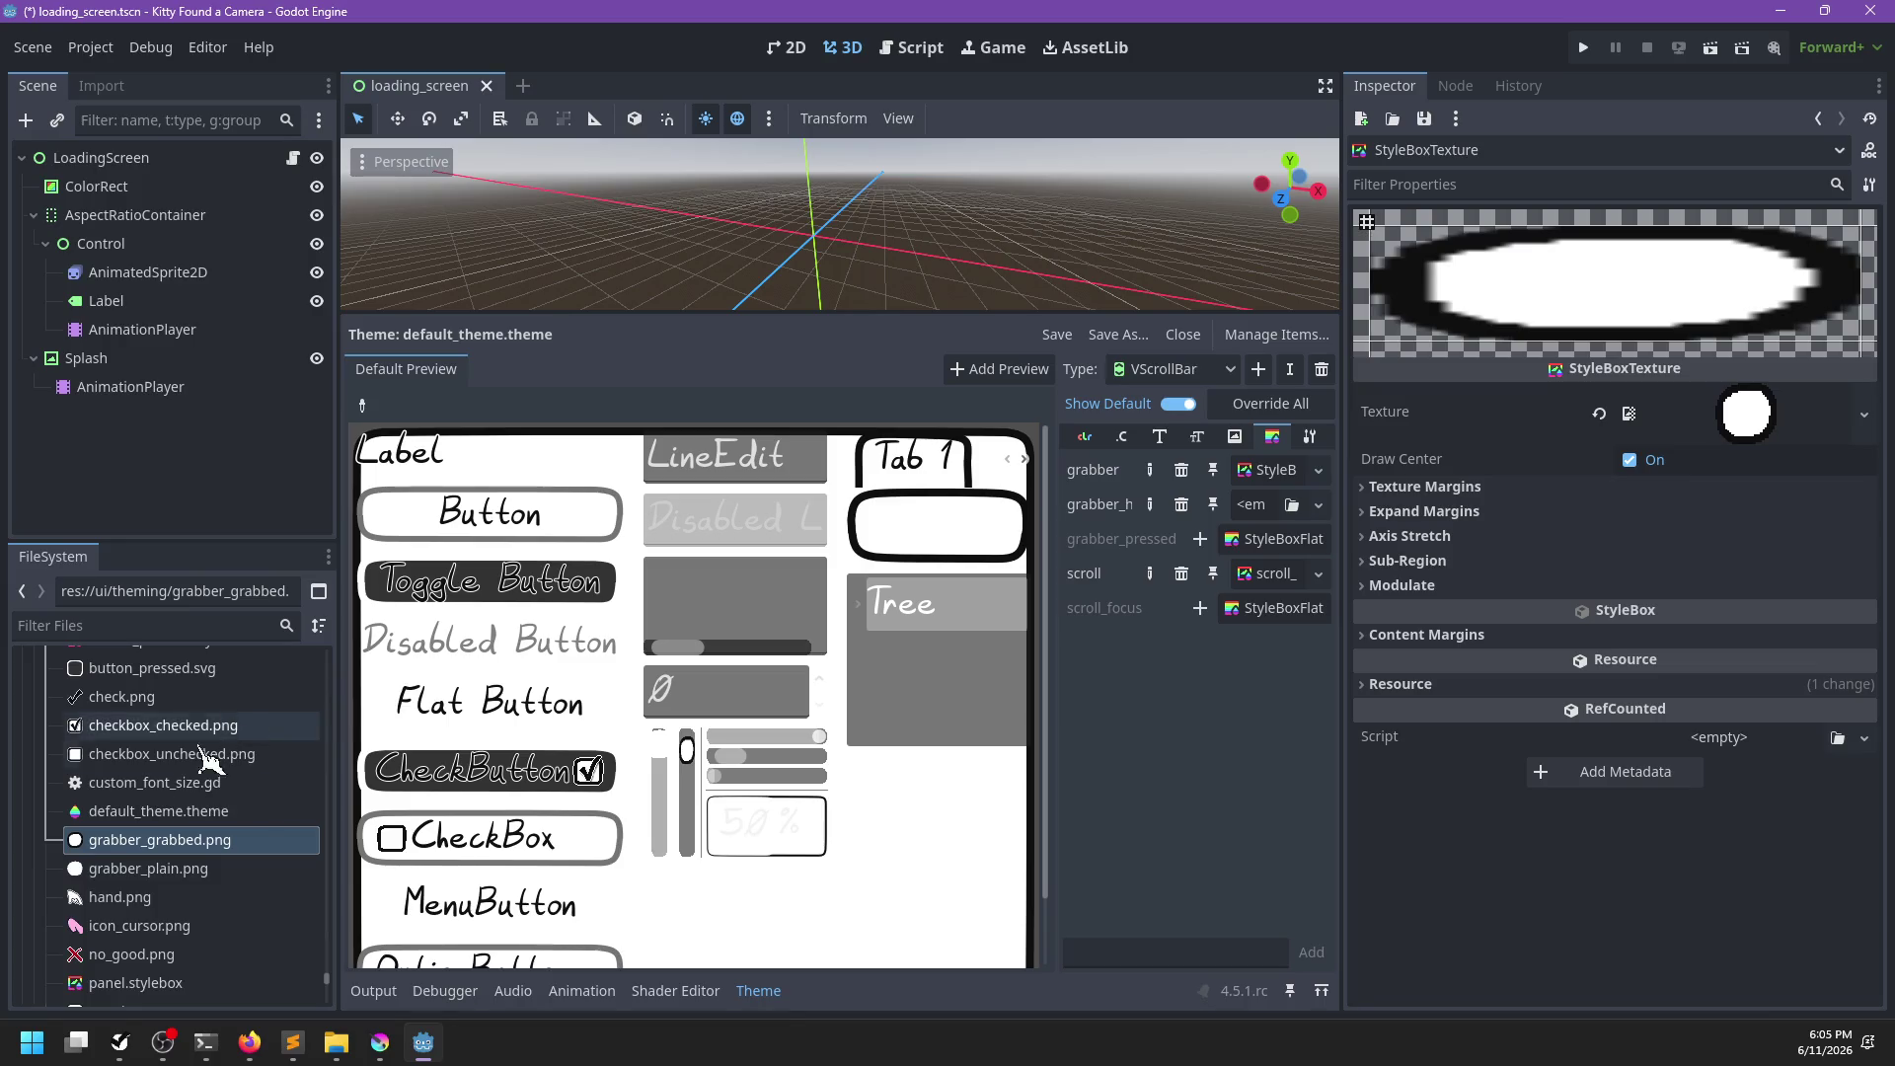
{"action": "left_click_drag", "start_coordinate": [148, 869], "coordinate": [1745, 414]}
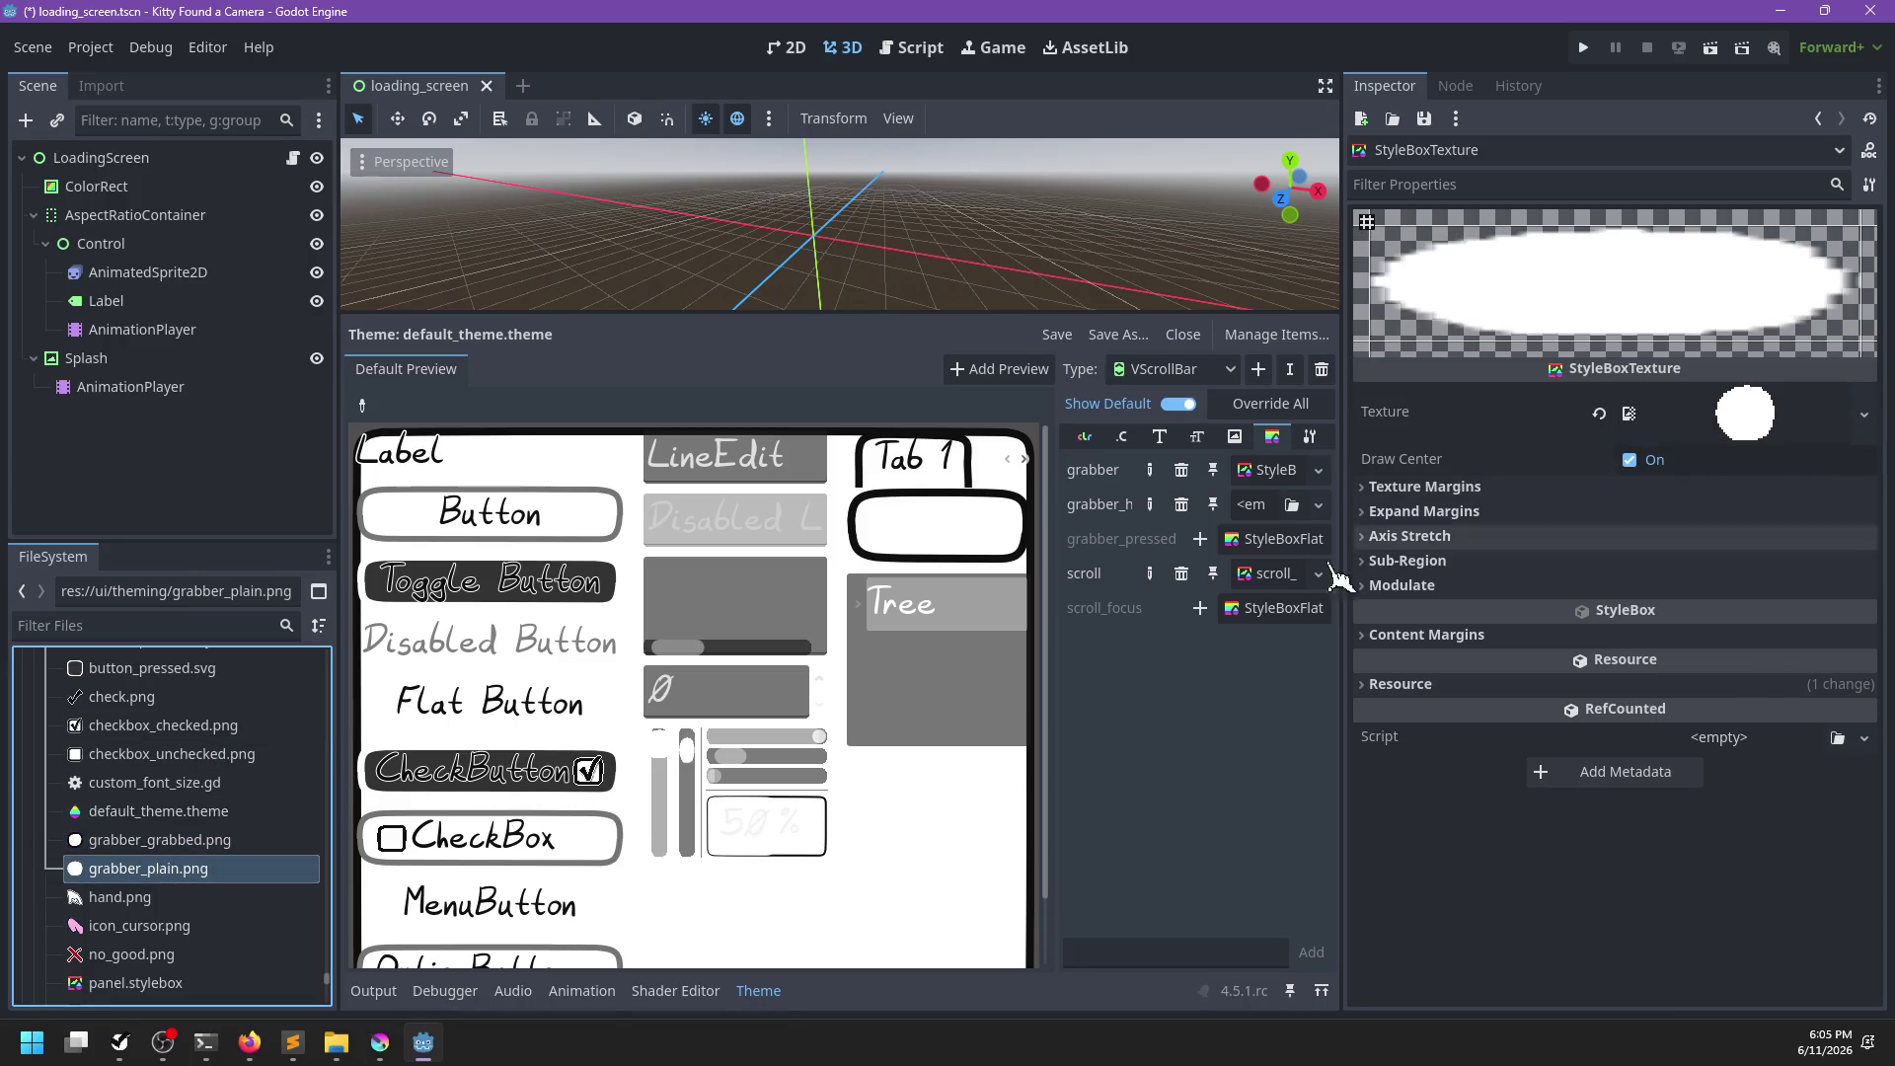
{"action": "left_click", "coordinate": [1318, 504]}
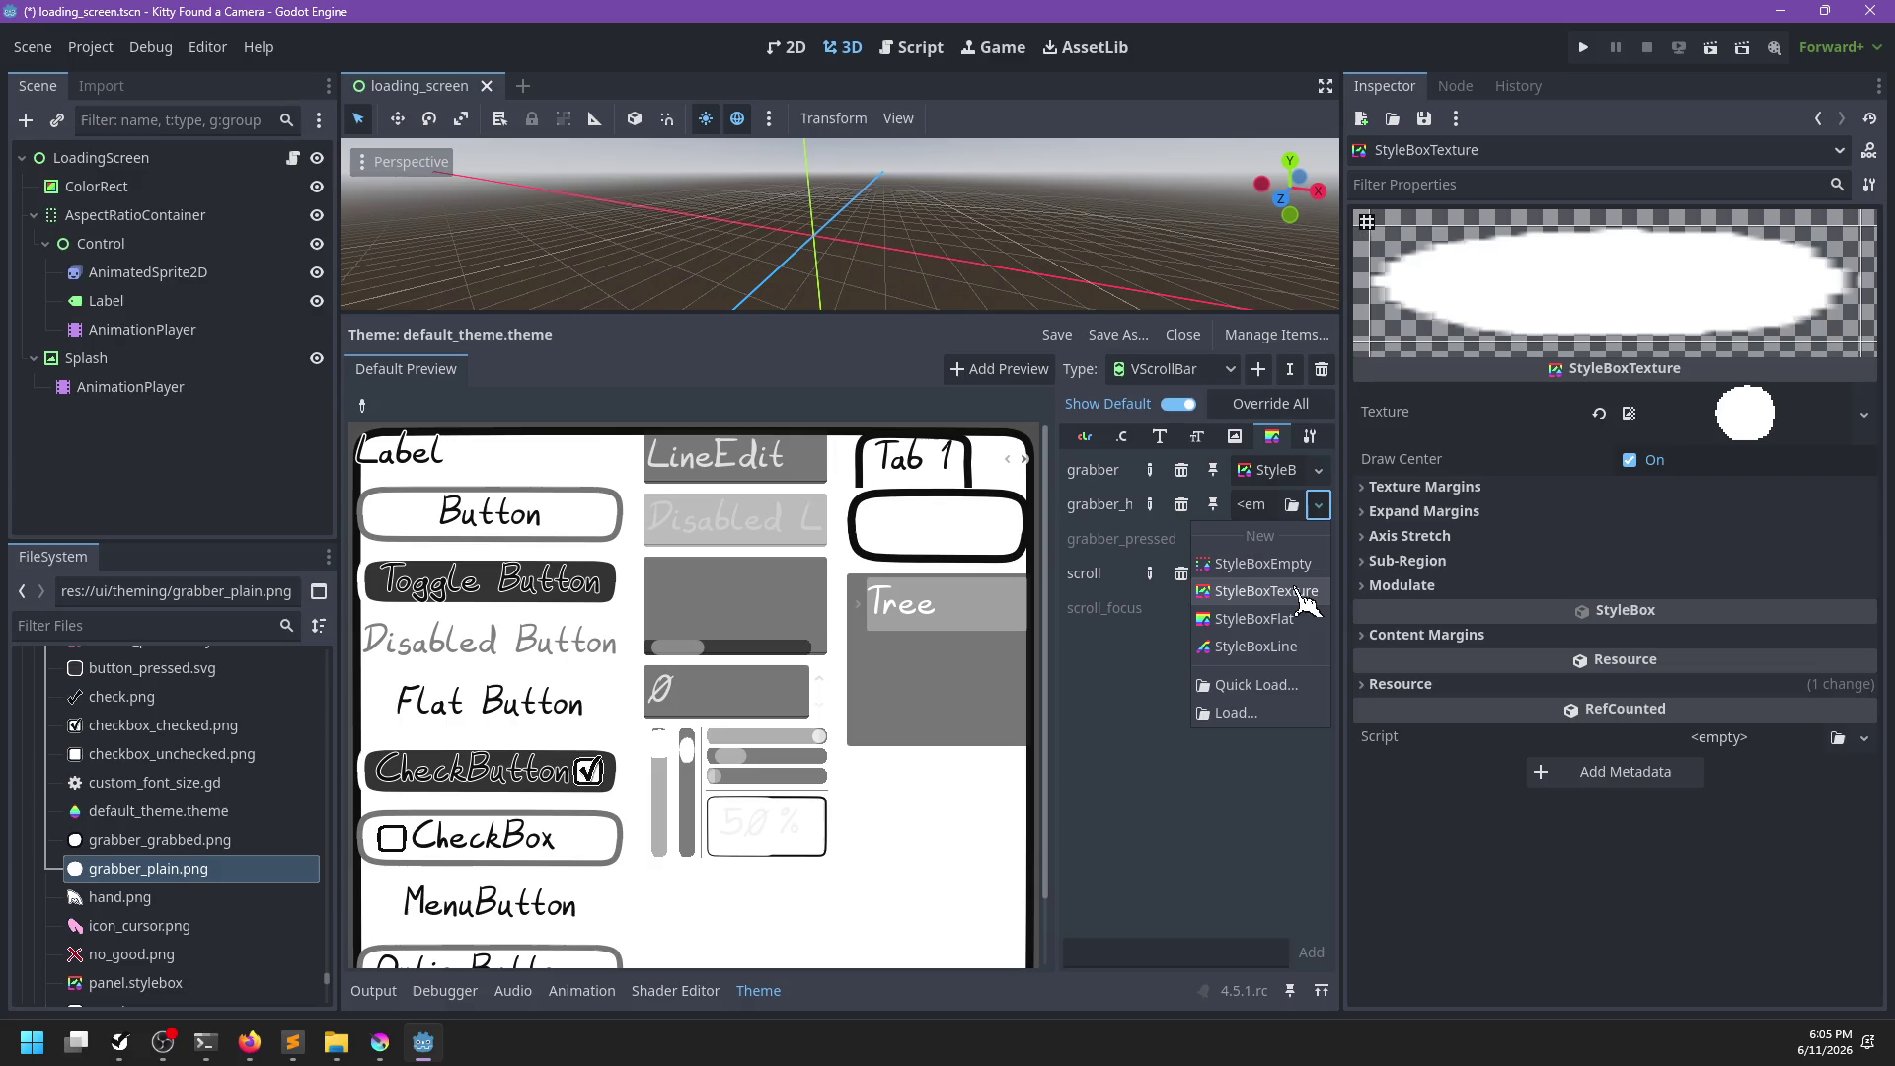
{"action": "left_click", "coordinate": [1273, 574]}
{"action": "left_click", "coordinate": [1271, 508]}
{"action": "mouse_move", "coordinate": [153, 840]}
{"action": "left_mouse_down"}
{"action": "mouse_move", "coordinate": [143, 893]}
{"action": "mouse_move", "coordinate": [1688, 414]}
{"action": "left_mouse_up"}
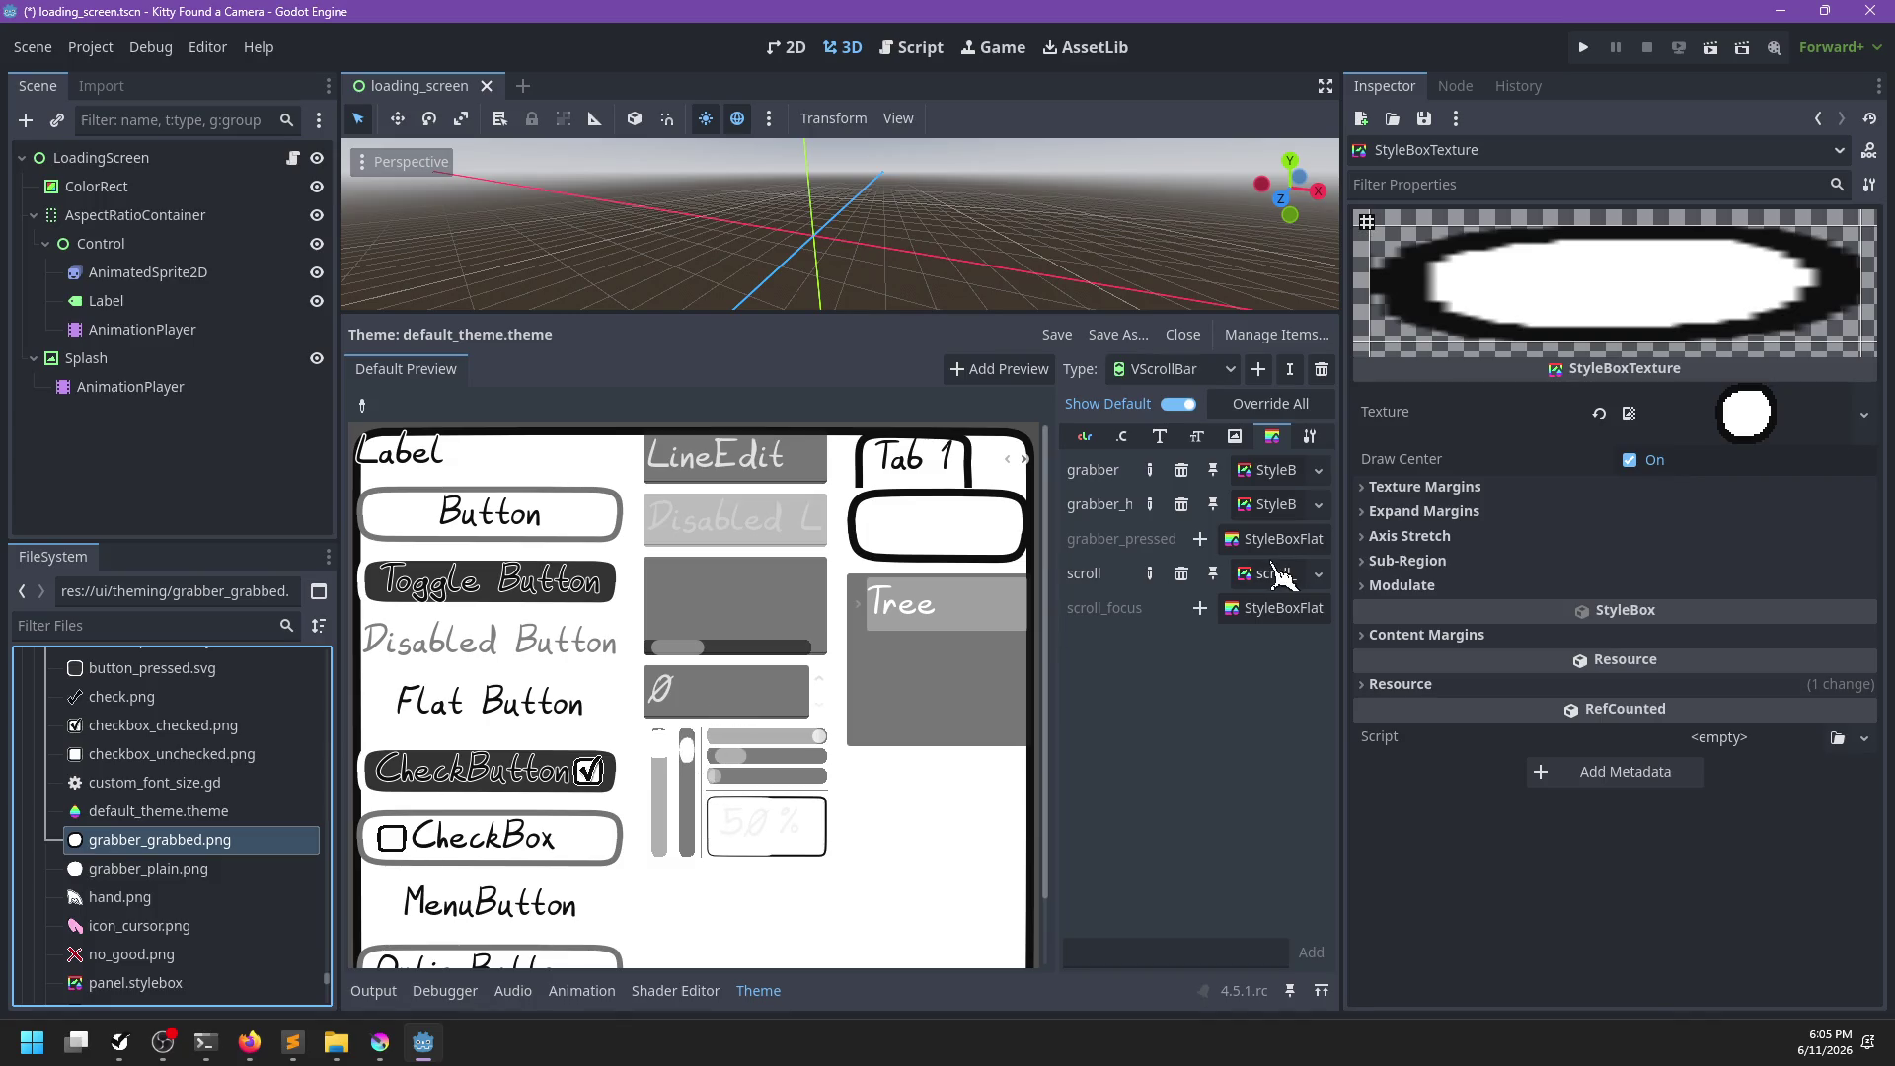
Override grabber_pressed by copying the grabber_highlight StyleBoxTexture into it
{"action": "left_click", "coordinate": [1200, 539]}
{"action": "left_click_drag", "start_coordinate": [1269, 507], "coordinate": [1267, 542]}
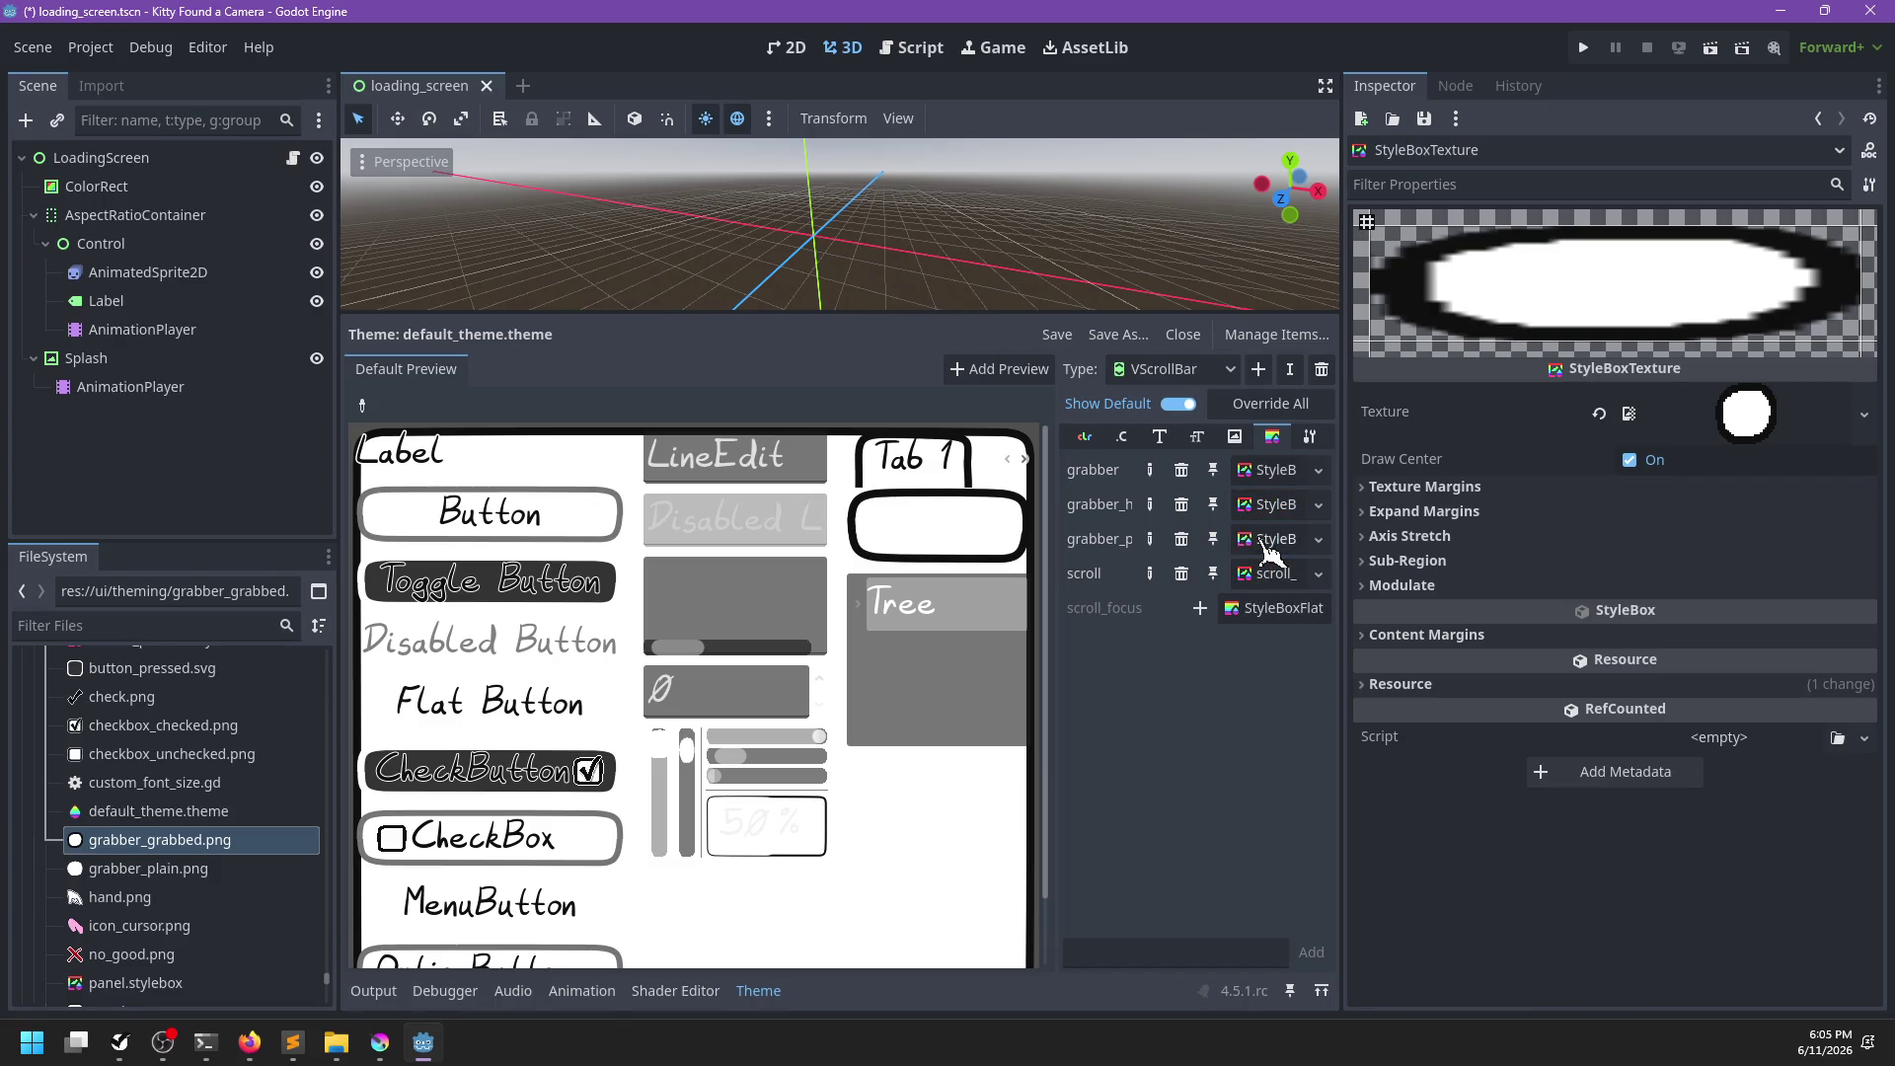
{"action": "left_click", "coordinate": [1318, 504]}
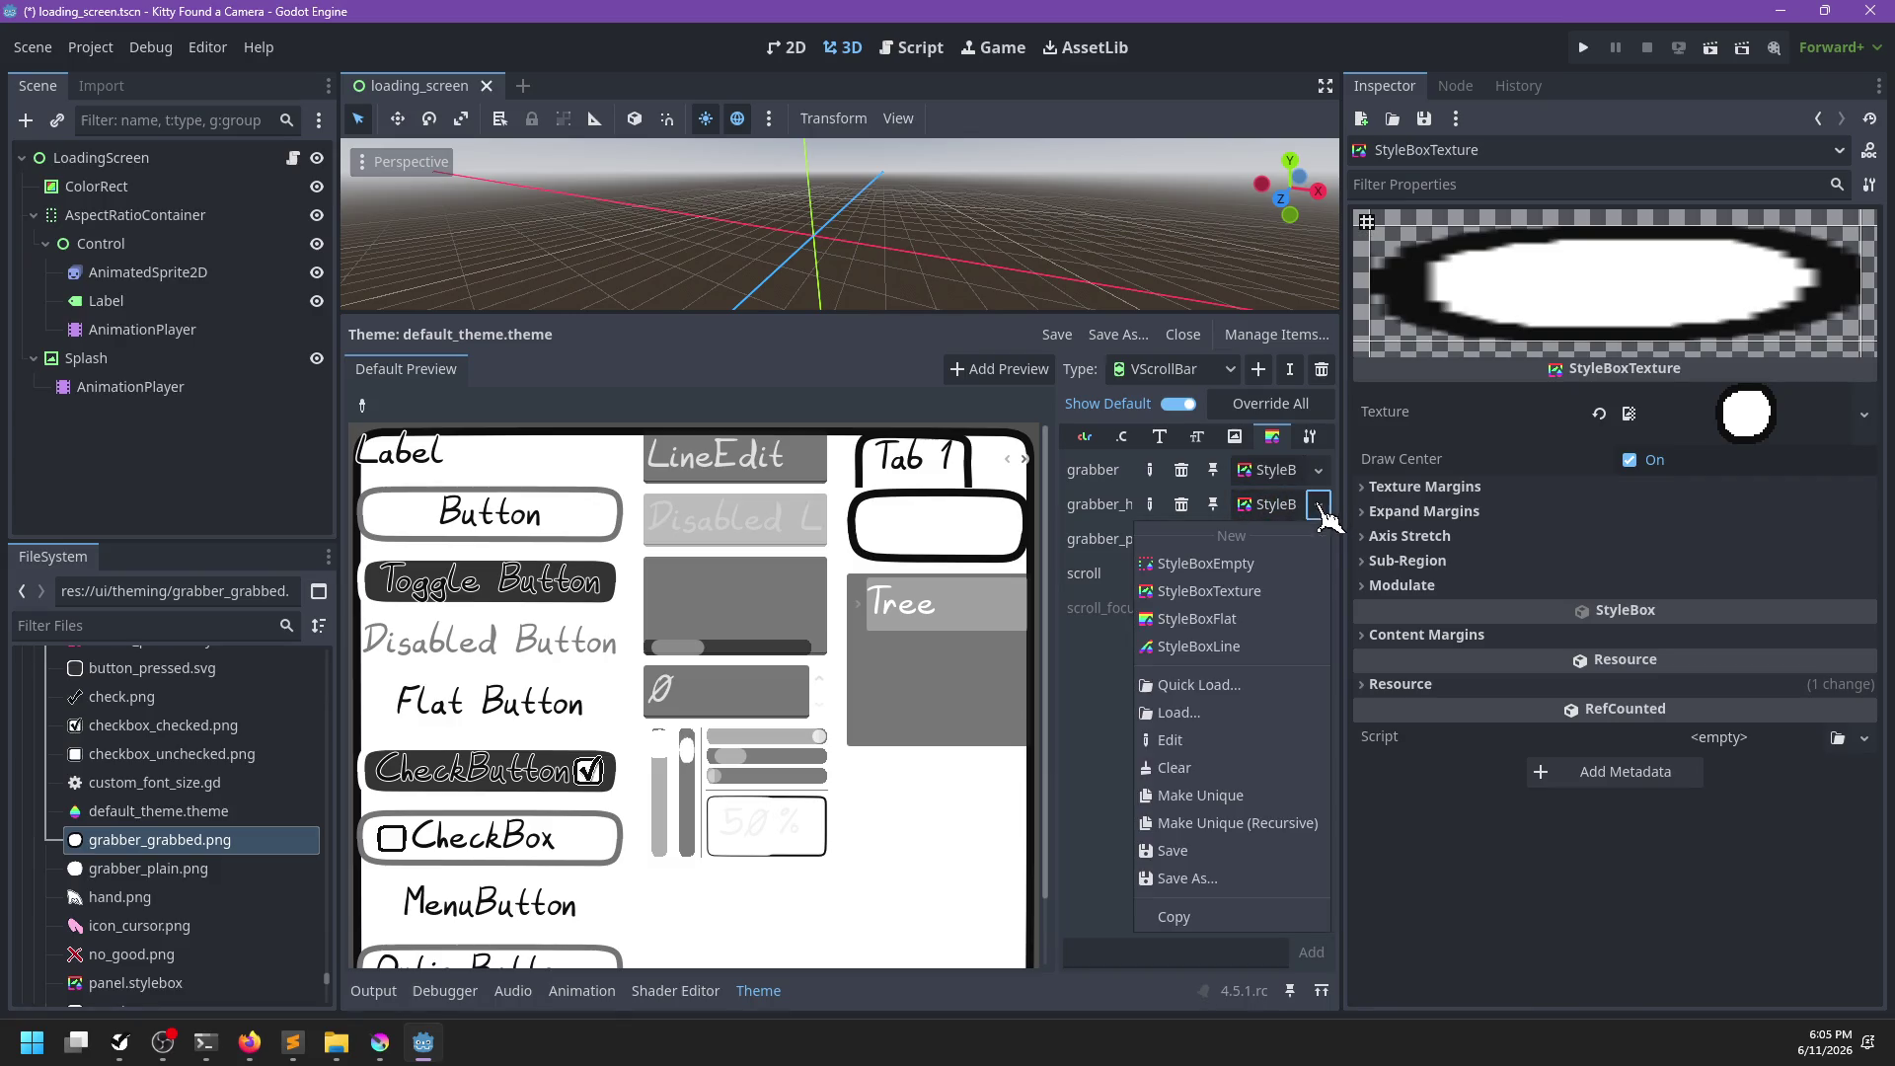
Save the grabber_highlight style as grabber_grabbed.stylebox in res://ui/theming
{"action": "left_click", "coordinate": [1199, 872]}
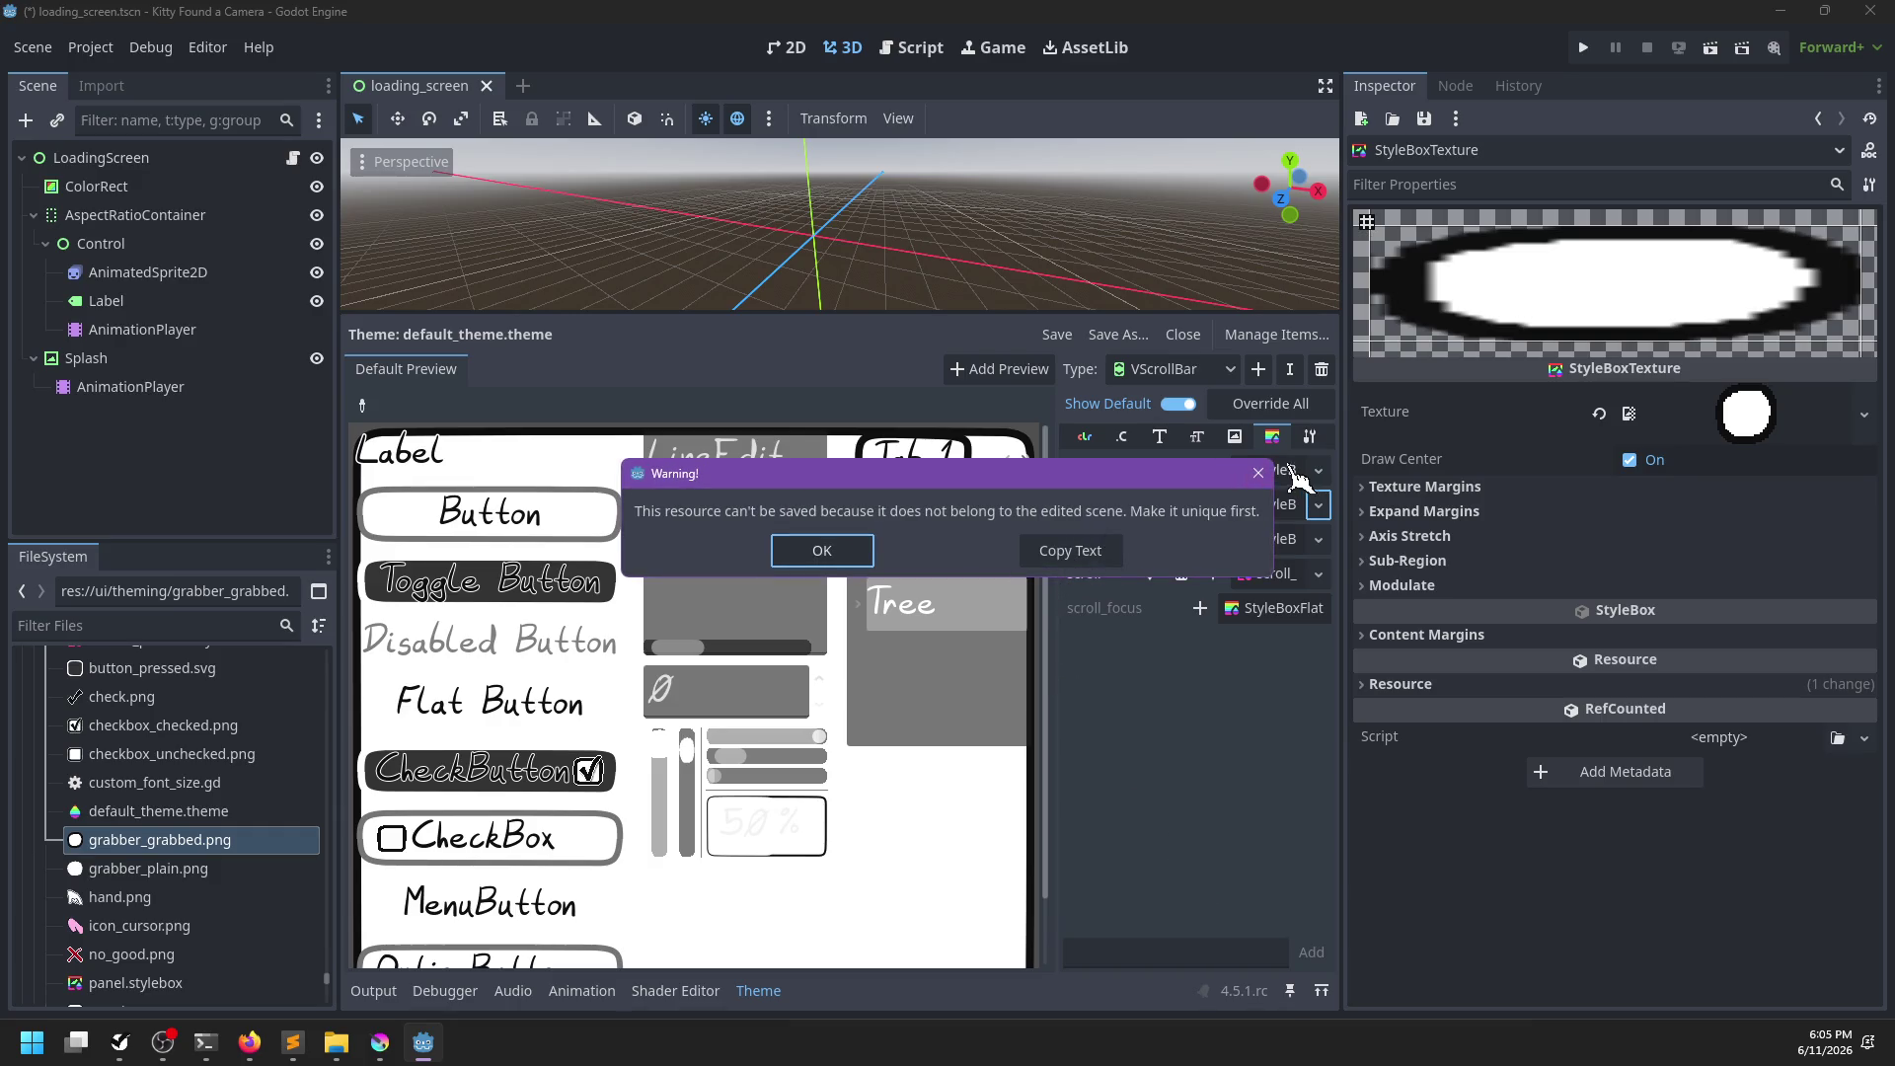
{"action": "left_click", "coordinate": [1319, 504]}
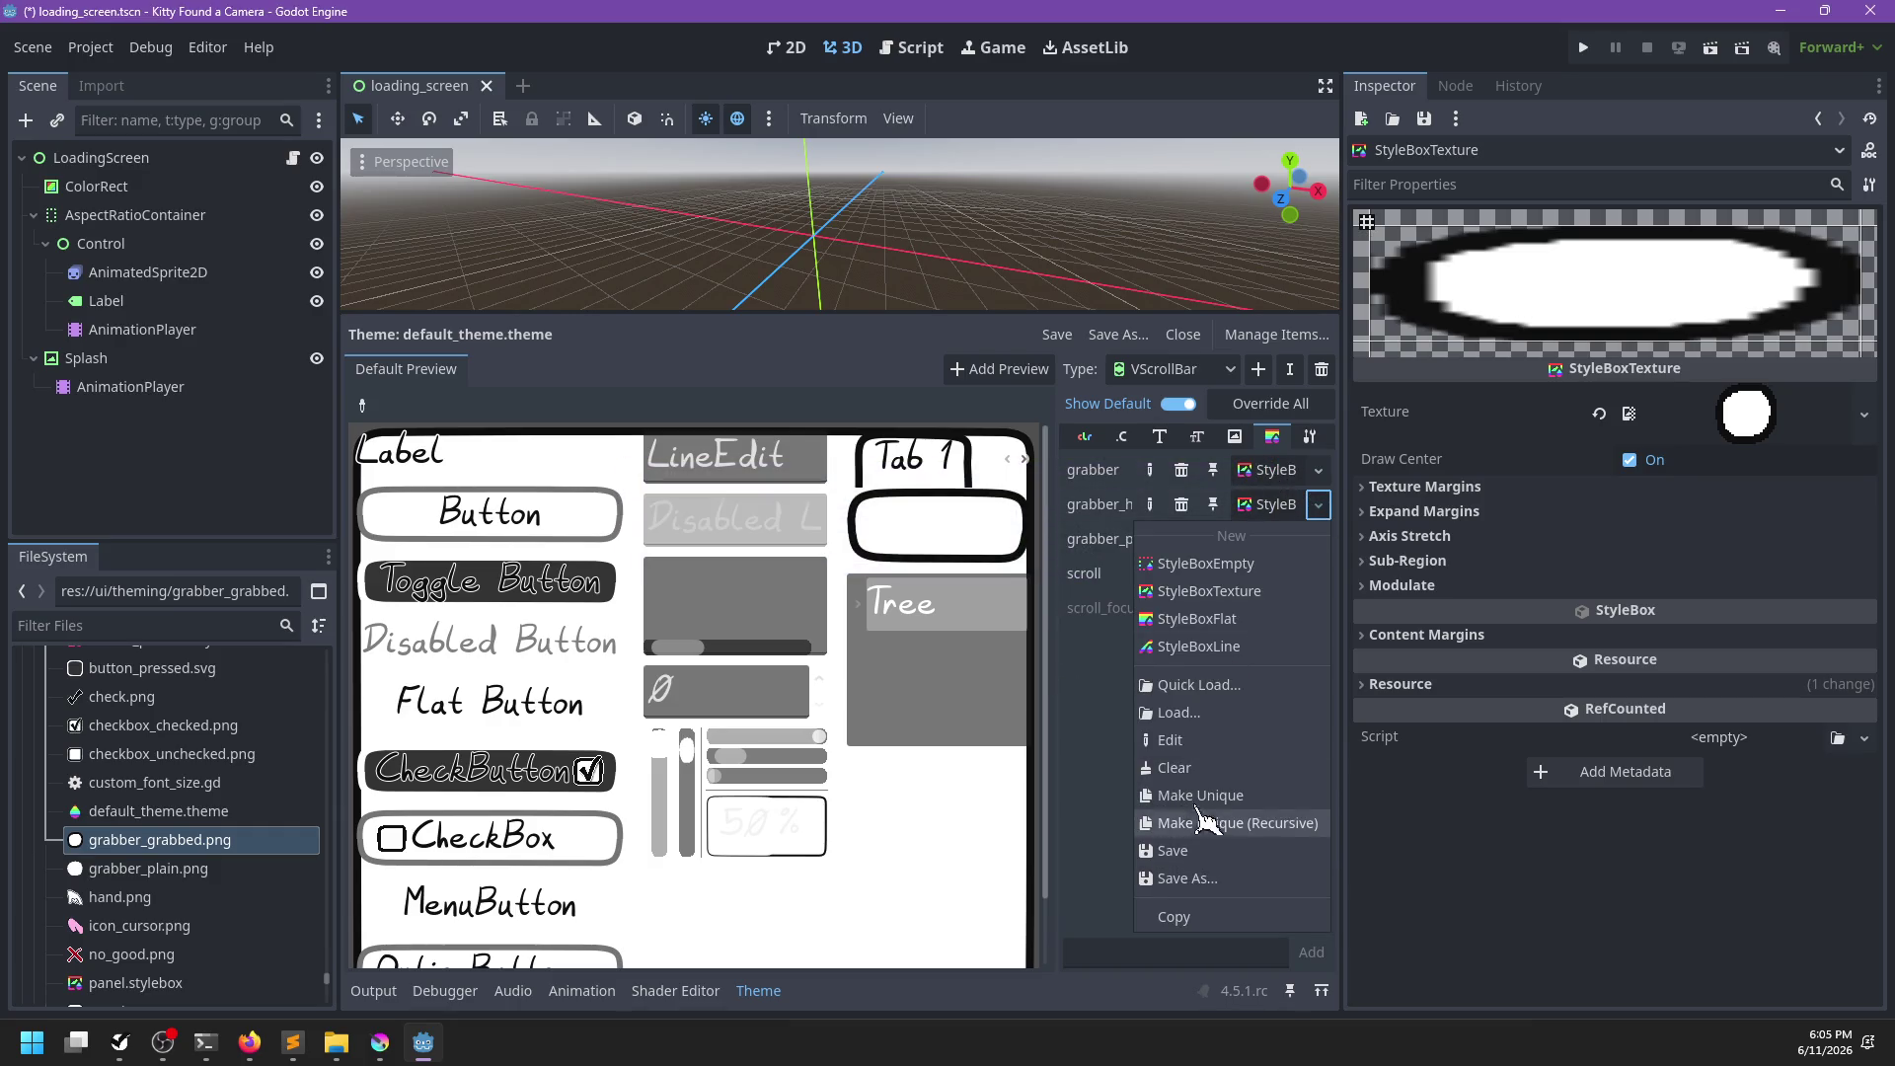
{"action": "left_click", "coordinate": [1199, 826]}
{"action": "left_click", "coordinate": [1319, 505]}
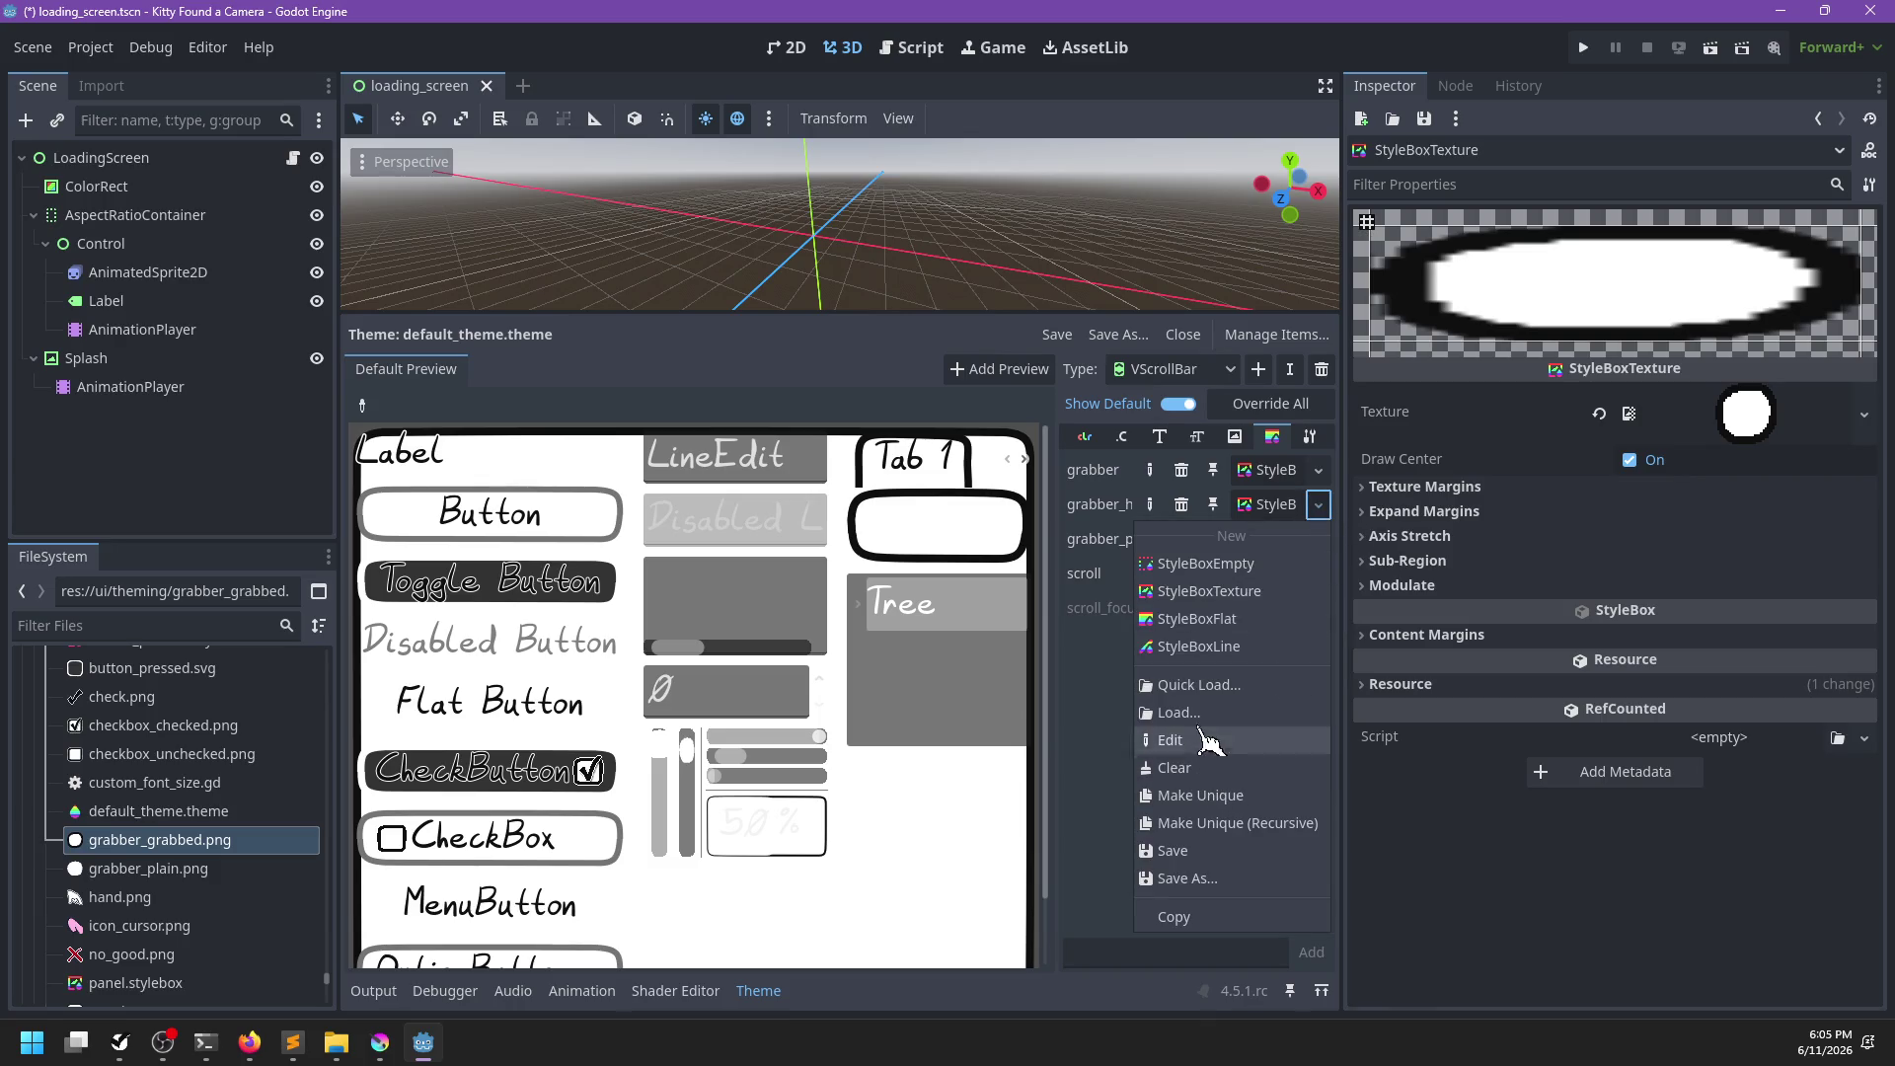
{"action": "left_click", "coordinate": [1187, 878]}
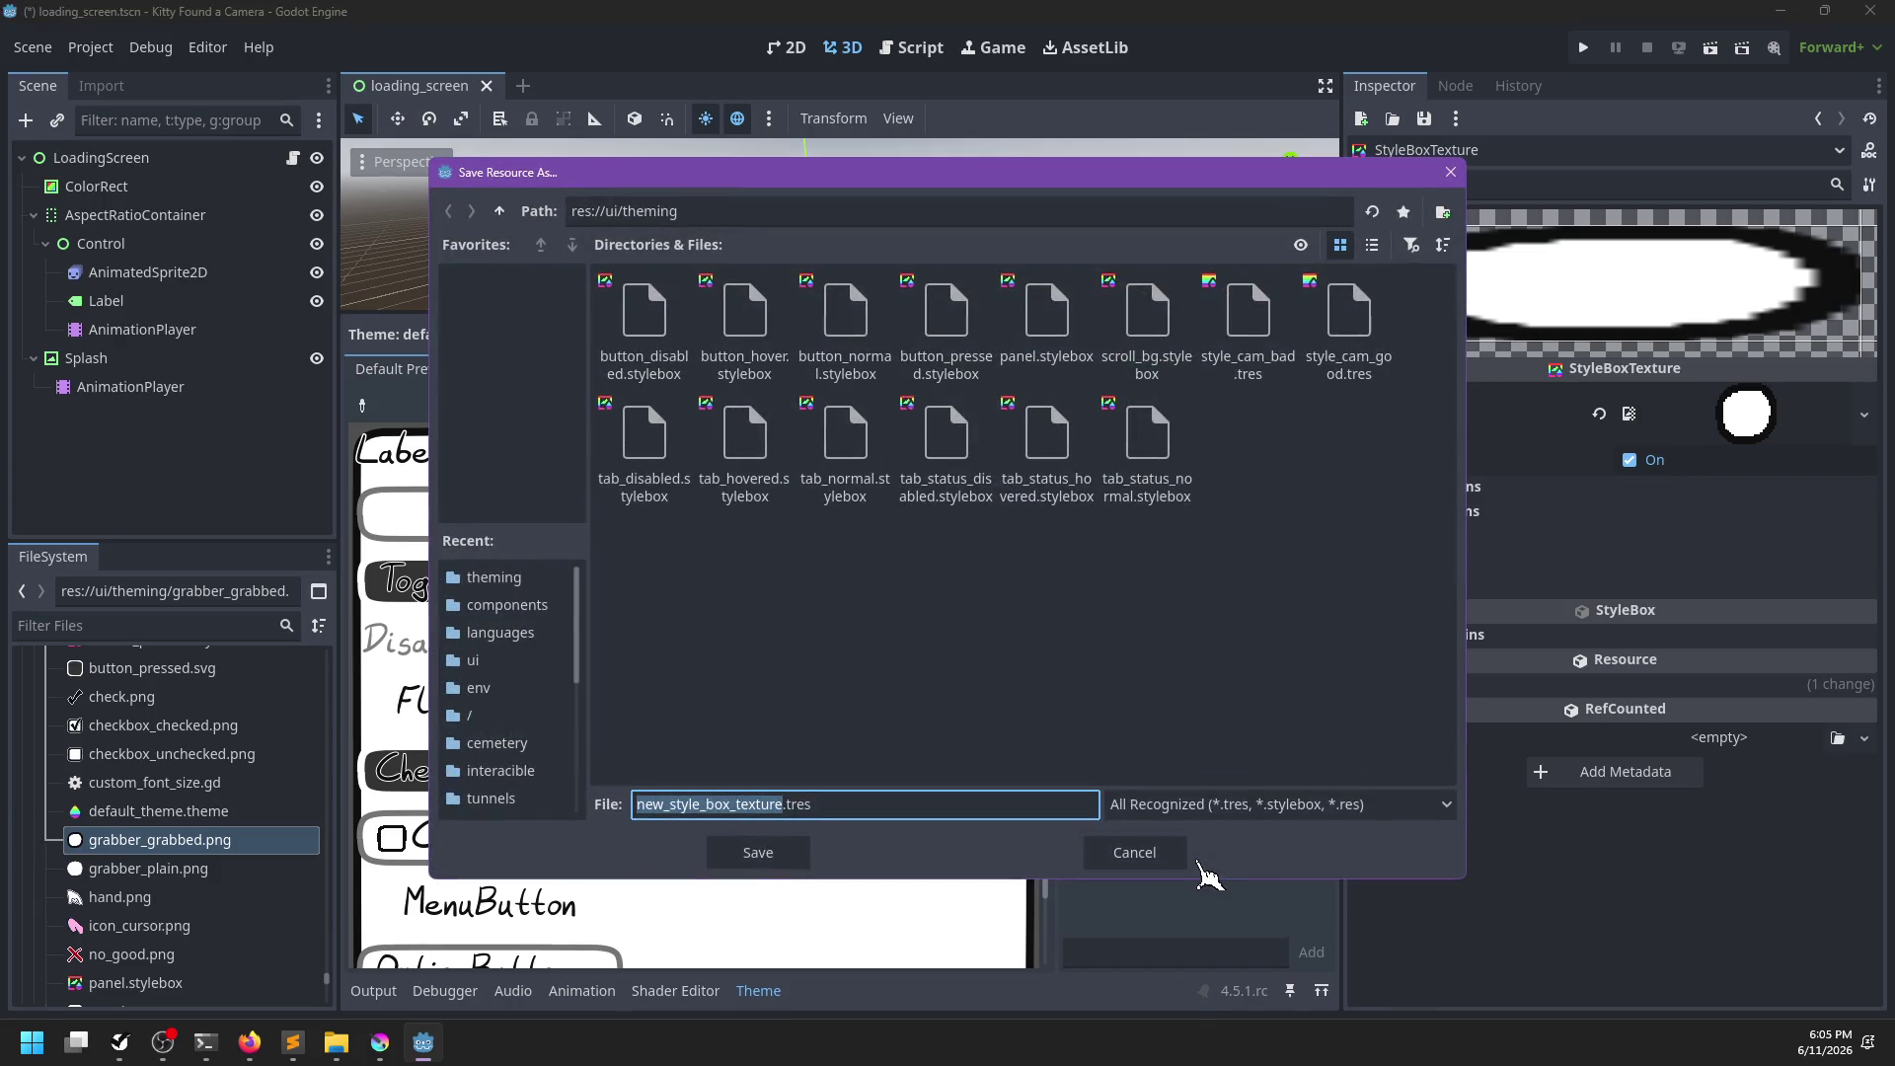
{"action": "type", "text": "grabber_grabbed.stylebox"}
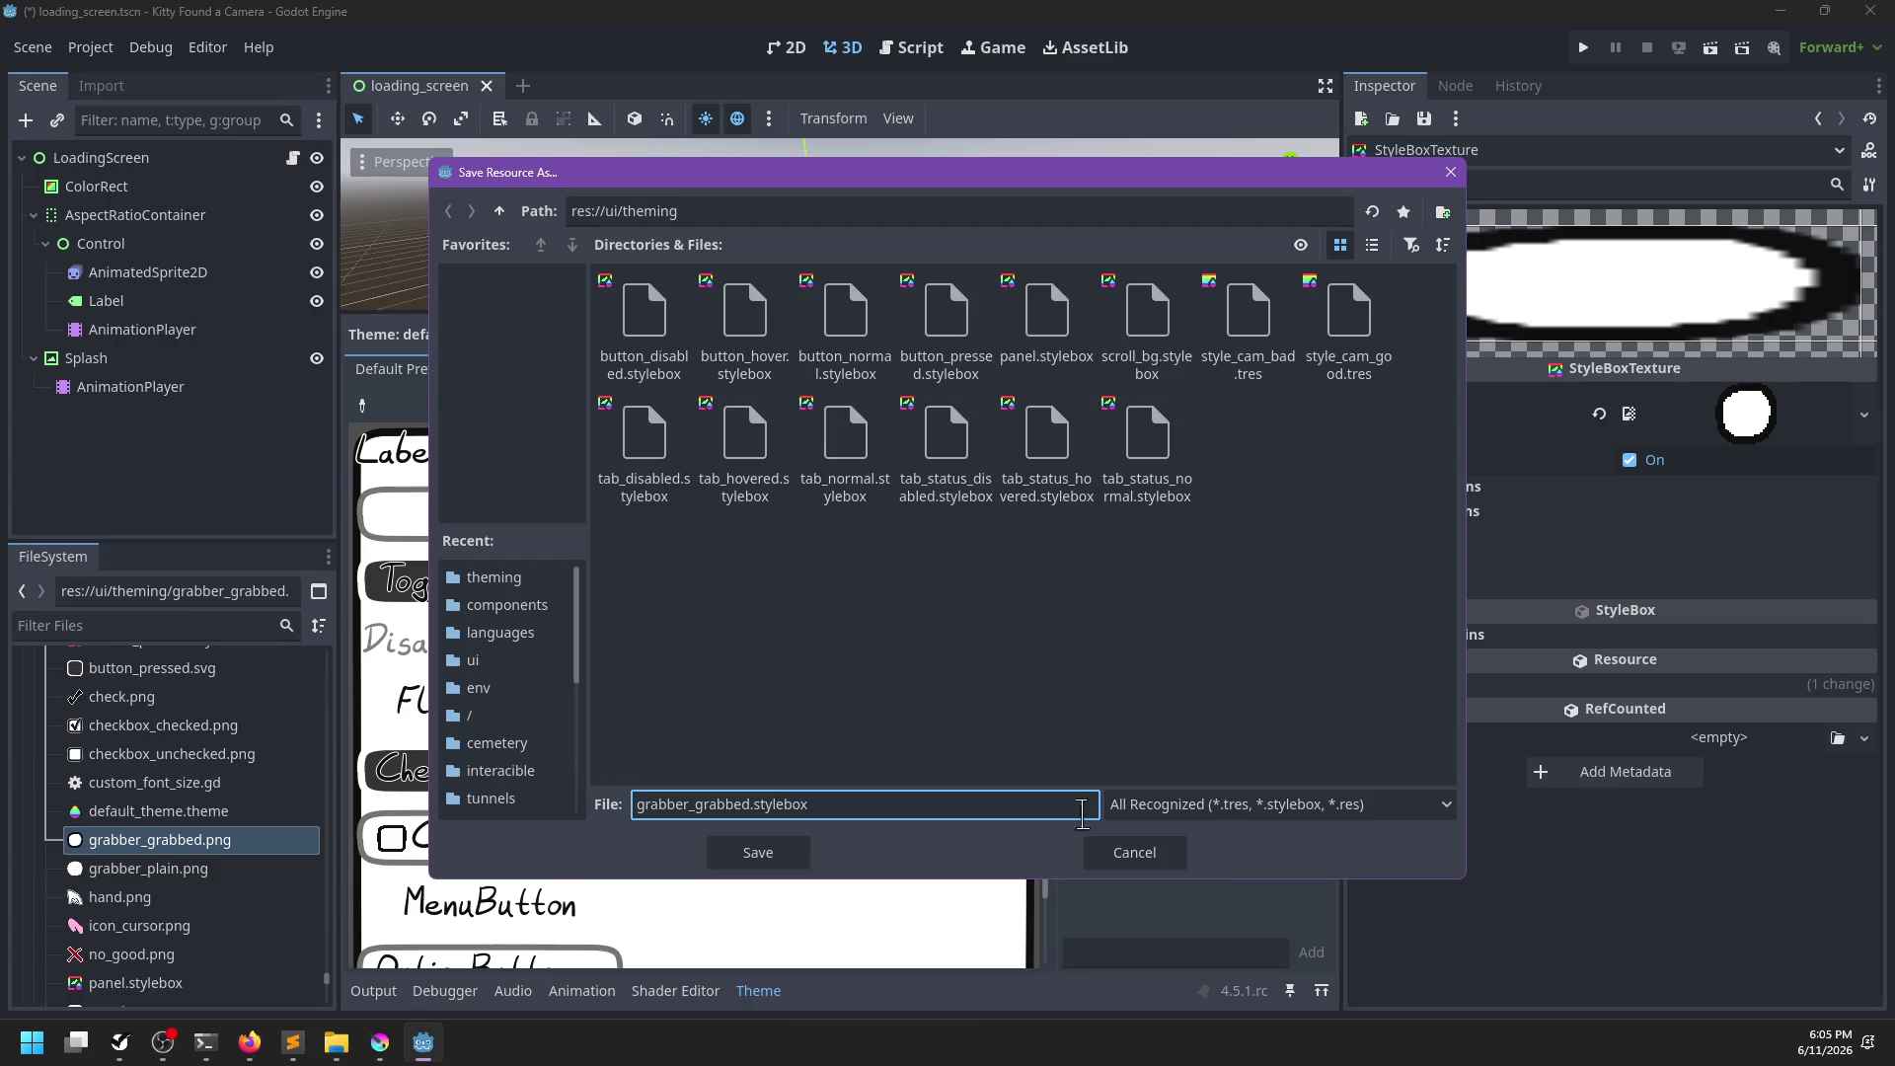
{"action": "left_click", "coordinate": [755, 852]}
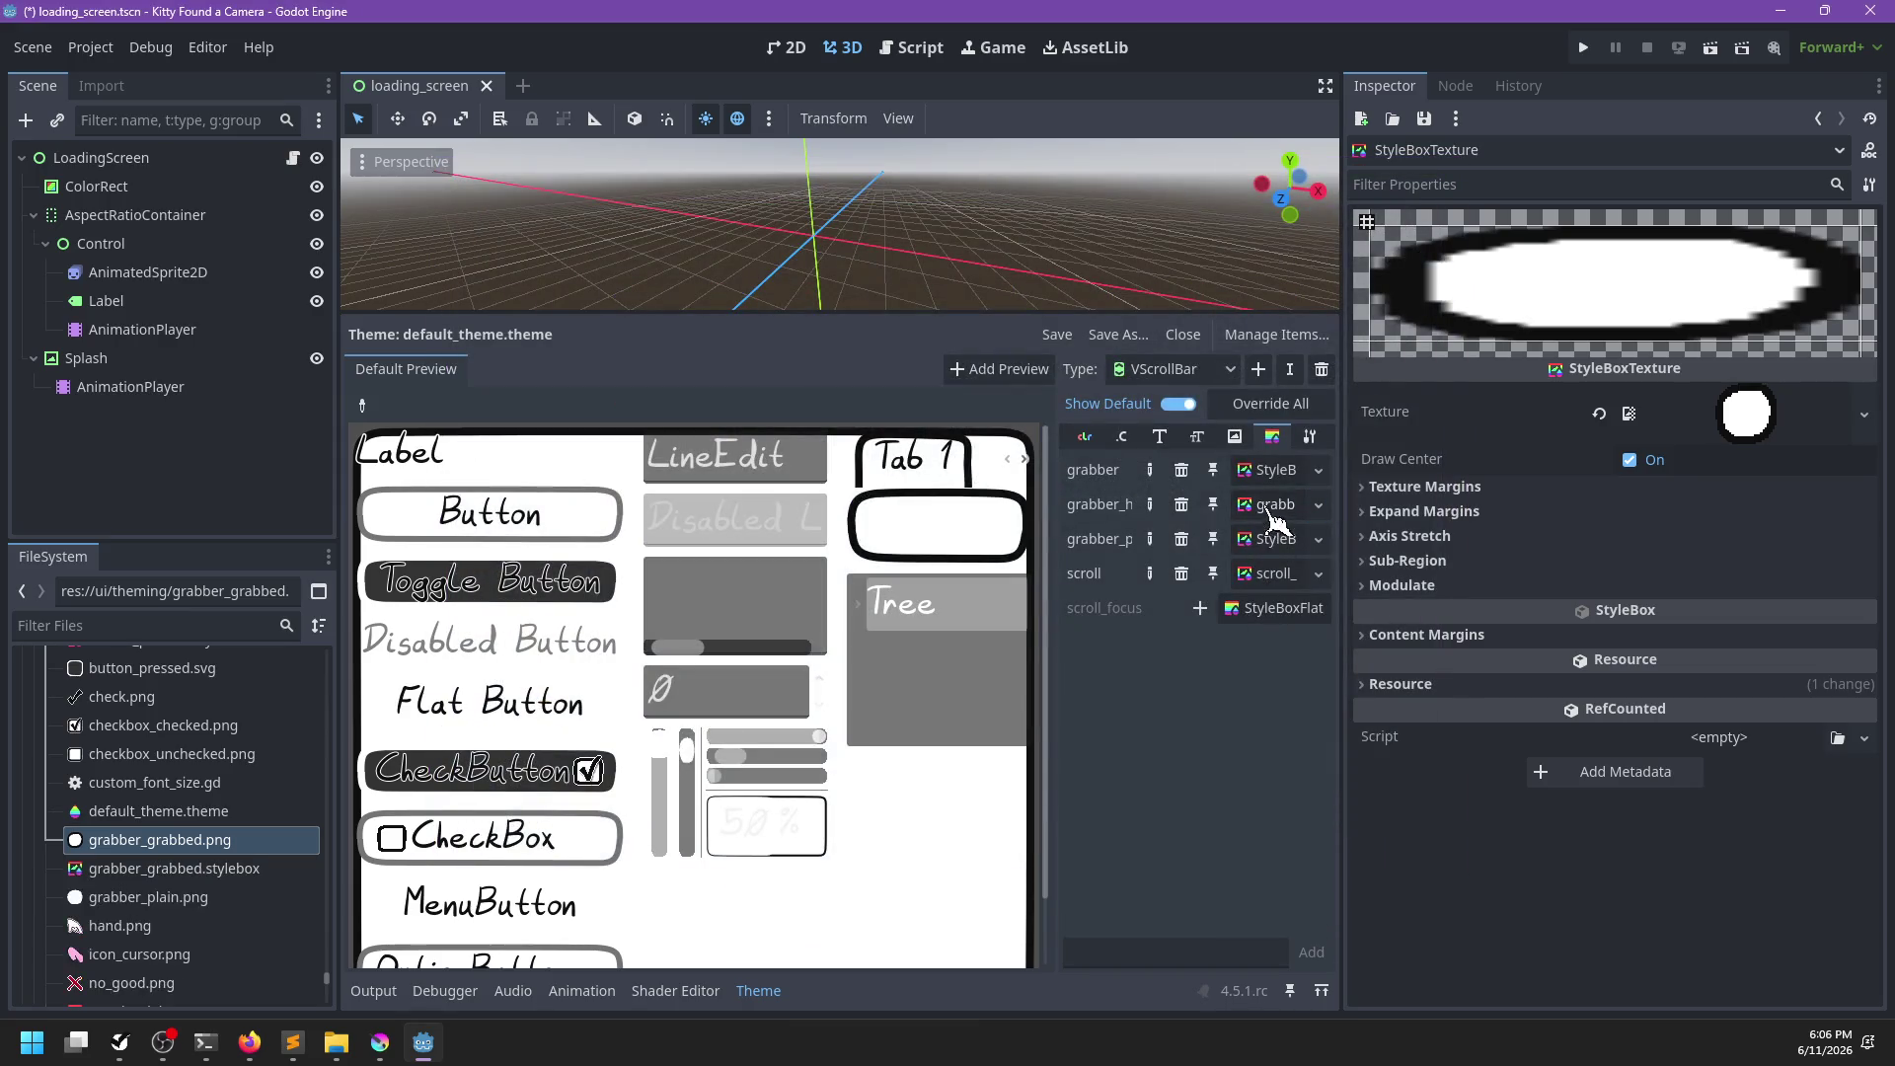
Save the normal grabber style as grabber.stylebox in res://ui/theming
{"action": "left_click", "coordinate": [1318, 469]}
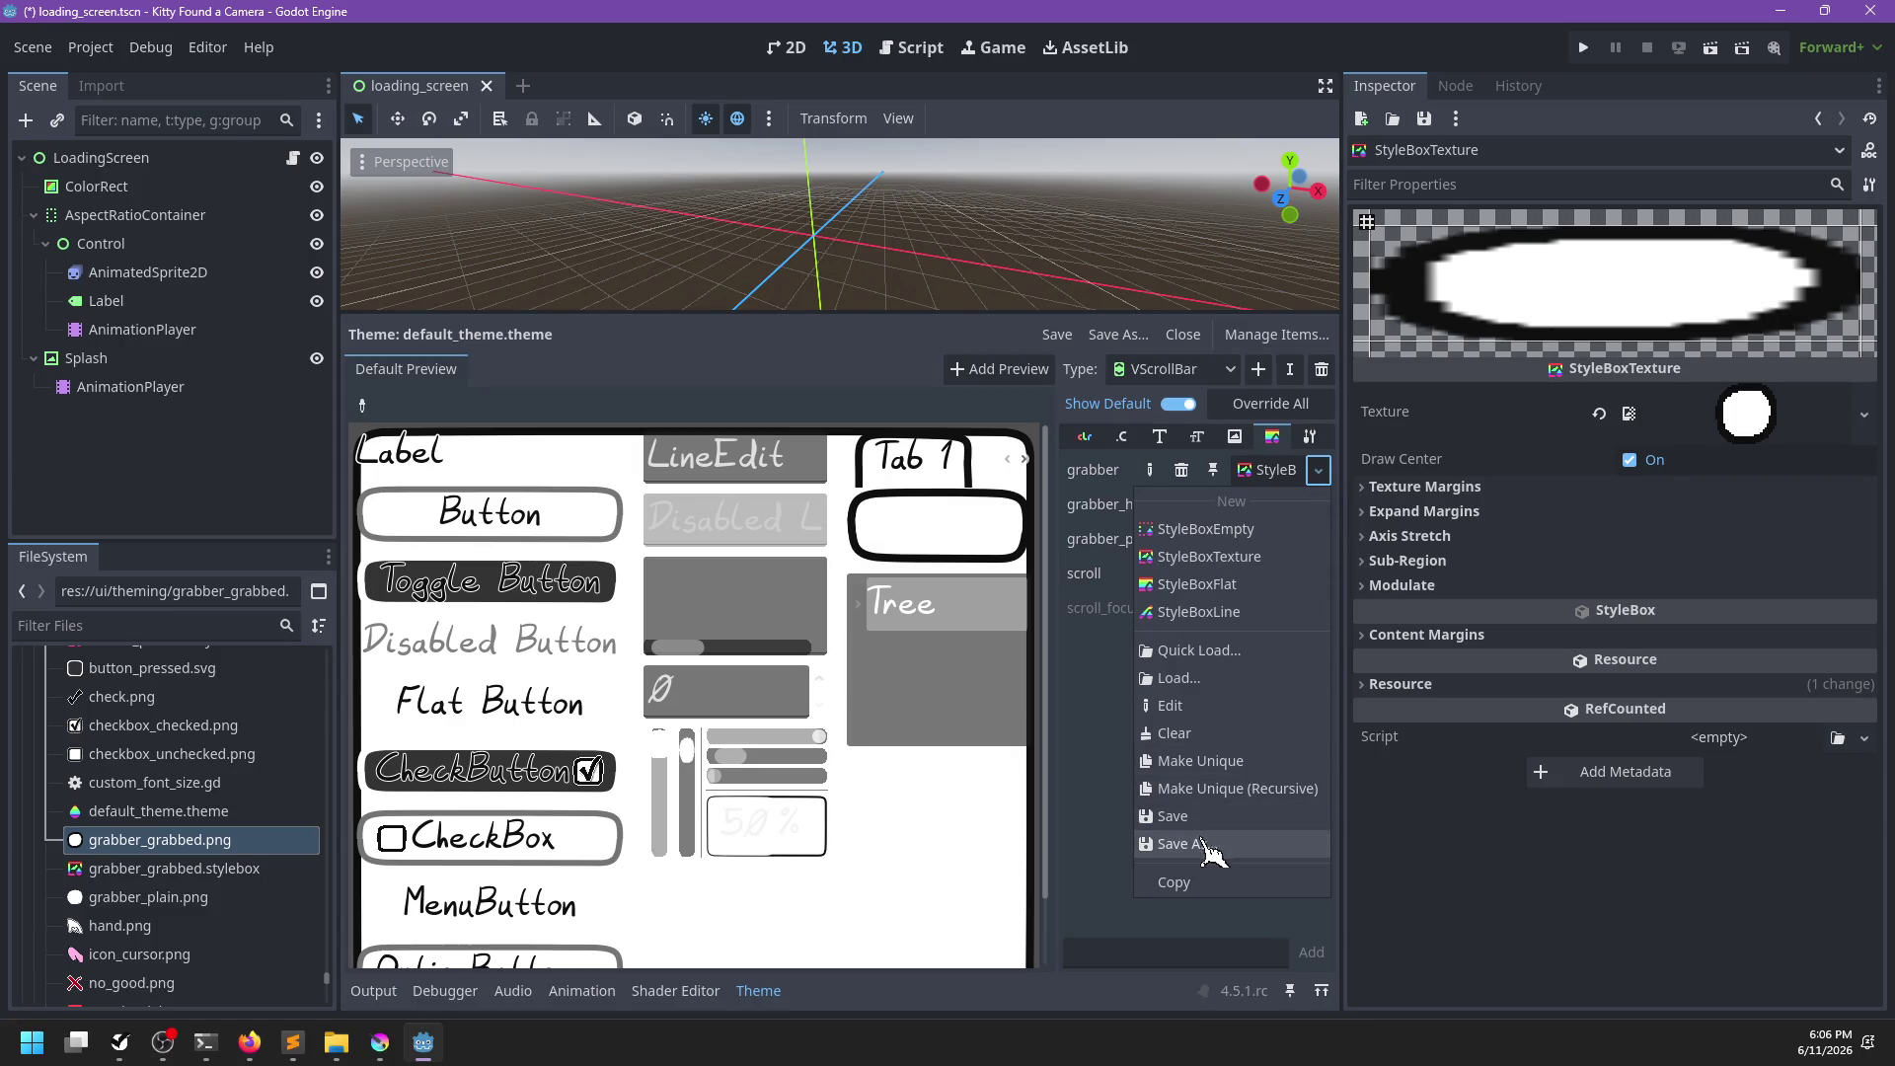
{"action": "left_click", "coordinate": [1238, 789]}
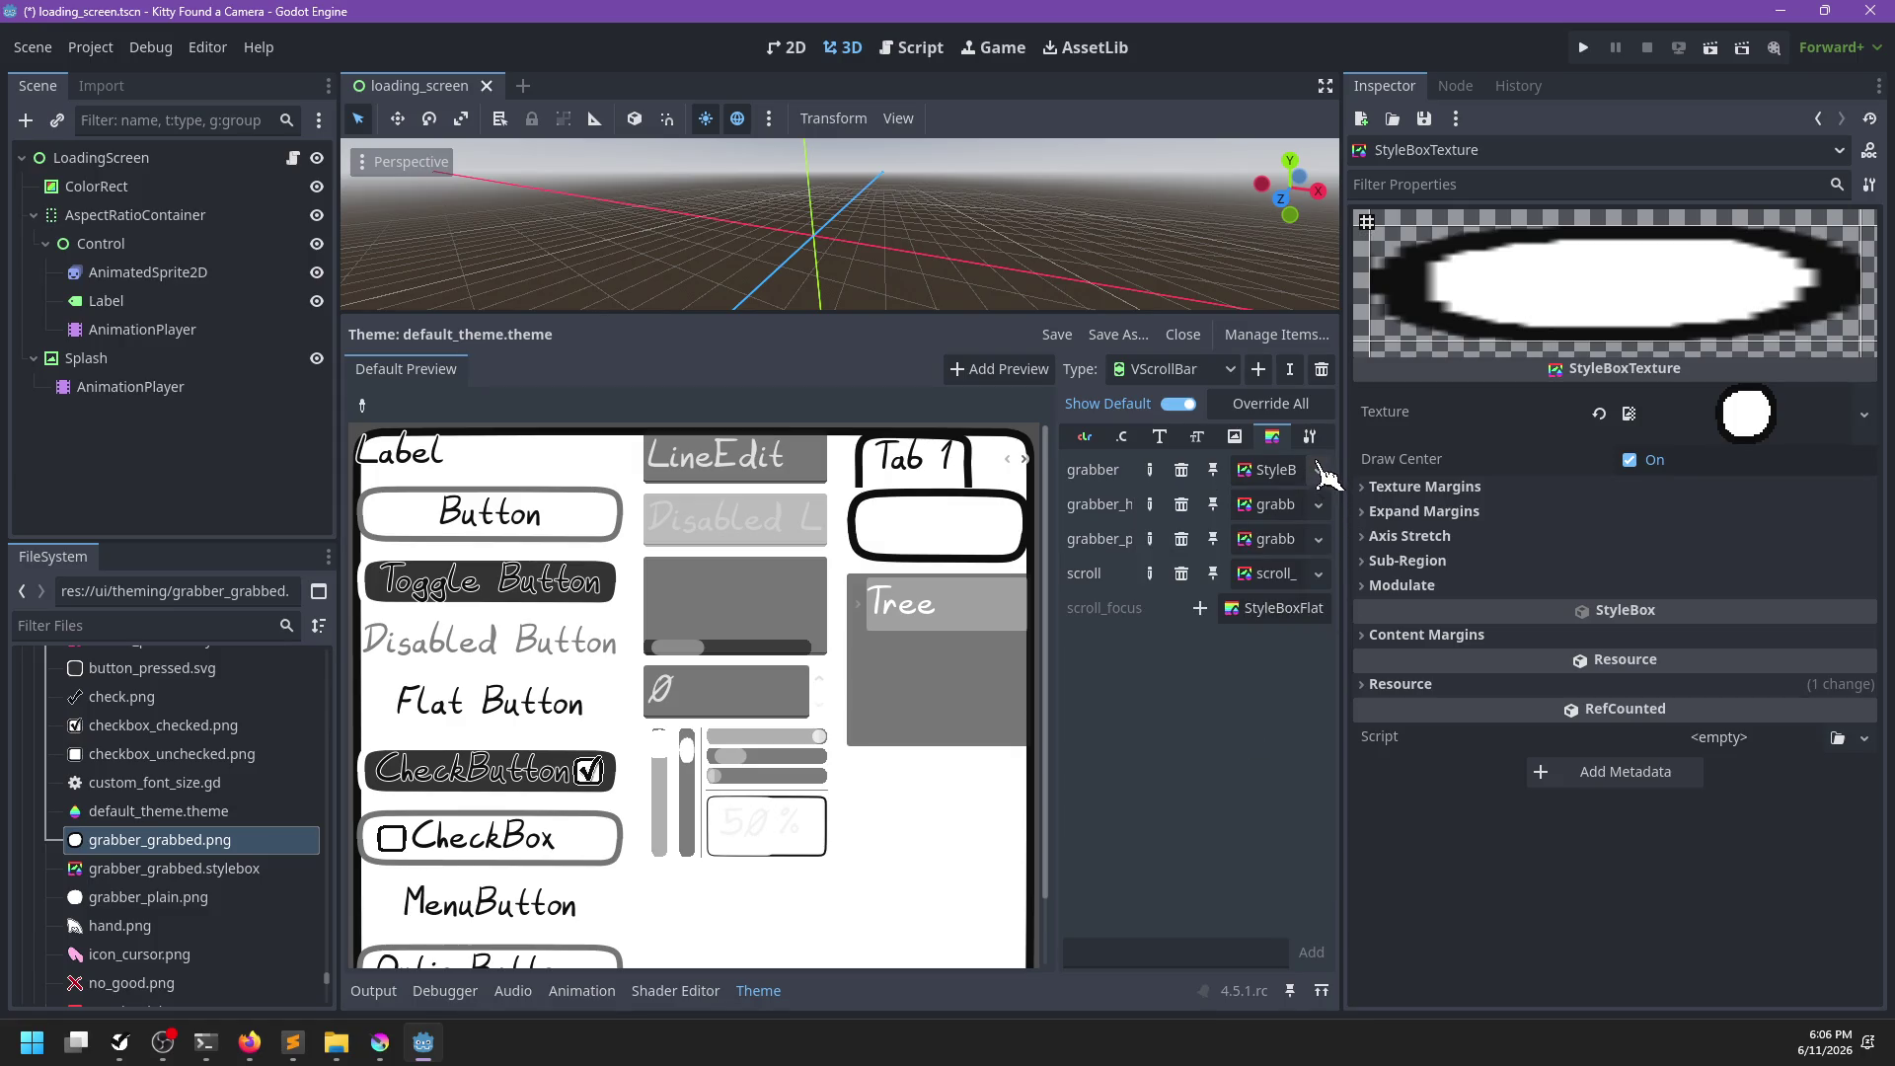
{"action": "left_click", "coordinate": [1321, 470]}
{"action": "left_click", "coordinate": [1214, 836]}
{"action": "type", "text": "grabber.stylebox"}
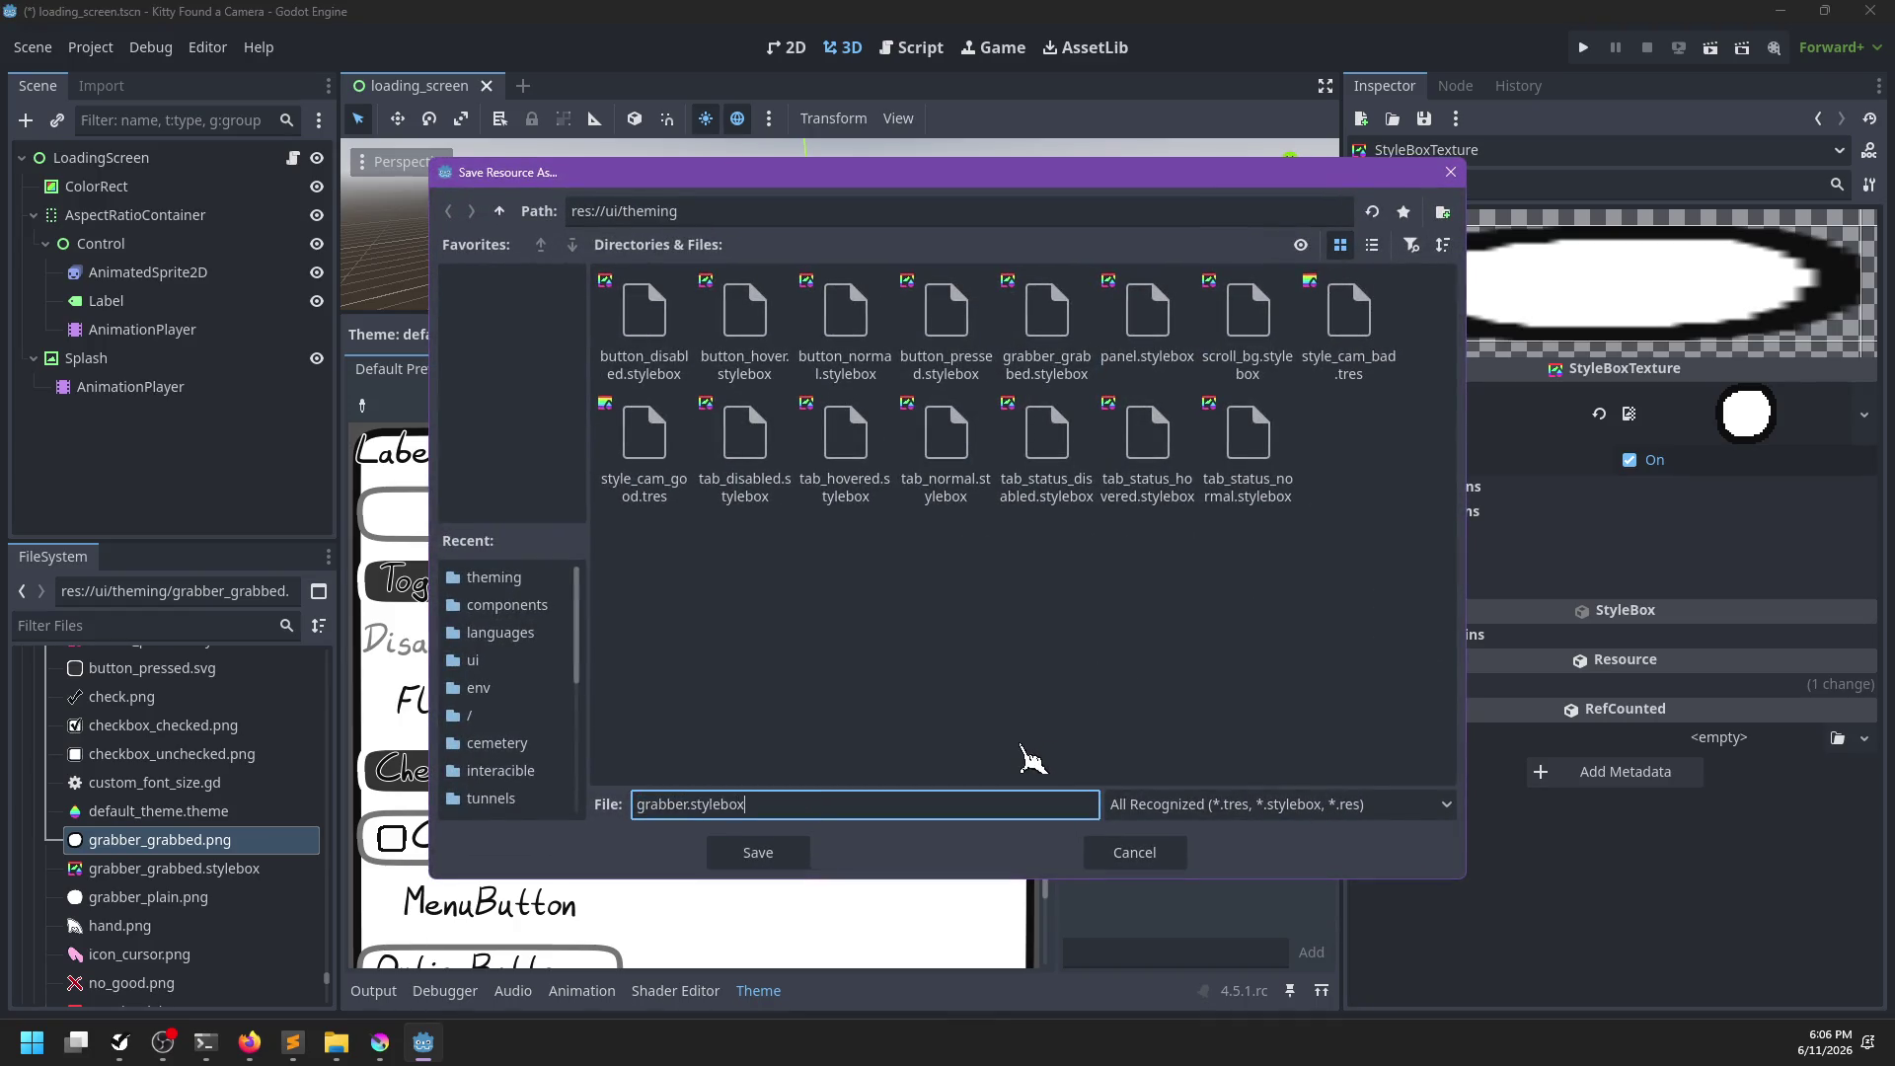
{"action": "key", "text": "Return"}
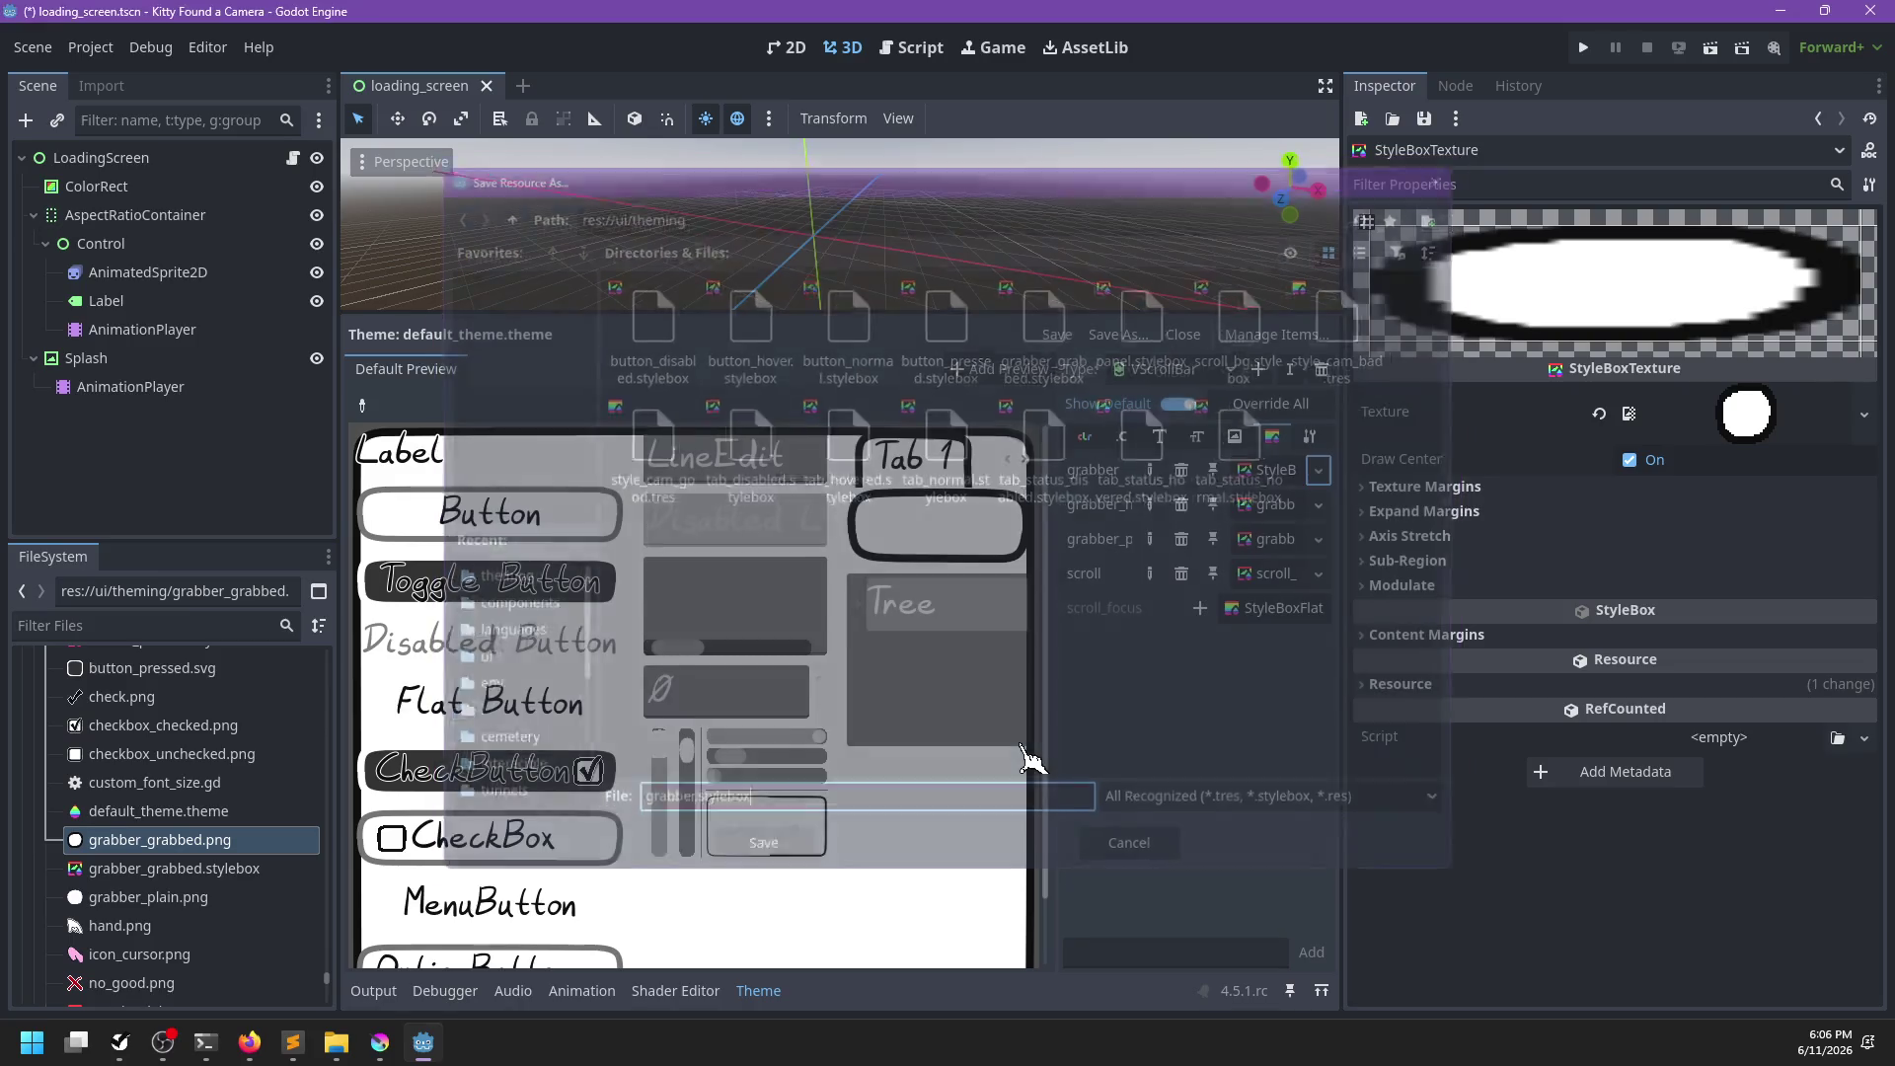
Open grabber.stylebox, set its texture margins to 8 px and save
{"action": "left_click", "coordinate": [1268, 470]}
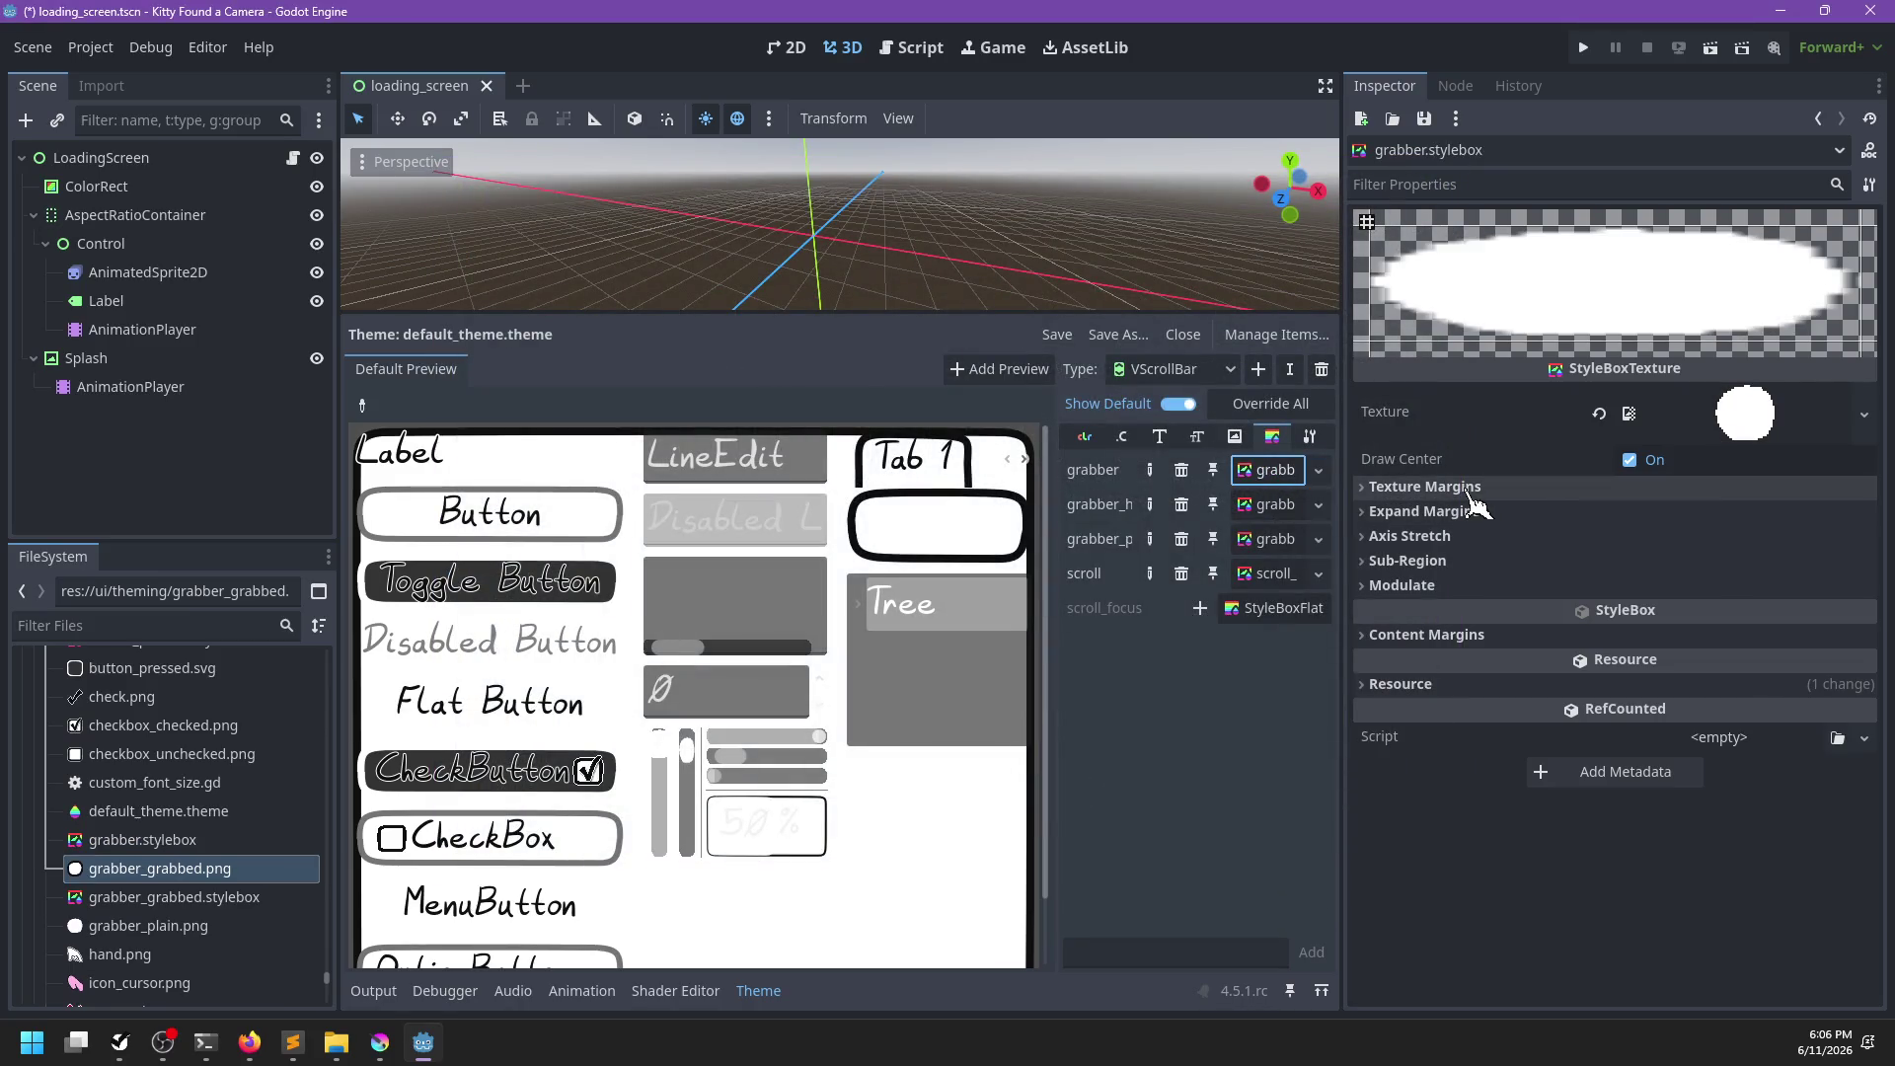
{"action": "left_click", "coordinate": [1450, 486]}
{"action": "left_click", "coordinate": [1713, 515]}
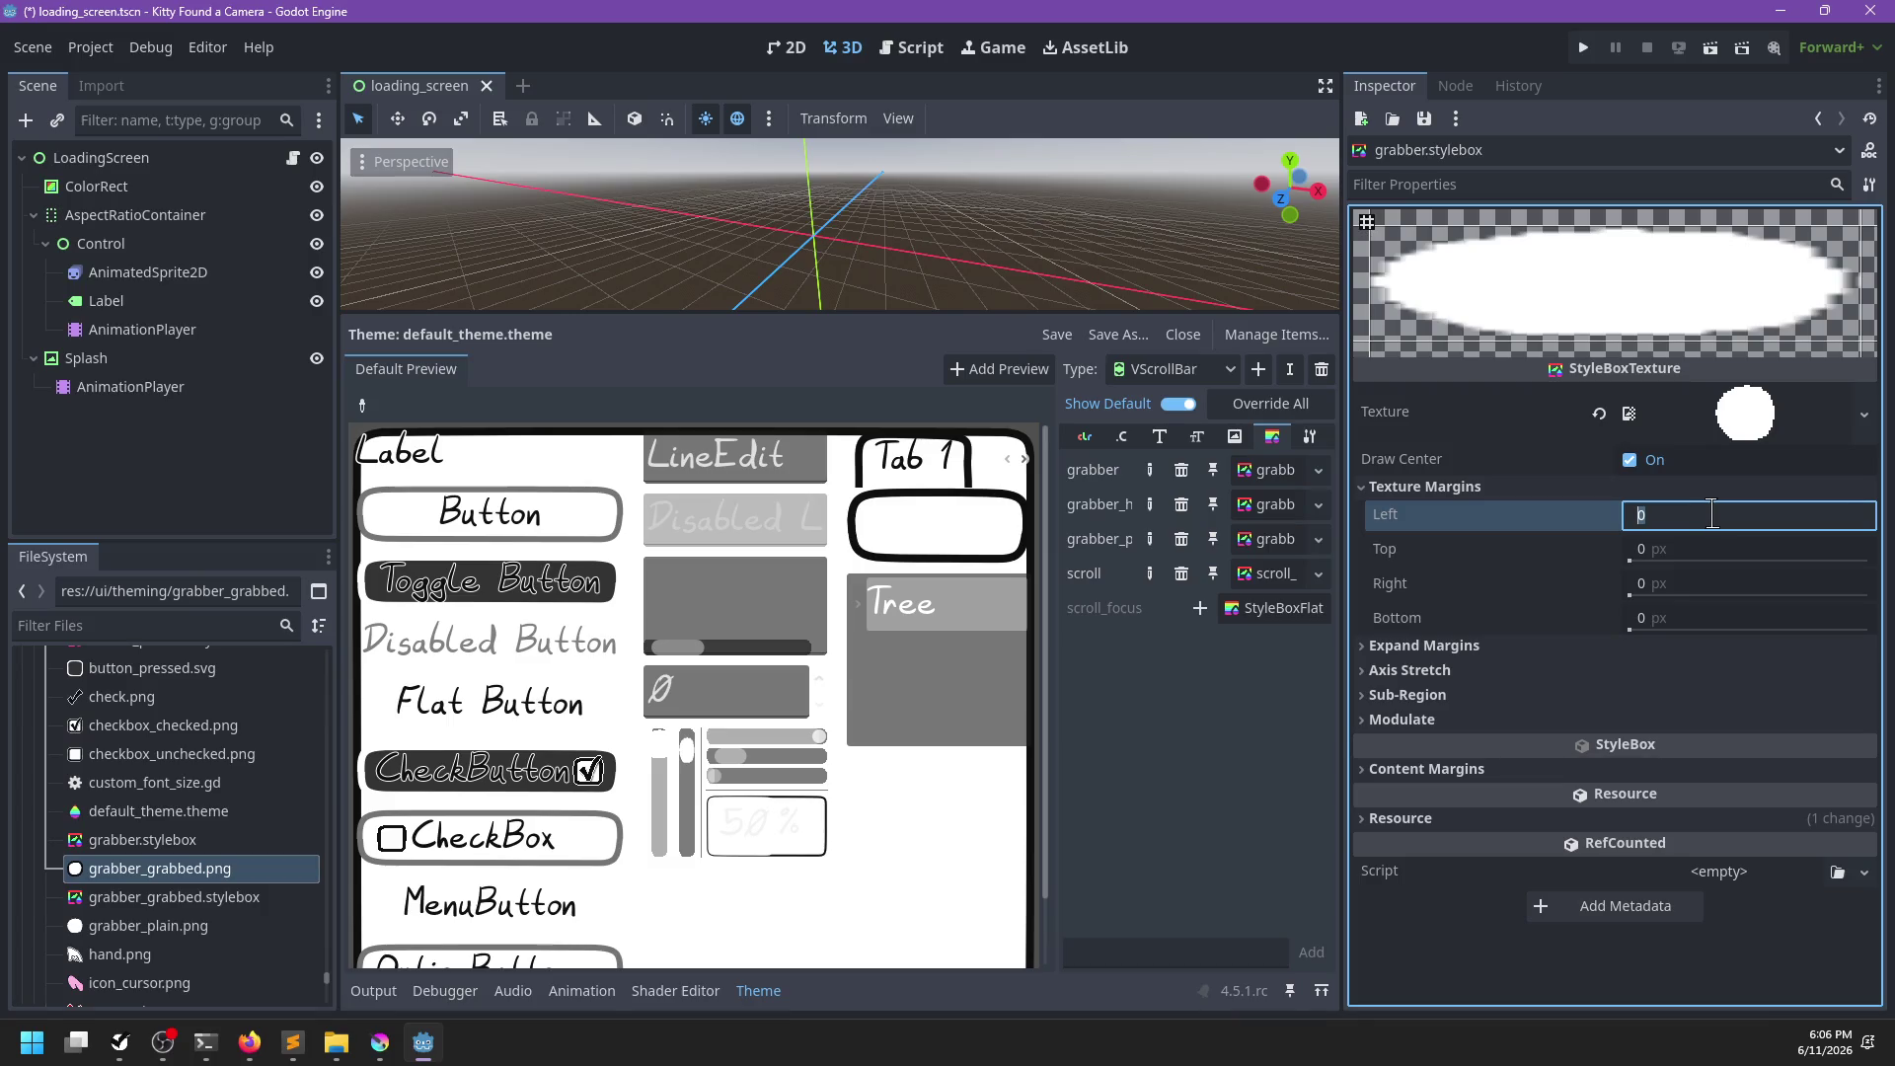
{"action": "key", "text": "Tab"}
{"action": "type", "text": "8"}
{"action": "key", "text": "Tab"}
{"action": "type", "text": "8"}
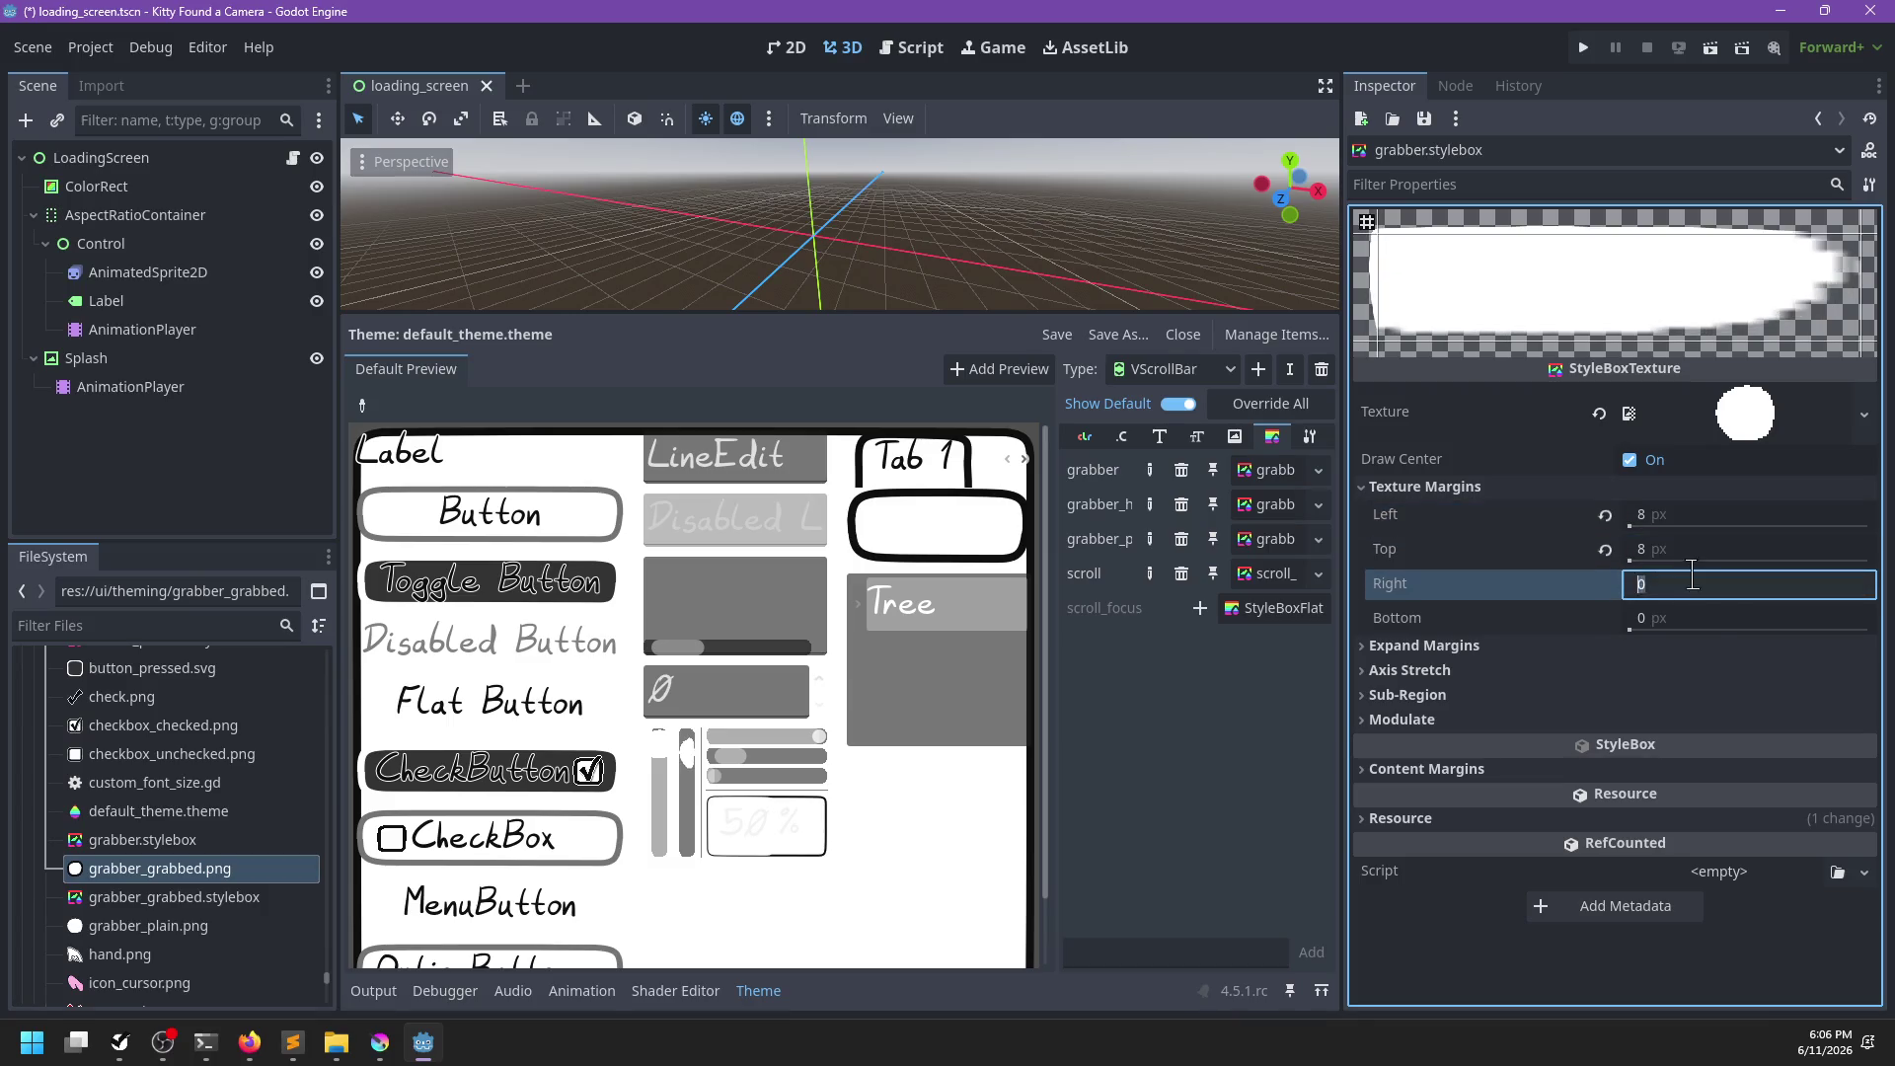
{"action": "key", "text": "Tab"}
{"action": "key", "text": "Return"}
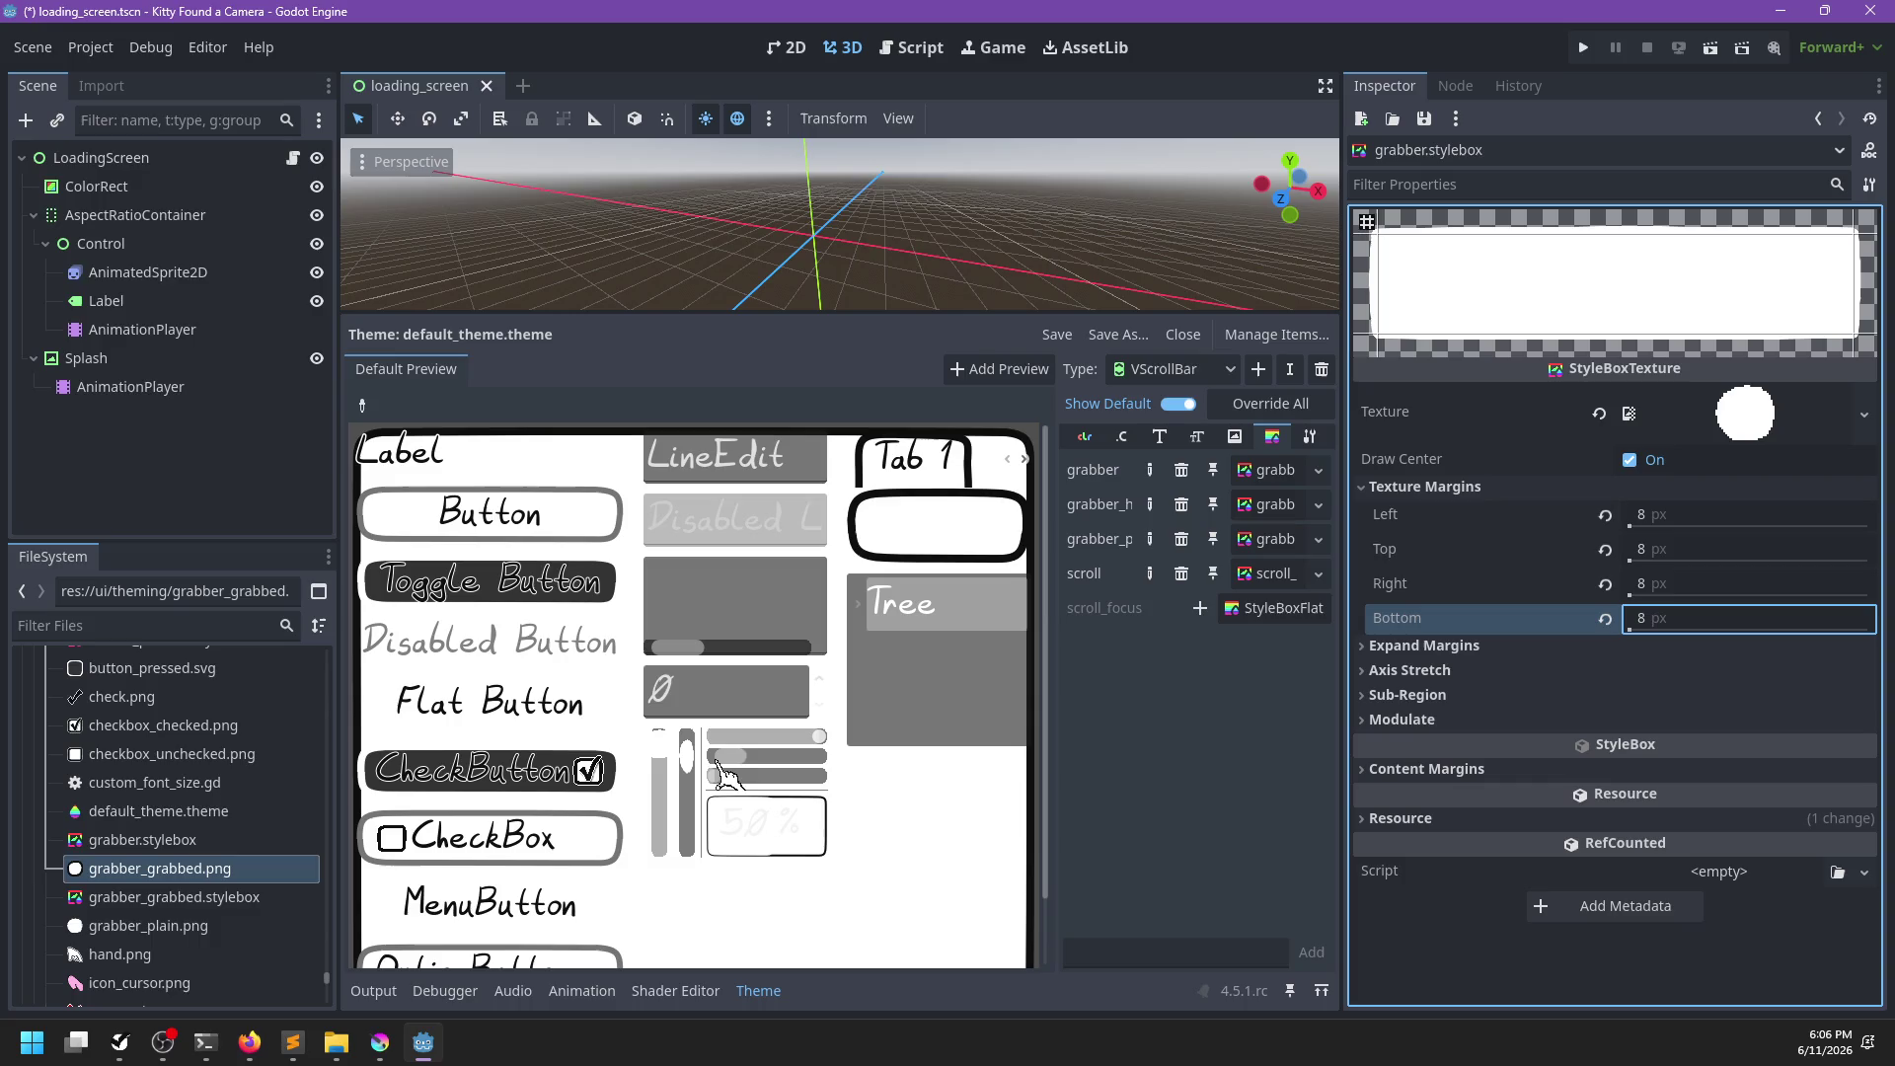
{"action": "key", "text": "ctrl+s"}
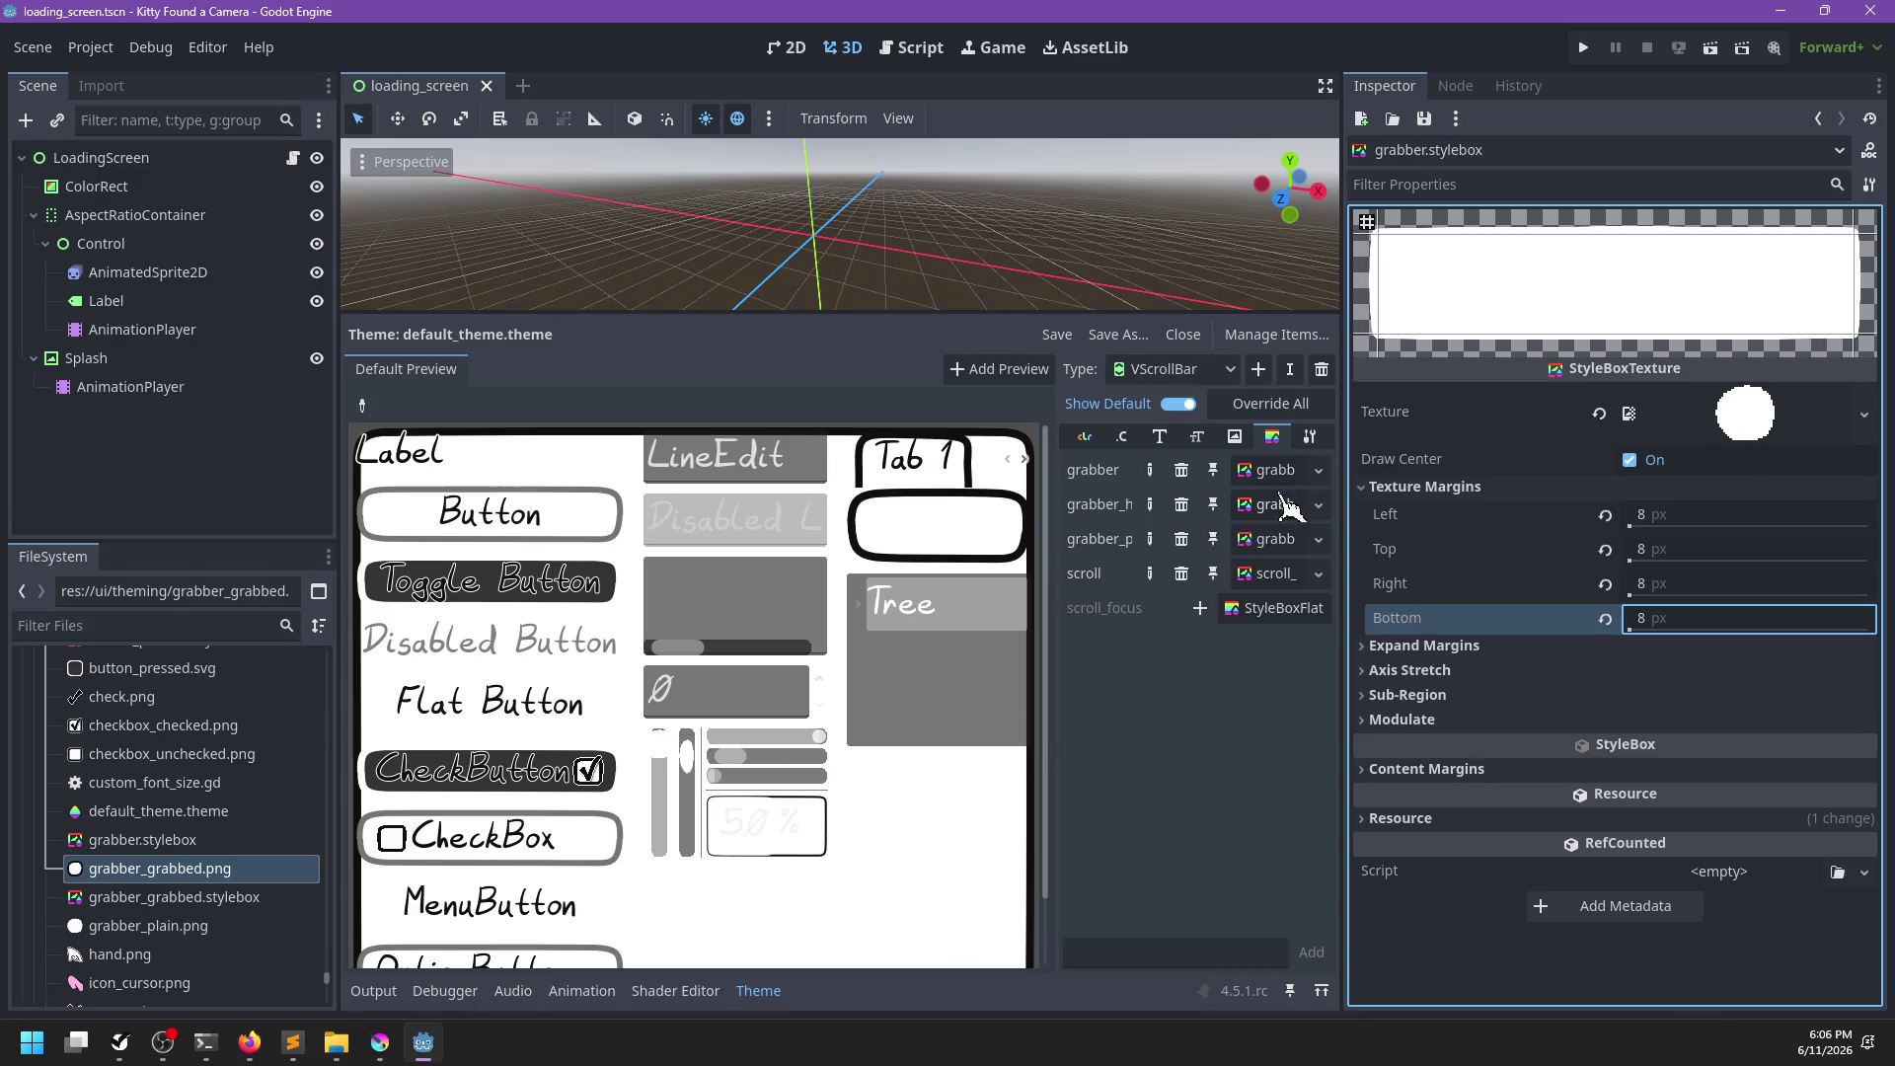
Change grabber.stylebox's left, top, right and bottom texture margins to 16 px and save
{"action": "left_click", "coordinate": [1679, 510]}
{"action": "type", "text": "16"}
{"action": "left_click", "coordinate": [1710, 545]}
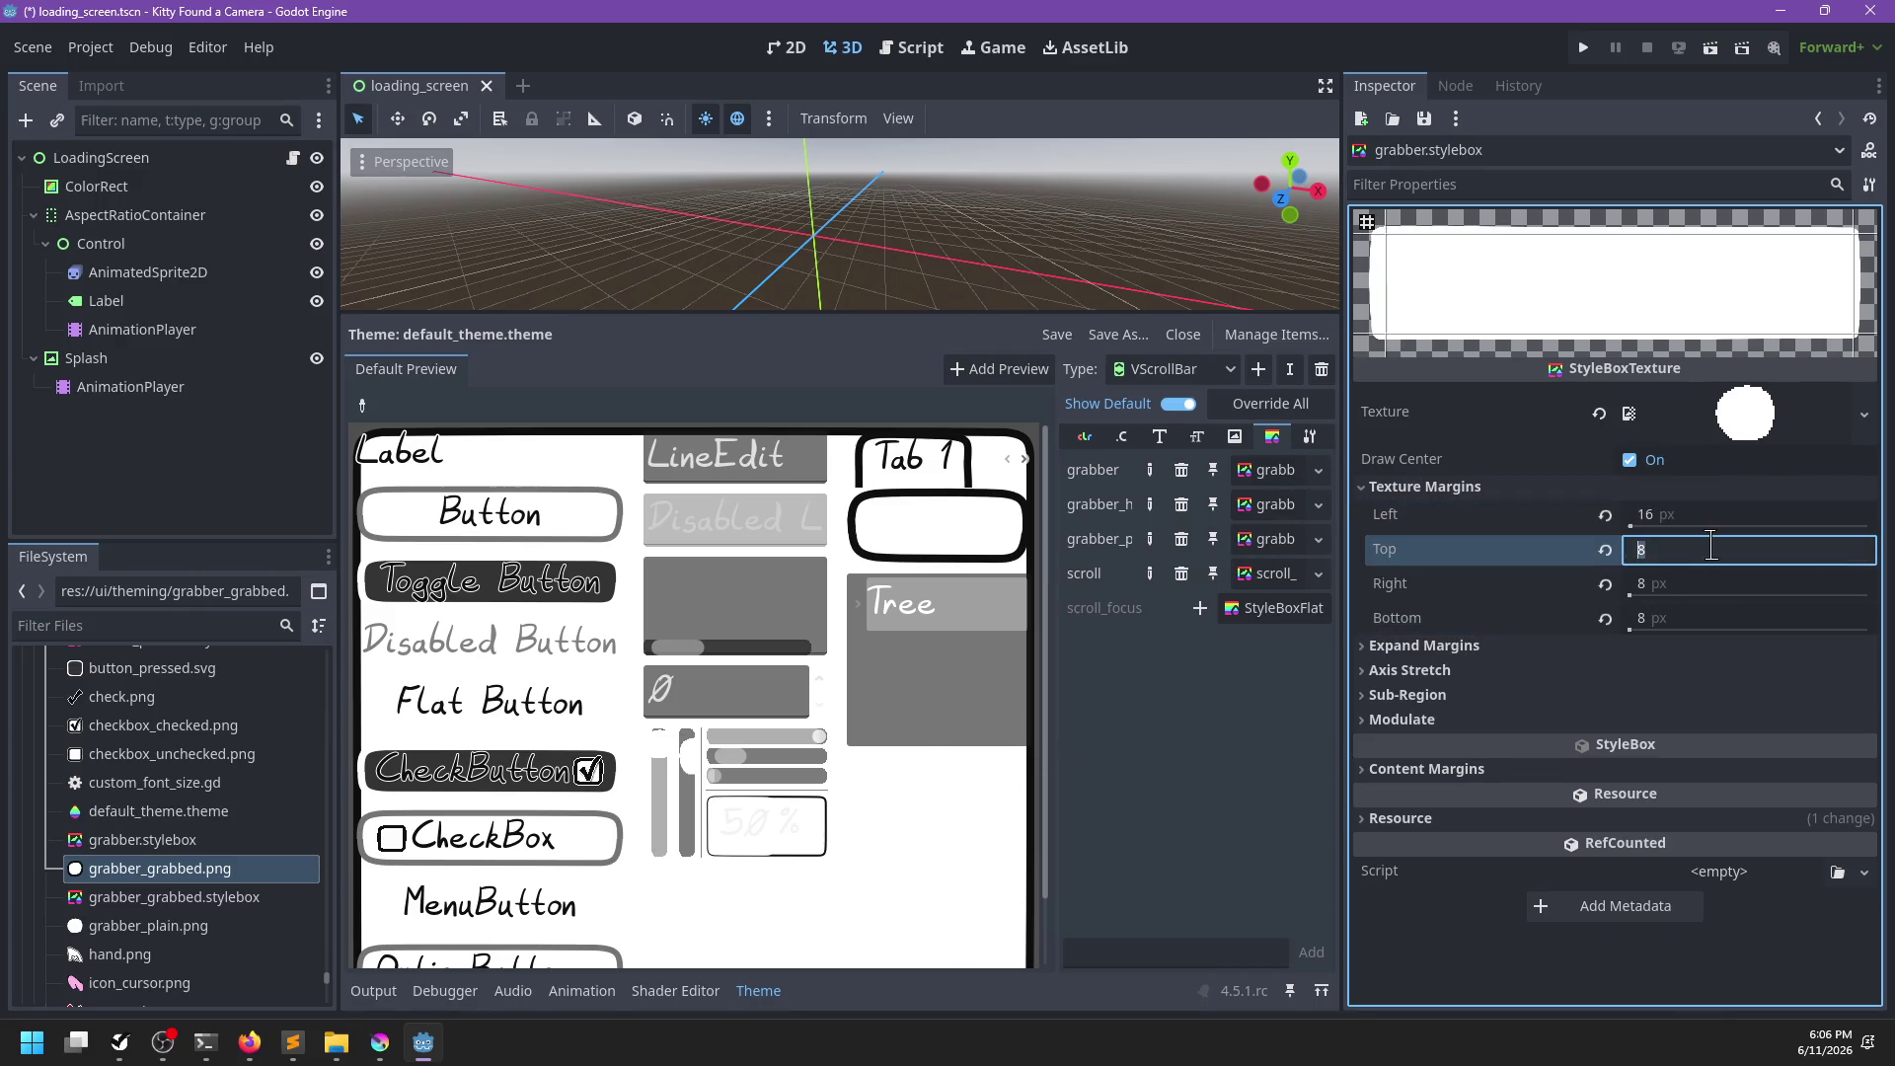
{"action": "left_click", "coordinate": [1704, 590]}
{"action": "type", "text": "16"}
{"action": "left_click", "coordinate": [1707, 618]}
{"action": "type", "text": "16"}
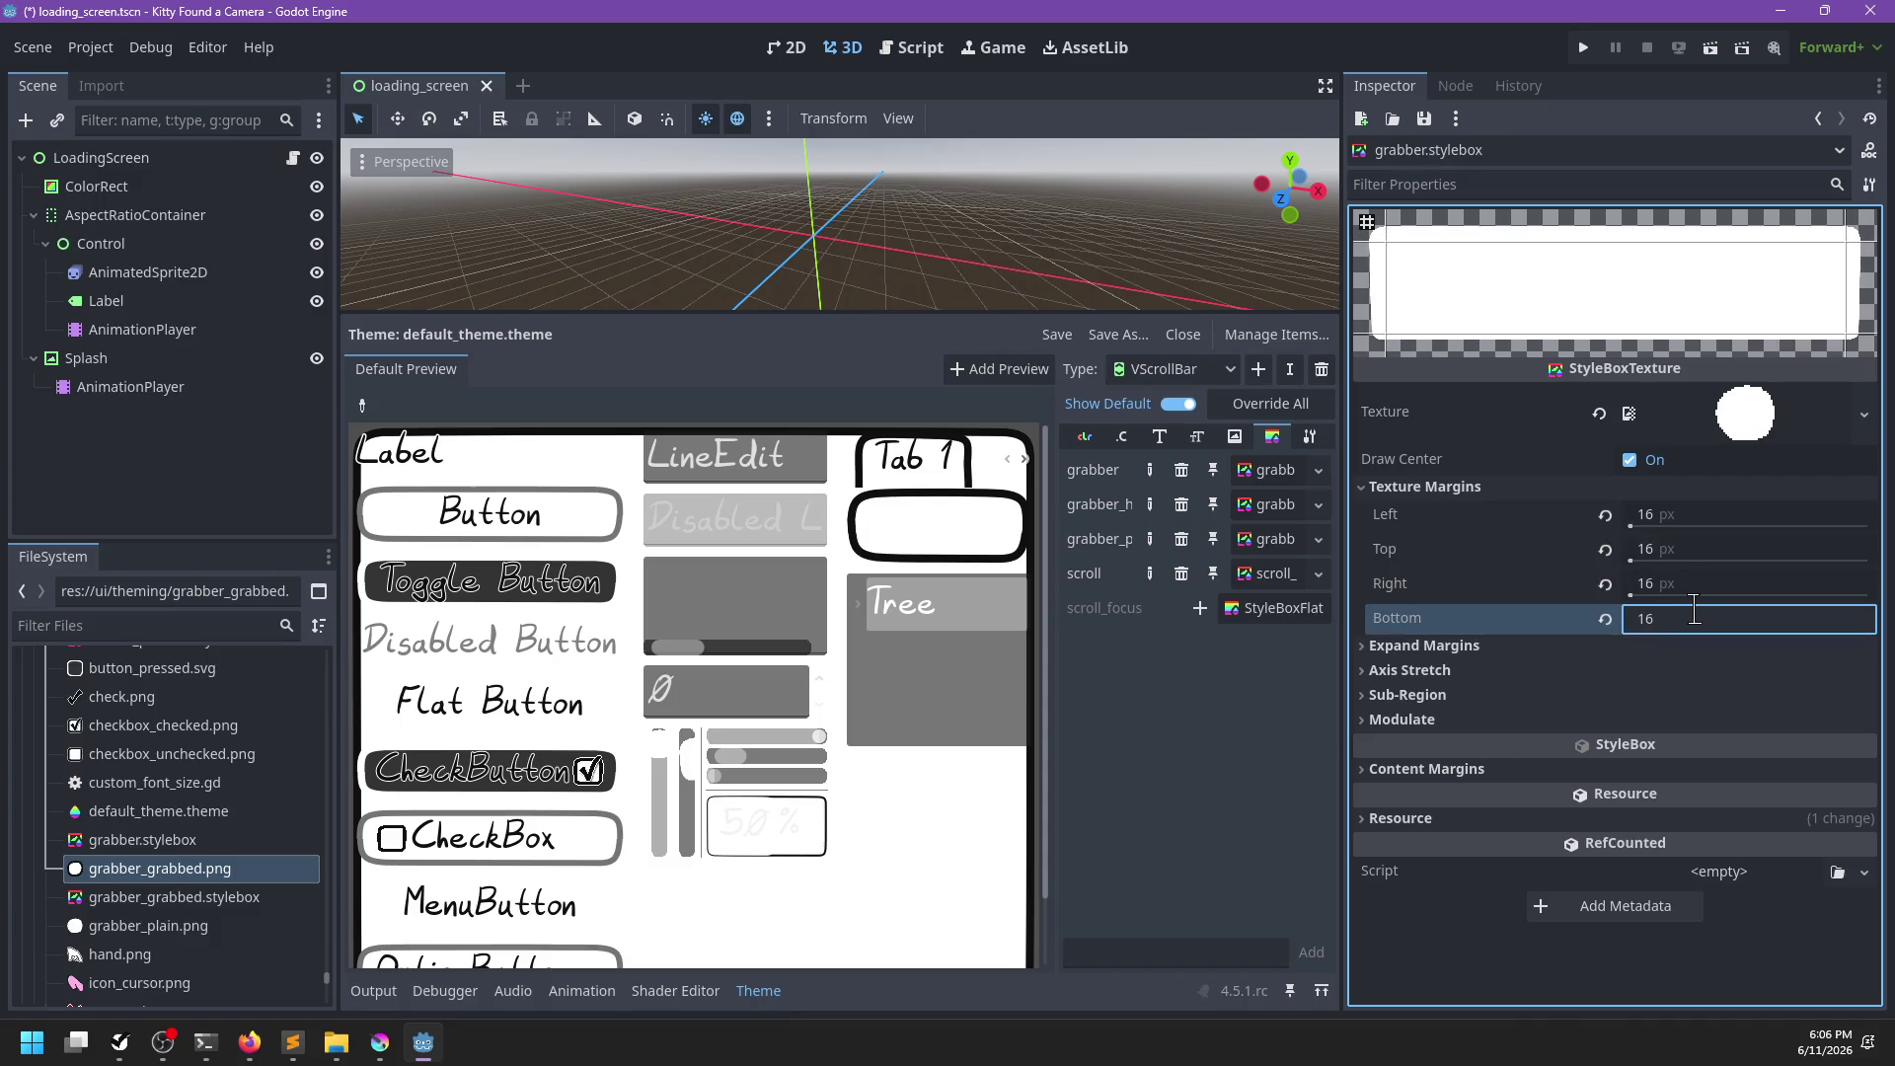
{"action": "key", "text": "Return"}
{"action": "key", "text": "ctrl+s"}
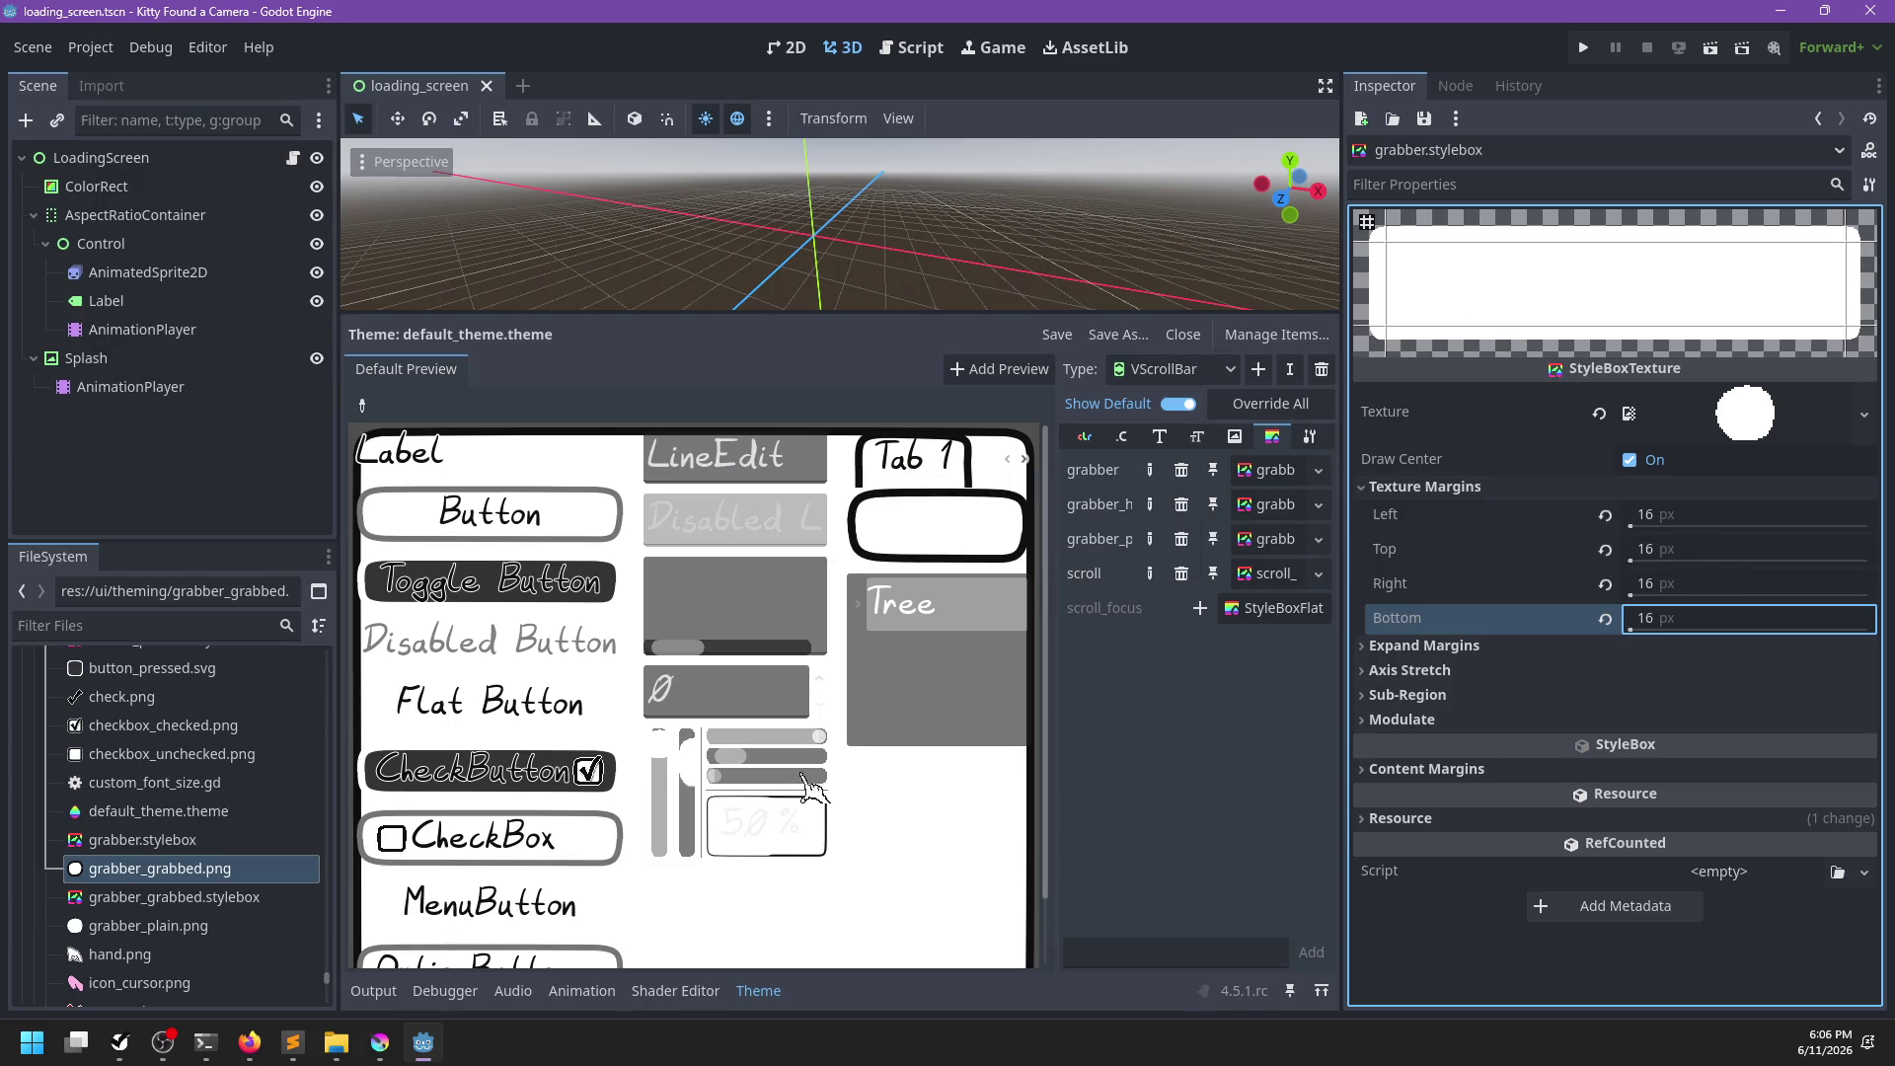
Set grabber.stylebox's texture margins back to 8 px on all four sides and save
{"action": "left_click", "coordinate": [1688, 614]}
{"action": "type", "text": "8"}
{"action": "left_click", "coordinate": [1689, 584]}
{"action": "type", "text": "8"}
{"action": "left_click", "coordinate": [1691, 550]}
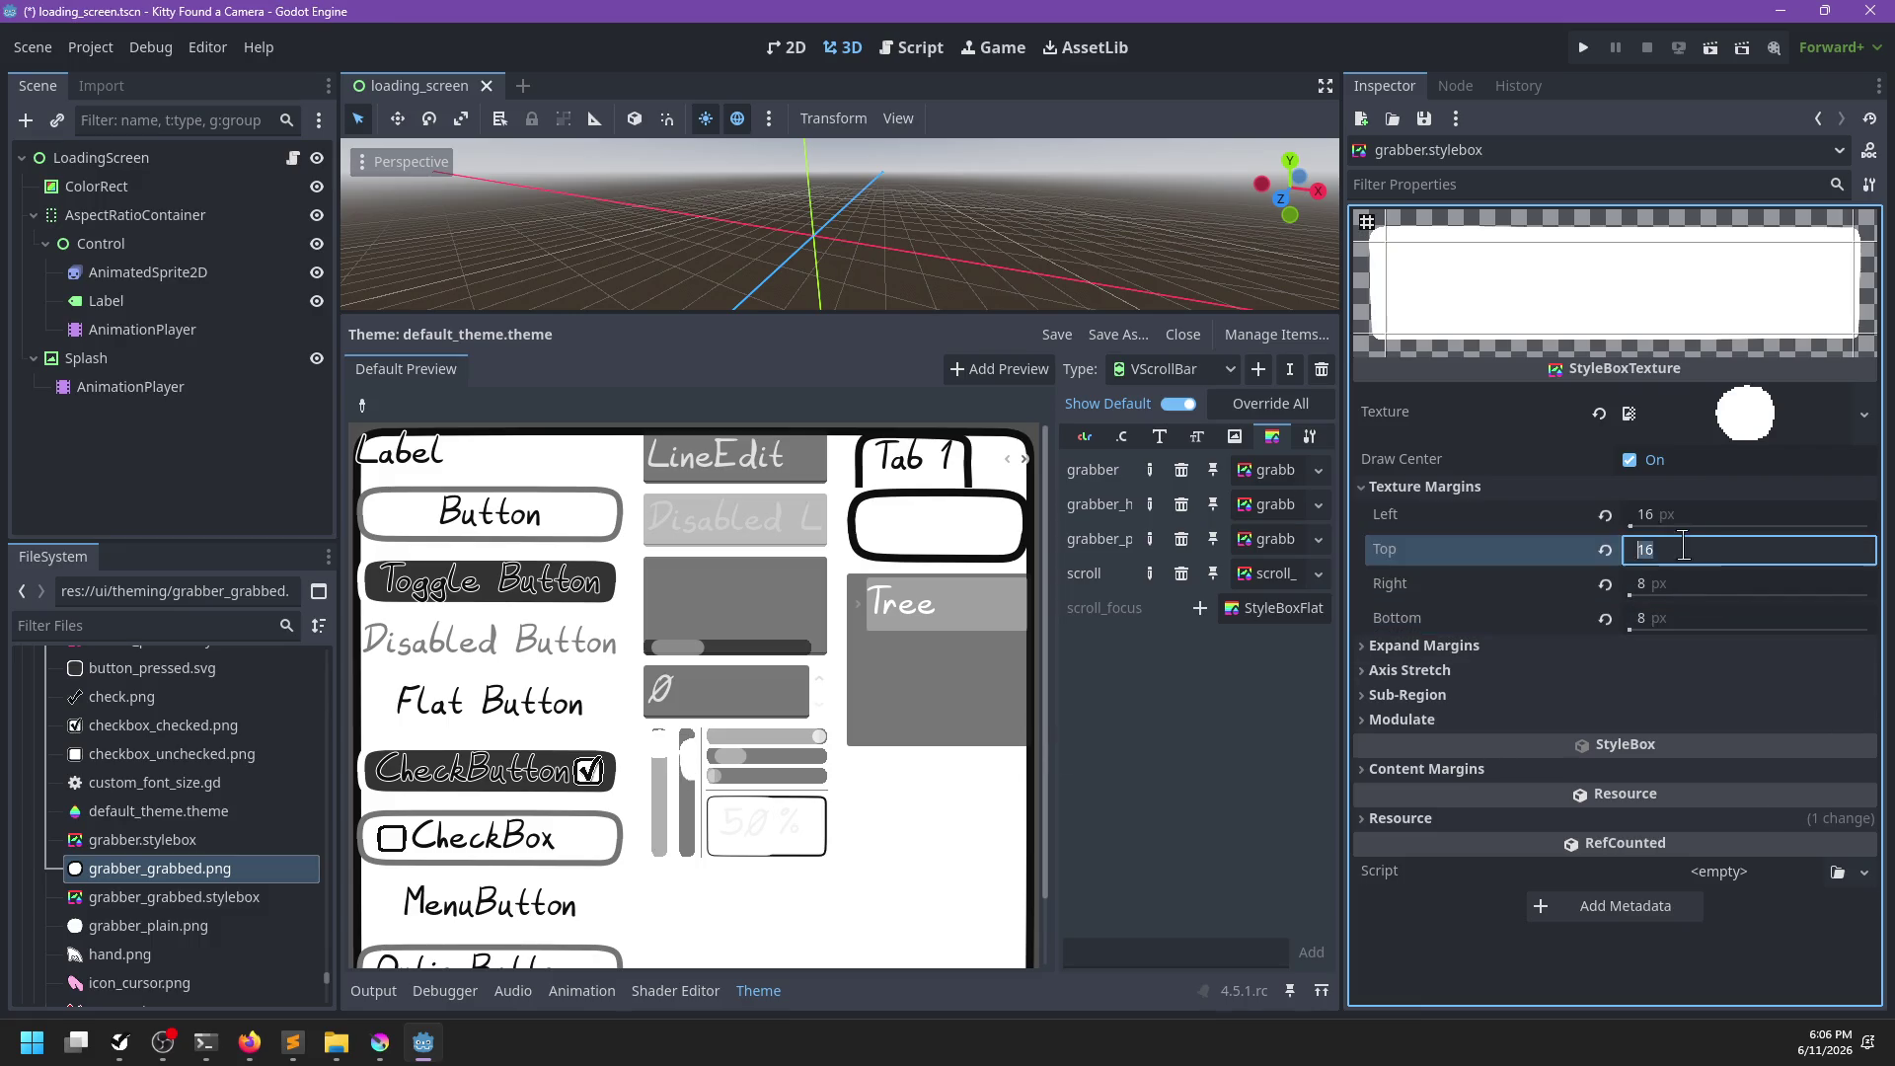
{"action": "type", "text": "8"}
{"action": "left_click", "coordinate": [1693, 515]}
{"action": "type", "text": "8"}
{"action": "key", "text": "Return"}
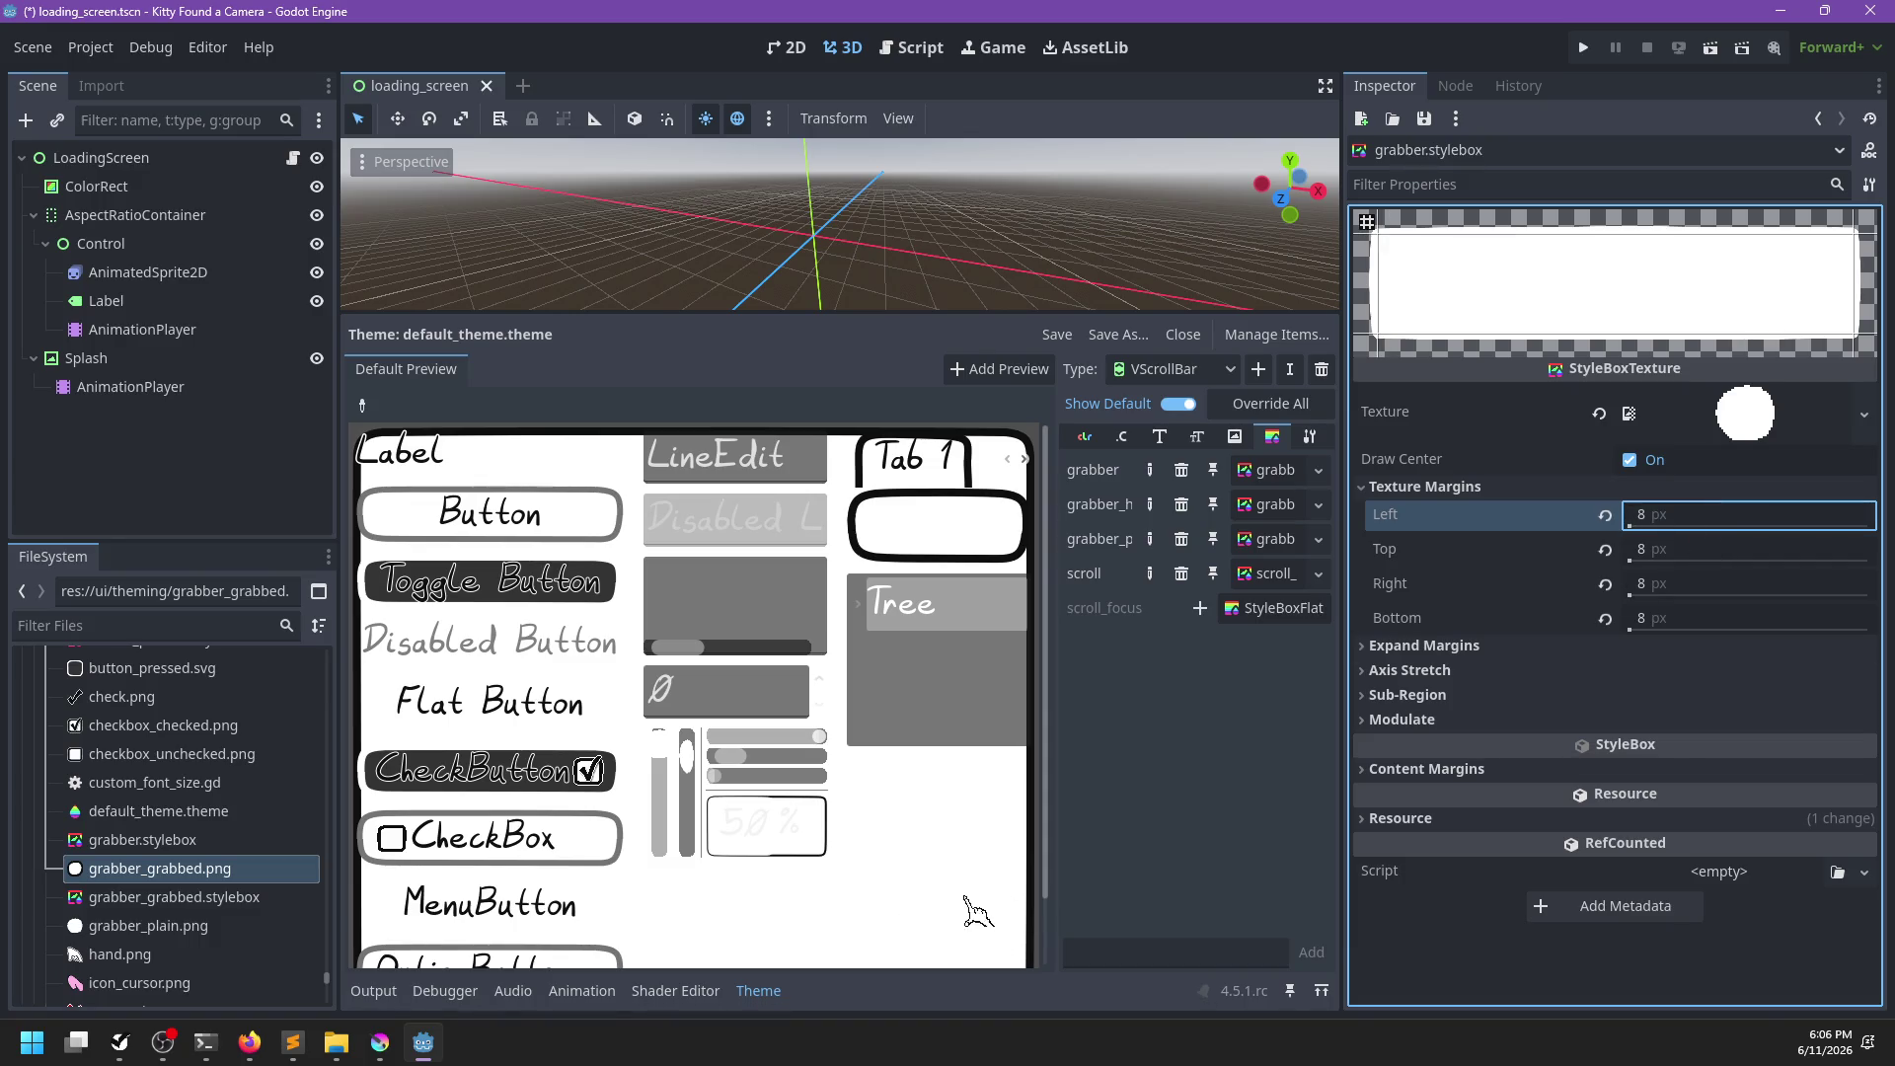
{"action": "key", "text": "ctrl+s"}
{"action": "left_click", "coordinate": [1270, 504]}
Set grabber_grabbed.stylebox's left, top, right and bottom texture margins to 8 px and save
{"action": "left_click", "coordinate": [1626, 487]}
{"action": "left_click", "coordinate": [1690, 514]}
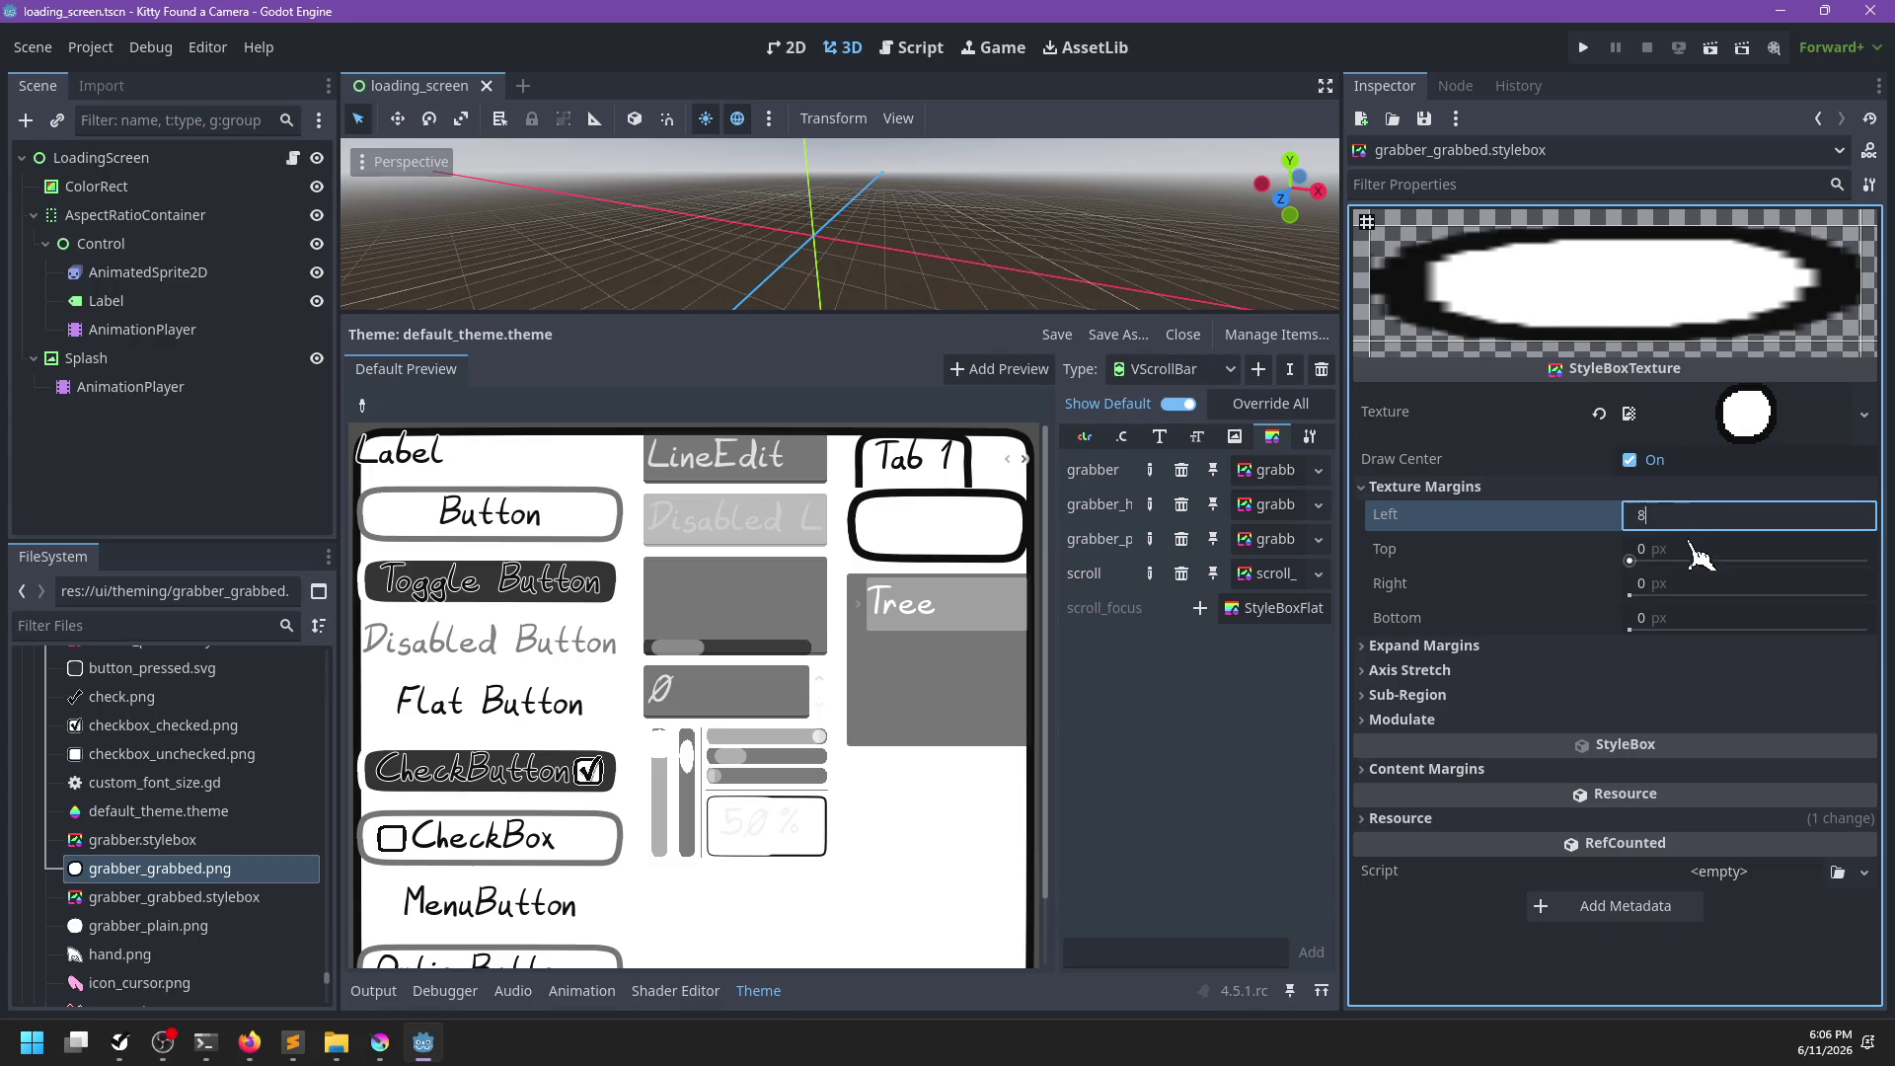
{"action": "key", "text": "Tab"}
{"action": "type", "text": "8"}
{"action": "key", "text": "Return"}
{"action": "left_click", "coordinate": [1689, 586]}
{"action": "type", "text": "8"}
{"action": "key", "text": "Tab"}
{"action": "type", "text": "8"}
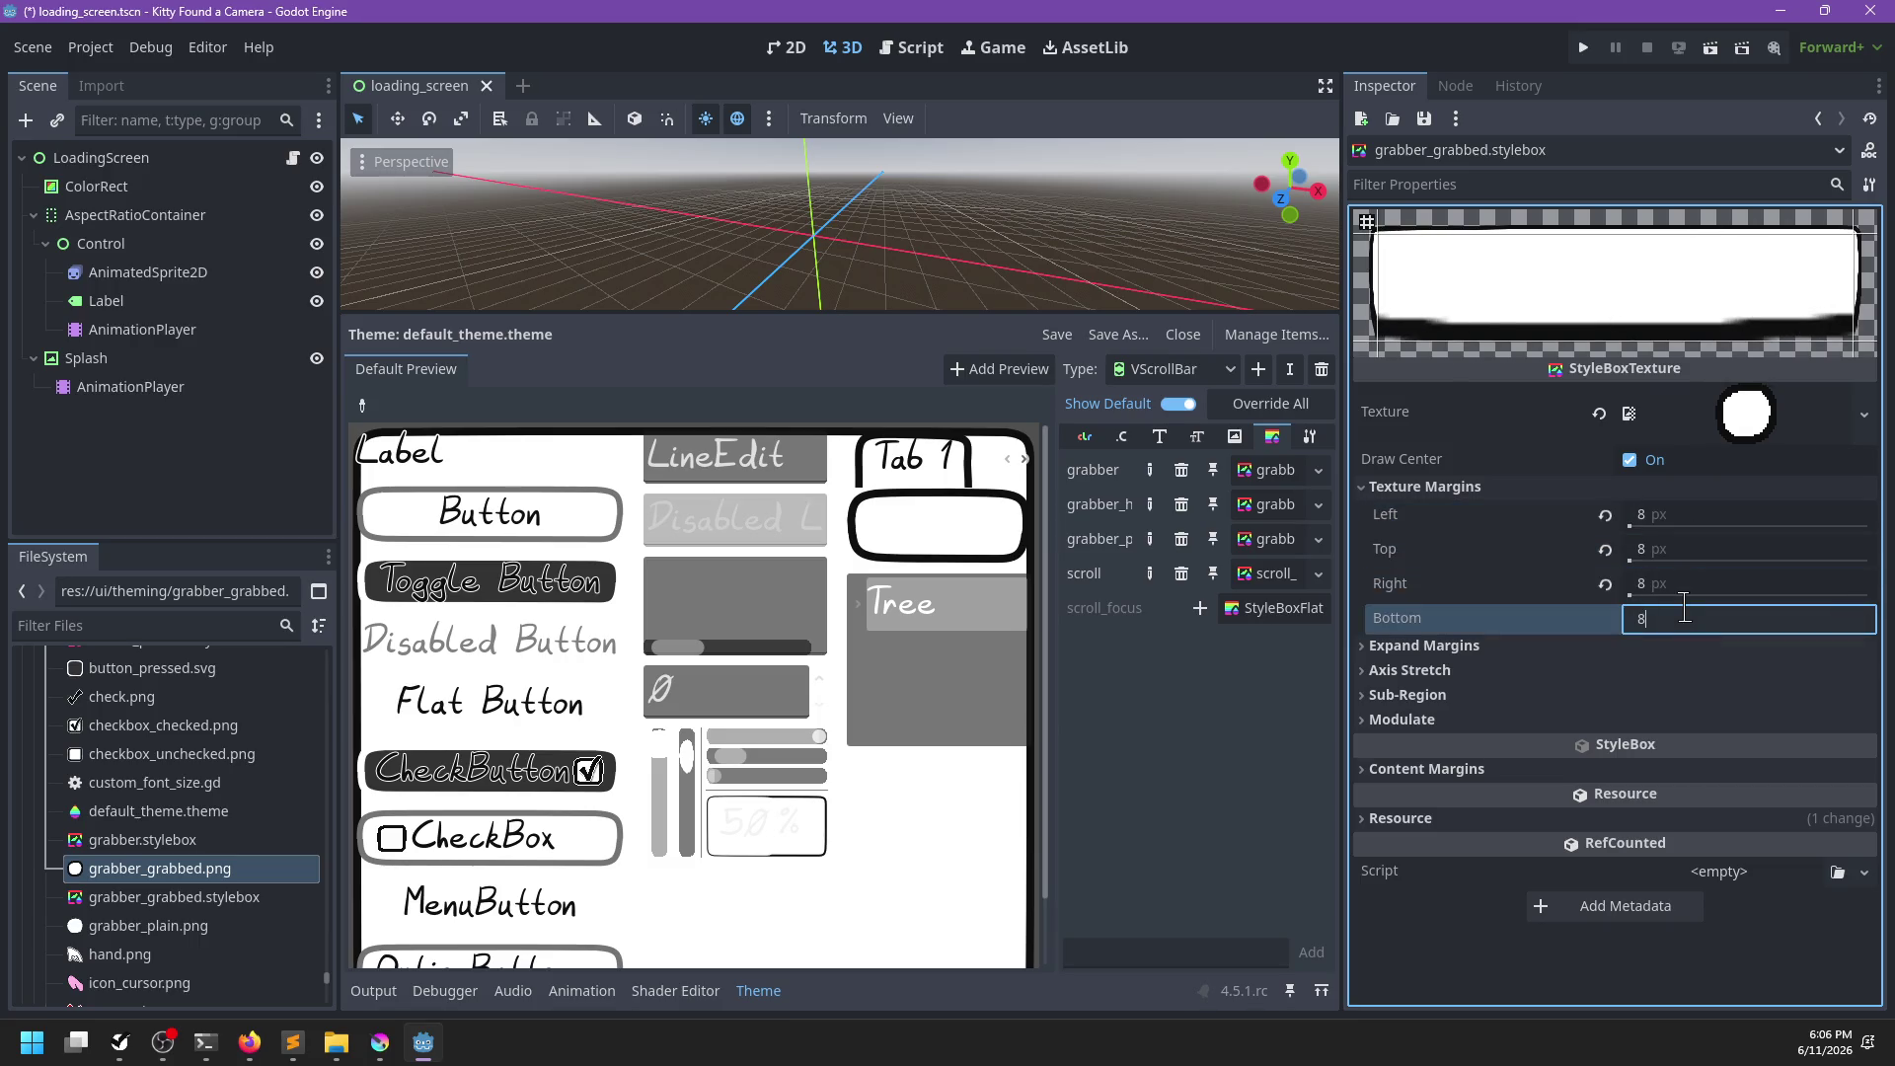
{"action": "key", "text": "Return"}
{"action": "key", "text": "ctrl+s"}
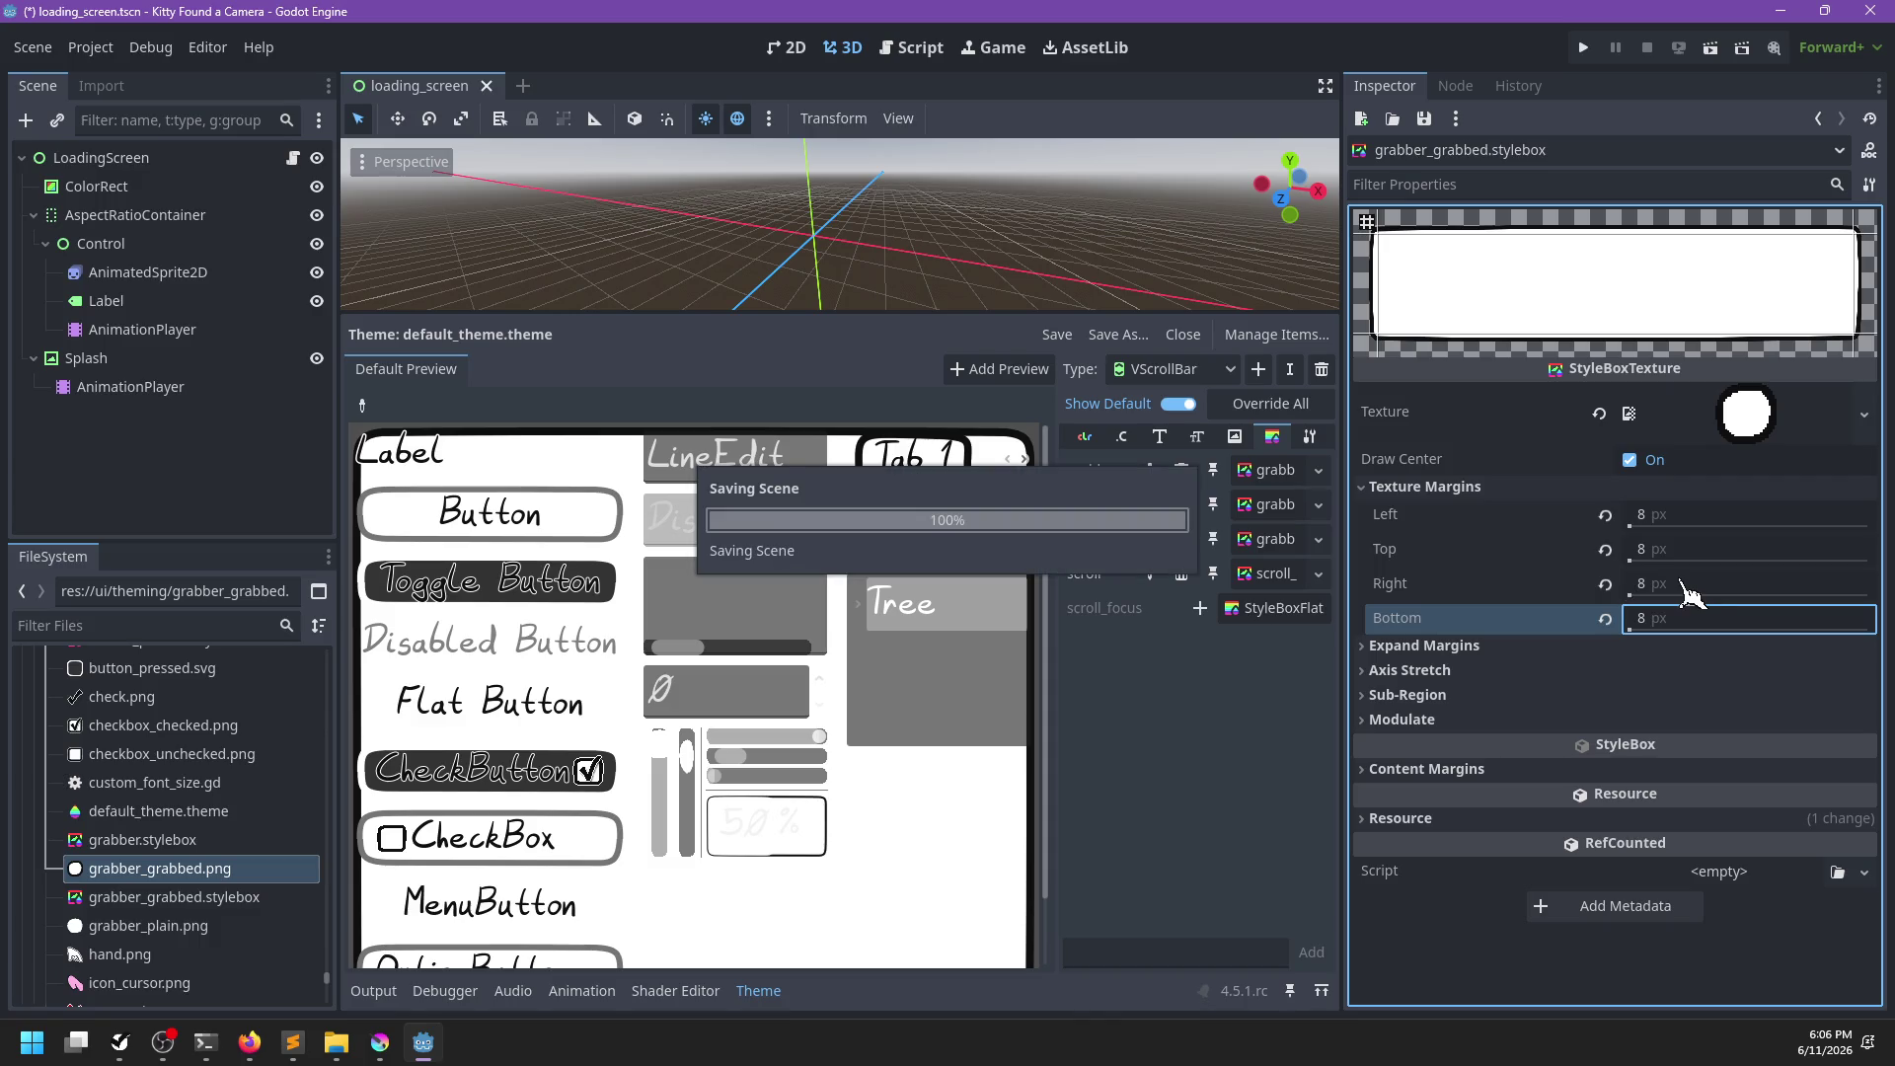
Drag the preview VSlider grabber to check its grabbed look
{"action": "left_click", "coordinate": [686, 756]}
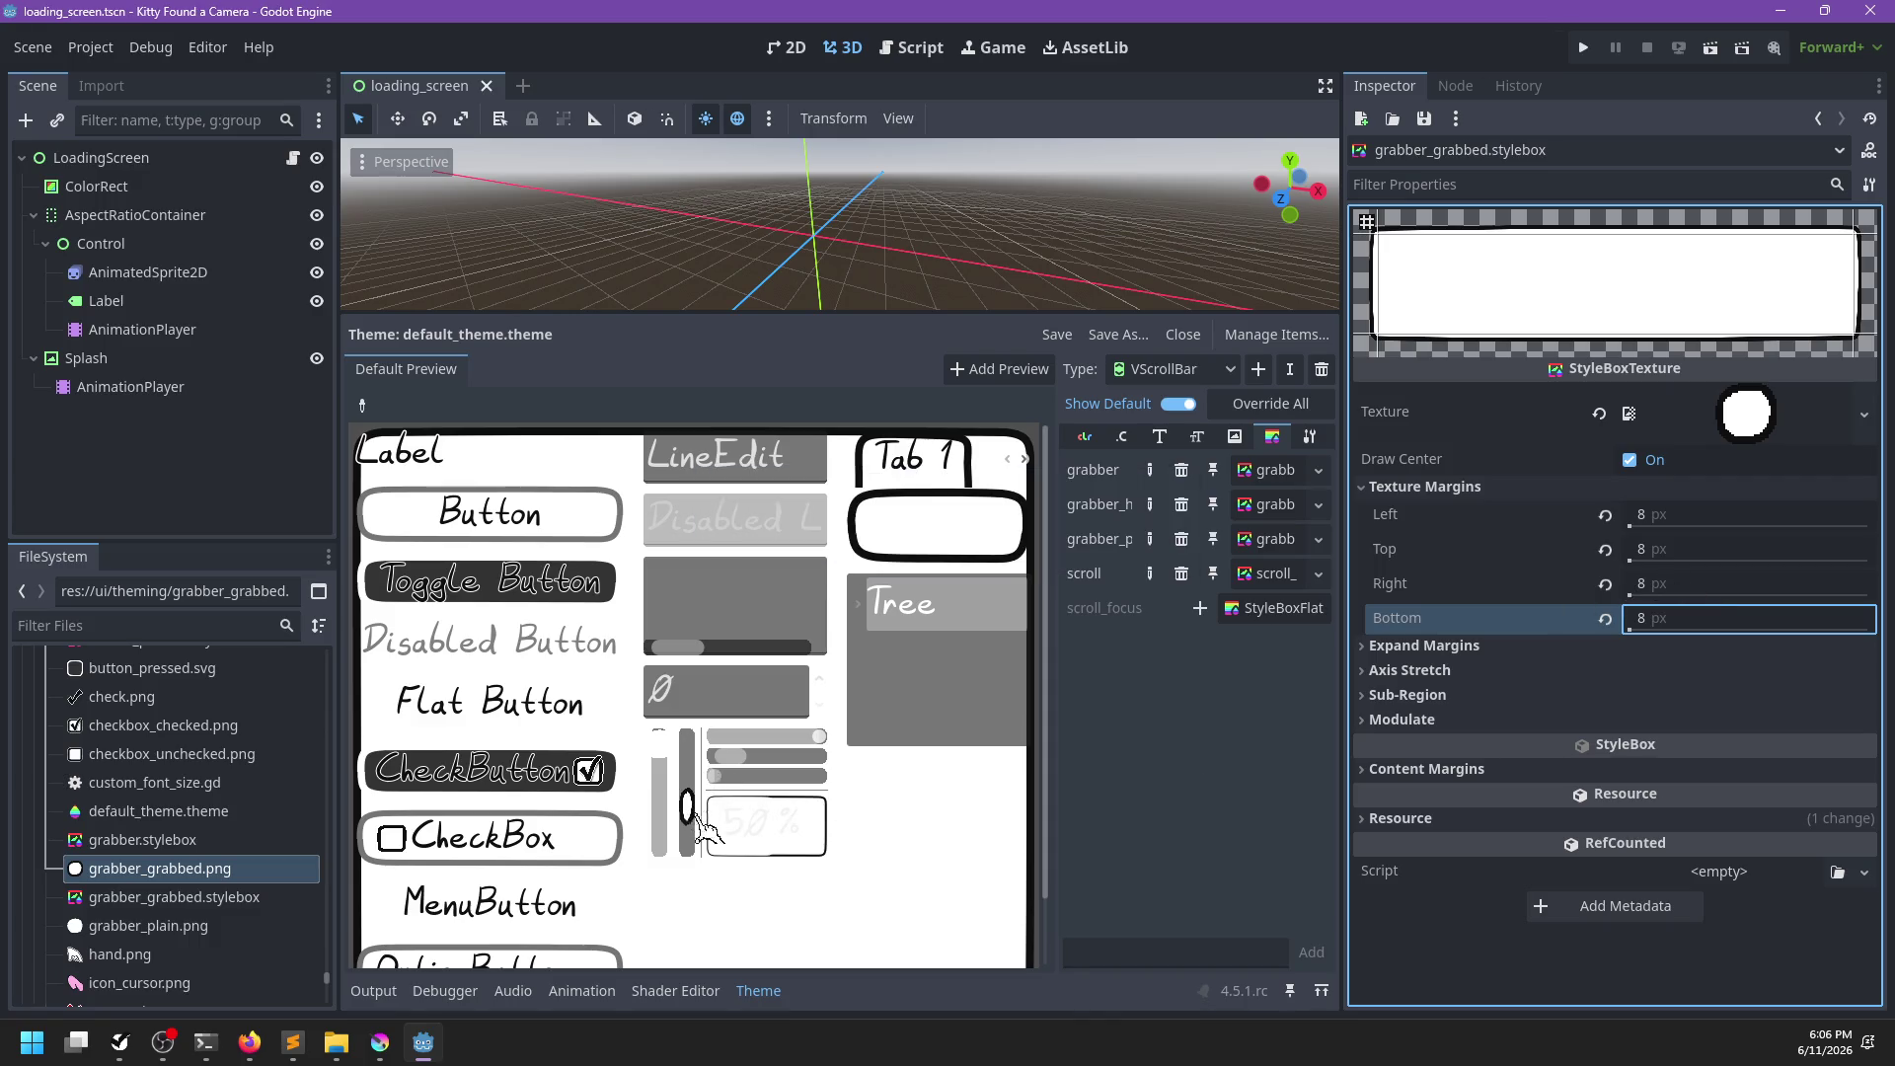
{"action": "left_click_drag", "start_coordinate": [686, 758], "coordinate": [717, 739]}
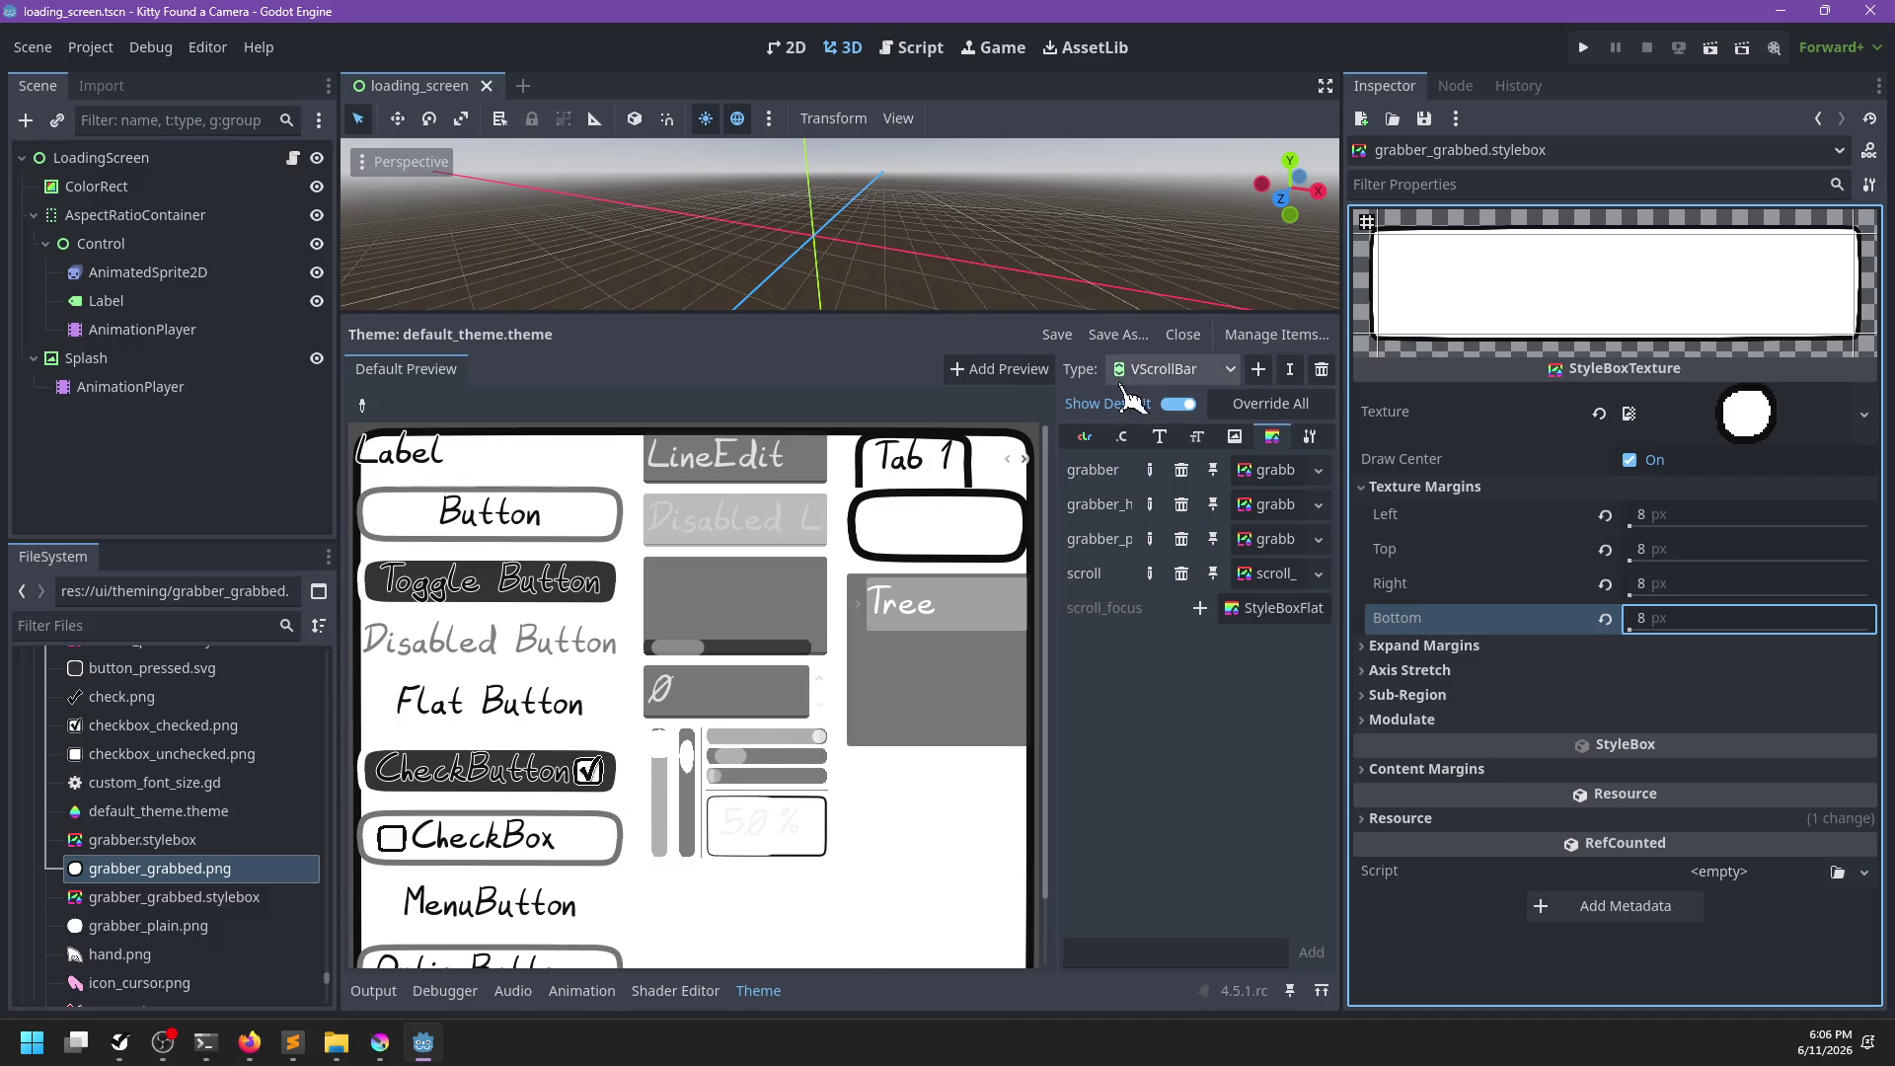
{"action": "left_click", "coordinate": [1174, 369]}
Switch the Theme editor's type to HSlider and show its icon items
{"action": "left_click", "coordinate": [1174, 539]}
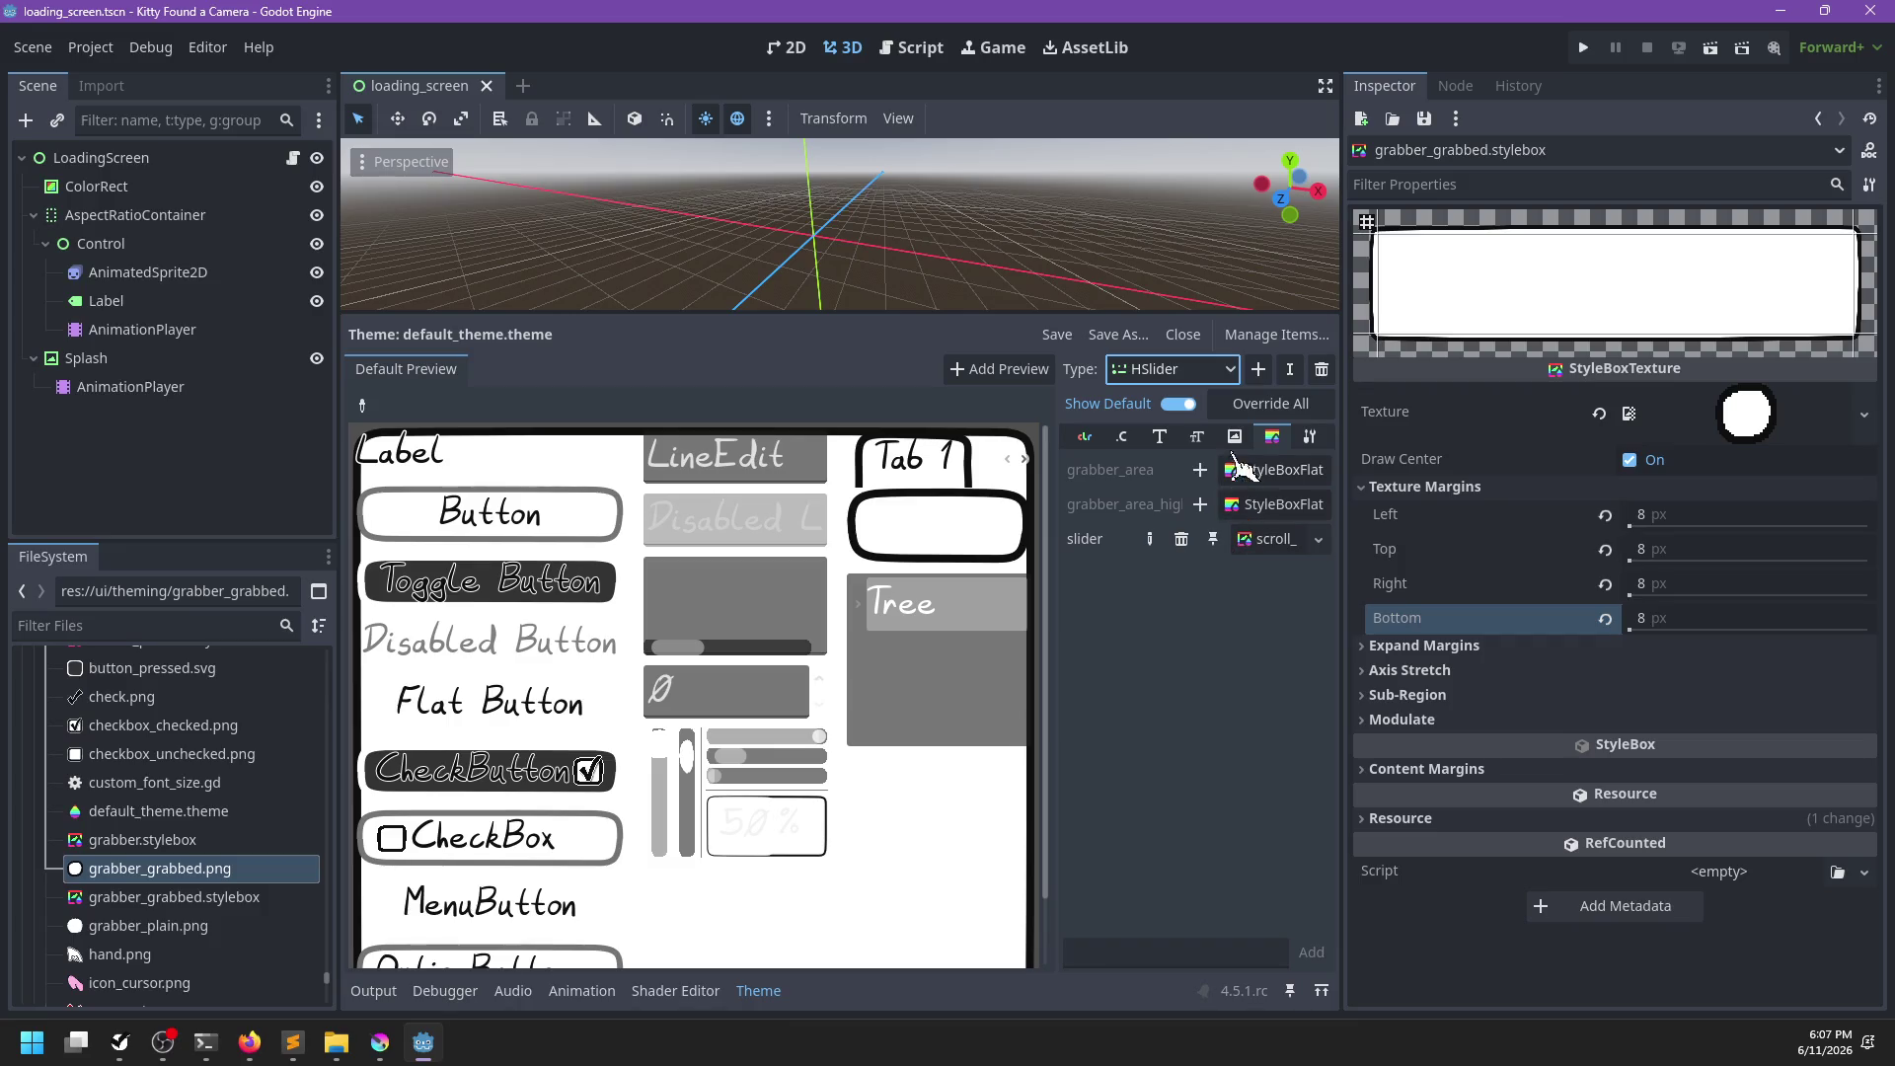
{"action": "left_click", "coordinate": [1180, 370]}
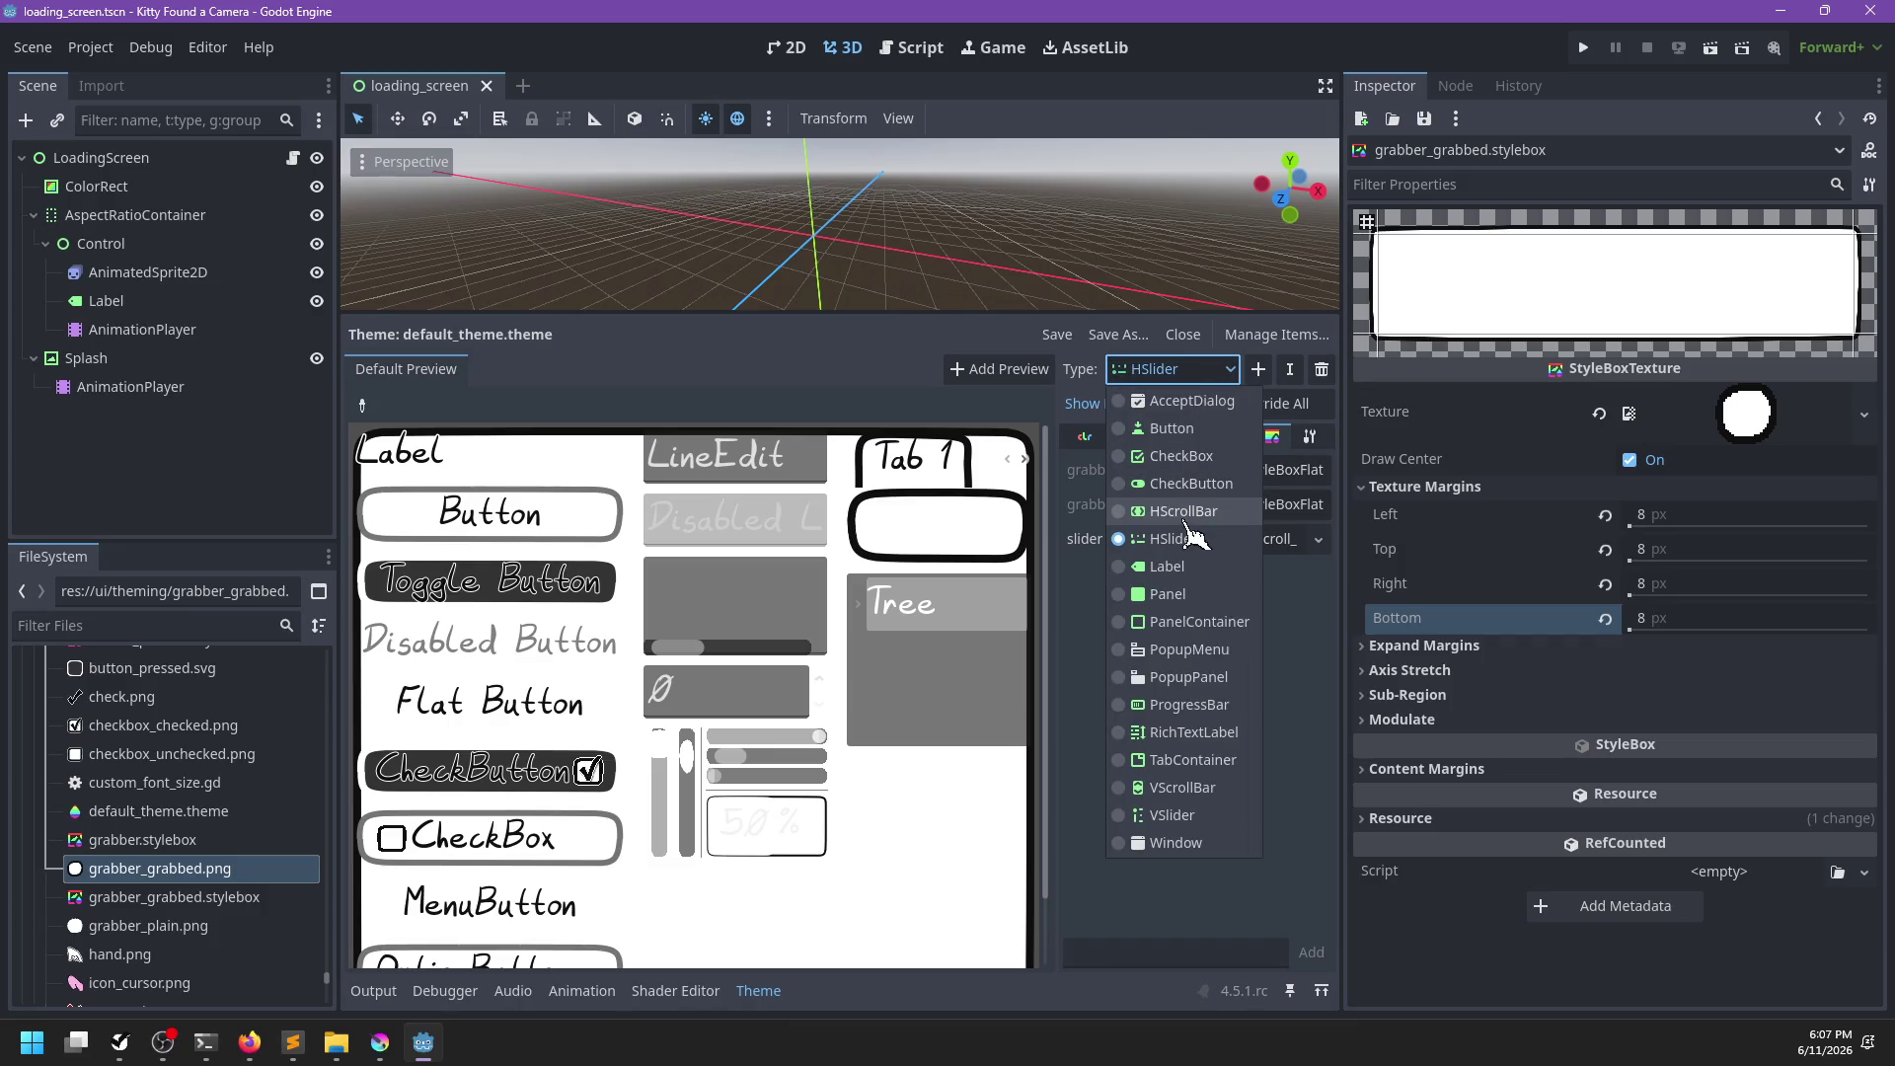
{"action": "left_click", "coordinate": [1184, 513]}
{"action": "left_click", "coordinate": [1175, 369]}
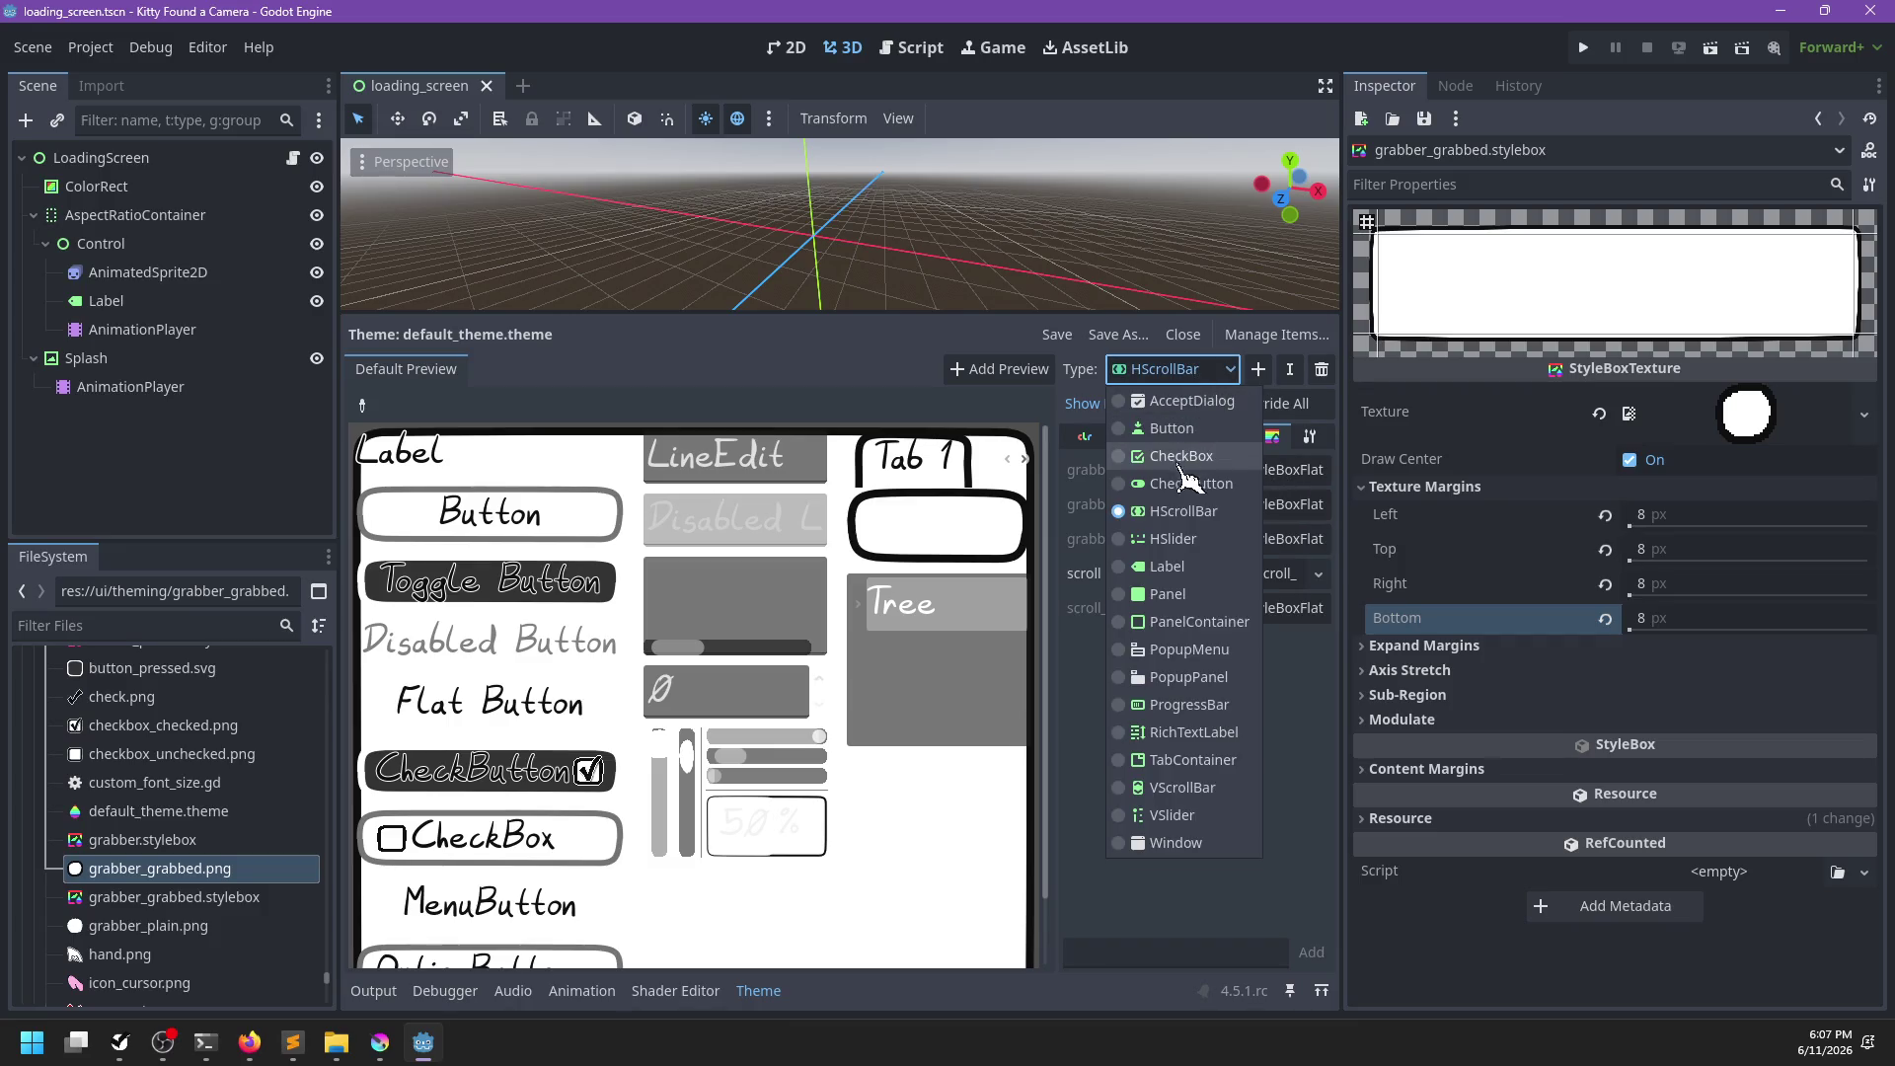
{"action": "left_click", "coordinate": [1174, 539]}
{"action": "left_click", "coordinate": [1121, 436]}
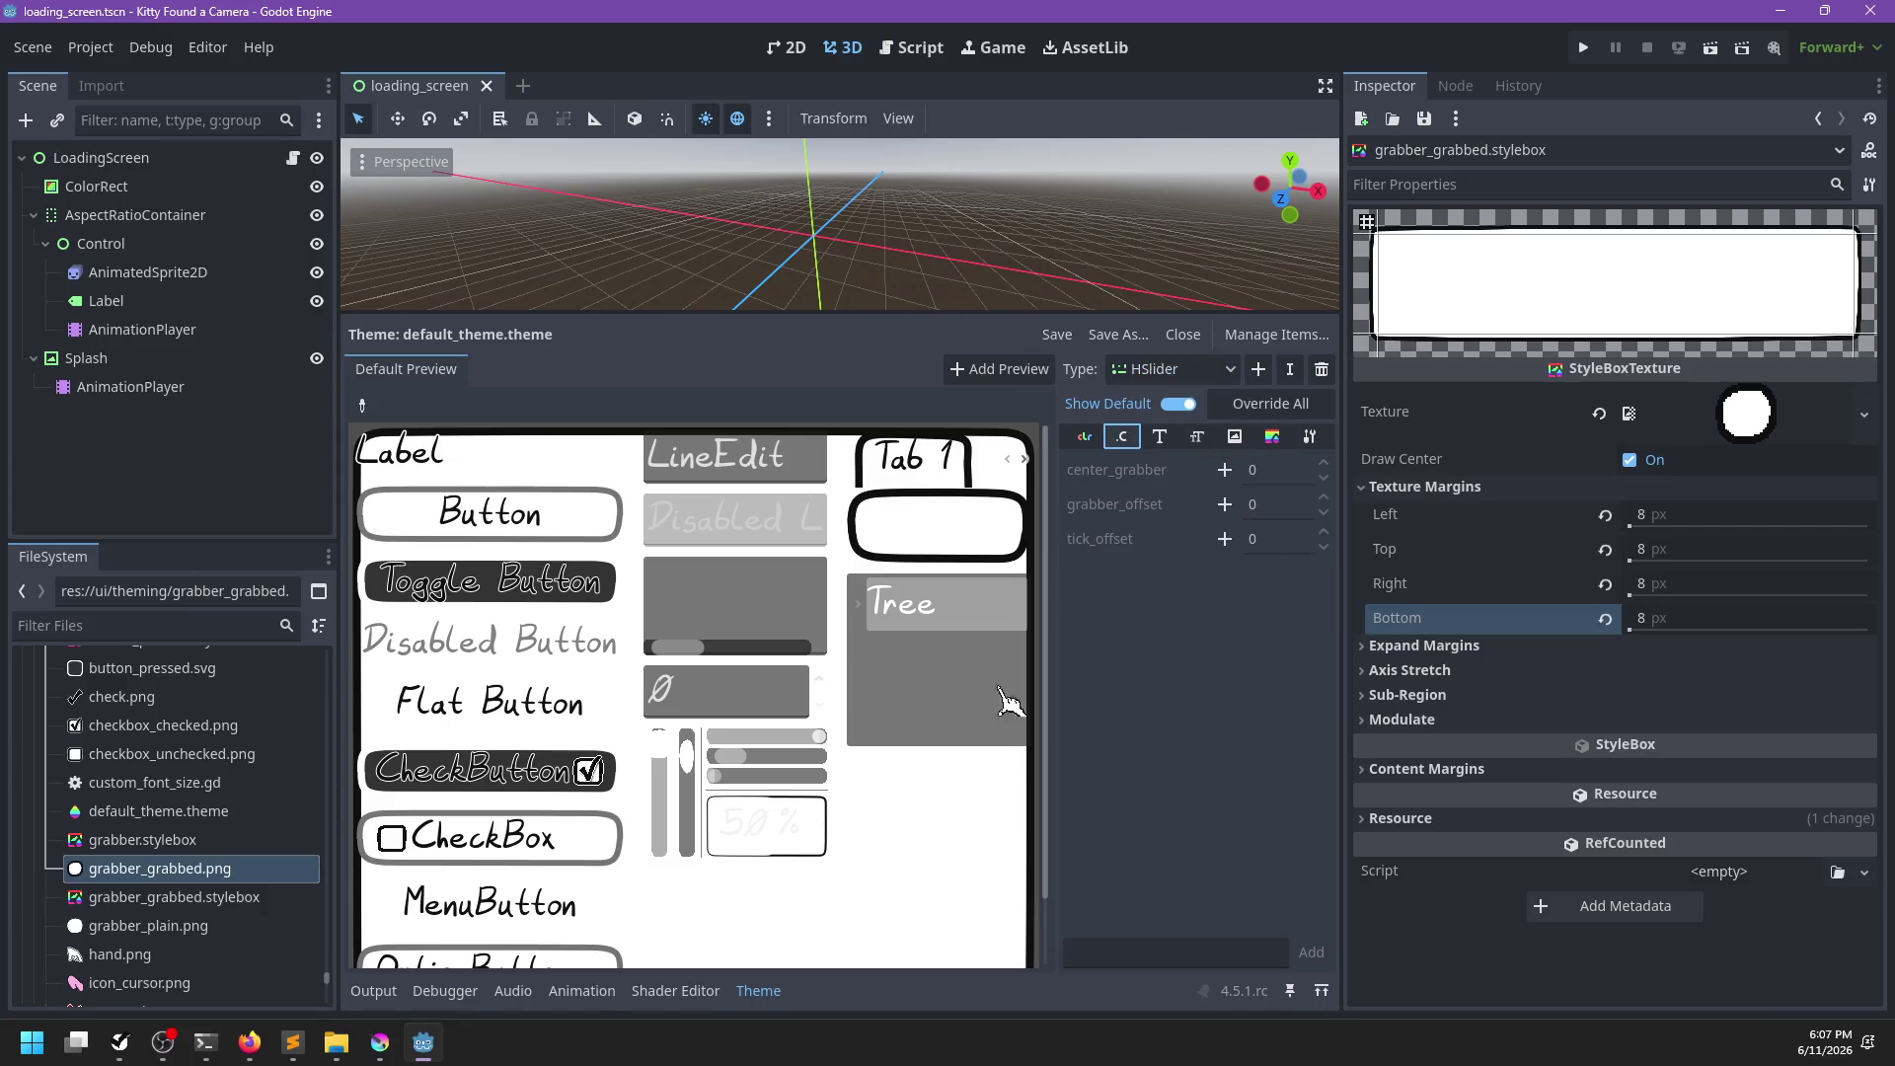
{"action": "left_click", "coordinate": [1235, 436]}
Override HSlider grabber with grabber_plain.png and grabber_highlight with grabber_grabbed.png, then save
{"action": "left_click", "coordinate": [1224, 487]}
{"action": "left_click", "coordinate": [1224, 589]}
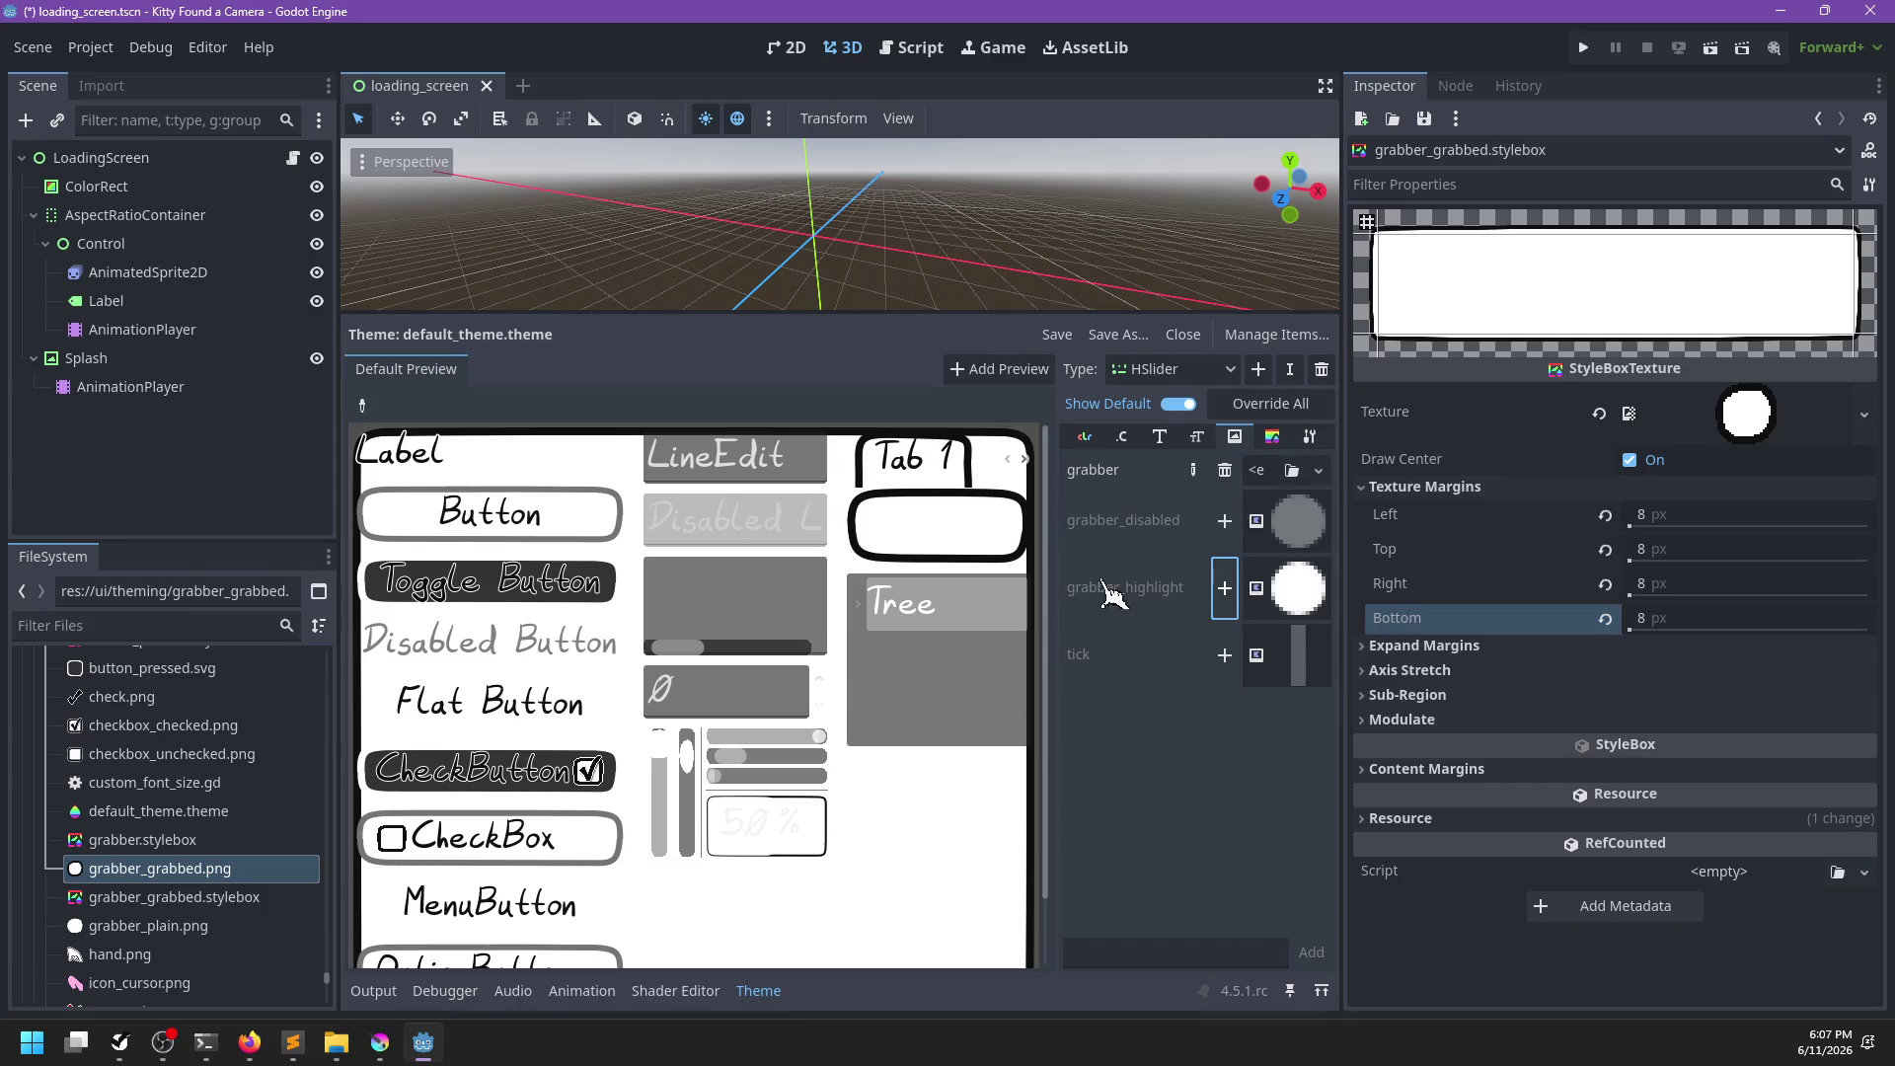
{"action": "left_click", "coordinate": [160, 866]}
{"action": "mouse_move", "coordinate": [160, 867]}
{"action": "left_mouse_down"}
{"action": "mouse_move", "coordinate": [1277, 513]}
{"action": "mouse_move", "coordinate": [1283, 588]}
{"action": "left_mouse_up"}
{"action": "left_click", "coordinate": [148, 925]}
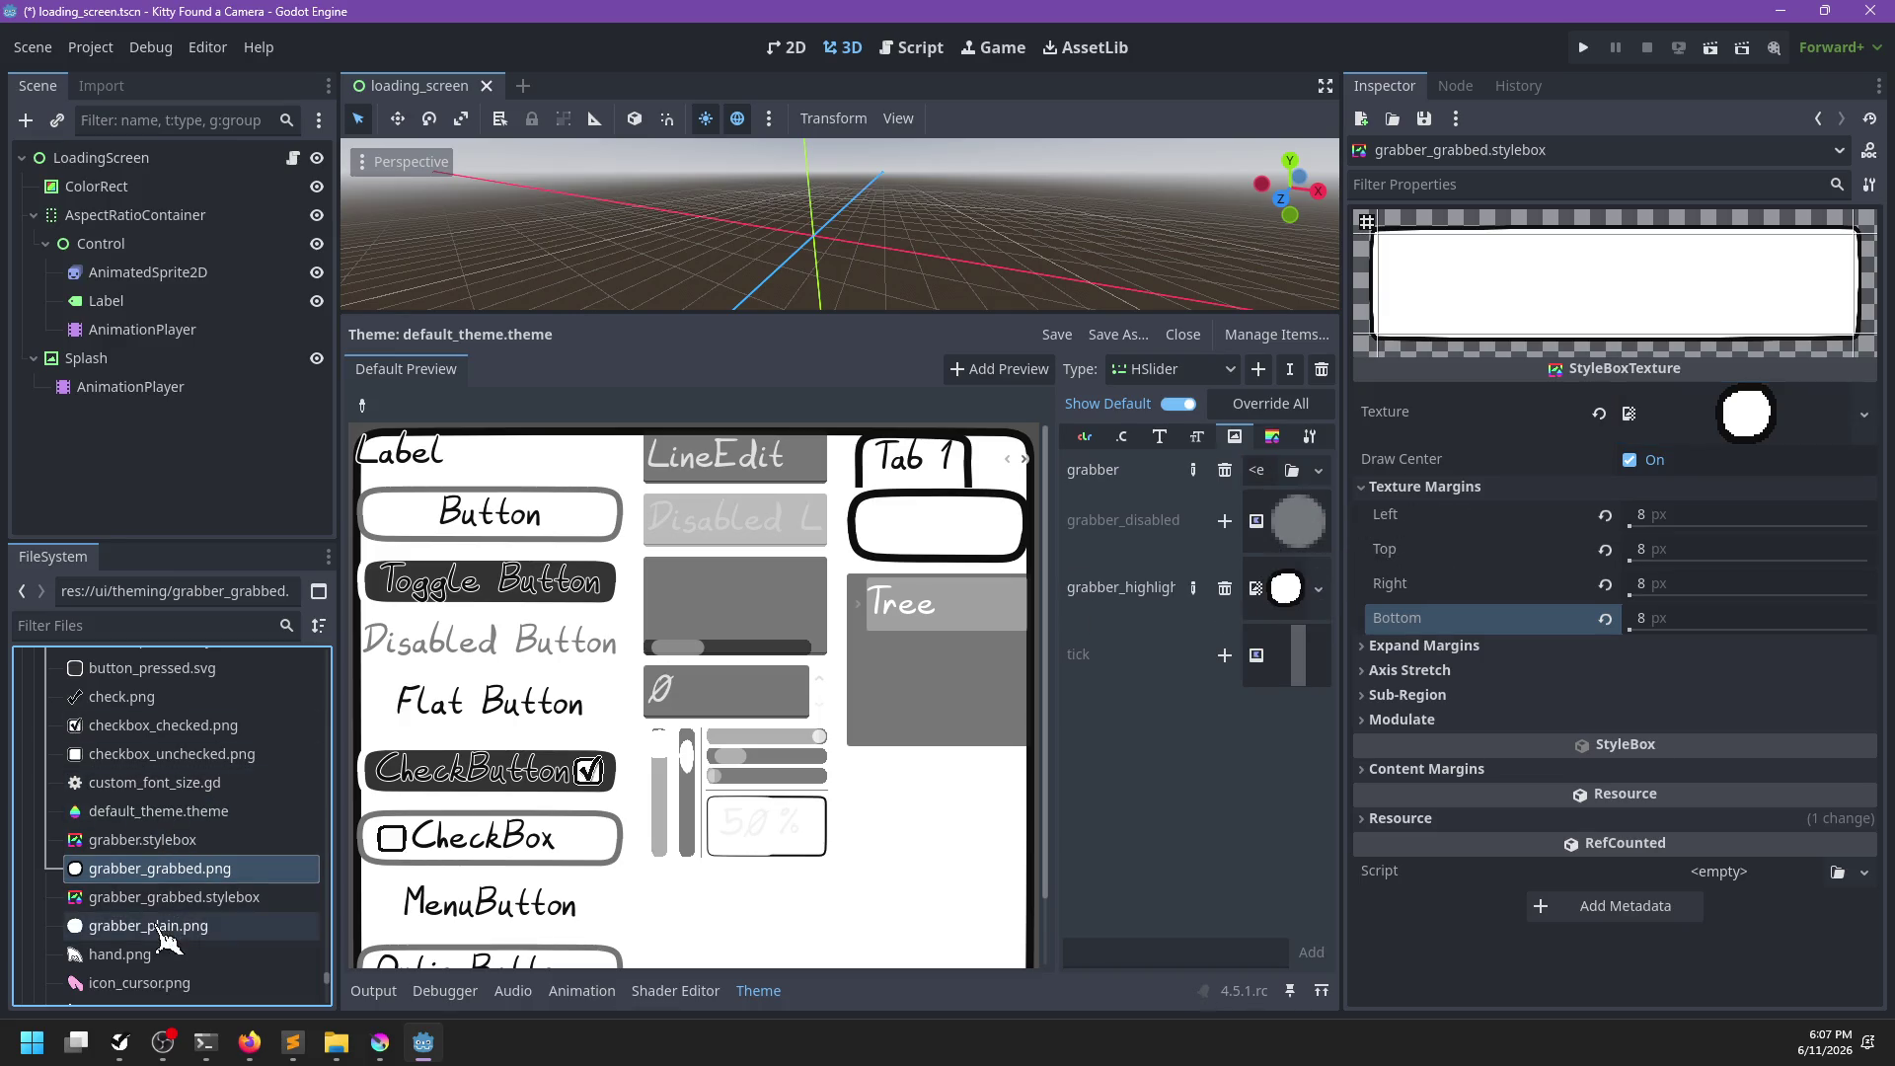
{"action": "left_click_drag", "start_coordinate": [148, 926], "coordinate": [1283, 485]}
{"action": "key", "text": "ctrl+s"}
Test the preview HSlider's grabber, picking the slider to view its StyleBox items
{"action": "mouse_move", "coordinate": [815, 752]}
{"action": "left_mouse_down"}
{"action": "mouse_move", "coordinate": [720, 750]}
{"action": "mouse_move", "coordinate": [947, 765]}
{"action": "left_mouse_up"}
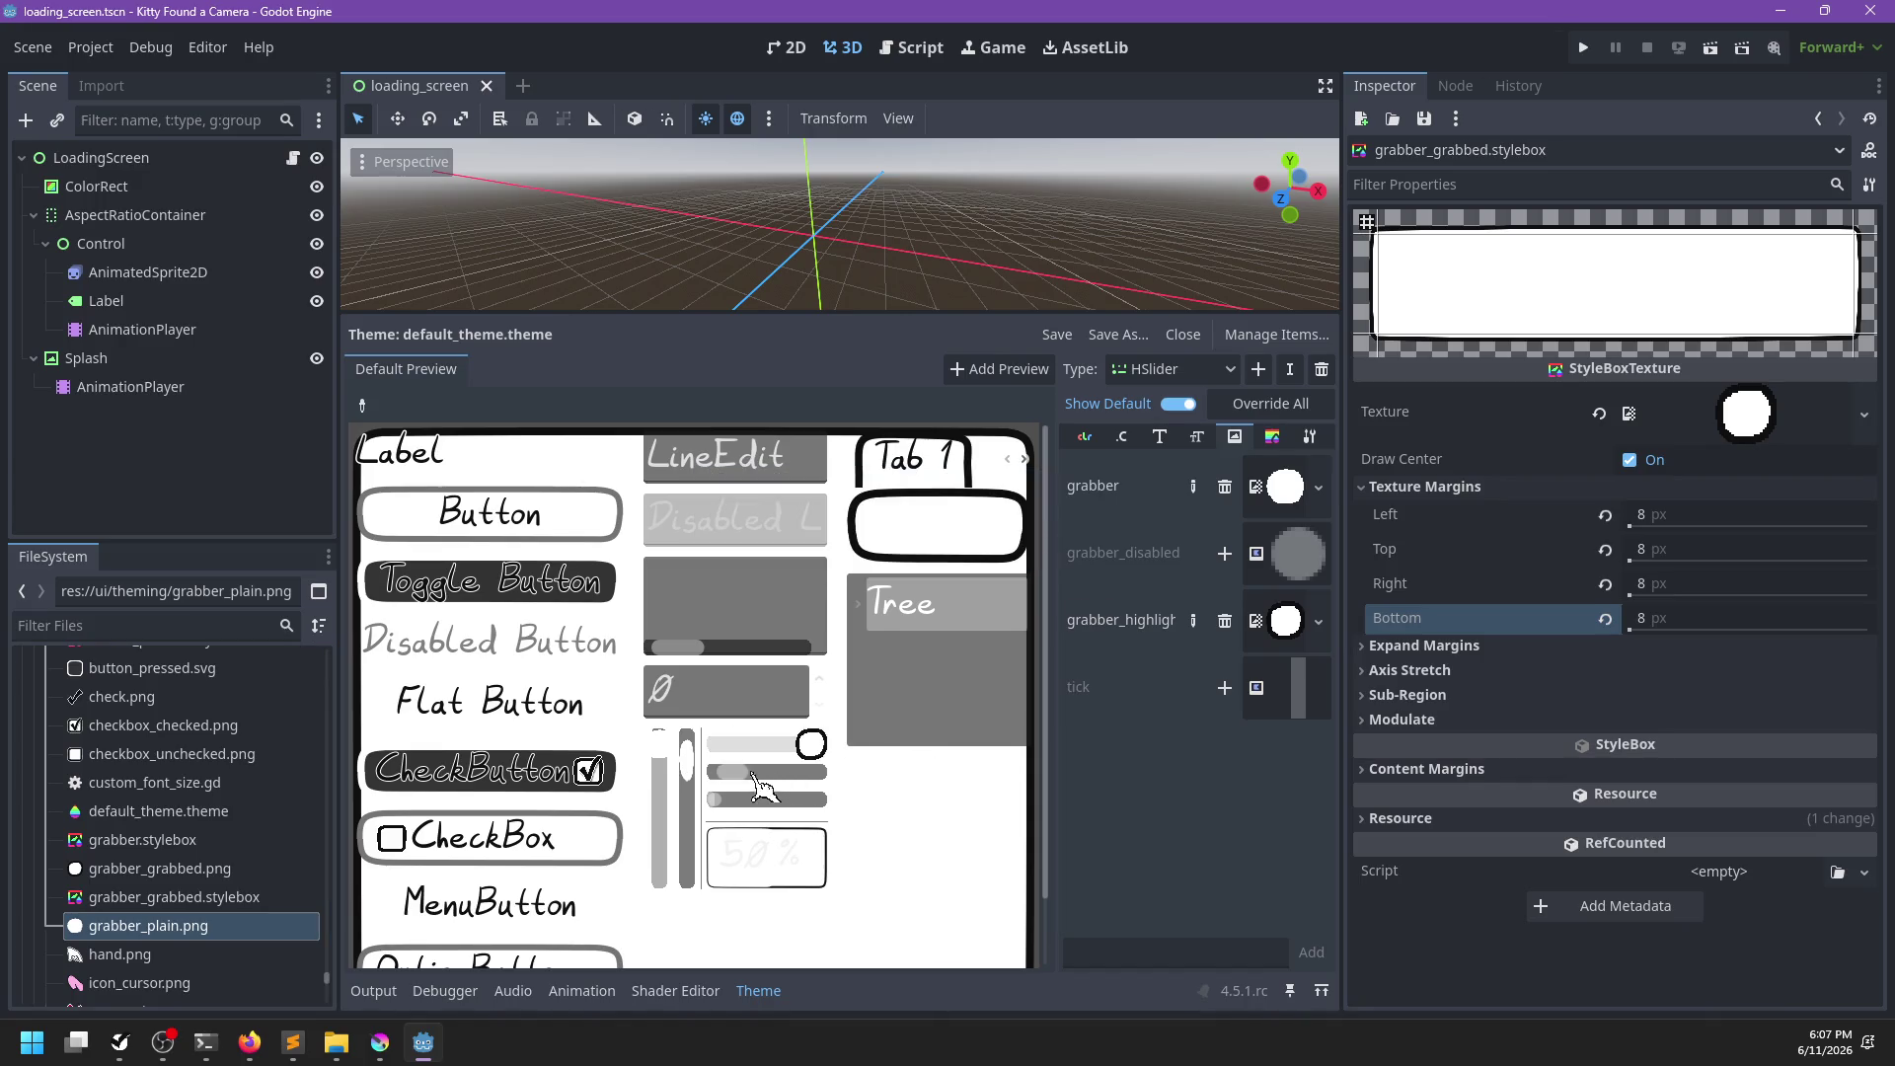
{"action": "left_click", "coordinate": [717, 802]}
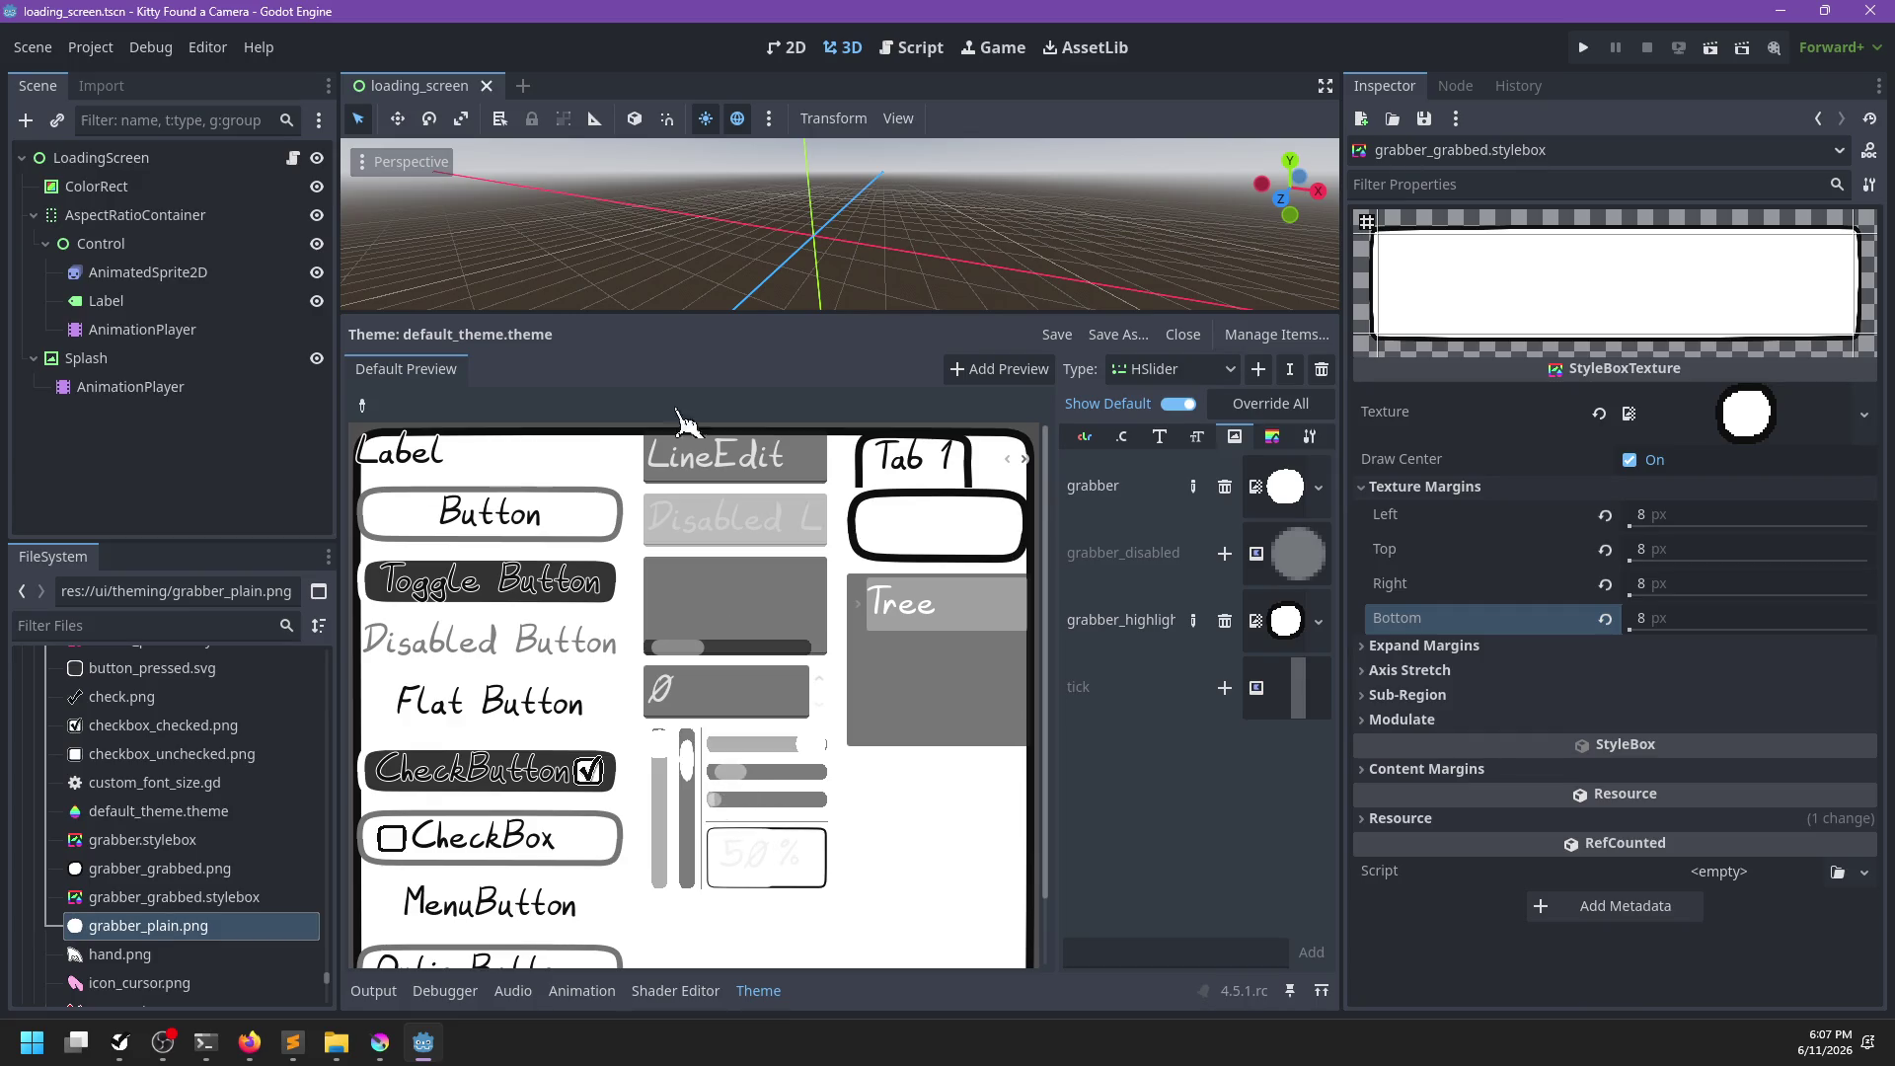
{"action": "left_click", "coordinate": [361, 405]}
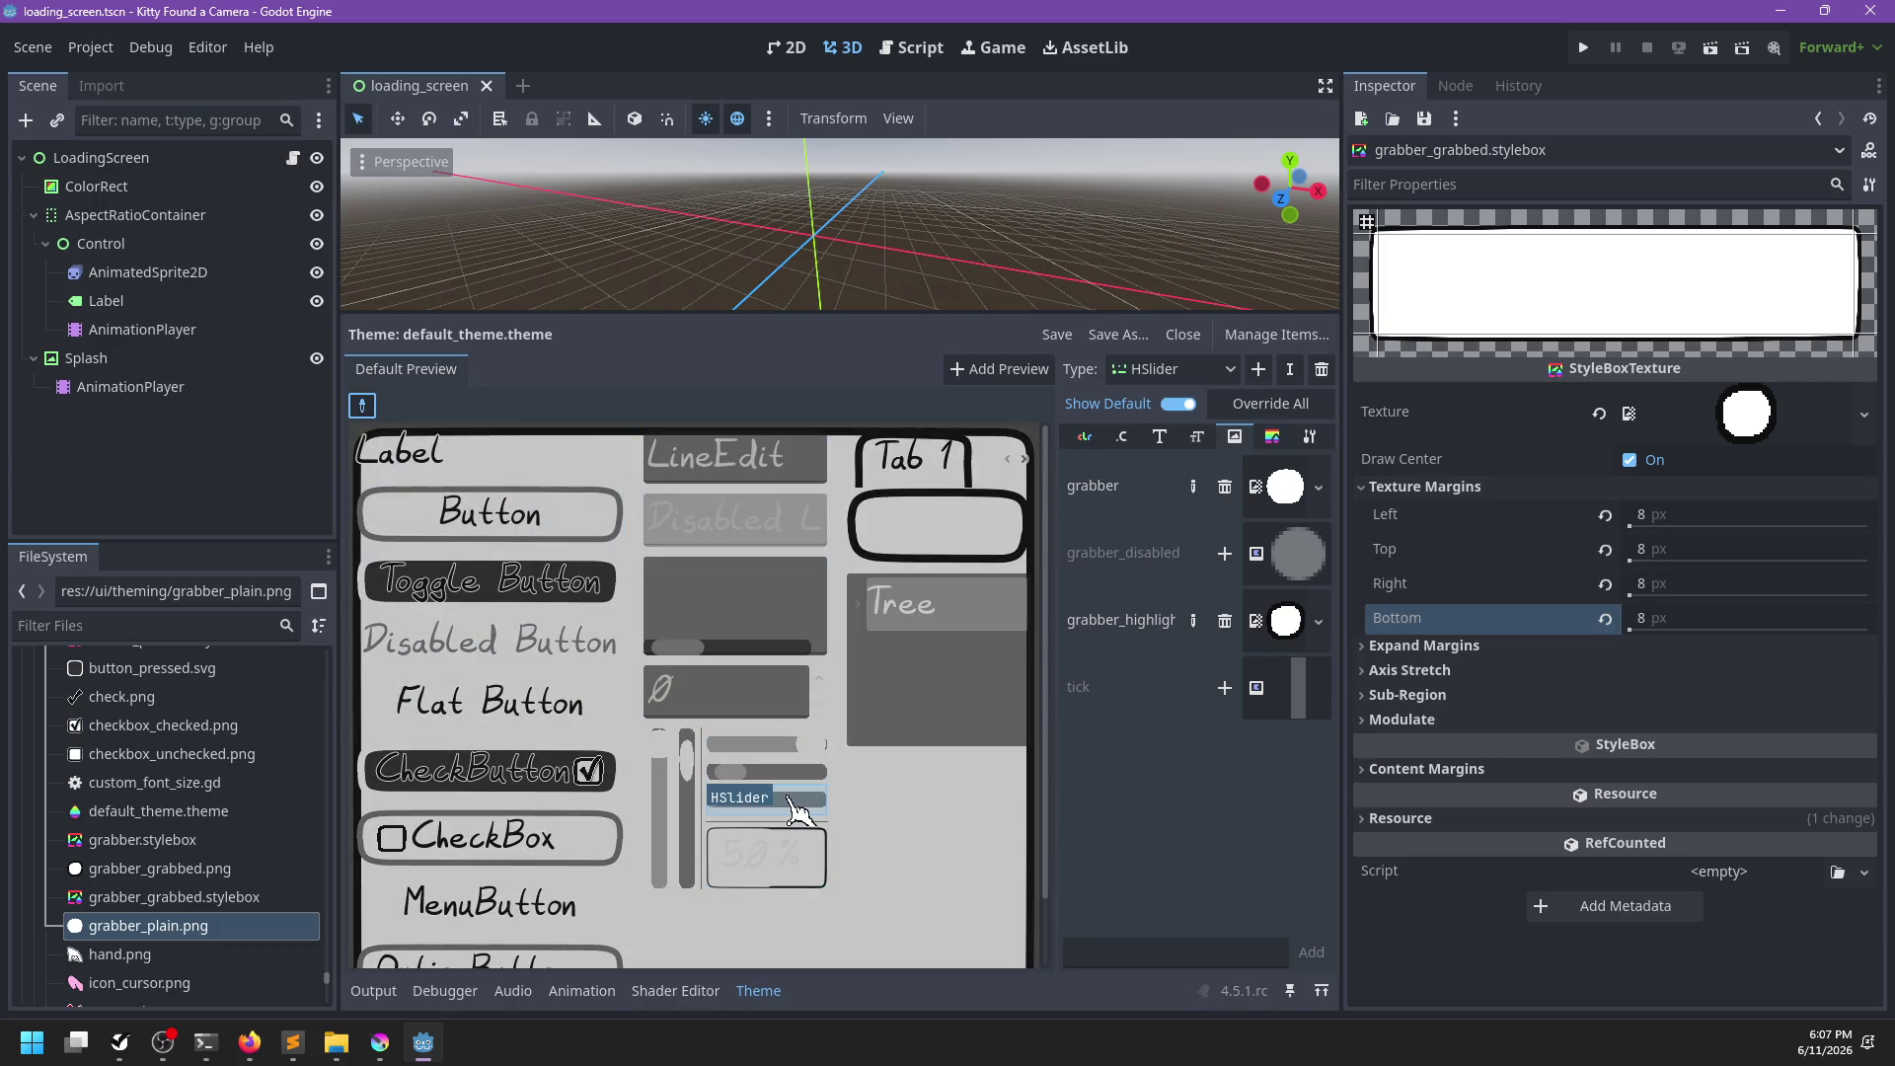
{"action": "left_click", "coordinate": [791, 801]}
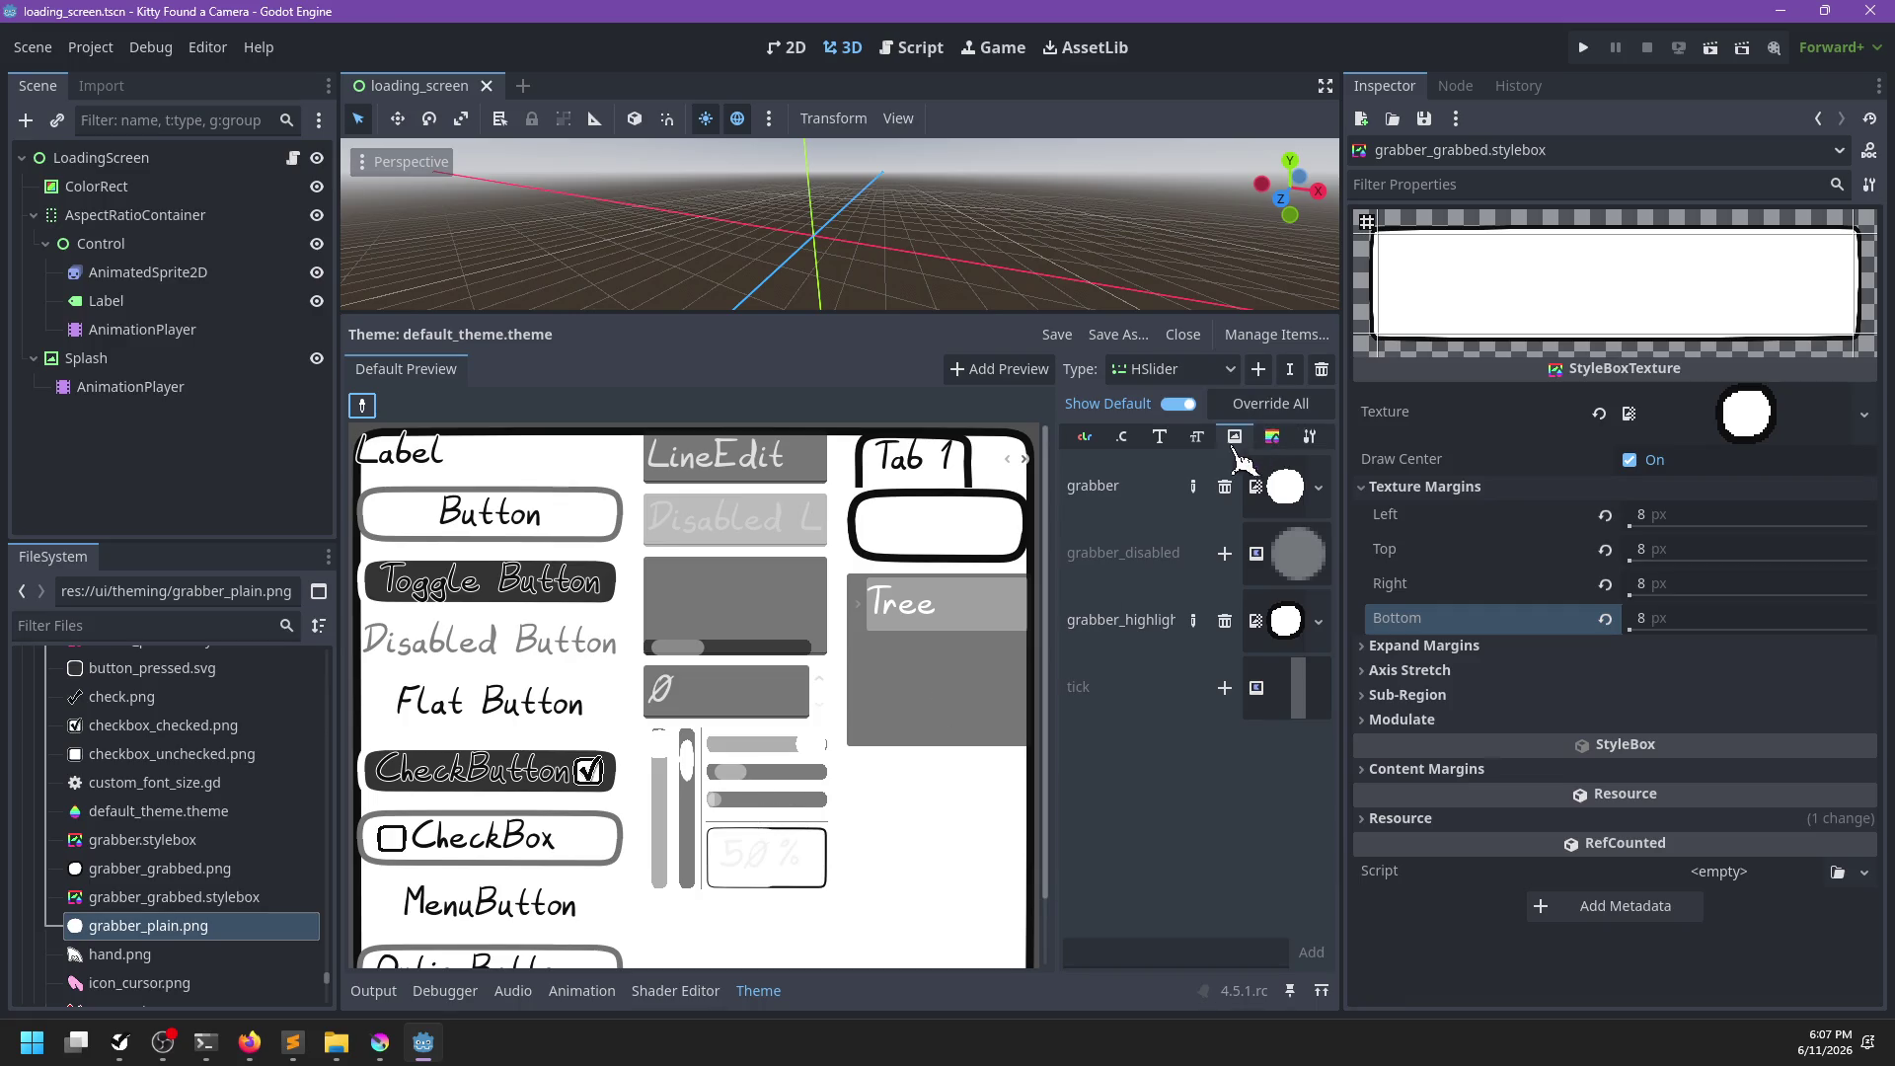
{"action": "left_click", "coordinate": [1273, 439]}
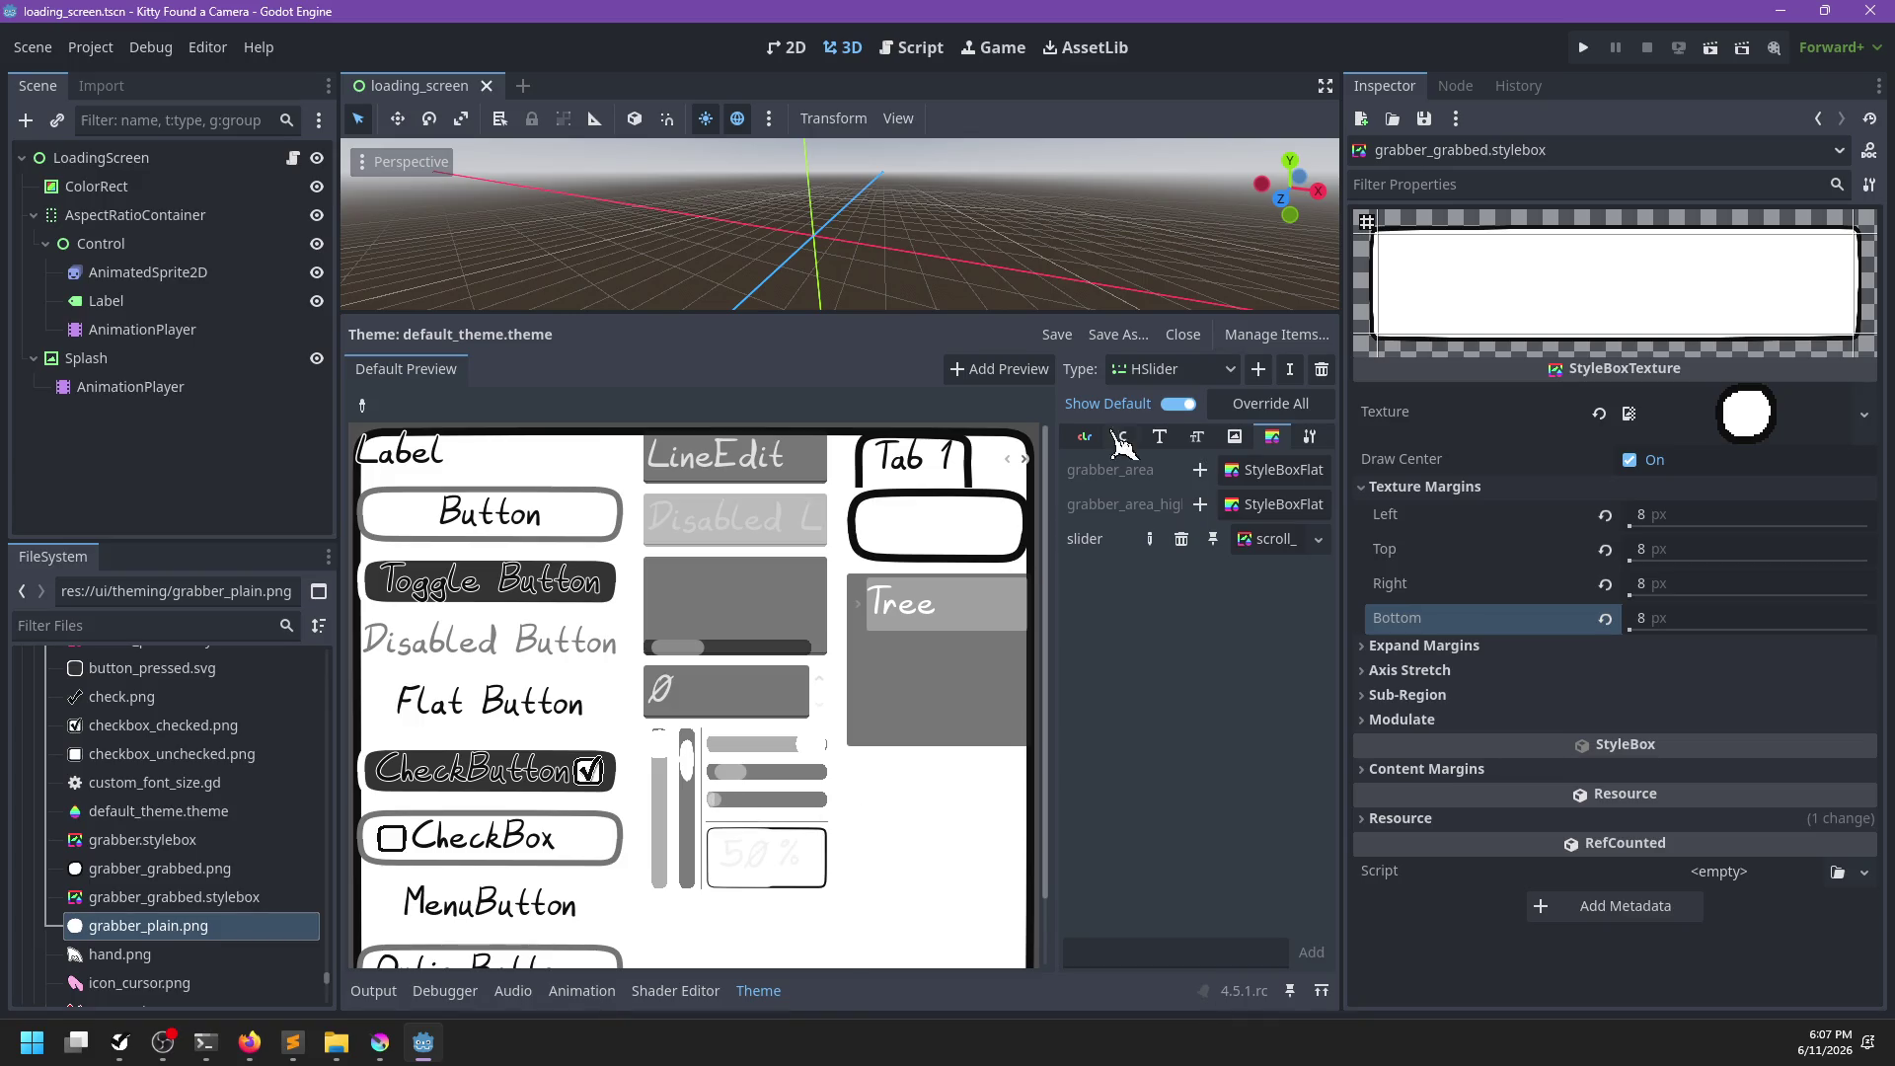
{"action": "left_click", "coordinate": [807, 745]}
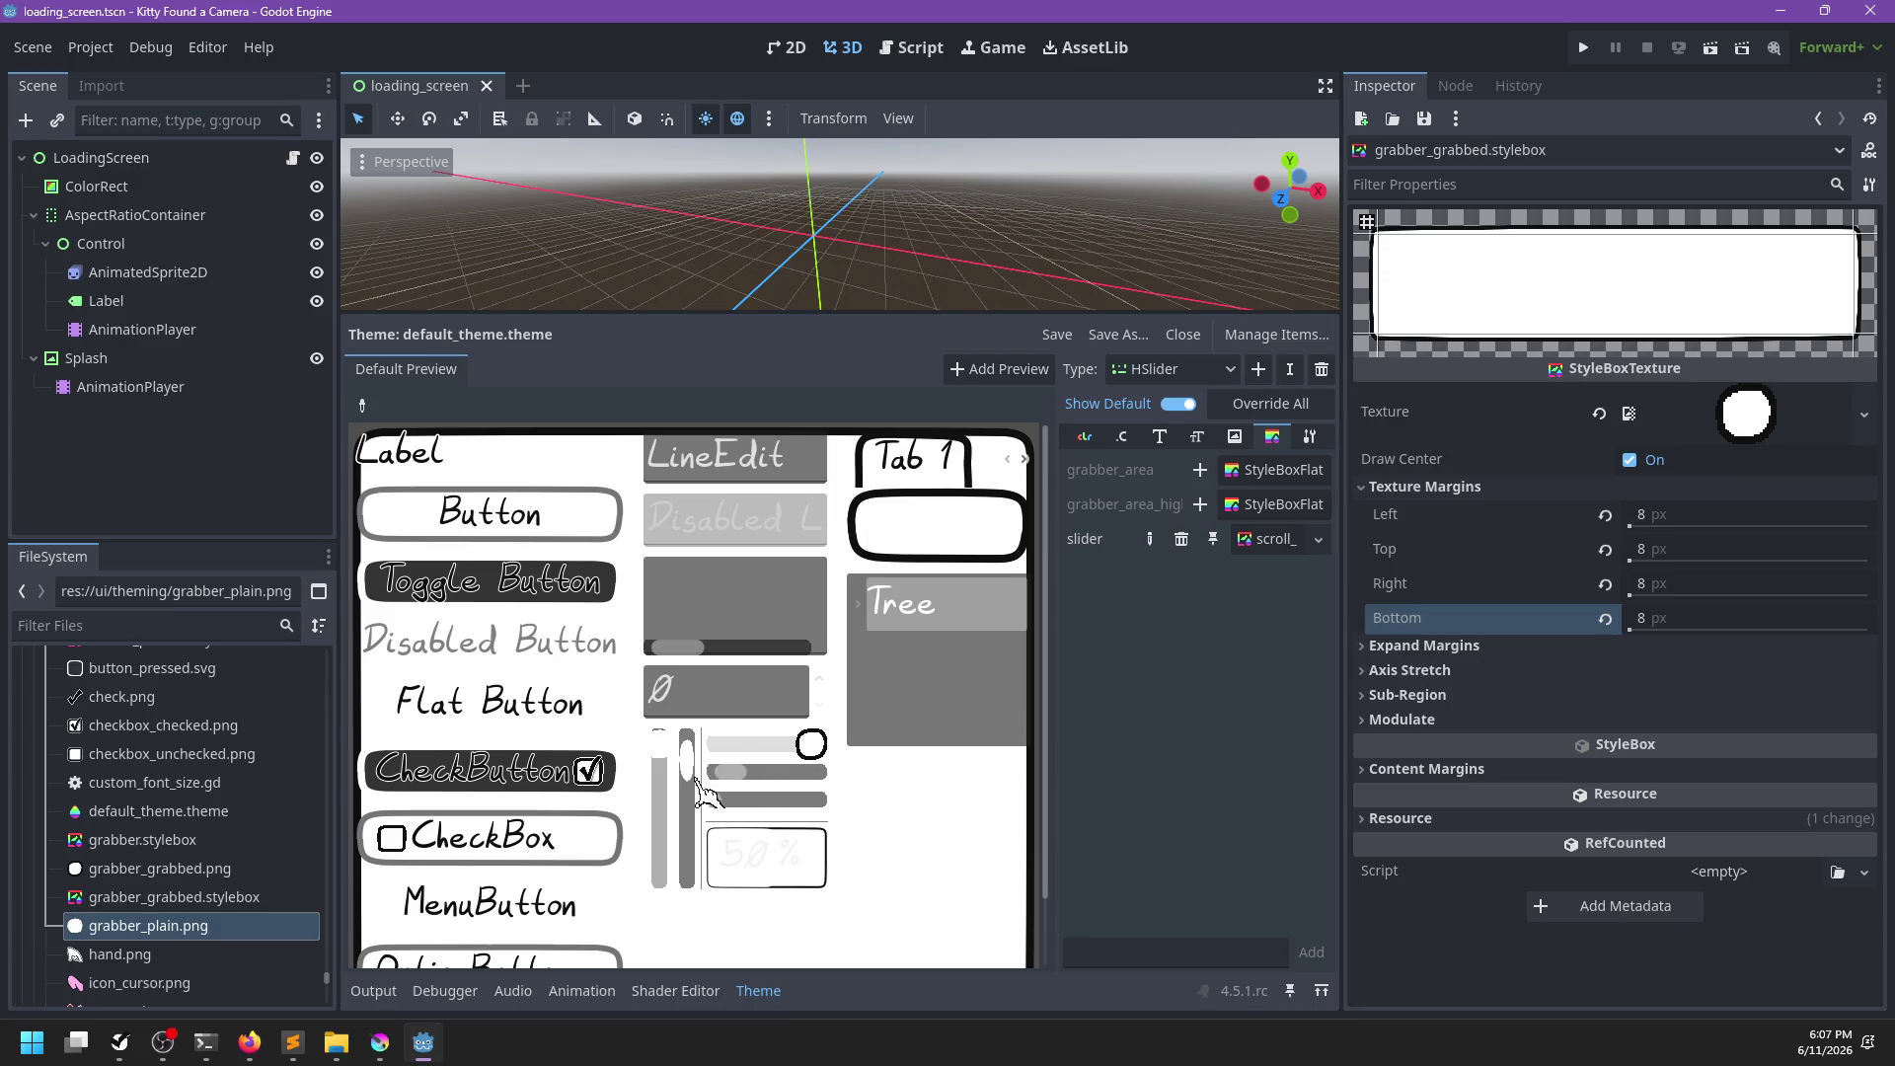
{"action": "left_click", "coordinate": [1194, 373]}
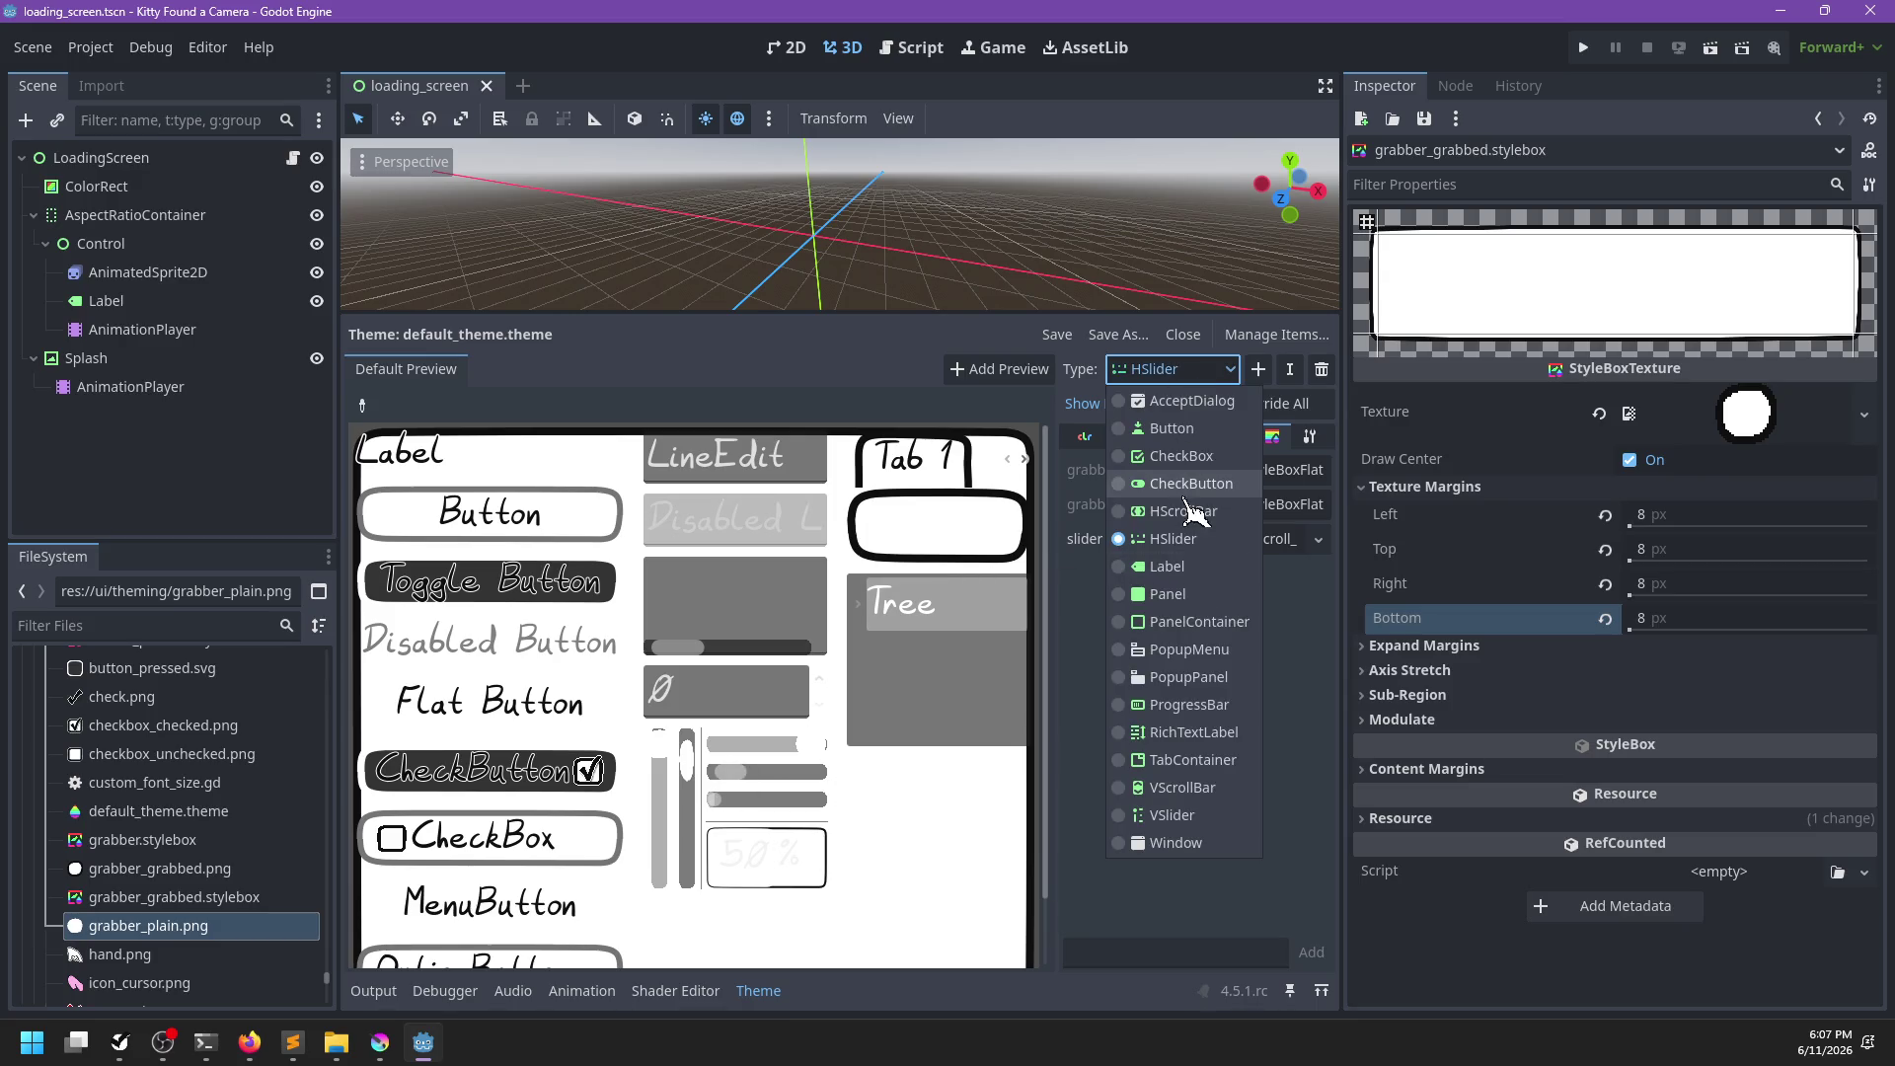
Override HScrollBar grabber, grabber_highlight and grabber_pressed, assigning grabber.stylebox and grabber_grabbed.stylebox
{"action": "left_click", "coordinate": [1206, 509]}
{"action": "left_click", "coordinate": [1201, 470]}
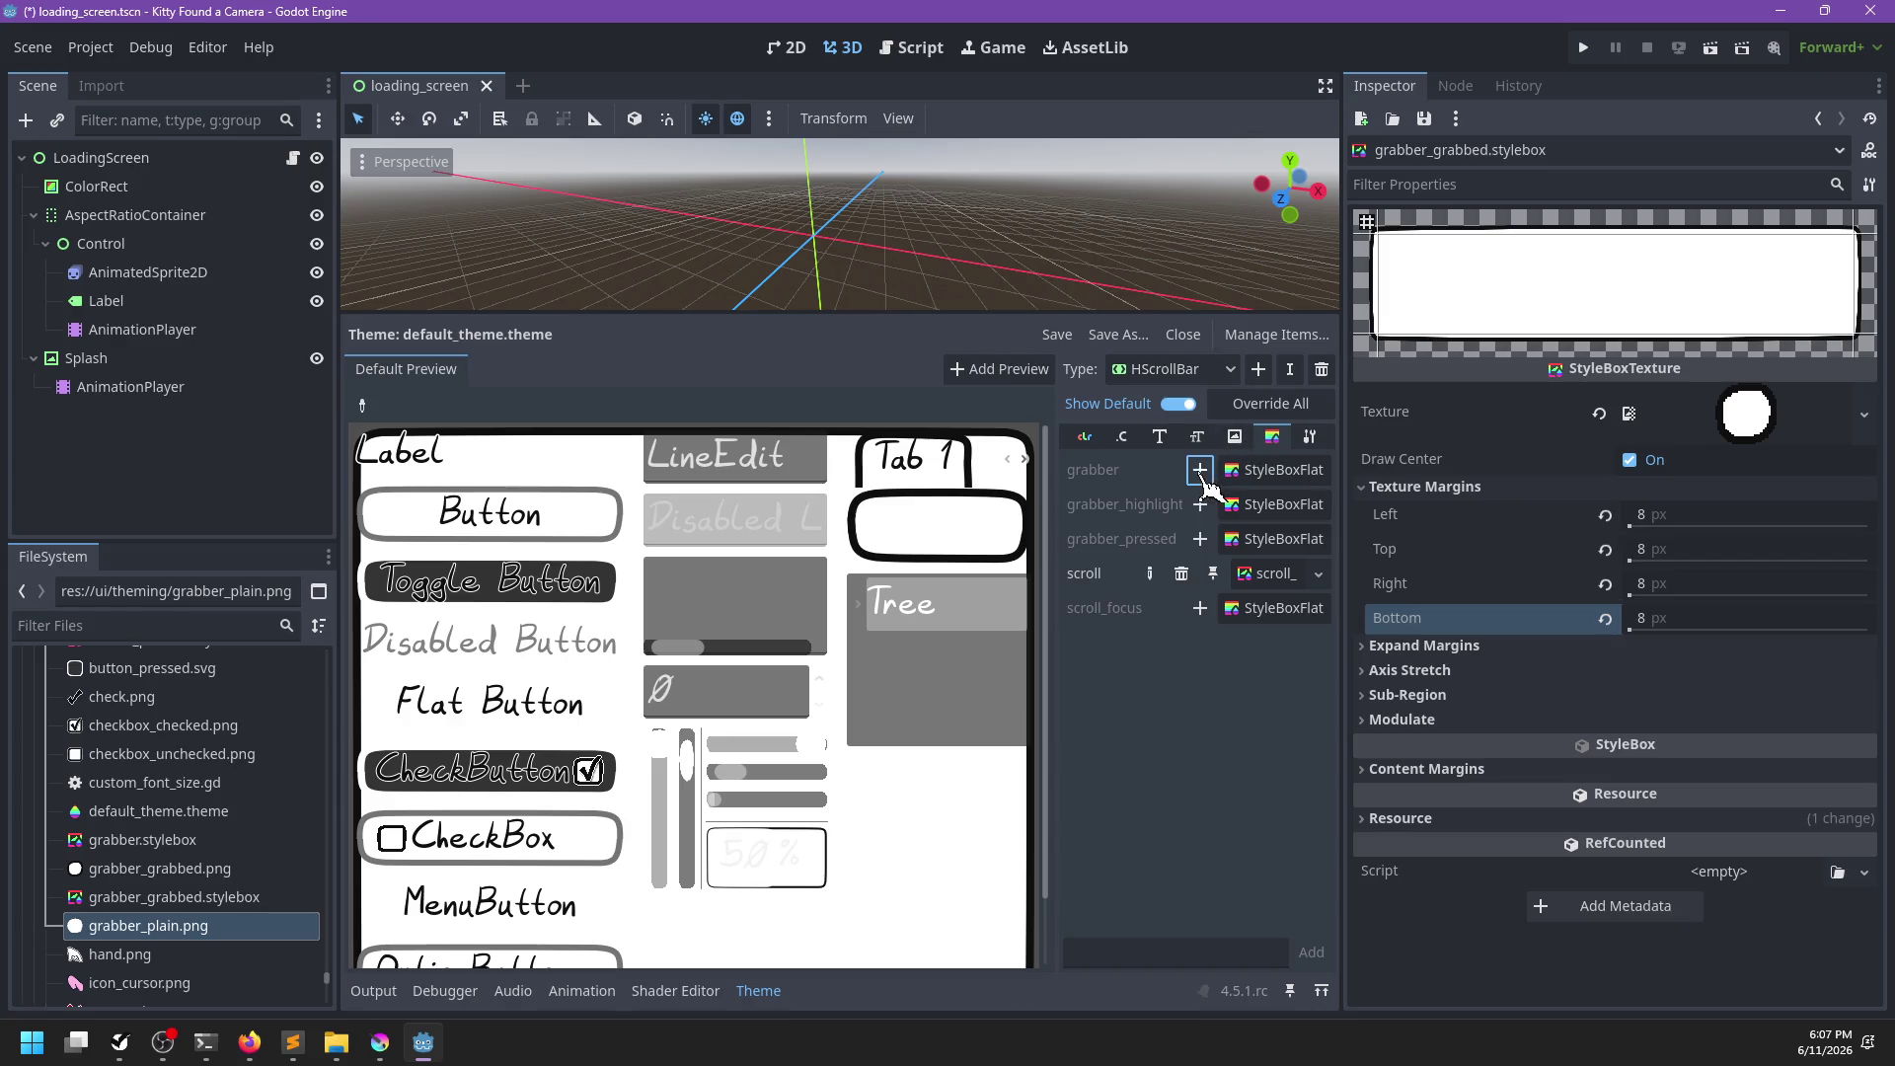
{"action": "left_click", "coordinate": [1201, 505]}
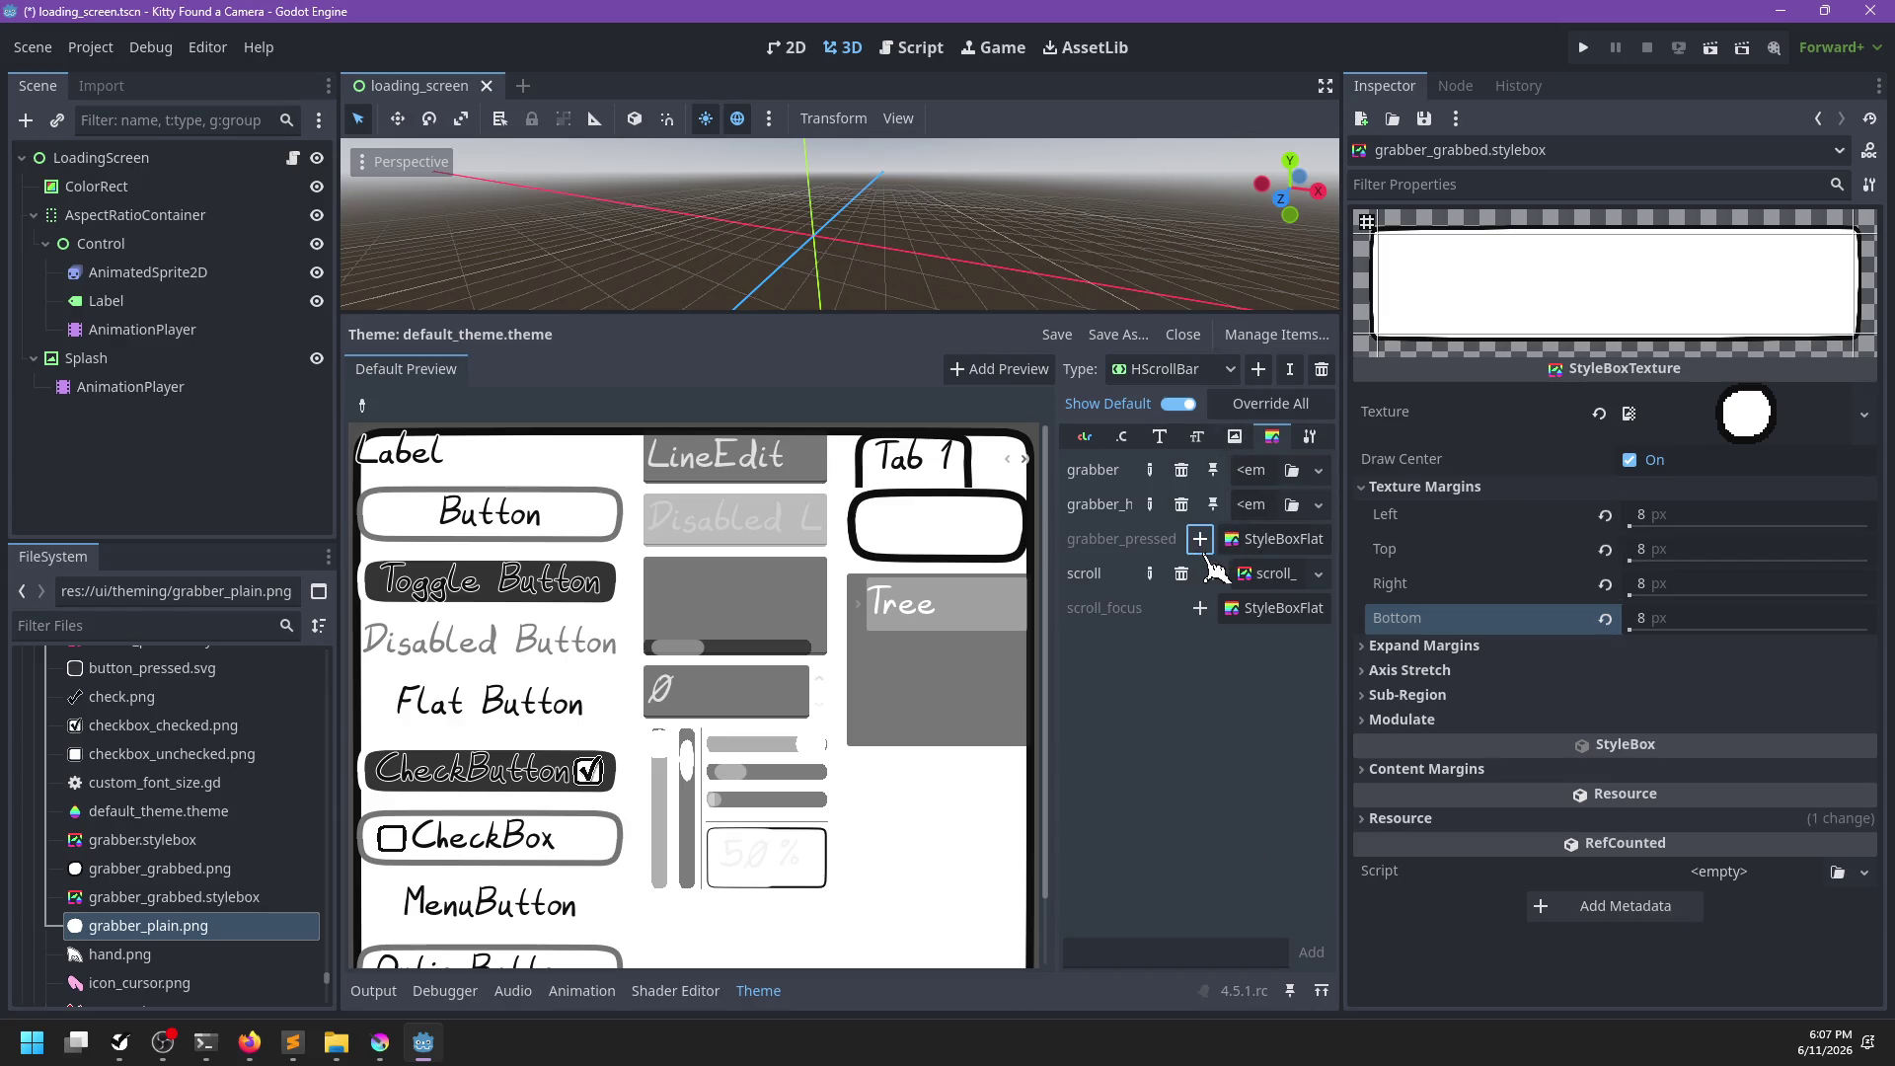
{"action": "left_click", "coordinate": [1199, 539]}
{"action": "mouse_move", "coordinate": [143, 839]}
{"action": "left_mouse_down"}
{"action": "mouse_move", "coordinate": [1308, 521]}
{"action": "mouse_move", "coordinate": [1263, 474]}
{"action": "left_mouse_up"}
{"action": "left_click", "coordinate": [183, 871]}
{"action": "mouse_move", "coordinate": [187, 888]}
{"action": "left_mouse_down"}
{"action": "mouse_move", "coordinate": [1273, 518]}
{"action": "mouse_move", "coordinate": [1273, 538]}
{"action": "left_mouse_up"}
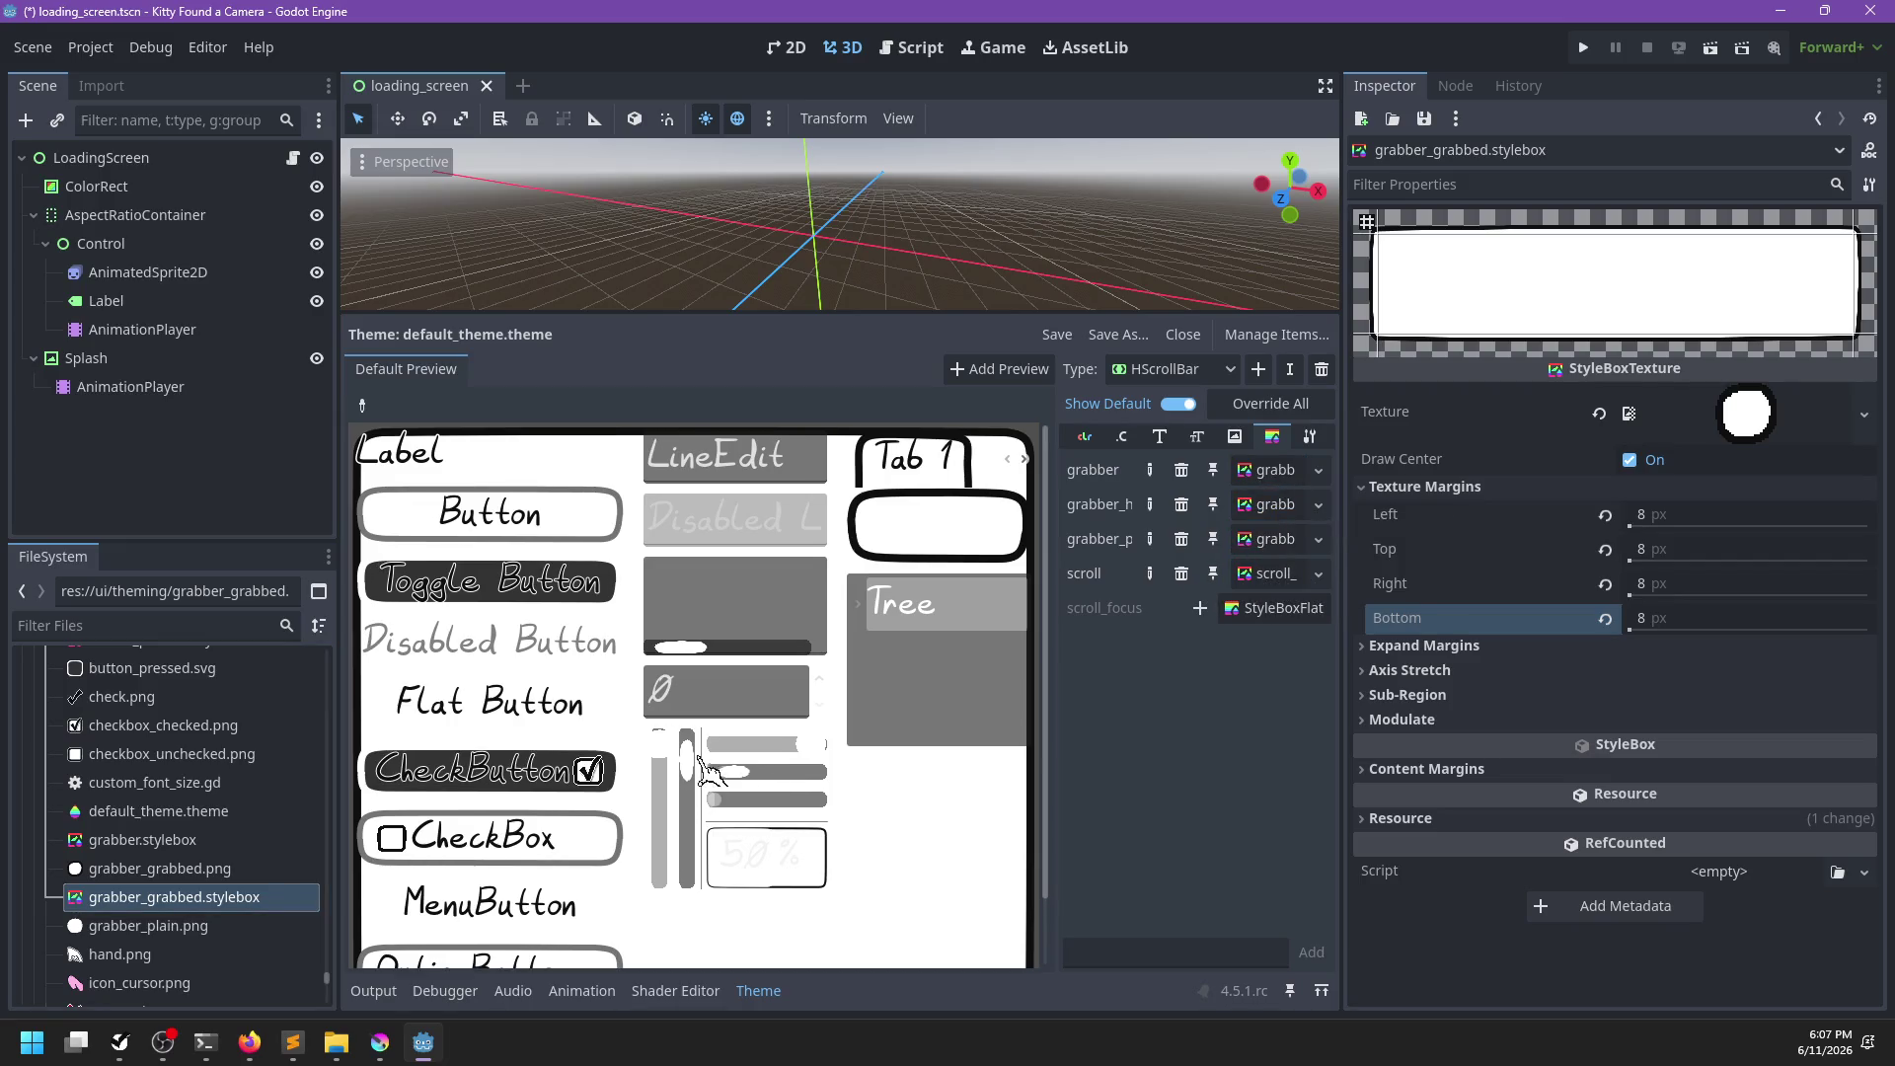